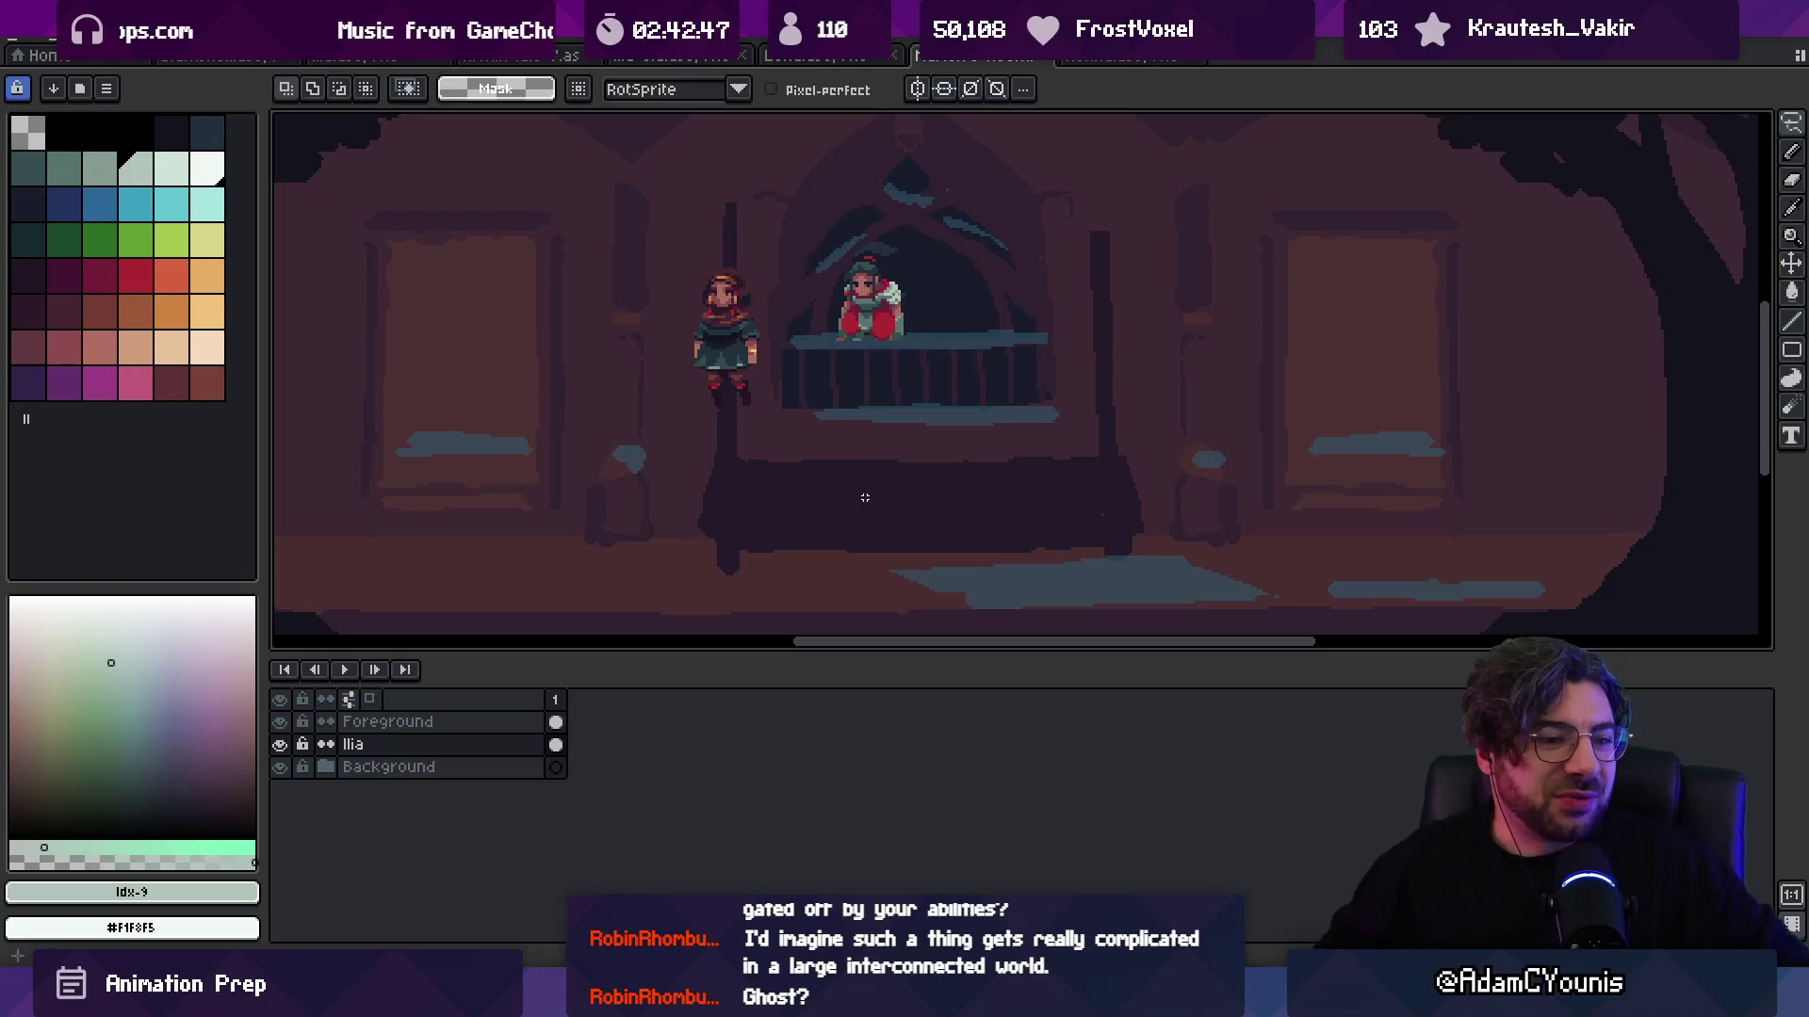
# Step: Zoom around the two-character room scene with a taller canvas area, then switch to Unity
pyautogui.scroll(2, 910, 362)
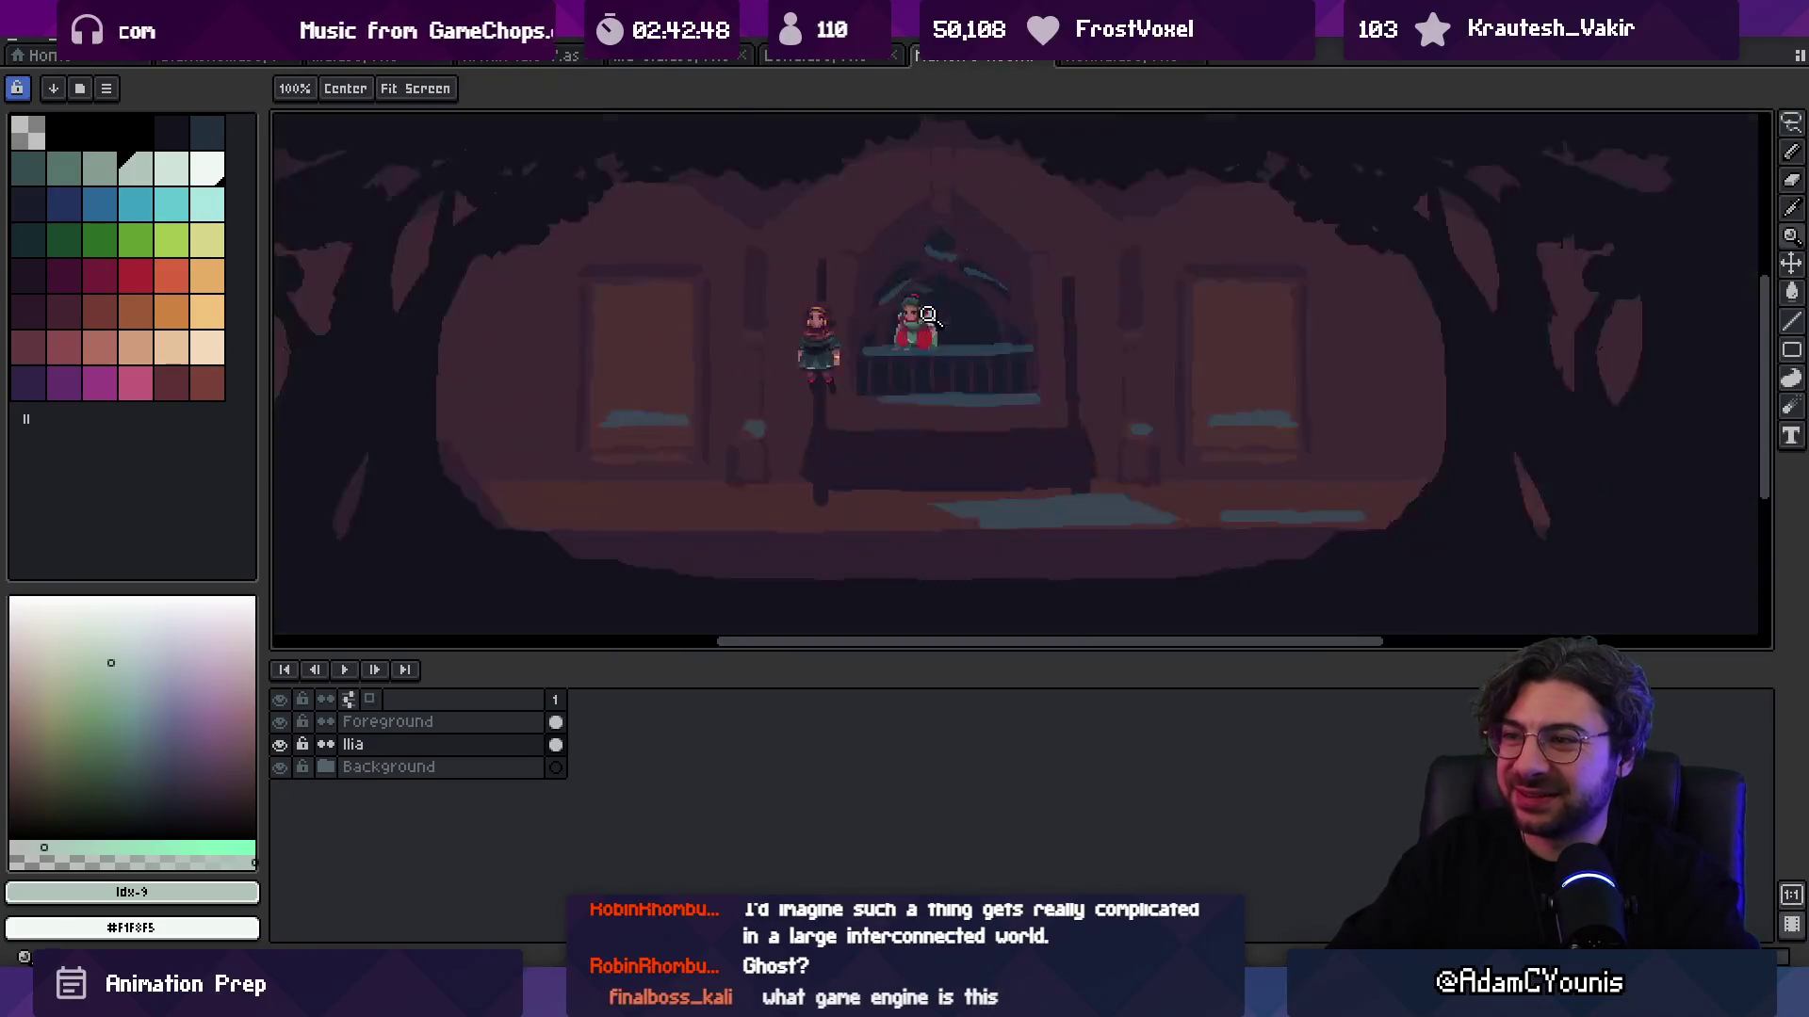
pyautogui.scroll(2, 910, 363)
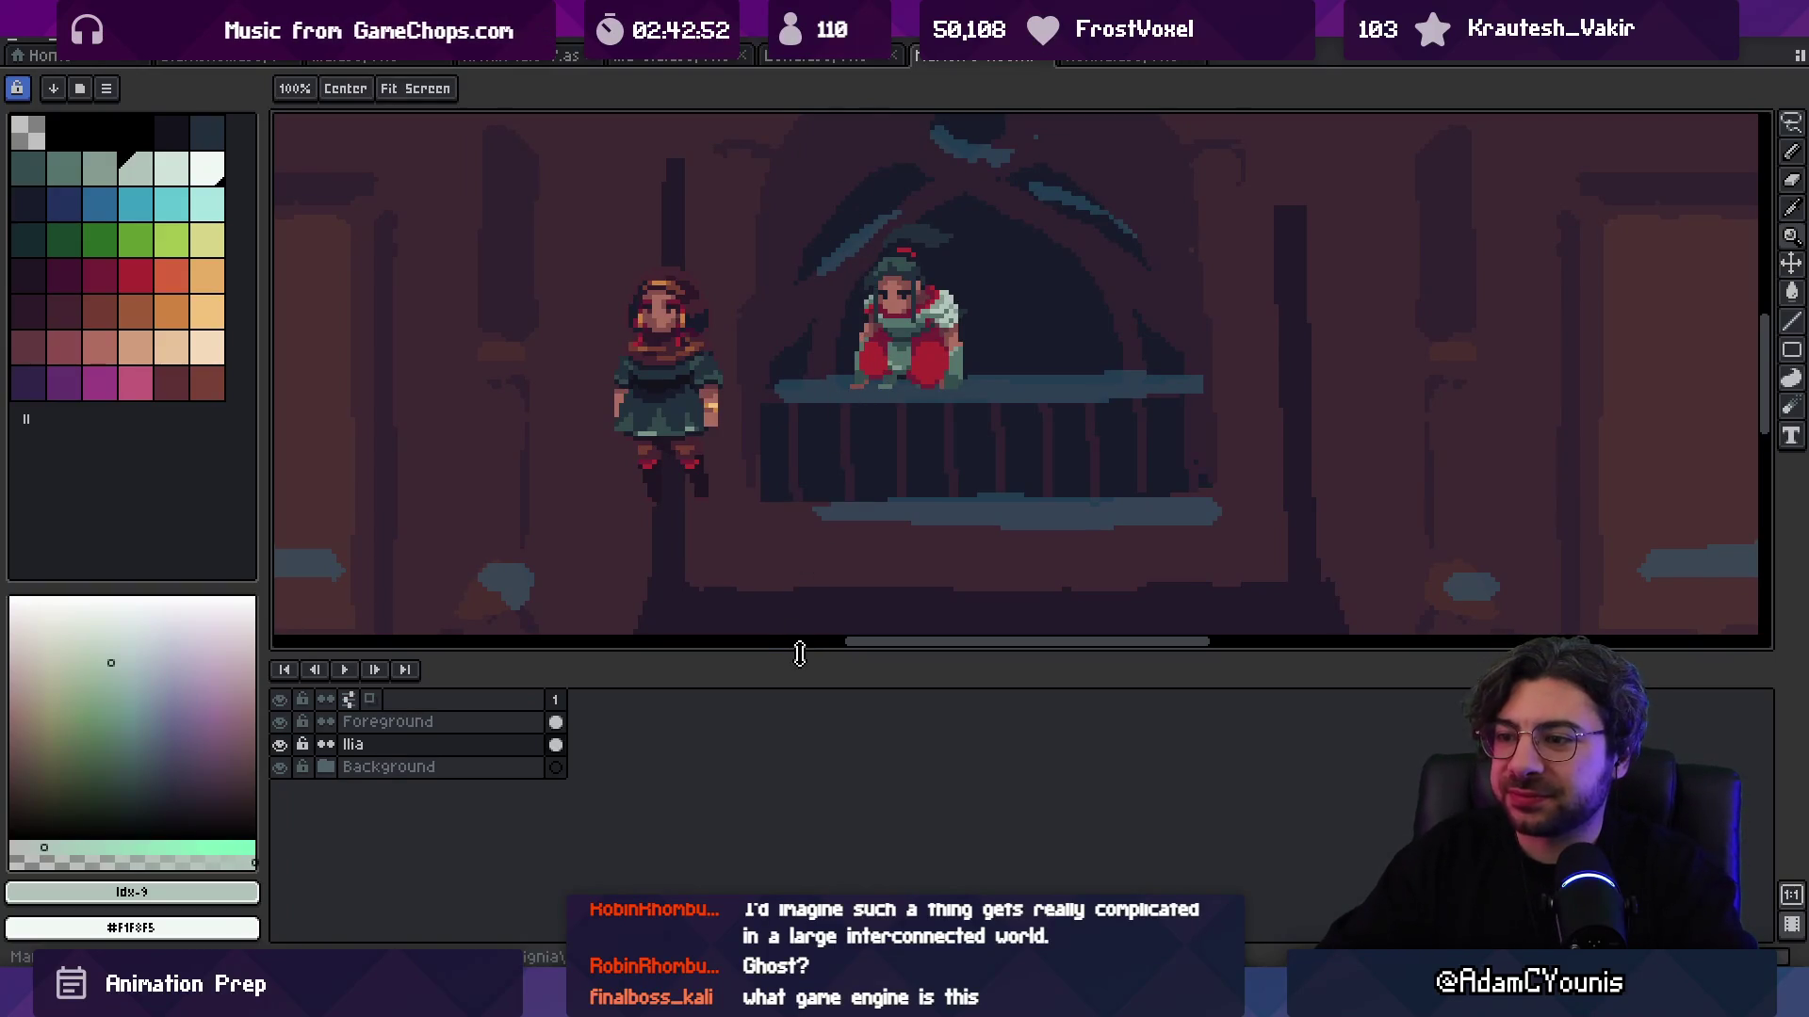
pyautogui.moveTo(799, 653); pyautogui.dragTo(796, 780)
pyautogui.scroll(-2, 886, 569)
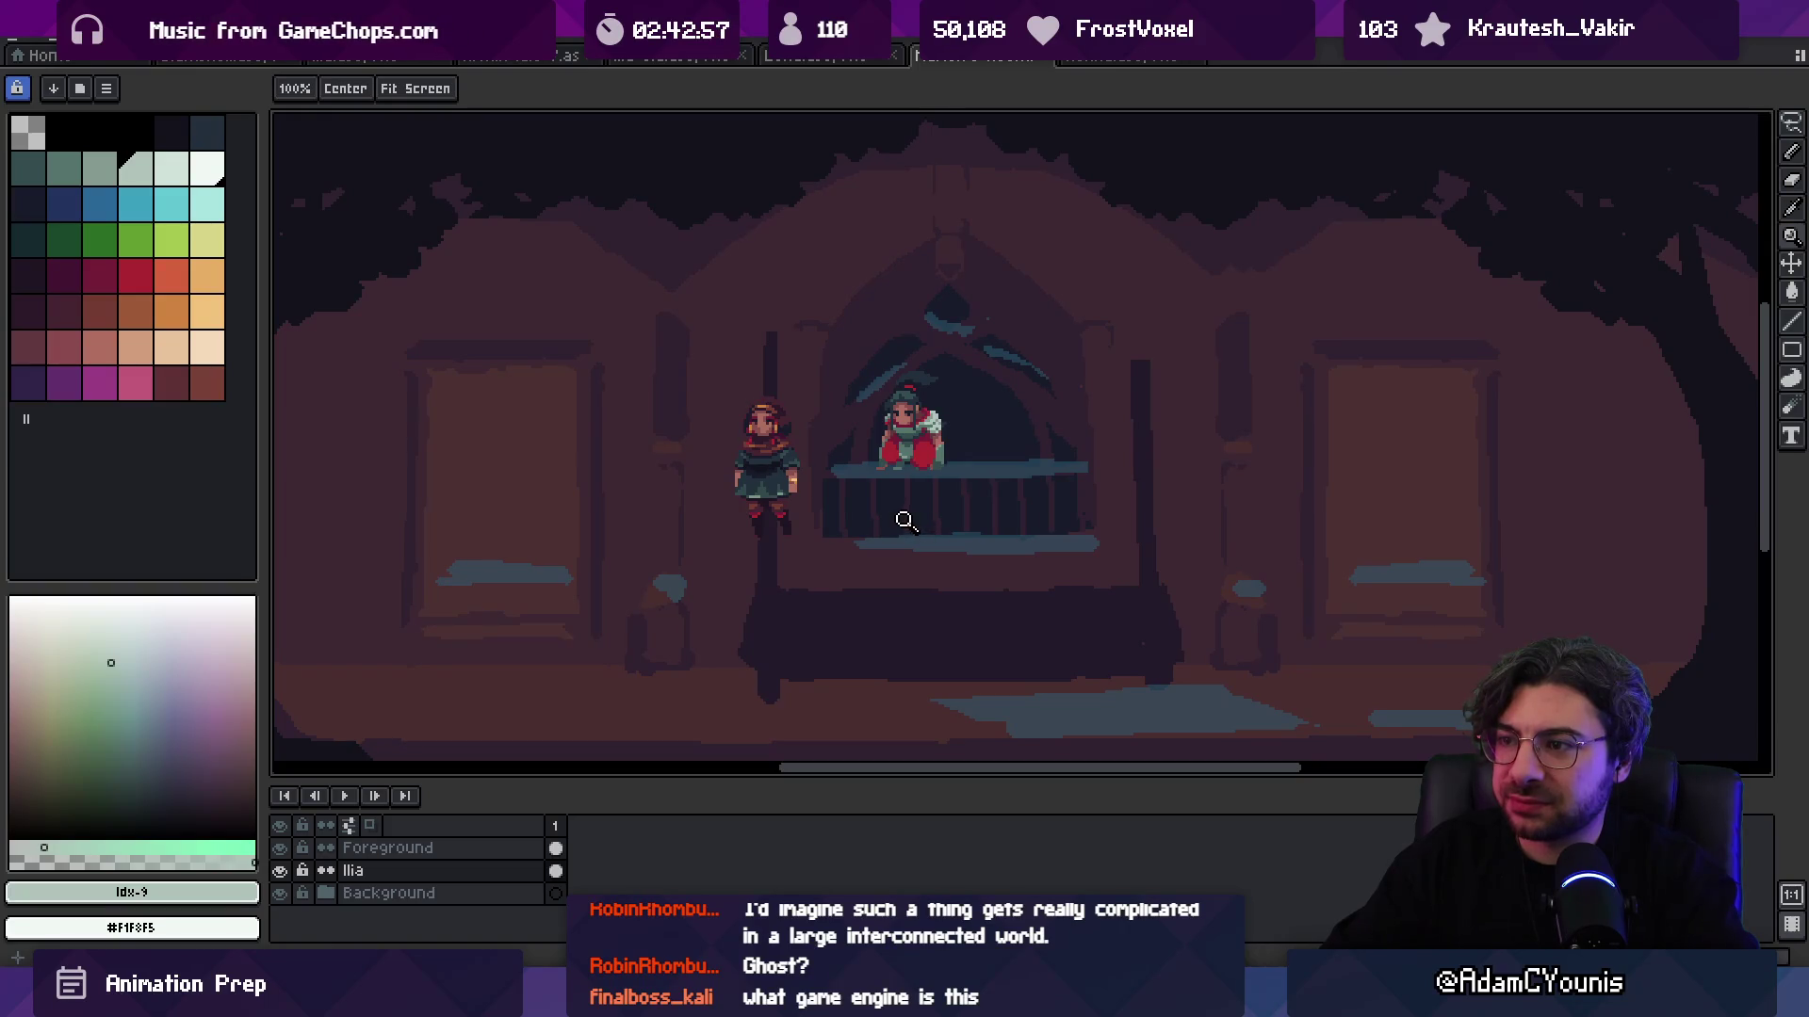
pyautogui.scroll(1, 904, 459)
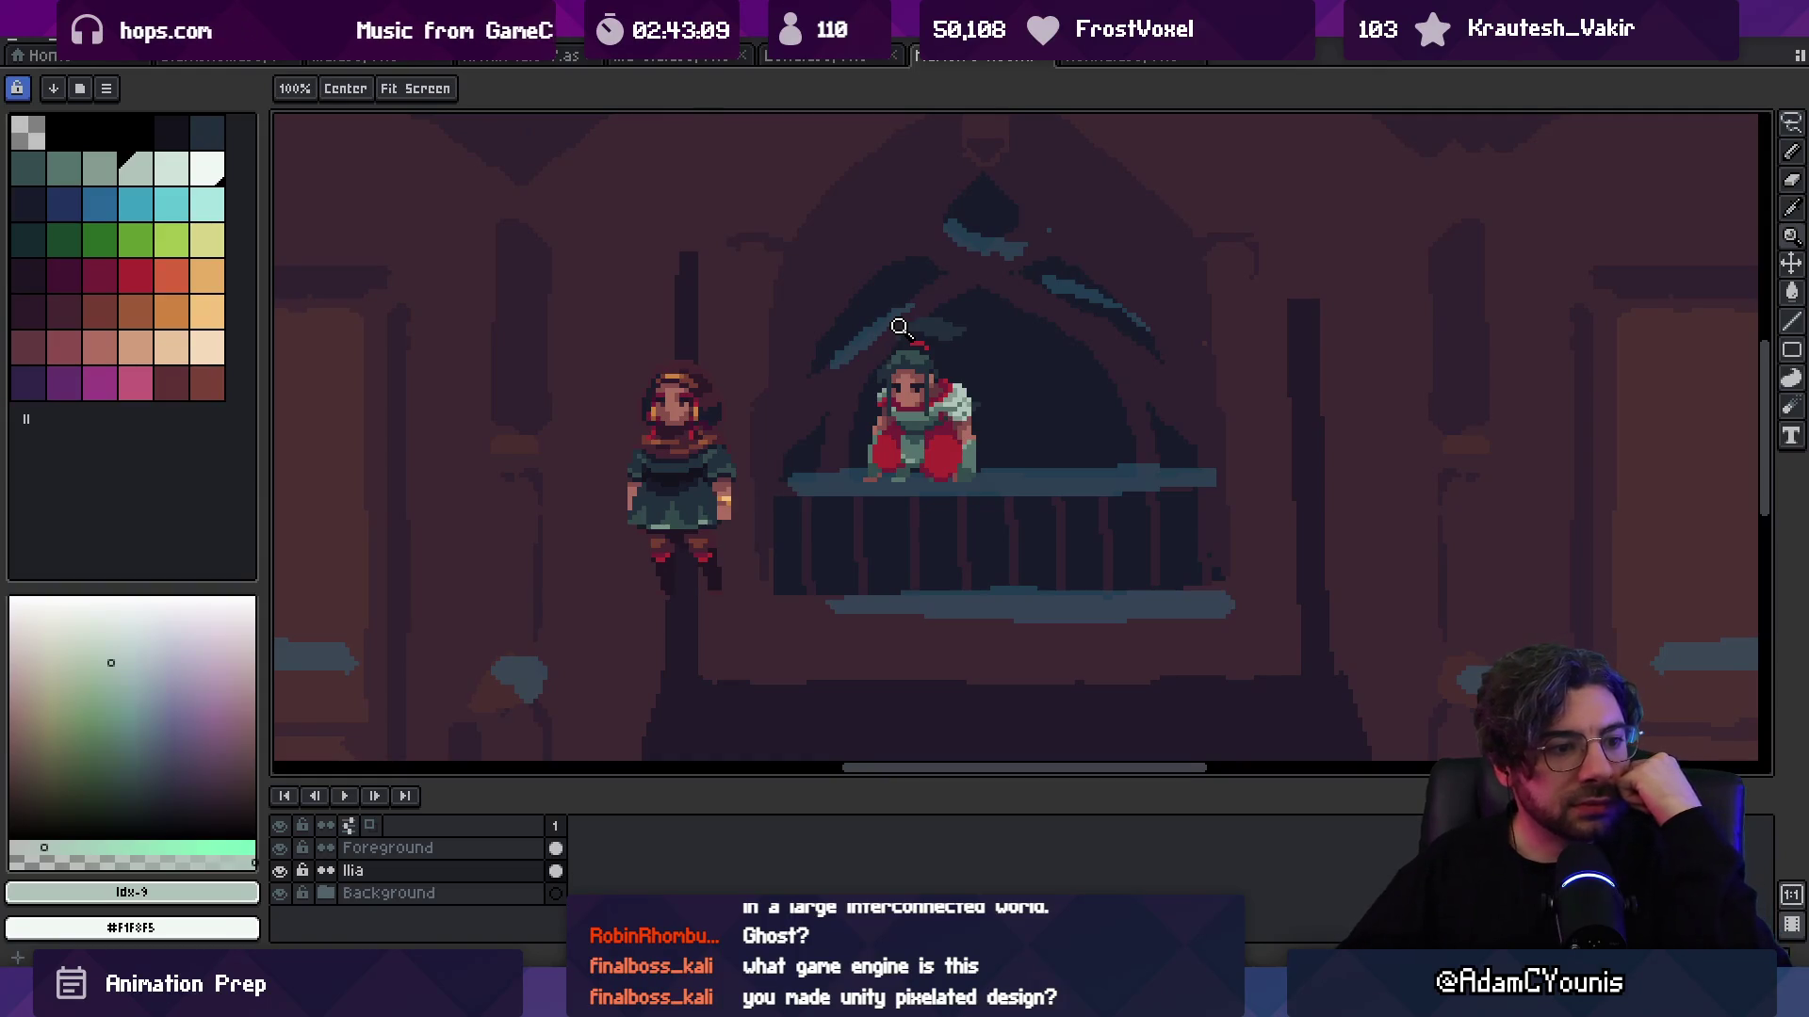
pyautogui.hotkey('alt', 'Tab')
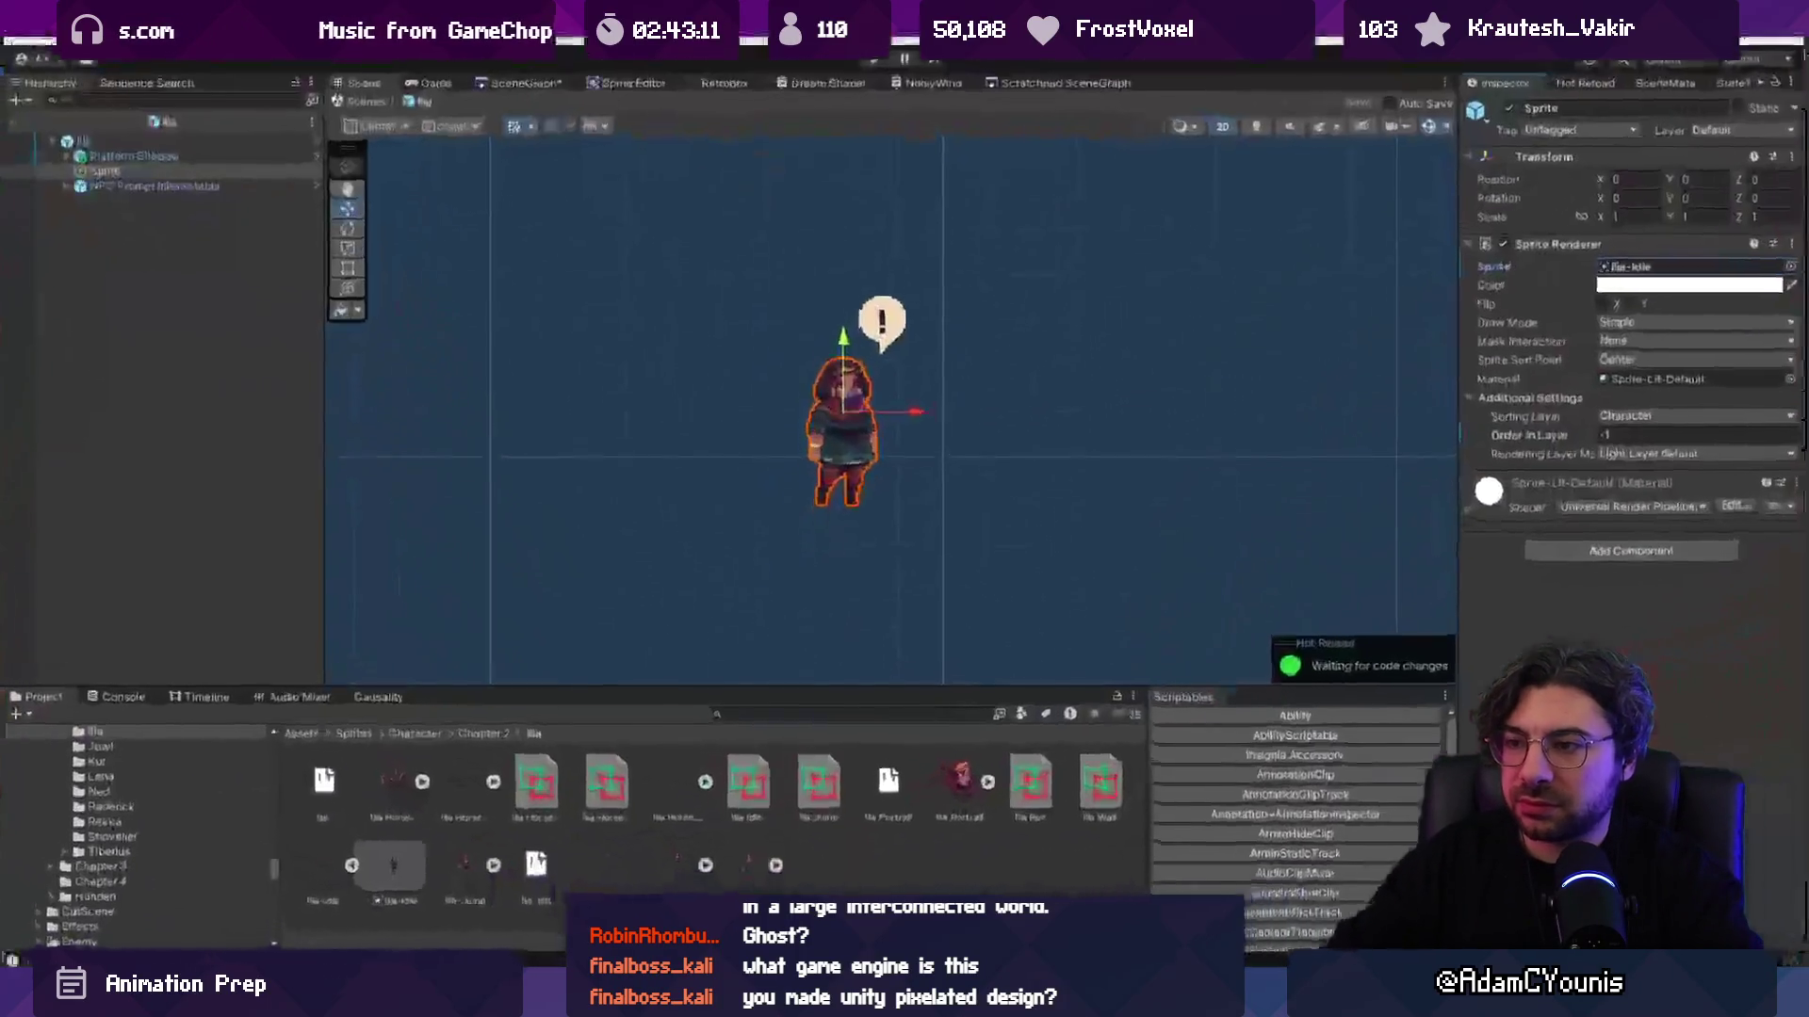
# Step: Leave the Ilia prefab for the bedroom scene and bring up the scene graph
pyautogui.click(356, 96)
pyautogui.scroll(2, 748, 414)
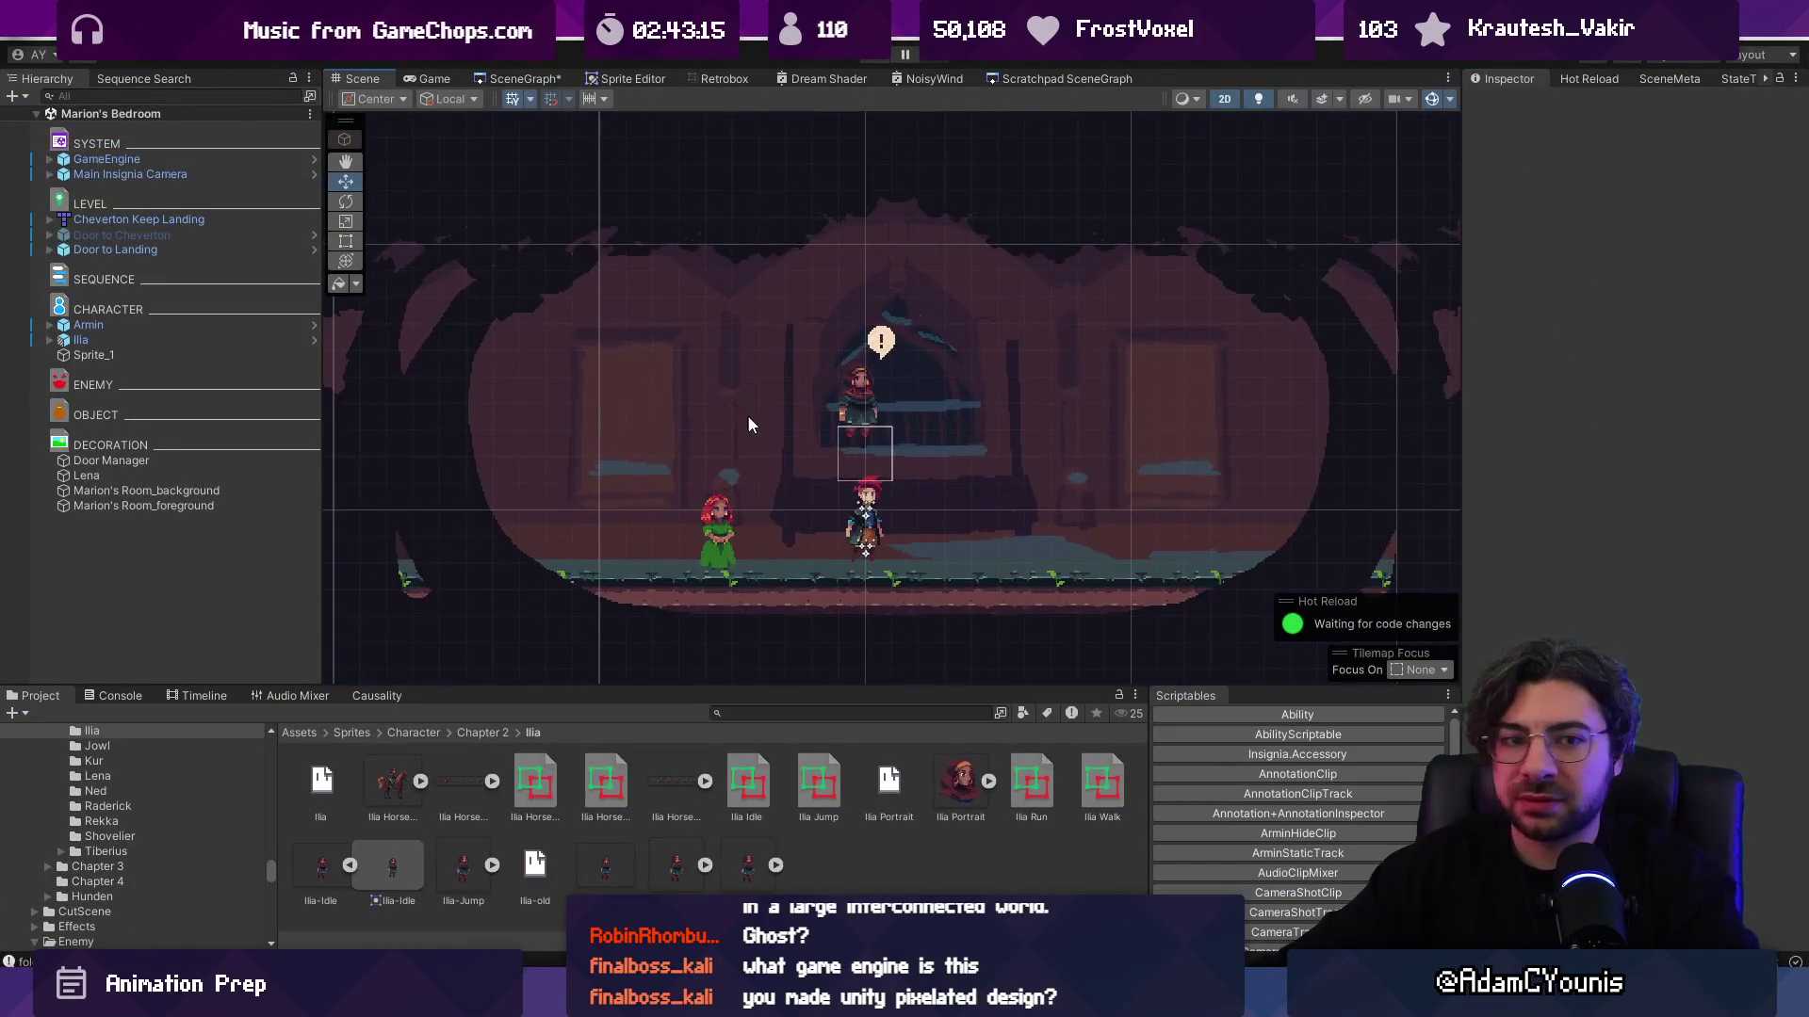
pyautogui.click(512, 83)
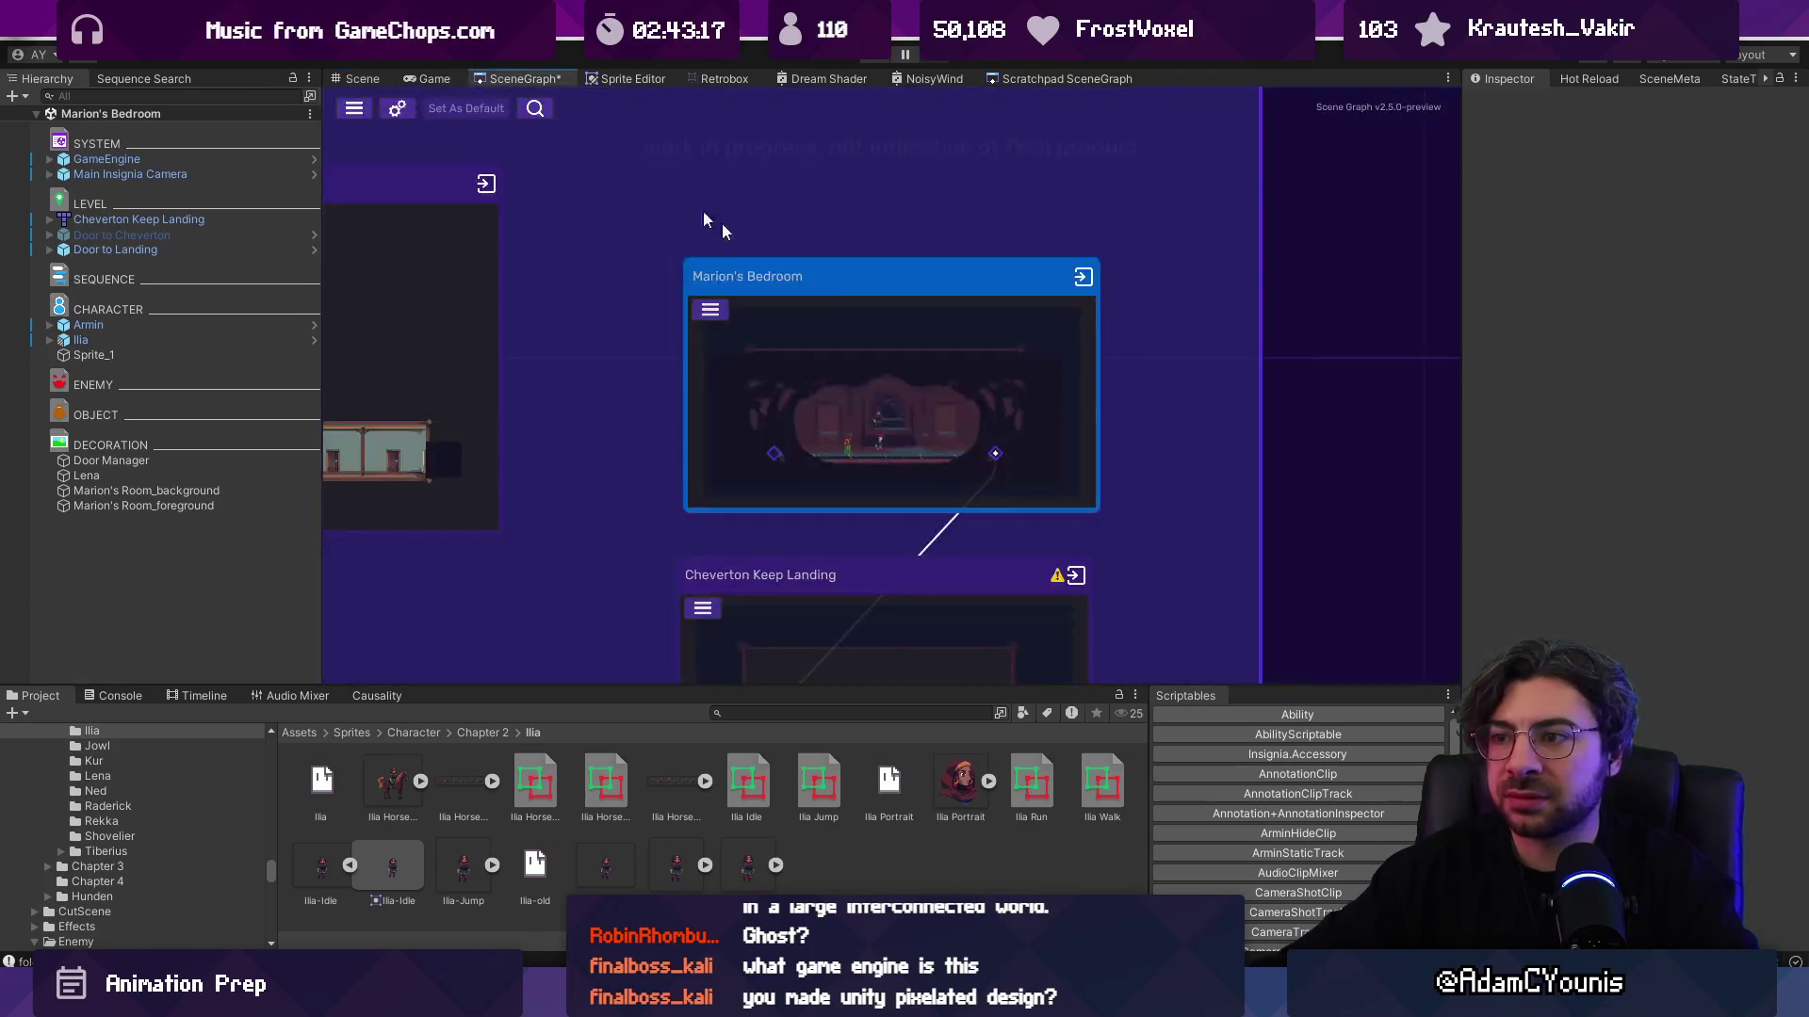
pyautogui.scroll(3, 737, 497)
# Step: Select the Cheverton scene, play-test the level, then stop and return to Aseprite
pyautogui.click(737, 497)
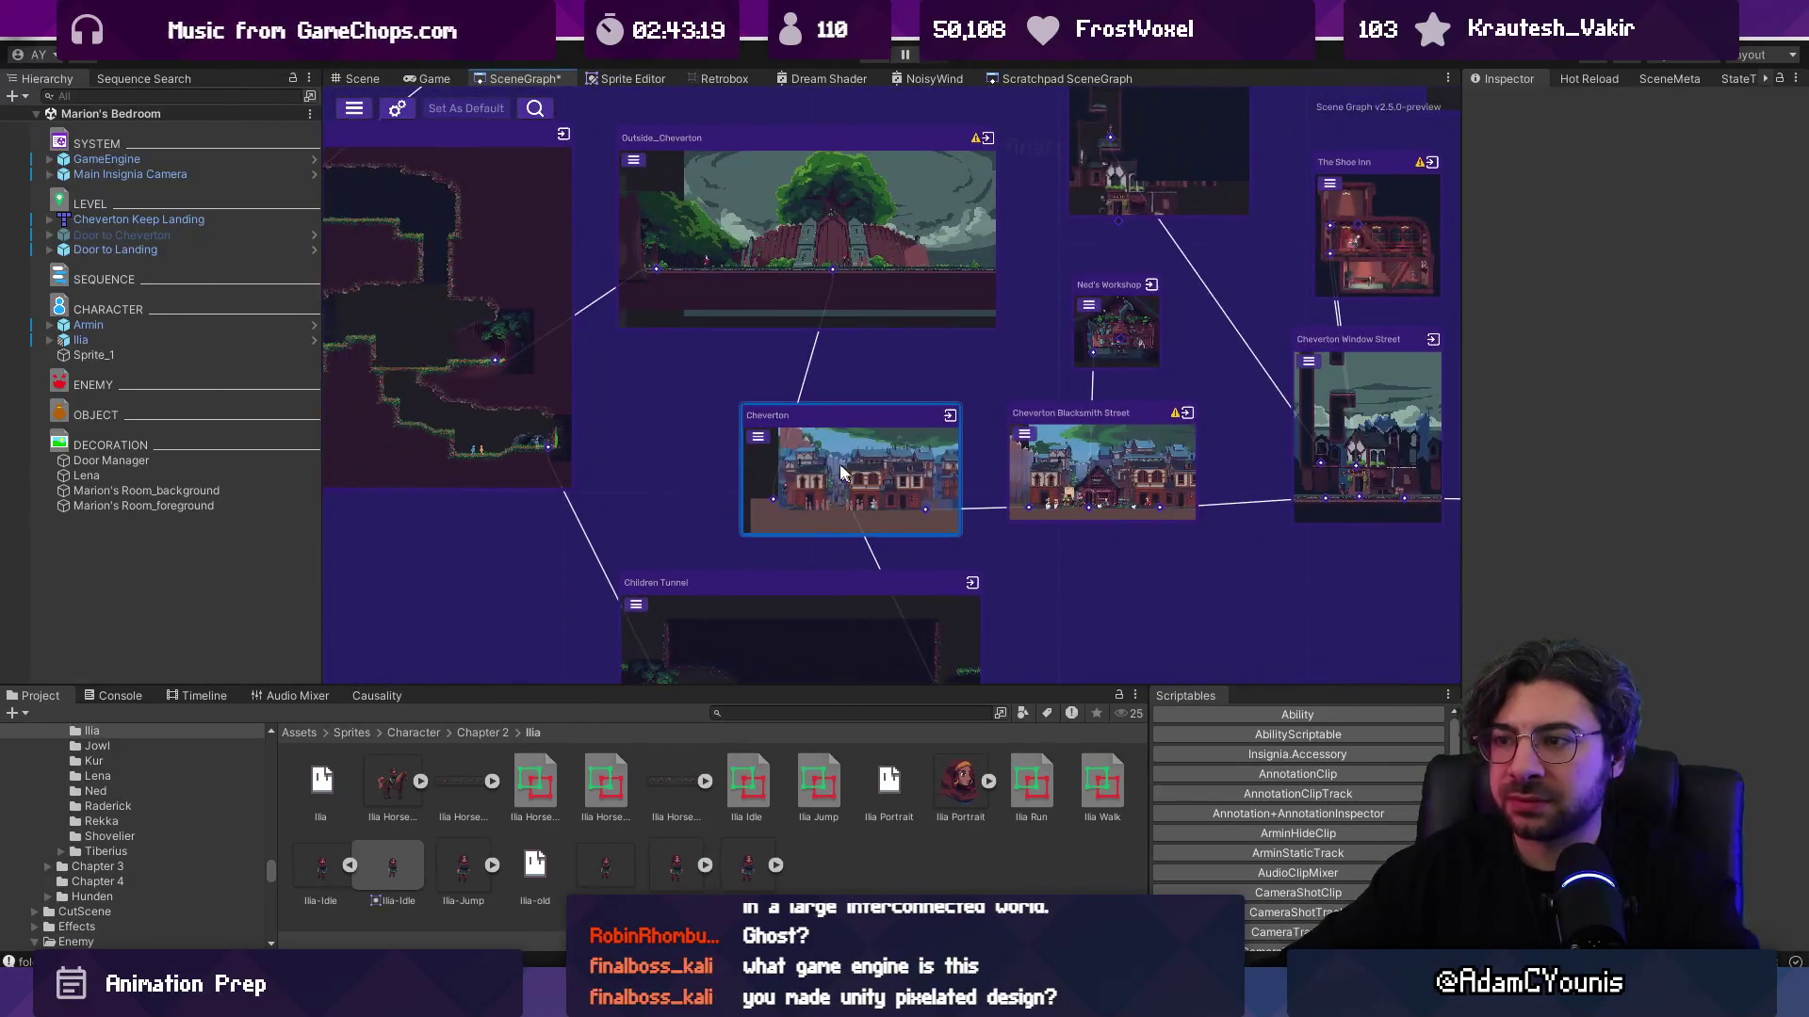
pyautogui.scroll(-5, 726, 462)
pyautogui.scroll(5, 721, 454)
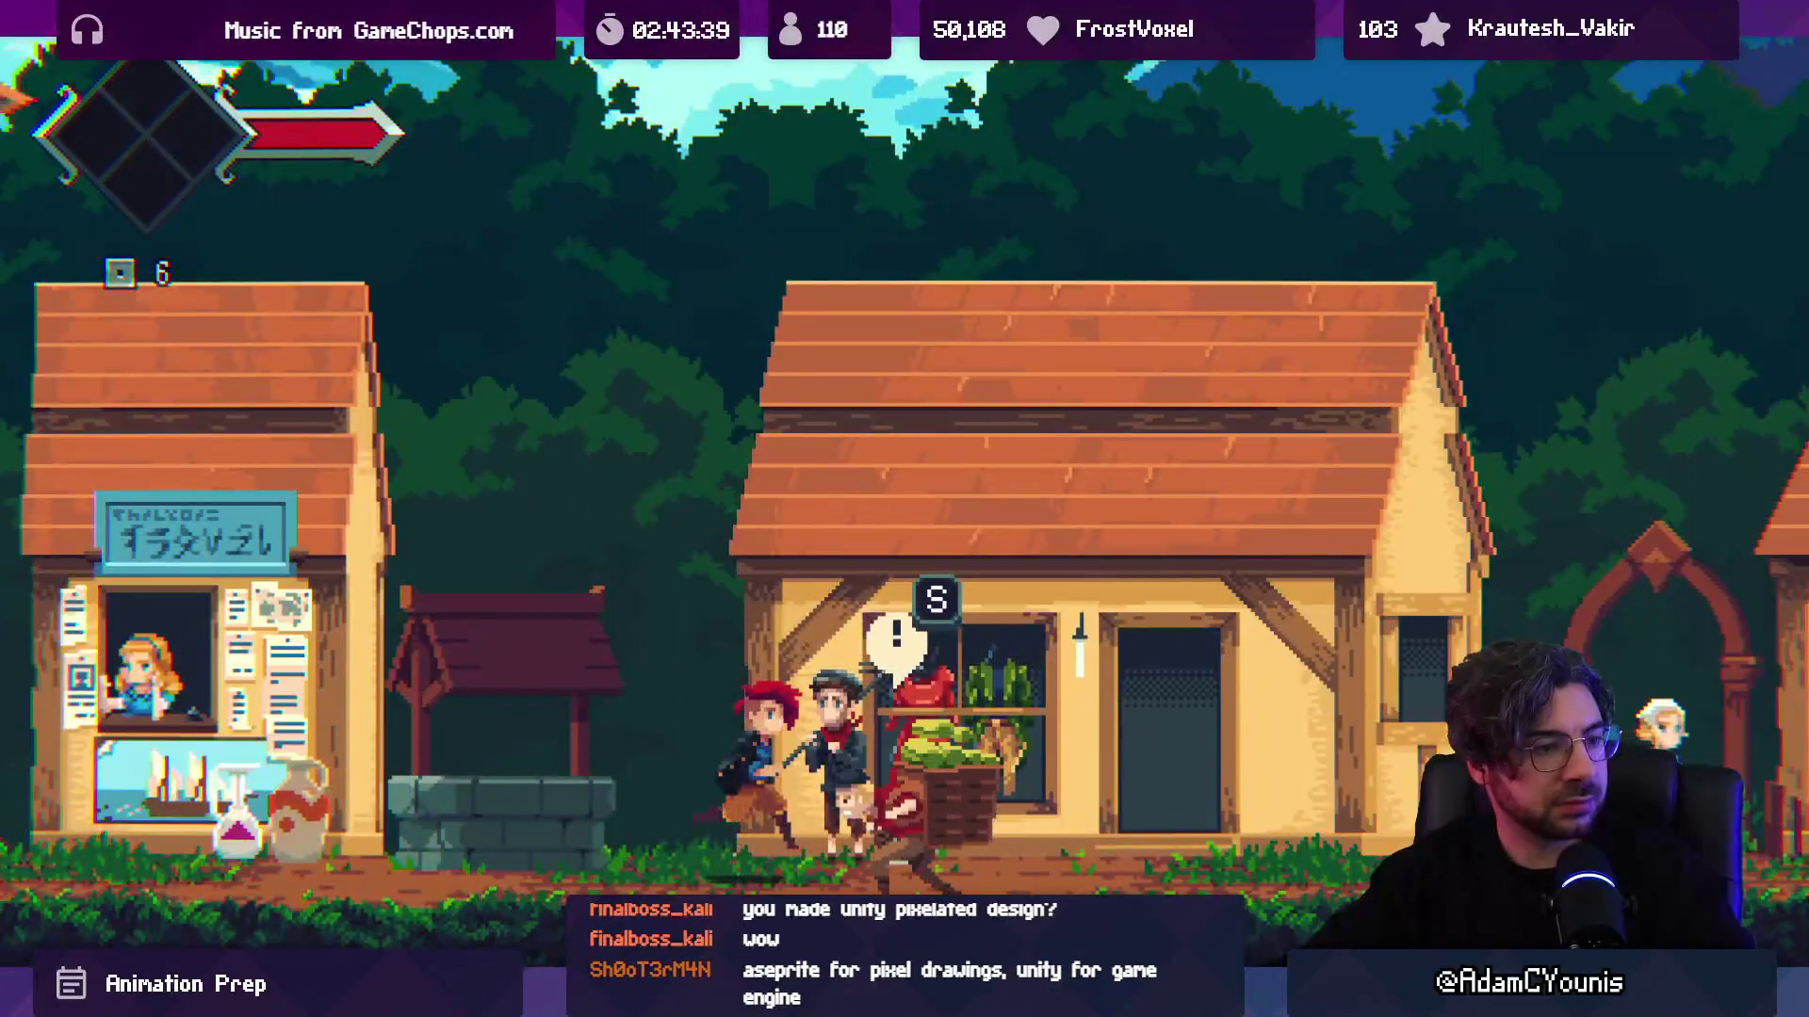
pyautogui.hotkey('ctrl', 'p')
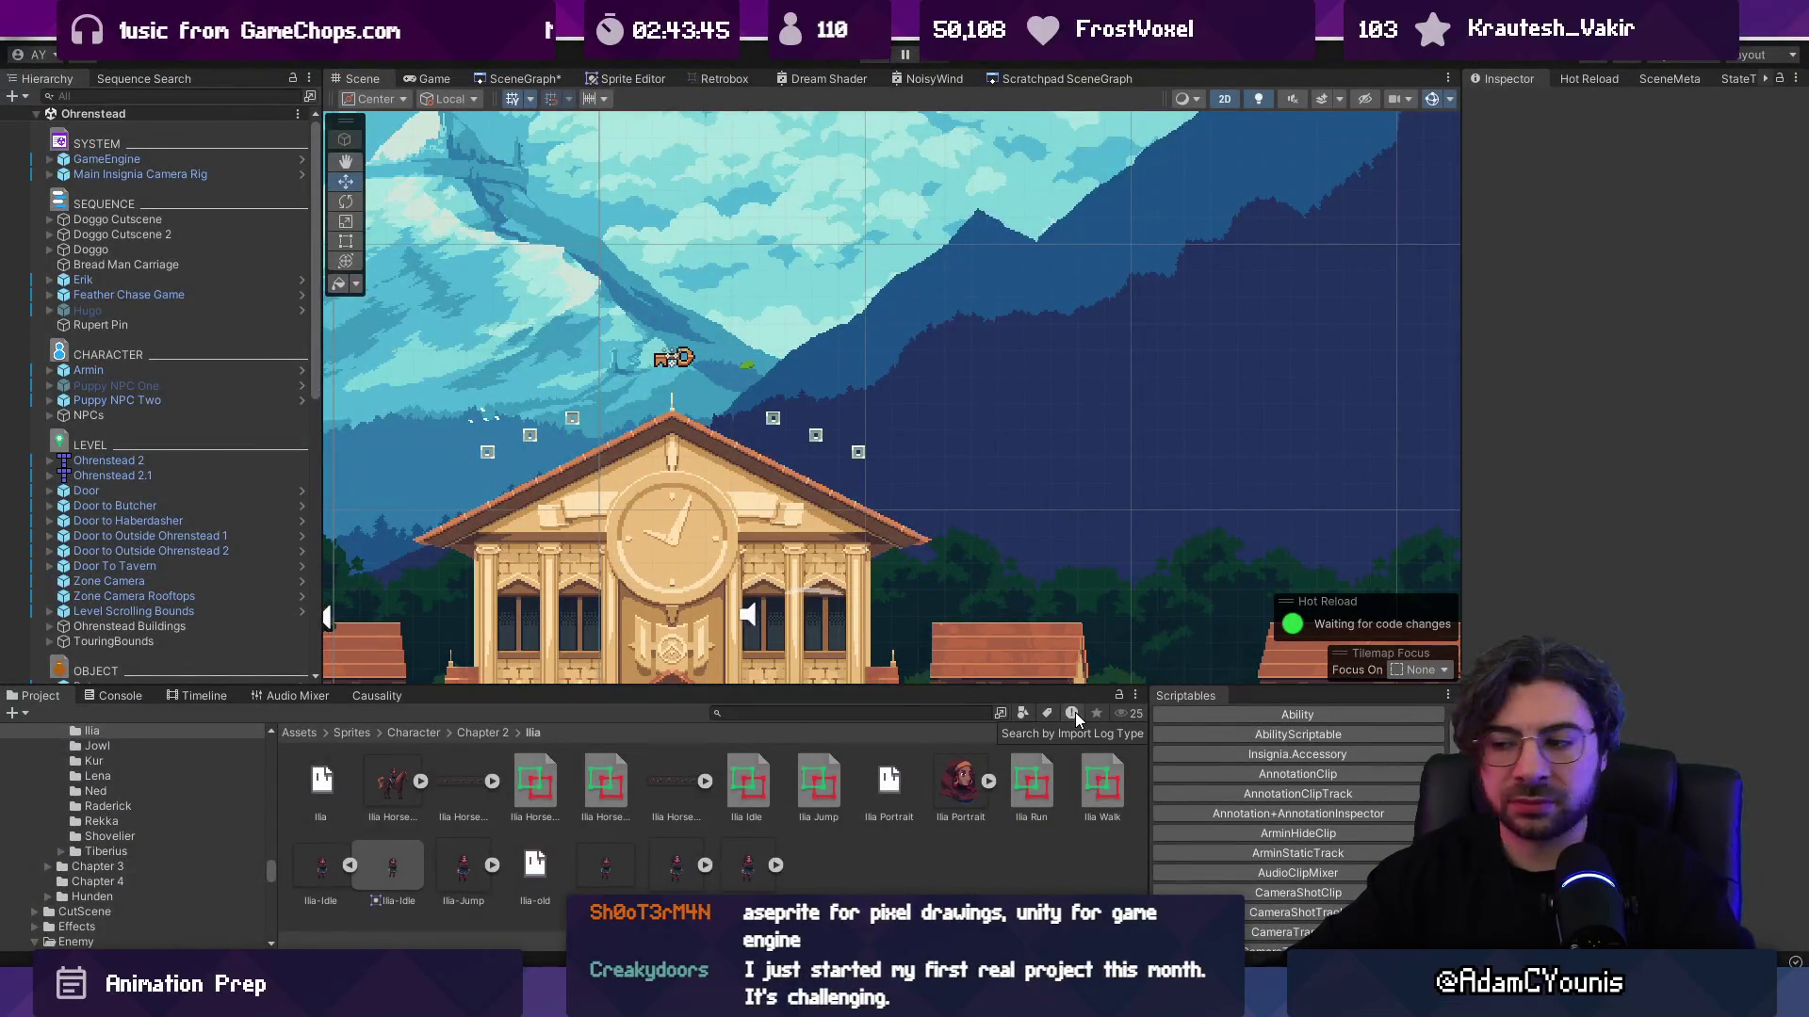
pyautogui.hotkey('alt', 'Tab')
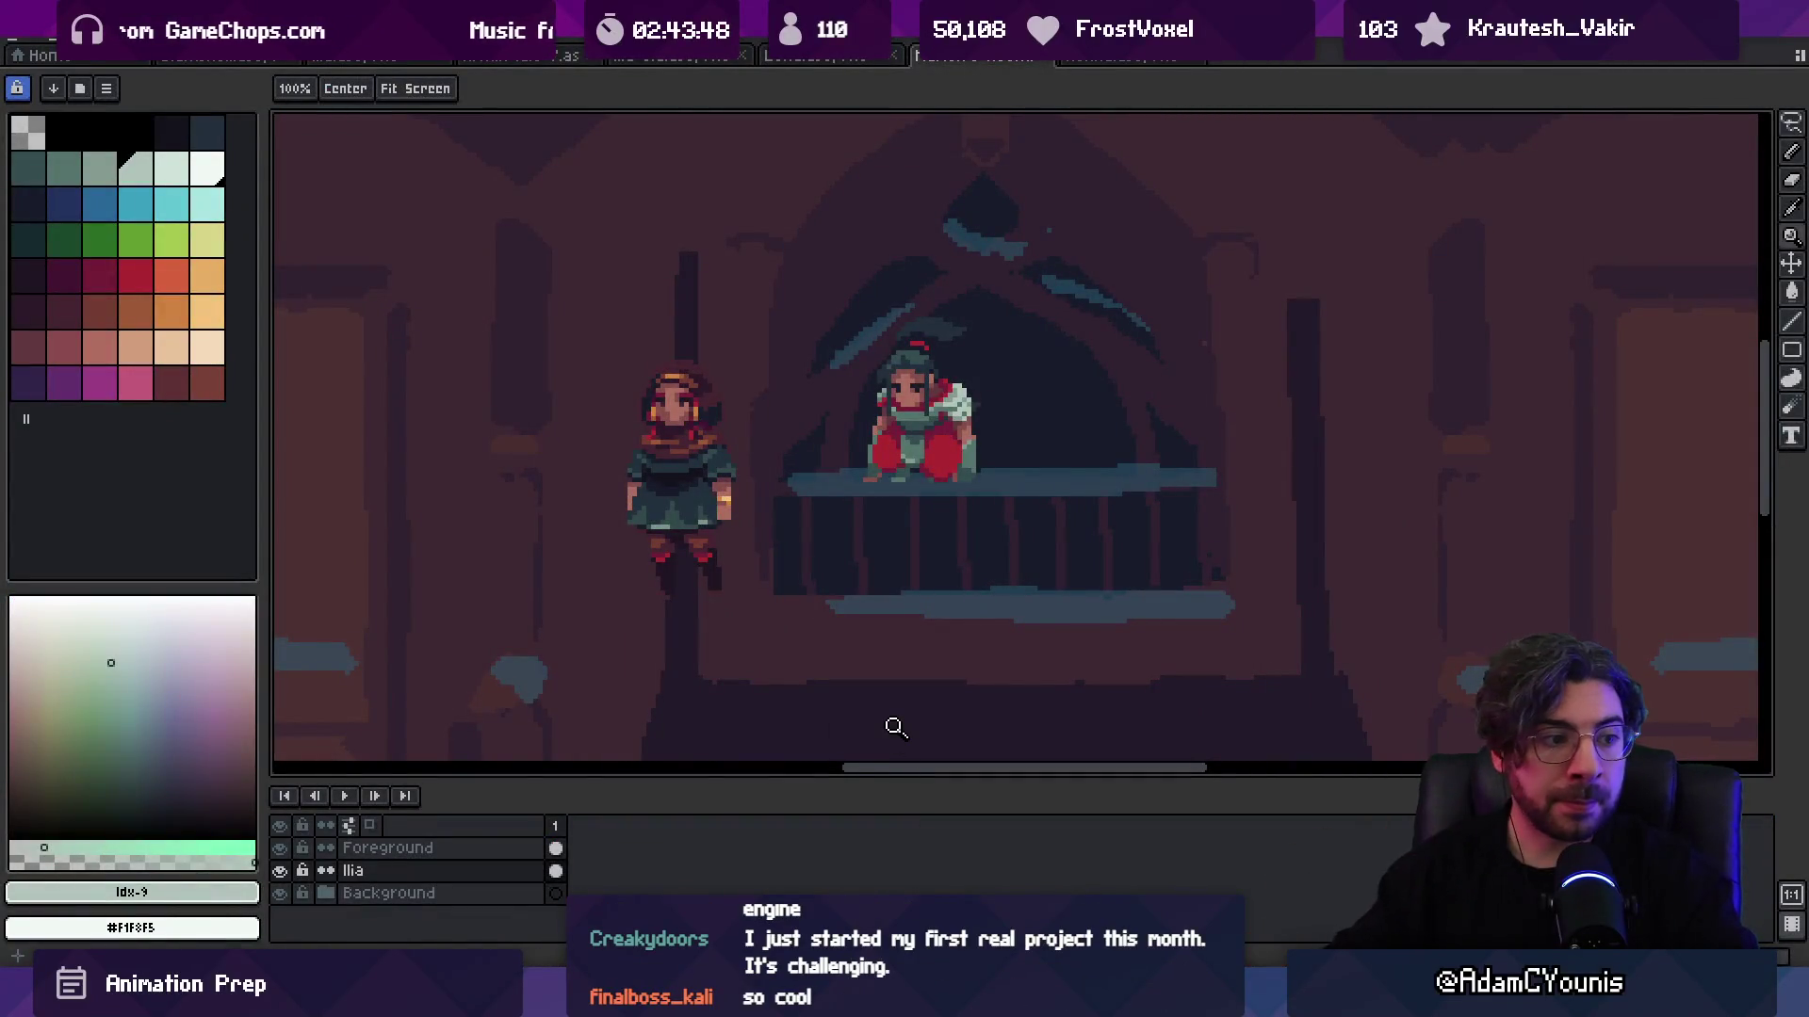
# Step: Lasso-select the standing hooded girl on the left and delete her from the room scene
pyautogui.scroll(-3, 870, 474)
pyautogui.scroll(3, 890, 462)
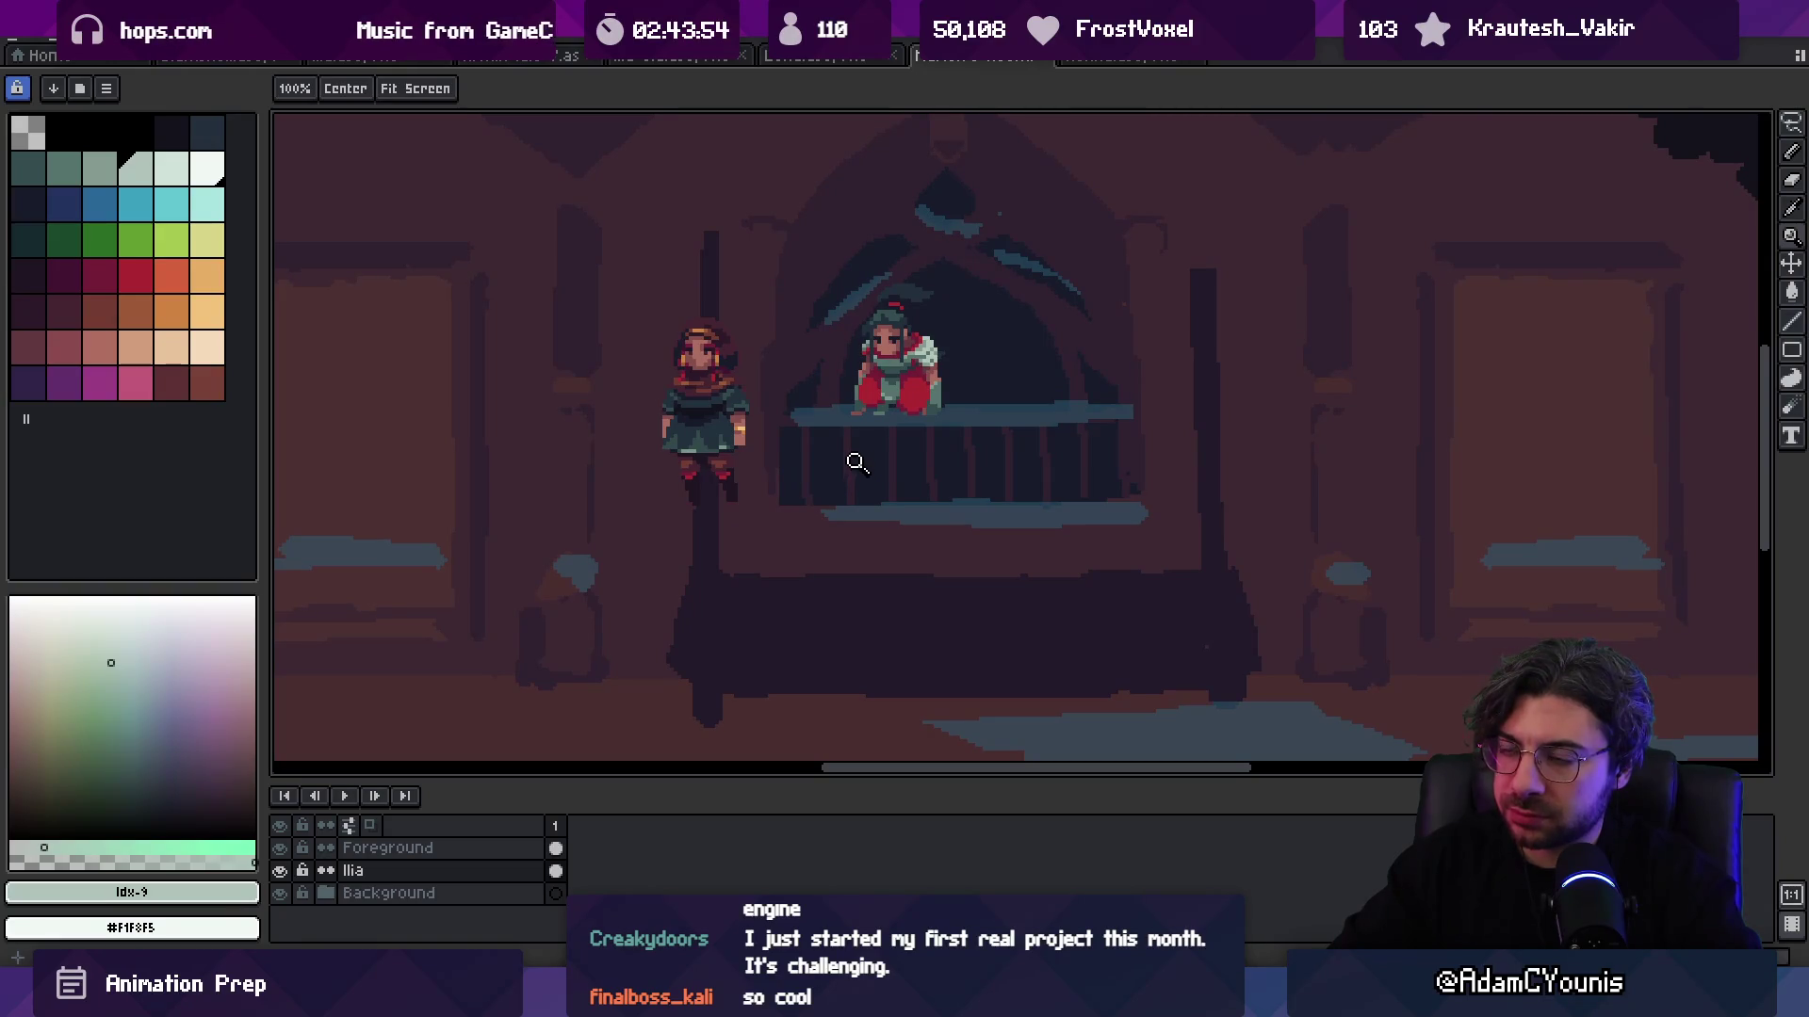
pyautogui.scroll(1, 857, 463)
pyautogui.scroll(1, 836, 471)
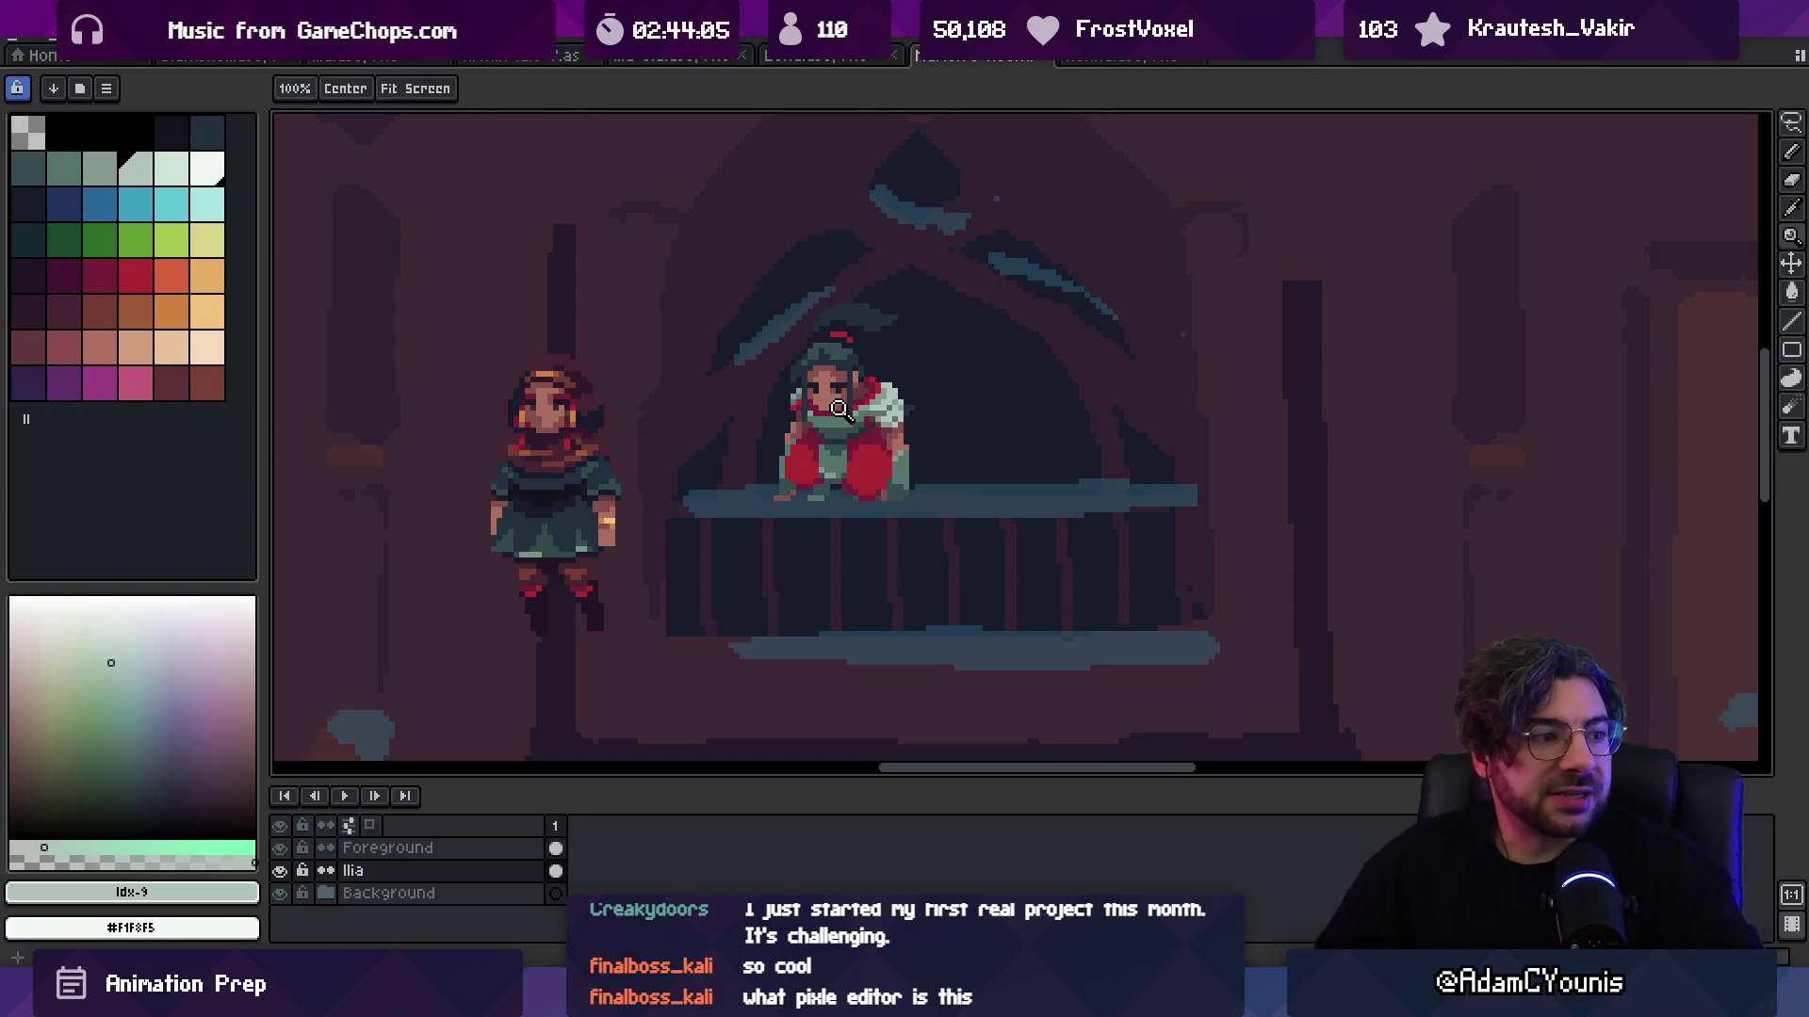
pyautogui.scroll(-1, 852, 372)
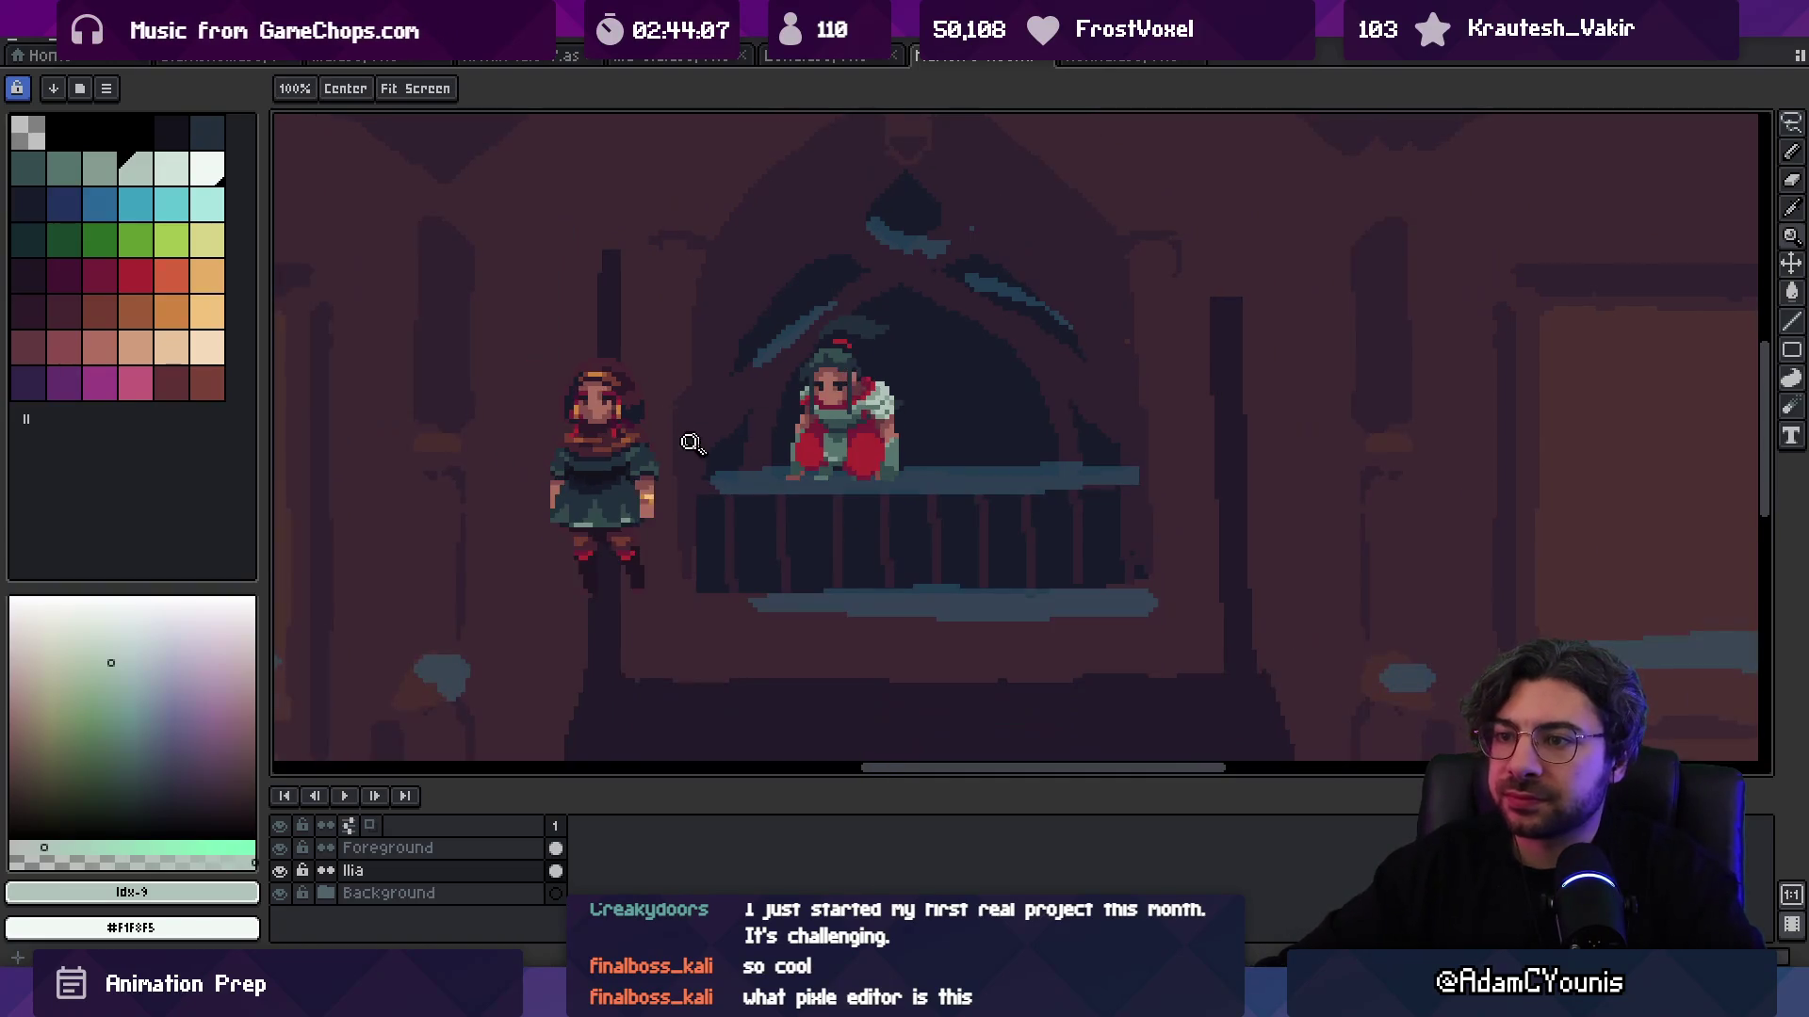
pyautogui.press('v')
pyautogui.press('m')
pyautogui.moveTo(655, 369); pyautogui.dragTo(626, 343)
pyautogui.press('Delete')
pyautogui.moveTo(579, 546); pyautogui.dragTo(626, 404)
# Step: Drop the leftover selection and flip through the open sprite tabs to the girl's animated sprite
pyautogui.click(618, 393)
pyautogui.click(890, 56)
pyautogui.click(951, 58)
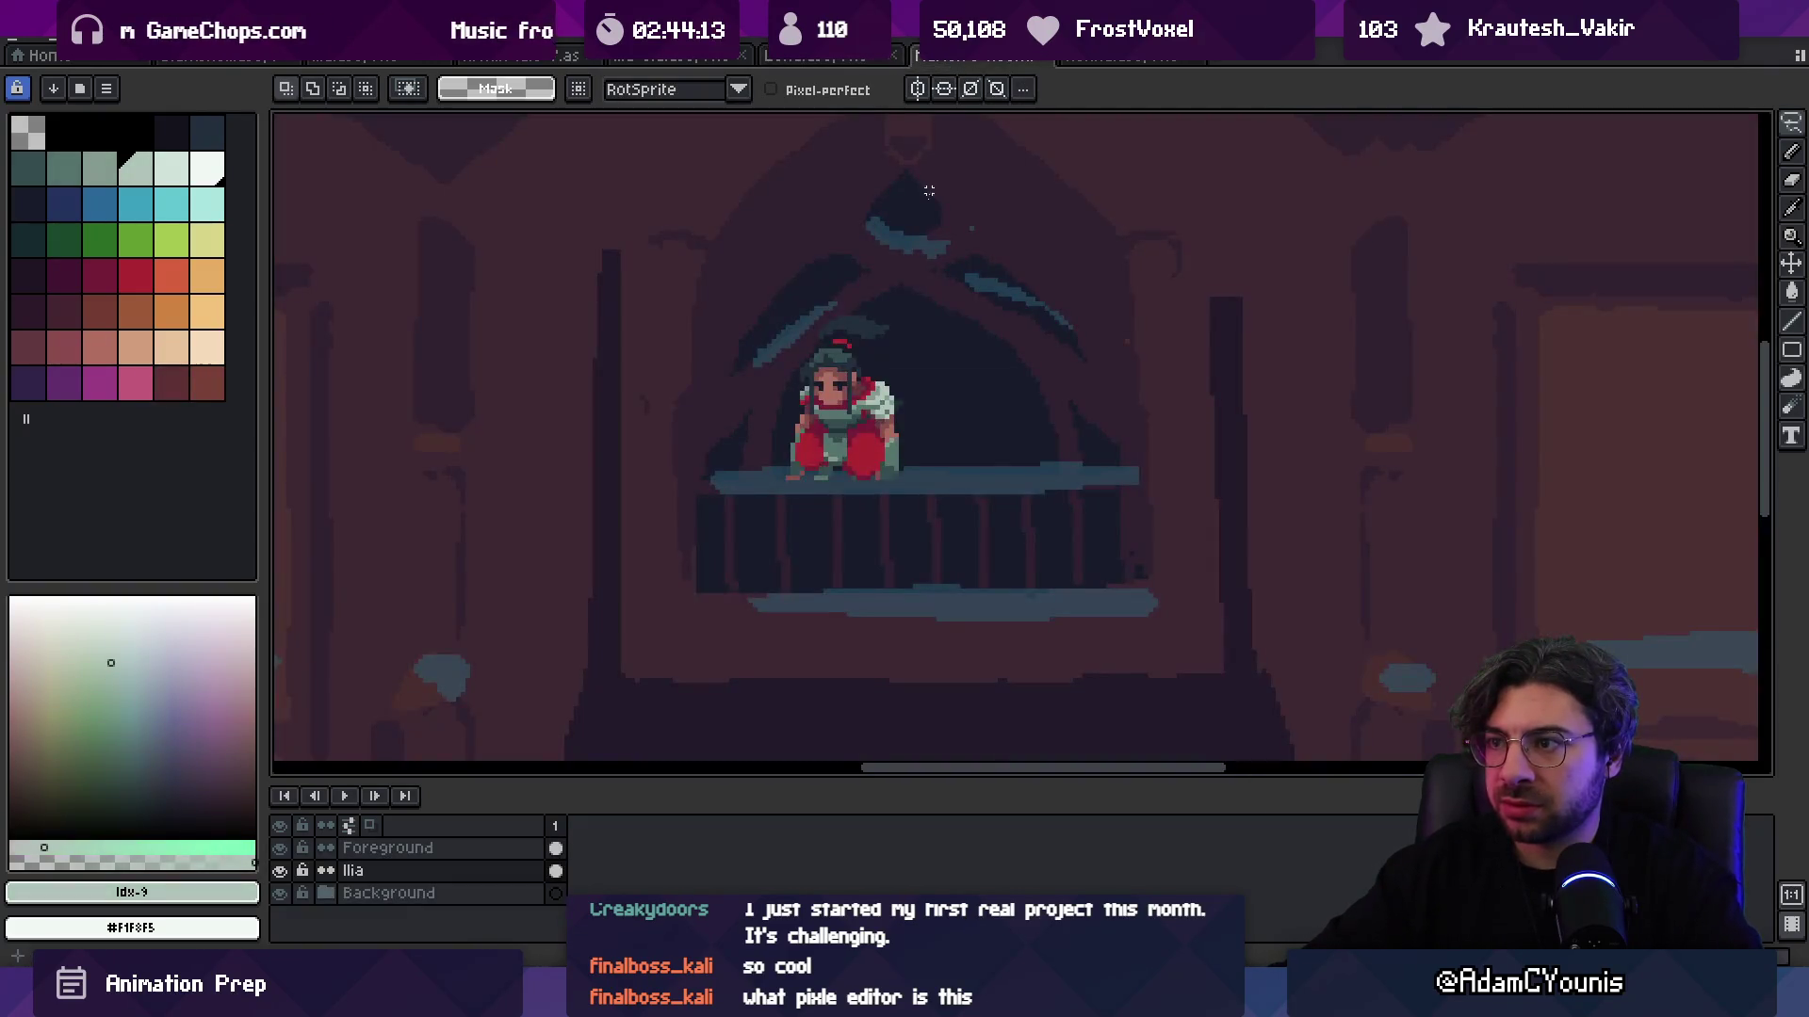
pyautogui.click(1074, 58)
pyautogui.click(1022, 61)
pyautogui.click(971, 60)
pyautogui.click(956, 62)
pyautogui.click(1123, 60)
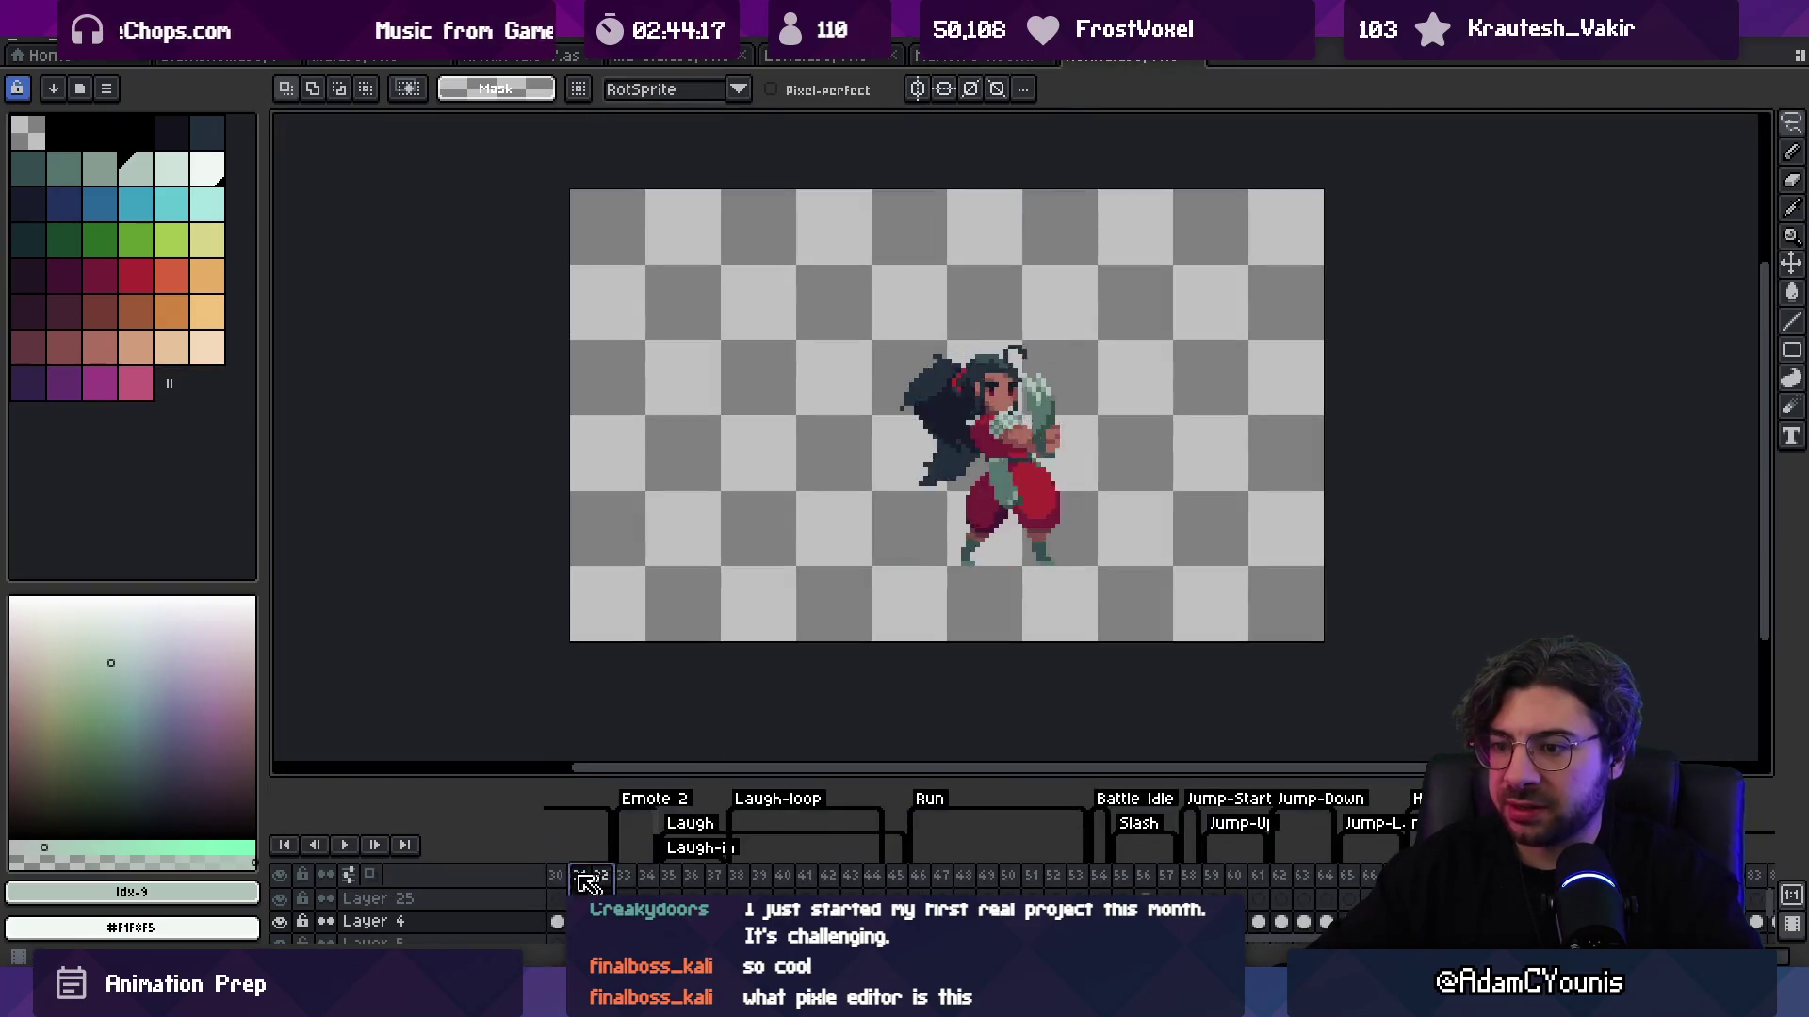
# Step: Scrub the timeline and play back the Walk frames 15–27 and frames 46–56
pyautogui.moveTo(546, 883); pyautogui.dragTo(1602, 875)
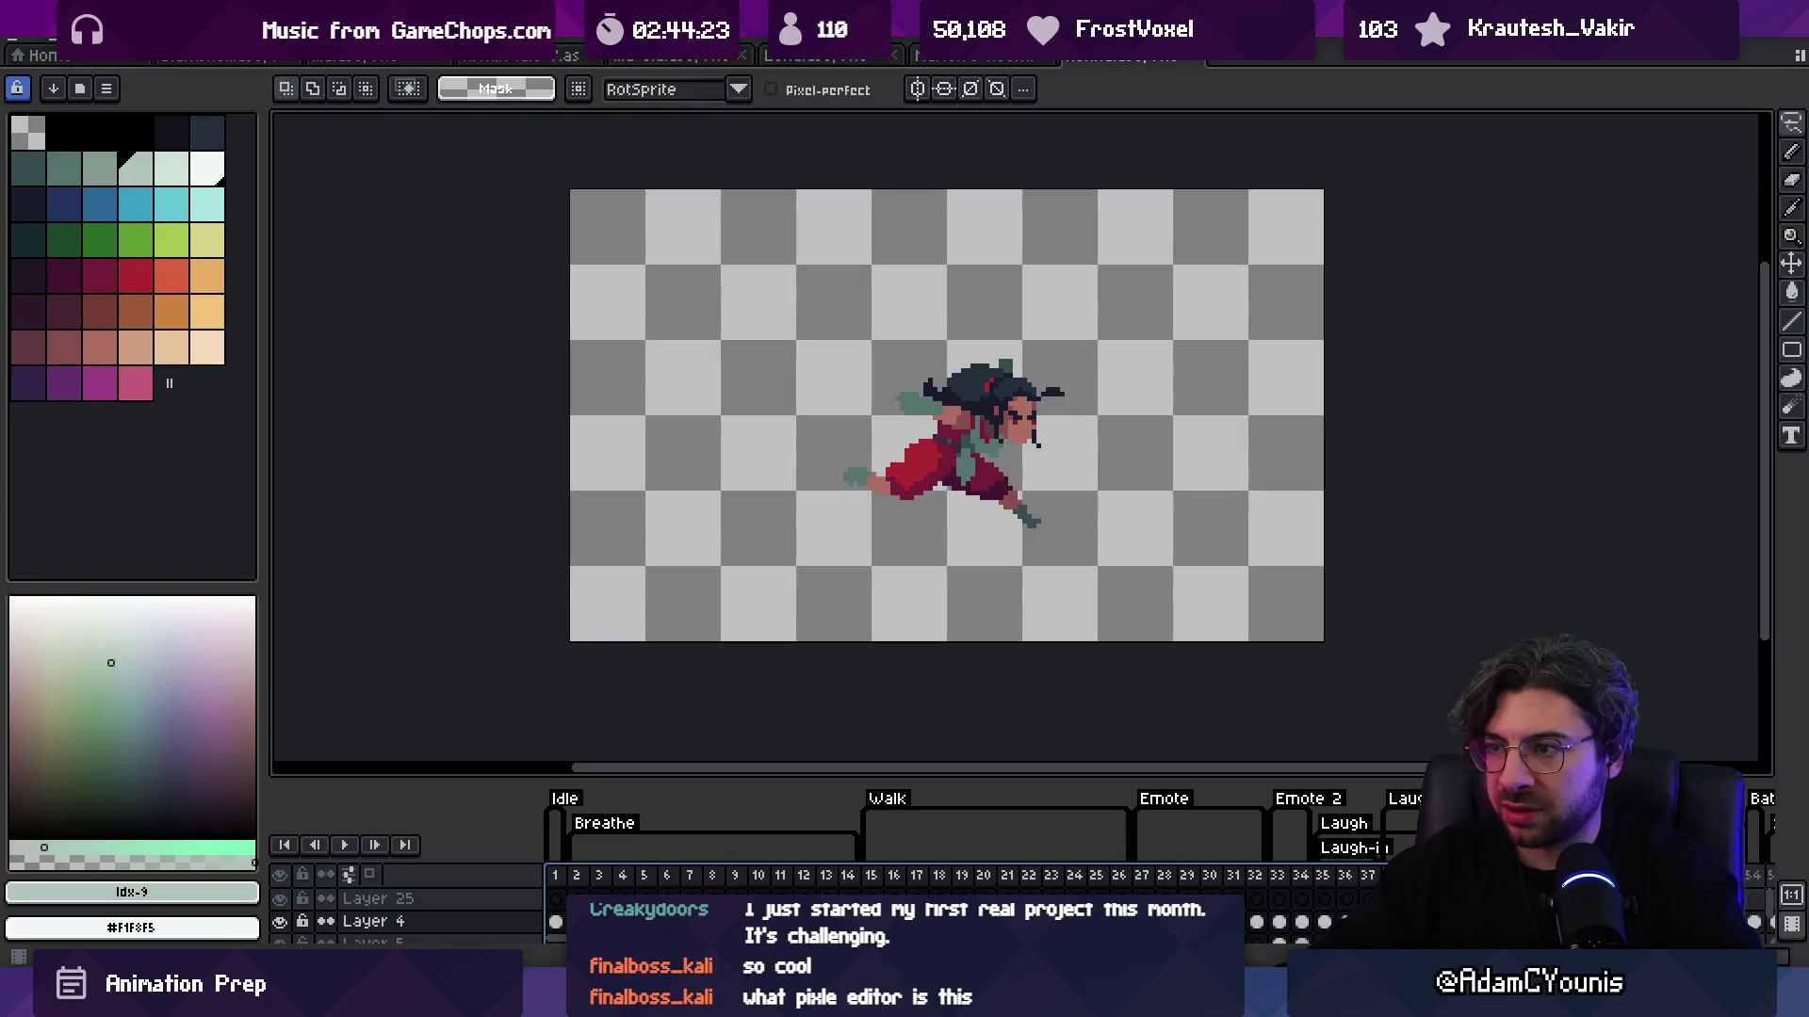
pyautogui.moveTo(869, 878); pyautogui.dragTo(1129, 876)
pyautogui.moveTo(1326, 878); pyautogui.dragTo(918, 885)
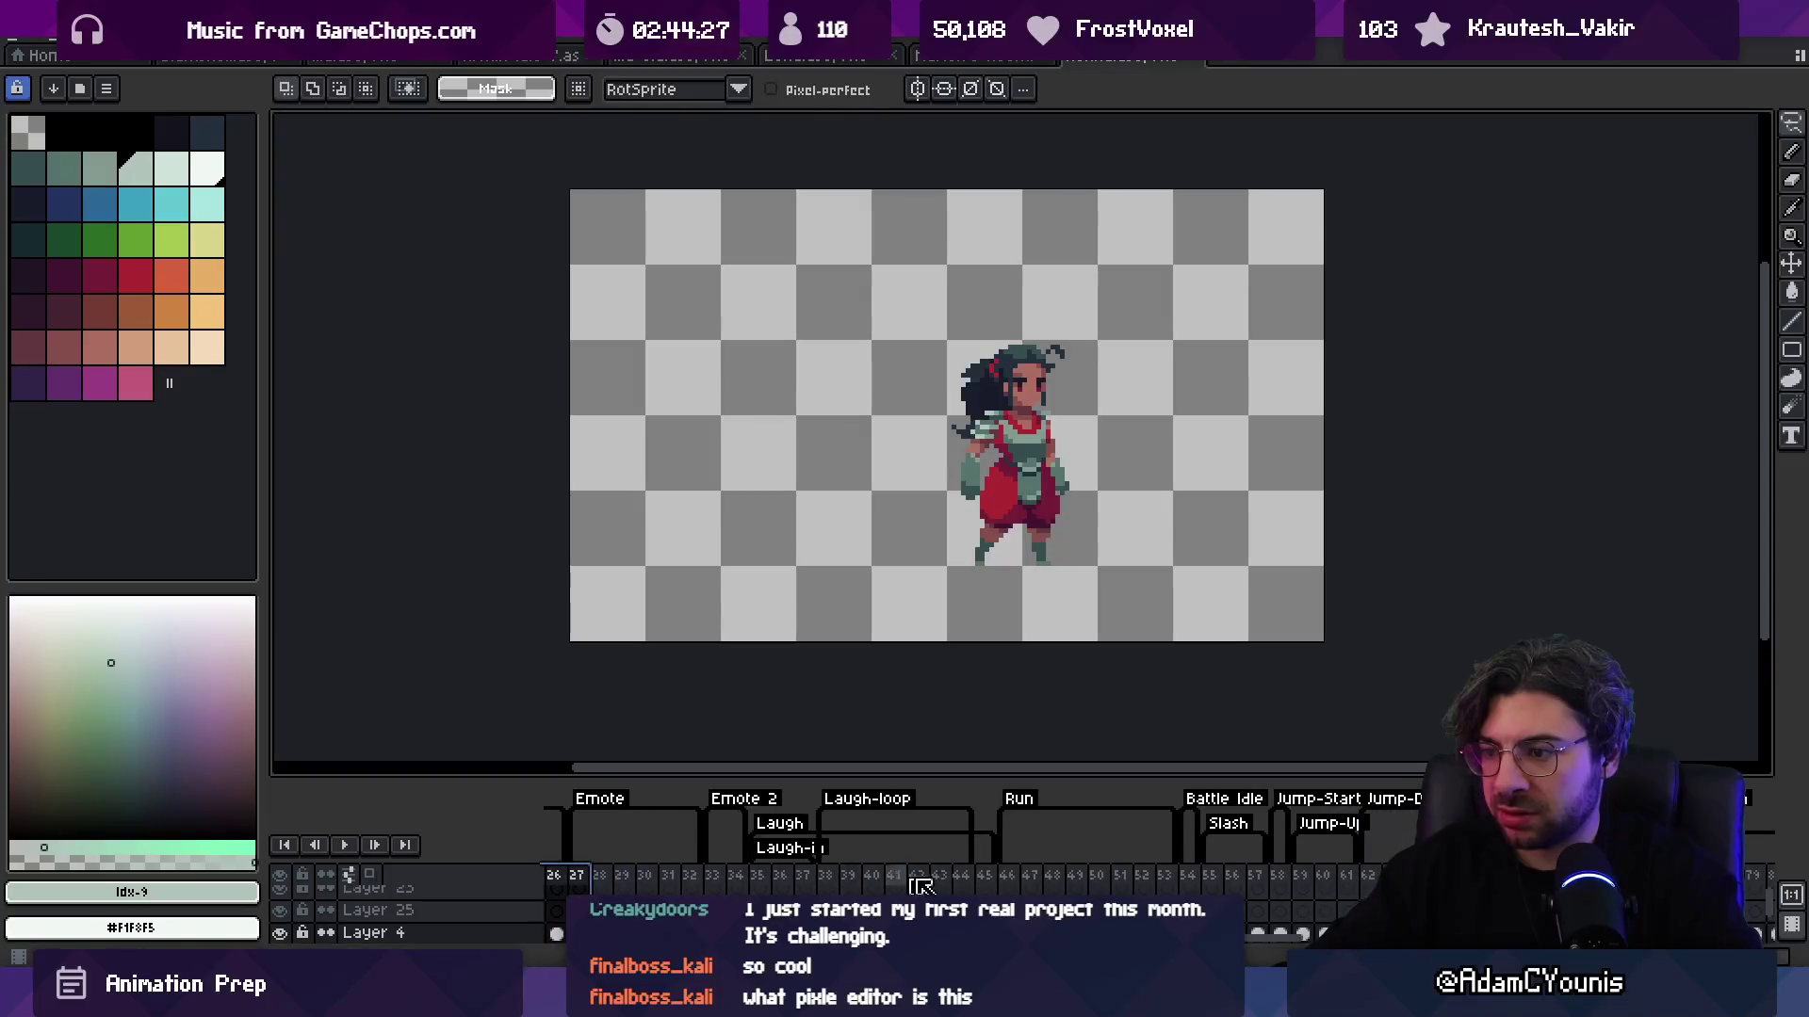
pyautogui.moveTo(1031, 880)
pyautogui.mouseDown()
pyautogui.moveTo(1257, 865)
pyautogui.moveTo(1164, 876)
pyautogui.mouseUp()
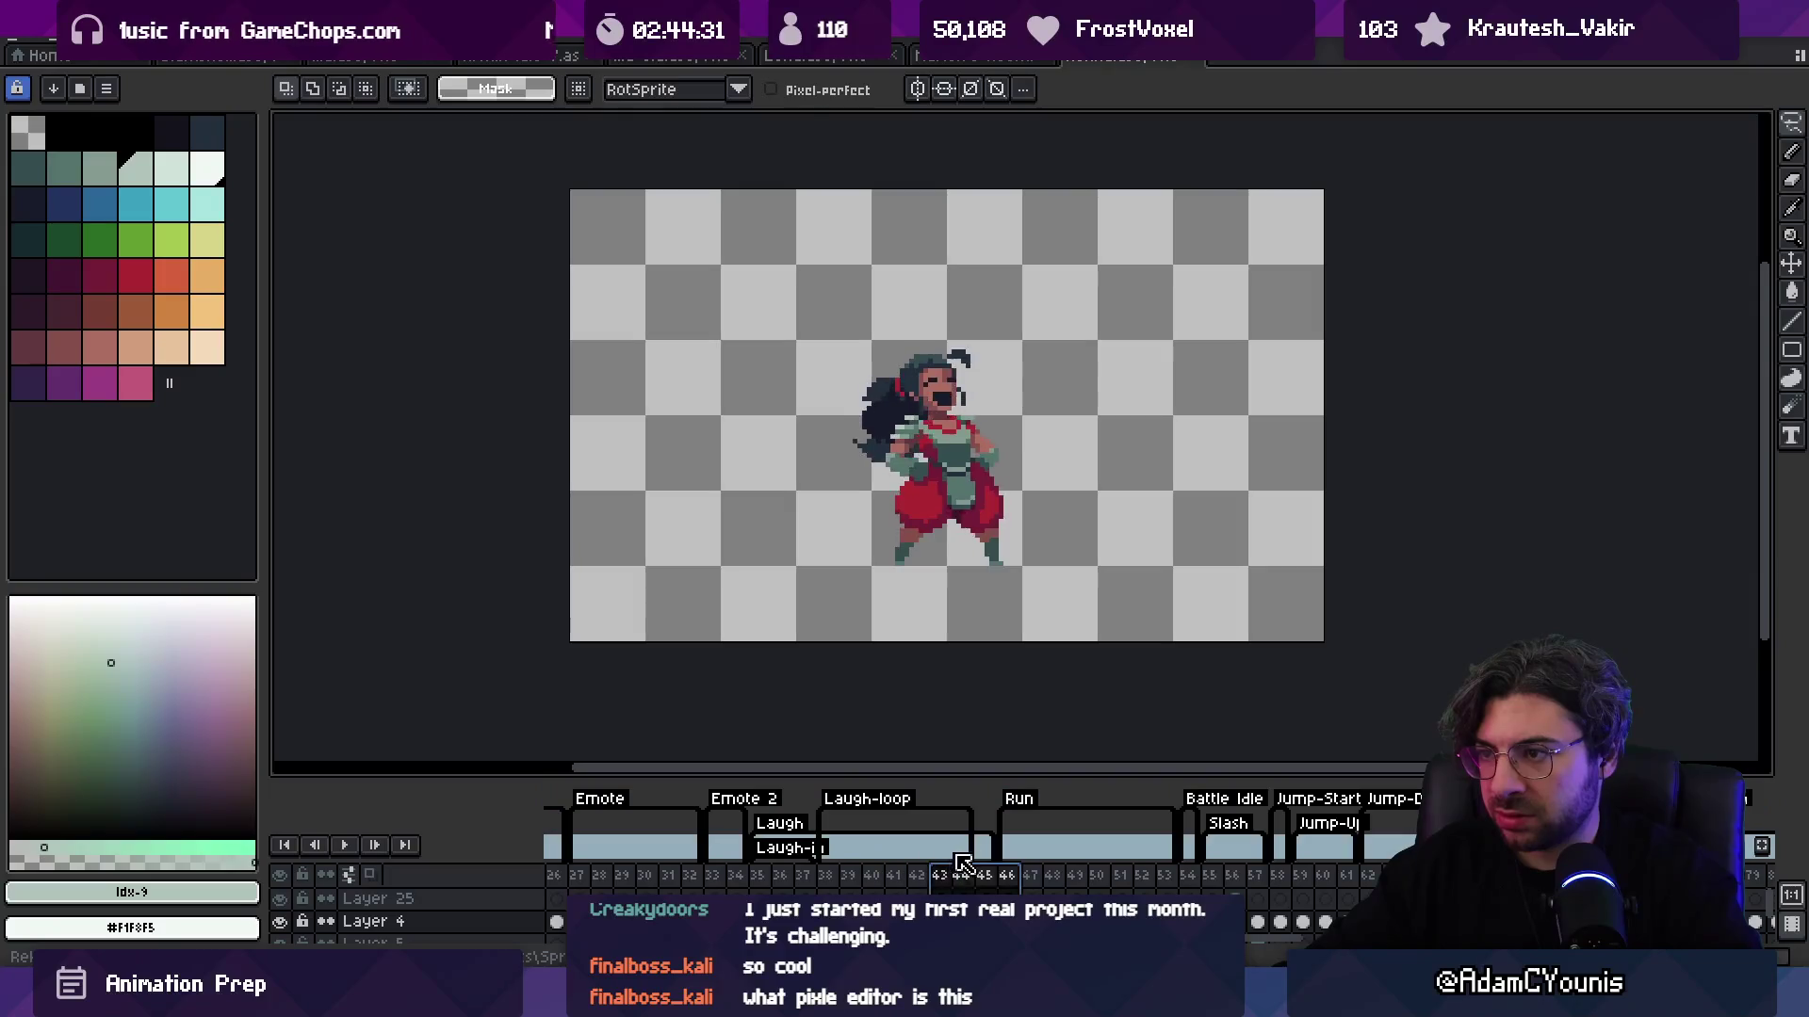
pyautogui.press('Return')
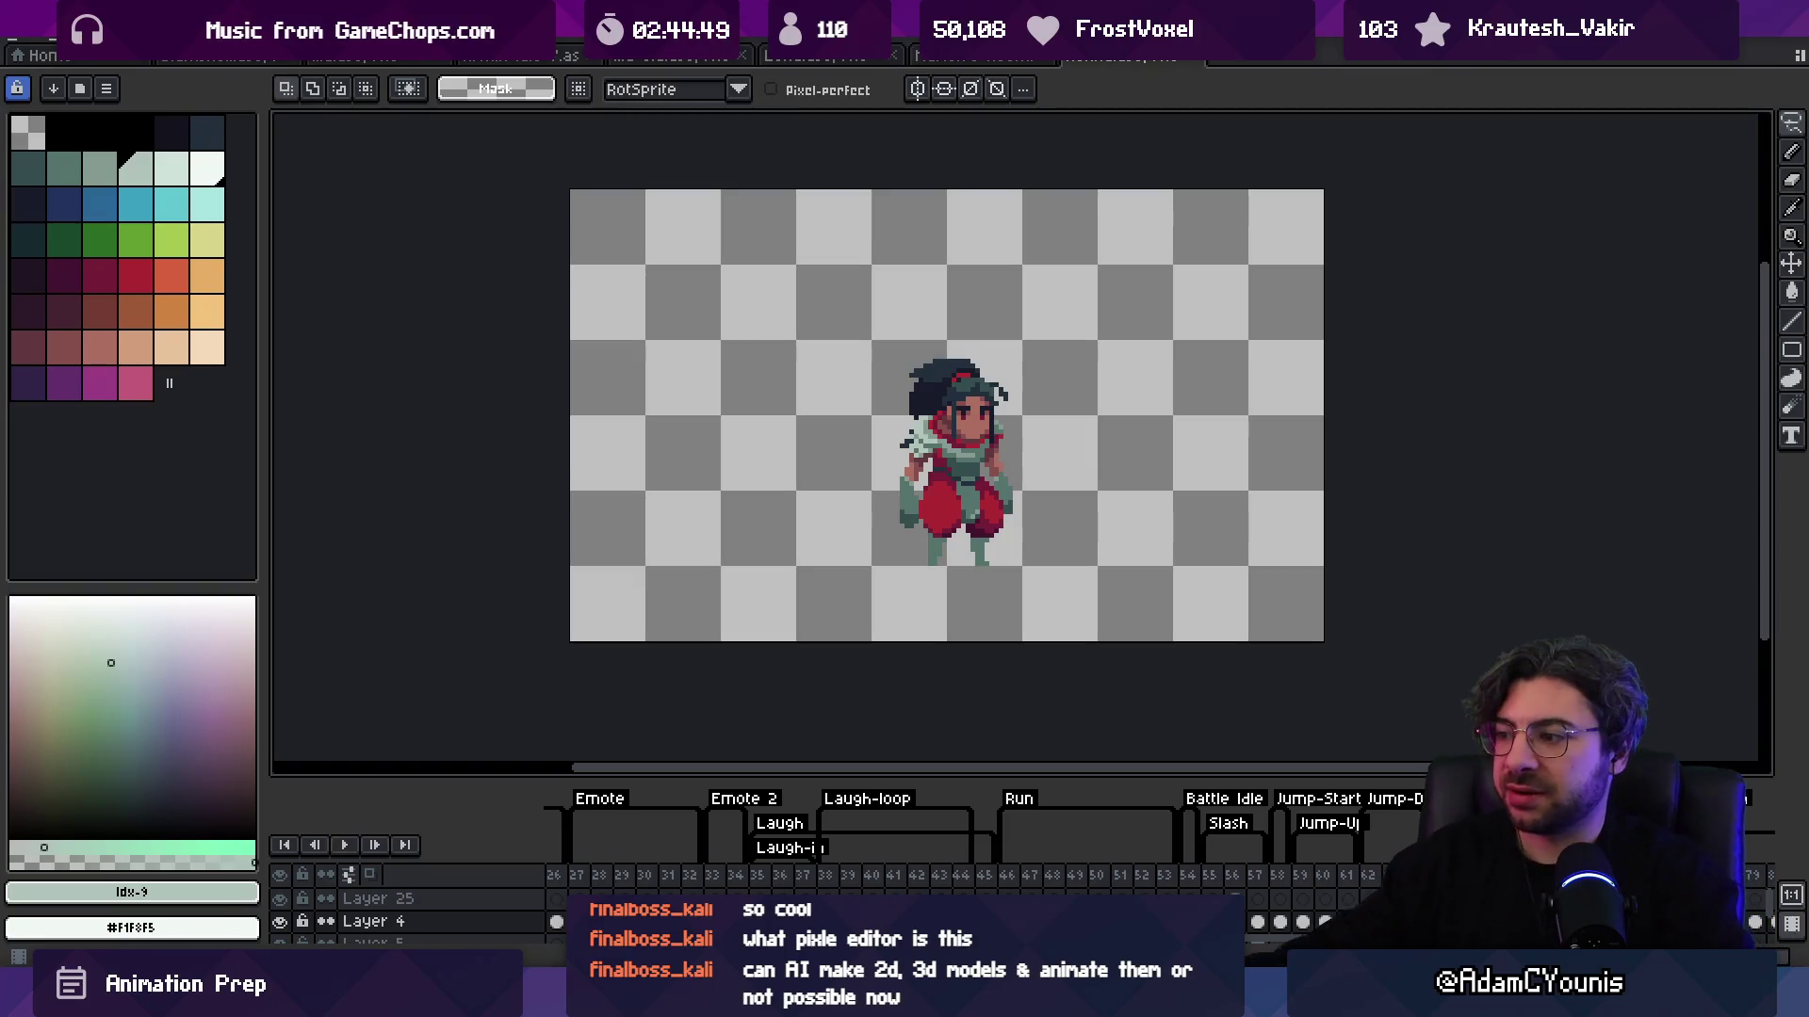
pyautogui.scroll(-1, 1208, 635)
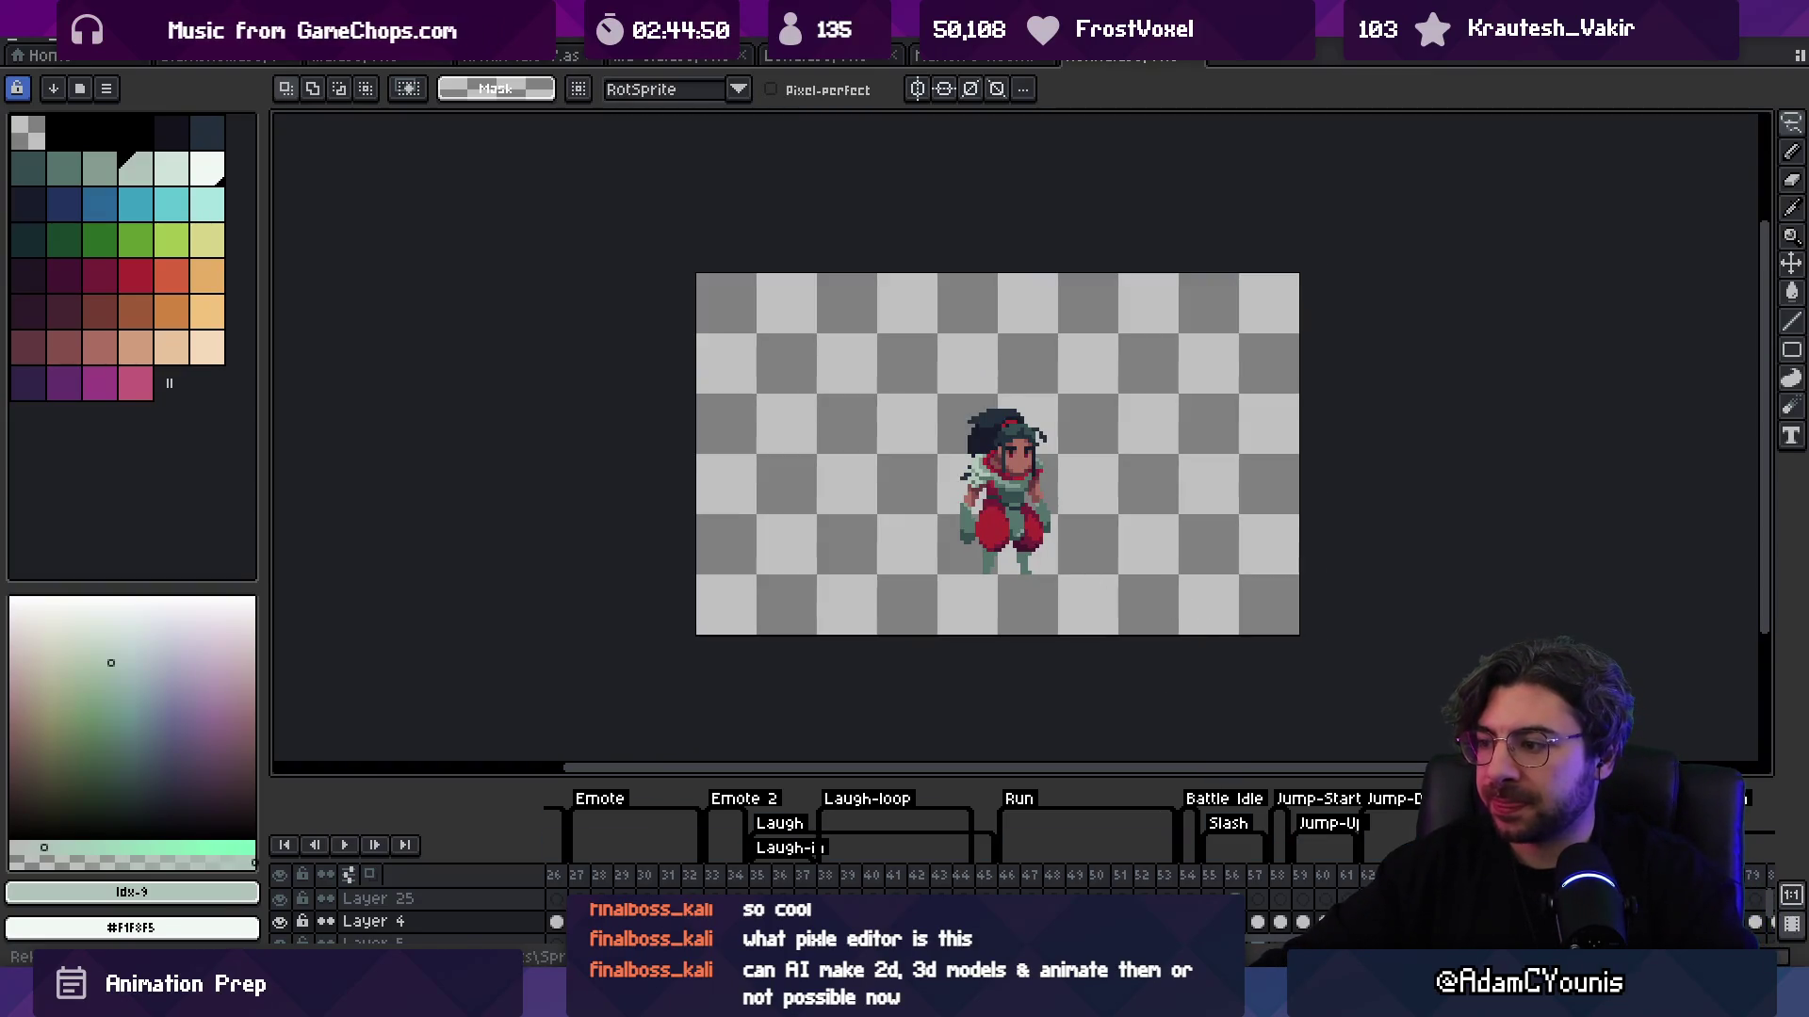
pyautogui.press('Return')
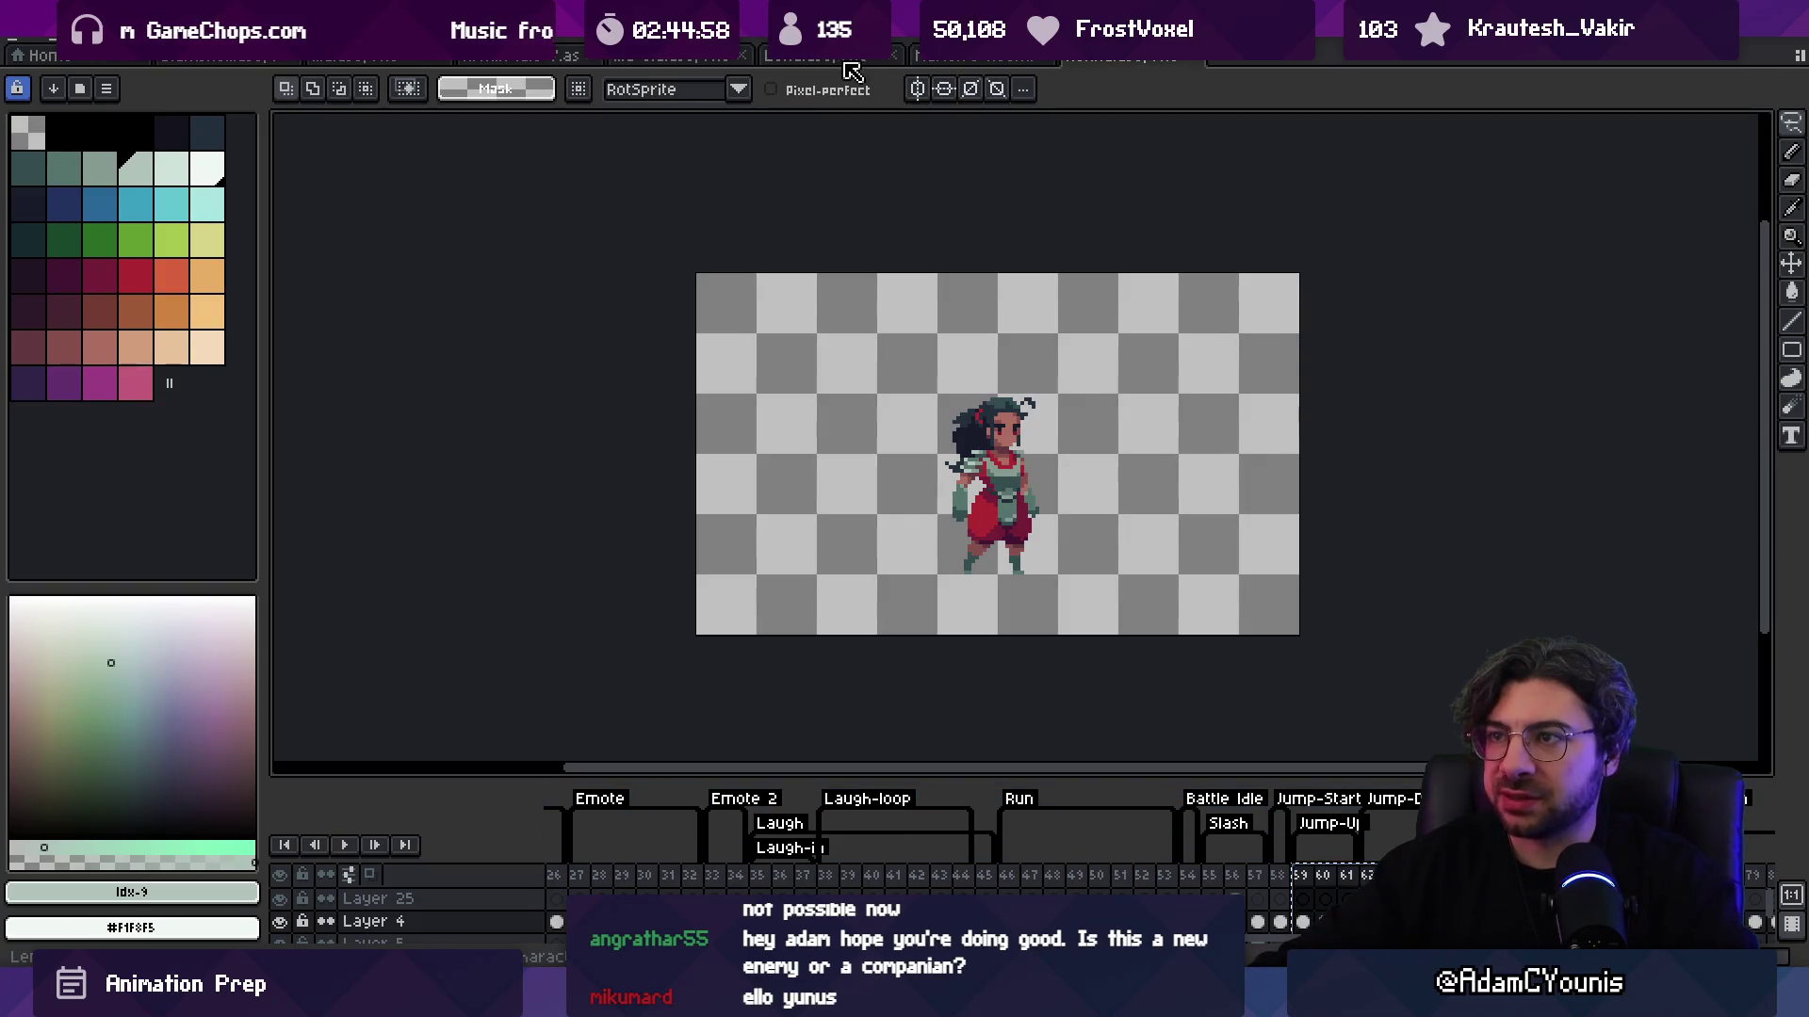
pyautogui.click(655, 56)
pyautogui.click(513, 57)
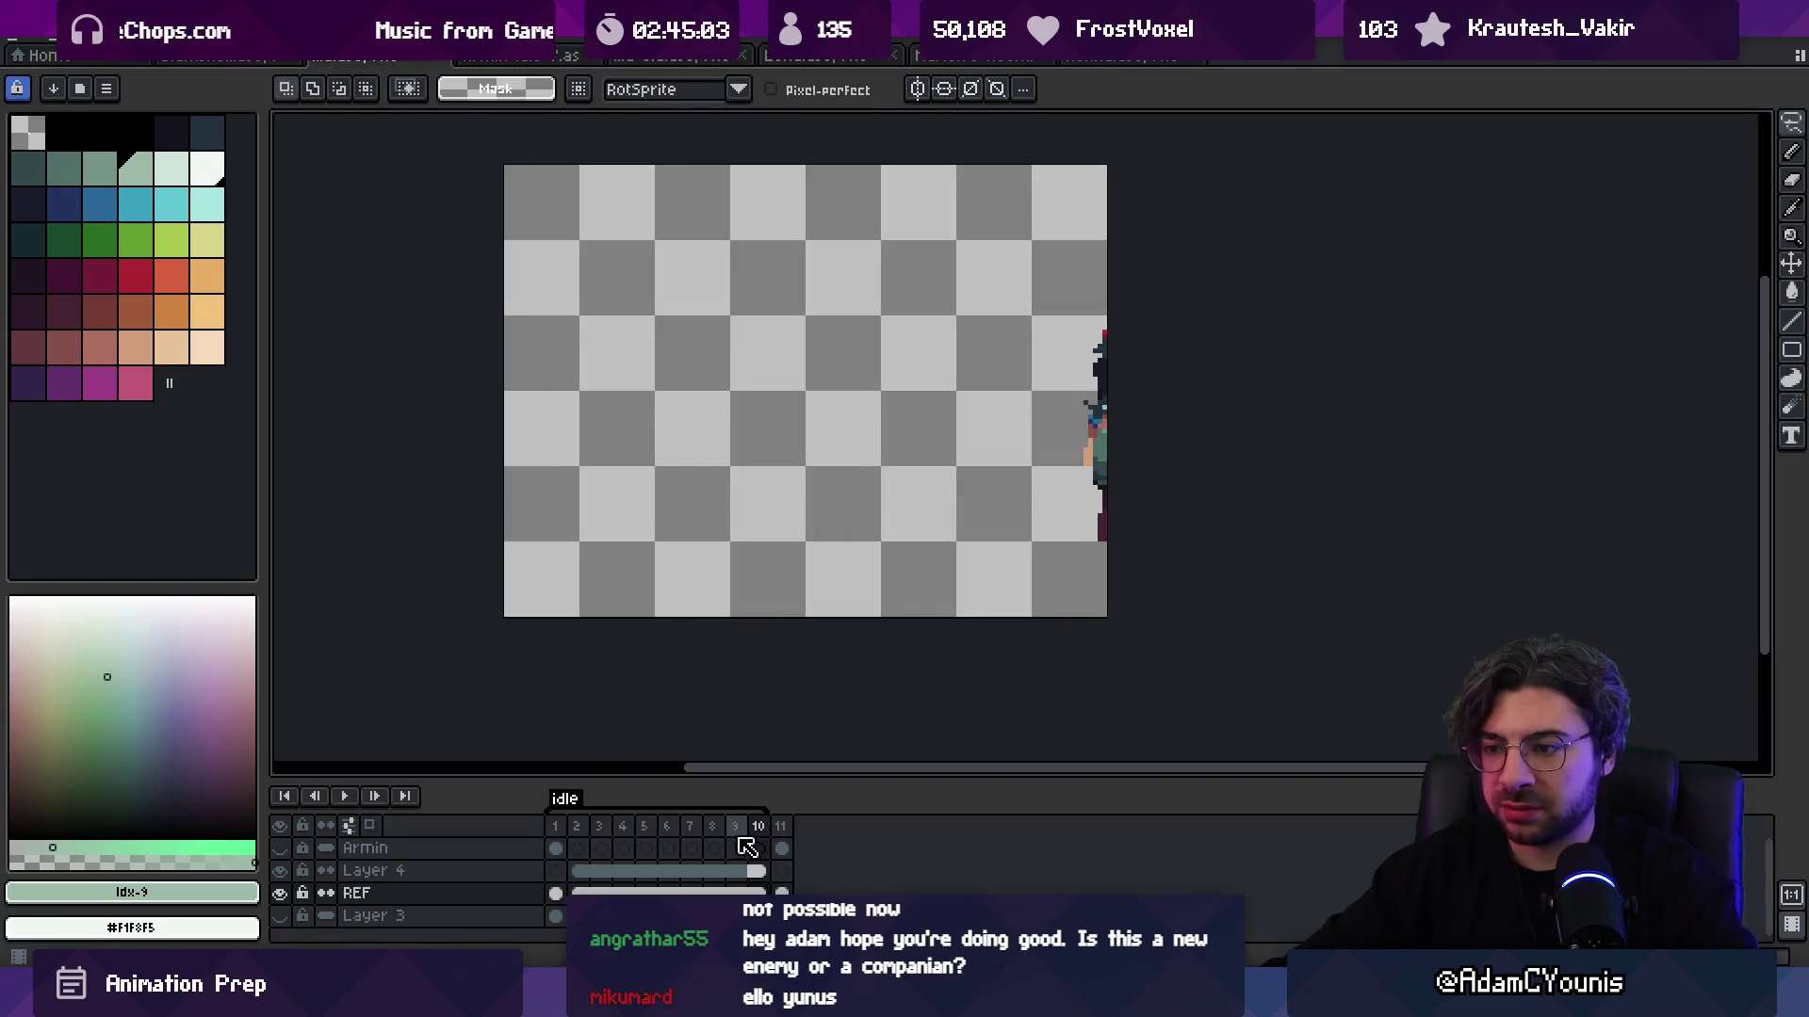
pyautogui.hotkey('ctrl', 'z')
pyautogui.hotkey('ctrl', 'z')
pyautogui.hotkey('ctrl', 'z')
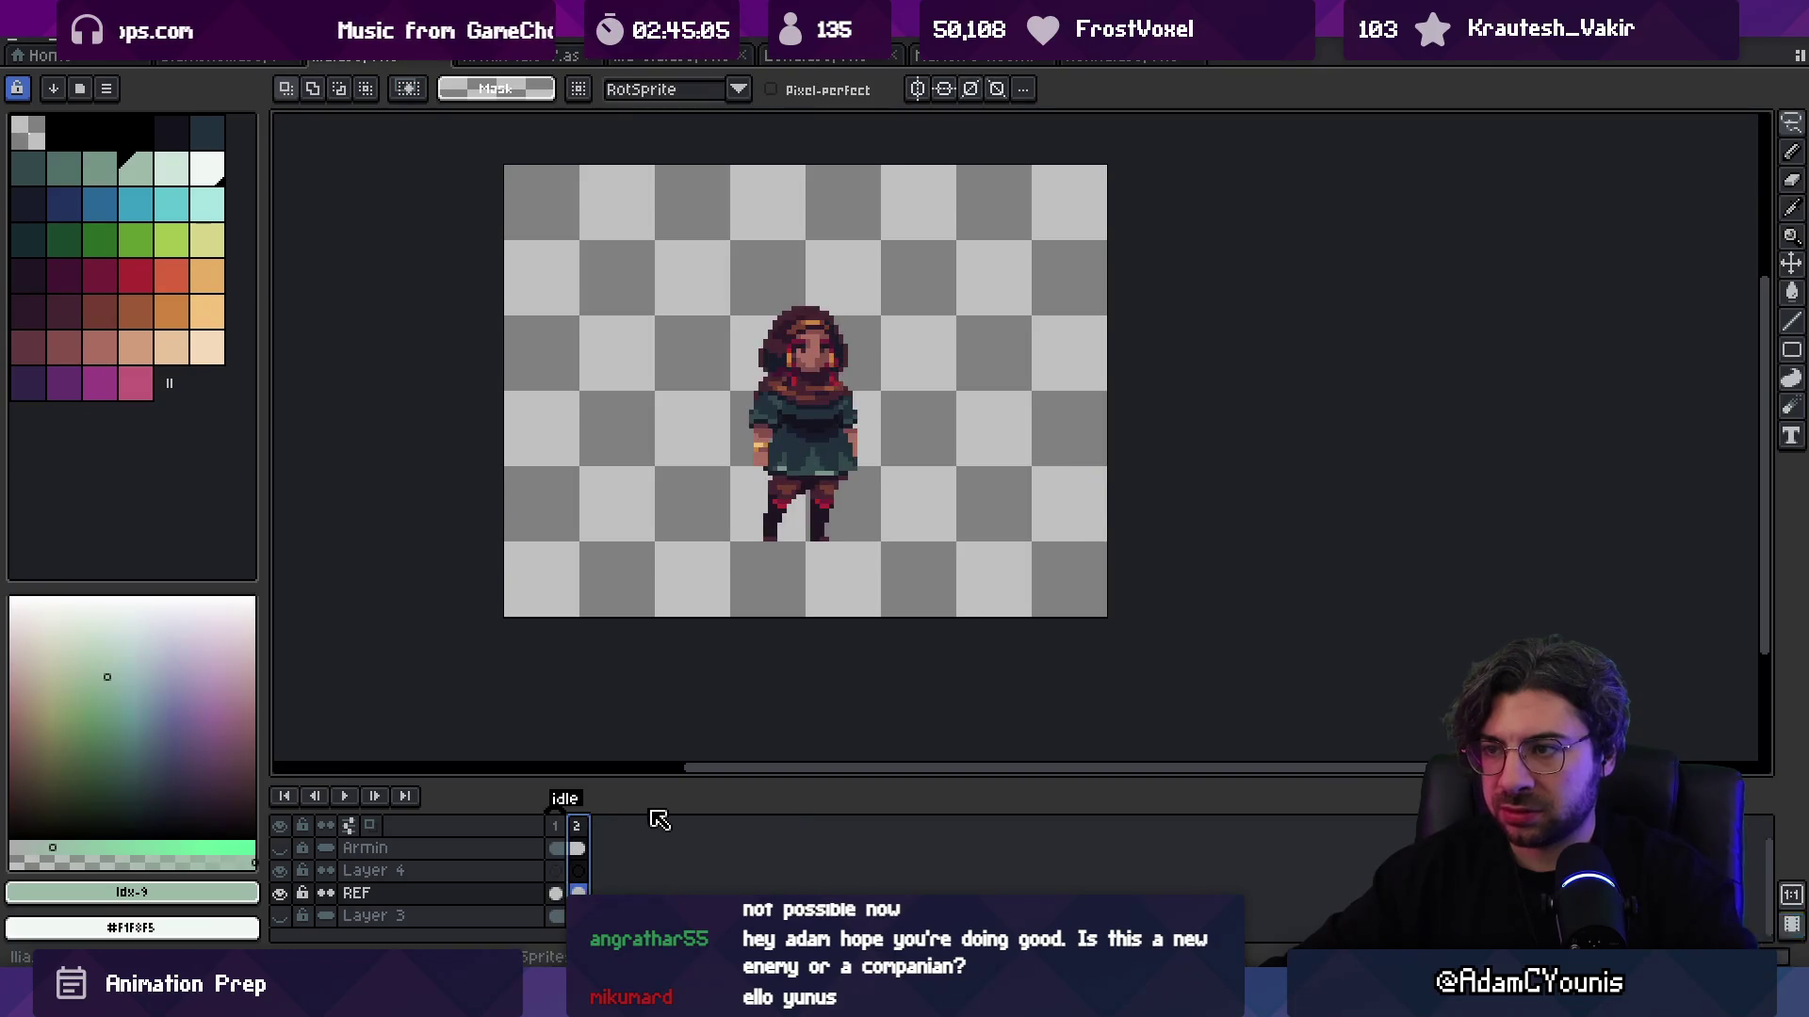
pyautogui.hotkey('ctrl', 'y')
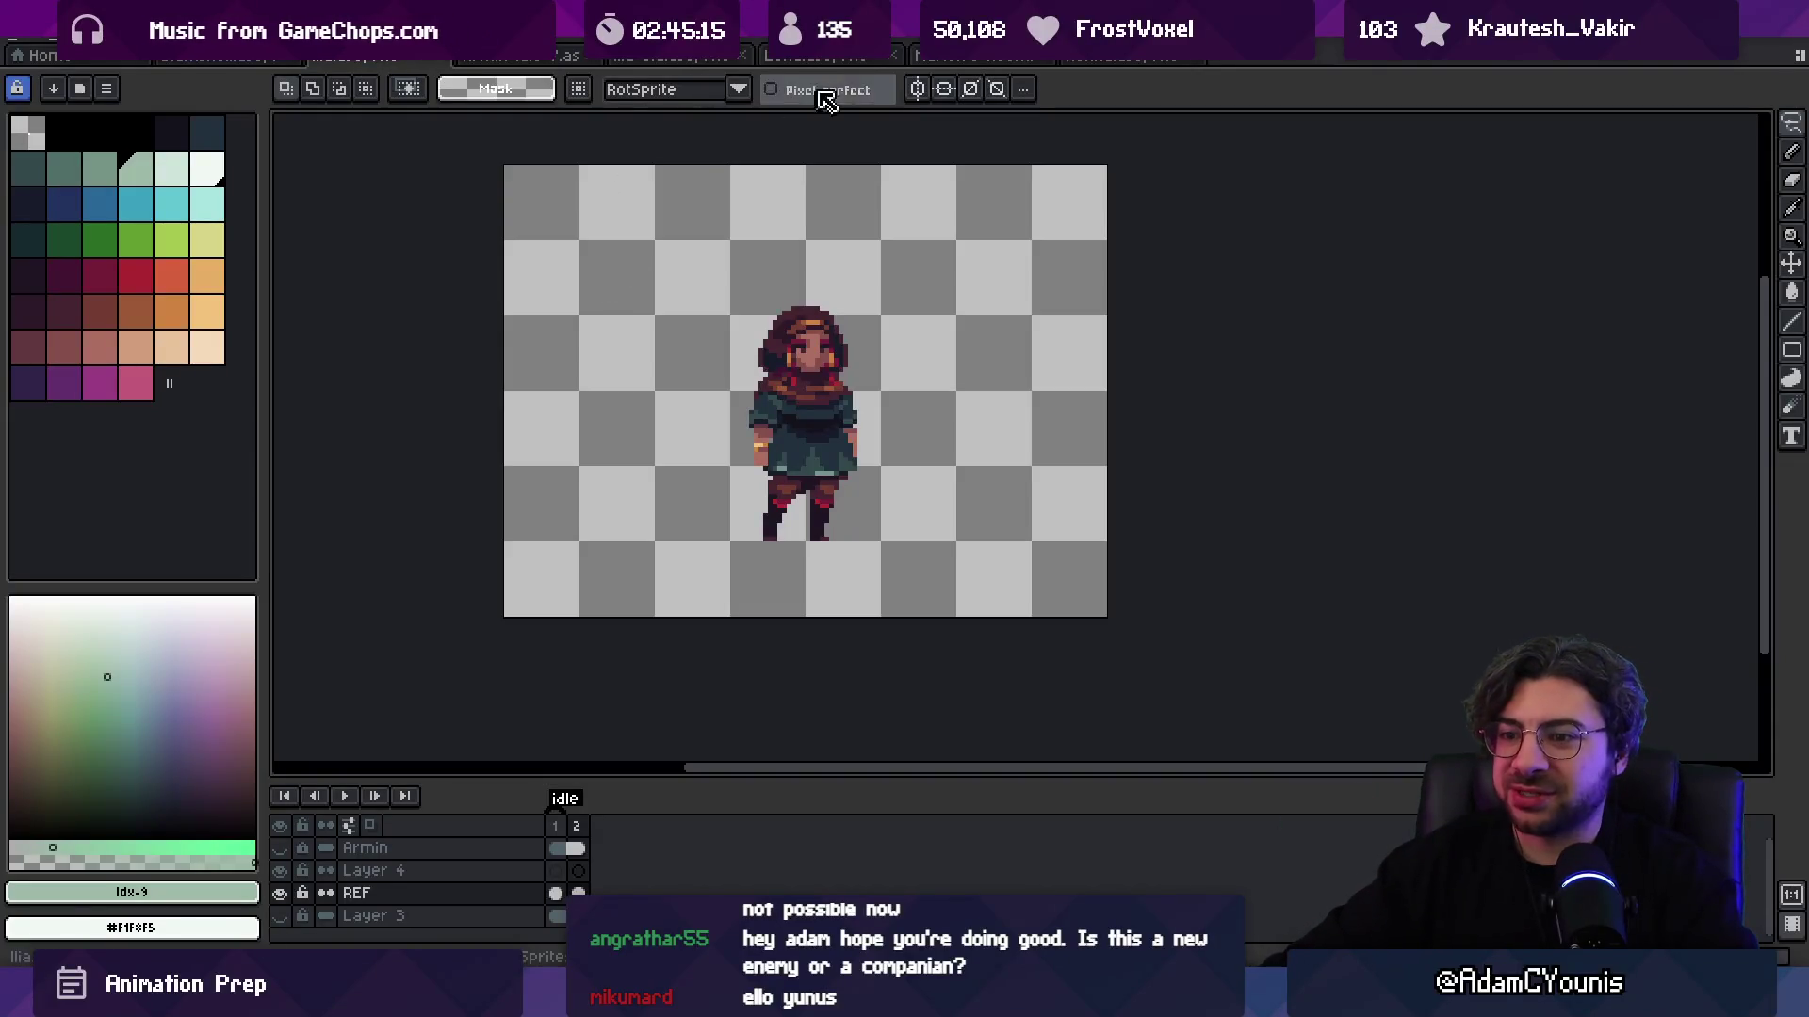
pyautogui.click(961, 59)
pyautogui.click(810, 62)
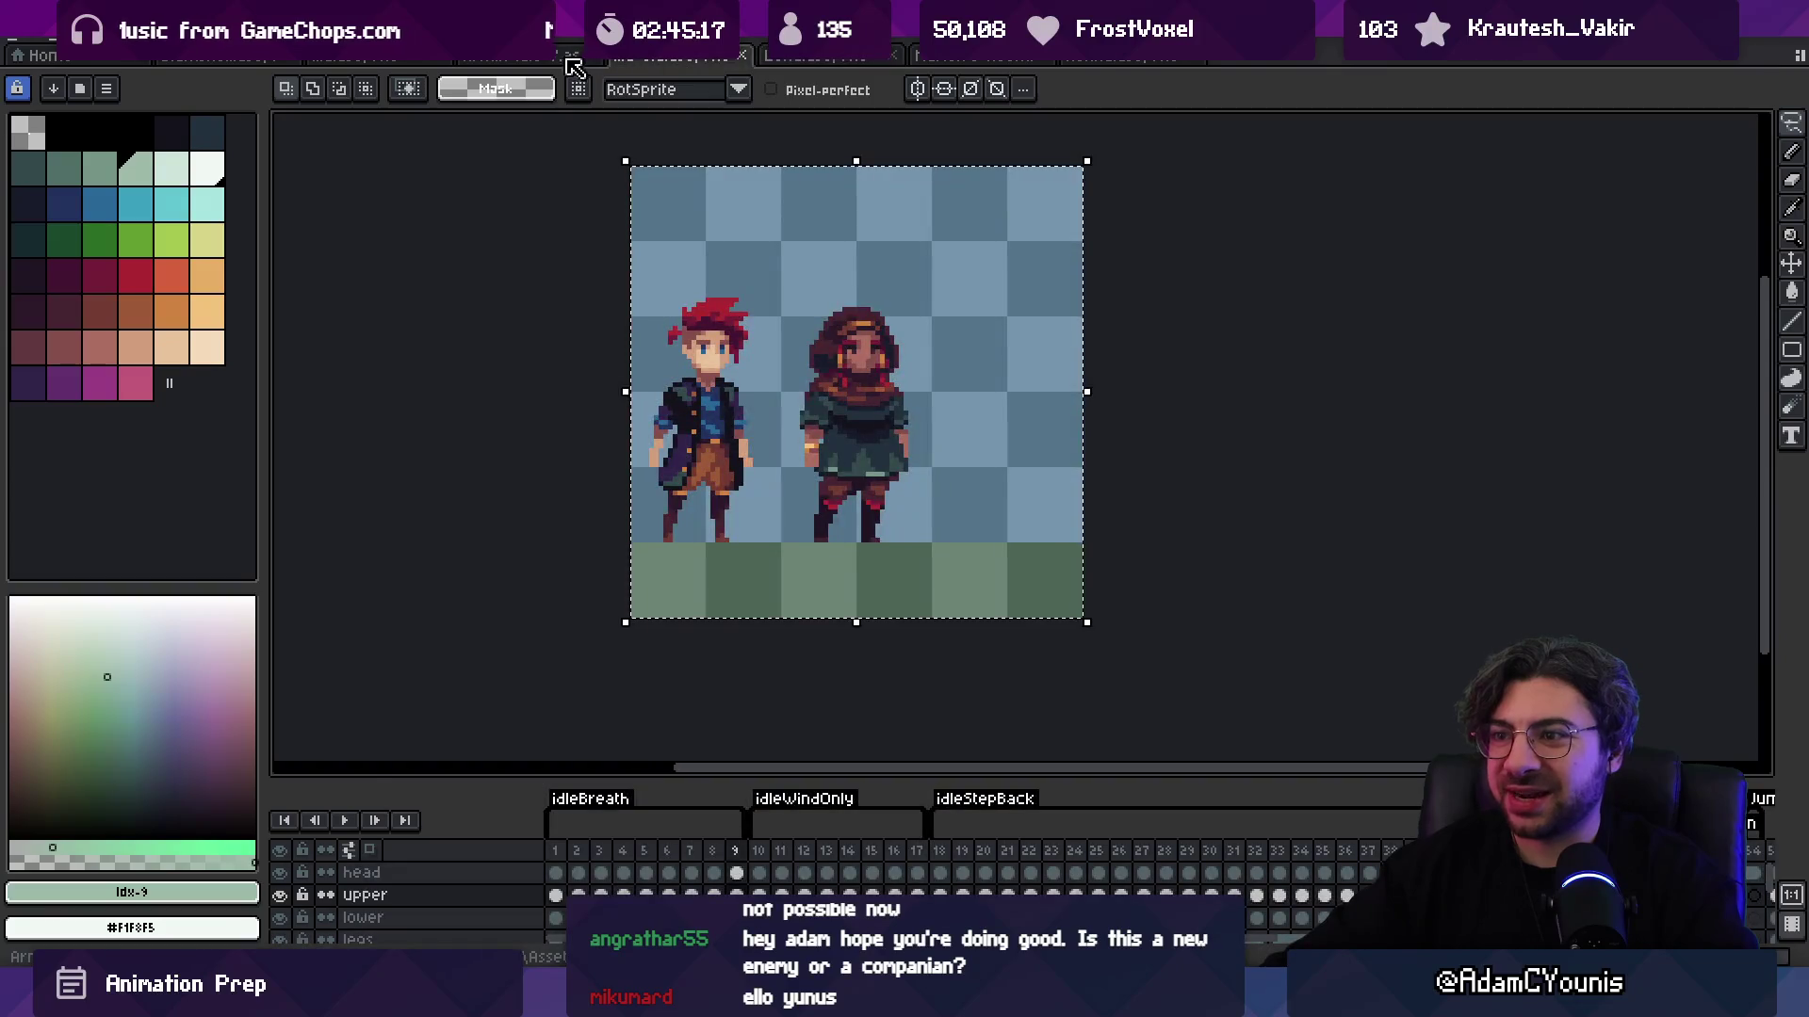
pyautogui.click(1046, 61)
pyautogui.scroll(-2, 966, 563)
pyautogui.scroll(1, 965, 563)
# Step: Enlarge the timeline to list all the girl's layers and scroll back to frame 1
pyautogui.moveTo(994, 778)
pyautogui.mouseDown()
pyautogui.moveTo(975, 565)
pyautogui.moveTo(952, 524)
pyautogui.mouseUp()
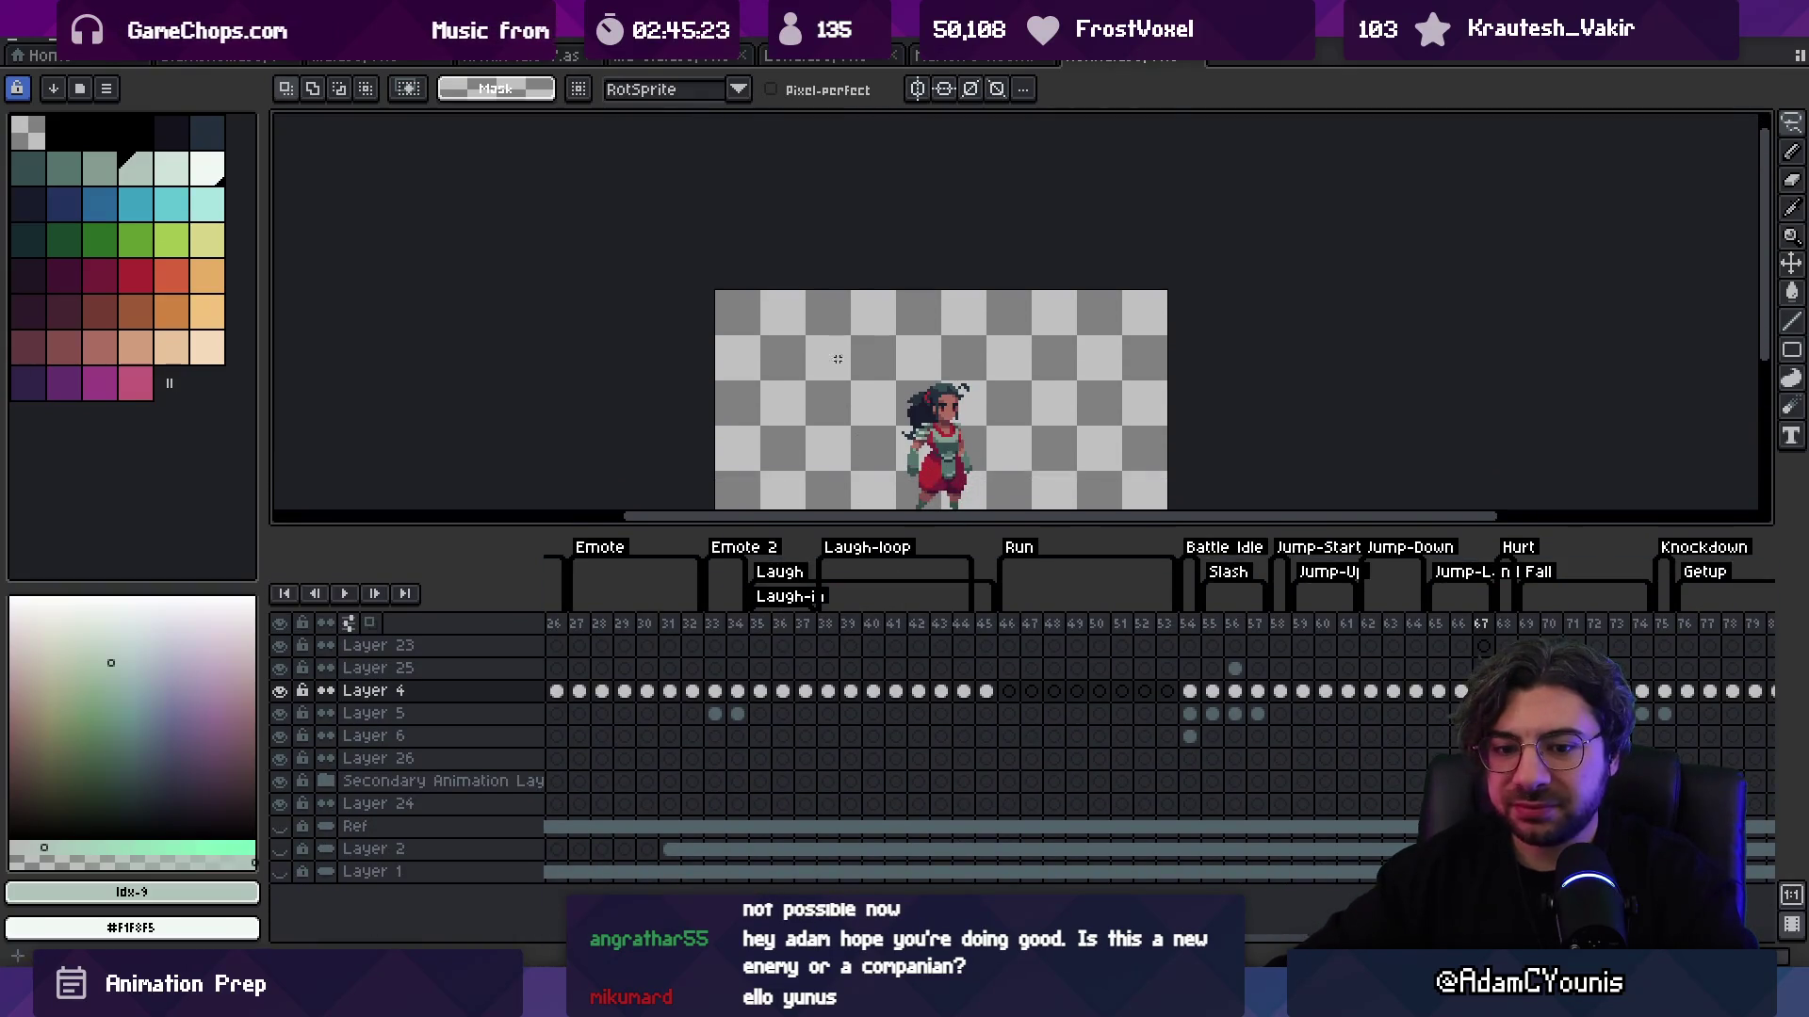
pyautogui.scroll(-1, 838, 359)
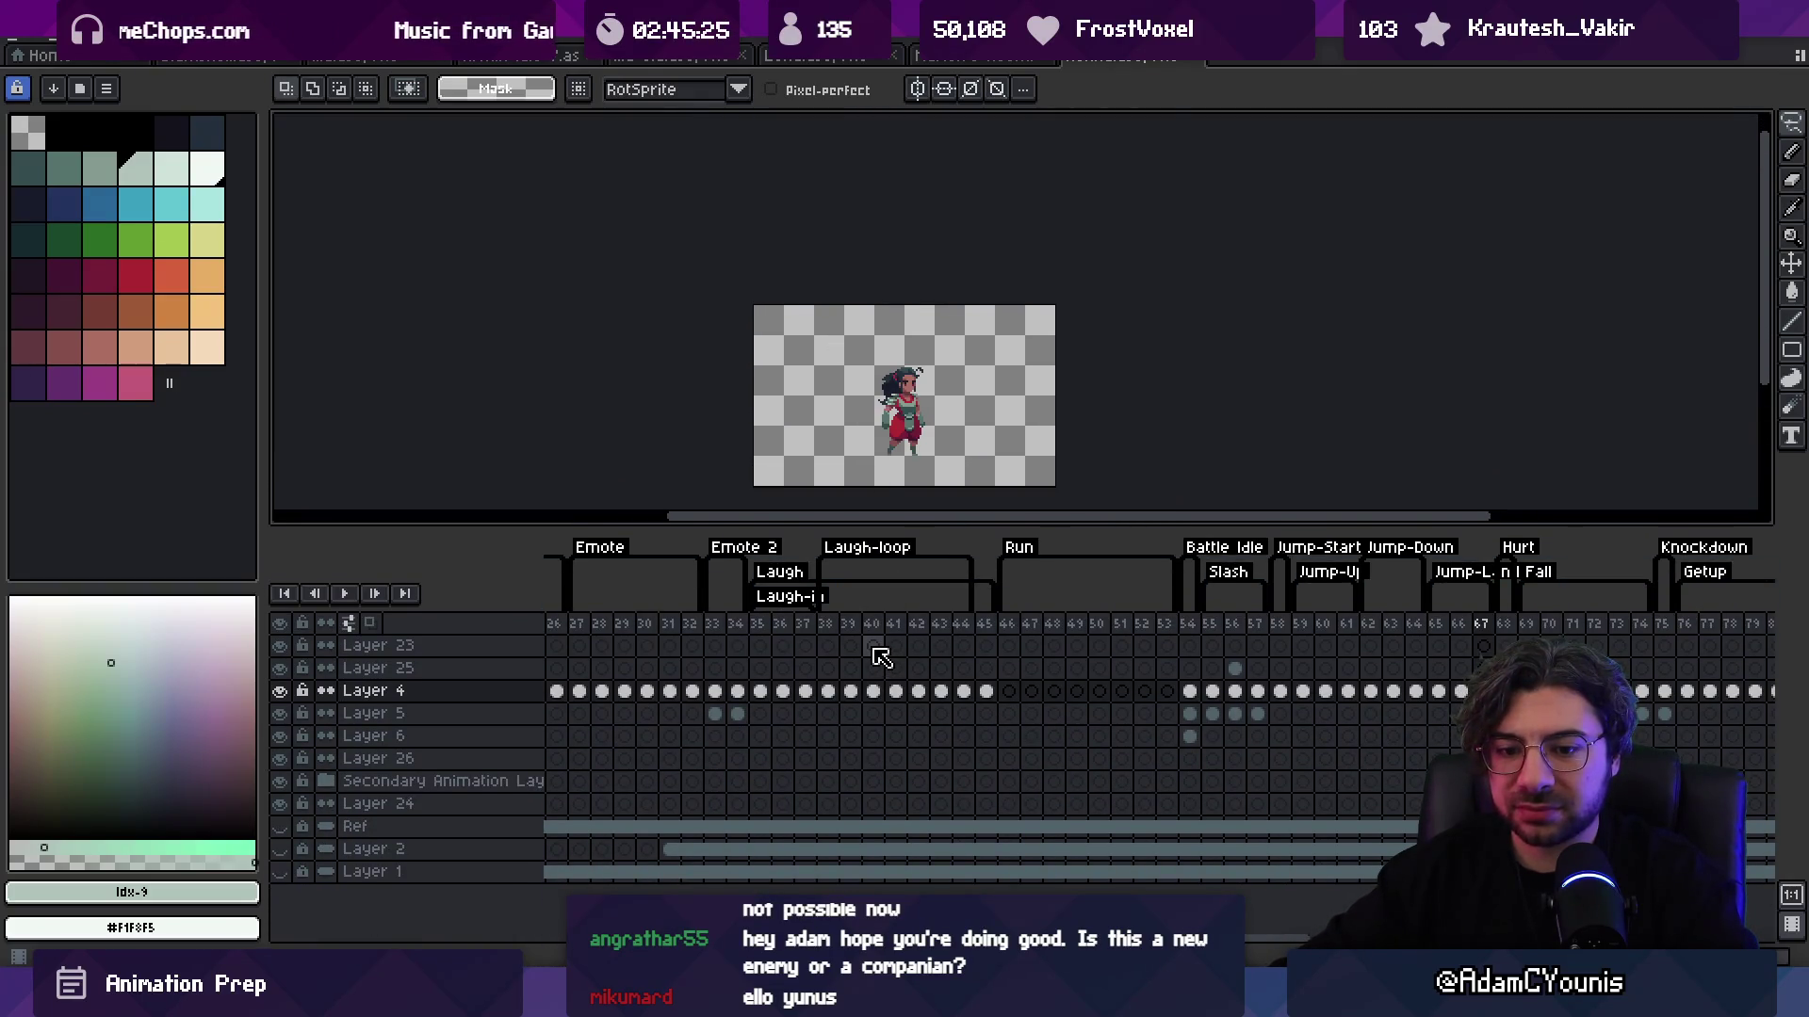
pyautogui.hscroll(5, 847, 881)
pyautogui.hscroll(-15, 804, 884)
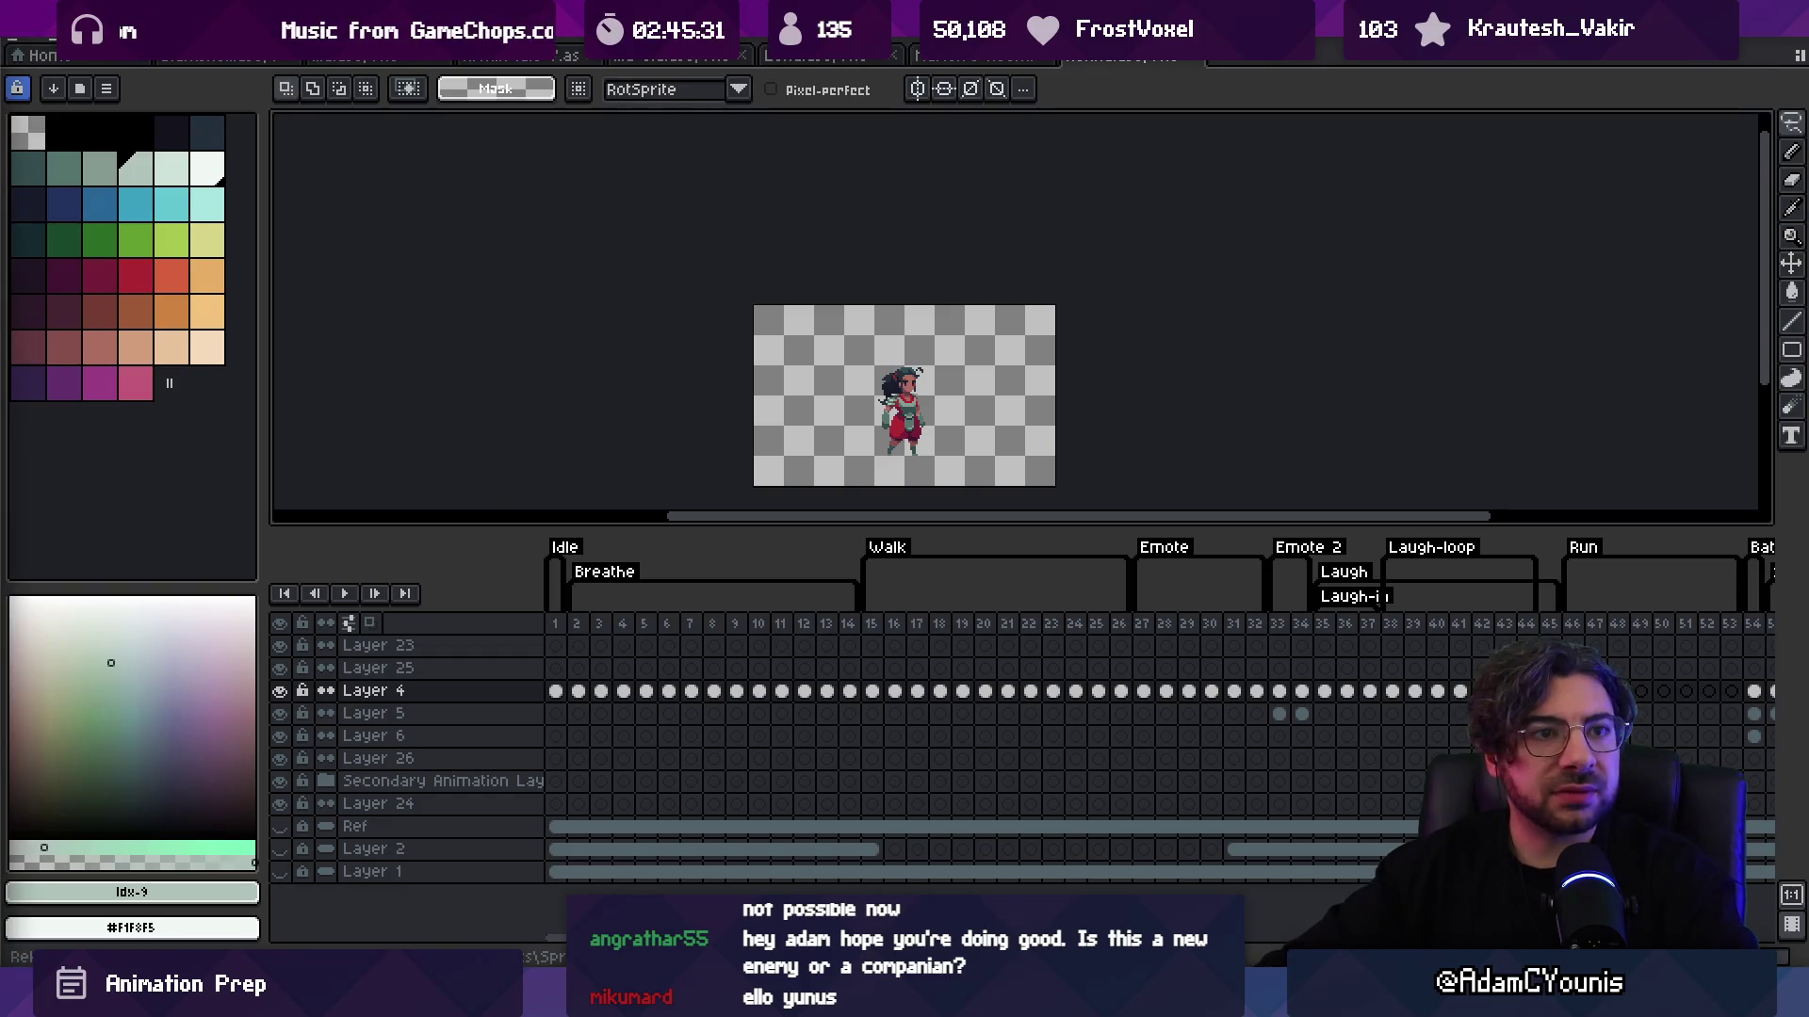
pyautogui.click(42, 51)
# Step: Save As into Chapter 2 > Ilia with the name Ilia, confirming replacement of Ilia.aseprite
pyautogui.click(83, 141)
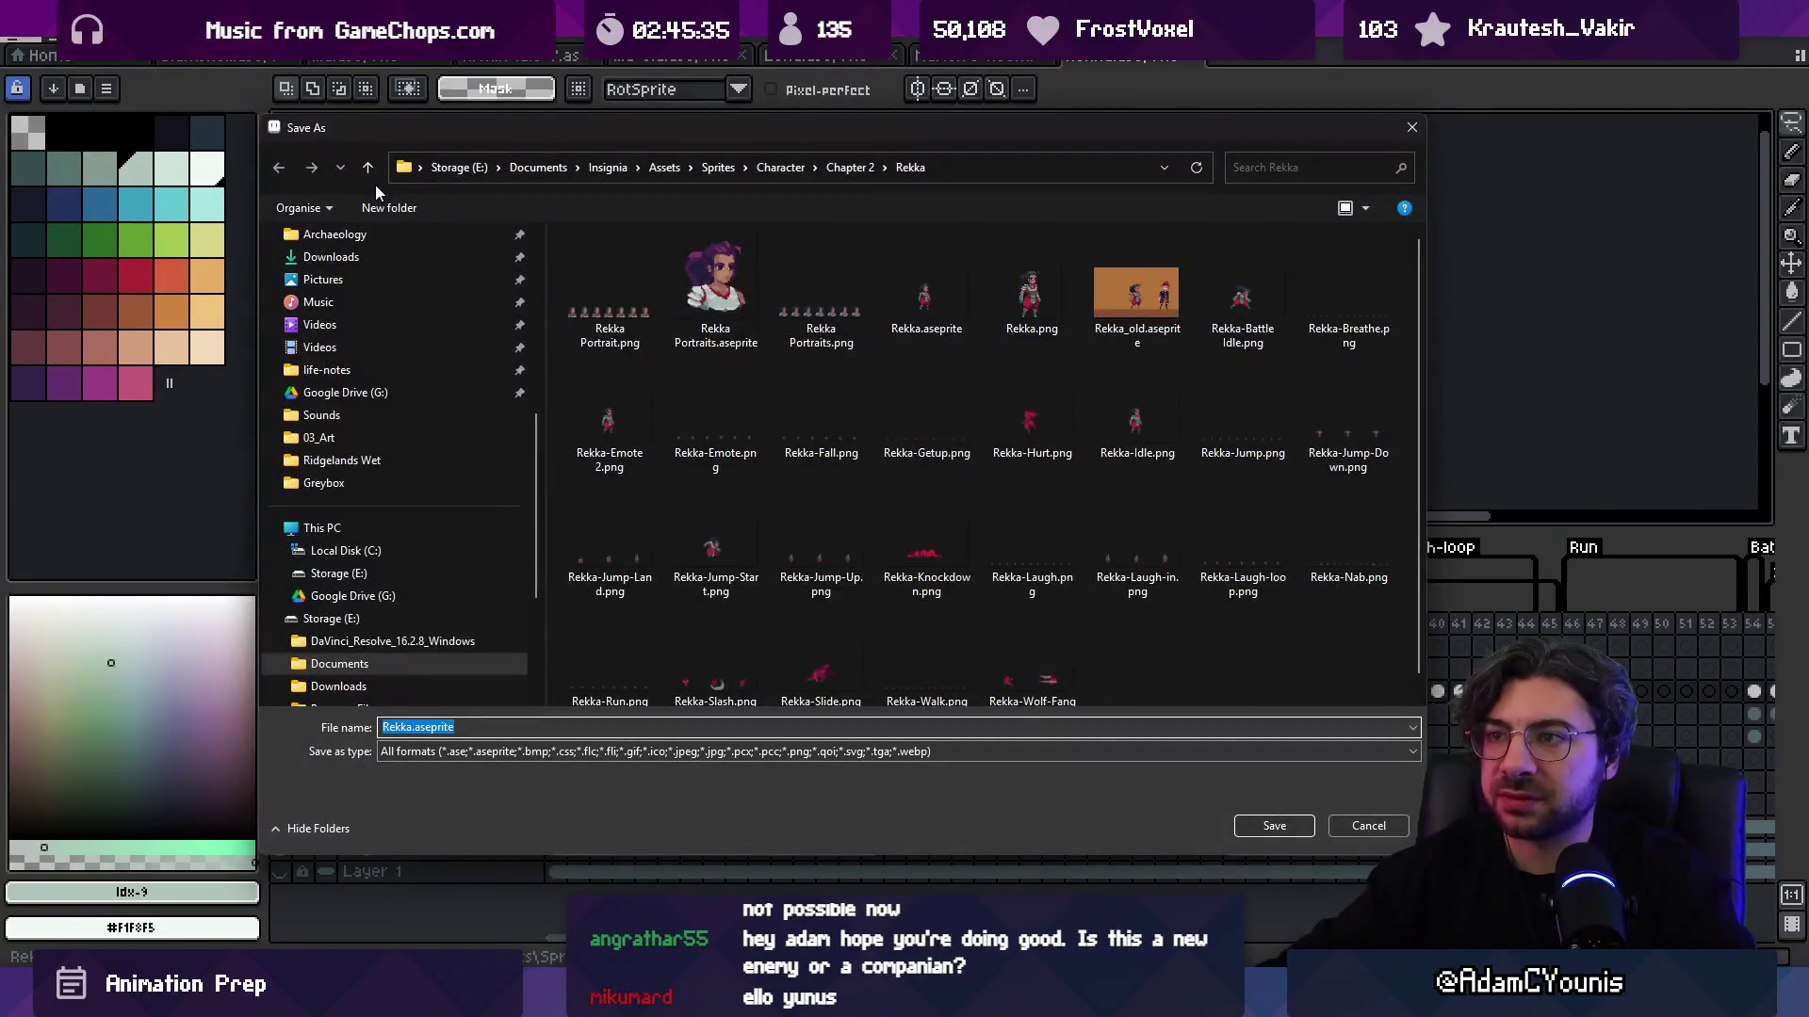
pyautogui.click(849, 167)
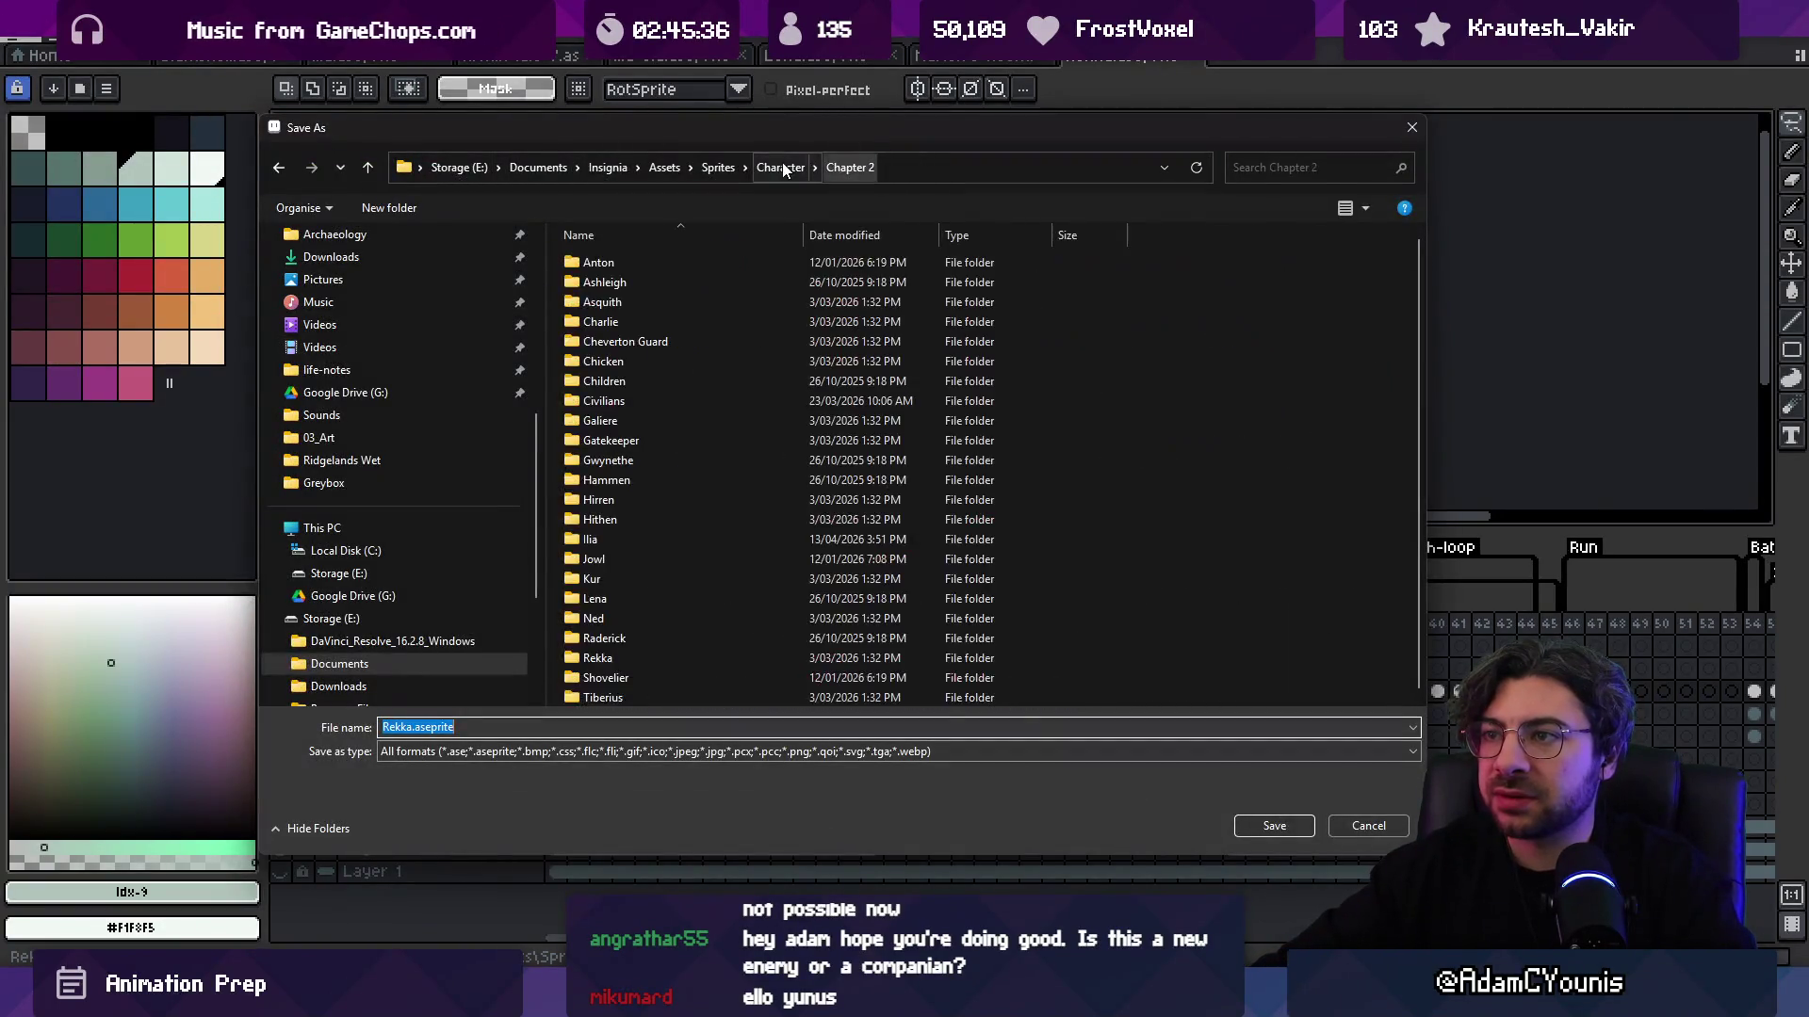
pyautogui.doubleClick(682, 534)
pyautogui.click(411, 727)
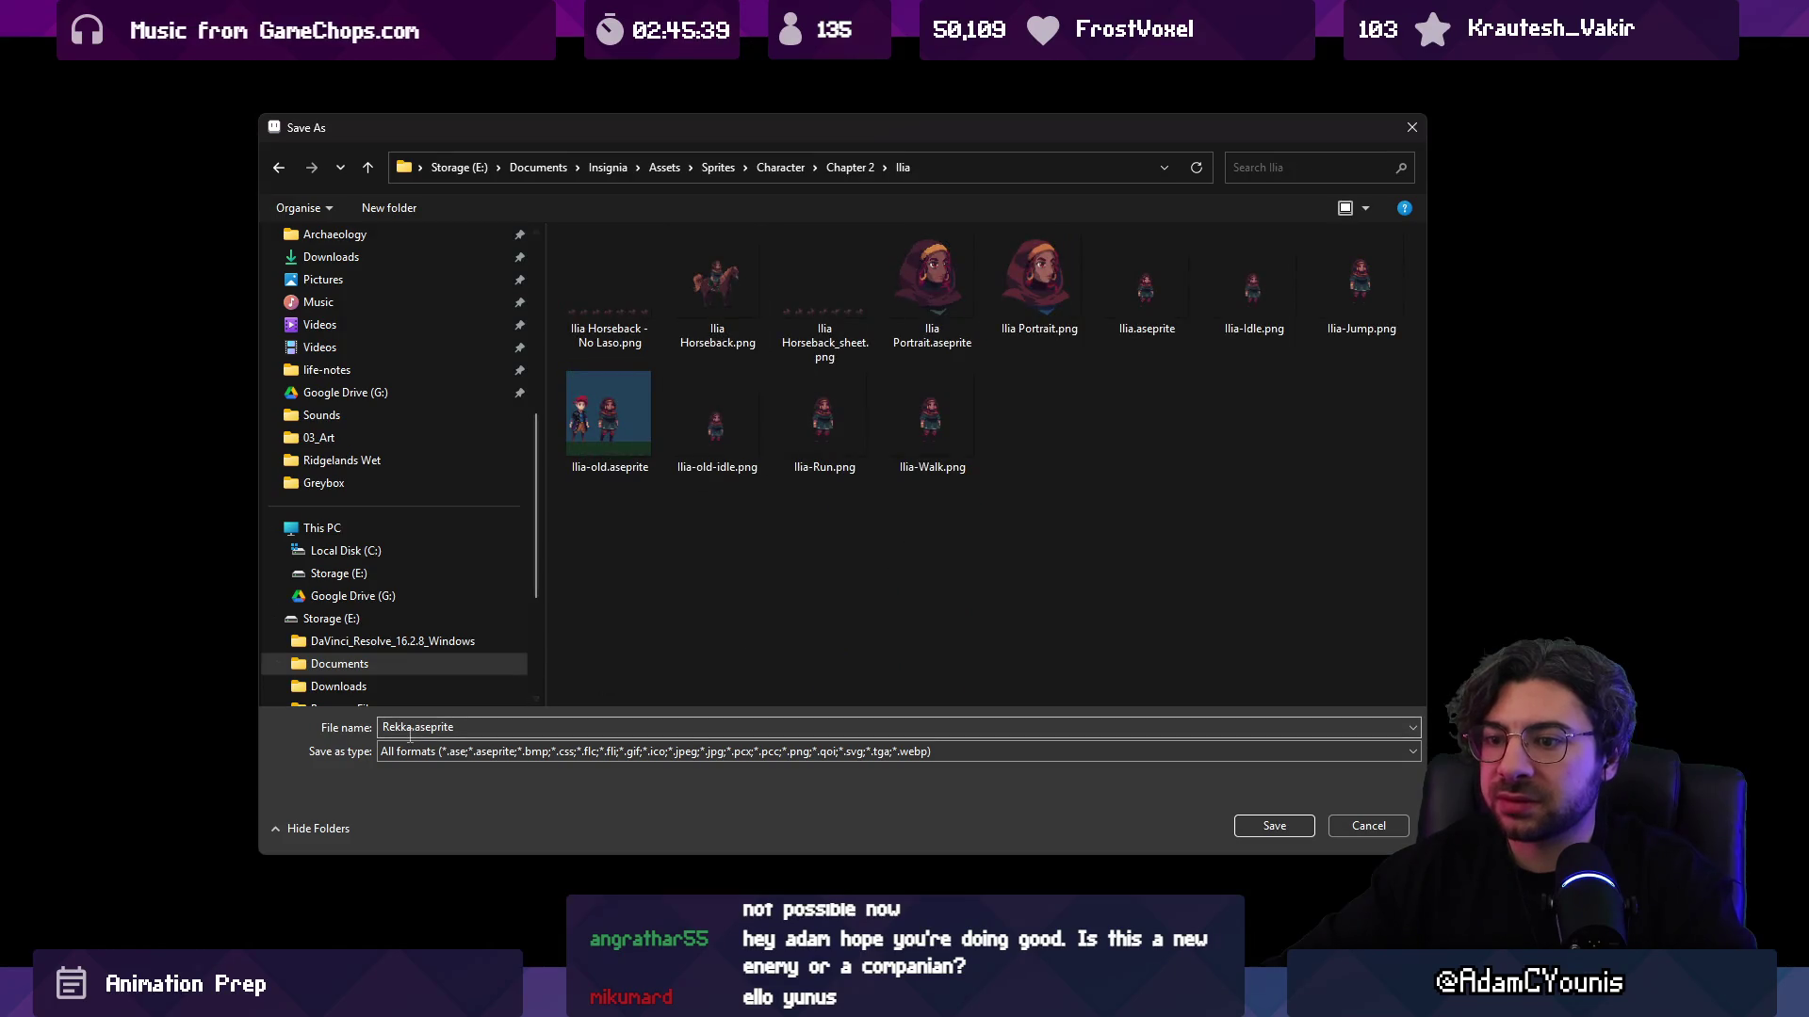
pyautogui.write('Ilia')
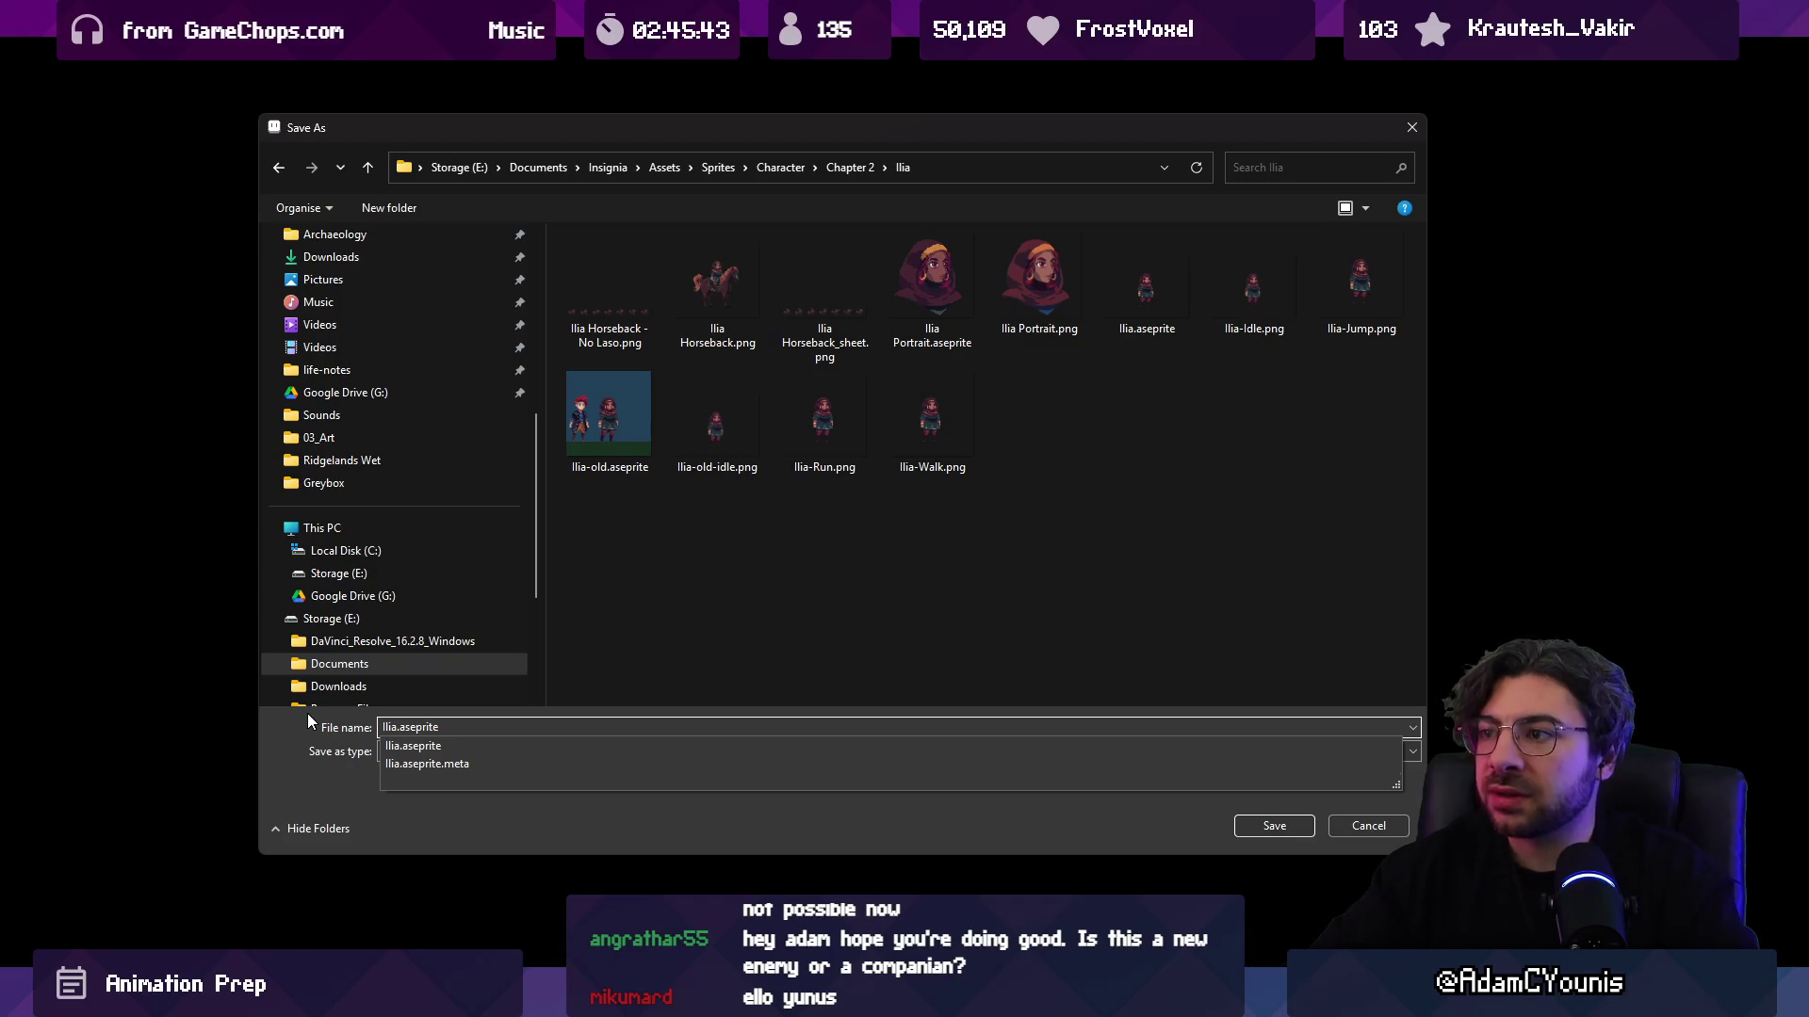
pyautogui.press('Return')
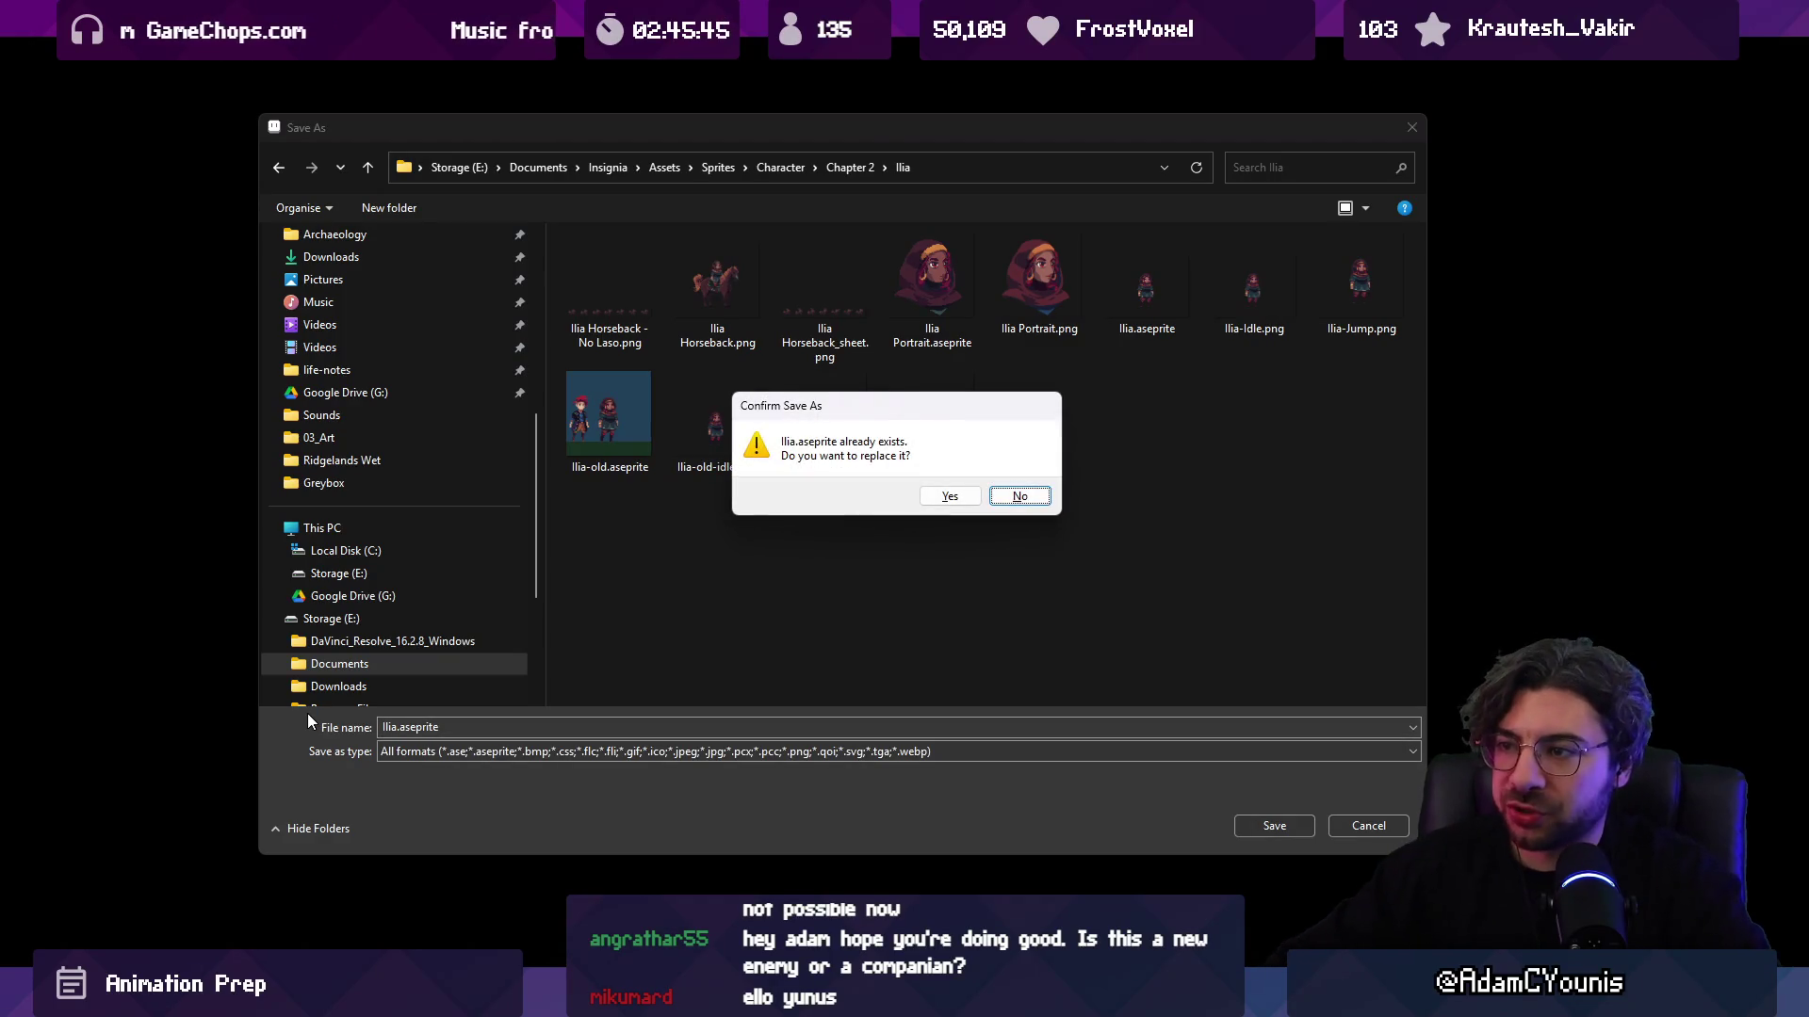
pyautogui.press('Left')
pyautogui.press('Return')
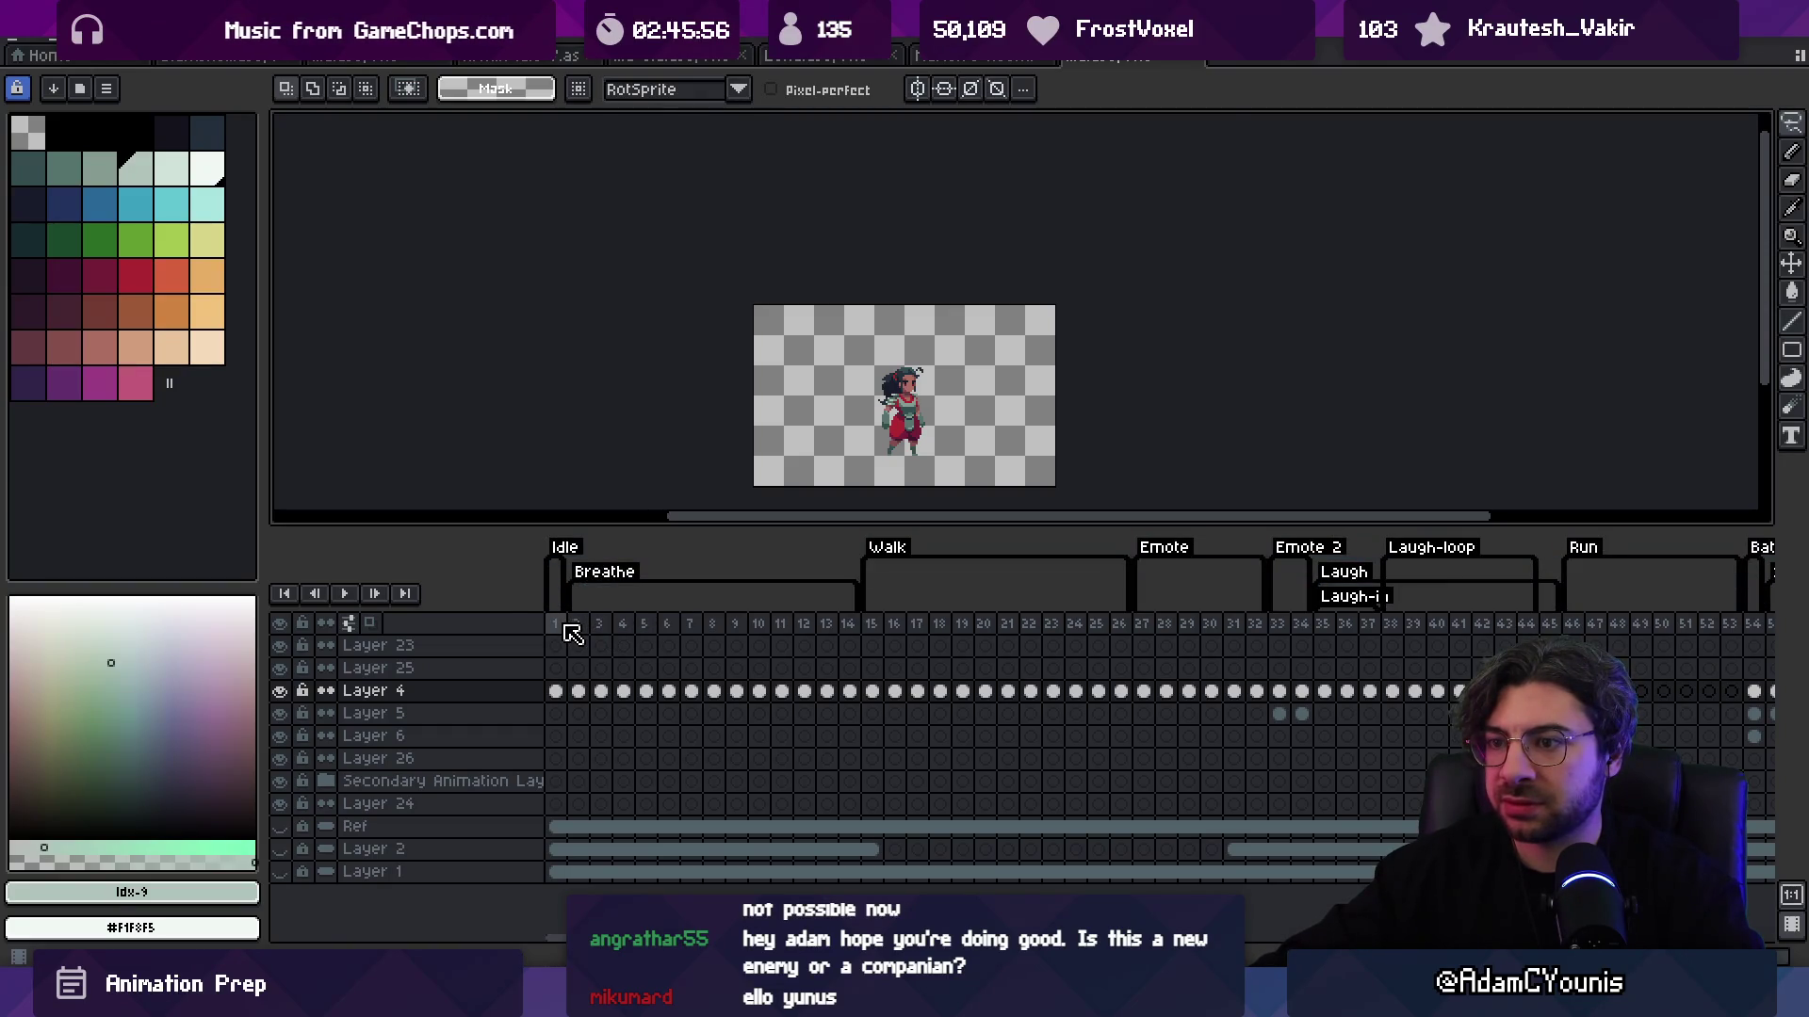
# Step: Delete the unused frames 68–100 after Jump-Land along with their tags
pyautogui.moveTo(578, 629); pyautogui.dragTo(1365, 634)
pyautogui.hscroll(5, 1365, 634)
pyautogui.moveTo(834, 630); pyautogui.dragTo(1149, 631)
pyautogui.moveTo(1270, 629)
pyautogui.mouseDown()
pyautogui.moveTo(1436, 631)
pyautogui.moveTo(1216, 626)
pyautogui.mouseUp()
pyautogui.moveTo(1103, 631)
pyautogui.mouseDown()
pyautogui.moveTo(1336, 631)
pyautogui.moveTo(1317, 631)
pyautogui.mouseUp()
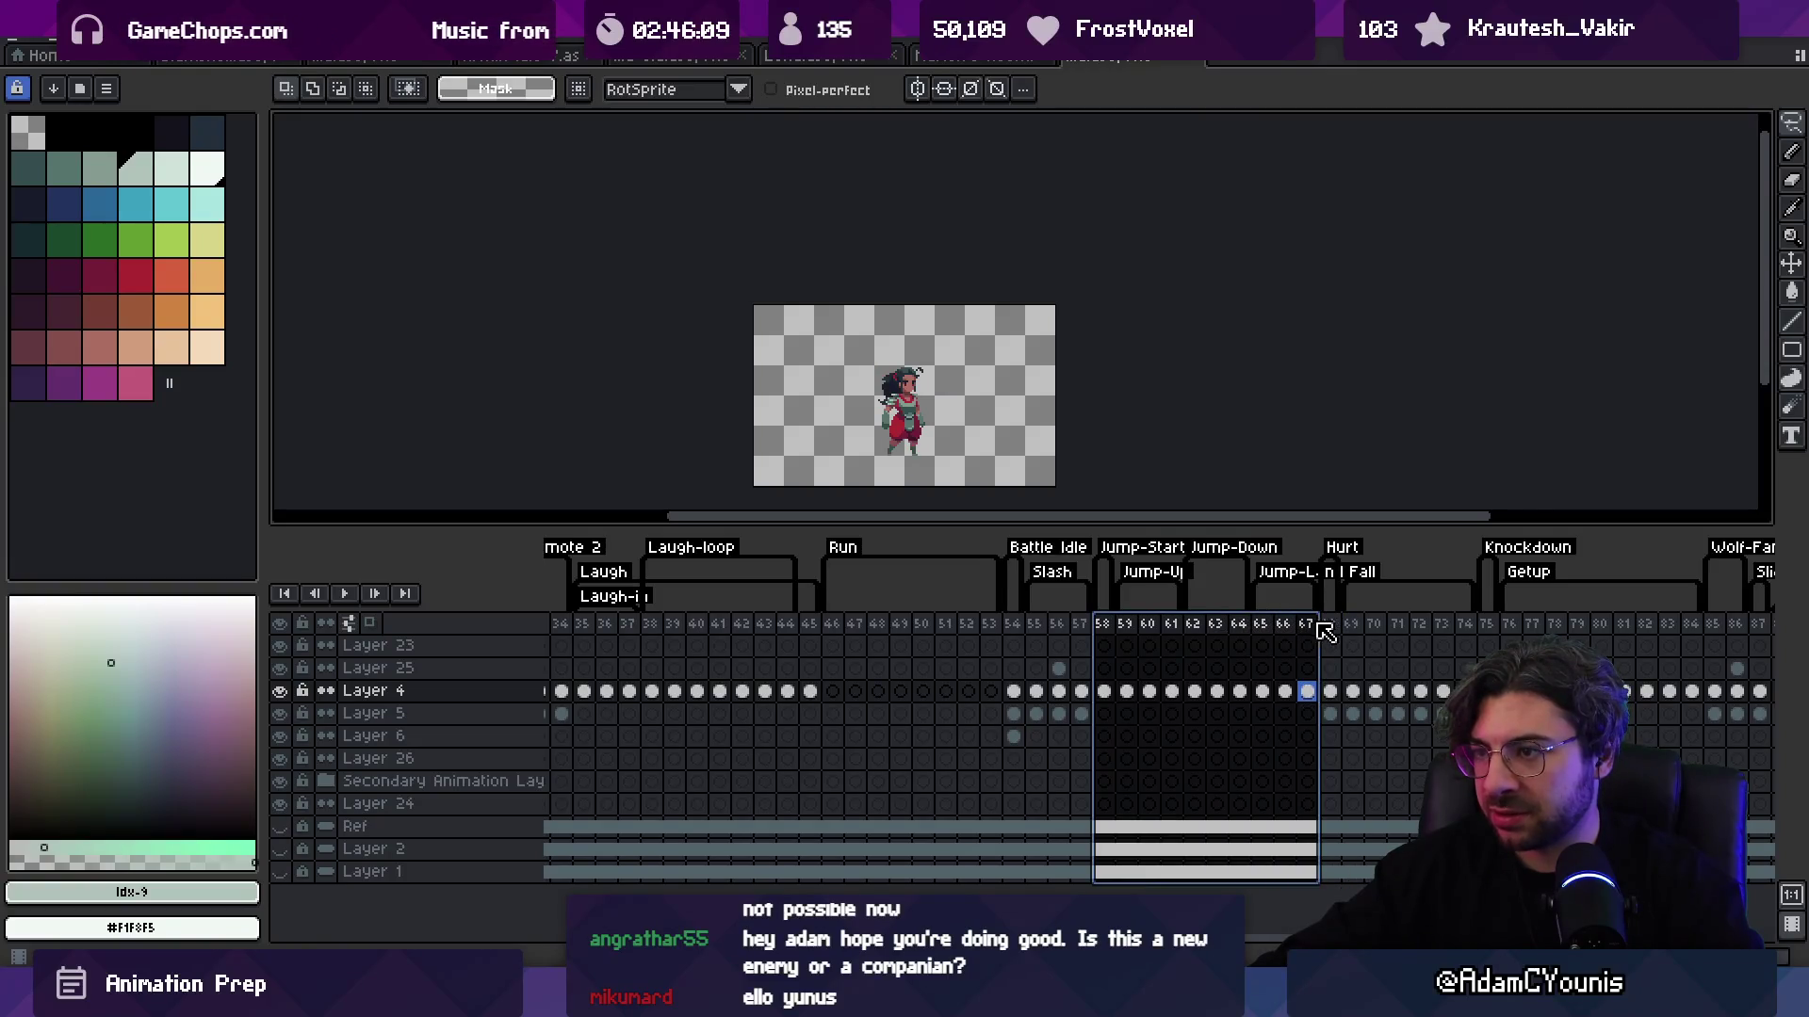
pyautogui.hscroll(5, 1168, 632)
pyautogui.moveTo(1031, 627); pyautogui.dragTo(1786, 653)
pyautogui.hotkey('alt', 'c')
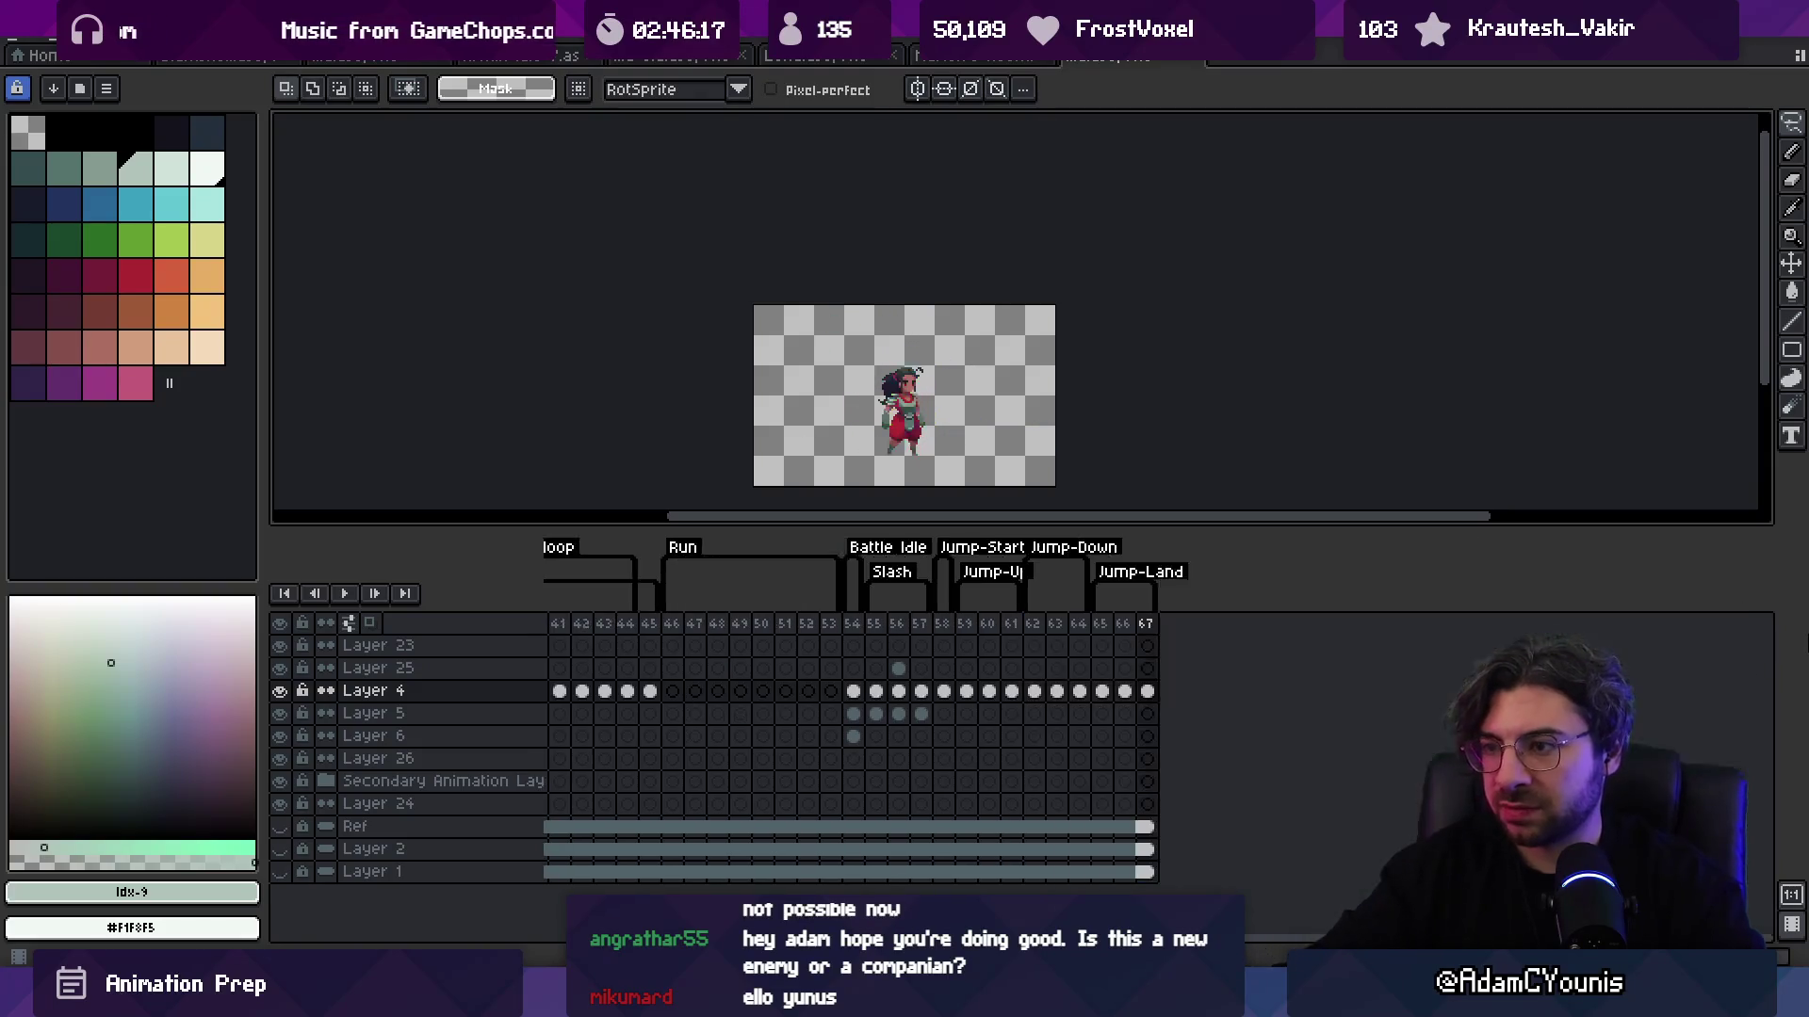
# Step: Delete the Battle Idle frames 54–57
pyautogui.moveTo(926, 629); pyautogui.dragTo(901, 629)
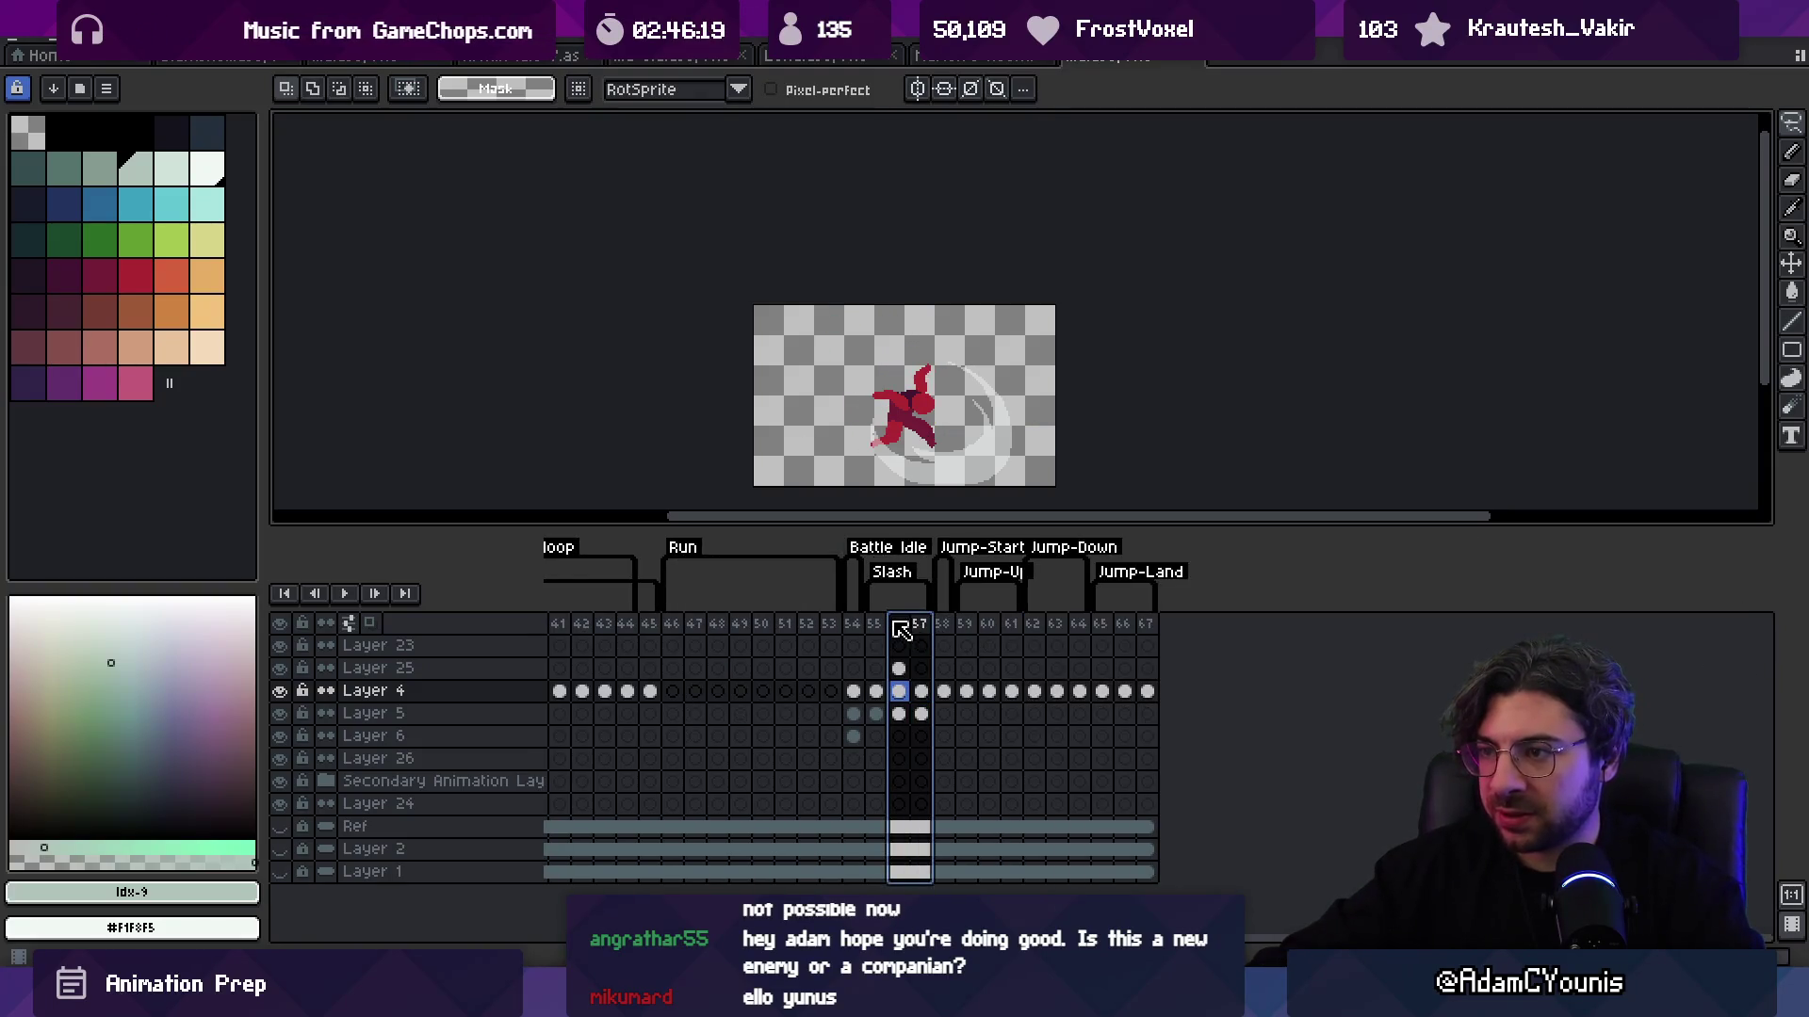
pyautogui.click(856, 624)
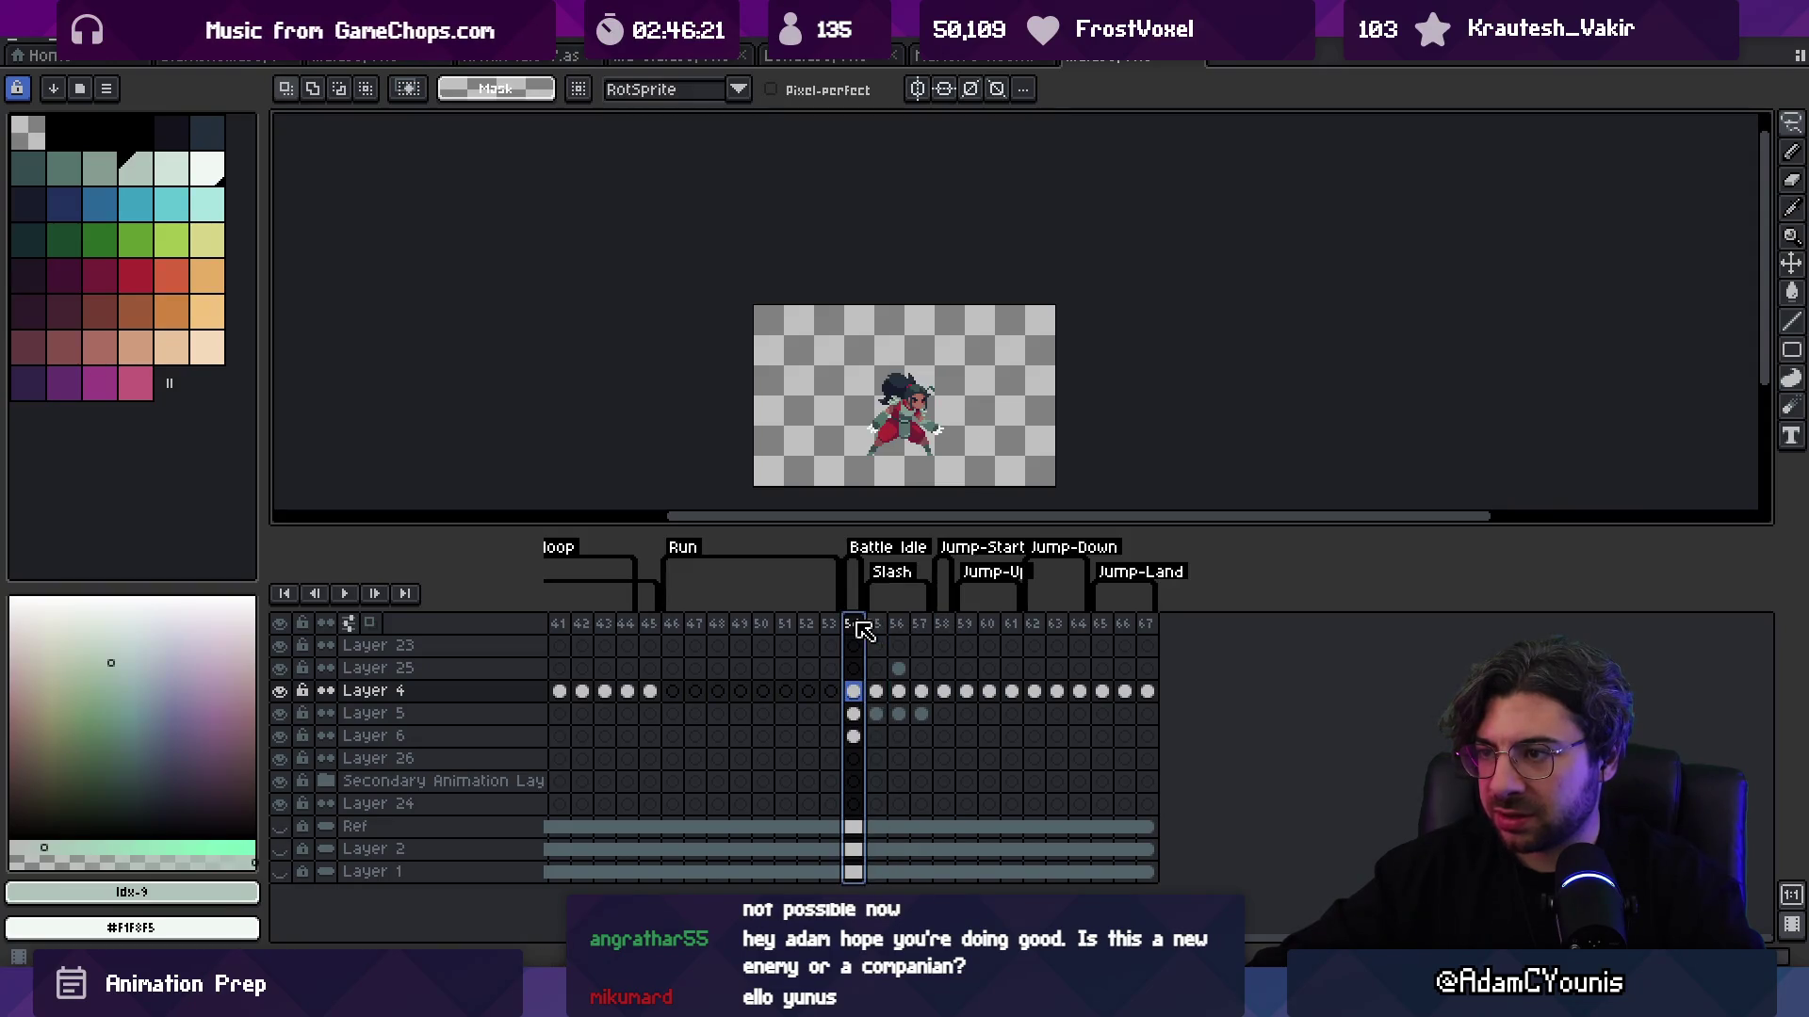
pyautogui.moveTo(919, 623); pyautogui.dragTo(854, 629)
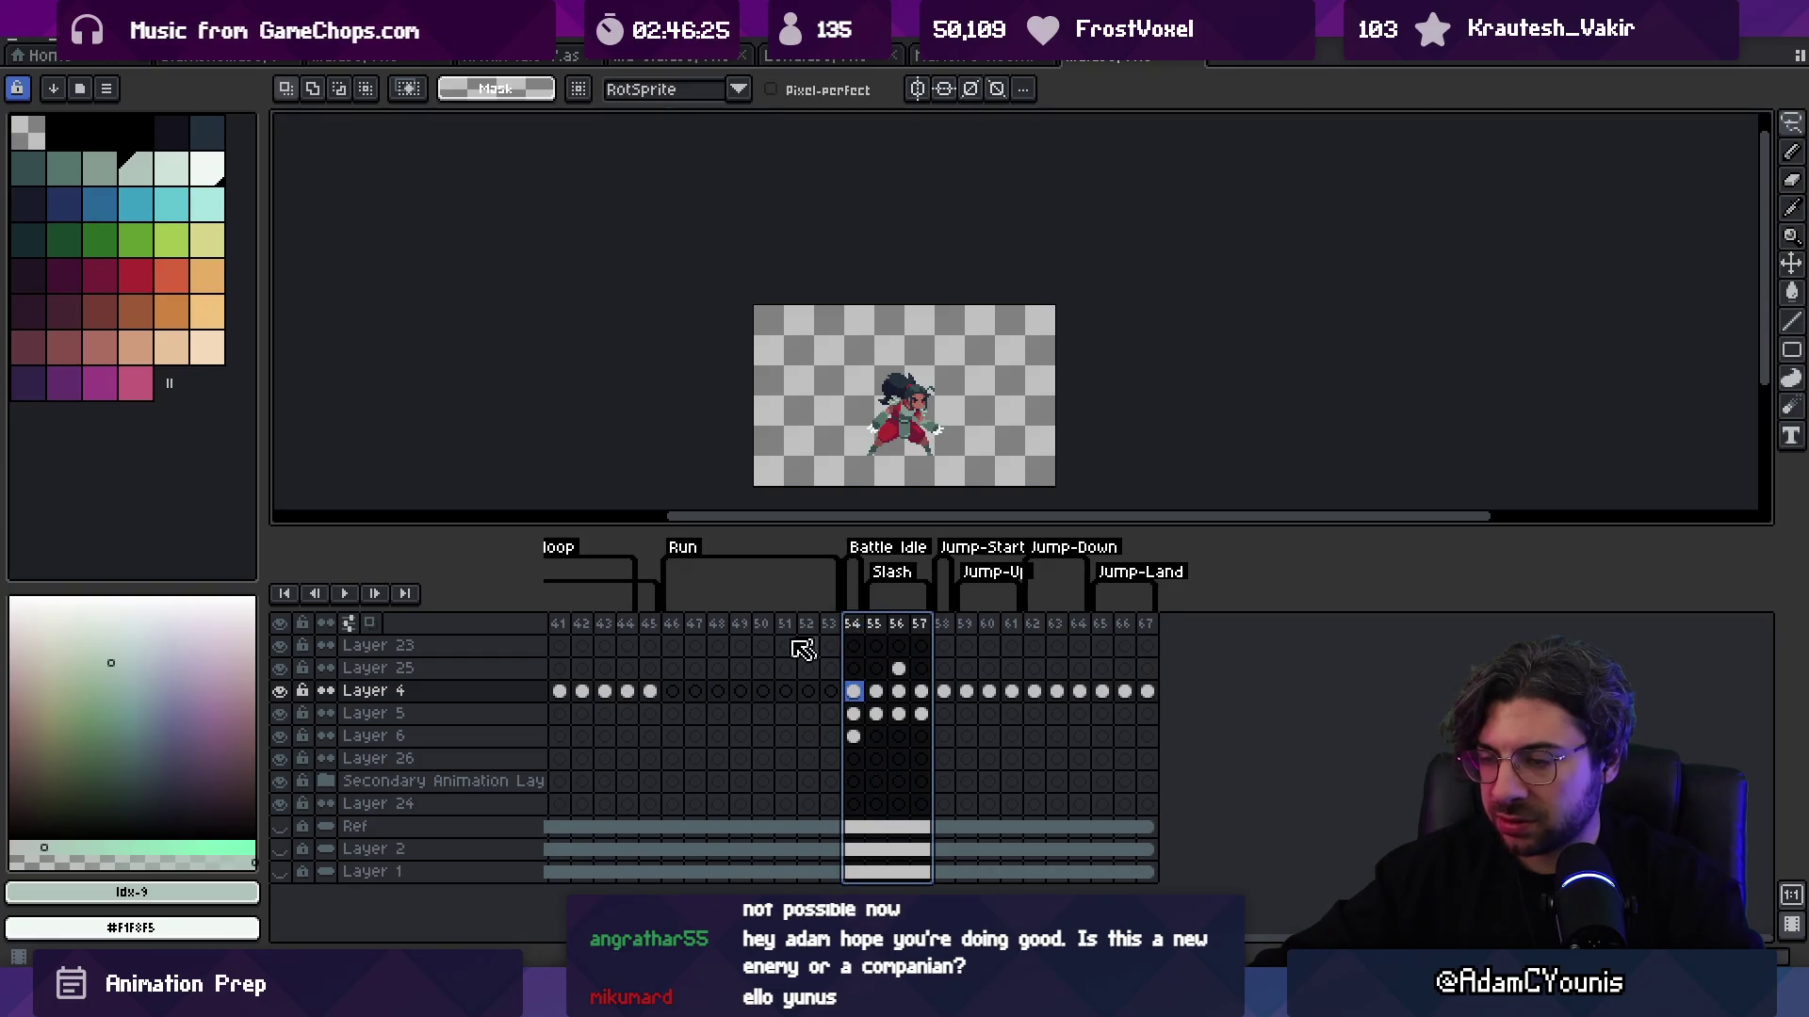
pyautogui.hscroll(-10, 803, 650)
pyautogui.press('Delete')
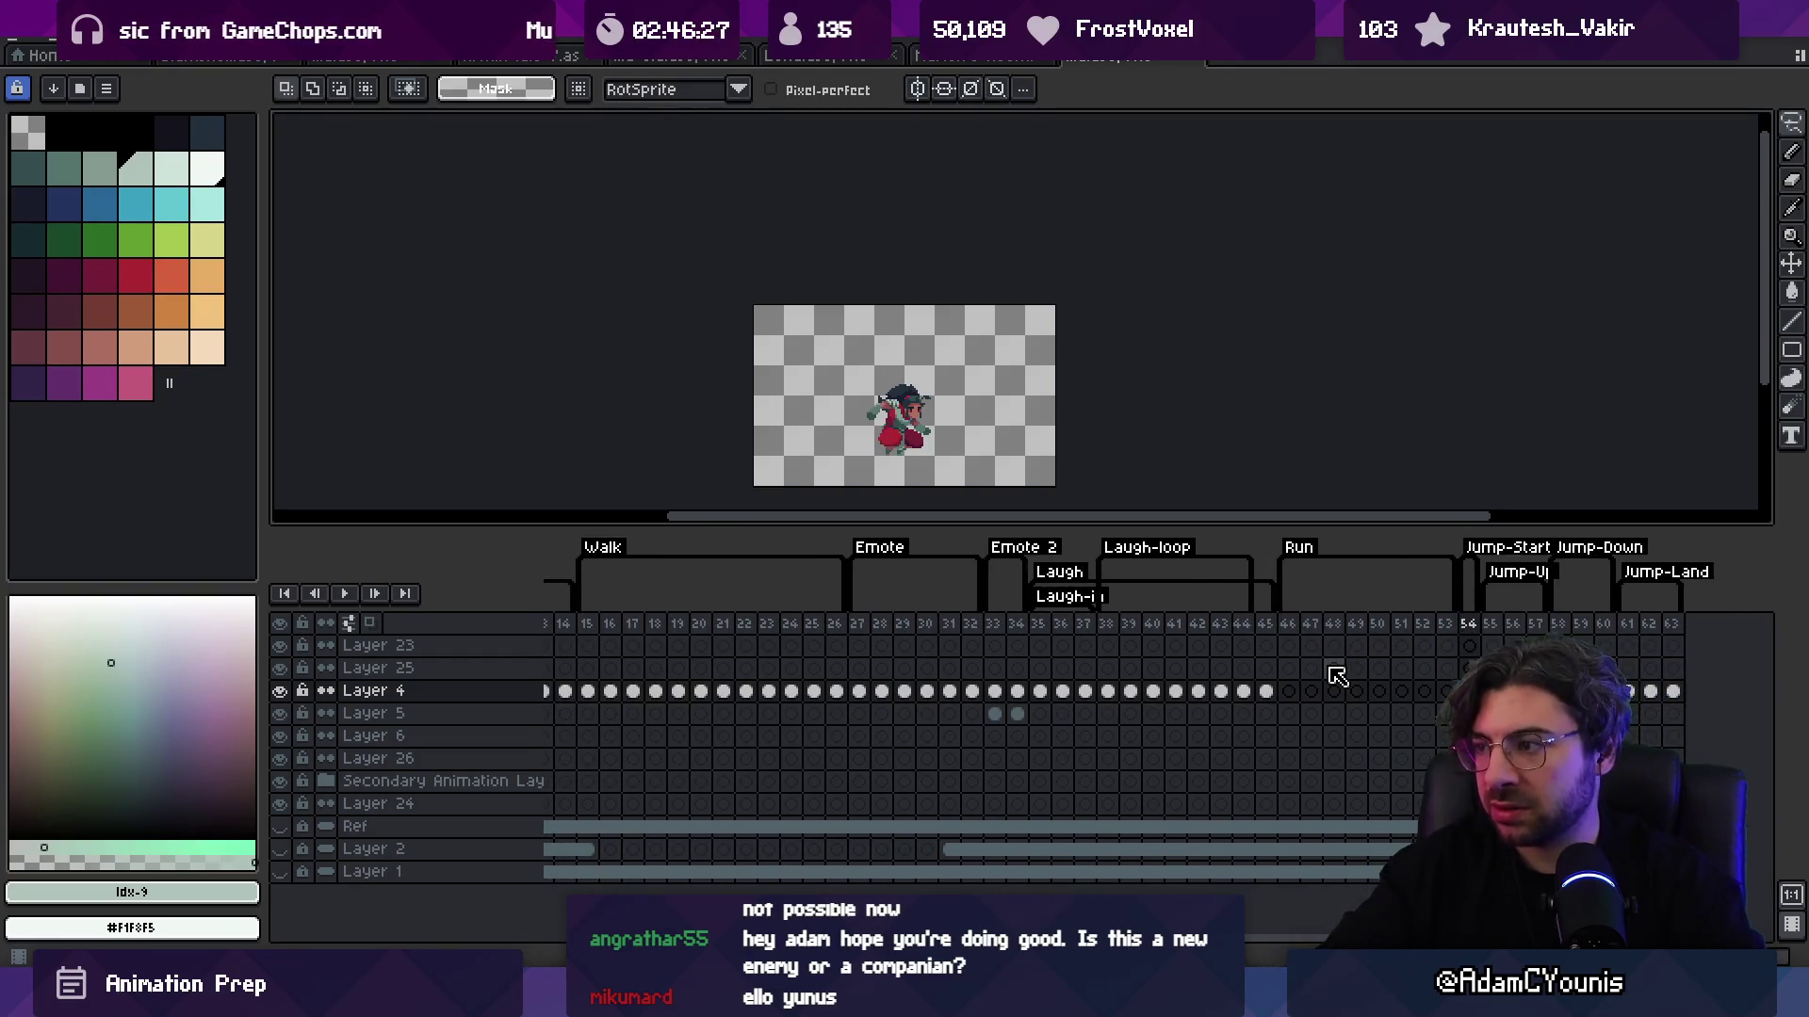
# Step: Delete the Run frames and the Laugh and Laugh-loop frames
pyautogui.moveTo(1446, 626); pyautogui.dragTo(1307, 631)
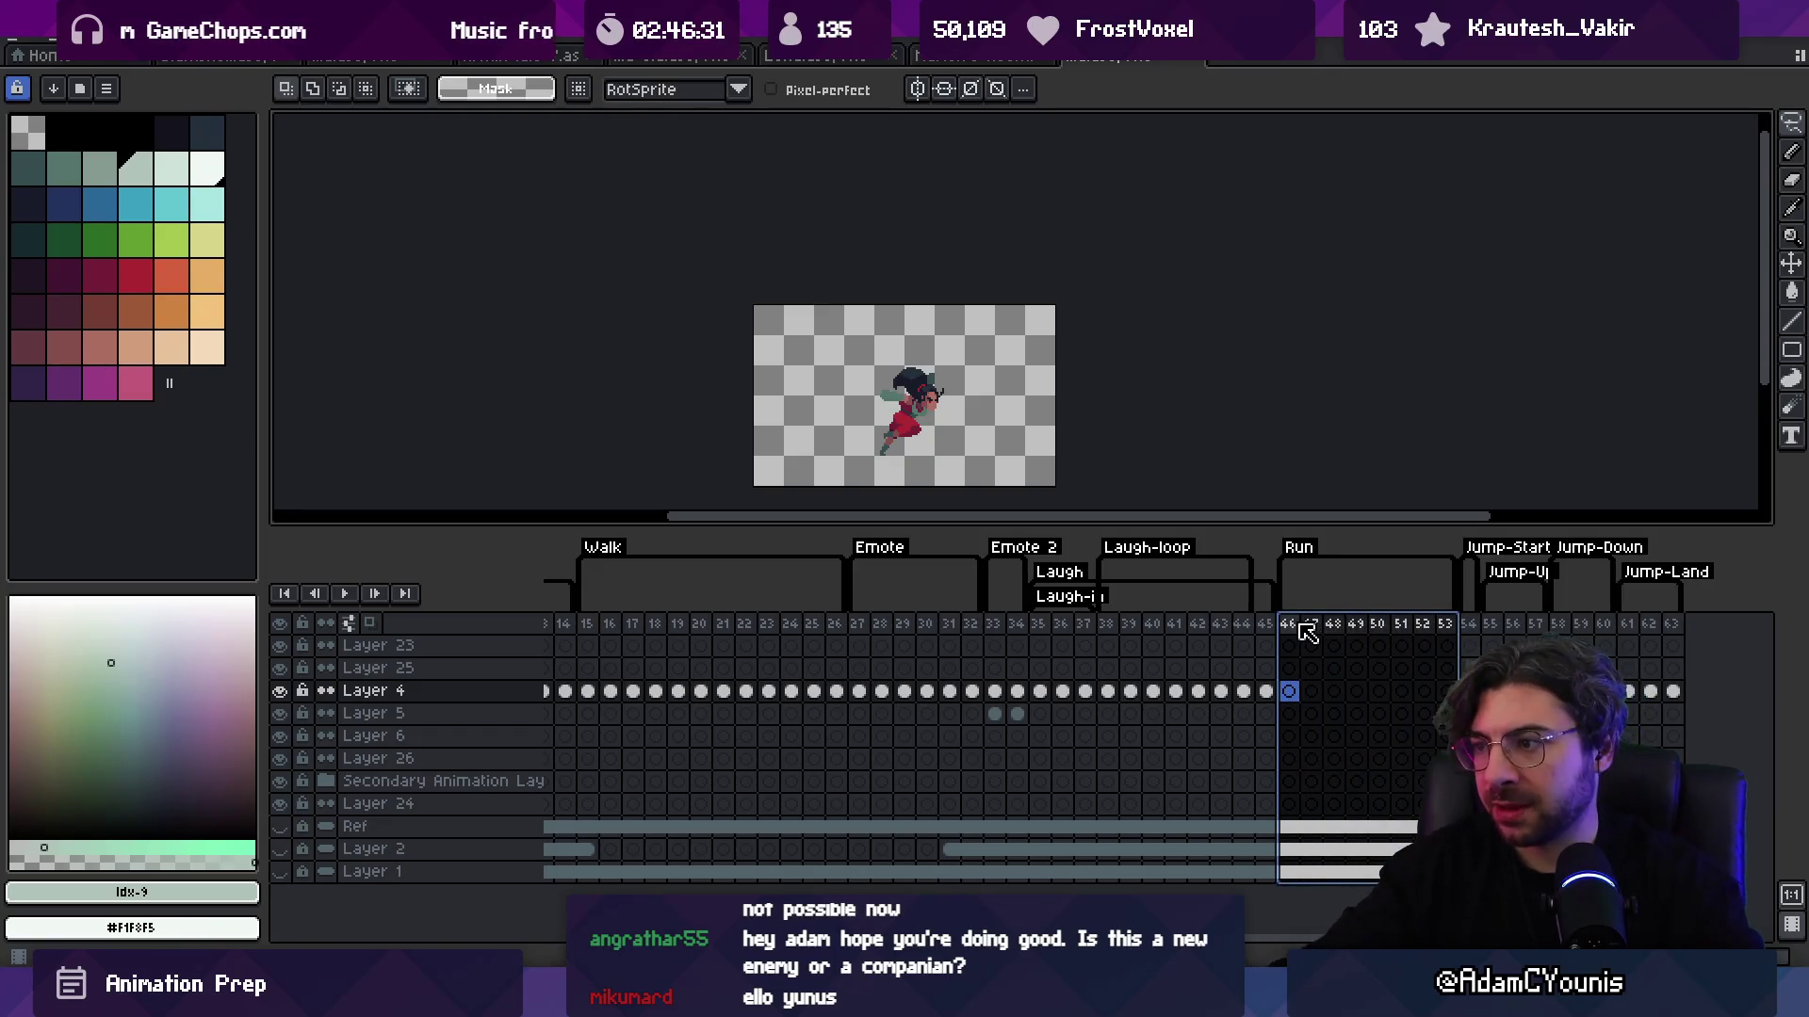
pyautogui.press('Delete')
pyautogui.moveTo(1282, 628)
pyautogui.mouseDown()
pyautogui.moveTo(1053, 628)
pyautogui.moveTo(1012, 603)
pyautogui.mouseUp()
pyautogui.press('Delete')
# Step: Delete the Emote 2 frames 33–34 and their tag
pyautogui.click(1018, 603)
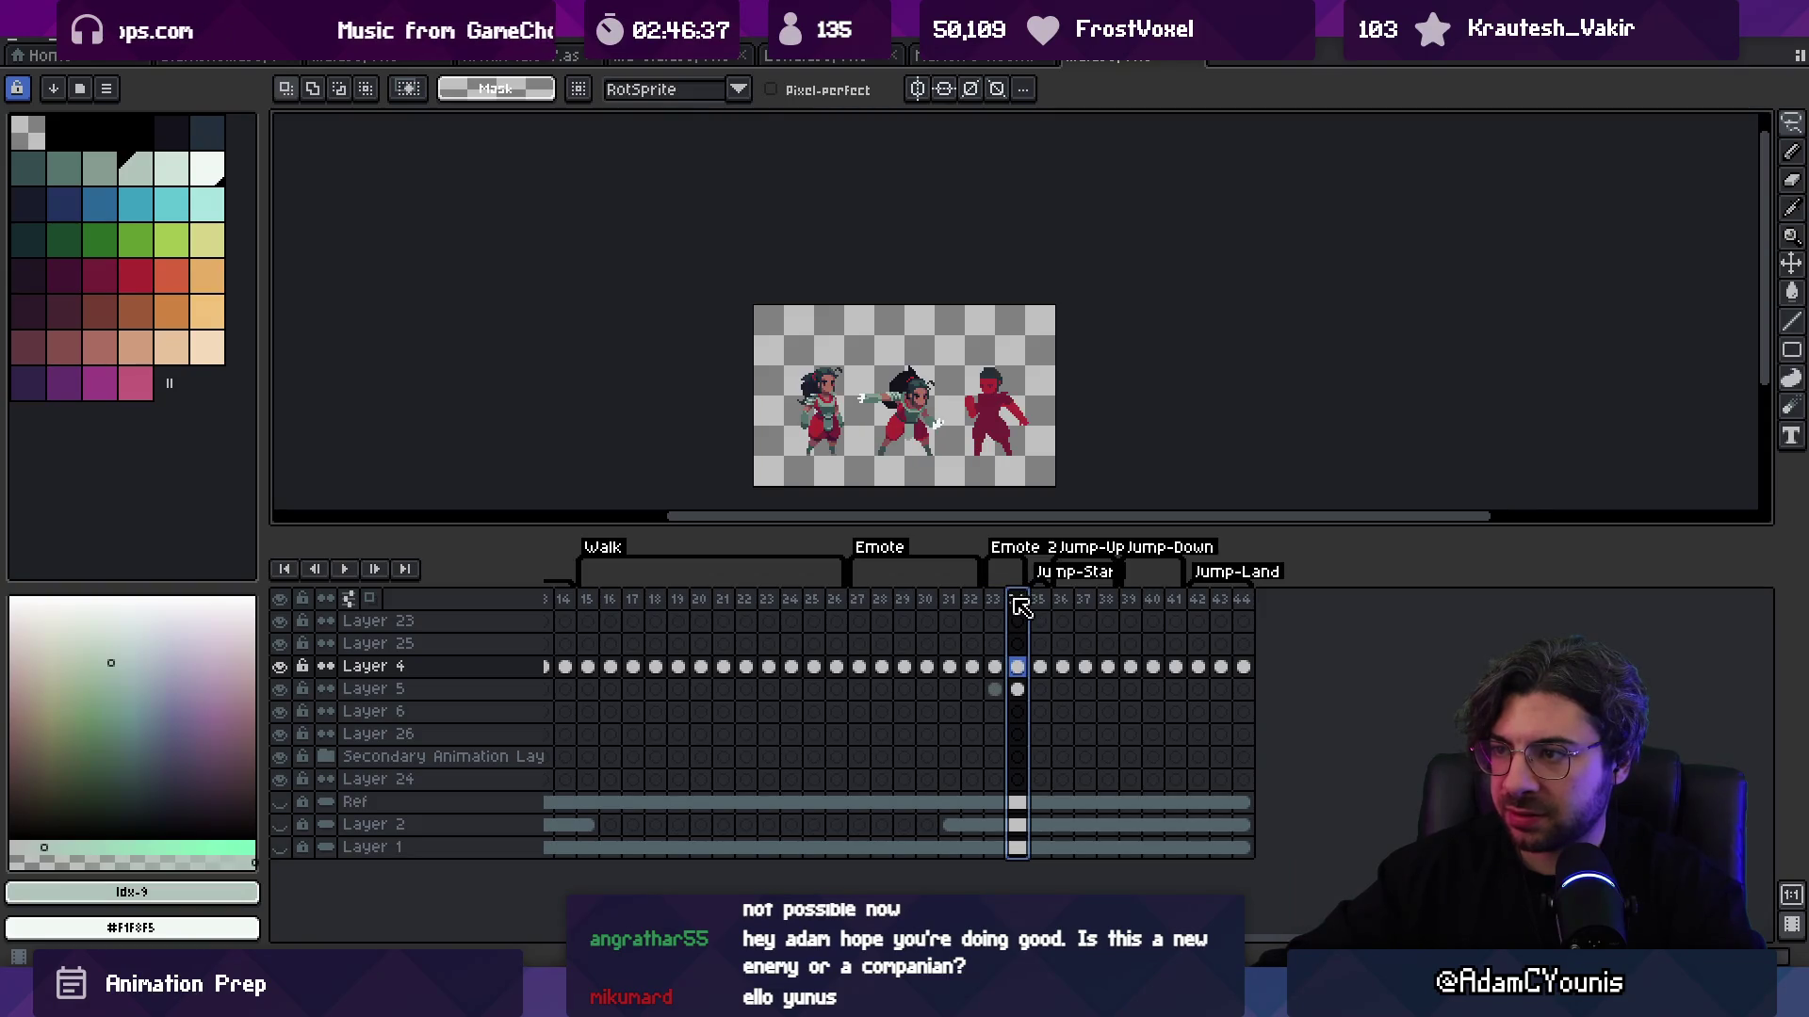
pyautogui.scroll(3, 977, 415)
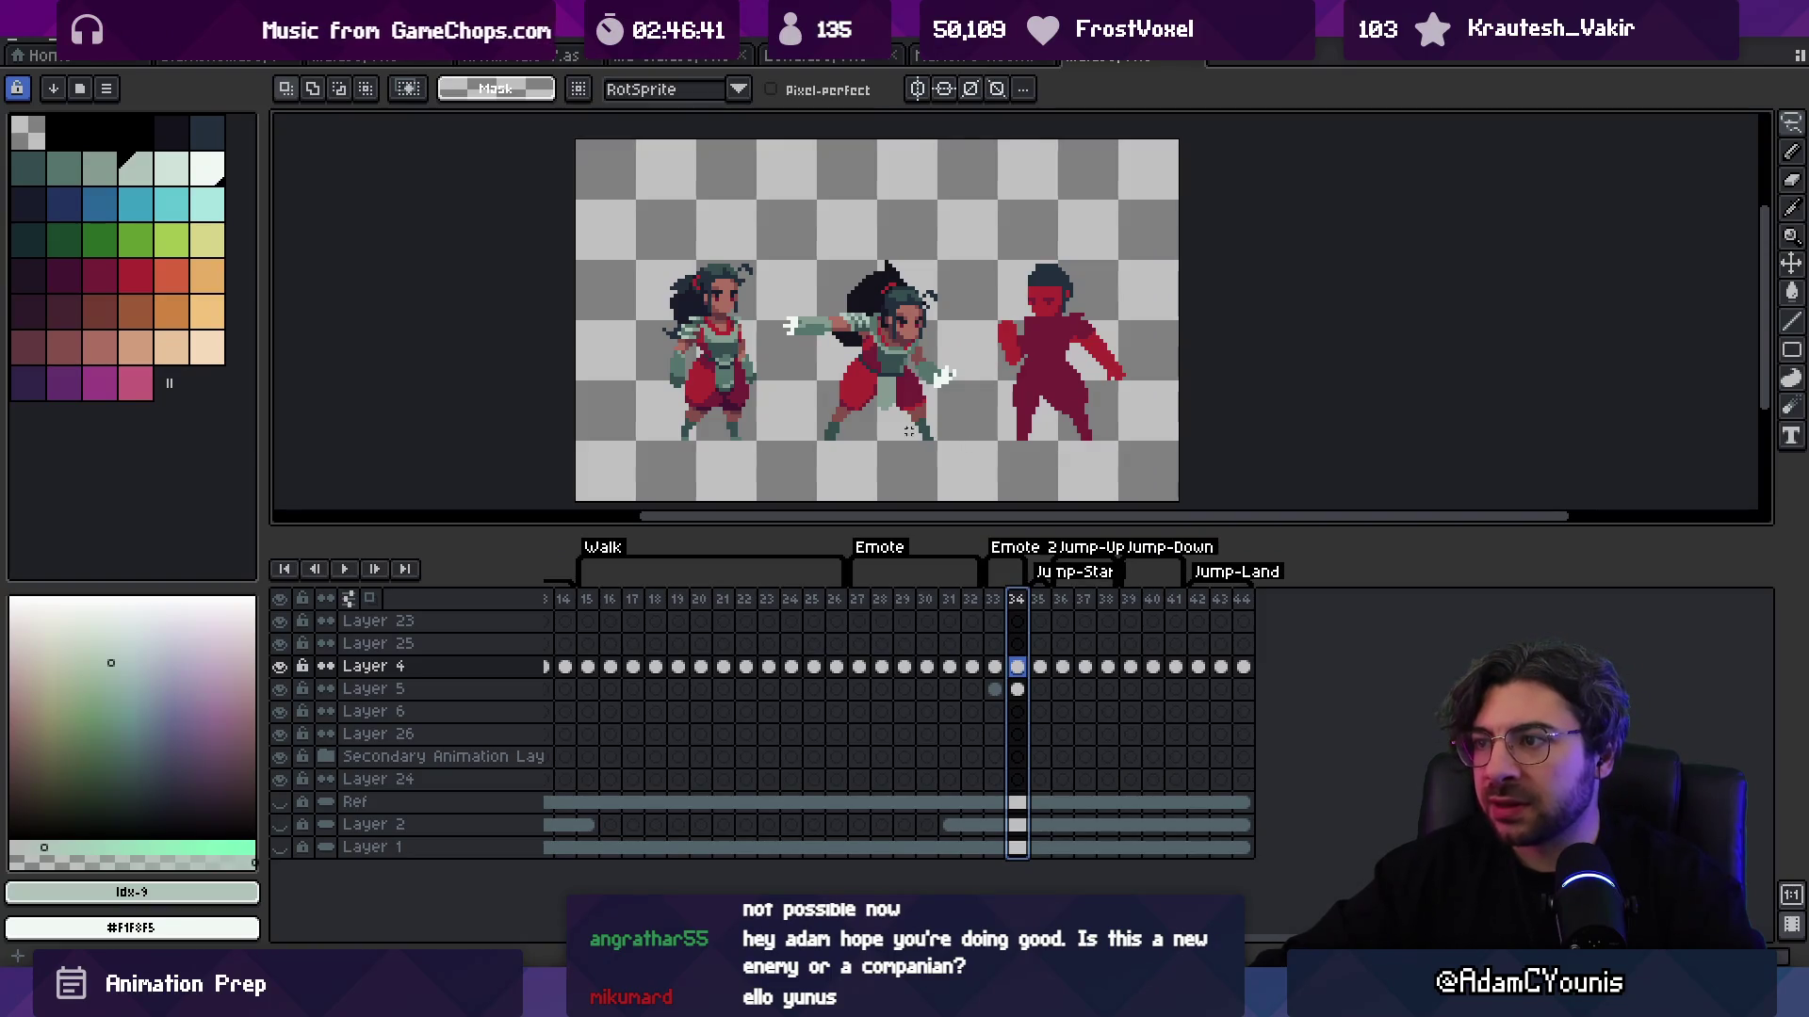
pyautogui.click(995, 603)
pyautogui.click(949, 603)
pyautogui.click(972, 603)
pyautogui.click(995, 603)
pyautogui.moveTo(1000, 606); pyautogui.dragTo(1012, 610)
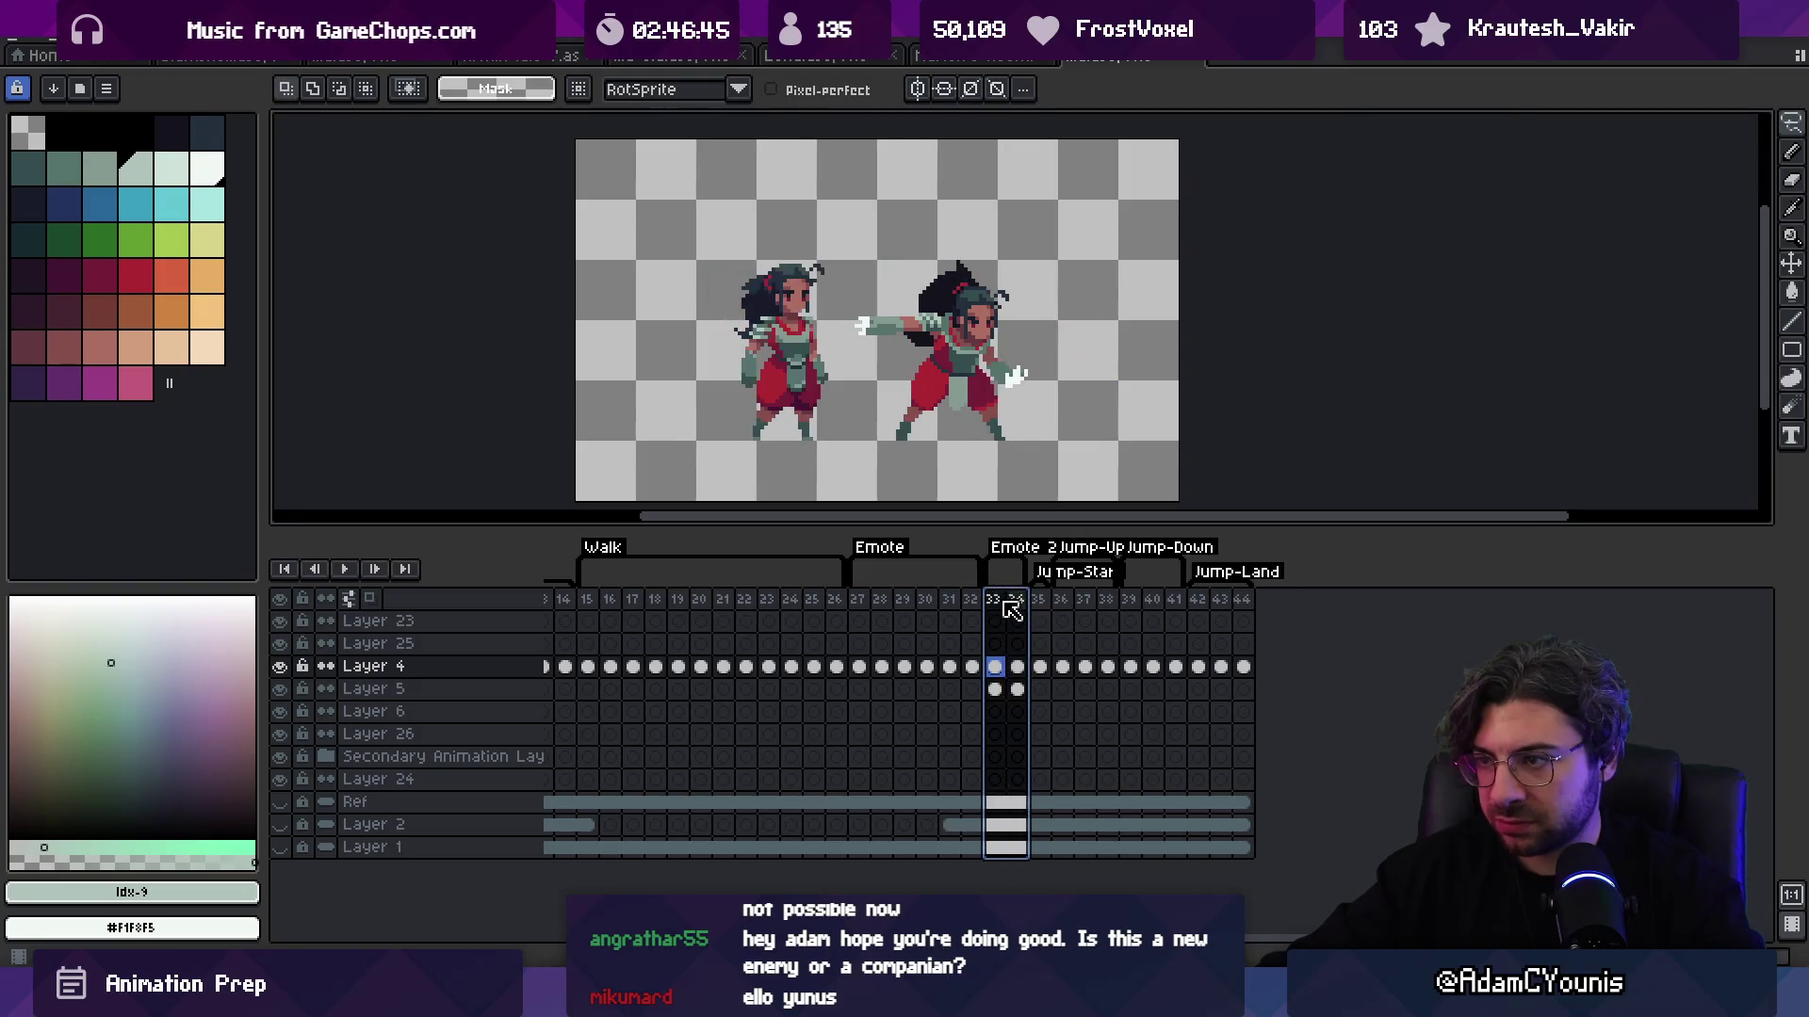
pyautogui.press('Delete')
# Step: Delete the Emote frames and tag, leaving frames from 1 onward selected
pyautogui.click(925, 602)
pyautogui.click(857, 603)
pyautogui.click(971, 603)
pyautogui.moveTo(970, 603)
pyautogui.mouseDown()
pyautogui.moveTo(995, 607)
pyautogui.moveTo(873, 604)
pyautogui.moveTo(1370, 612)
pyautogui.moveTo(586, 607)
pyautogui.moveTo(1357, 613)
pyautogui.mouseUp()
pyautogui.press('Delete')
pyautogui.moveTo(565, 608); pyautogui.dragTo(1347, 610)
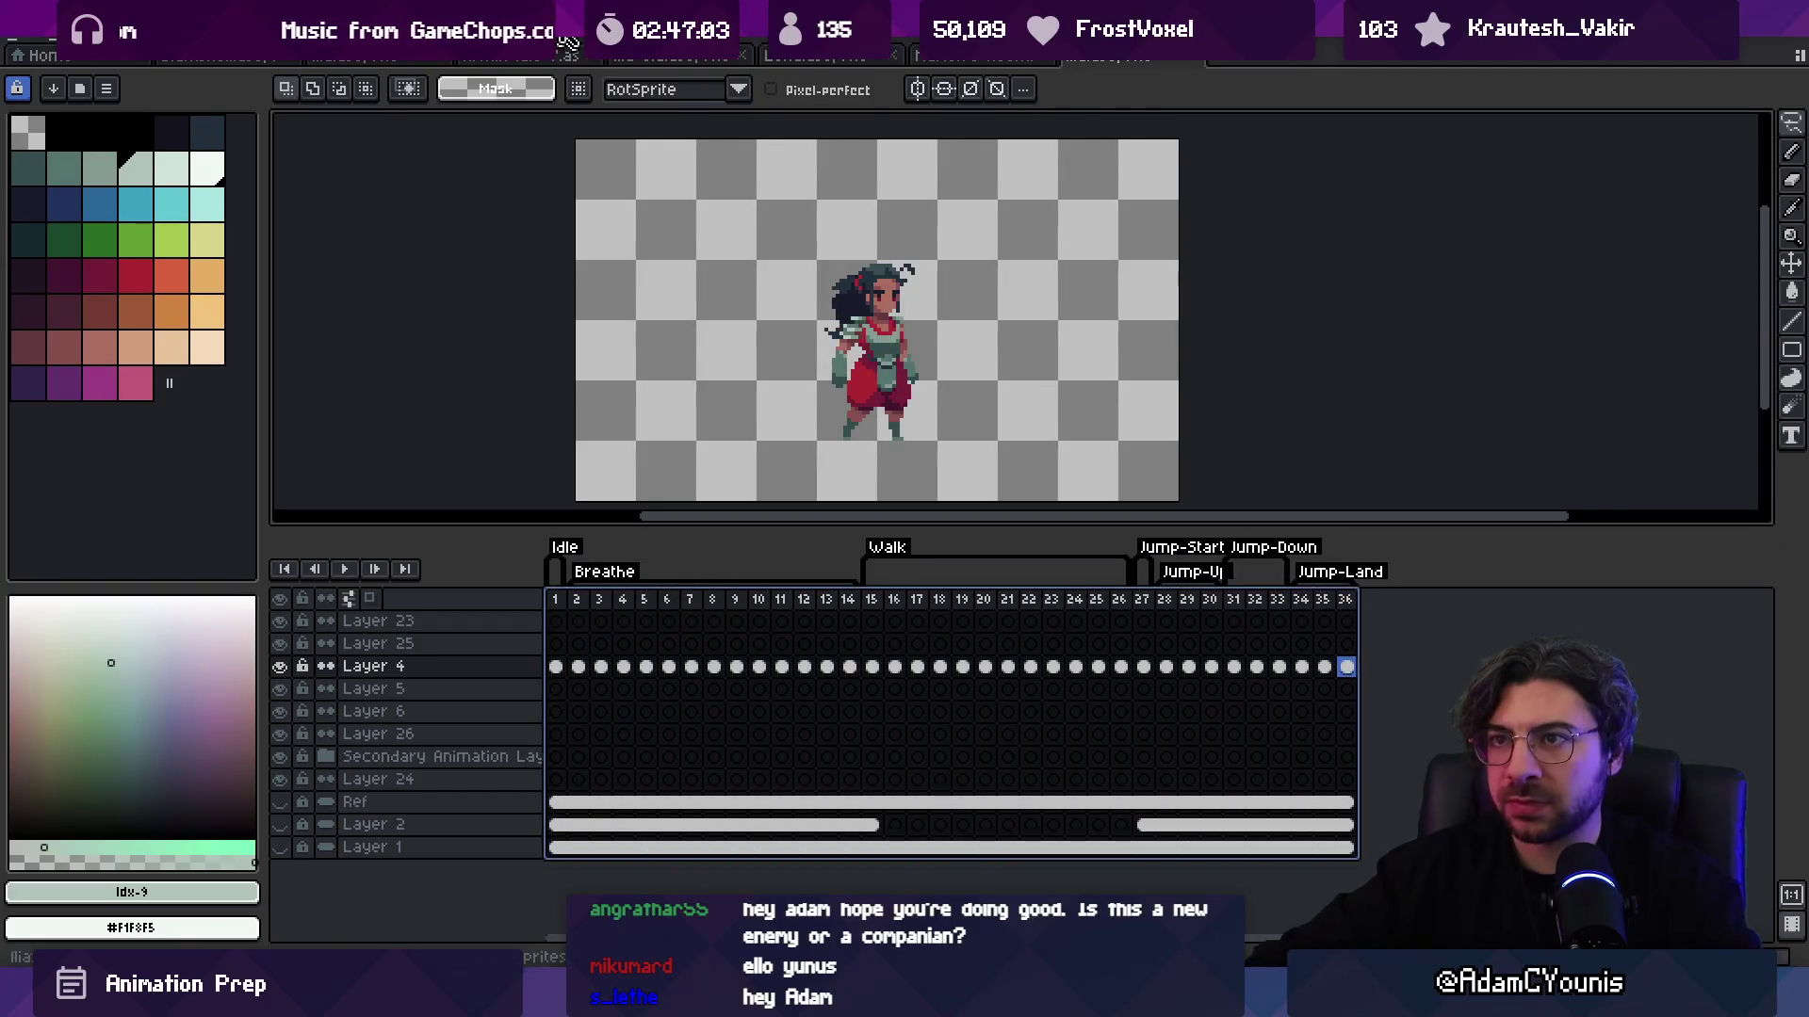
# Step: Clear the frame selection and switch to the two-character reference sprite
pyautogui.press('Escape')
pyautogui.click(708, 58)
pyautogui.scroll(2, 767, 412)
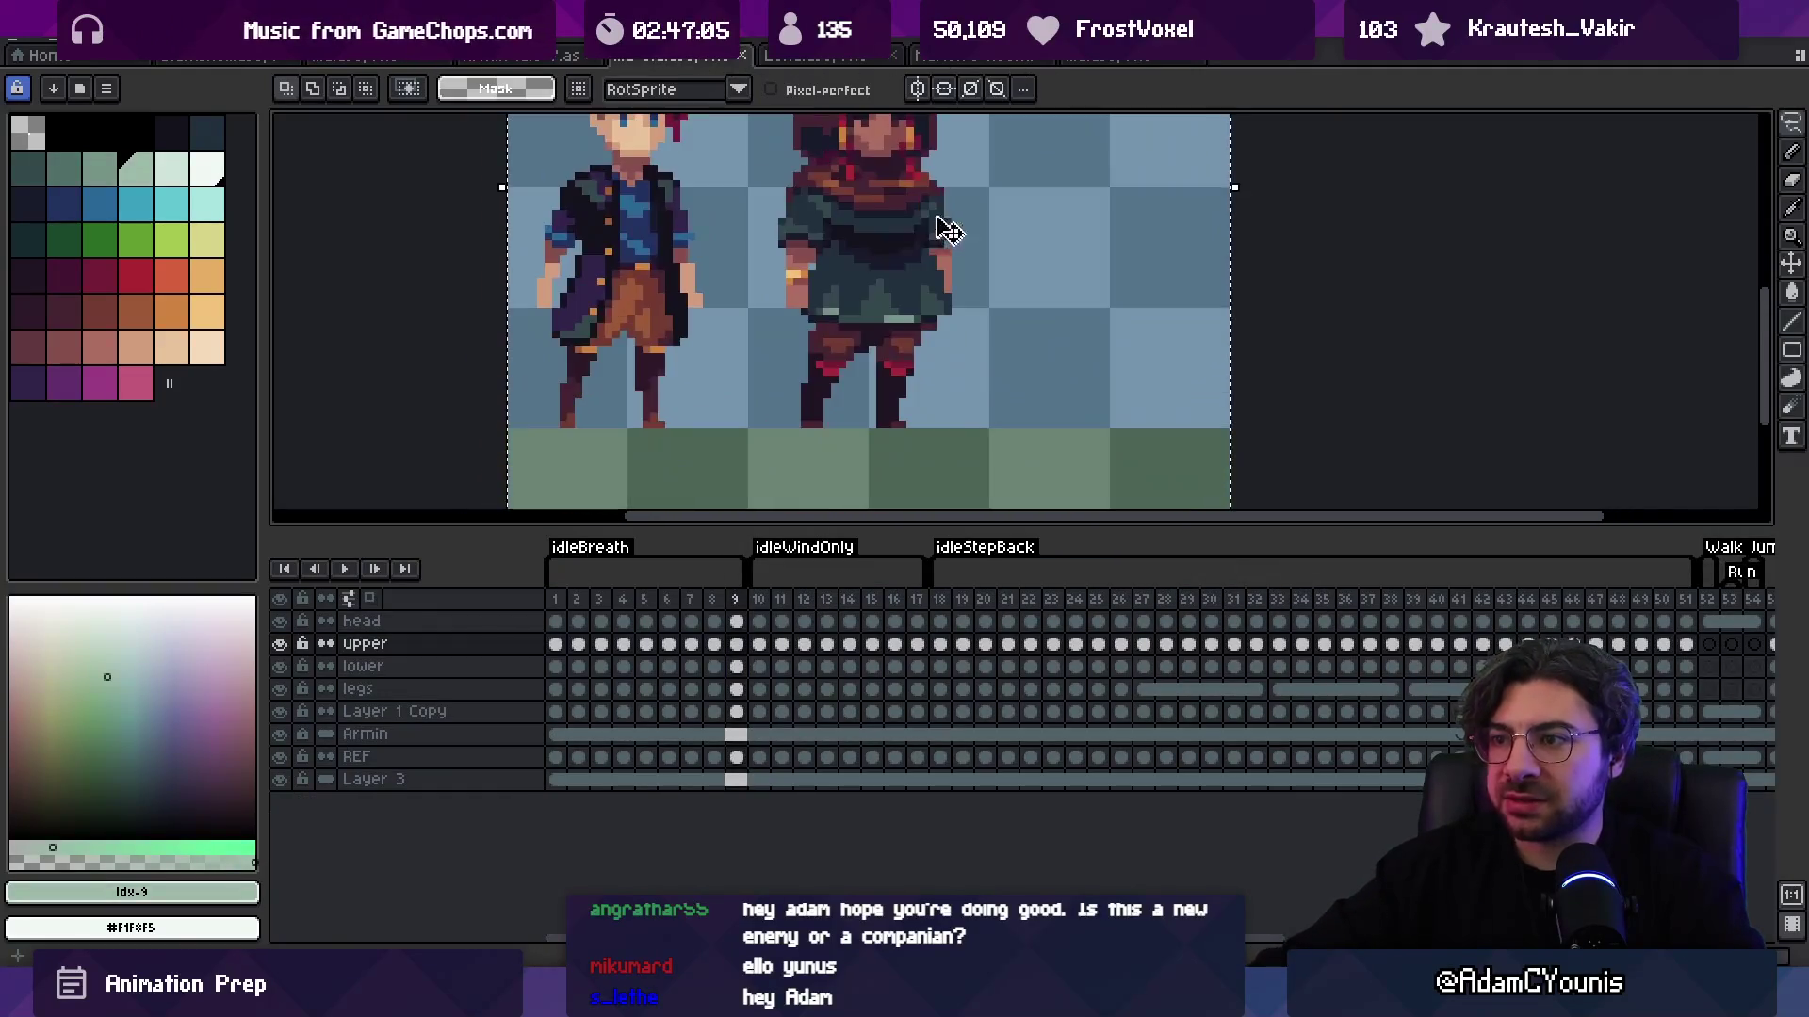
pyautogui.scroll(-1, 940, 230)
pyautogui.scroll(-1, 841, 358)
pyautogui.hotkey('ctrl', 'd')
# Step: Take the REF layer's frame 1 cel, then go to Layer 4's frame 1 in the Ilia sprite
pyautogui.click(884, 486)
pyautogui.click(358, 756)
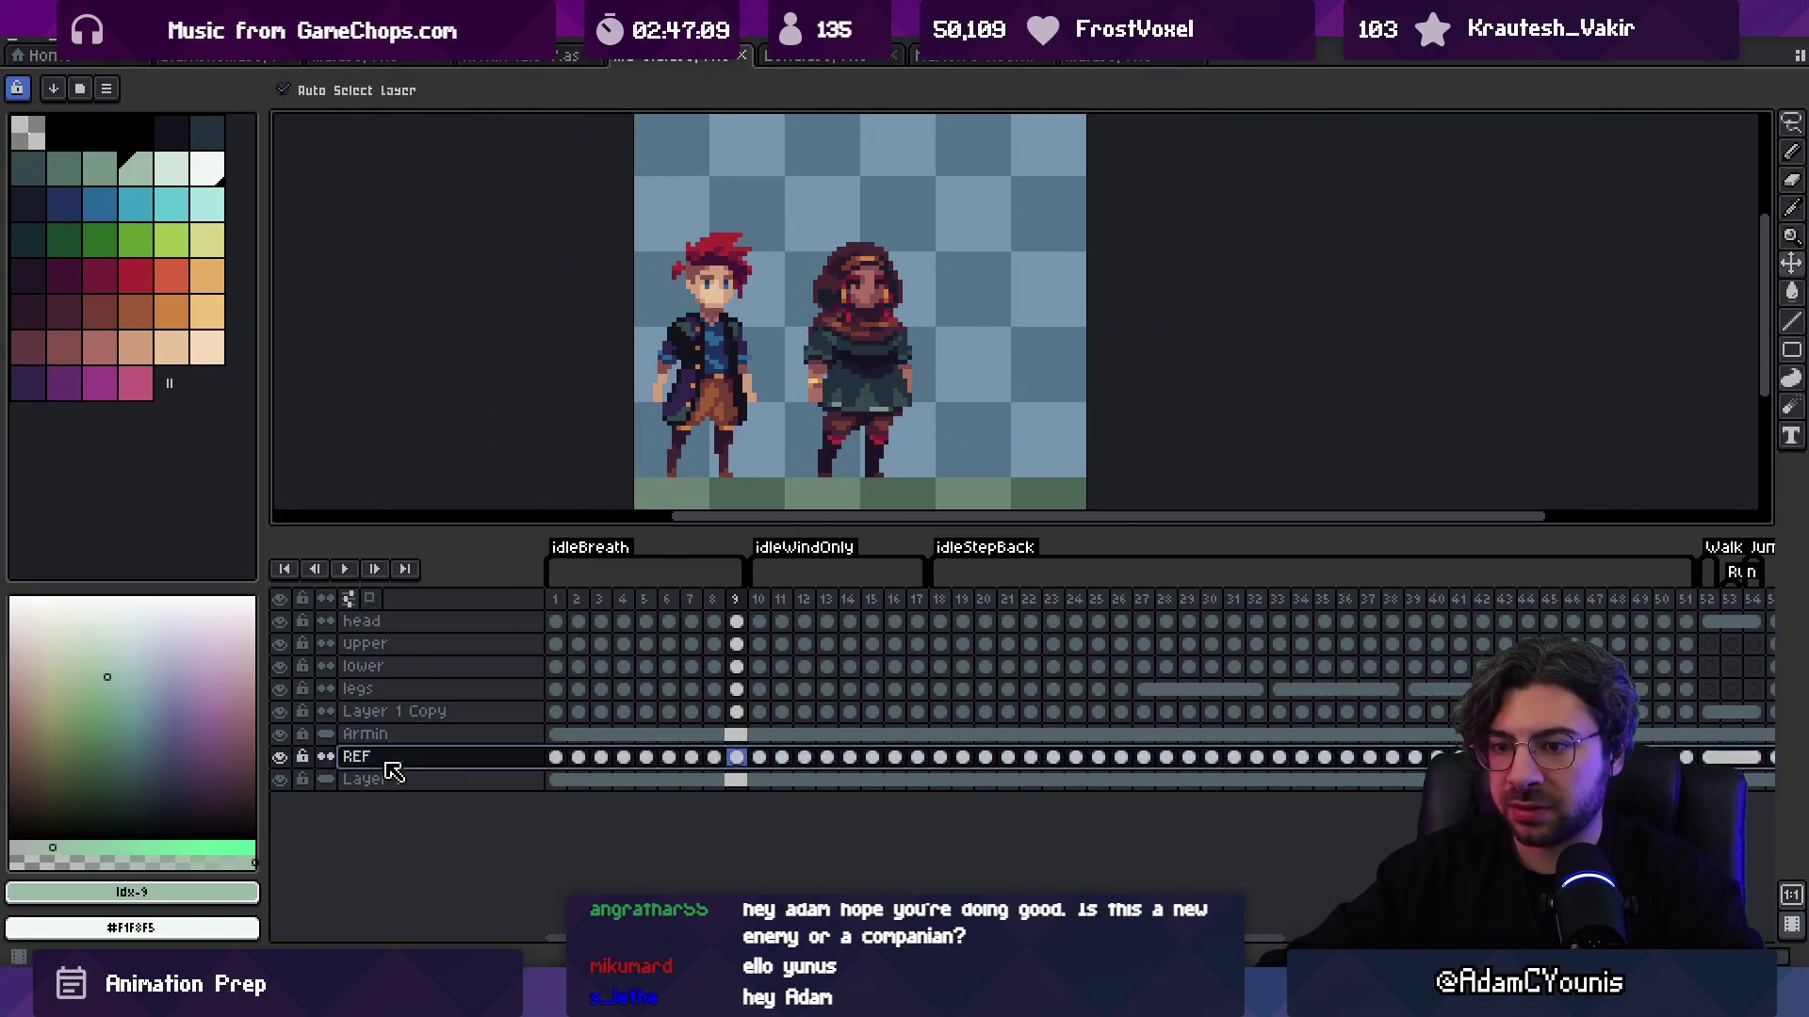
pyautogui.click(555, 756)
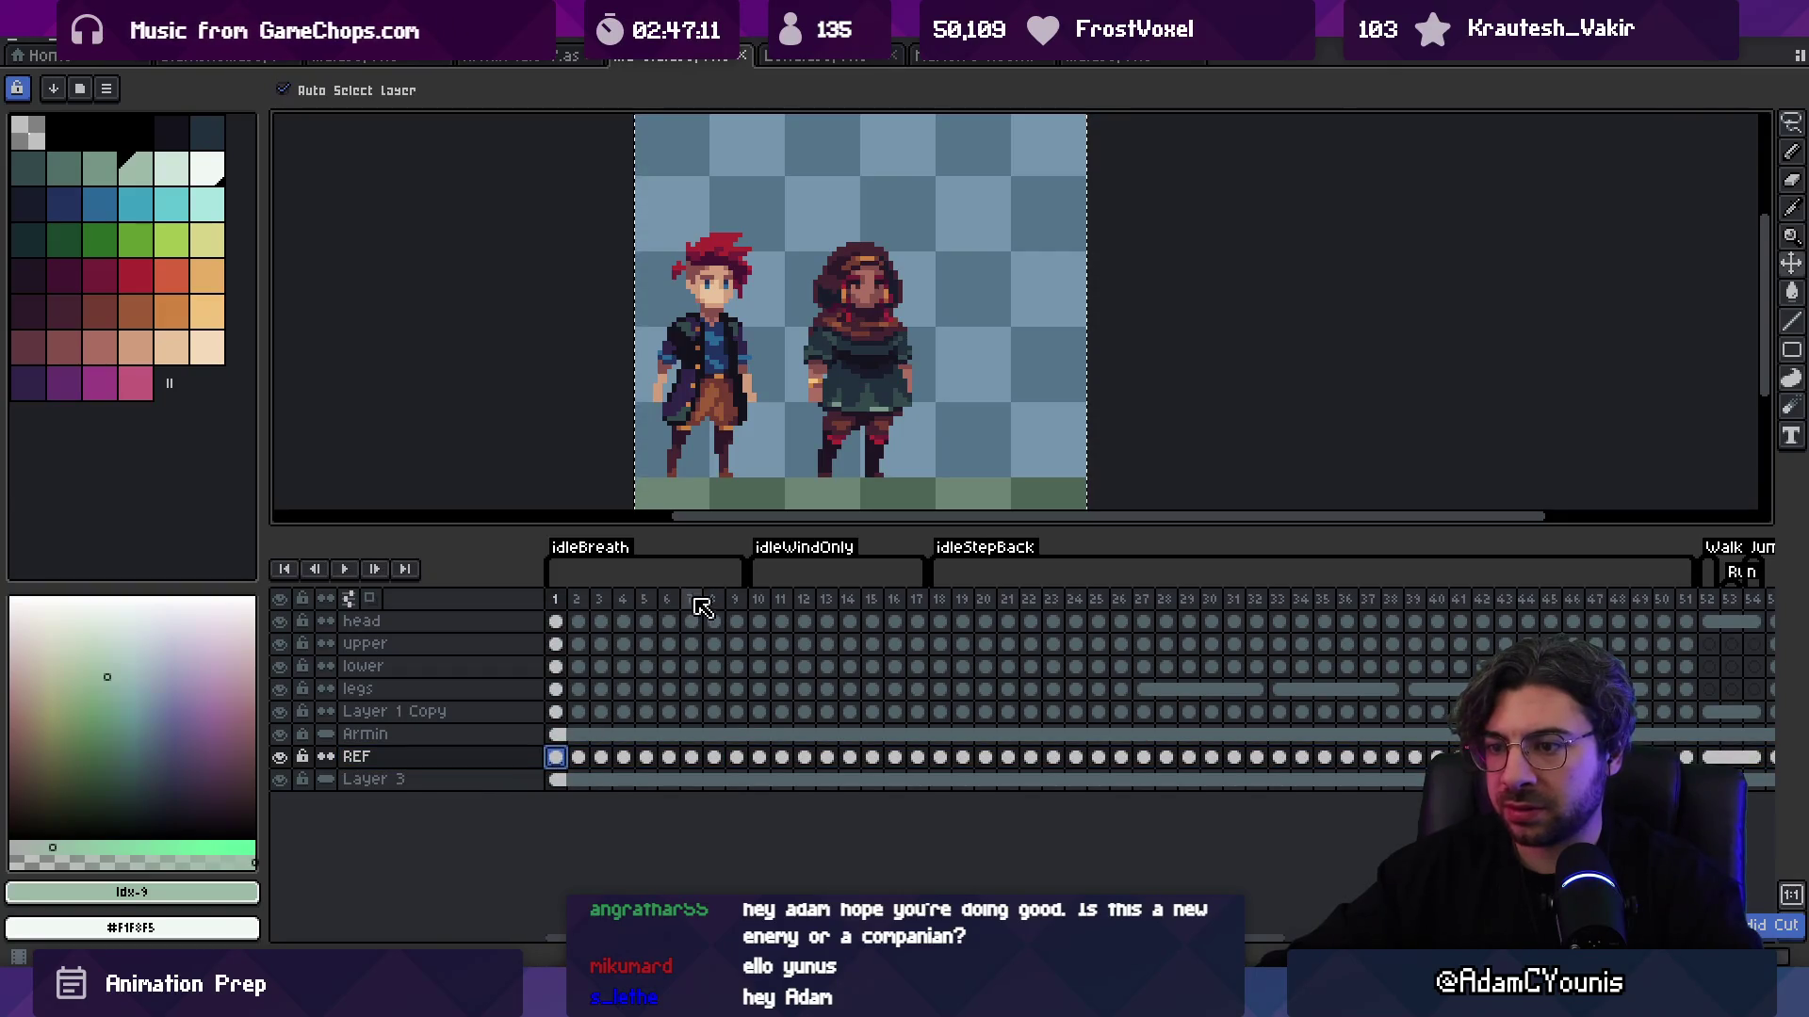
pyautogui.click(975, 57)
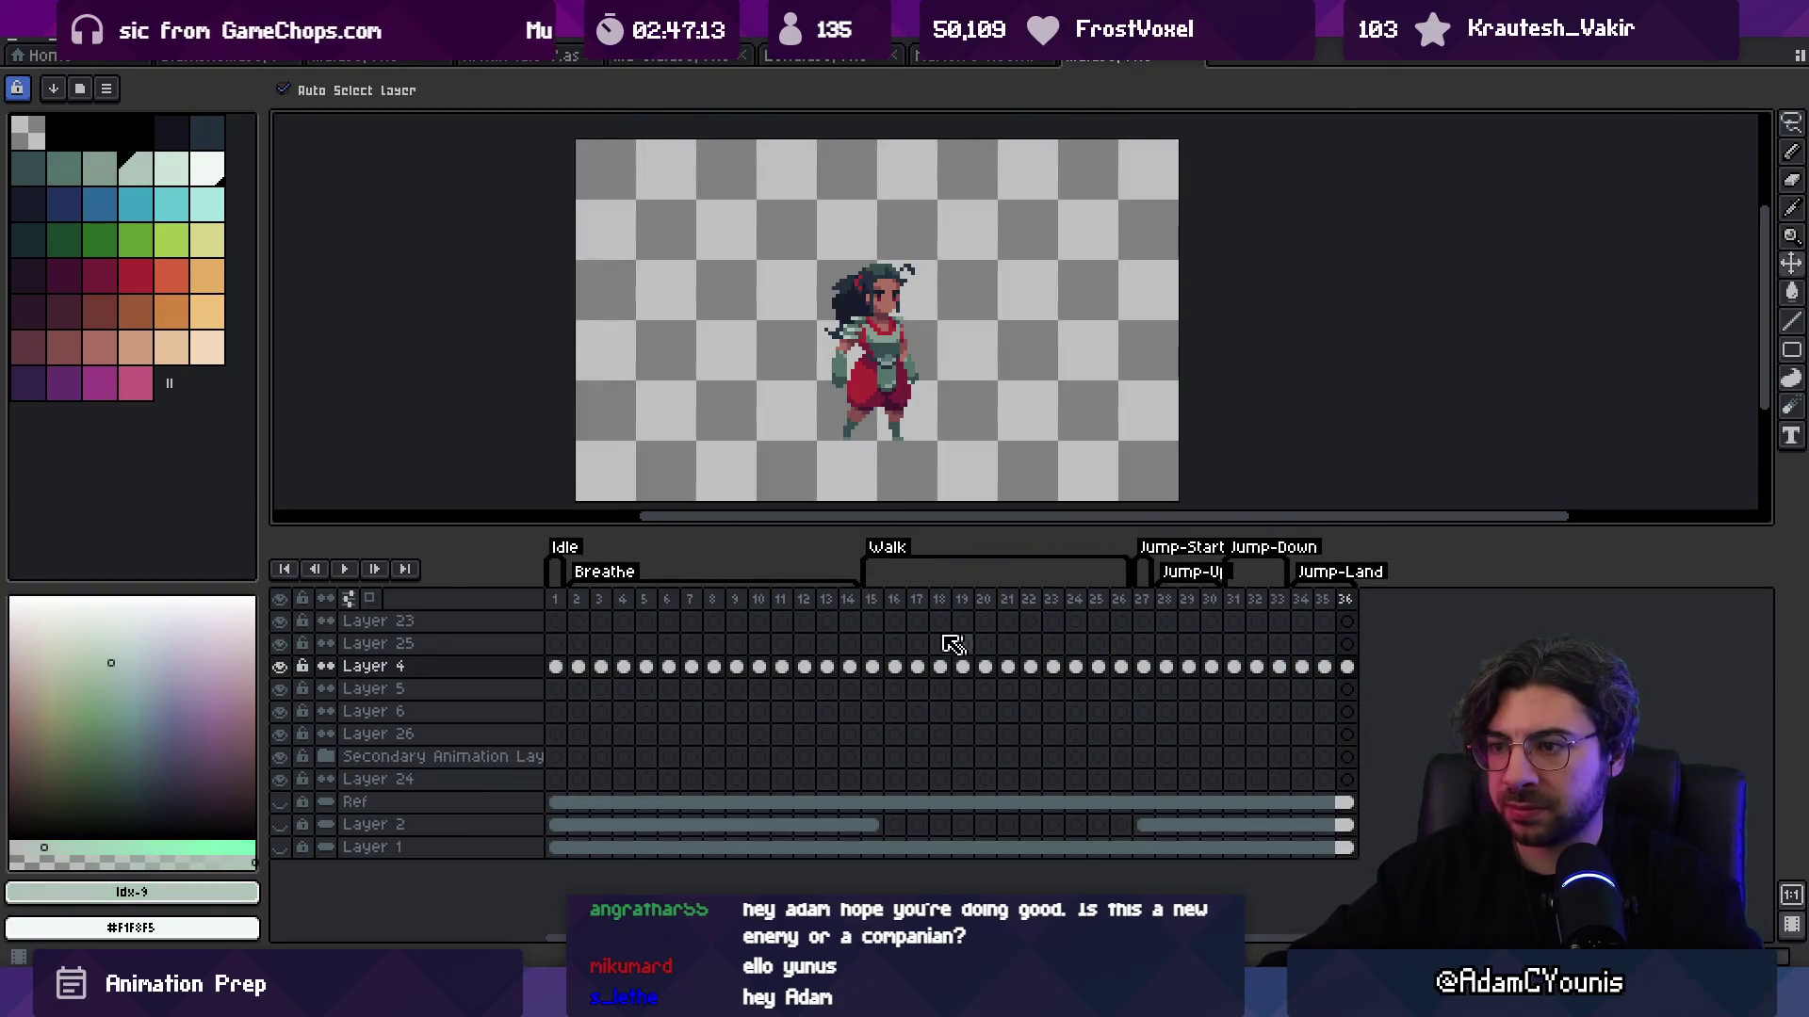
pyautogui.click(556, 666)
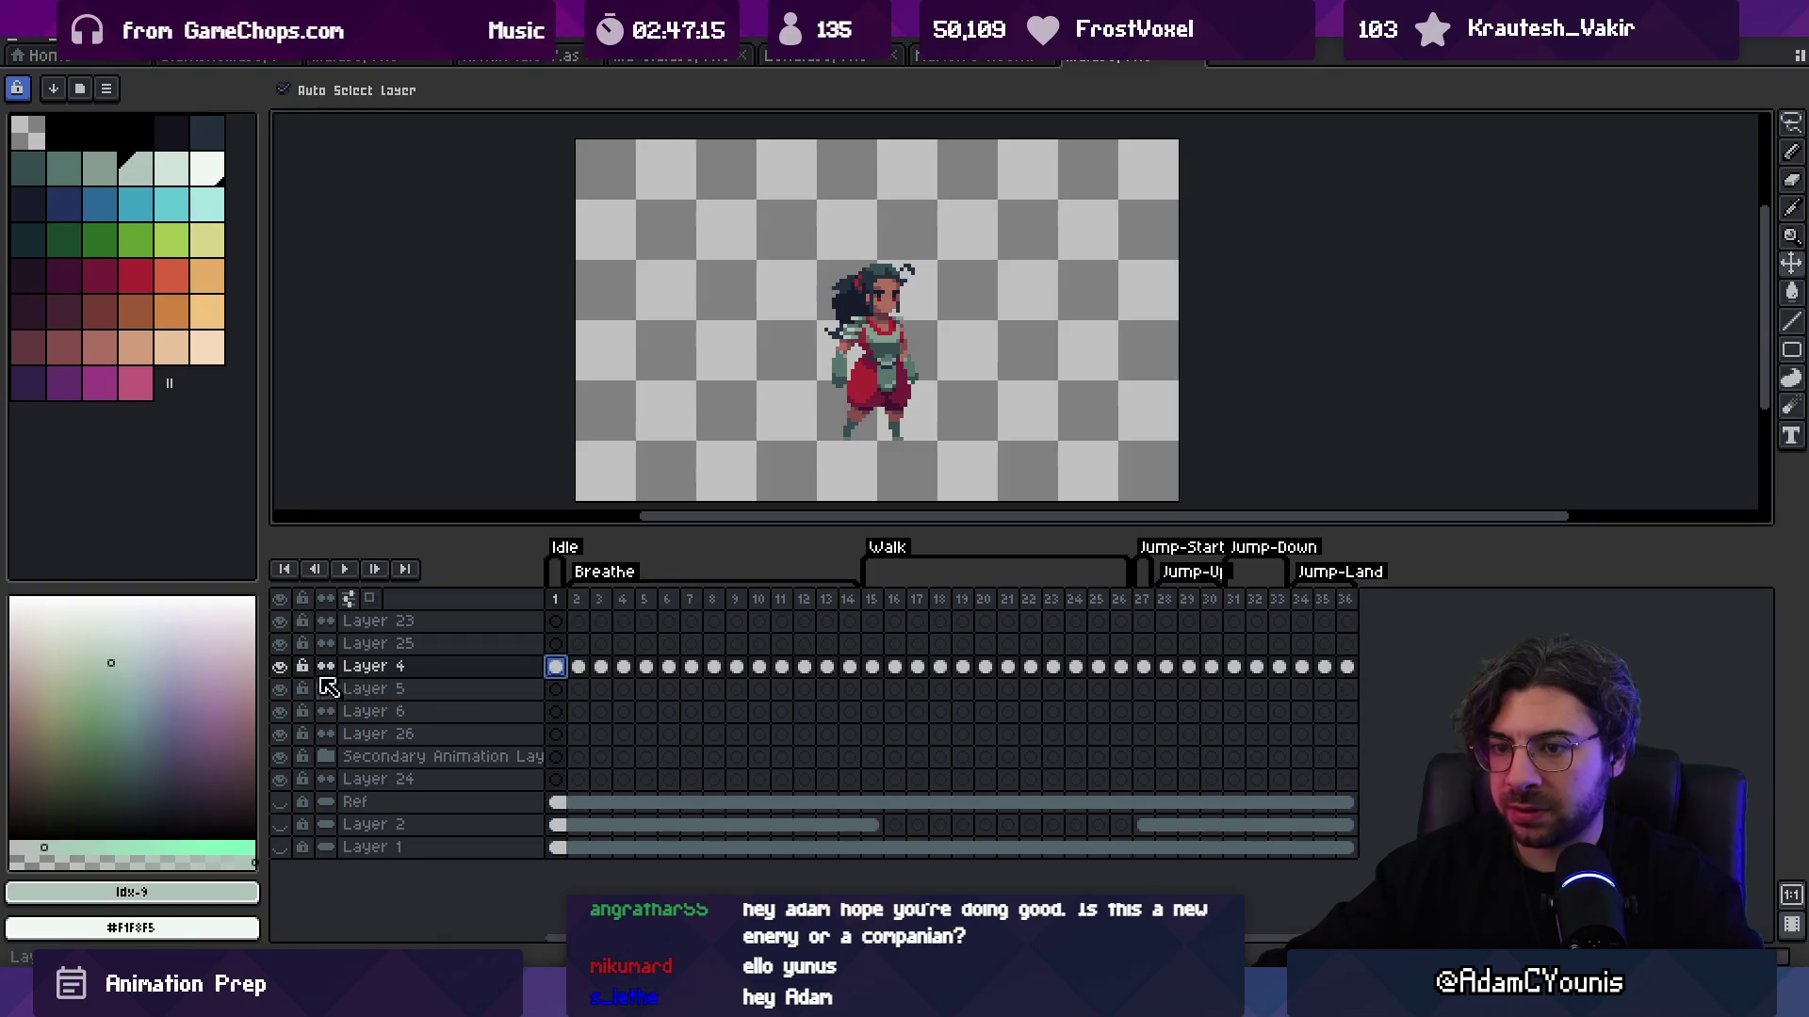
# Step: Paste the hooded character into frame 1, delete the old sprite, and centre it on the canvas
pyautogui.hotkey('ctrl', 'v')
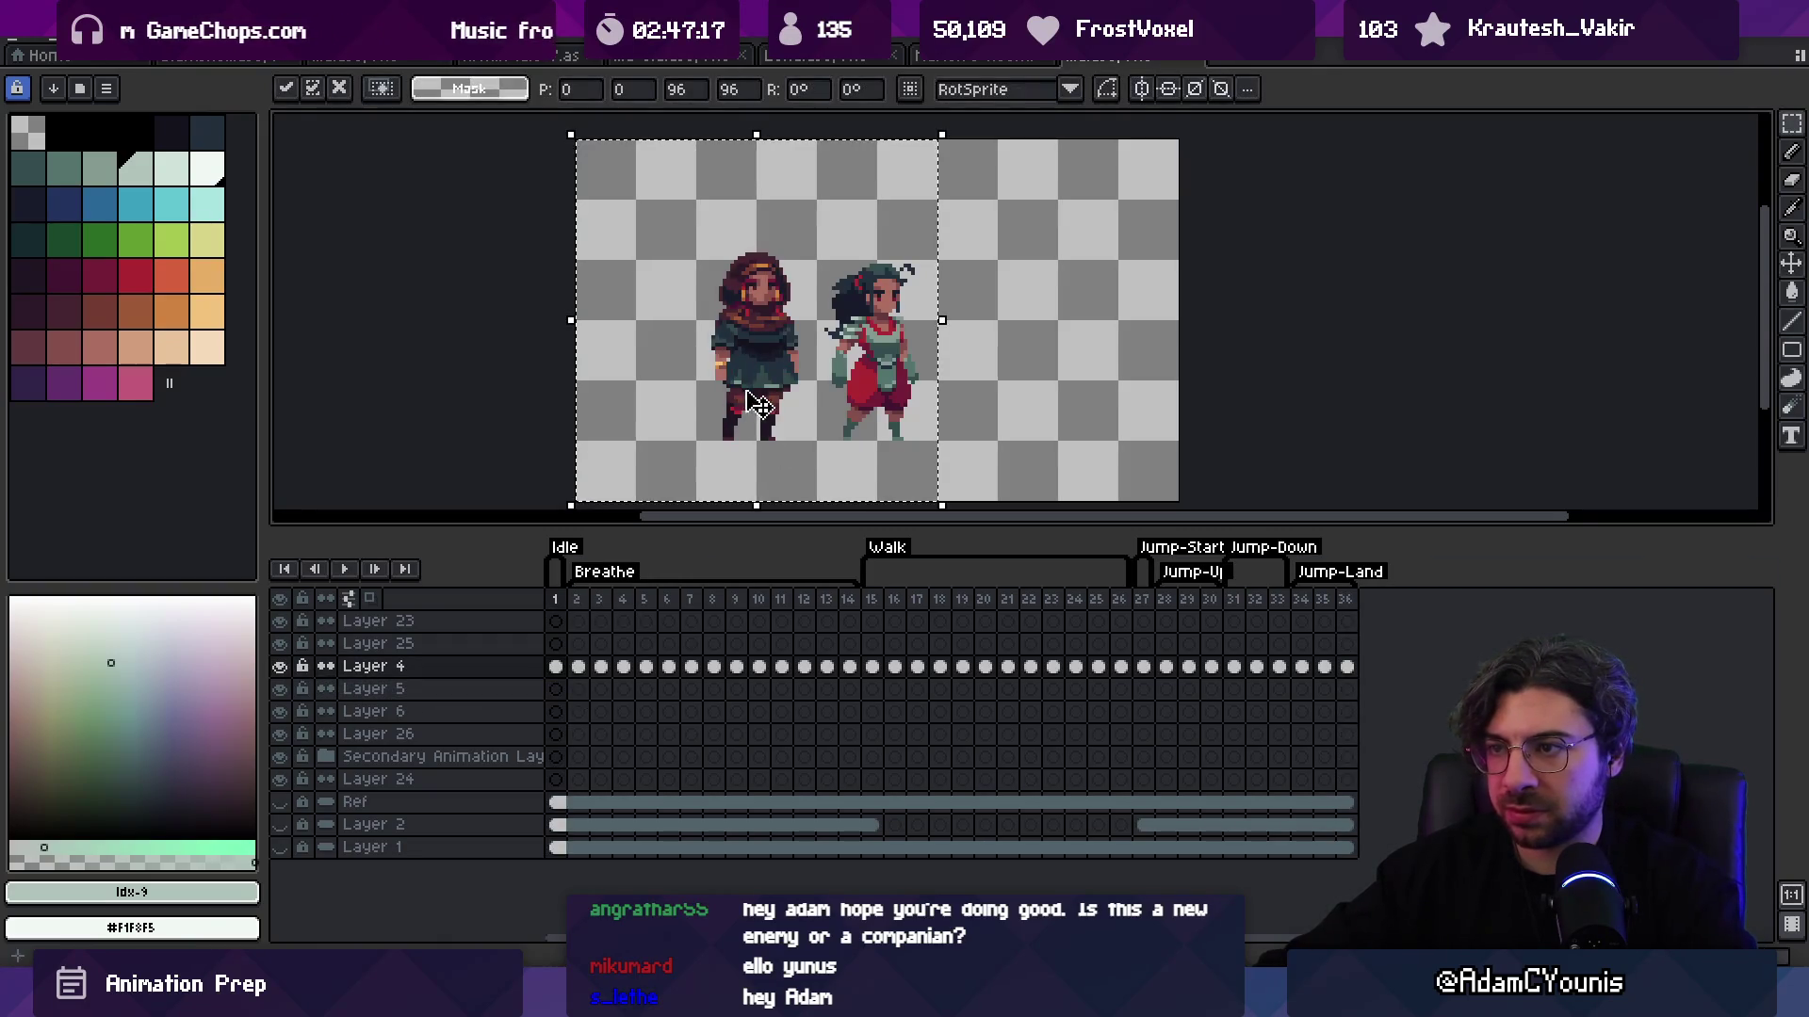
pyautogui.scroll(1, 810, 247)
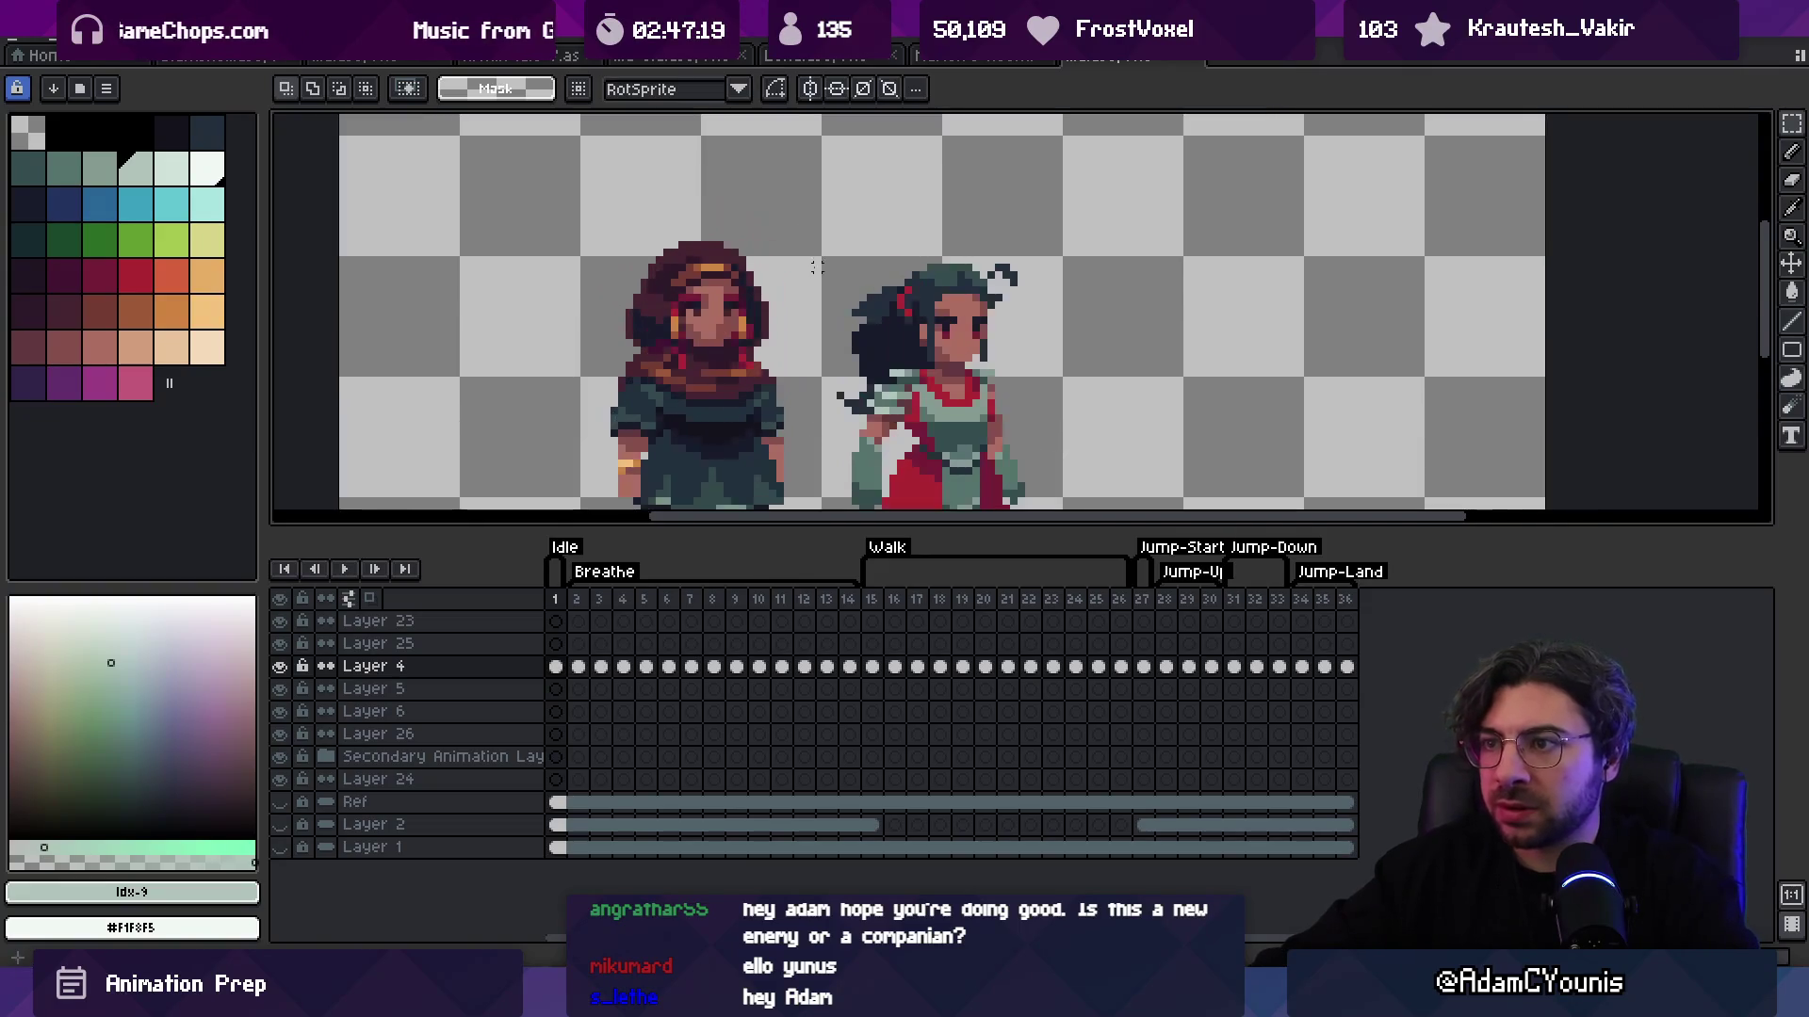
pyautogui.scroll(-1, 802, 282)
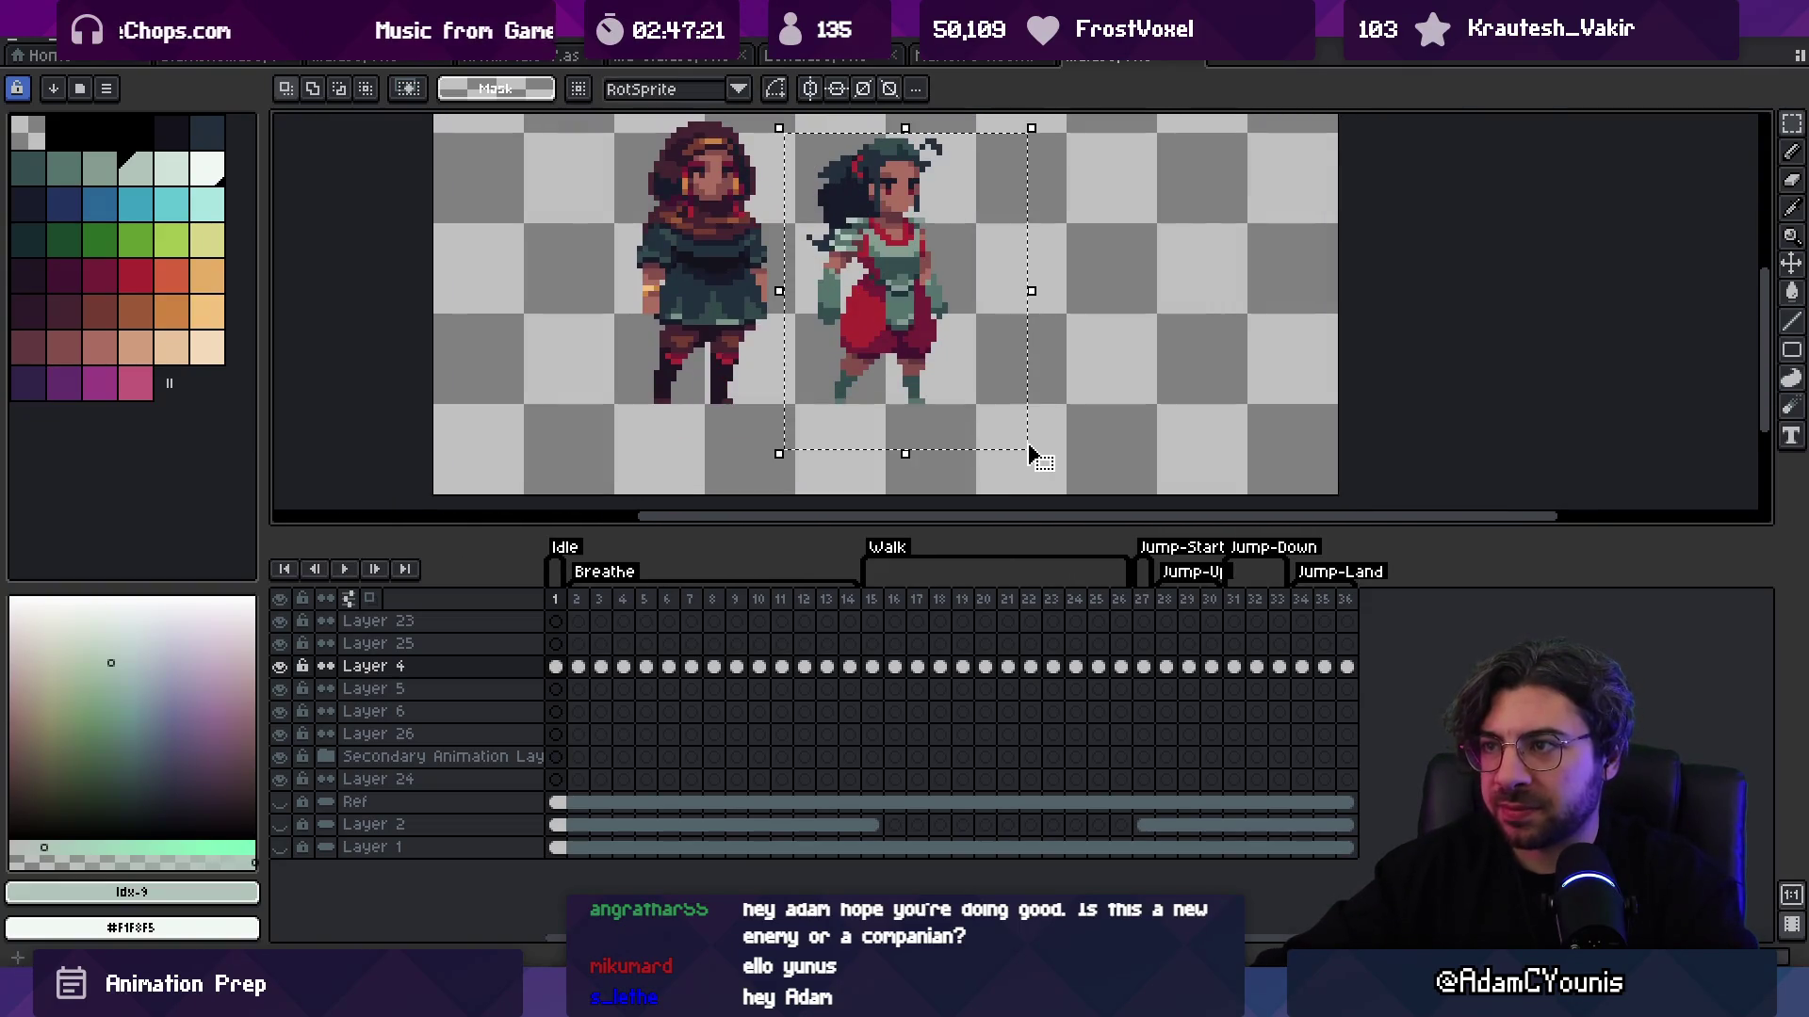
pyautogui.press('Delete')
pyautogui.scroll(-1, 786, 355)
pyautogui.press('v')
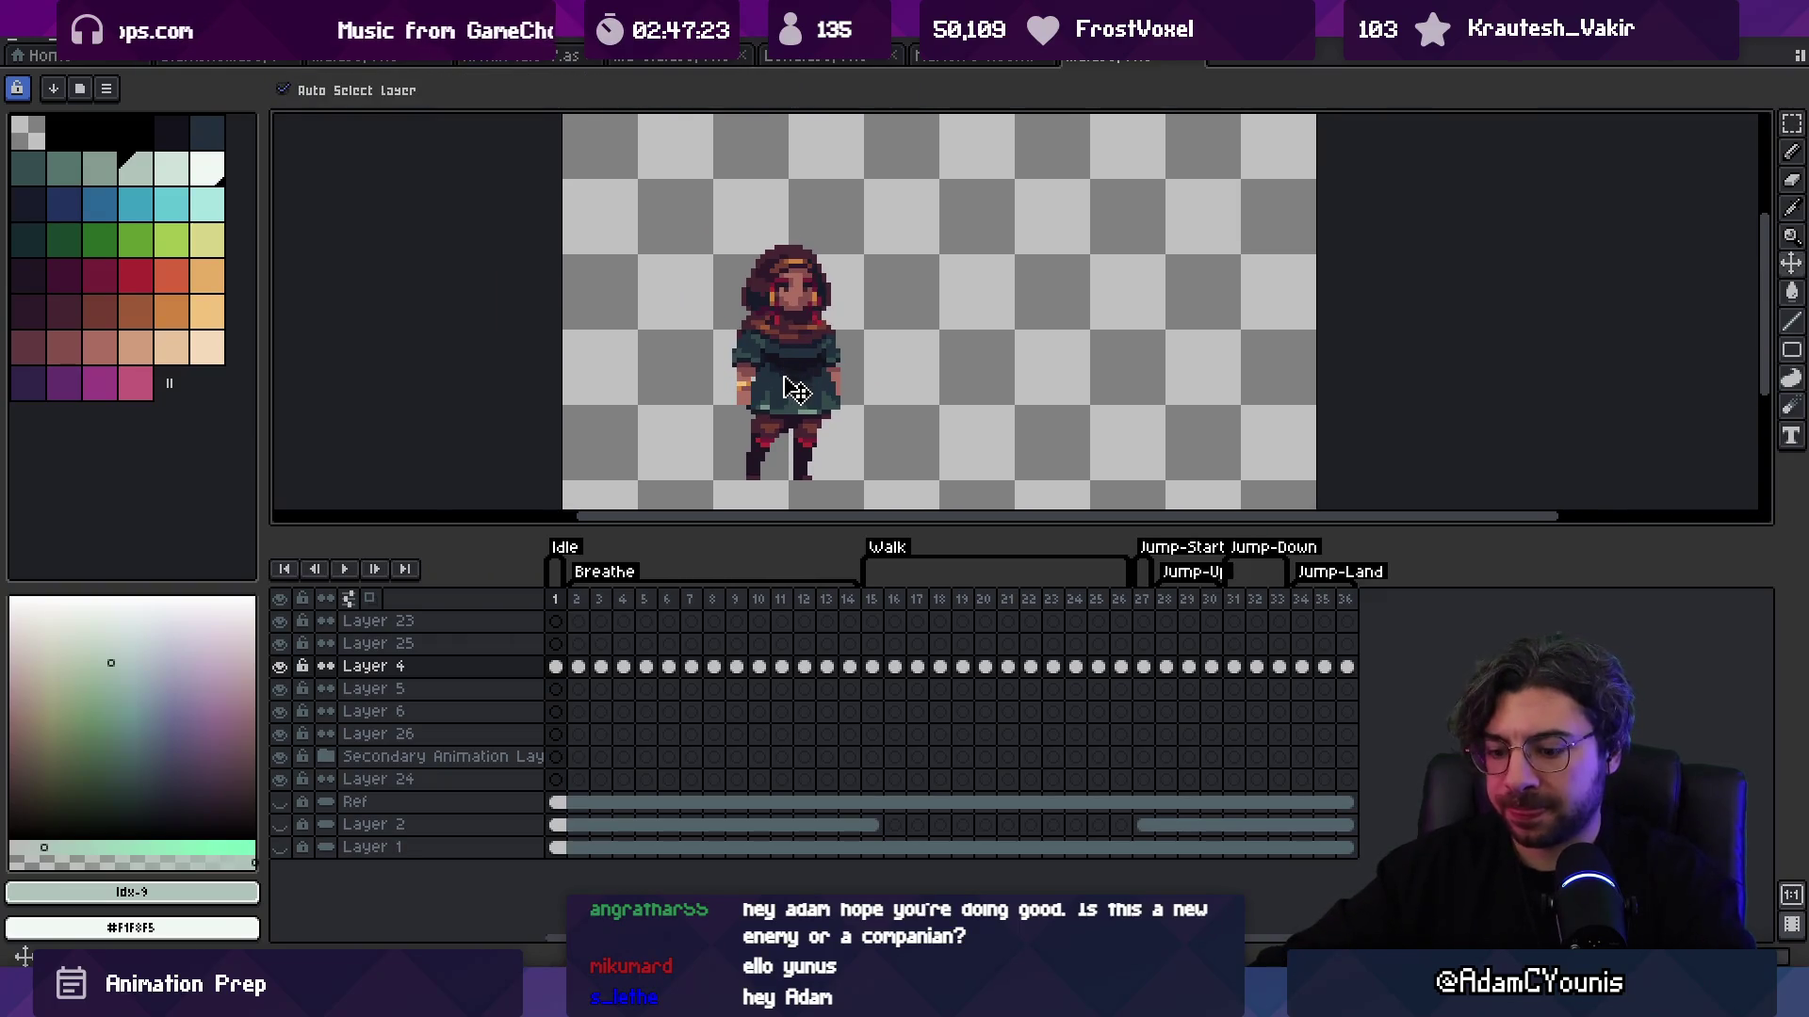
pyautogui.hotkey('ctrl', 't')
pyautogui.moveTo(790, 348); pyautogui.dragTo(946, 348)
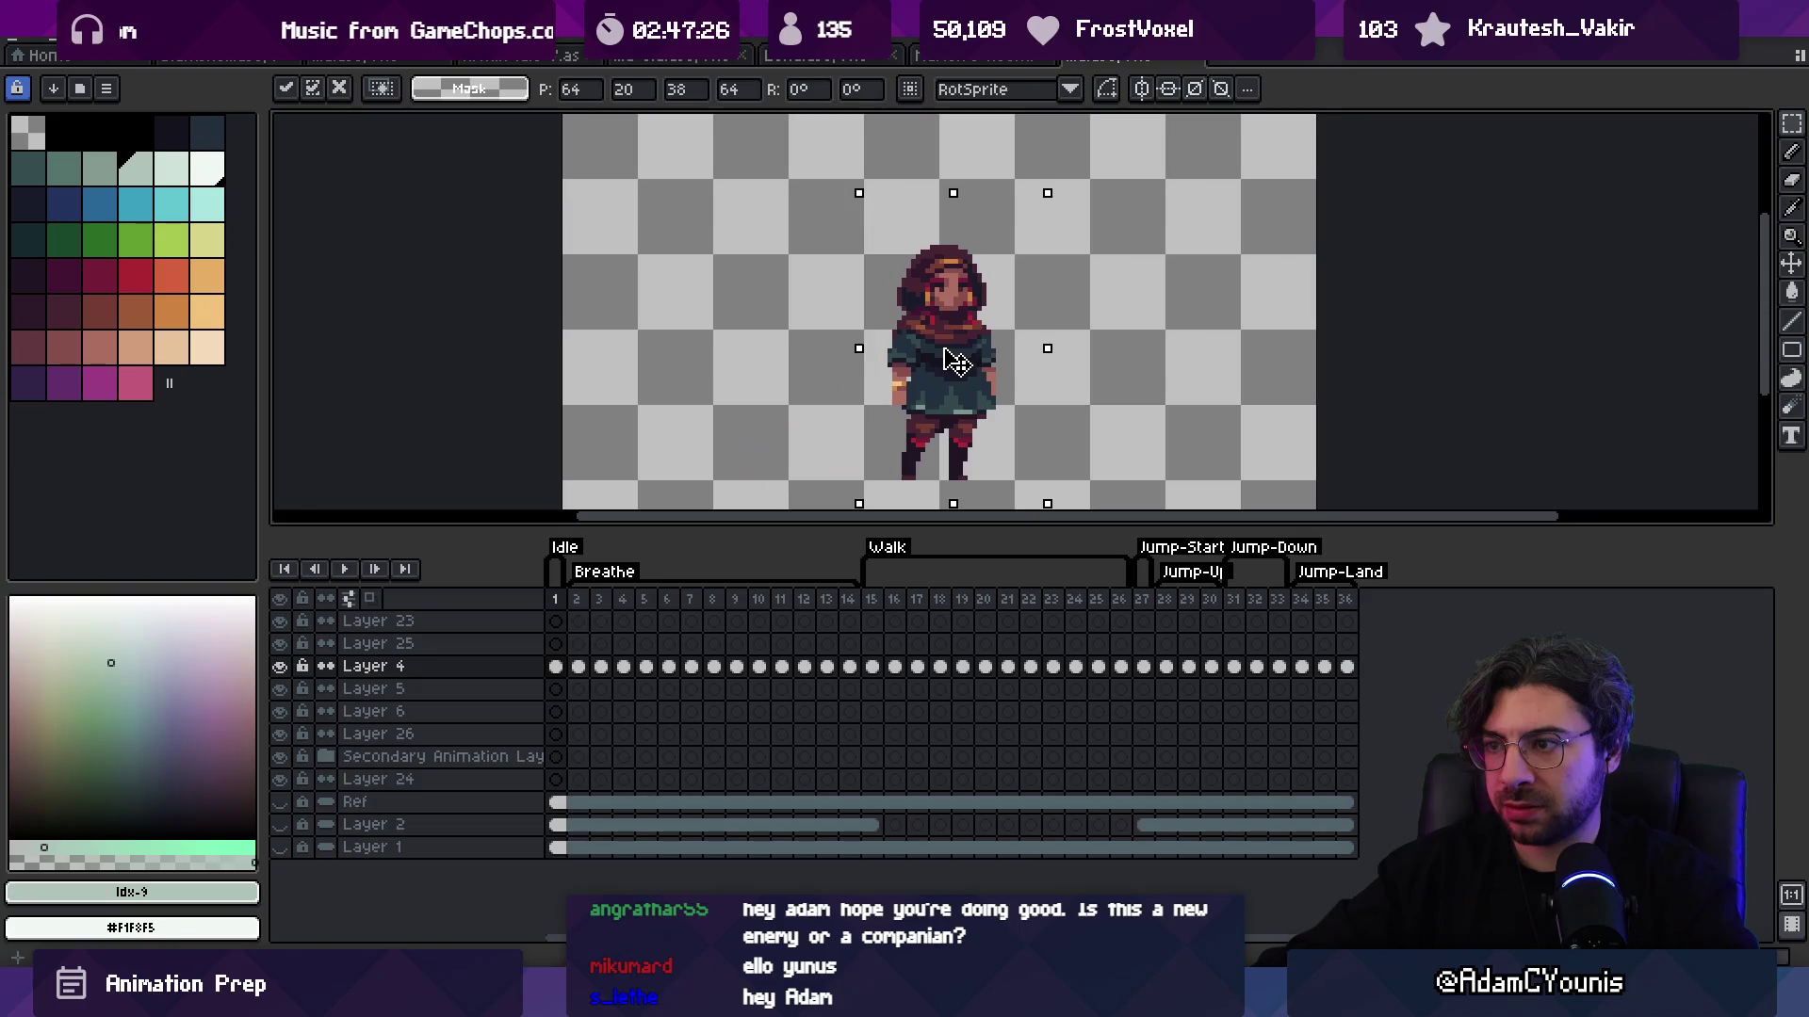
pyautogui.click(561, 601)
# Step: Shift Layer 4's cels in frames 2–36 up one pixel
pyautogui.moveTo(566, 606); pyautogui.dragTo(586, 606)
pyautogui.click(581, 667)
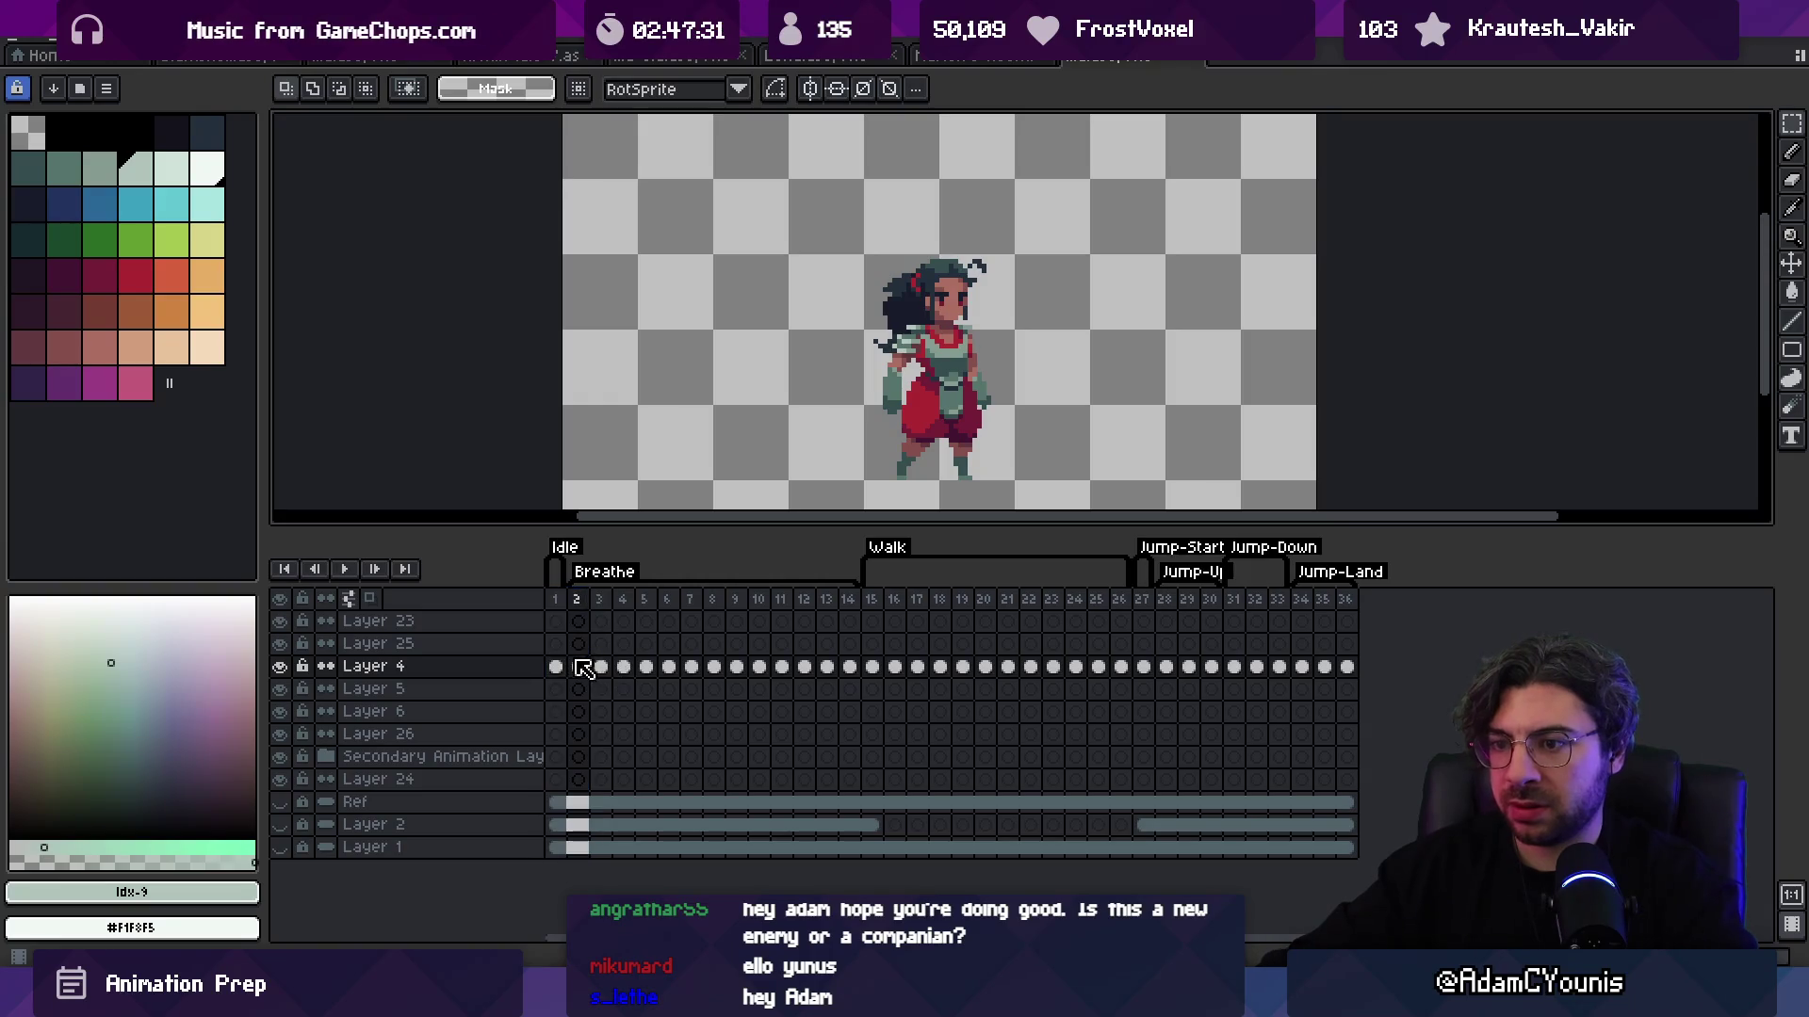
pyautogui.moveTo(585, 674); pyautogui.dragTo(1441, 659)
pyautogui.press('v')
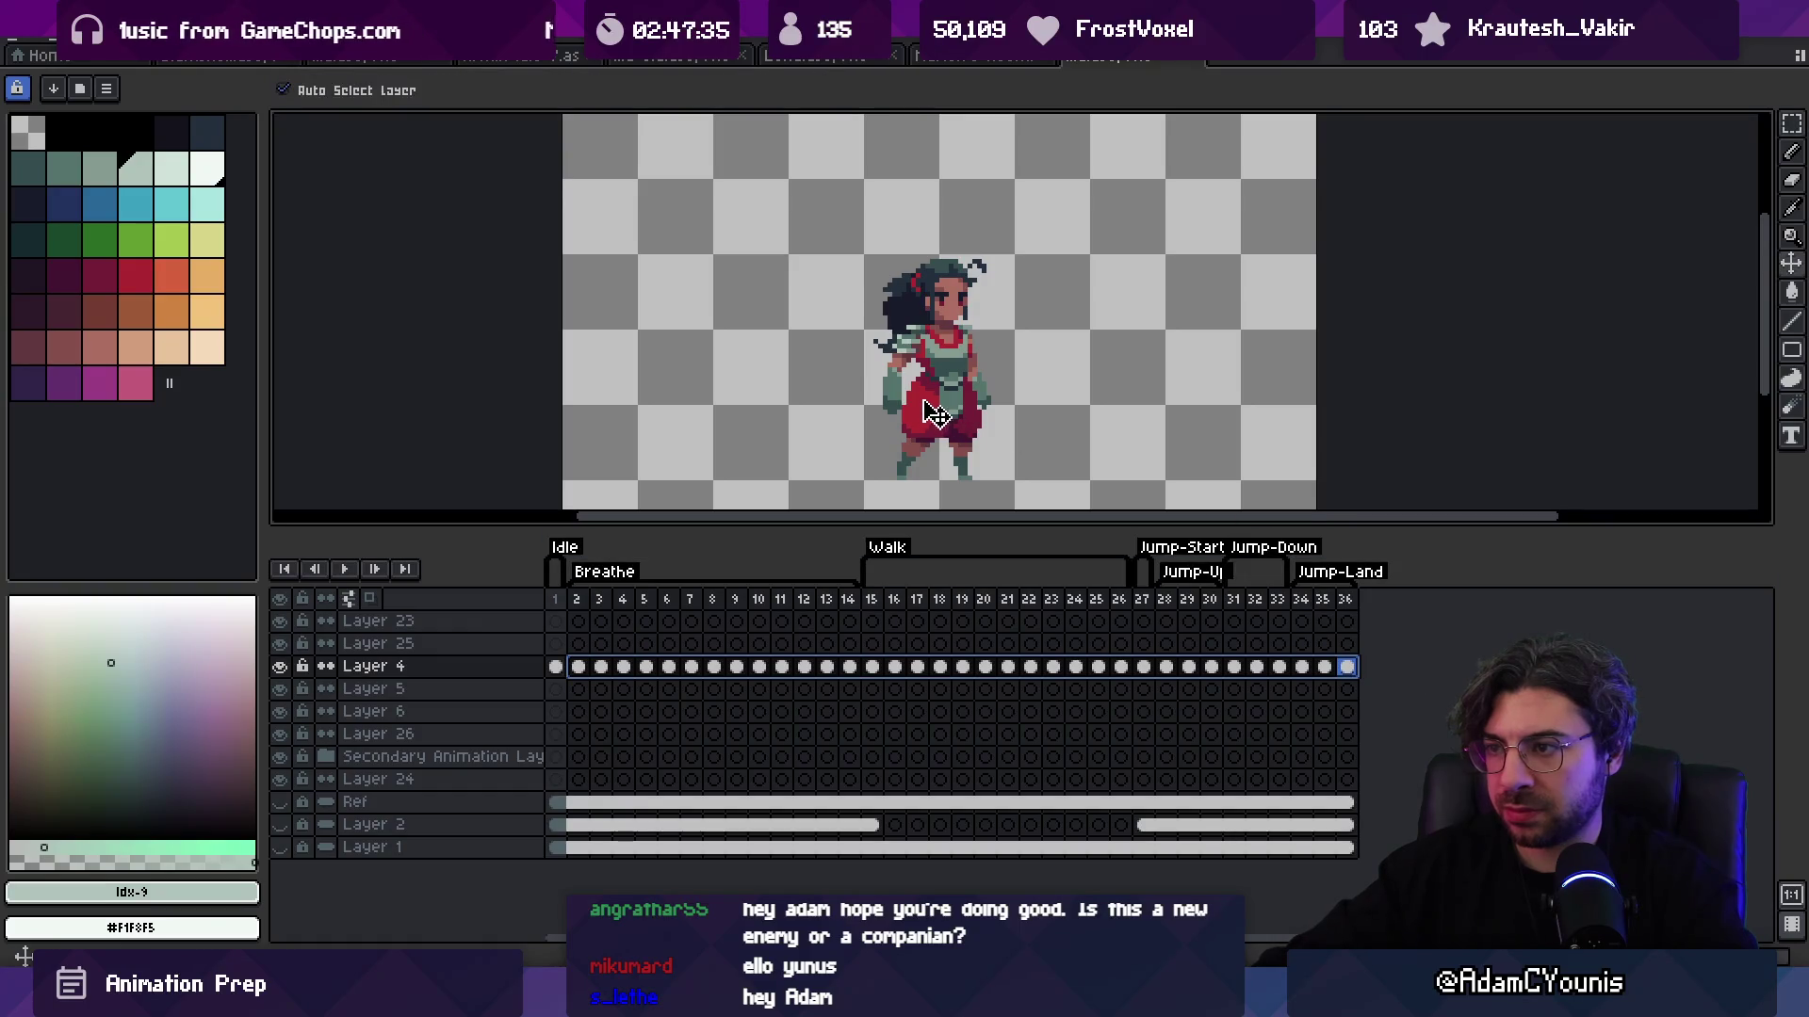
pyautogui.press('Up')
pyautogui.click(556, 599)
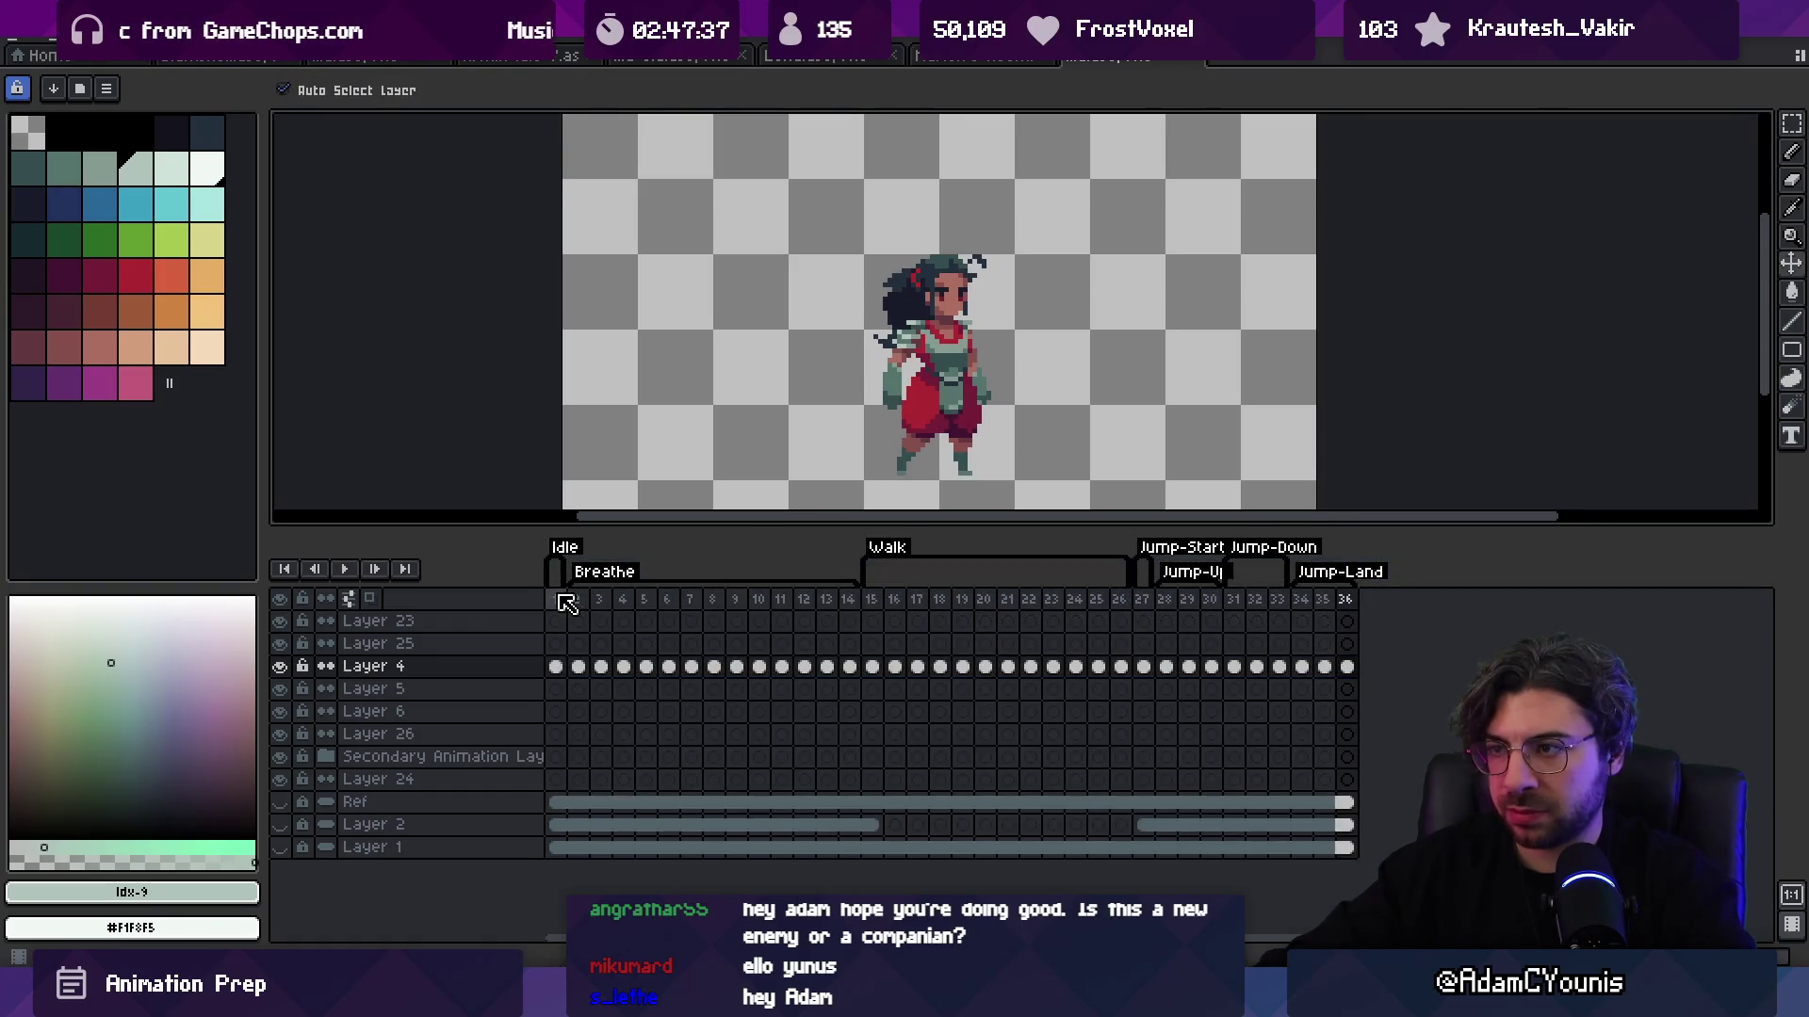
pyautogui.moveTo(578, 667); pyautogui.dragTo(1347, 667)
# Step: Nudge Layer 4's frames 2–36 up another pixel and flip between frames 1 and 2 to compare
pyautogui.press('Up')
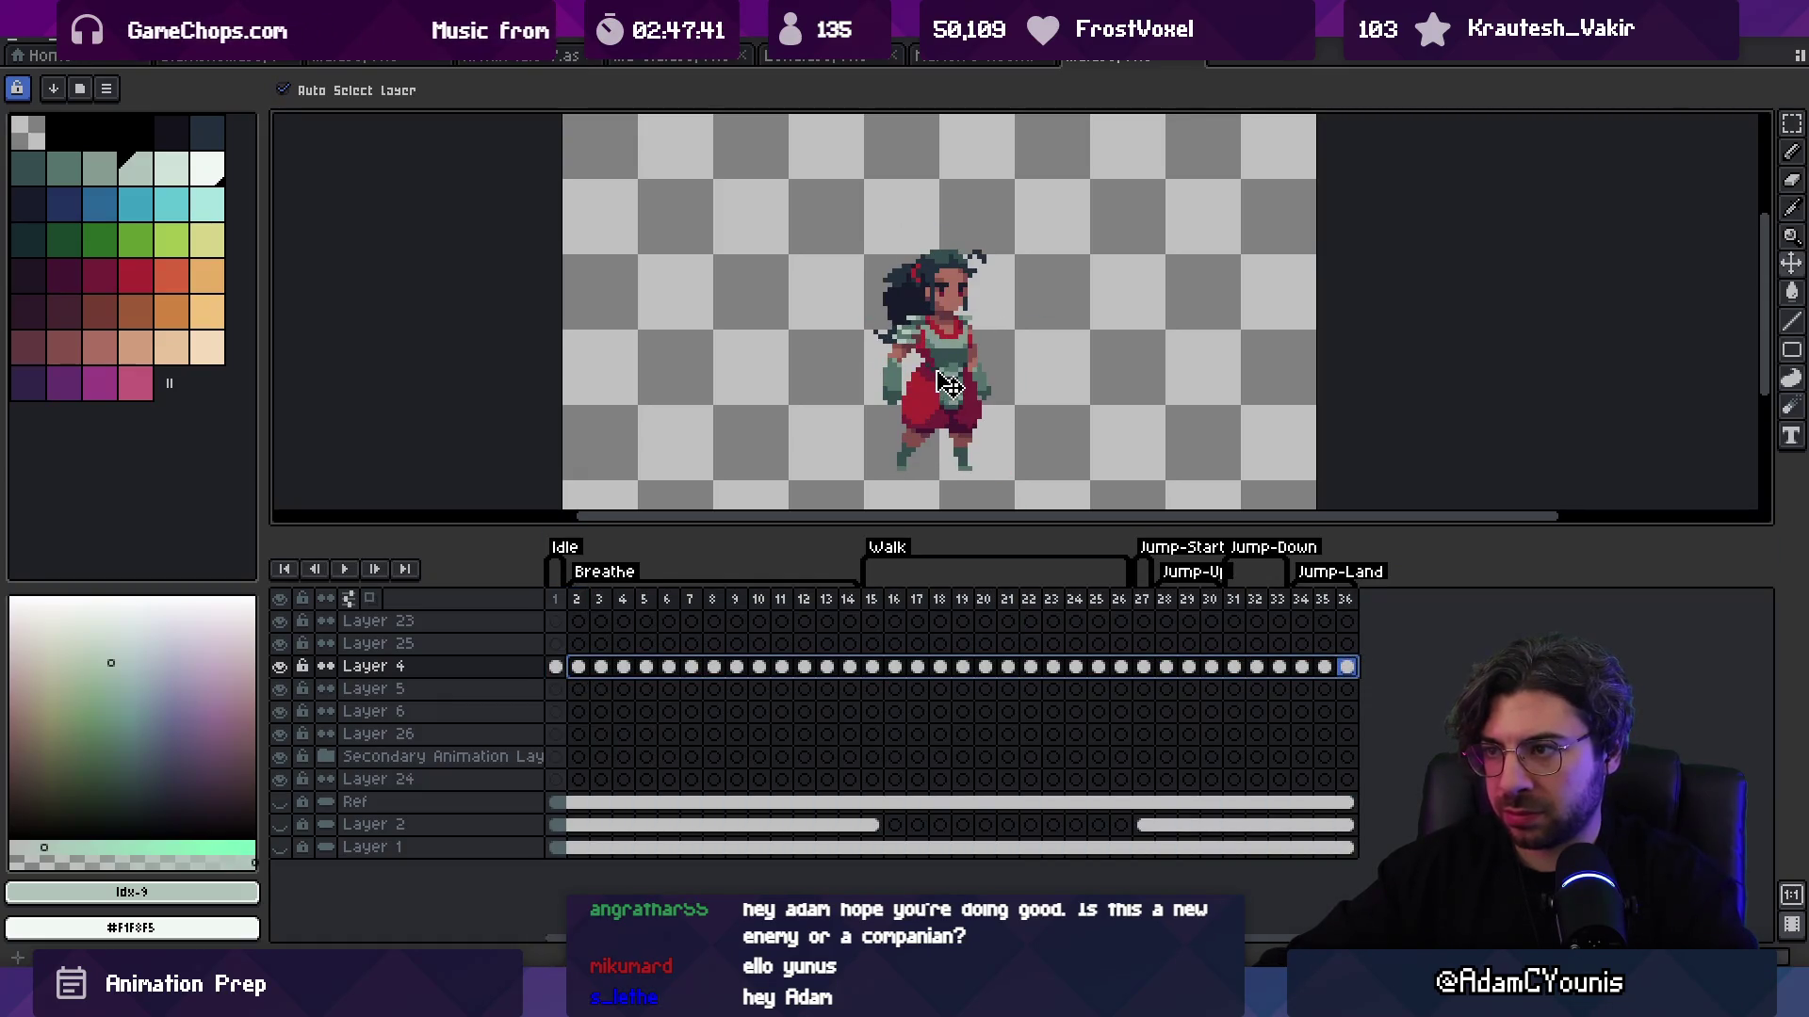
pyautogui.click(578, 599)
pyautogui.click(555, 599)
pyautogui.click(578, 599)
pyautogui.click(555, 599)
pyautogui.click(577, 600)
pyautogui.click(564, 599)
pyautogui.click(578, 599)
pyautogui.click(564, 599)
pyautogui.click(578, 599)
pyautogui.click(564, 599)
pyautogui.click(578, 600)
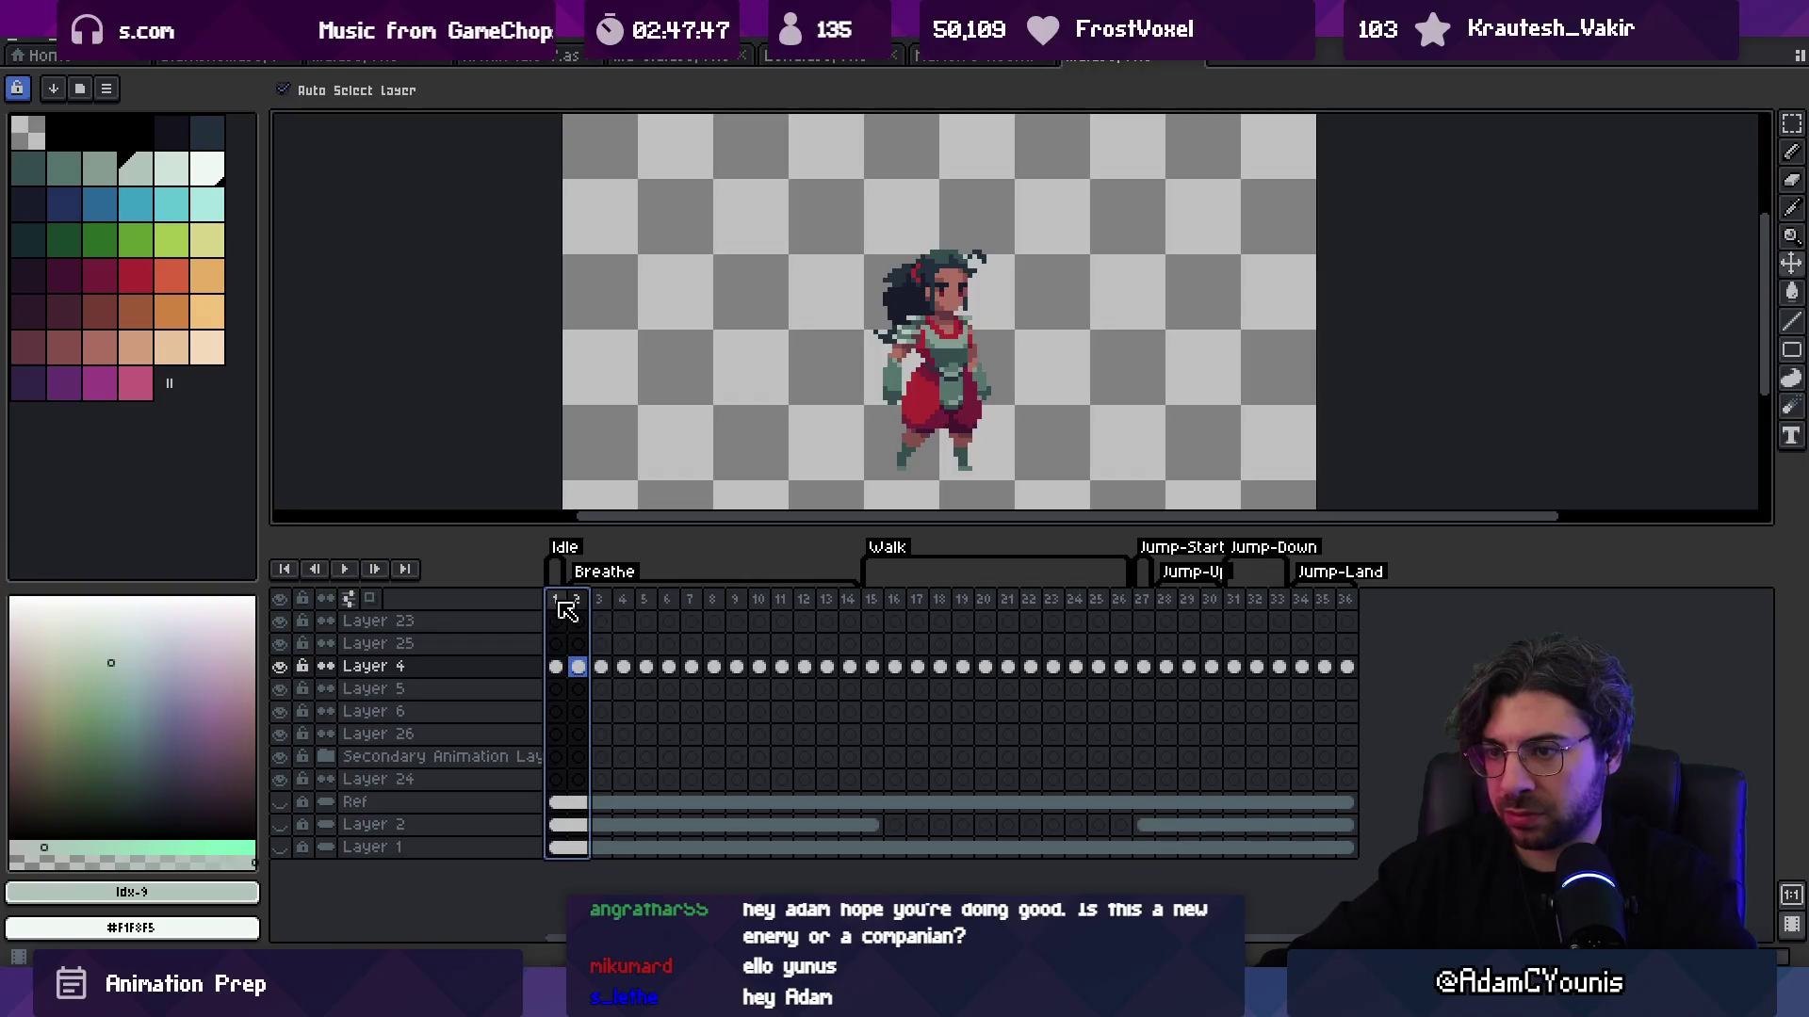
# Step: Select Layer 4's cels across the Walk frames 15 through 26
pyautogui.moveTo(555, 666)
pyautogui.mouseDown()
pyautogui.moveTo(1400, 659)
pyautogui.moveTo(583, 670)
pyautogui.mouseUp()
pyautogui.moveTo(596, 607); pyautogui.dragTo(1107, 606)
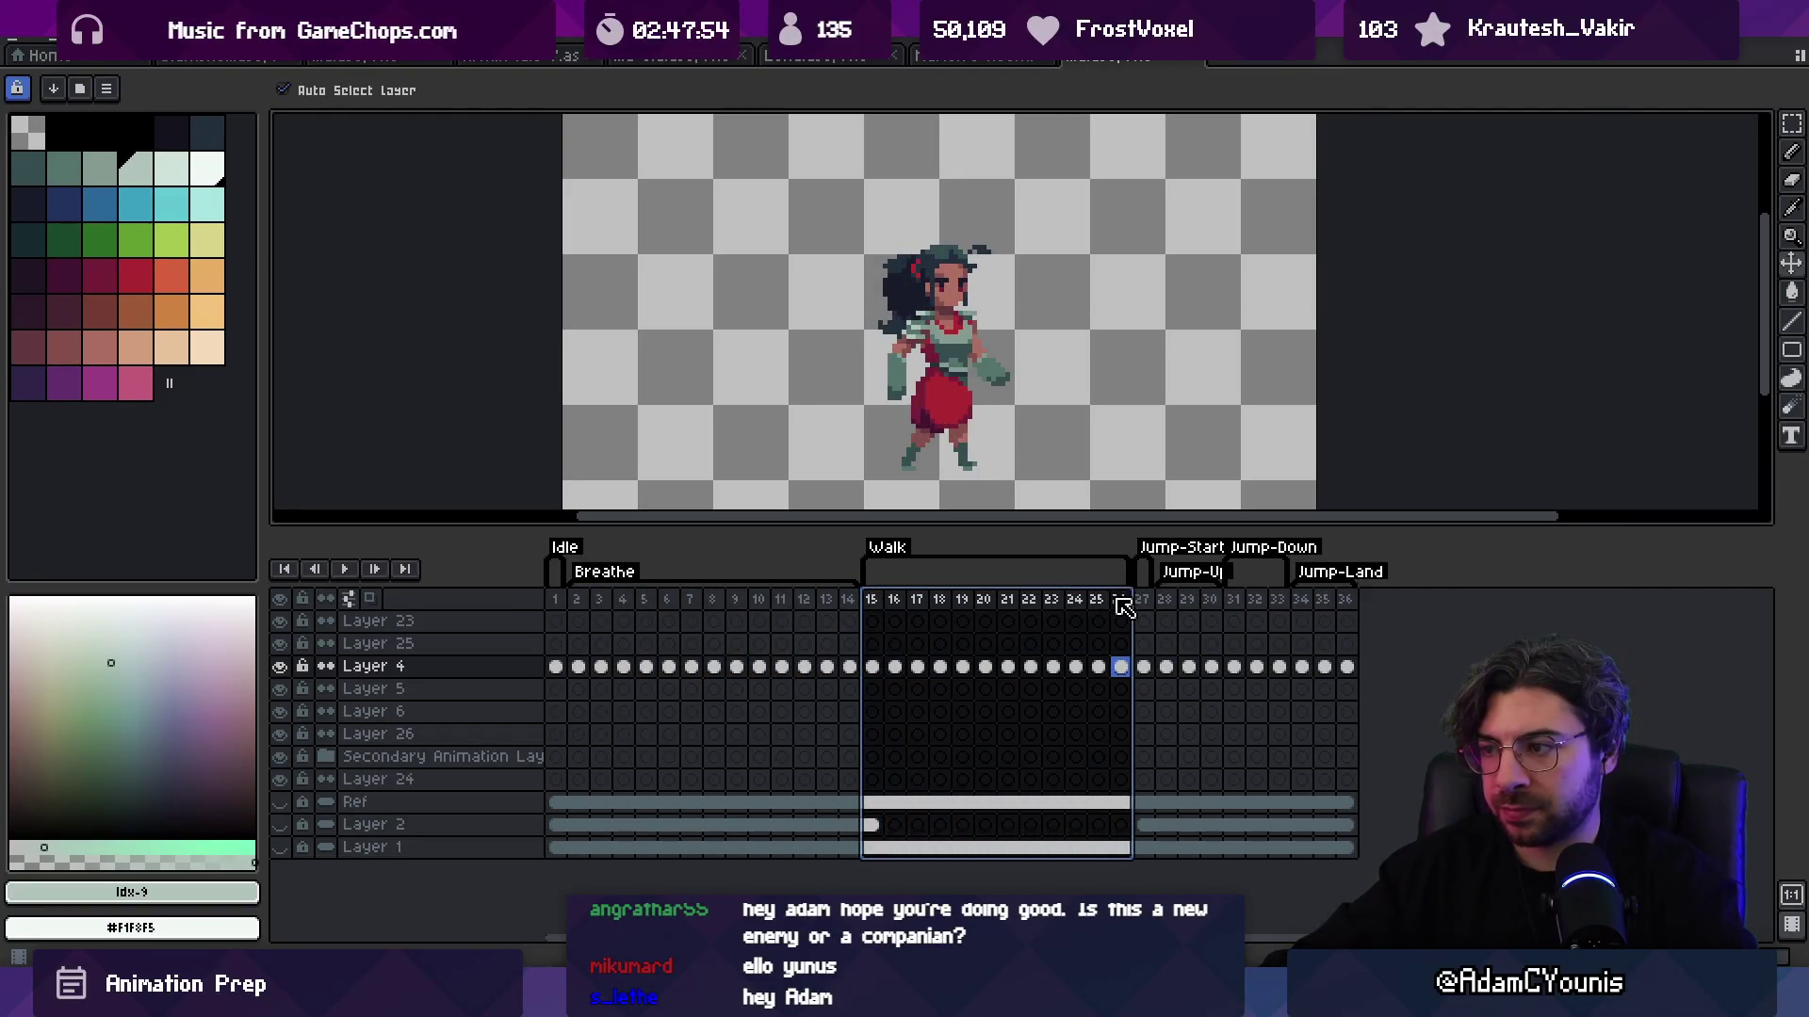
pyautogui.moveTo(871, 666); pyautogui.dragTo(1123, 666)
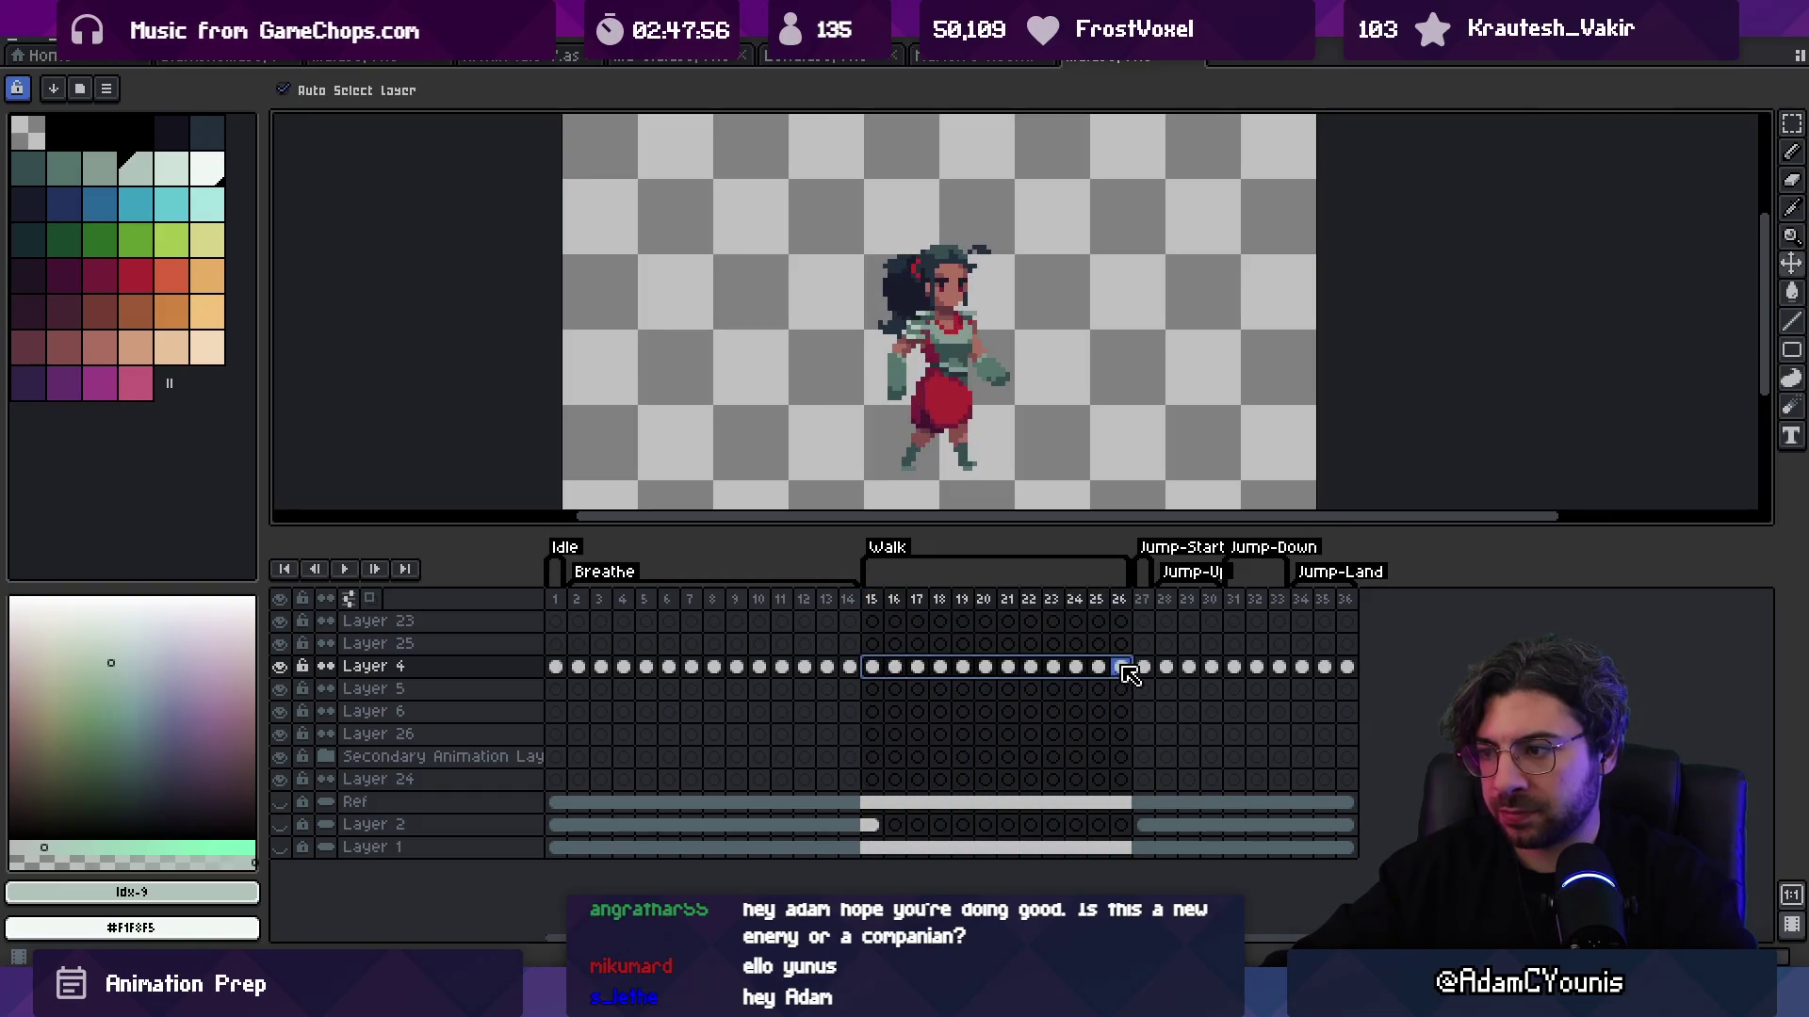
# Step: Tint Layer 4's selected Walk cels red through Cel Properties
pyautogui.rightClick(1122, 666)
pyautogui.click(1154, 680)
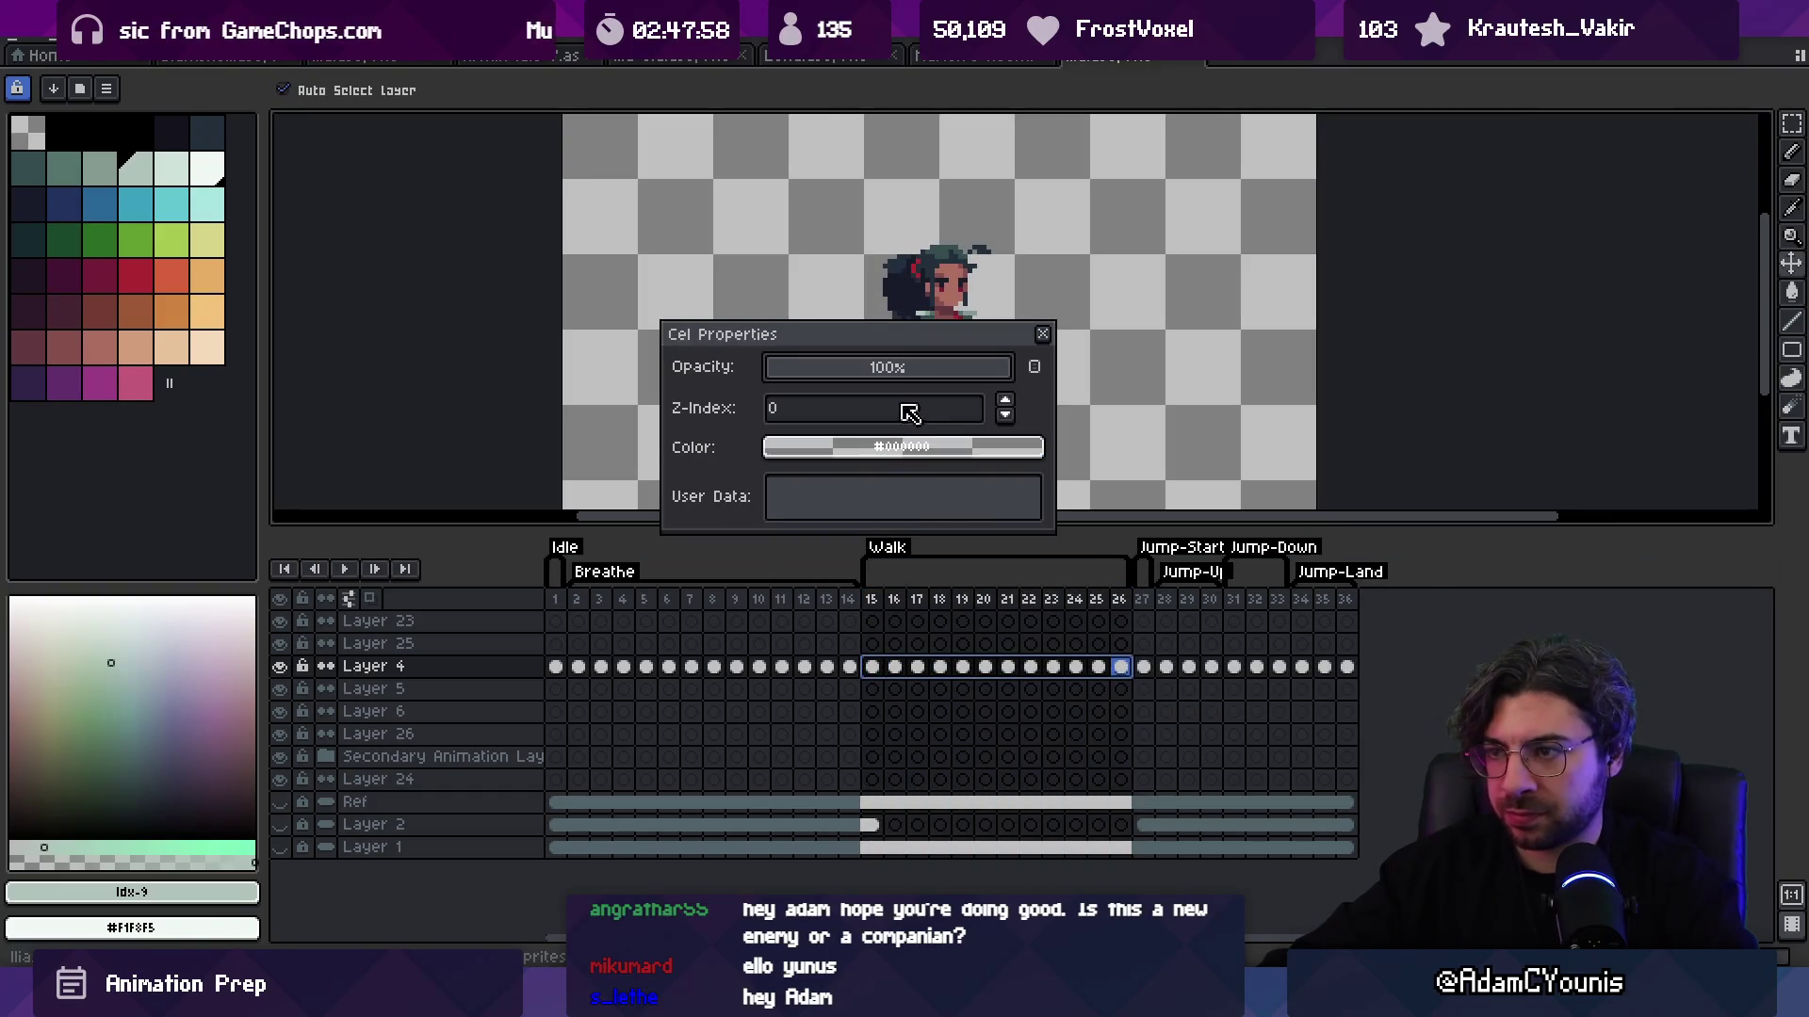
pyautogui.click(845, 446)
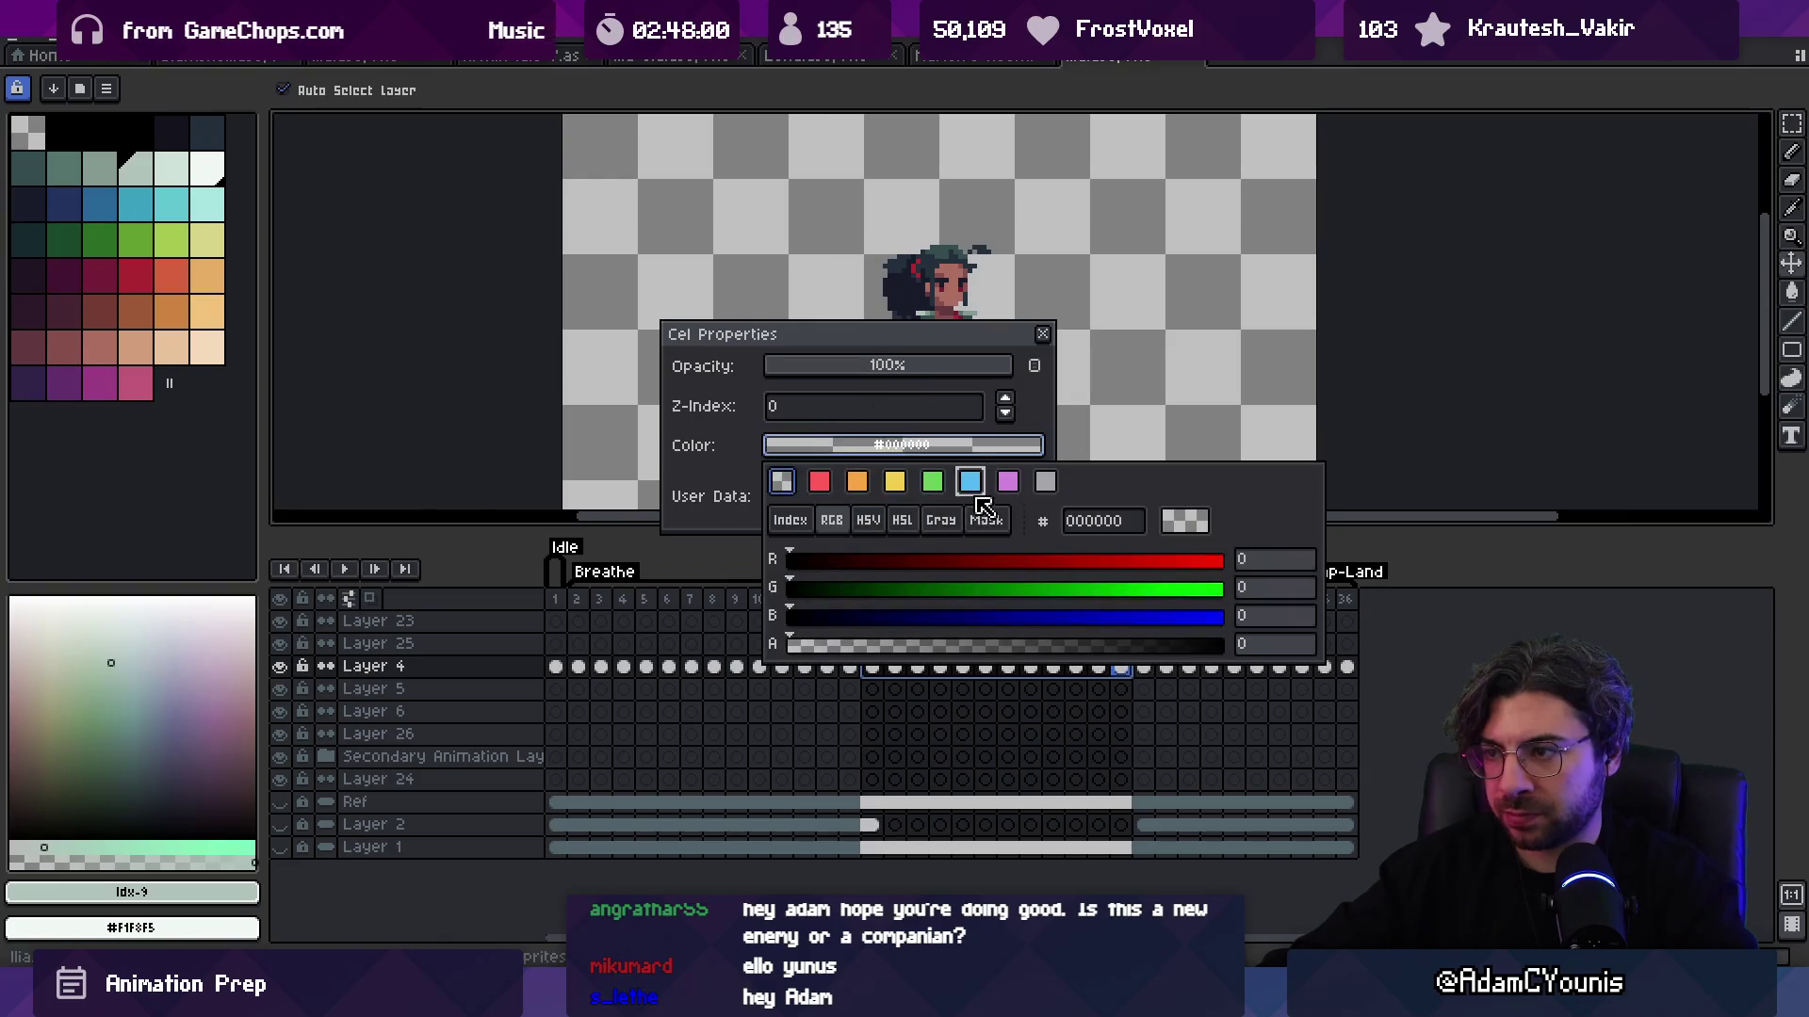
pyautogui.click(820, 482)
# Step: Rename the Walk tag to 'Walk (ignore)' and select the frames after the walk cycle
pyautogui.doubleClick(898, 551)
pyautogui.write('Walk (ignore)')
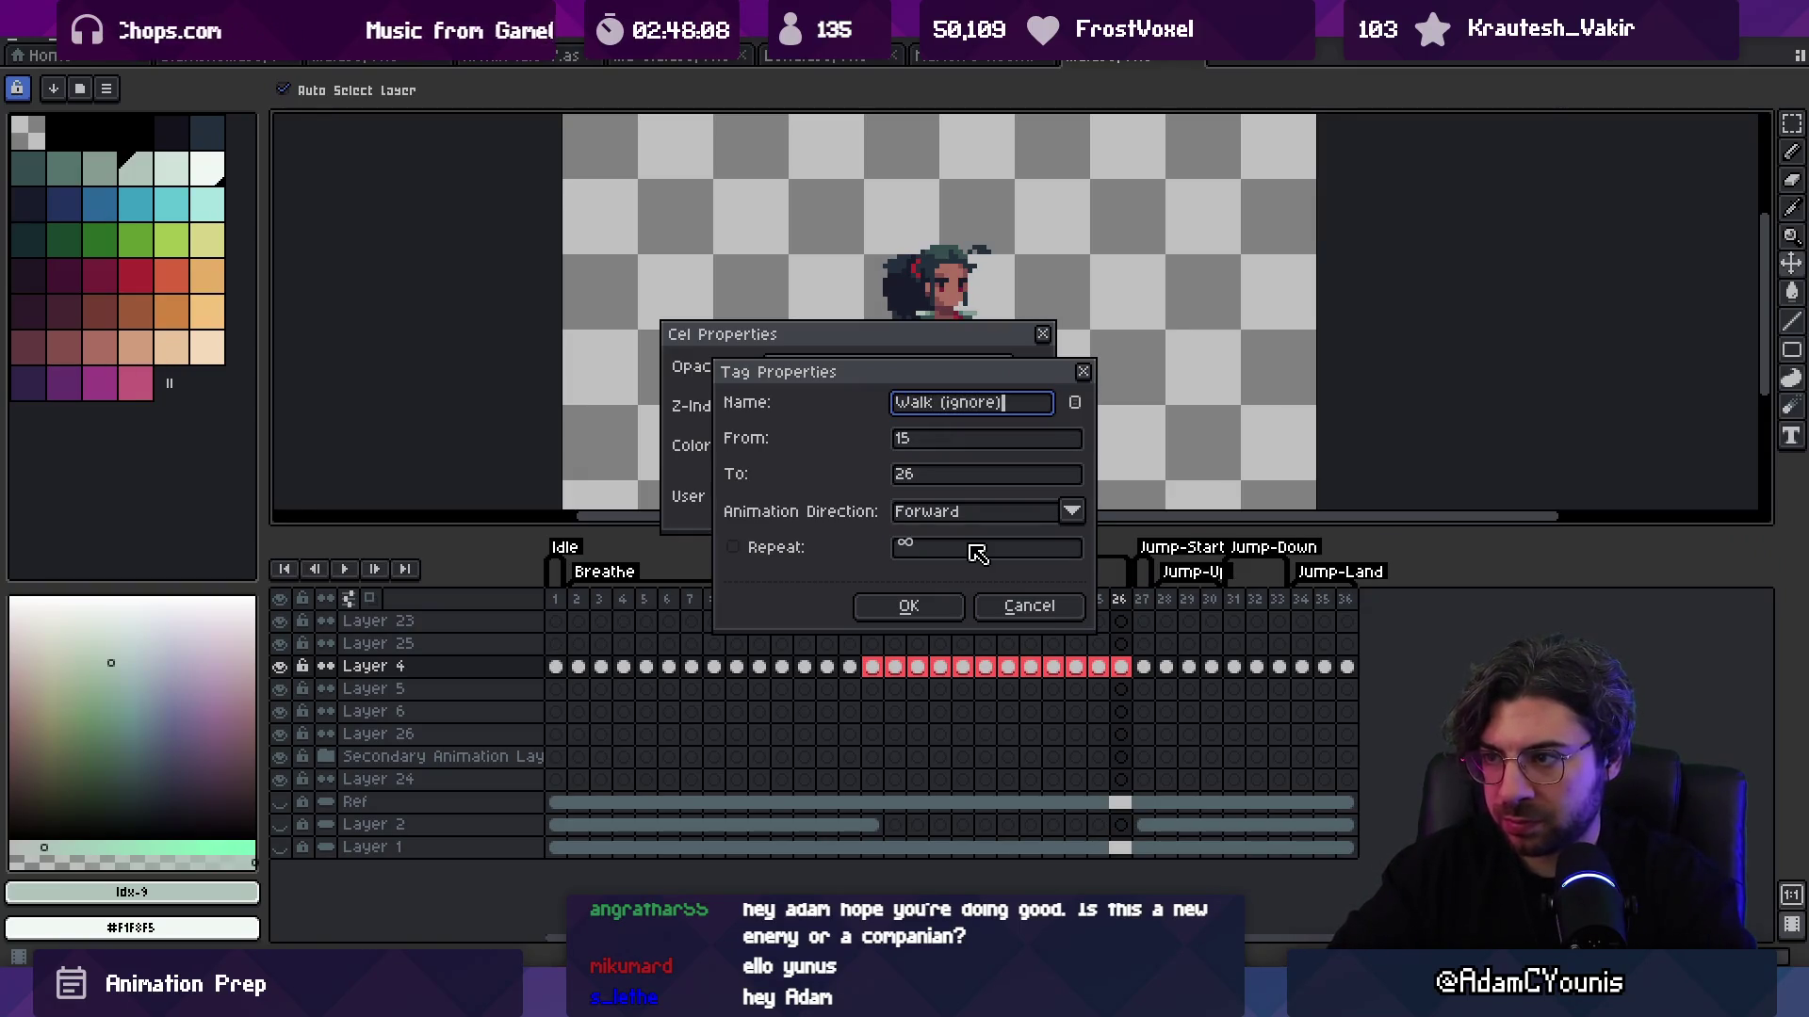
pyautogui.press('Return')
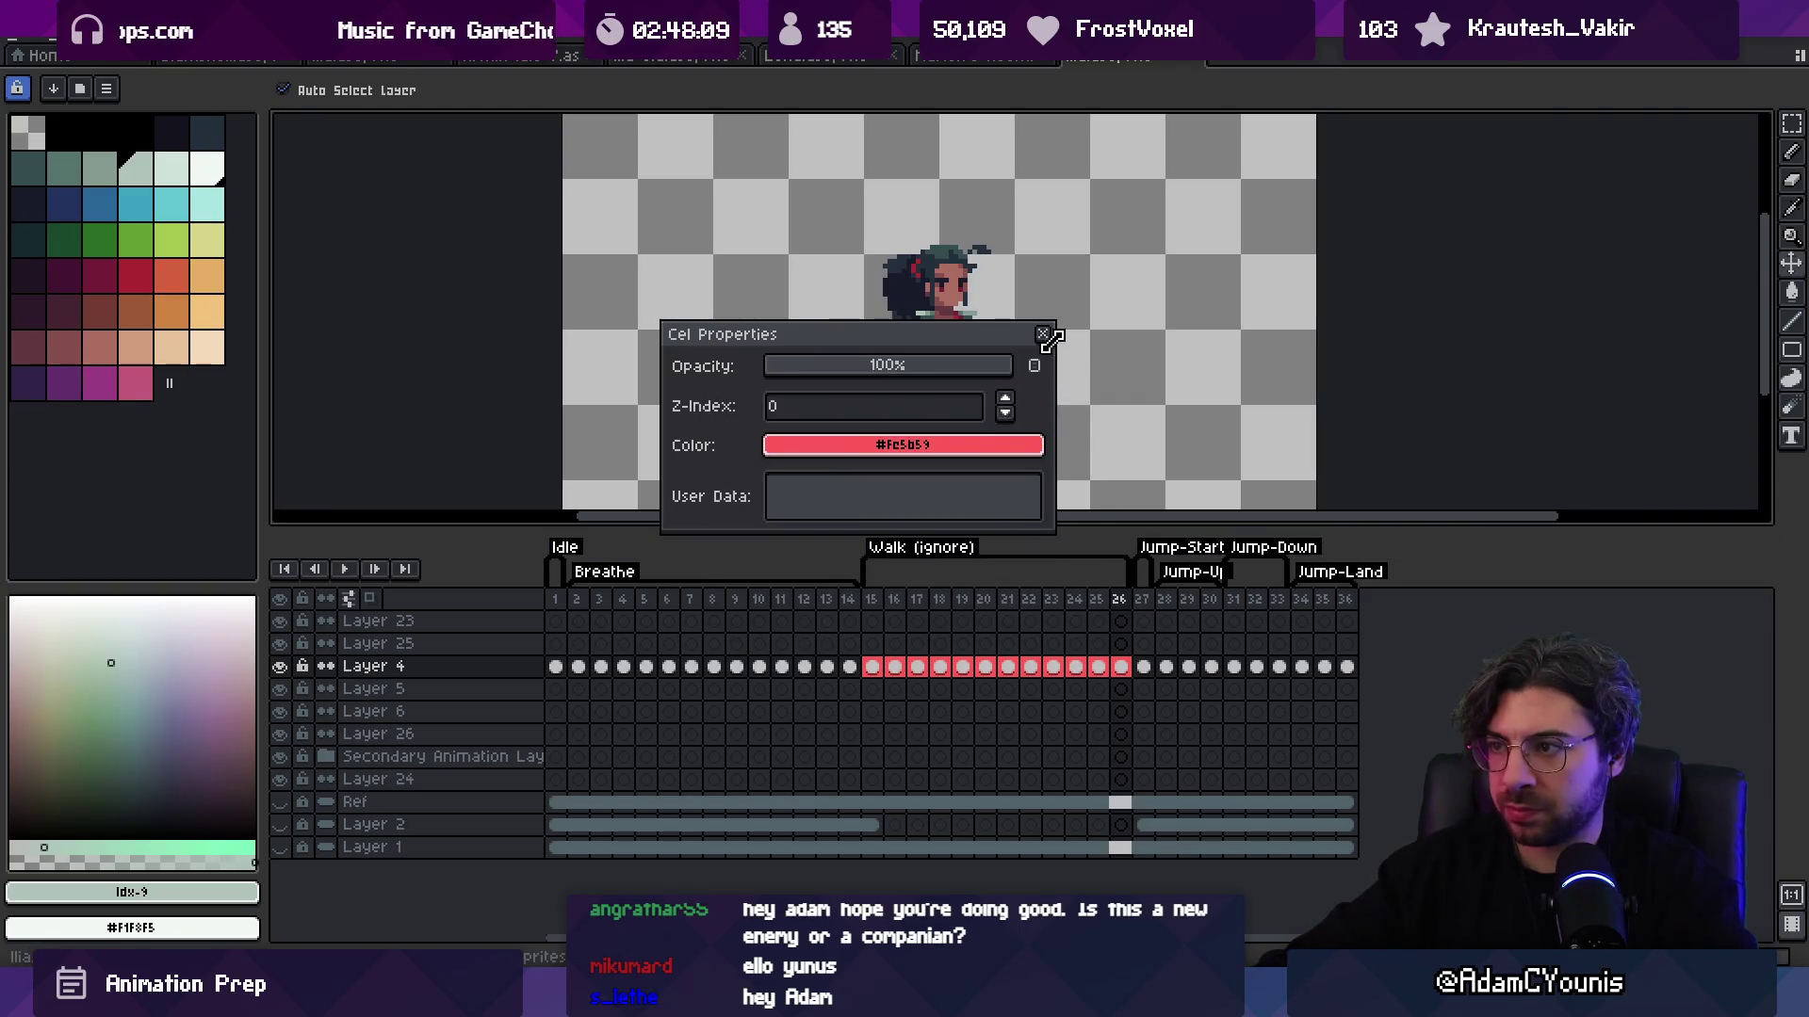
pyautogui.click(1043, 335)
pyautogui.moveTo(1142, 599); pyautogui.dragTo(1349, 599)
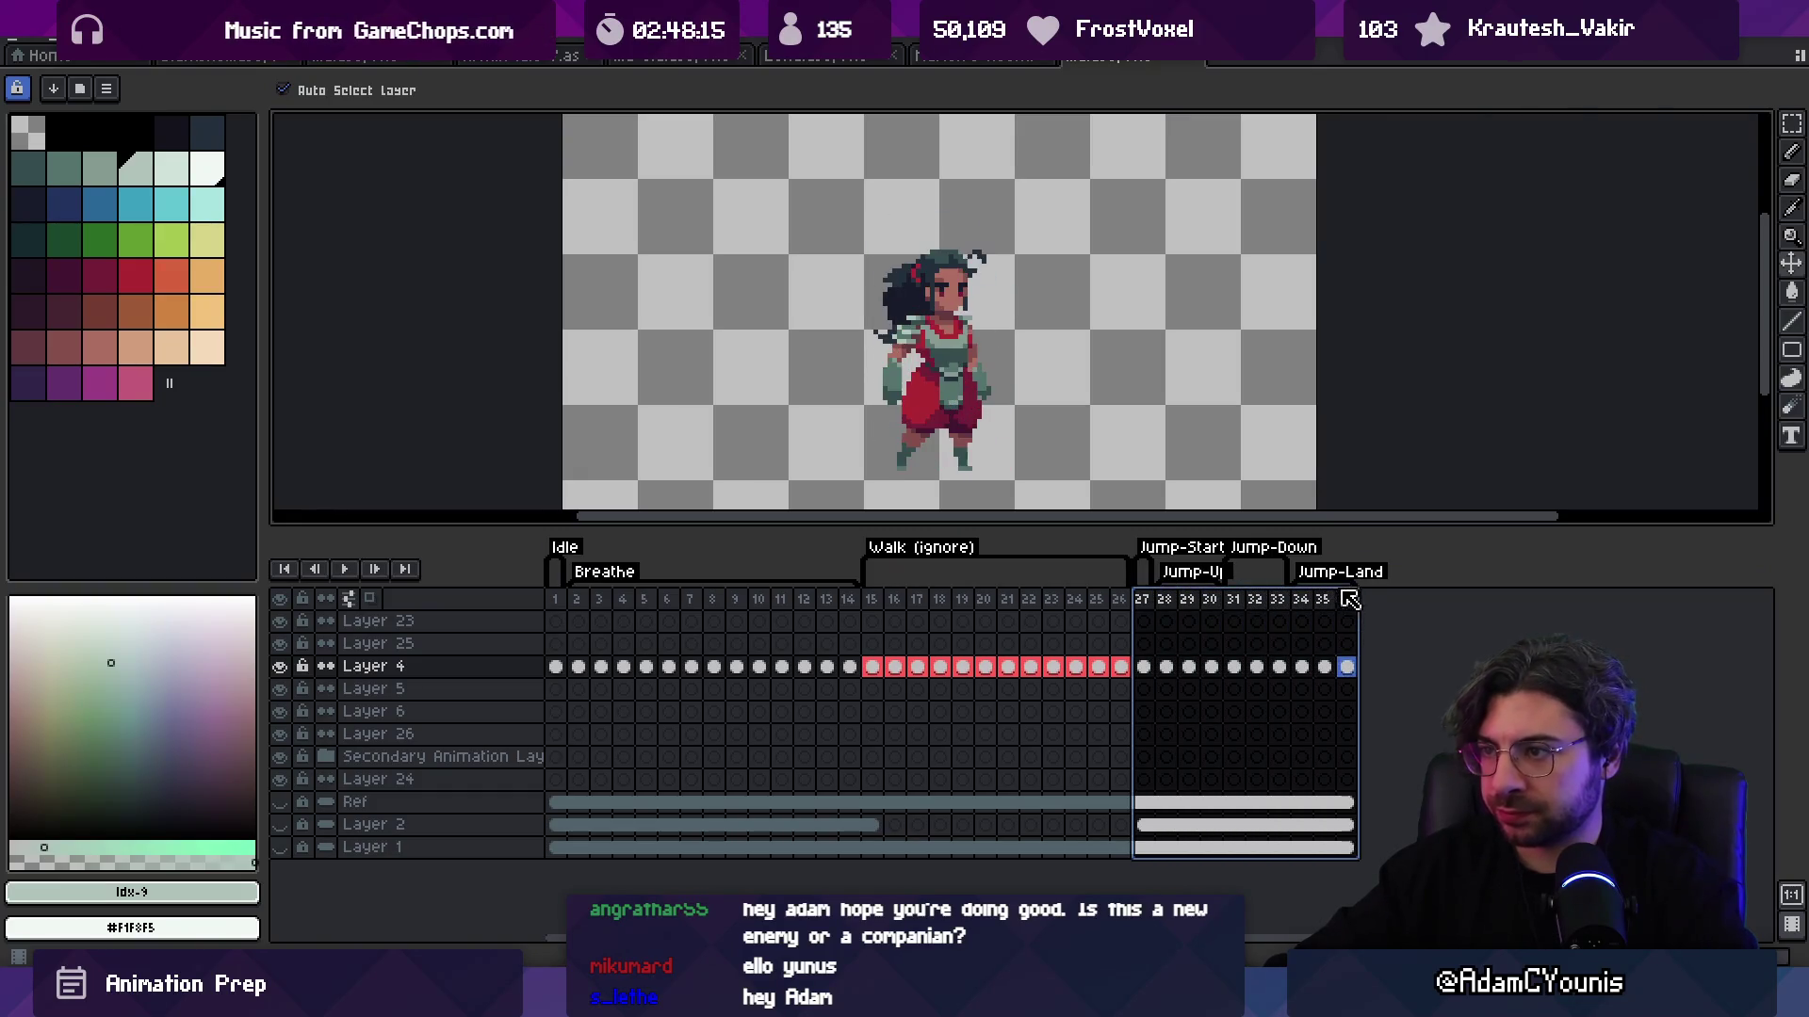
# Step: Select frames 1 and 2 of the Idle tag, leaving frame 1's hooded character on screen
pyautogui.moveTo(1141, 599); pyautogui.dragTo(555, 601)
pyautogui.click(555, 599)
pyautogui.moveTo(576, 666); pyautogui.dragTo(1347, 645)
pyautogui.click(556, 603)
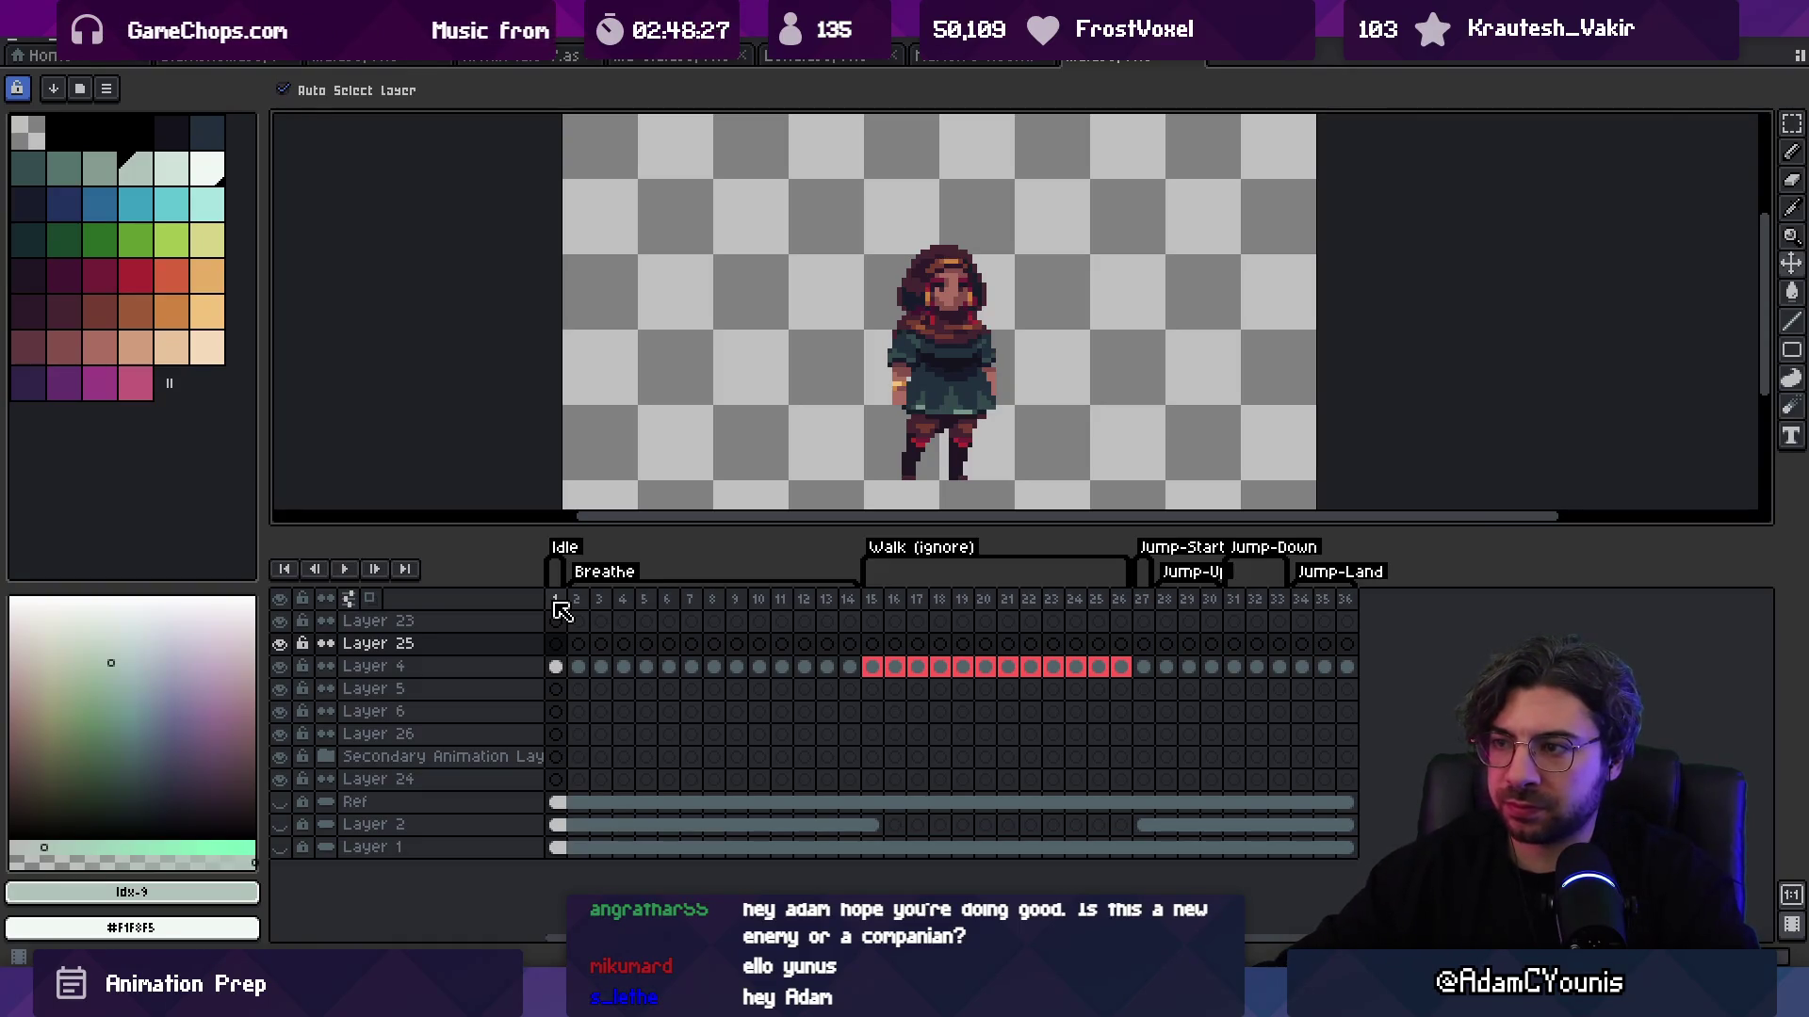
pyautogui.click(558, 603)
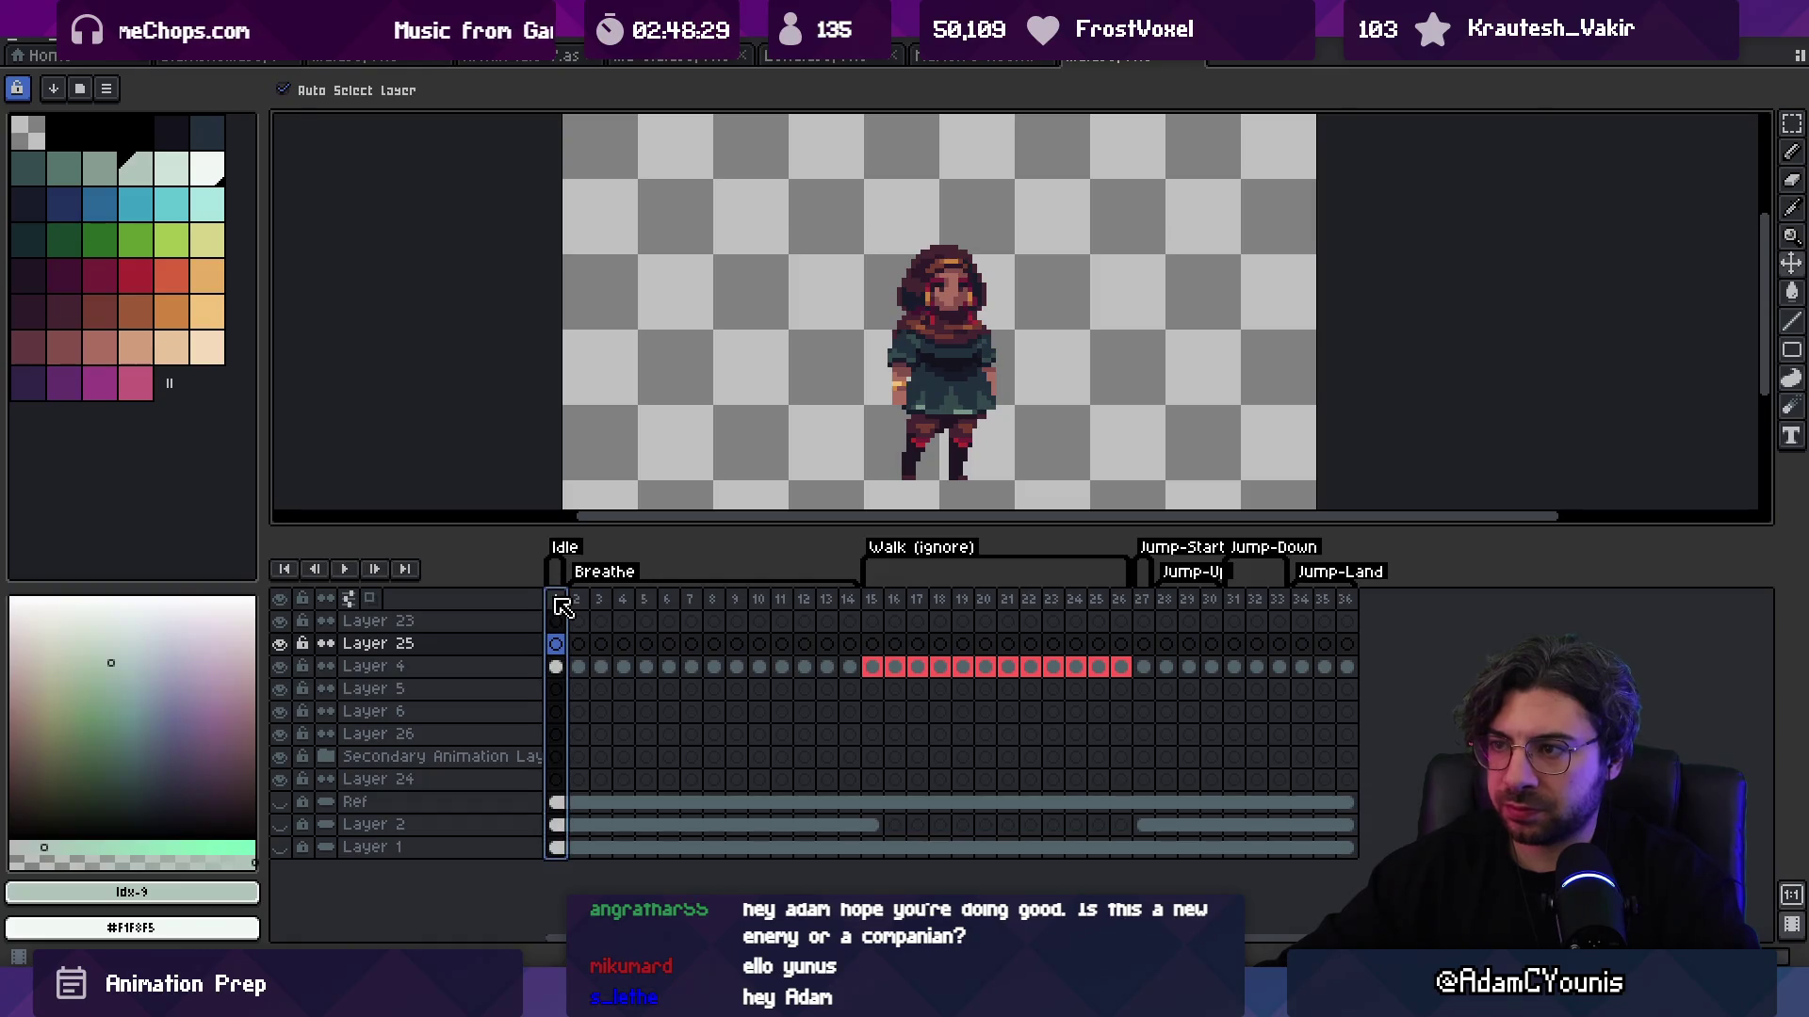
pyautogui.click(579, 603)
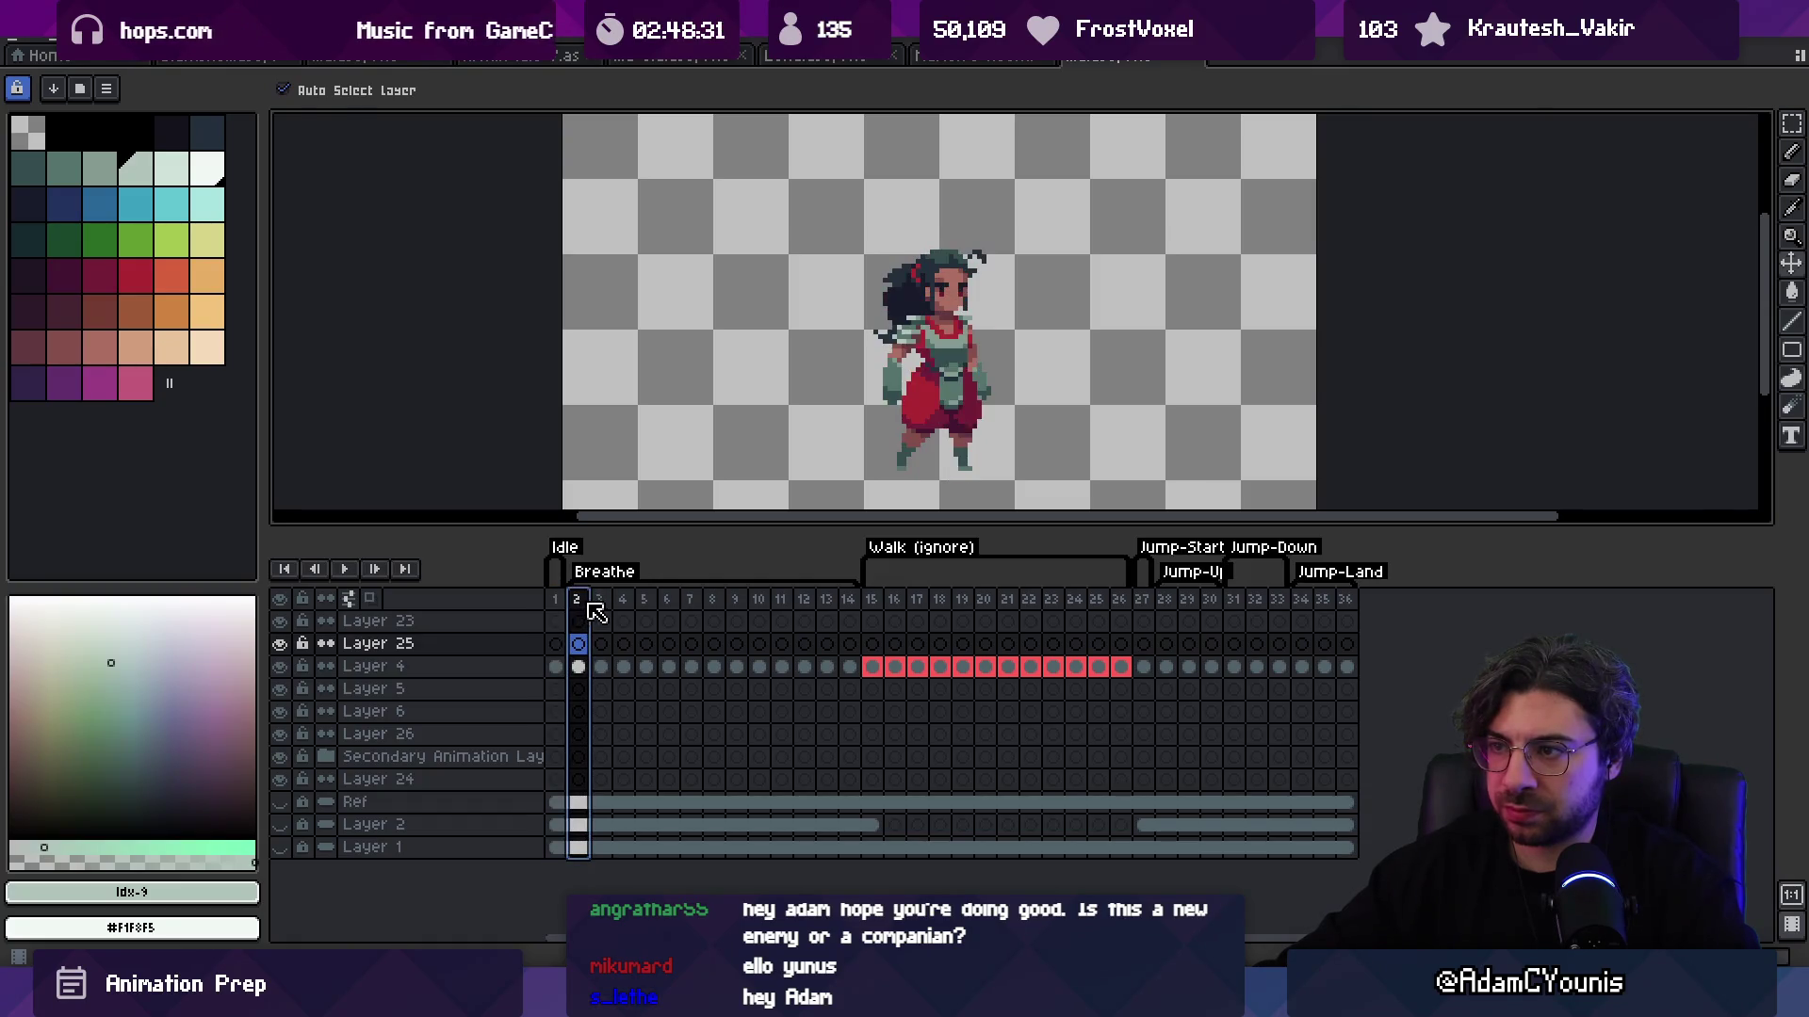
pyautogui.moveTo(576, 603); pyautogui.dragTo(556, 603)
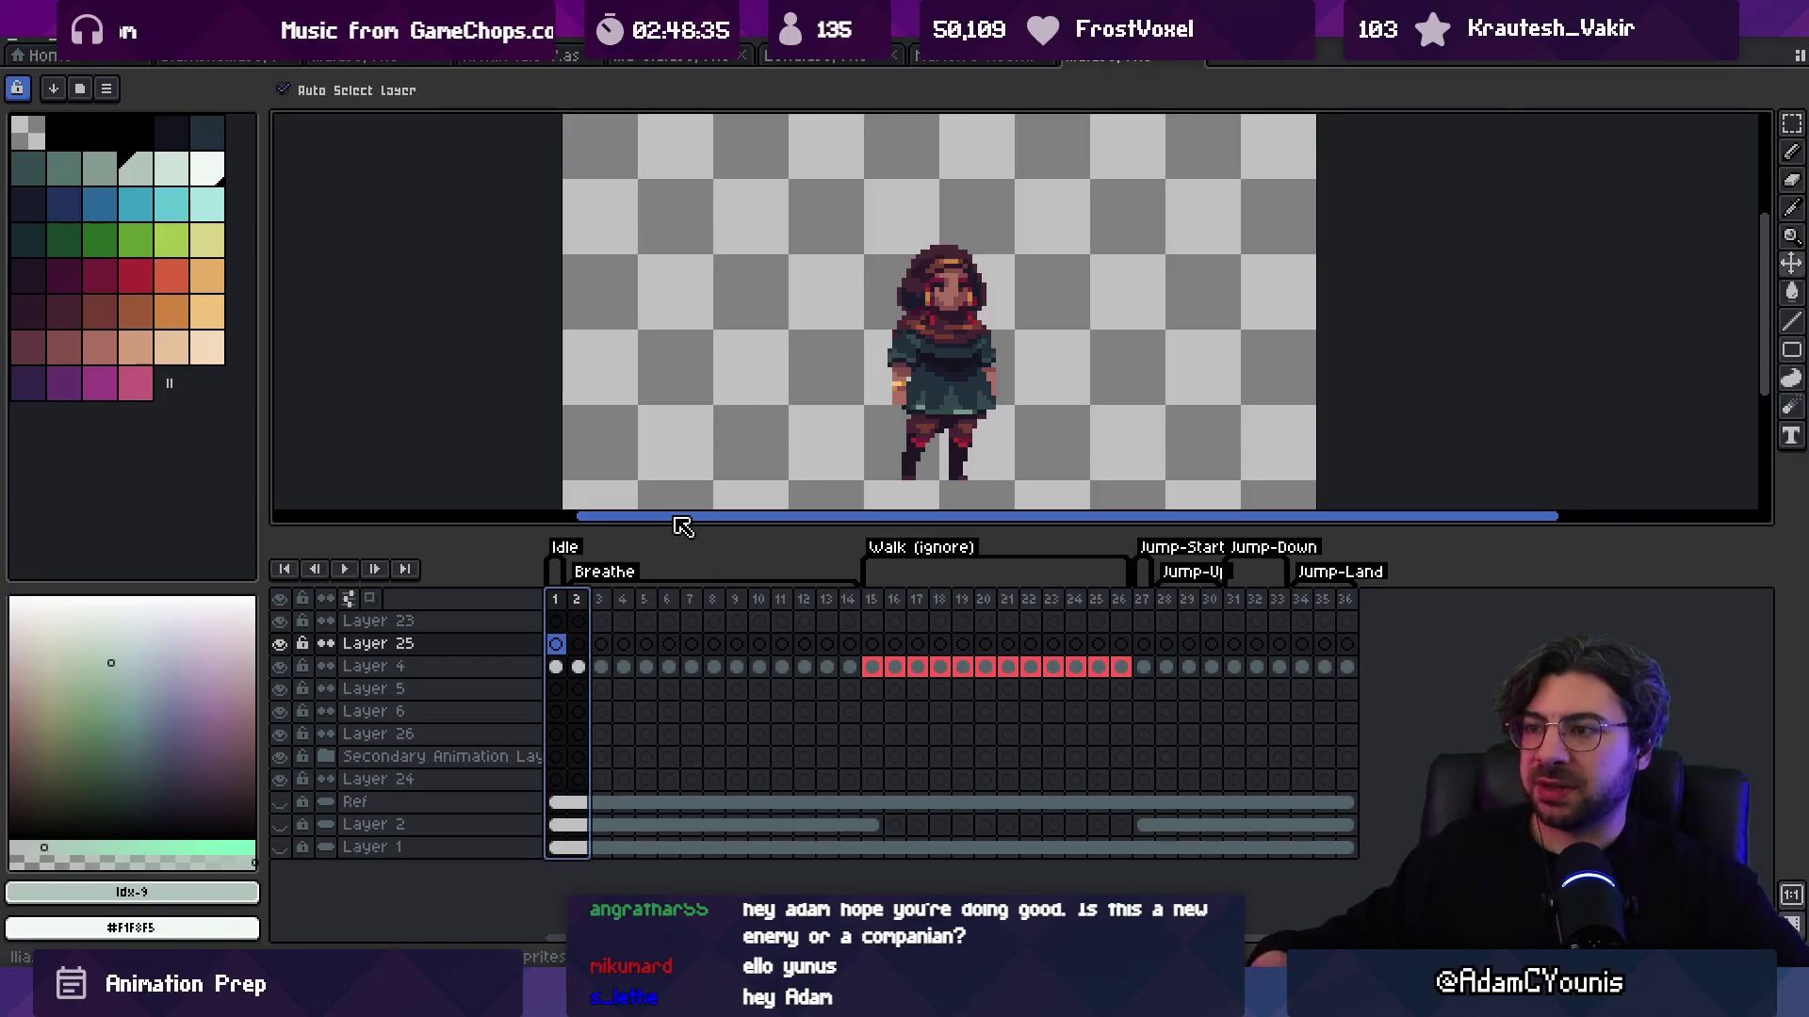
pyautogui.scroll(2, 863, 431)
# Step: Return to frame 1 with no frame range selected and make Layer 4 active
pyautogui.click(578, 603)
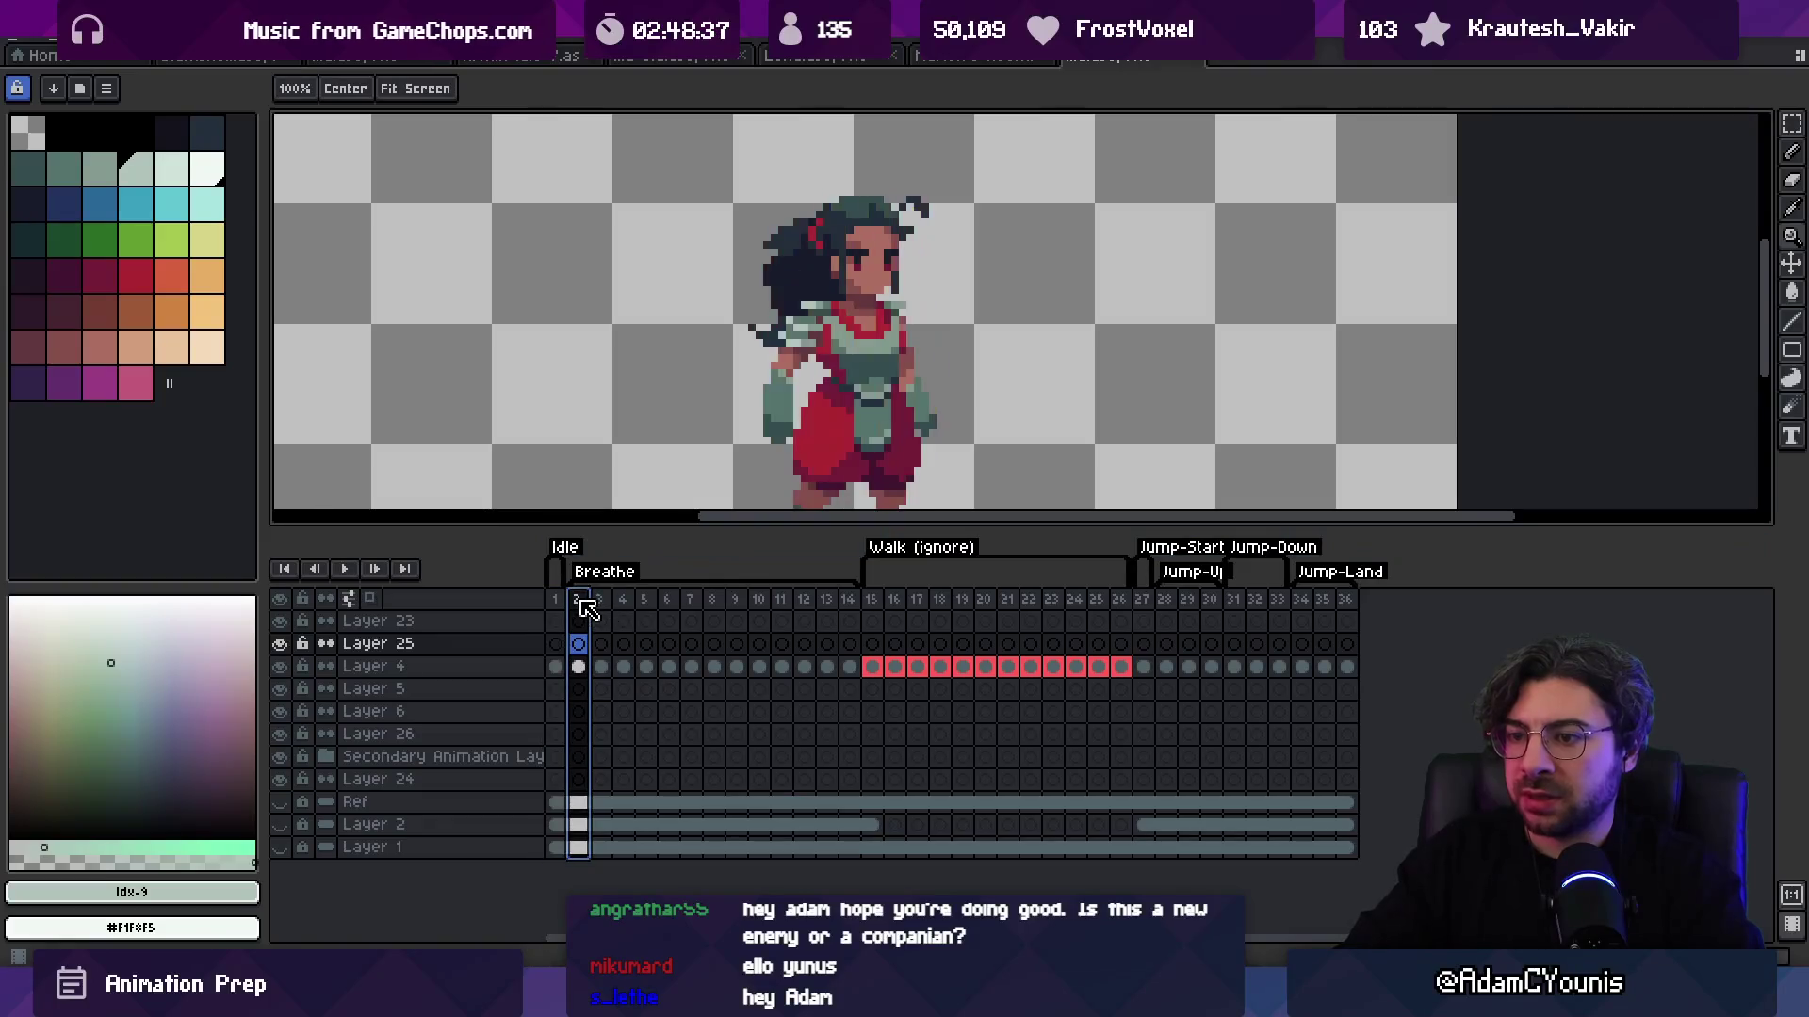
pyautogui.keyDown('shift'); pyautogui.click(555, 600); pyautogui.keyUp('shift')
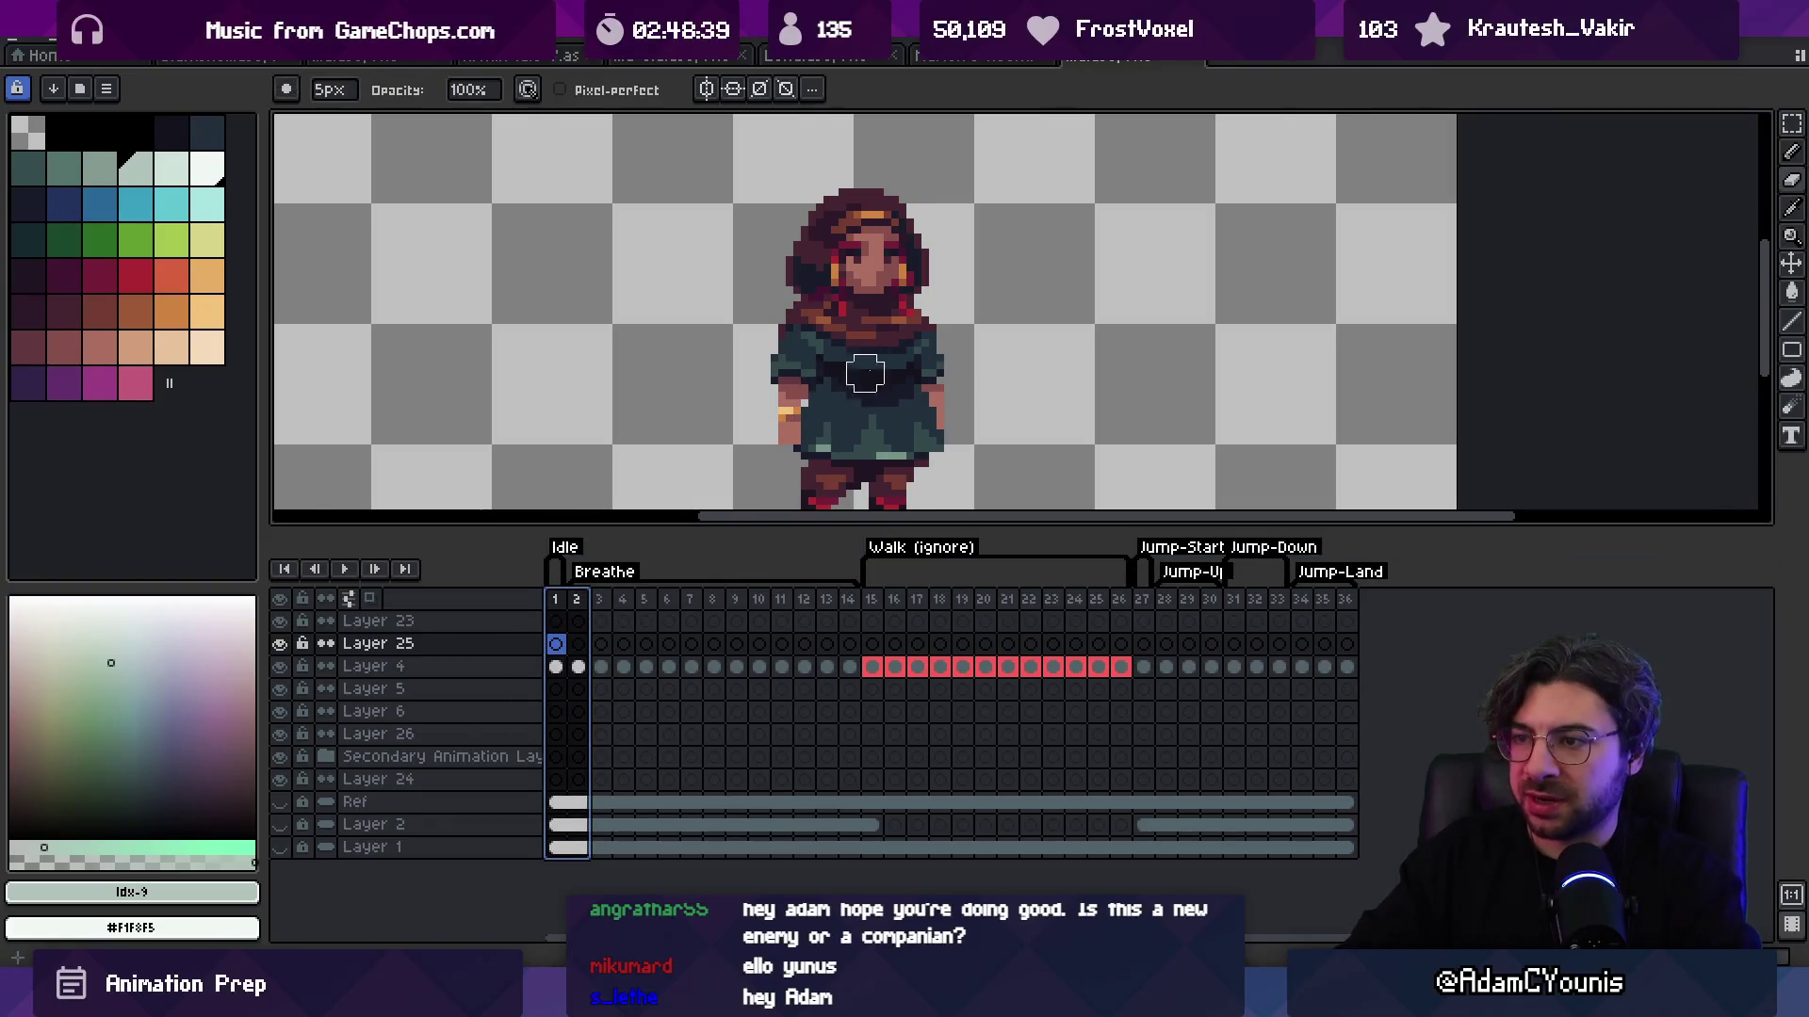
pyautogui.press('Escape')
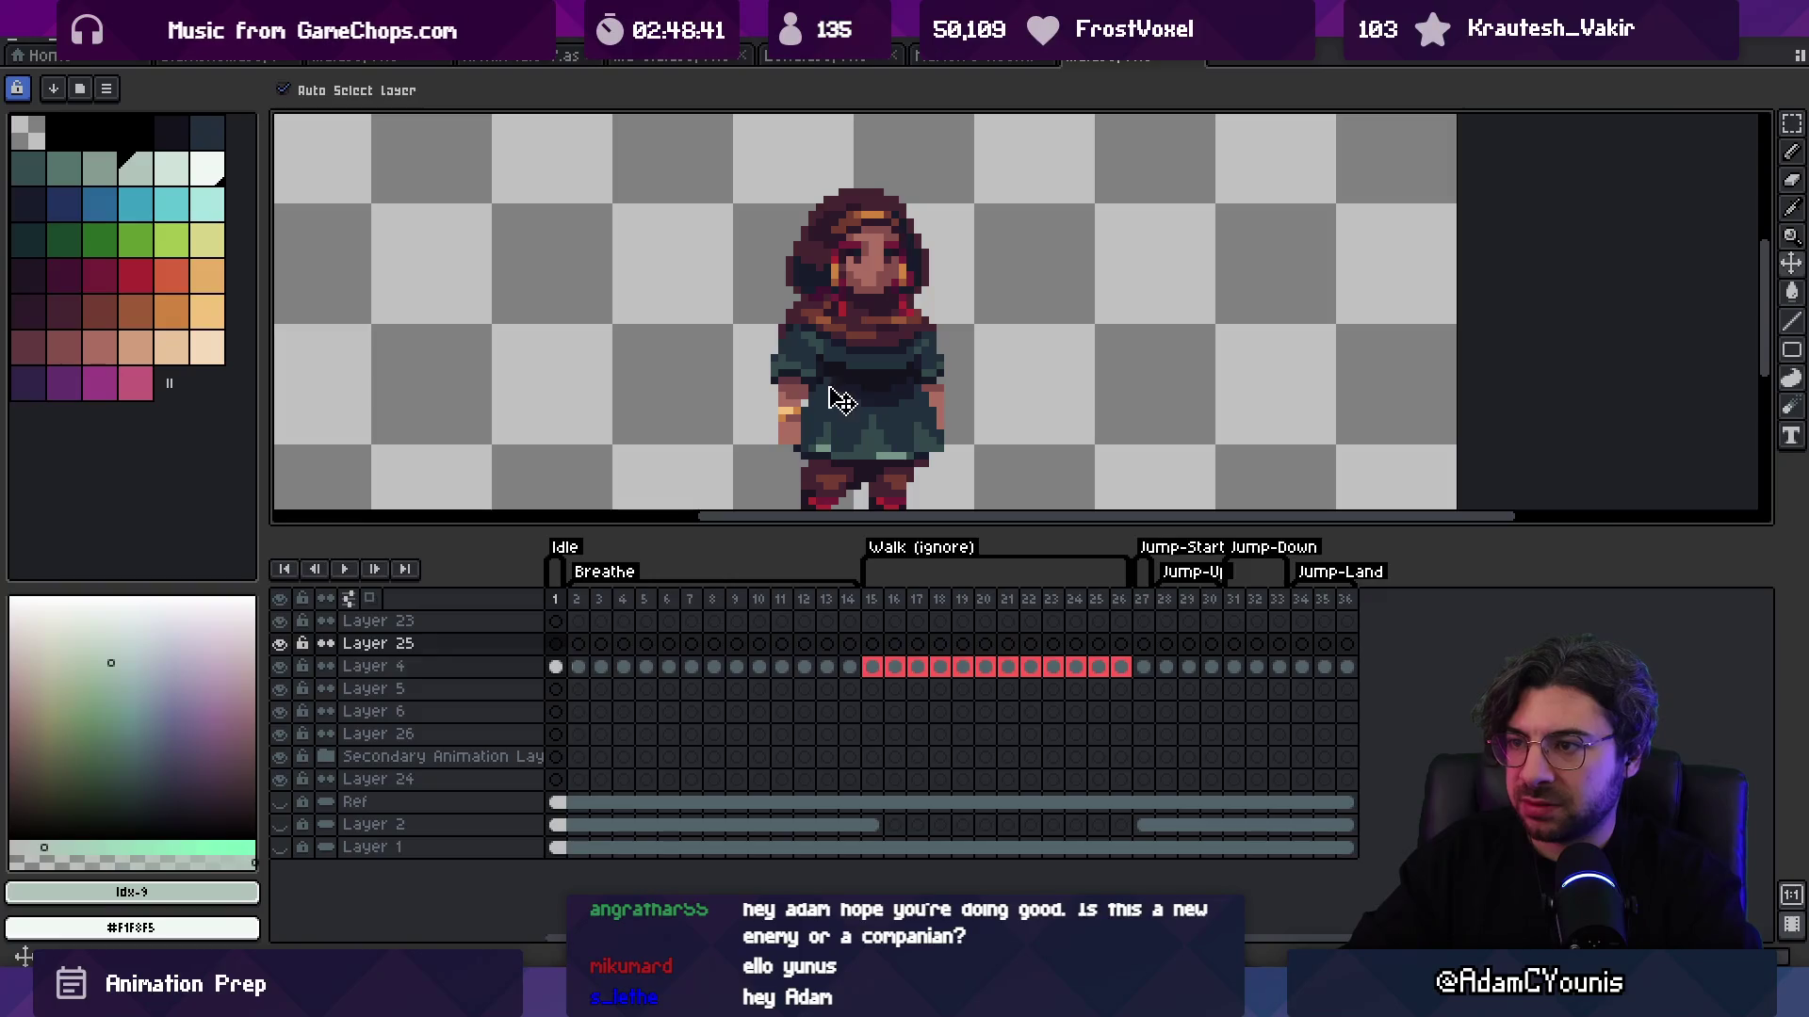
pyautogui.keyDown('ctrl'); pyautogui.click(812, 388); pyautogui.keyUp('ctrl')
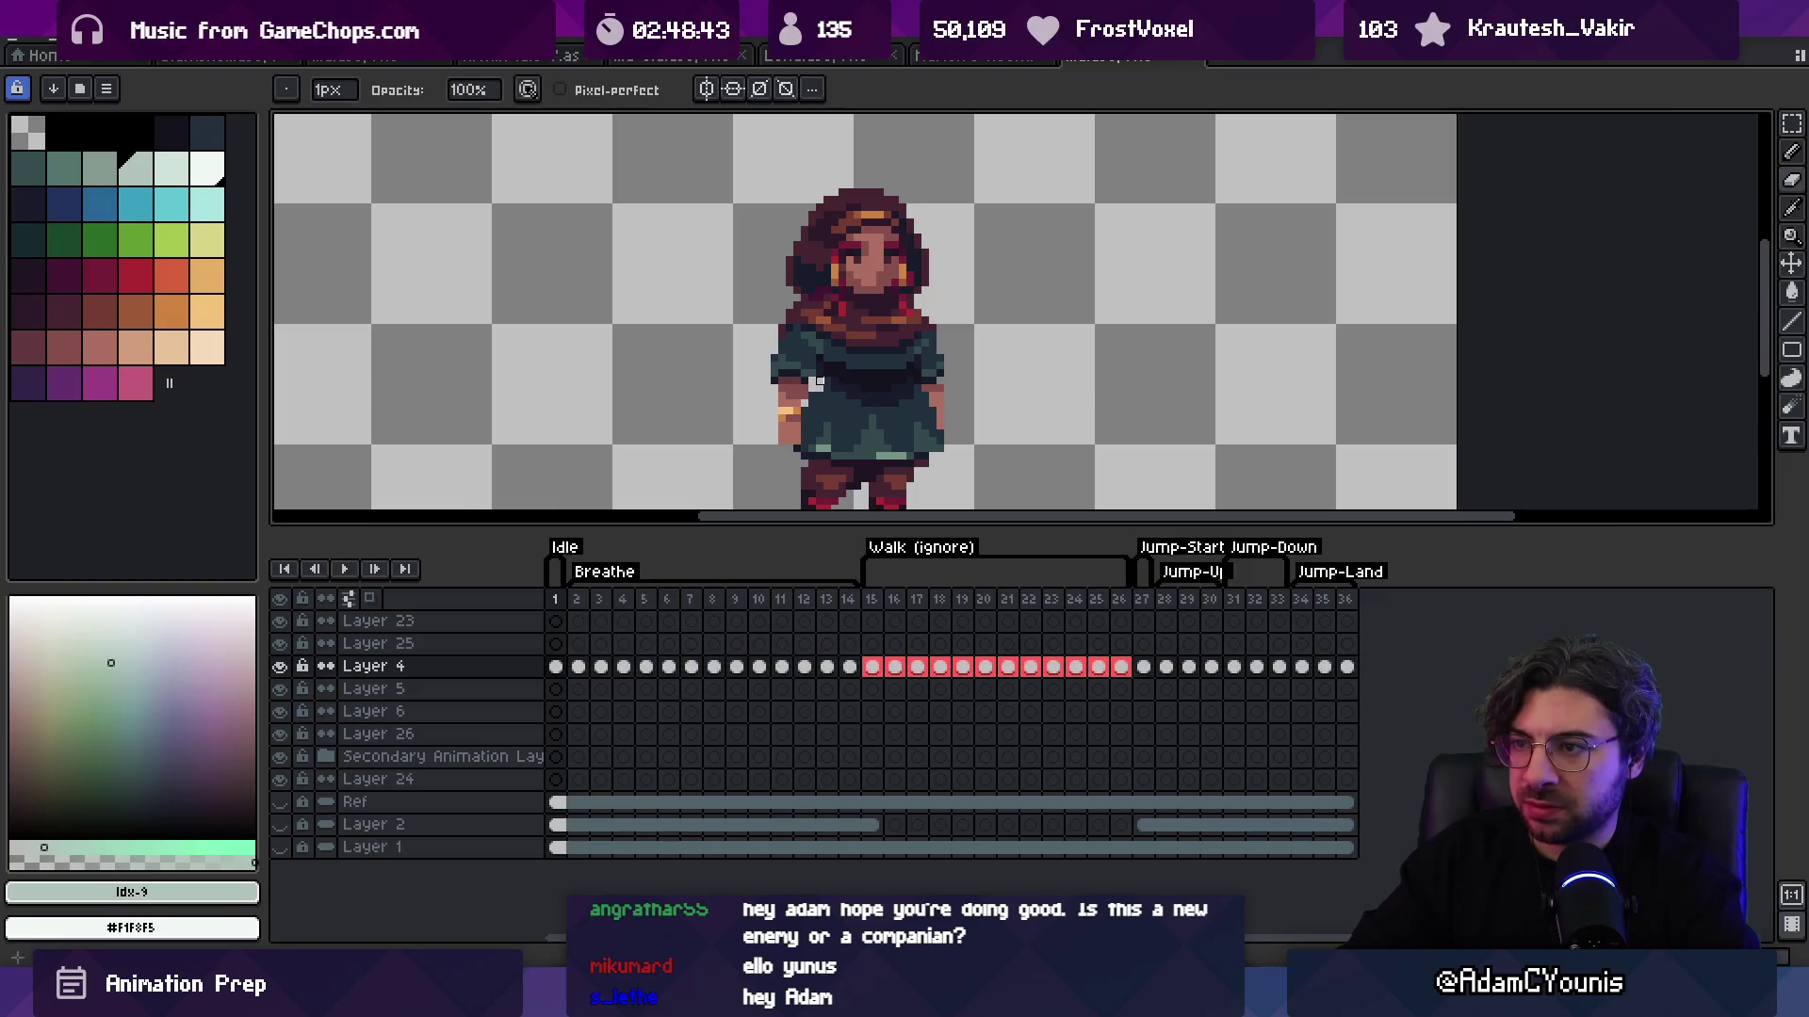
# Step: Pick dress teal #23313c, shrink the brush to 1px and undo the sleeve stroke
pyautogui.scroll(-2, 812, 388)
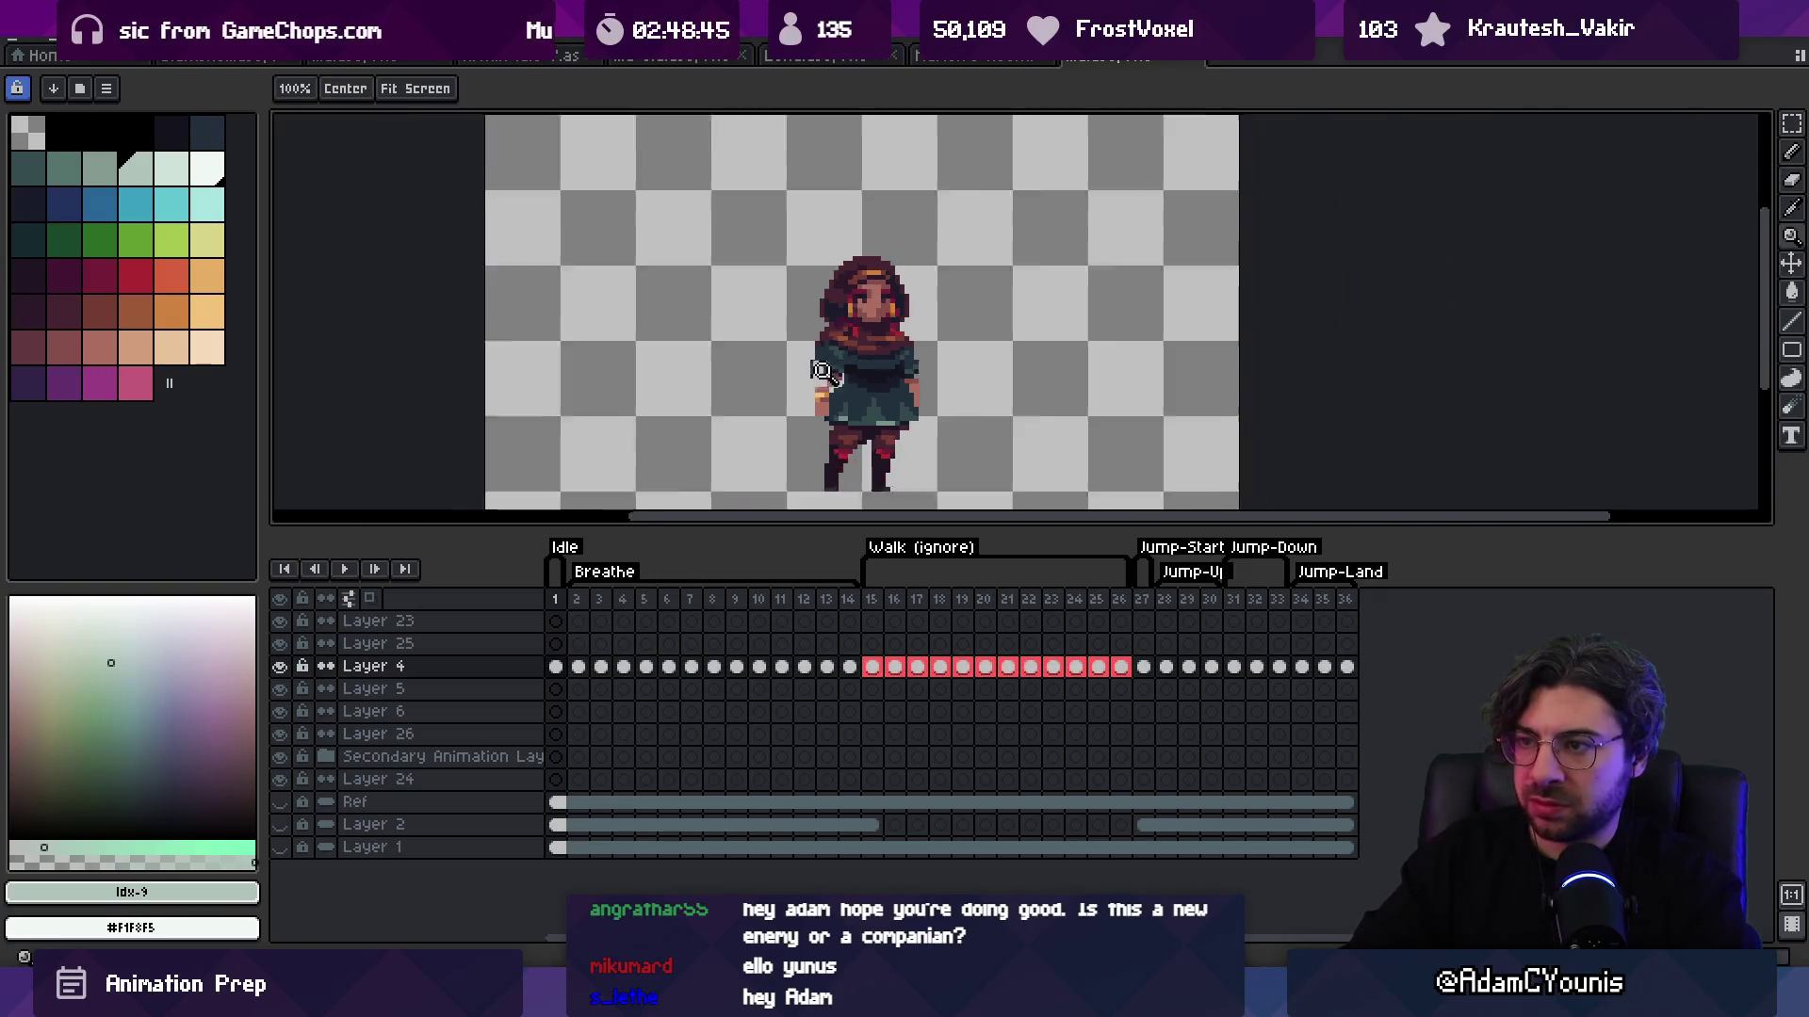
pyautogui.scroll(4, 819, 382)
pyautogui.keyDown('alt'); pyautogui.click(826, 378); pyautogui.keyUp('alt')
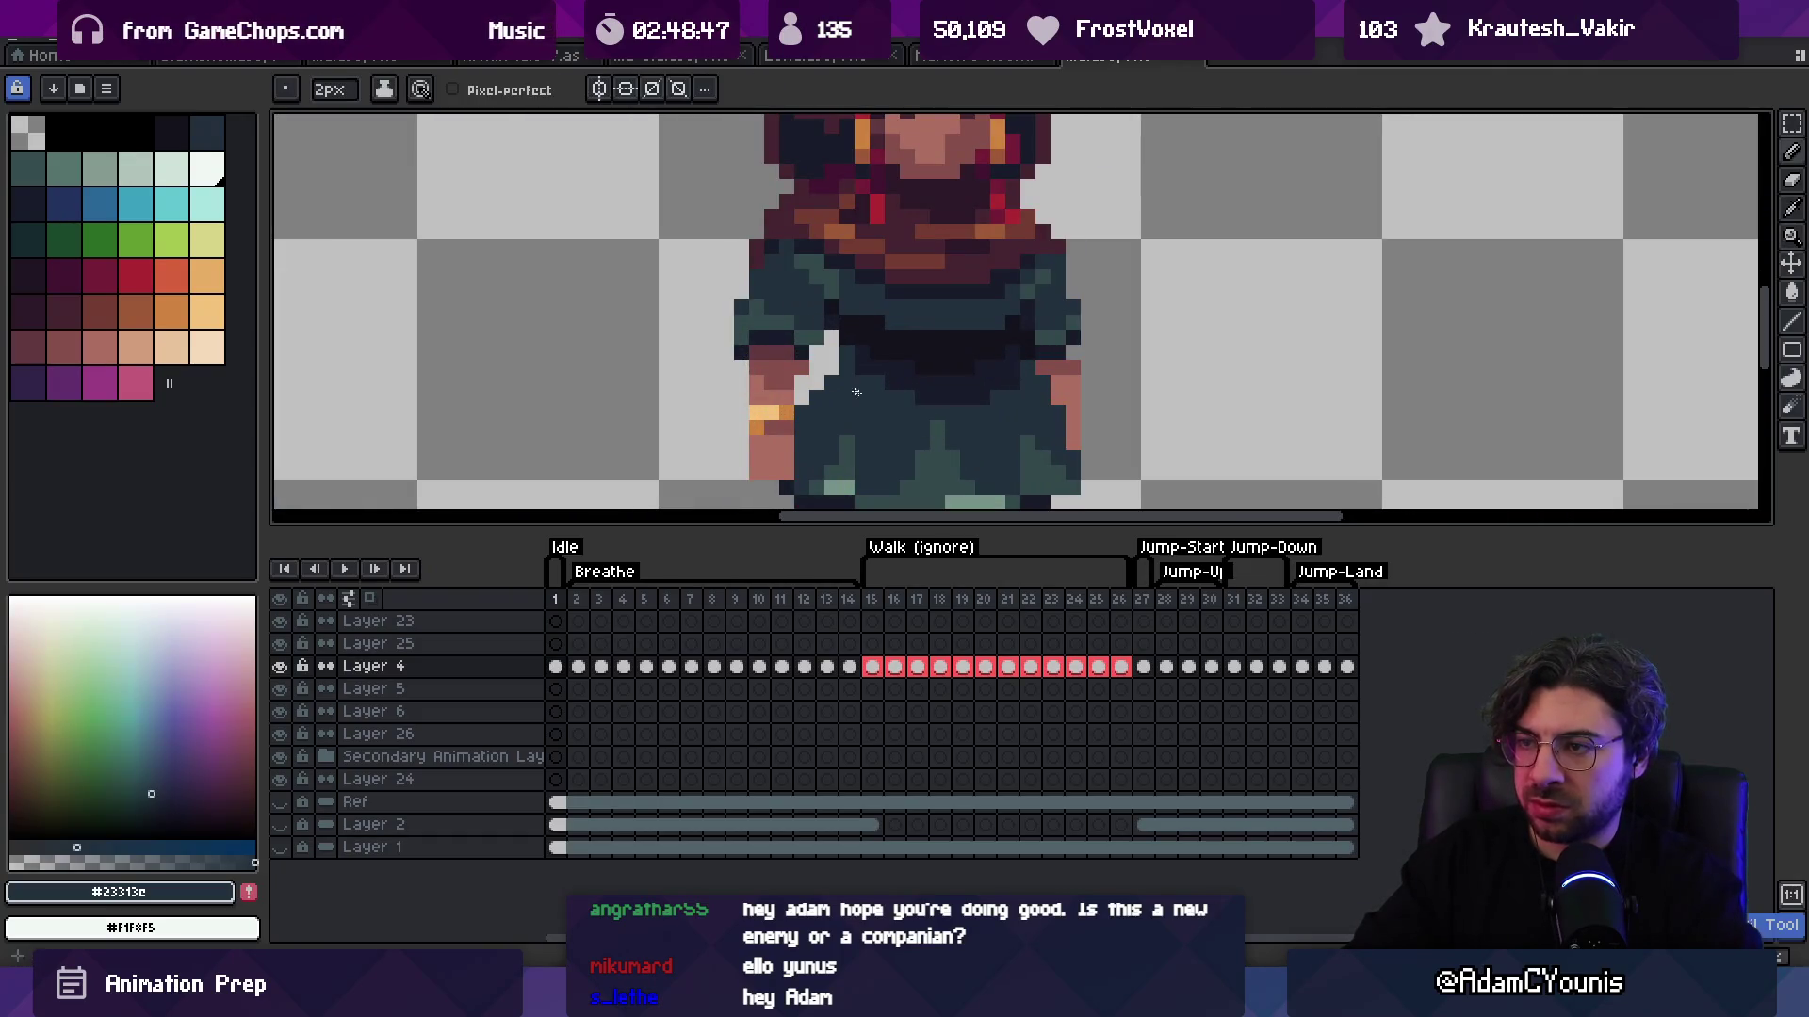
pyautogui.hotkey('ctrl', 'z')
pyautogui.press('-')
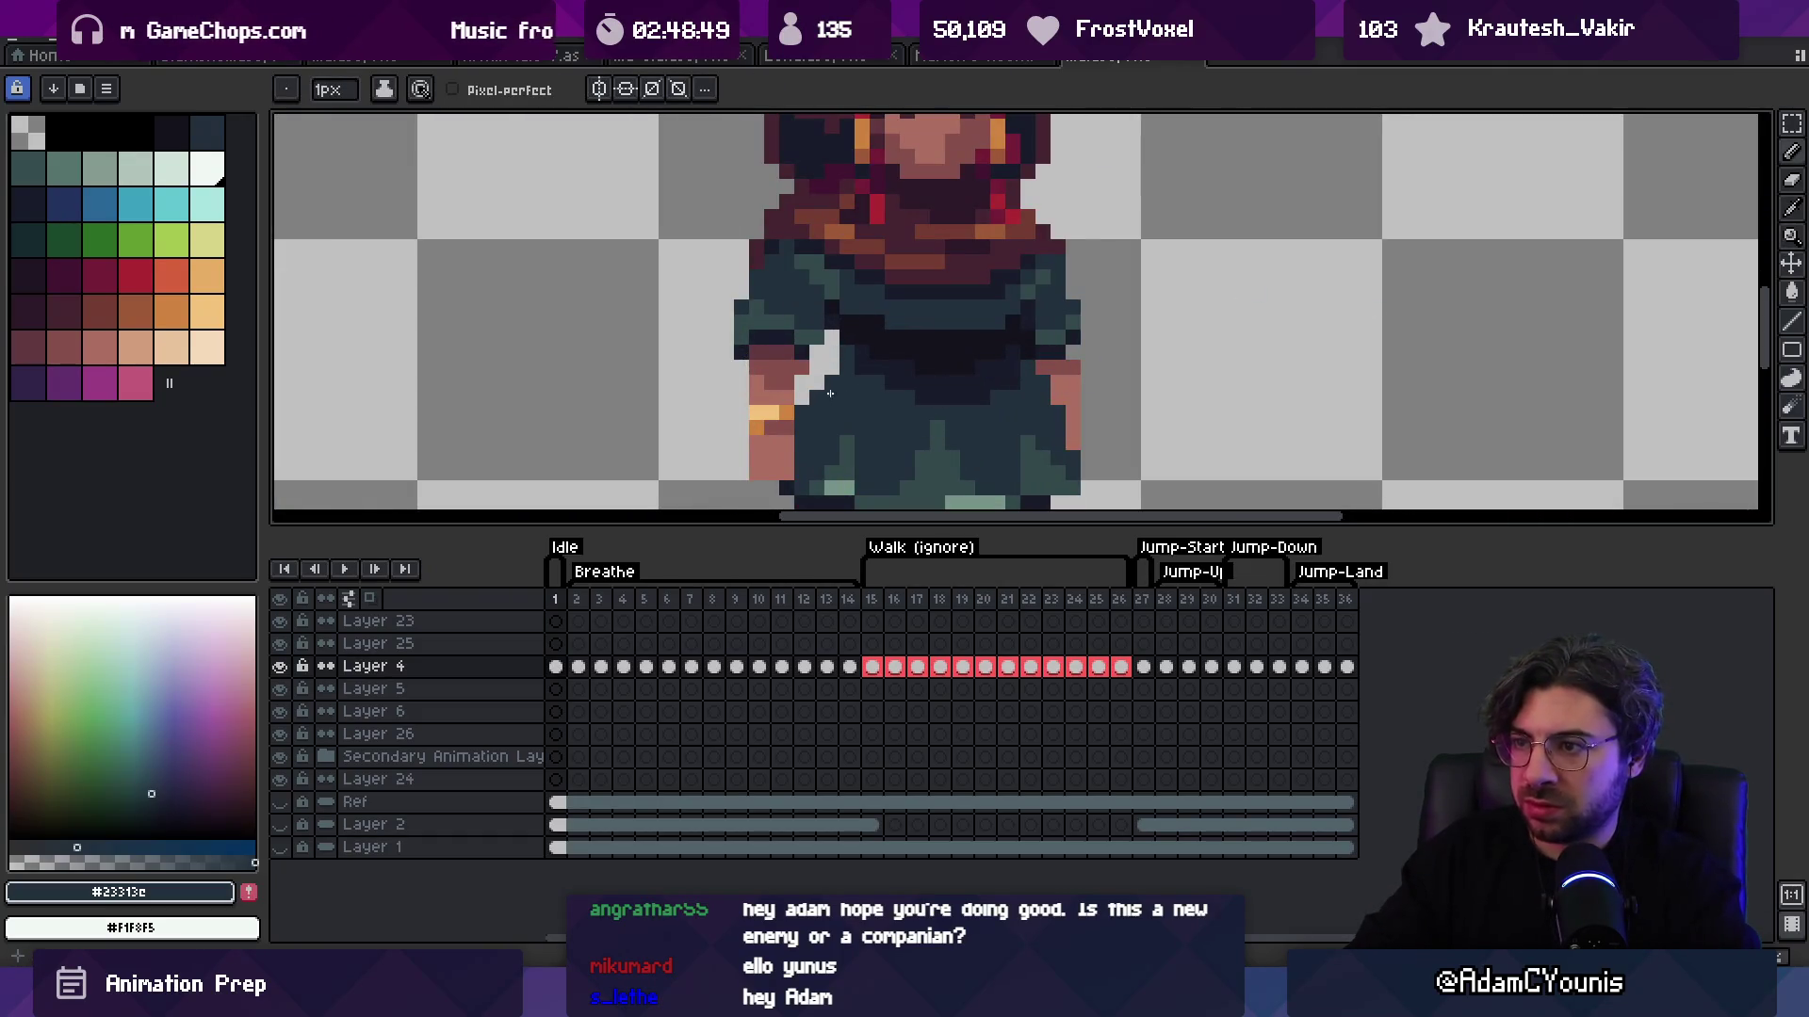
pyautogui.press('z')
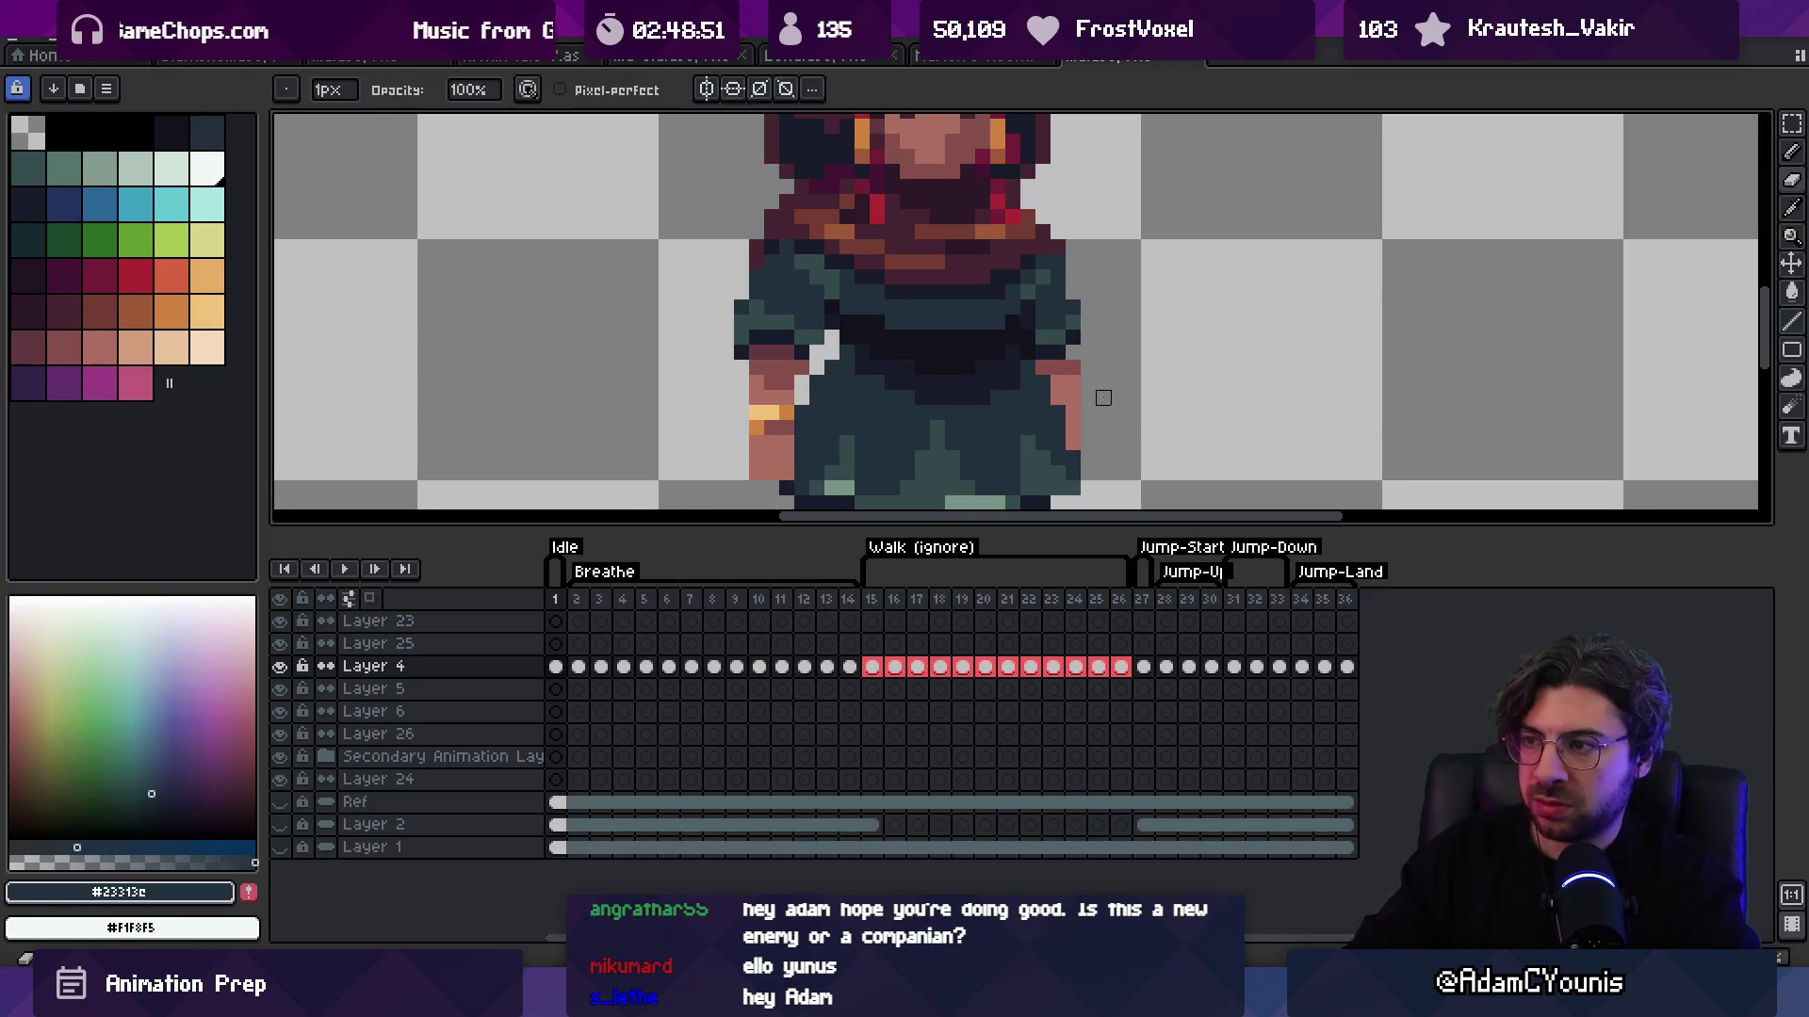
pyautogui.scroll(-3, 843, 377)
pyautogui.scroll(1, 843, 341)
pyautogui.scroll(2, 843, 341)
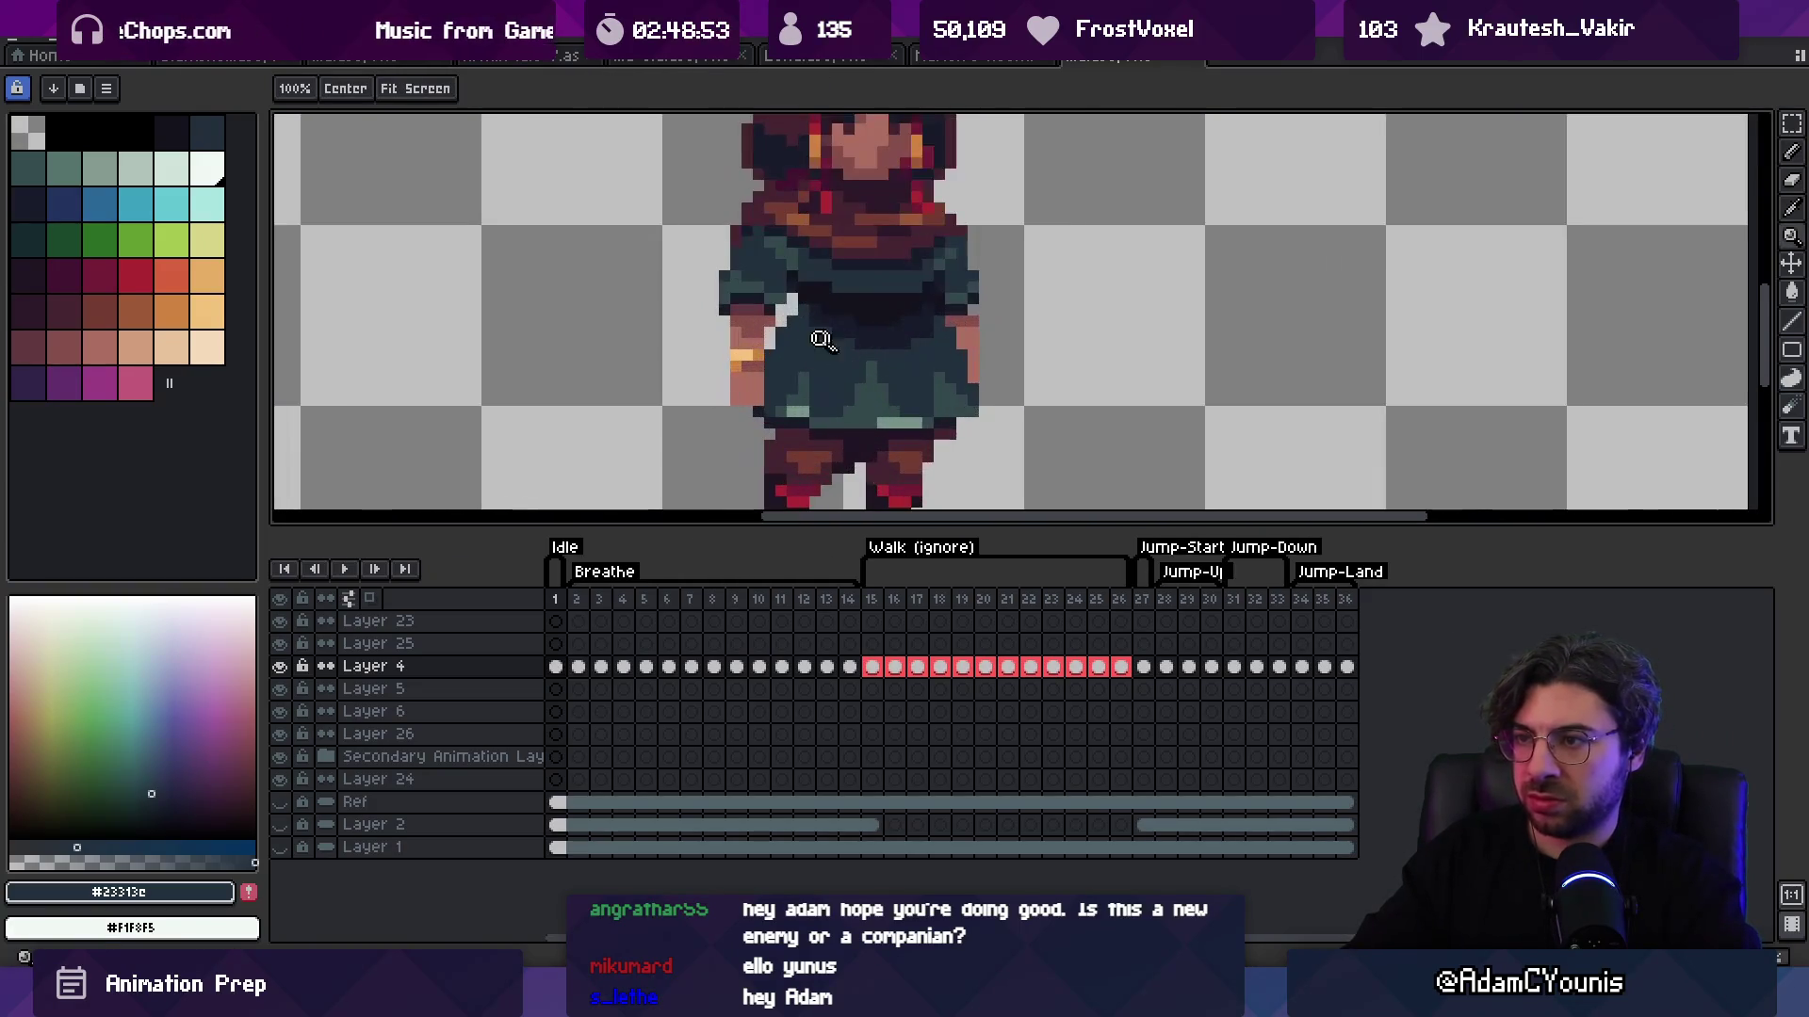
pyautogui.scroll(-3, 789, 347)
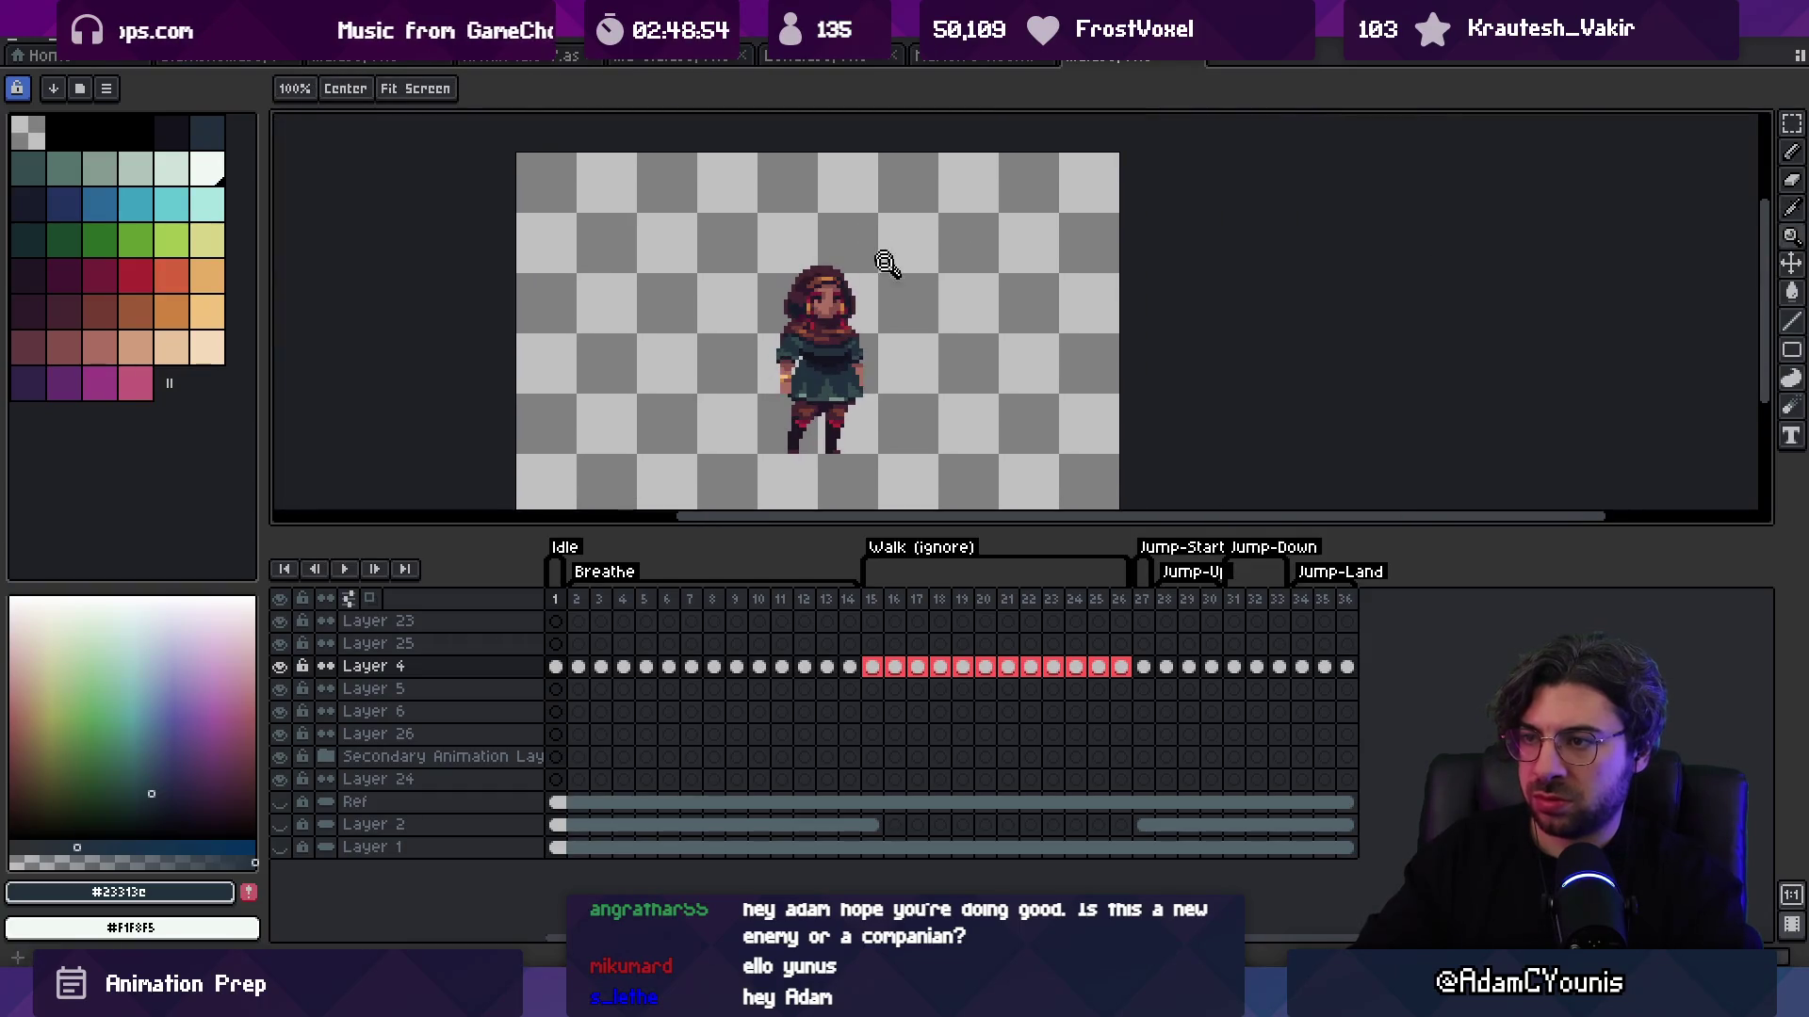
# Step: Move the left arm pixels one pixel left and pick a brown from the arm
pyautogui.scroll(4, 879, 263)
pyautogui.press('m')
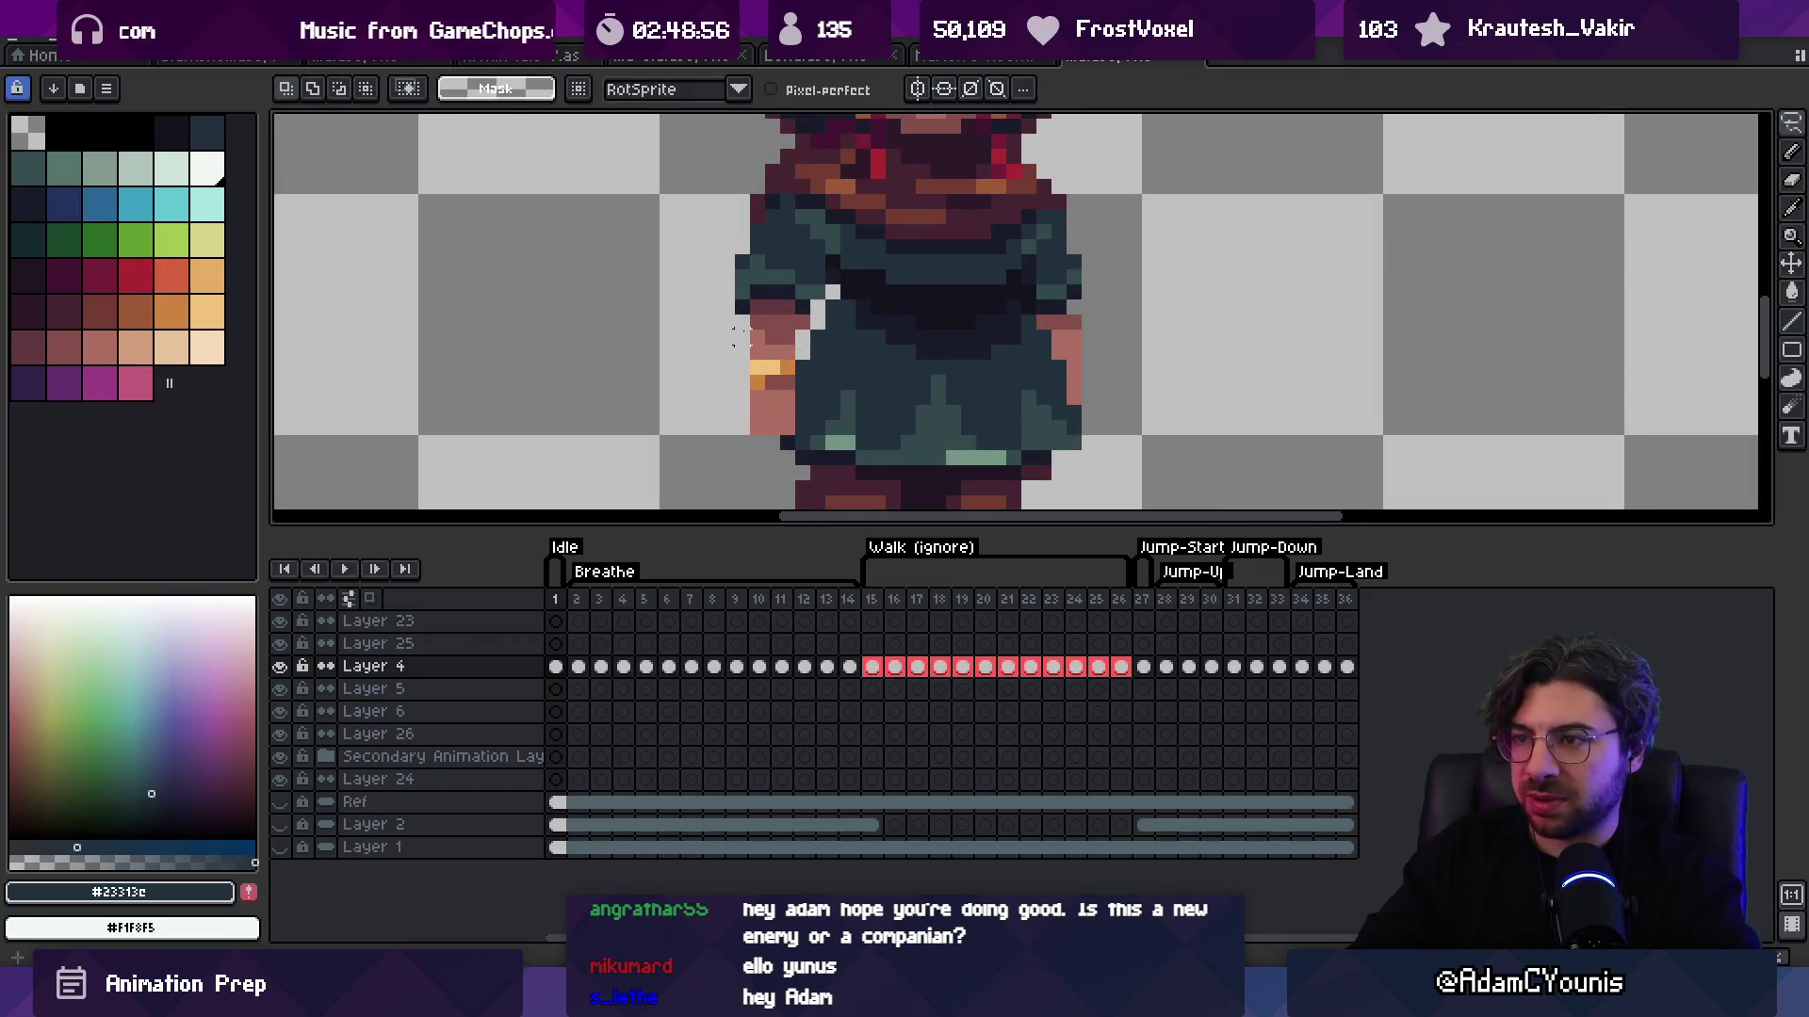
pyautogui.moveTo(786, 419); pyautogui.dragTo(718, 302)
pyautogui.press('Left')
pyautogui.hotkey('ctrl', 'd')
pyautogui.press('b')
pyautogui.keyDown('alt'); pyautogui.click(783, 333); pyautogui.keyUp('alt')
# Step: Touch up the arm with skin tone #ac6c60 across frames 1 and 2
pyautogui.press('z')
pyautogui.scroll(-3, 848, 311)
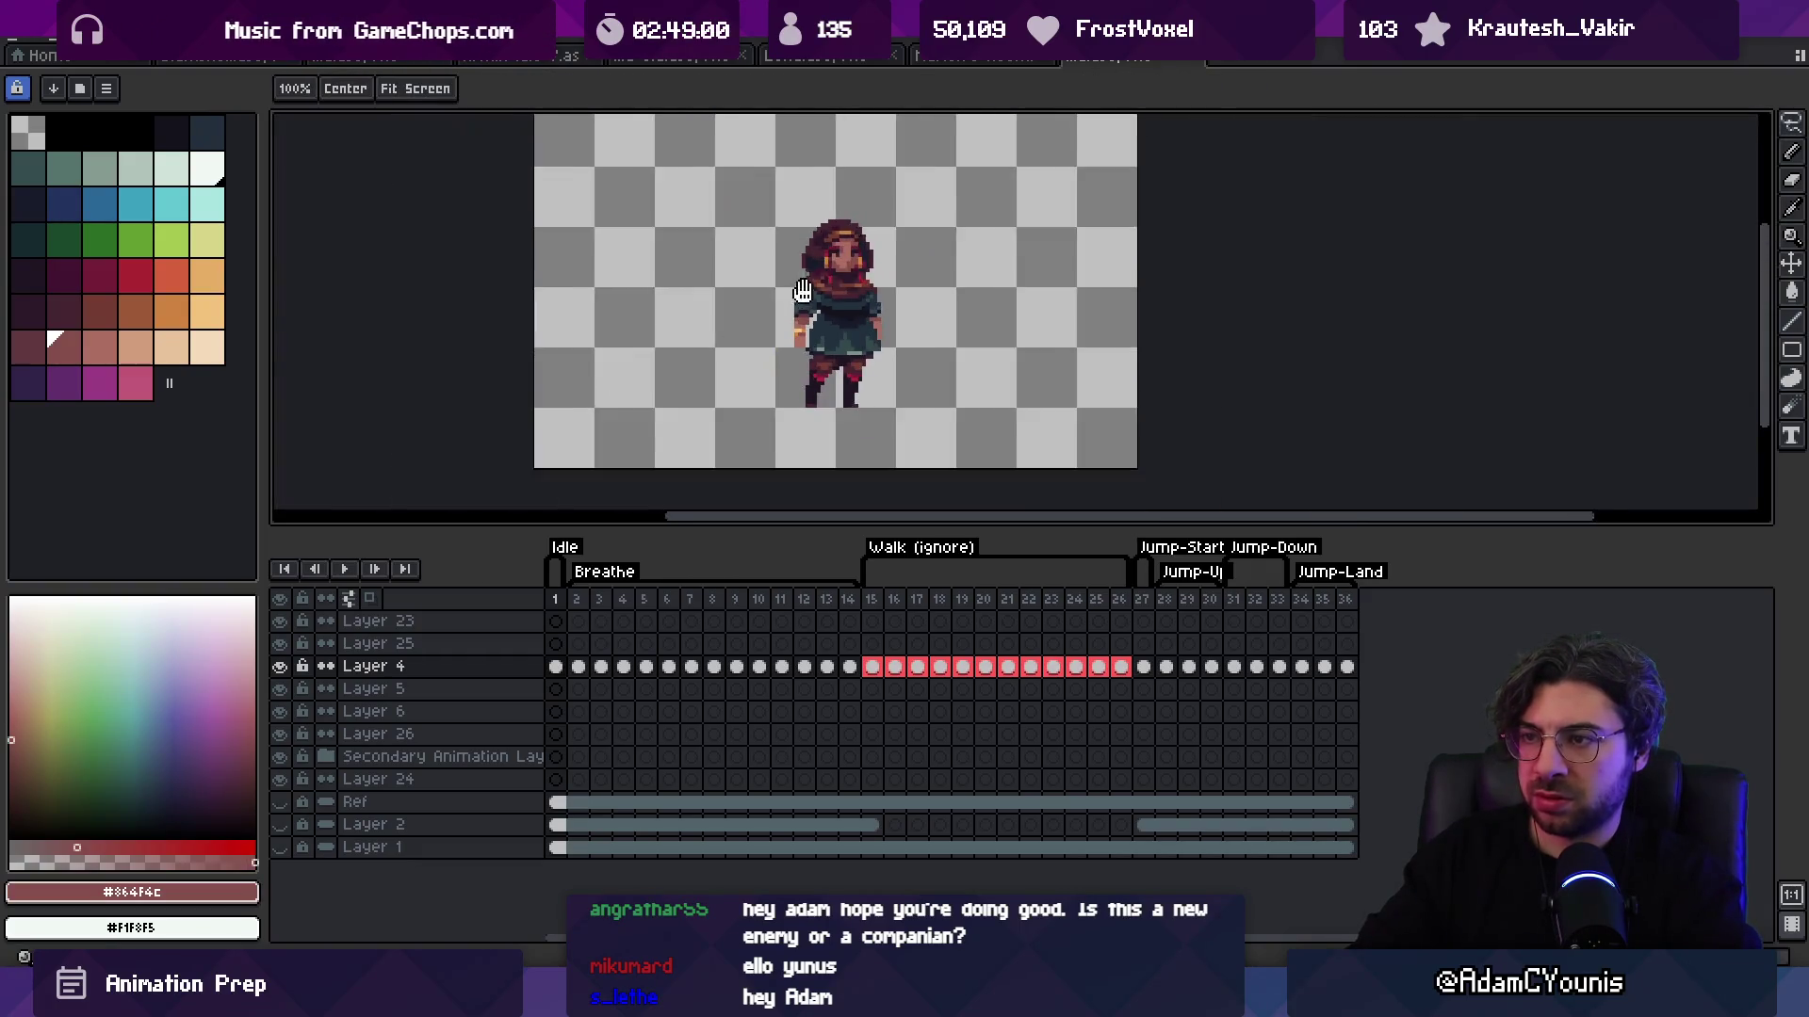
pyautogui.scroll(1, 879, 274)
pyautogui.scroll(3, 876, 393)
pyautogui.moveTo(601, 607); pyautogui.dragTo(557, 602)
pyautogui.scroll(-3, 907, 381)
pyautogui.scroll(1, 907, 382)
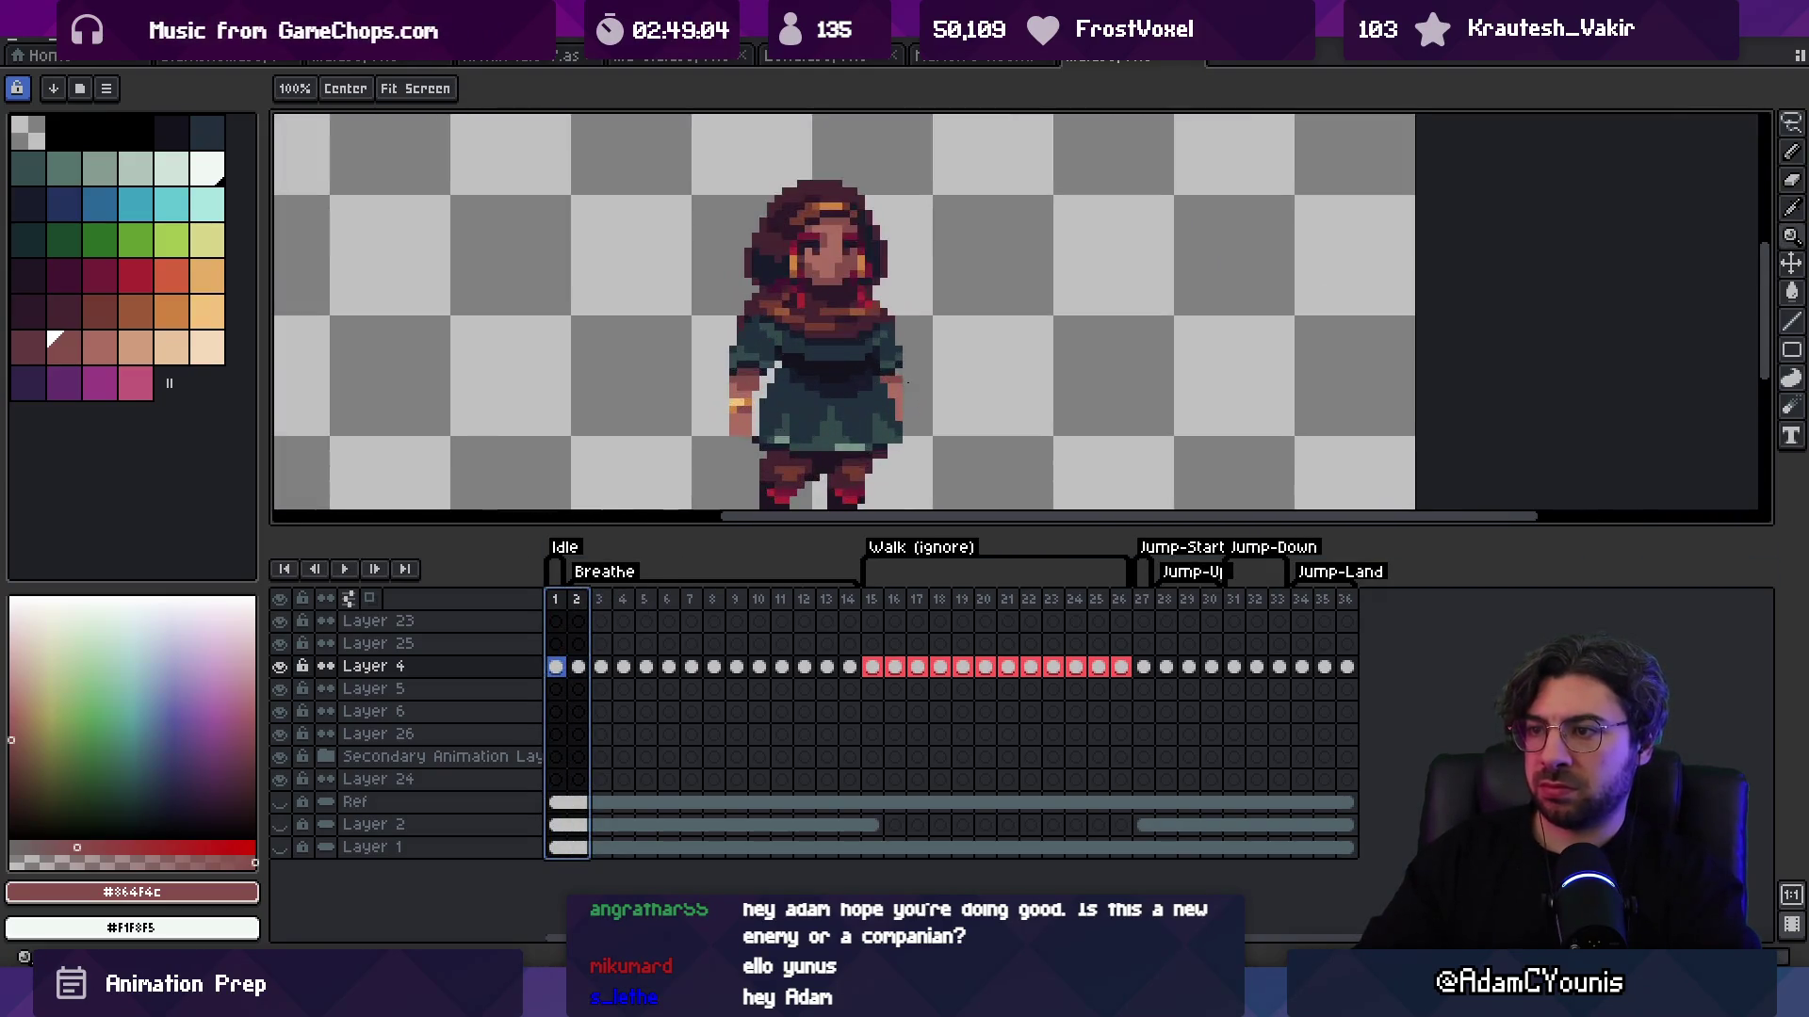
pyautogui.press('b')
pyautogui.keyDown('alt'); pyautogui.click(904, 415); pyautogui.keyUp('alt')
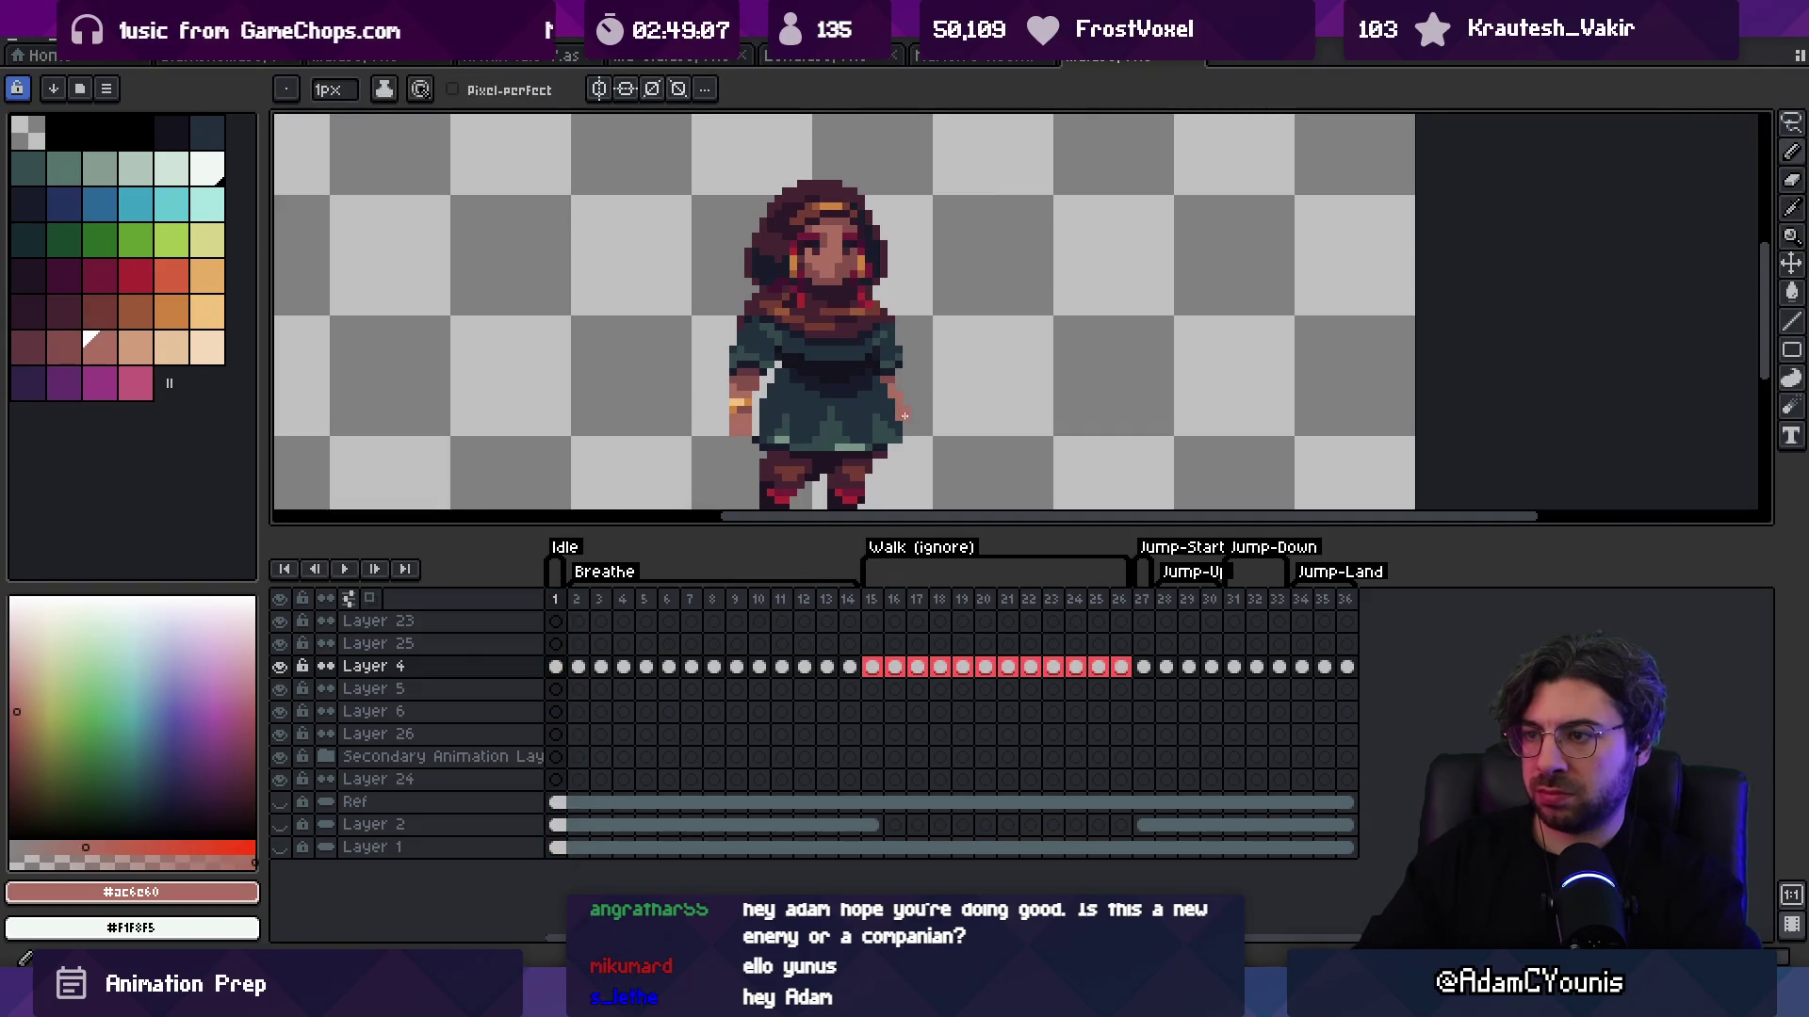
# Step: Repaint stray bodice pixels with dark teal #23313c and darker navy #191c2c
pyautogui.press('z')
pyautogui.scroll(-2, 910, 318)
pyautogui.scroll(3, 966, 407)
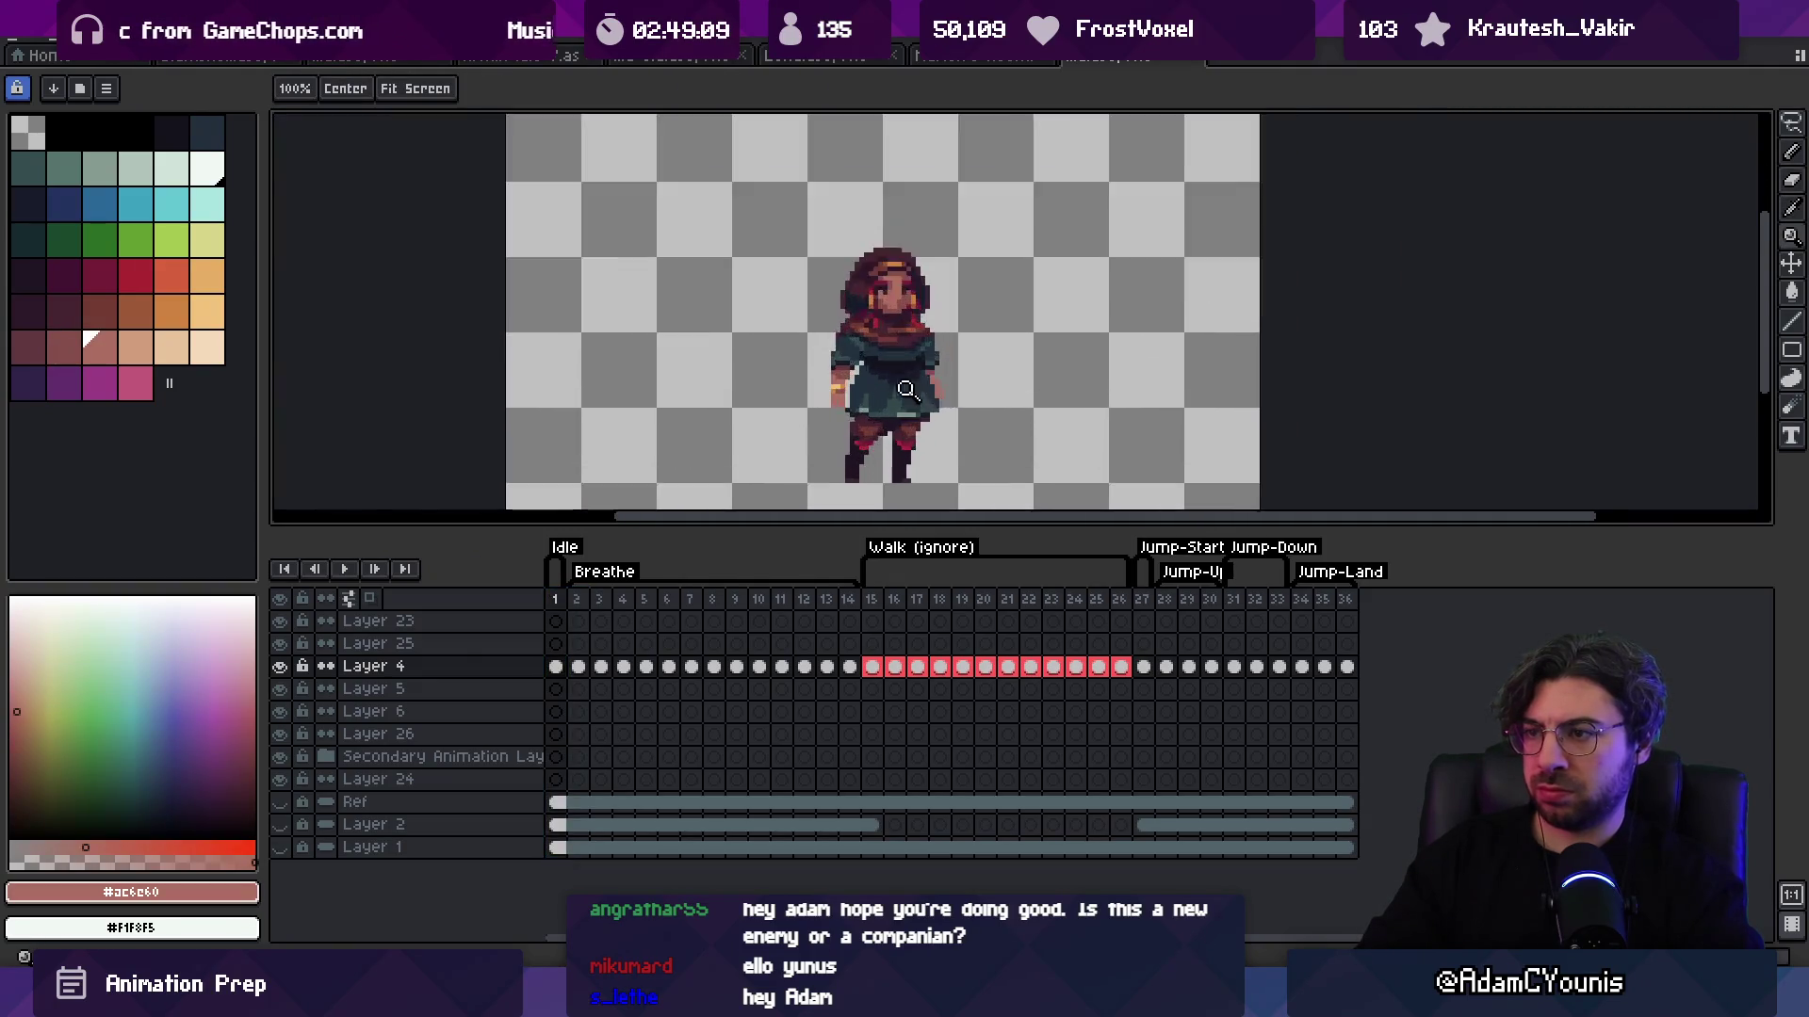
pyautogui.press('b')
pyautogui.keyDown('alt'); pyautogui.click(826, 399); pyautogui.keyUp('alt')
pyautogui.press('alt')
pyautogui.press('alt')
pyautogui.press('alt')
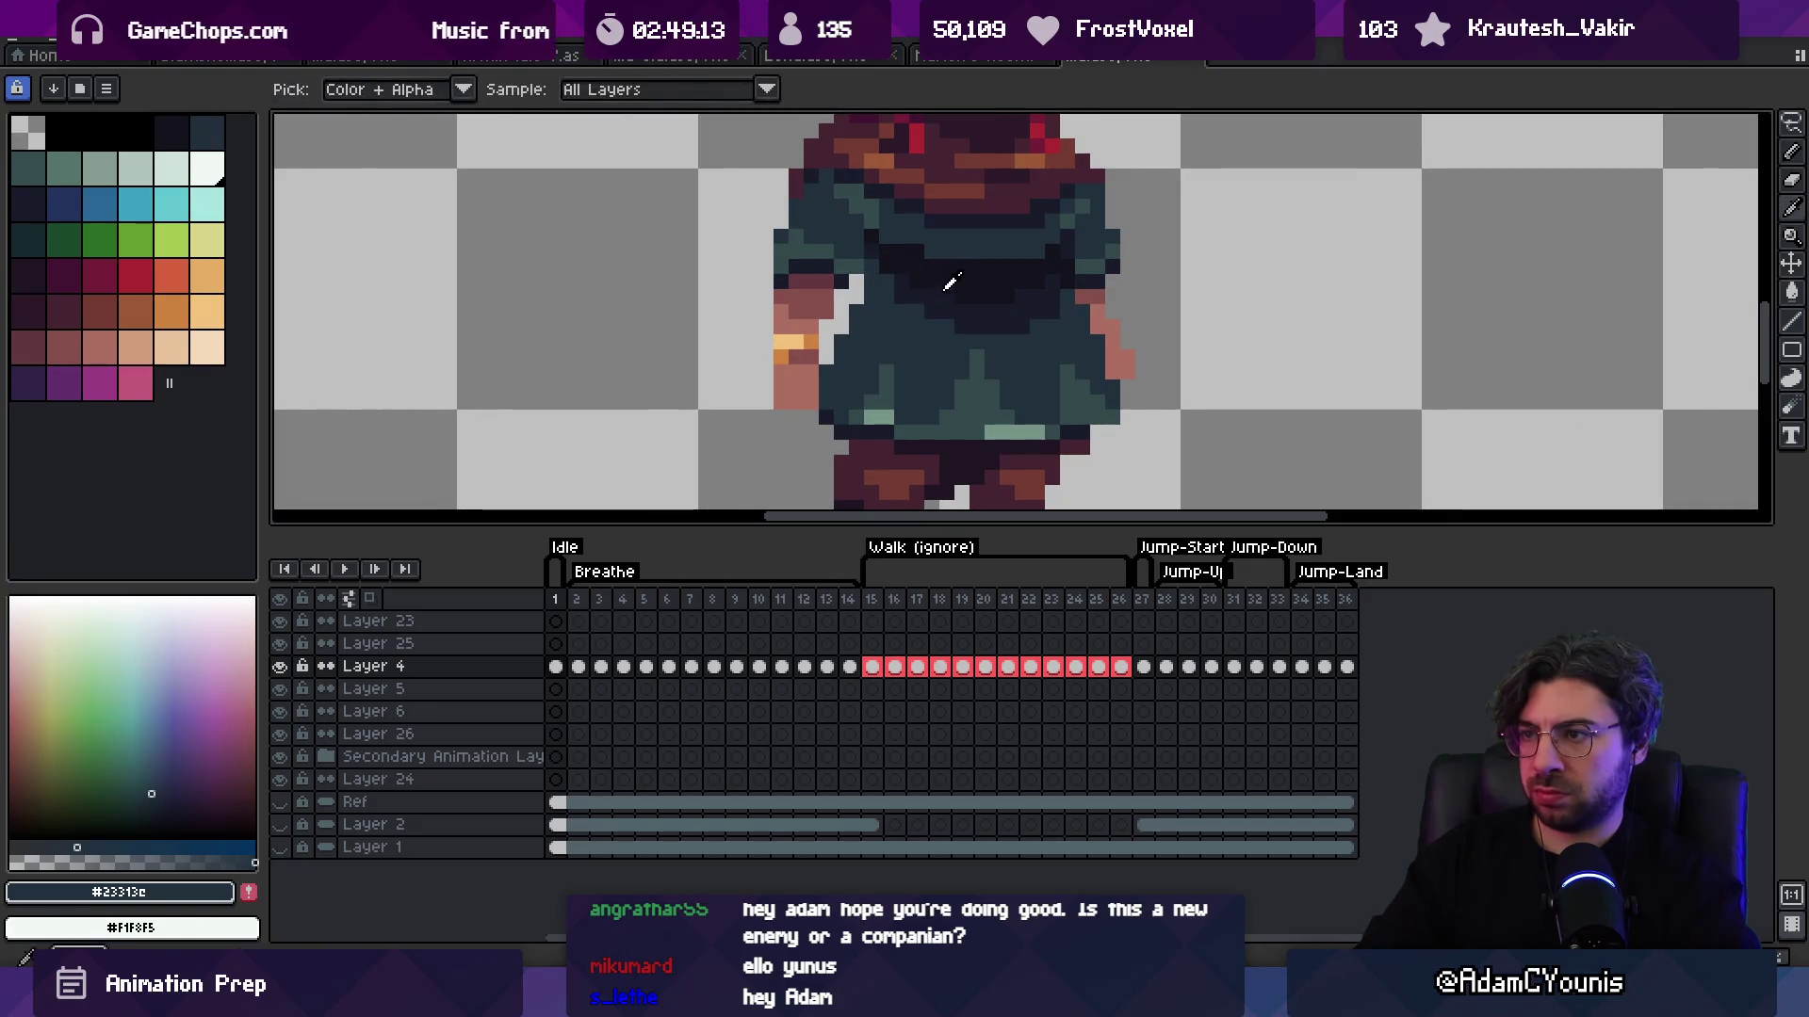
pyautogui.keyDown('alt'); pyautogui.click(951, 282); pyautogui.keyUp('alt')
pyautogui.press('z')
pyautogui.scroll(-3, 899, 360)
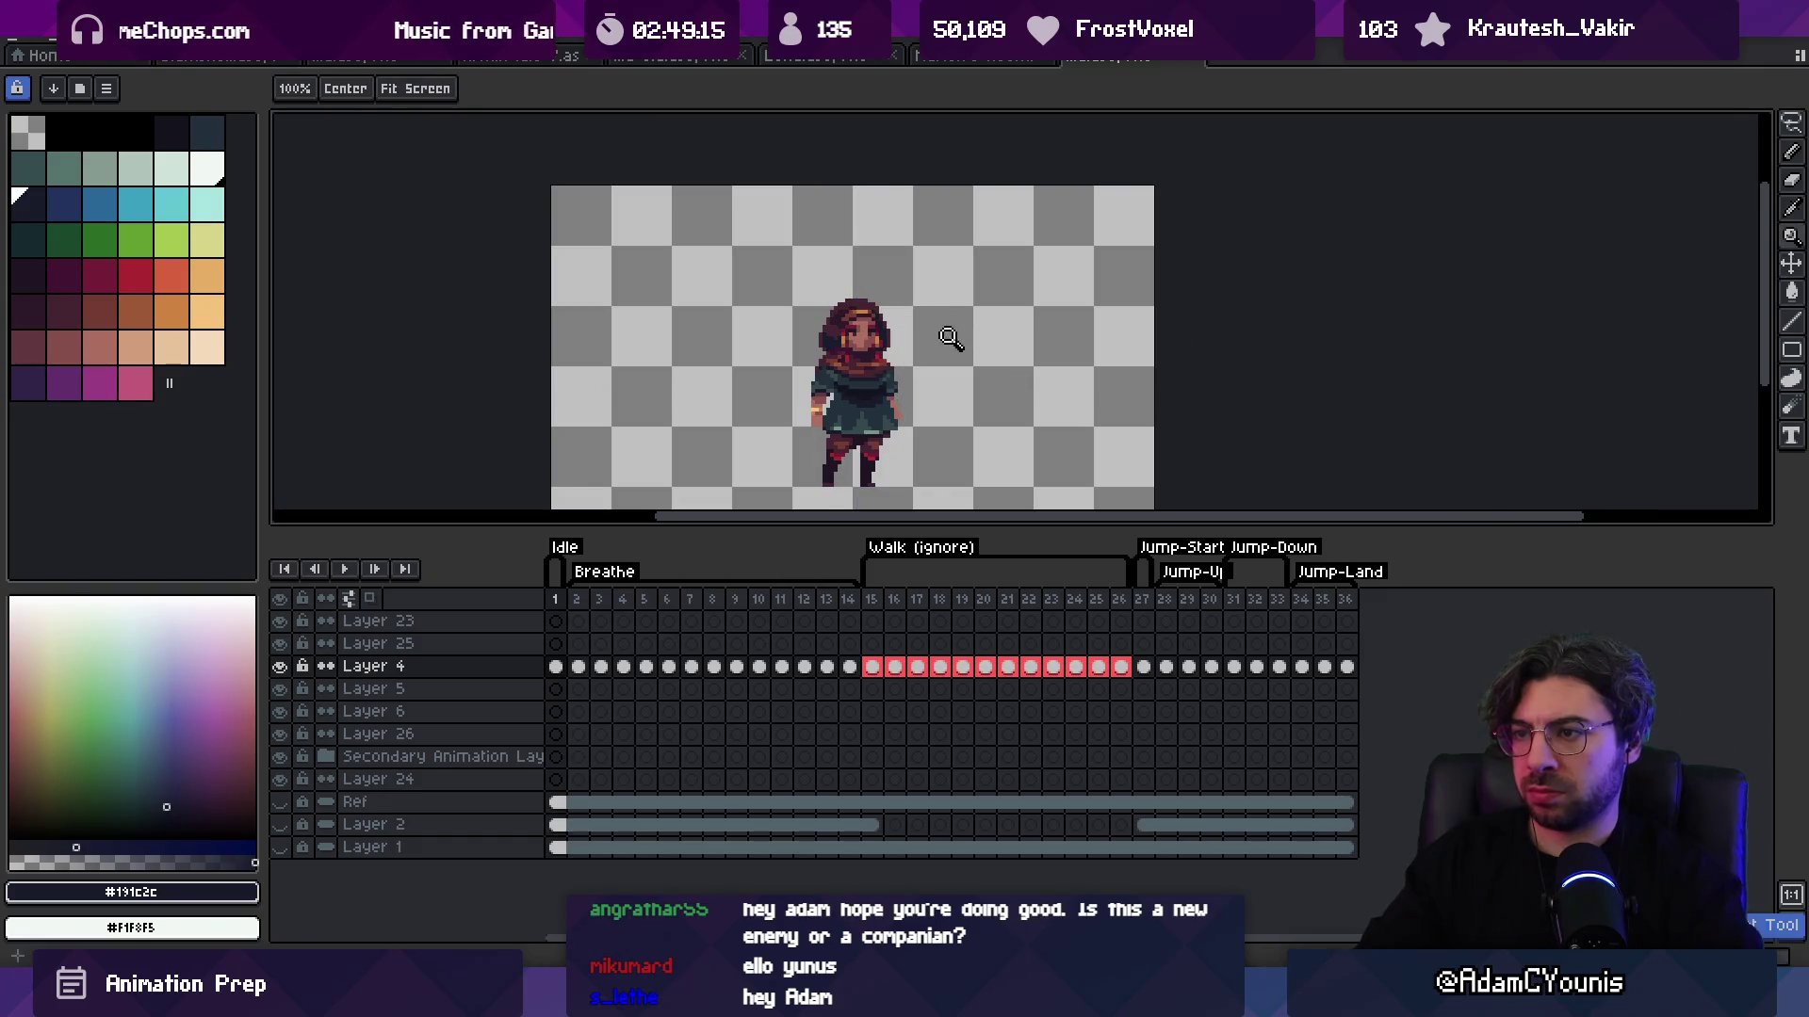
pyautogui.scroll(3, 950, 337)
pyautogui.press('b')
pyautogui.keyDown('alt'); pyautogui.click(959, 337); pyautogui.keyUp('alt')
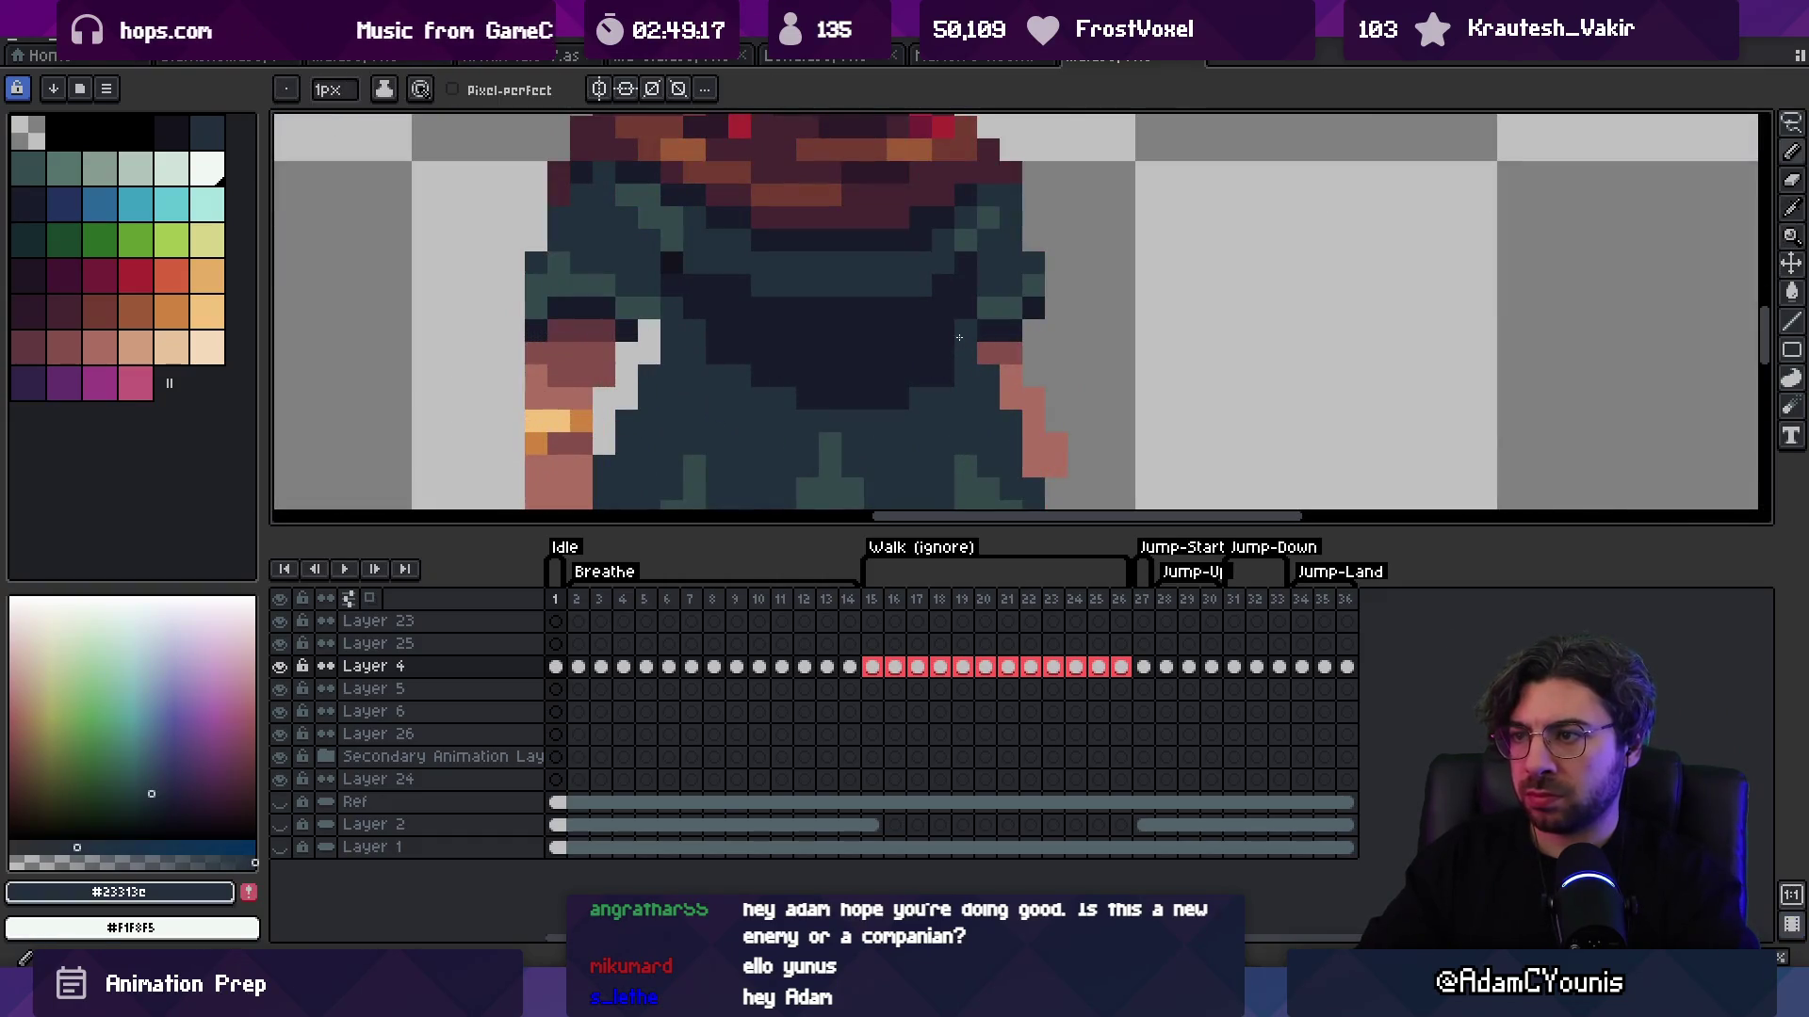
# Step: Refine the dress's front panel, alternating navy #191c2c and dark teal #23313c
pyautogui.press('z')
pyautogui.scroll(-3, 942, 325)
pyautogui.scroll(3, 843, 346)
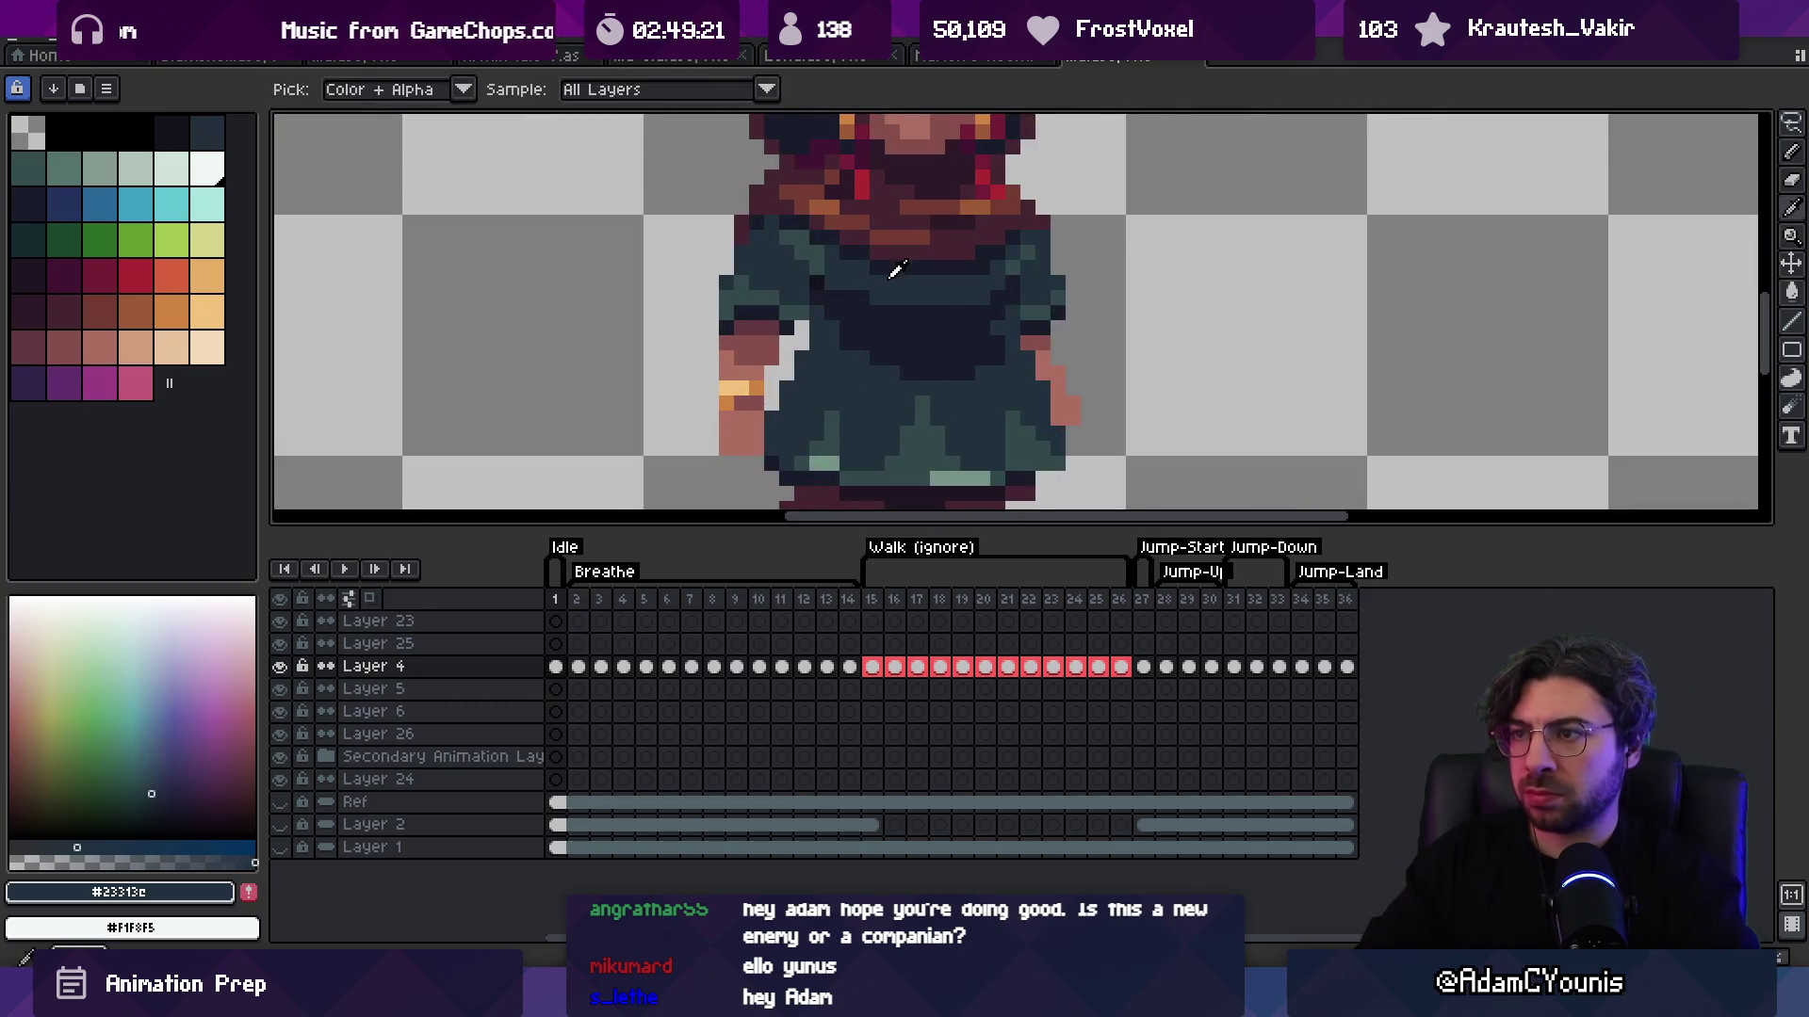
pyautogui.keyDown('alt'); pyautogui.click(890, 265); pyautogui.keyUp('alt')
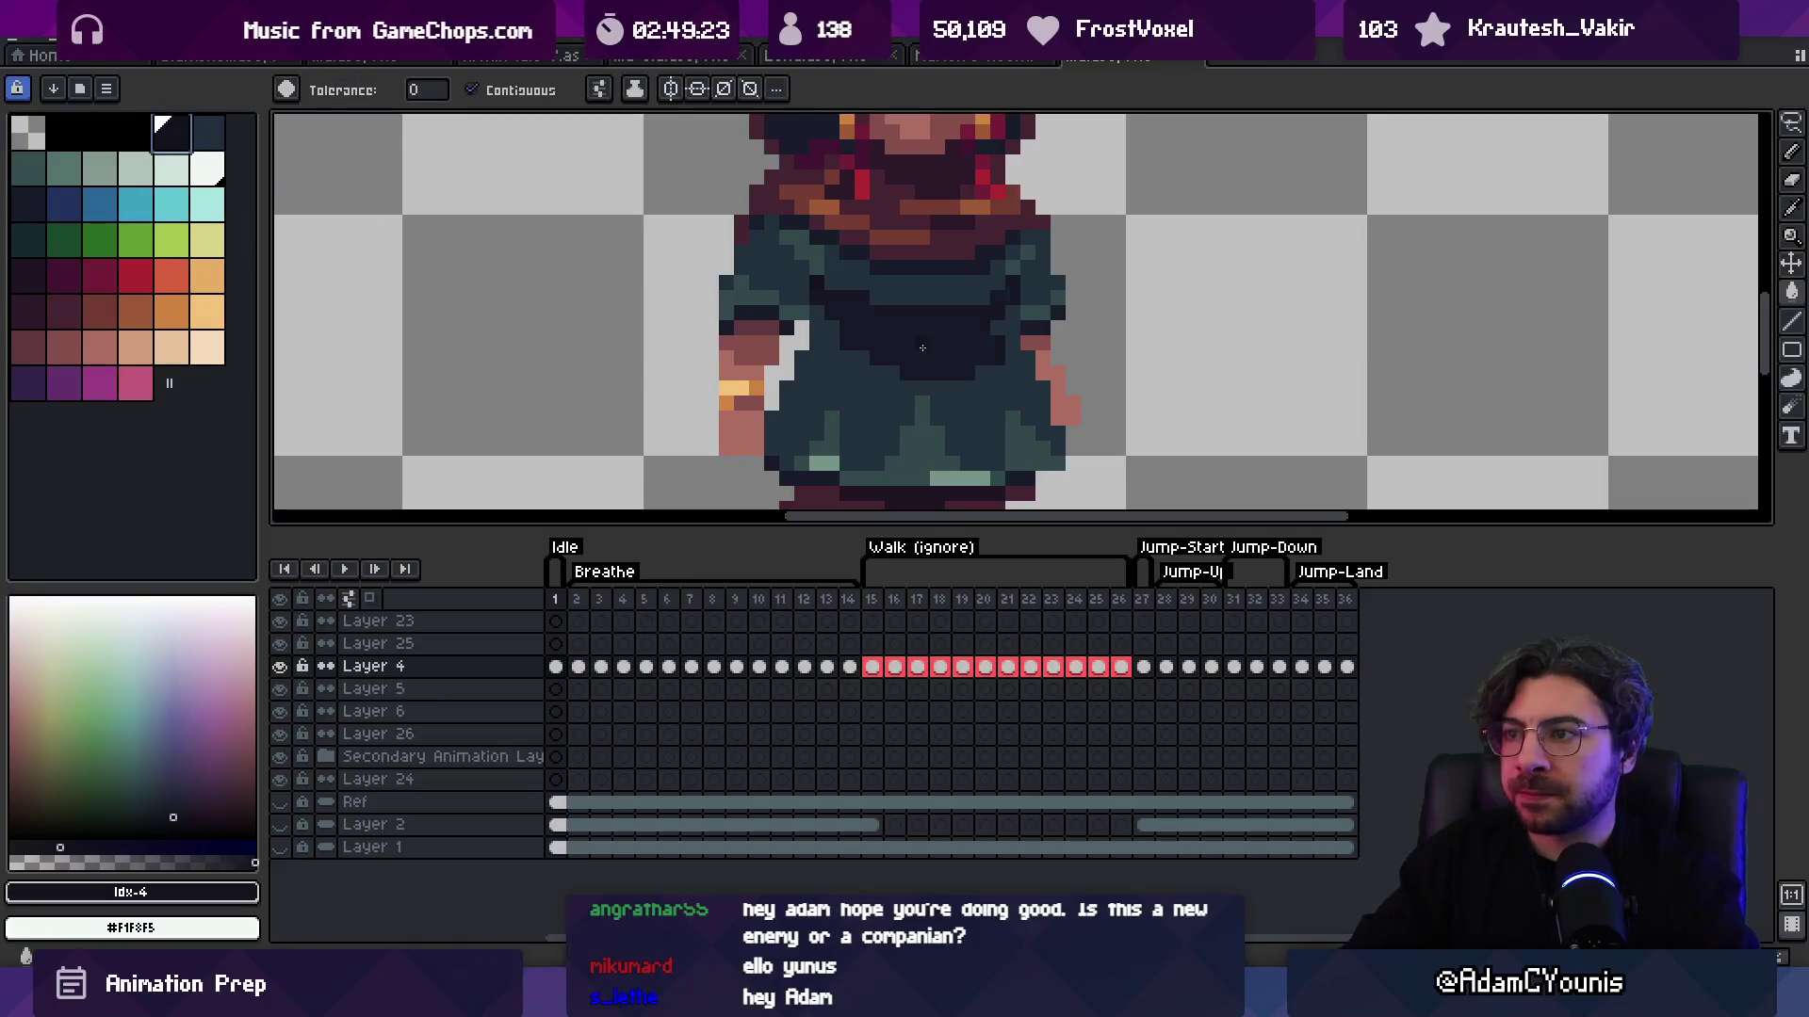
pyautogui.press('i')
pyautogui.keyDown('alt'); pyautogui.click(854, 317); pyautogui.keyUp('alt')
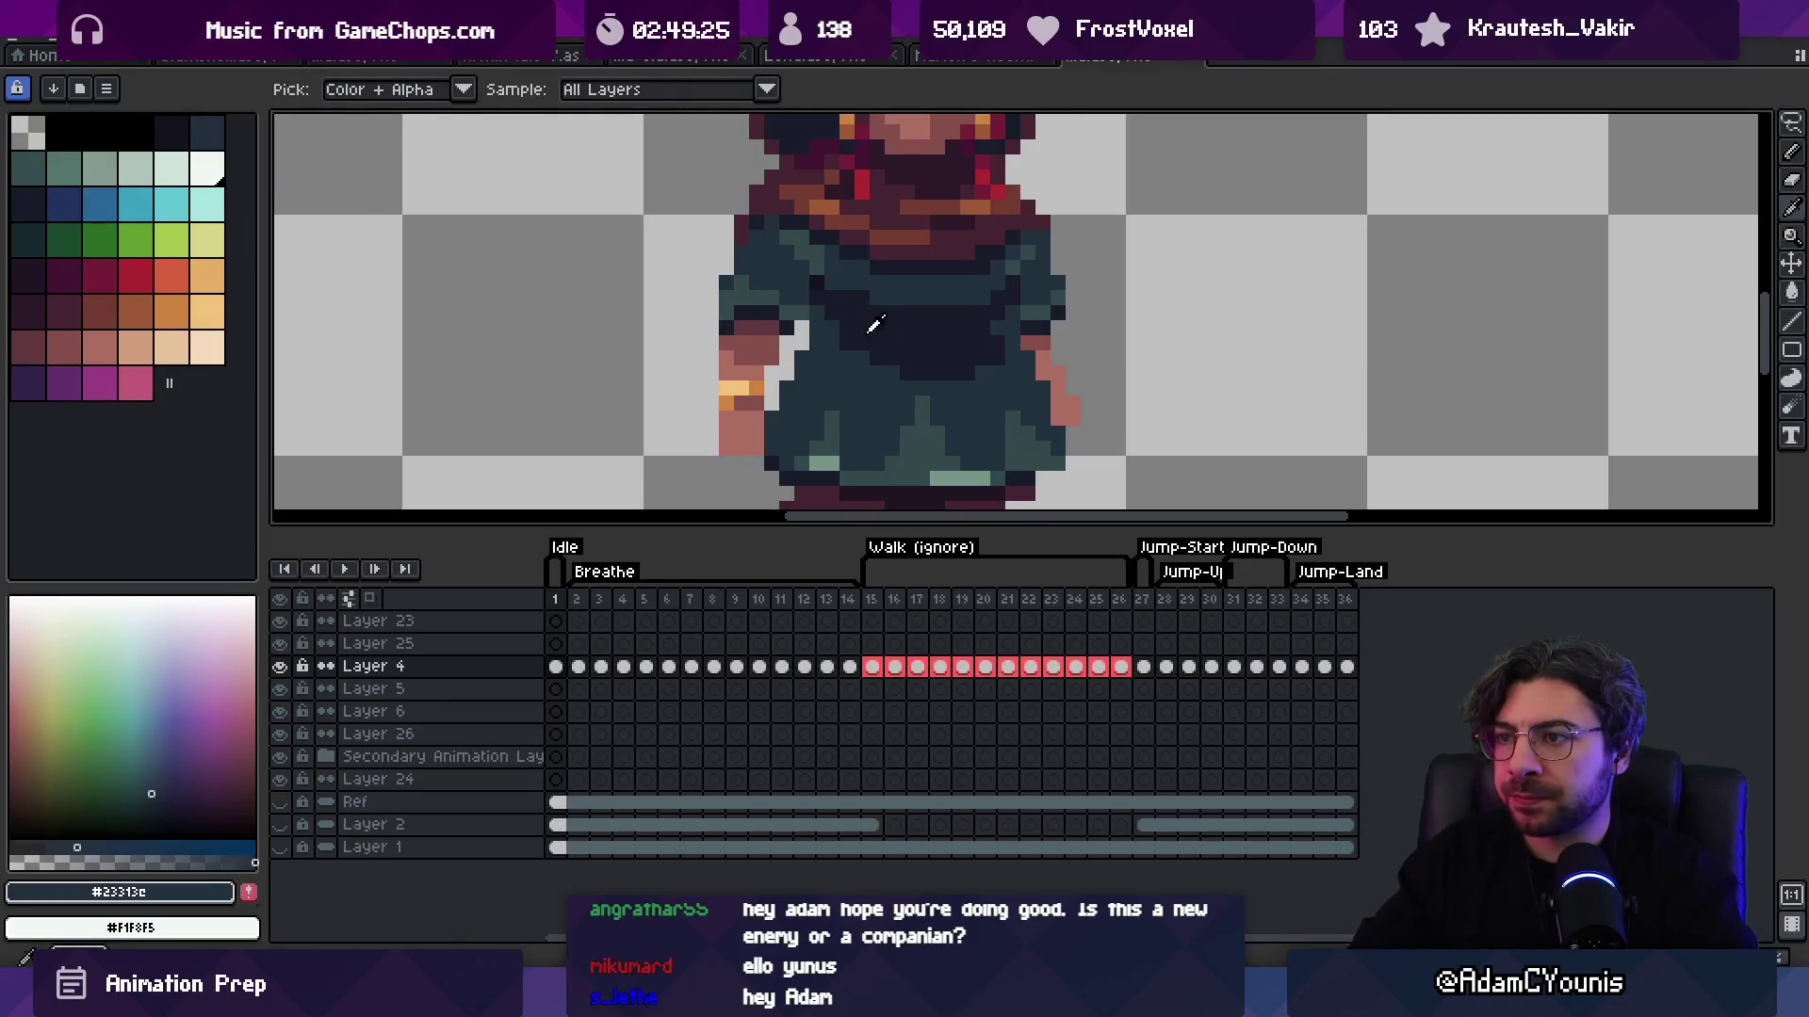
pyautogui.keyDown('alt'); pyautogui.click(816, 343); pyautogui.keyUp('alt')
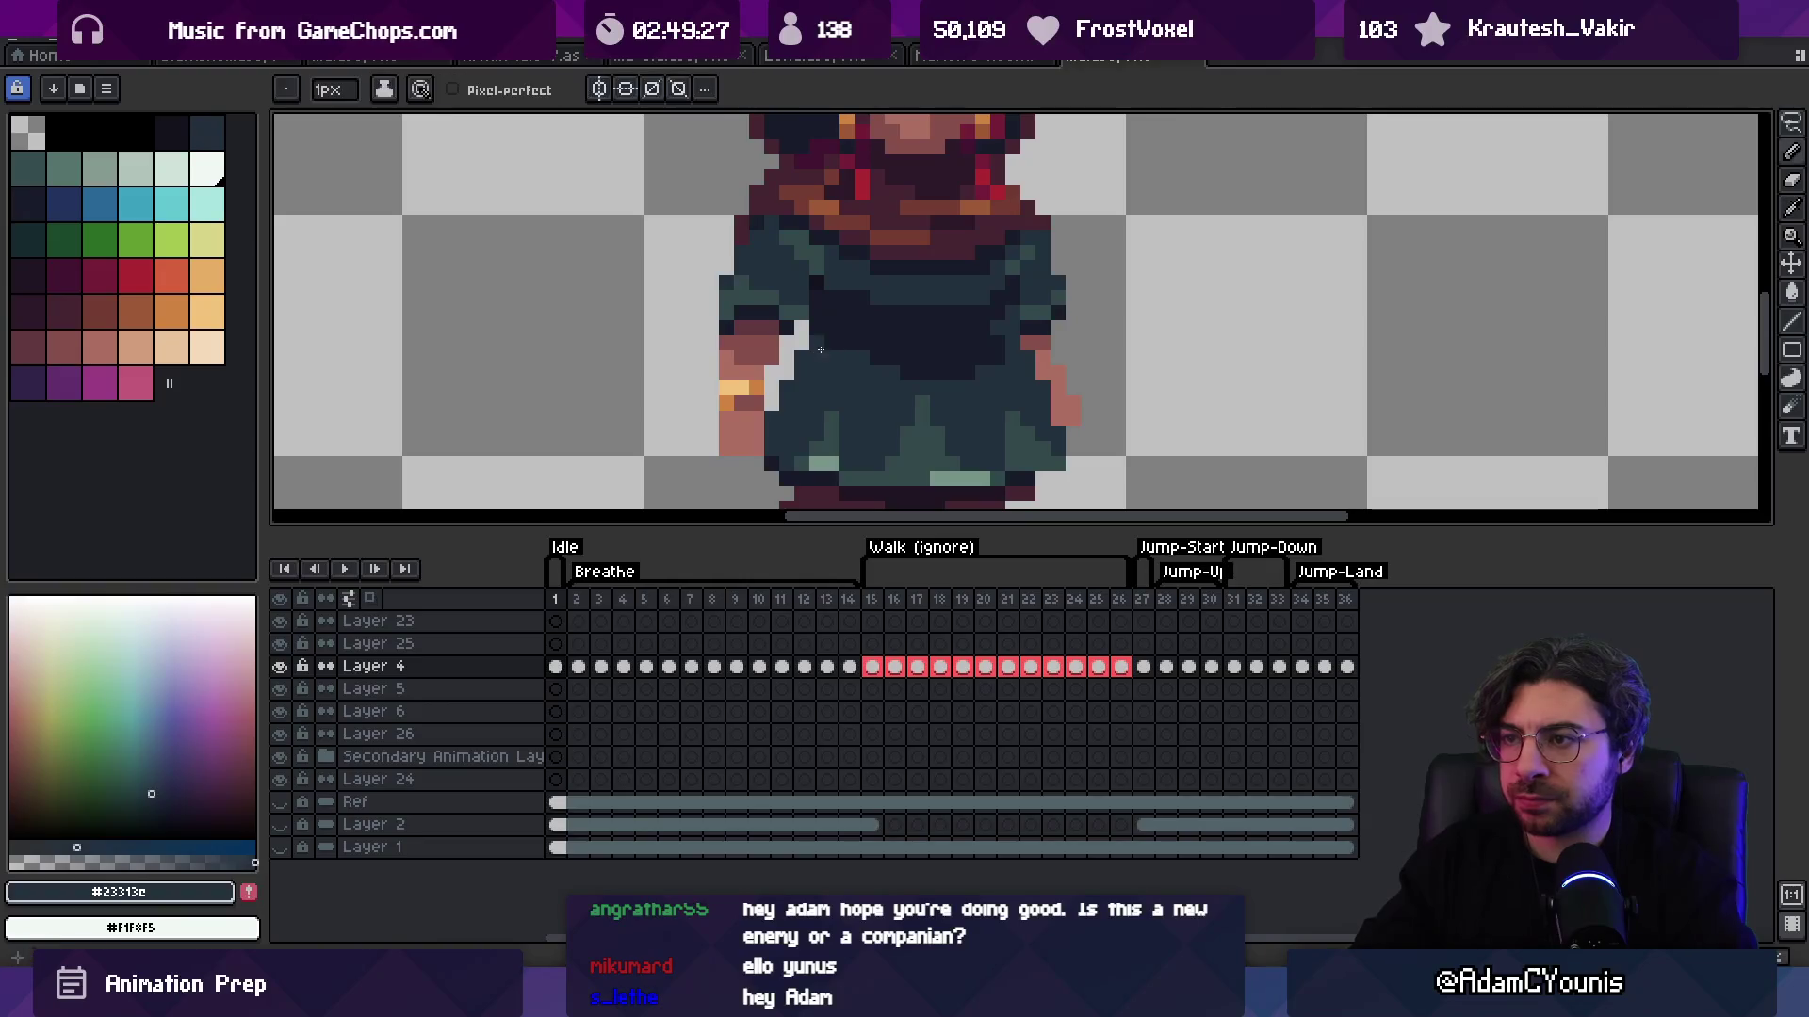
pyautogui.press('z')
pyautogui.scroll(-5, 855, 302)
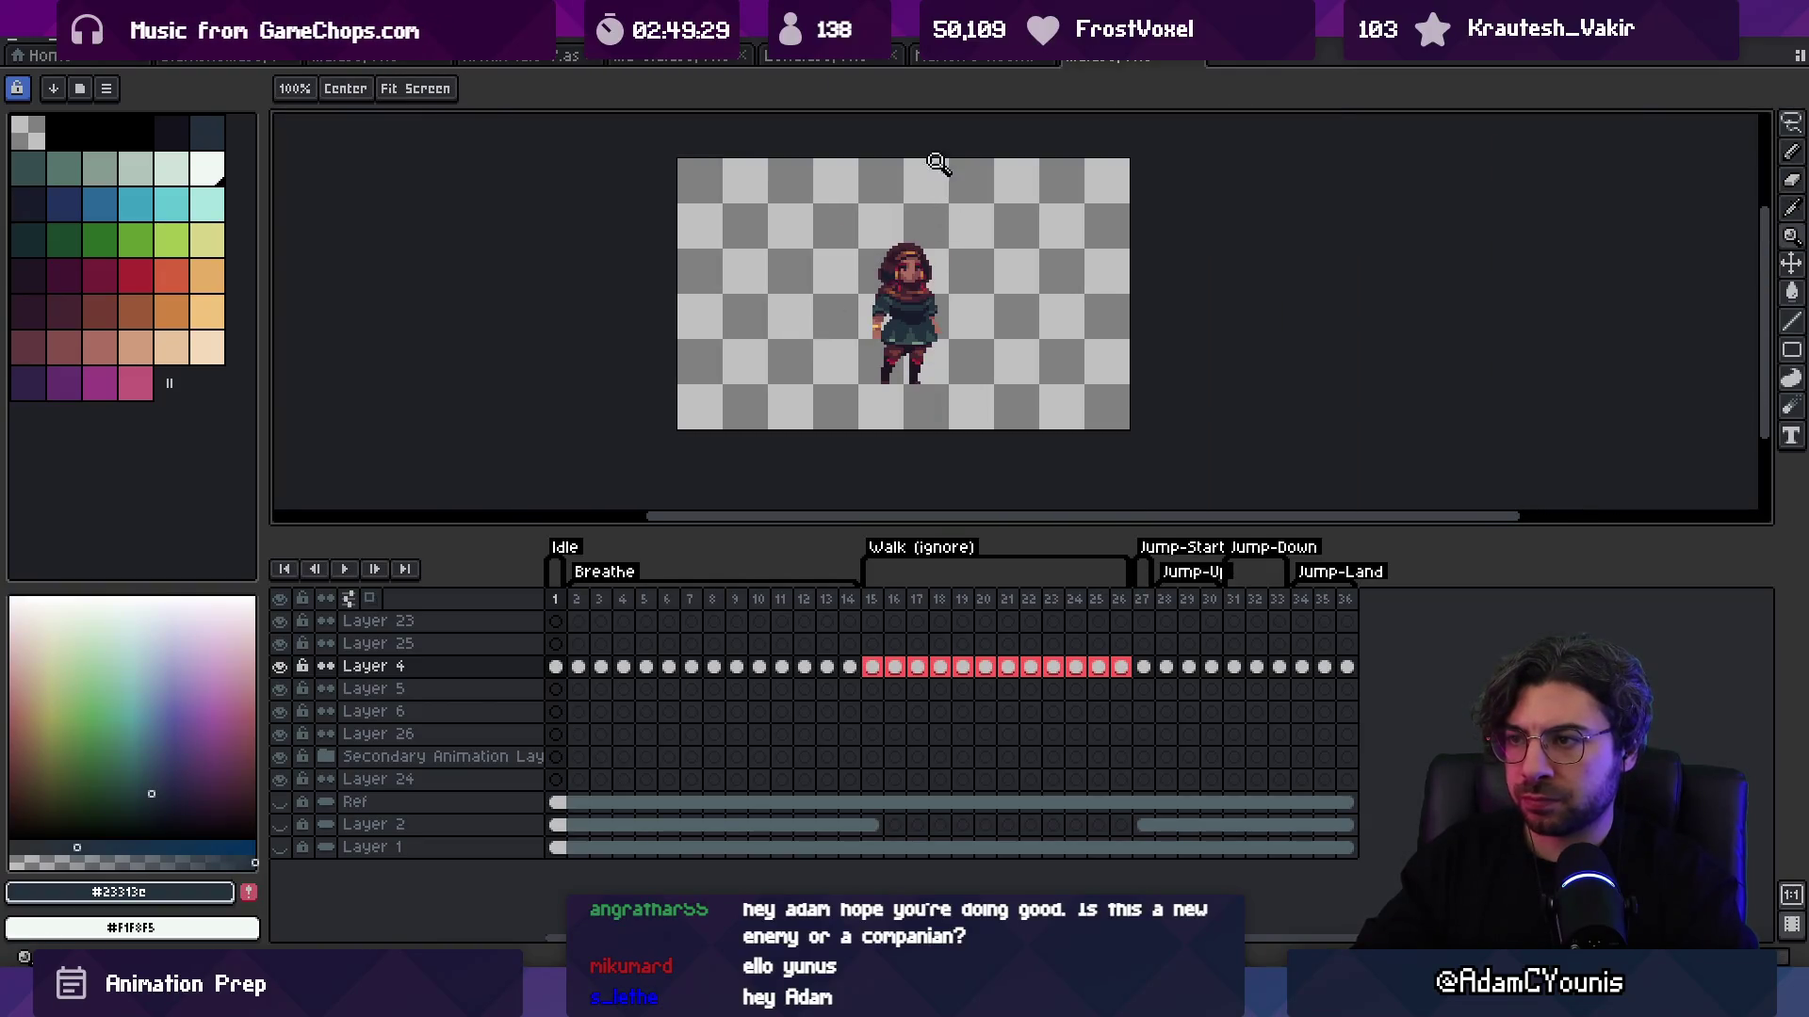
pyautogui.scroll(5, 909, 287)
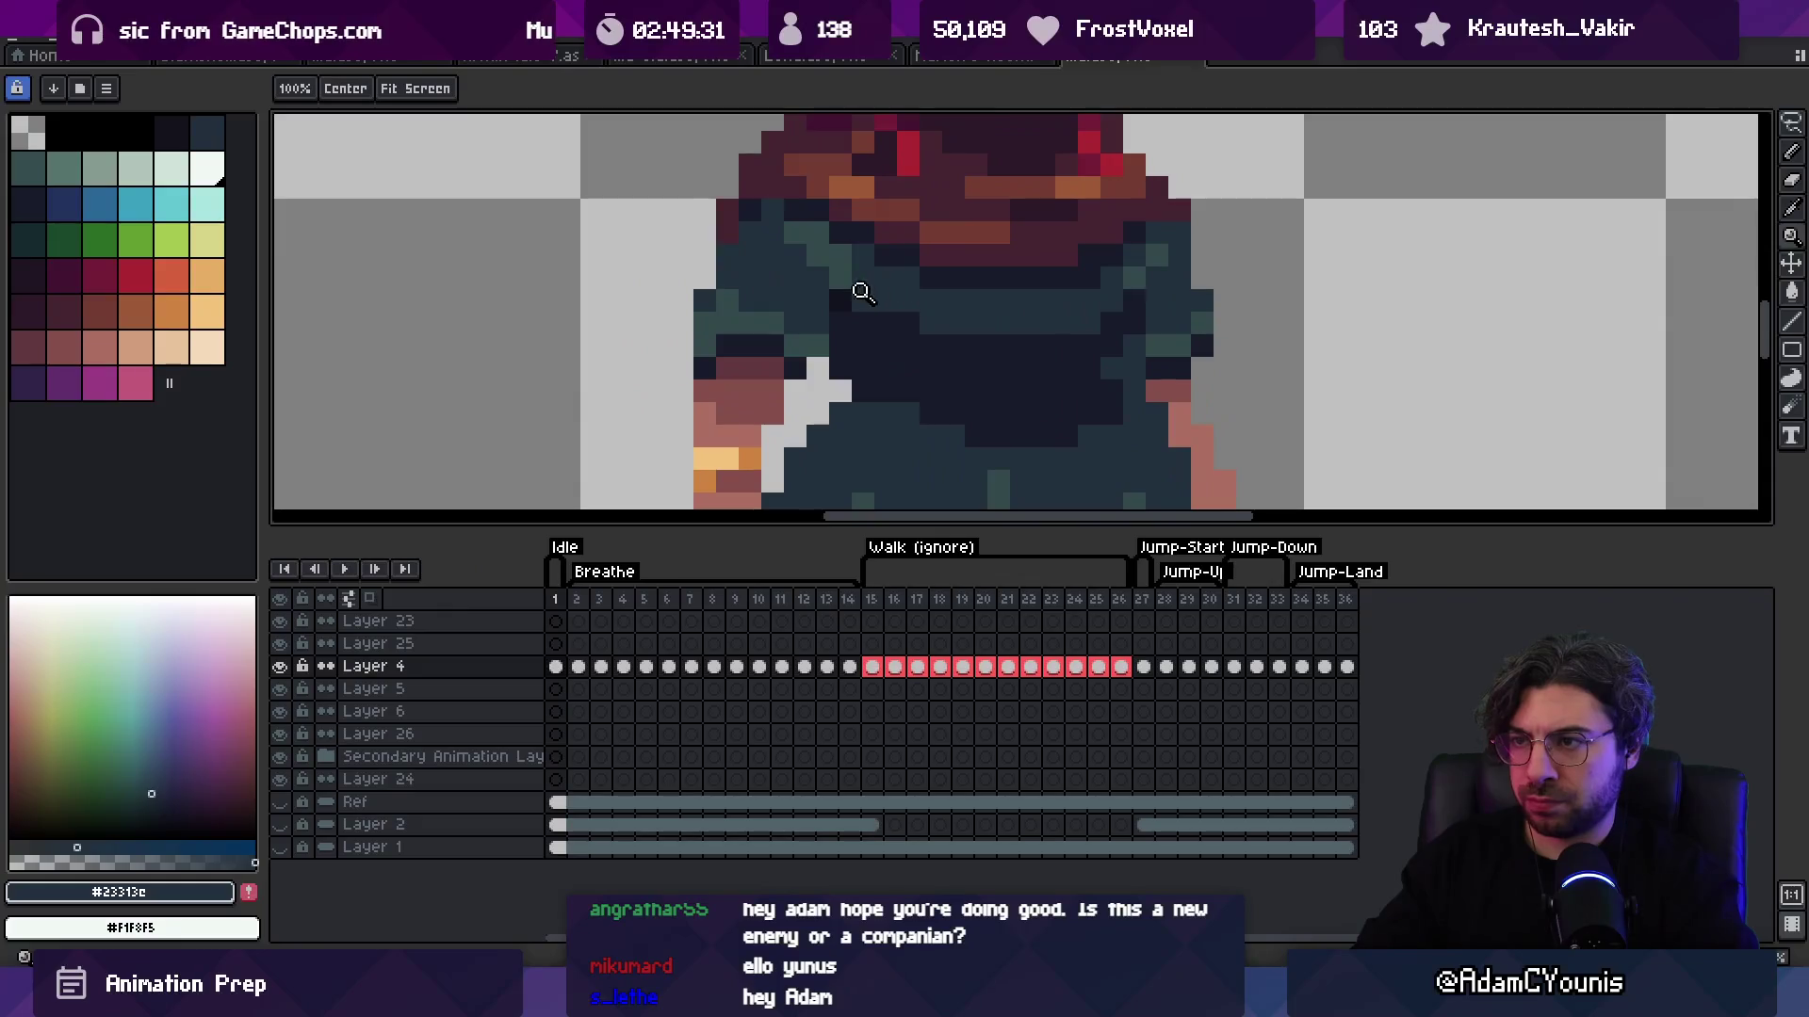
# Step: Touch up the dress with the lighter teal #33494c
pyautogui.keyDown('alt'); pyautogui.click(868, 330); pyautogui.keyUp('alt')
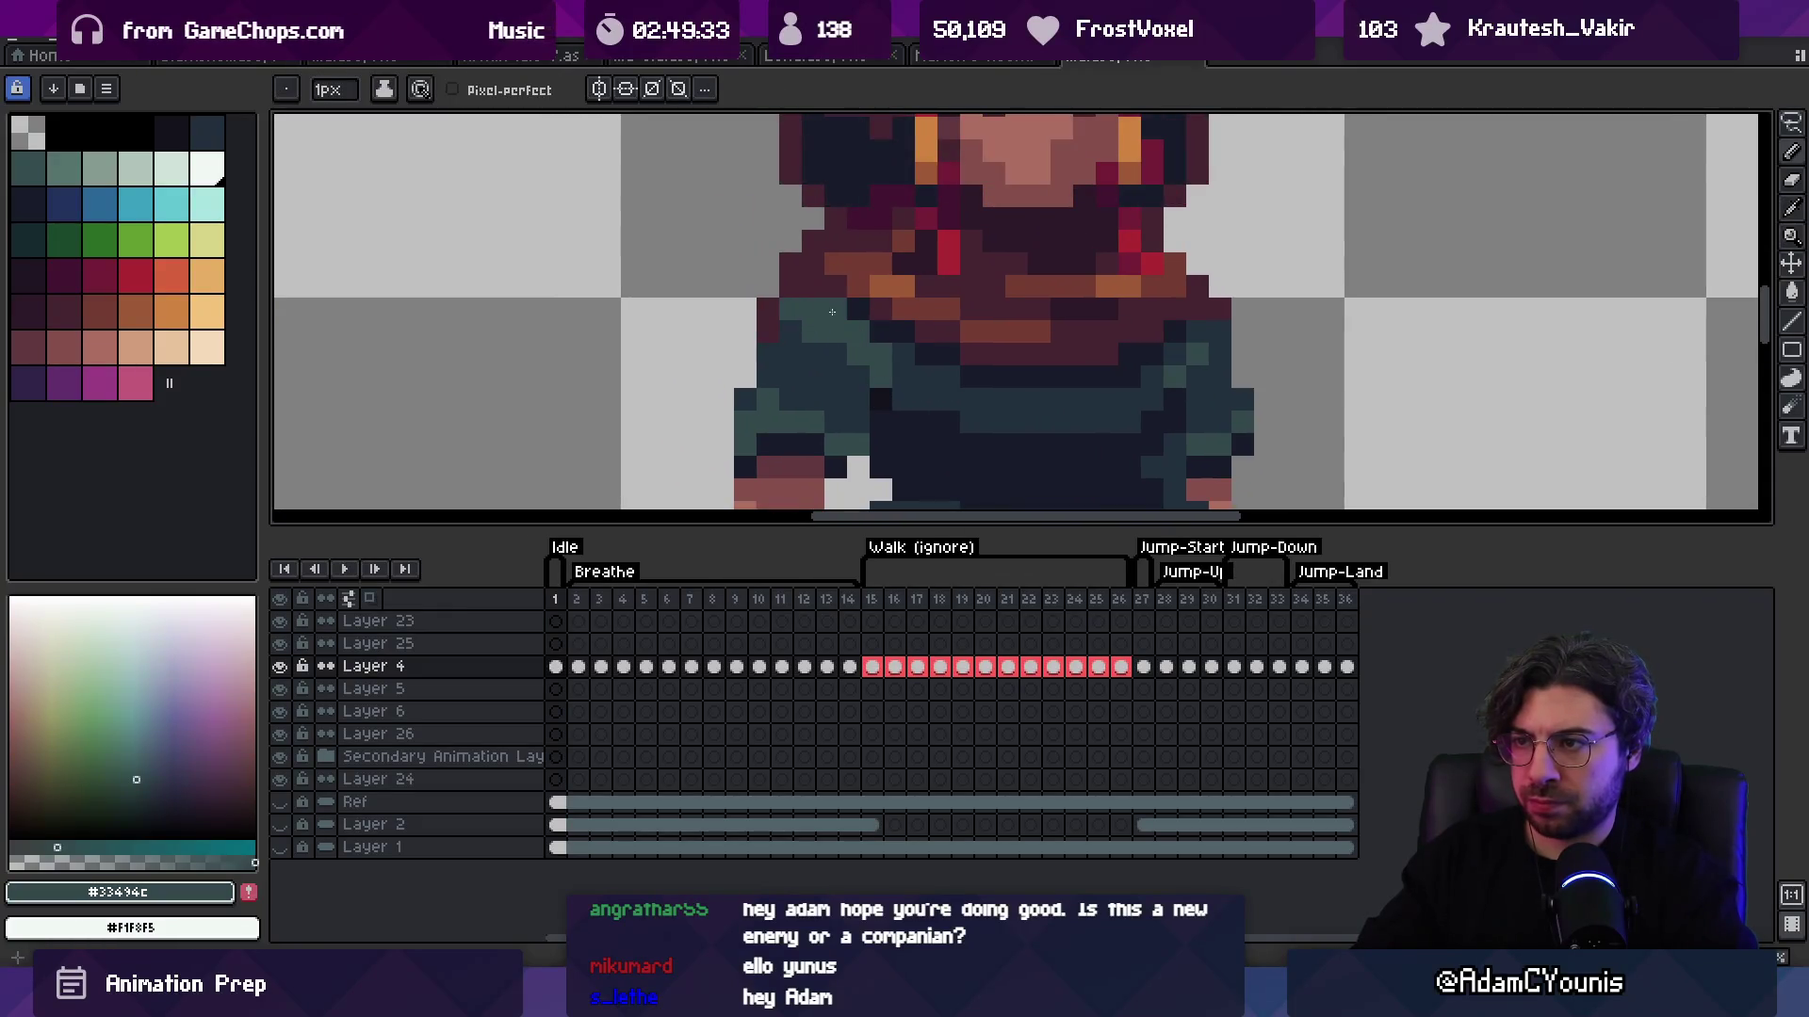
pyautogui.press('z')
pyautogui.scroll(-5, 886, 344)
pyautogui.scroll(3, 896, 322)
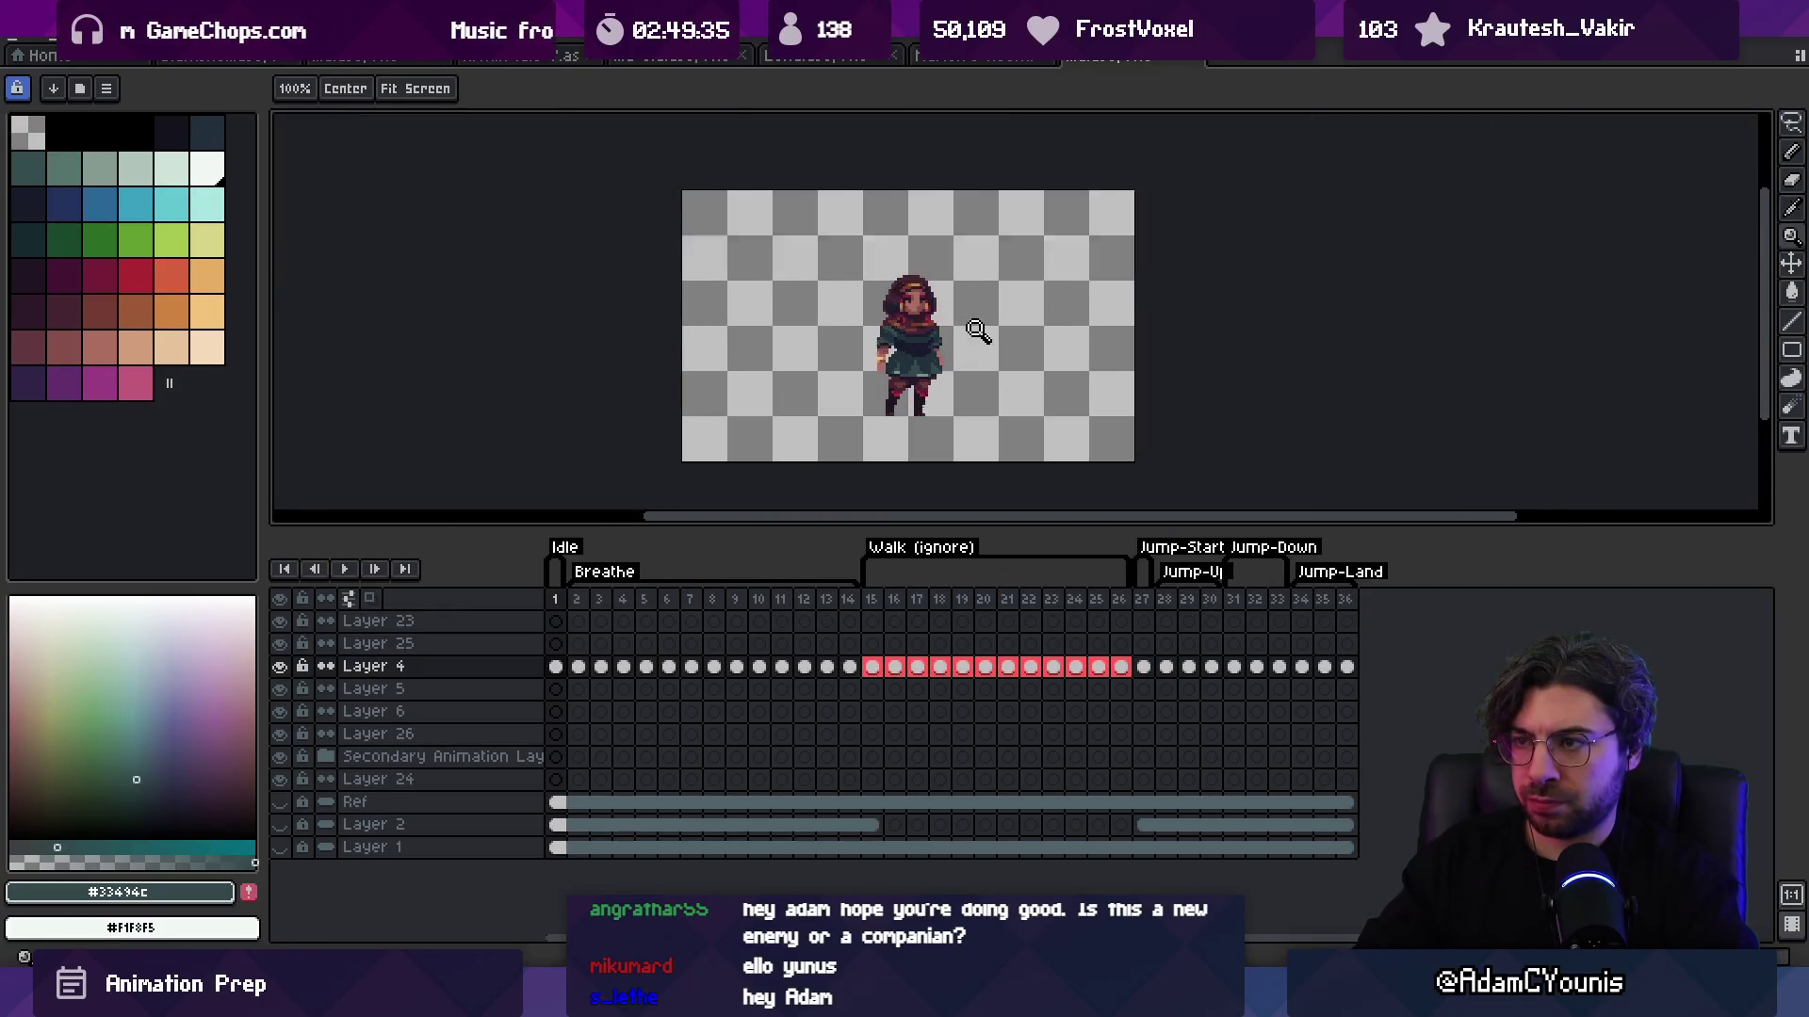
pyautogui.scroll(3, 896, 322)
pyautogui.scroll(-4, 933, 263)
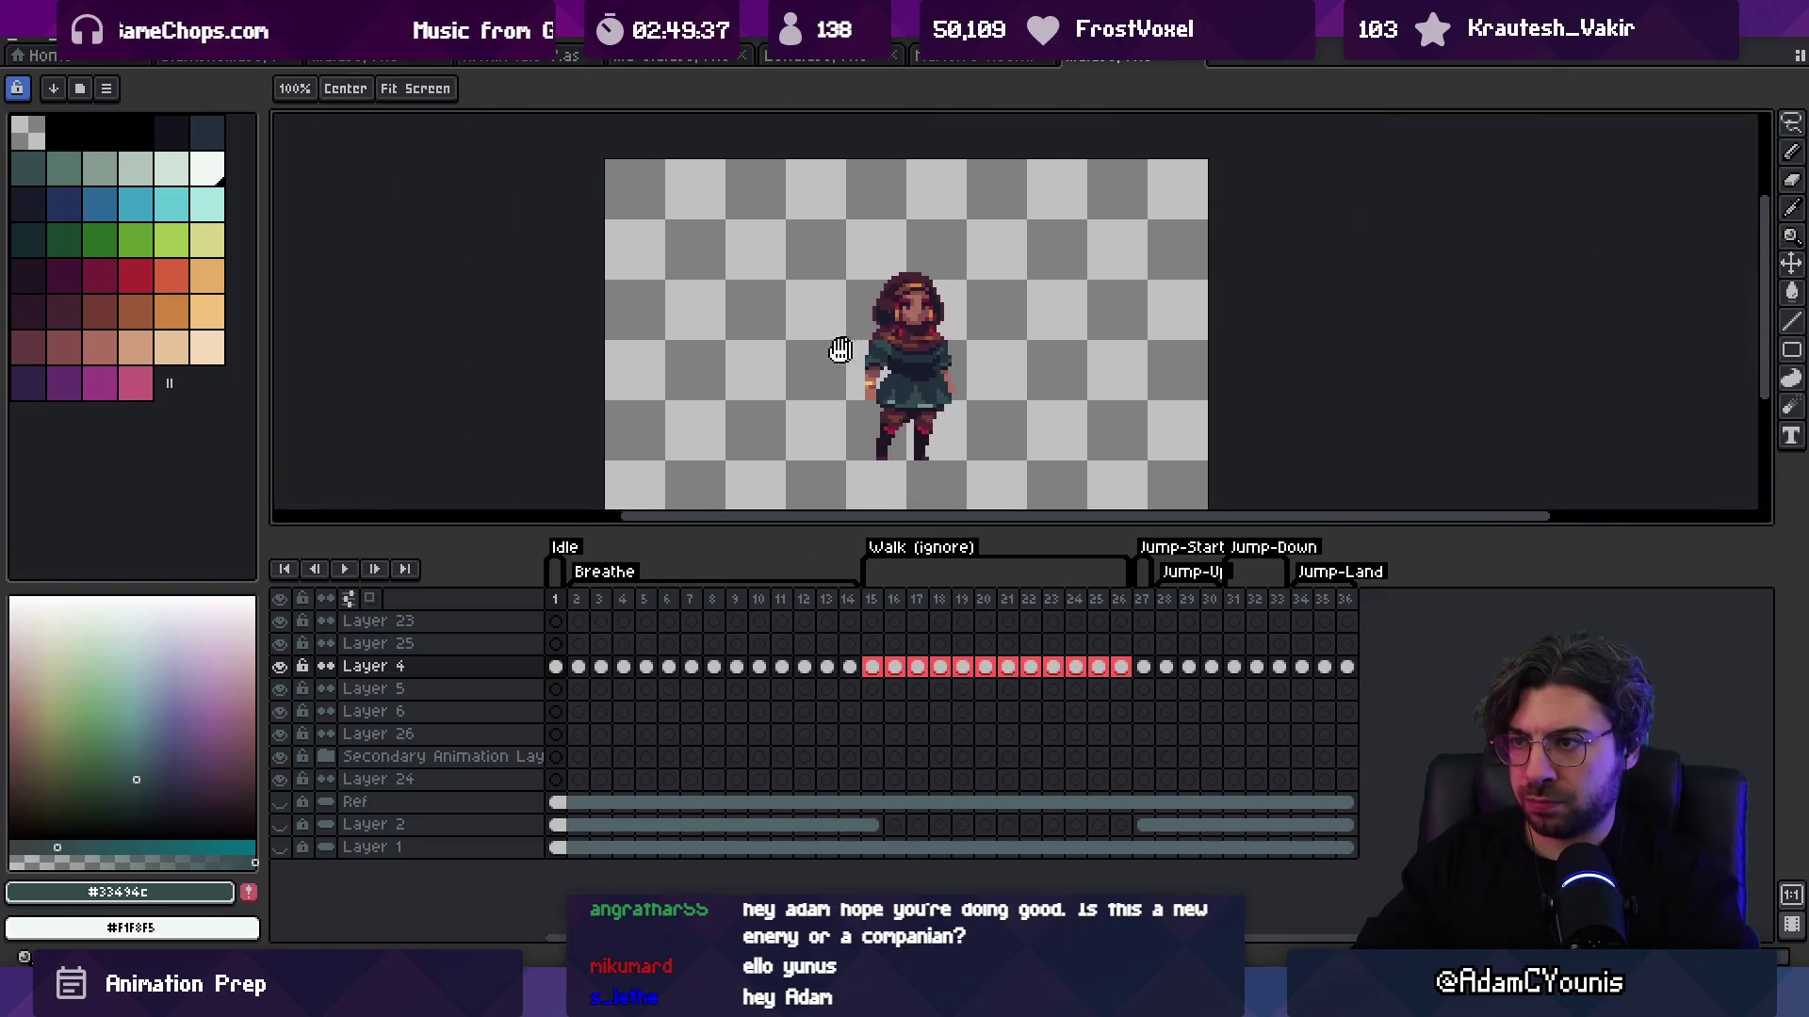
pyautogui.scroll(3, 932, 264)
pyautogui.press('b')
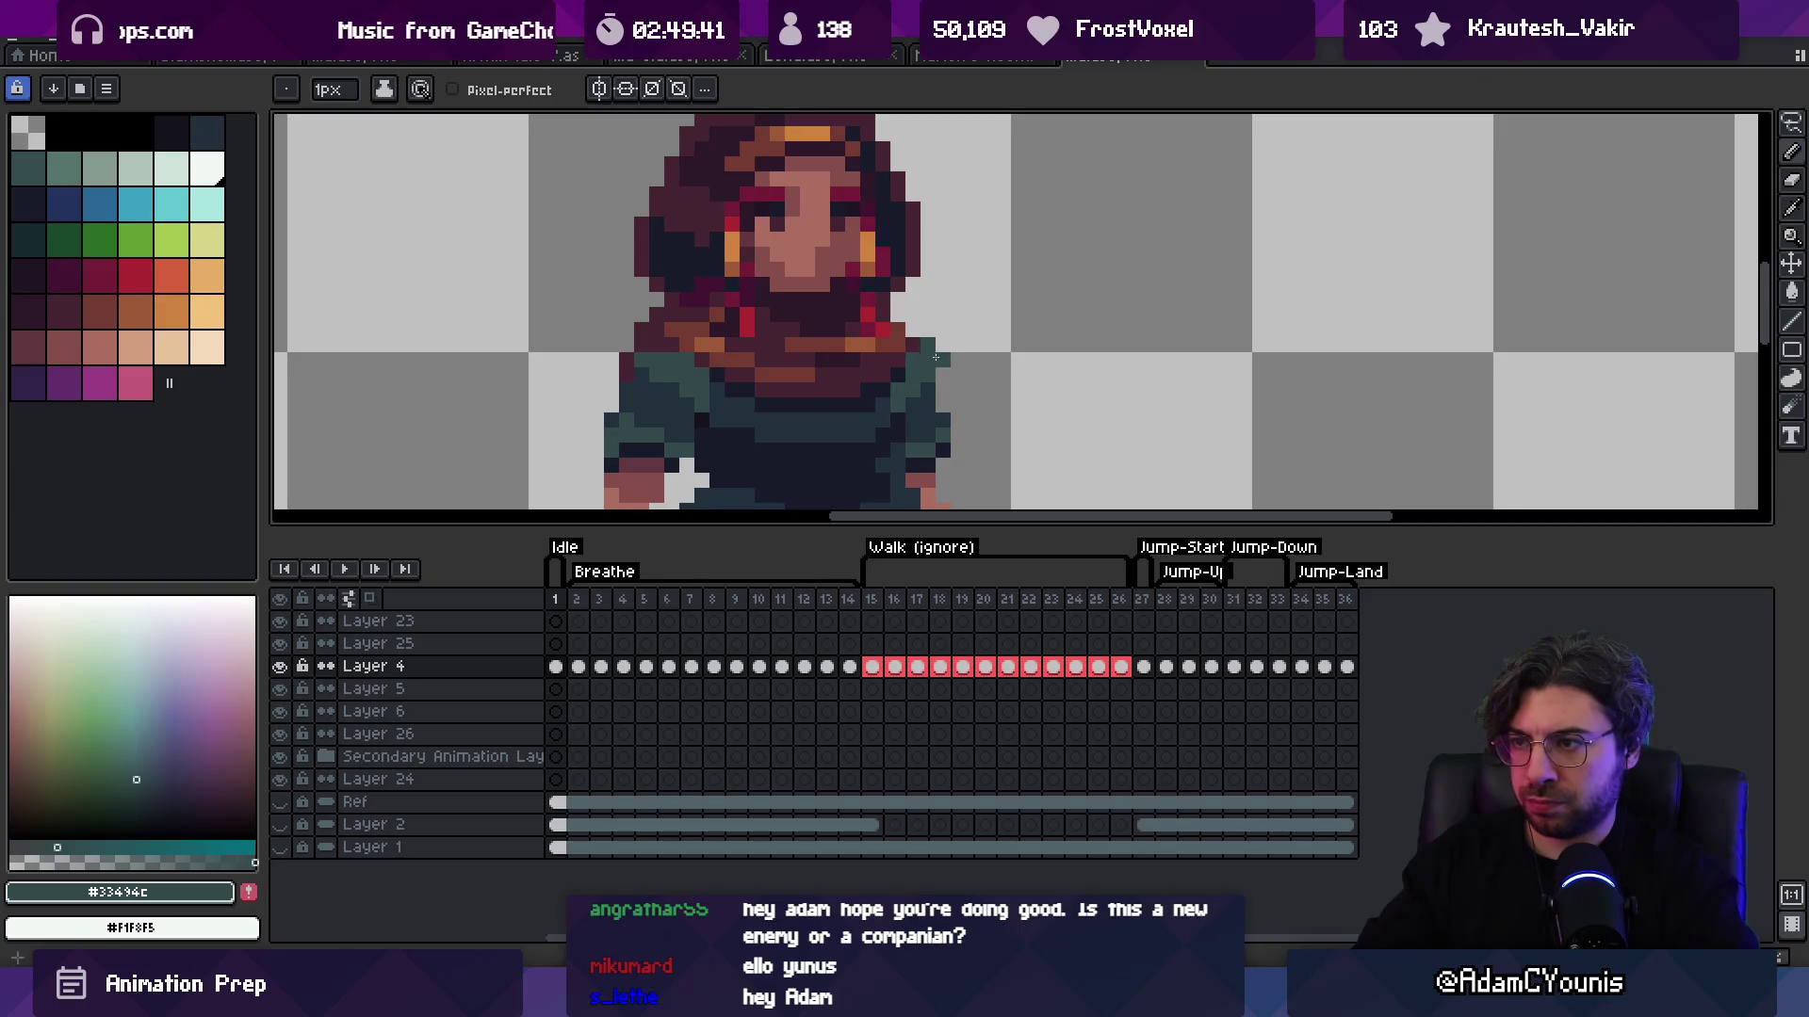
pyautogui.press('z')
pyautogui.scroll(-4, 942, 376)
pyautogui.scroll(3, 923, 328)
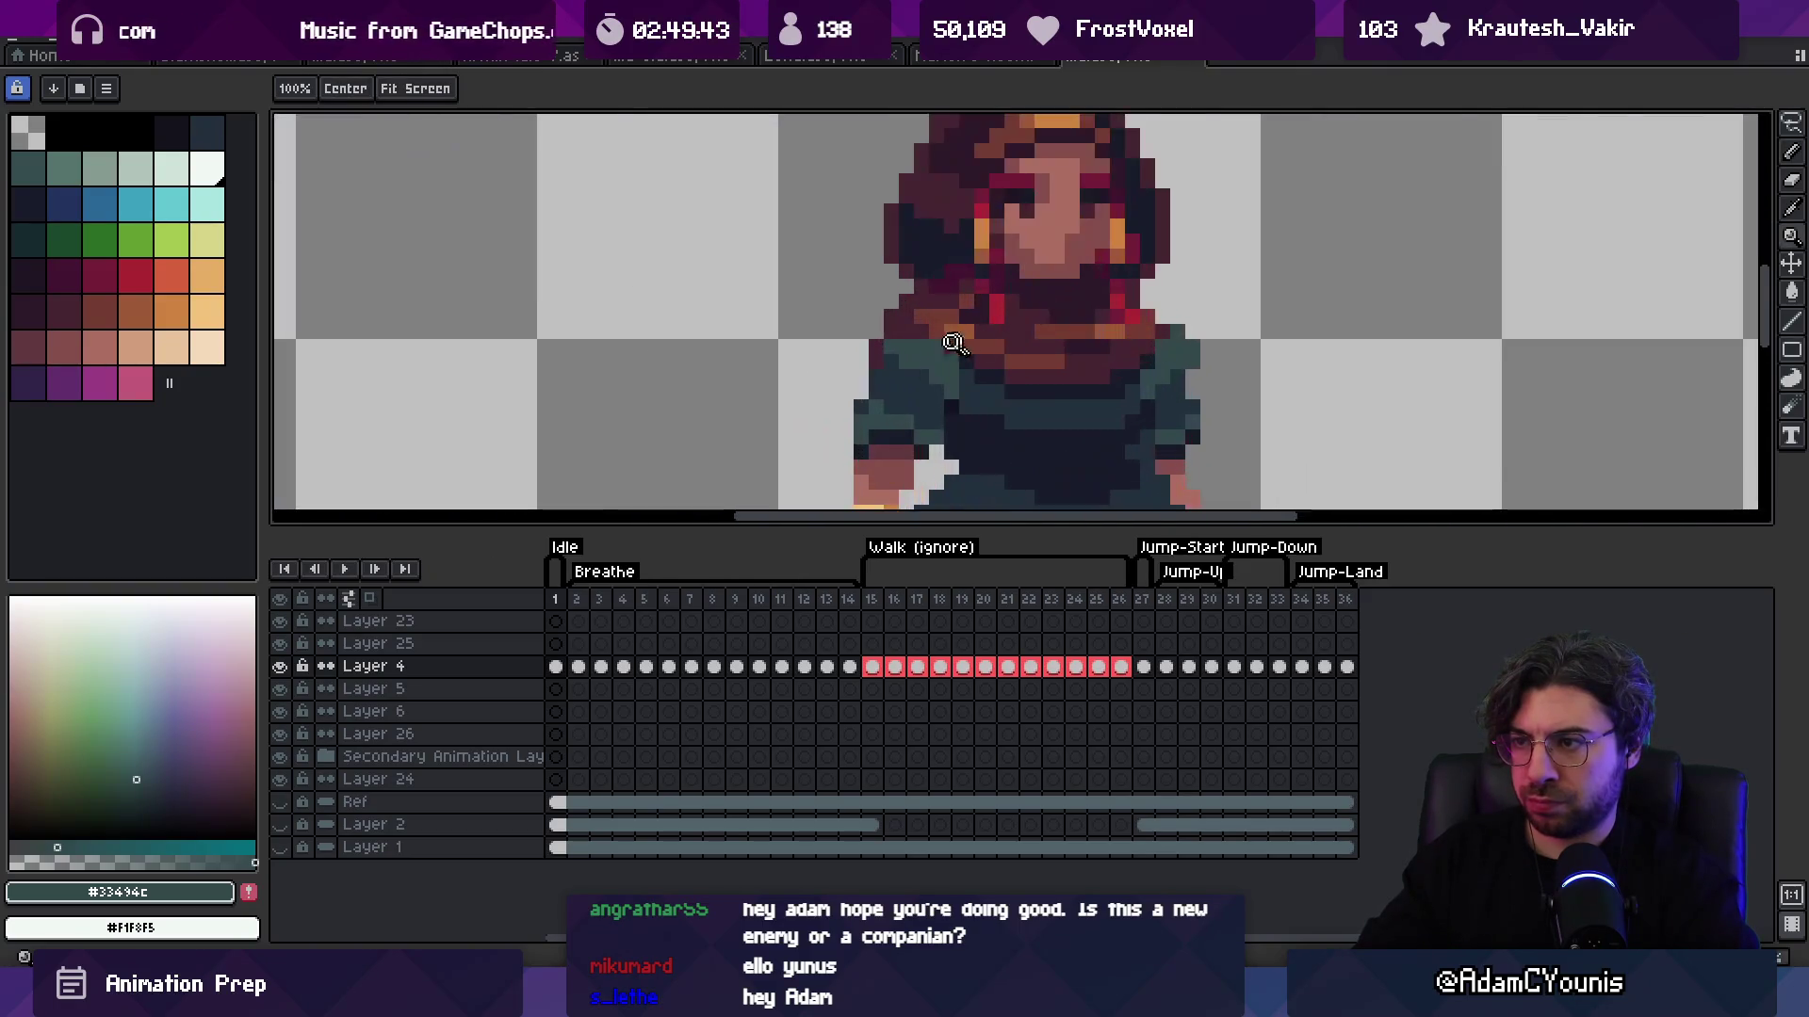
pyautogui.press('b')
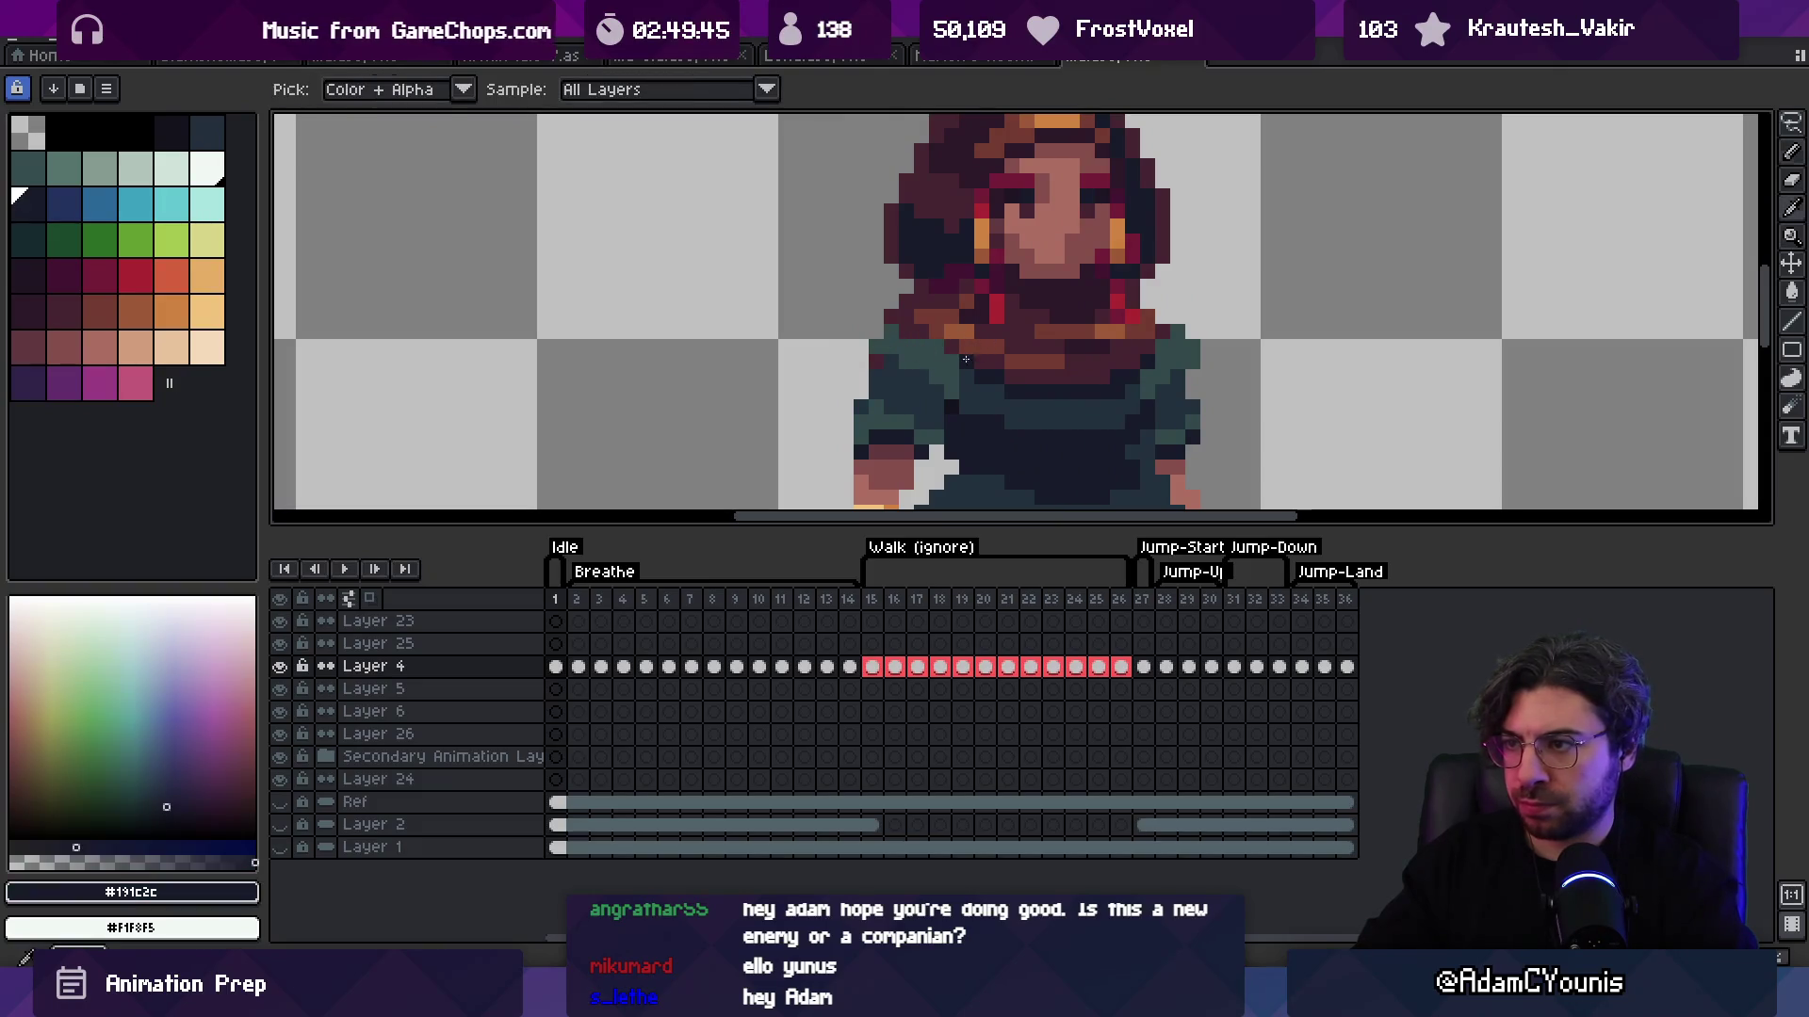
# Step: Darken the collar with navy #191c2c and start the scarf in maroon #452531
pyautogui.keyDown('alt'); pyautogui.click(926, 335); pyautogui.keyUp('alt')
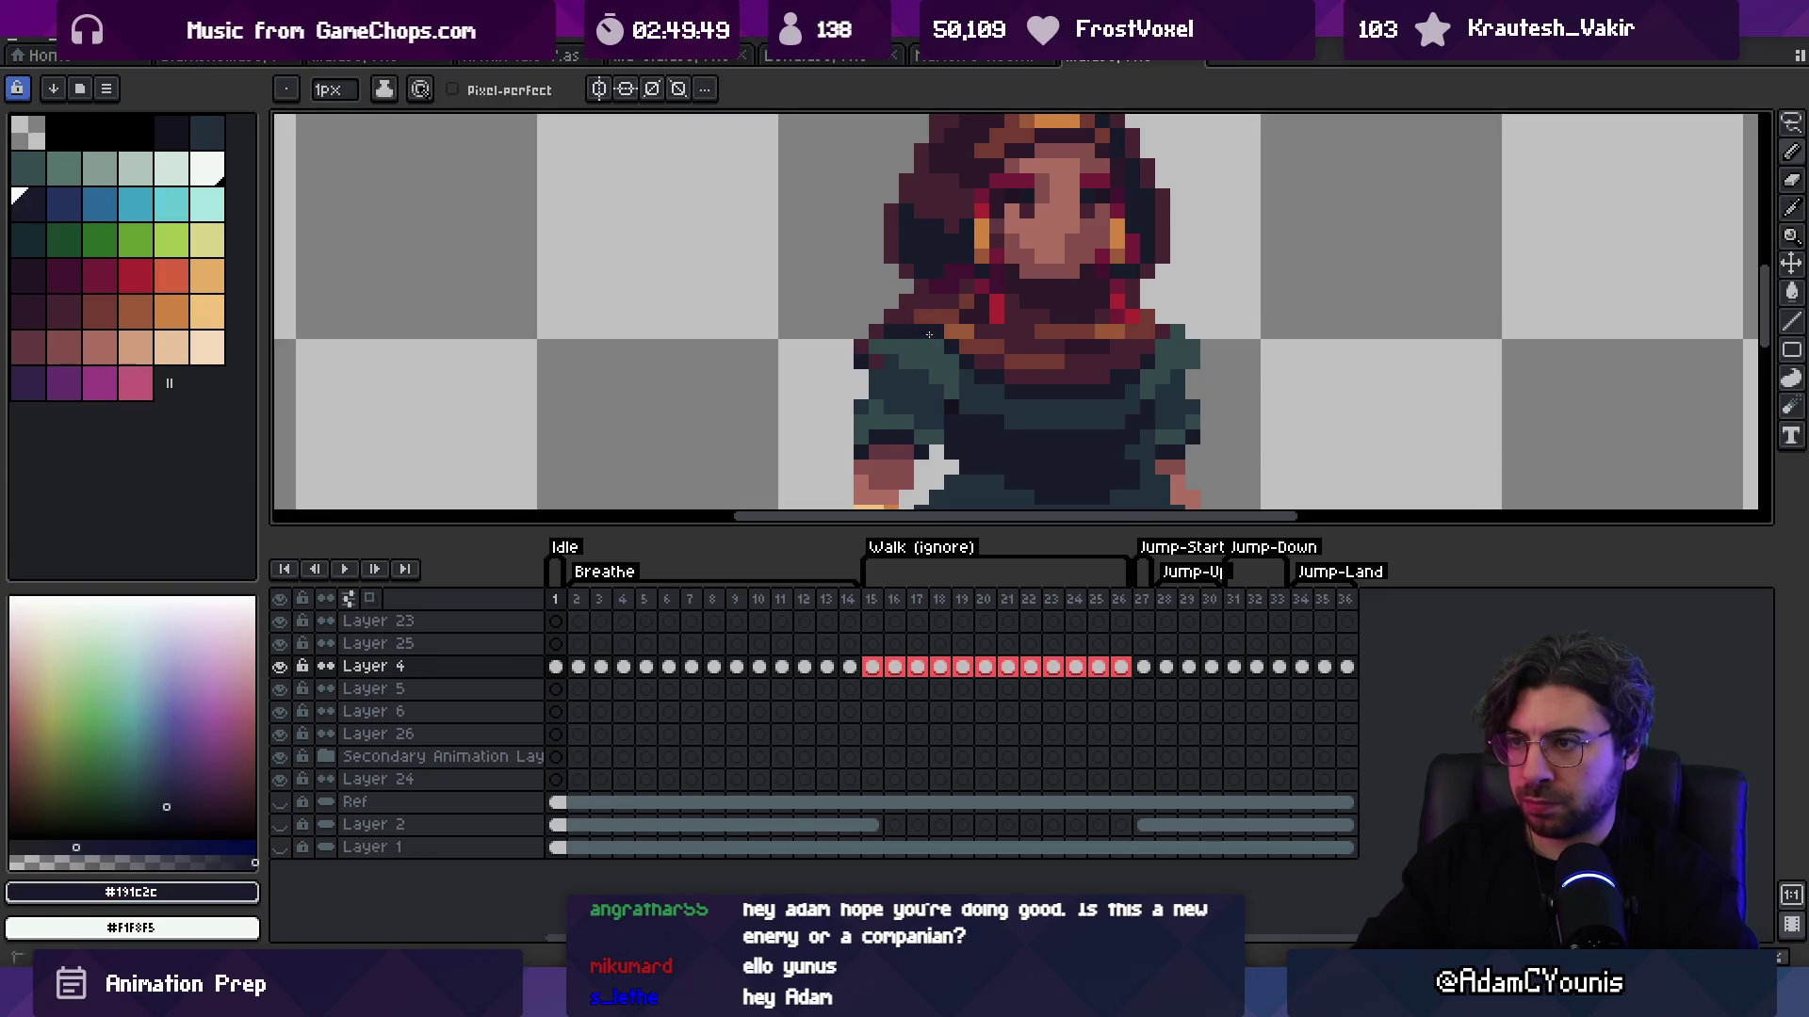
pyautogui.press('z')
pyautogui.scroll(-3, 914, 325)
pyautogui.scroll(4, 984, 359)
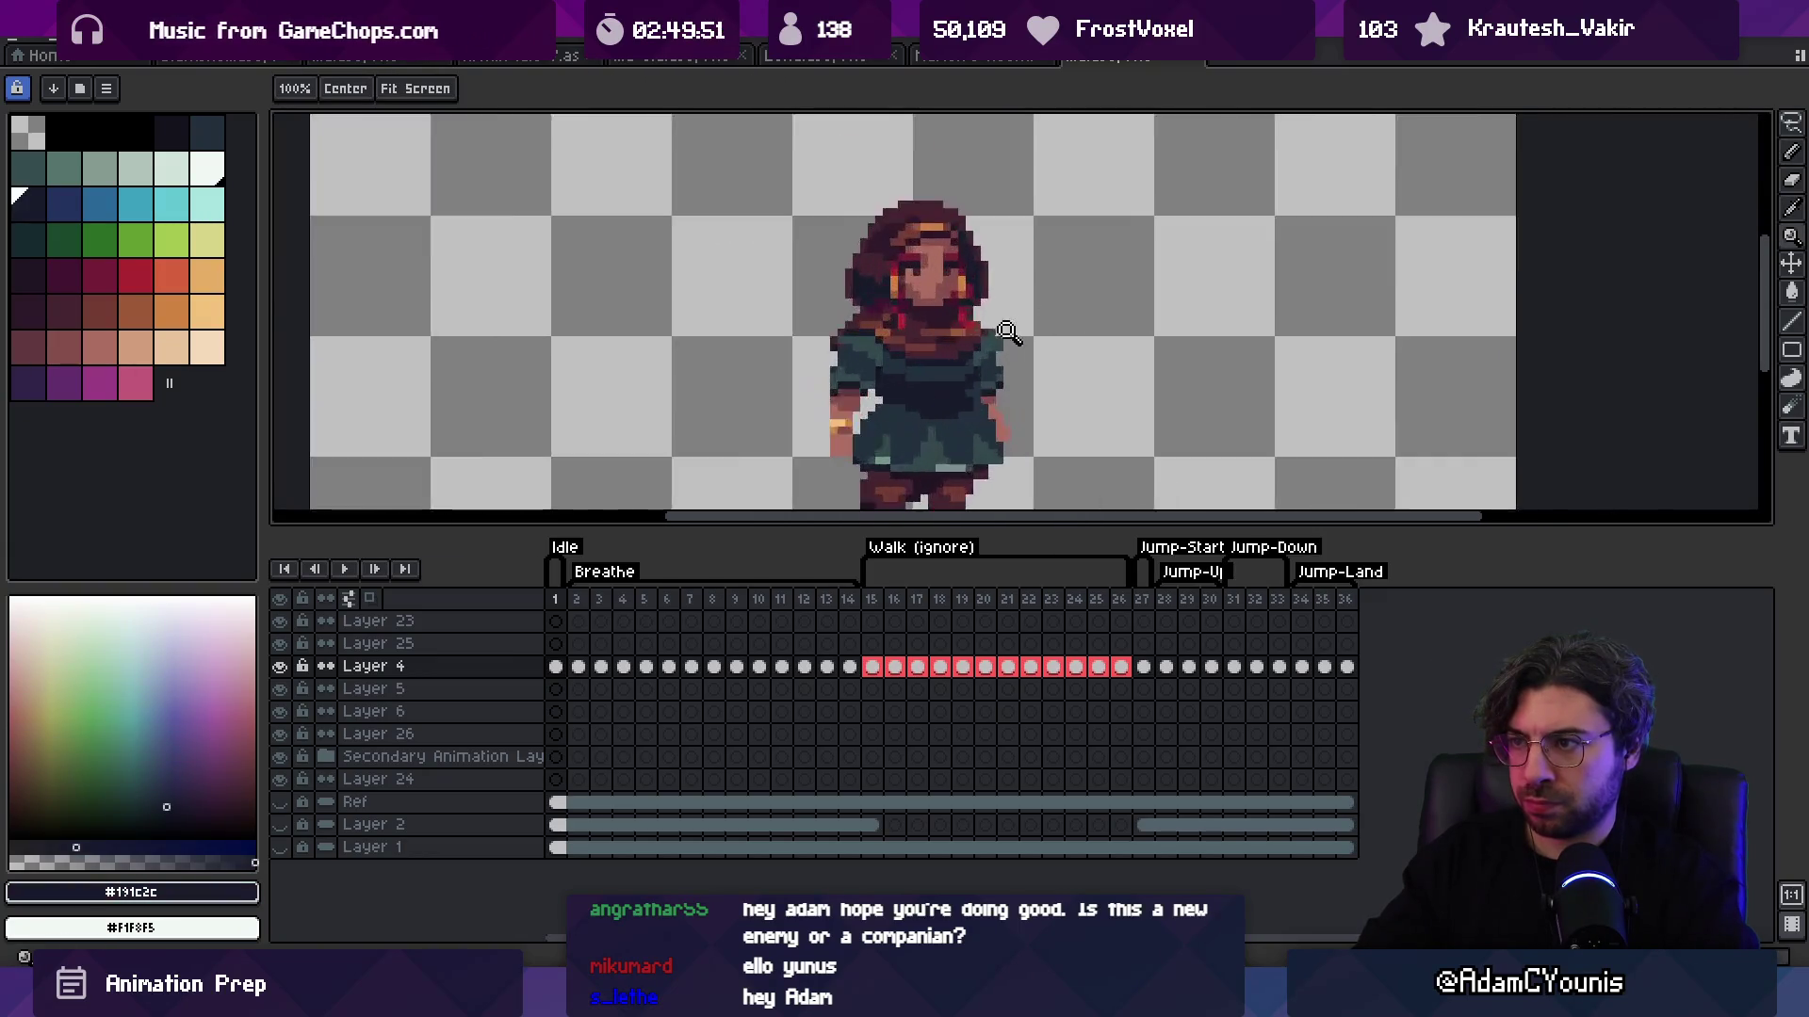
pyautogui.press('b')
pyautogui.moveTo(490, 377); pyautogui.dragTo(726, 335)
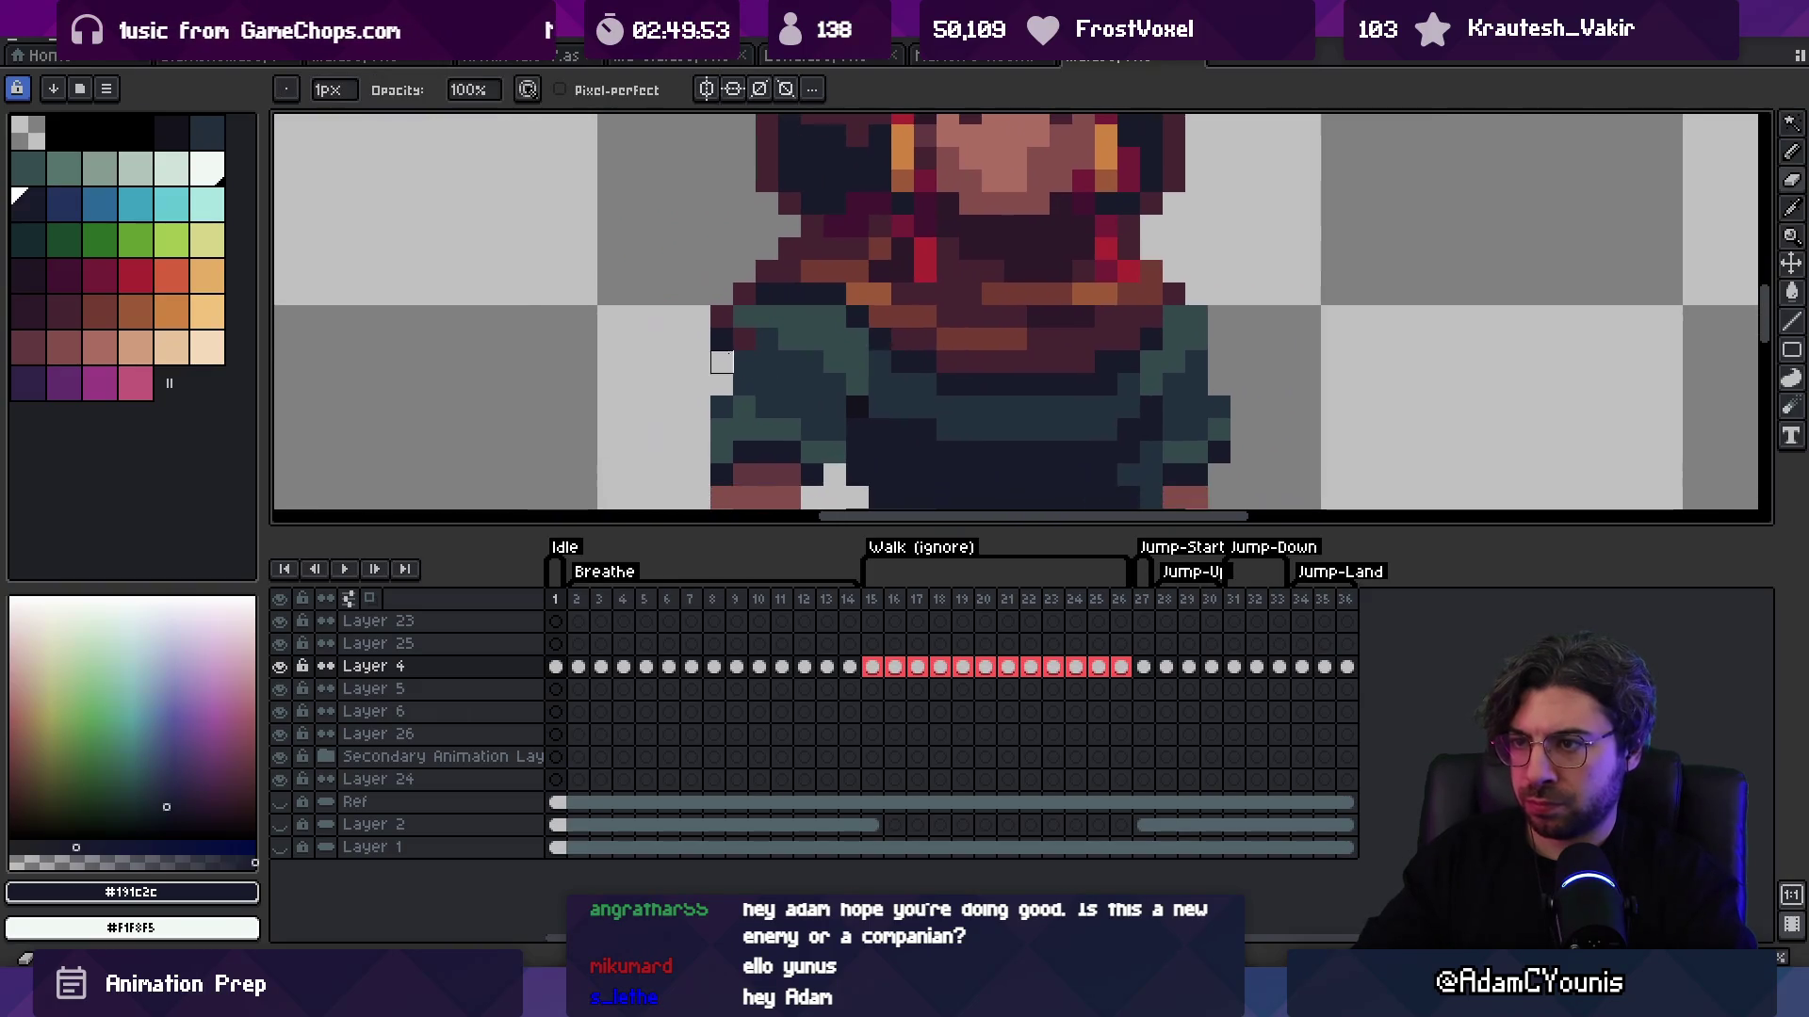
pyautogui.keyDown('alt'); pyautogui.click(722, 337); pyautogui.keyUp('alt')
pyautogui.press('z')
pyautogui.scroll(-4, 821, 275)
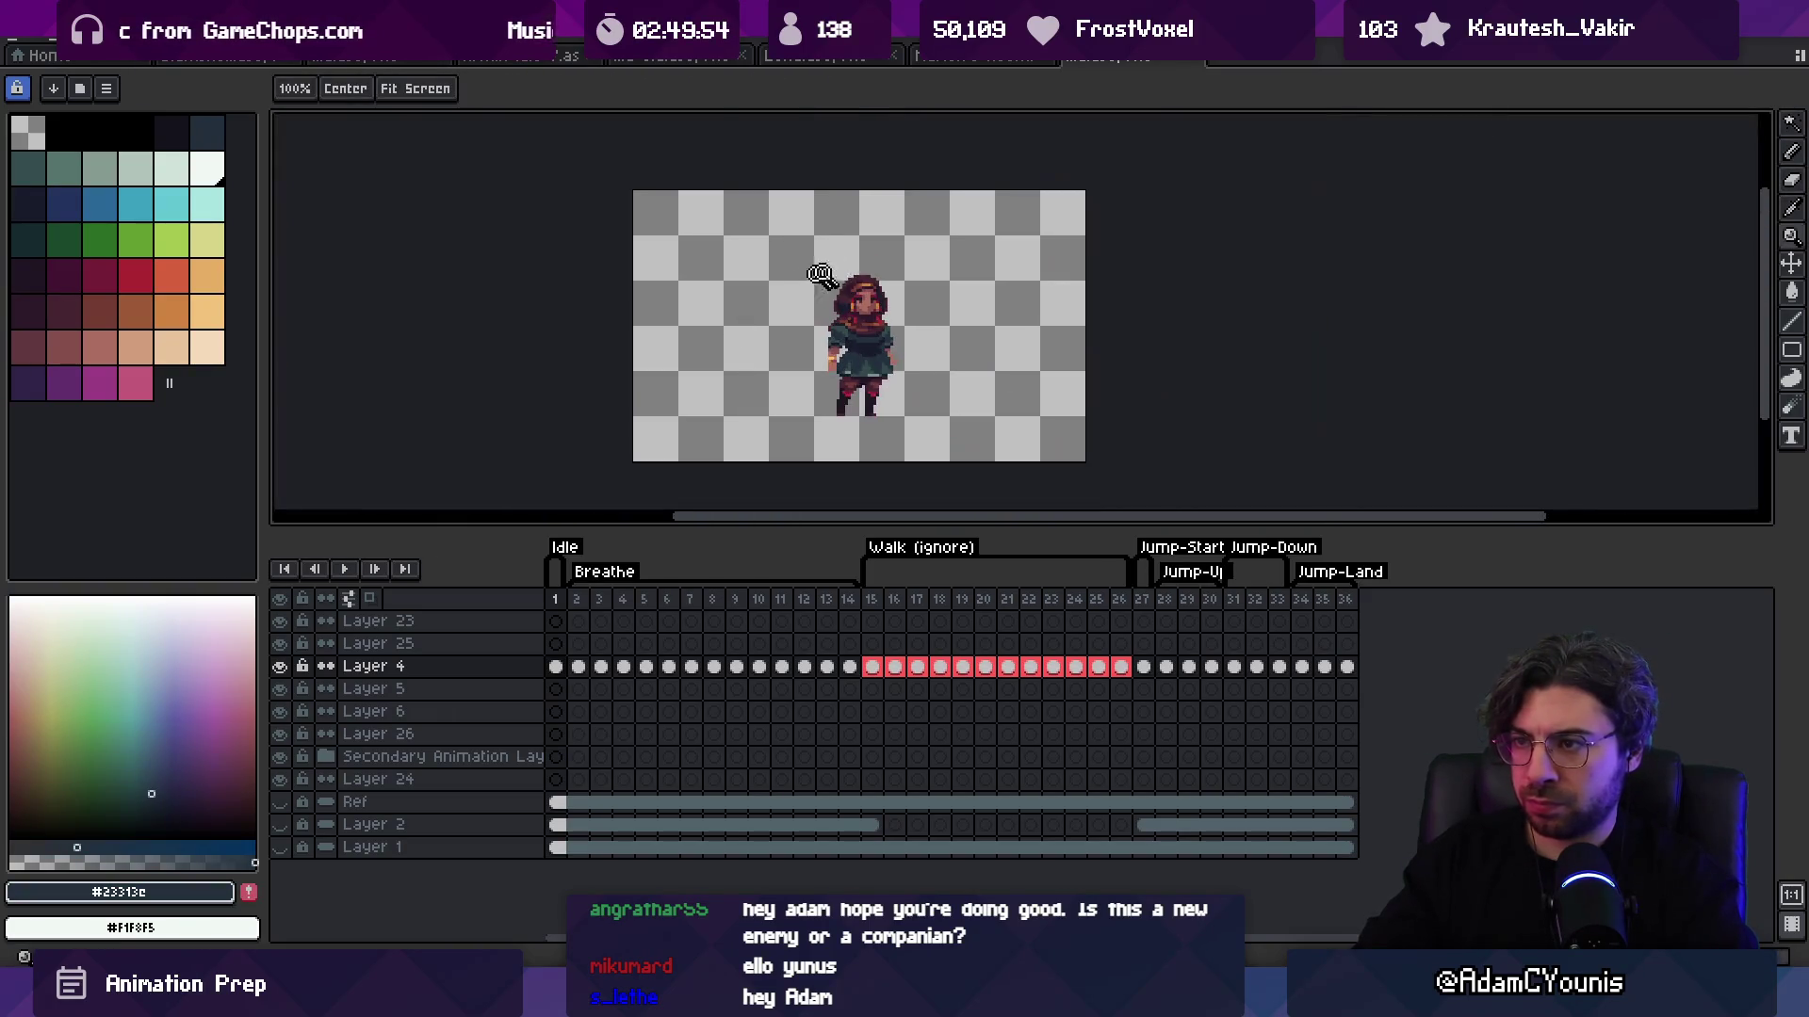
pyautogui.scroll(3, 933, 254)
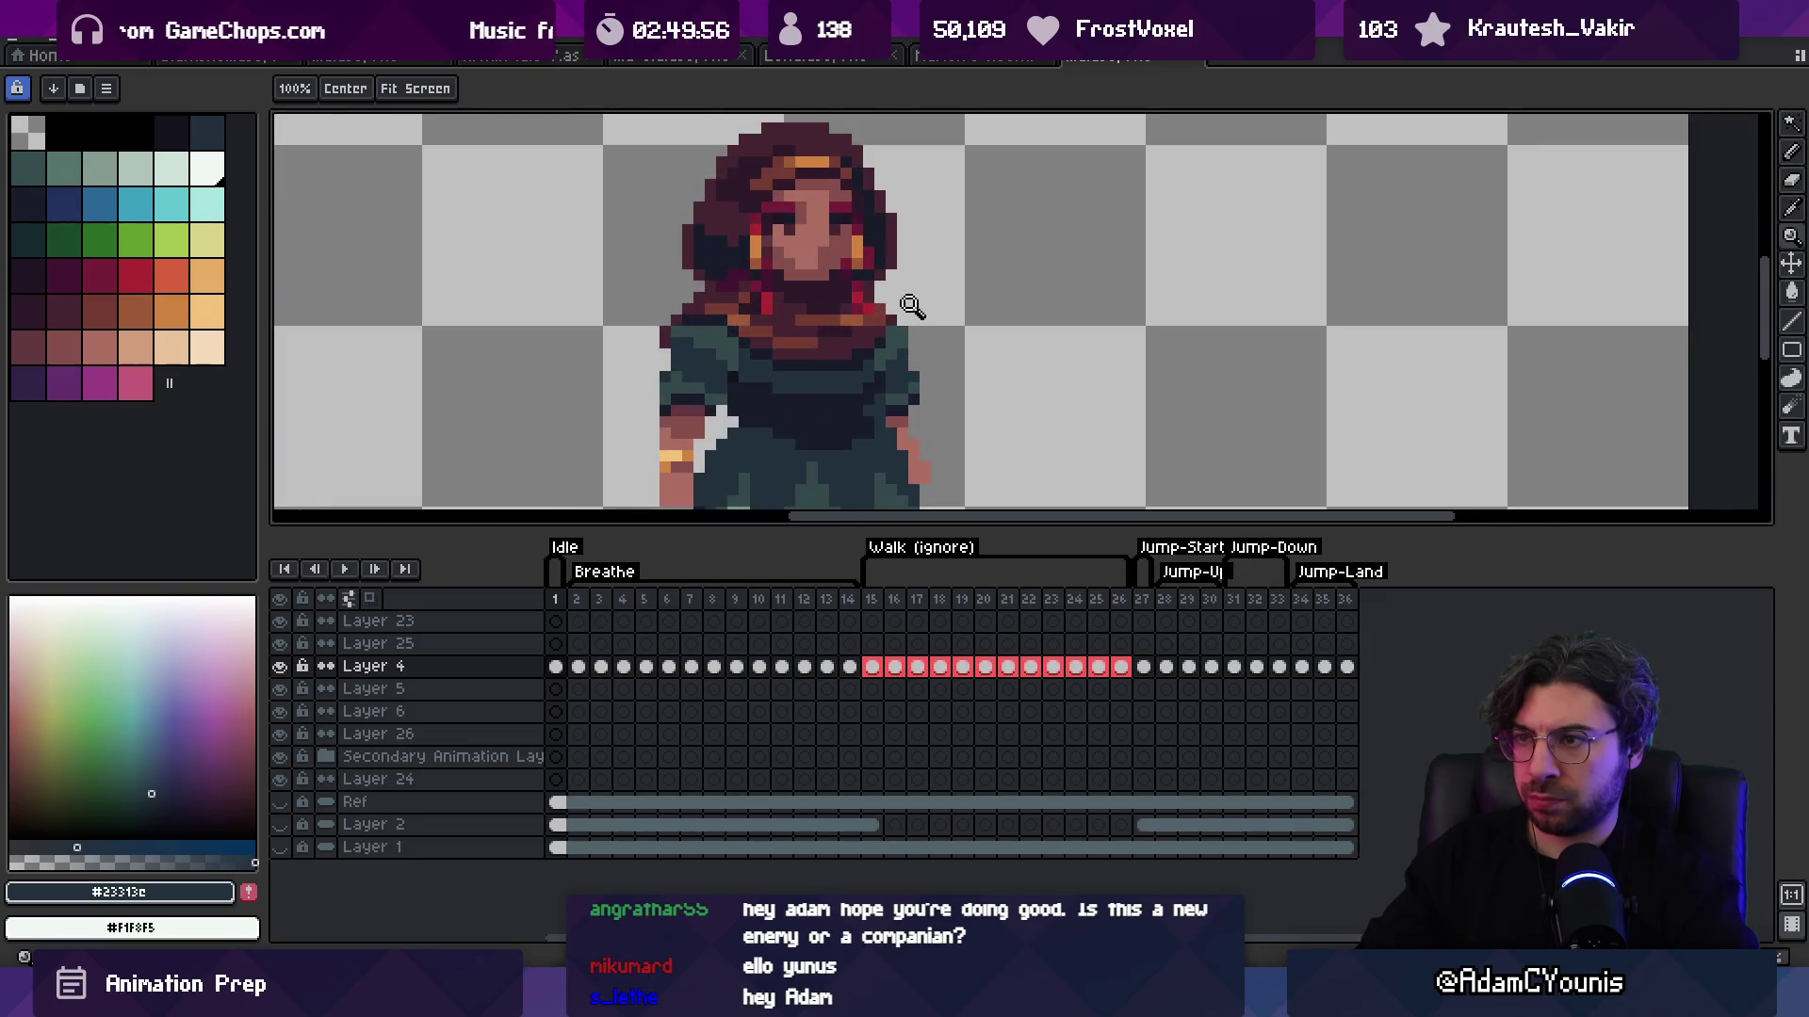
pyautogui.scroll(1, 943, 308)
# Step: Shade the scarf pixels, alternating maroon #452531 and reddish-brown #743c33
pyautogui.press('b')
pyautogui.keyDown('alt'); pyautogui.click(942, 326); pyautogui.keyUp('alt')
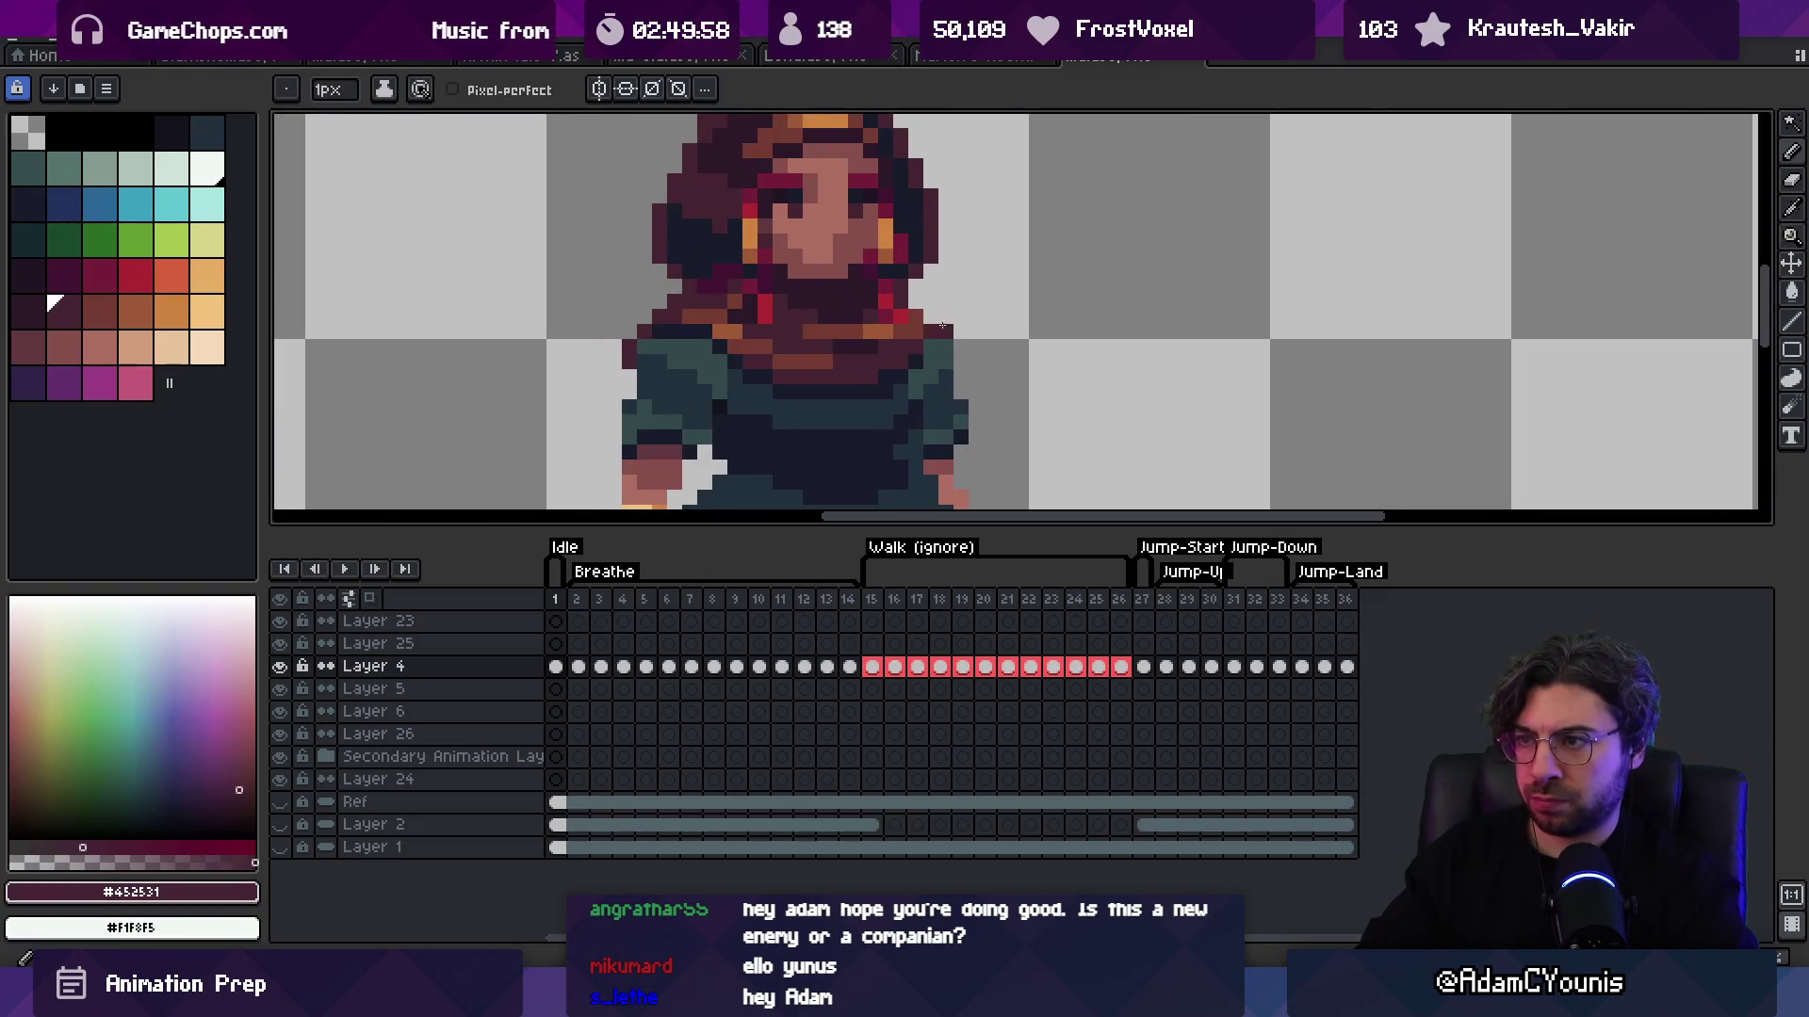
pyautogui.keyDown('alt'); pyautogui.click(926, 327); pyautogui.keyUp('alt')
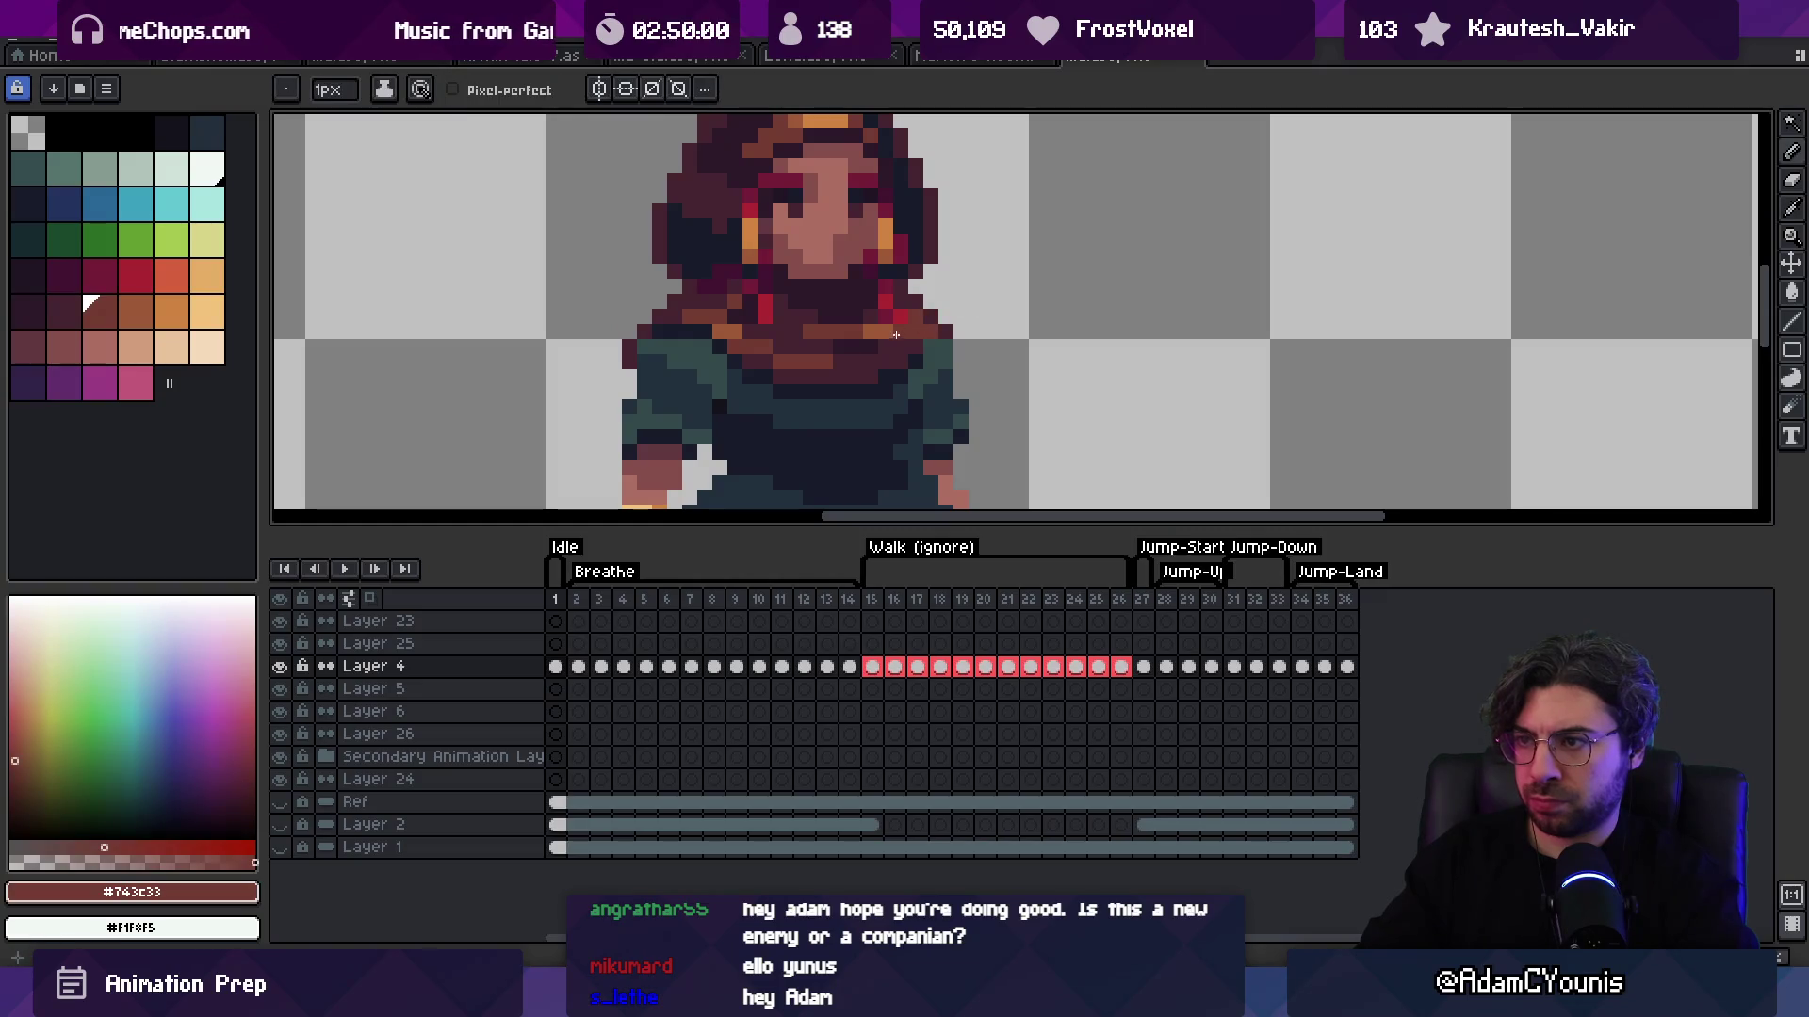
pyautogui.keyDown('alt'); pyautogui.click(800, 328); pyautogui.keyUp('alt')
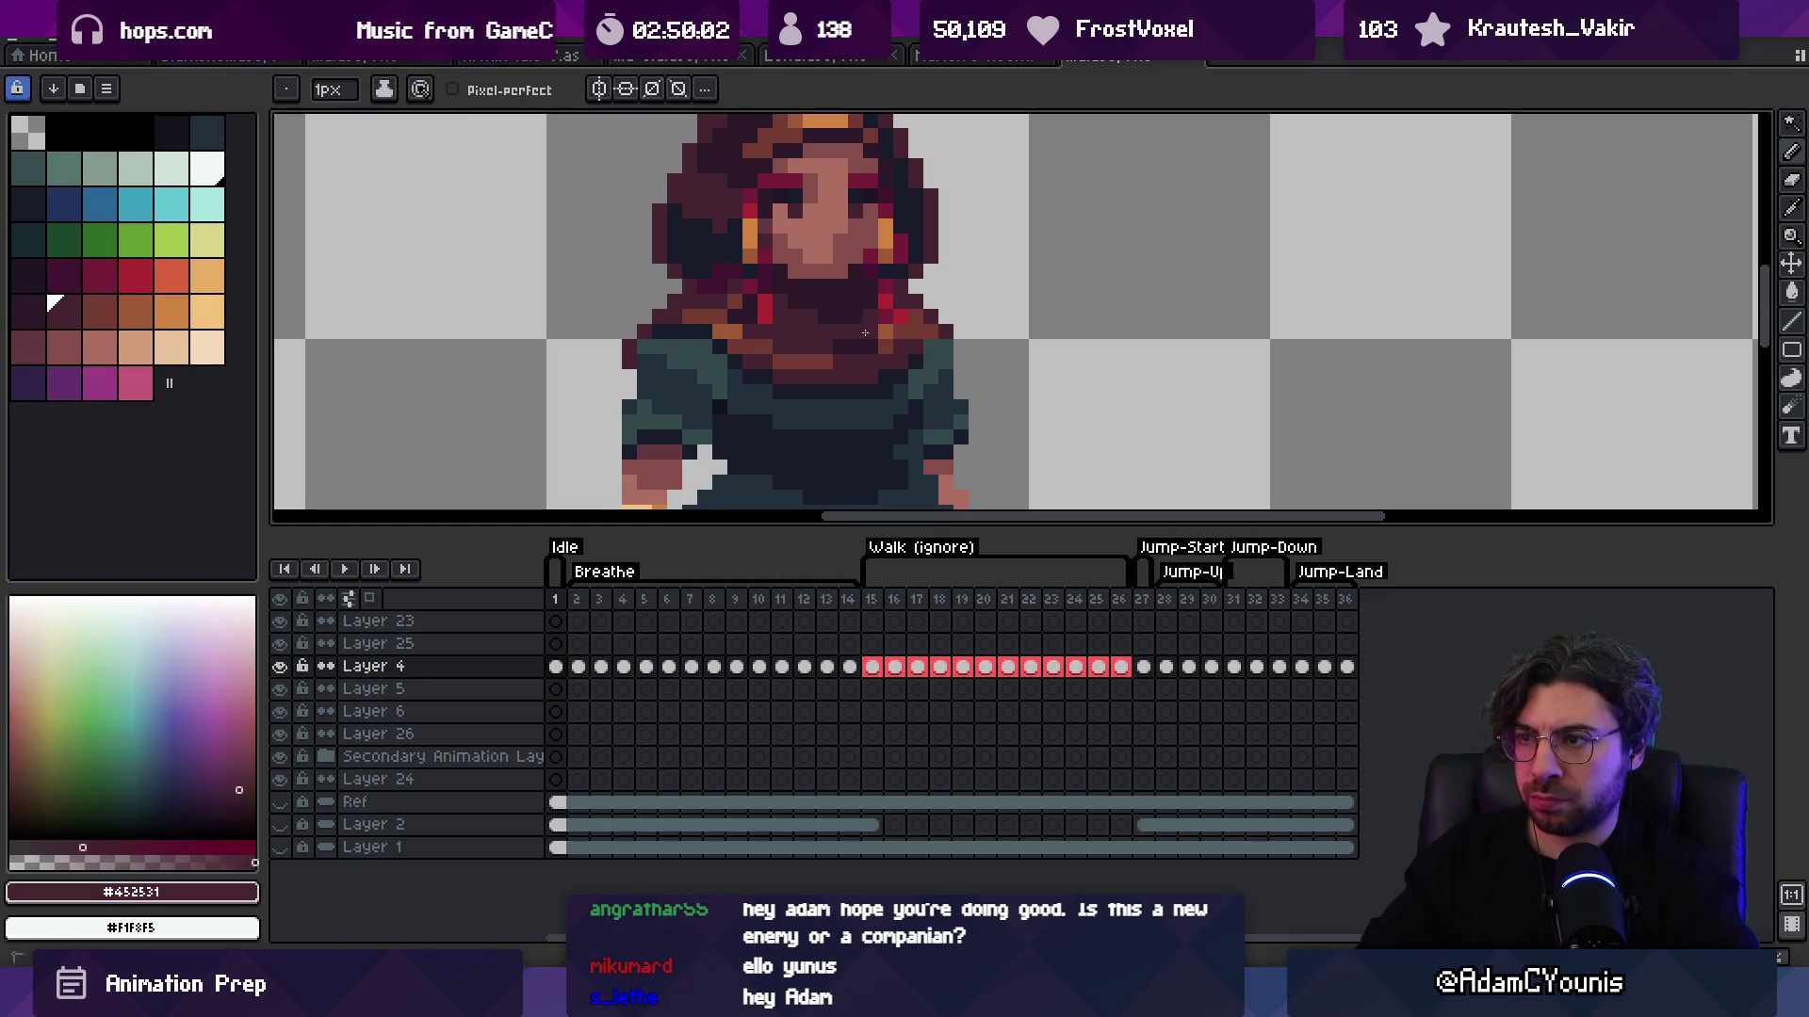
pyautogui.keyDown('alt'); pyautogui.click(865, 332); pyautogui.keyUp('alt')
pyautogui.keyDown('alt'); pyautogui.click(842, 341); pyautogui.keyUp('alt')
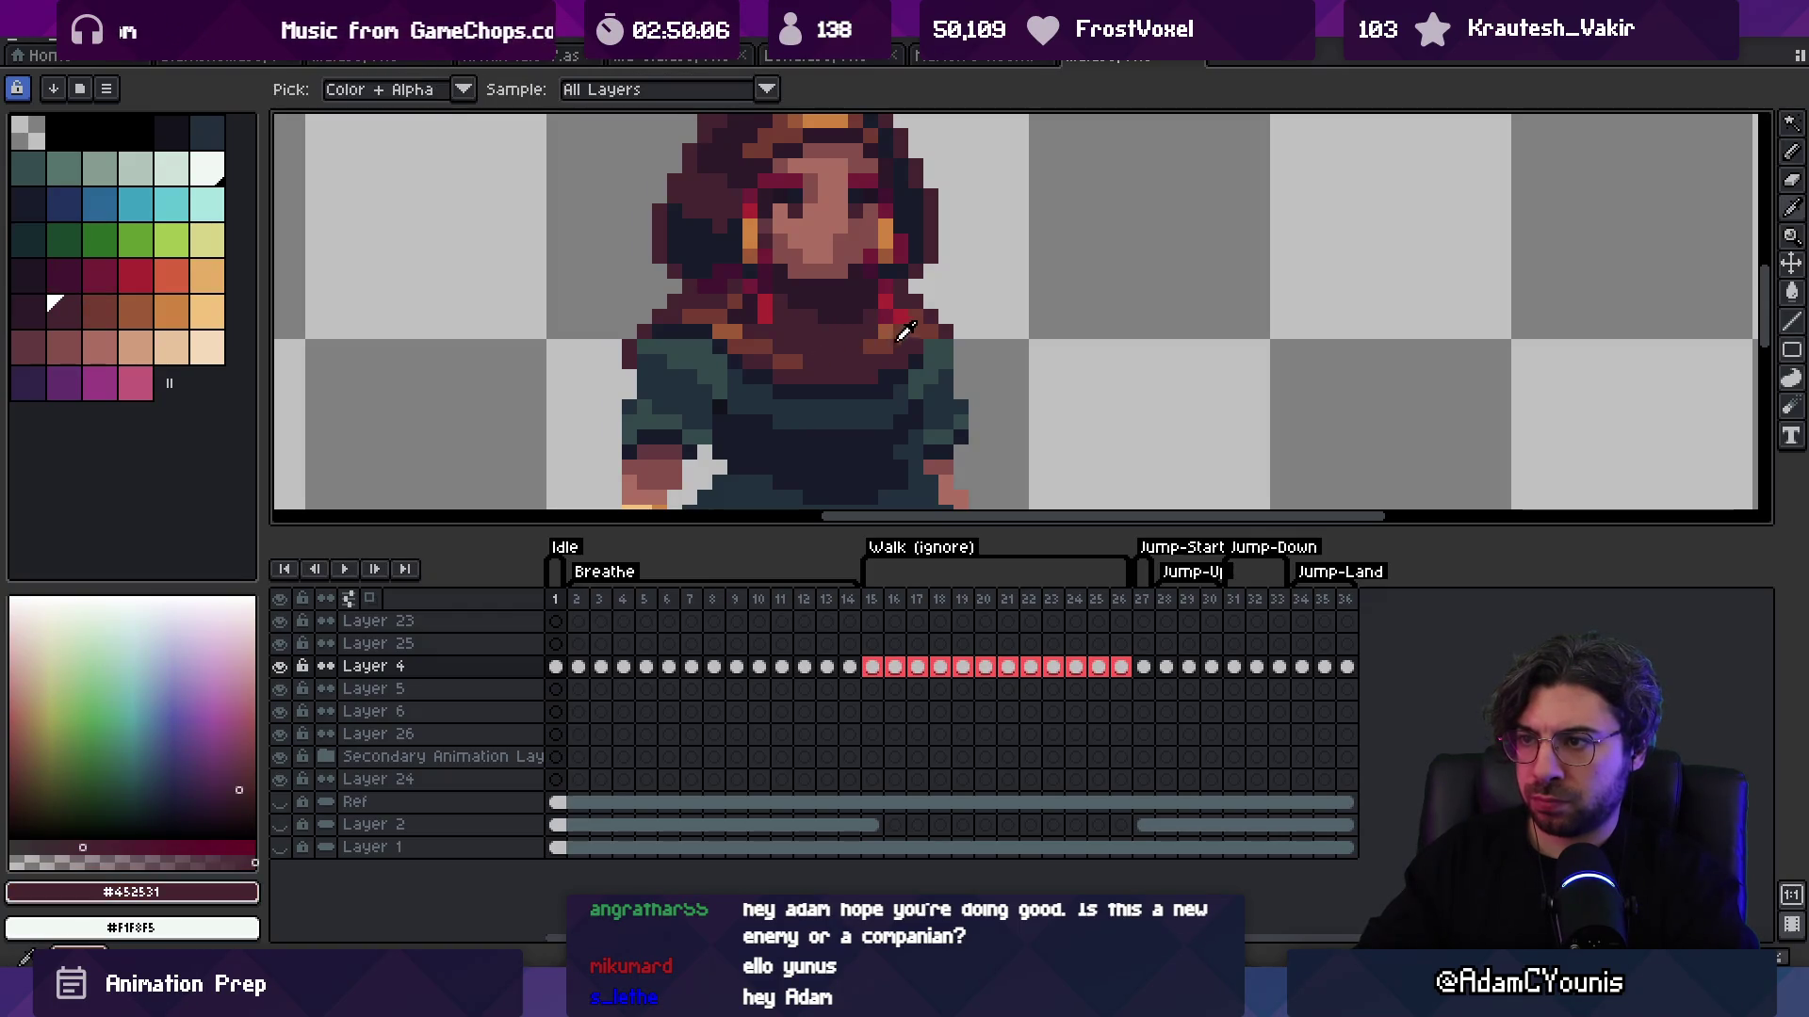
pyautogui.keyDown('alt'); pyautogui.click(886, 346); pyautogui.keyUp('alt')
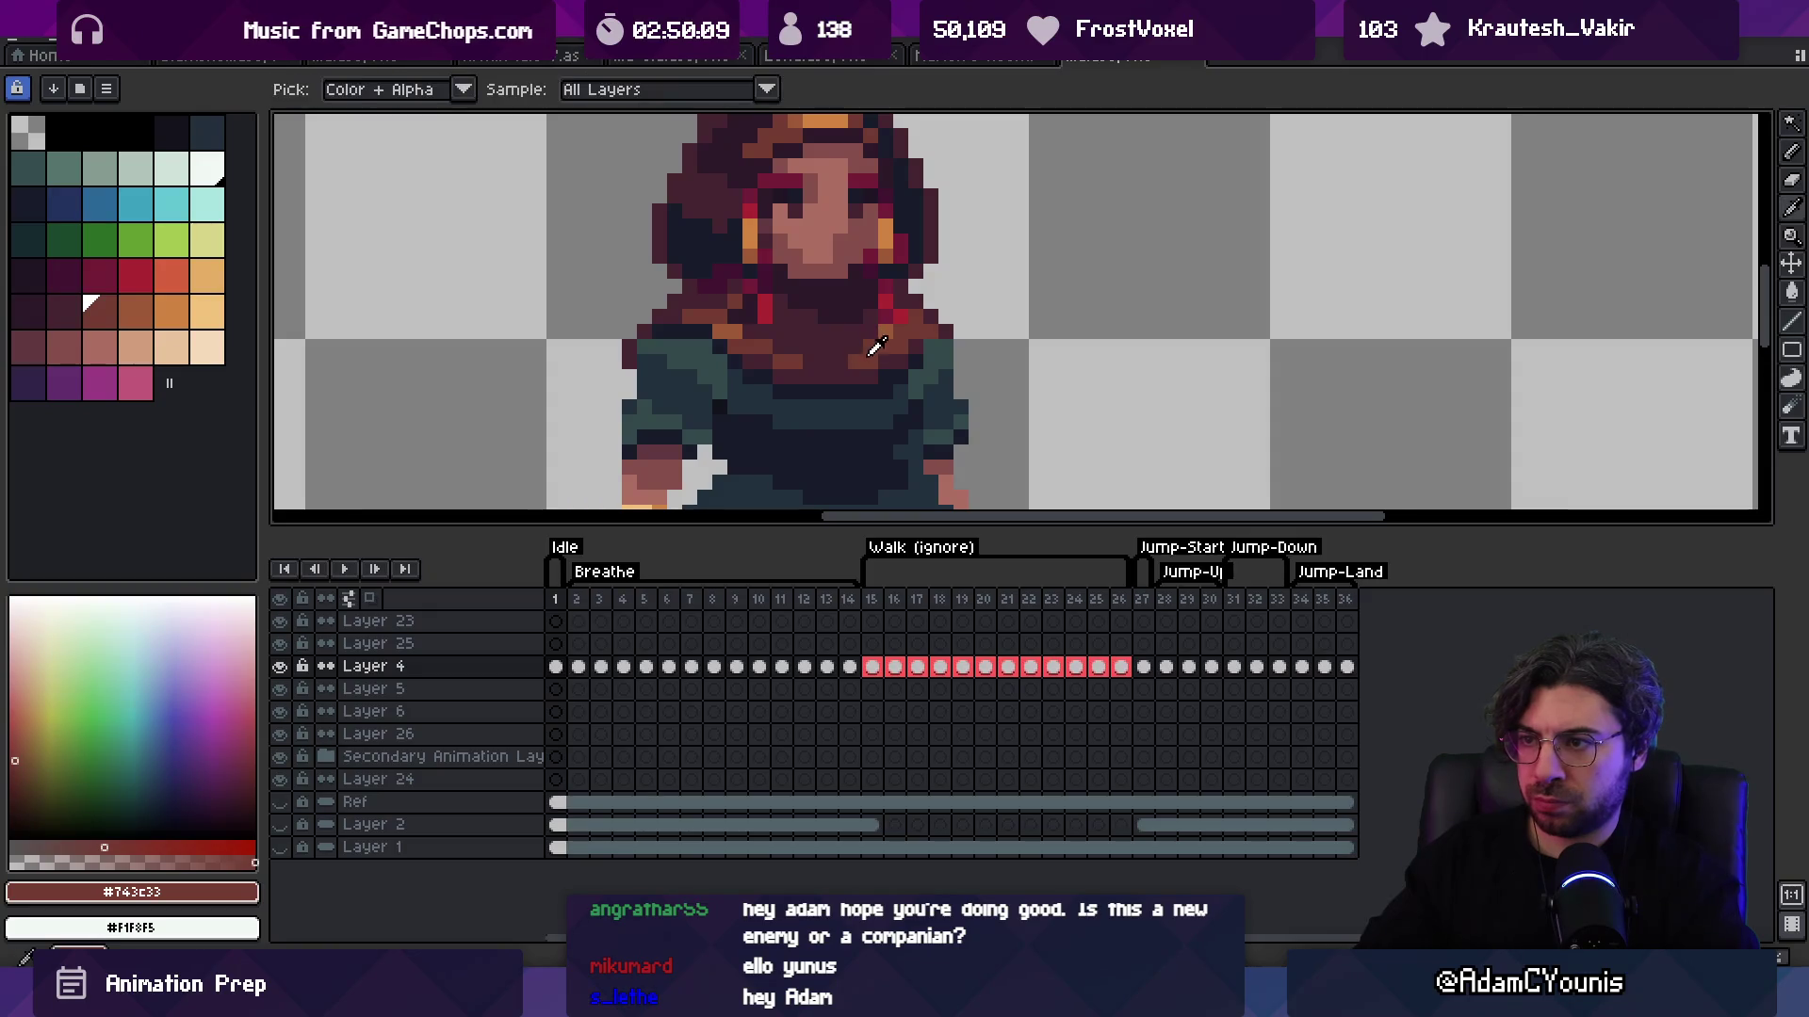
pyautogui.keyDown('alt'); pyautogui.click(857, 354); pyautogui.keyUp('alt')
pyautogui.press('z')
pyautogui.scroll(-4, 917, 298)
pyautogui.scroll(3, 917, 298)
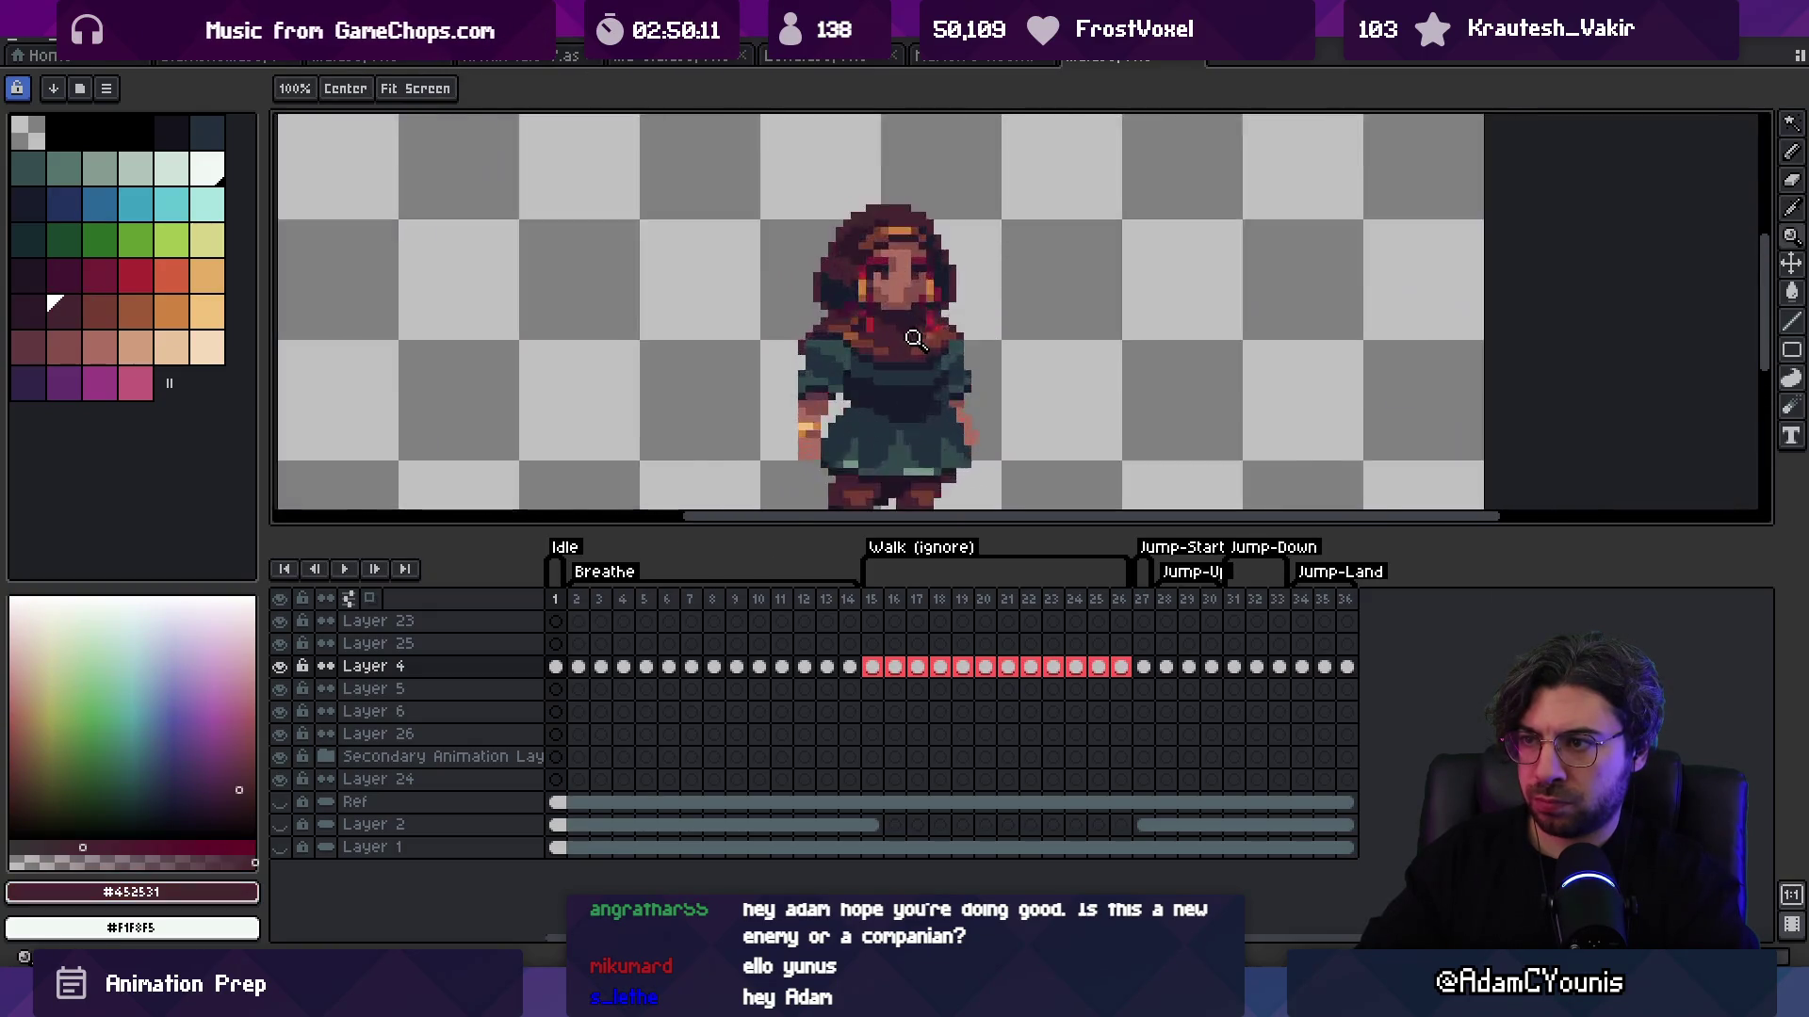
pyautogui.scroll(-4, 865, 308)
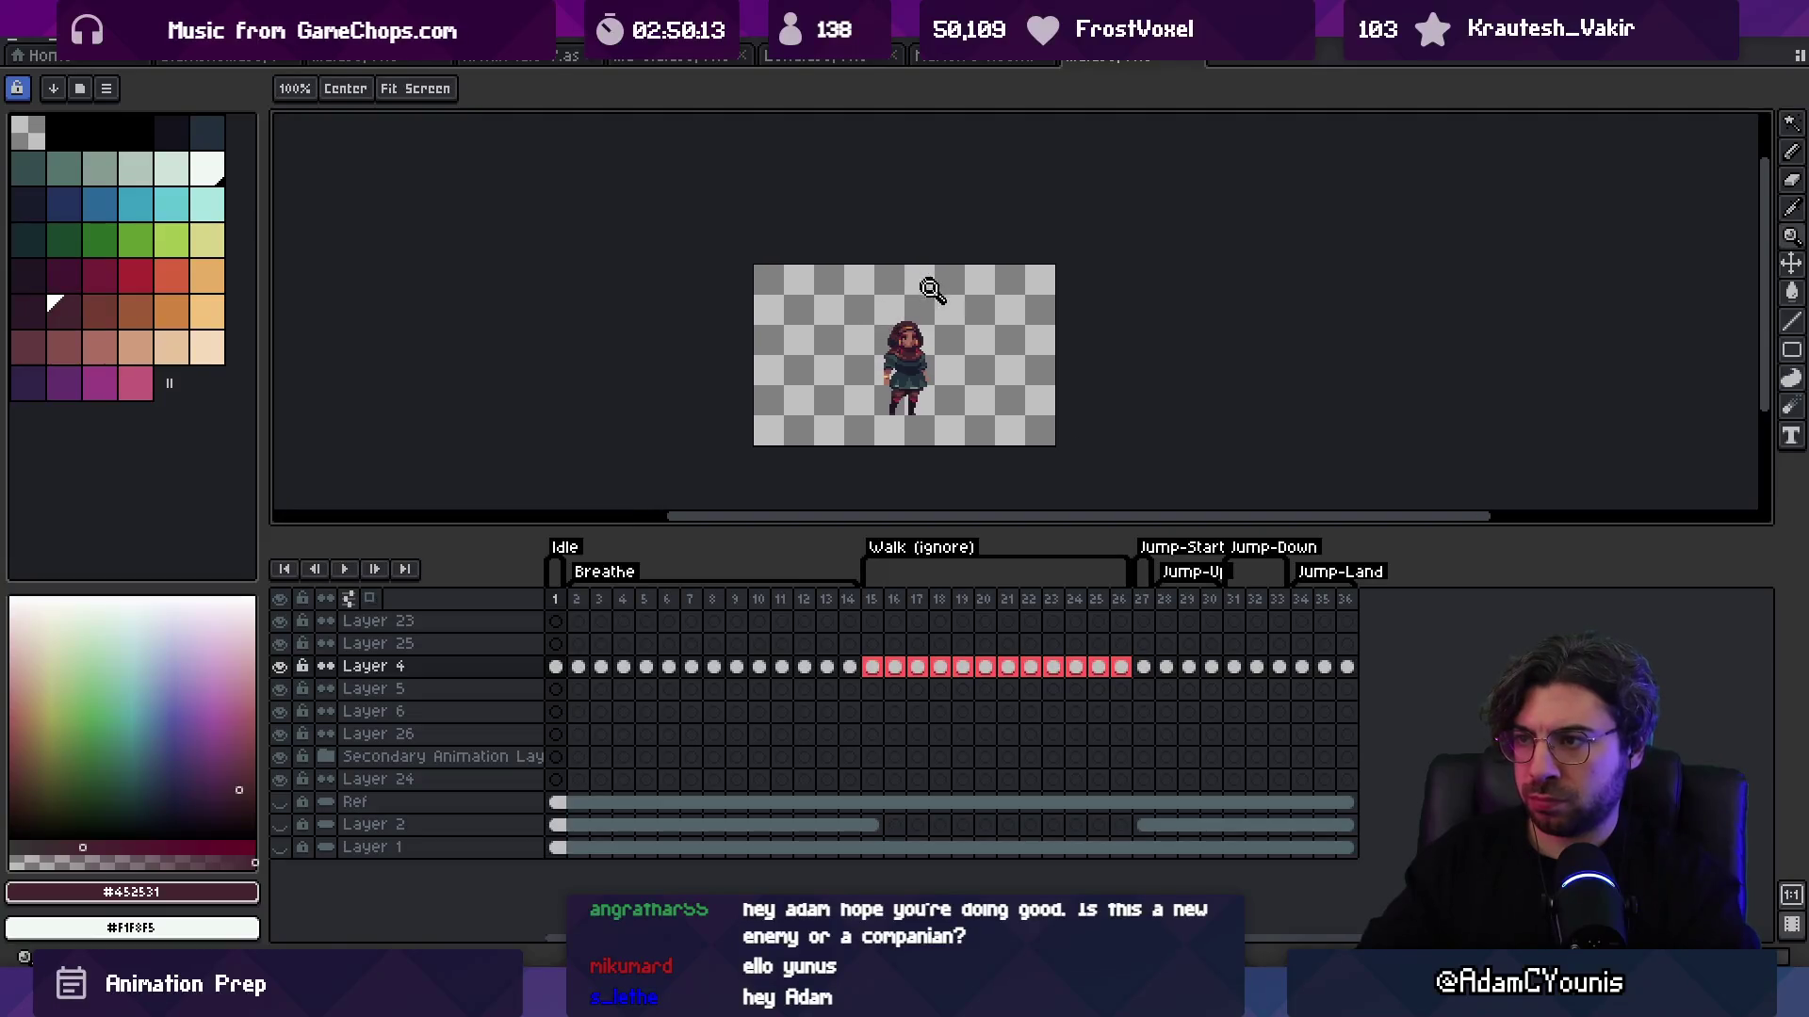
# Step: Zoom in around the legs while choosing the reddish-brown #743c33 and dark navy #191c2c colours
pyautogui.scroll(5, 963, 322)
pyautogui.press('b')
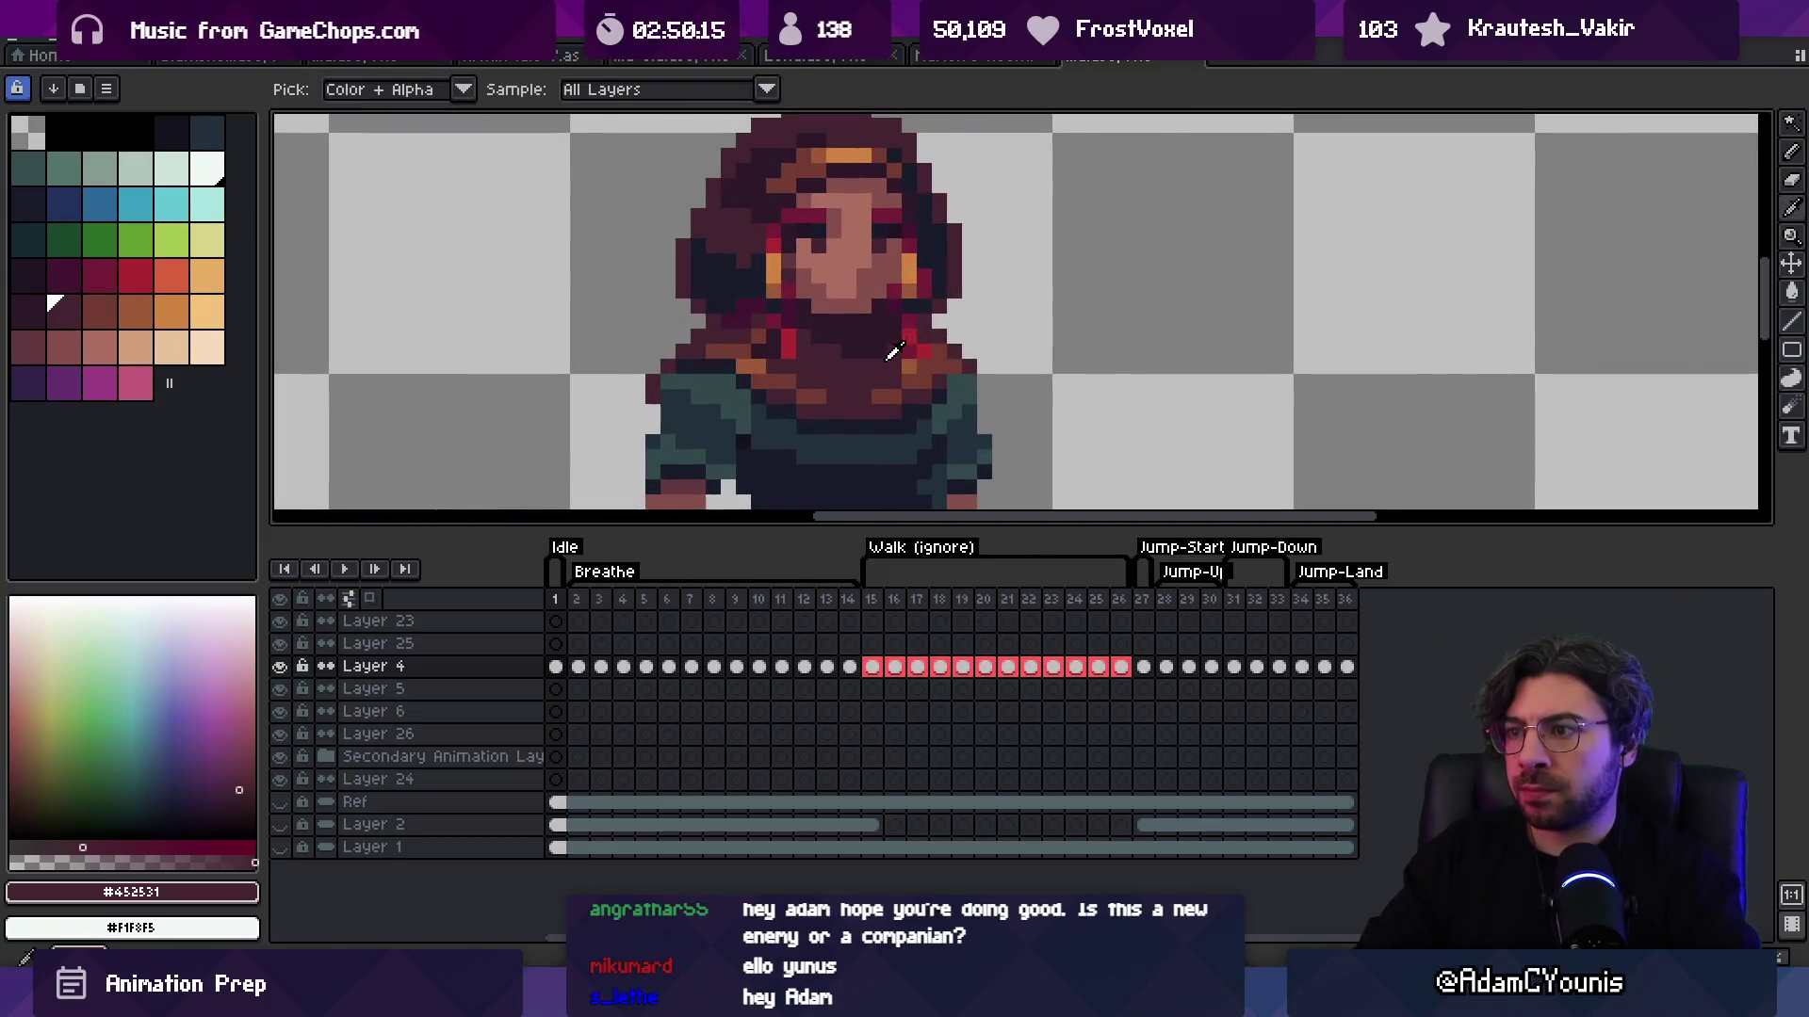
pyautogui.press('z')
pyautogui.scroll(-3, 897, 339)
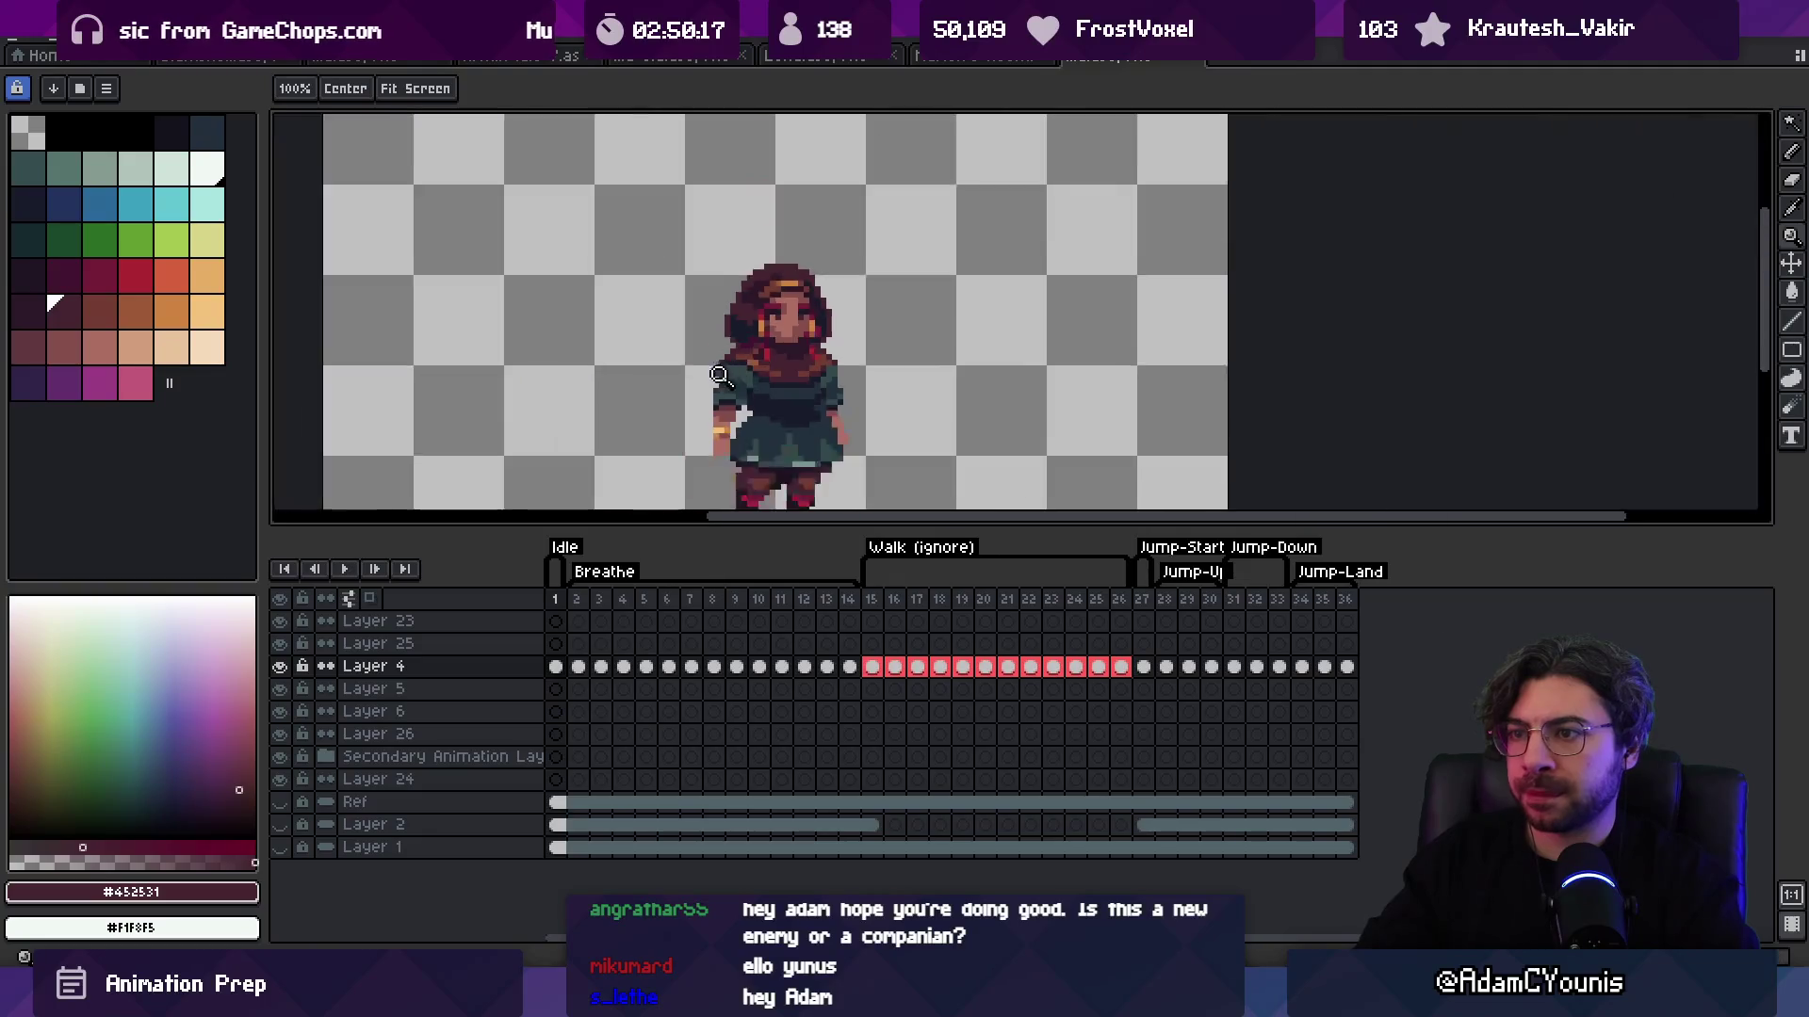
pyautogui.scroll(3, 839, 408)
pyautogui.press('b')
pyautogui.keyDown('alt'); pyautogui.click(758, 365); pyautogui.keyUp('alt')
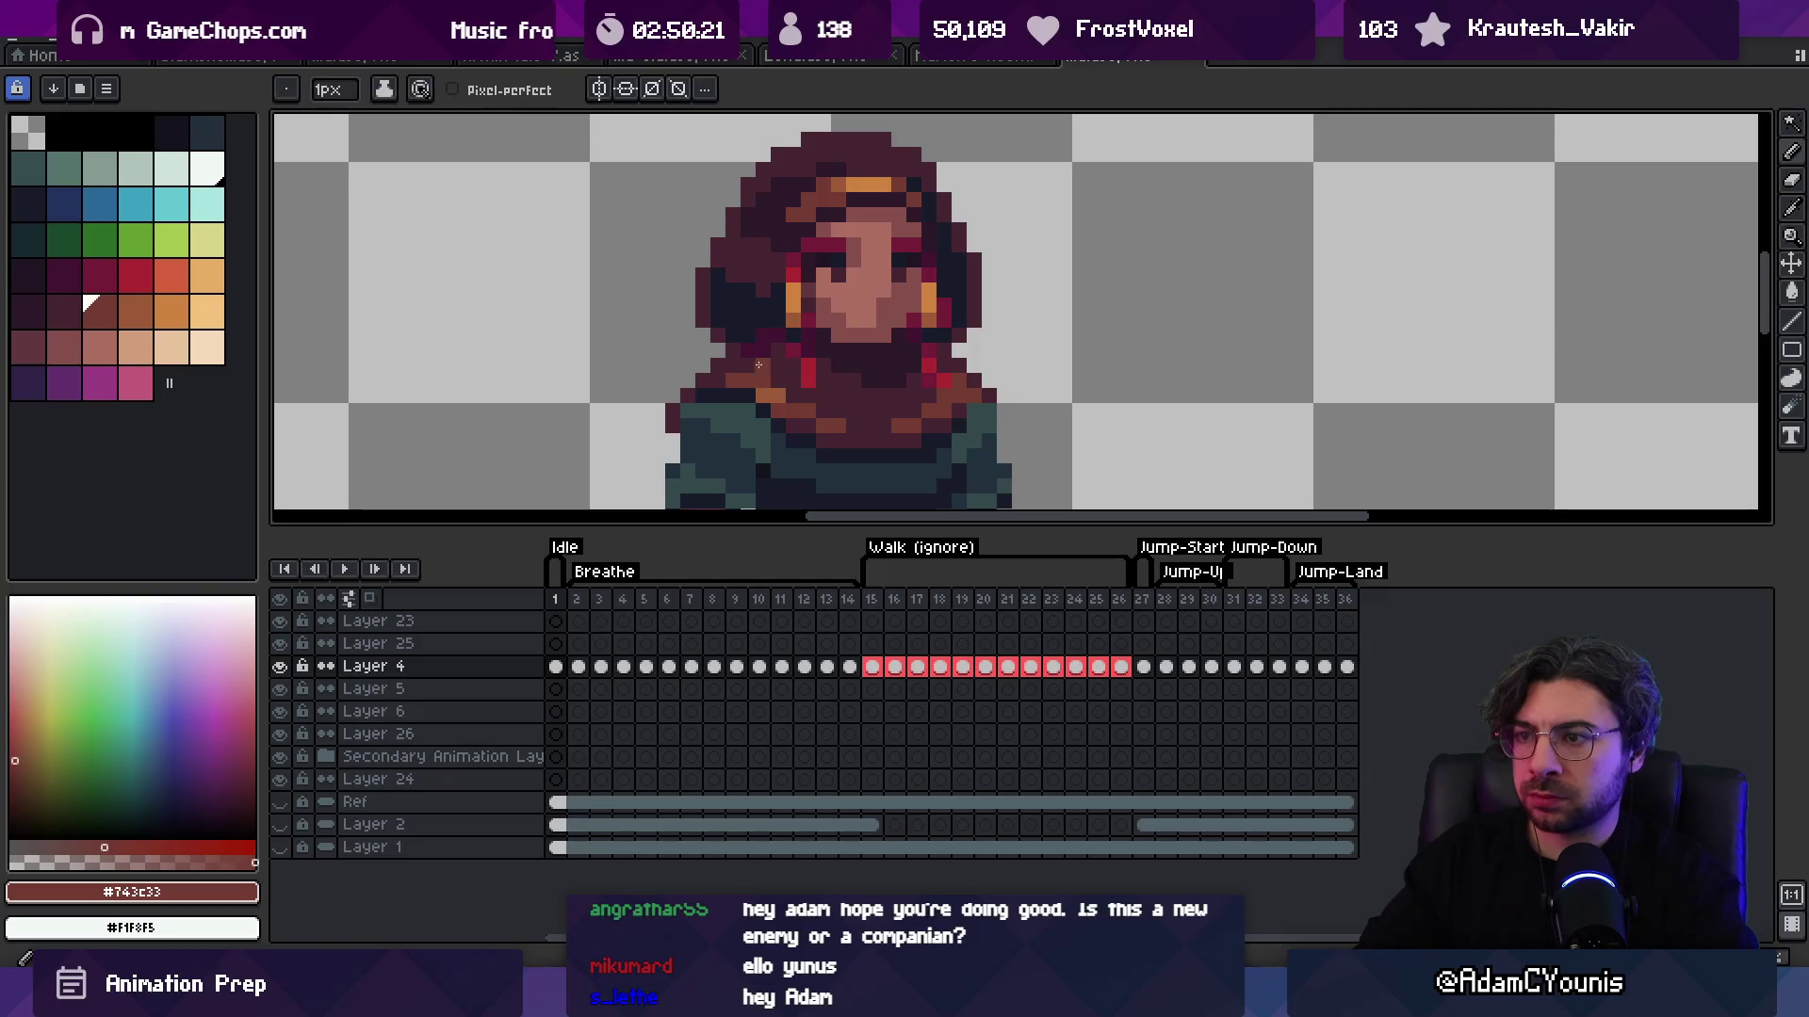
pyautogui.press('z')
pyautogui.scroll(-3, 877, 298)
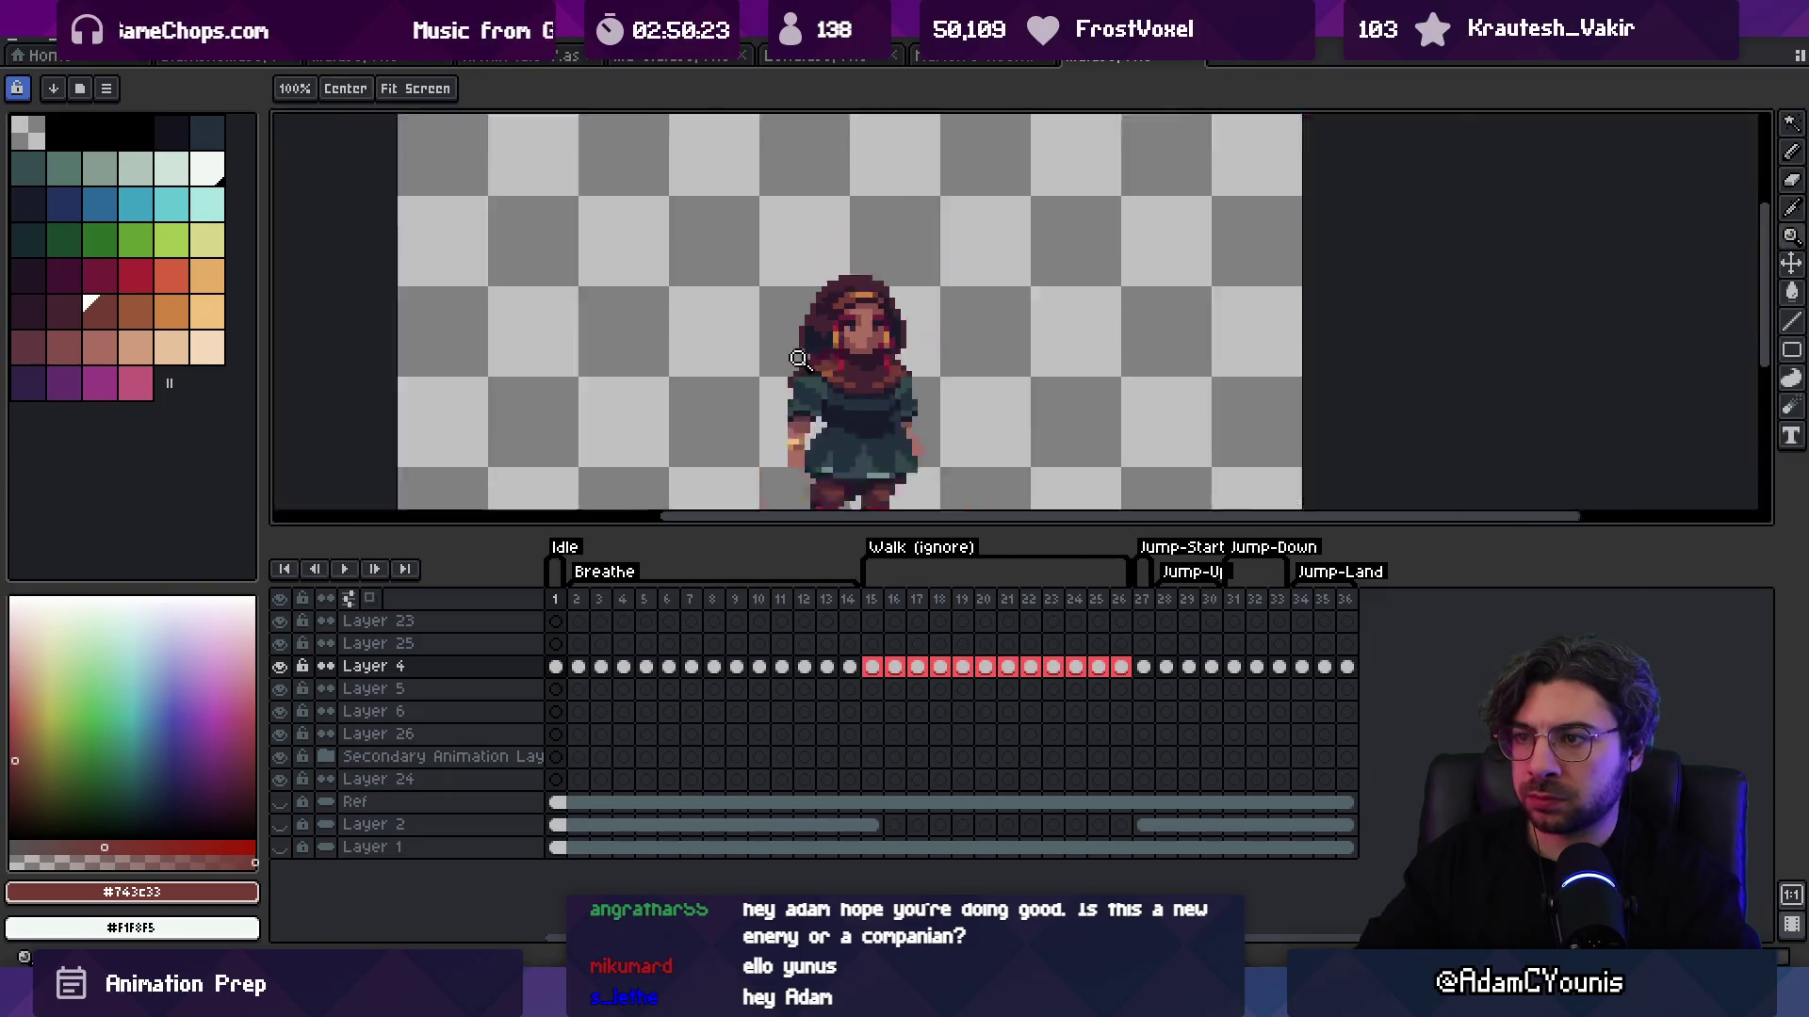
pyautogui.scroll(4, 905, 284)
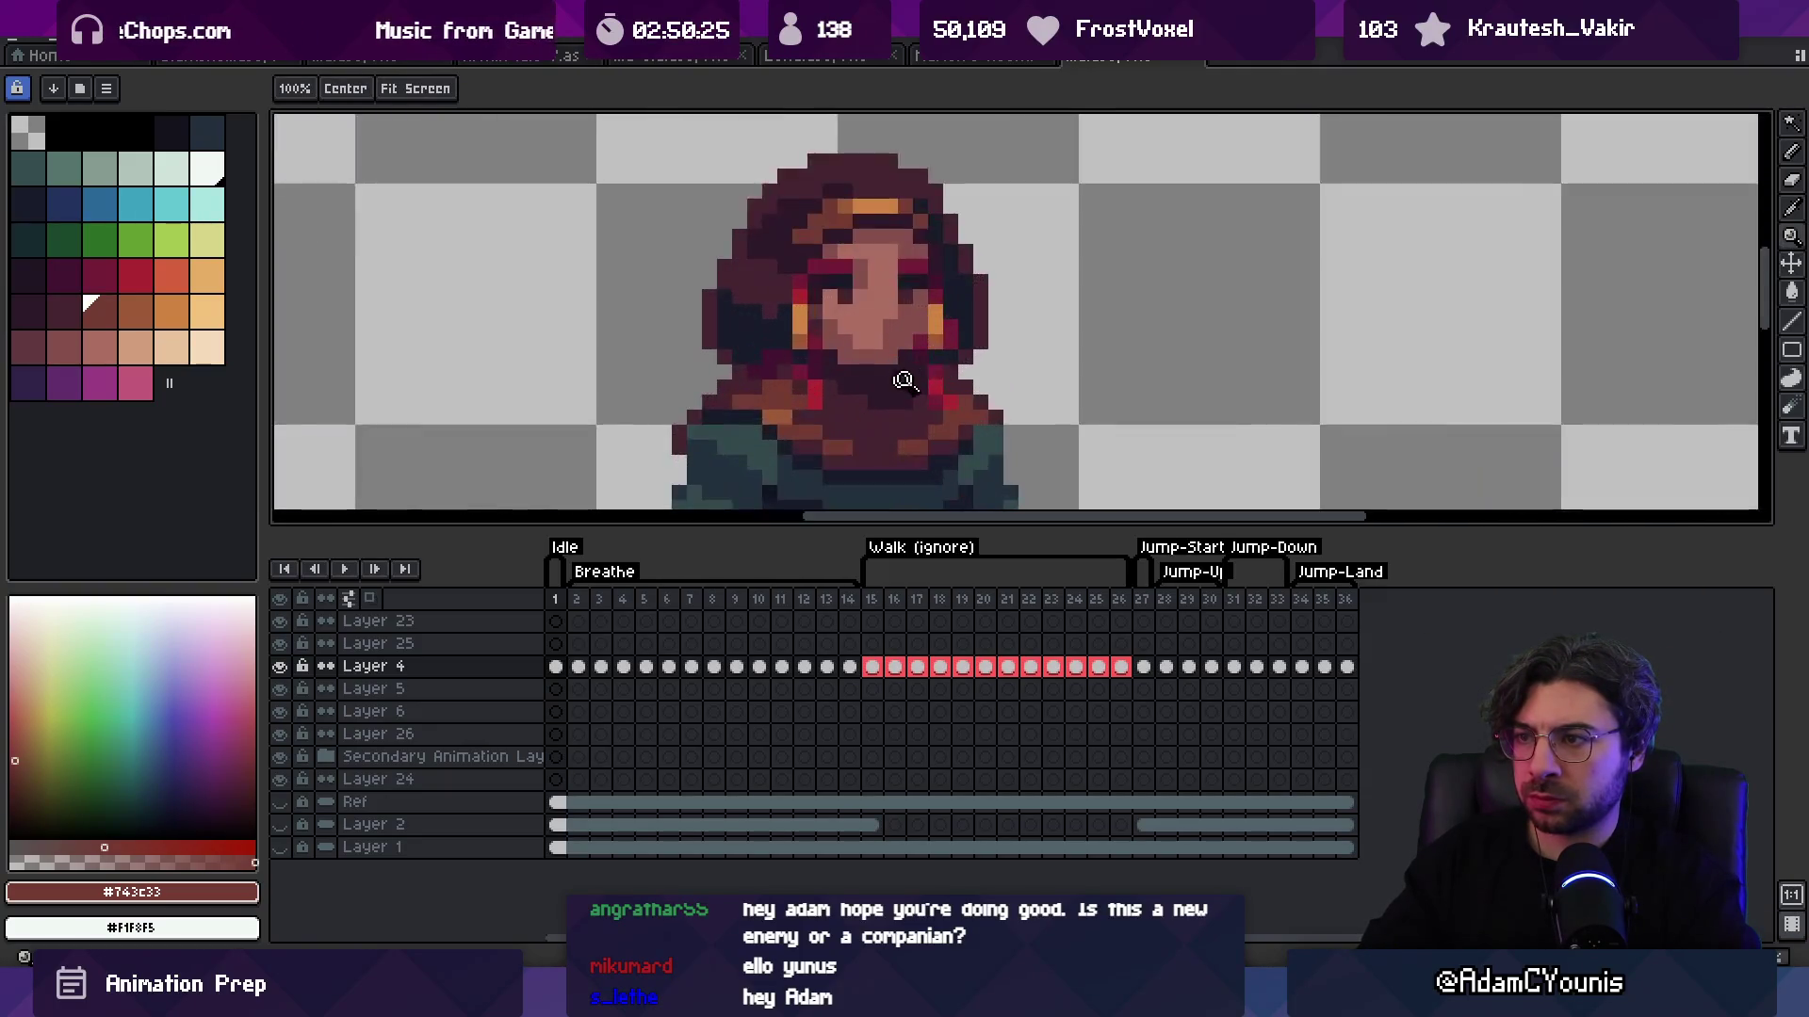
pyautogui.press('g')
pyautogui.keyDown('alt'); pyautogui.click(851, 388); pyautogui.keyUp('alt')
pyautogui.press('z')
pyautogui.scroll(-3, 904, 376)
pyautogui.scroll(3, 919, 311)
# Step: Sample the face's skin shade #864f4c, then choose palette colour Idx-36
pyautogui.press('i')
pyautogui.click(895, 353)
pyautogui.press('z')
pyautogui.scroll(-3, 818, 452)
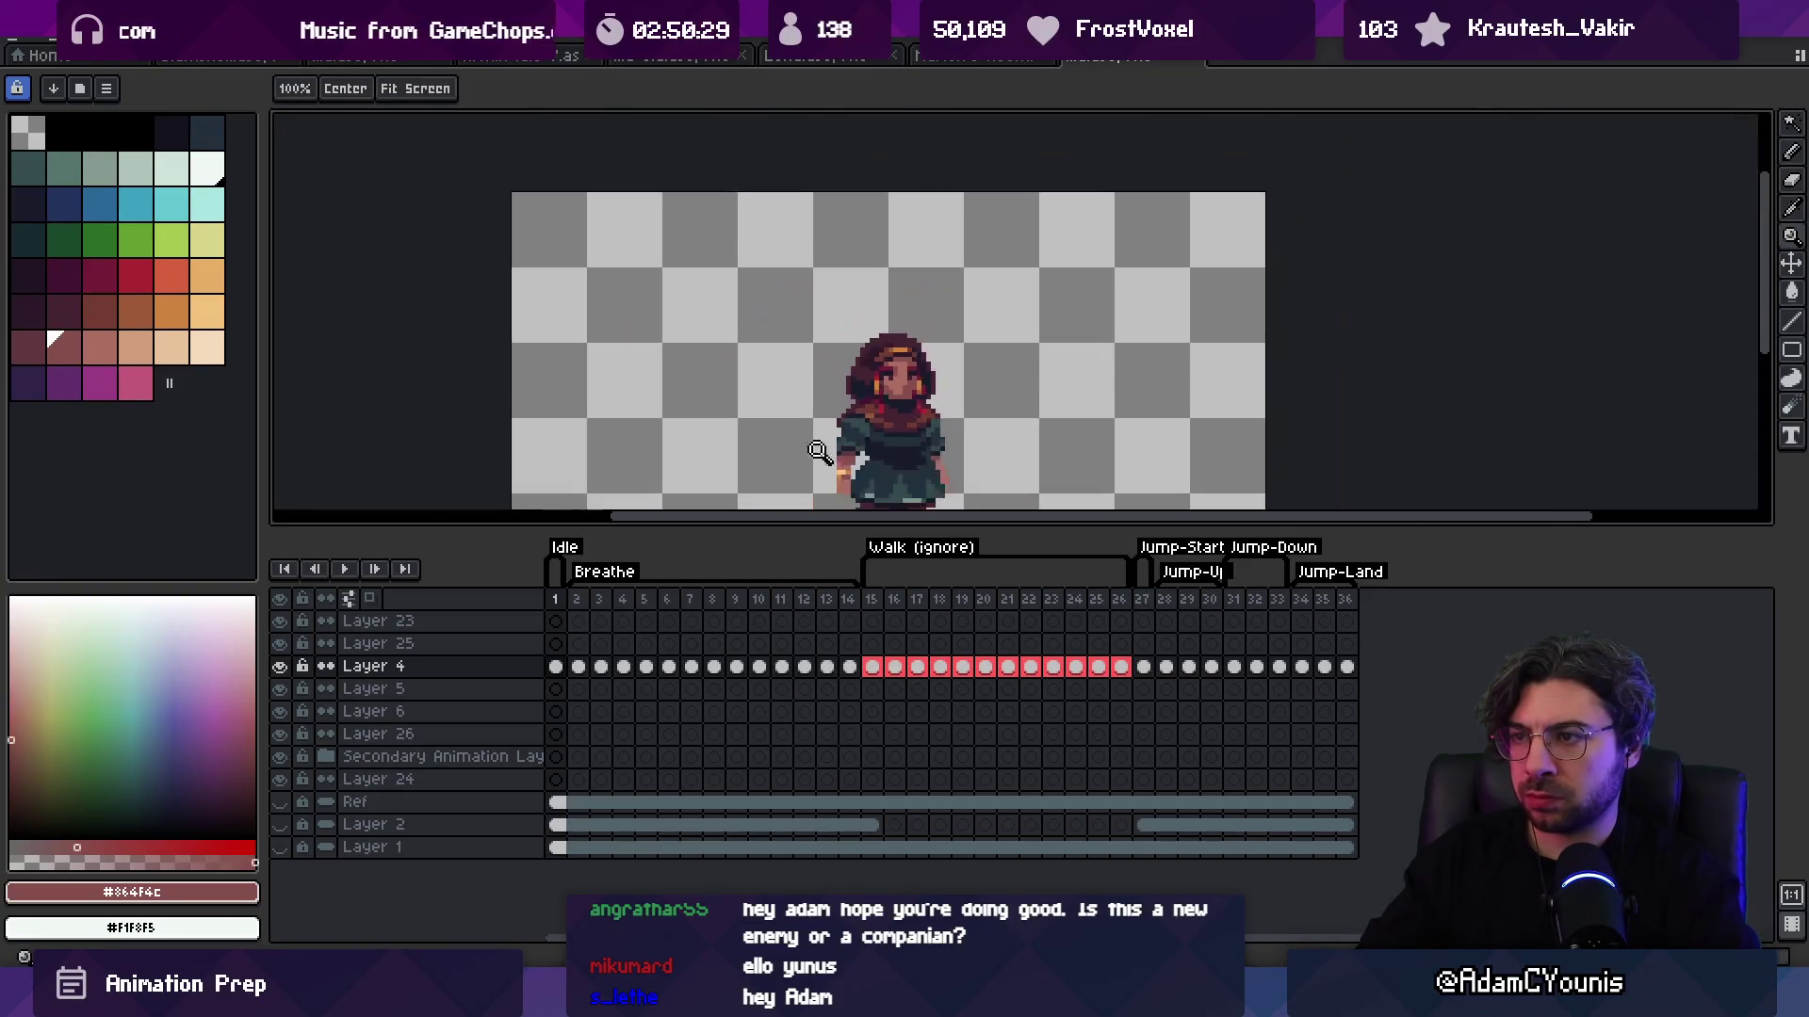
pyautogui.scroll(3, 913, 381)
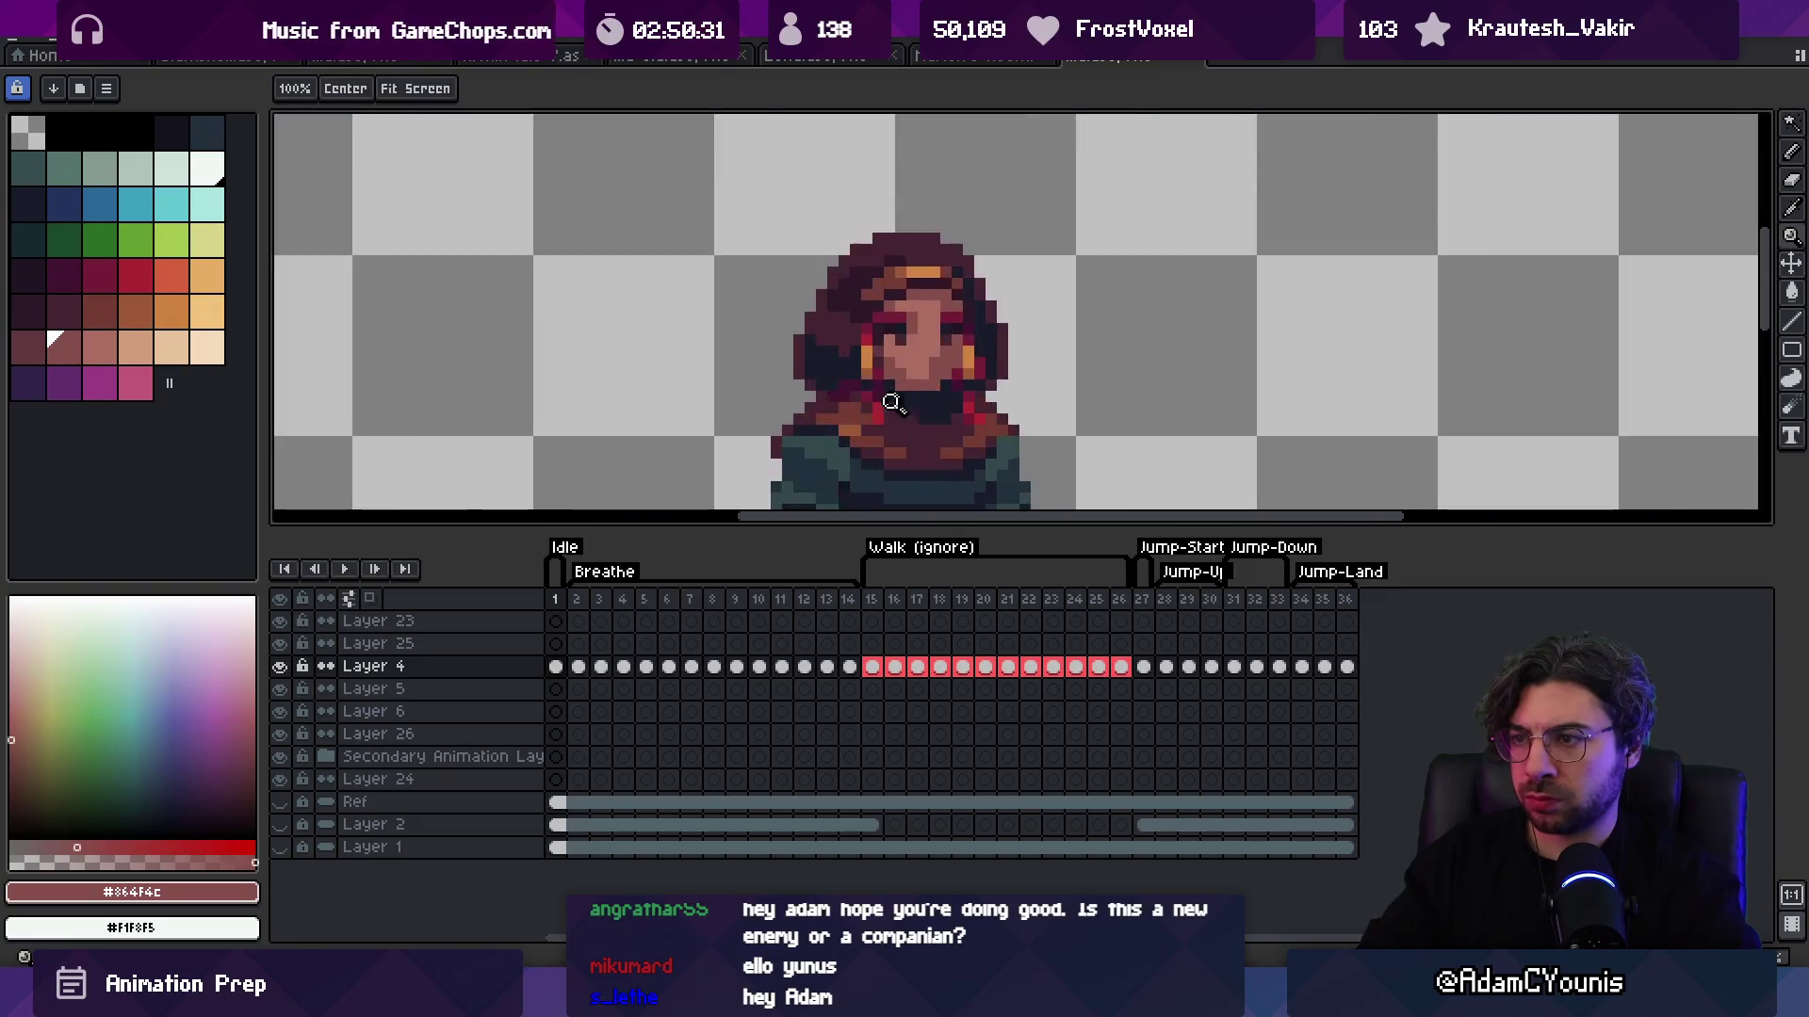
pyautogui.press('i')
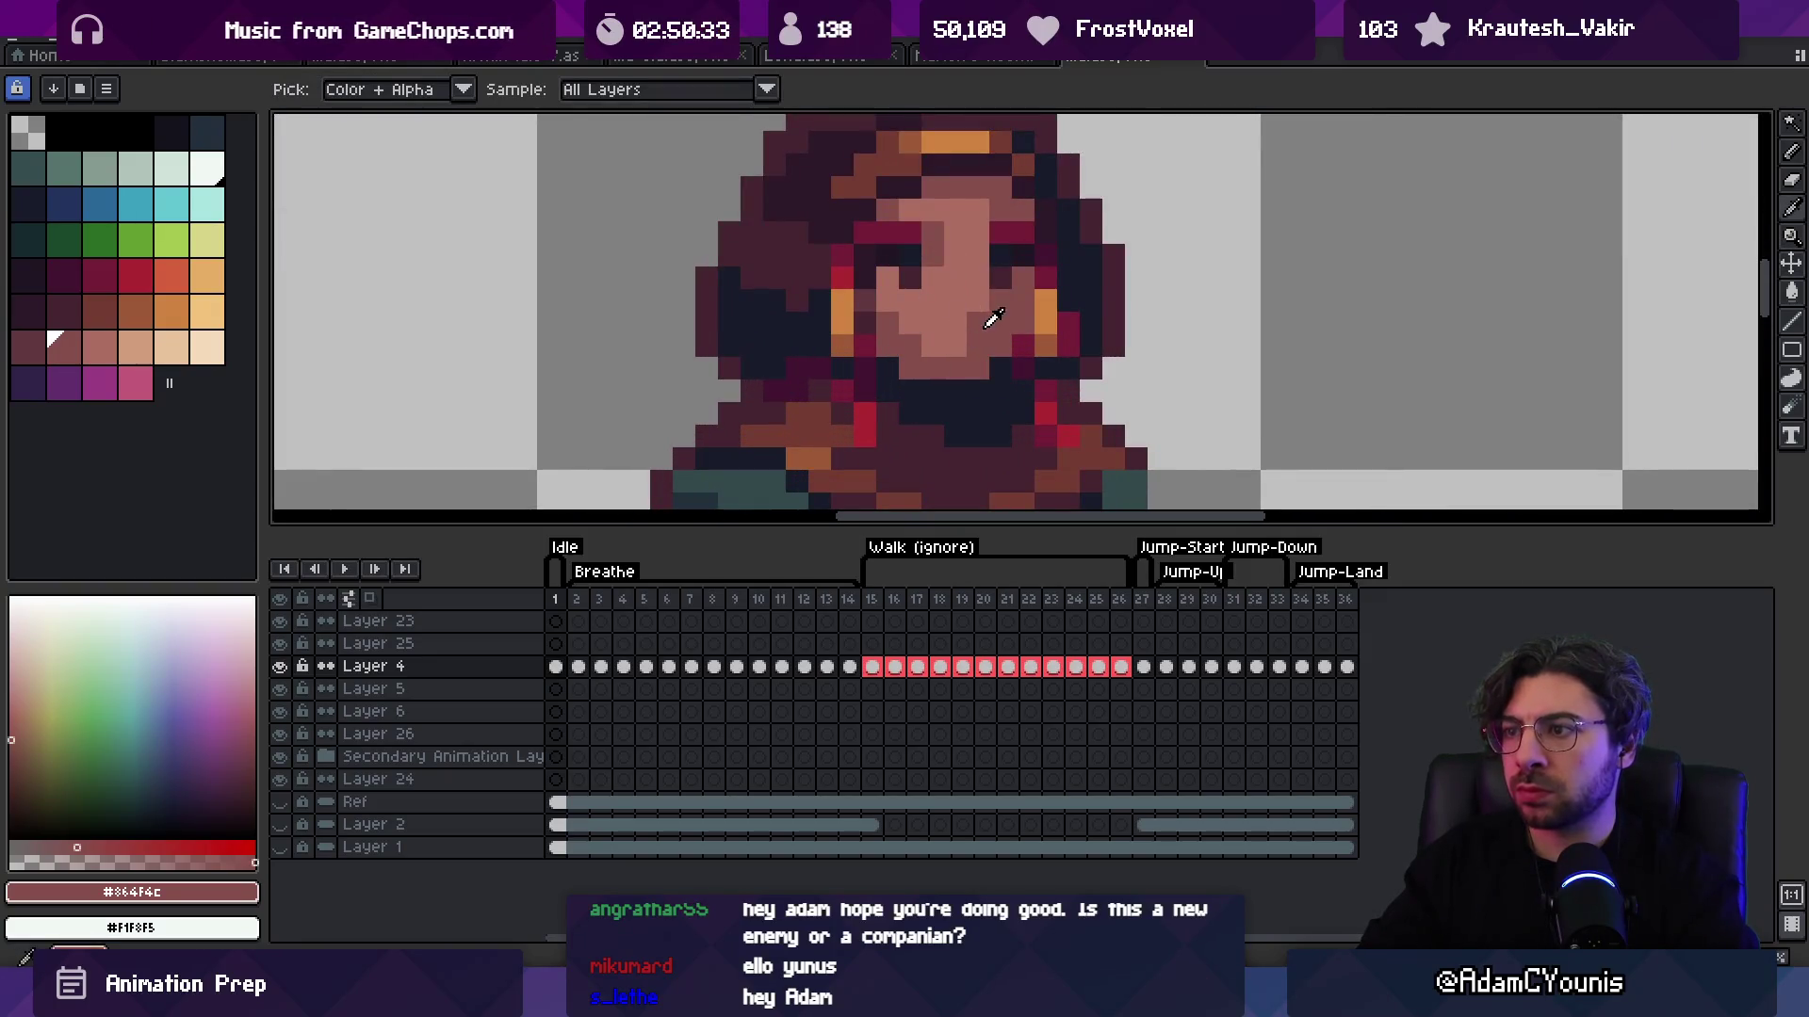
pyautogui.press('z')
pyautogui.press('b')
pyautogui.click(20, 341)
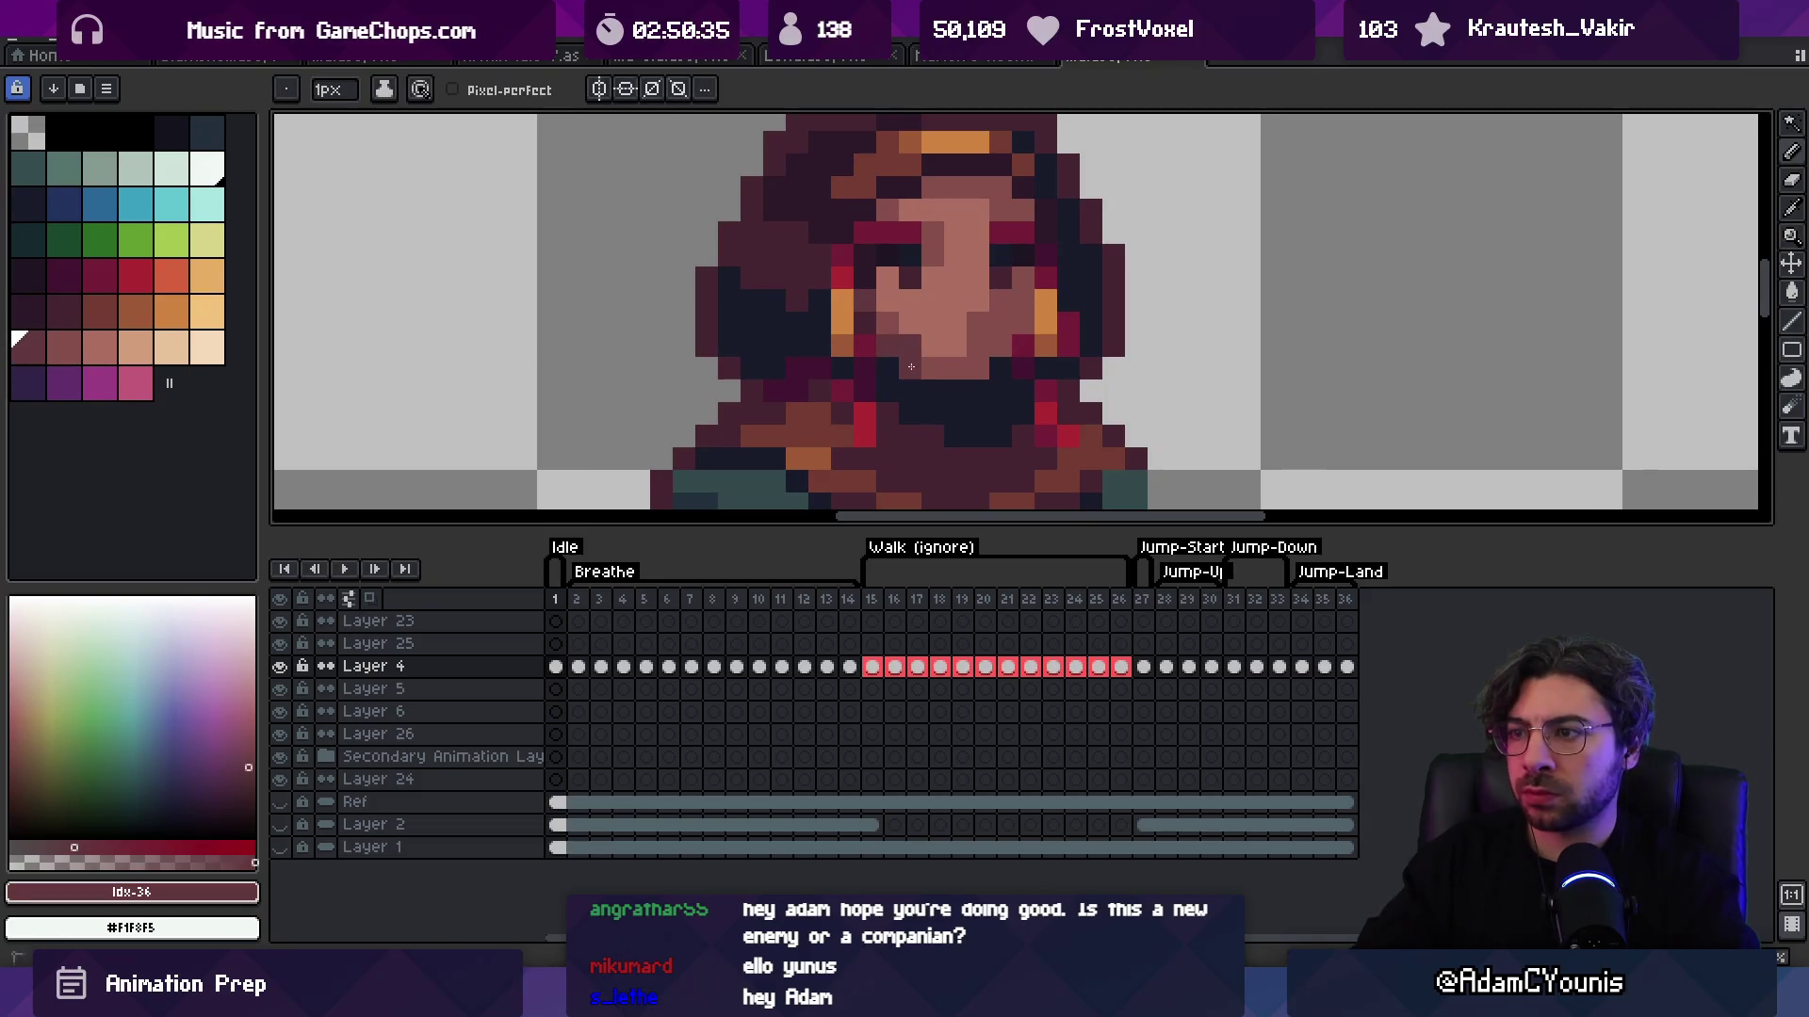
pyautogui.press('z')
pyautogui.scroll(-4, 962, 250)
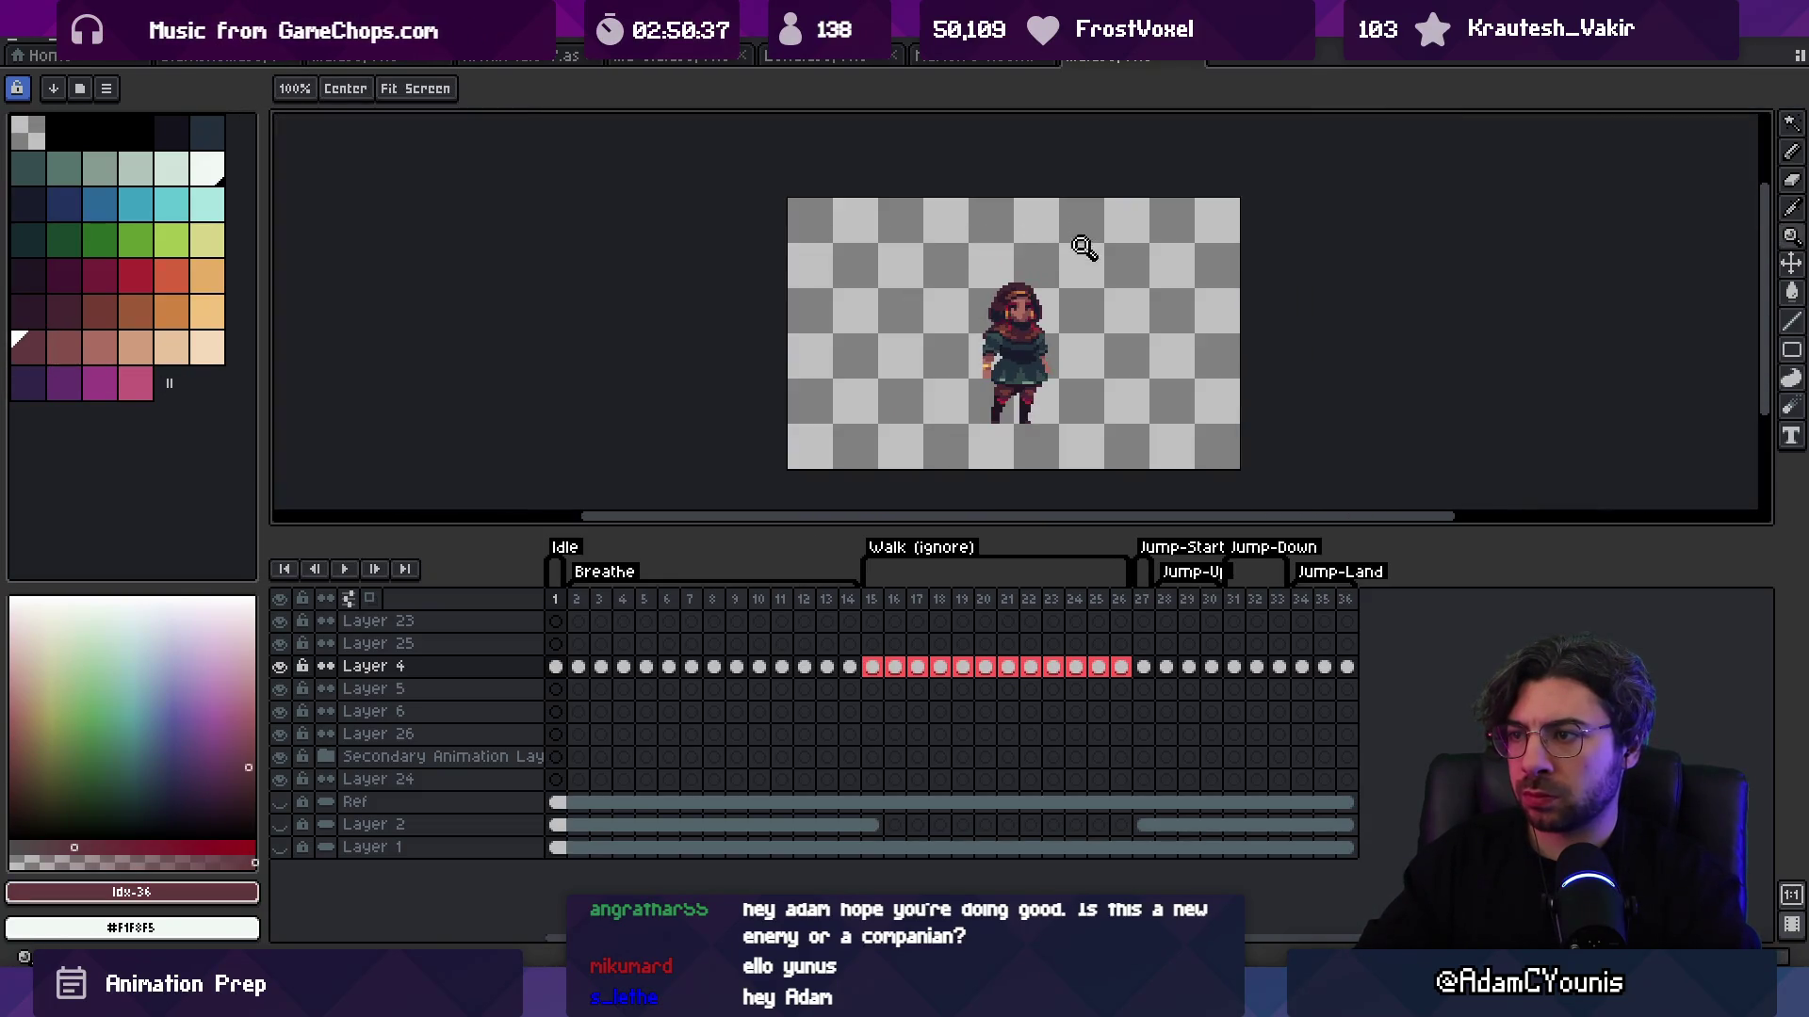
pyautogui.scroll(4, 1054, 305)
# Step: Pick up the dress's dark teal #23313c and zoom closer on the legs
pyautogui.press('b')
pyautogui.press('i')
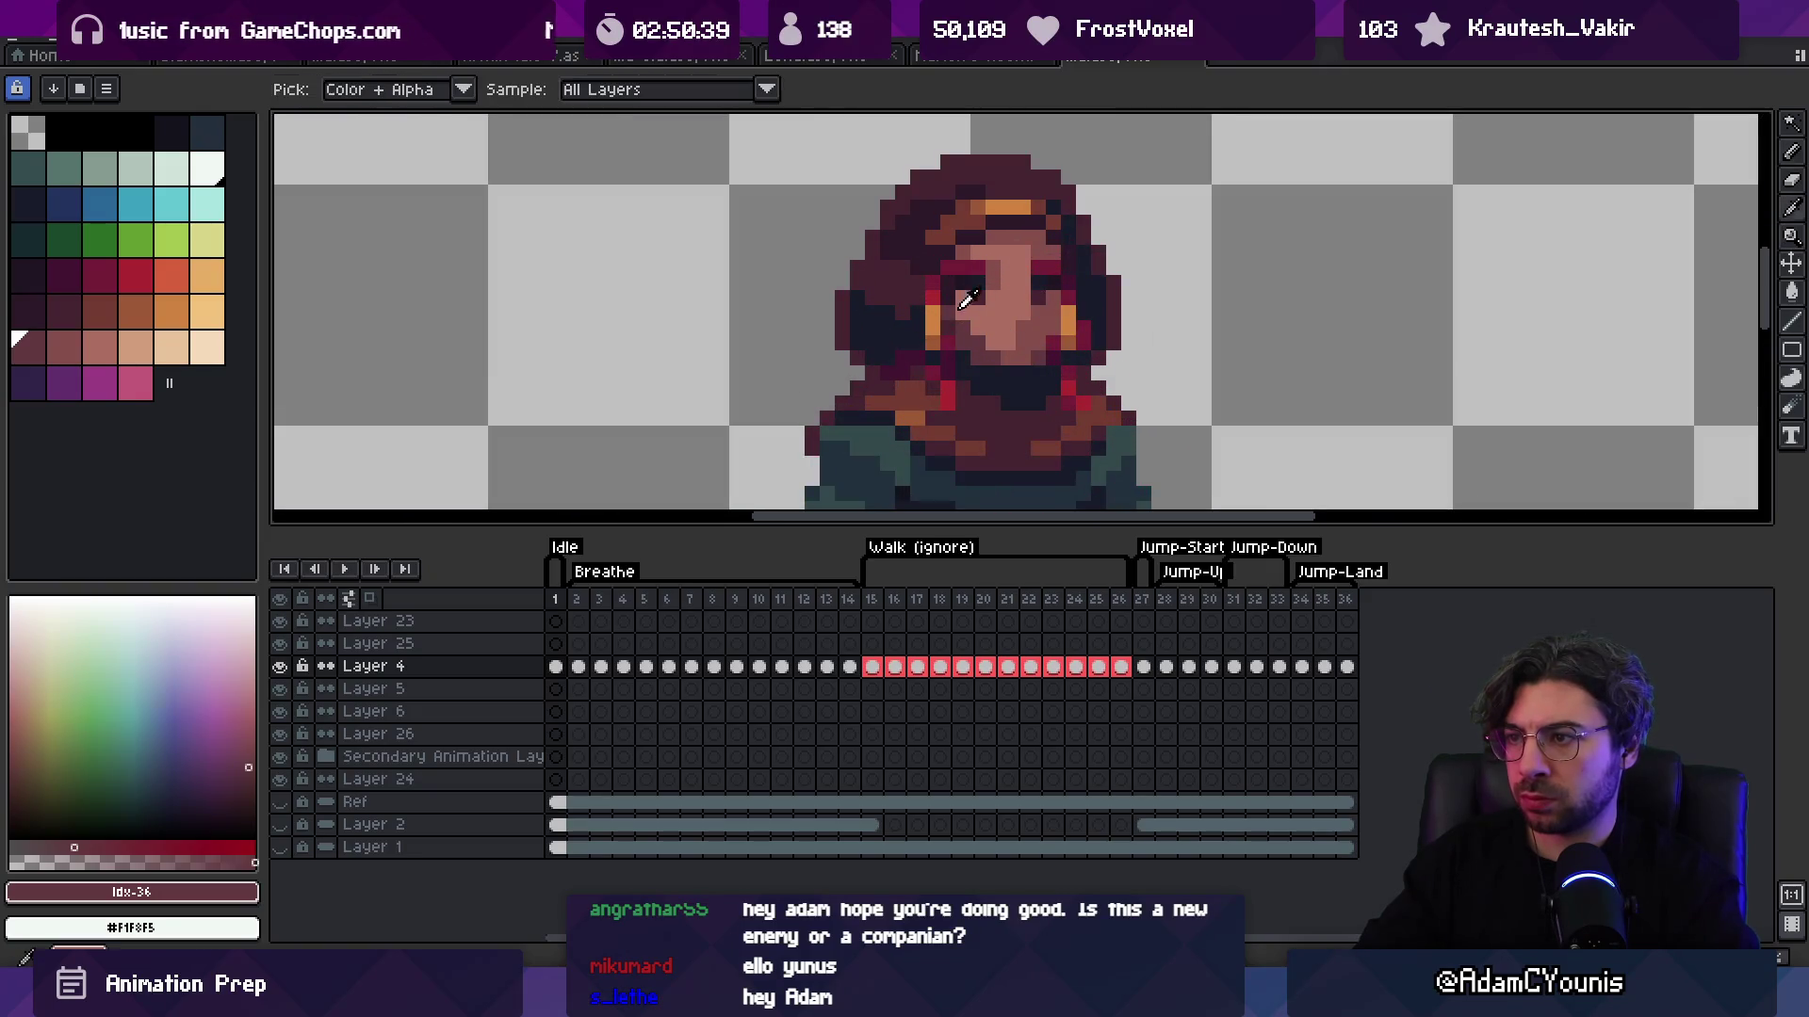
pyautogui.press('z')
pyautogui.scroll(2, 979, 287)
pyautogui.press('i')
pyautogui.press('z')
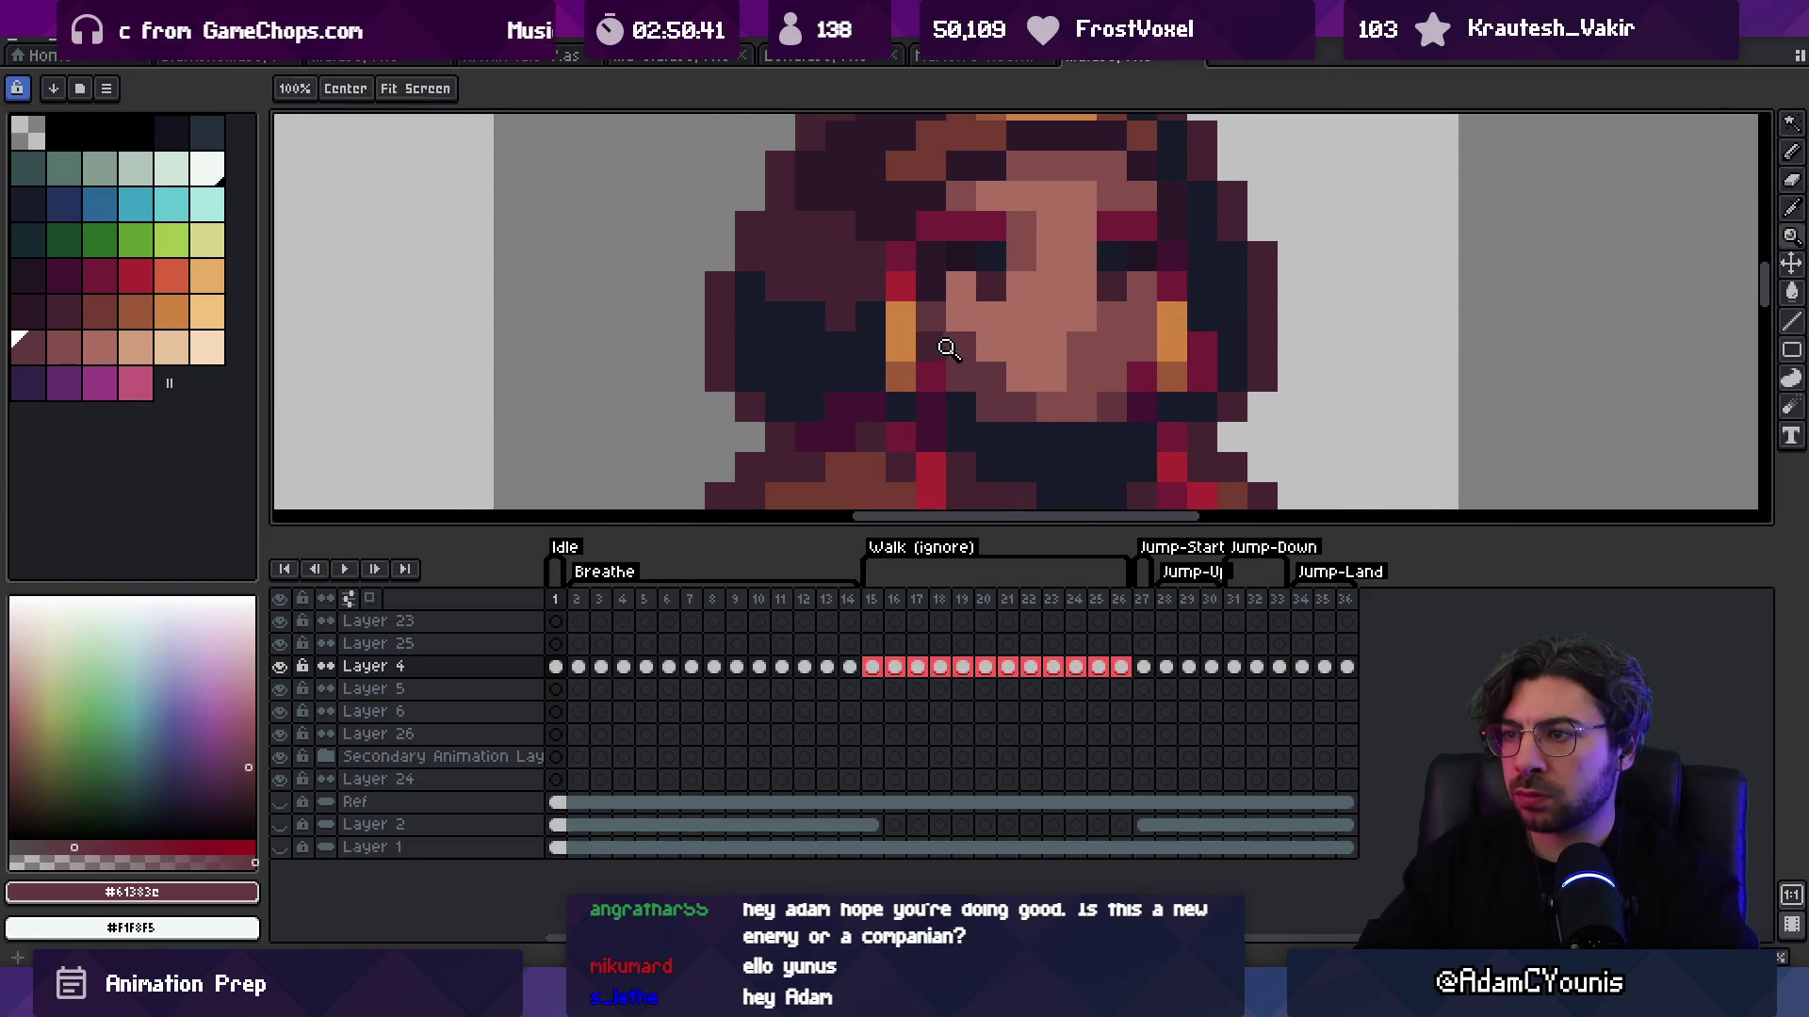
pyautogui.scroll(-4, 983, 344)
pyautogui.scroll(2, 1031, 358)
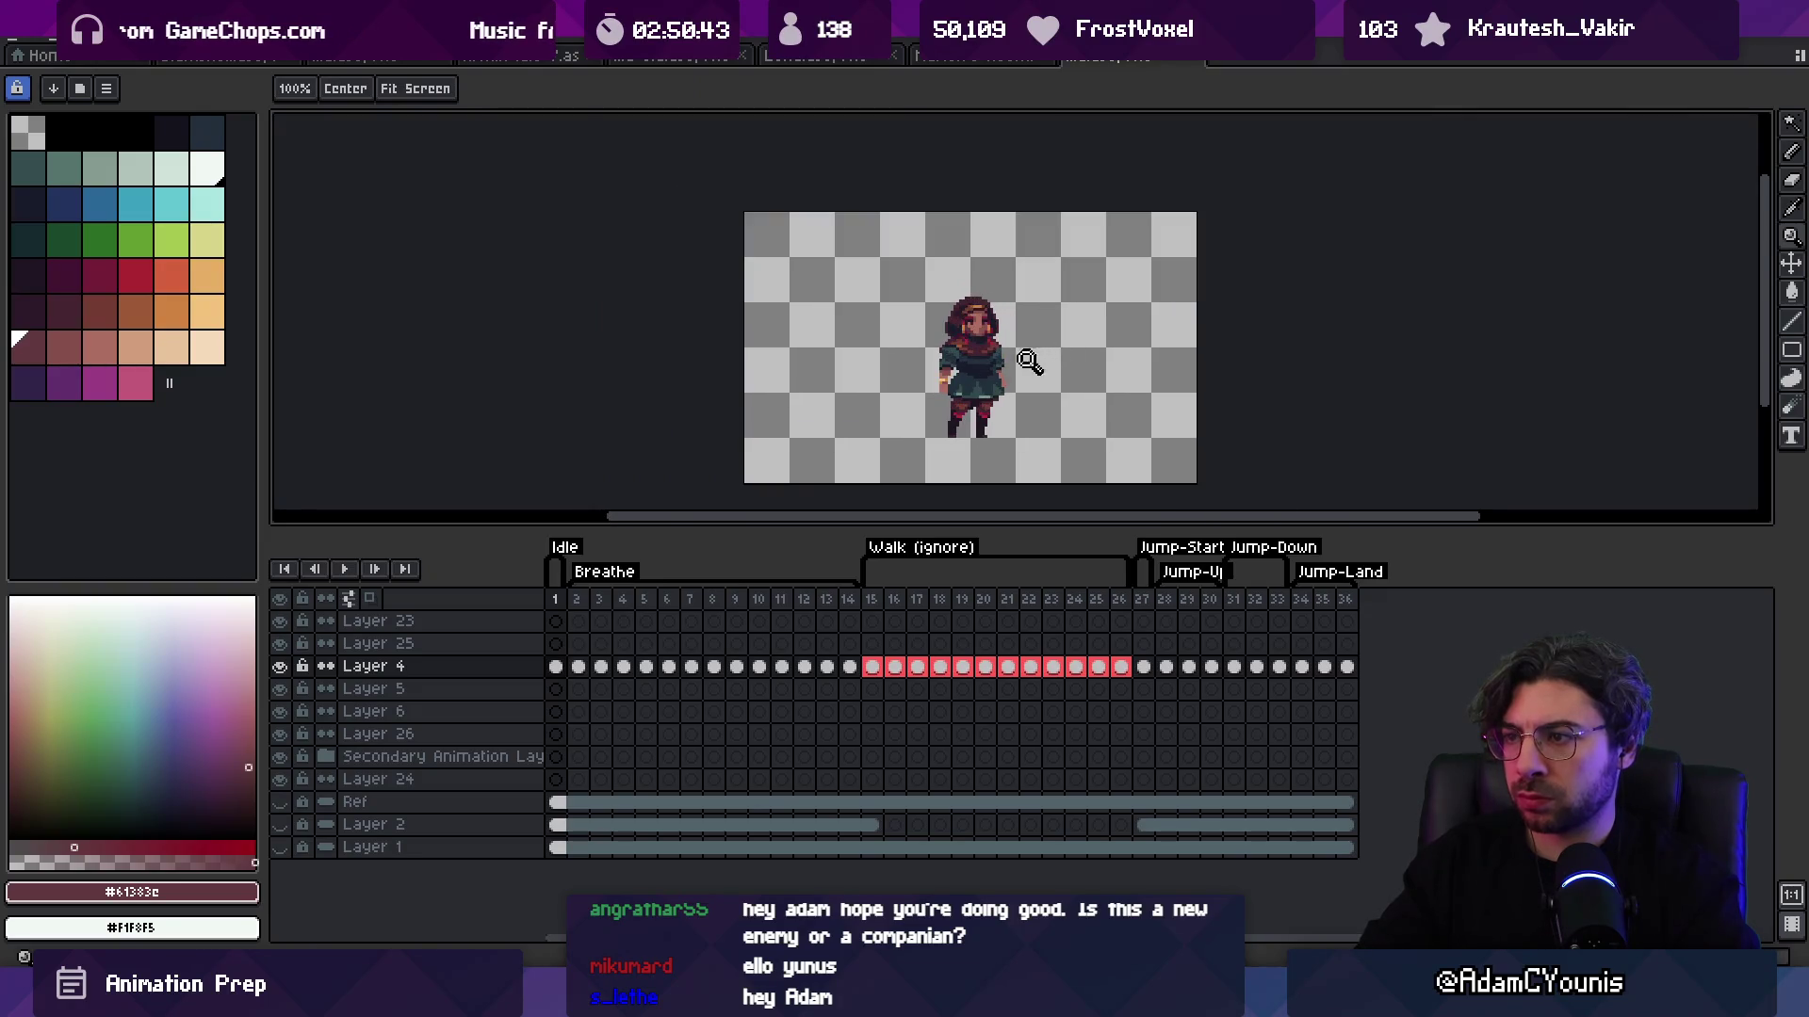
pyautogui.scroll(1, 994, 371)
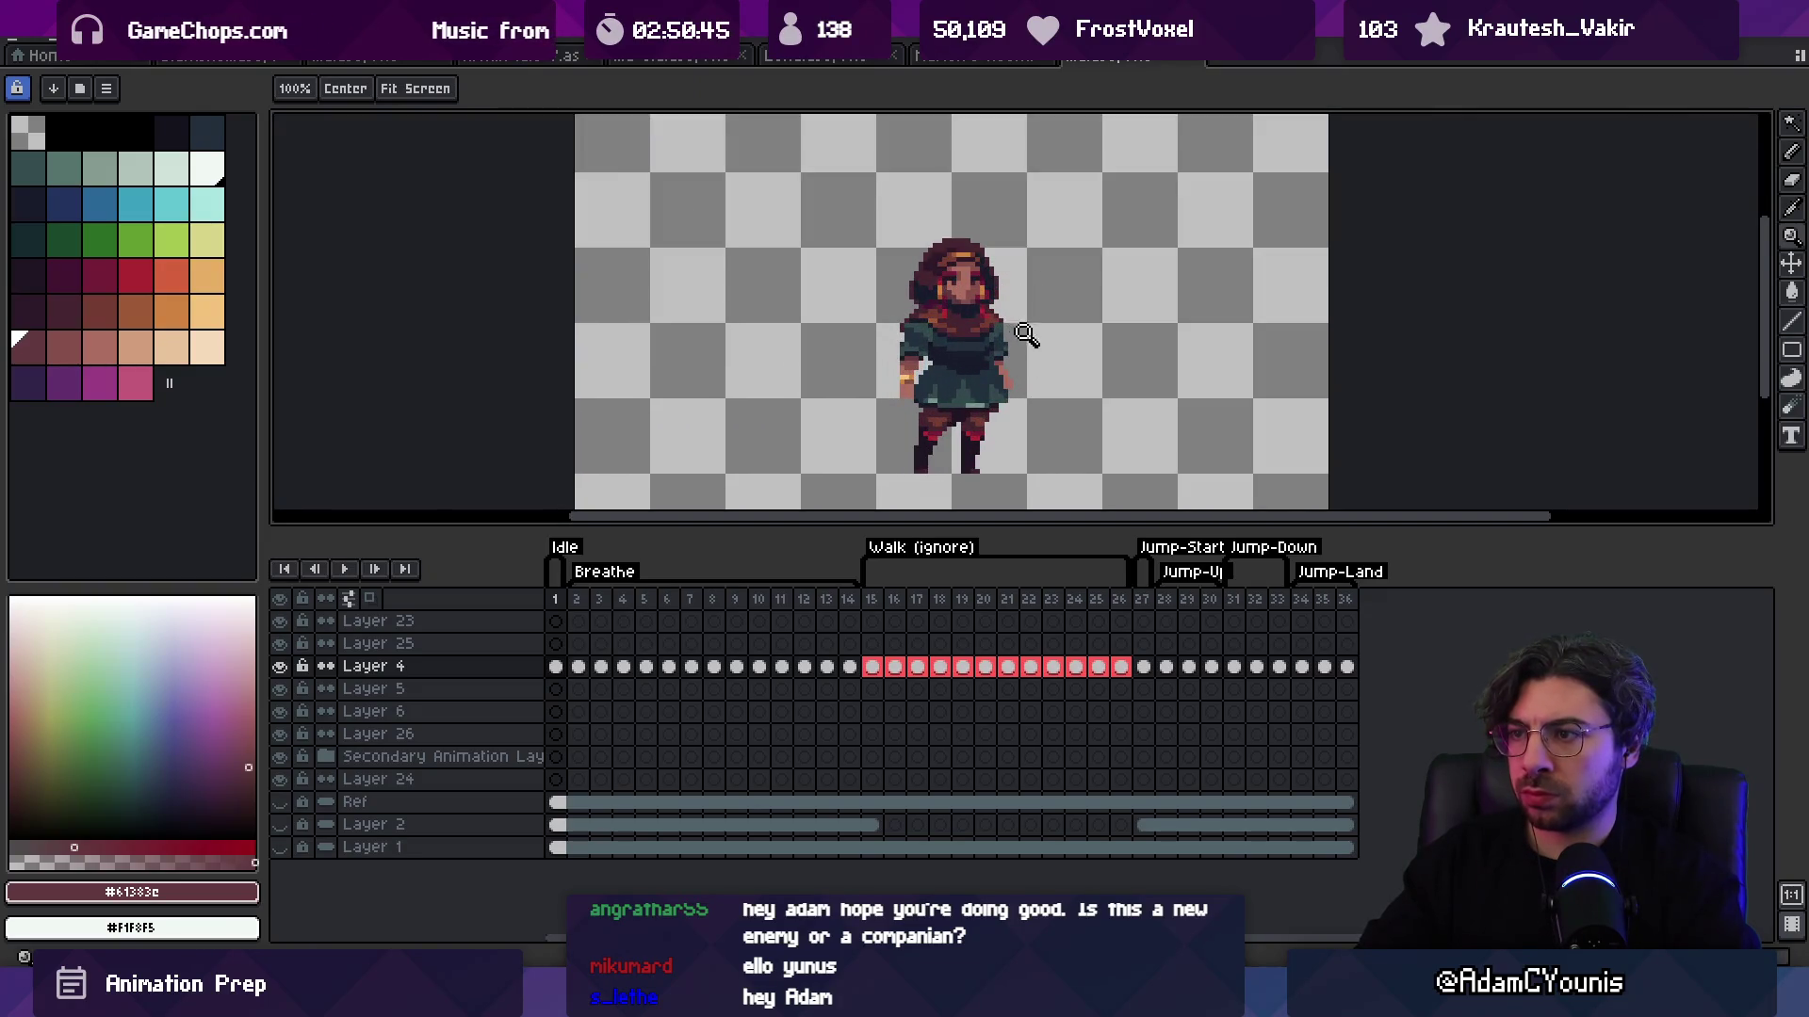
pyautogui.scroll(3, 942, 374)
pyautogui.press('b')
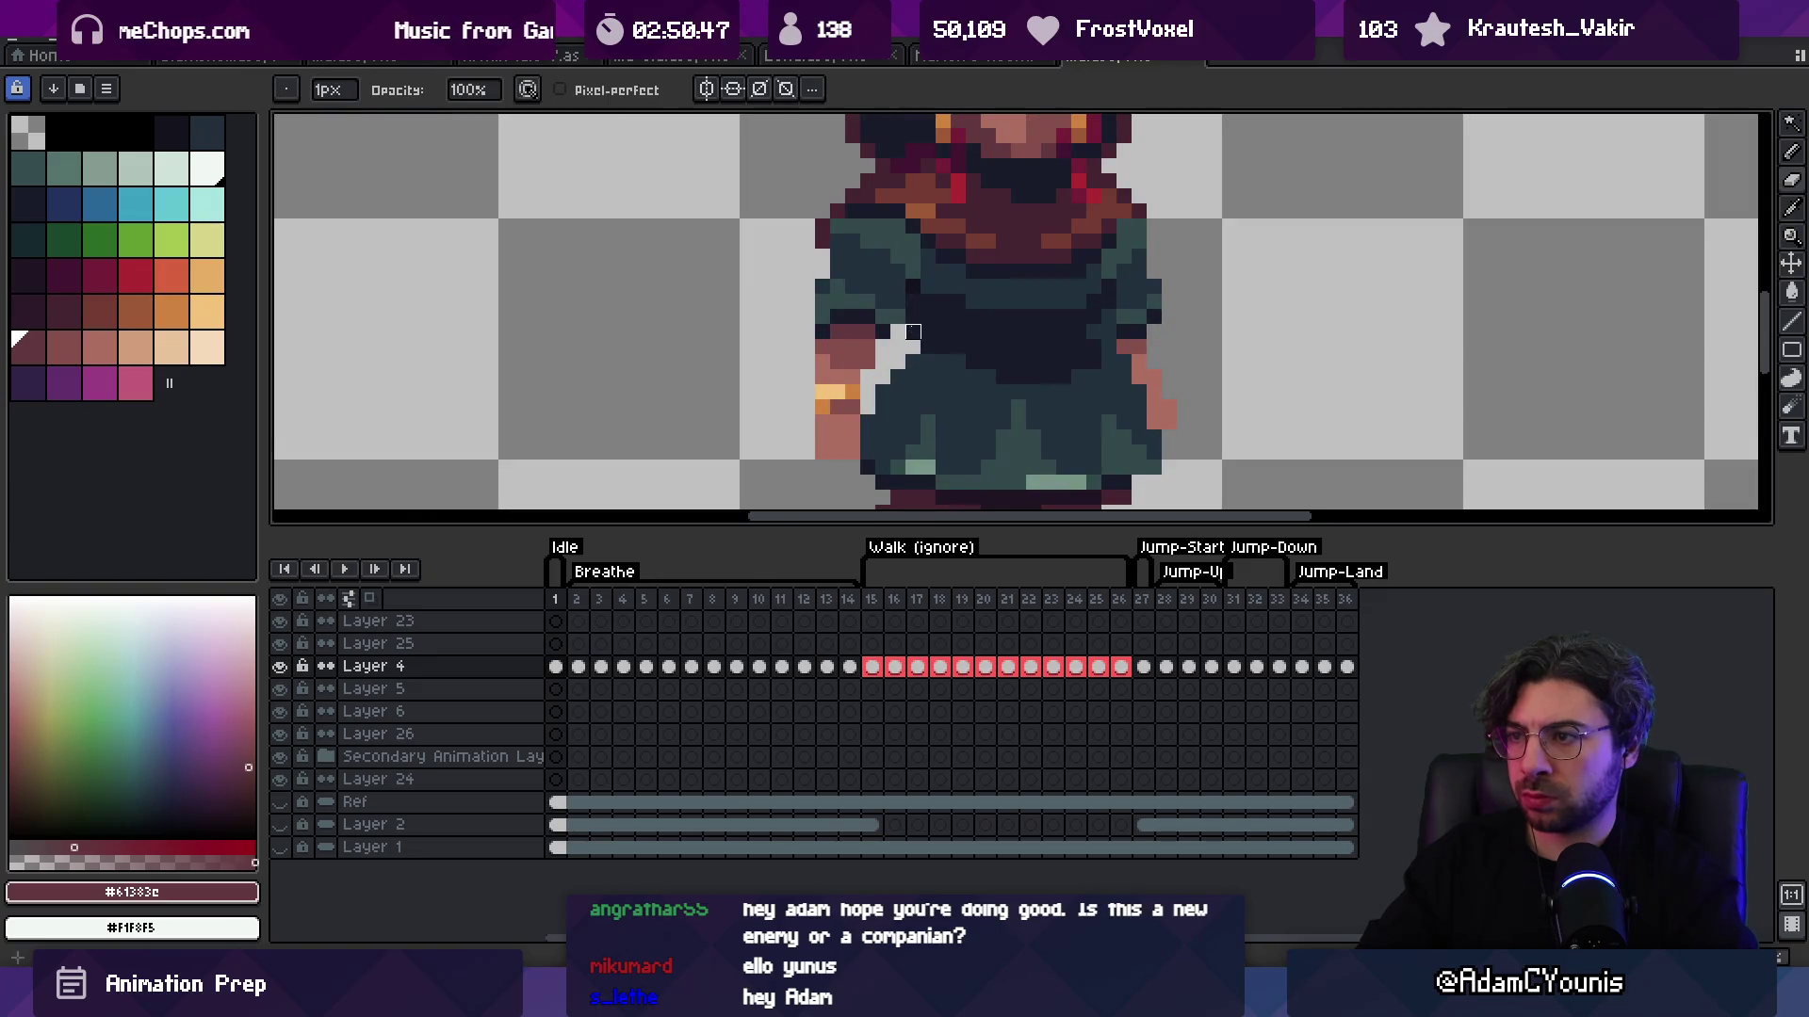
pyautogui.keyDown('alt'); pyautogui.click(903, 357); pyautogui.keyUp('alt')
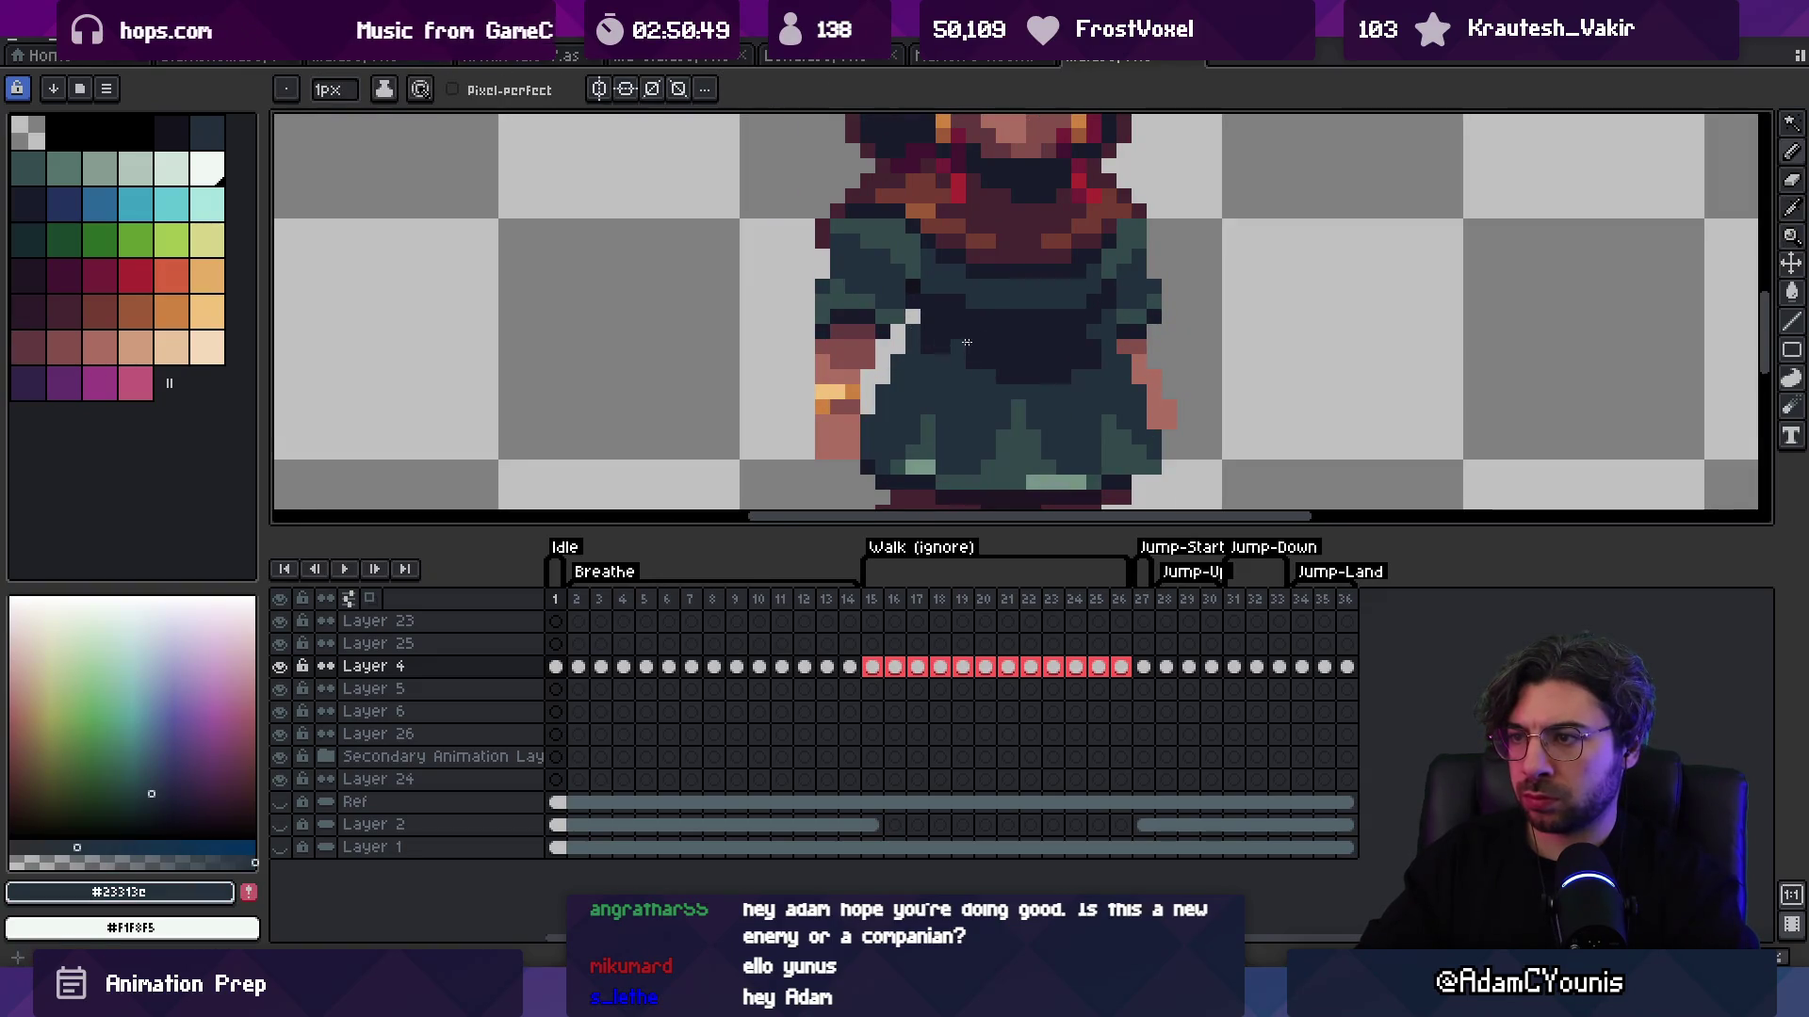
pyautogui.press('z')
pyautogui.scroll(-6, 966, 342)
pyautogui.scroll(4, 1046, 358)
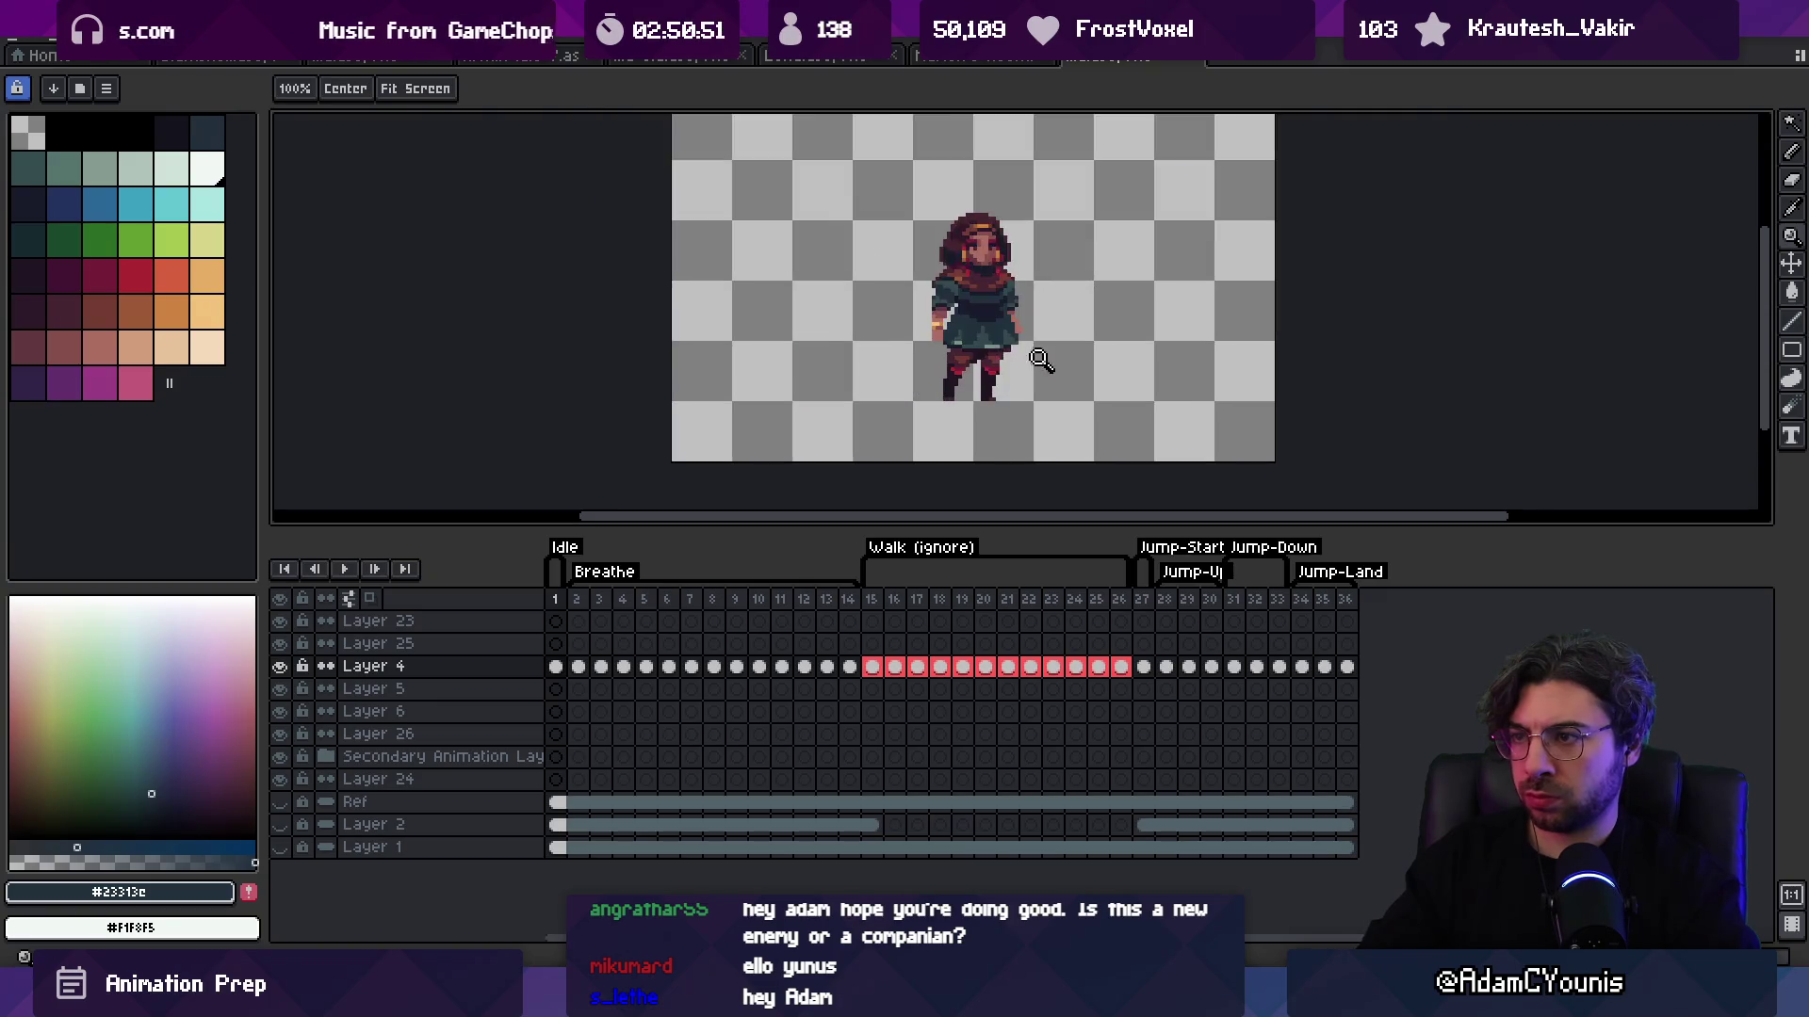
pyautogui.scroll(1, 1011, 399)
# Step: Lasso-select the lower right leg, nudge it one pixel right, and deselect
pyautogui.press('q')
pyautogui.moveTo(1011, 398); pyautogui.dragTo(973, 424)
pyautogui.press('Right')
pyautogui.hotkey('ctrl', 'd')
pyautogui.scroll(-5, 926, 322)
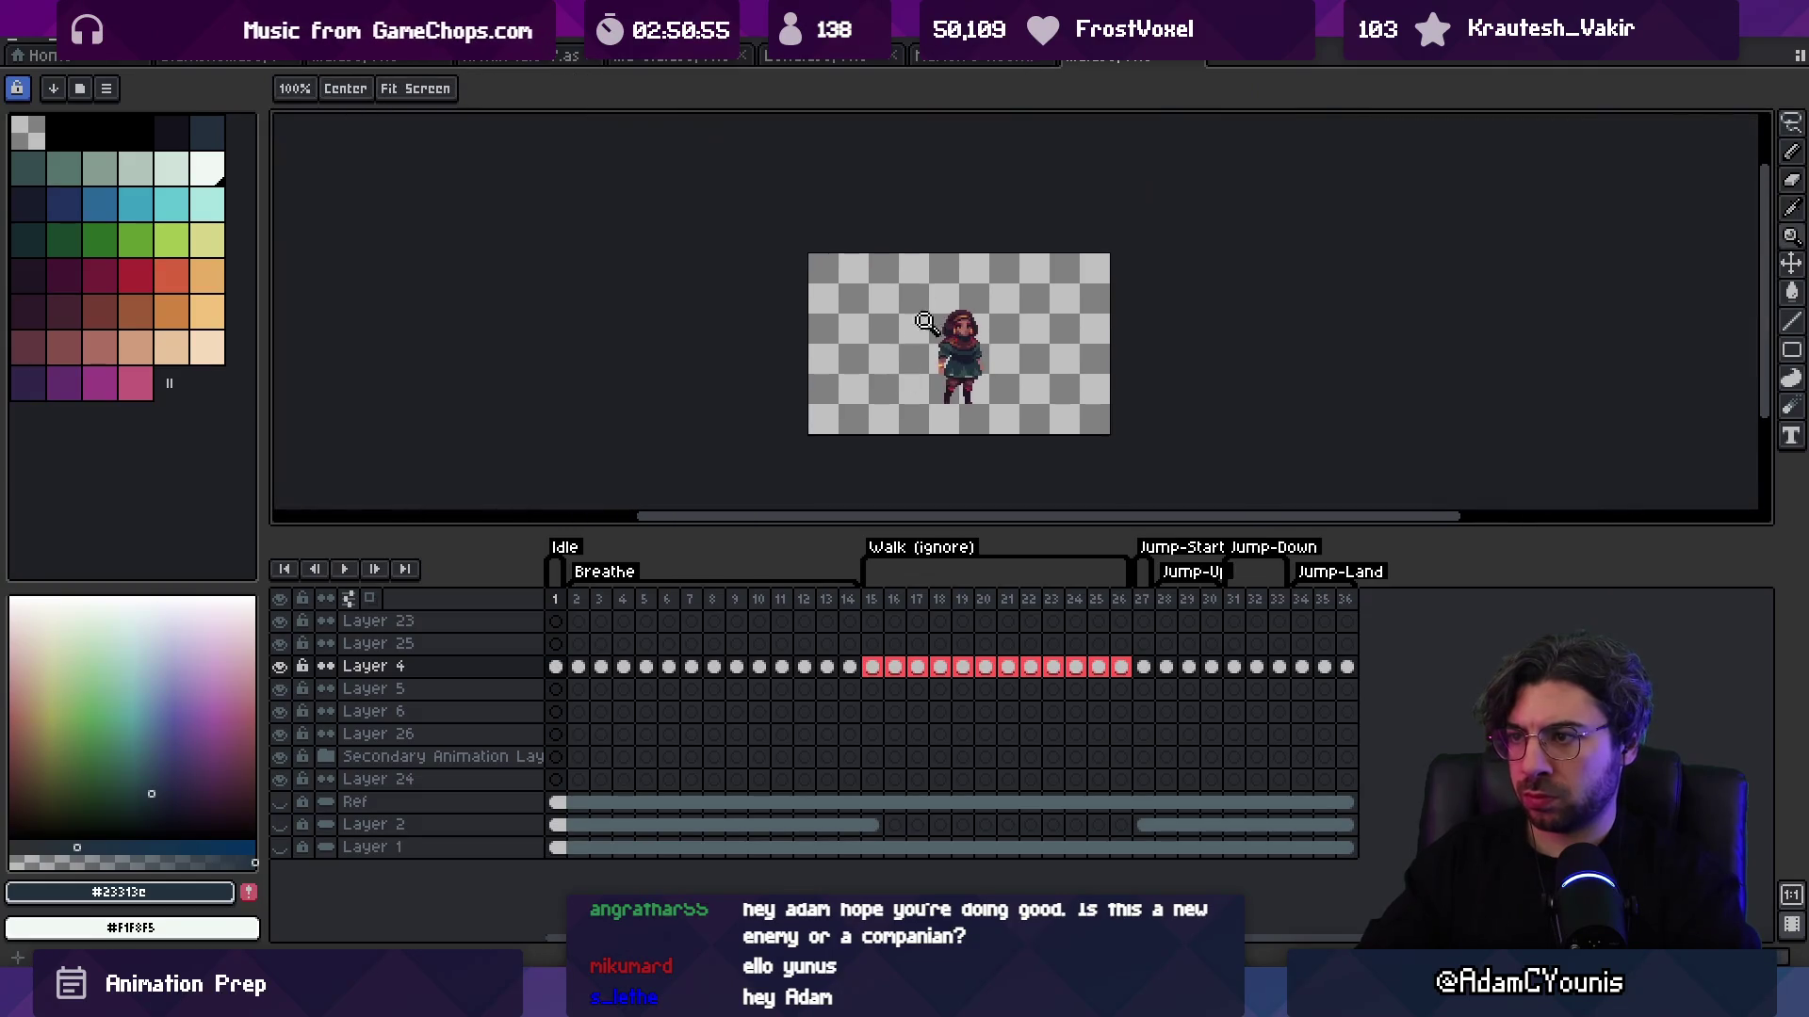
pyautogui.scroll(2, 1022, 339)
pyautogui.scroll(2, 1022, 335)
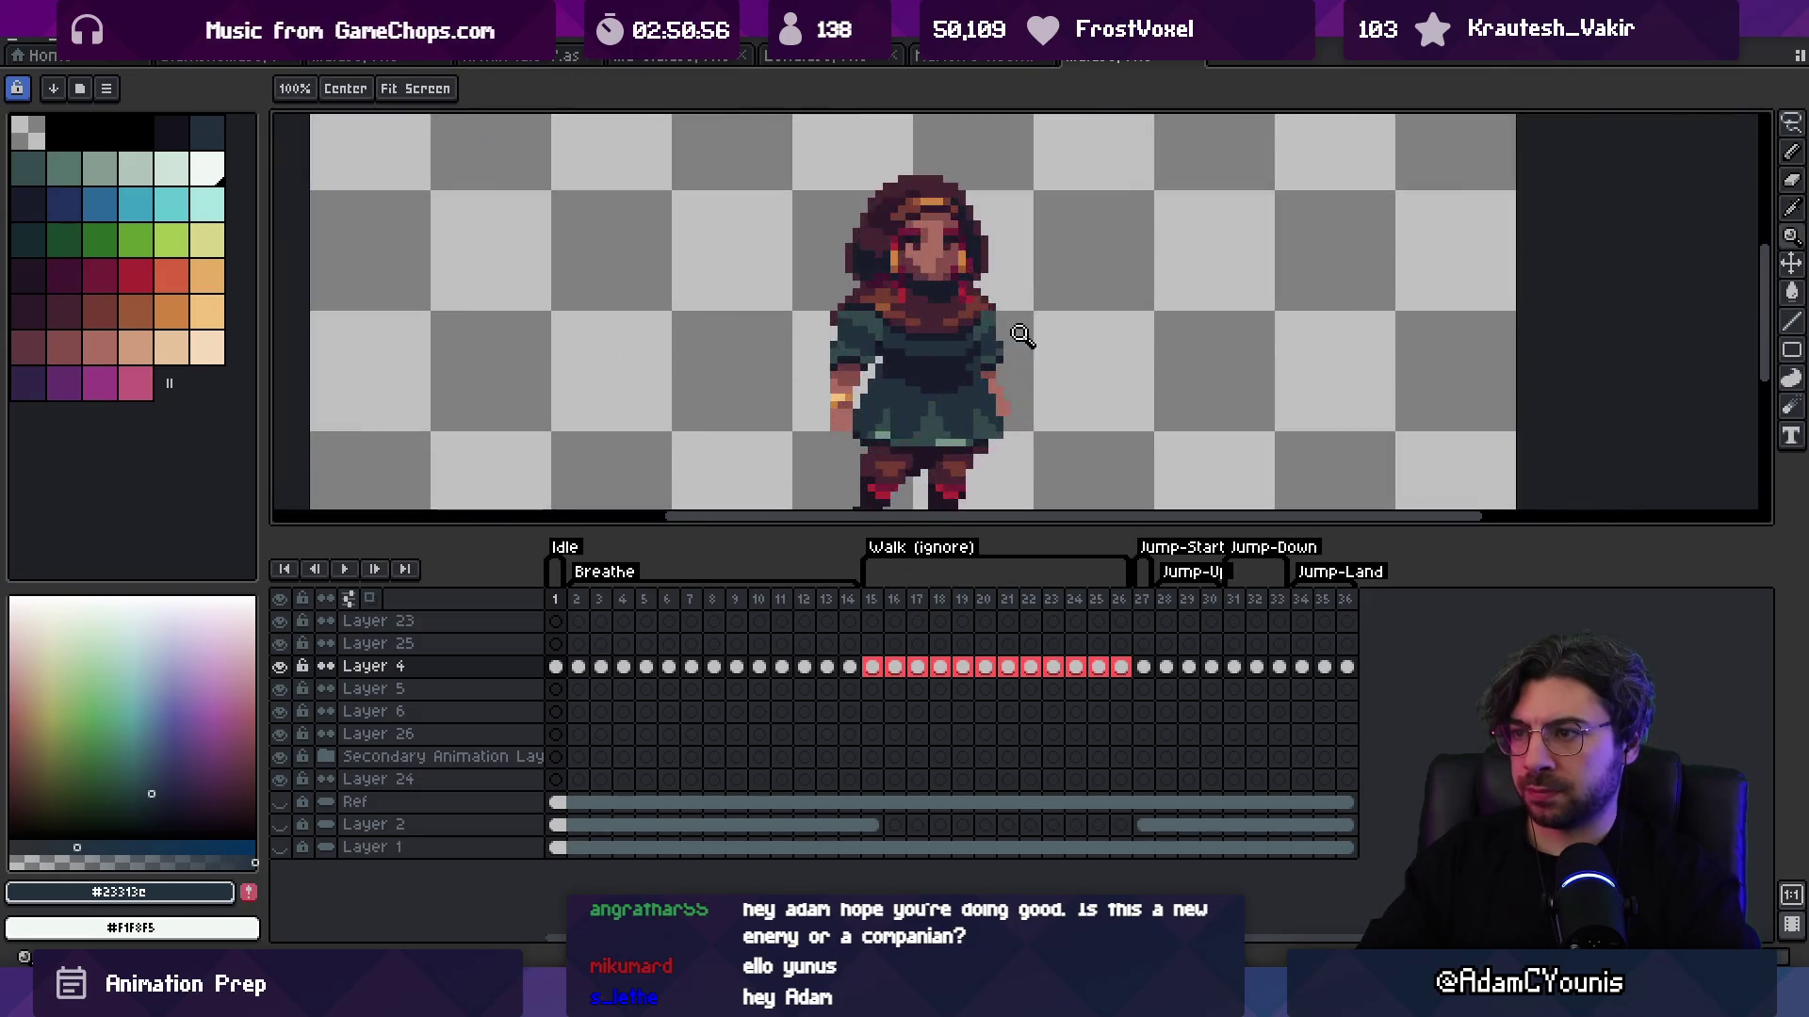
pyautogui.scroll(1, 854, 365)
# Step: Pick up the dark navy #191c2c and pan the view left
pyautogui.press('b')
pyautogui.keyDown('alt'); pyautogui.click(853, 358); pyautogui.keyUp('alt')
pyautogui.press('z')
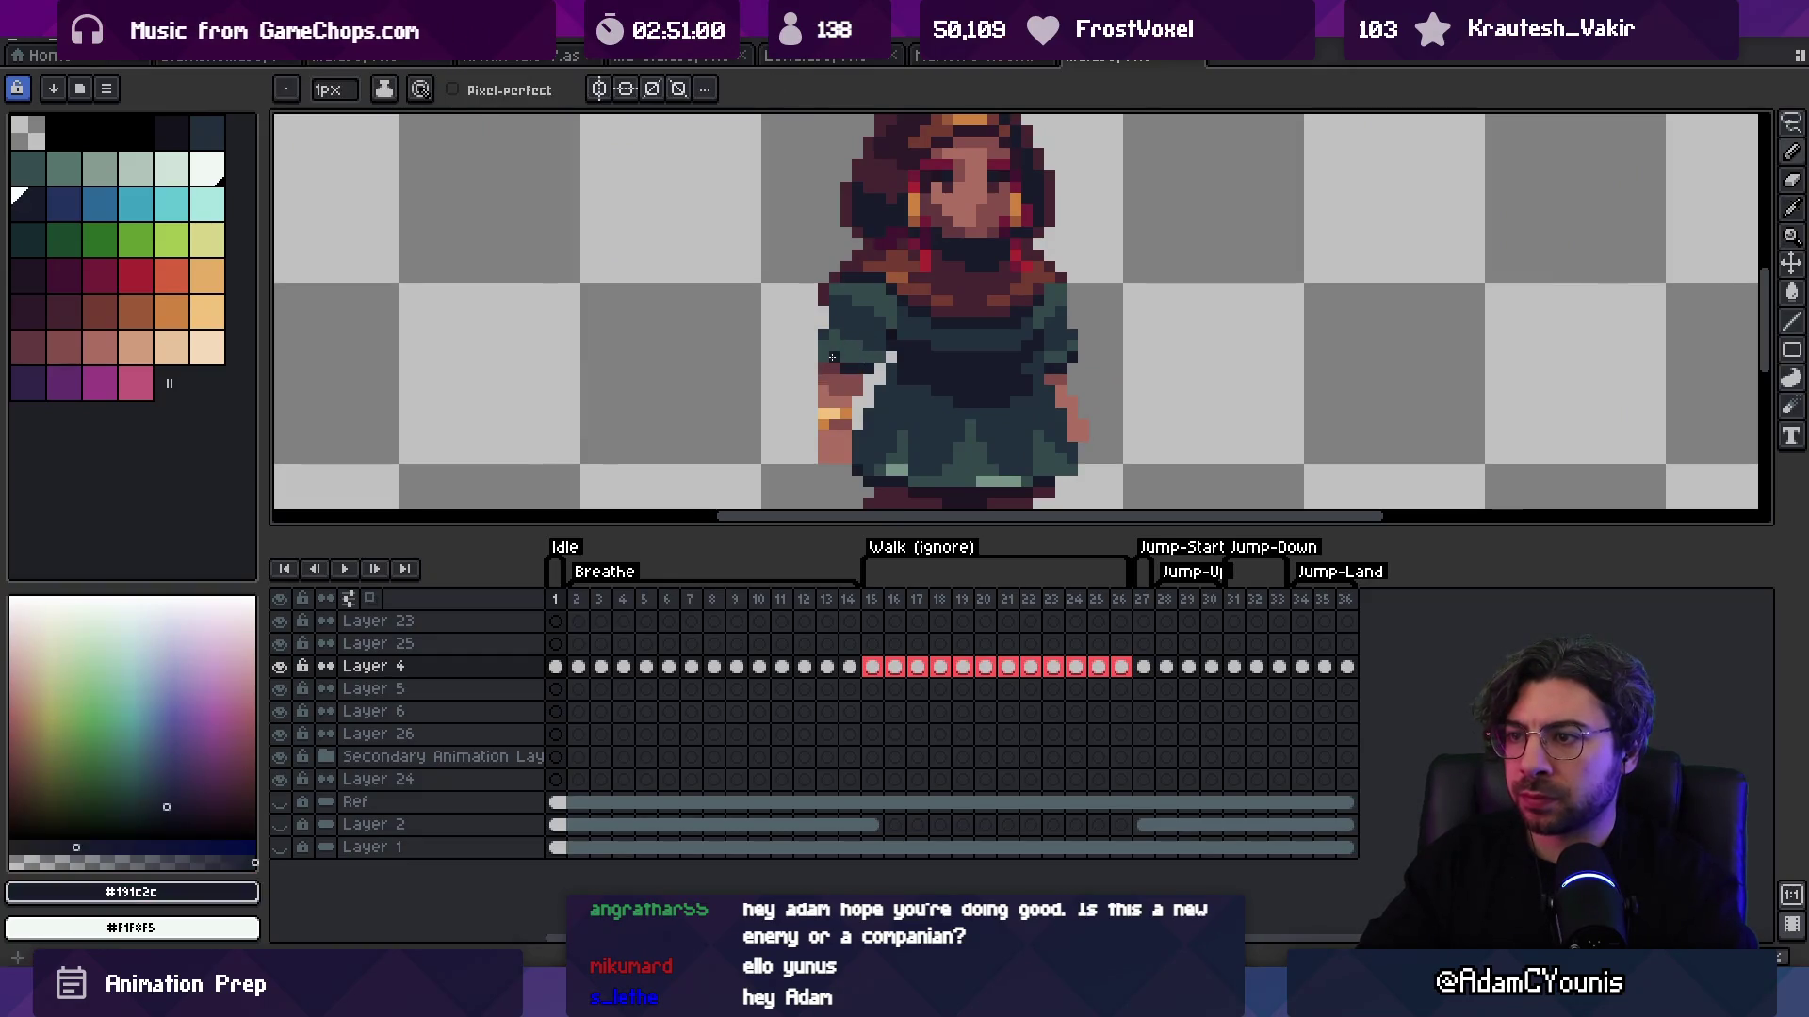
pyautogui.scroll(-4, 900, 255)
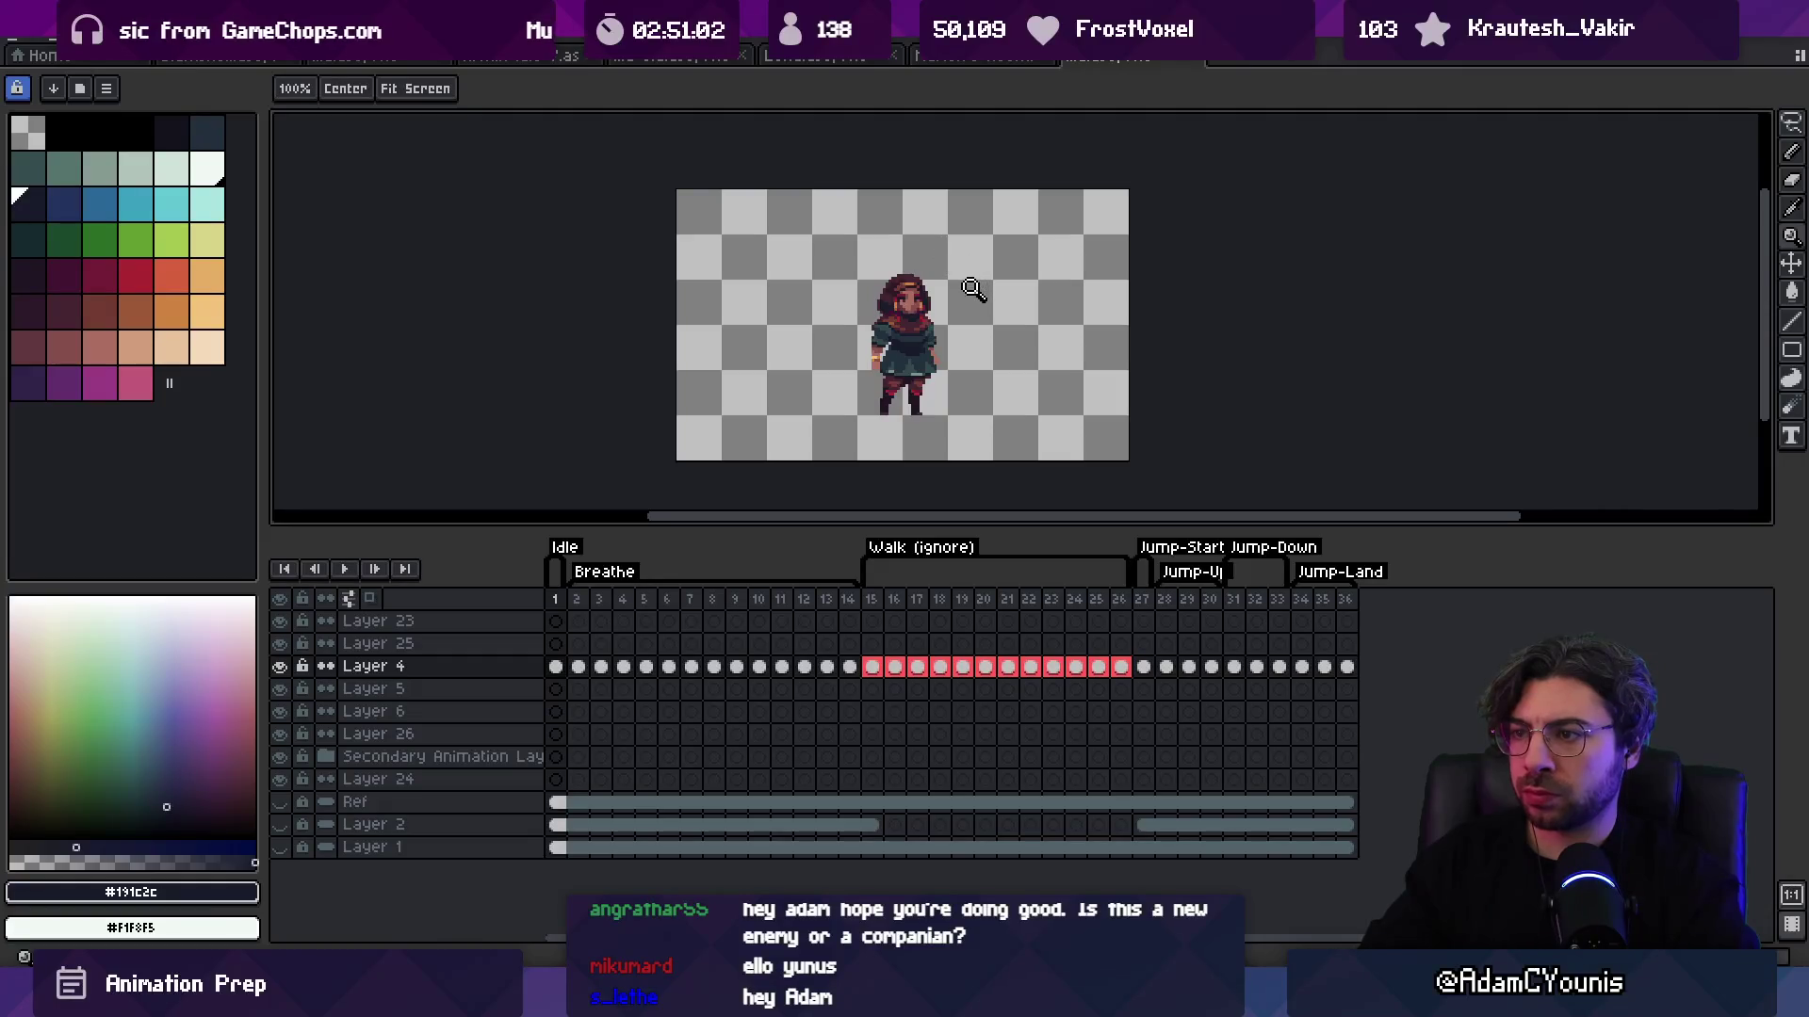
pyautogui.scroll(3, 973, 289)
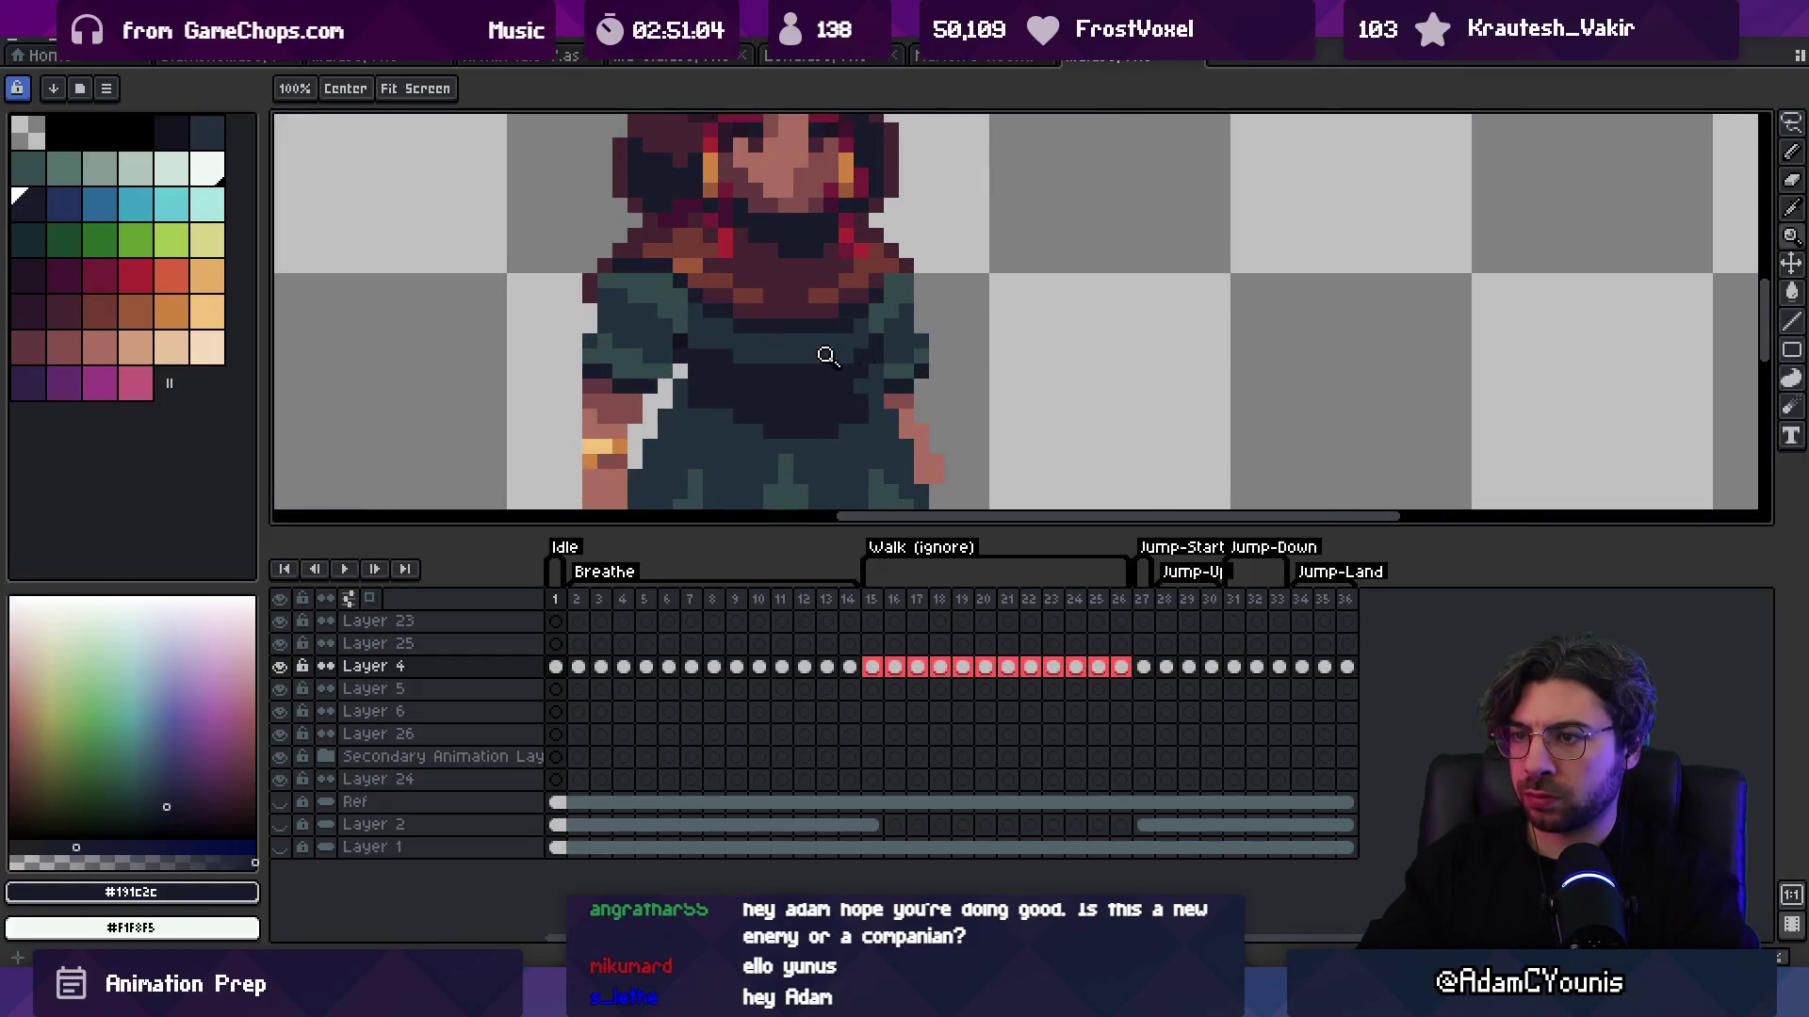
pyautogui.hscroll(-1, 701, 396)
# Step: Select and clear a band across the midsection, then pick up the dress teal #33494c
pyautogui.press('m')
pyautogui.moveTo(567, 456); pyautogui.dragTo(953, 384)
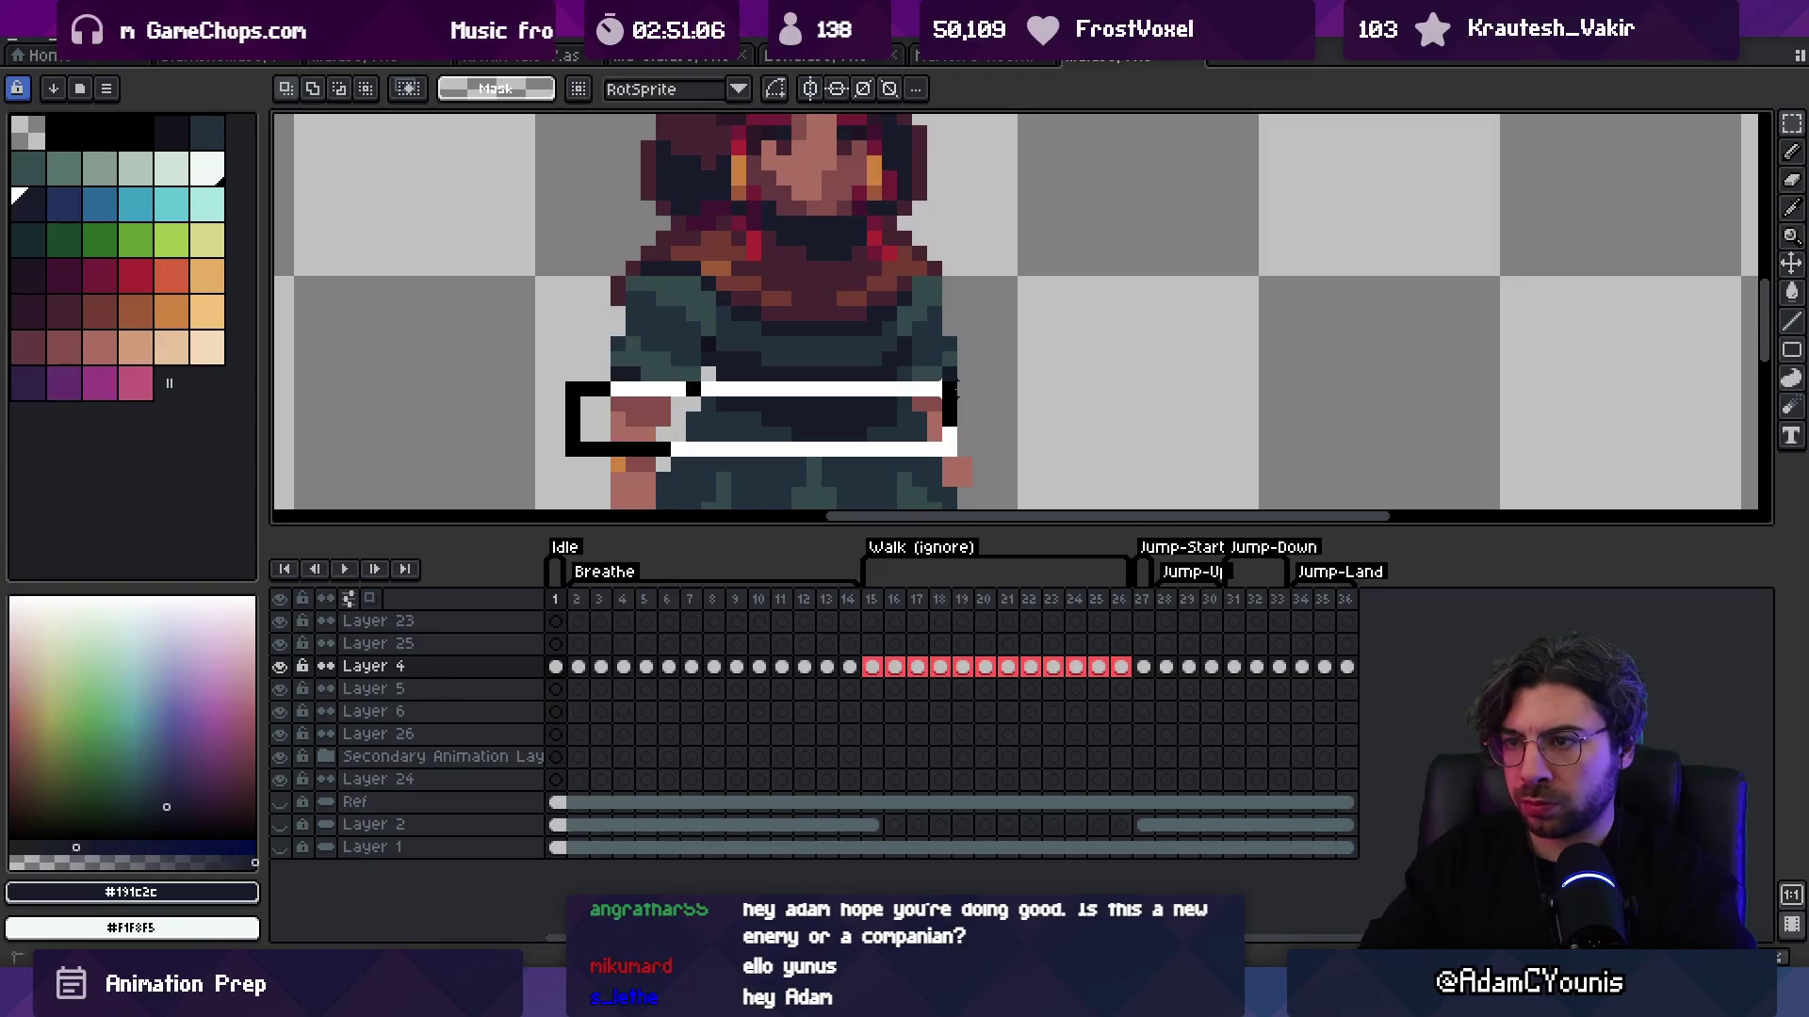
pyautogui.hotkey('ctrl', 'd')
pyautogui.hotkey('alt', 'space')
pyautogui.press('Escape')
pyautogui.click(629, 372)
# Step: Repaint the stray navy torso pixel with dark teal #23313c
pyautogui.press('z')
pyautogui.scroll(-3, 692, 304)
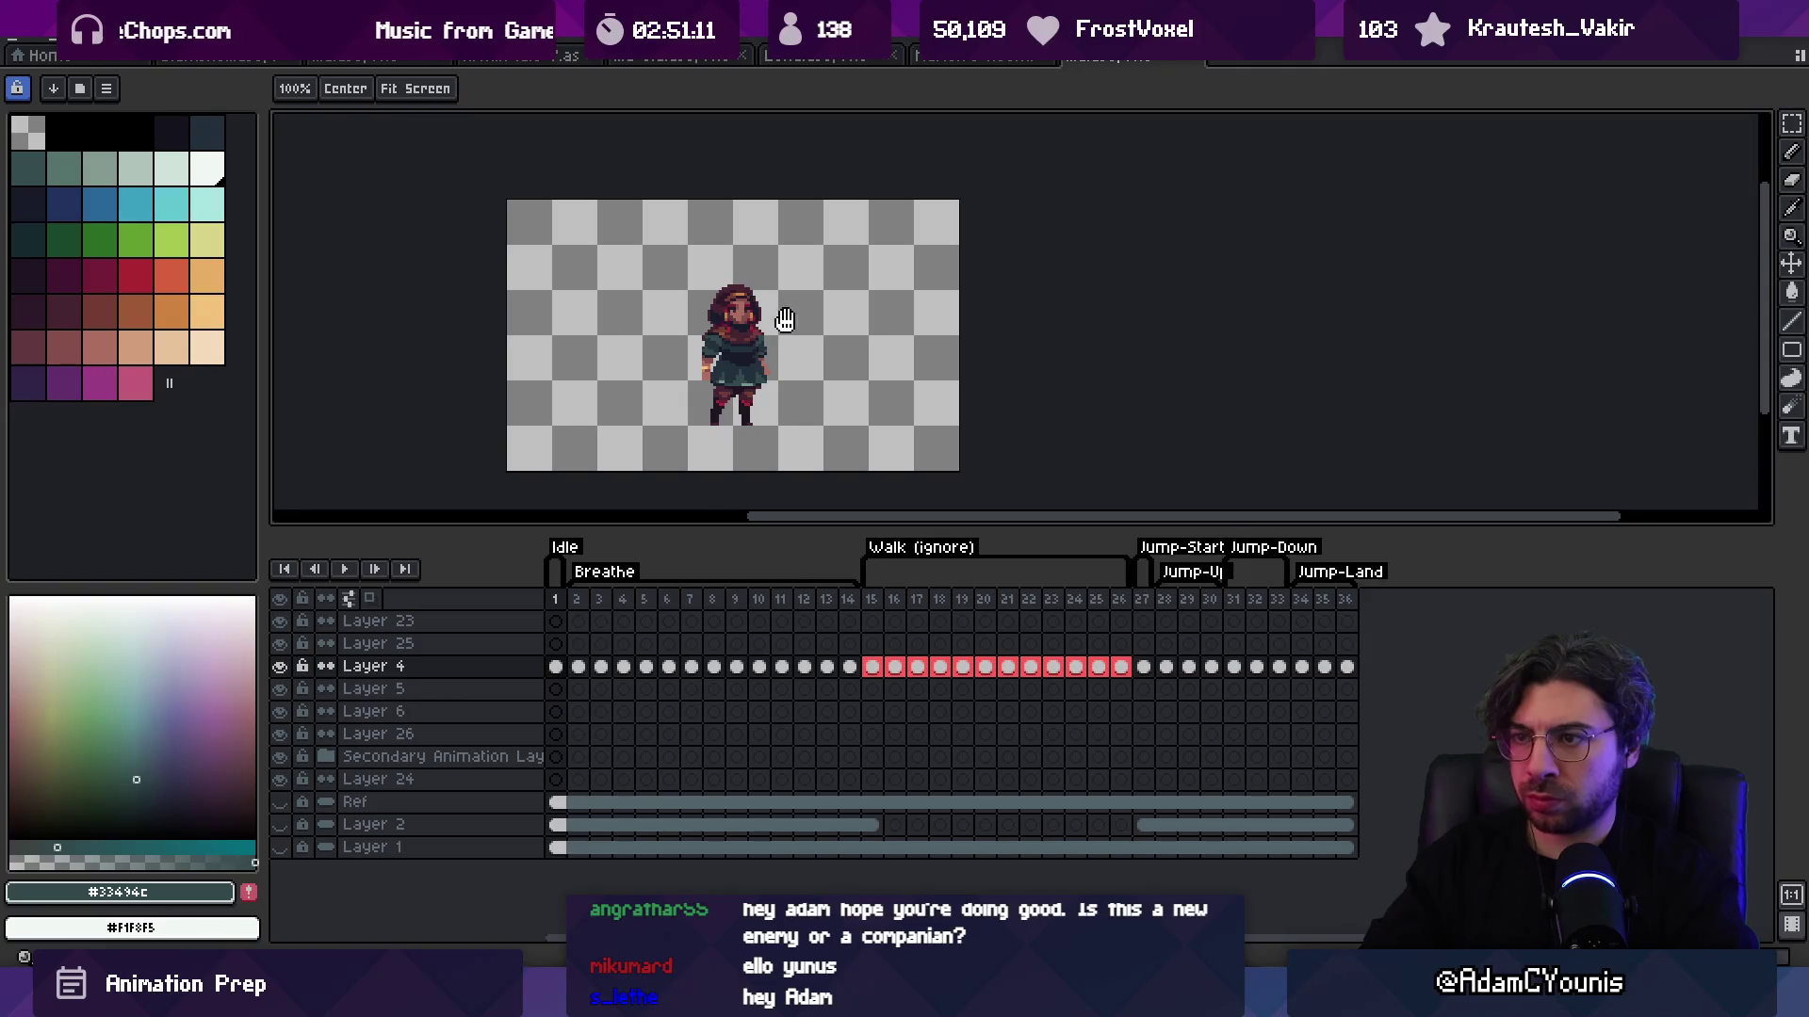
pyautogui.moveTo(785, 321); pyautogui.dragTo(859, 318)
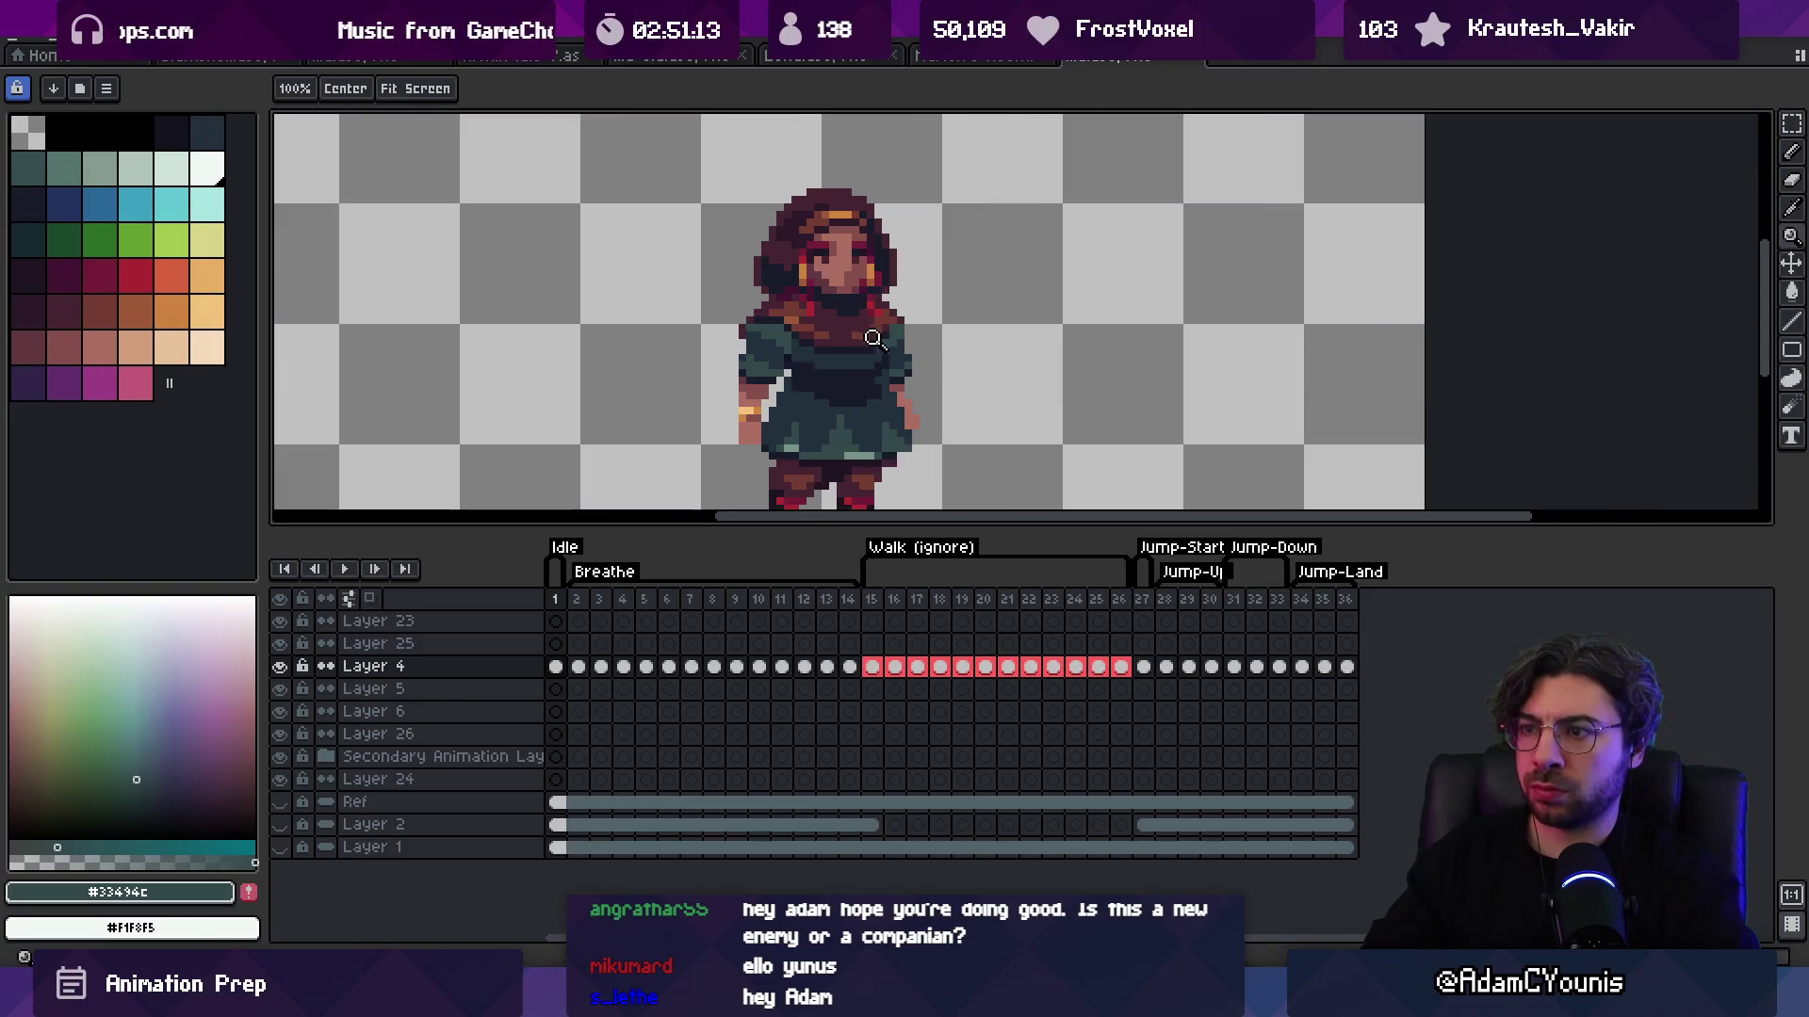
pyautogui.scroll(2, 871, 285)
pyautogui.scroll(-2, 803, 336)
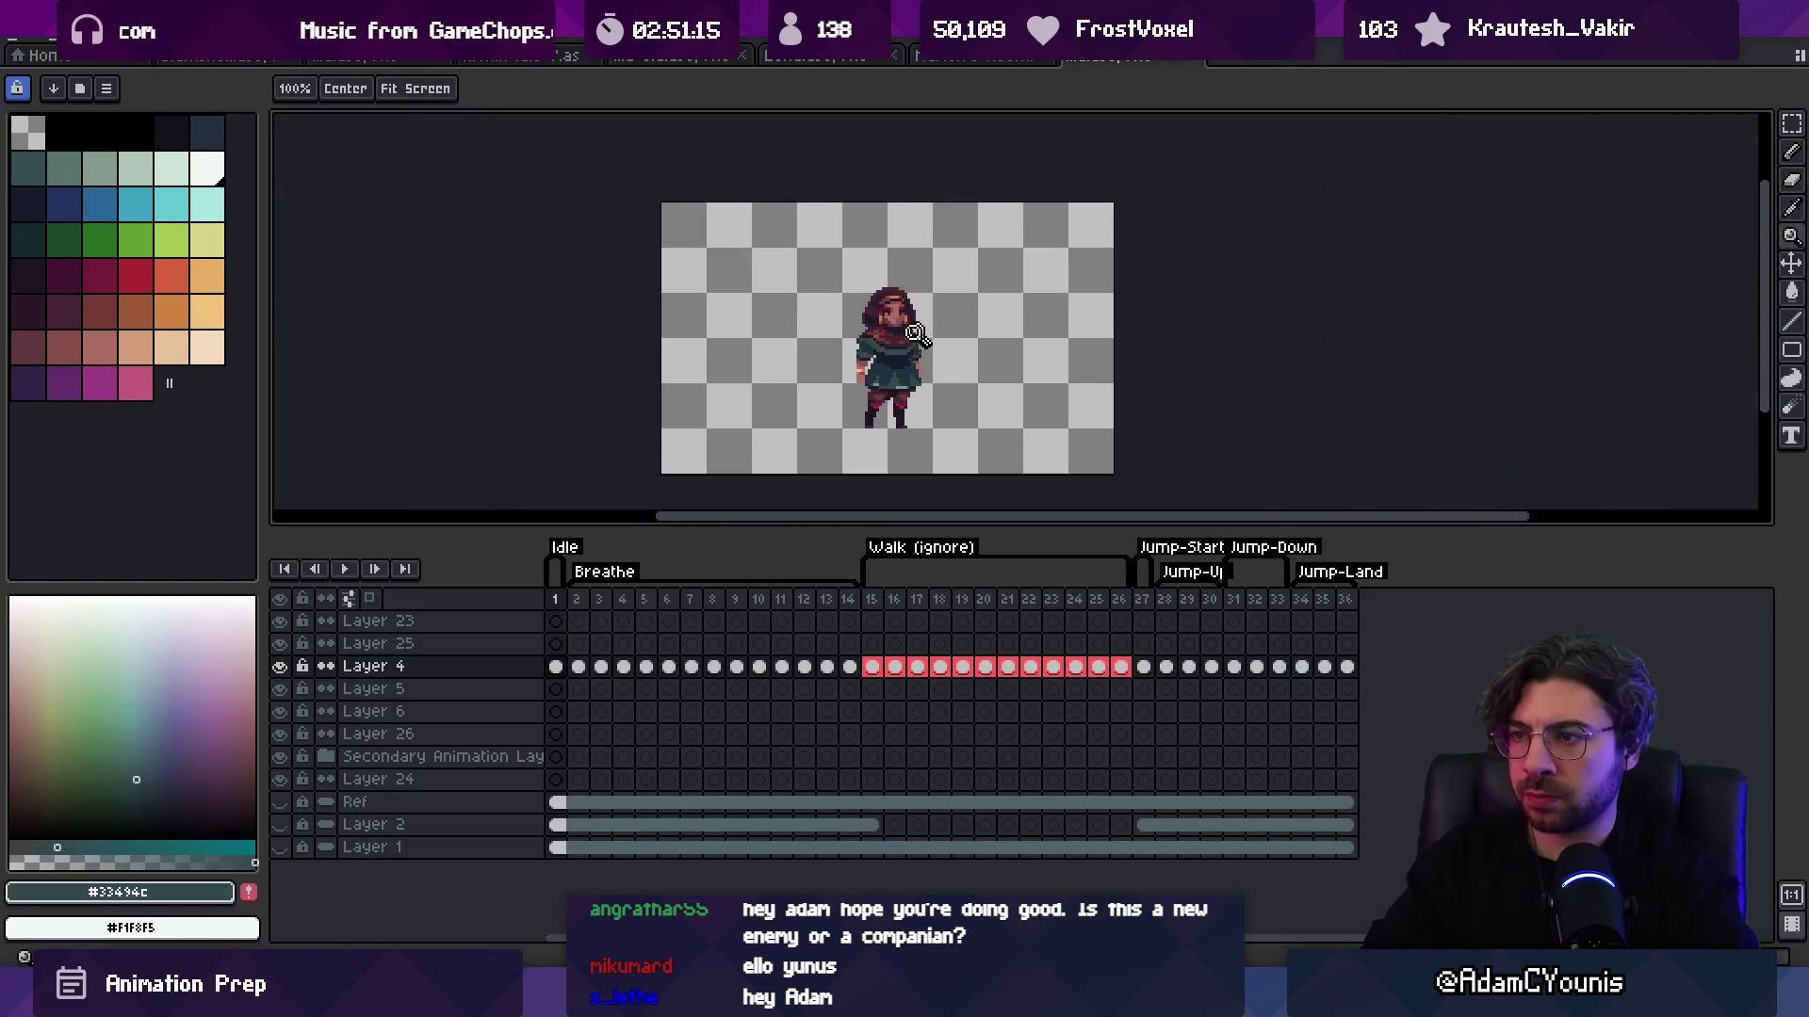
pyautogui.scroll(4, 914, 331)
pyautogui.press('b')
pyautogui.keyDown('alt'); pyautogui.click(908, 327); pyautogui.keyUp('alt')
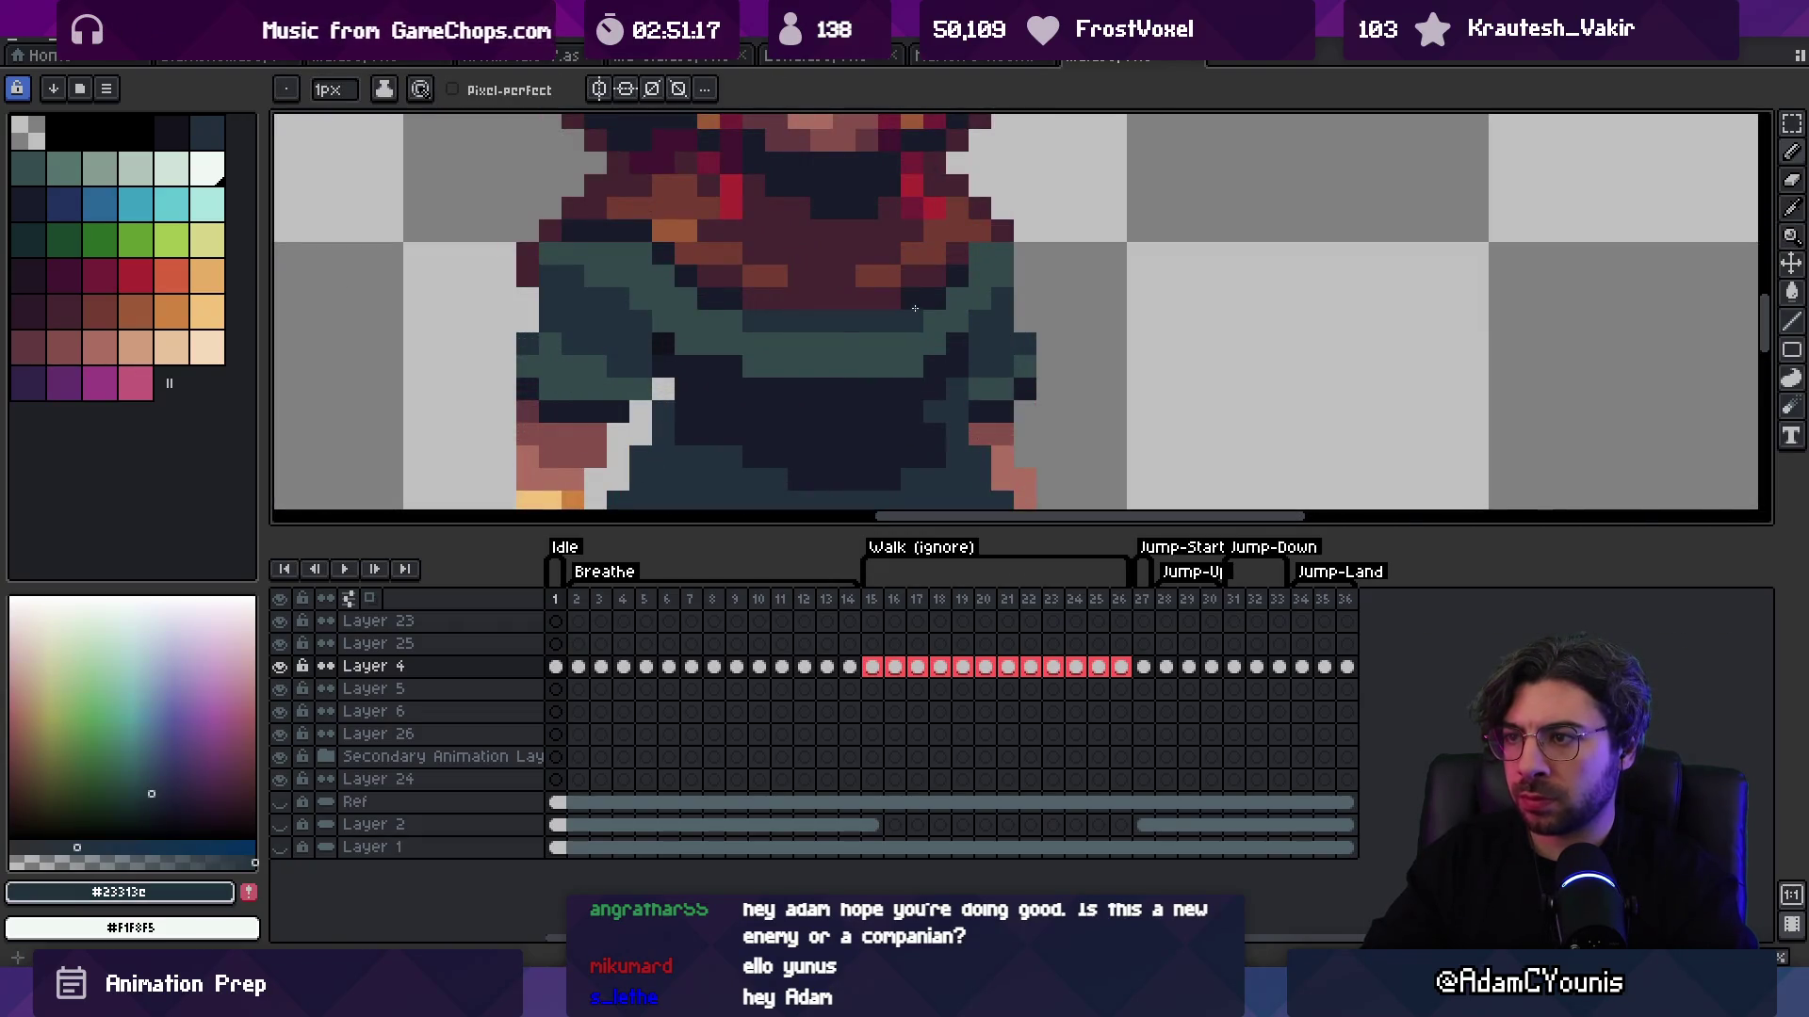
pyautogui.click(711, 282)
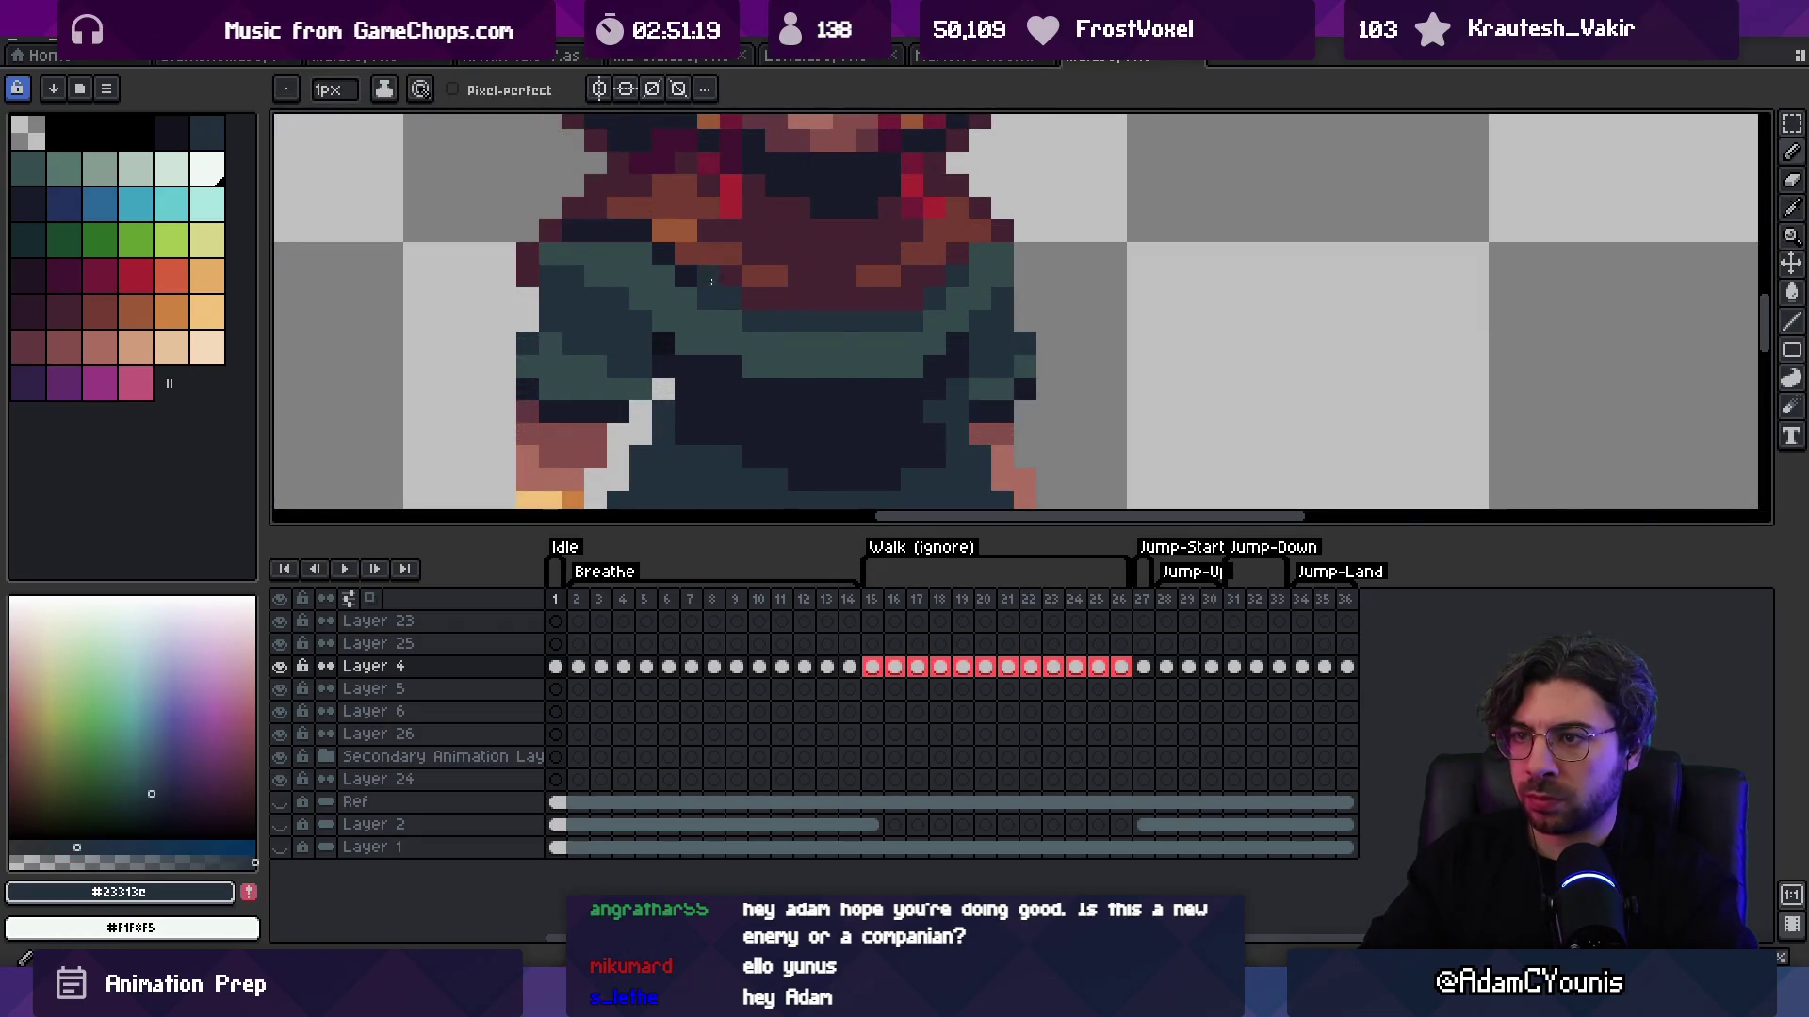
# Step: Paint a scarf-brown #743c33 band across the upper torso below the scarf
pyautogui.press('z')
pyautogui.scroll(-4, 716, 283)
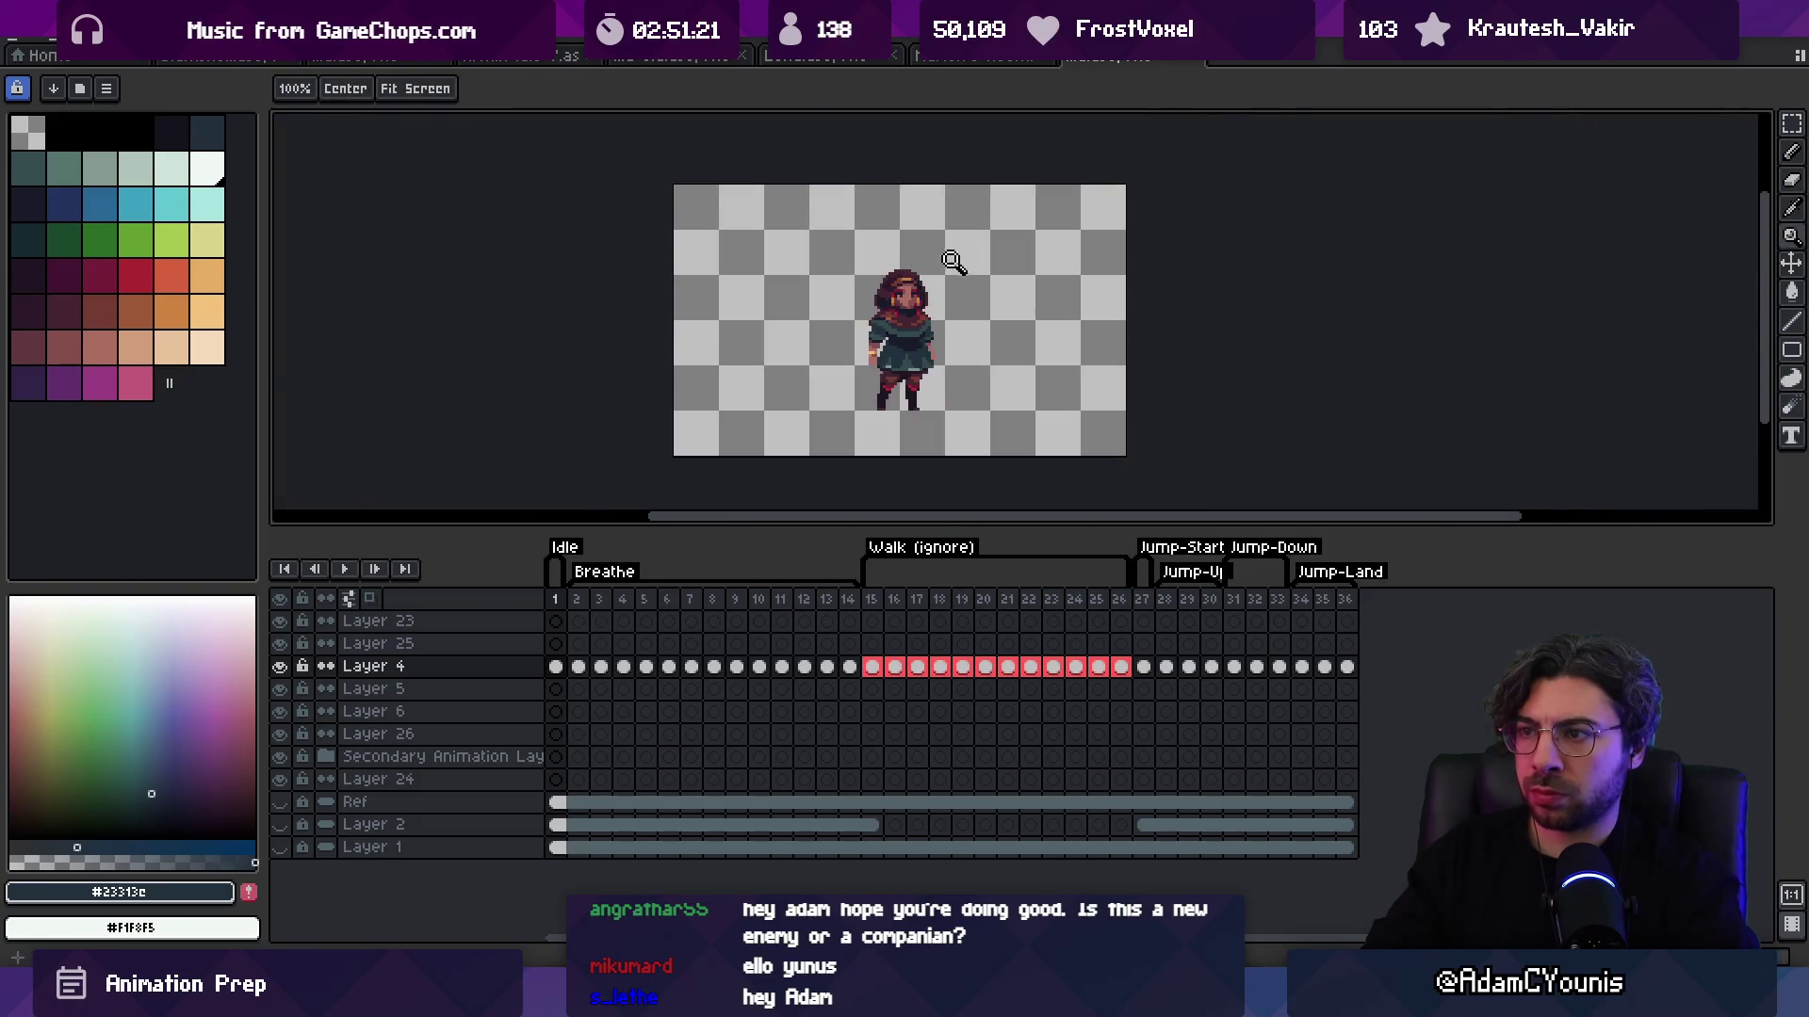
pyautogui.scroll(4, 961, 283)
pyautogui.press('i')
pyautogui.click(973, 323)
pyautogui.press('b')
pyautogui.moveTo(943, 353); pyautogui.dragTo(804, 353)
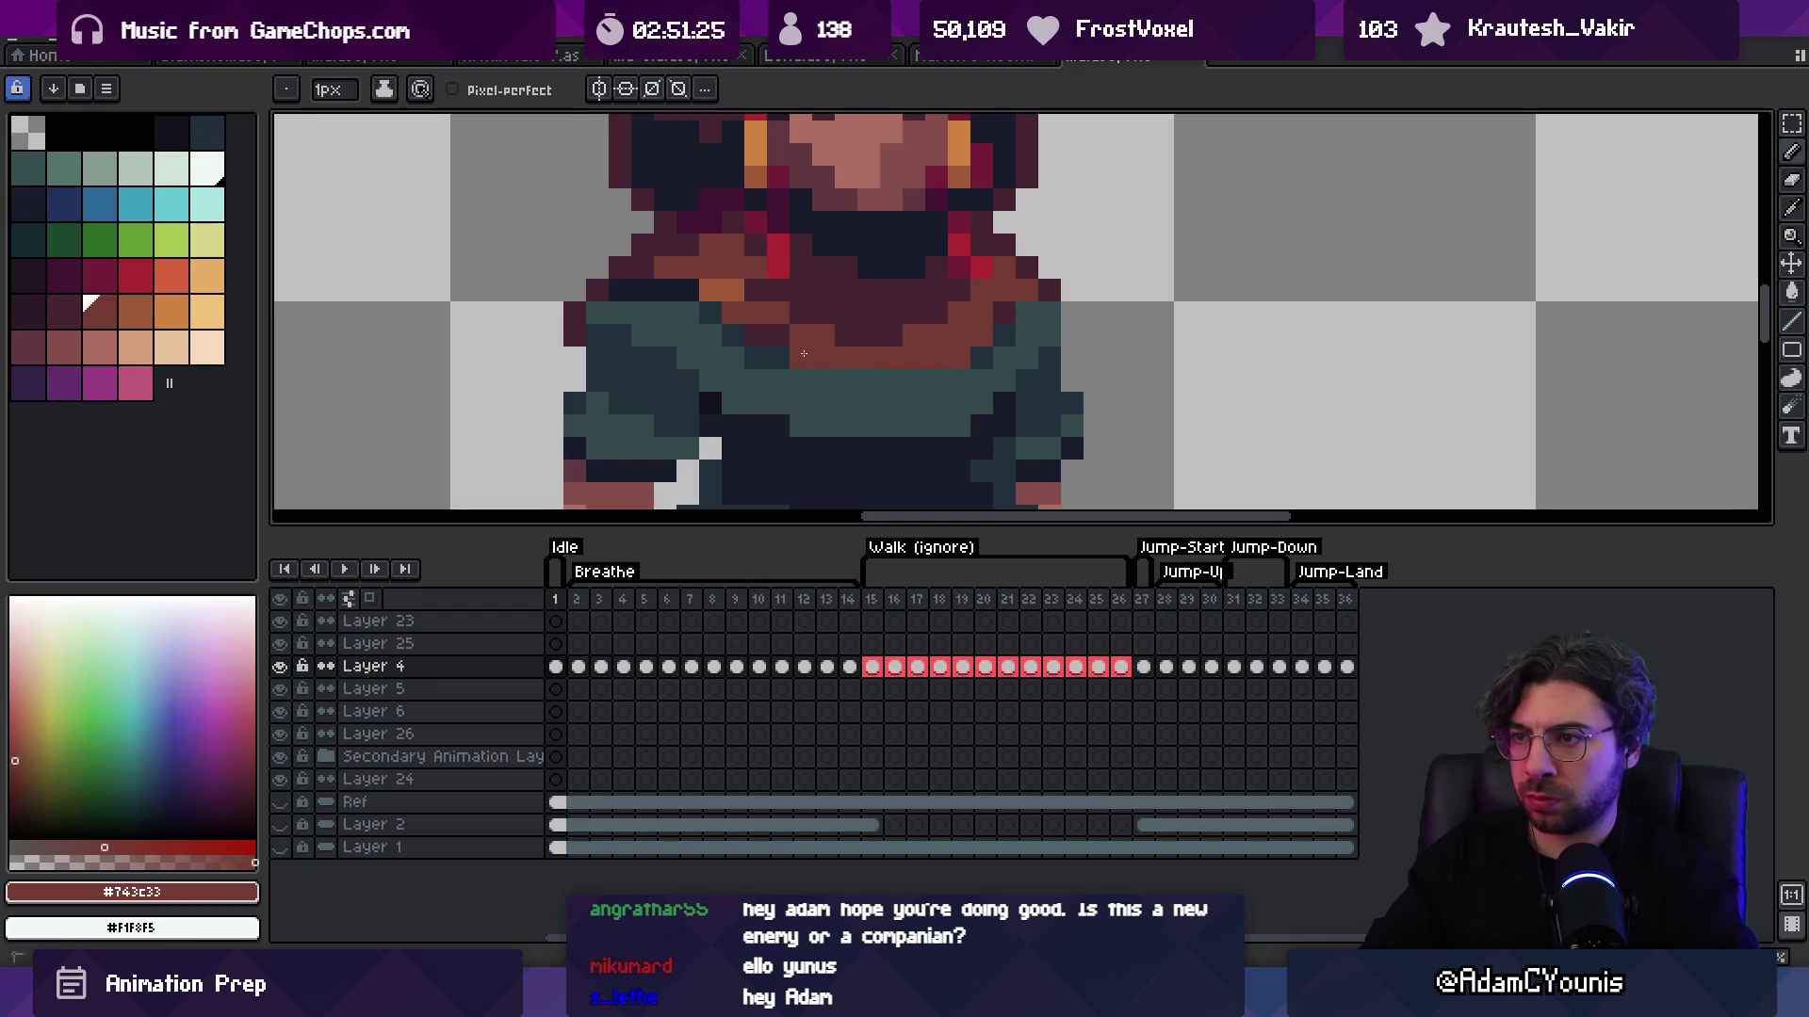
# Step: Zoom out to the whole sprite, alternating between dress teal #33494c and scarf brown #743c33
pyautogui.keyDown('alt'); pyautogui.click(755, 357); pyautogui.keyUp('alt')
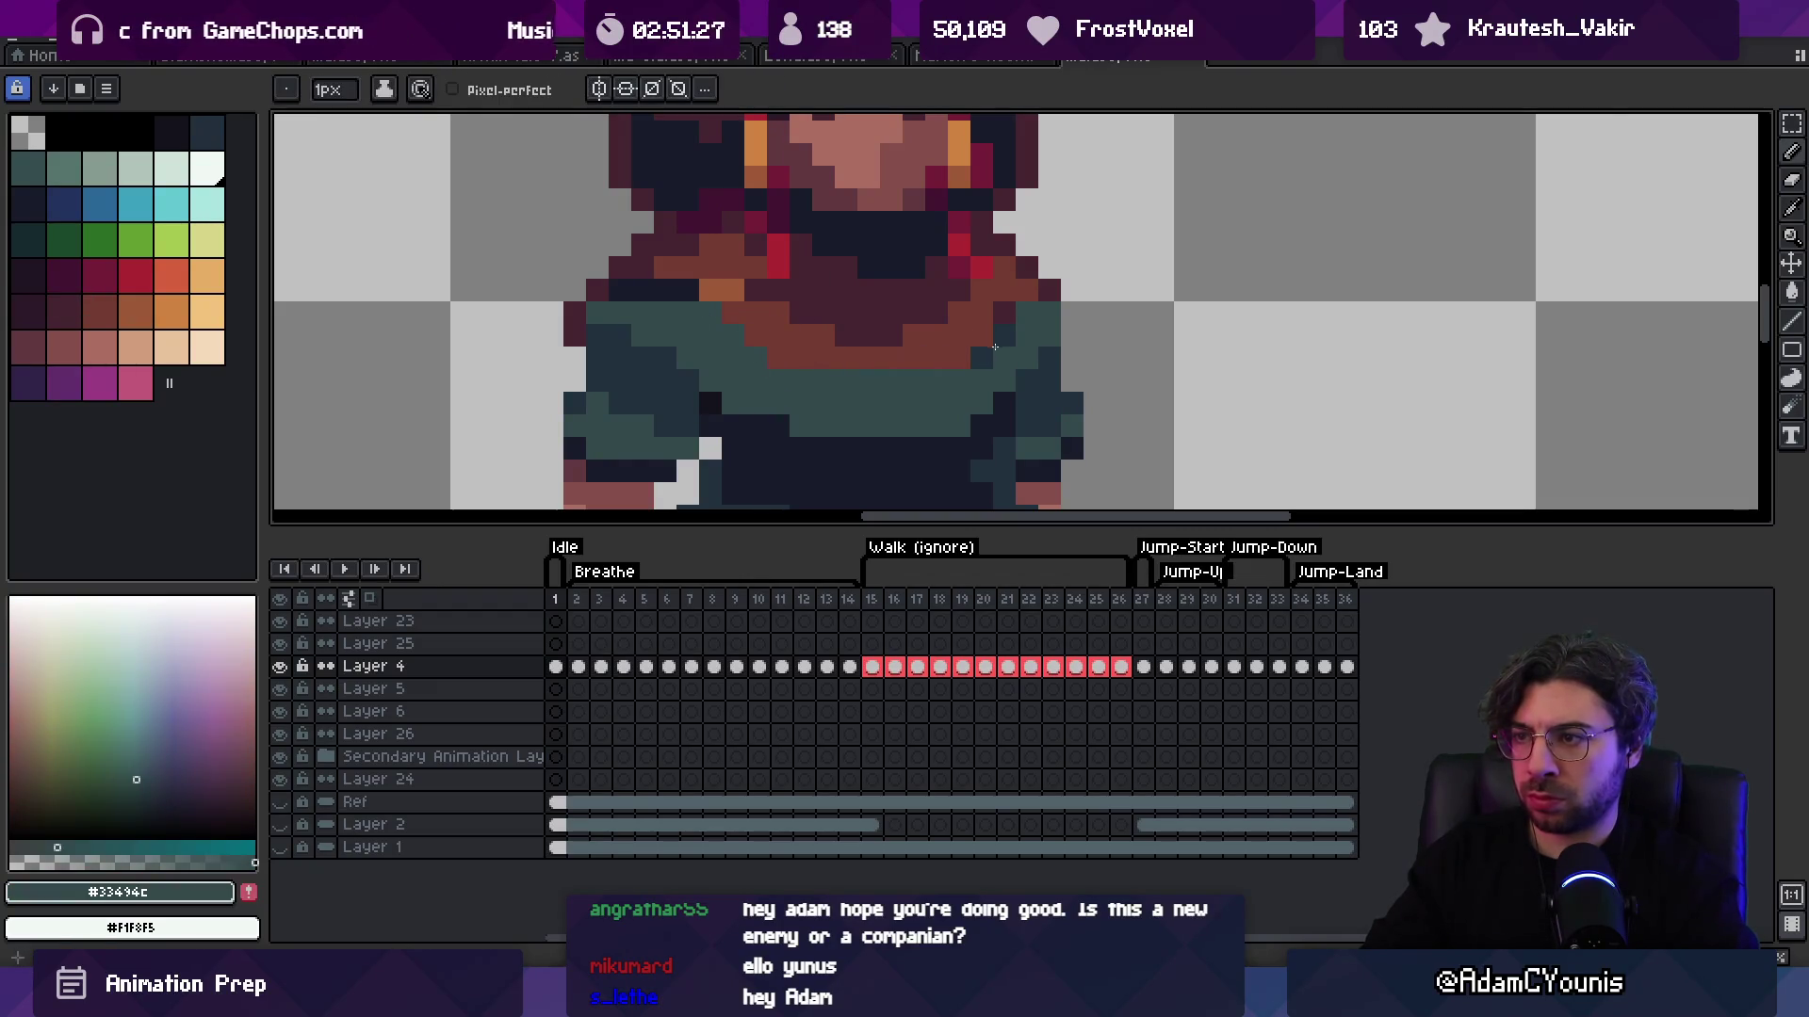
pyautogui.keyDown('alt'); pyautogui.click(957, 350); pyautogui.keyUp('alt')
pyautogui.press('z')
pyautogui.press('1')
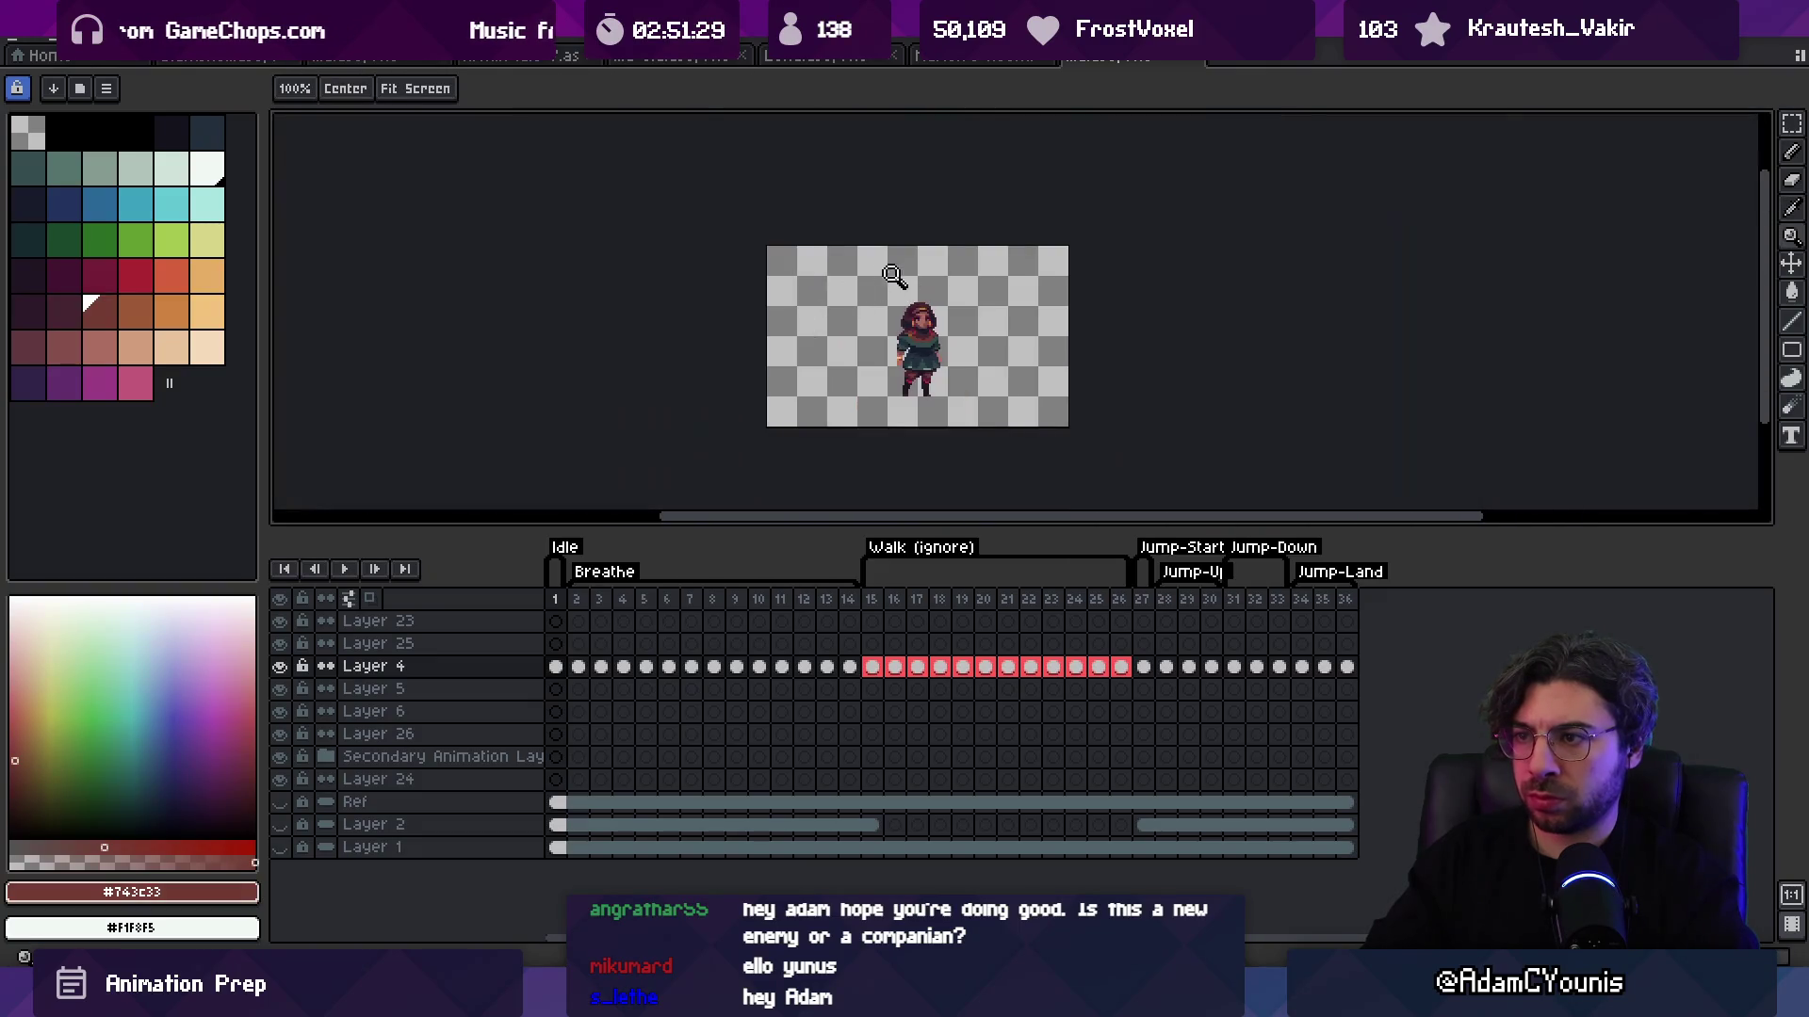
pyautogui.scroll(3, 949, 292)
pyautogui.keyDown('alt'); pyautogui.click(948, 336); pyautogui.keyUp('alt')
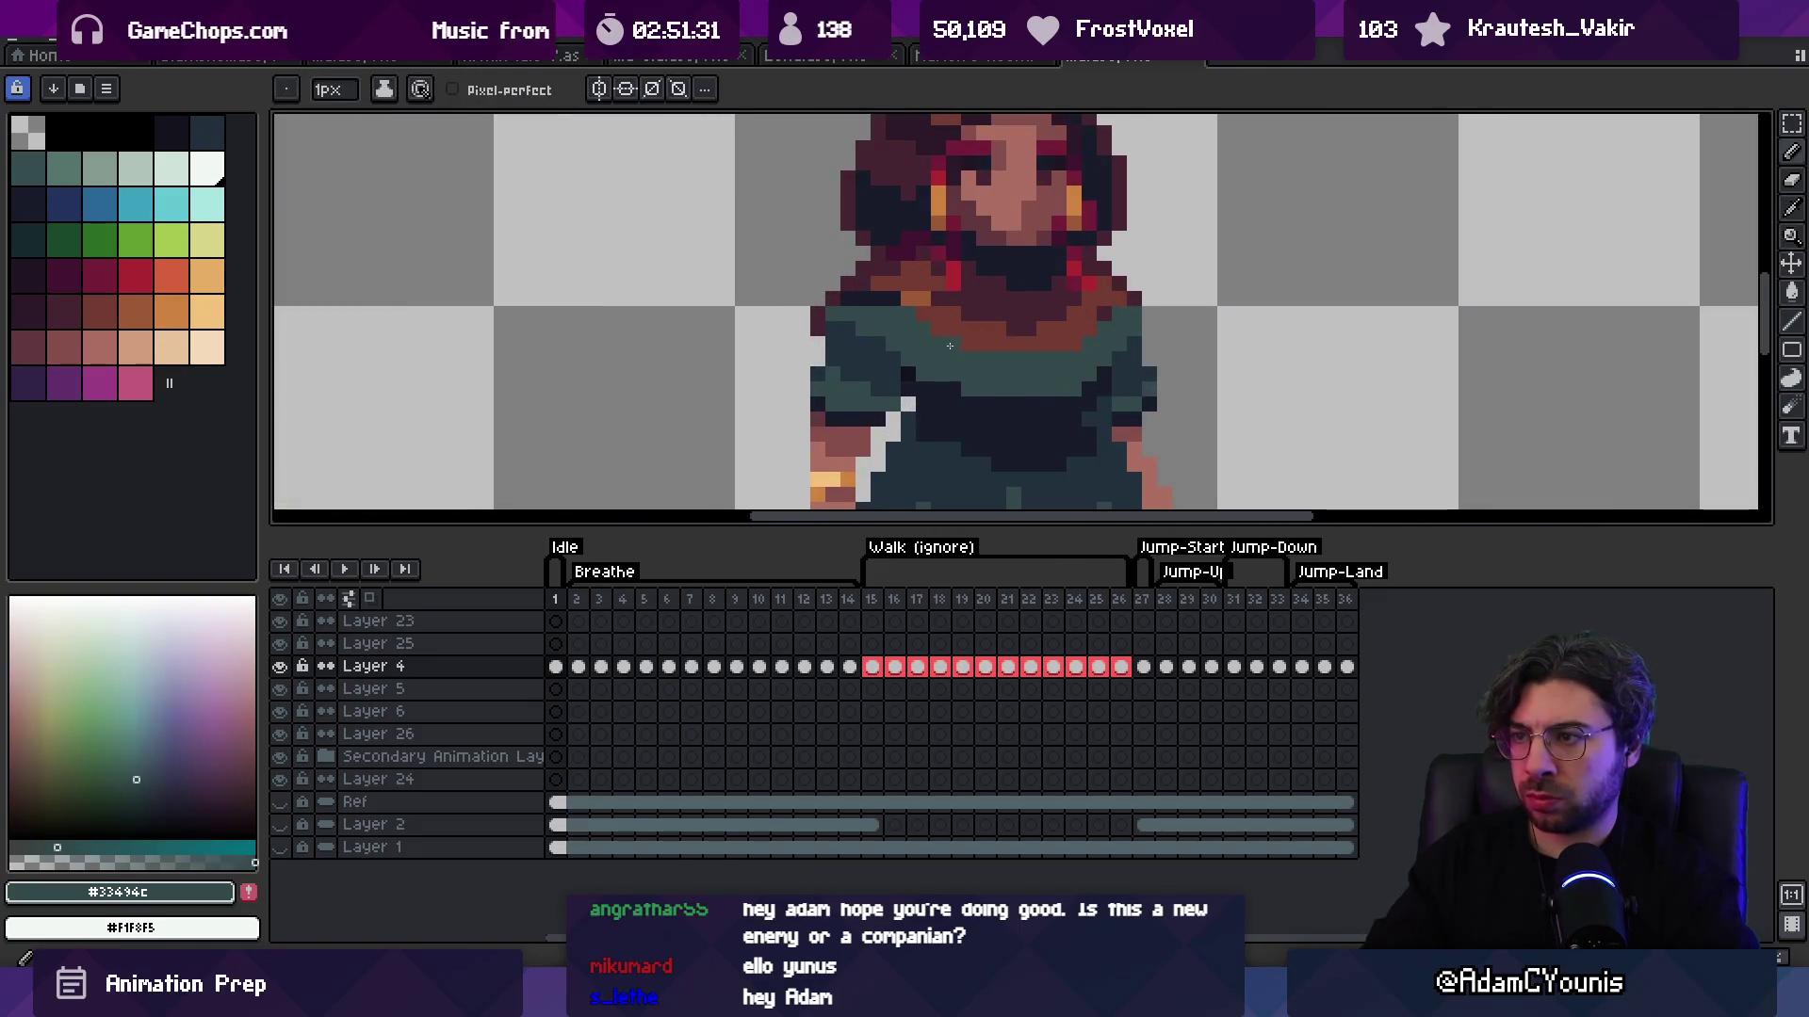
pyautogui.scroll(-1, 949, 337)
pyautogui.scroll(1, 949, 337)
pyautogui.keyDown('alt'); pyautogui.click(948, 336); pyautogui.keyUp('alt')
pyautogui.scroll(-3, 891, 349)
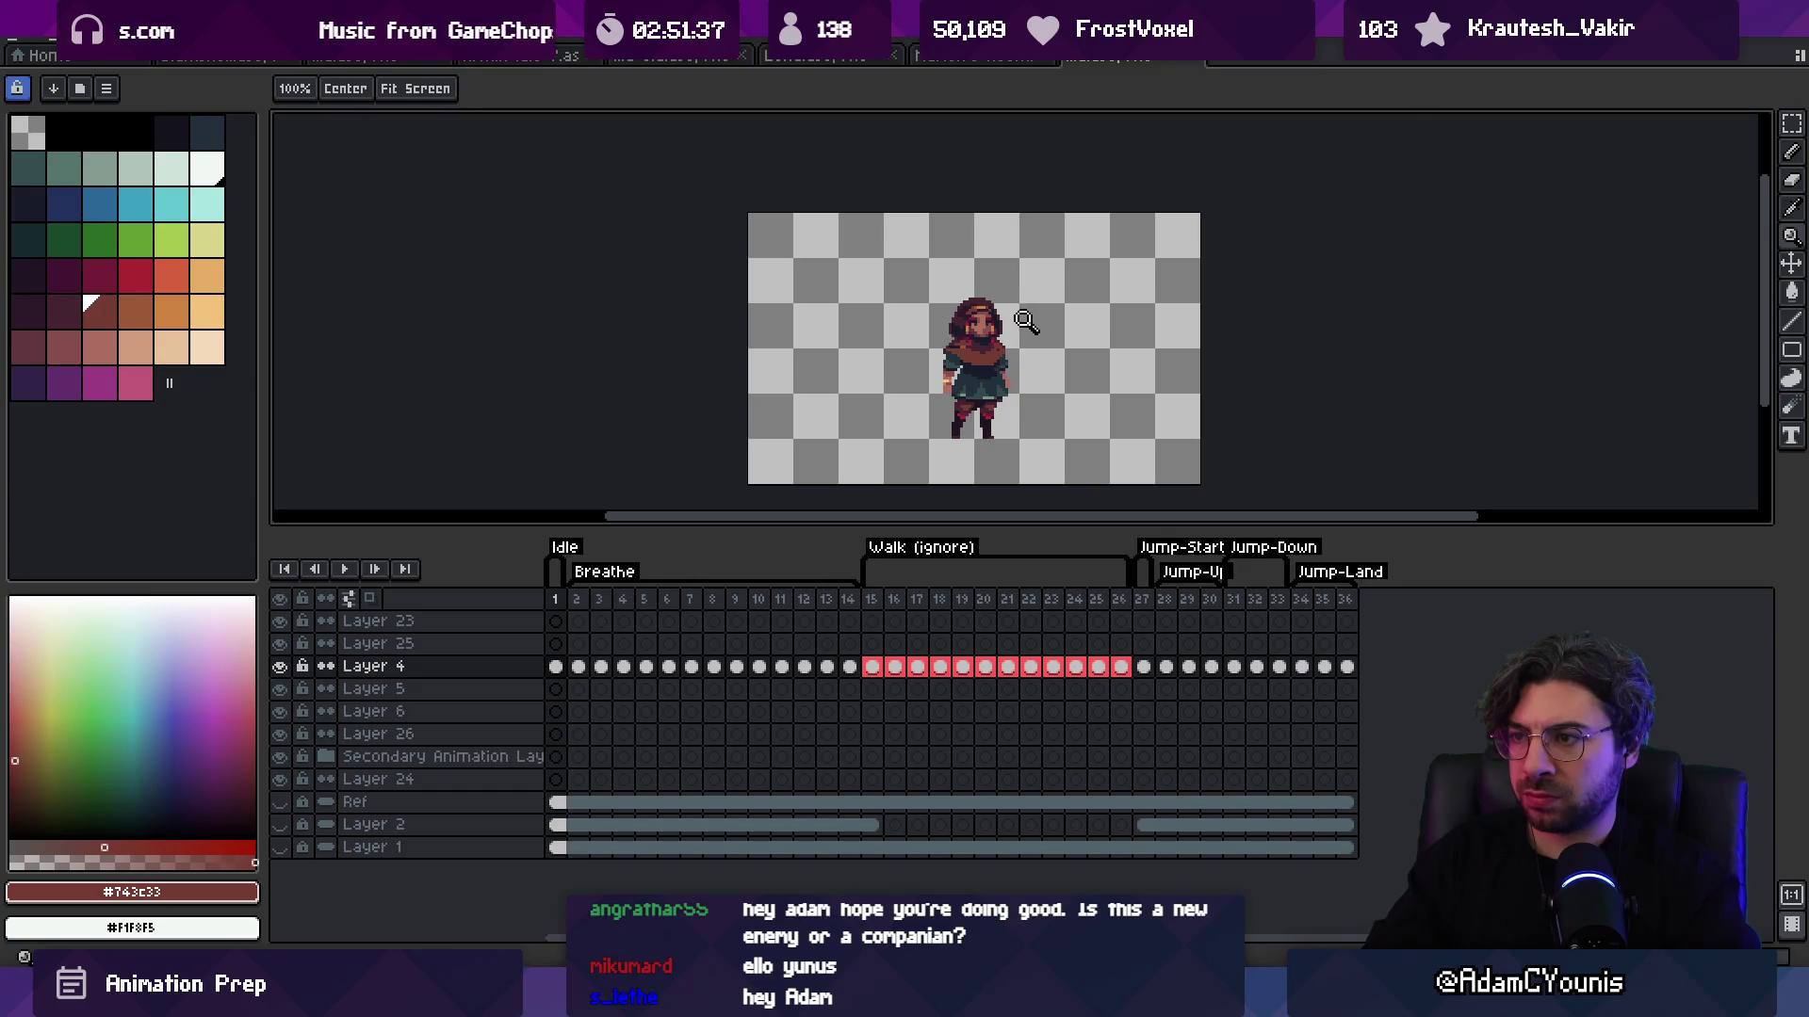
pyautogui.scroll(4, 1025, 321)
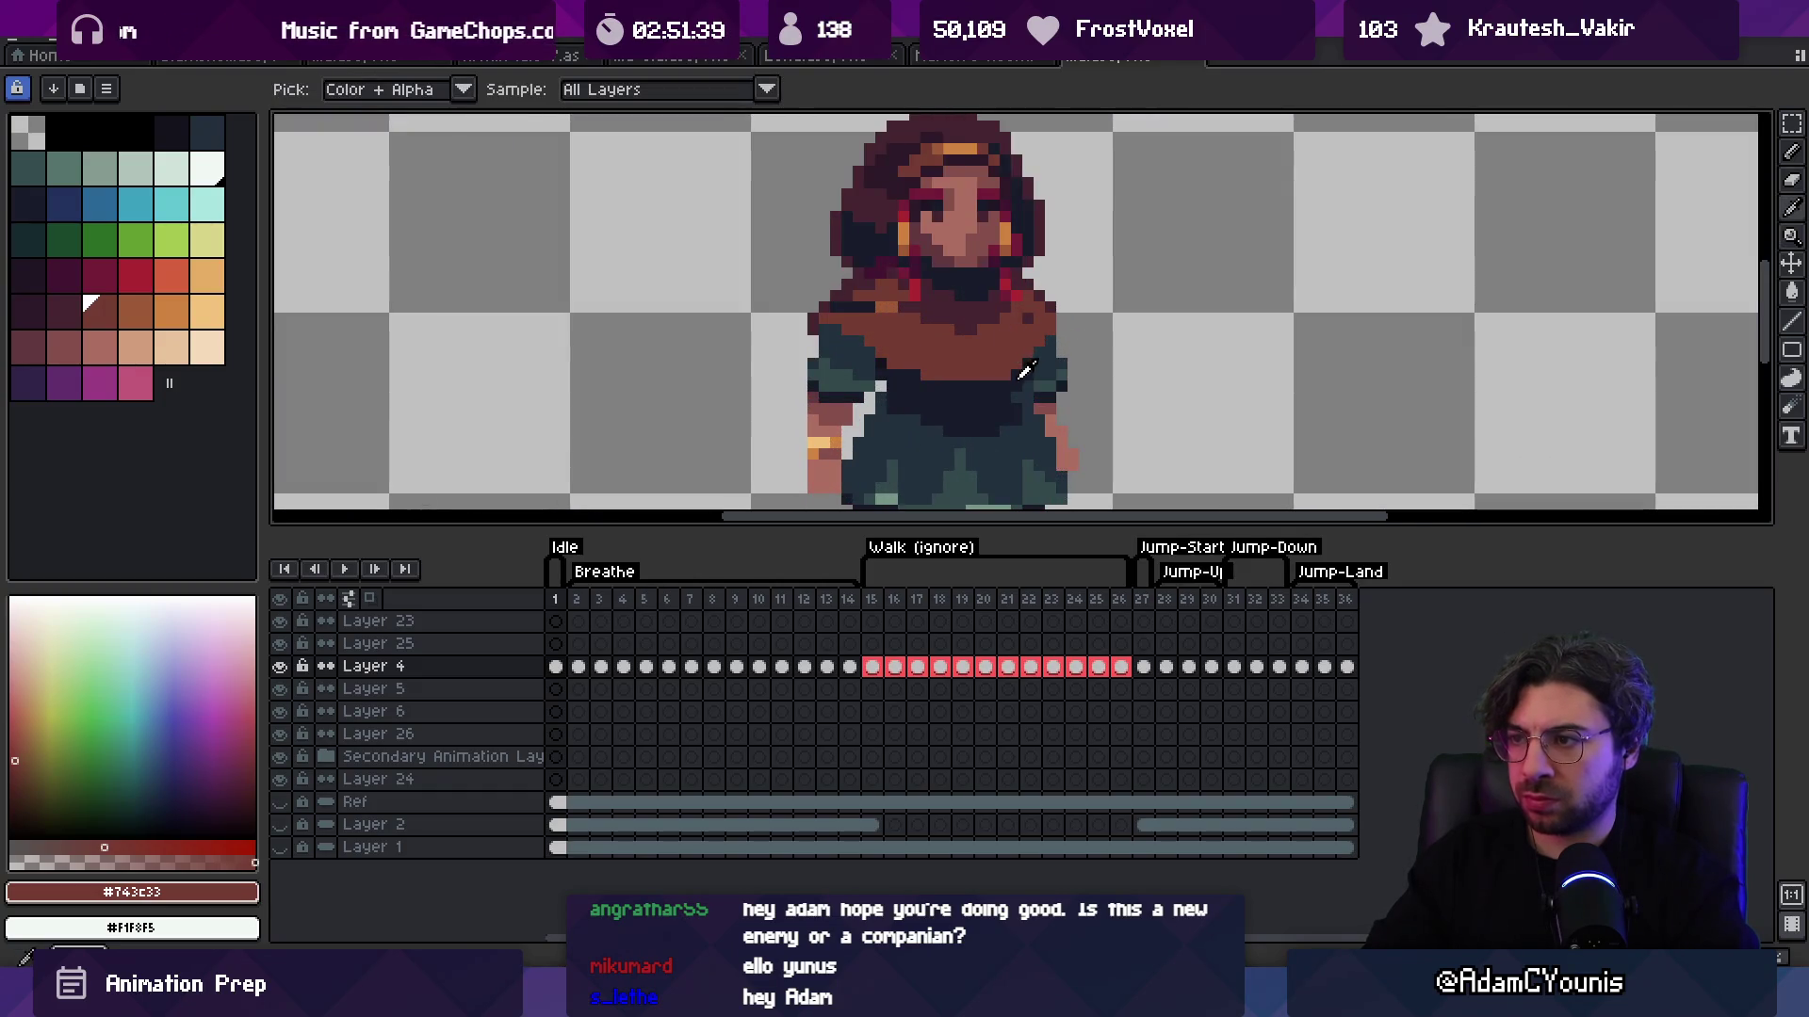
# Step: Try dark navy #191c2c and dark plum #452531, ending on scarf brown #743c33
pyautogui.keyDown('alt'); pyautogui.click(940, 303); pyautogui.keyUp('alt')
pyautogui.keyDown('alt'); pyautogui.click(863, 337); pyautogui.keyUp('alt')
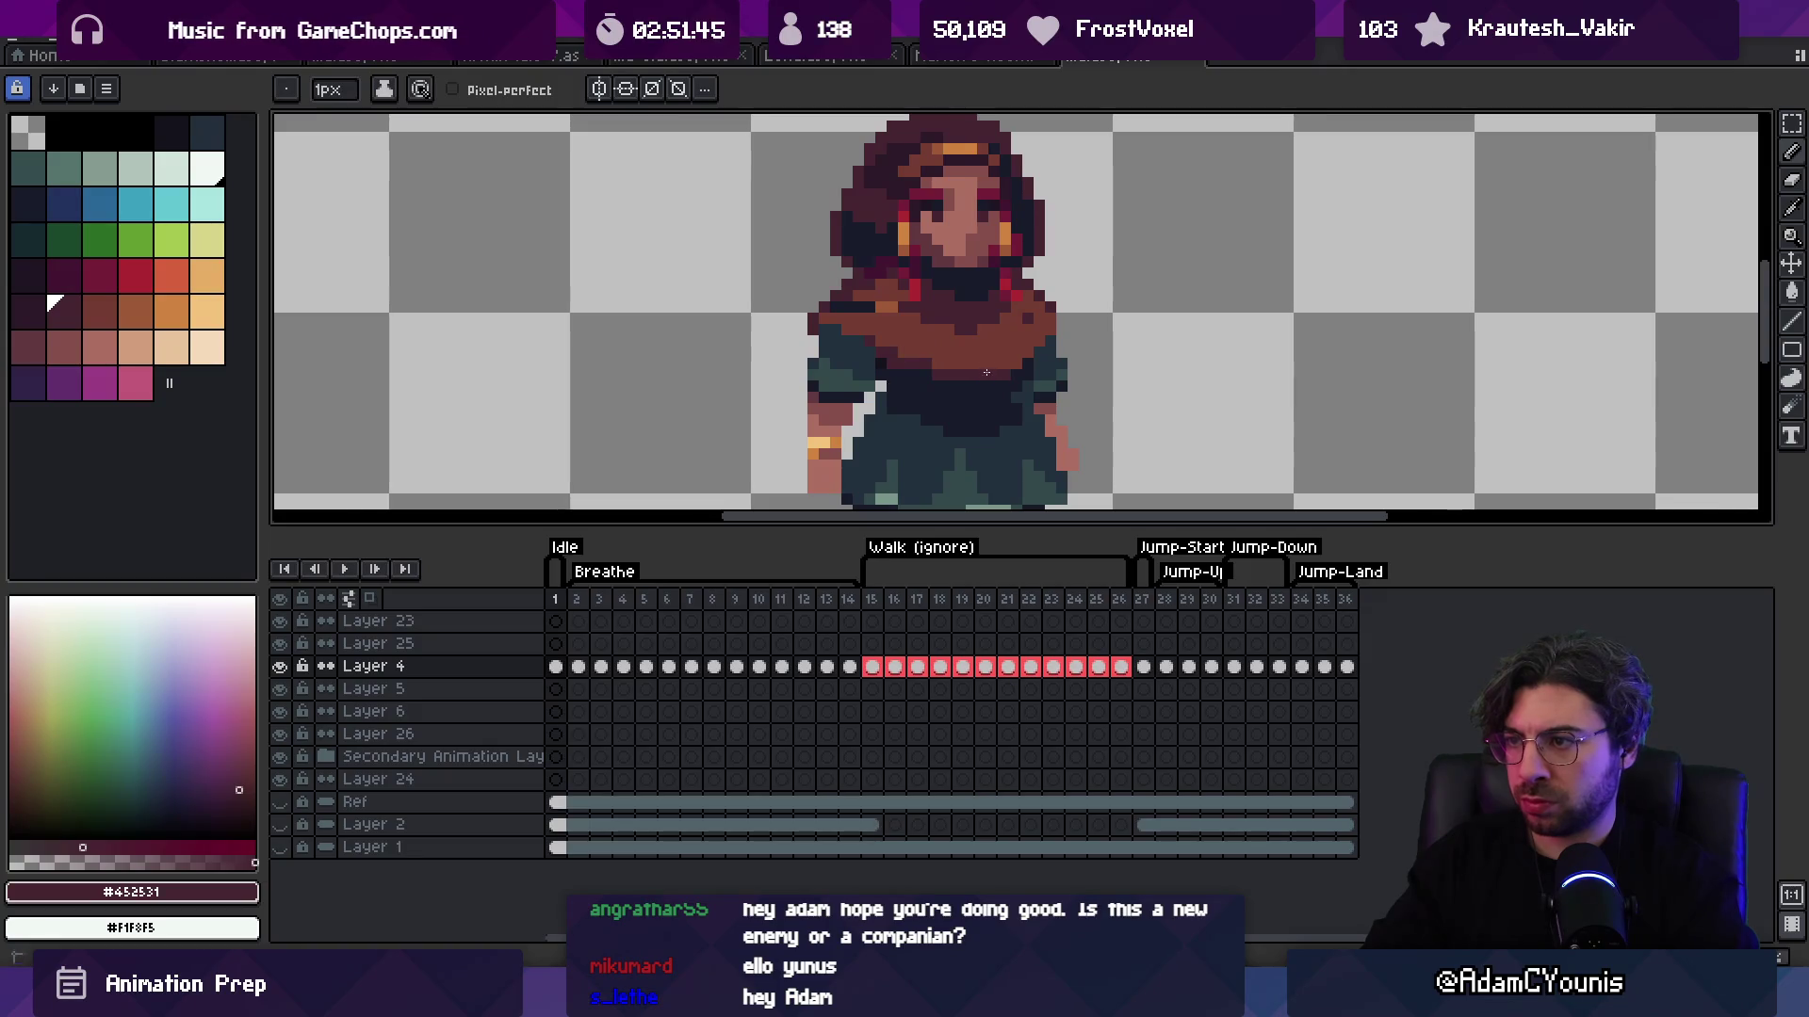
pyautogui.press('1')
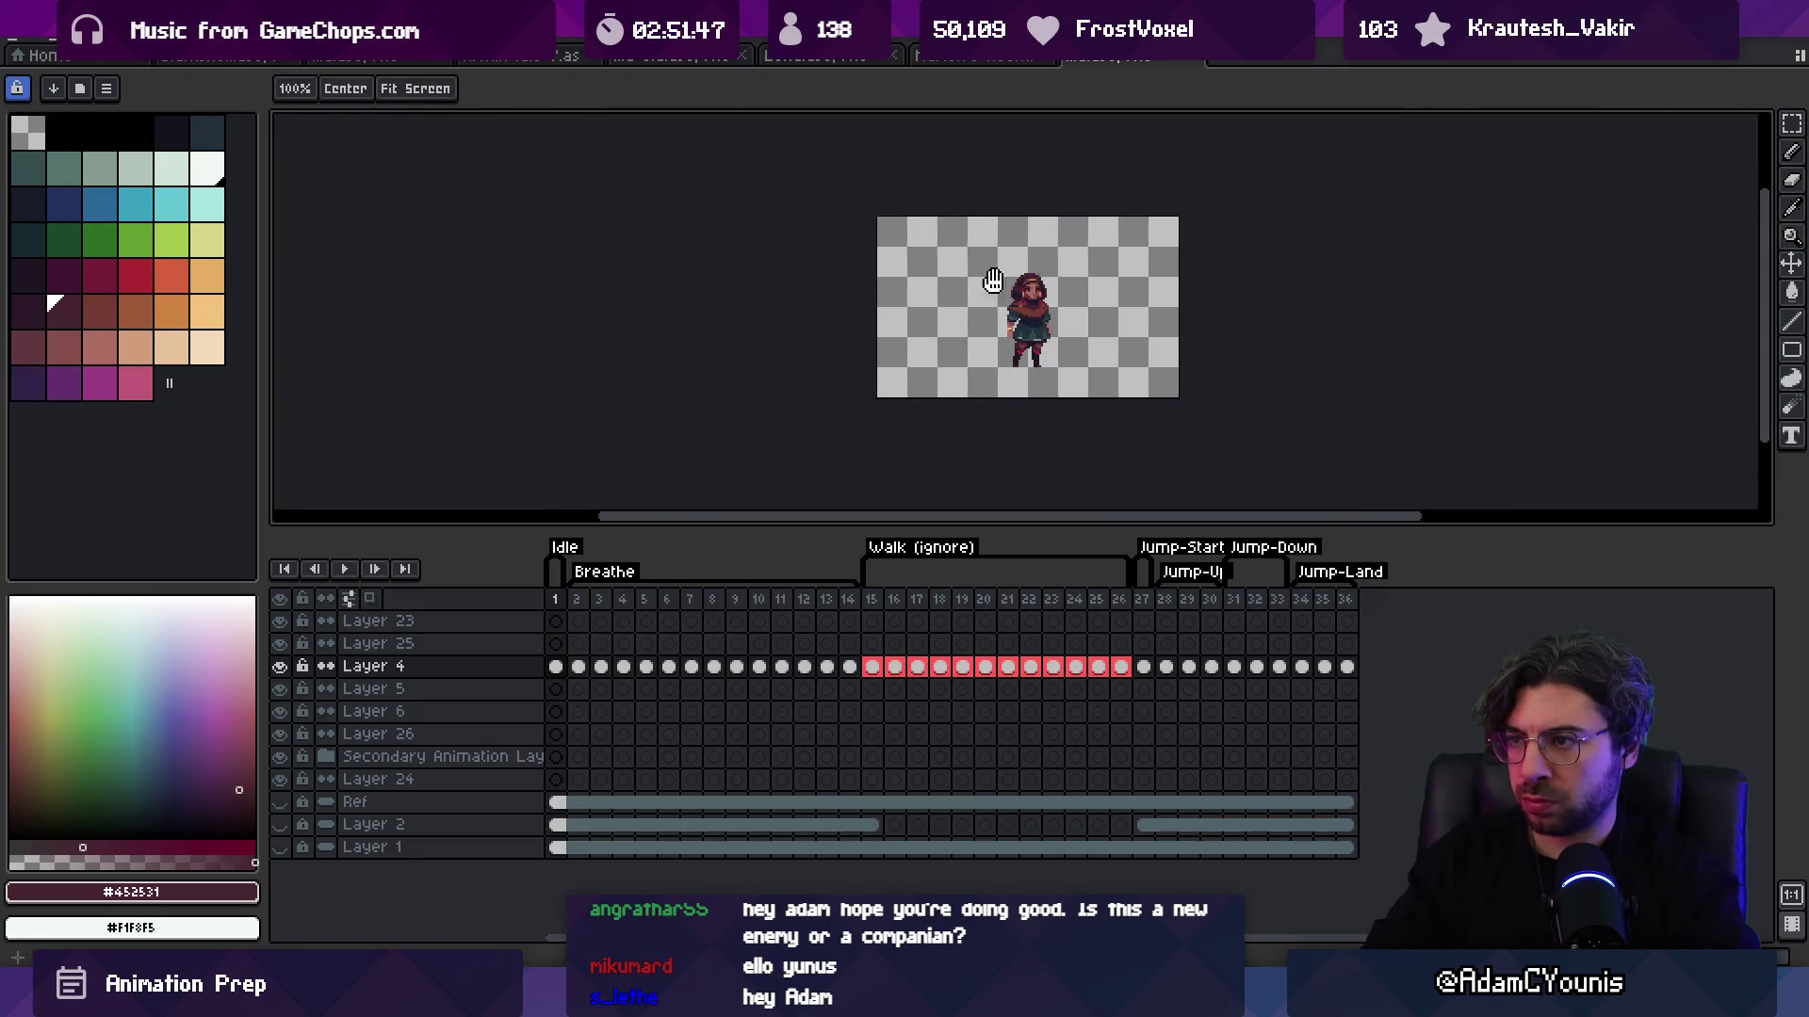
pyautogui.scroll(5, 1037, 235)
pyautogui.keyDown('alt'); pyautogui.click(995, 249); pyautogui.keyUp('alt')
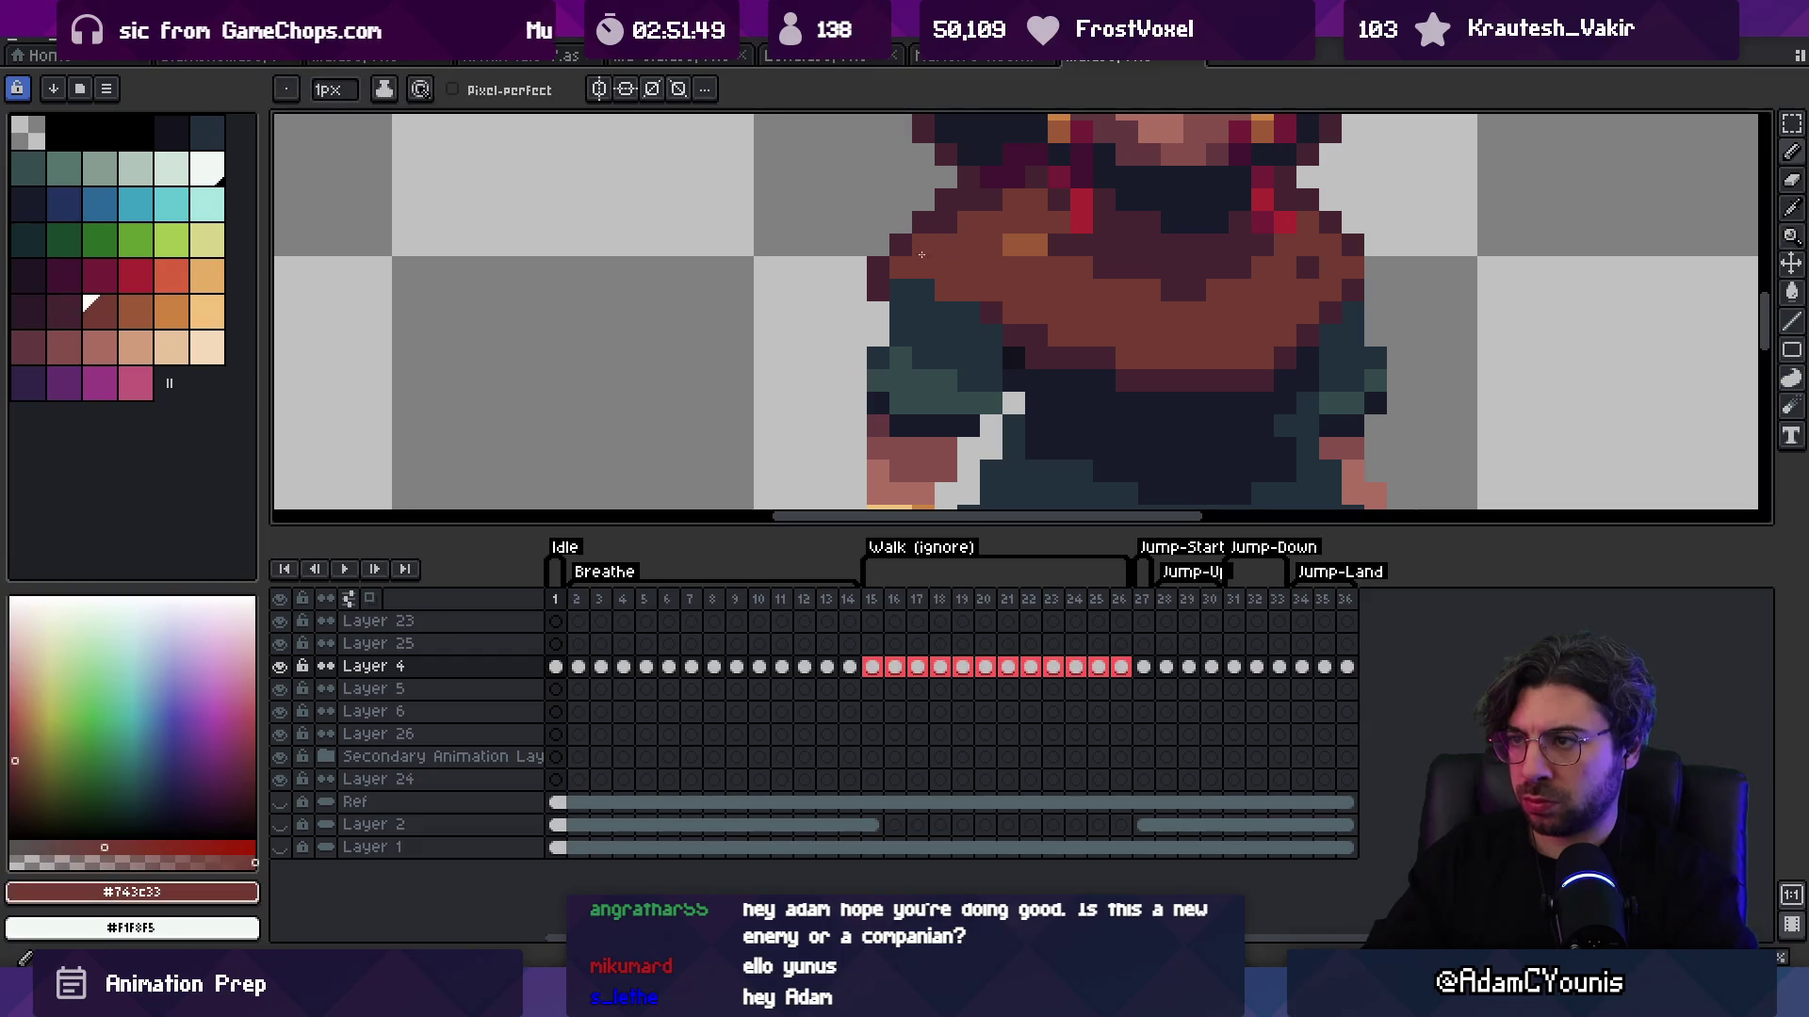
# Step: Paint orange #9d5a37 highlight strokes on the scarf across the brown chest
pyautogui.keyDown('alt'); pyautogui.click(1017, 247); pyautogui.keyUp('alt')
pyautogui.moveTo(991, 246); pyautogui.dragTo(1013, 269)
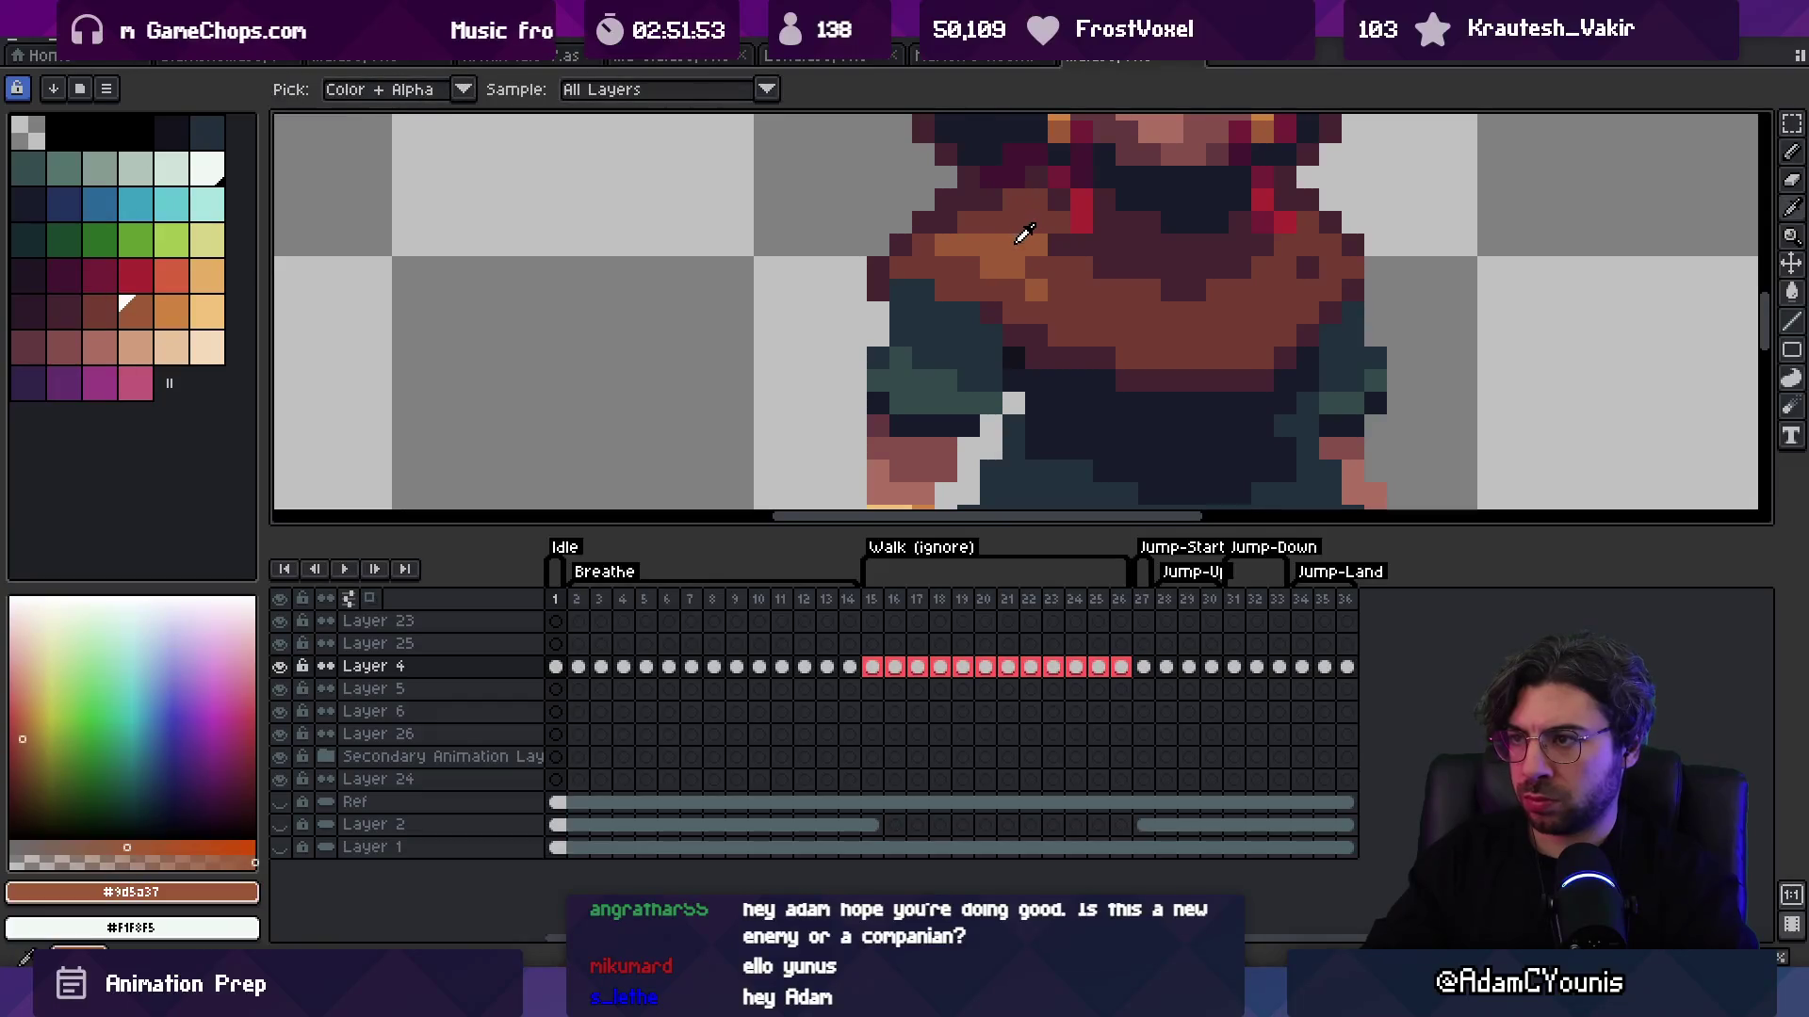
pyautogui.moveTo(1036, 245); pyautogui.dragTo(1057, 268)
pyautogui.scroll(-5, 1053, 258)
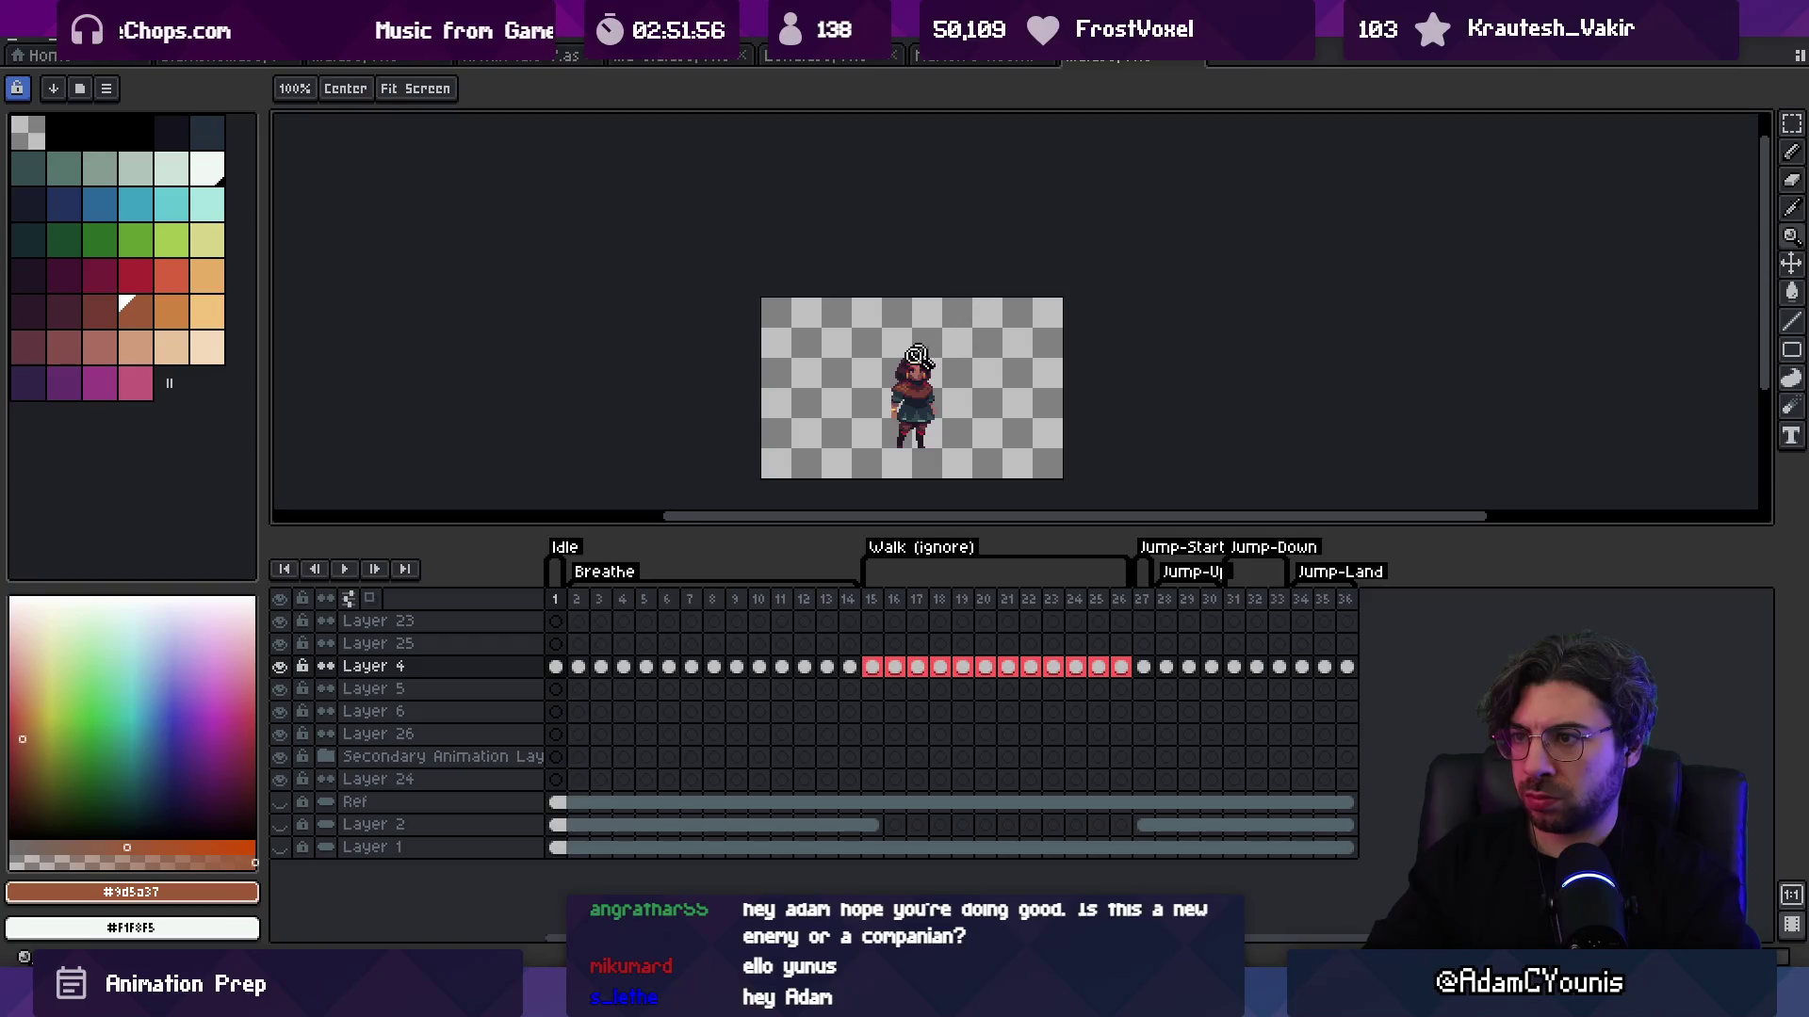
pyautogui.scroll(5, 916, 356)
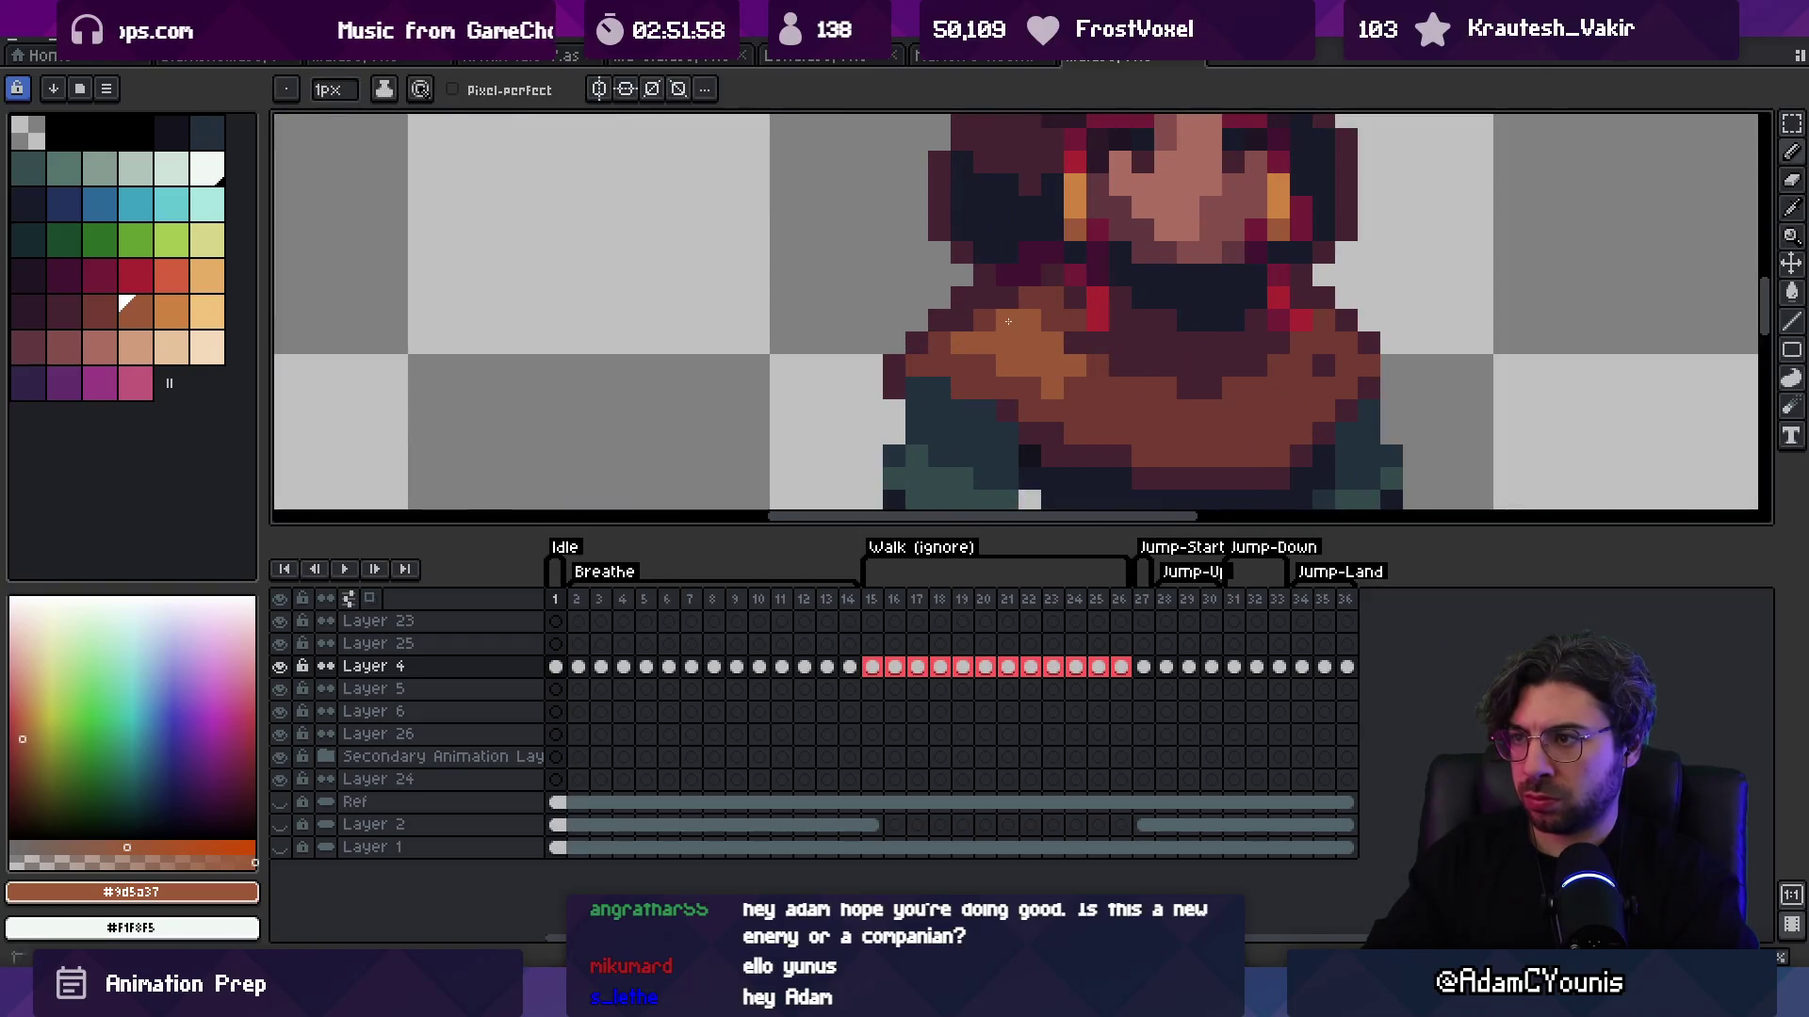
# Step: Sample the scarf's orange-brown and add two more orange pixels to the scarf
pyautogui.press('[')
pyautogui.keyDown('alt'); pyautogui.click(985, 337); pyautogui.keyUp('alt')
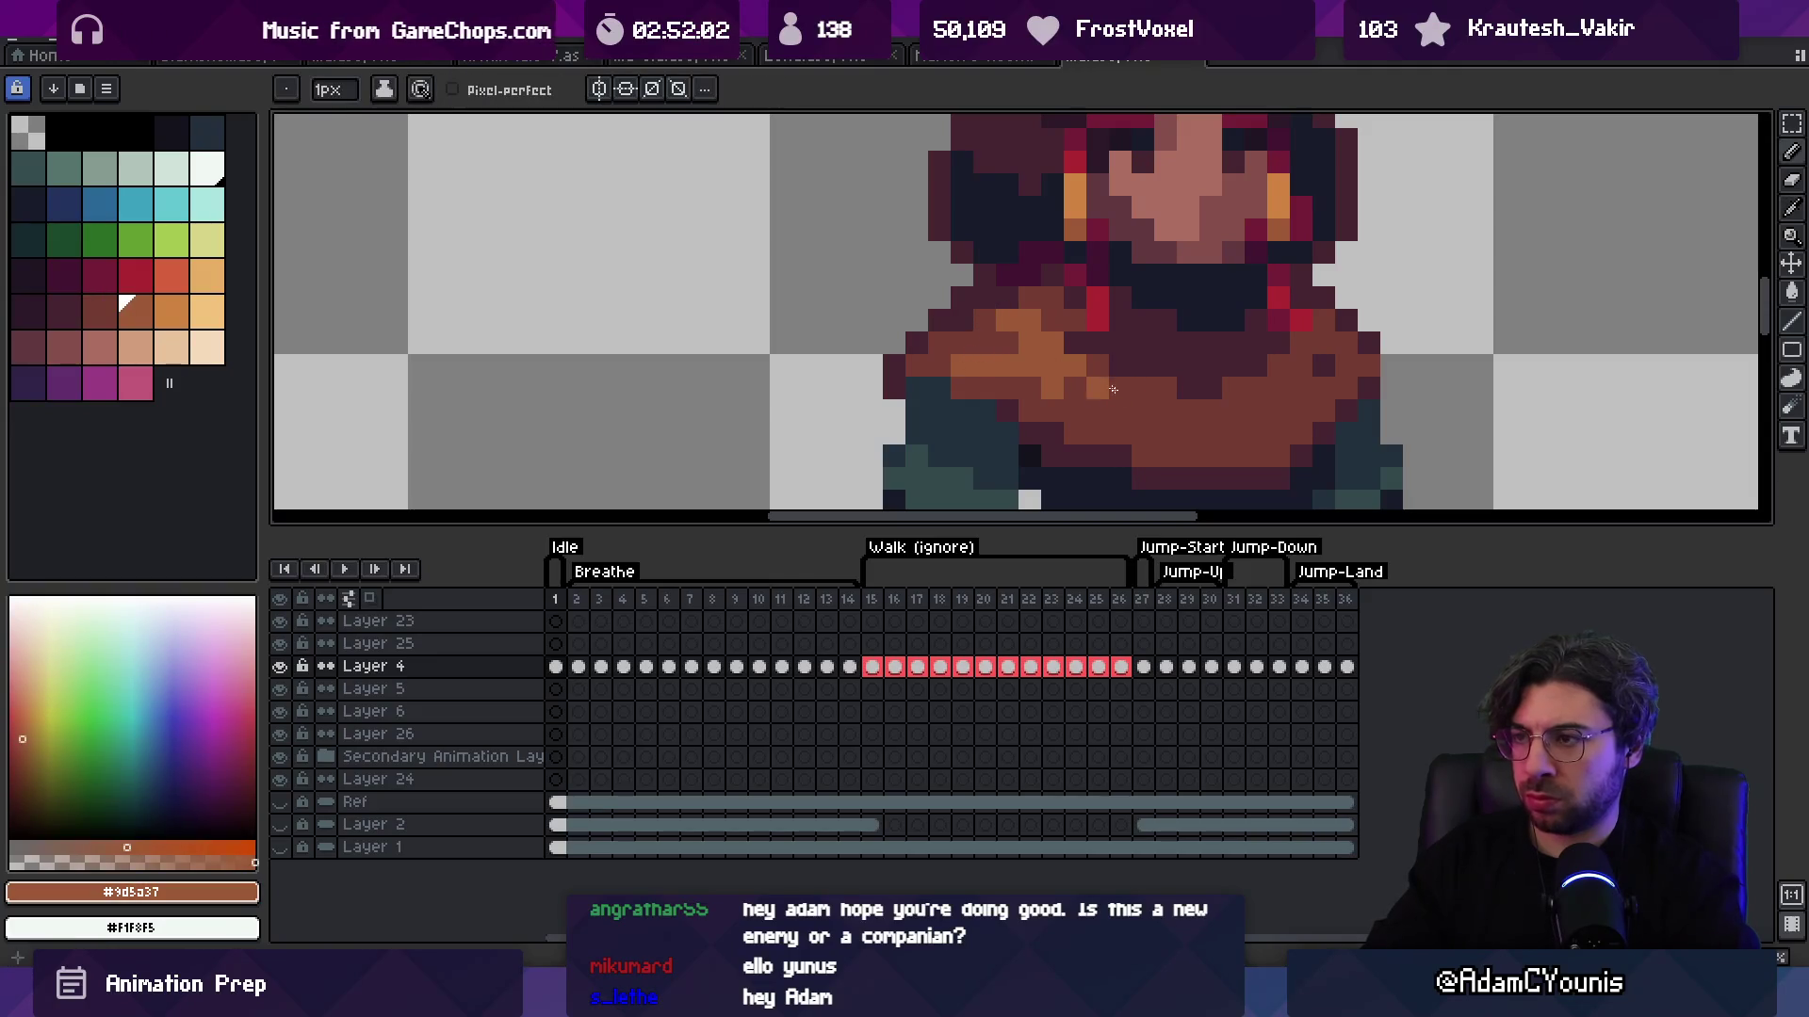
pyautogui.click(1323, 388)
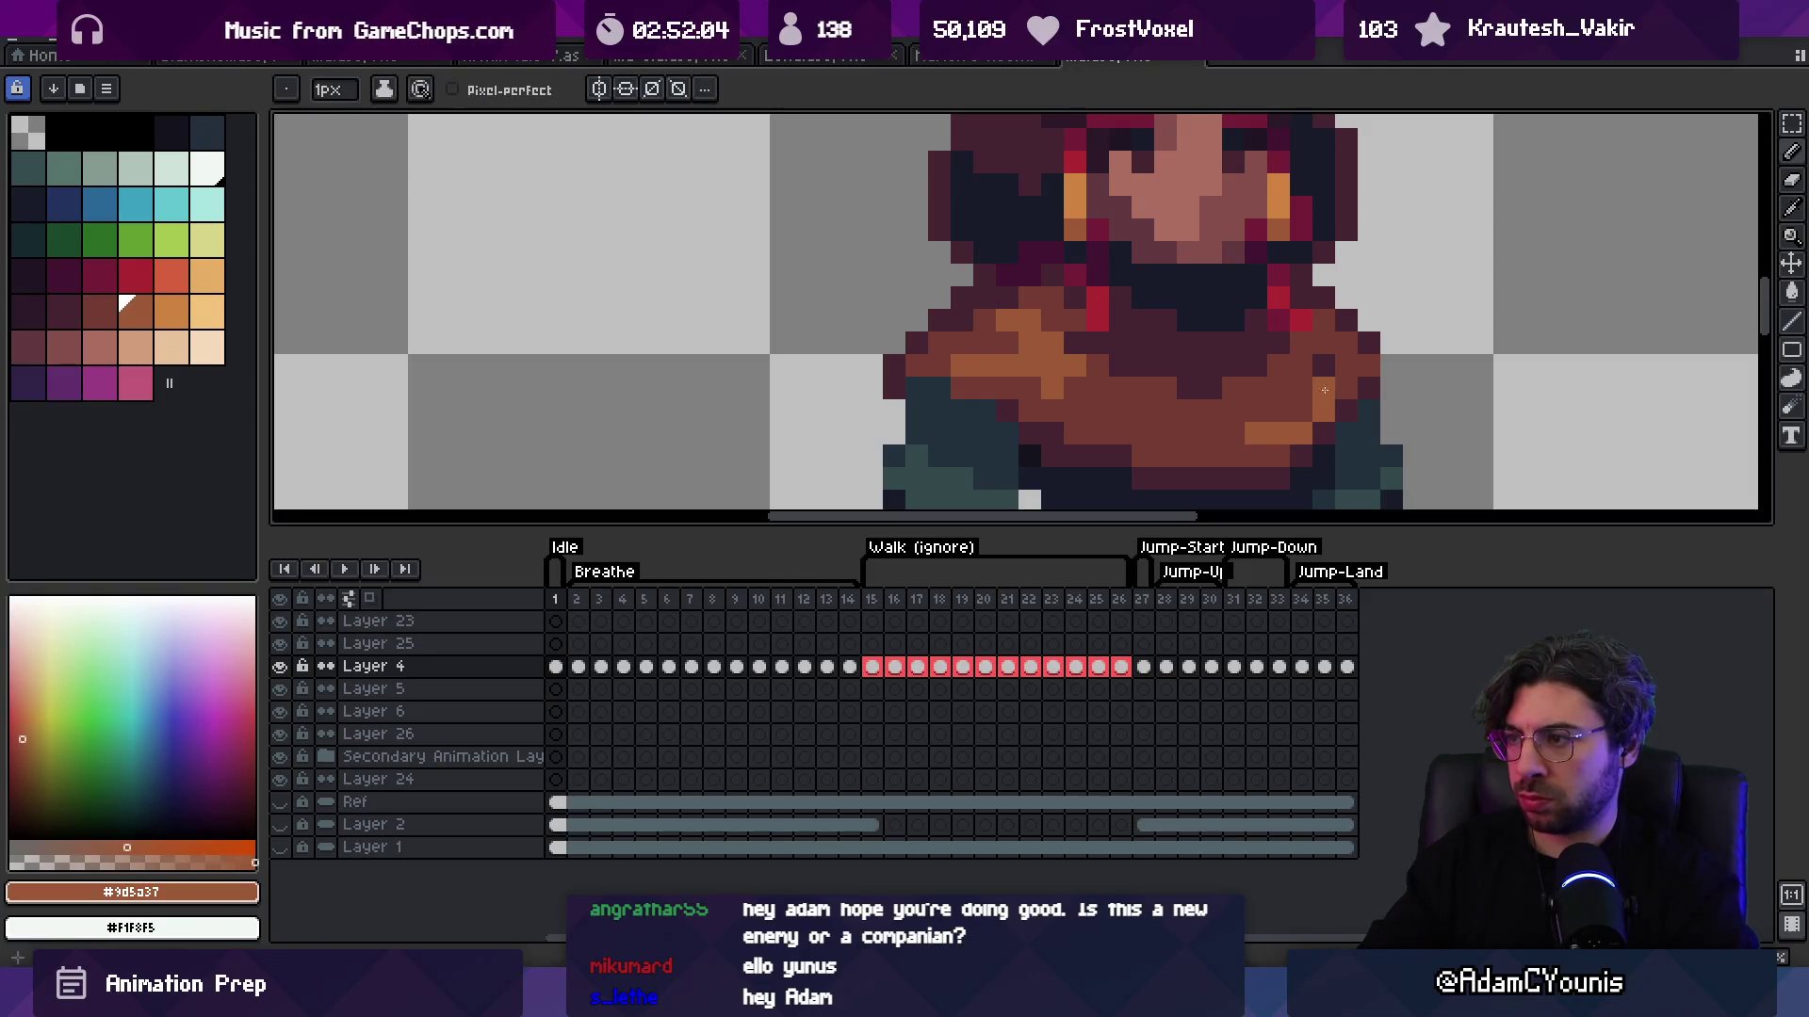
pyautogui.keyDown('alt'); pyautogui.click(1333, 396); pyautogui.keyUp('alt')
pyautogui.scroll(-8, 1323, 357)
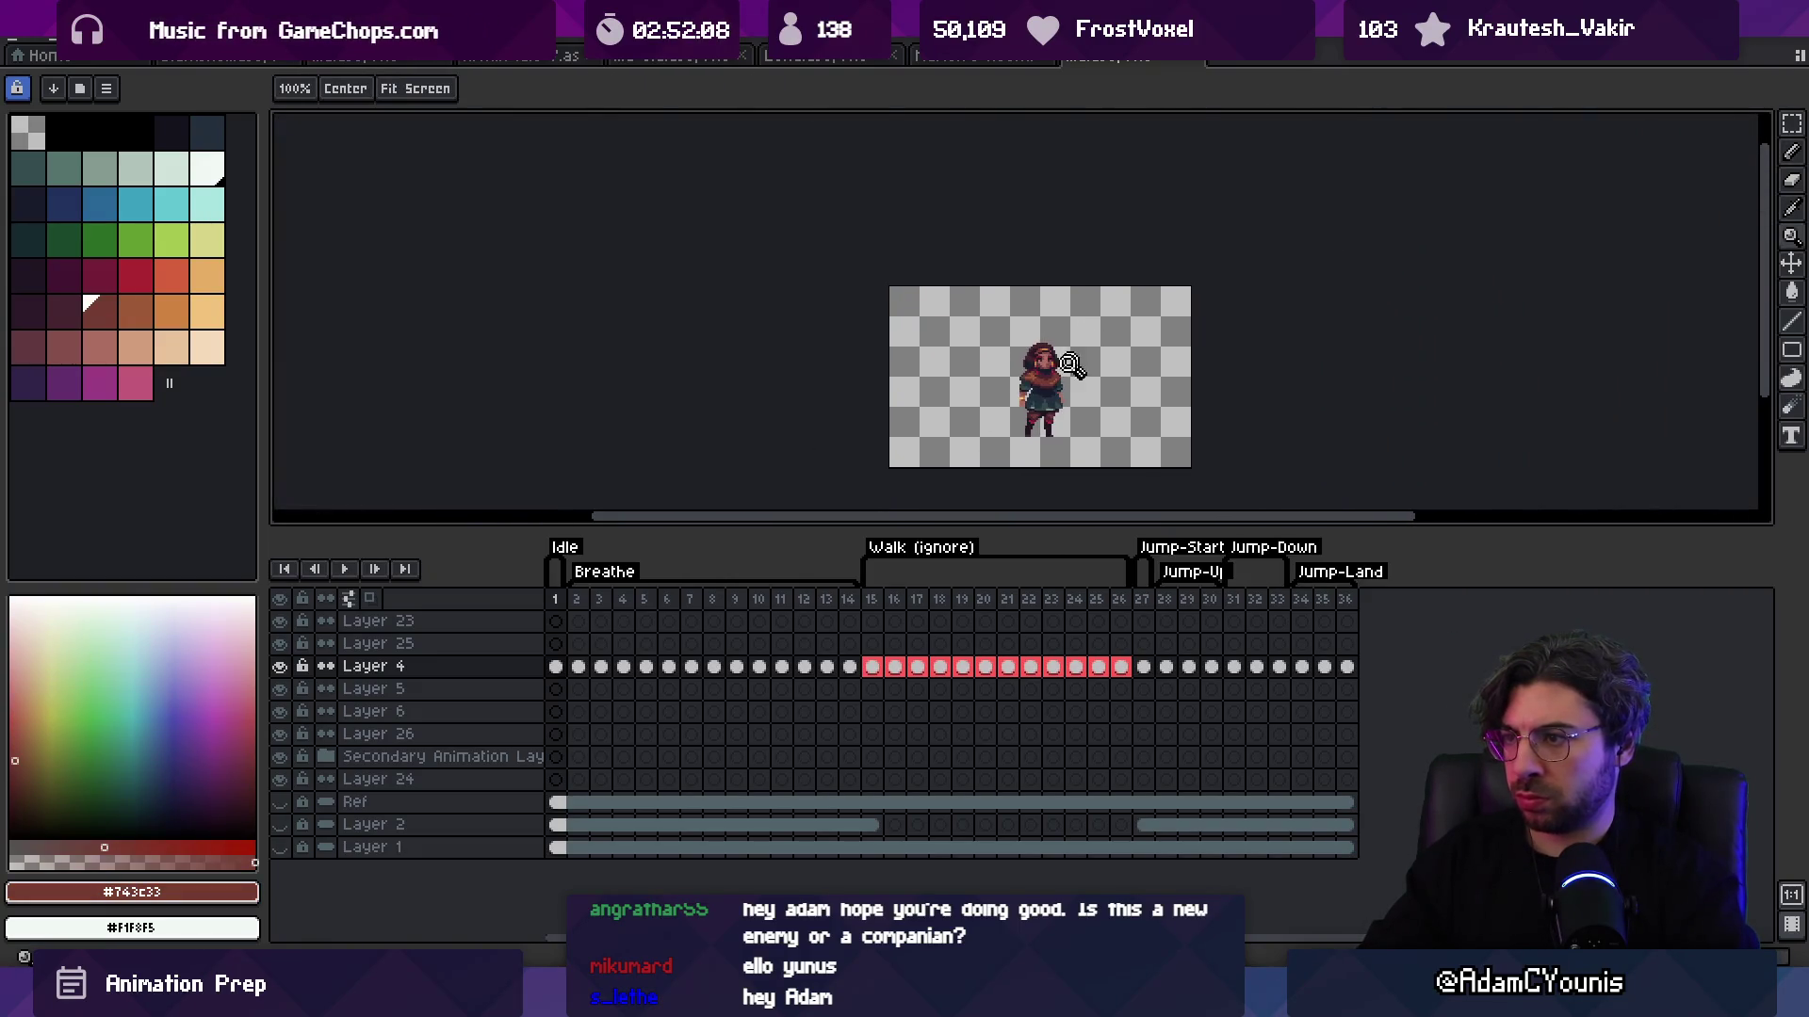
pyautogui.scroll(6, 1097, 377)
# Step: Add two reddish-brown pixels, sampled from the shoulder, onto the maroon scarf
pyautogui.press('v')
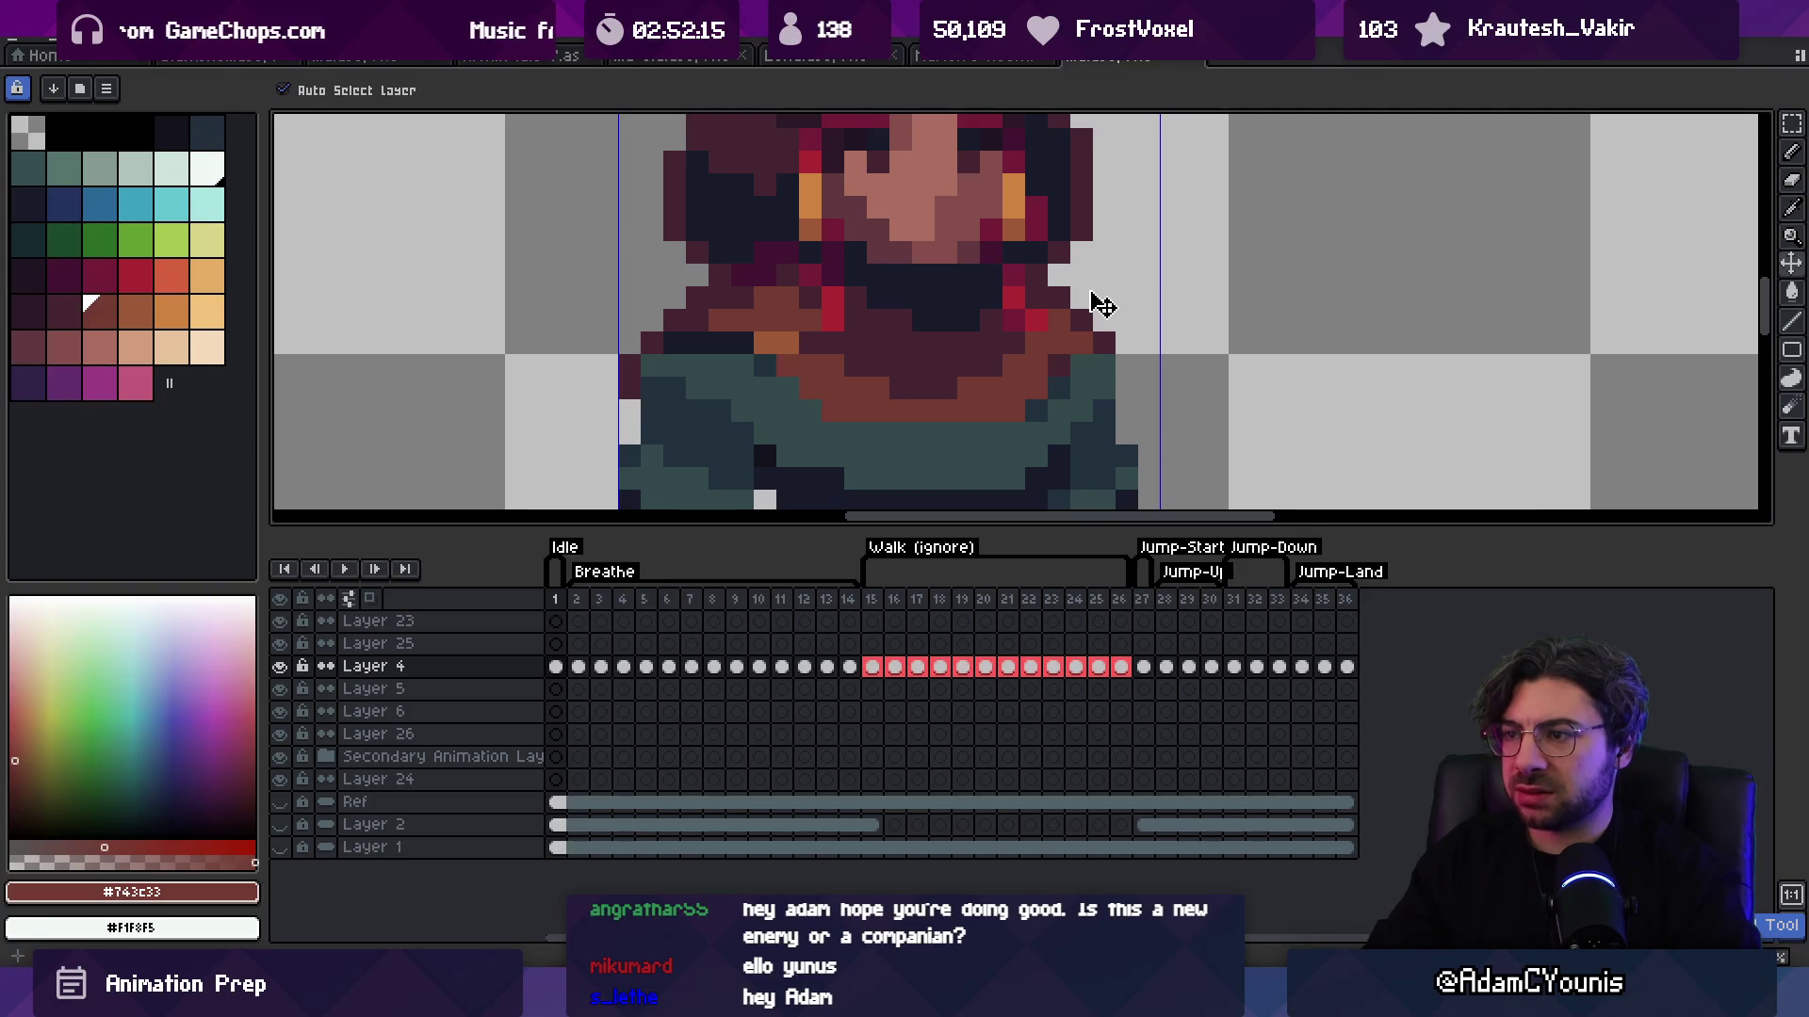
pyautogui.press('z')
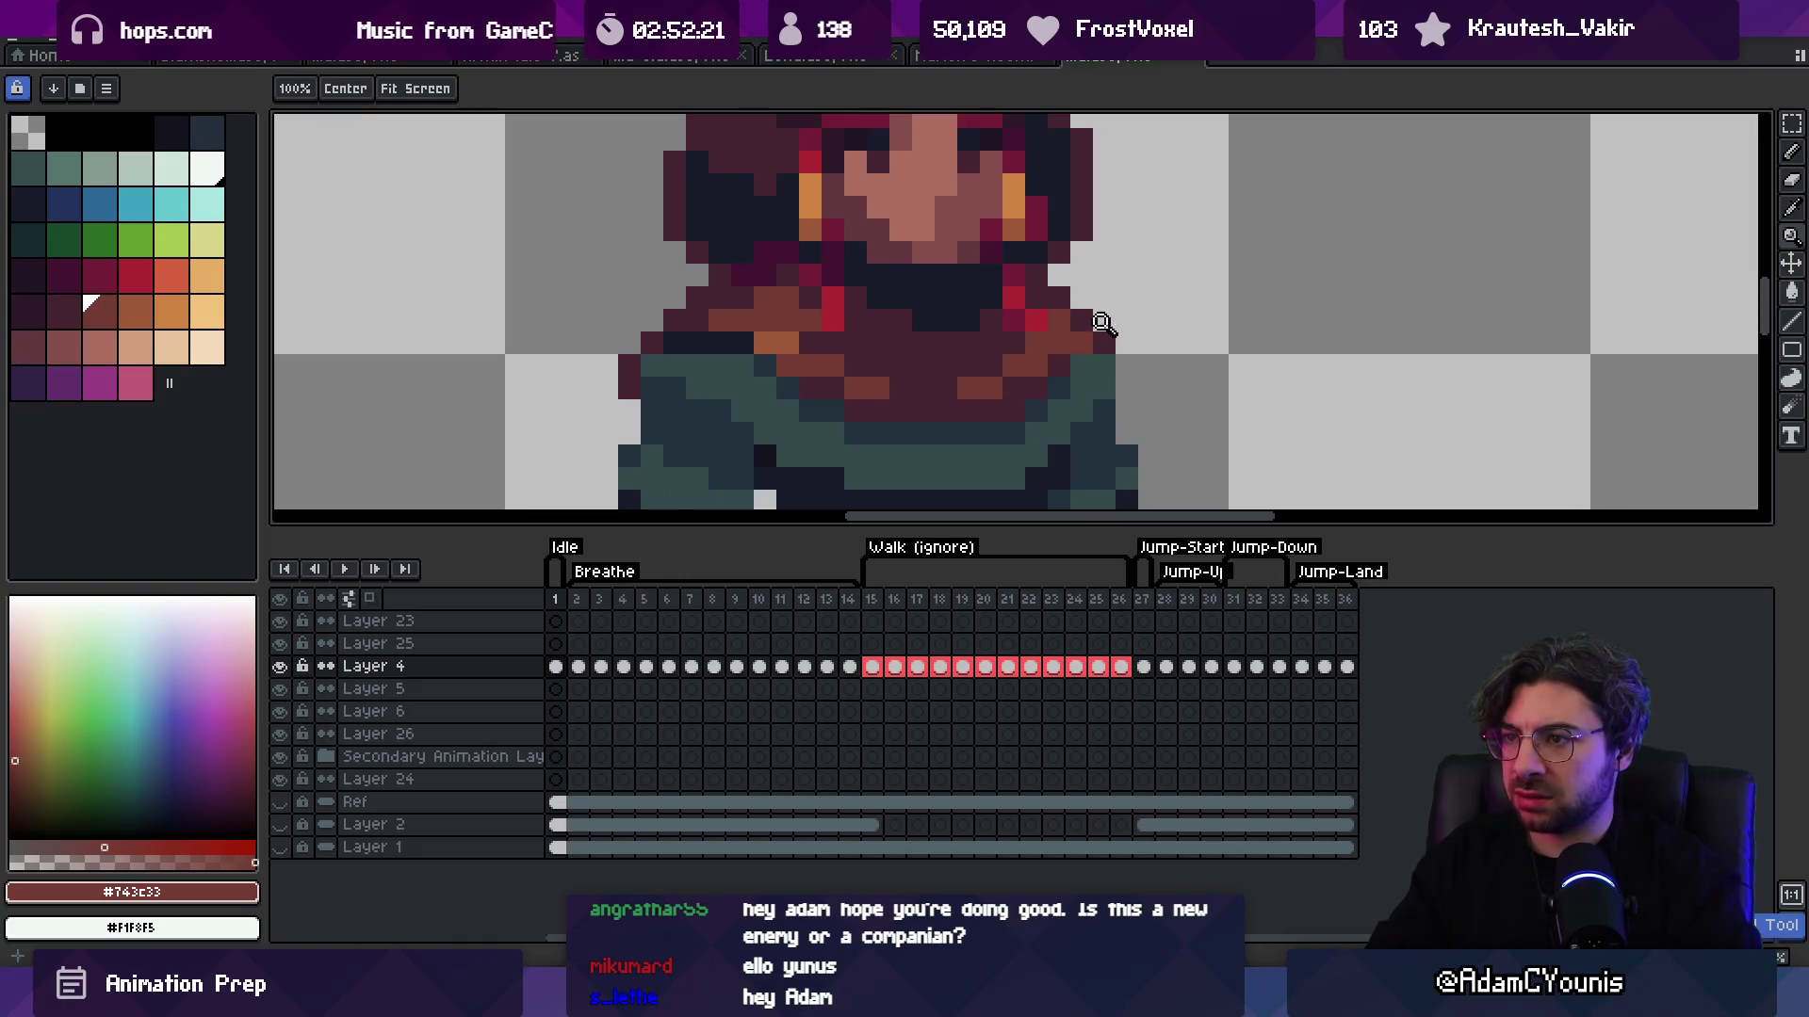
pyautogui.scroll(-5, 980, 350)
pyautogui.scroll(5, 983, 347)
pyautogui.press('b')
pyautogui.keyDown('alt'); pyautogui.click(1022, 459); pyautogui.keyUp('alt')
pyautogui.keyDown('alt'); pyautogui.click(849, 414); pyautogui.keyUp('alt')
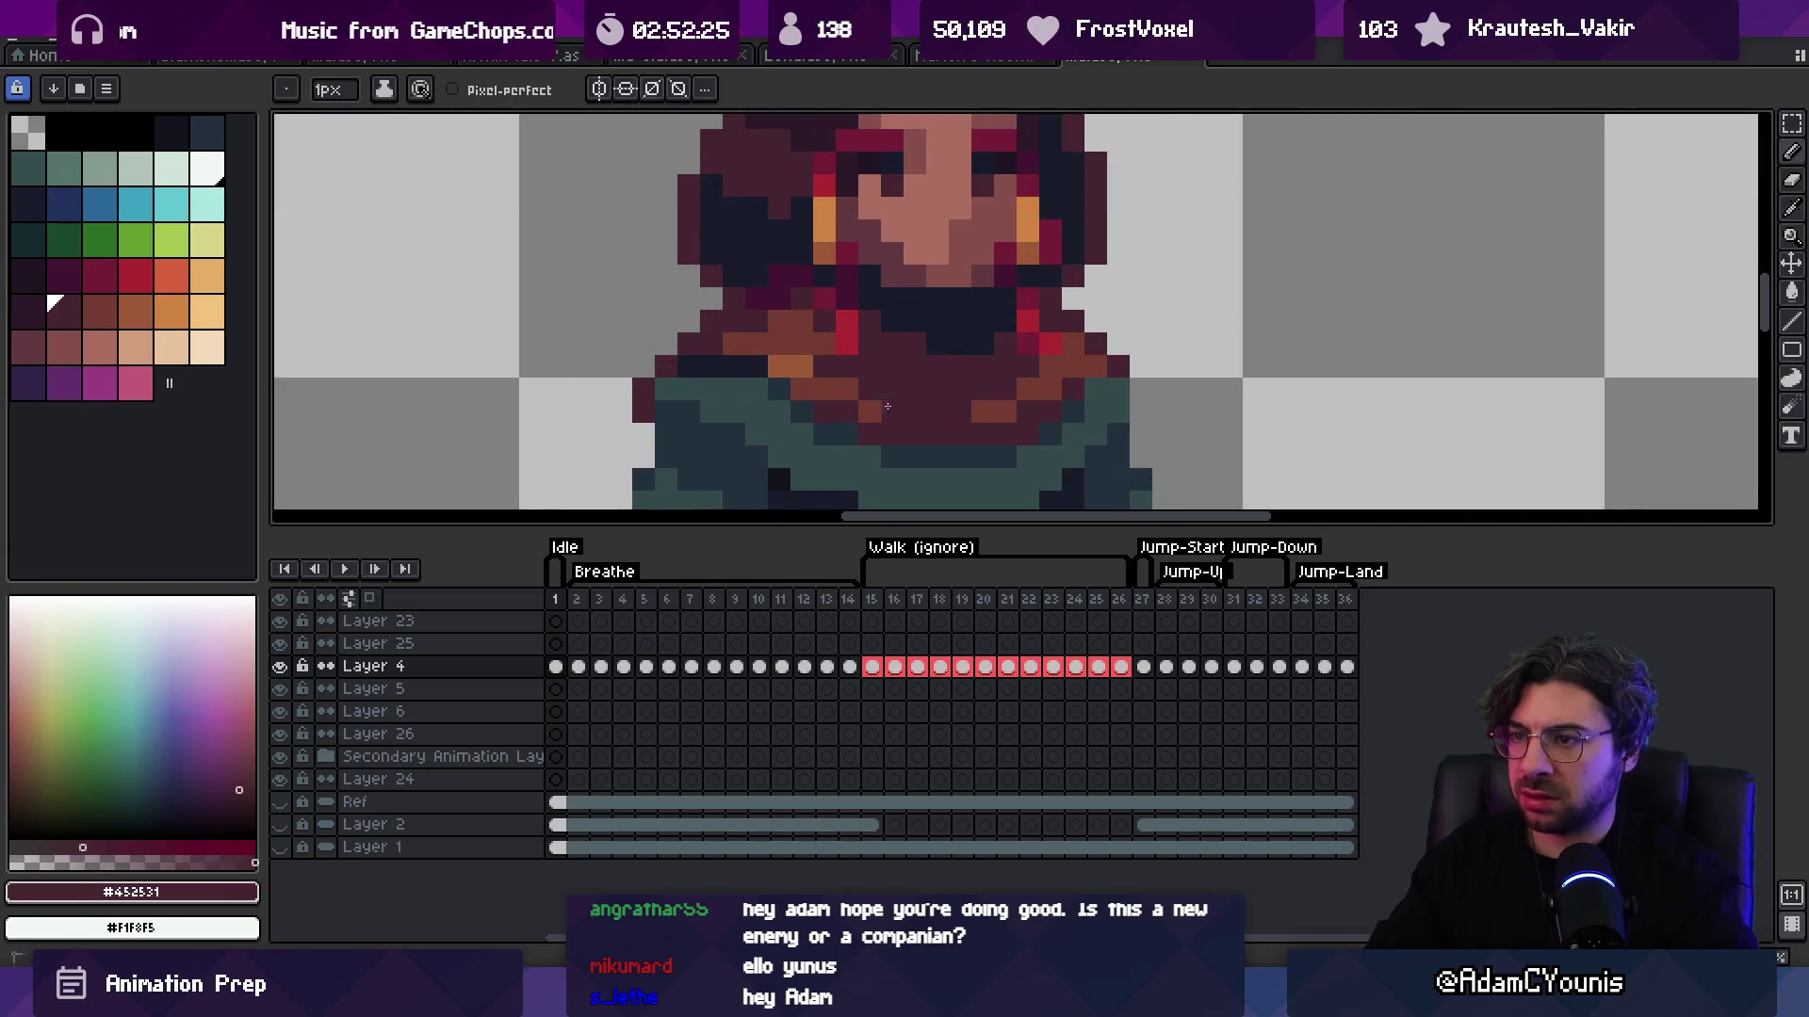
pyautogui.keyDown('alt'); pyautogui.click(807, 325); pyautogui.keyUp('alt')
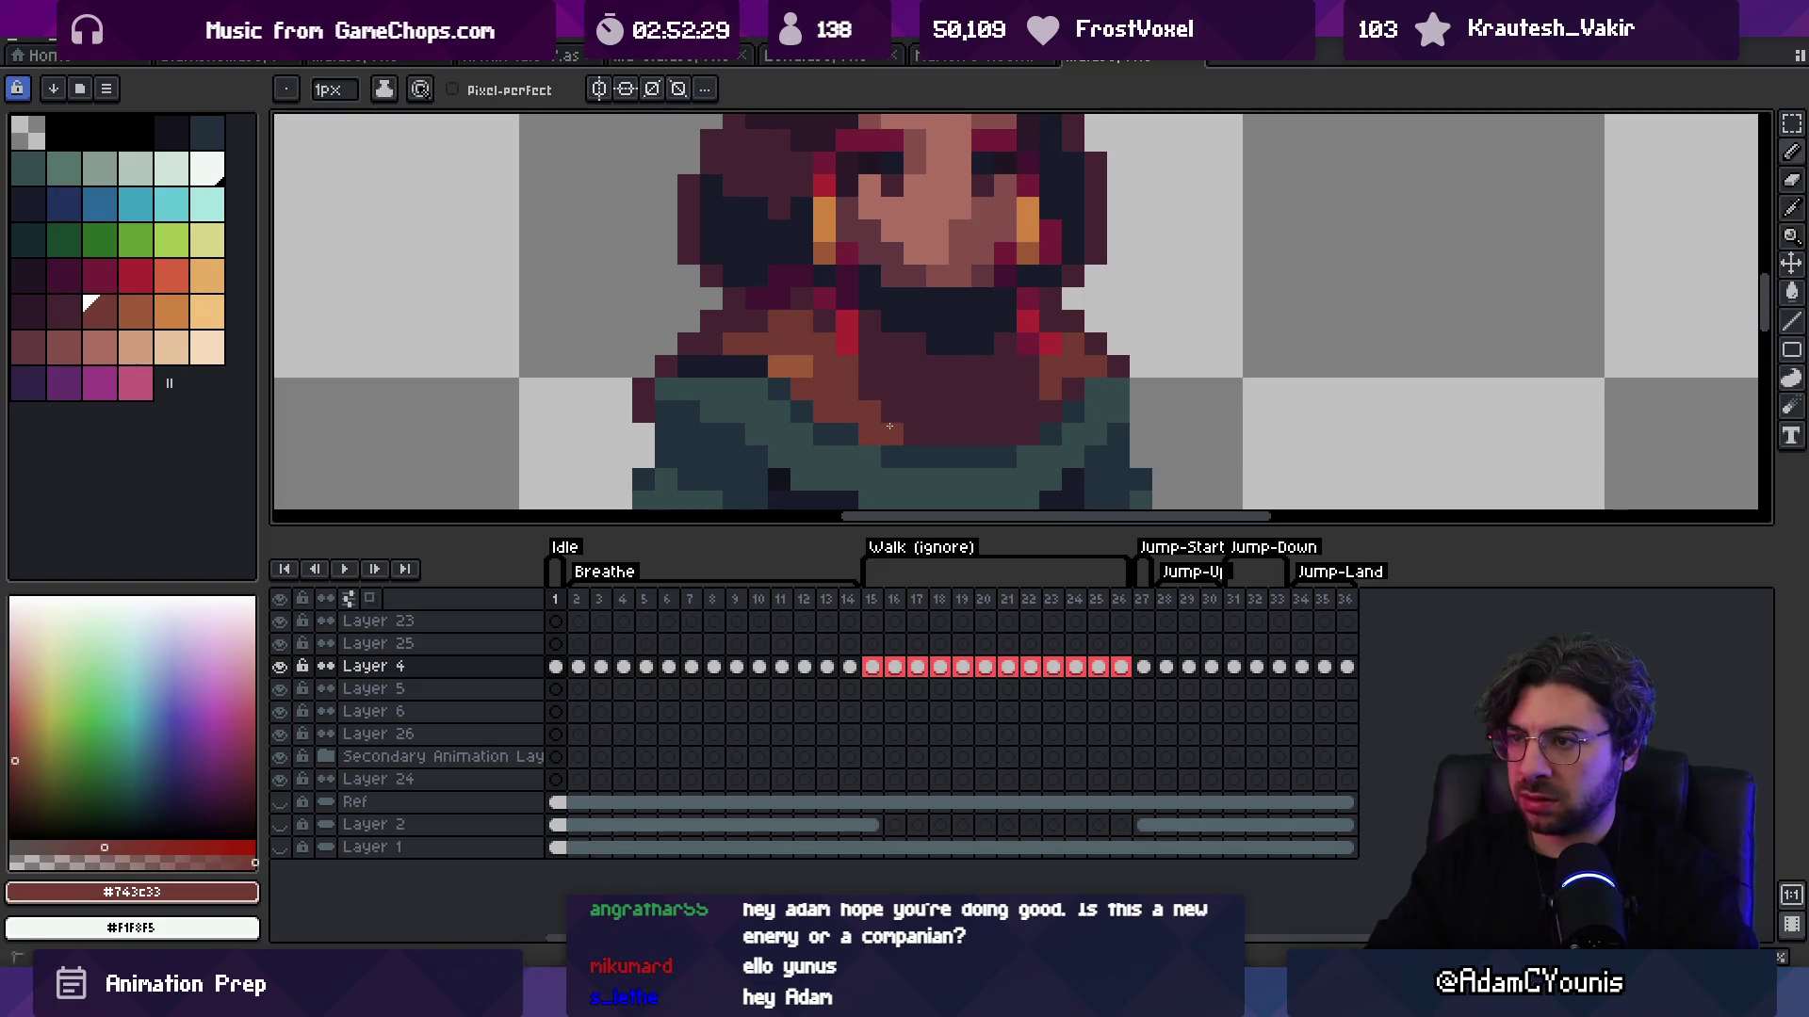
pyautogui.click(914, 410)
pyautogui.click(956, 428)
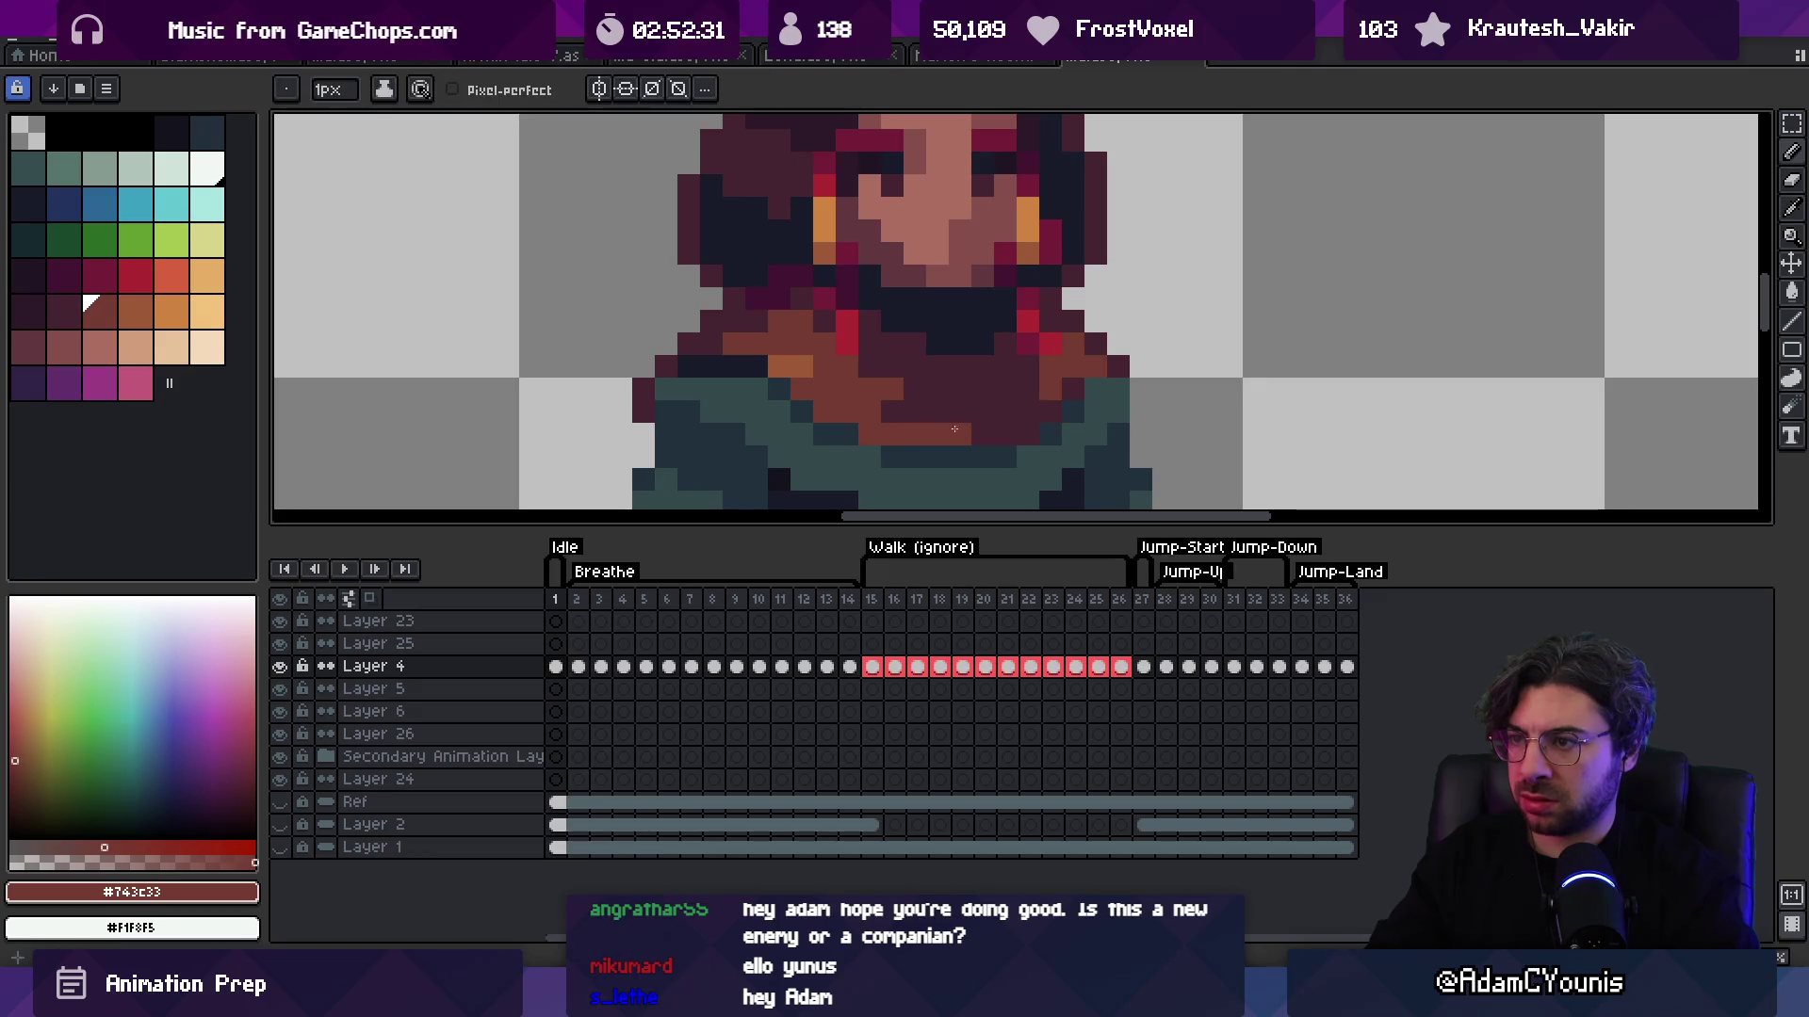
# Step: Zoom in on the sprite and sample the dark navy from the hair shadow
pyautogui.press('z')
pyautogui.scroll(-8, 946, 328)
pyautogui.click(1037, 382)
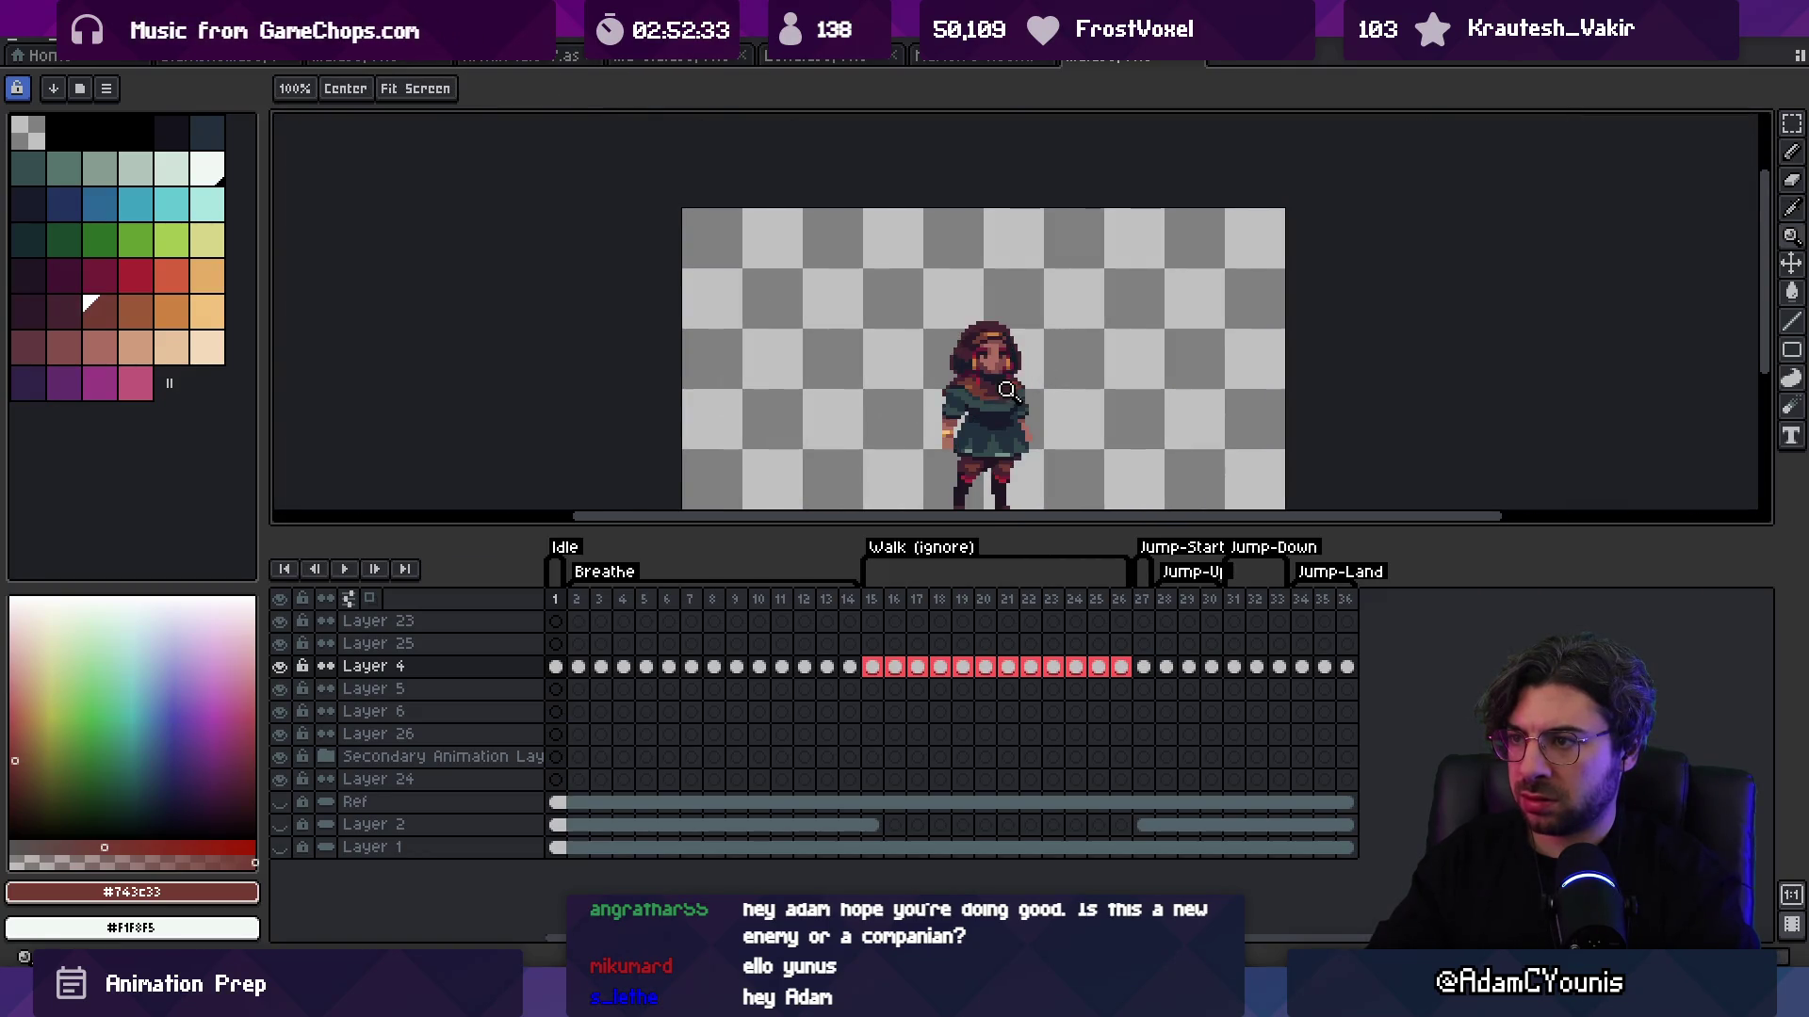
pyautogui.scroll(4, 1007, 389)
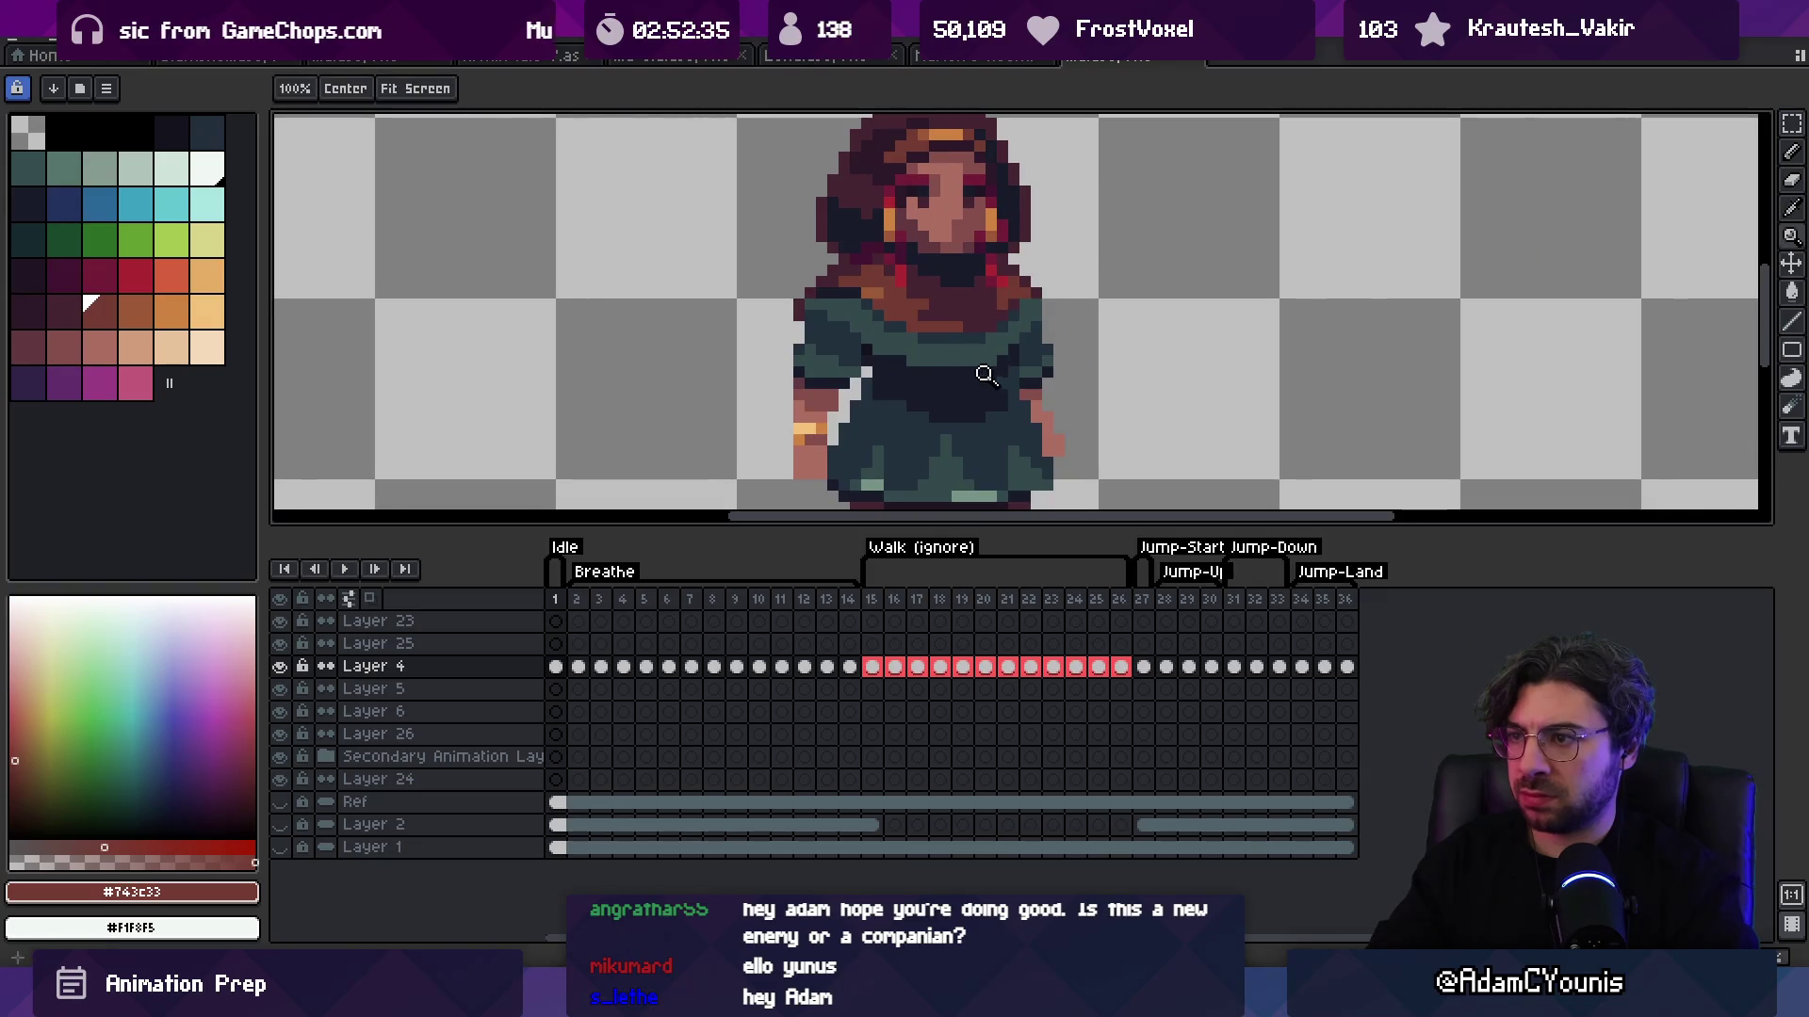
pyautogui.scroll(-5, 985, 375)
pyautogui.scroll(2, 980, 283)
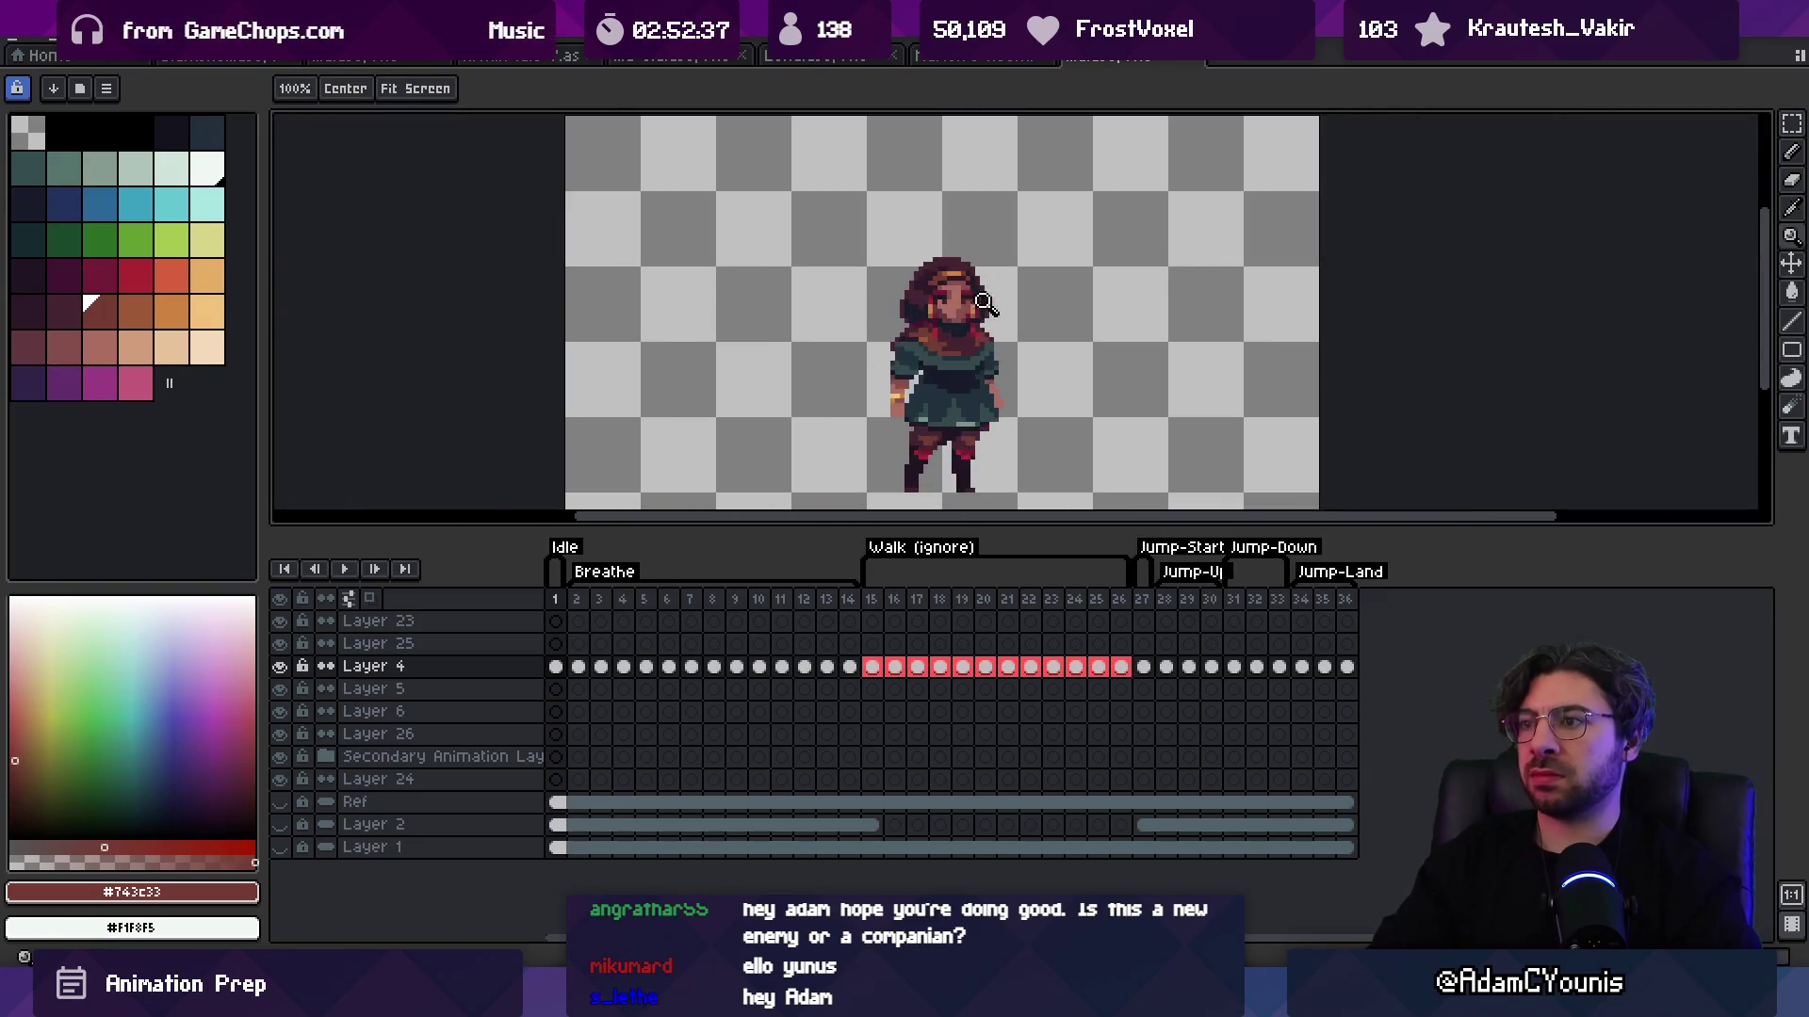
pyautogui.scroll(2, 984, 302)
pyautogui.press('b')
pyautogui.keyDown('alt'); pyautogui.click(1005, 366); pyautogui.keyUp('alt')
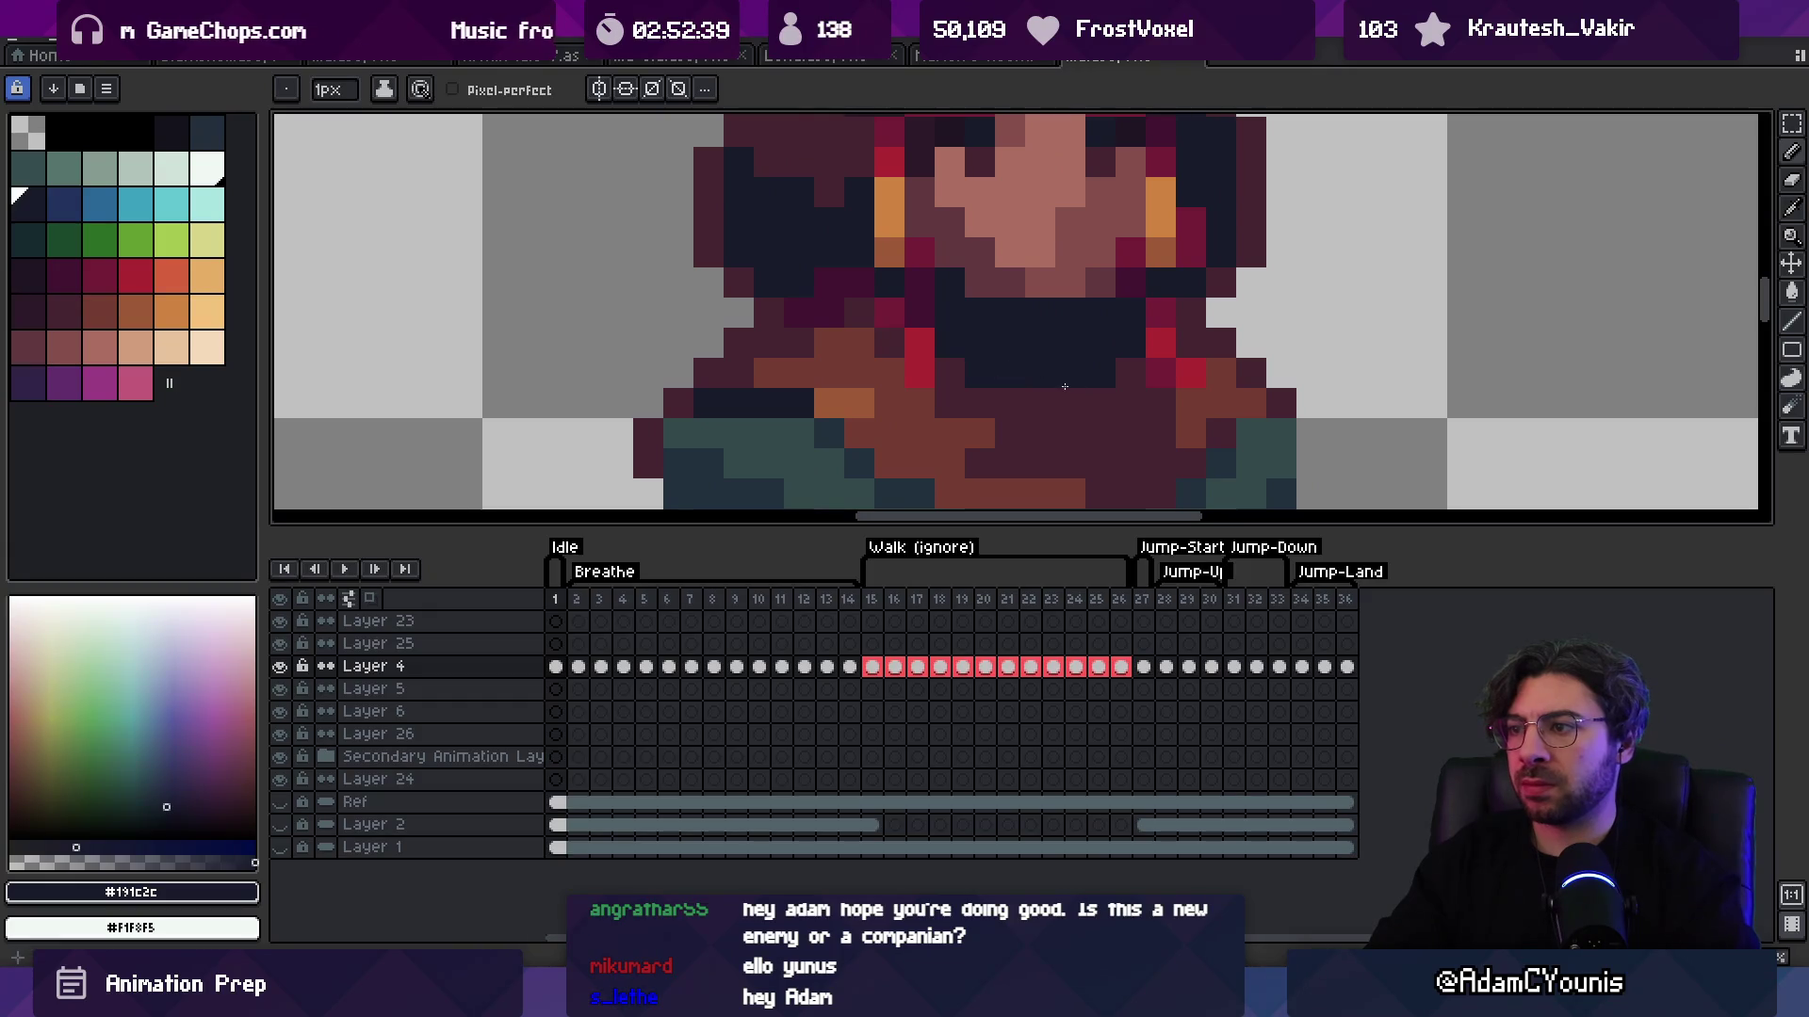
pyautogui.scroll(-4, 1081, 367)
pyautogui.scroll(3, 1008, 311)
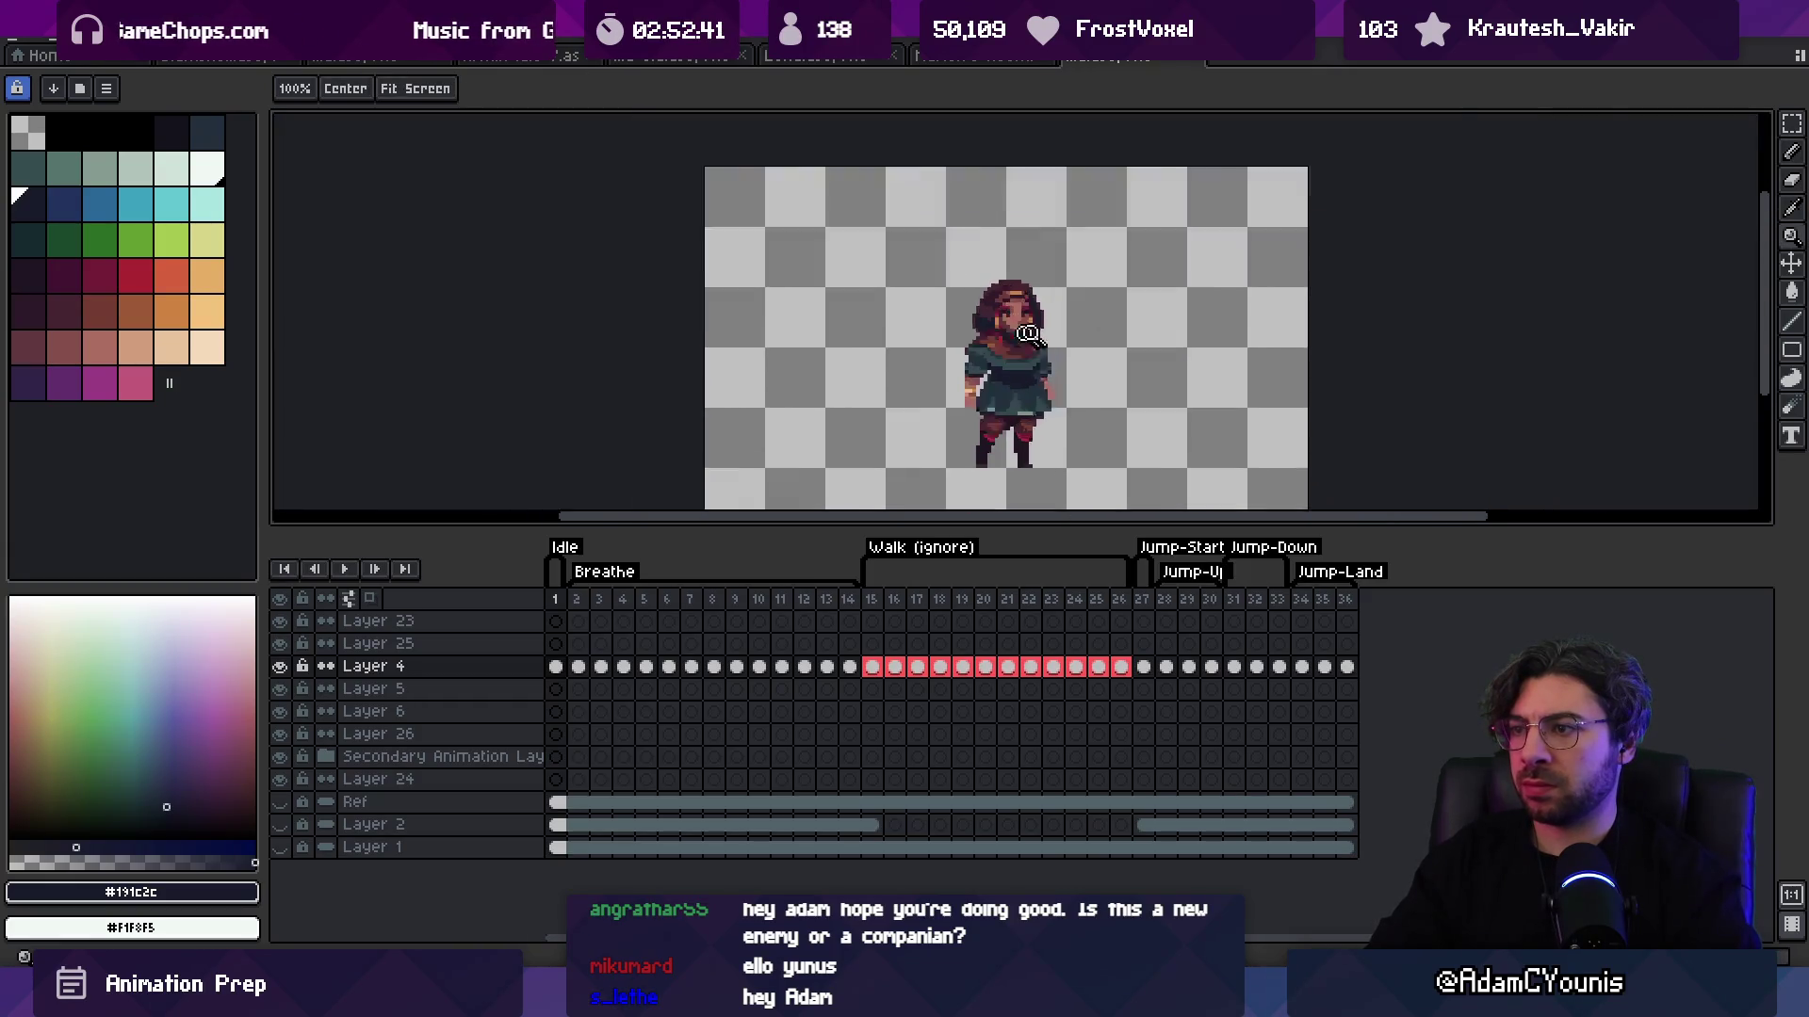
# Step: Sample the dark maroons and navy around the face and hair
pyautogui.press('b')
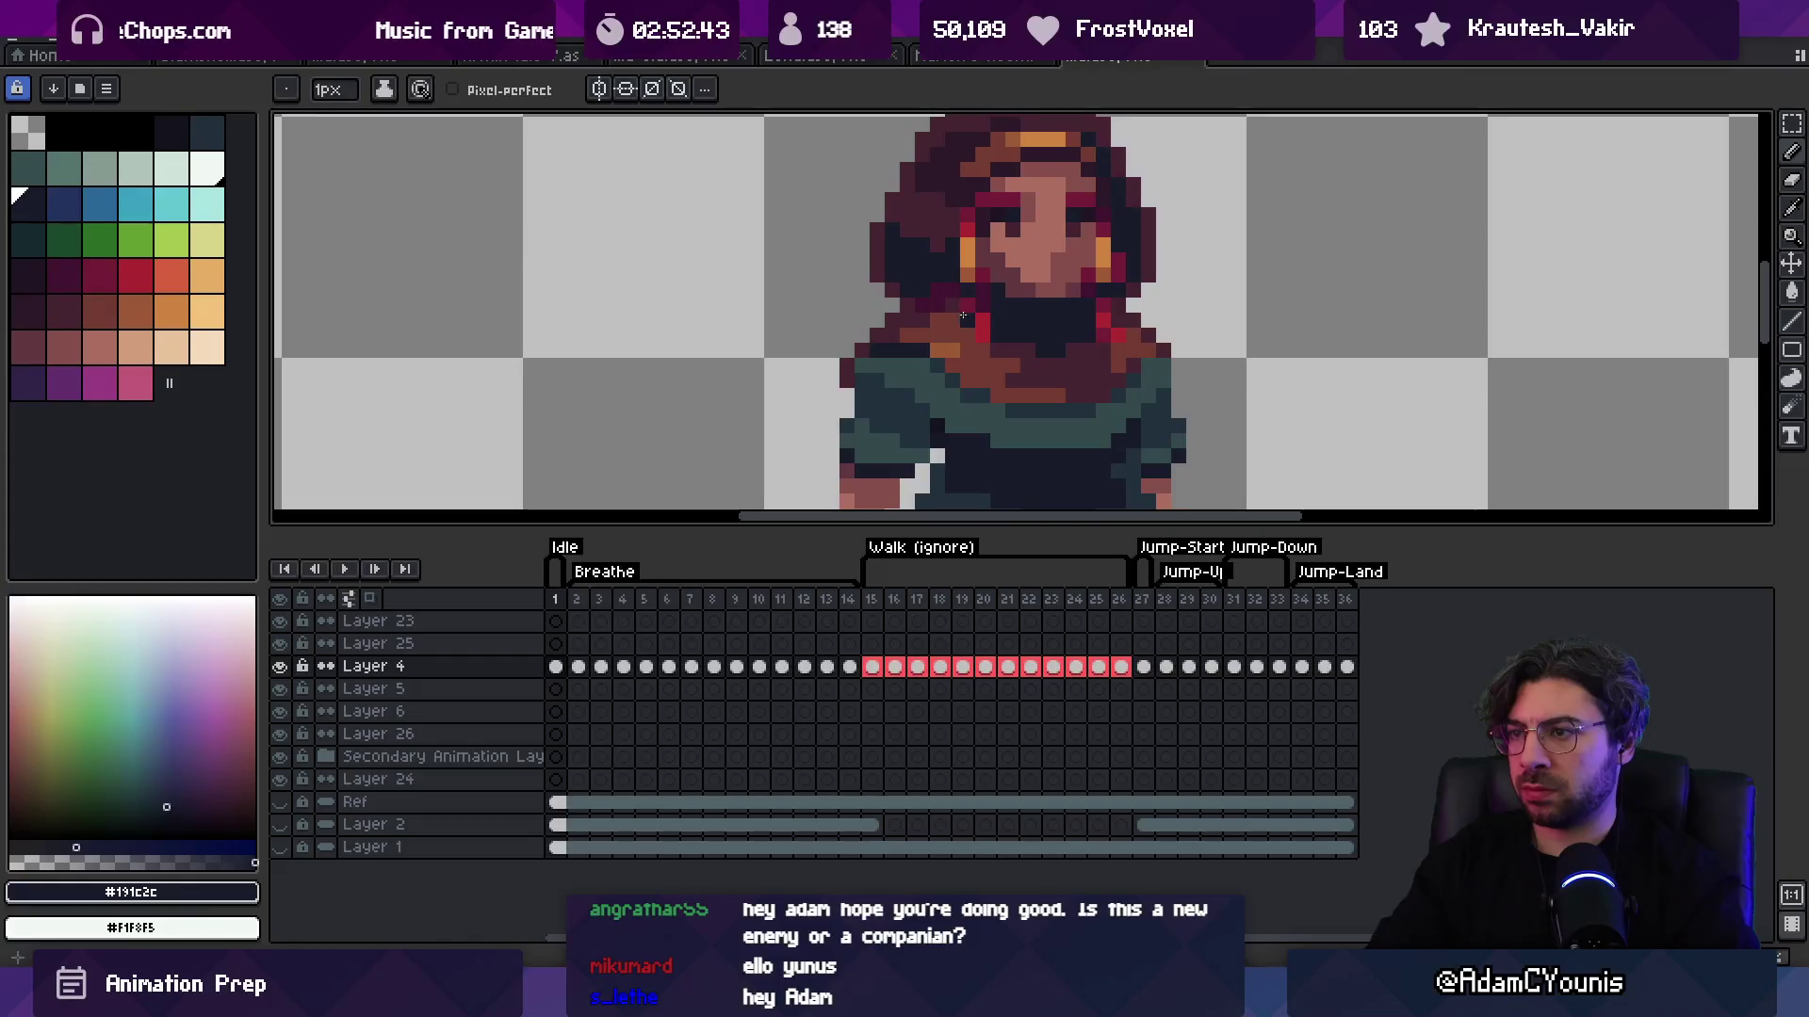
pyautogui.press('z')
pyautogui.scroll(-4, 1013, 257)
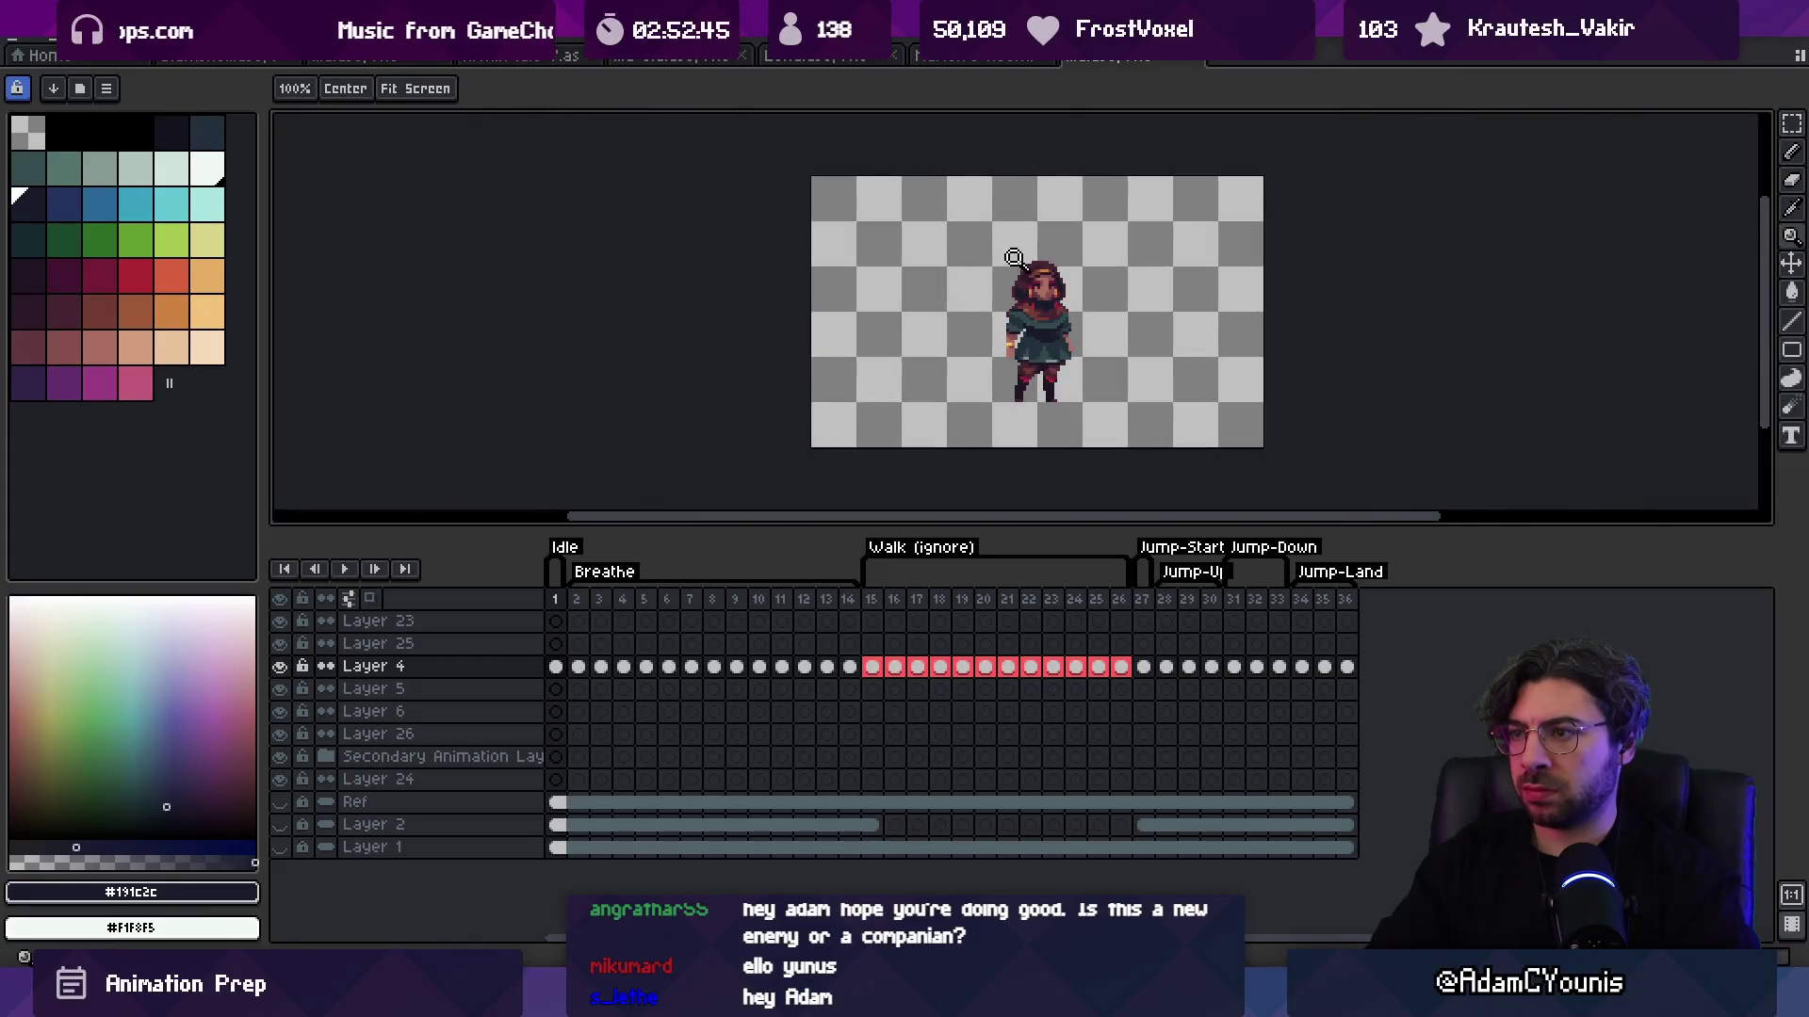
pyautogui.scroll(4, 1067, 229)
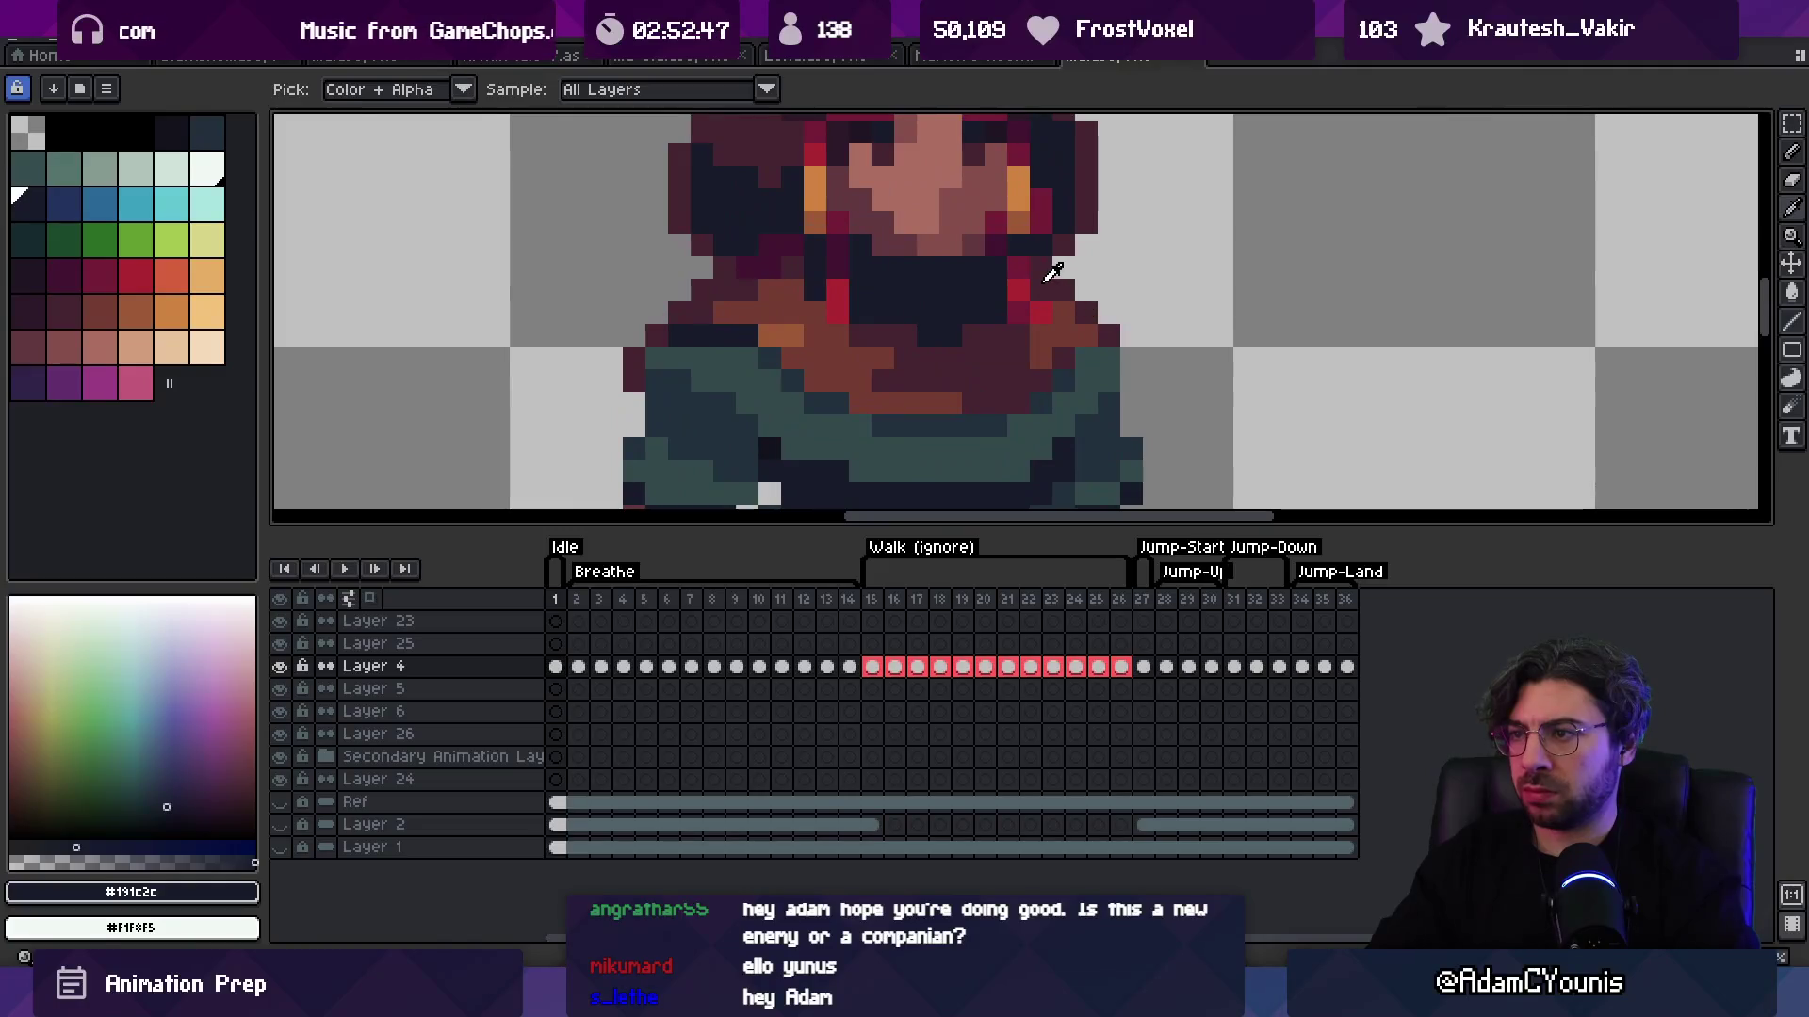
pyautogui.keyDown('alt'); pyautogui.click(1041, 313); pyautogui.keyUp('alt')
pyautogui.scroll(-4, 1041, 313)
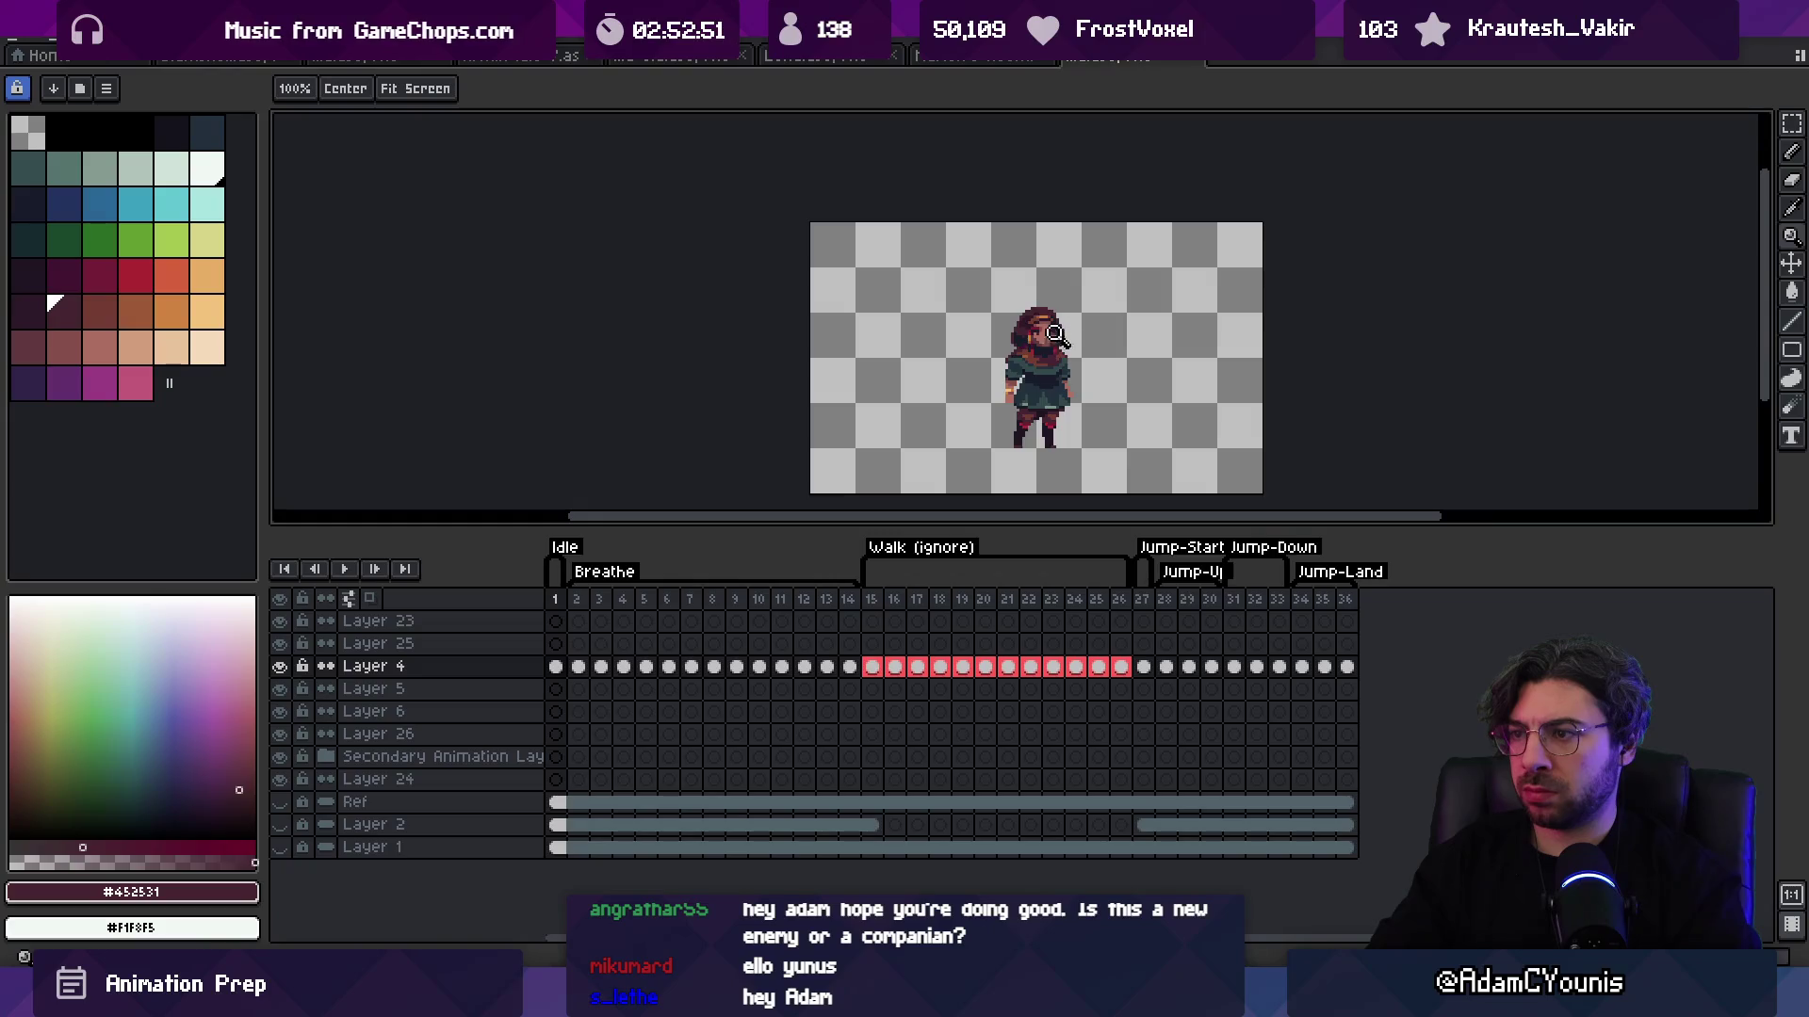
pyautogui.scroll(4, 1055, 334)
pyautogui.keyDown('alt'); pyautogui.click(987, 347); pyautogui.keyUp('alt')
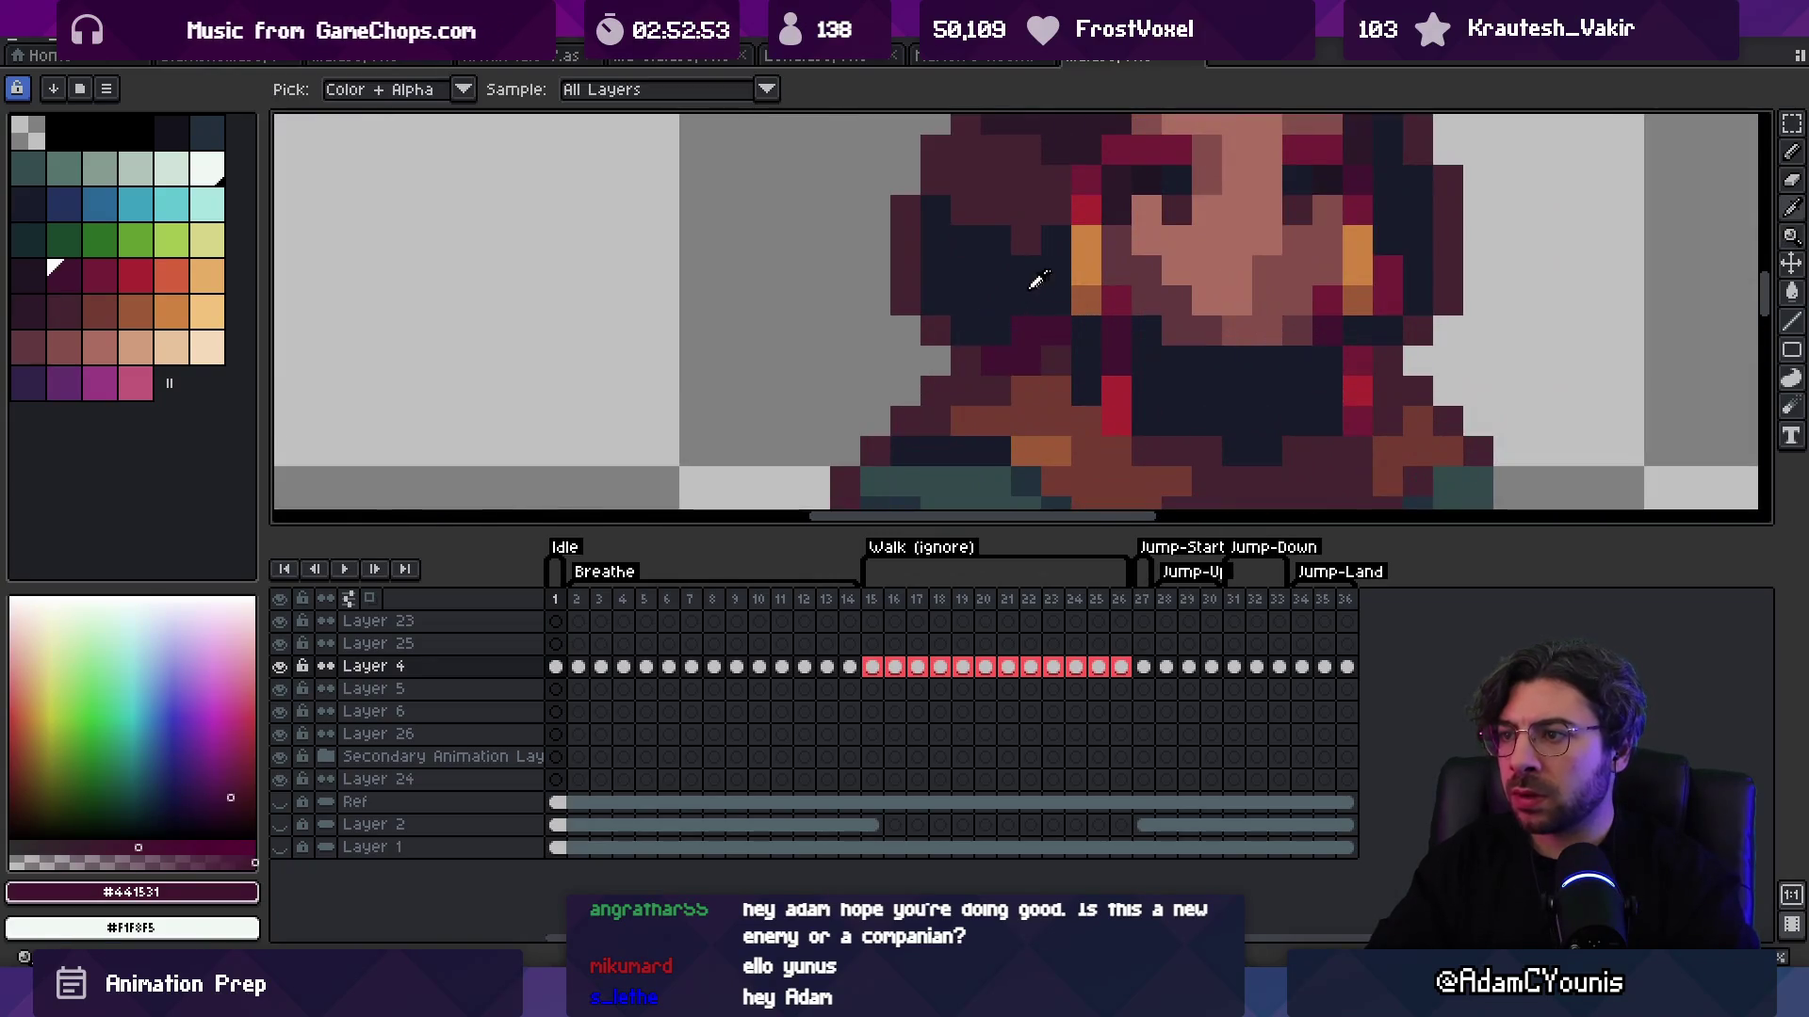
pyautogui.keyDown('alt'); pyautogui.click(989, 330); pyautogui.keyUp('alt')
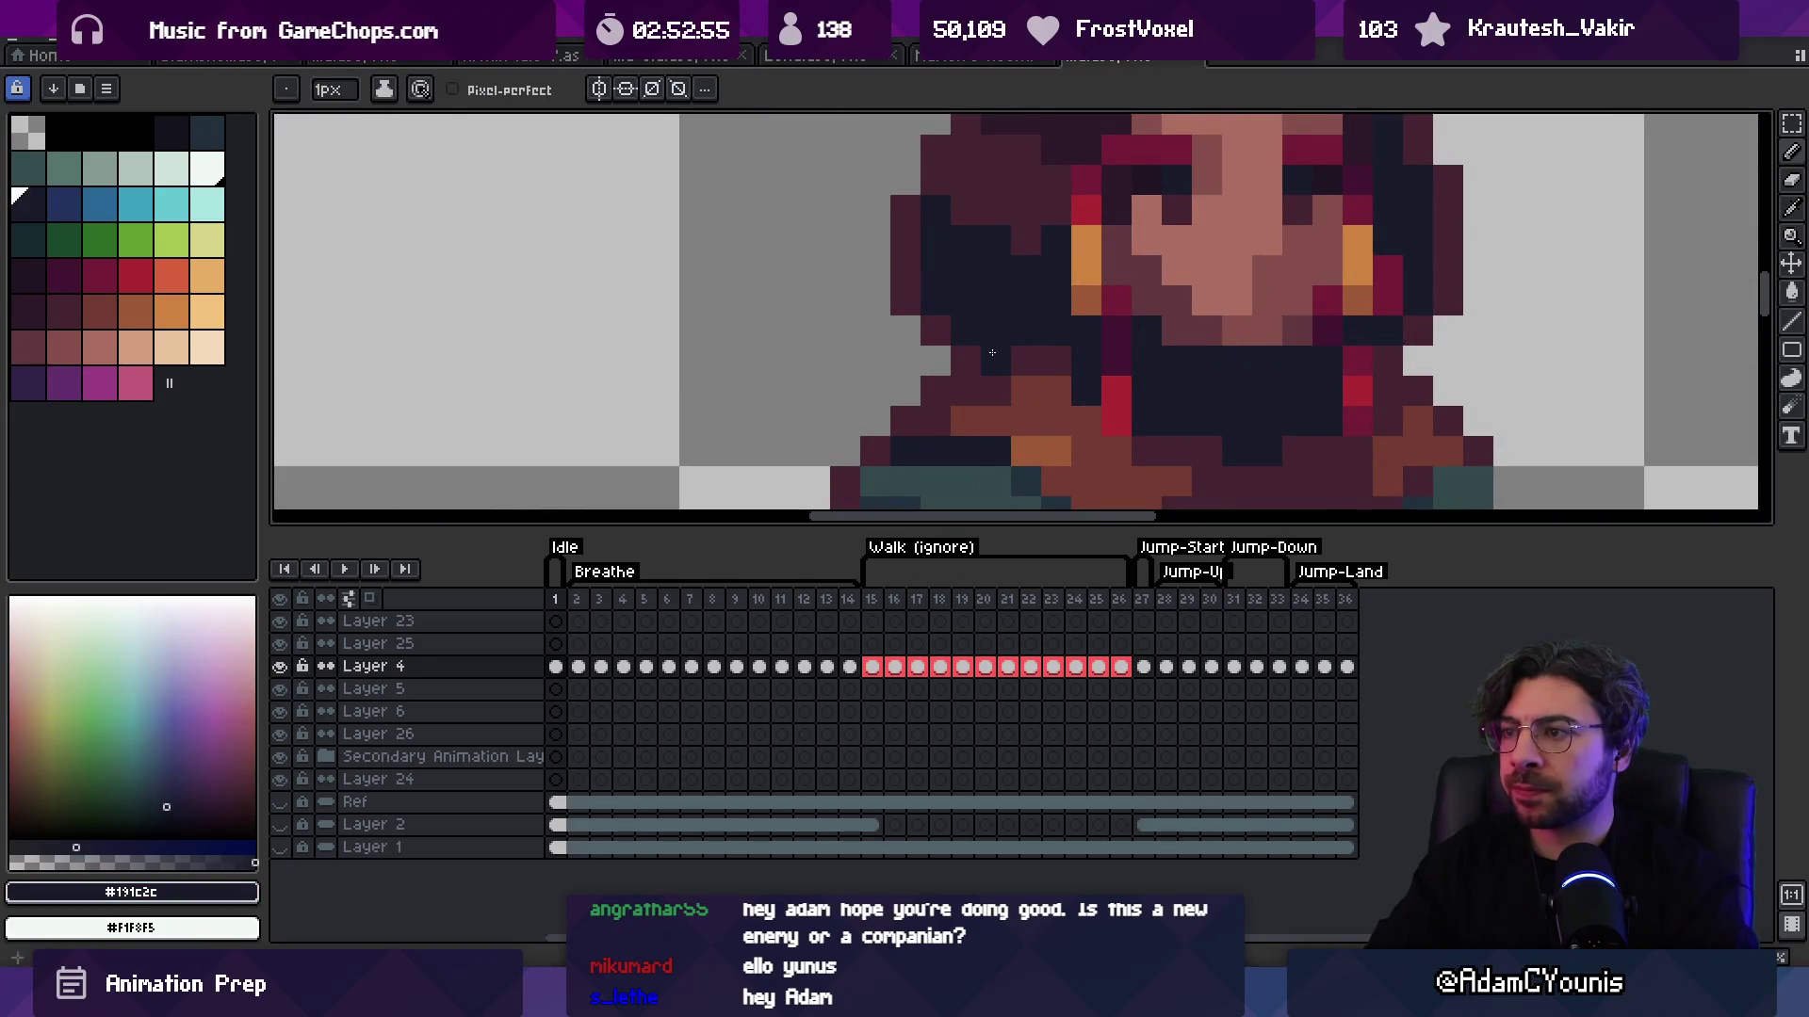
pyautogui.keyDown('alt'); pyautogui.click(992, 353); pyautogui.keyUp('alt')
pyautogui.press('z')
pyautogui.scroll(-5, 1008, 283)
# Step: Try filling two dark hair areas with the scarf's reddish-brown, then undo both fills
pyautogui.scroll(4, 1065, 316)
pyautogui.press('g')
pyautogui.keyDown('alt'); pyautogui.click(990, 395); pyautogui.keyUp('alt')
pyautogui.click(979, 217)
pyautogui.click(970, 254)
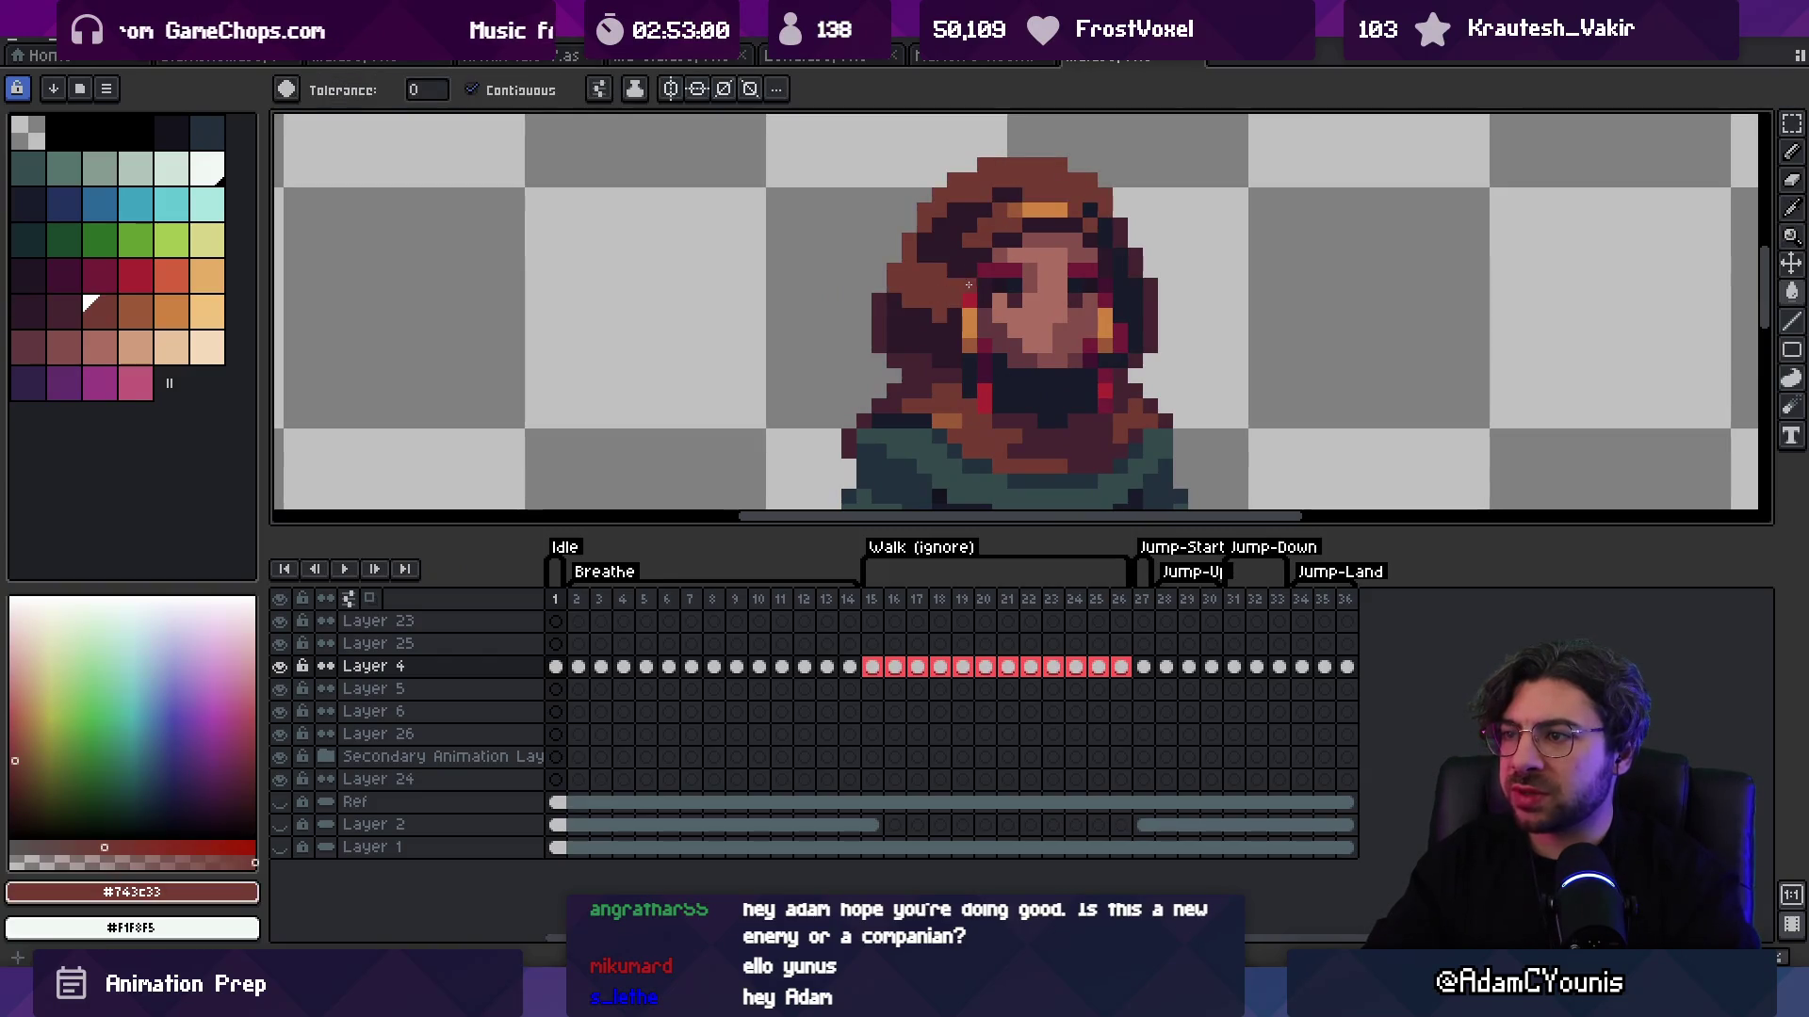
pyautogui.press('z')
pyautogui.scroll(-4, 989, 264)
pyautogui.hotkey('ctrl', 'z')
pyautogui.hotkey('ctrl', 'z')
pyautogui.scroll(4, 1057, 227)
# Step: Pencil brown-orange #9d5a37 highlights across the top of the hair and onto the headband
pyautogui.press('b')
pyautogui.keyDown('alt'); pyautogui.click(928, 283); pyautogui.keyUp('alt')
pyautogui.moveTo(914, 294); pyautogui.dragTo(878, 324)
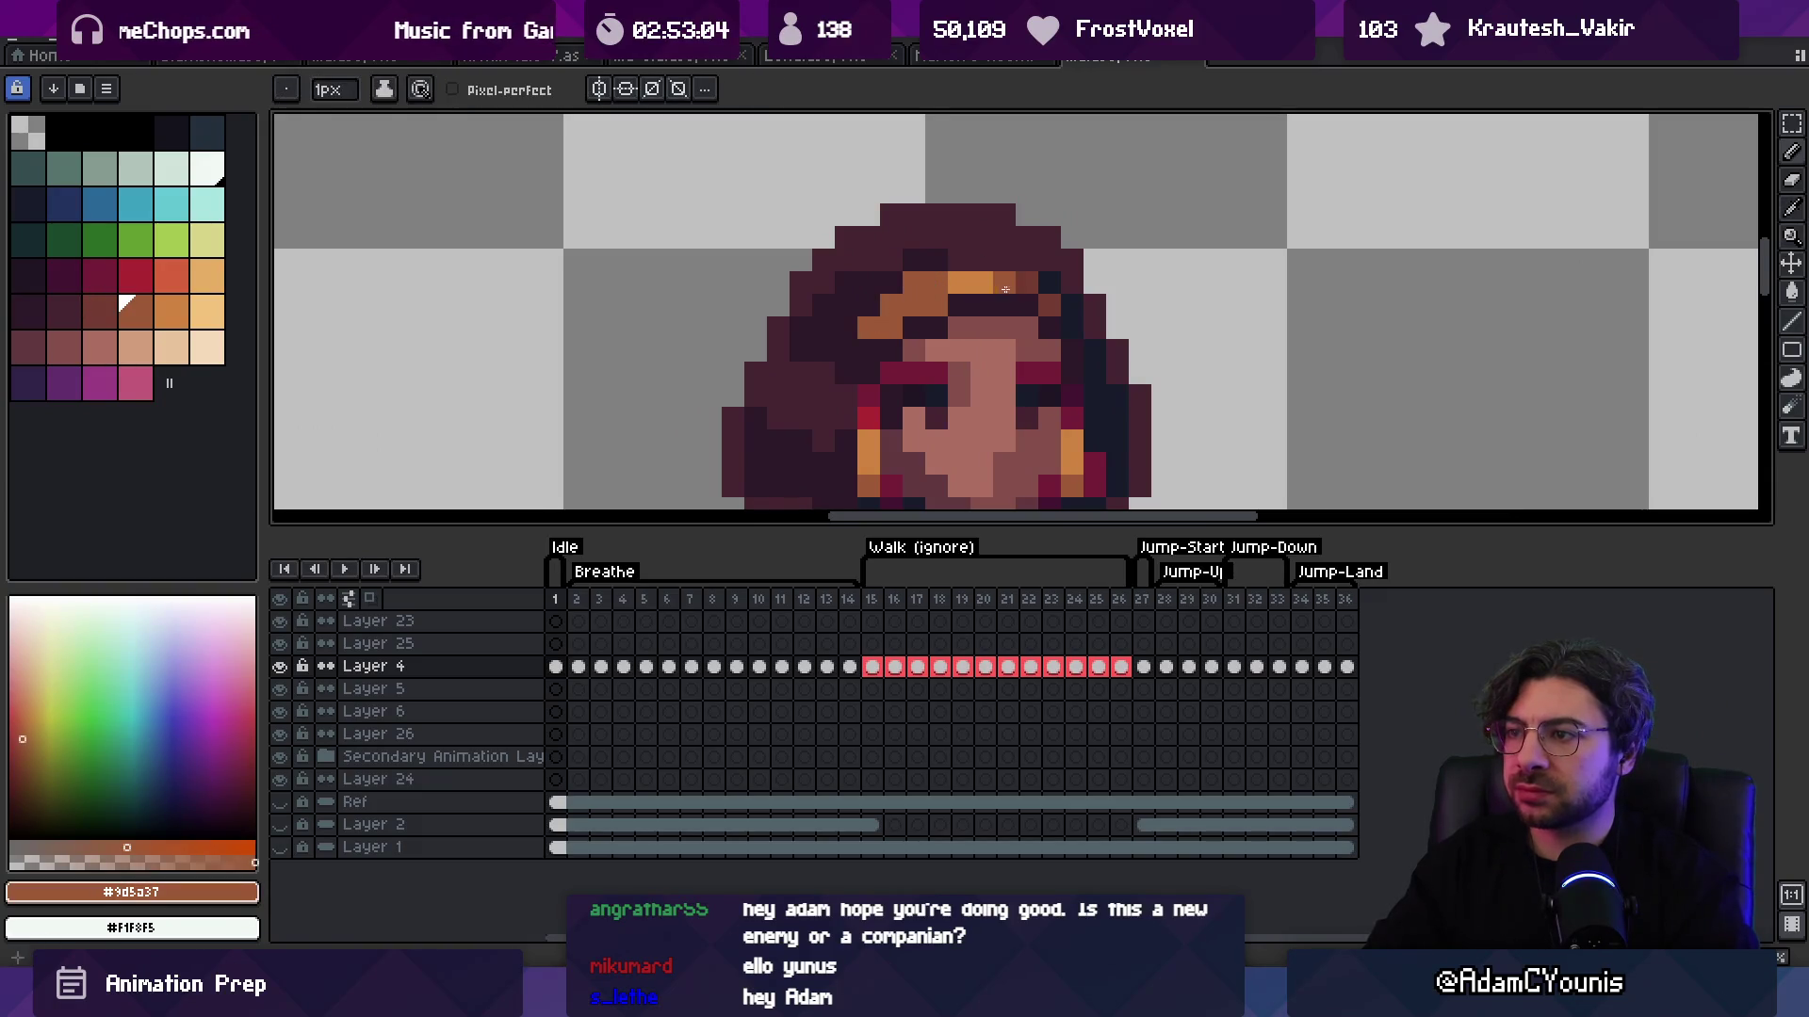
pyautogui.click(1049, 305)
pyautogui.press('alt')
pyautogui.keyDown('alt'); pyautogui.click(919, 354); pyautogui.keyUp('alt')
# Step: Zoom in and re-sample the sprite's reddish-brown, switching between the fill and zoom tools
pyautogui.press('z')
pyautogui.scroll(-4, 957, 307)
pyautogui.scroll(3, 1025, 387)
pyautogui.keyDown('alt'); pyautogui.click(1000, 395); pyautogui.keyUp('alt')
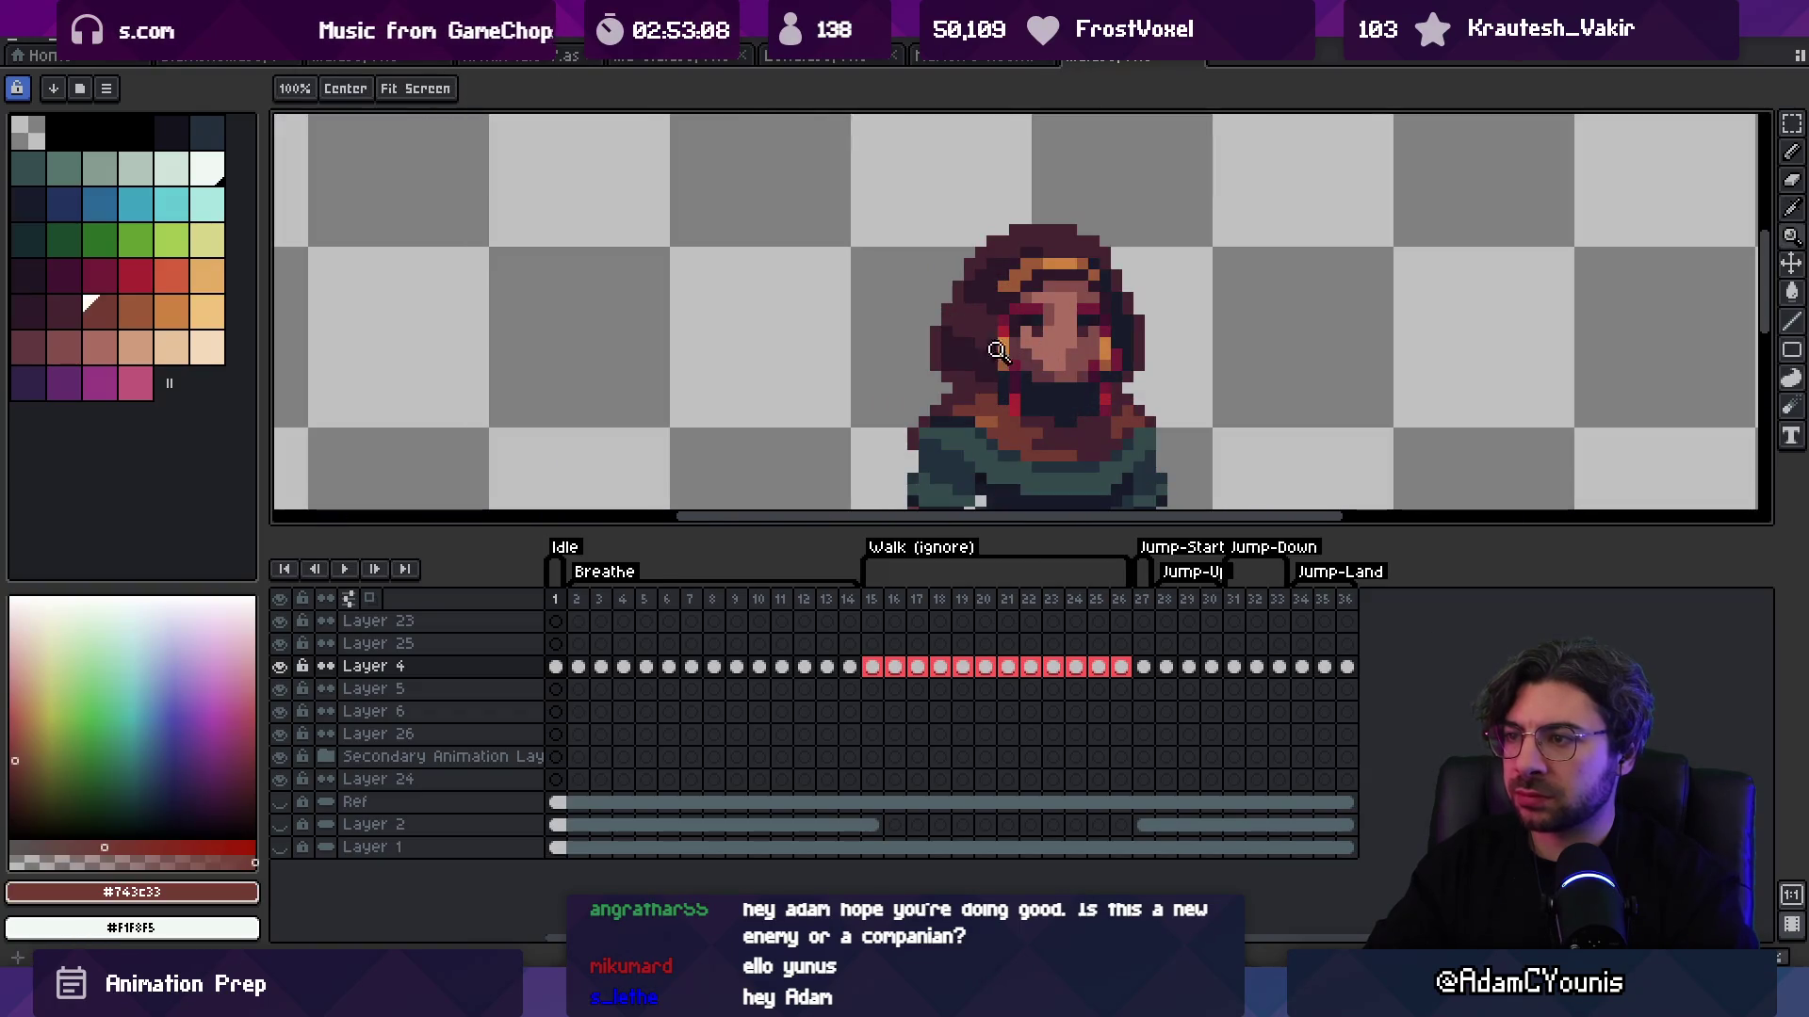
pyautogui.press('z')
pyautogui.scroll(-4, 1036, 236)
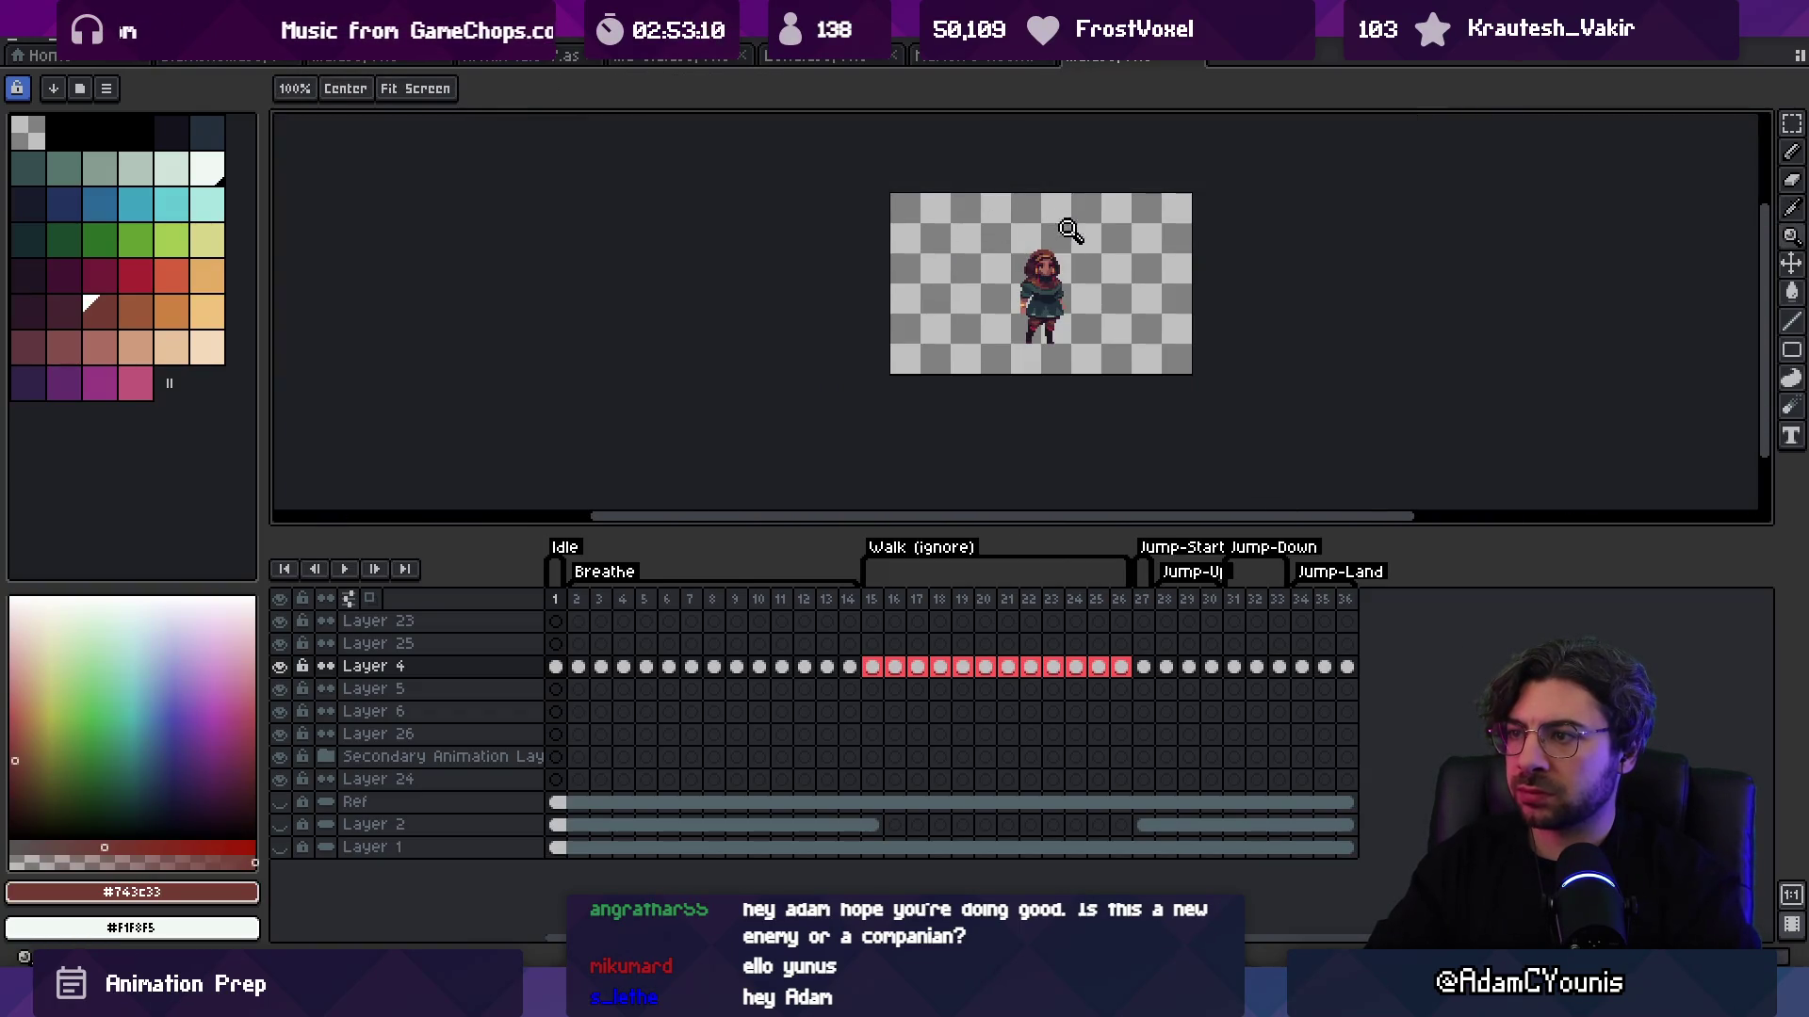
pyautogui.scroll(4, 1070, 230)
pyautogui.press('g')
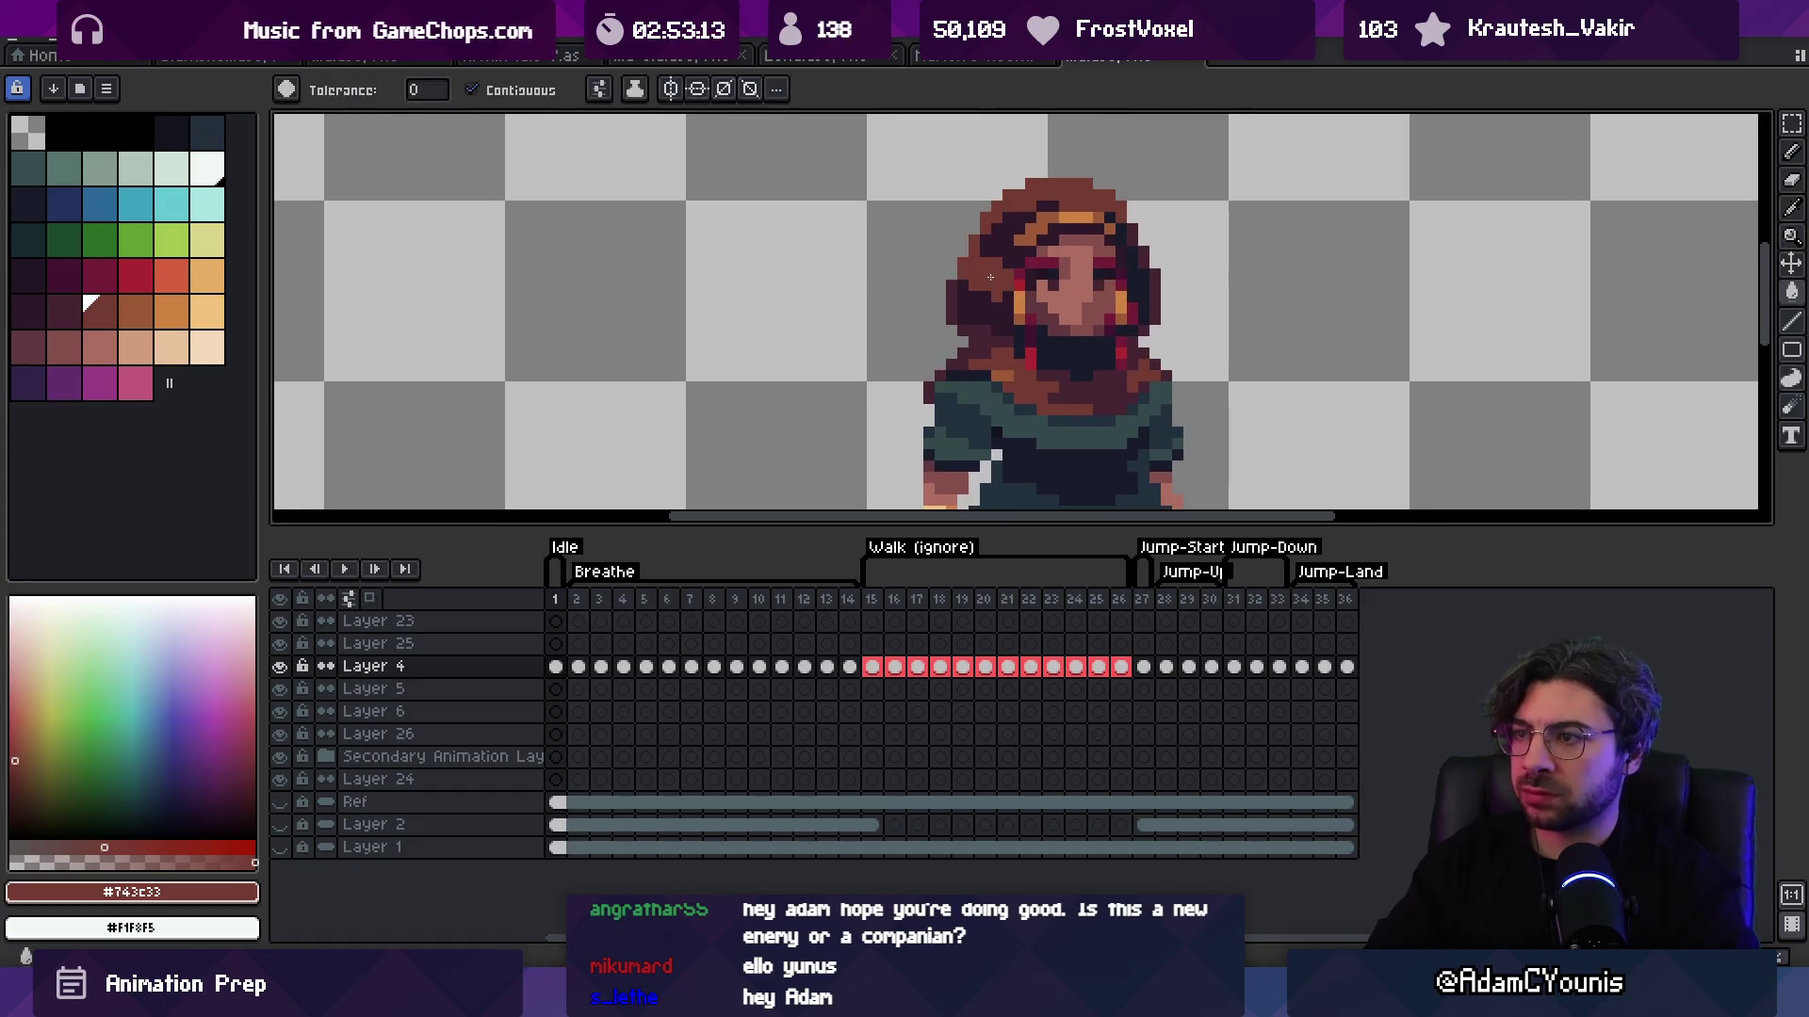
pyautogui.press('z')
pyautogui.scroll(-4, 990, 277)
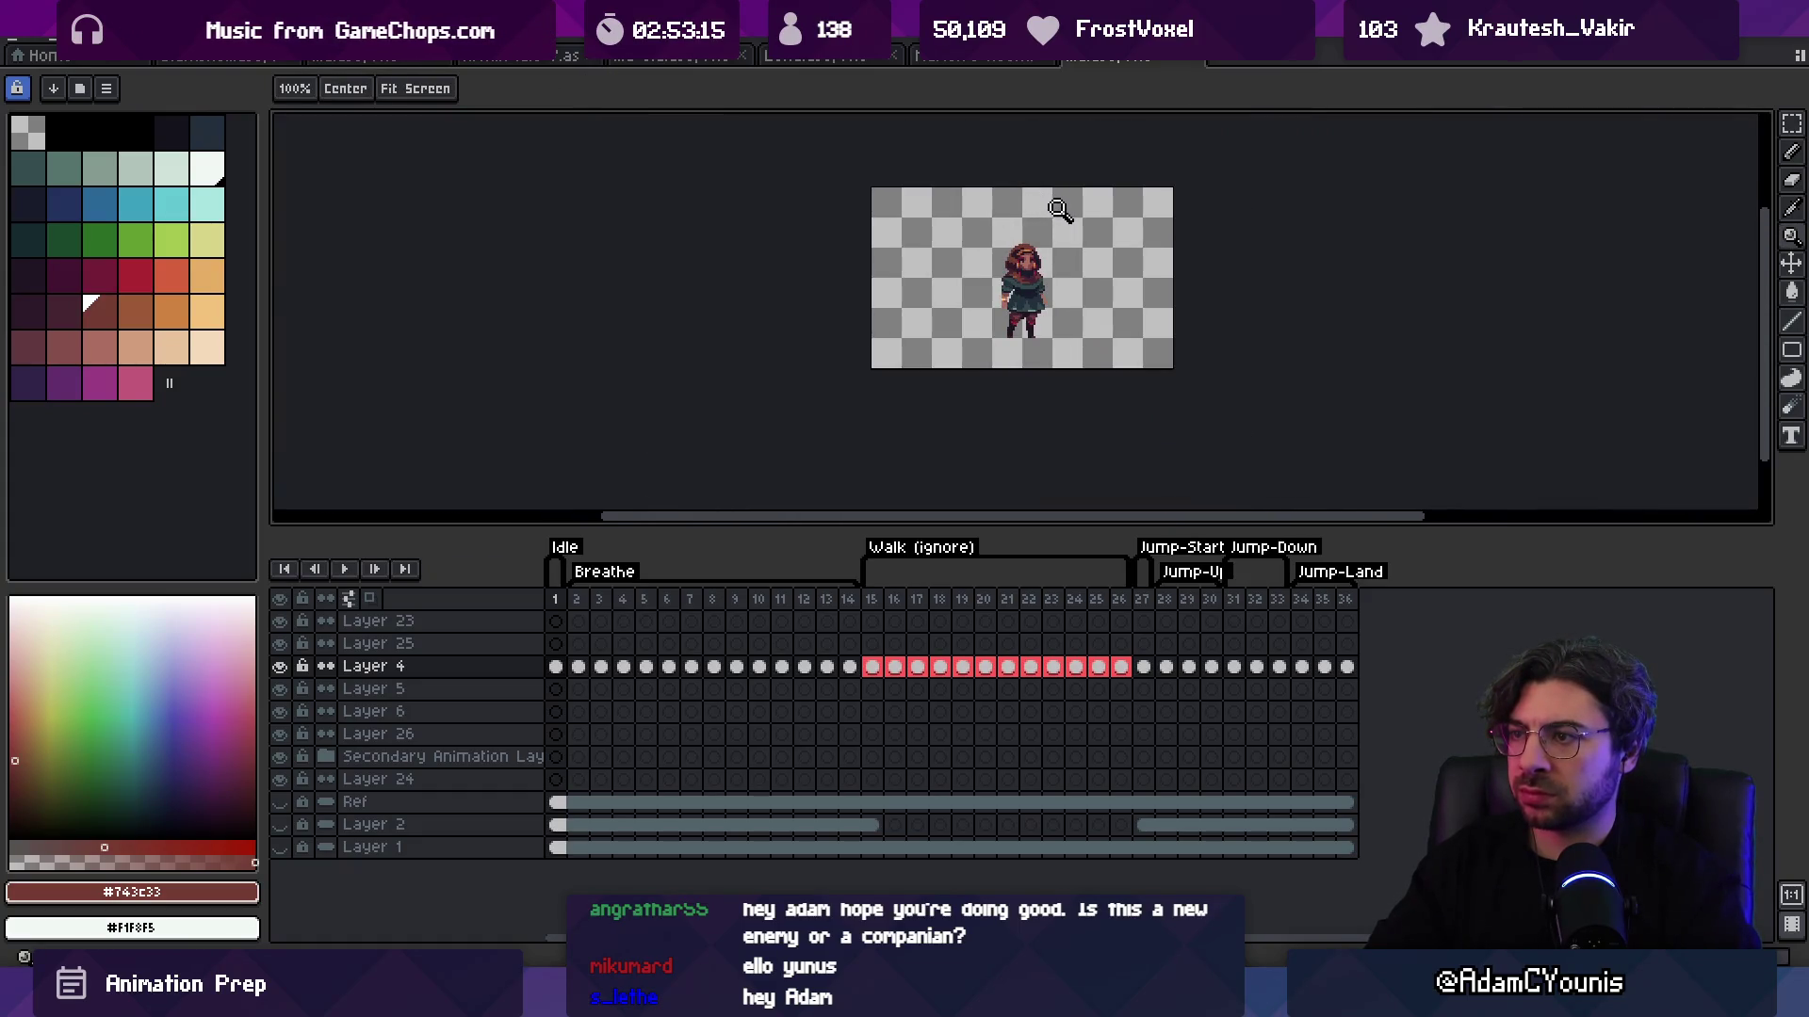
pyautogui.press('g')
pyautogui.press('z')
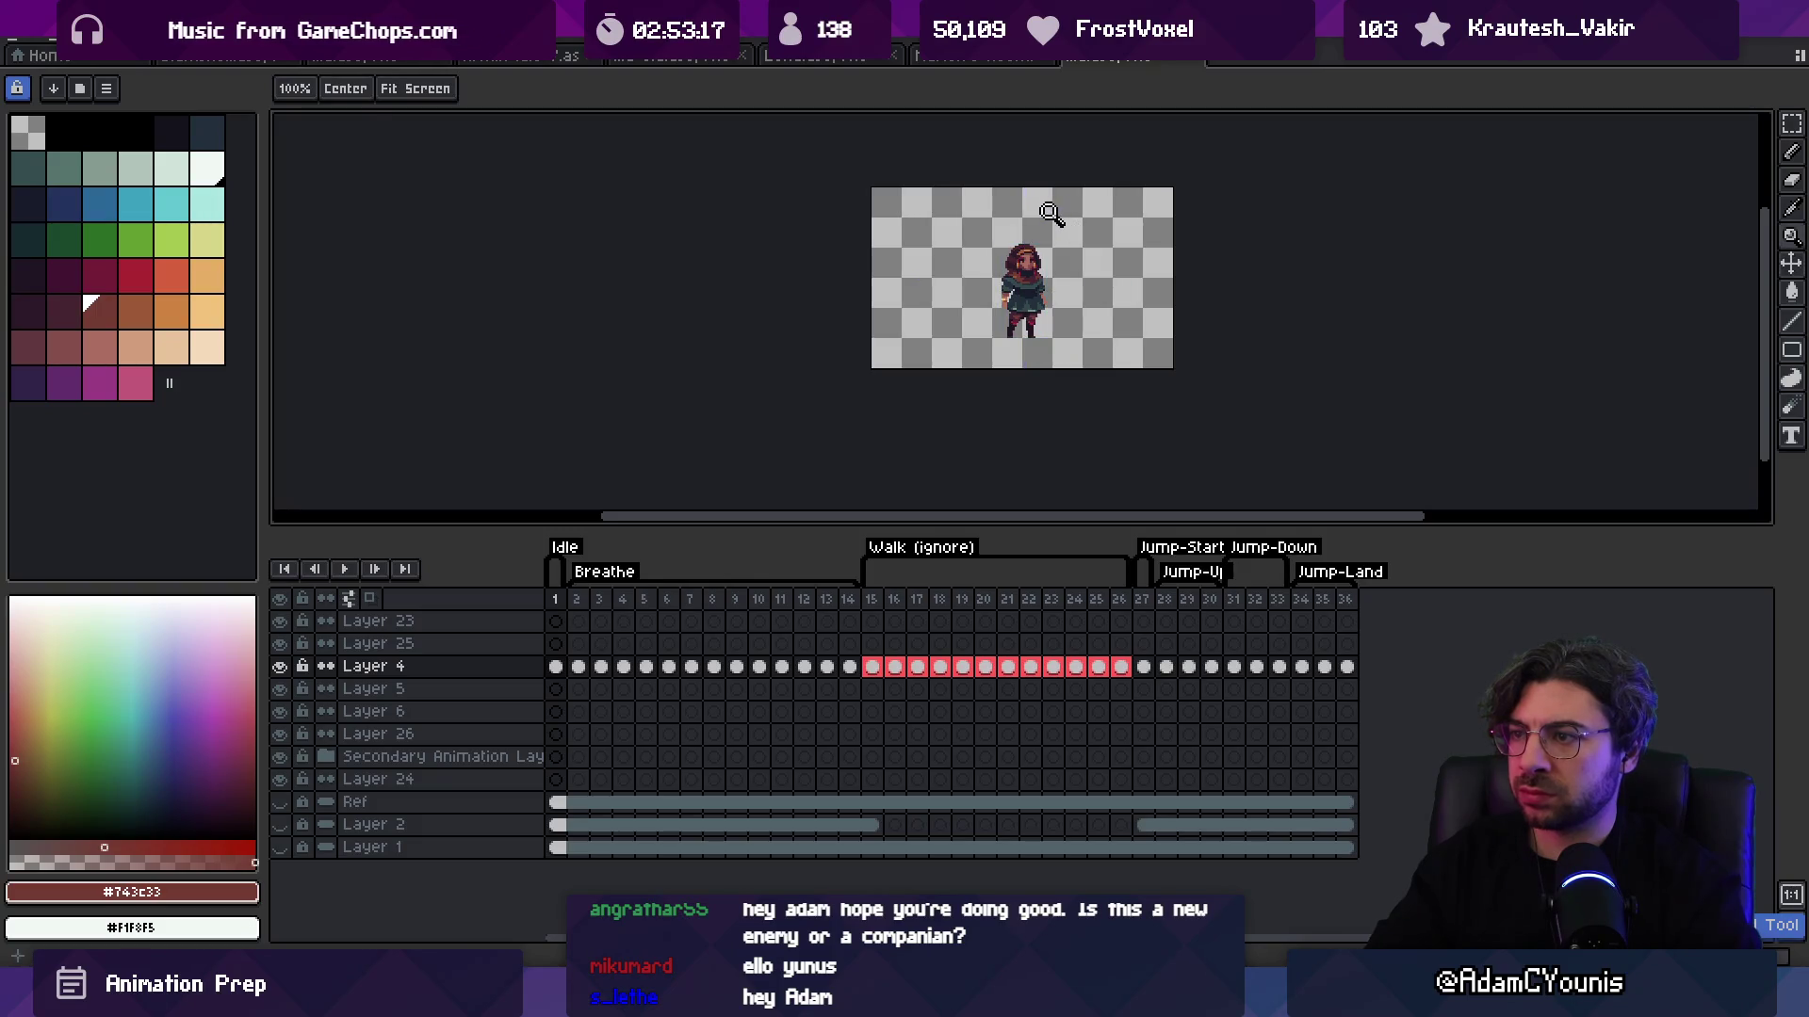
pyautogui.scroll(4, 1083, 226)
pyautogui.scroll(-1, 1095, 233)
# Step: Sample the dark, mid and darkest maroon shades from the hair
pyautogui.keyDown('alt'); pyautogui.click(937, 301); pyautogui.keyUp('alt')
pyautogui.press('g')
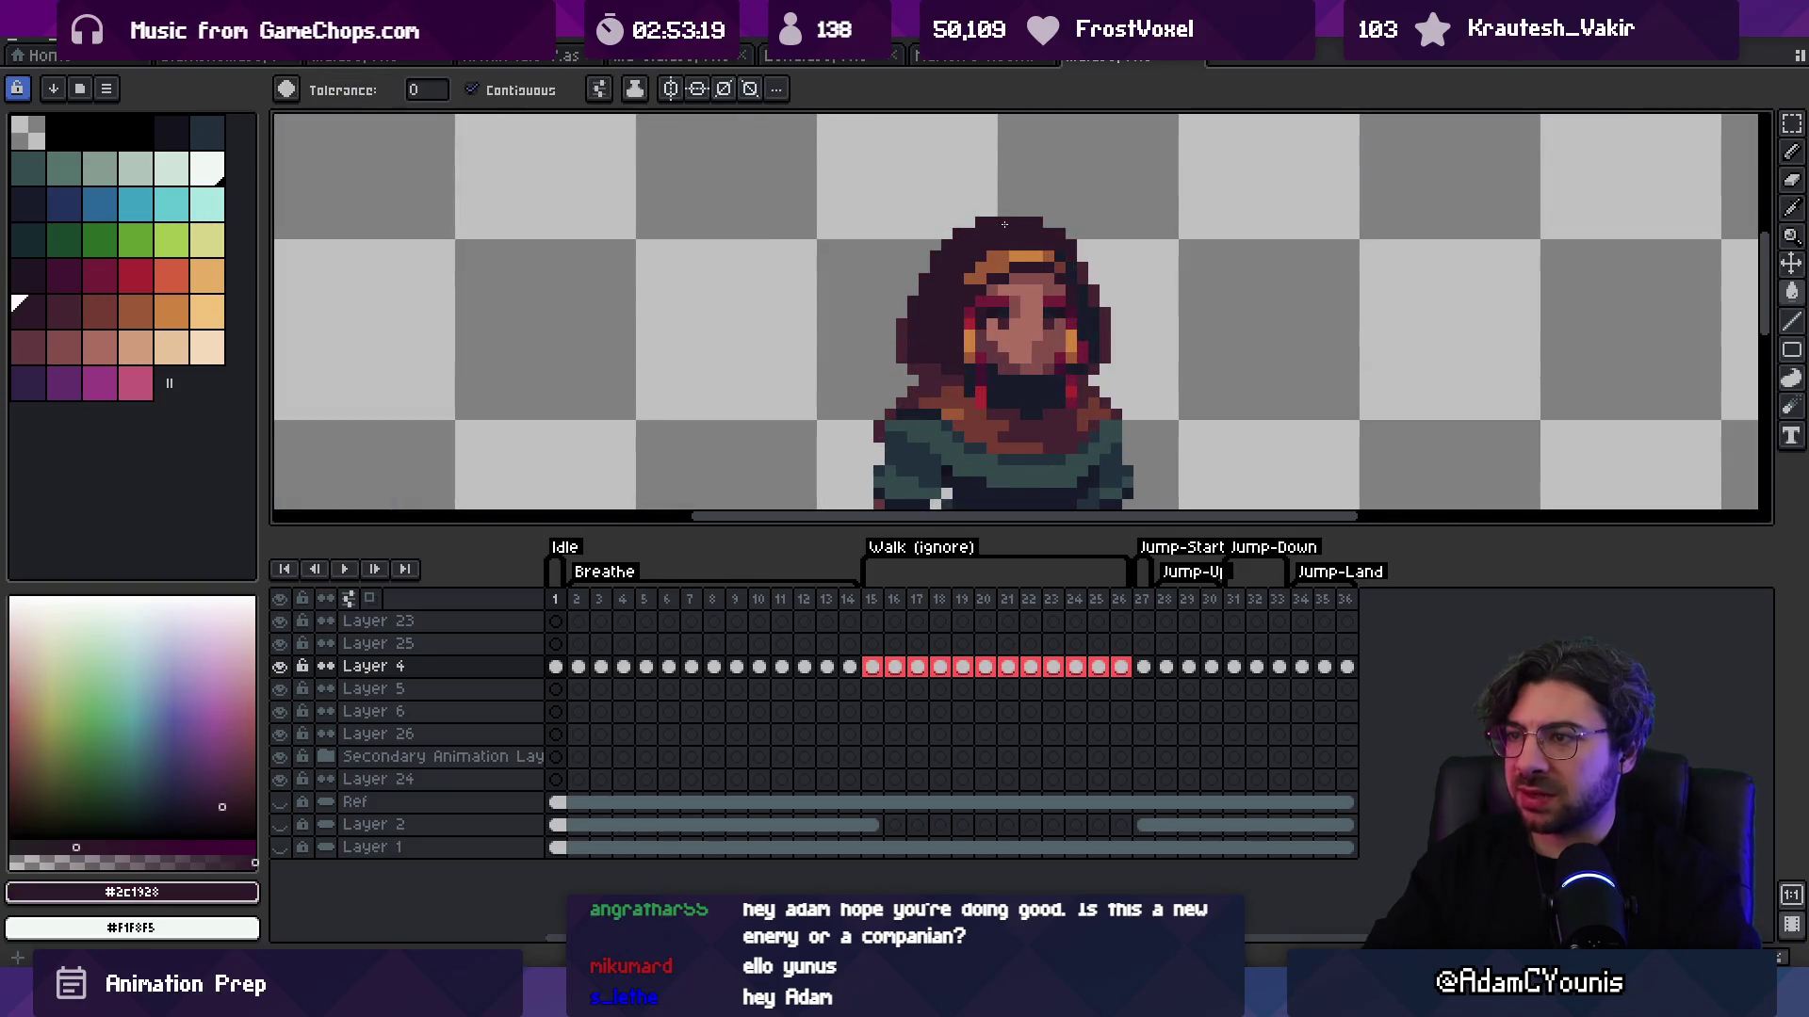
pyautogui.press('z')
pyautogui.scroll(-2, 958, 219)
pyautogui.scroll(-1, 958, 218)
pyautogui.scroll(3, 947, 282)
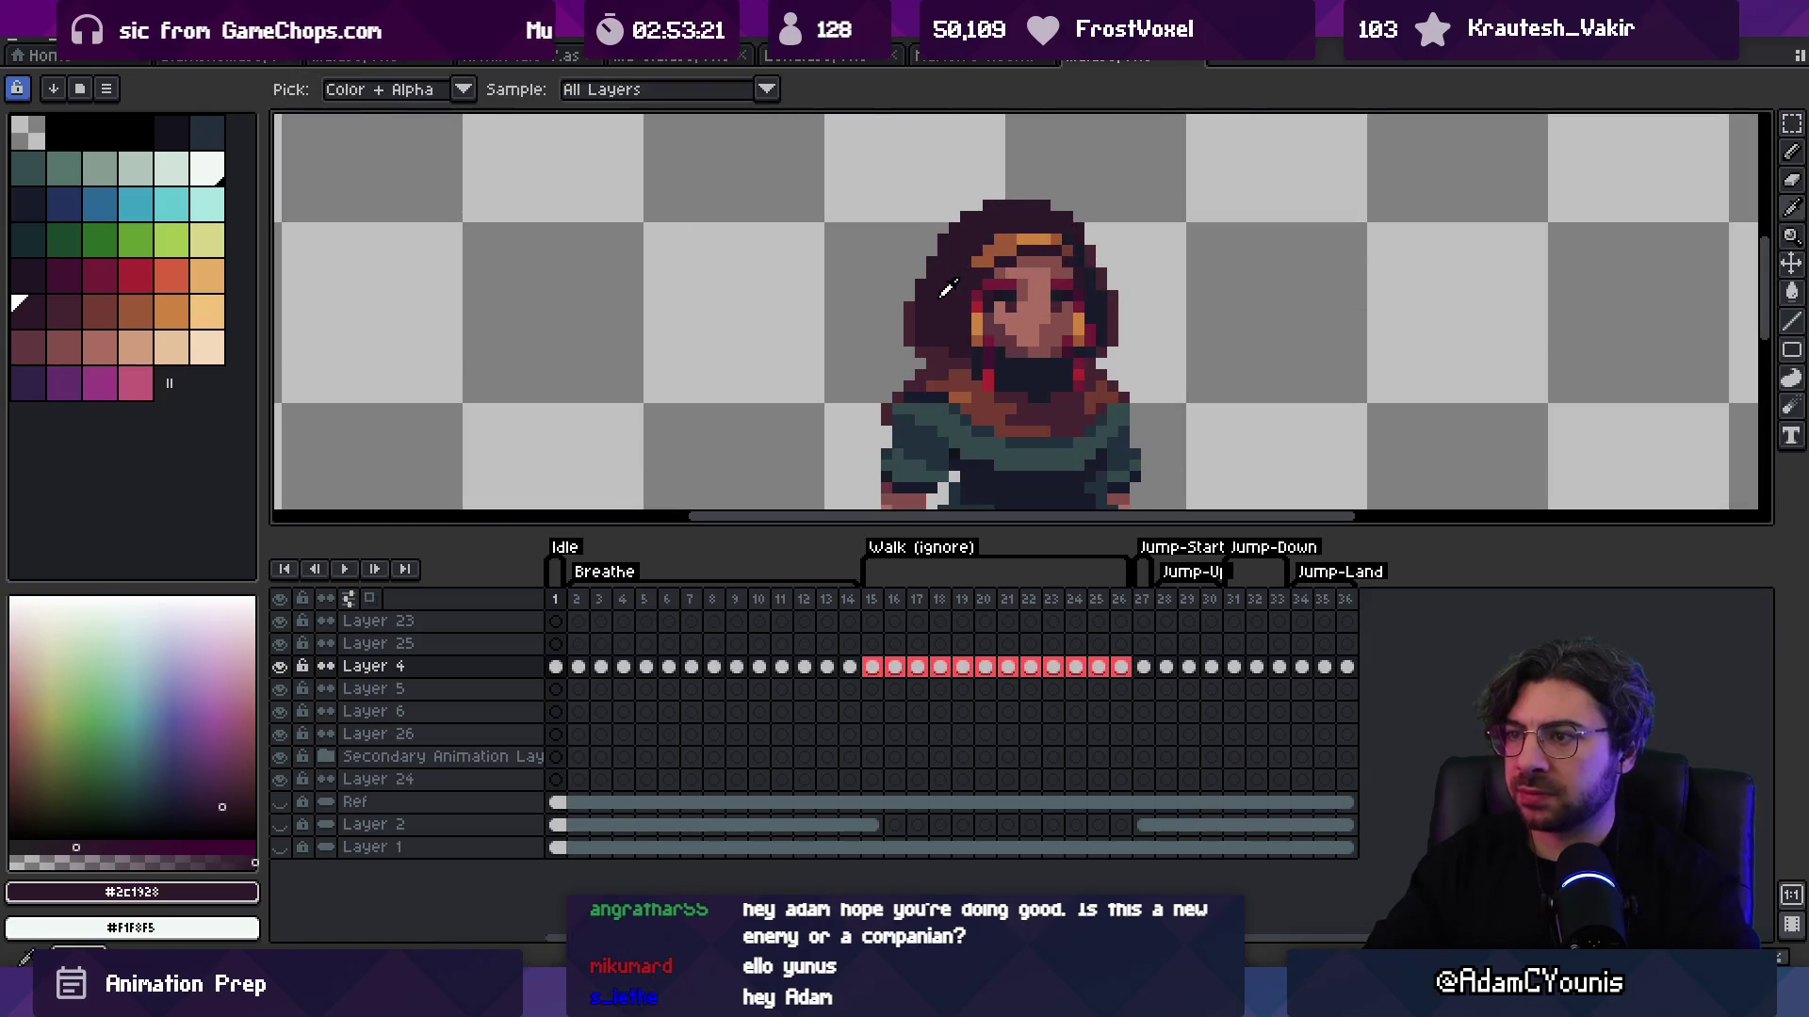
pyautogui.keyDown('alt'); pyautogui.click(913, 328); pyautogui.keyUp('alt')
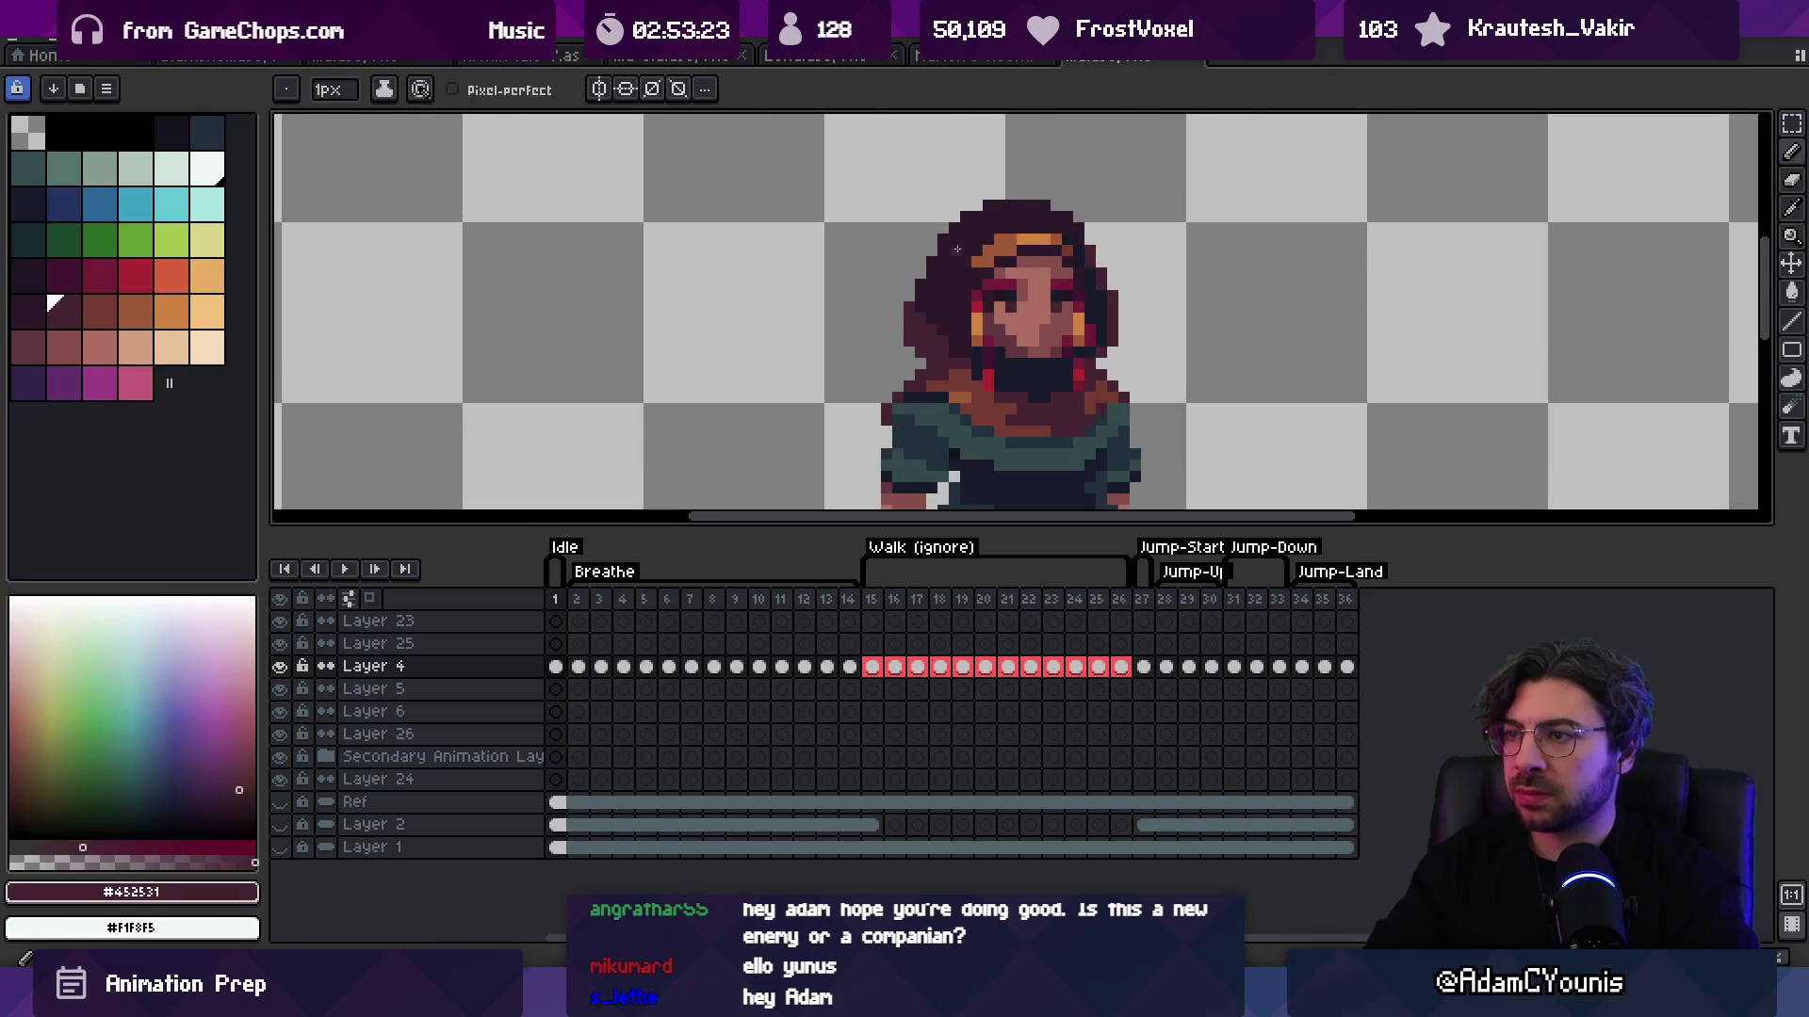
pyautogui.press('z')
pyautogui.scroll(-4, 1036, 189)
pyautogui.scroll(5, 1091, 170)
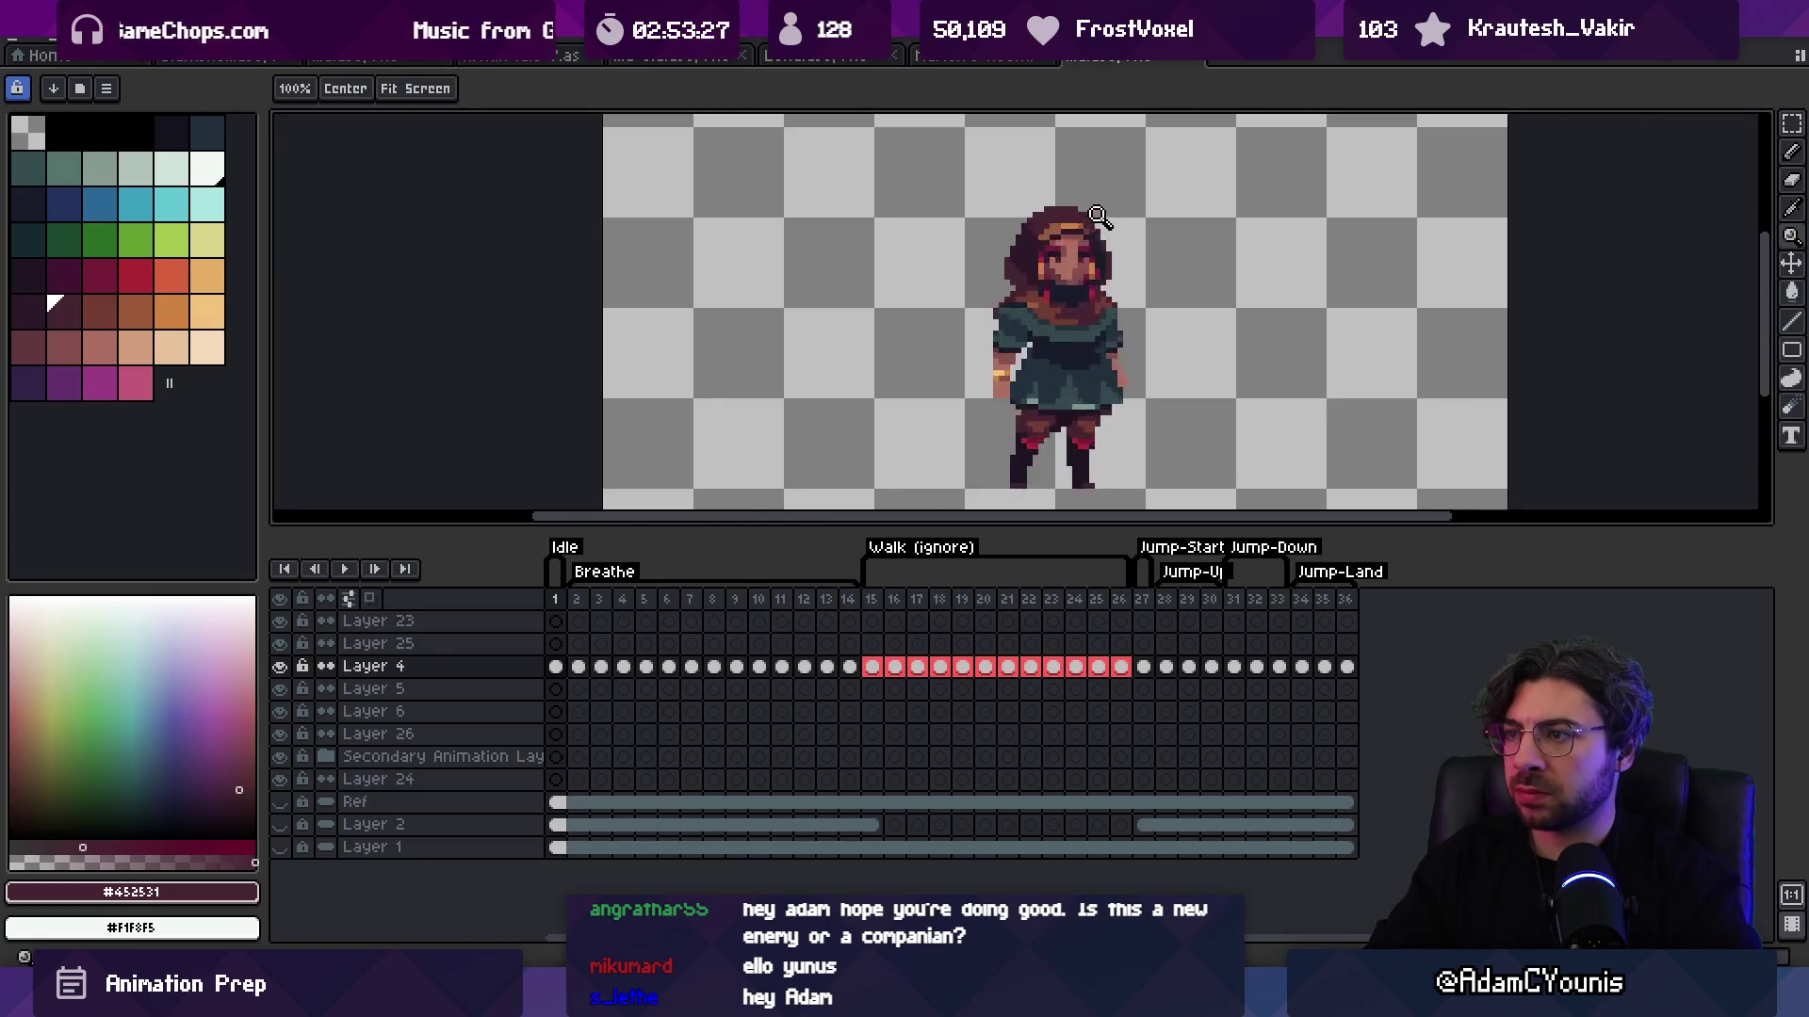
pyautogui.keyDown('alt'); pyautogui.click(1017, 239); pyautogui.keyUp('alt')
pyautogui.keyDown('alt'); pyautogui.click(948, 374); pyautogui.keyUp('alt')
pyautogui.keyDown('alt'); pyautogui.click(931, 364); pyautogui.keyUp('alt')
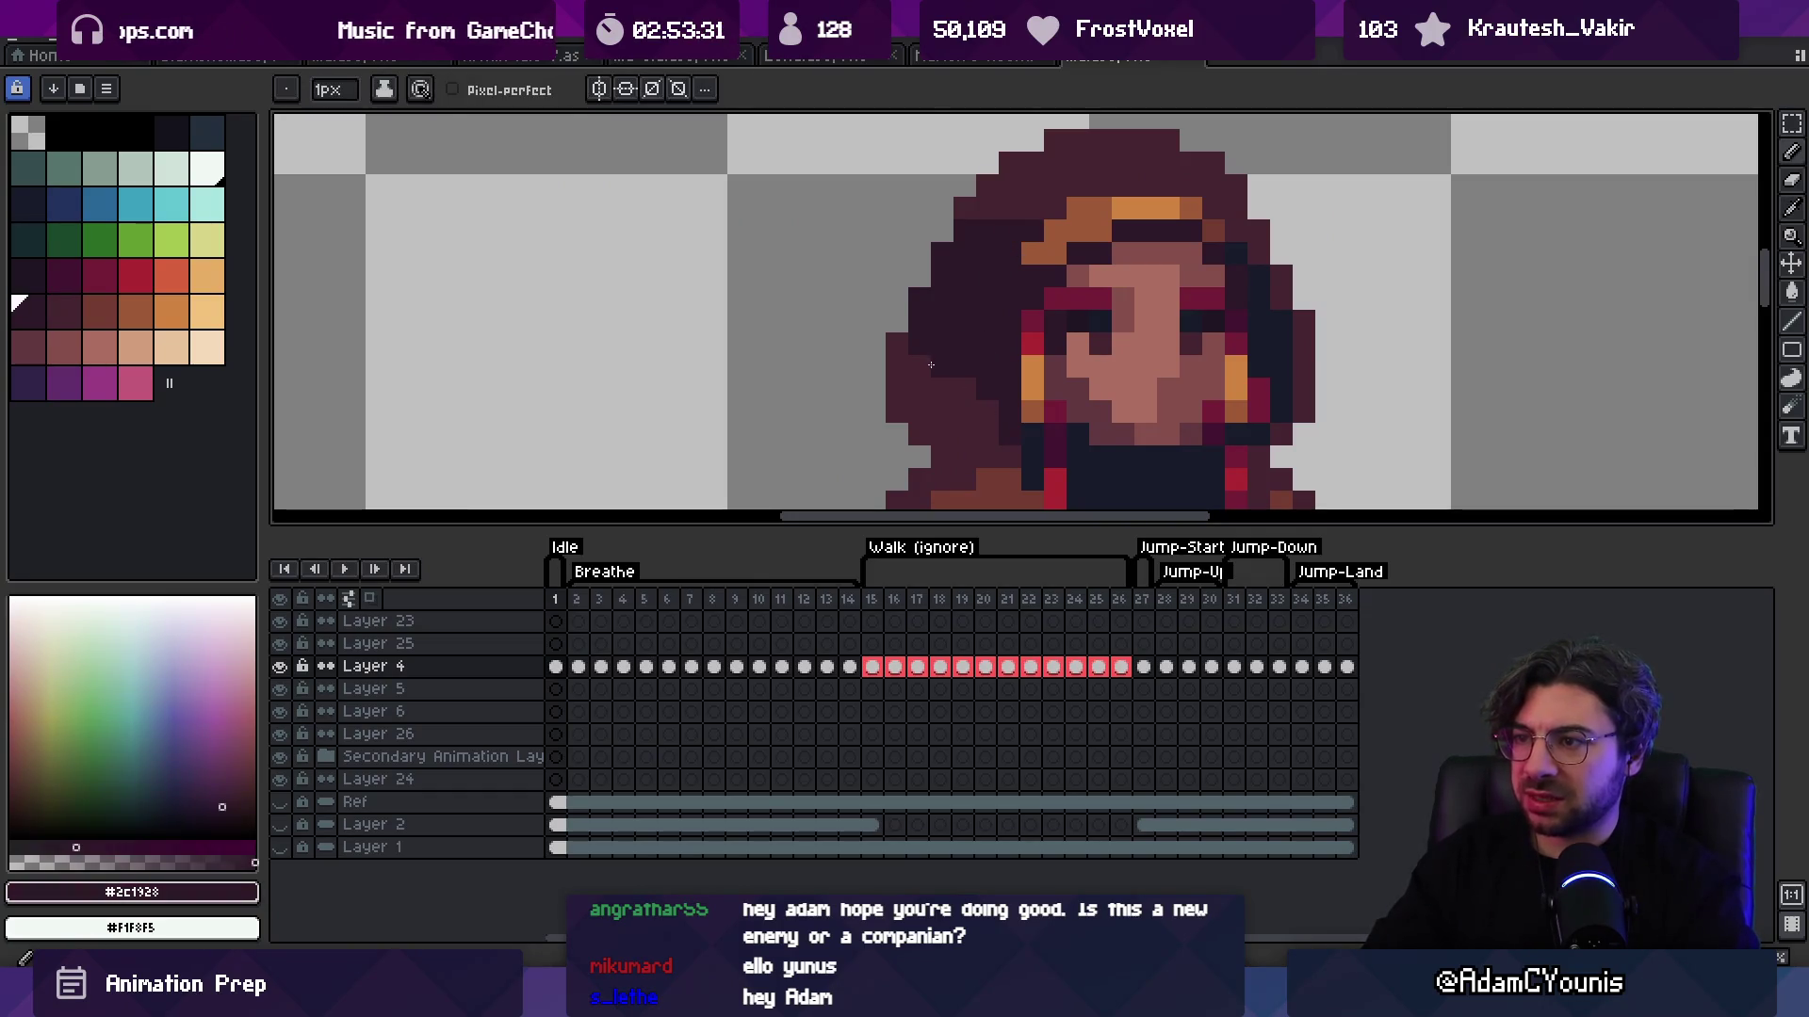
# Step: Zoom into the face and sample the dark maroon hair colour
pyautogui.press('z')
pyautogui.scroll(-5, 888, 337)
pyautogui.scroll(4, 1046, 301)
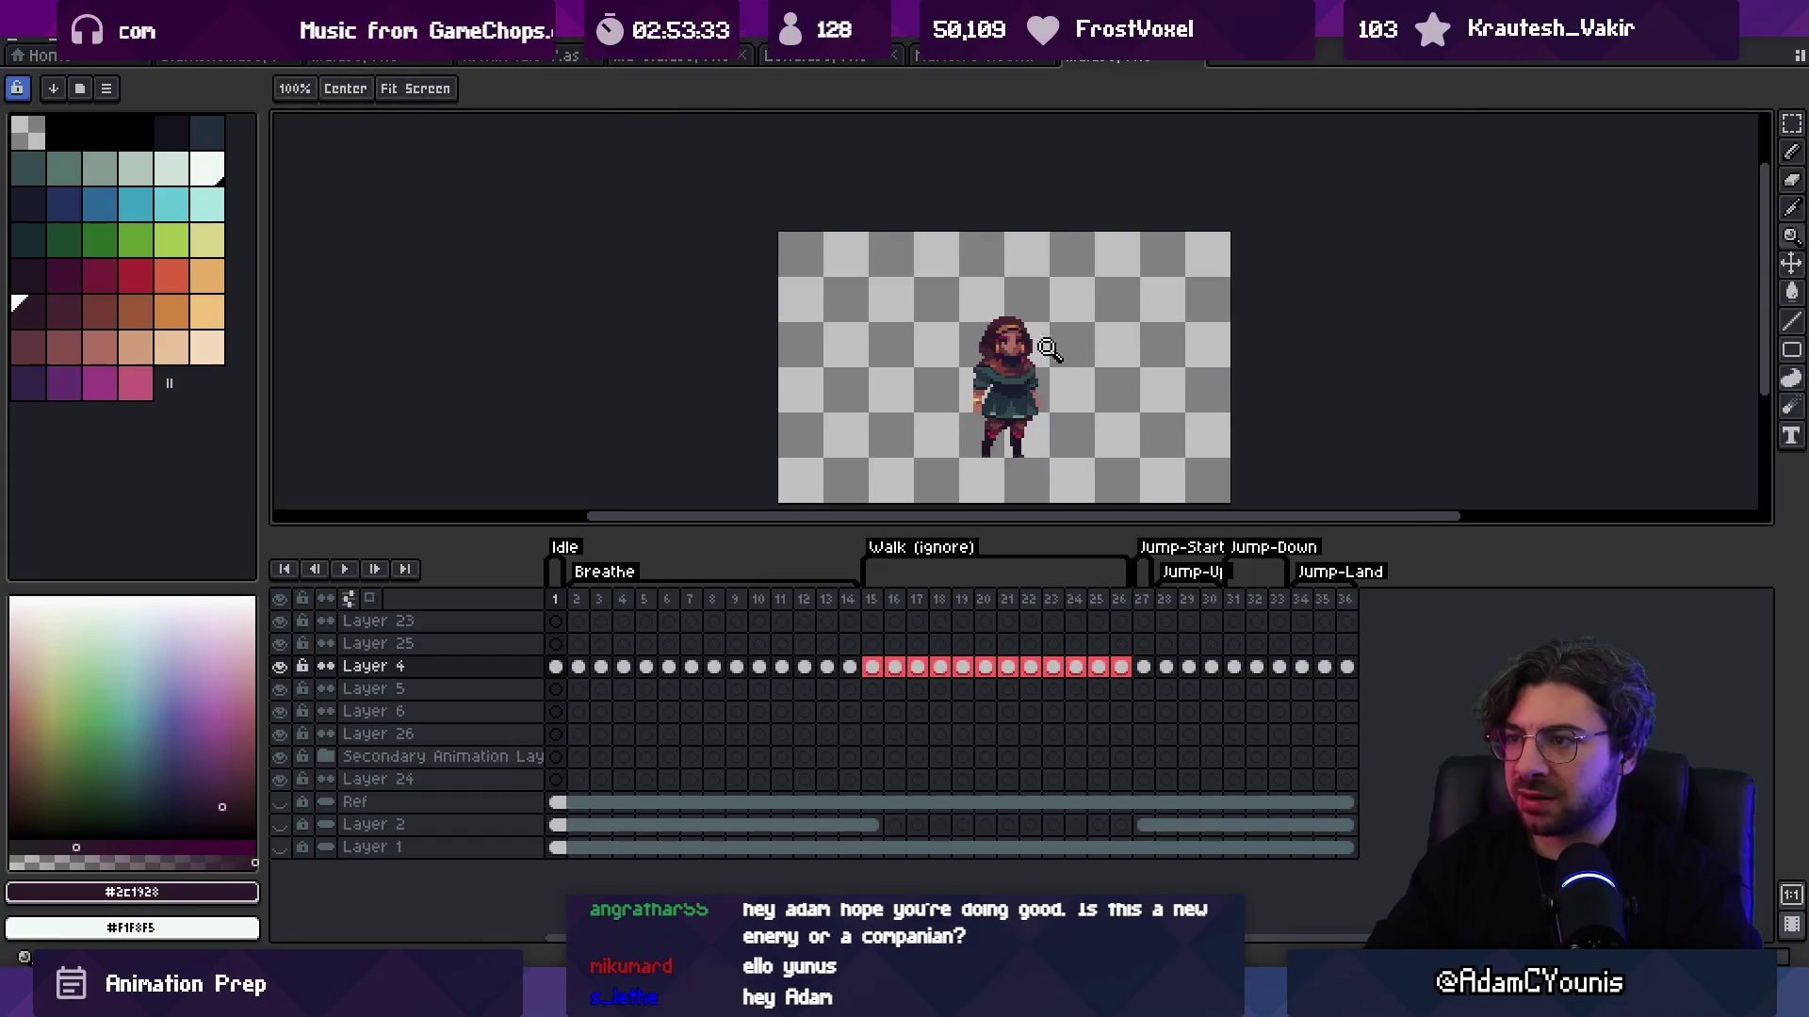
pyautogui.press('b')
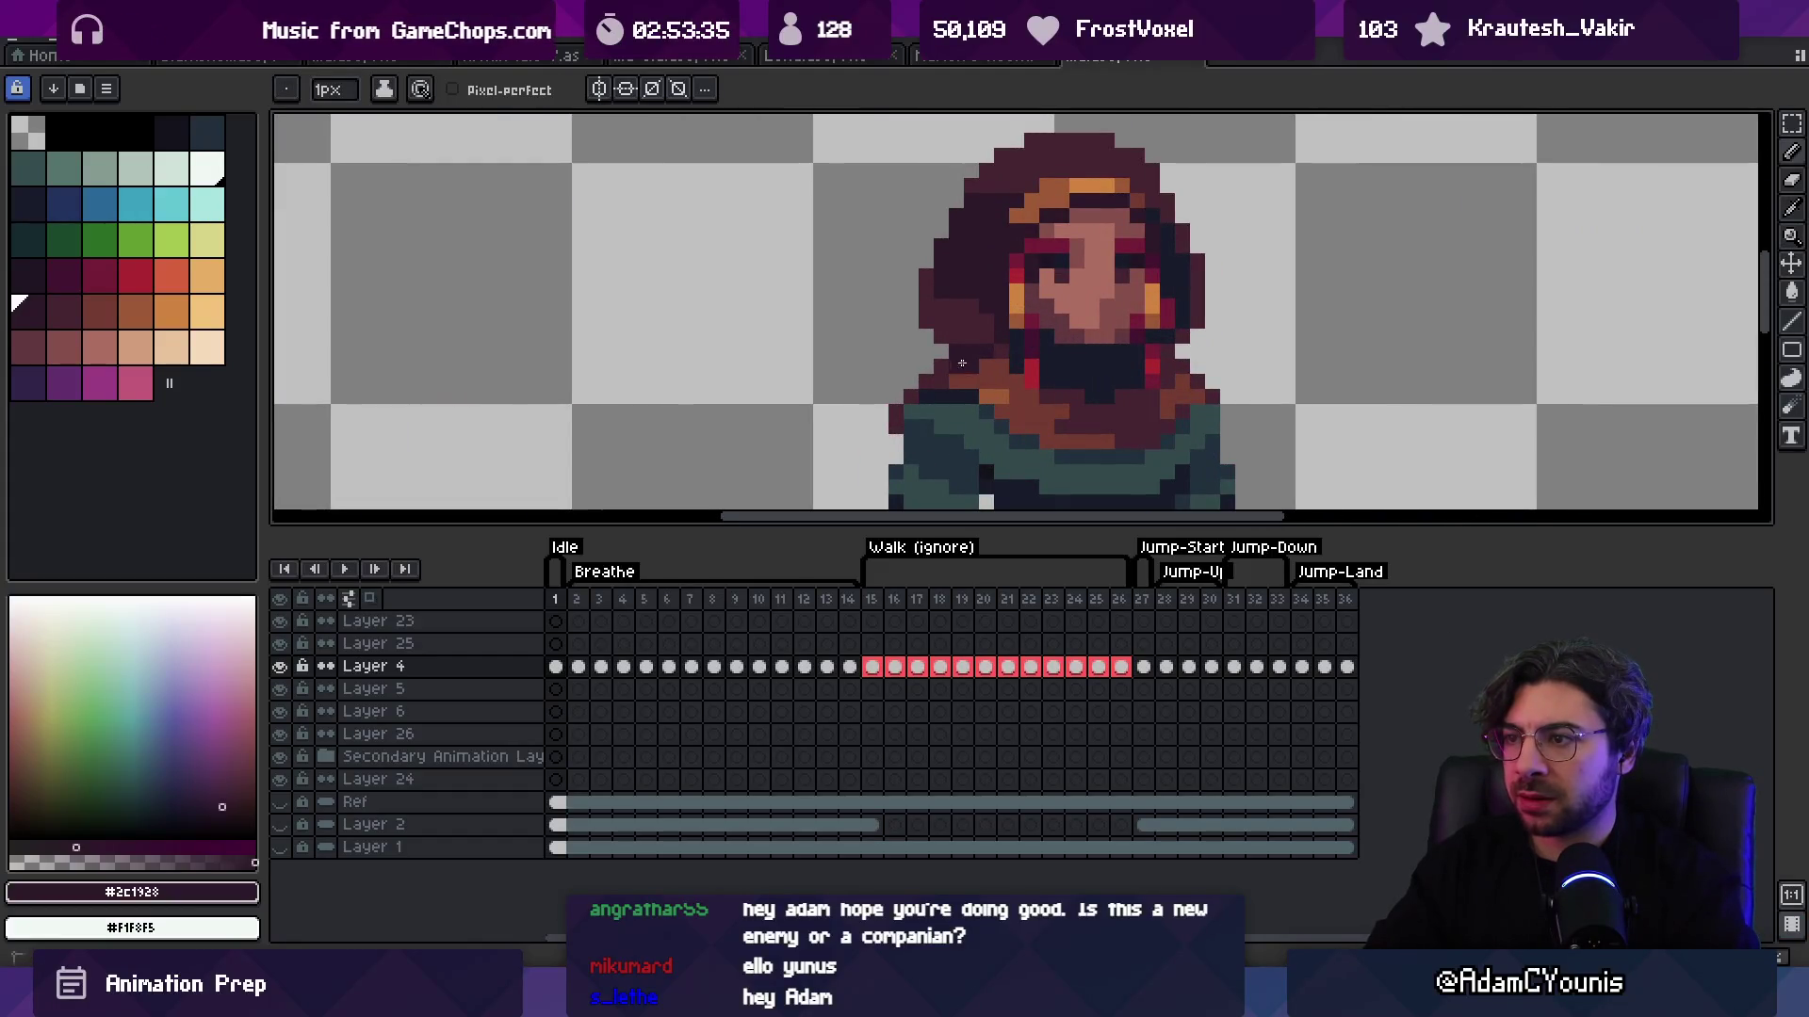
pyautogui.keyDown('alt'); pyautogui.click(985, 325); pyautogui.keyUp('alt')
pyautogui.press('z')
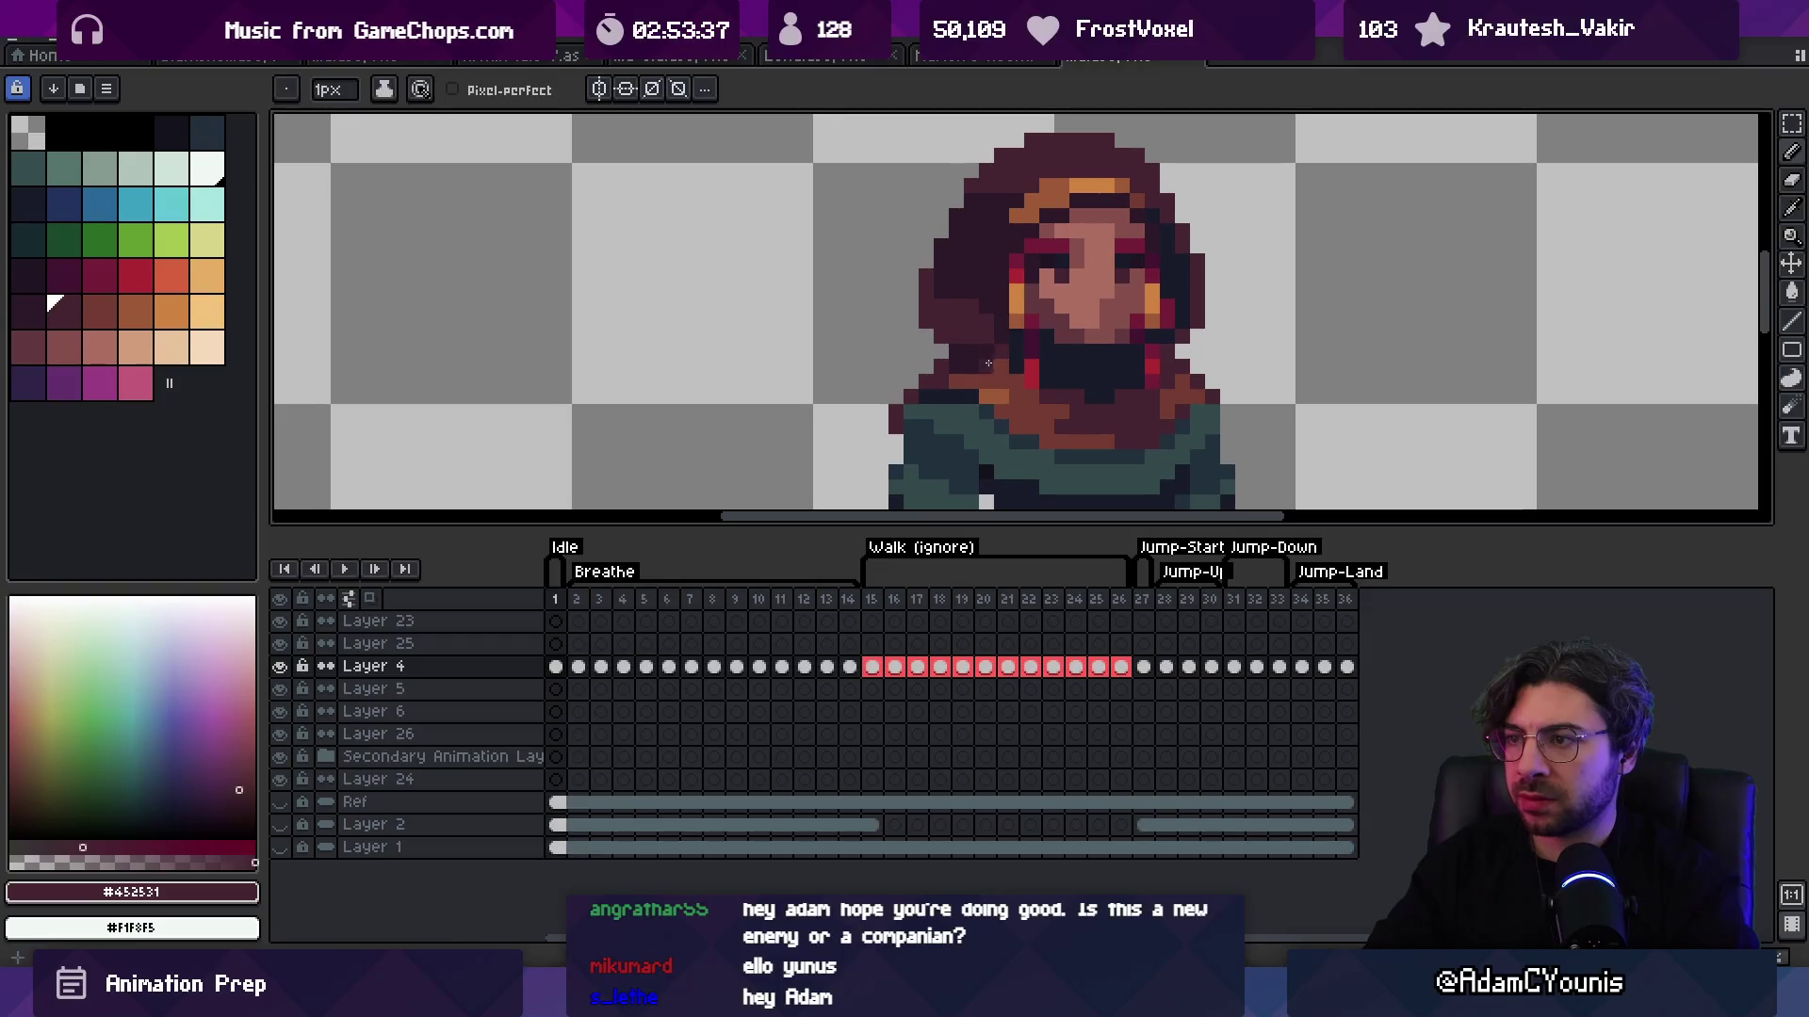
pyautogui.scroll(-3, 1027, 345)
pyautogui.scroll(3, 1102, 321)
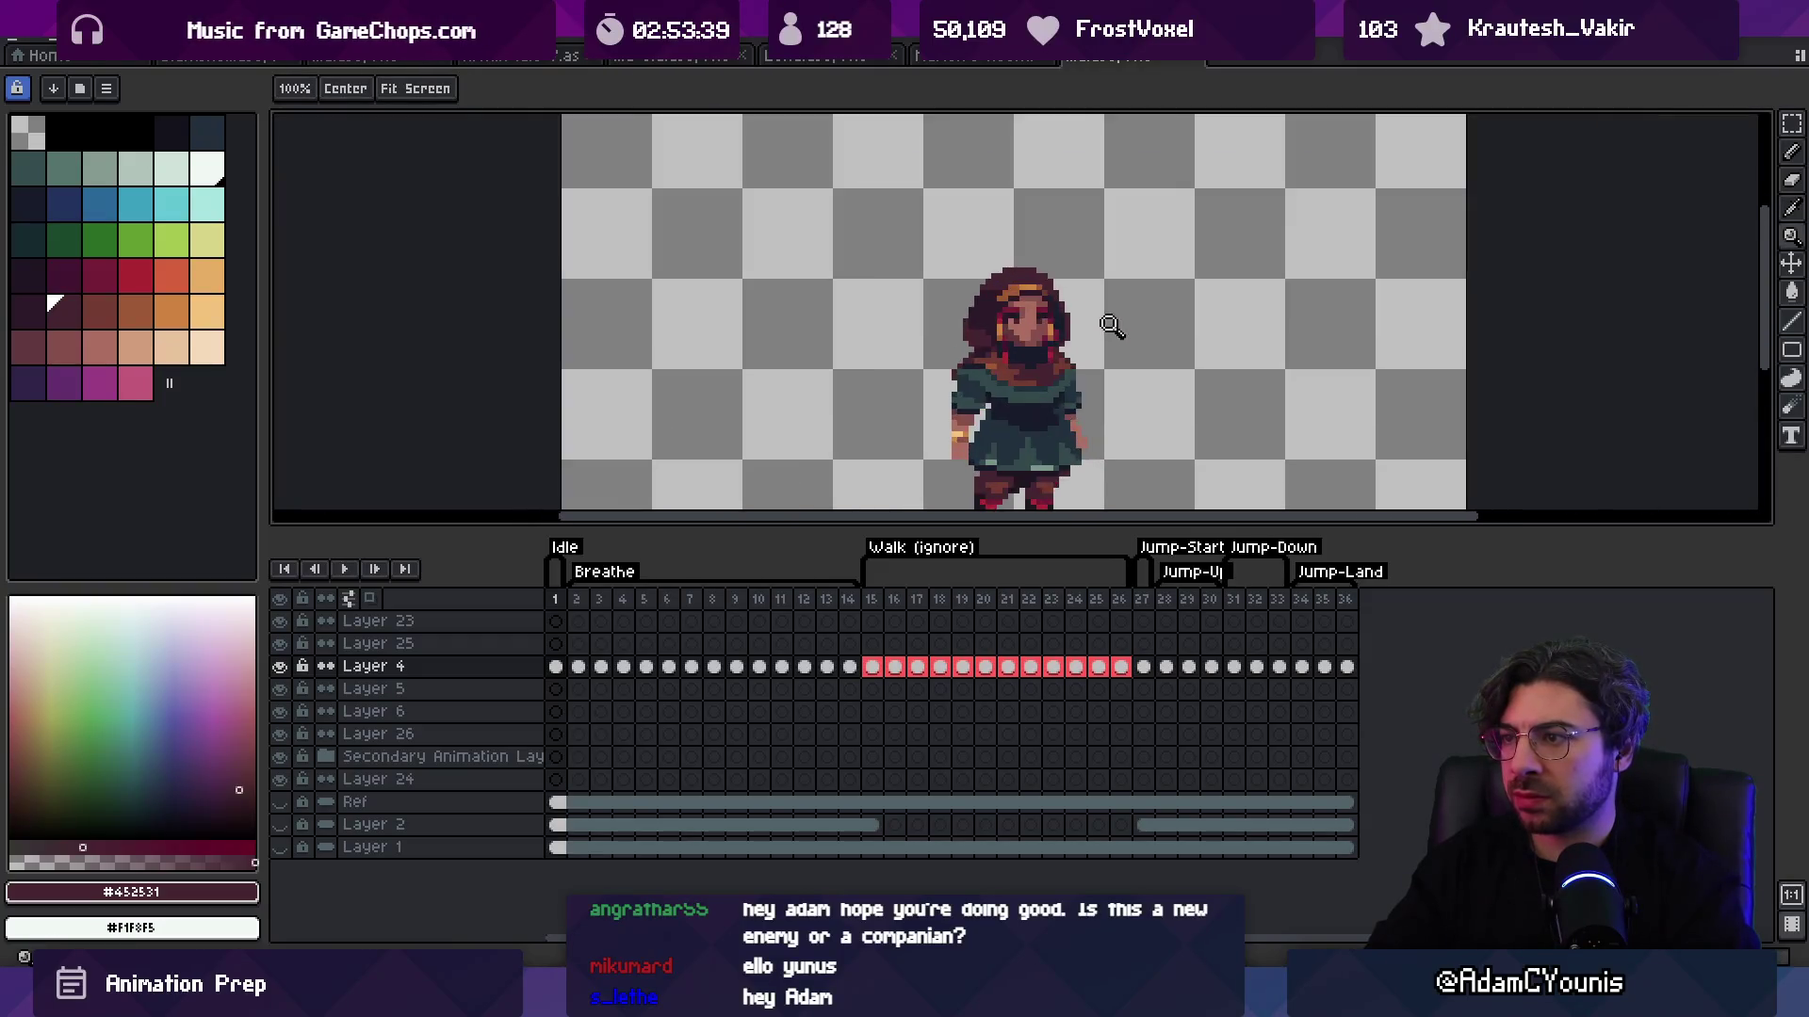
pyautogui.press('alt')
pyautogui.press('b')
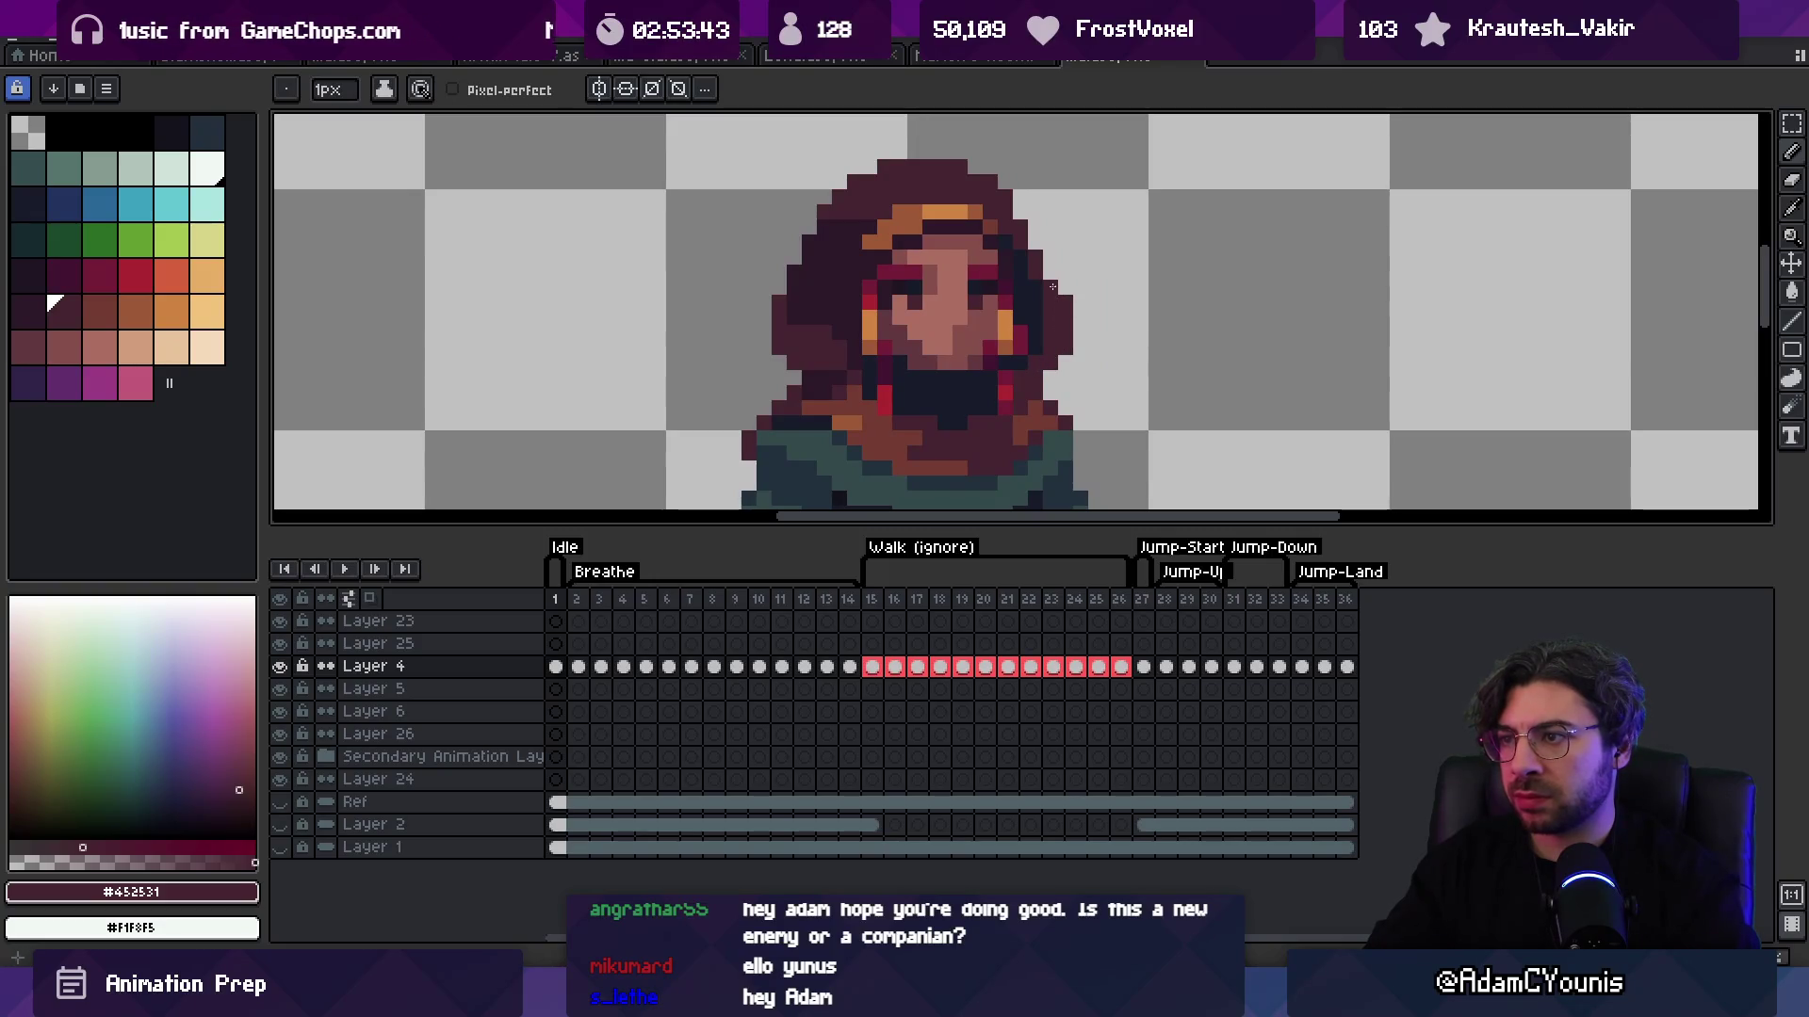
# Step: Sample the dark navy shadow colour and paint a navy pixel beside the face
pyautogui.press('z')
pyautogui.scroll(-3, 1037, 249)
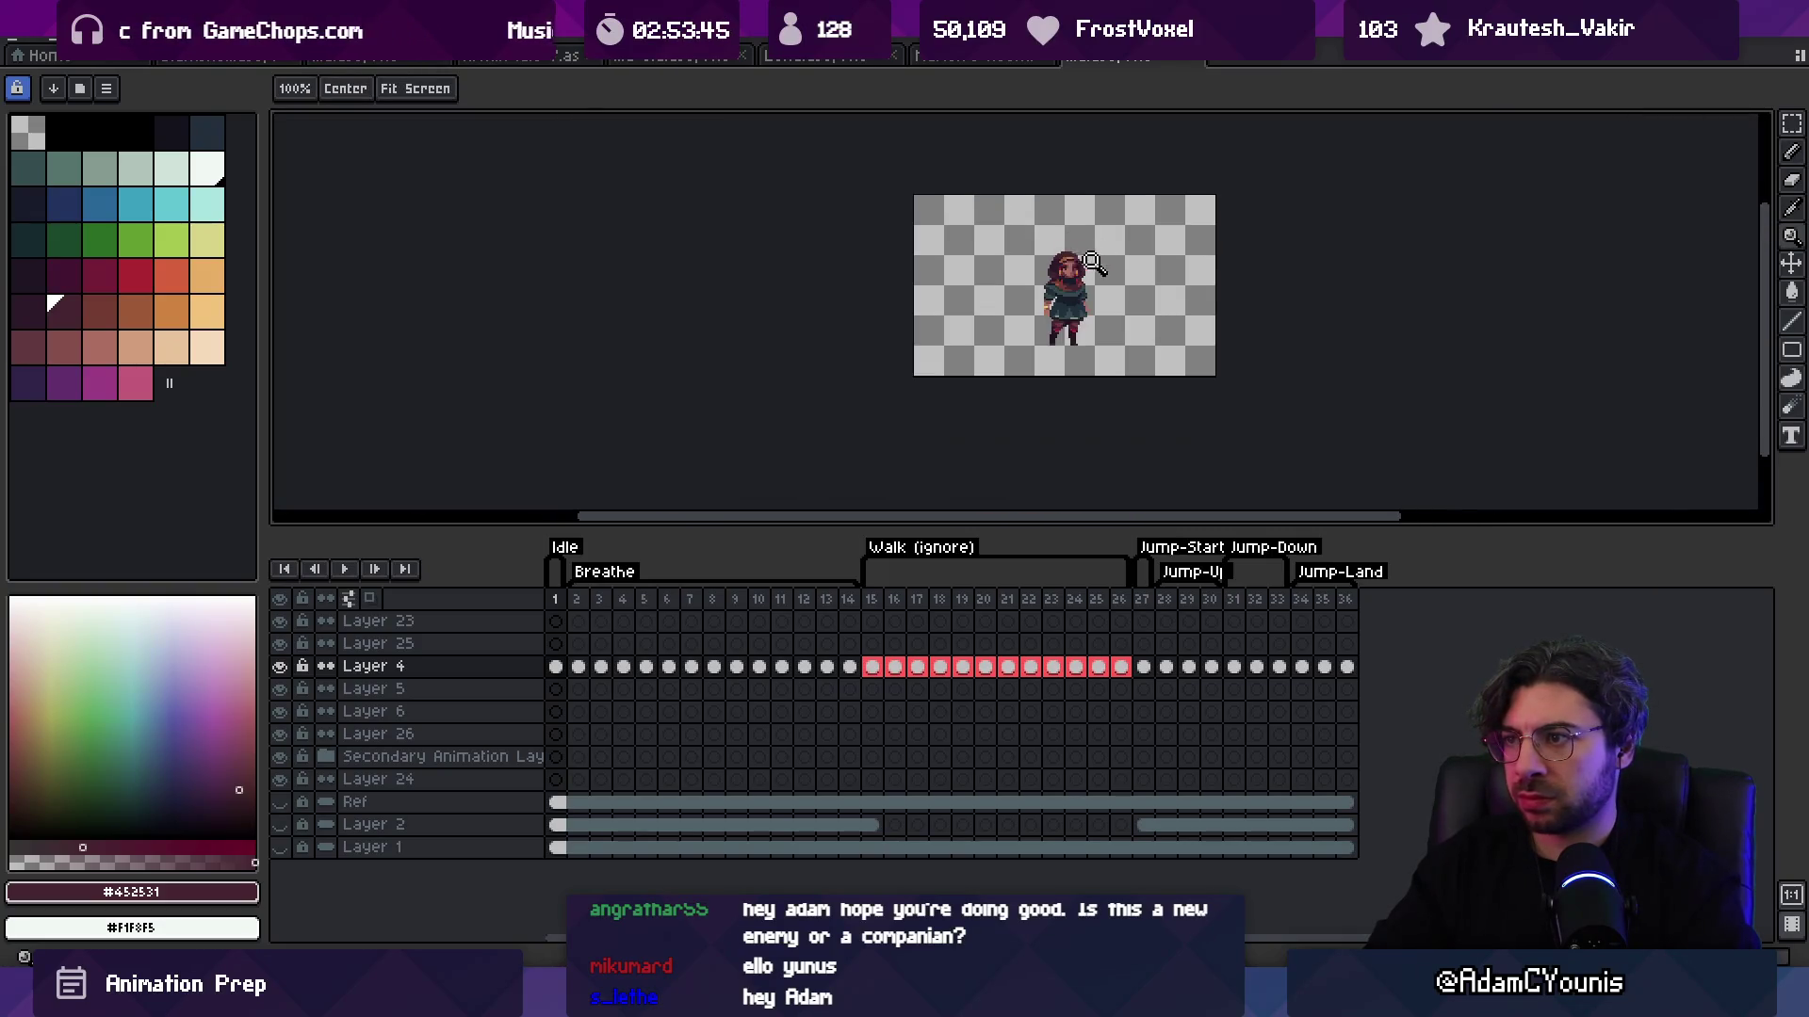
pyautogui.press('ctrl')
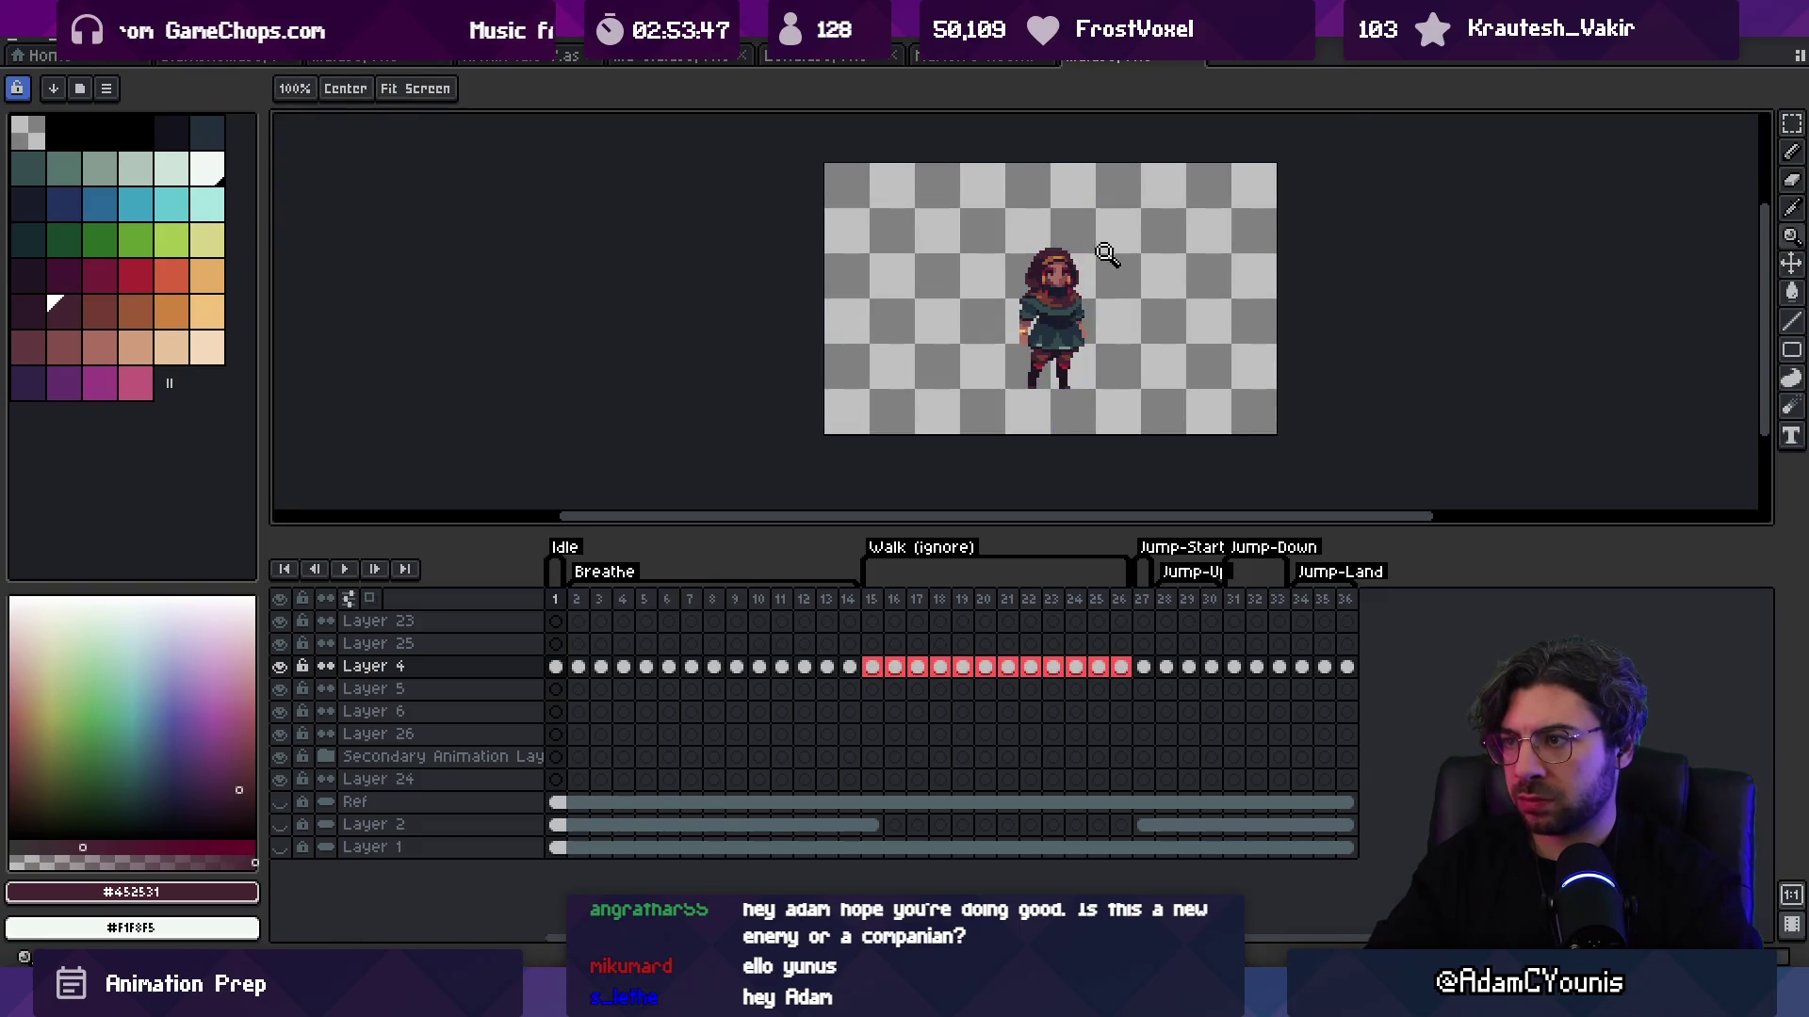
pyautogui.scroll(3, 1047, 284)
pyautogui.scroll(1, 1048, 284)
pyautogui.press('b')
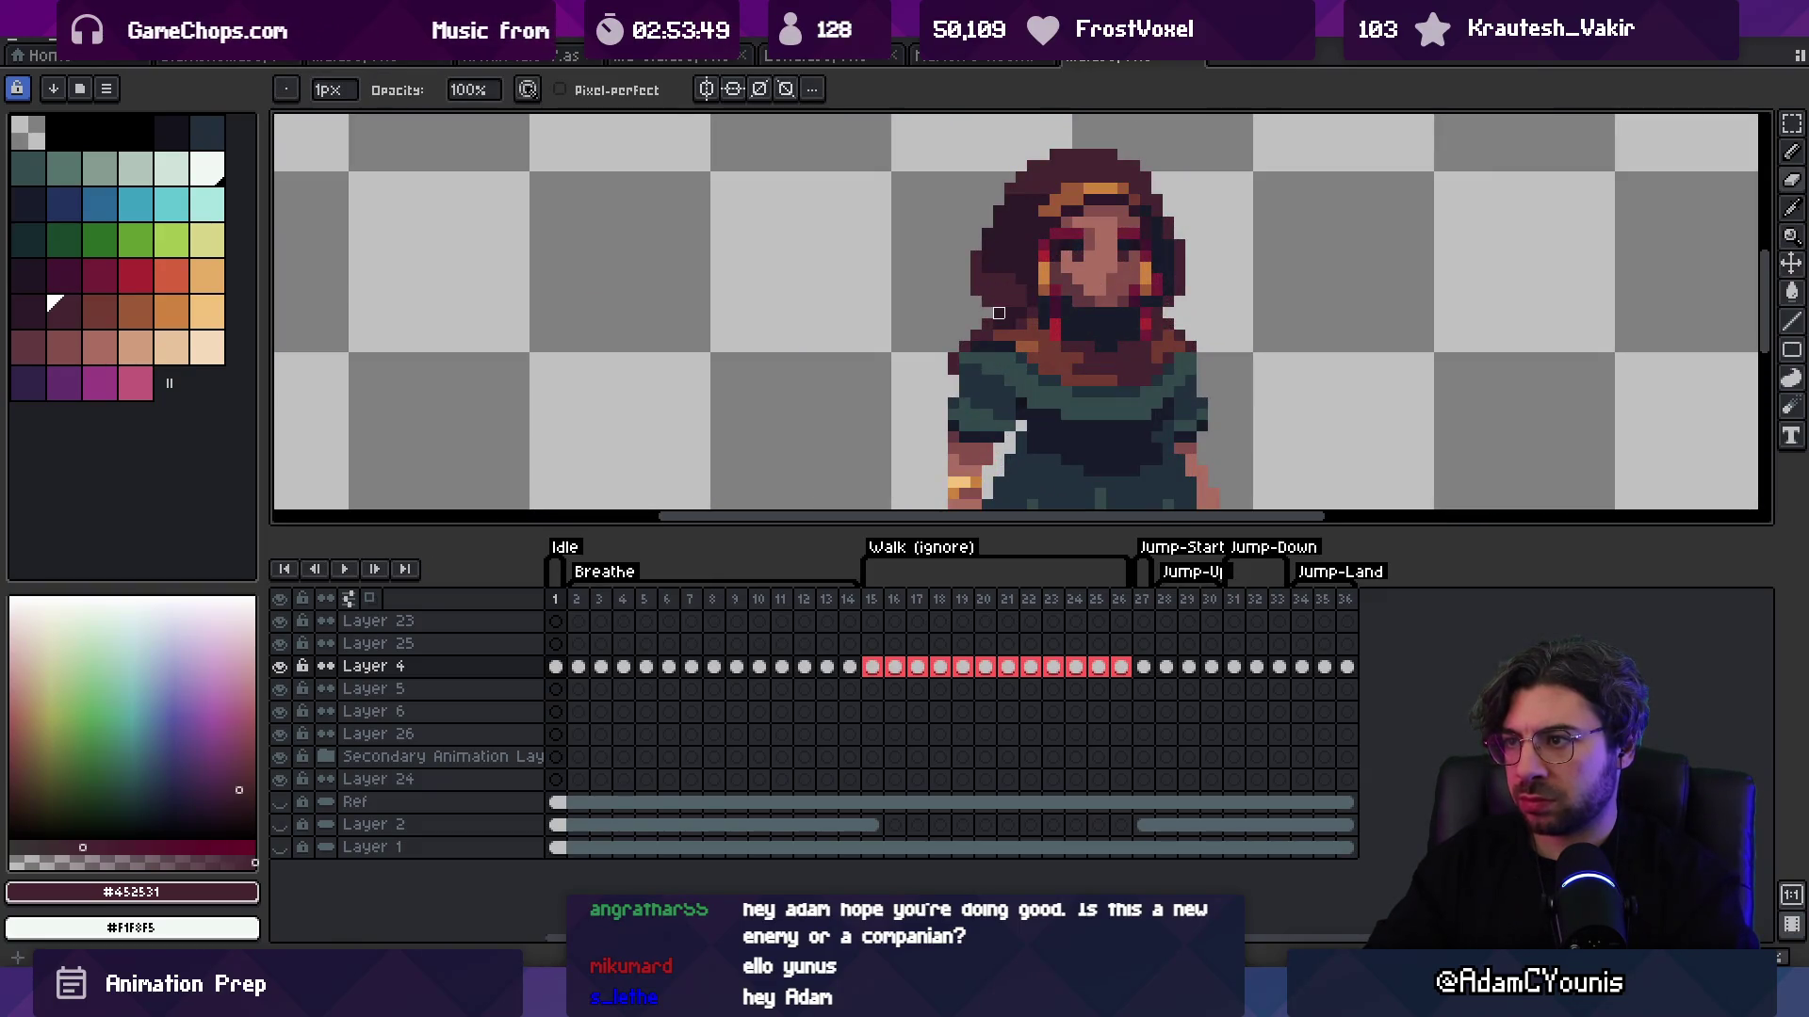
pyautogui.press('z')
pyautogui.scroll(-3, 1015, 238)
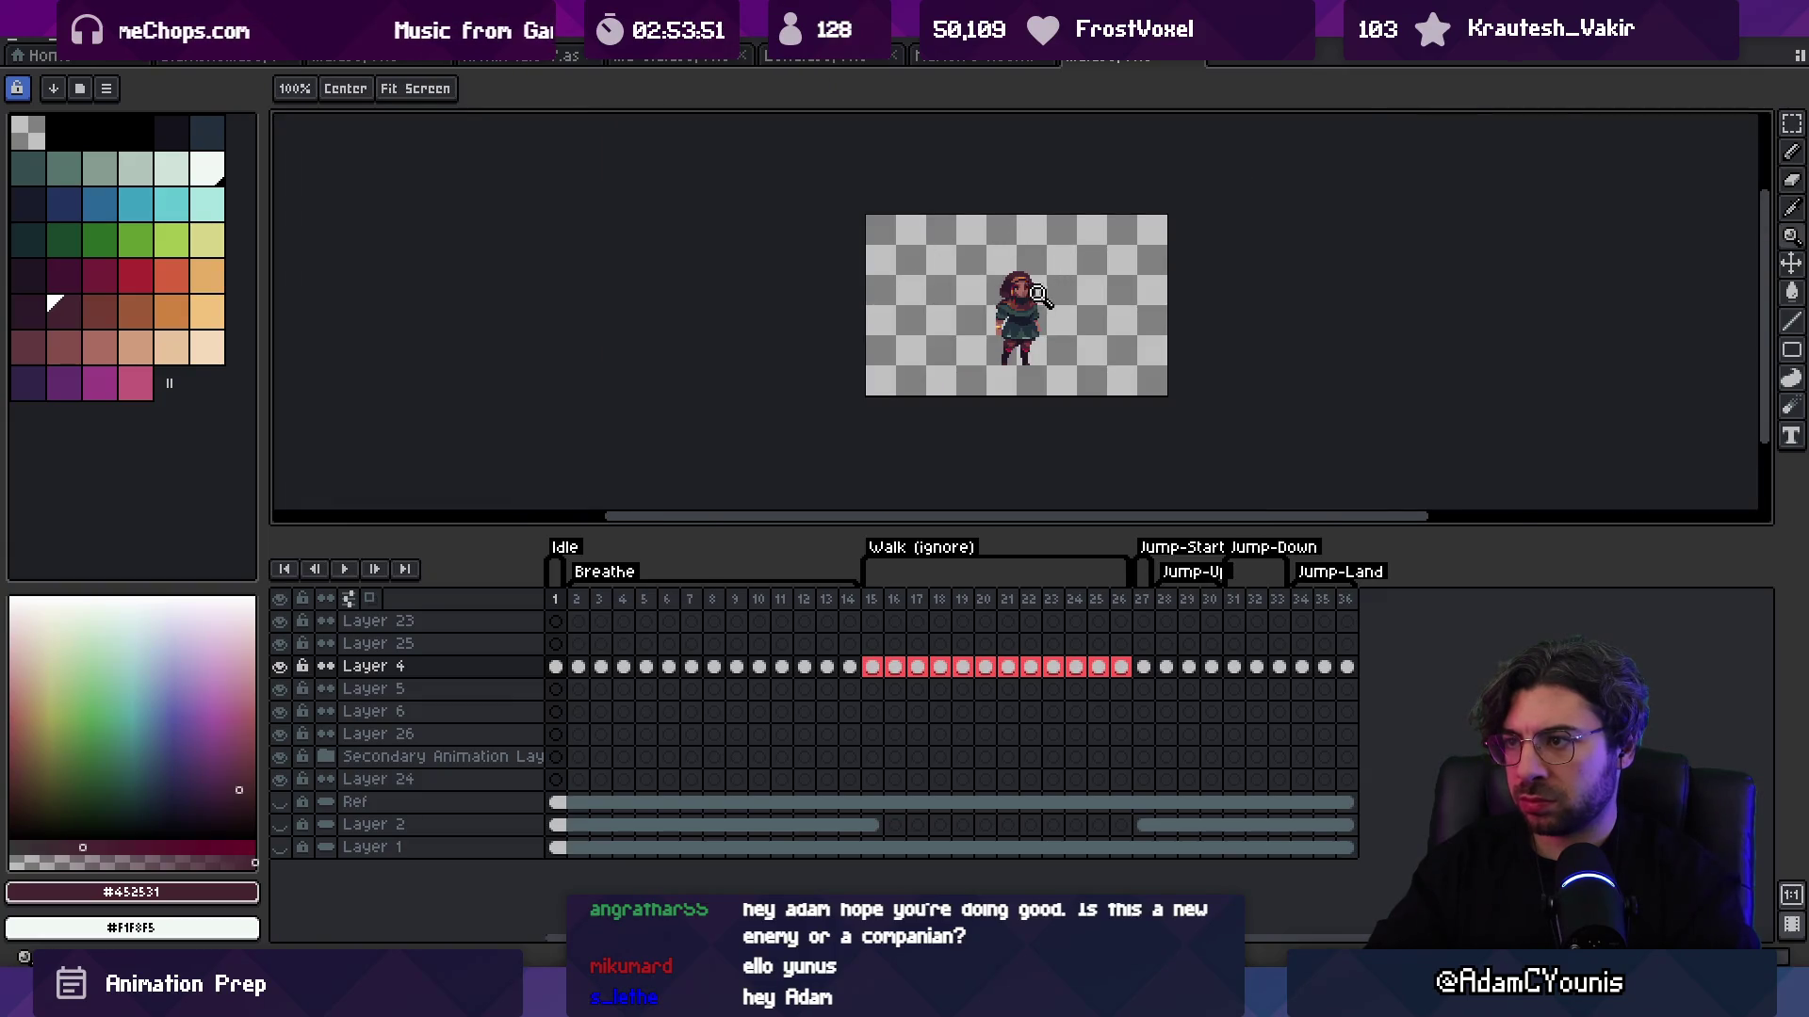
pyautogui.scroll(4, 1039, 294)
pyautogui.press('b')
pyautogui.press('alt')
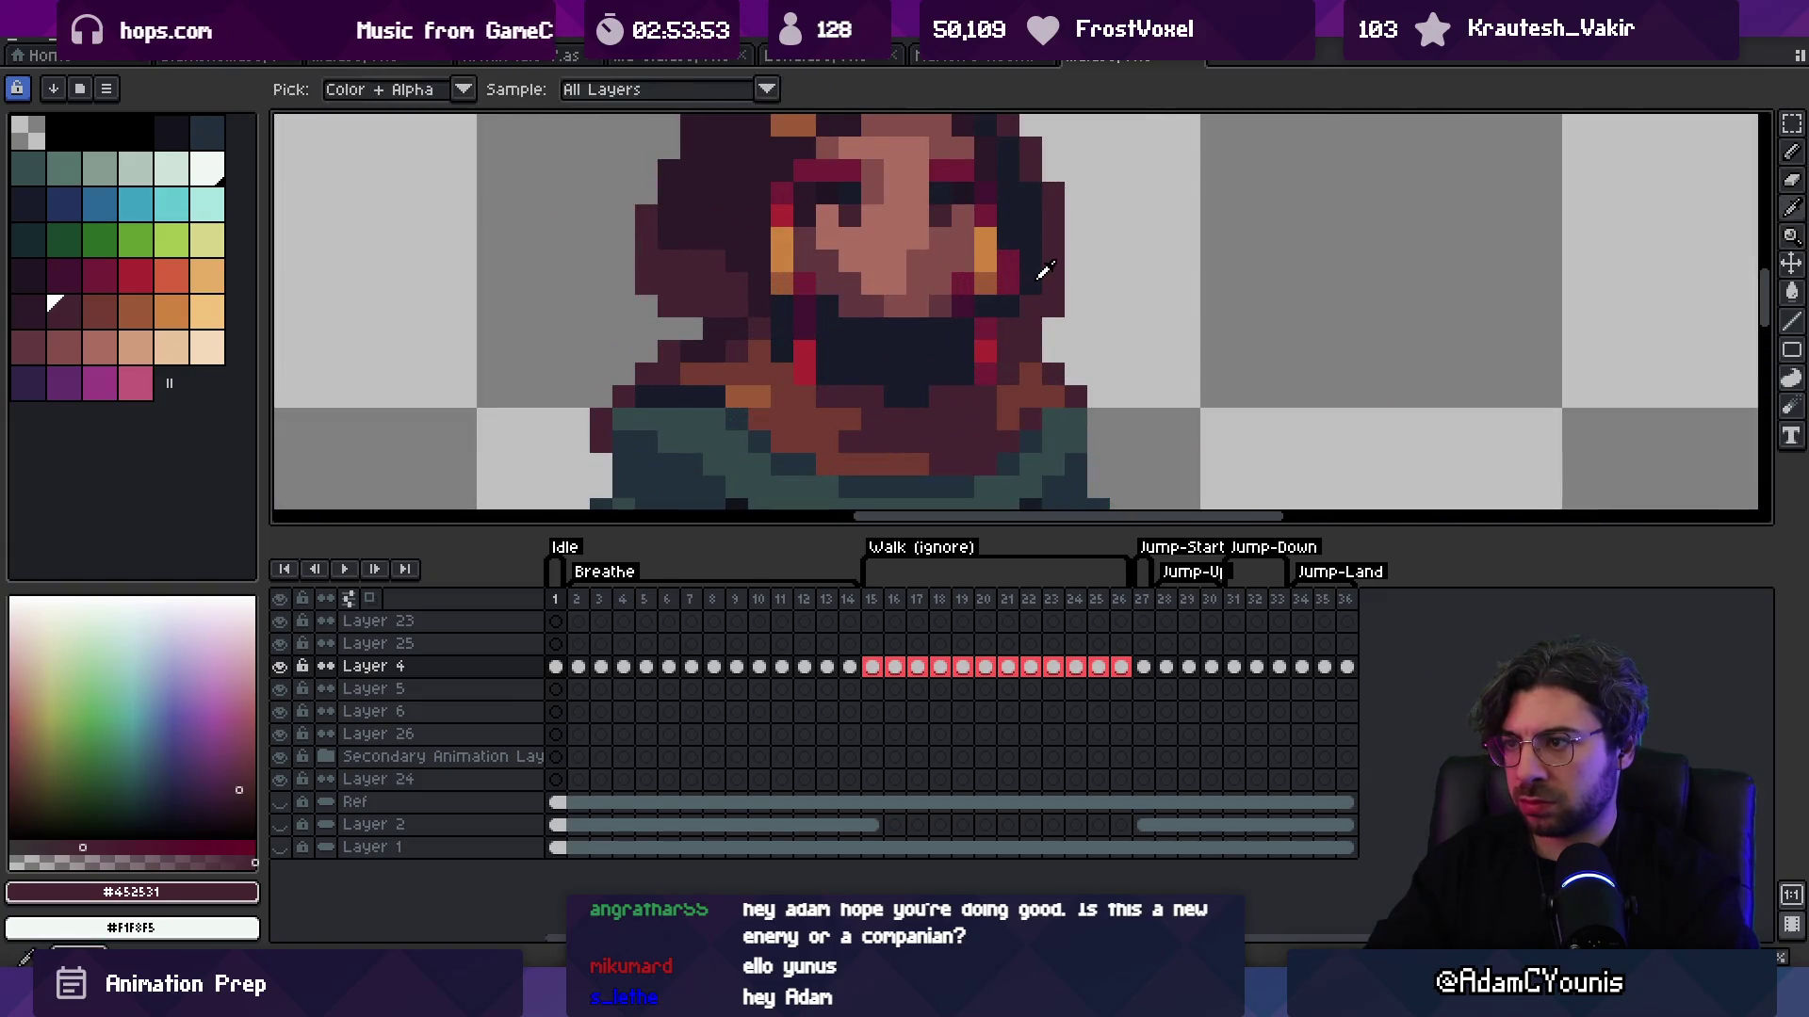
pyautogui.keyDown('alt'); pyautogui.click(1038, 279); pyautogui.keyUp('alt')
pyautogui.click(1011, 318)
# Step: Fill the hair pixels beside the left cheek with dark navy
pyautogui.keyDown('alt'); pyautogui.click(1022, 303); pyautogui.keyUp('alt')
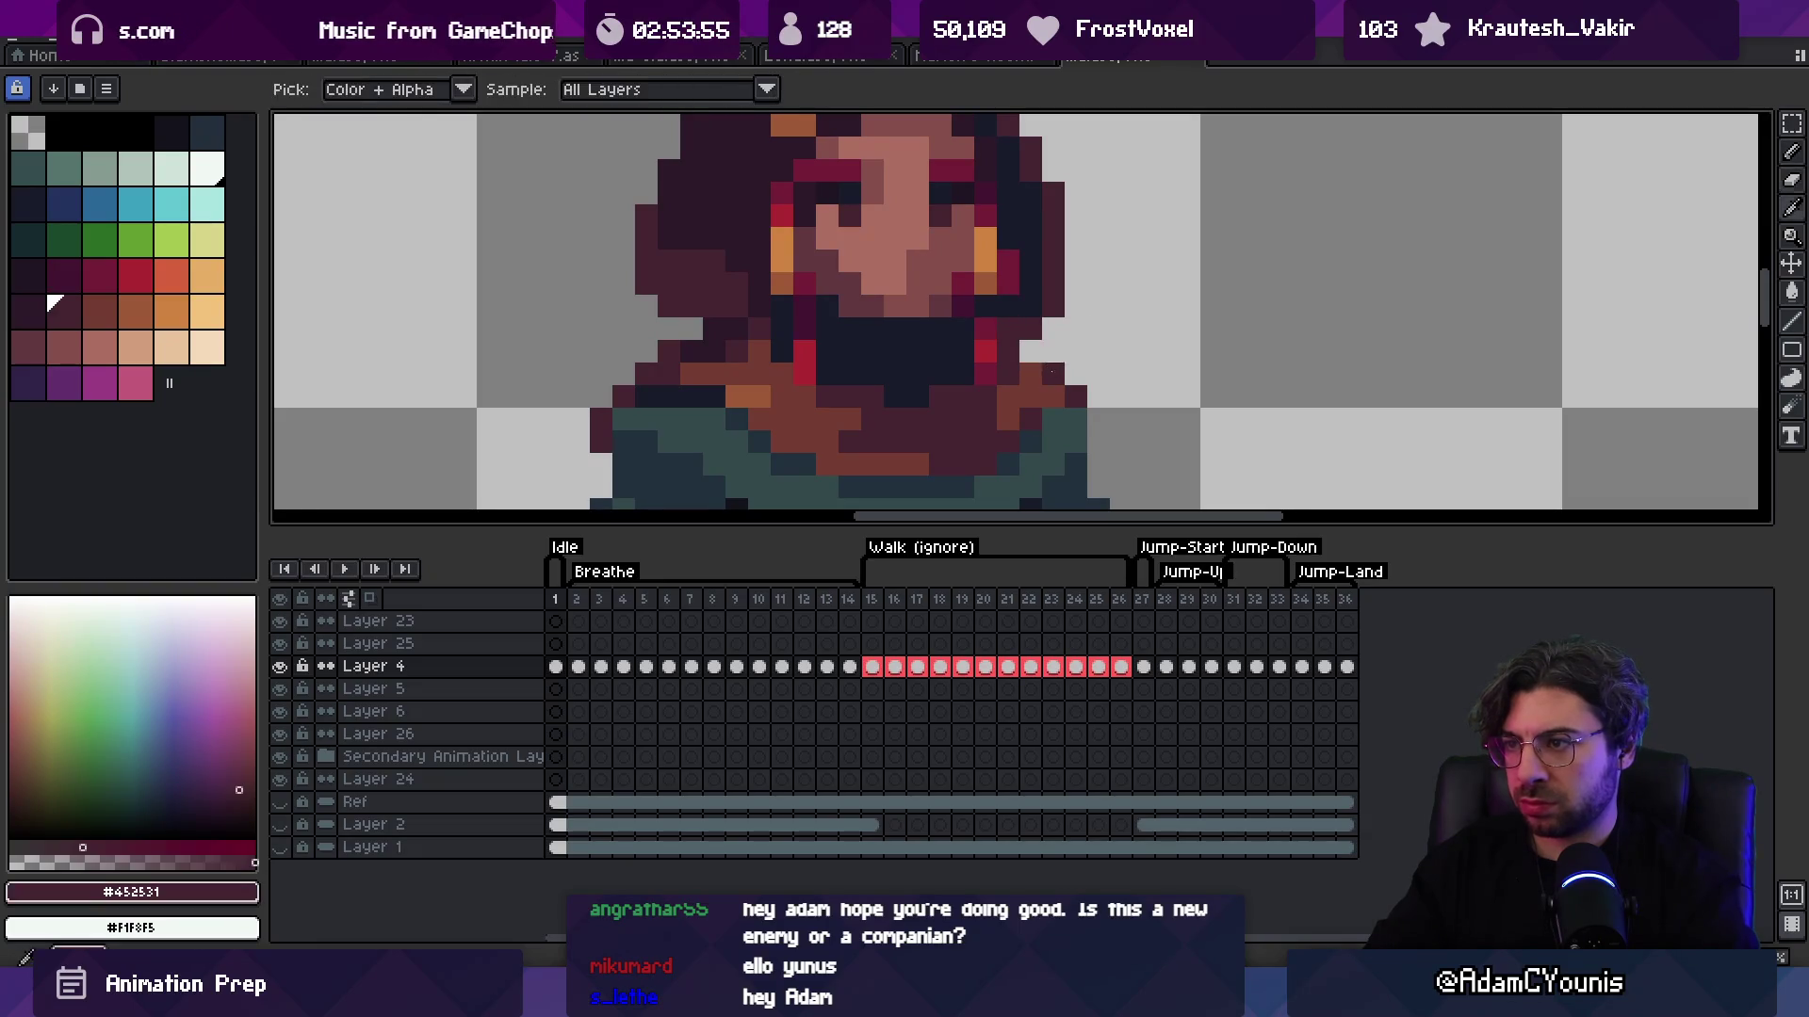
pyautogui.press('alt')
pyautogui.keyDown('alt'); pyautogui.click(1019, 302); pyautogui.keyUp('alt')
pyautogui.scroll(-4, 1039, 230)
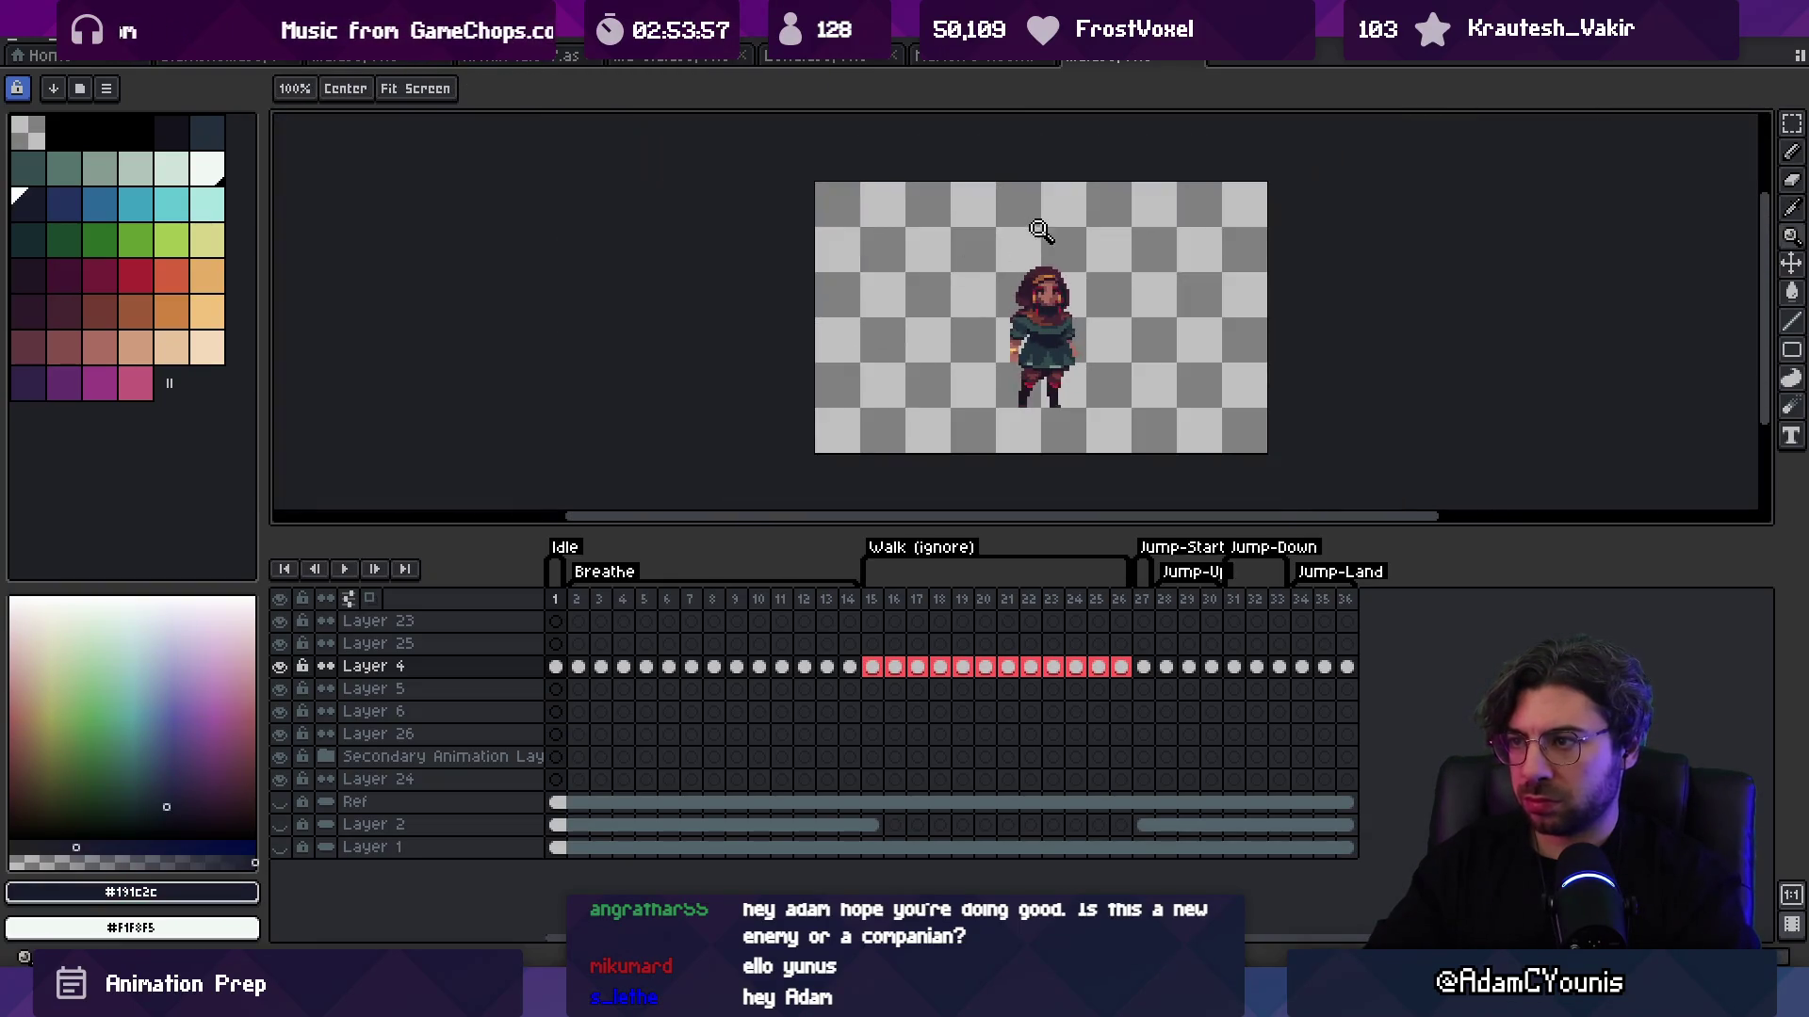
pyautogui.scroll(3, 1063, 264)
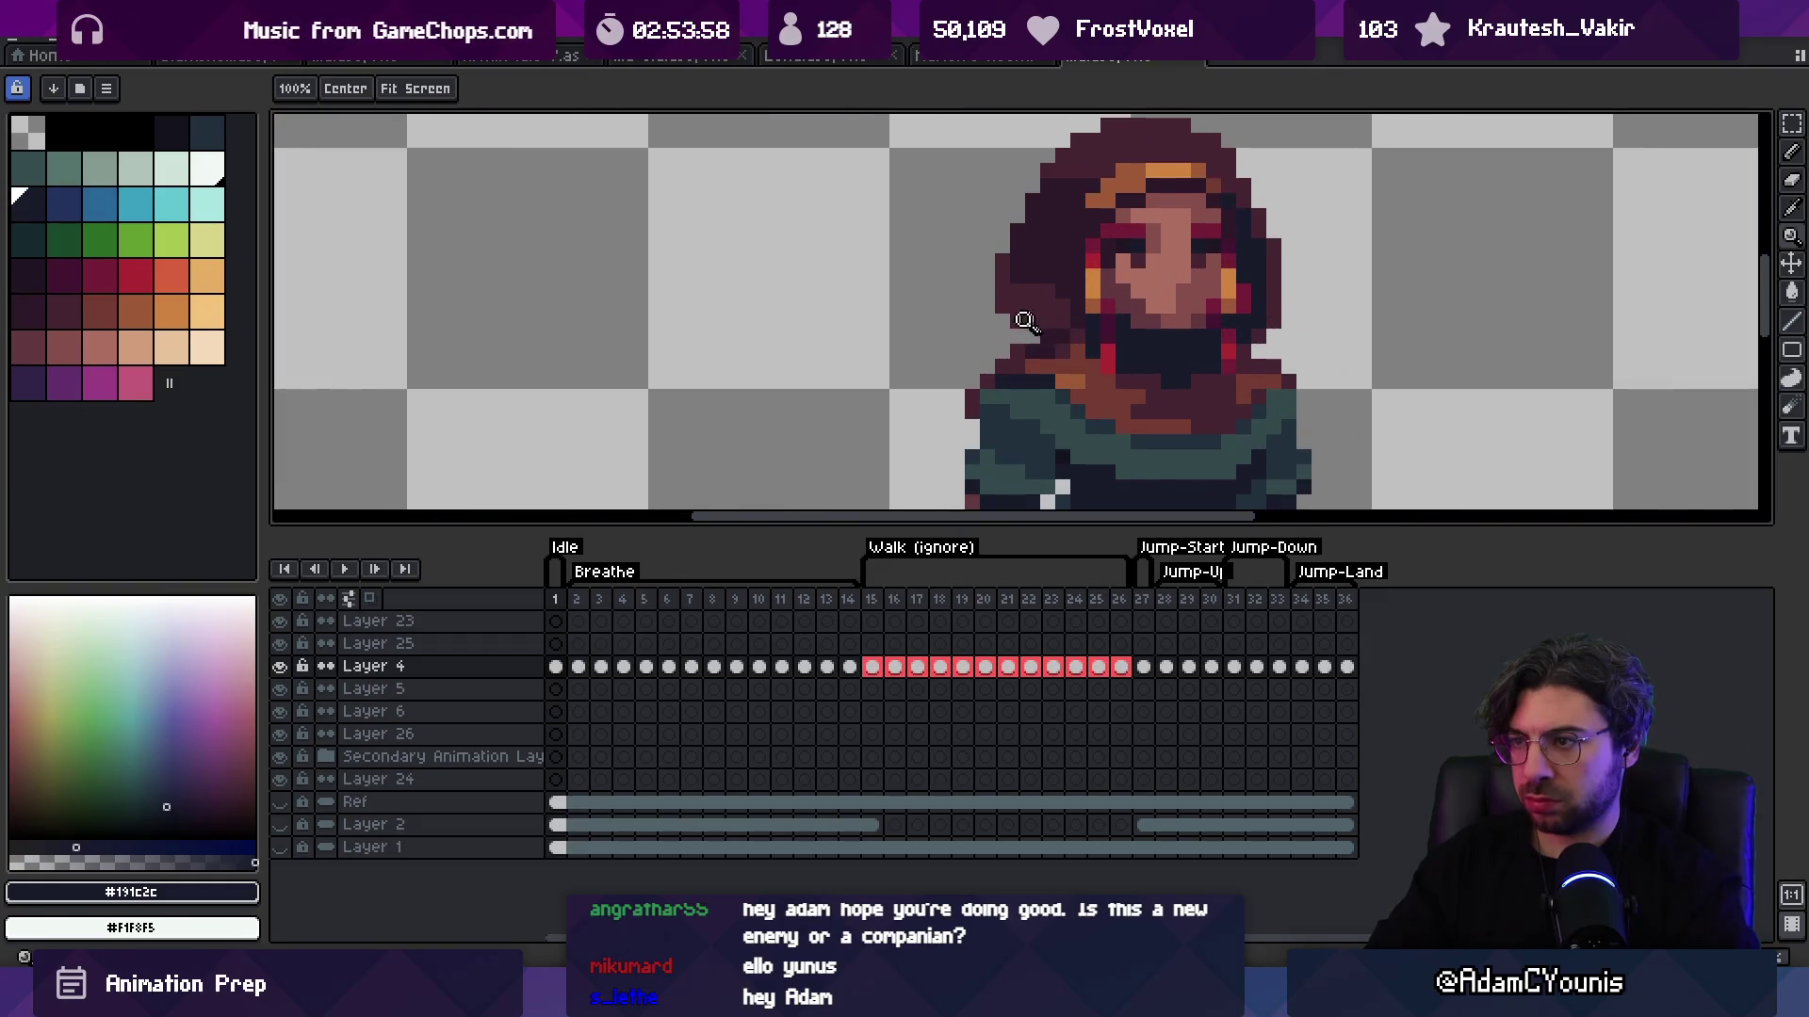
pyautogui.scroll(-2, 1083, 292)
pyautogui.scroll(-3, 1084, 292)
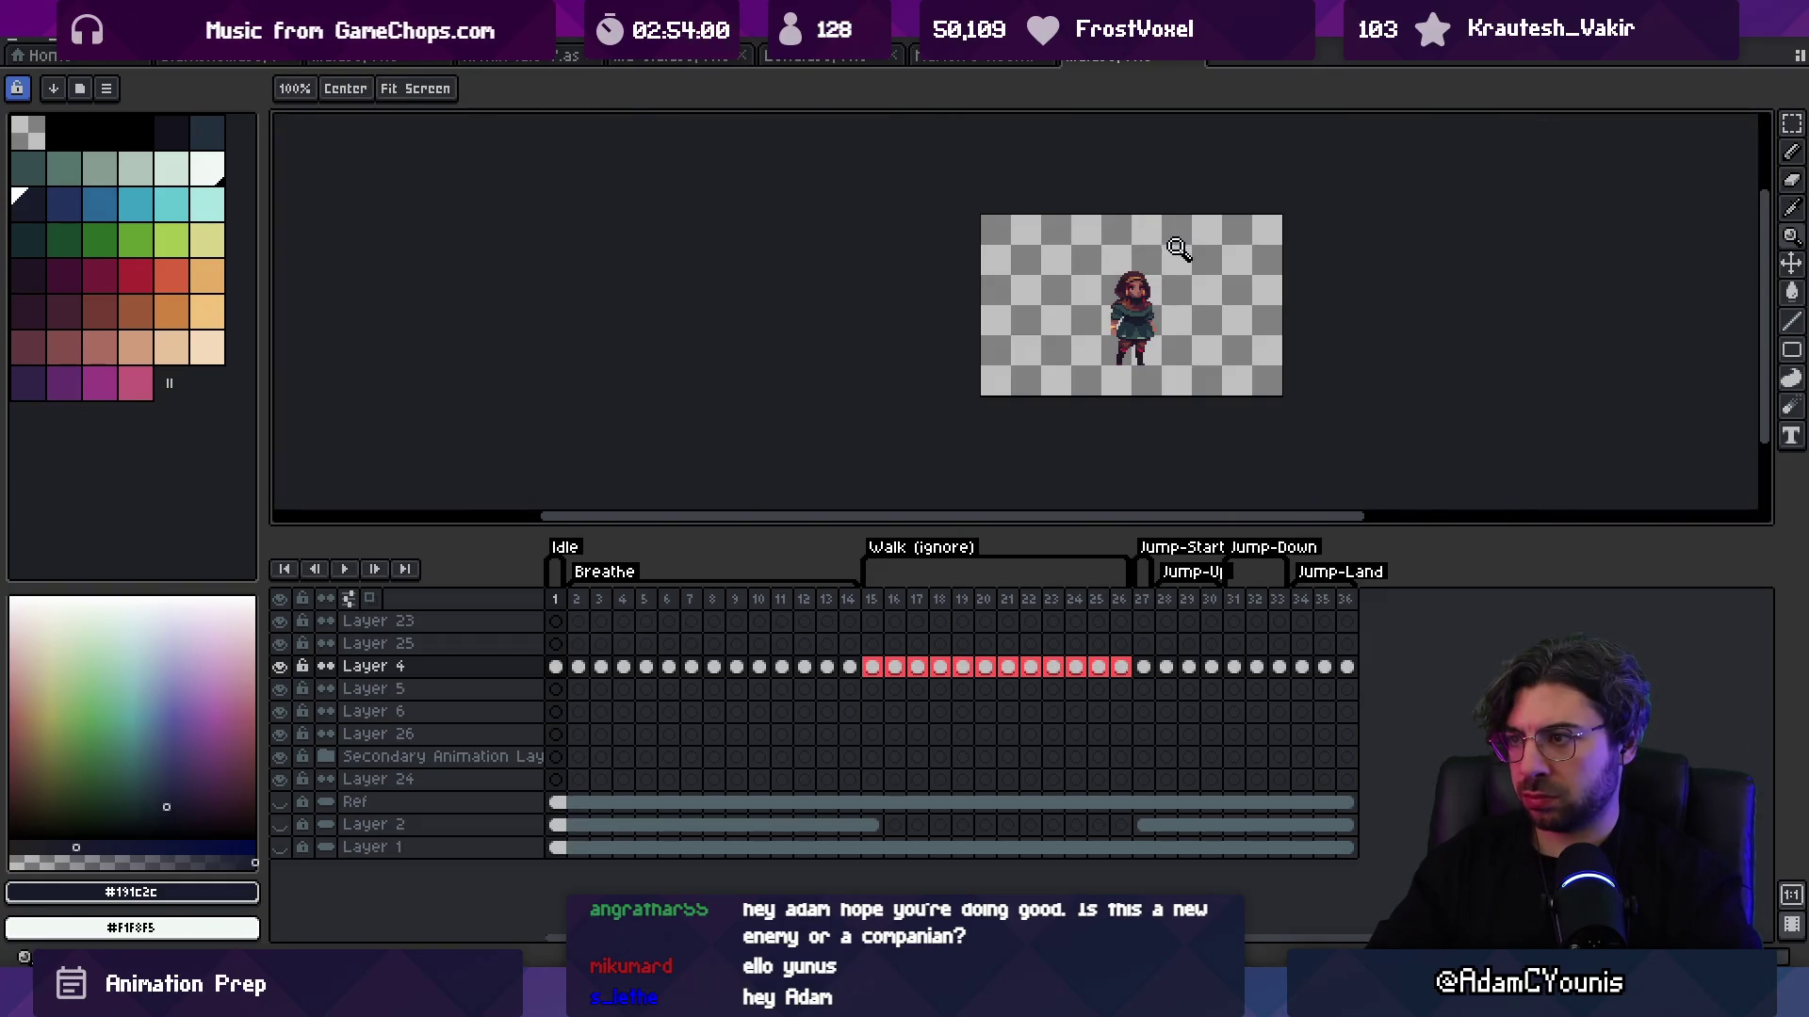
pyautogui.scroll(3, 1135, 292)
pyautogui.scroll(1, 1088, 345)
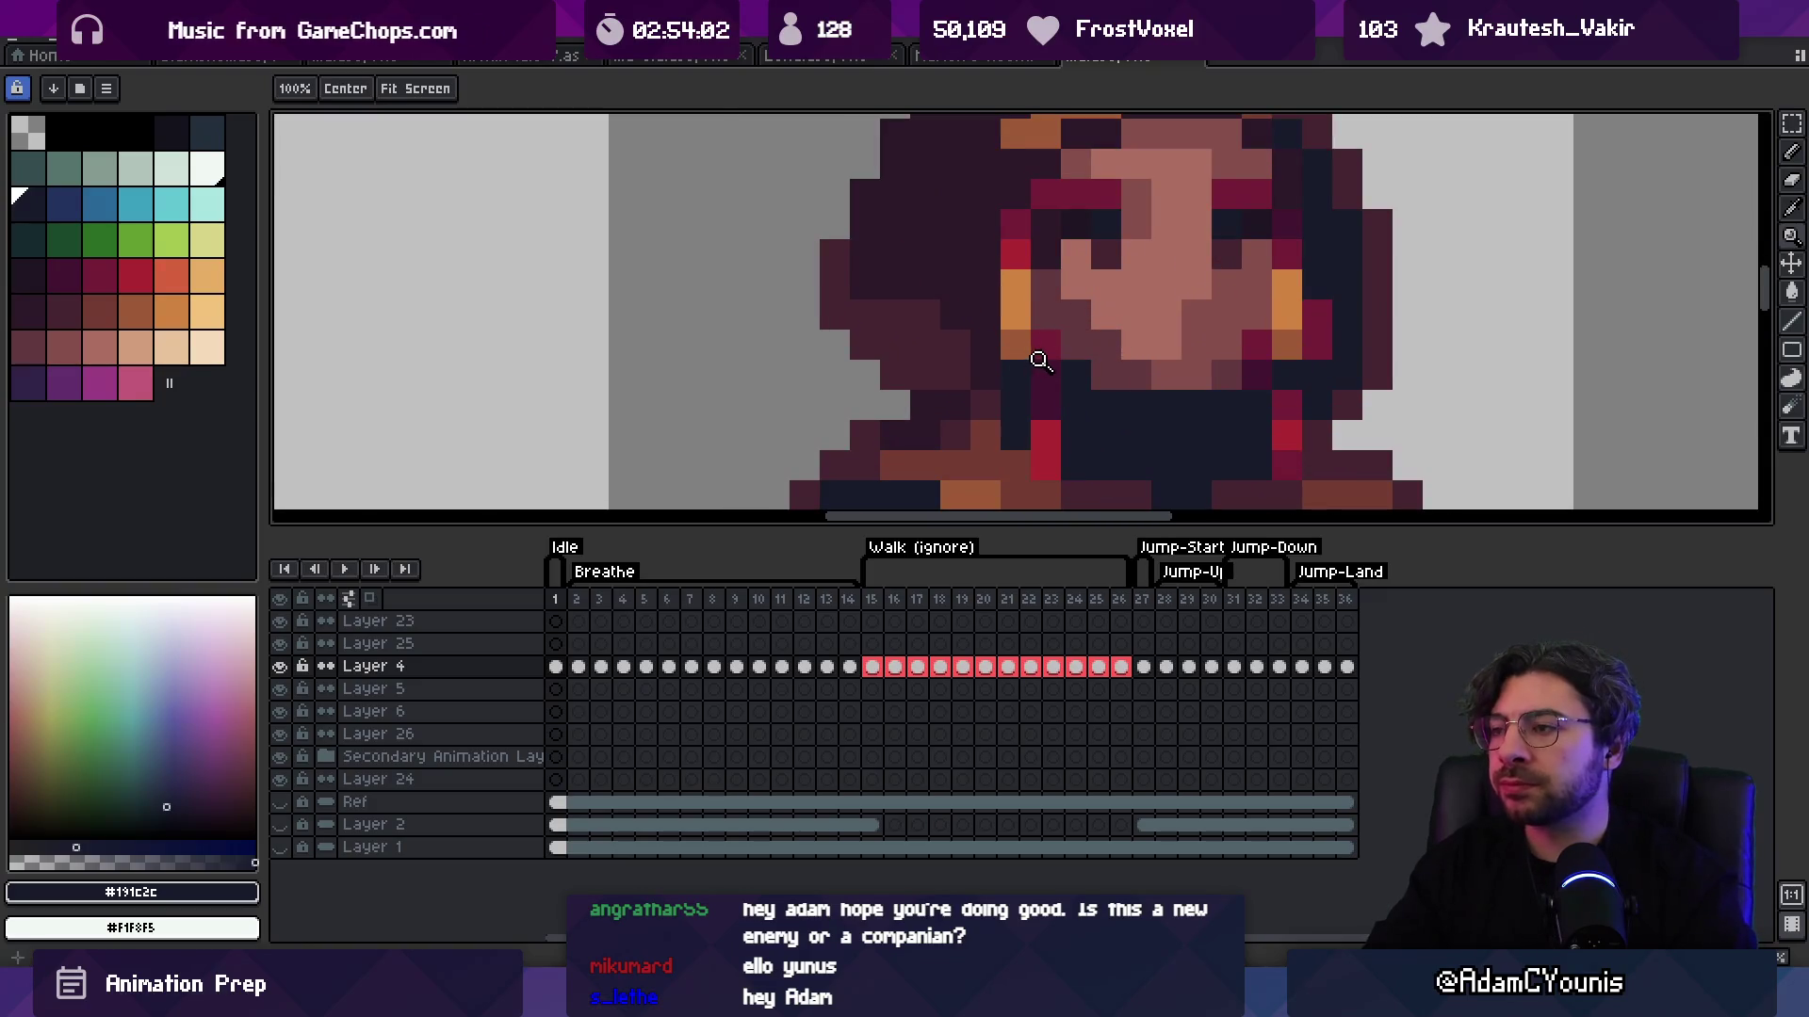
pyautogui.scroll(-5, 1093, 327)
pyautogui.scroll(1, 1090, 250)
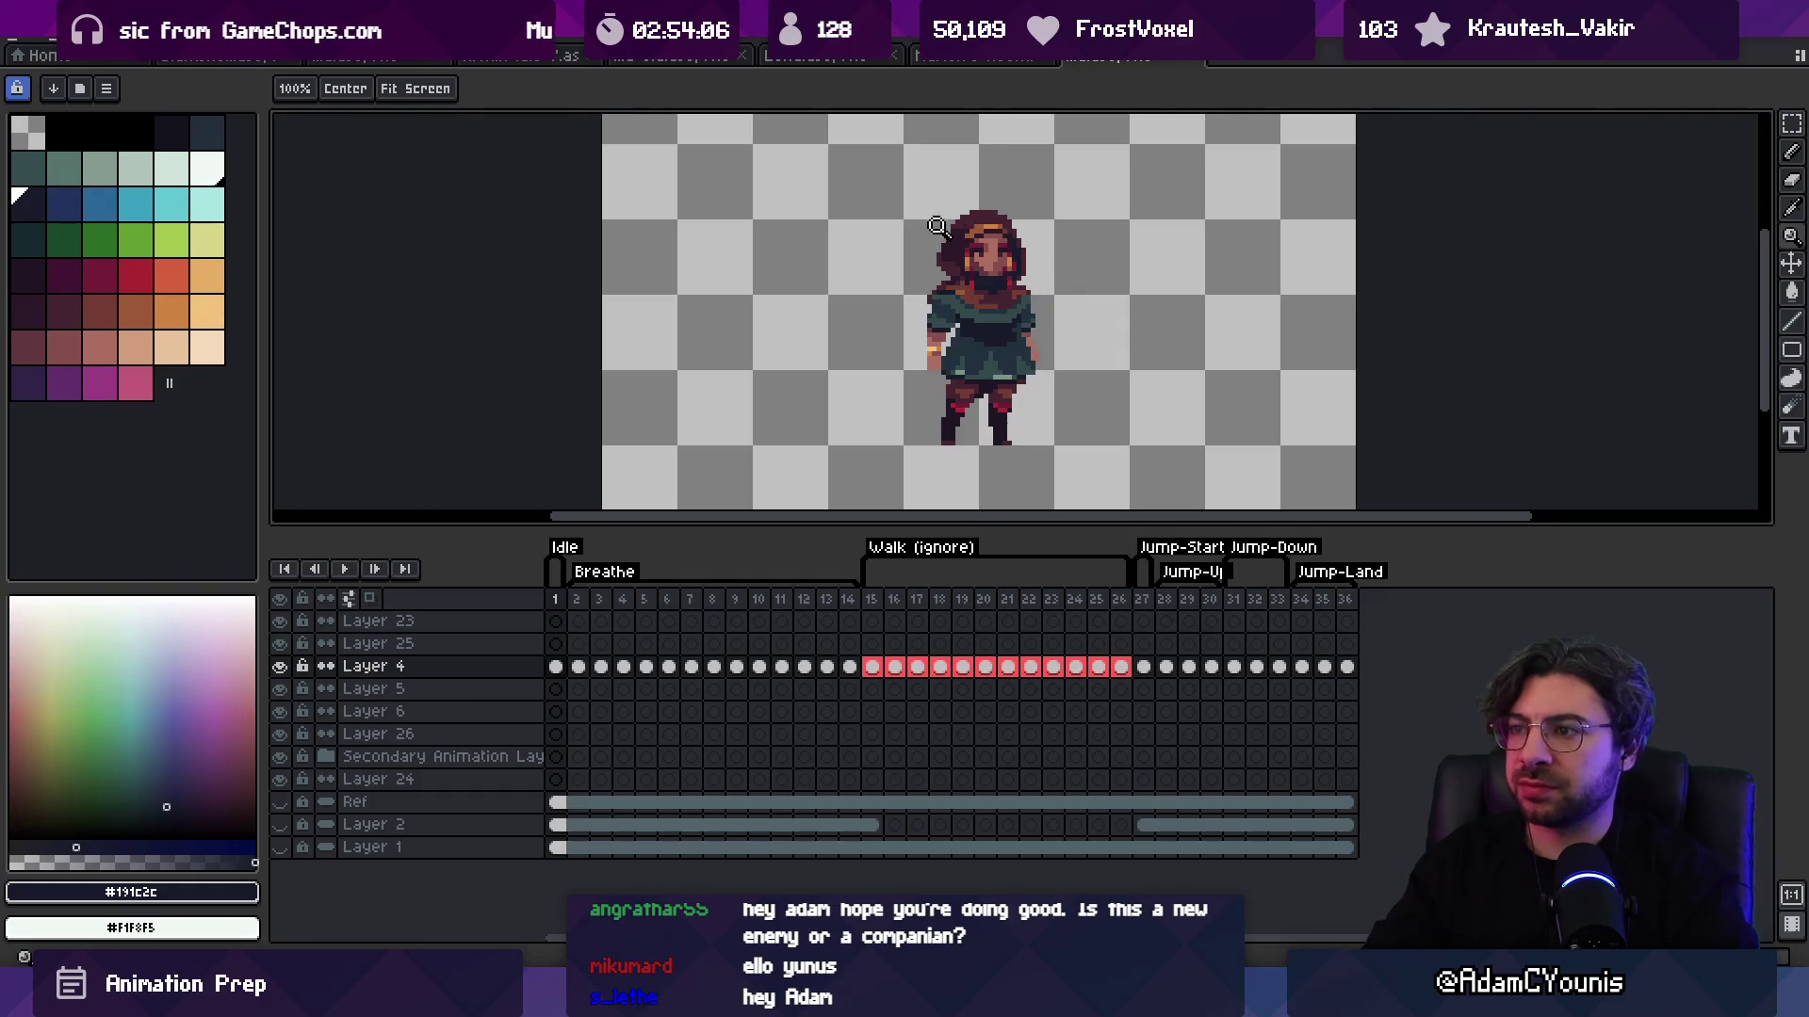
pyautogui.scroll(2, 937, 227)
pyautogui.keyDown('alt'); pyautogui.click(952, 274); pyautogui.keyUp('alt')
pyautogui.press('b')
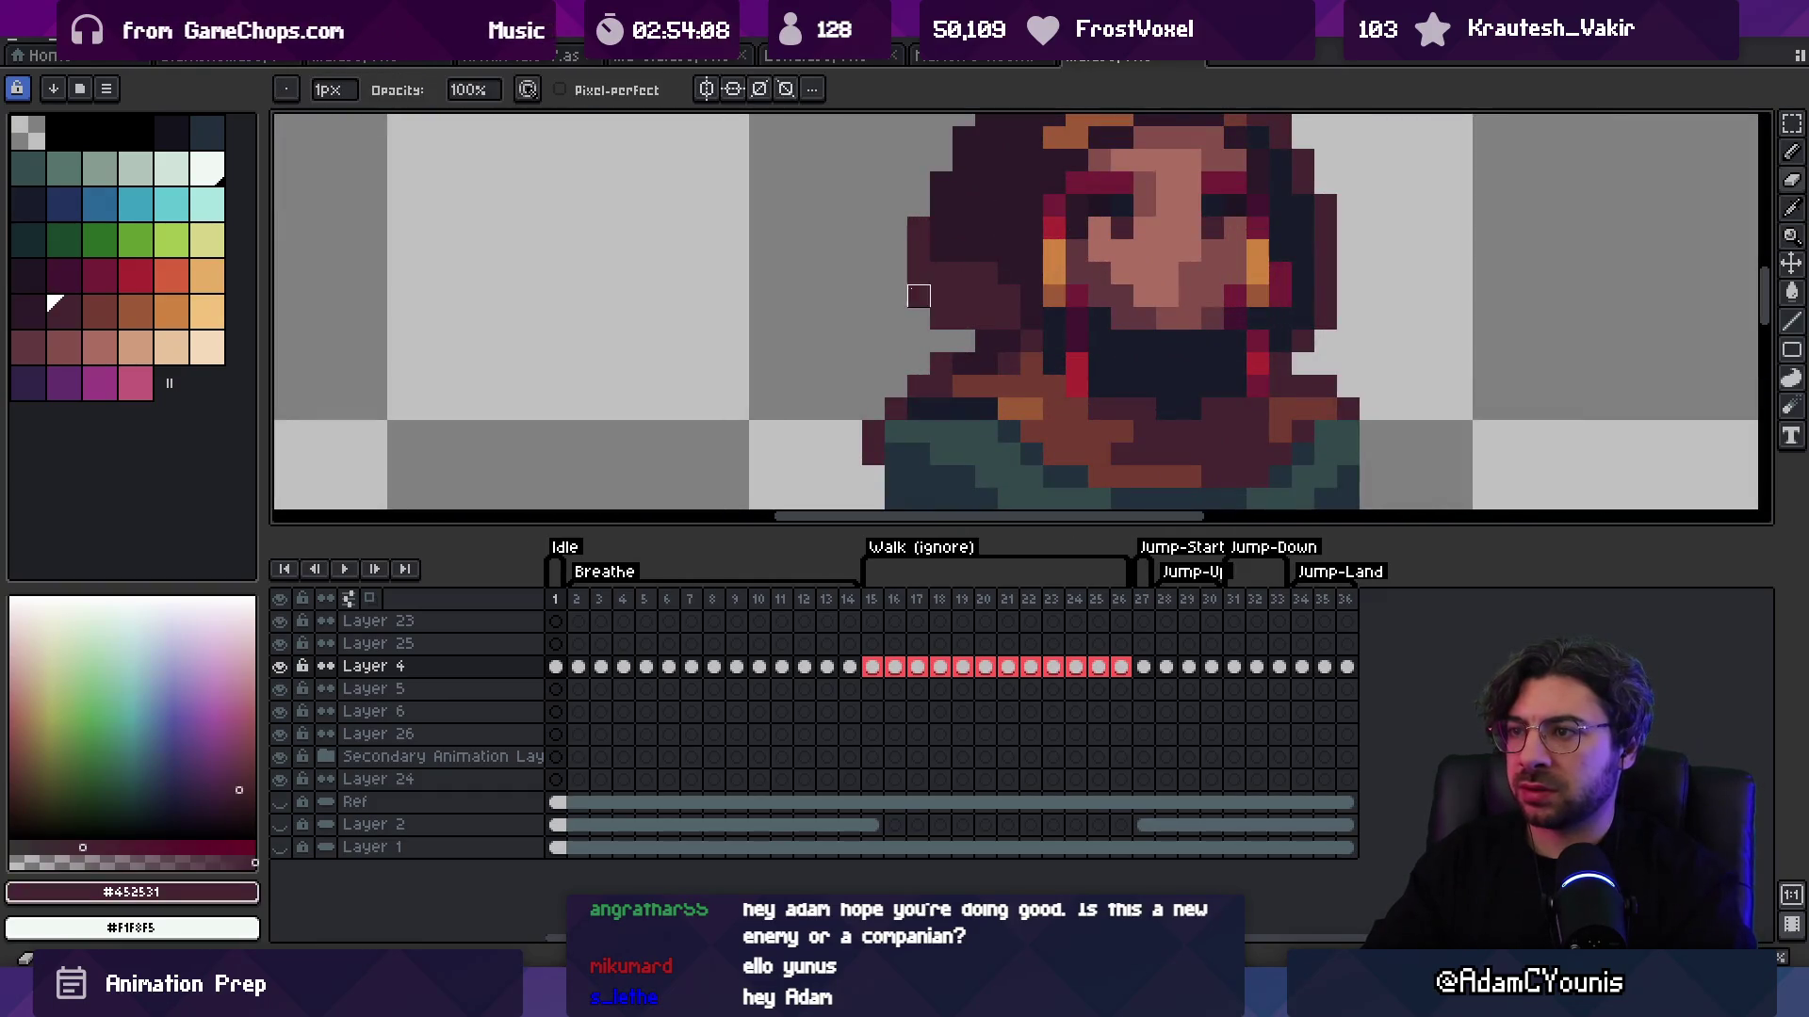
pyautogui.press('z')
pyautogui.scroll(-6, 941, 311)
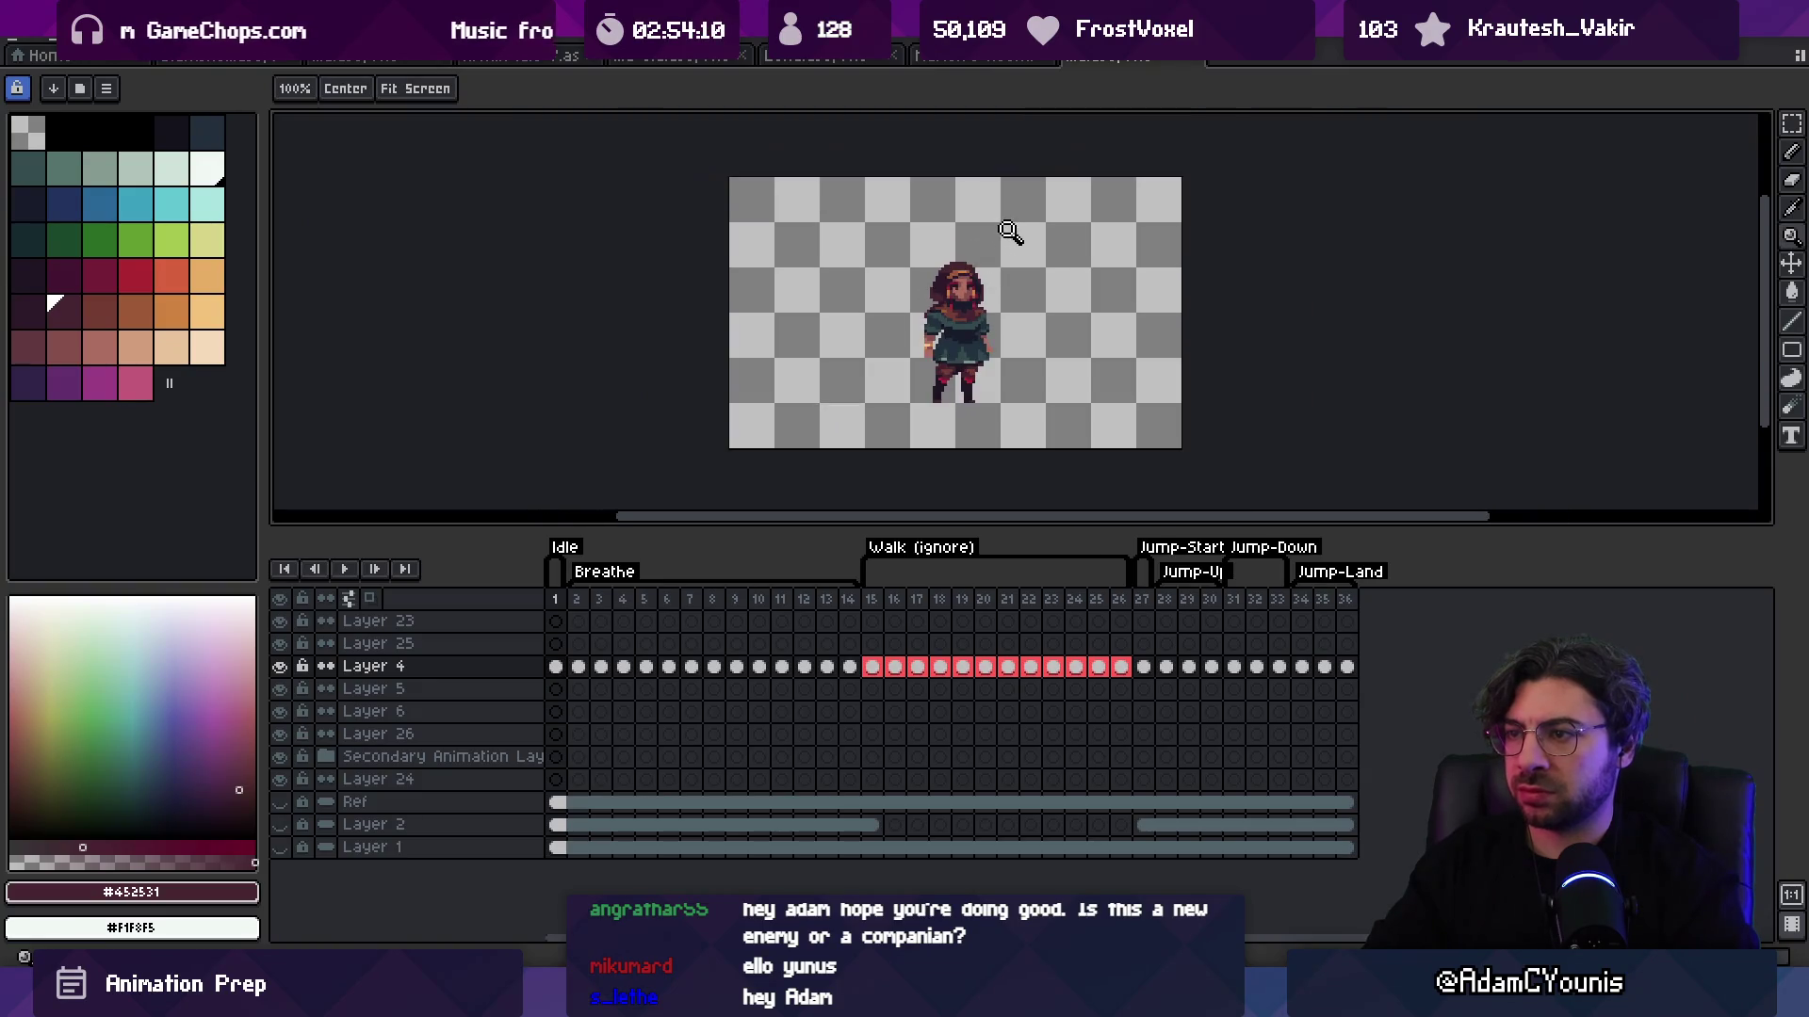
pyautogui.scroll(3, 932, 273)
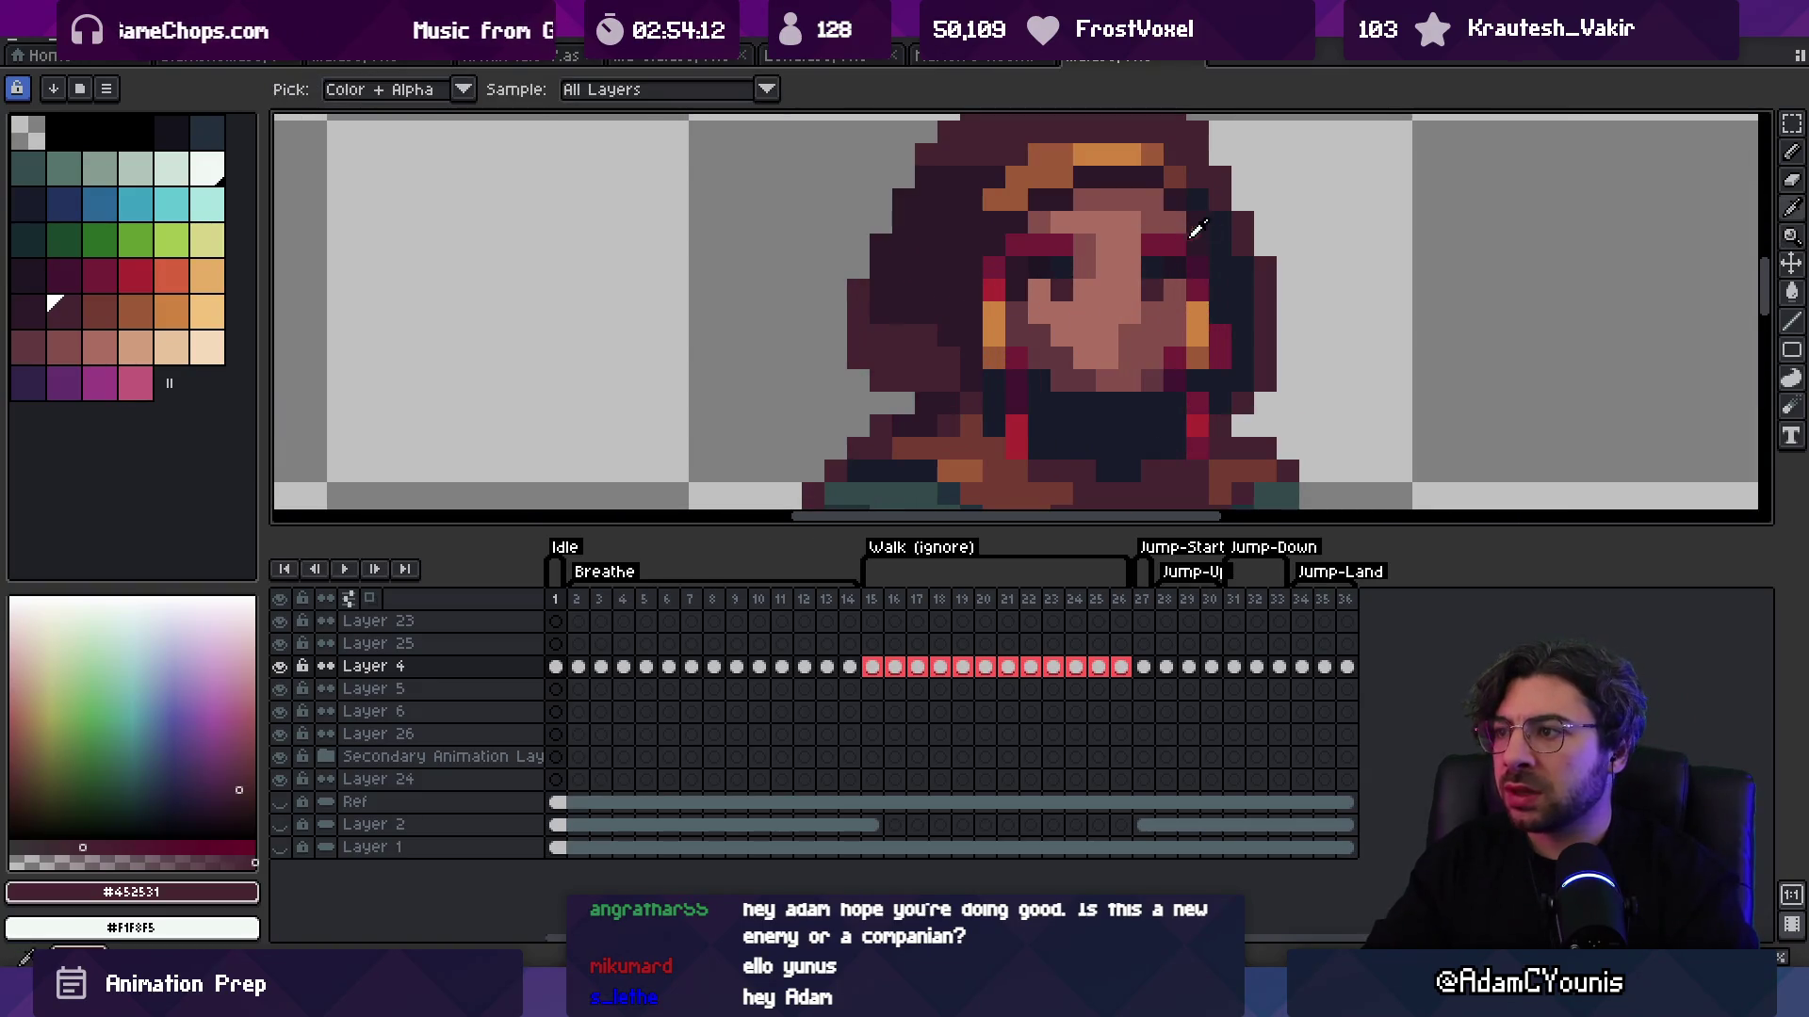
pyautogui.keyDown('alt'); pyautogui.click(989, 252); pyautogui.keyUp('alt')
pyautogui.press('b')
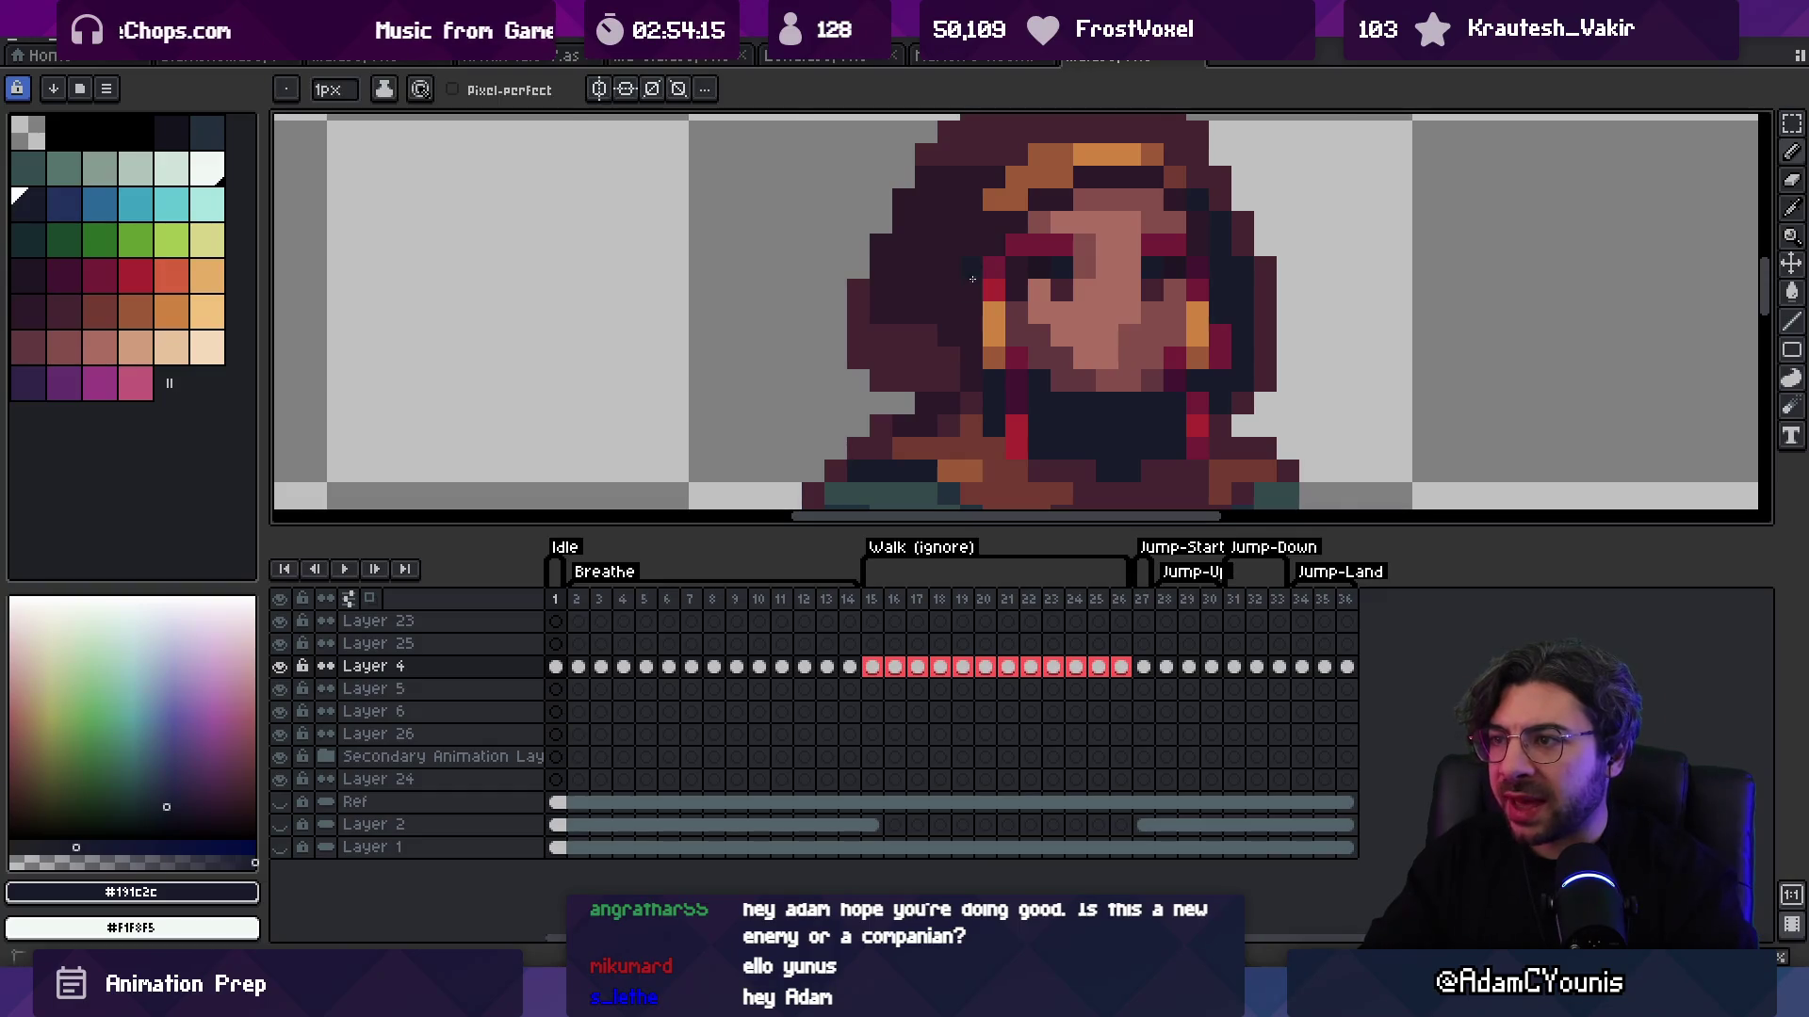
pyautogui.moveTo(952, 332); pyautogui.dragTo(936, 343)
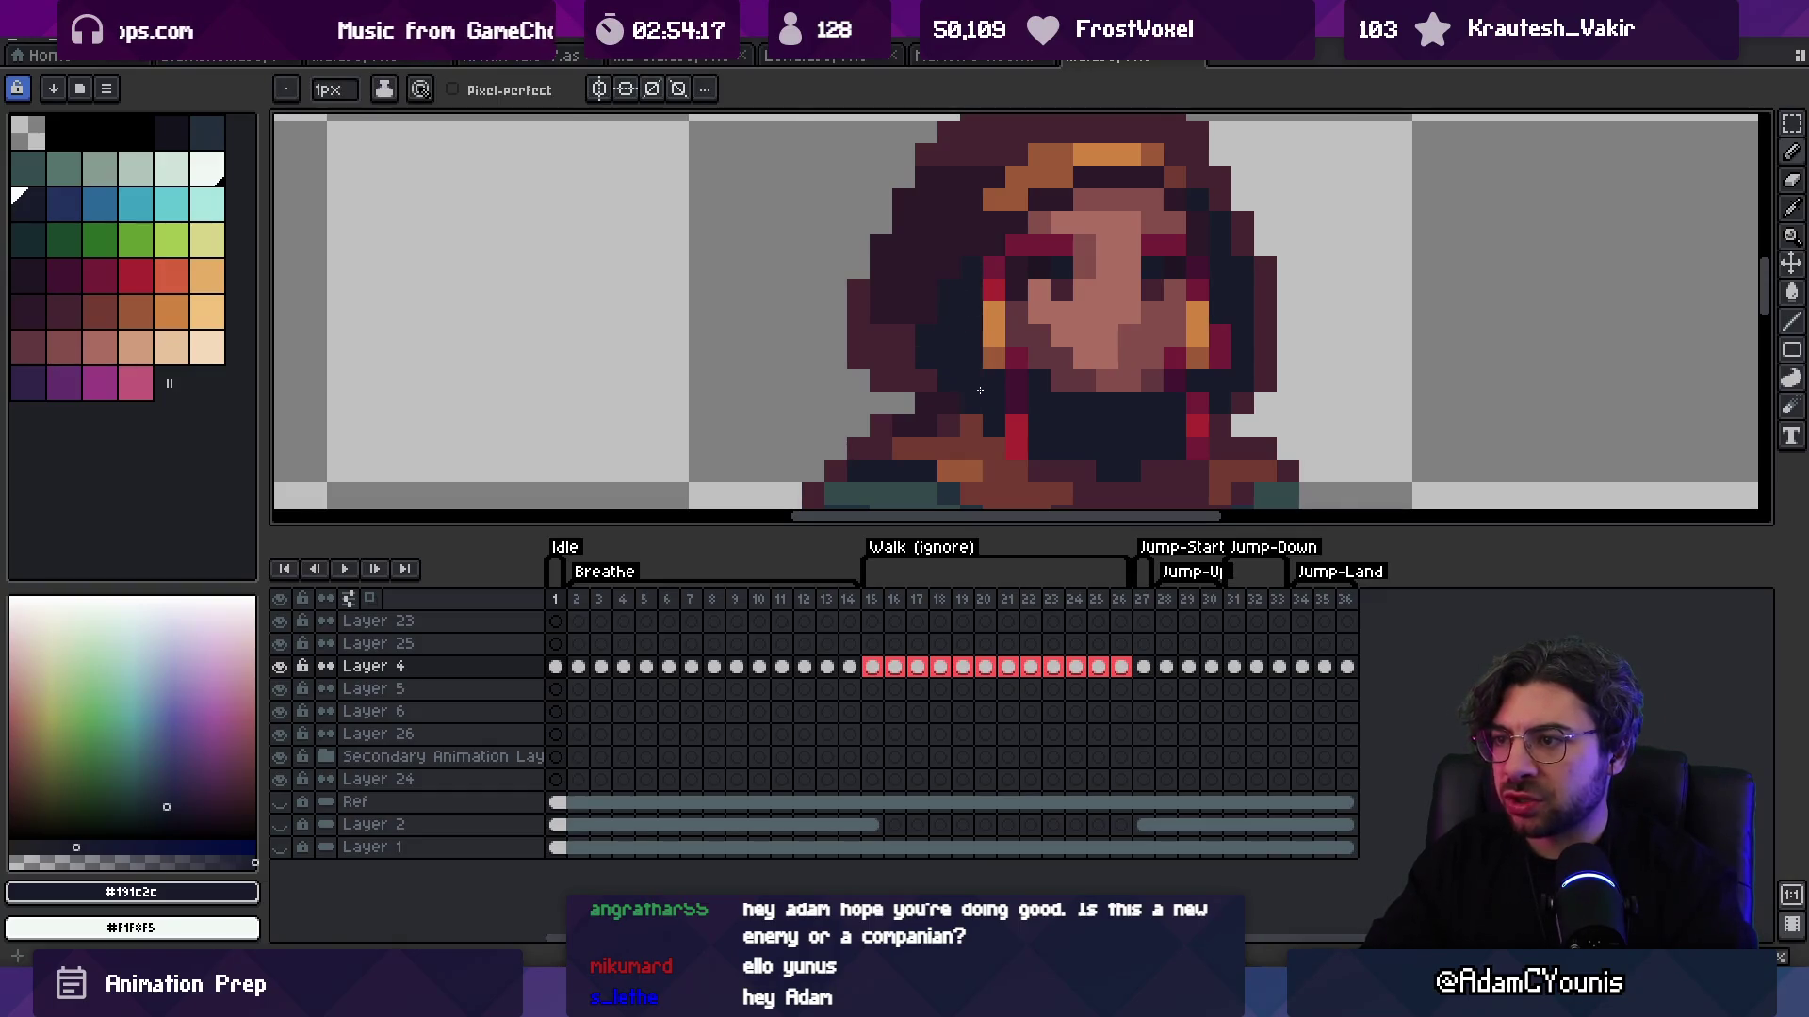
# Step: Paint crimson pixels down the left side of the face
pyautogui.press('z')
pyautogui.scroll(-3, 1022, 262)
pyautogui.scroll(4, 1048, 325)
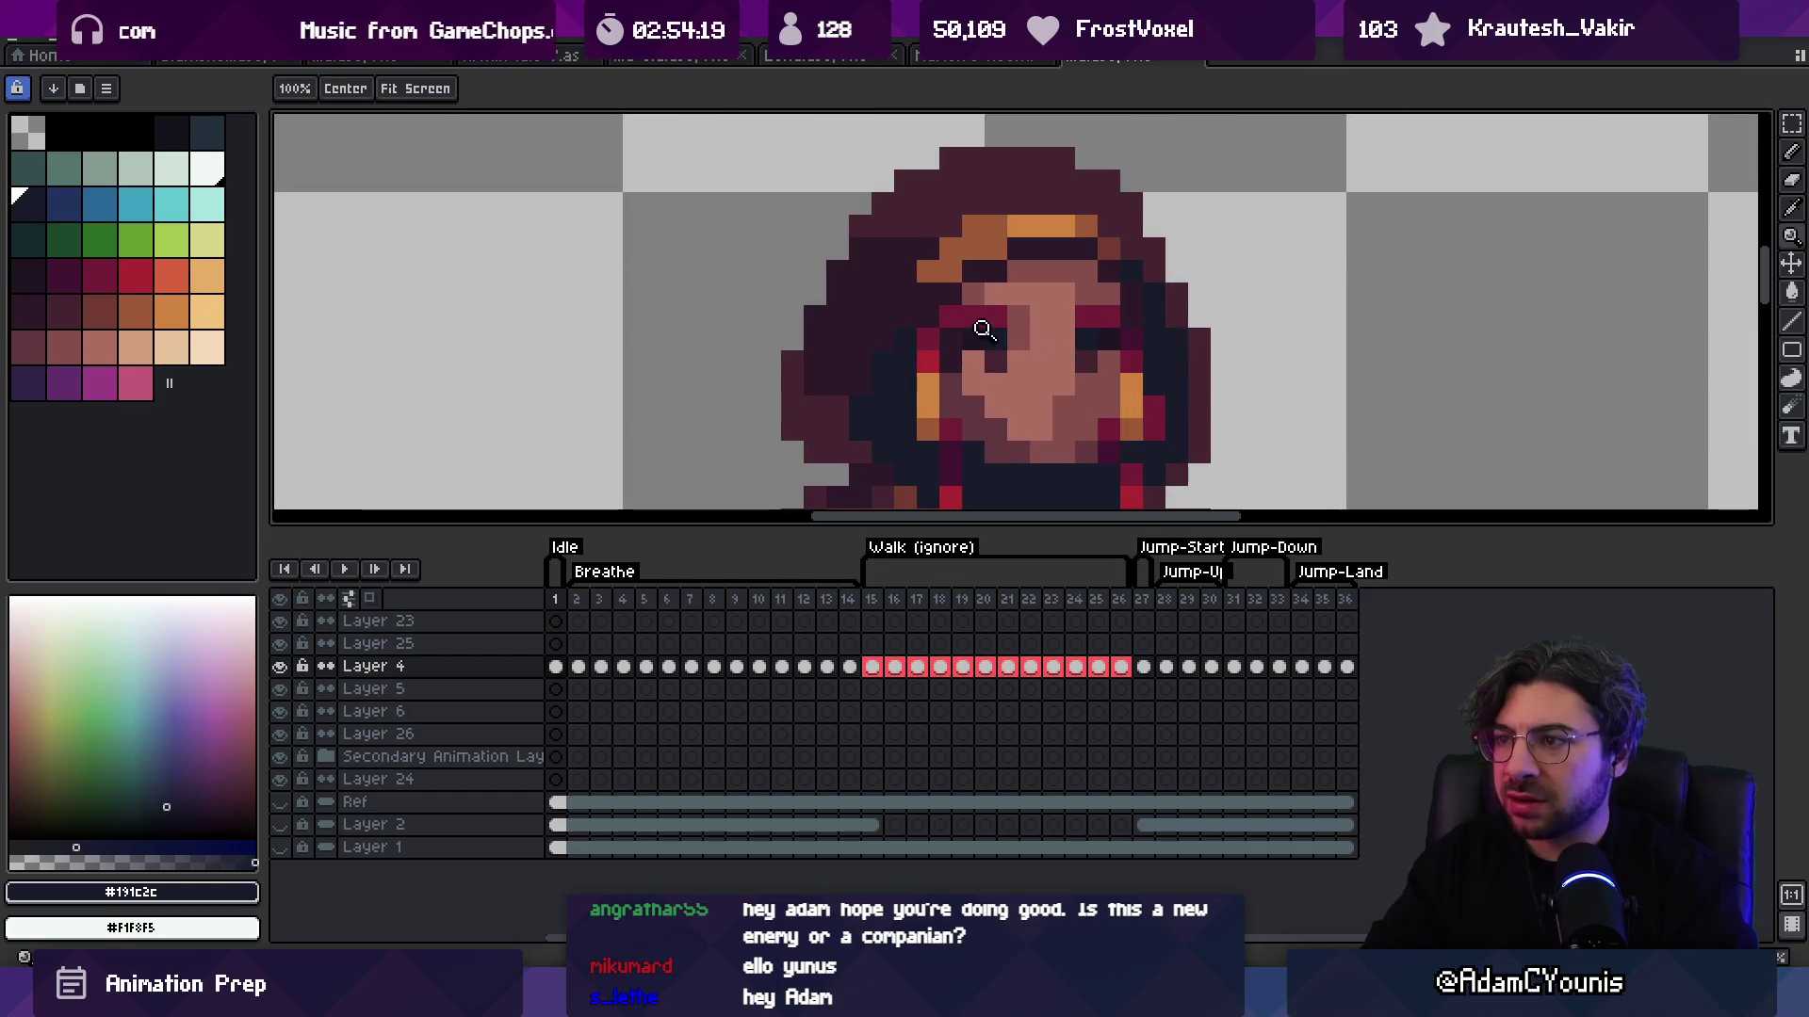
pyautogui.keyDown('alt'); pyautogui.click(896, 369); pyautogui.keyUp('alt')
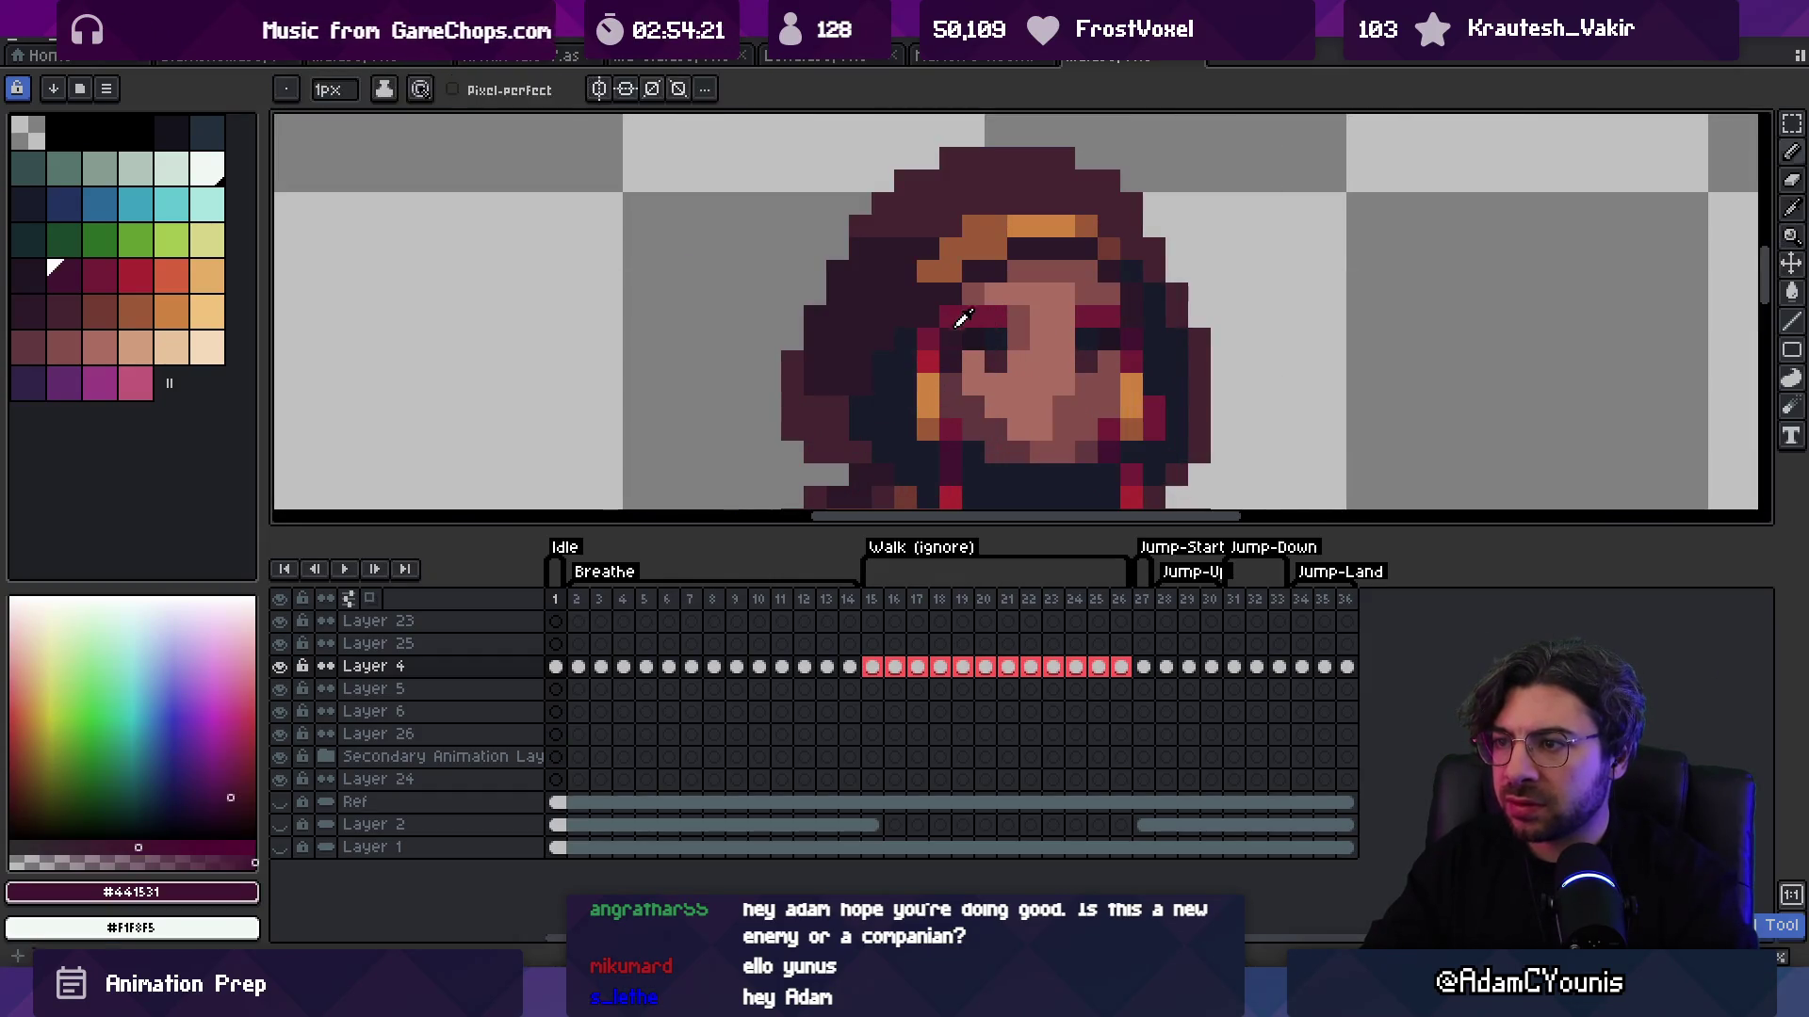
pyautogui.keyDown('alt'); pyautogui.click(927, 339); pyautogui.keyUp('alt')
pyautogui.moveTo(904, 339); pyautogui.dragTo(882, 405)
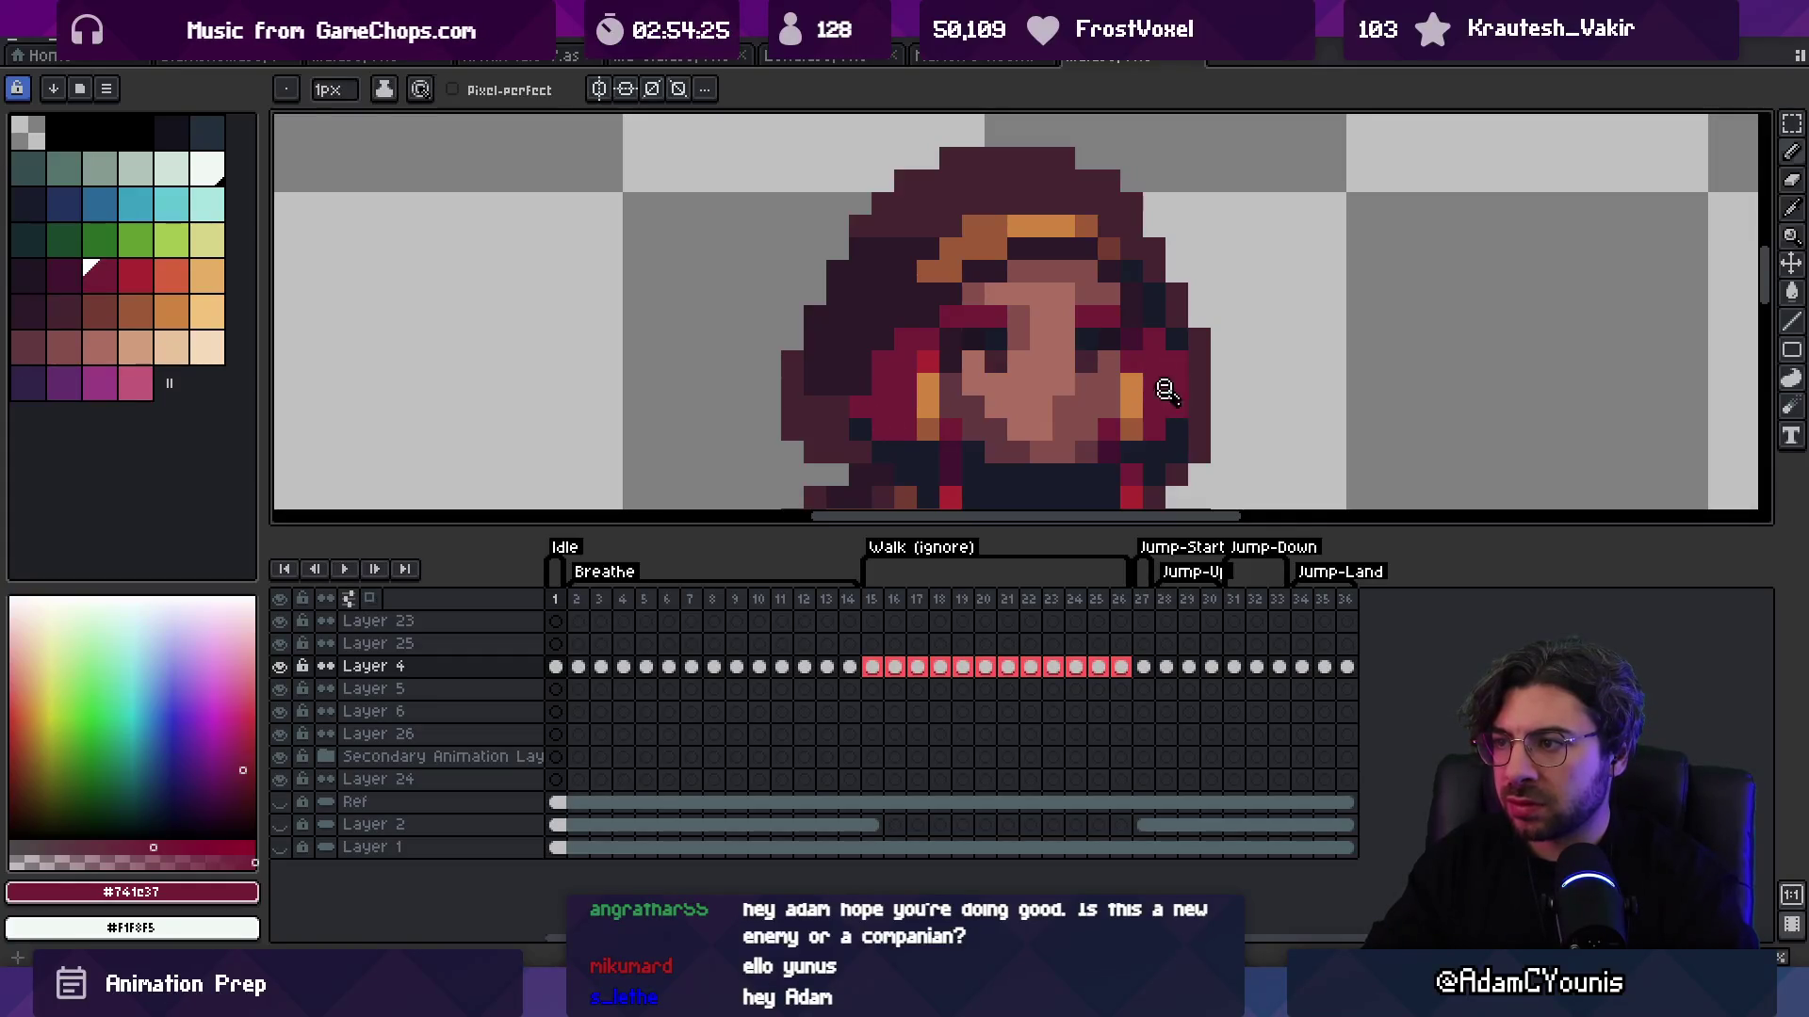
# Step: Sample the darkest hair, dark maroon and dark navy colours from the sprite
pyautogui.scroll(-4, 1100, 339)
pyautogui.scroll(-1, 1100, 339)
pyautogui.scroll(1, 1111, 301)
pyautogui.press('v')
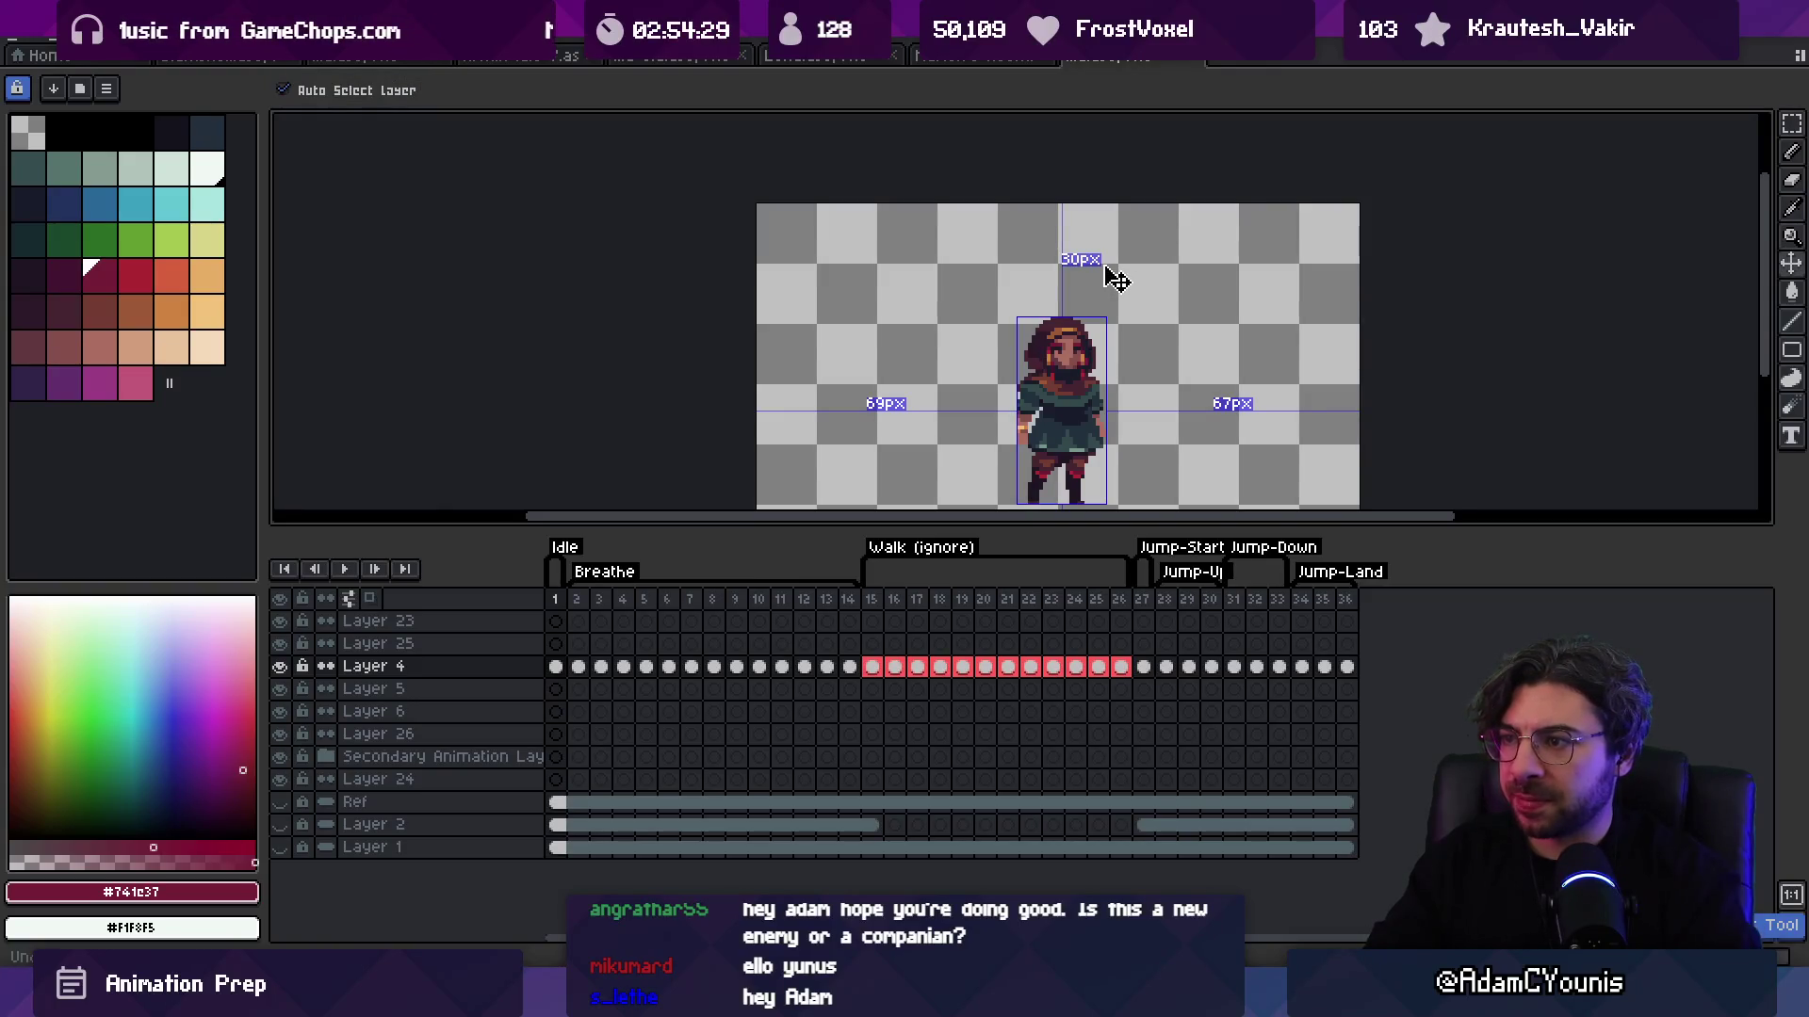
pyautogui.press('z')
pyautogui.scroll(5, 1018, 387)
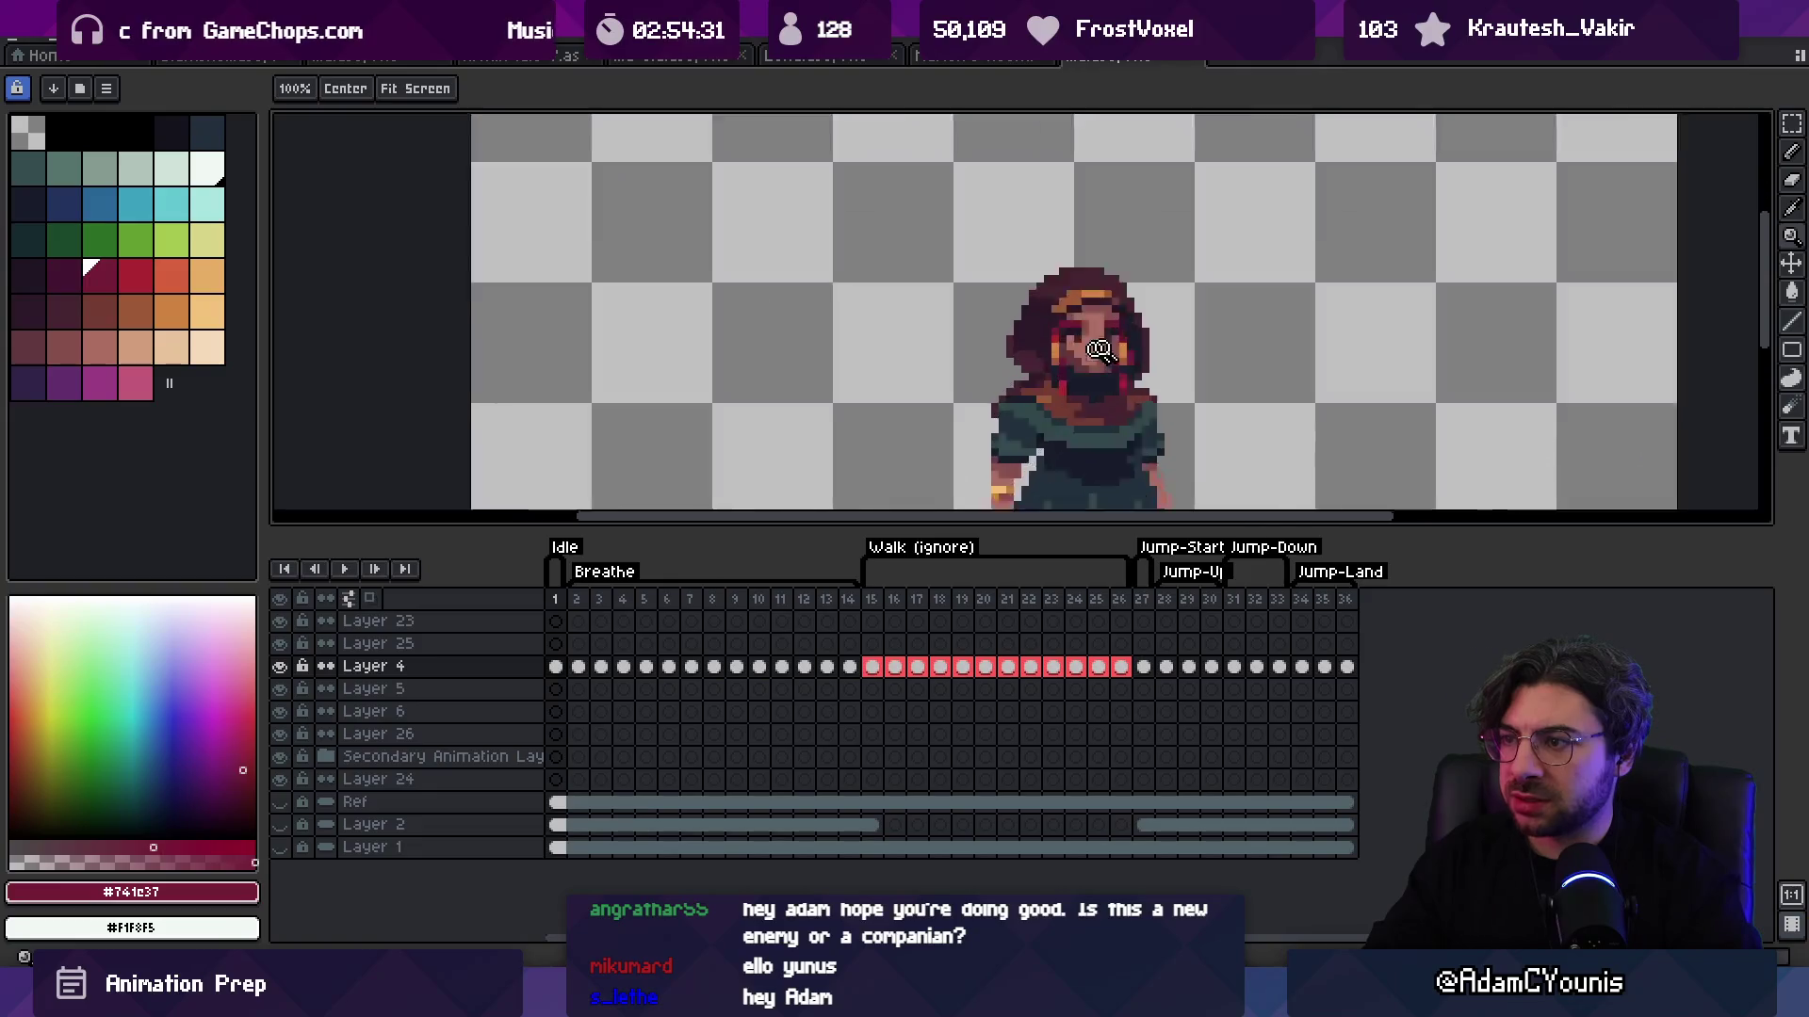
pyautogui.press('b')
pyautogui.keyDown('alt'); pyautogui.click(995, 395); pyautogui.keyUp('alt')
pyautogui.scroll(-4, 943, 363)
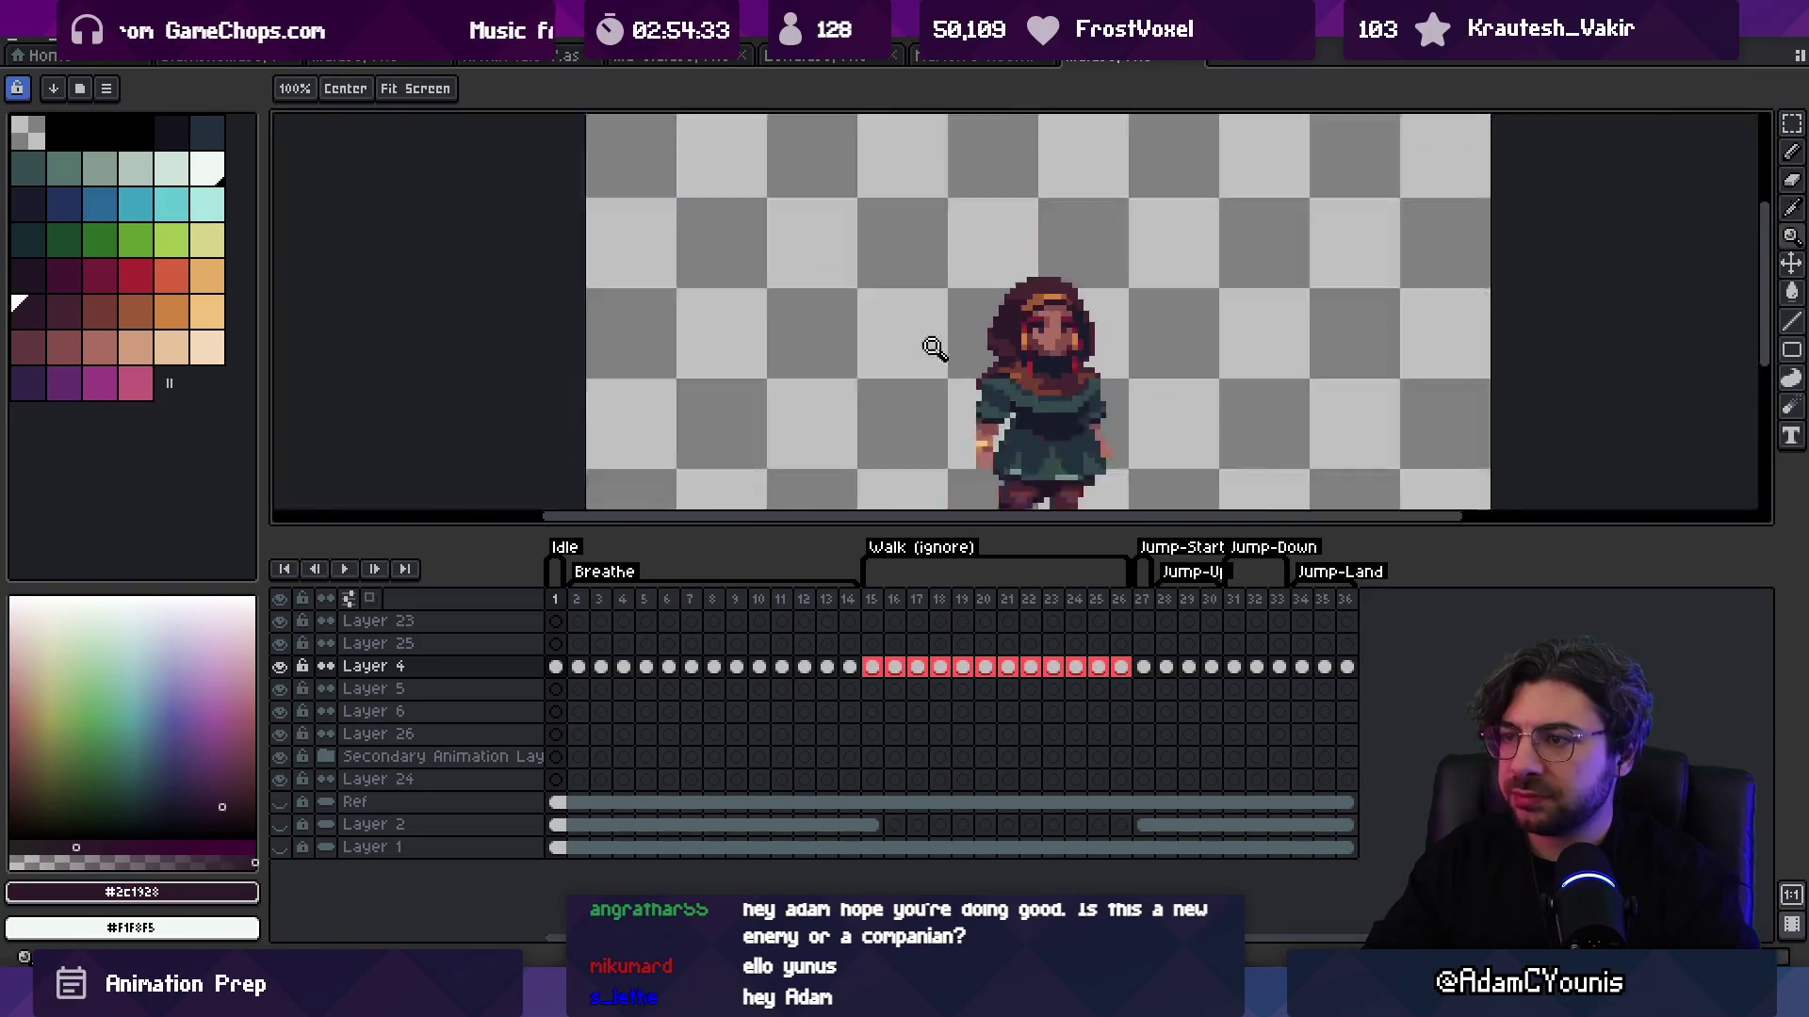
pyautogui.scroll(3, 944, 339)
pyautogui.keyDown('alt'); pyautogui.click(946, 324); pyautogui.keyUp('alt')
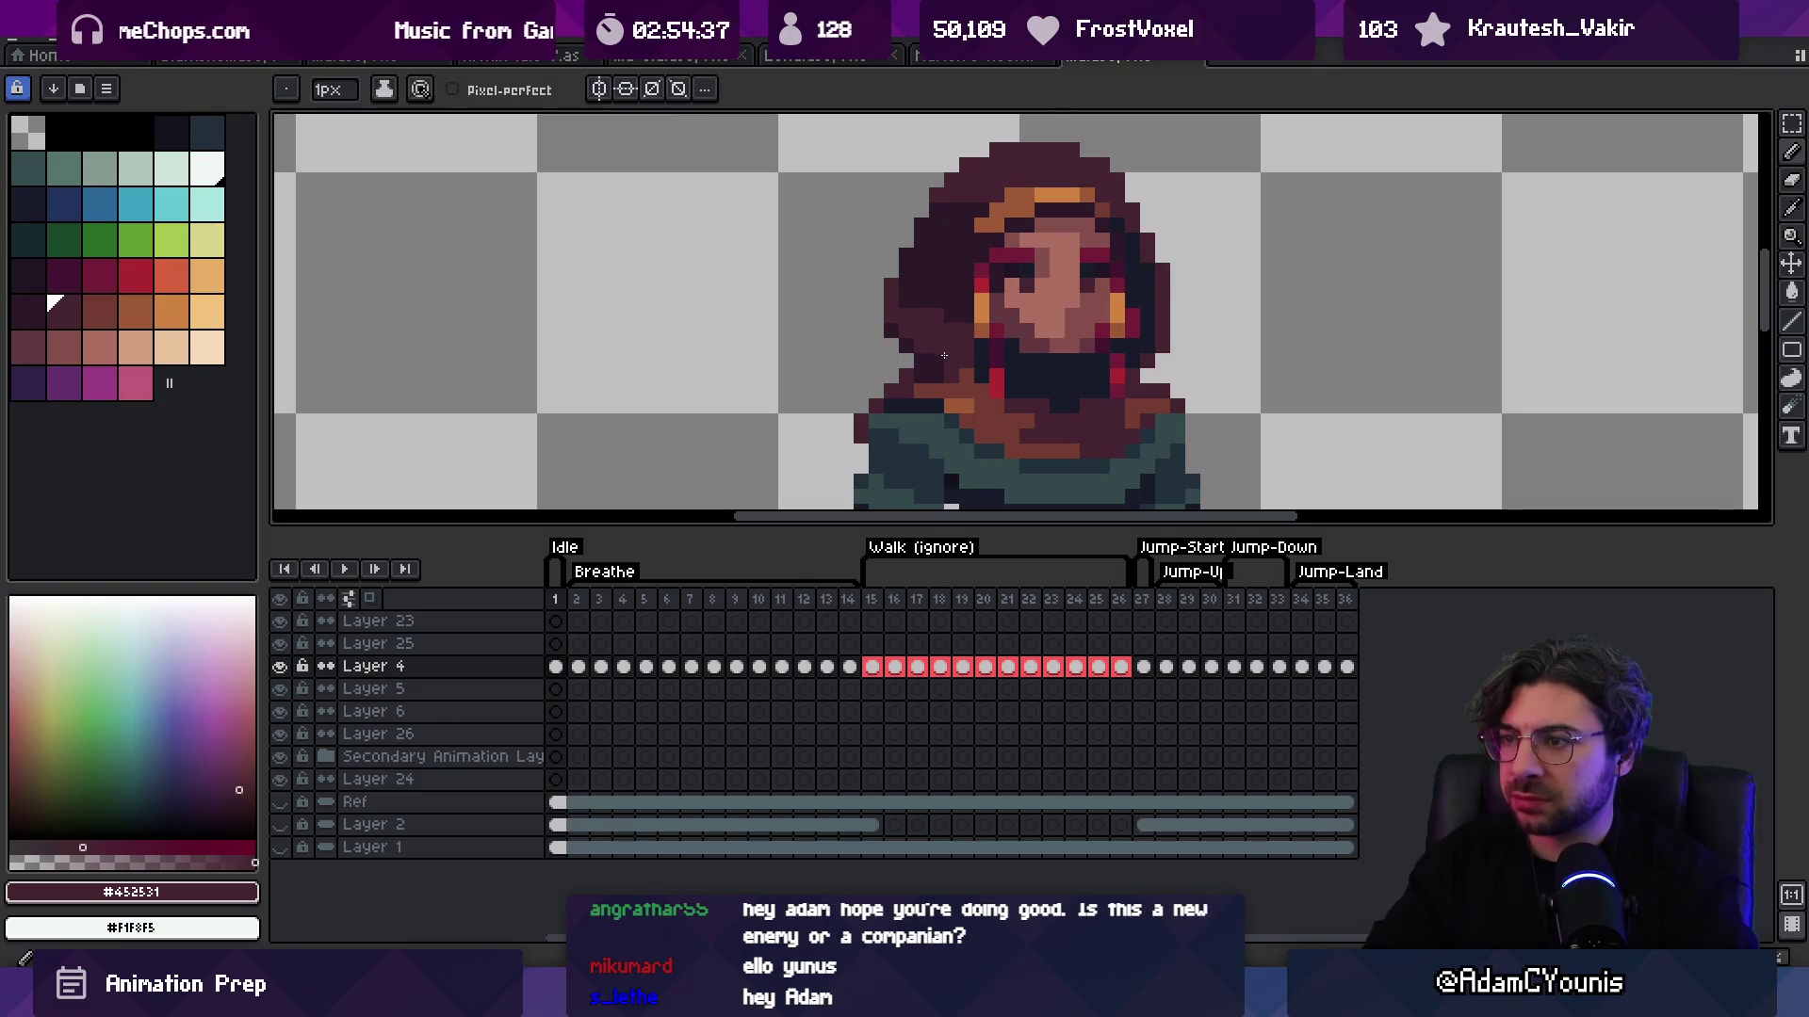
pyautogui.keyDown('alt'); pyautogui.click(969, 372); pyautogui.keyUp('alt')
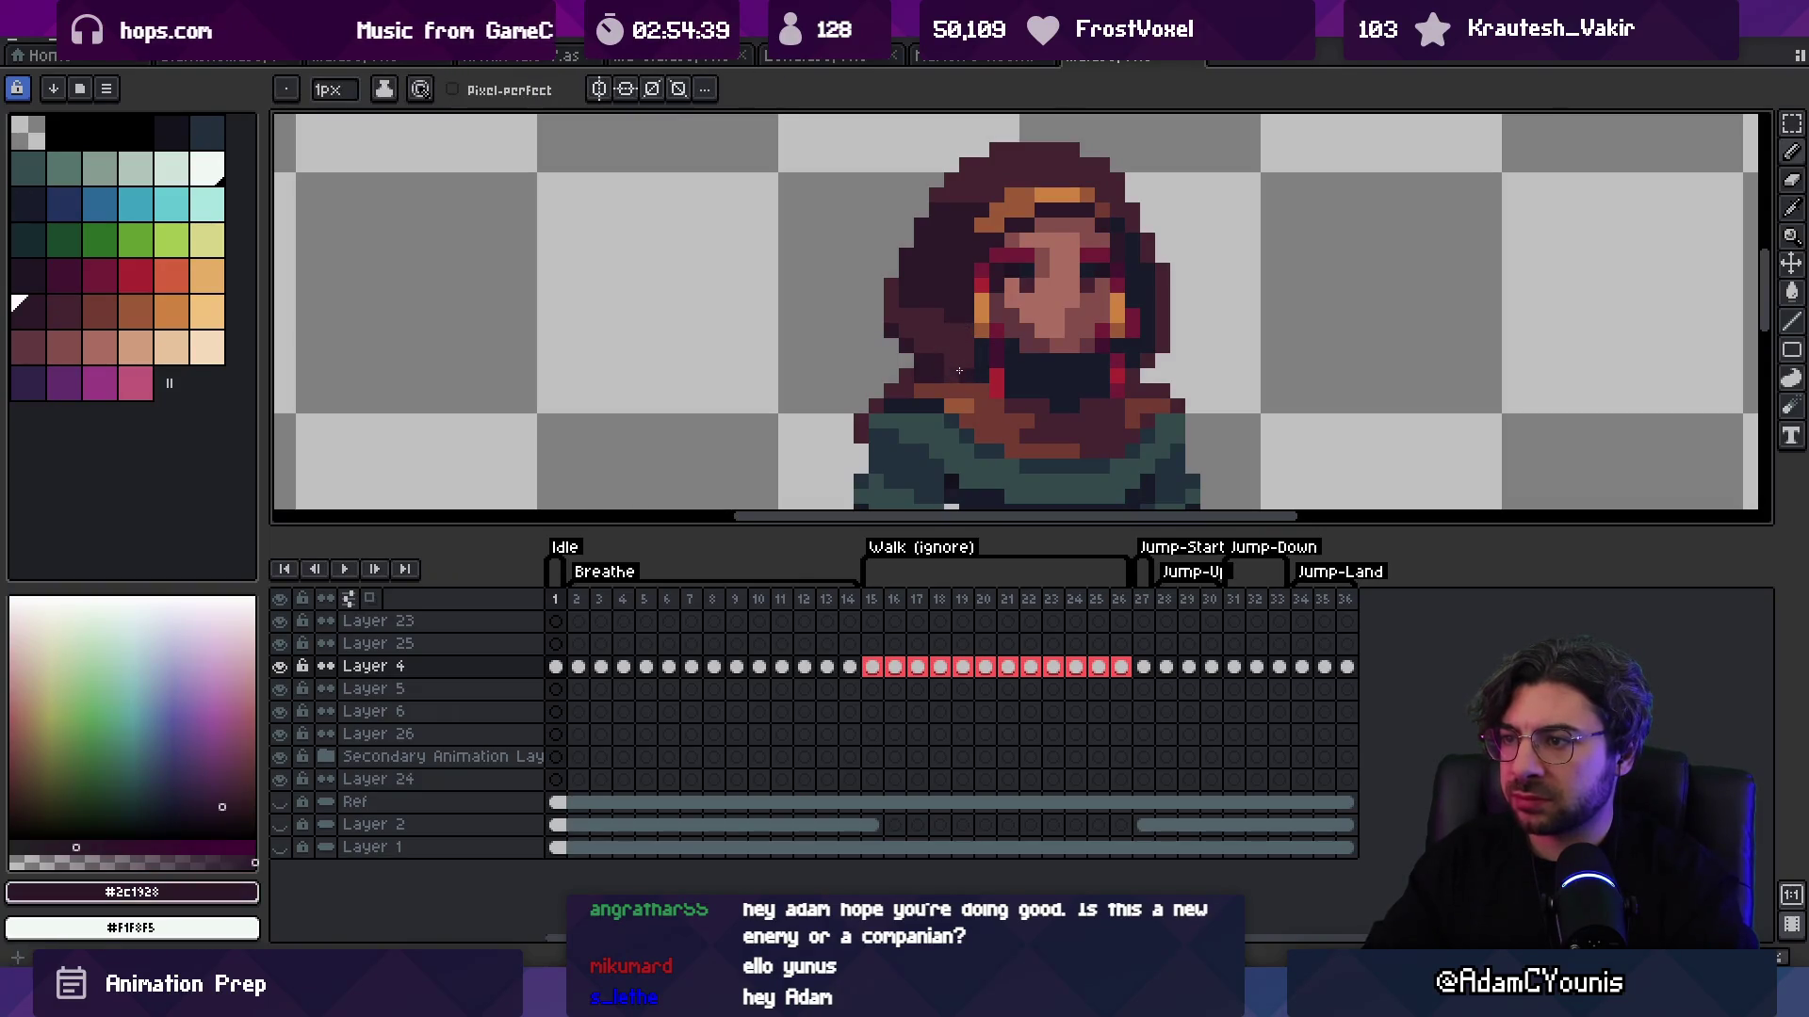
pyautogui.keyDown('alt'); pyautogui.click(943, 366); pyautogui.keyUp('alt')
pyautogui.keyDown('alt'); pyautogui.click(943, 365); pyautogui.keyUp('alt')
# Step: Pick the dark maroon hair colour and recentre the view on the sprite
pyautogui.press('z')
pyautogui.scroll(-4, 1037, 358)
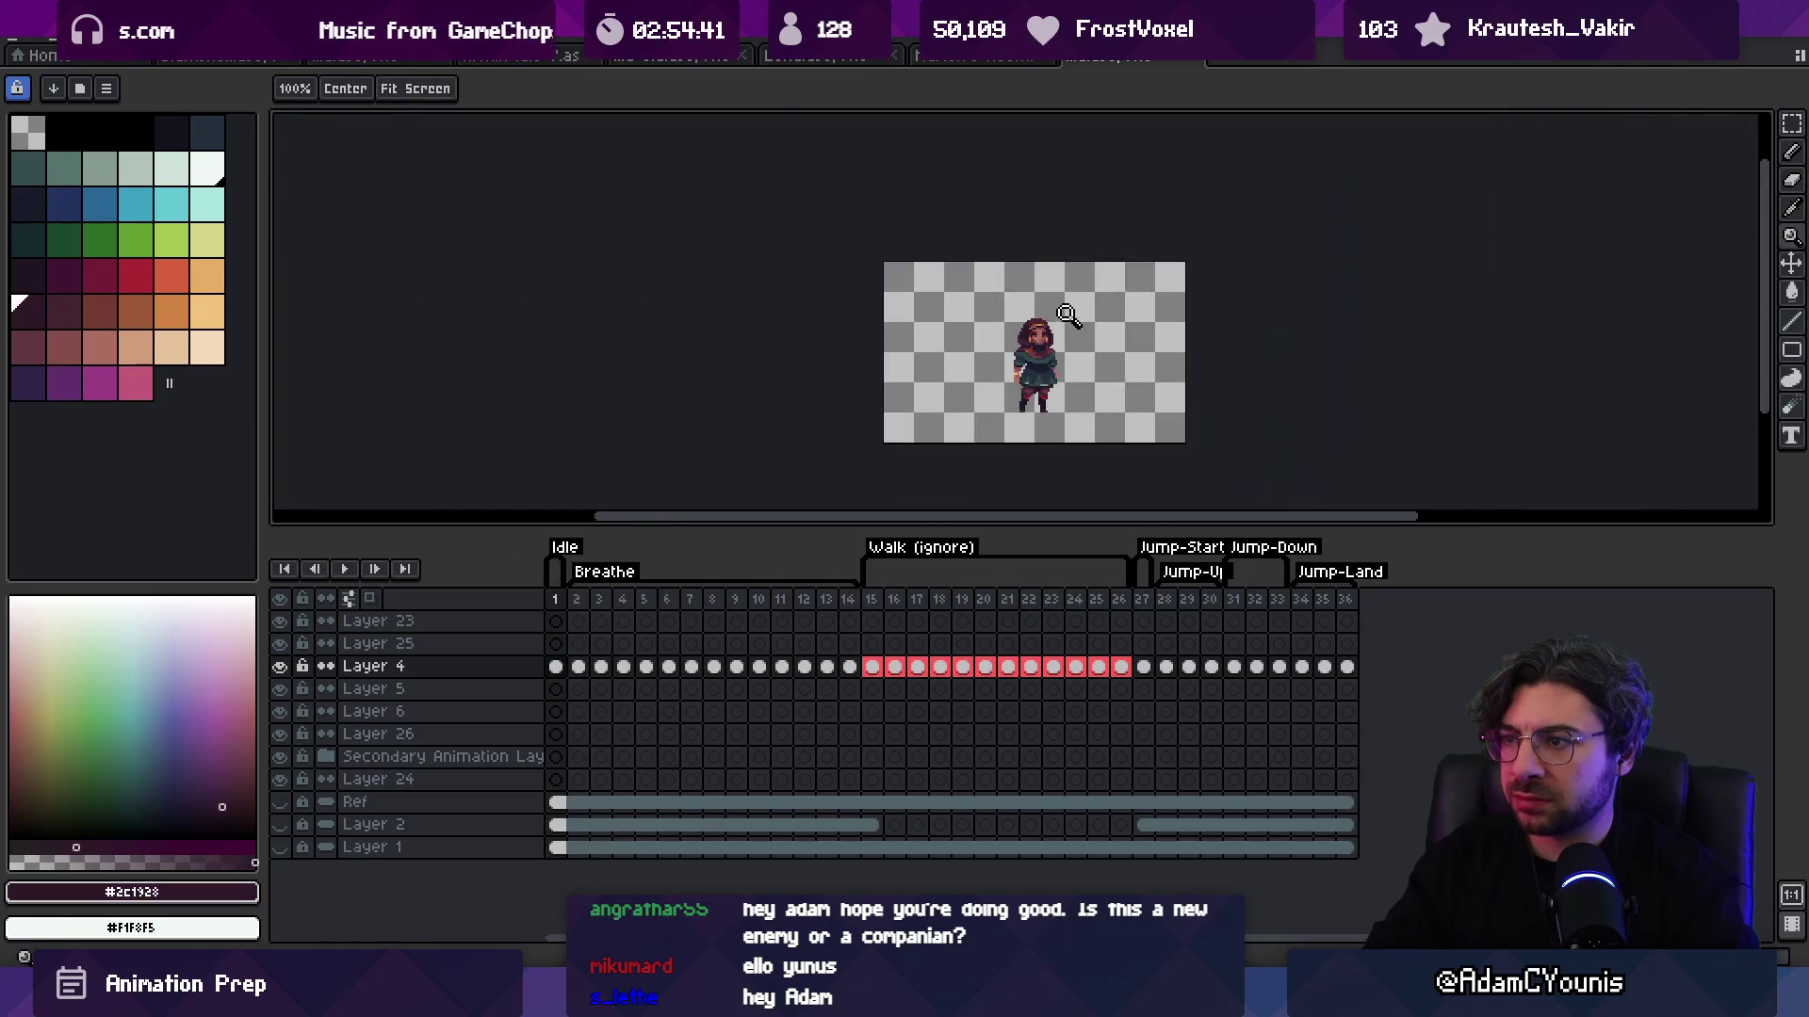
pyautogui.scroll(3, 1067, 354)
pyautogui.scroll(3, 1060, 325)
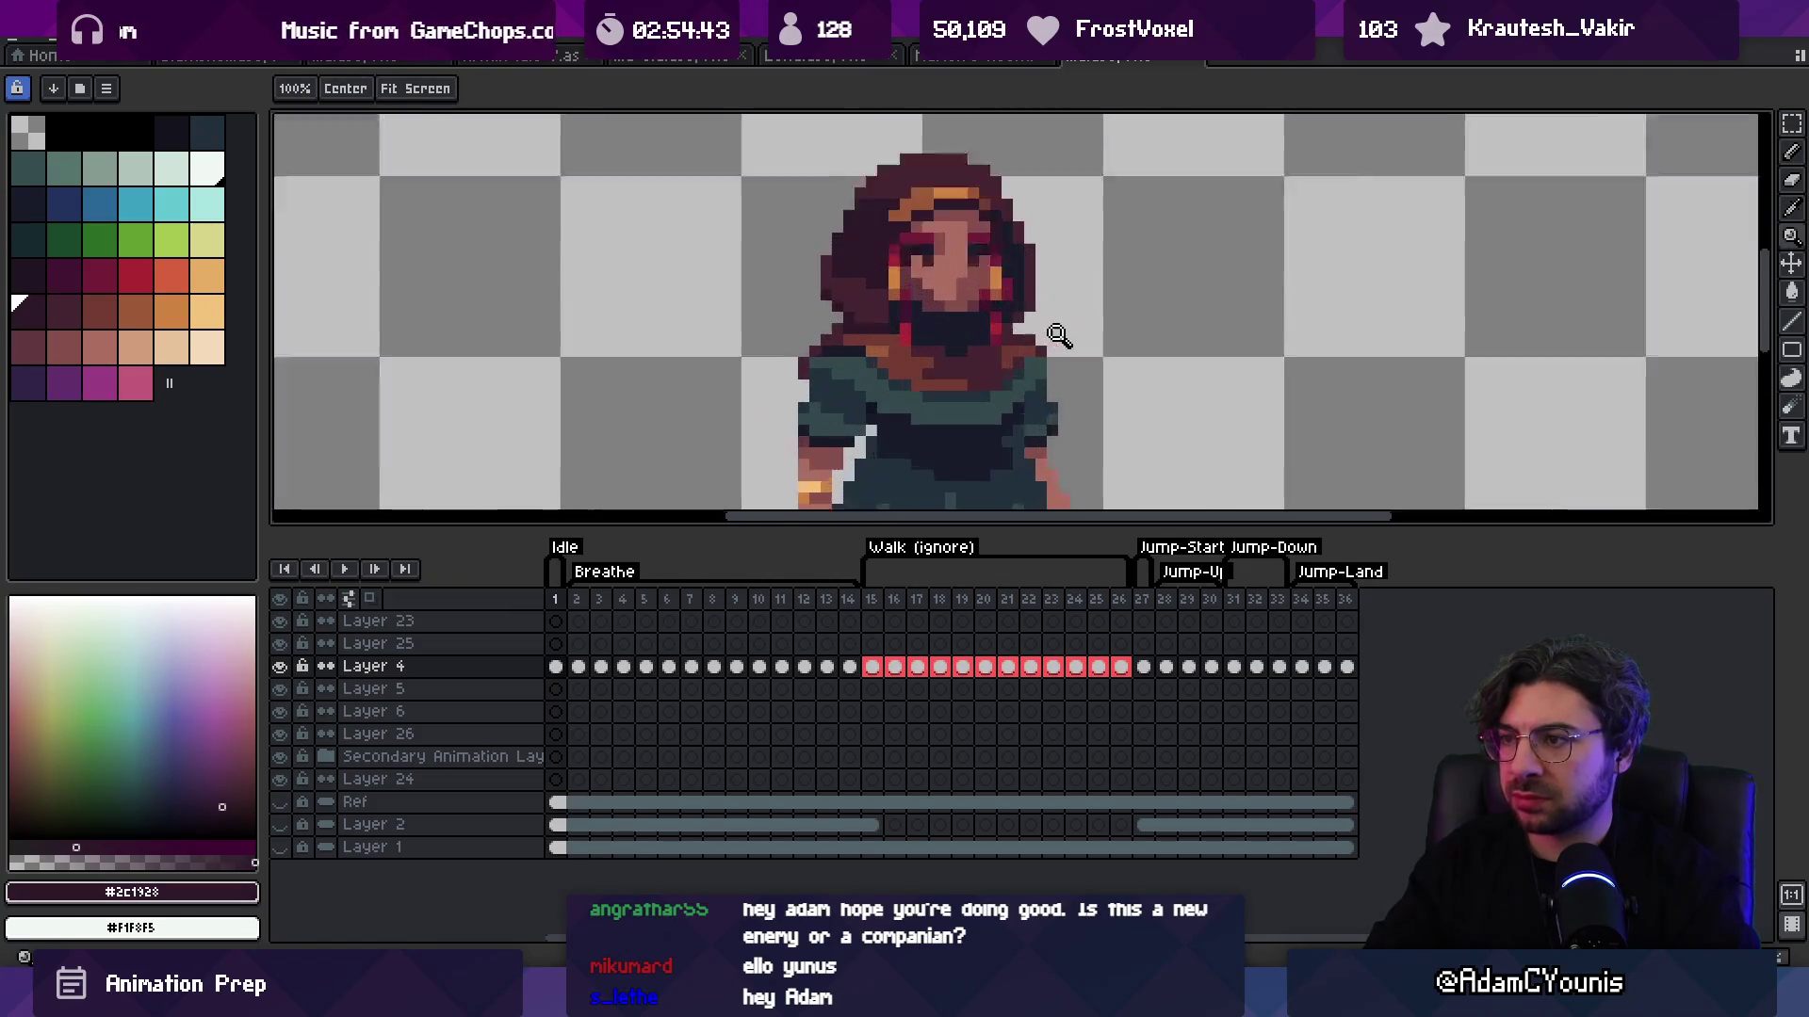
pyautogui.keyDown('alt'); pyautogui.click(1018, 315); pyautogui.keyUp('alt')
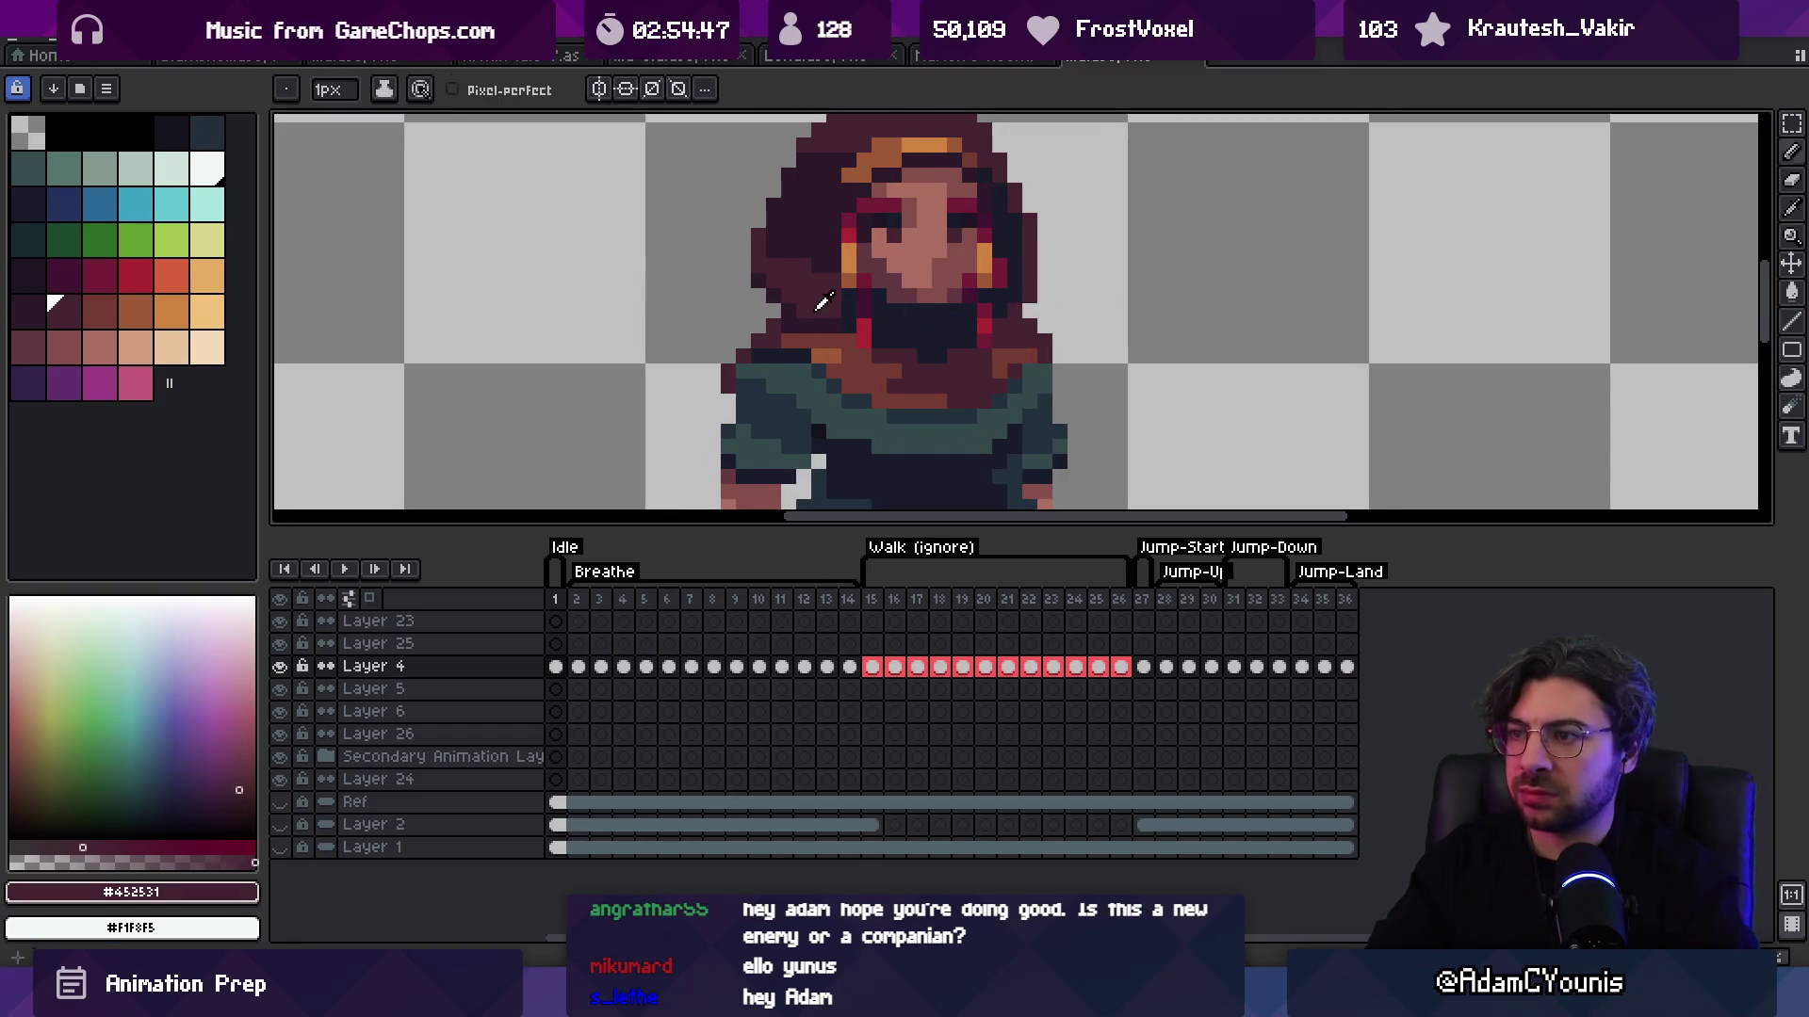
pyautogui.press('alt')
pyautogui.scroll(2, 827, 290)
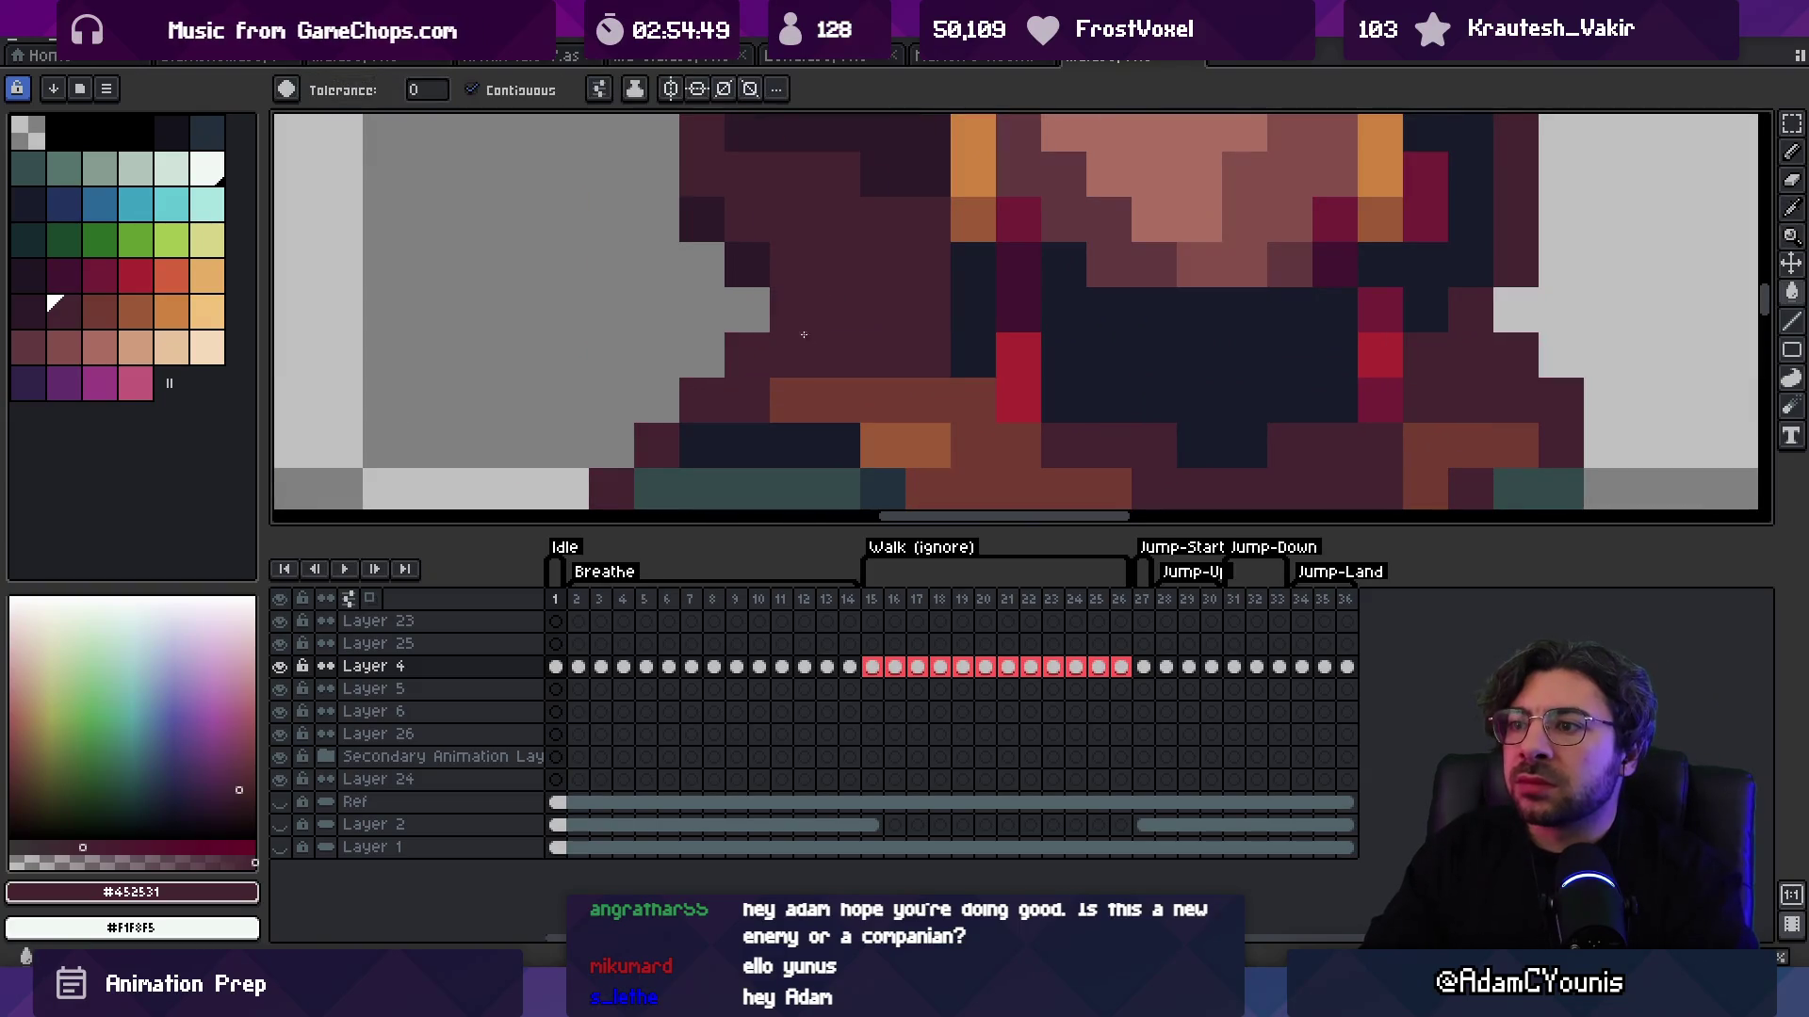
pyautogui.scroll(-6, 756, 286)
pyautogui.moveTo(755, 286); pyautogui.dragTo(757, 323)
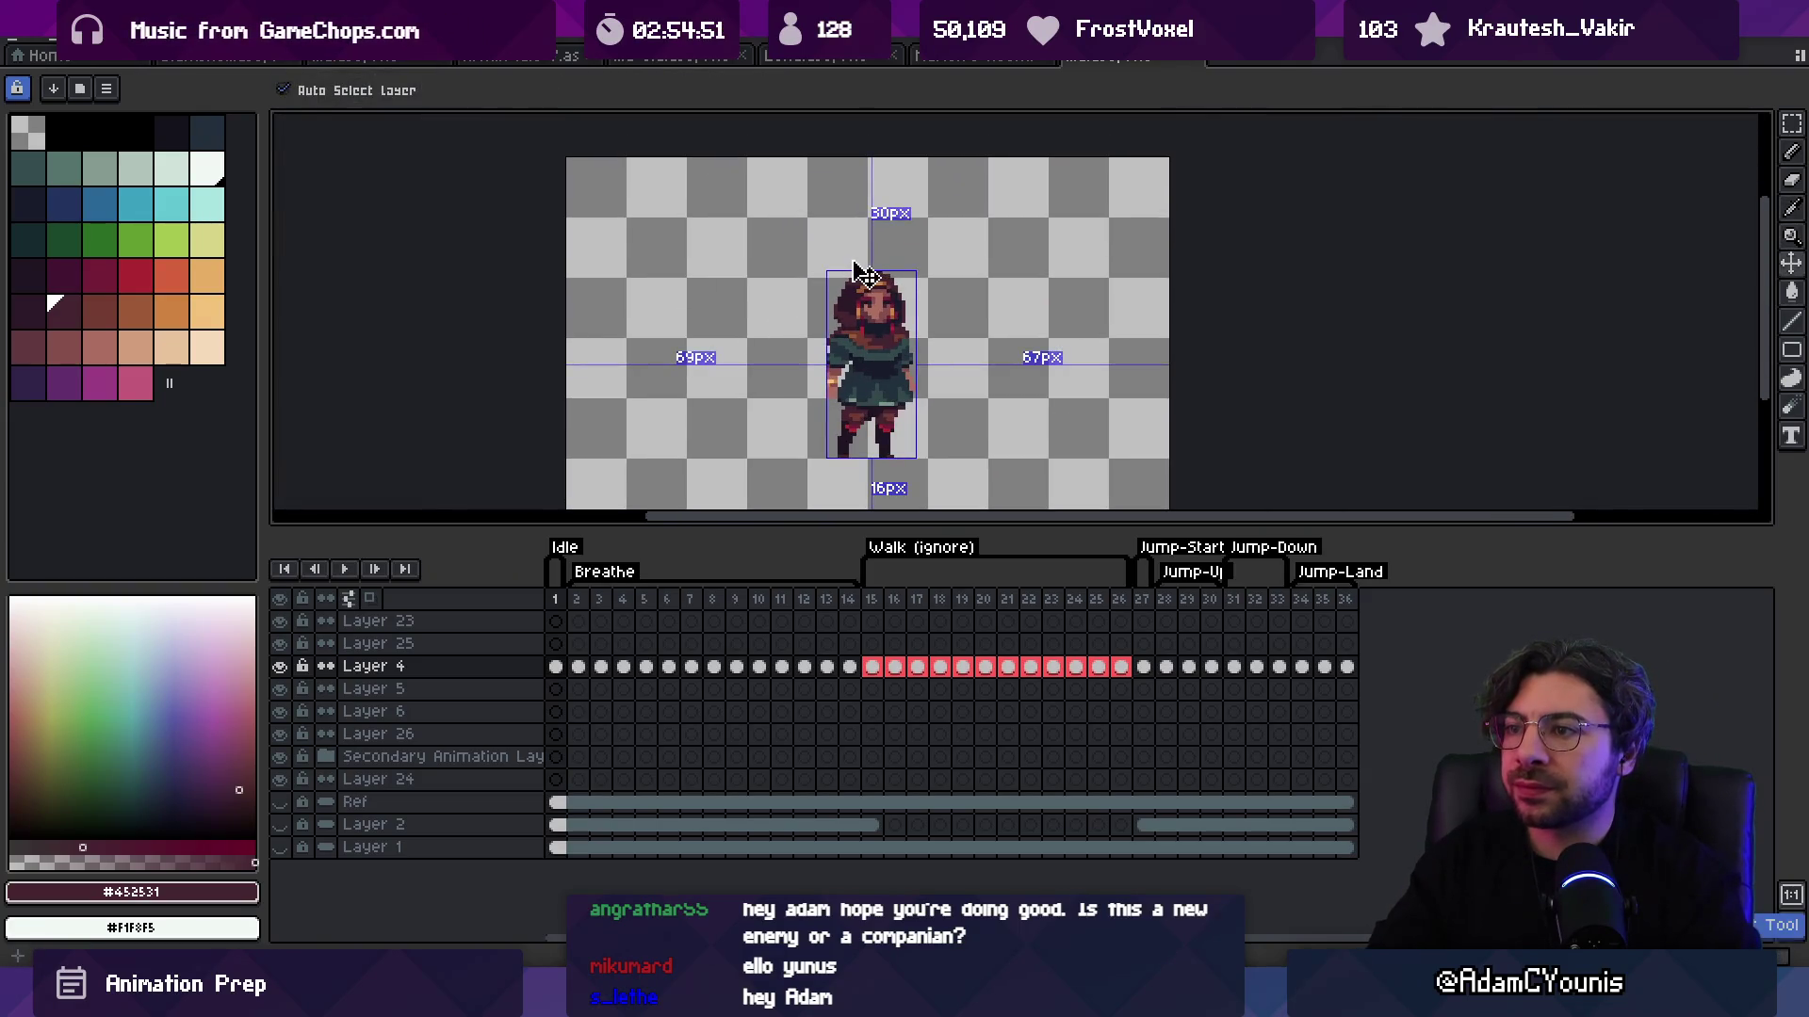
# Step: Zoom in and out on the face, sampling the brown scarf and dark maroon colours
pyautogui.click(928, 299)
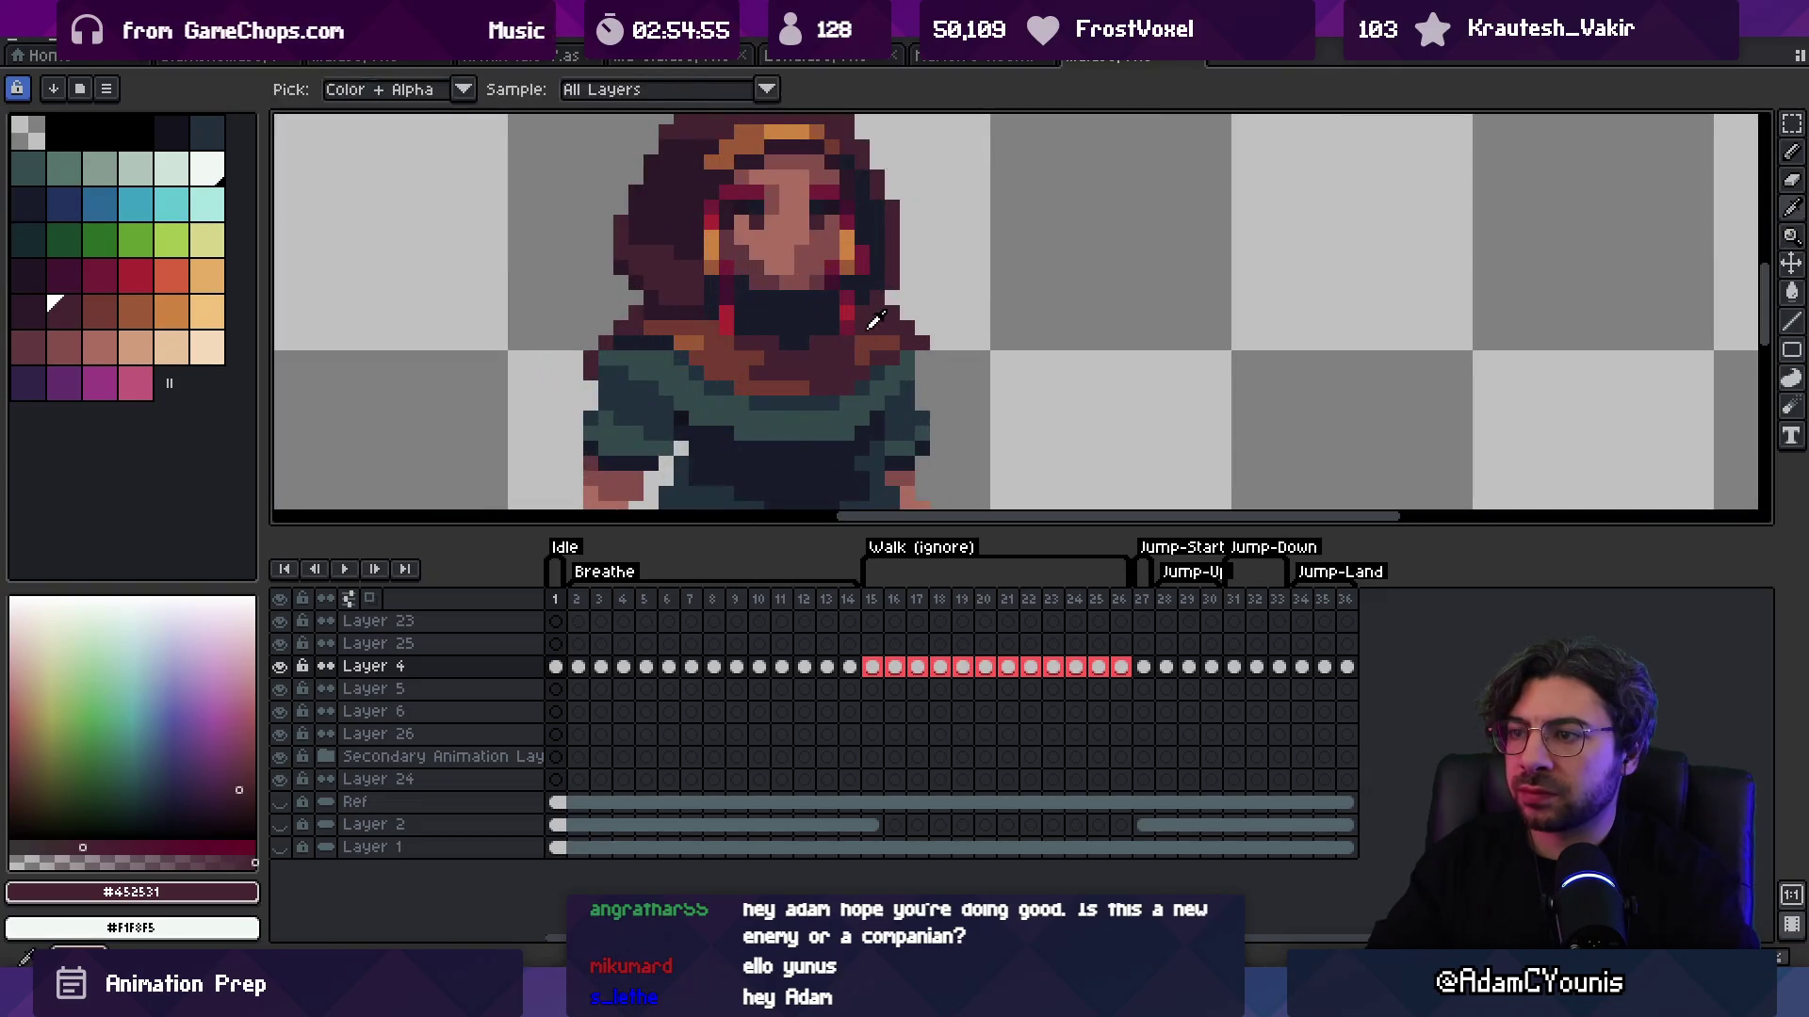
pyautogui.keyDown('alt'); pyautogui.click(876, 345); pyautogui.keyUp('alt')
pyautogui.press('z')
pyautogui.moveTo(891, 327); pyautogui.dragTo(846, 274)
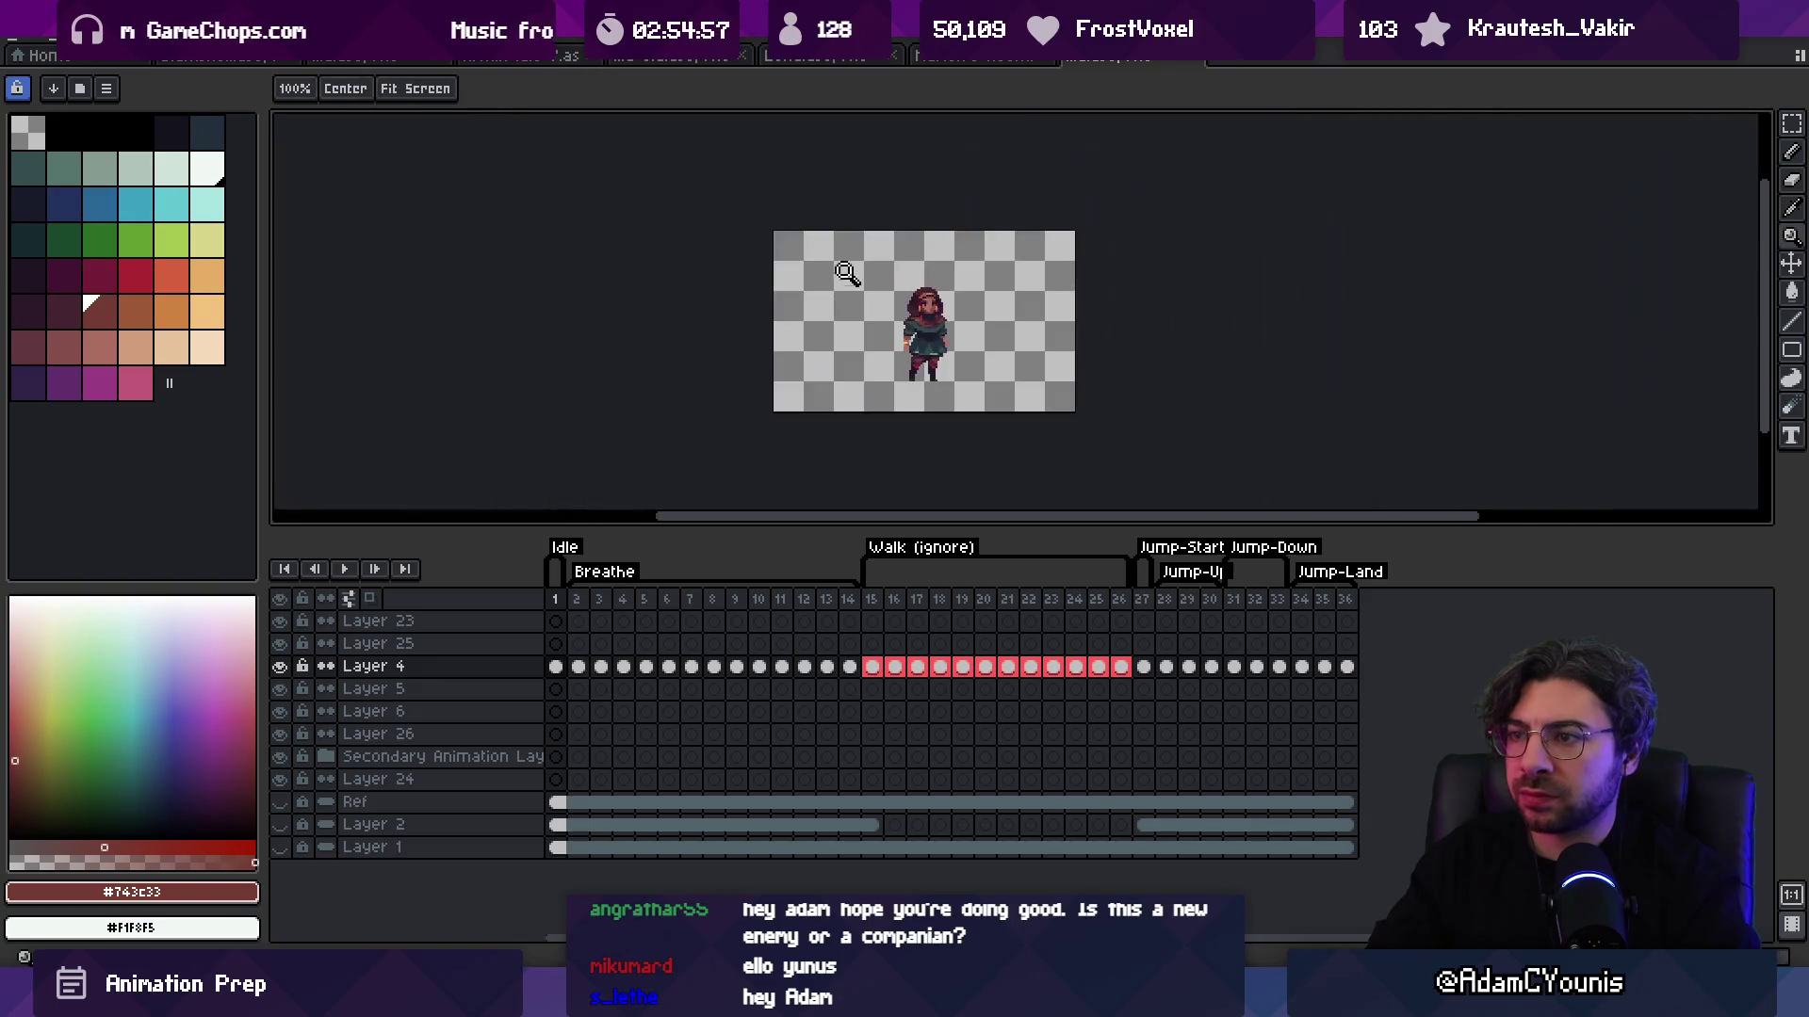
pyautogui.click(930, 299)
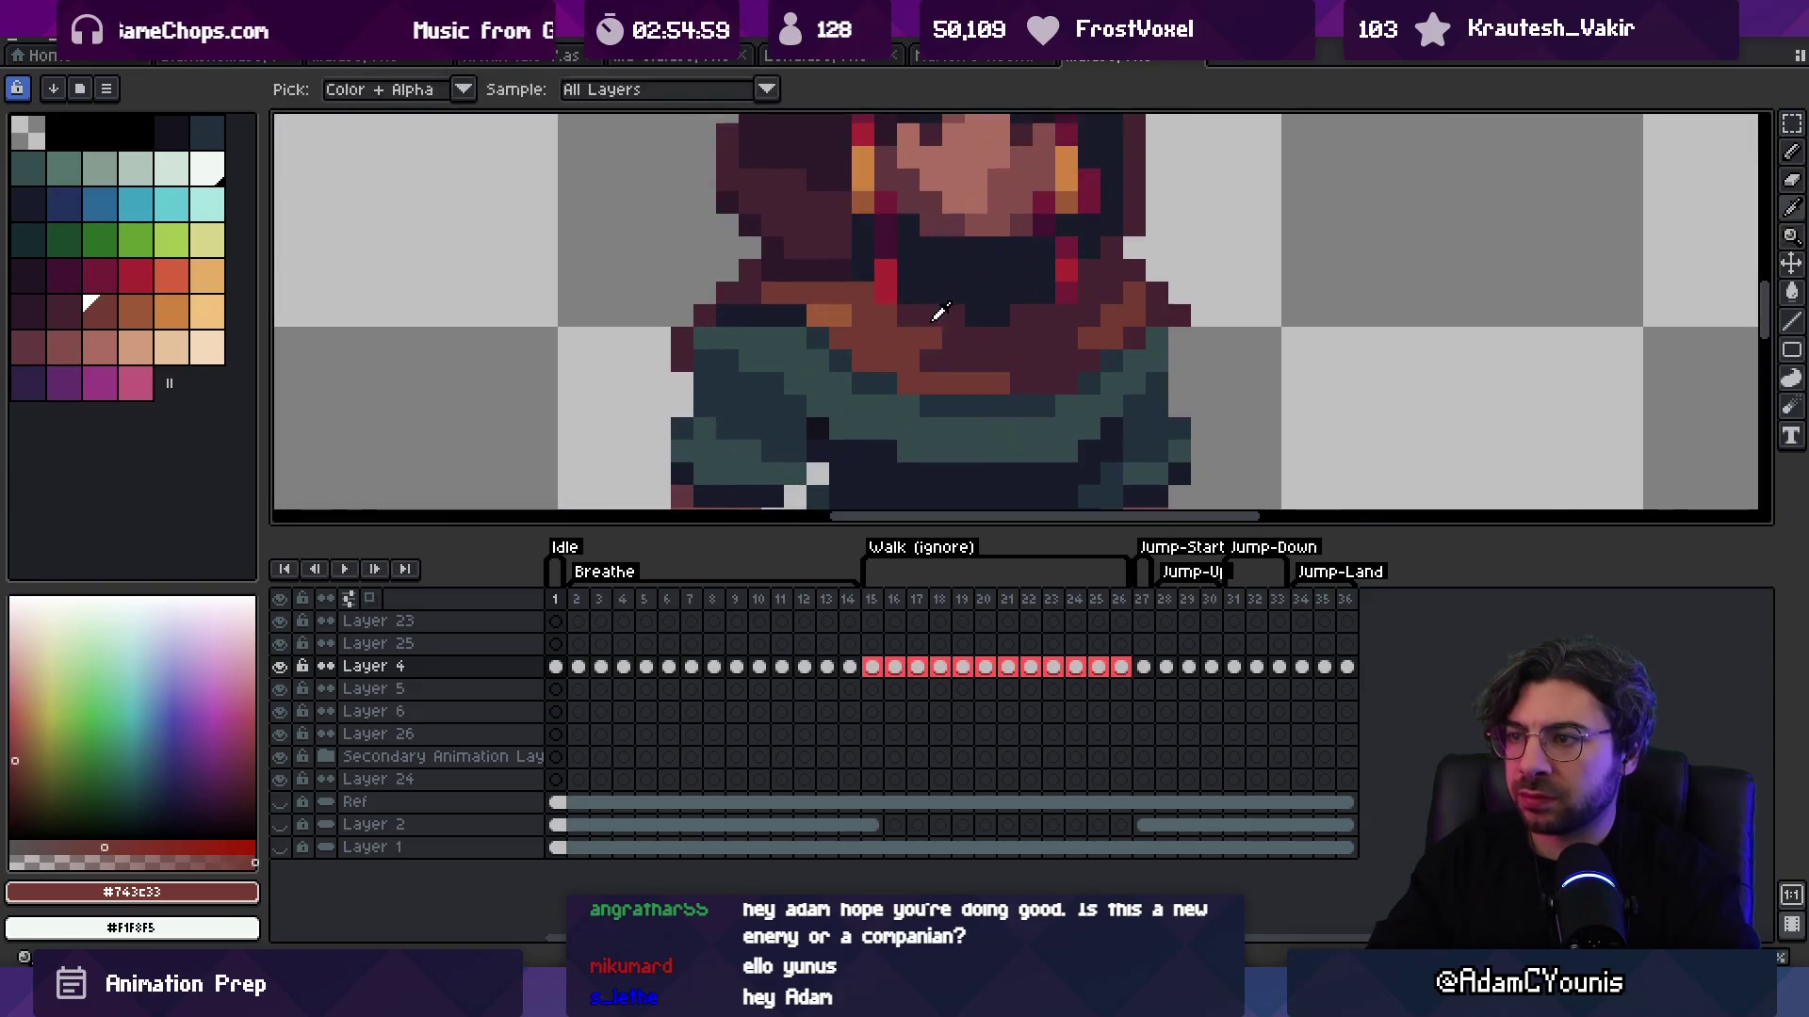
pyautogui.keyDown('alt'); pyautogui.click(918, 308); pyautogui.keyUp('alt')
pyautogui.press('z')
pyautogui.moveTo(919, 308); pyautogui.dragTo(883, 280)
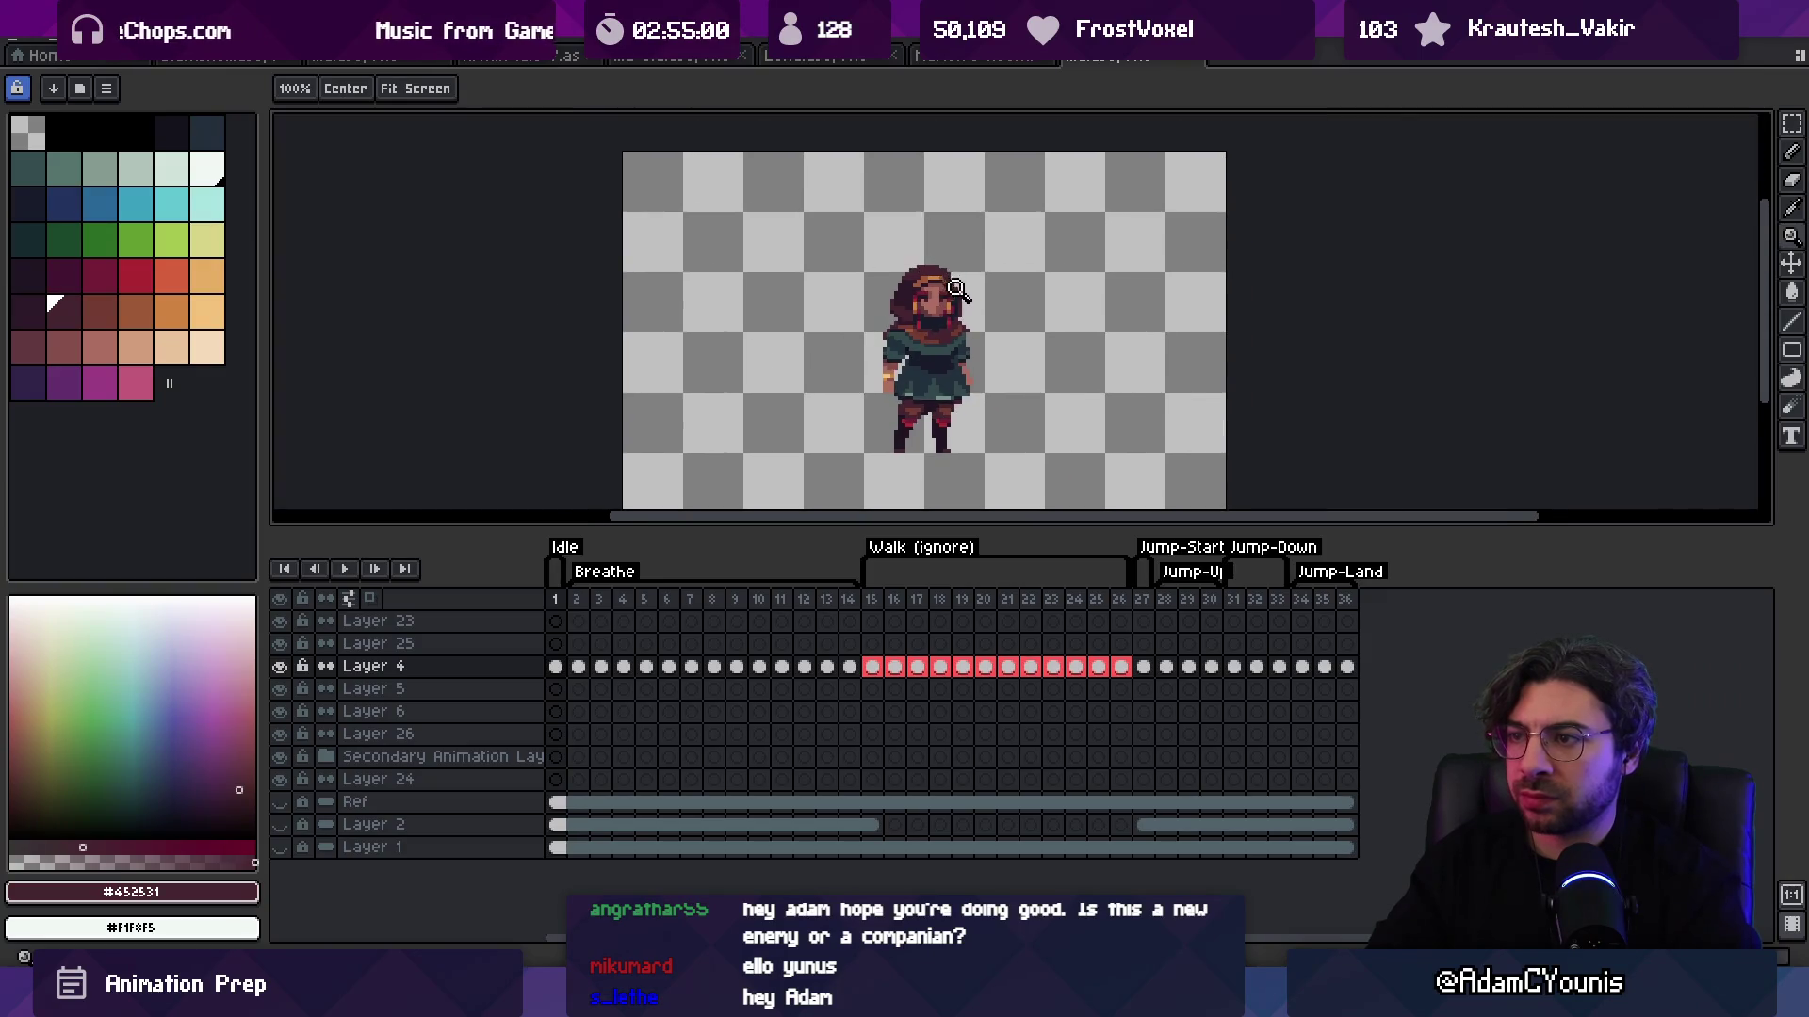
pyautogui.keyDown('alt'); pyautogui.click(956, 289); pyautogui.keyUp('alt')
pyautogui.keyDown('alt'); pyautogui.click(989, 297); pyautogui.keyUp('alt')
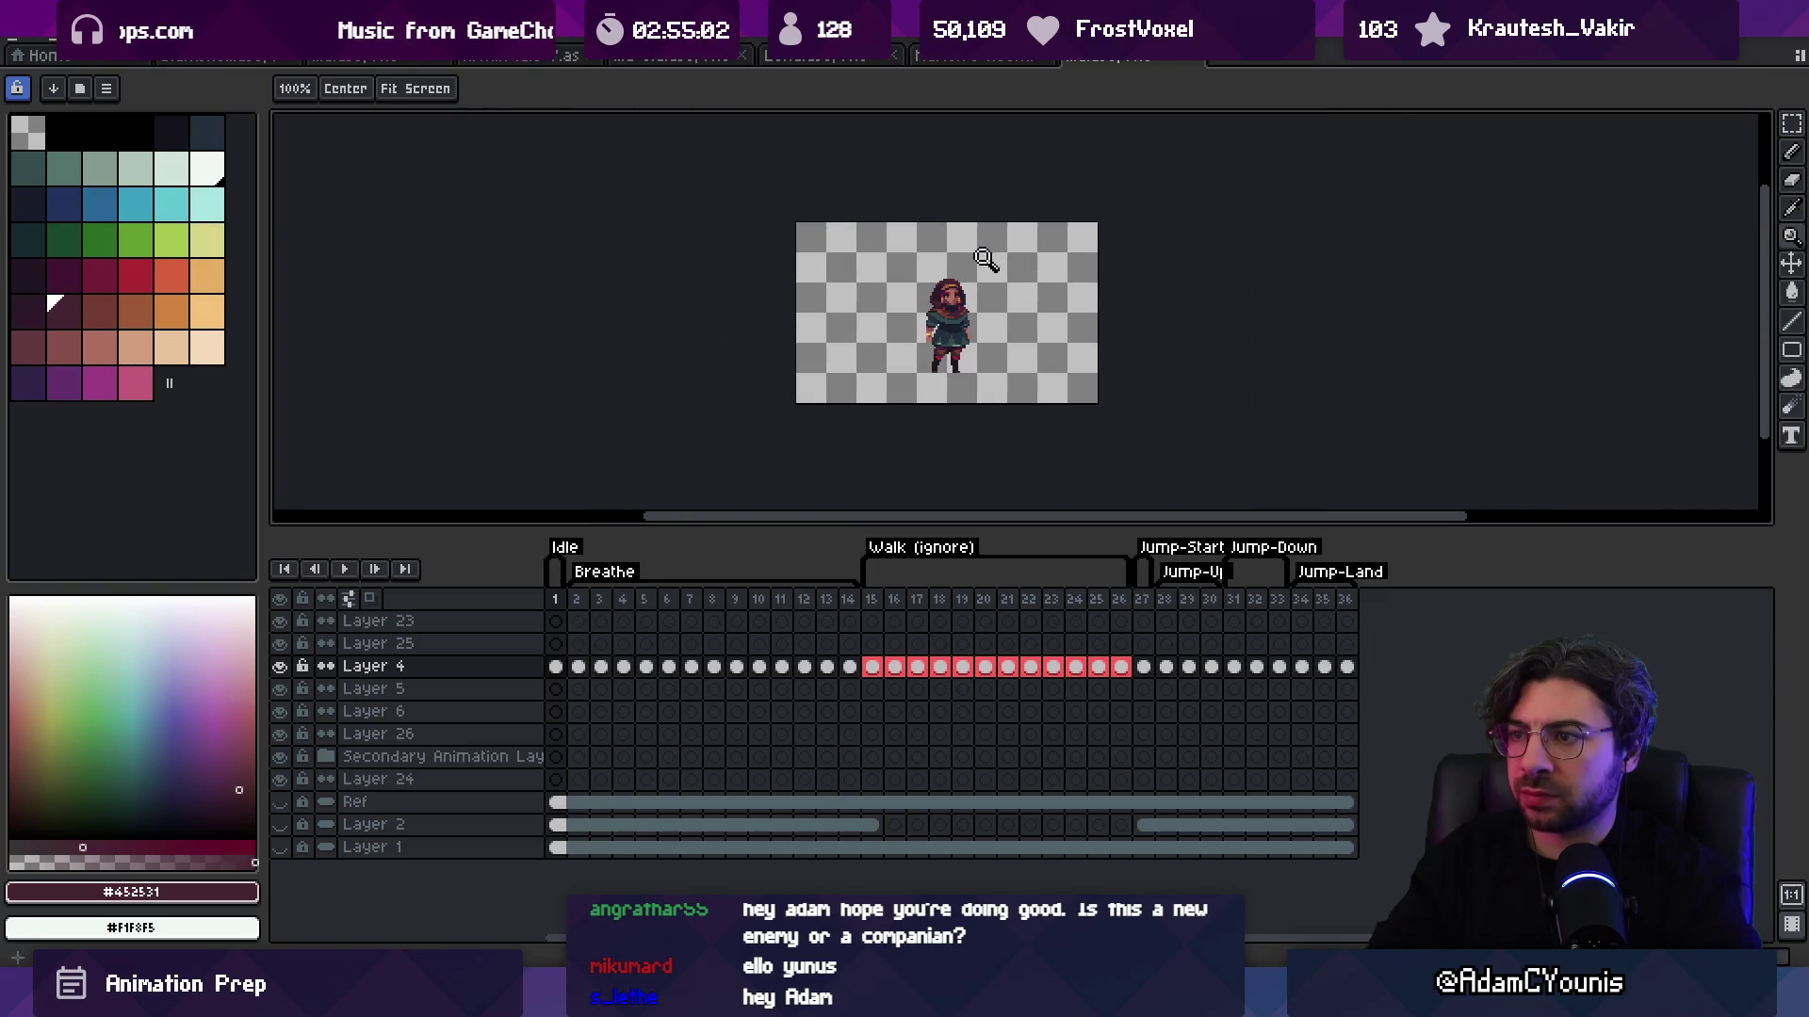
pyautogui.click(967, 309)
pyautogui.click(970, 348)
# Step: Sample the teal dress colour, then zoom in on the head, skirt and legs
pyautogui.press('b')
pyautogui.keyDown('alt'); pyautogui.click(968, 368); pyautogui.keyUp('alt')
pyautogui.press('z')
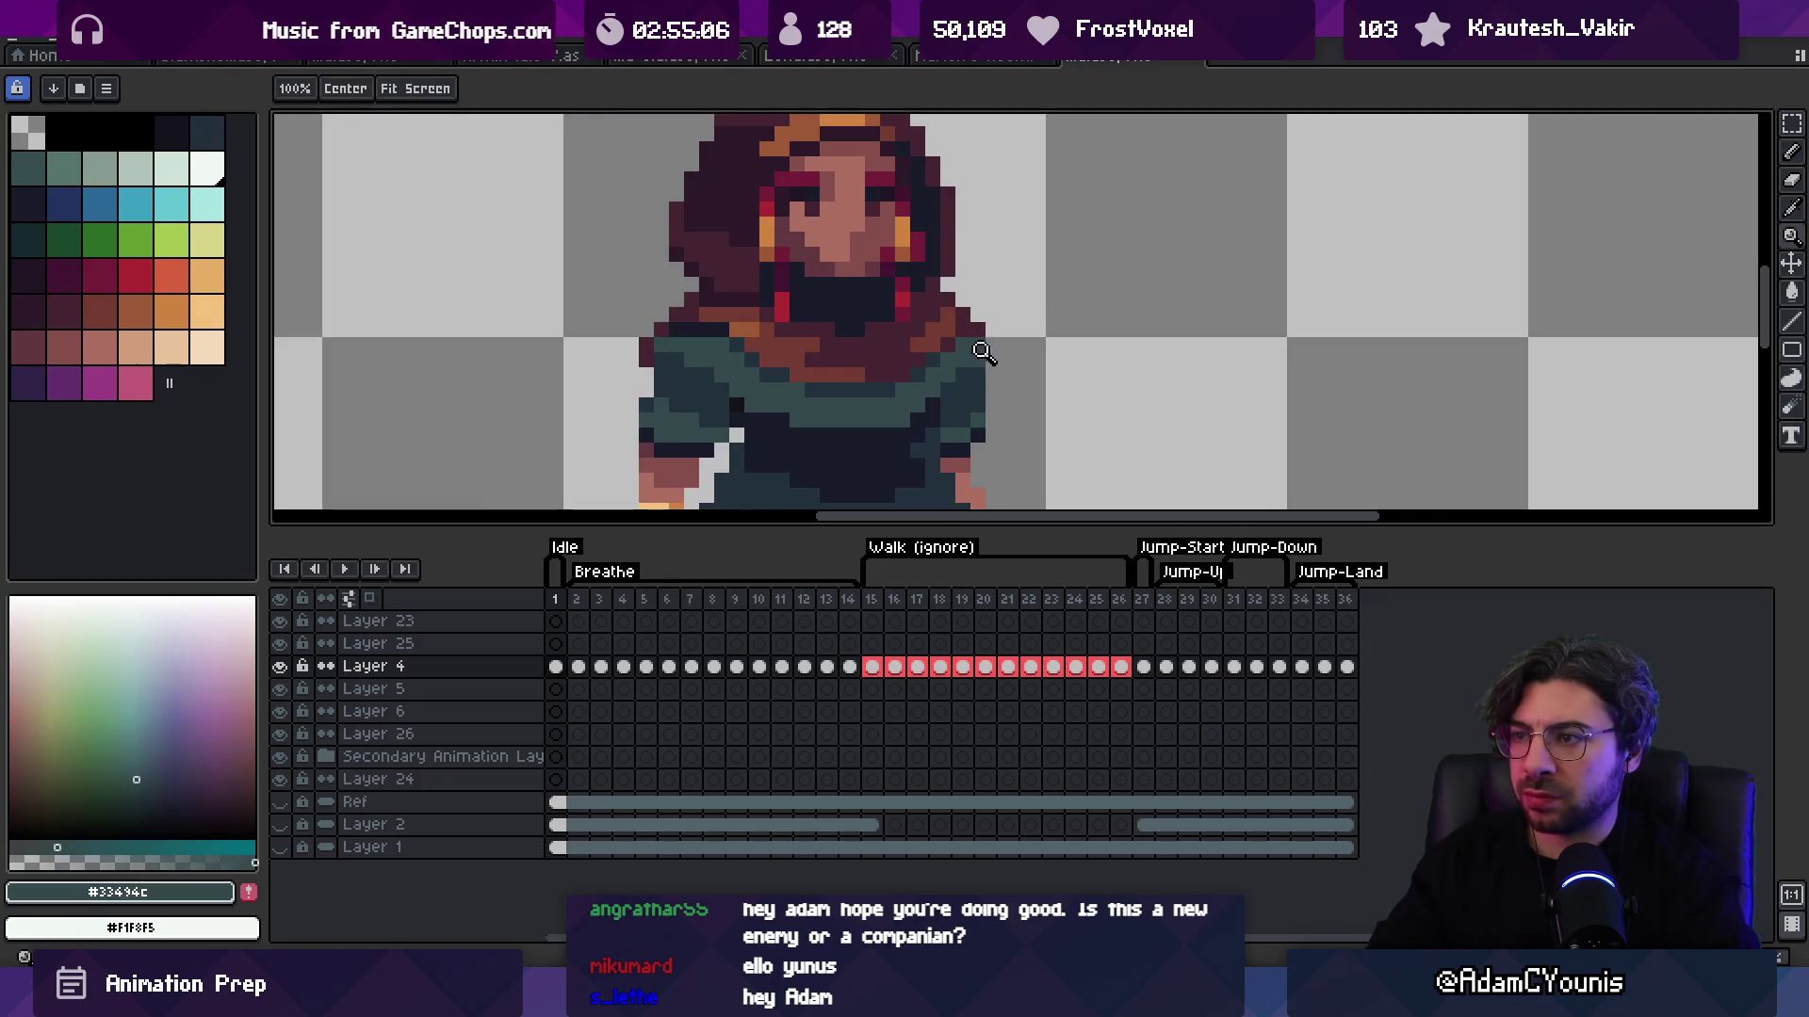
pyautogui.keyDown('alt'); pyautogui.click(984, 290); pyautogui.keyUp('alt')
pyautogui.keyDown('alt'); pyautogui.click(985, 291); pyautogui.keyUp('alt')
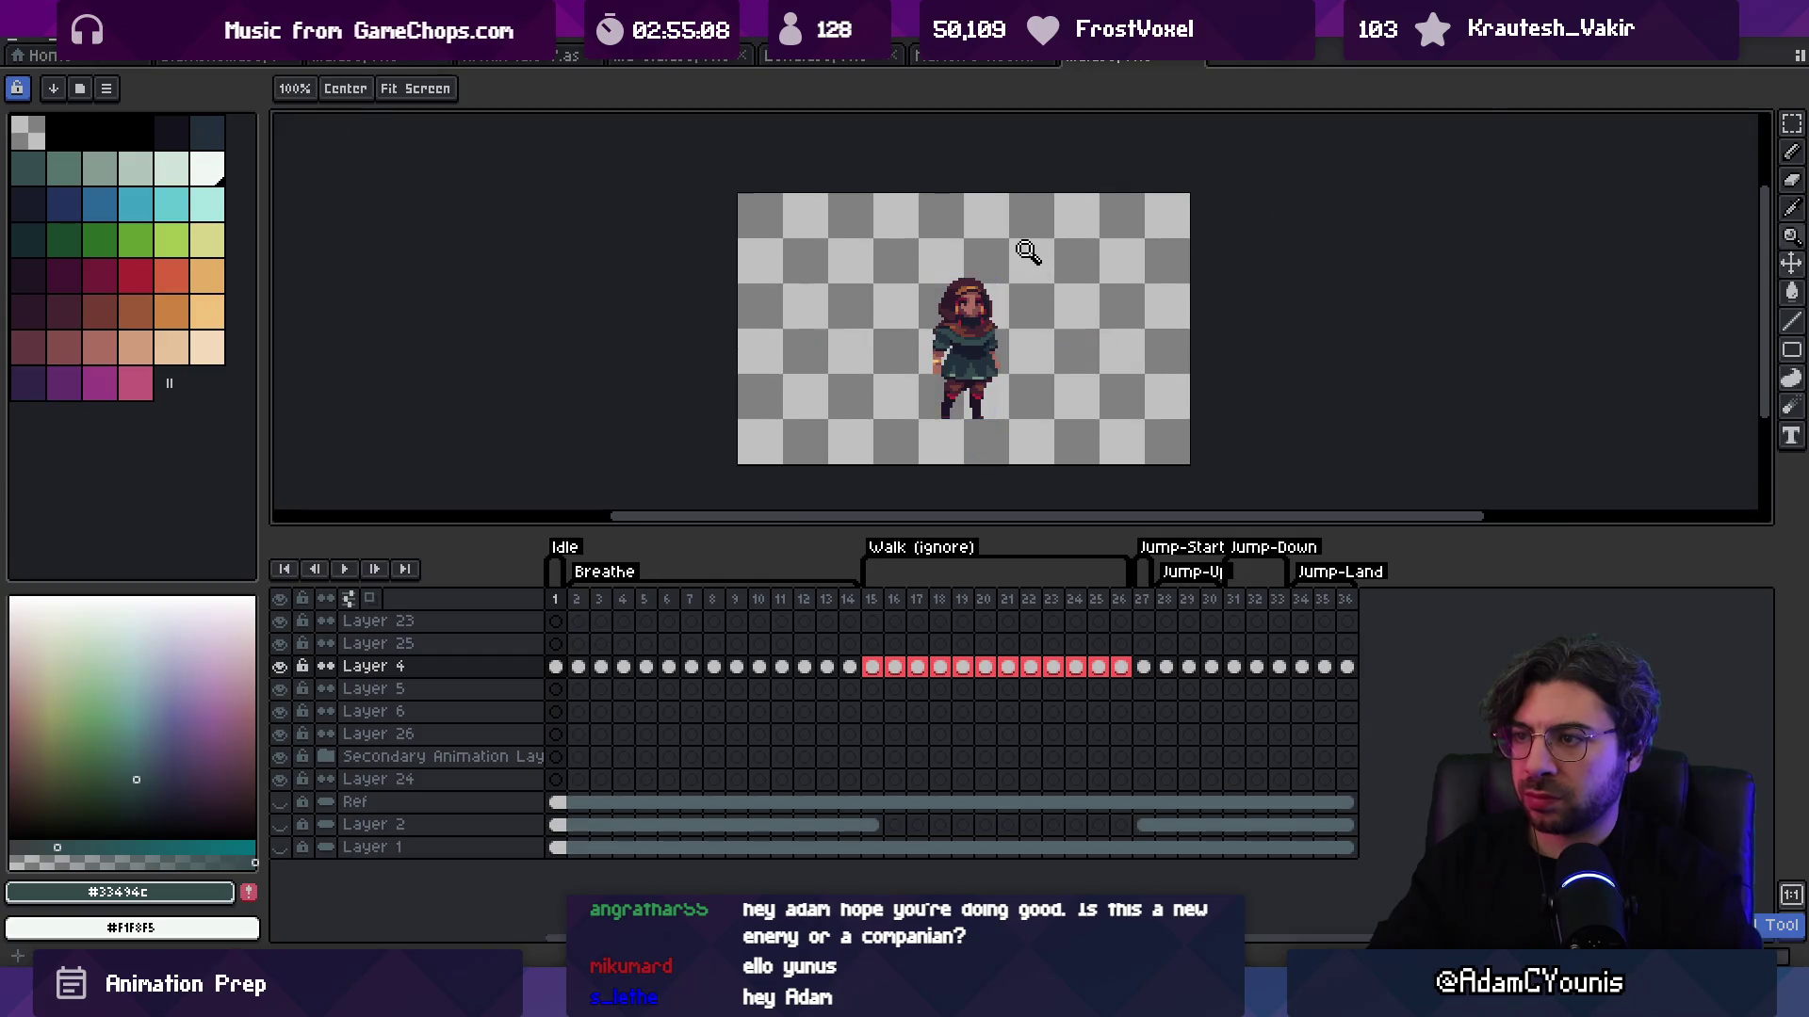
pyautogui.click(1021, 270)
pyautogui.click(1036, 321)
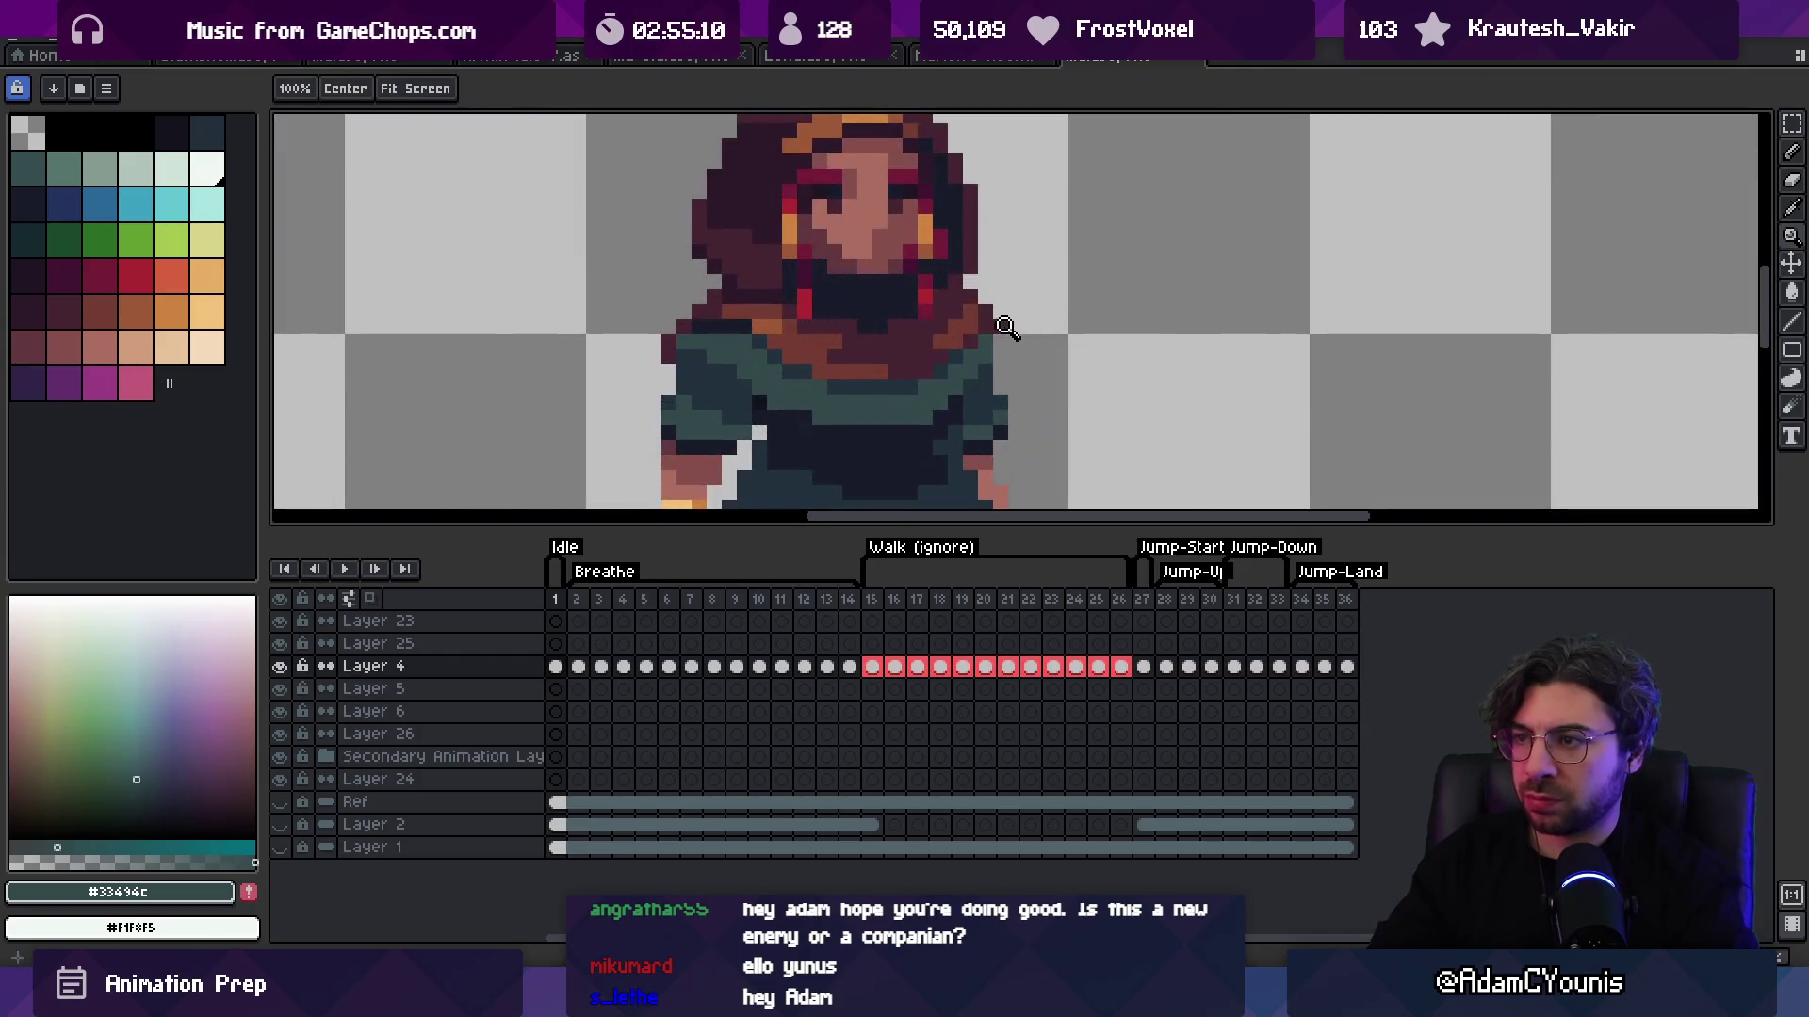
pyautogui.press('b')
pyautogui.press('z')
pyautogui.keyDown('alt'); pyautogui.click(985, 282); pyautogui.keyUp('alt')
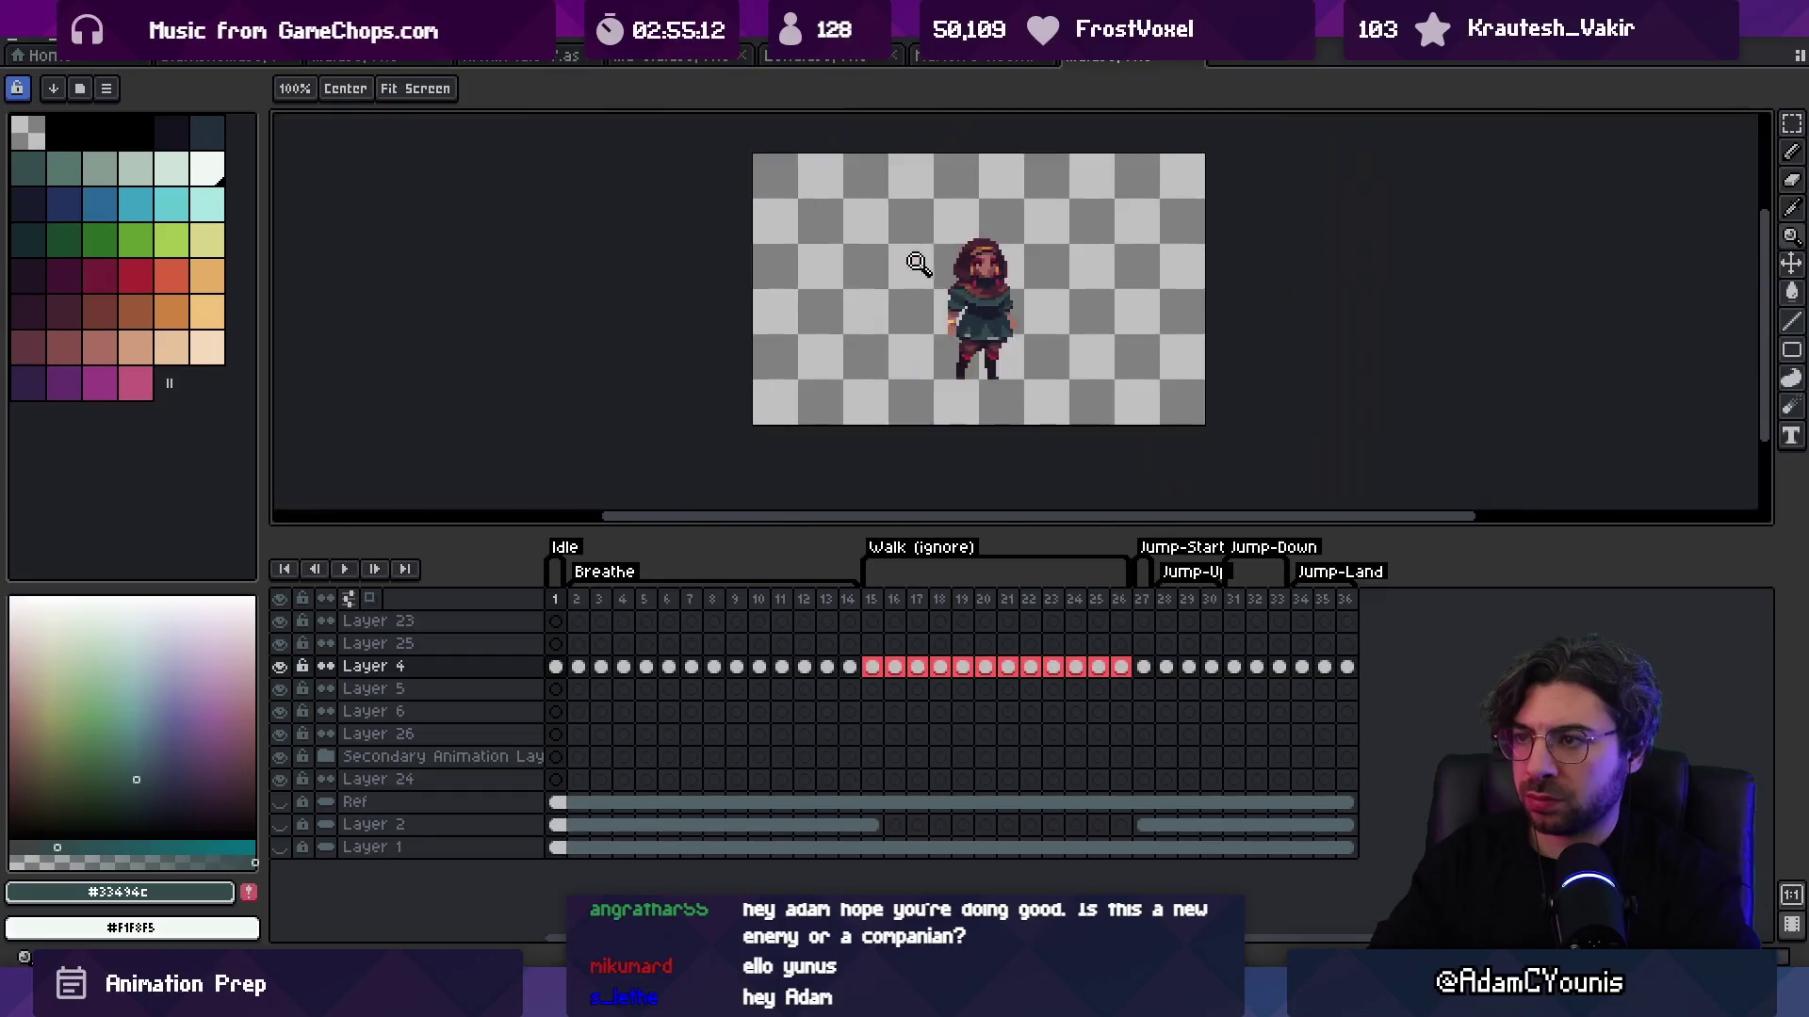
pyautogui.click(1051, 291)
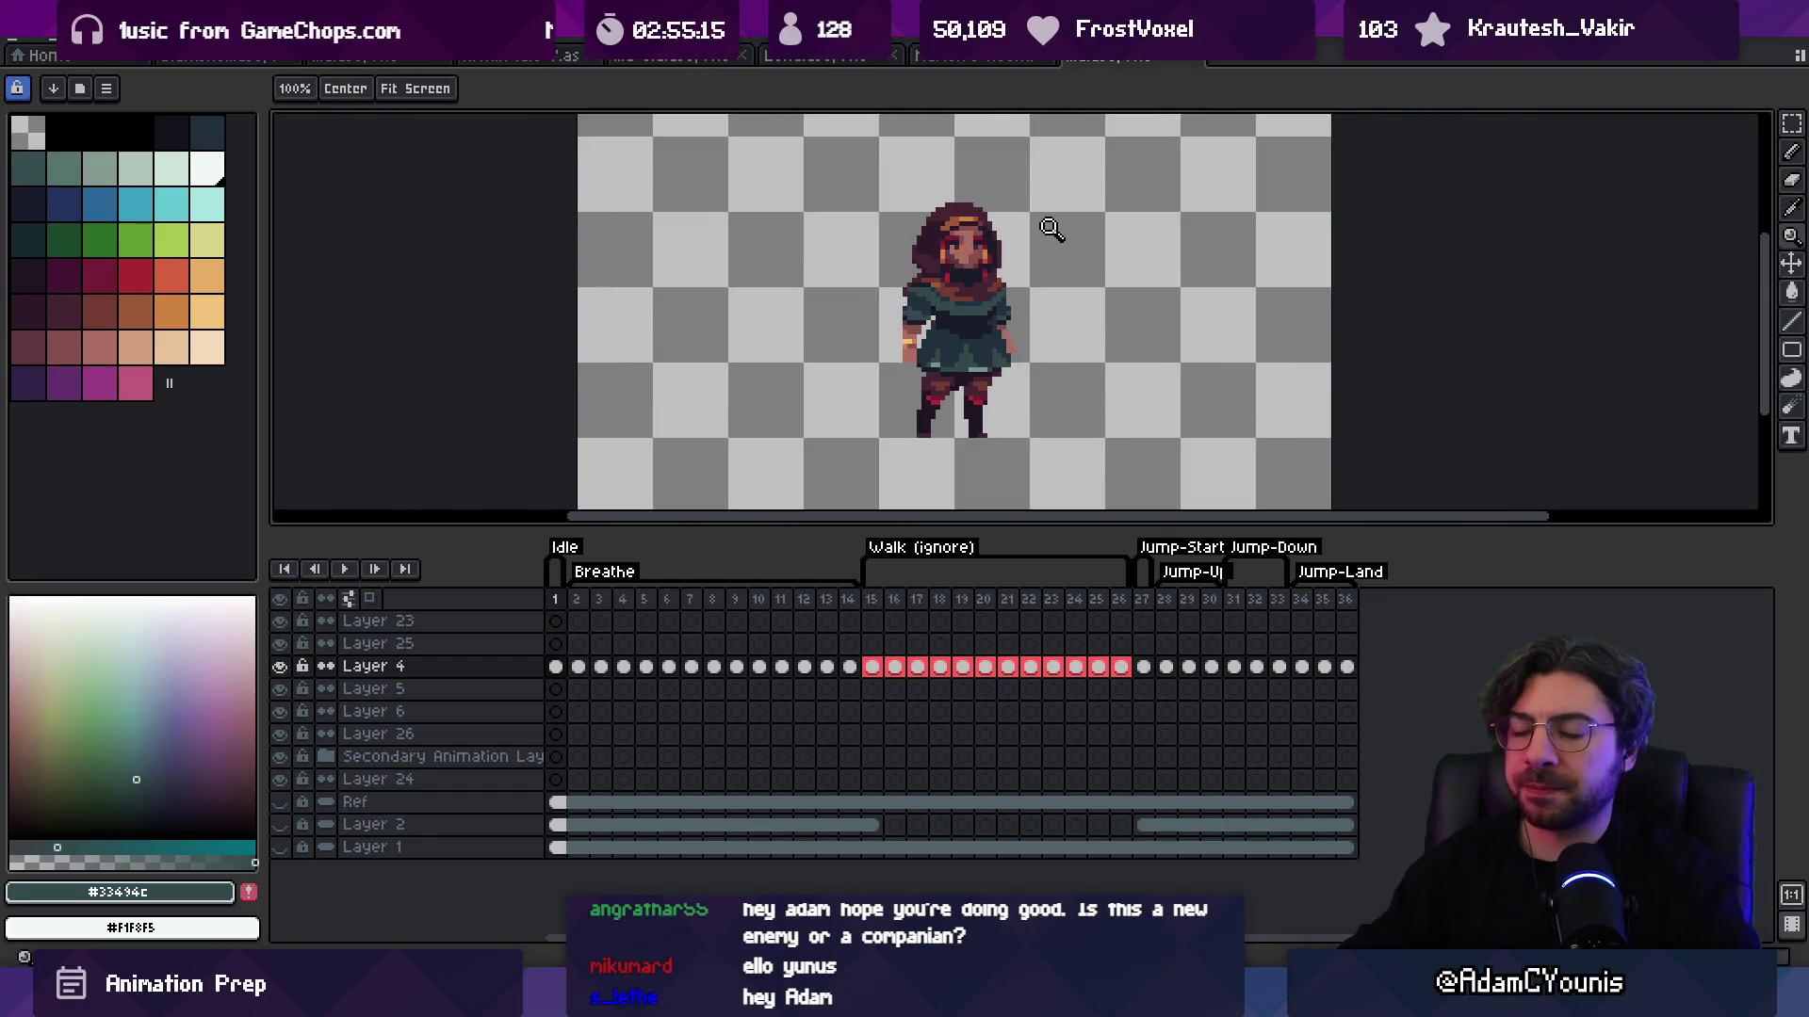
pyautogui.click(954, 367)
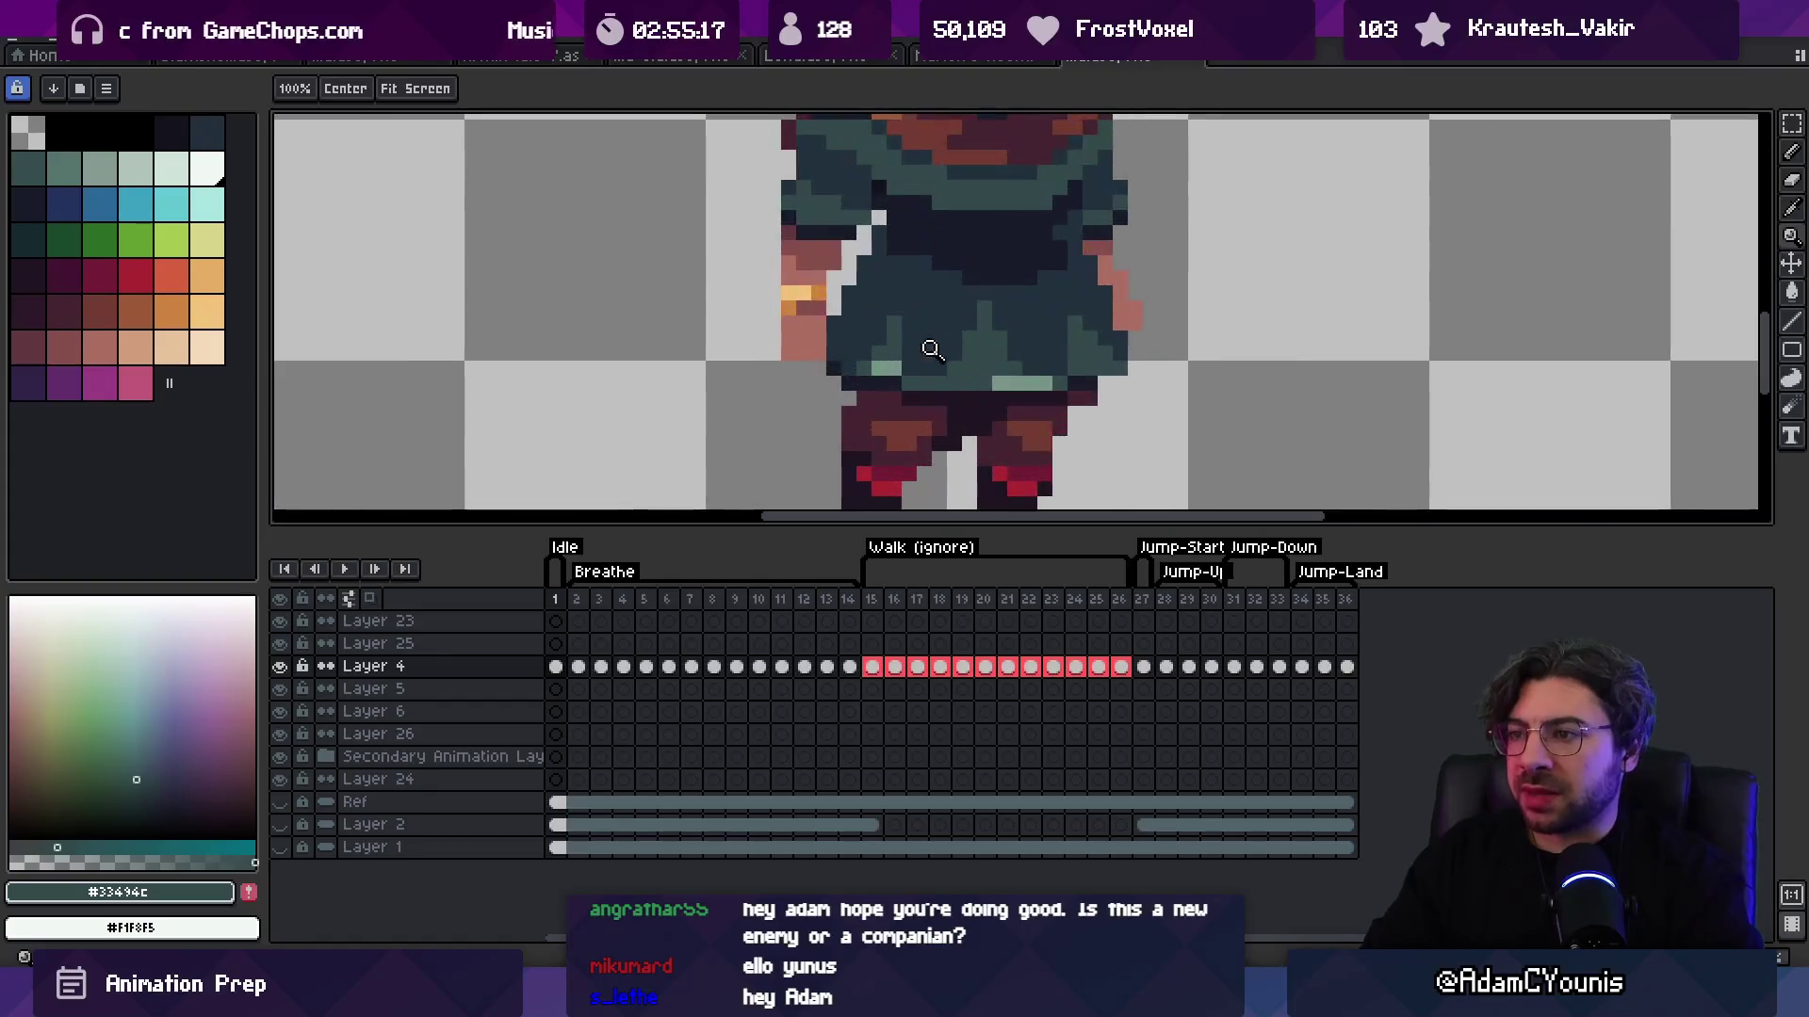
# Step: Zoom in on the skirt and pick up the dark dress shadow colour from the canvas
pyautogui.press('b')
pyautogui.press('z')
pyautogui.press('1')
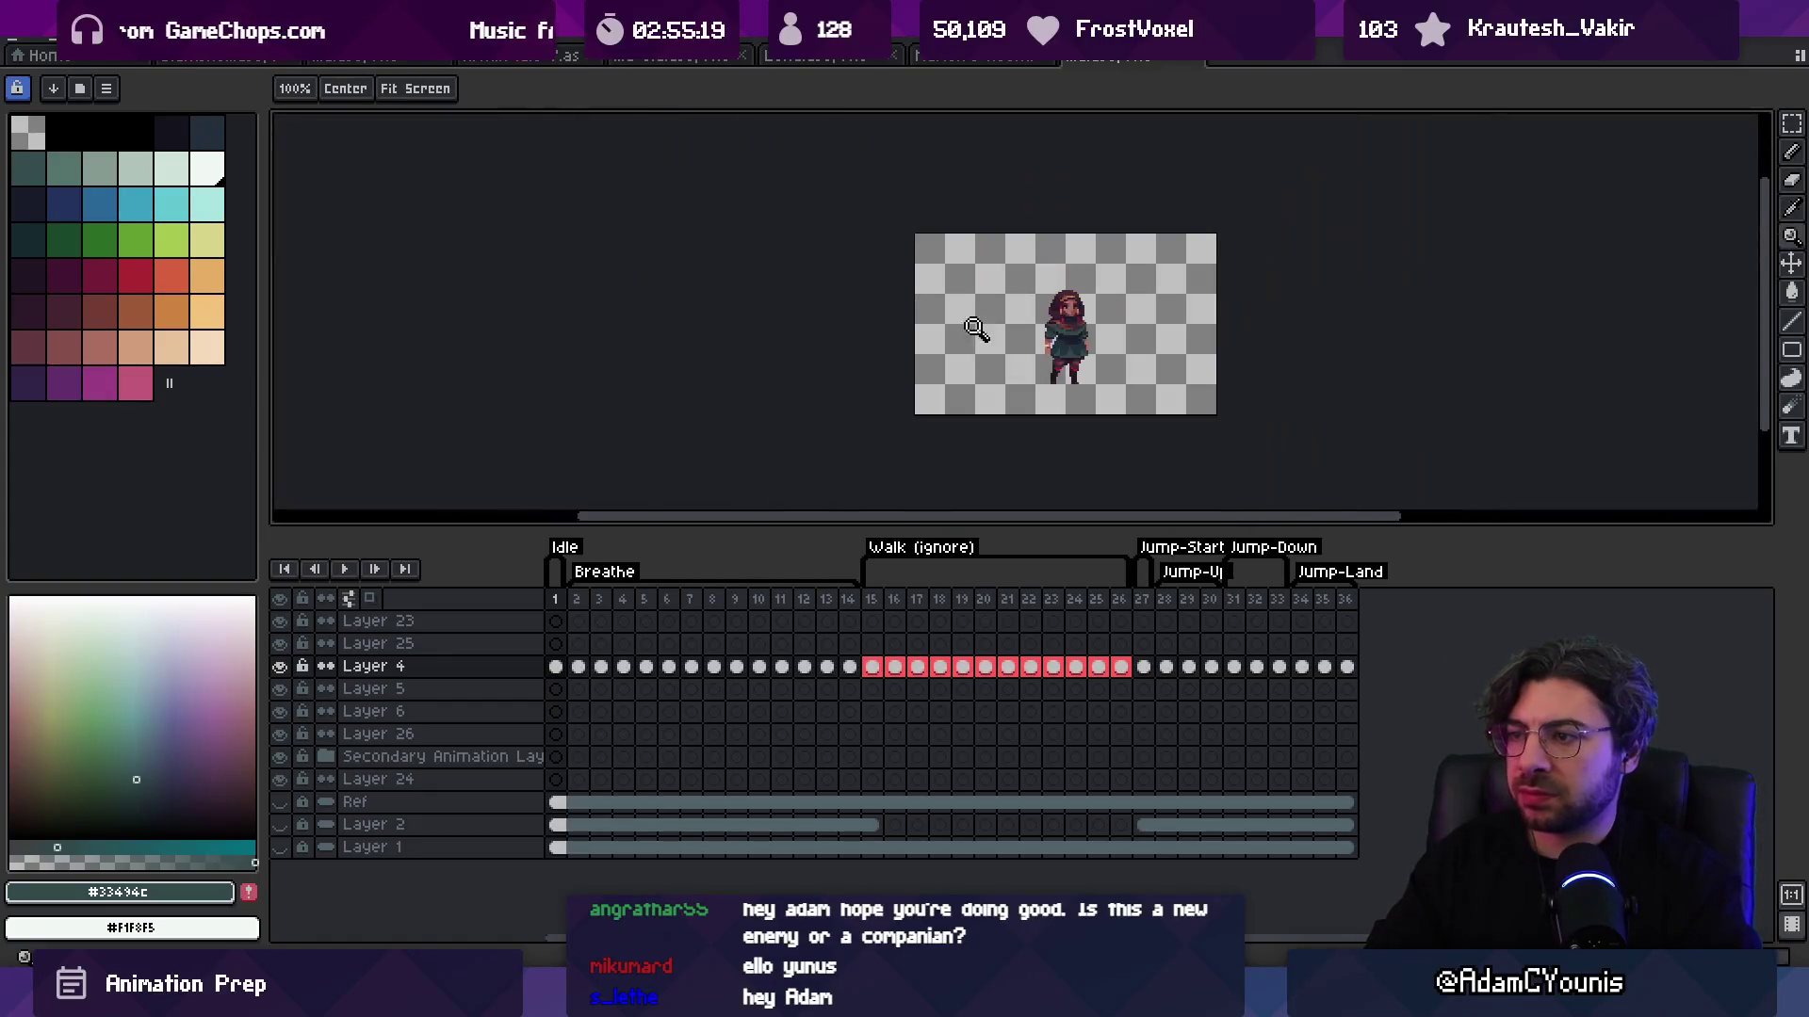
pyautogui.click(1091, 275)
pyautogui.press('i')
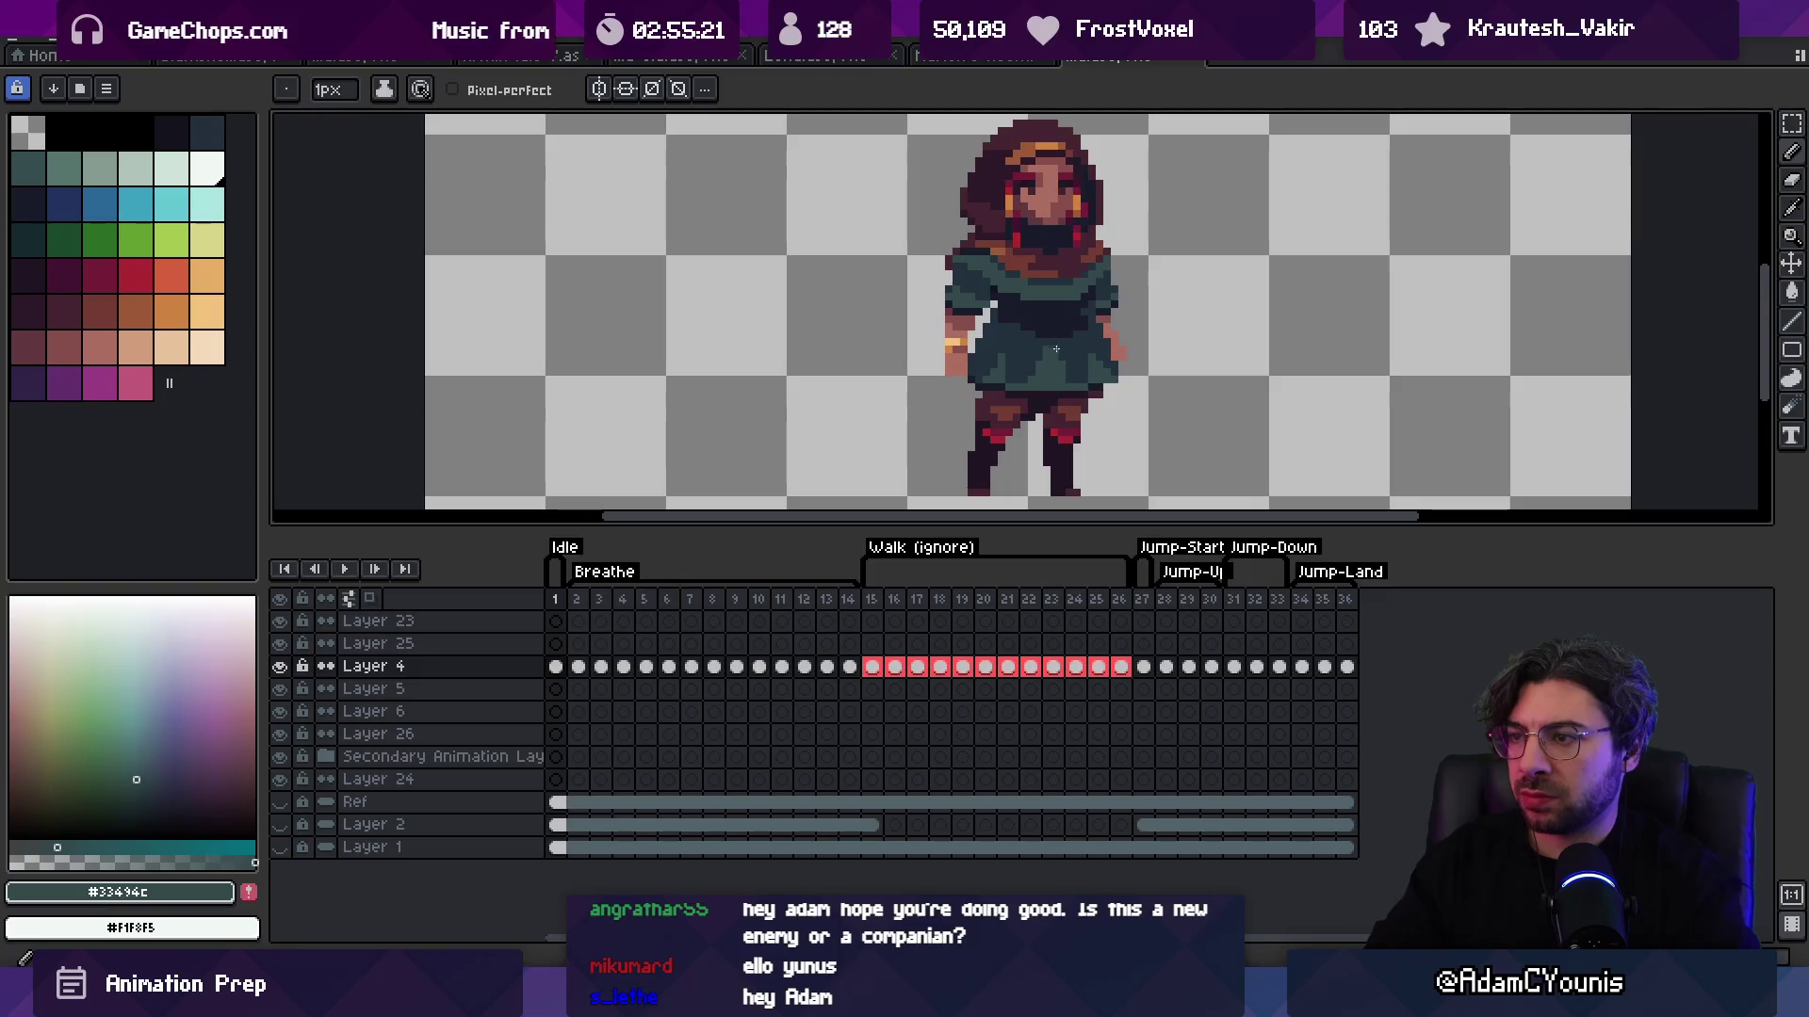
pyautogui.click(1031, 377)
pyautogui.press('b')
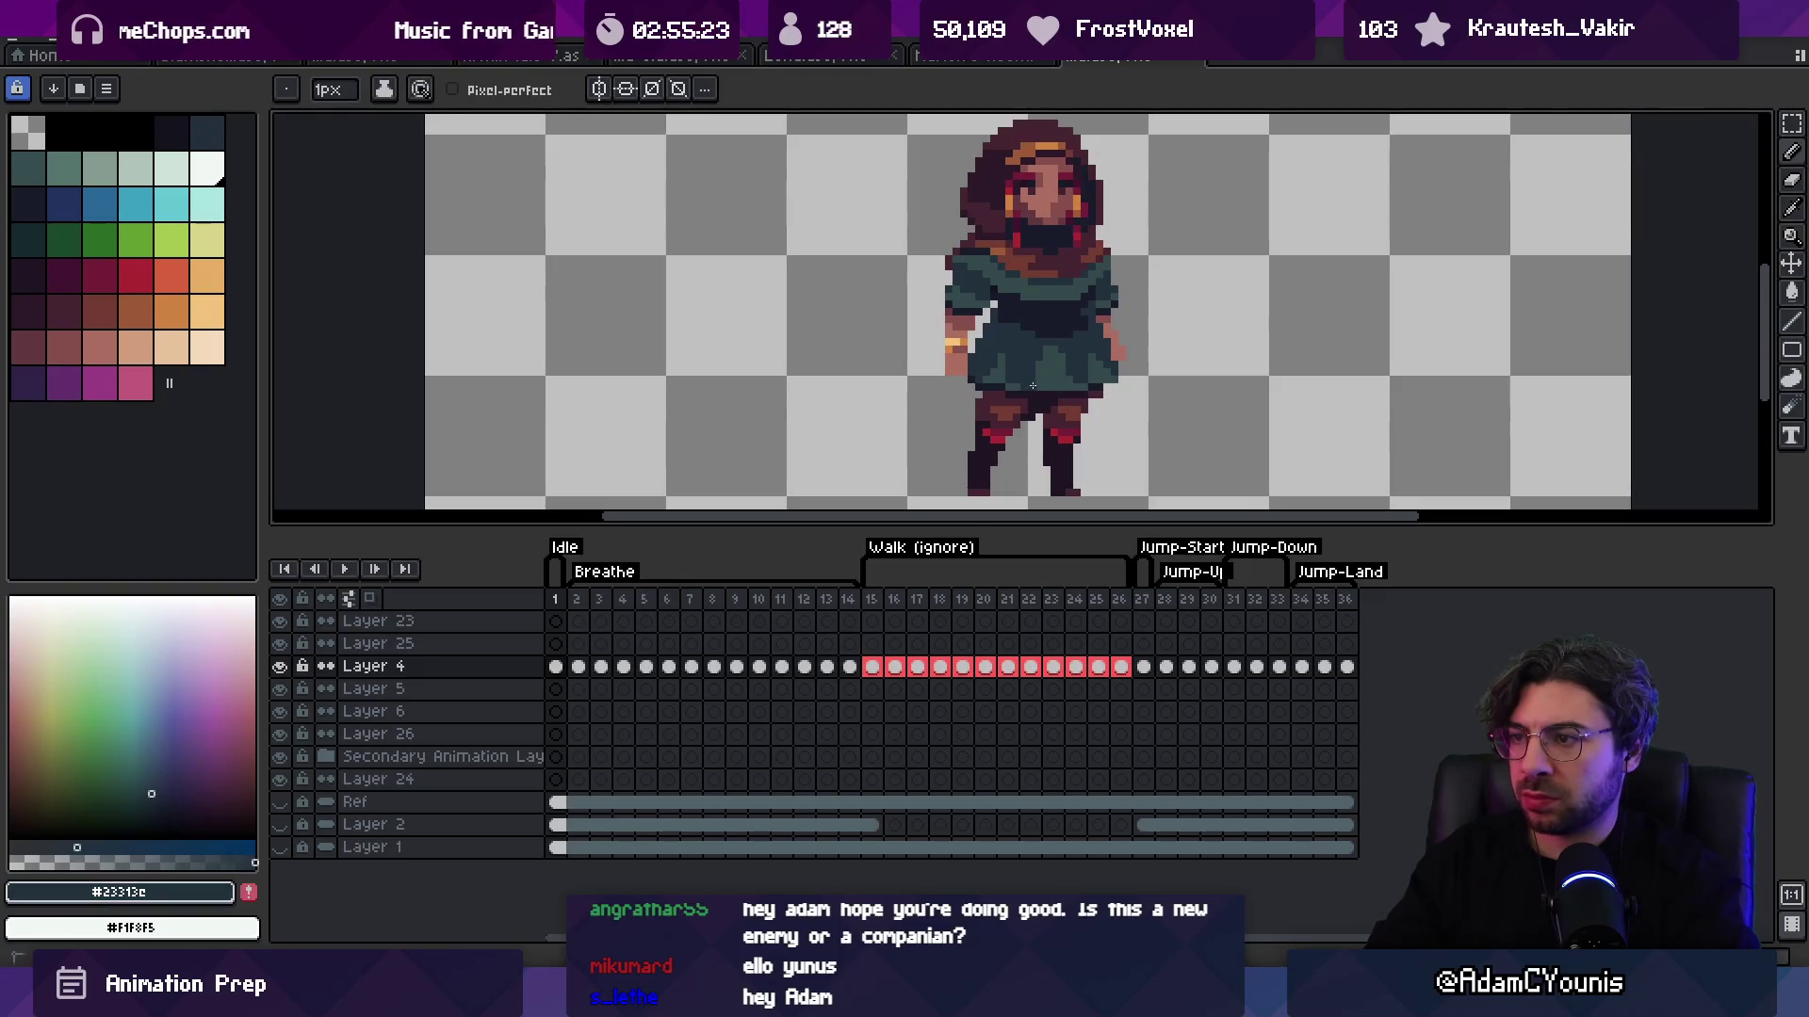
# Step: Close in on the dress and repaint skirt folds with teal and darker shades using the 1px Pencil
pyautogui.press('z')
pyautogui.press('1')
pyautogui.click(1069, 344)
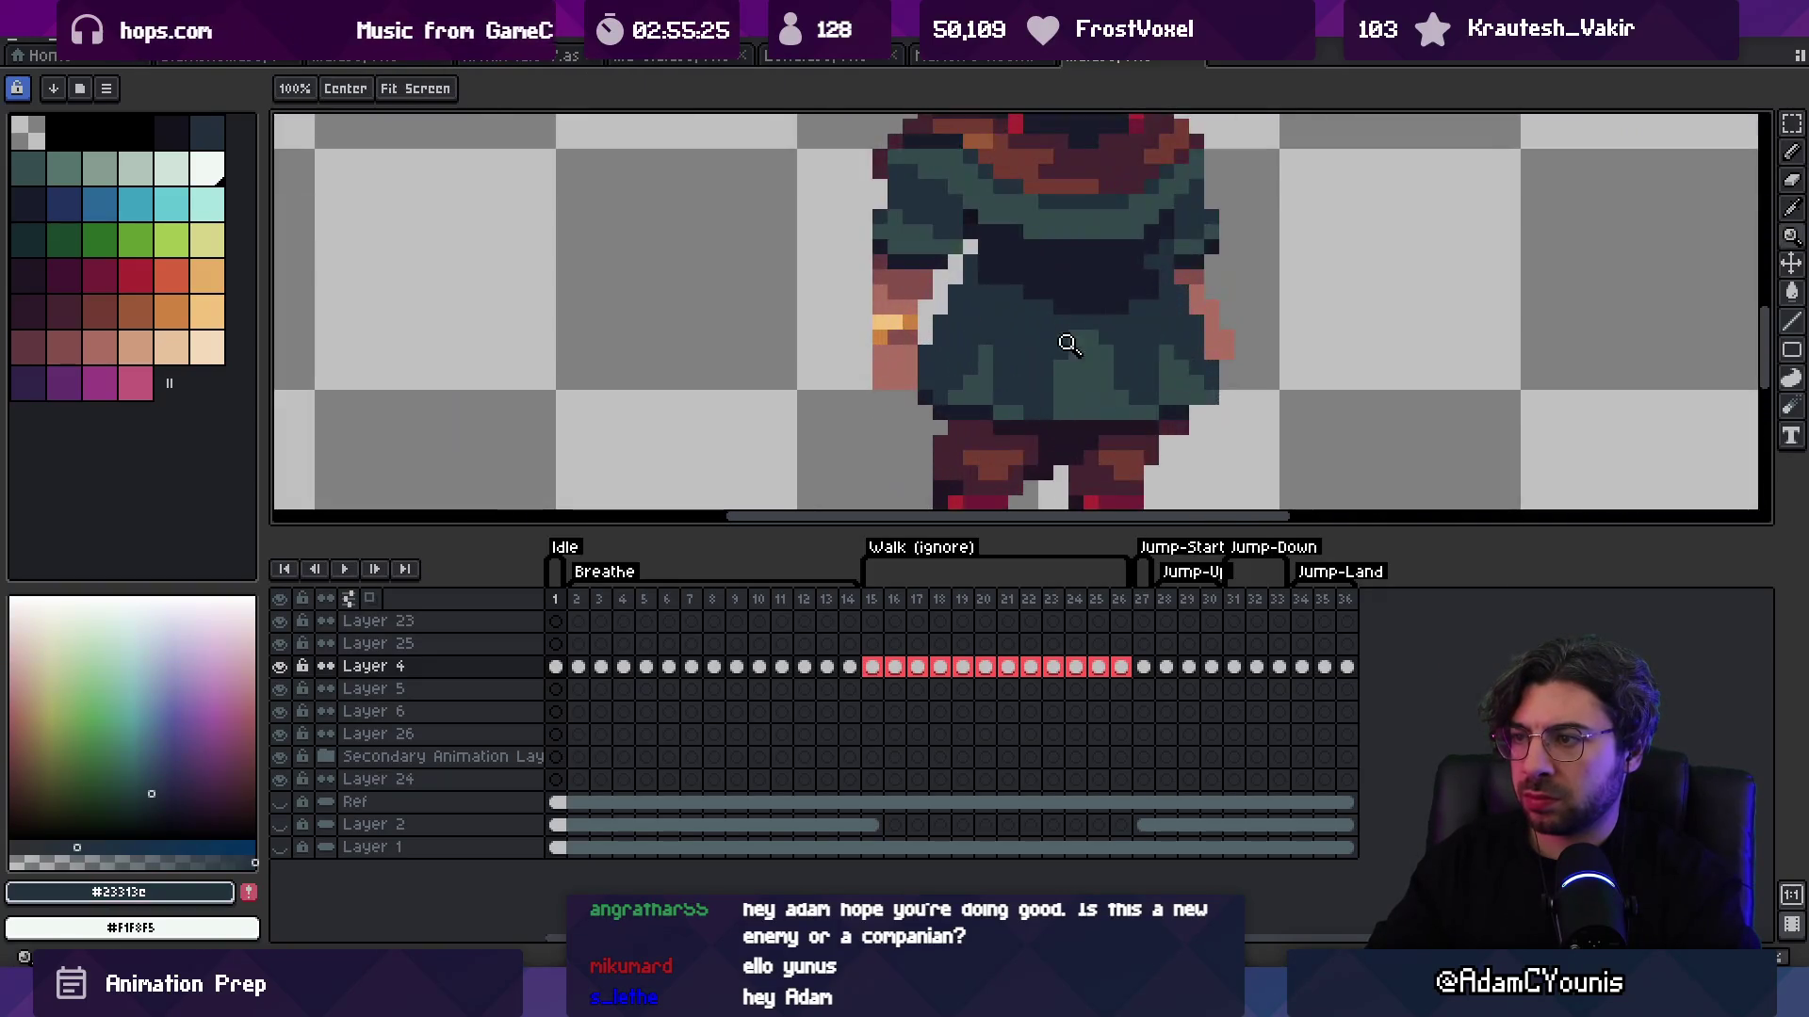
pyautogui.press('b')
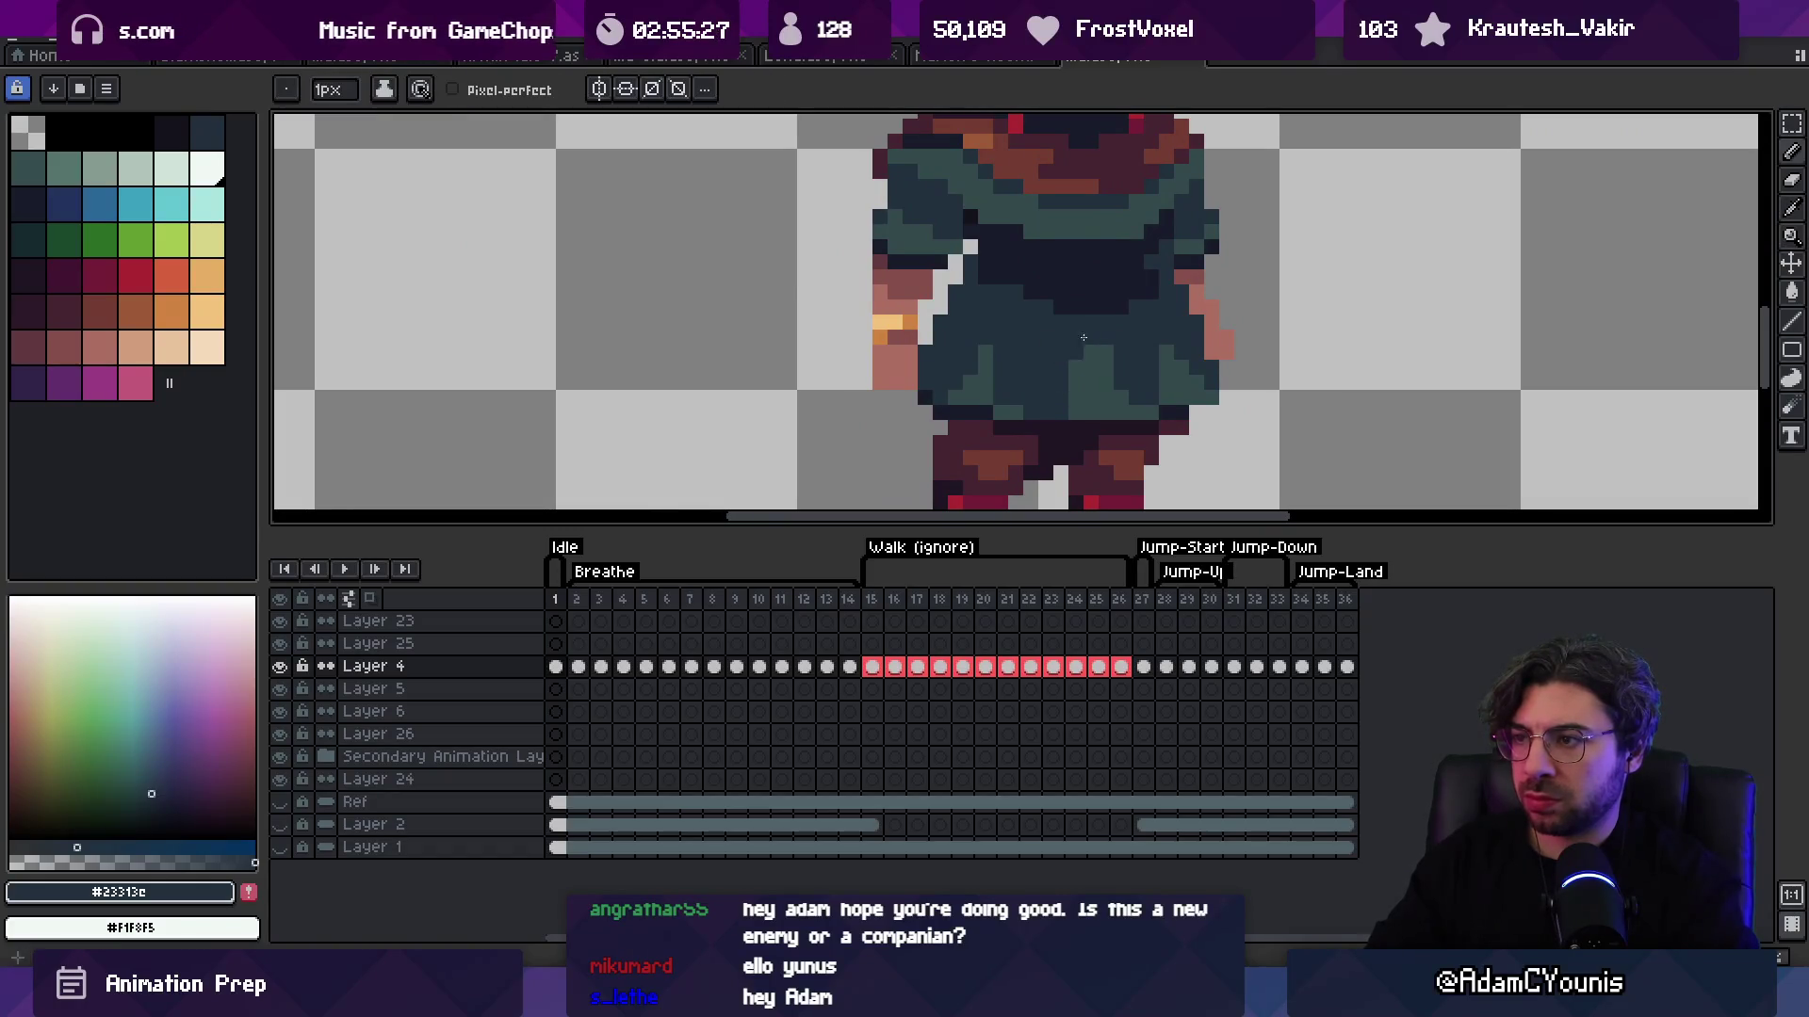
pyautogui.keyDown('alt'); pyautogui.click(1116, 386); pyautogui.keyUp('alt')
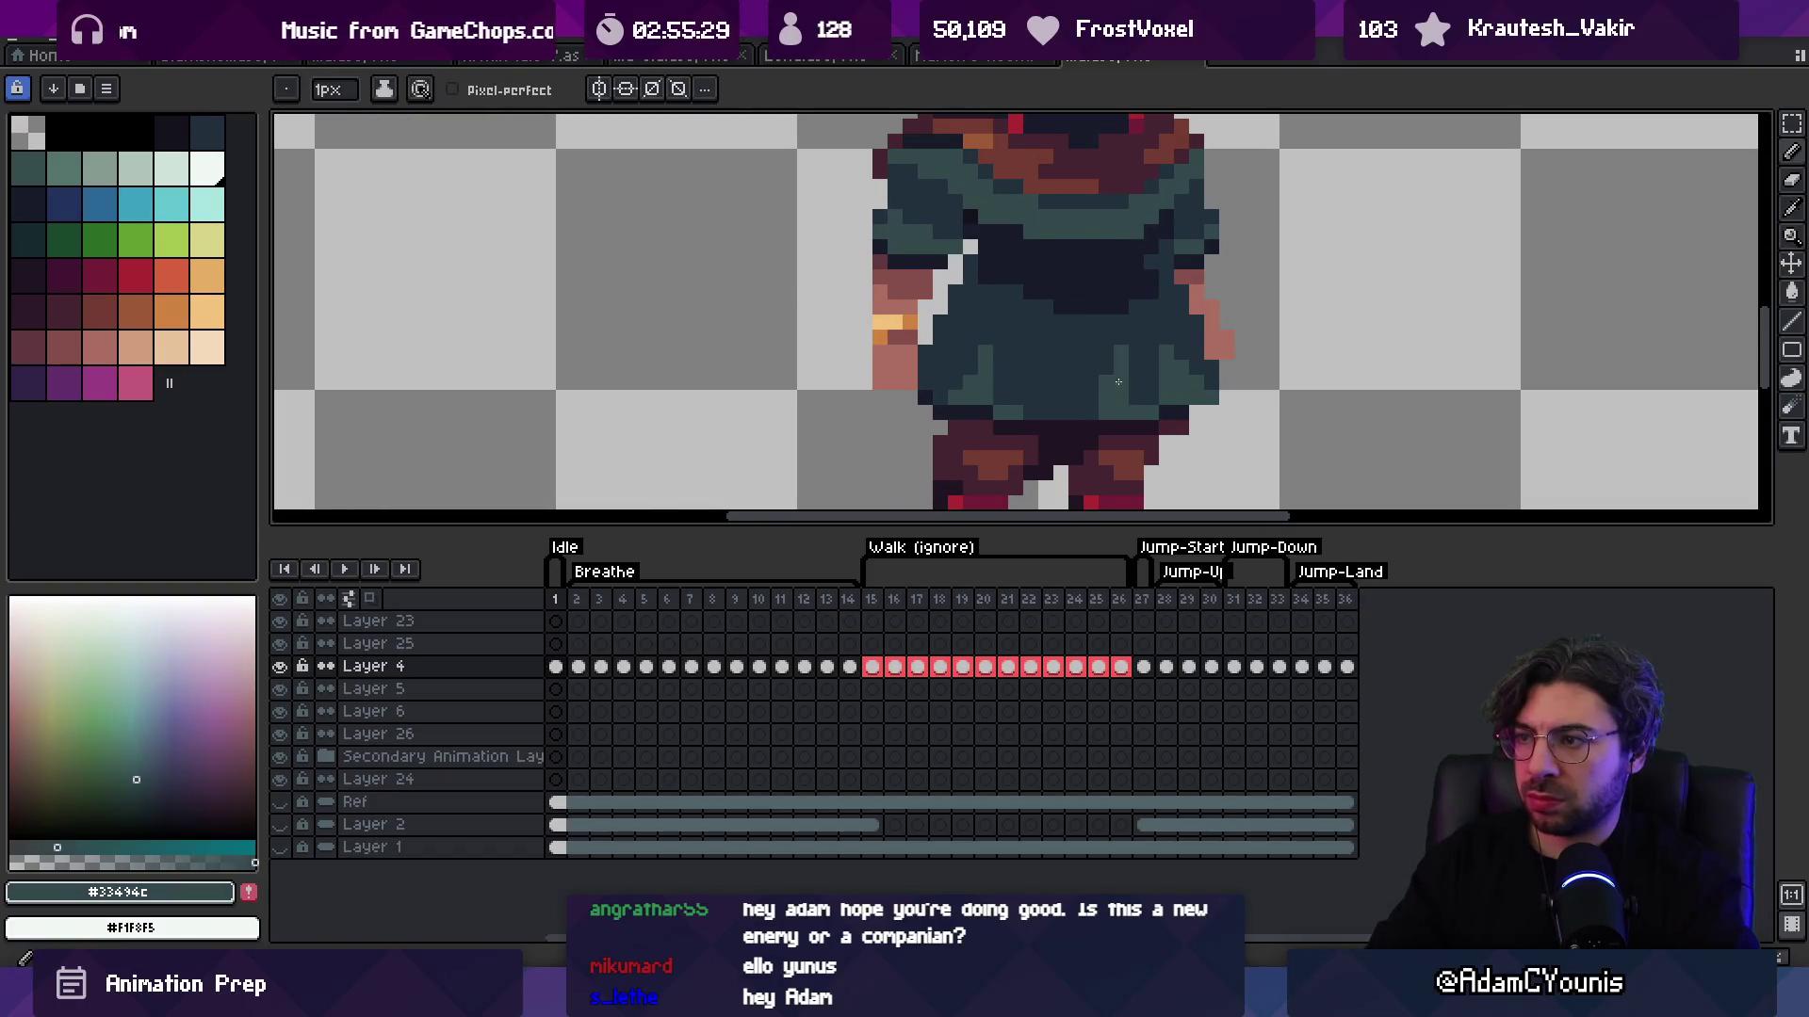
pyautogui.keyDown('alt'); pyautogui.click(1104, 365); pyautogui.keyUp('alt')
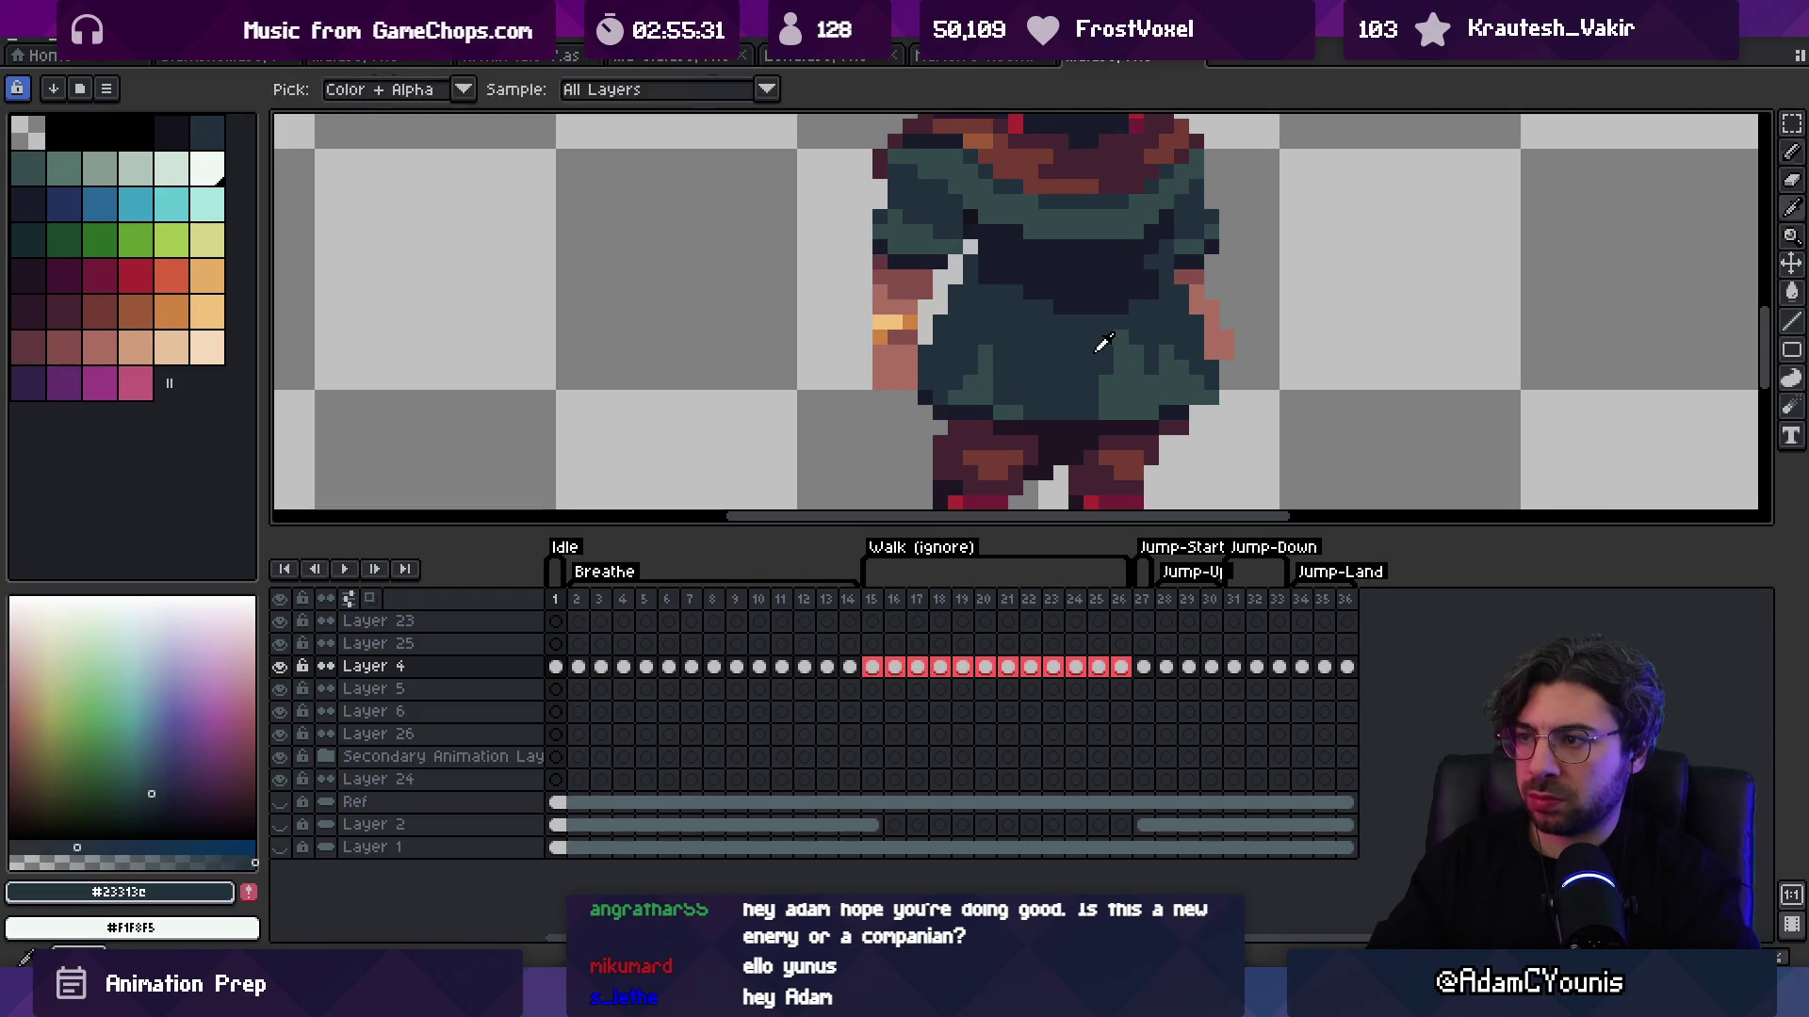
pyautogui.keyDown('alt'); pyautogui.click(971, 372); pyautogui.keyUp('alt')
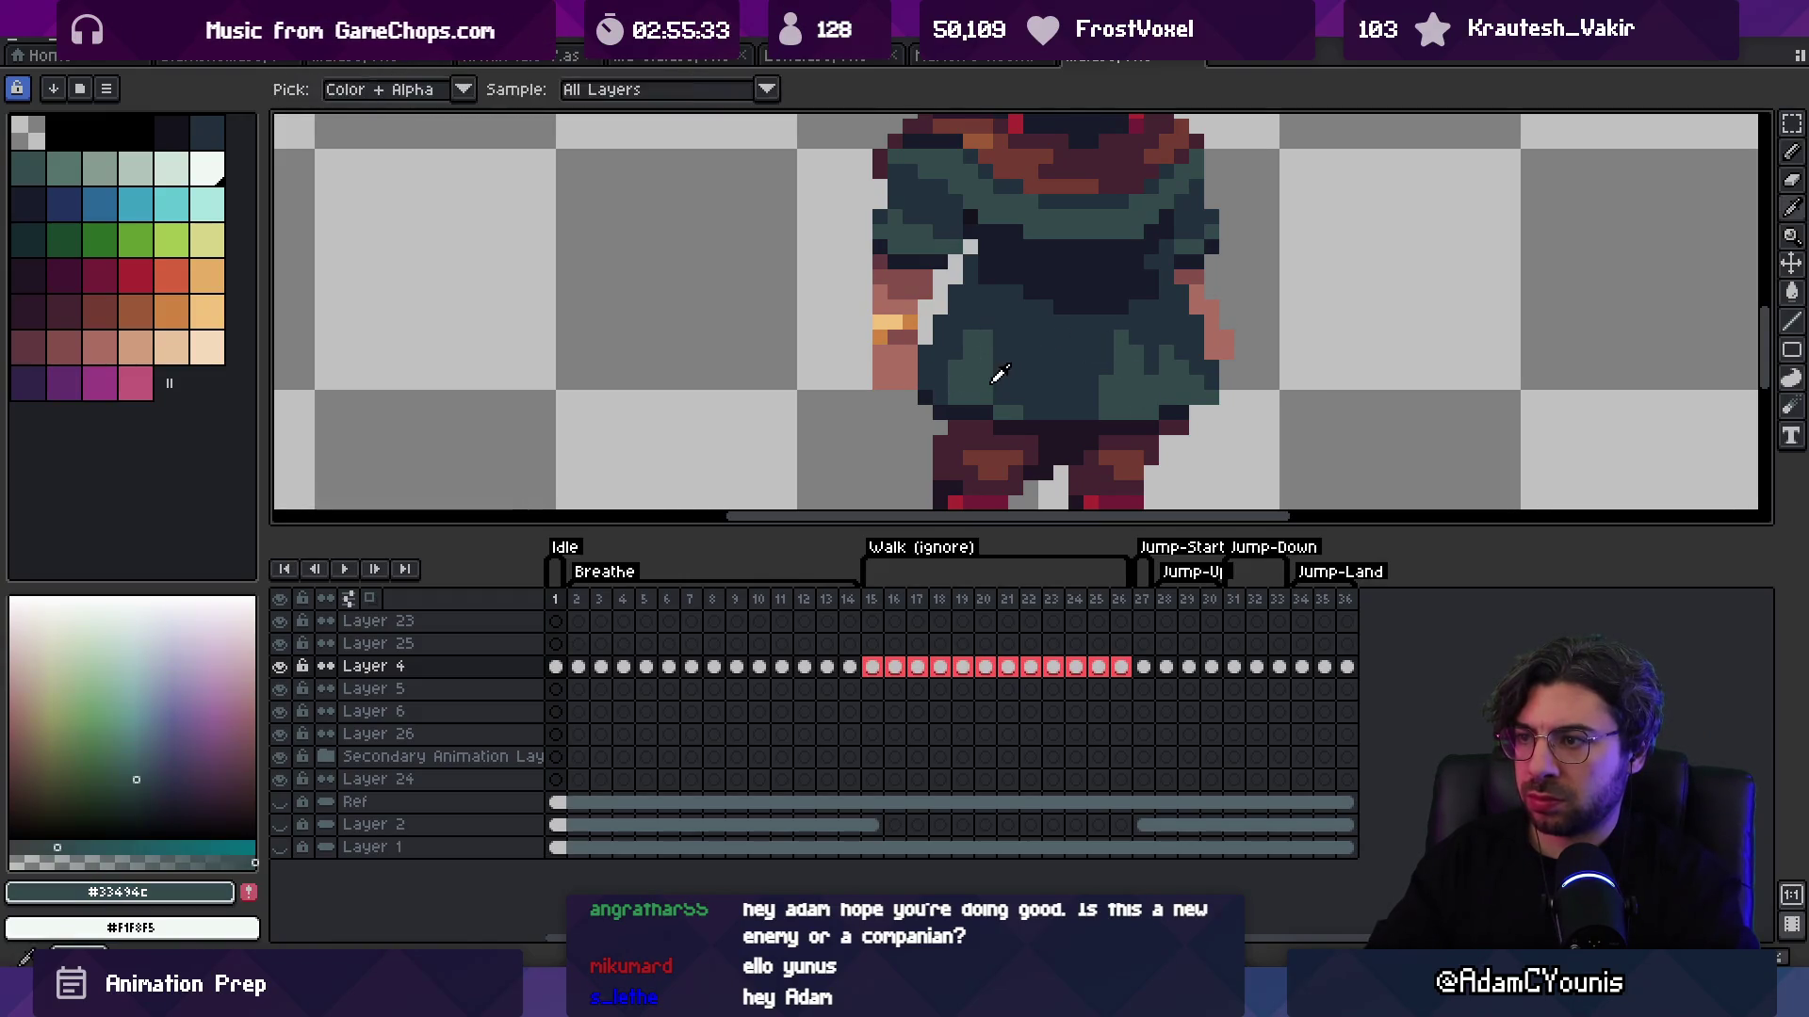
pyautogui.keyDown('alt'); pyautogui.click(993, 394); pyautogui.keyUp('alt')
# Step: Zoom back out and refine the remaining teal and dark fold shading across the skirt
pyautogui.press('z')
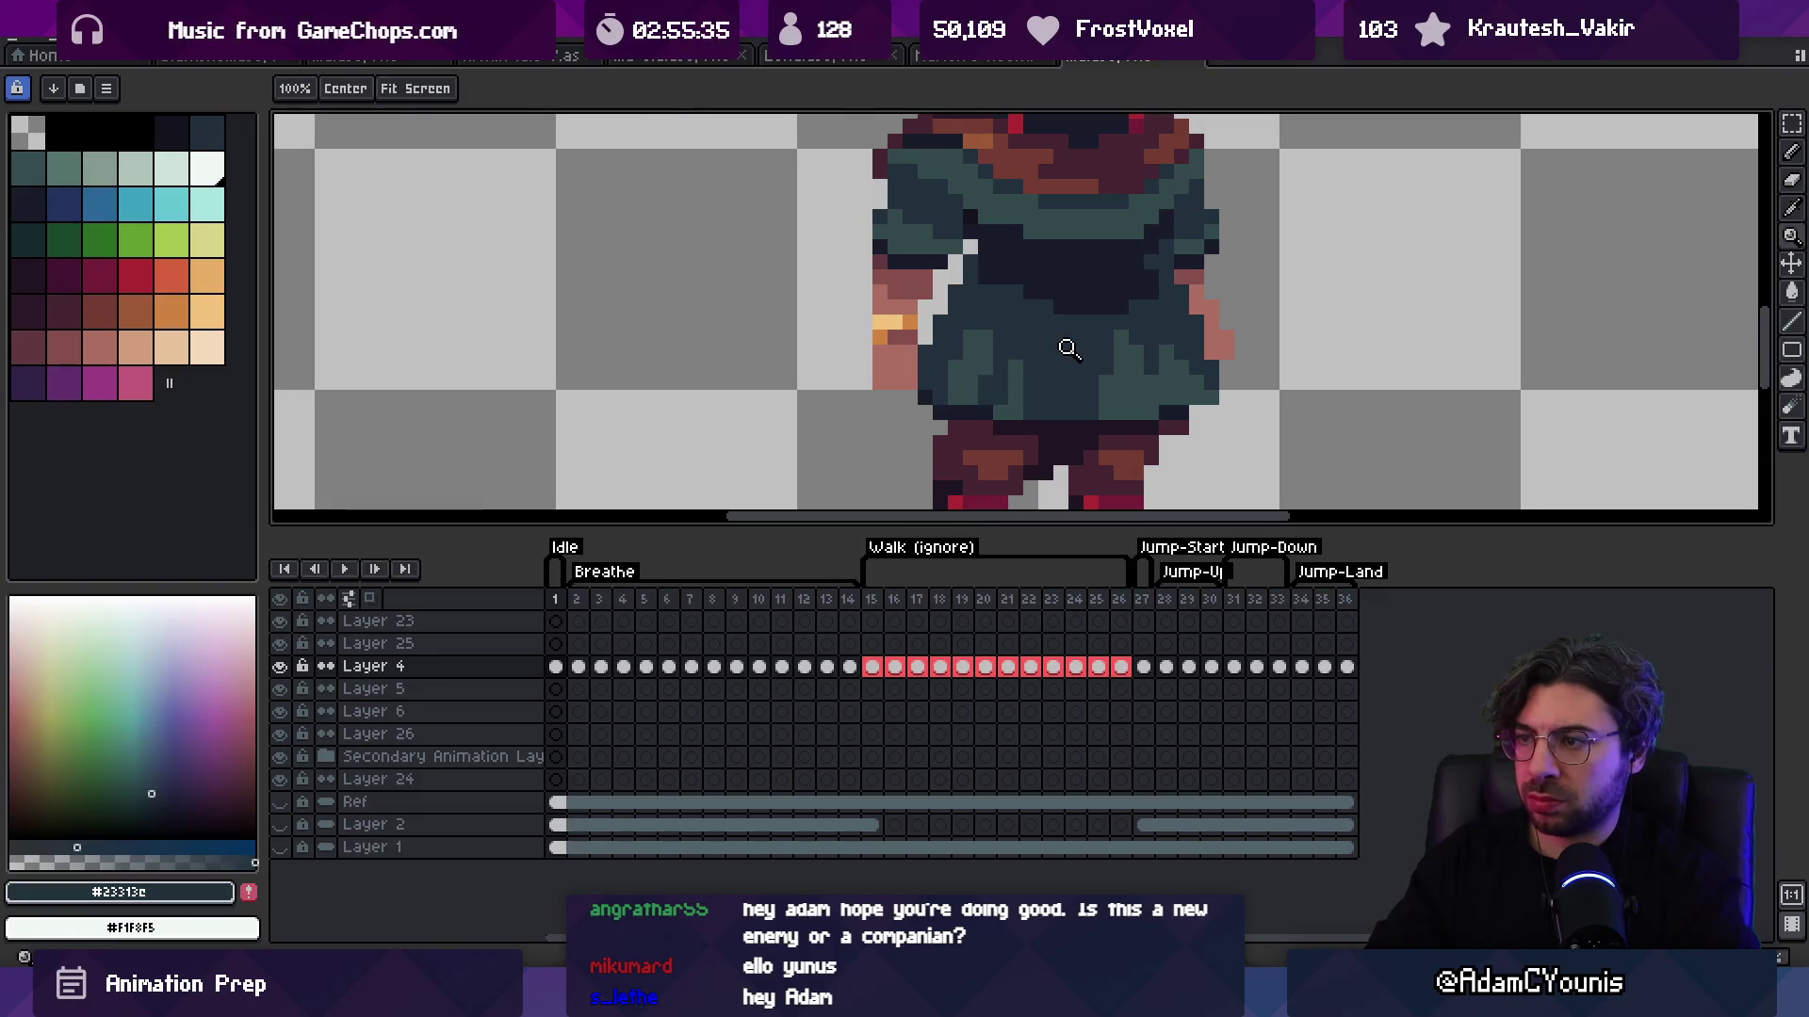
pyautogui.moveTo(1065, 456); pyautogui.dragTo(1095, 226)
pyautogui.scroll(5, 1063, 341)
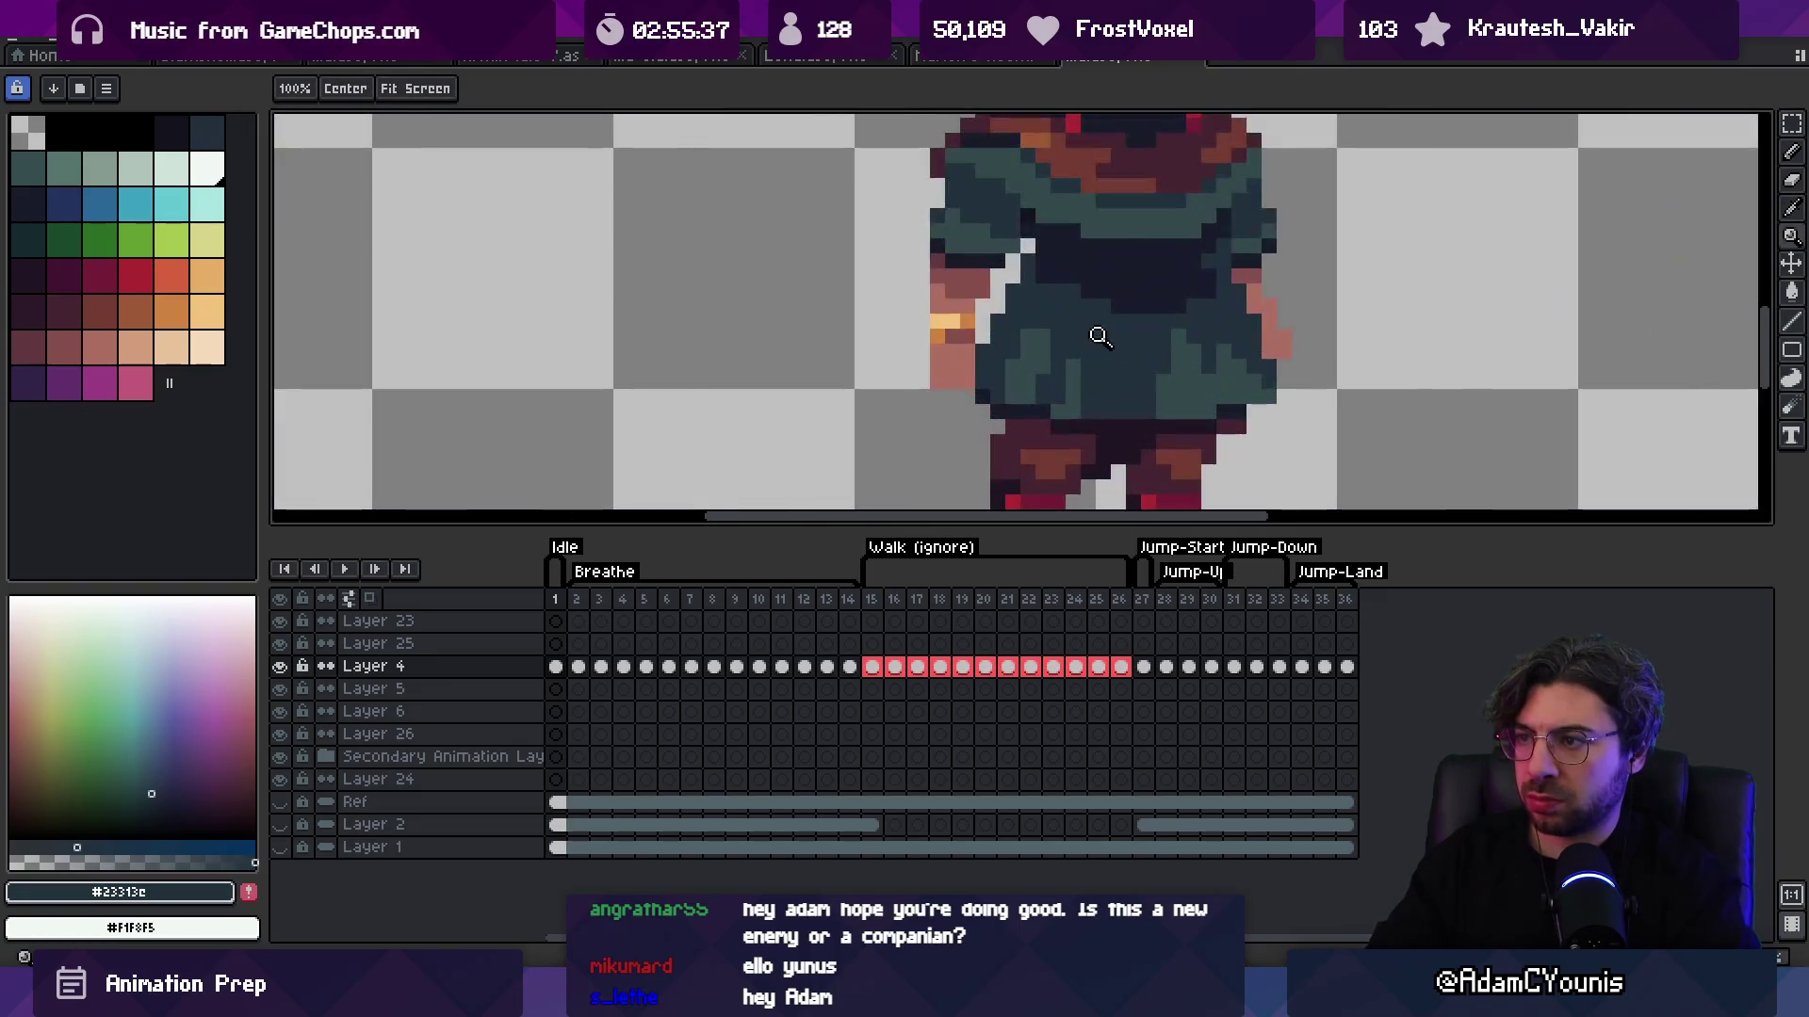
pyautogui.keyDown('alt'); pyautogui.click(1052, 339); pyautogui.keyUp('alt')
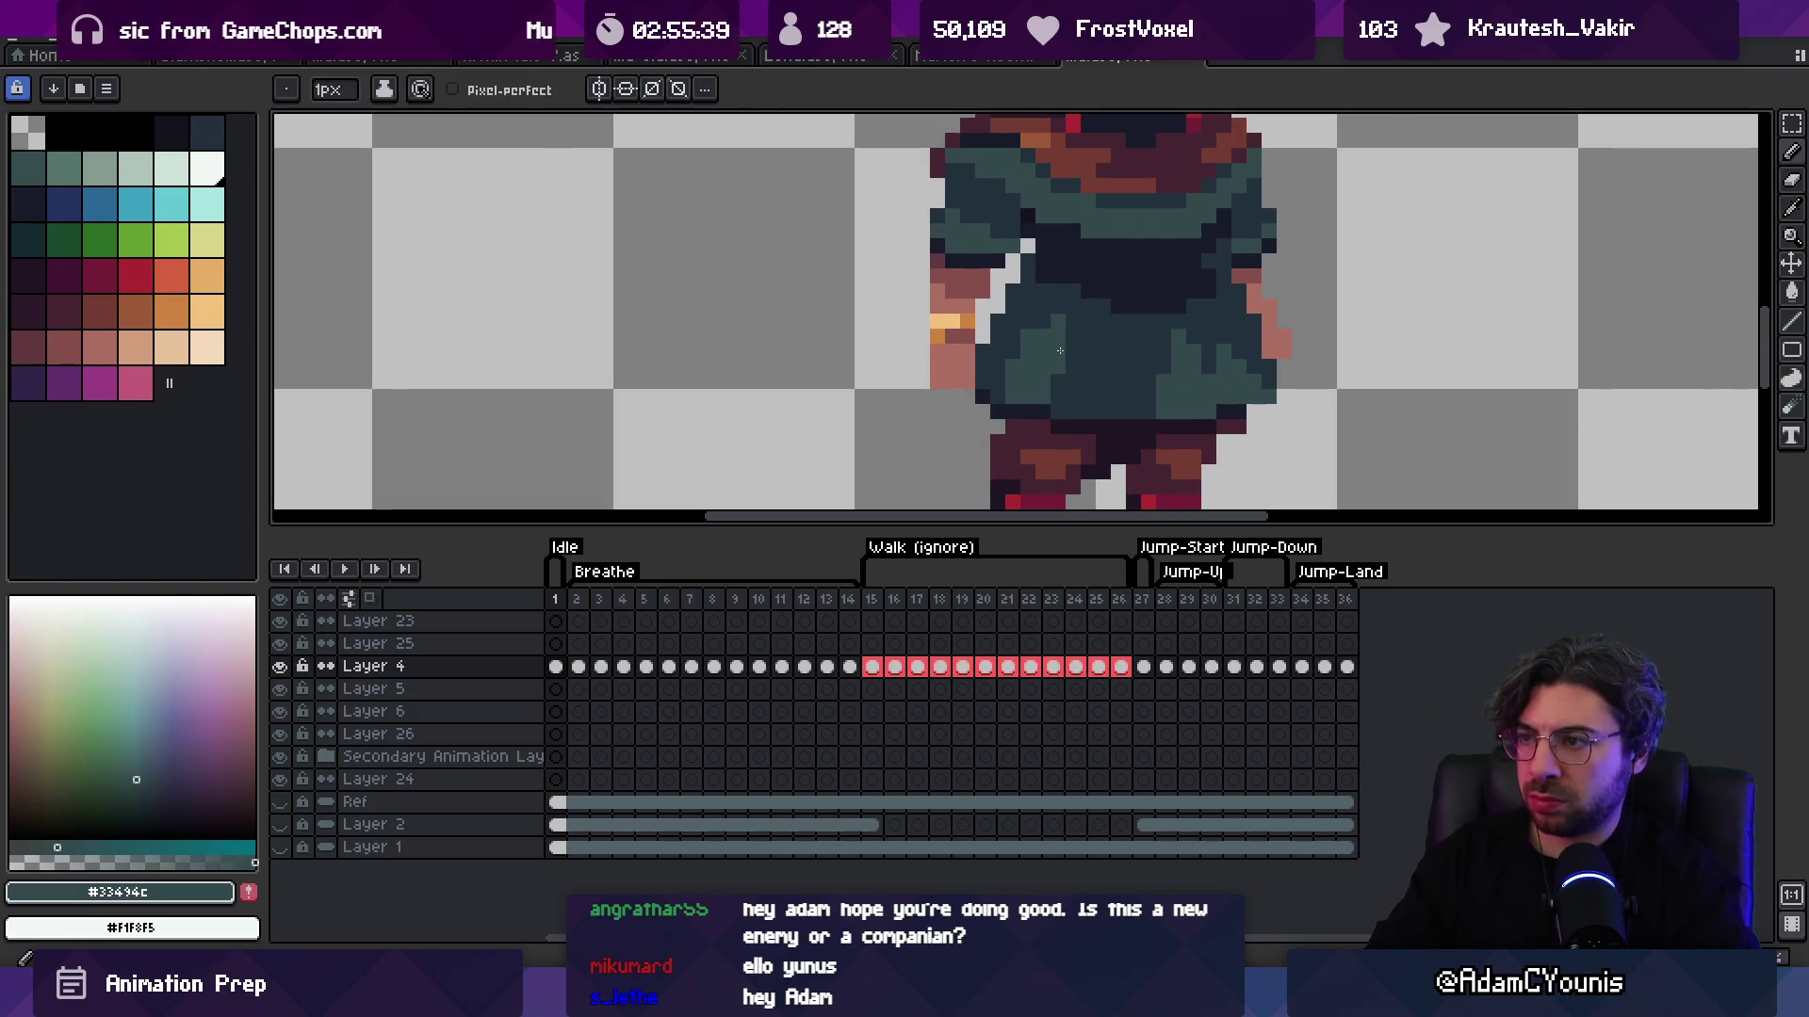
pyautogui.keyDown('alt'); pyautogui.click(1026, 337); pyautogui.keyUp('alt')
pyautogui.keyDown('alt'); pyautogui.click(1194, 347); pyautogui.keyUp('alt')
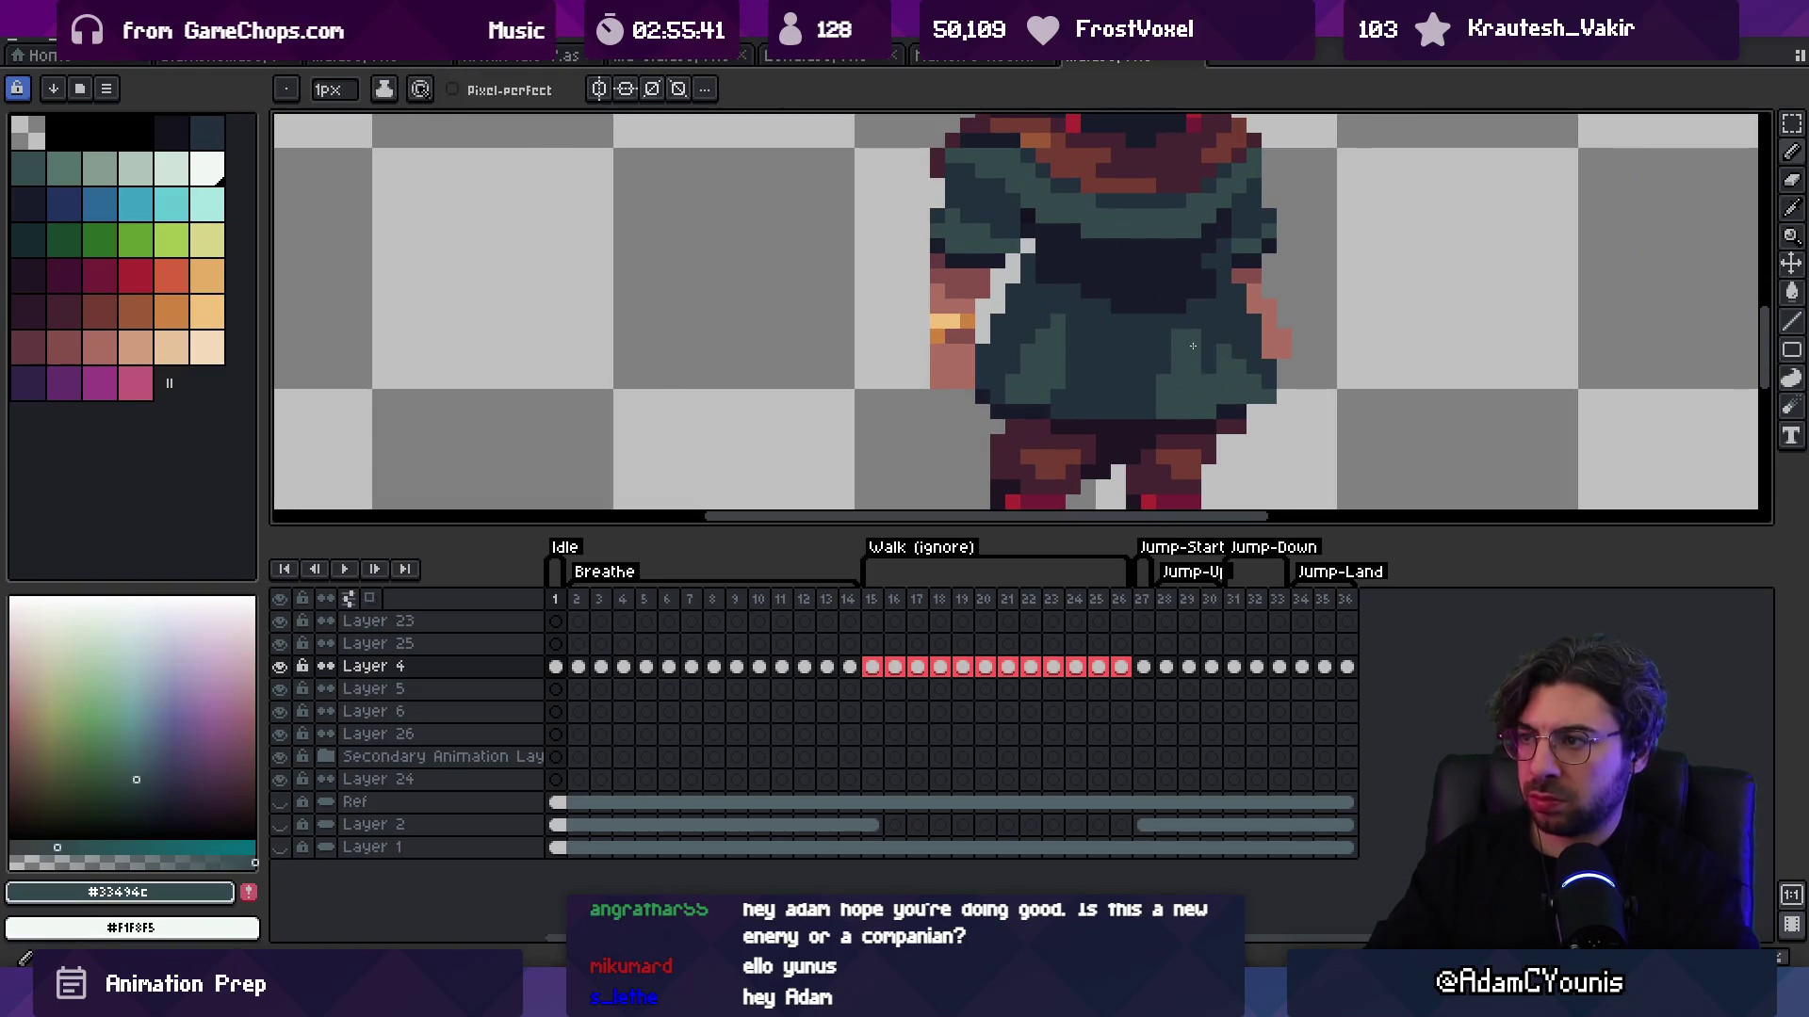
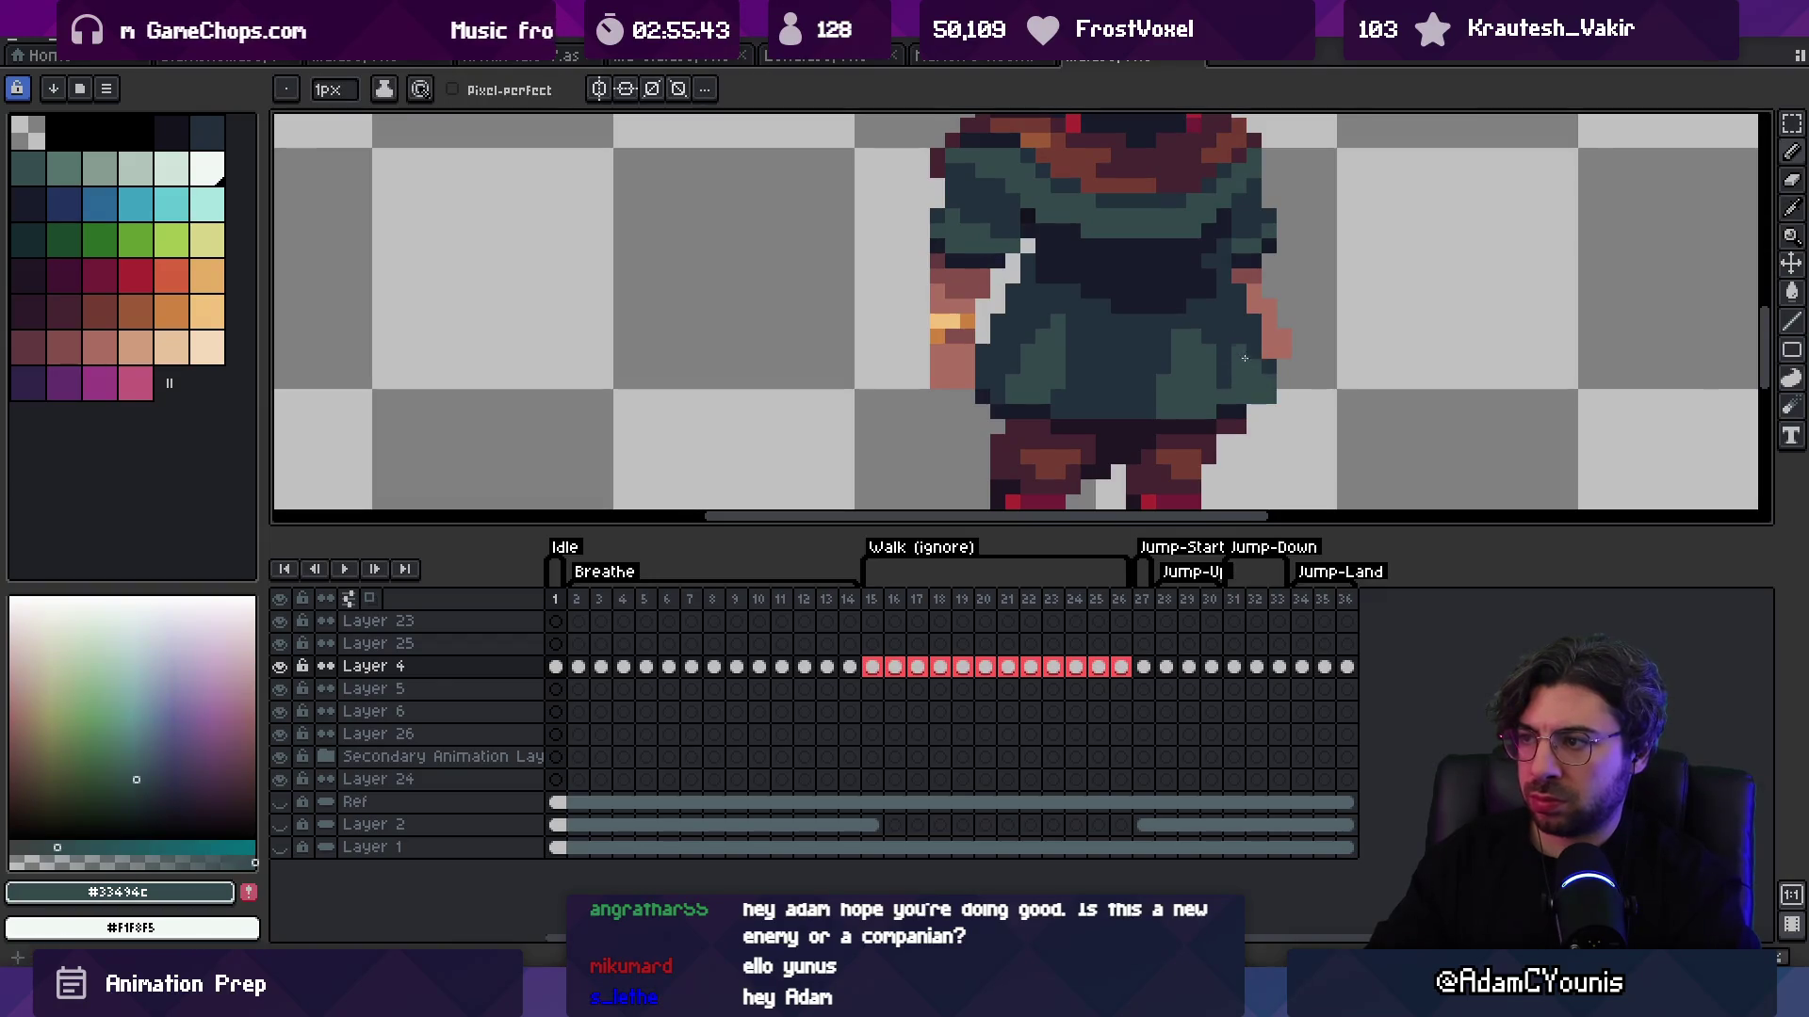
# Step: Sample the tunic's teal and try a darker teal shade for the shading fixes
pyautogui.press('z')
pyautogui.scroll(-5, 1224, 321)
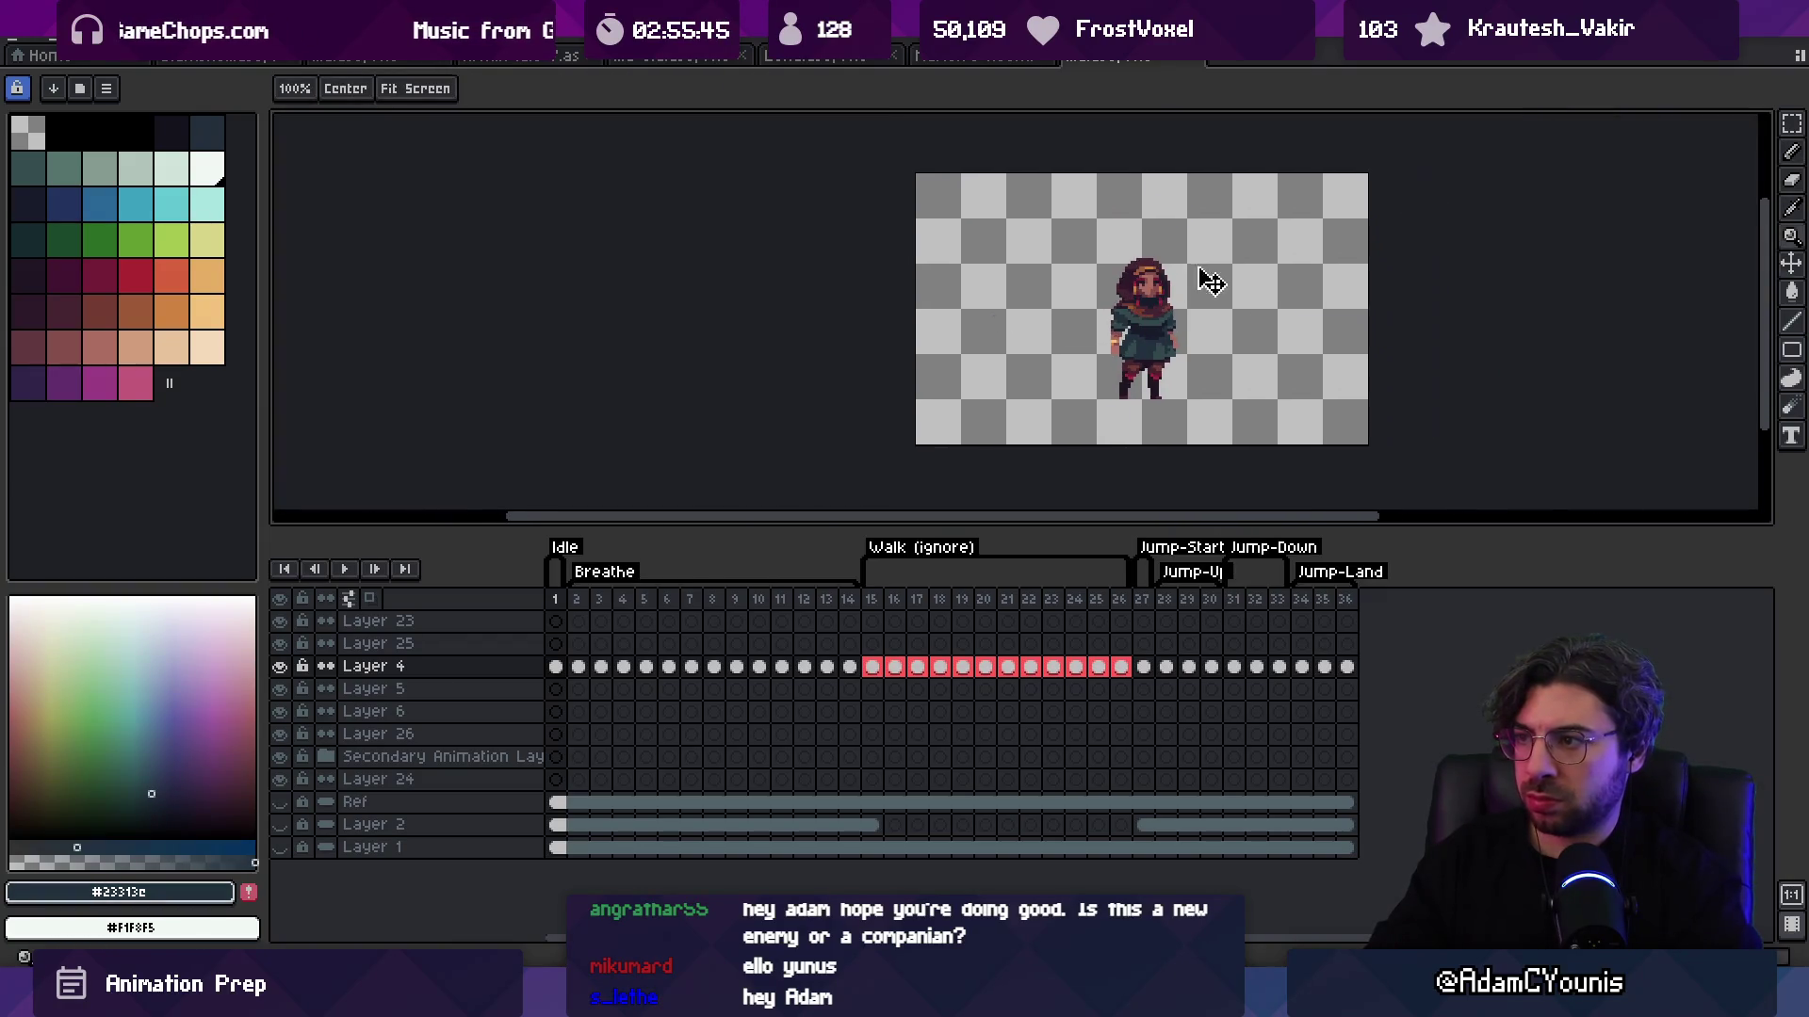
pyautogui.scroll(5, 1162, 342)
pyautogui.press('alt')
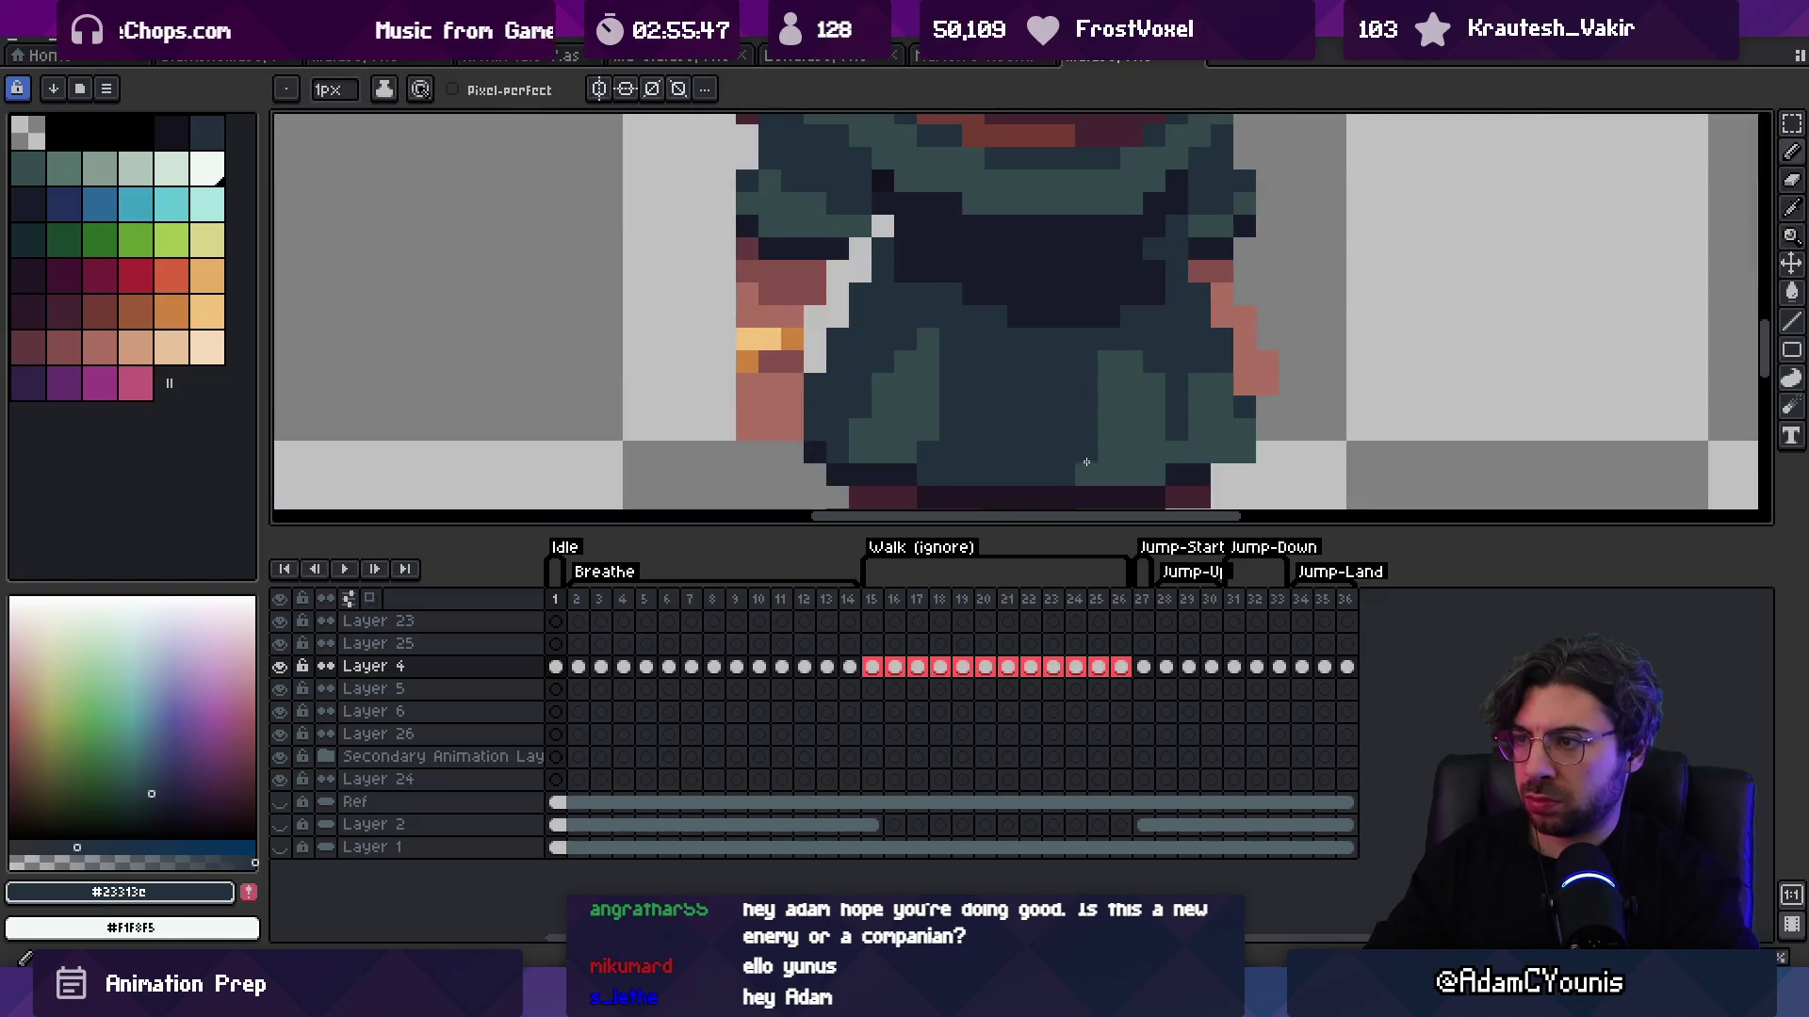
pyautogui.keyDown('alt'); pyautogui.click(1196, 358); pyautogui.keyUp('alt')
pyautogui.scroll(-5, 1178, 351)
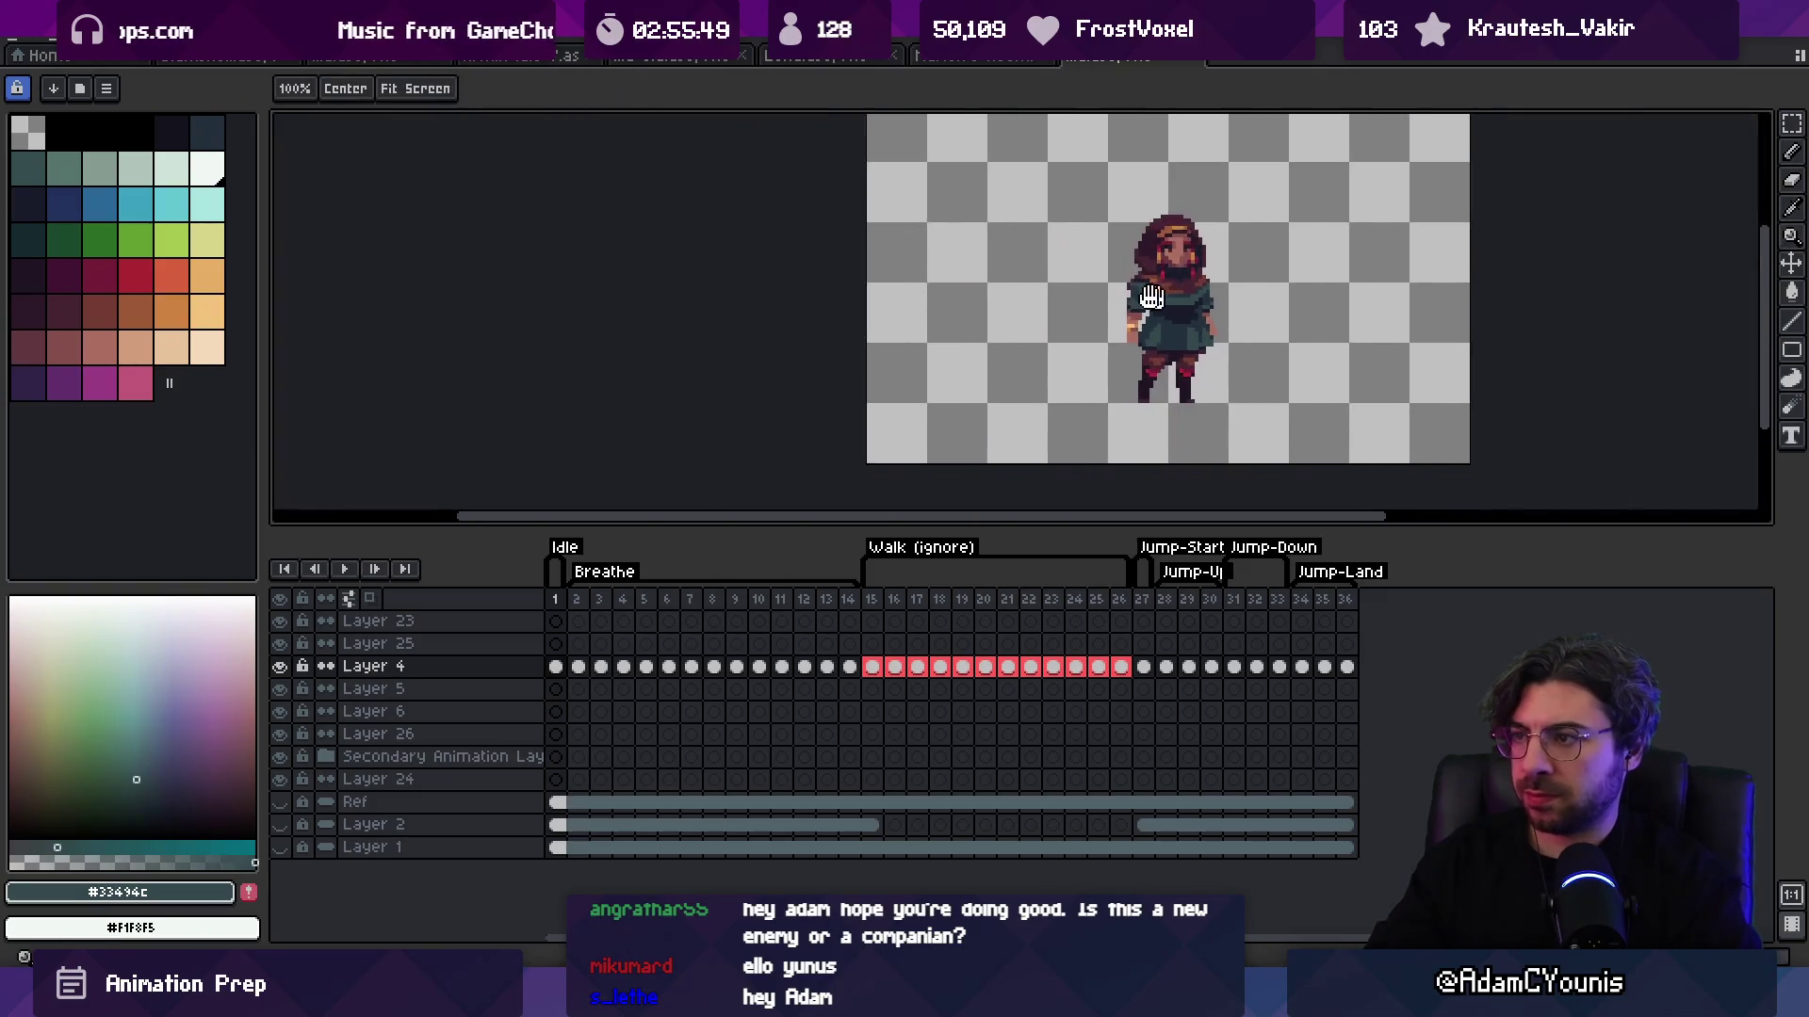
pyautogui.scroll(4, 1138, 336)
pyautogui.press('b')
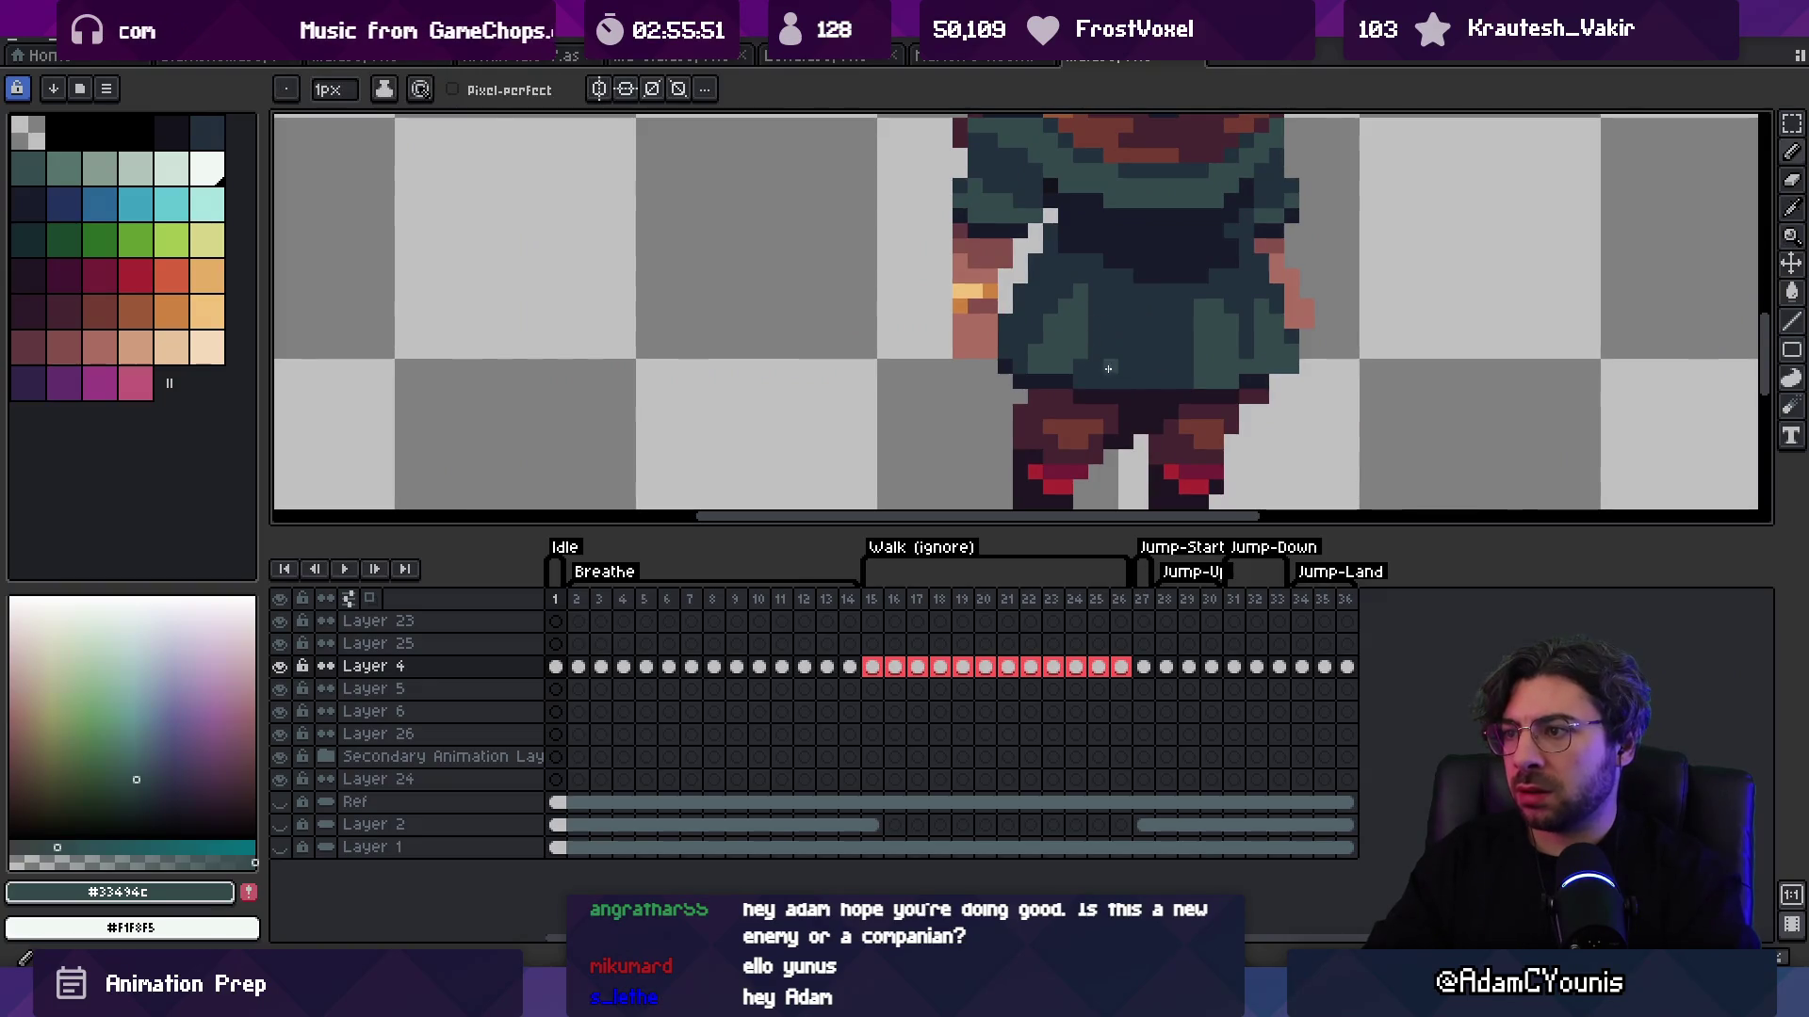
pyautogui.keyDown('alt'); pyautogui.click(1197, 305); pyautogui.keyUp('alt')
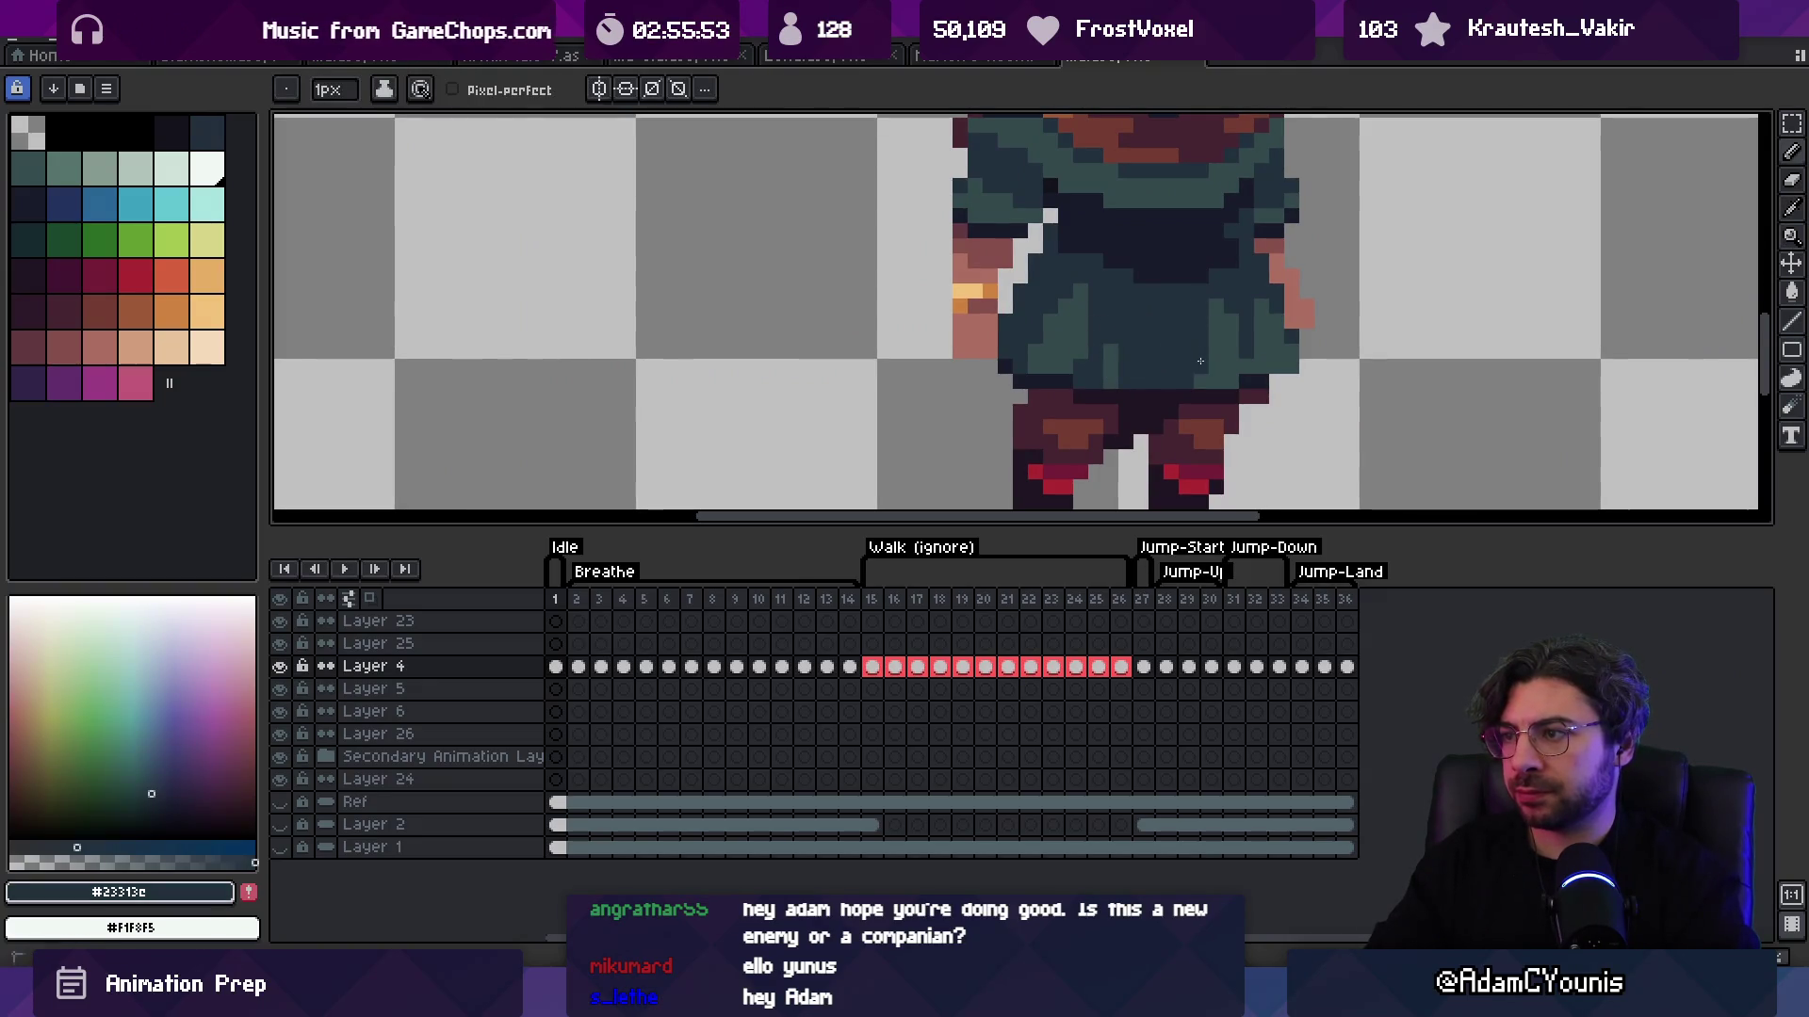
pyautogui.keyDown('alt'); pyautogui.click(1076, 370); pyautogui.keyUp('alt')
# Step: Eyedrop the tunic's dark teal, lighter teal and darkest navy from the sprite
pyautogui.press('z')
pyautogui.scroll(-10, 1173, 325)
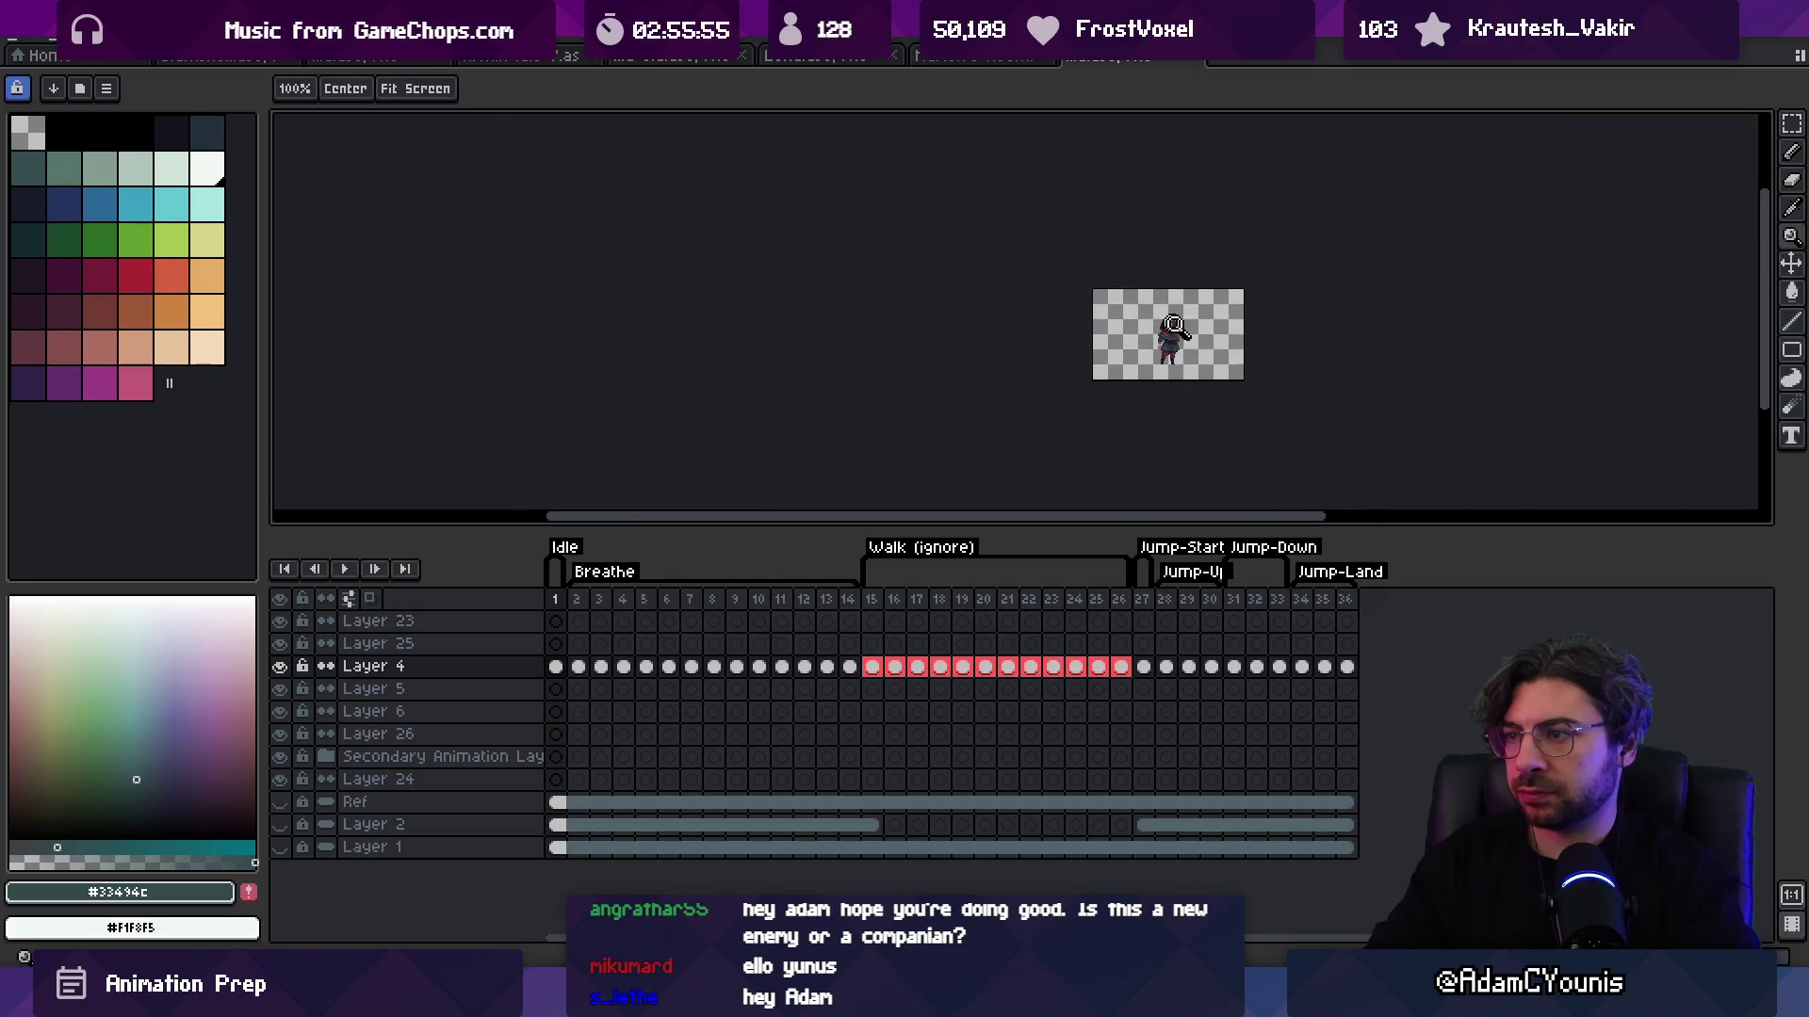
pyautogui.scroll(10, 1173, 325)
pyautogui.keyDown('alt'); pyautogui.click(1062, 329); pyautogui.keyUp('alt')
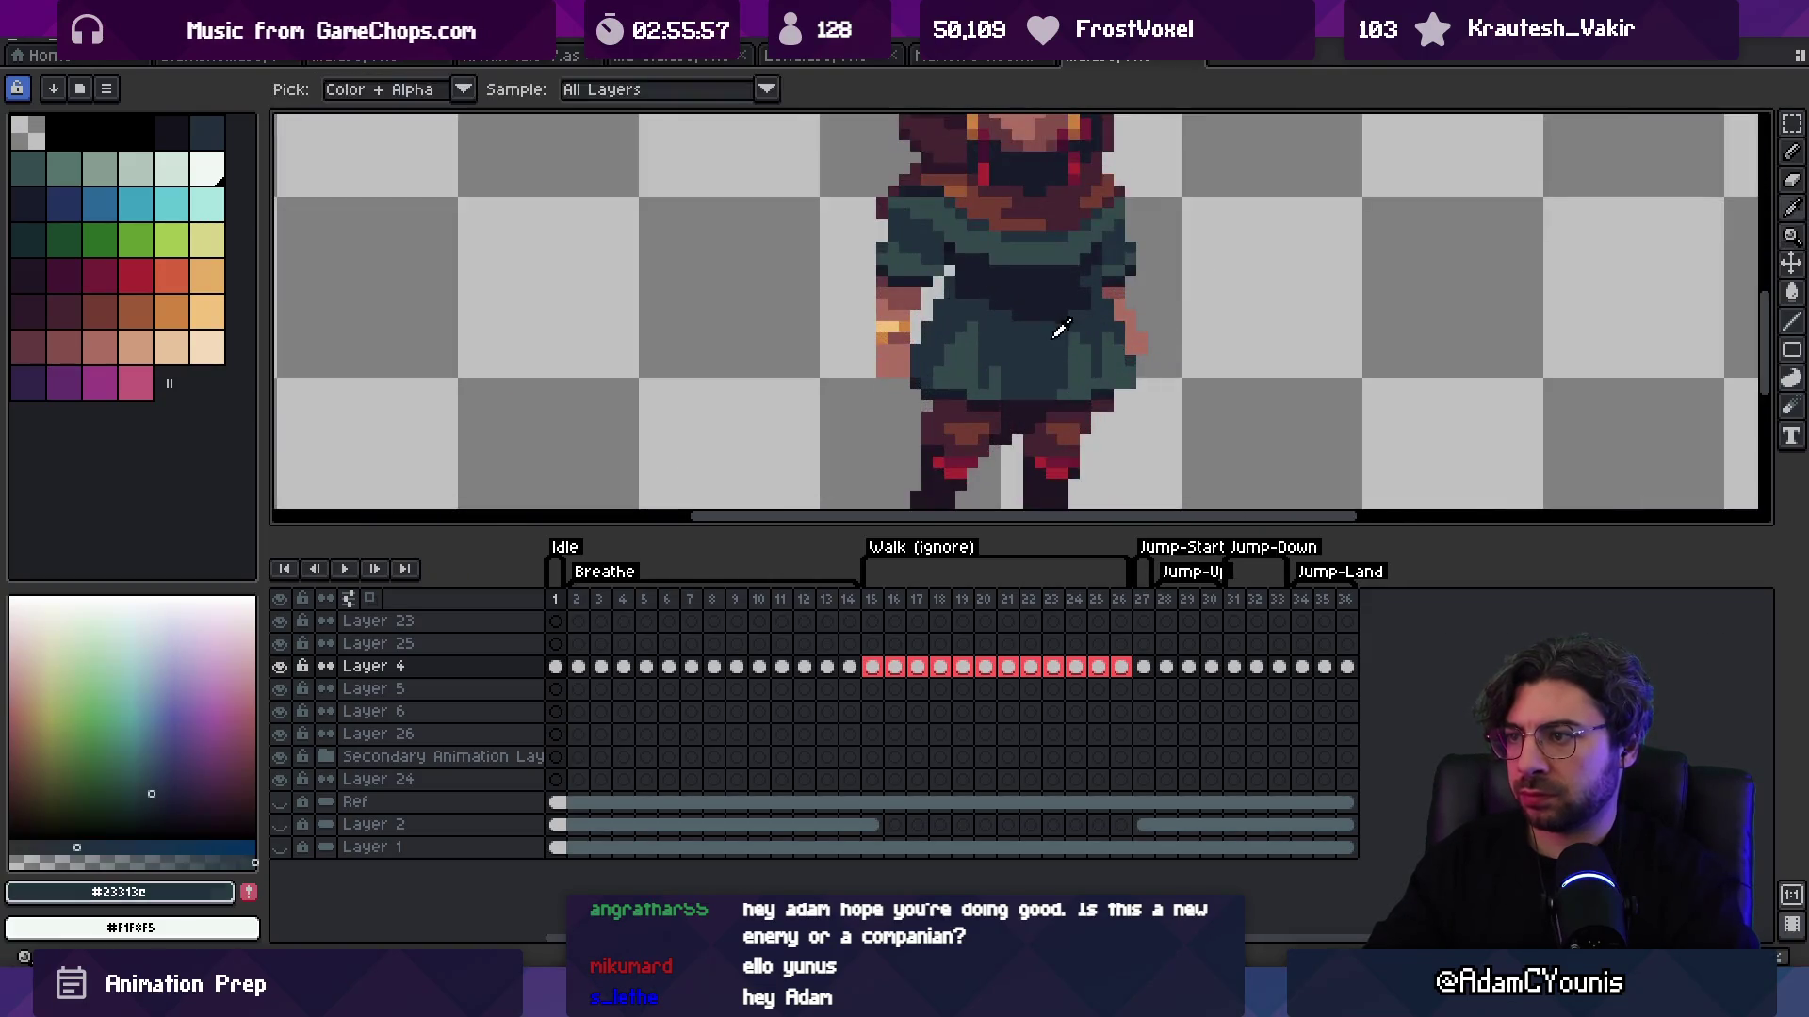
pyautogui.keyDown('alt'); pyautogui.click(1064, 354); pyautogui.keyUp('alt')
pyautogui.press('z')
pyautogui.scroll(-5, 1104, 212)
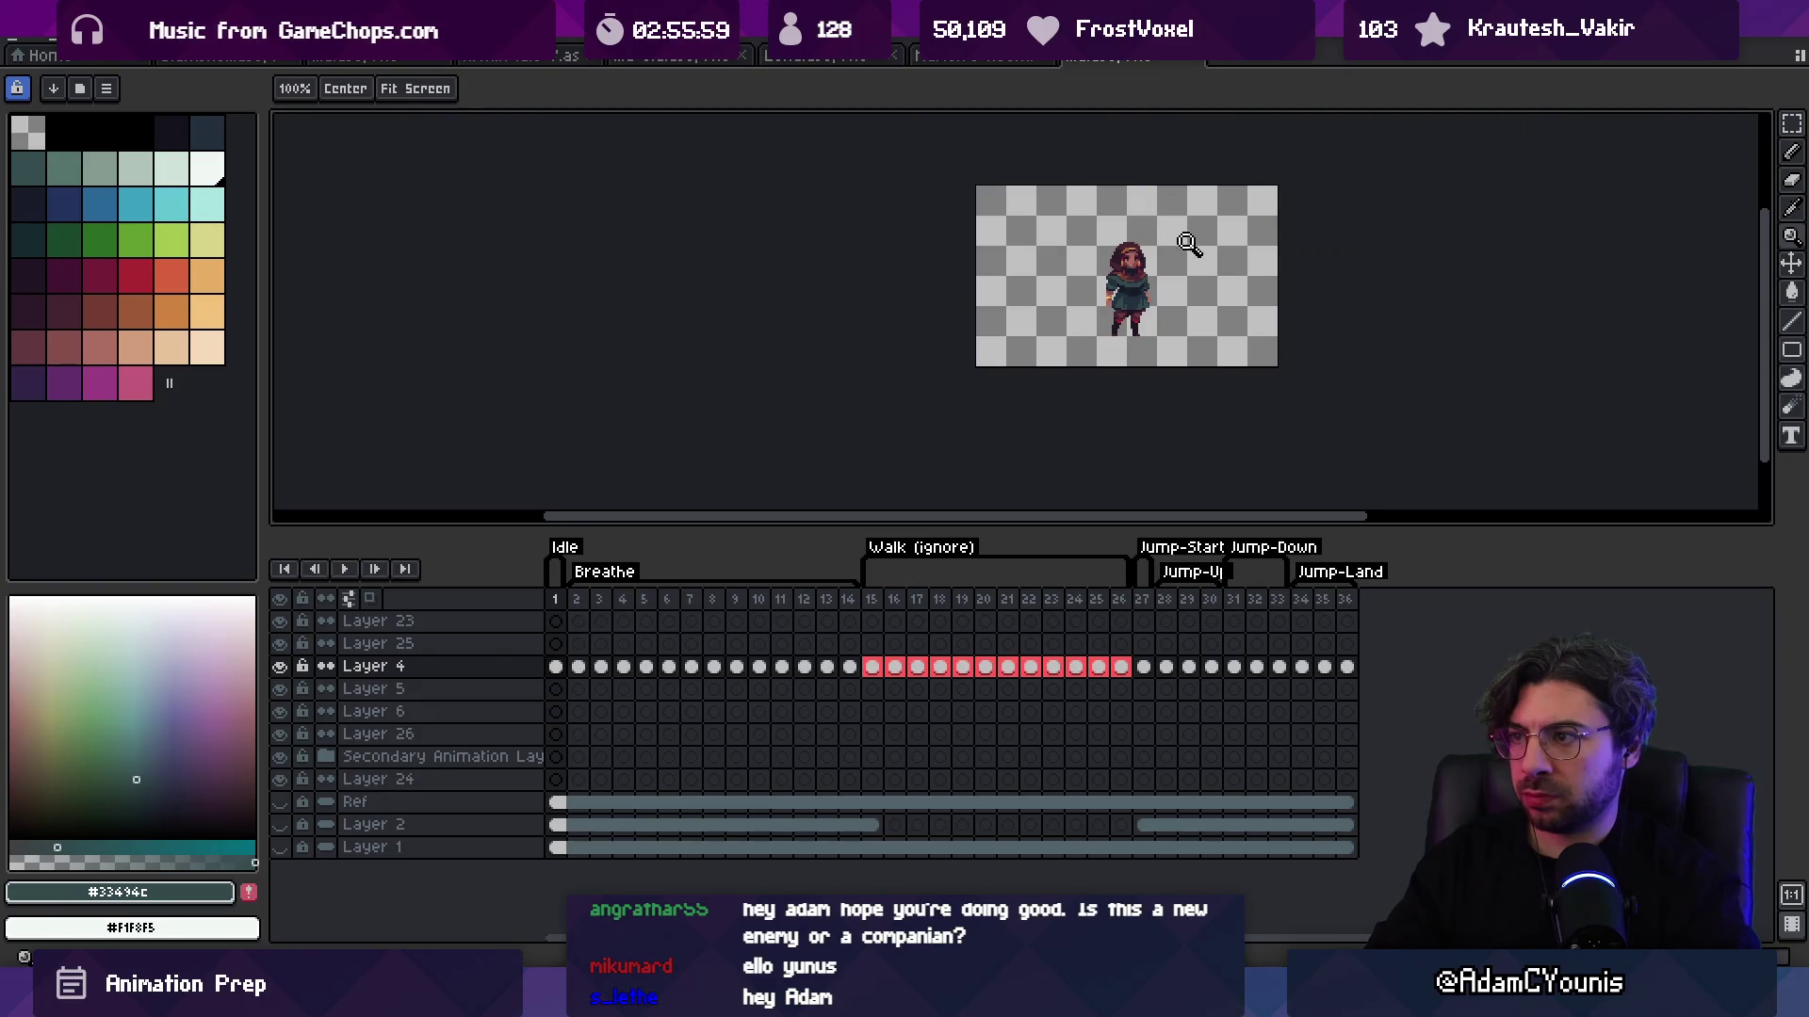
pyautogui.scroll(10, 1189, 244)
pyautogui.keyDown('alt'); pyautogui.click(1100, 314); pyautogui.keyUp('alt')
# Step: Pencil-fix the tunic's shading pixels using the sampled dark teal
pyautogui.press('b')
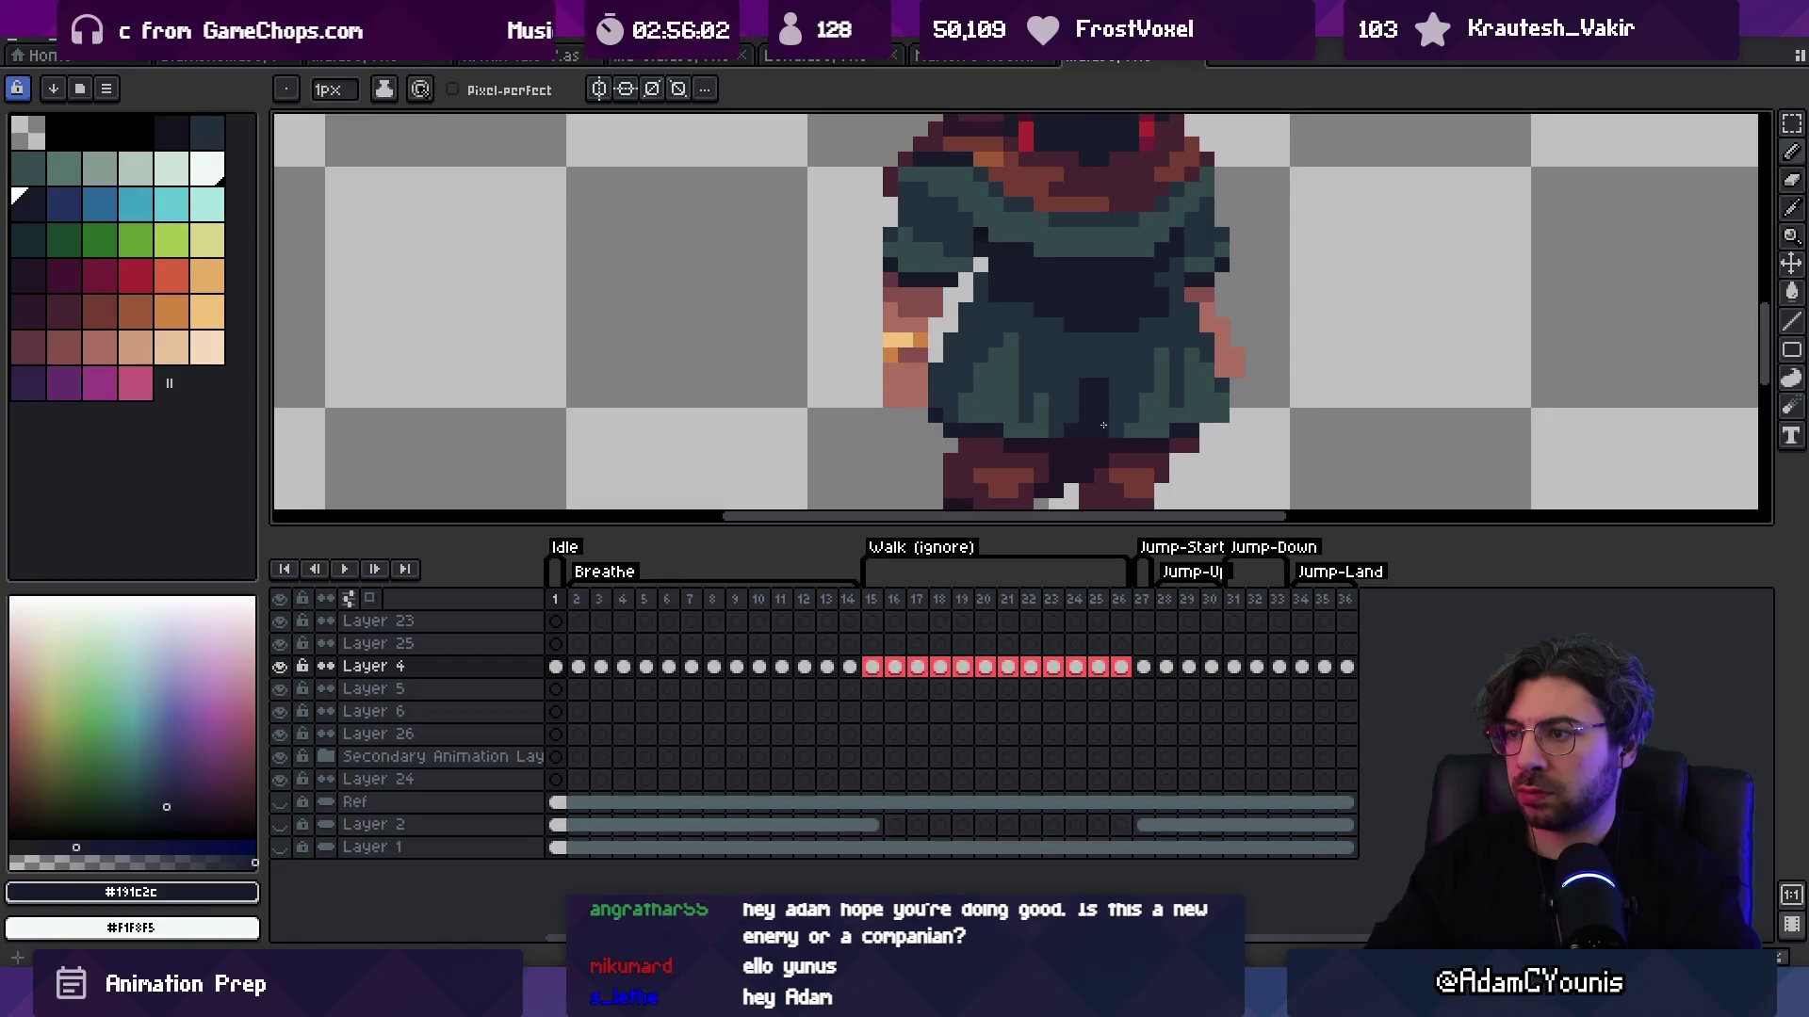
pyautogui.scroll(-7, 1104, 424)
pyautogui.press('v')
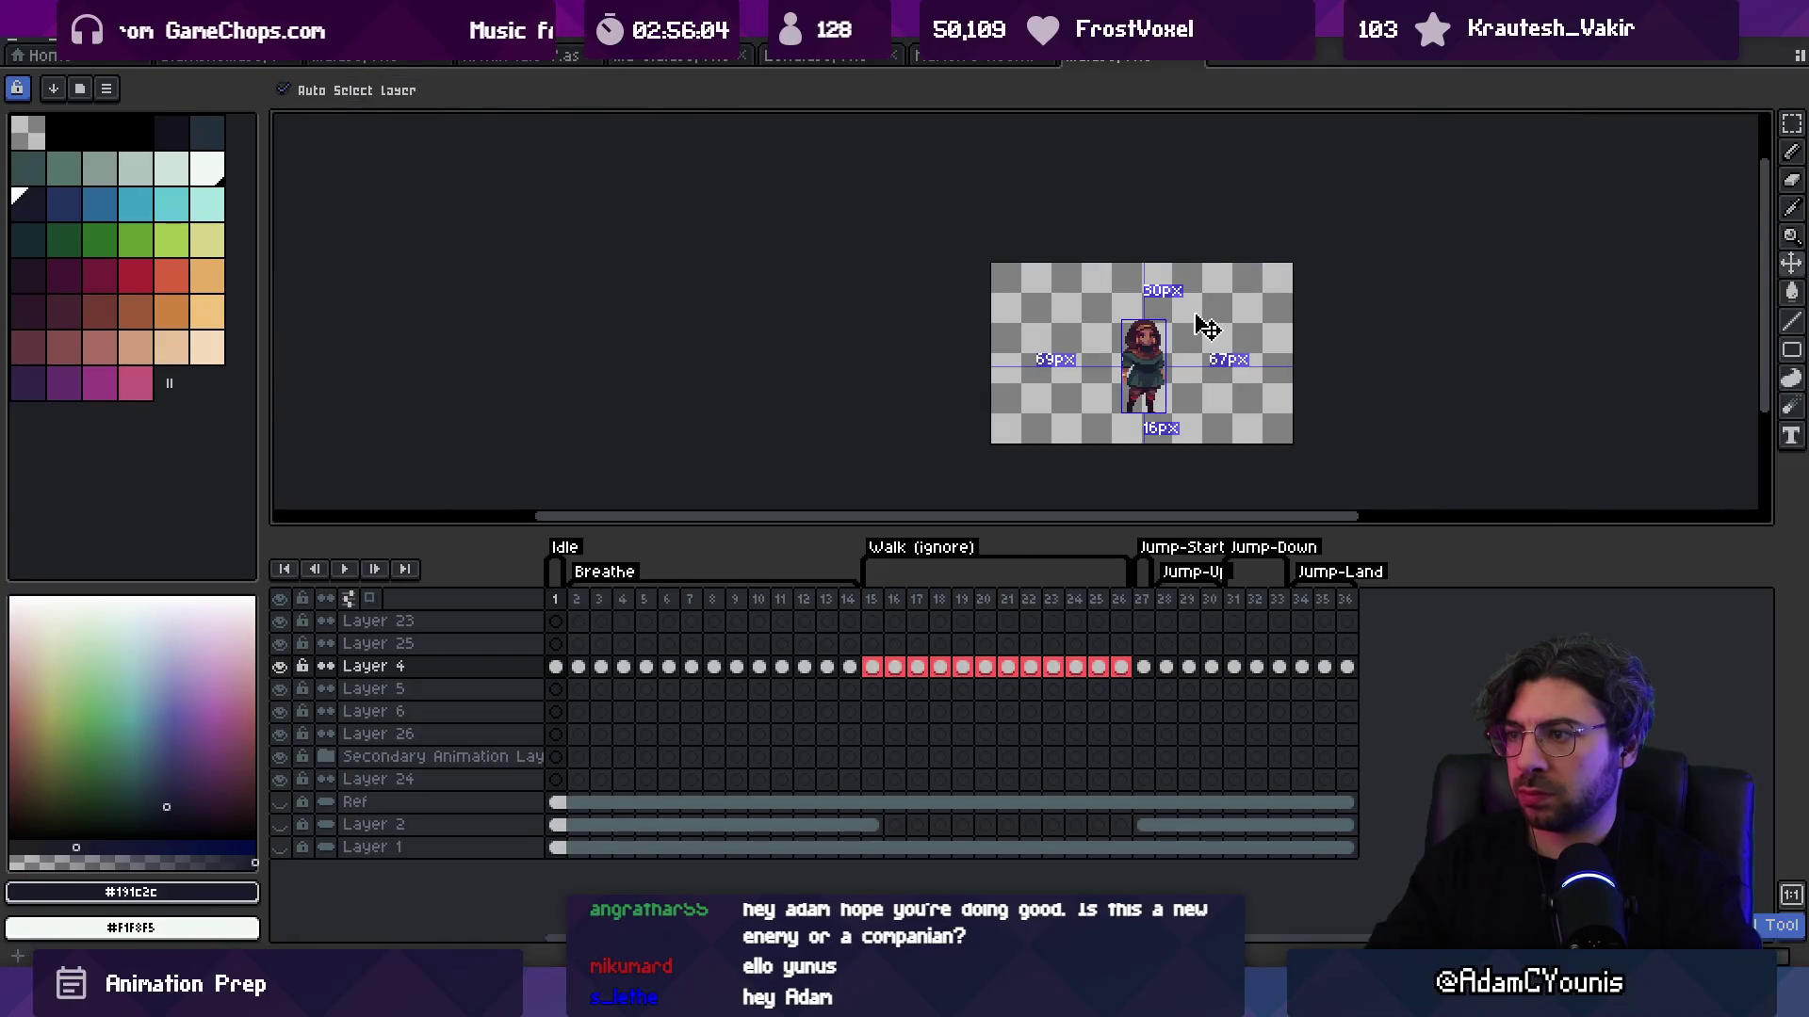
pyautogui.press('z')
pyautogui.scroll(6, 1107, 312)
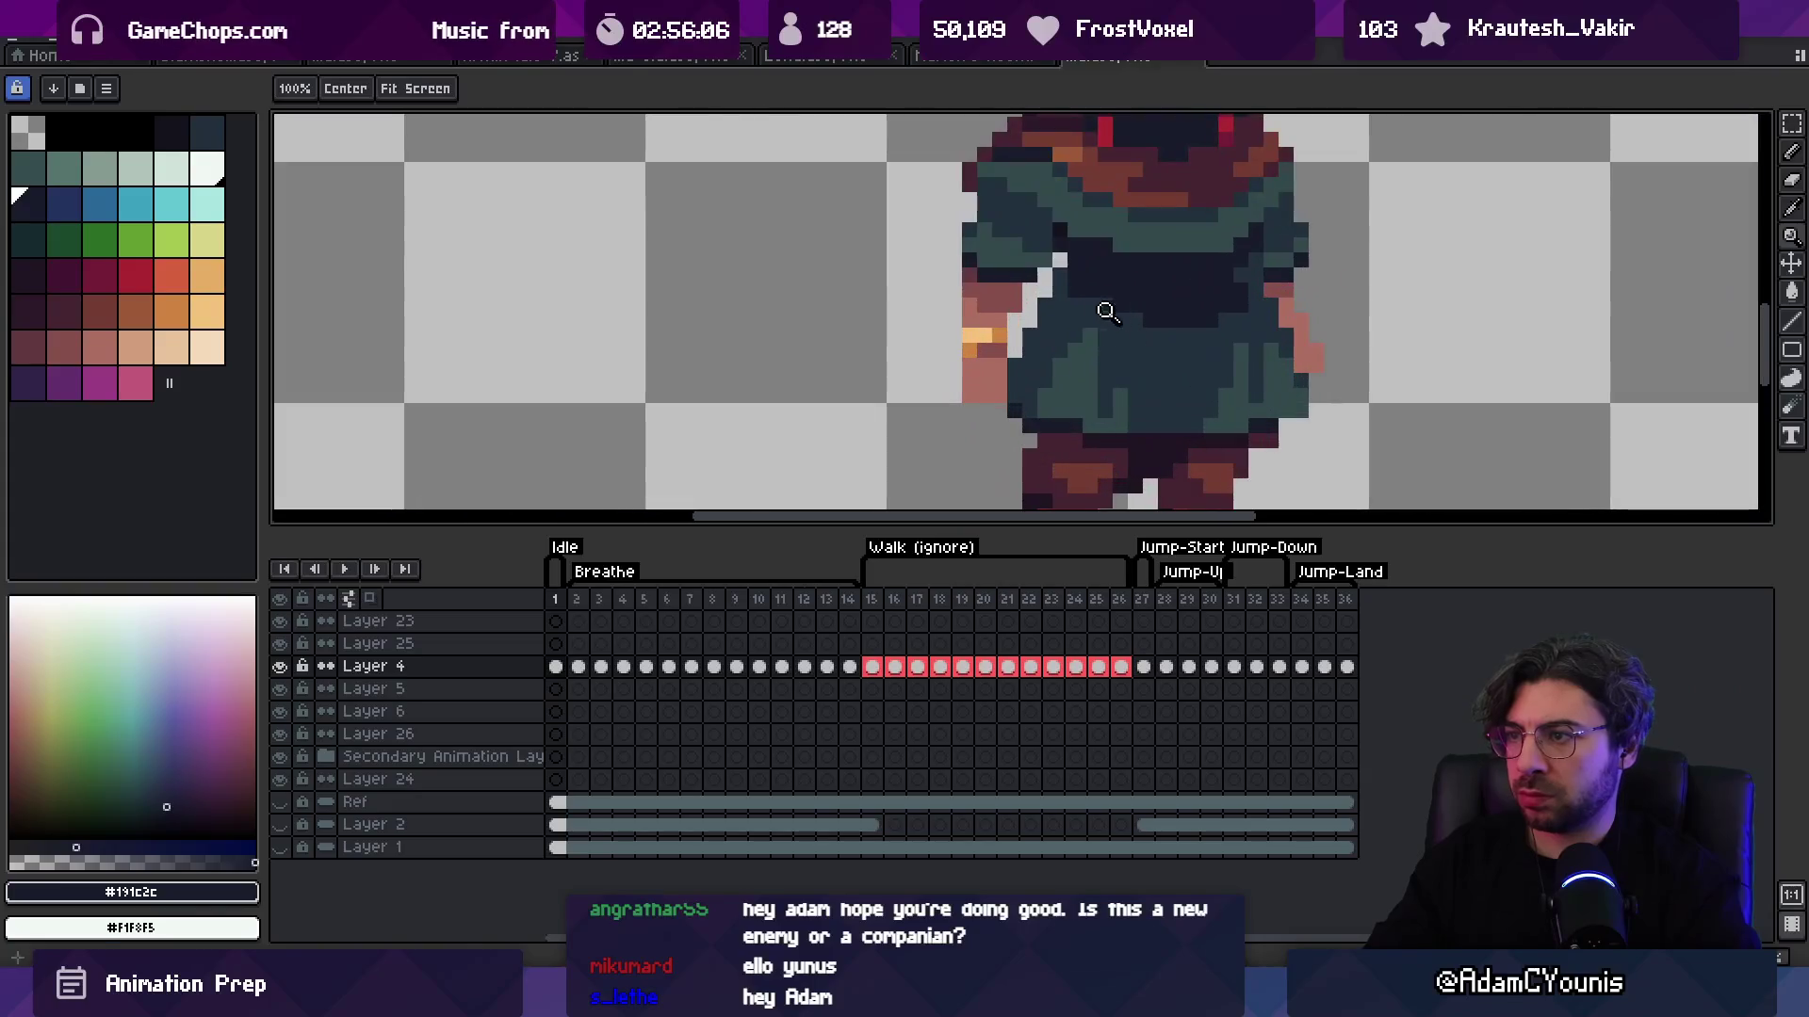
pyautogui.press('i')
pyautogui.click(1030, 356)
pyautogui.press('b')
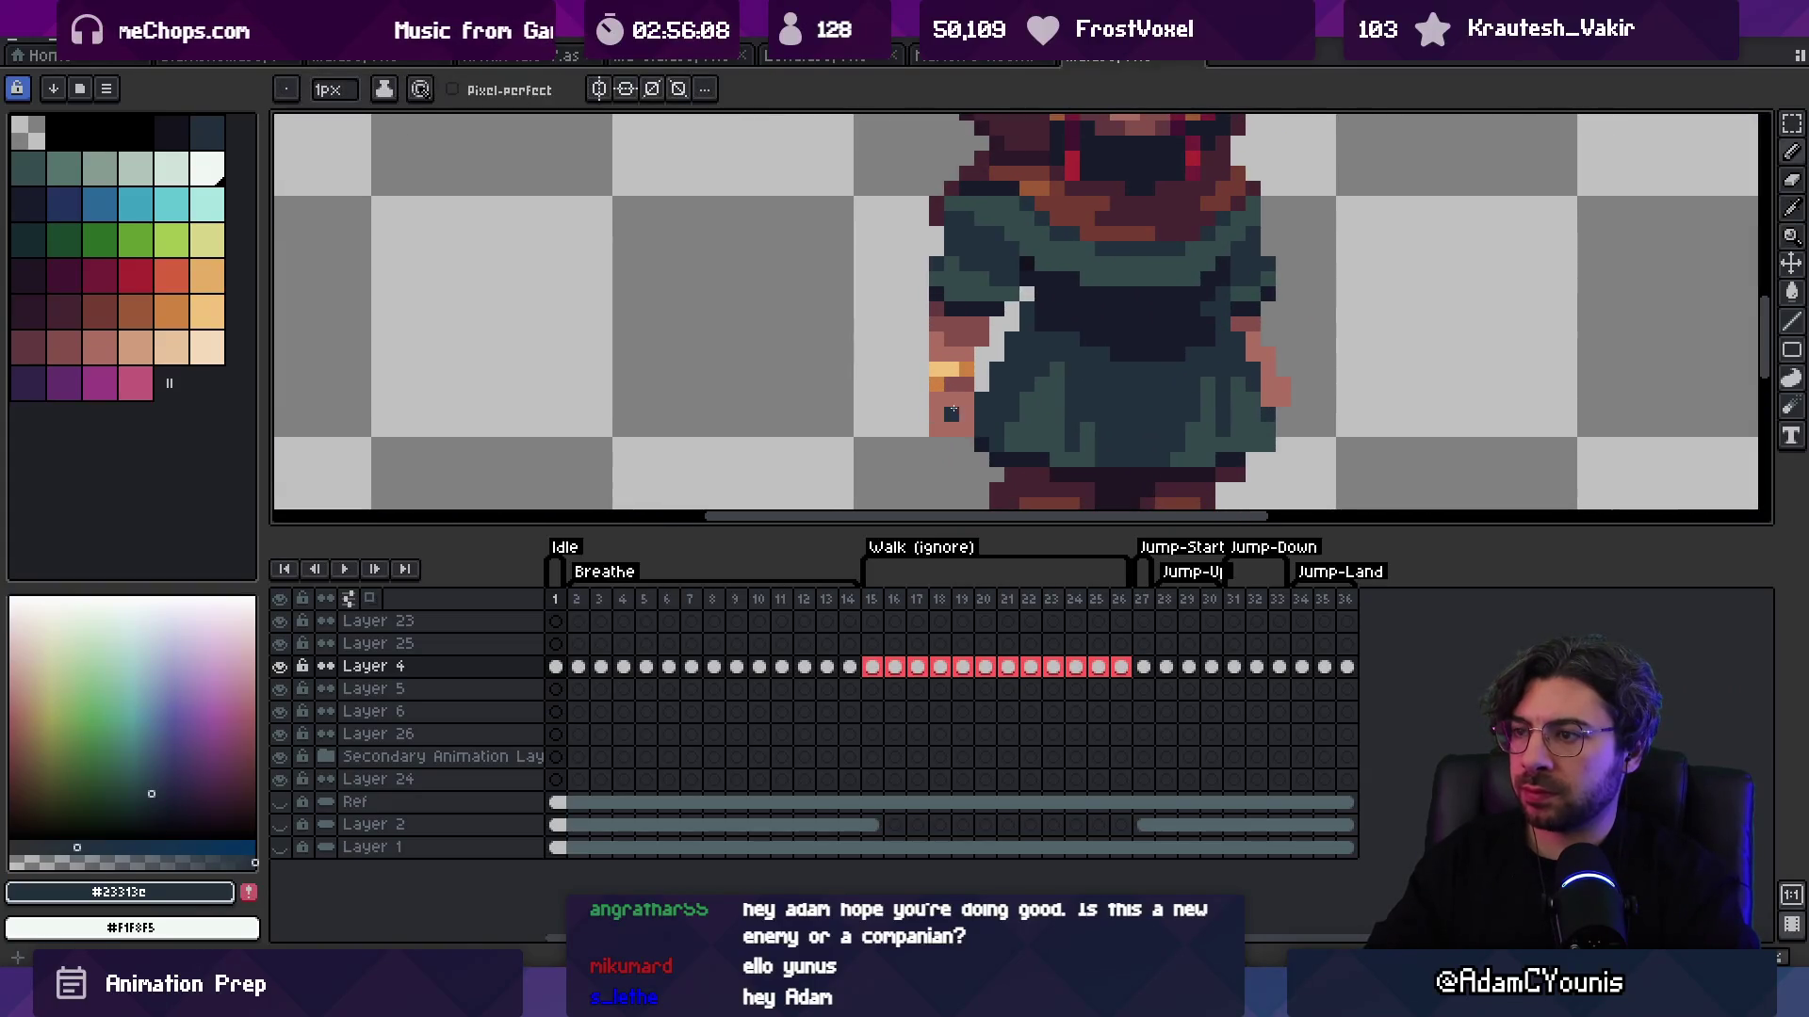
# Step: Marquee-select the left hand and shift it one pixel left
pyautogui.press('m')
pyautogui.moveTo(899, 346)
pyautogui.mouseDown()
pyautogui.moveTo(947, 442)
pyautogui.moveTo(976, 452)
pyautogui.moveTo(940, 416)
pyautogui.mouseUp()
pyautogui.press('z')
pyautogui.scroll(-5, 1004, 361)
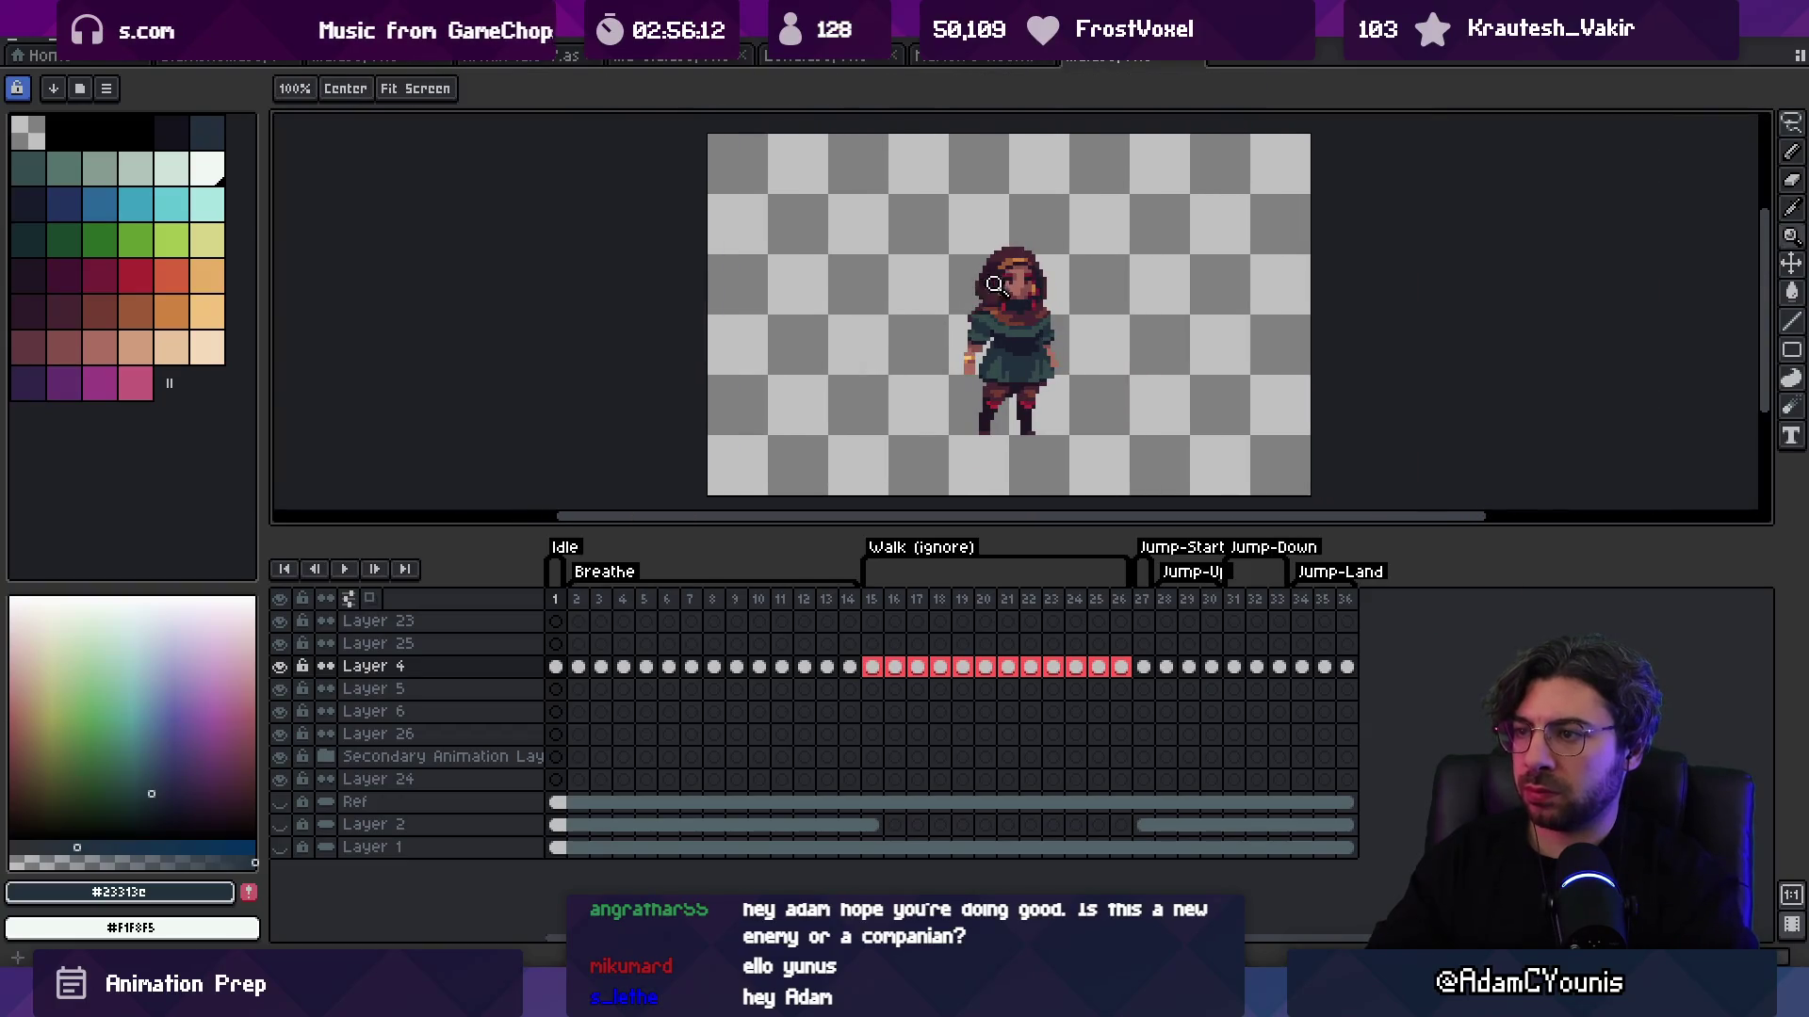
pyautogui.scroll(5, 998, 329)
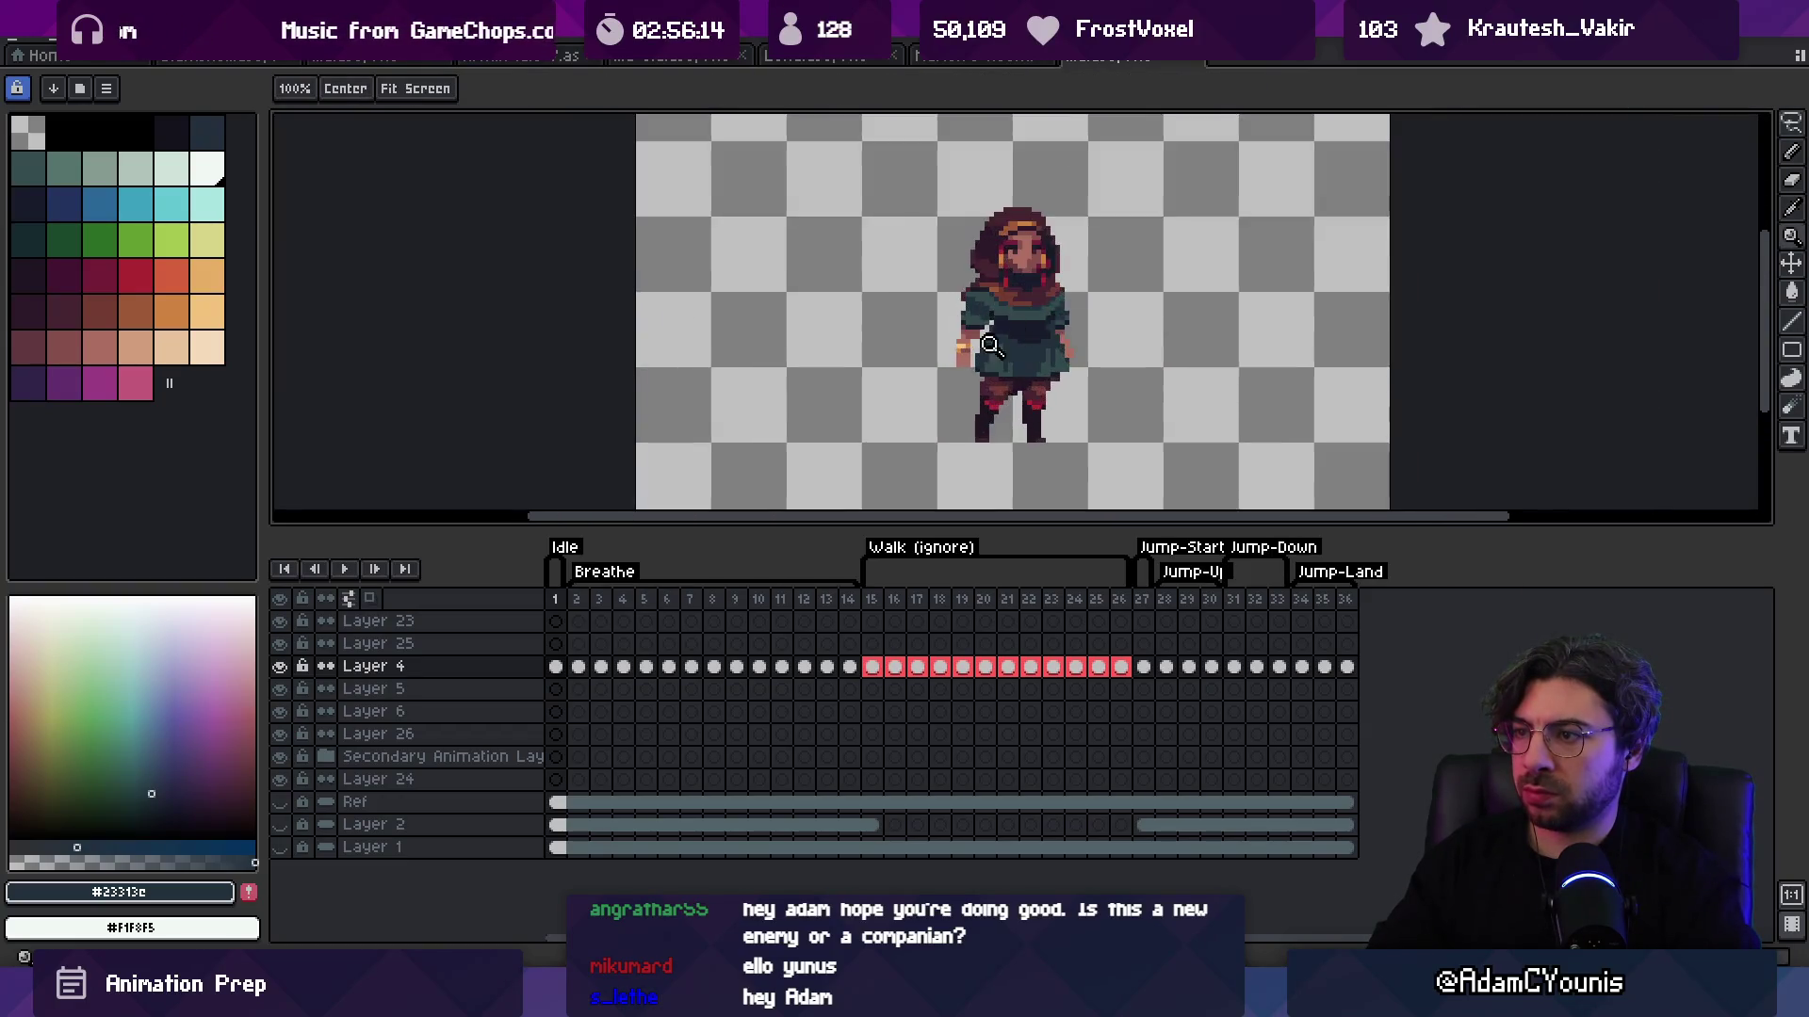
pyautogui.press('b')
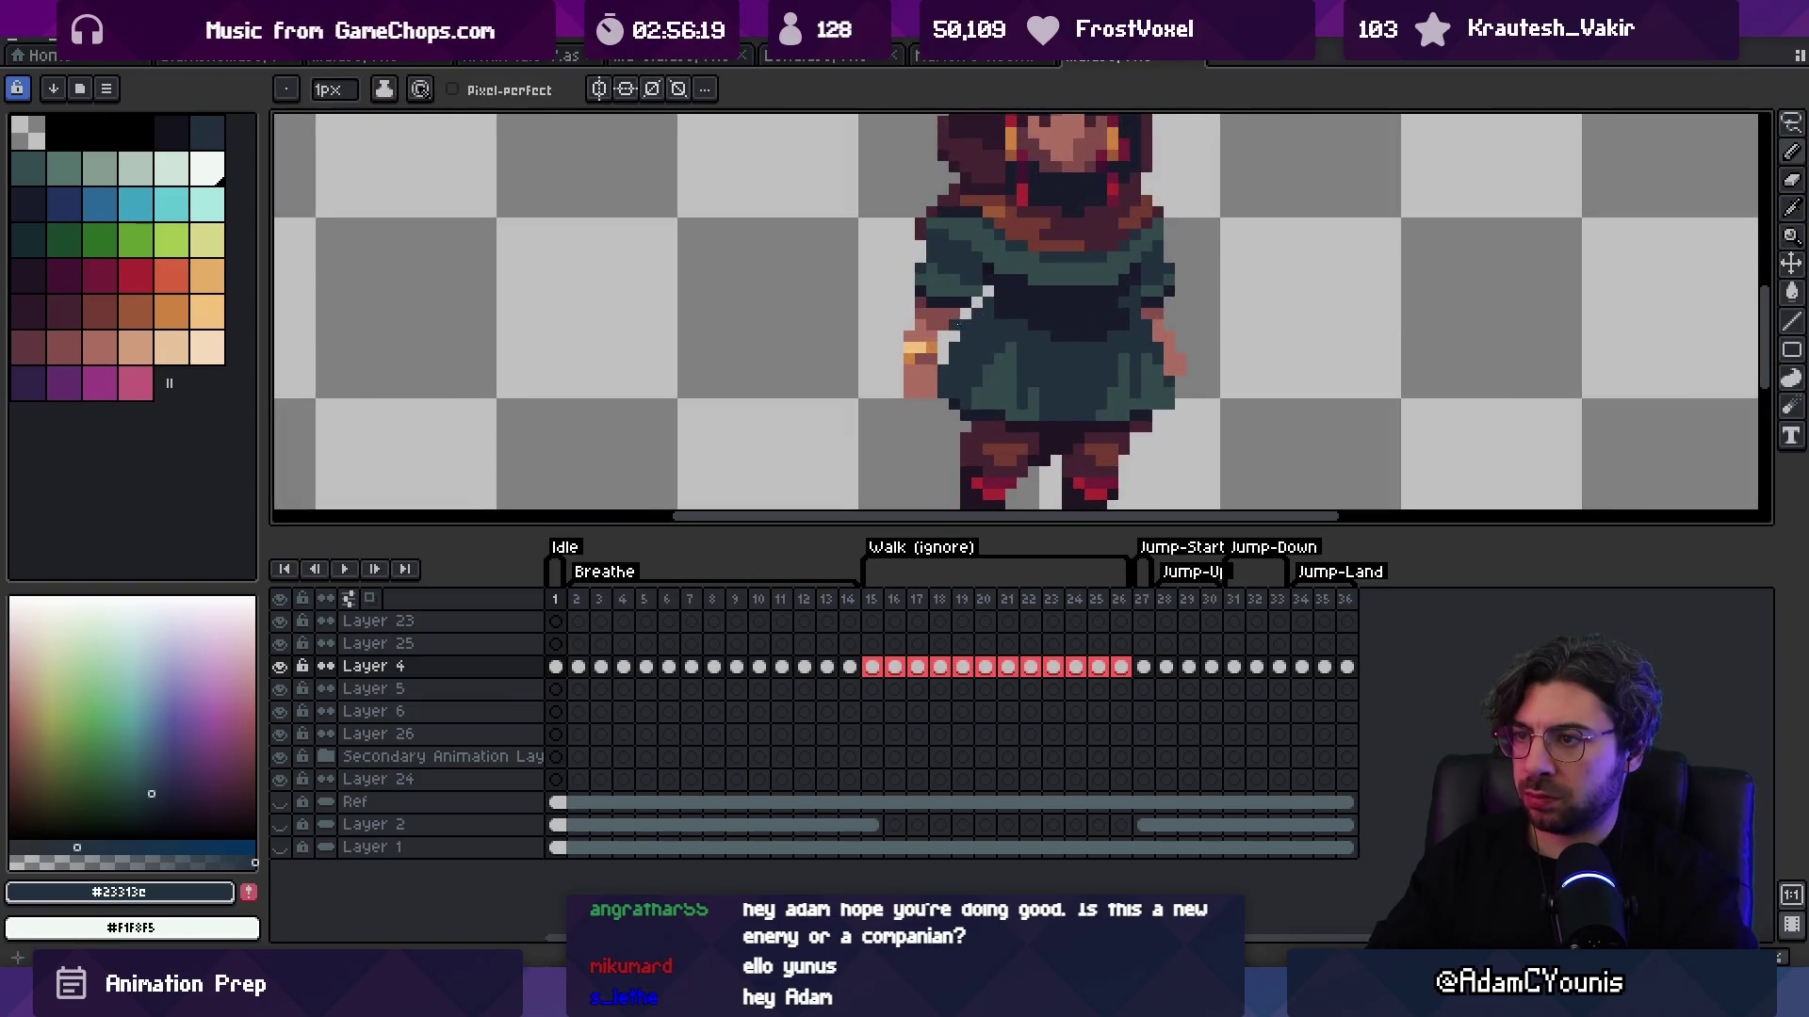
# Step: Rework the hand in the sampled skin tone, select its pixels to reposition them, then deselect
pyautogui.press('e')
pyautogui.keyDown('alt'); pyautogui.click(917, 344); pyautogui.keyUp('alt')
pyautogui.press('b')
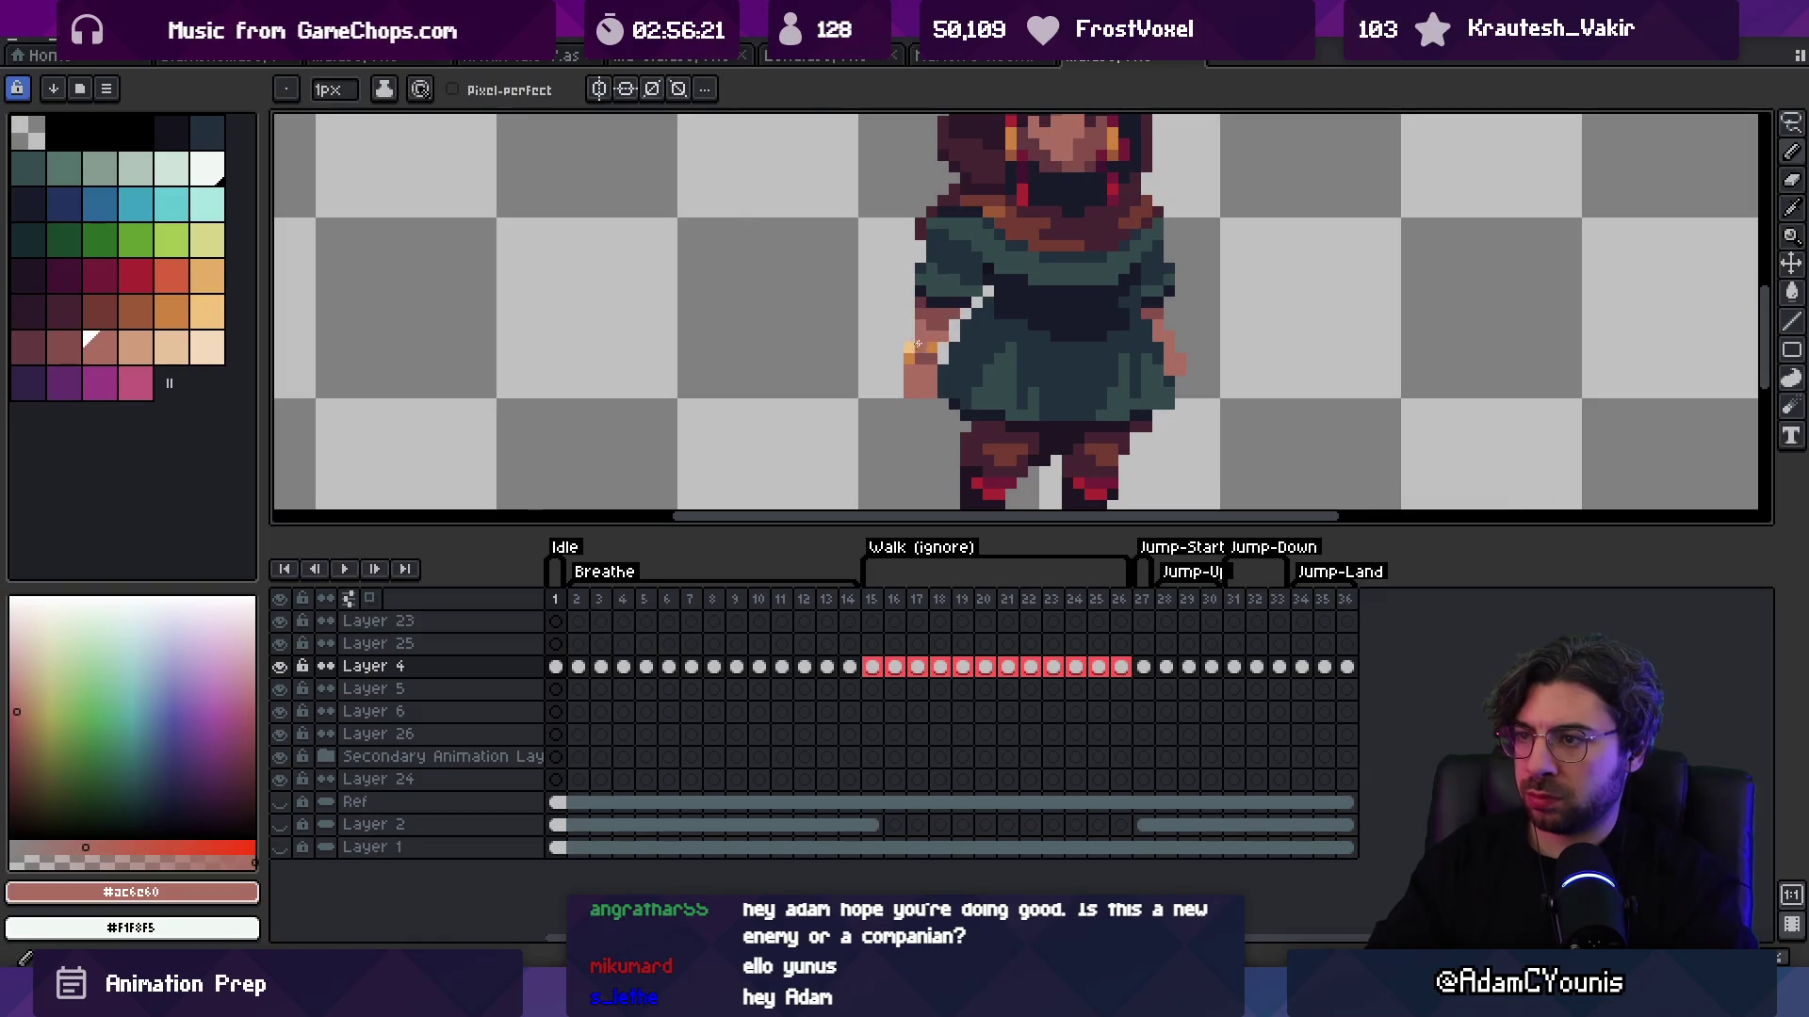
pyautogui.press('m')
pyautogui.moveTo(898, 337); pyautogui.dragTo(953, 368)
pyautogui.hotkey('ctrl', 'd')
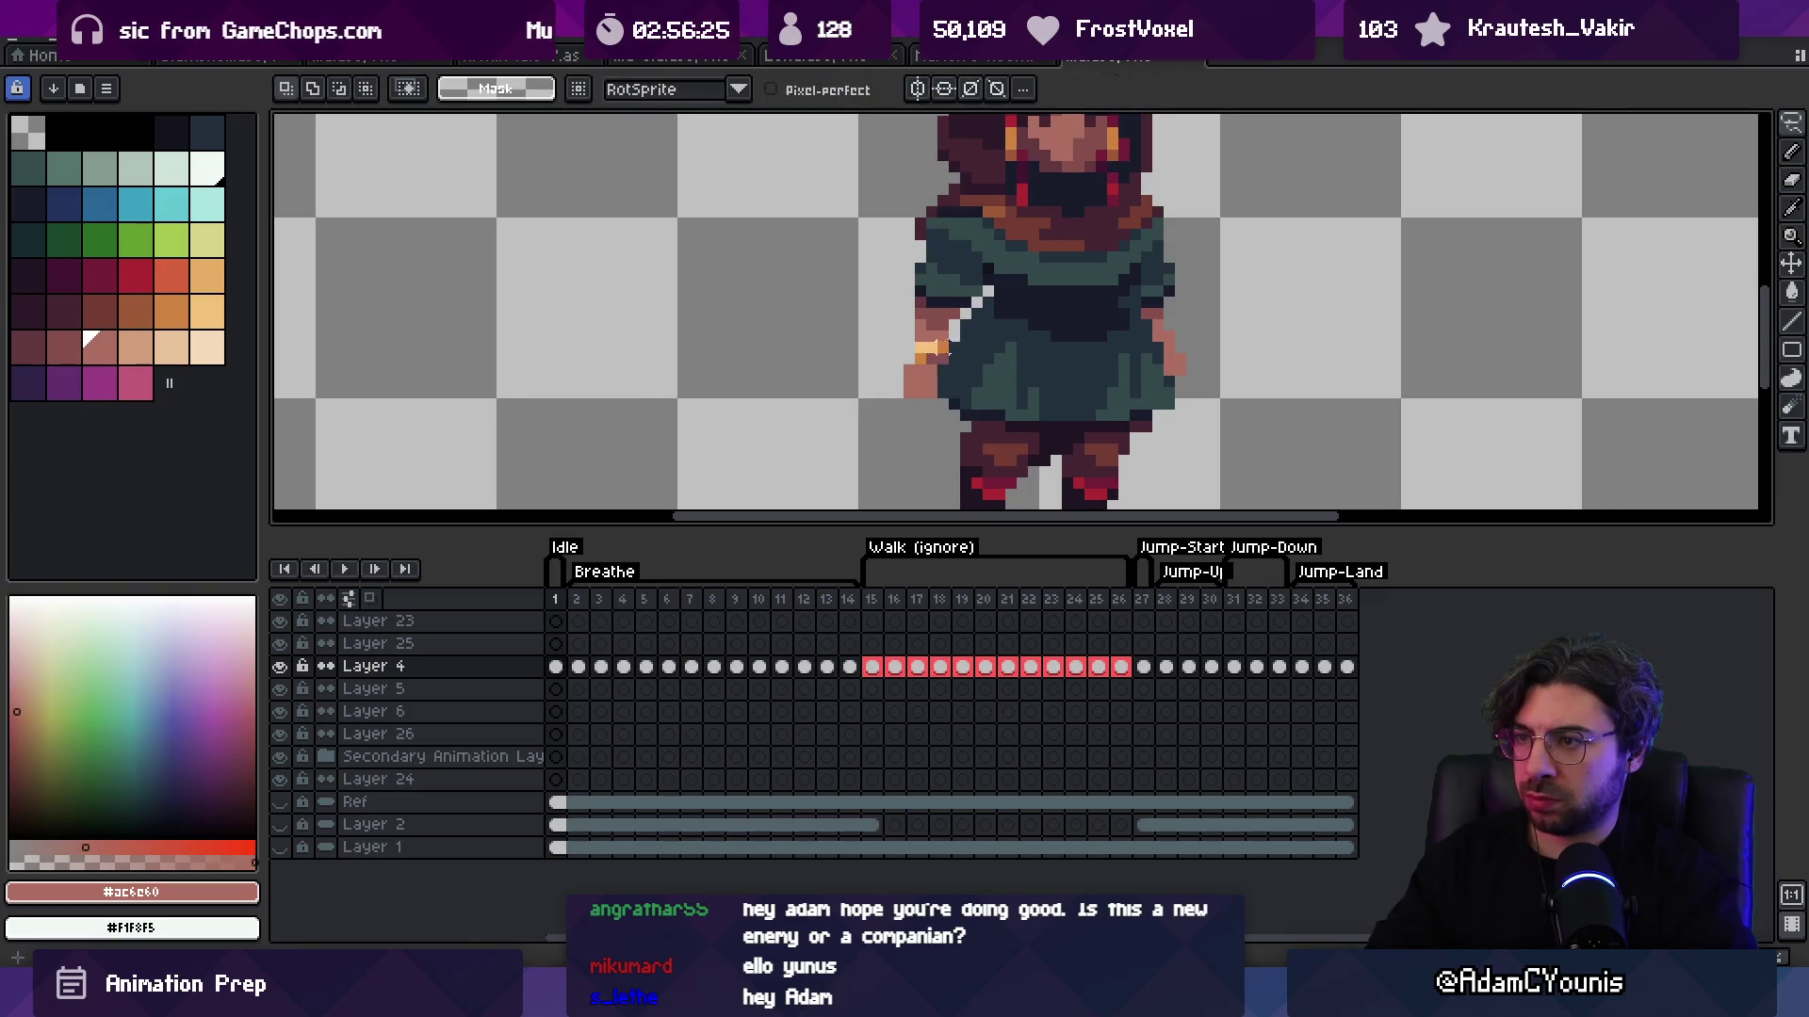
# Step: Sample the tunic's darkest navy and pencil it where the hand meets the body
pyautogui.press('z')
pyautogui.scroll(-6, 1060, 240)
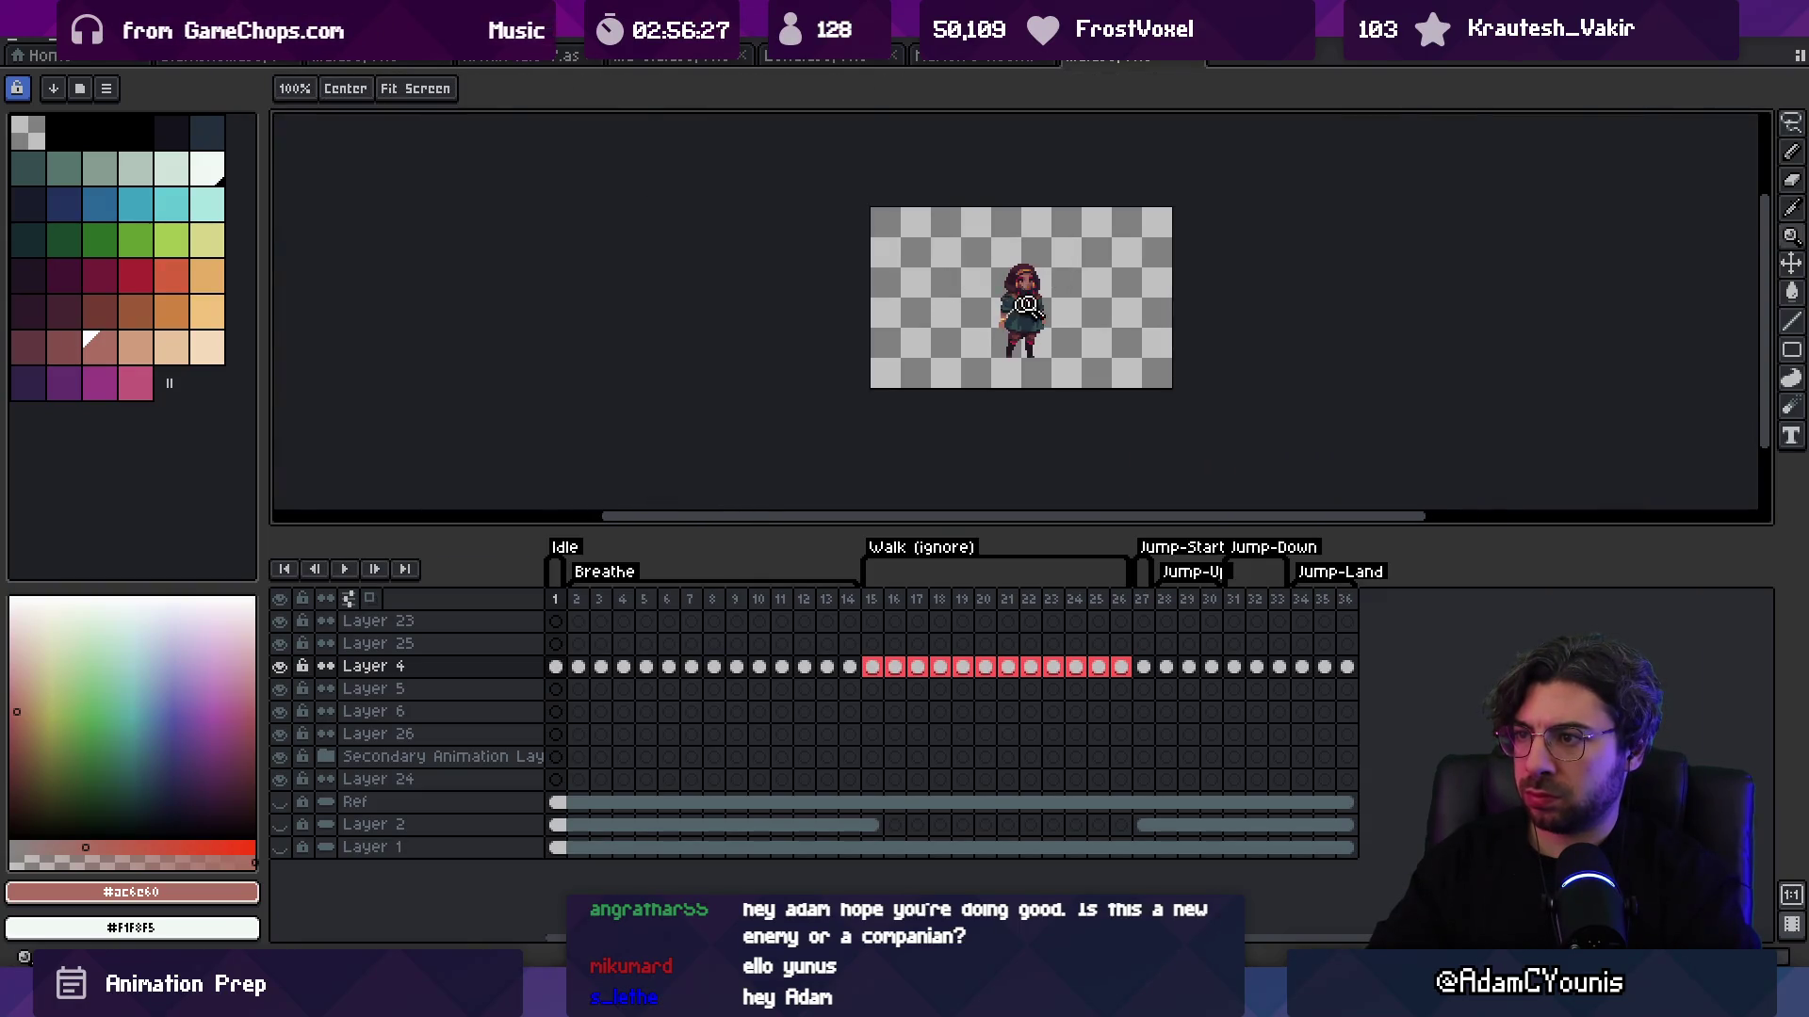
pyautogui.scroll(6, 1025, 304)
pyautogui.keyDown('alt'); pyautogui.click(989, 302); pyautogui.keyUp('alt')
pyautogui.press('b')
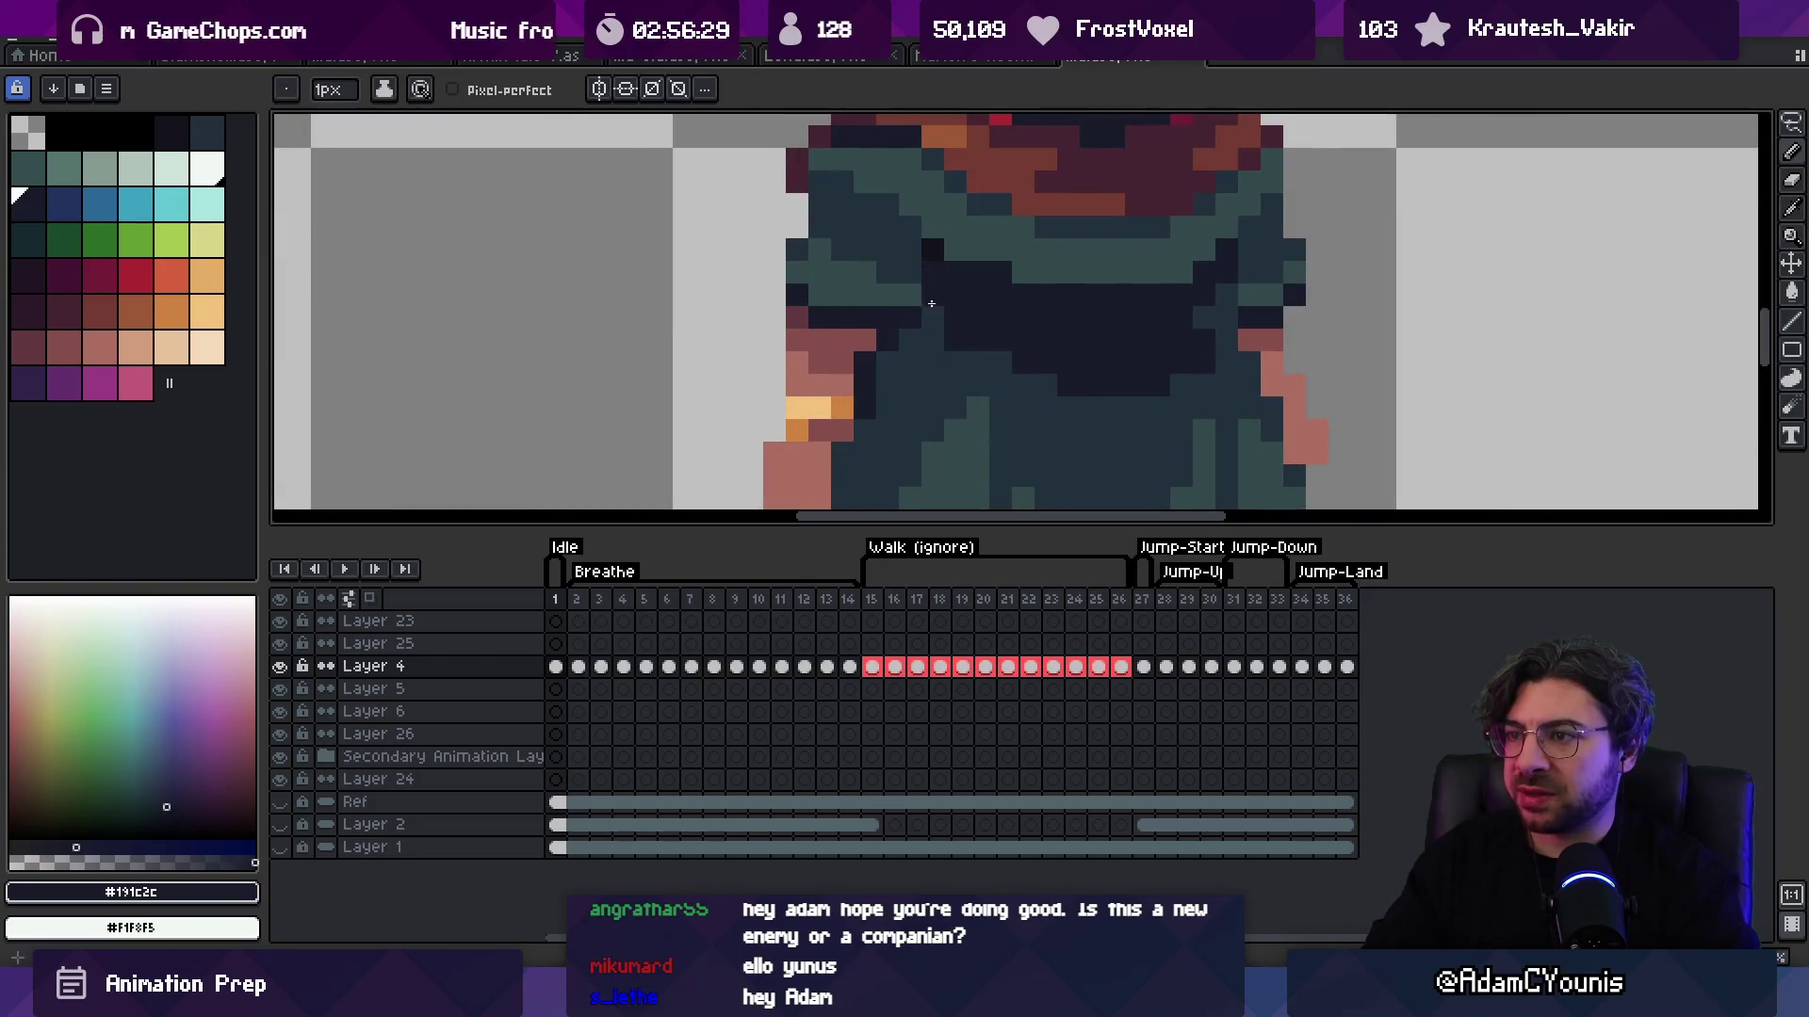
pyautogui.press('z')
pyautogui.scroll(-6, 980, 292)
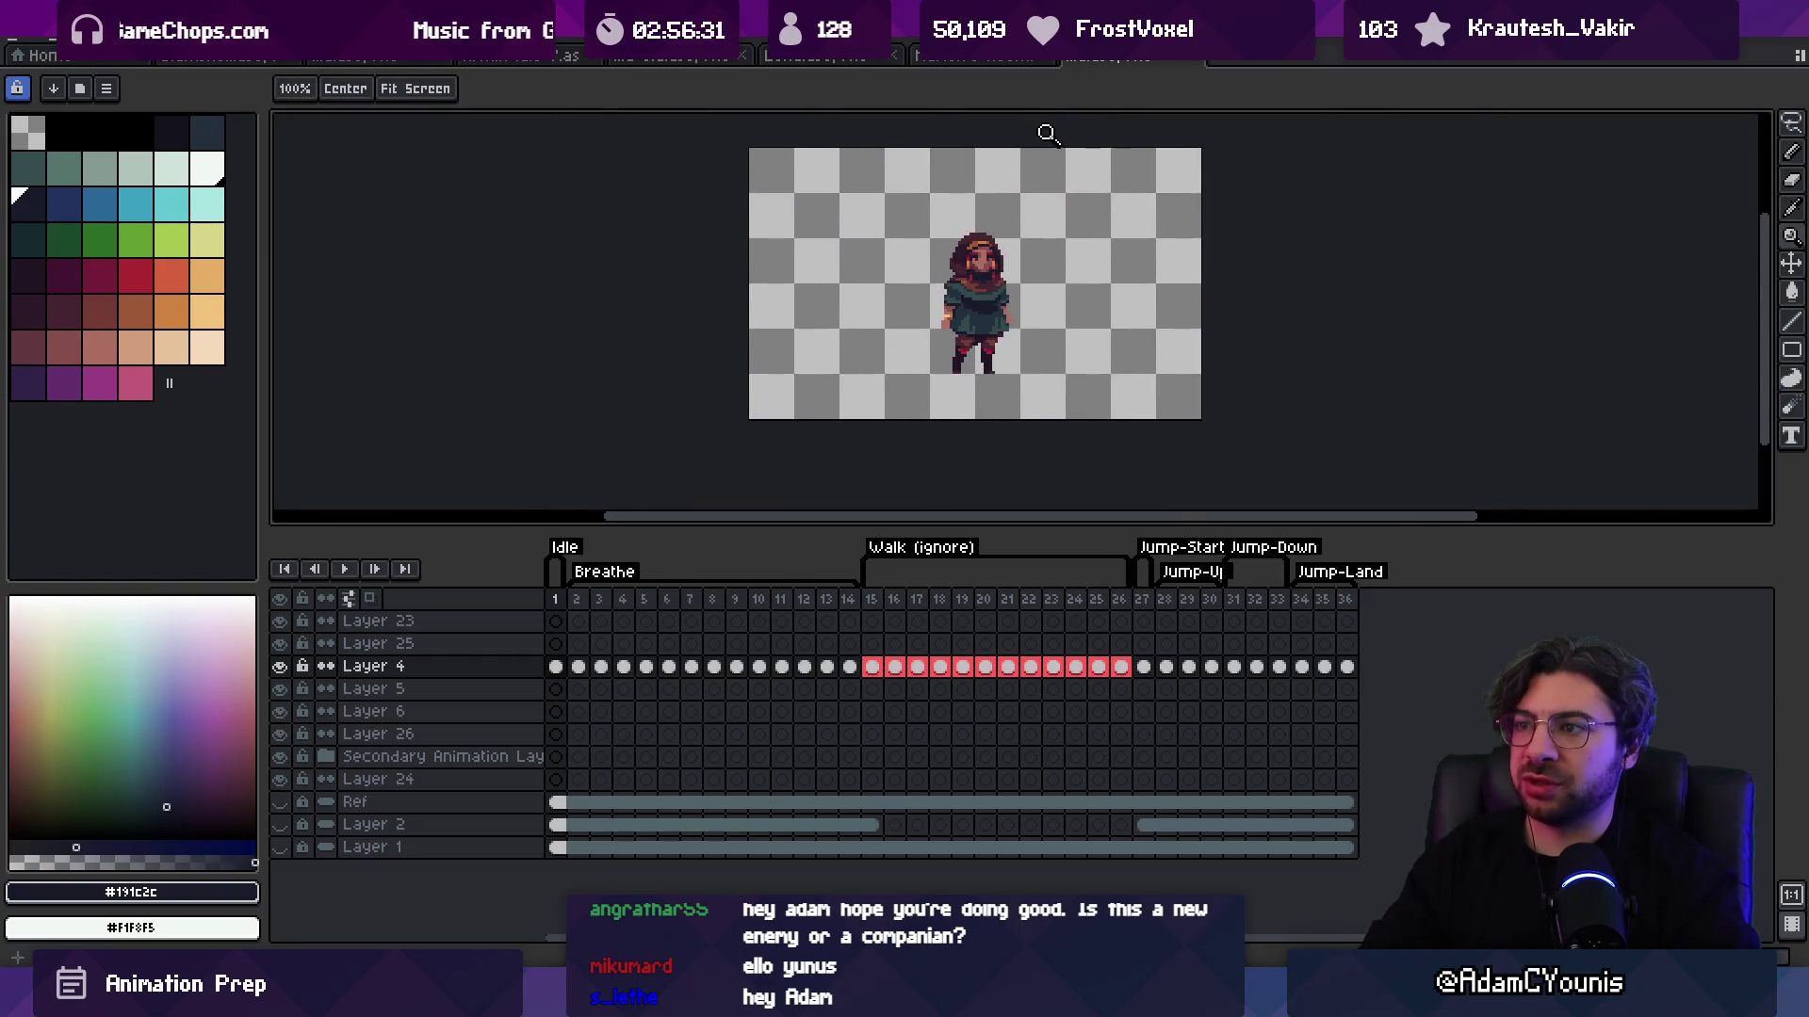
# Step: Zoom in closely on the sprite's body to check the hand against the tunic
pyautogui.press('v')
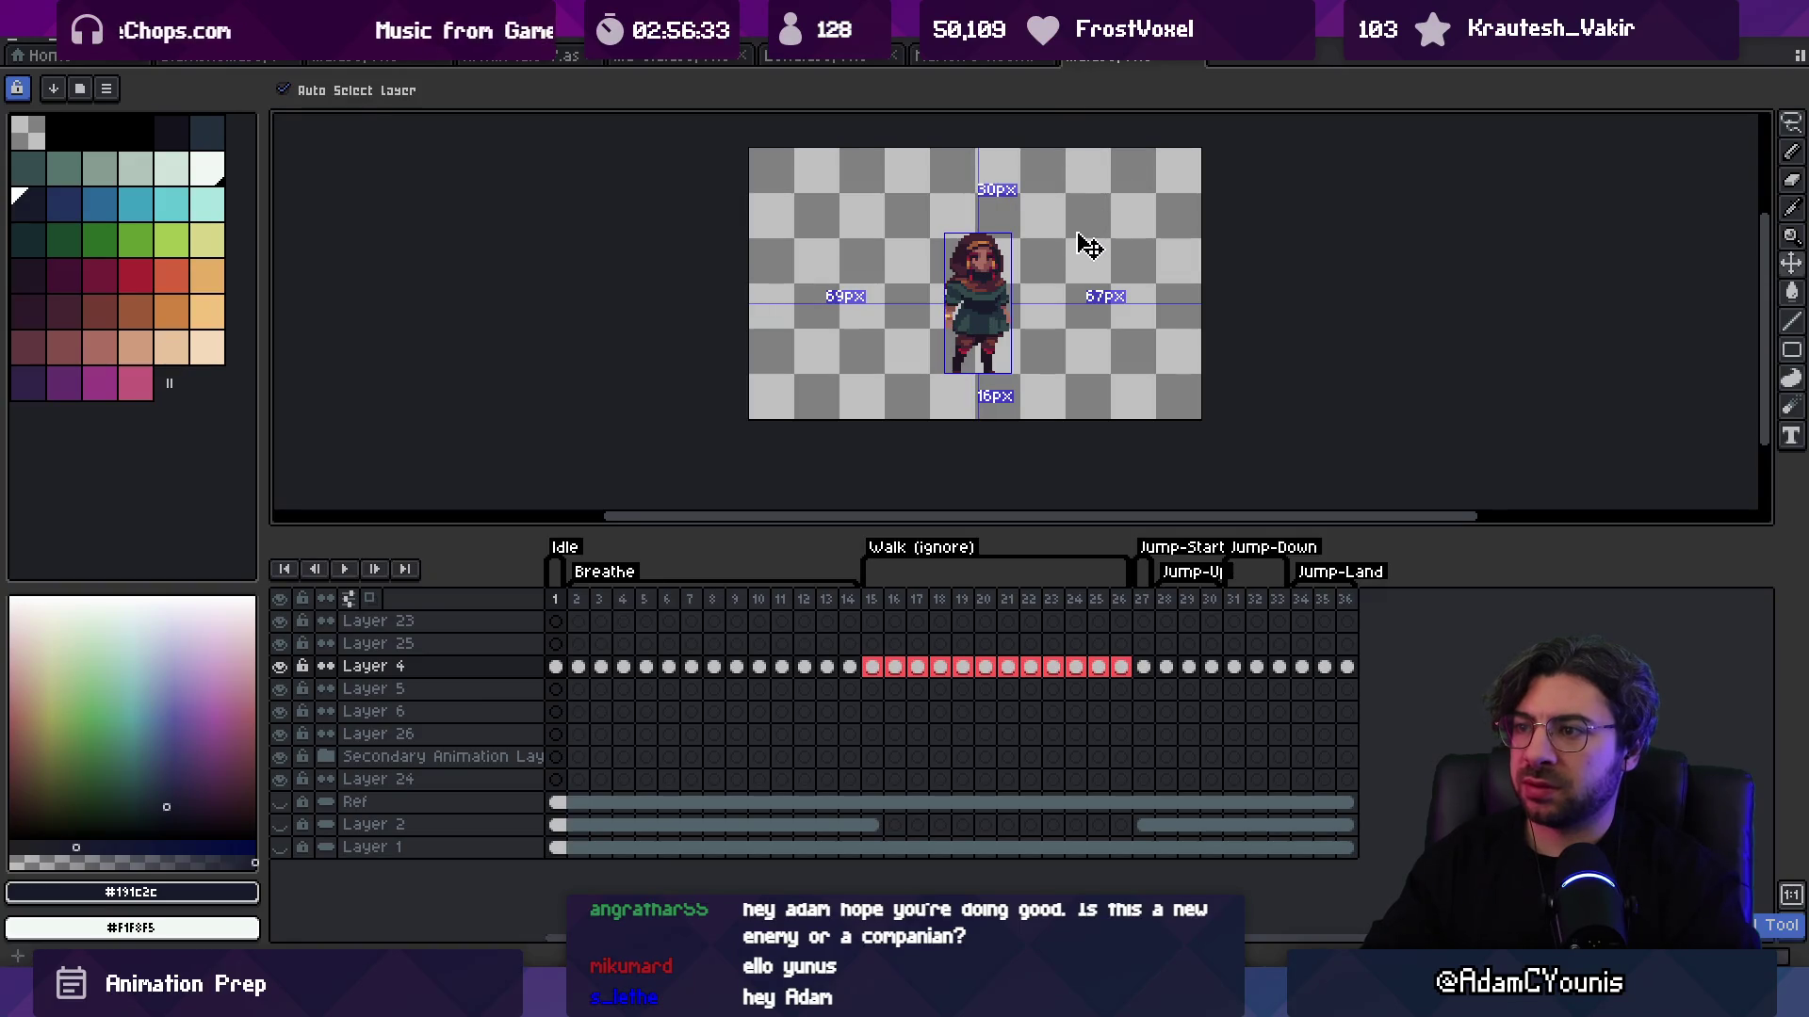
pyautogui.press('z')
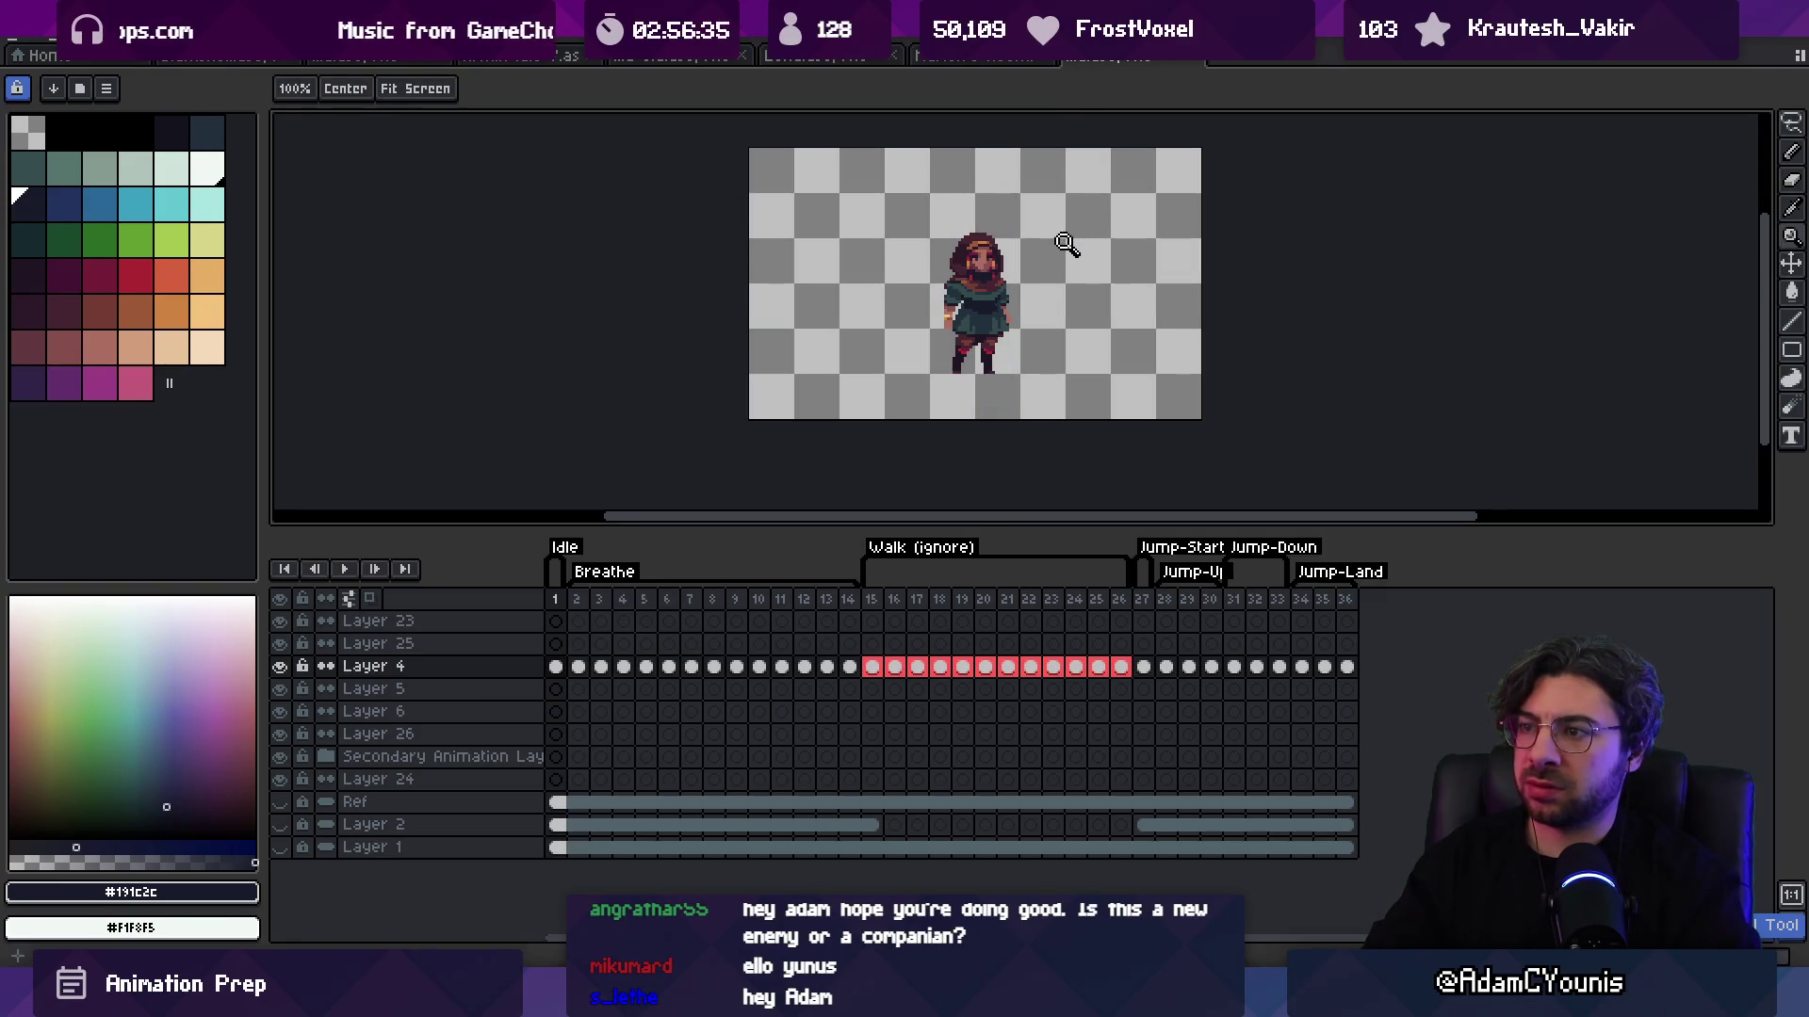
pyautogui.click(974, 320)
pyautogui.click(974, 321)
pyautogui.click(974, 321)
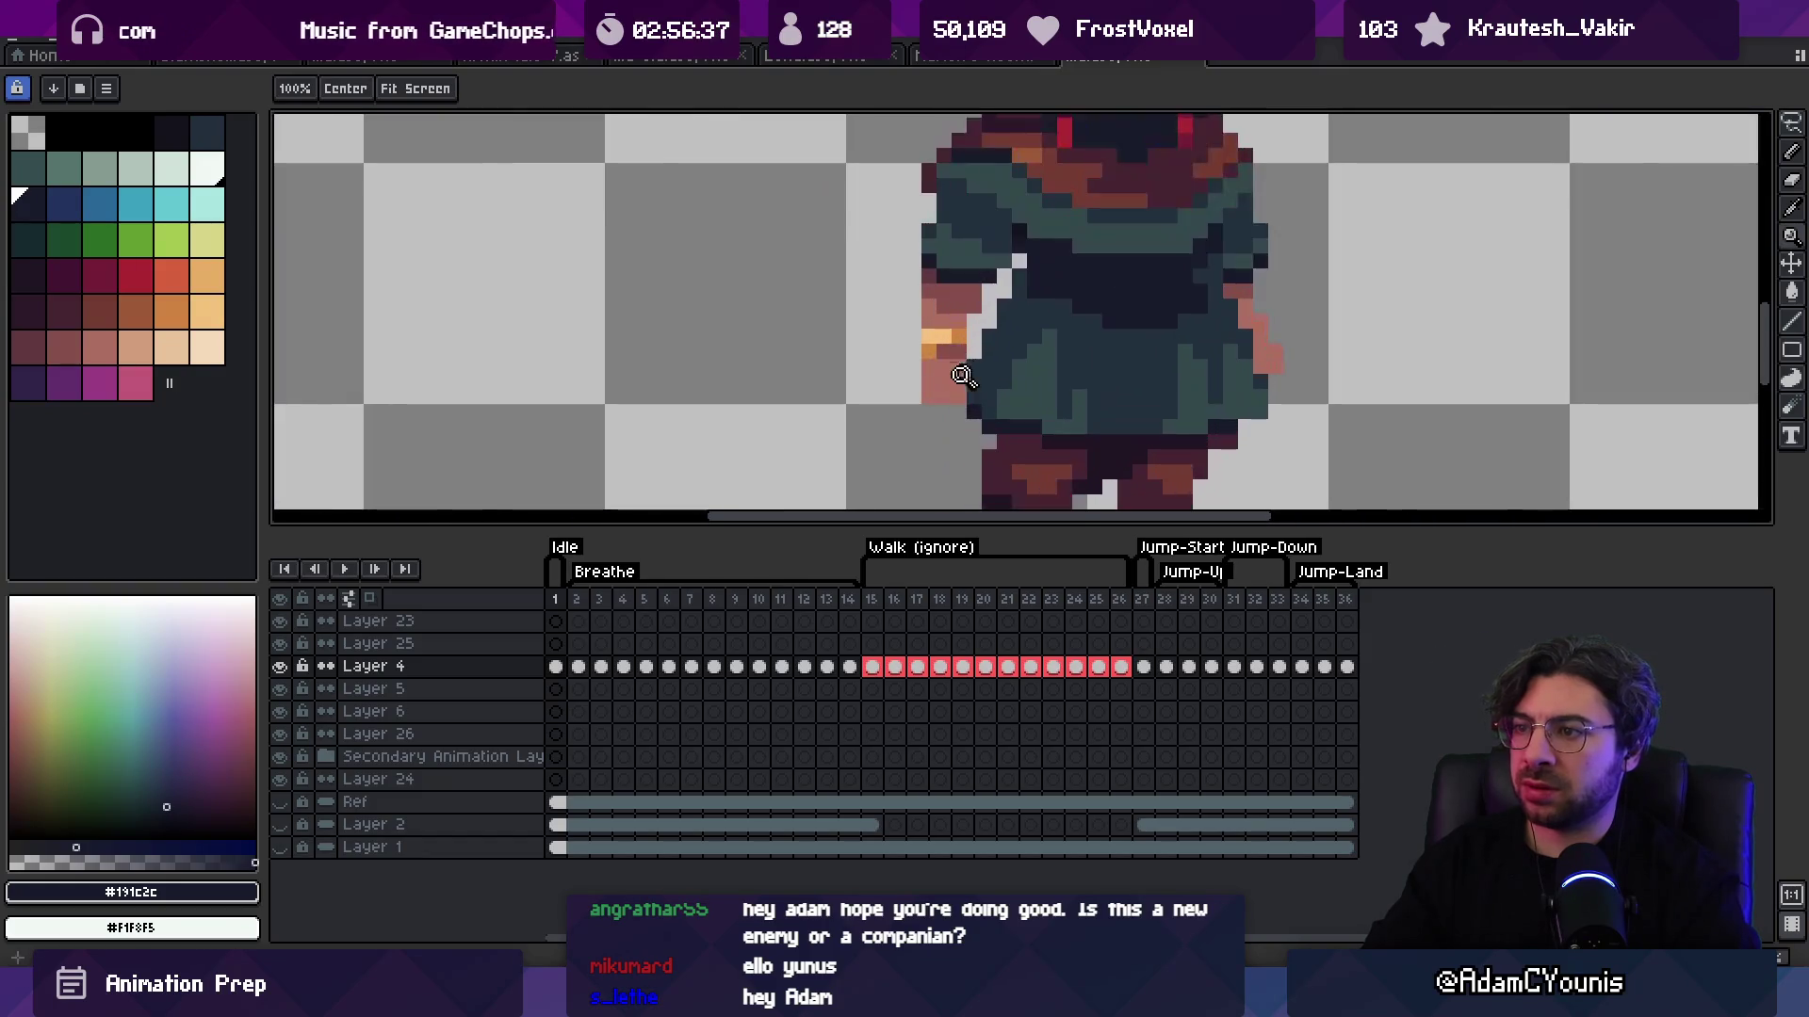
pyautogui.press('m')
pyautogui.press('z')
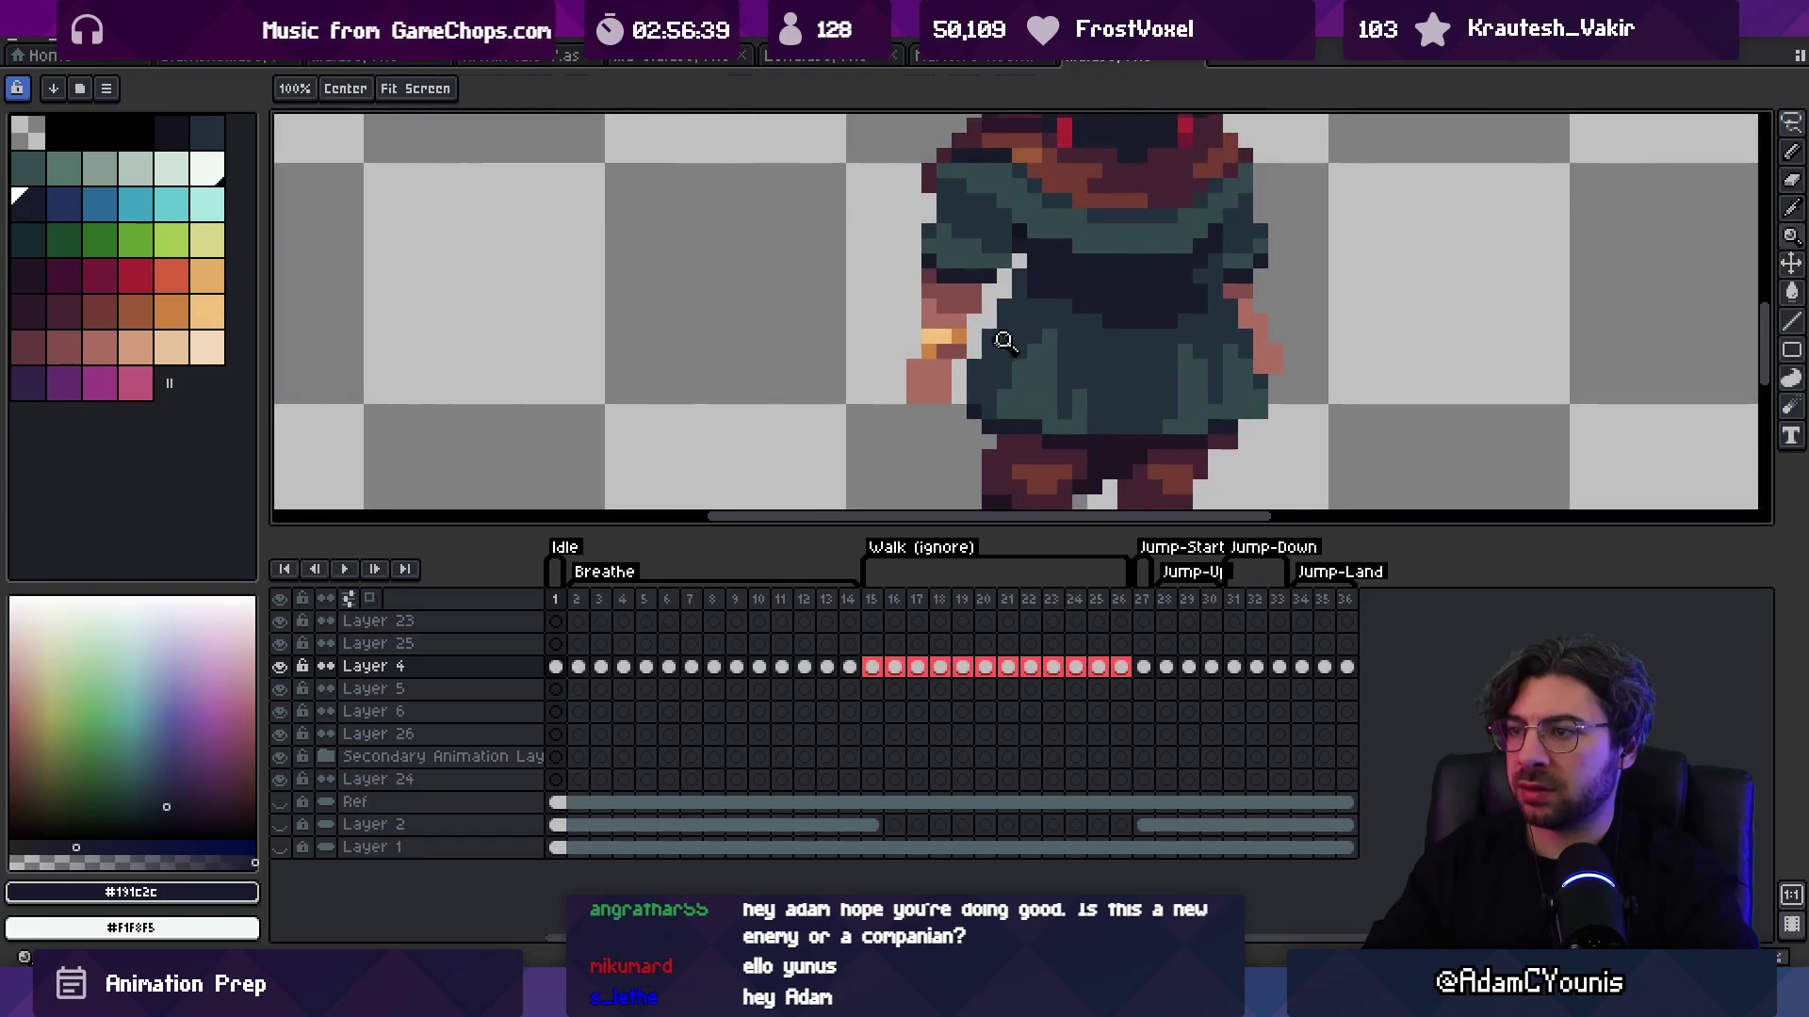
pyautogui.scroll(-3, 1036, 255)
pyautogui.scroll(4, 1043, 237)
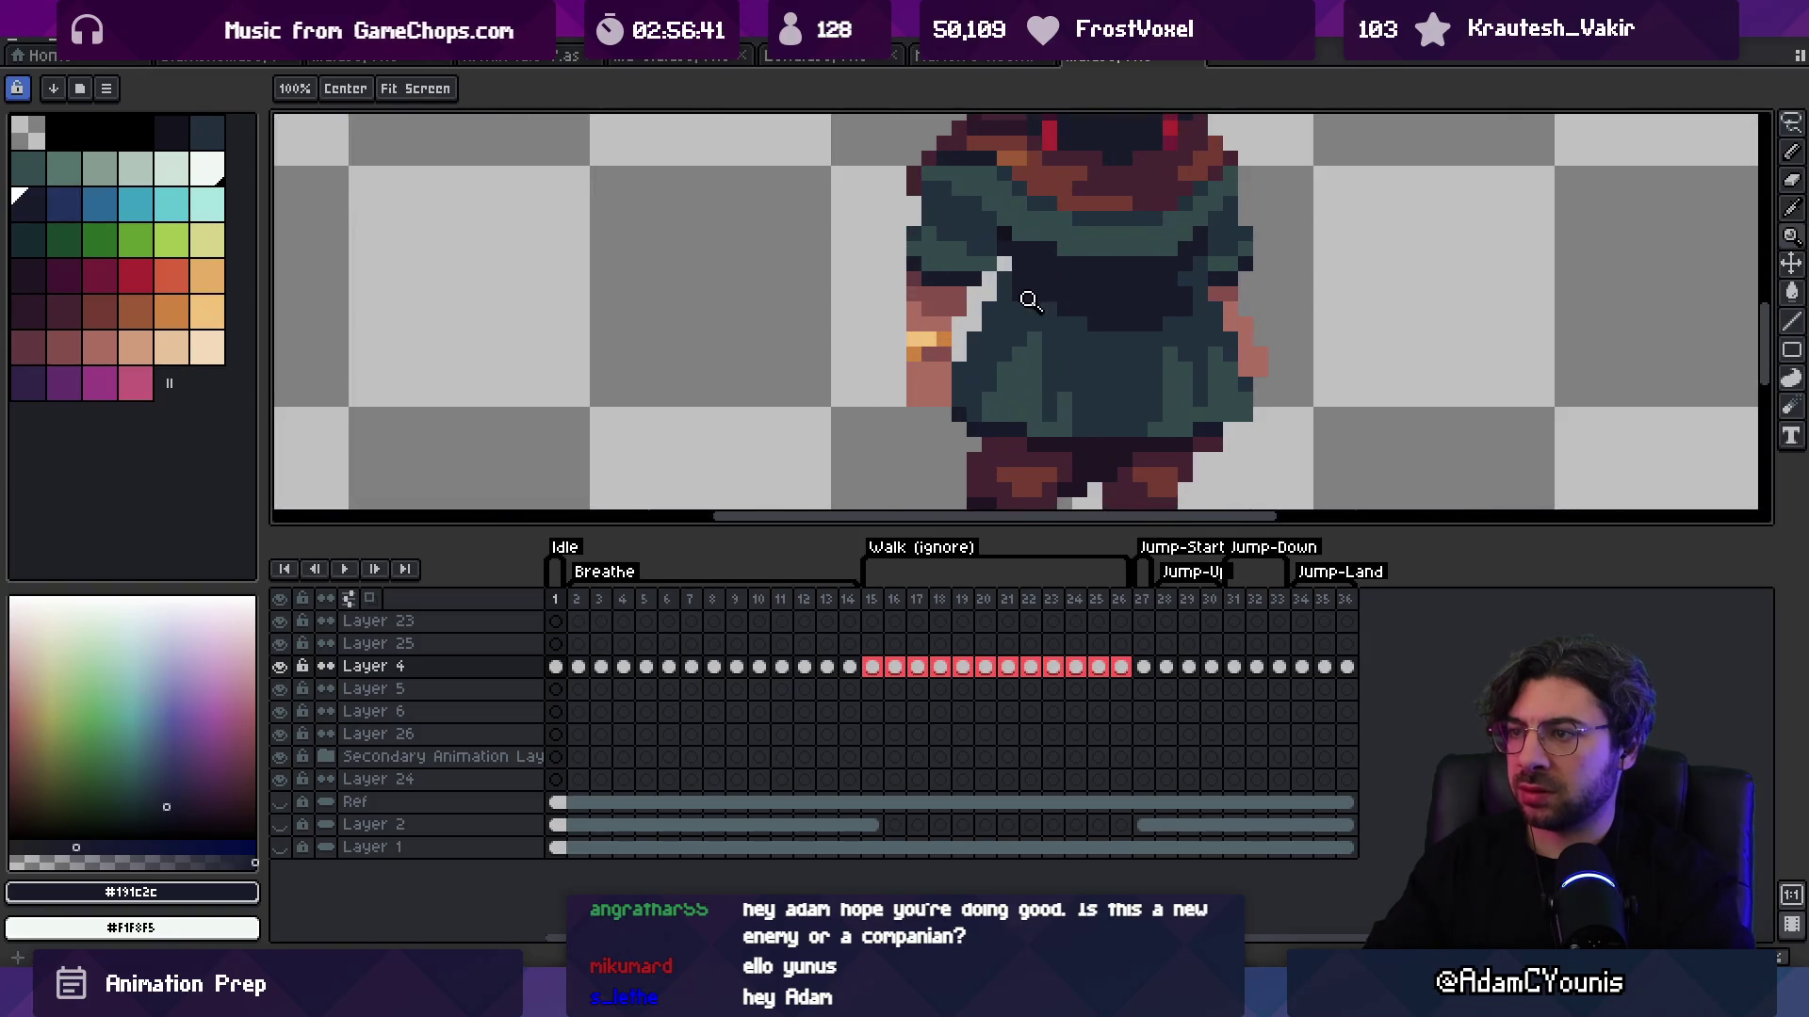
pyautogui.scroll(-1, 962, 317)
pyautogui.scroll(-1, 962, 317)
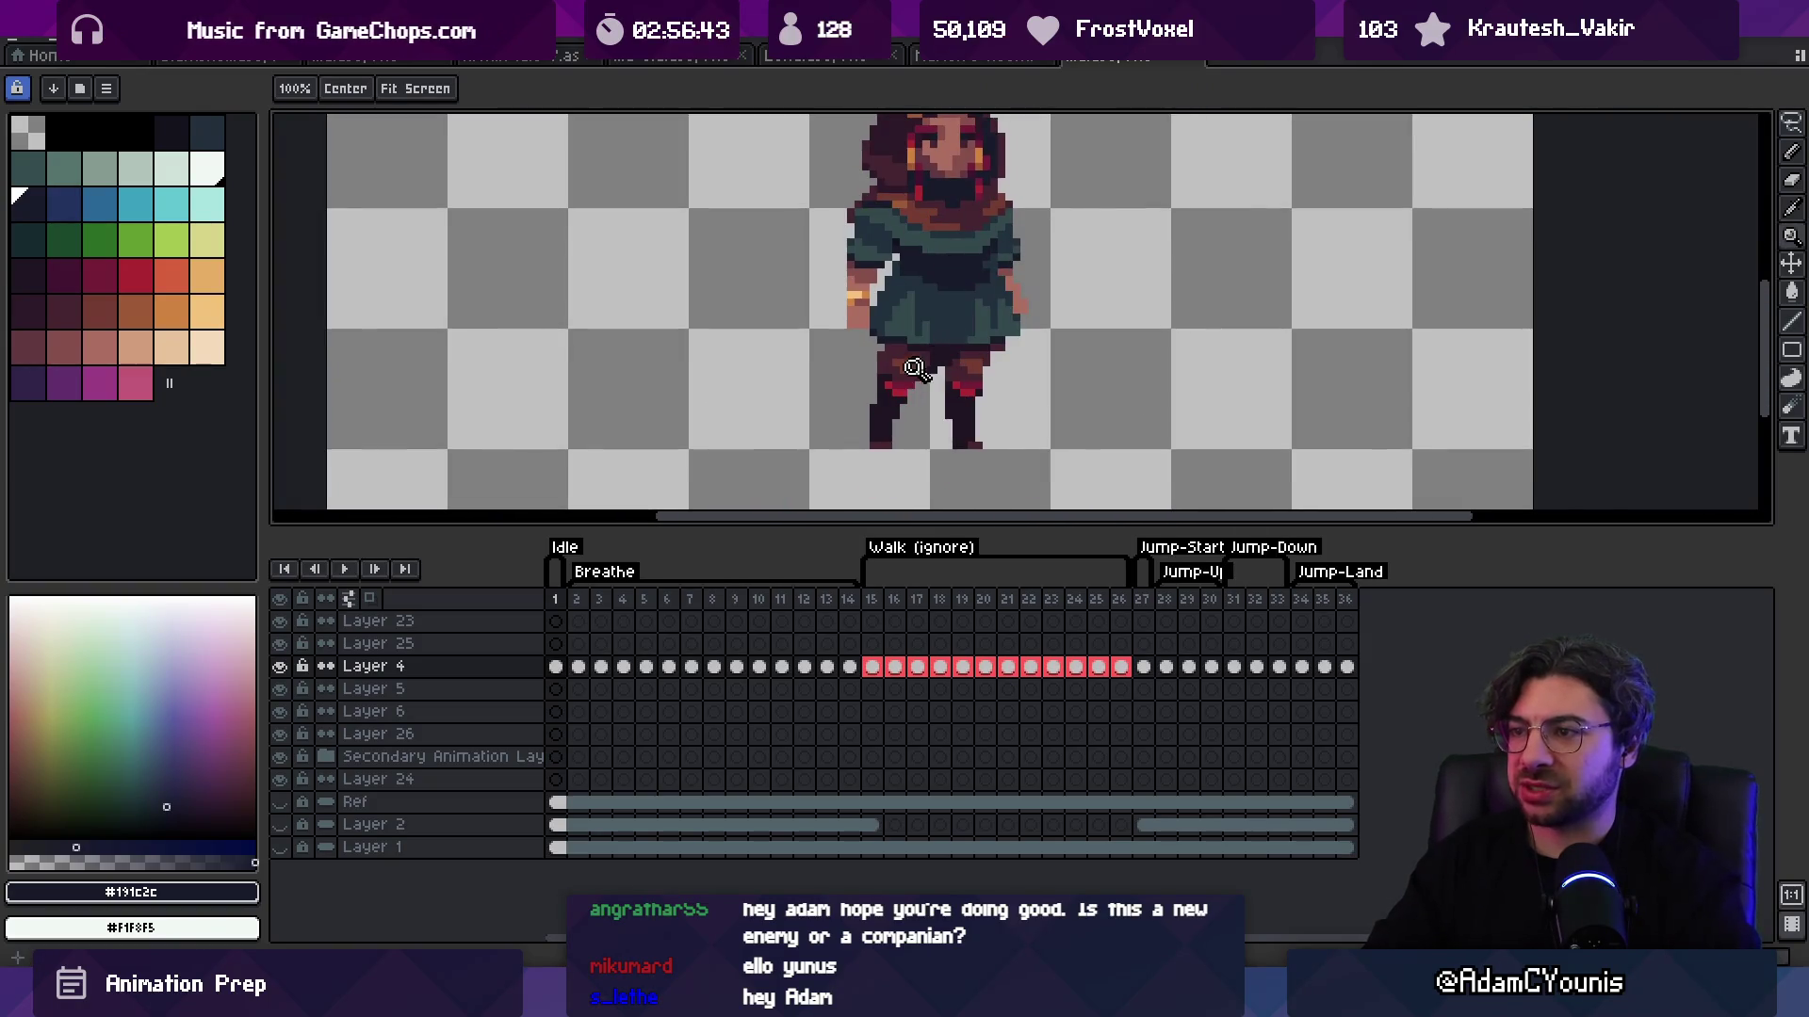
# Step: Select the legs below the waist, shift them slightly right and commit the move
pyautogui.scroll(2, 876, 342)
pyautogui.press('v')
pyautogui.press('m')
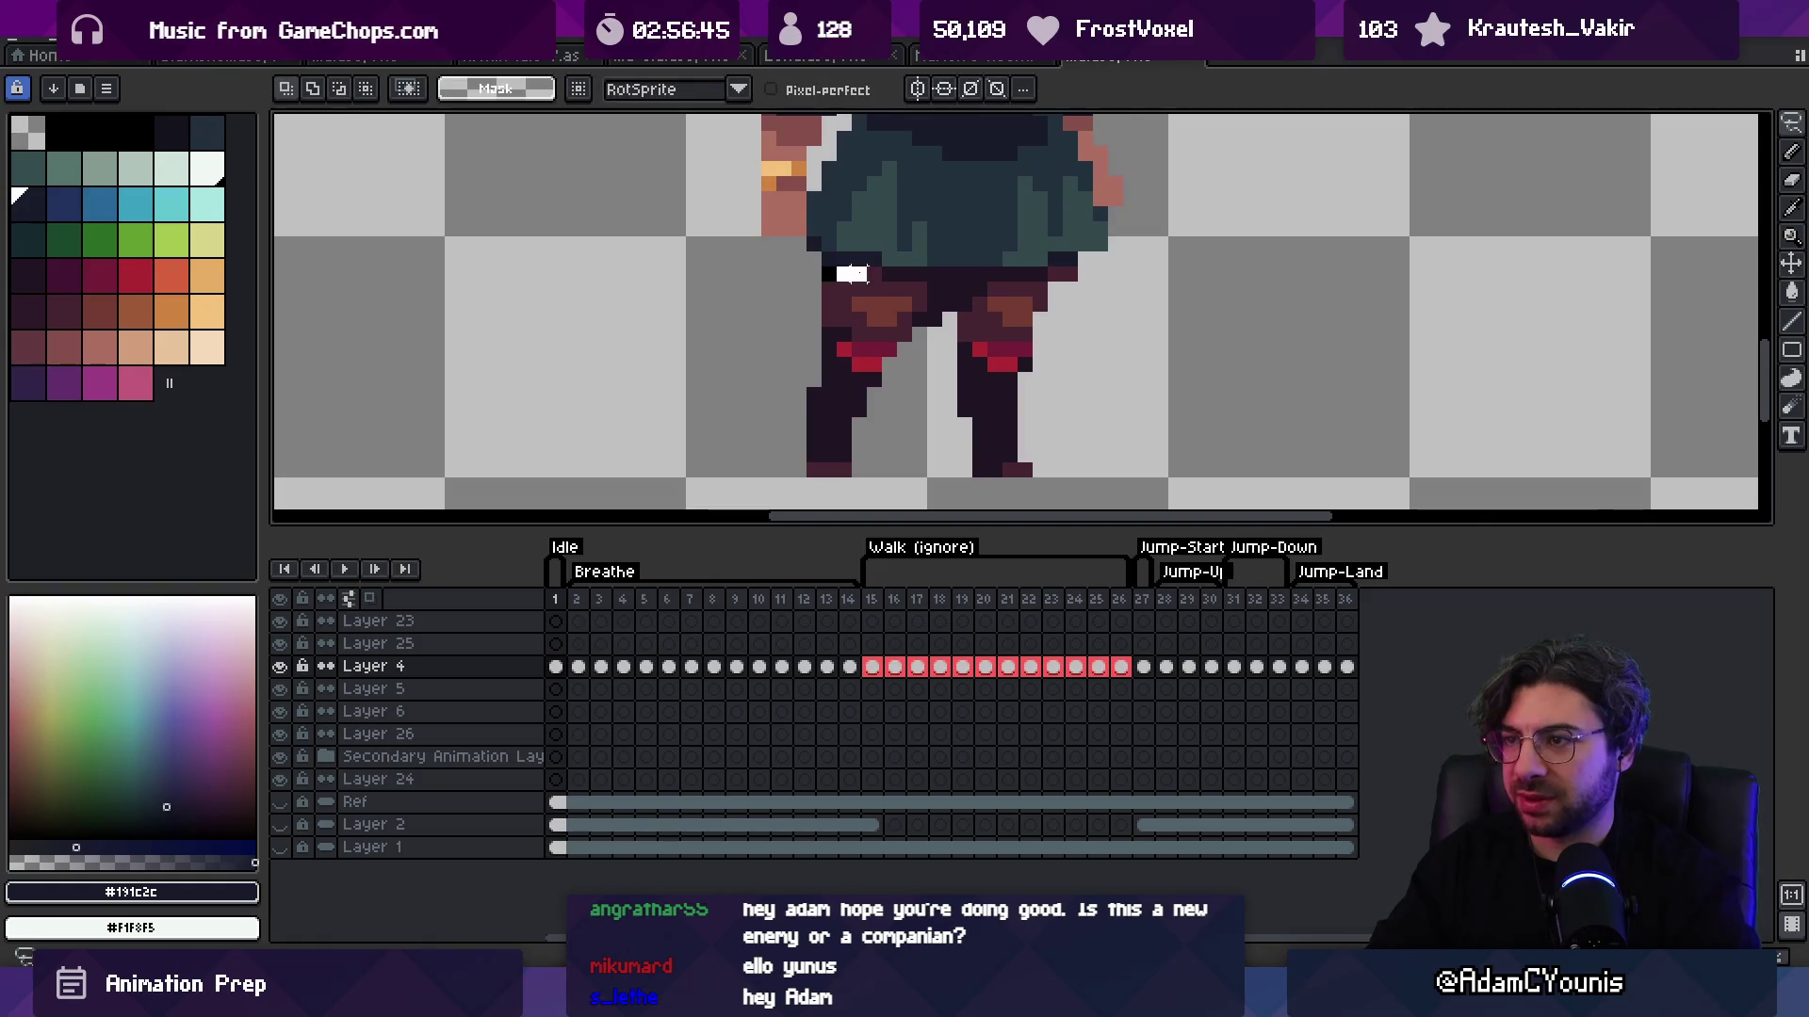
pyautogui.moveTo(807, 268)
pyautogui.mouseDown()
pyautogui.moveTo(1097, 283)
pyautogui.moveTo(1107, 506)
pyautogui.mouseUp()
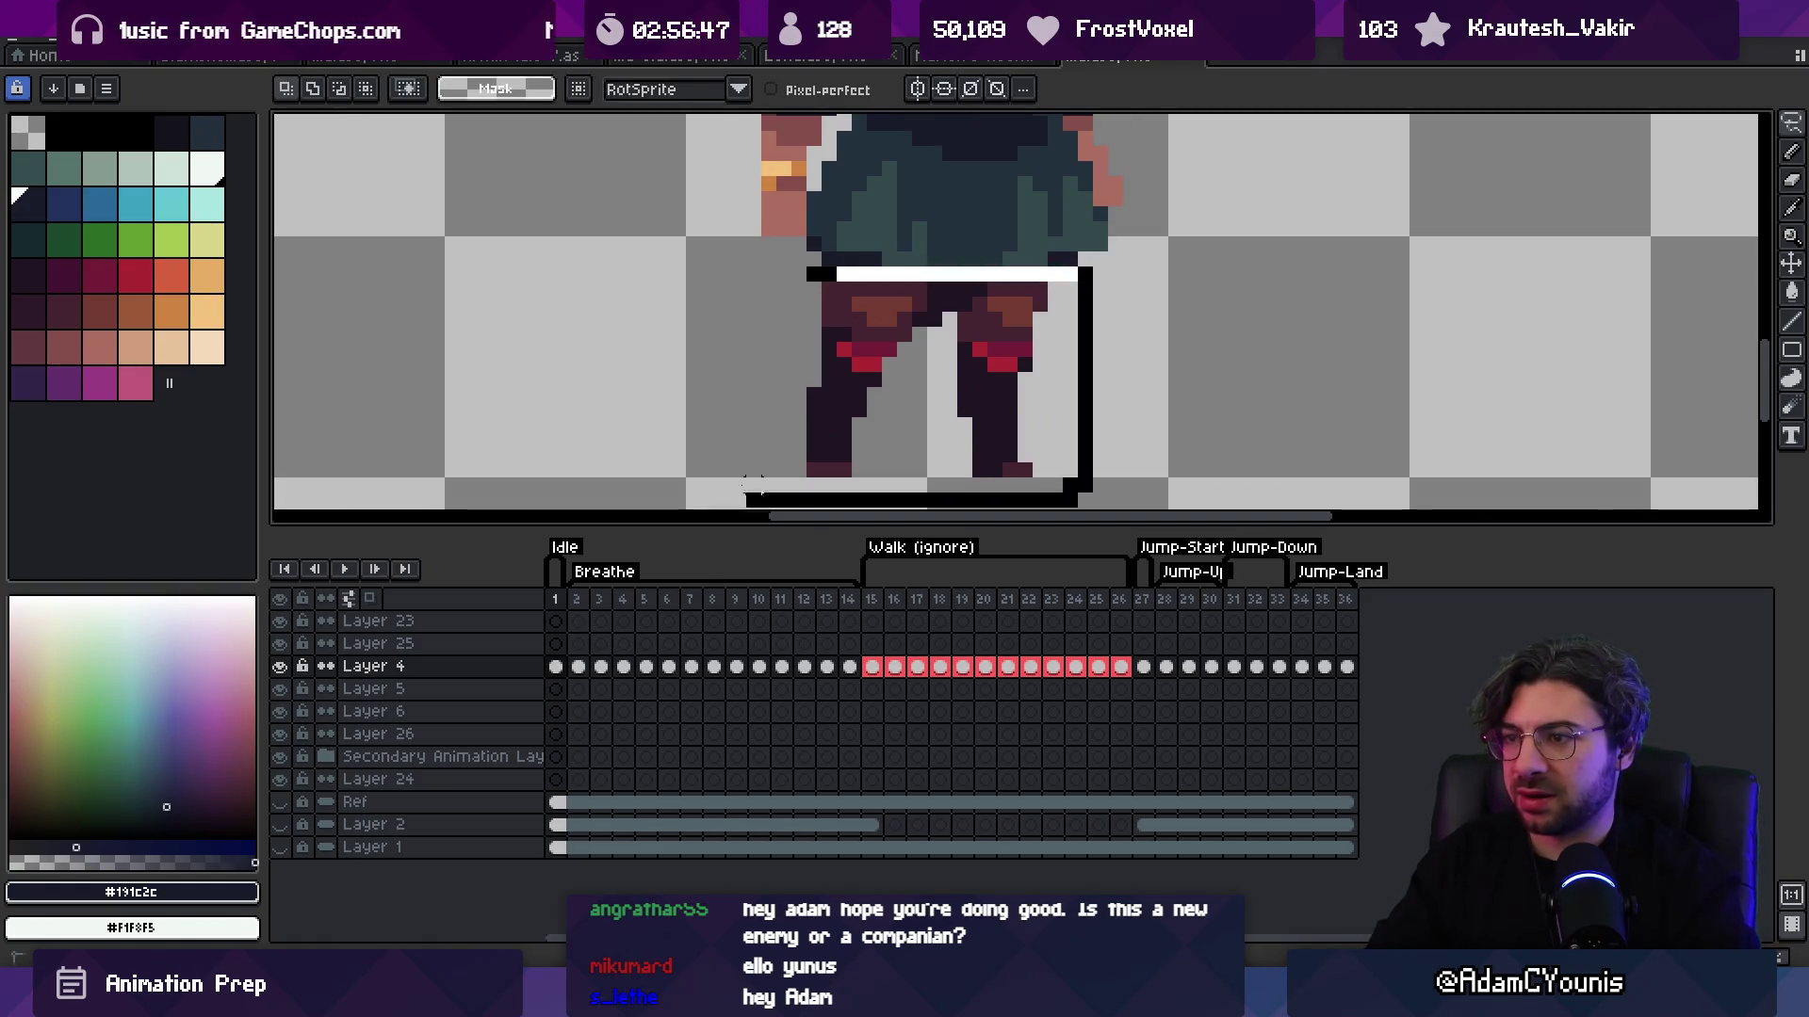
pyautogui.moveTo(854, 392); pyautogui.dragTo(866, 391)
pyautogui.press('Return')
# Step: Select the right leg and shift it slightly right
pyautogui.press('z')
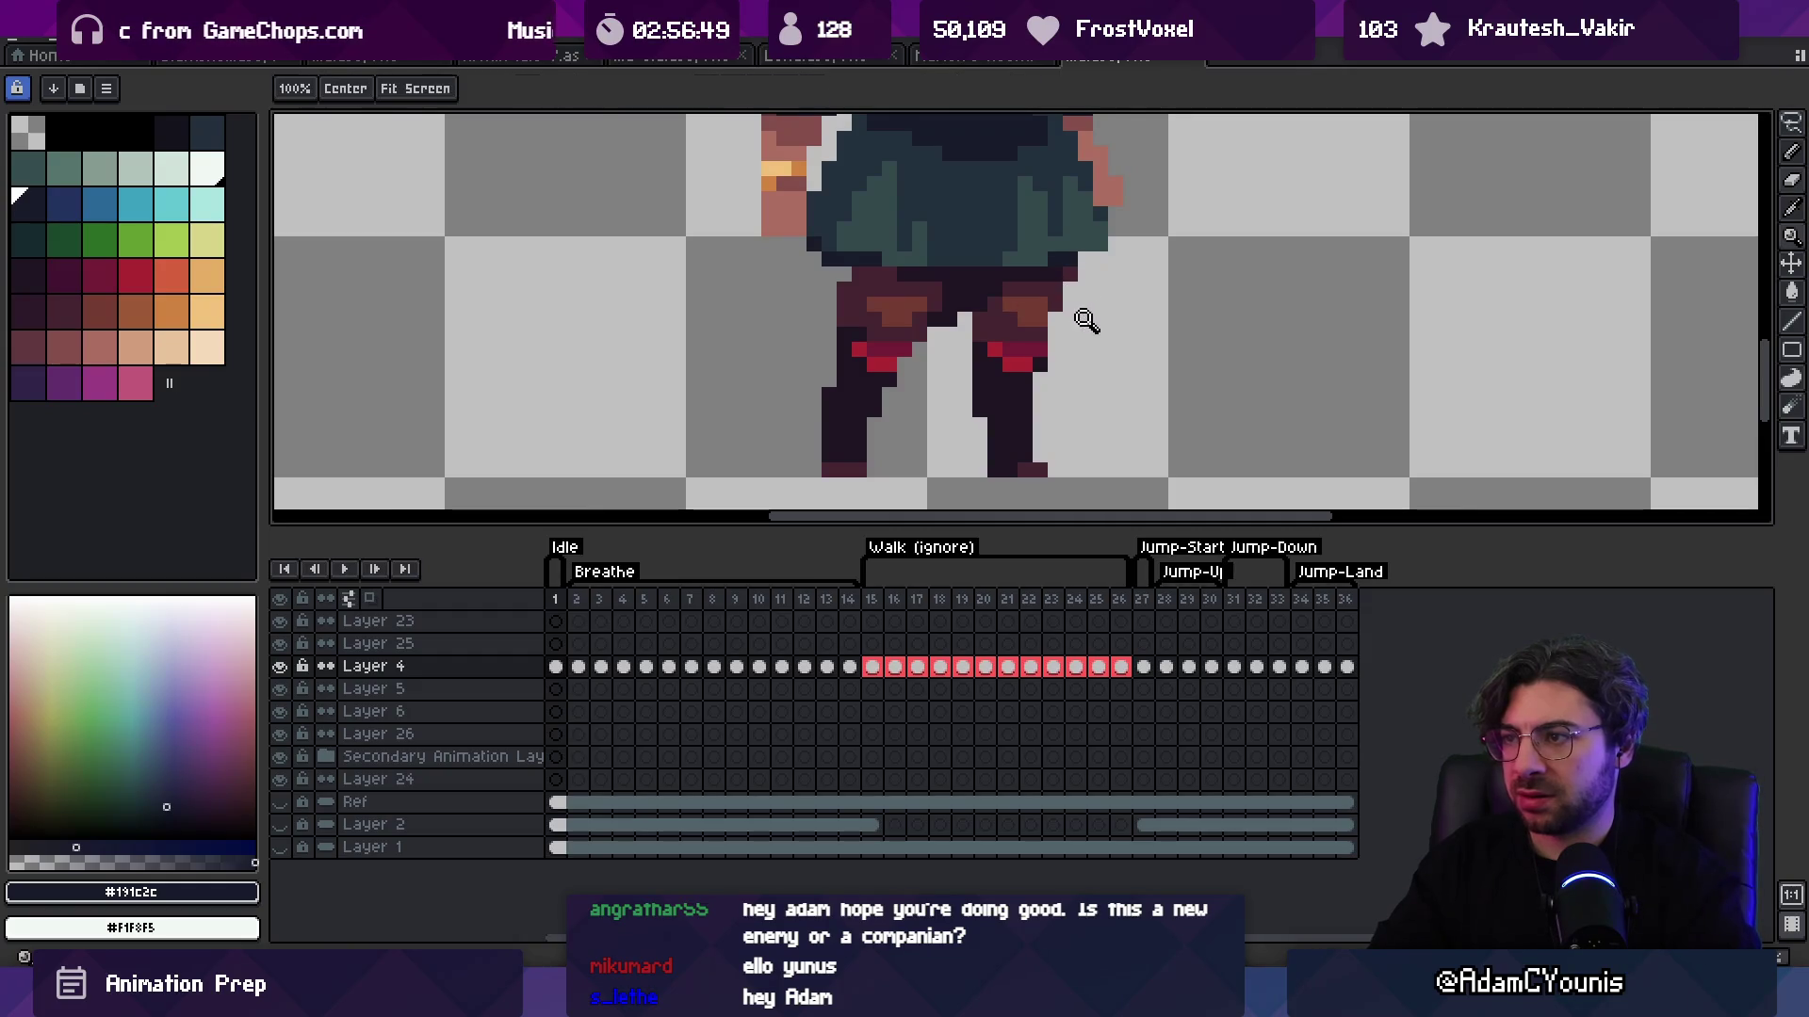
pyautogui.scroll(-4, 1083, 323)
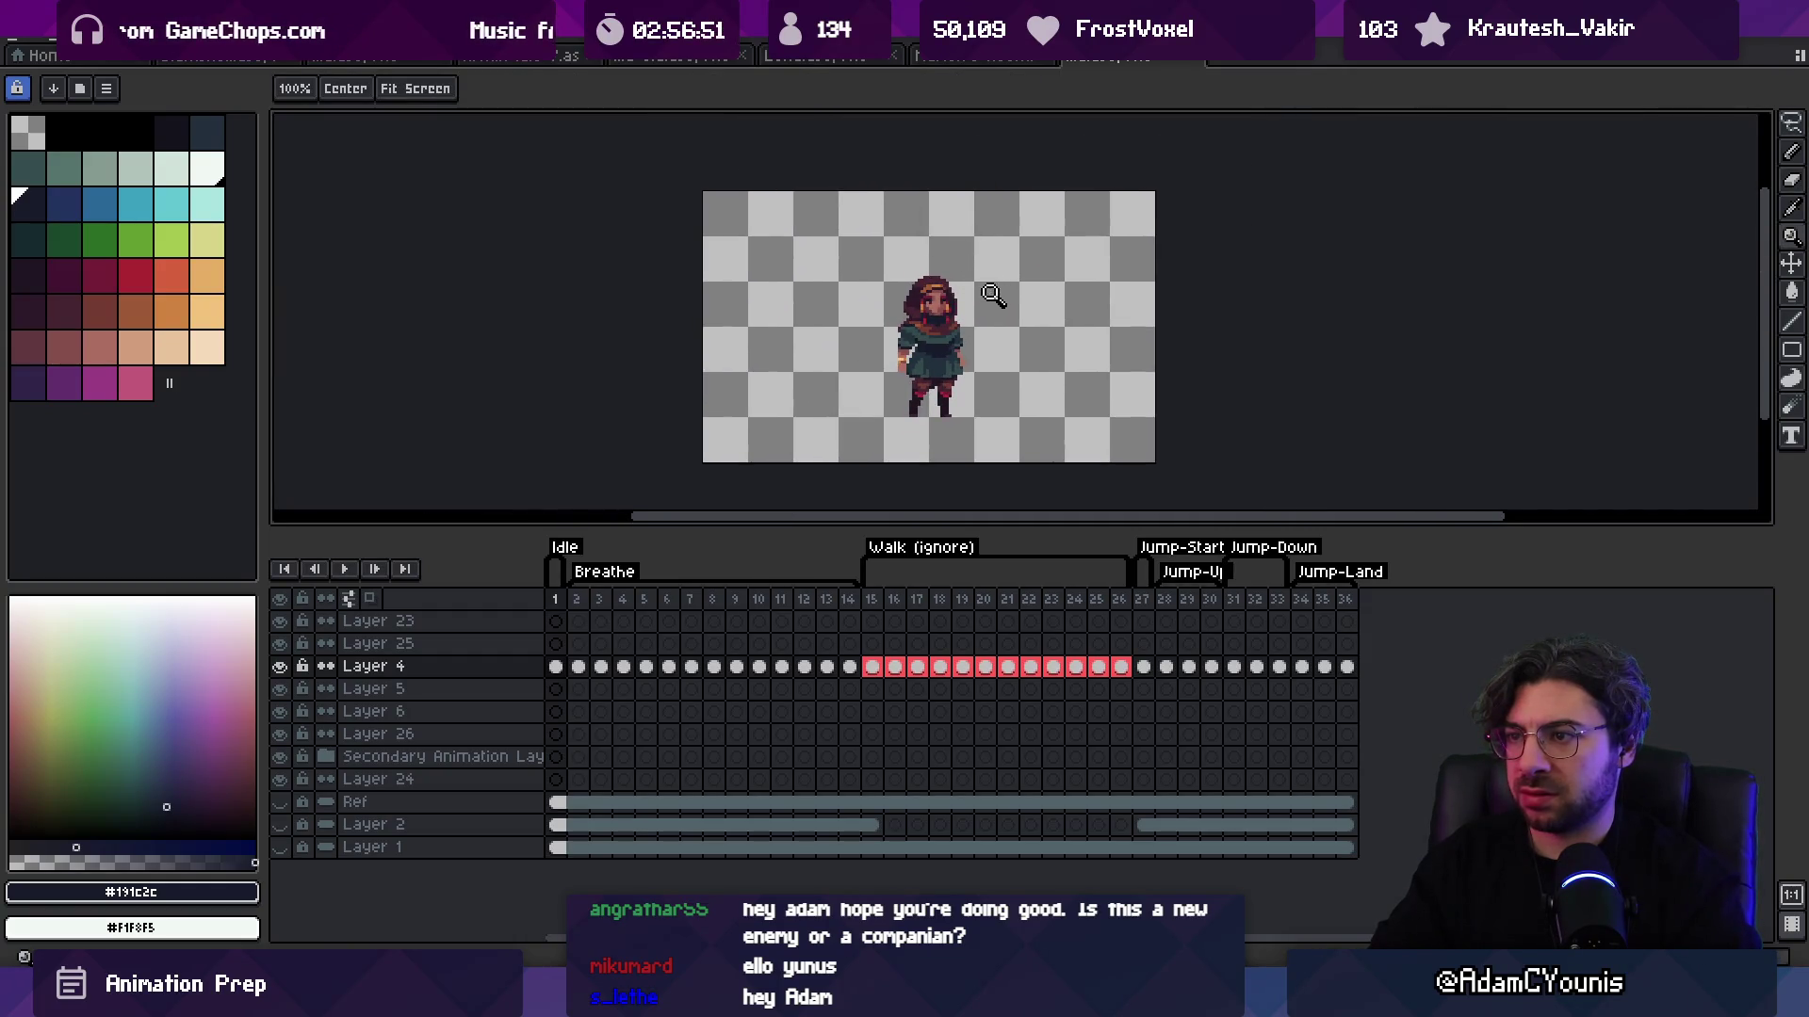
pyautogui.scroll(4, 980, 278)
pyautogui.press('m')
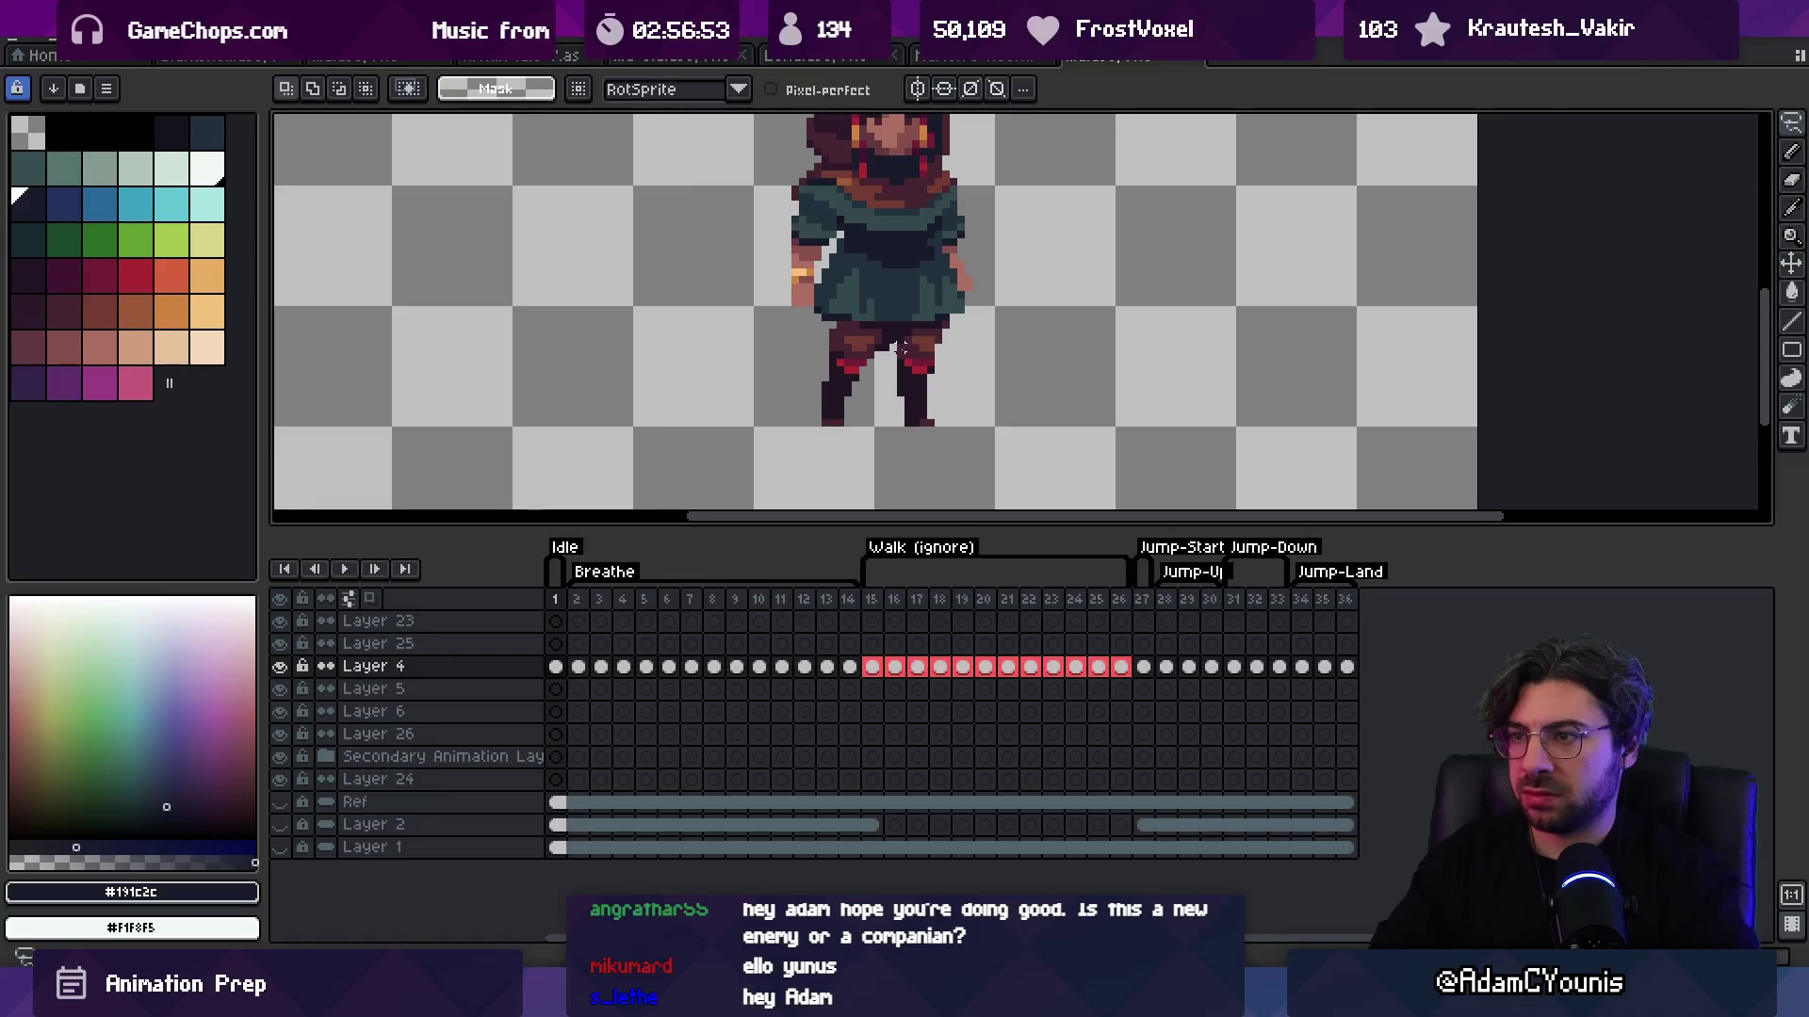
pyautogui.moveTo(945, 329)
pyautogui.mouseDown()
pyautogui.moveTo(929, 475)
pyautogui.moveTo(929, 403)
pyautogui.moveTo(953, 363)
pyautogui.mouseUp()
# Step: Zoom in on the legs and marquee-select the left leg's pixels
pyautogui.press('v')
pyautogui.scroll(2, 881, 303)
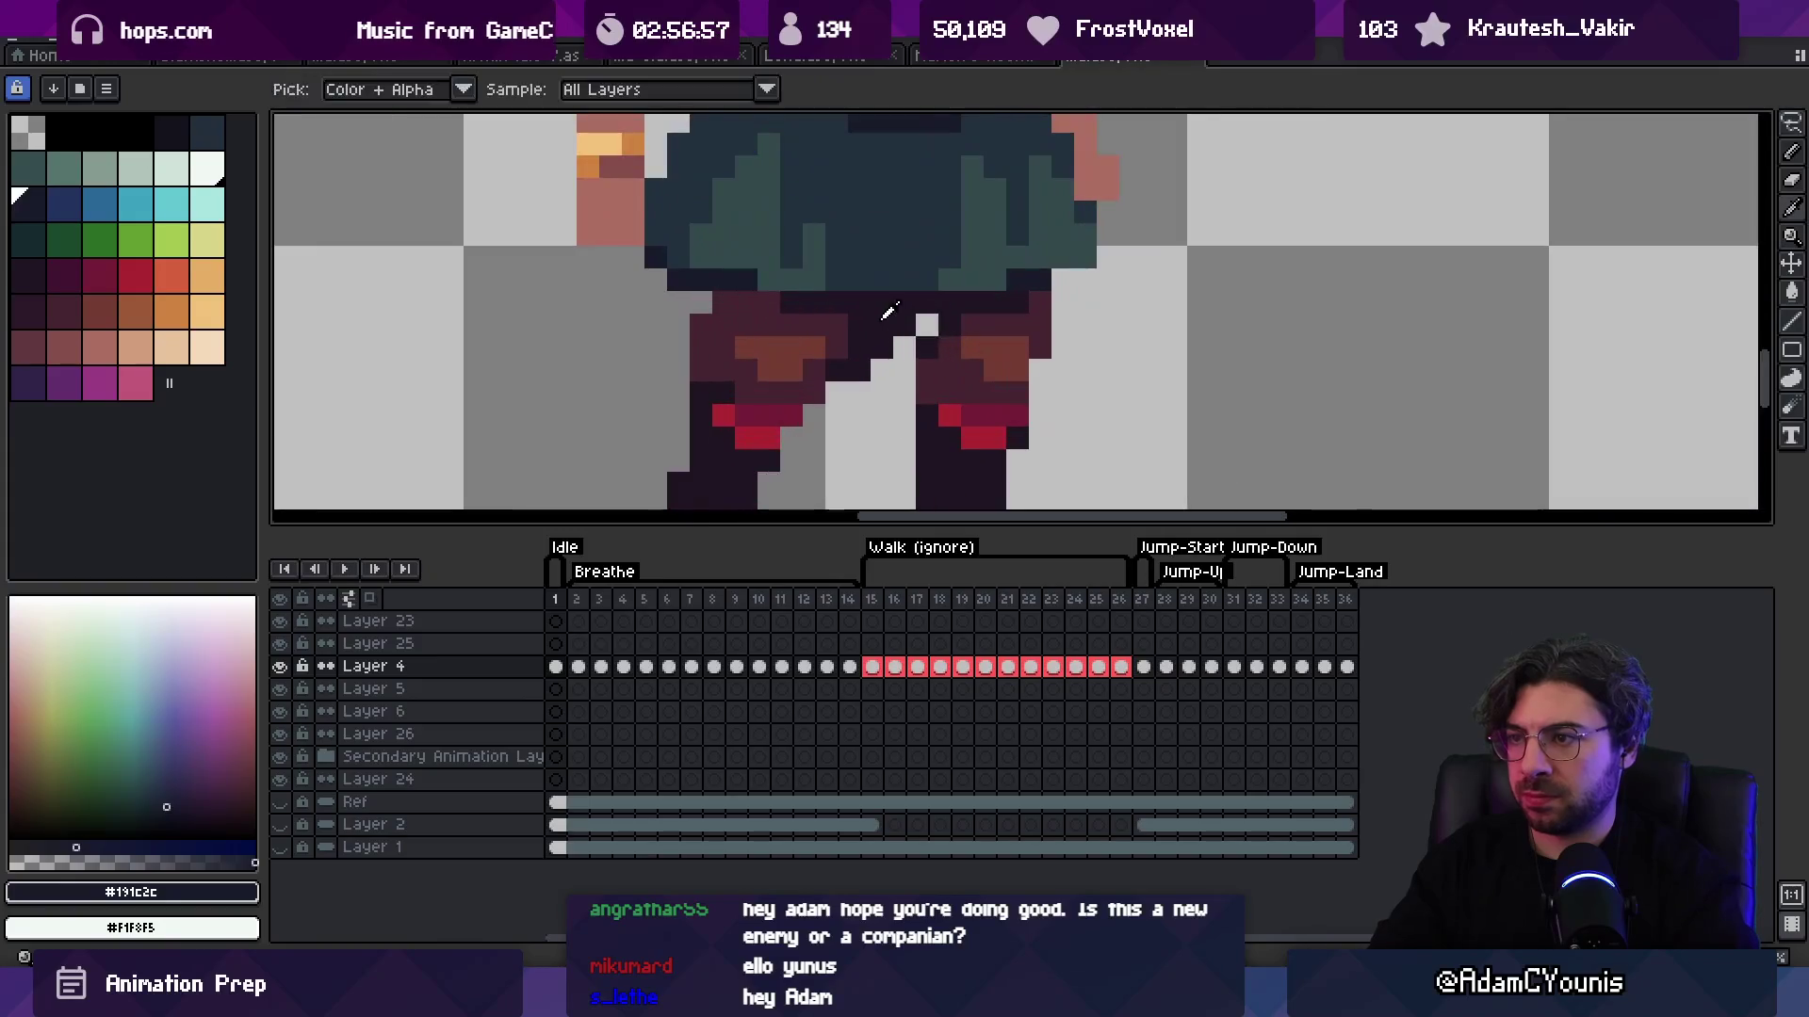
pyautogui.press('z')
pyautogui.scroll(-4, 956, 276)
pyautogui.scroll(3, 956, 276)
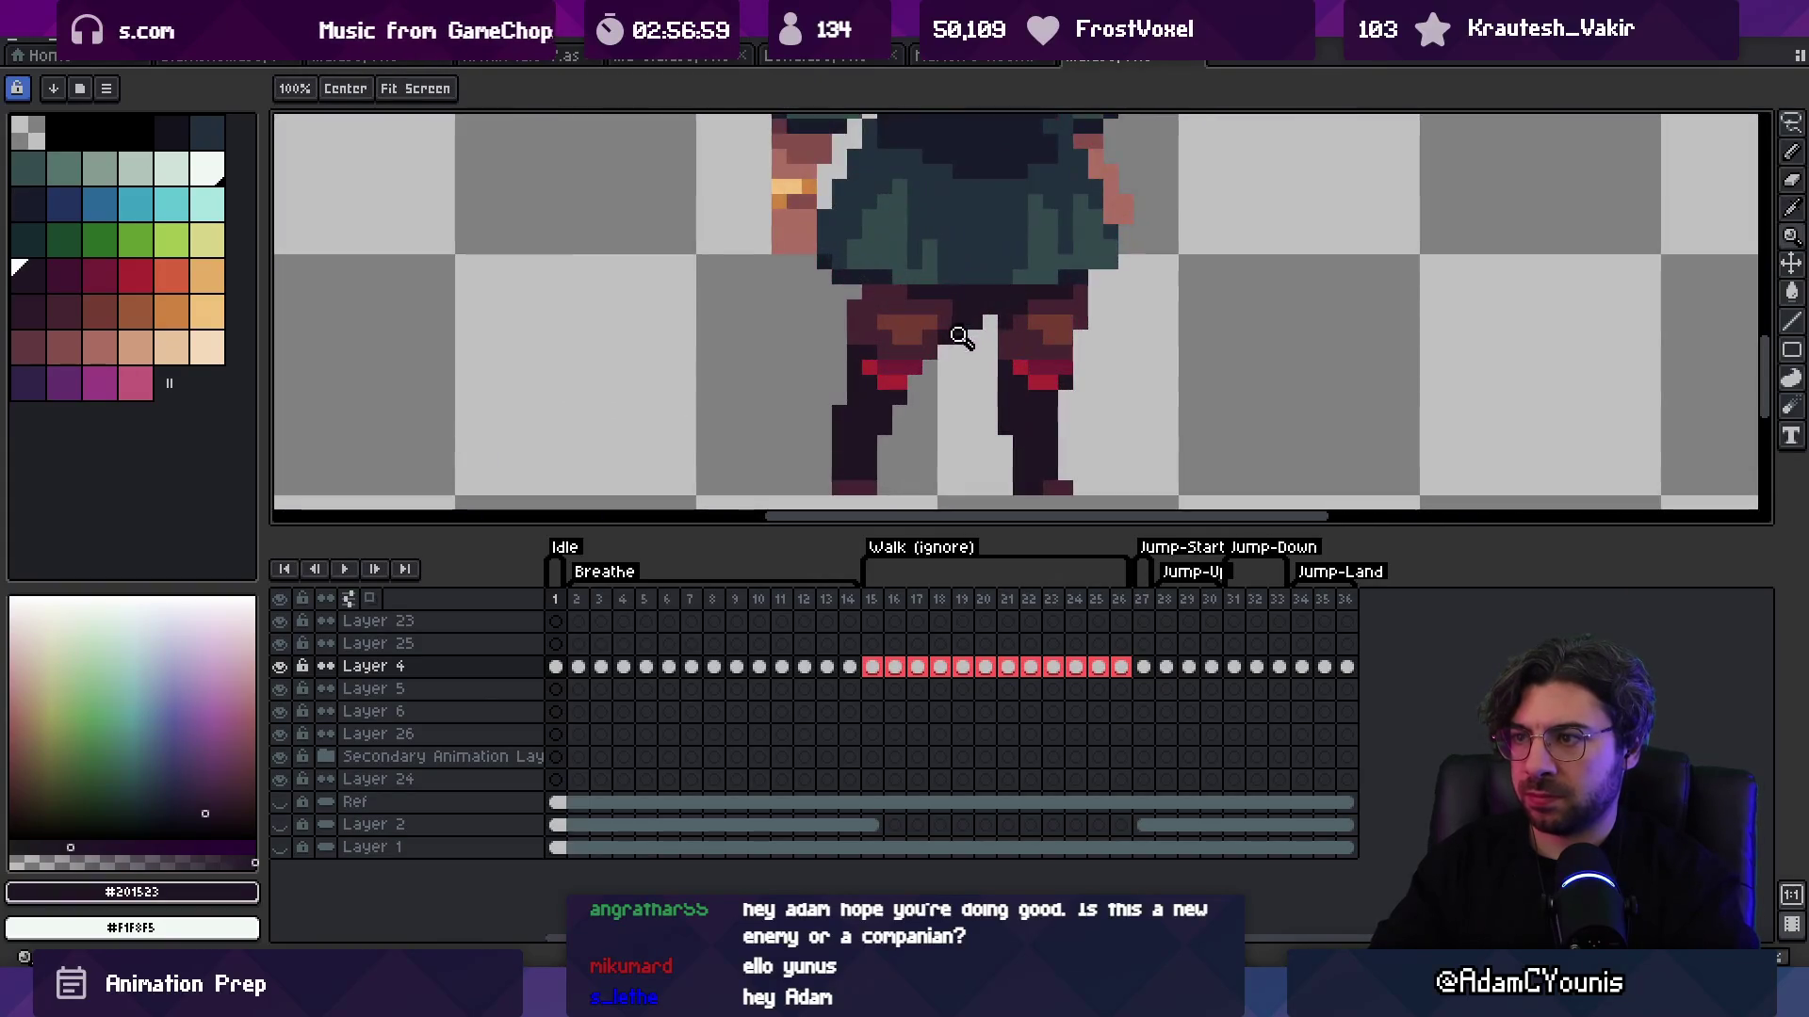
pyautogui.press('b')
pyautogui.press('m')
pyautogui.moveTo(910, 388)
pyautogui.mouseDown()
pyautogui.moveTo(829, 506)
pyautogui.moveTo(873, 464)
pyautogui.mouseUp()
# Step: Drop the left leg shifted one pixel right and eyedrop the dark maroon leg colour
pyautogui.click(929, 382)
pyautogui.press('z')
pyautogui.scroll(-4, 897, 282)
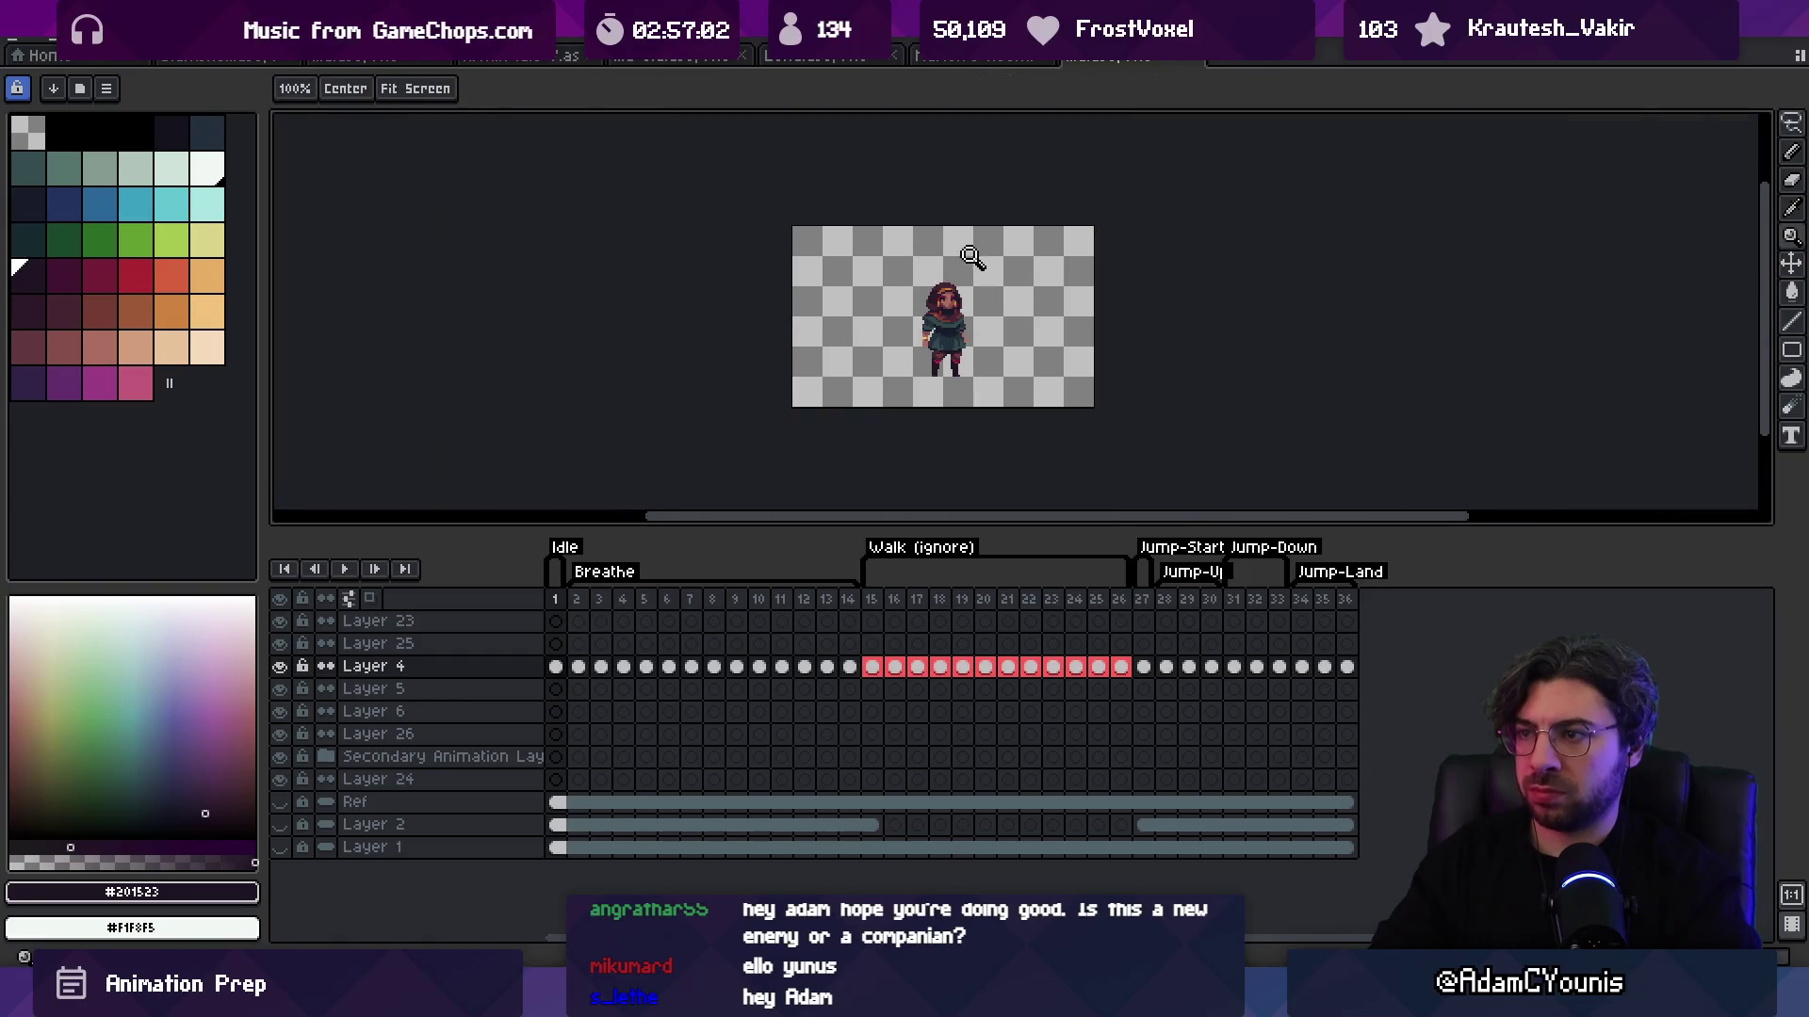
pyautogui.scroll(4, 937, 335)
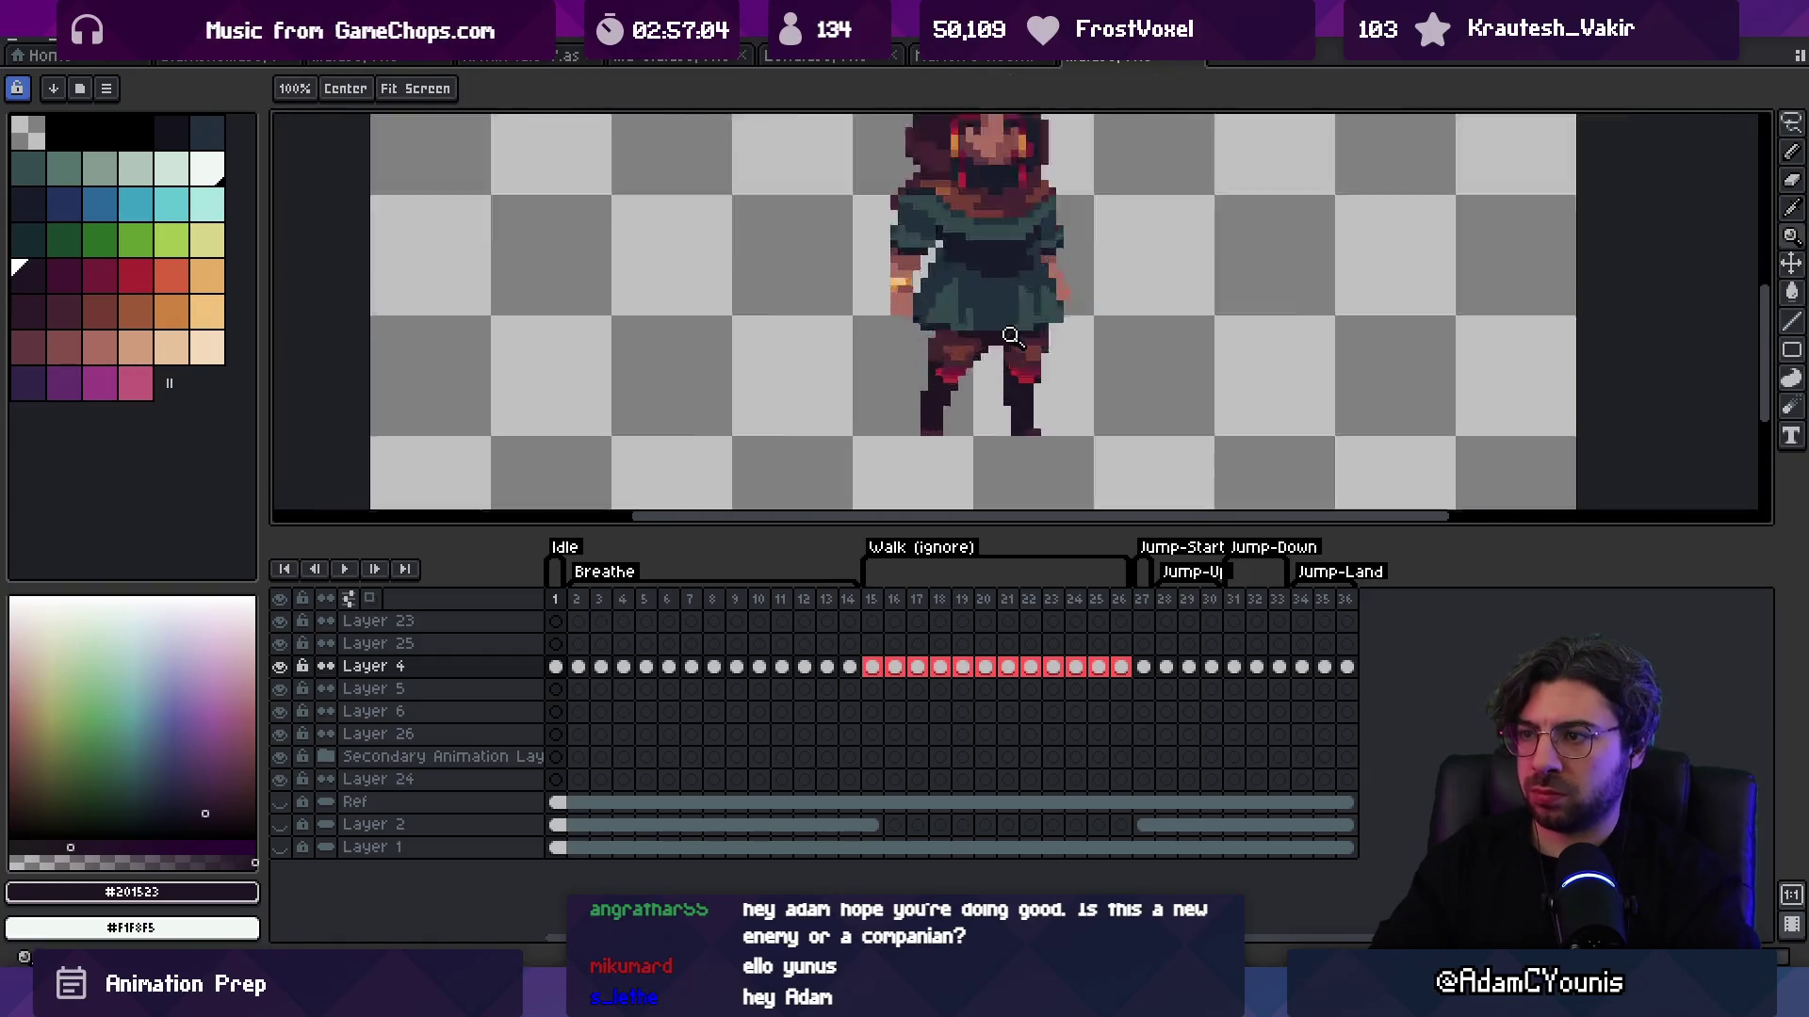
pyautogui.press('i')
pyautogui.click(928, 325)
# Step: Eyedrop the darkest purple shadow colour from the sprite
pyautogui.press('z')
pyautogui.scroll(-4, 976, 307)
pyautogui.scroll(4, 942, 335)
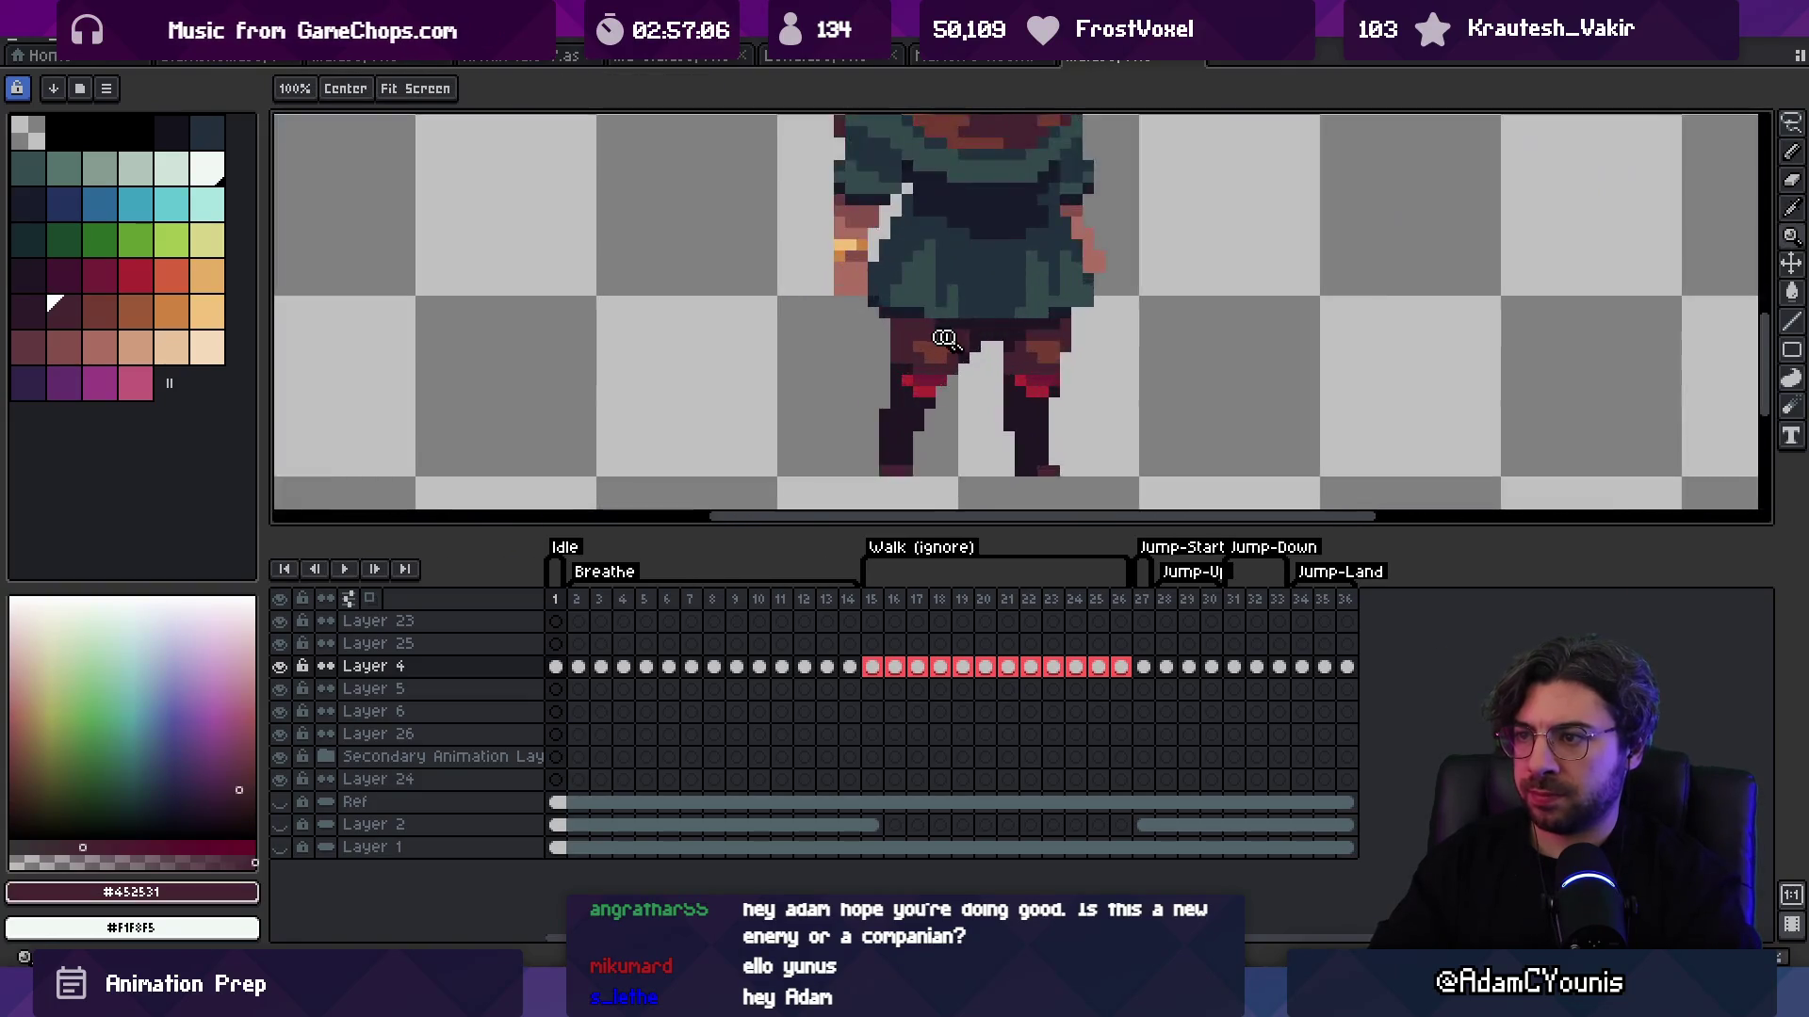
pyautogui.press('i')
pyautogui.click(1104, 314)
pyautogui.press('z')
pyautogui.scroll(-4, 1017, 299)
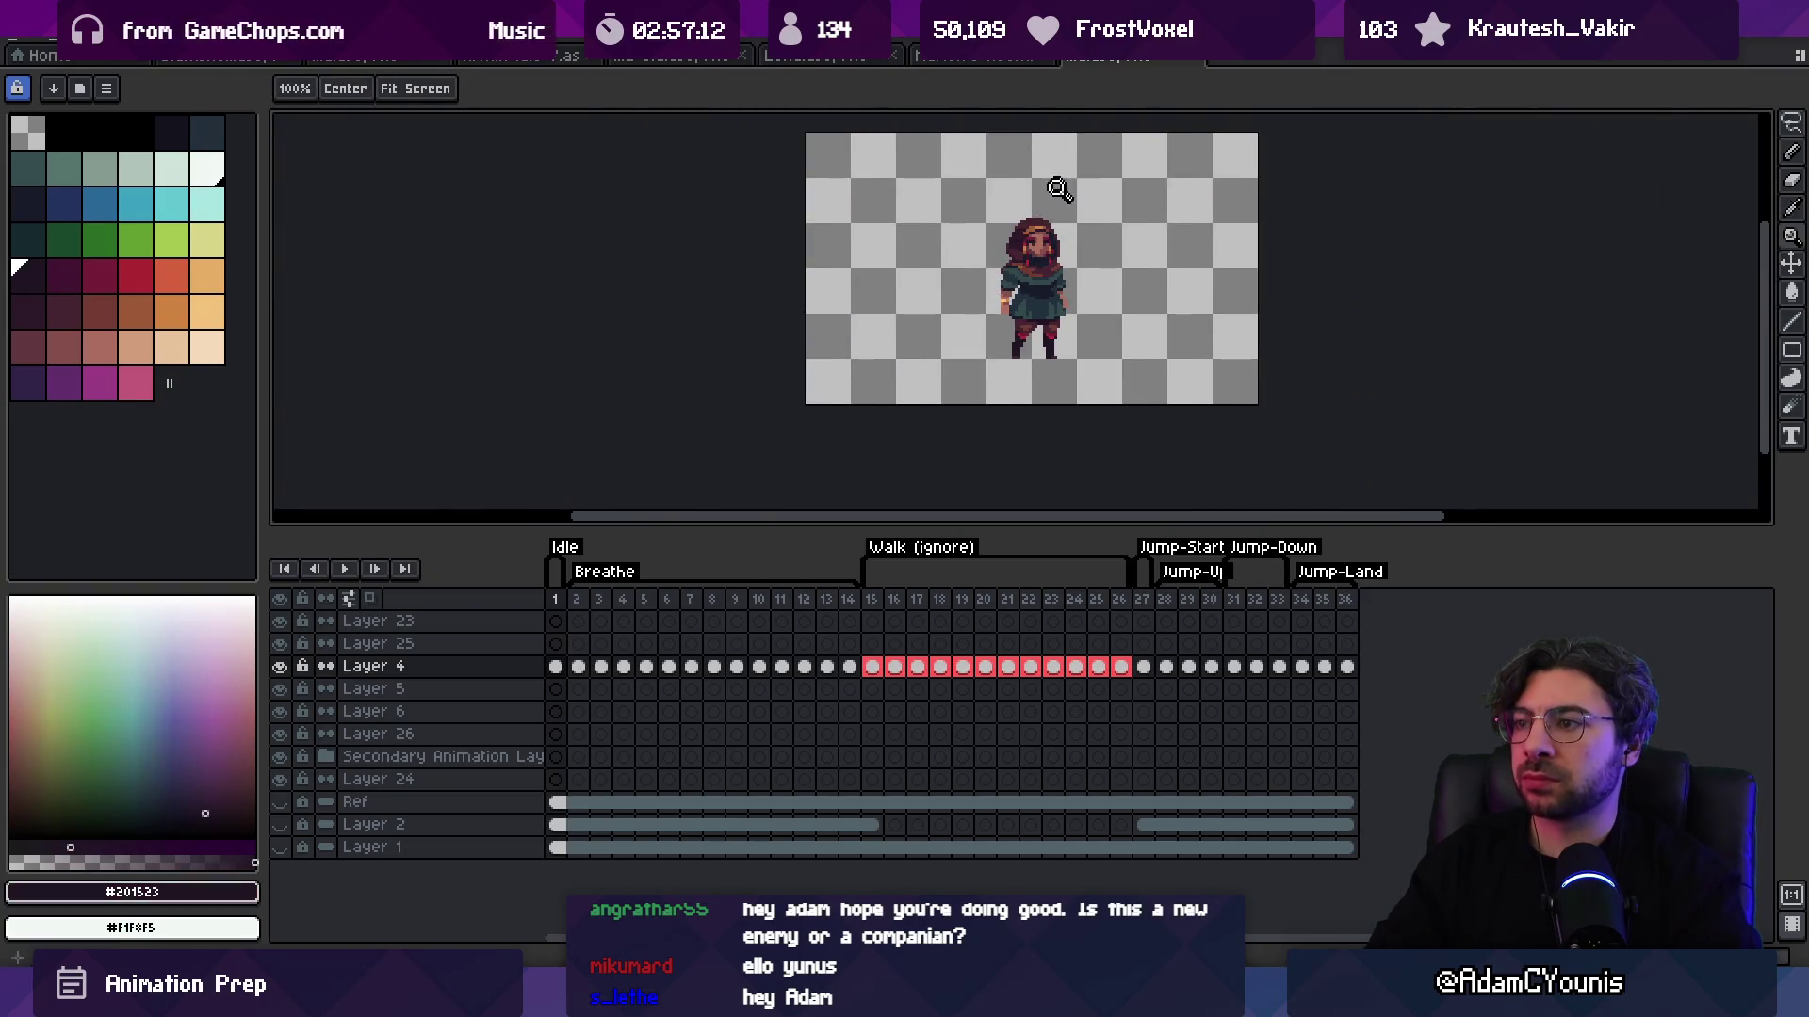
pyautogui.scroll(3, 1059, 189)
# Step: Paint dark and lighter teal shading pixels along the skirt's hem and edge
pyautogui.press('b')
pyautogui.scroll(2, 1114, 302)
pyautogui.keyDown('alt'); pyautogui.click(1122, 304); pyautogui.keyUp('alt')
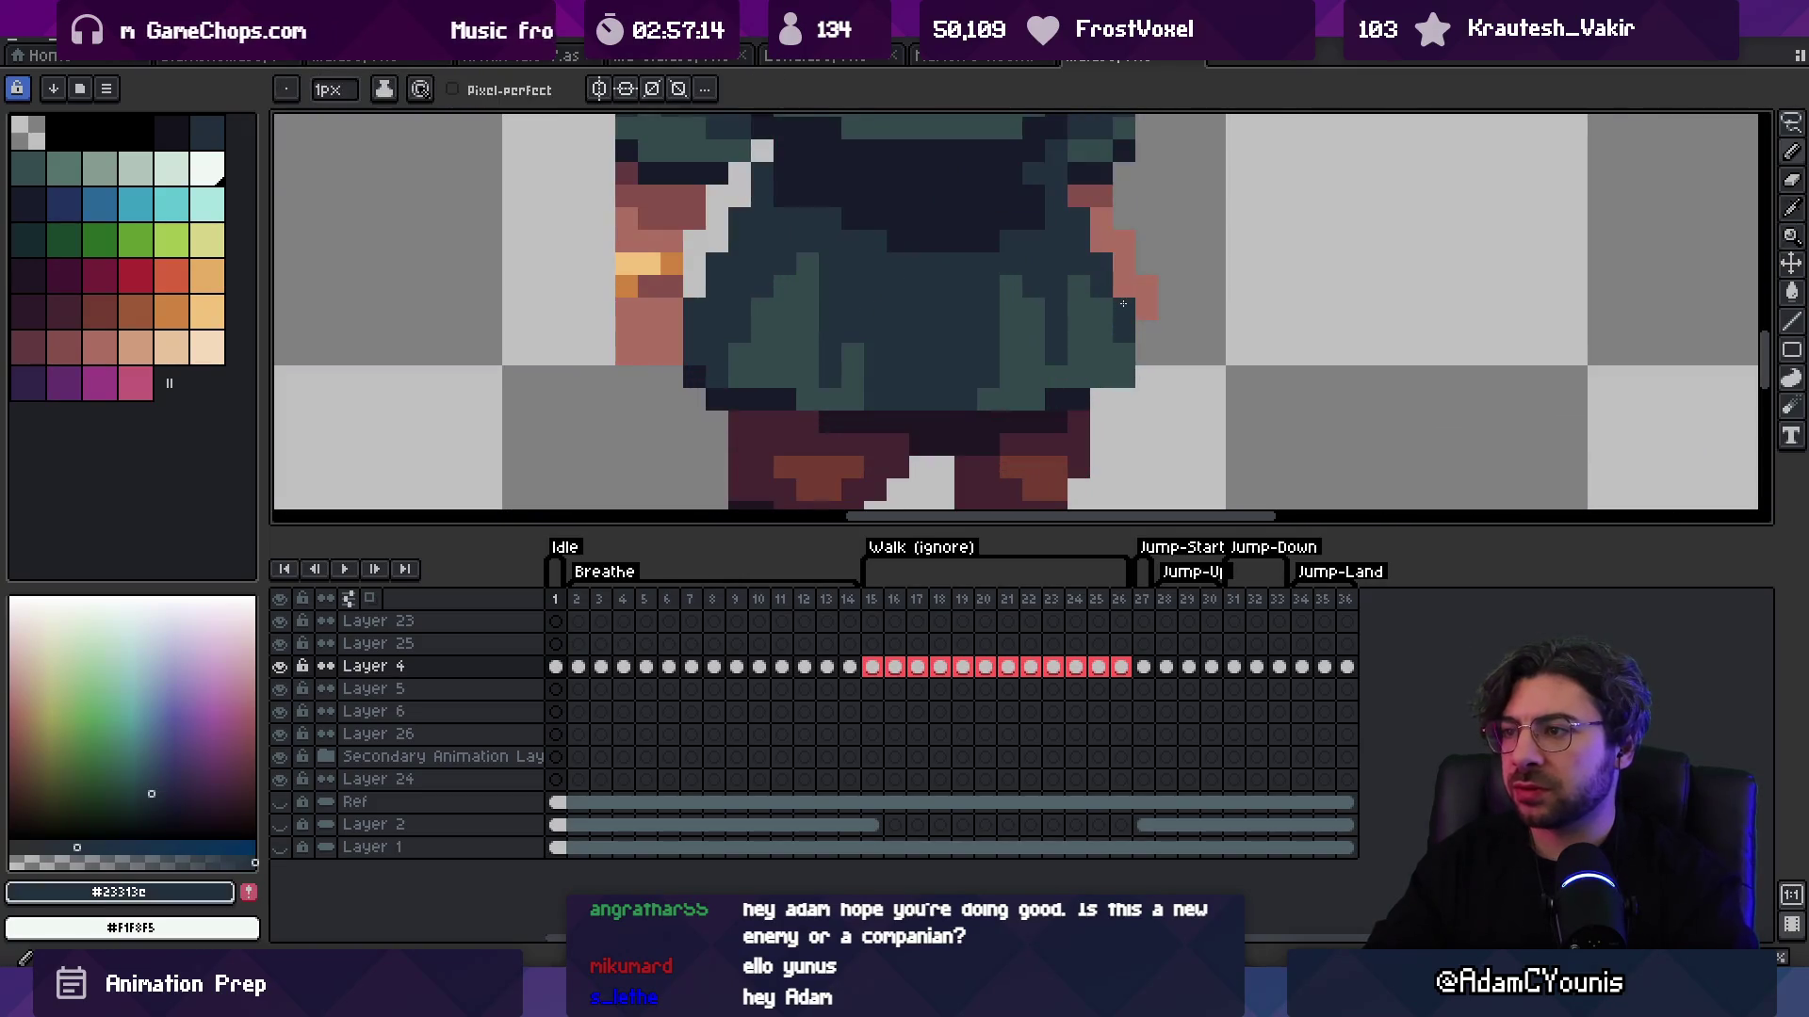
pyautogui.click(1145, 350)
pyautogui.keyDown('alt'); pyautogui.click(1084, 386); pyautogui.keyUp('alt')
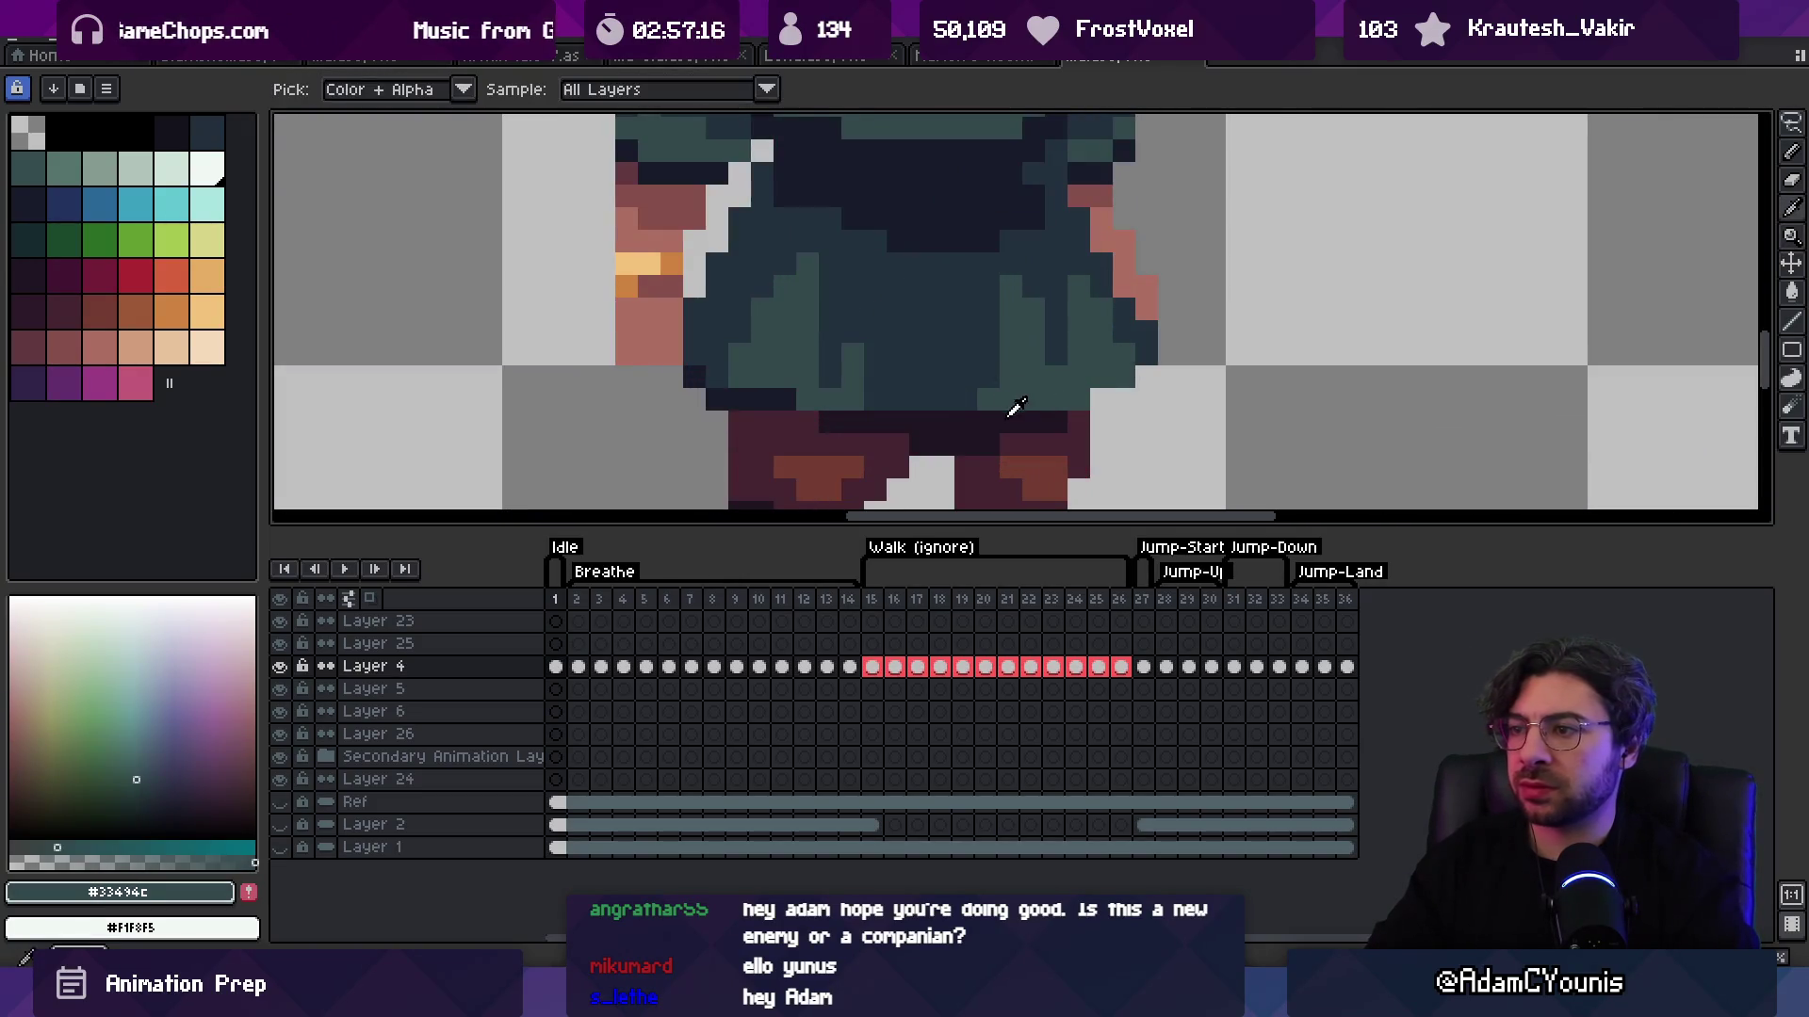
pyautogui.keyDown('alt'); pyautogui.click(1001, 354); pyautogui.keyUp('alt')
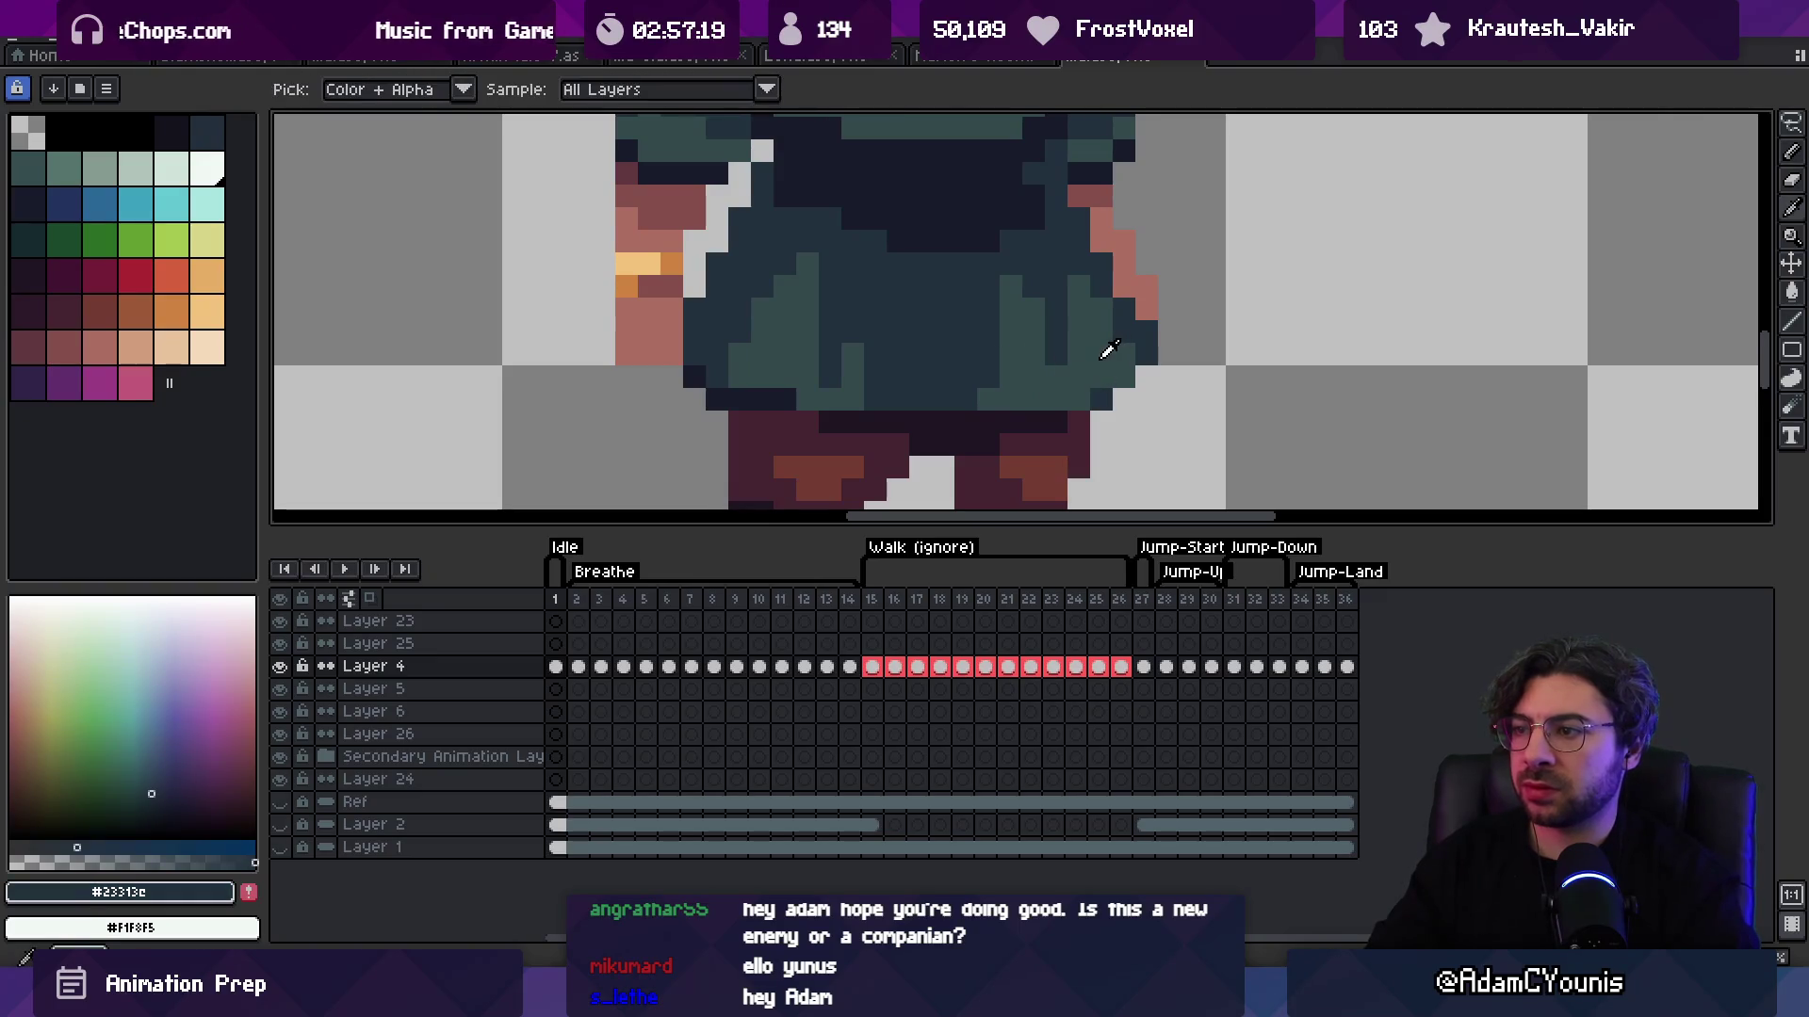
pyautogui.keyDown('alt'); pyautogui.click(1103, 355); pyautogui.keyUp('alt')
# Step: Re-sample the dark maroon and darkest purple leg colours
pyautogui.press('z')
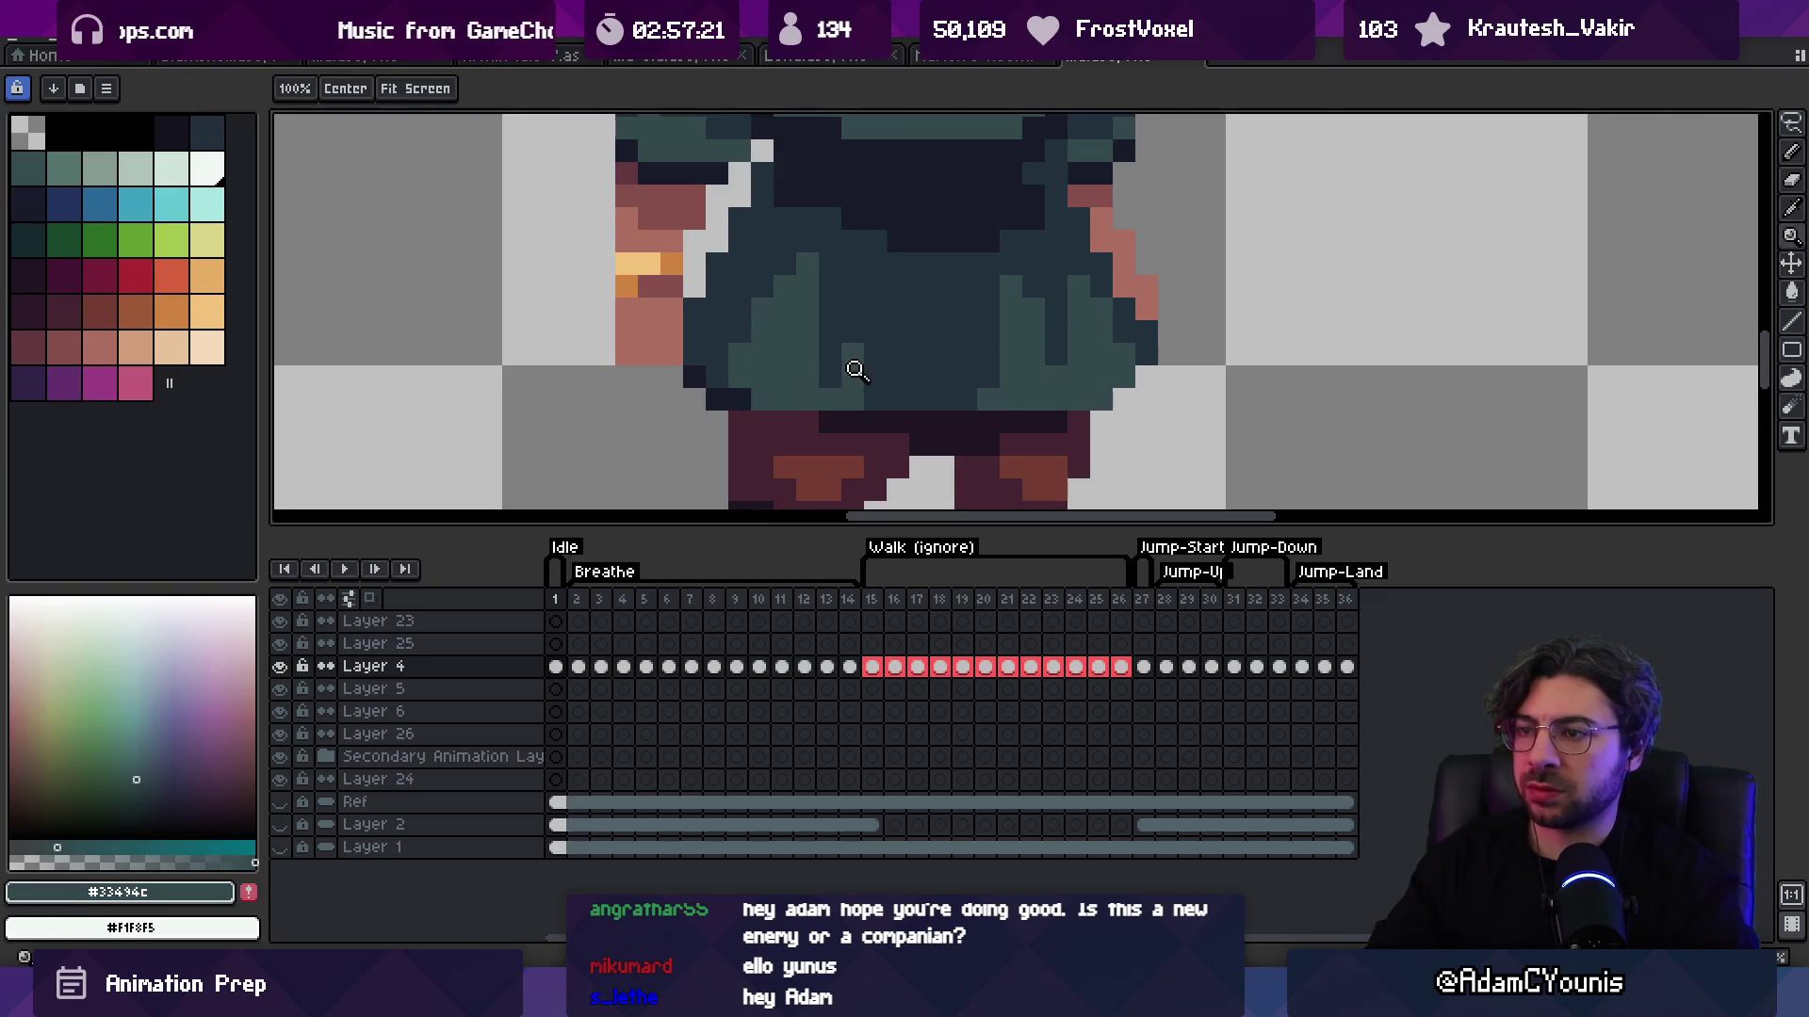
pyautogui.scroll(-5, 848, 364)
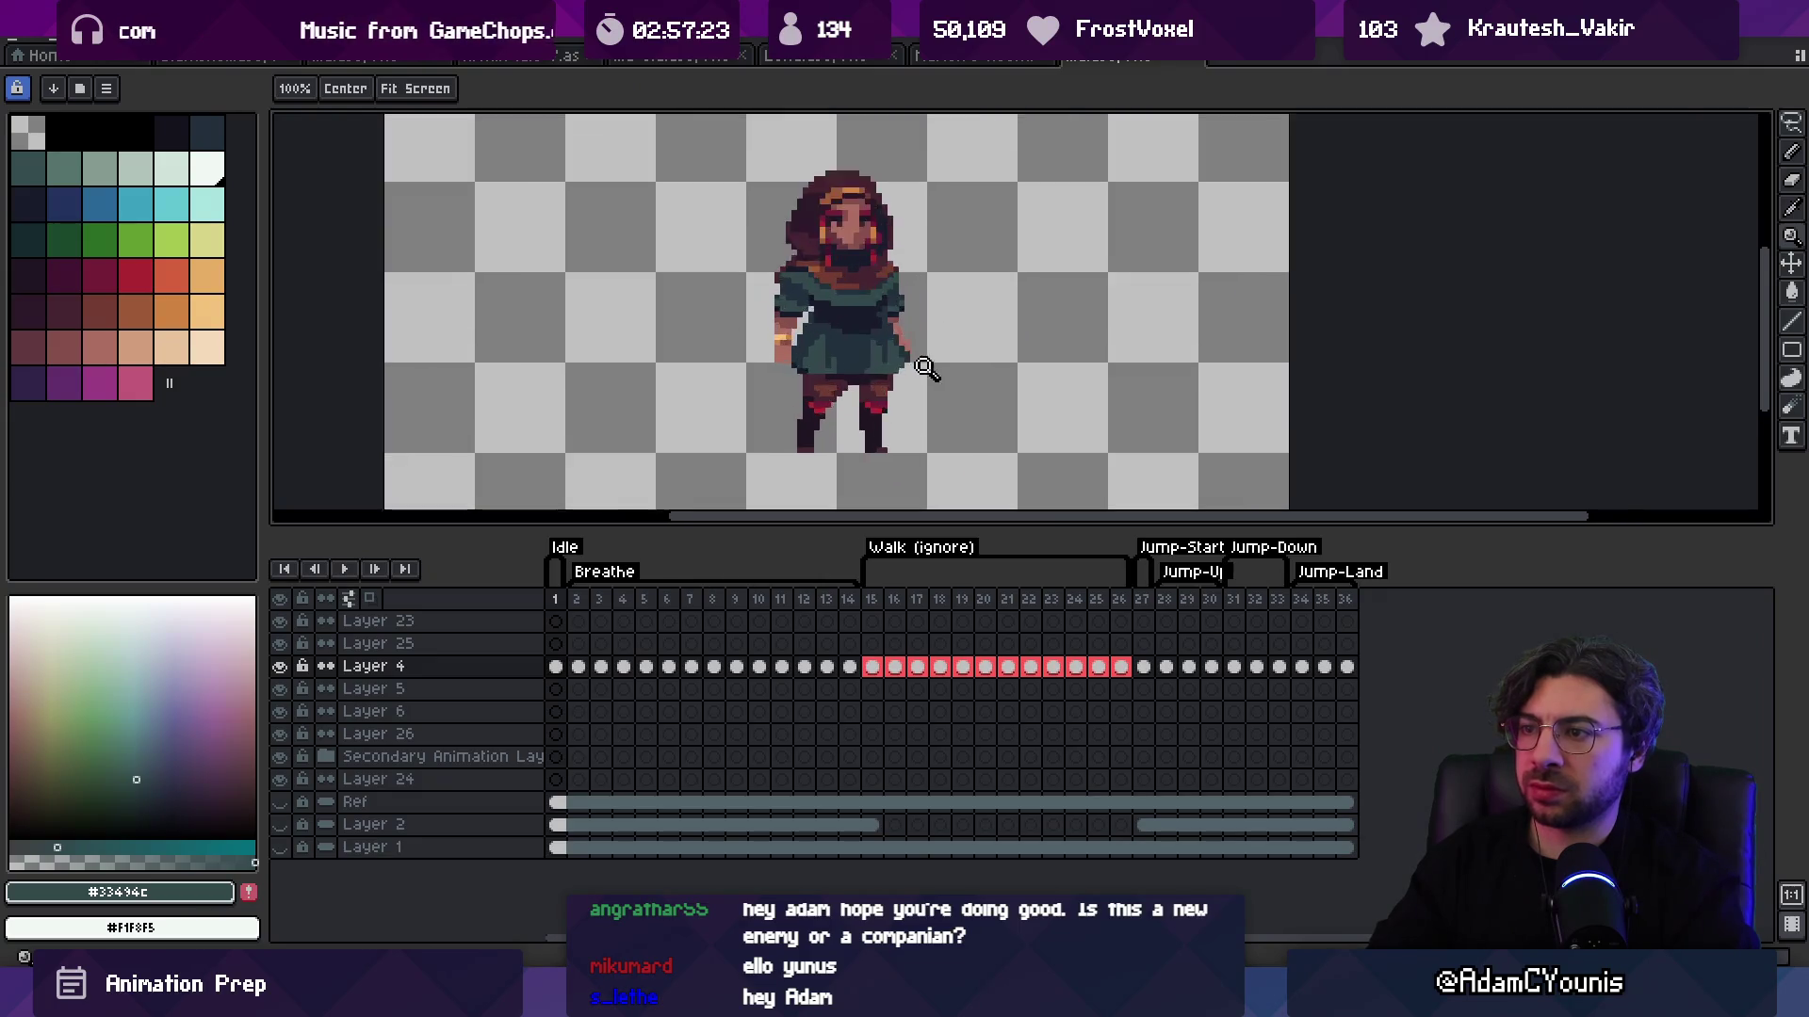
pyautogui.scroll(5, 911, 335)
pyautogui.keyDown('alt'); pyautogui.click(906, 352); pyautogui.keyUp('alt')
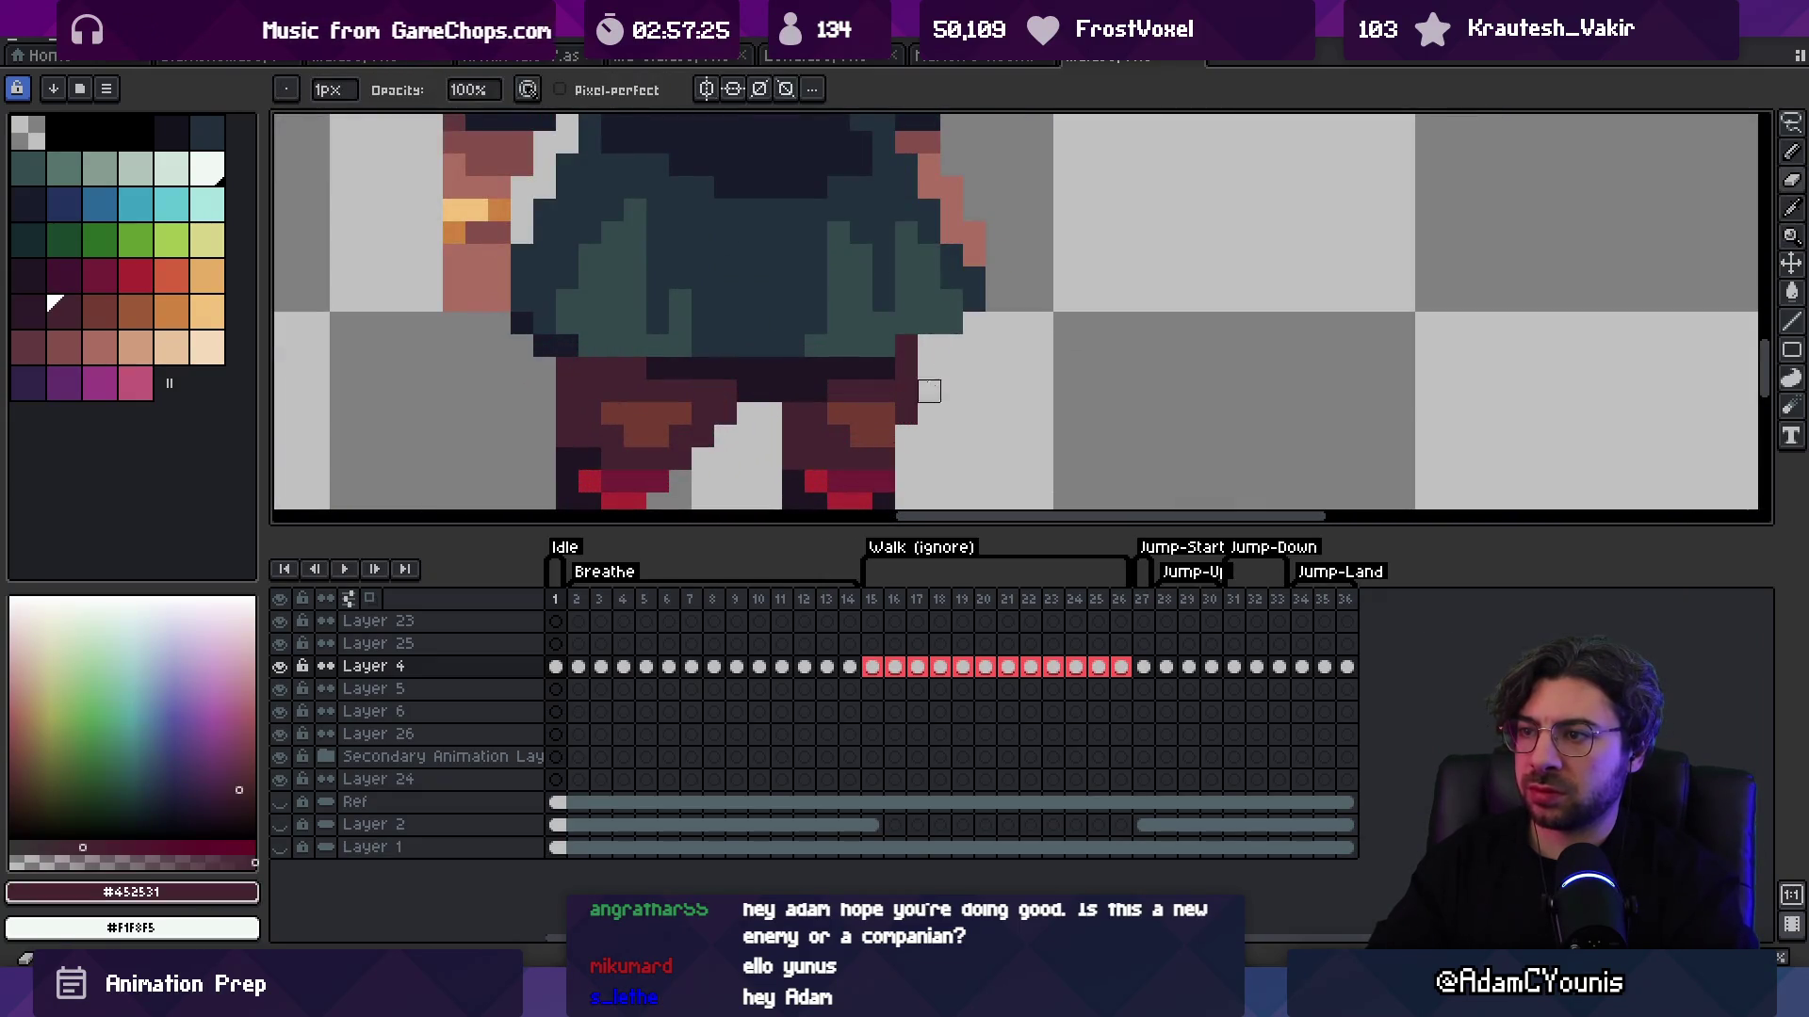
pyautogui.keyDown('alt'); pyautogui.click(905, 349); pyautogui.keyUp('alt')
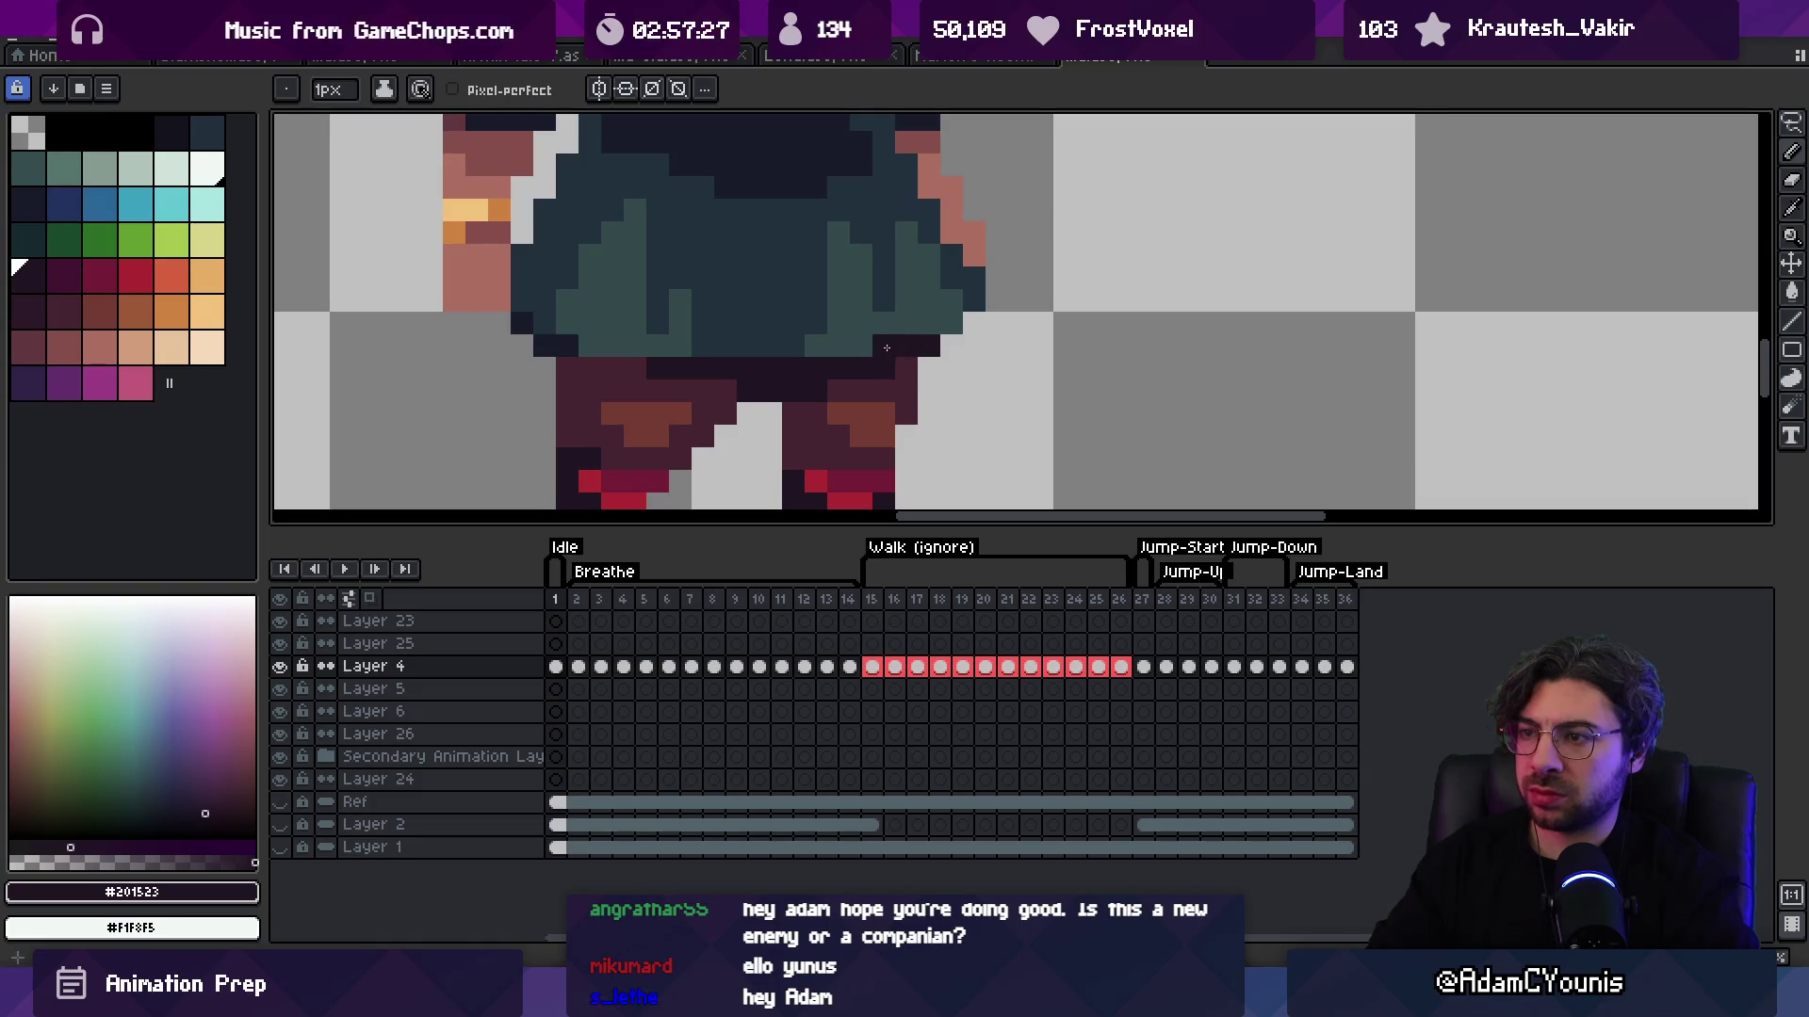
pyautogui.press('z')
pyautogui.scroll(-5, 895, 283)
pyautogui.scroll(5, 926, 328)
# Step: Pick the dark teal skirt colour to continue the hem touch-ups
pyautogui.press('b')
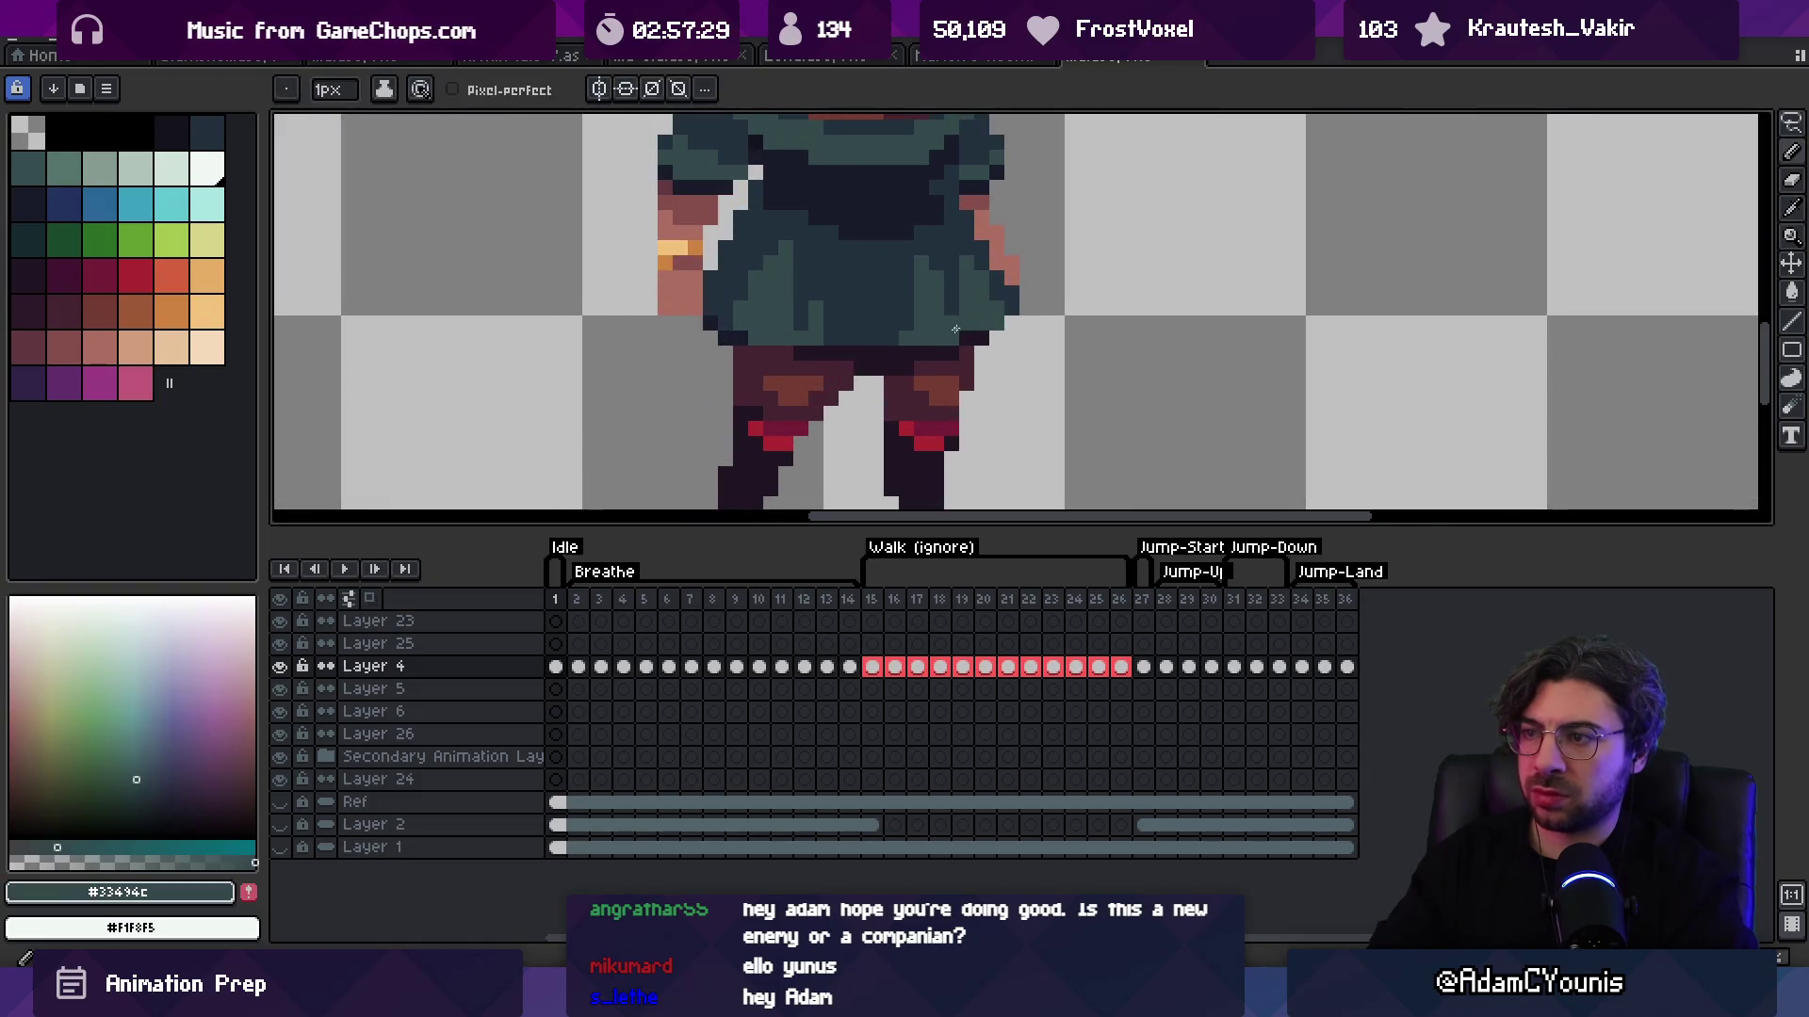
pyautogui.keyDown('alt'); pyautogui.click(978, 250); pyautogui.keyUp('alt')
pyautogui.press('z')
pyautogui.scroll(-5, 876, 393)
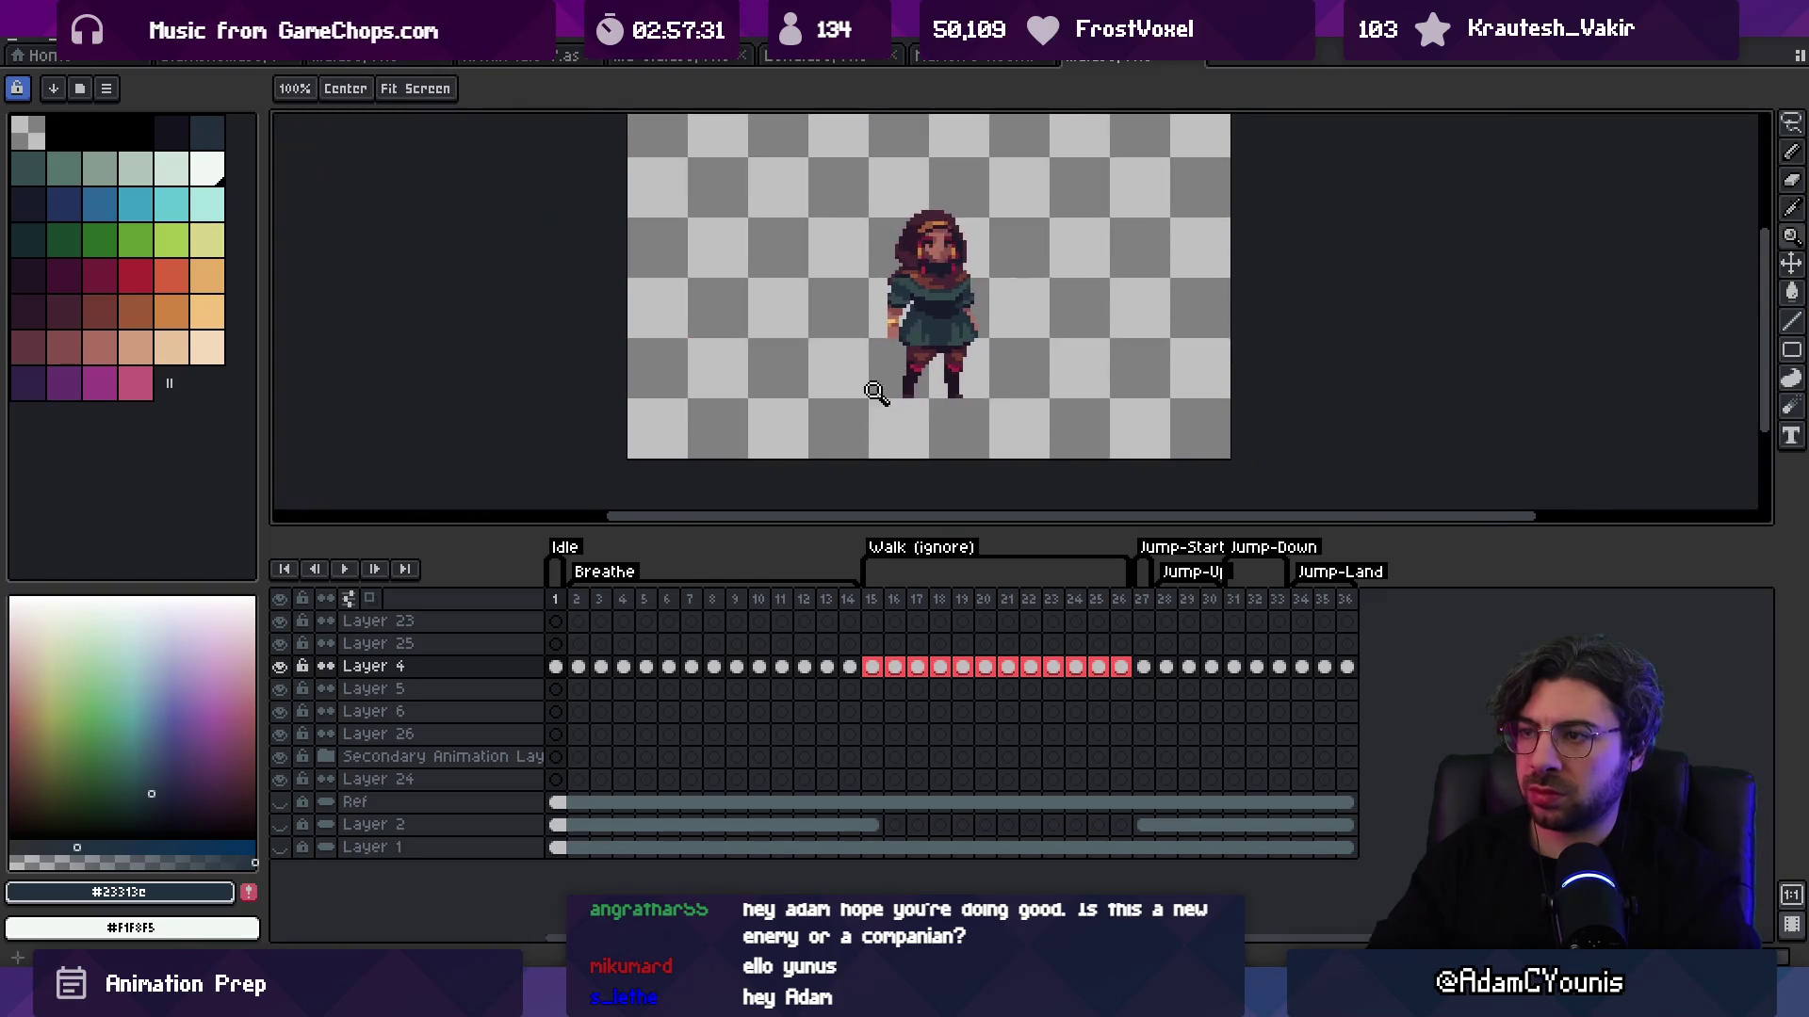
pyautogui.scroll(5, 986, 275)
pyautogui.press('b')
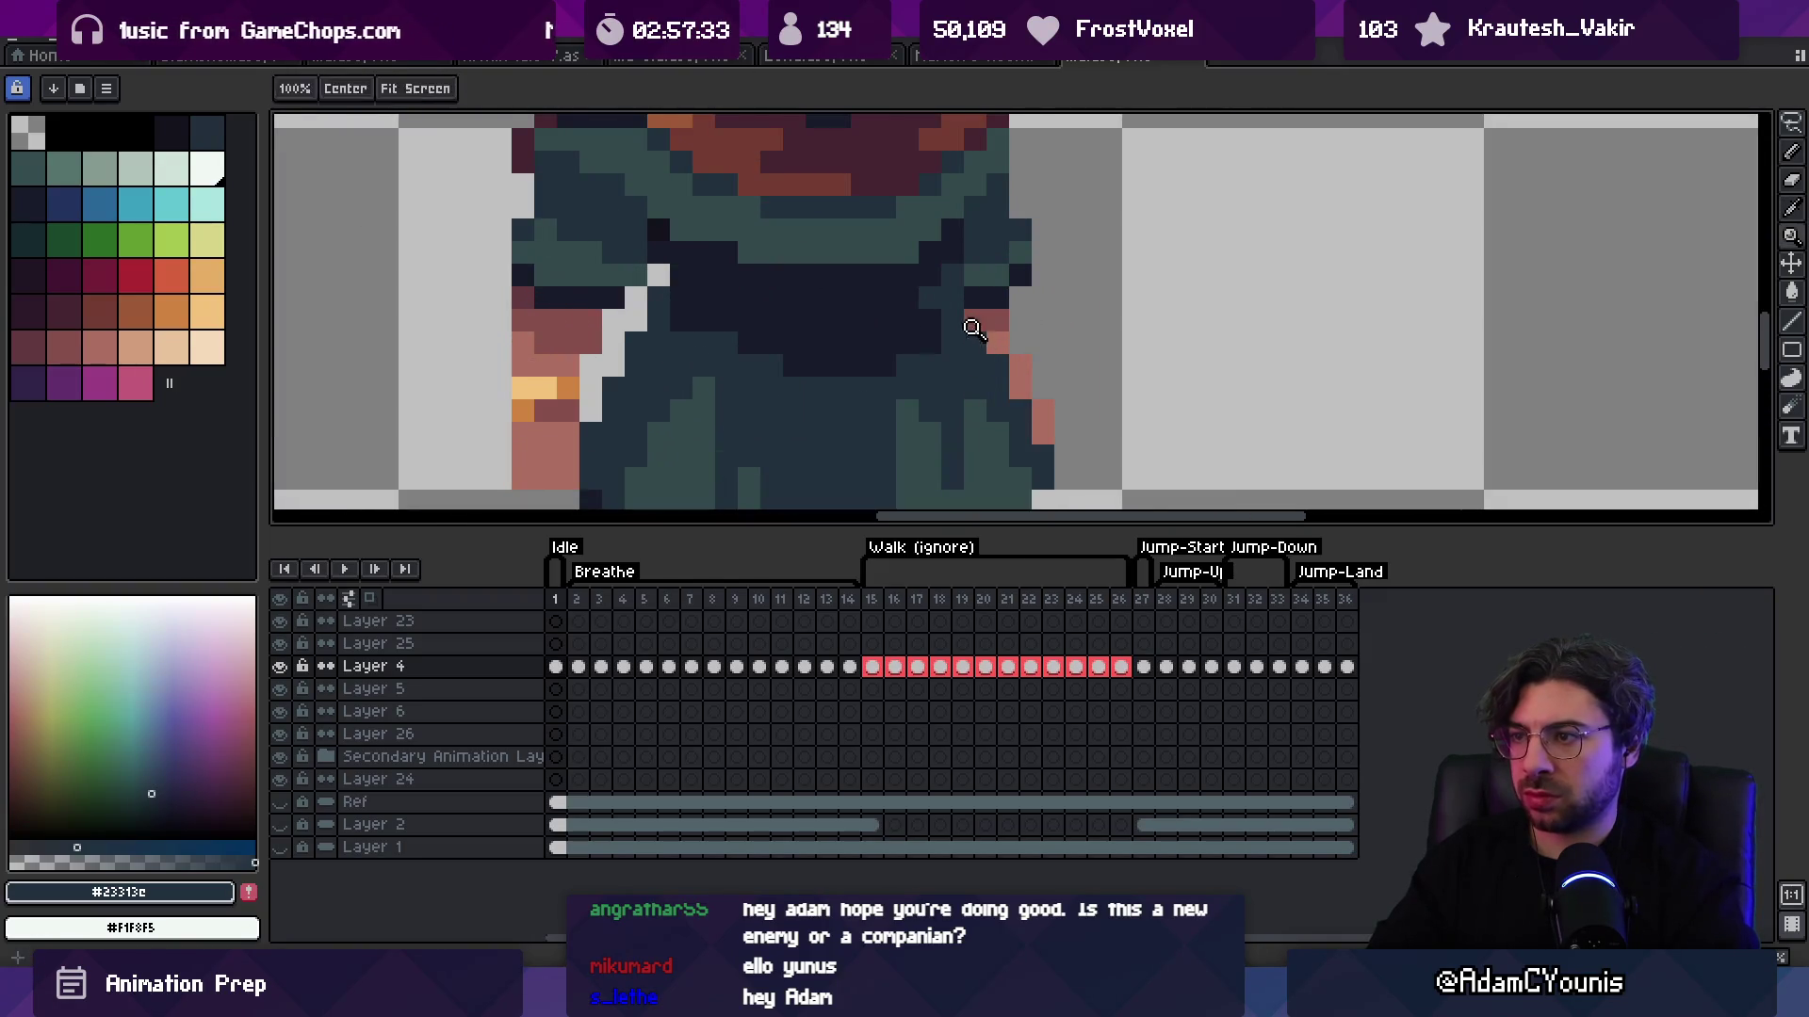
pyautogui.press('z')
pyautogui.scroll(-5, 1008, 245)
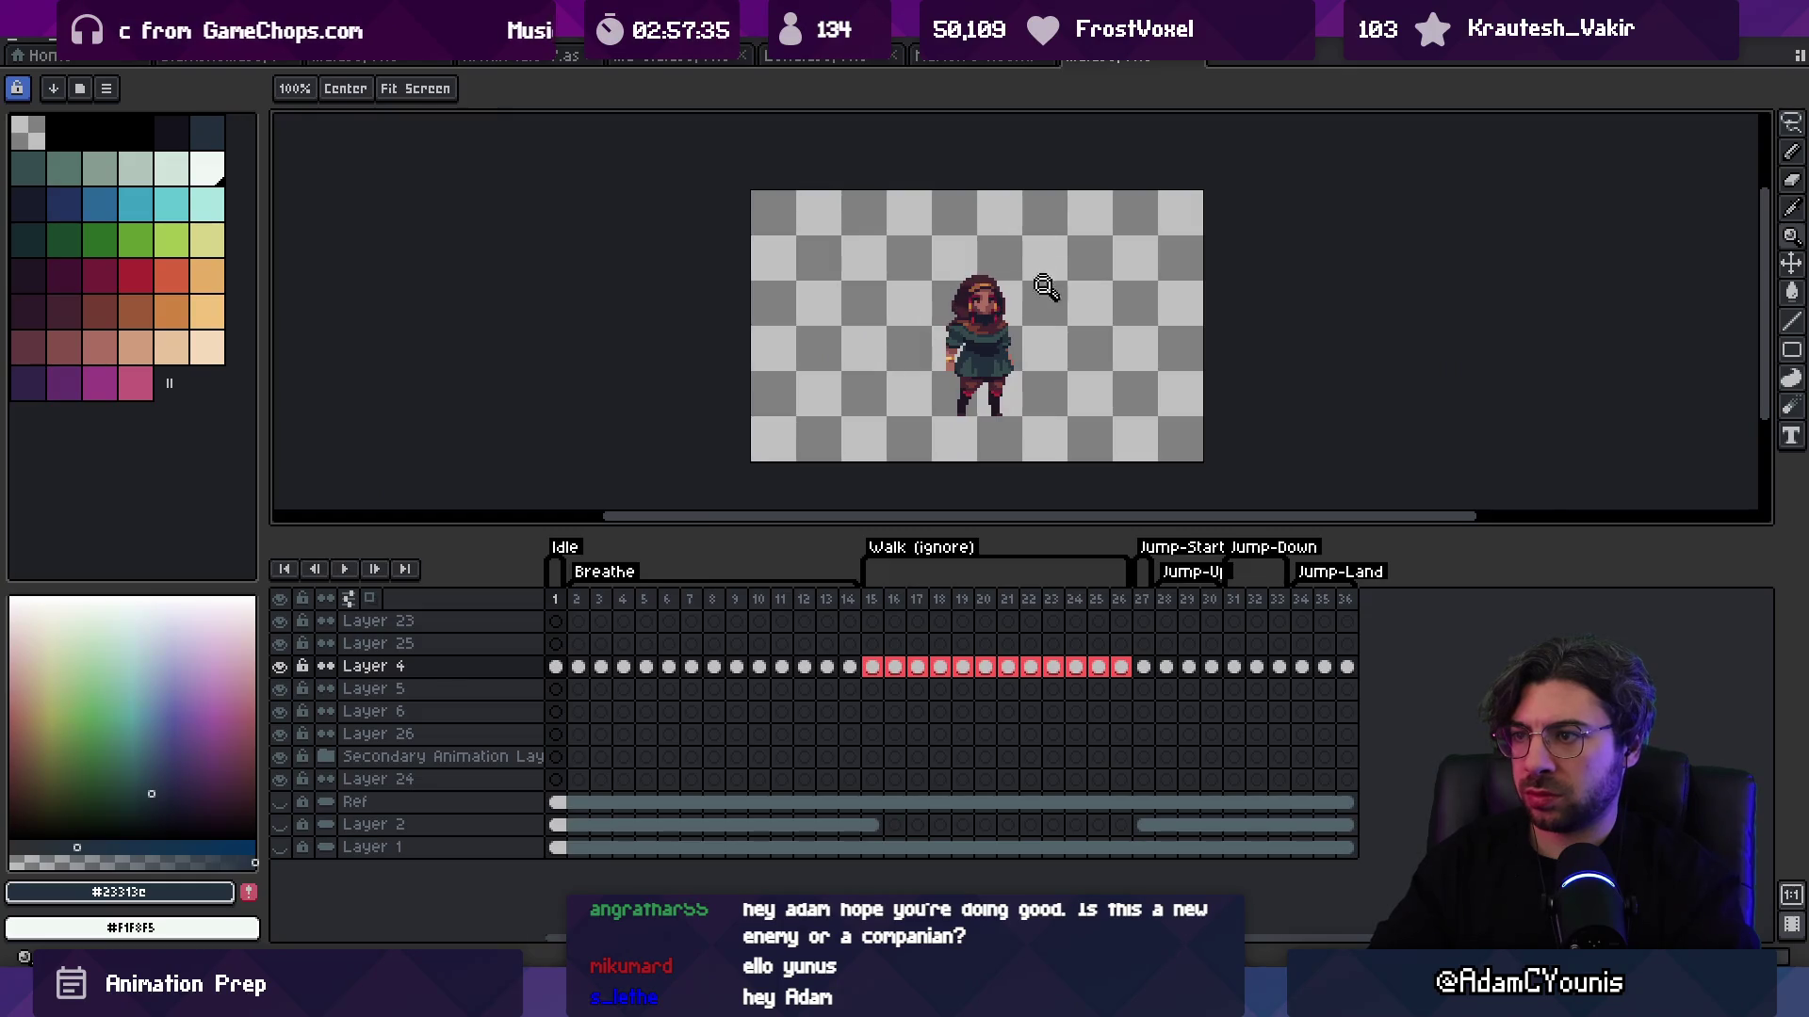
# Step: Sample the darker and lighter skin tones from the arm and hand, framing the torso
pyautogui.scroll(5, 1046, 287)
pyautogui.keyDown('alt'); pyautogui.click(977, 345); pyautogui.keyUp('alt')
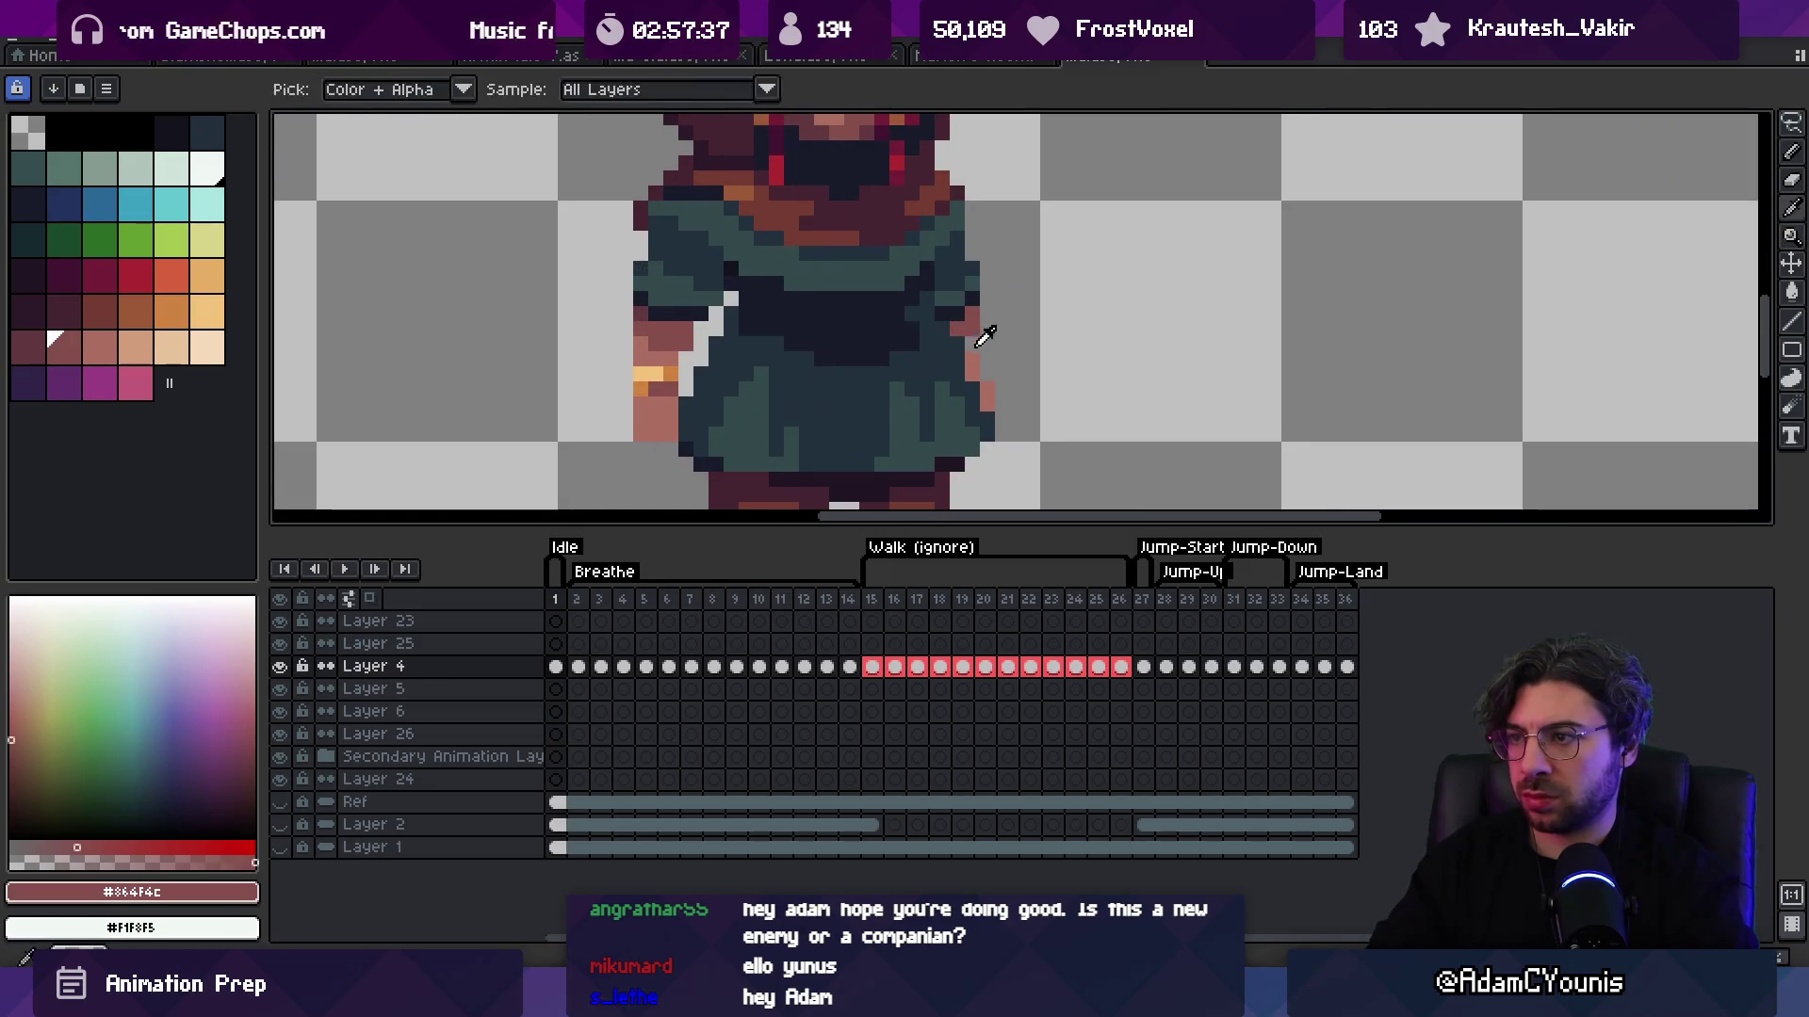
pyautogui.keyDown('alt'); pyautogui.click(986, 387); pyautogui.keyUp('alt')
pyautogui.press('z')
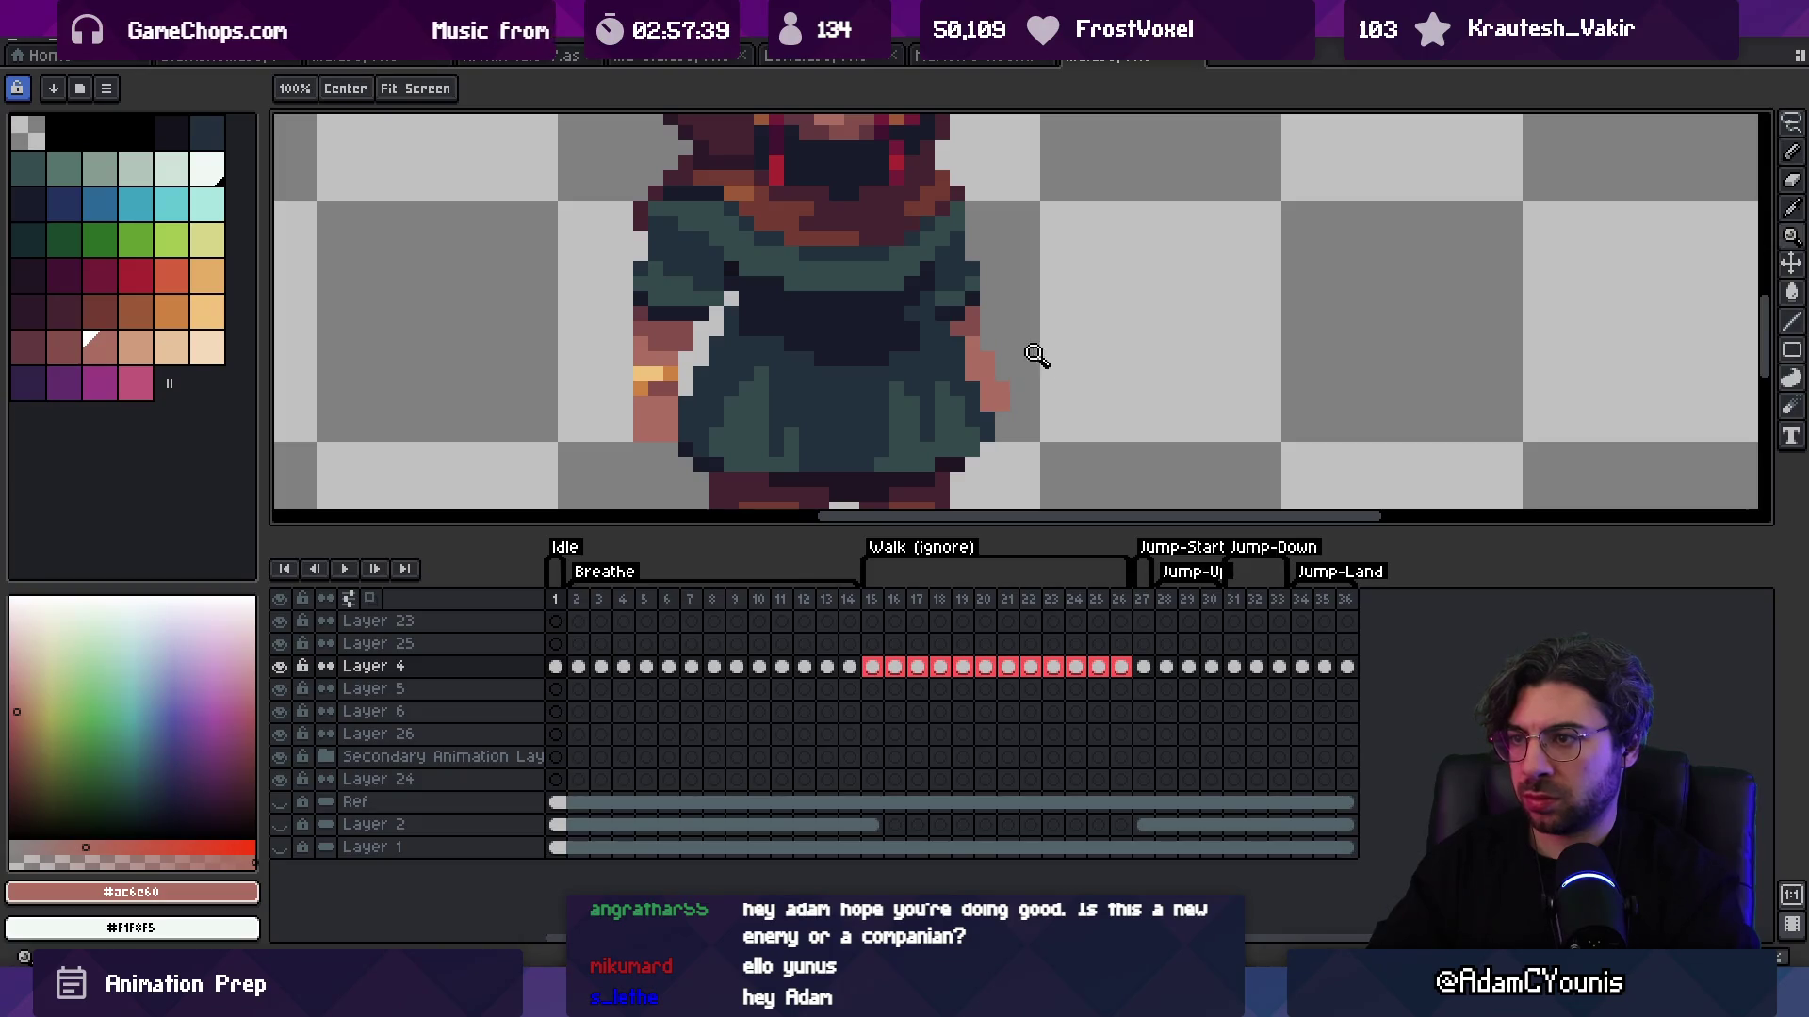
pyautogui.scroll(-5, 1006, 228)
pyautogui.scroll(5, 979, 321)
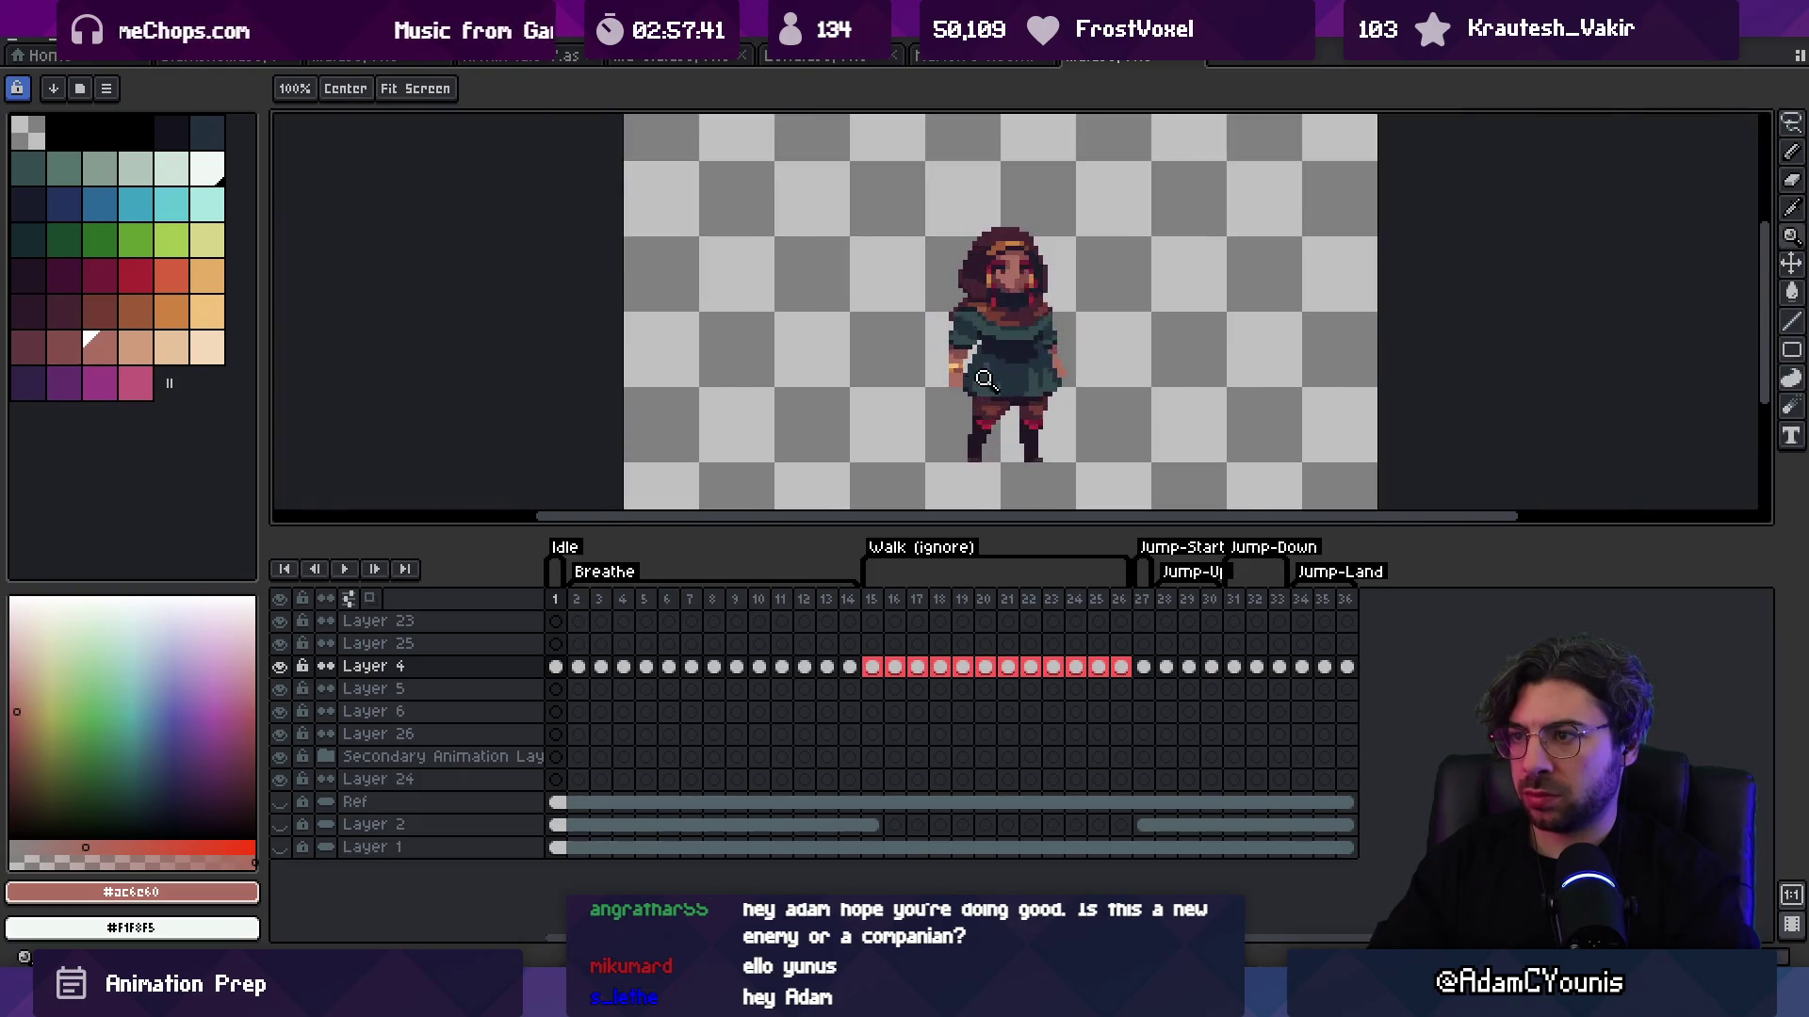
pyautogui.moveTo(920, 257); pyautogui.dragTo(912, 286)
pyautogui.press('b')
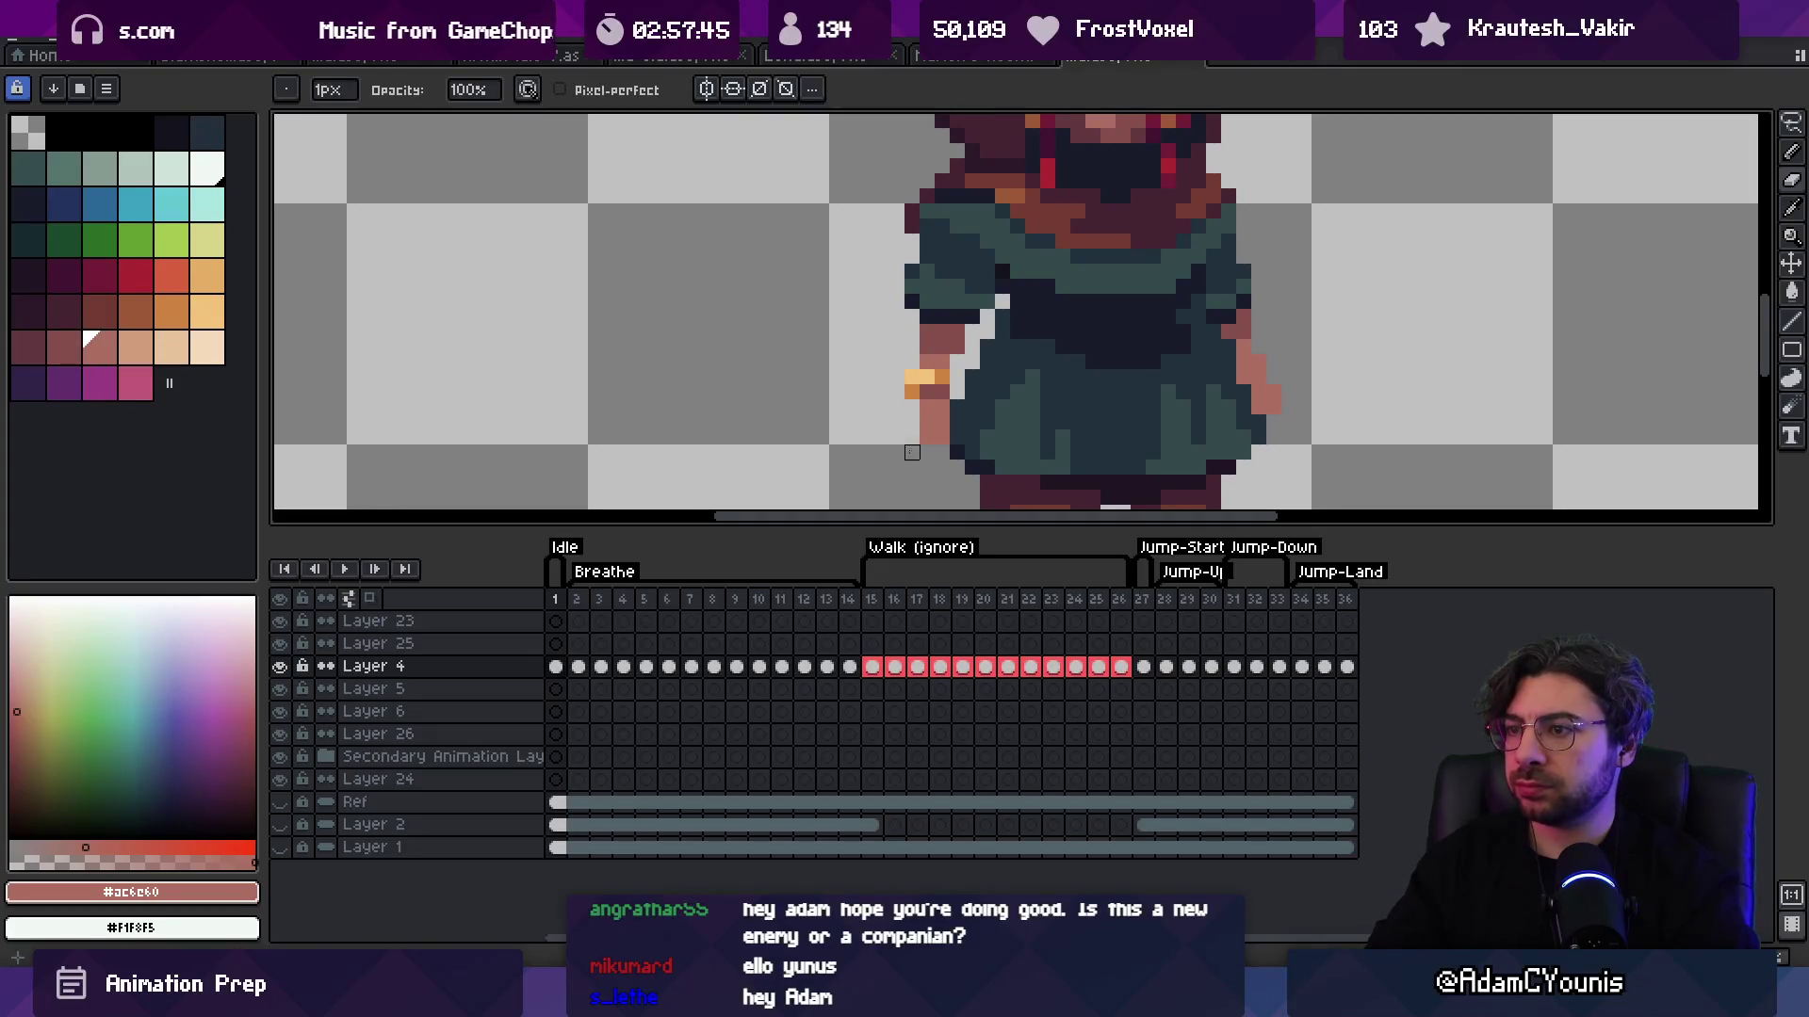
# Step: Pick the near-black navy outline colour for shading beside the arm
pyautogui.press('z')
pyautogui.scroll(-5, 1054, 301)
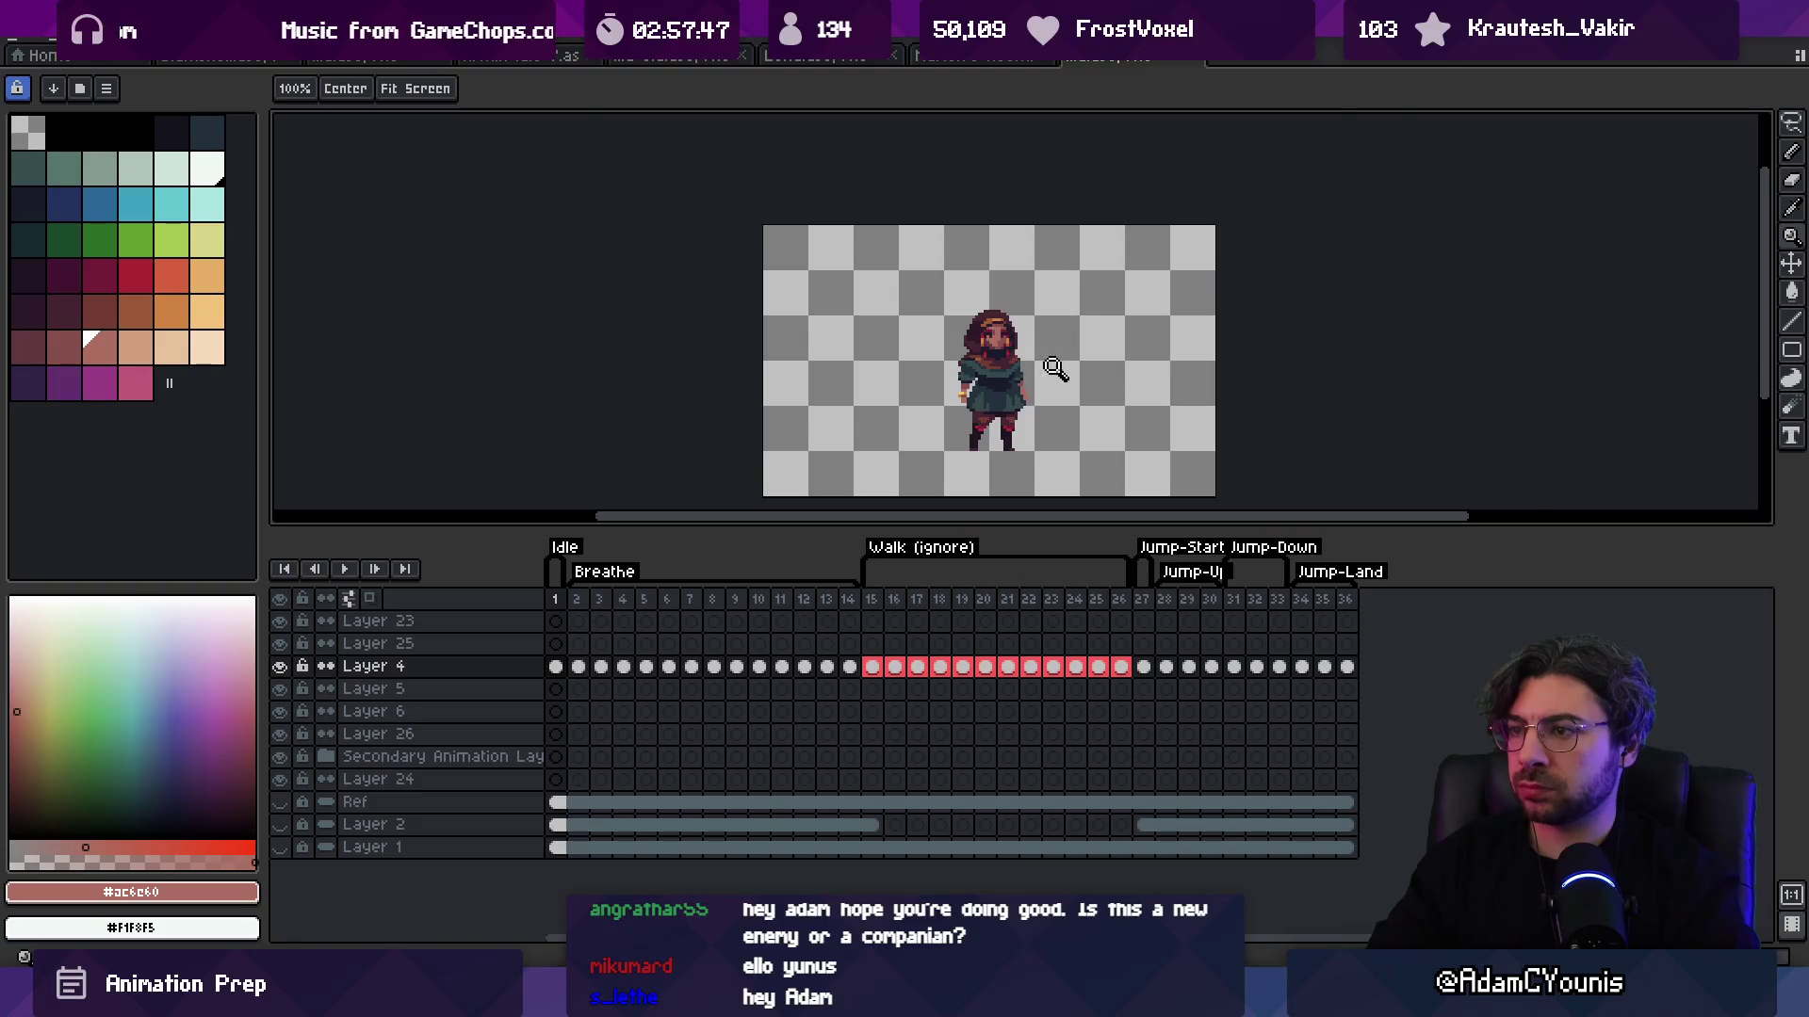
pyautogui.scroll(5, 1054, 368)
pyautogui.press('b')
pyautogui.scroll(2, 1015, 364)
pyautogui.keyDown('alt'); pyautogui.click(1004, 335); pyautogui.keyUp('alt')
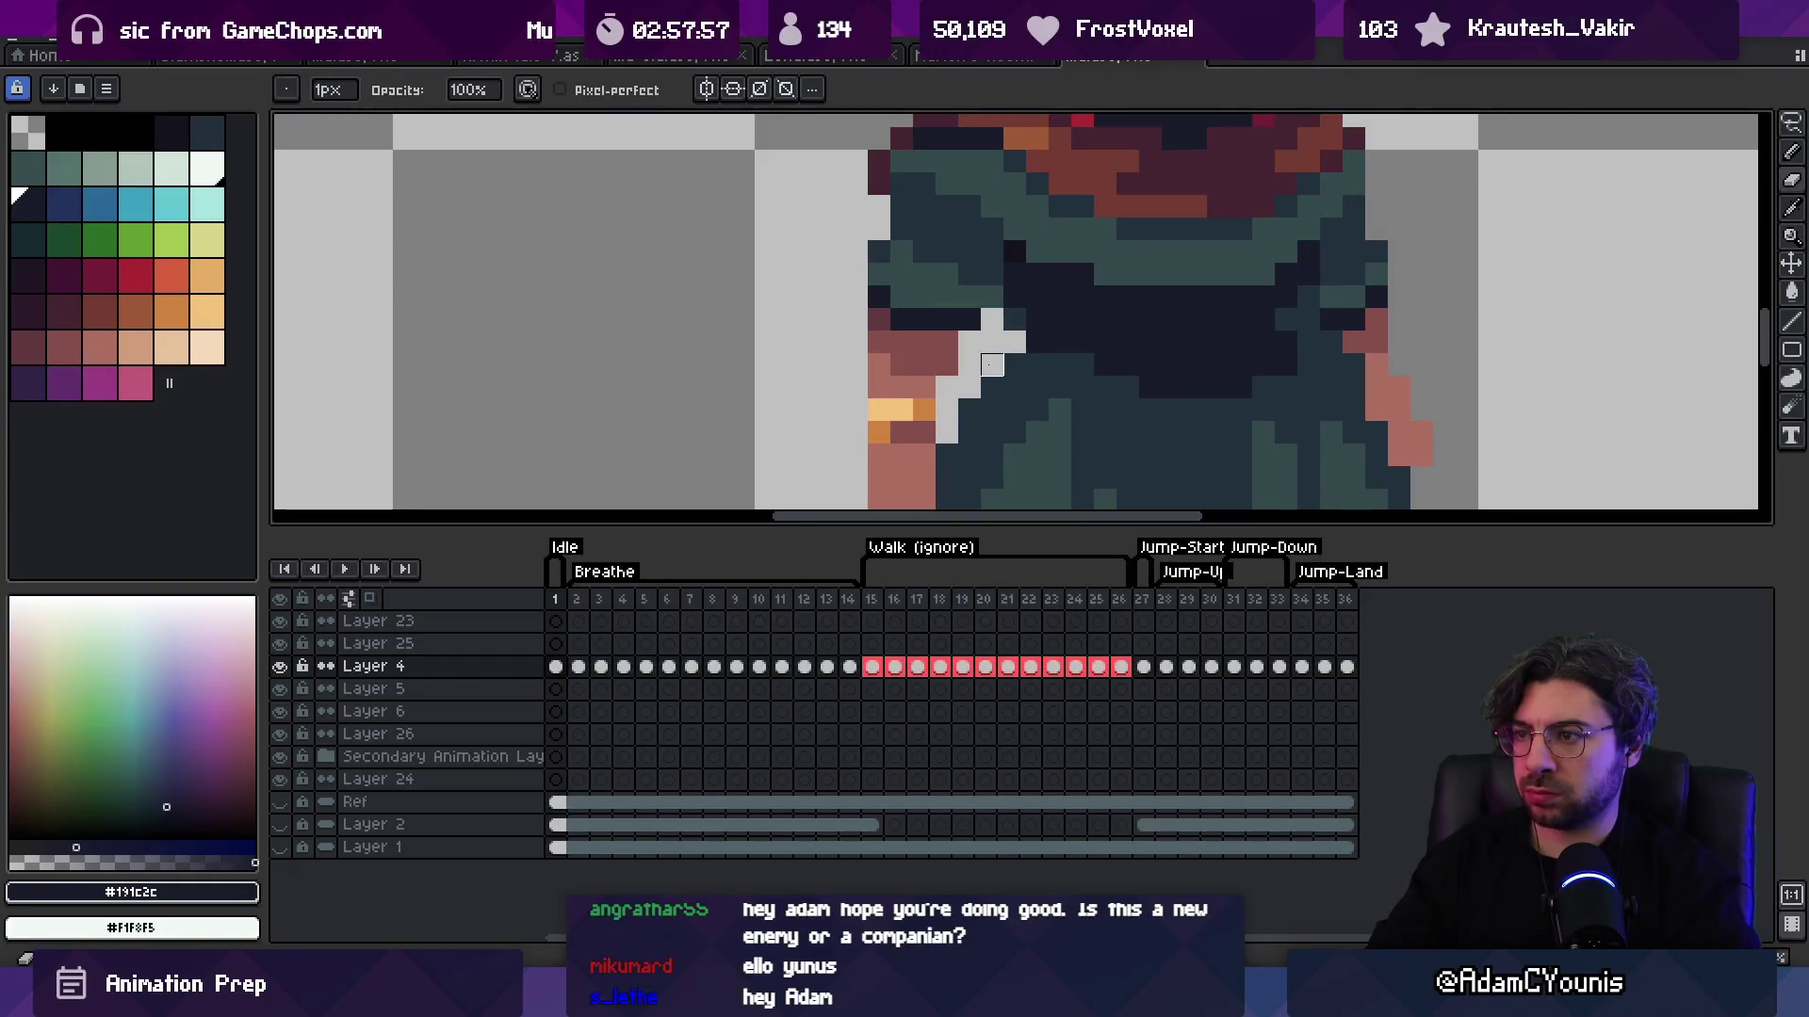
pyautogui.press('z')
pyautogui.scroll(-7, 986, 276)
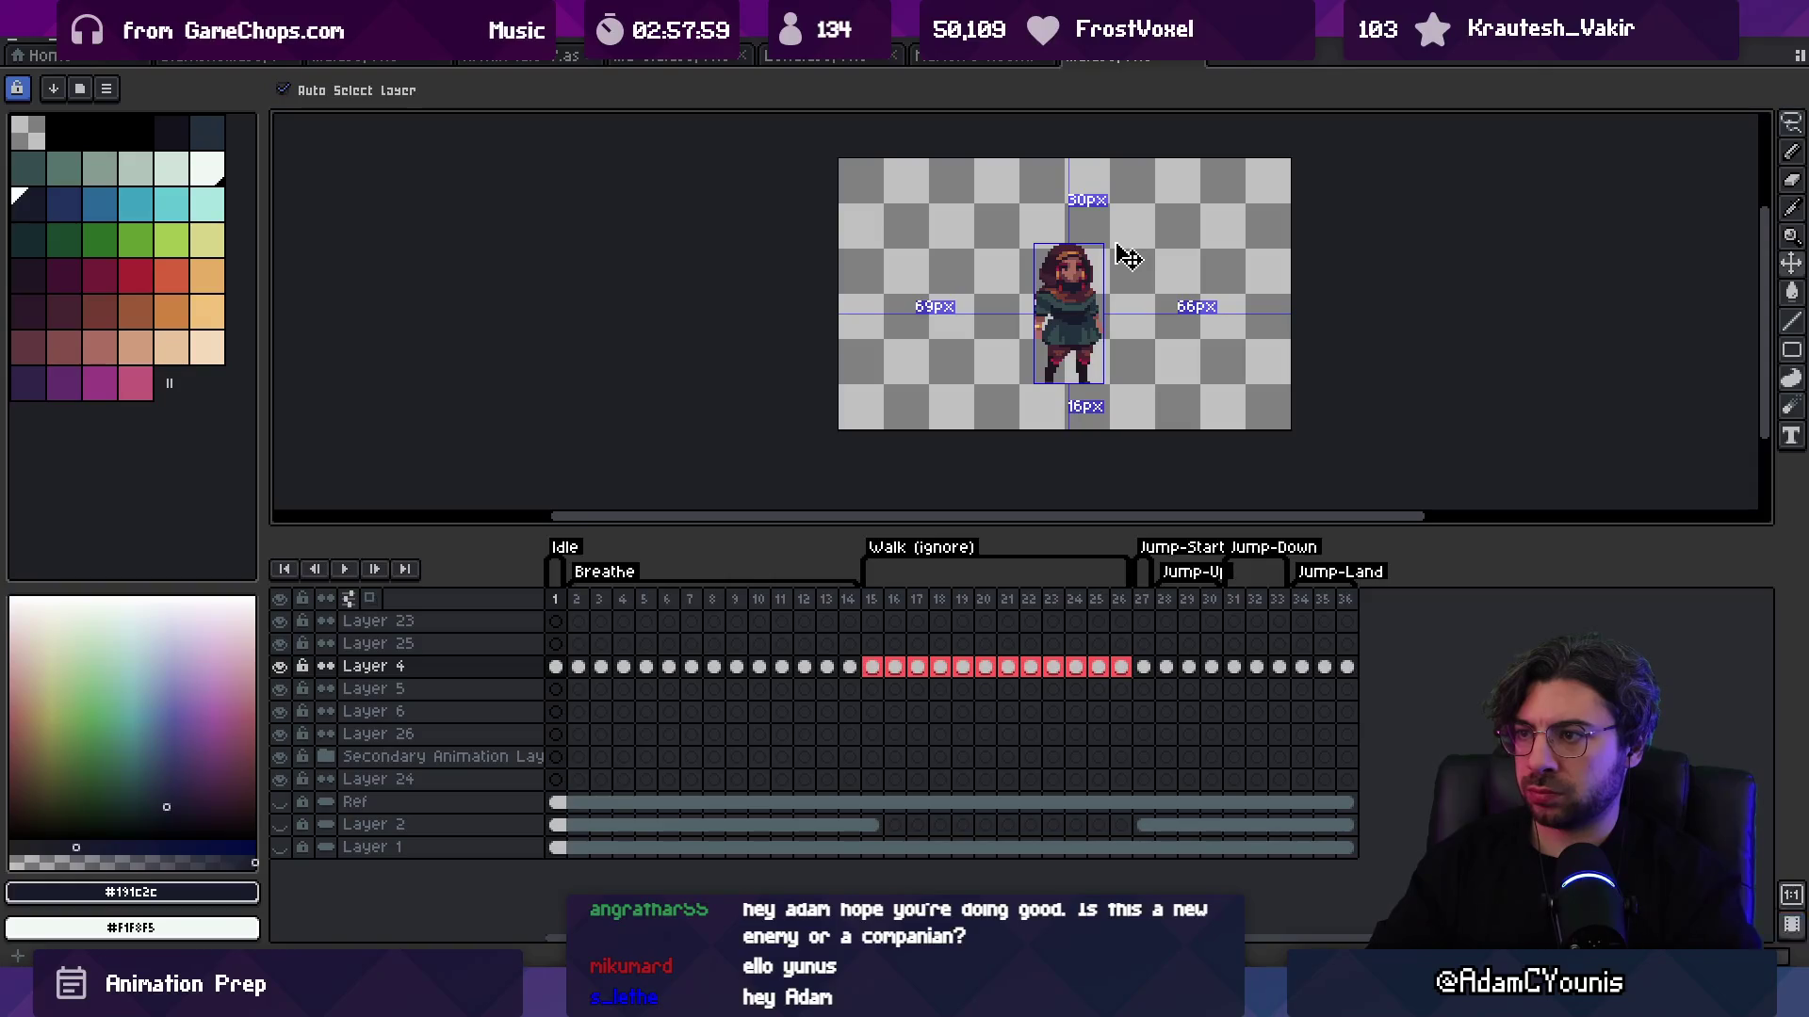
pyautogui.scroll(2, 1073, 283)
pyautogui.scroll(2, 1065, 324)
# Step: Pick the dark teal tunic colour and darker skin tone, leaving a small gap beside the left arm
pyautogui.keyDown('alt'); pyautogui.click(1021, 335); pyautogui.keyUp('alt')
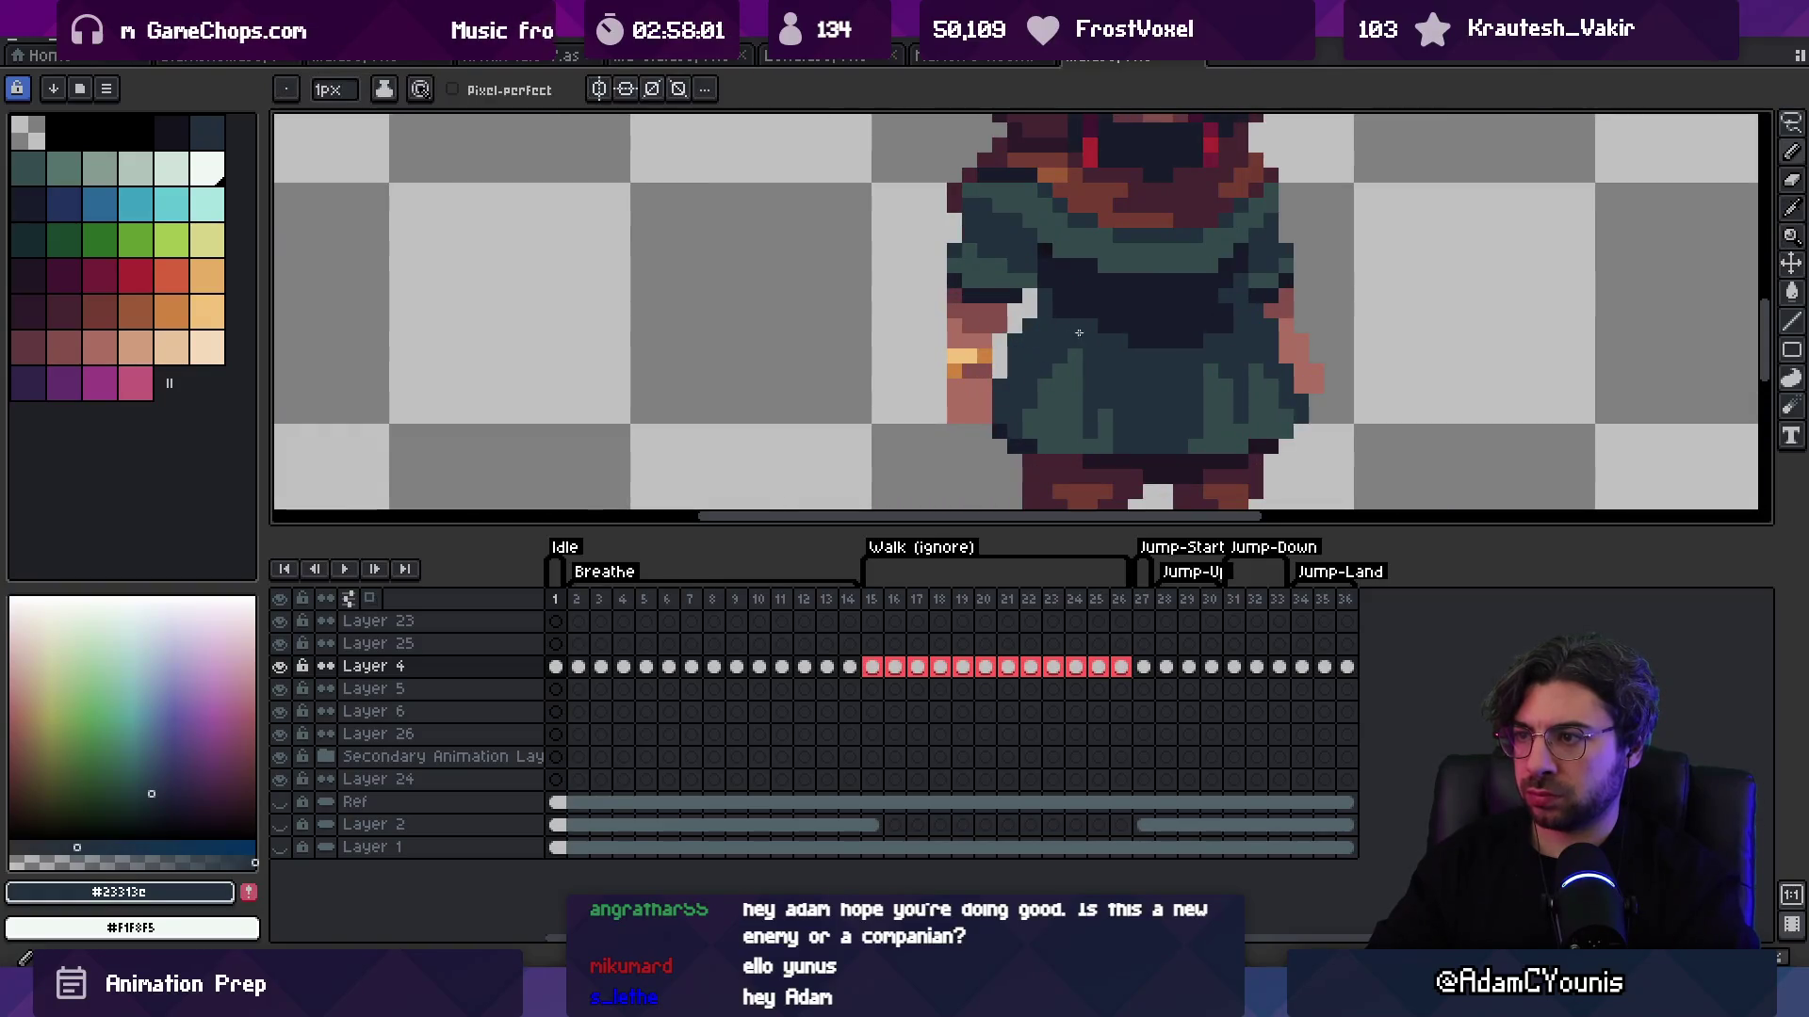
pyautogui.scroll(-5, 1039, 271)
pyautogui.scroll(4, 1046, 273)
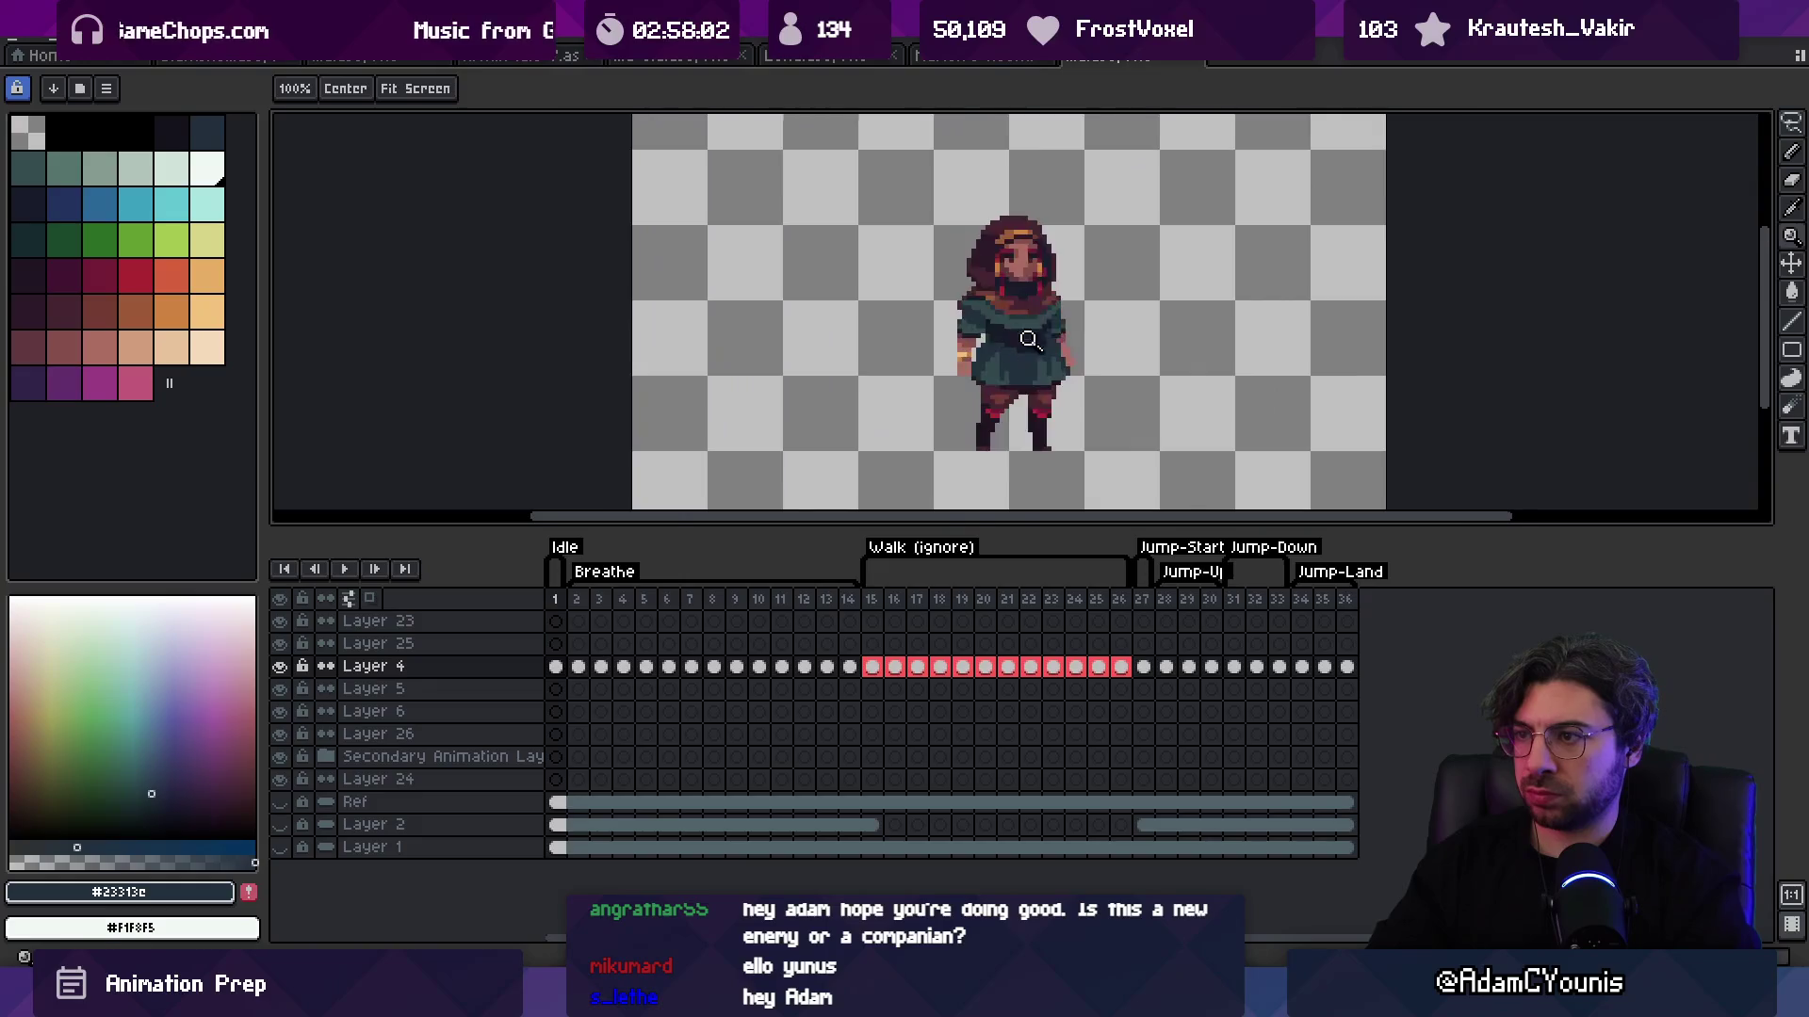
pyautogui.press('b')
pyautogui.press('z')
pyautogui.scroll(1, 1083, 315)
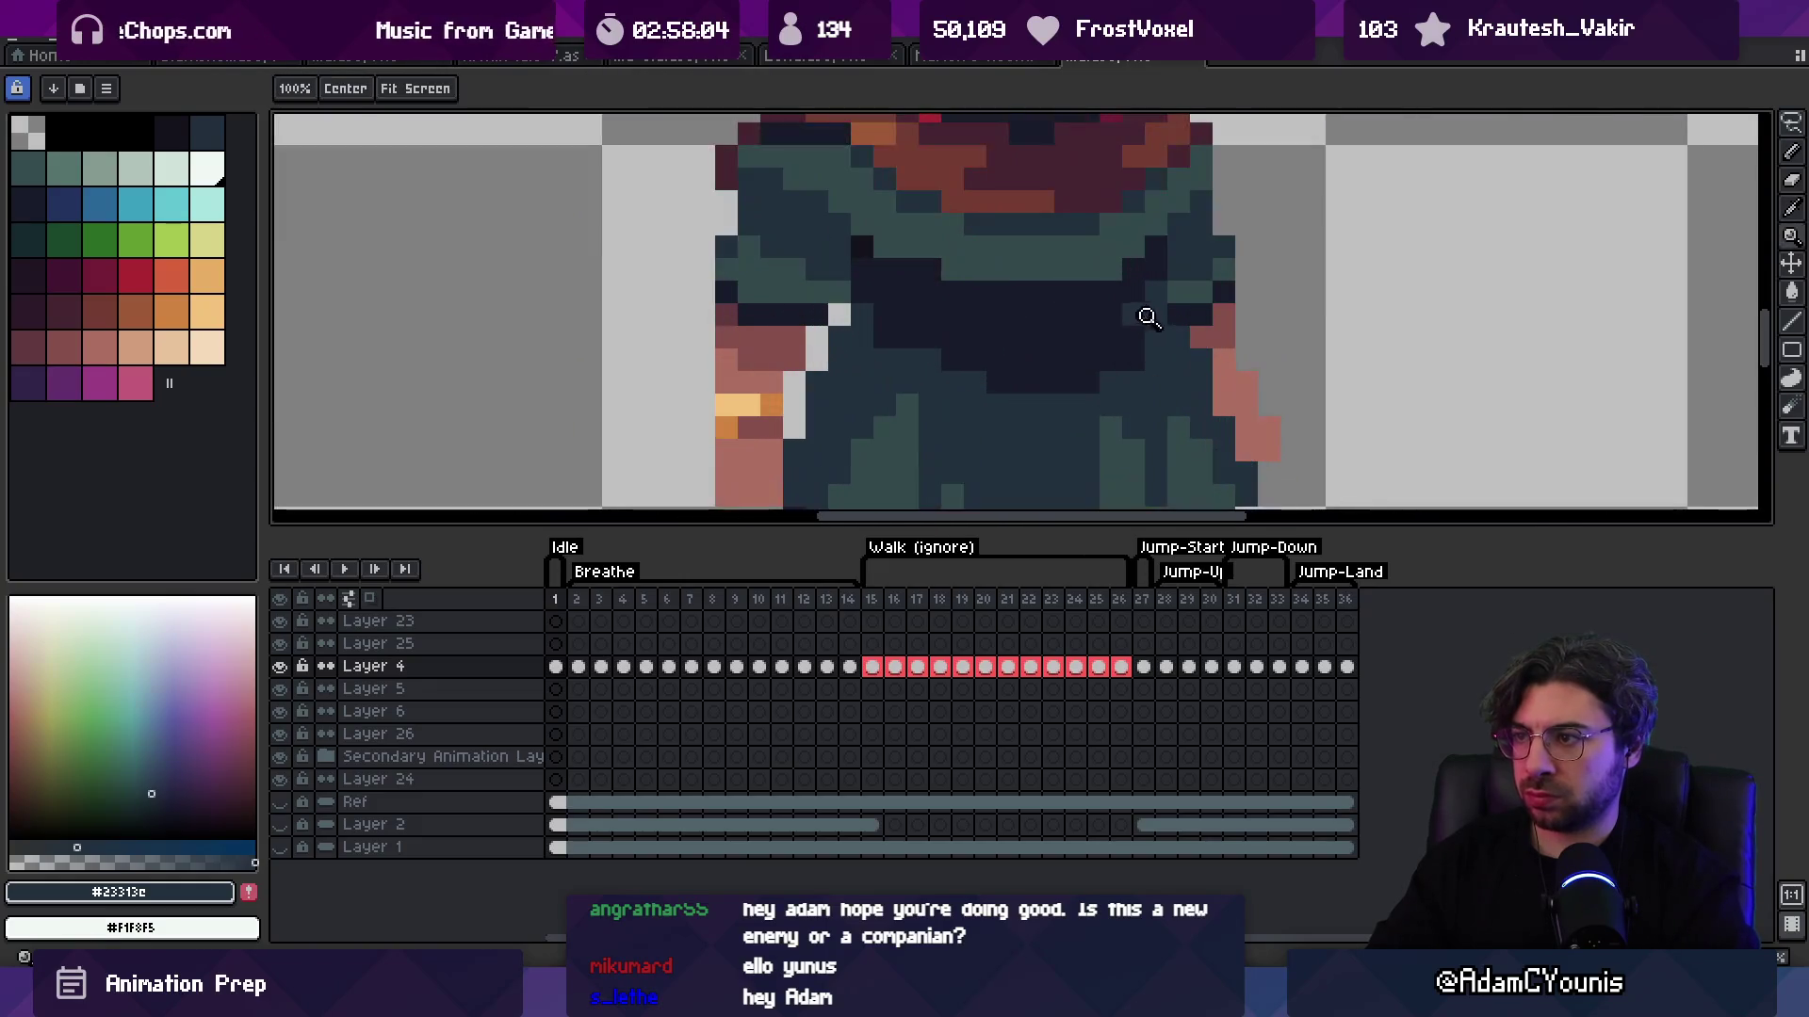
pyautogui.keyDown('alt'); pyautogui.click(1206, 314); pyautogui.keyUp('alt')
pyautogui.scroll(-5, 1231, 358)
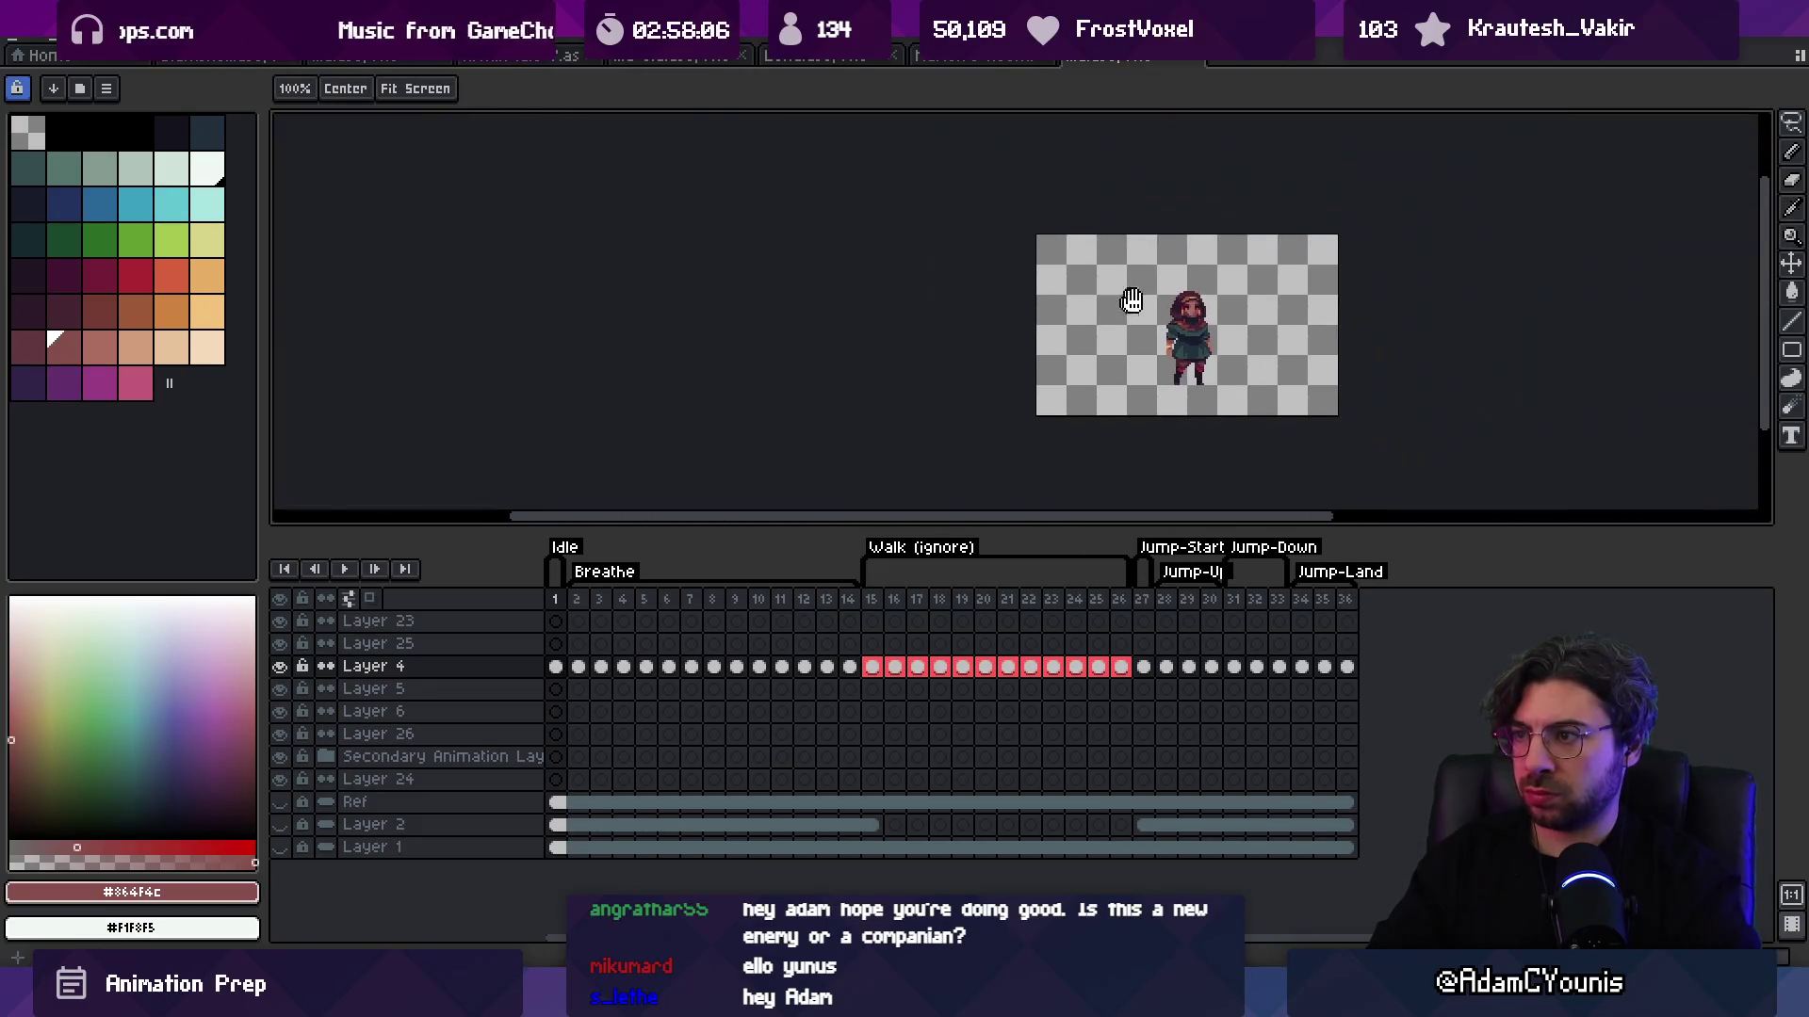
pyautogui.scroll(1, 1244, 316)
pyautogui.scroll(3, 1246, 321)
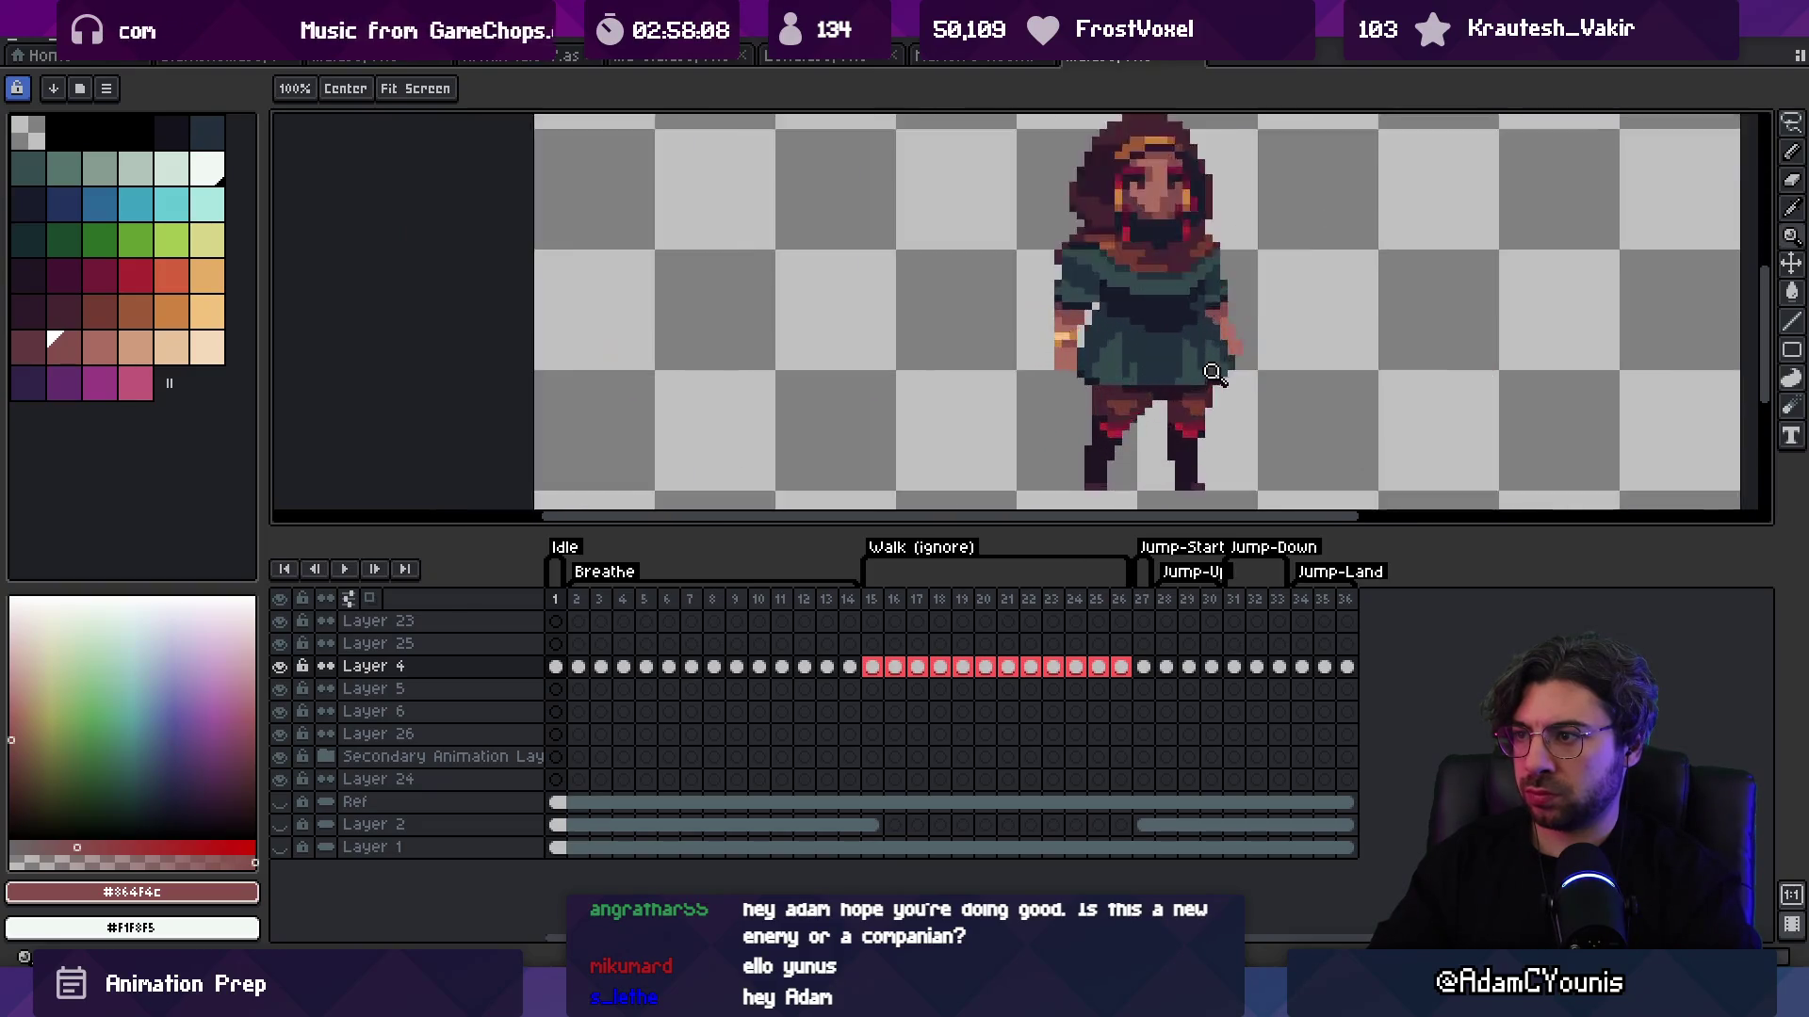
# Step: Paint a dark teal pixel on the skirt hem, sampling the darkest purple and teal shades
pyautogui.press('b')
pyautogui.keyDown('alt'); pyautogui.click(1121, 394); pyautogui.keyUp('alt')
pyautogui.keyDown('alt'); pyautogui.click(1200, 372); pyautogui.keyUp('alt')
pyautogui.keyDown('alt'); pyautogui.click(1125, 370); pyautogui.keyUp('alt')
pyautogui.keyDown('alt'); pyautogui.click(1108, 408); pyautogui.keyUp('alt')
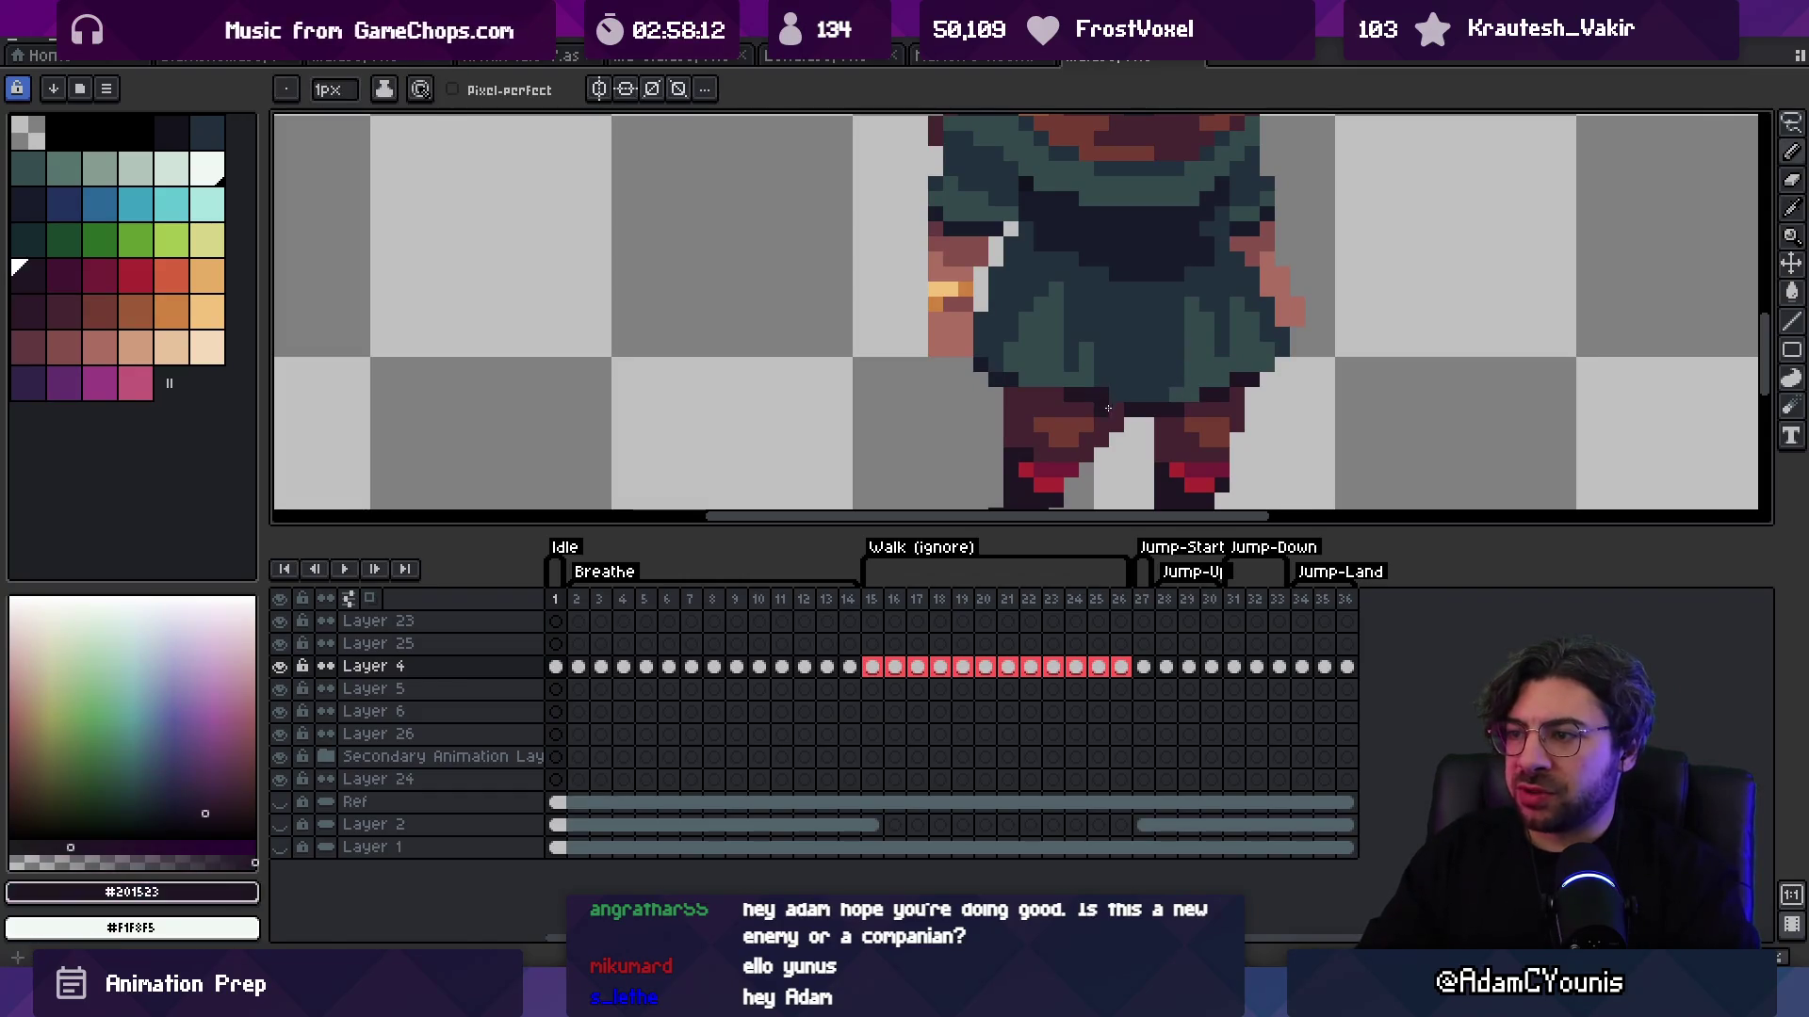
pyautogui.keyDown('alt'); pyautogui.click(1070, 392); pyautogui.keyUp('alt')
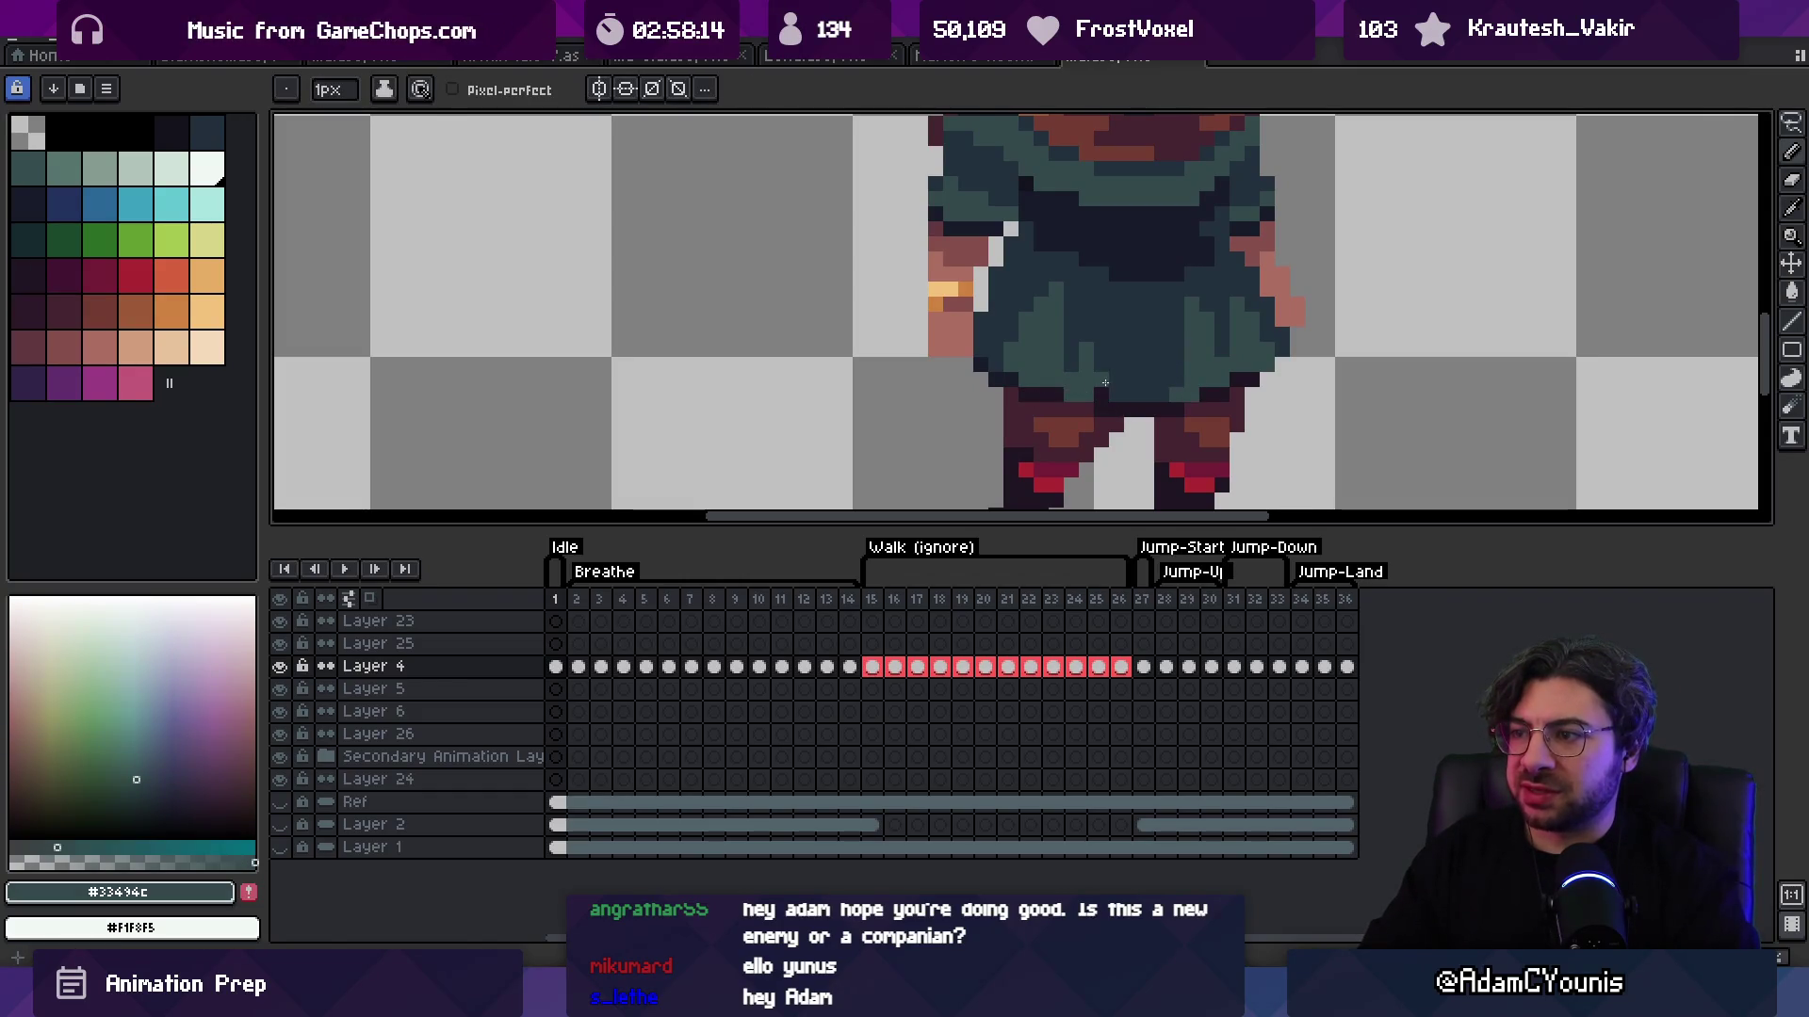
pyautogui.keyDown('alt'); pyautogui.click(1118, 367); pyautogui.keyUp('alt')
pyautogui.press('z')
pyautogui.scroll(-5, 1161, 273)
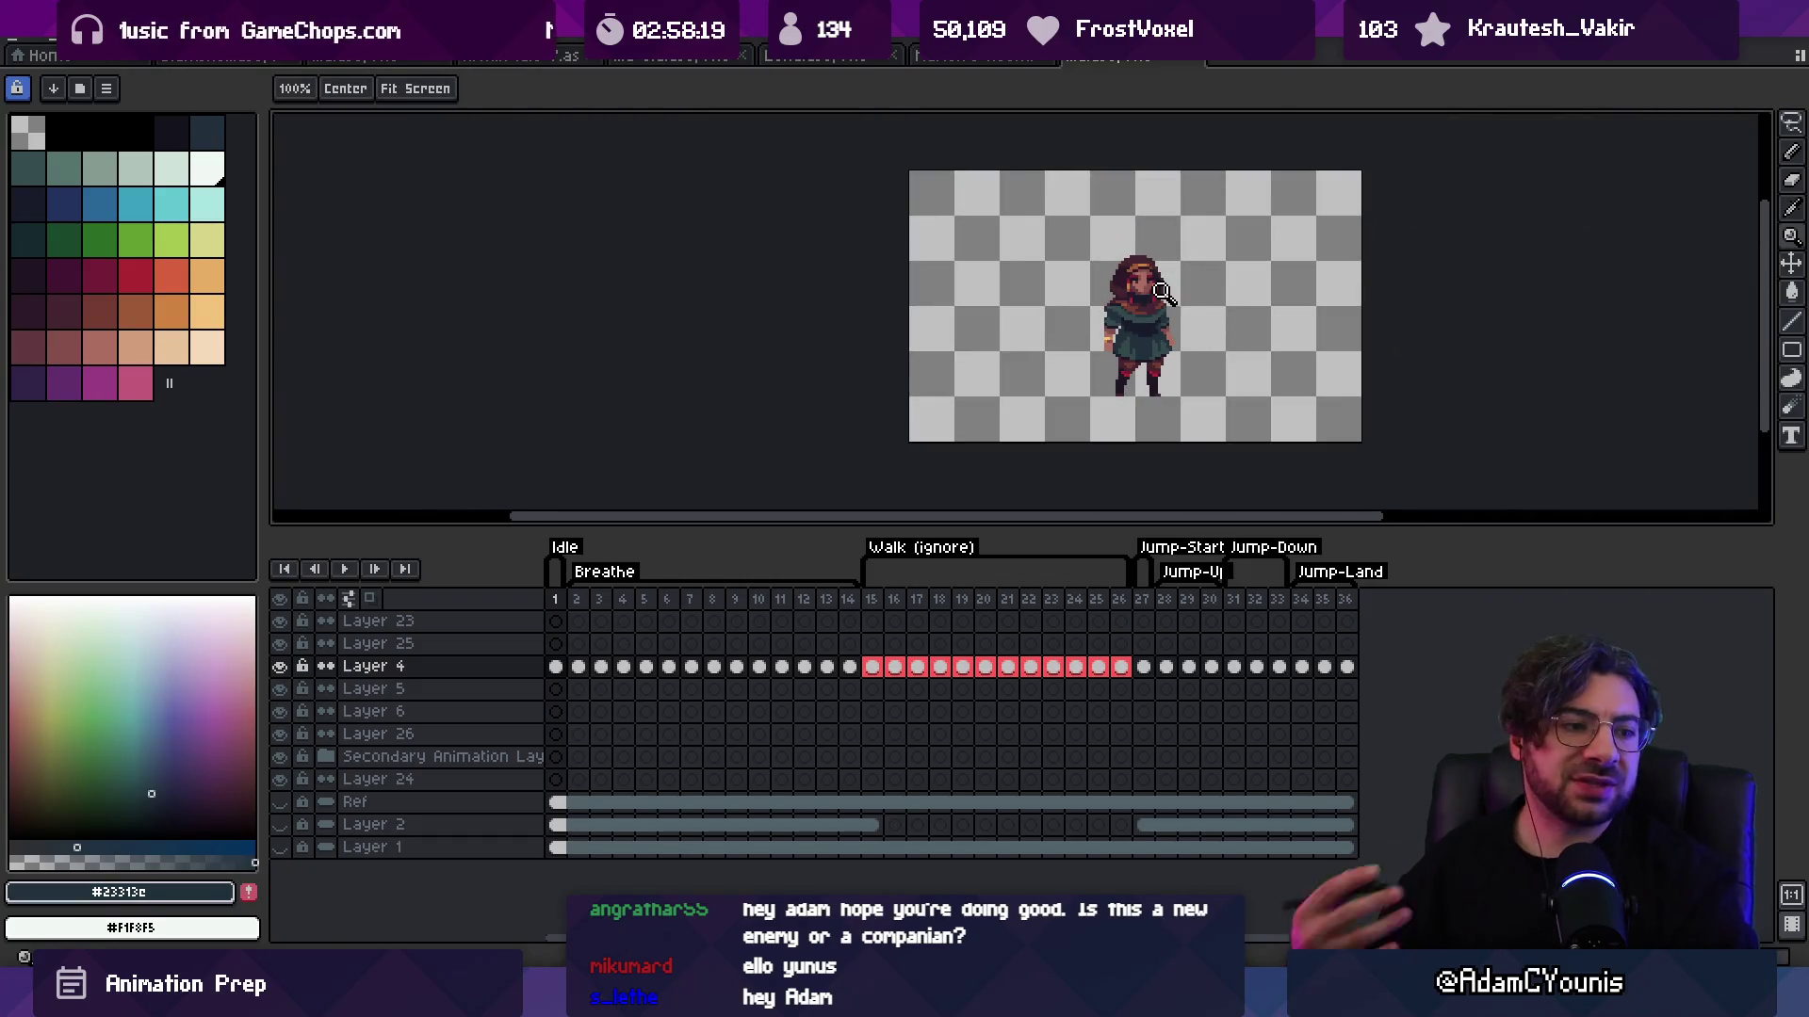
pyautogui.scroll(4, 1122, 314)
pyautogui.scroll(2, 1150, 254)
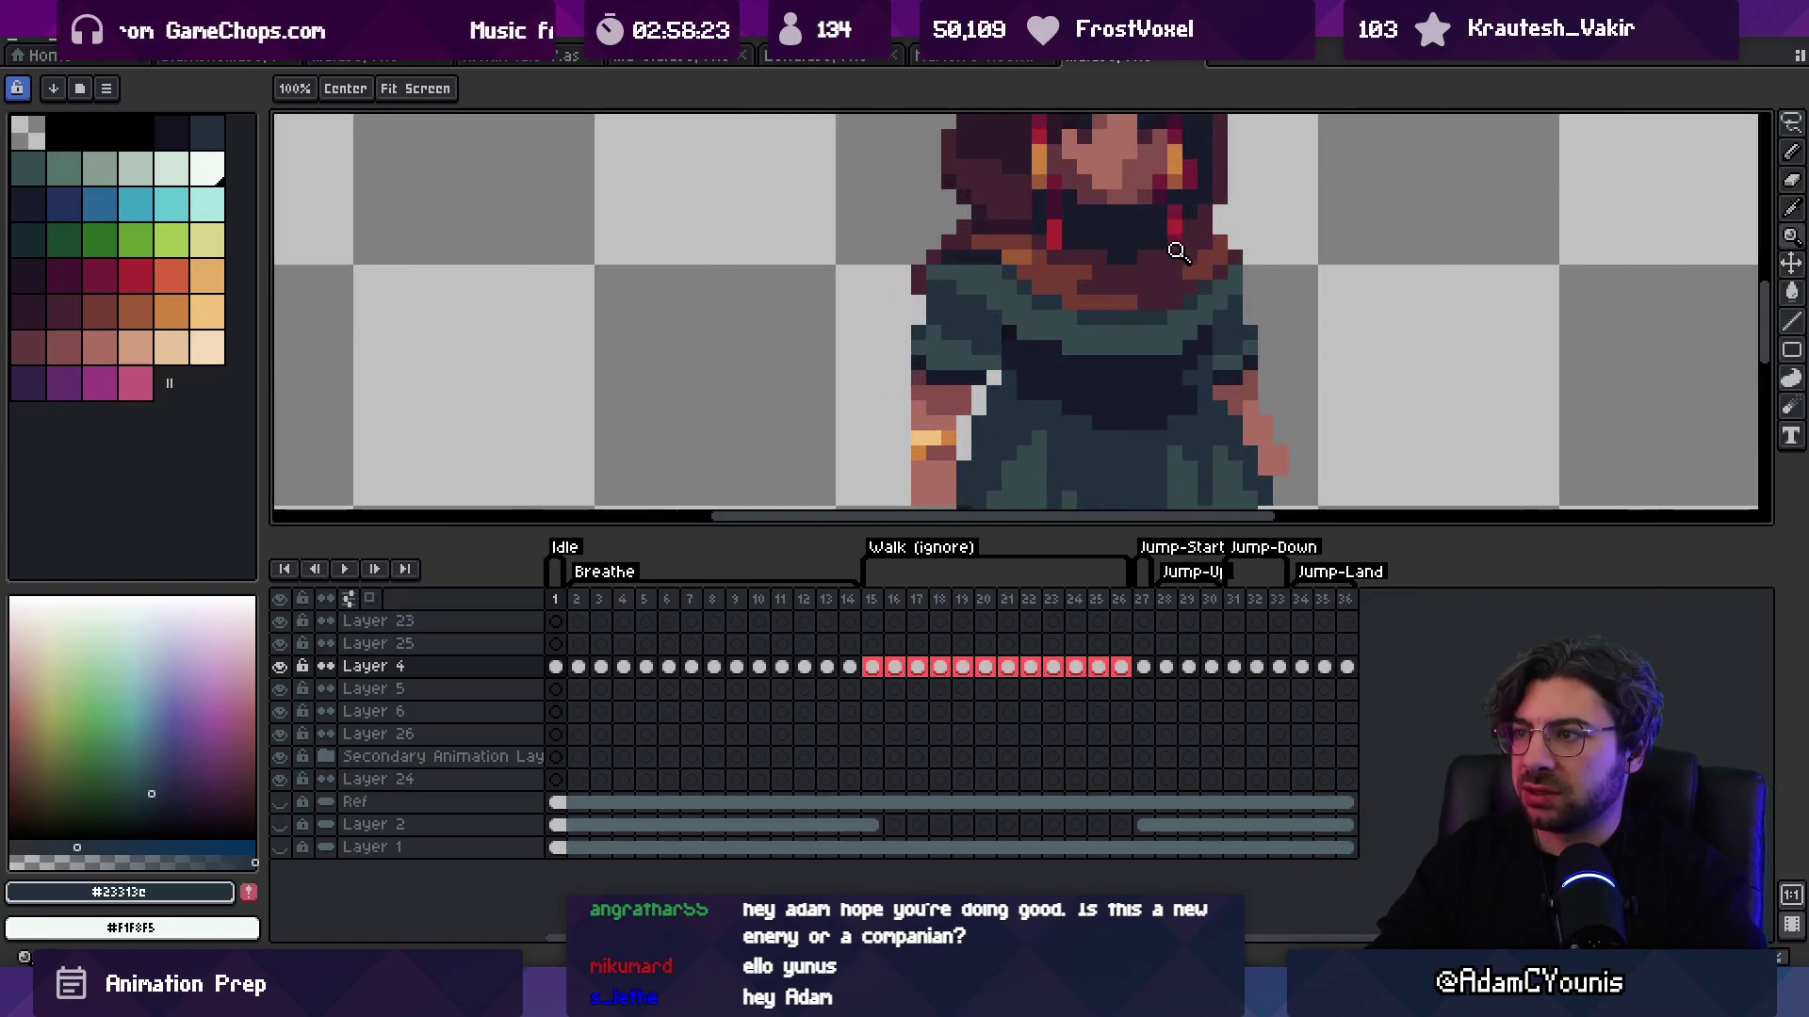
# Step: Sample the crimson #741c37 and paint a sash across the tunic waist
pyautogui.press('b')
pyautogui.keyDown('alt'); pyautogui.click(1166, 255); pyautogui.keyUp('alt')
pyautogui.moveTo(1103, 407)
pyautogui.mouseDown()
pyautogui.moveTo(987, 289)
pyautogui.moveTo(1145, 287)
pyautogui.moveTo(1133, 312)
pyautogui.mouseUp()
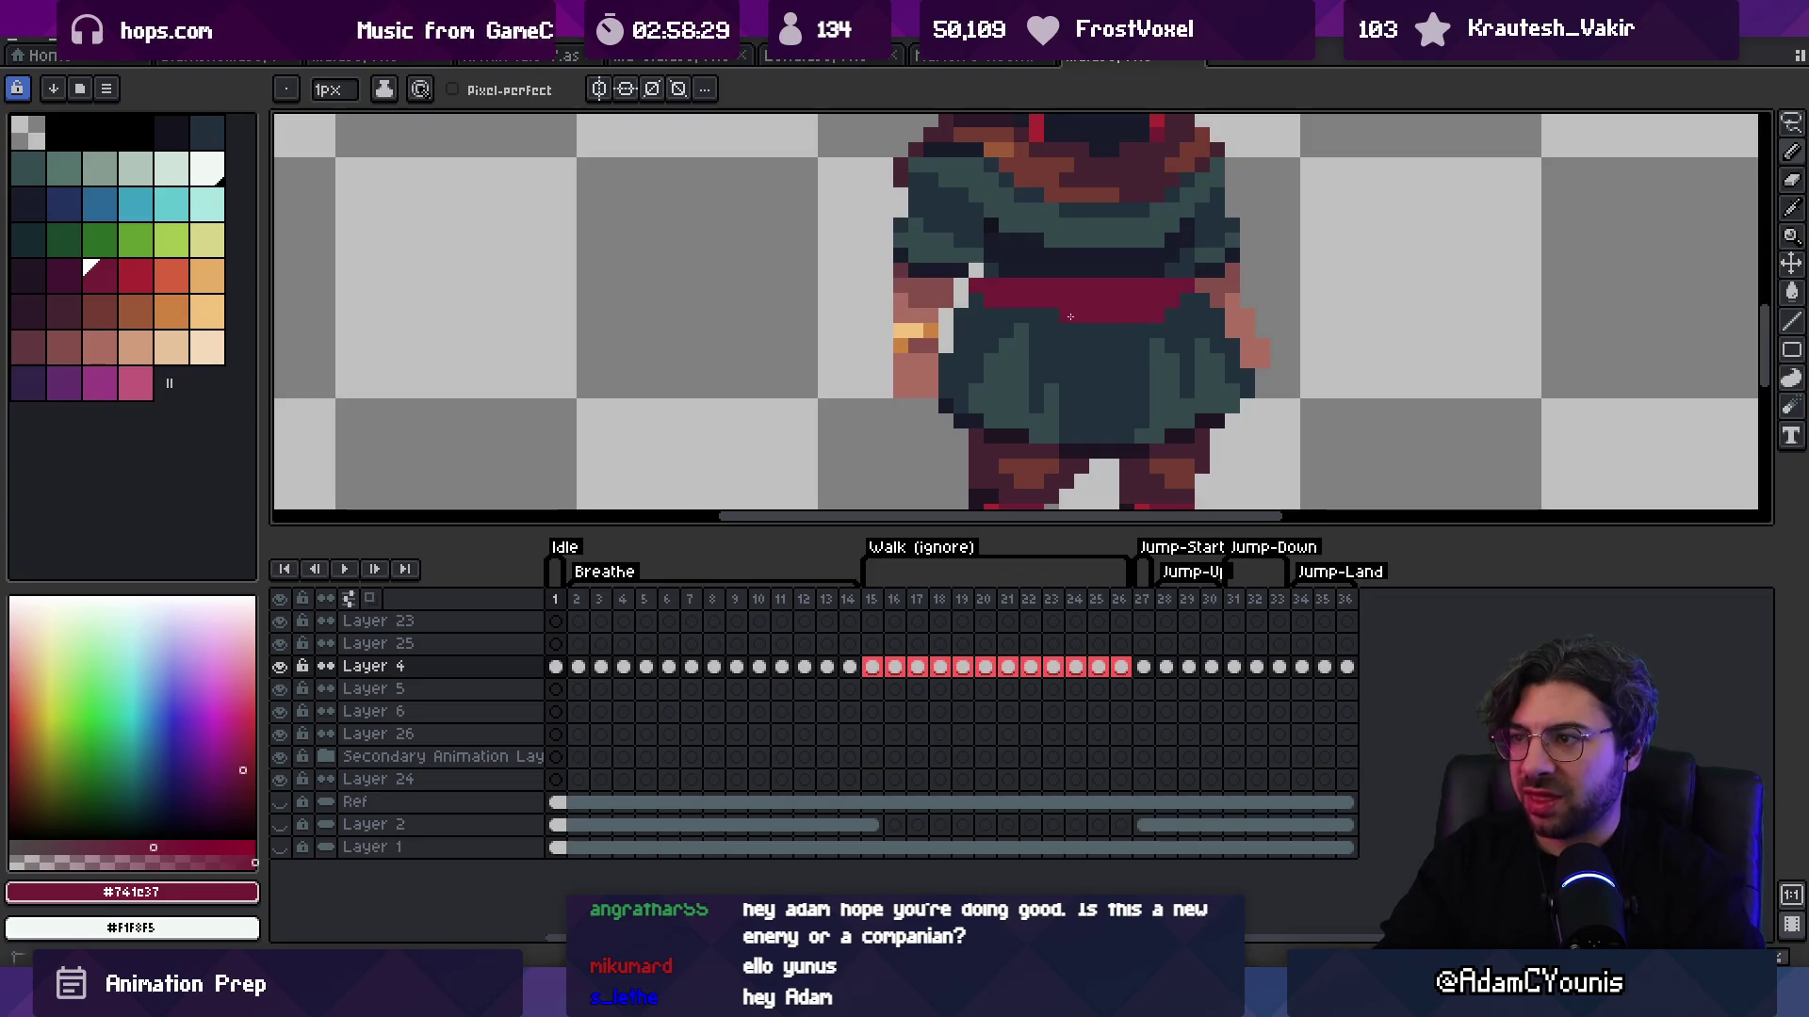
pyautogui.press('z')
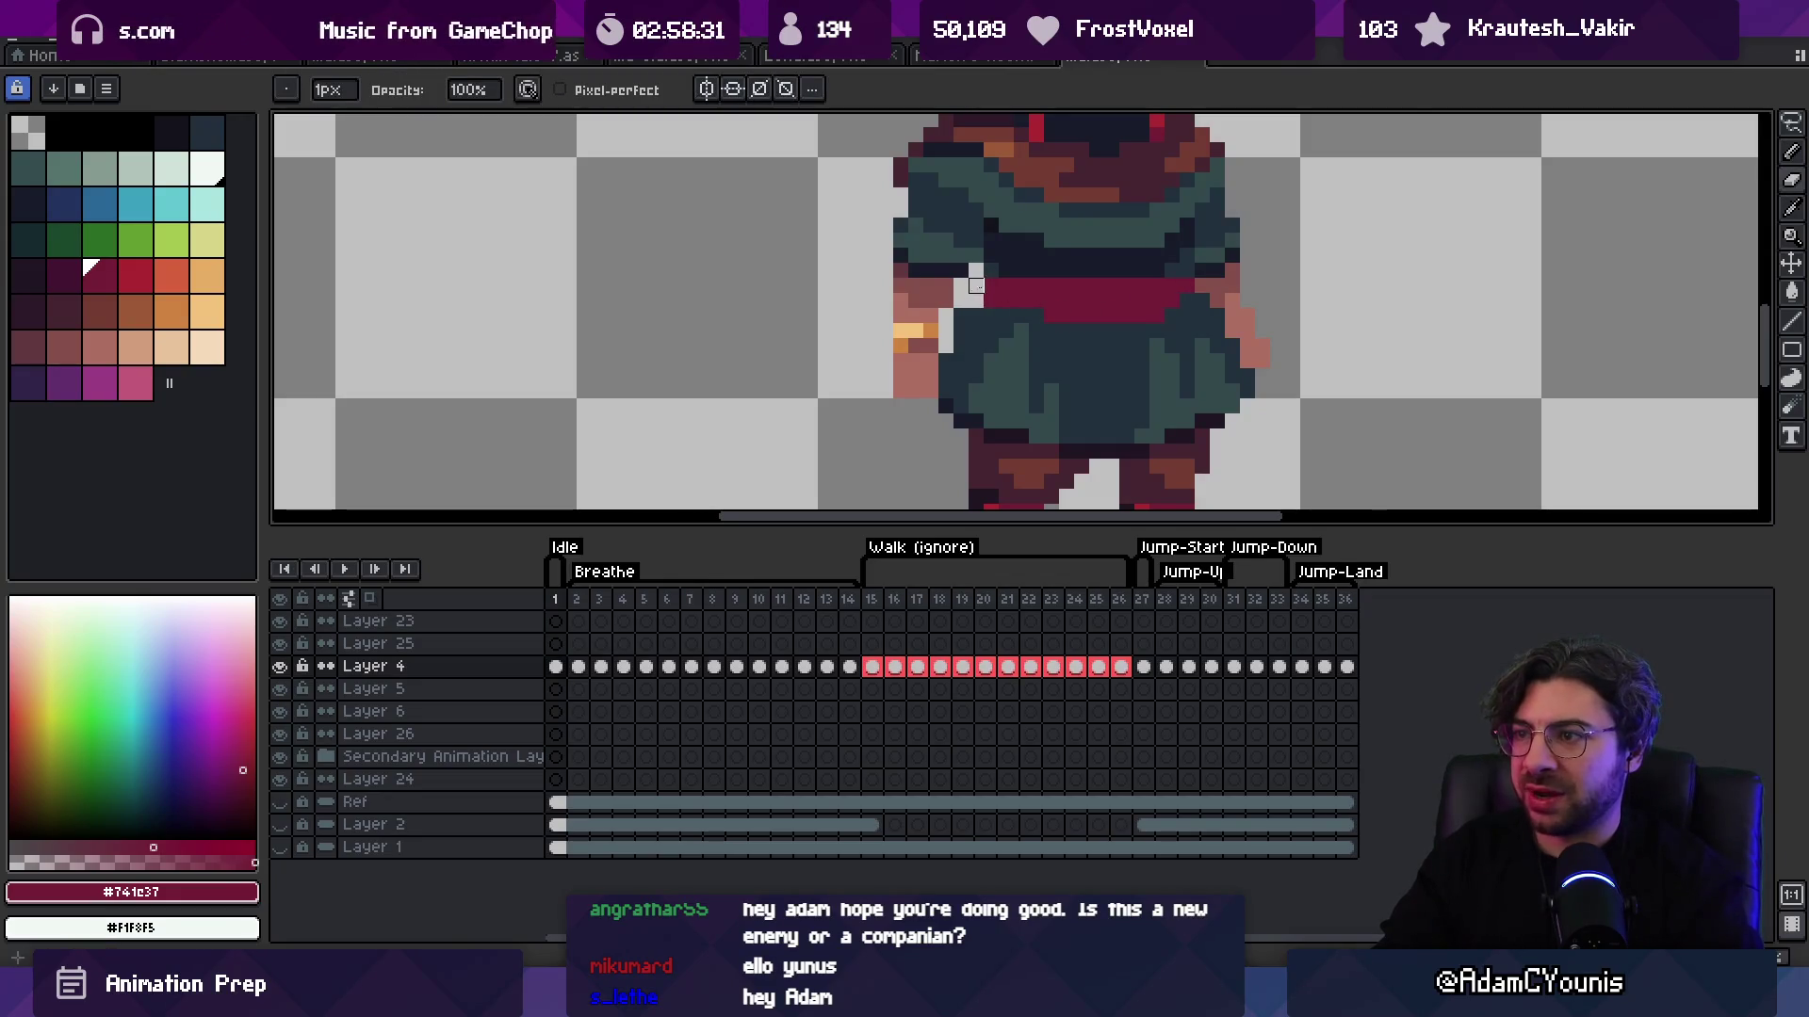
pyautogui.scroll(-5, 1027, 247)
pyautogui.scroll(5, 1098, 237)
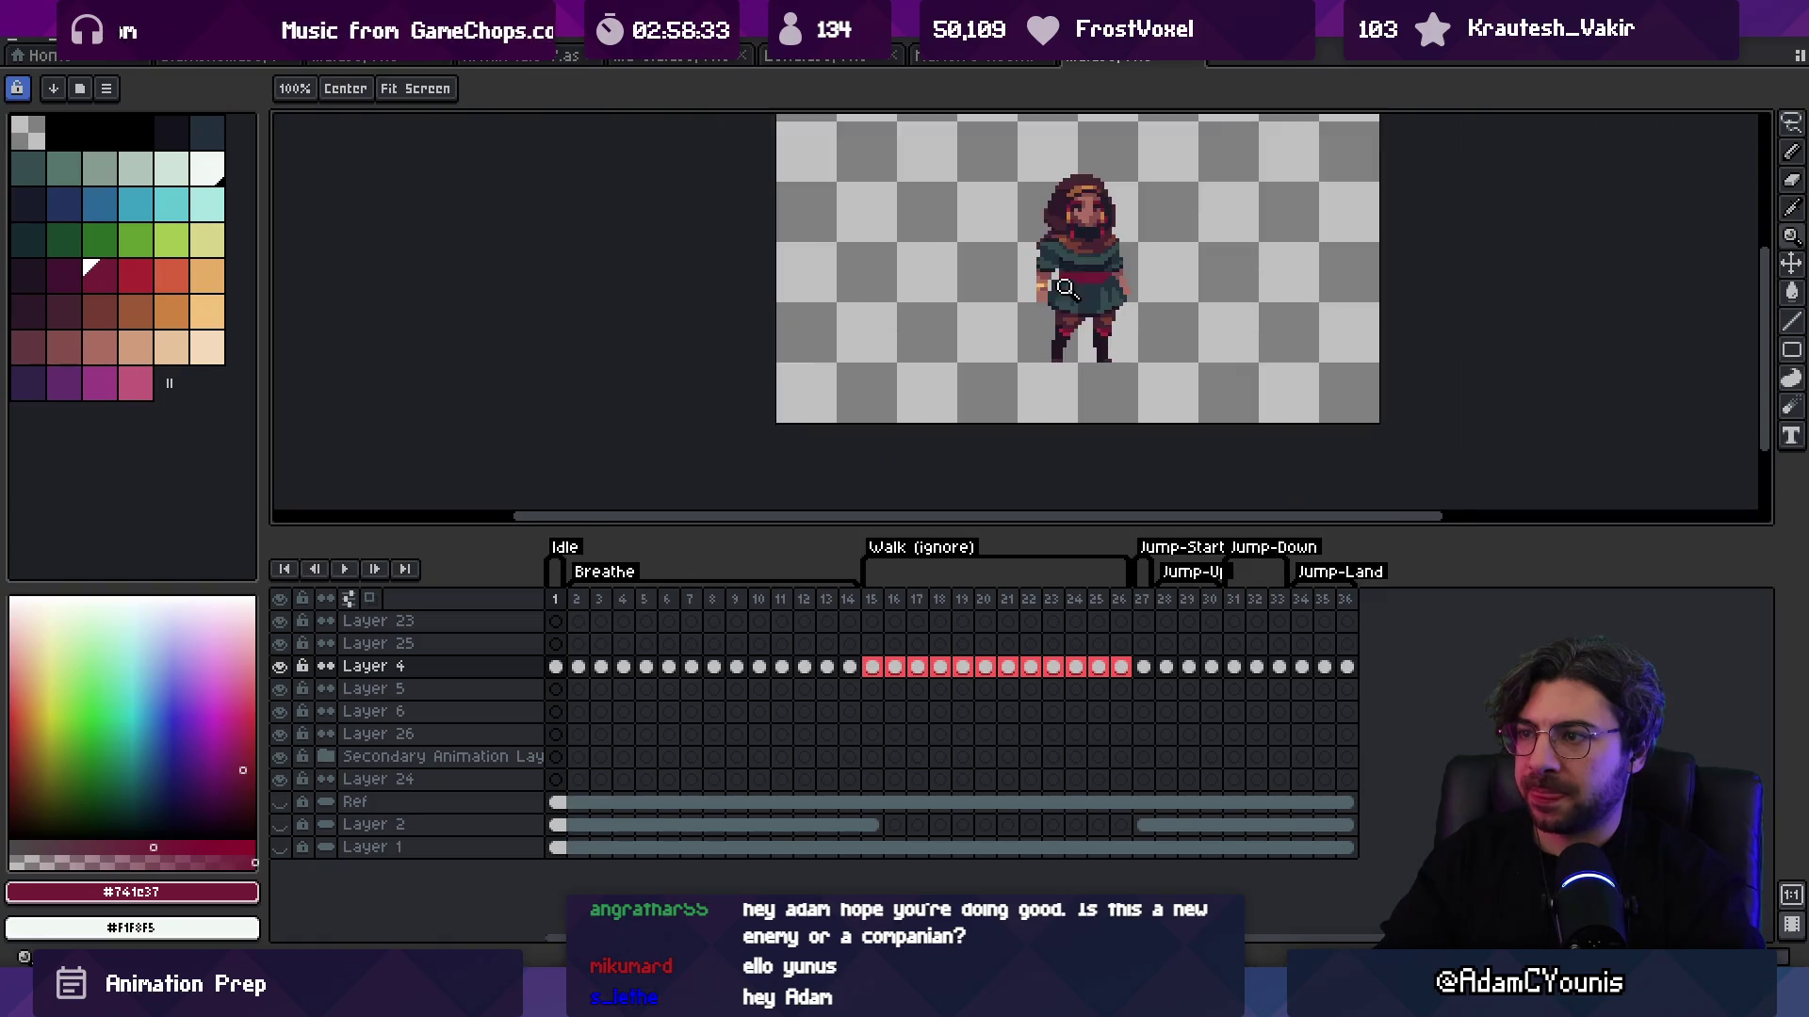
# Step: Pick dark slate #23313c and darkest navy #191c2c to shade the sash edges
pyautogui.press('b')
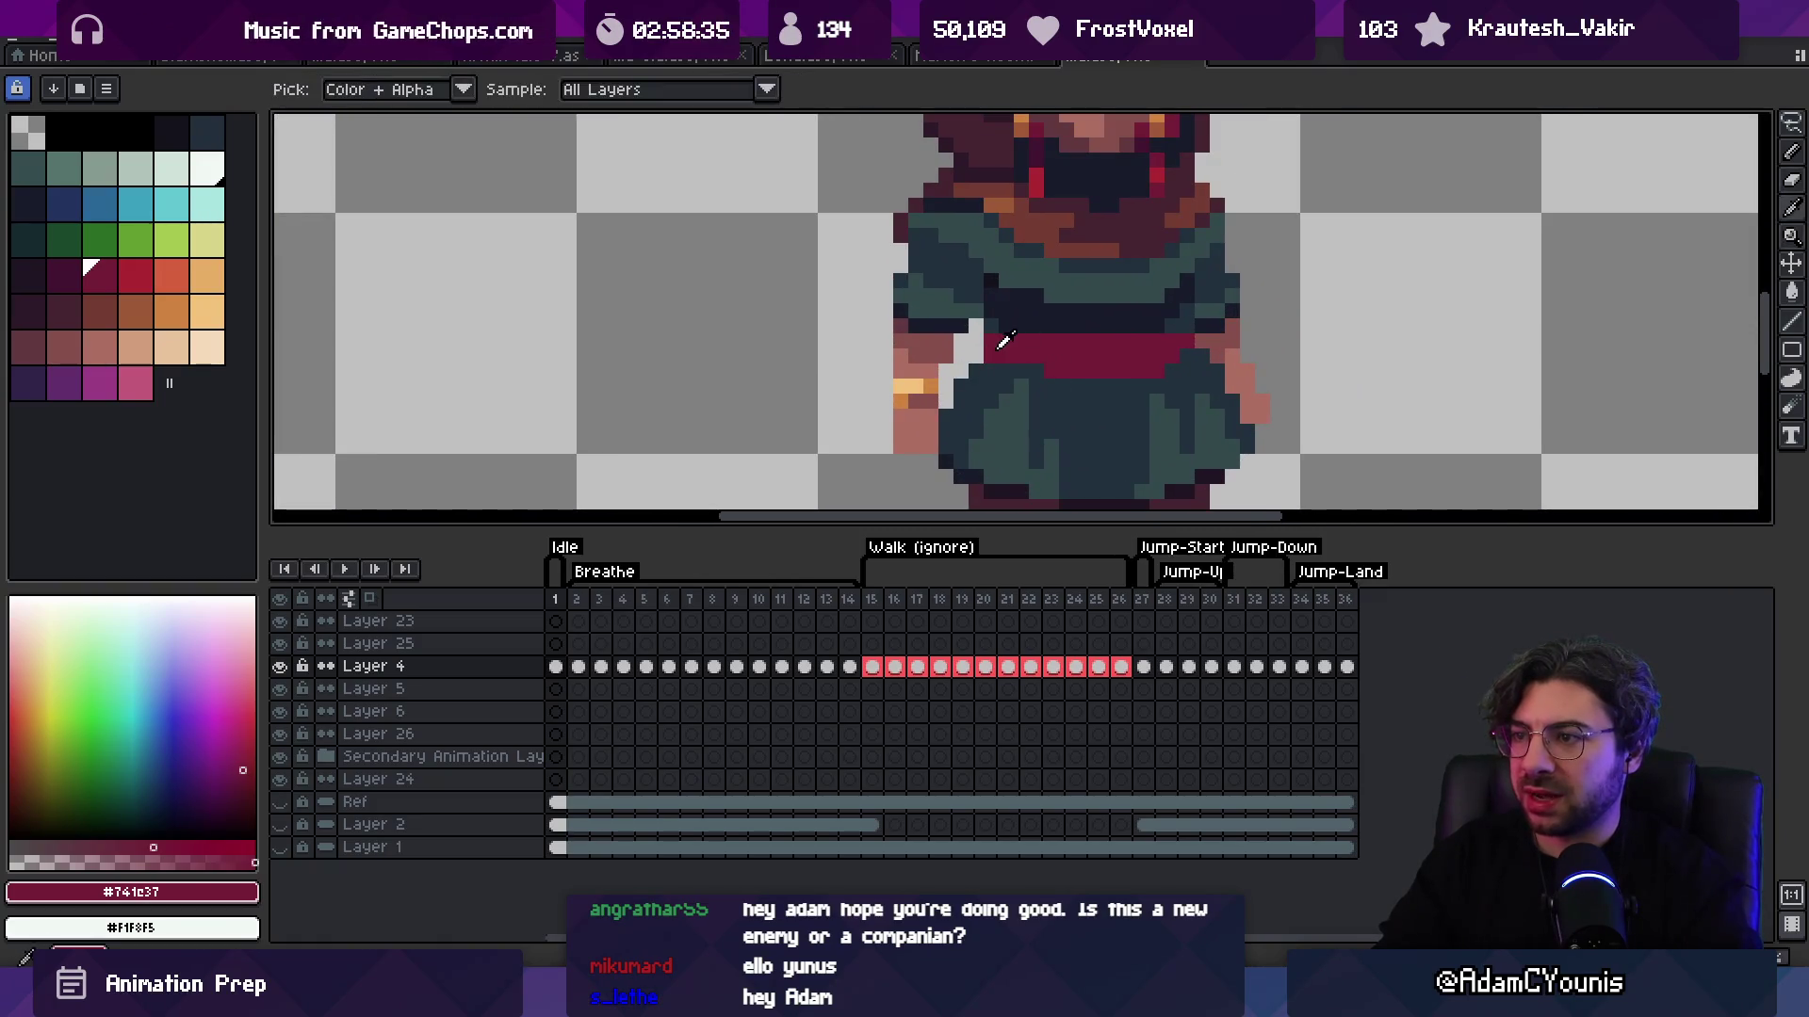
pyautogui.press('e')
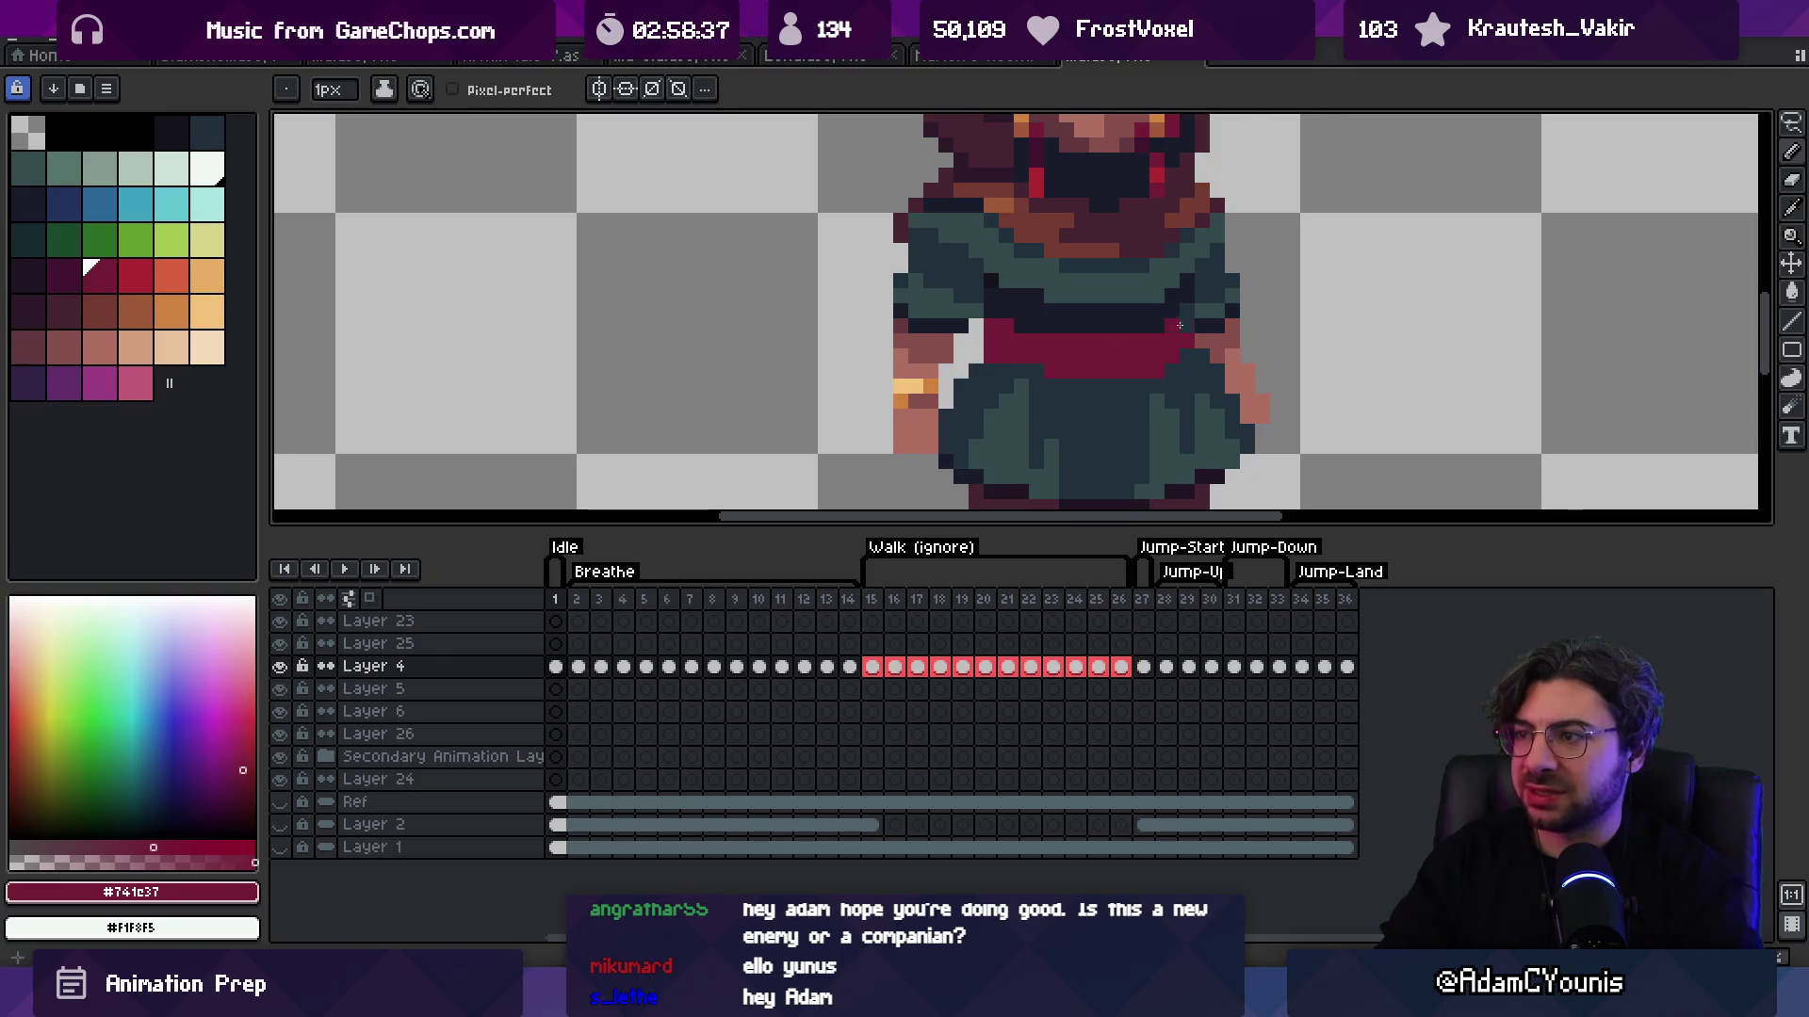
pyautogui.keyDown('alt'); pyautogui.click(1097, 388); pyautogui.keyUp('alt')
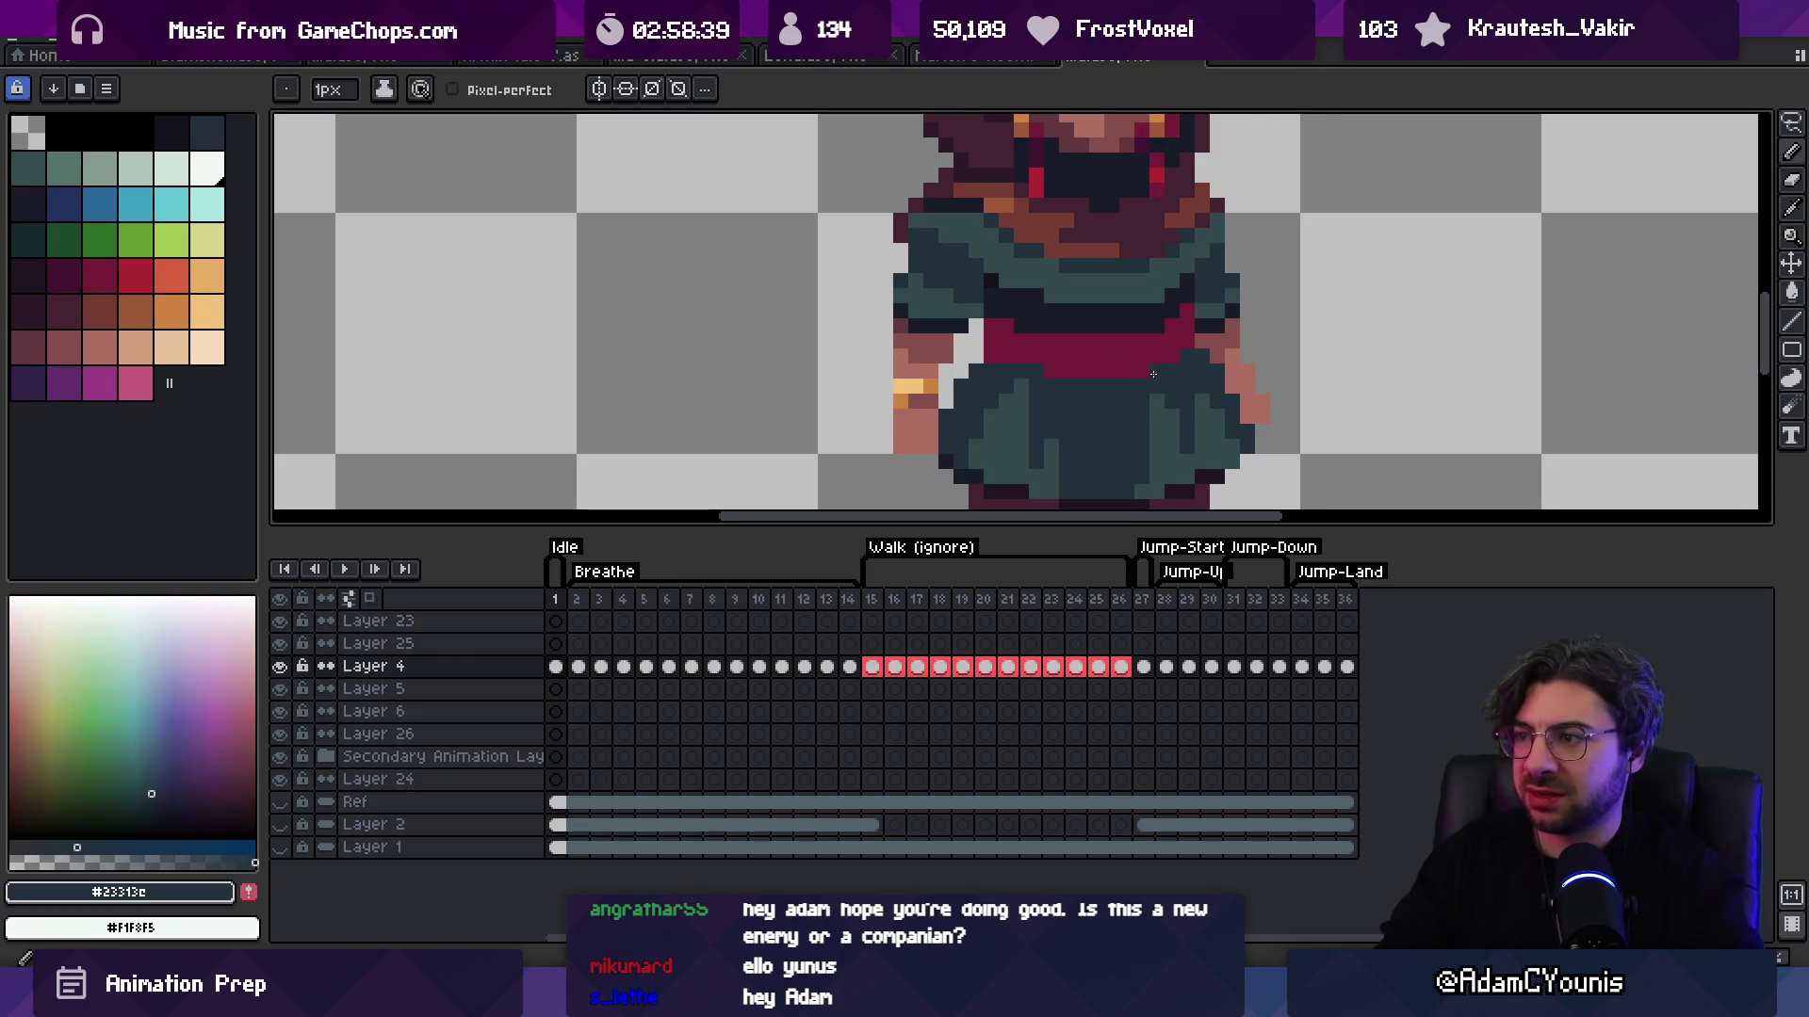
pyautogui.press('z')
pyautogui.scroll(-6, 1116, 341)
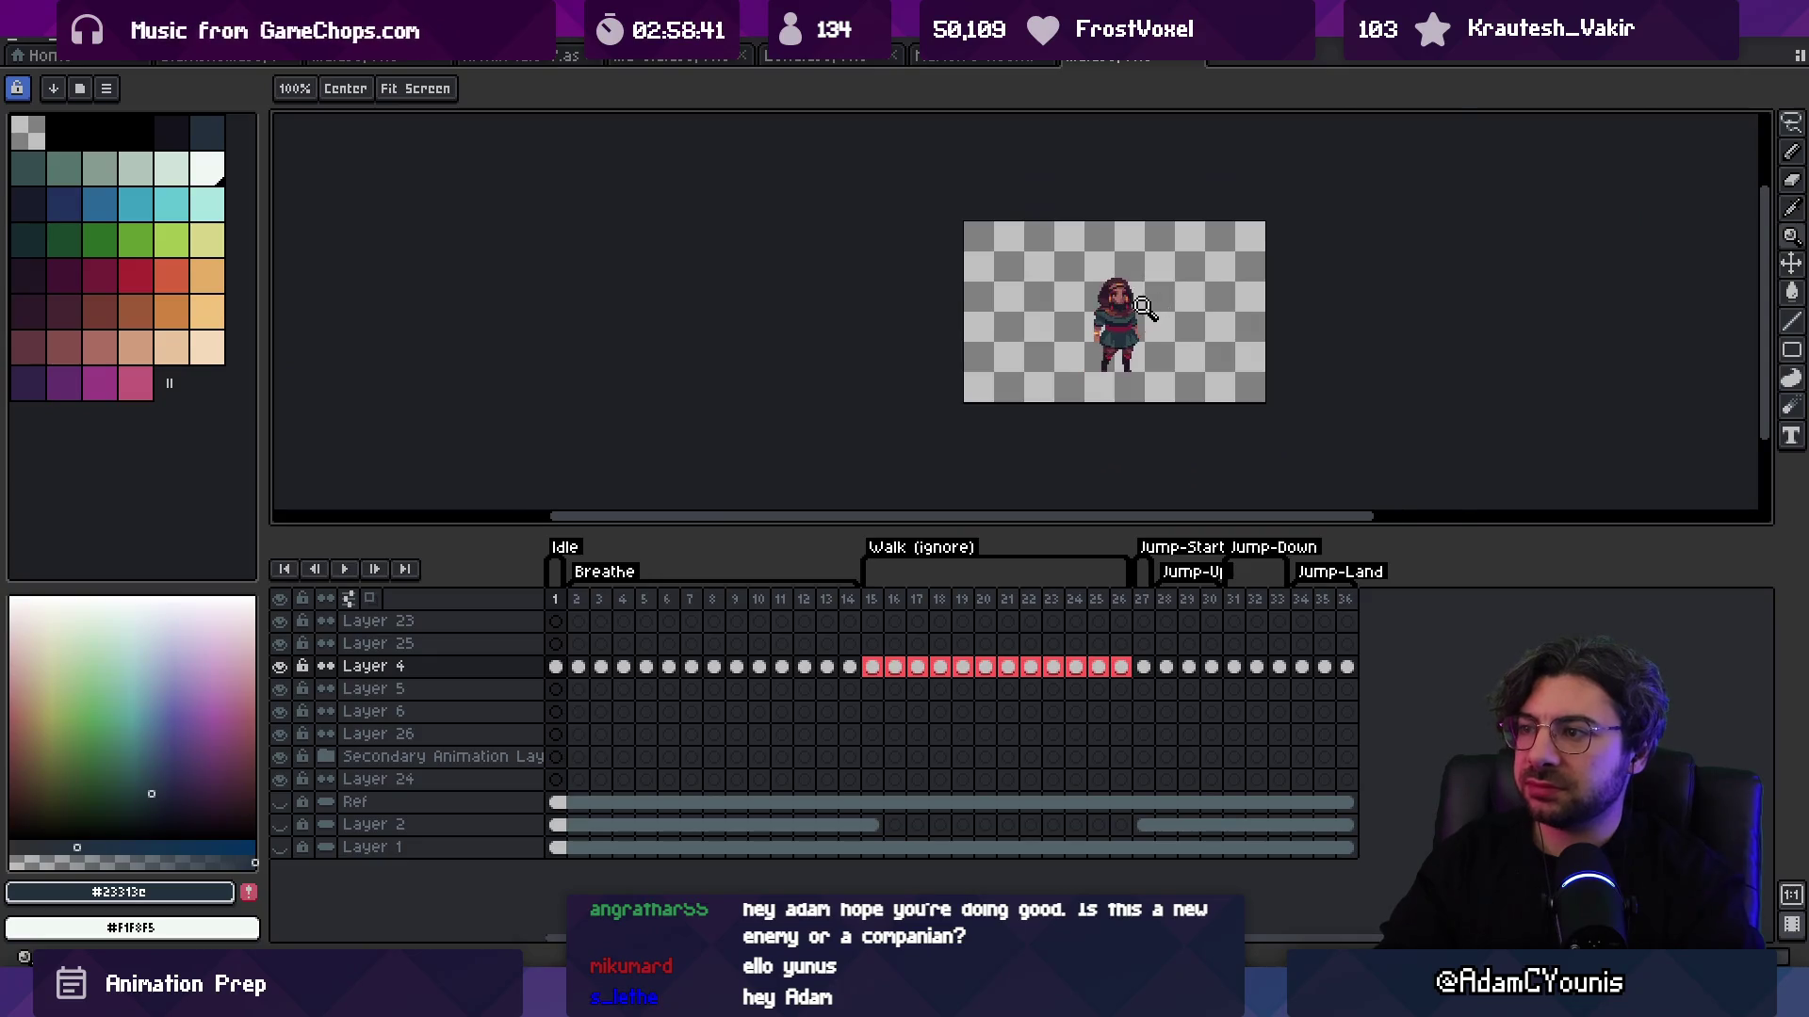
pyautogui.scroll(3, 1126, 349)
pyautogui.scroll(2, 1126, 348)
pyautogui.keyDown('alt'); pyautogui.click(1094, 330); pyautogui.keyUp('alt')
pyautogui.press('b')
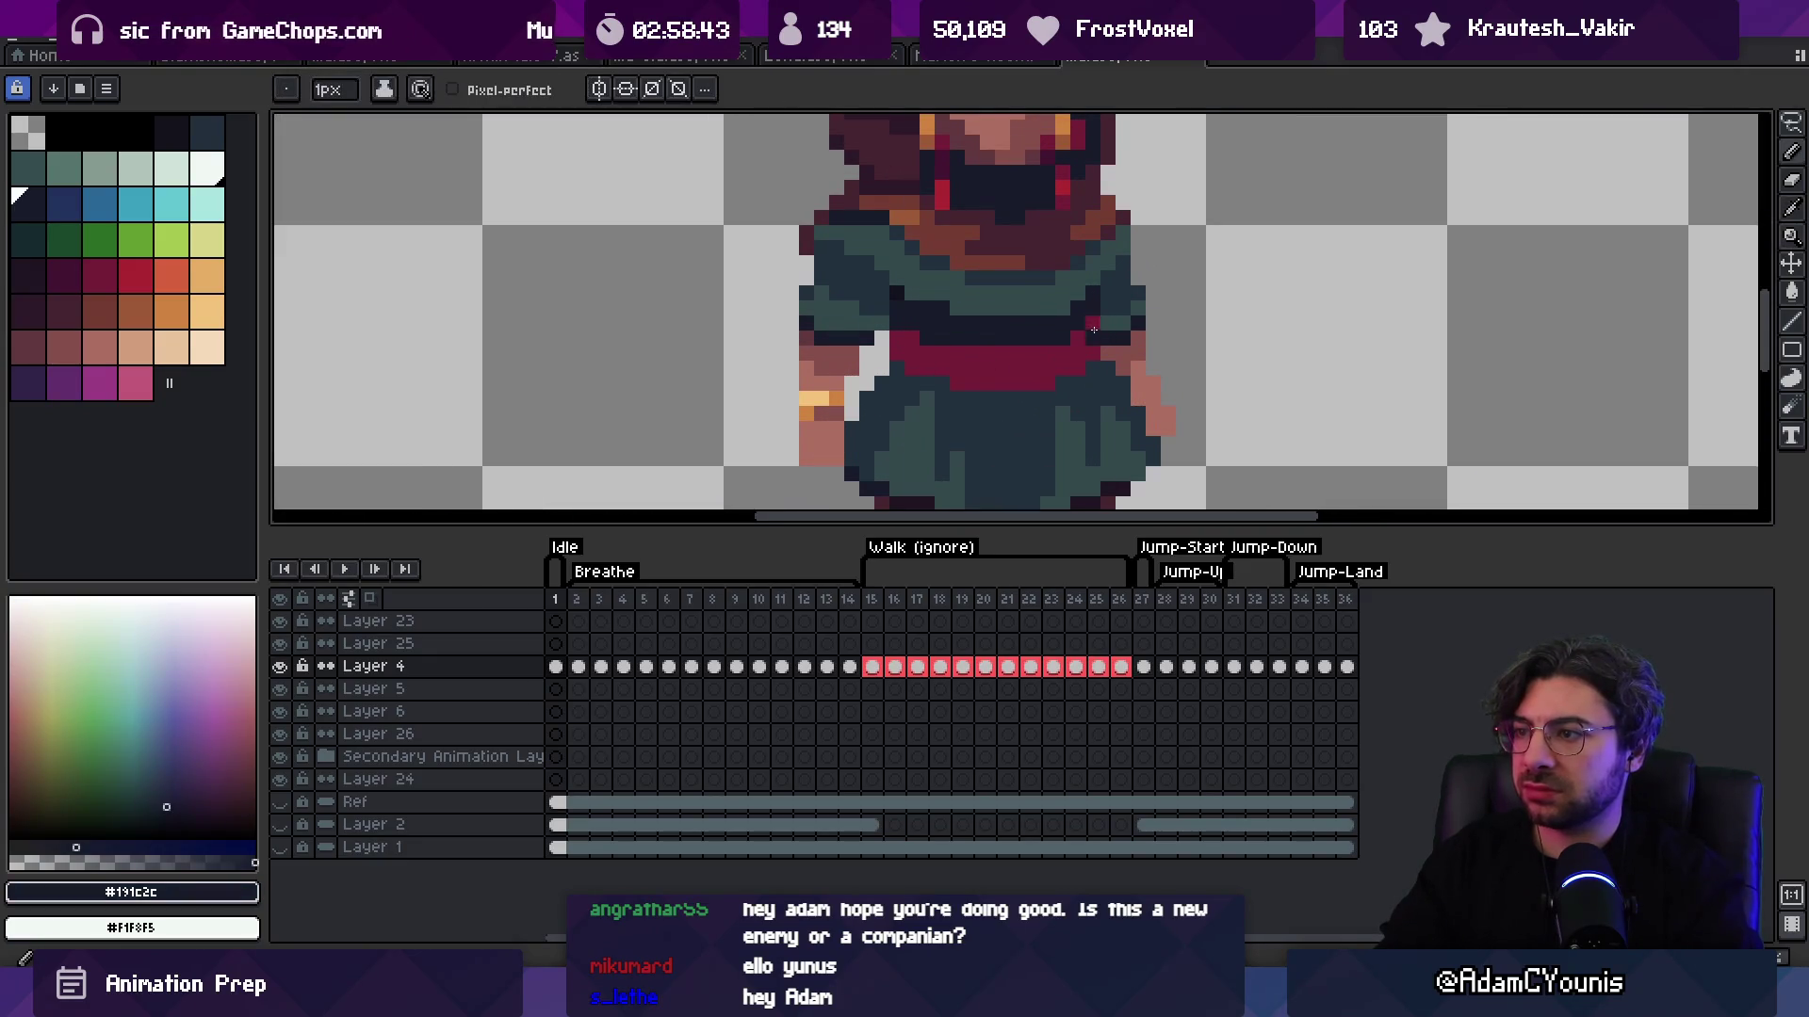
pyautogui.press('z')
pyautogui.scroll(-4, 1025, 274)
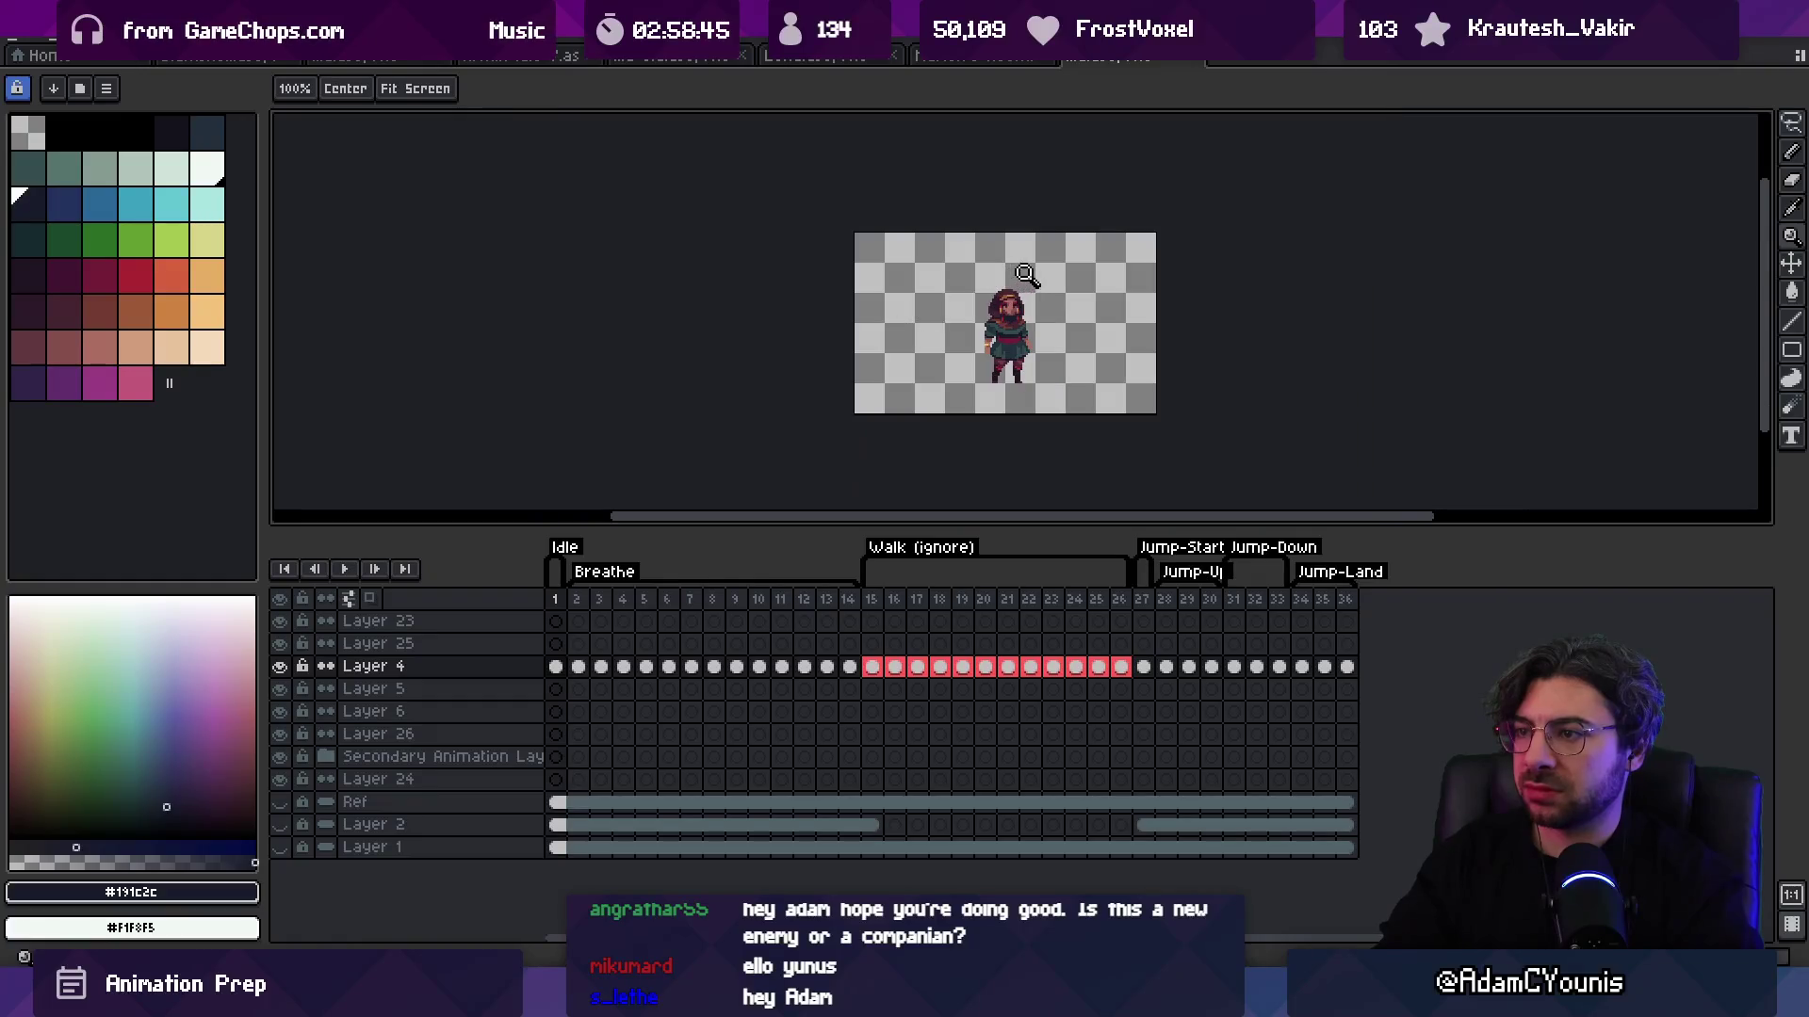
pyautogui.scroll(4, 1045, 329)
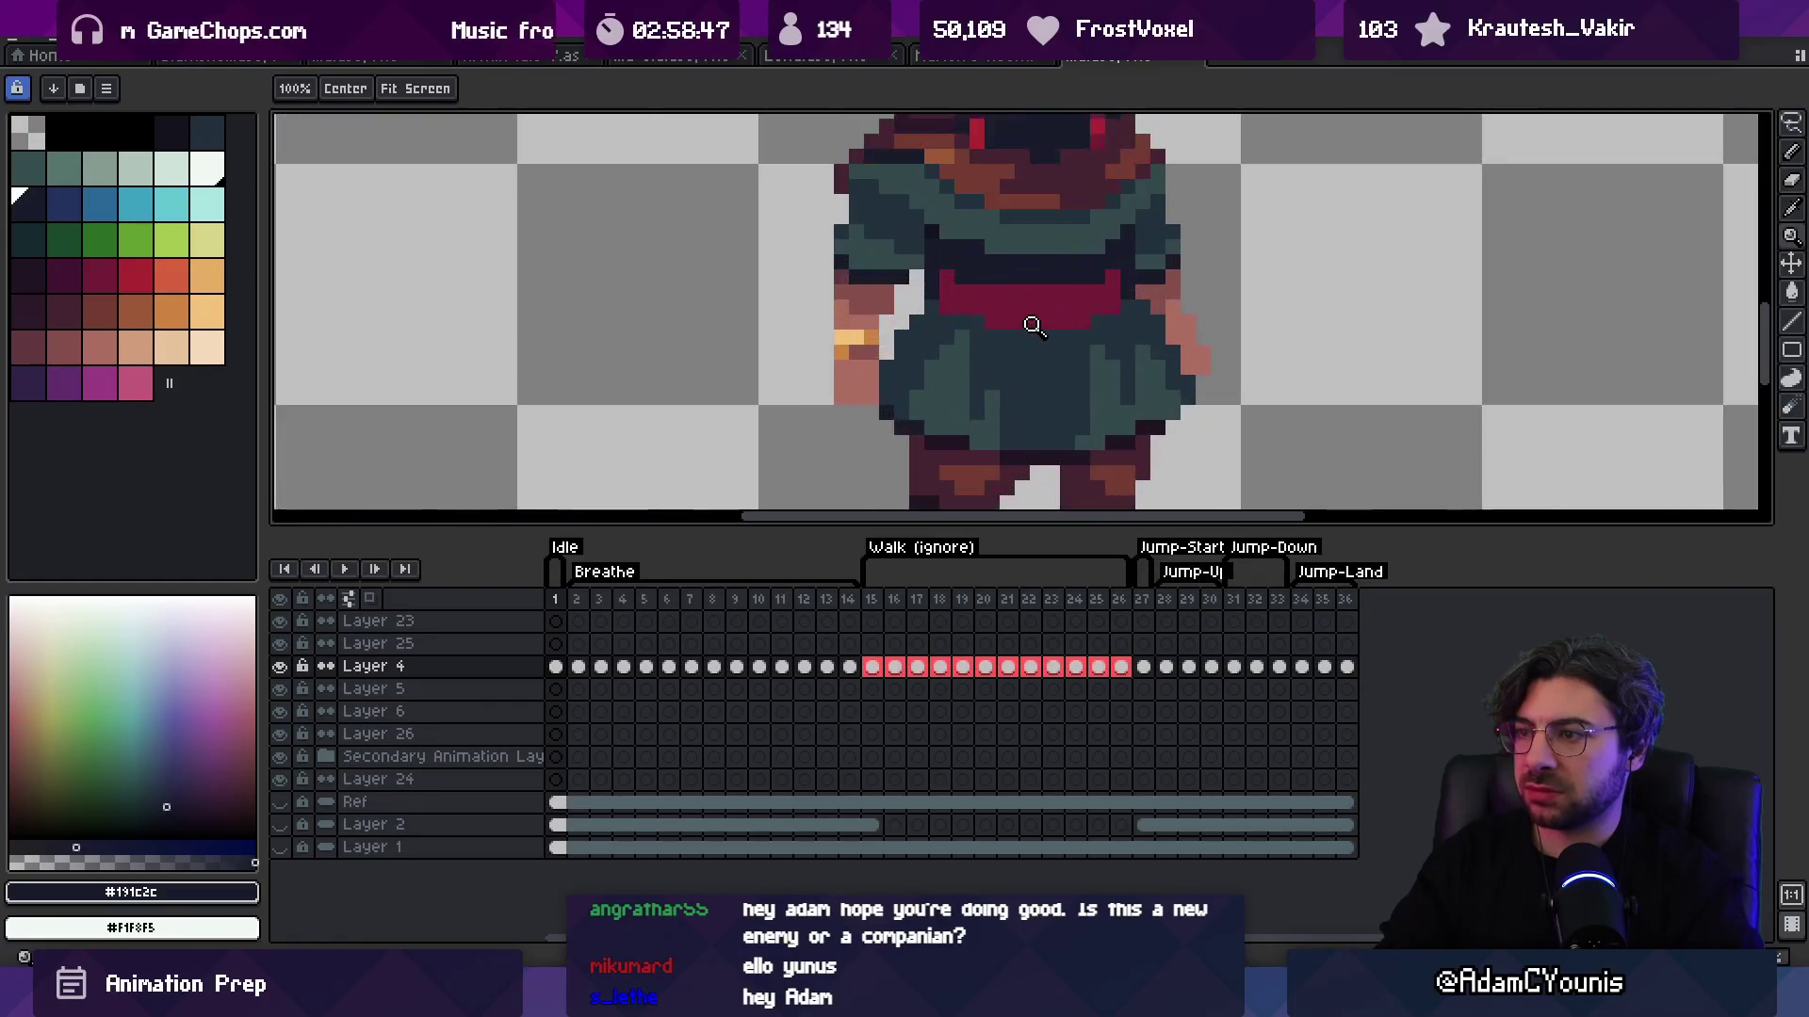
# Step: Try a bright red #ac2833 highlight on the sash, then revert to the plain dark teal waist
pyautogui.press('b')
pyautogui.keyDown('alt'); pyautogui.click(1011, 397); pyautogui.keyUp('alt')
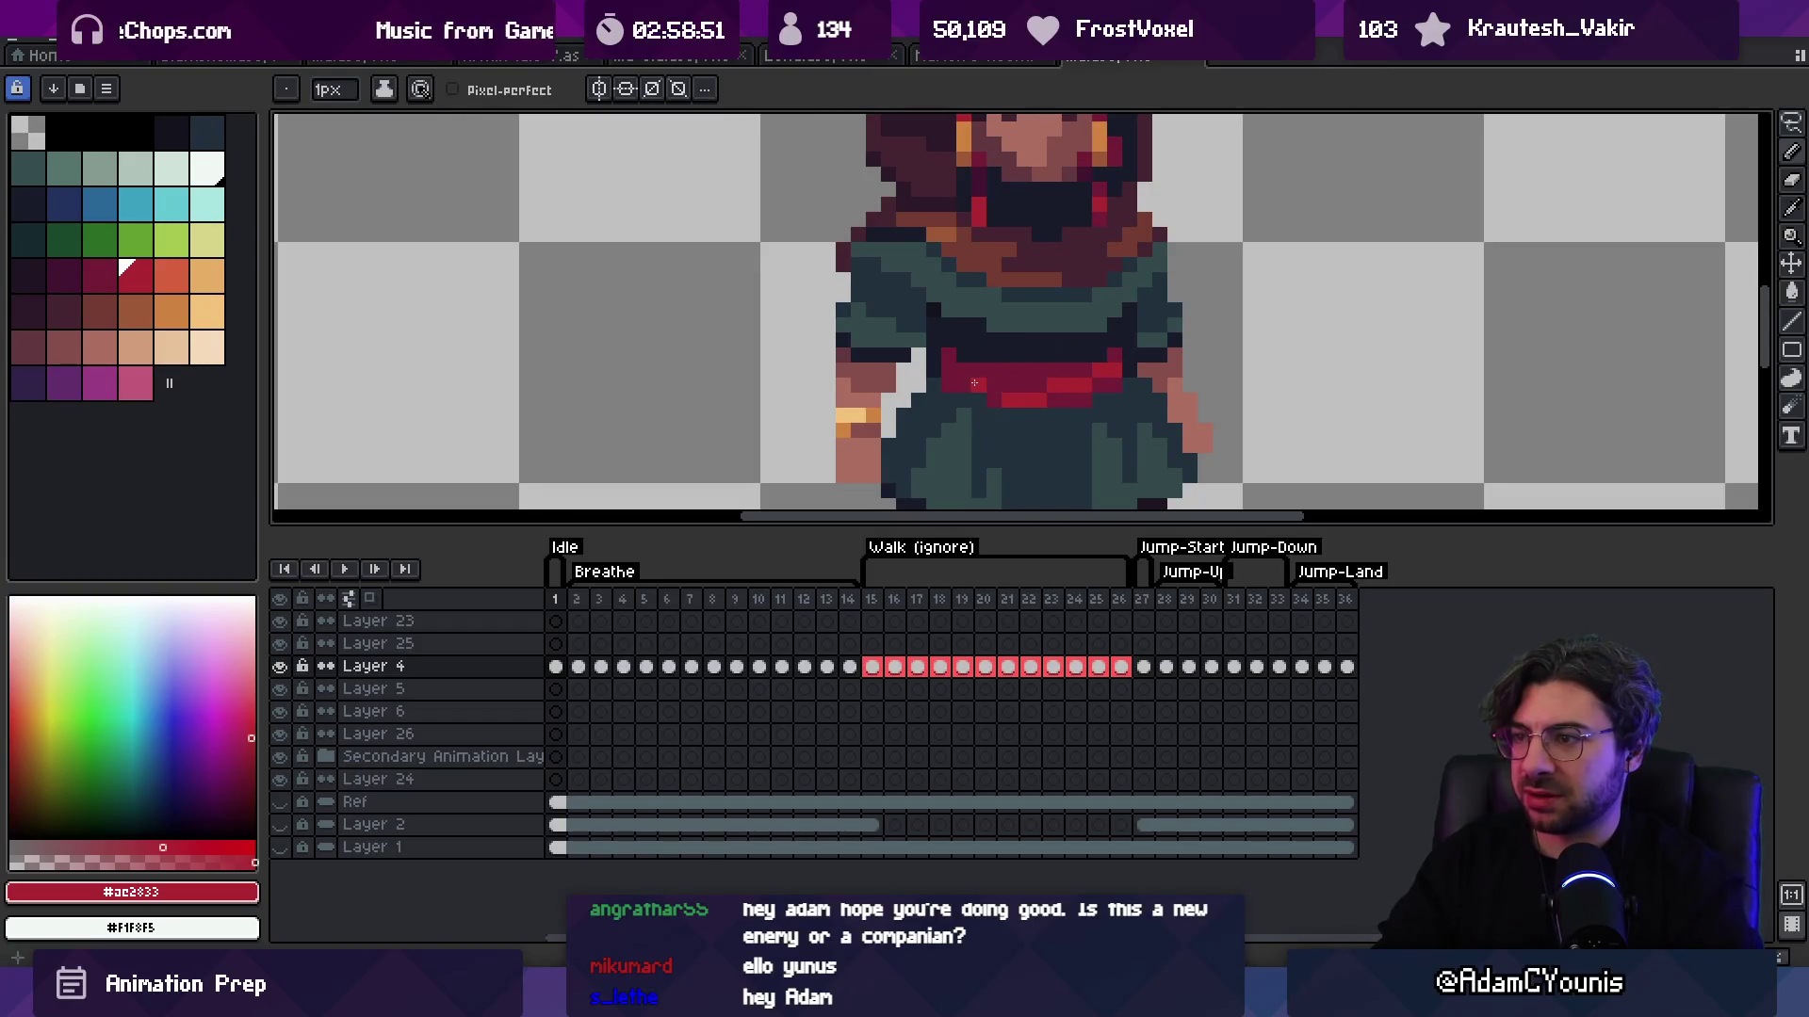
pyautogui.press('z')
pyautogui.scroll(-4, 1032, 349)
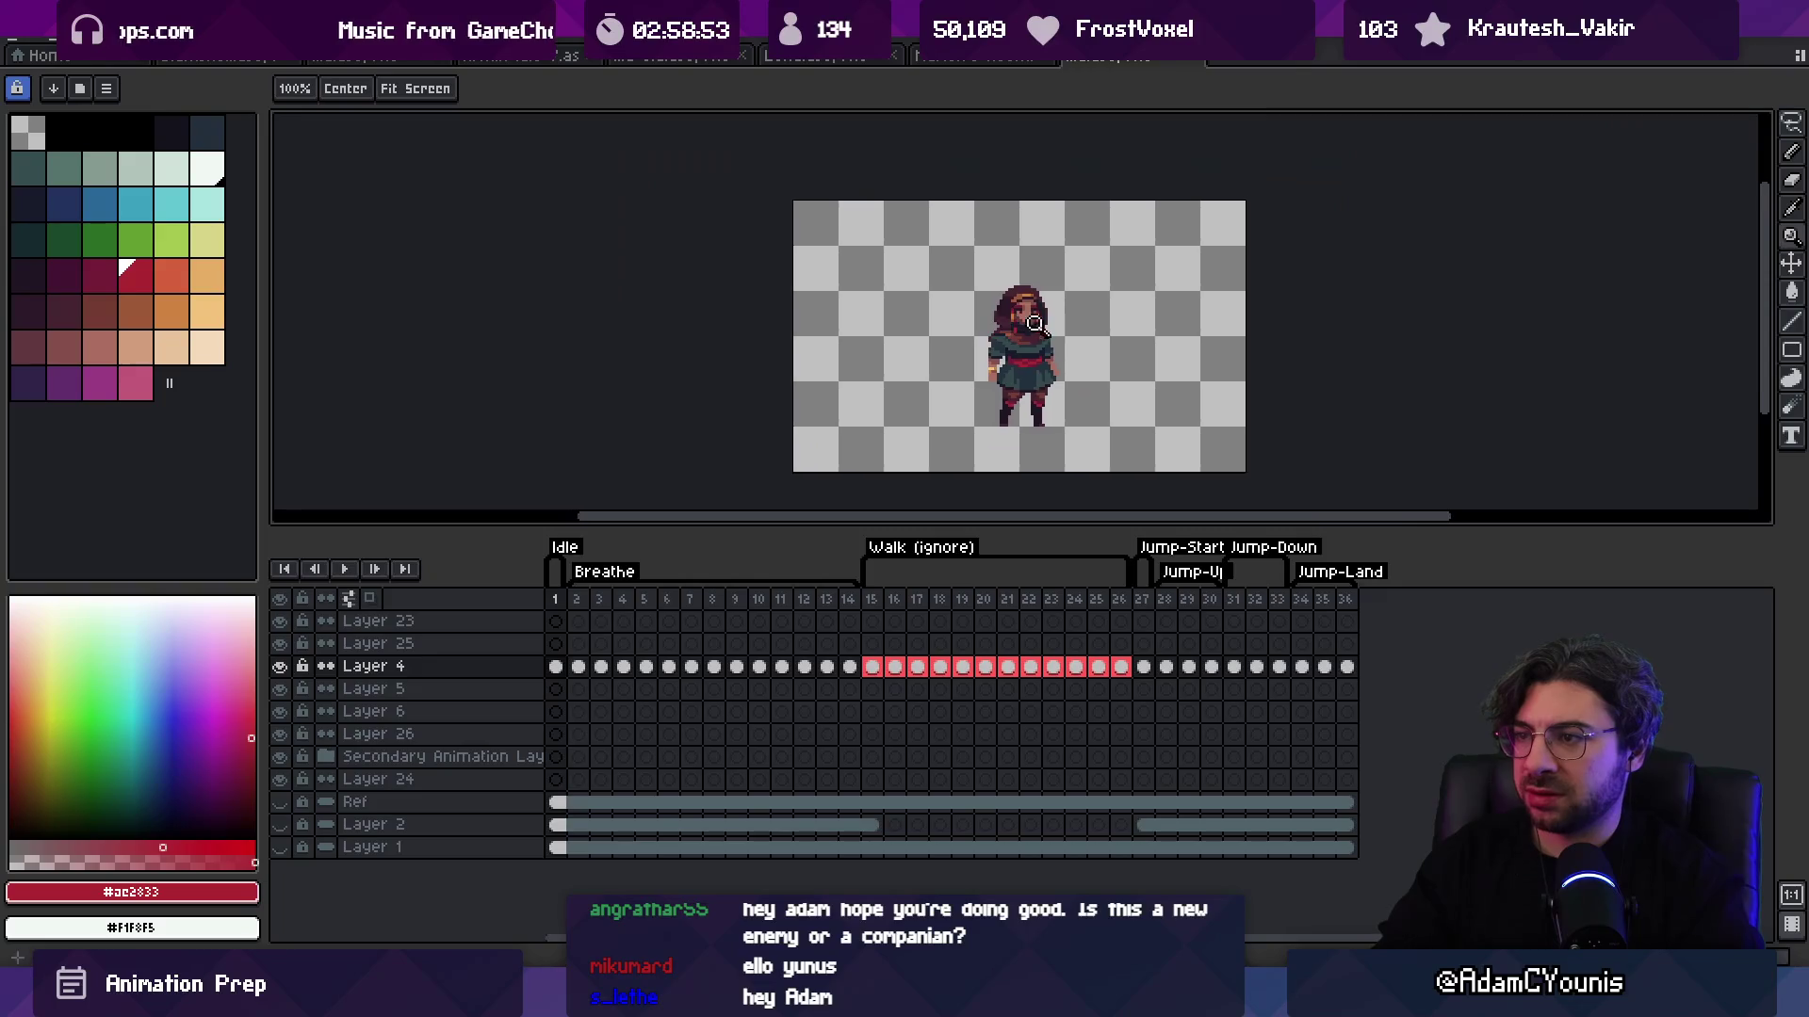
pyautogui.scroll(4, 1033, 341)
pyautogui.press('b')
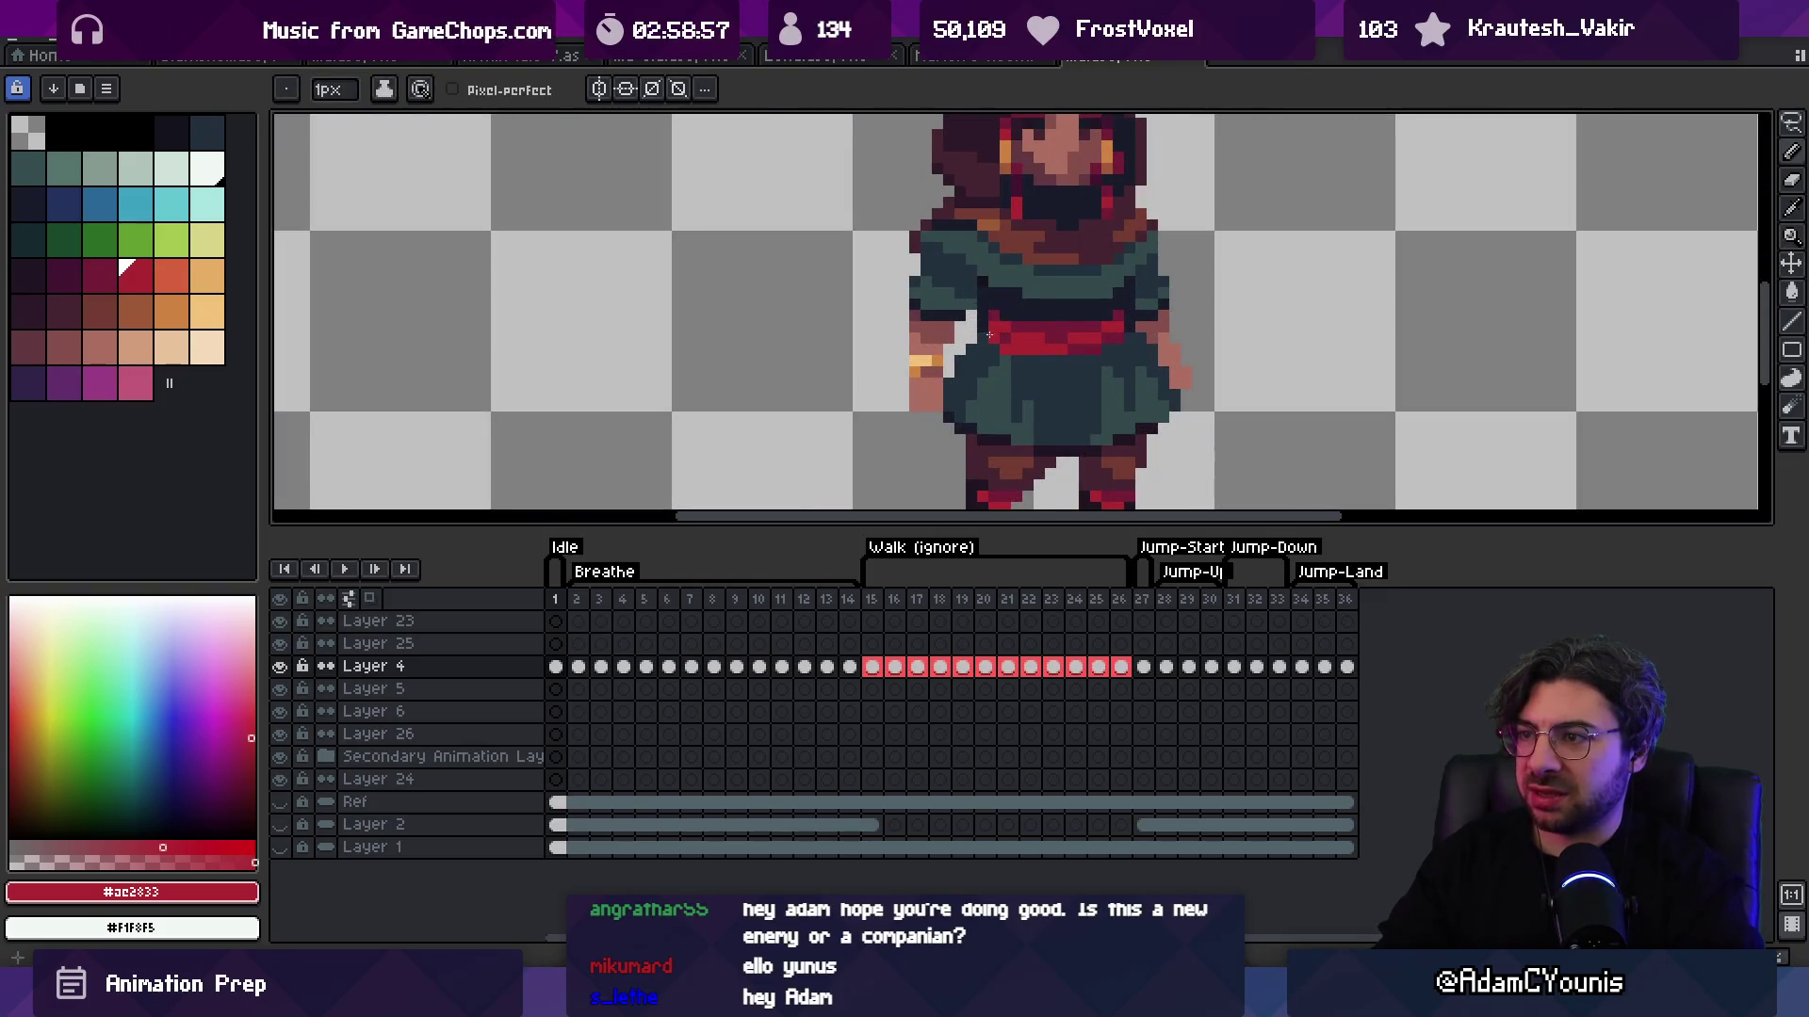
pyautogui.press('z')
pyautogui.scroll(-4, 988, 334)
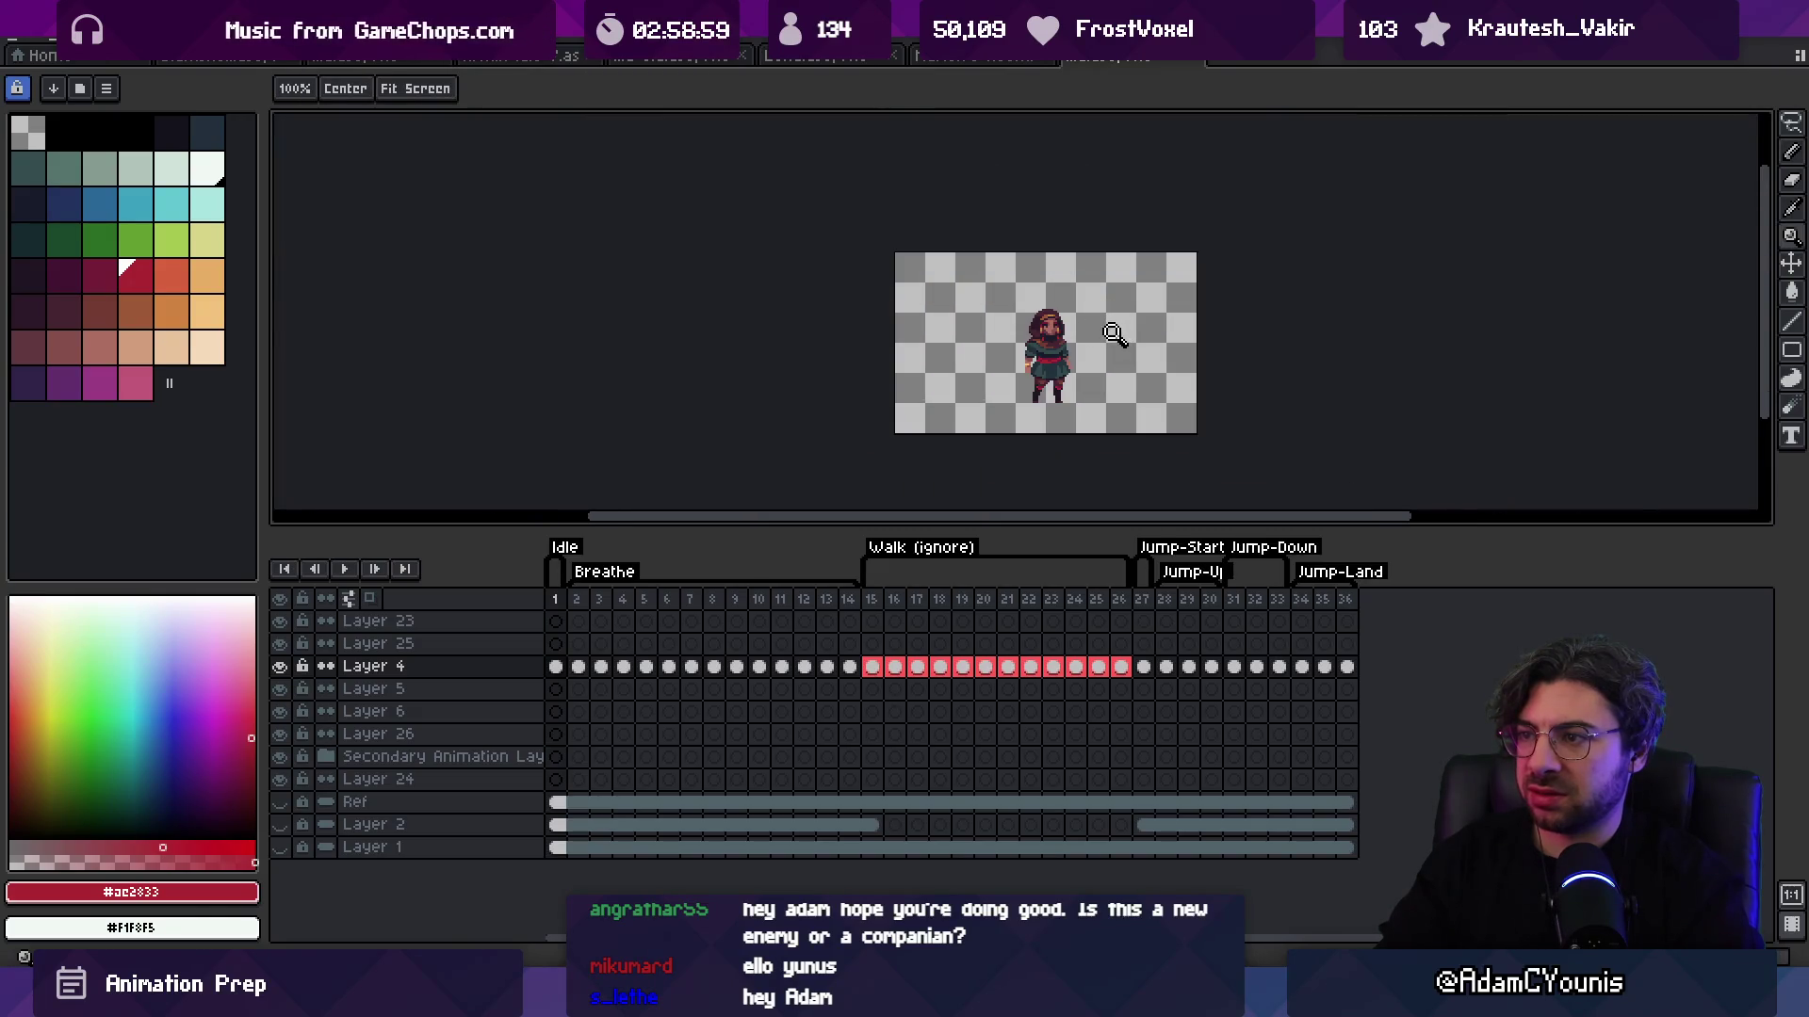
pyautogui.press('v')
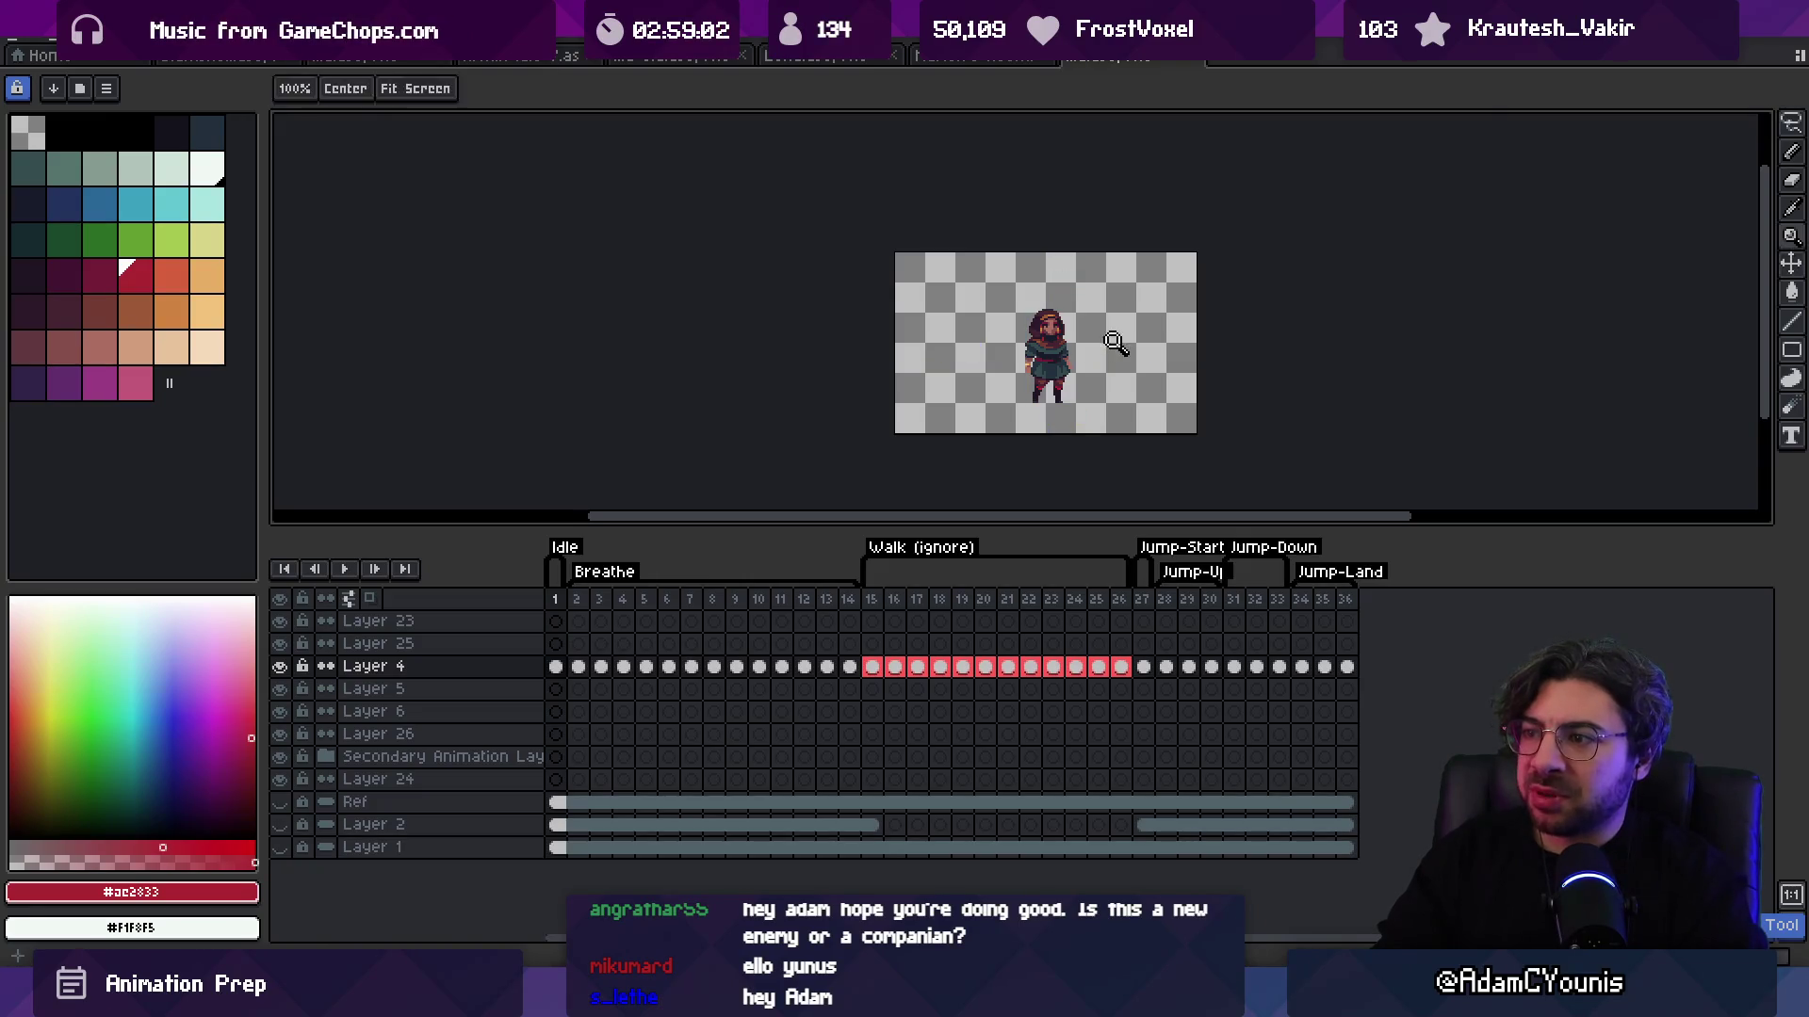
pyautogui.press('z')
pyautogui.scroll(5, 1031, 366)
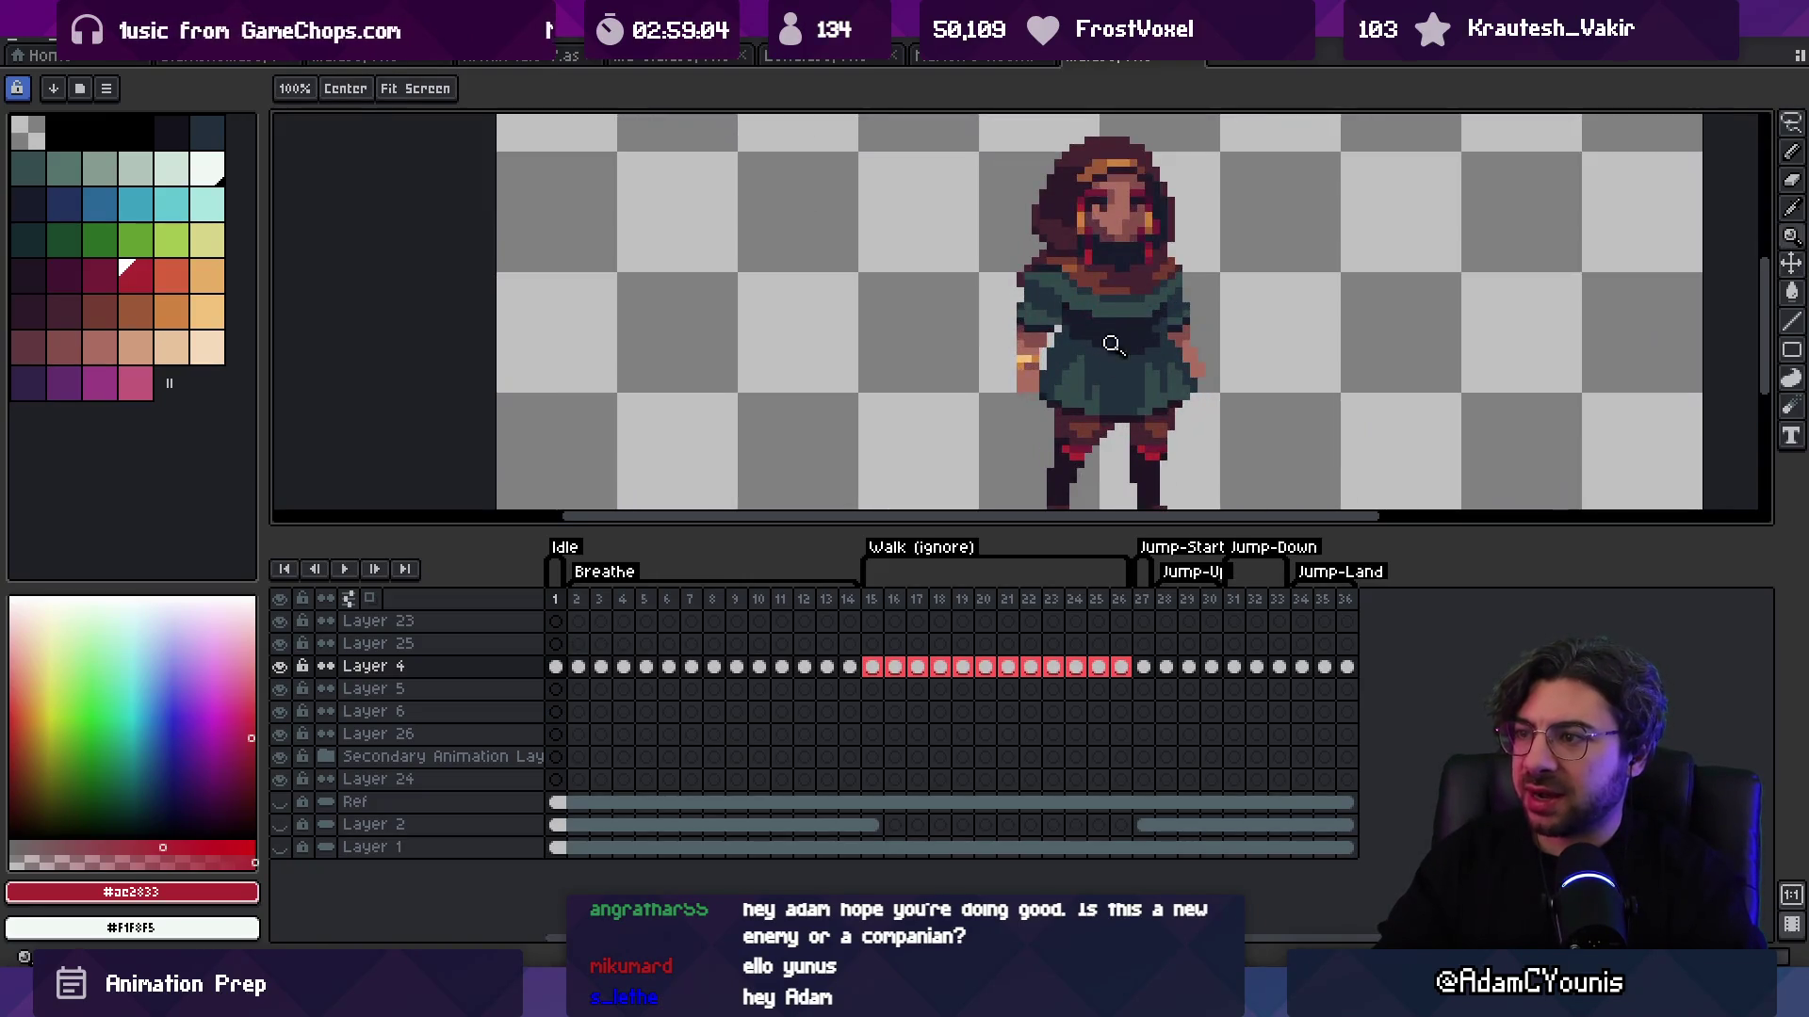
# Step: Sample the brown #743c33 and draw a 1px belt line across the waist
pyautogui.press('b')
pyautogui.keyDown('alt'); pyautogui.click(964, 342); pyautogui.keyUp('alt')
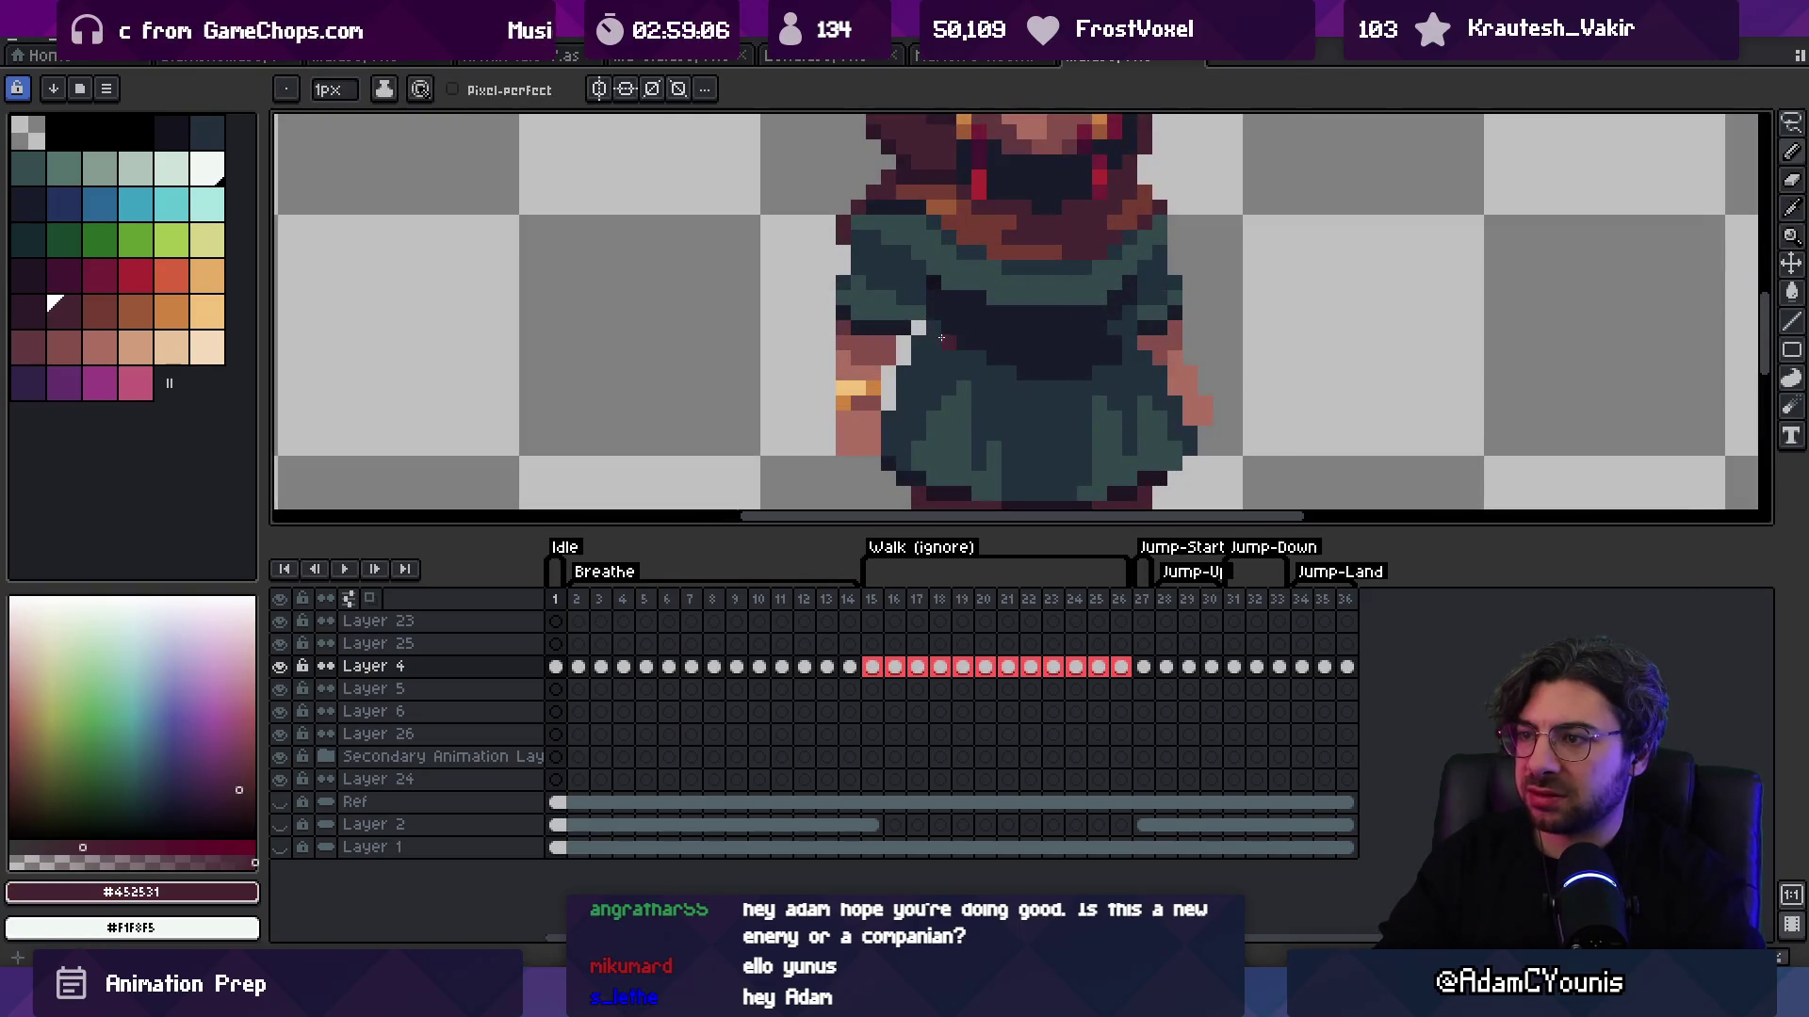
pyautogui.keyDown('alt'); pyautogui.click(938, 334); pyautogui.keyUp('alt')
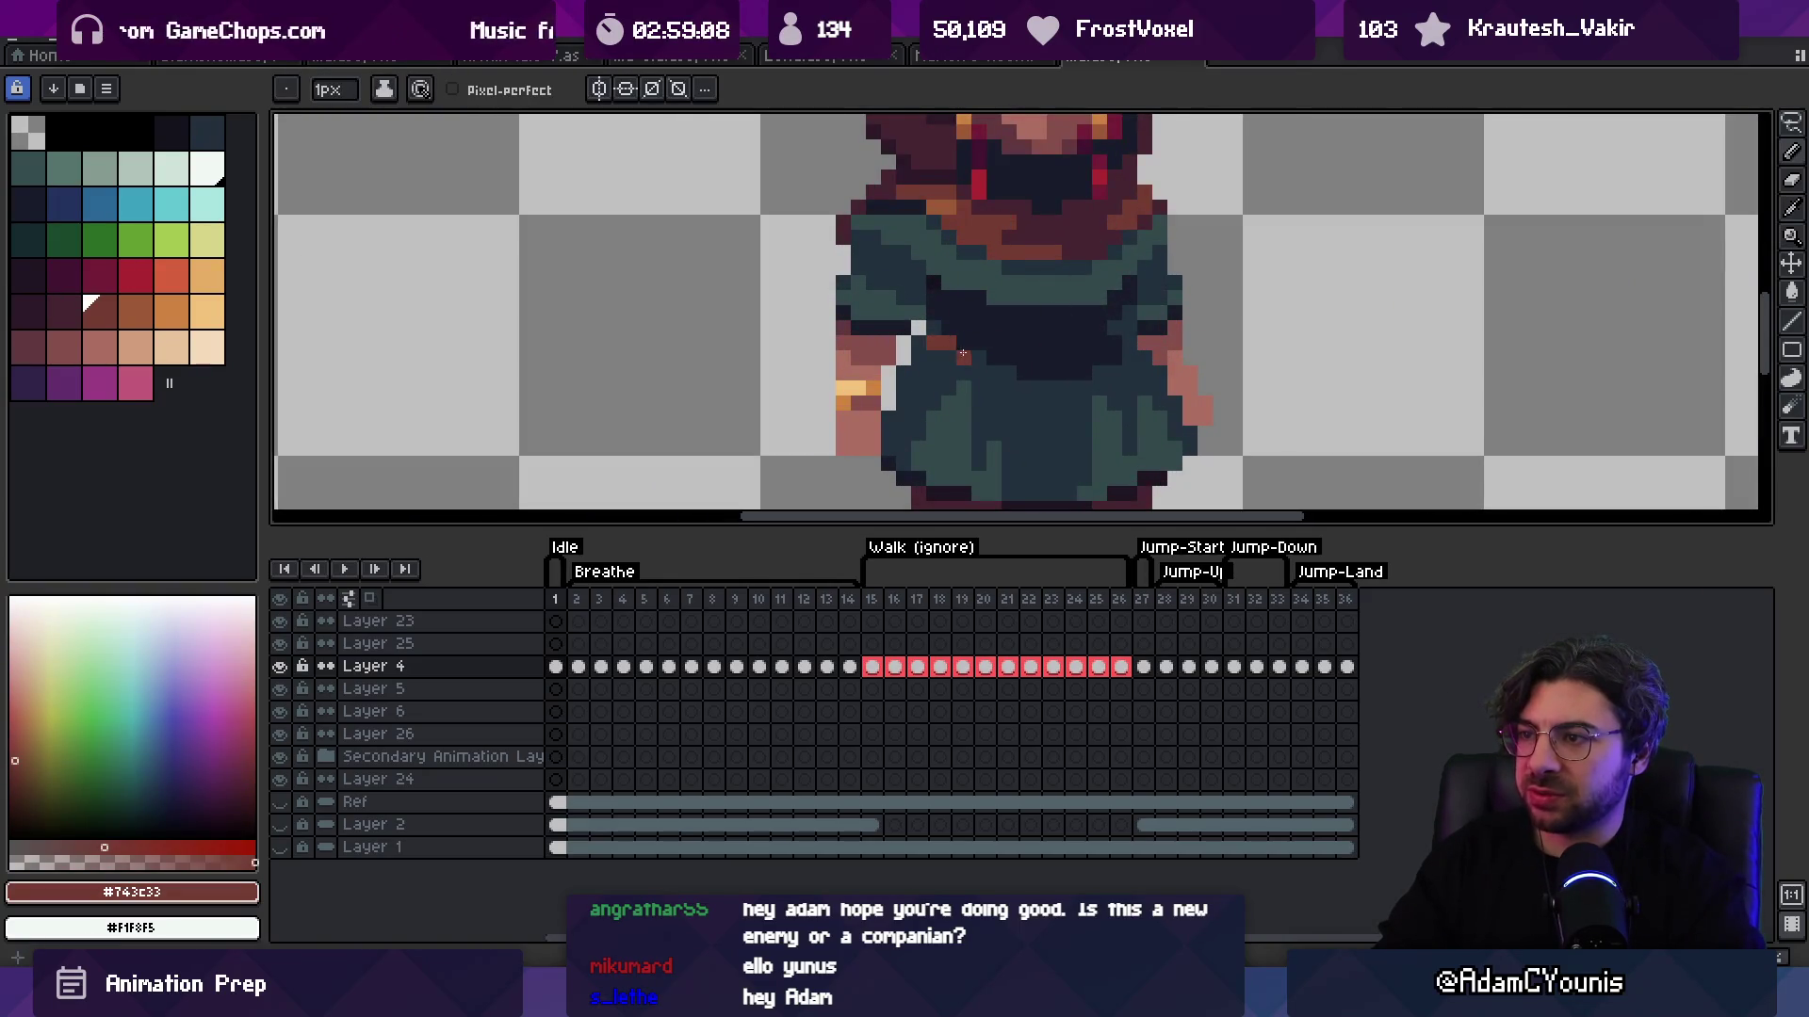
pyautogui.moveTo(1013, 359); pyautogui.dragTo(1074, 359)
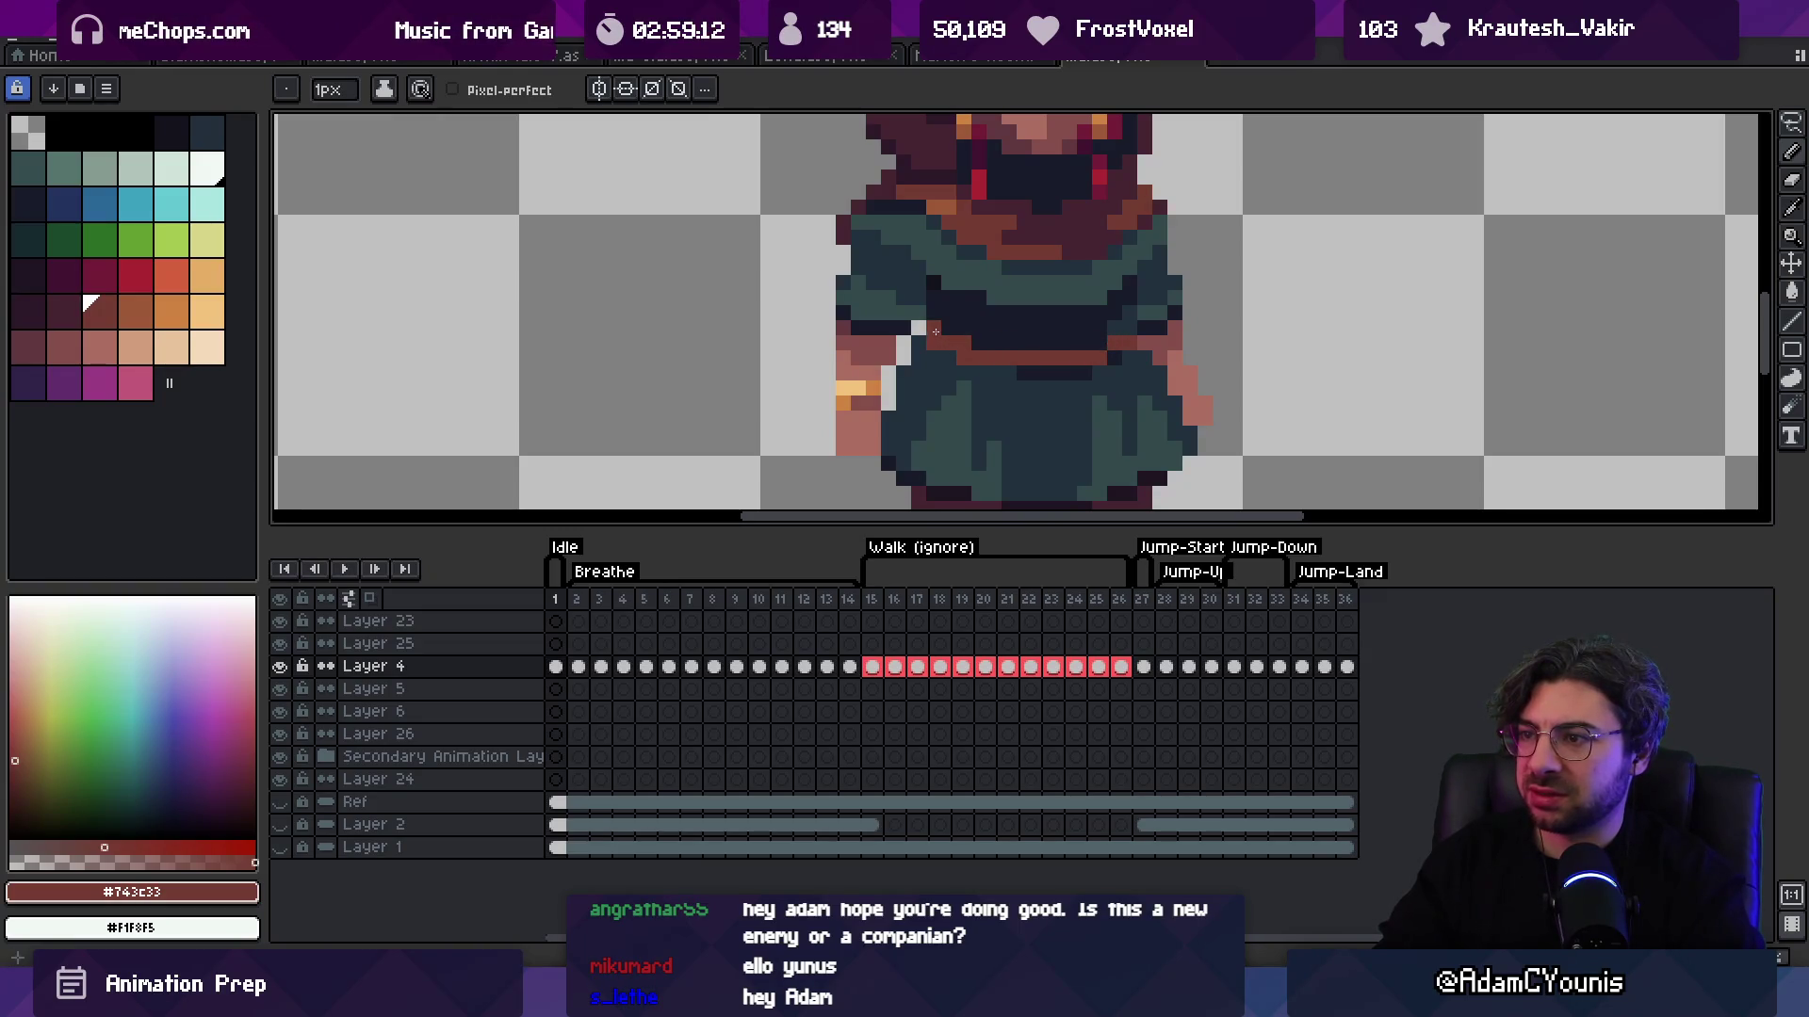
pyautogui.press('e')
pyautogui.scroll(-3, 903, 373)
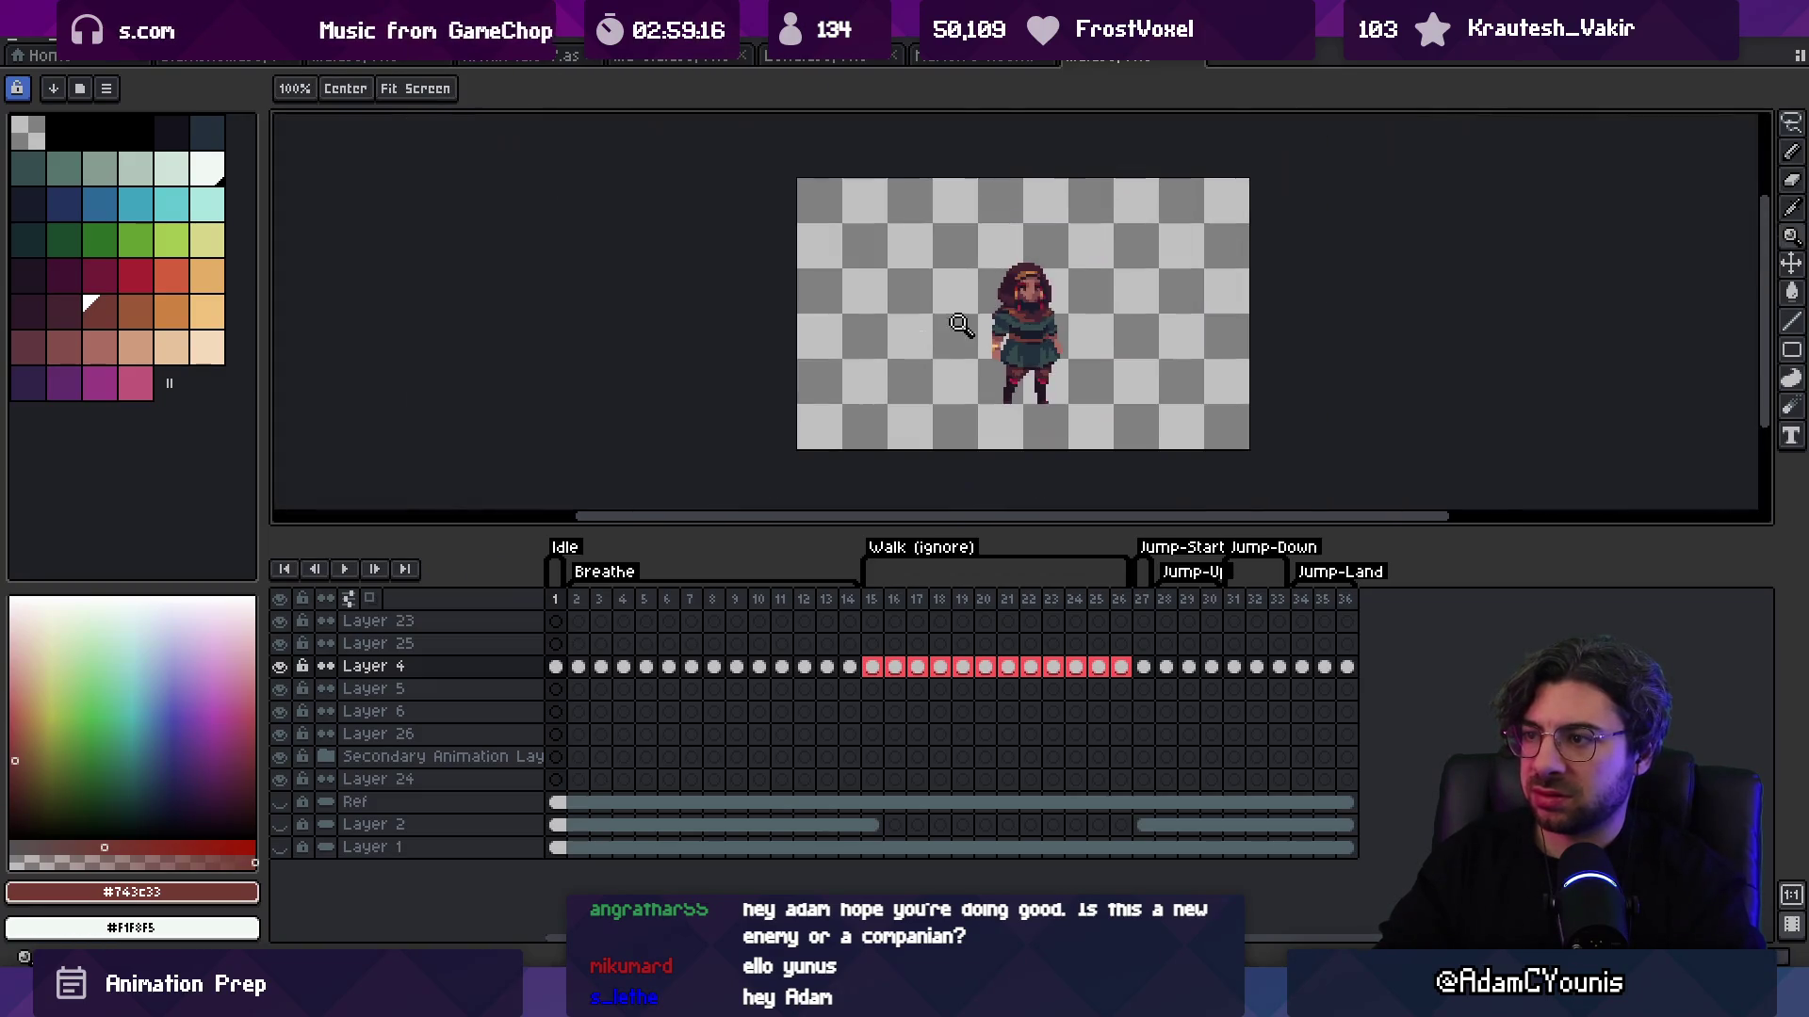
pyautogui.scroll(4, 1125, 307)
pyautogui.press('b')
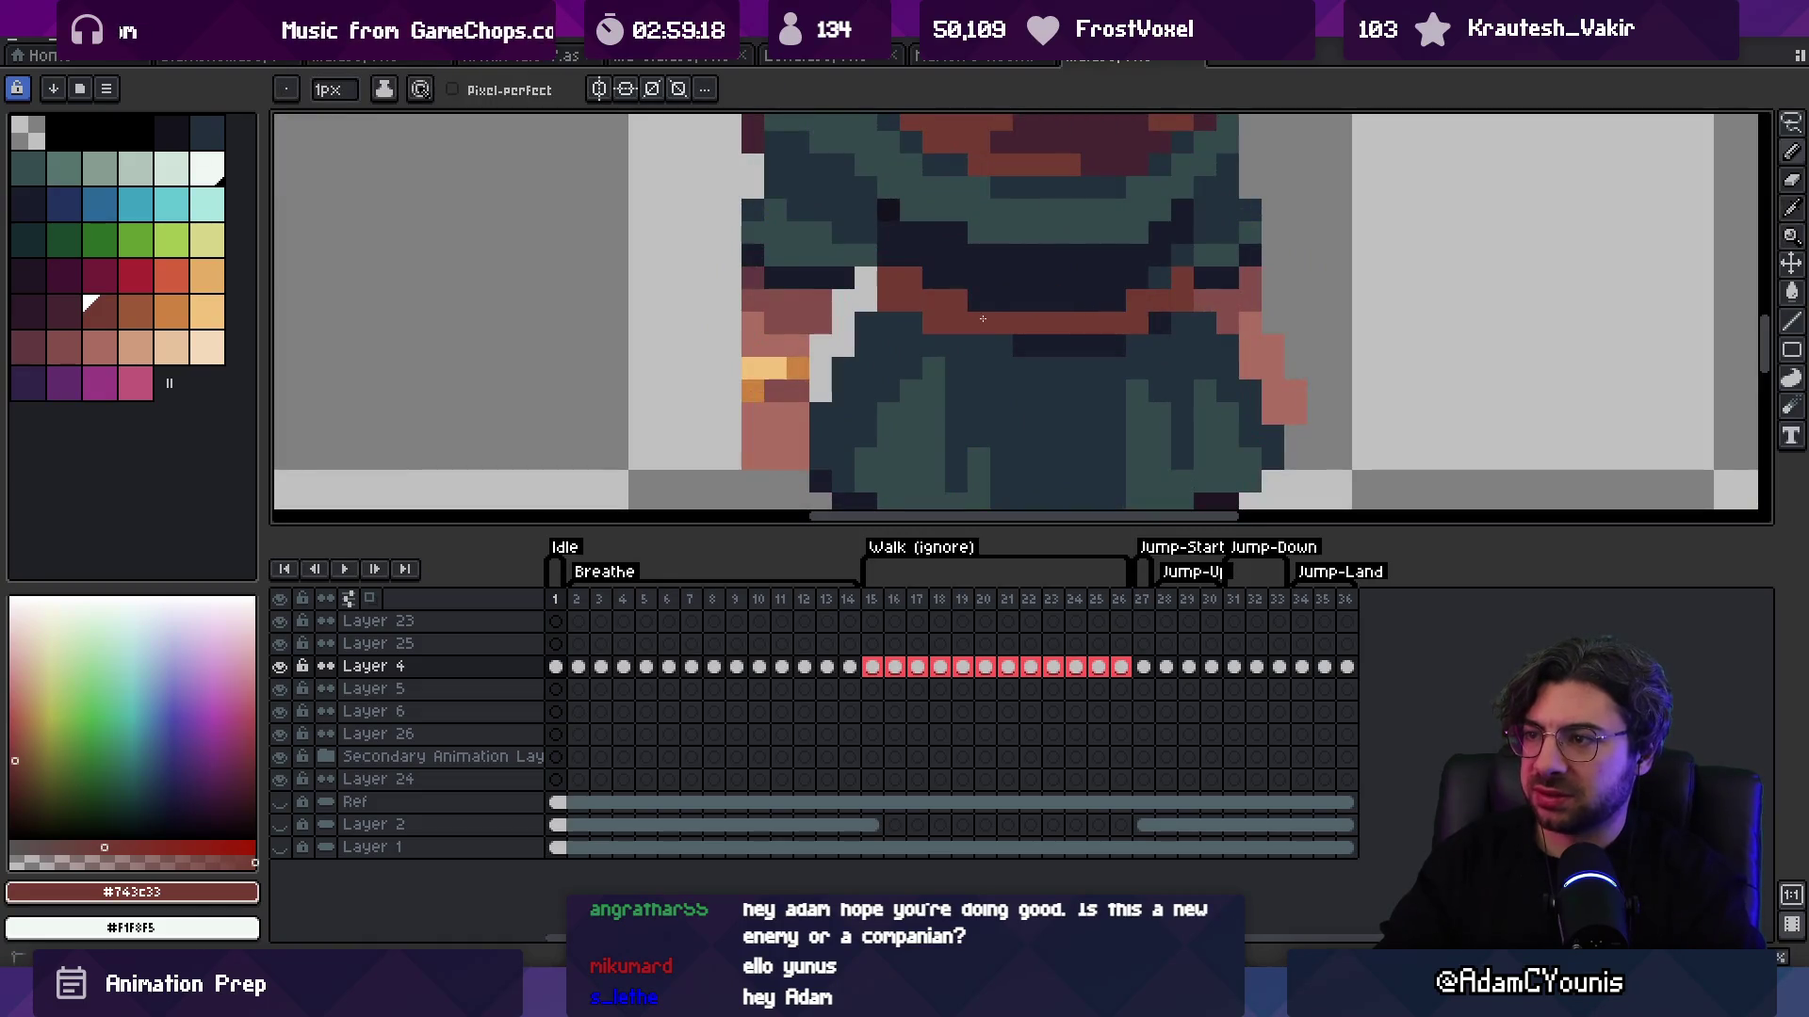
# Step: Add light brown #9d5a37 highlight pixels to the belt, then sample the tunic's dark slate
pyautogui.press('z')
pyautogui.scroll(-5, 1115, 238)
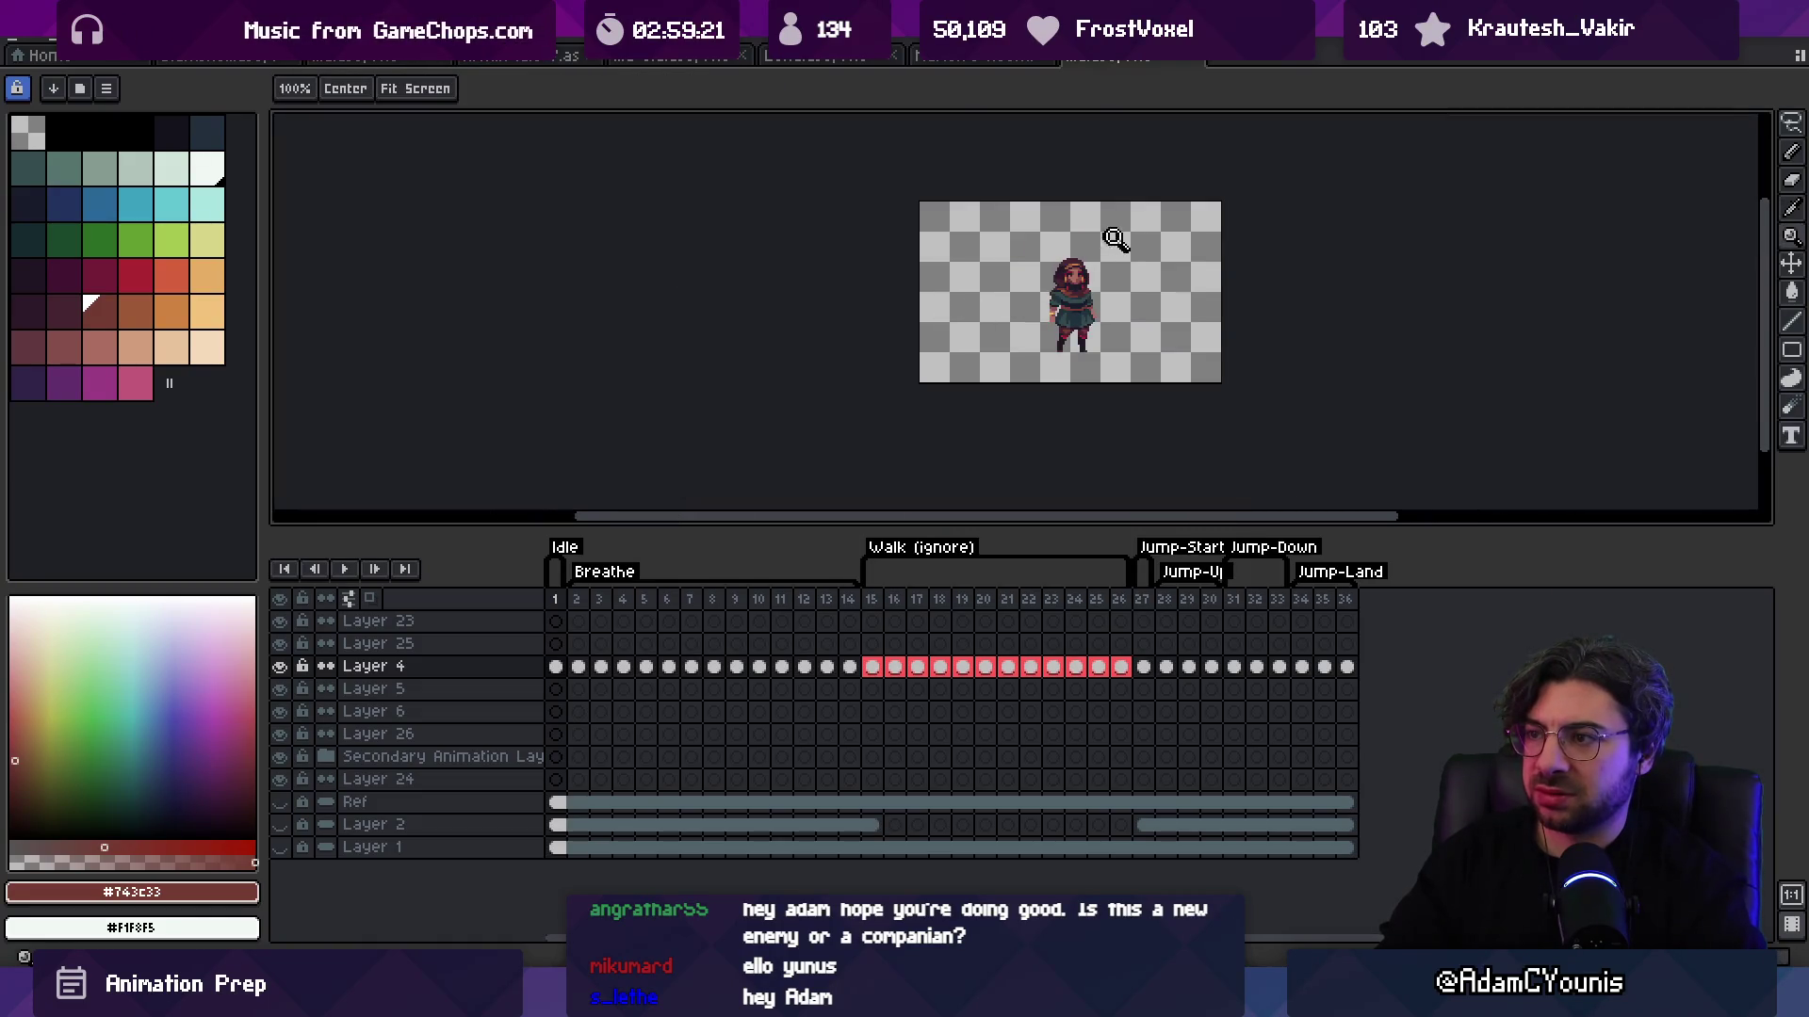
pyautogui.scroll(5, 1110, 291)
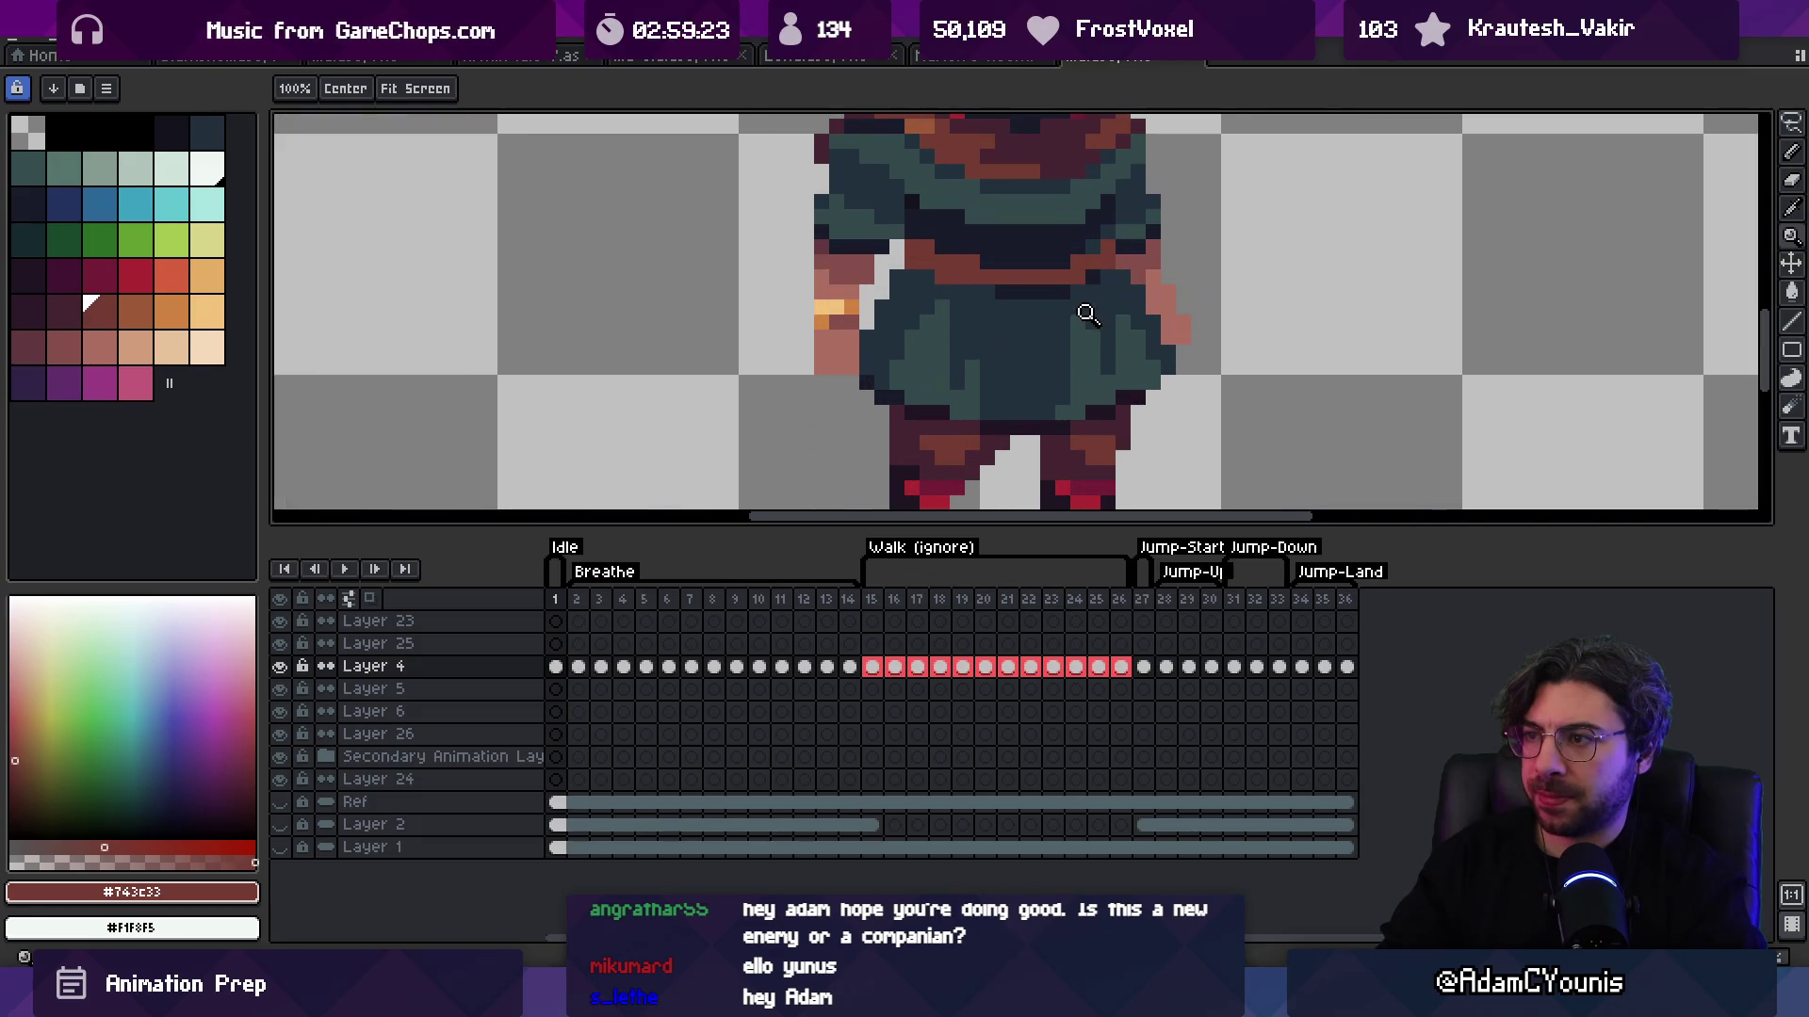
pyautogui.scroll(-1, 1082, 311)
pyautogui.press('i')
pyautogui.click(956, 243)
pyautogui.press('b')
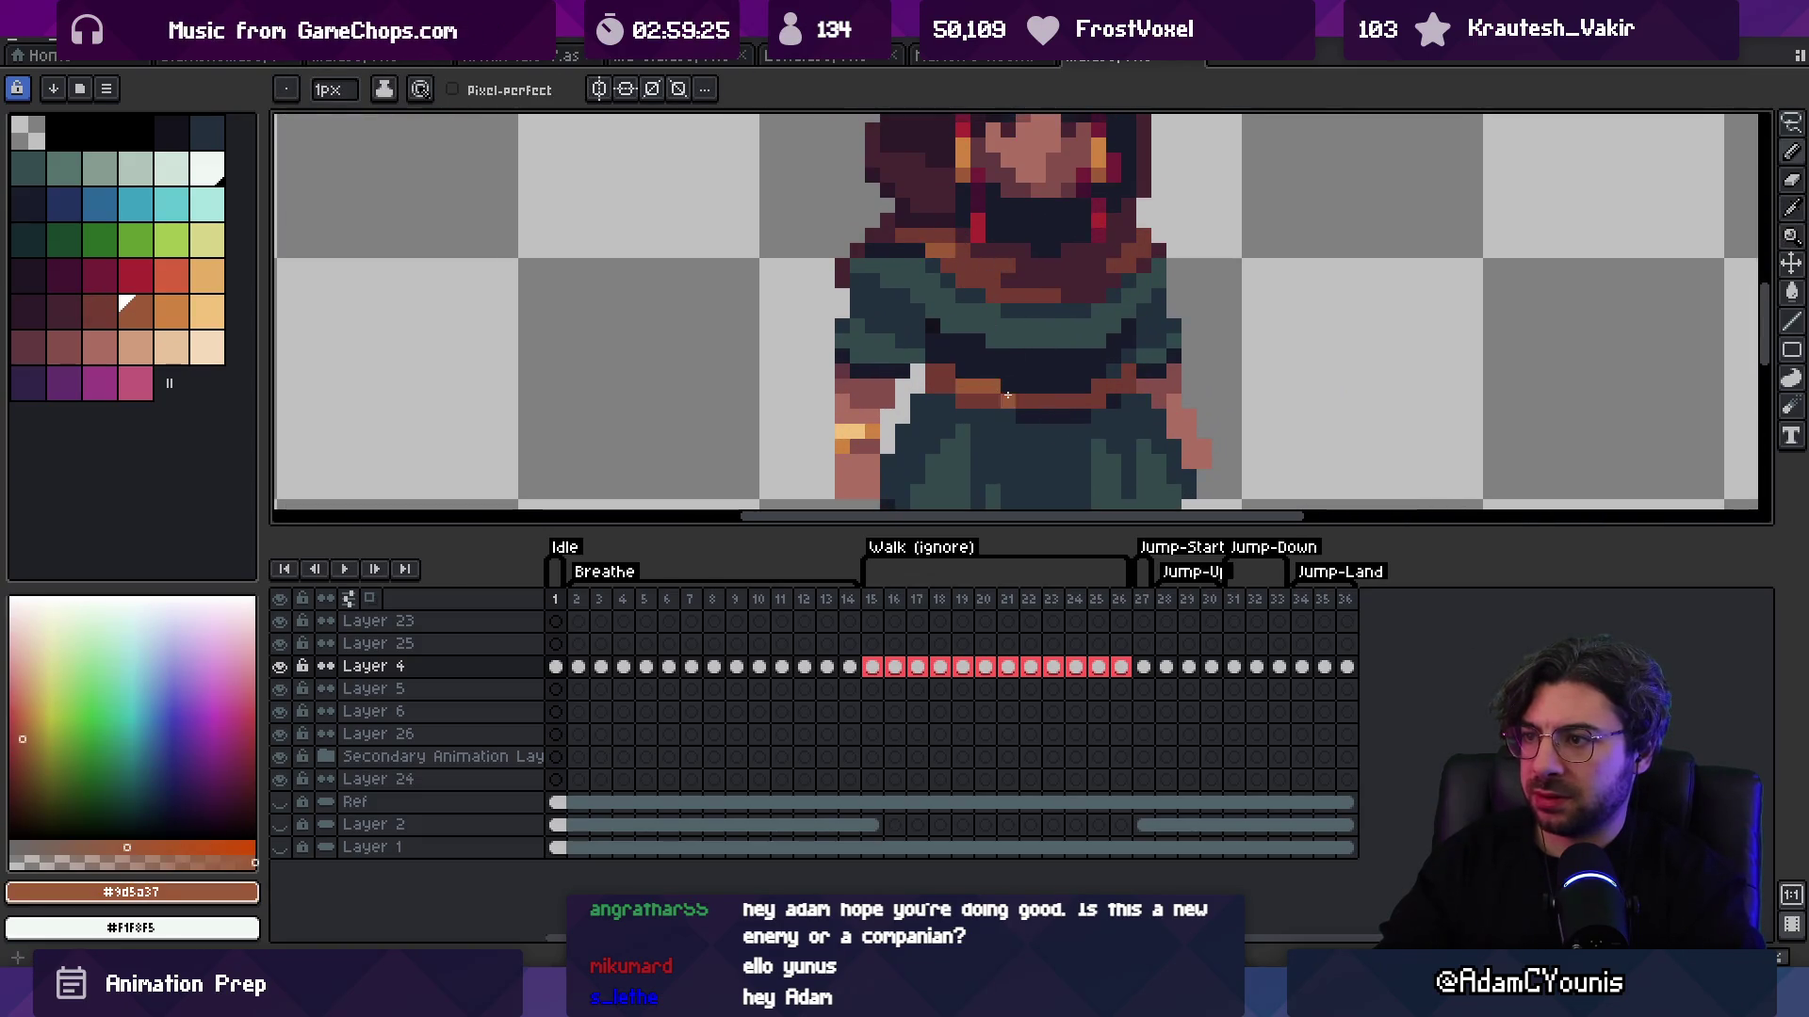
pyautogui.press('z')
pyautogui.scroll(-5, 1127, 298)
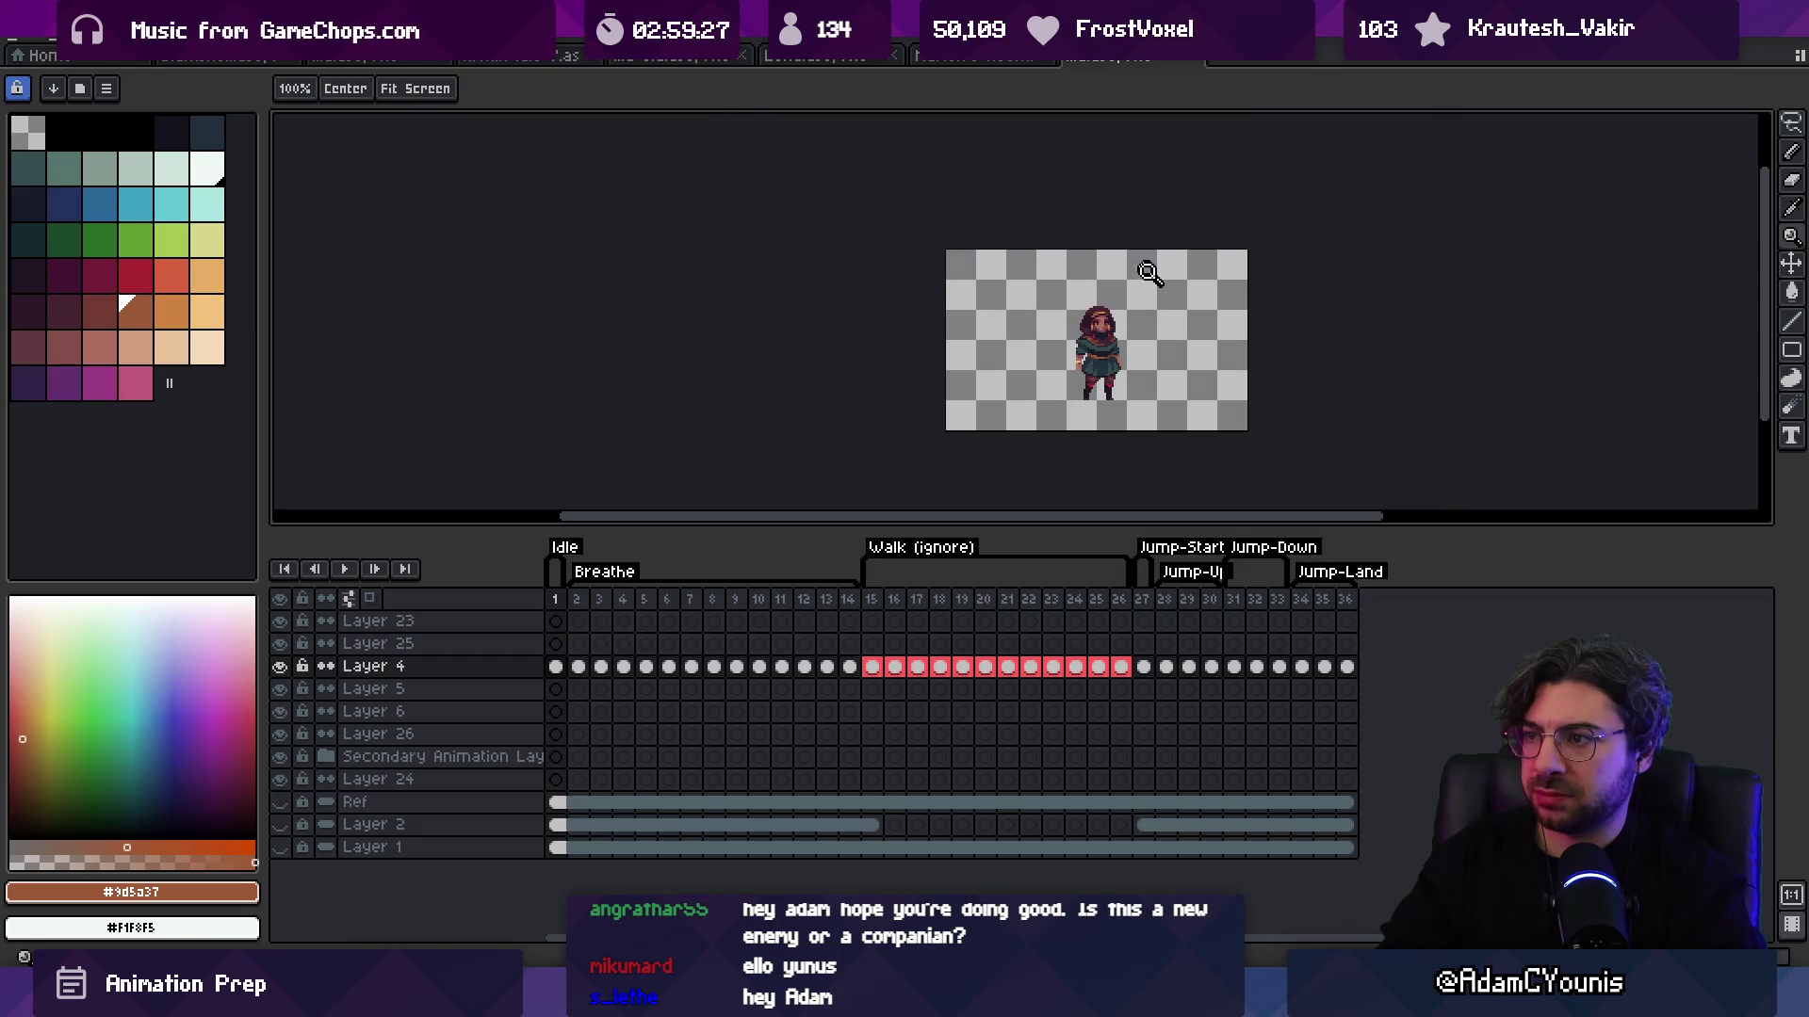
pyautogui.scroll(5, 1142, 348)
pyautogui.press('i')
pyautogui.click(1075, 370)
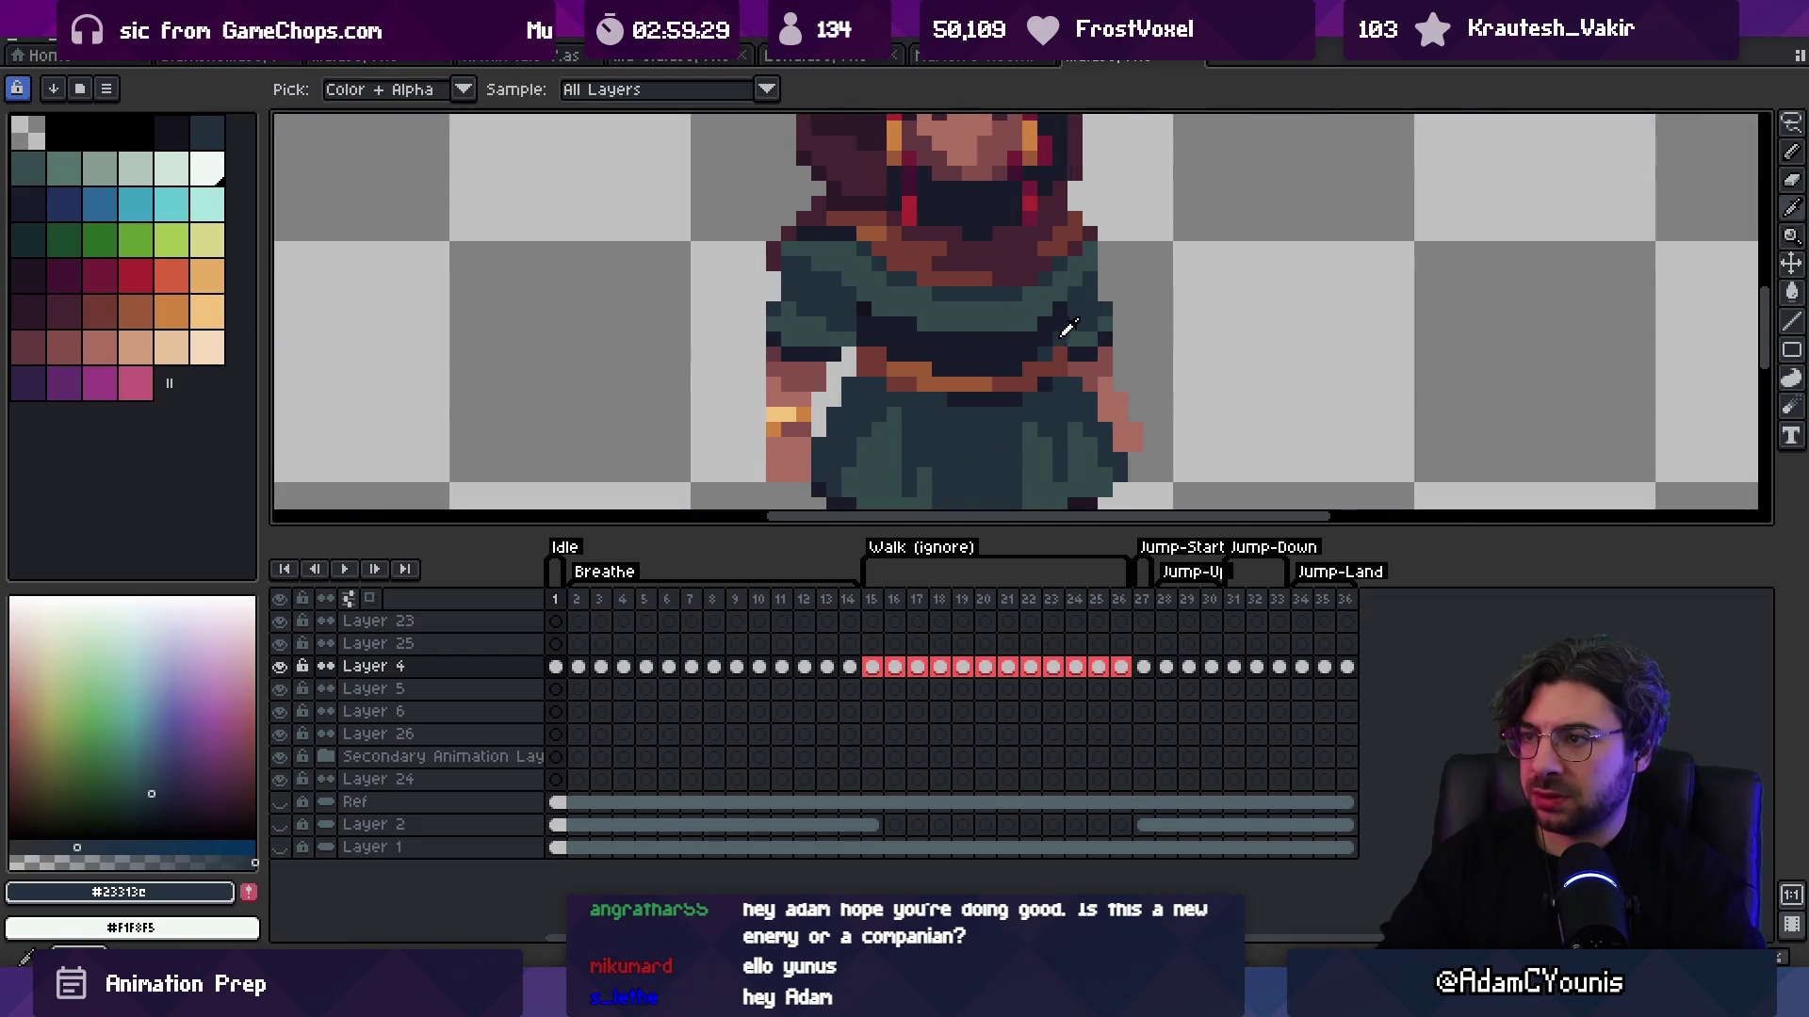
# Step: Pick the darkest navy colour and zoom out to view the whole sprite
pyautogui.press('z')
pyautogui.keyDown('alt'); pyautogui.click(1007, 346); pyautogui.keyUp('alt')
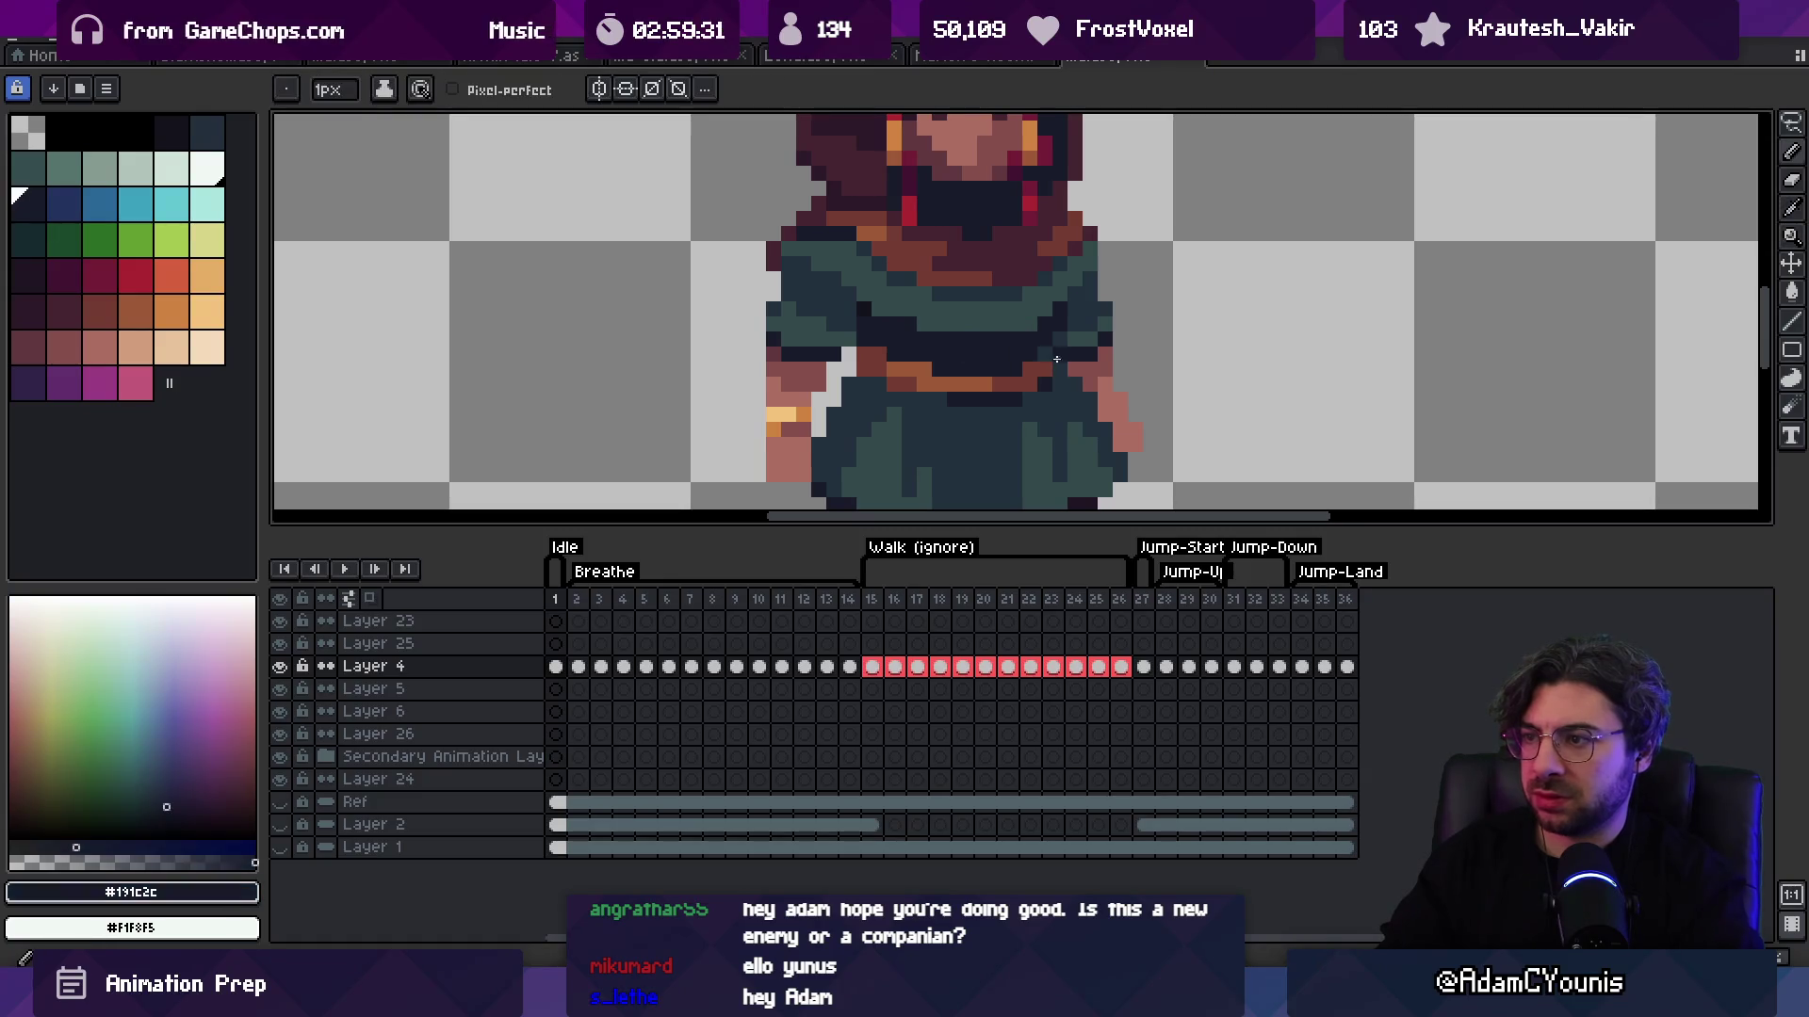
pyautogui.scroll(-3, 1038, 287)
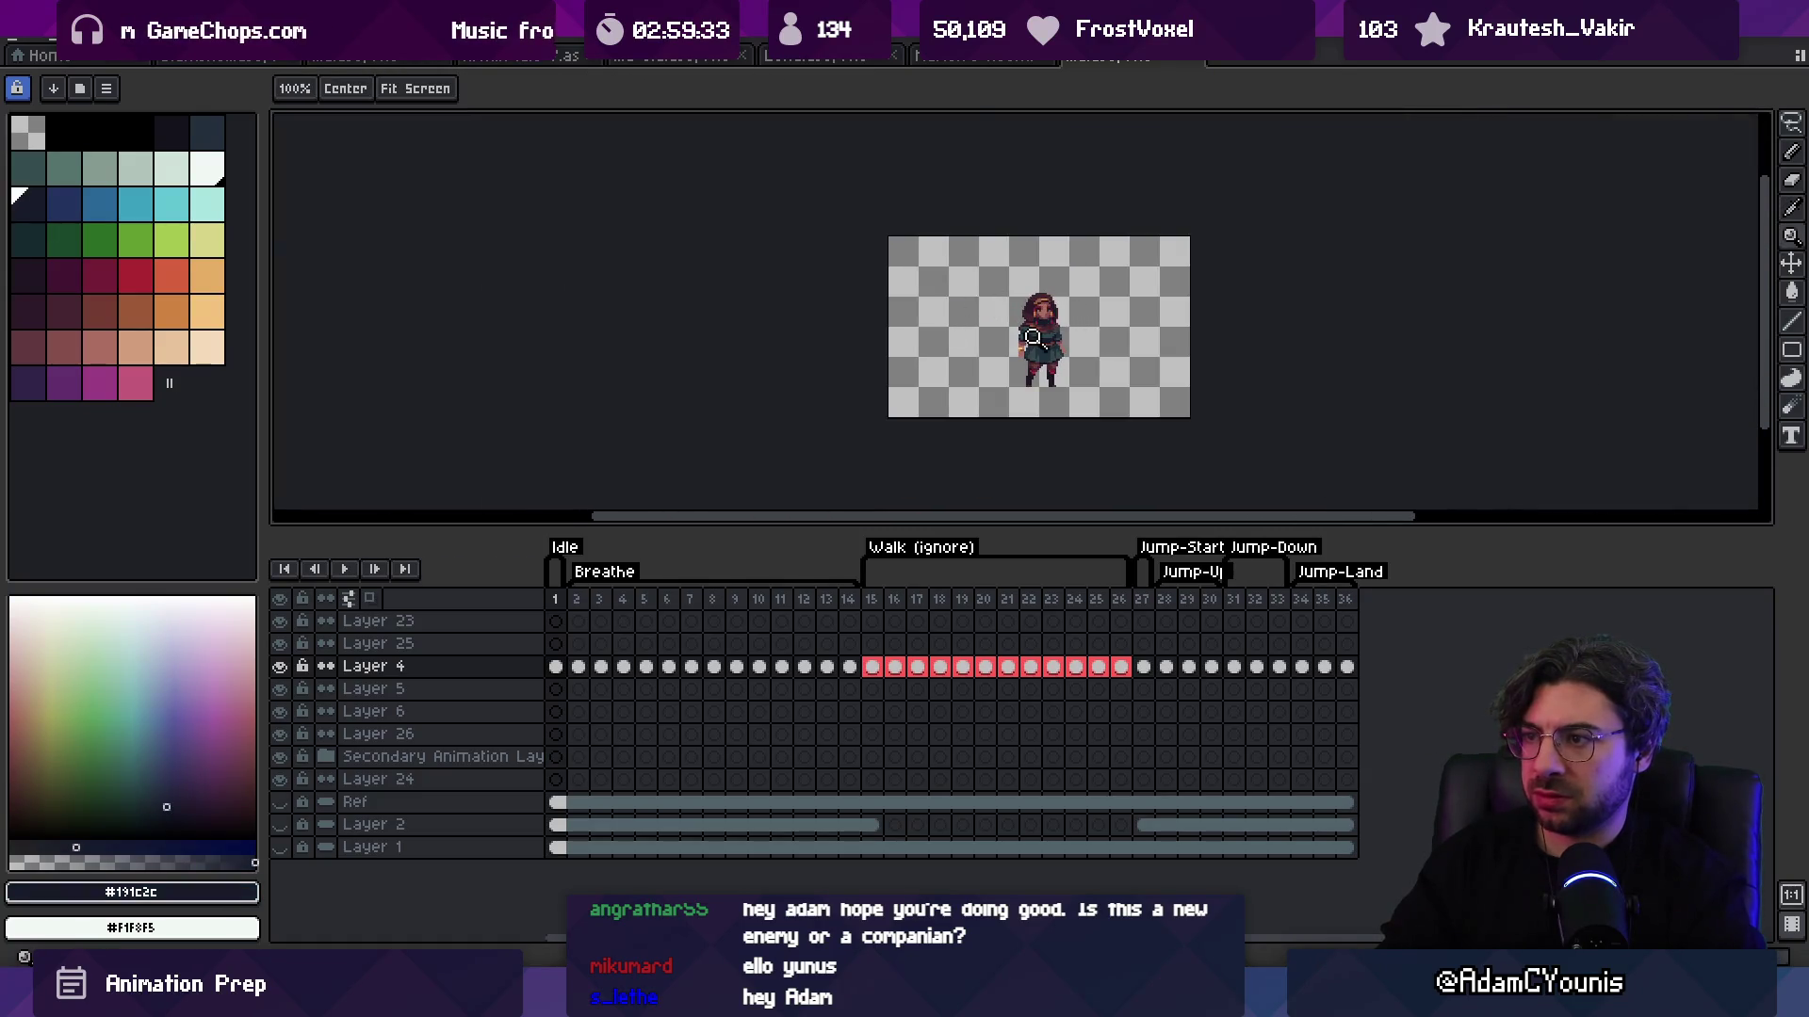
pyautogui.scroll(3, 1032, 336)
pyautogui.press('b')
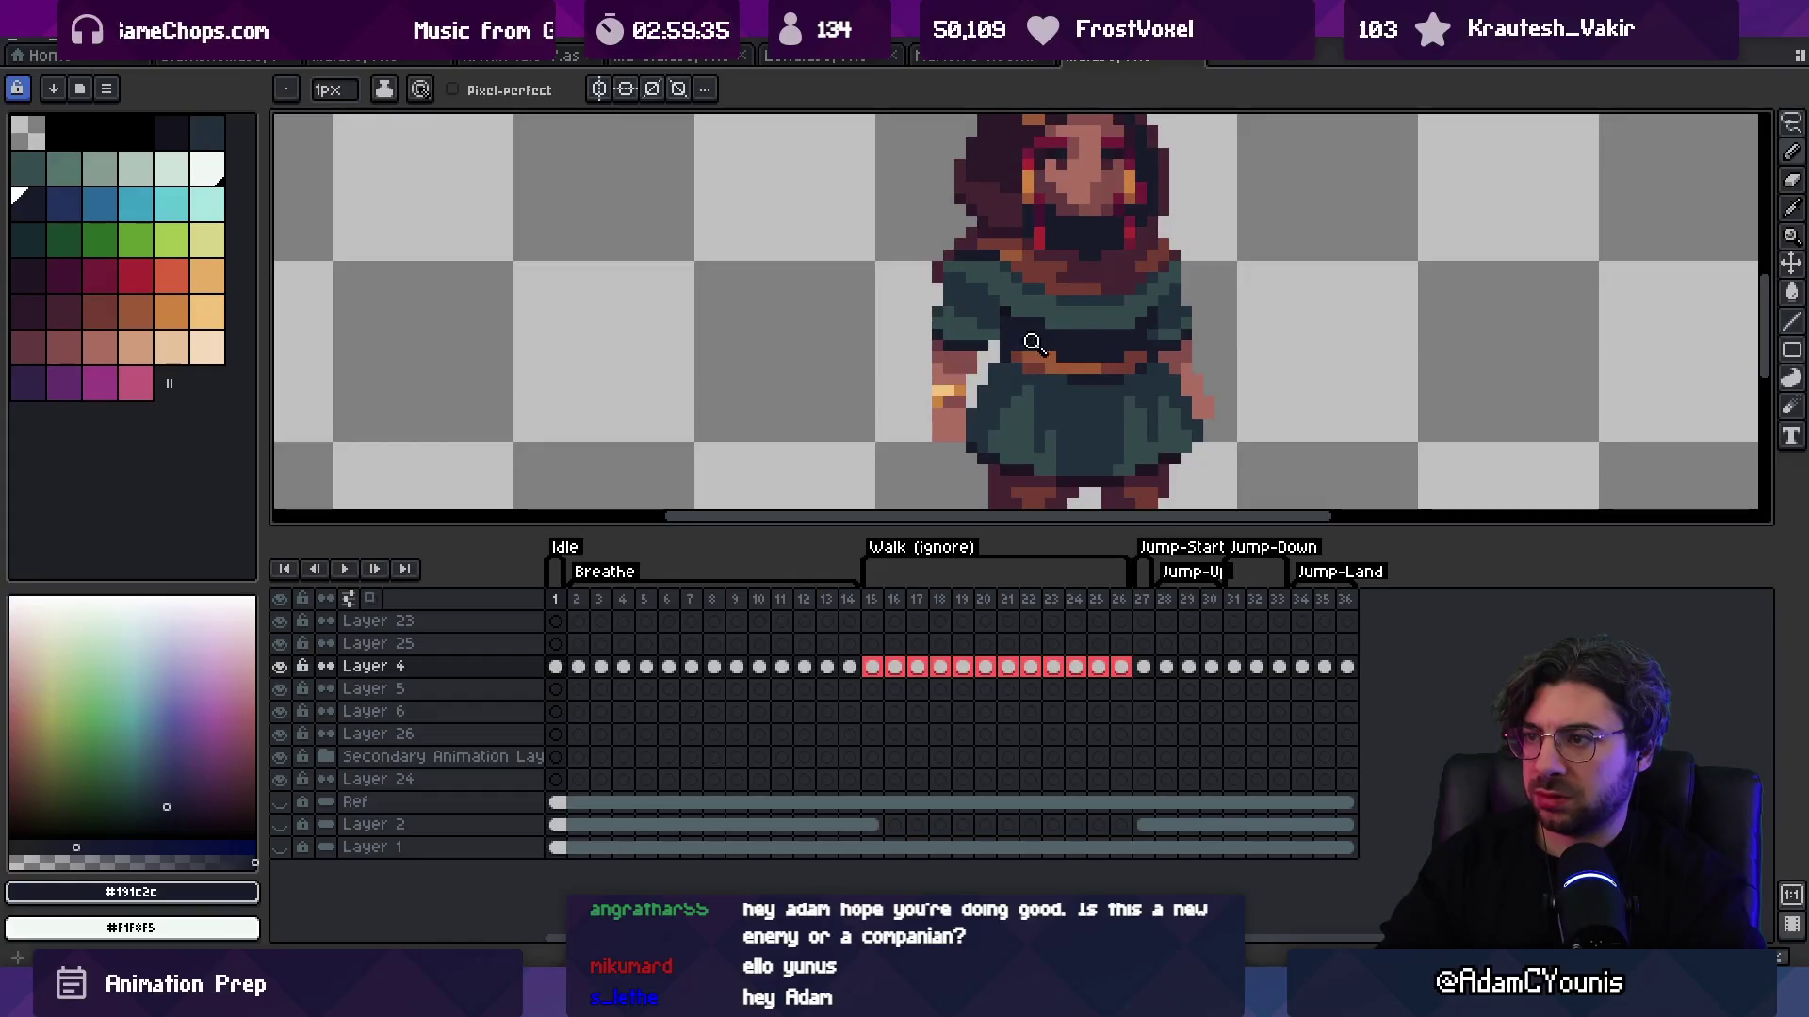
pyautogui.press('z')
pyautogui.scroll(-3, 1045, 316)
pyautogui.scroll(1, 1121, 289)
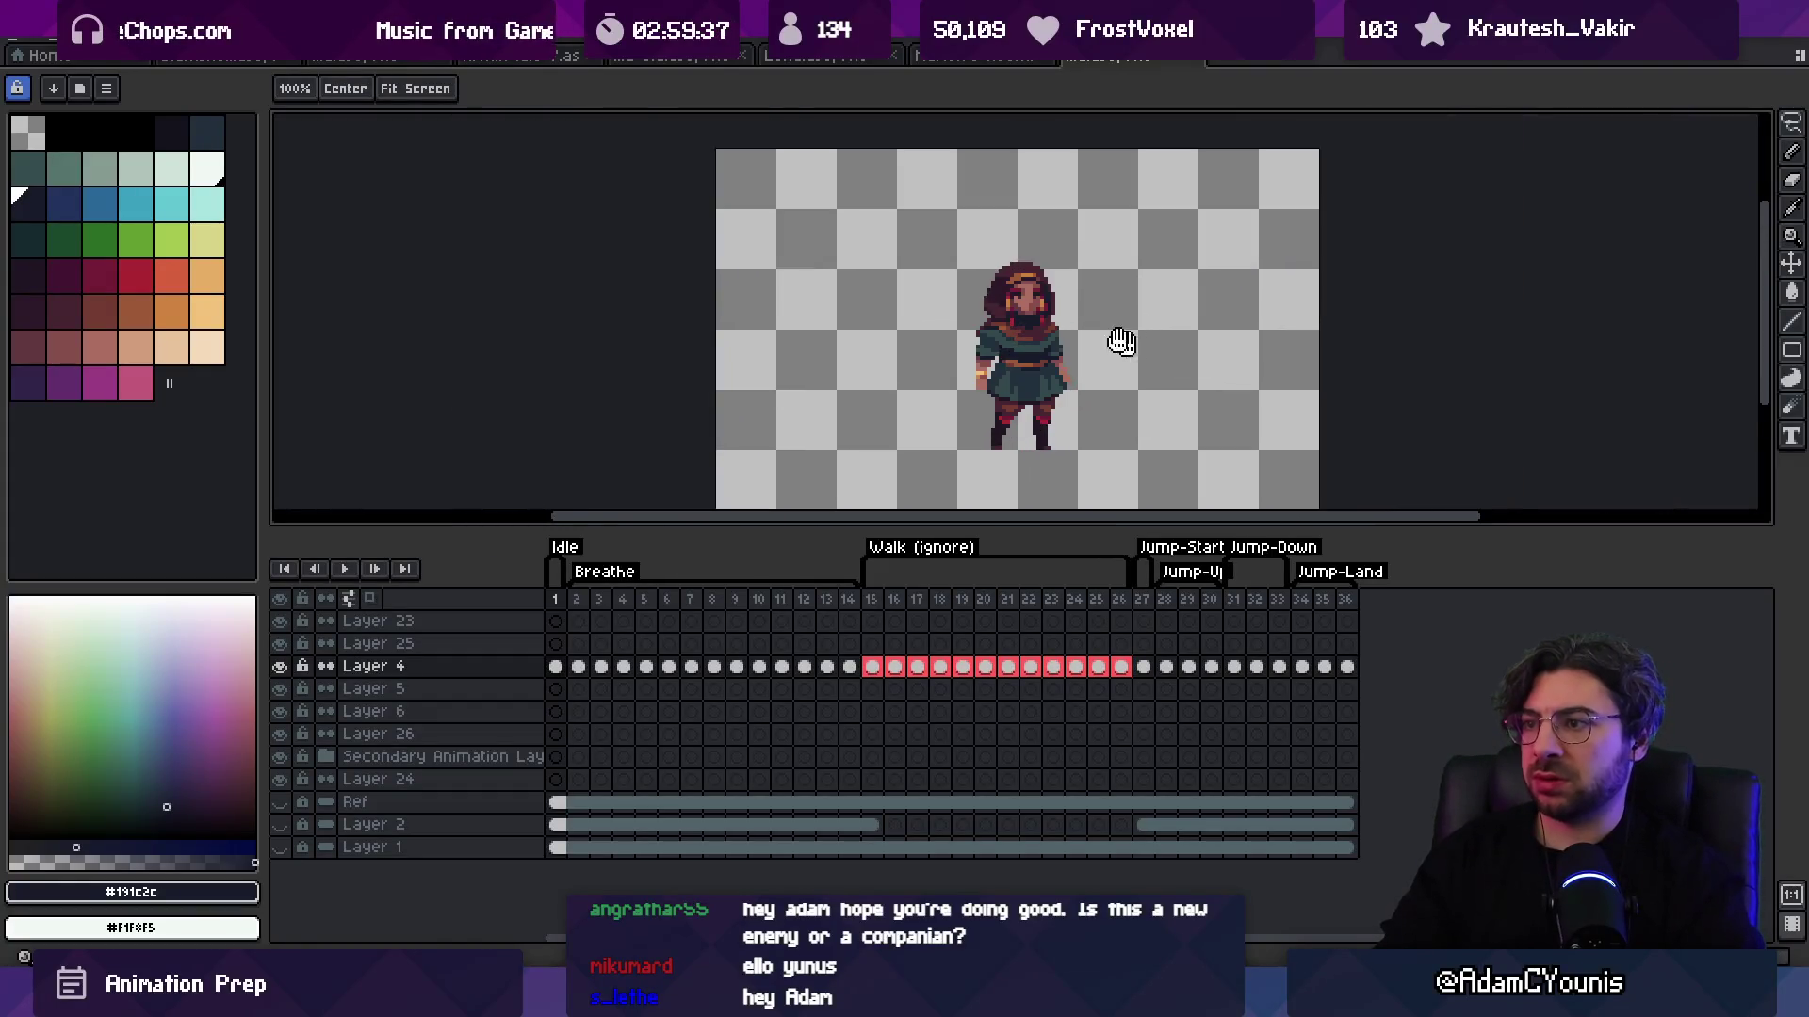
pyautogui.scroll(3, 944, 310)
# Step: Sample the tunic teal and paint a row of teal pixels across the chest
pyautogui.press('o')
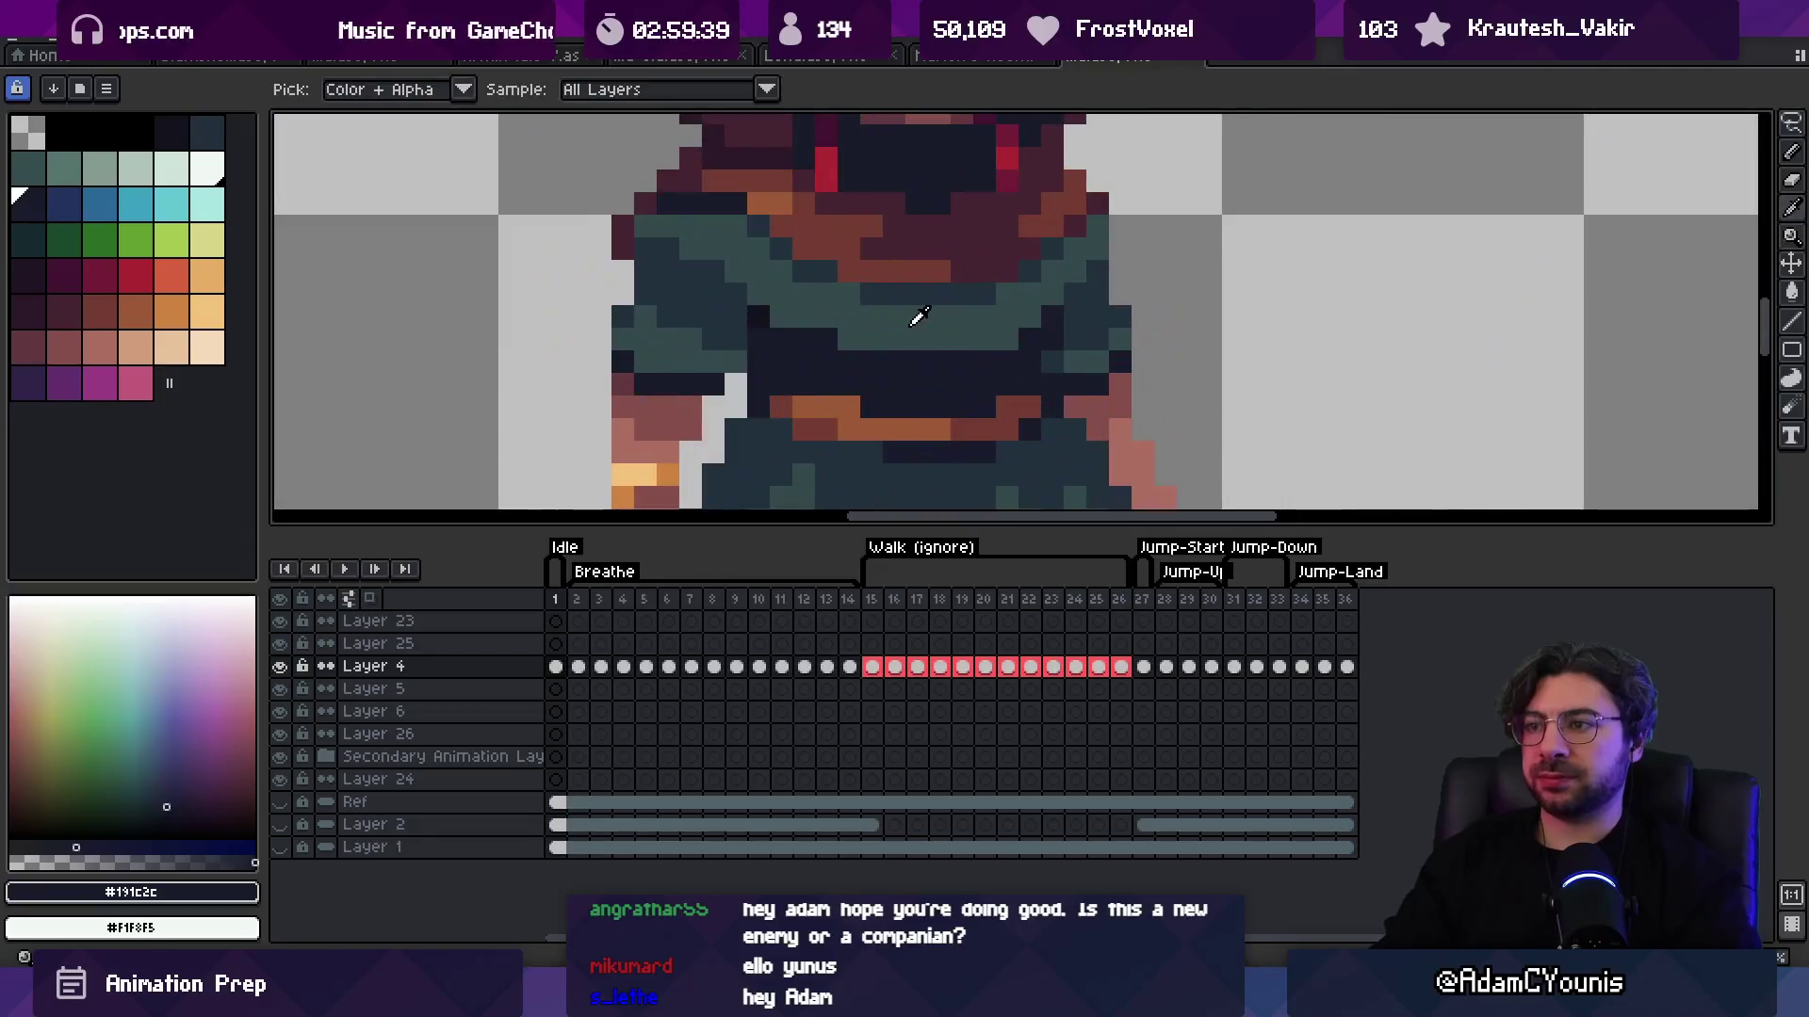
pyautogui.click(815, 337)
pyautogui.press('b')
pyautogui.moveTo(876, 352); pyautogui.dragTo(942, 359)
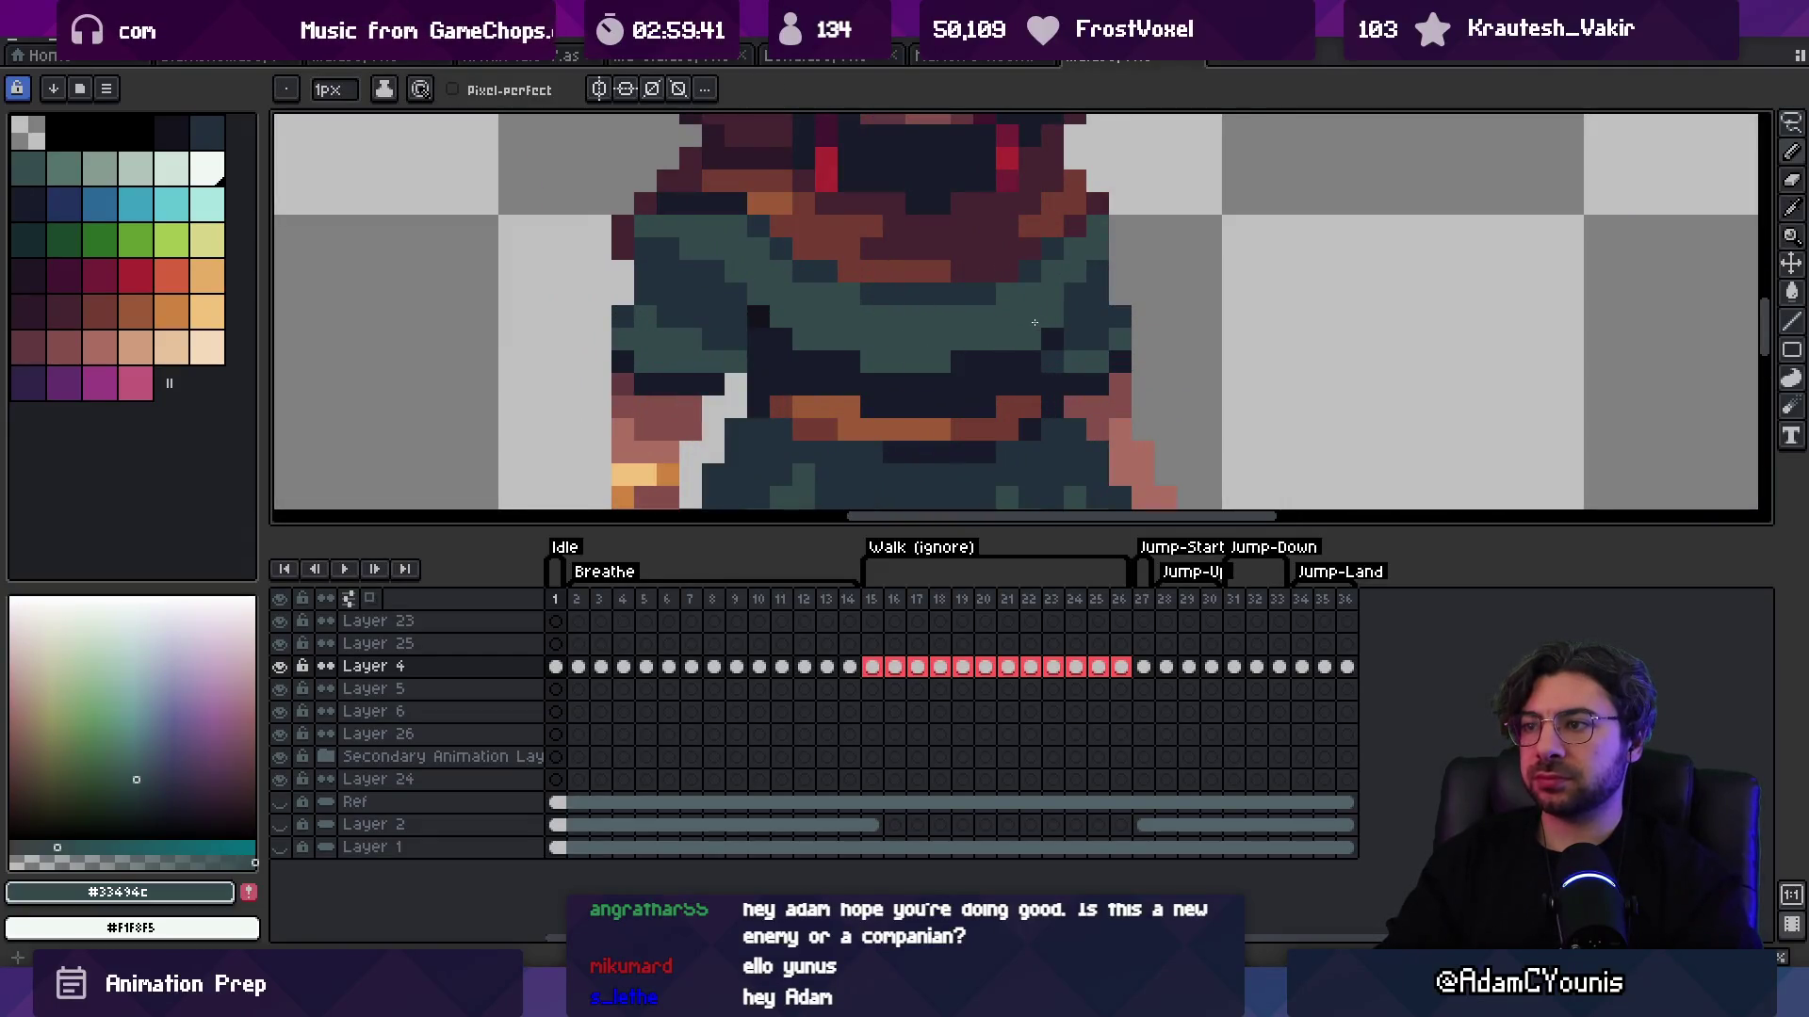
pyautogui.press('z')
pyautogui.scroll(-3, 955, 356)
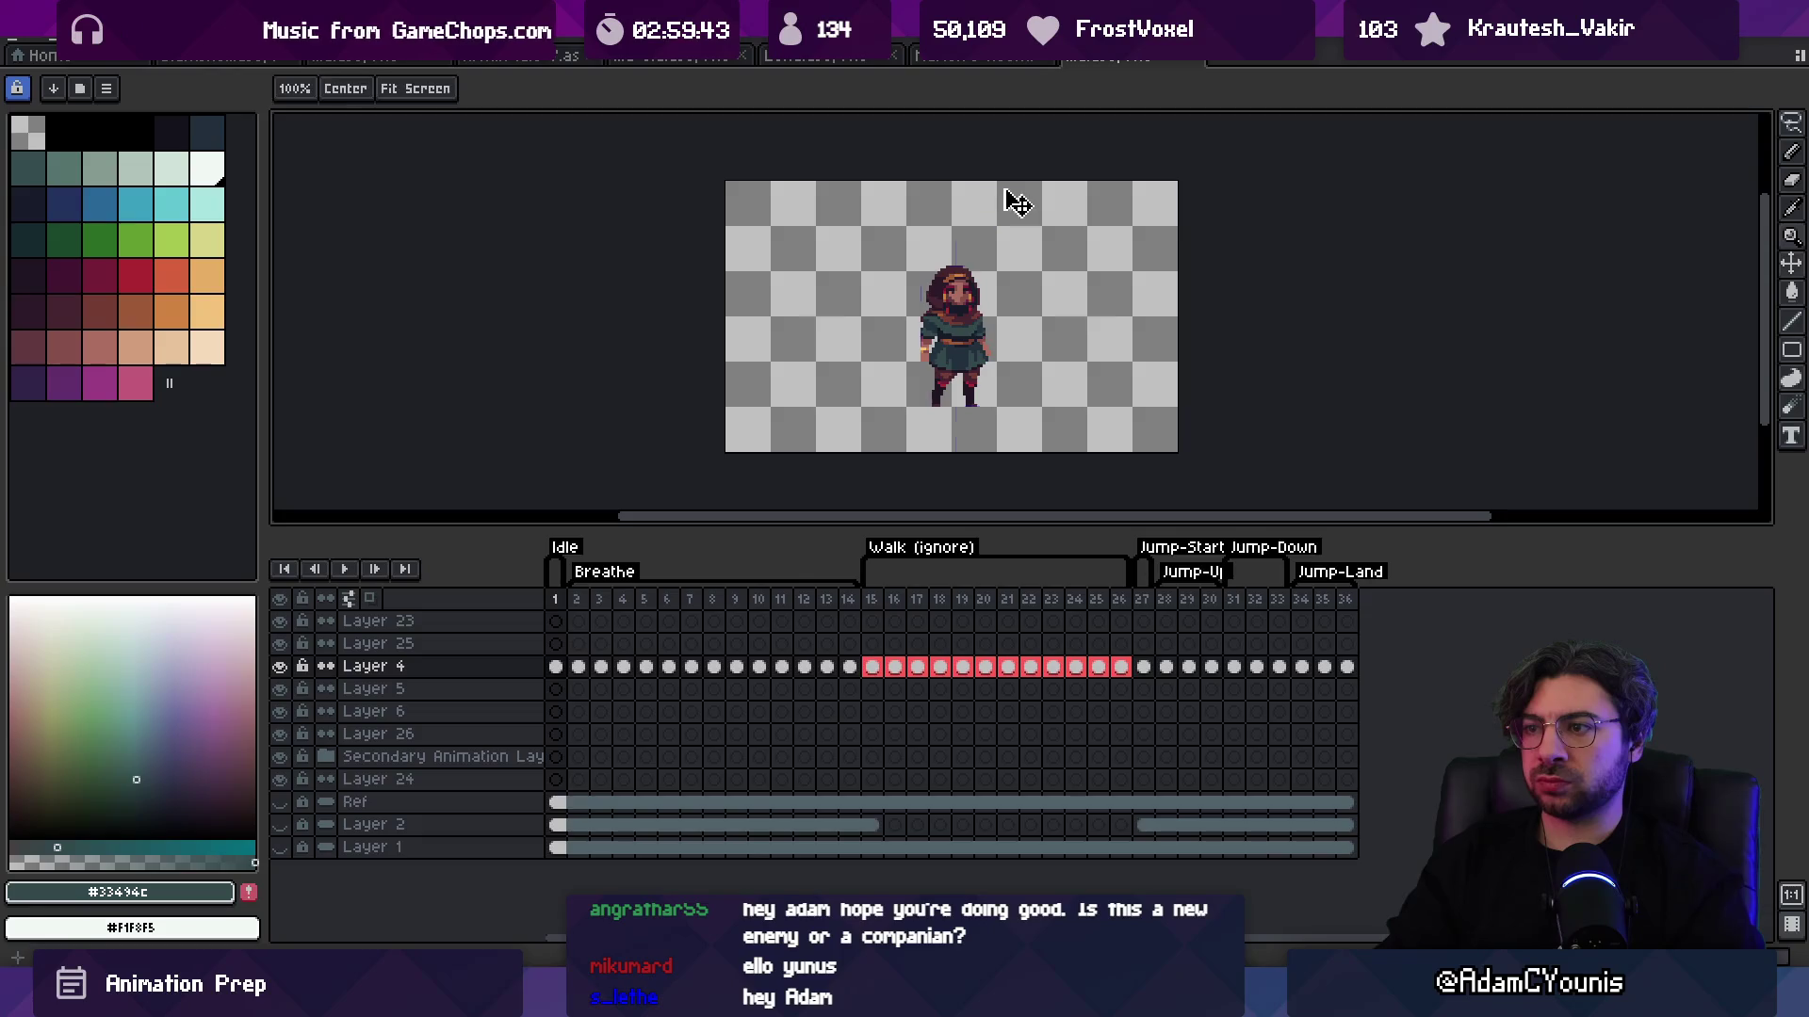
pyautogui.scroll(3, 956, 339)
# Step: Sample navy #131c2c, teal #33494c and slate #23313c to refine the chest shading
pyautogui.press('o')
pyautogui.click(927, 313)
pyautogui.press('b')
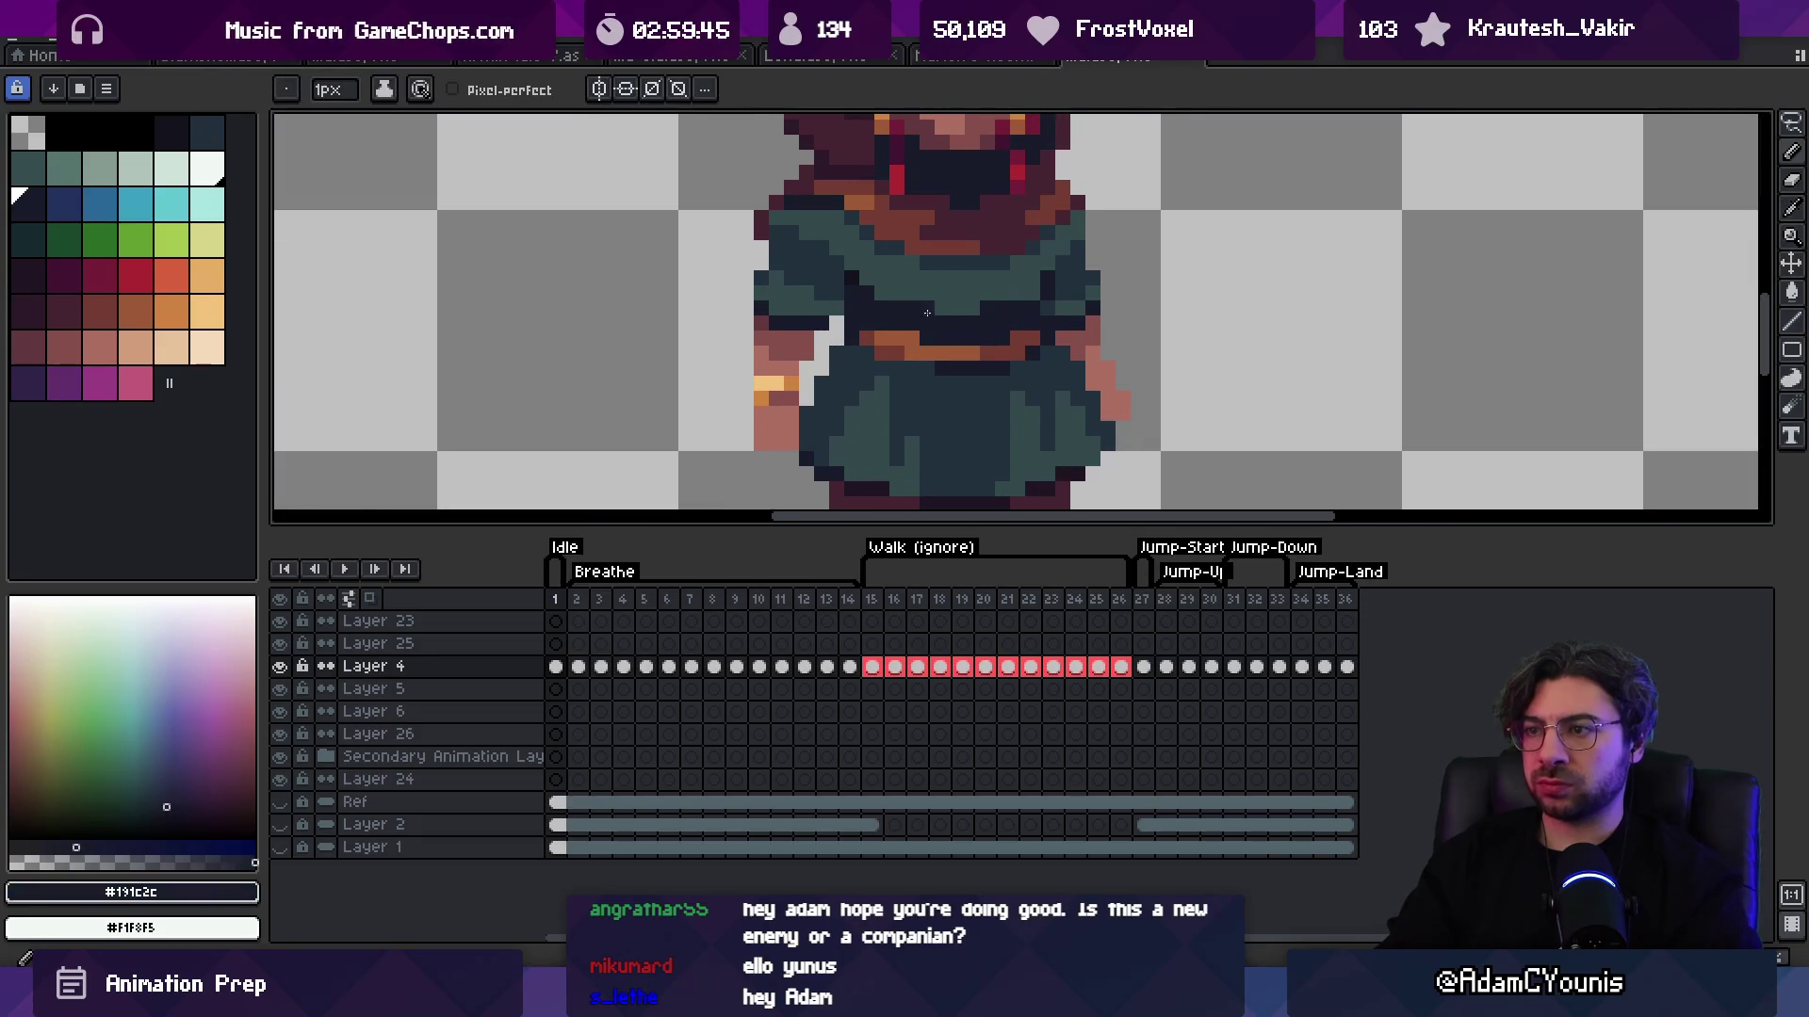
pyautogui.keyDown('alt'); pyautogui.click(997, 302); pyautogui.keyUp('alt')
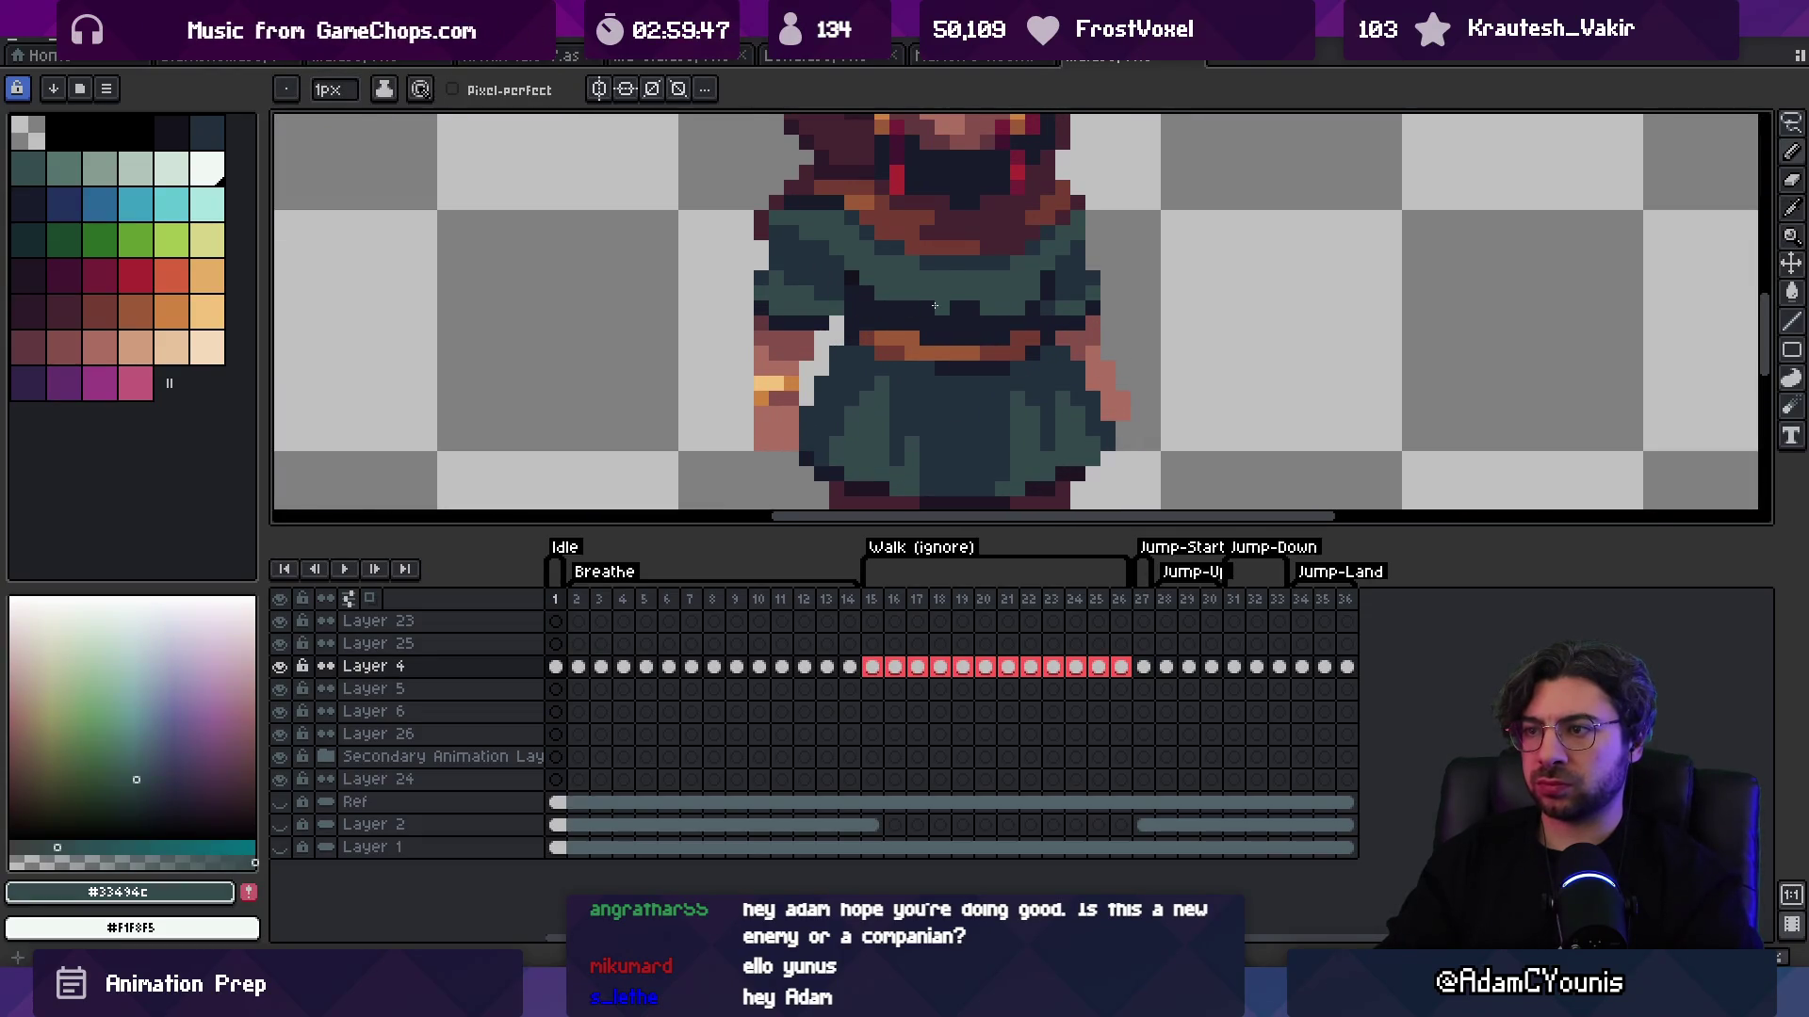
pyautogui.press('z')
pyautogui.scroll(-3, 947, 303)
pyautogui.scroll(2, 1036, 216)
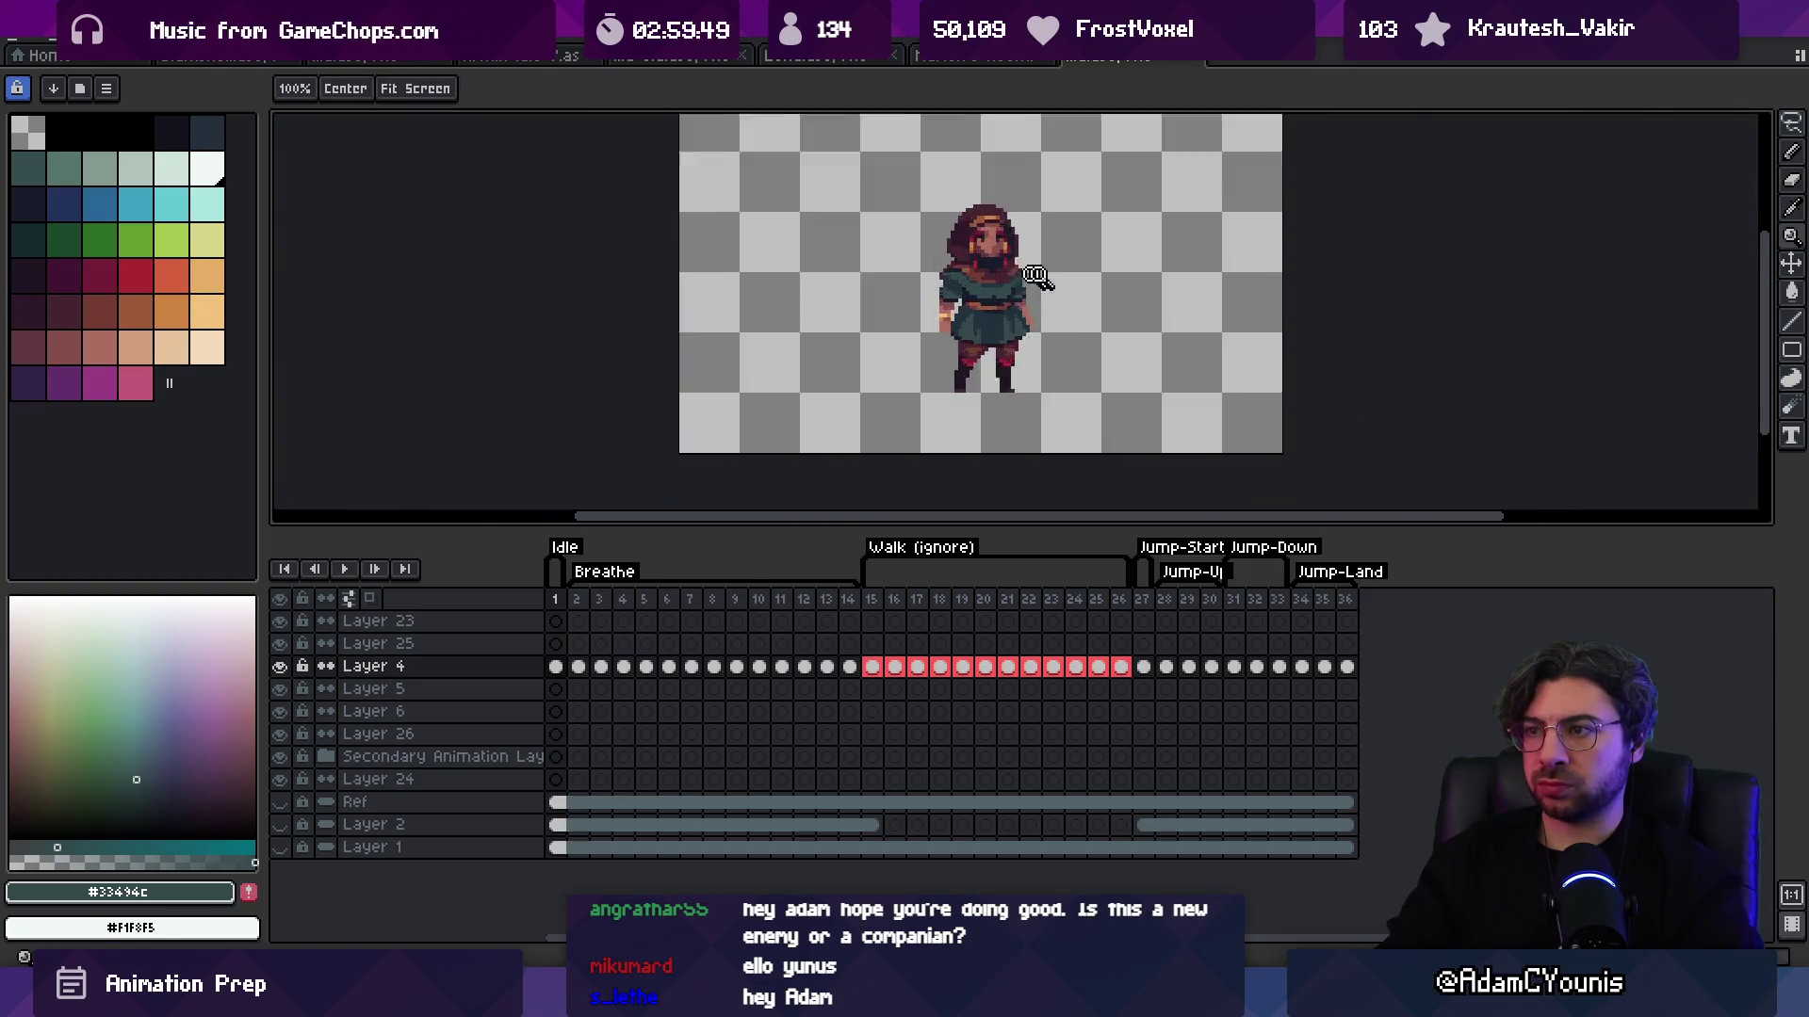
pyautogui.press('o')
pyautogui.scroll(3, 982, 315)
pyautogui.click(977, 339)
pyautogui.press('b')
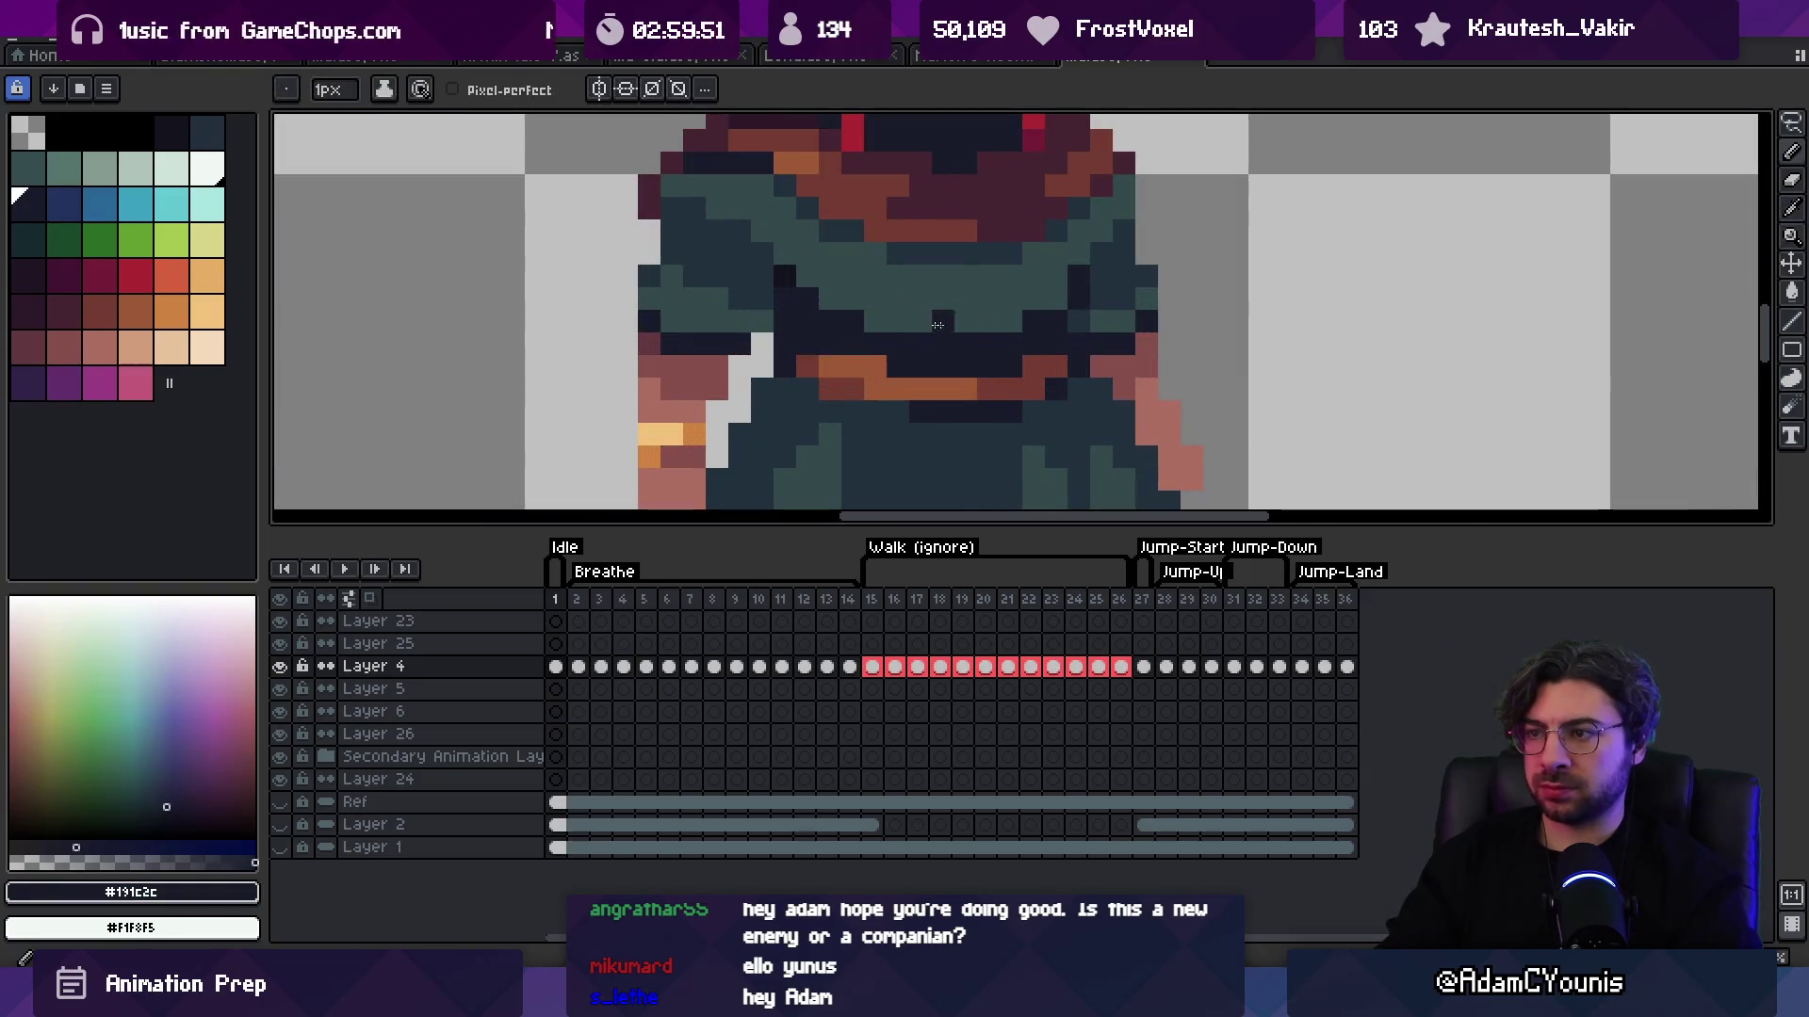
pyautogui.press('z')
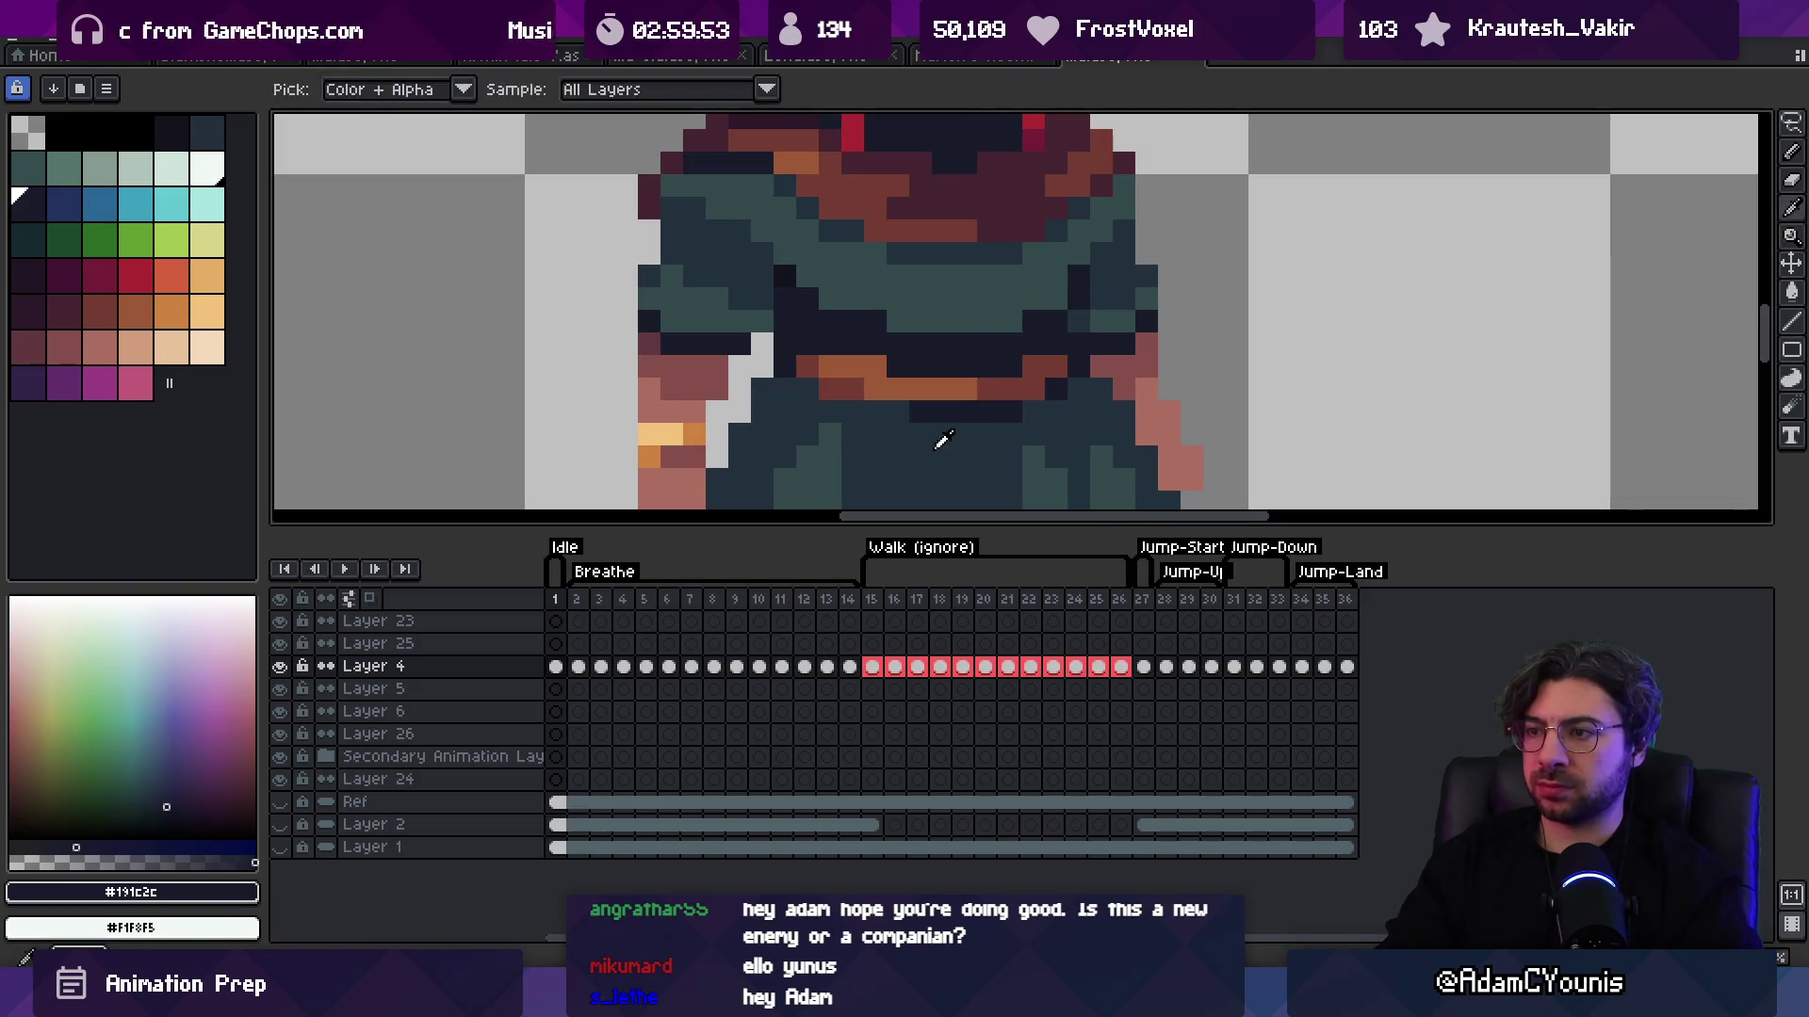
pyautogui.keyDown('alt'); pyautogui.click(936, 432); pyautogui.keyUp('alt')
# Step: Switch to the document holding the red-haired reference character for comparison
pyautogui.scroll(-4, 1045, 406)
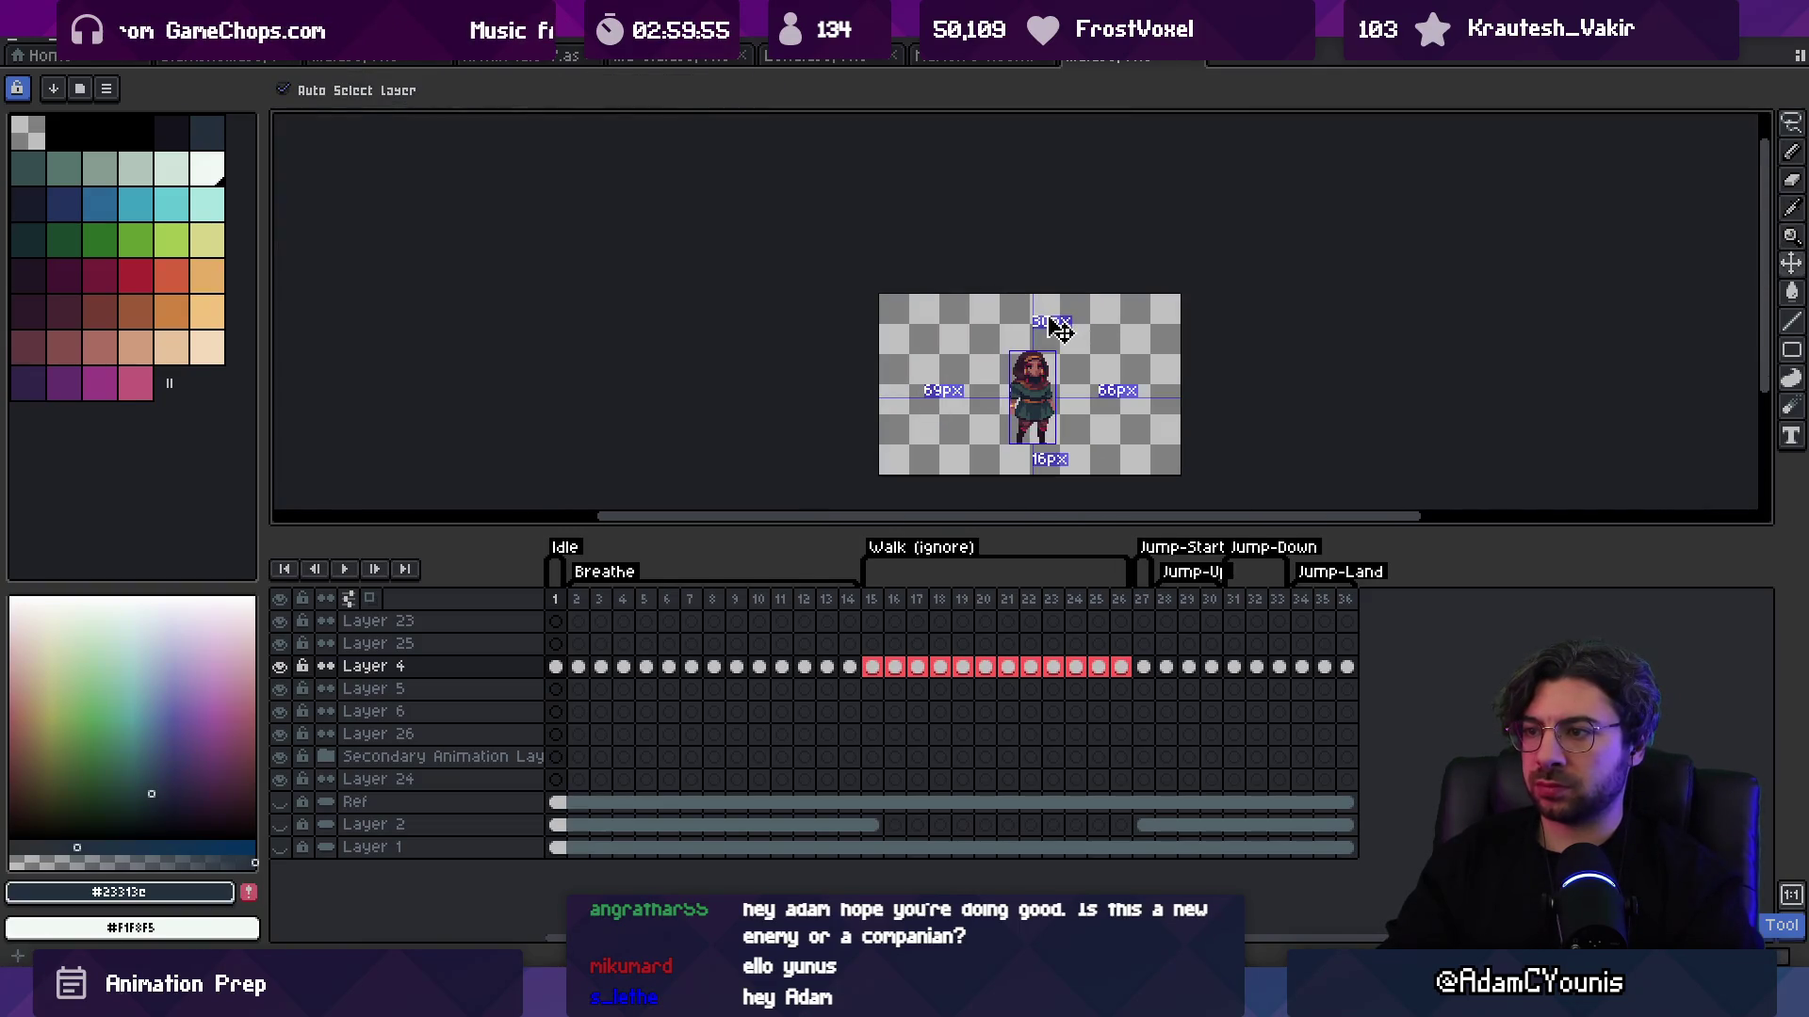
pyautogui.scroll(5, 1041, 358)
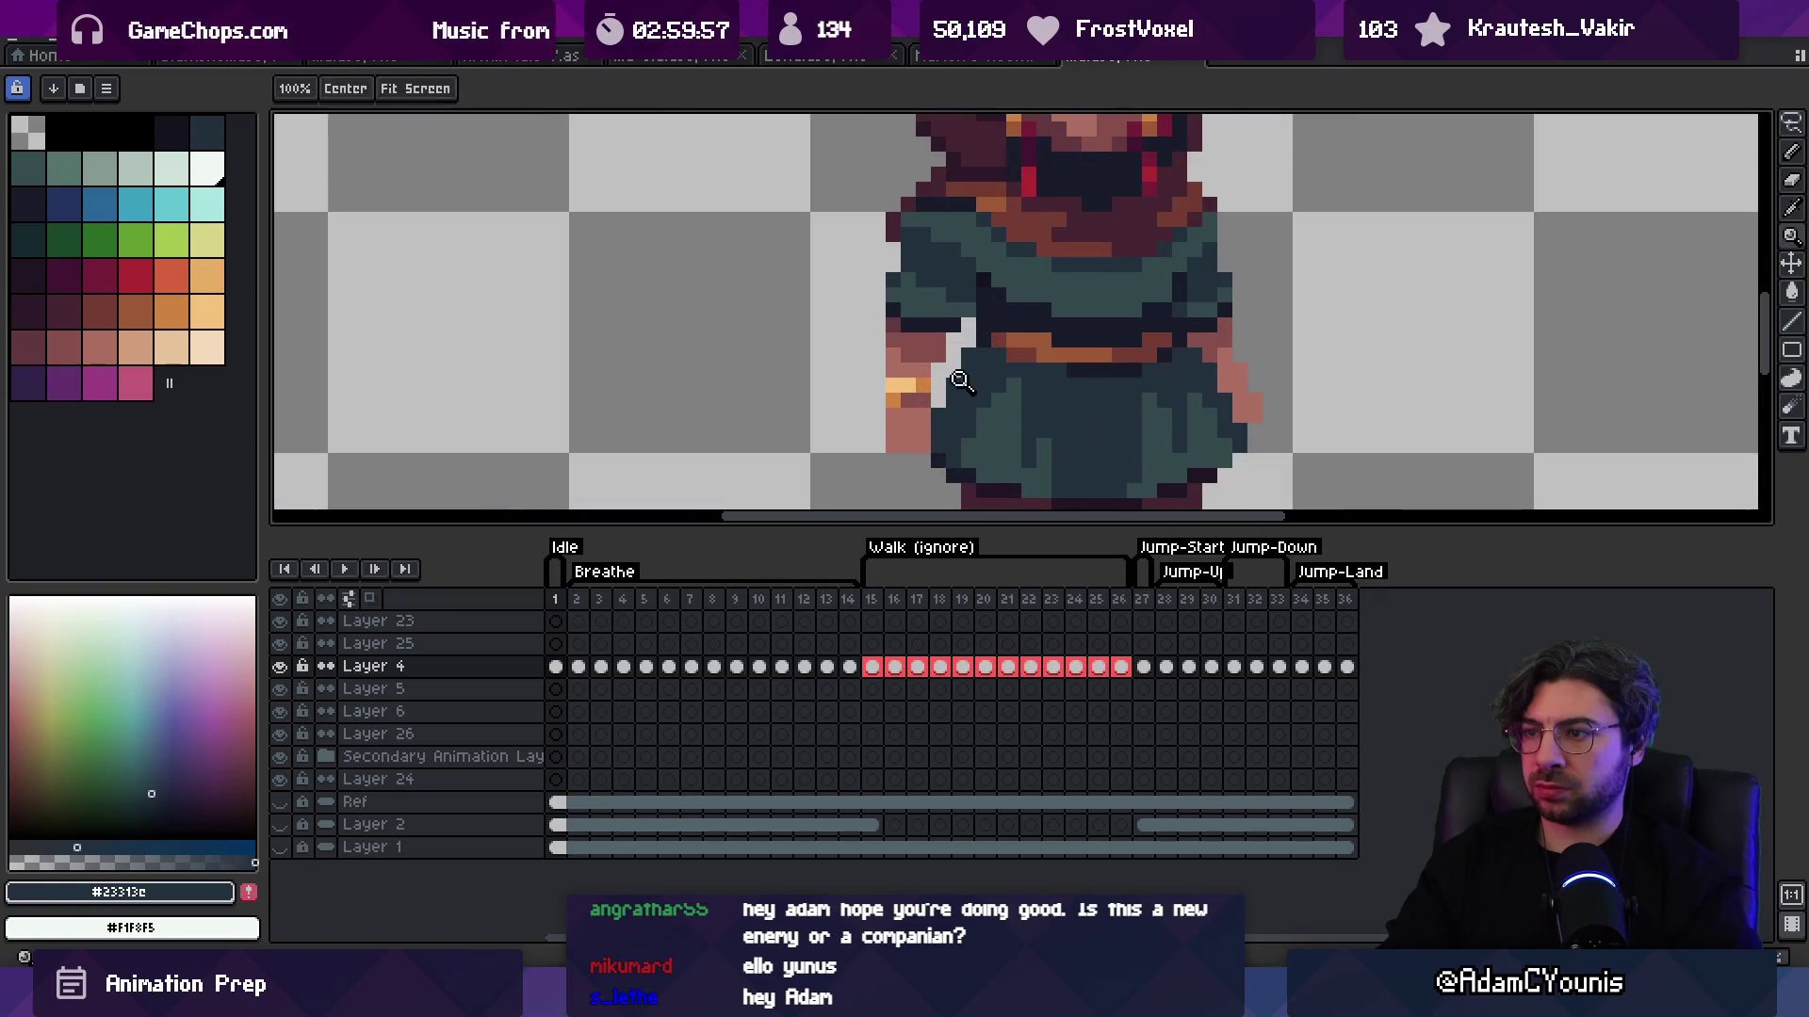
pyautogui.scroll(-5, 1036, 339)
pyautogui.scroll(-1, 1041, 289)
pyautogui.scroll(1, 1088, 297)
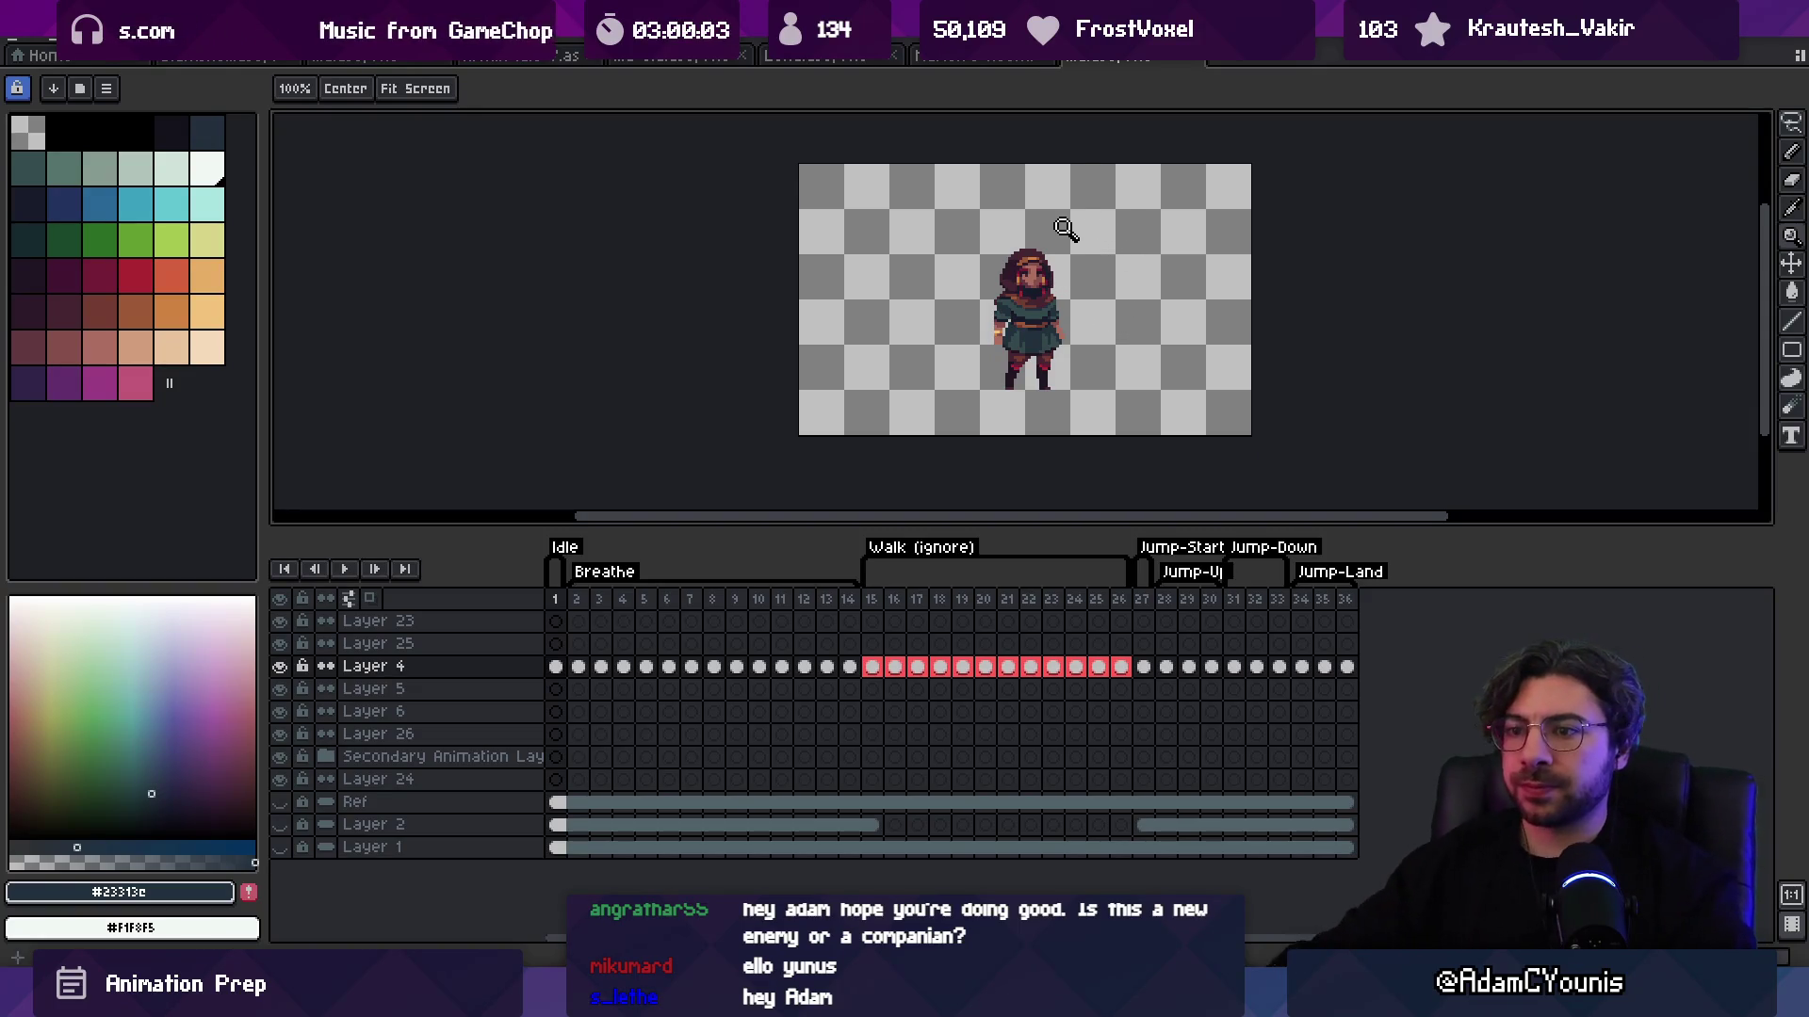
pyautogui.click(537, 57)
# Step: Copy the red-haired reference character and drop it into the hooded sprite's document
pyautogui.press('v')
pyautogui.hotkey('ctrl', 'c')
pyautogui.click(1102, 57)
pyautogui.hotkey('ctrl', 'v')
pyautogui.scroll(2, 986, 334)
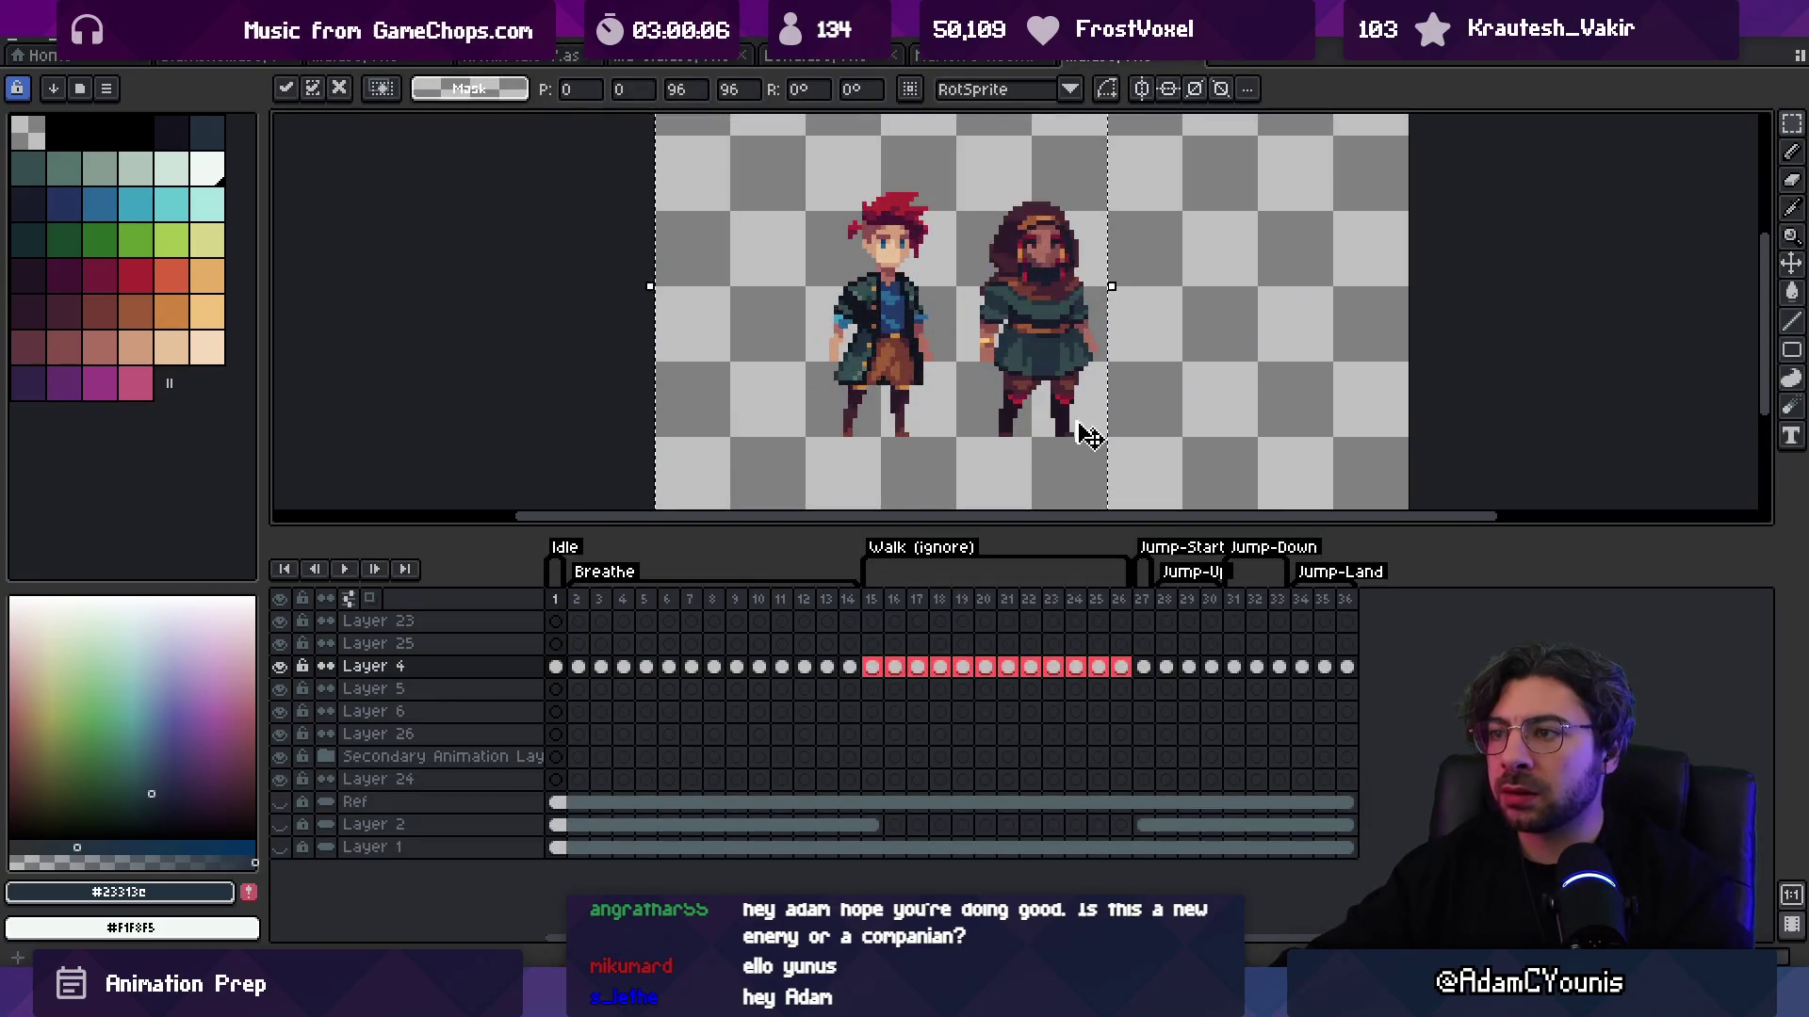
pyautogui.press('Return')
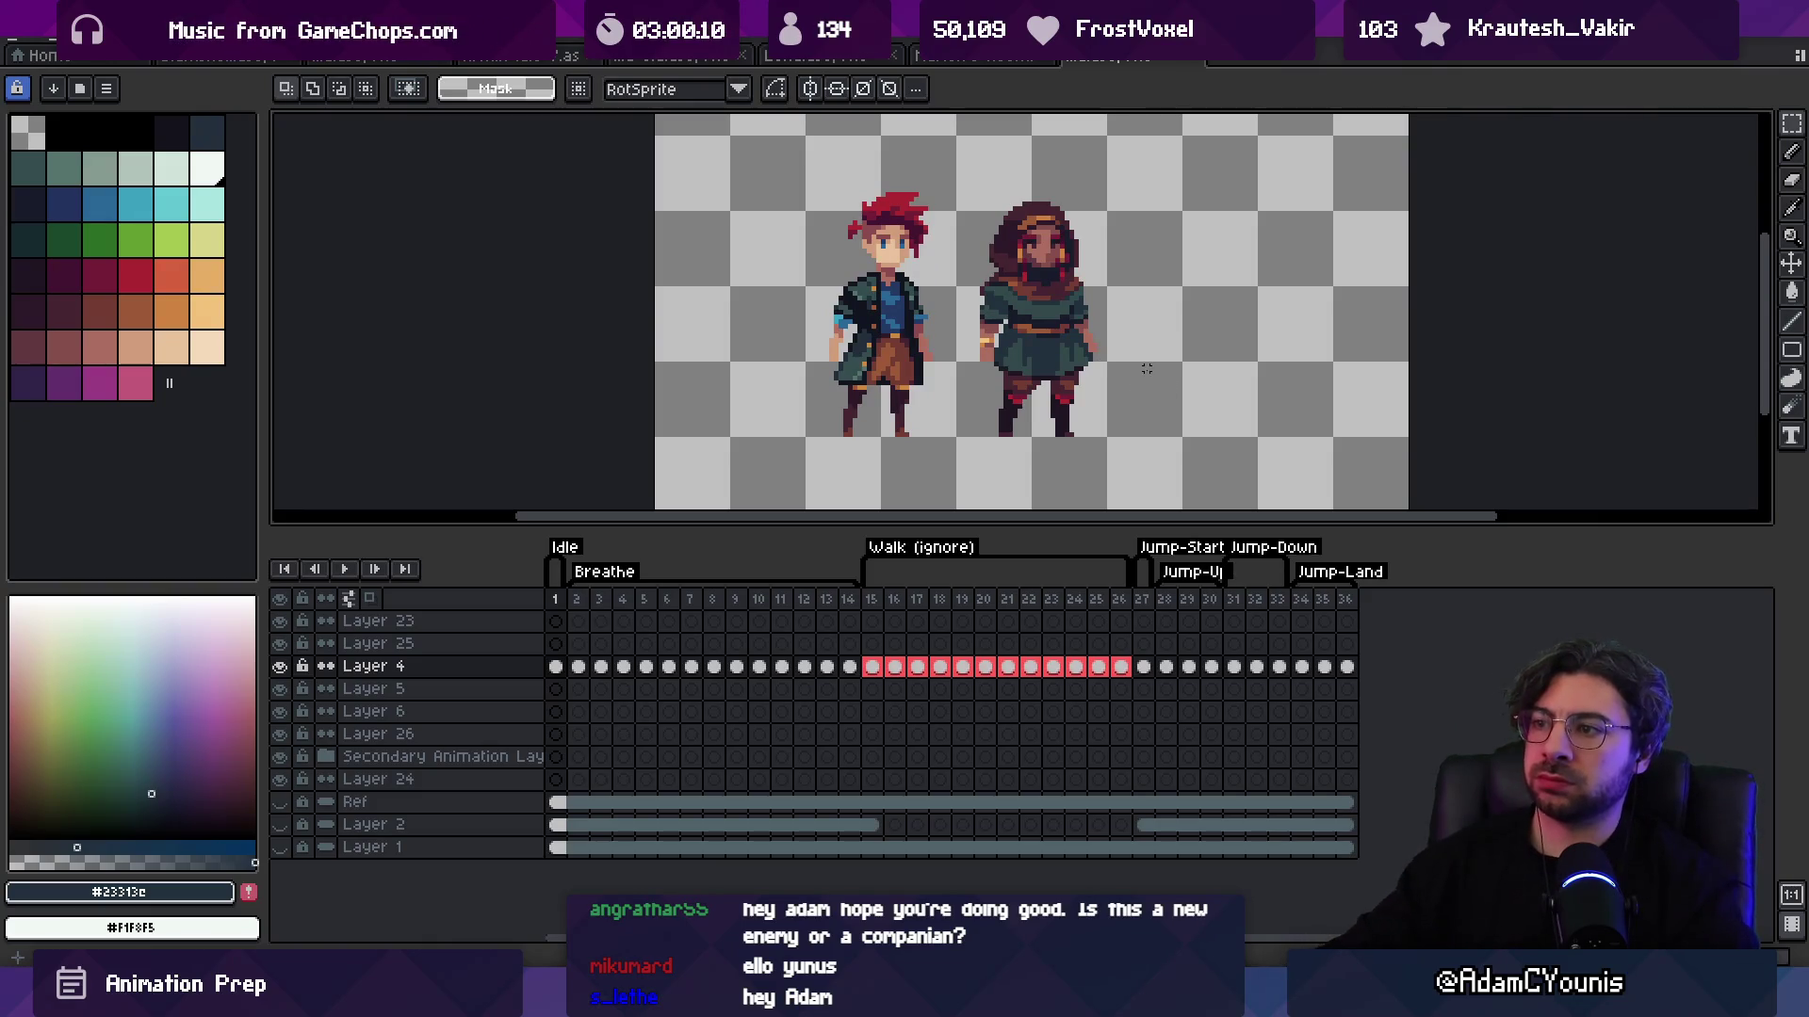
# Step: Zoom and pan the view to inspect the two characters side by side
pyautogui.press('v')
pyautogui.scroll(3, 1102, 400)
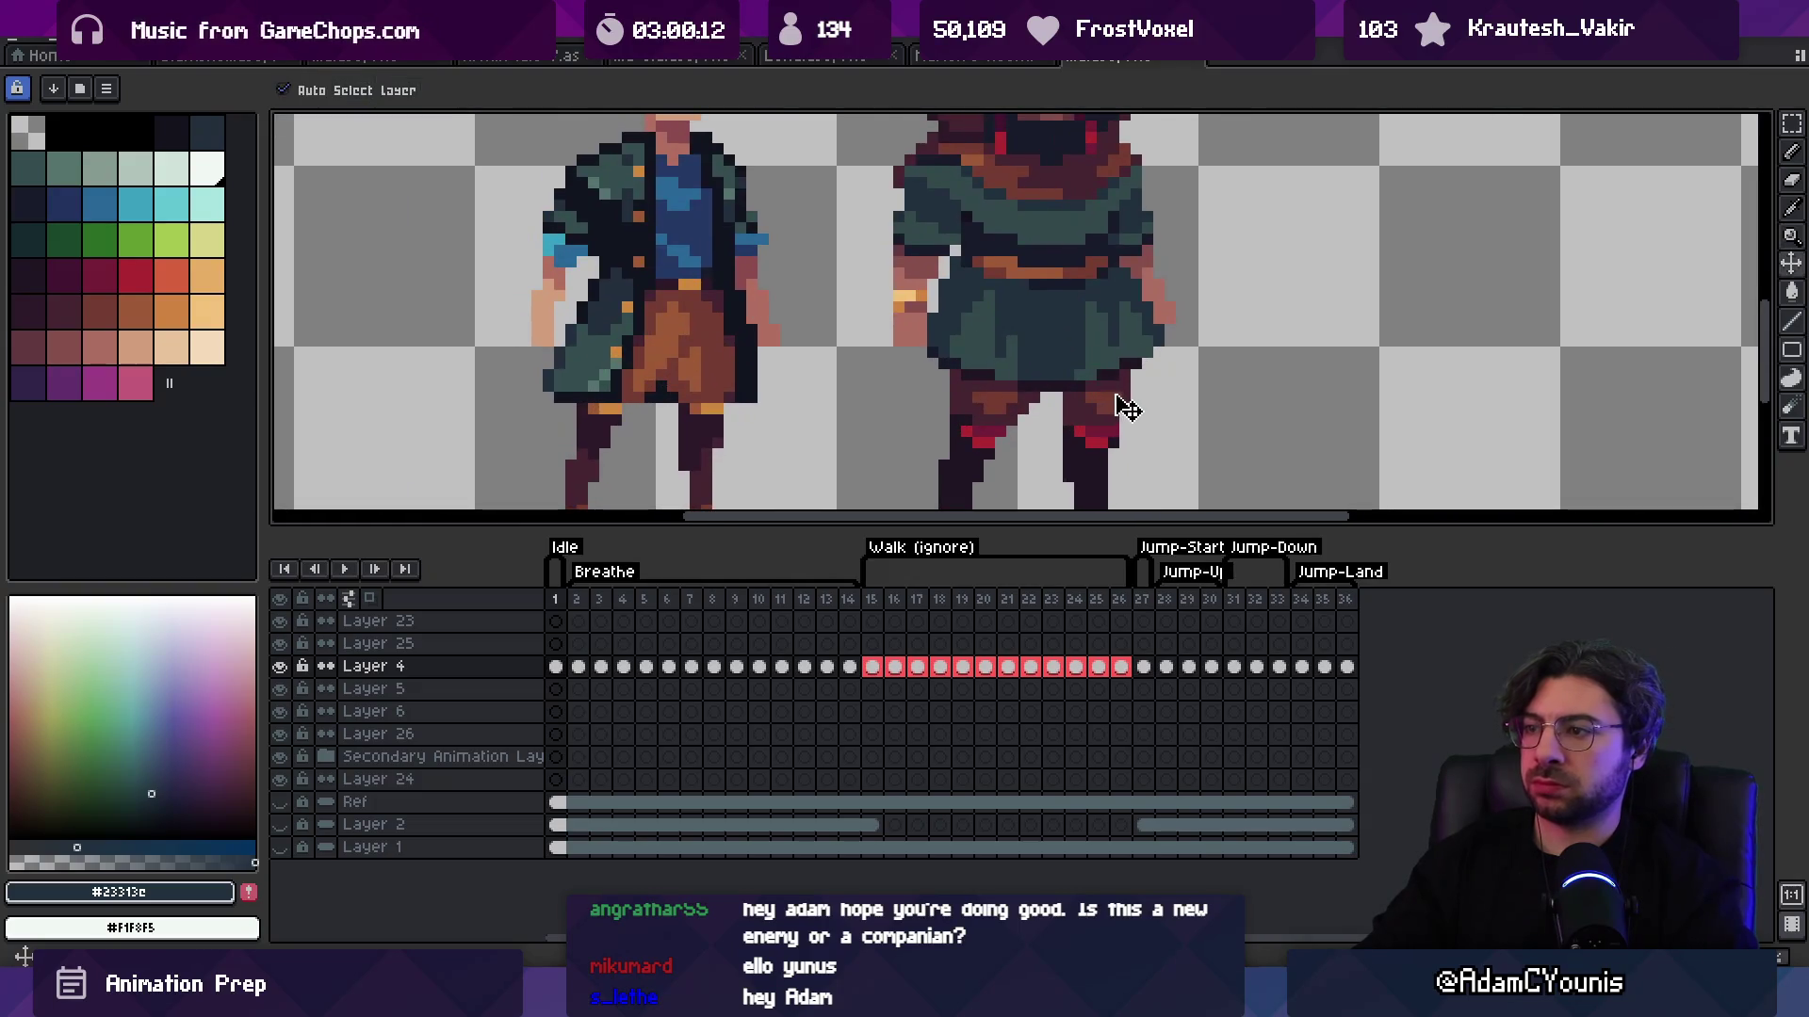
pyautogui.press('z')
pyautogui.scroll(-3, 1057, 347)
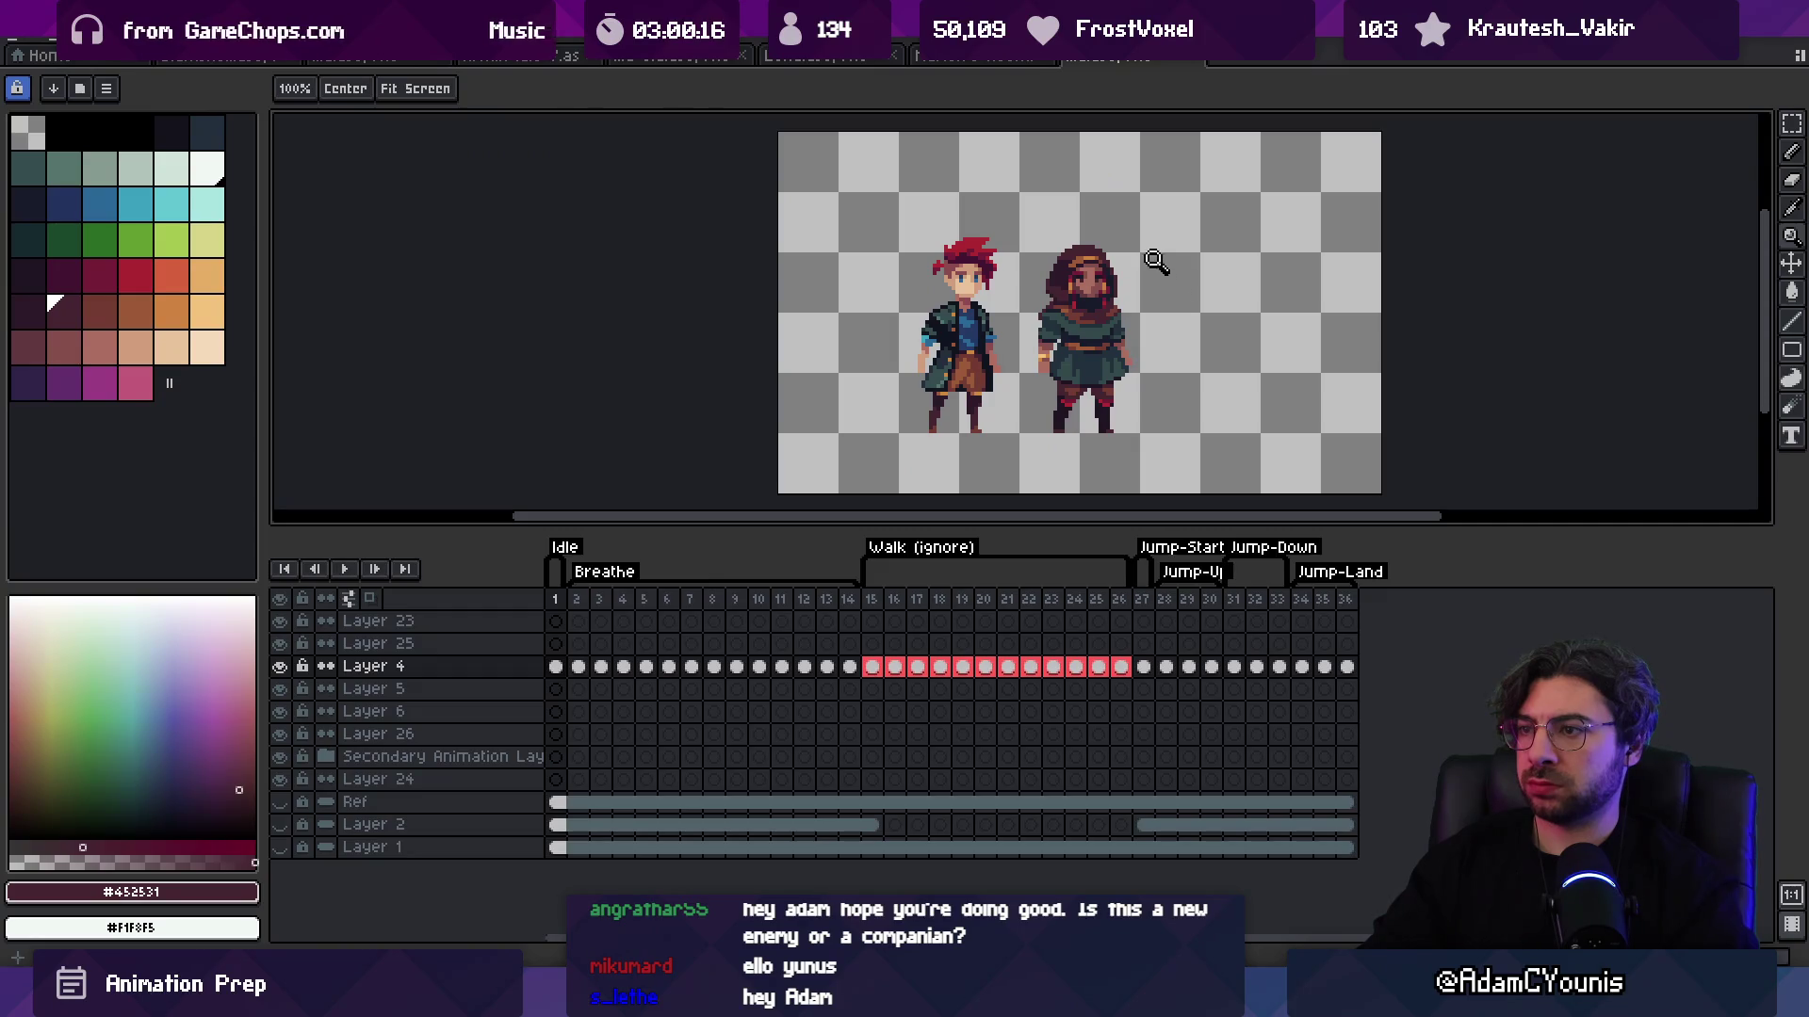
pyautogui.scroll(2, 1132, 286)
pyautogui.moveTo(1112, 320); pyautogui.dragTo(1081, 318)
pyautogui.scroll(-1, 1036, 320)
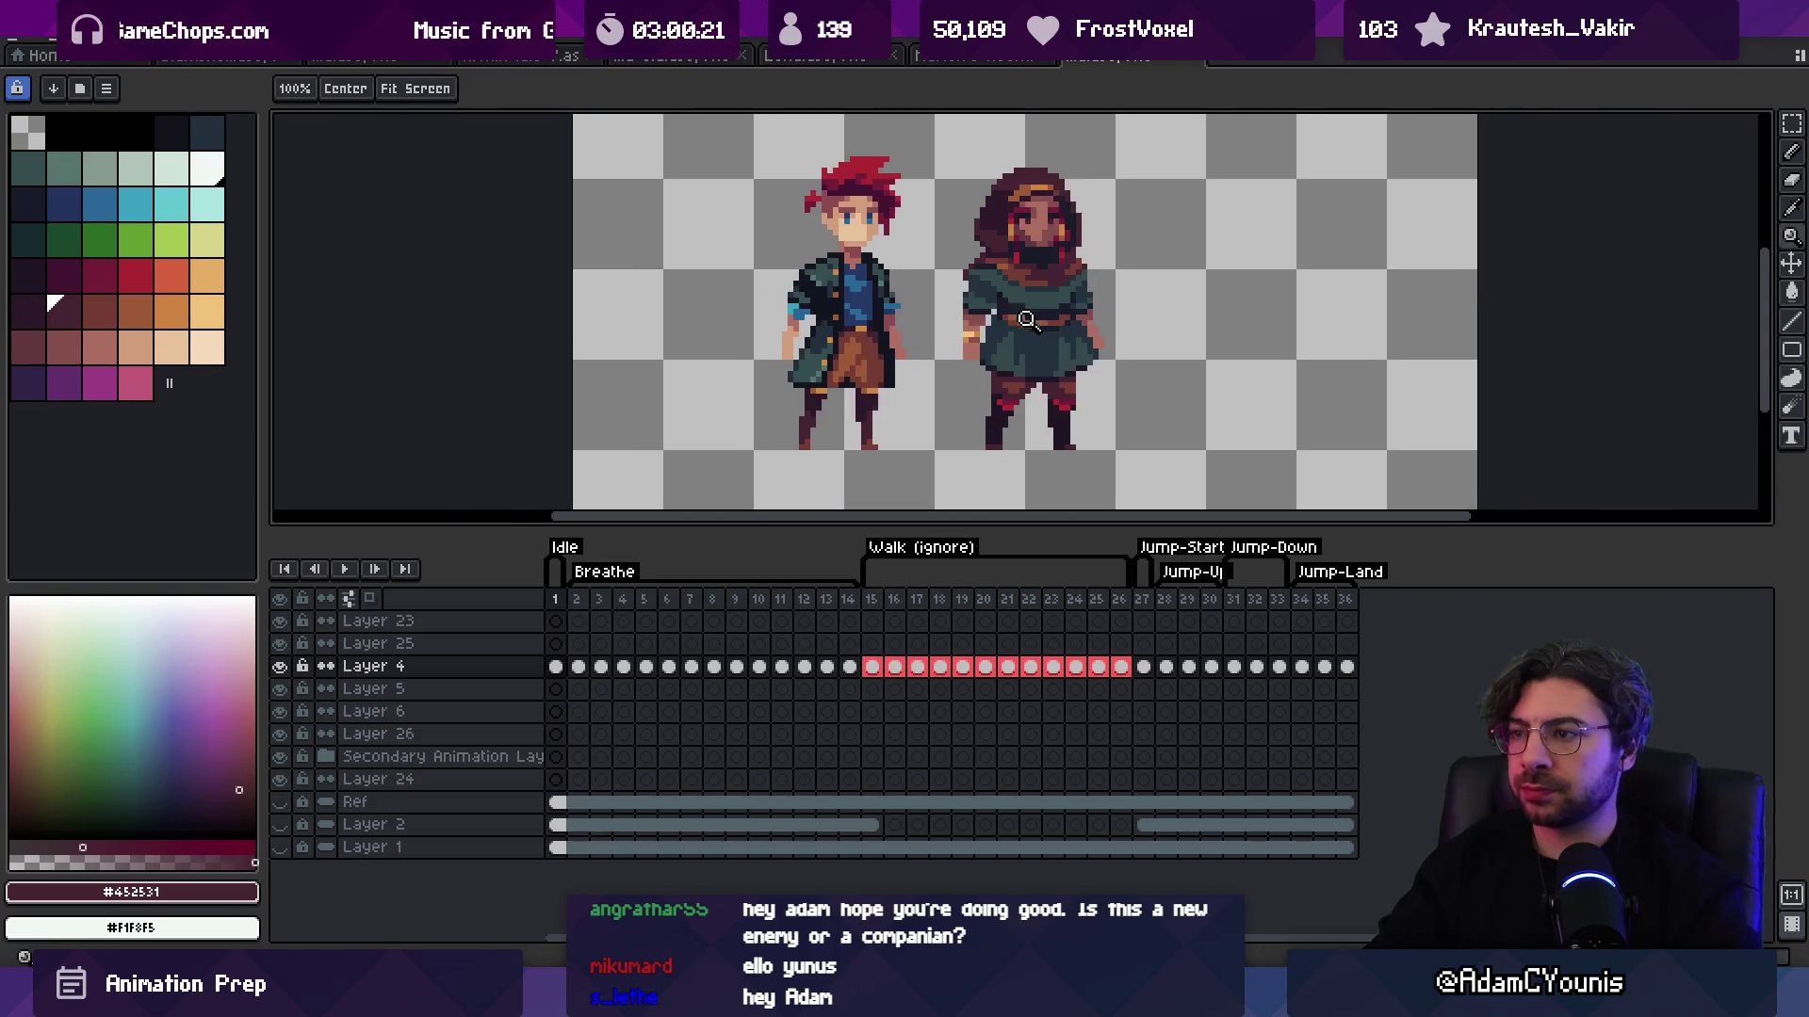
pyautogui.scroll(1, 1052, 326)
pyautogui.press('m')
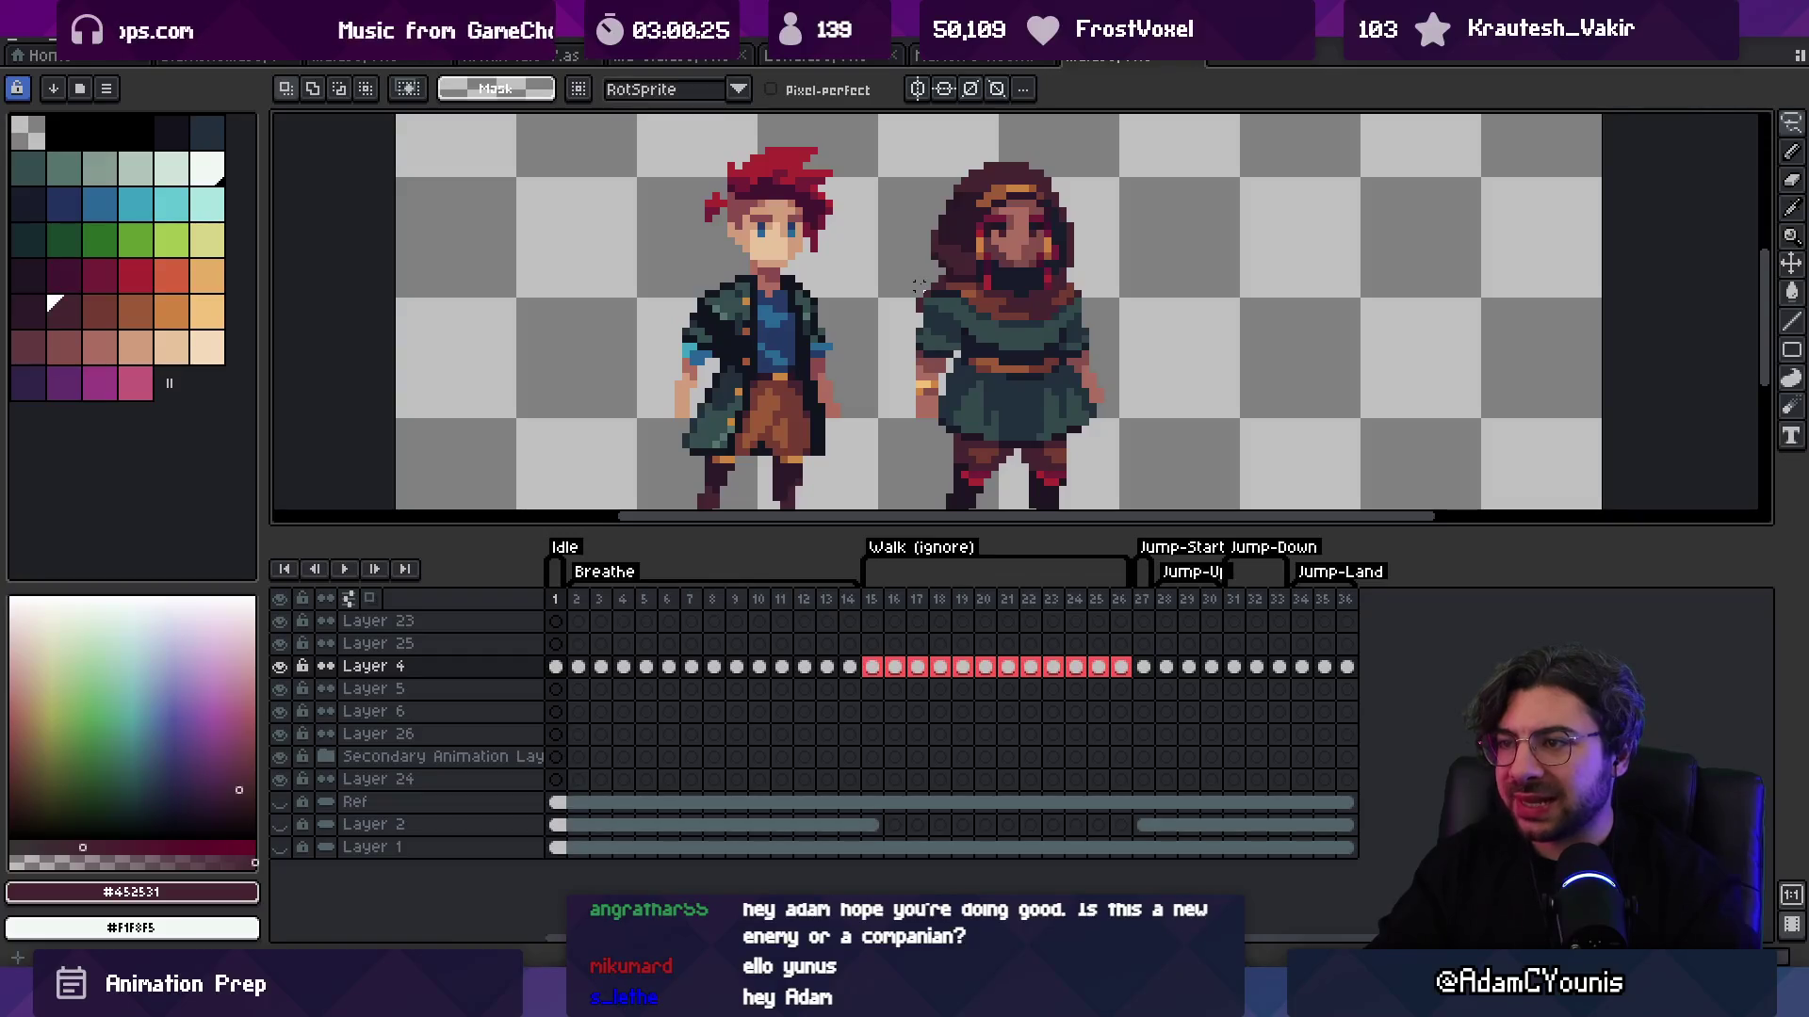
pyautogui.press('b')
pyautogui.scroll(-1, 1027, 302)
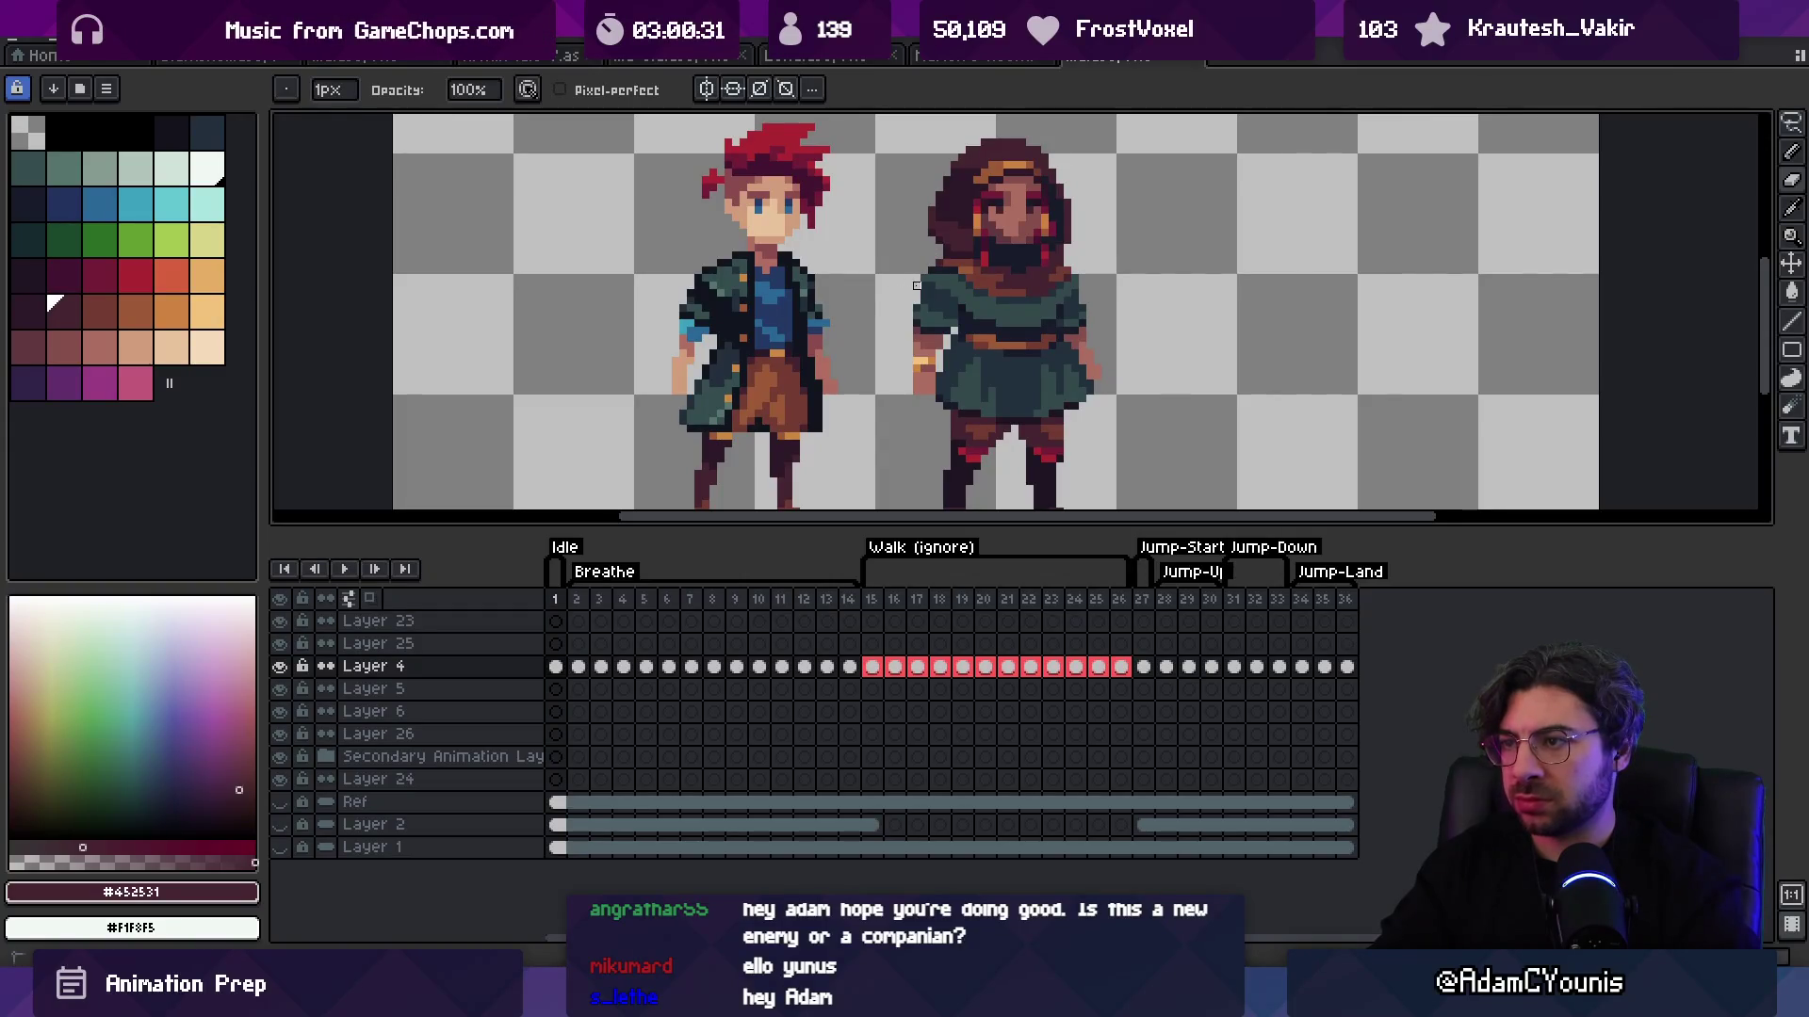
pyautogui.press('z')
pyautogui.scroll(-2, 868, 271)
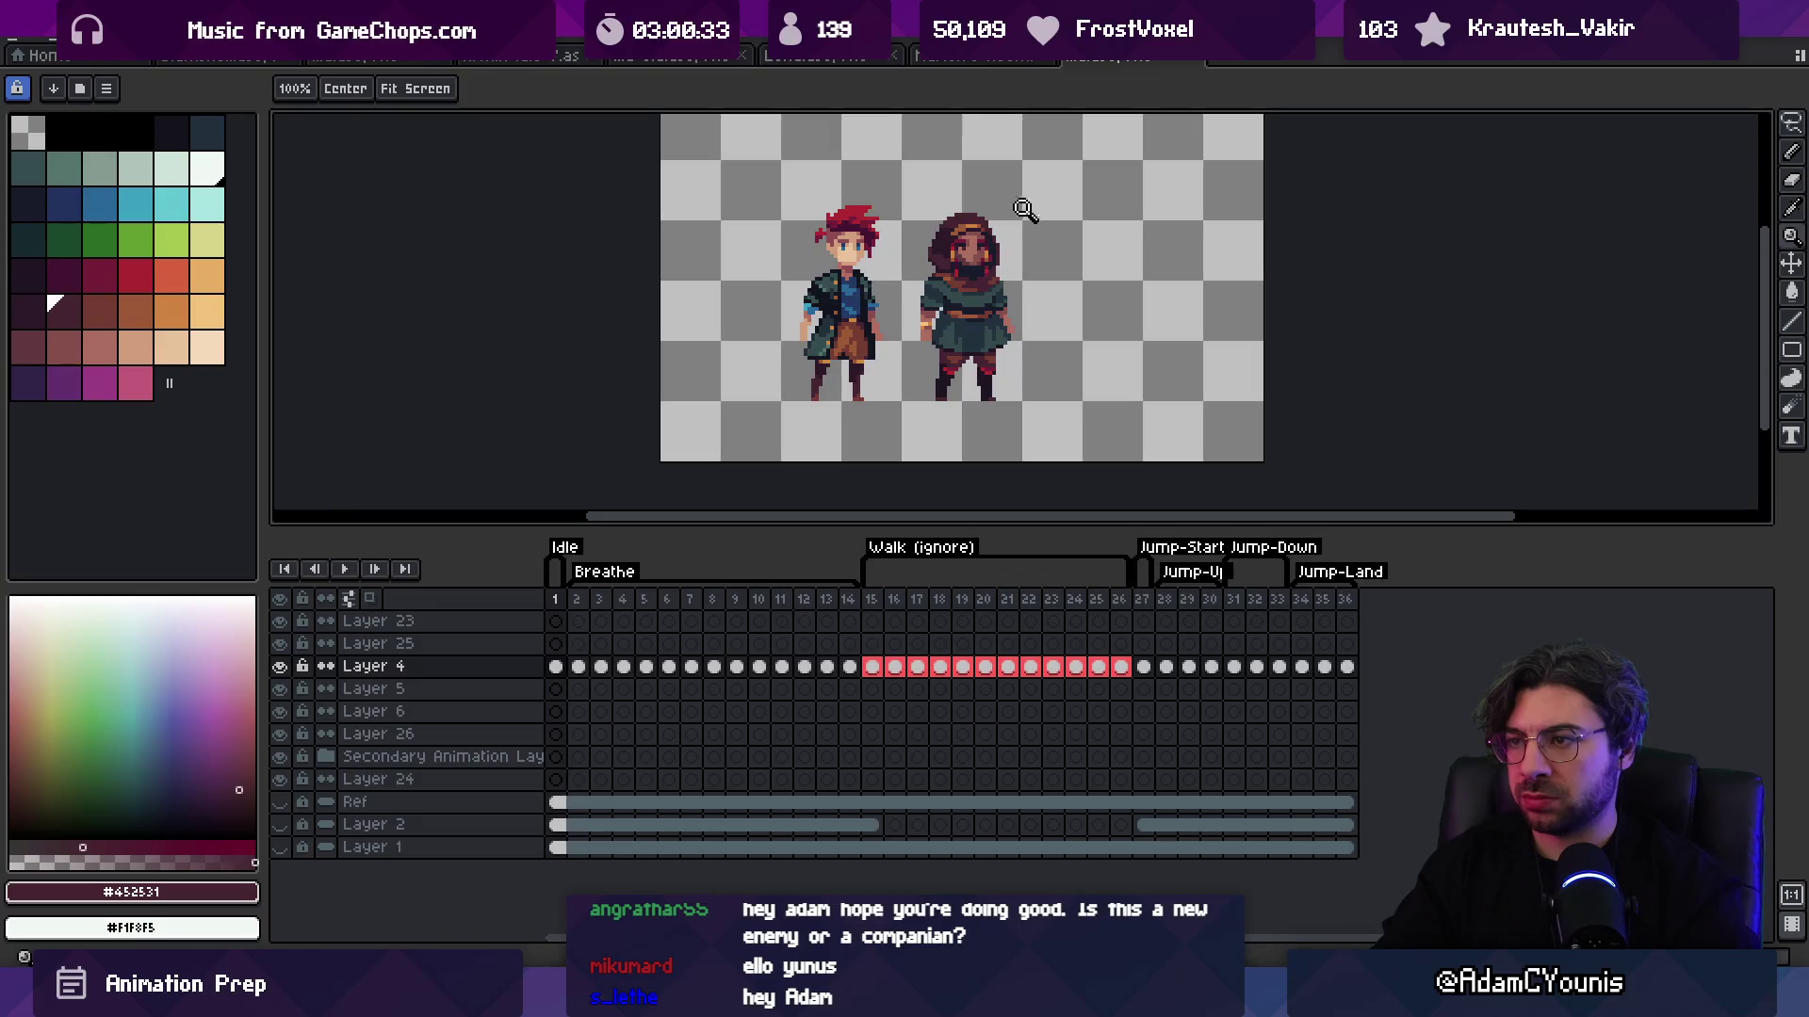
pyautogui.scroll(1, 967, 323)
pyautogui.press('m')
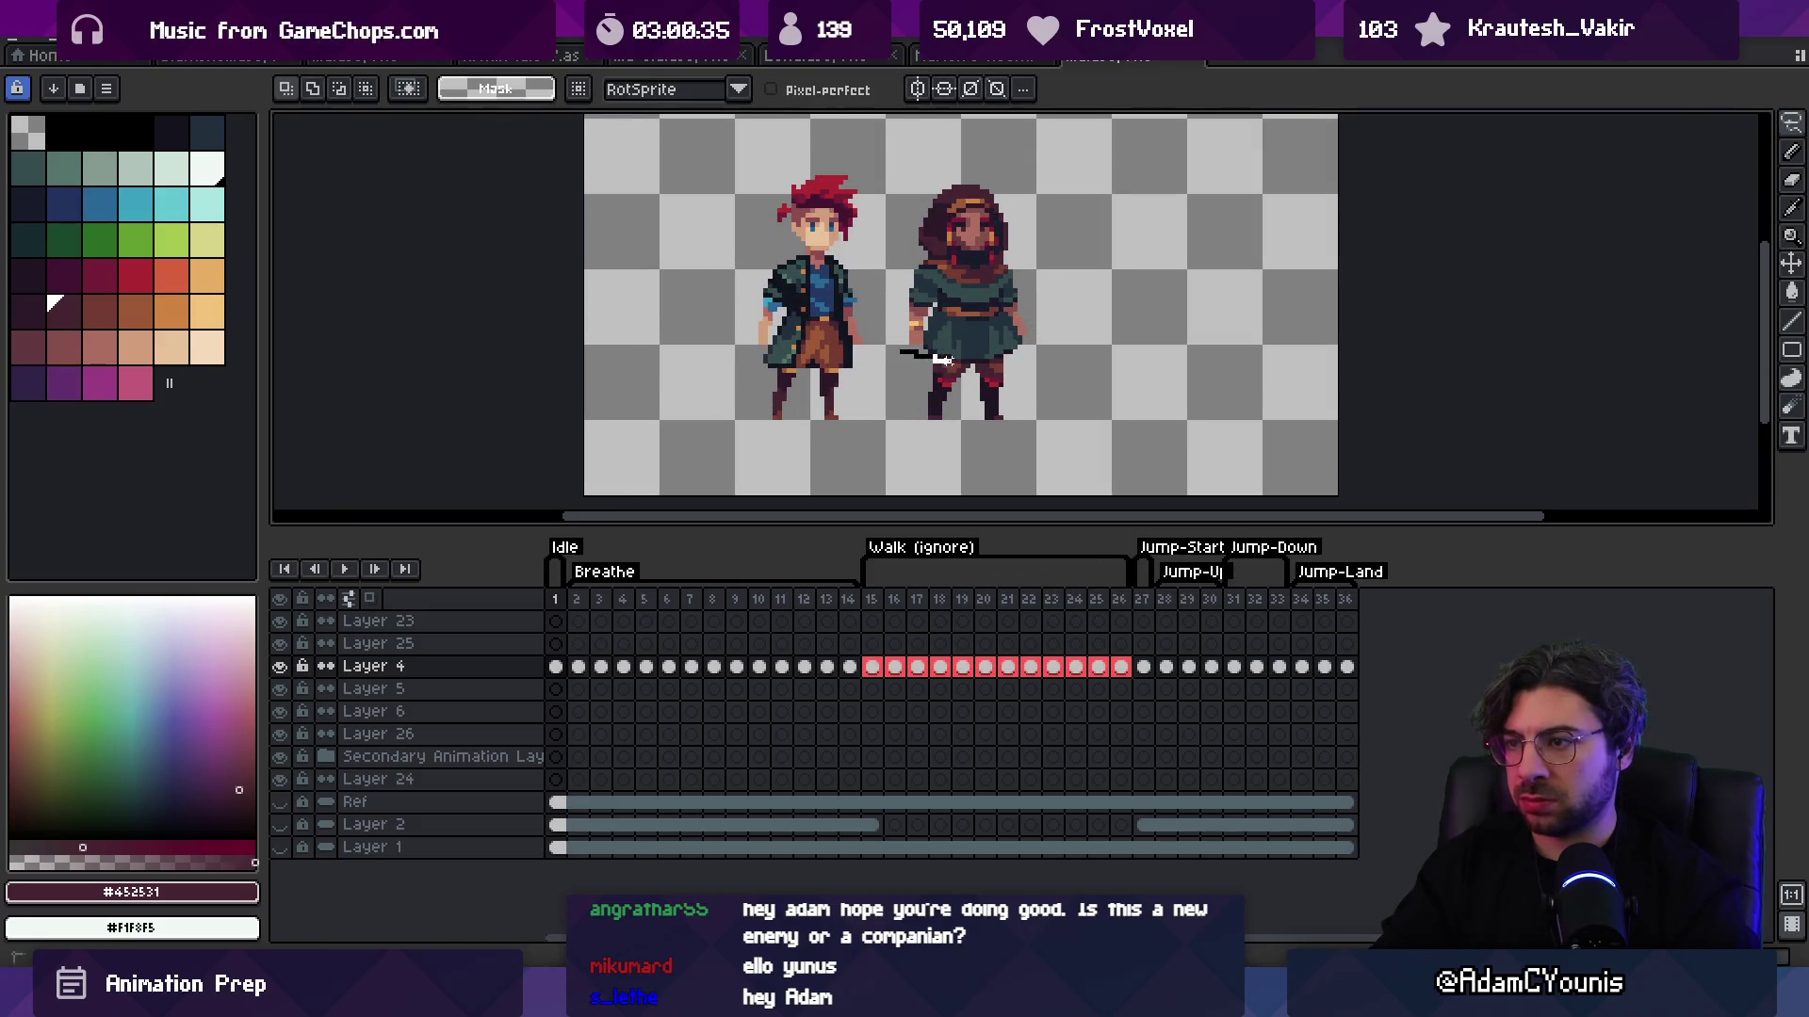
pyautogui.press('z')
pyautogui.scroll(1, 968, 355)
pyautogui.press('m')
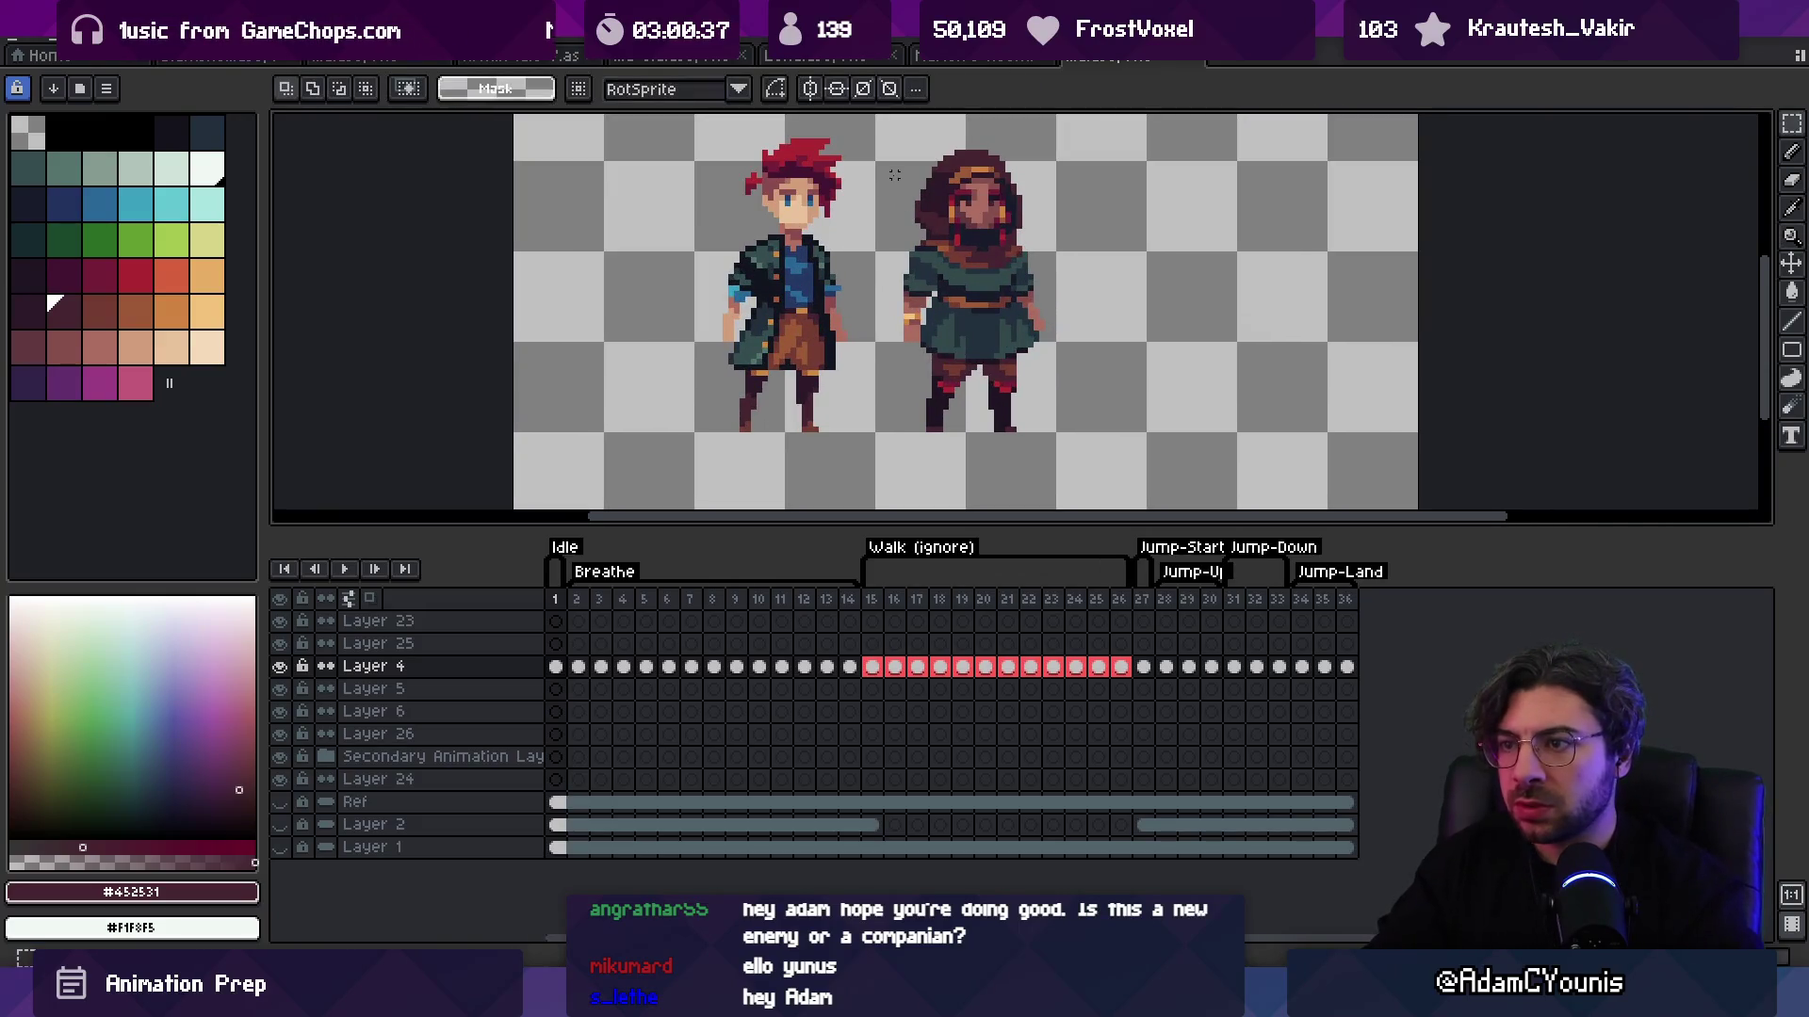
# Step: Box-select the hooded character, then clear the selection and readjust the zoom
pyautogui.moveTo(876, 129)
pyautogui.mouseDown()
pyautogui.moveTo(1094, 319)
pyautogui.moveTo(1099, 362)
pyautogui.mouseUp()
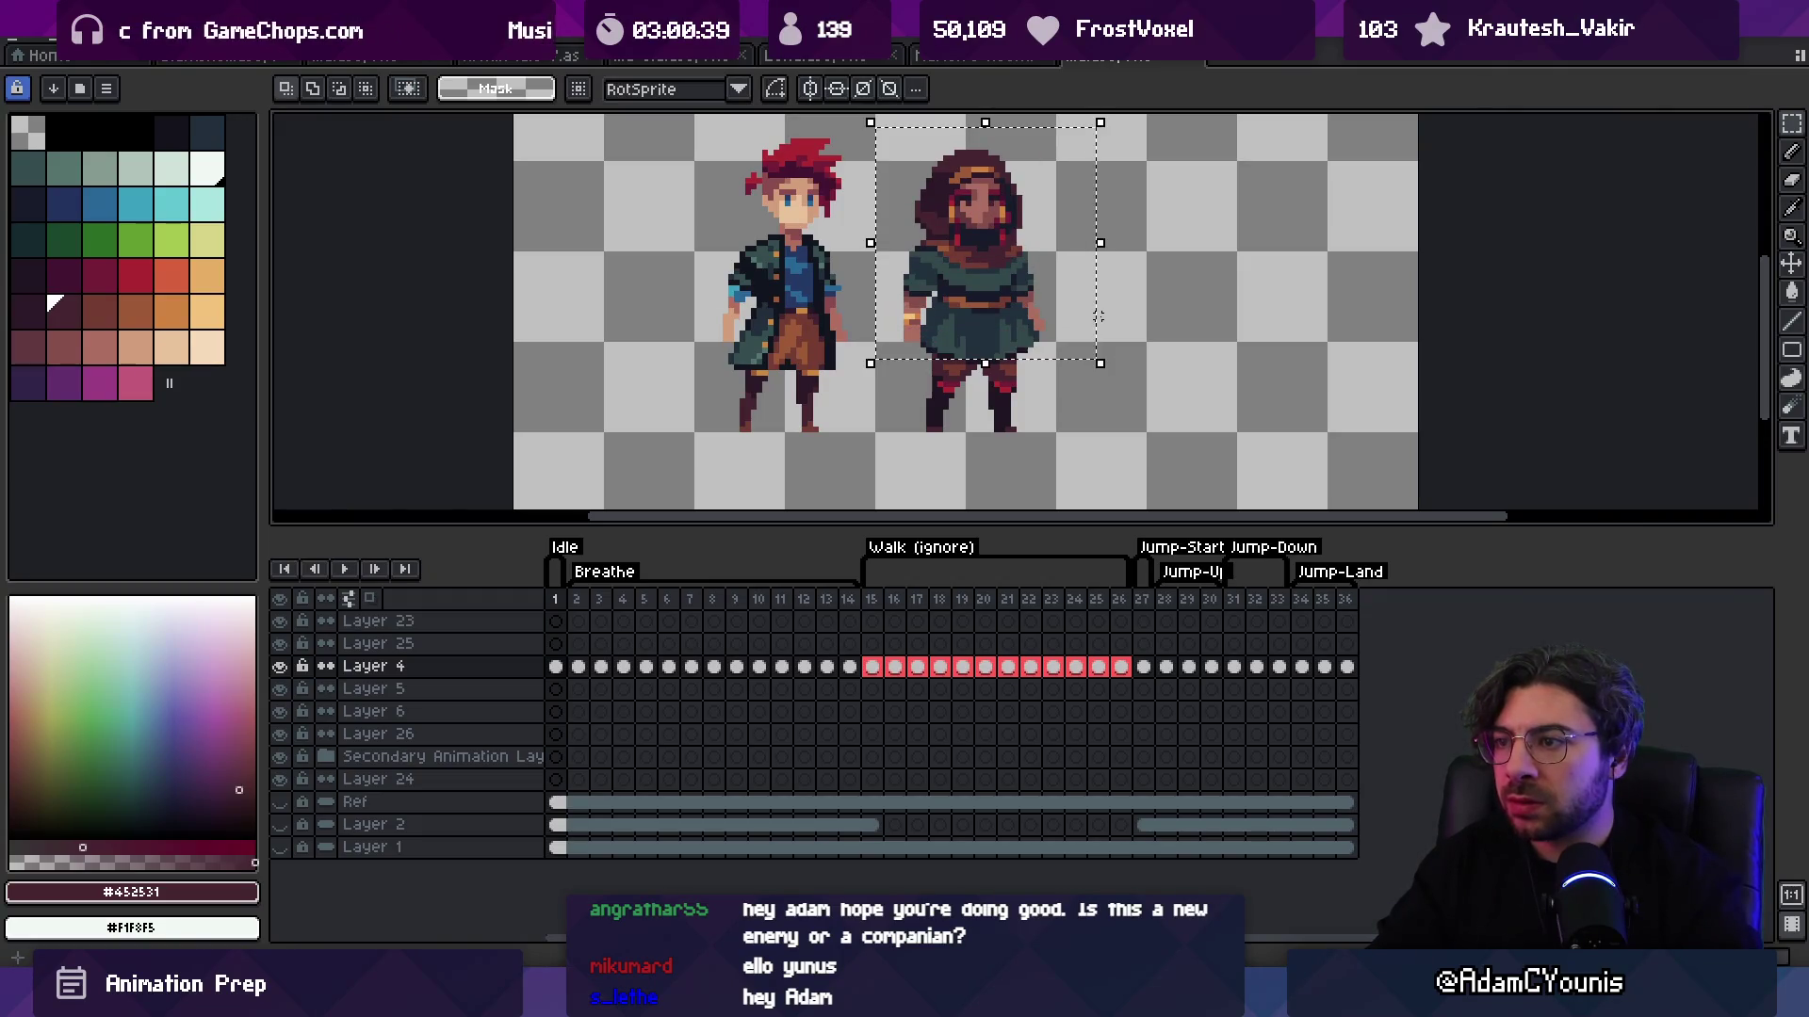
pyautogui.hotkey('ctrl', 'd')
pyautogui.press('z')
pyautogui.scroll(-2, 1074, 245)
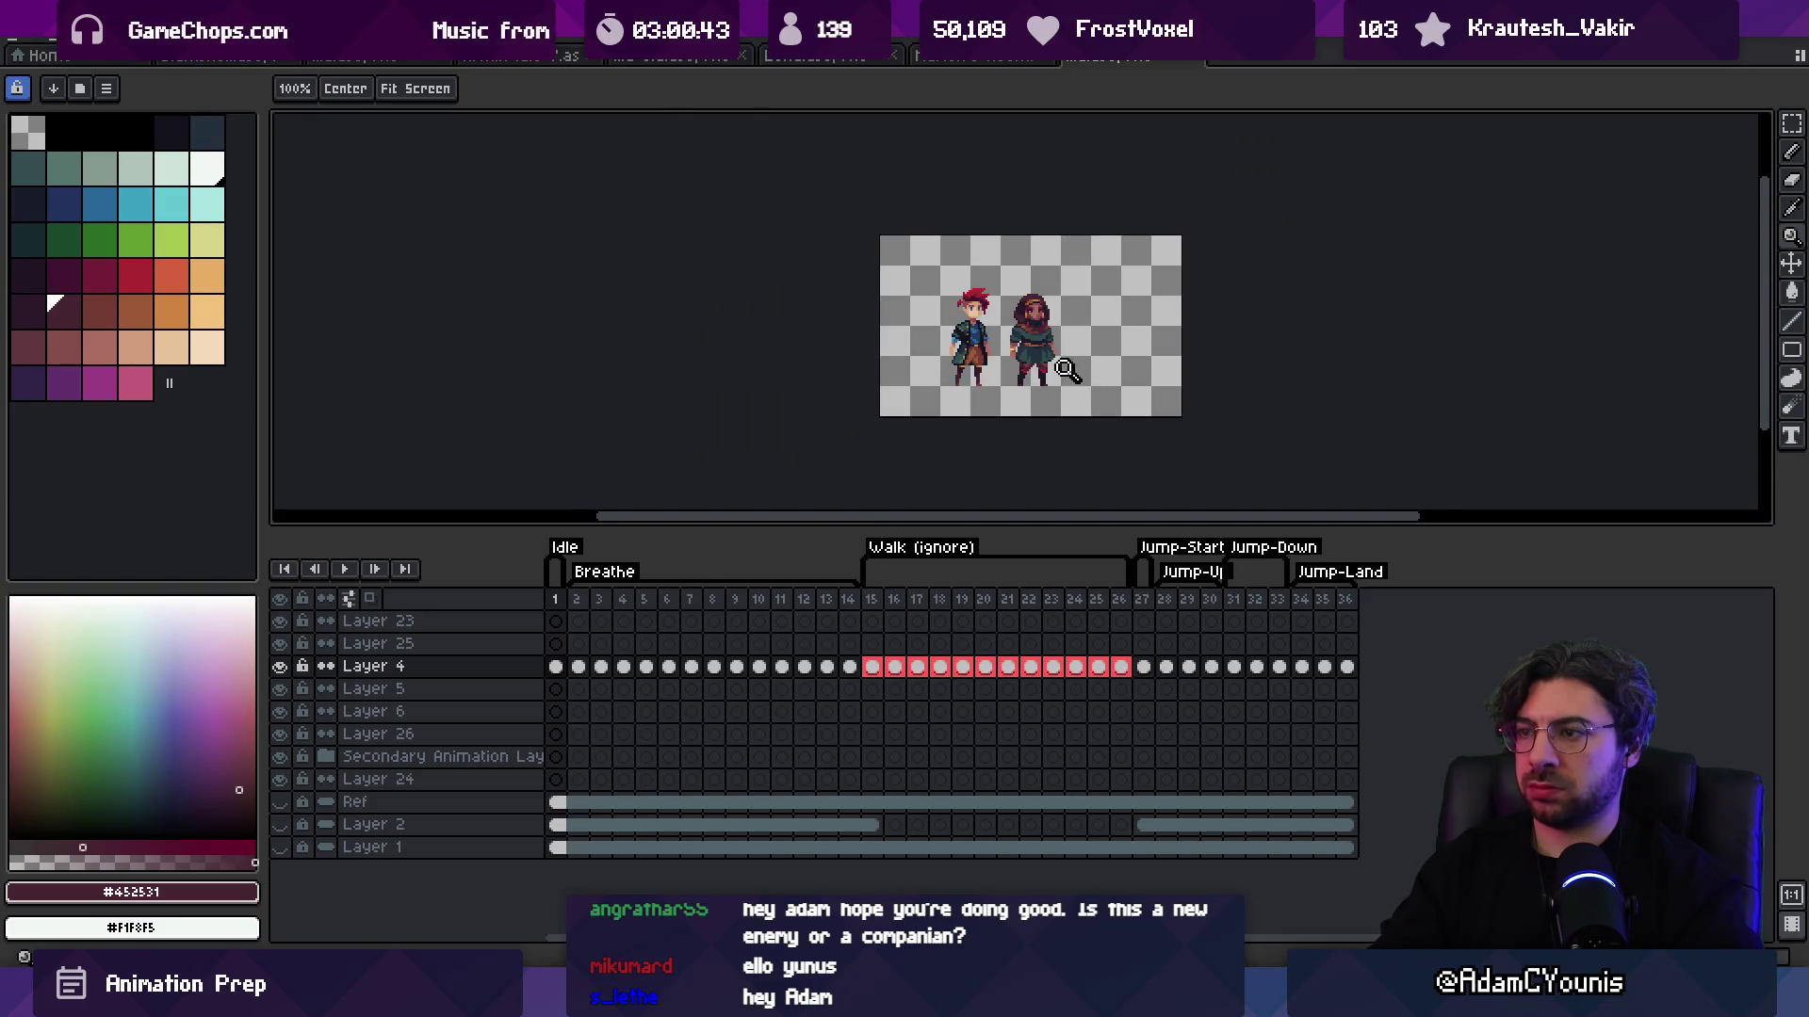
pyautogui.scroll(4, 1065, 369)
pyautogui.press('v')
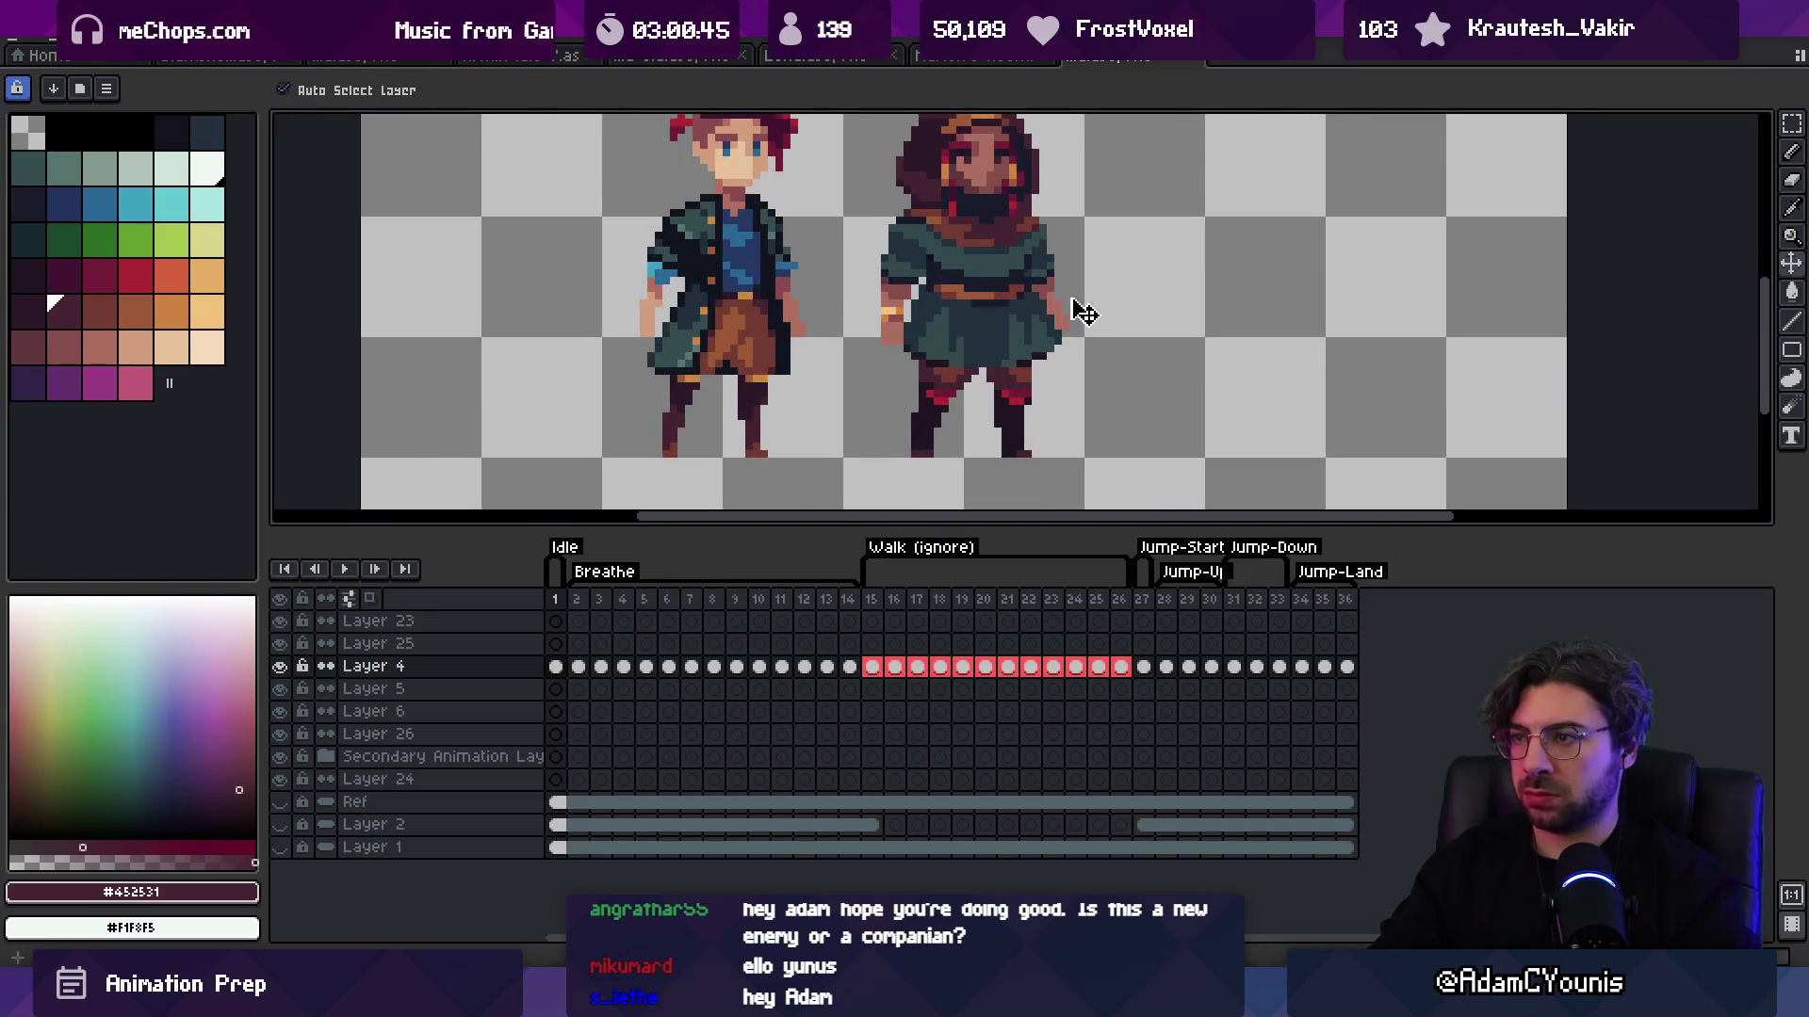
pyautogui.scroll(4, 1084, 312)
pyautogui.press('b')
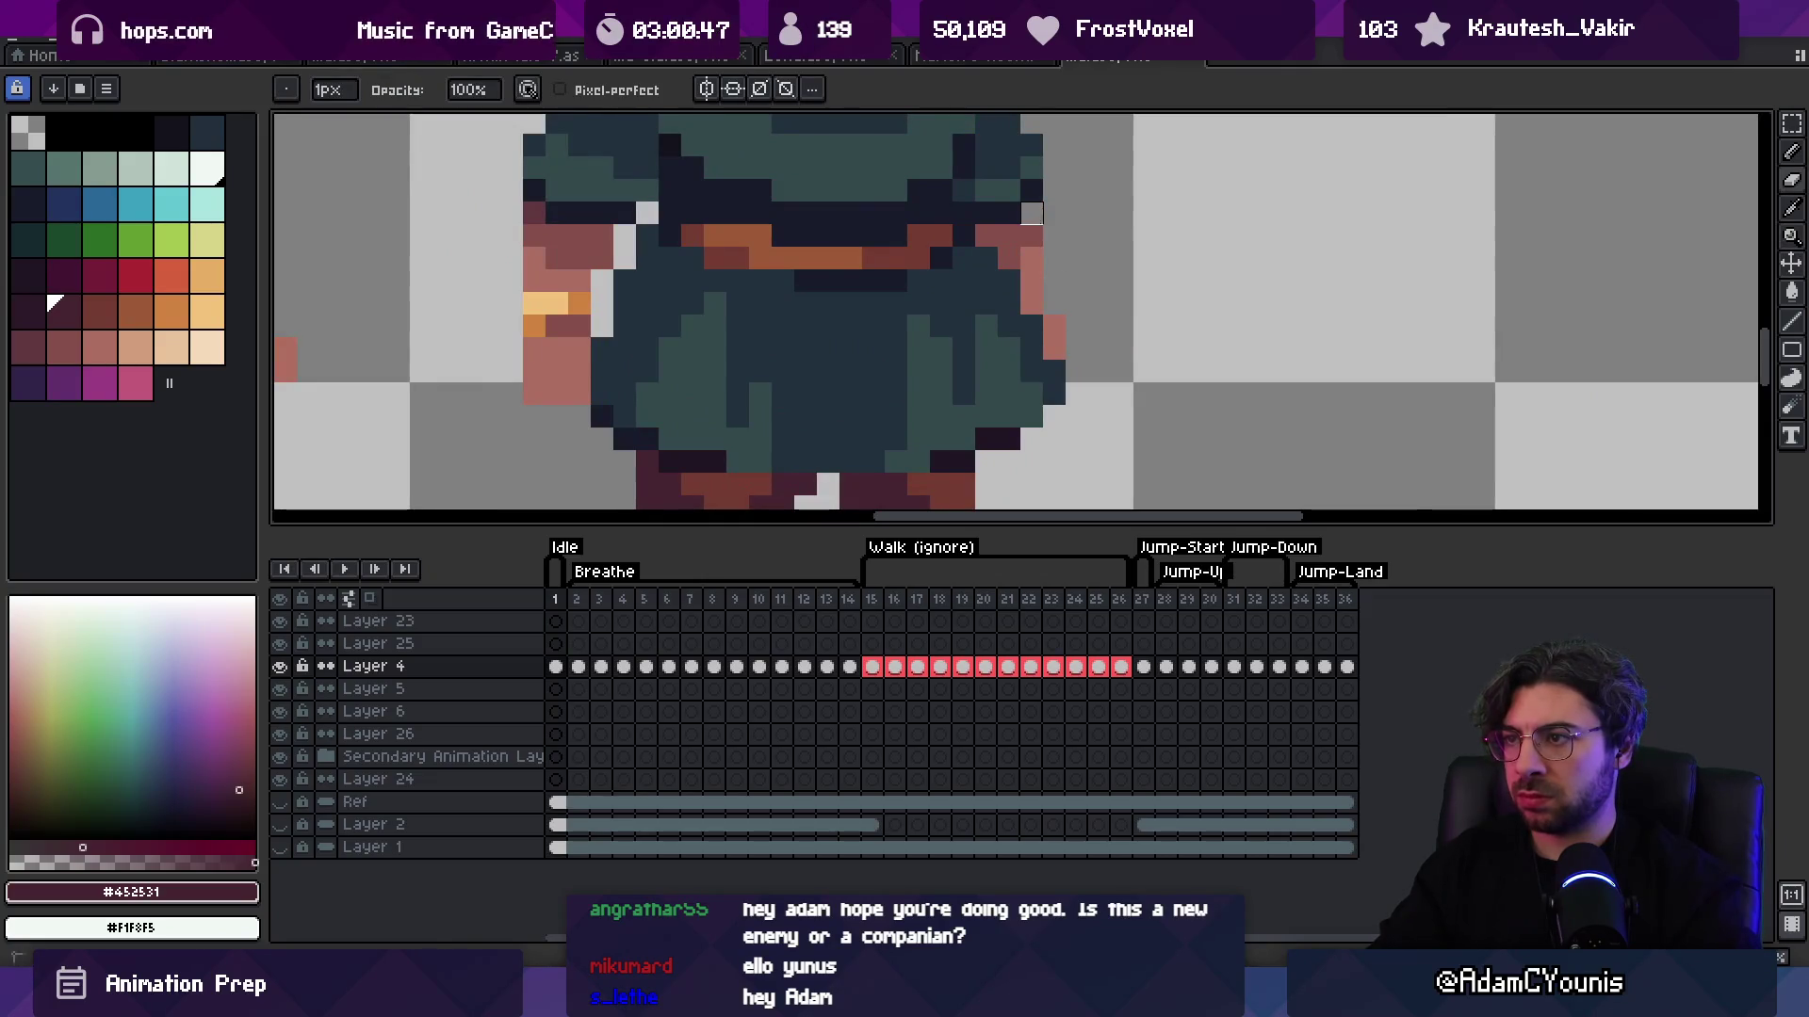
# Step: Pick the darker leg colour #201523 from the sprite
pyautogui.scroll(-3, 1098, 283)
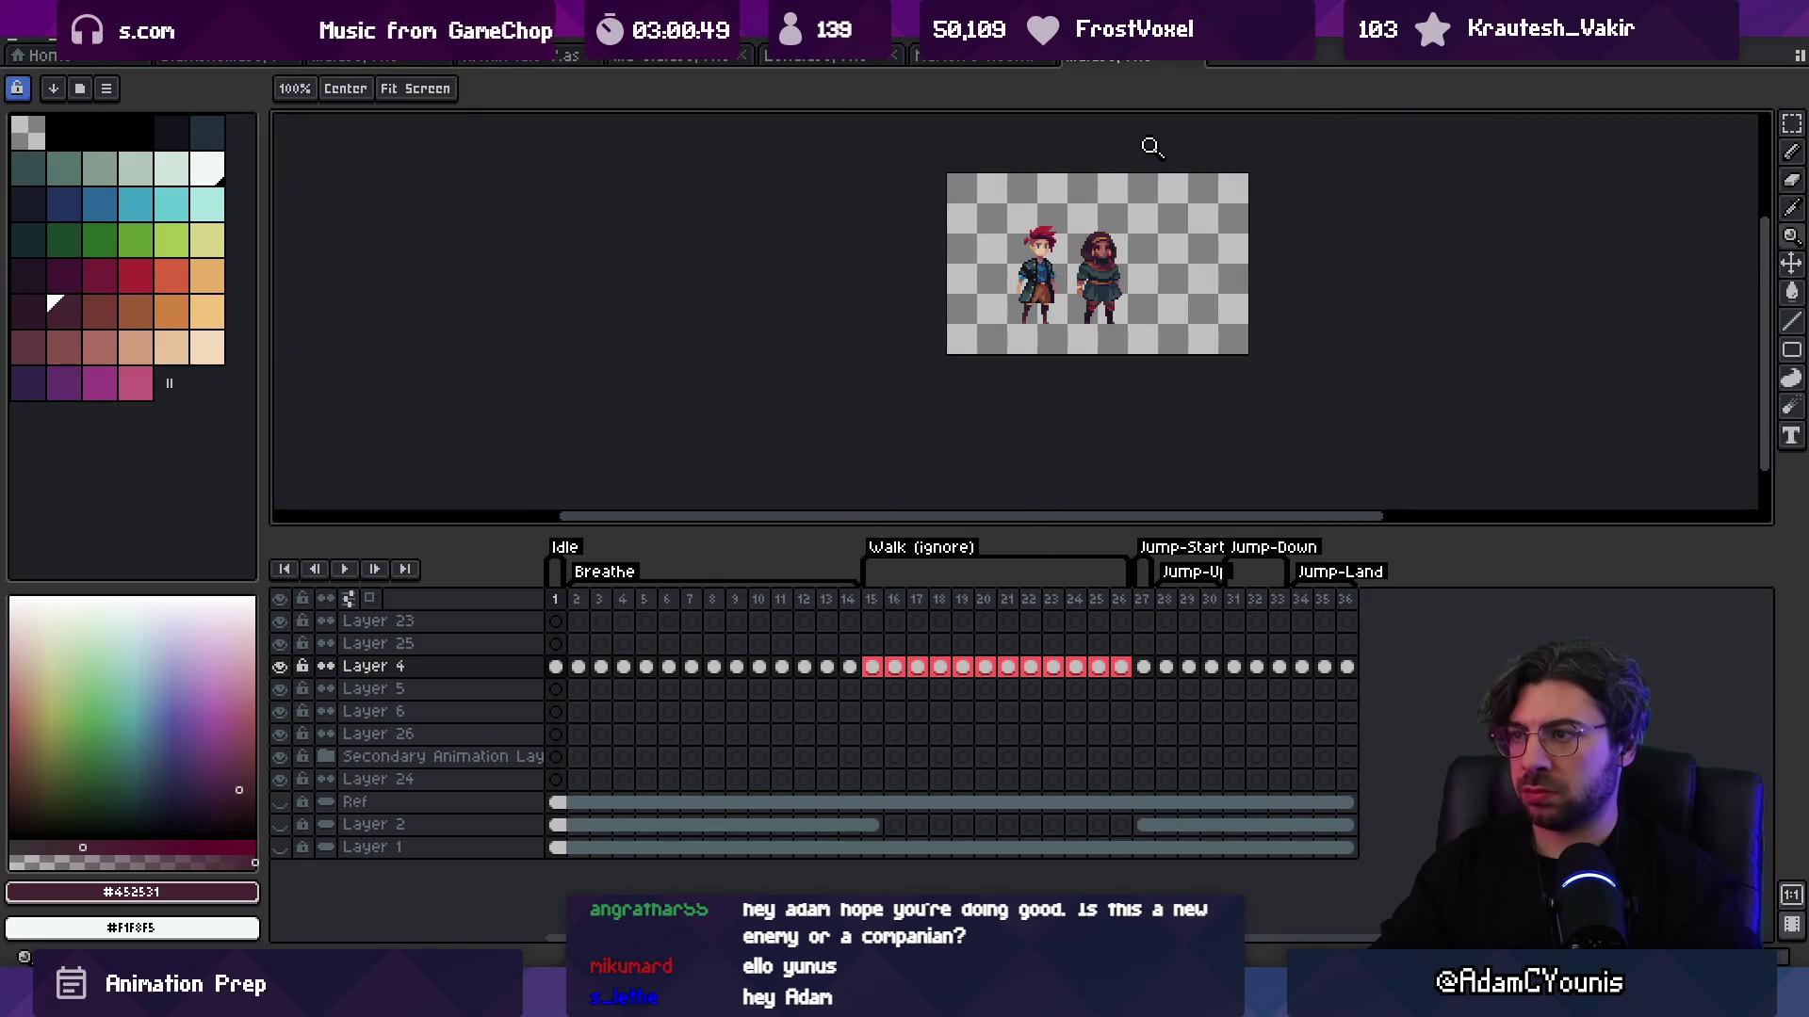
pyautogui.scroll(3, 1131, 303)
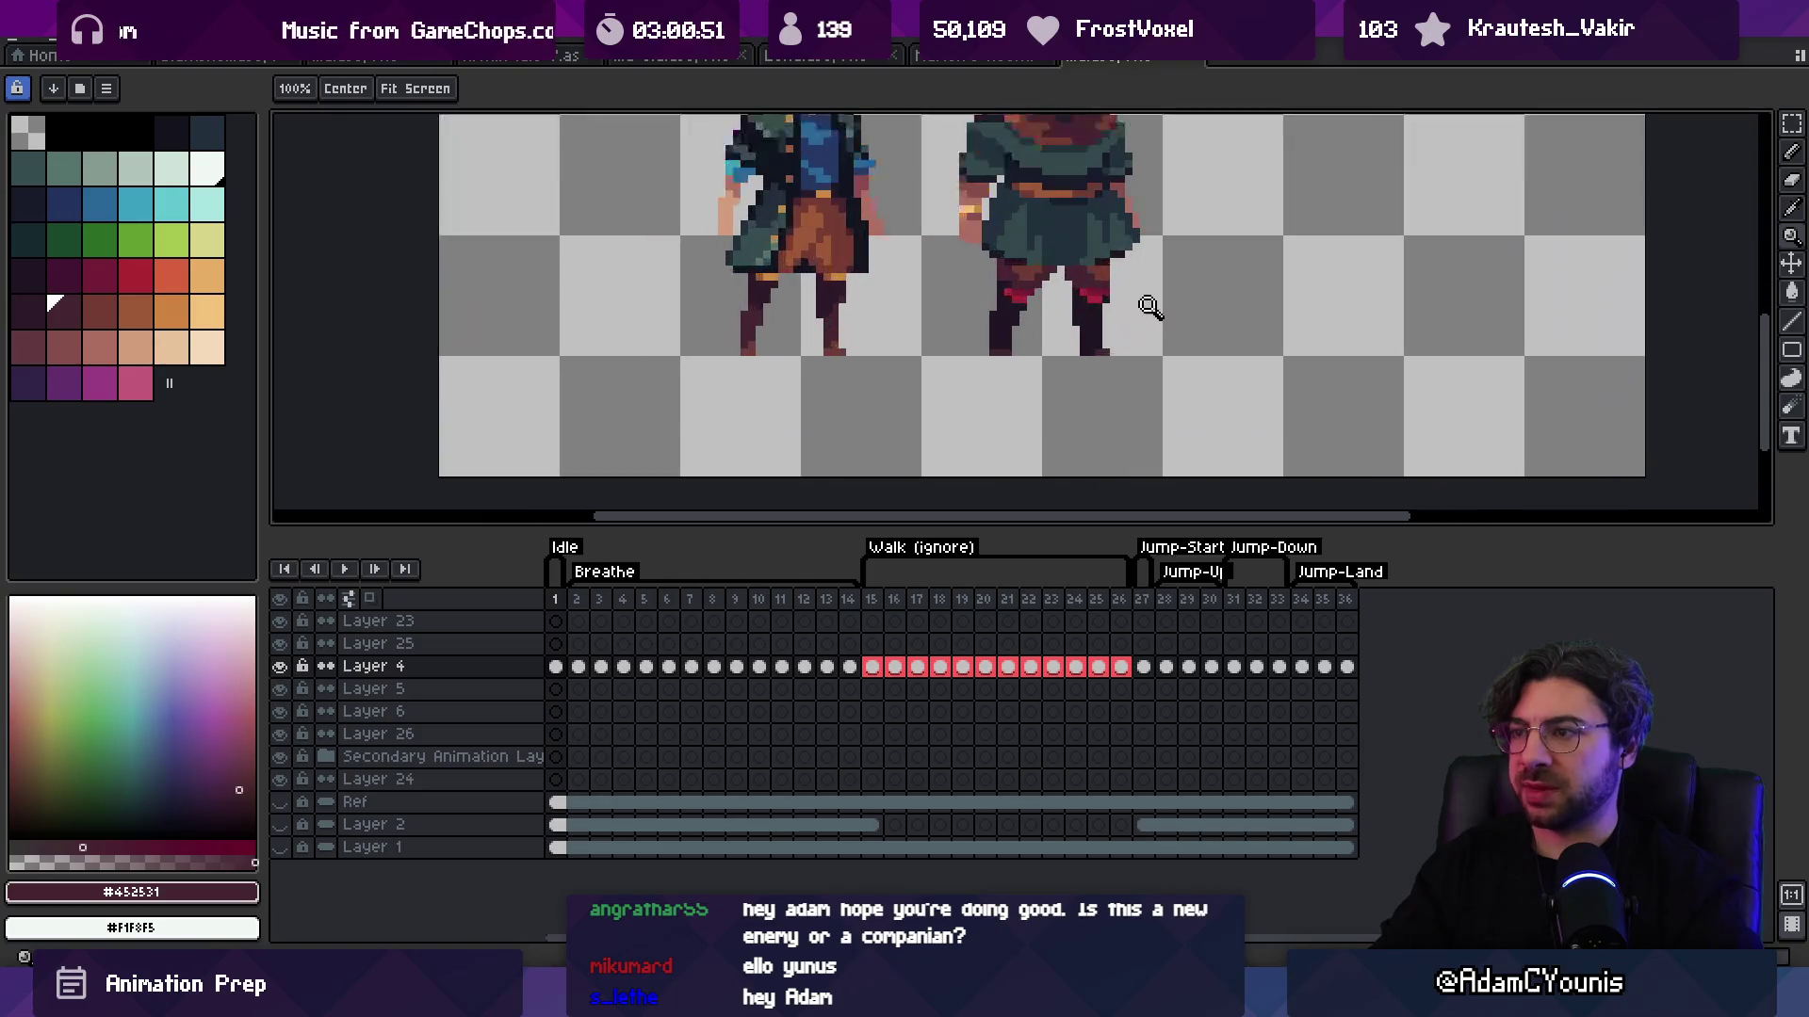
pyautogui.scroll(-3, 1019, 336)
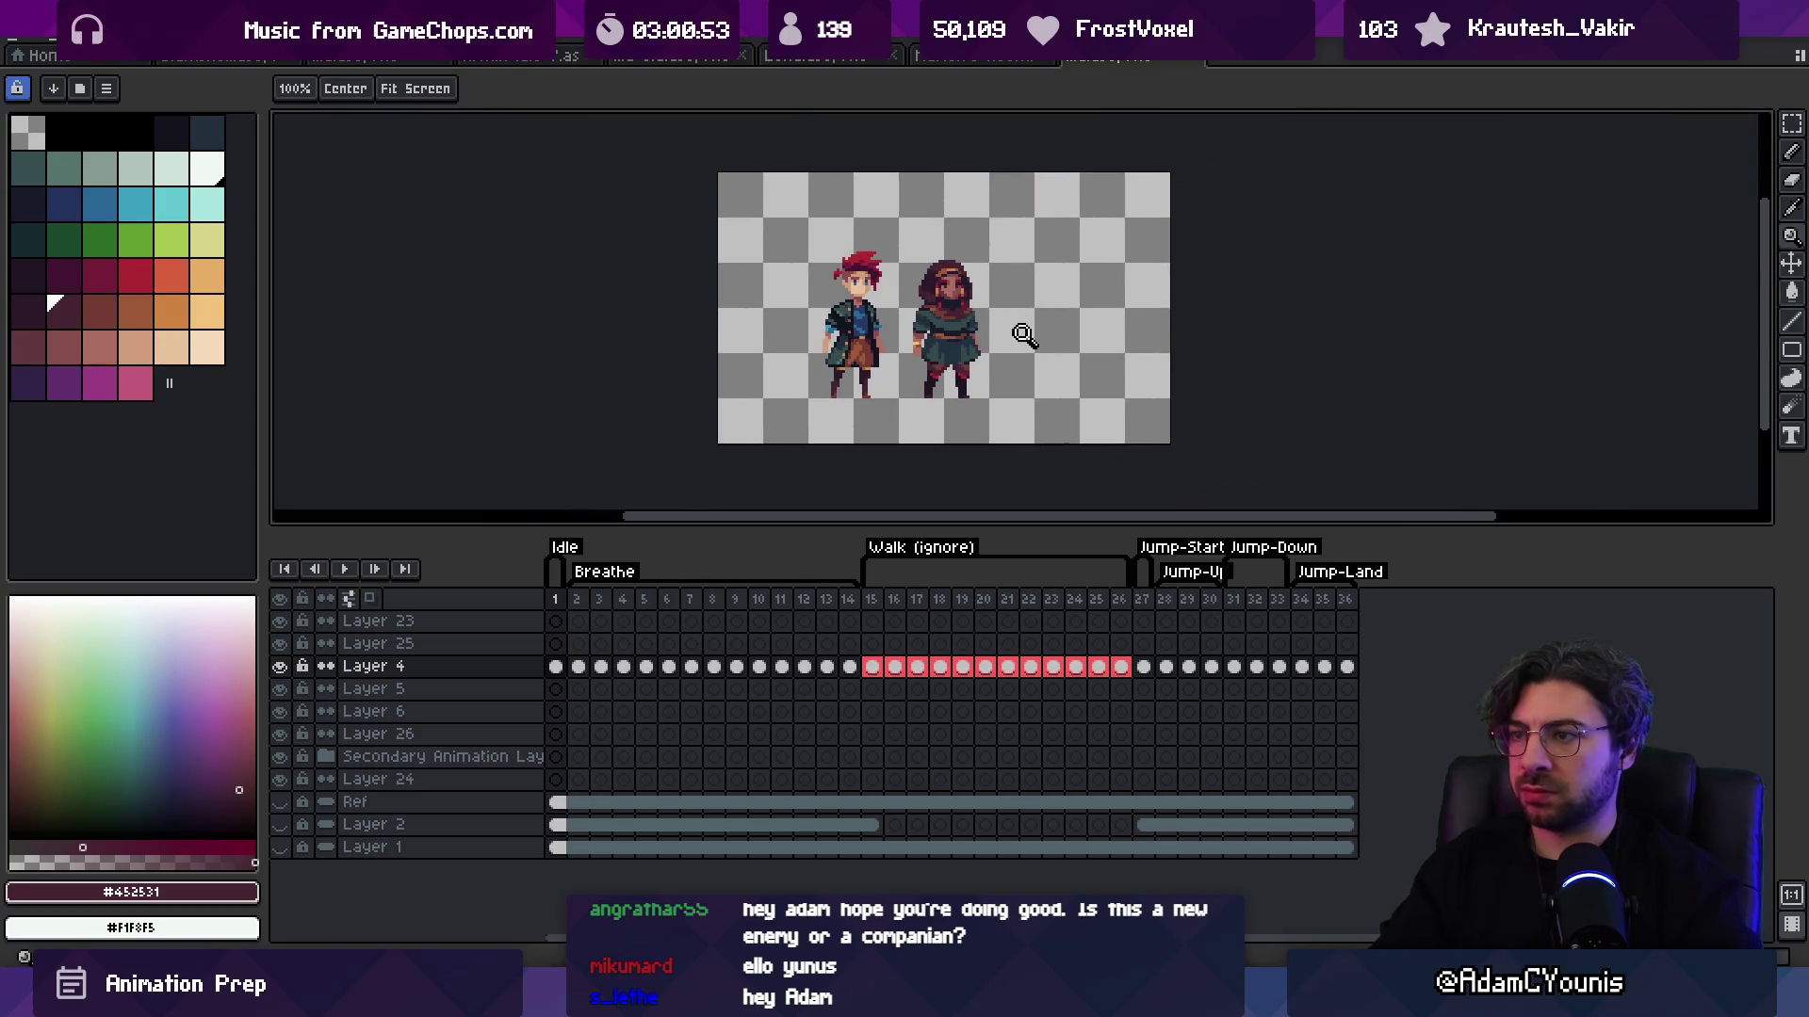
pyautogui.scroll(5, 945, 377)
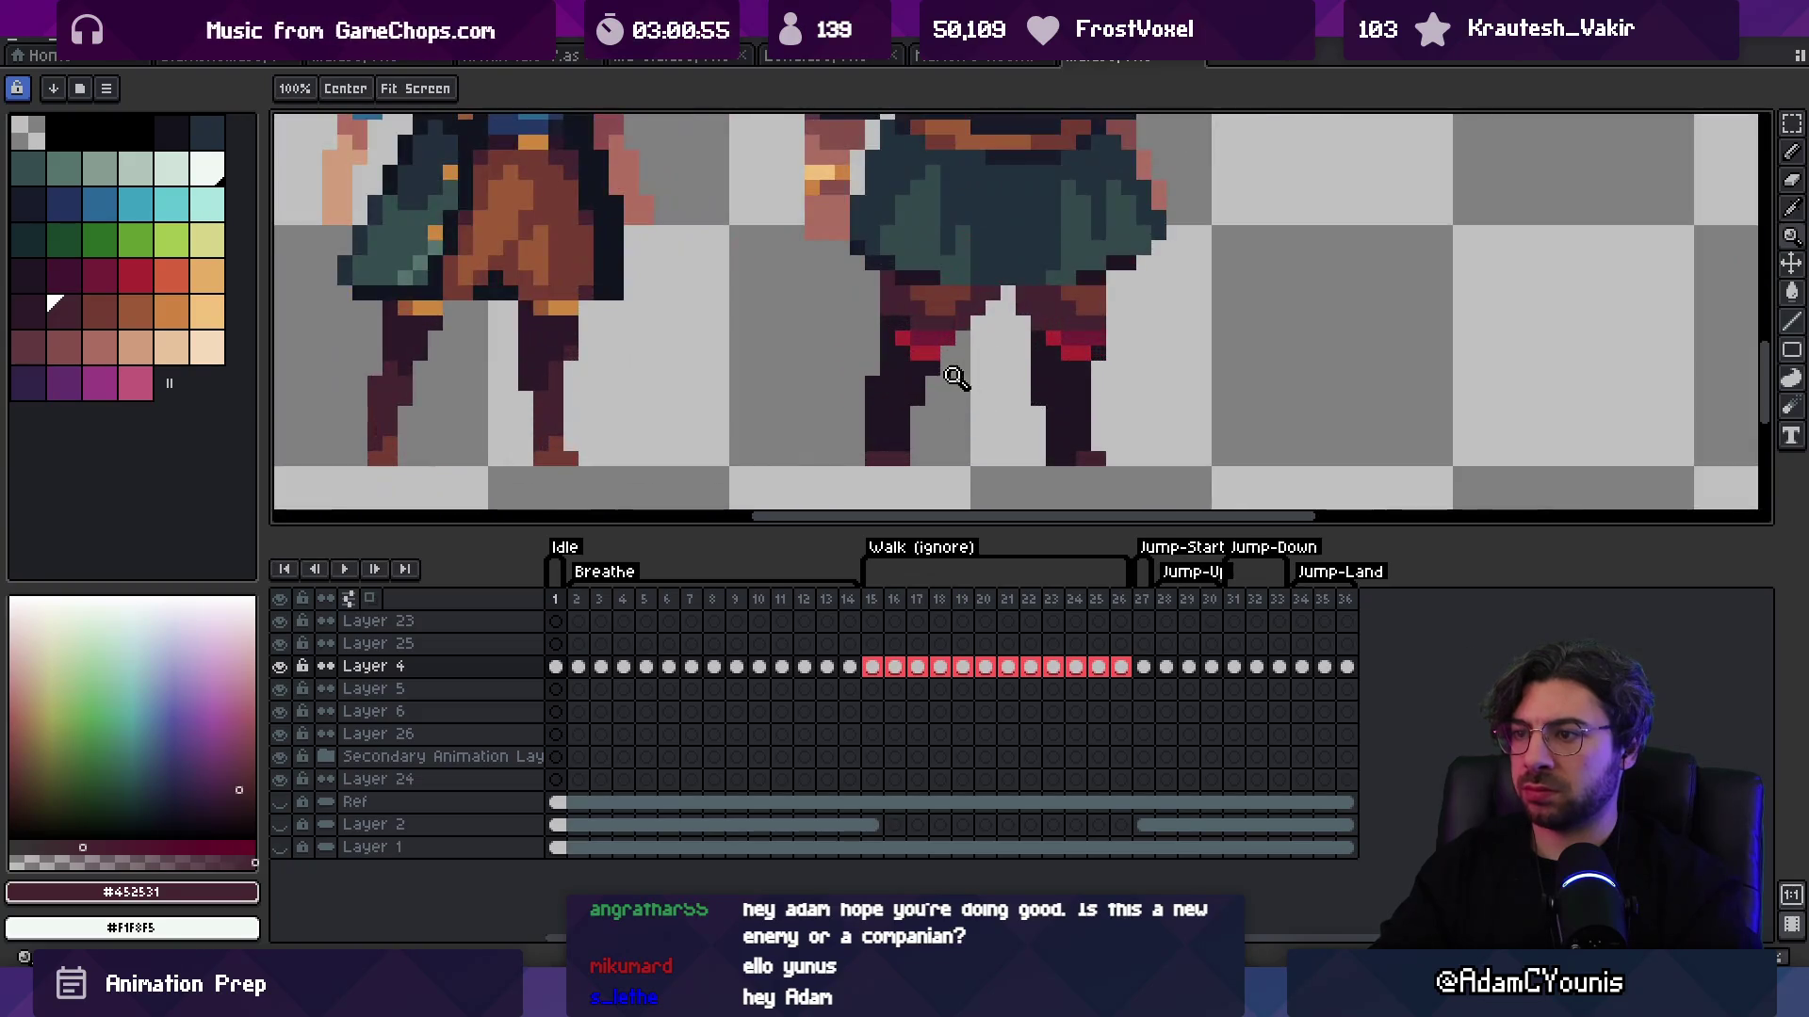
pyautogui.press('b')
pyautogui.keyDown('alt'); pyautogui.click(902, 398); pyautogui.keyUp('alt')
# Step: Zoom in on both characters, then closer onto the hooded figure's skirt and legs
pyautogui.press('v')
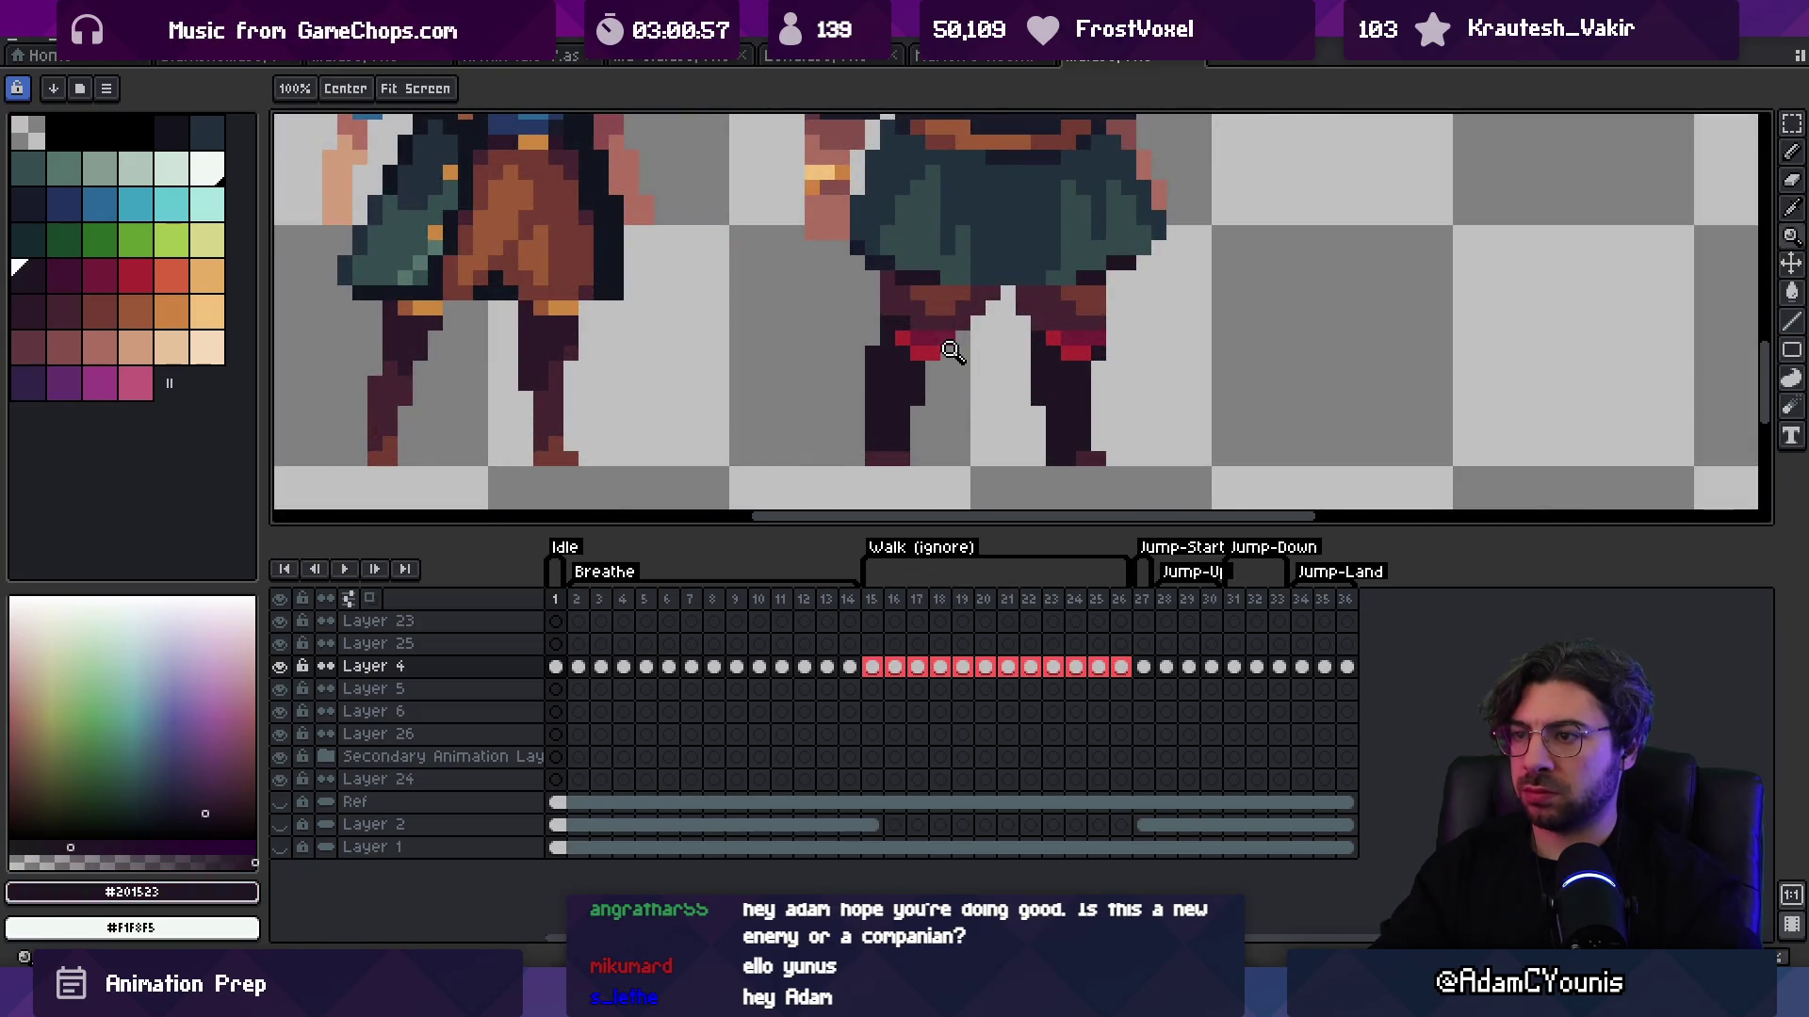
pyautogui.scroll(-3, 872, 355)
pyautogui.press('z')
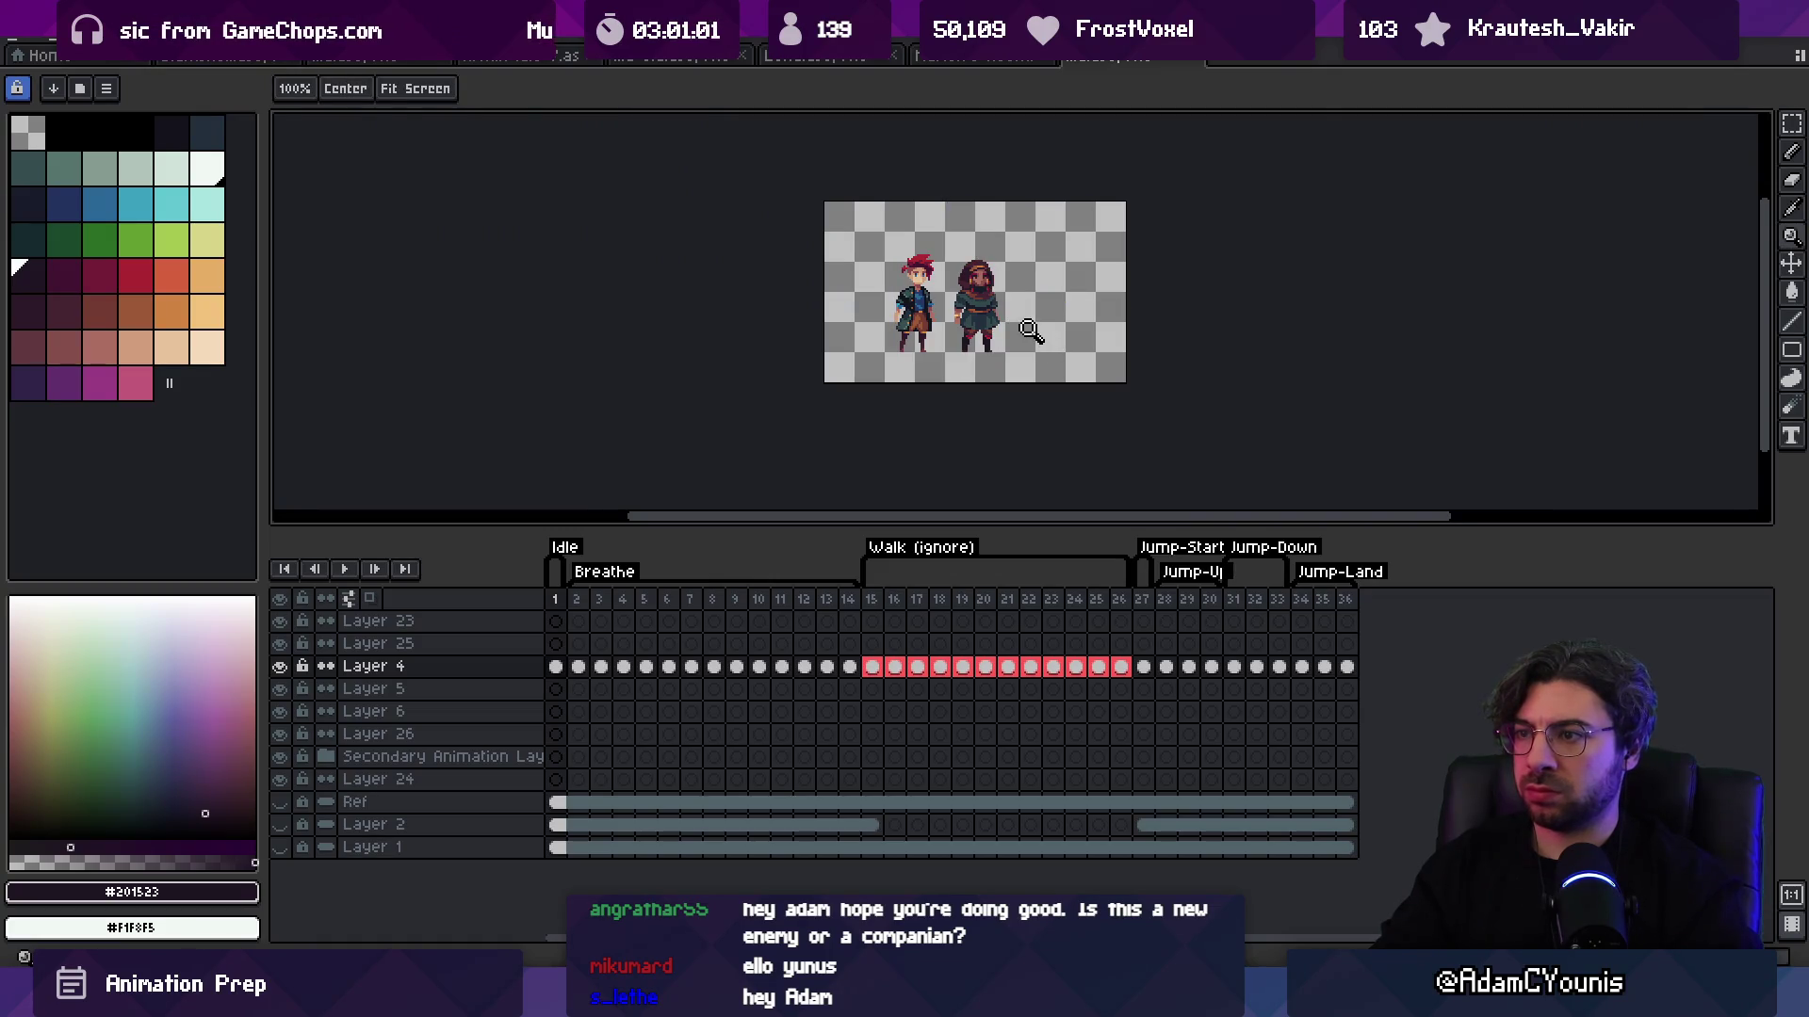
pyautogui.click(1018, 313)
pyautogui.click(1018, 313)
pyautogui.click(1017, 311)
# Step: Sample the slate skirt colour #23313c, then the dark plum #201523 again
pyautogui.press('b')
pyautogui.keyDown('alt'); pyautogui.click(1016, 307); pyautogui.keyUp('alt')
pyautogui.keyDown('alt'); pyautogui.click(1008, 339); pyautogui.keyUp('alt')
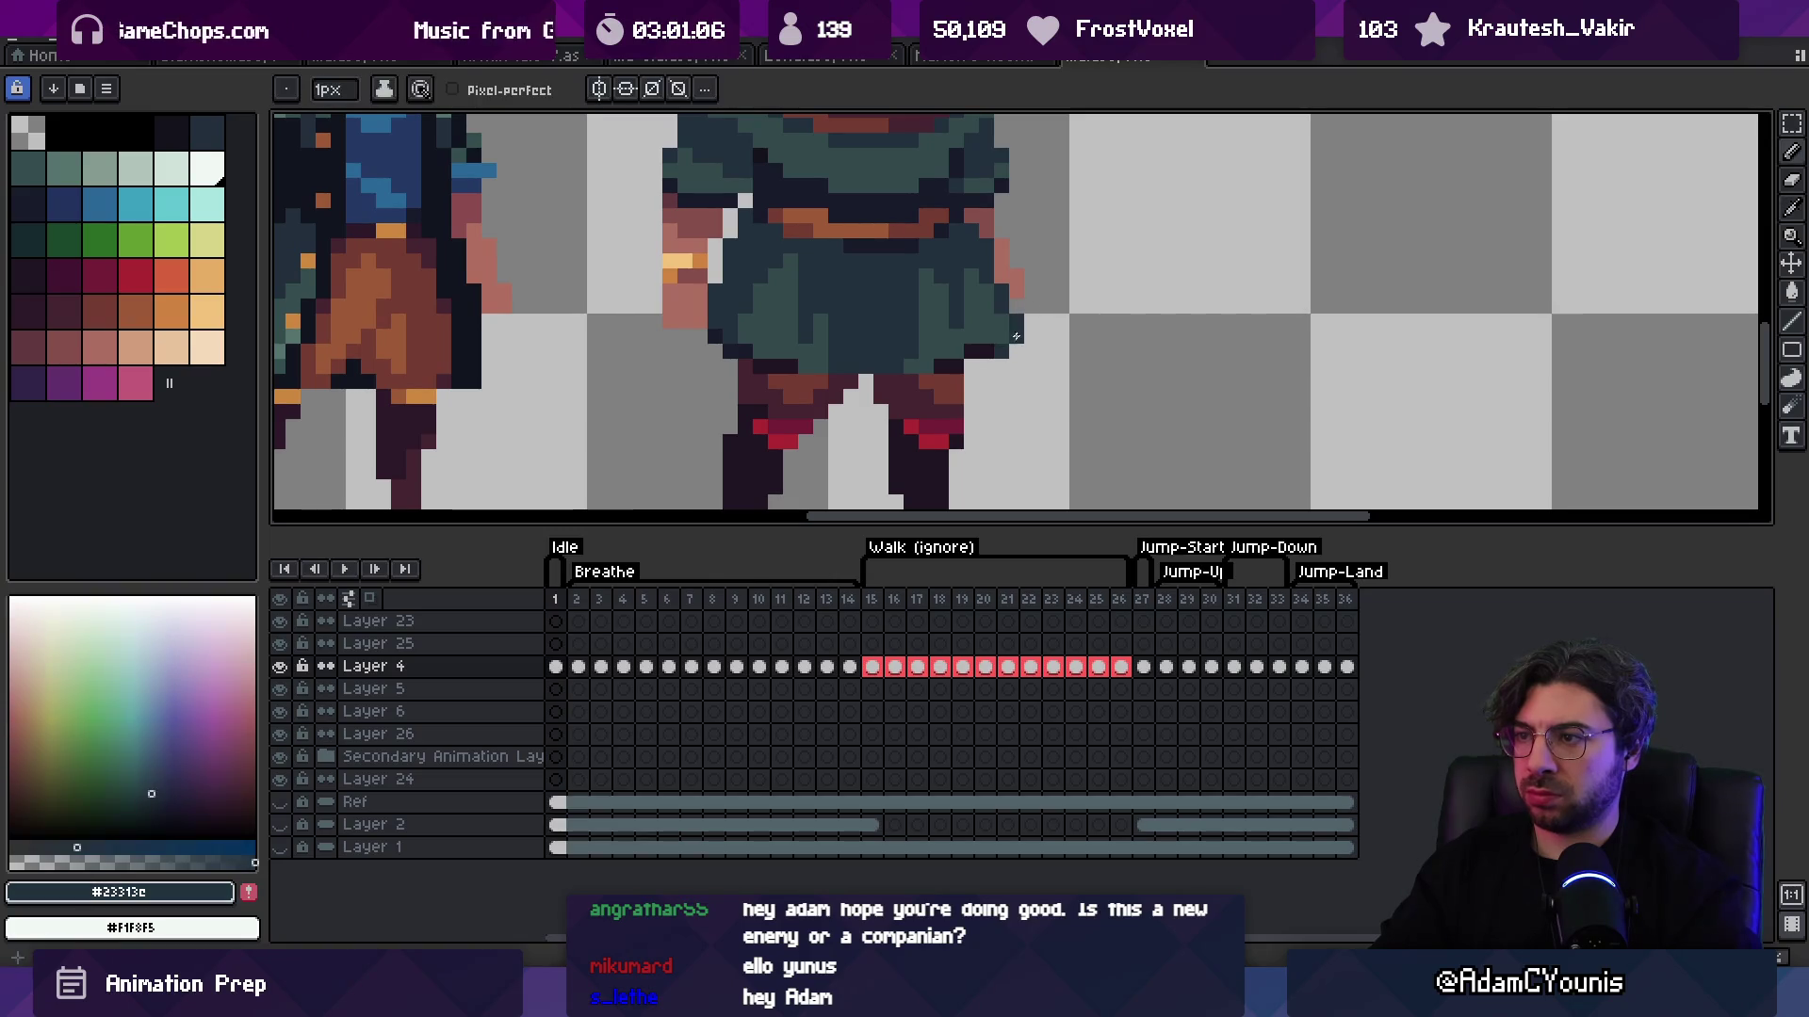
pyautogui.press('z')
pyautogui.rightClick(1010, 339)
pyautogui.click(1040, 314)
pyautogui.click(1040, 315)
pyautogui.keyDown('alt'); pyautogui.click(1040, 315); pyautogui.keyUp('alt')
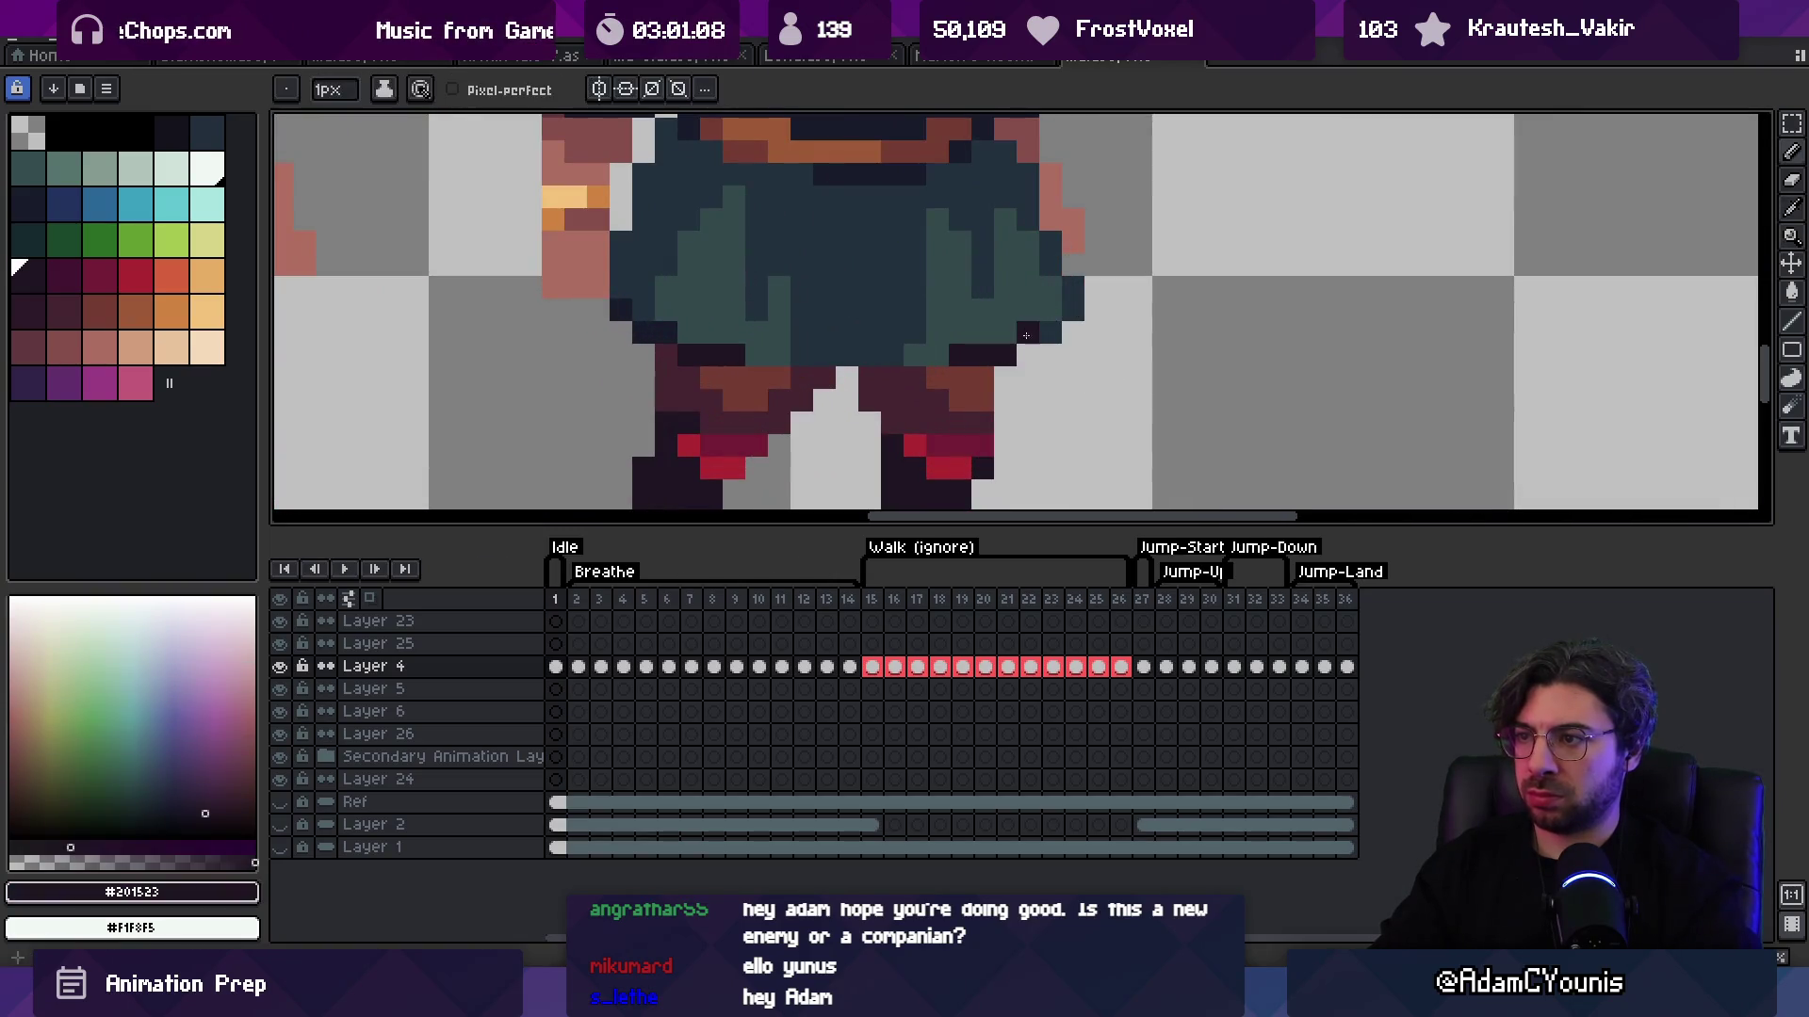
# Step: Zoom further in on the sprite pair and switch to the other sprite file
pyautogui.scroll(-5, 1146, 307)
pyautogui.click(1113, 303)
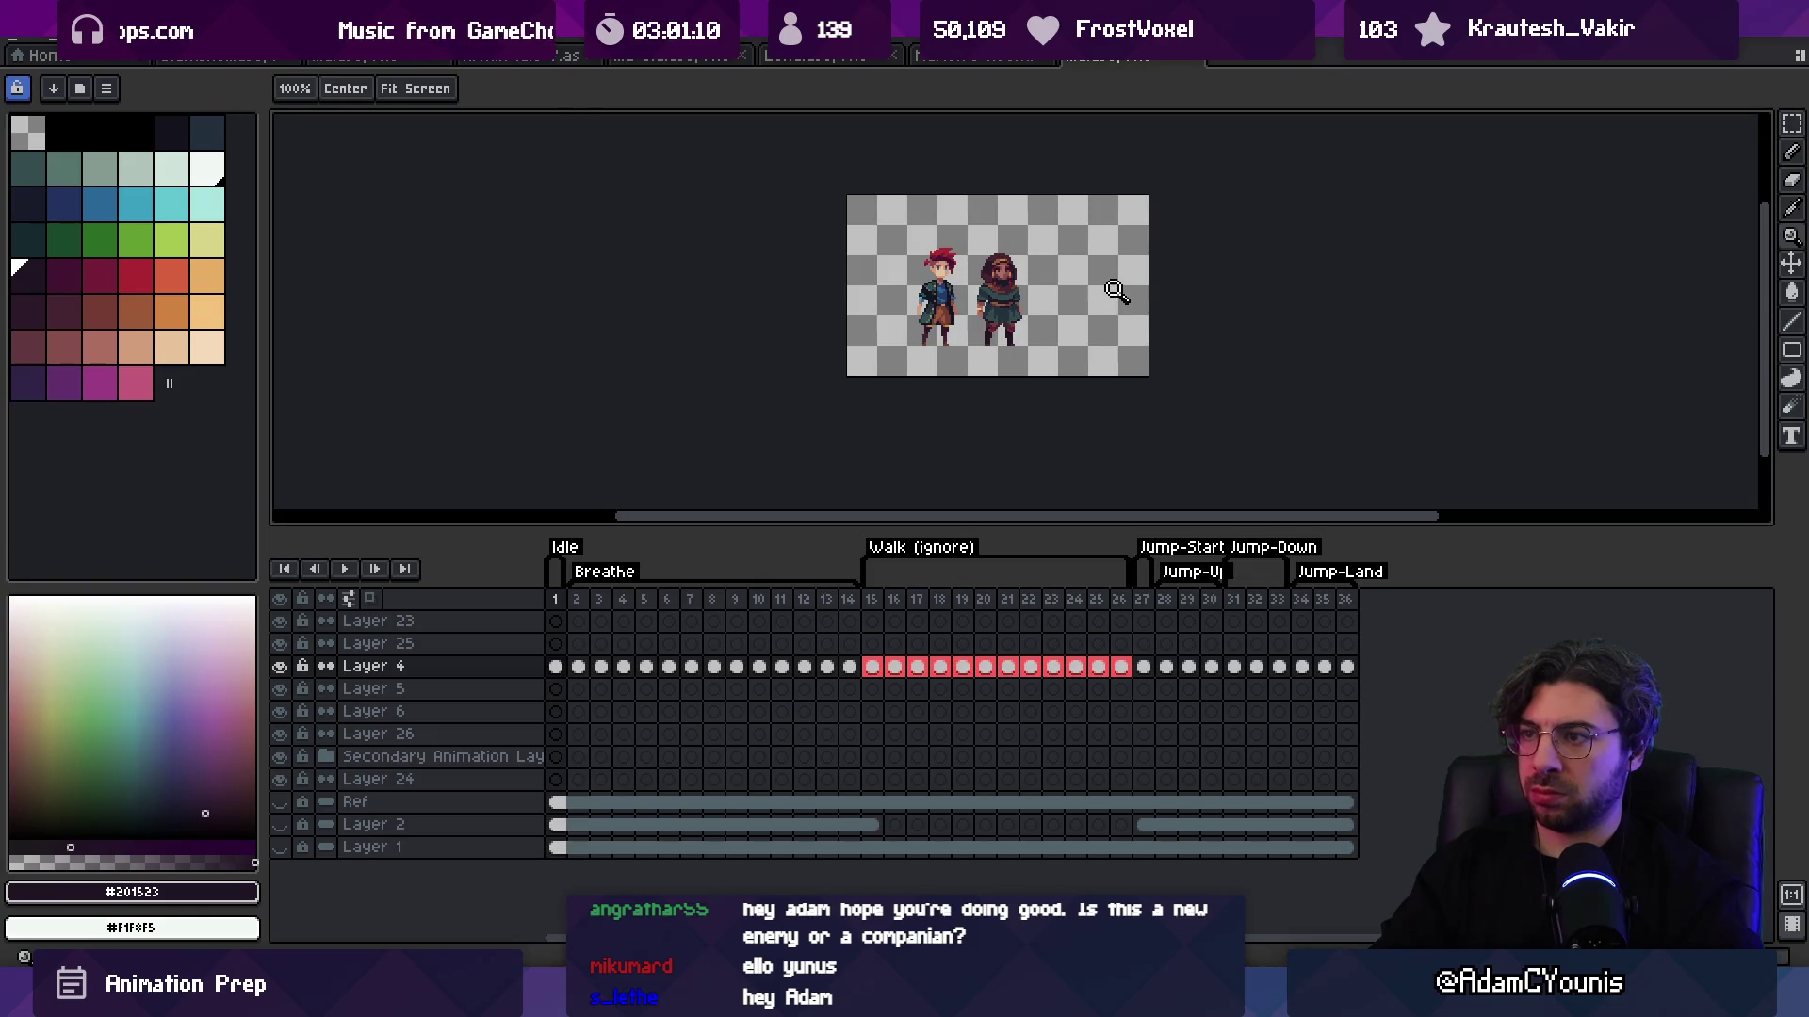
pyautogui.click(1068, 303)
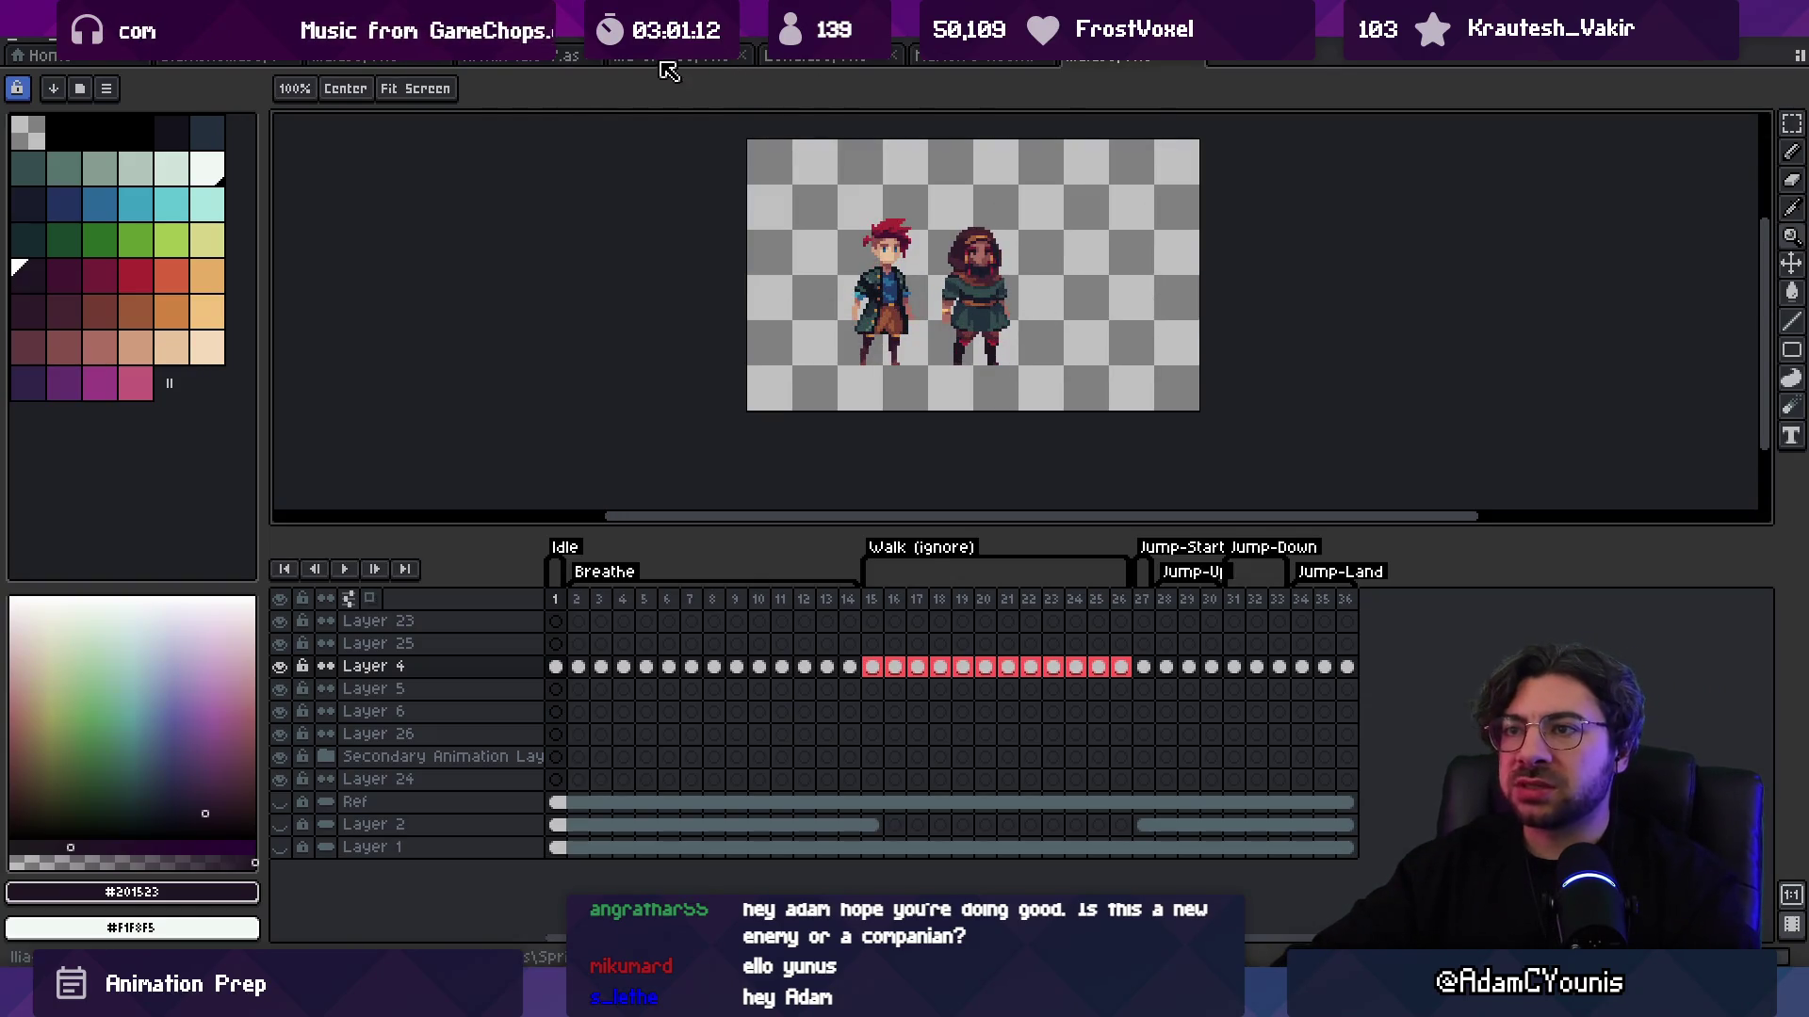
pyautogui.click(671, 56)
# Step: Lasso the hooded girl on the REF layer's first-frame cel and copy her
pyautogui.press('v')
pyautogui.press('l')
pyautogui.moveTo(914, 201)
pyautogui.mouseDown()
pyautogui.moveTo(787, 476)
pyautogui.moveTo(914, 203)
pyautogui.mouseUp()
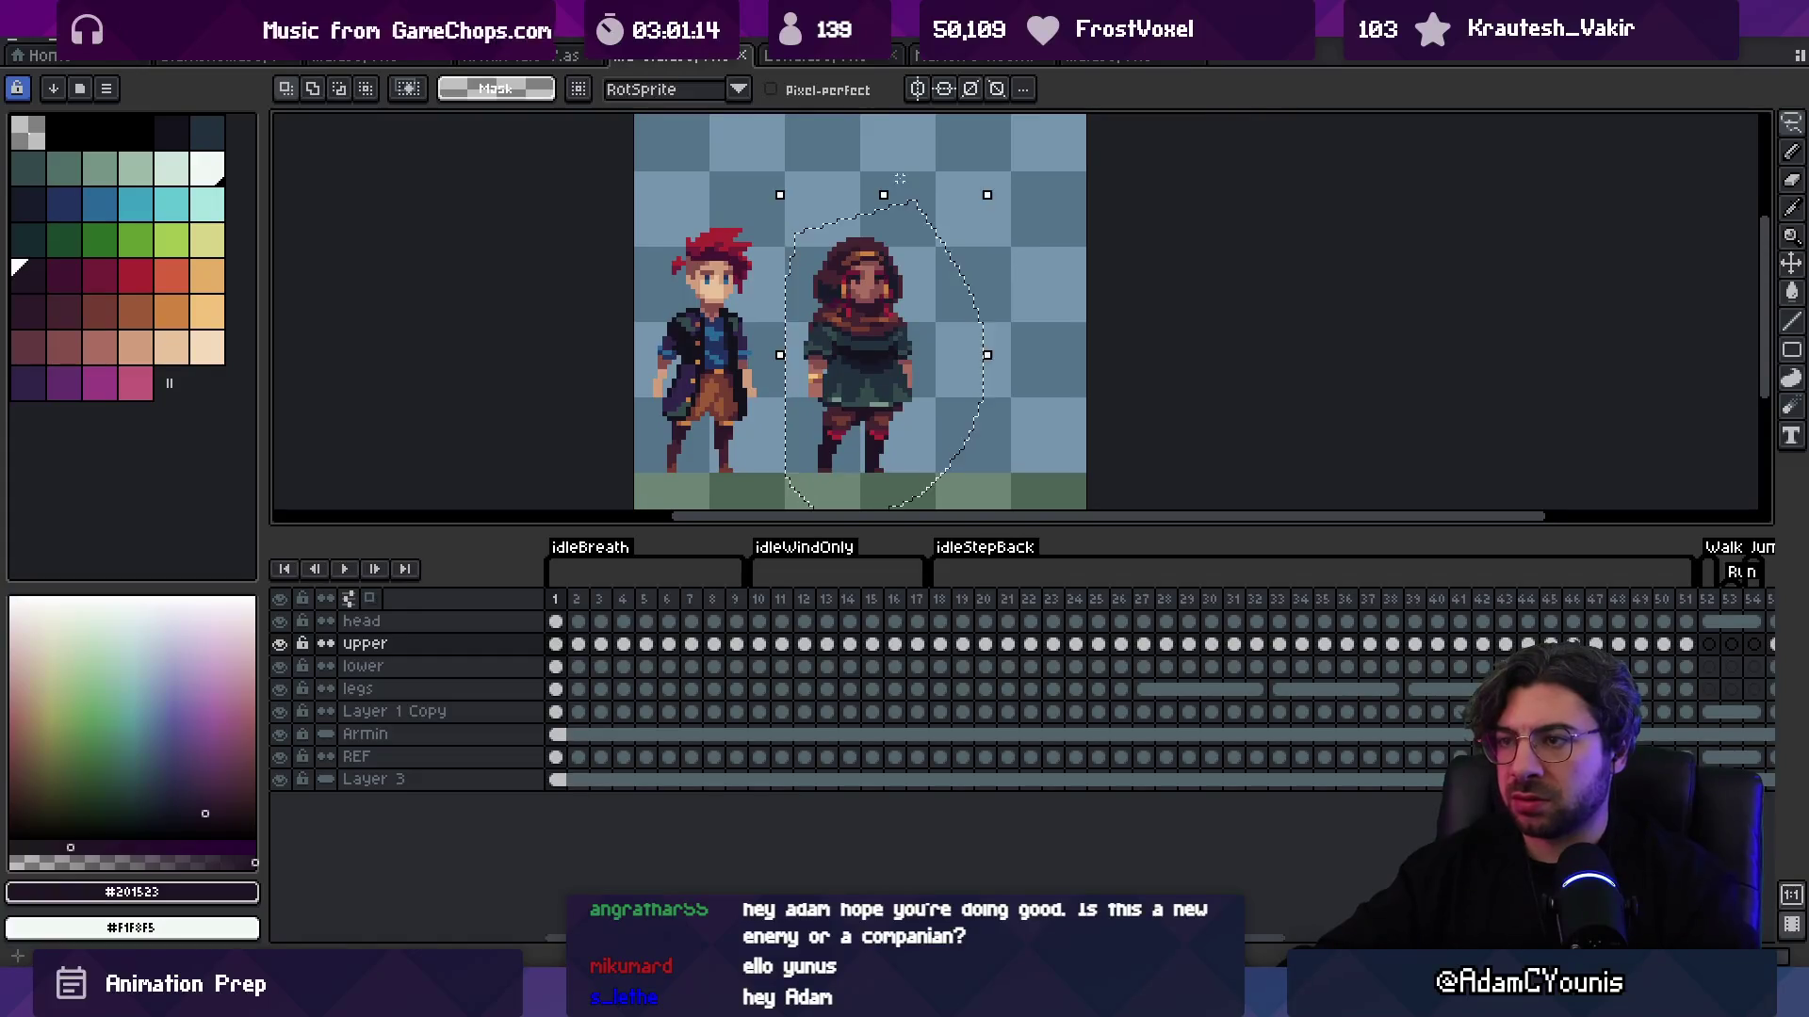
pyautogui.click(876, 311)
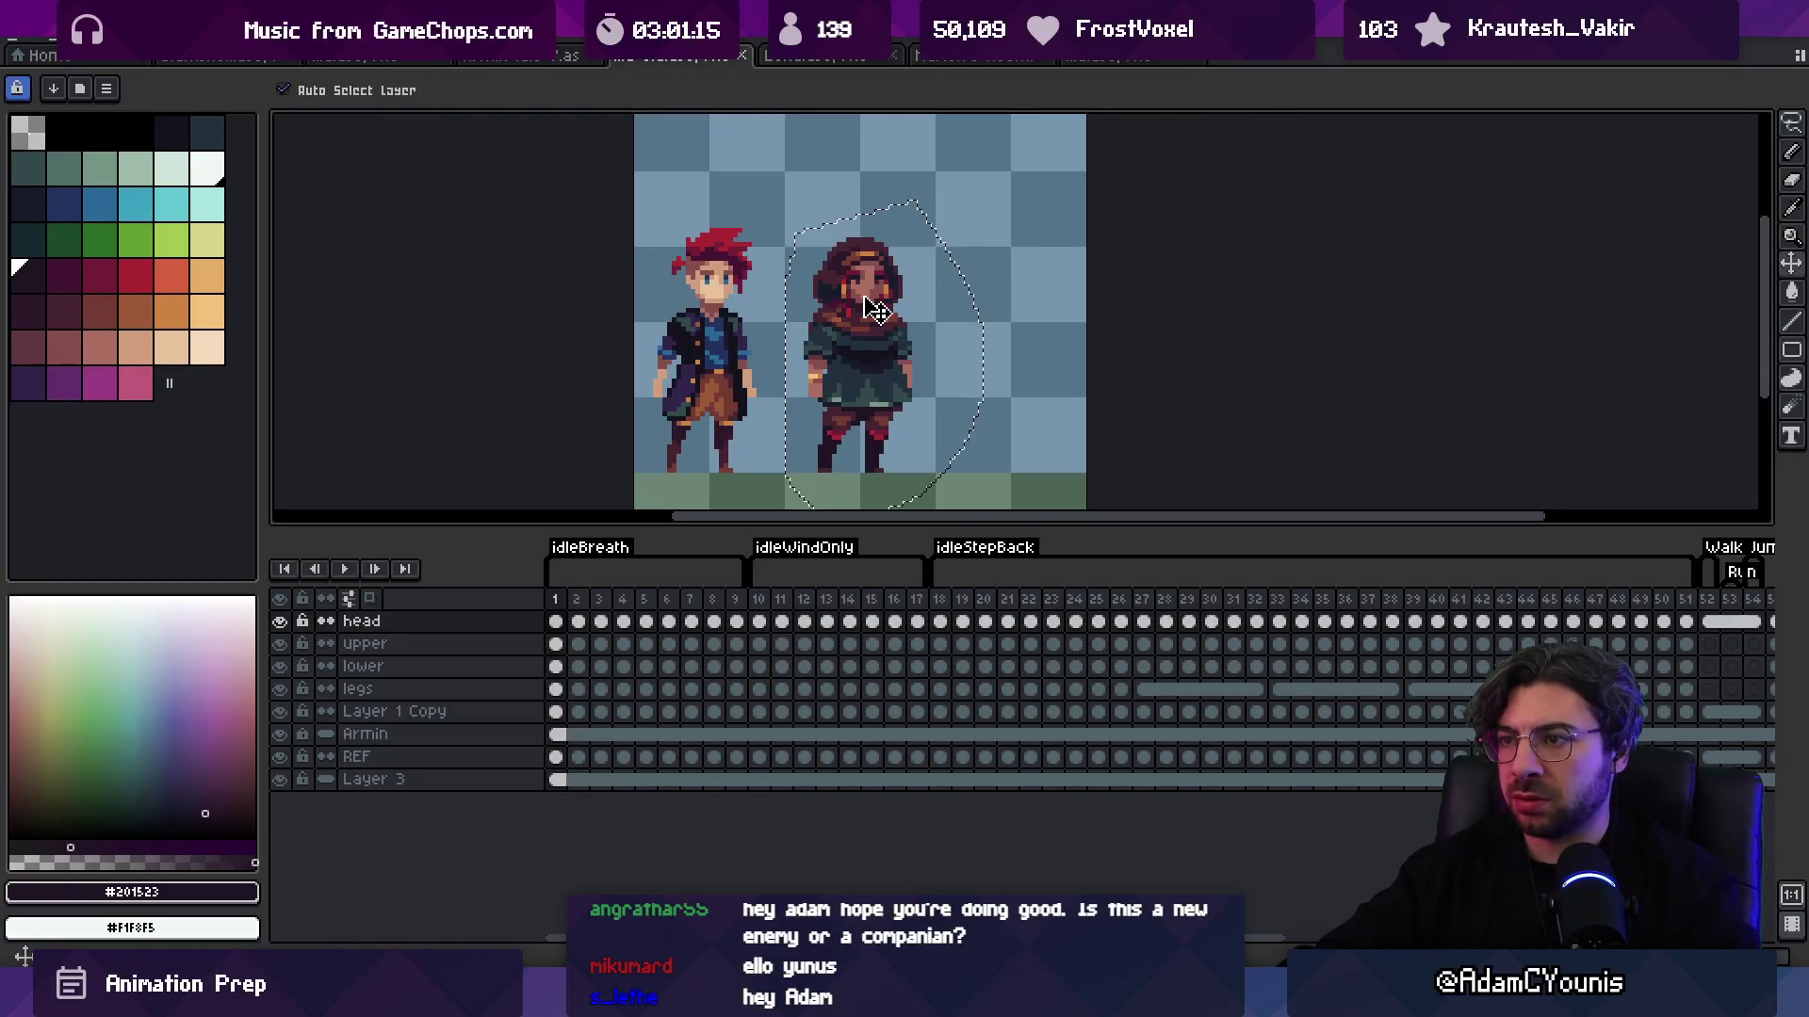
pyautogui.click(558, 757)
pyautogui.hotkey('ctrl', 'c')
# Step: Paste the girl into the main sprite file, toggling between the two tabs
pyautogui.click(1093, 55)
pyautogui.hotkey('ctrl', 'v')
pyautogui.hotkey('ctrl', 'shift', 'Tab')
pyautogui.hotkey('ctrl', 'Tab')
pyautogui.hotkey('ctrl', 'shift', 'Tab')
pyautogui.hotkey('ctrl', 'Tab')
# Step: Move the pasted girl right of the two characters and re-paste her onto Layer 4
pyautogui.click(555, 644)
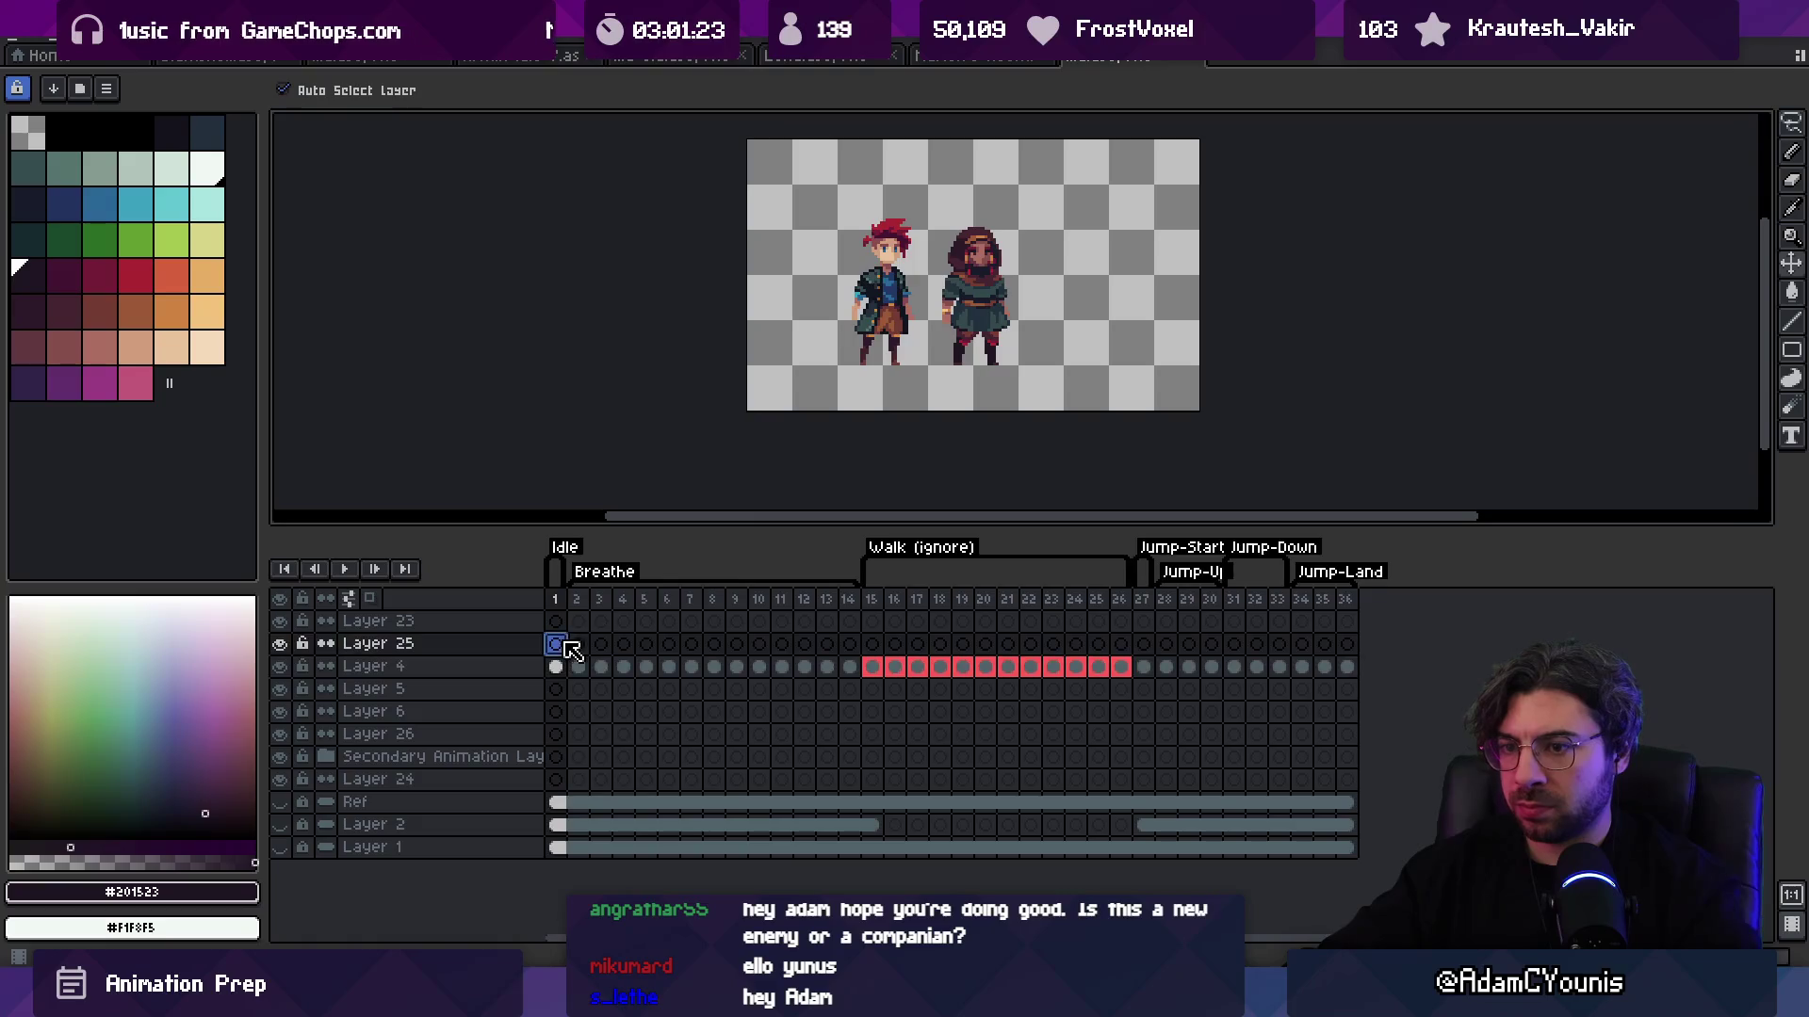
pyautogui.moveTo(885, 302); pyautogui.dragTo(1092, 330)
pyautogui.hotkey('ctrl', 'a')
pyautogui.hotkey('ctrl', 'x')
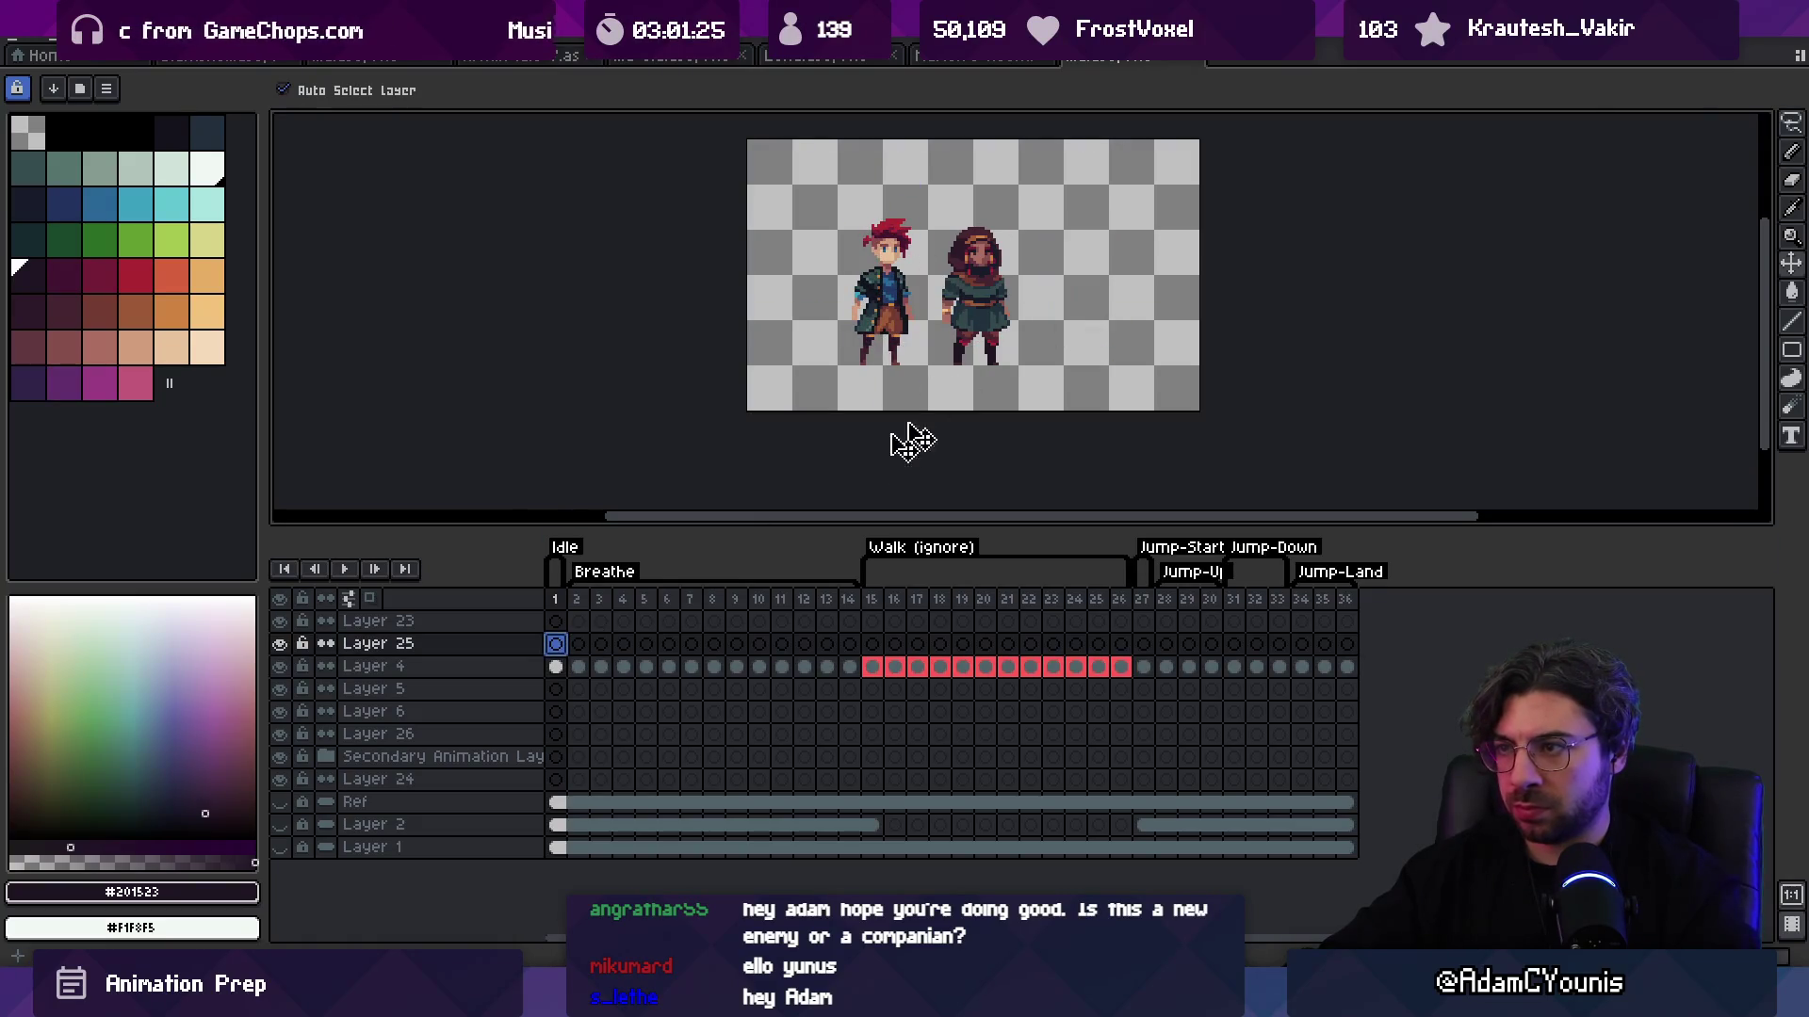
pyautogui.click(557, 666)
pyautogui.hotkey('ctrl', 'v')
# Step: Commit the pasted girl, then erase that third figure with the Eraser
pyautogui.press('Return')
pyautogui.scroll(3, 989, 310)
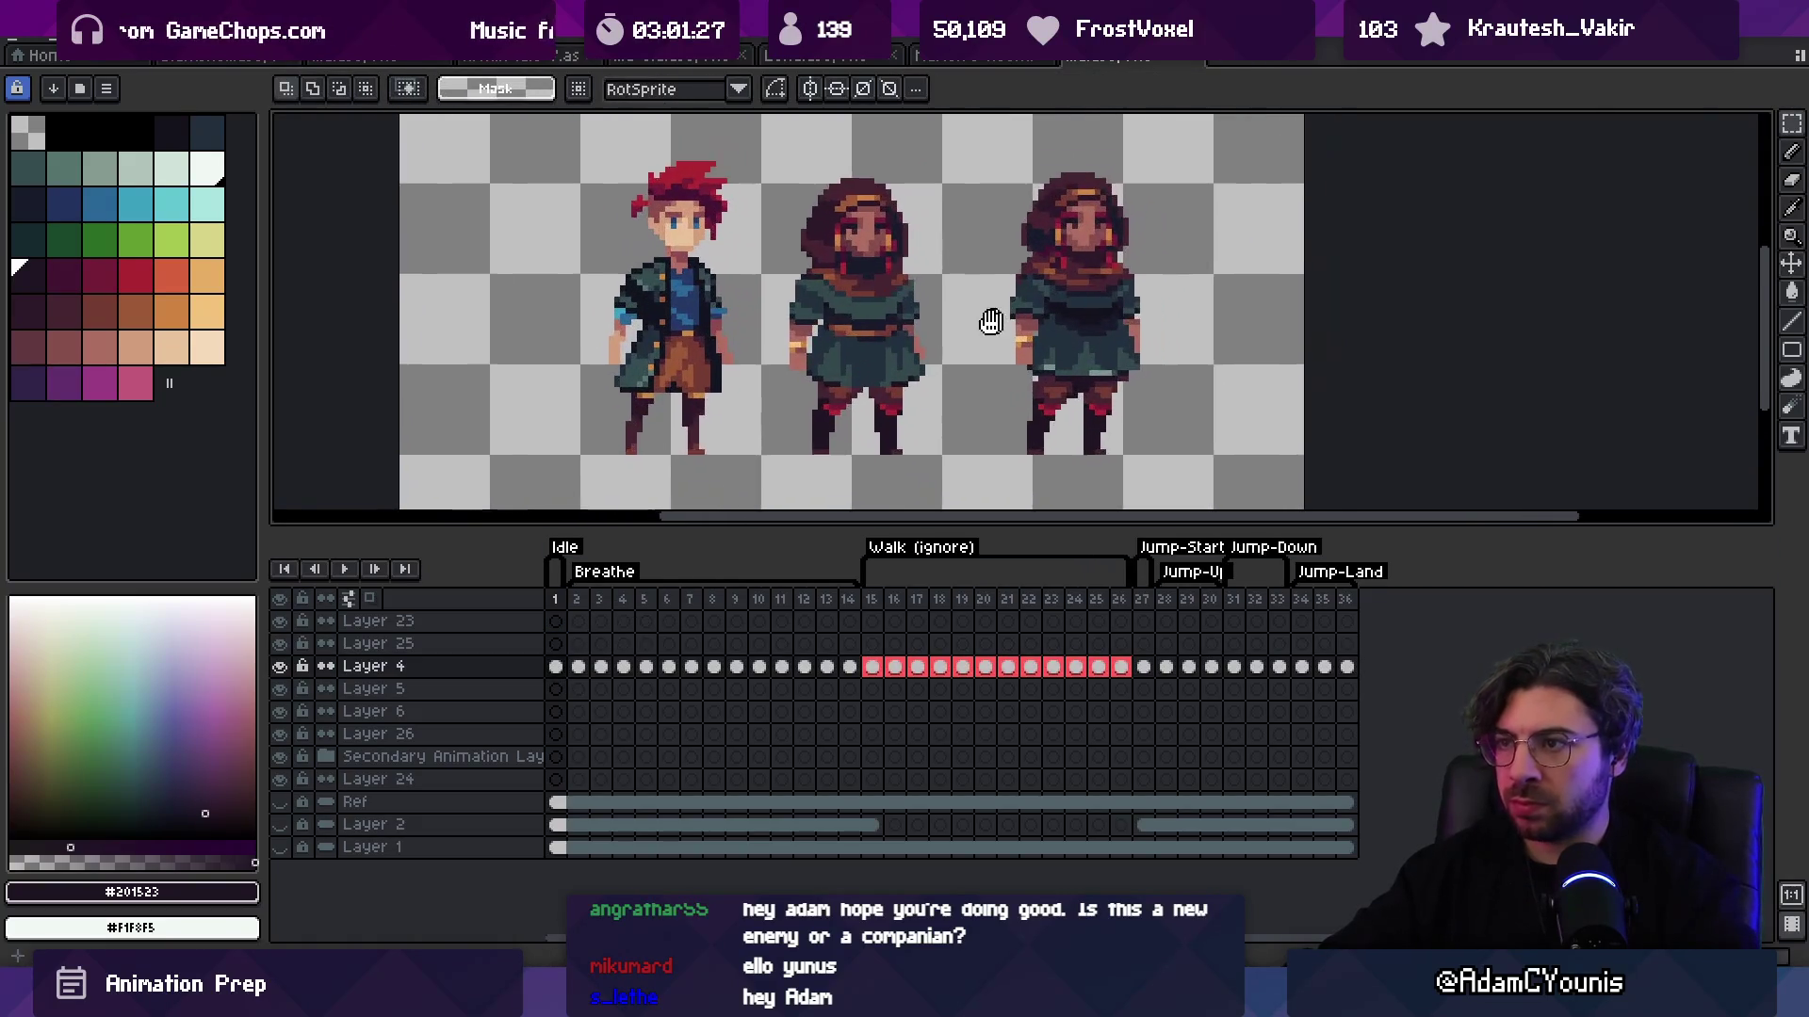
pyautogui.scroll(-2, 1181, 331)
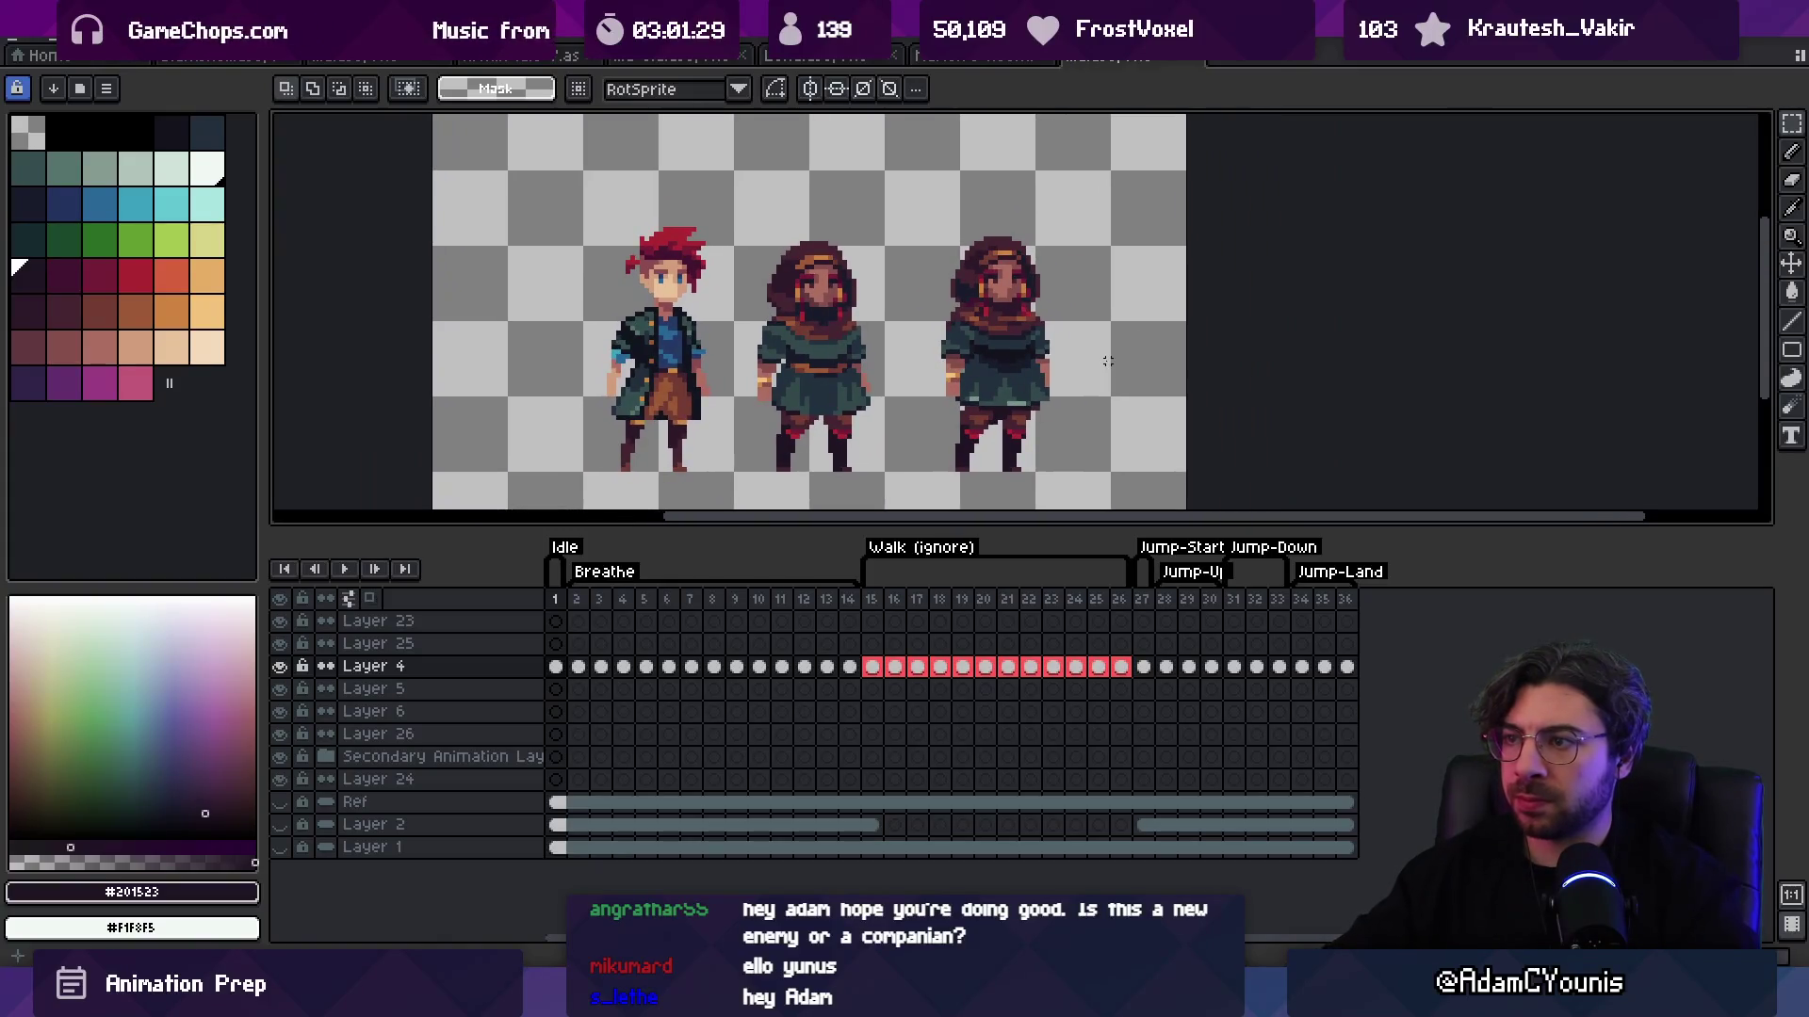
pyautogui.press('v')
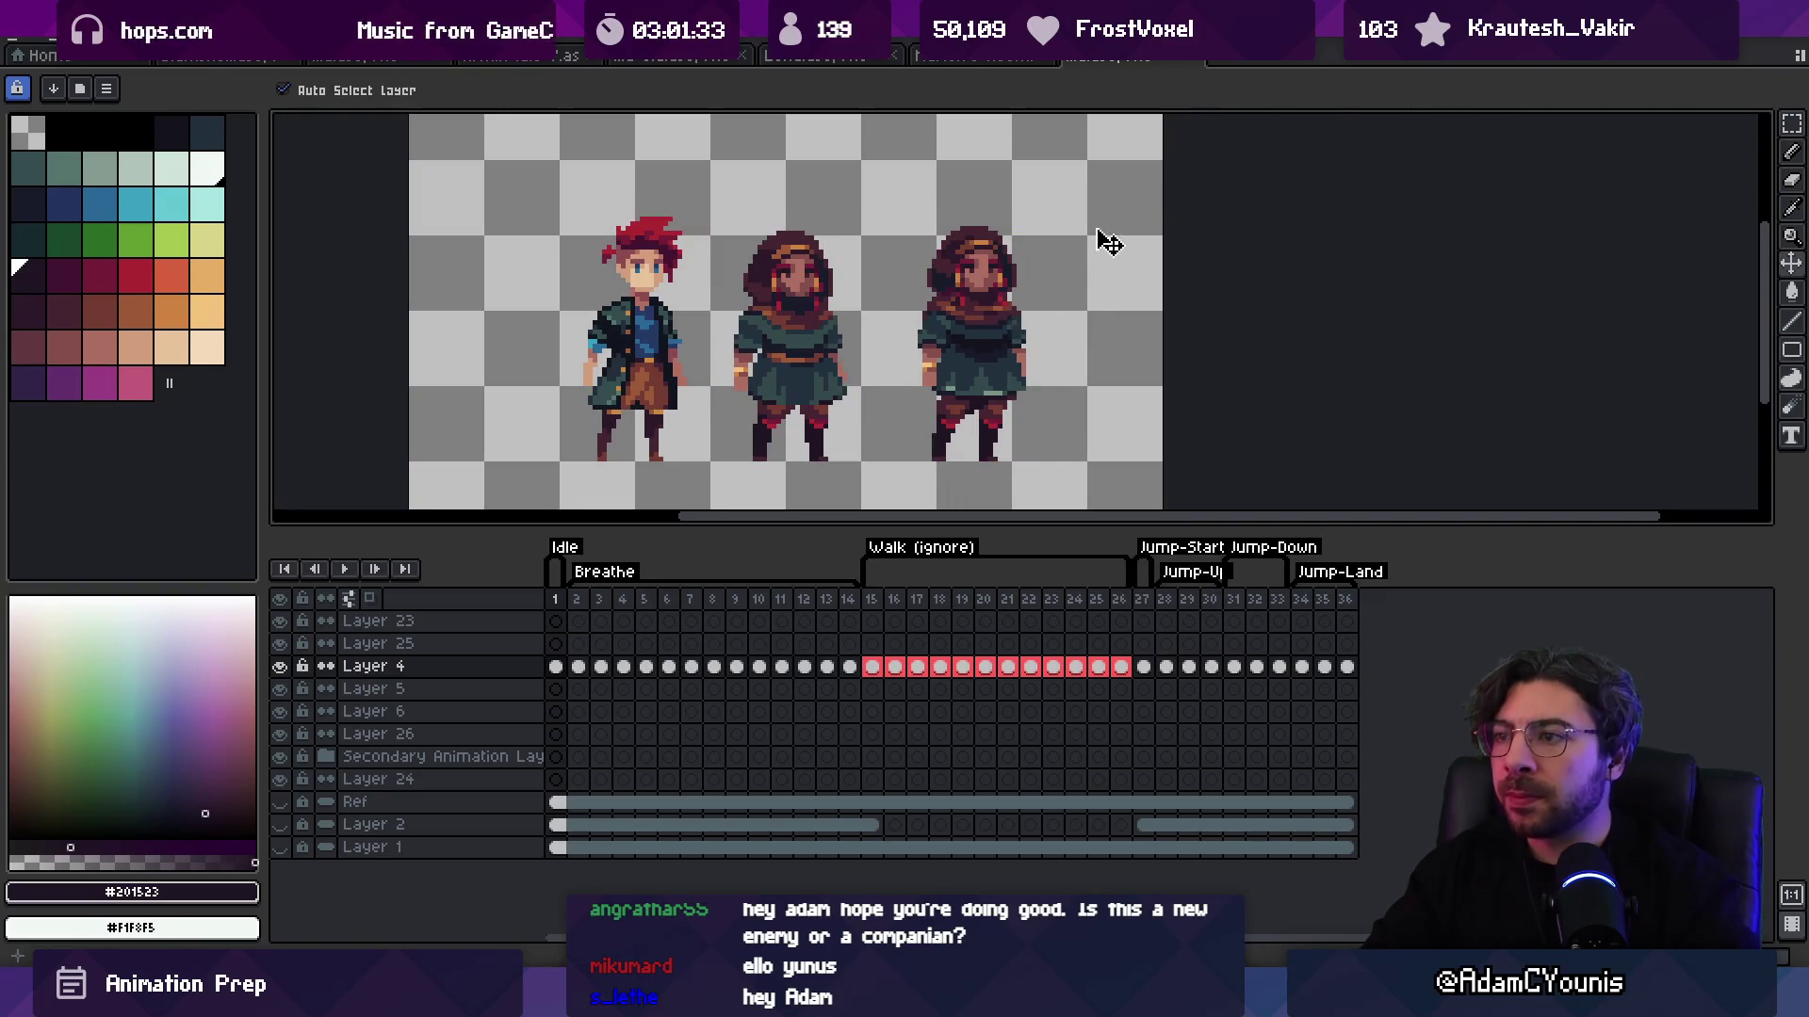
pyautogui.press('e')
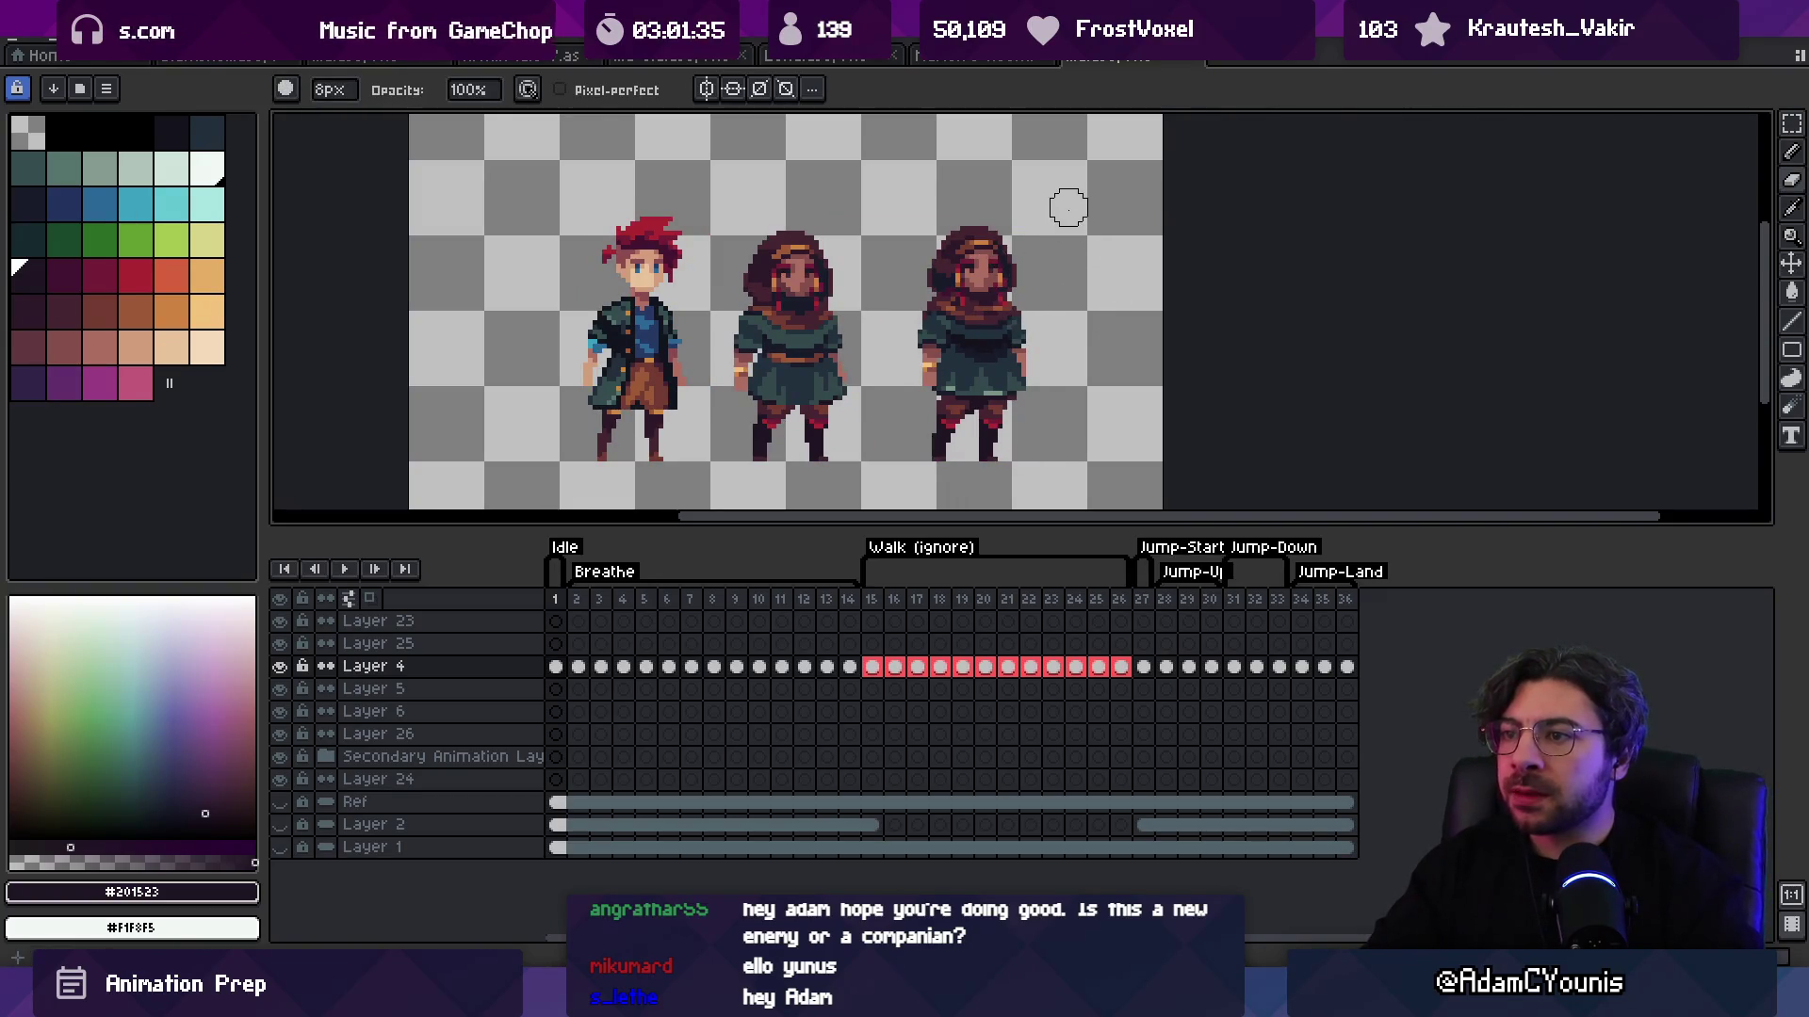
pyautogui.moveTo(952, 219)
pyautogui.mouseDown()
pyautogui.moveTo(999, 396)
pyautogui.moveTo(979, 466)
pyautogui.mouseUp()
# Step: Lasso the hooded figure and drag a copy of it to the right
pyautogui.press('m')
pyautogui.scroll(2, 1082, 292)
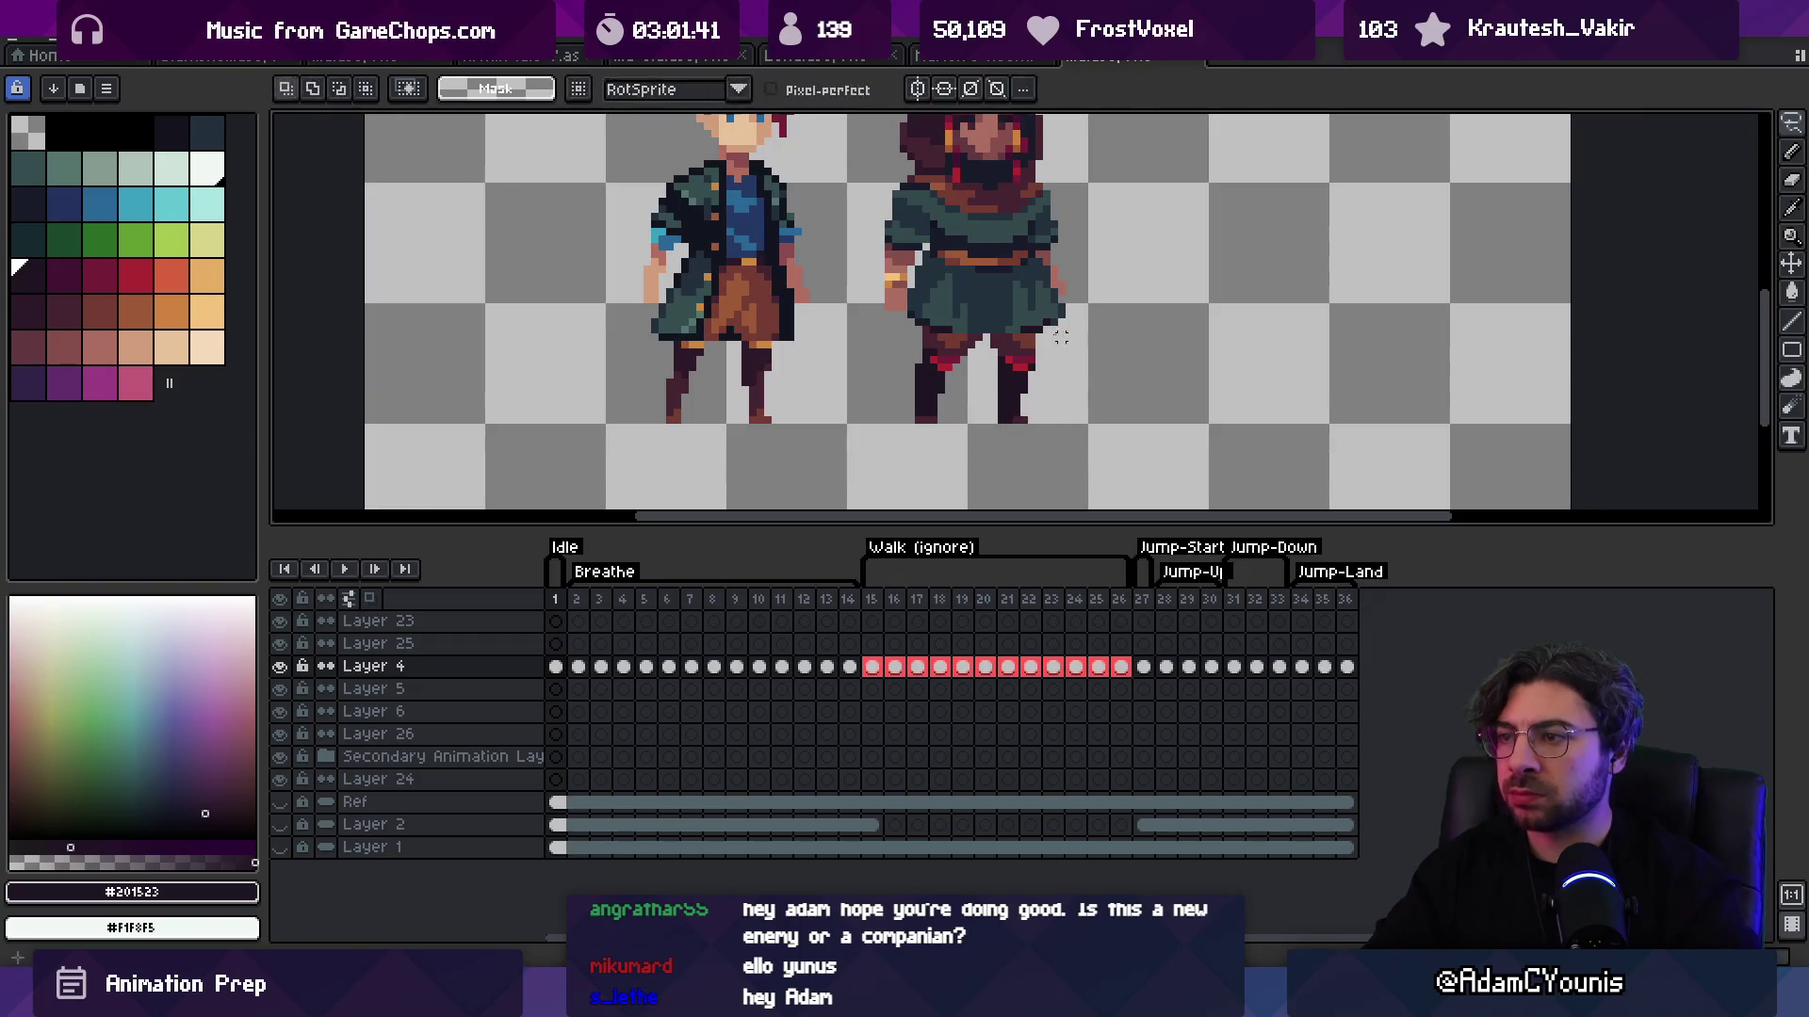
pyautogui.press('z')
pyautogui.scroll(-3, 1050, 243)
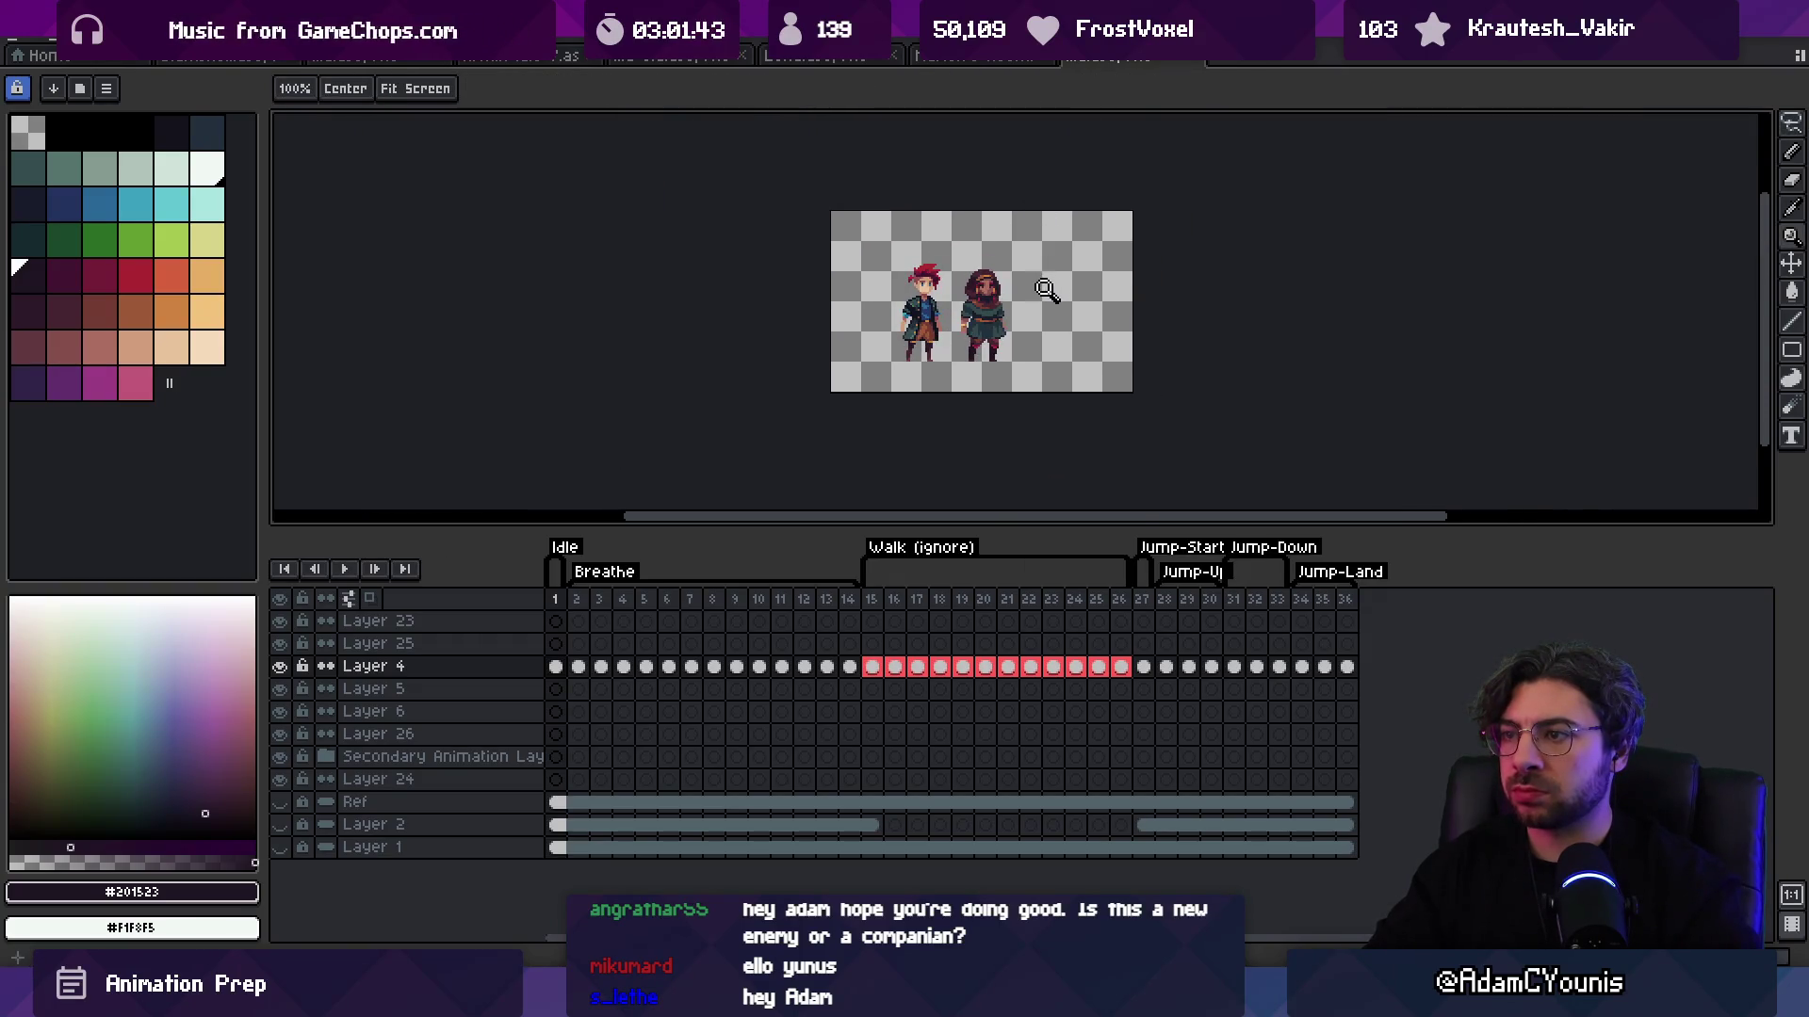
pyautogui.scroll(4, 1039, 294)
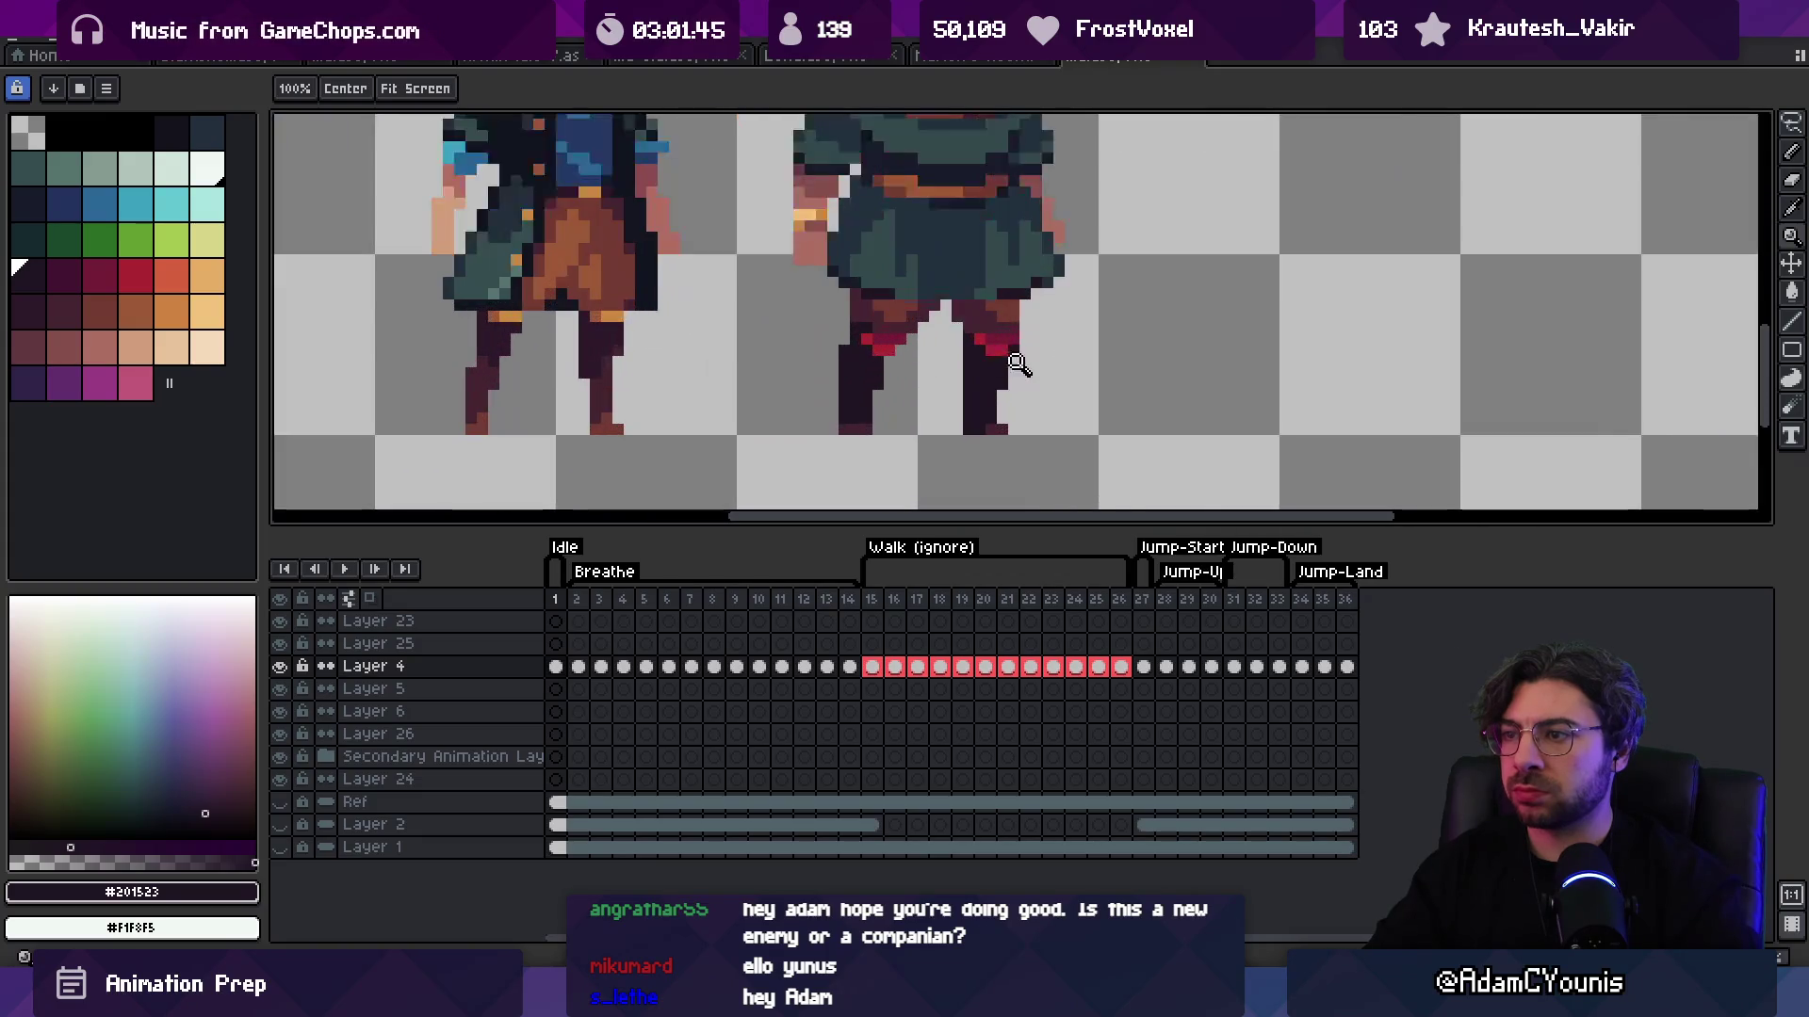
pyautogui.press('q')
pyautogui.moveTo(953, 325)
pyautogui.mouseDown()
pyautogui.moveTo(956, 483)
pyautogui.moveTo(965, 320)
pyautogui.mouseUp()
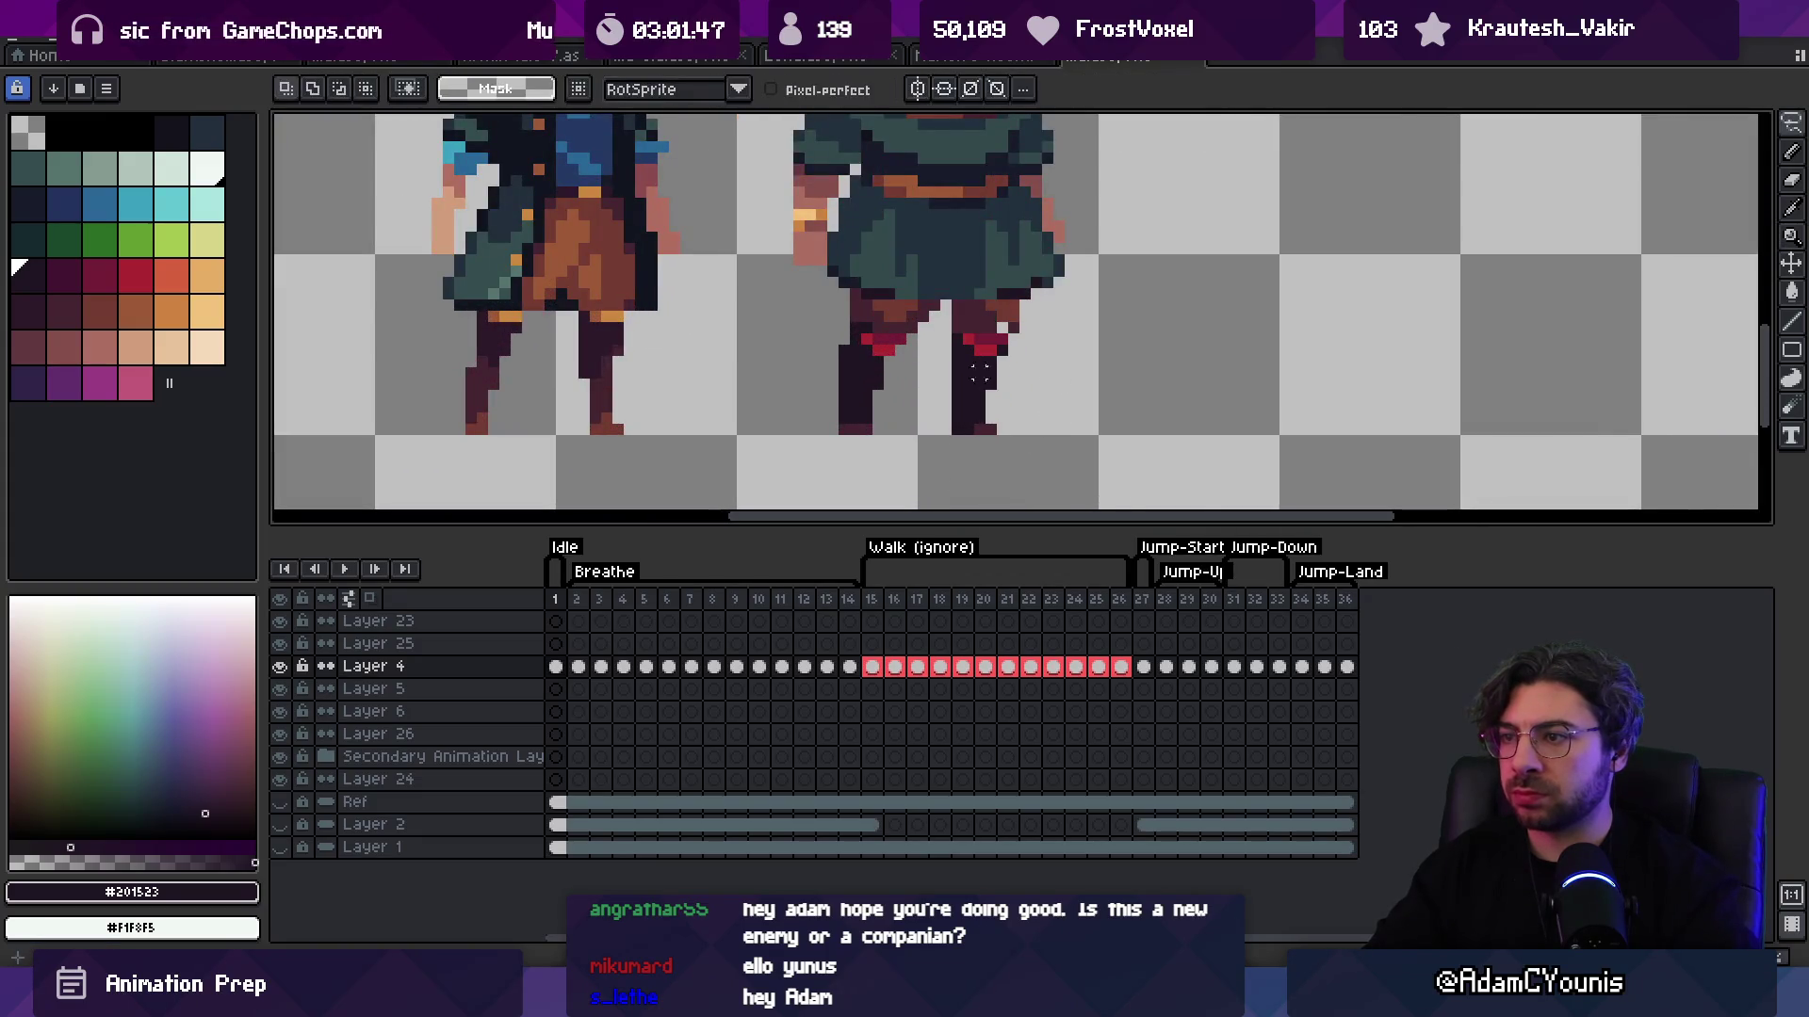
pyautogui.press('z')
pyautogui.scroll(-3, 989, 329)
pyautogui.scroll(-2, 990, 330)
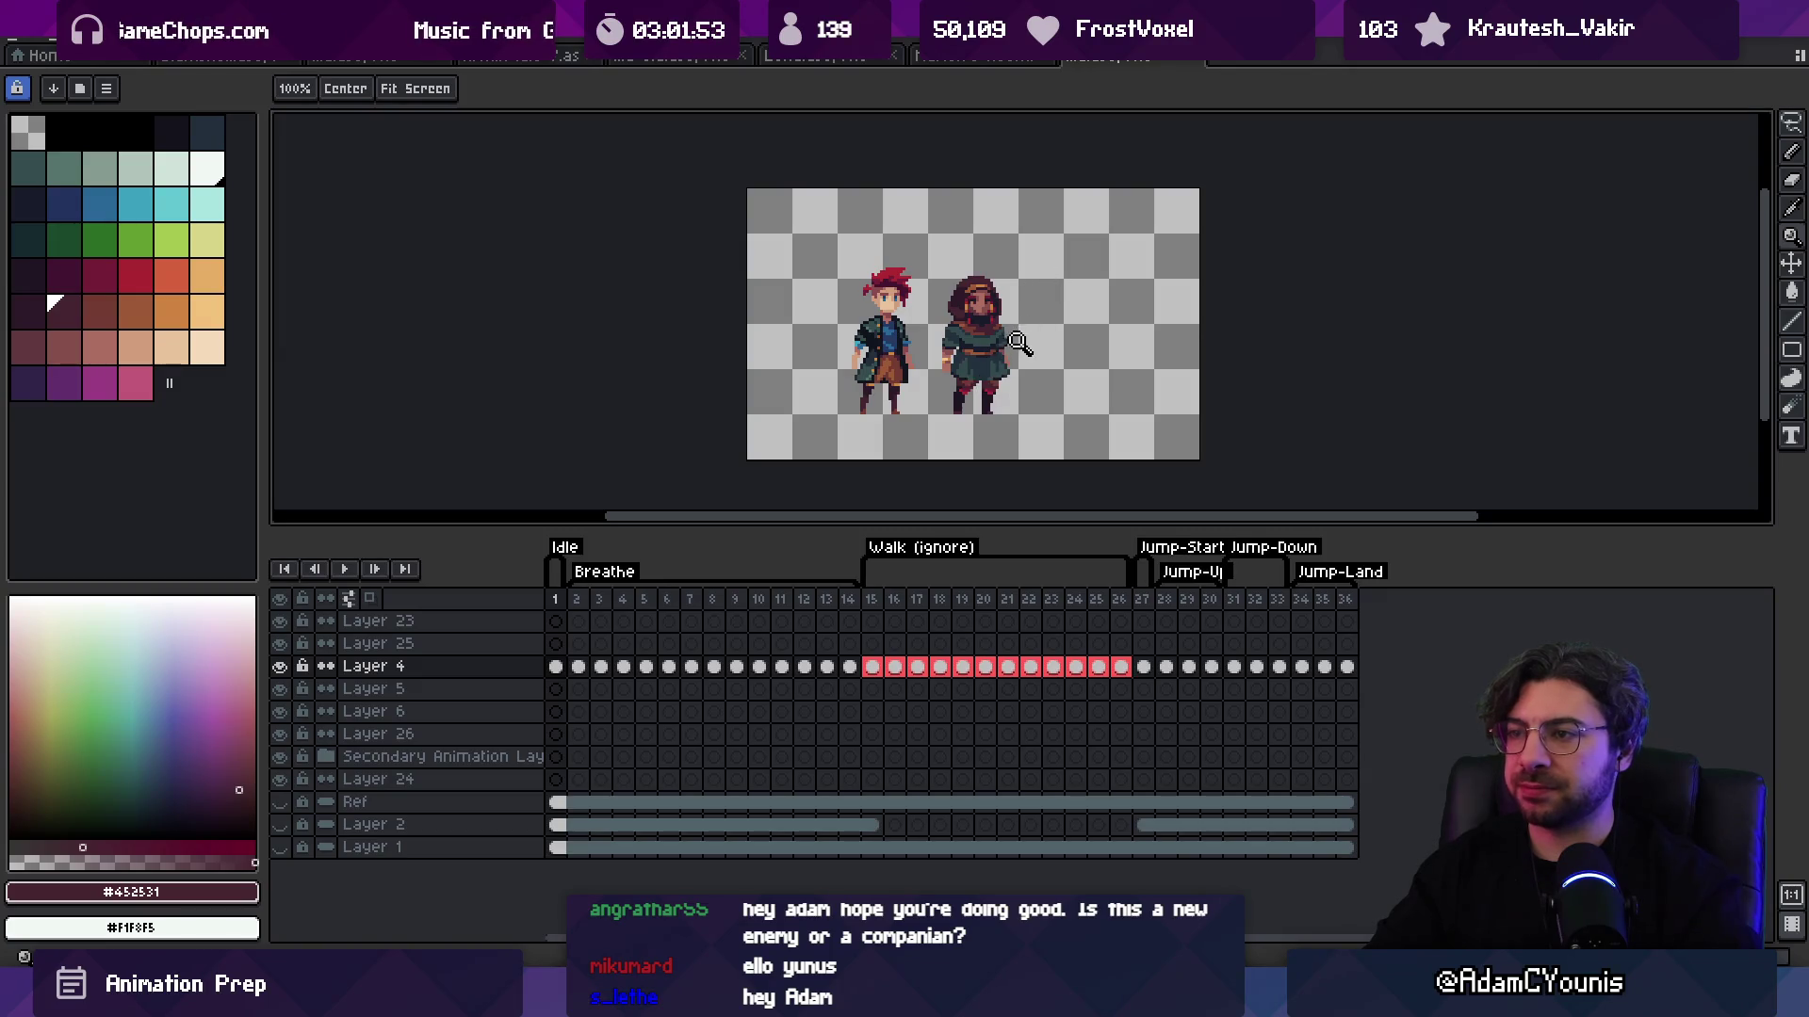
pyautogui.press('m')
pyautogui.moveTo(1018, 342); pyautogui.dragTo(1126, 341)
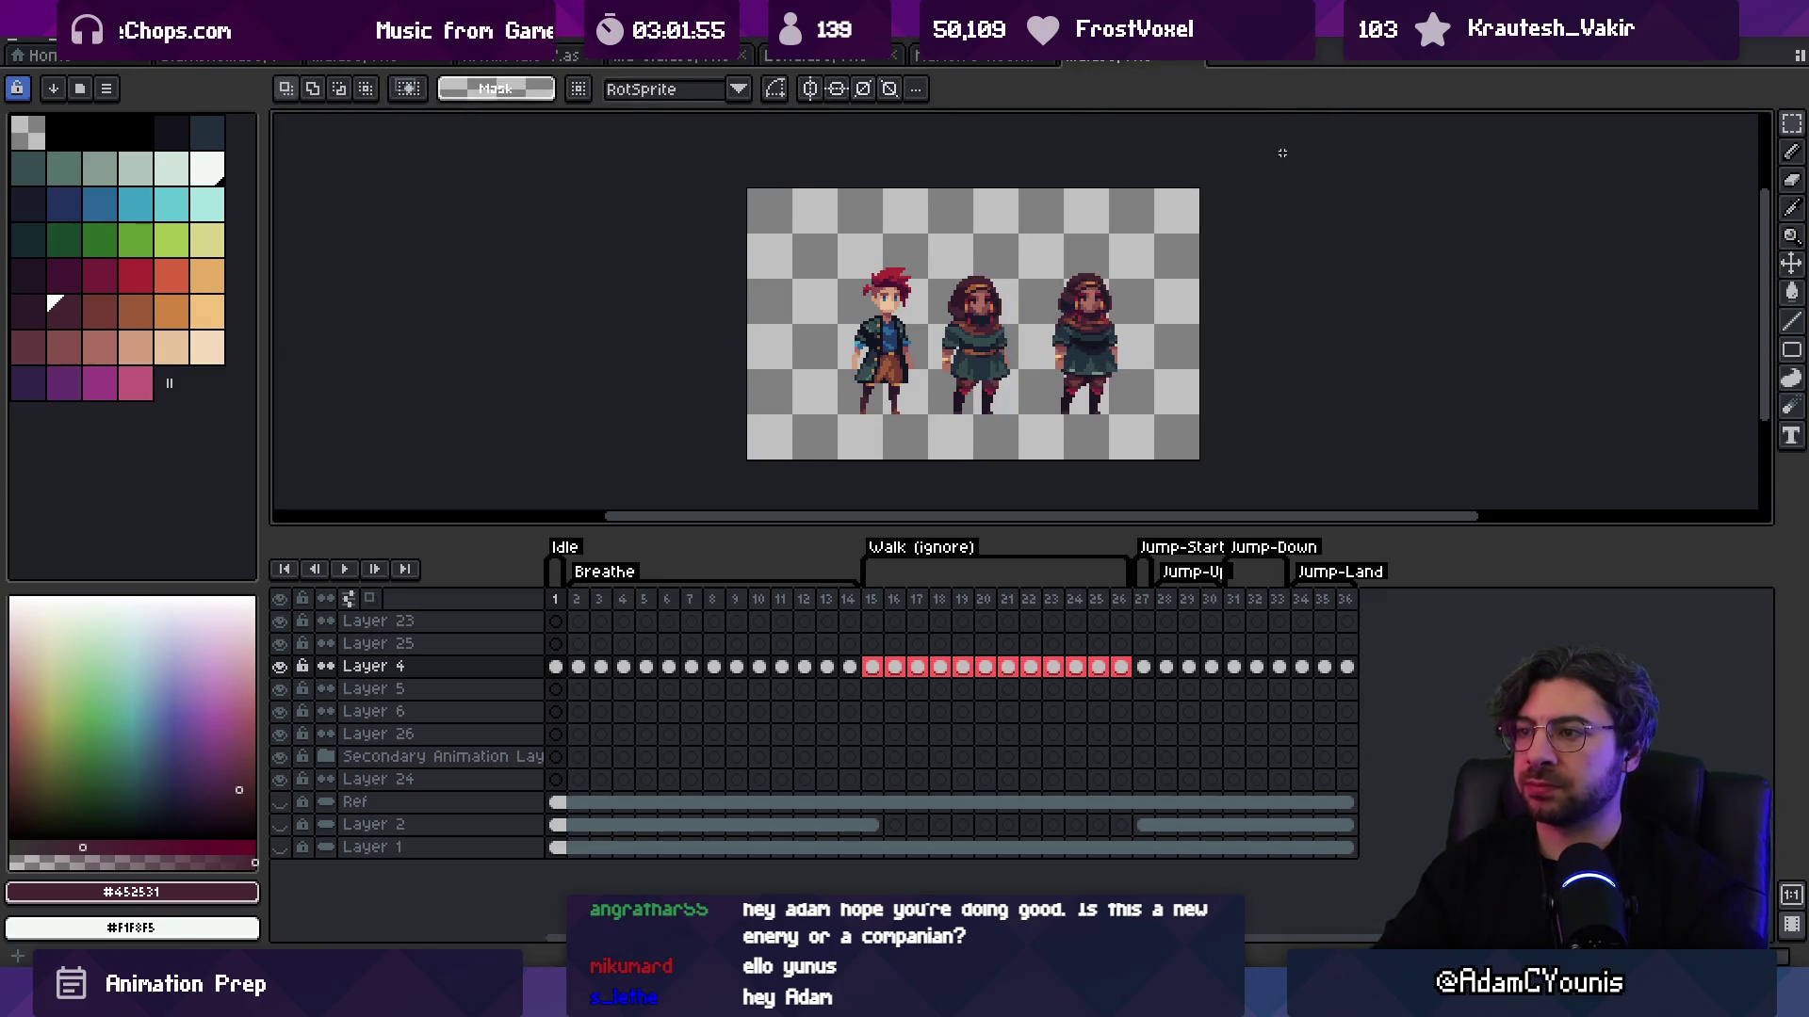
# Step: Zoom in on the hooded figure's torso and sample its brown-red and skin colours
pyautogui.press('b')
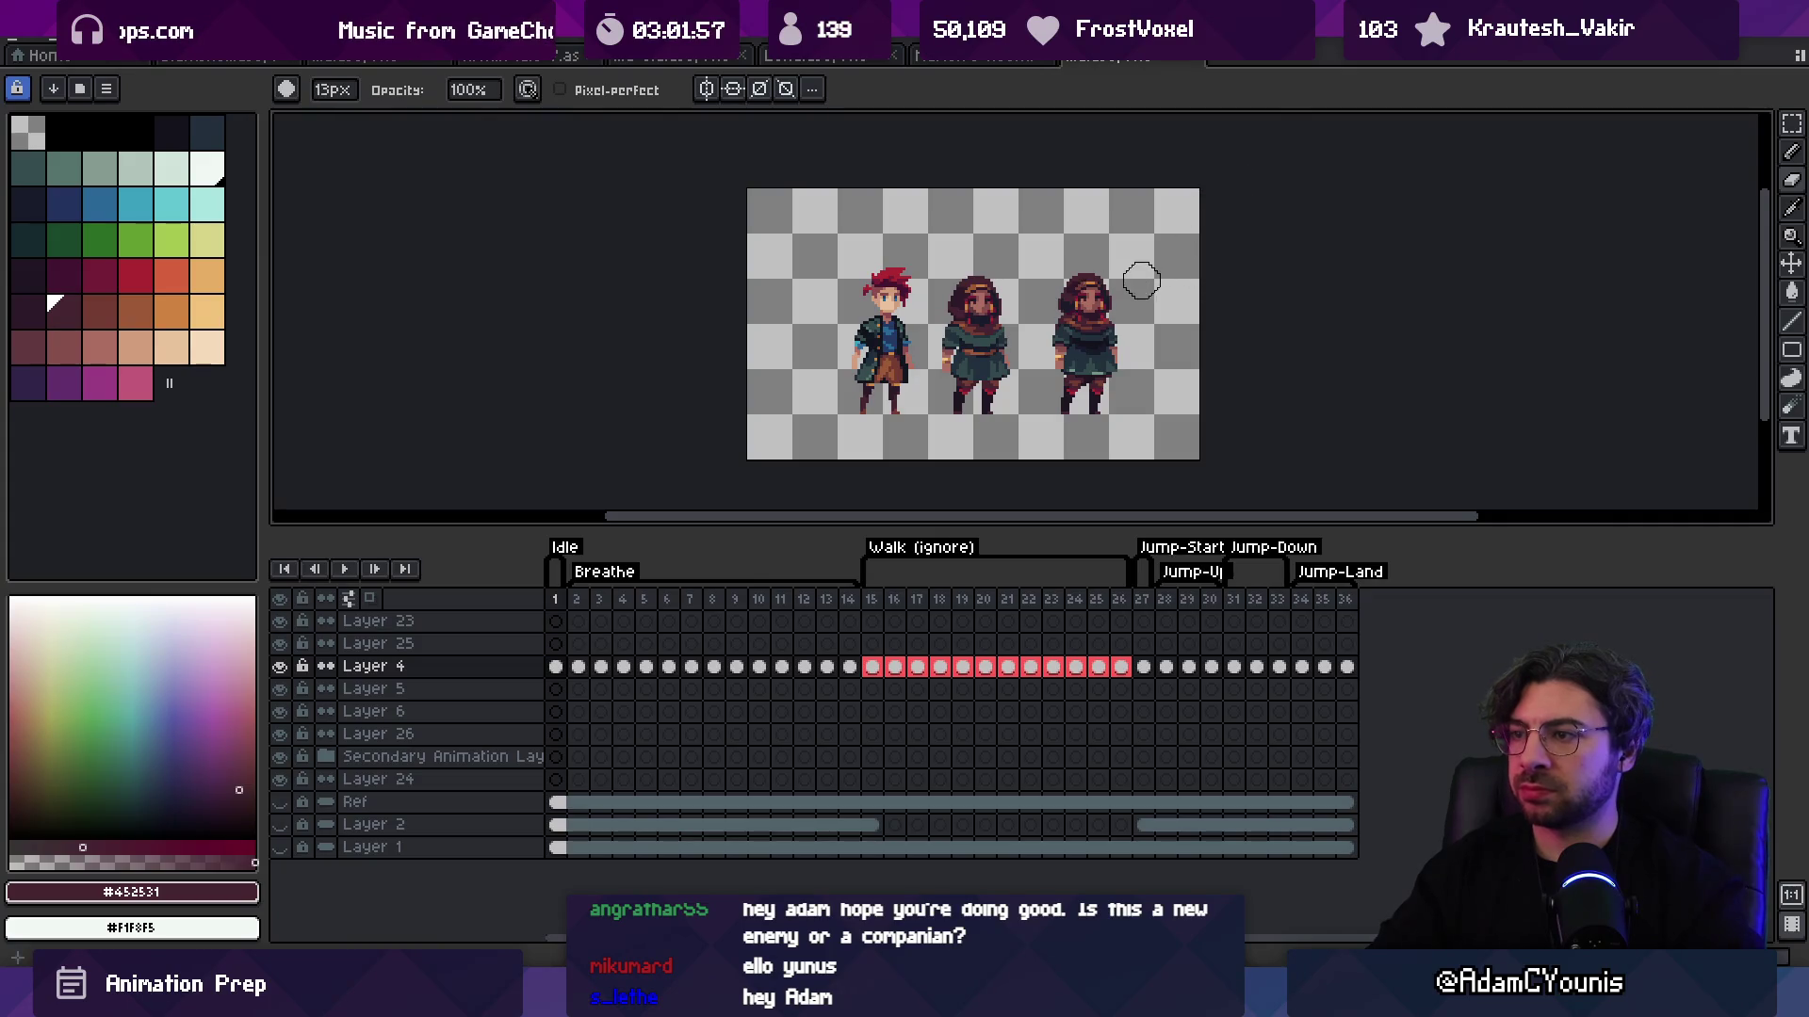
pyautogui.scroll(2, 1085, 301)
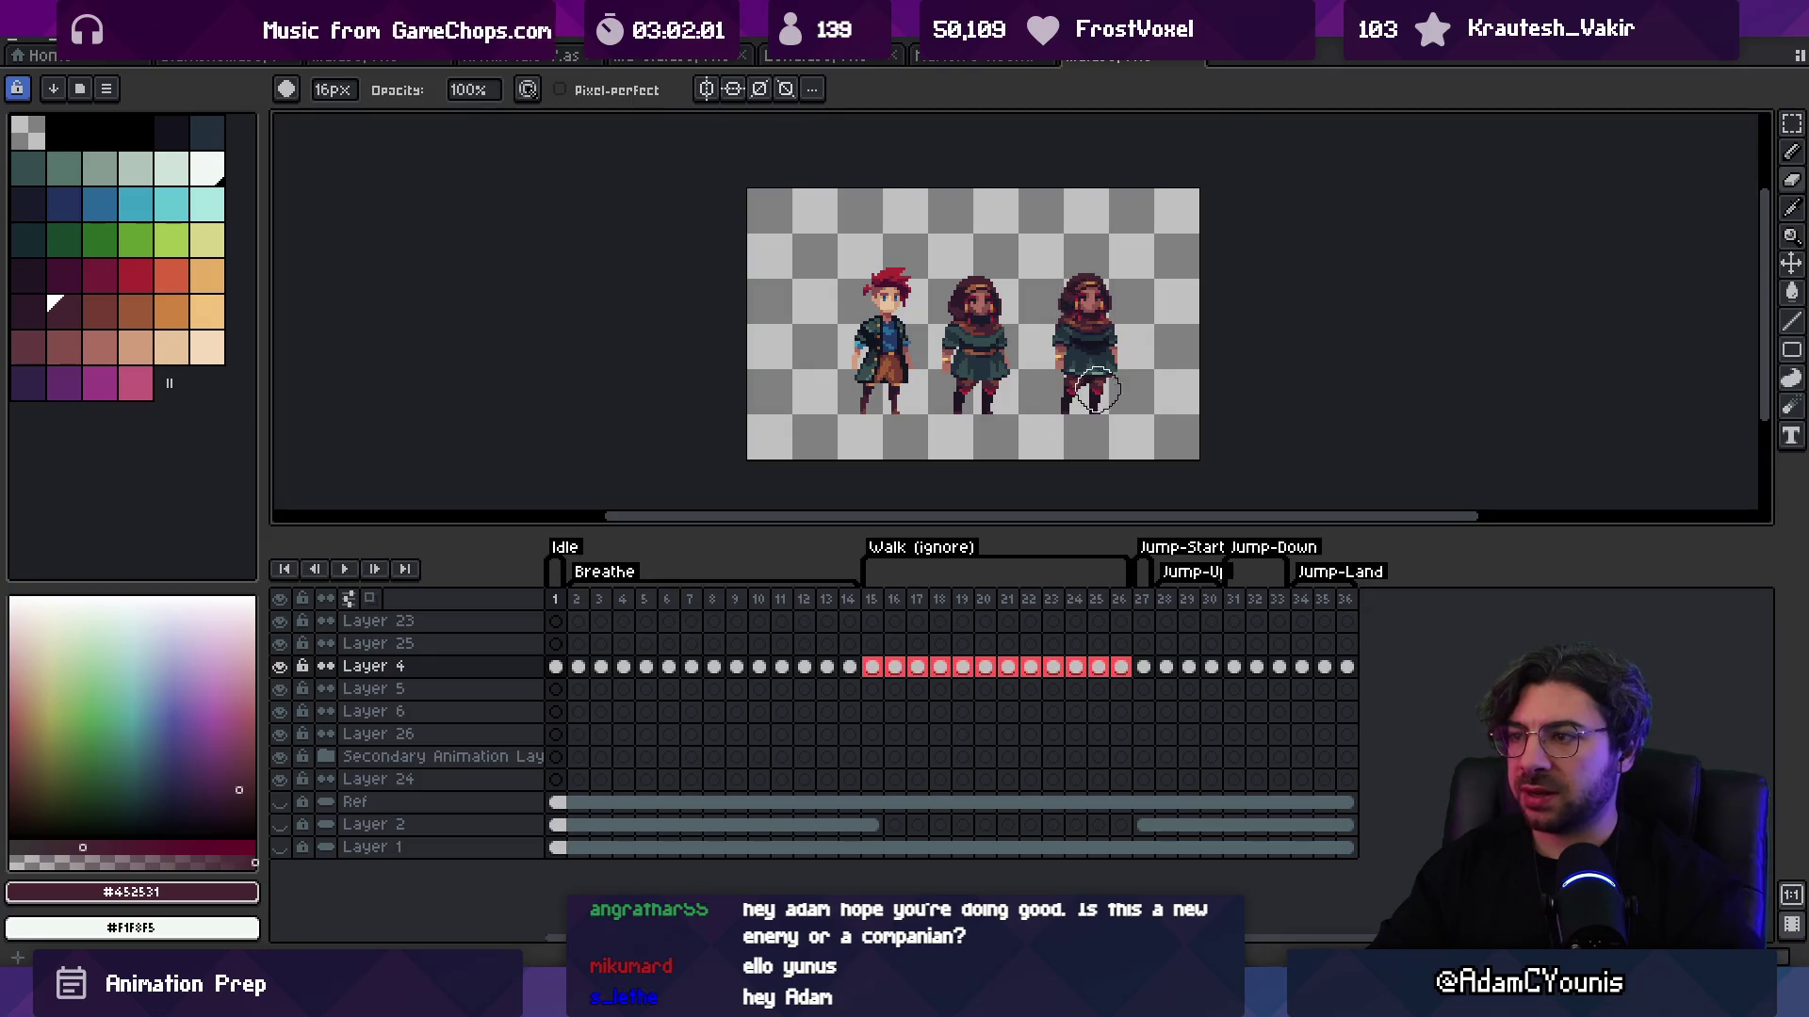
pyautogui.press('v')
pyautogui.press('z')
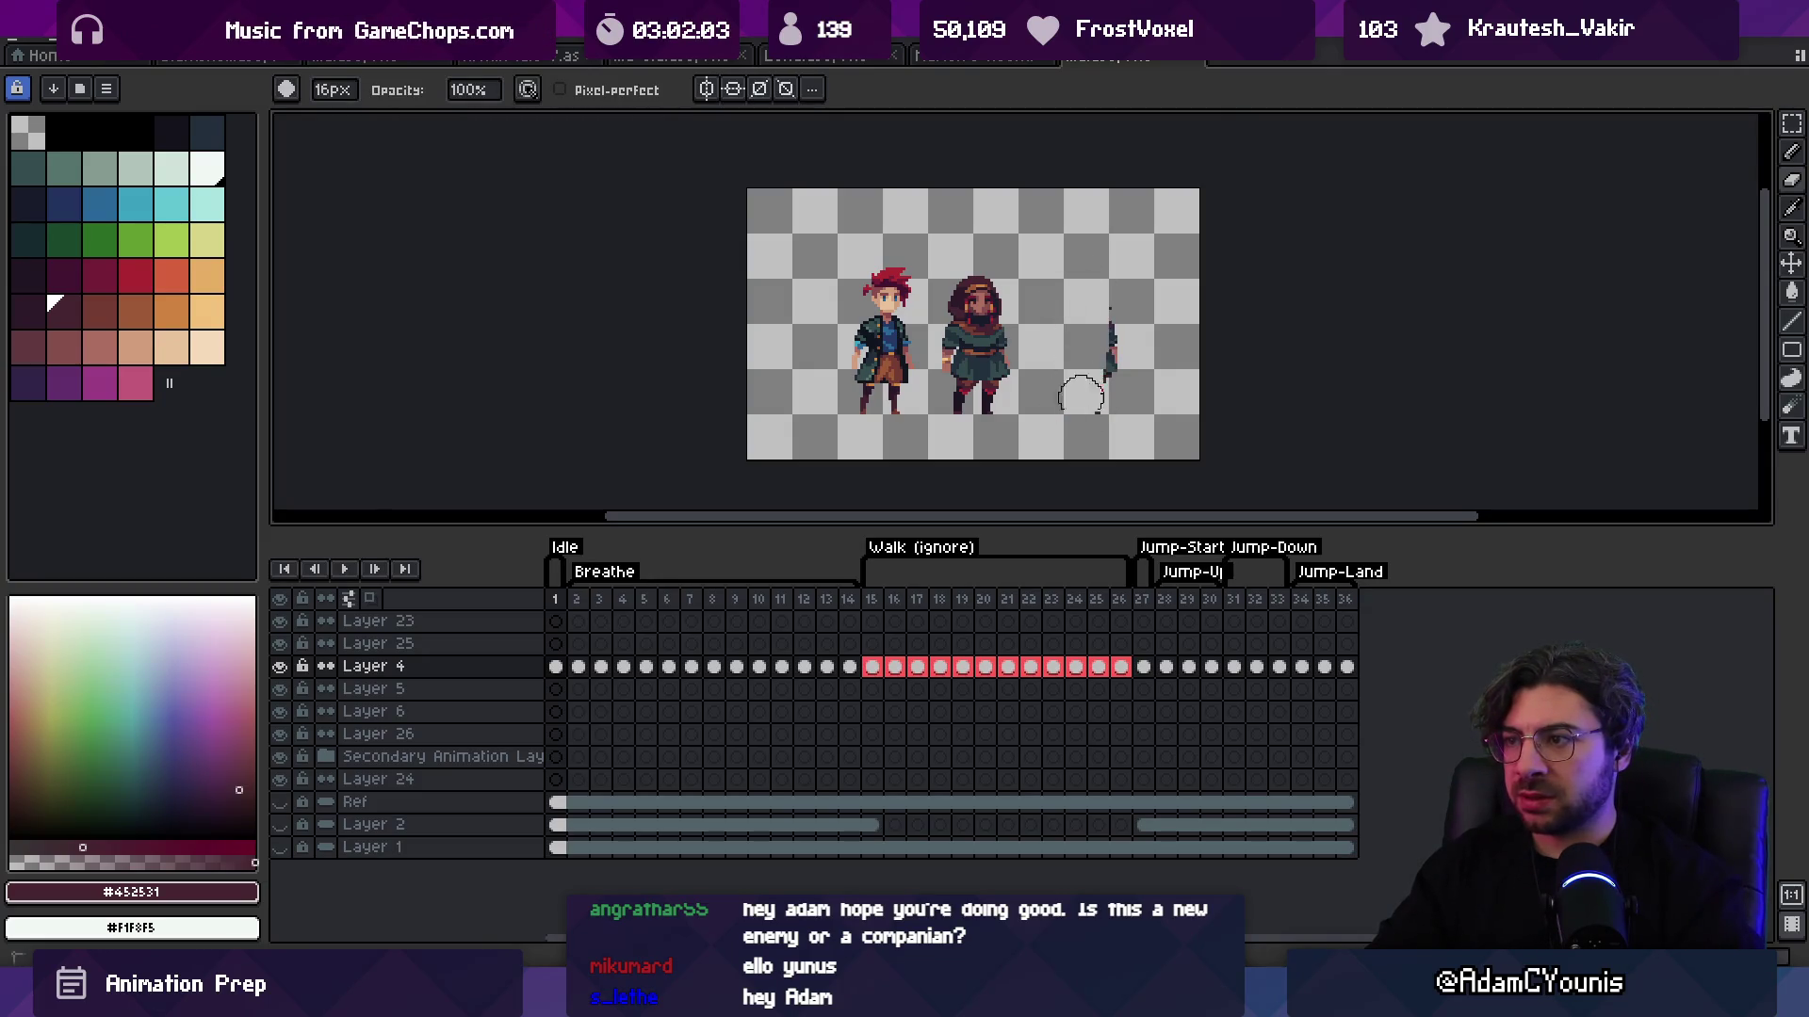
pyautogui.click(1081, 363)
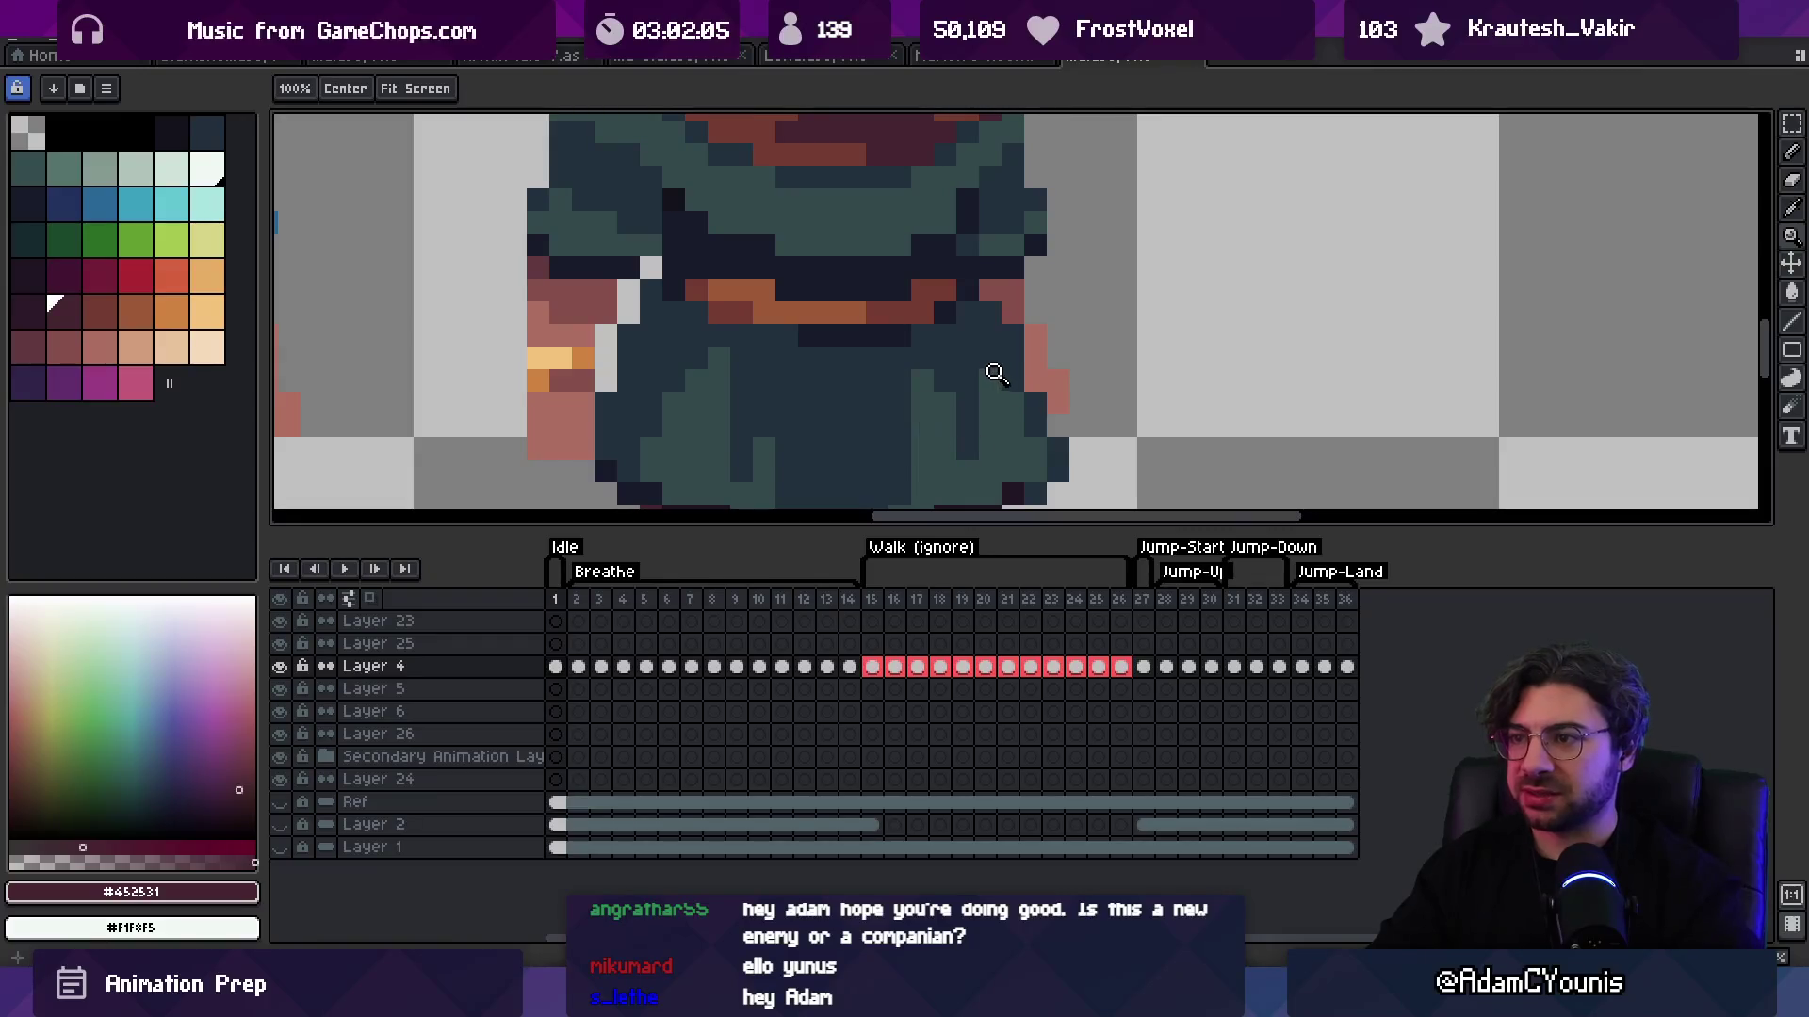
pyautogui.scroll(-3, 989, 372)
pyautogui.click(1004, 378)
pyautogui.press('b')
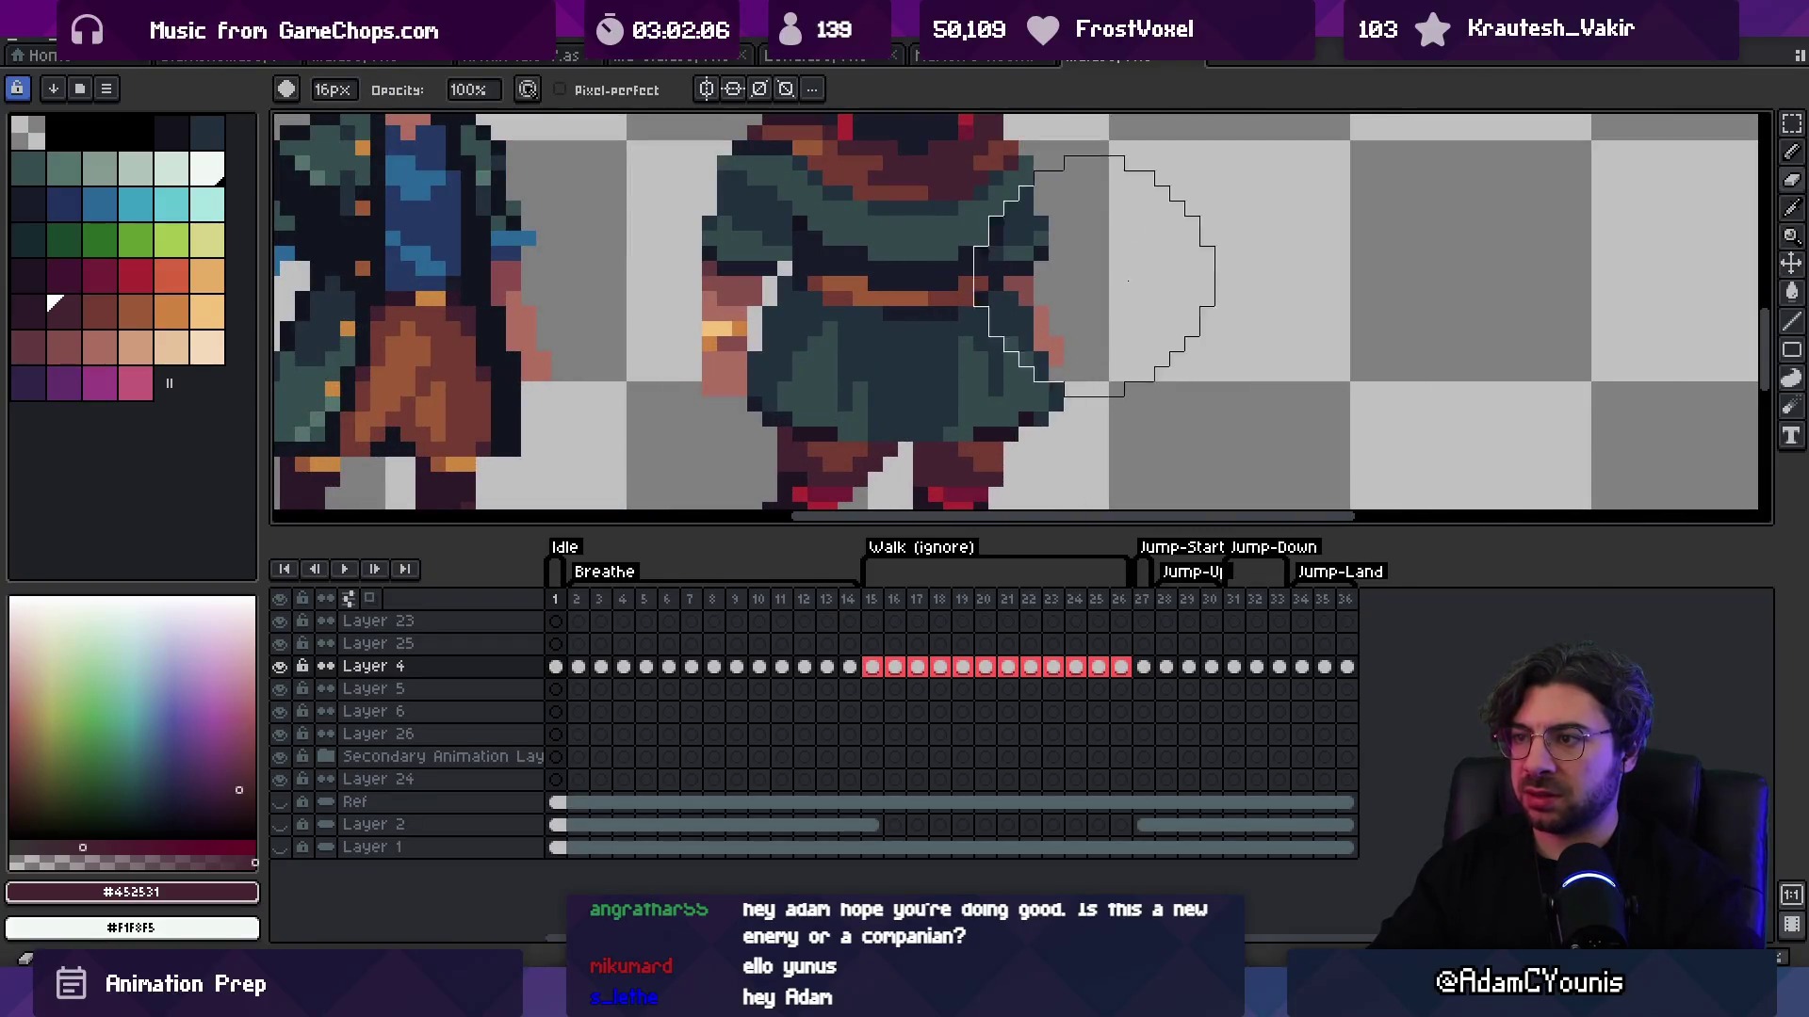
pyautogui.keyDown('alt'); pyautogui.click(1026, 285); pyautogui.keyUp('alt')
pyautogui.keyDown('alt'); pyautogui.click(1040, 313); pyautogui.keyUp('alt')
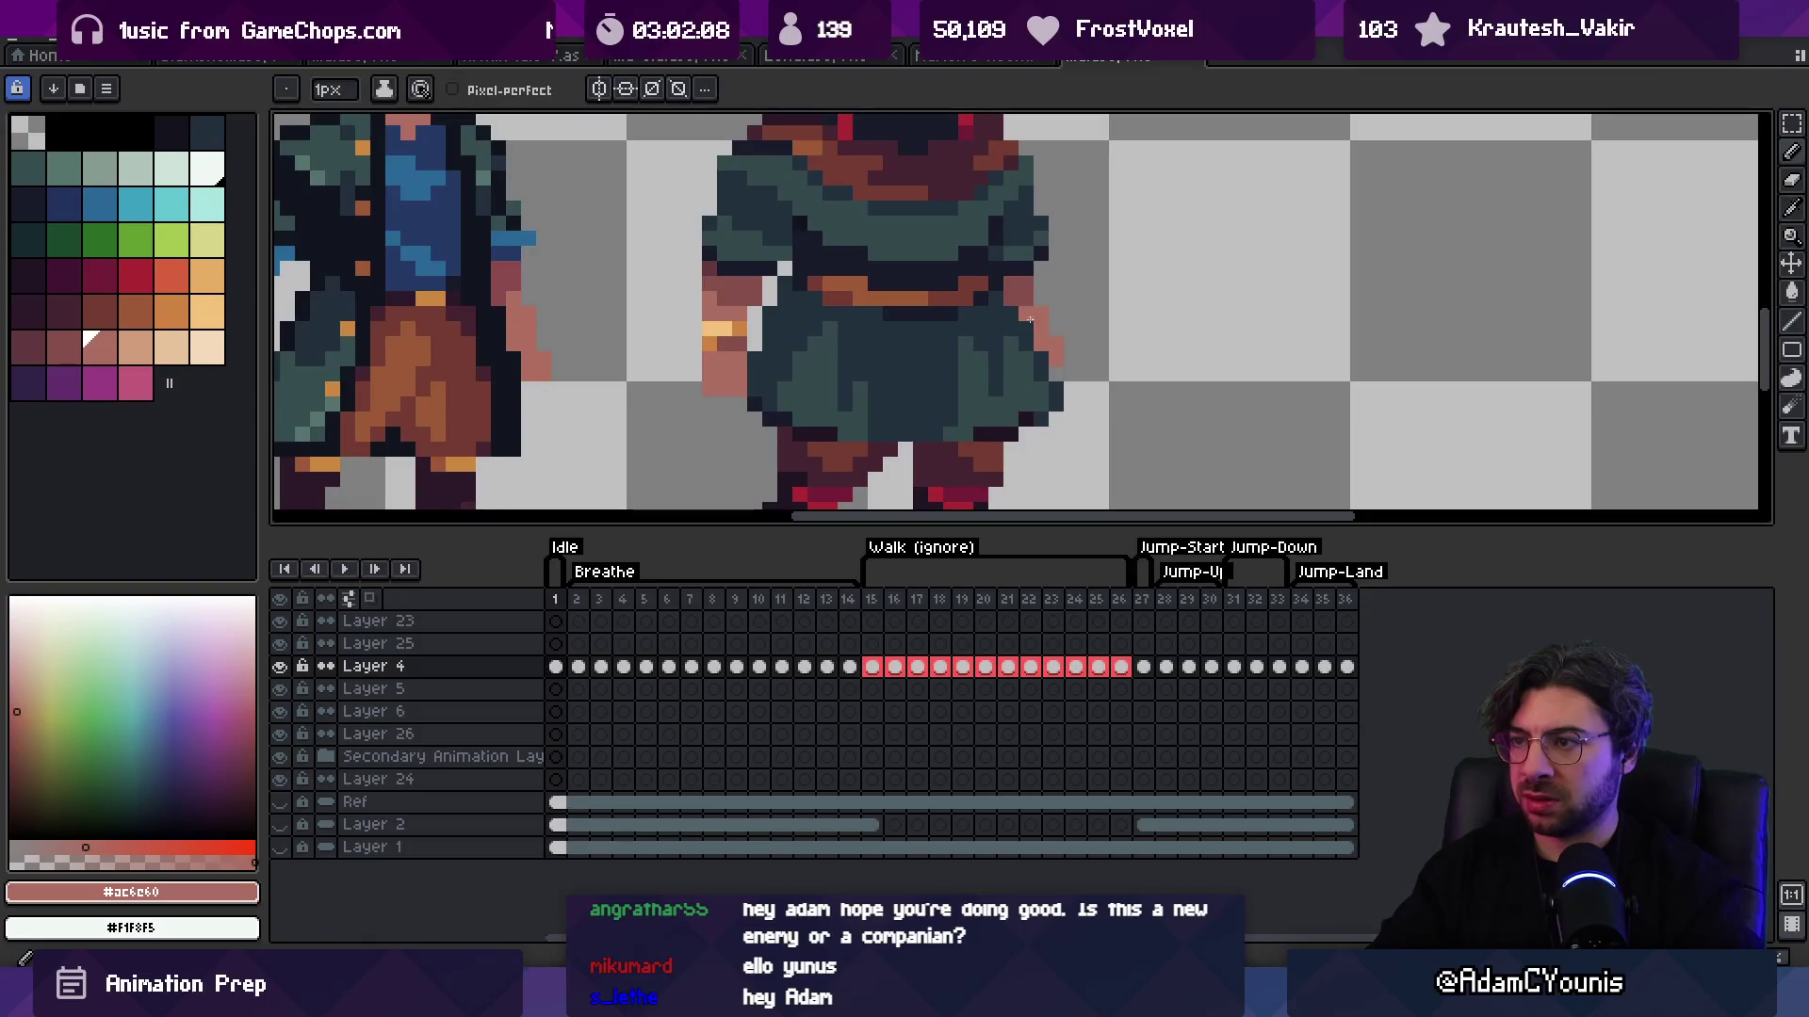
# Step: Undo the stray dark pixel beside the tunic
pyautogui.press('z')
pyautogui.scroll(-3, 1108, 320)
pyautogui.scroll(1, 1107, 320)
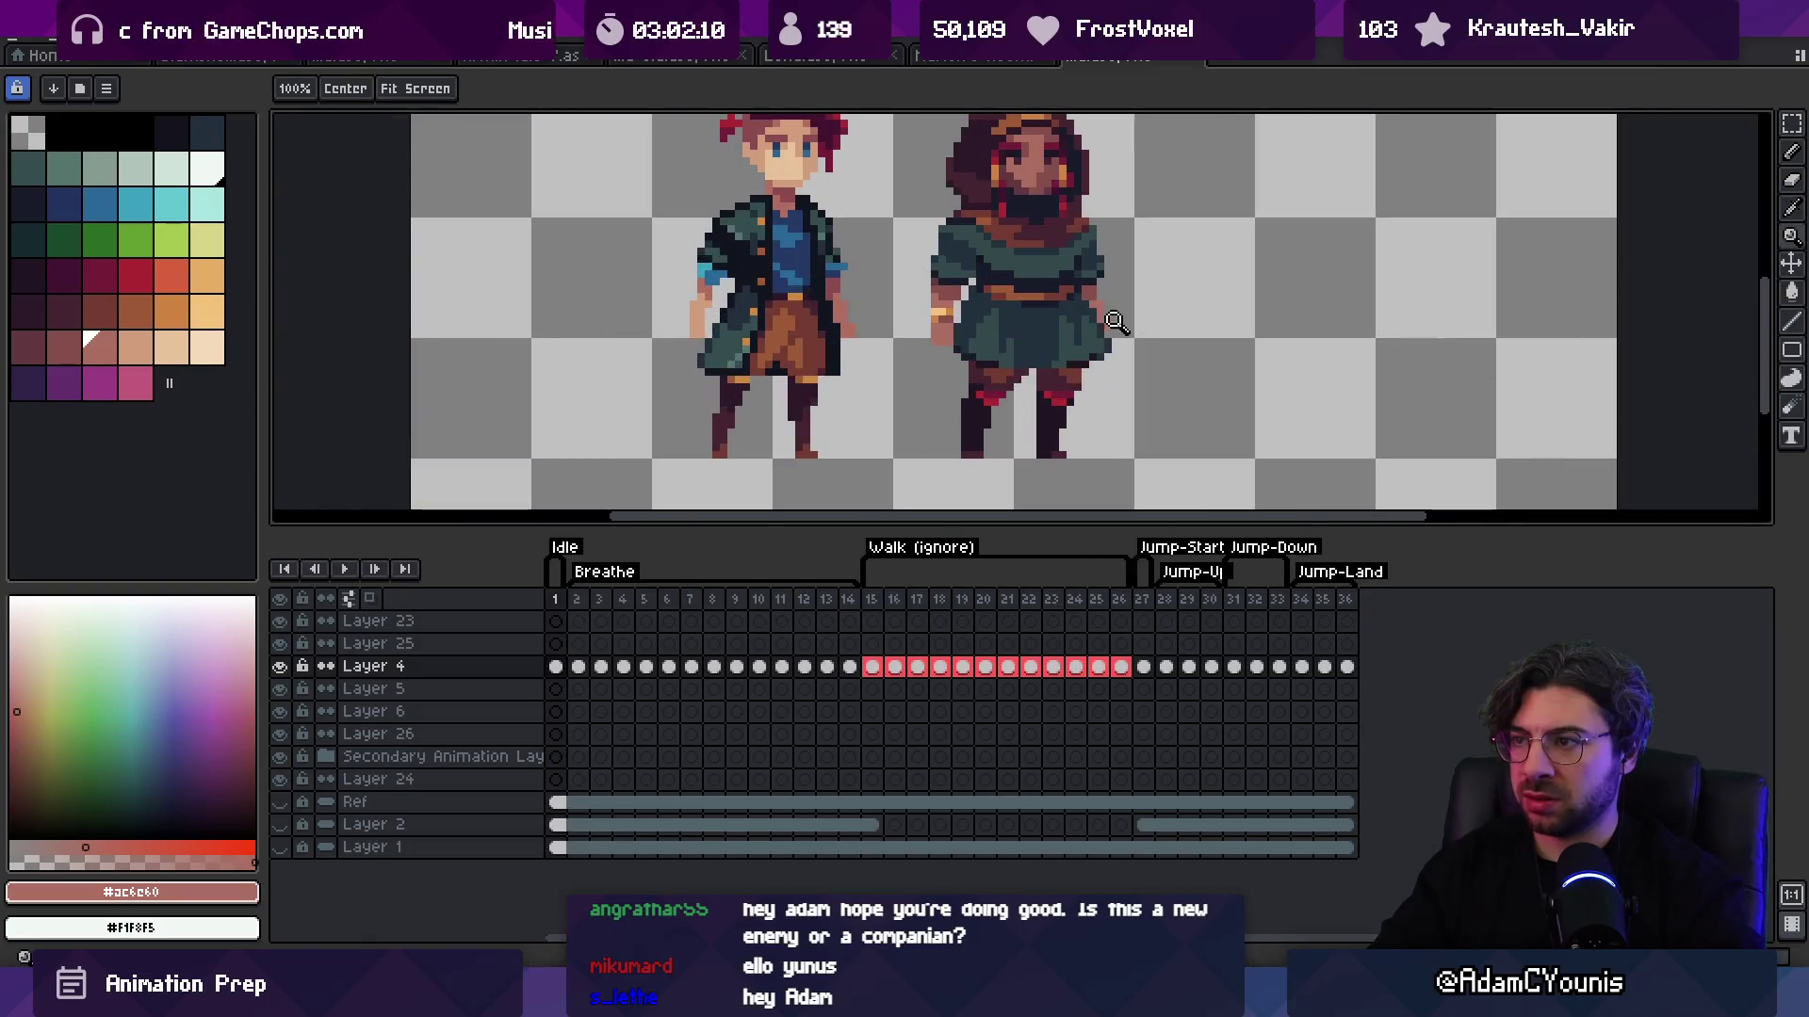
pyautogui.scroll(2, 1121, 320)
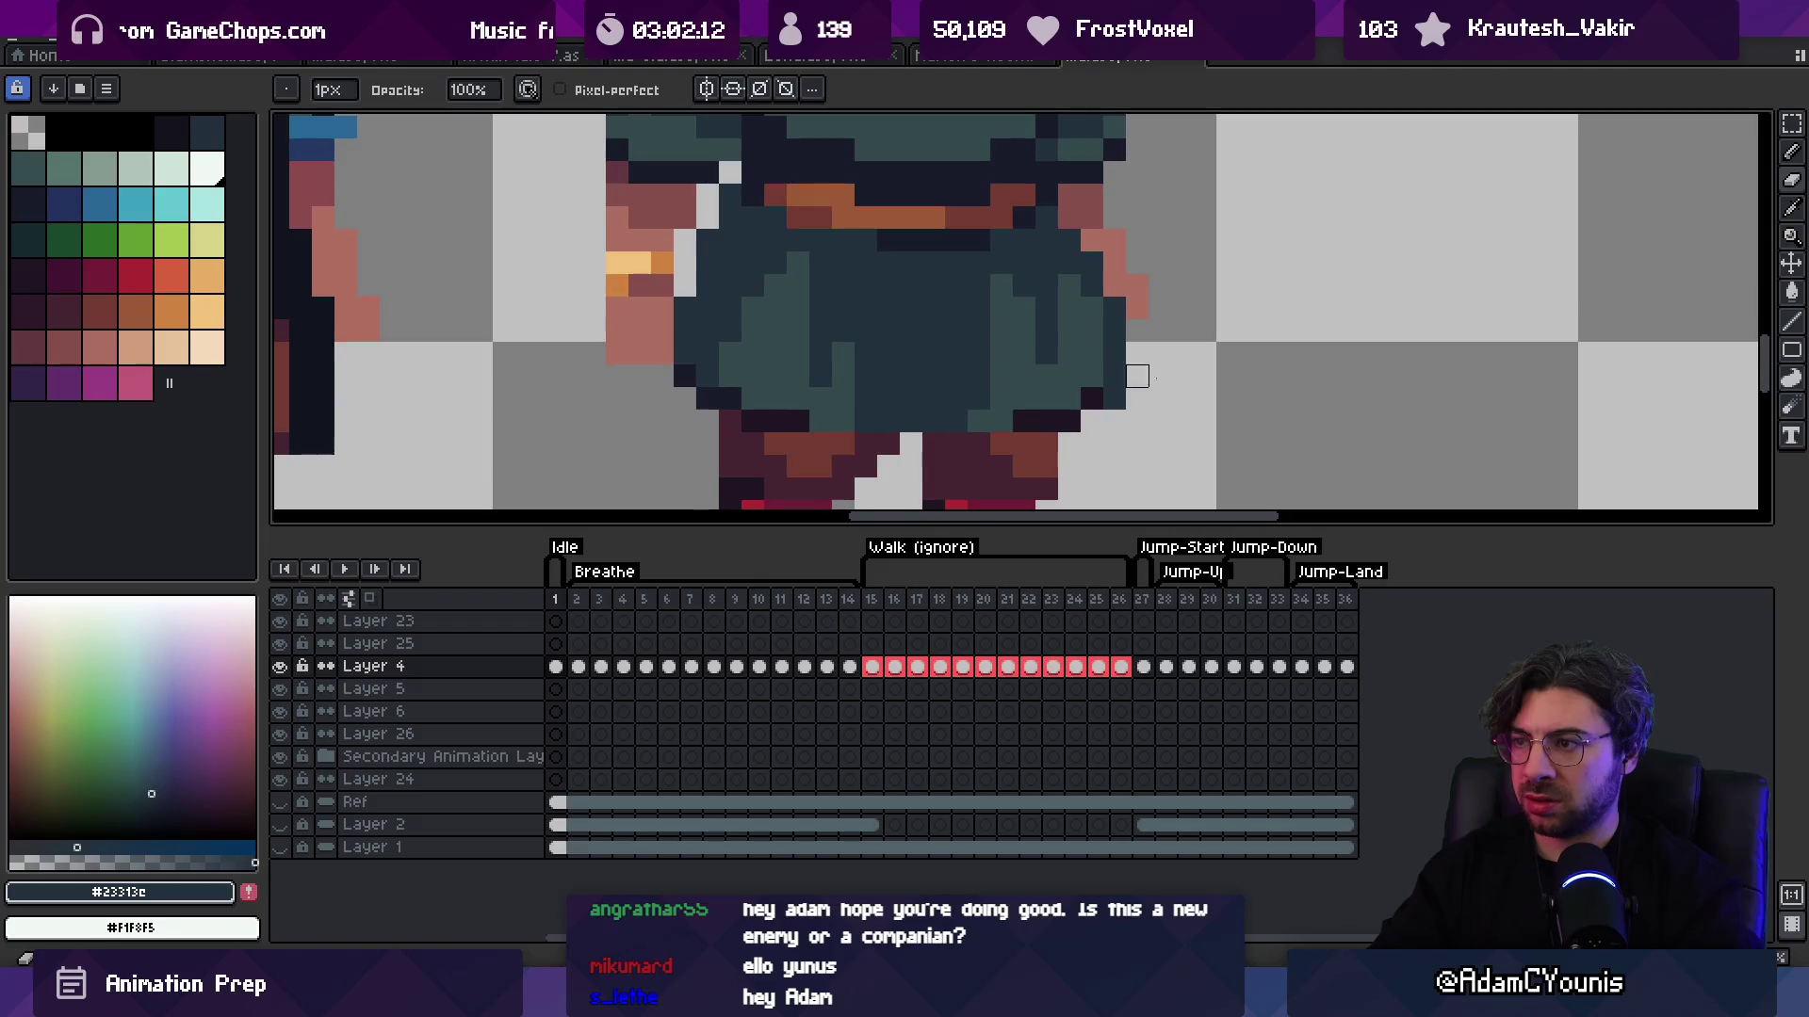
pyautogui.hotkey('ctrl', 'z')
pyautogui.scroll(-3, 1196, 198)
pyautogui.scroll(1, 1184, 249)
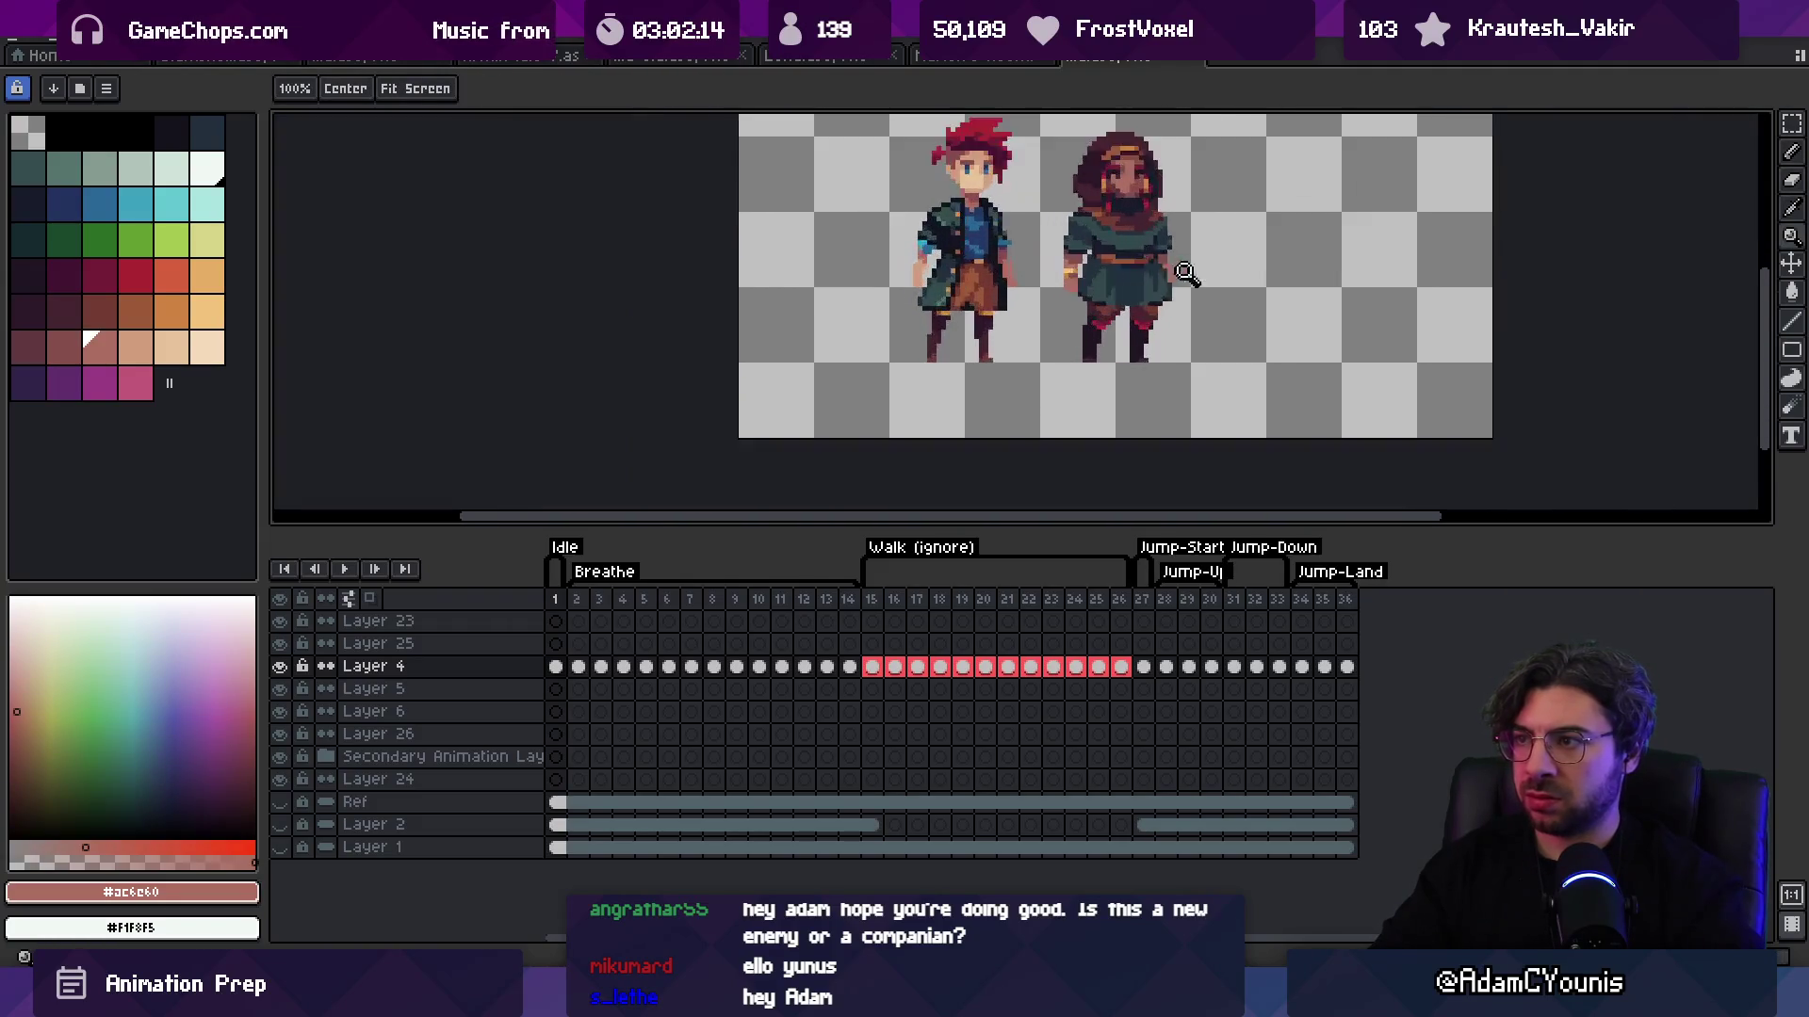
pyautogui.scroll(1, 1187, 264)
pyautogui.scroll(-1, 1052, 309)
pyautogui.scroll(2, 1036, 313)
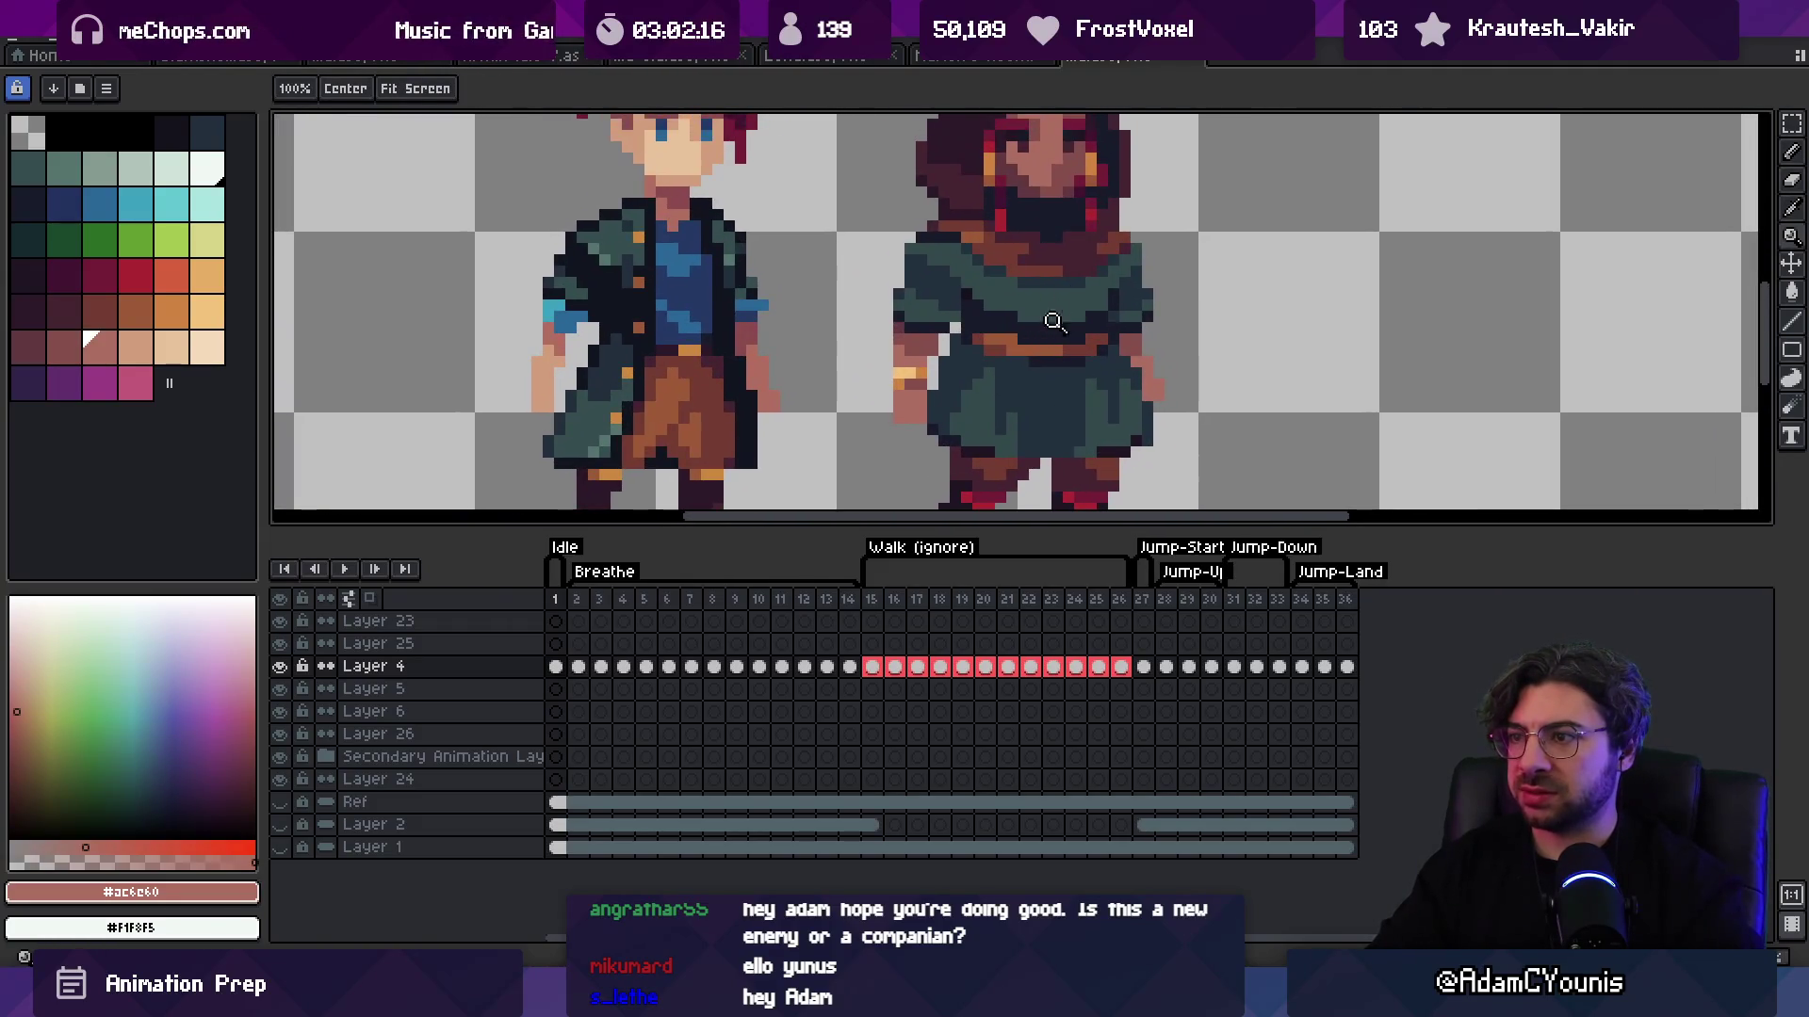
# Step: Sample the tunic's brown-red, dark navy outline, dark teal and arm skin colours
pyautogui.press('b')
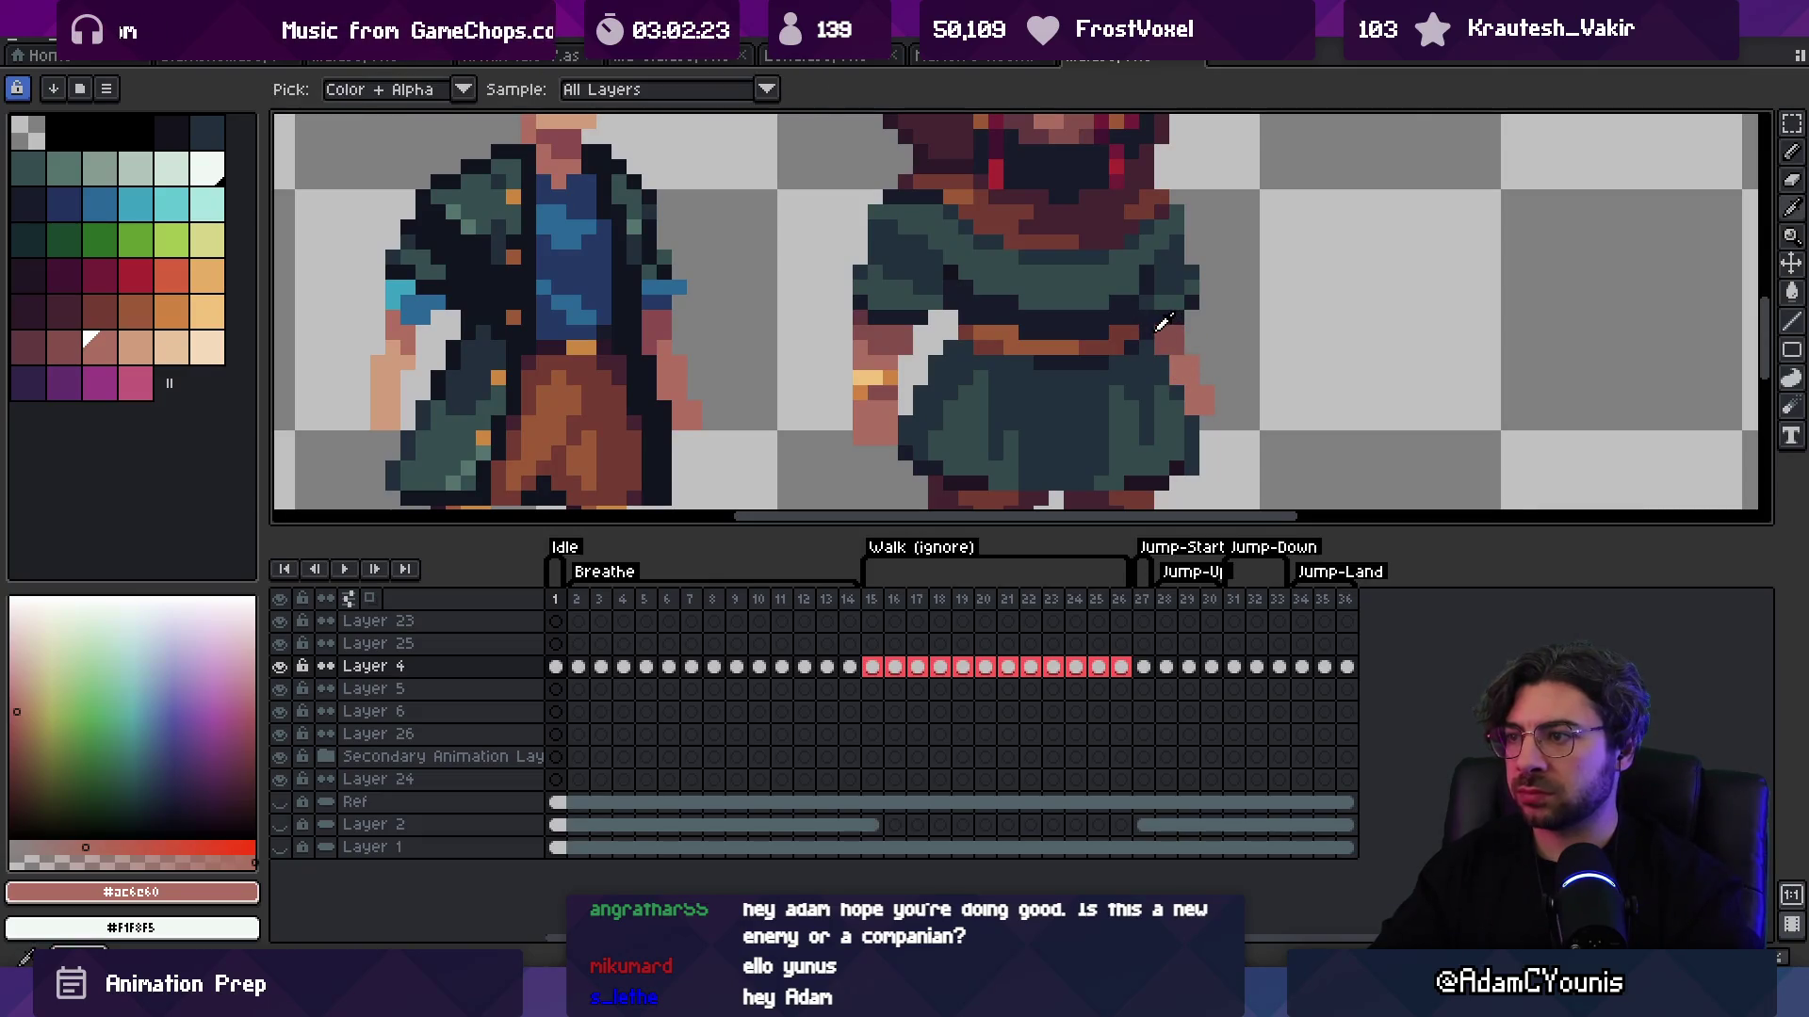
pyautogui.keyDown('alt'); pyautogui.click(1151, 331); pyautogui.keyUp('alt')
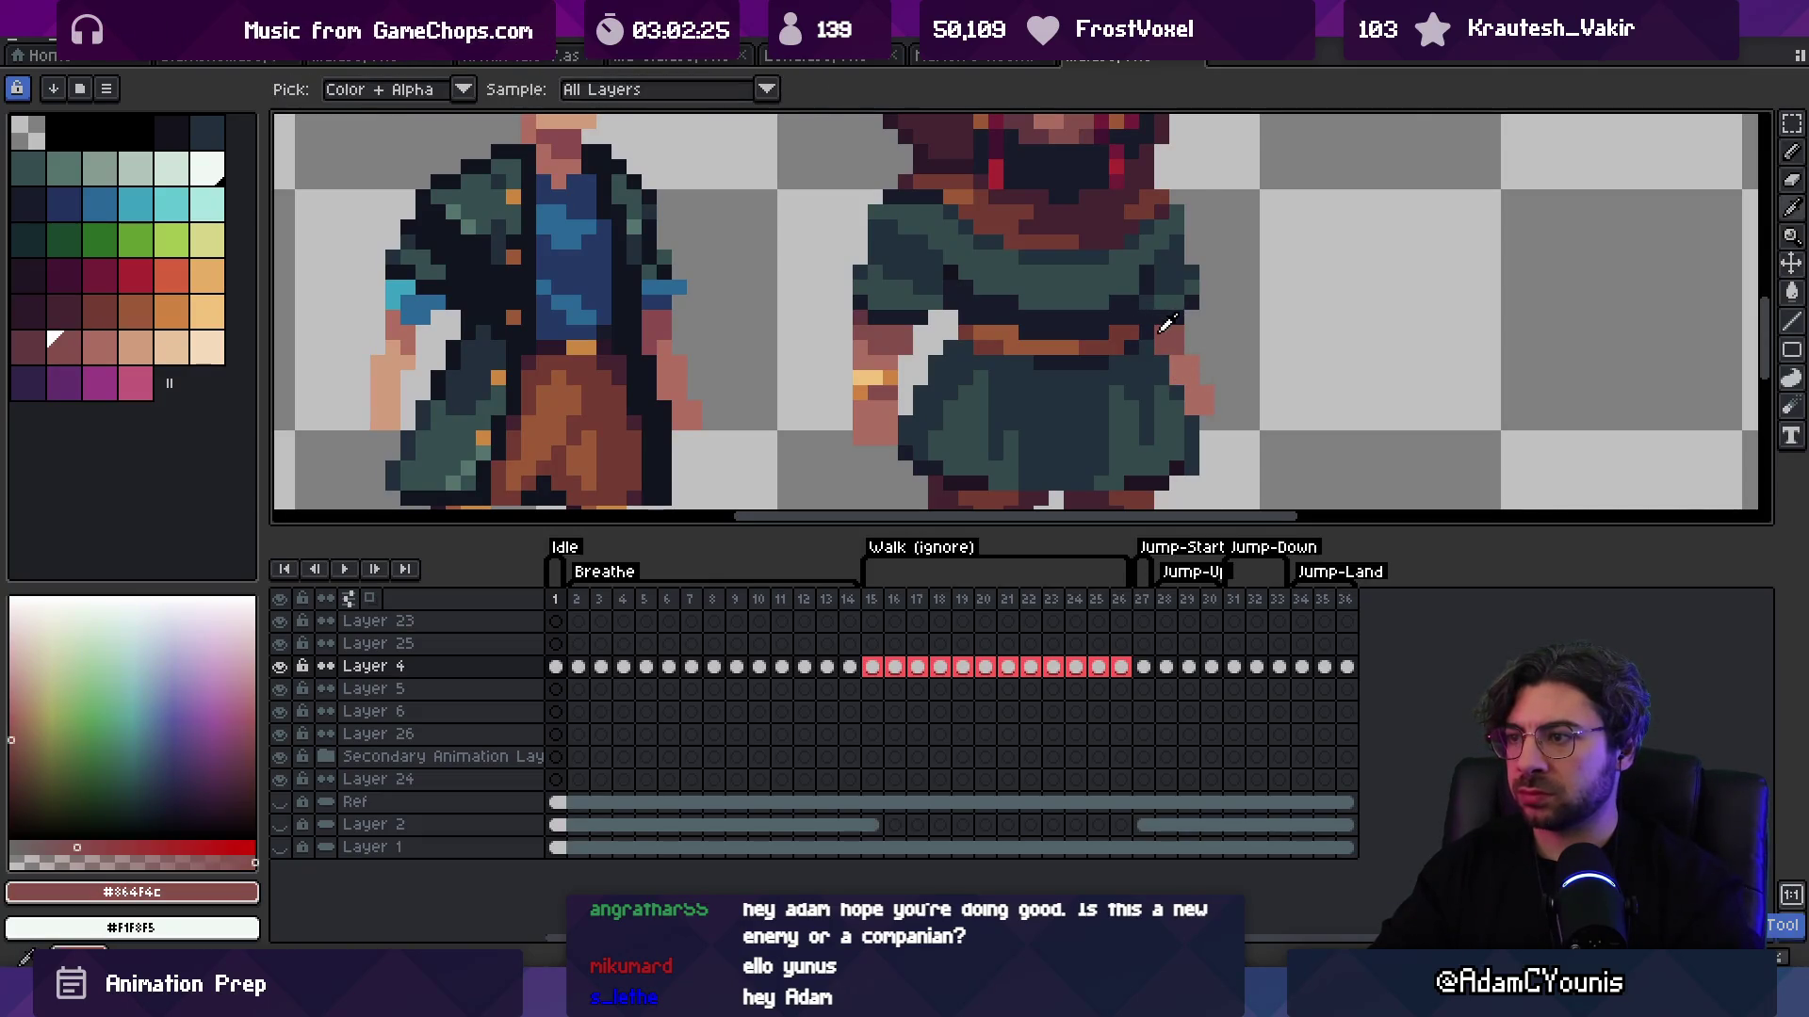
pyautogui.keyDown('alt'); pyautogui.click(1157, 309); pyautogui.keyUp('alt')
pyautogui.keyDown('alt'); pyautogui.click(1174, 326); pyautogui.keyUp('alt')
pyautogui.keyDown('alt'); pyautogui.click(1148, 361); pyautogui.keyUp('alt')
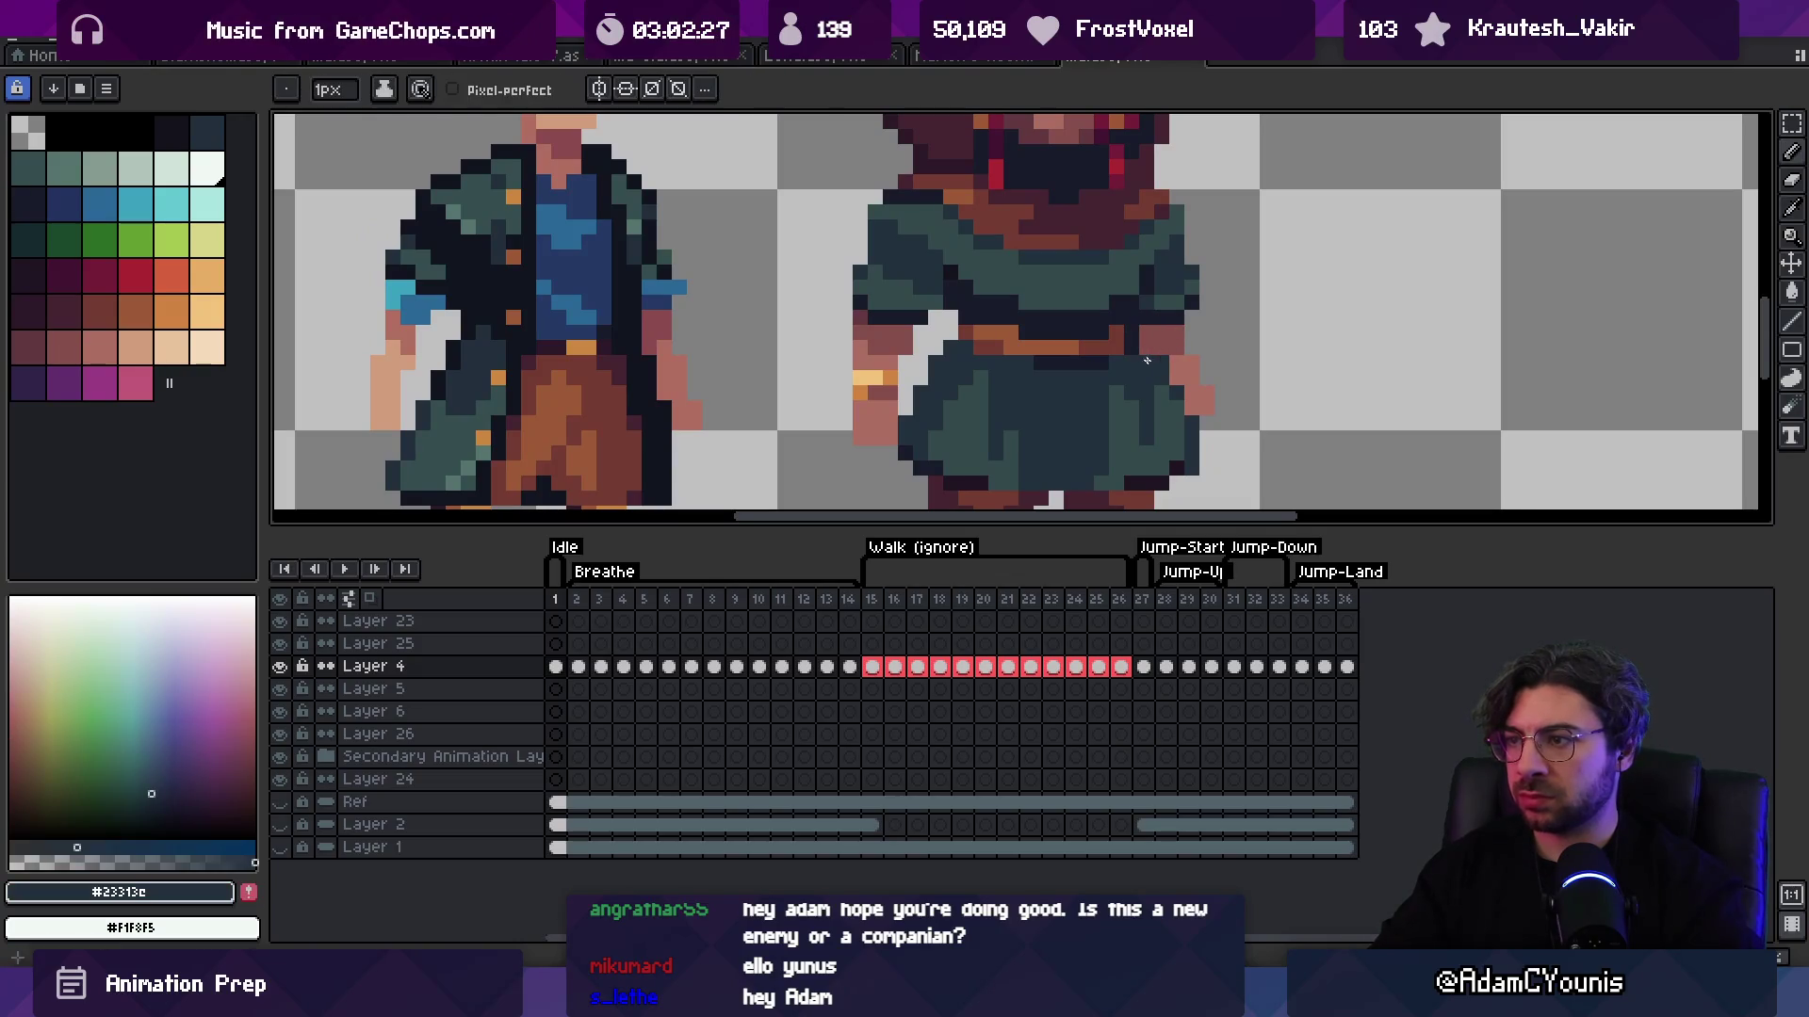
pyautogui.keyDown('alt'); pyautogui.click(1177, 350); pyautogui.keyUp('alt')
# Step: Zoom in step by step on the two characters
pyautogui.press('z')
pyautogui.scroll(-1, 1212, 377)
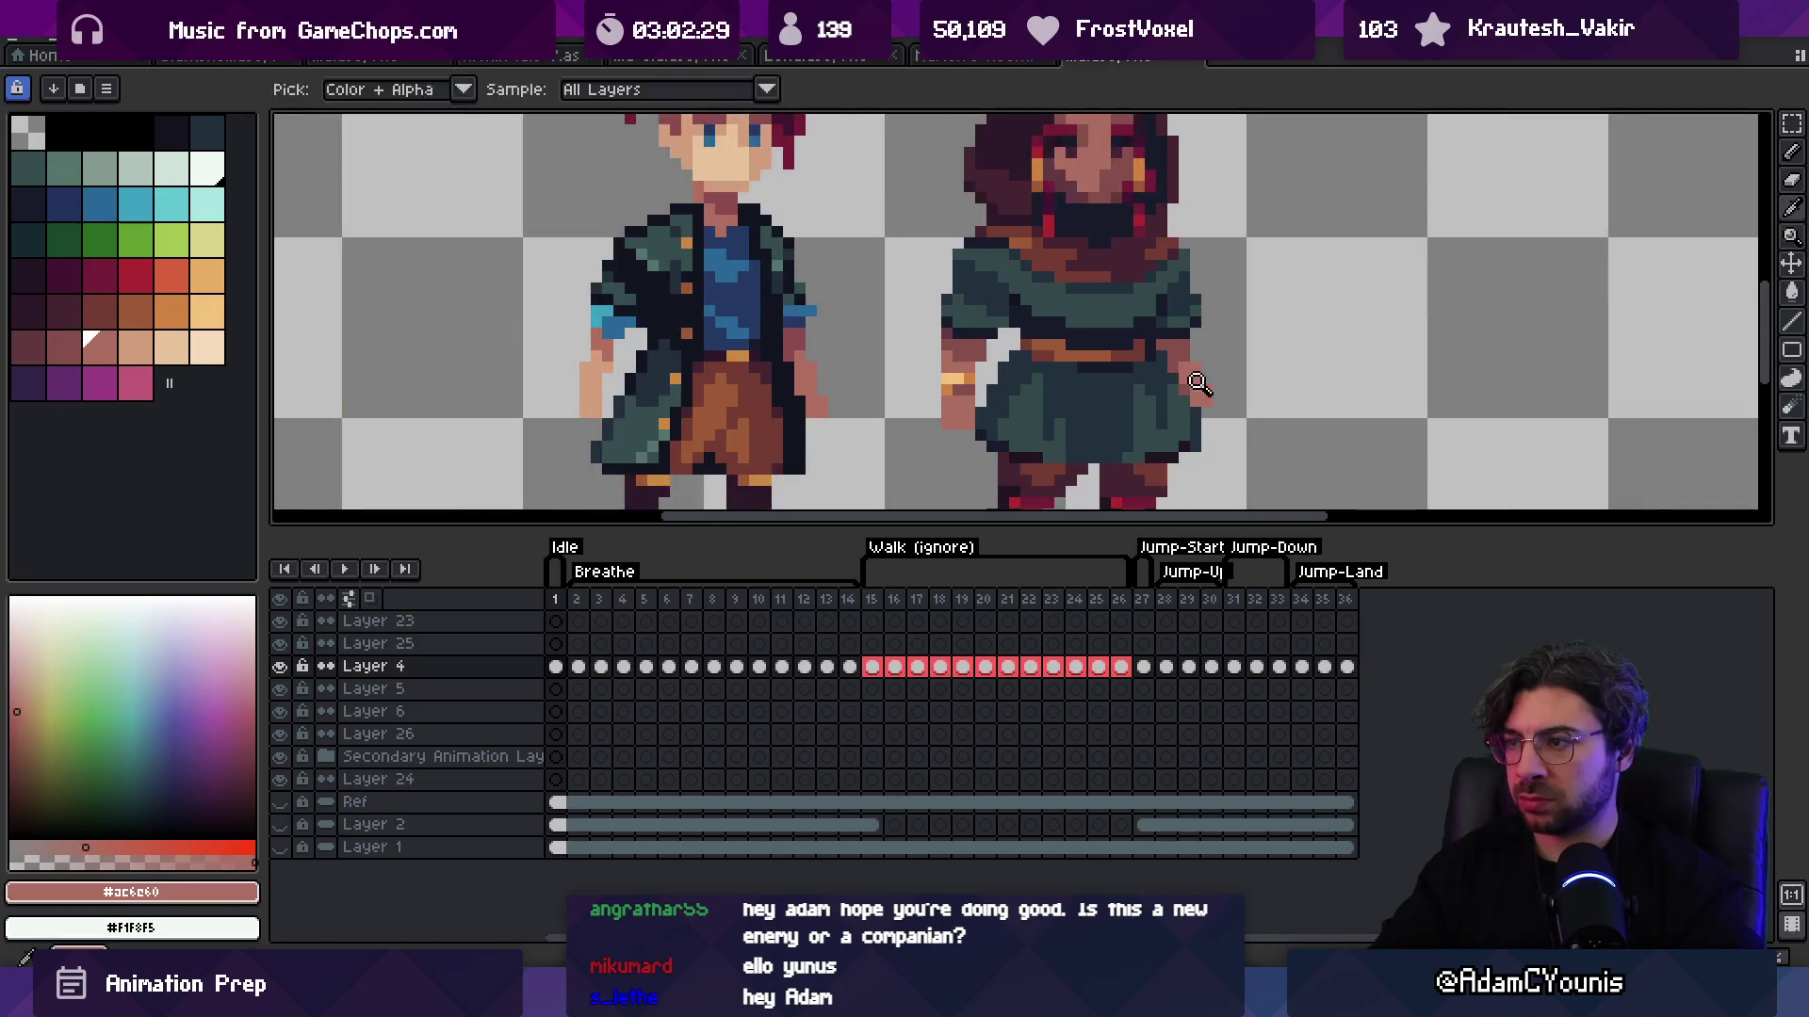
pyautogui.scroll(-3, 1218, 377)
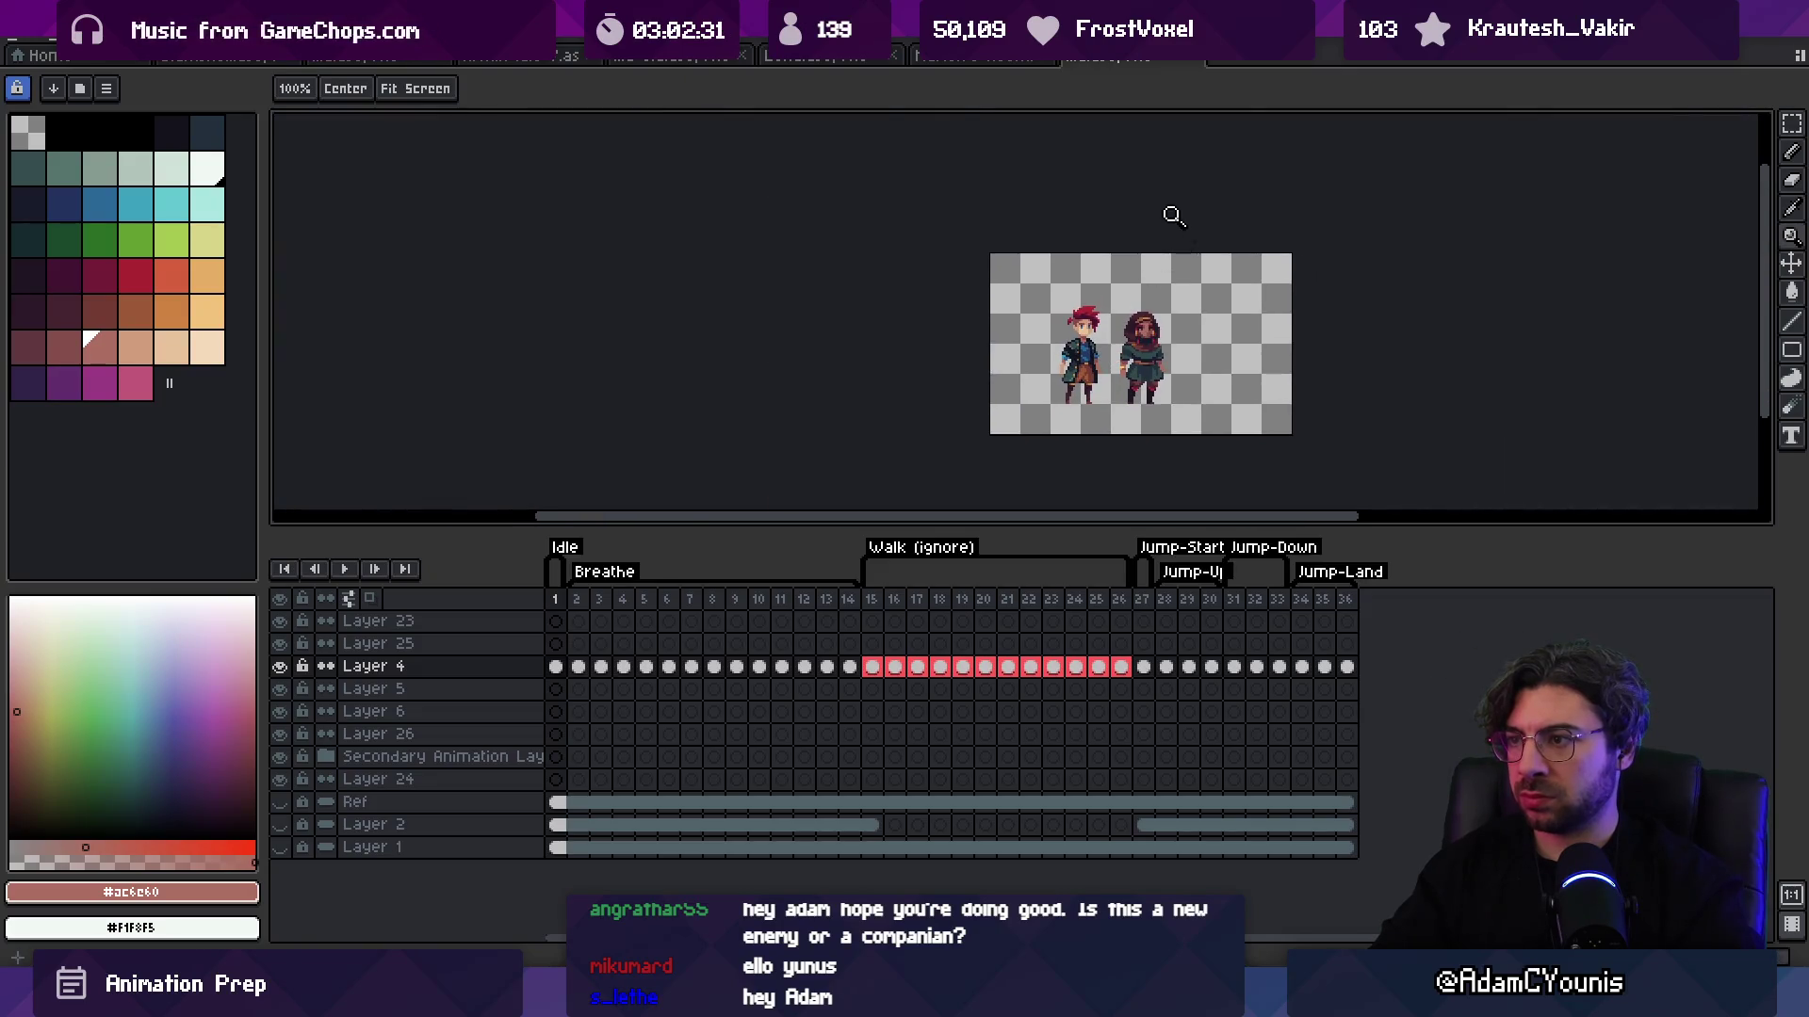
pyautogui.click(1216, 359)
pyautogui.click(1147, 373)
pyautogui.click(1142, 382)
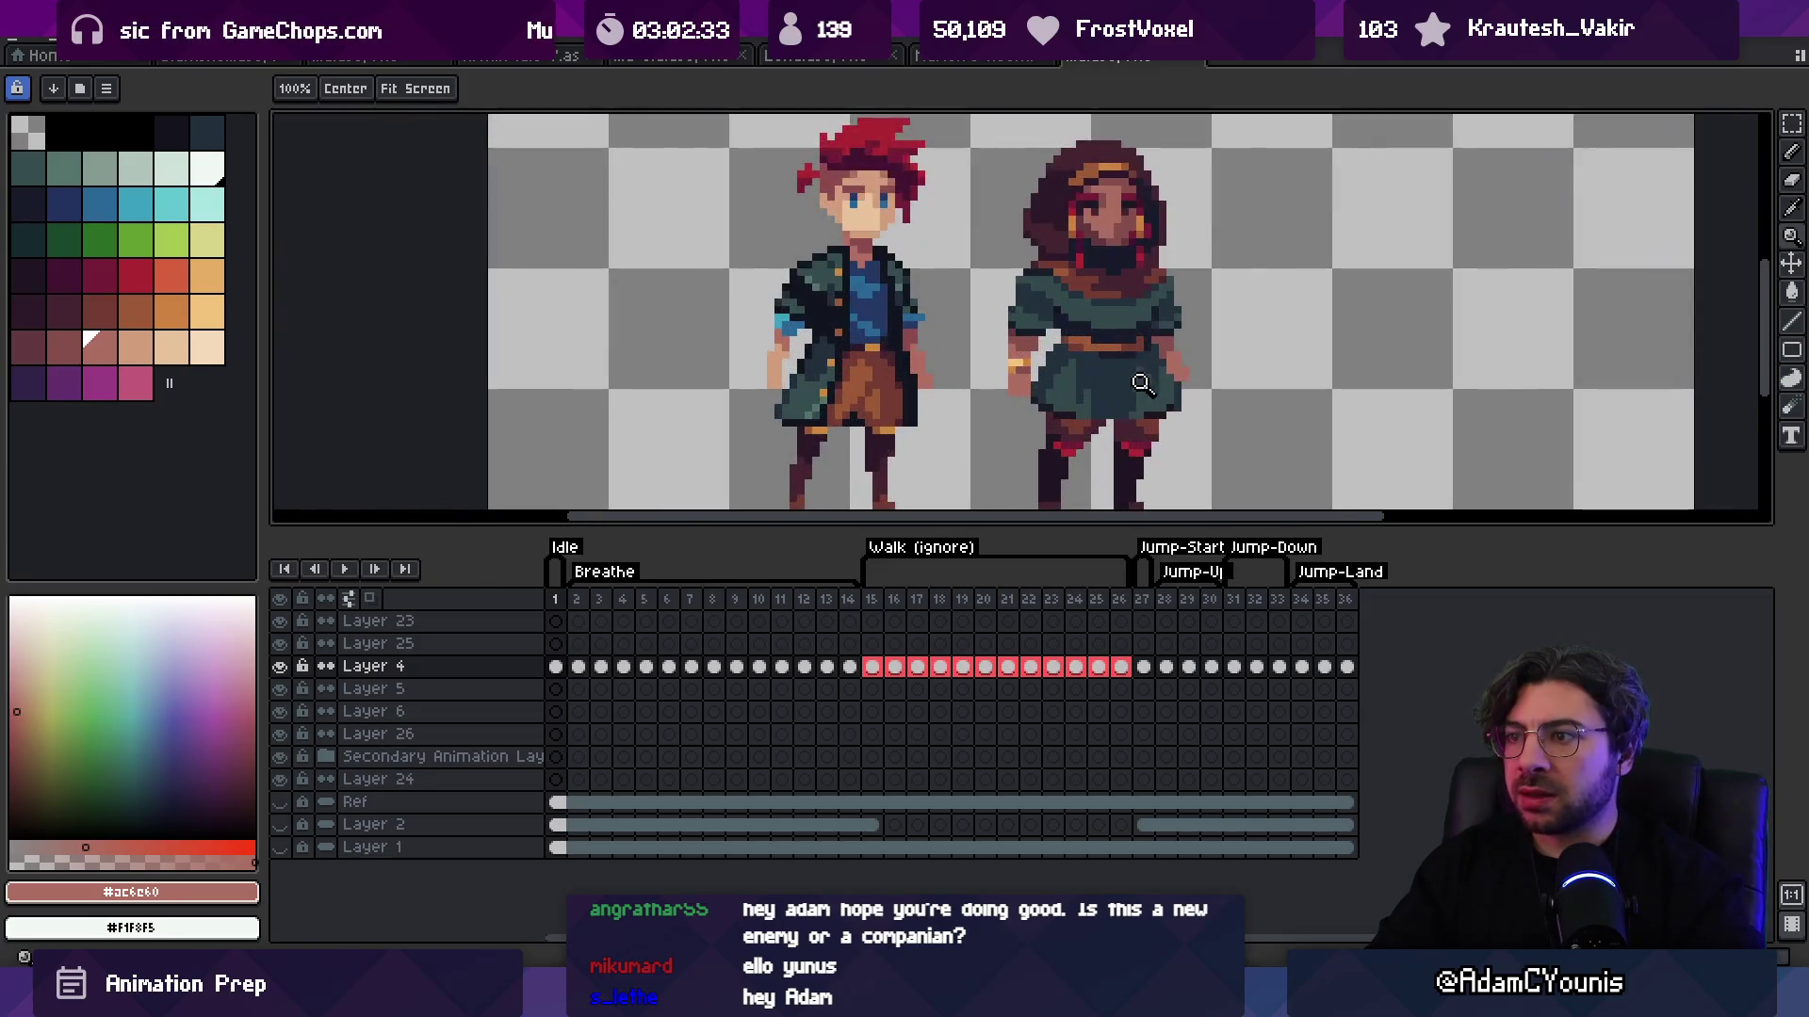
pyautogui.scroll(2, 1122, 335)
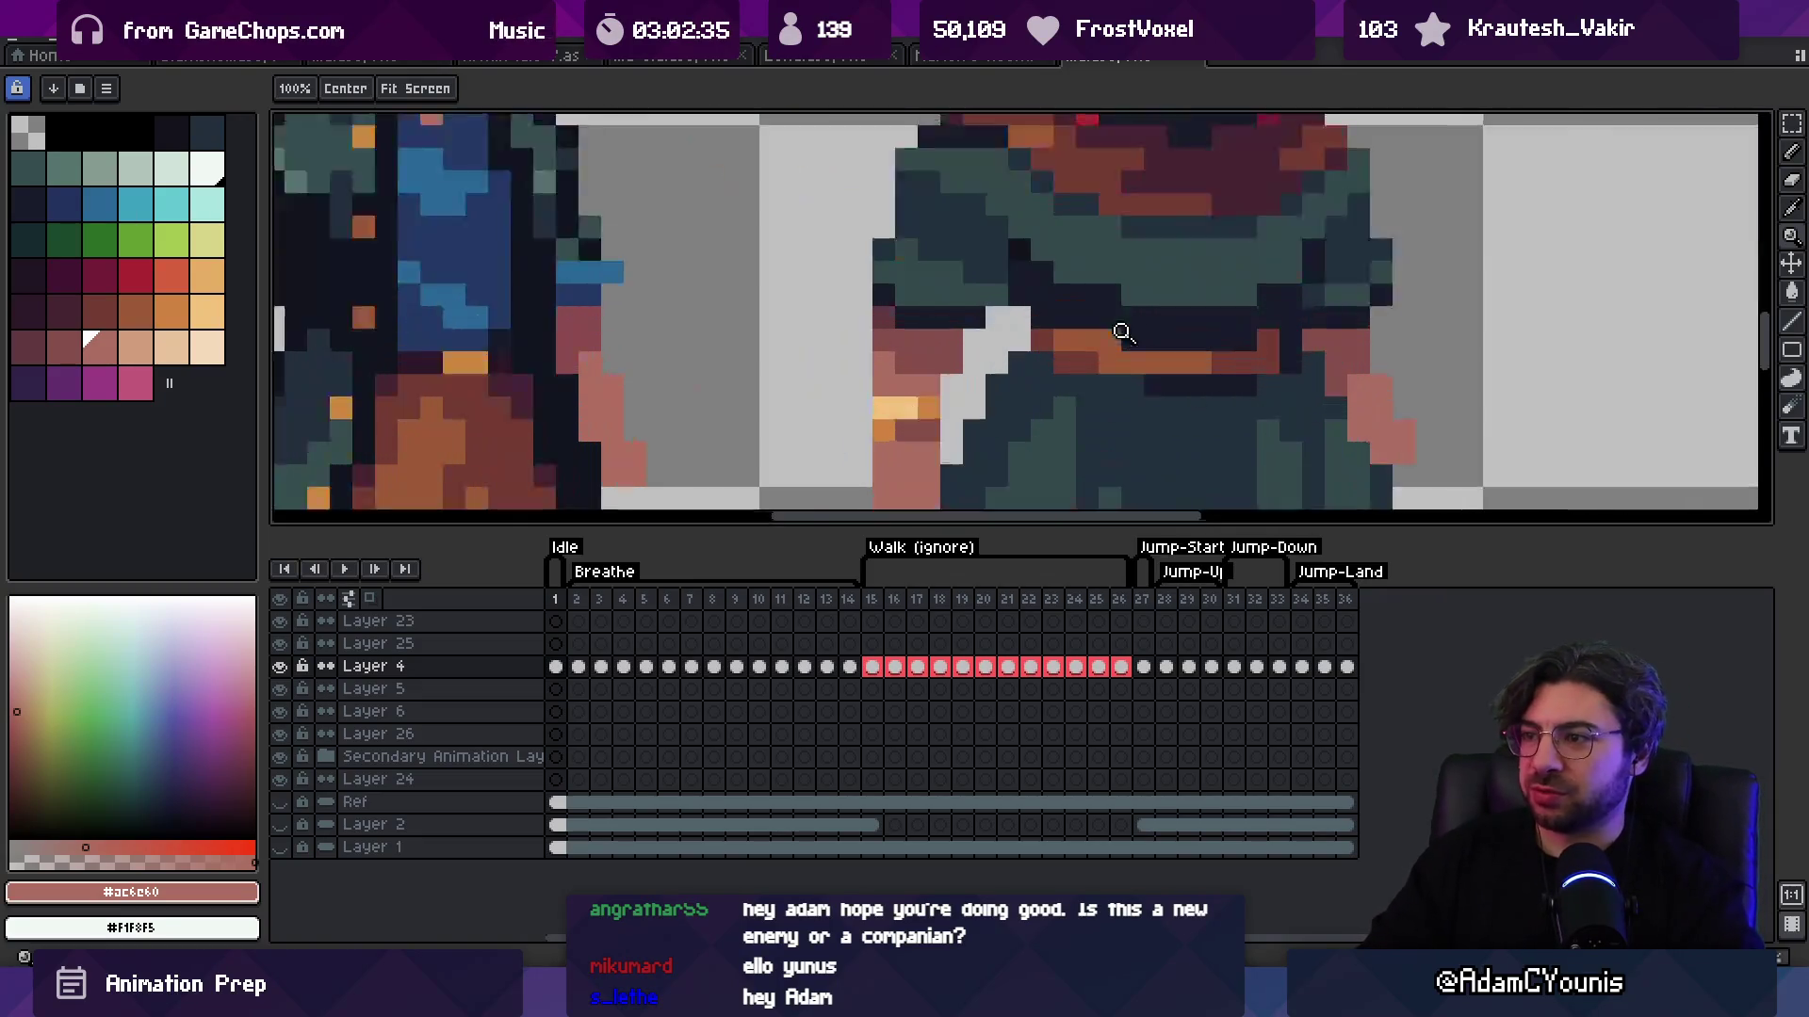
# Step: Sample the brown belt colour, repaint the belt row in brown, and zoom in on both characters
pyautogui.press('i')
pyautogui.click(1060, 331)
pyautogui.moveTo(1061, 331); pyautogui.dragTo(1079, 369)
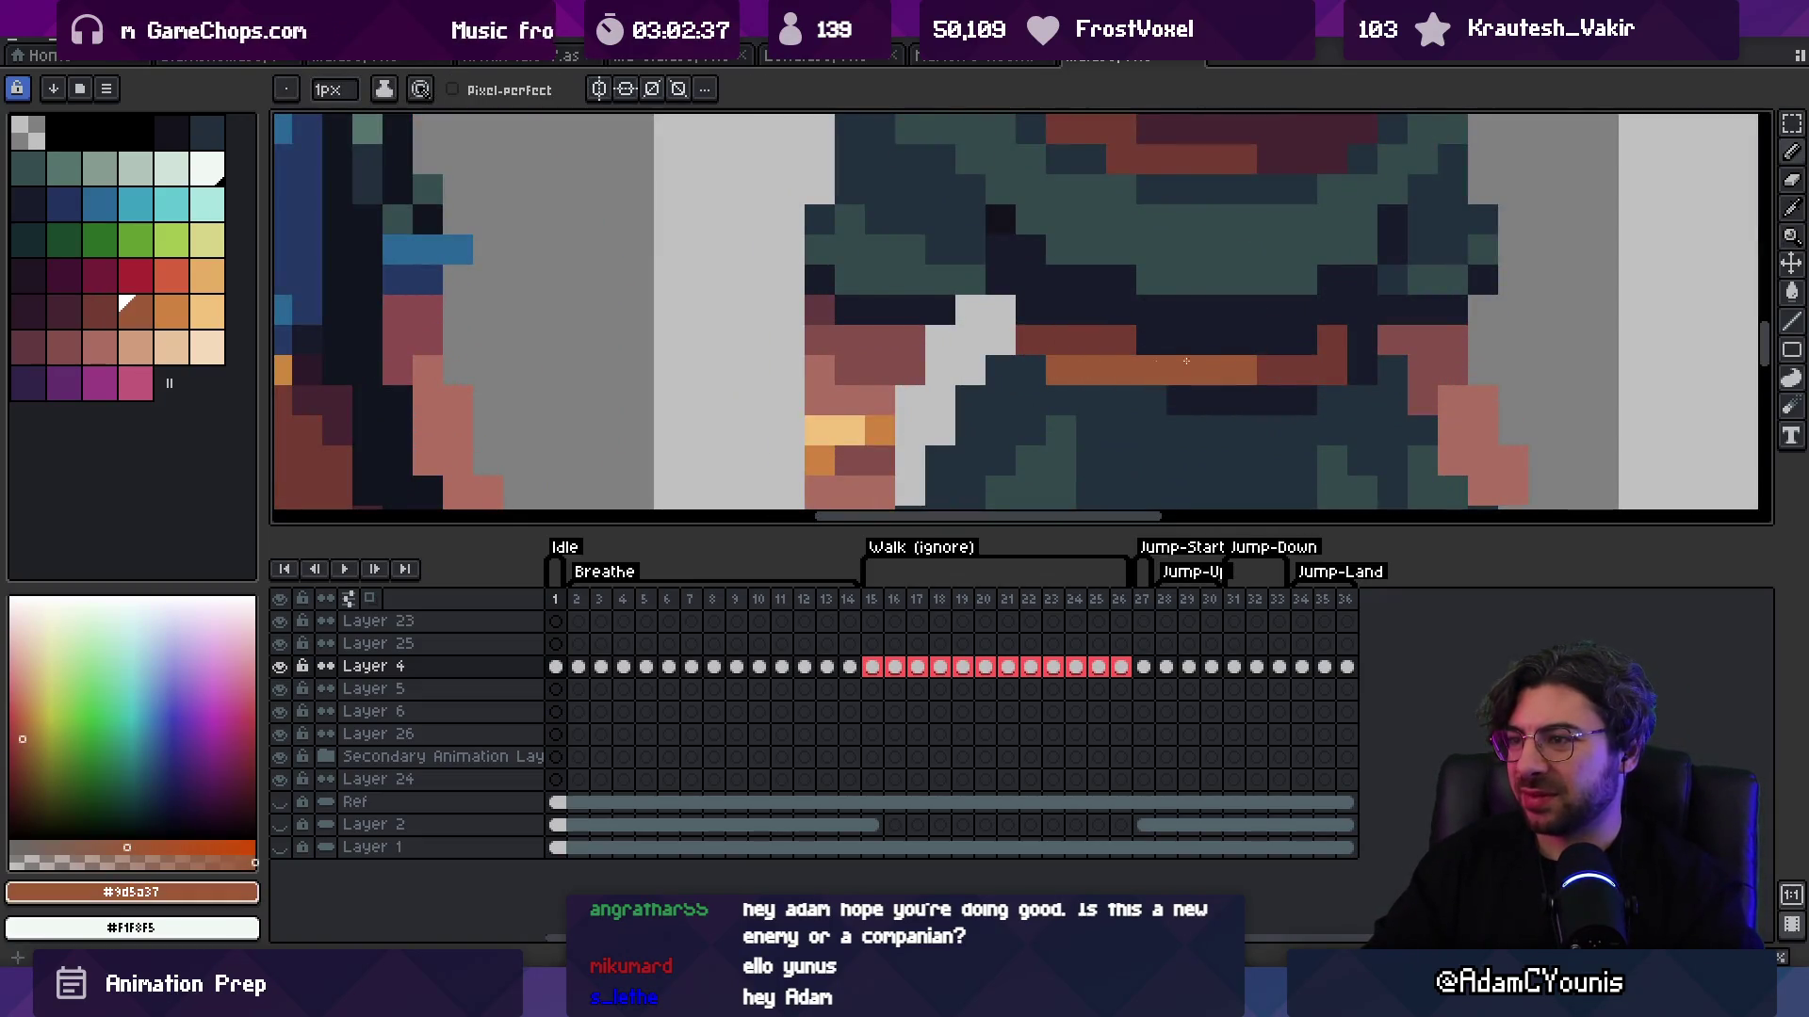
pyautogui.scroll(-4, 1296, 370)
pyautogui.press('z')
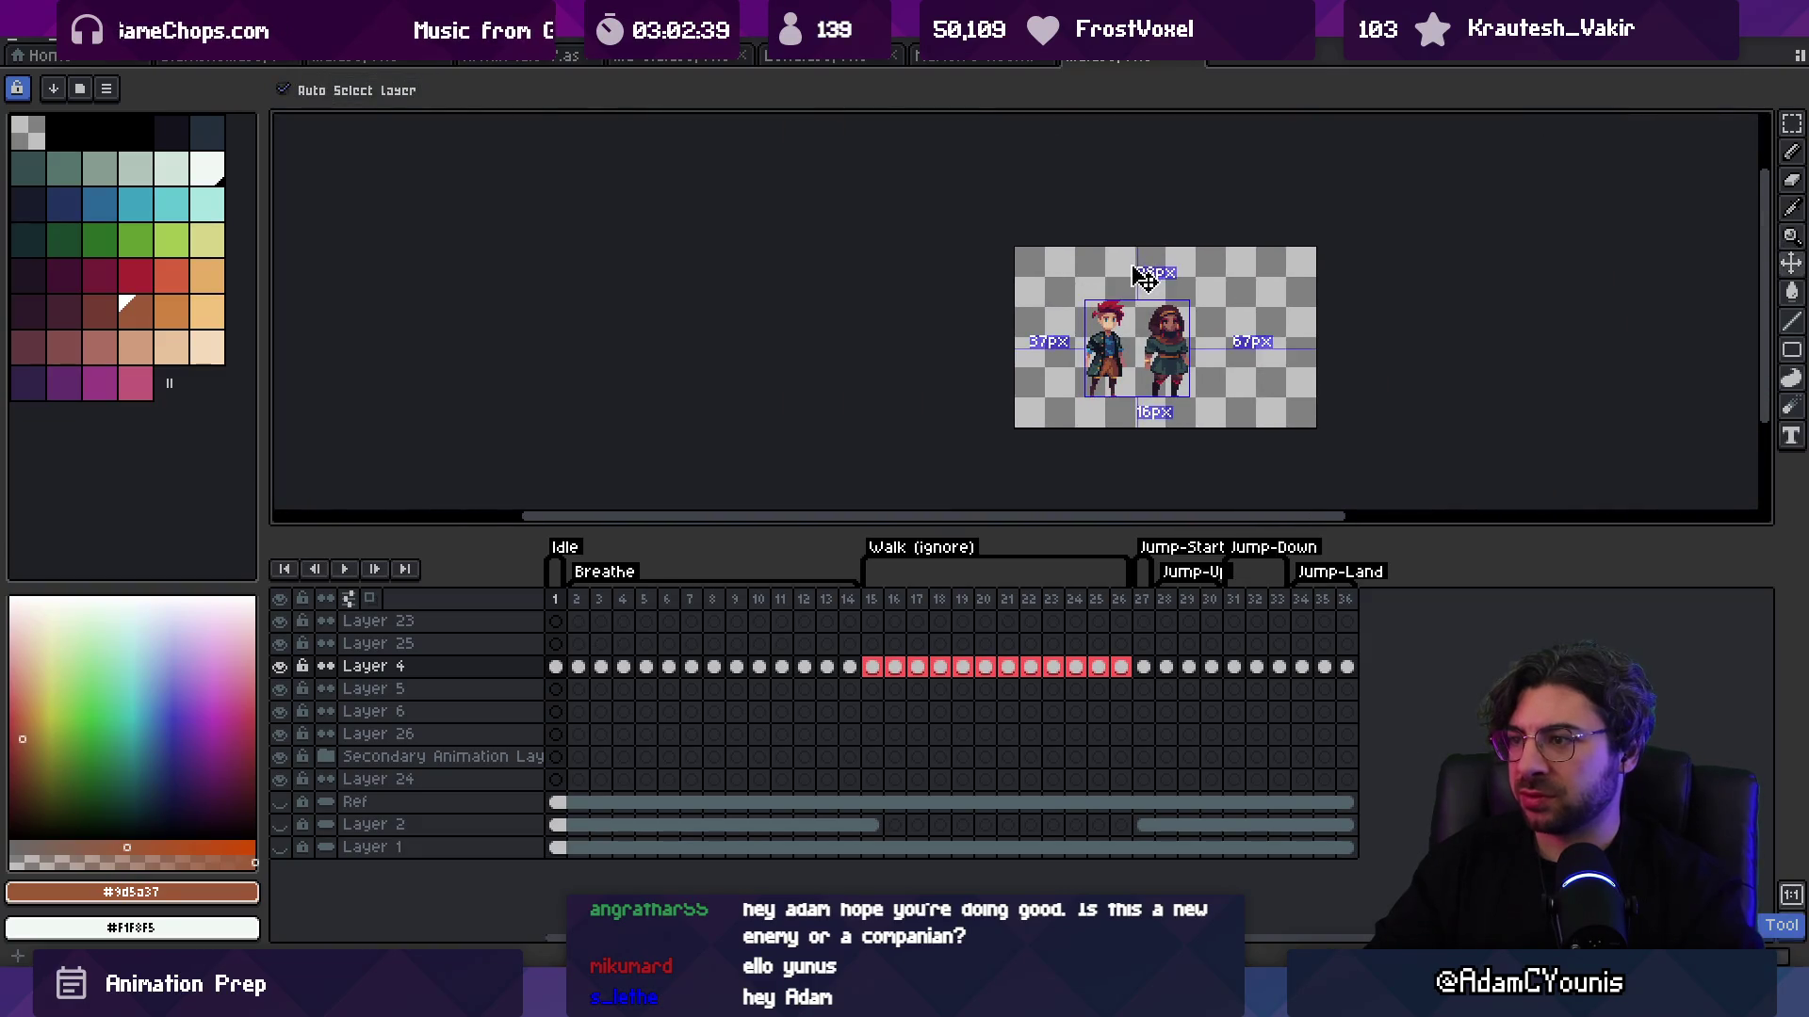
pyautogui.click(1236, 339)
pyautogui.click(1167, 367)
pyautogui.press('b')
pyautogui.press('[')
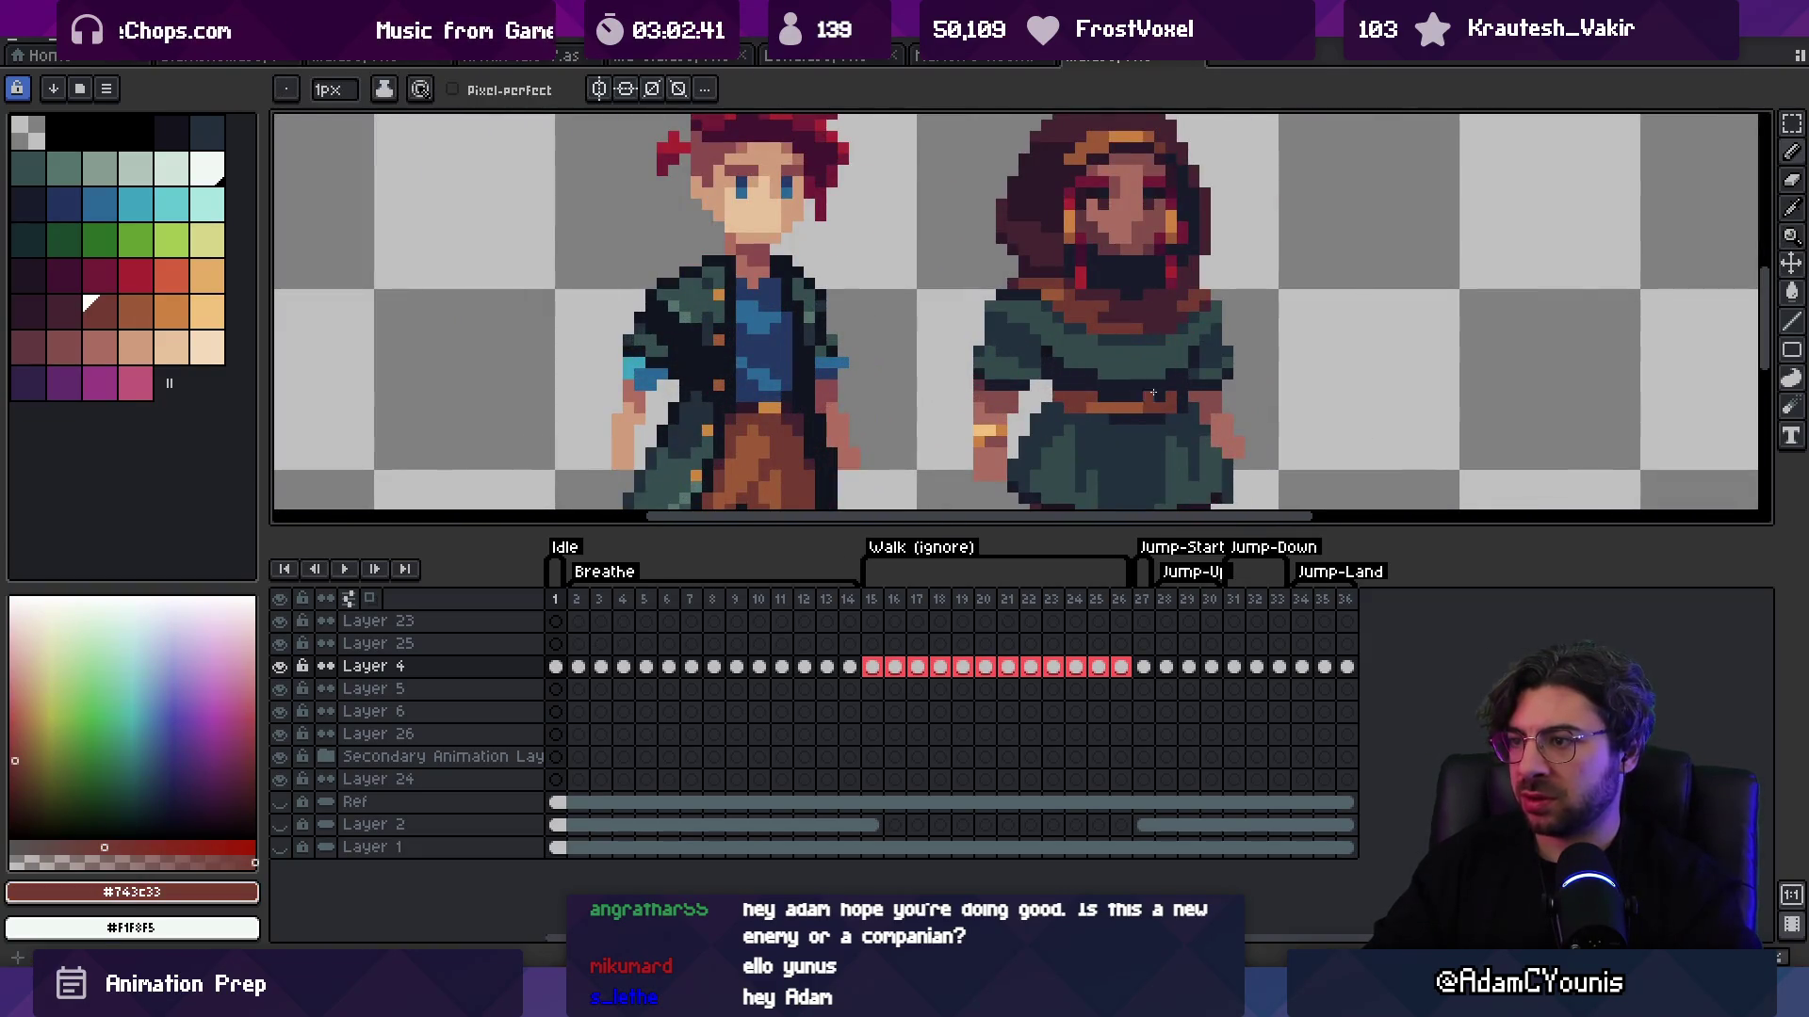
# Step: Sample the dark beard colour and then the near-black outline colour while adjusting the zoom
pyautogui.press('alt')
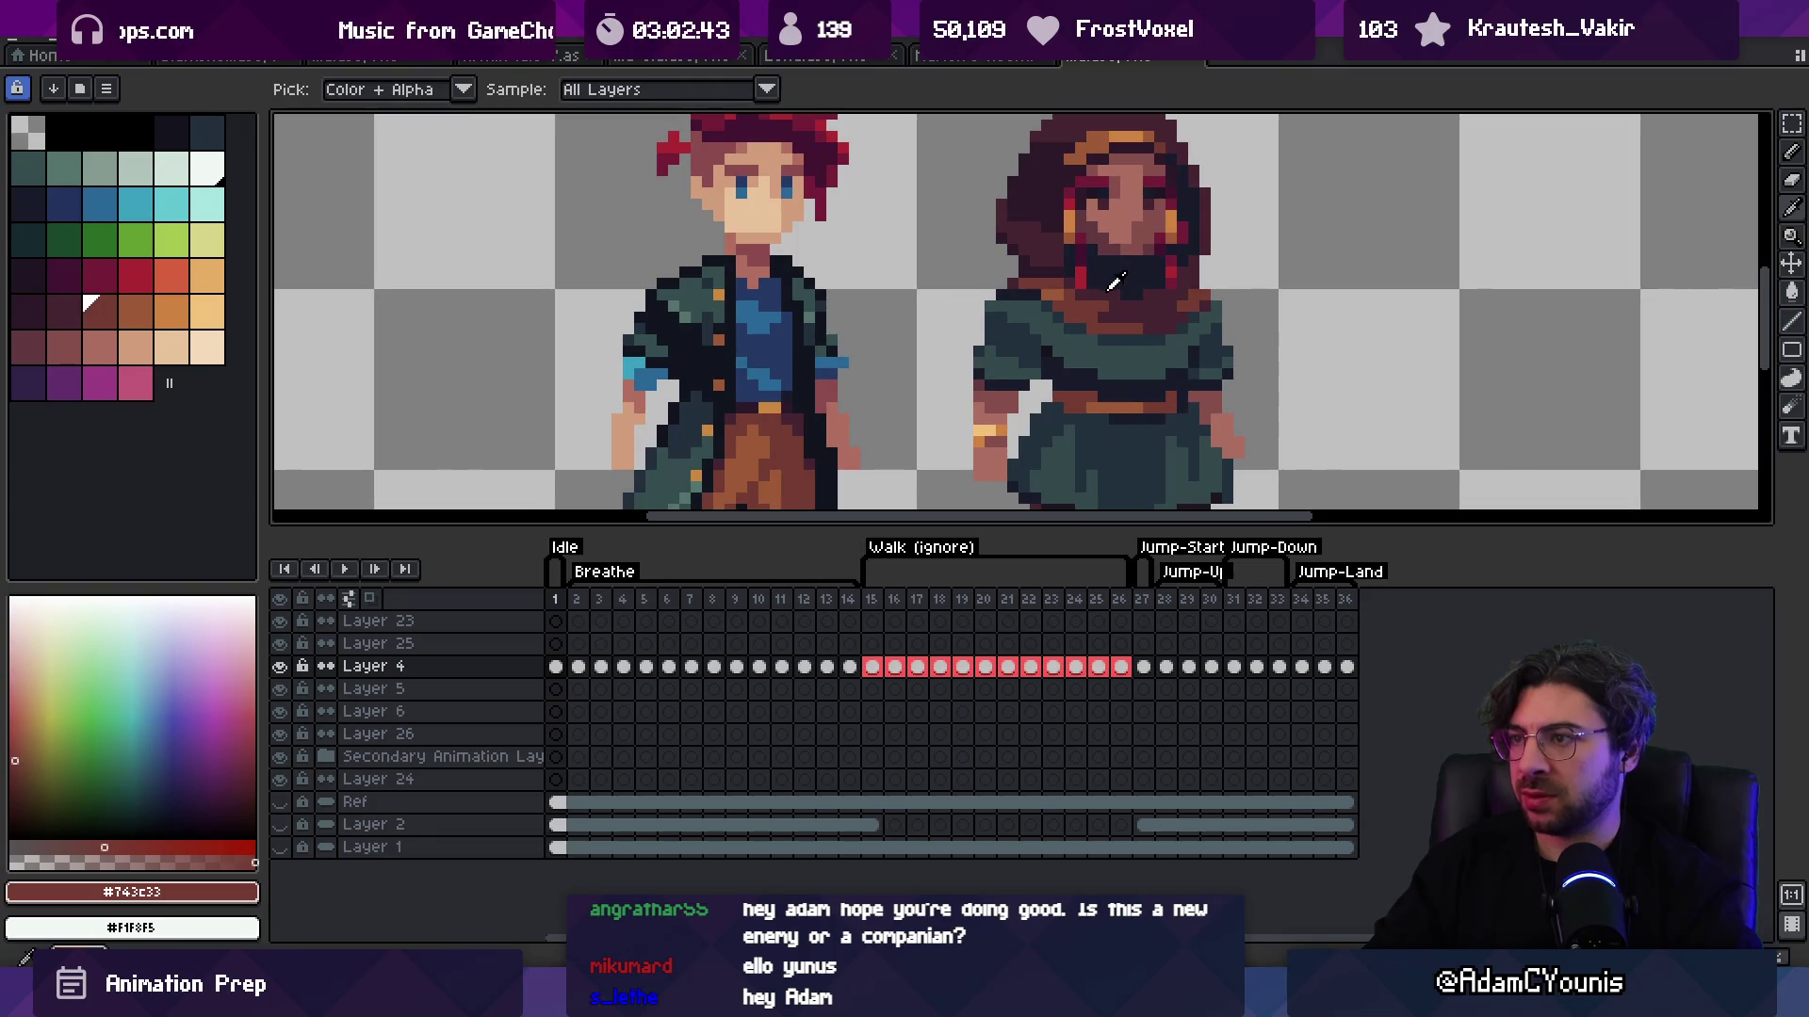
pyautogui.keyDown('alt'); pyautogui.click(1110, 287); pyautogui.keyUp('alt')
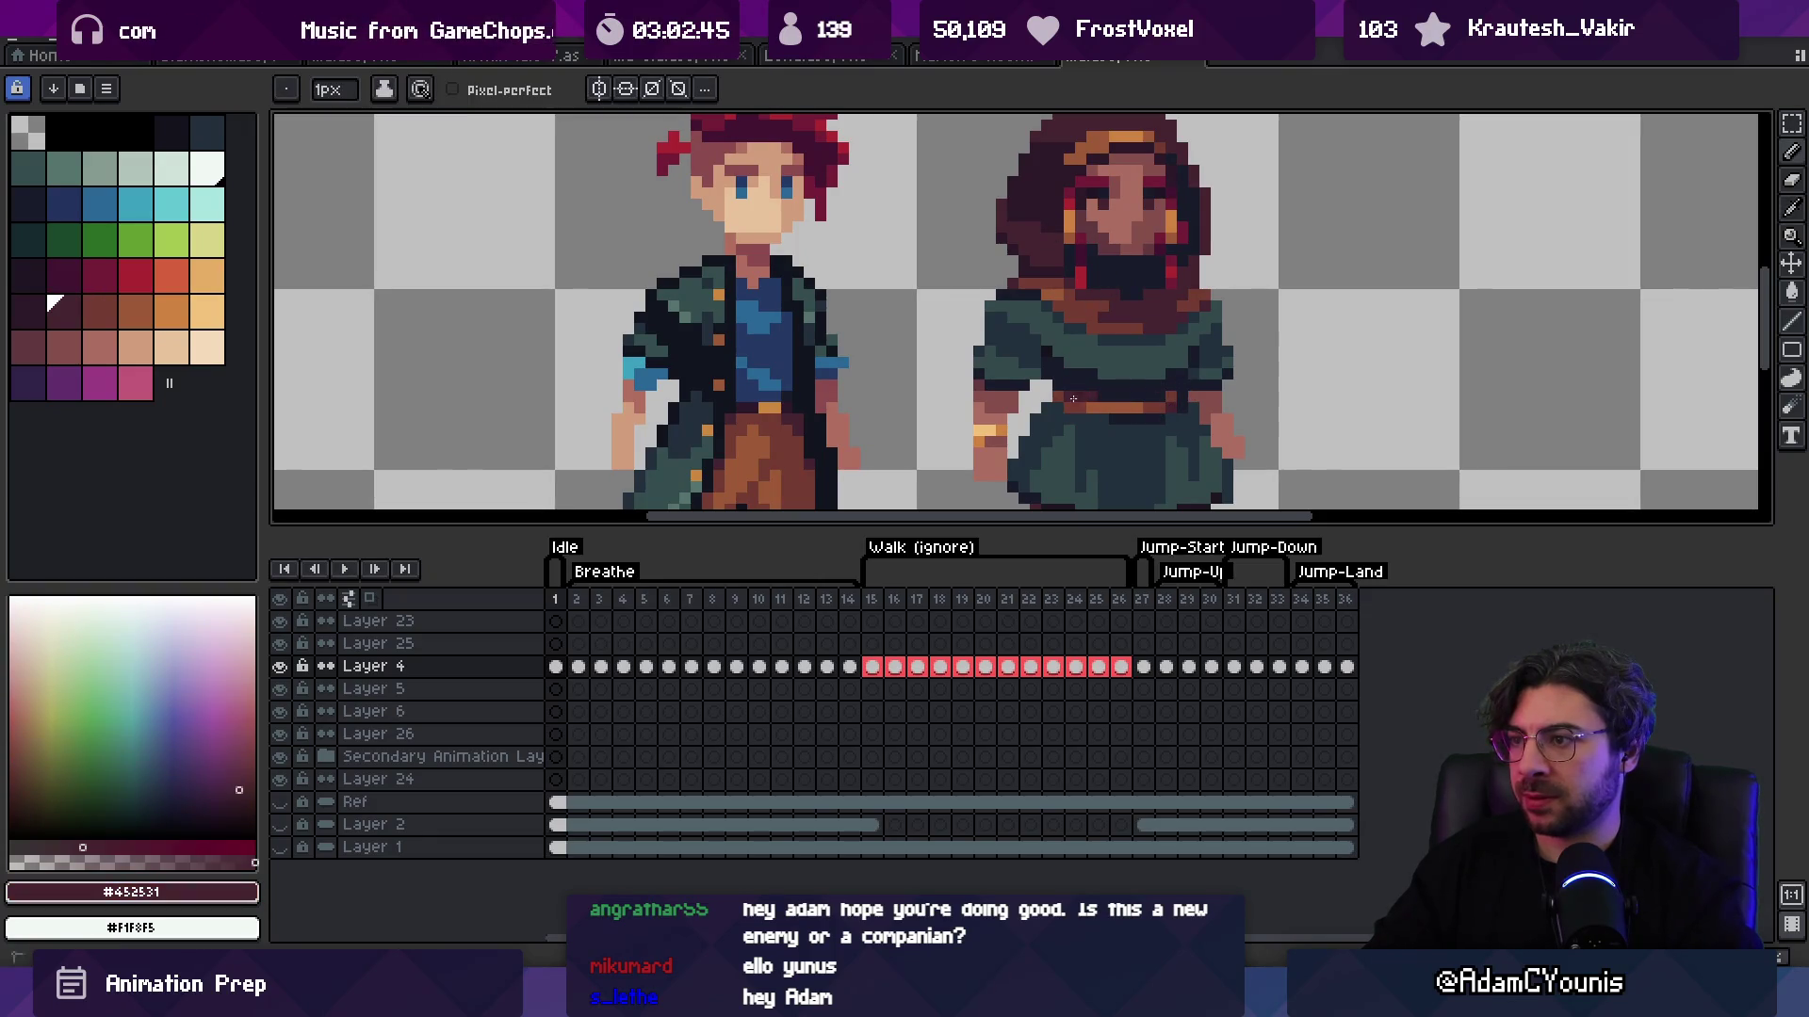
pyautogui.press('z')
pyautogui.scroll(-4, 1060, 358)
pyautogui.scroll(1, 1110, 286)
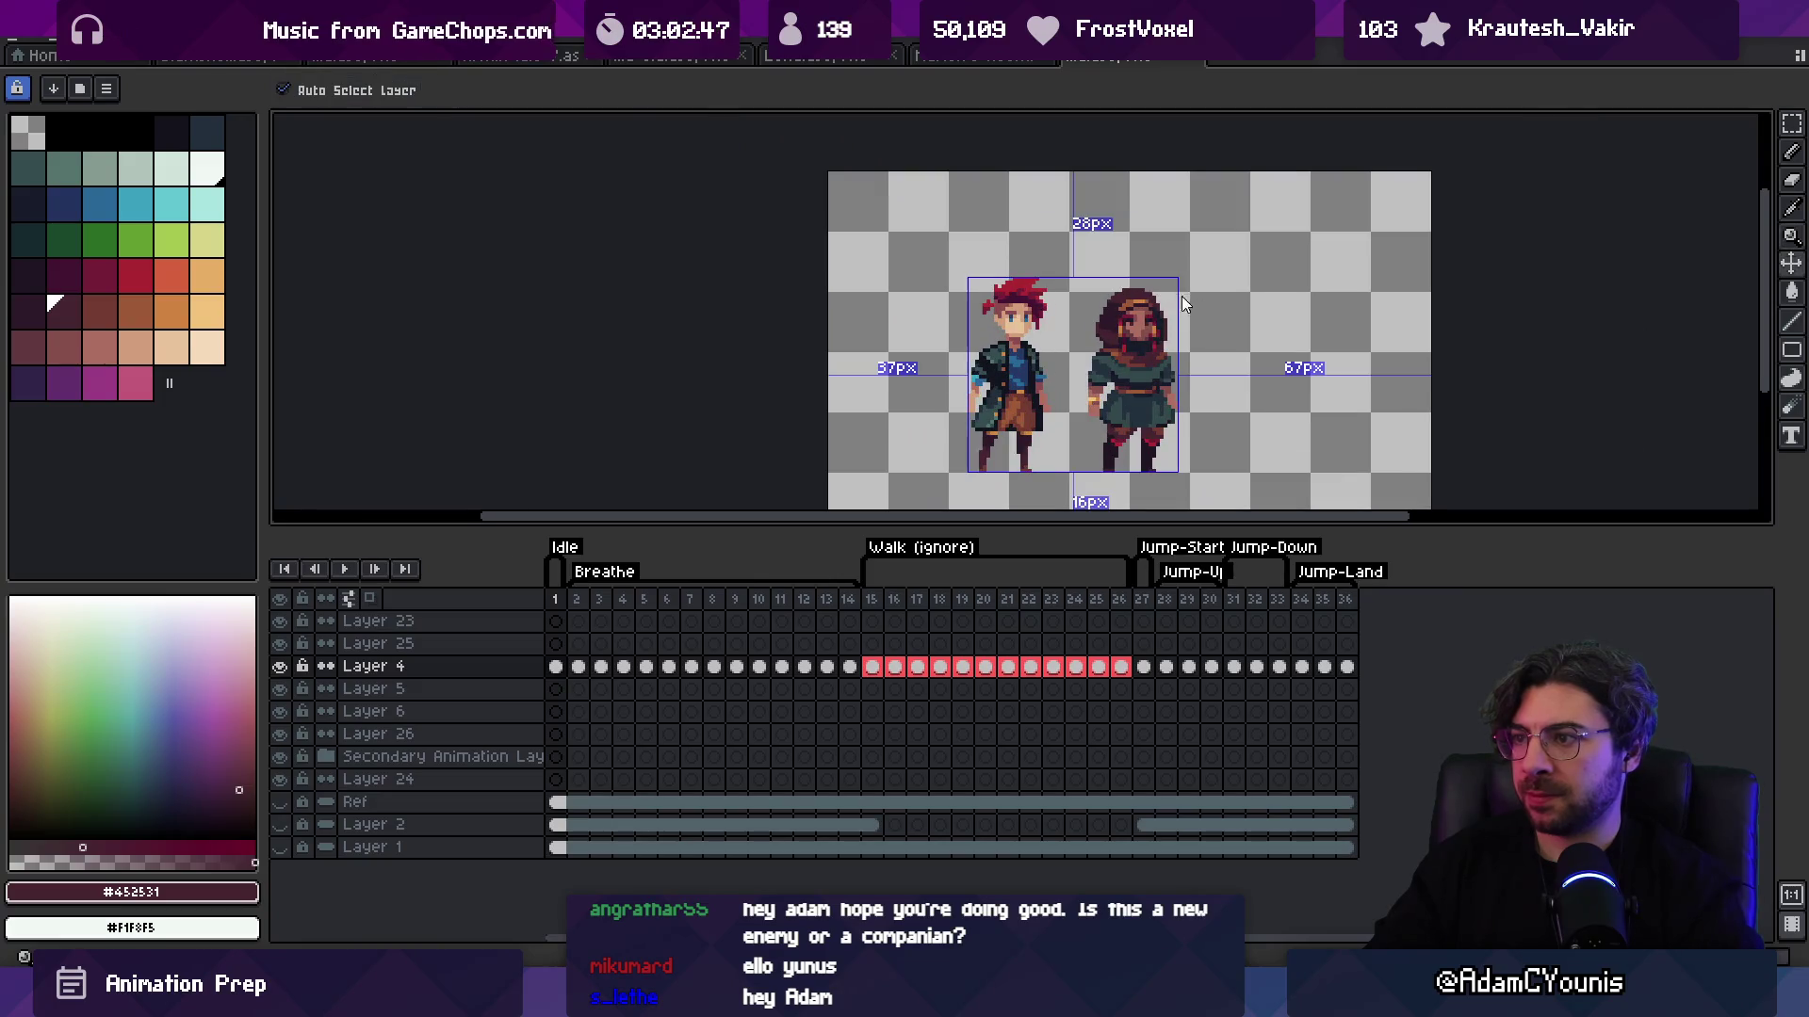
pyautogui.scroll(4, 1168, 393)
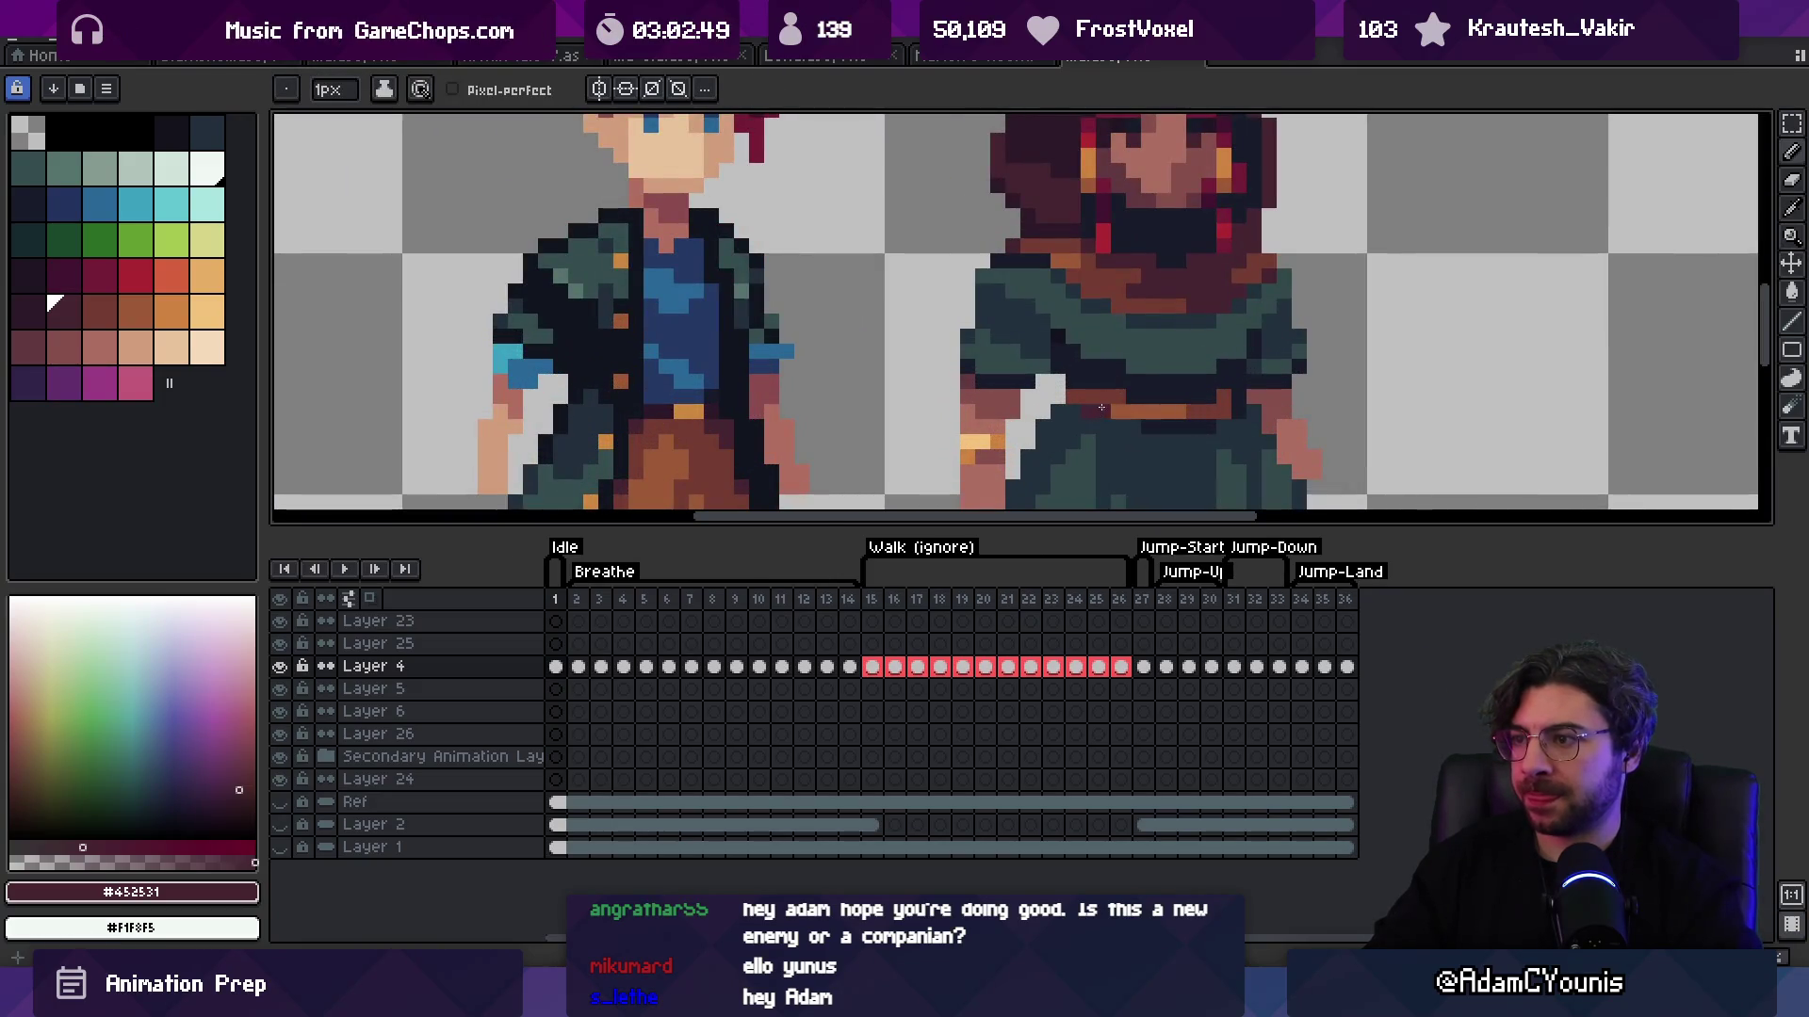
pyautogui.press('z')
pyautogui.scroll(-4, 1076, 334)
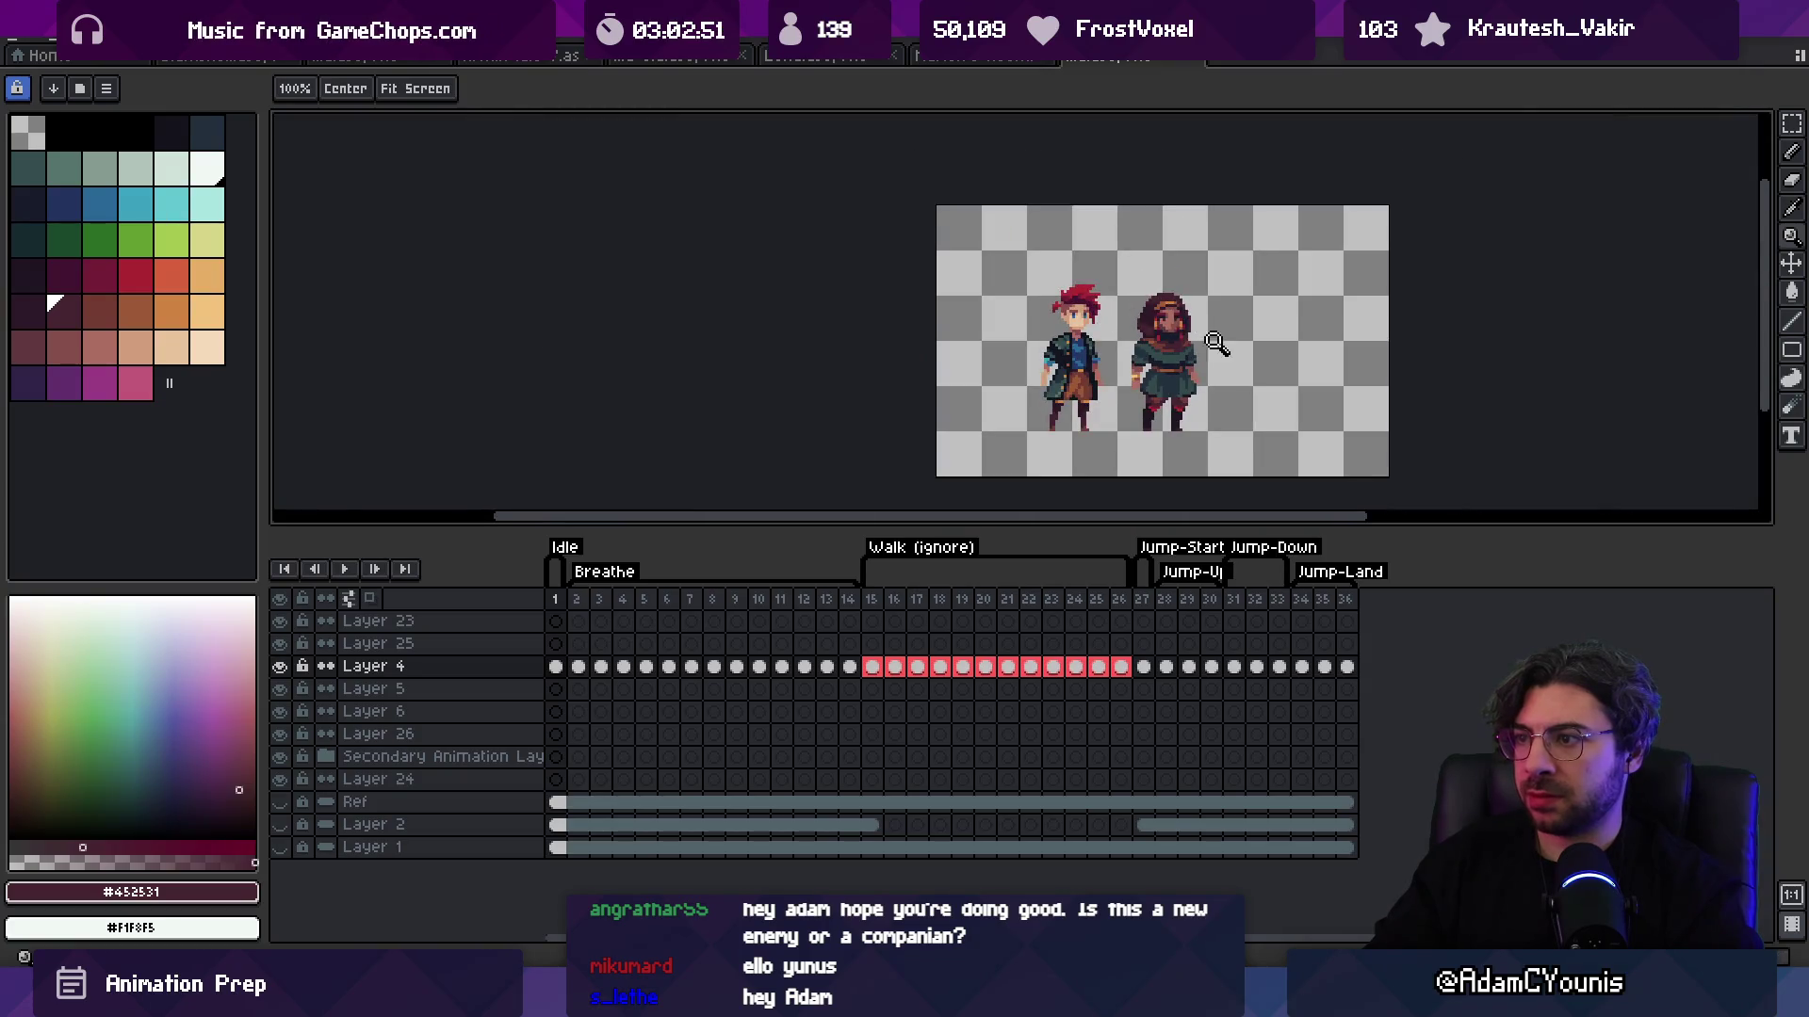
pyautogui.scroll(3, 1215, 344)
pyautogui.scroll(-3, 1205, 297)
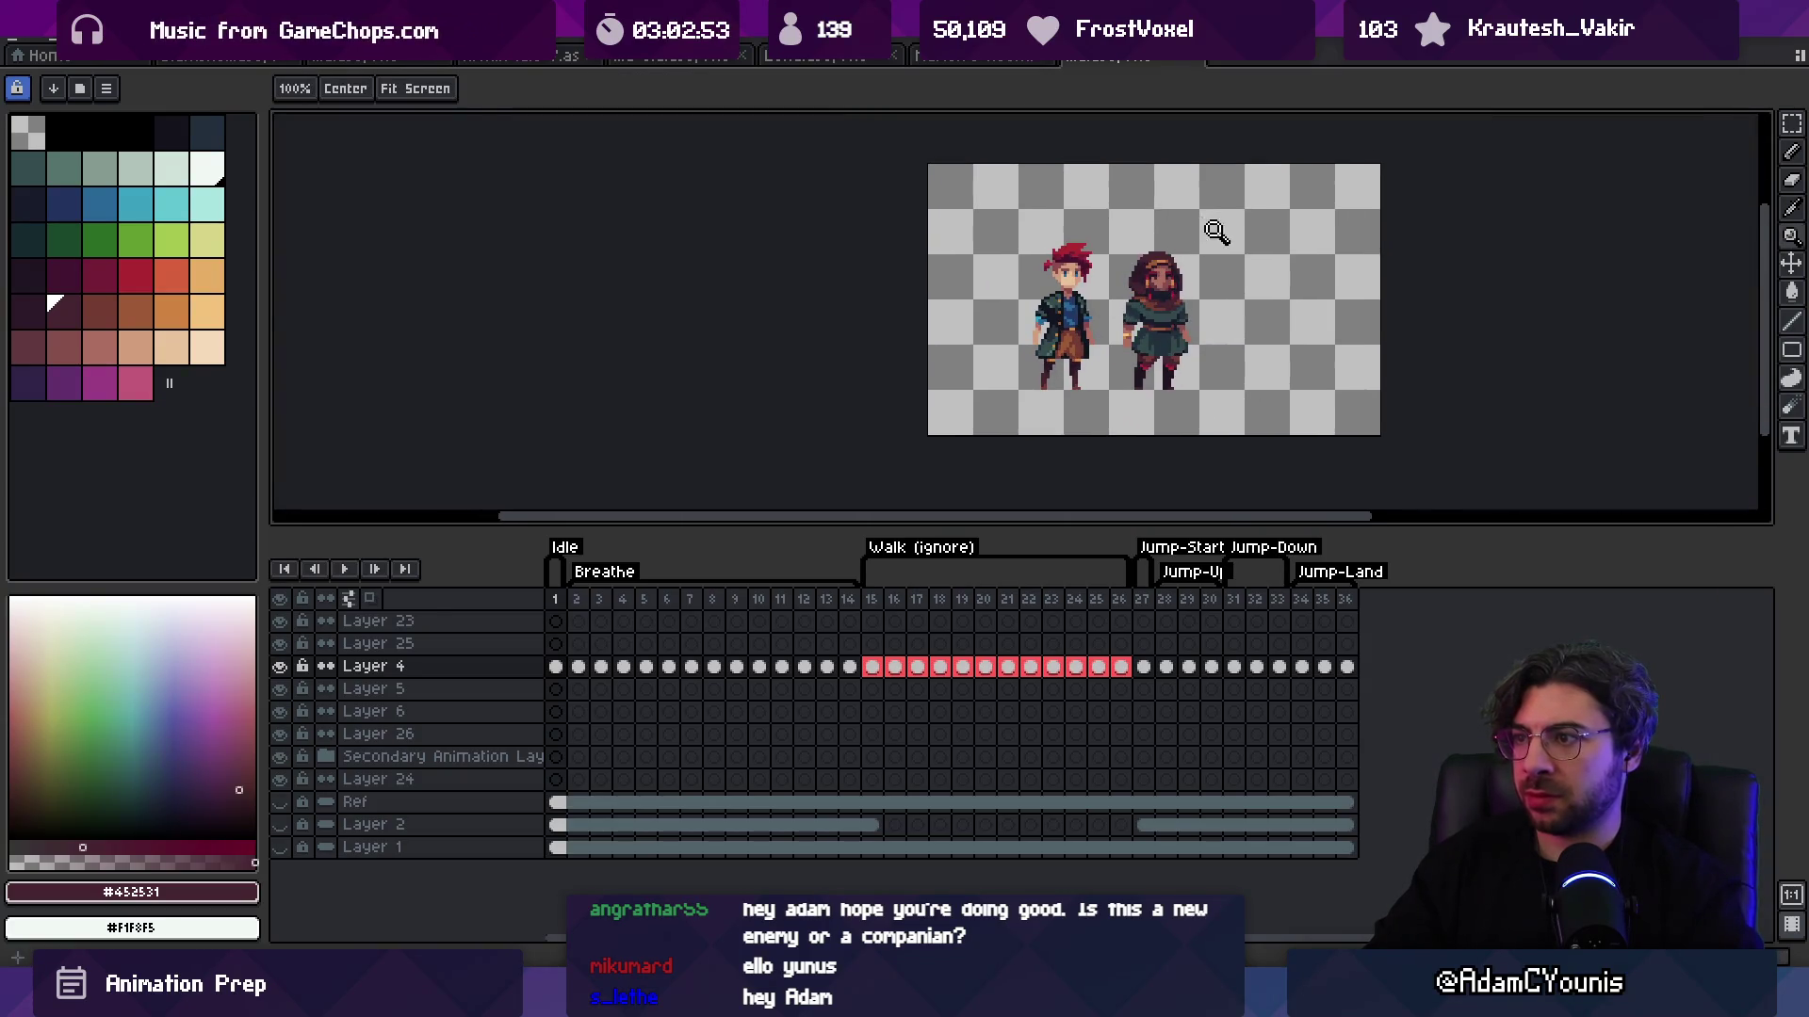
pyautogui.scroll(3, 1216, 235)
pyautogui.keyDown('alt'); pyautogui.click(1215, 305); pyautogui.keyUp('alt')
pyautogui.scroll(-3, 1138, 290)
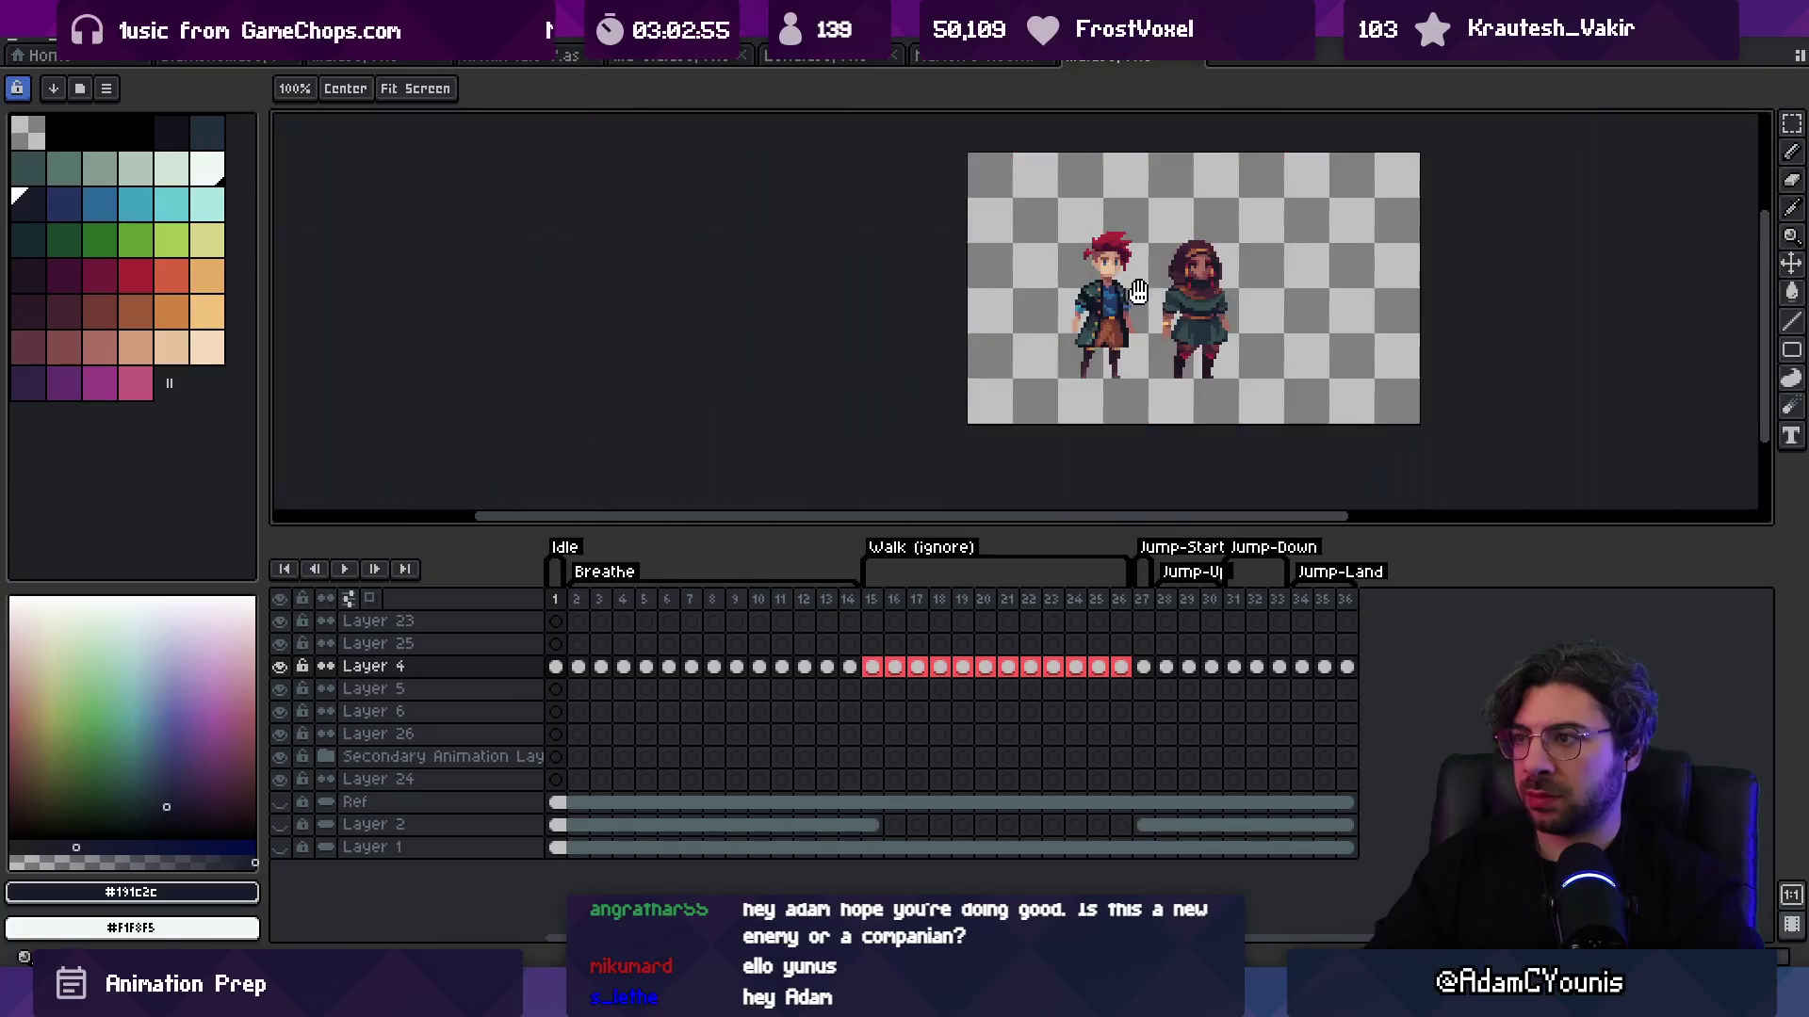
pyautogui.moveTo(1138, 290); pyautogui.dragTo(1063, 303)
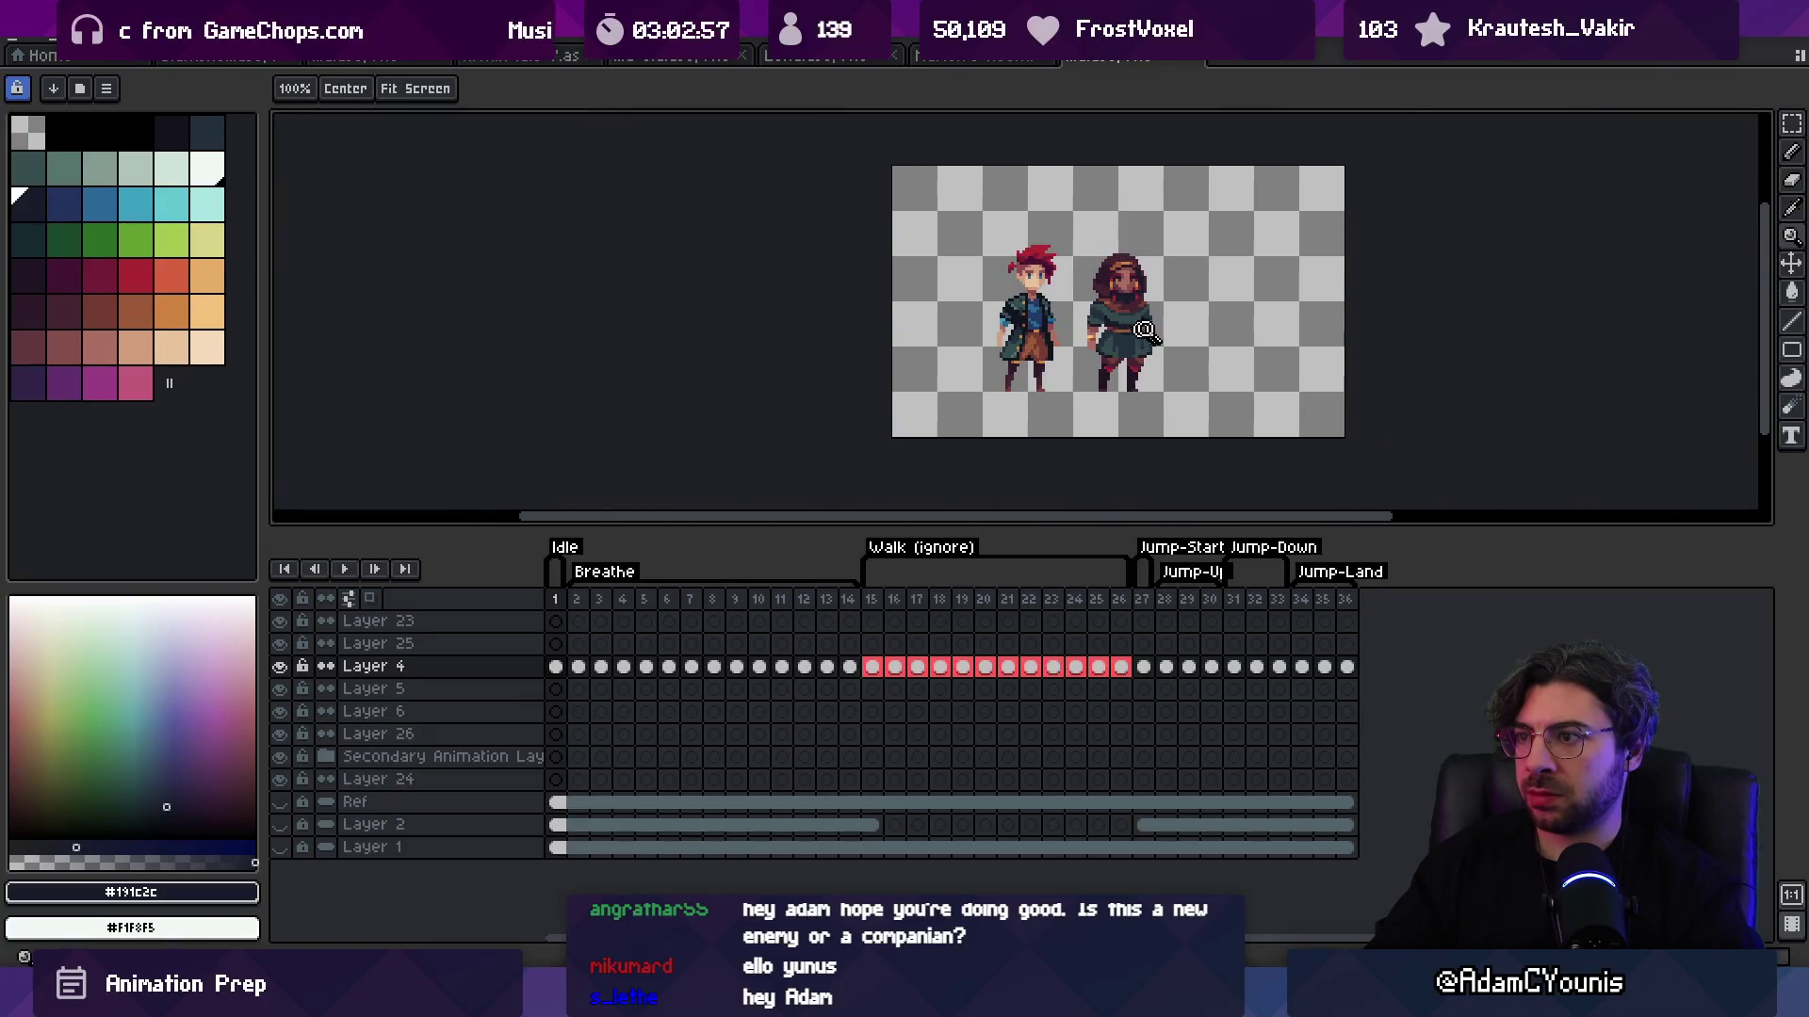
pyautogui.scroll(4, 1144, 330)
# Step: Marquee-select the belt row on the tunic and nudge it up one pixel
pyautogui.press('v')
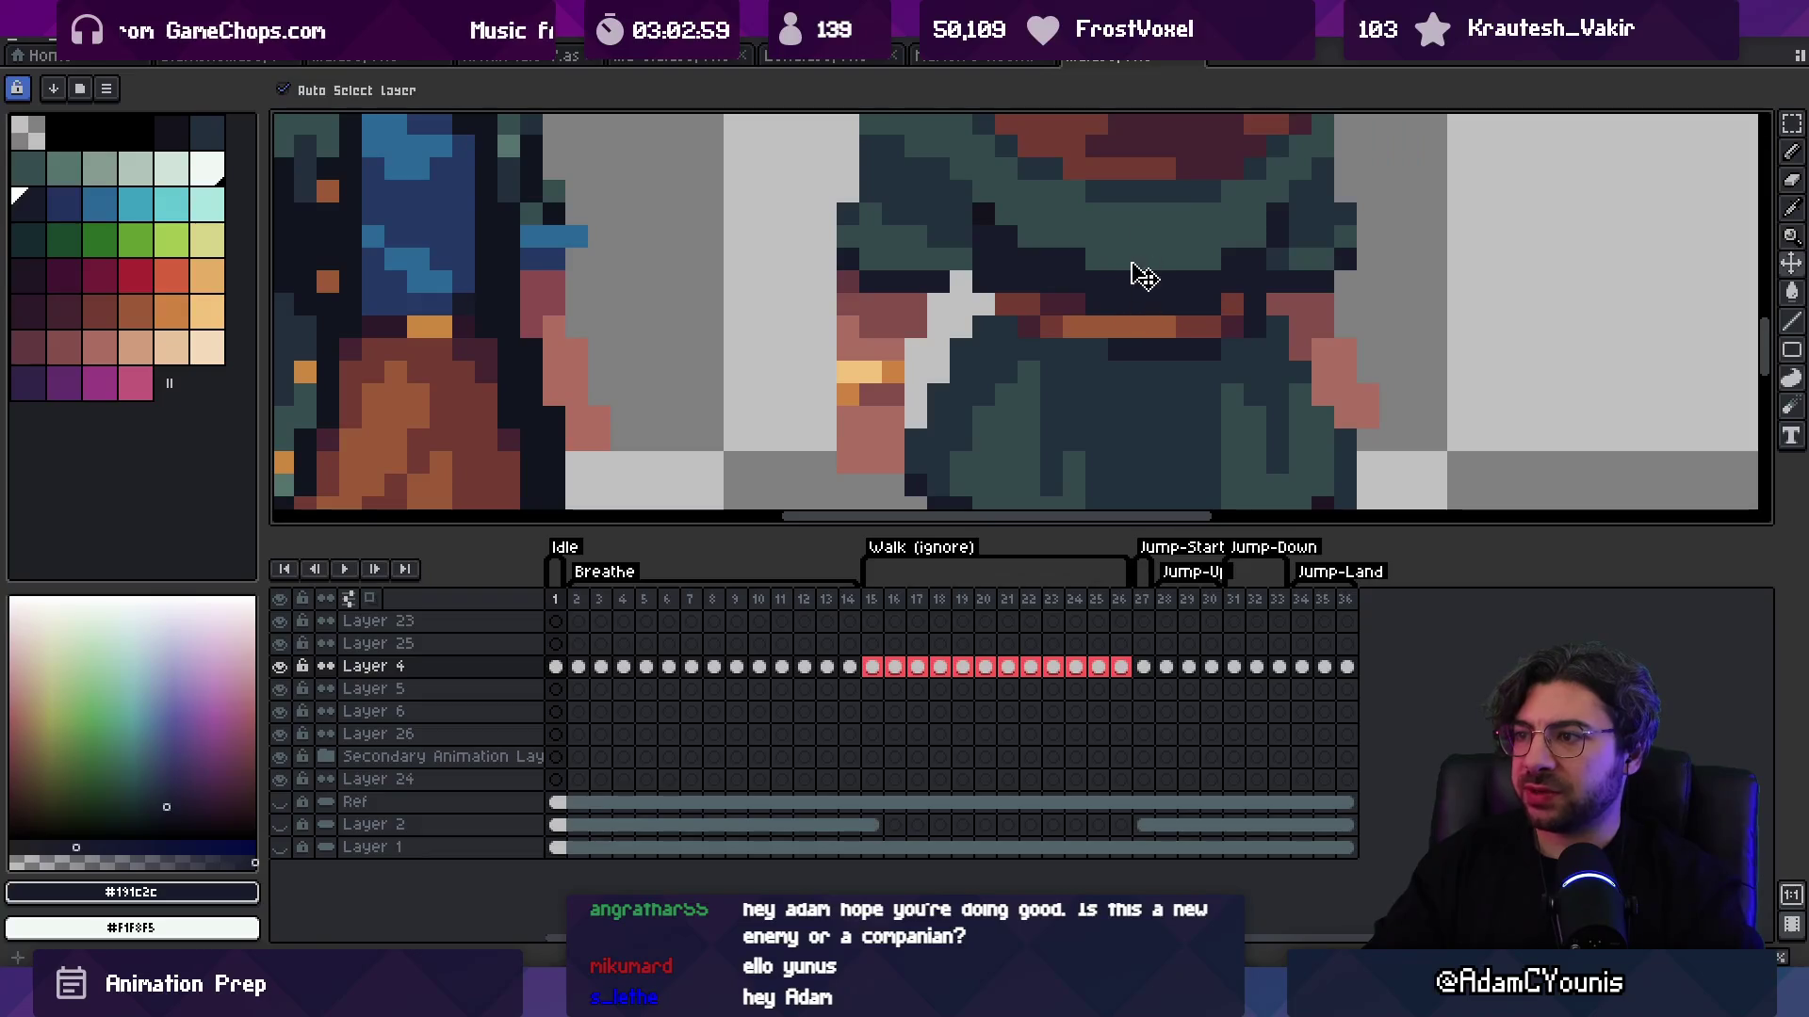
pyautogui.press('m')
pyautogui.moveTo(975, 294)
pyautogui.mouseDown()
pyautogui.moveTo(1062, 335)
pyautogui.moveTo(1199, 328)
pyautogui.mouseUp()
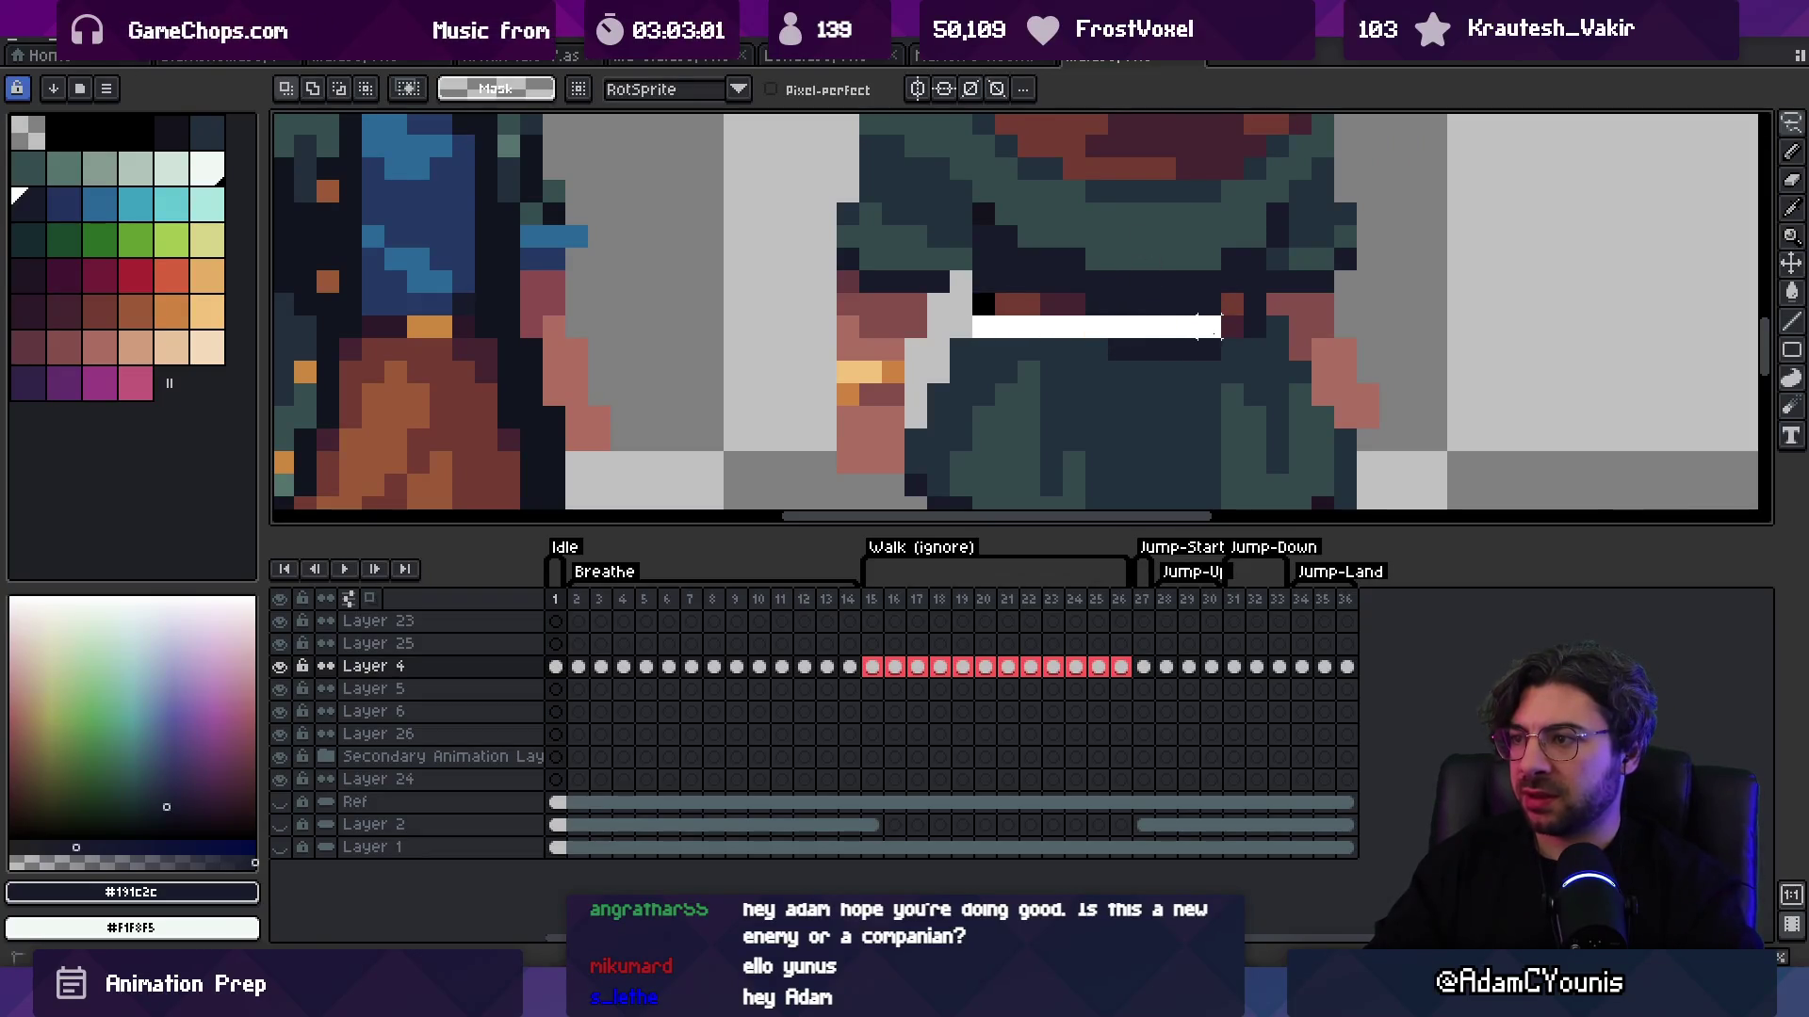
pyautogui.moveTo(1074, 329)
pyautogui.mouseDown()
pyautogui.moveTo(1084, 350)
pyautogui.moveTo(1267, 362)
pyautogui.mouseUp()
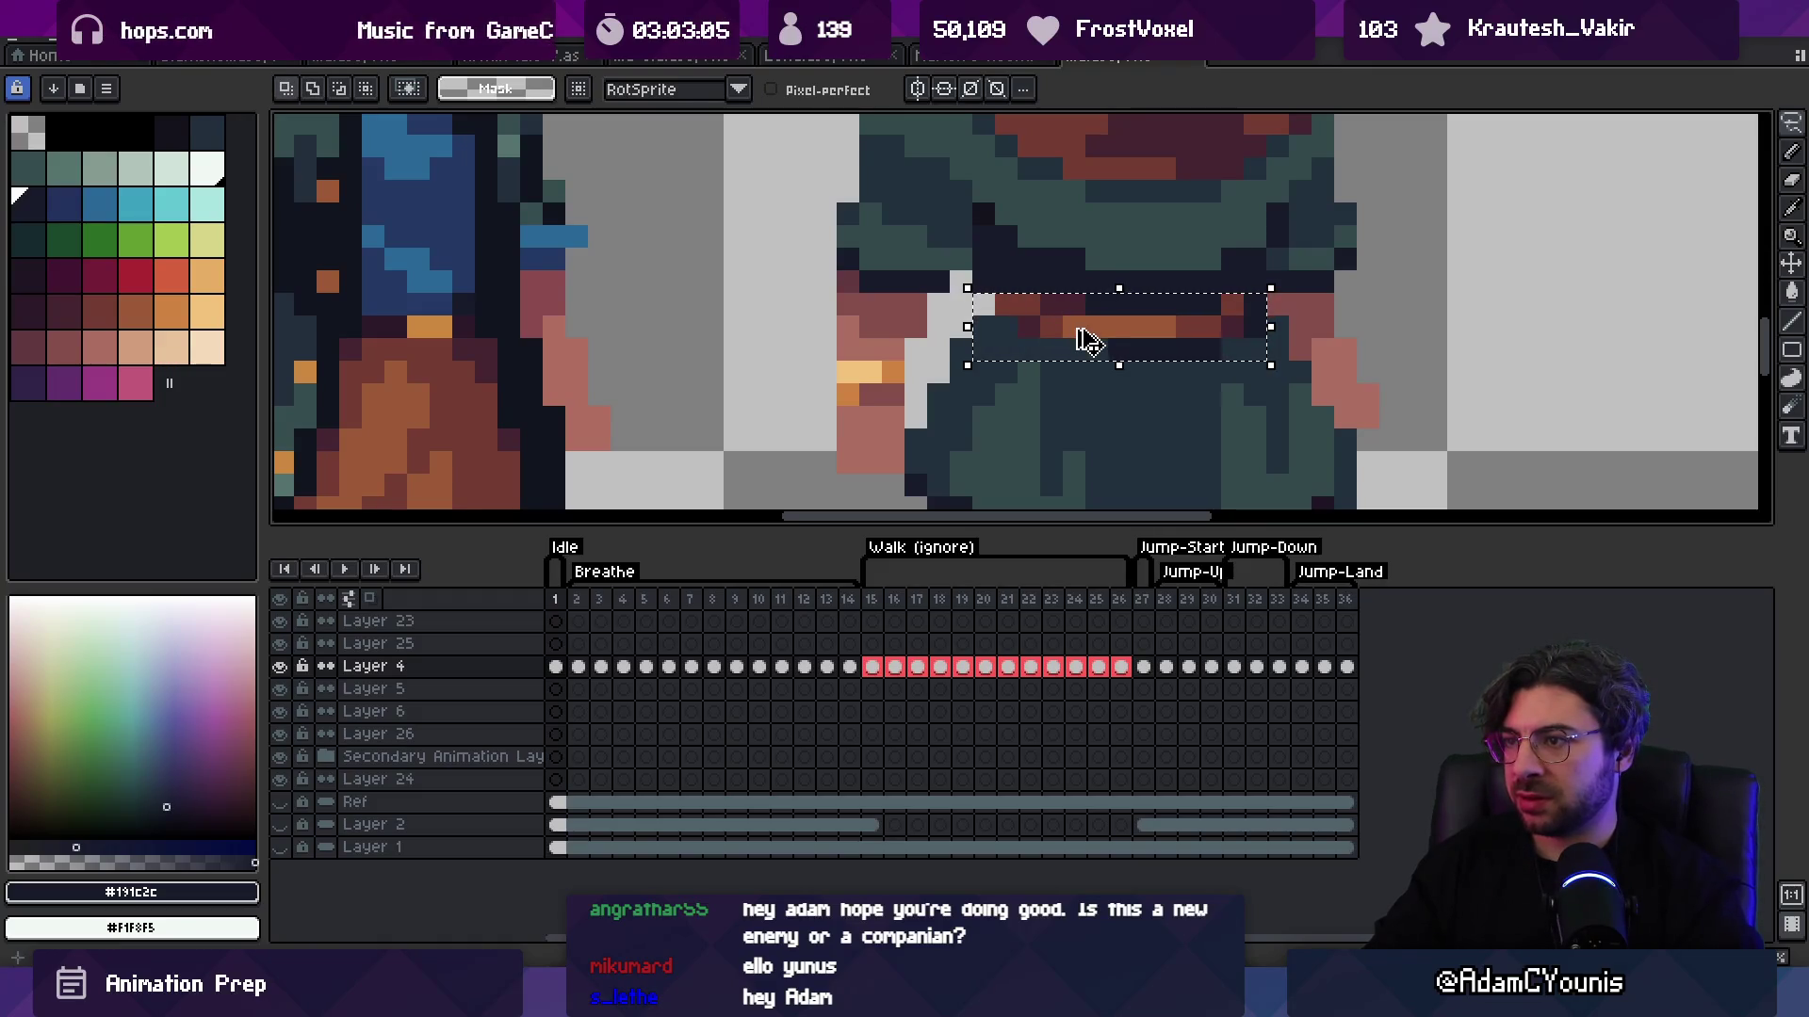
pyautogui.press('Up')
pyautogui.press('i')
# Step: Pick the dark tunic shadow colour and zoom out to view the whole sprite
pyautogui.click(1122, 351)
pyautogui.press('z')
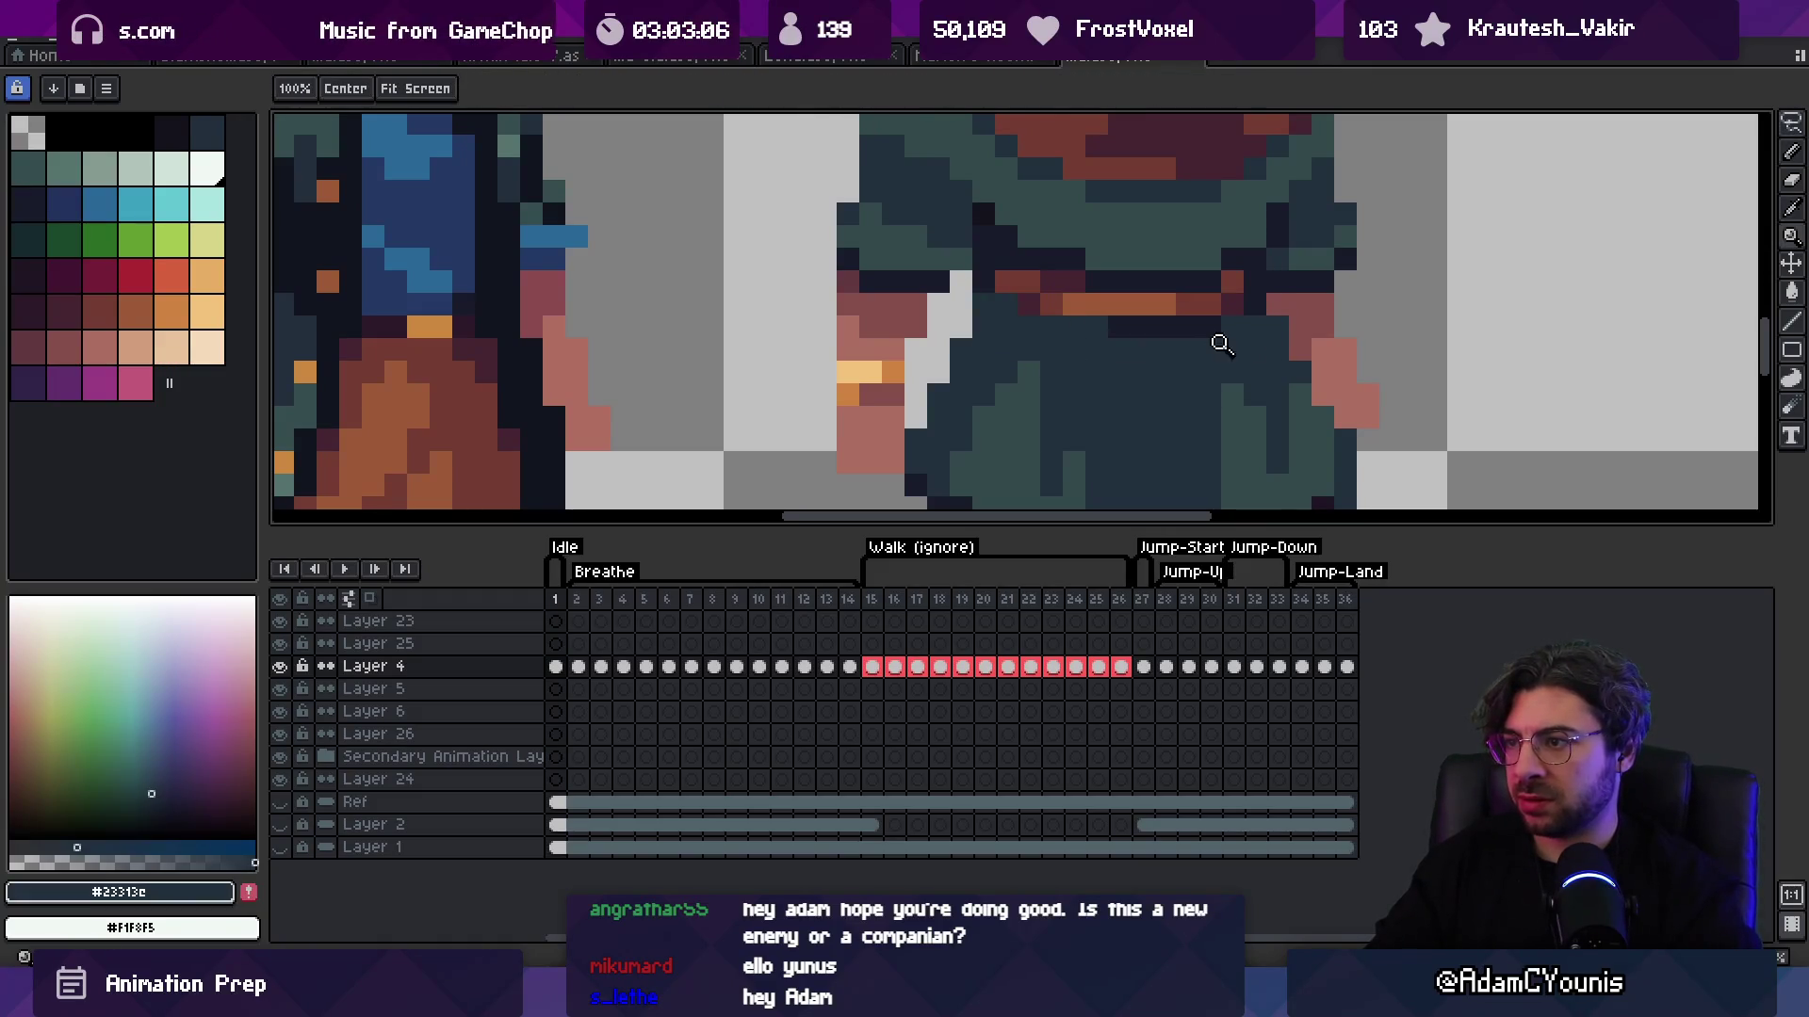
pyautogui.press('1')
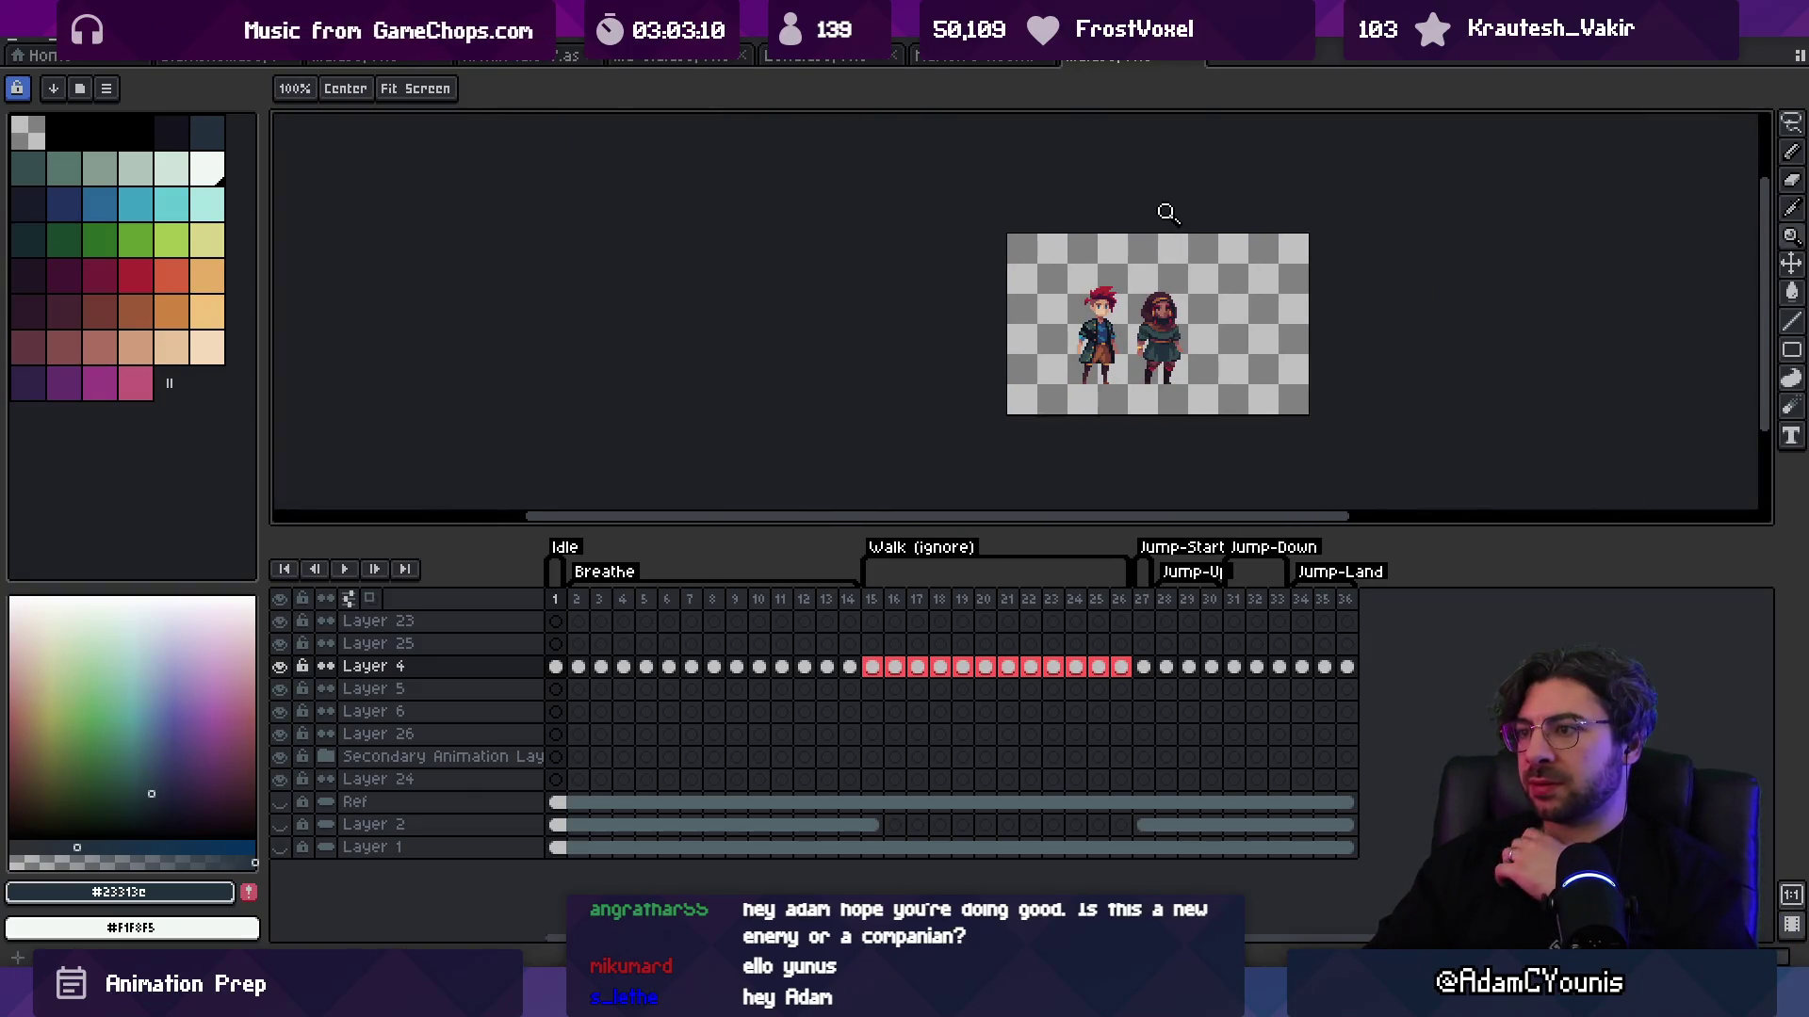
pyautogui.scroll(3, 1191, 307)
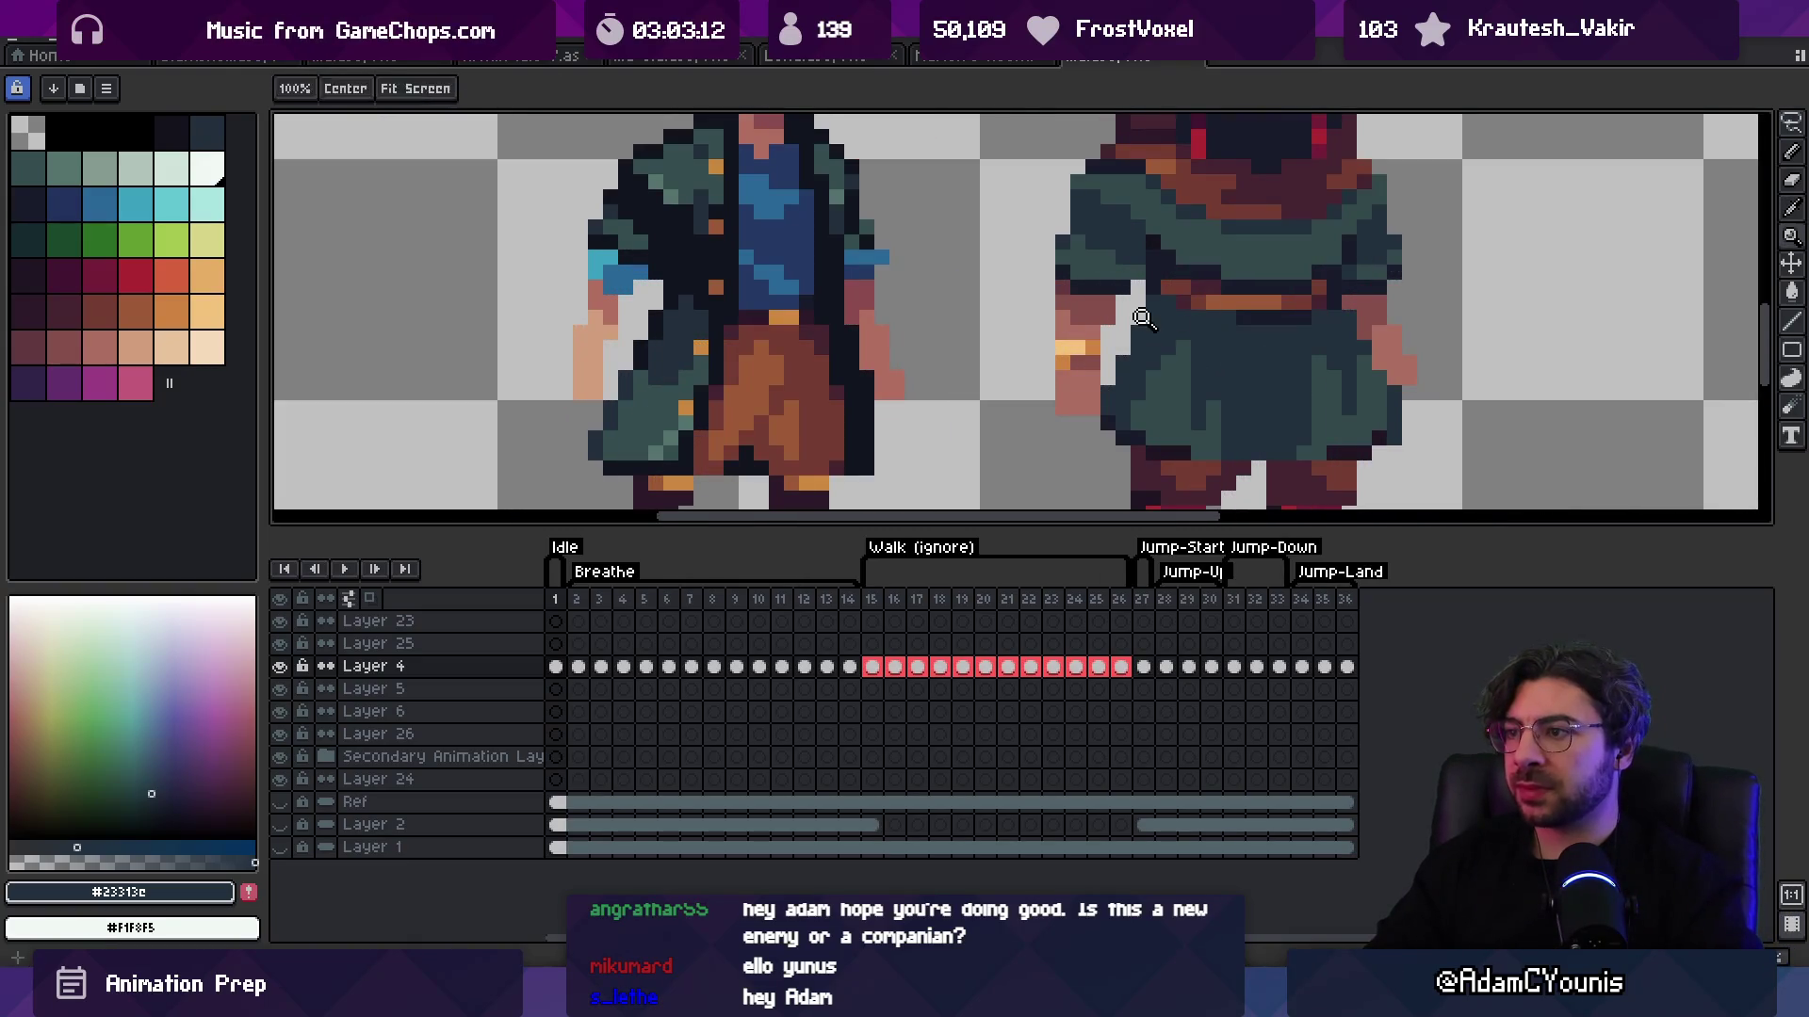
# Step: Draw a near-black fold line down the skirt with single dark pixels
pyautogui.press('b')
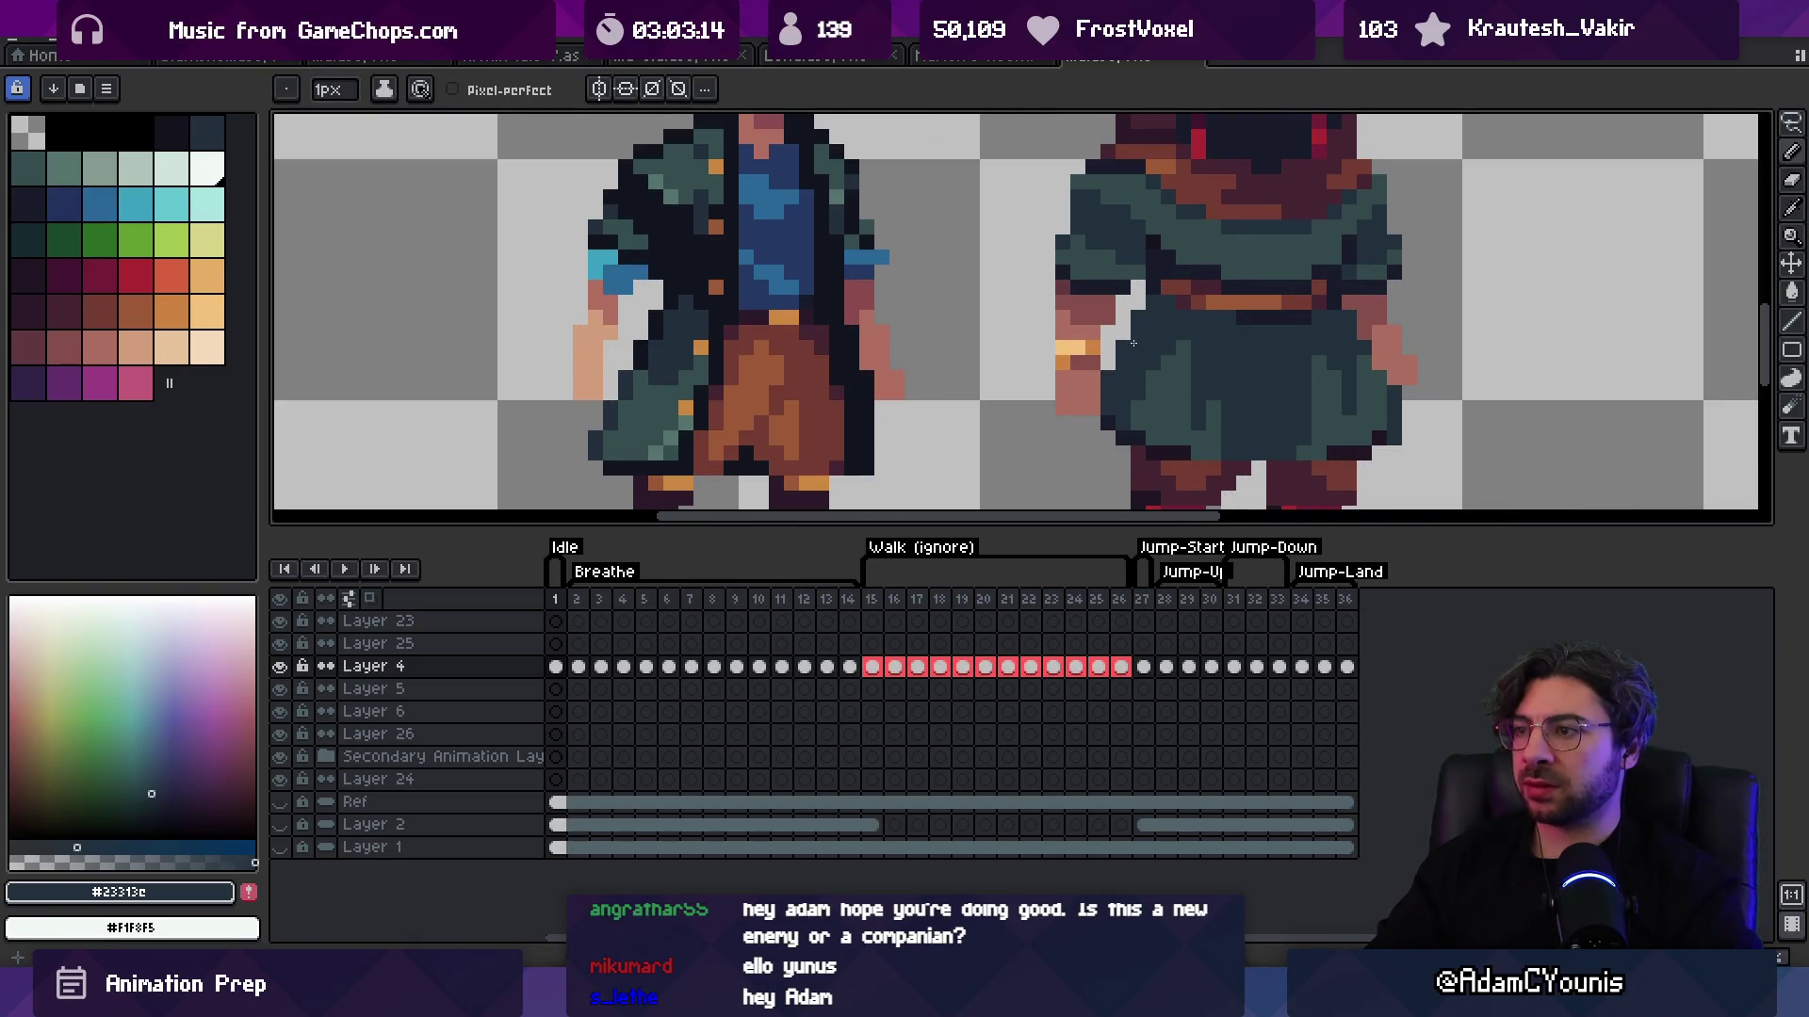
pyautogui.press('z')
pyautogui.scroll(-3, 1121, 283)
pyautogui.scroll(-1, 1243, 256)
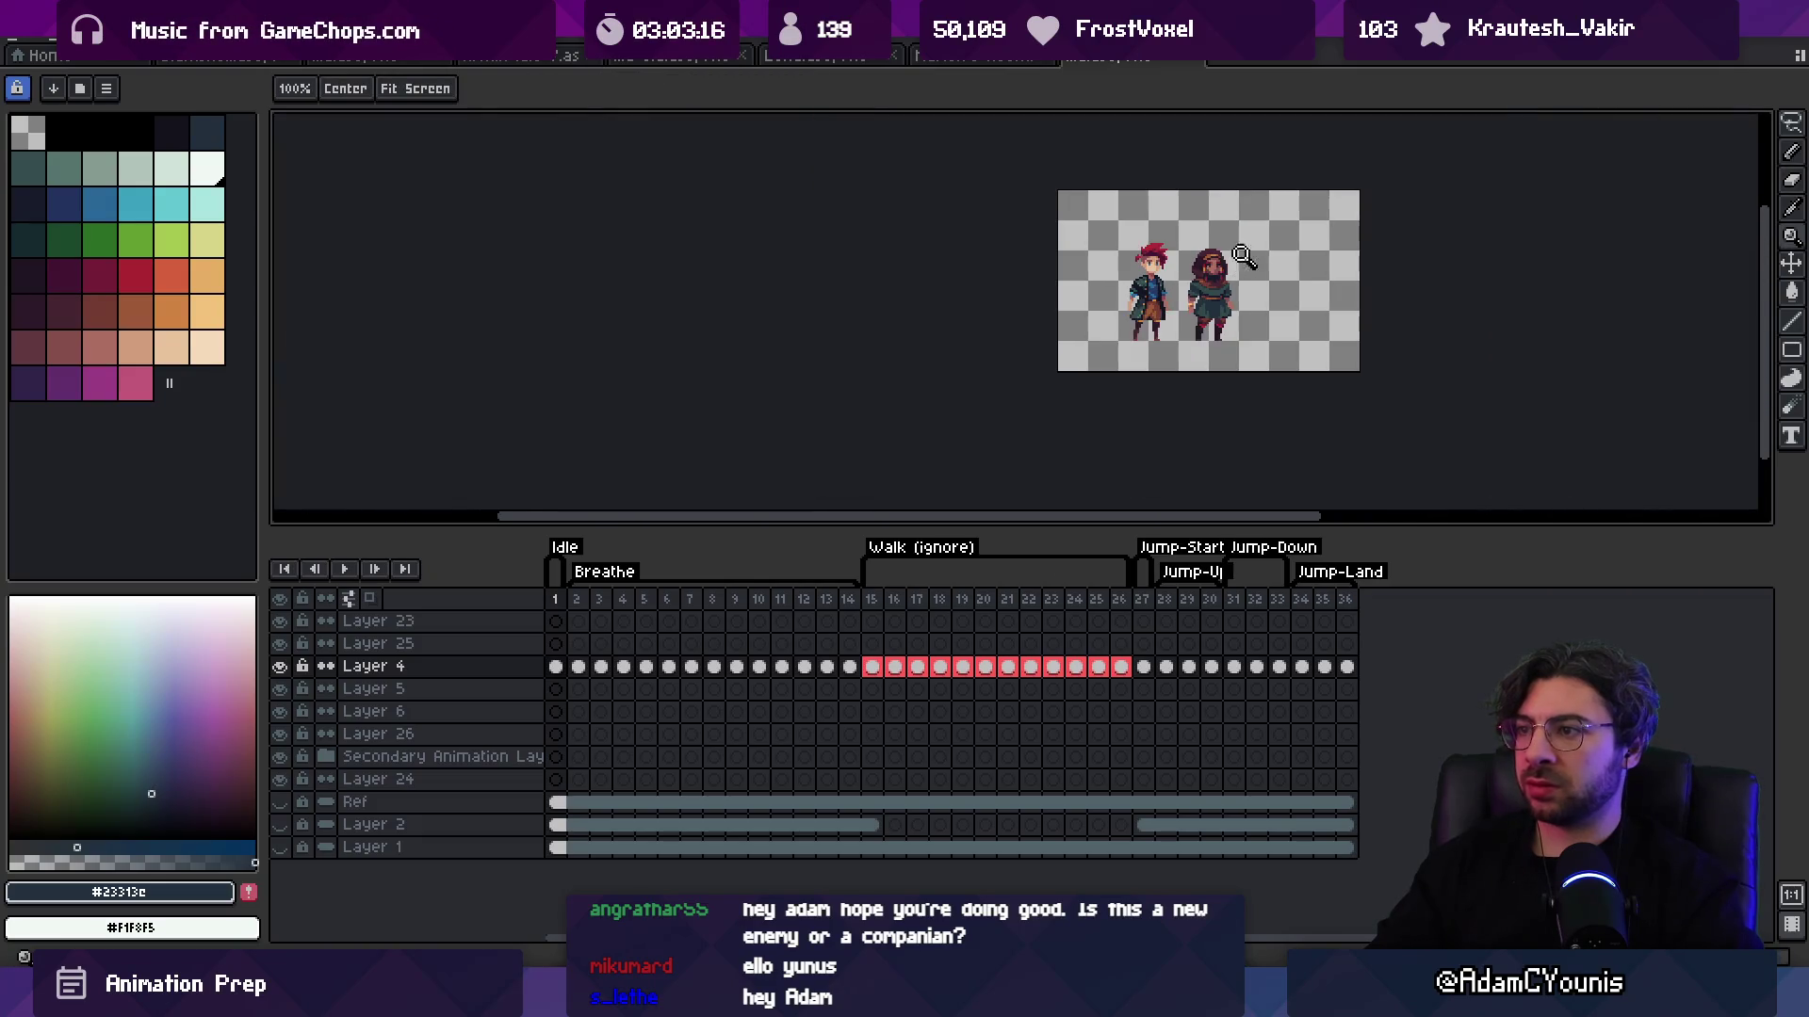
pyautogui.scroll(4, 1262, 222)
pyautogui.press('i')
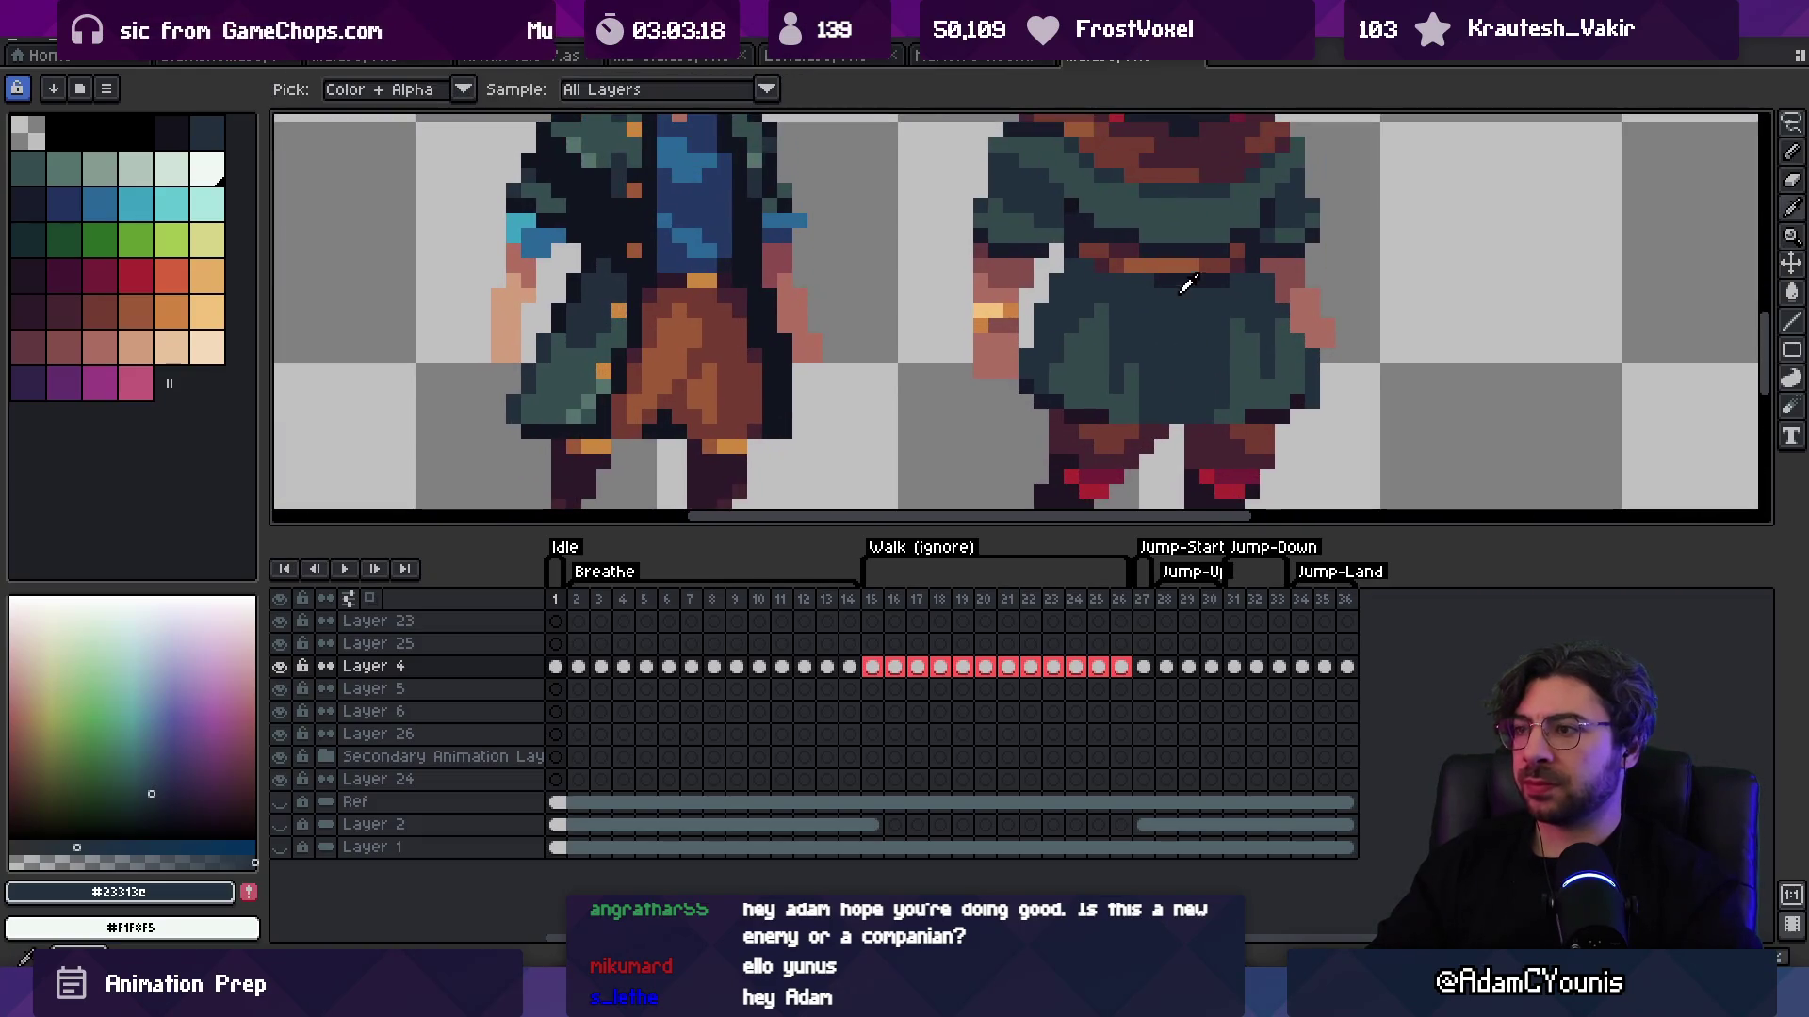
pyautogui.click(1182, 293)
pyautogui.press('b')
pyautogui.click(1195, 399)
pyautogui.moveTo(1191, 372); pyautogui.dragTo(1203, 407)
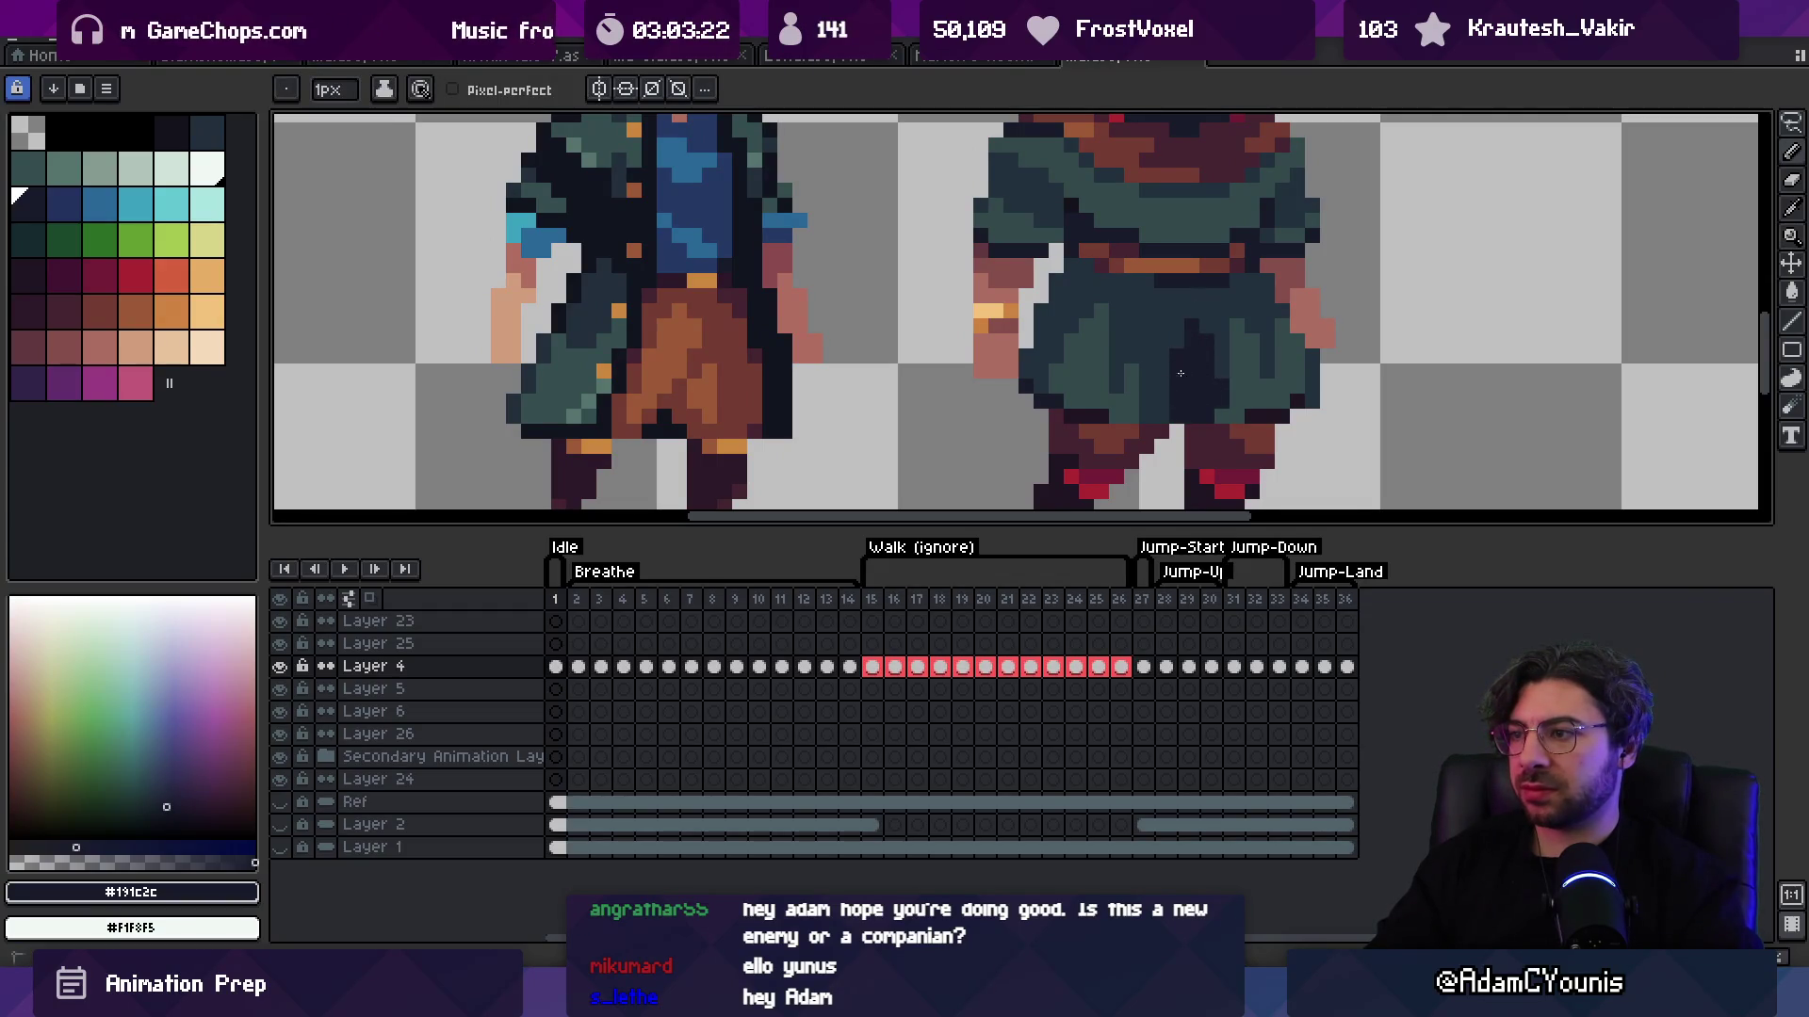
# Step: Sample the dark tunic shadow and the mid green tunic colours from the canvas
pyautogui.keyDown('alt'); pyautogui.click(1176, 338); pyautogui.keyUp('alt')
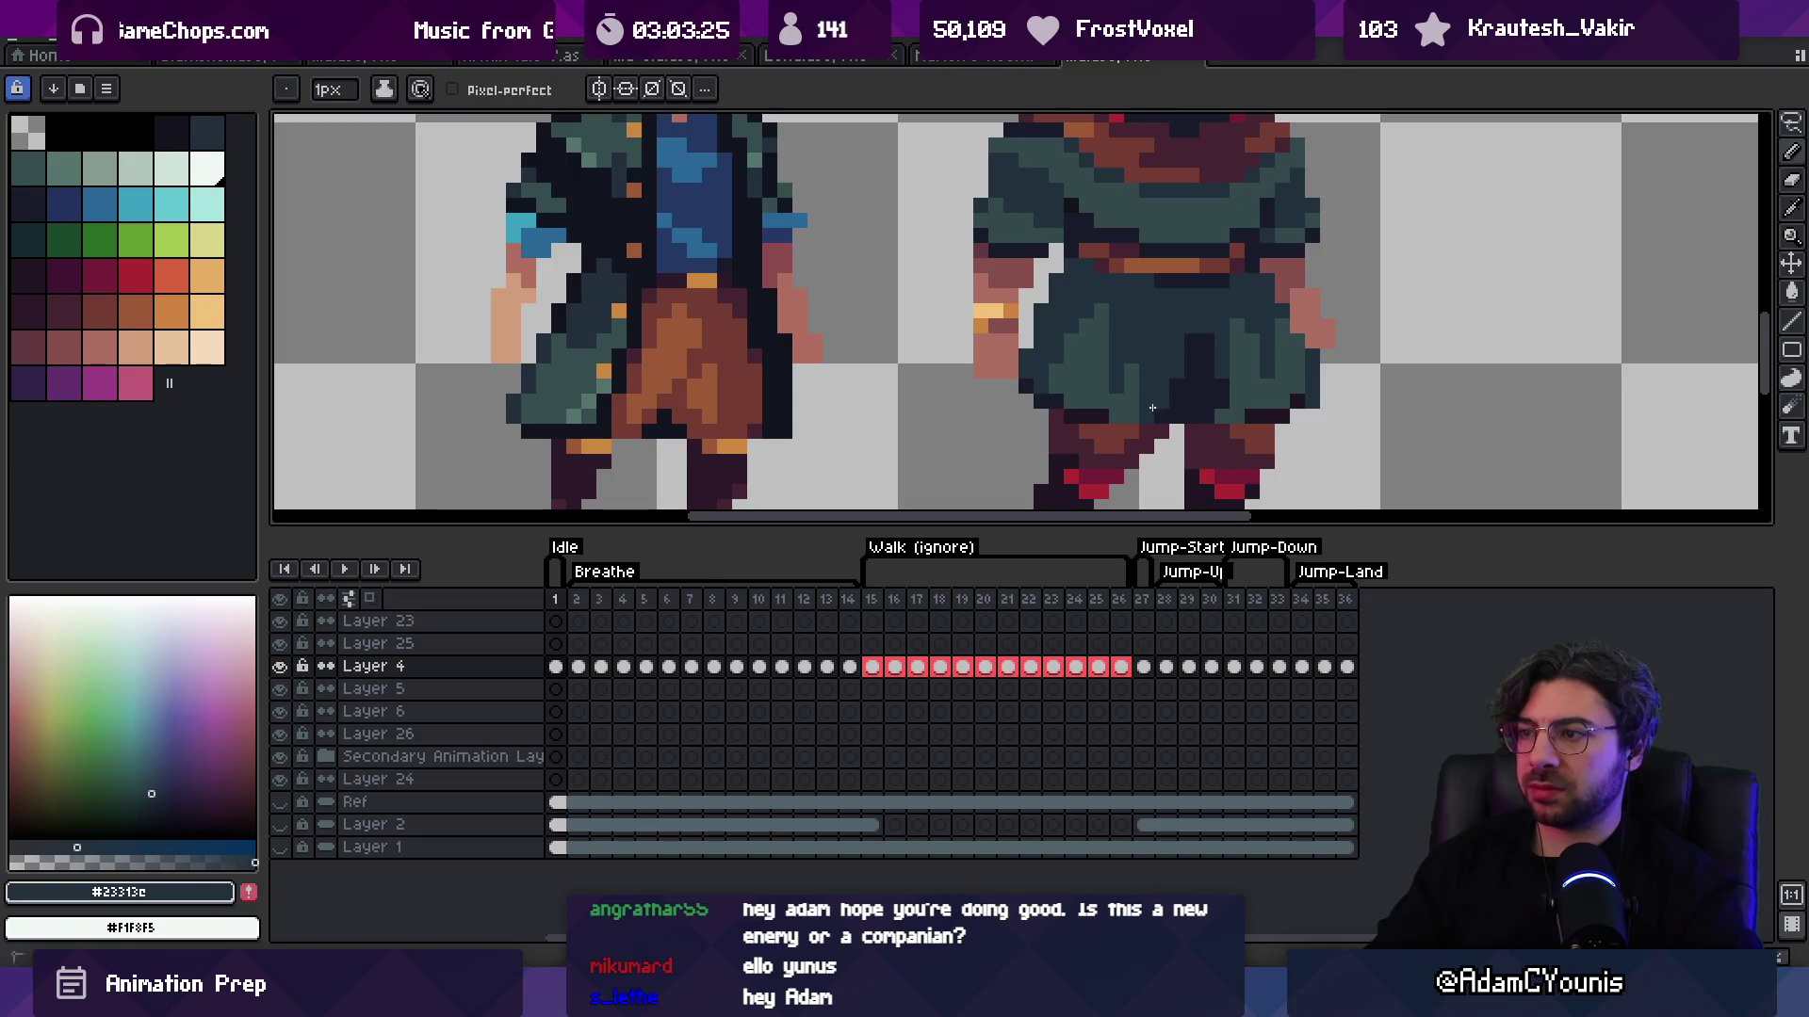
pyautogui.press('z')
pyautogui.scroll(-6, 1192, 320)
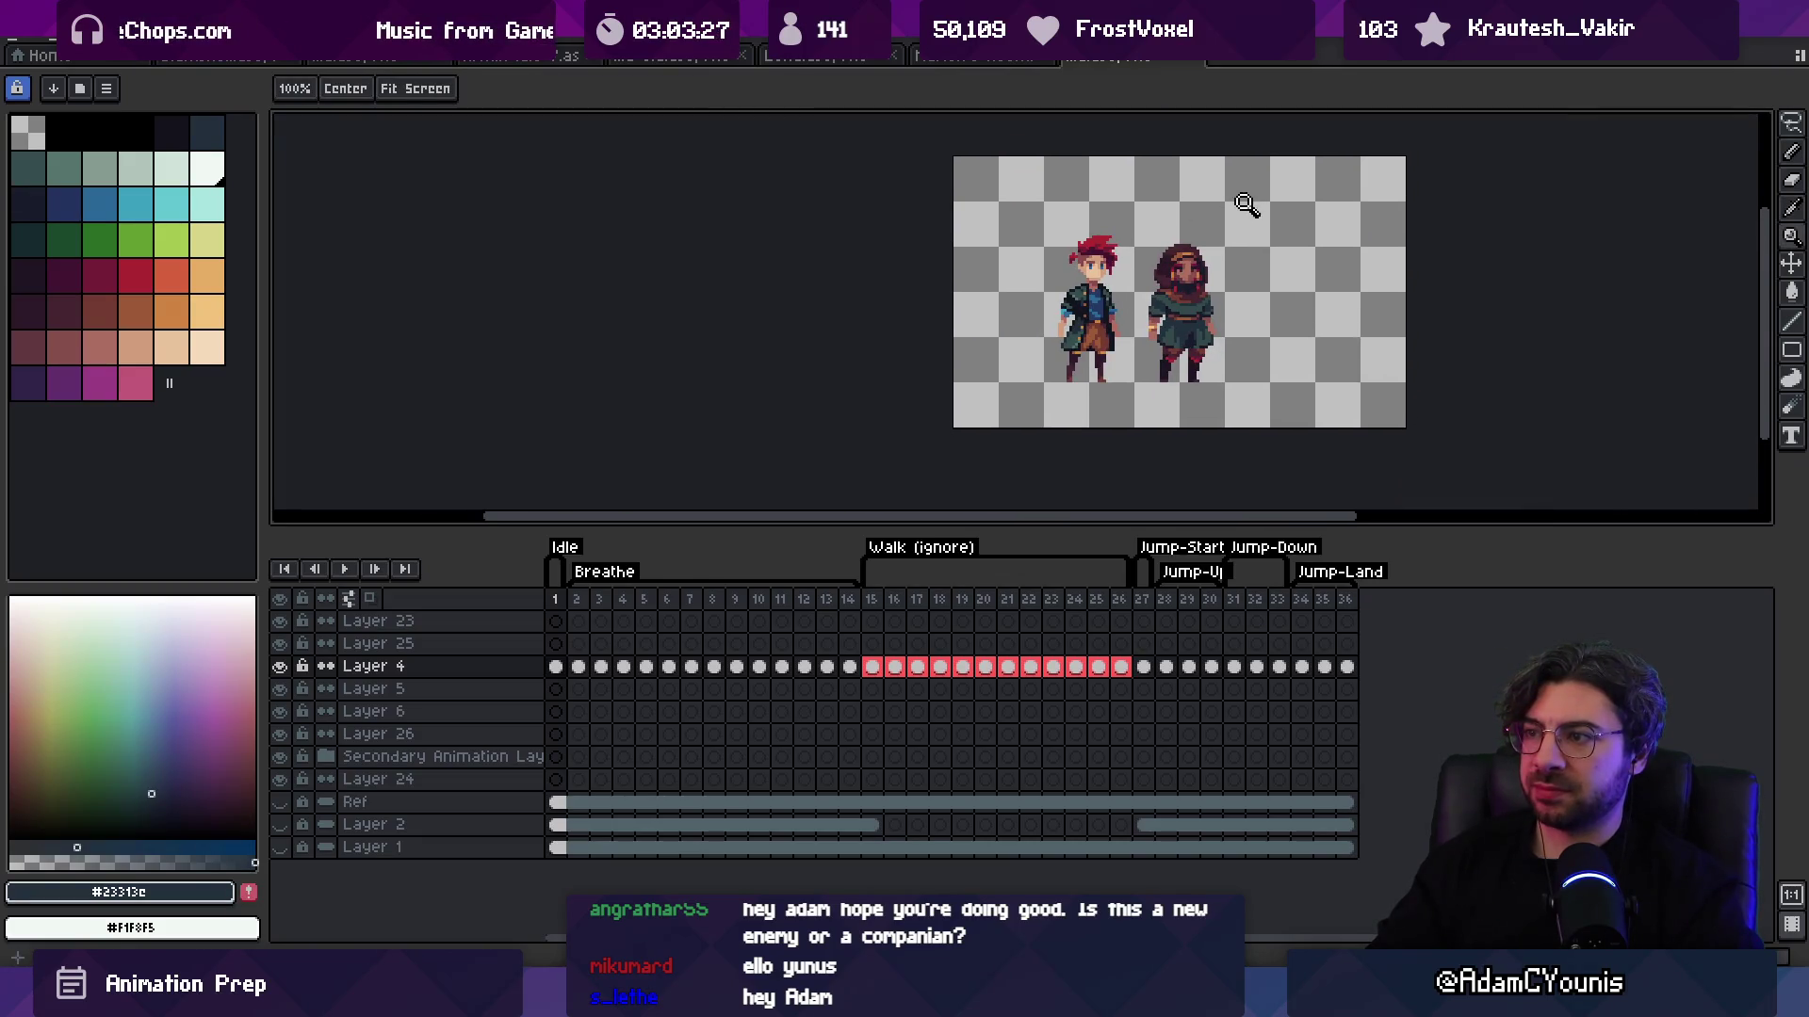
pyautogui.scroll(5, 1228, 336)
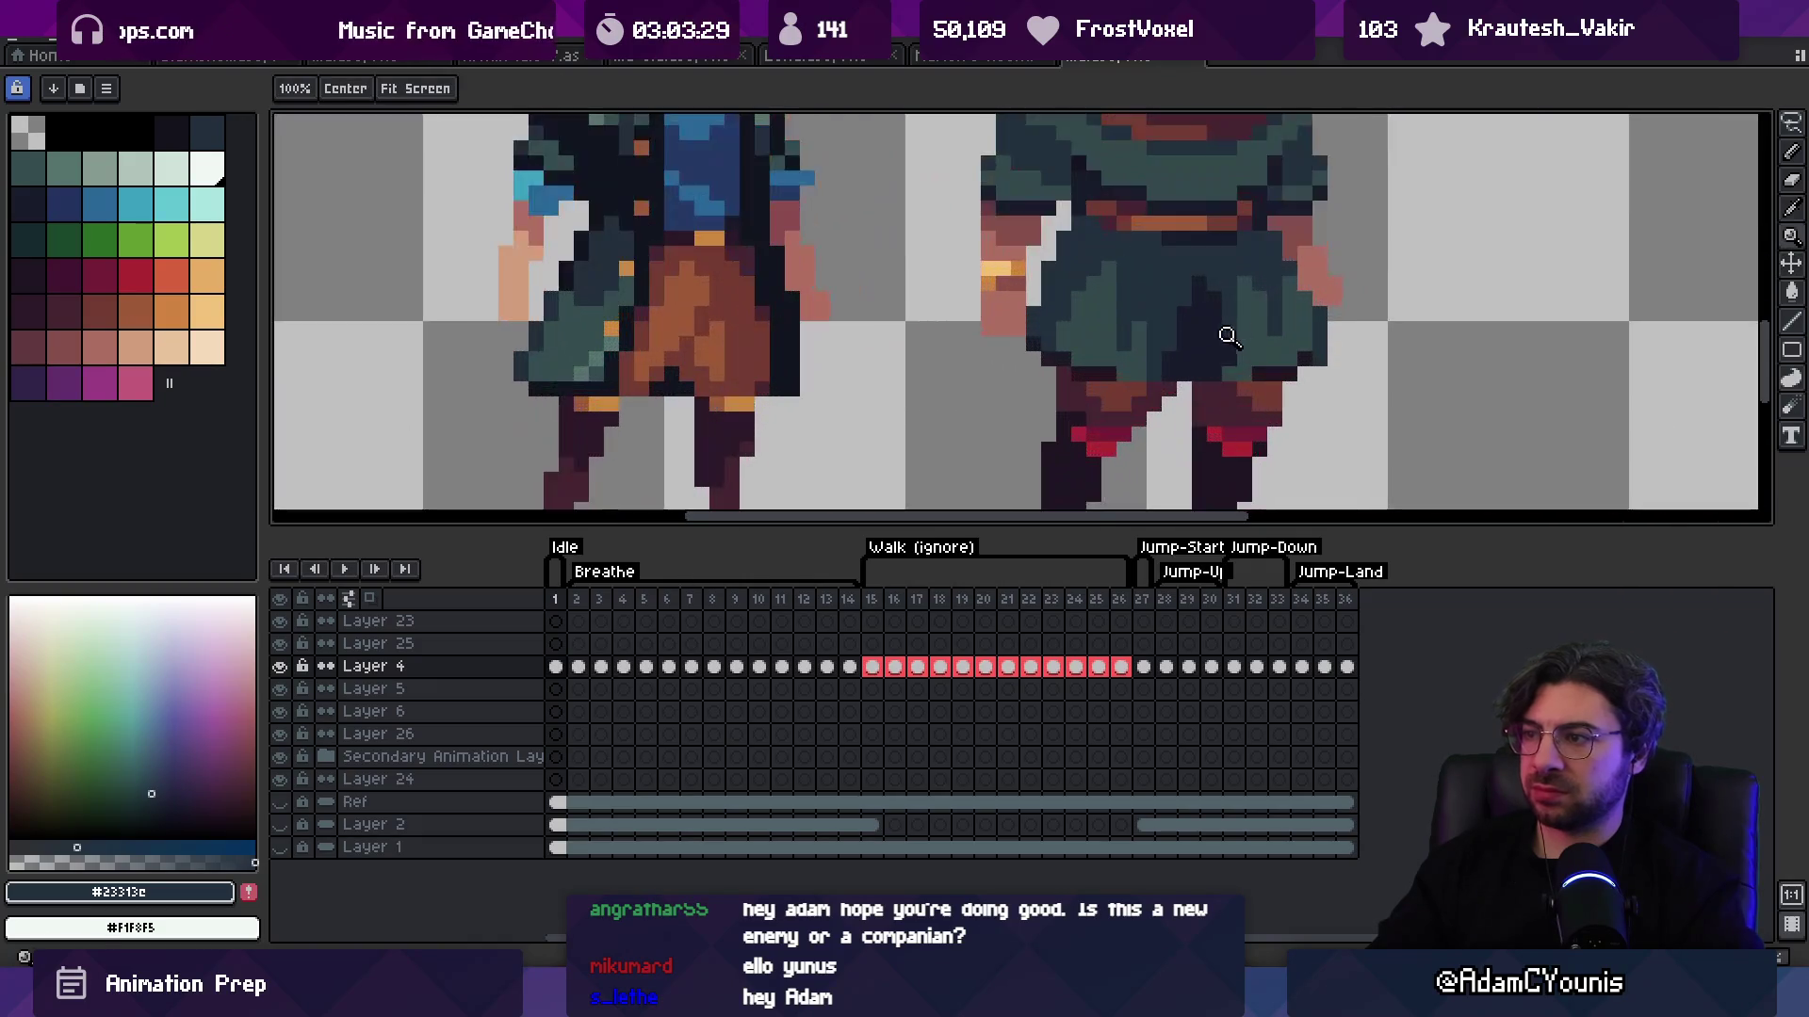
pyautogui.press('b')
pyautogui.keyDown('alt'); pyautogui.click(1163, 295); pyautogui.keyUp('alt')
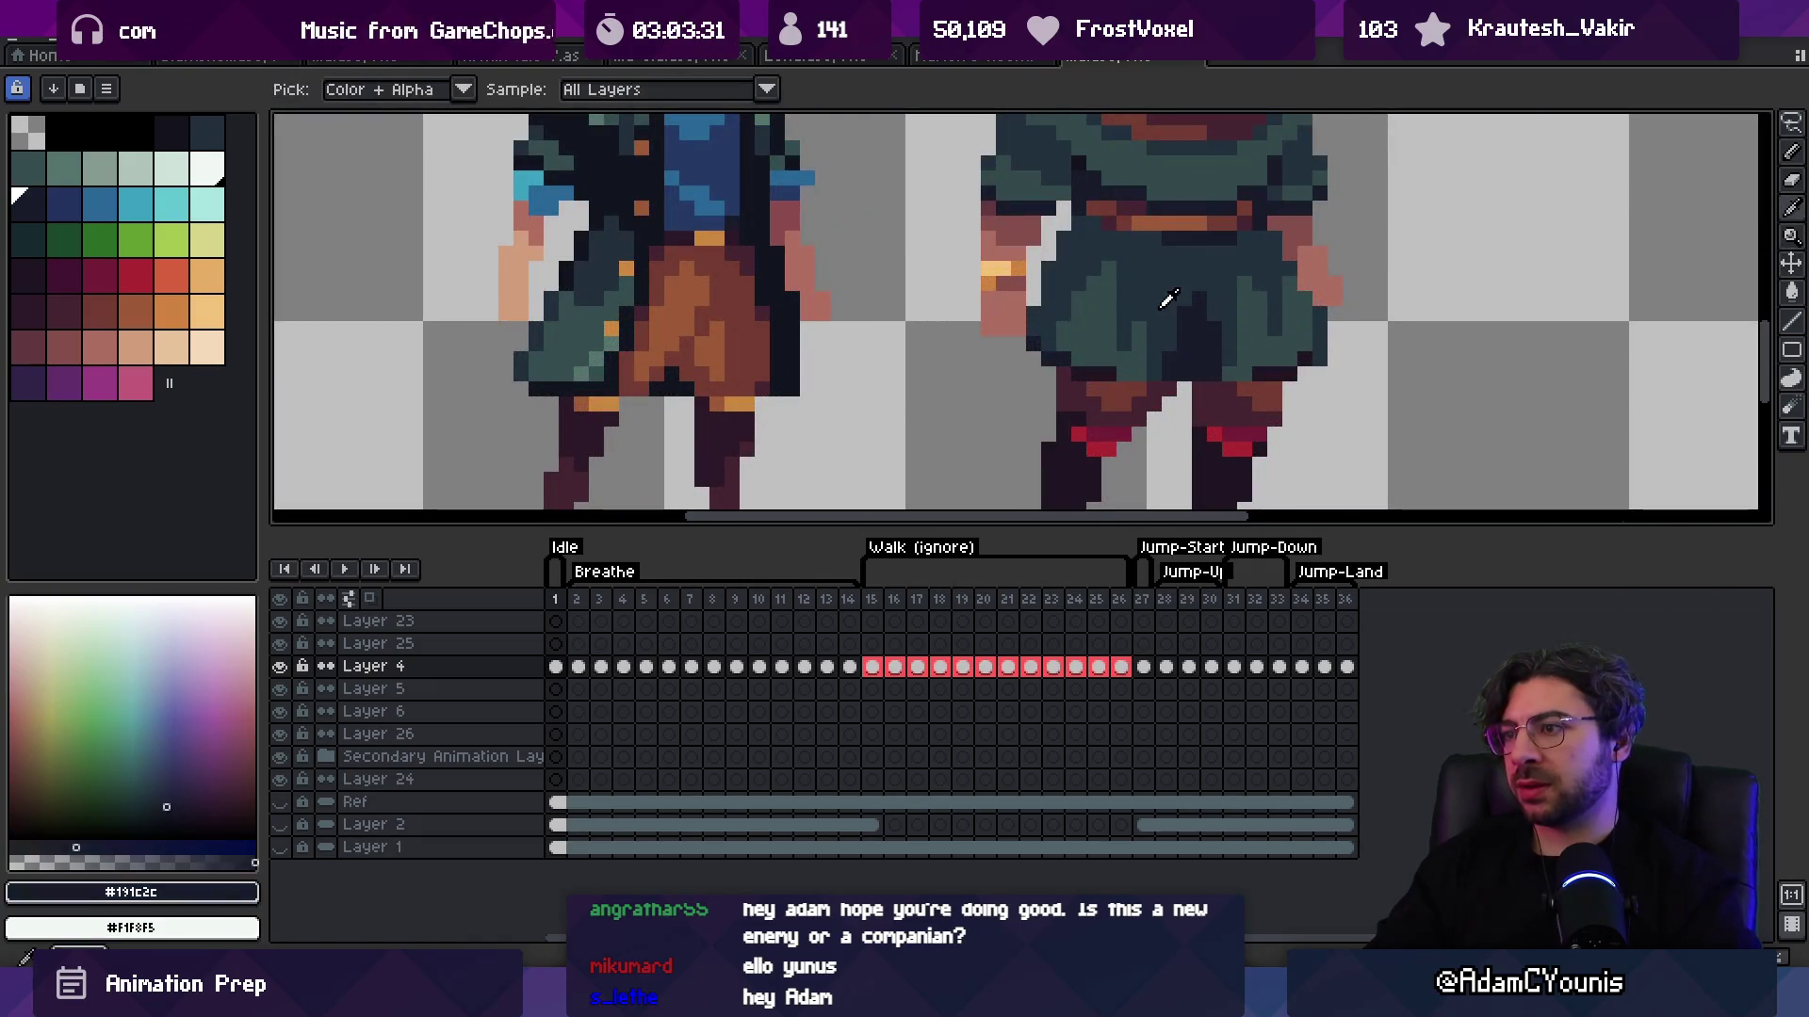
pyautogui.press('z')
pyautogui.scroll(-5, 1130, 312)
pyautogui.scroll(-4, 1130, 311)
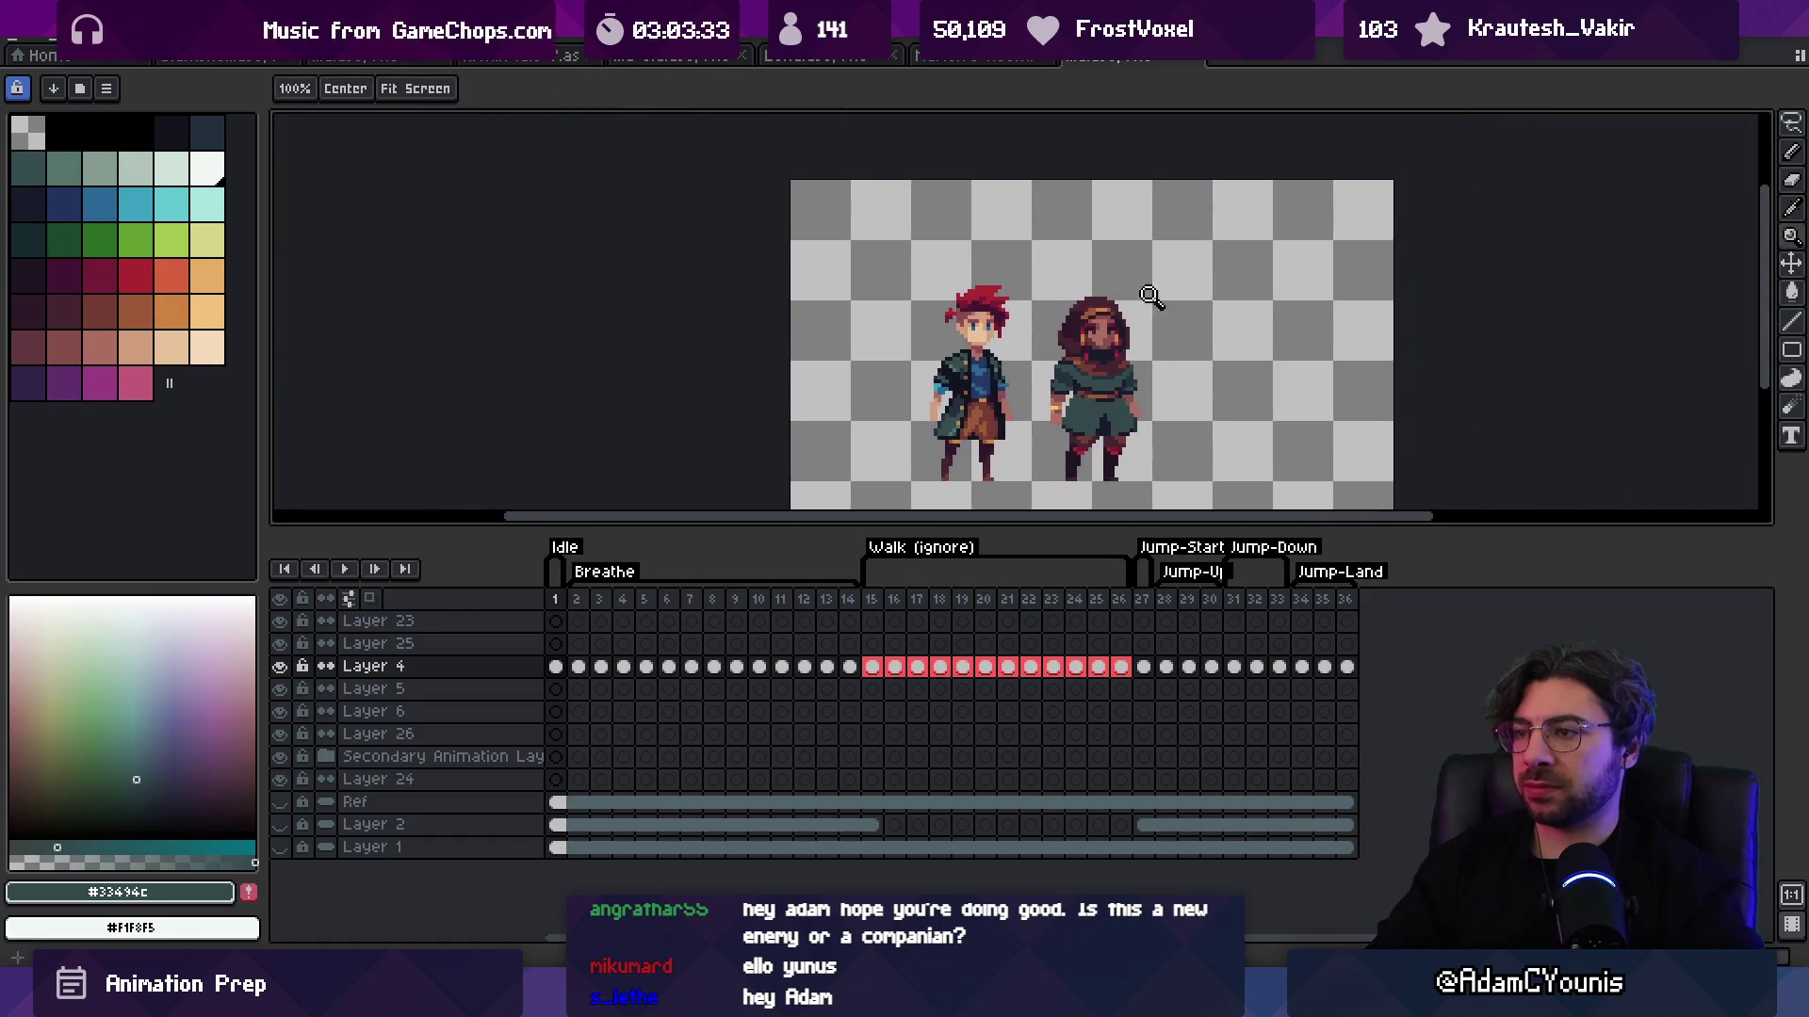
# Step: Zoom far in on the skirts and legs and pick the dark purple from the skirt edge
pyautogui.press('v')
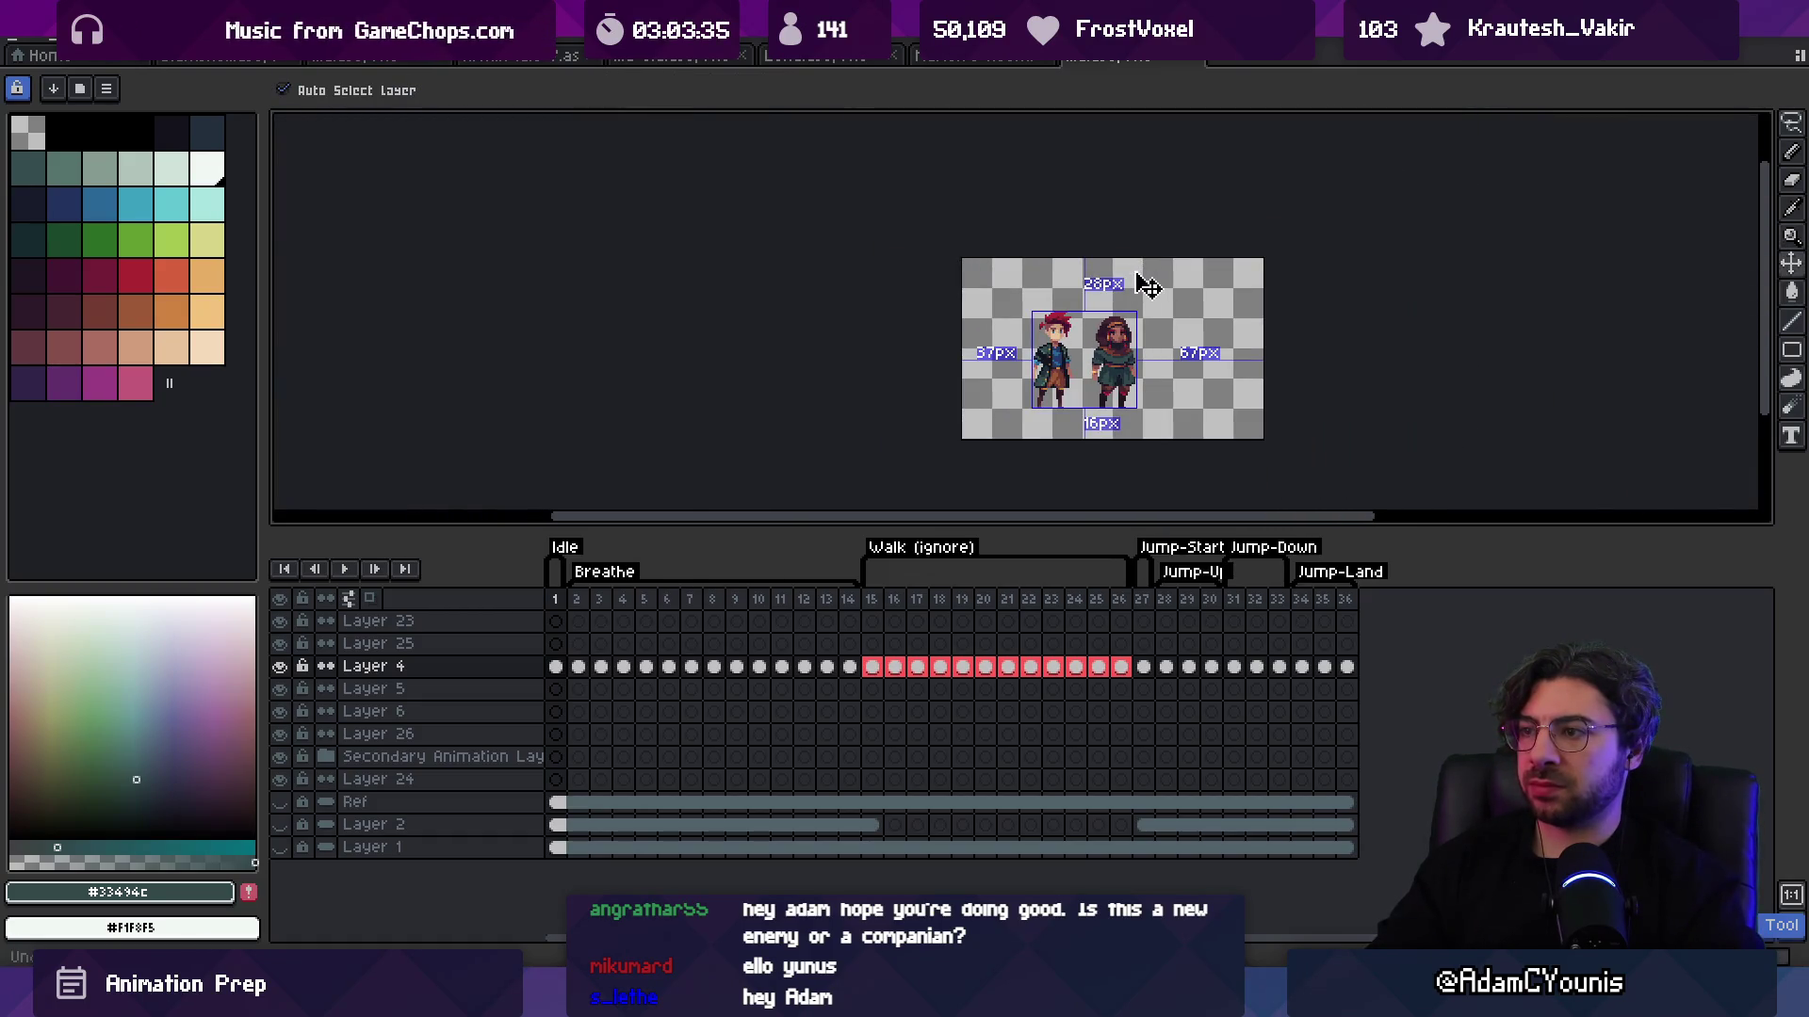
pyautogui.press('z')
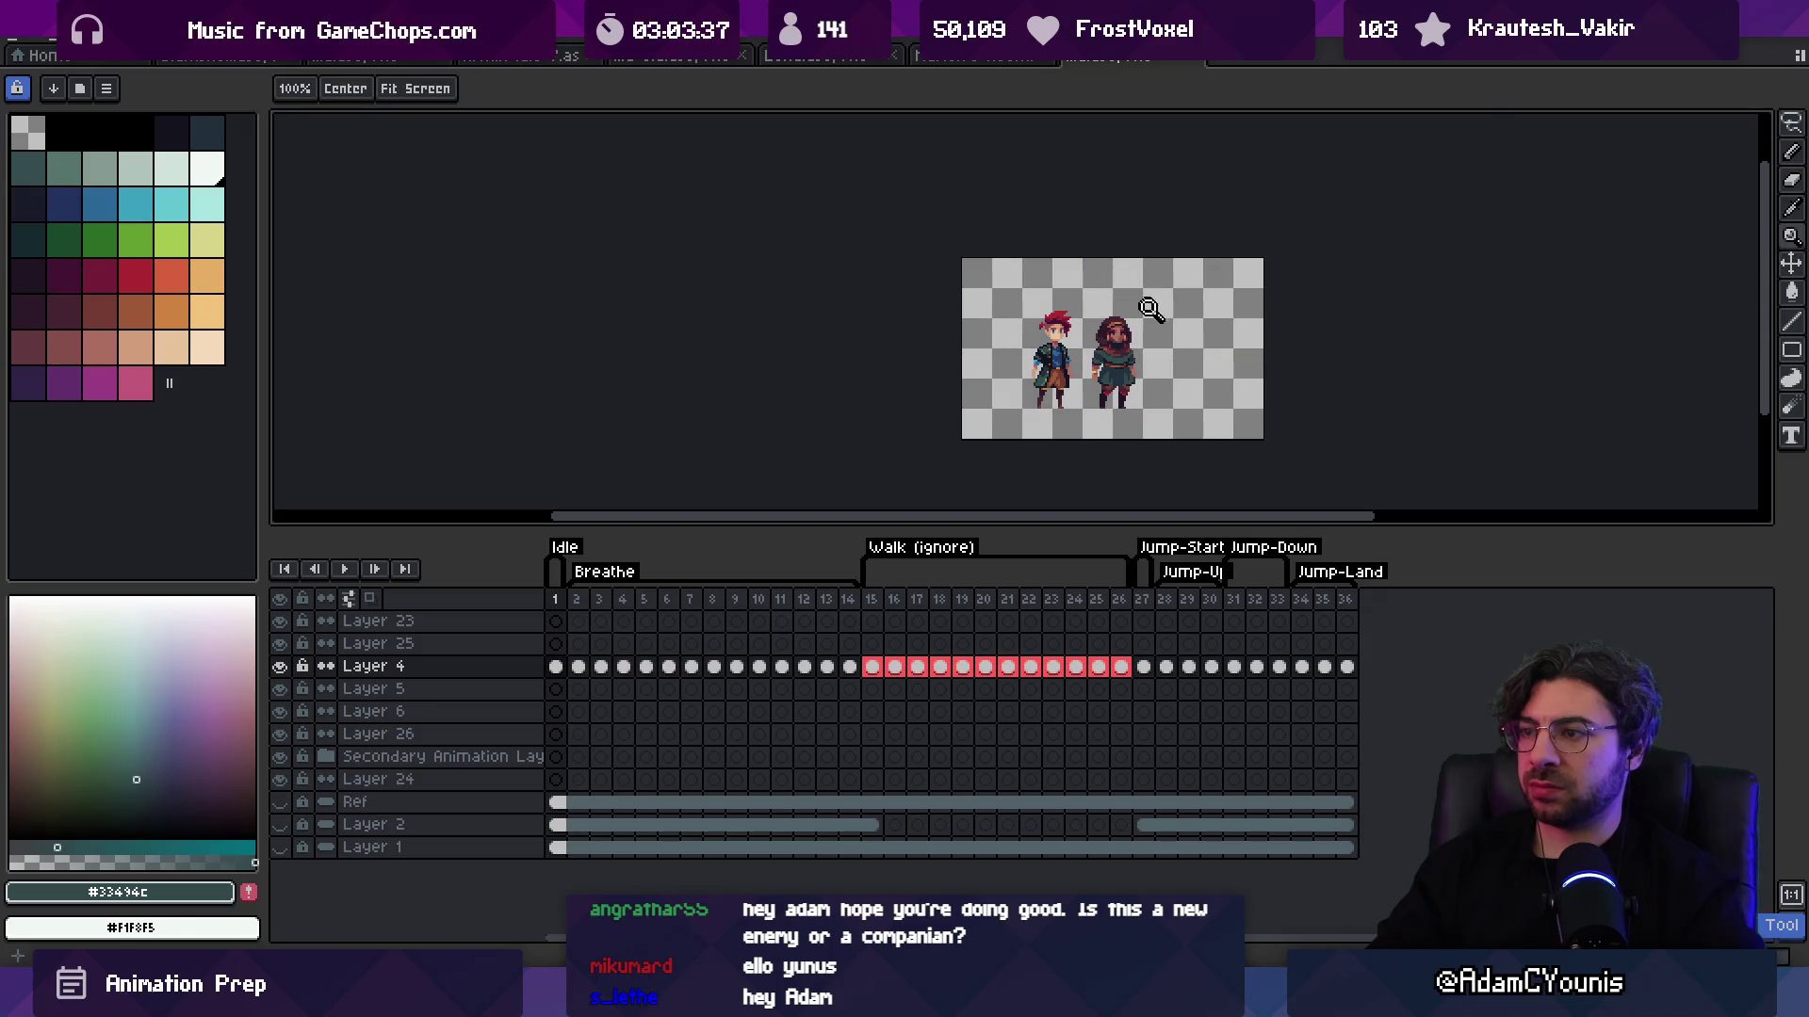
pyautogui.click(1144, 342)
pyautogui.click(1130, 354)
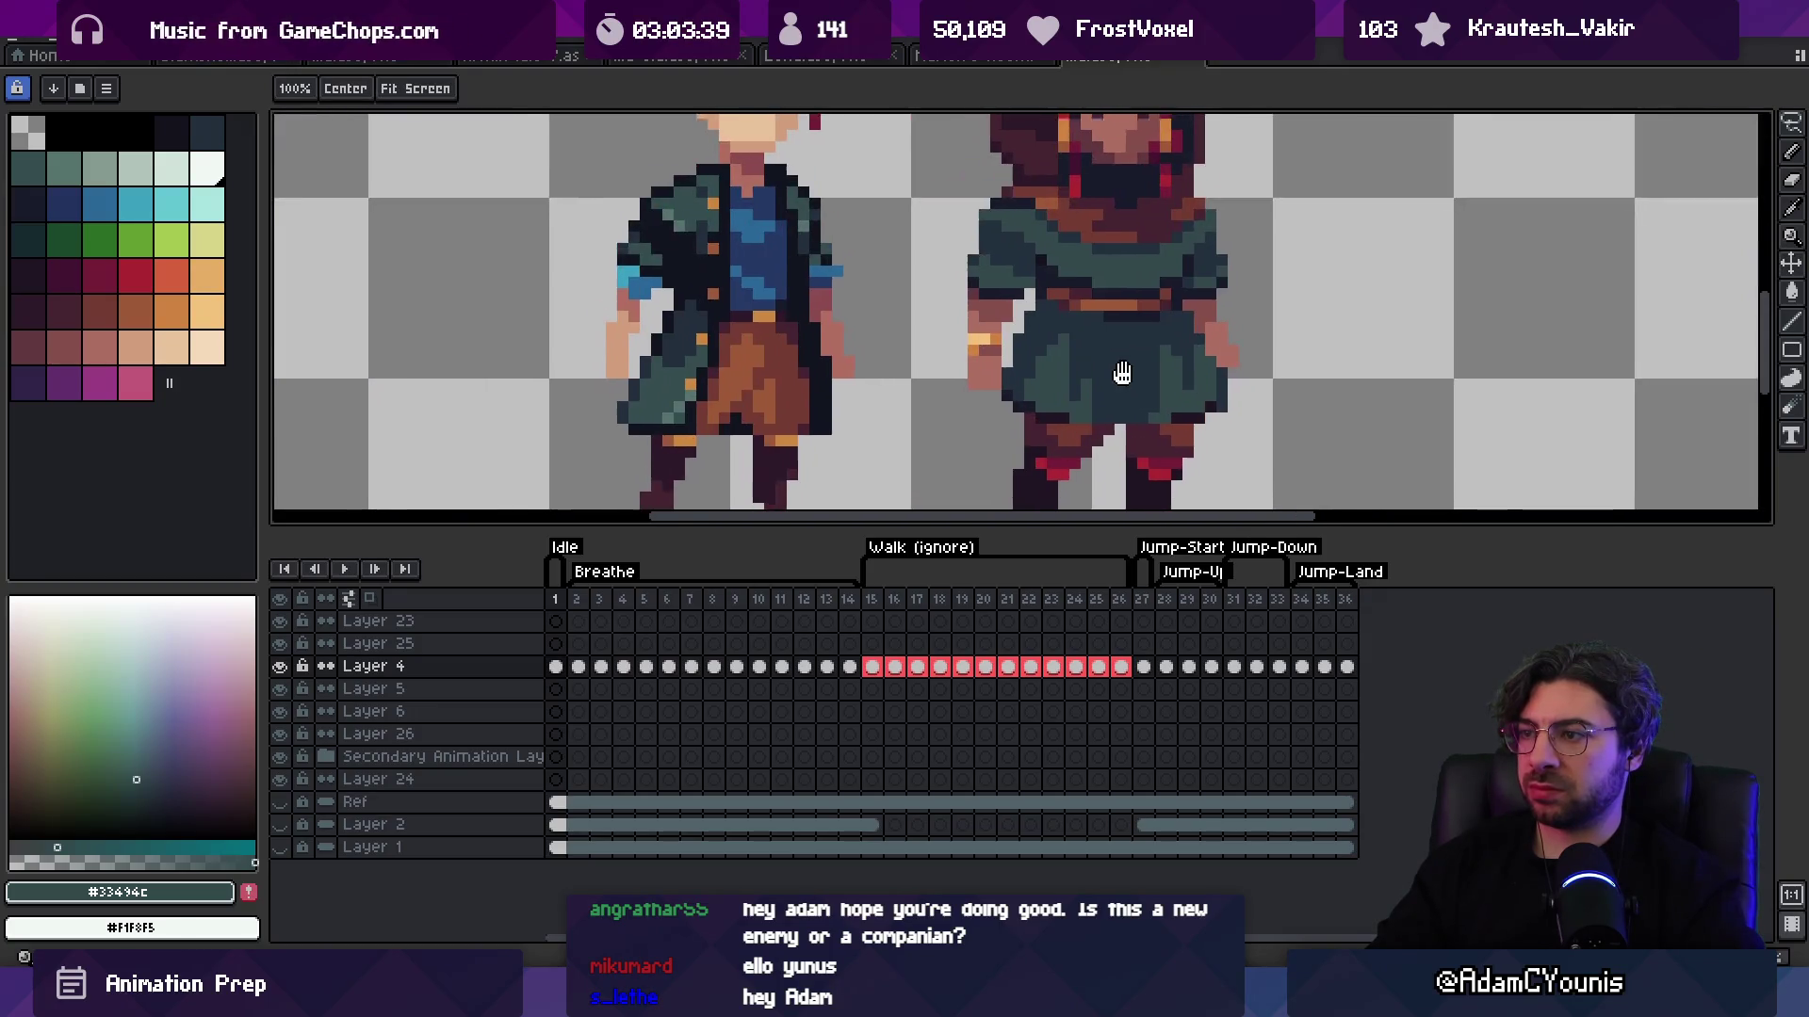
pyautogui.click(1110, 367)
pyautogui.keyDown('alt'); pyautogui.click(1182, 405); pyautogui.keyUp('alt')
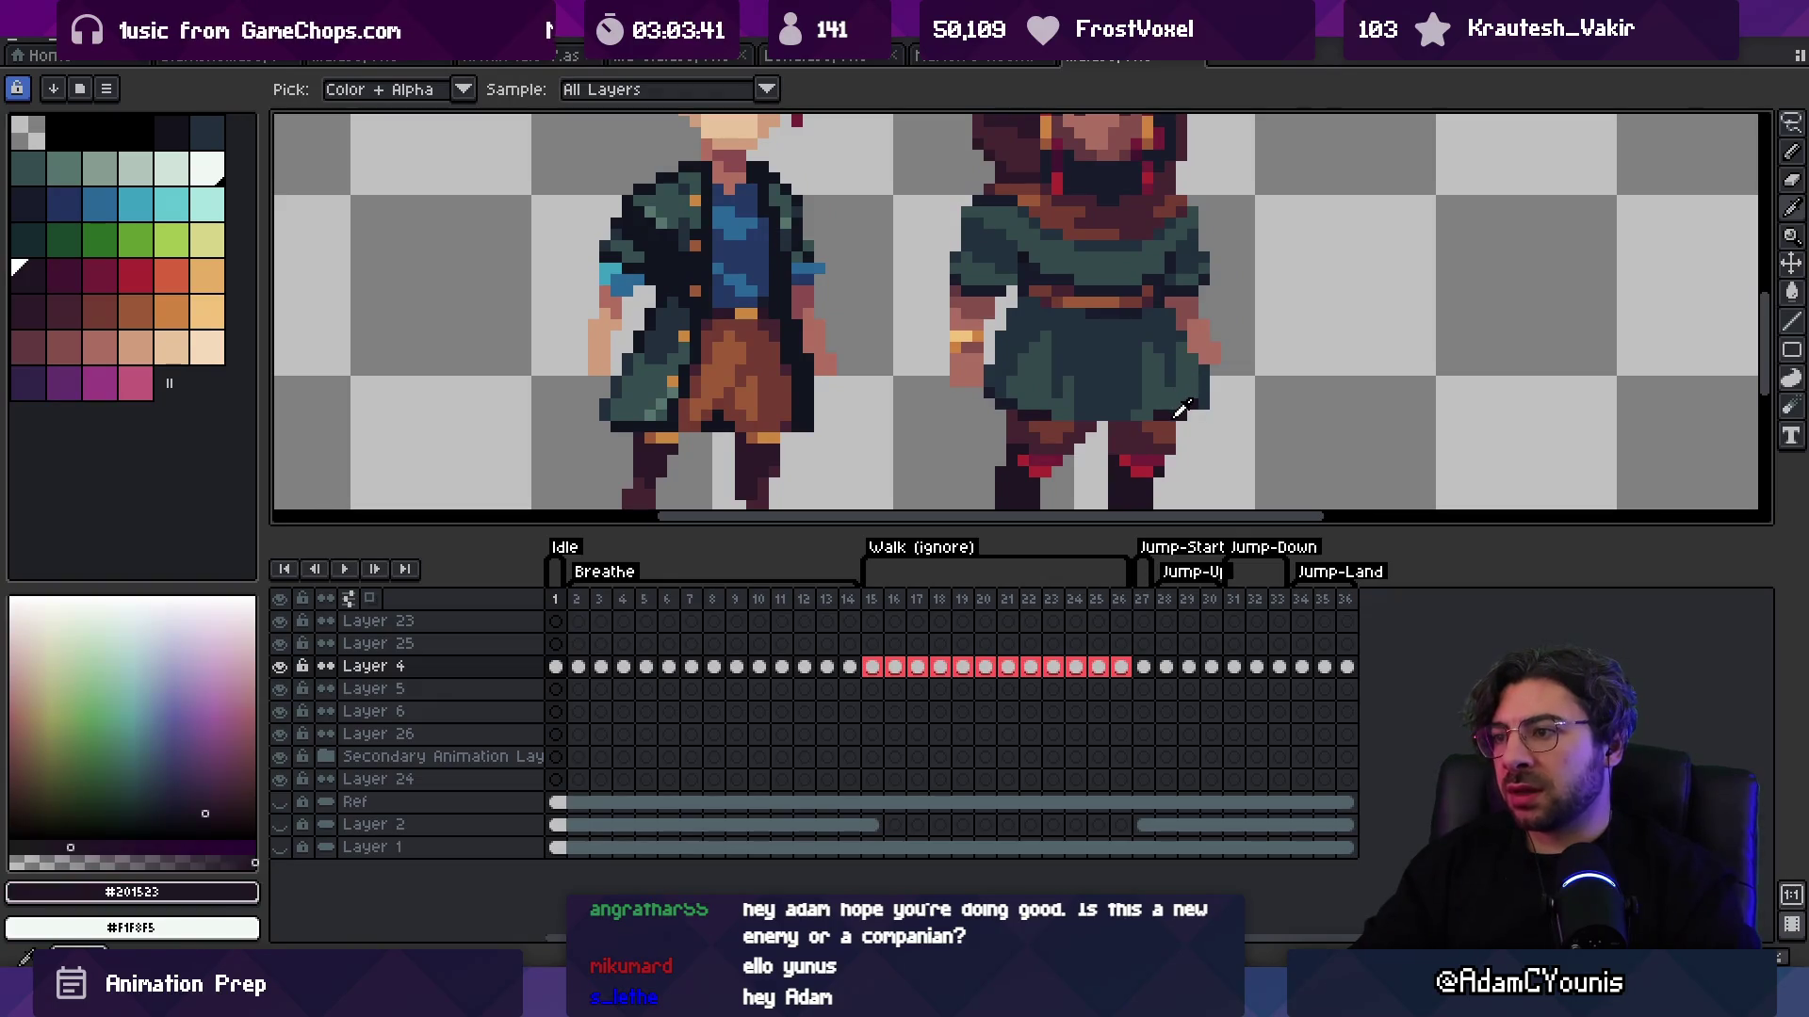
pyautogui.click(1237, 407)
pyautogui.scroll(-3, 1150, 371)
# Step: Draw a near-black line down the skirt
pyautogui.press('g')
pyautogui.keyDown('alt'); pyautogui.click(1084, 372); pyautogui.keyUp('alt')
pyautogui.press('b')
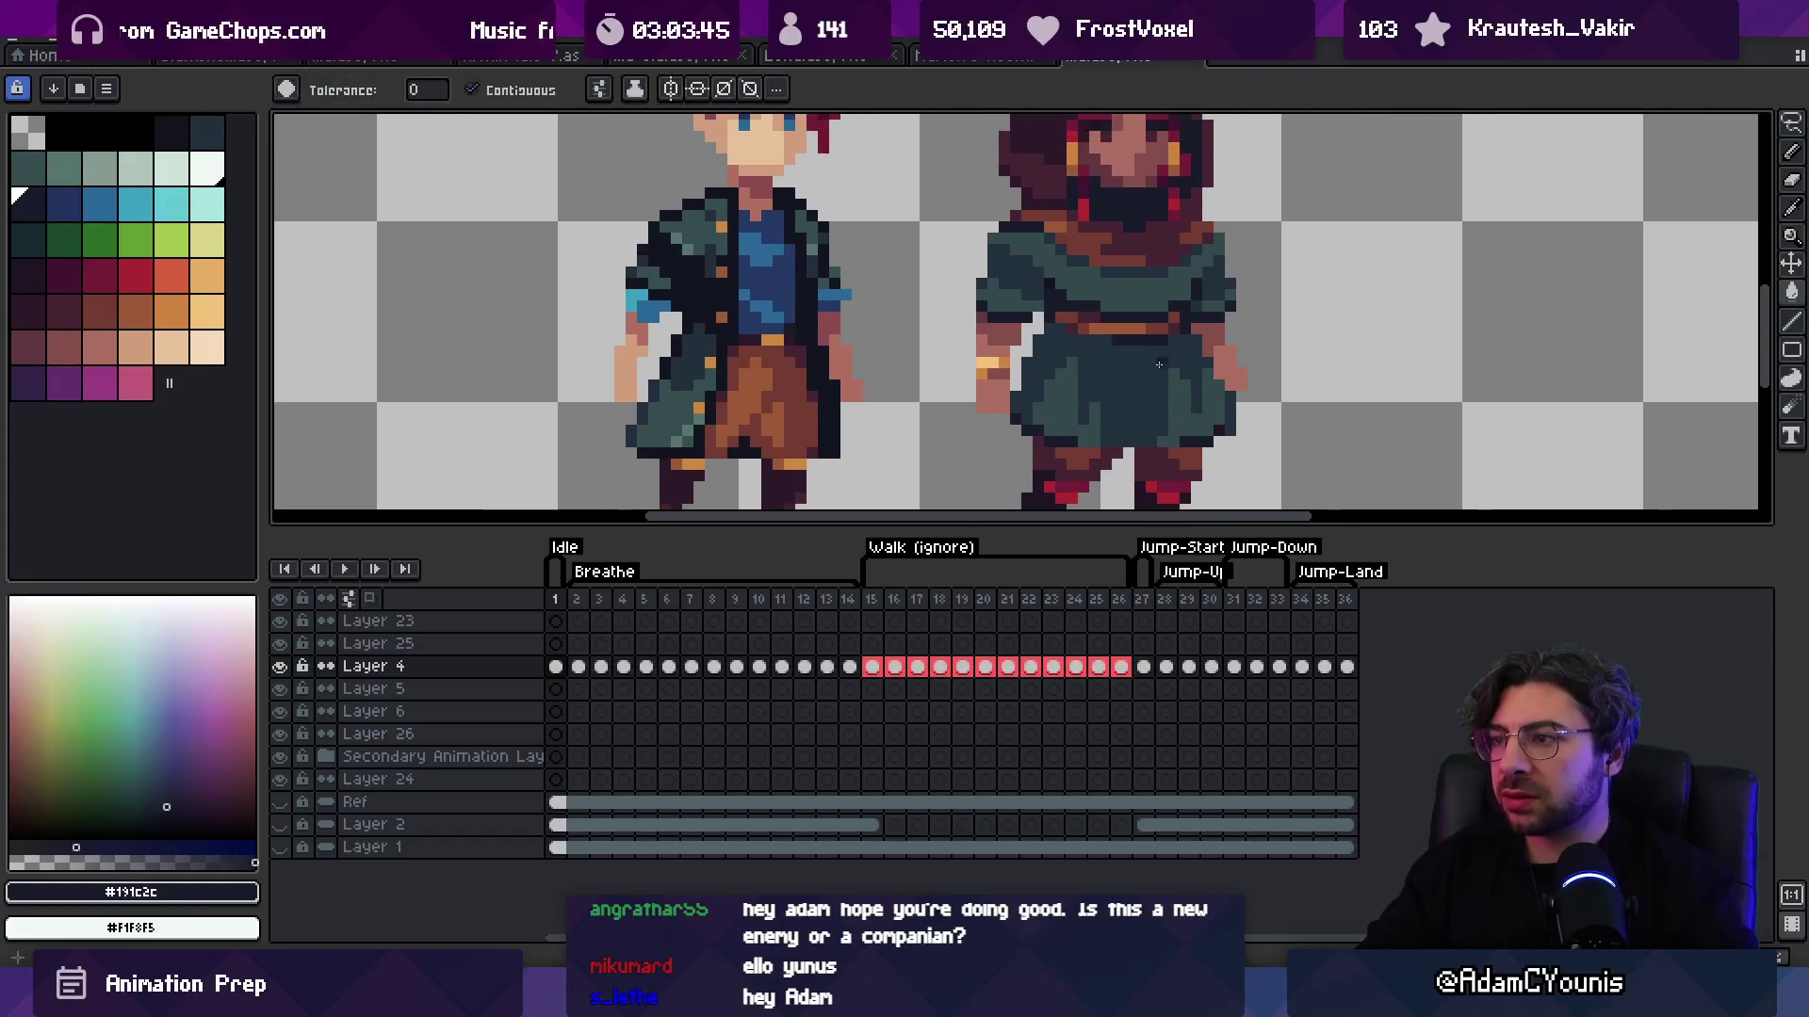
pyautogui.moveTo(1137, 351); pyautogui.dragTo(1146, 430)
# Step: Darken the lighter teal patch on the skirt's right with a 2px tunic-shadow brush, then return to 1px
pyautogui.keyDown('alt'); pyautogui.click(1071, 381); pyautogui.keyUp('alt')
pyautogui.press('+')
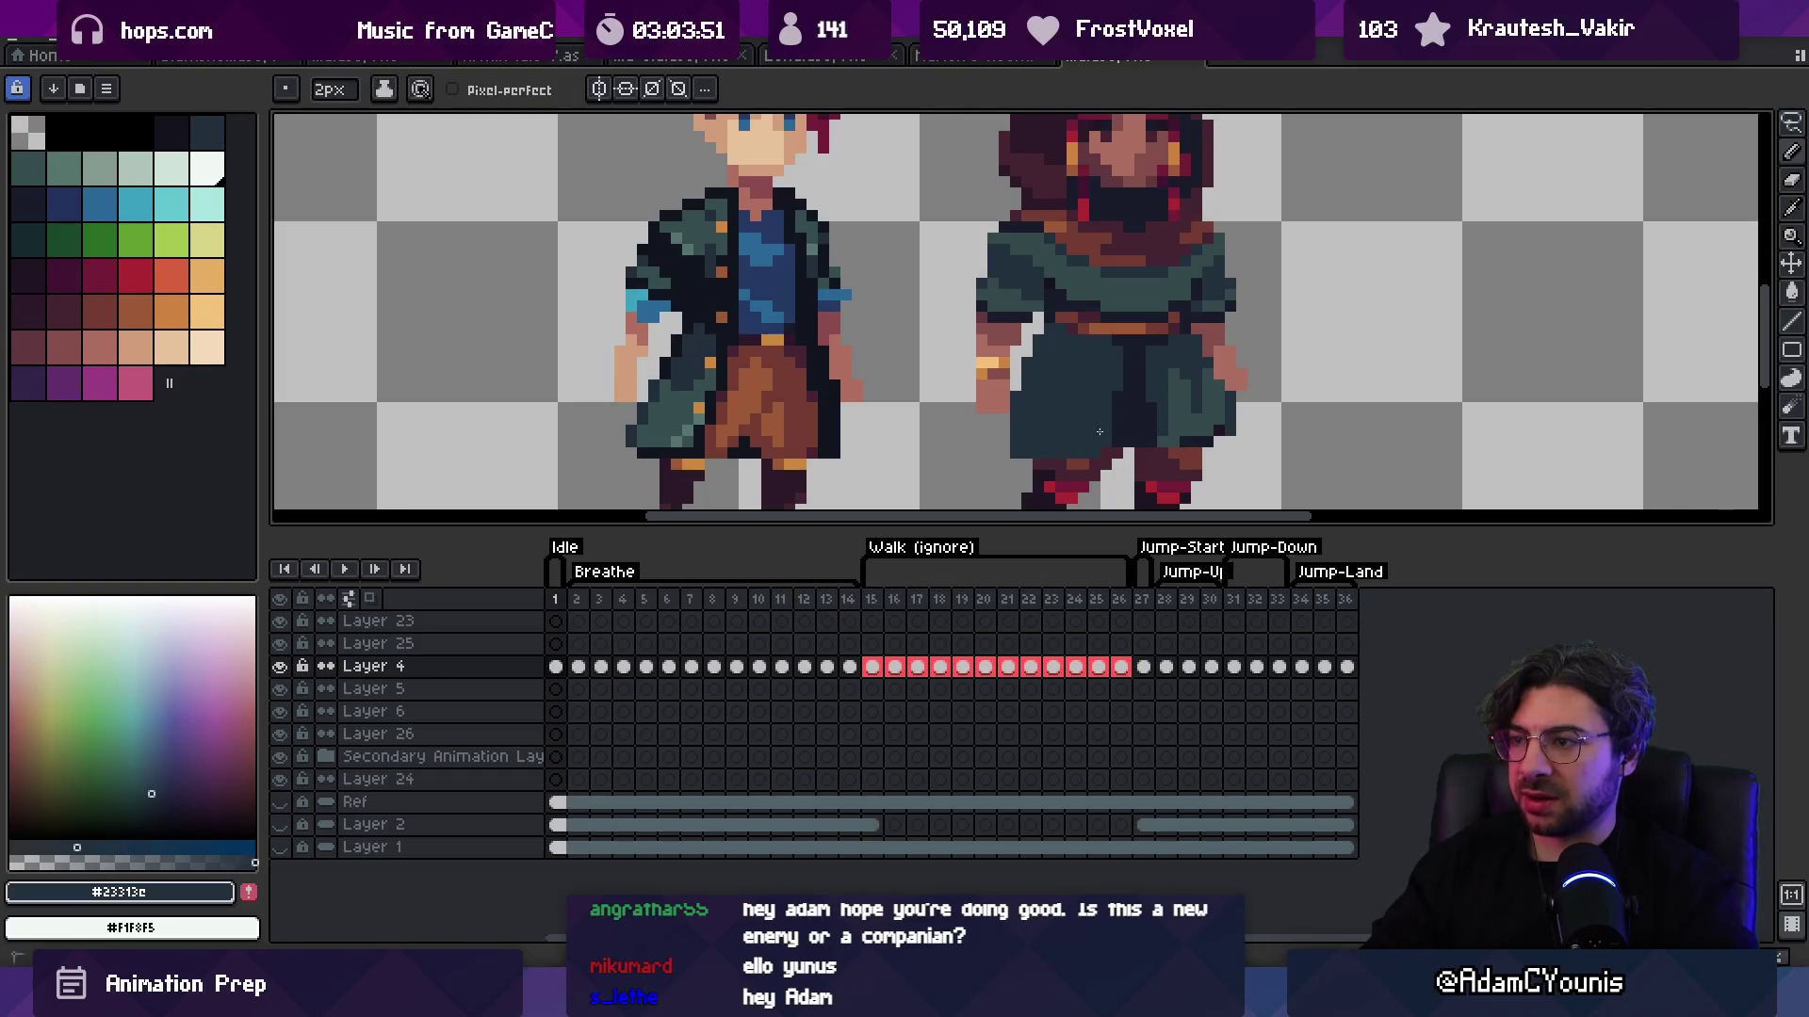
pyautogui.moveTo(1178, 387); pyautogui.dragTo(1202, 380)
pyautogui.scroll(-4, 1218, 437)
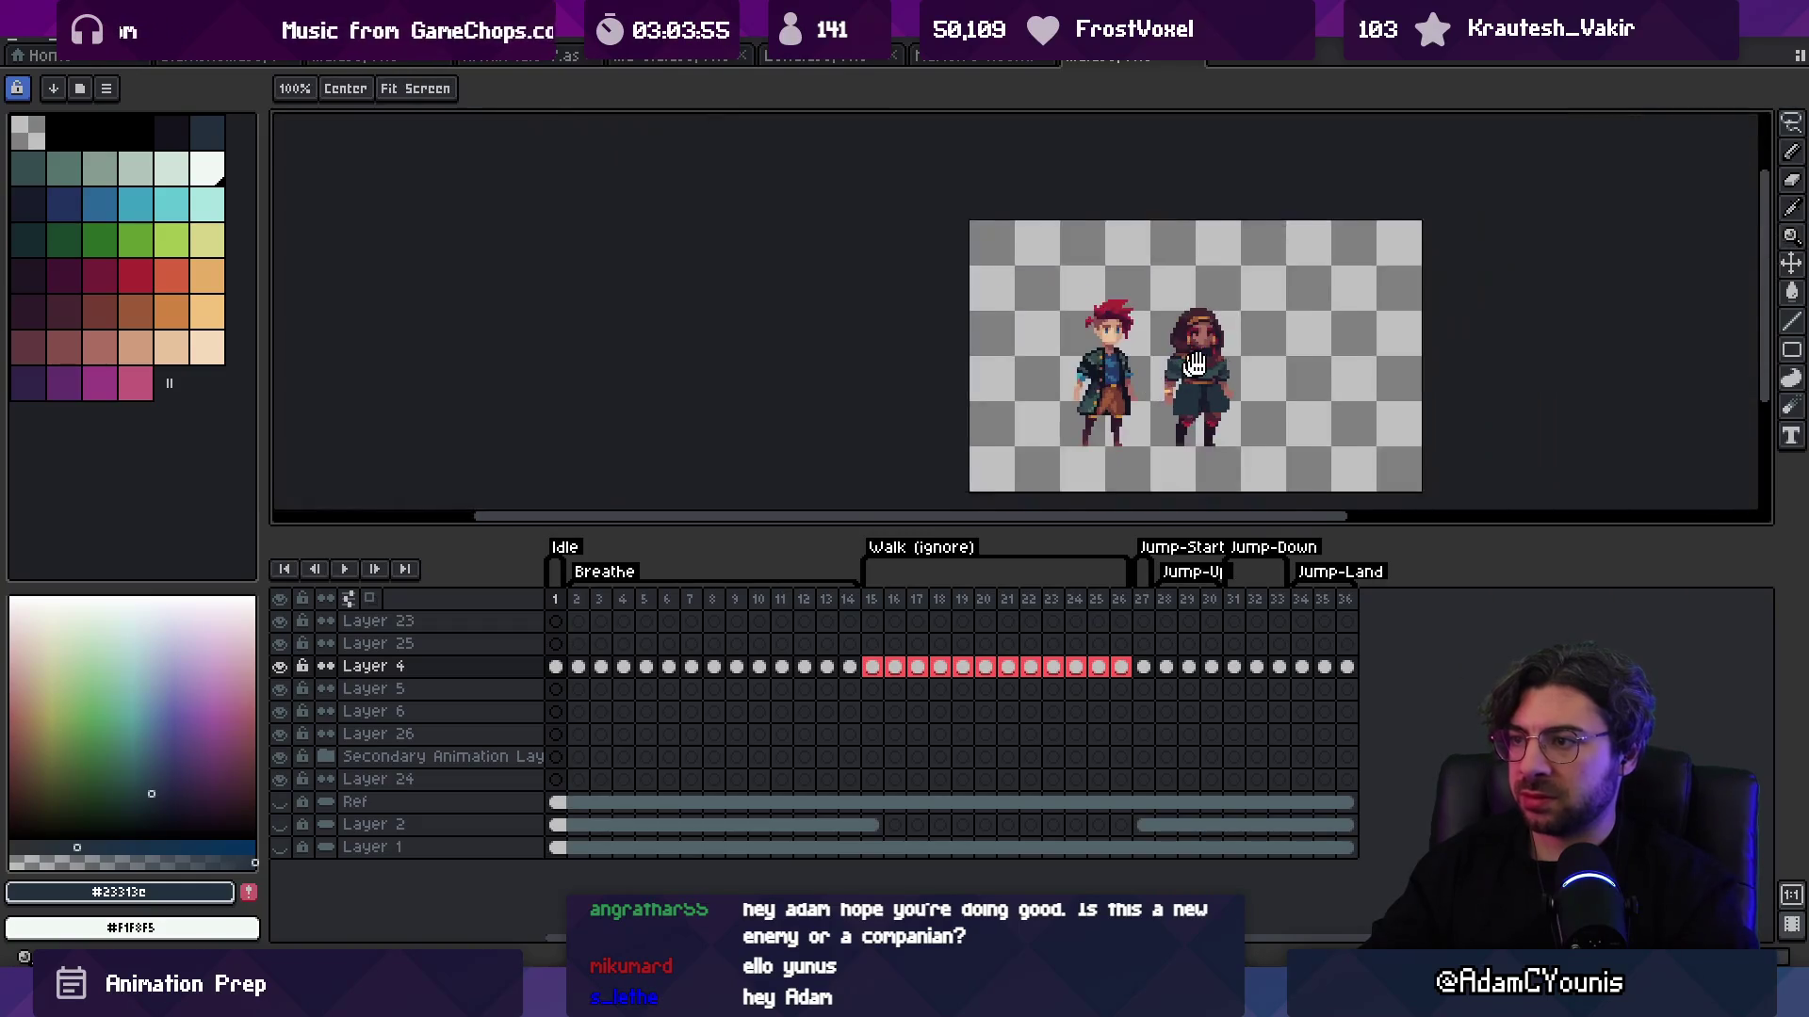
pyautogui.scroll(3, 1151, 361)
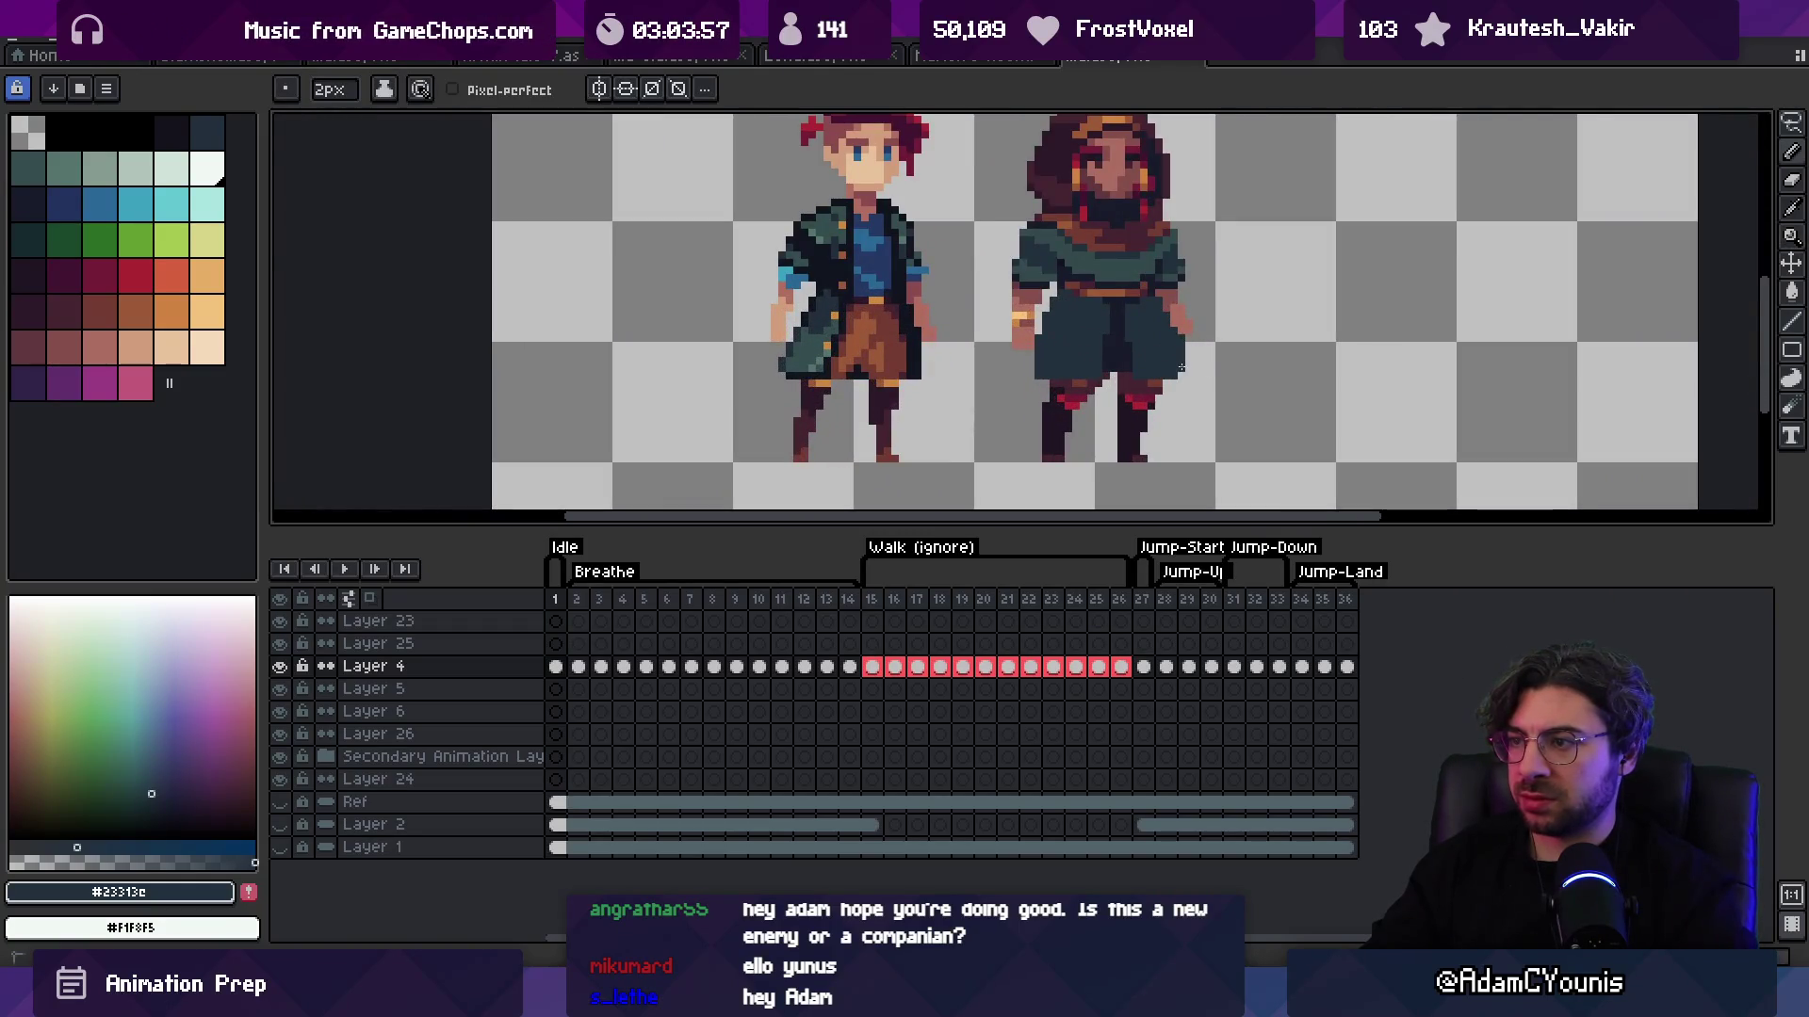
pyautogui.scroll(1, 1148, 318)
pyautogui.press('-')
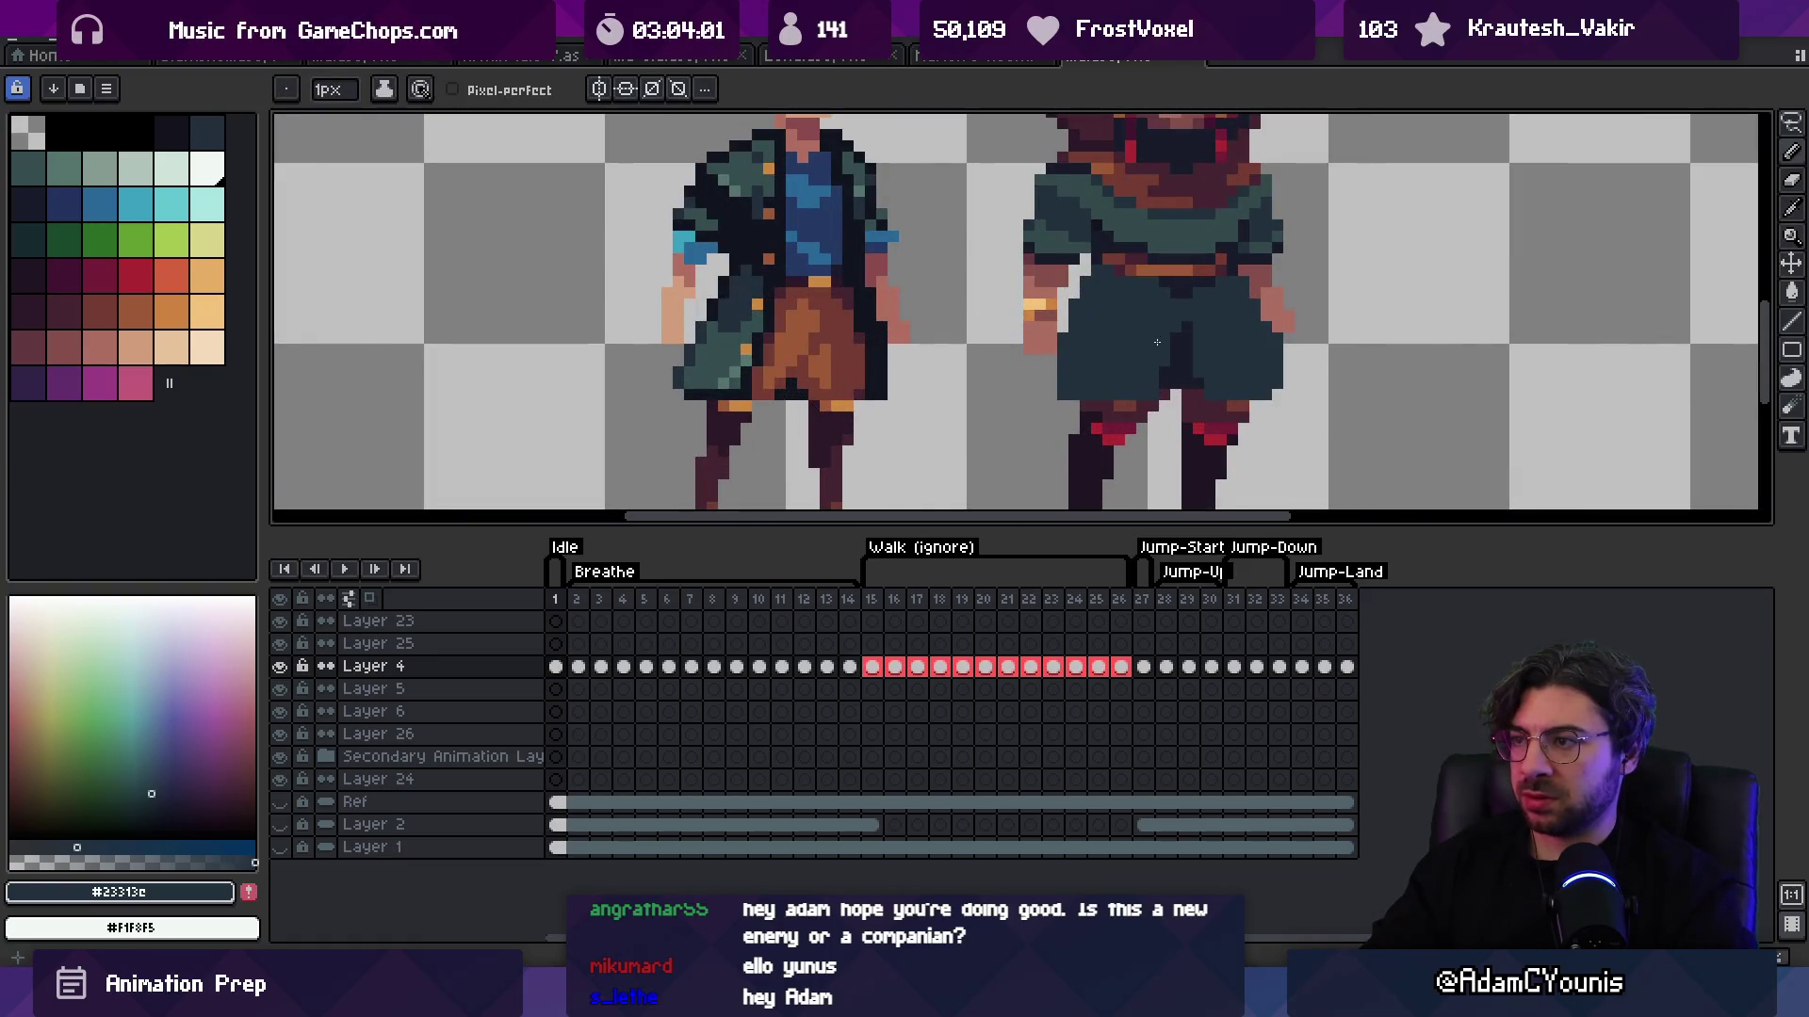
# Step: Redo the tunic skirt so it extends over the legs again
pyautogui.press('e')
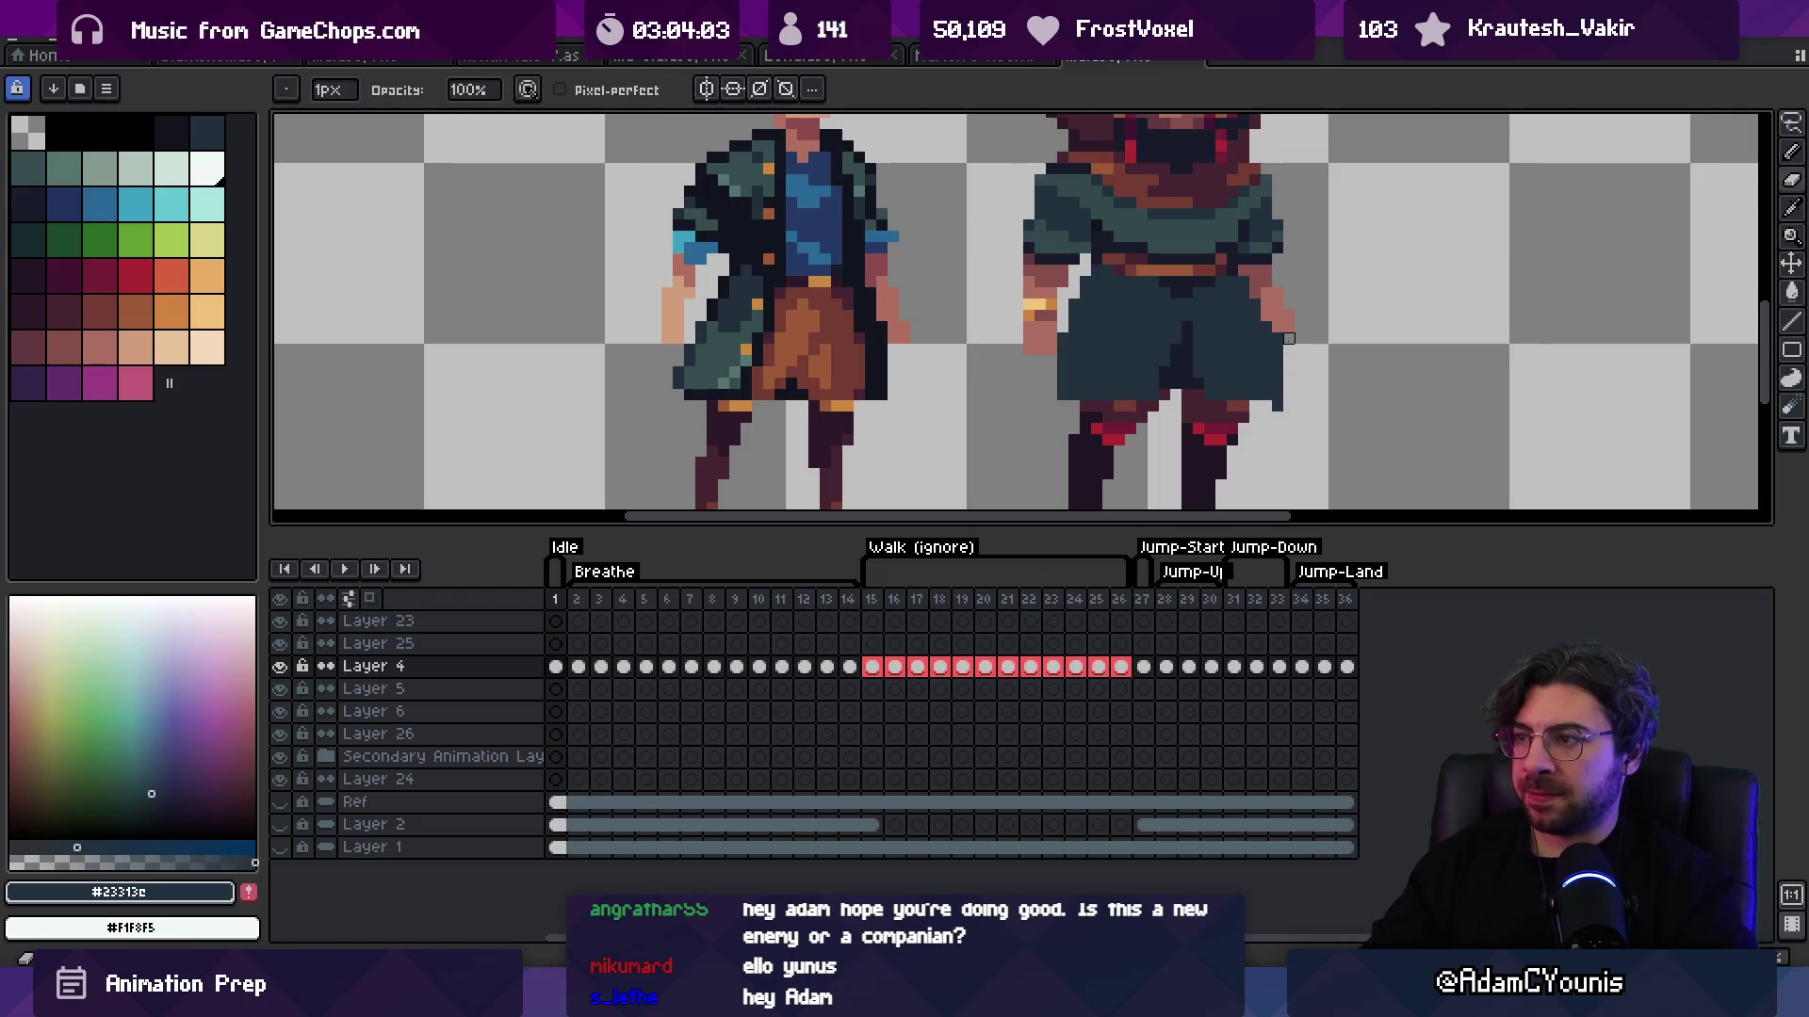
pyautogui.press('z')
pyautogui.scroll(-5, 1300, 339)
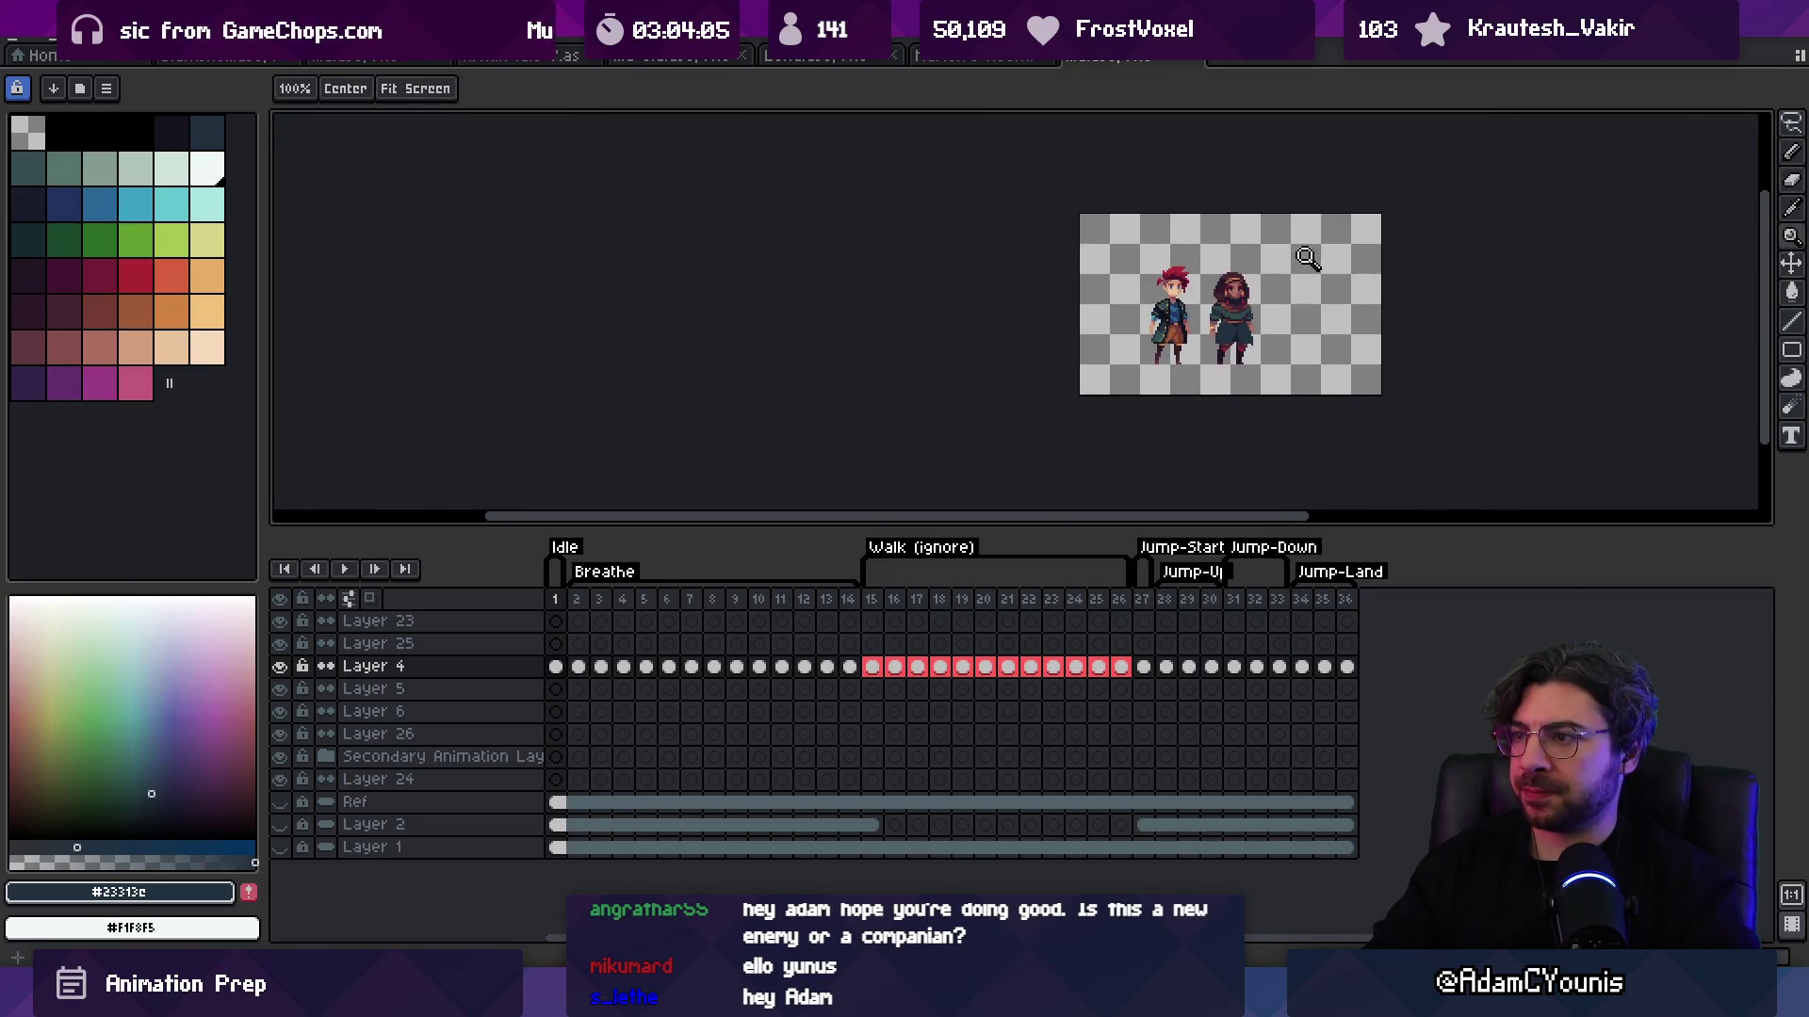
pyautogui.scroll(3, 1262, 324)
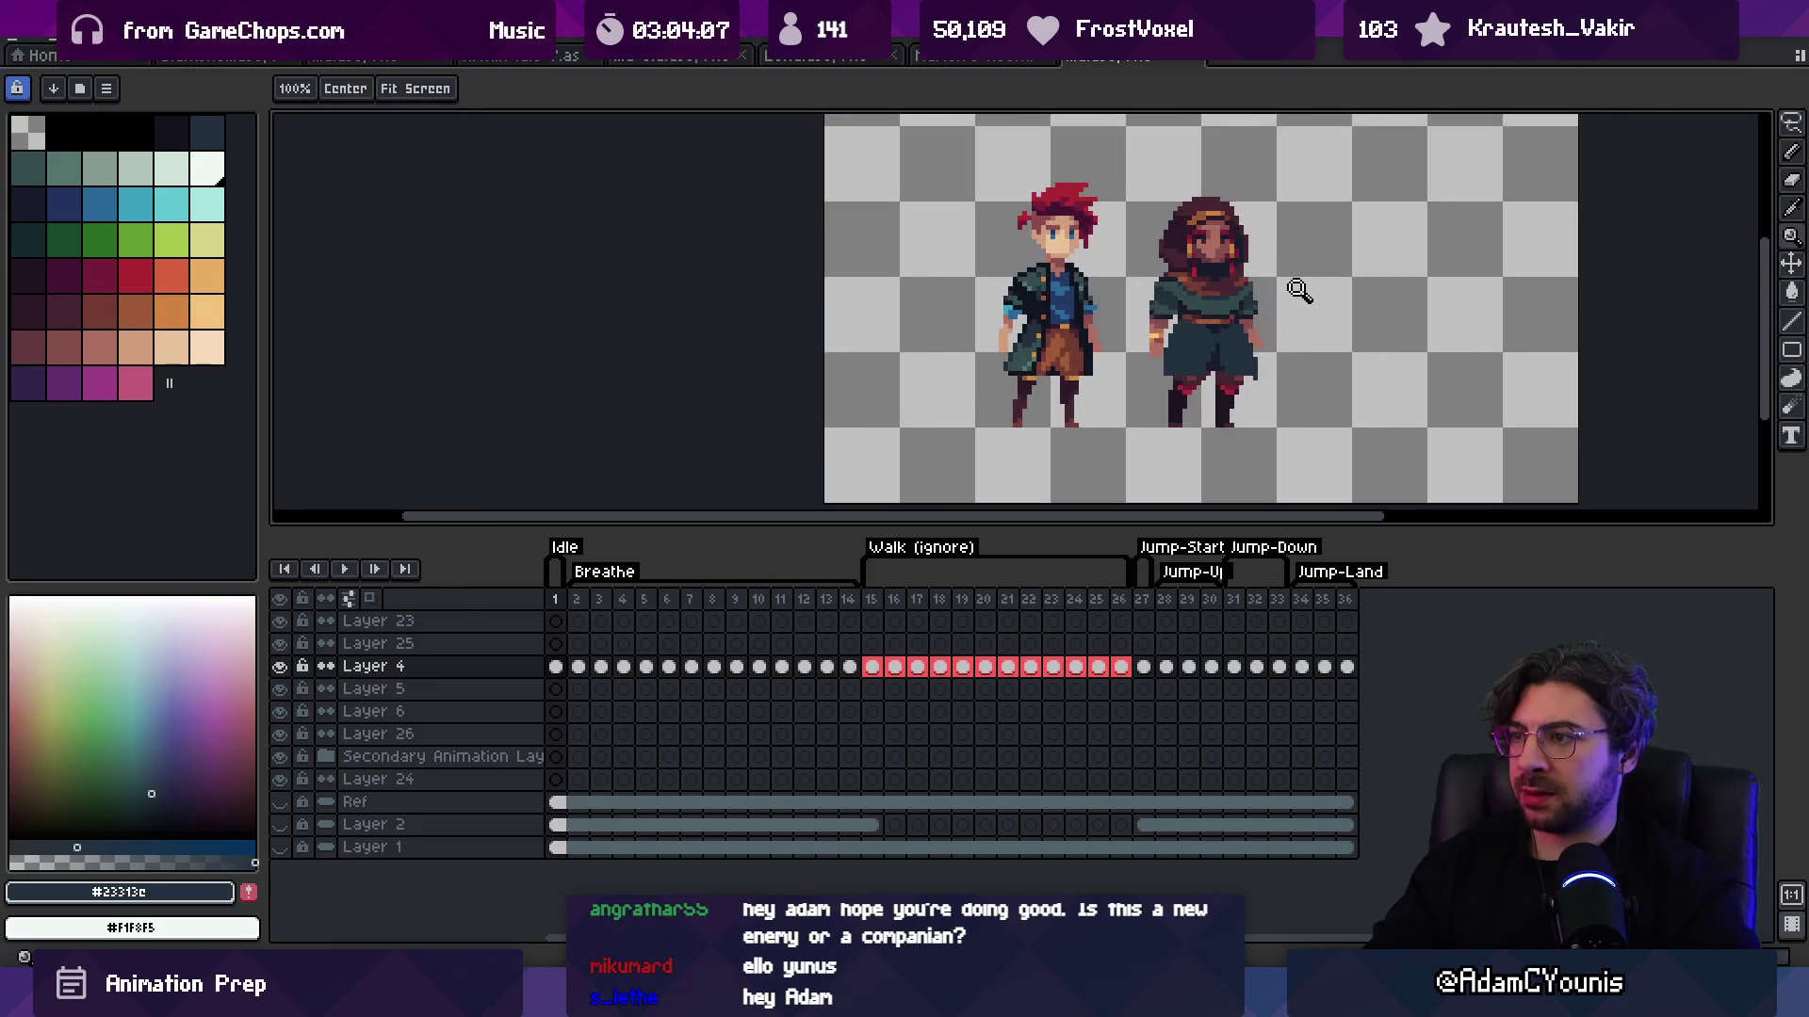
pyautogui.hotkey('ctrl', 'y')
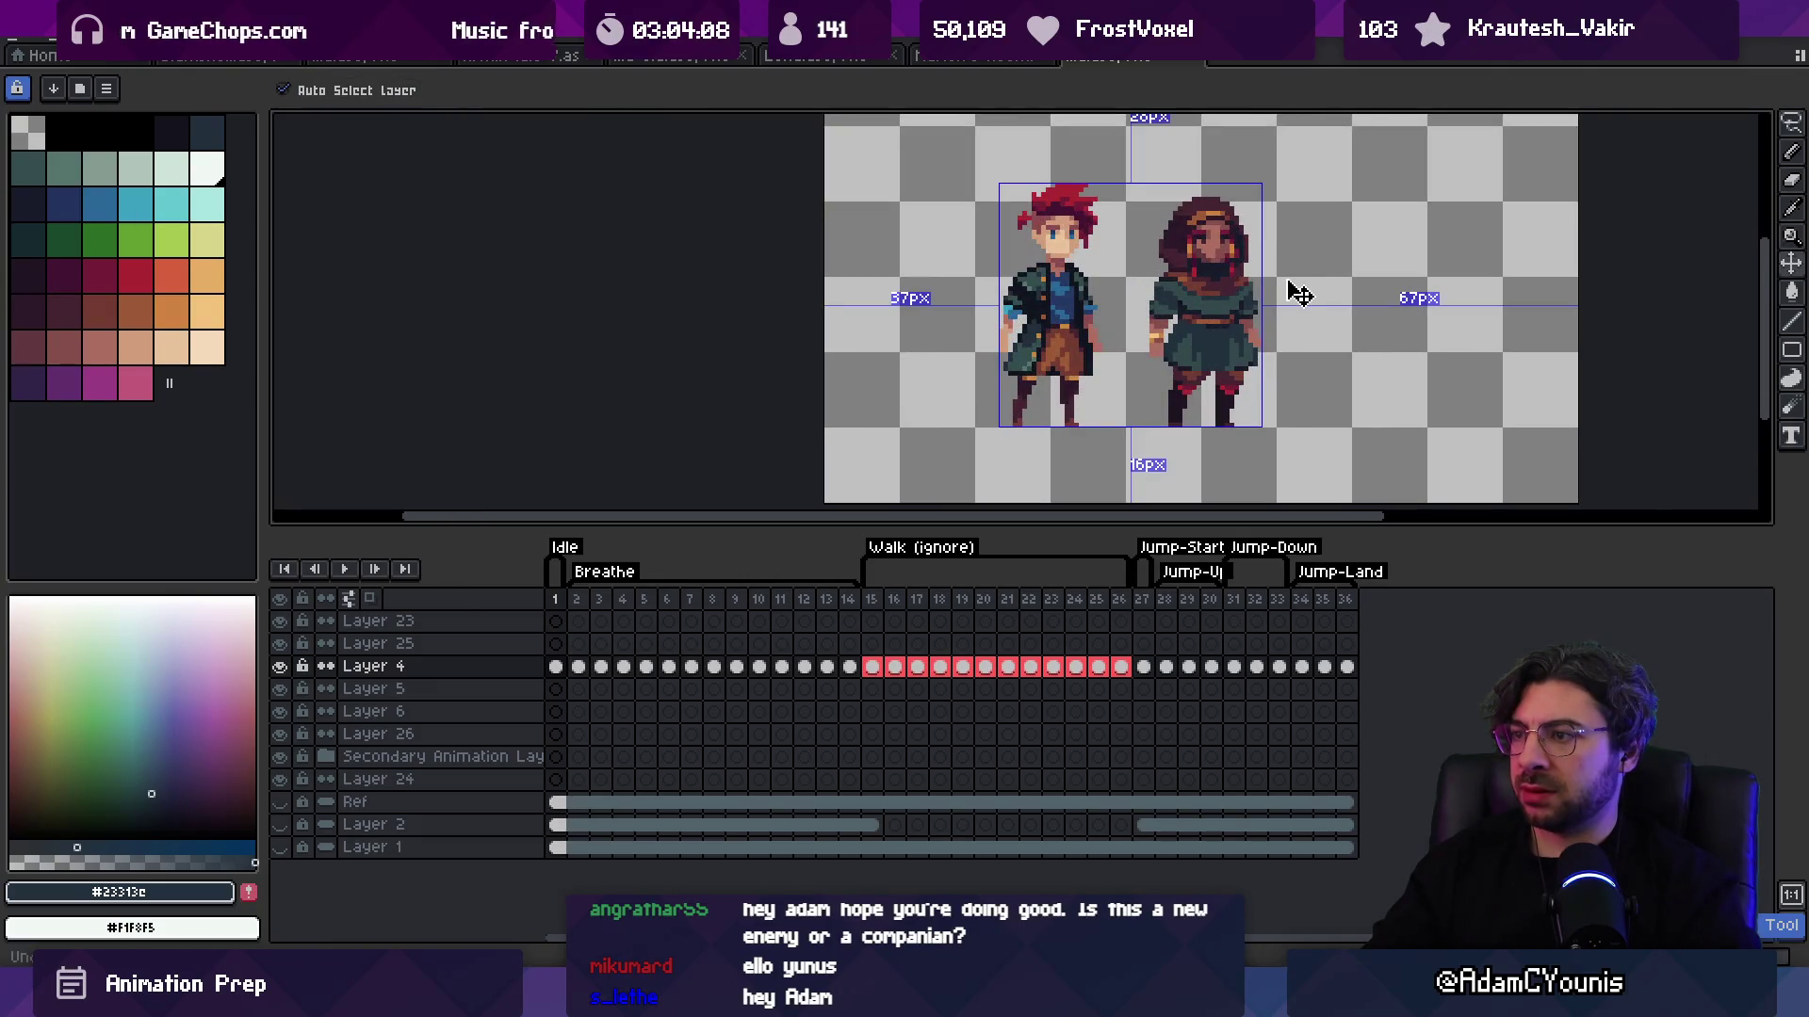
pyautogui.scroll(3, 1262, 311)
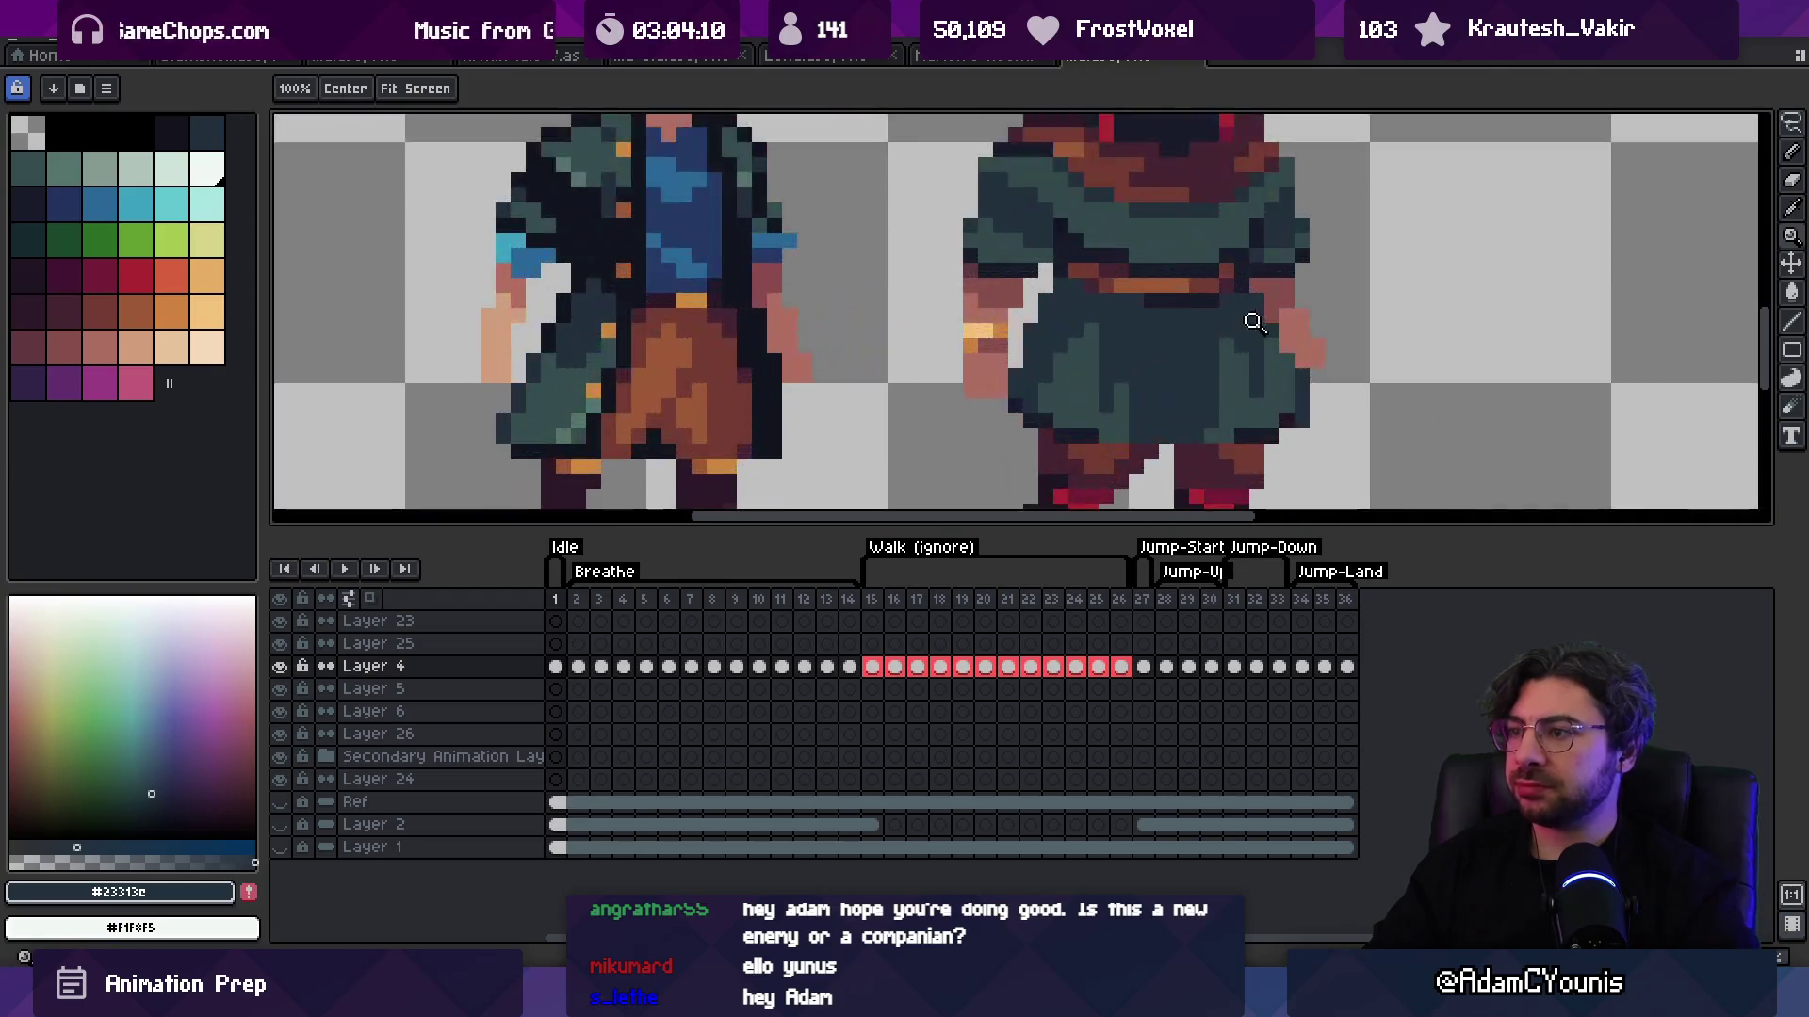
# Step: Paint lighter mid teal #33494c pixels and a darker #23313c column onto the skirt
pyautogui.press('g')
pyautogui.press('b')
pyautogui.keyDown('alt'); pyautogui.click(1102, 358); pyautogui.keyUp('alt')
pyautogui.moveTo(1107, 311)
pyautogui.mouseDown()
pyautogui.moveTo(1140, 419)
pyautogui.moveTo(1075, 355)
pyautogui.mouseUp()
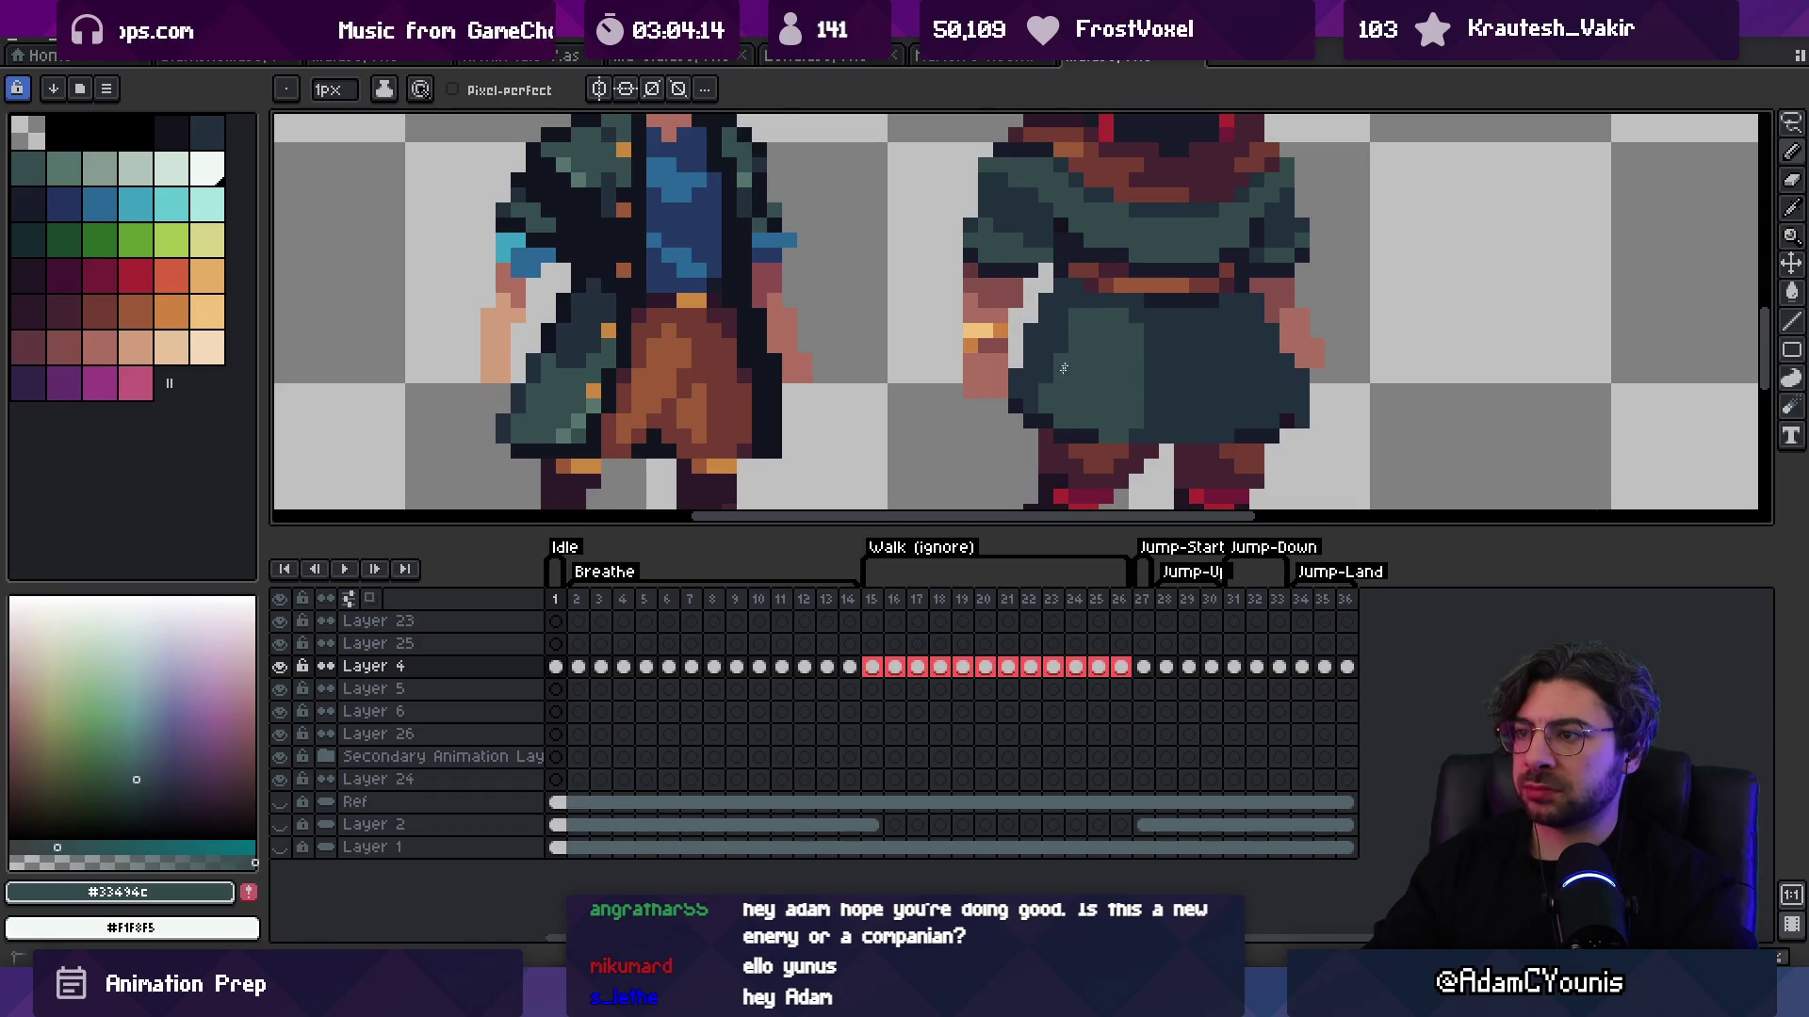
pyautogui.keyDown('alt'); pyautogui.click(1154, 405); pyautogui.keyUp('alt')
pyautogui.moveTo(1138, 424); pyautogui.dragTo(1140, 320)
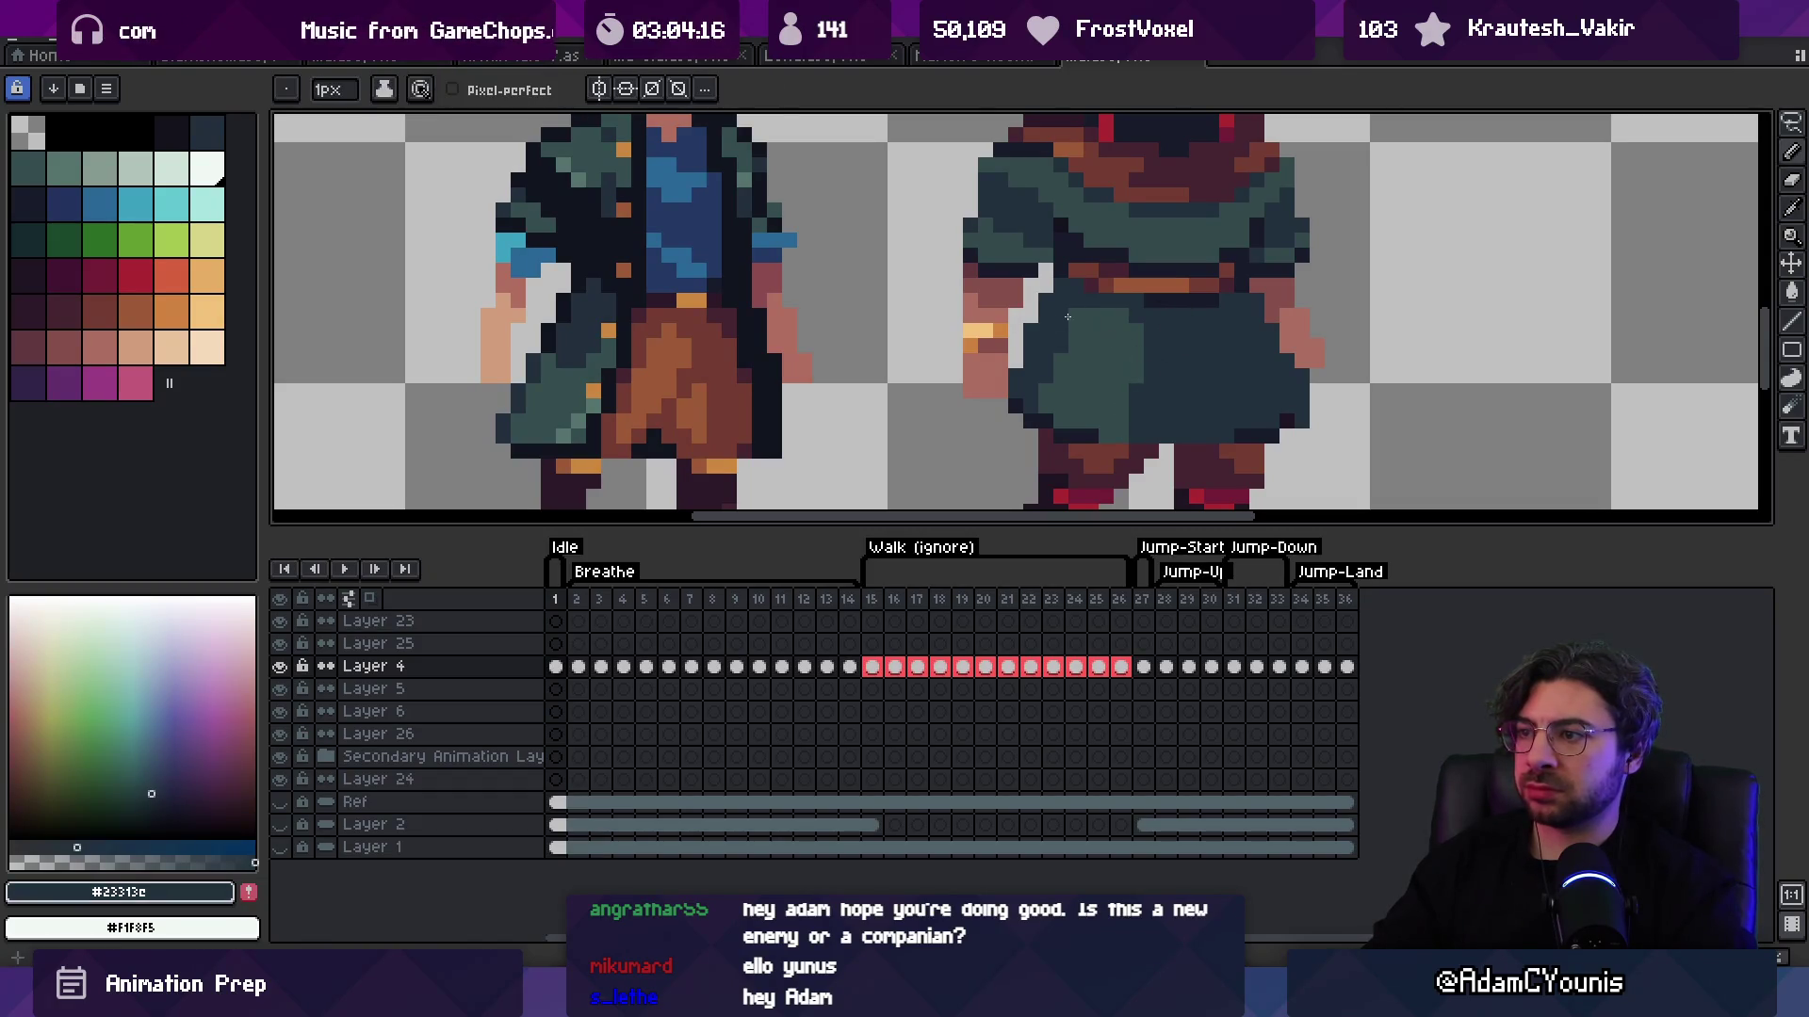
# Step: Sample the skirt's navy #191c2c, mid teal #33494c and dark teal #23313c shades
pyautogui.keyDown('alt'); pyautogui.click(1142, 299); pyautogui.keyUp('alt')
pyautogui.press('z')
pyautogui.scroll(-4, 1135, 263)
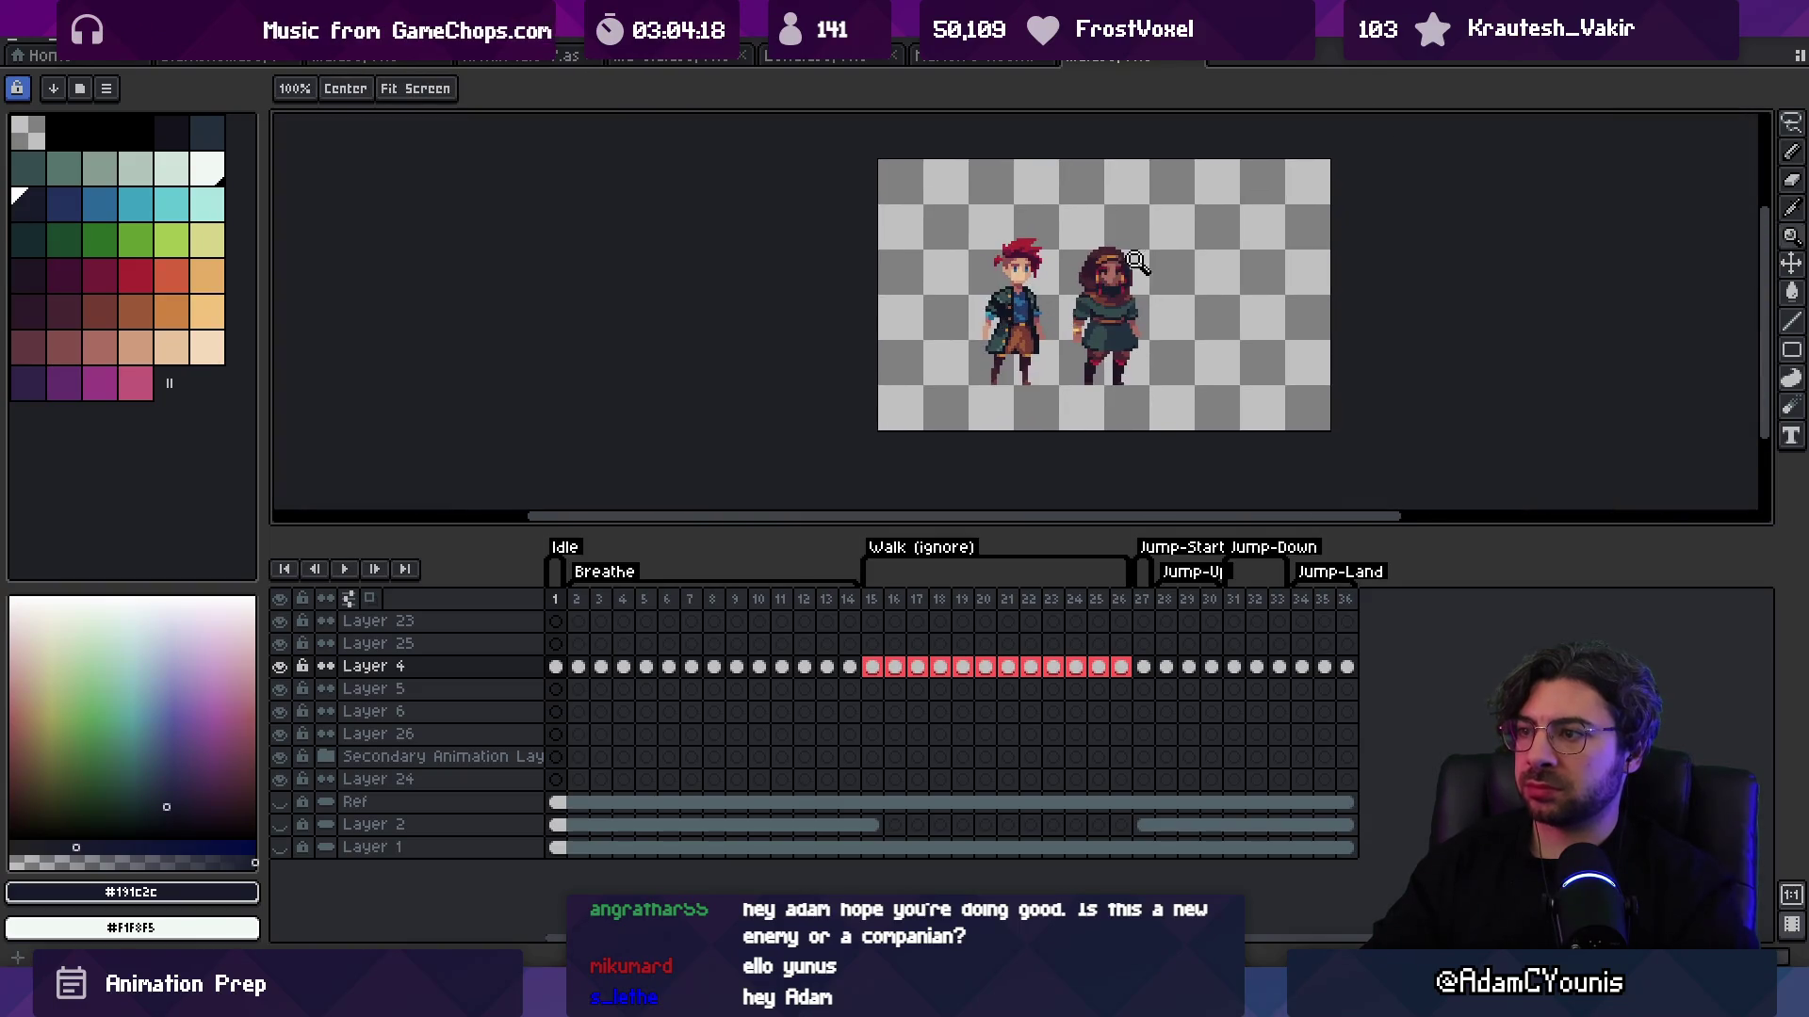
pyautogui.scroll(4, 1099, 351)
pyautogui.press('b')
pyautogui.keyDown('alt'); pyautogui.click(1140, 329); pyautogui.keyUp('alt')
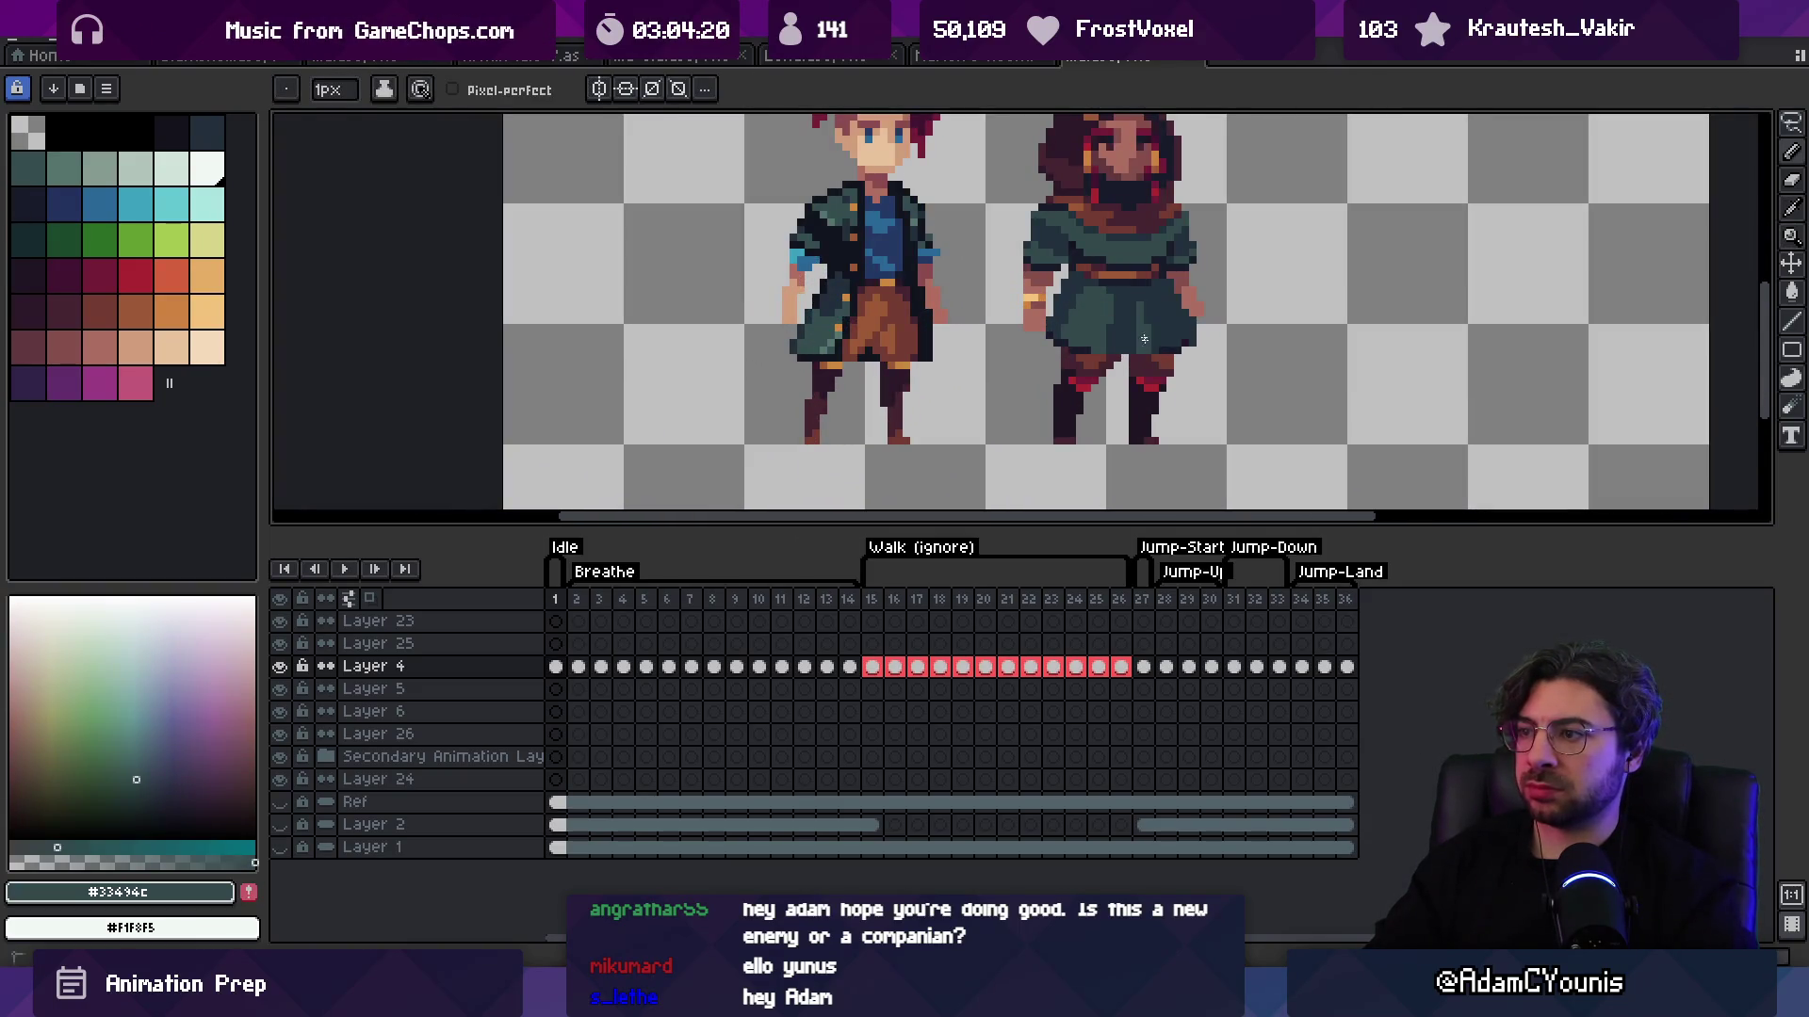
pyautogui.press('z')
pyautogui.scroll(-4, 1187, 228)
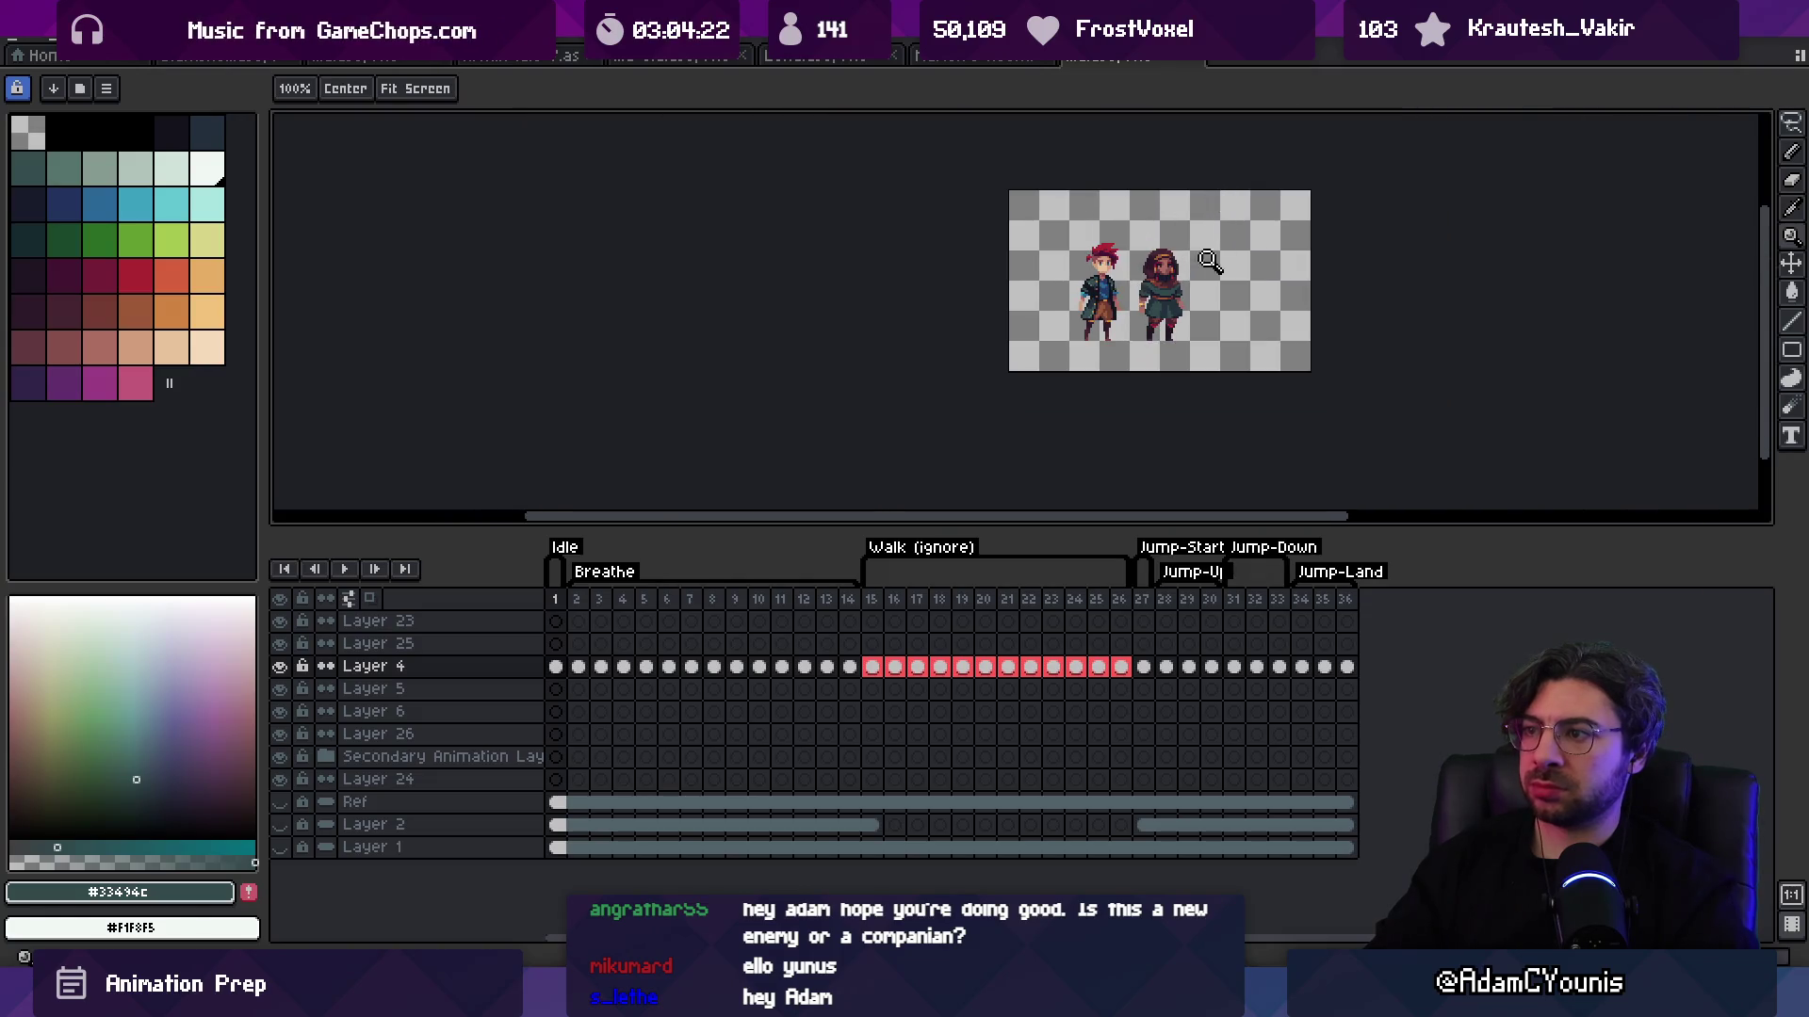
pyautogui.scroll(4, 1177, 282)
pyautogui.press('b')
pyautogui.keyDown('alt'); pyautogui.click(1113, 320); pyautogui.keyUp('alt')
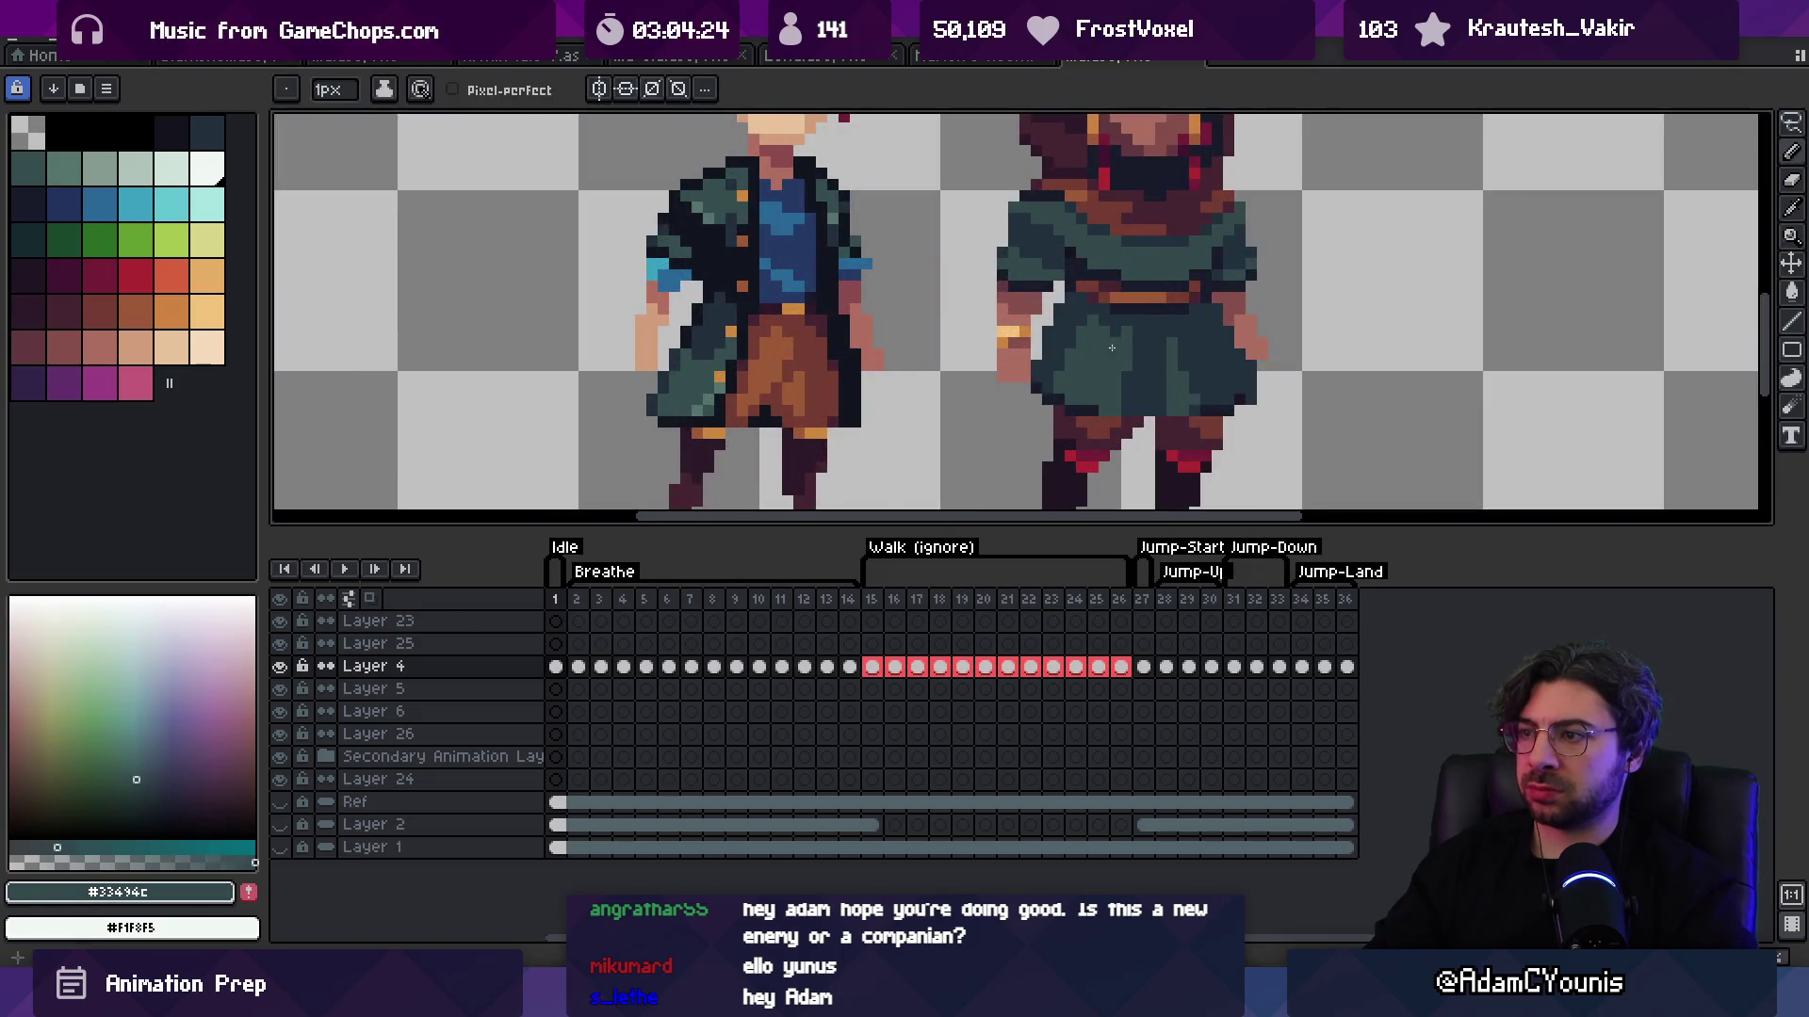
pyautogui.keyDown('alt'); pyautogui.click(1176, 353); pyautogui.keyUp('alt')
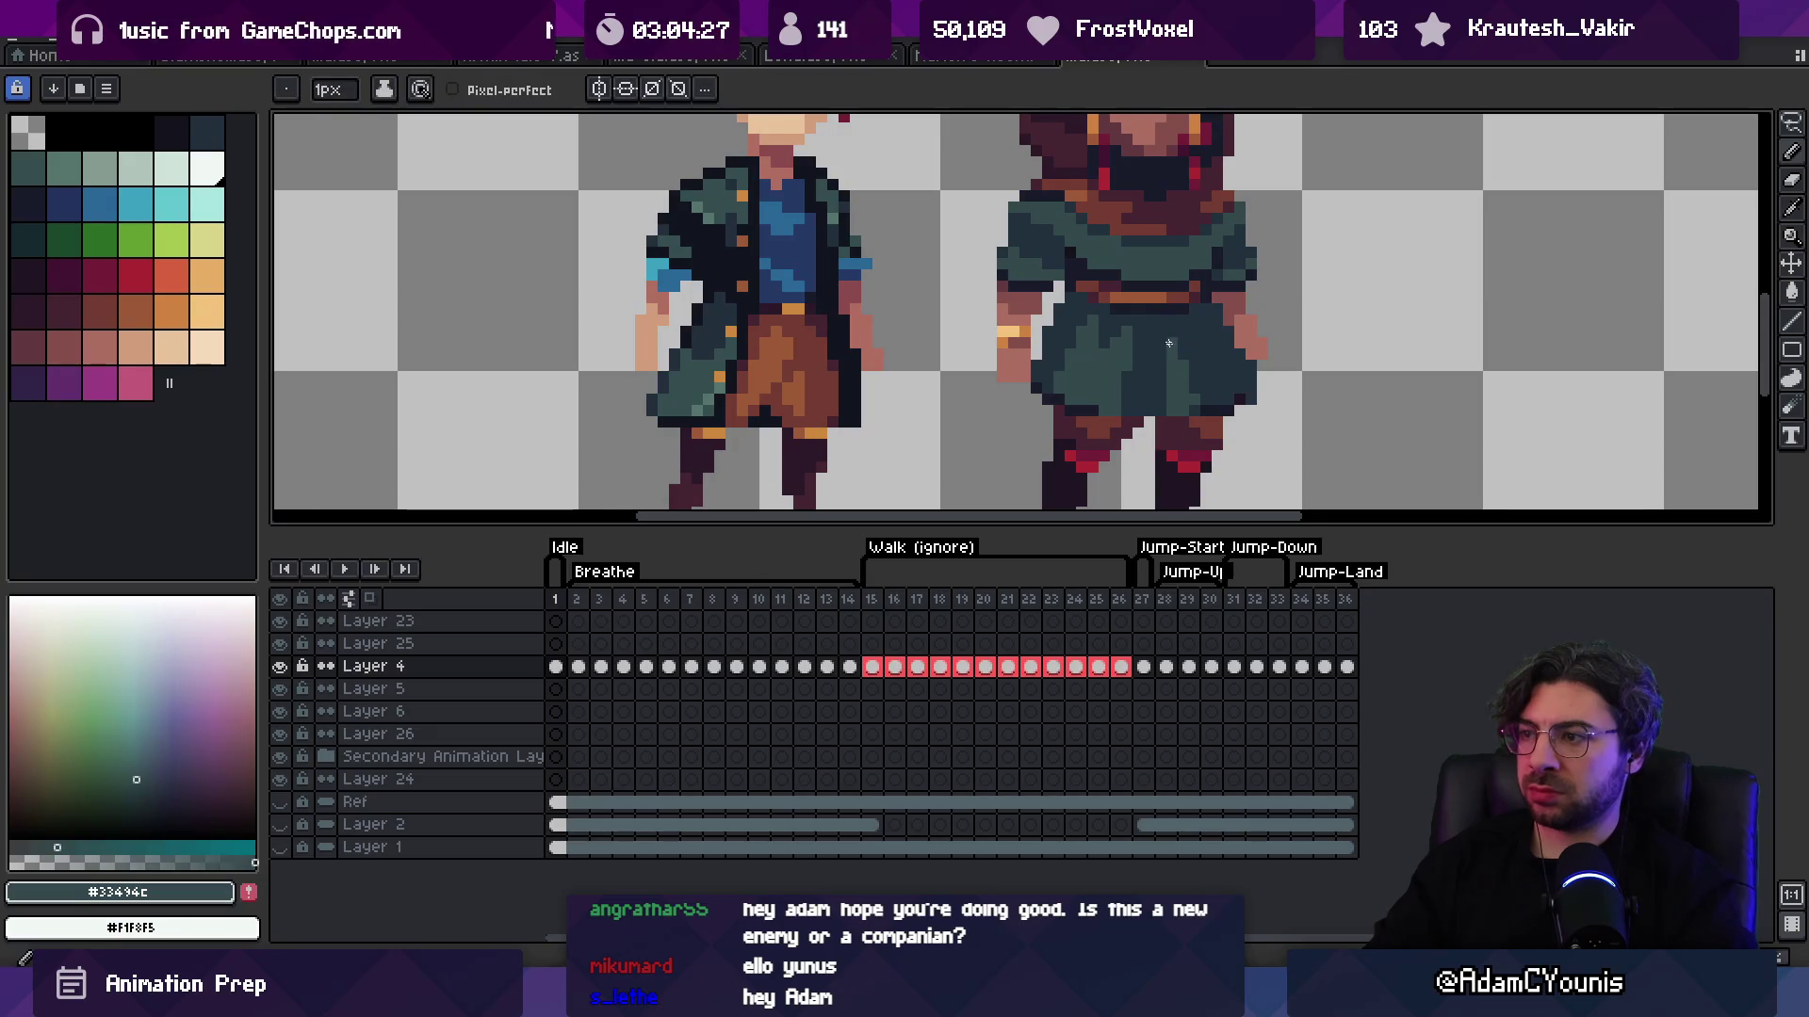
# Step: Begin a selection around part of the skirt
pyautogui.press('m')
pyautogui.scroll(-3, 1168, 363)
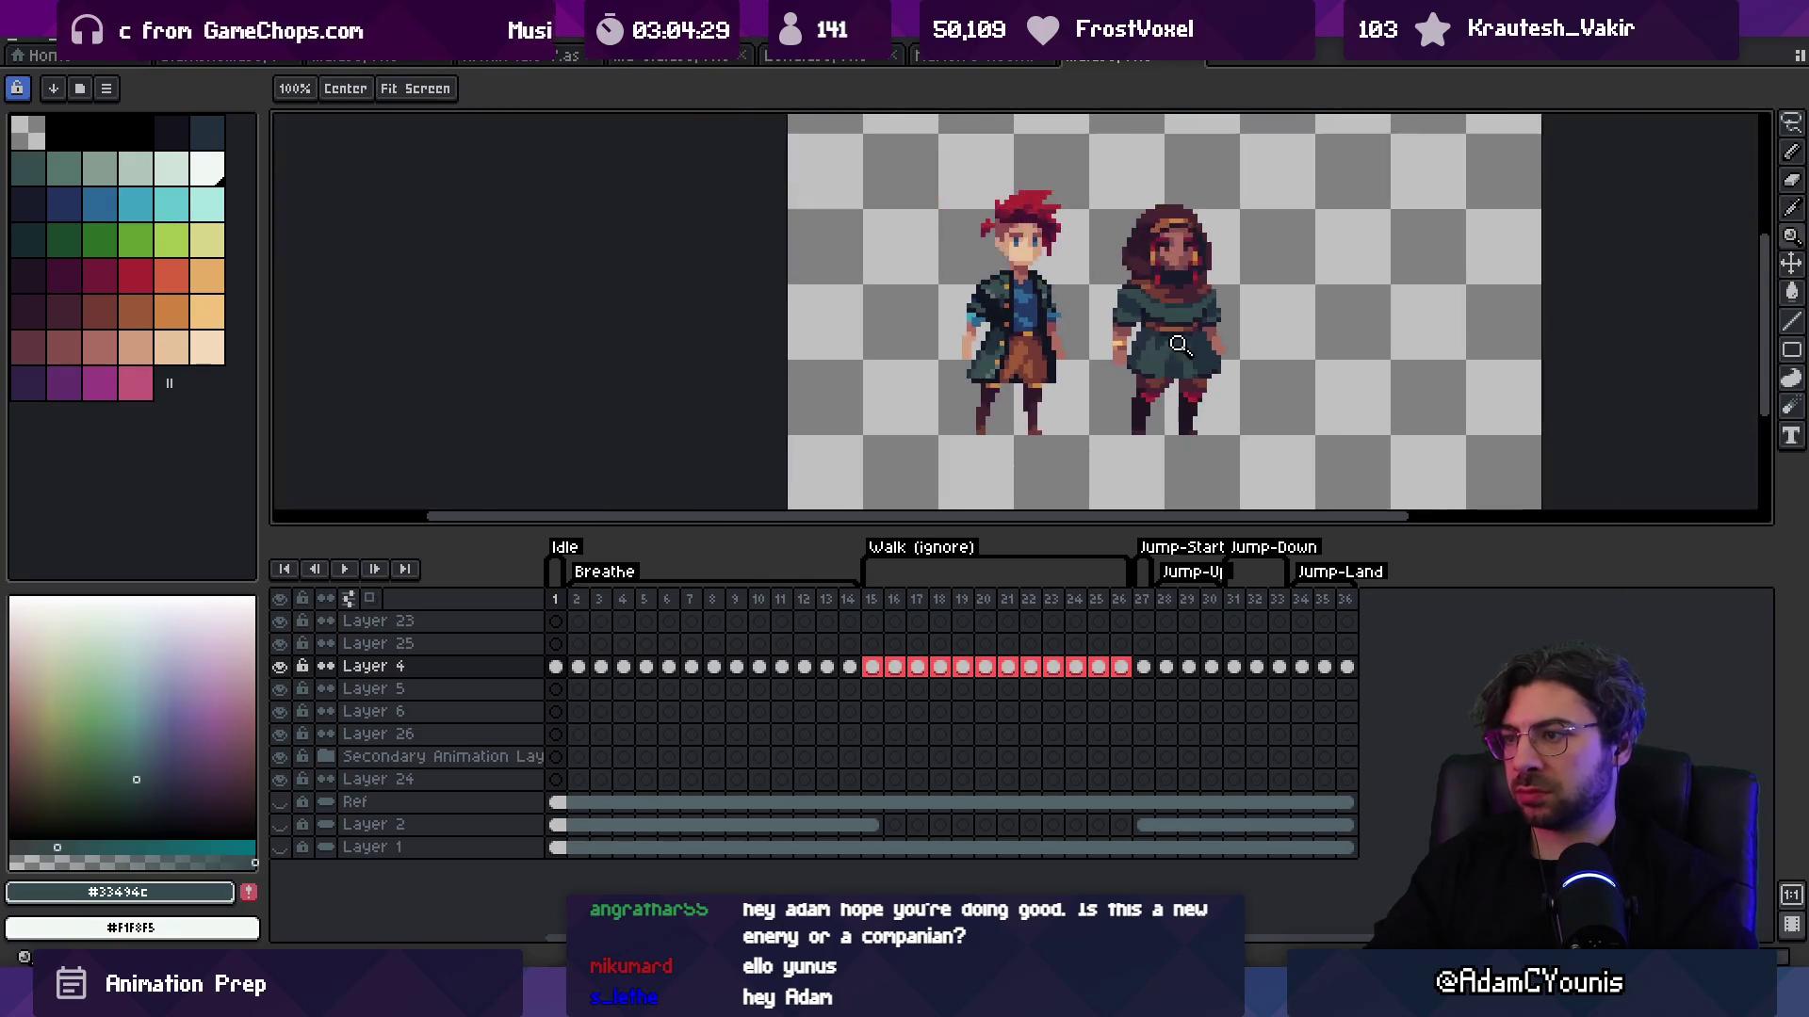
pyautogui.scroll(4, 1234, 359)
pyautogui.moveTo(913, 328)
pyautogui.mouseDown()
pyautogui.moveTo(1234, 316)
pyautogui.moveTo(1366, 363)
pyautogui.moveTo(1013, 386)
pyautogui.mouseUp()
# Step: Replace the freehand selection with a rectangle across the skirt and drag it down one pixel
pyautogui.hotkey('ctrl', 'd')
pyautogui.press('m')
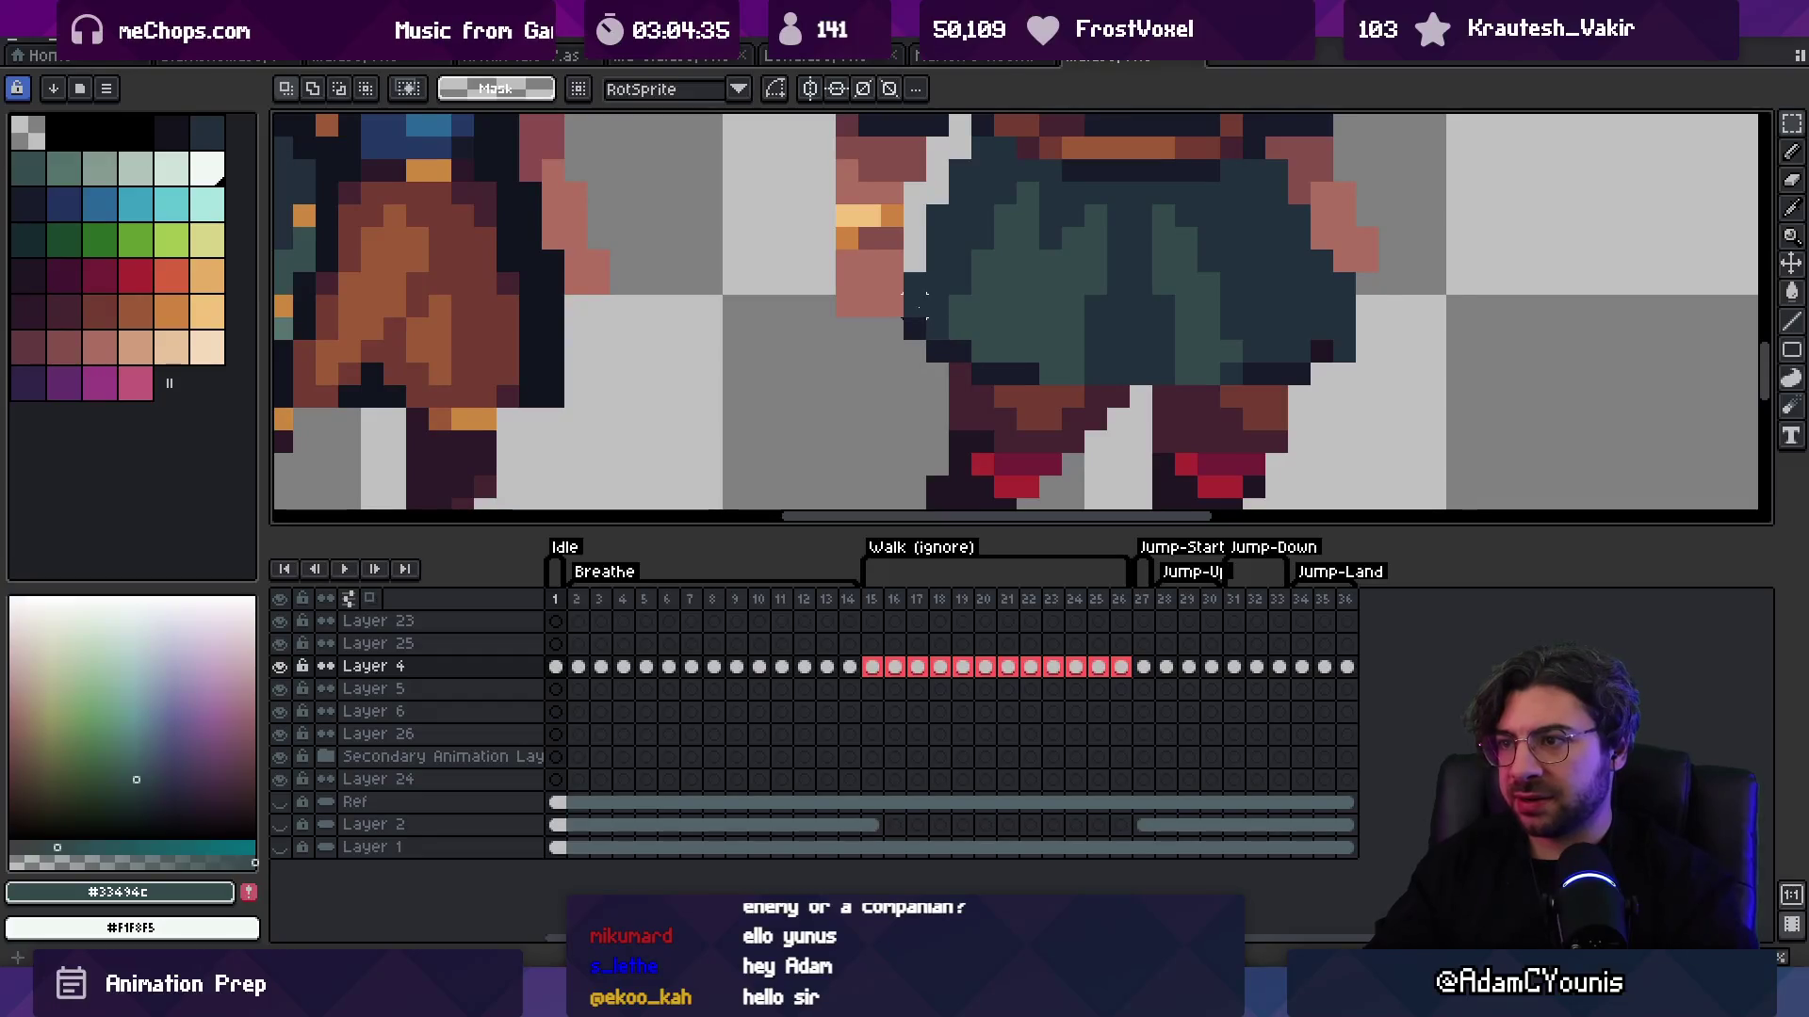
pyautogui.moveTo(904, 296); pyautogui.dragTo(1357, 365)
pyautogui.moveTo(1216, 332); pyautogui.dragTo(1219, 356)
pyautogui.hotkey('ctrl', 'd')
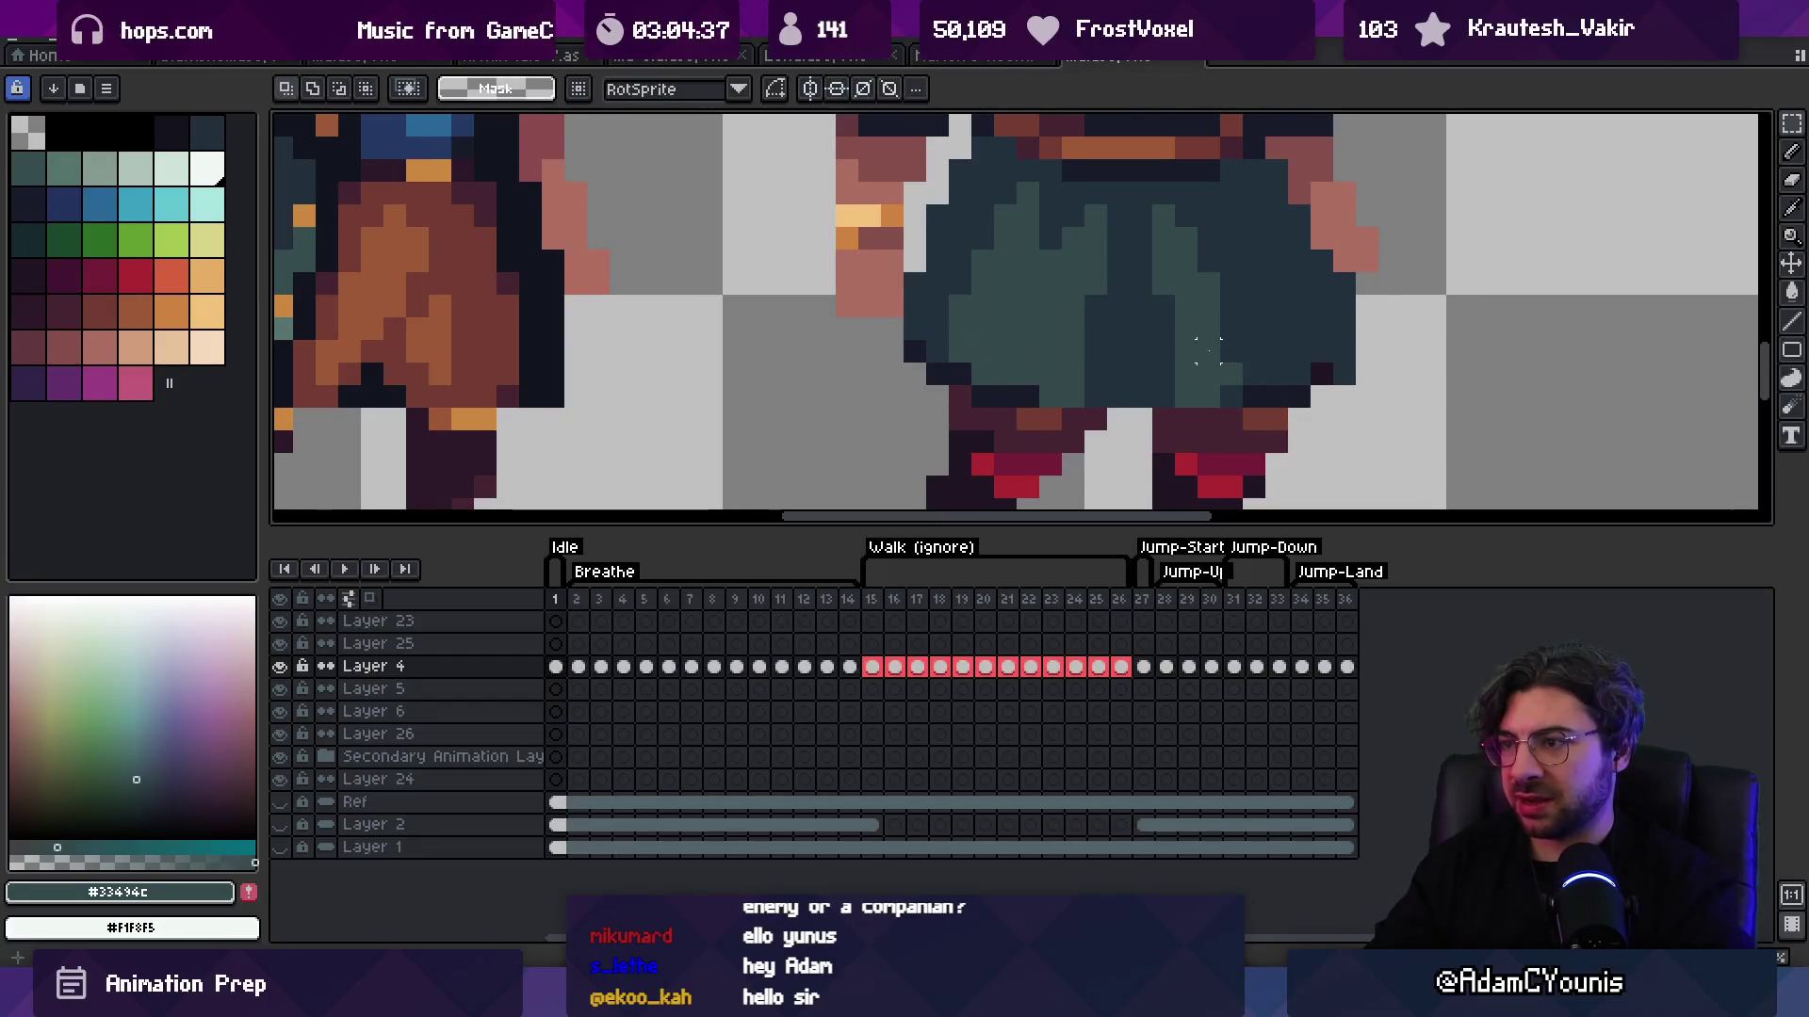
# Step: Zoom out to both characters, then in on the hooded one and sample dark navy #191c2c
pyautogui.press('z')
pyautogui.press('1')
pyautogui.click(1249, 322)
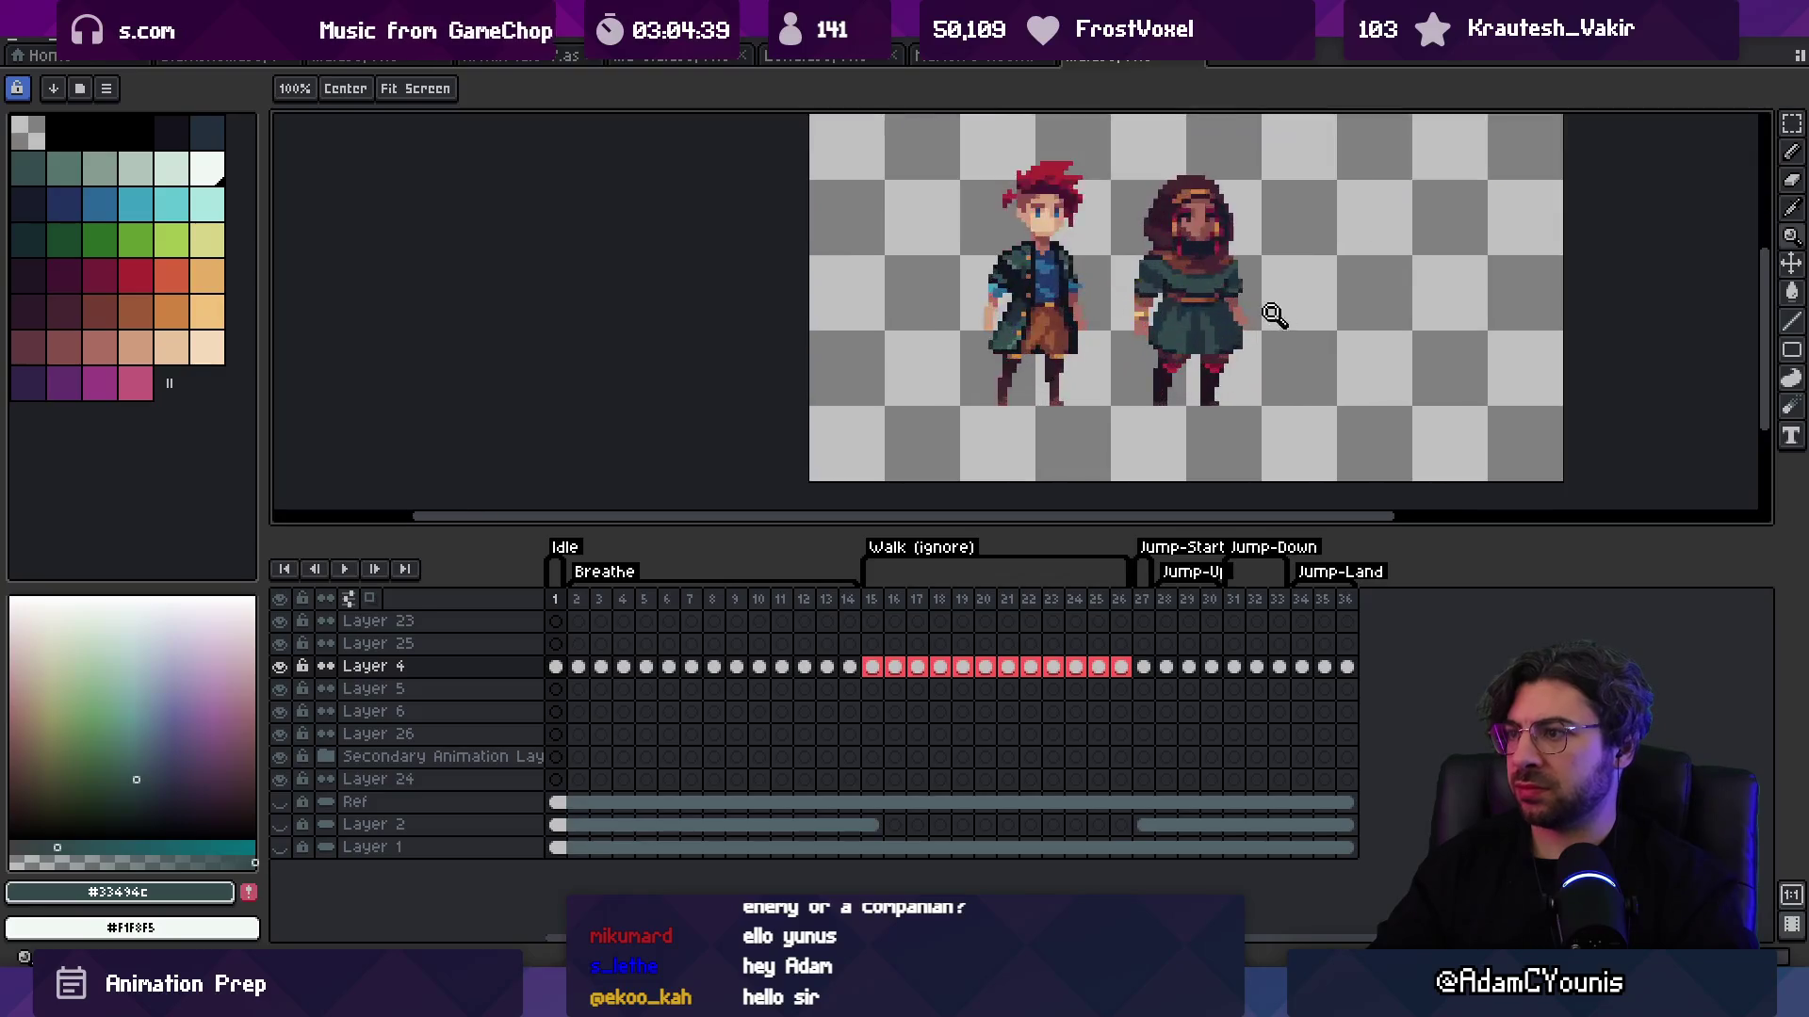
pyautogui.click(1264, 246)
pyautogui.click(1226, 283)
pyautogui.press('i')
pyautogui.click(1222, 291)
pyautogui.press('b')
# Step: Zoom out to compare both characters and pan up to their heads
pyautogui.press('z')
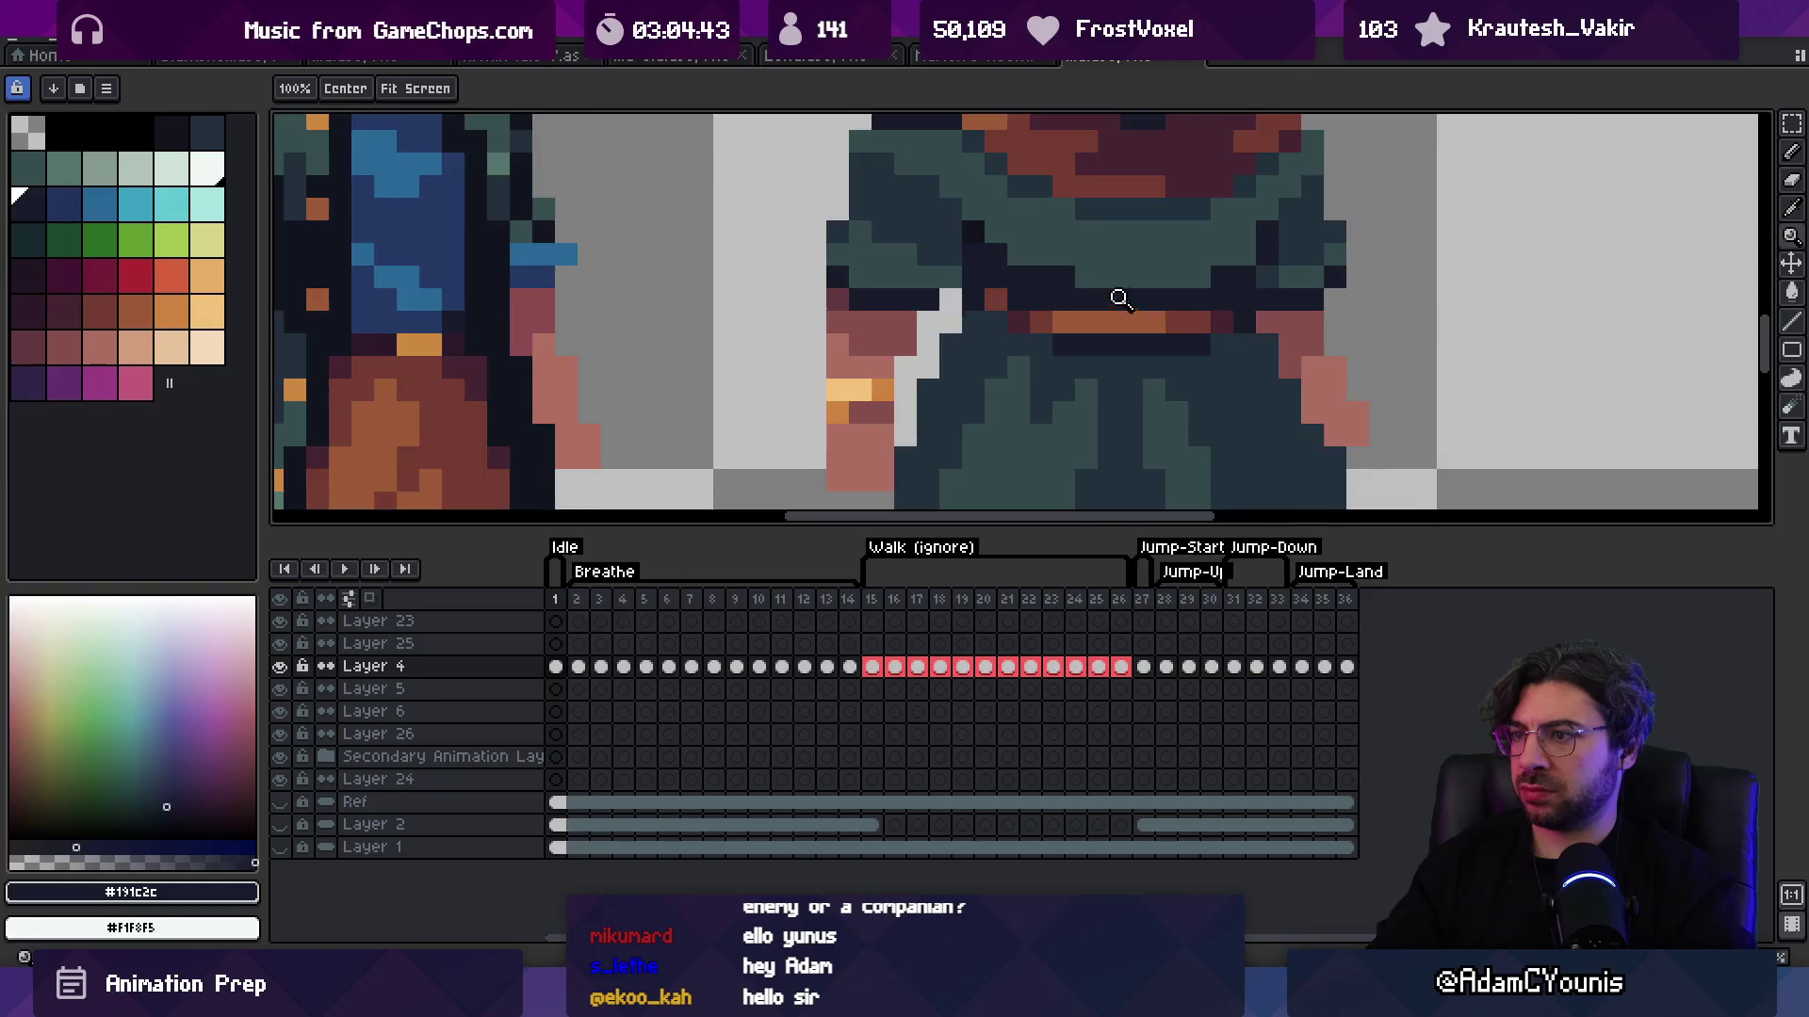
pyautogui.press('1')
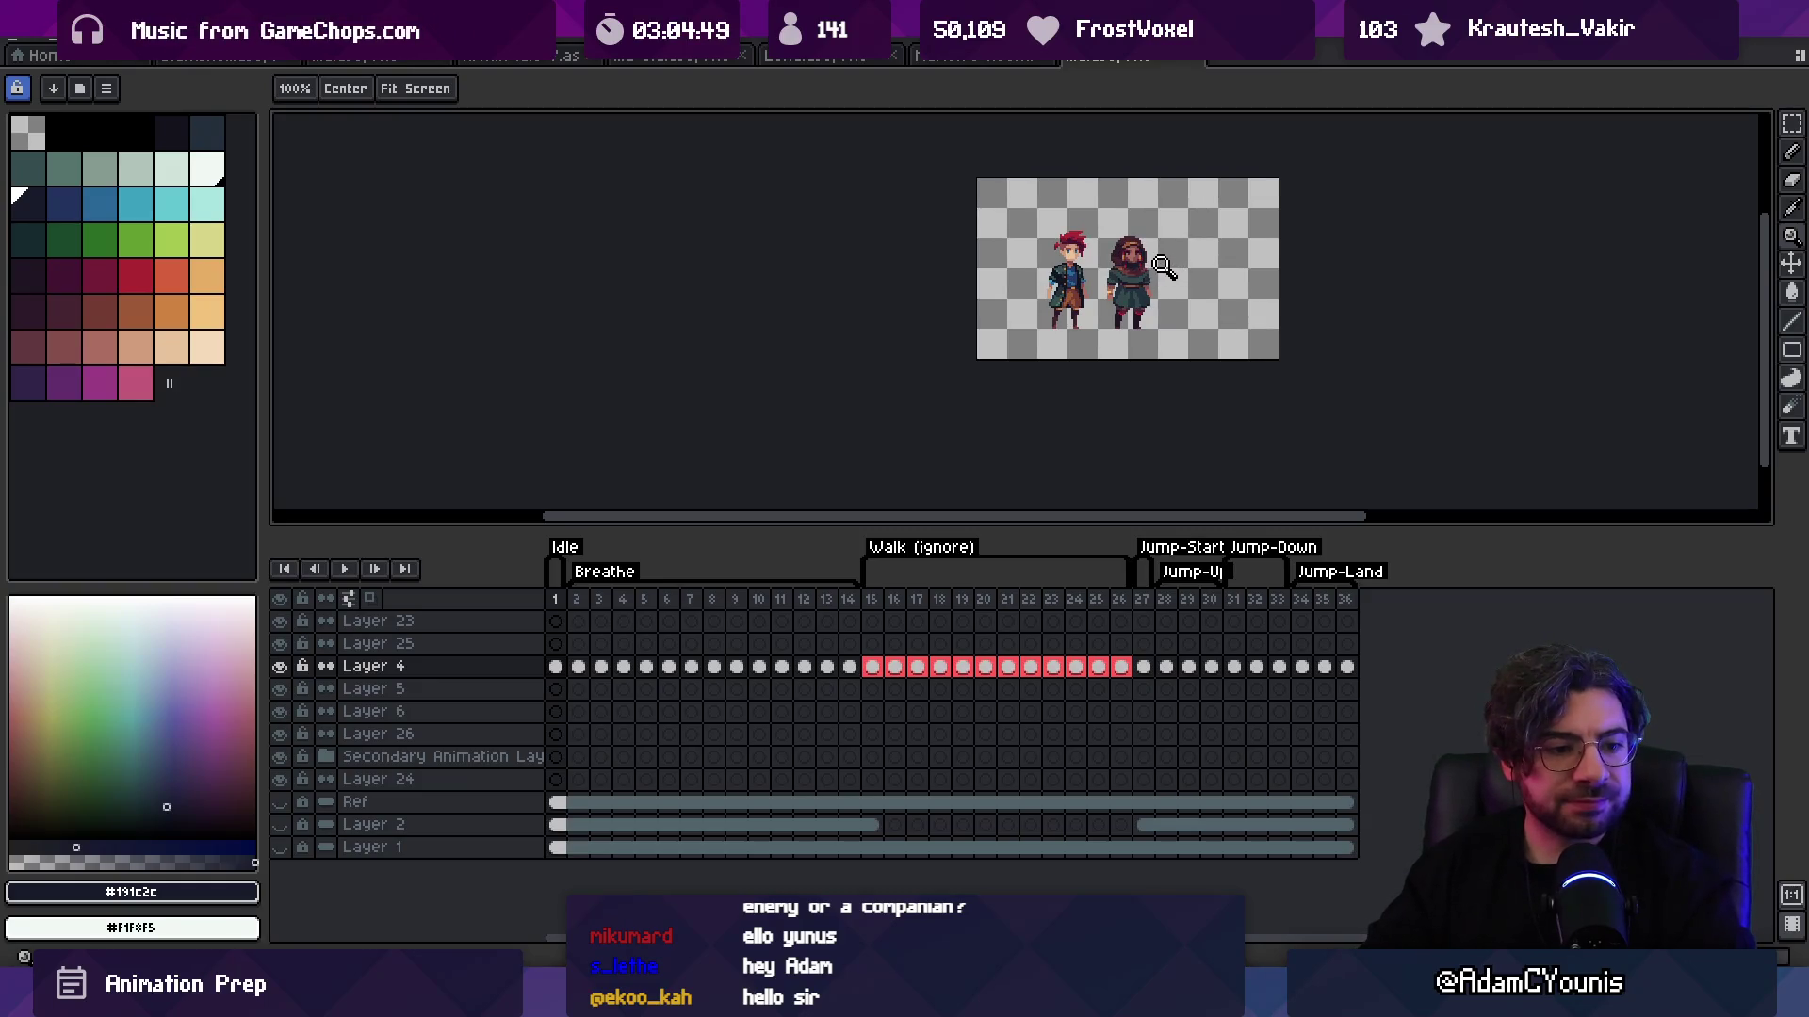
pyautogui.scroll(-1, 1185, 243)
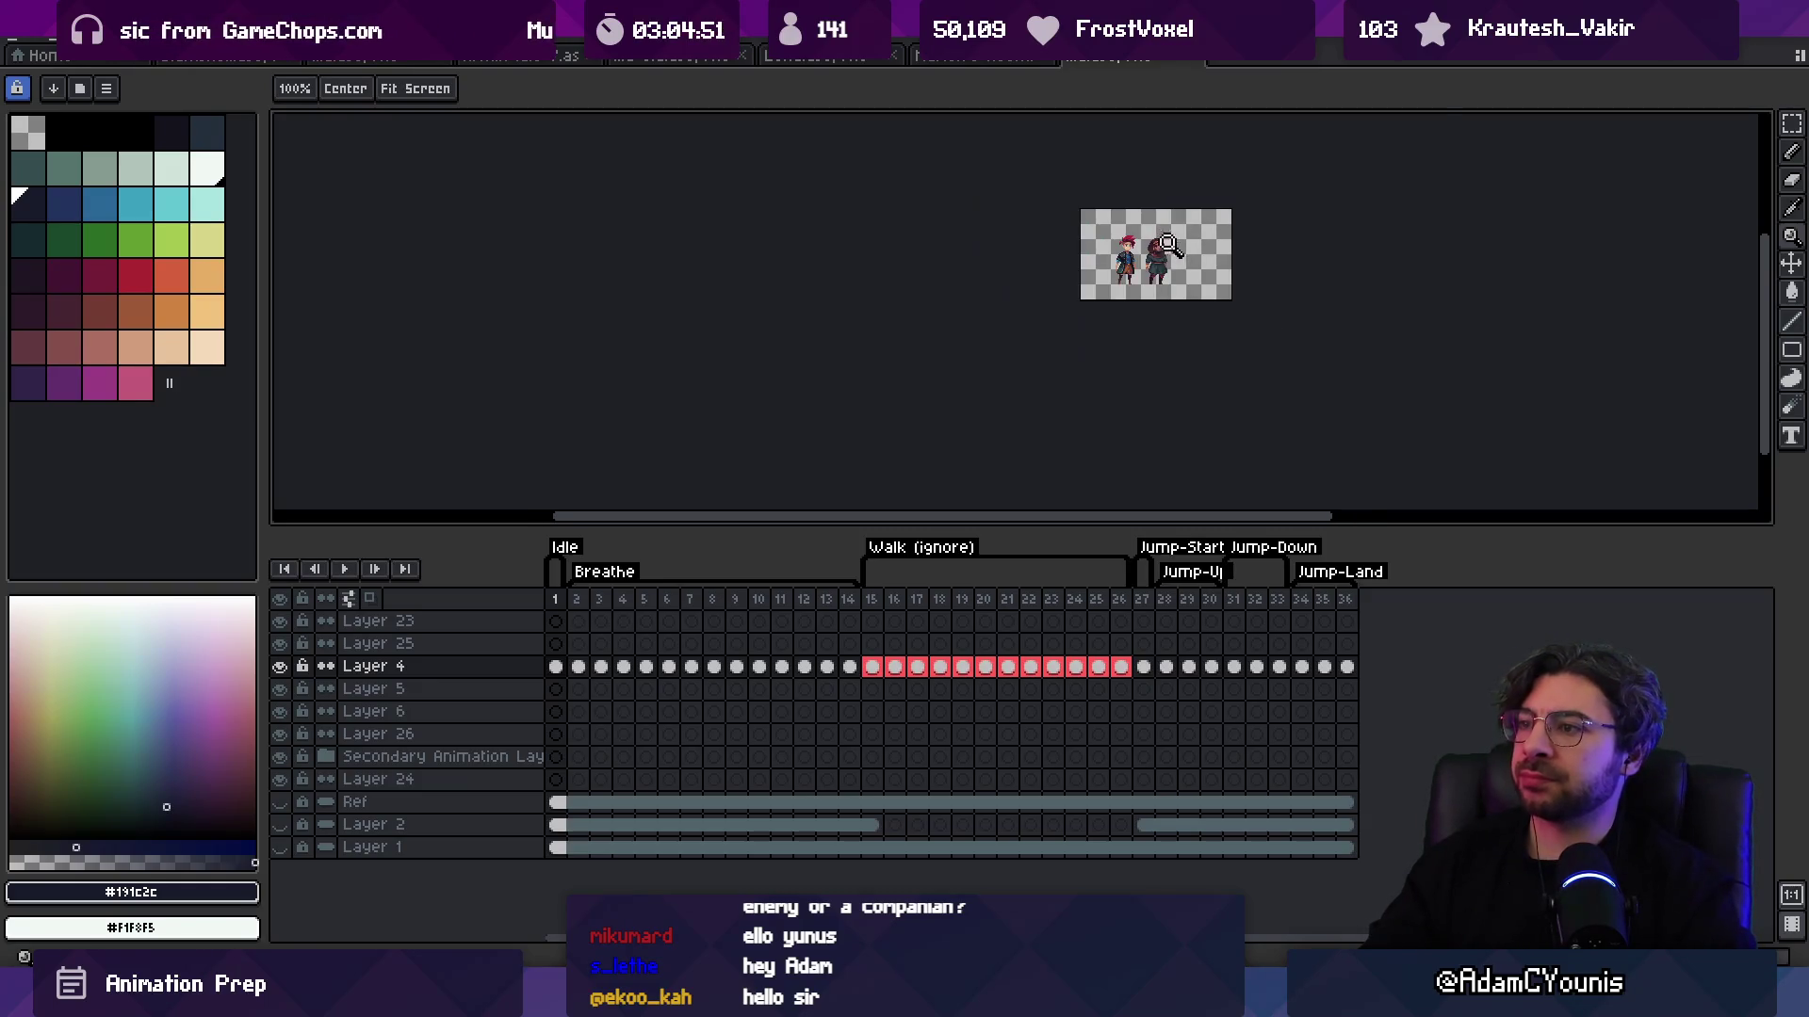
pyautogui.scroll(5, 1178, 245)
pyautogui.moveTo(1107, 380)
pyautogui.mouseDown()
pyautogui.moveTo(1037, 355)
pyautogui.moveTo(1083, 306)
pyautogui.moveTo(868, 191)
pyautogui.moveTo(979, 316)
pyautogui.mouseUp()
# Step: Nudge the selected hooded head down and settle its horizontal position
pyautogui.press('v')
pyautogui.press('Down')
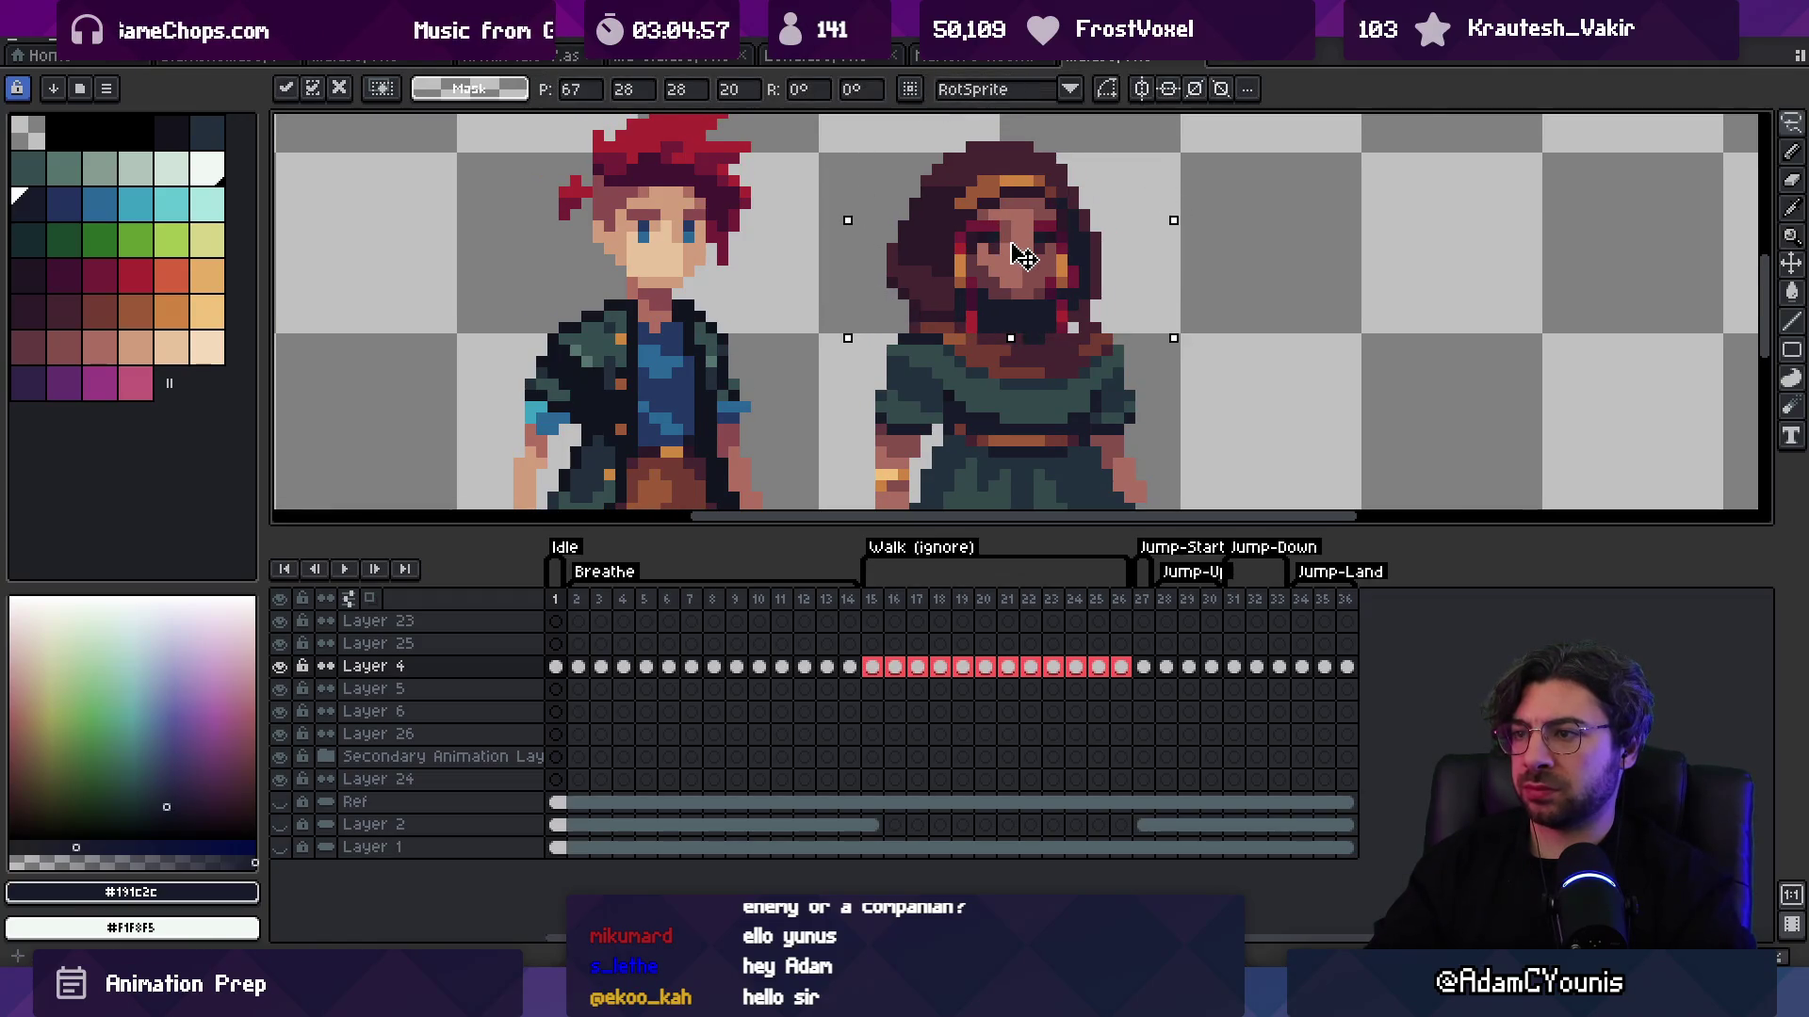
pyautogui.press('Right')
pyautogui.press('Left')
pyautogui.press('Right')
# Step: Review both characters at several zoom levels, then sample skin tone #ac6c60 from the hand
pyautogui.press('z')
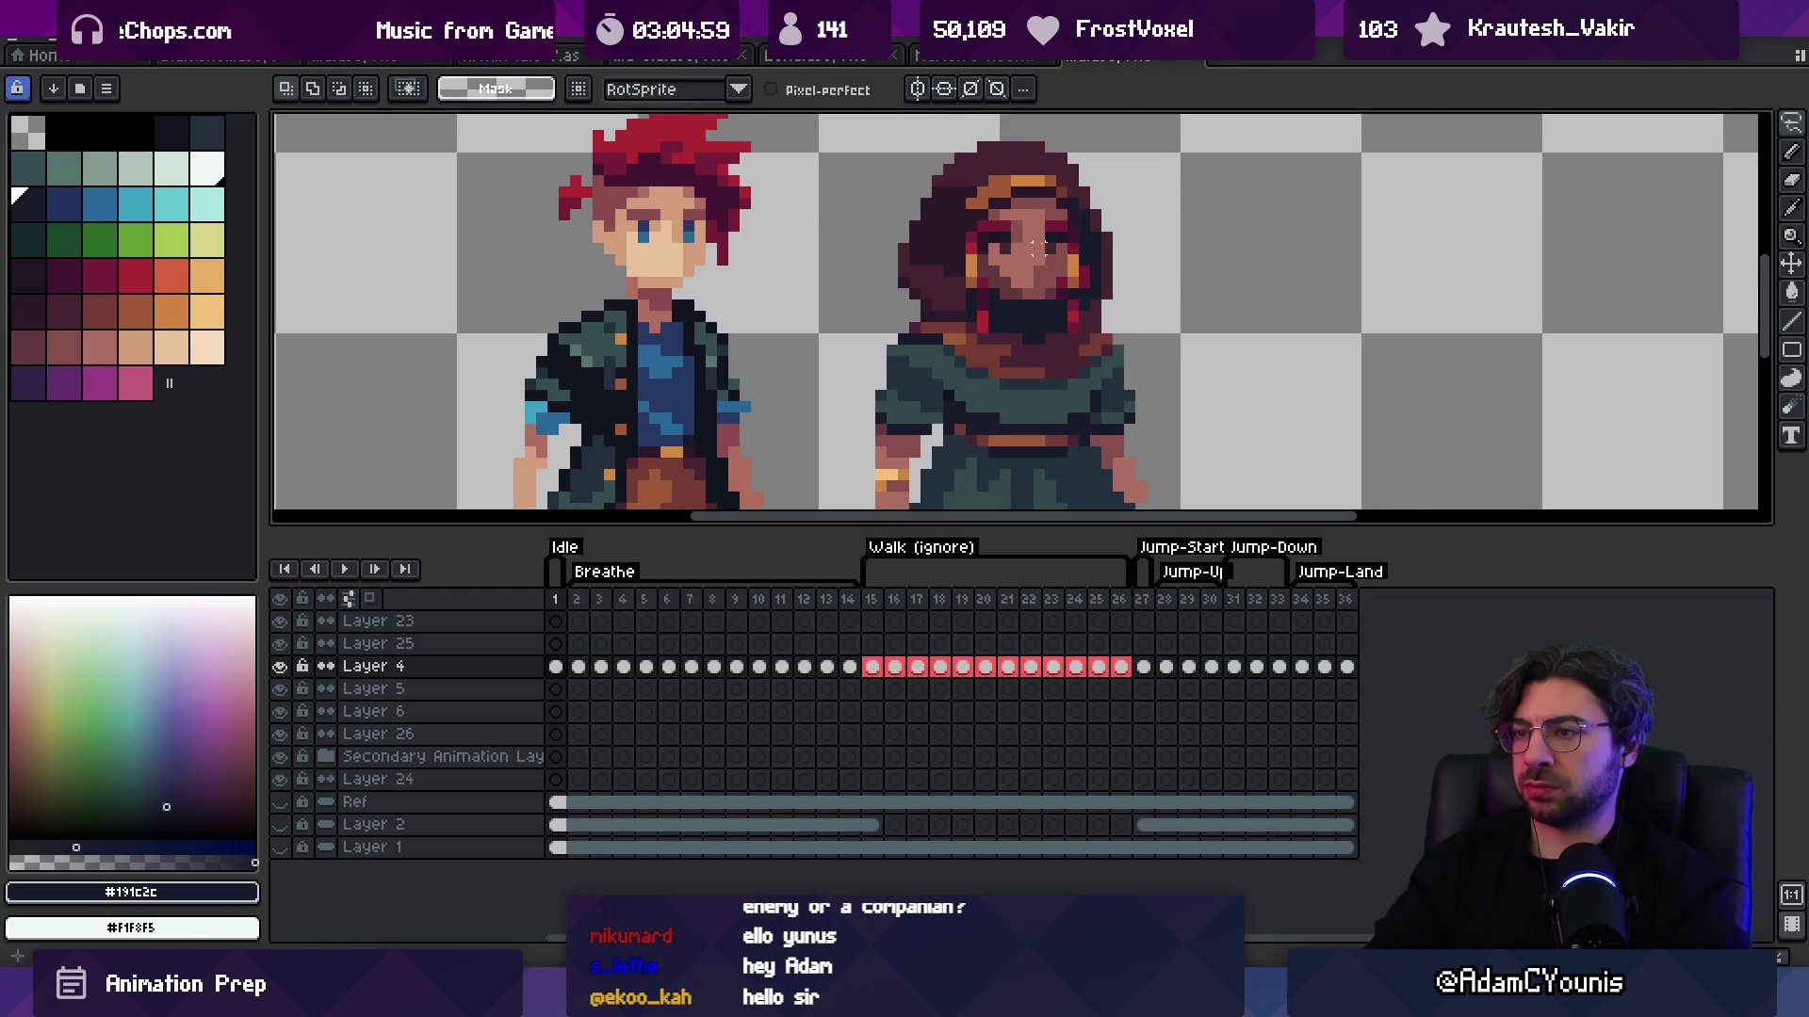
pyautogui.scroll(-3, 1039, 294)
pyautogui.scroll(-1, 1039, 294)
pyautogui.scroll(3, 1070, 291)
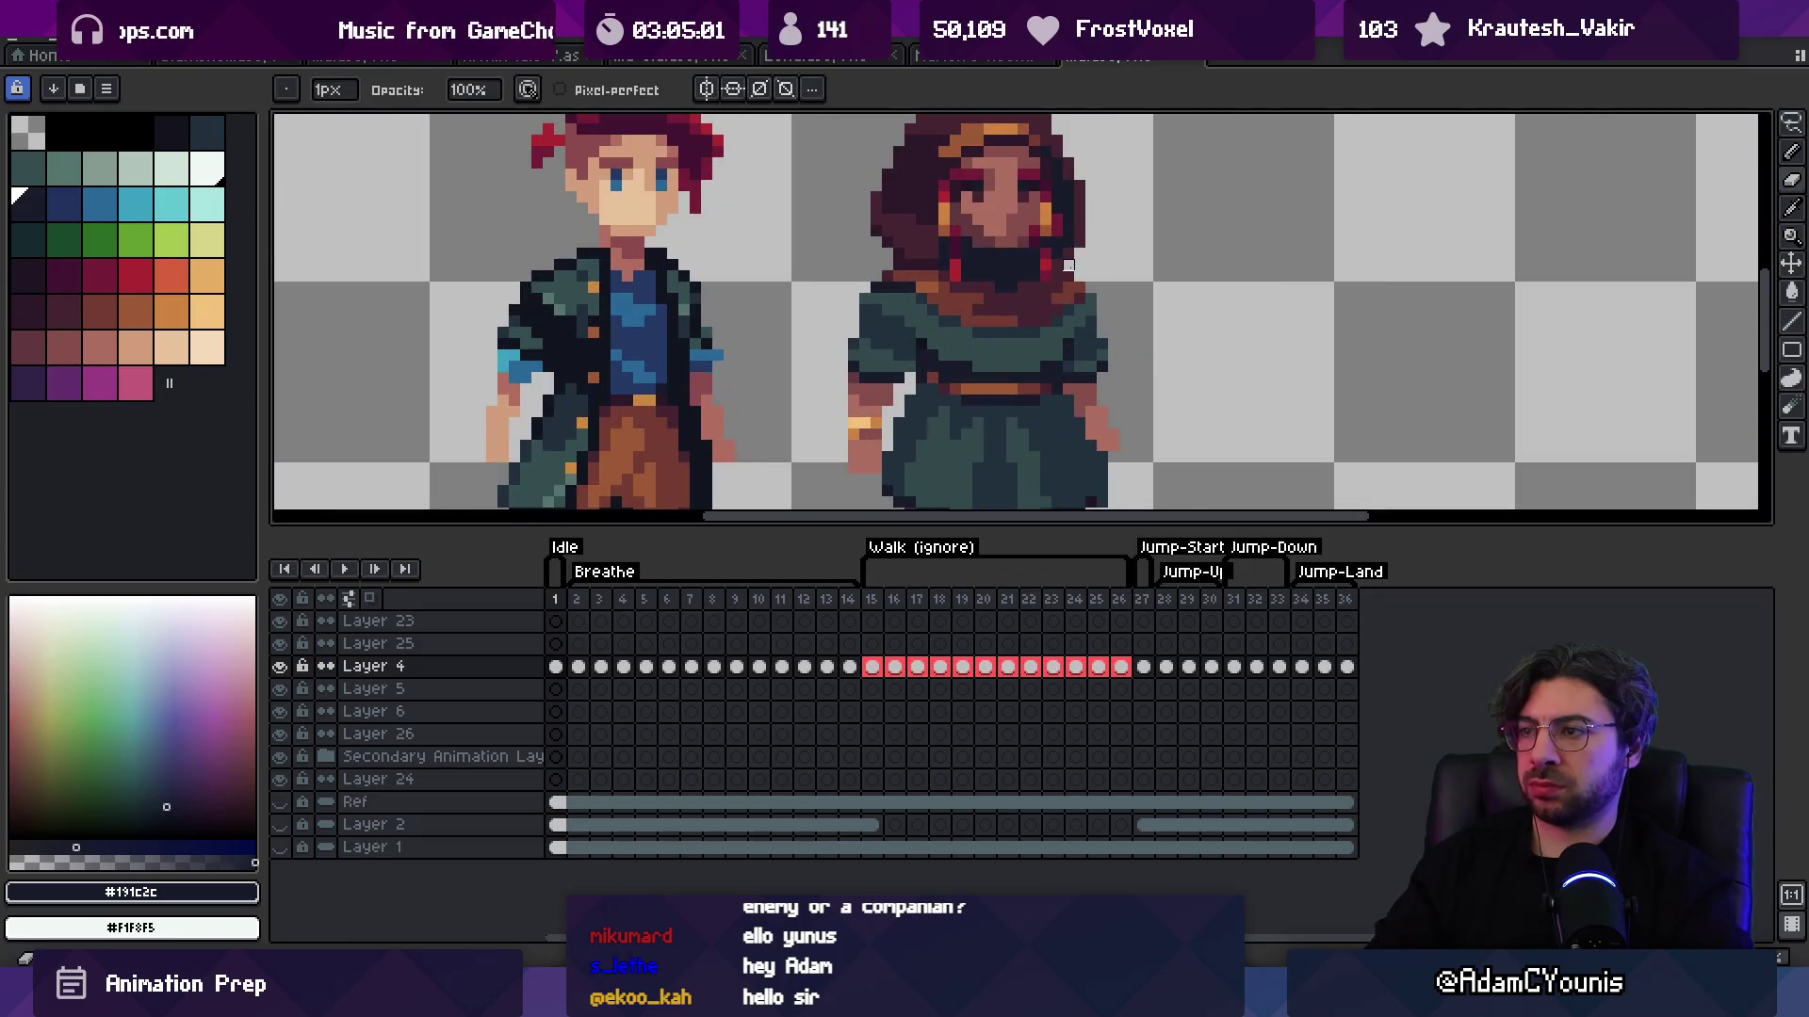
pyautogui.scroll(-3, 1062, 228)
pyautogui.scroll(-1, 1119, 148)
pyautogui.scroll(4, 1138, 176)
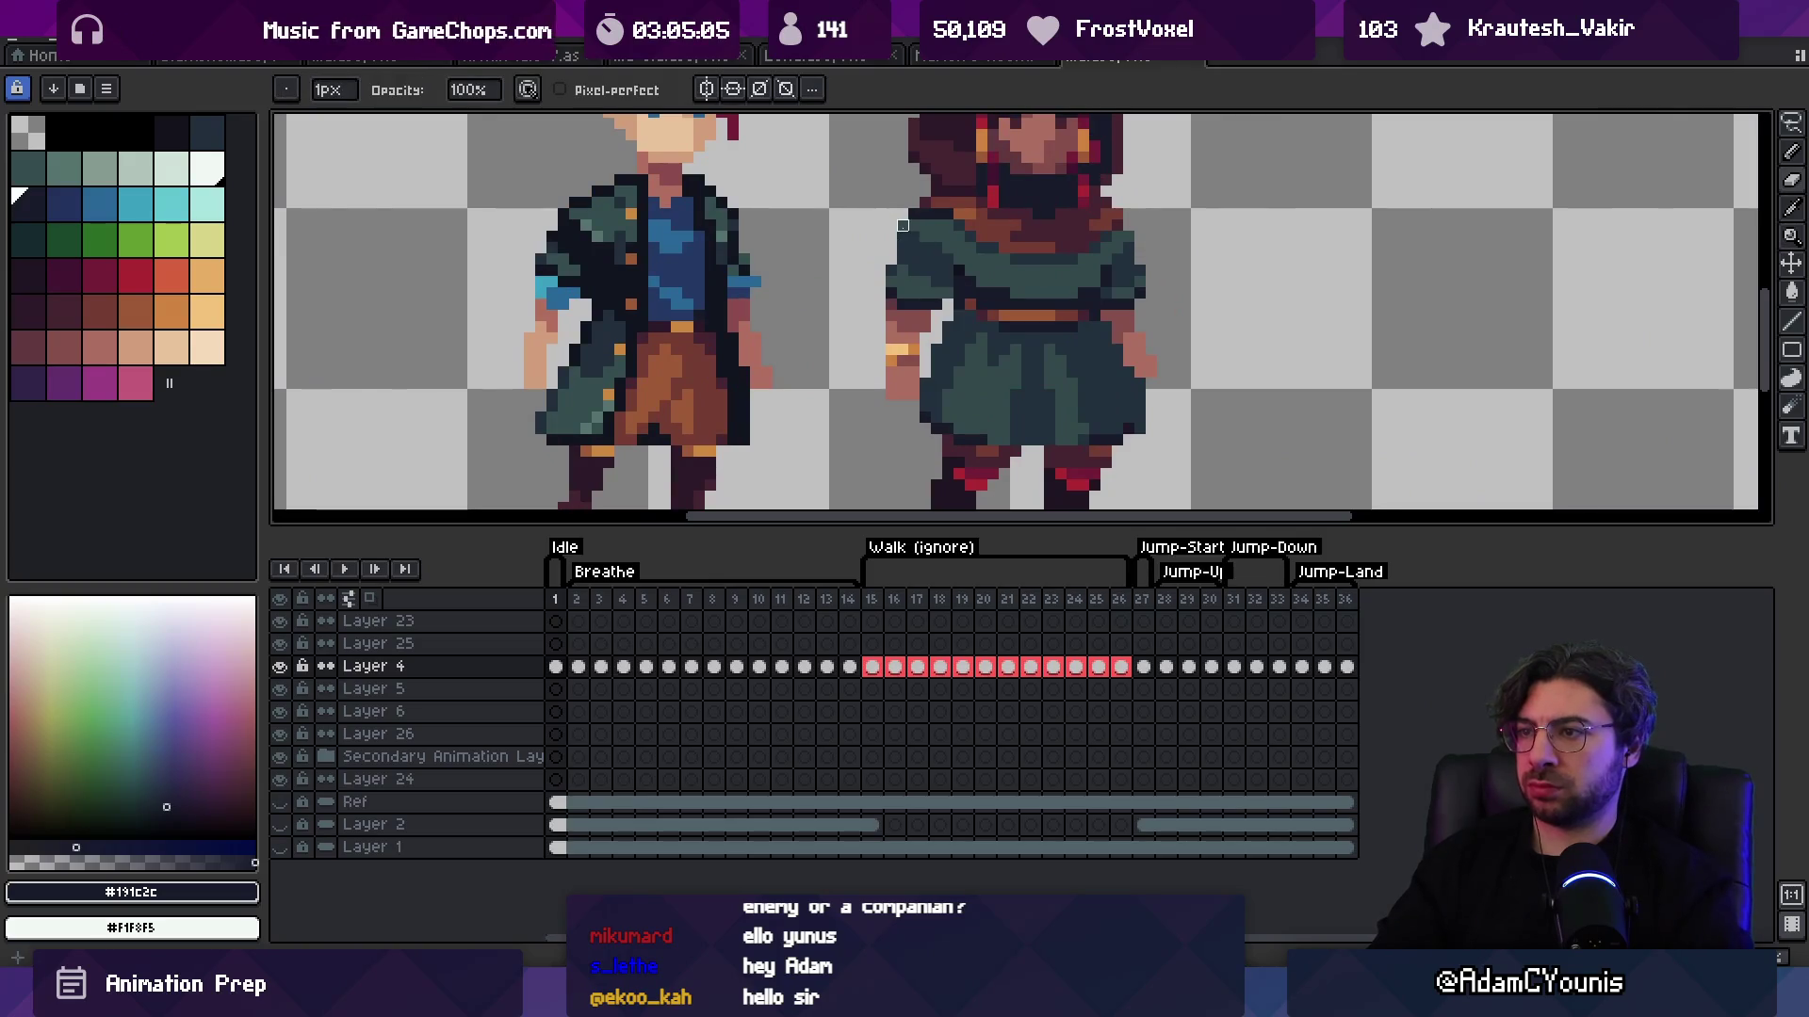
pyautogui.press('z')
pyautogui.scroll(-3, 1036, 321)
pyautogui.scroll(2, 1046, 341)
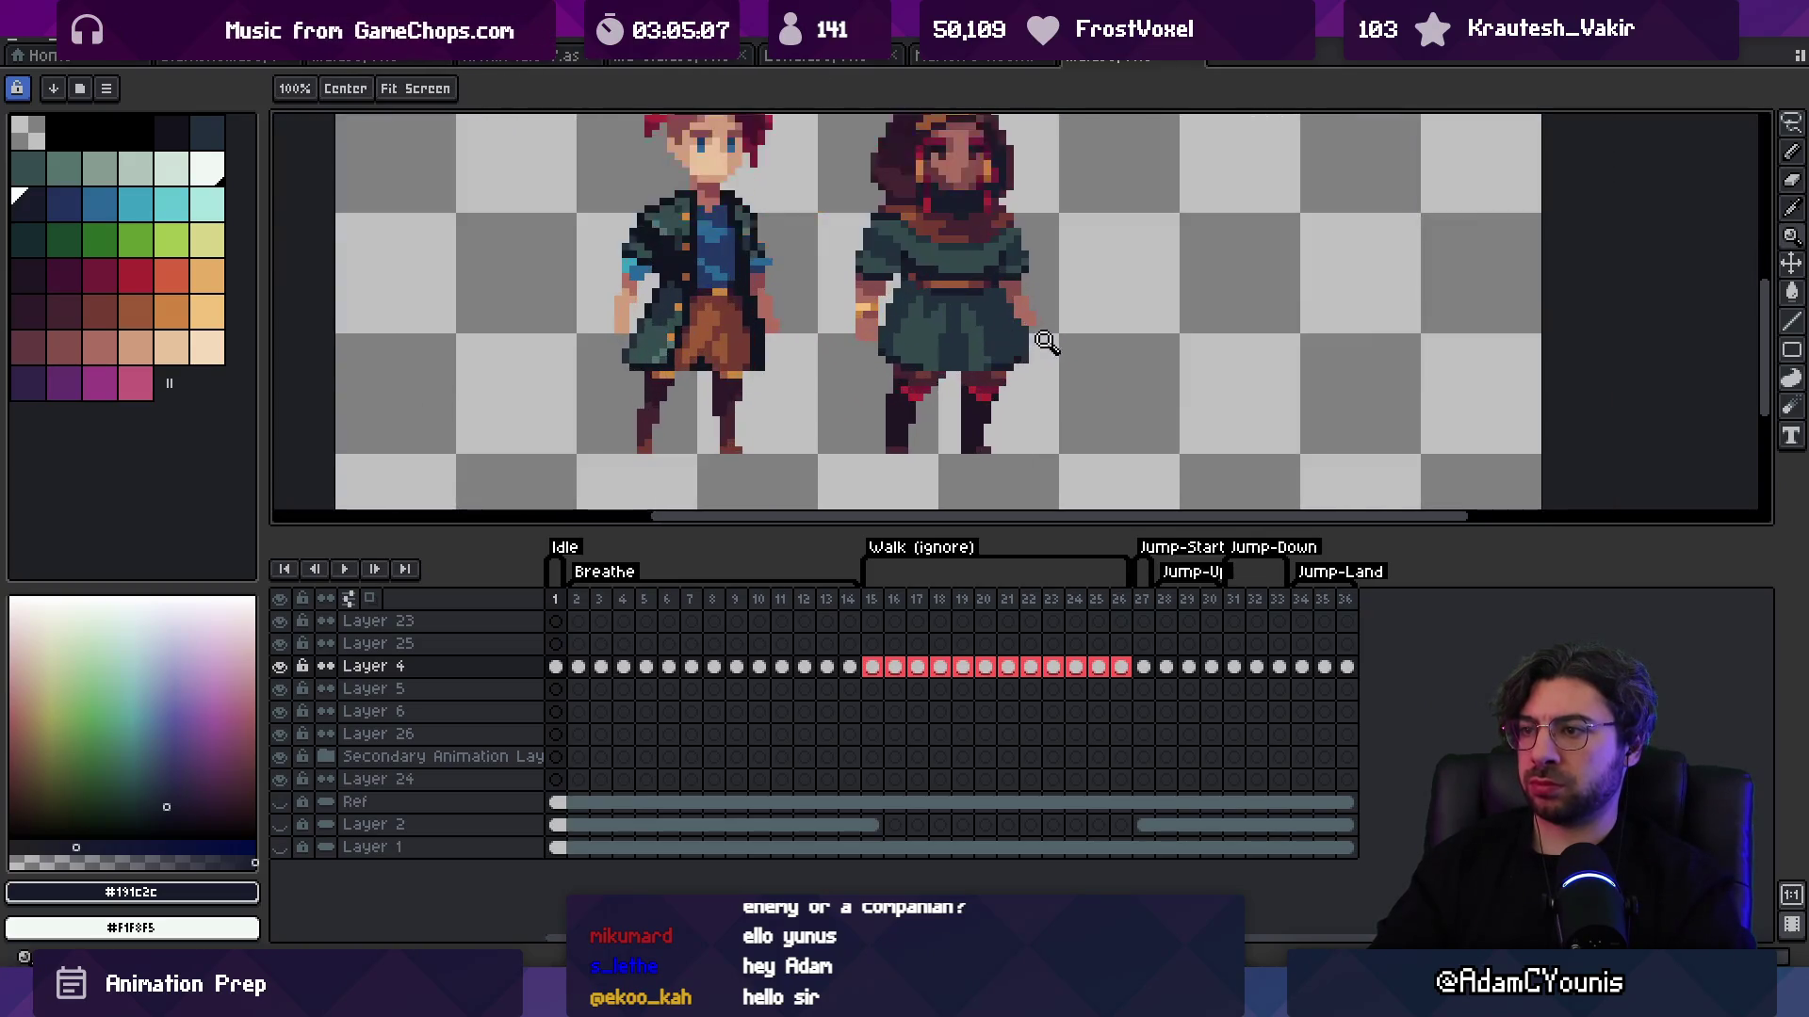
pyautogui.press('b')
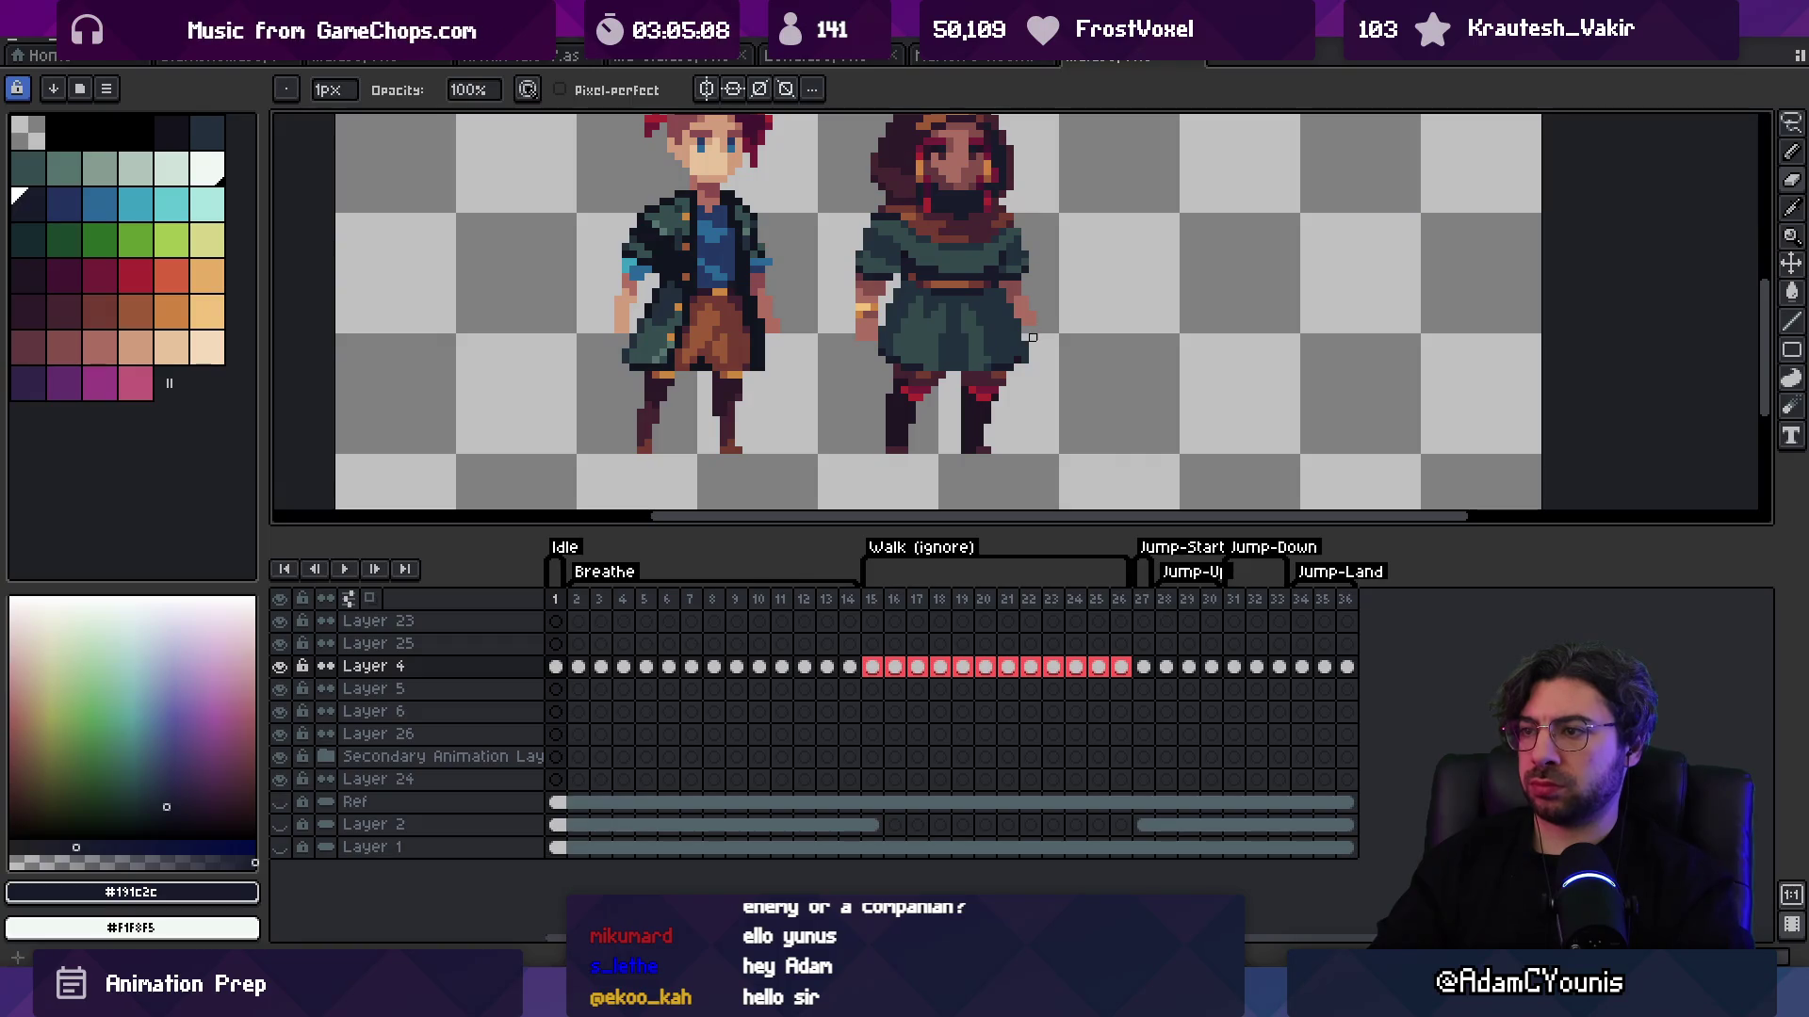
pyautogui.press('z')
pyautogui.scroll(-4, 1007, 336)
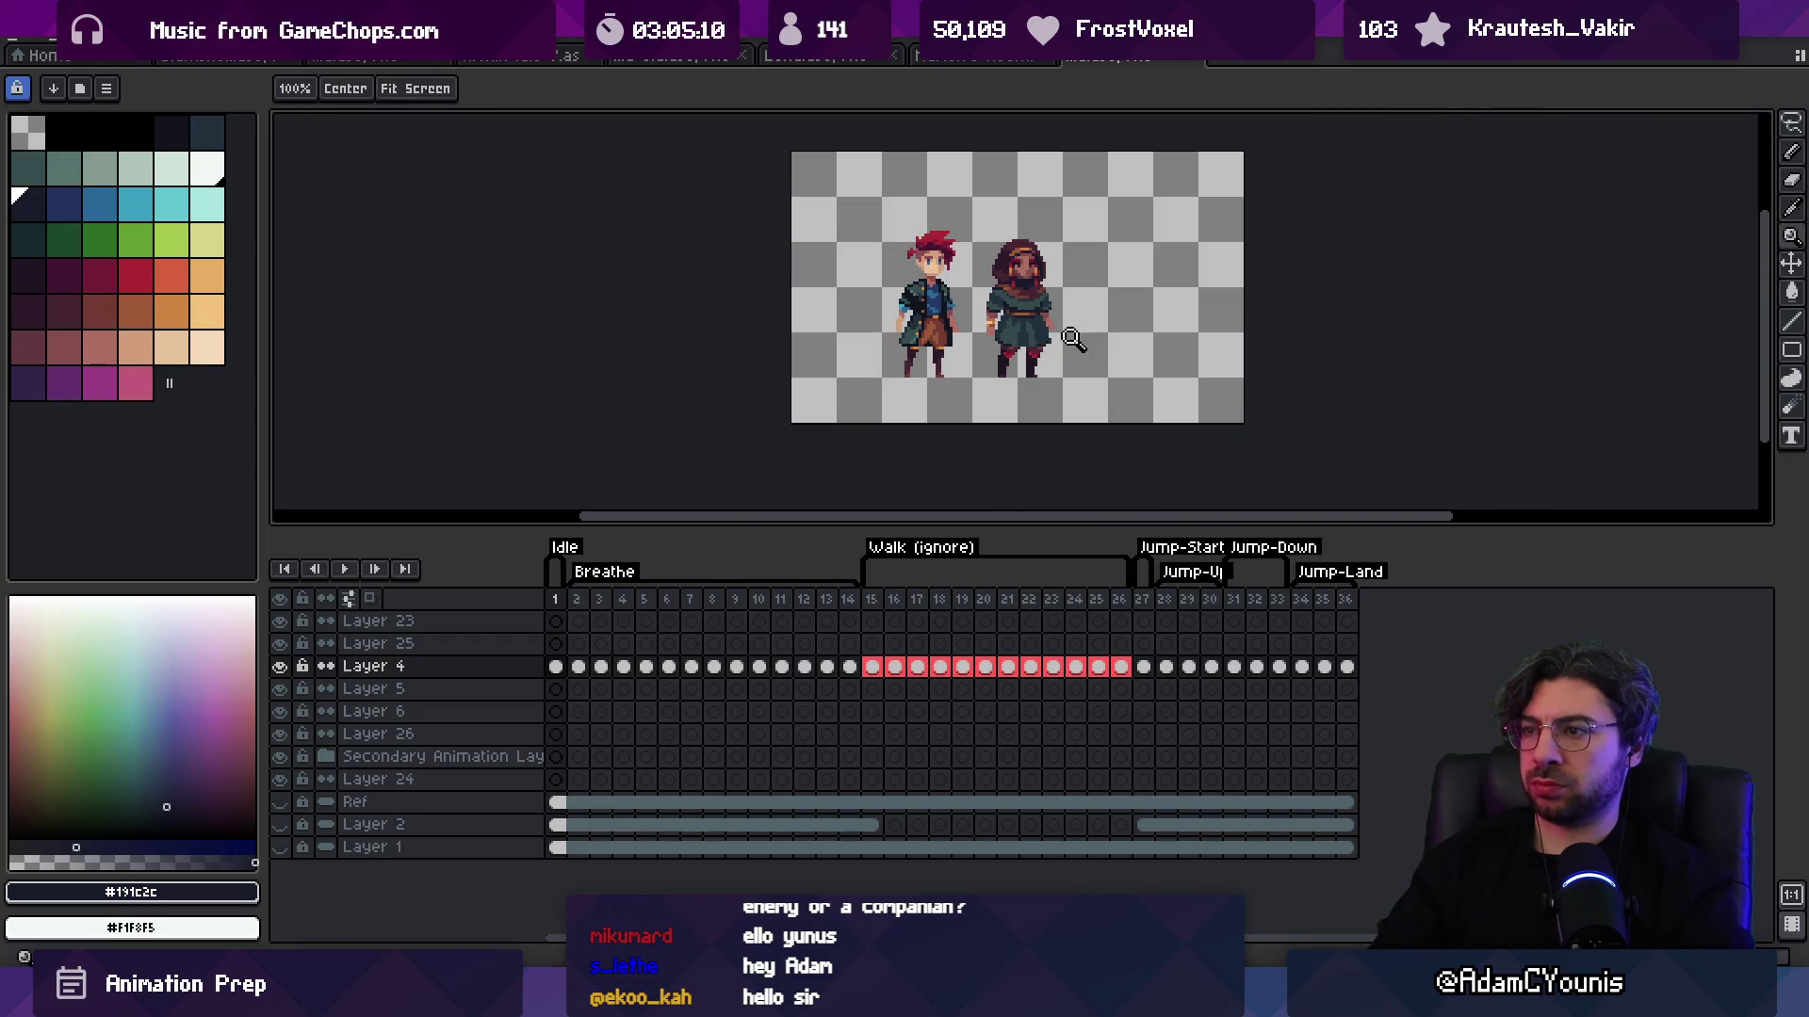
pyautogui.scroll(4, 1072, 339)
pyautogui.press('b')
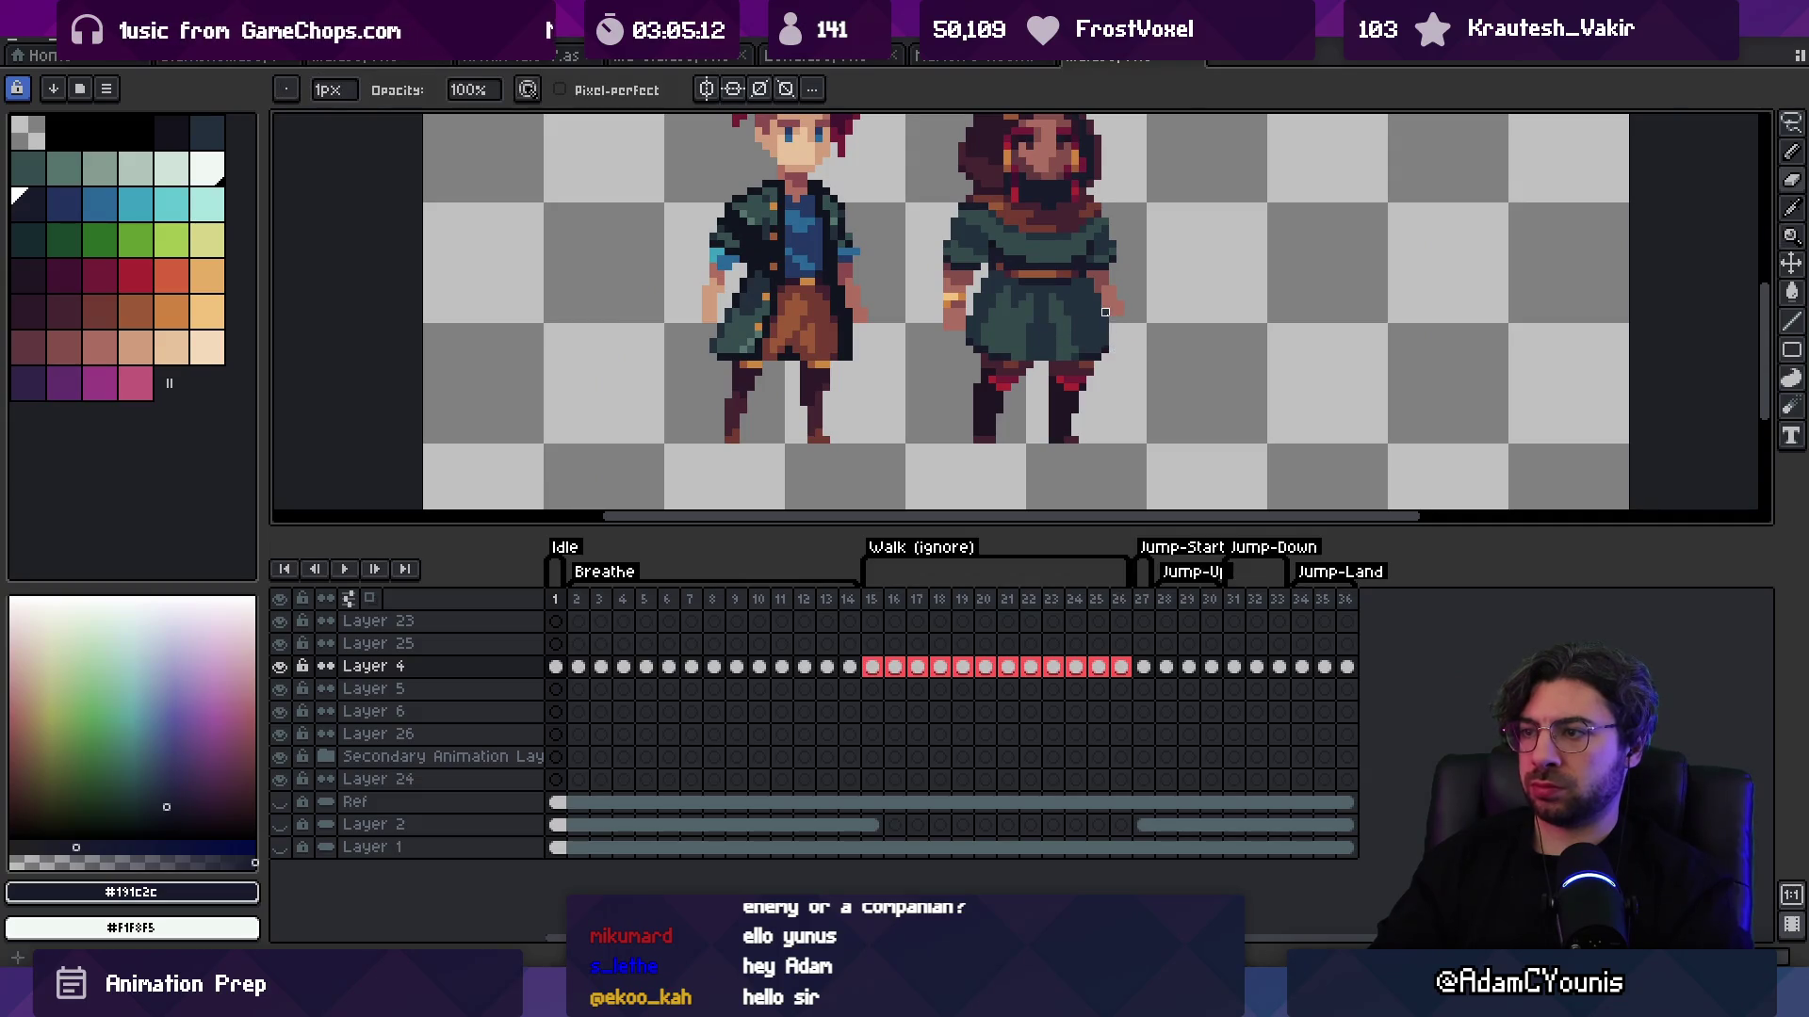
pyautogui.keyDown('alt'); pyautogui.click(1108, 319); pyautogui.keyUp('alt')
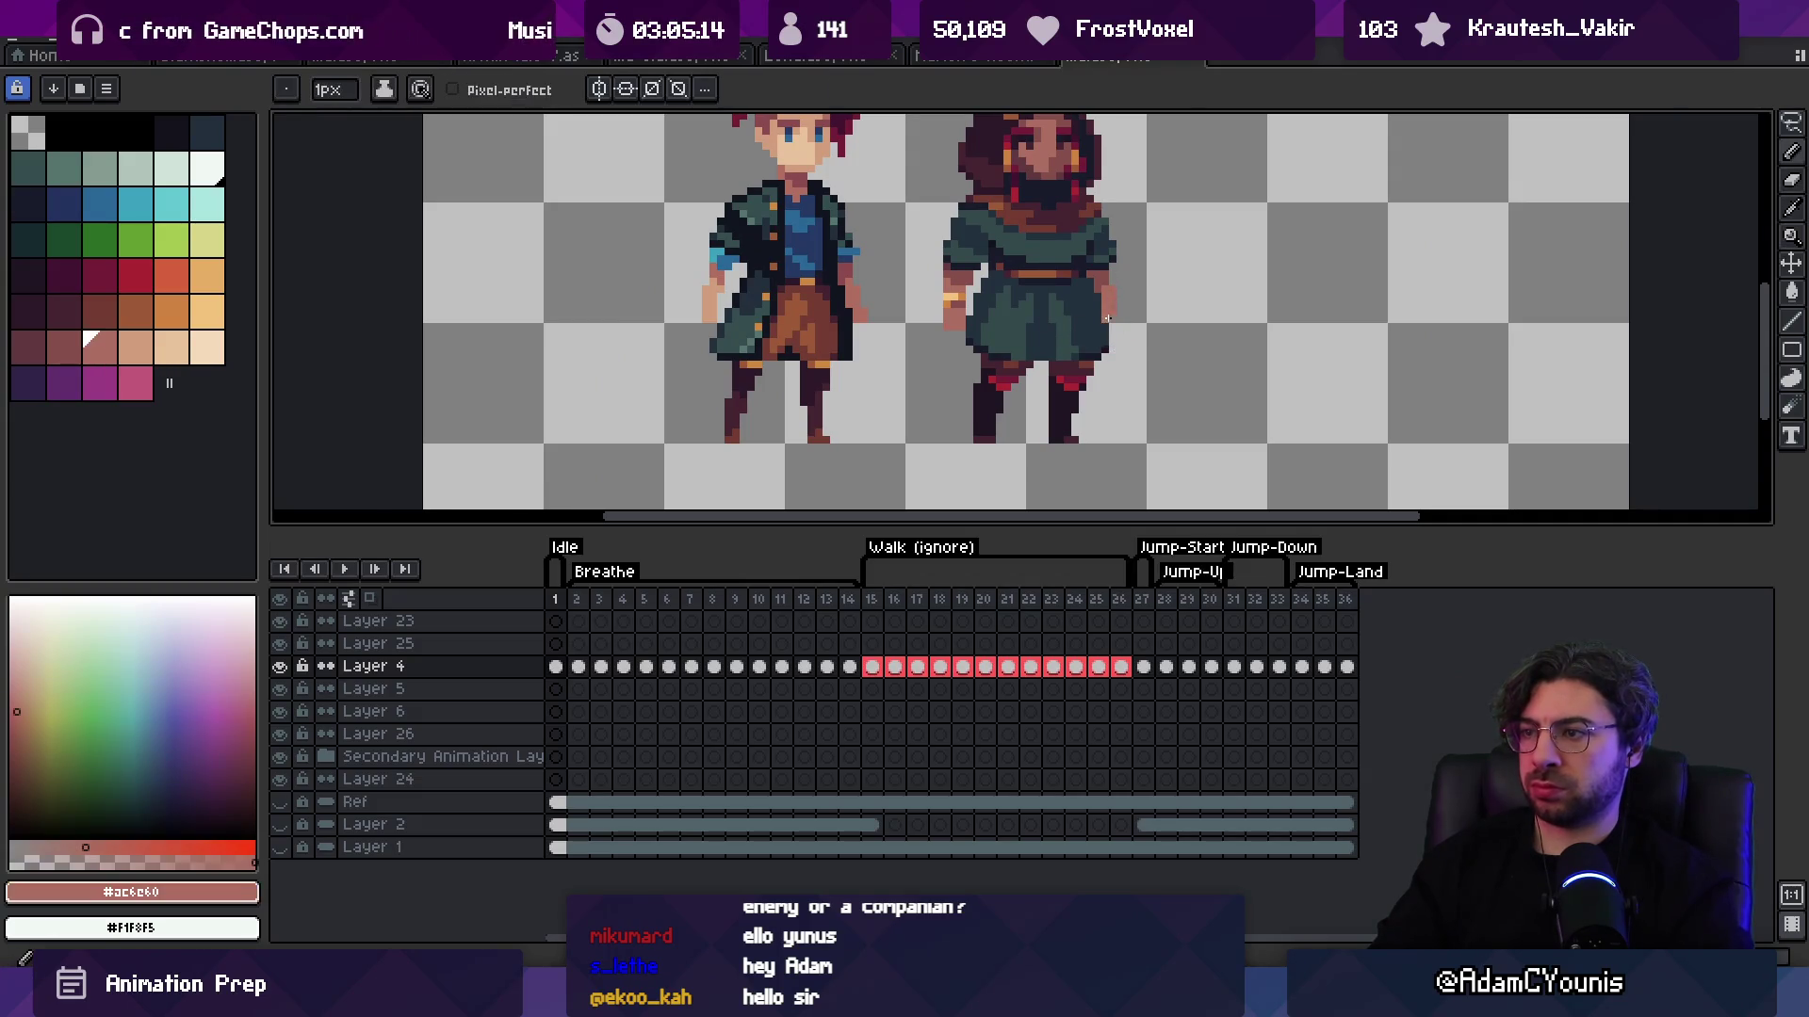
# Step: Sample skin-brown #864f4c and nudge the selected leg pixels one pixel right
pyautogui.keyDown('alt'); pyautogui.click(1110, 317); pyautogui.keyUp('alt')
pyautogui.press('z')
pyautogui.scroll(-4, 1121, 245)
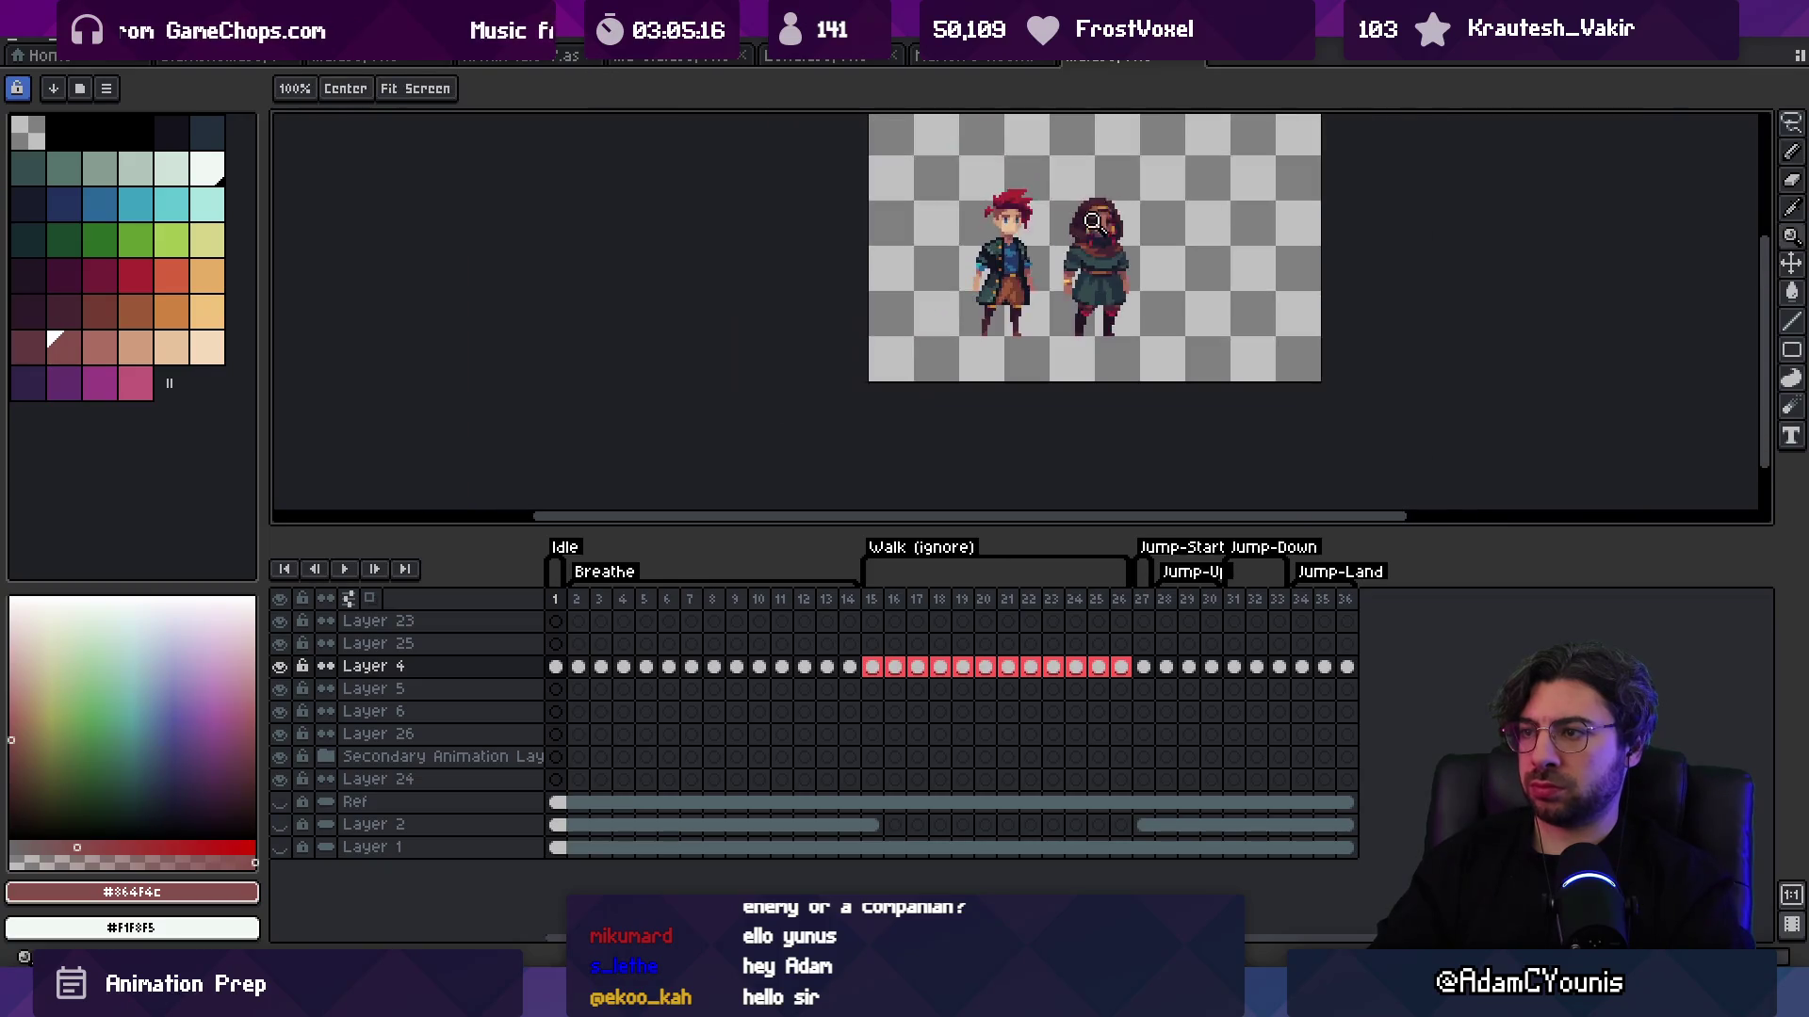
pyautogui.scroll(4, 1107, 310)
pyautogui.press('v')
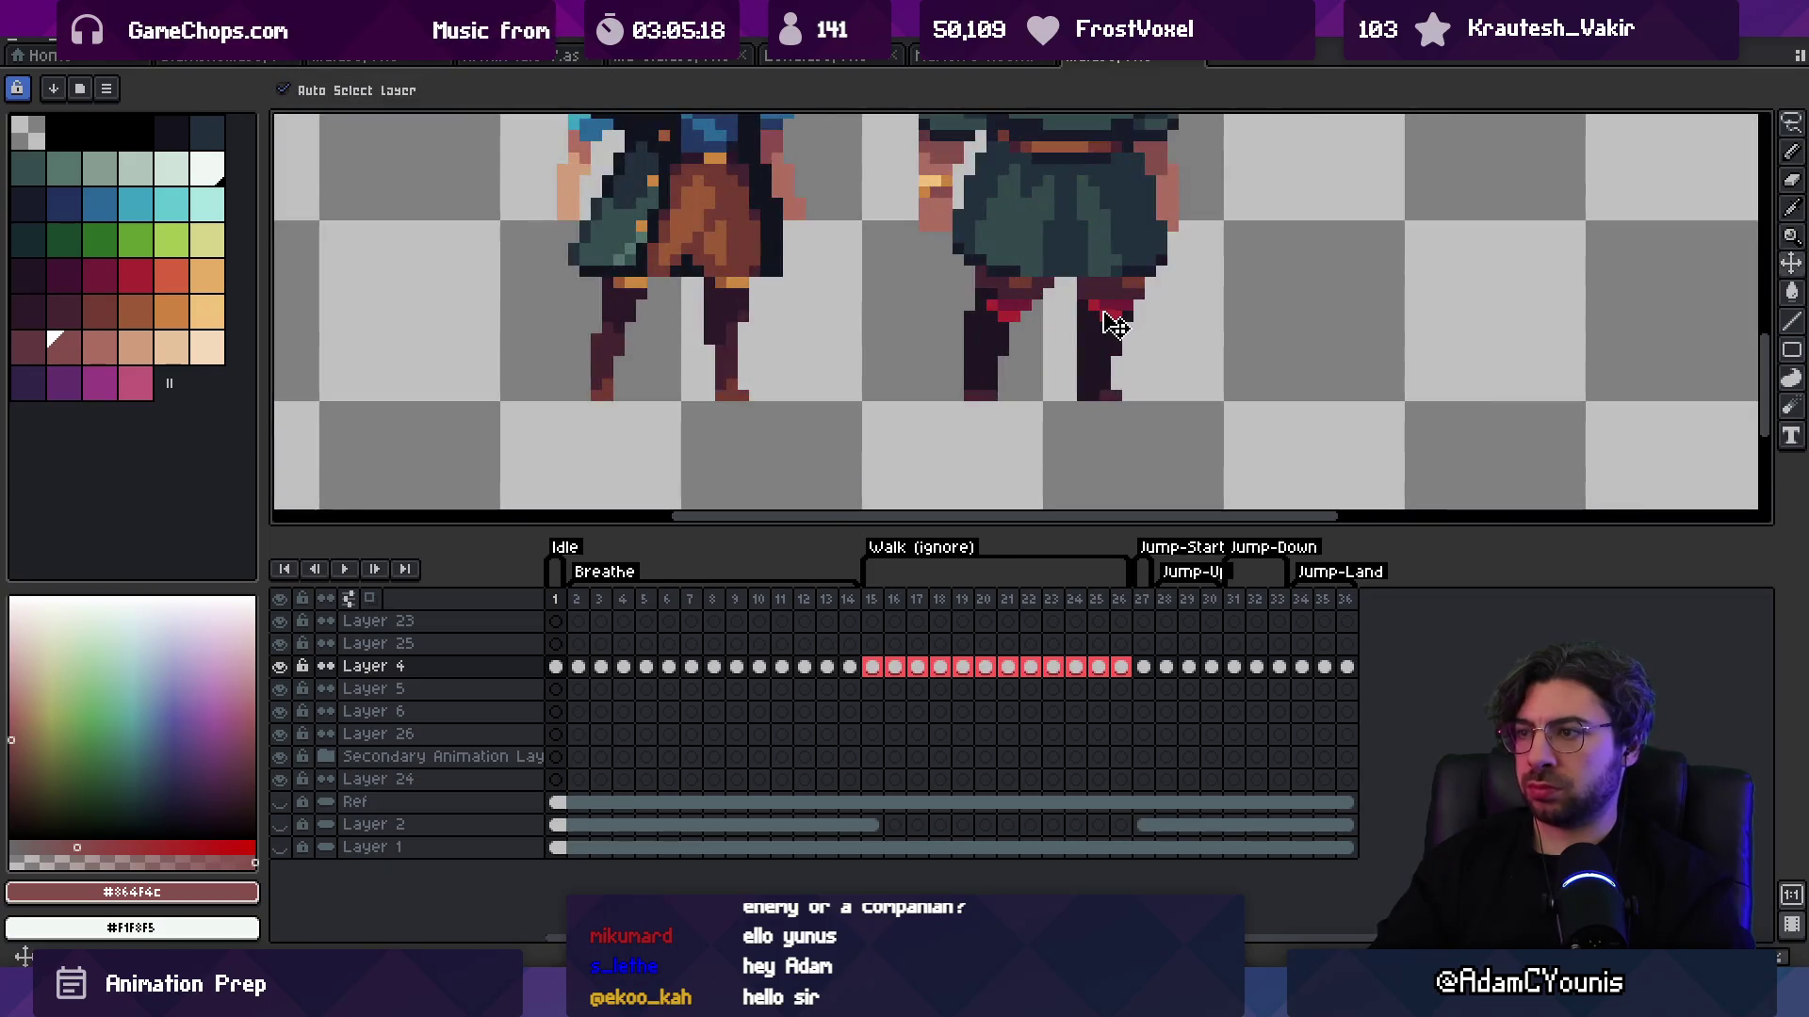
pyautogui.press('m')
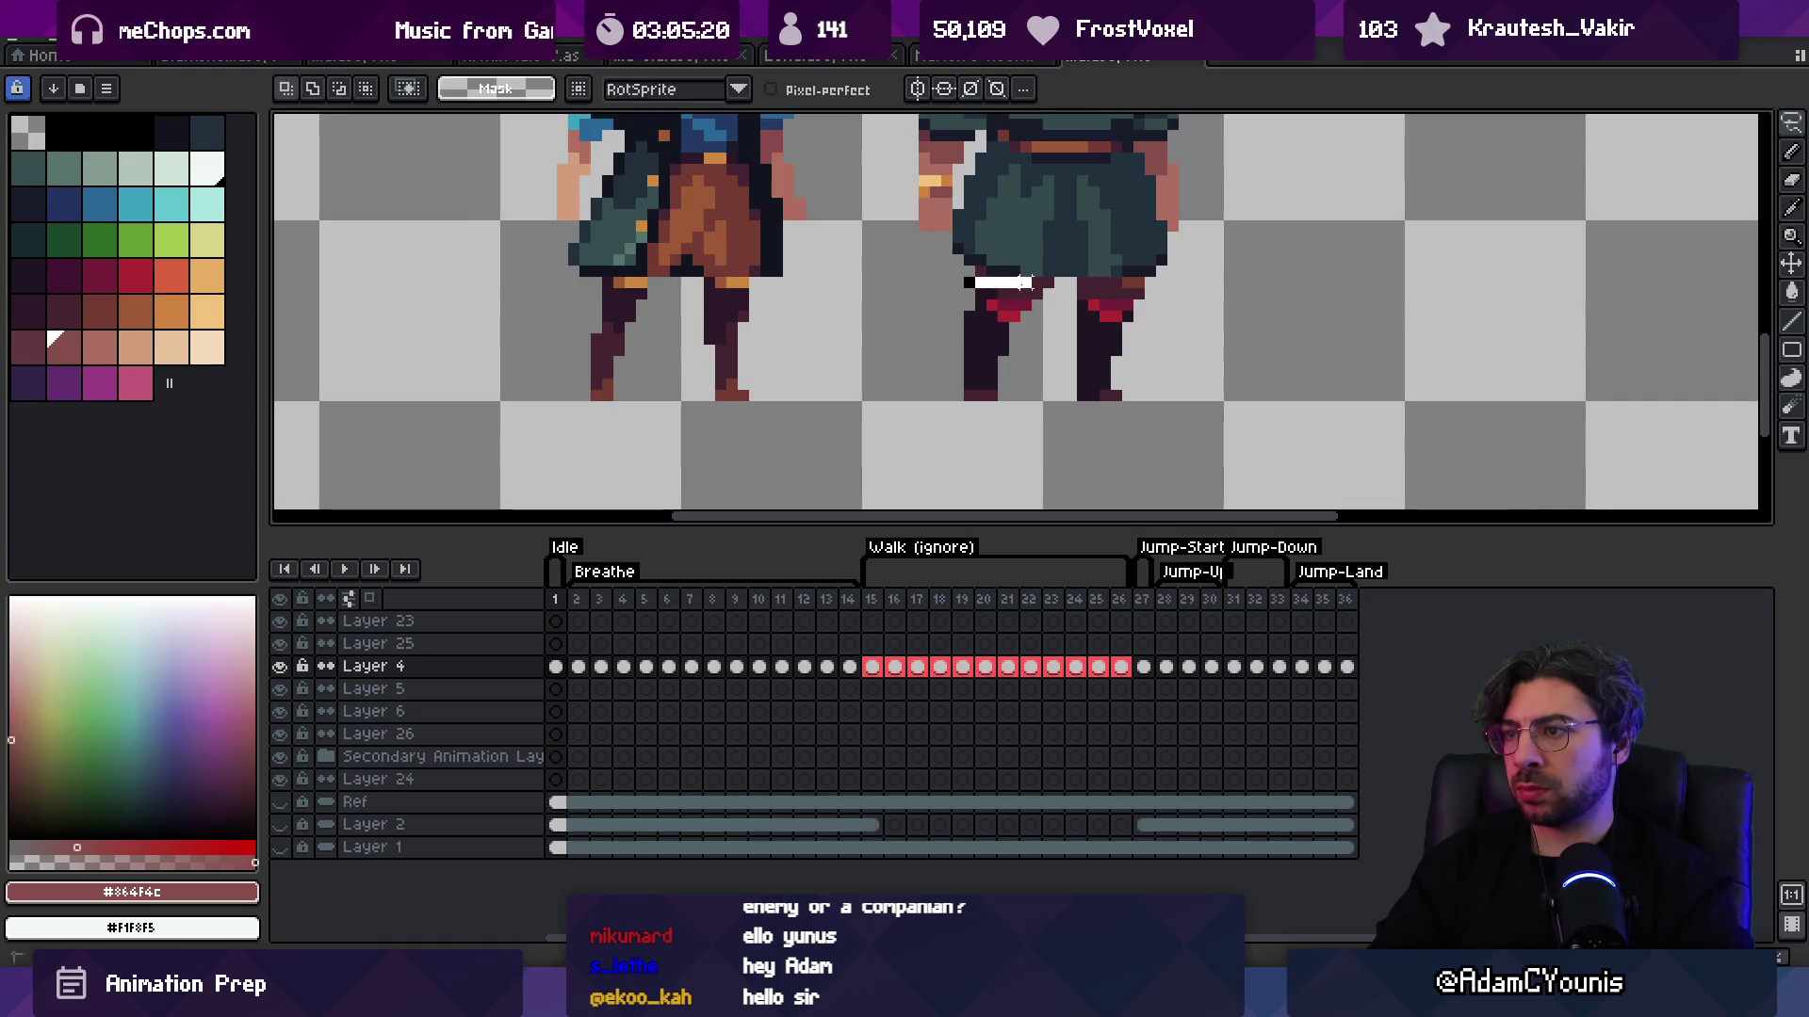
pyautogui.press('Right')
pyautogui.press('Right')
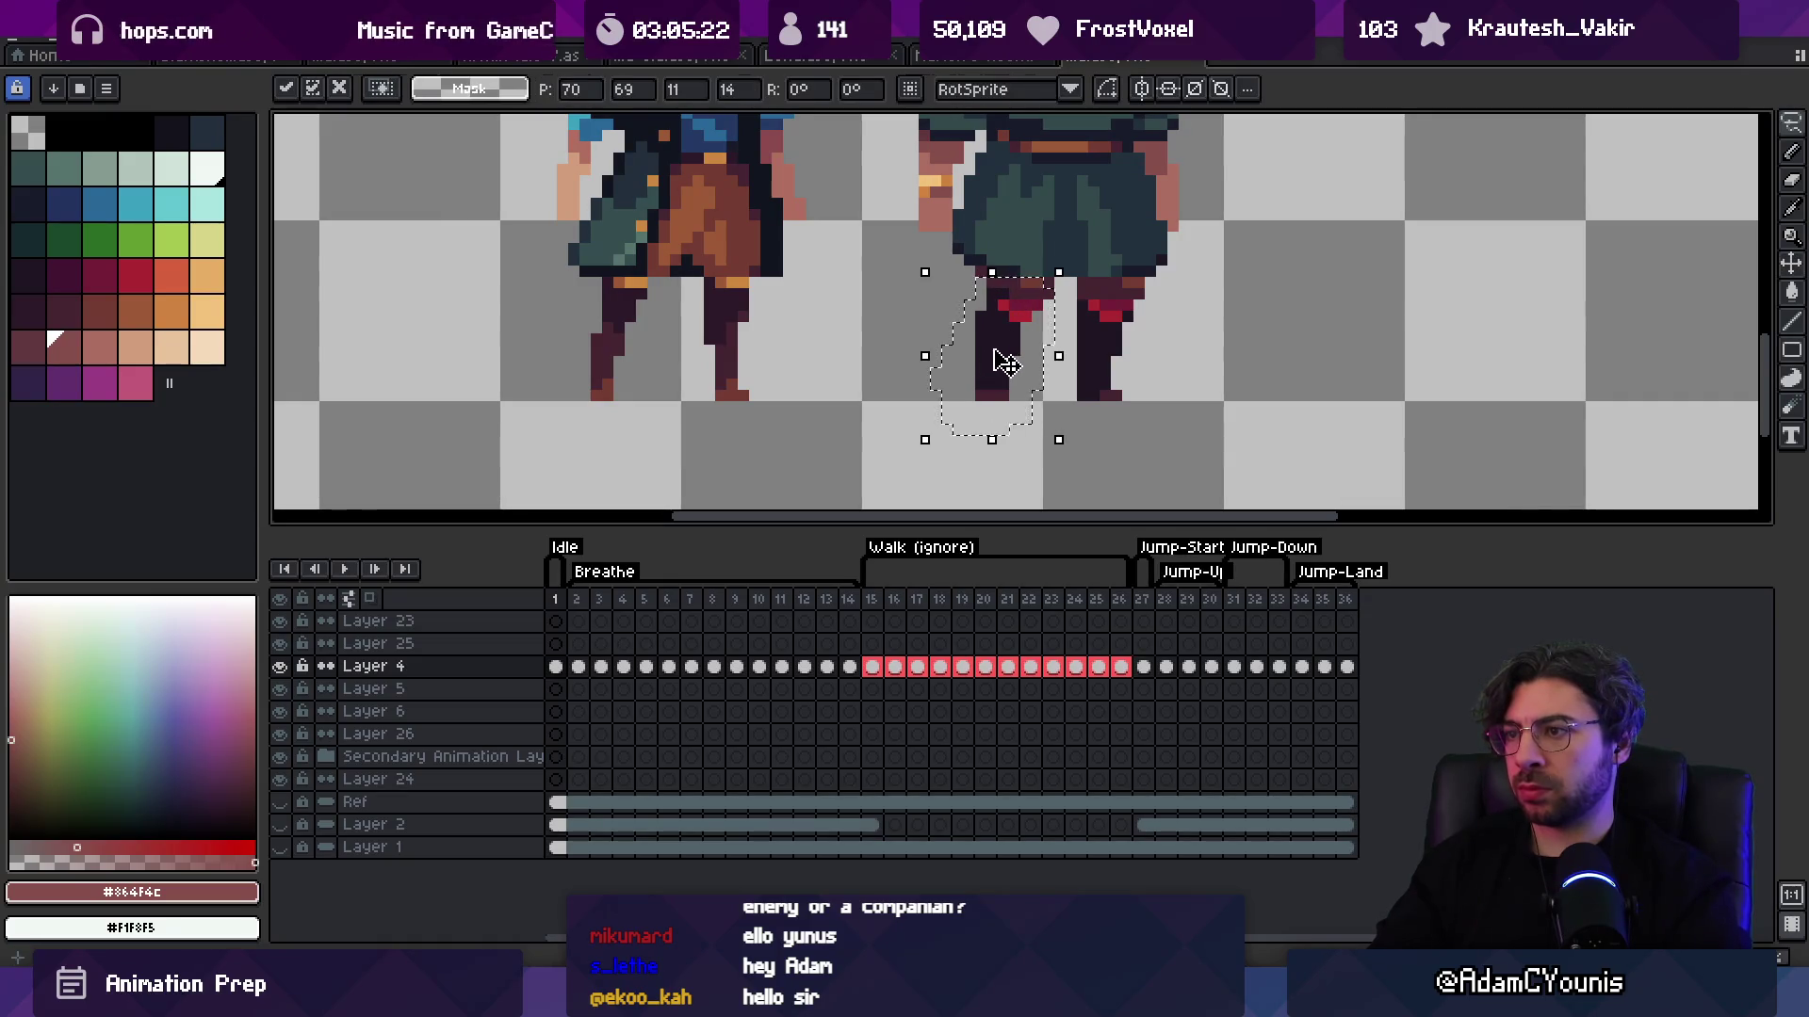
# Step: Pick the dark outline colour #201523 from the legs
pyautogui.press('b')
pyautogui.press('i')
pyautogui.click(1000, 289)
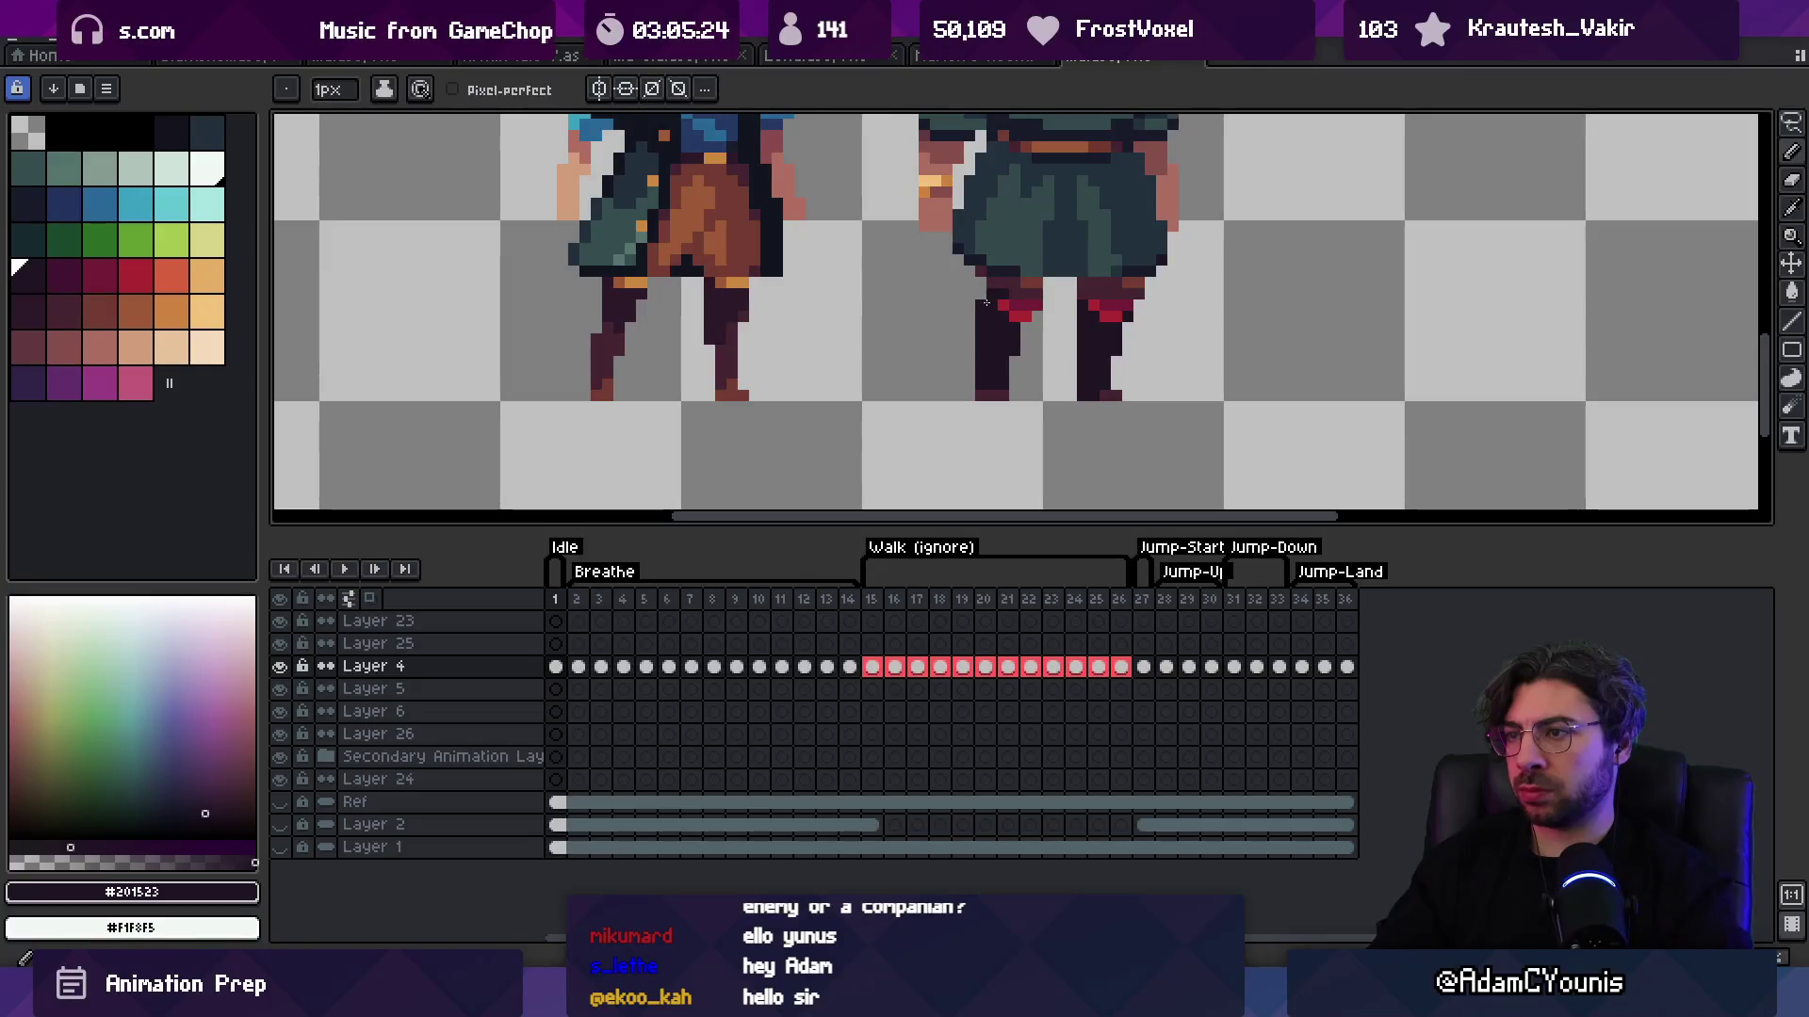
pyautogui.press('z')
pyautogui.scroll(-3, 987, 284)
pyautogui.scroll(-1, 986, 285)
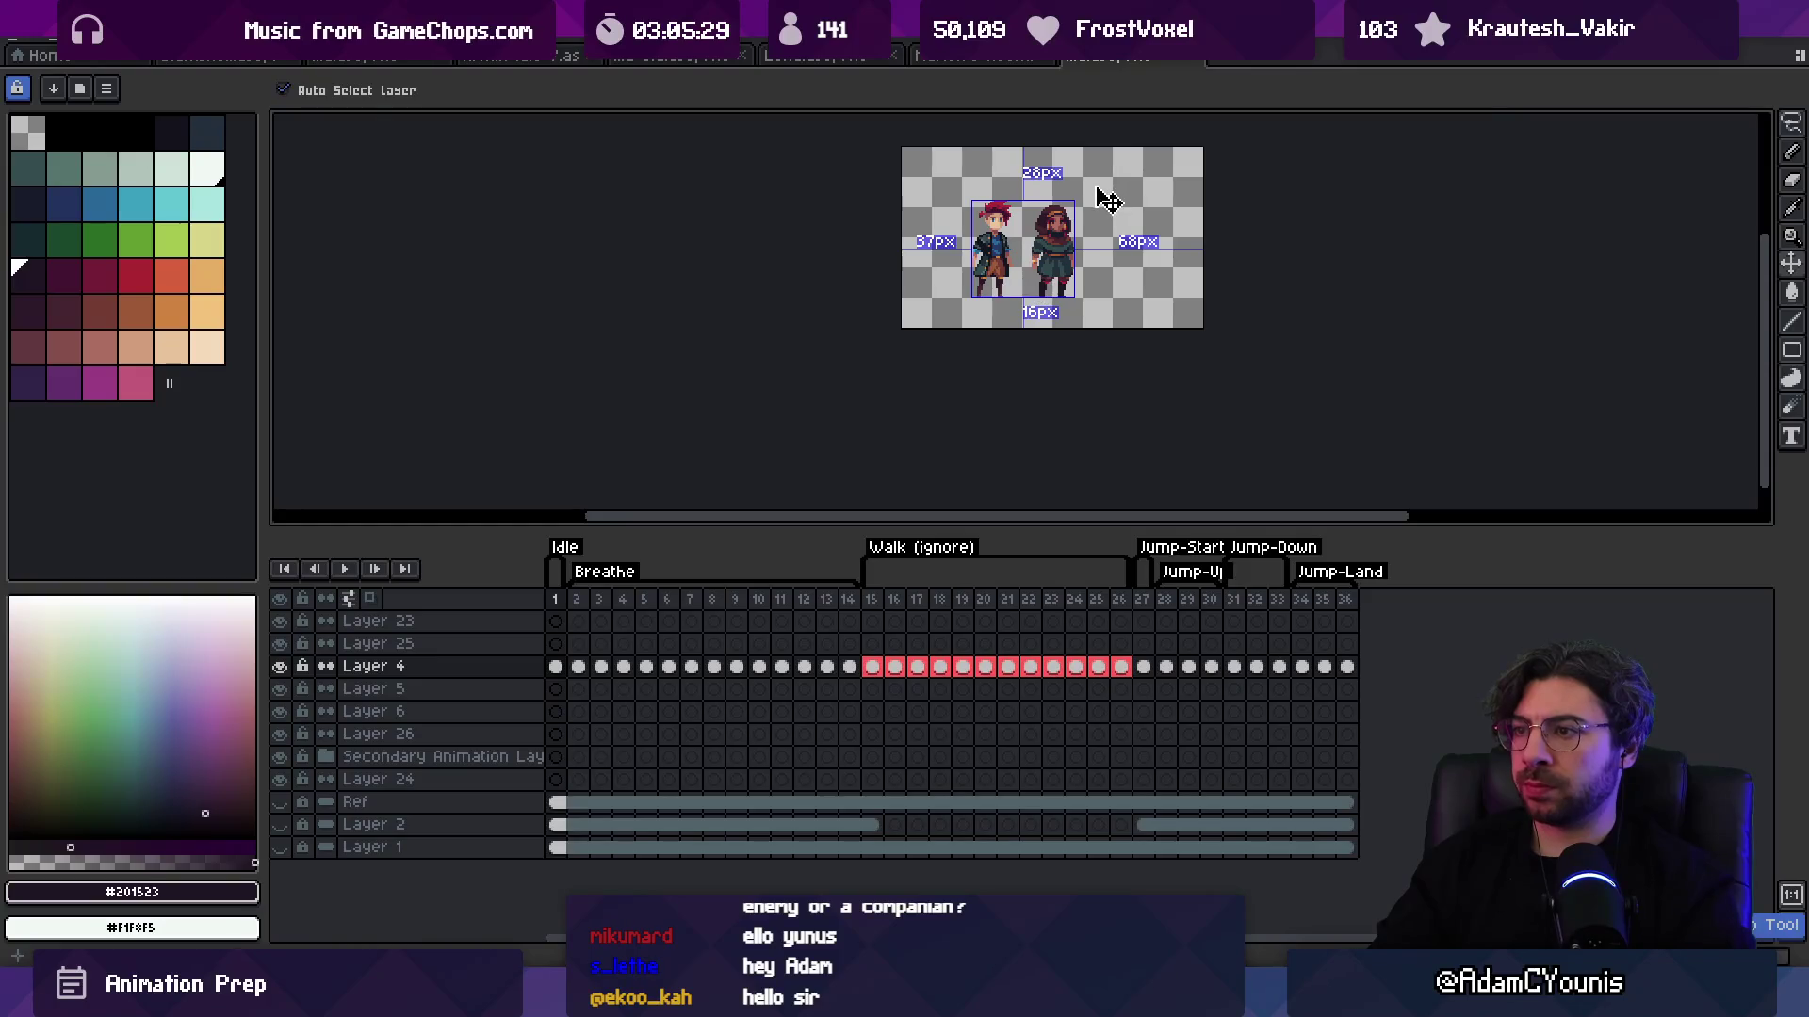
pyautogui.scroll(3, 1085, 290)
pyautogui.scroll(1, 1085, 289)
# Step: Select the red sock band and shift it one pixel left
pyautogui.press('m')
pyautogui.moveTo(962, 249); pyautogui.dragTo(1092, 319)
pyautogui.hotkey('ctrl', 'd')
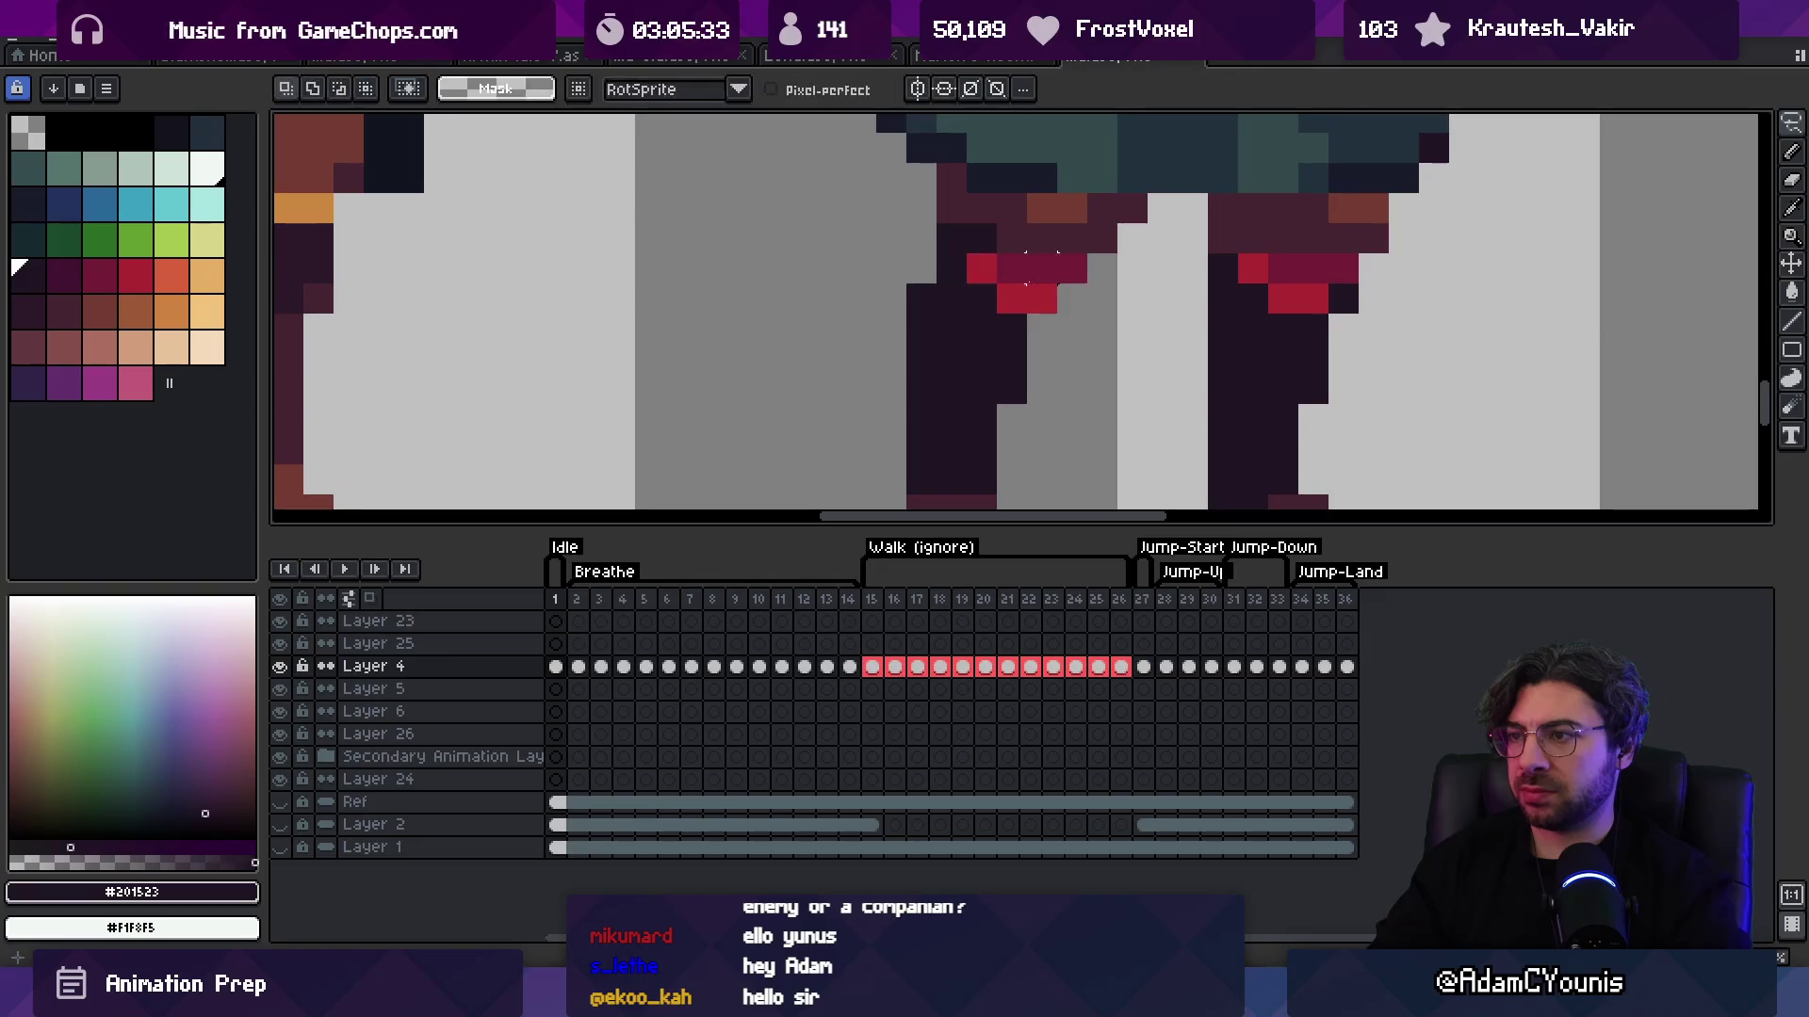
pyautogui.moveTo(981, 270)
pyautogui.mouseDown()
pyautogui.moveTo(1009, 295)
pyautogui.moveTo(942, 471)
pyautogui.moveTo(925, 283)
pyautogui.mouseUp()
pyautogui.press('Left')
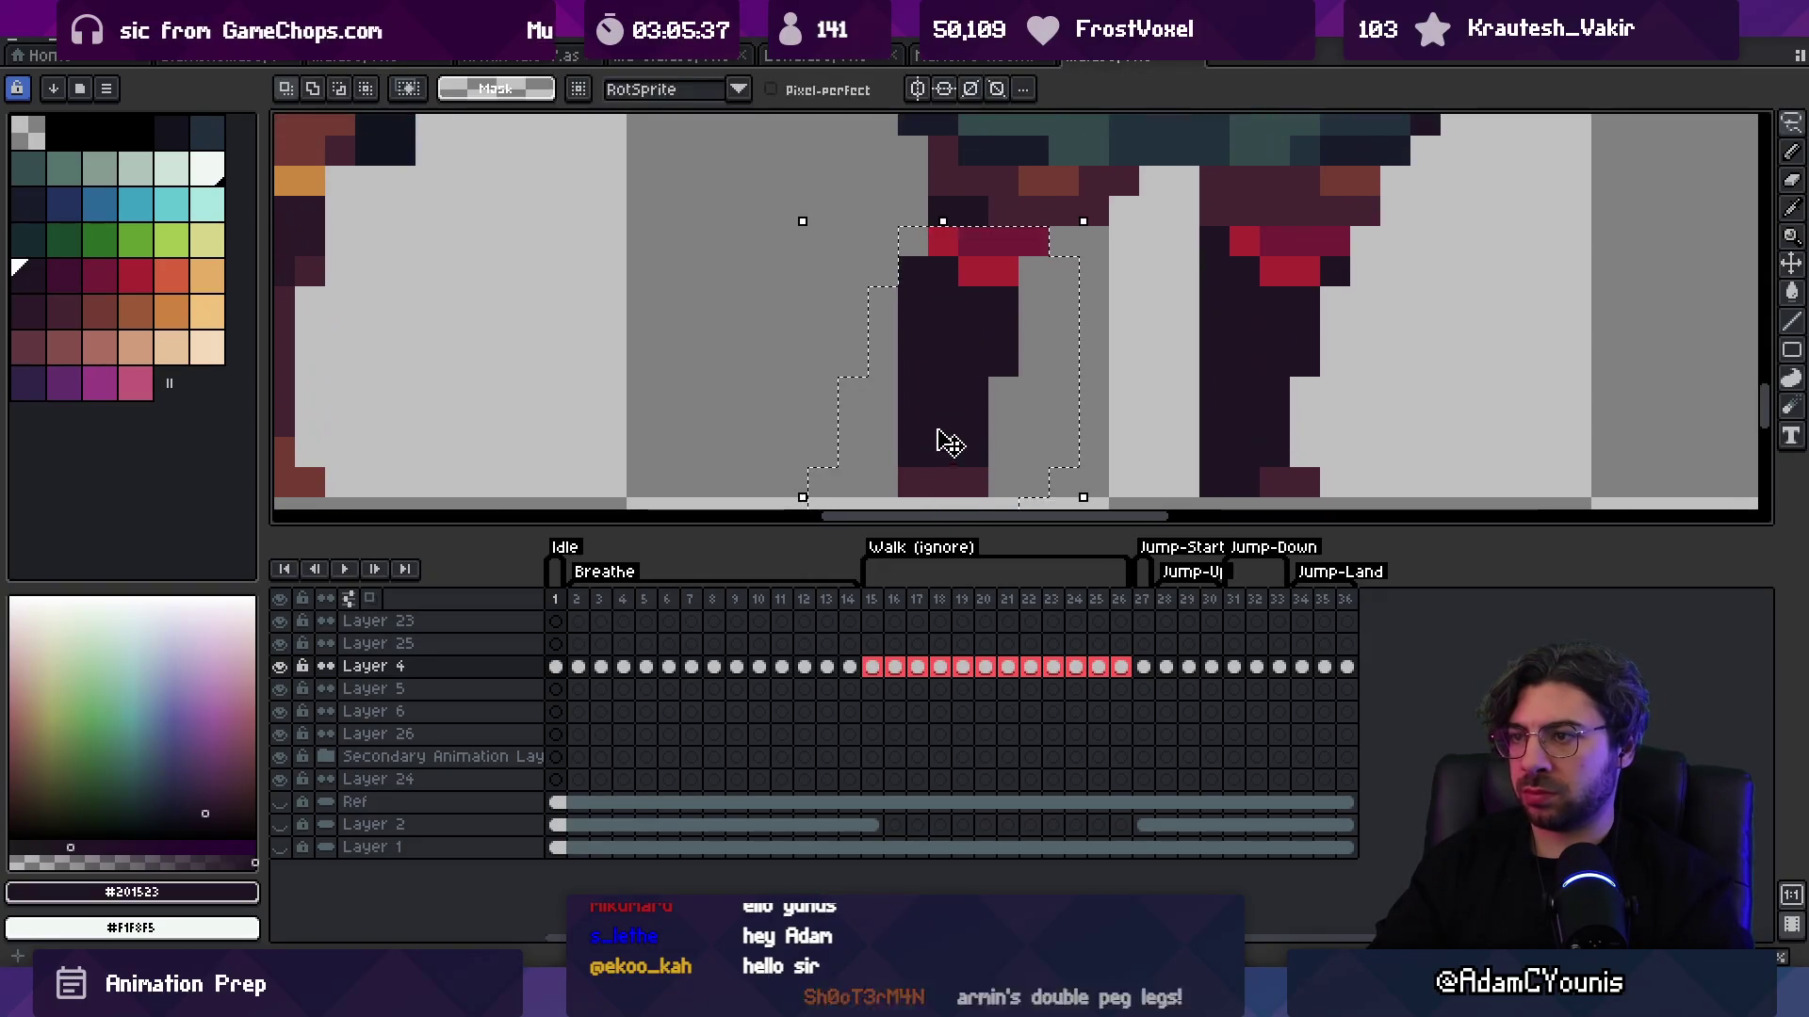
# Step: Recolour the leg's band edge in red, then sample dark leg colour #201523
pyautogui.moveTo(942, 437); pyautogui.dragTo(982, 440)
pyautogui.press('b')
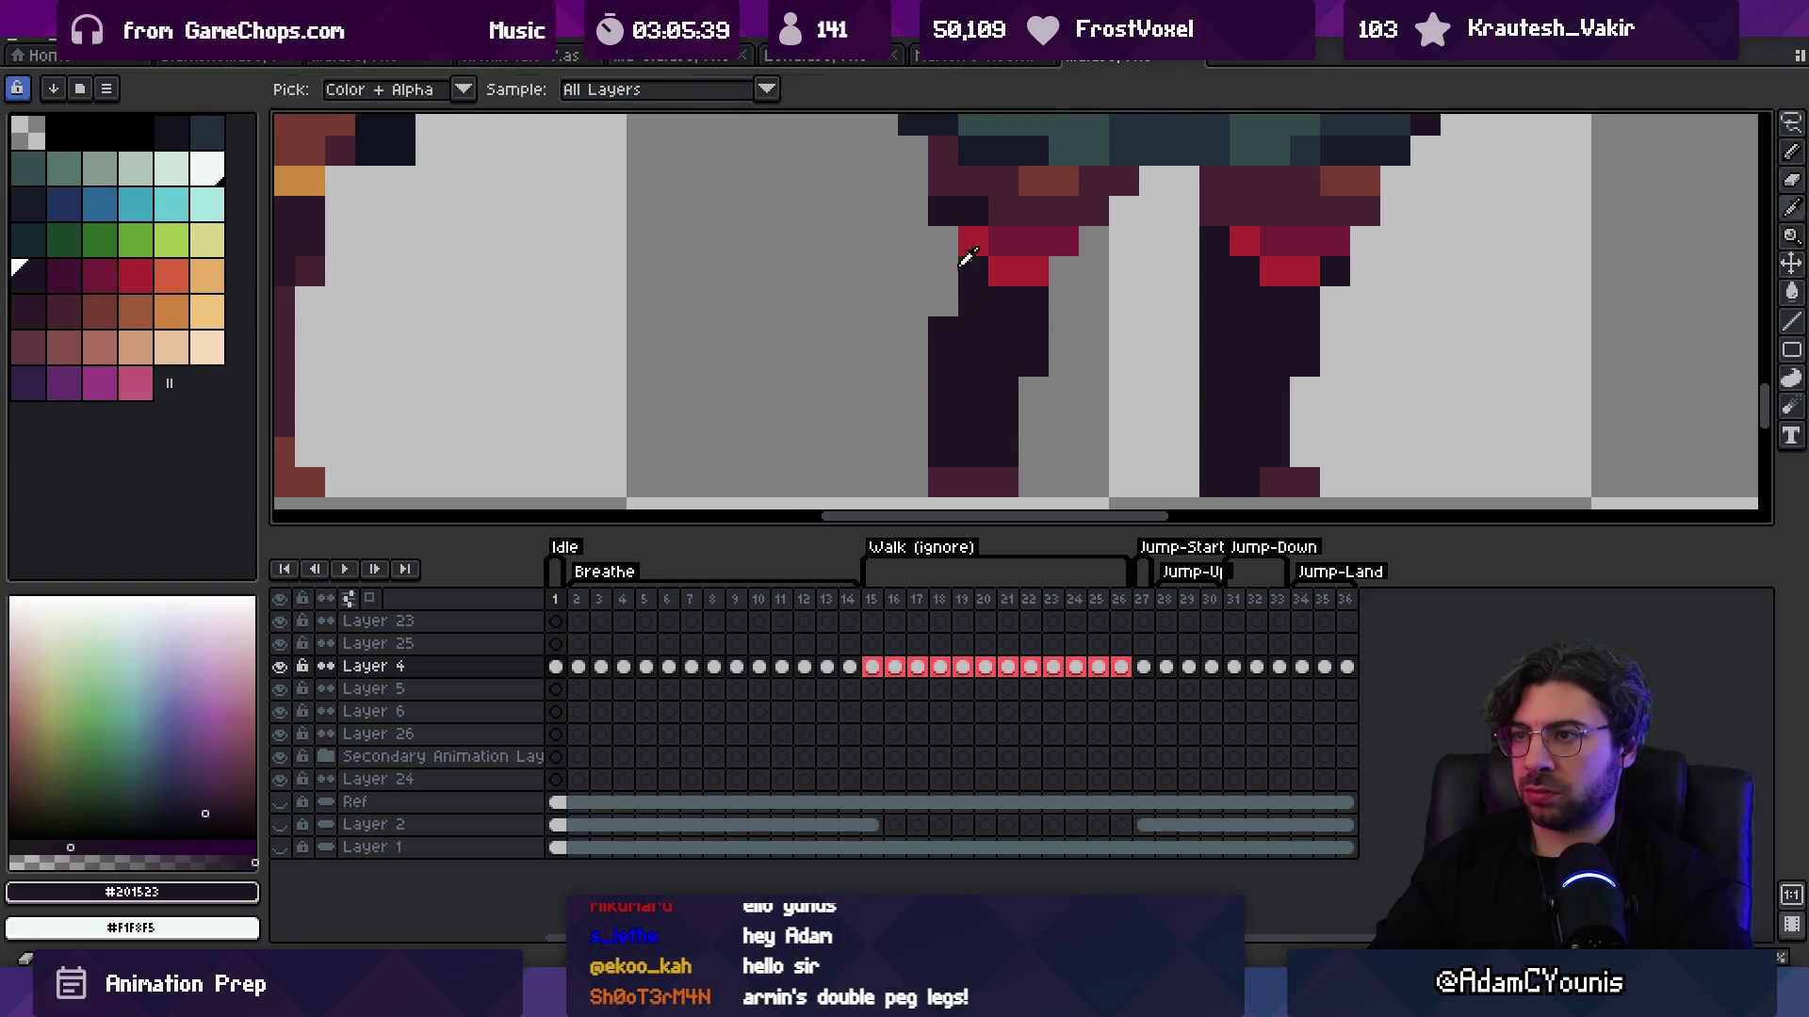
pyautogui.keyDown('alt'); pyautogui.click(970, 250); pyautogui.keyUp('alt')
pyautogui.keyDown('alt'); pyautogui.click(970, 283); pyautogui.keyUp('alt')
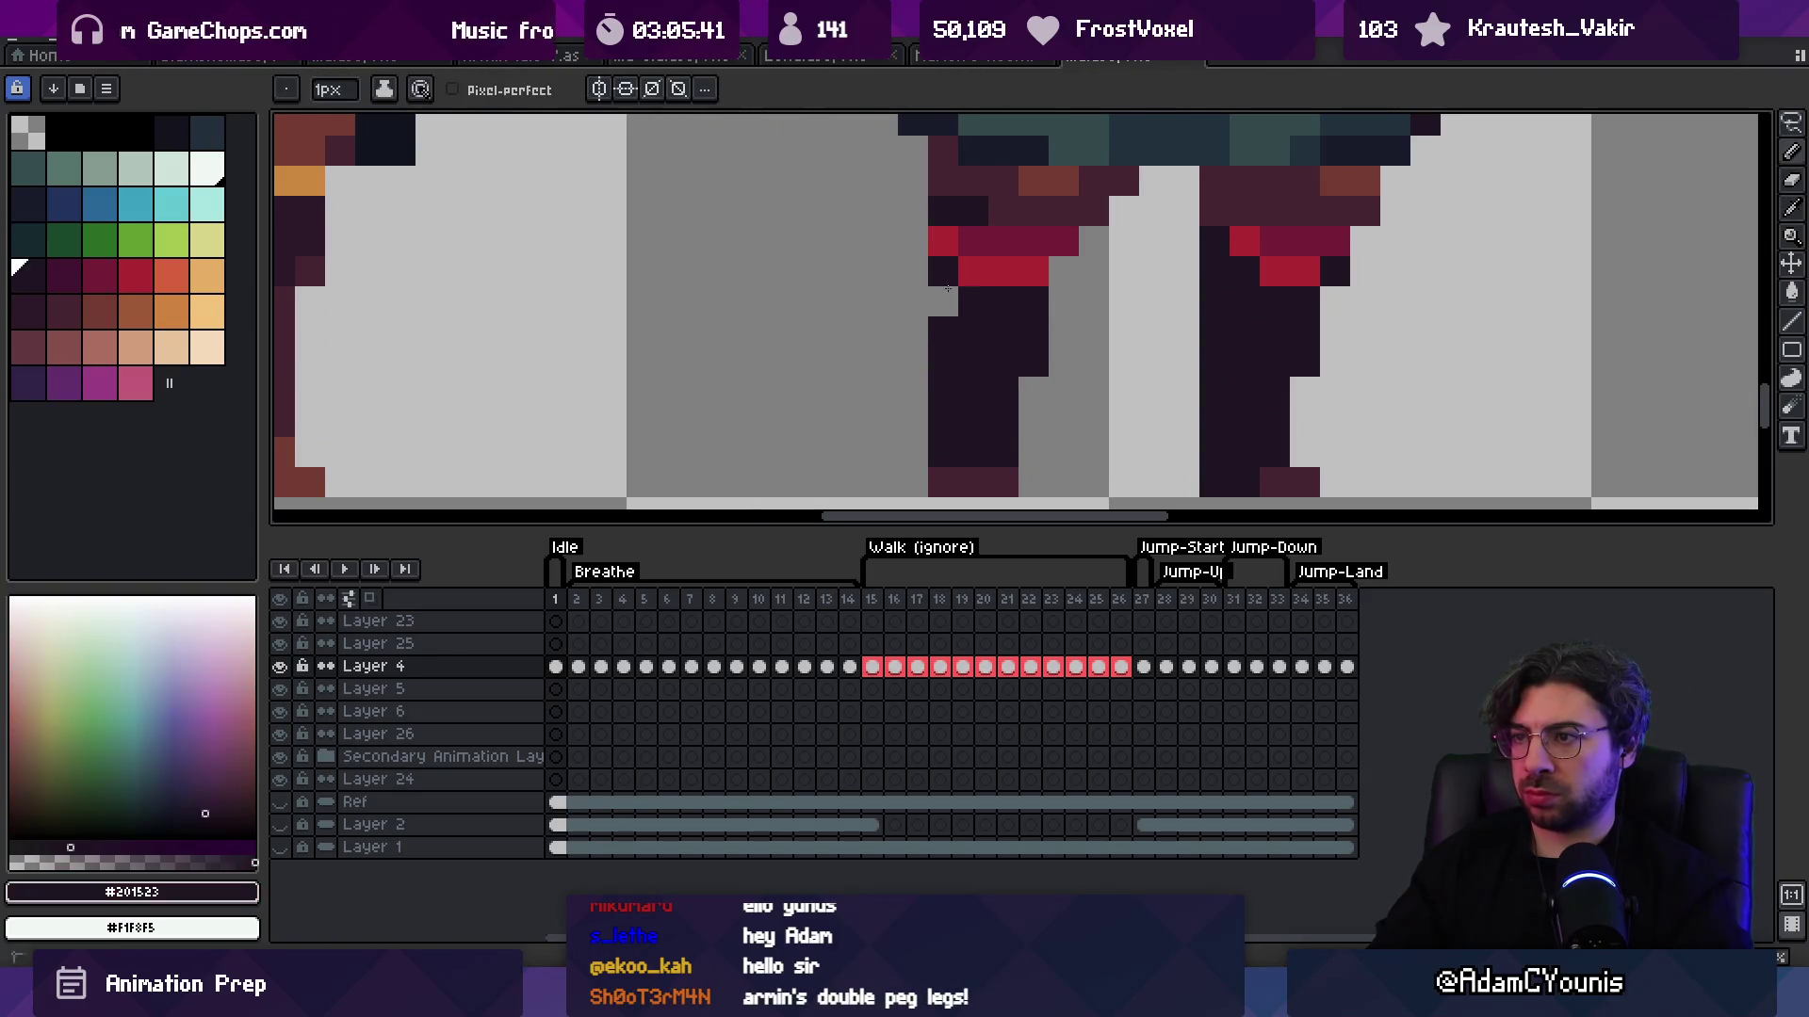
pyautogui.press('1')
# Step: Zoom in on the right character's legs and sample sock red #ac2833
pyautogui.press('z')
pyautogui.click(1035, 243)
pyautogui.click(1036, 283)
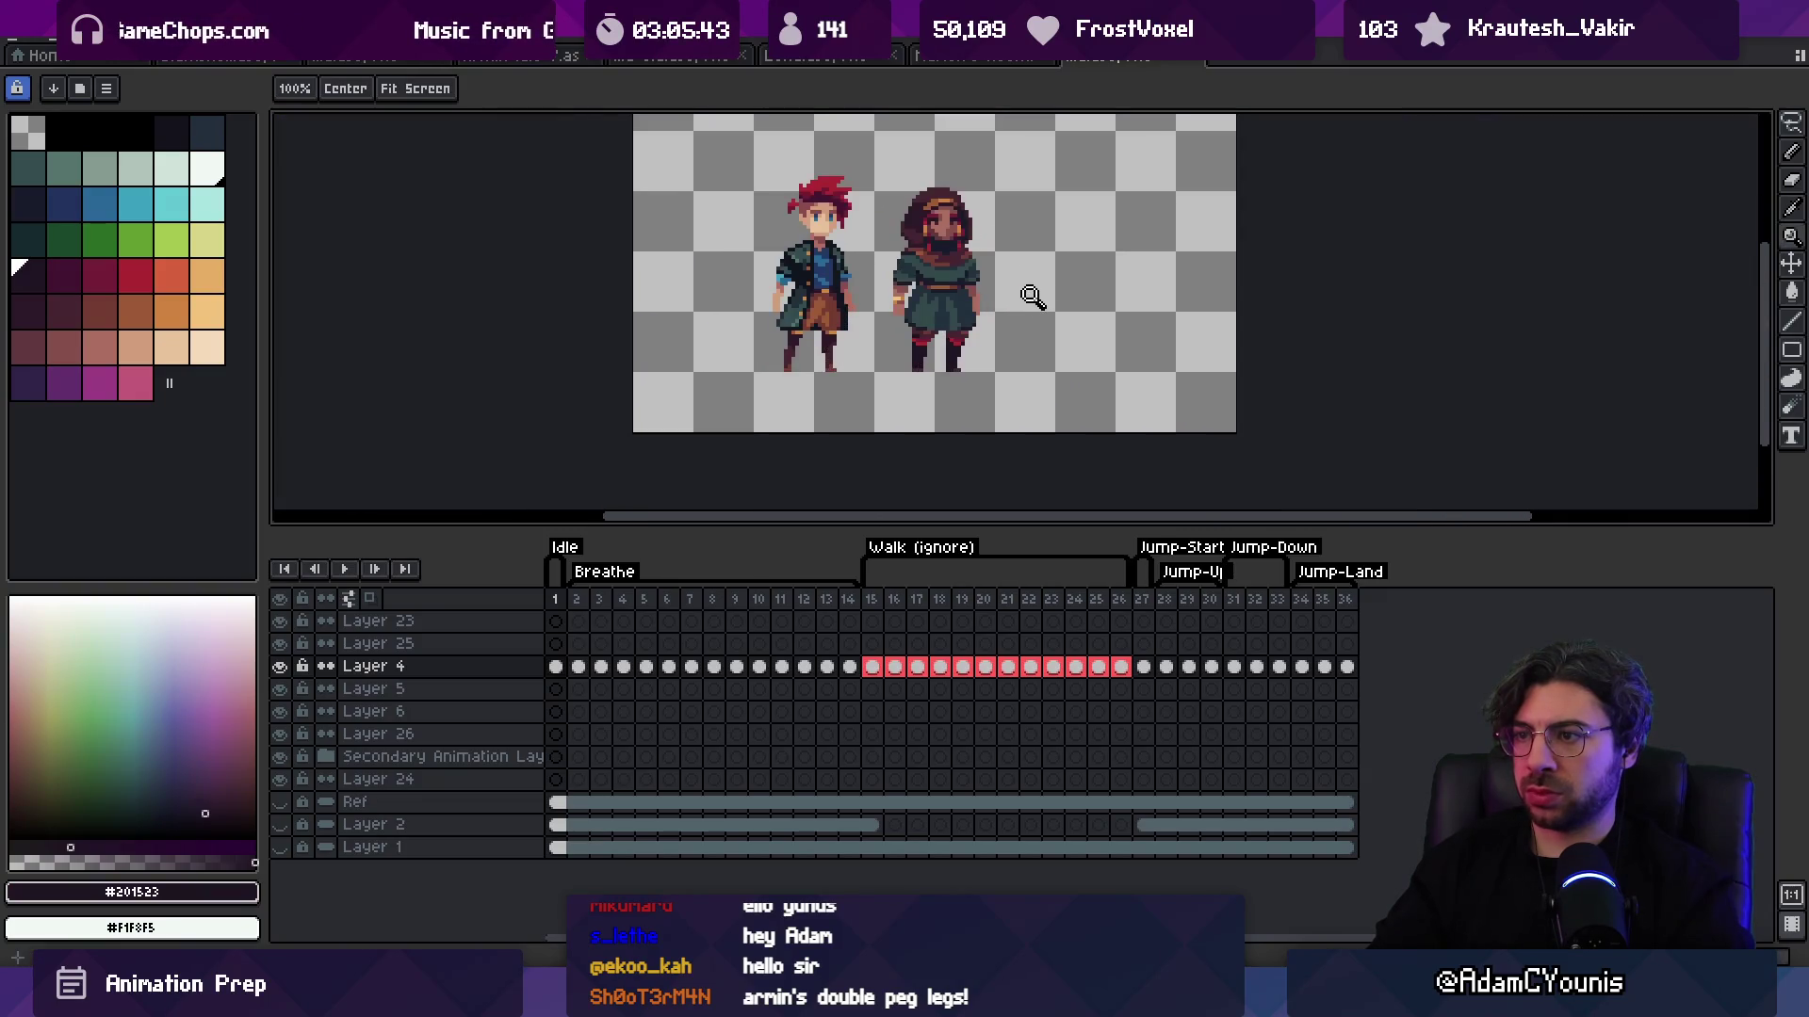
pyautogui.click(1013, 301)
pyautogui.click(942, 315)
pyautogui.click(932, 316)
pyautogui.press('i')
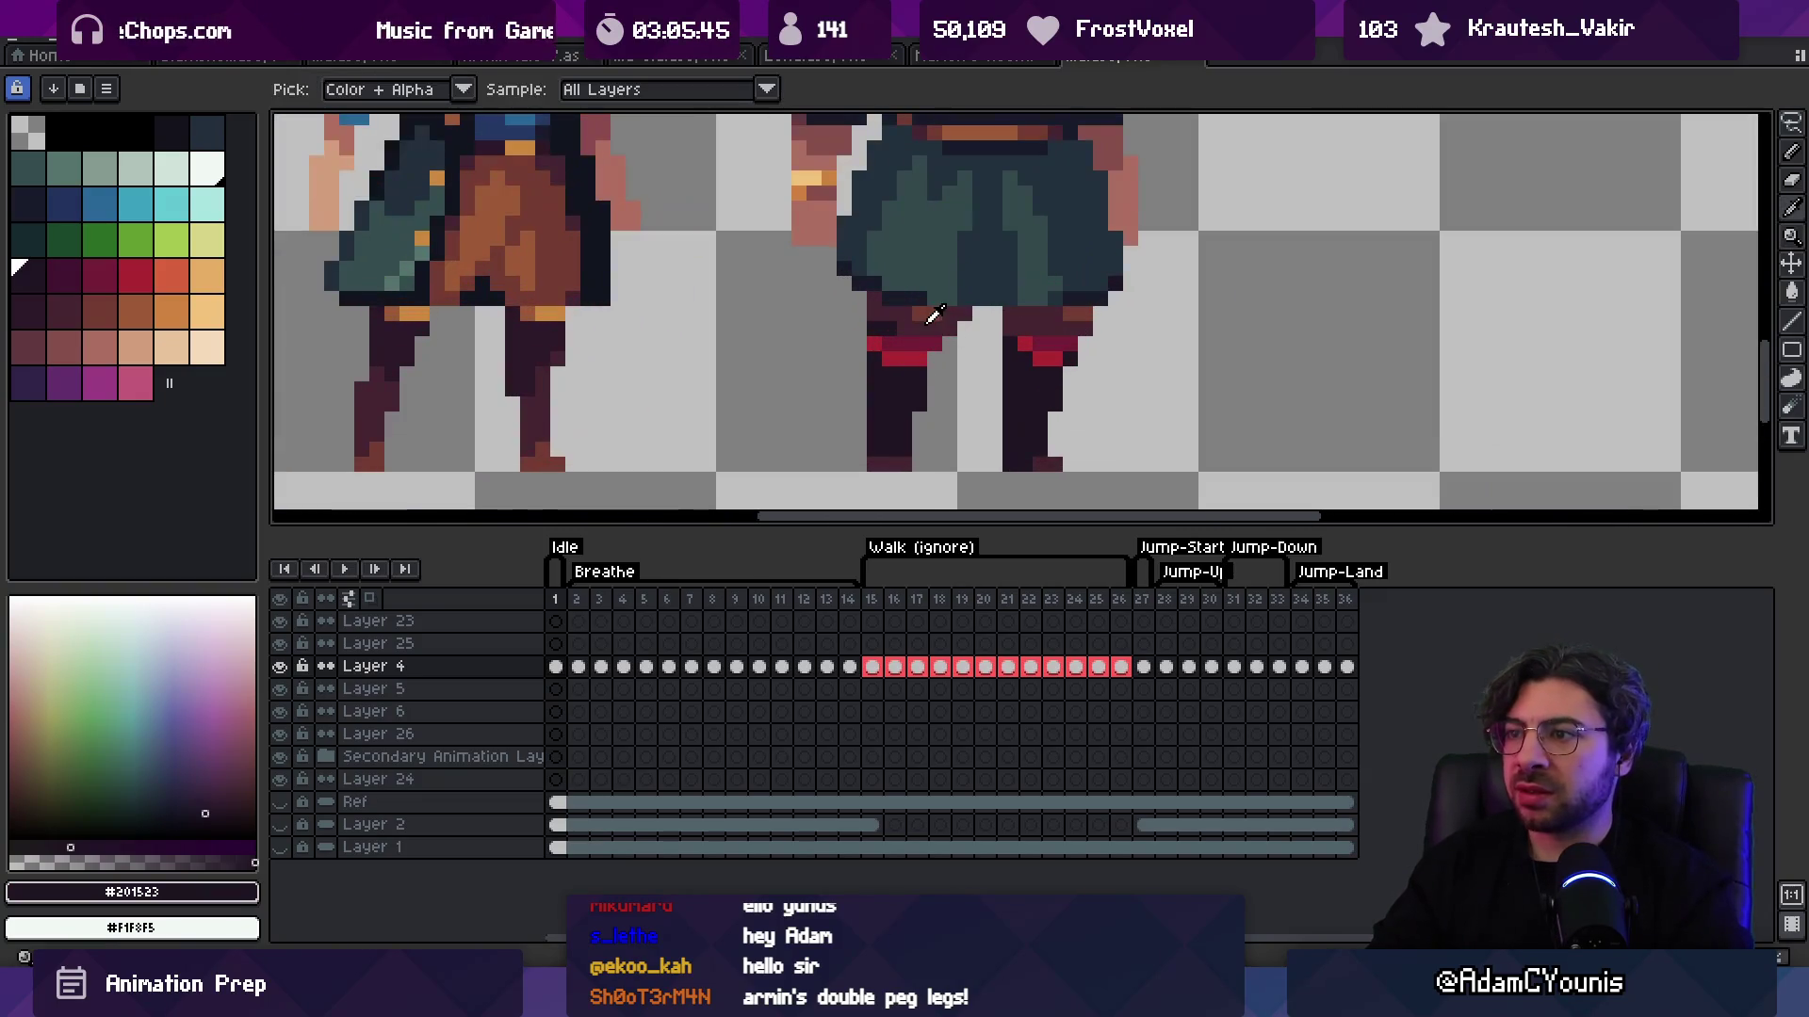
pyautogui.click(931, 337)
# Step: Sample the hood brown #743c33 while viewing both characters
pyautogui.press('z')
pyautogui.press('1')
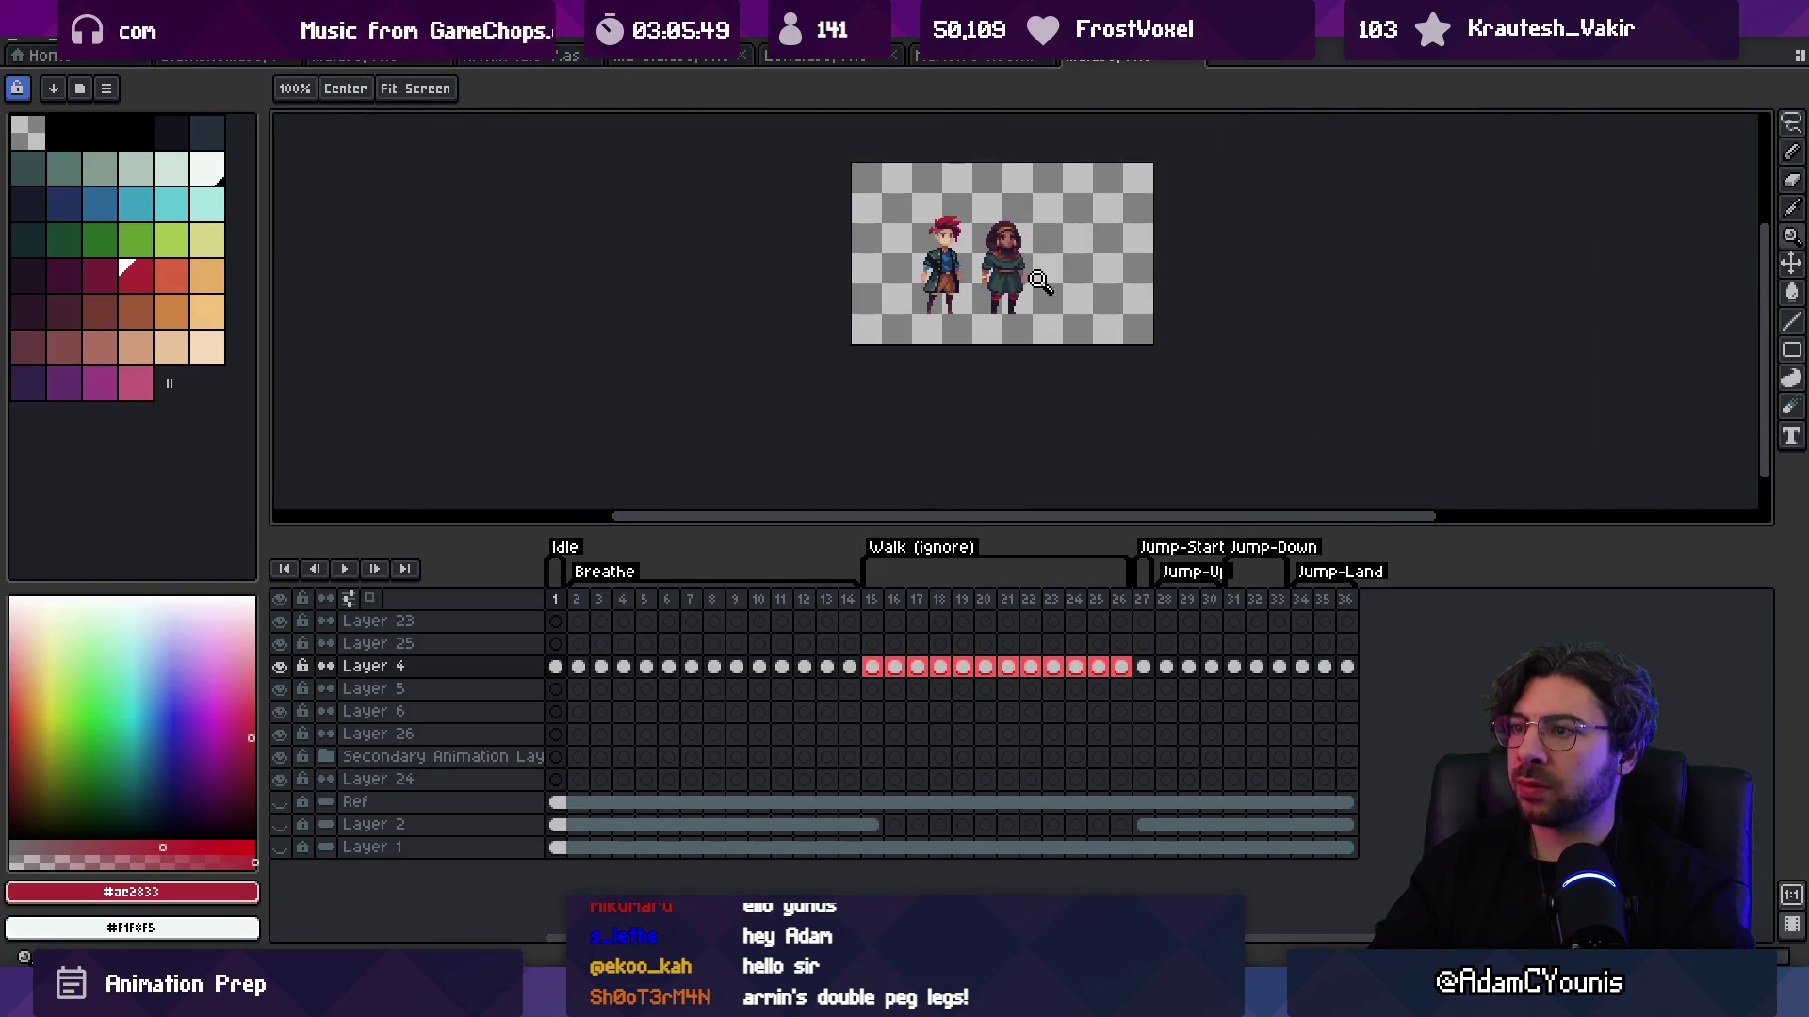
pyautogui.click(1040, 281)
pyautogui.scroll(8, 1037, 250)
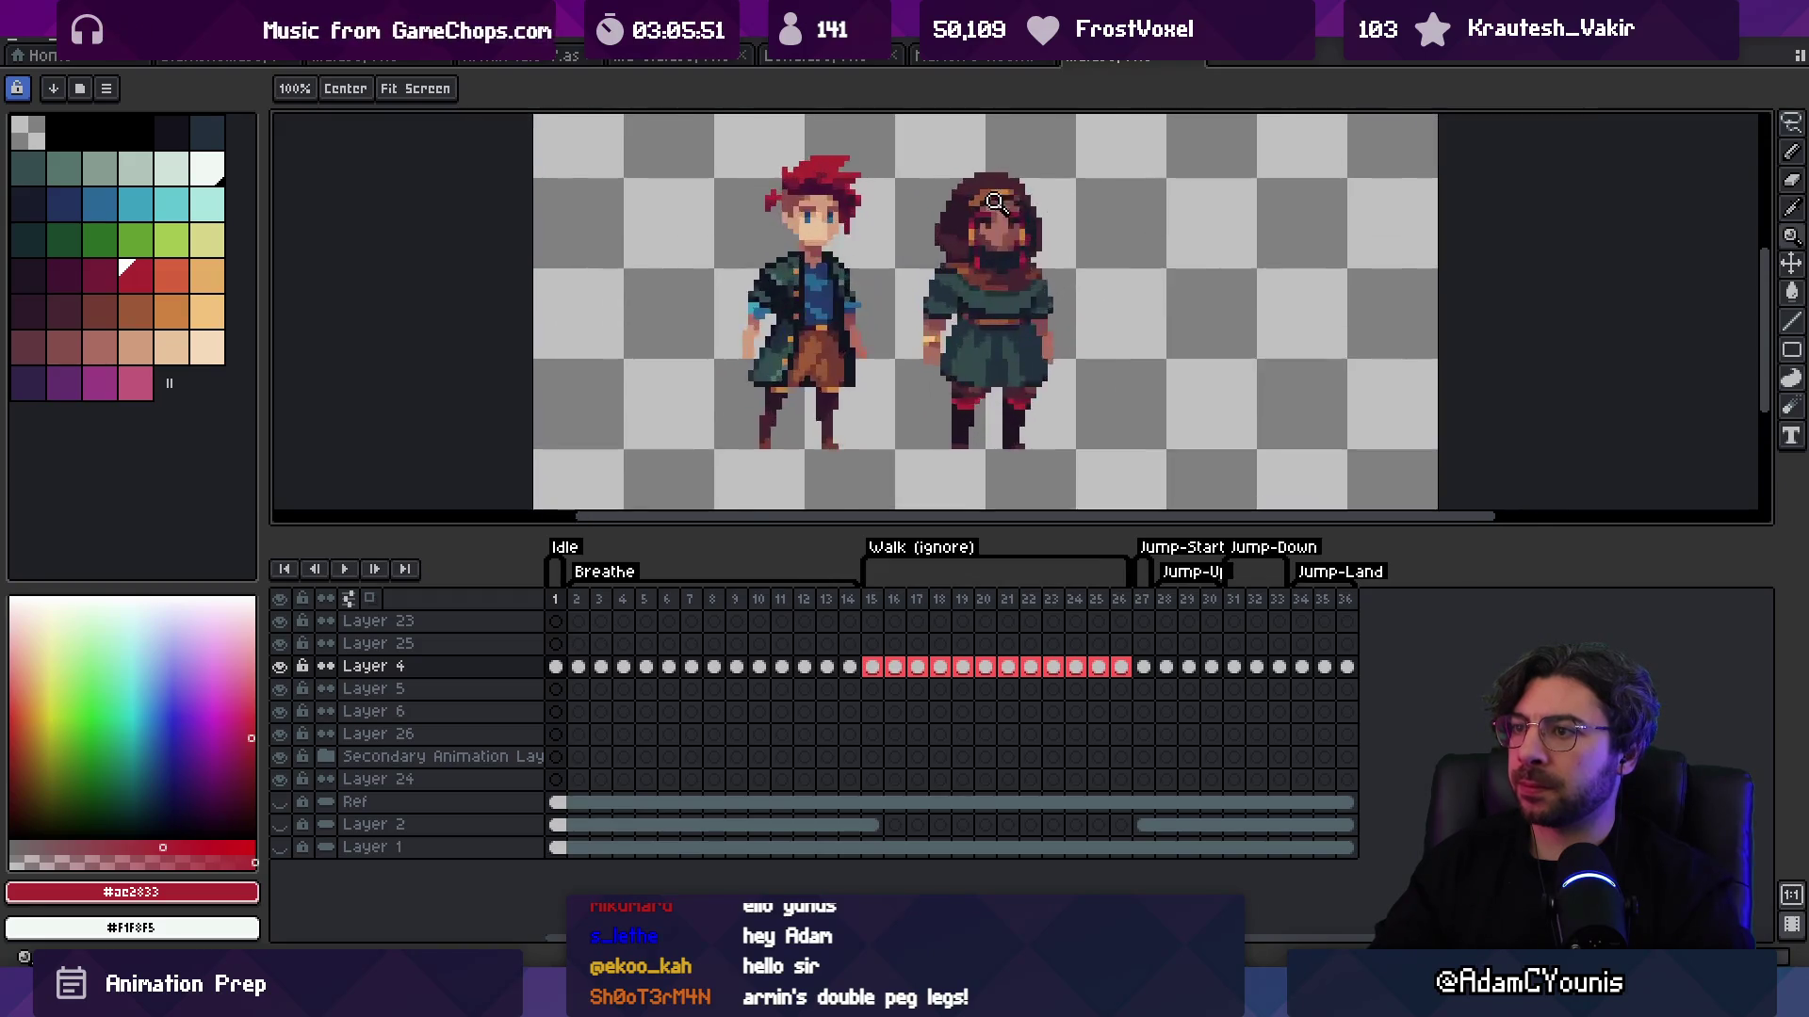
pyautogui.press('b')
pyautogui.keyDown('alt'); pyautogui.click(961, 192); pyautogui.keyUp('alt')
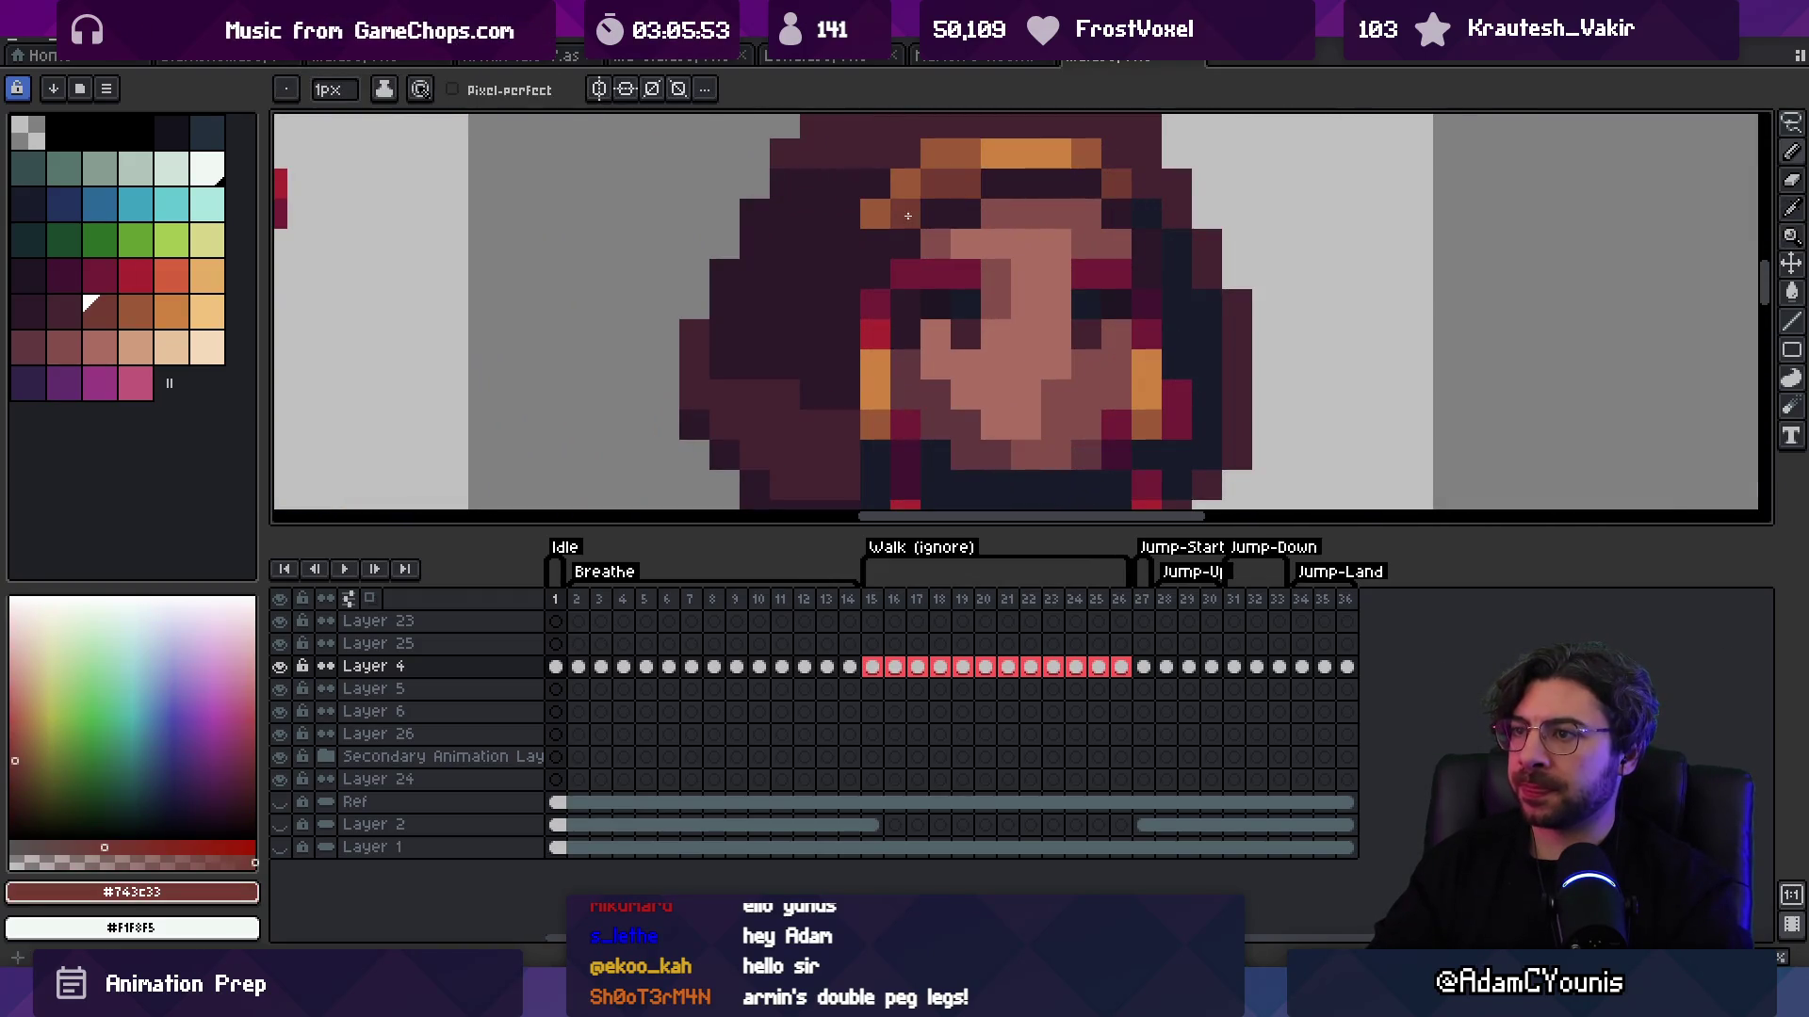
# Step: Sample the dark hood colour #2c1928
pyautogui.press('z')
pyautogui.press('1')
pyautogui.scroll(3, 1042, 222)
pyautogui.scroll(2, 1041, 221)
pyautogui.press('b')
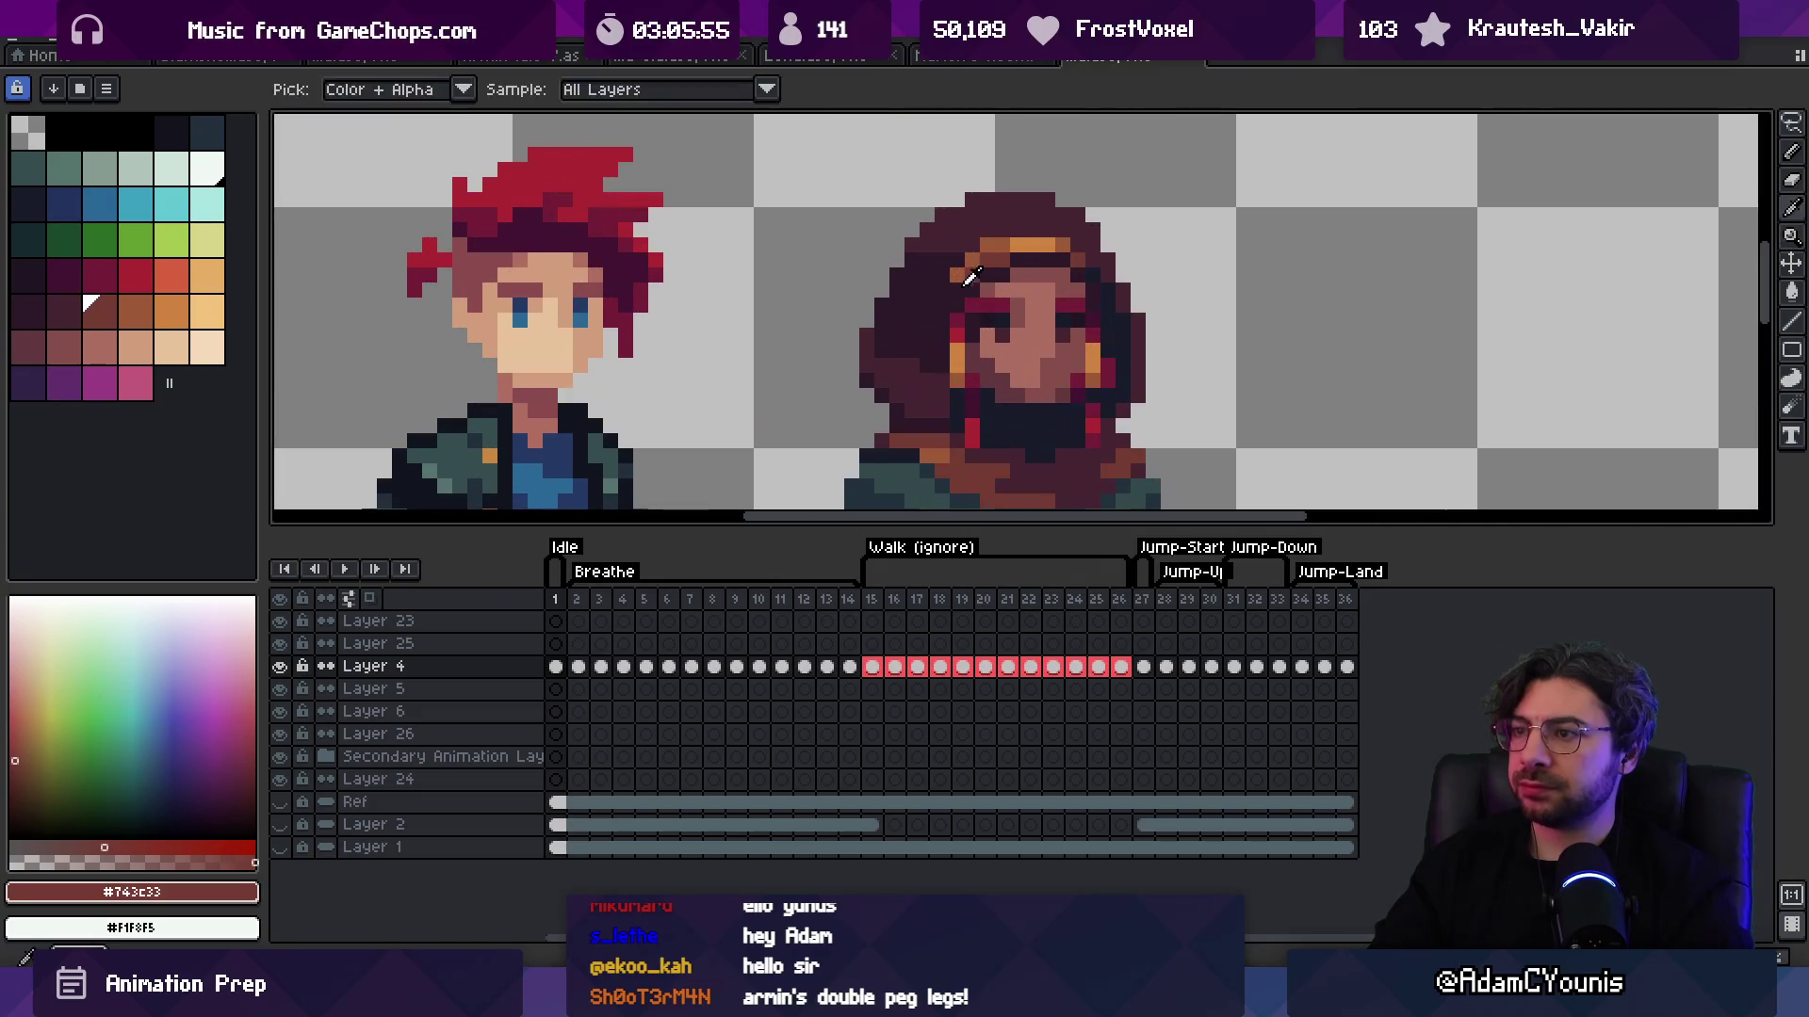
pyautogui.keyDown('alt'); pyautogui.click(975, 280); pyautogui.keyUp('alt')
# Step: Sample the skin tone #864f4c from the face
pyautogui.press('z')
pyautogui.press('1')
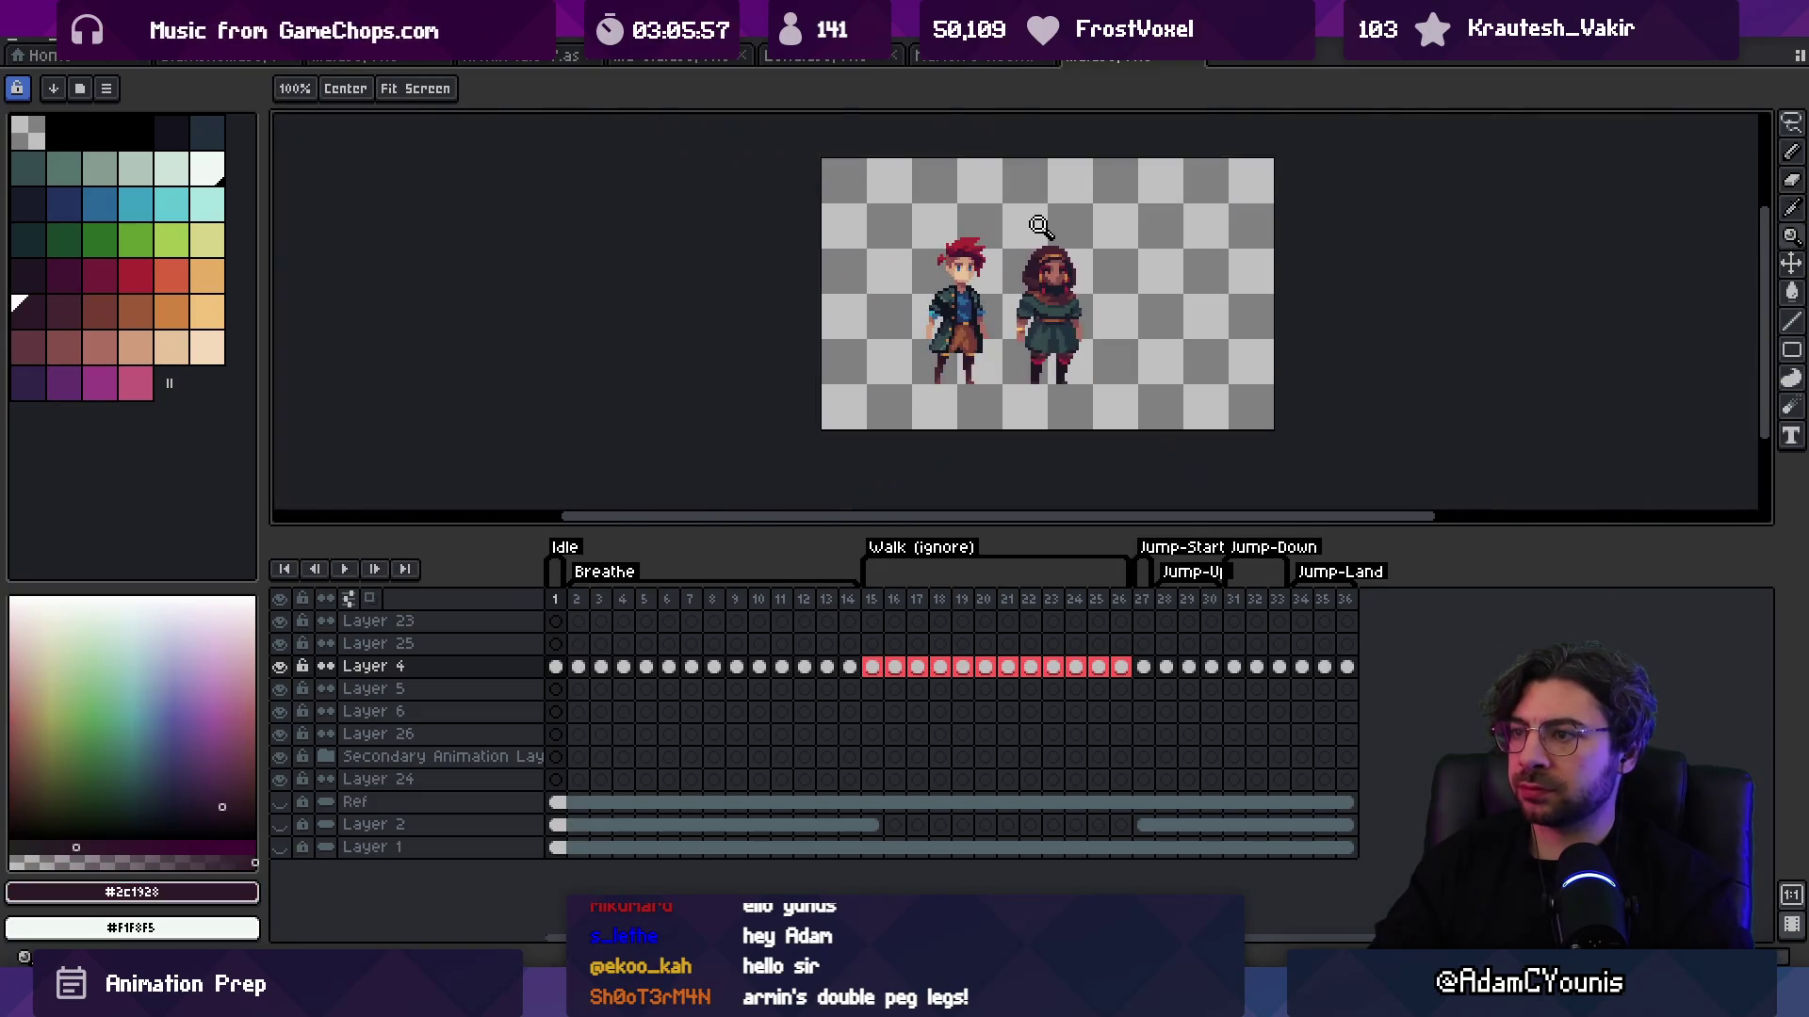
pyautogui.scroll(4, 1083, 208)
pyautogui.press('i')
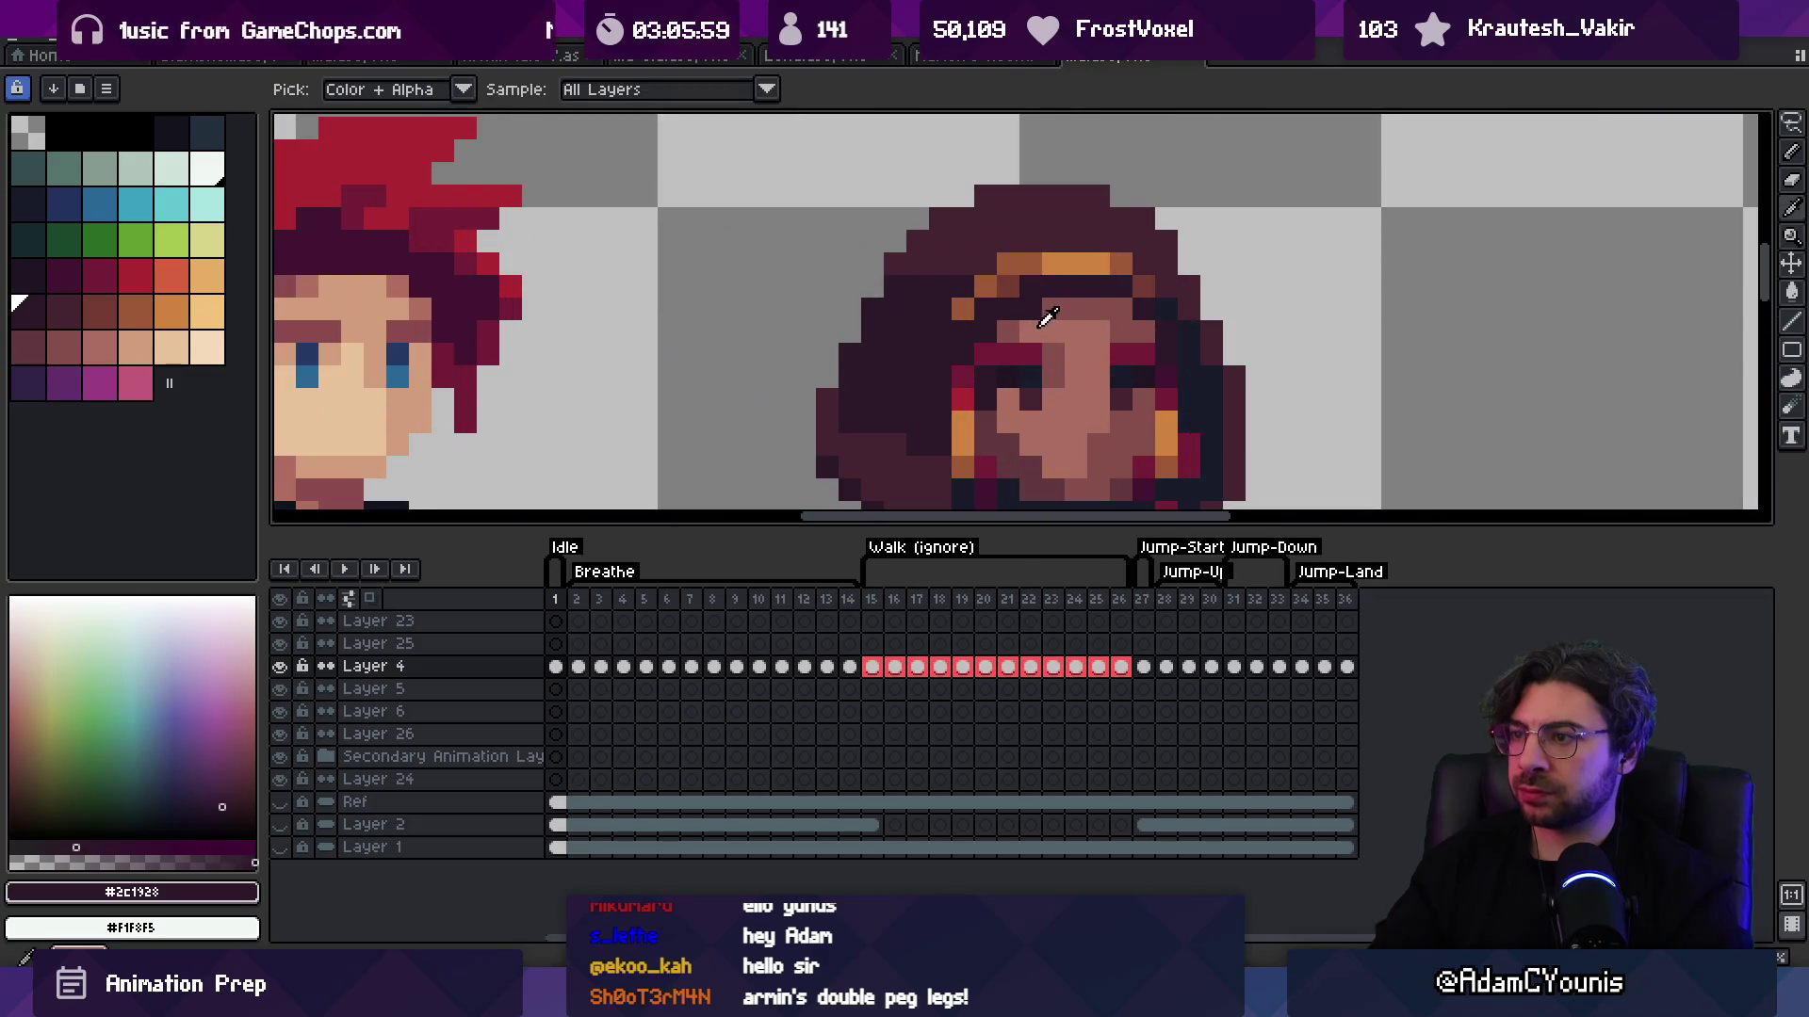
pyautogui.click(1047, 317)
# Step: Start a lasso outline around the right character's leg
pyautogui.press('z')
pyautogui.scroll(-5, 1055, 283)
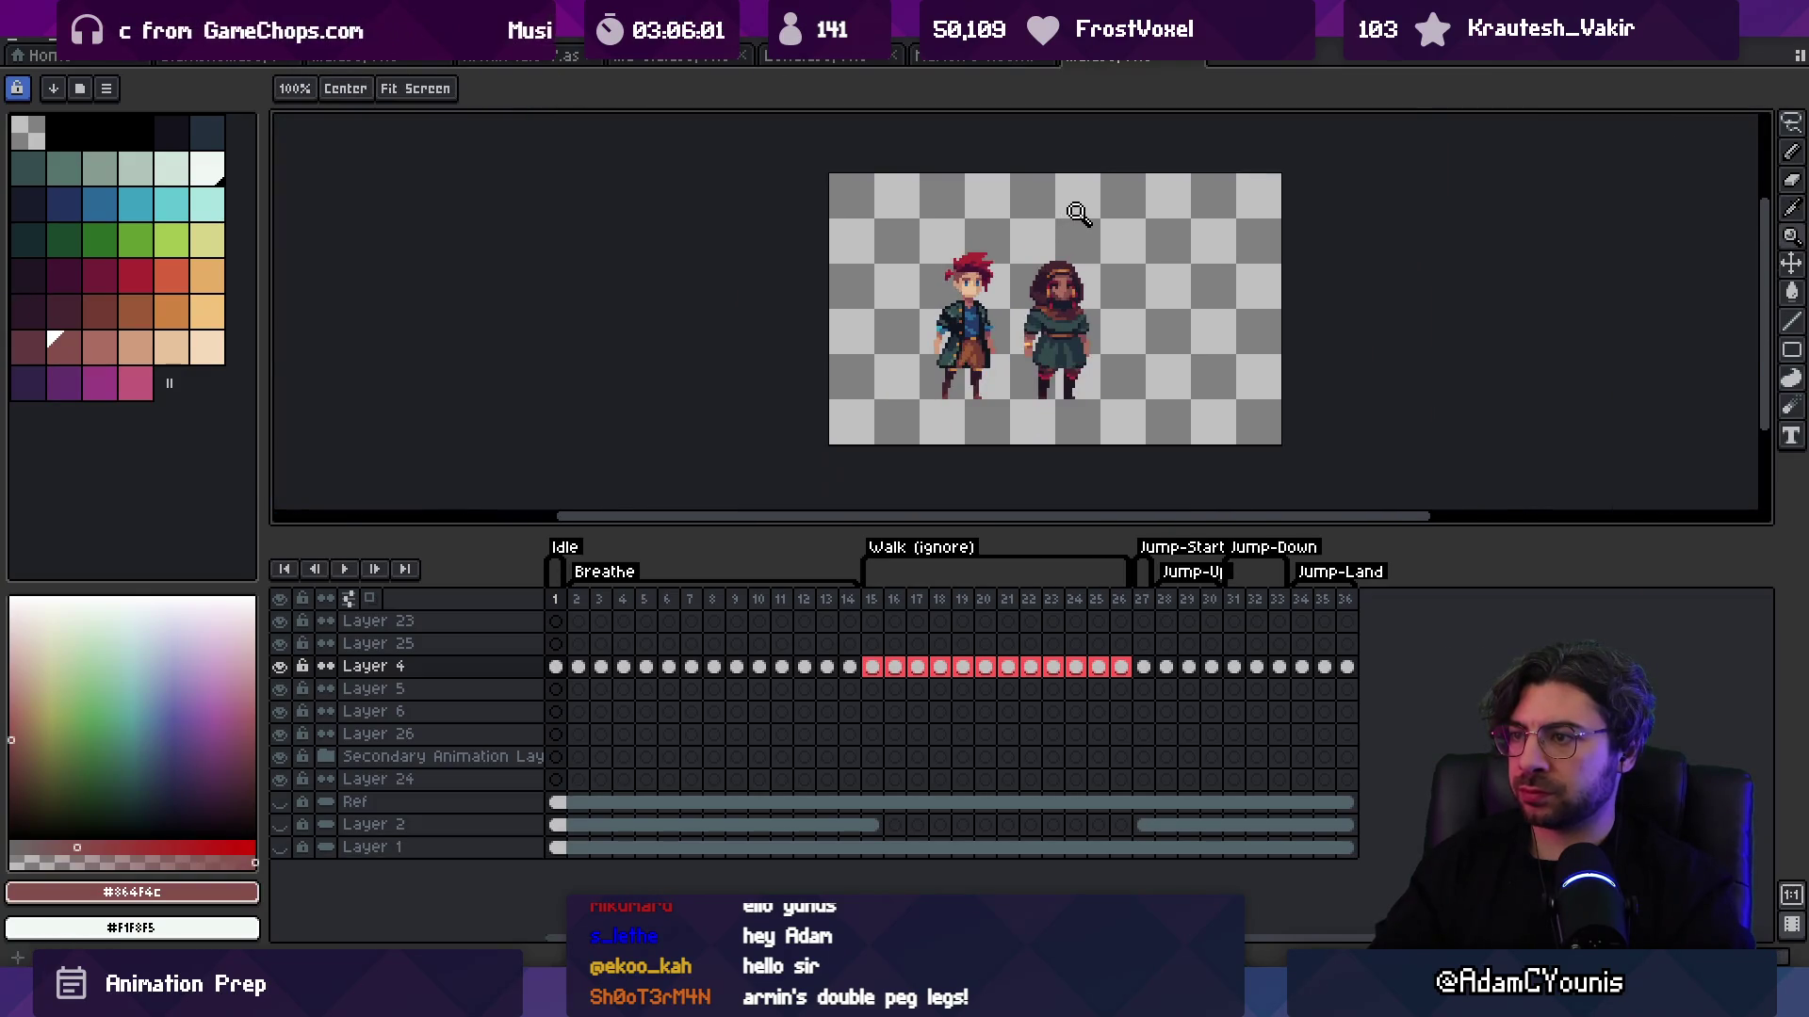
pyautogui.scroll(1, 1097, 351)
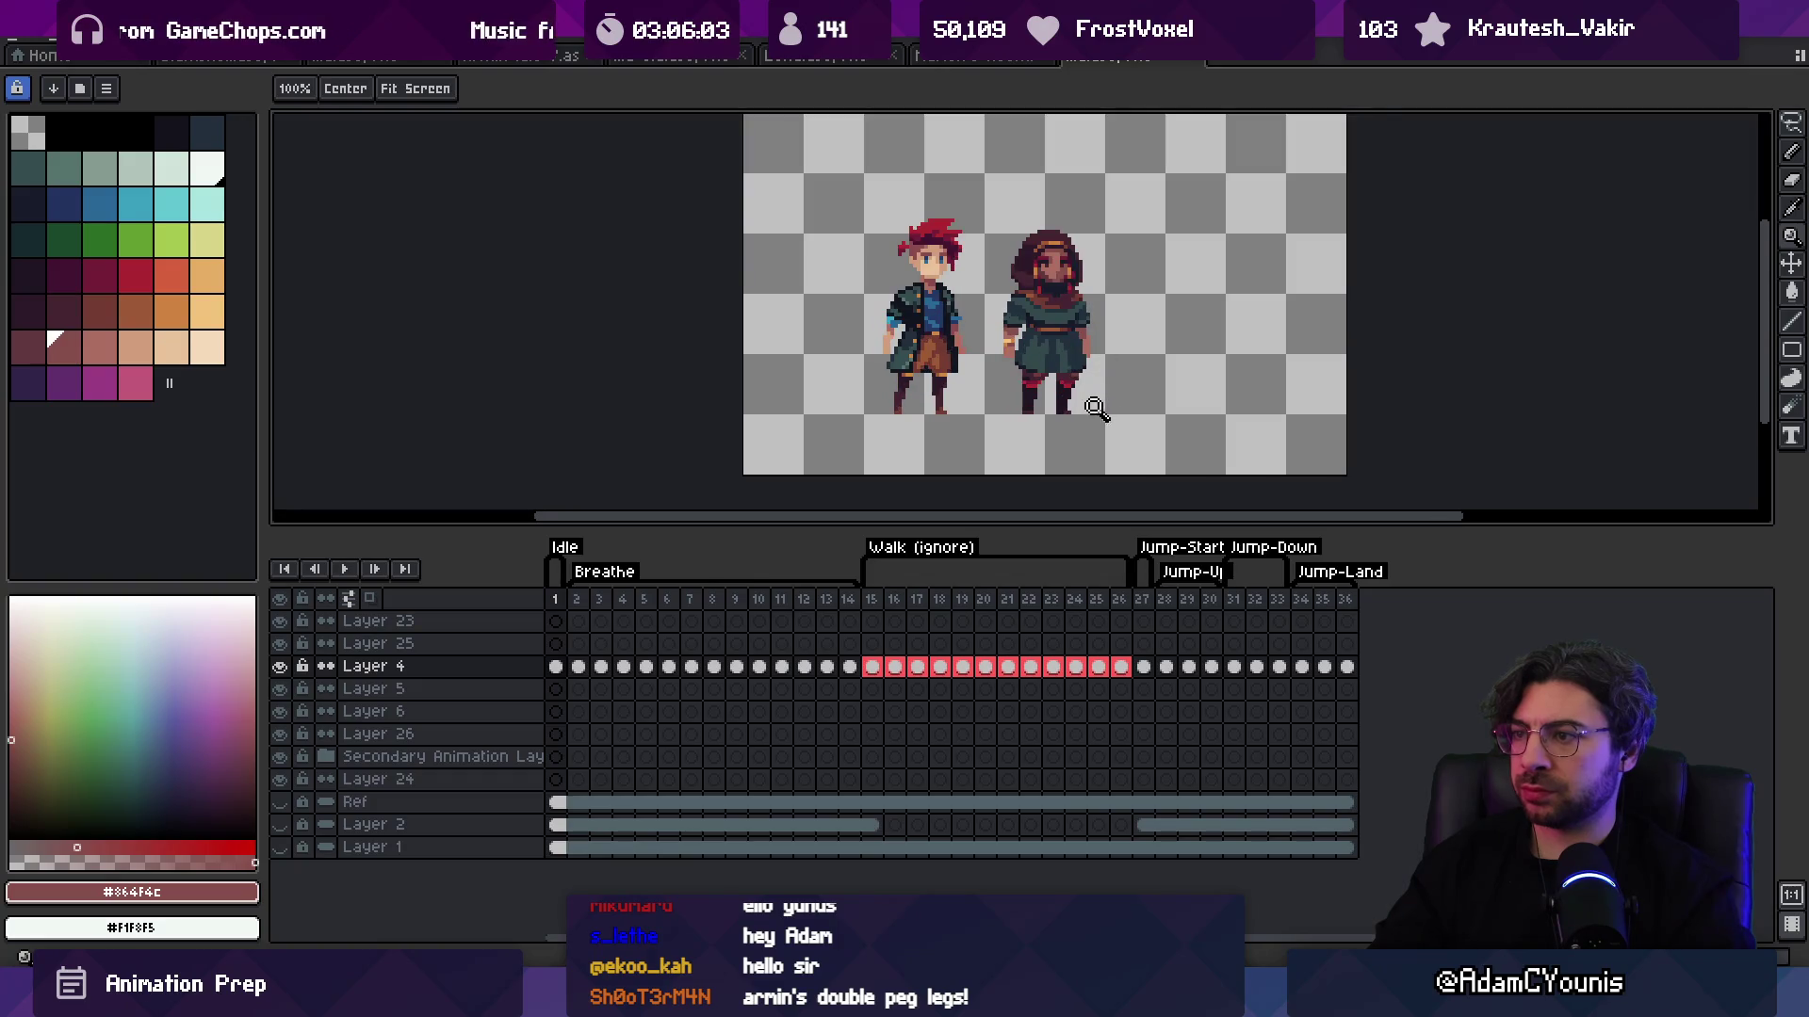
pyautogui.scroll(1, 1097, 400)
pyautogui.scroll(1, 1084, 377)
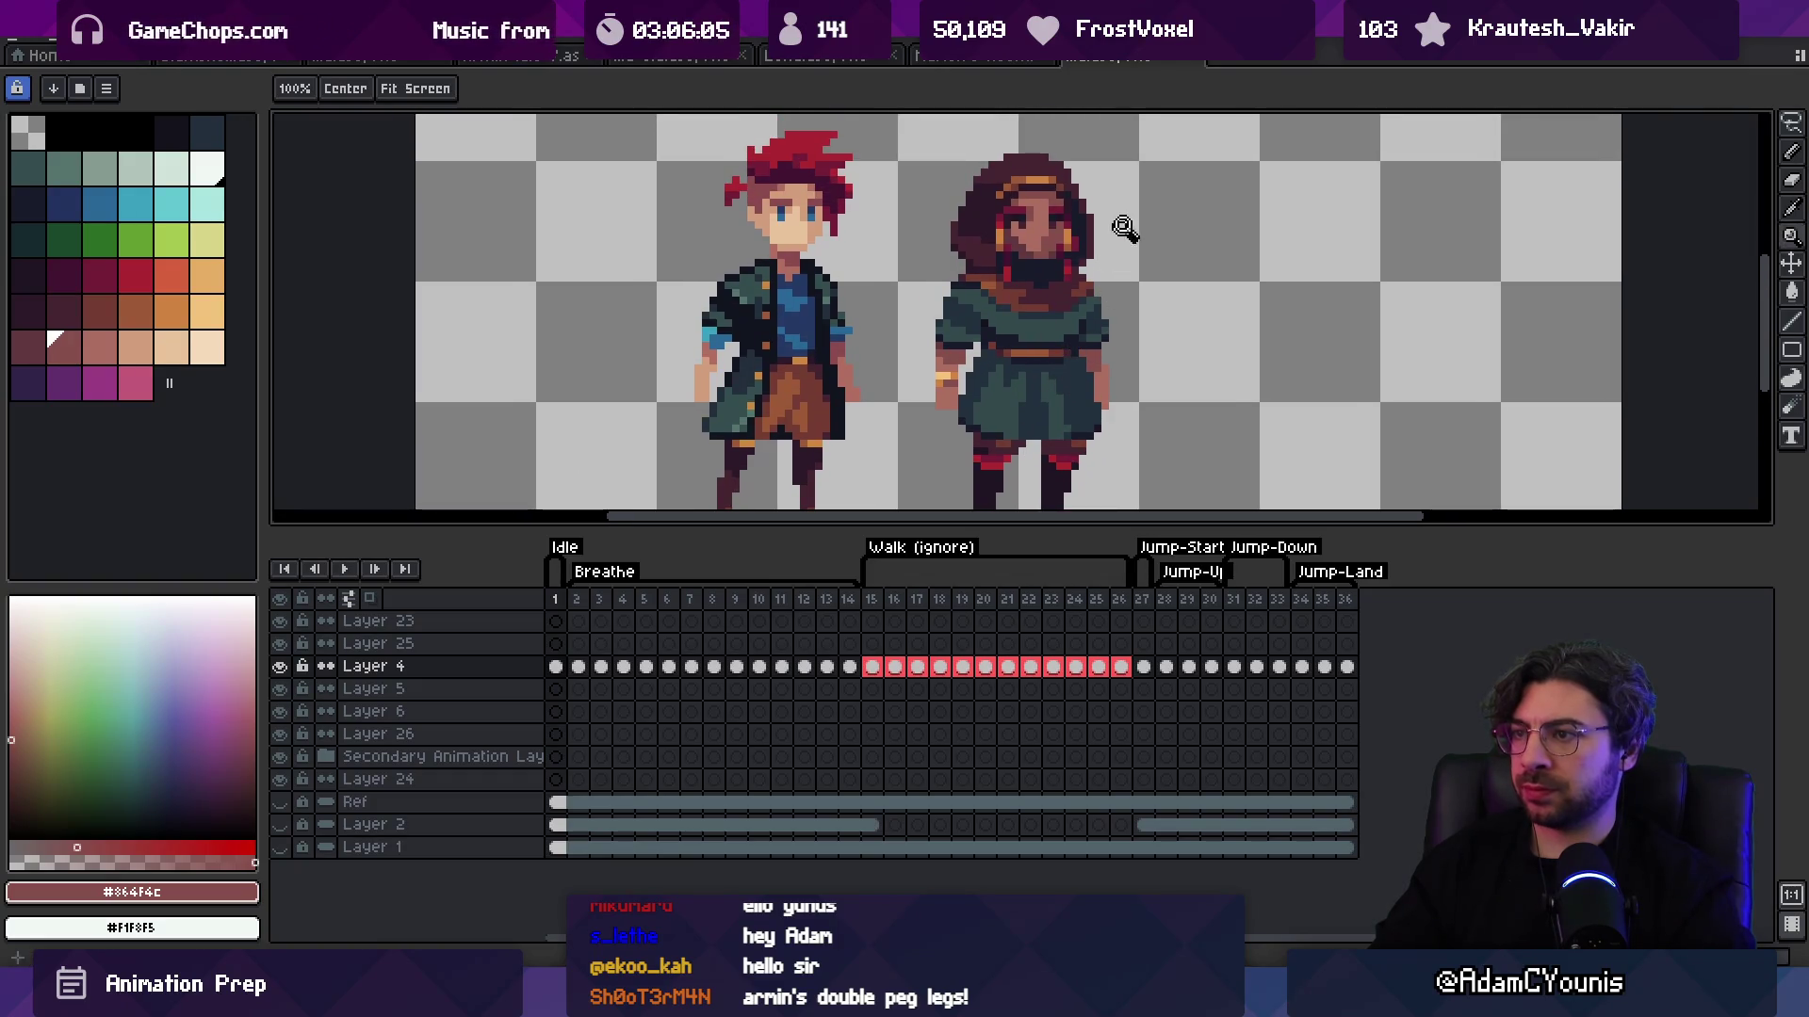
pyautogui.scroll(-2, 1077, 422)
pyautogui.press('q')
pyautogui.moveTo(1046, 377)
pyautogui.mouseDown()
pyautogui.moveTo(1069, 435)
pyautogui.moveTo(1079, 424)
pyautogui.mouseUp()
# Step: Zoom in on the characters' legs, then back out to see both characters
pyautogui.moveTo(1052, 313)
pyautogui.mouseDown()
pyautogui.moveTo(1096, 387)
pyautogui.moveTo(1081, 350)
pyautogui.mouseUp()
pyautogui.click(1126, 288)
pyautogui.click(1112, 301)
pyautogui.press('q')
pyautogui.press('z')
pyautogui.scroll(-3, 1118, 179)
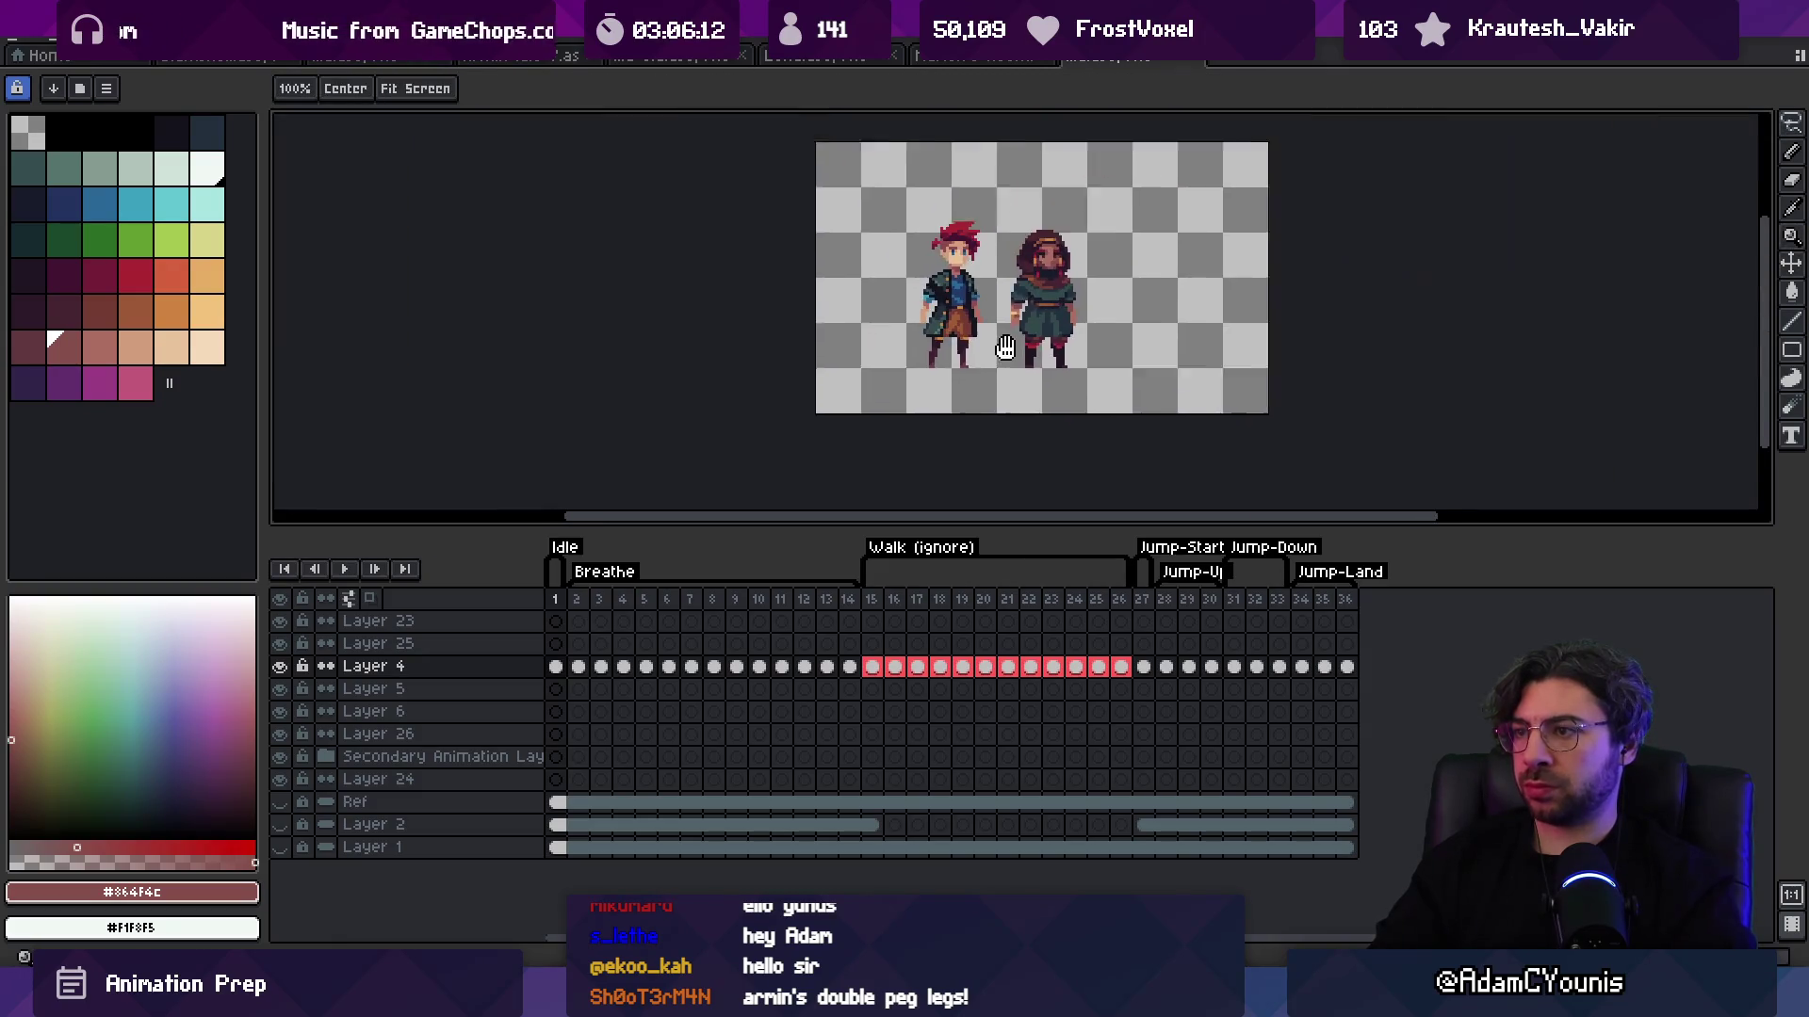
pyautogui.press('ctrl')
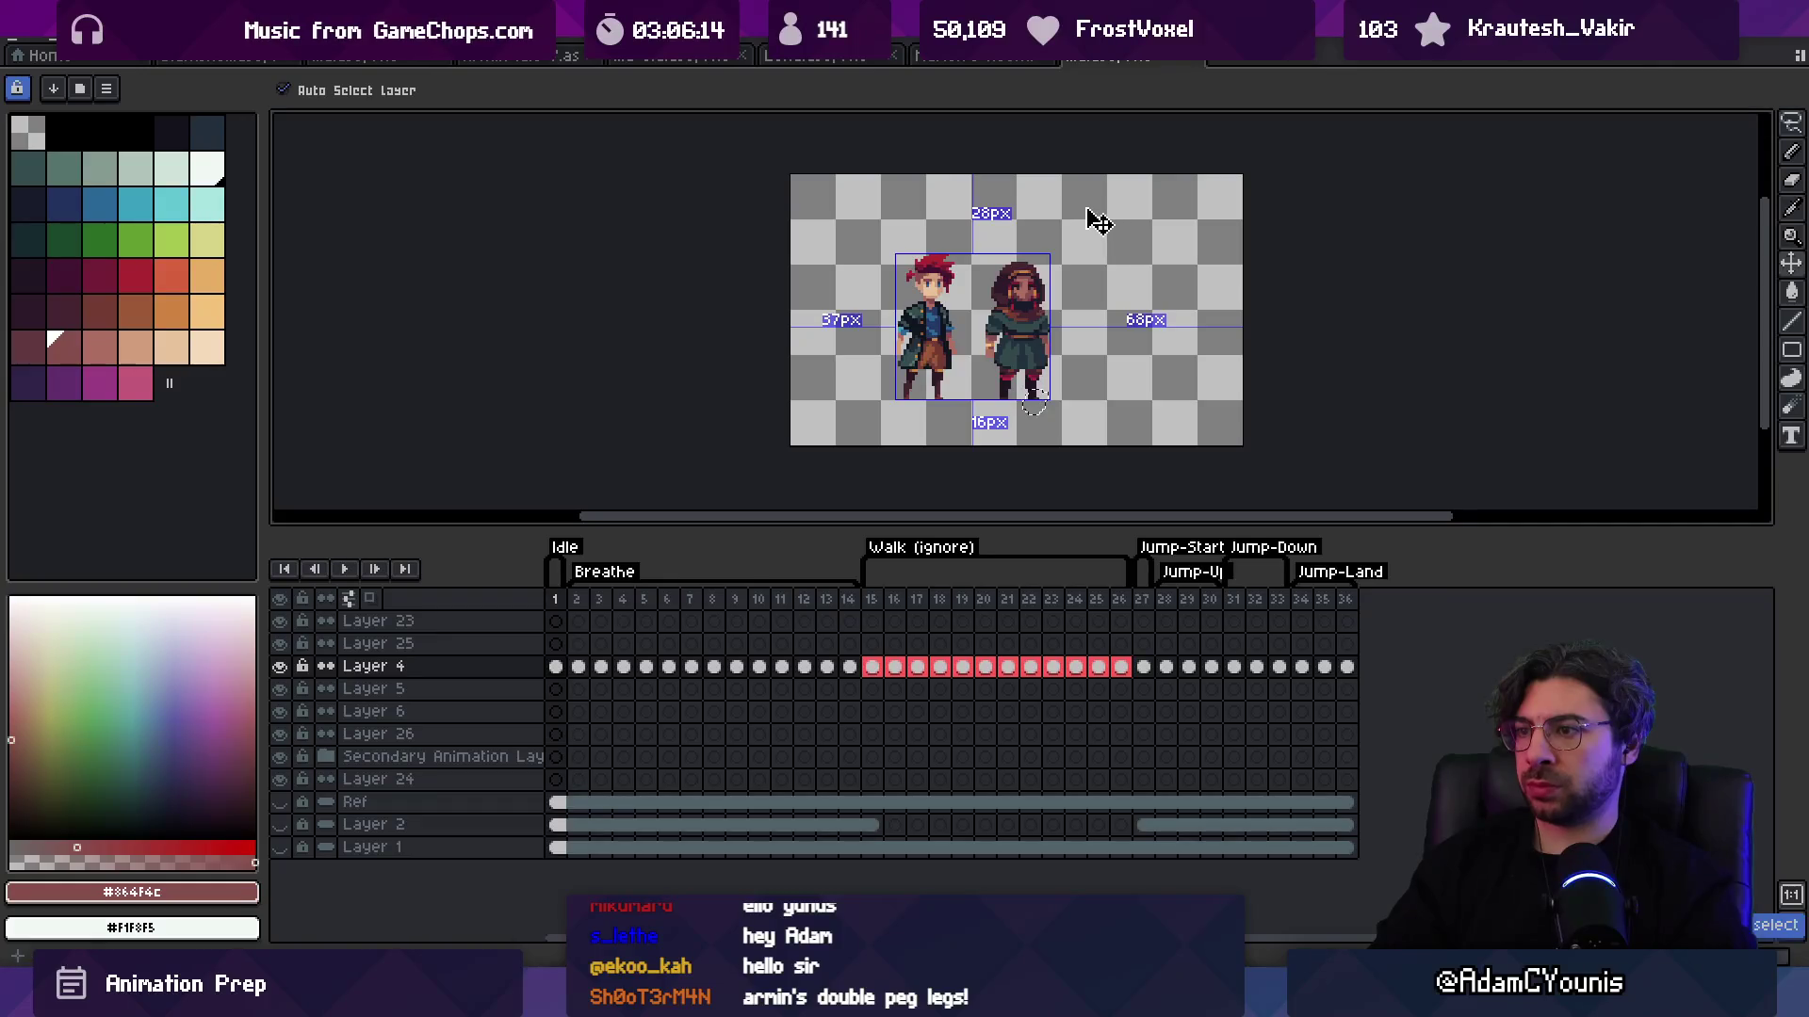
pyautogui.scroll(3, 1012, 381)
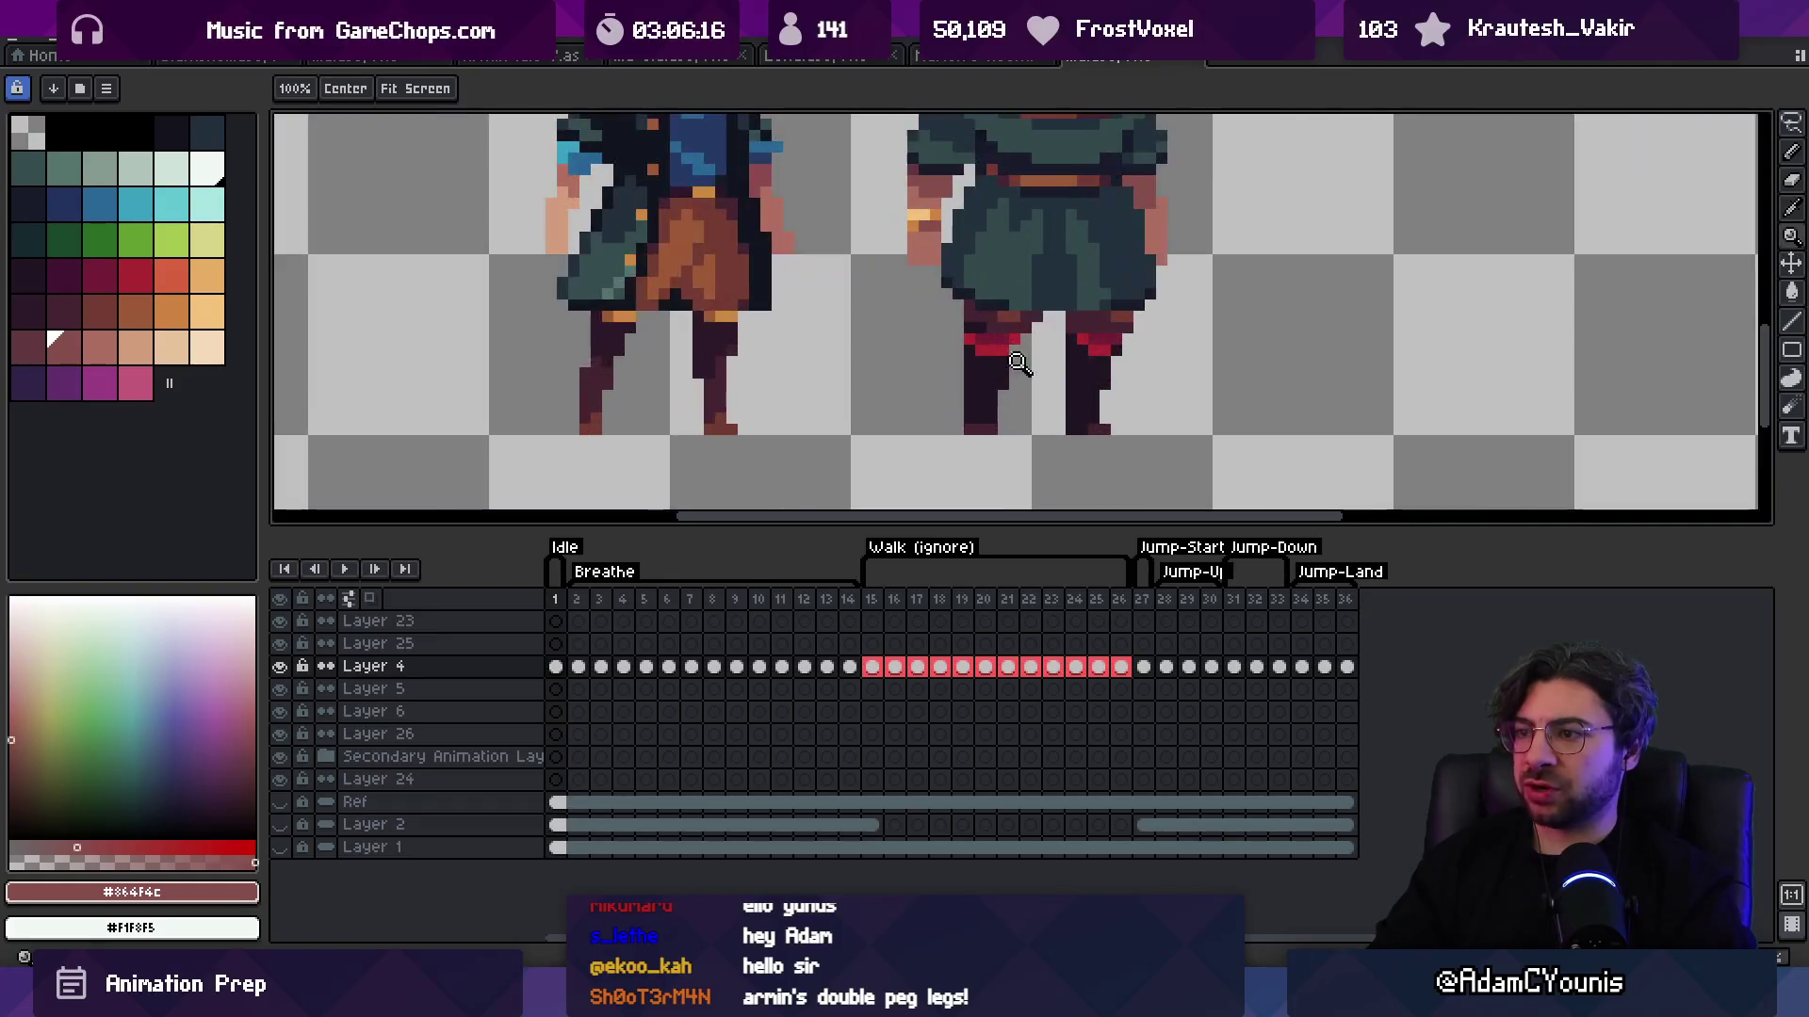
# Step: Lasso-select the right character's left leg, then zoom in on the feet
pyautogui.press('q')
pyautogui.moveTo(1025, 401); pyautogui.dragTo(1000, 400)
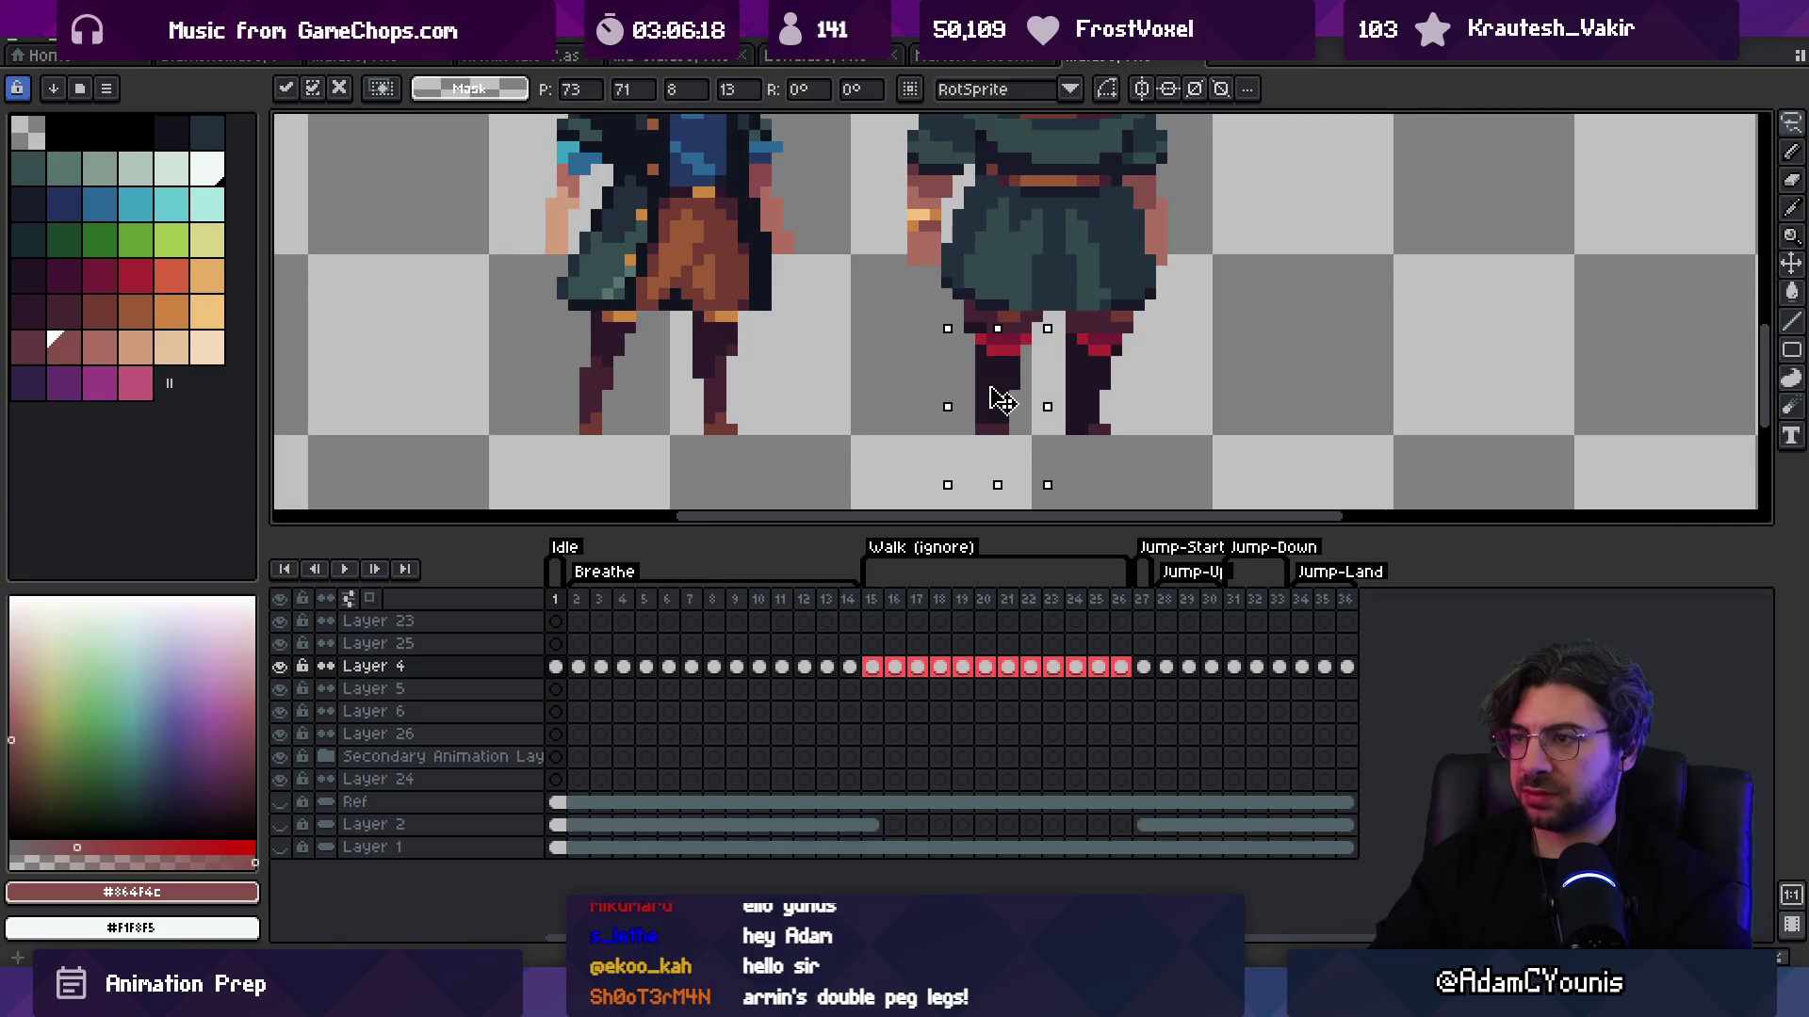
pyautogui.press('b')
pyautogui.press('z')
pyautogui.scroll(-3, 1012, 282)
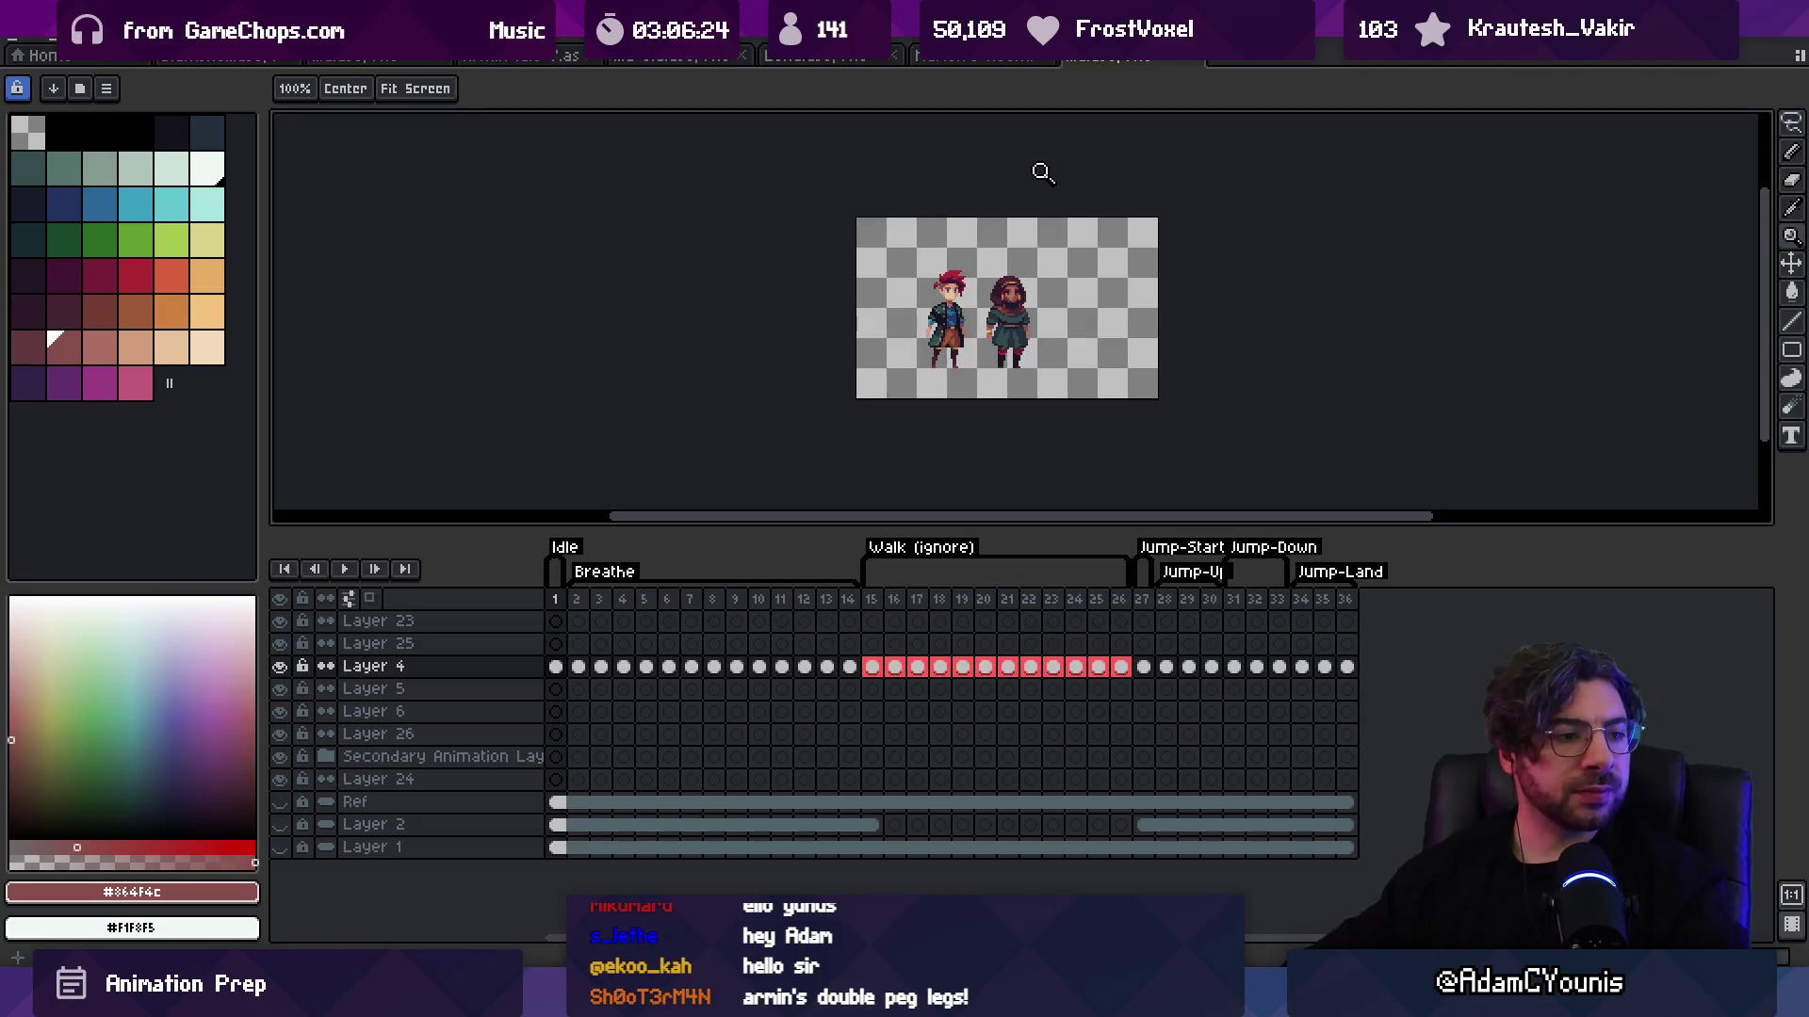
pyautogui.click(943, 376)
pyautogui.click(943, 376)
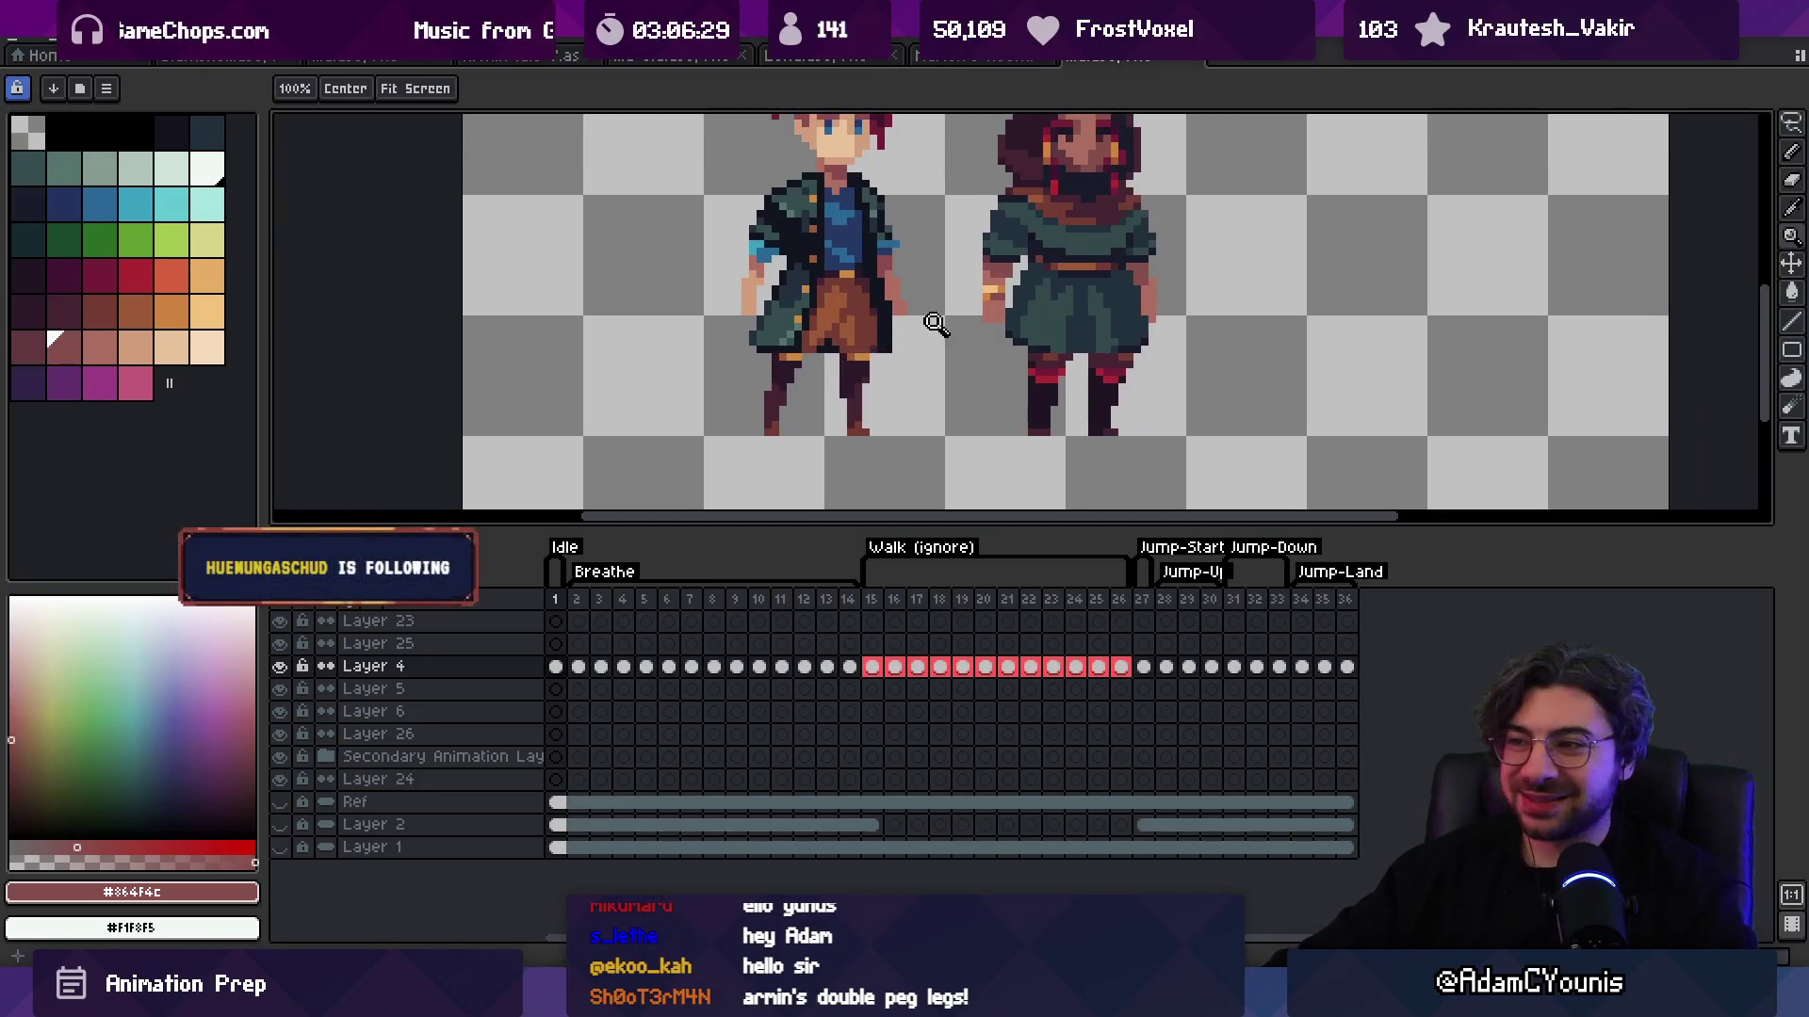
pyautogui.scroll(-3, 933, 325)
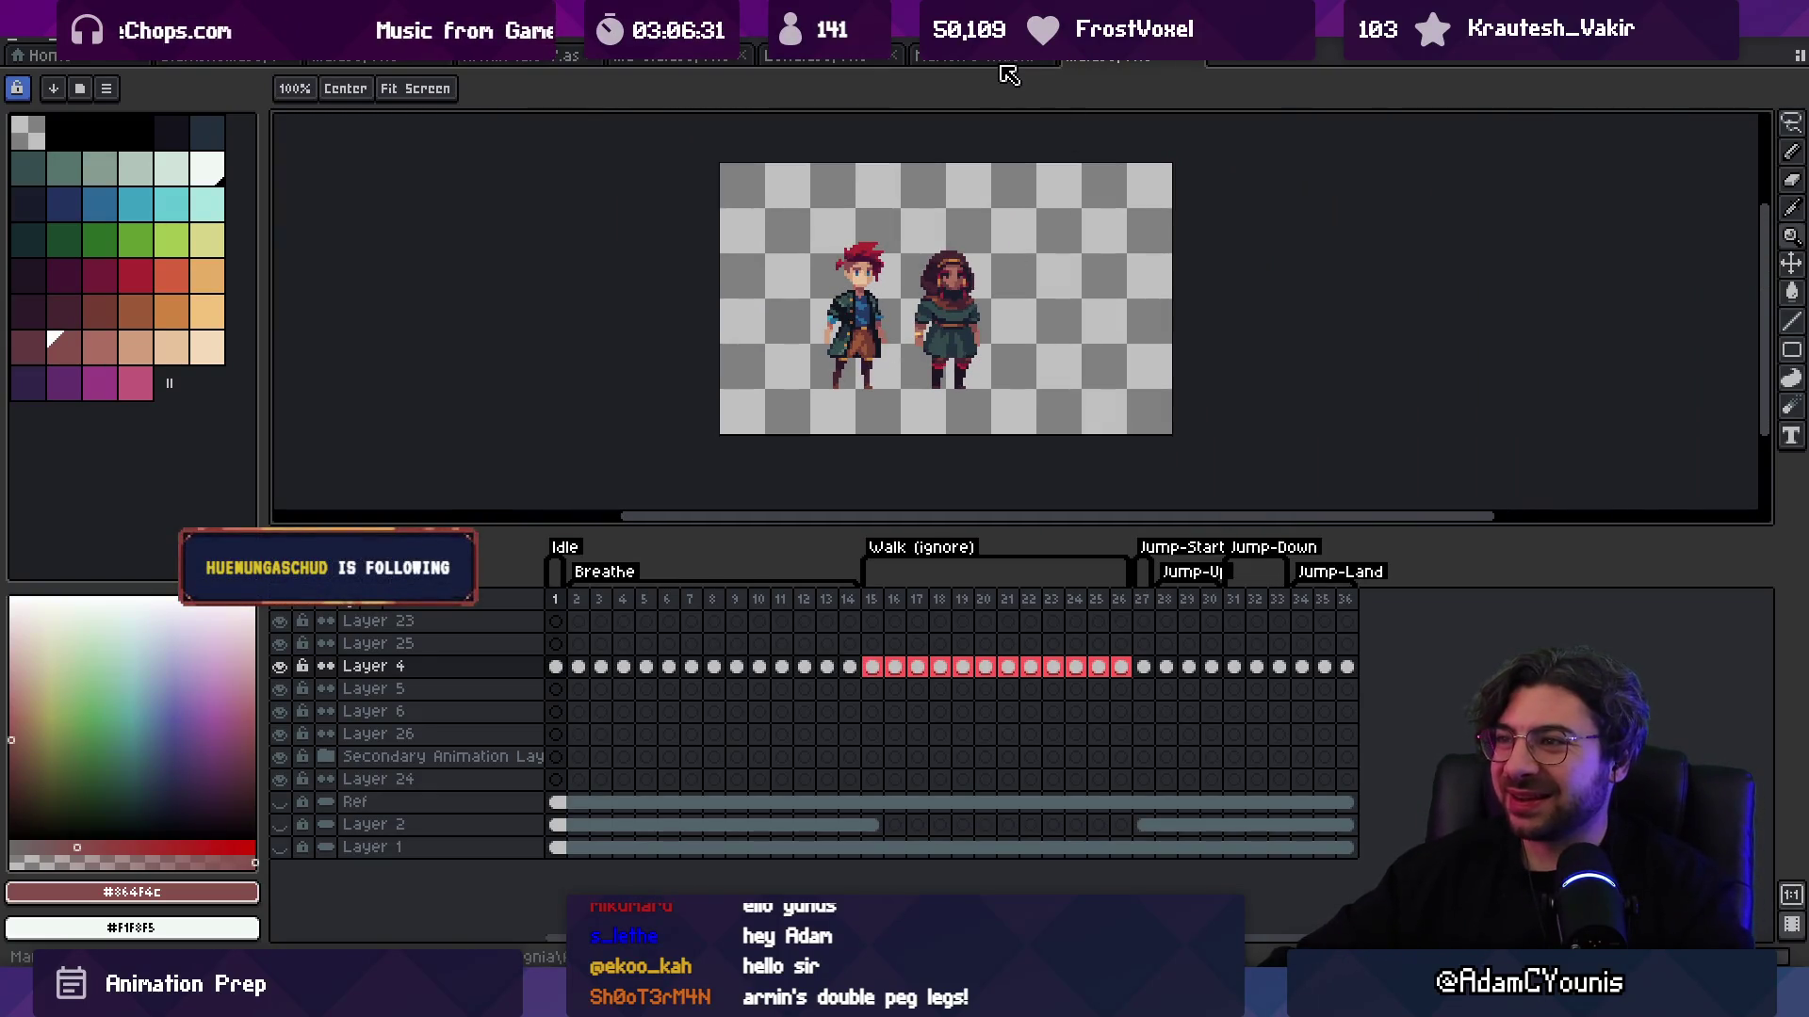
# Step: Select the right character's left leg with a rectangle and clear it
pyautogui.press('v')
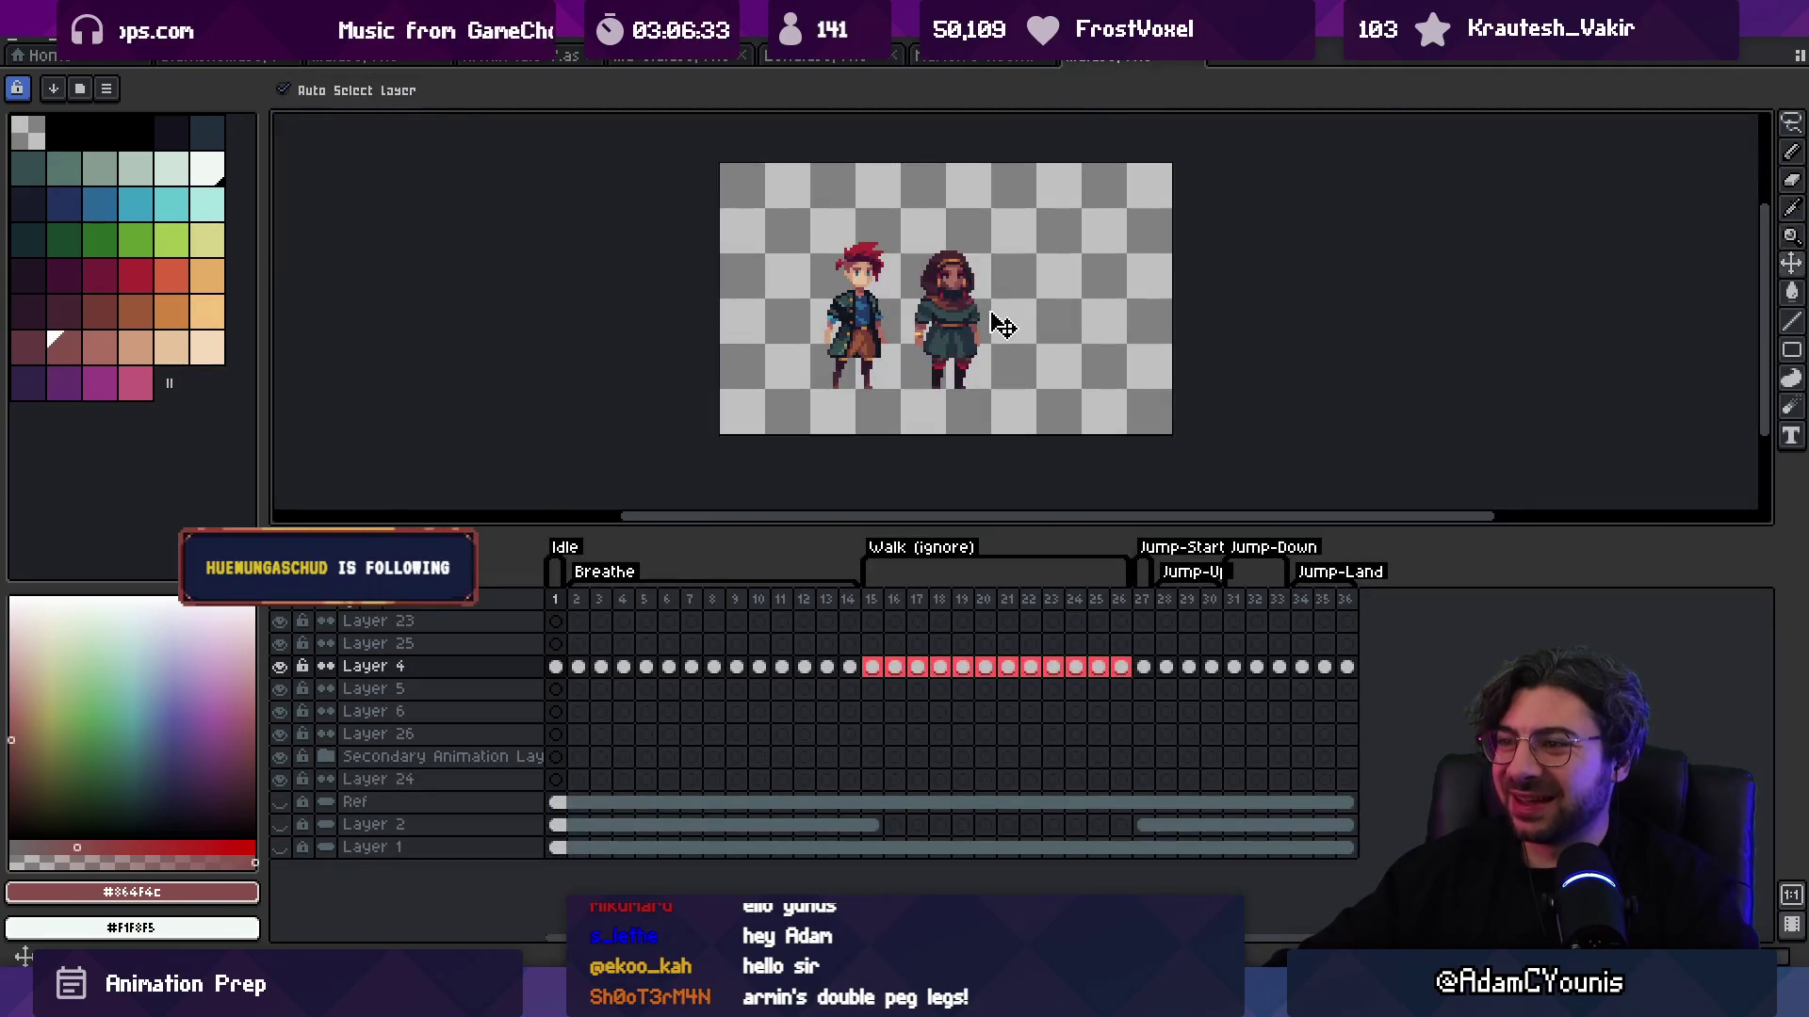
pyautogui.scroll(3, 959, 375)
pyautogui.press('m')
pyautogui.moveTo(993, 356)
pyautogui.mouseDown()
pyautogui.moveTo(980, 480)
pyautogui.moveTo(969, 403)
pyautogui.mouseUp()
pyautogui.hotkey('ctrl', 'd')
pyautogui.scroll(-3, 1063, 282)
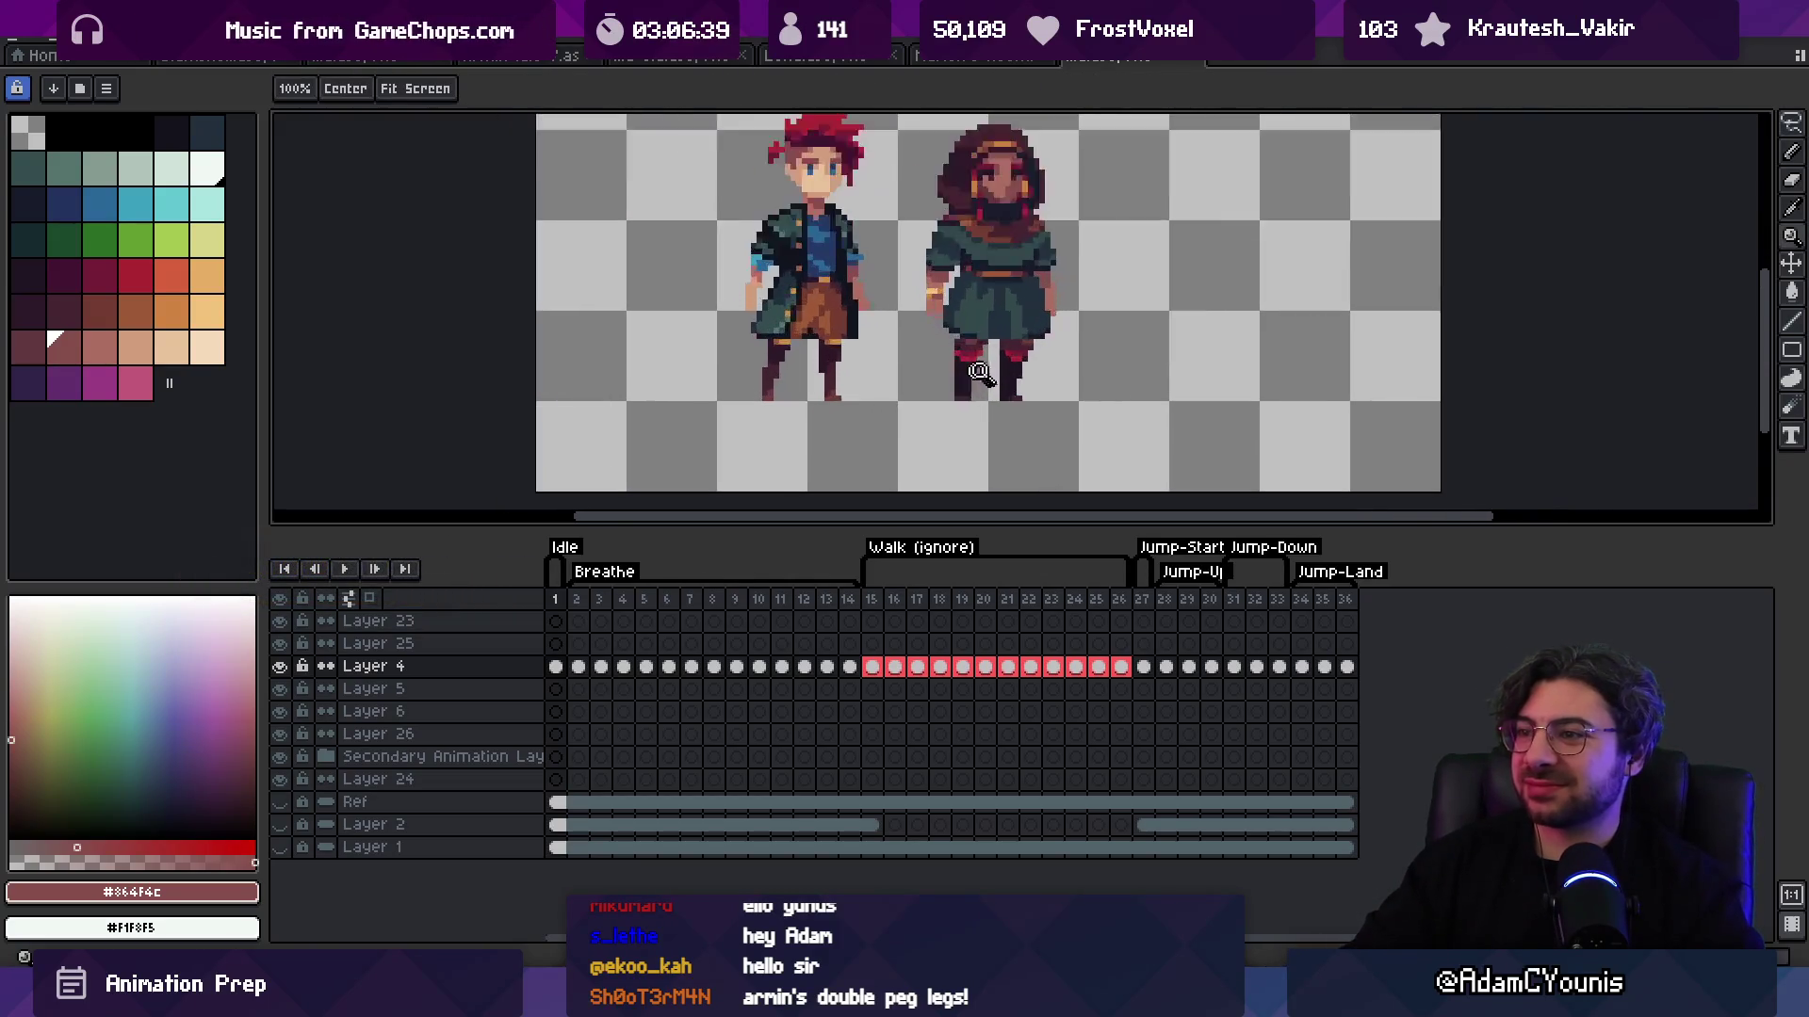
pyautogui.scroll(3, 969, 421)
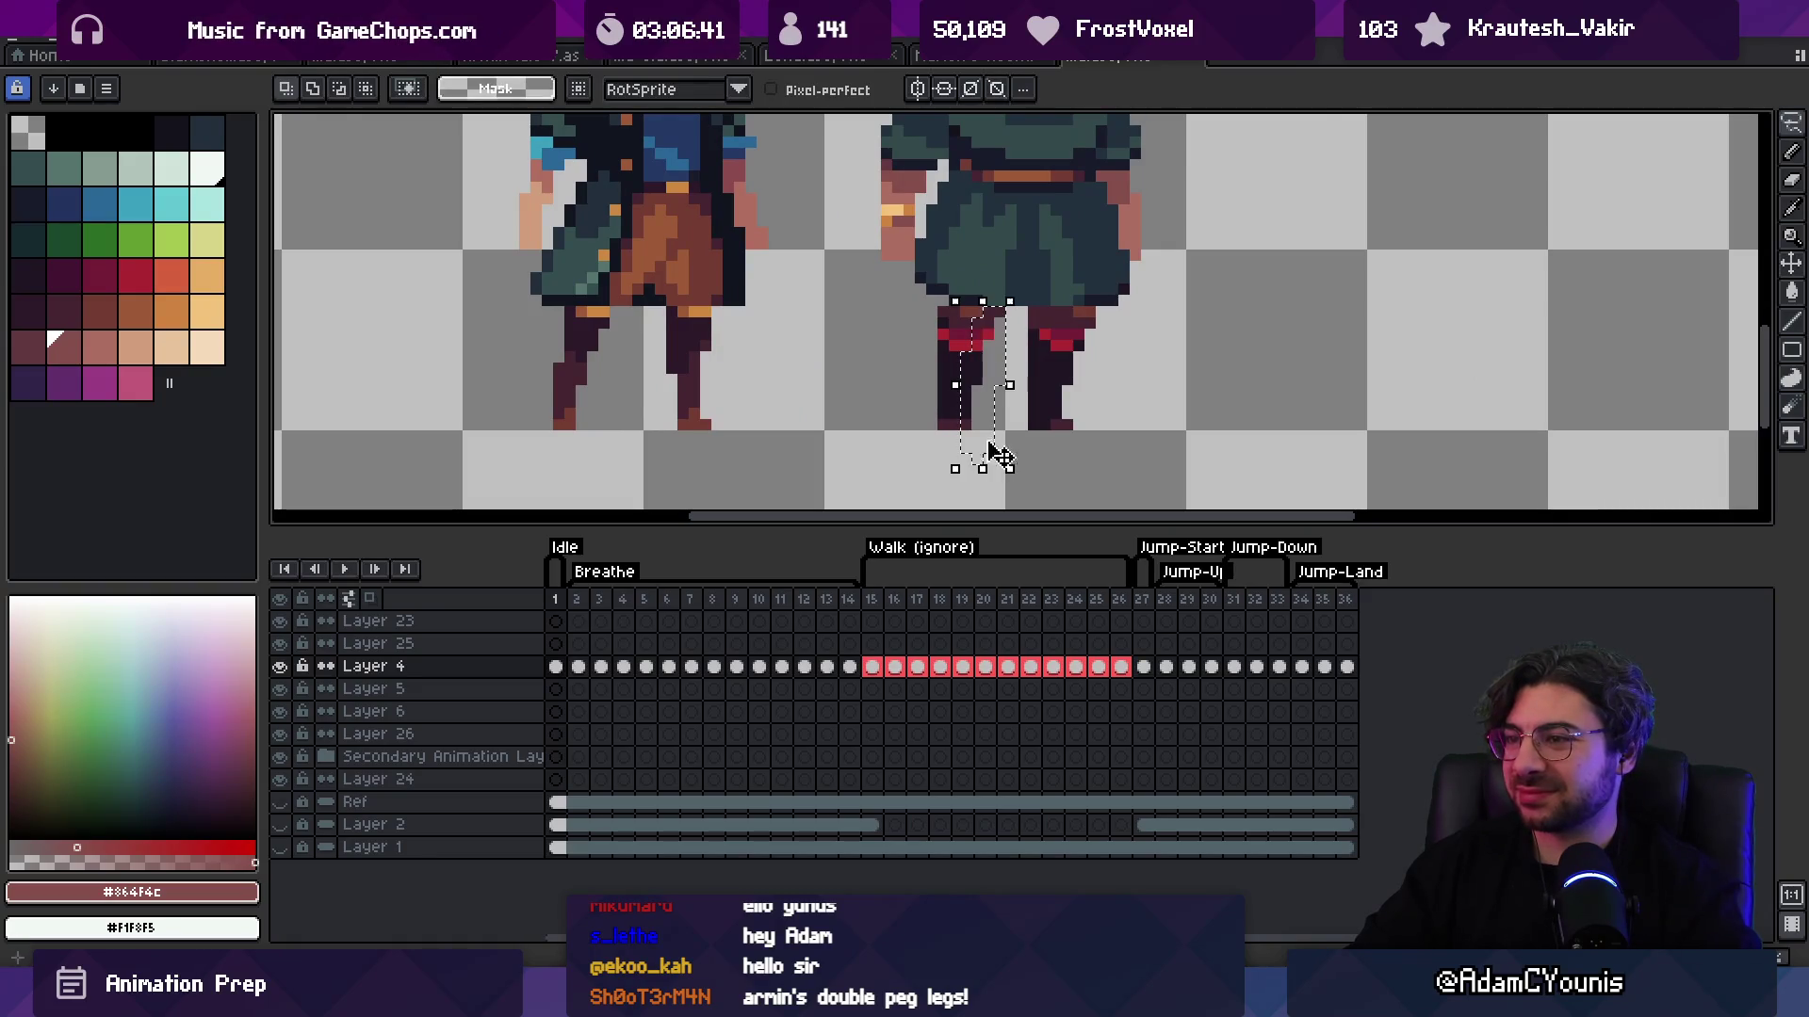
# Step: Pick the dark plum leg and darkest outline colours, then view both sprites together
pyautogui.press('z')
pyautogui.scroll(-4, 911, 381)
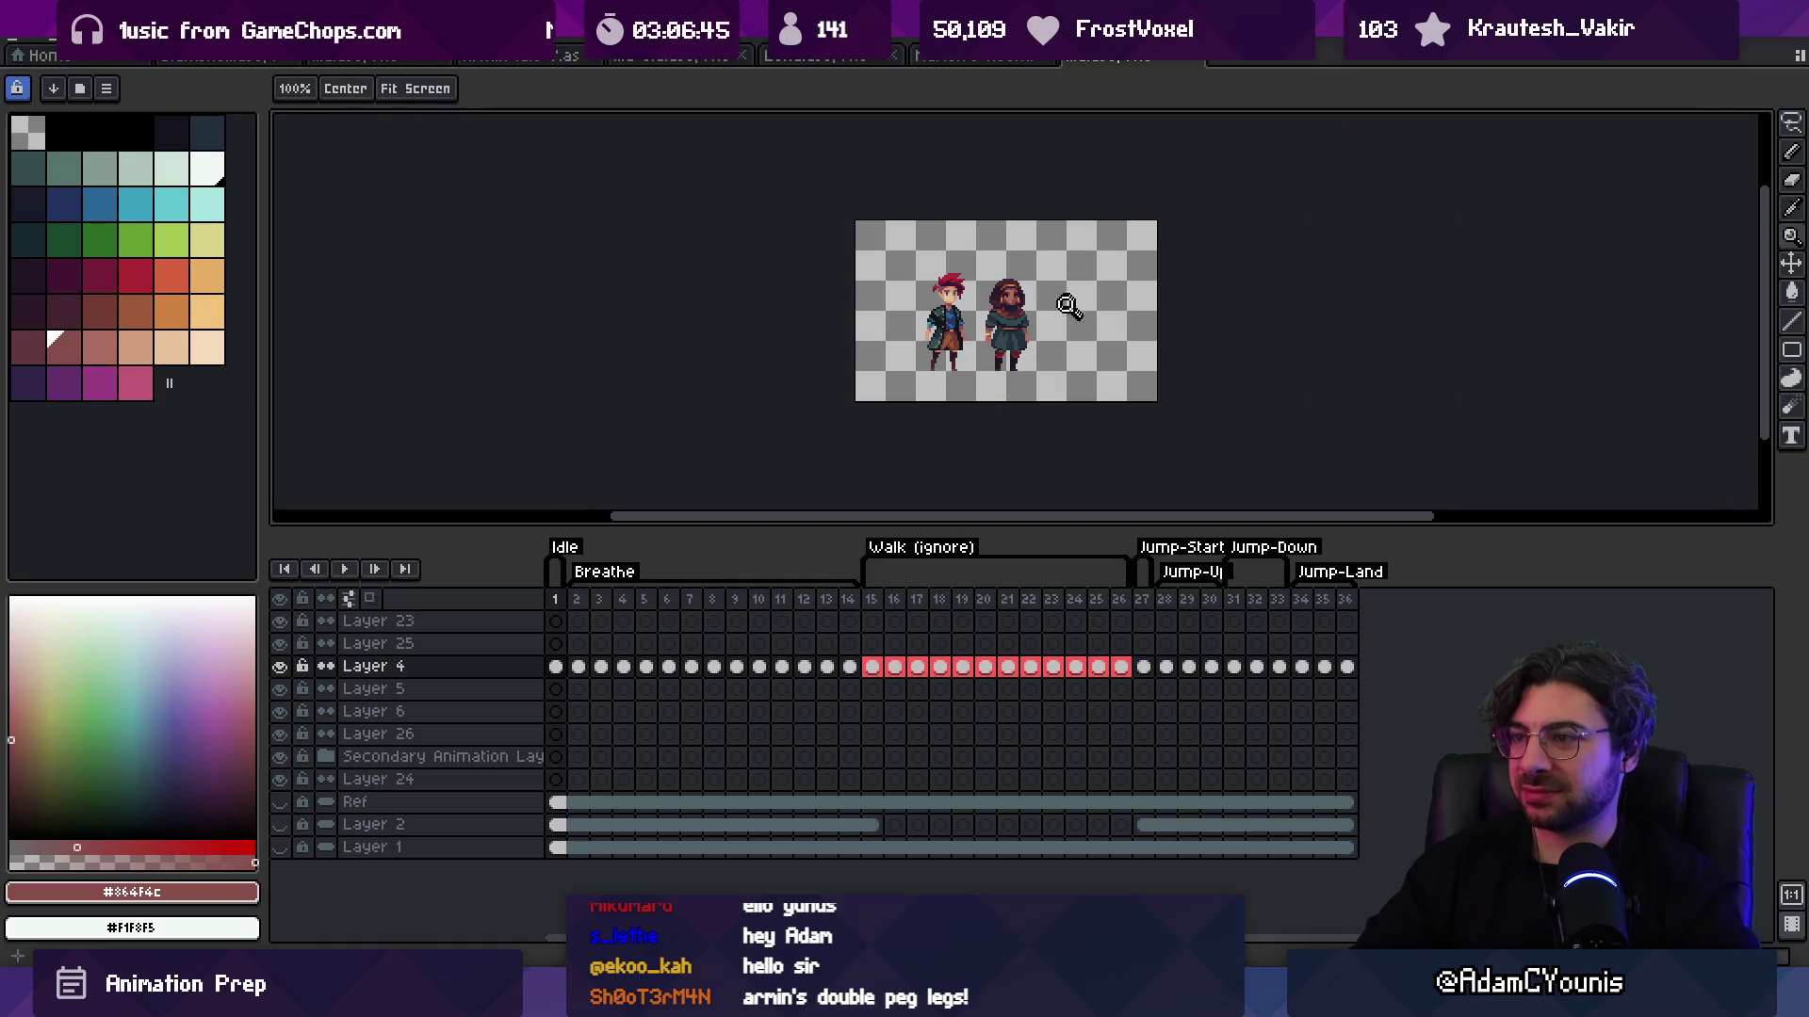
pyautogui.scroll(5, 1068, 306)
pyautogui.press('b')
pyautogui.keyDown('alt'); pyautogui.click(977, 318); pyautogui.keyUp('alt')
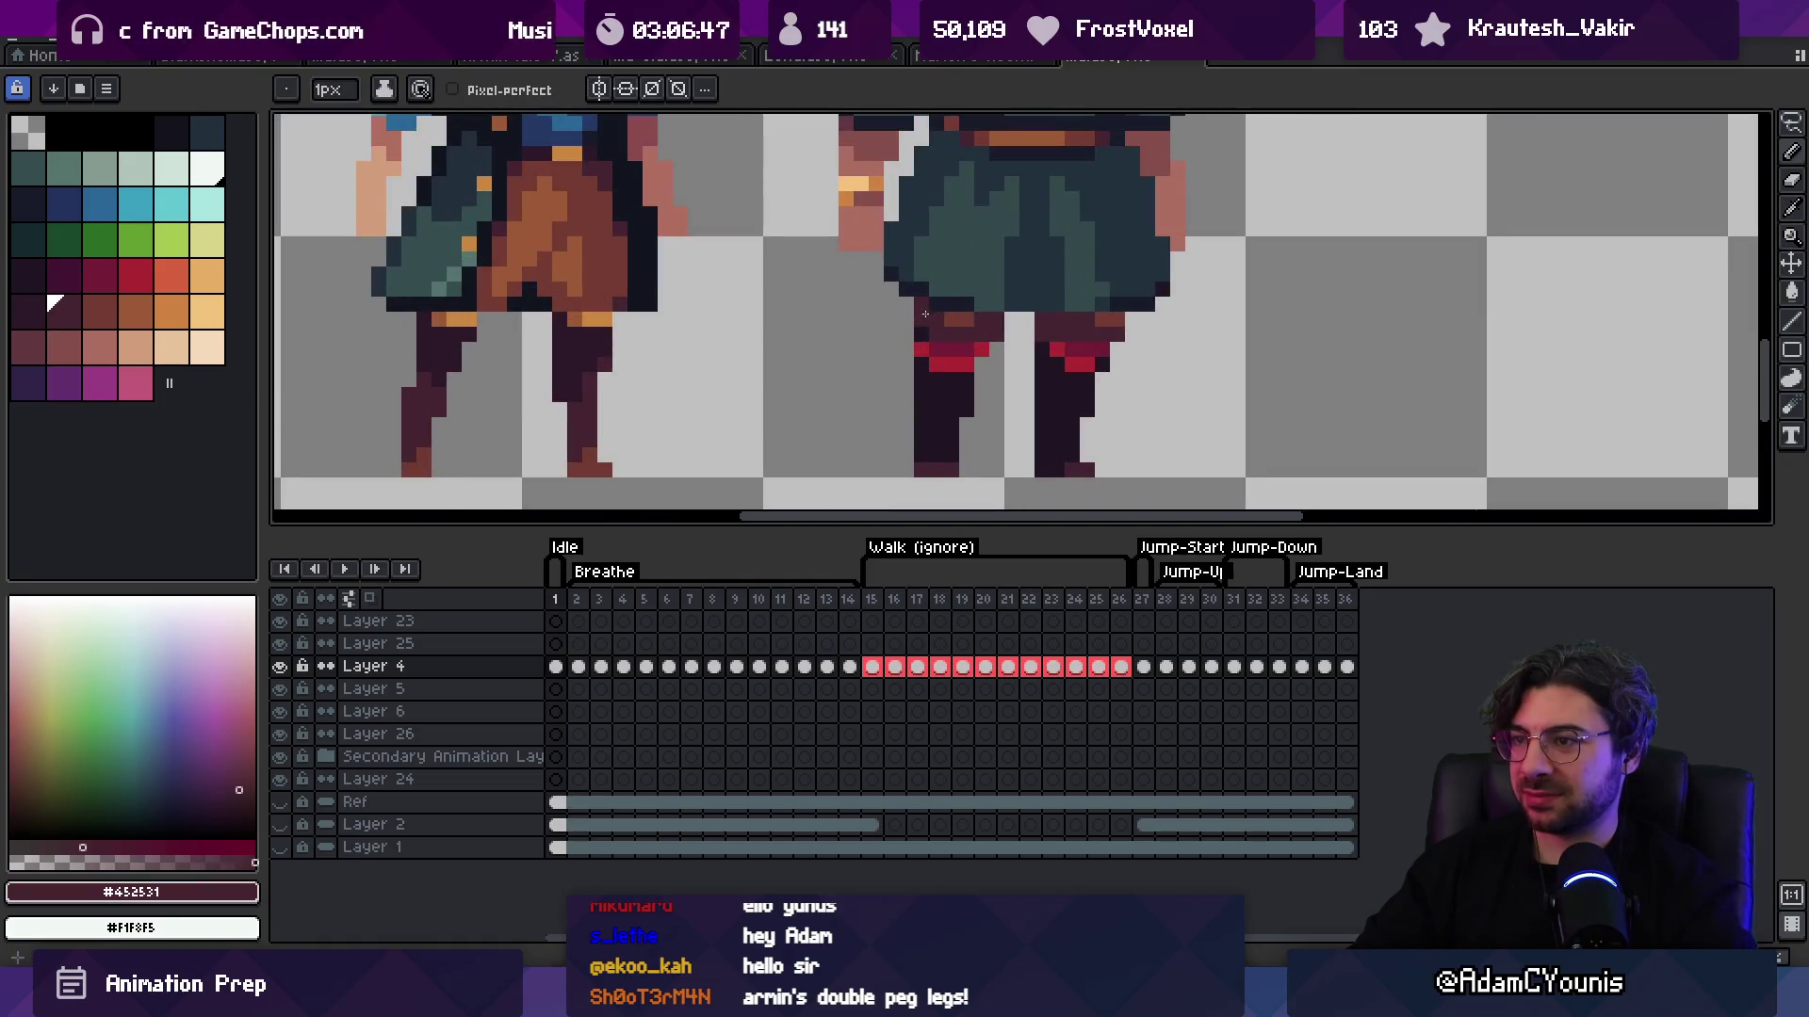
pyautogui.keyDown('alt'); pyautogui.click(956, 306); pyautogui.keyUp('alt')
pyautogui.press('z')
pyautogui.scroll(-5, 955, 261)
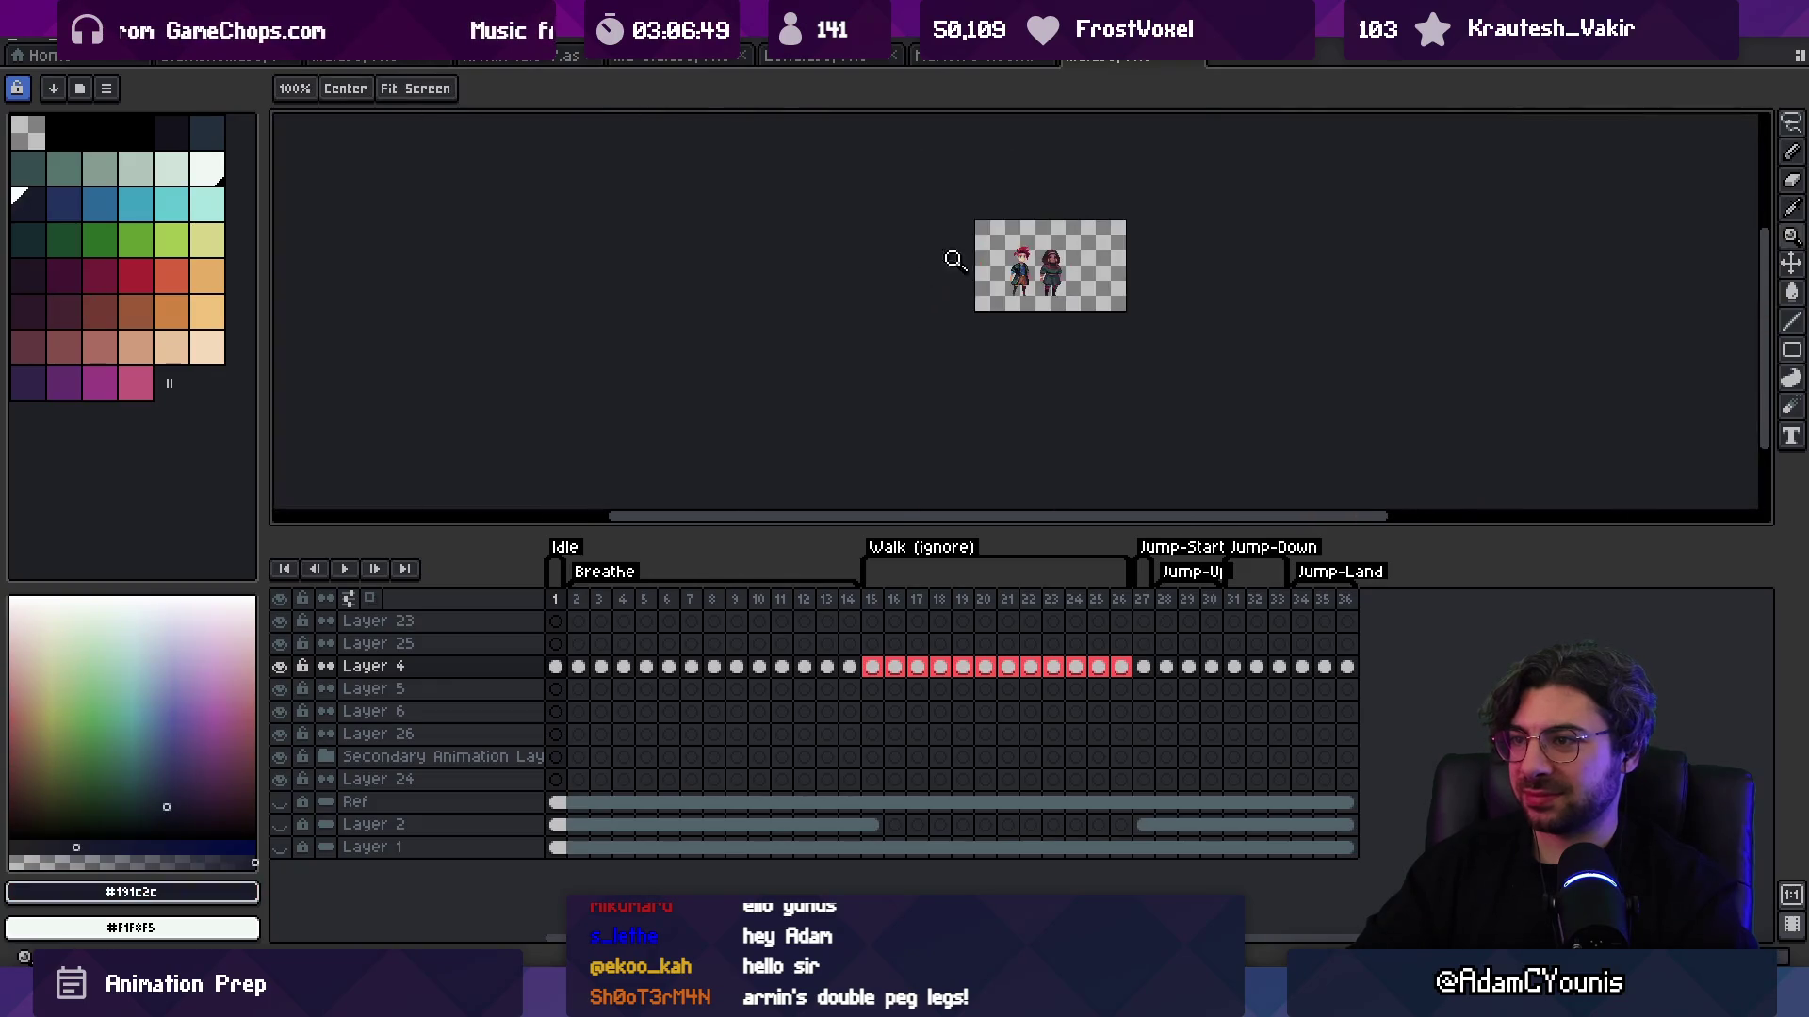
pyautogui.scroll(1, 1081, 264)
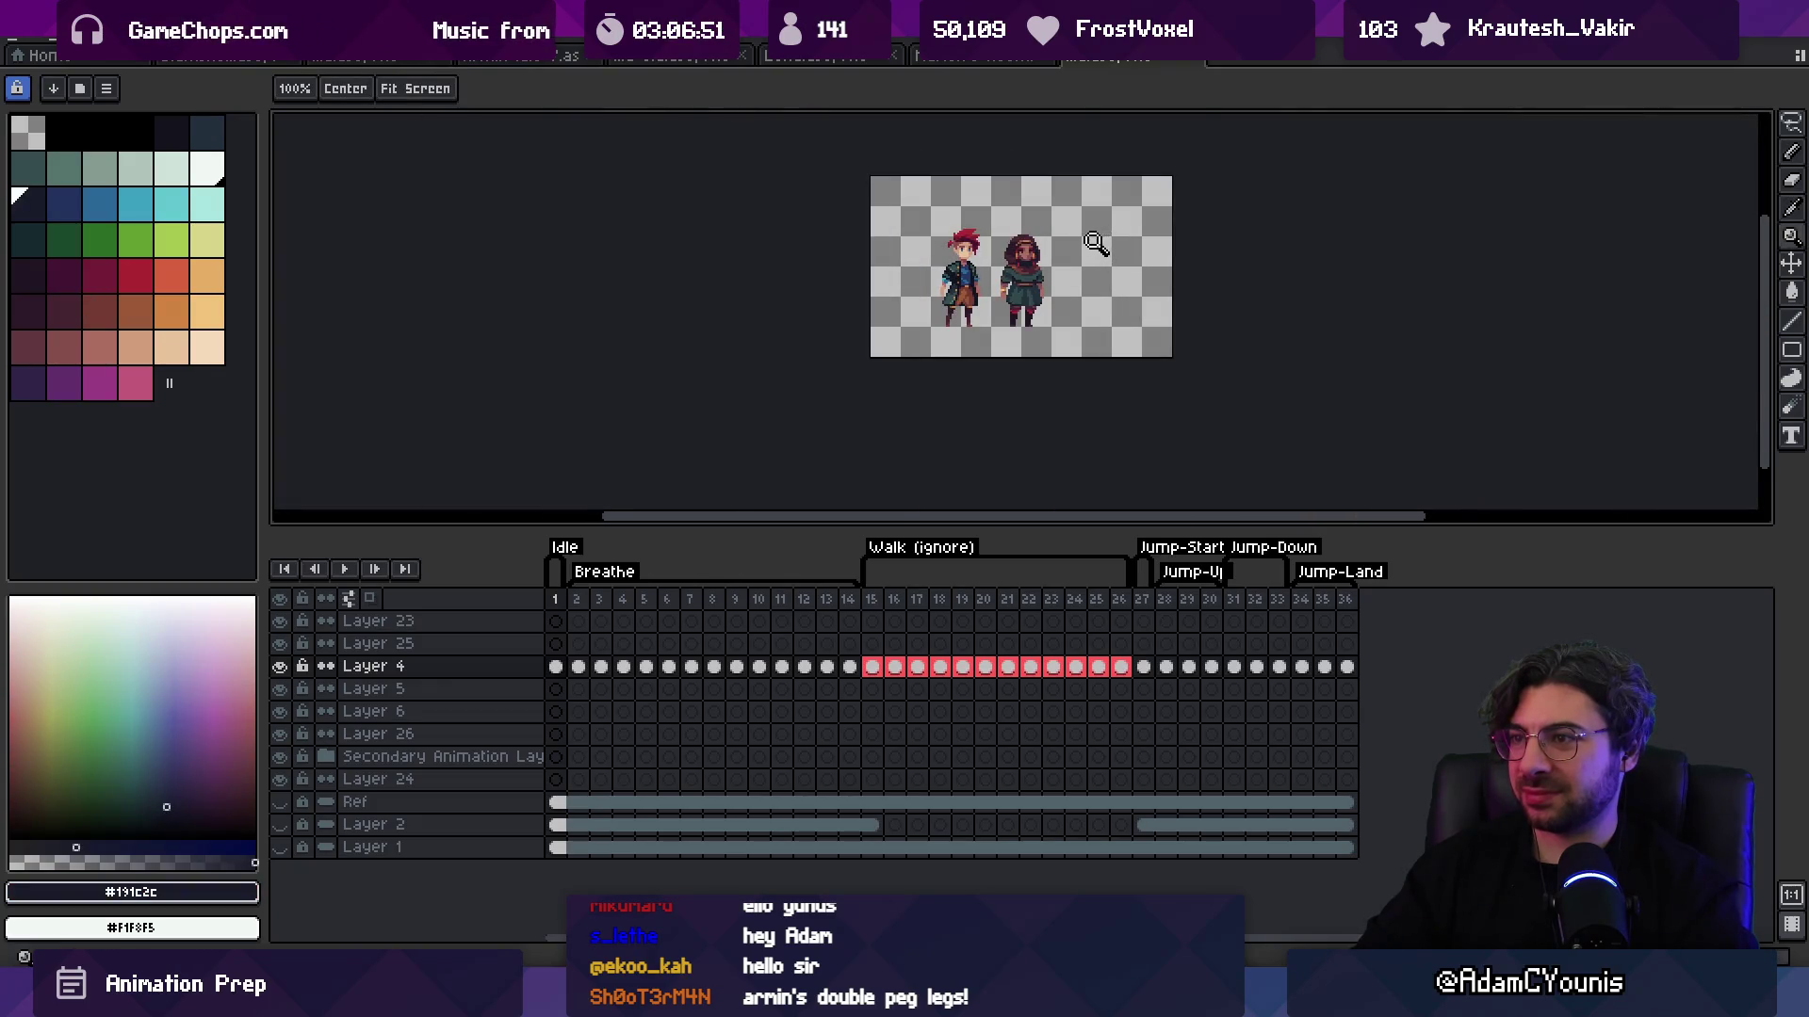
pyautogui.scroll(1, 1083, 259)
pyautogui.scroll(1, 1055, 253)
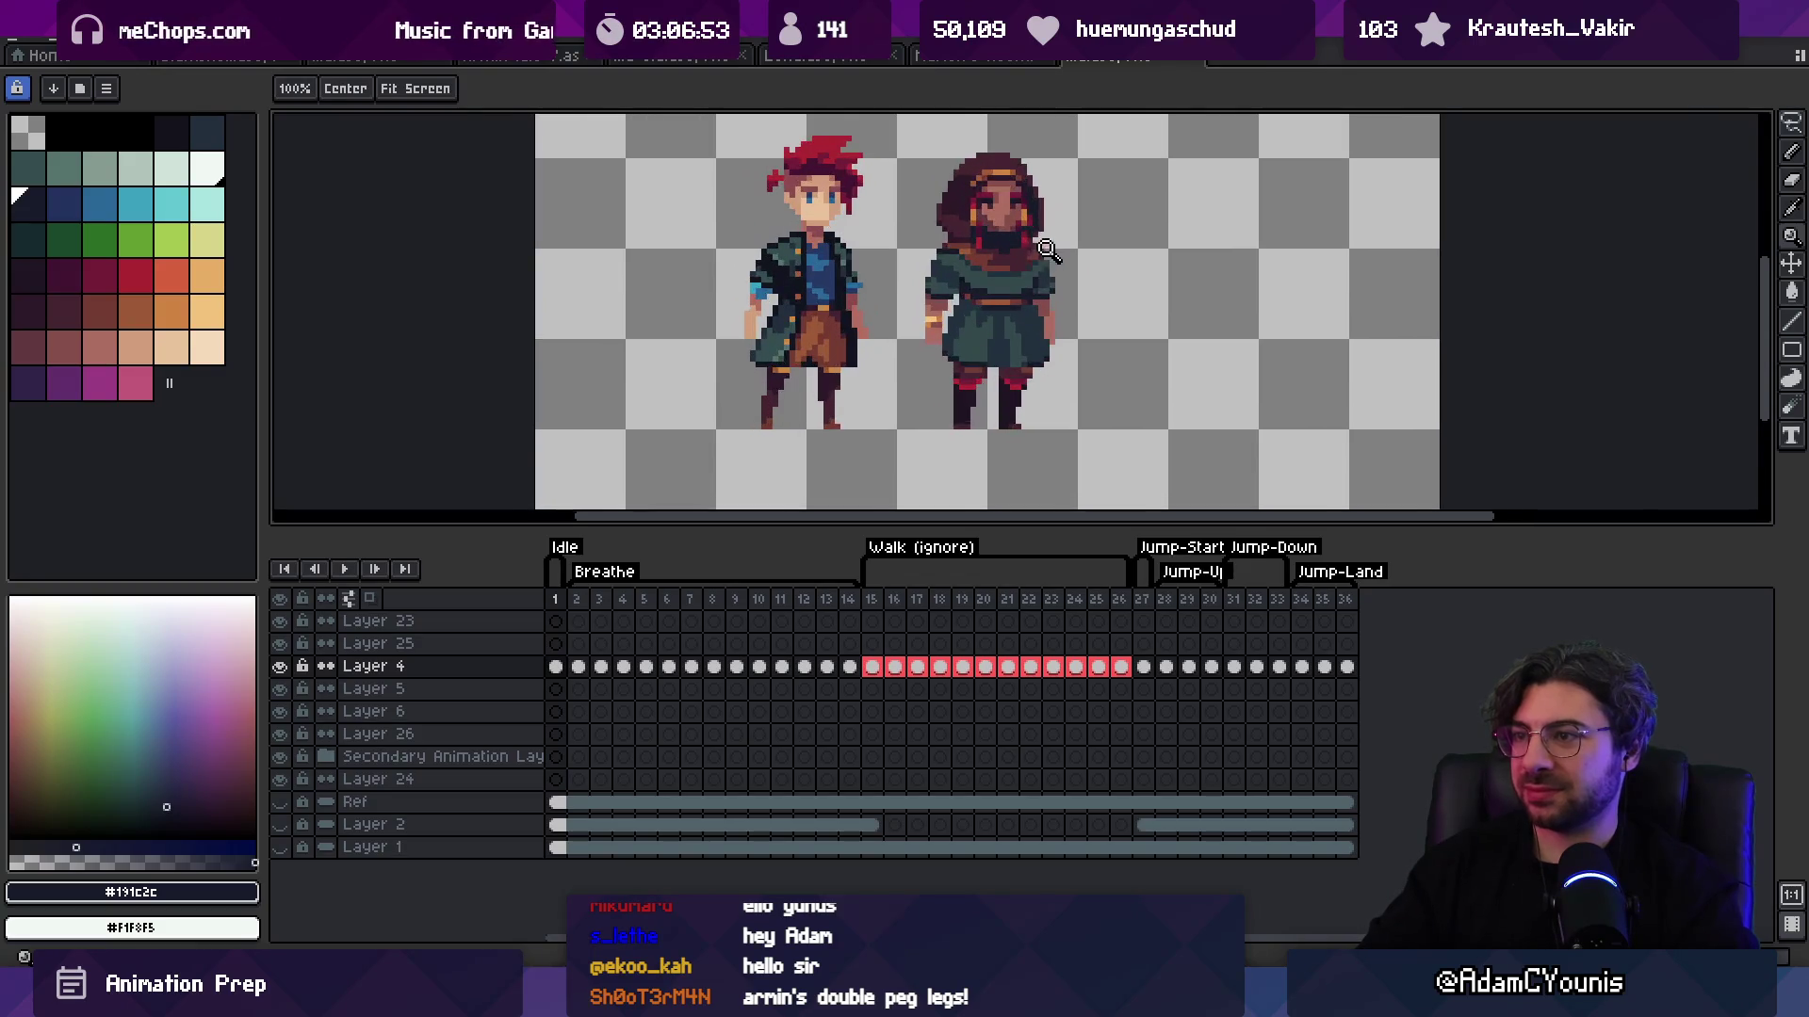
pyautogui.scroll(1, 1048, 250)
pyautogui.keyDown('alt'); pyautogui.click(969, 321); pyautogui.keyUp('alt')
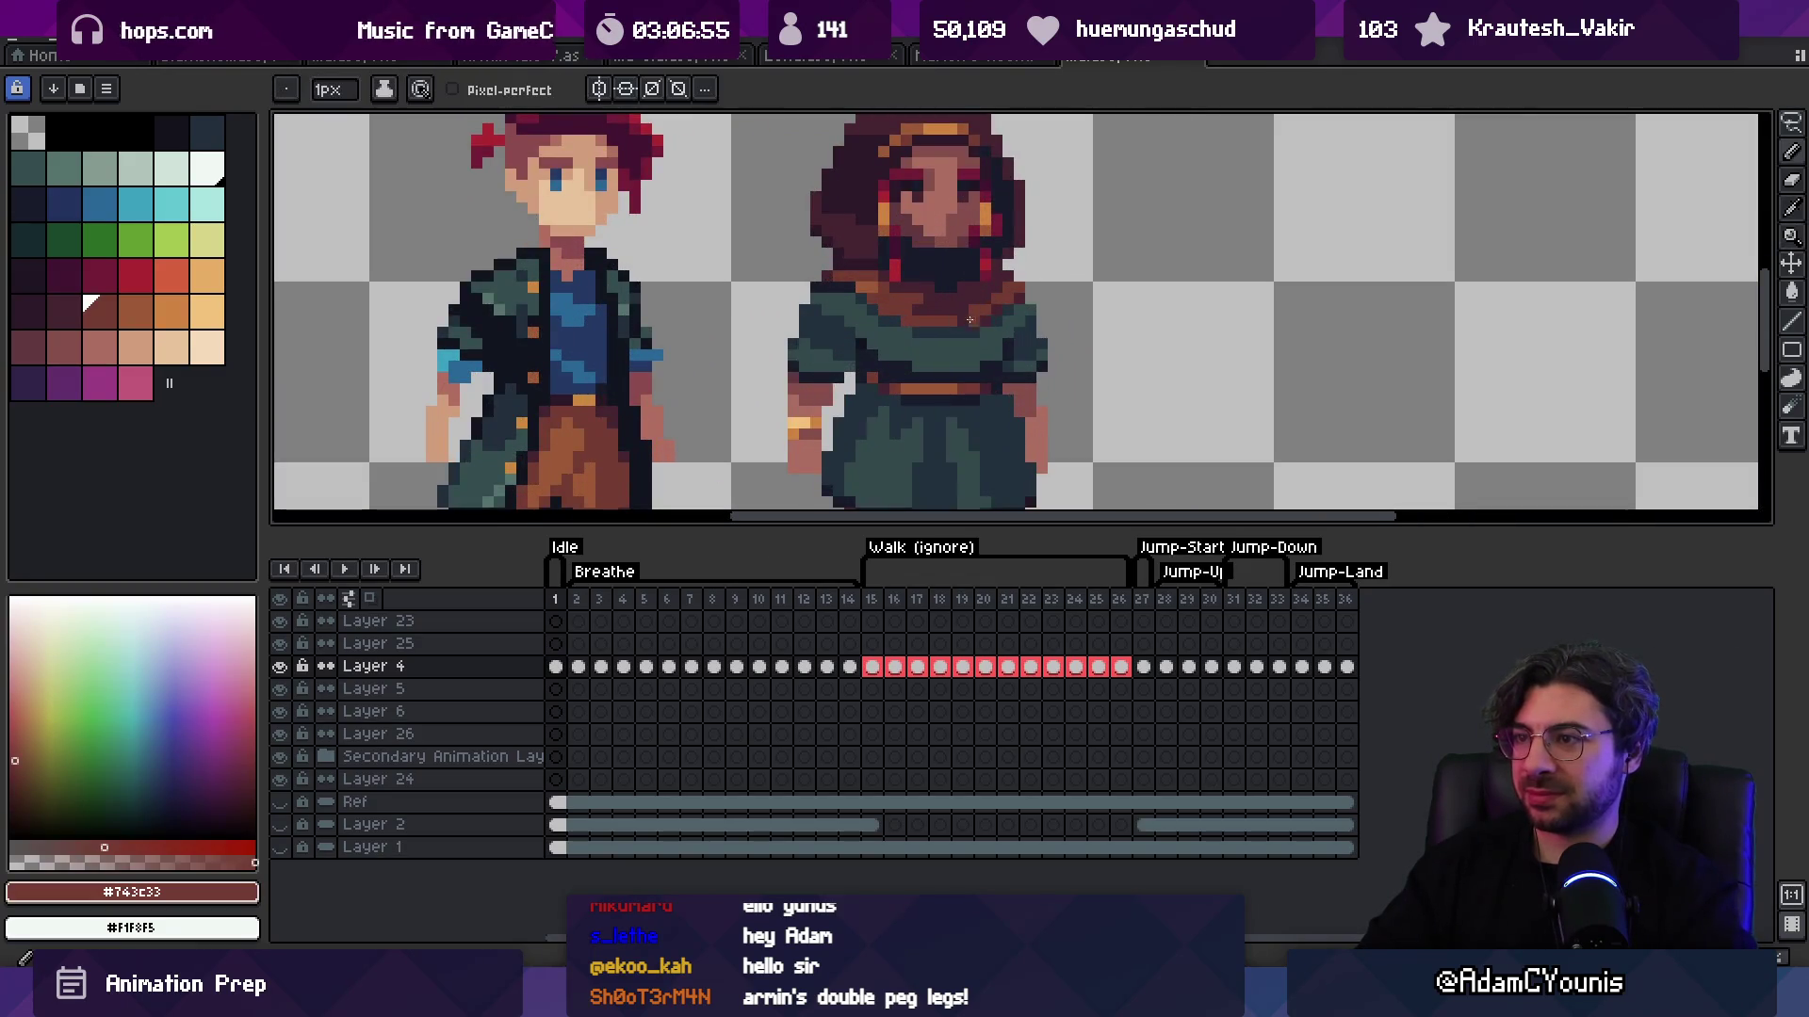
pyautogui.press('z')
pyautogui.press('1')
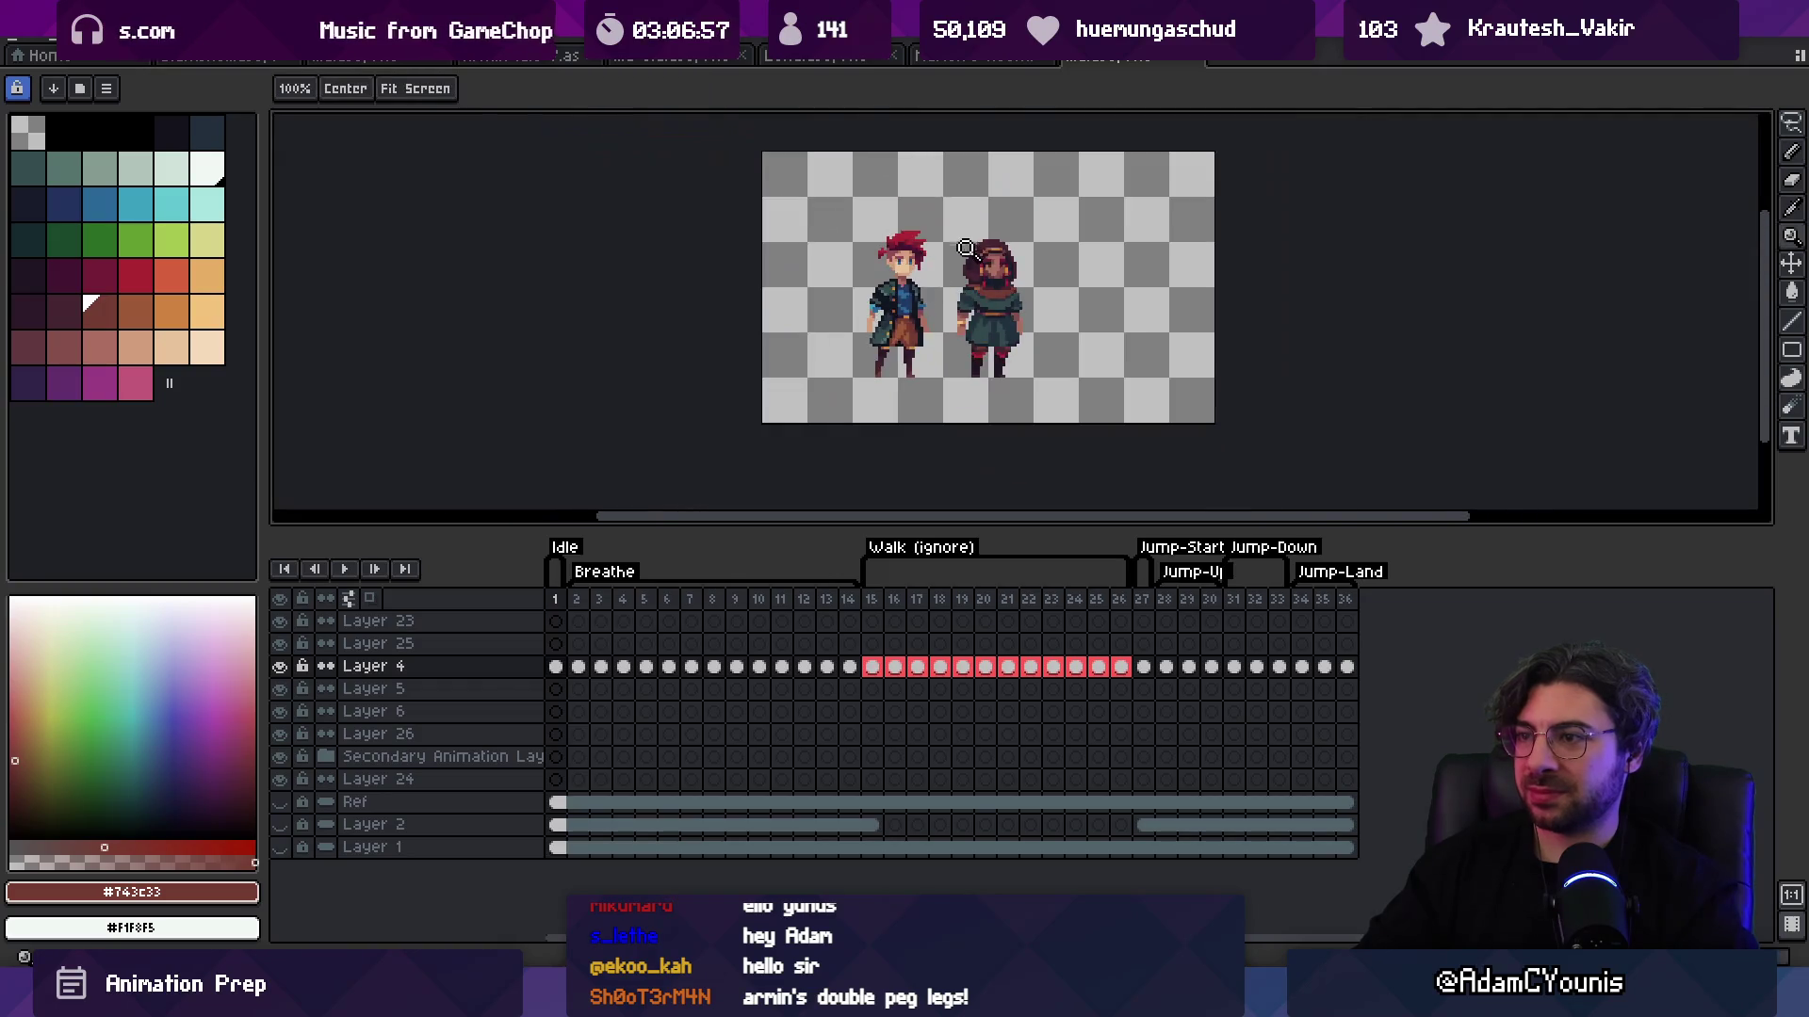
pyautogui.scroll(2, 1011, 277)
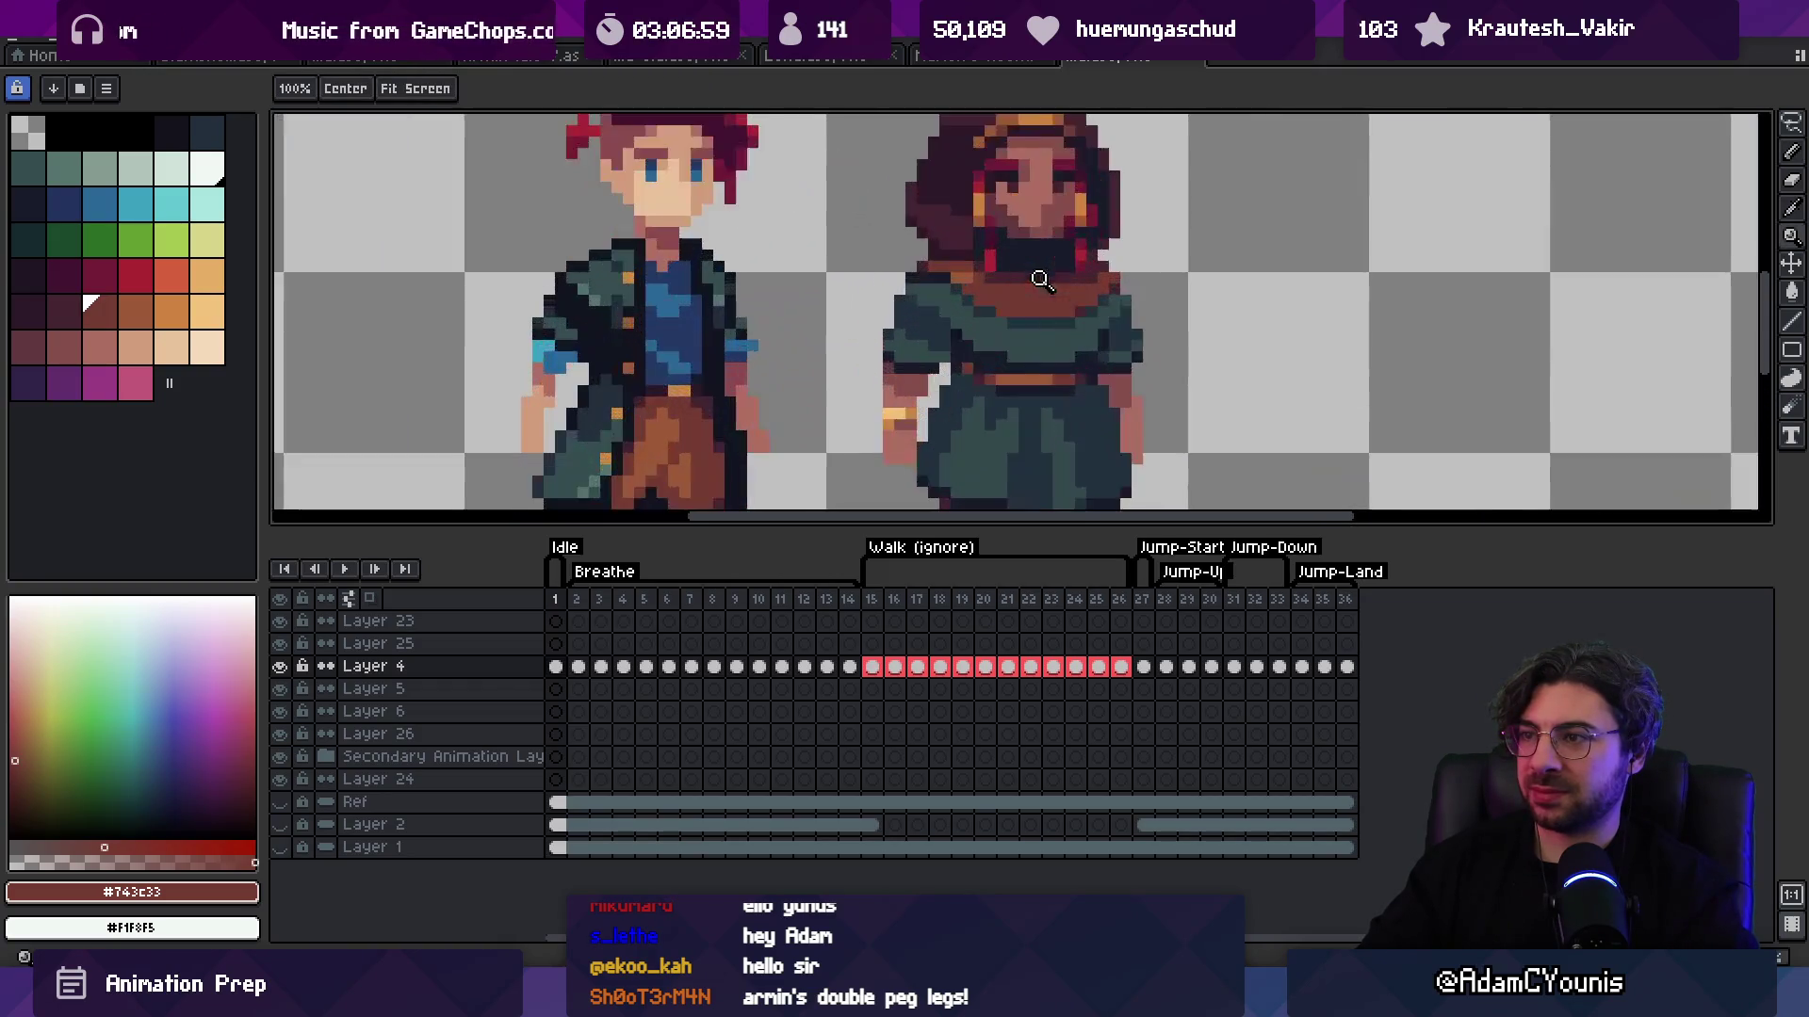
pyautogui.press('b')
pyautogui.keyDown('alt'); pyautogui.click(1004, 290); pyautogui.keyUp('alt')
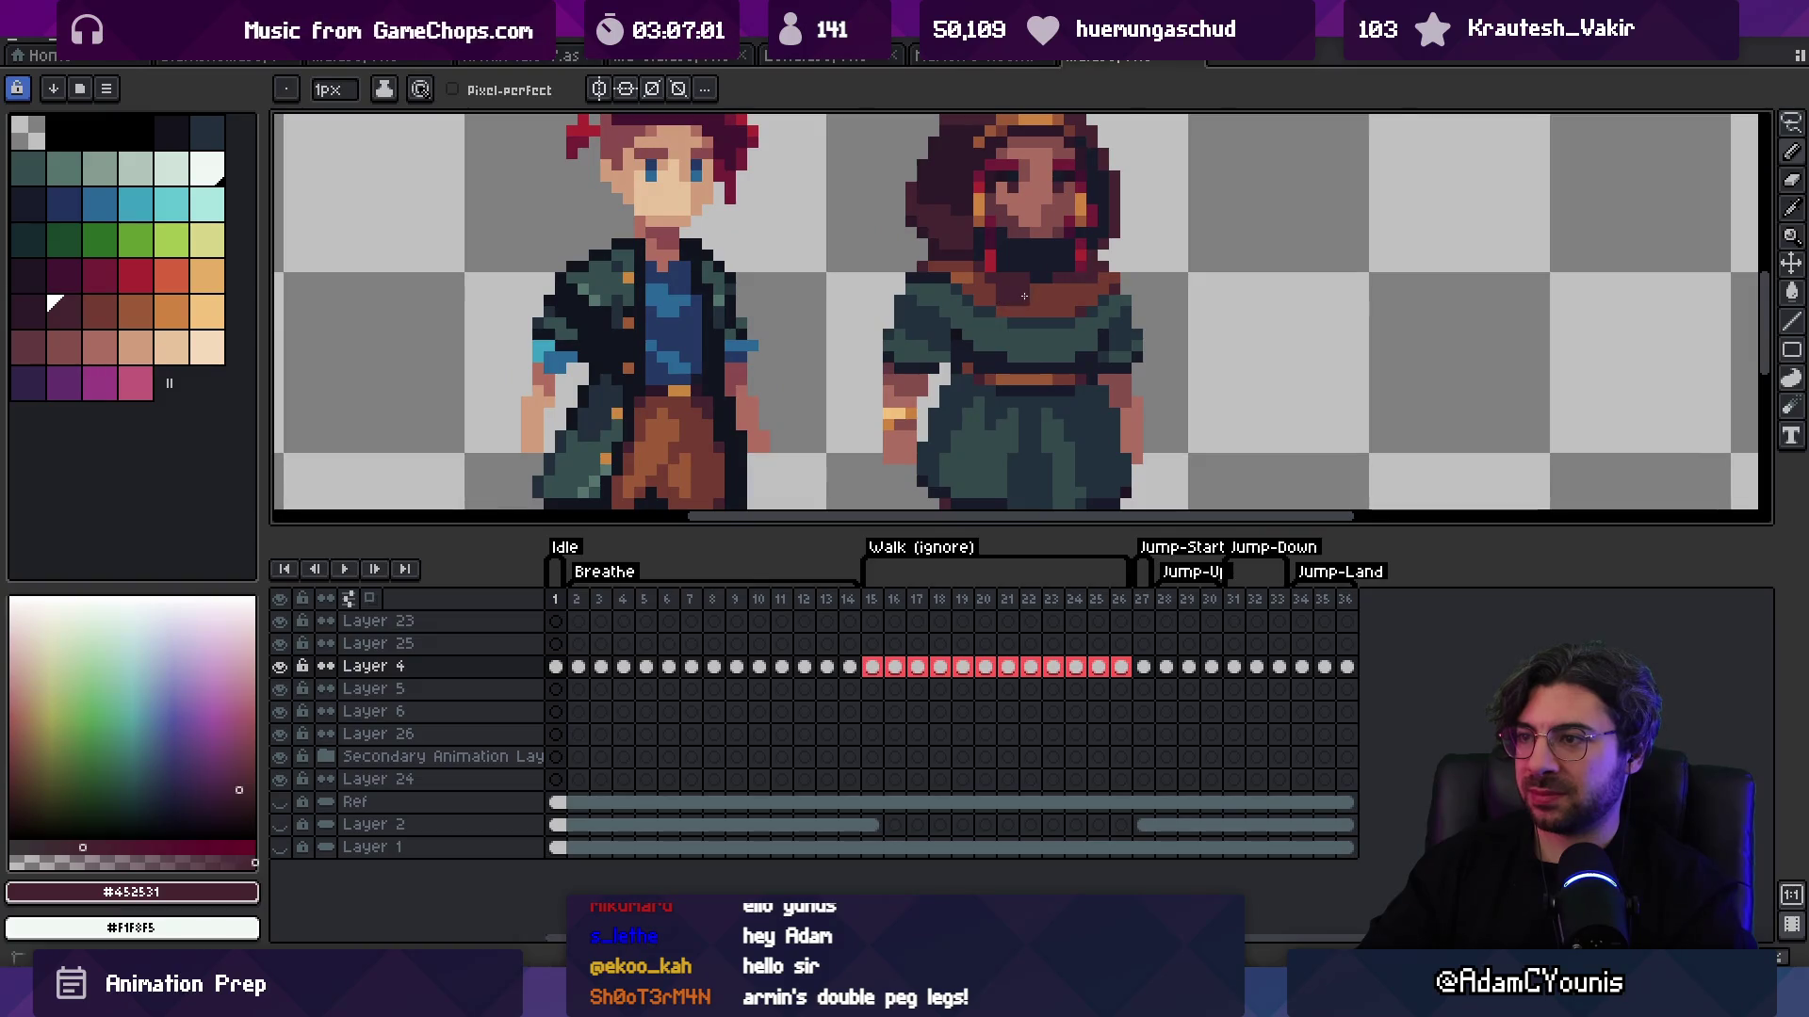
pyautogui.press('z')
pyautogui.press('1')
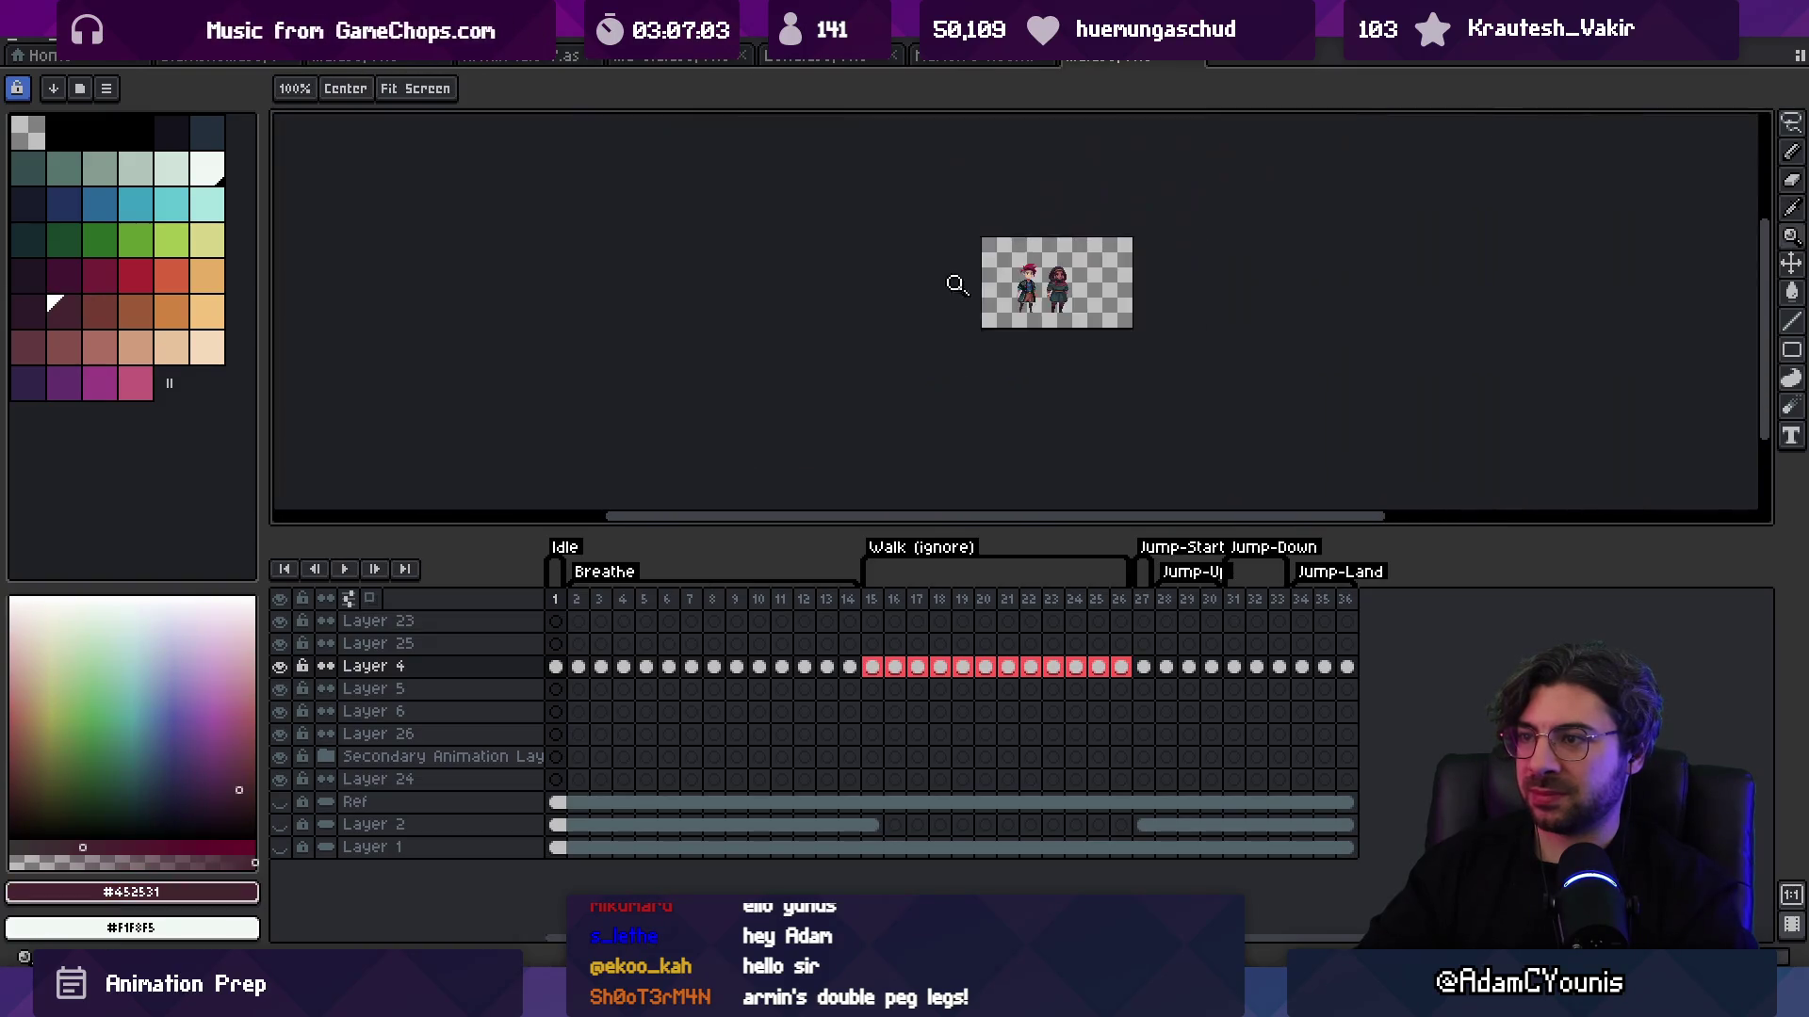
pyautogui.scroll(2, 1055, 275)
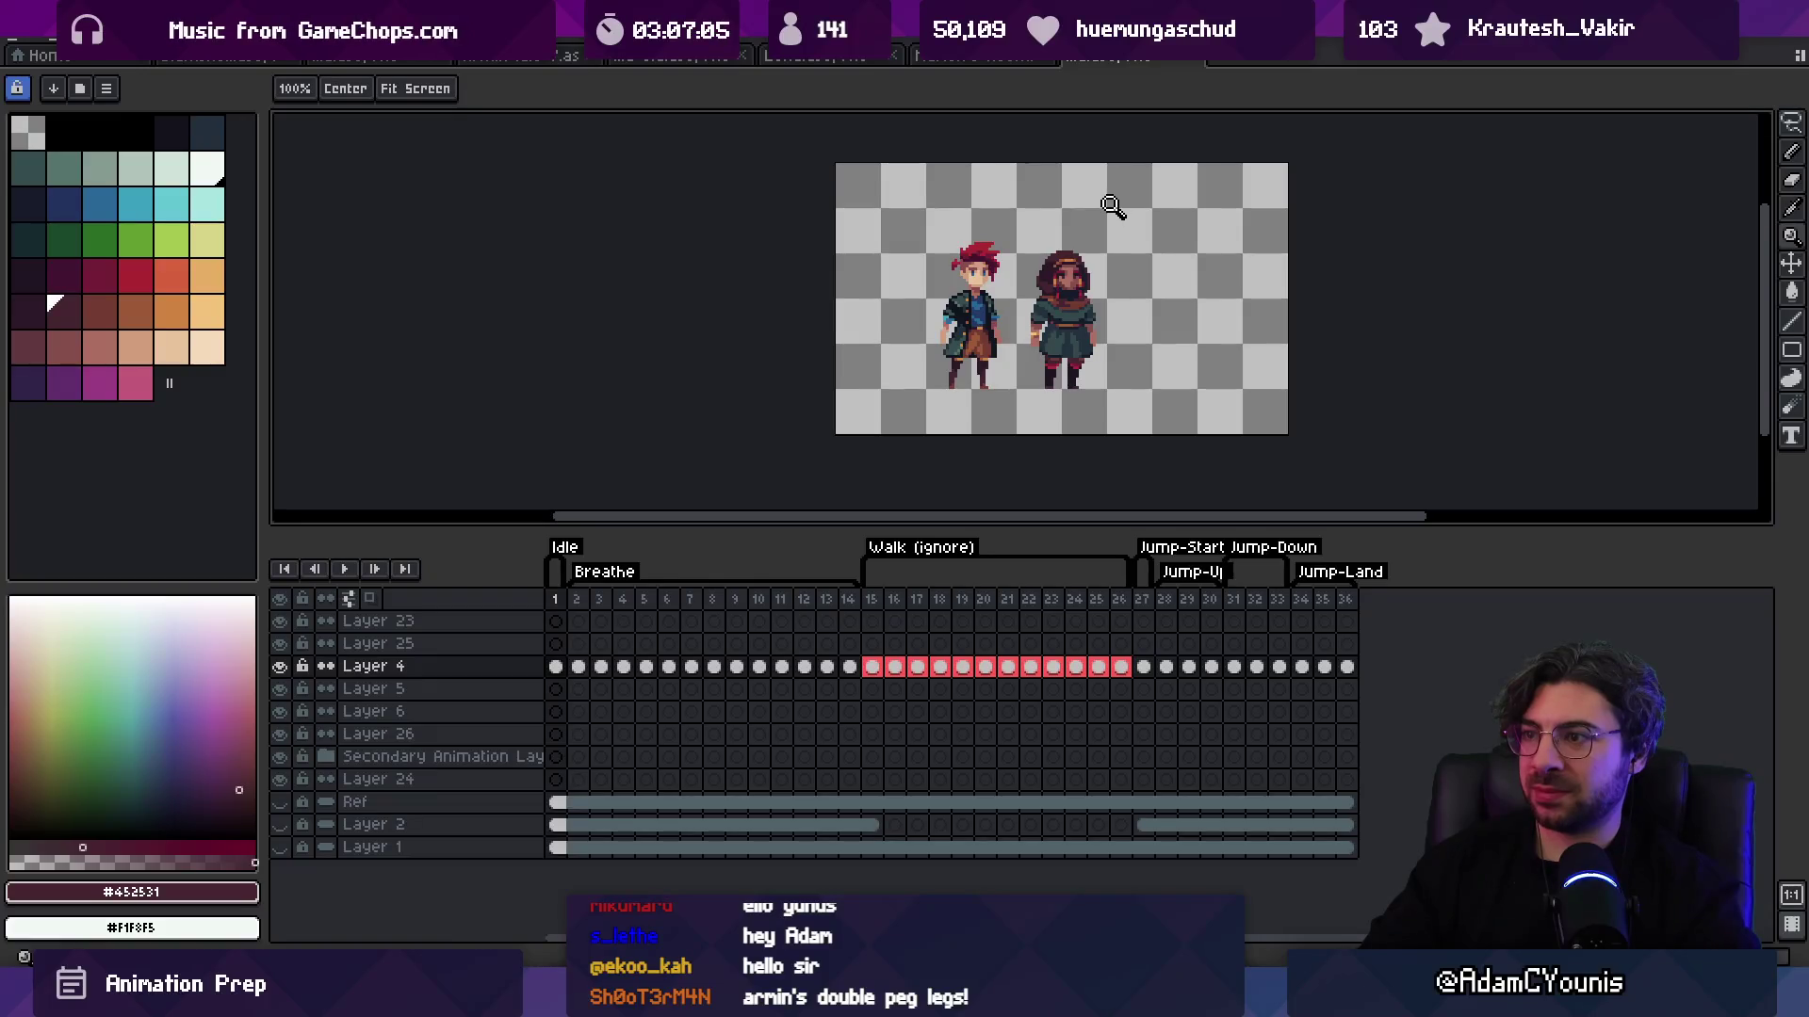
pyautogui.press('v')
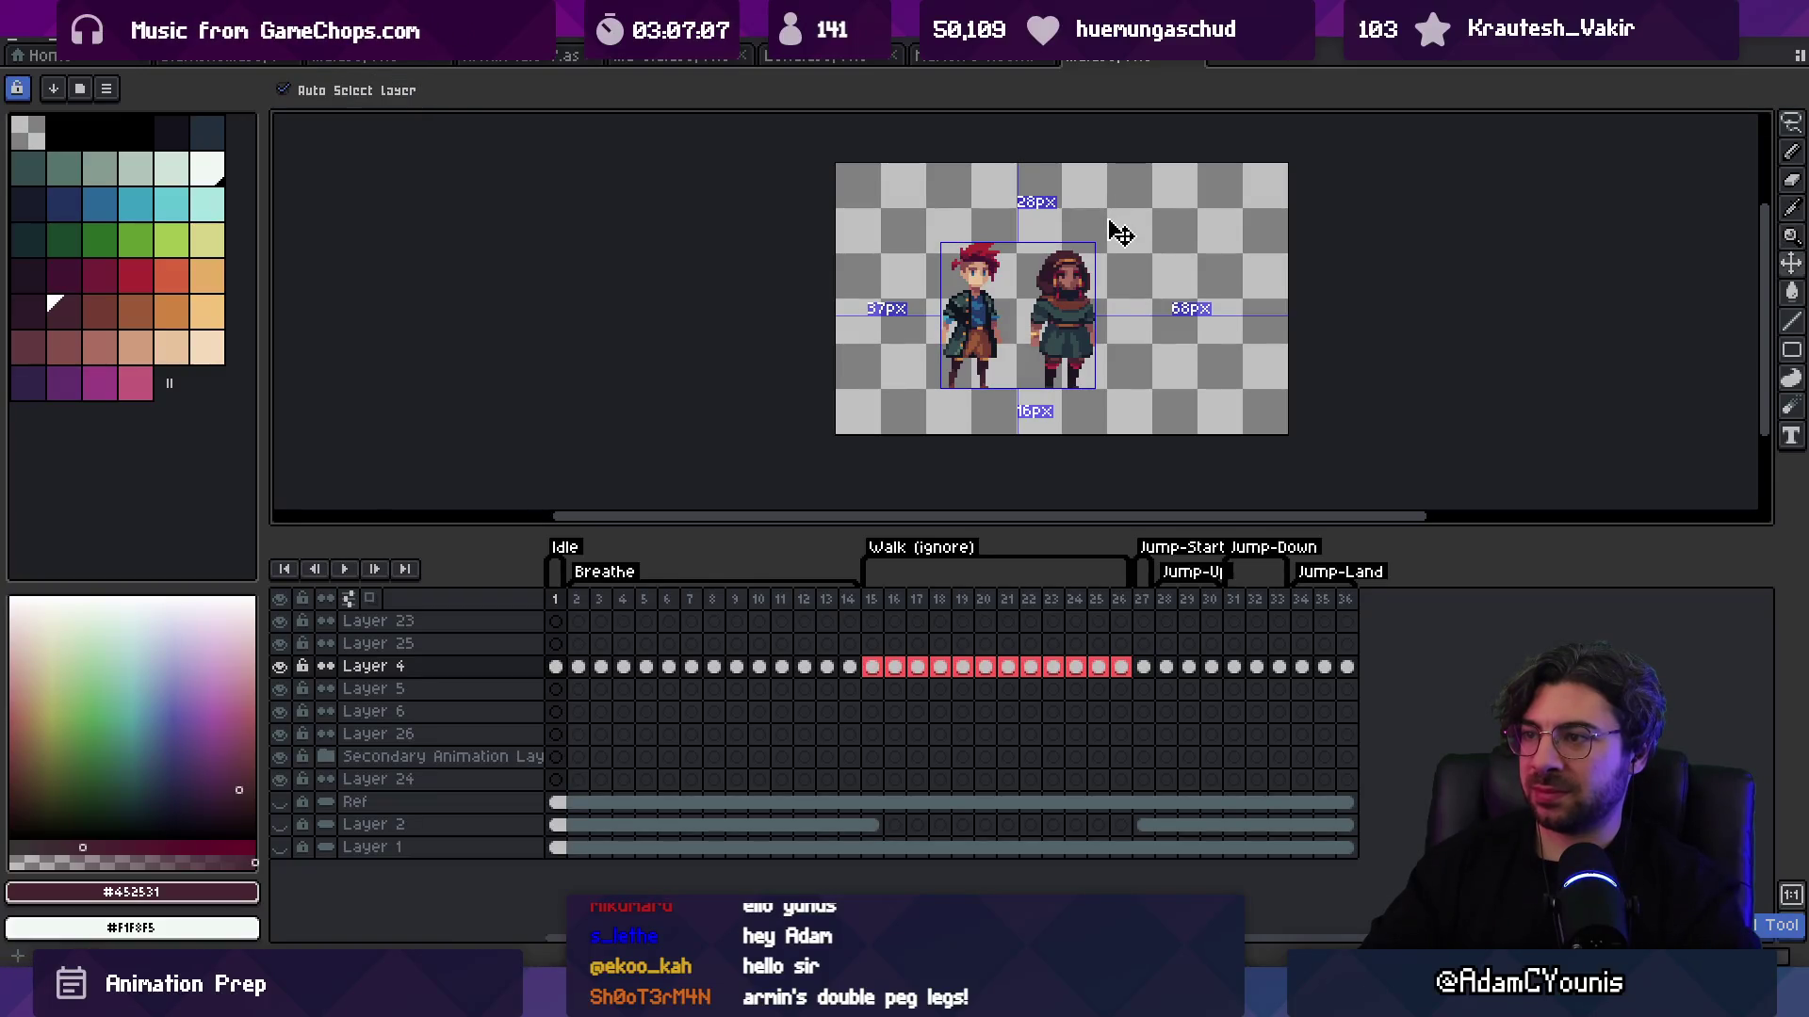
pyautogui.press('z')
pyautogui.scroll(3, 1093, 302)
pyautogui.press('i')
pyautogui.press('z')
pyautogui.scroll(-3, 1055, 207)
pyautogui.scroll(-1, 1095, 229)
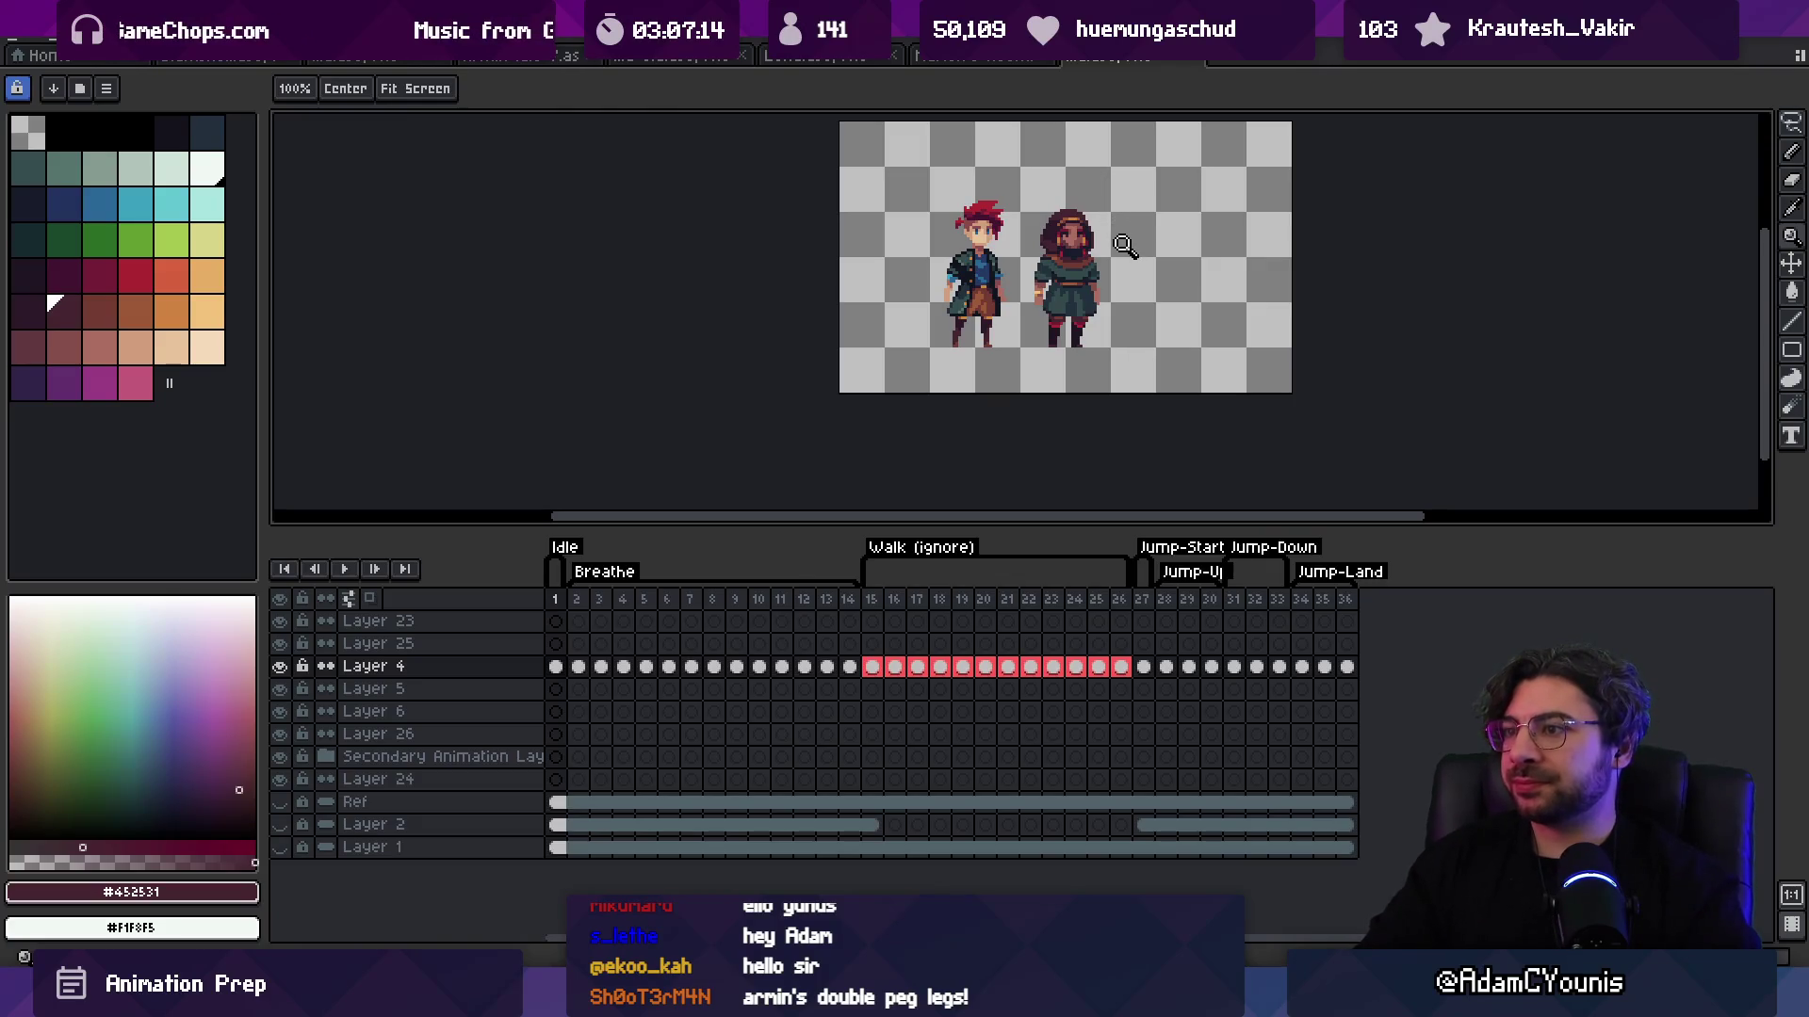
pyautogui.scroll(1, 1121, 246)
pyautogui.scroll(1, 1103, 241)
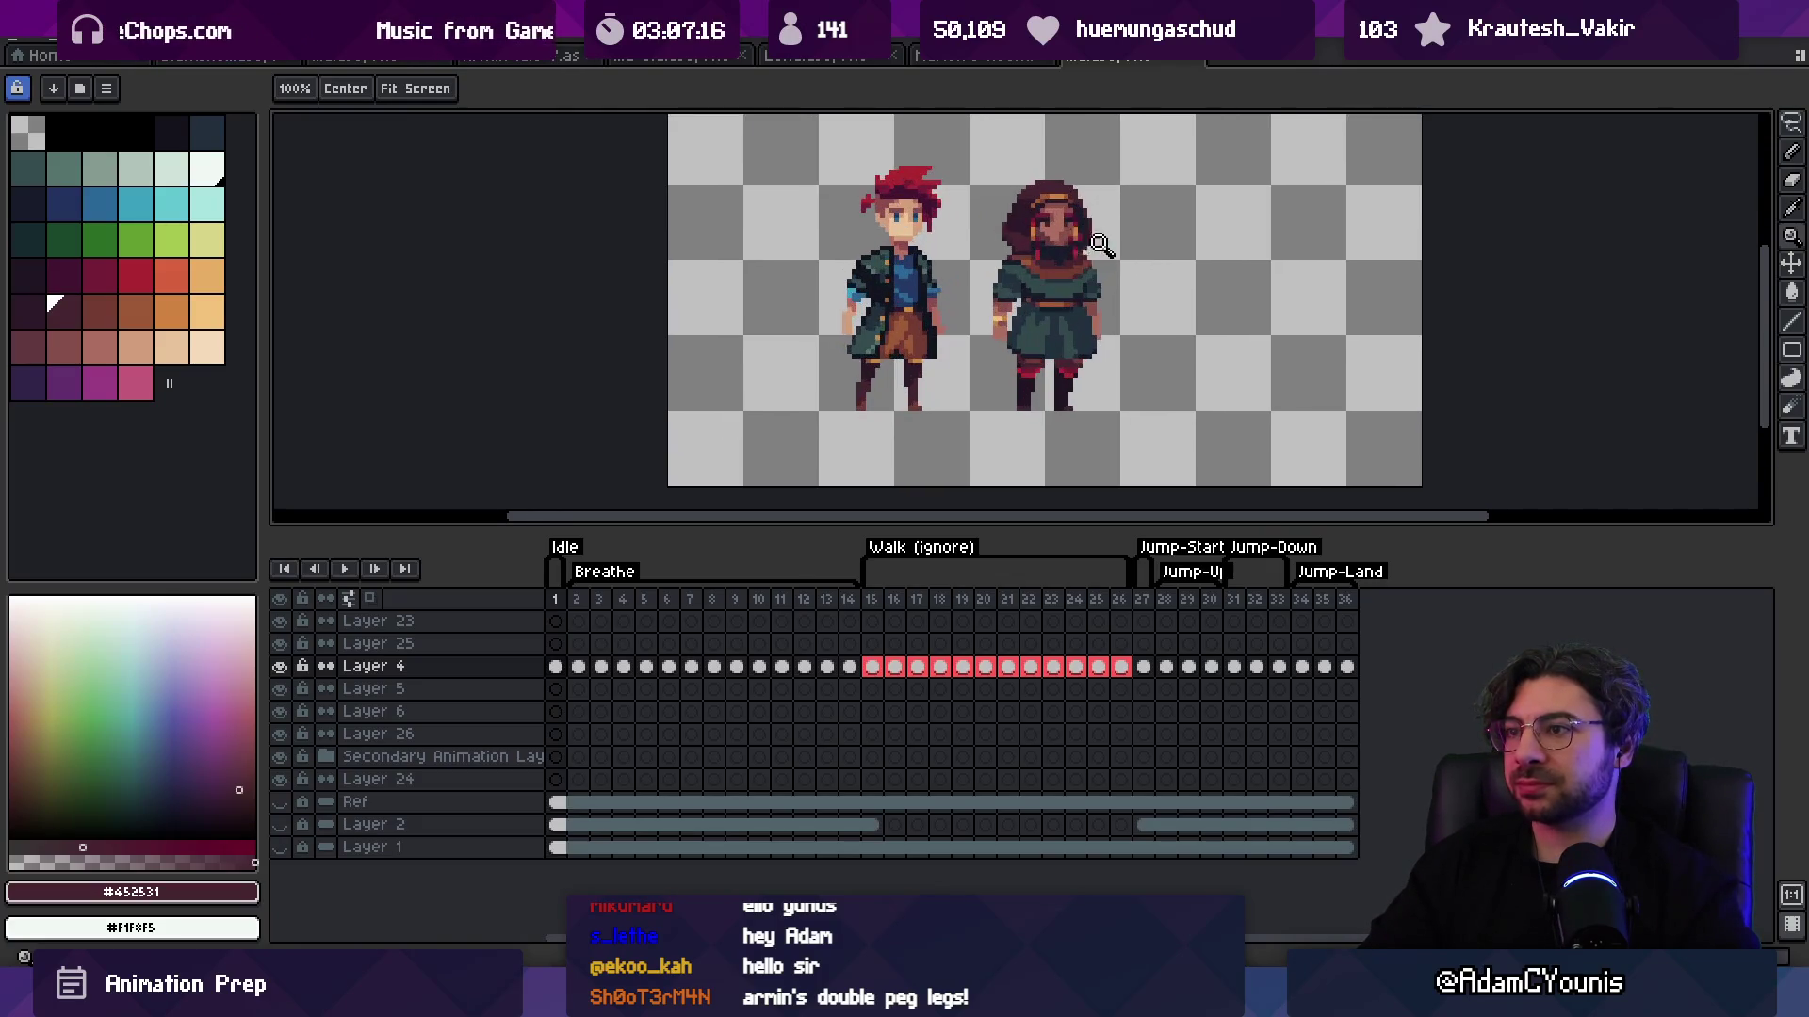
pyautogui.press('v')
pyautogui.scroll(3, 1046, 243)
pyautogui.press('z')
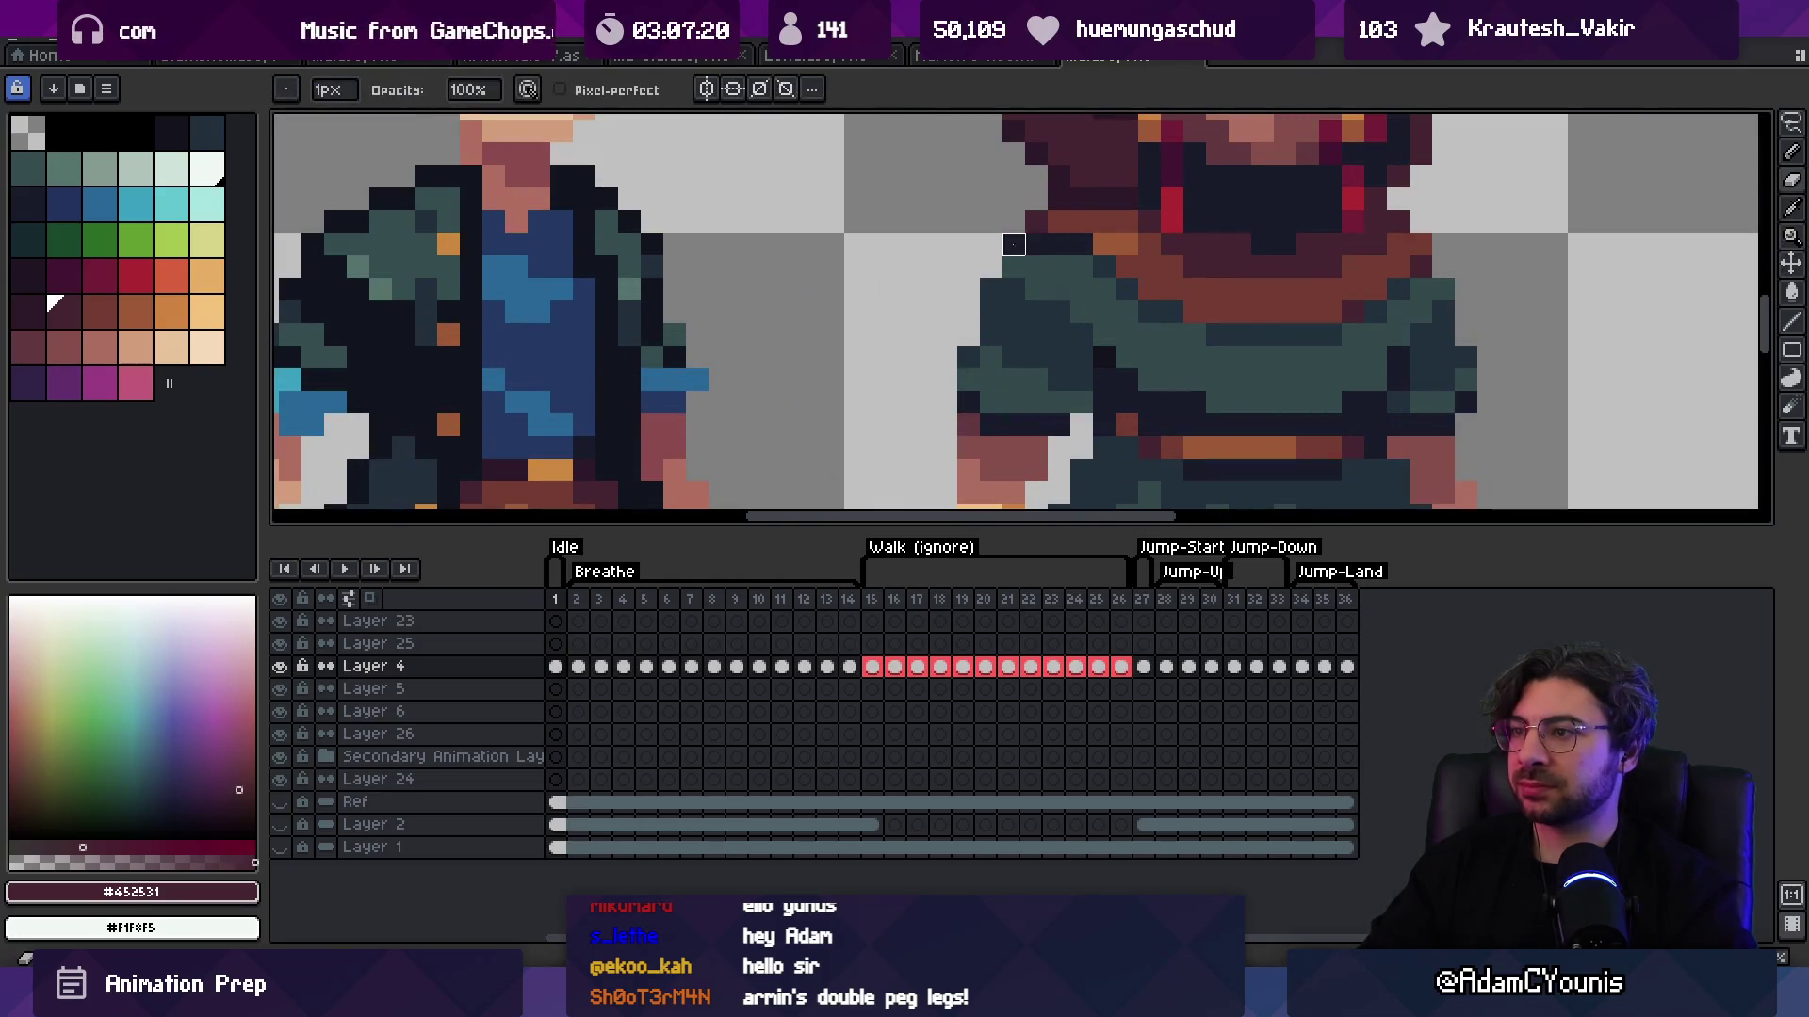
pyautogui.scroll(-3, 899, 325)
pyautogui.scroll(1, 900, 325)
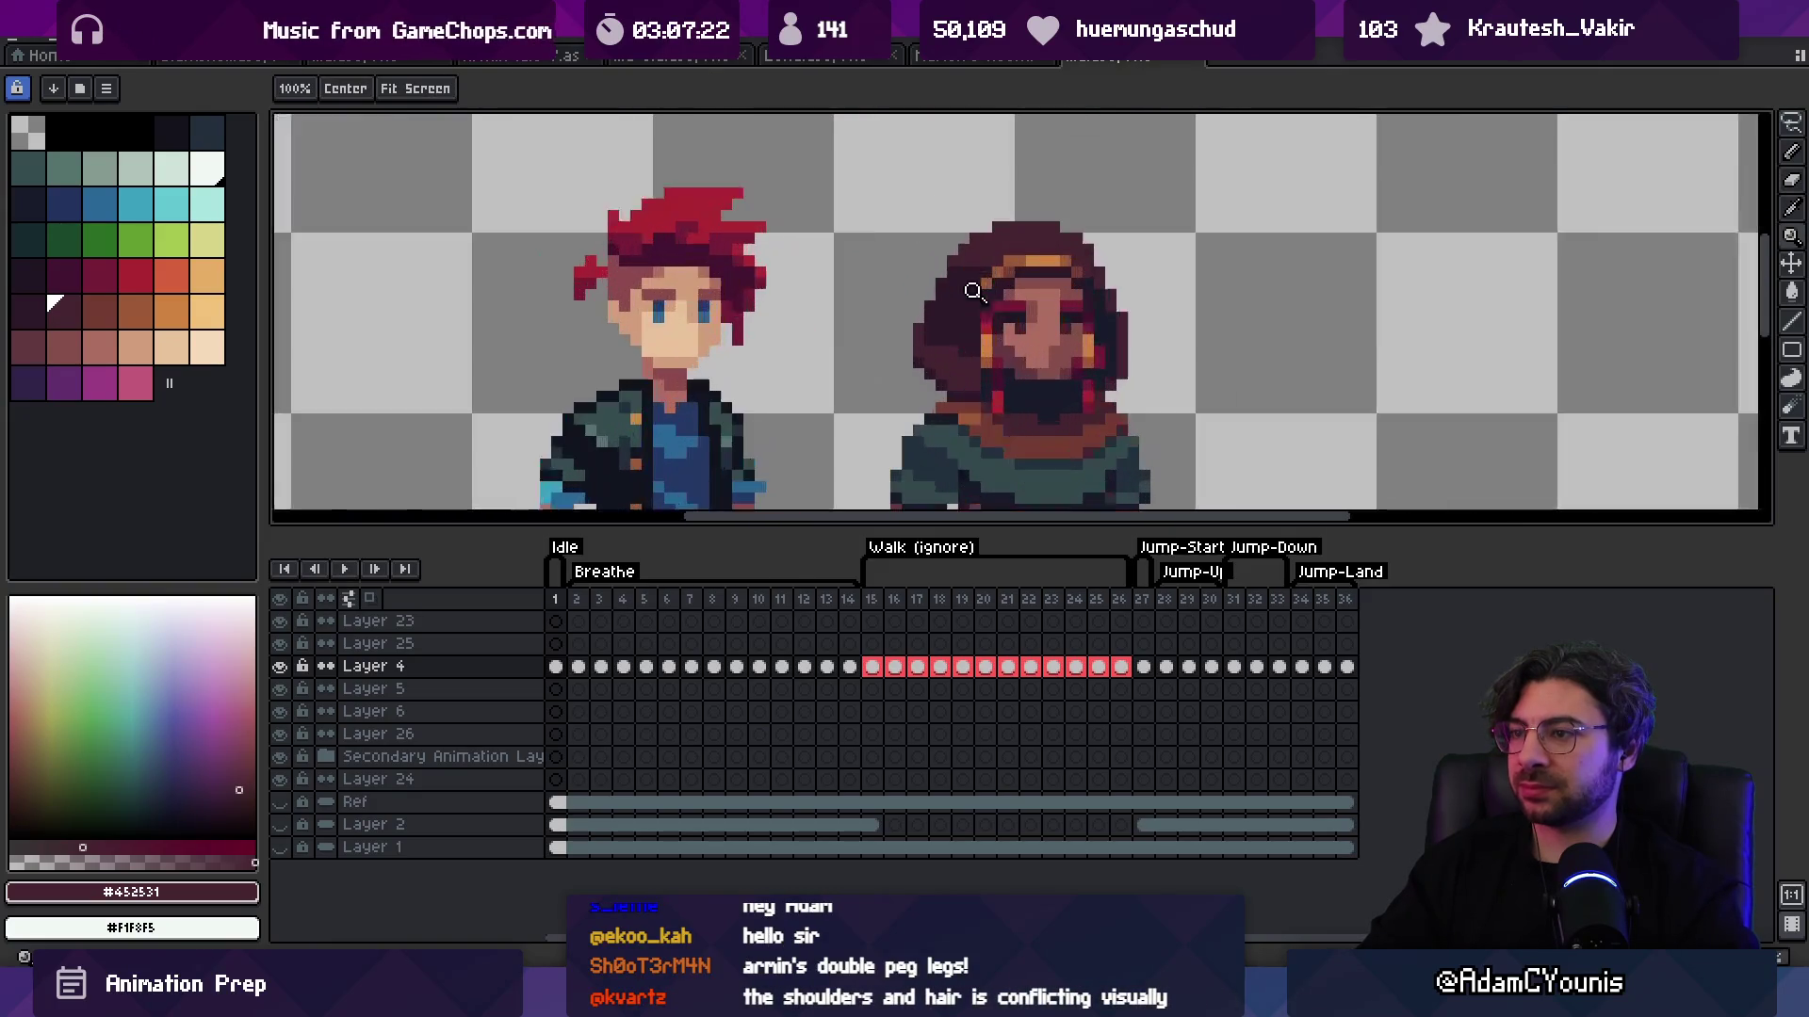
pyautogui.press('m')
# Step: Lasso-select the hood around the face and commit its transformation
pyautogui.moveTo(950, 381)
pyautogui.mouseDown()
pyautogui.moveTo(965, 268)
pyautogui.moveTo(1004, 206)
pyautogui.mouseUp()
pyautogui.click(954, 320)
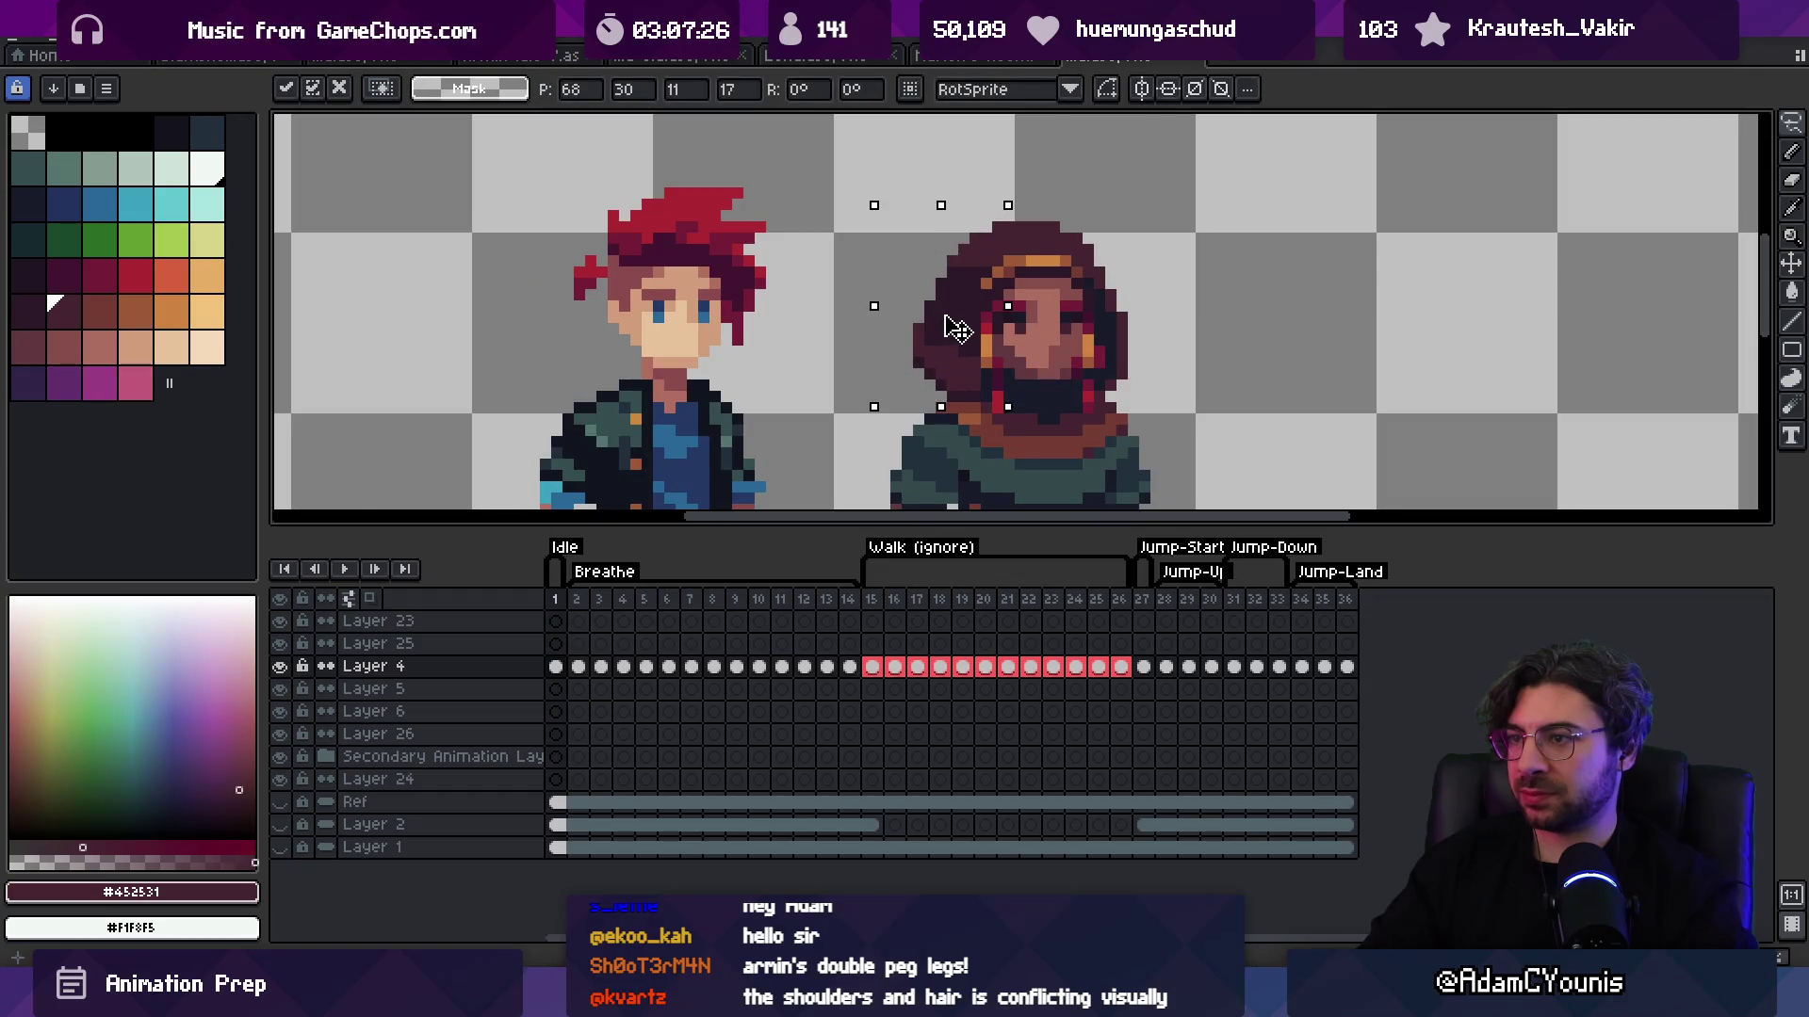
pyautogui.press('Return')
pyautogui.press('z')
pyautogui.scroll(-3, 980, 283)
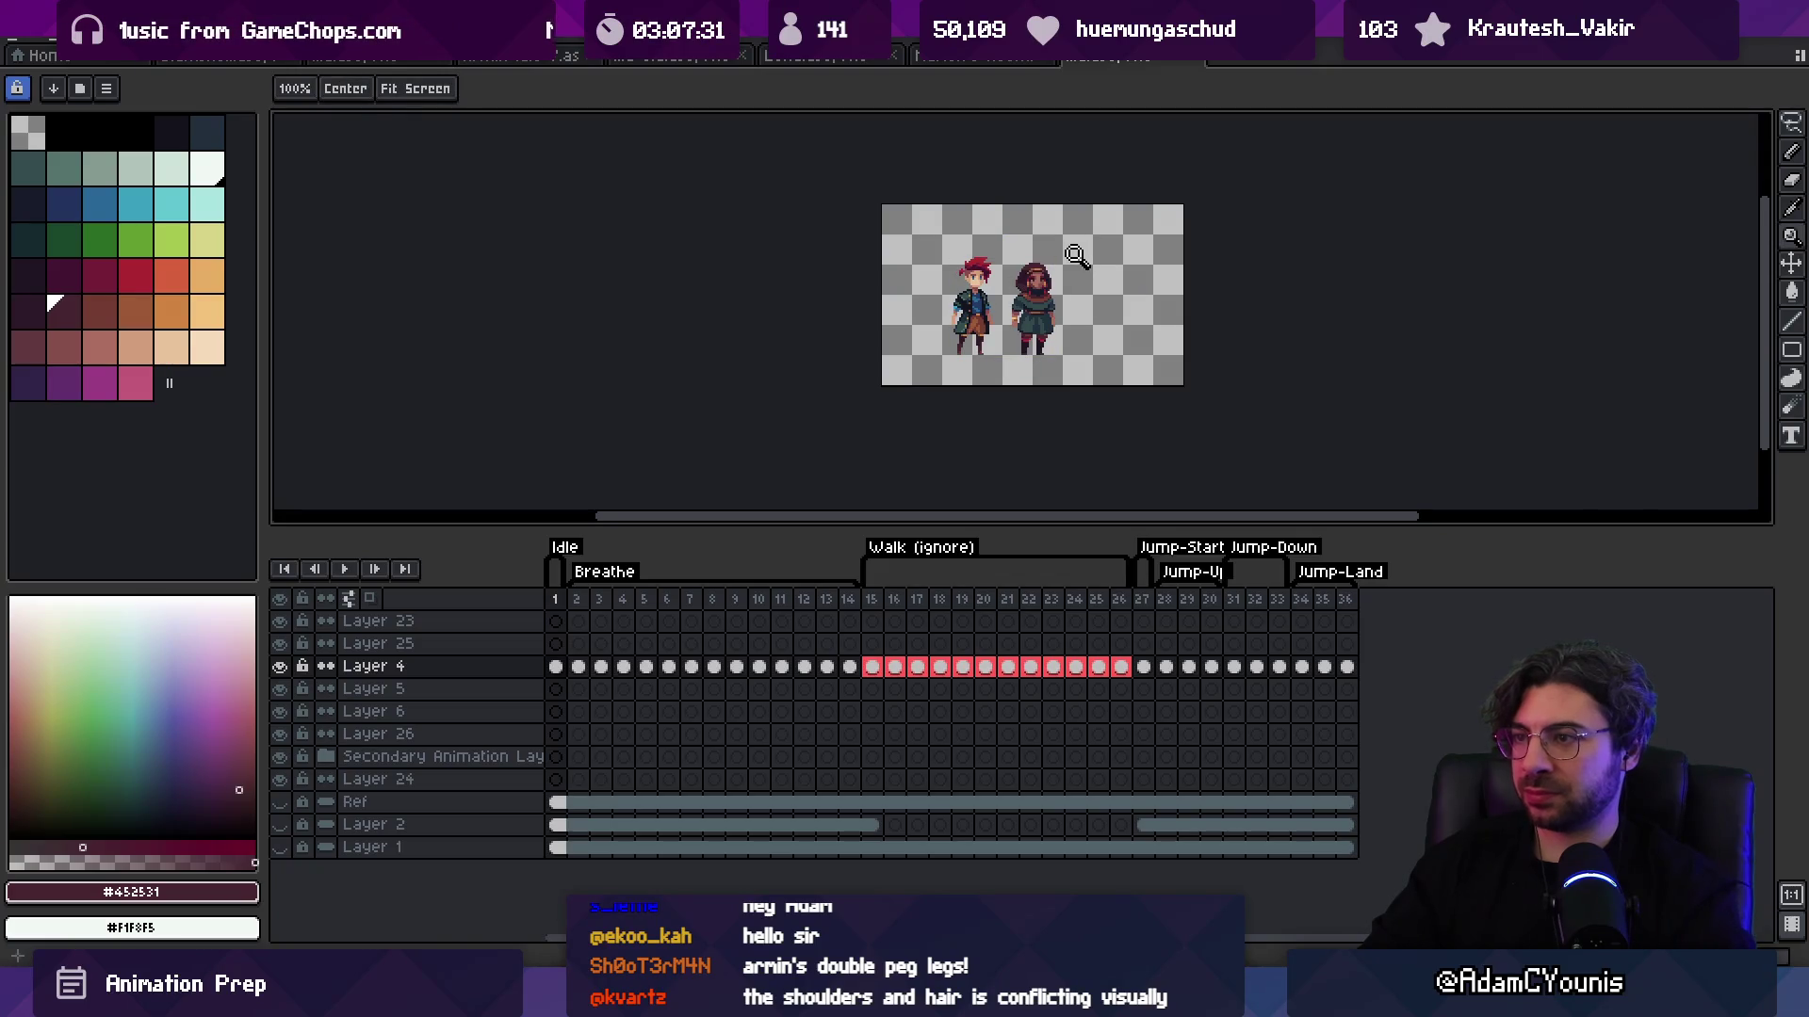
pyautogui.scroll(1, 1058, 275)
pyautogui.scroll(3, 1058, 275)
# Step: Sample the near-black hood colour #2C1928 and plum hood colour #452531
pyautogui.press('b')
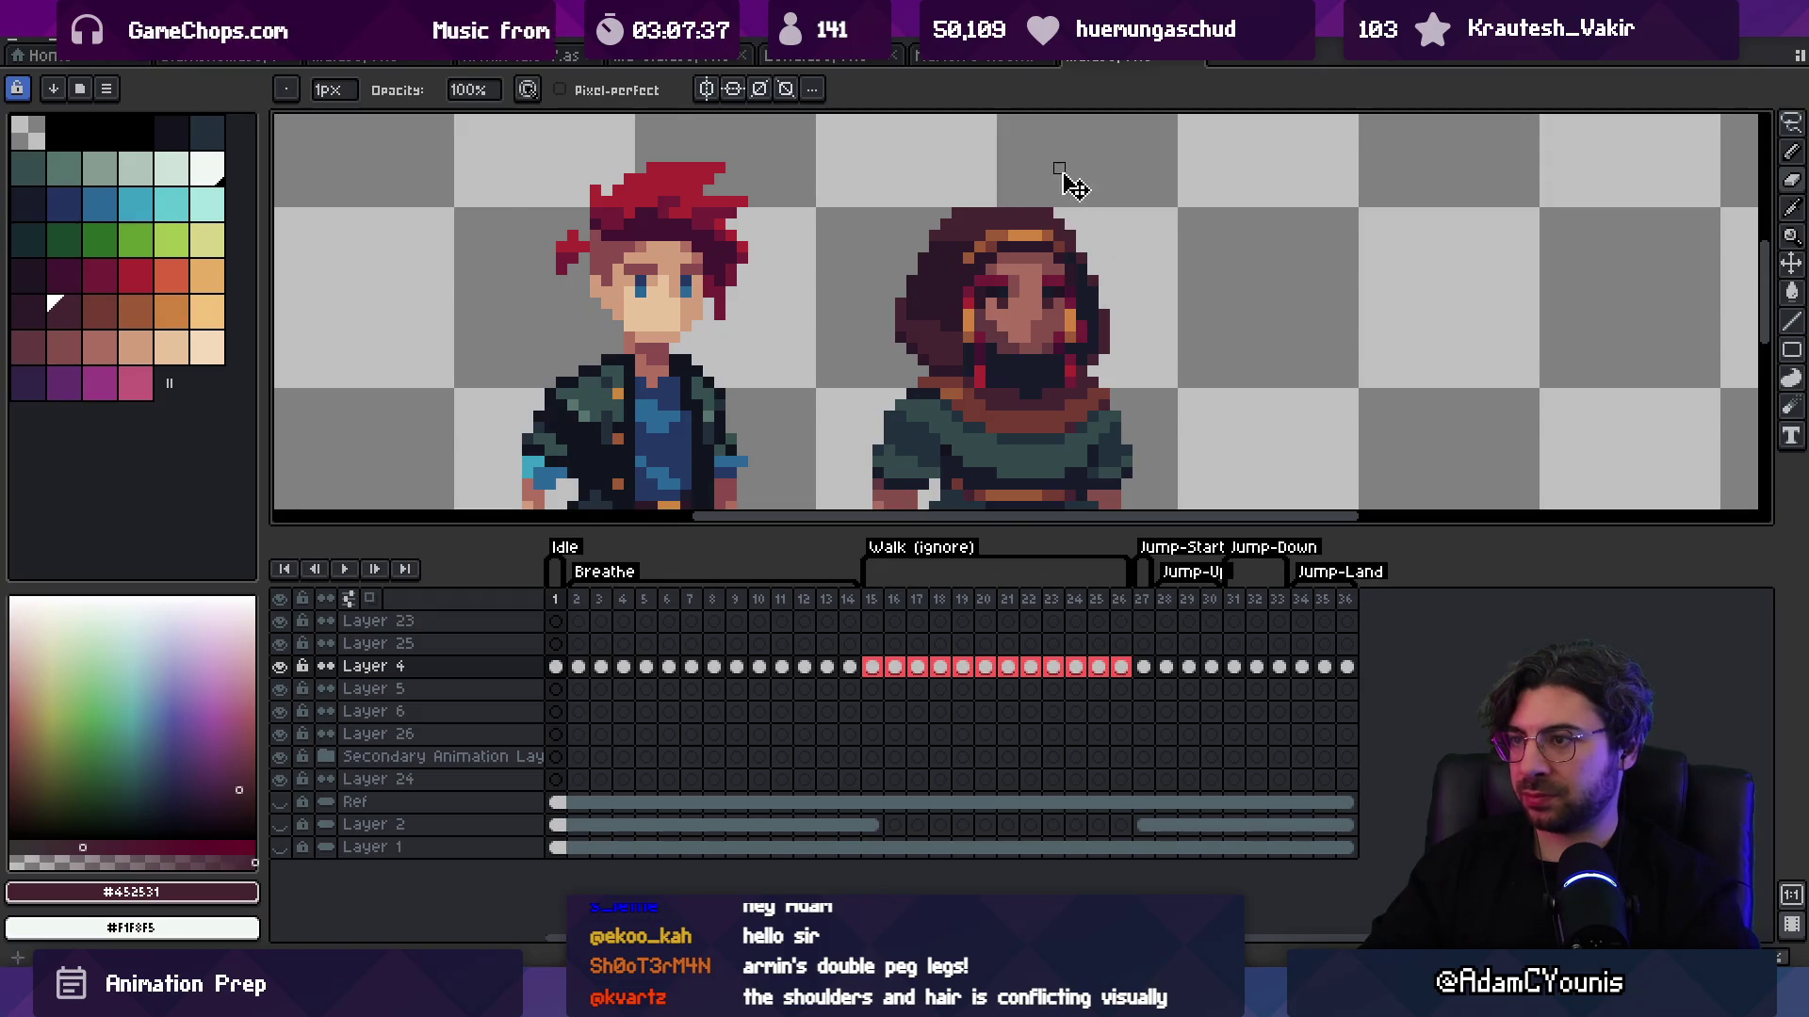
pyautogui.keyDown('alt'); pyautogui.click(958, 251); pyautogui.keyUp('alt')
pyautogui.press('z')
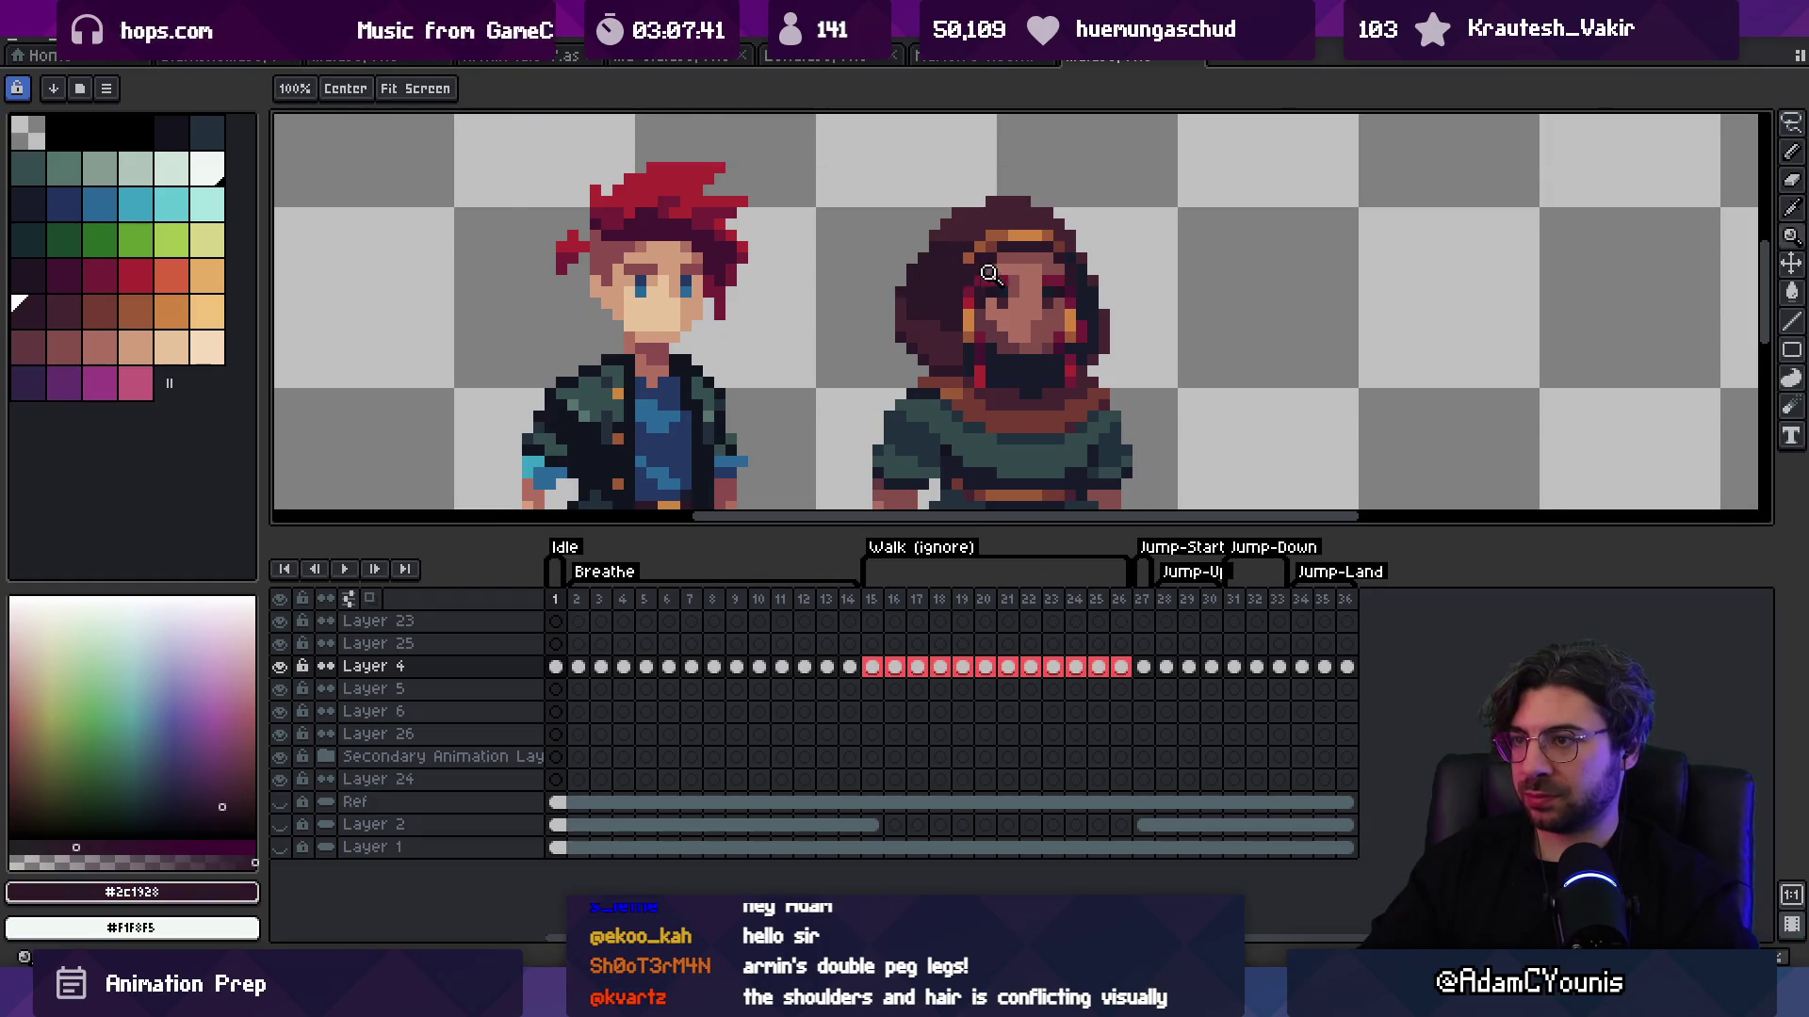
pyautogui.scroll(-3, 1035, 218)
pyautogui.scroll(3, 1021, 236)
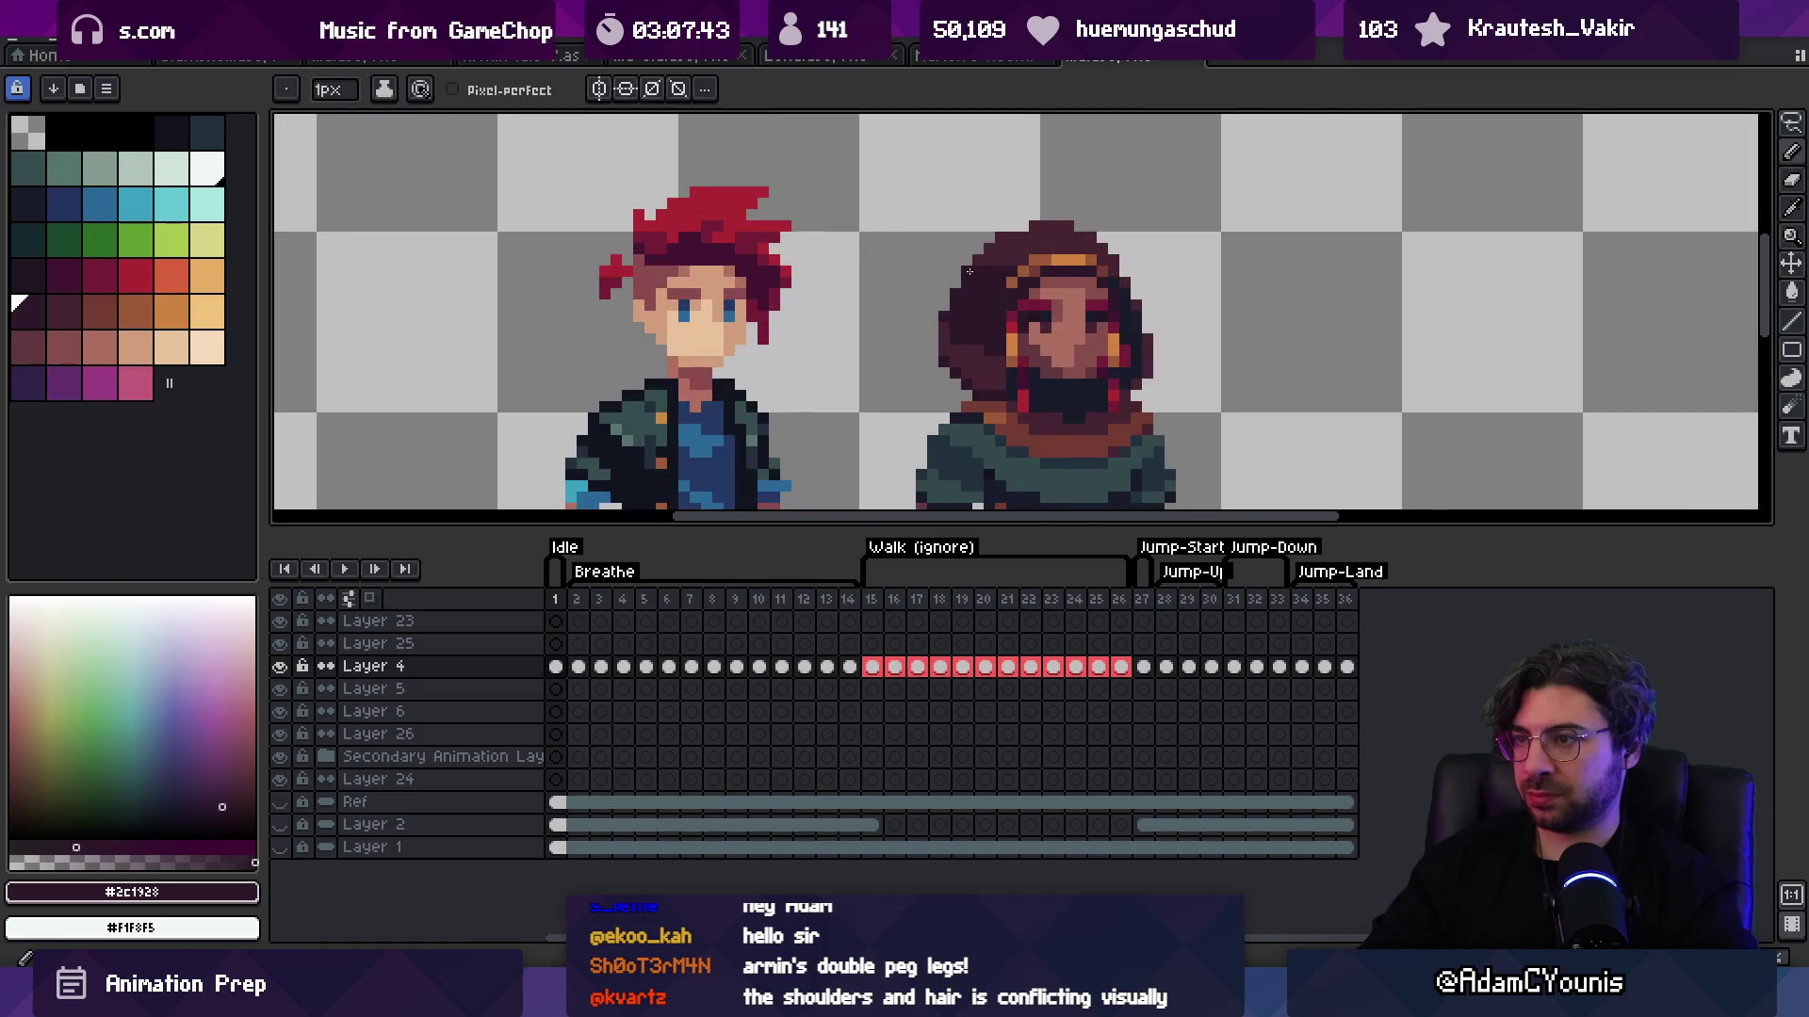
pyautogui.scroll(-3, 1019, 232)
pyautogui.scroll(2, 1073, 231)
pyautogui.keyDown('alt'); pyautogui.click(1026, 277); pyautogui.keyUp('alt')
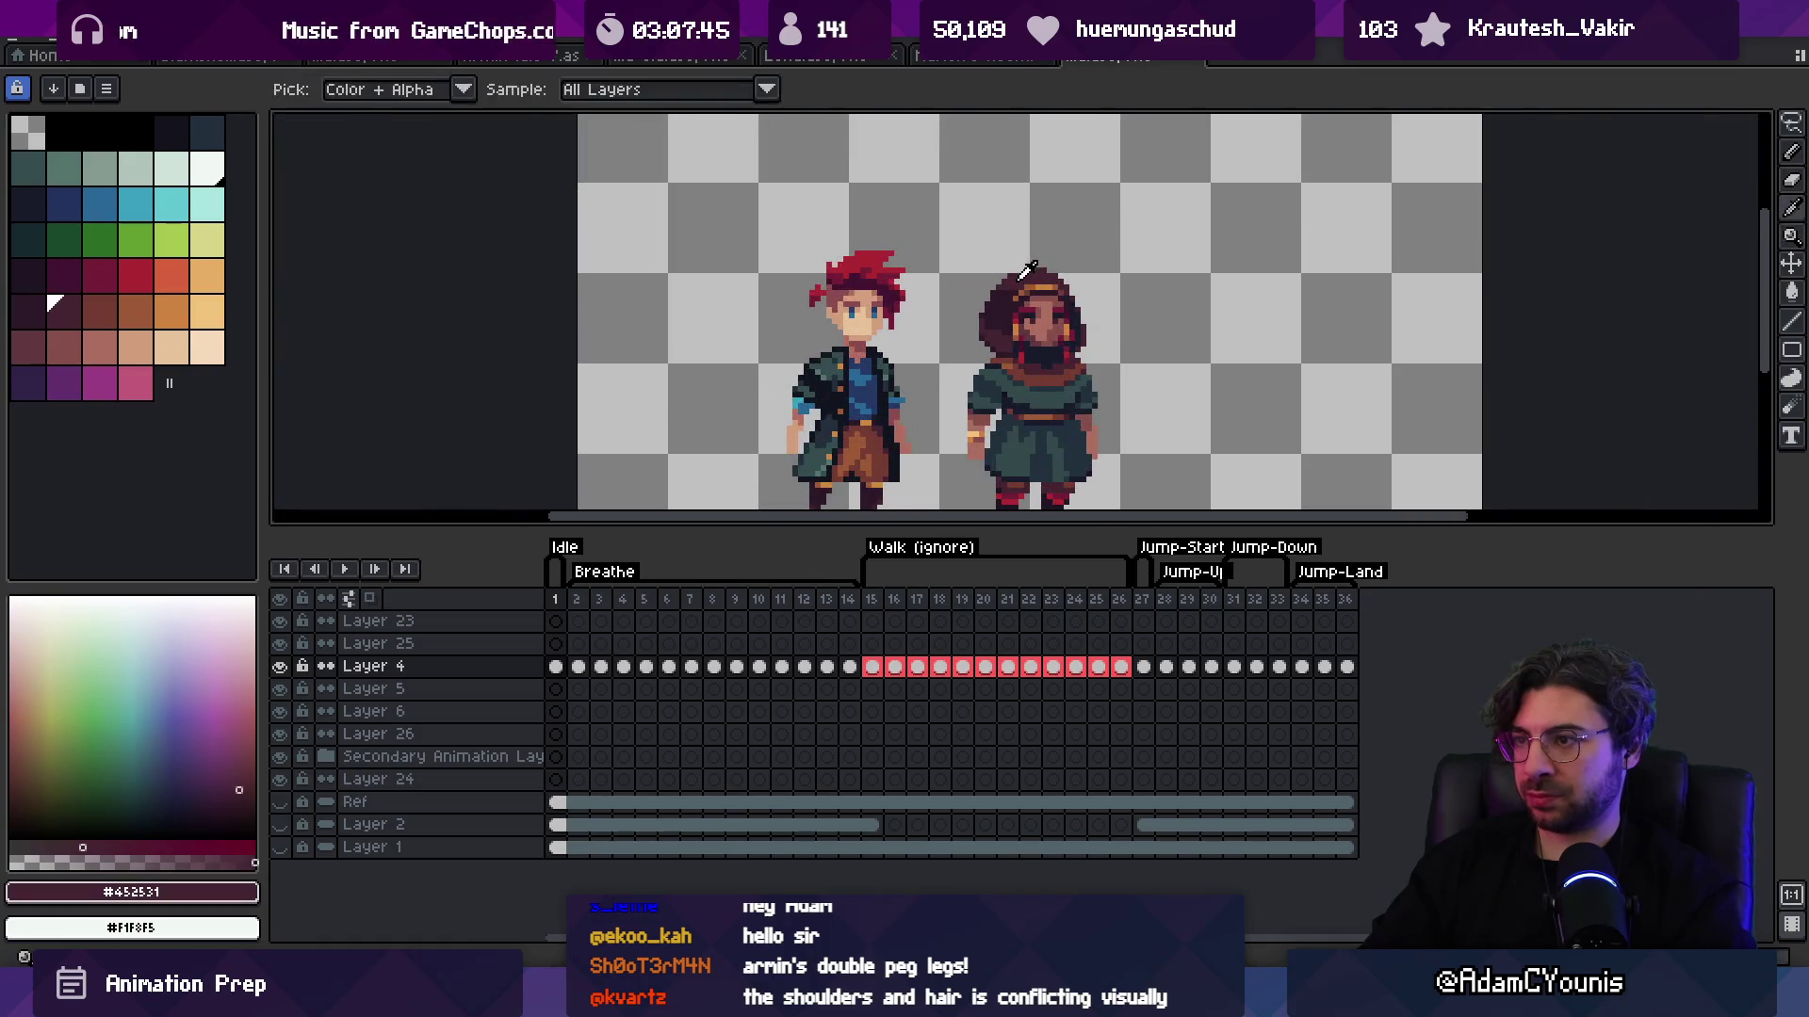
pyautogui.scroll(-3, 1119, 224)
pyautogui.scroll(4, 1131, 242)
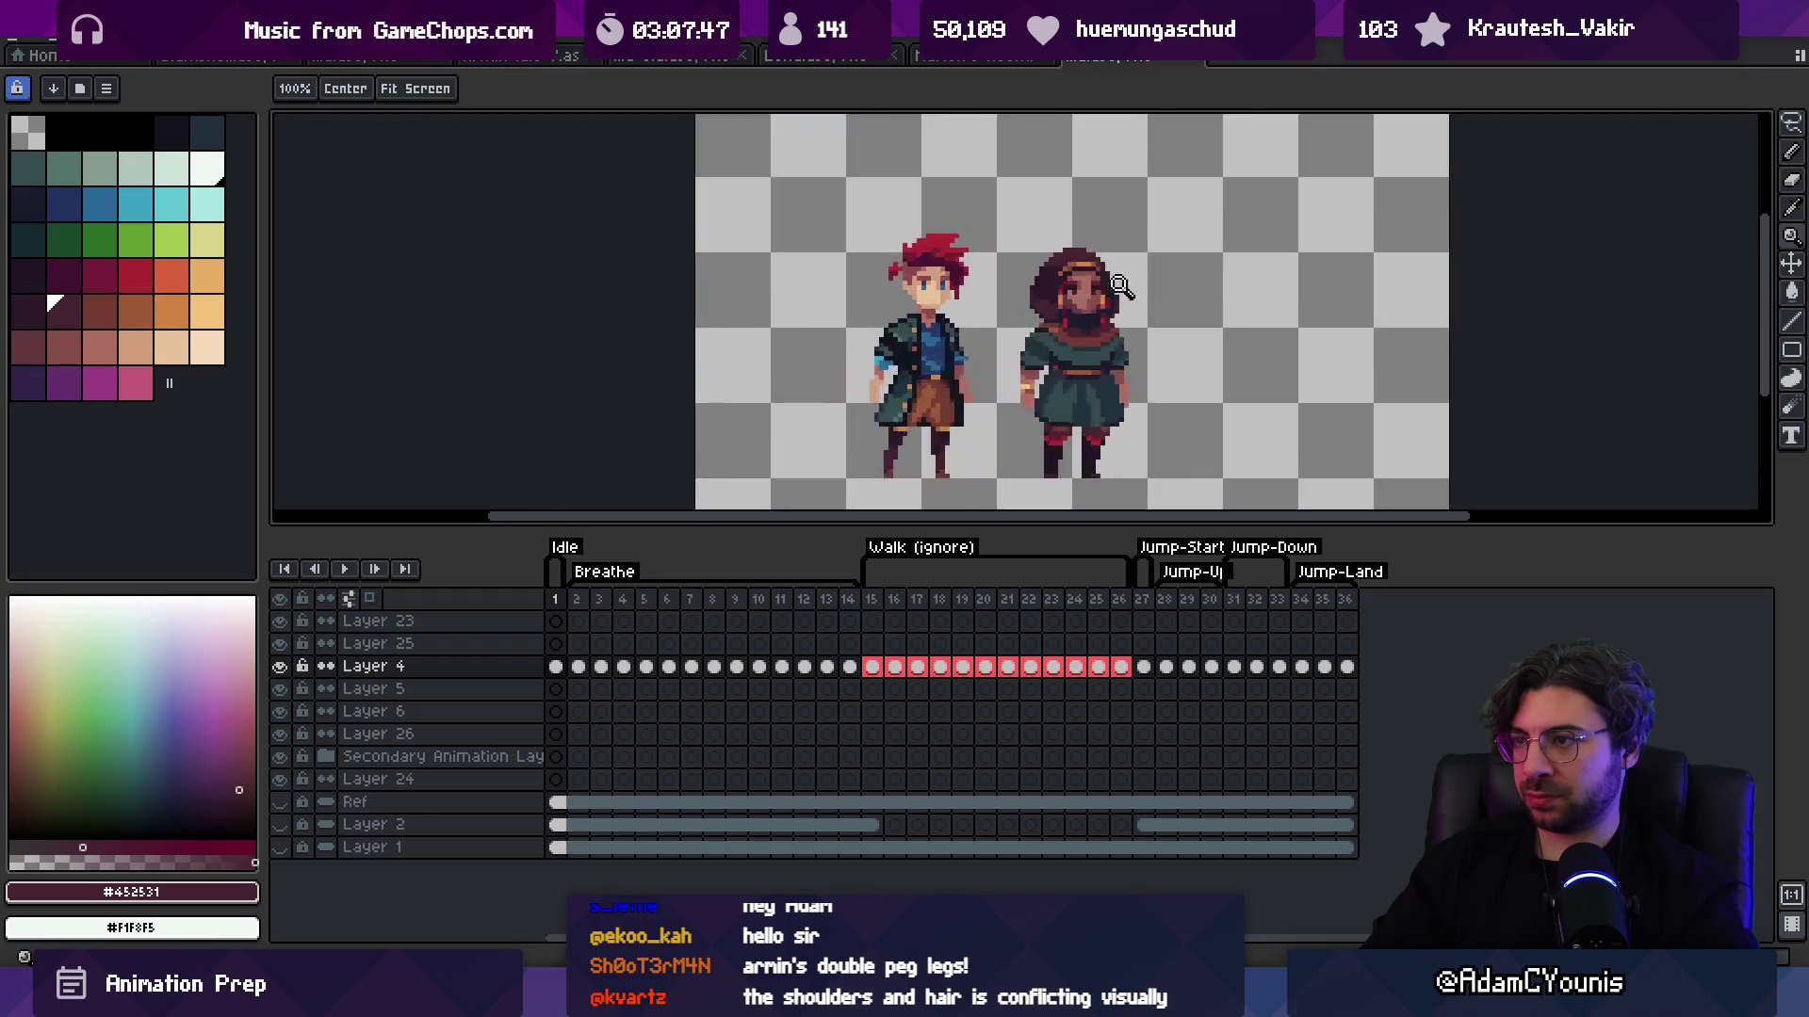
# Step: Paint a dark #191C2C stroke down the hood's inner edge and repaint nearby pixels plum
pyautogui.press('b')
pyautogui.keyDown('alt'); pyautogui.click(1010, 290); pyautogui.keyUp('alt')
pyautogui.moveTo(1011, 290); pyautogui.dragTo(996, 337)
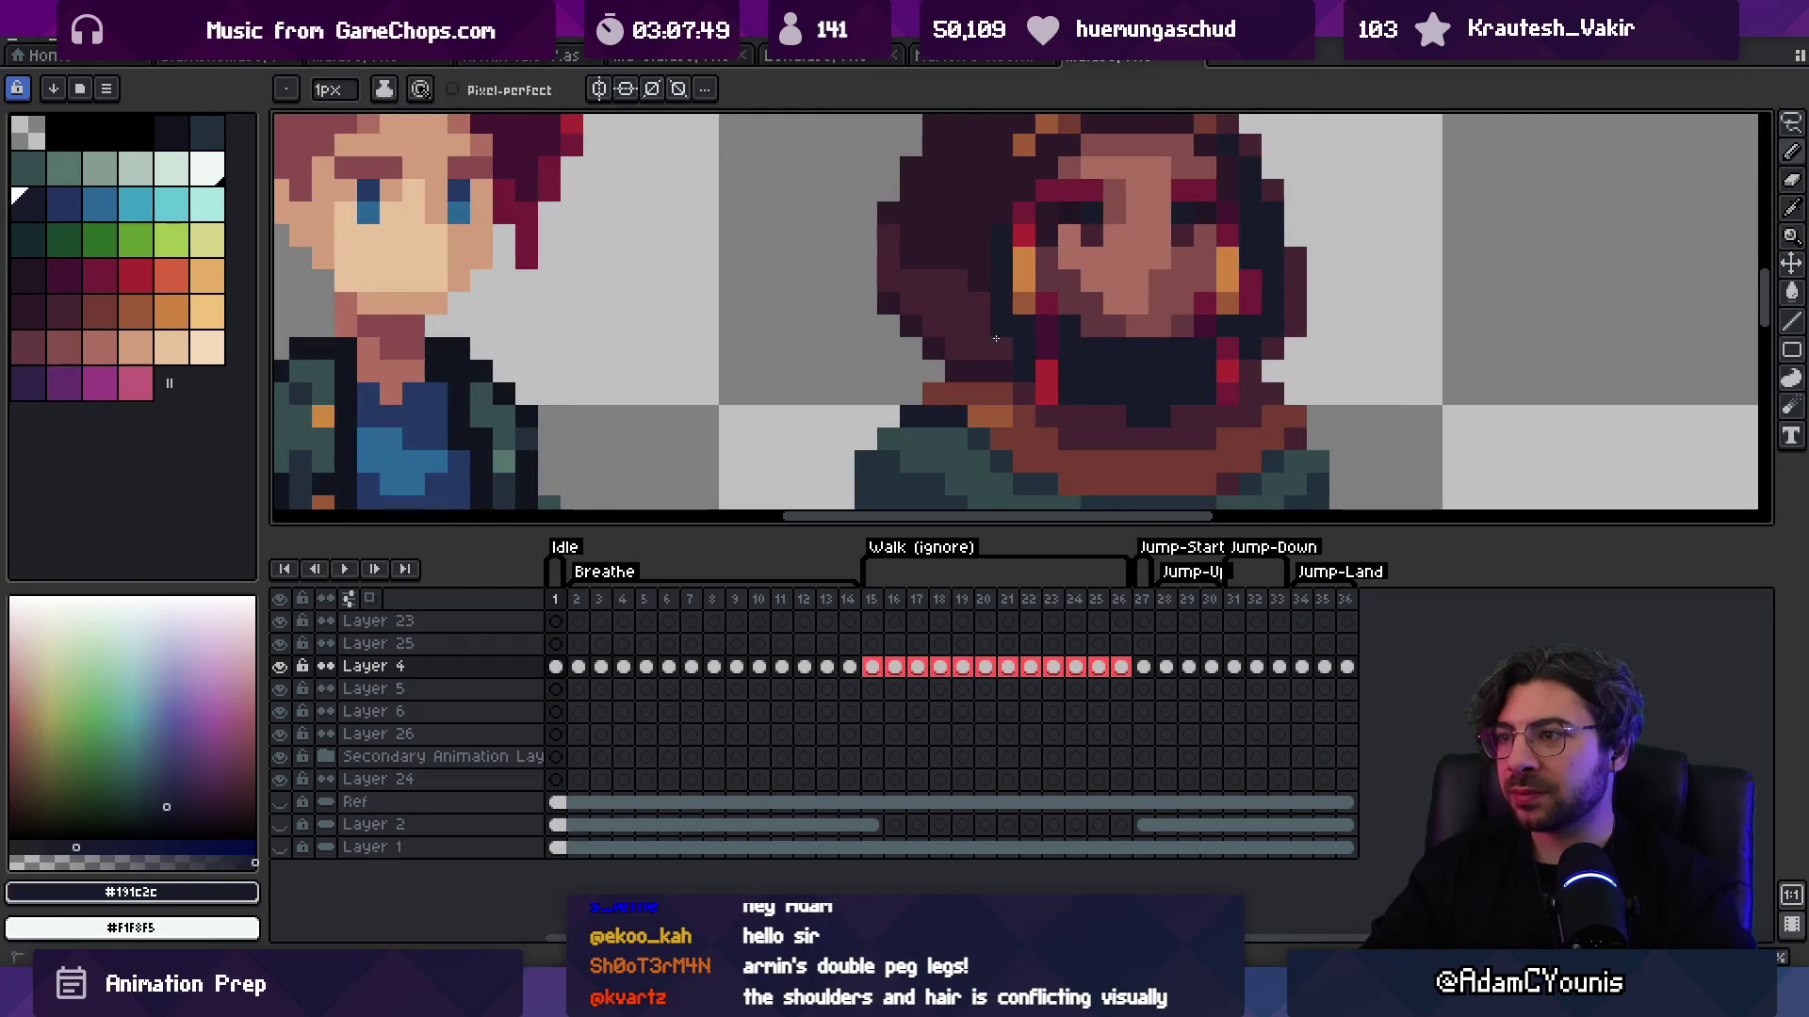
pyautogui.keyDown('alt'); pyautogui.click(1005, 317); pyautogui.keyUp('alt')
pyautogui.click(1000, 348)
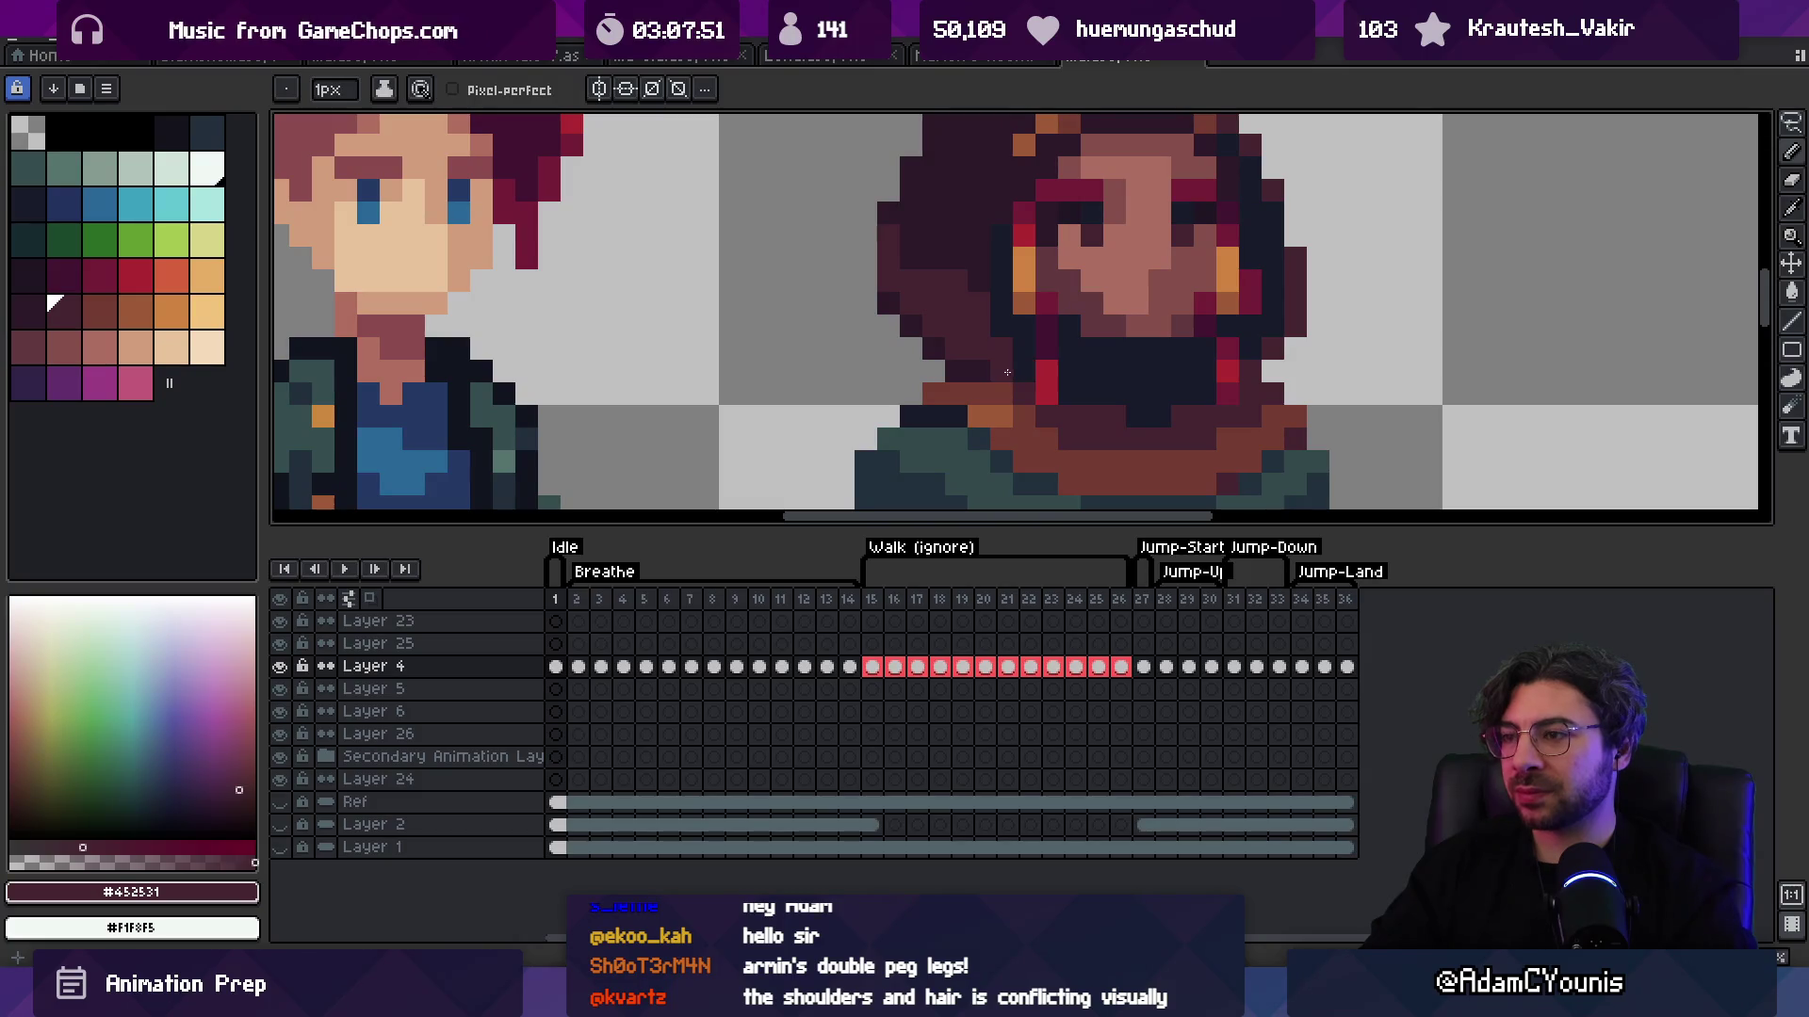
pyautogui.scroll(-5, 1069, 325)
pyautogui.scroll(3, 1111, 339)
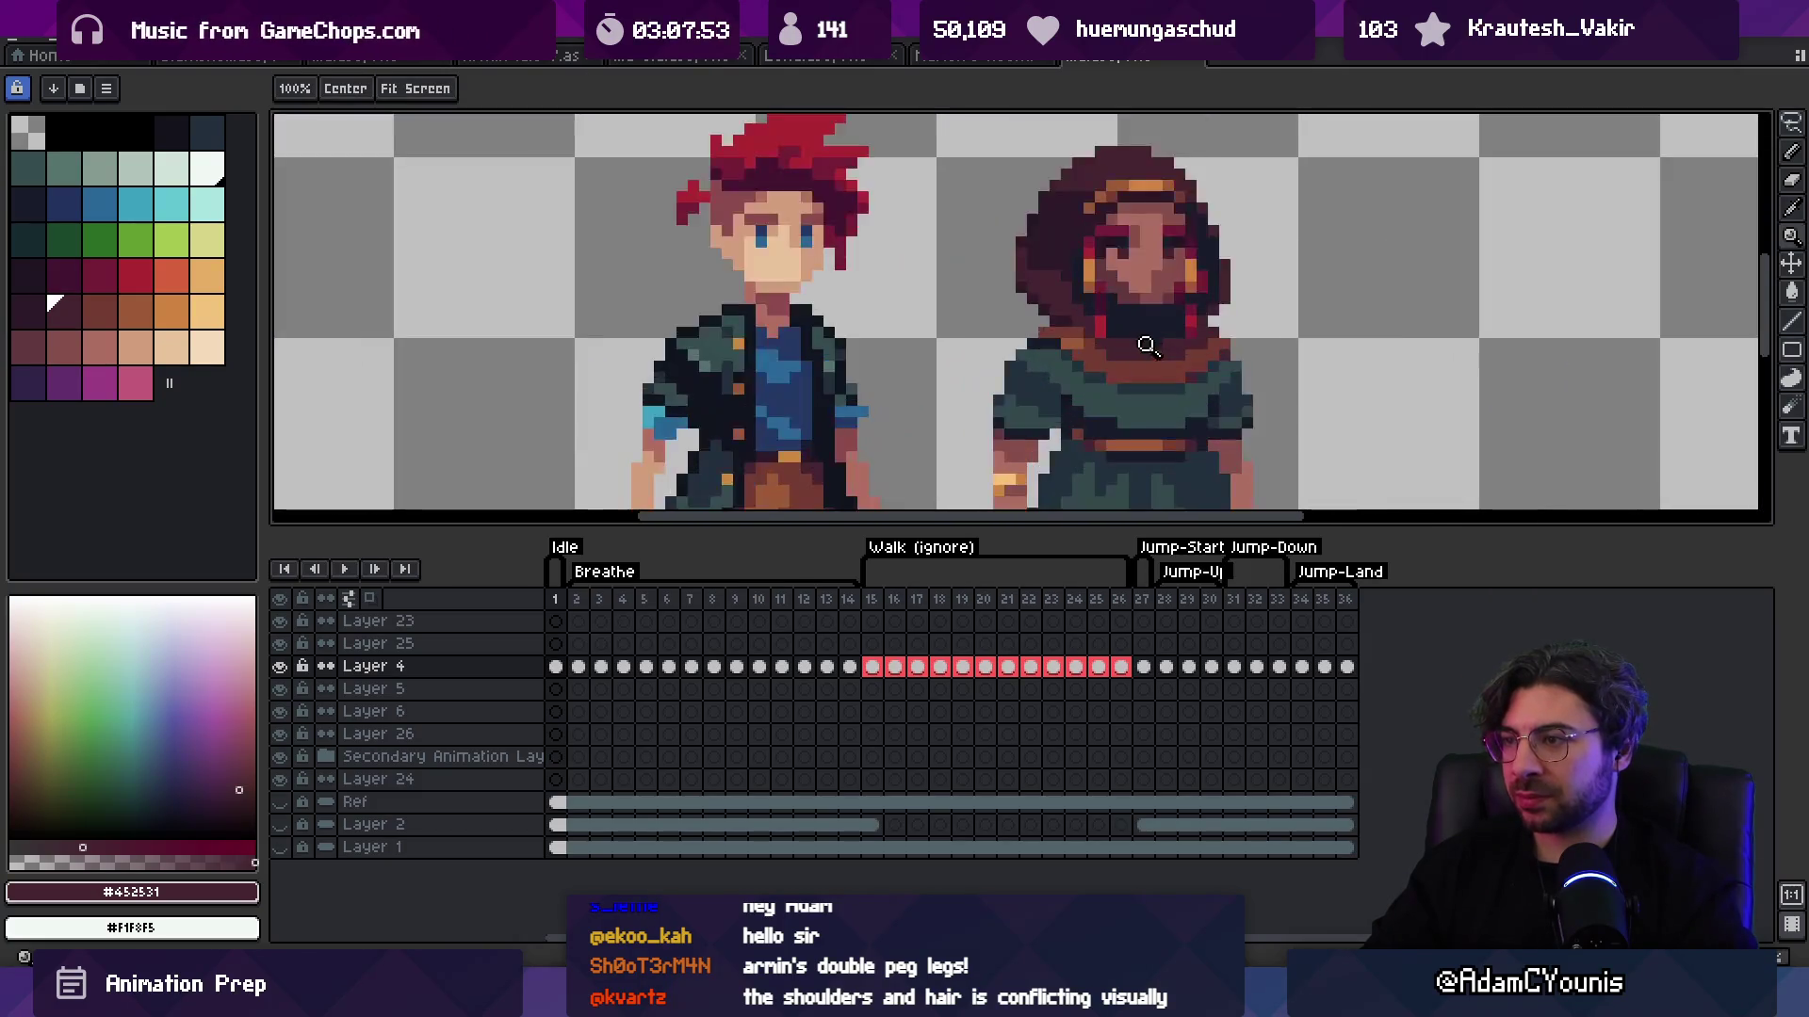
# Step: Sample the hood brown #743C33 and dark hood colour #452531
pyautogui.keyDown('alt'); pyautogui.click(1102, 353); pyautogui.keyUp('alt')
pyautogui.press('z')
pyautogui.scroll(-4, 1097, 179)
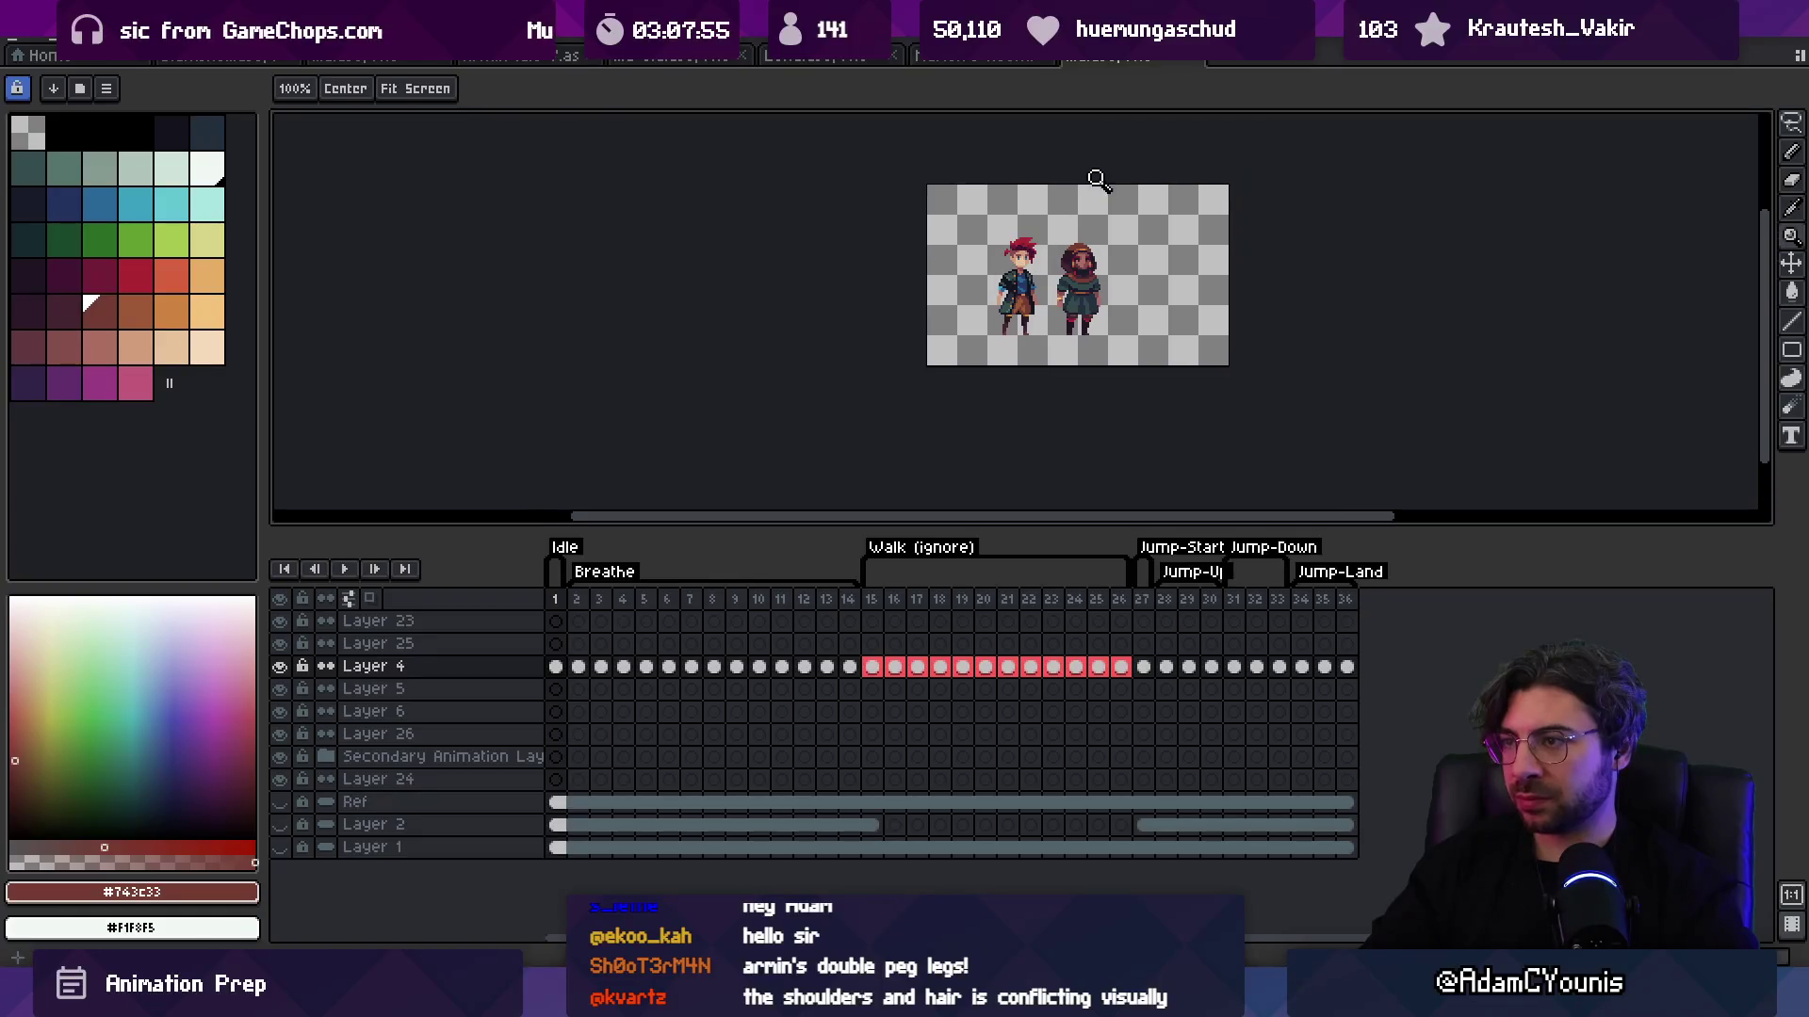
pyautogui.scroll(5, 1107, 219)
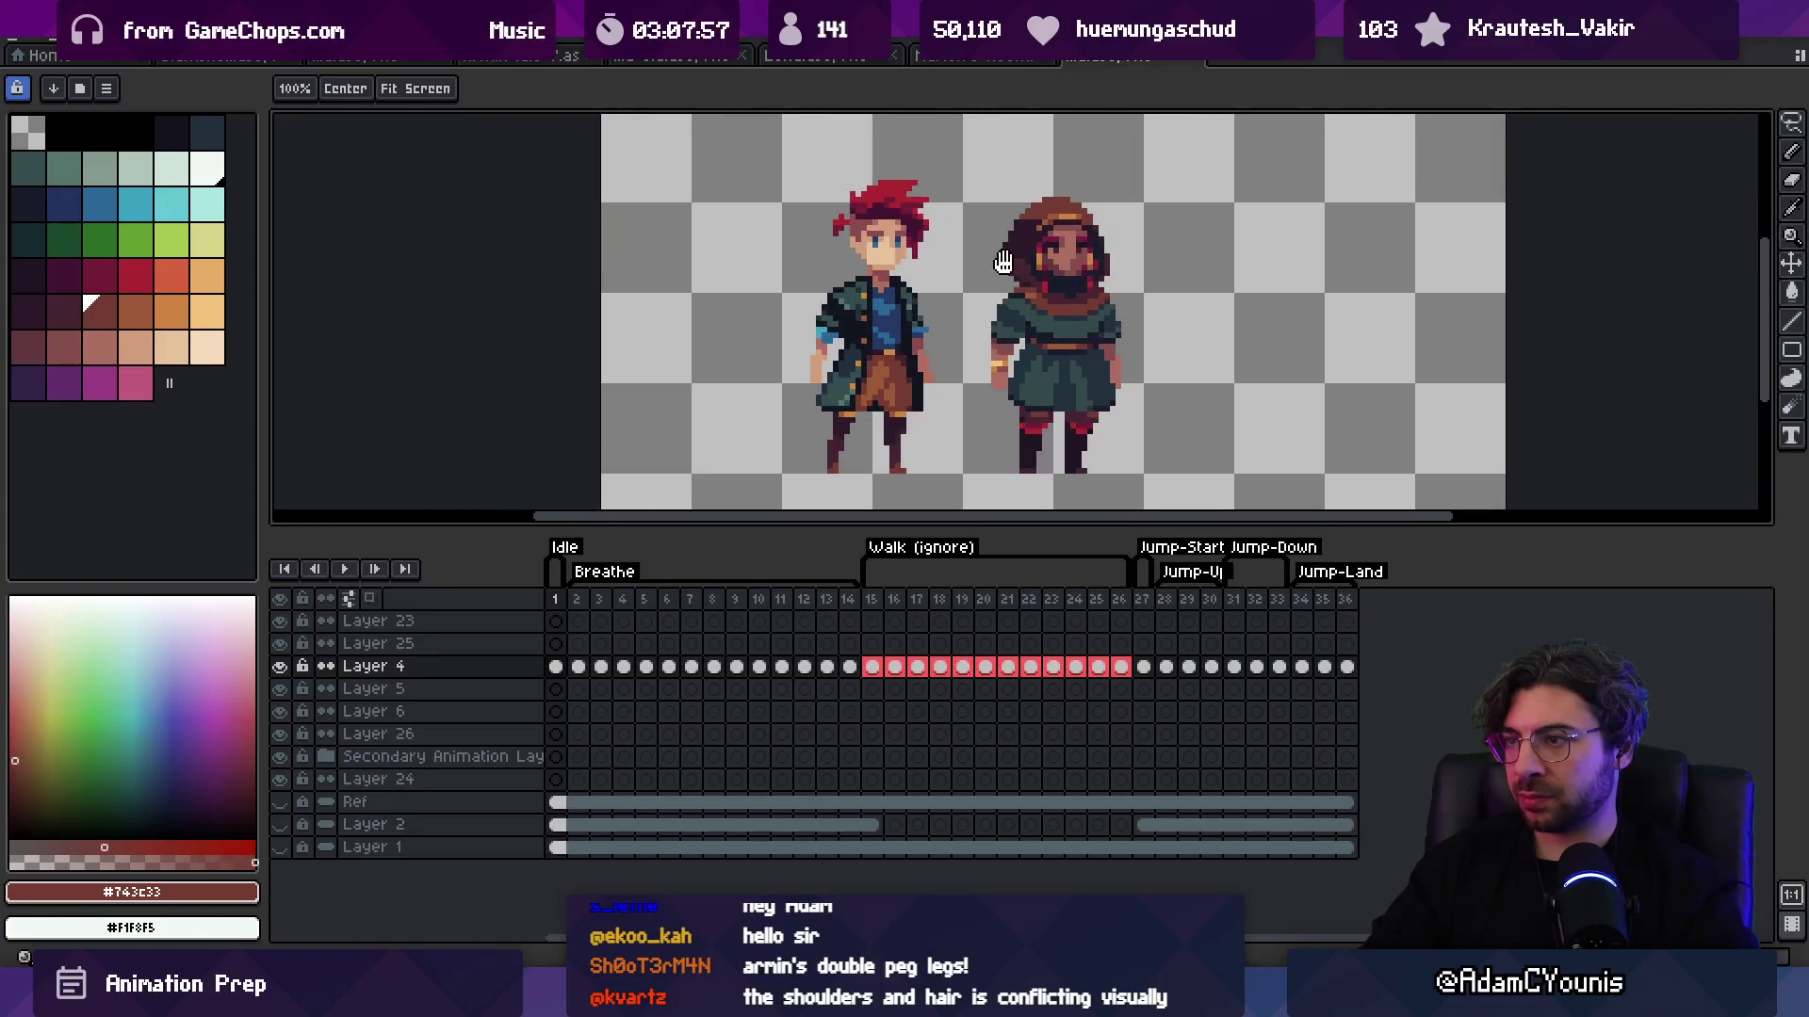
pyautogui.press('alt')
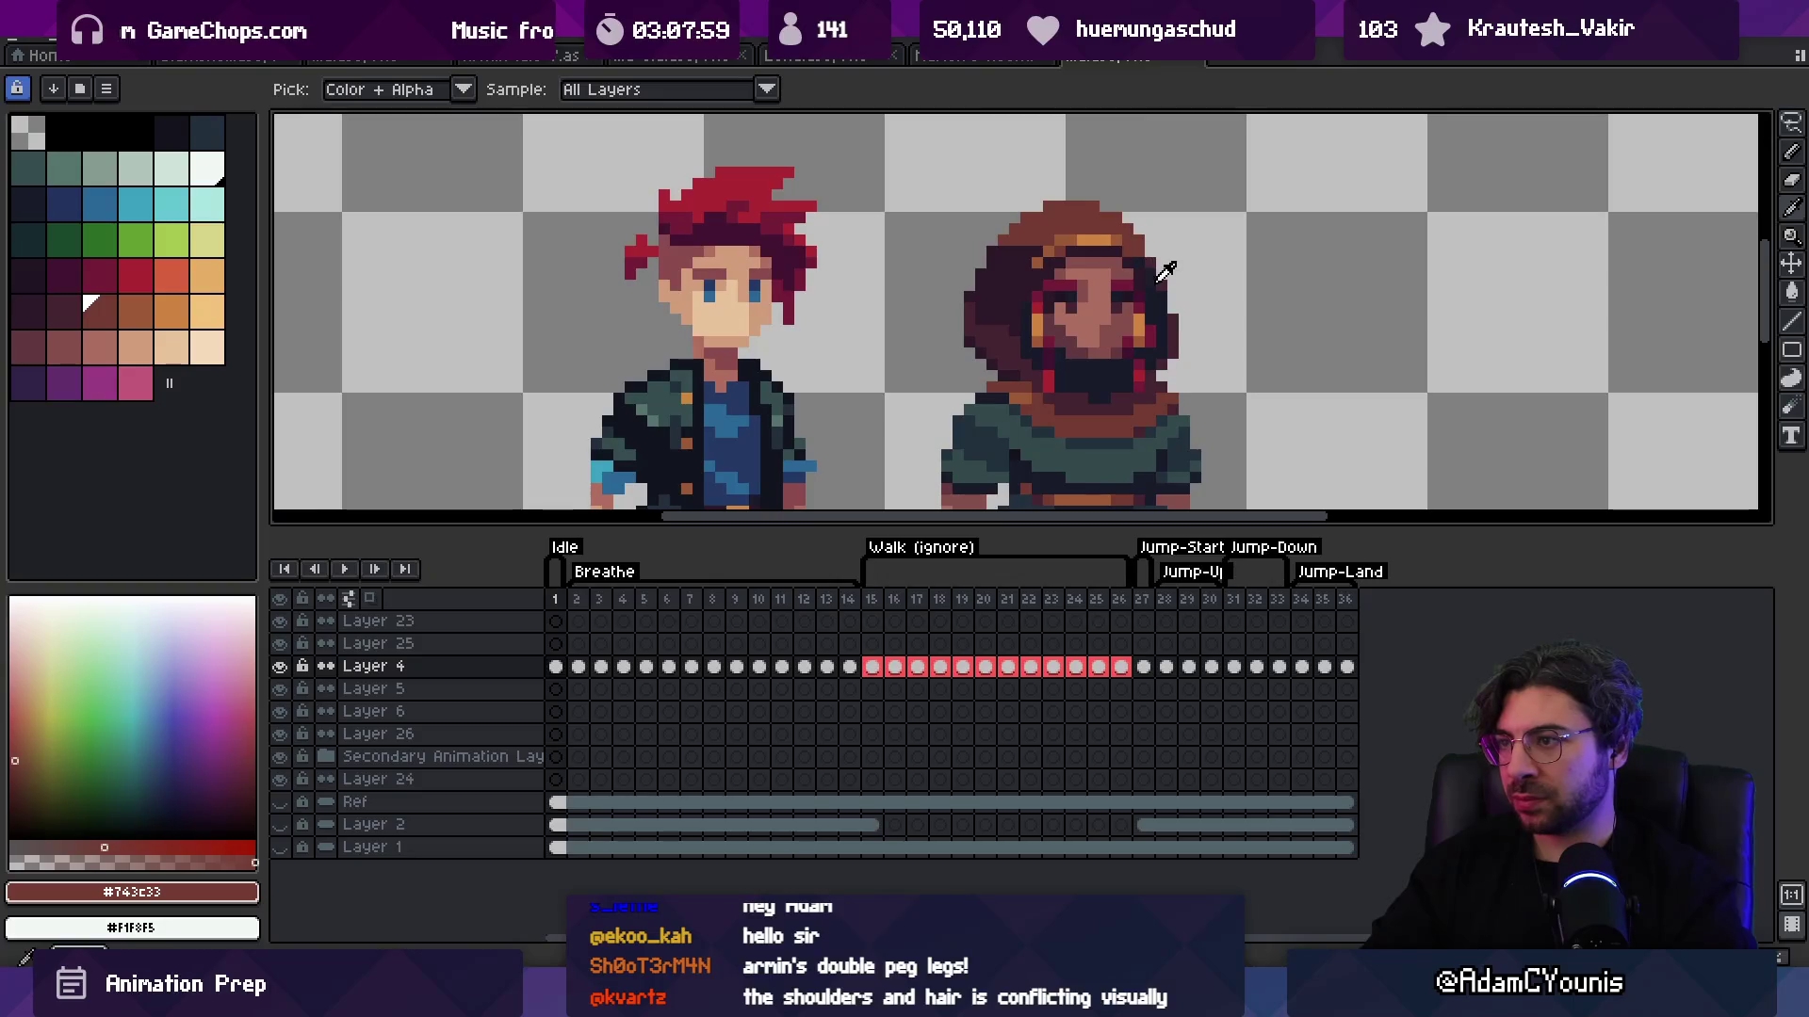
pyautogui.keyDown('alt'); pyautogui.click(1160, 276); pyautogui.keyUp('alt')
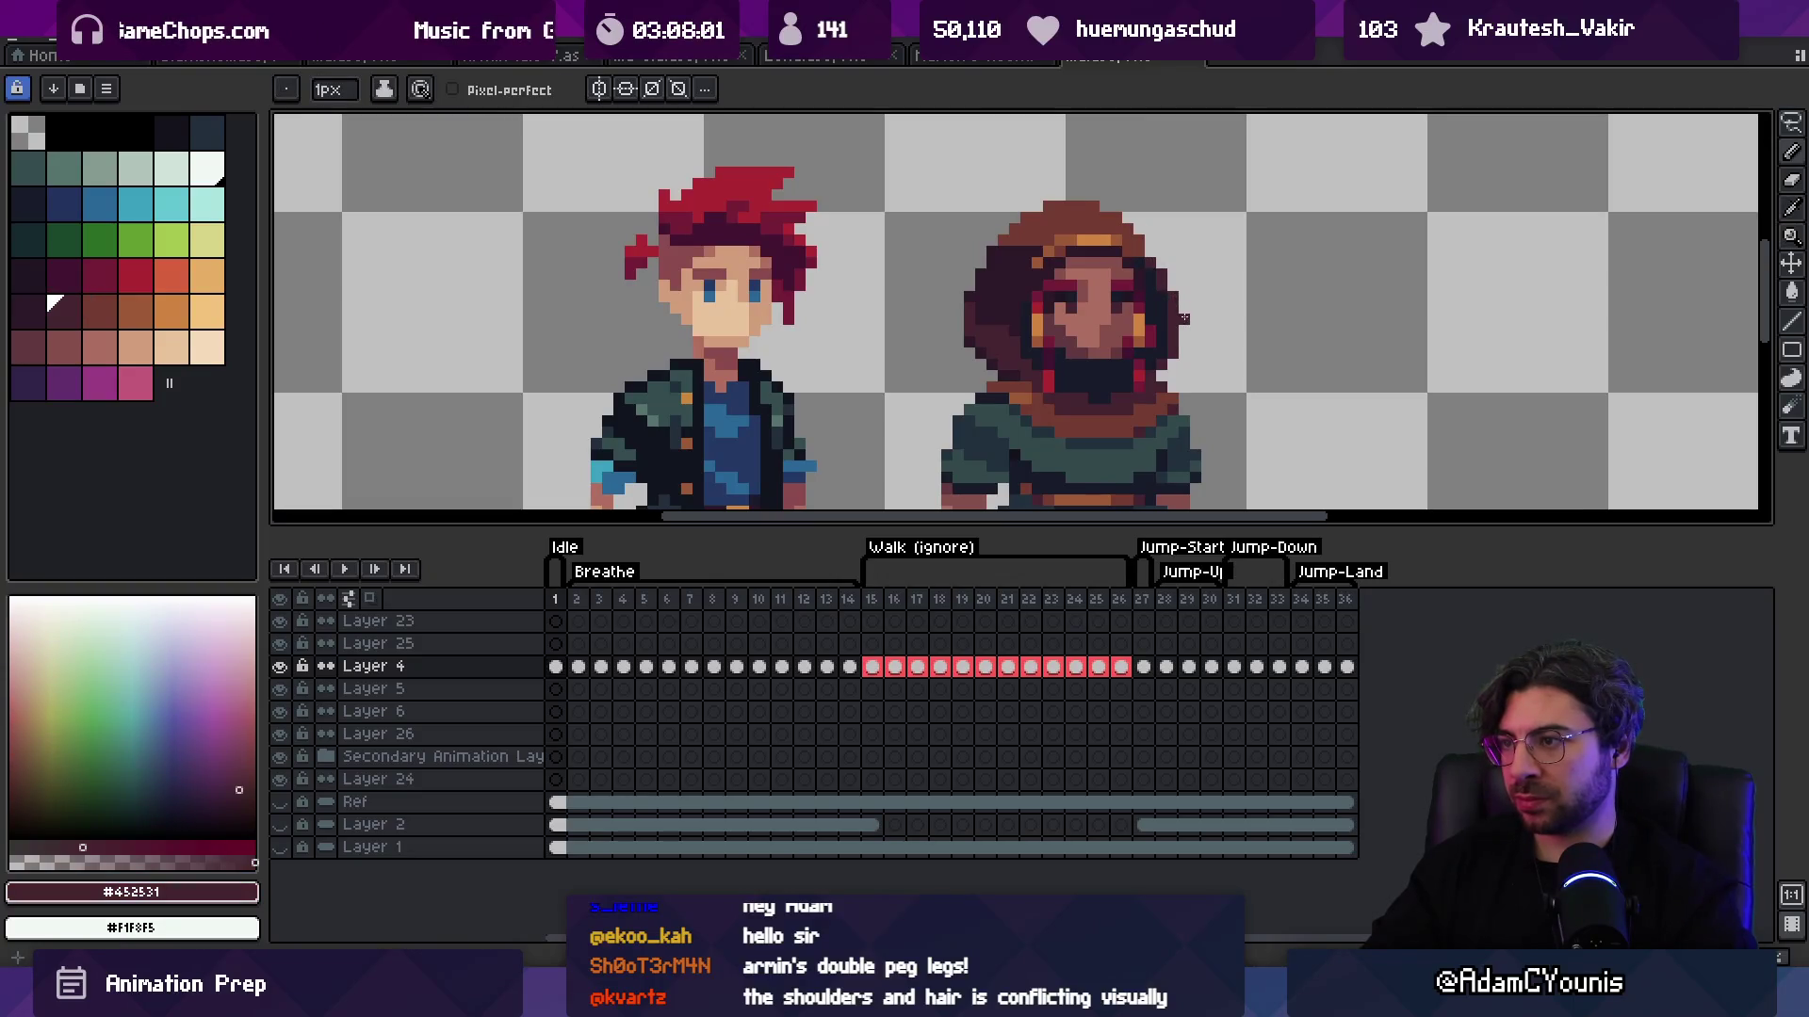
pyautogui.press('z')
pyautogui.scroll(-3, 1192, 214)
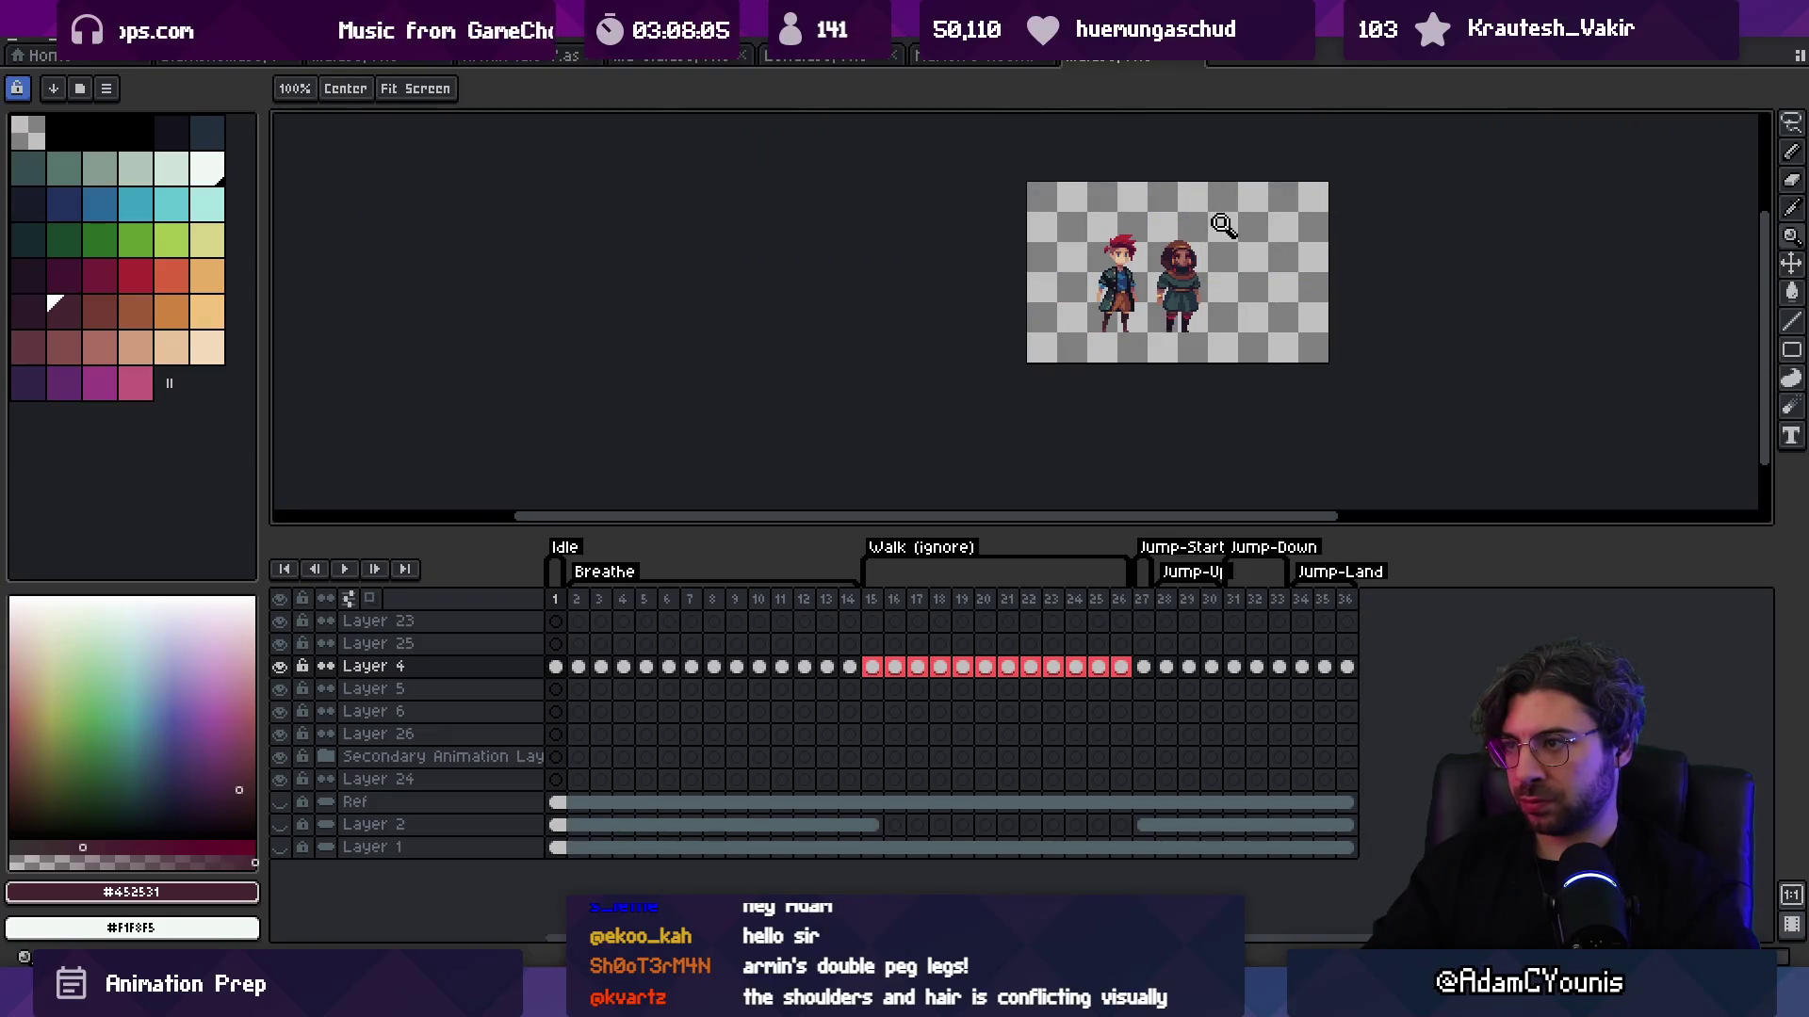
pyautogui.press('ctrl')
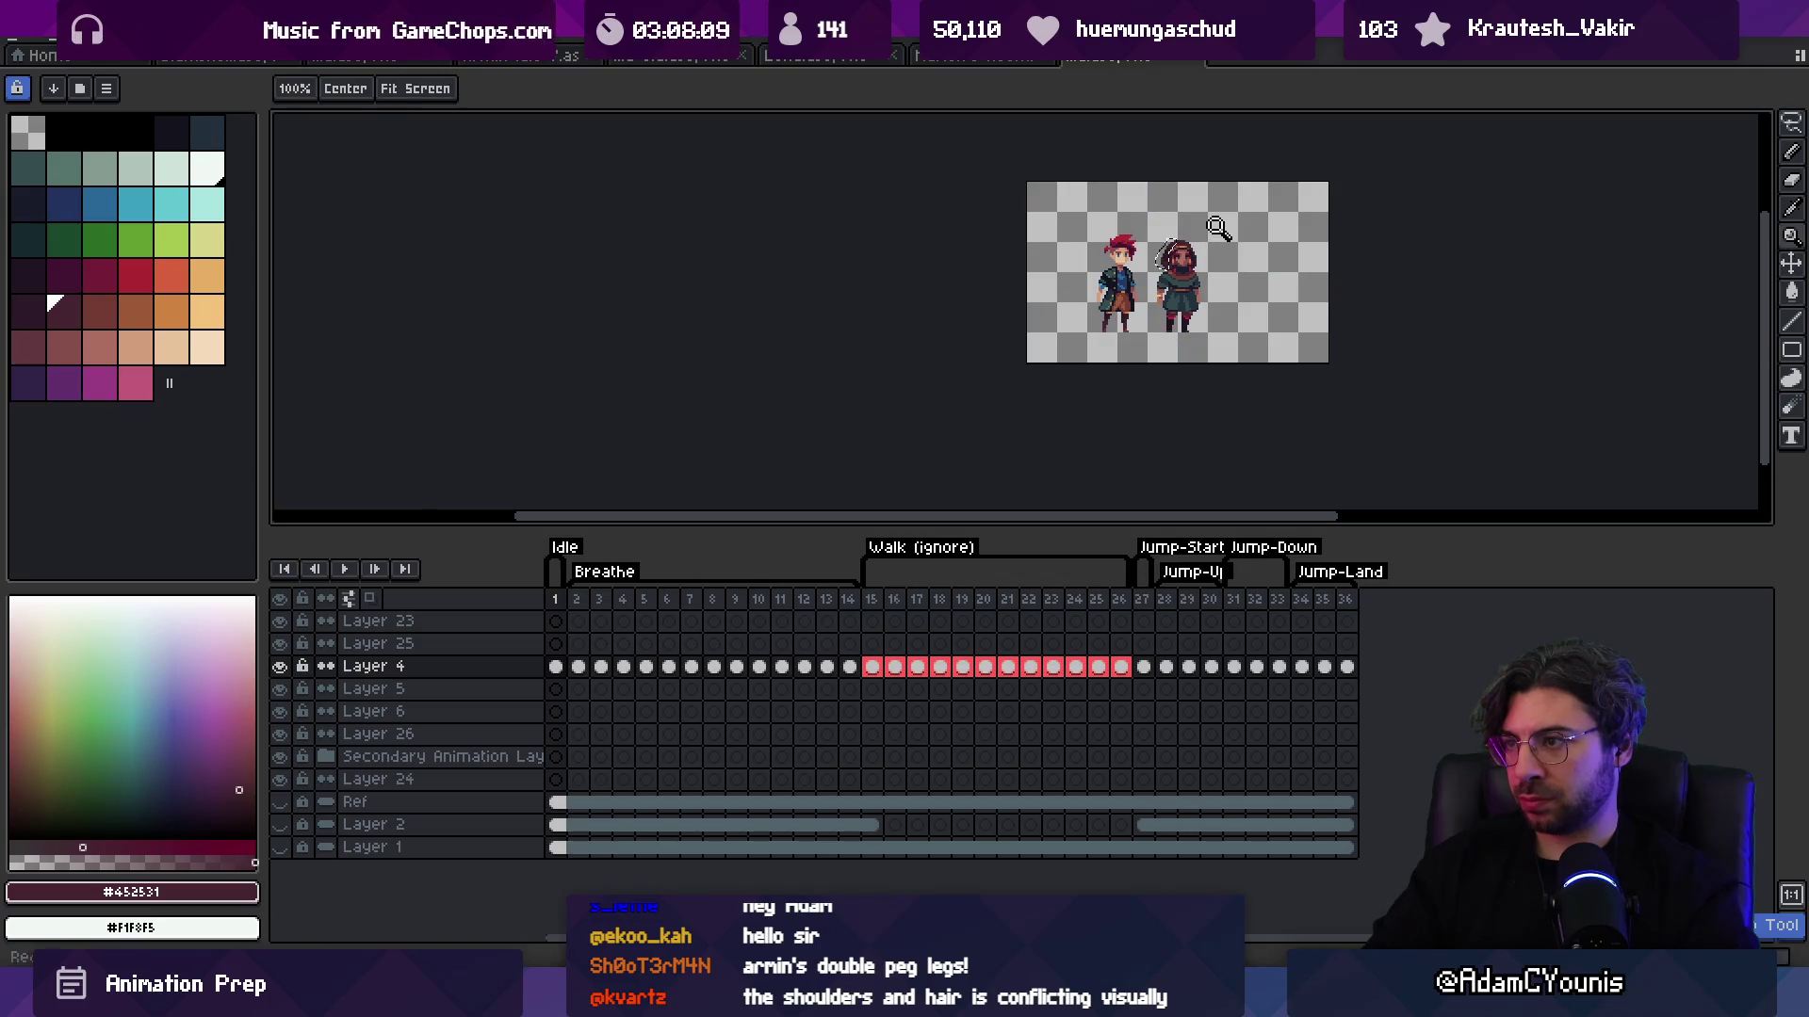
pyautogui.scroll(3, 1216, 229)
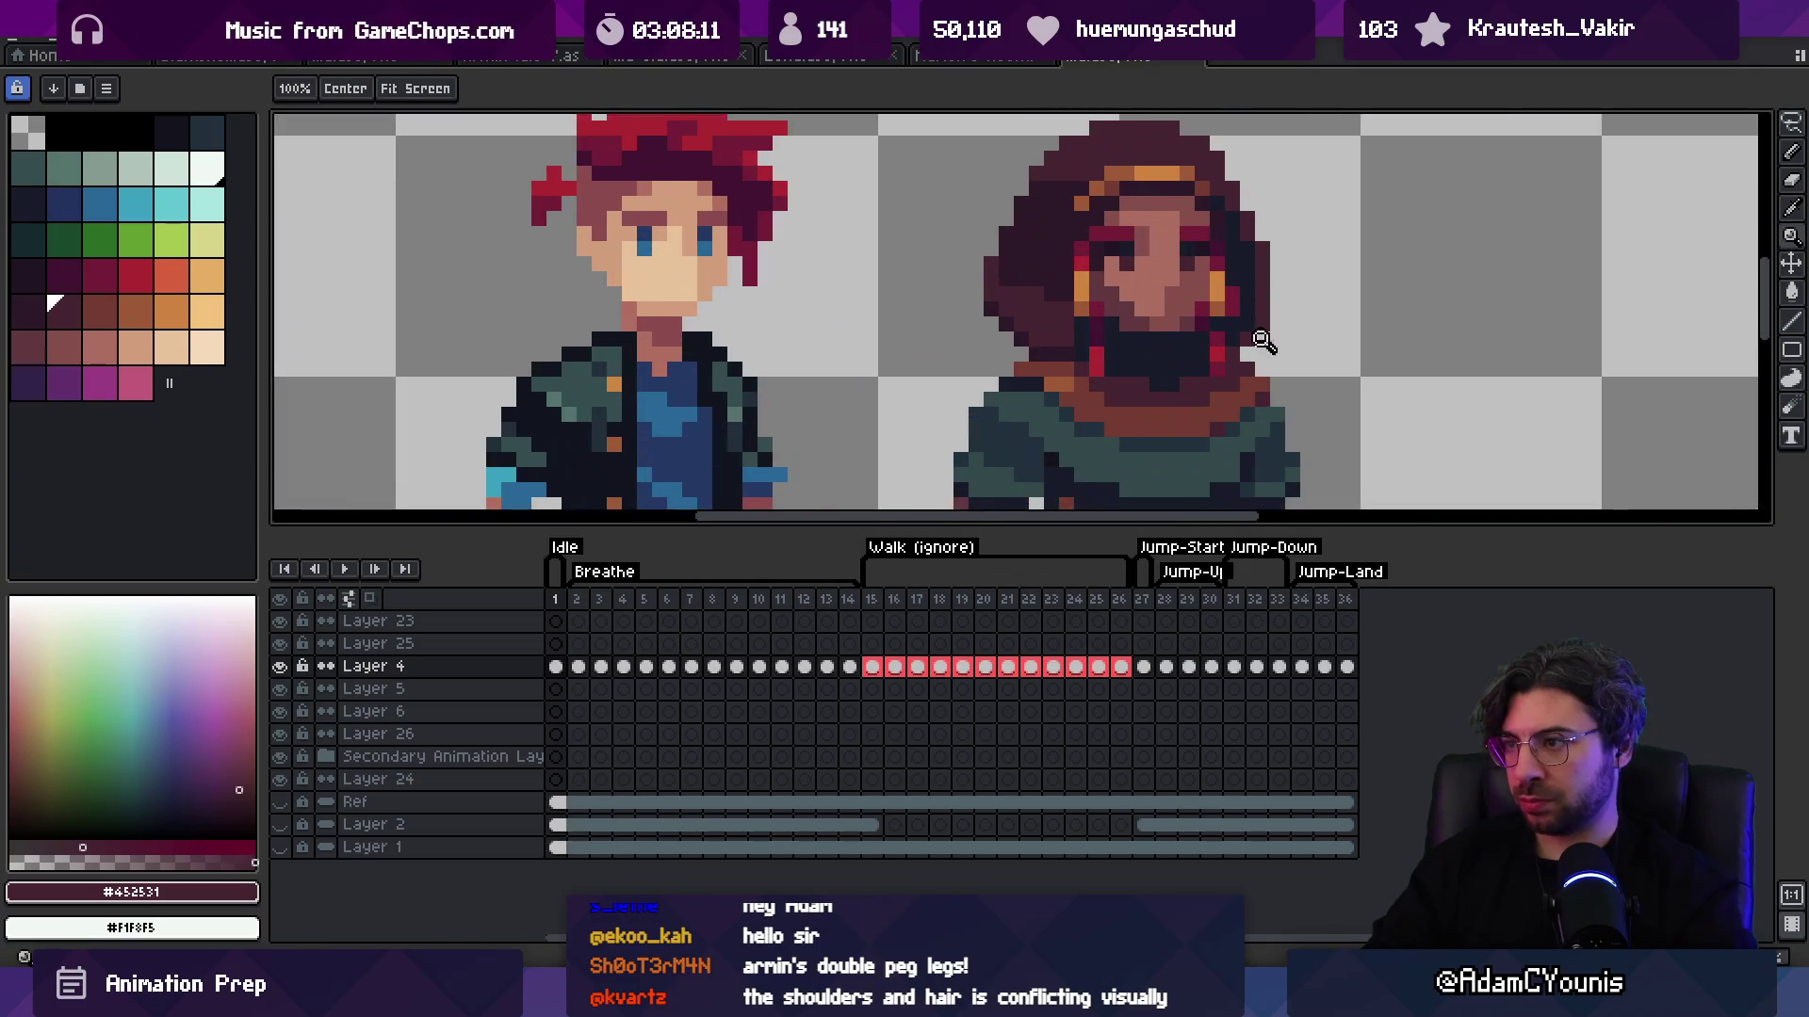
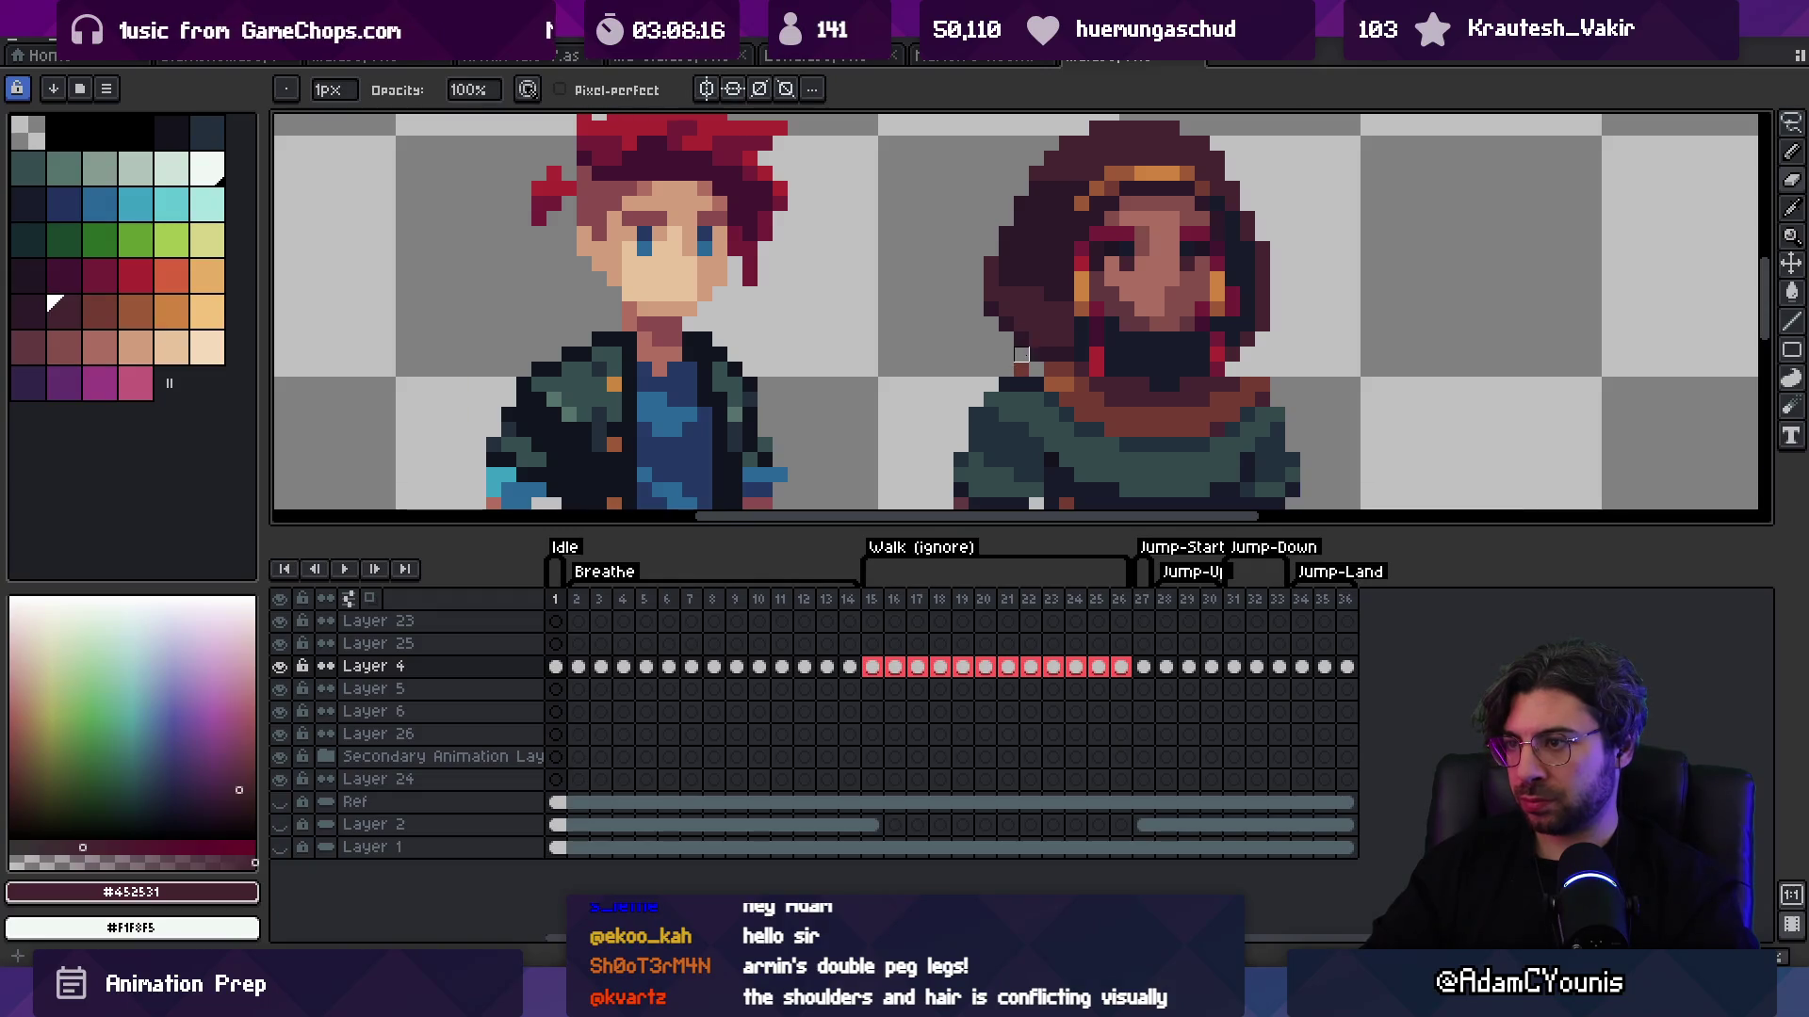
# Step: Sample the brown from the sprite and try a small selection near the hood edge, then drop it
pyautogui.scroll(-3, 1022, 368)
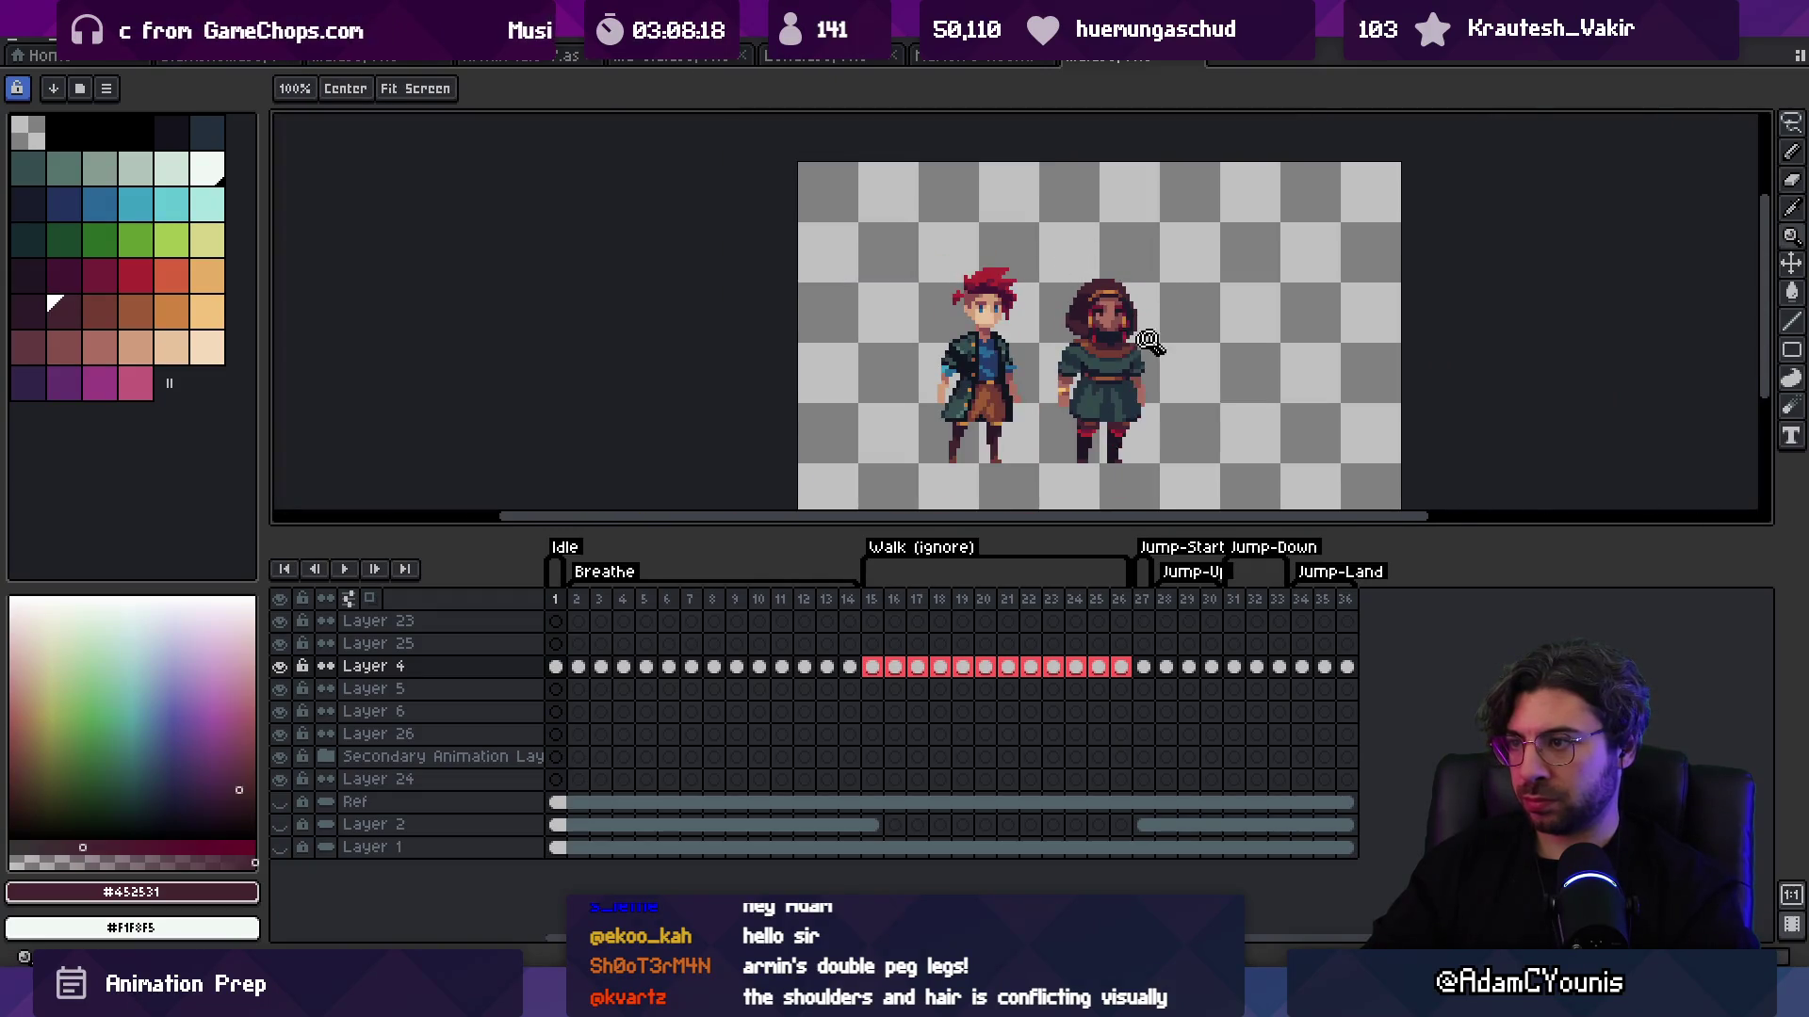
pyautogui.scroll(4, 1055, 337)
pyautogui.keyDown('alt'); pyautogui.click(1055, 337); pyautogui.keyUp('alt')
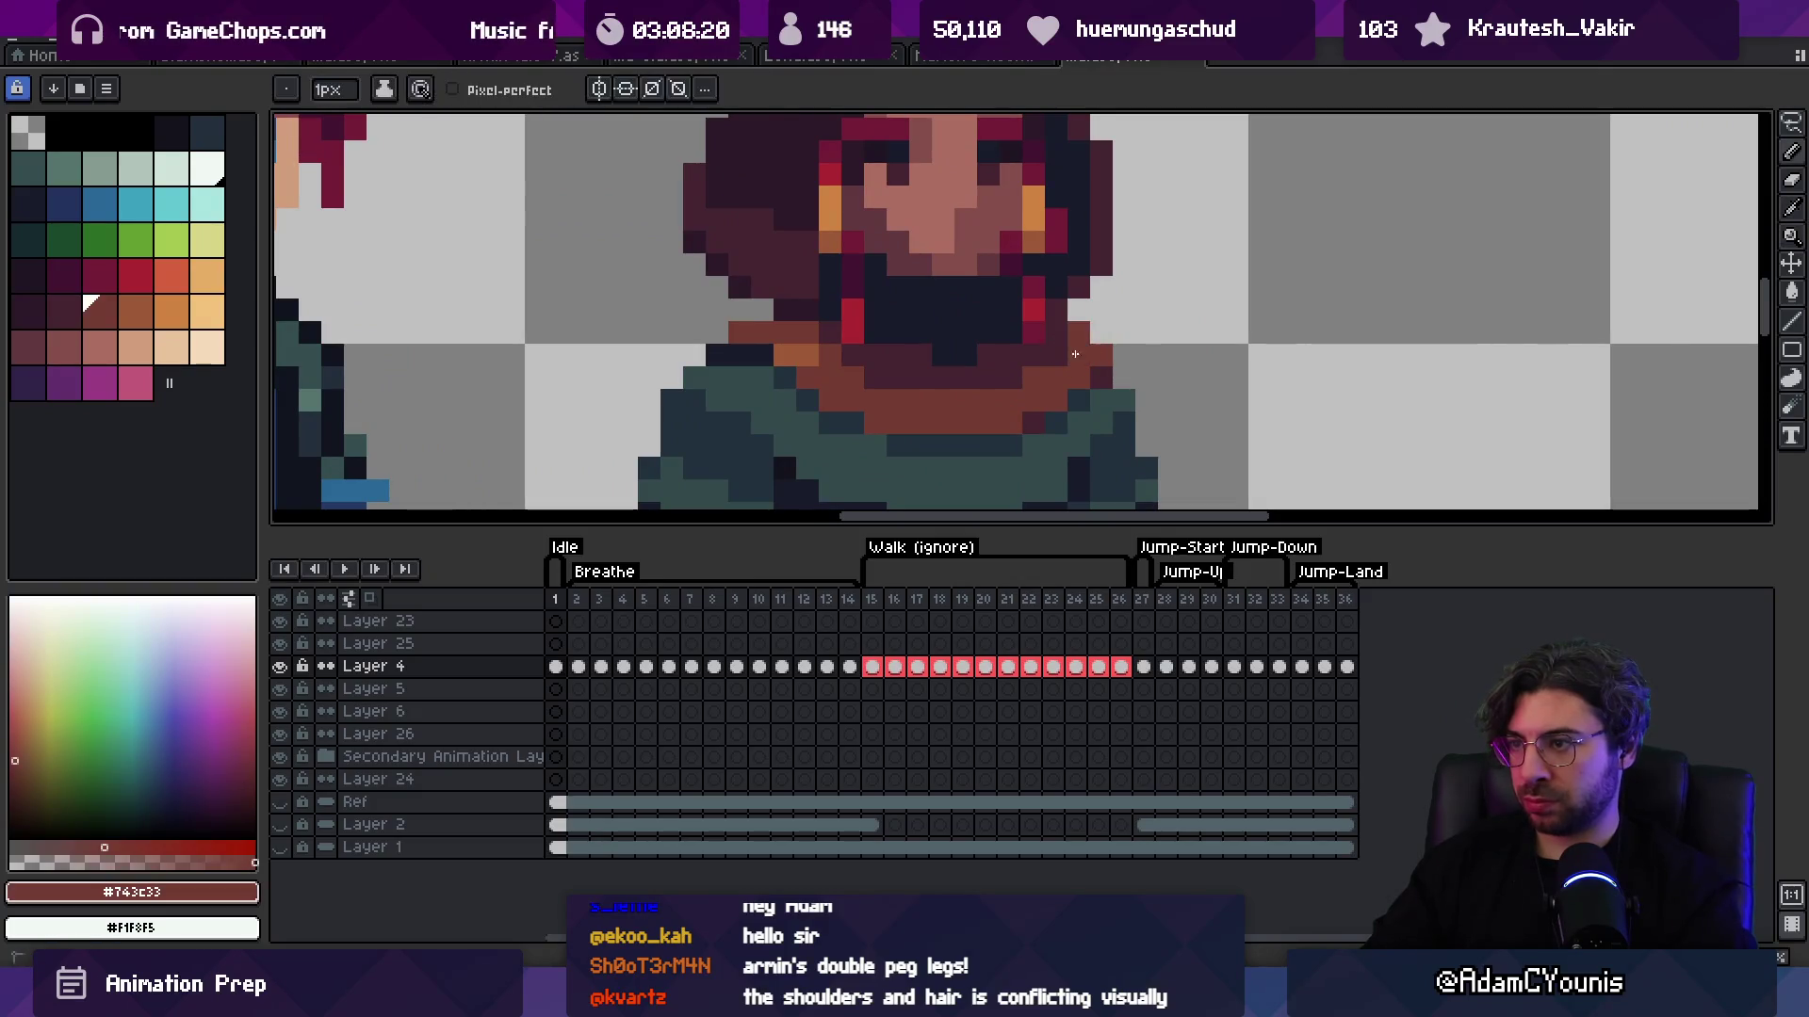
pyautogui.press('z')
pyautogui.scroll(-3, 1121, 339)
pyautogui.scroll(-2, 1121, 340)
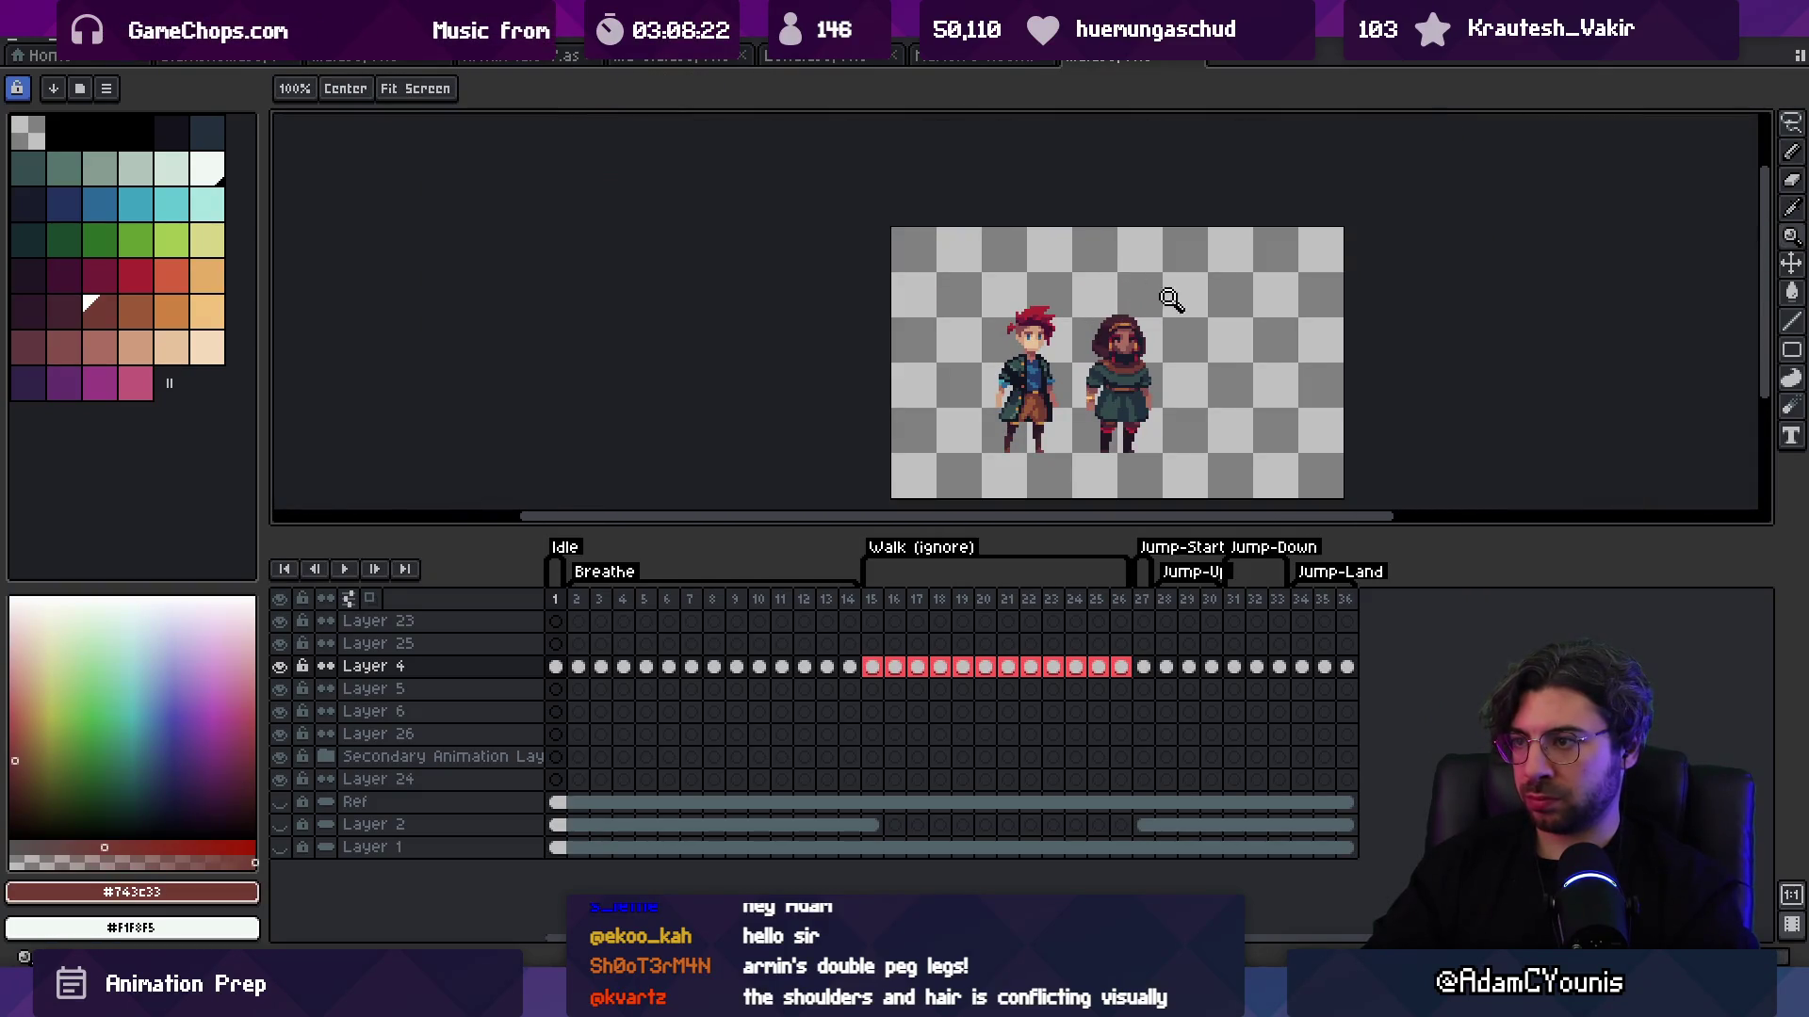
pyautogui.scroll(3, 1108, 357)
pyautogui.press('q')
pyautogui.moveTo(1065, 341); pyautogui.dragTo(1055, 275)
pyautogui.press('Return')
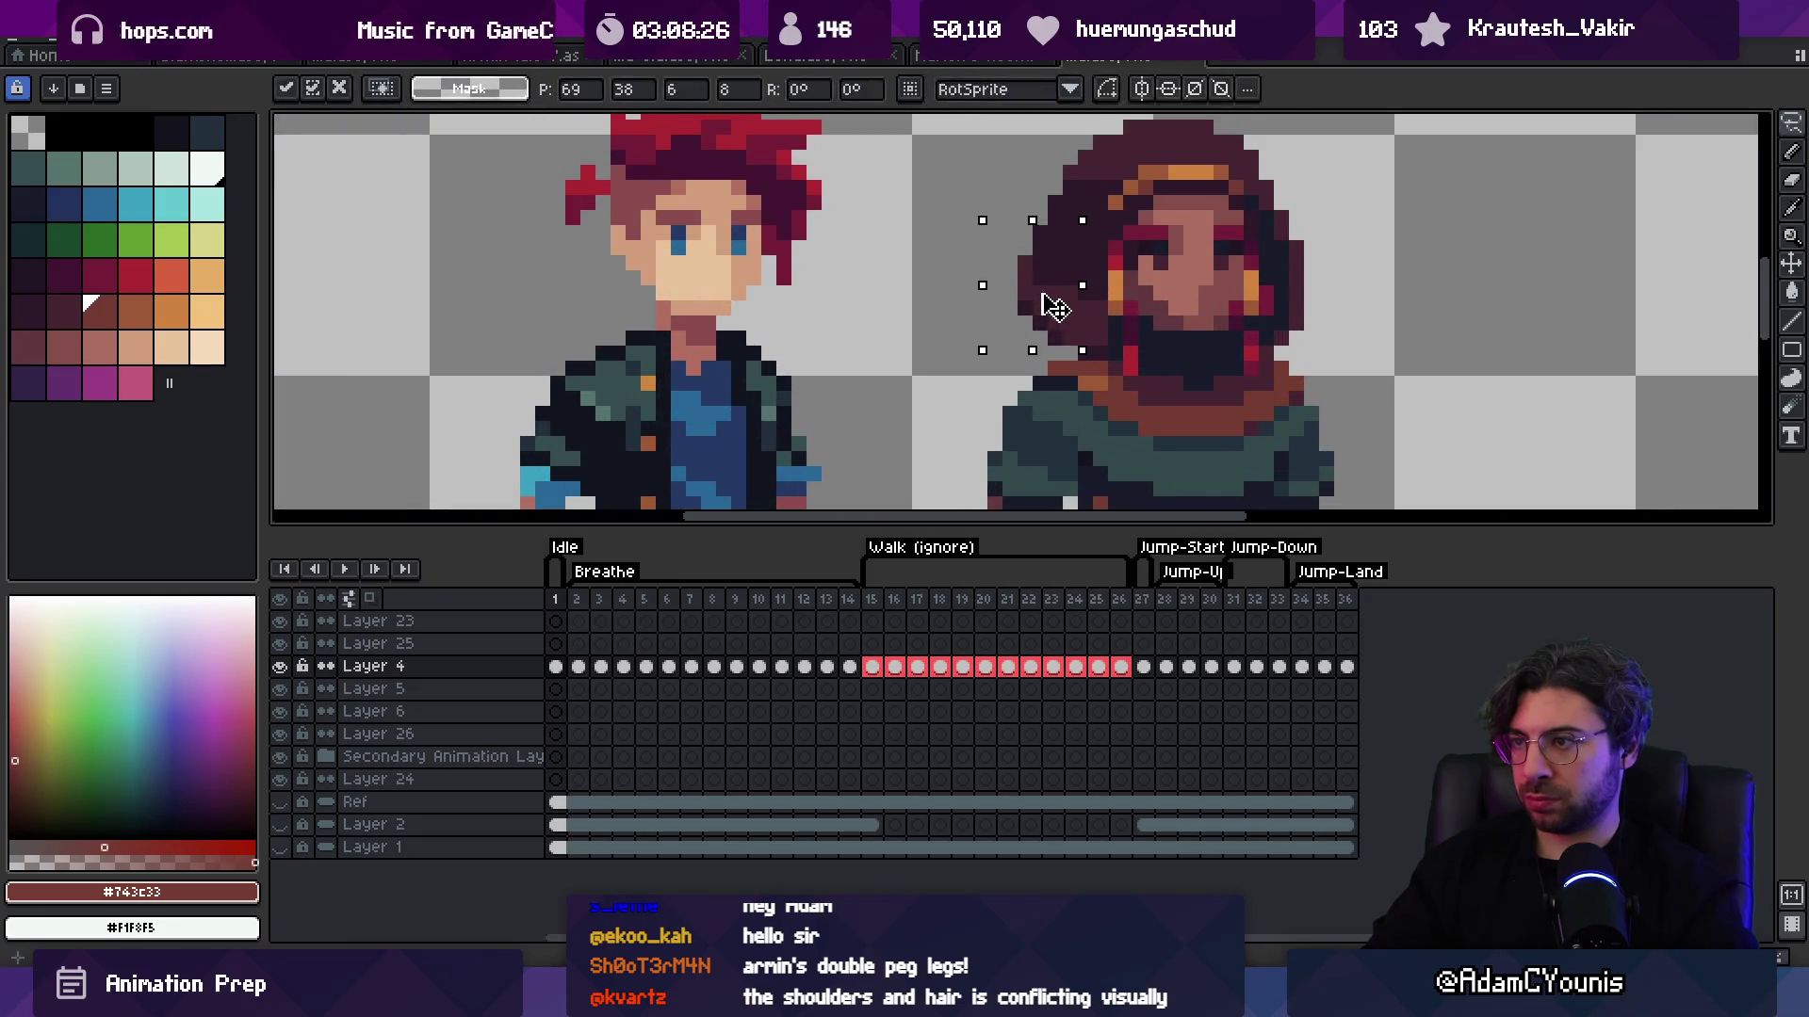
# Step: Sample the sprite's colours, settling on the hood's brown #743C33
pyautogui.keyDown('alt'); pyautogui.click(1050, 250); pyautogui.keyUp('alt')
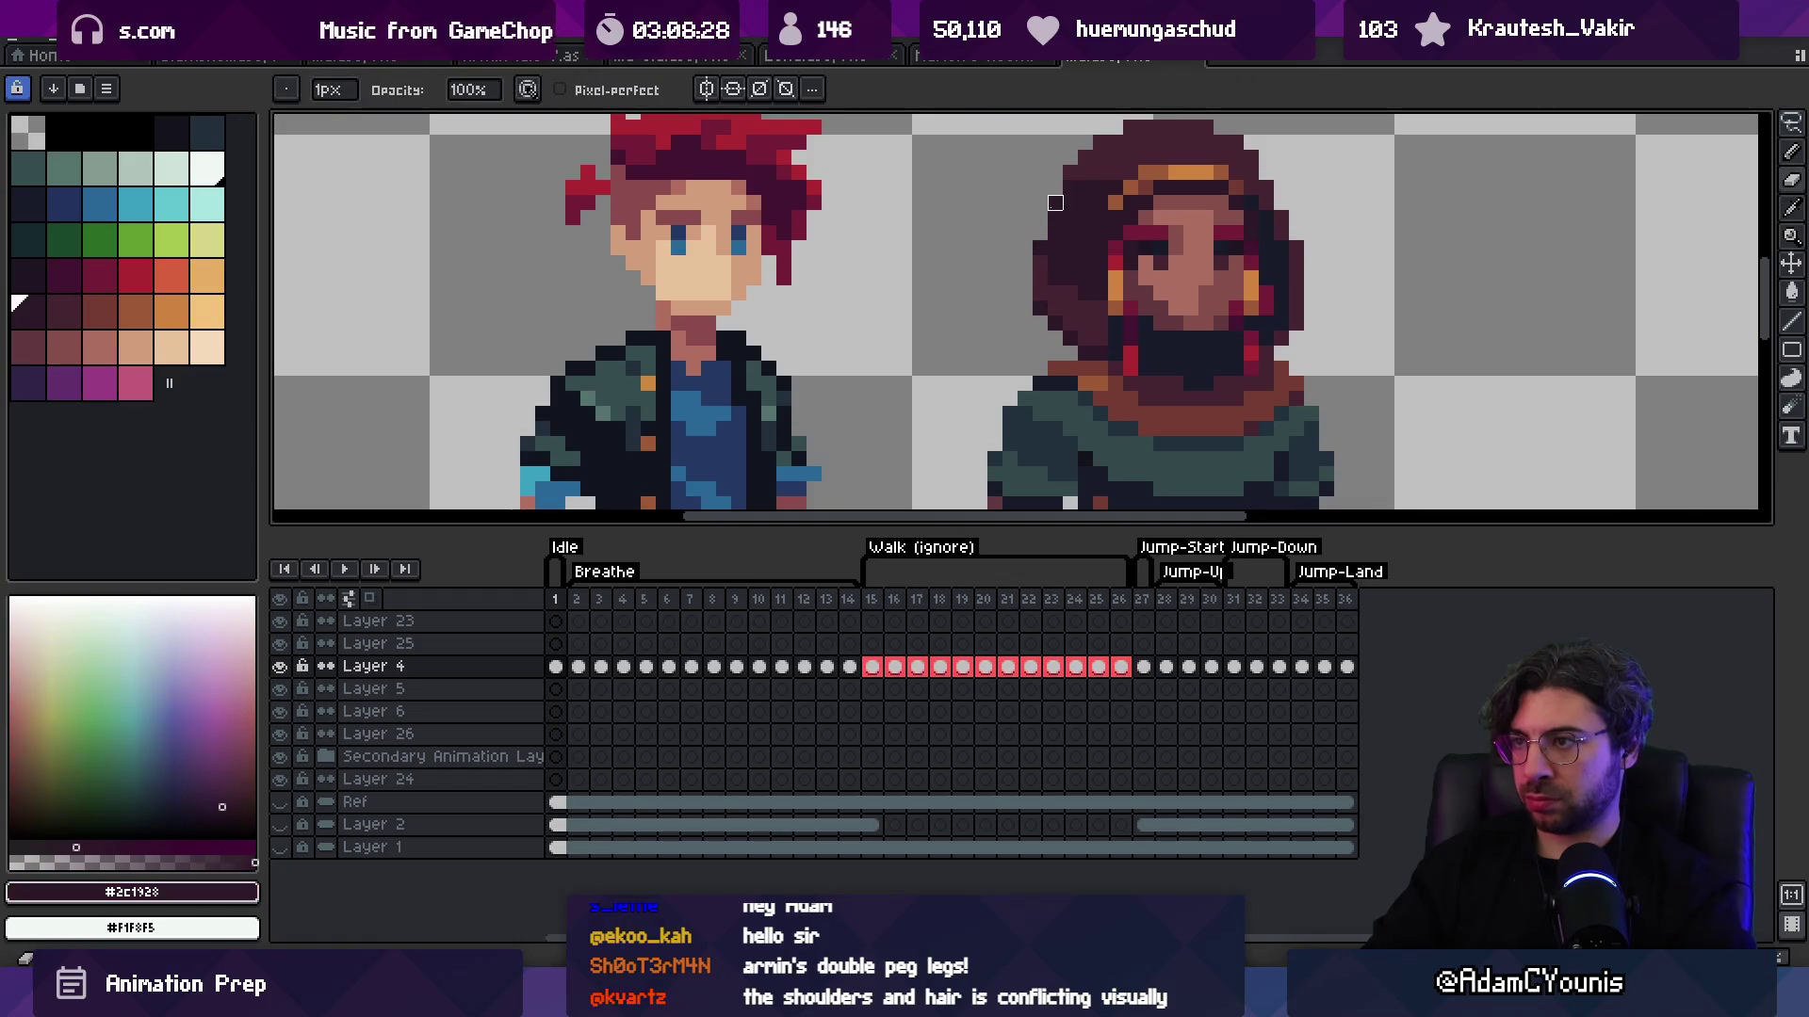
pyautogui.press('alt')
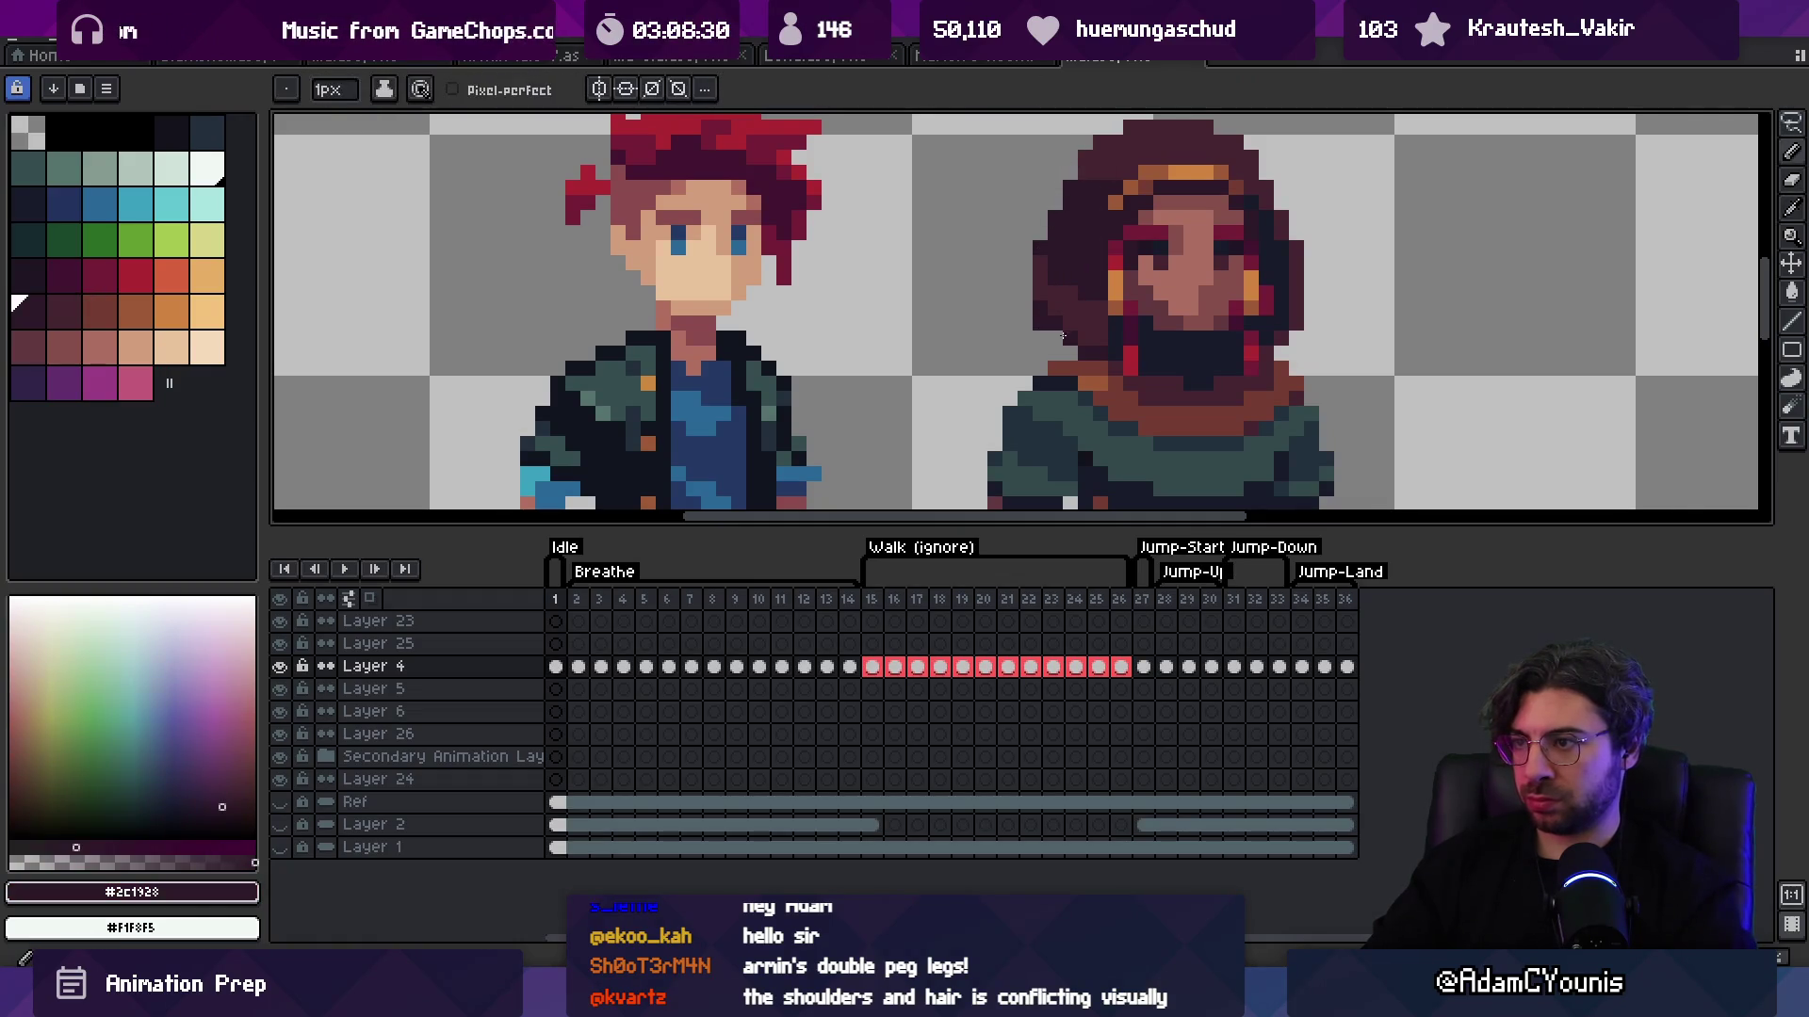
pyautogui.keyDown('alt'); pyautogui.click(1055, 321); pyautogui.keyUp('alt')
pyautogui.press('z')
pyautogui.scroll(-5, 1098, 309)
pyautogui.scroll(5, 1083, 348)
pyautogui.press('alt')
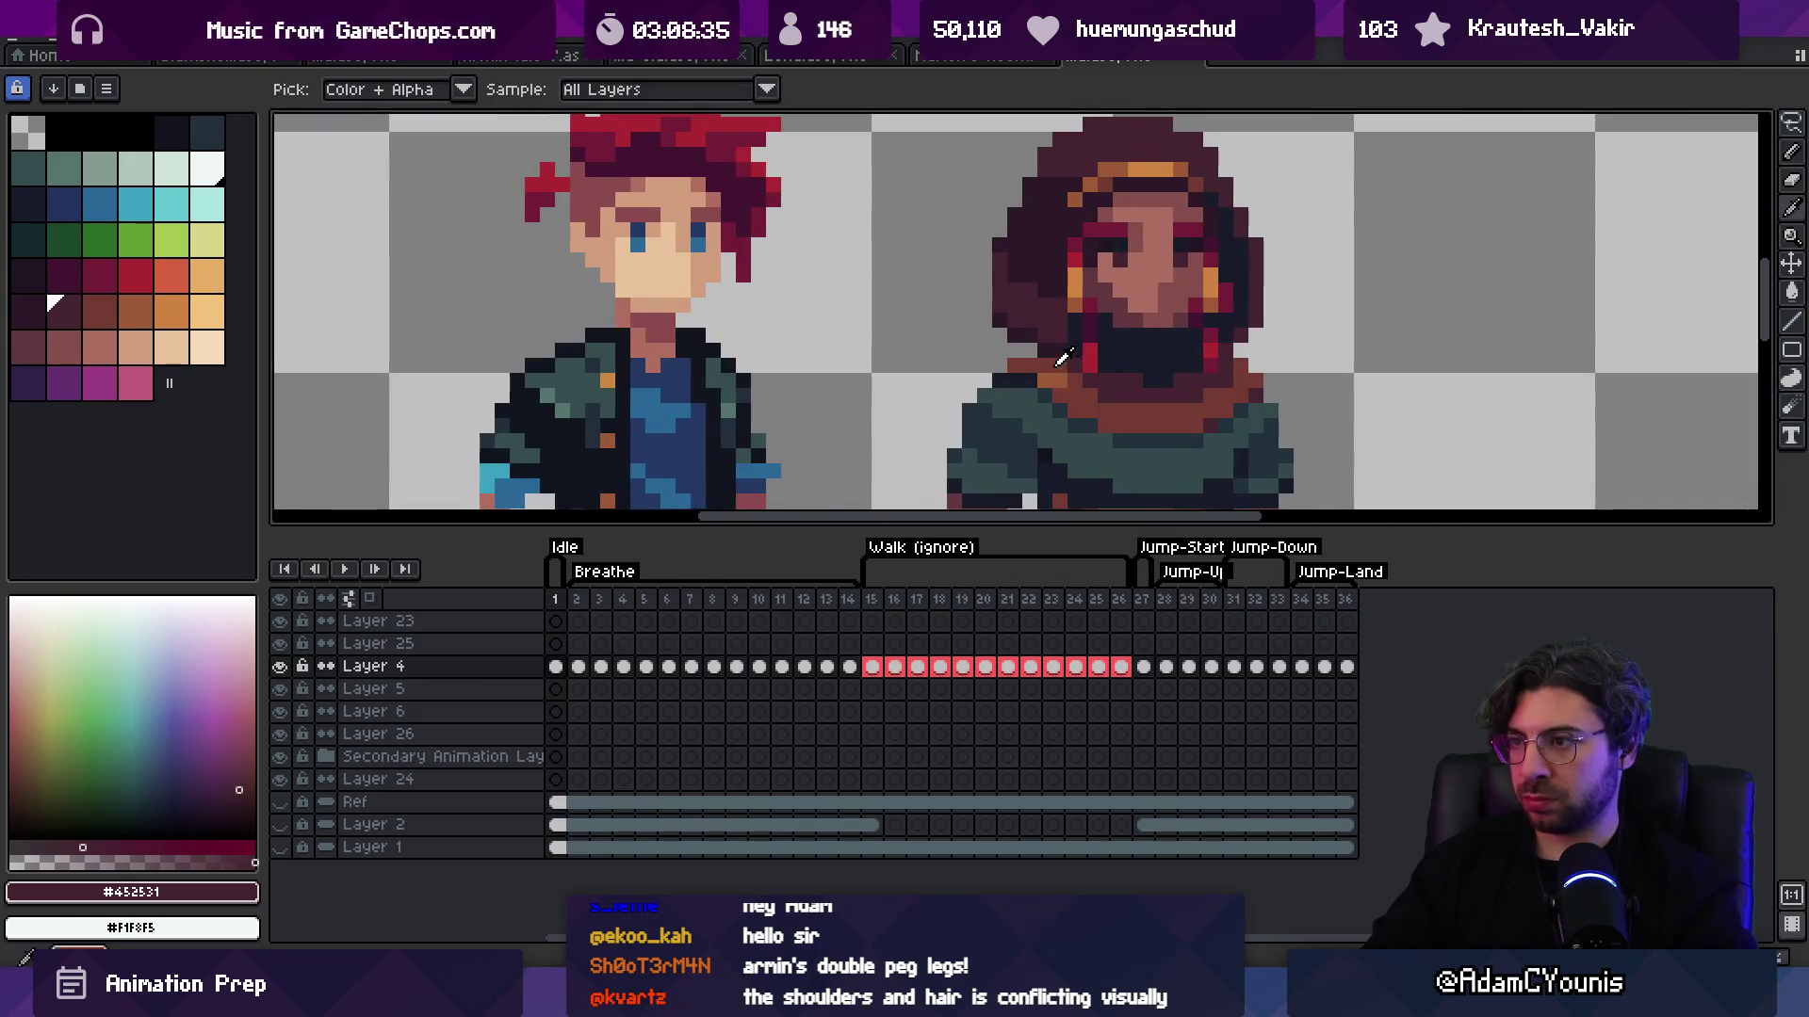
pyautogui.keyDown('alt'); pyautogui.click(1080, 365); pyautogui.keyUp('alt')
pyautogui.scroll(2, 1079, 283)
# Step: Draw a brown #743C33 stroke across the top of the hood, then sample the dark maroon
pyautogui.moveTo(1095, 204); pyautogui.dragTo(1087, 200)
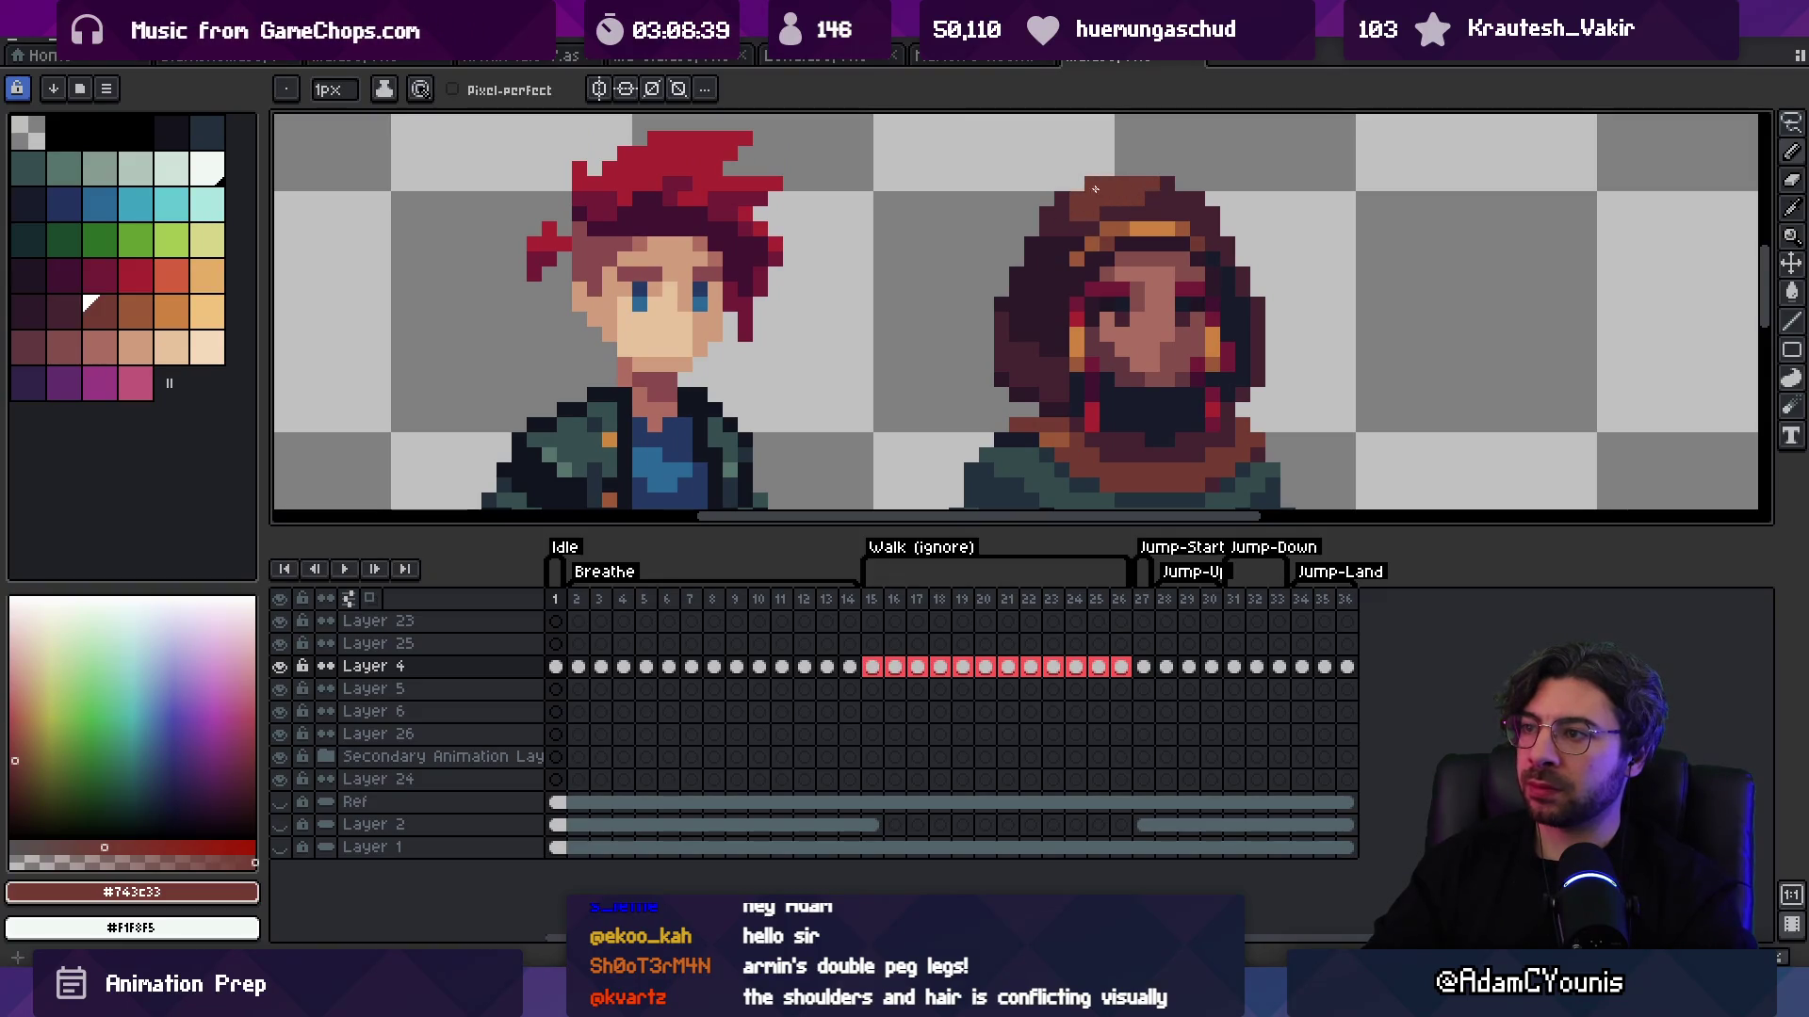
pyautogui.scroll(-3, 1077, 208)
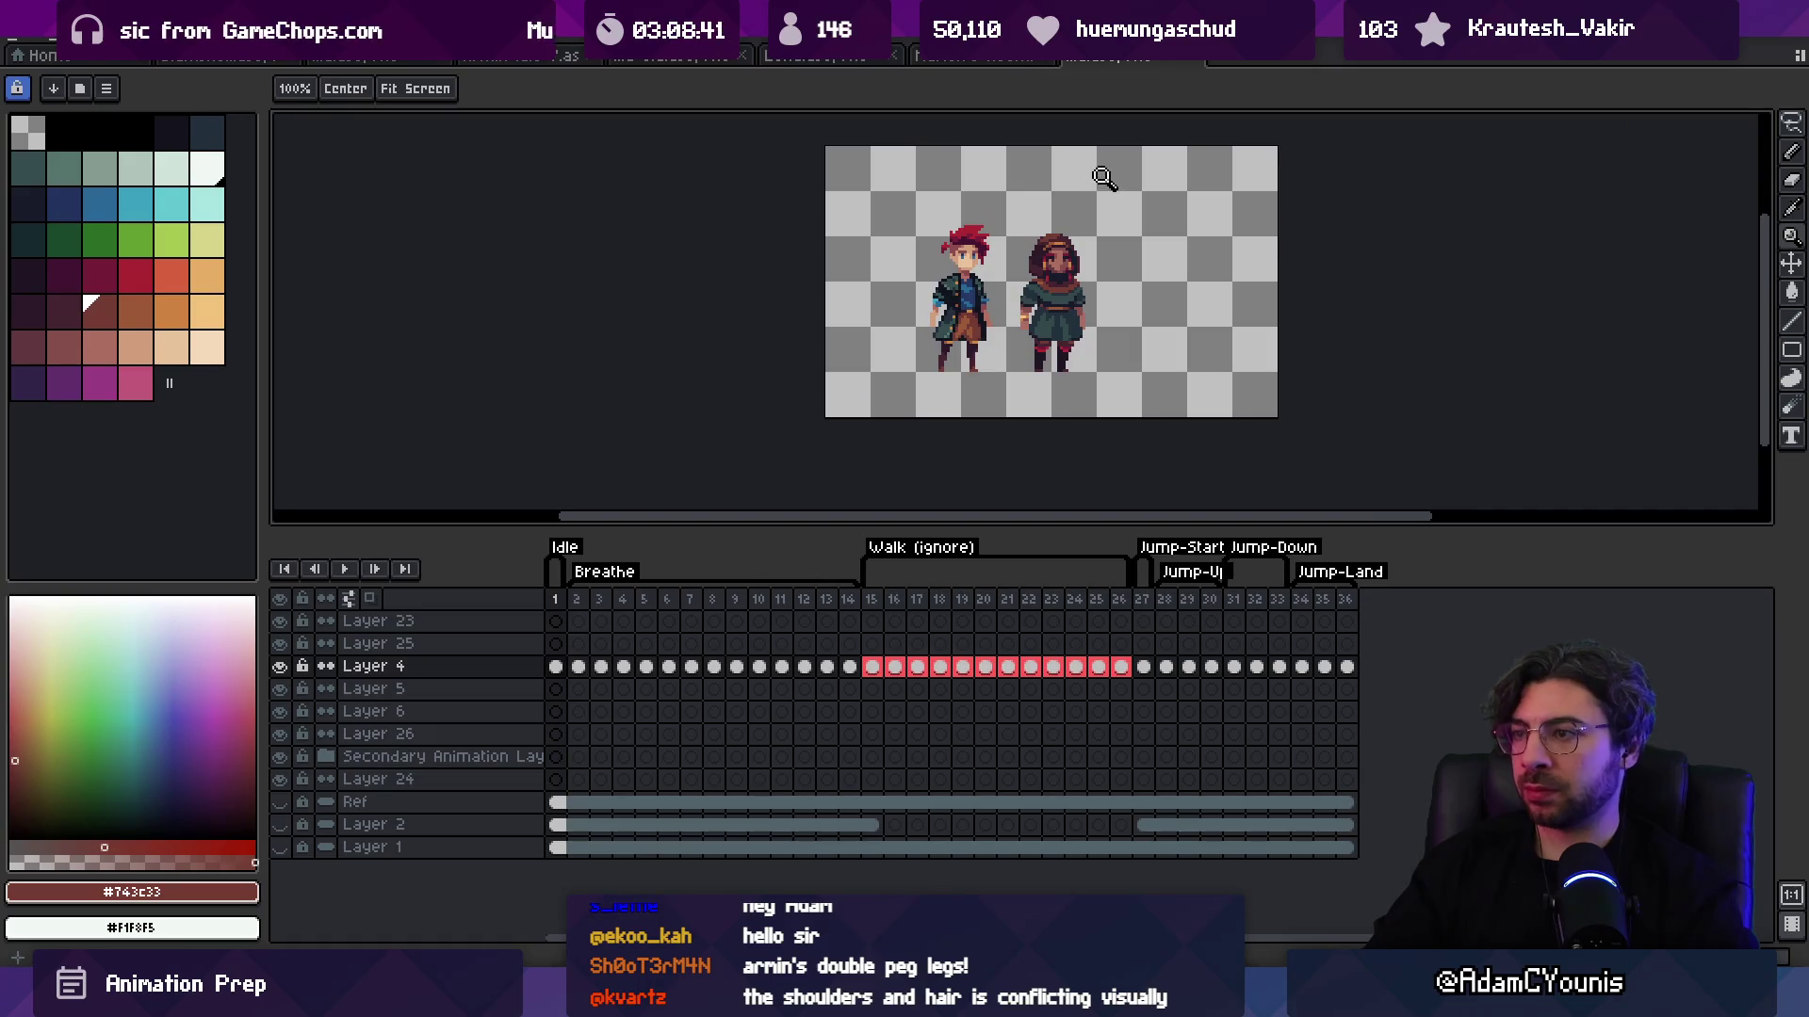
pyautogui.press('ctrl')
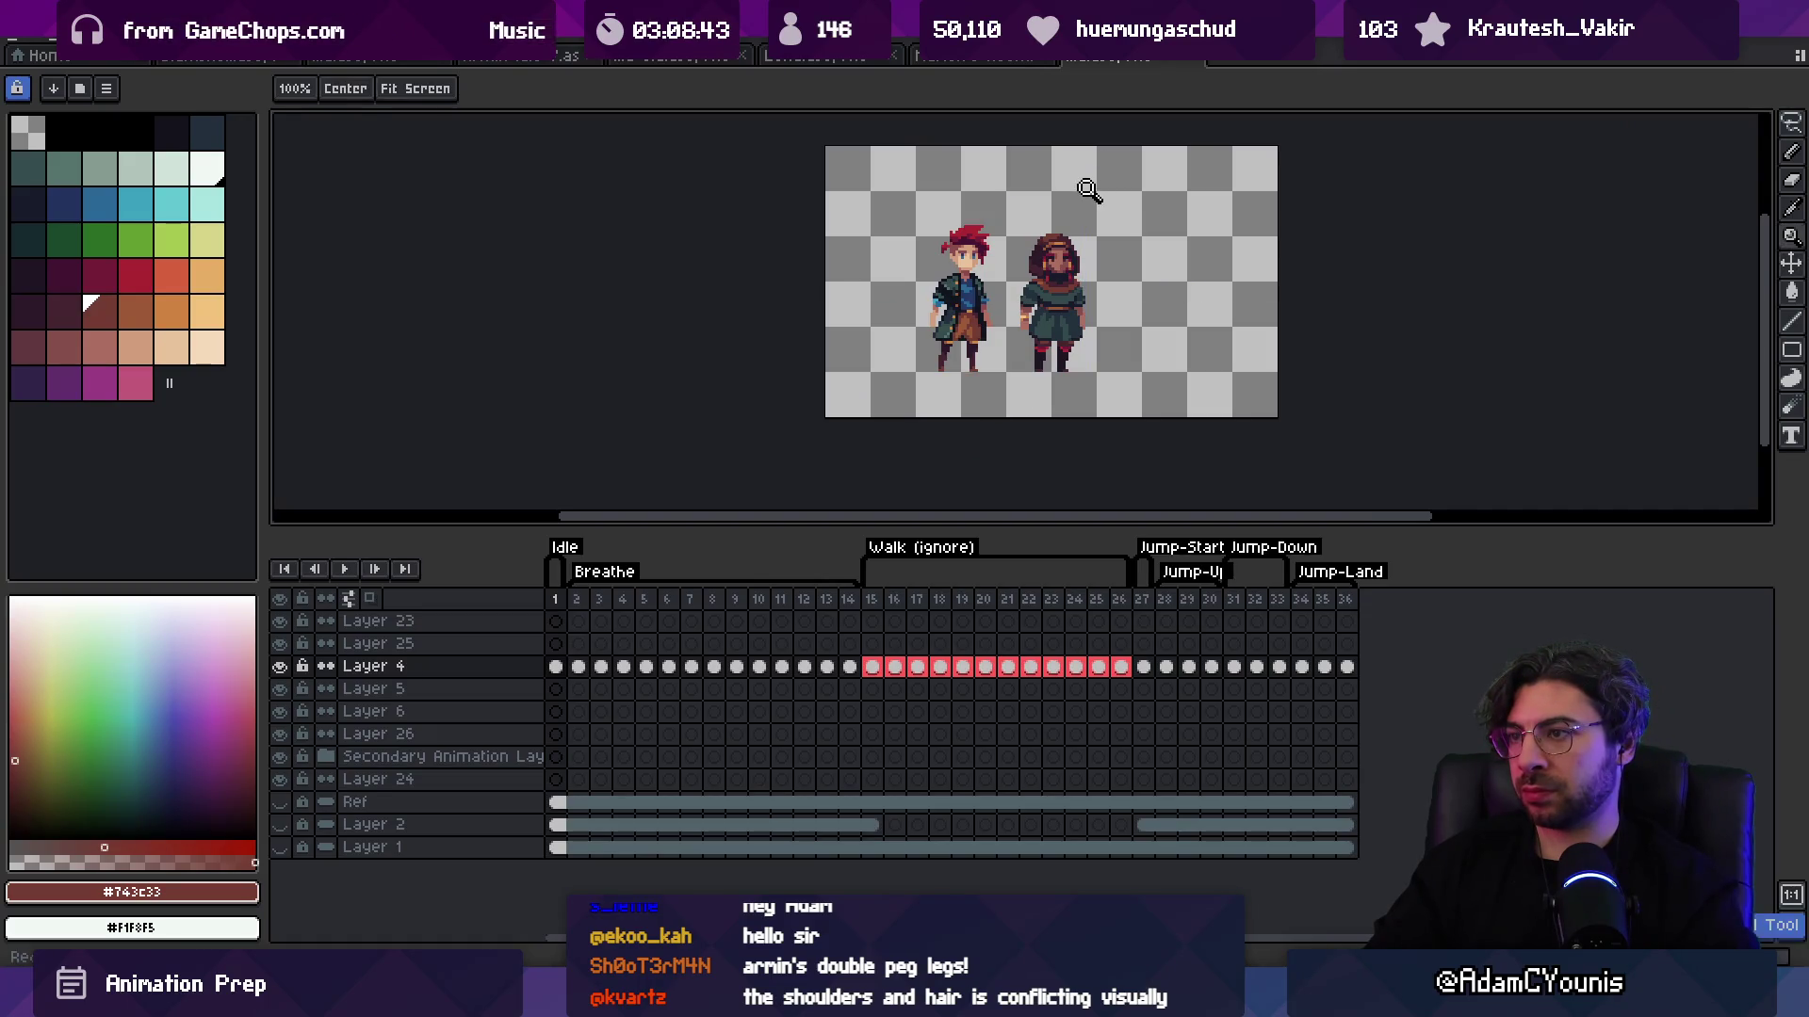
pyautogui.scroll(3, 1078, 211)
pyautogui.press('alt')
pyautogui.keyDown('alt'); pyautogui.click(1084, 252); pyautogui.keyUp('alt')
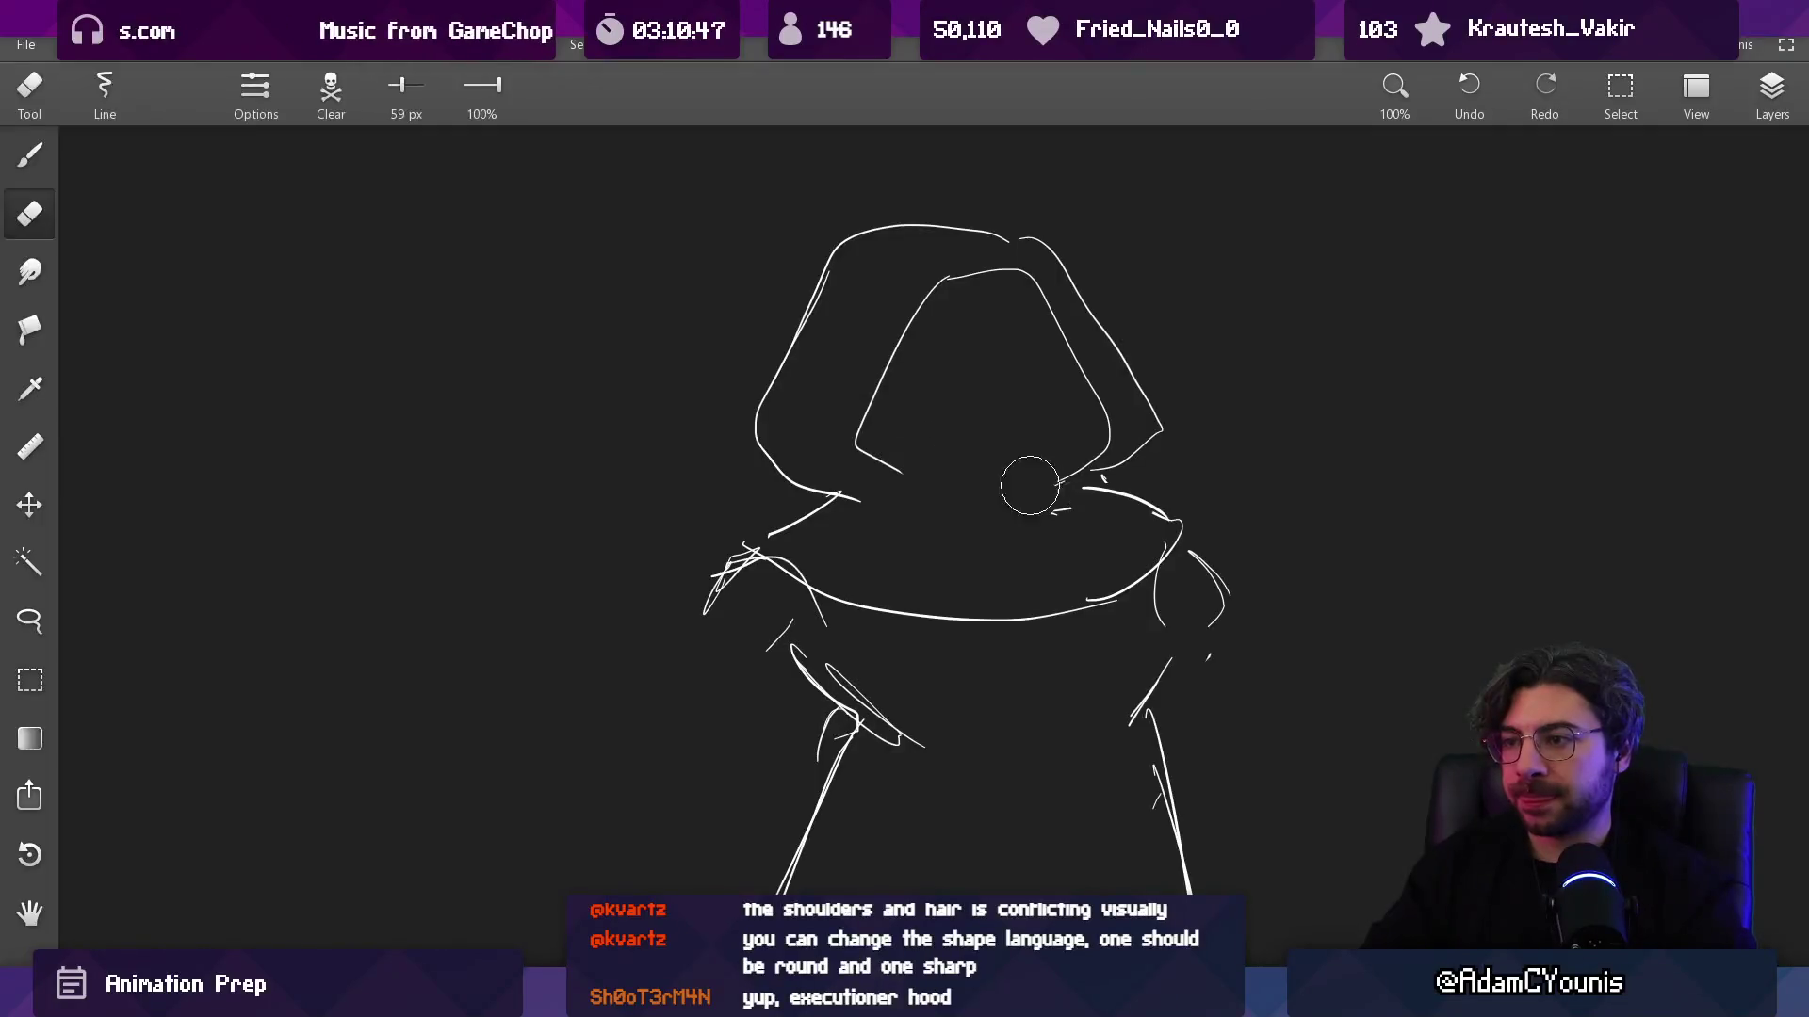
# Step: Redraw the inner hood curves and erase the lower-left hood curve, undoing a stray left-edge stroke
pyautogui.moveTo(865, 455); pyautogui.dragTo(1006, 512)
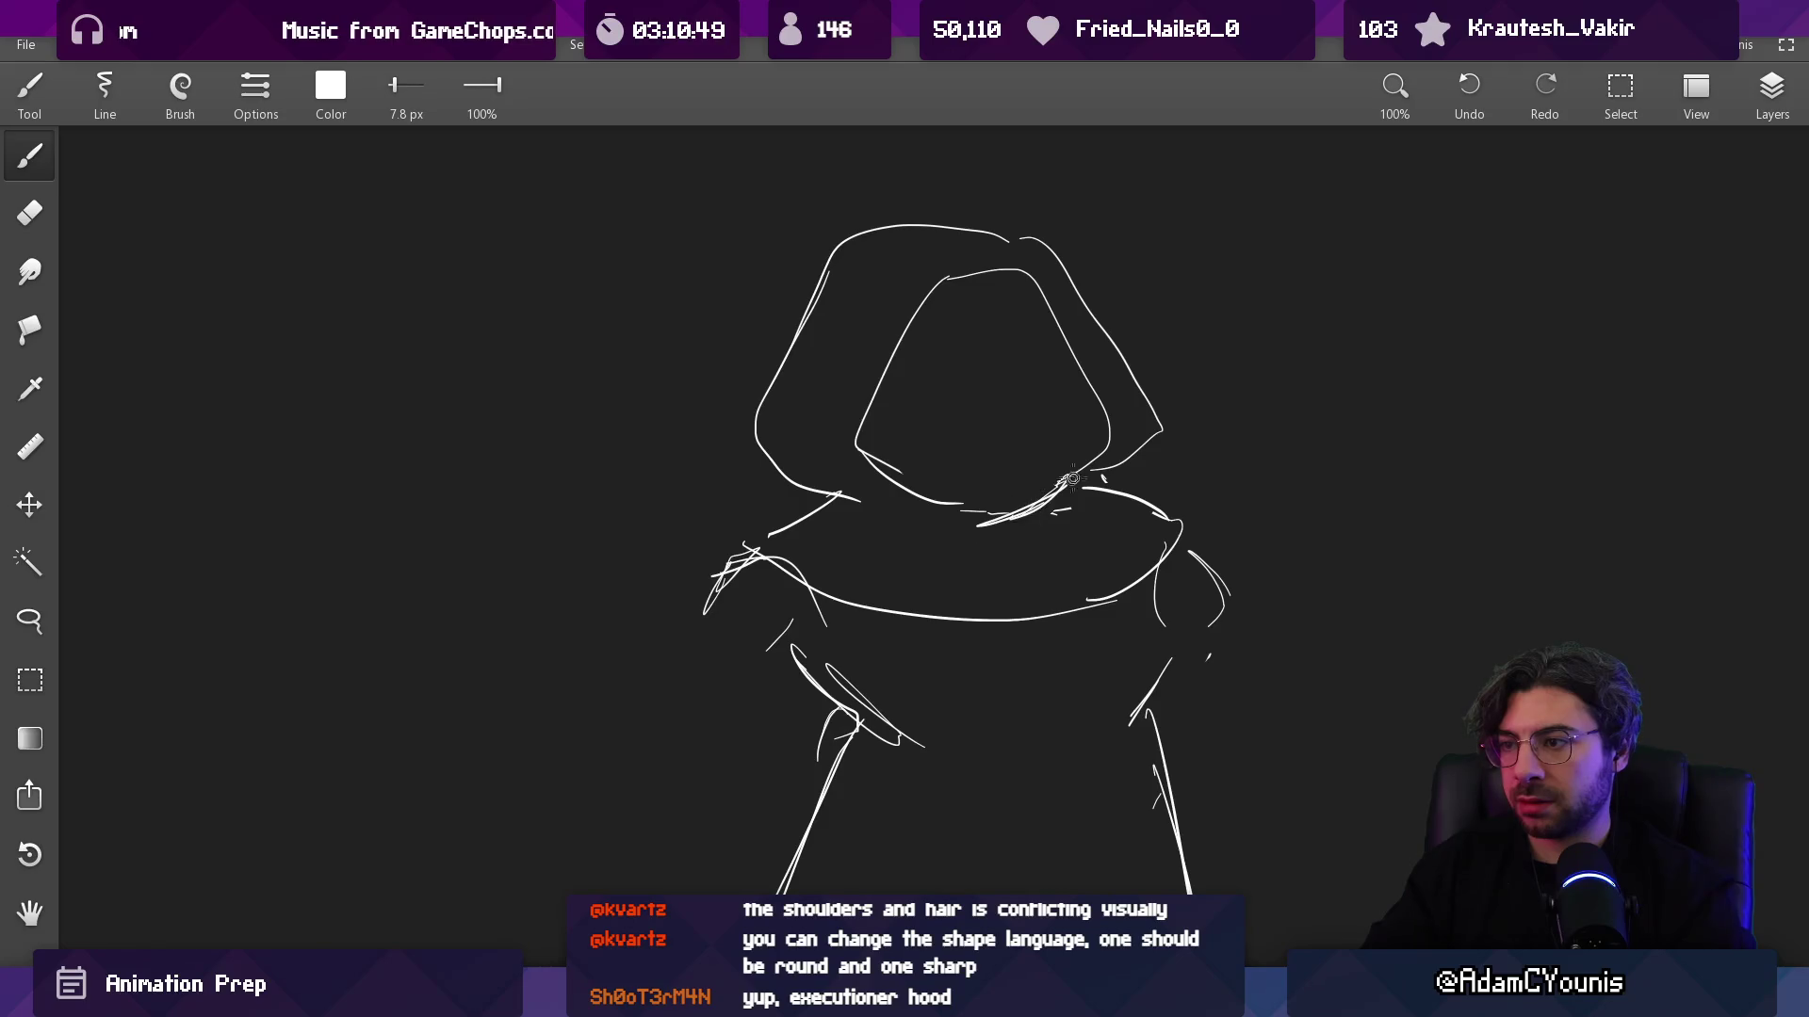
pyautogui.press('e')
pyautogui.press('b')
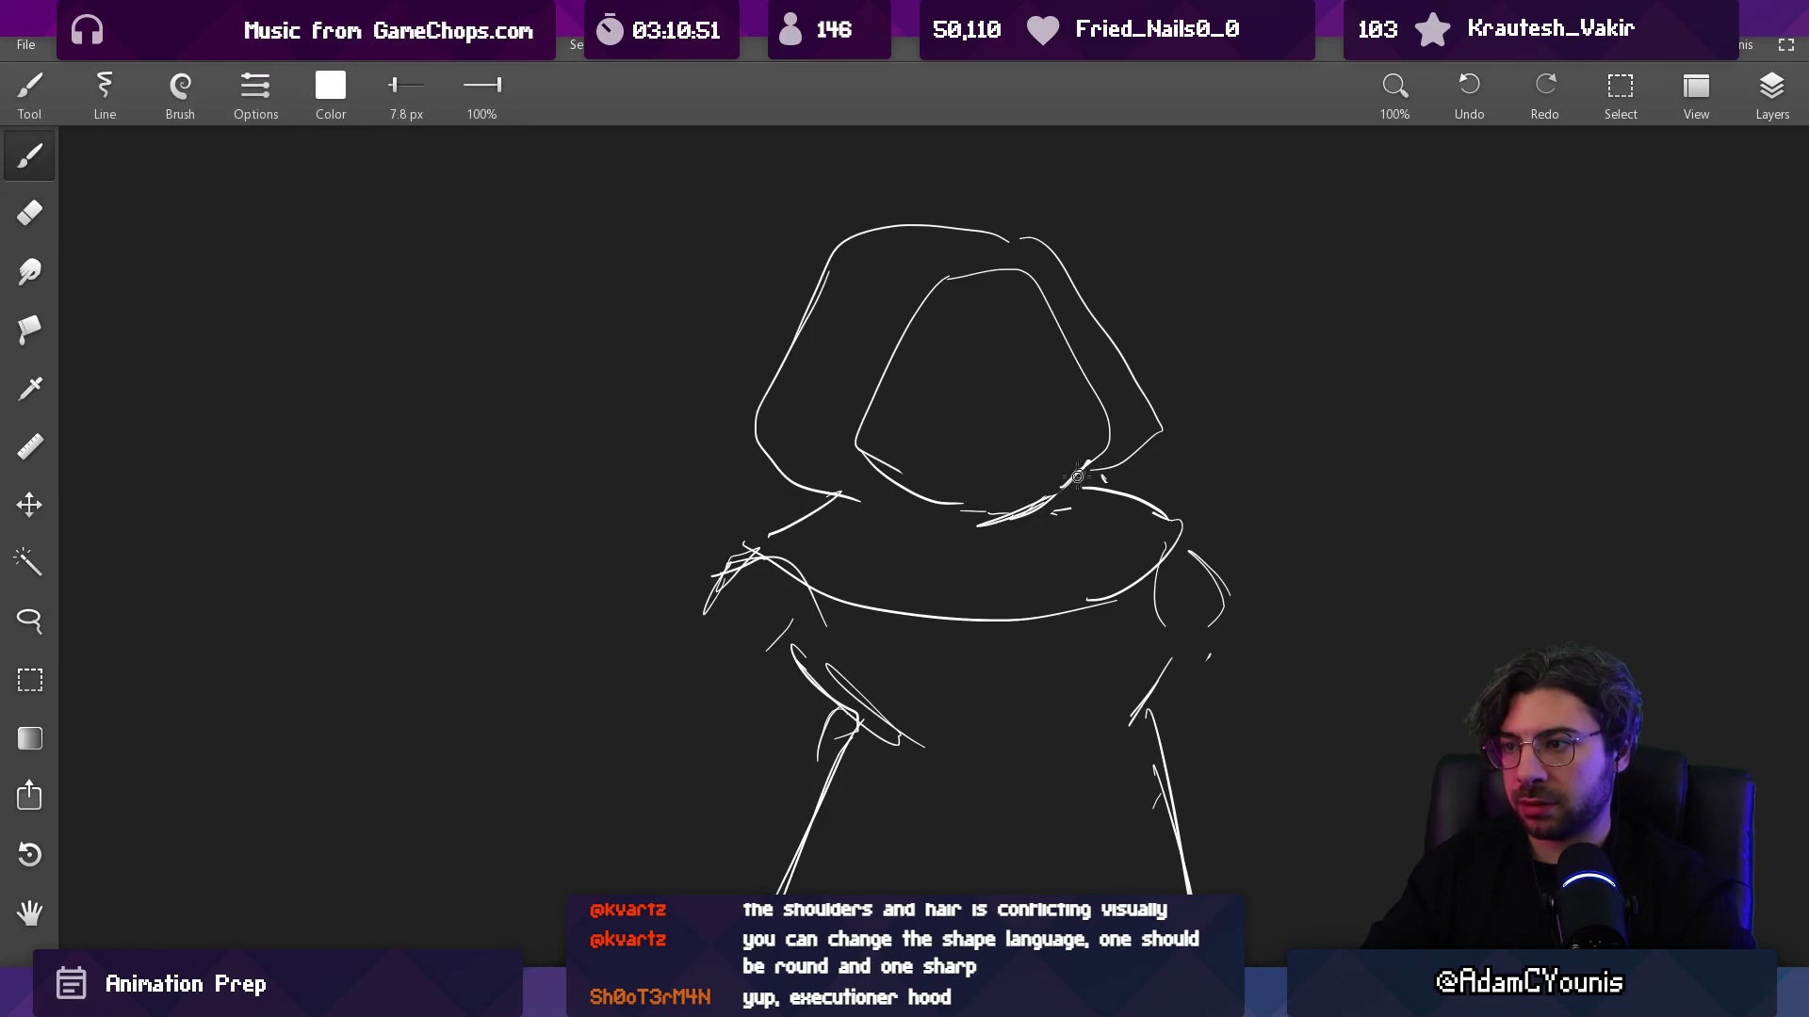
pyautogui.press('e')
pyautogui.moveTo(900, 476)
pyautogui.mouseDown()
pyautogui.moveTo(857, 429)
pyautogui.moveTo(993, 533)
pyautogui.mouseUp()
pyautogui.press('b')
pyautogui.press('e')
pyautogui.moveTo(866, 491); pyautogui.dragTo(769, 465)
pyautogui.press('b')
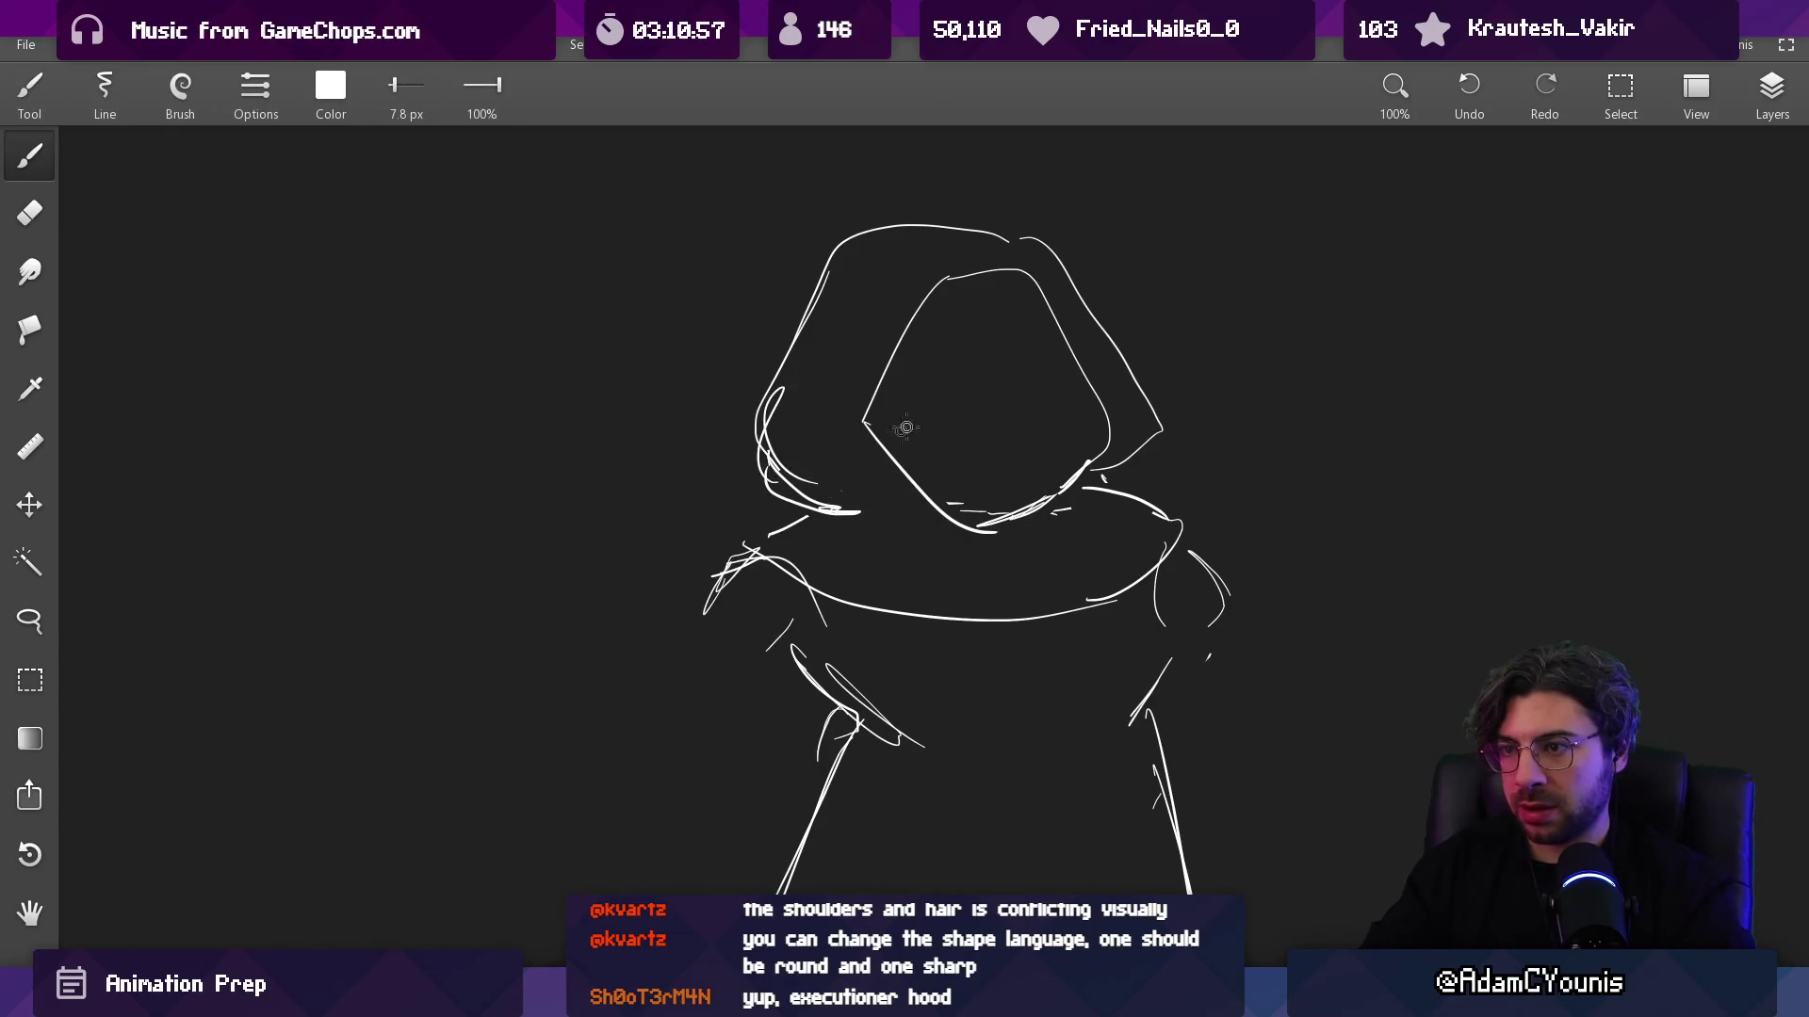
pyautogui.moveTo(829, 302)
pyautogui.mouseDown()
pyautogui.moveTo(812, 414)
pyautogui.moveTo(834, 471)
pyautogui.mouseUp()
pyautogui.hotkey('ctrl', 'z')
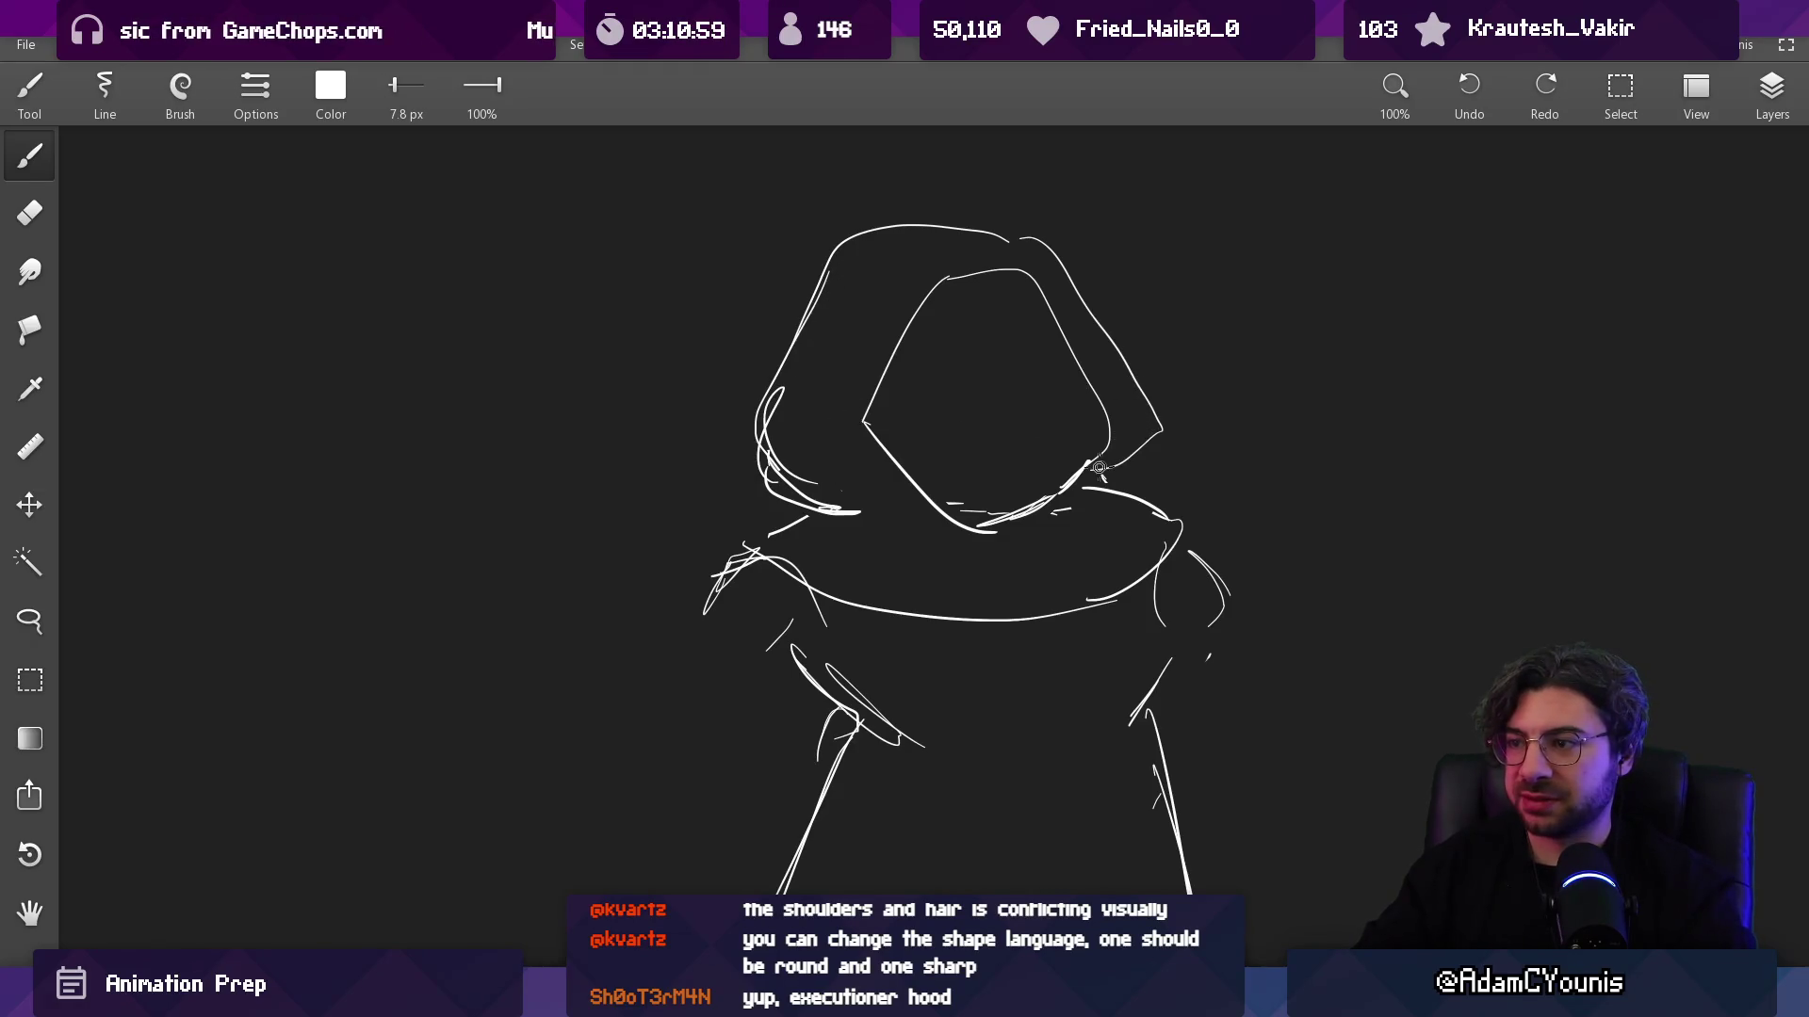
# Step: Redraw the right outer hood curve and erase the doubled strokes on the hood's right side
pyautogui.press('e')
pyautogui.moveTo(1184, 444)
pyautogui.mouseDown()
pyautogui.moveTo(1131, 443)
pyautogui.moveTo(1097, 471)
pyautogui.moveTo(1146, 418)
pyautogui.moveTo(1110, 431)
pyautogui.moveTo(989, 529)
pyautogui.moveTo(1072, 463)
pyautogui.moveTo(1084, 499)
pyautogui.mouseUp()
pyautogui.press('b')
pyautogui.press('e')
pyautogui.press('b')
pyautogui.press('e')
pyautogui.press('b')
pyautogui.press('e')
pyautogui.press('b')
pyautogui.press('e')
pyautogui.moveTo(1144, 388)
pyautogui.mouseDown()
pyautogui.moveTo(1142, 452)
pyautogui.moveTo(1156, 383)
pyautogui.mouseUp()
pyautogui.scroll(-4, 1083, 490)
pyautogui.scroll(2, 1017, 565)
pyautogui.press('b')
# Step: Erase the old right shoulder and collar lines below the hood
pyautogui.moveTo(956, 424); pyautogui.dragTo(935, 546)
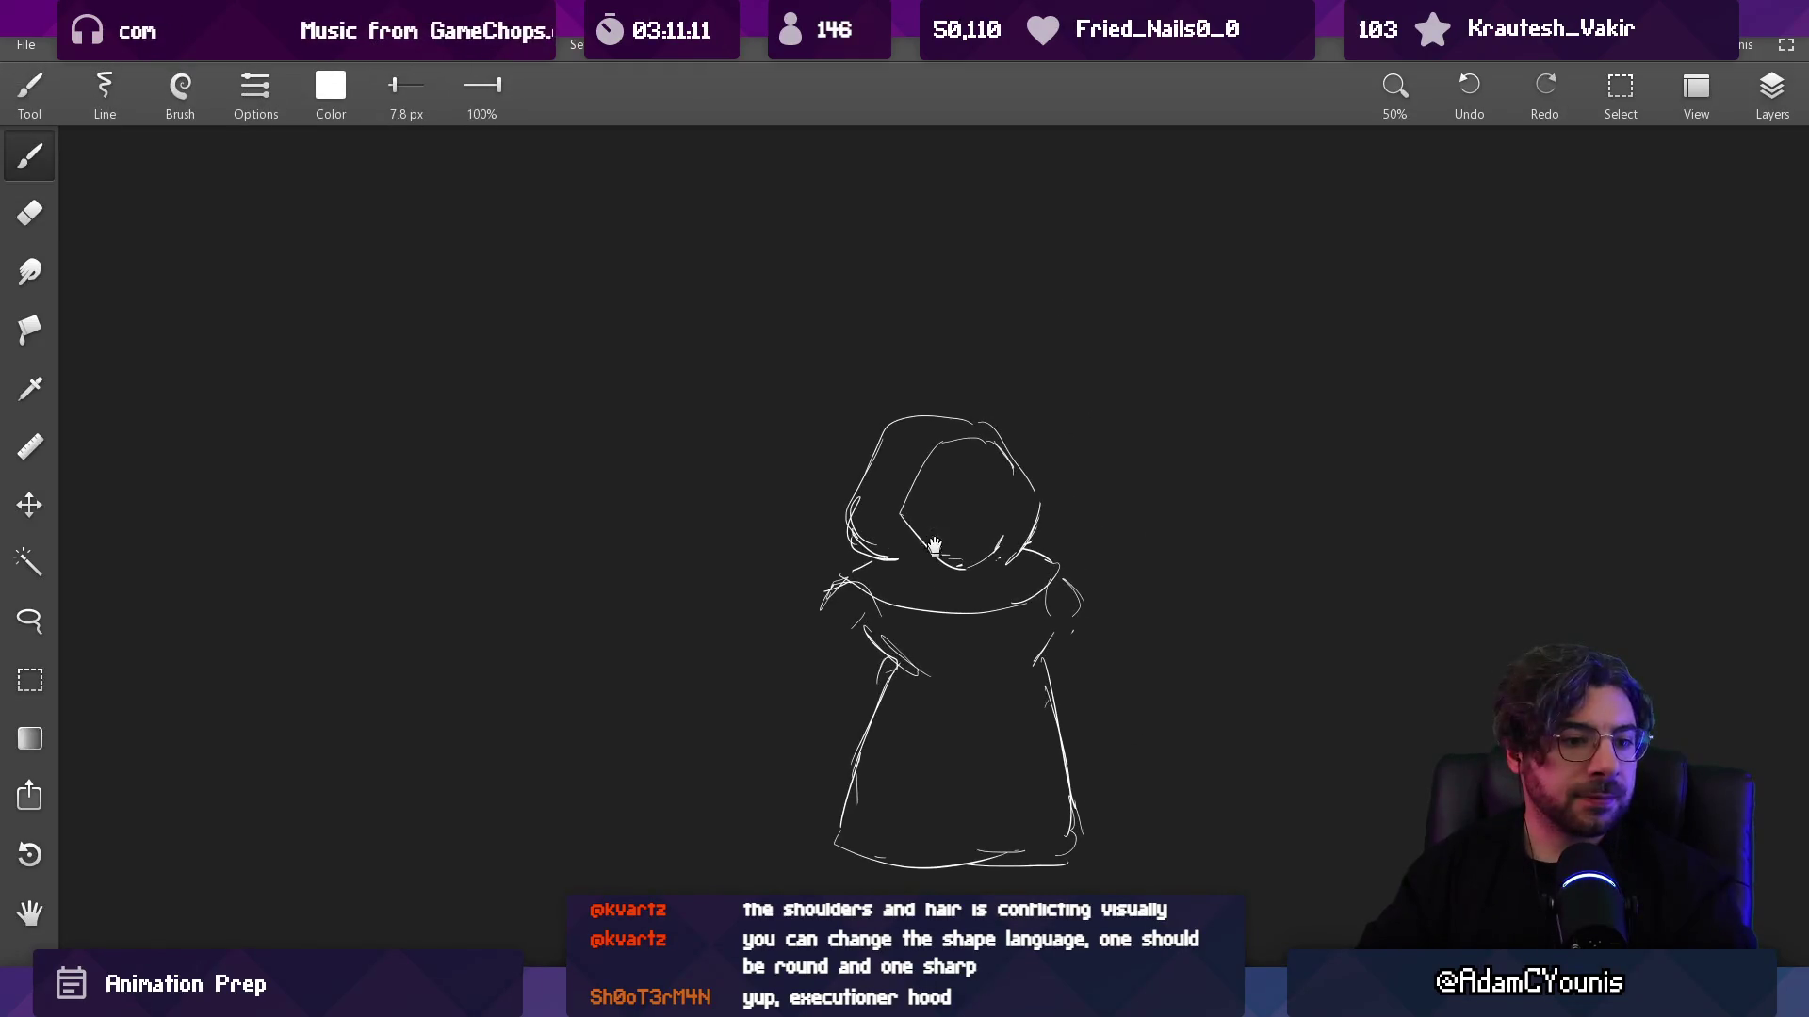
pyautogui.scroll(-3, 1001, 439)
pyautogui.scroll(3, 990, 396)
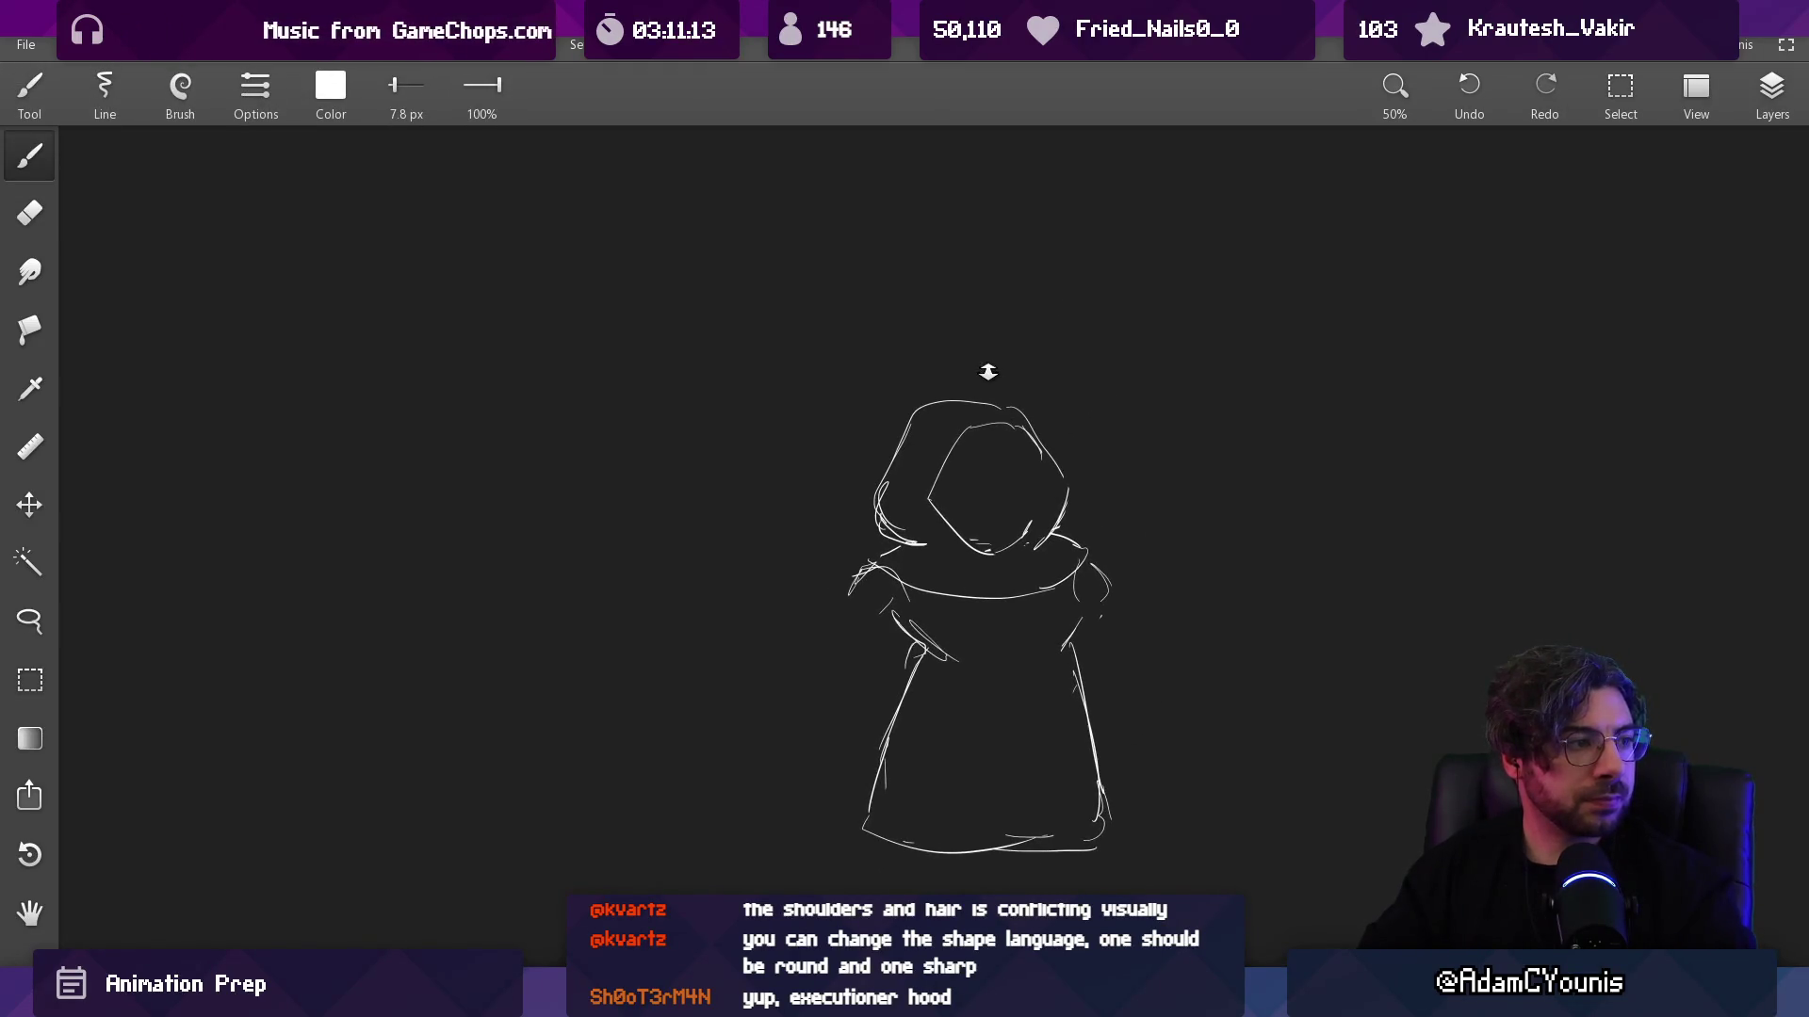
pyautogui.moveTo(1022, 501); pyautogui.dragTo(980, 416)
pyautogui.scroll(2, 1008, 433)
pyautogui.press('e')
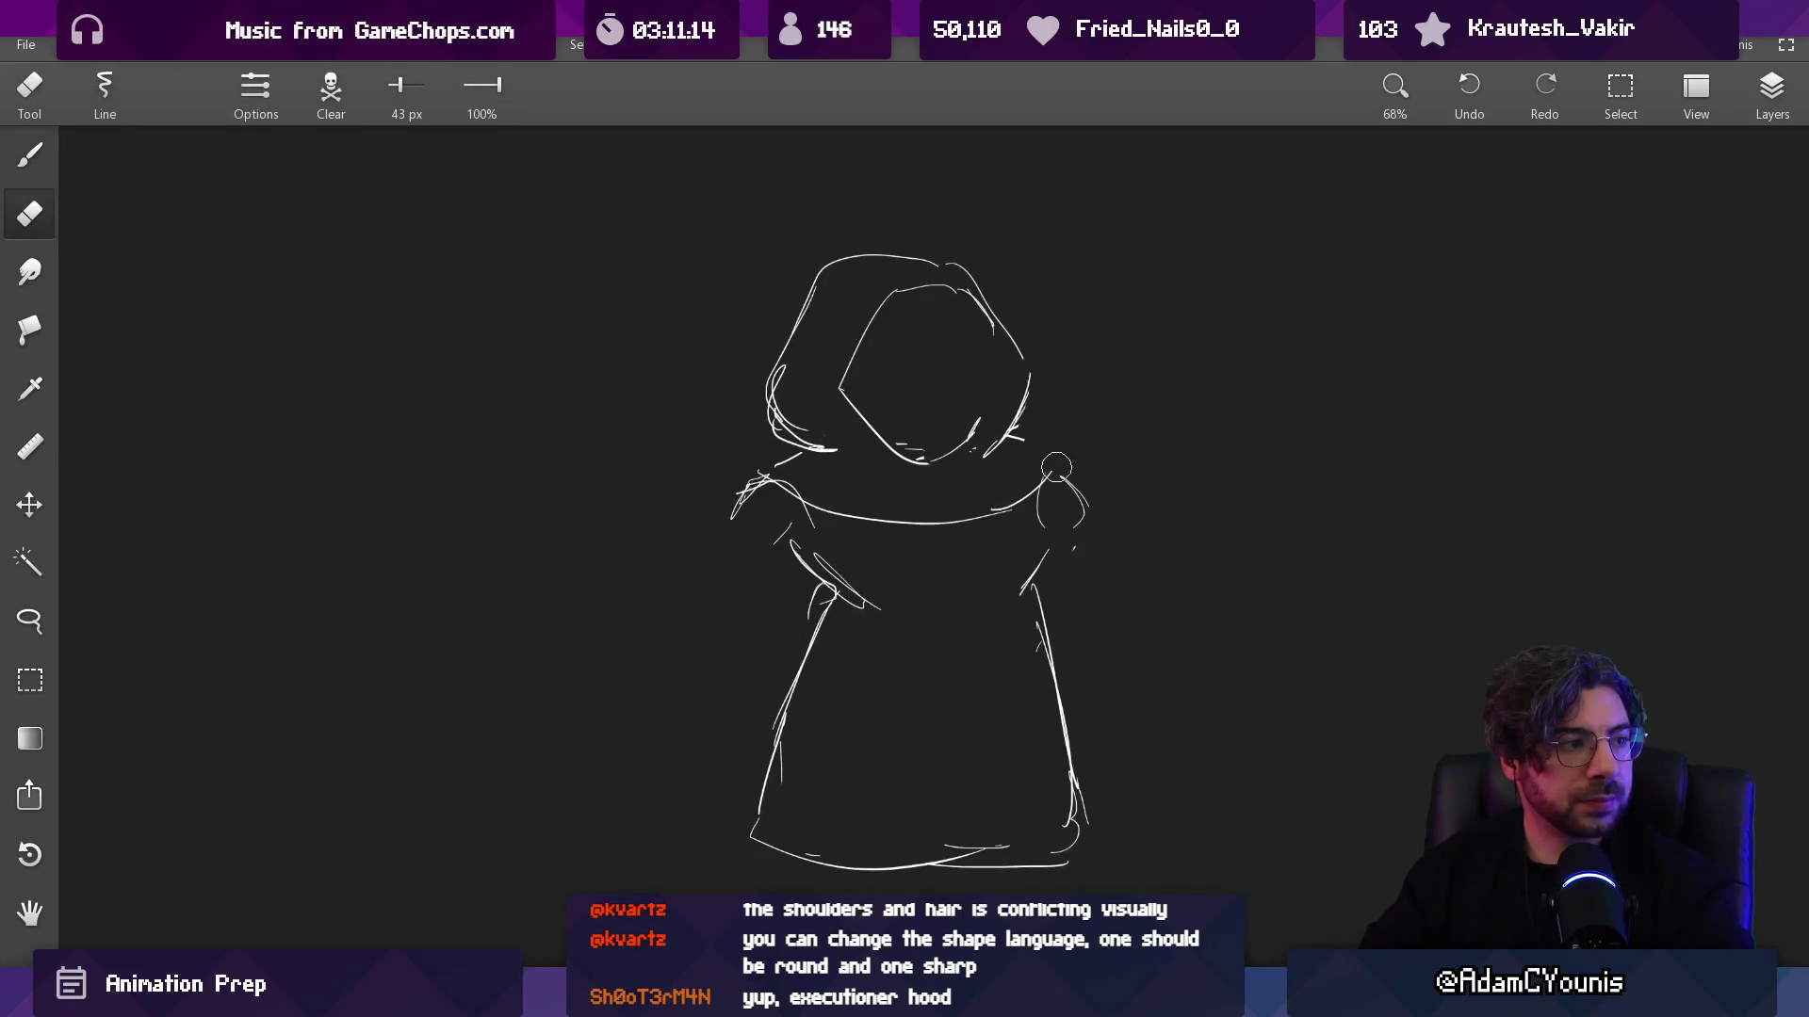
pyautogui.press('b')
pyautogui.press('e')
pyautogui.moveTo(1041, 456); pyautogui.dragTo(1004, 461)
pyautogui.moveTo(747, 429)
pyautogui.mouseDown()
pyautogui.moveTo(754, 509)
pyautogui.moveTo(836, 476)
pyautogui.moveTo(725, 562)
pyautogui.moveTo(1114, 594)
pyautogui.moveTo(791, 625)
pyautogui.moveTo(791, 844)
pyautogui.moveTo(1073, 747)
pyautogui.moveTo(952, 840)
pyautogui.mouseUp()
pyautogui.press('b')
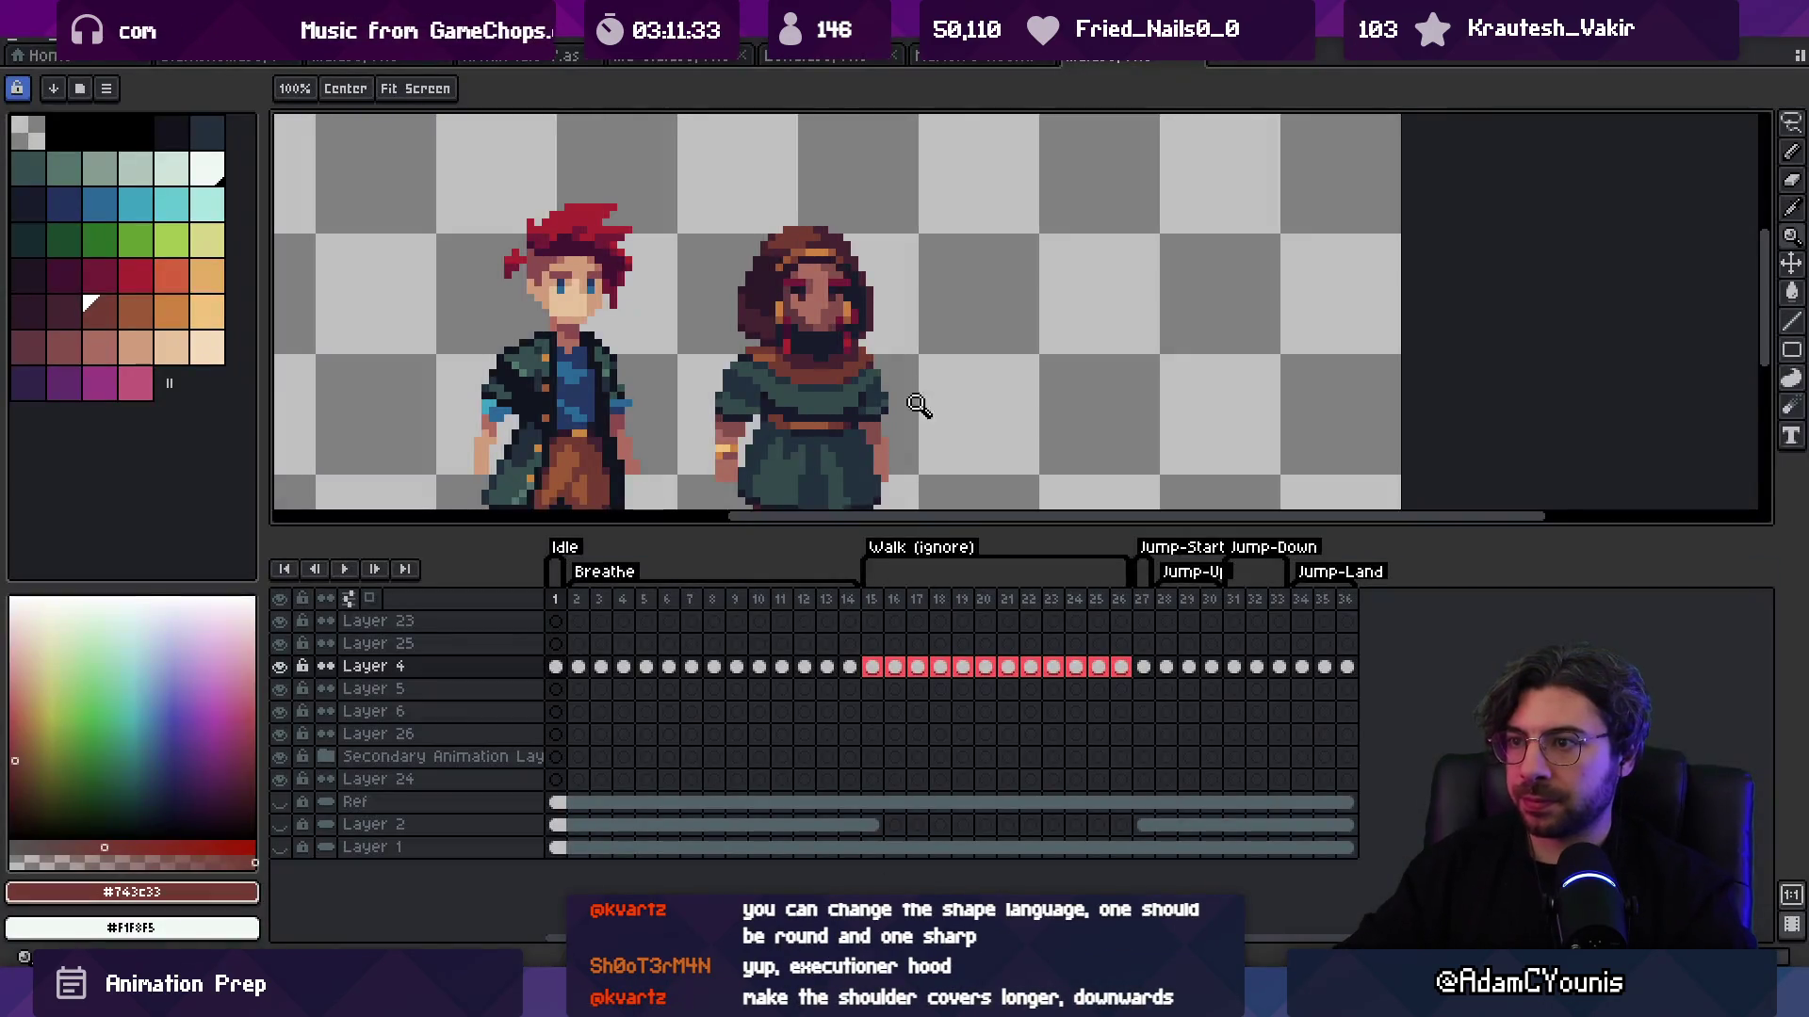
# Step: With a 2-pixel pencil, add a brown #743C33 pixel above the right shoulder
pyautogui.scroll(-2, 920, 315)
pyautogui.scroll(4, 876, 342)
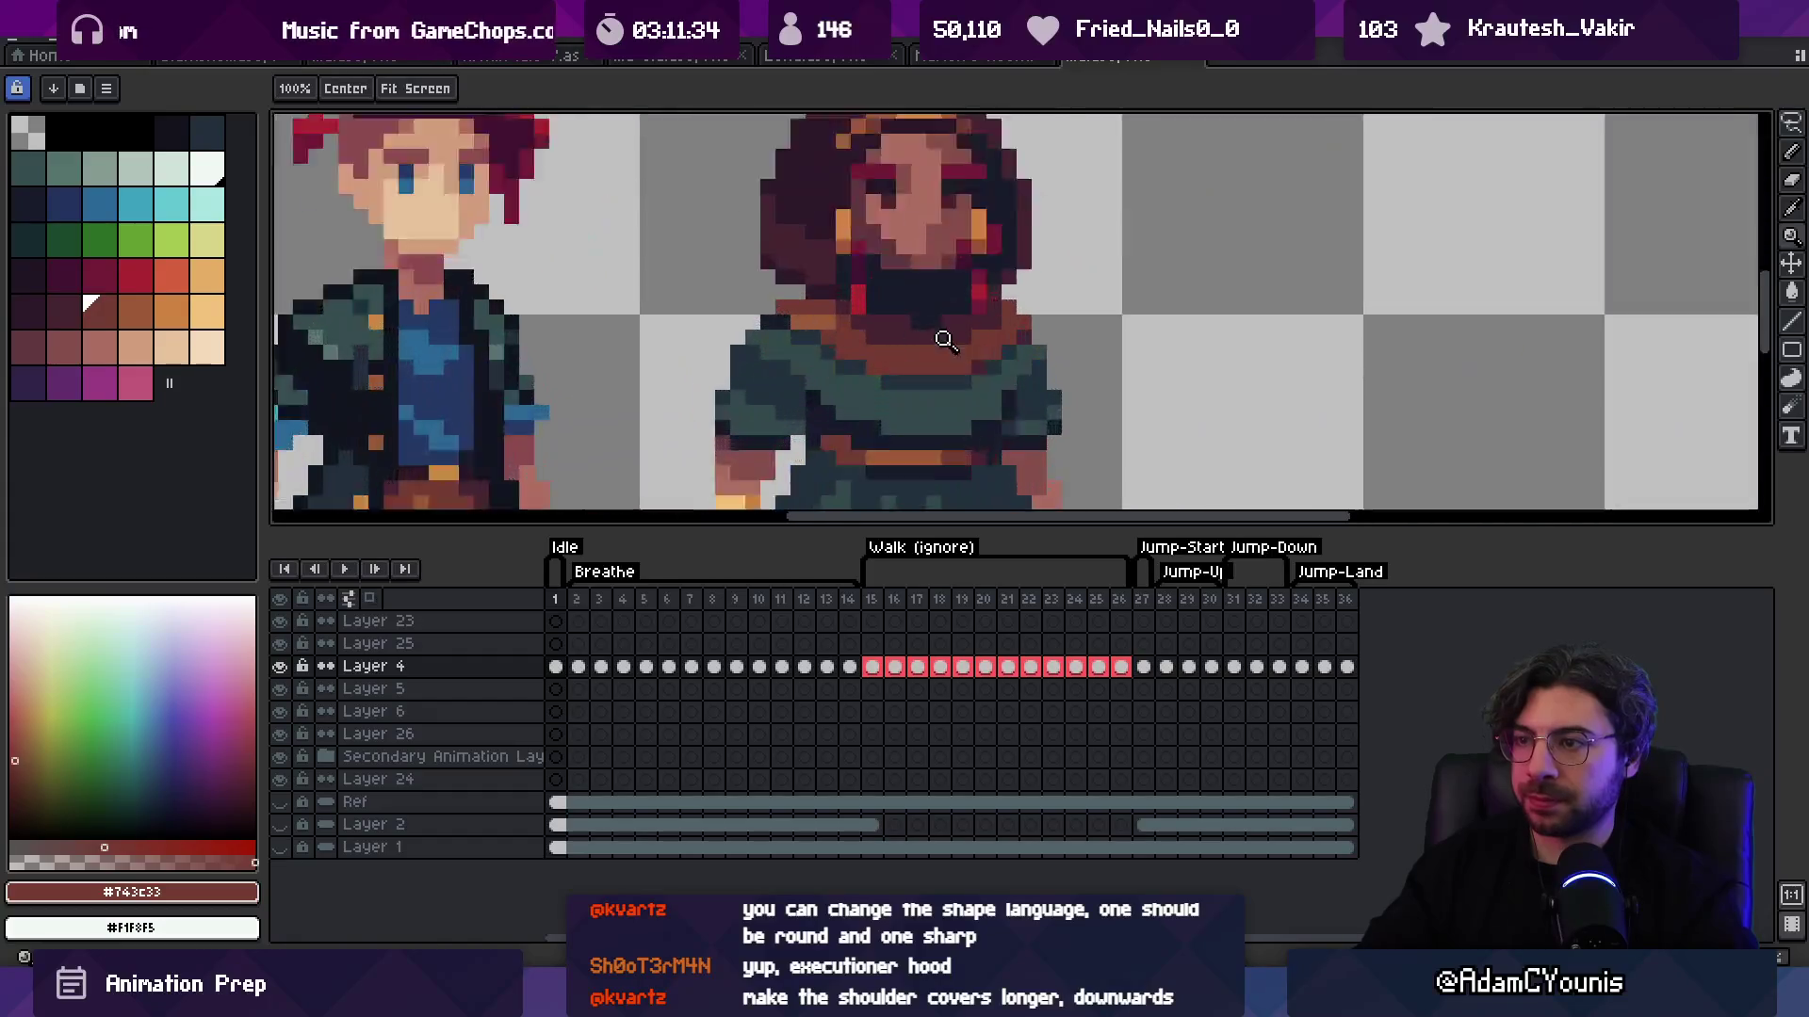
pyautogui.press('b')
pyautogui.press('m')
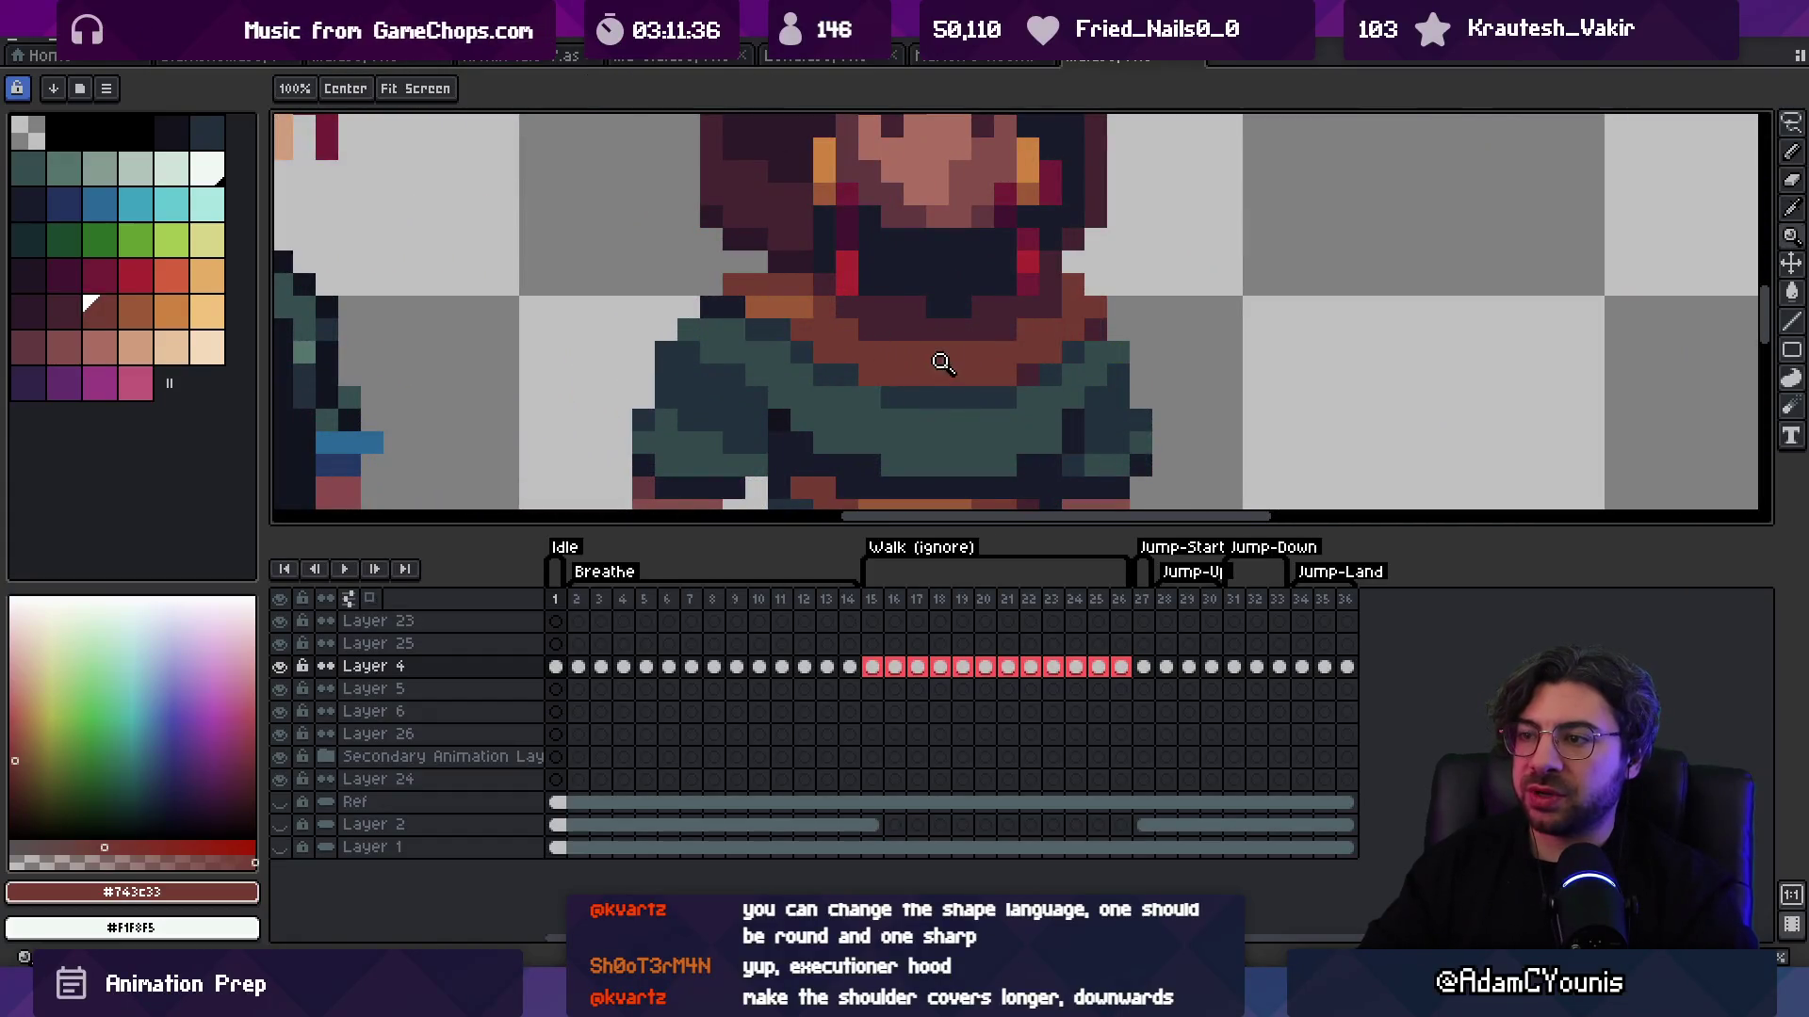
pyautogui.scroll(-3, 861, 334)
pyautogui.scroll(1, 861, 334)
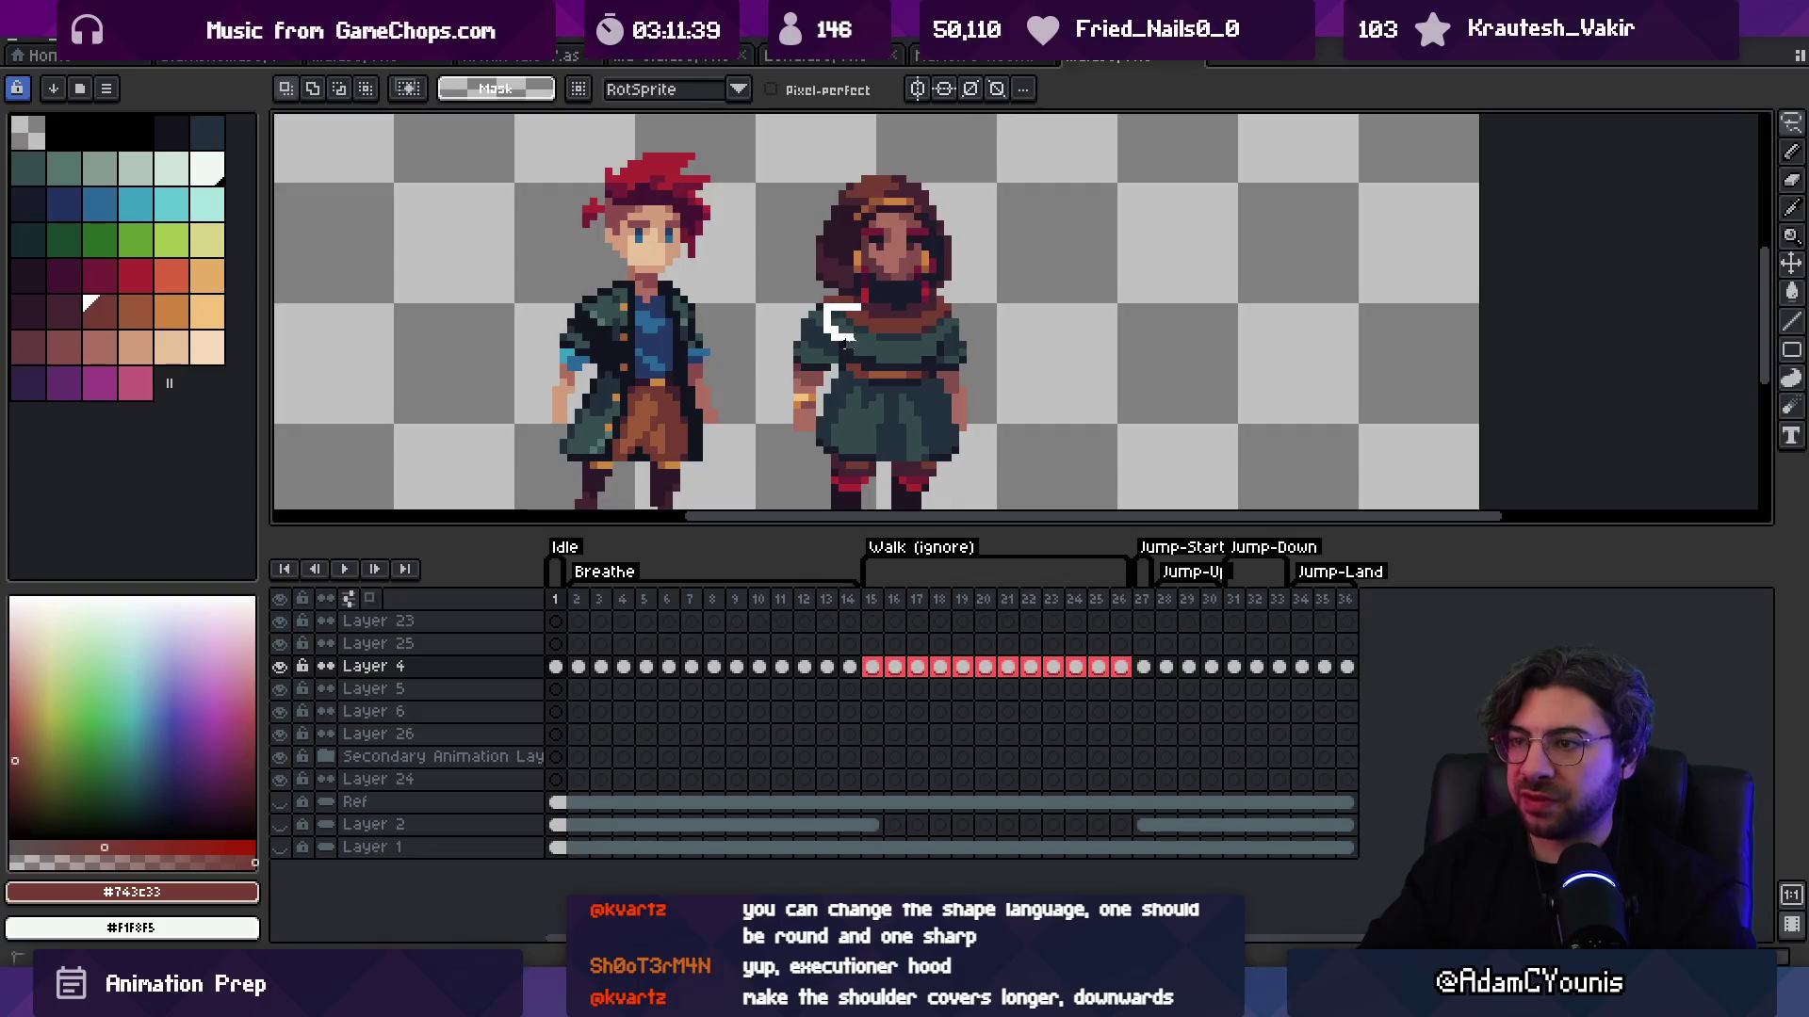
pyautogui.scroll(2, 820, 306)
pyautogui.press('b')
pyautogui.press('+')
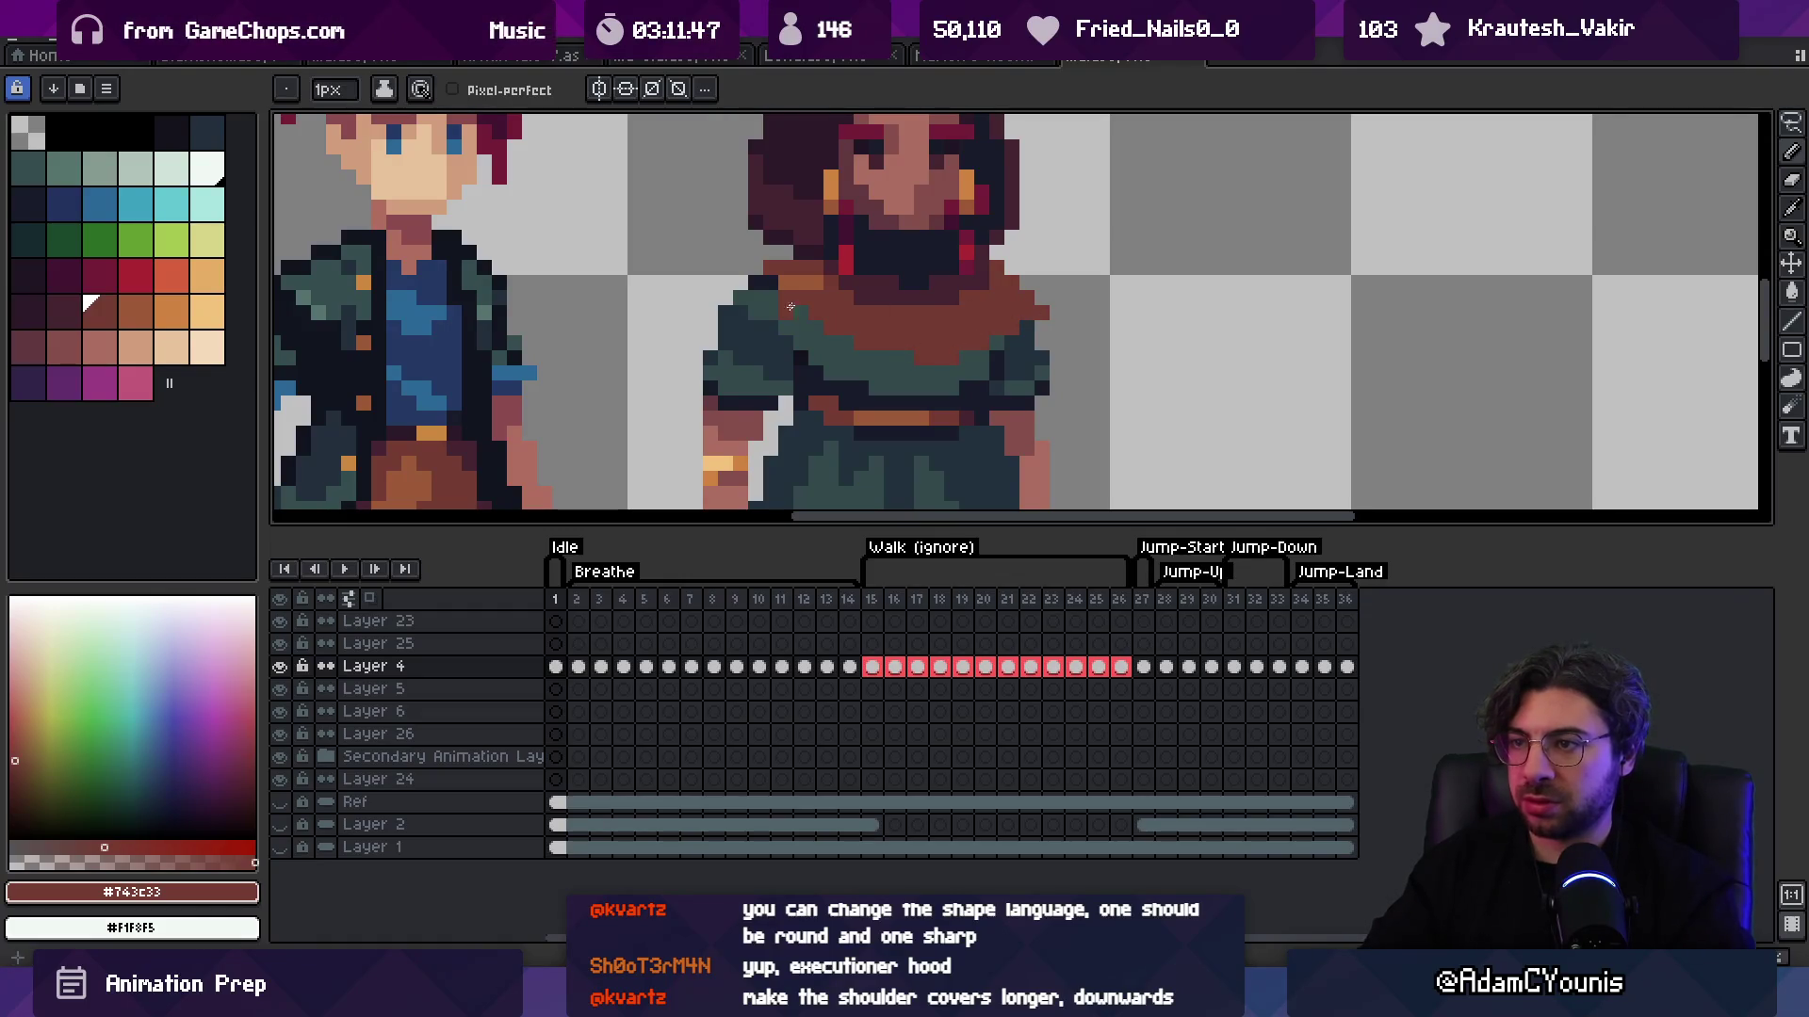
pyautogui.scroll(-4, 777, 293)
pyautogui.scroll(5, 977, 330)
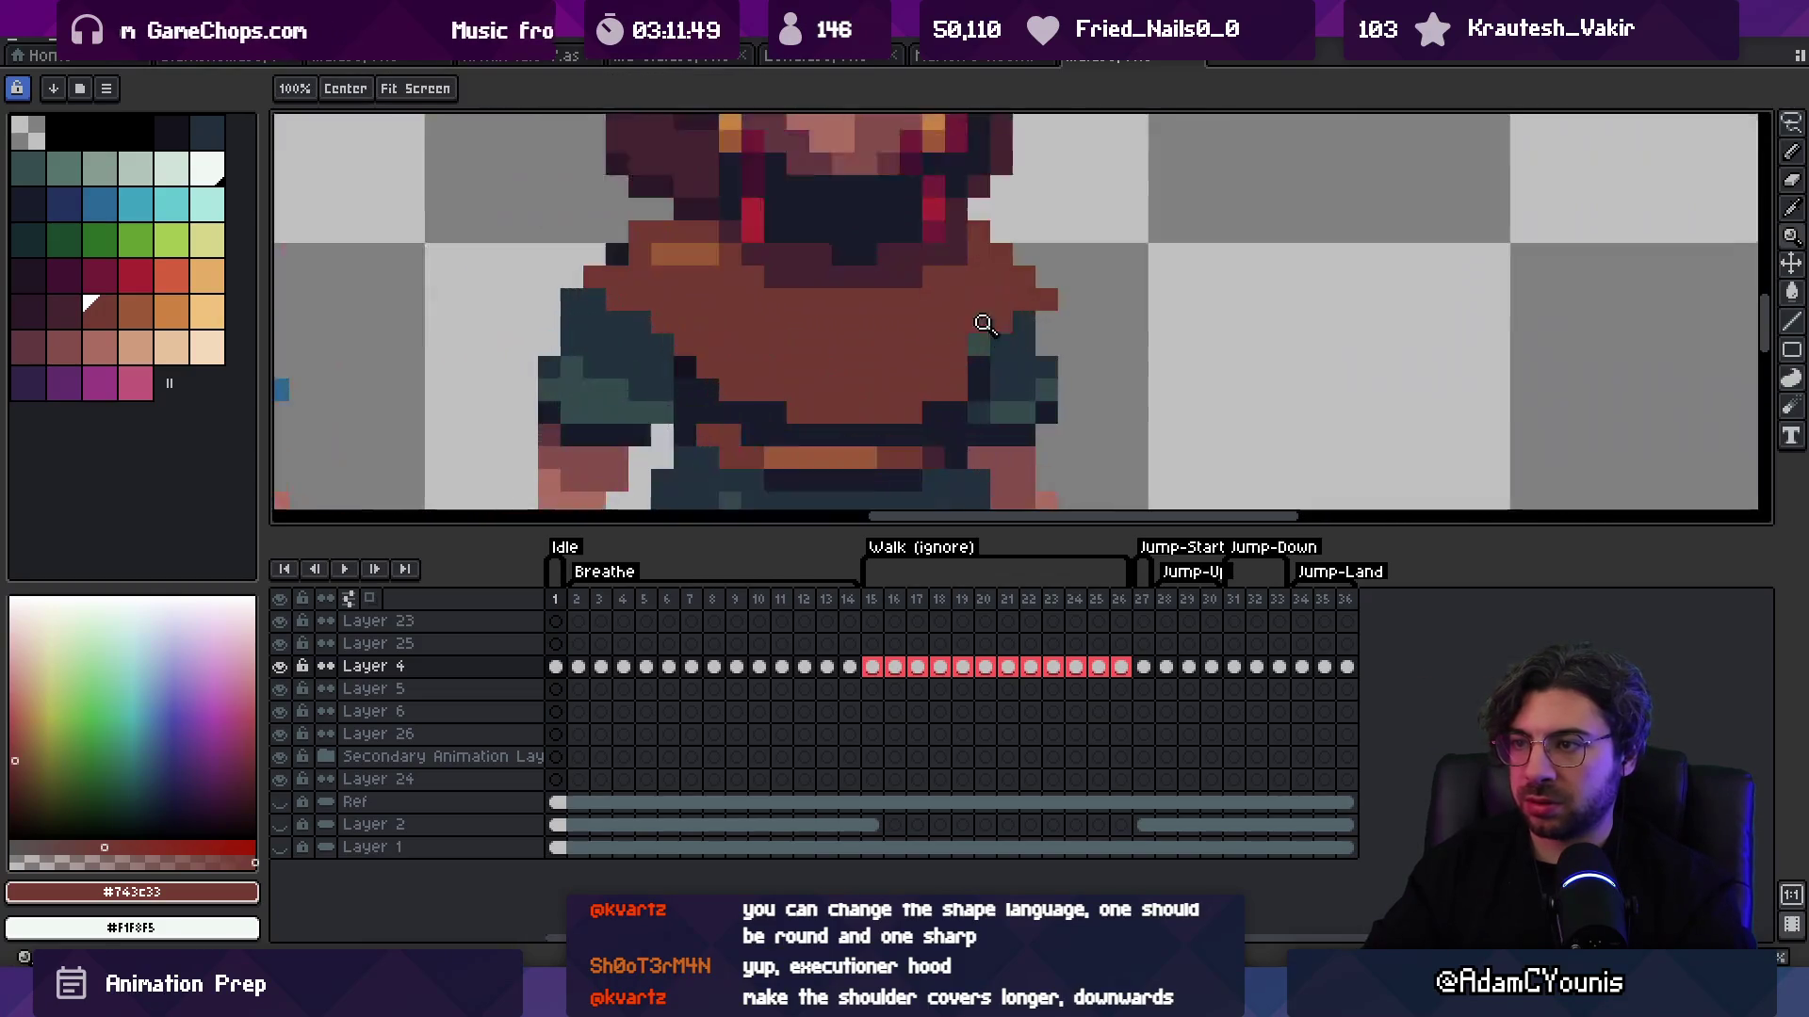
pyautogui.click(1043, 286)
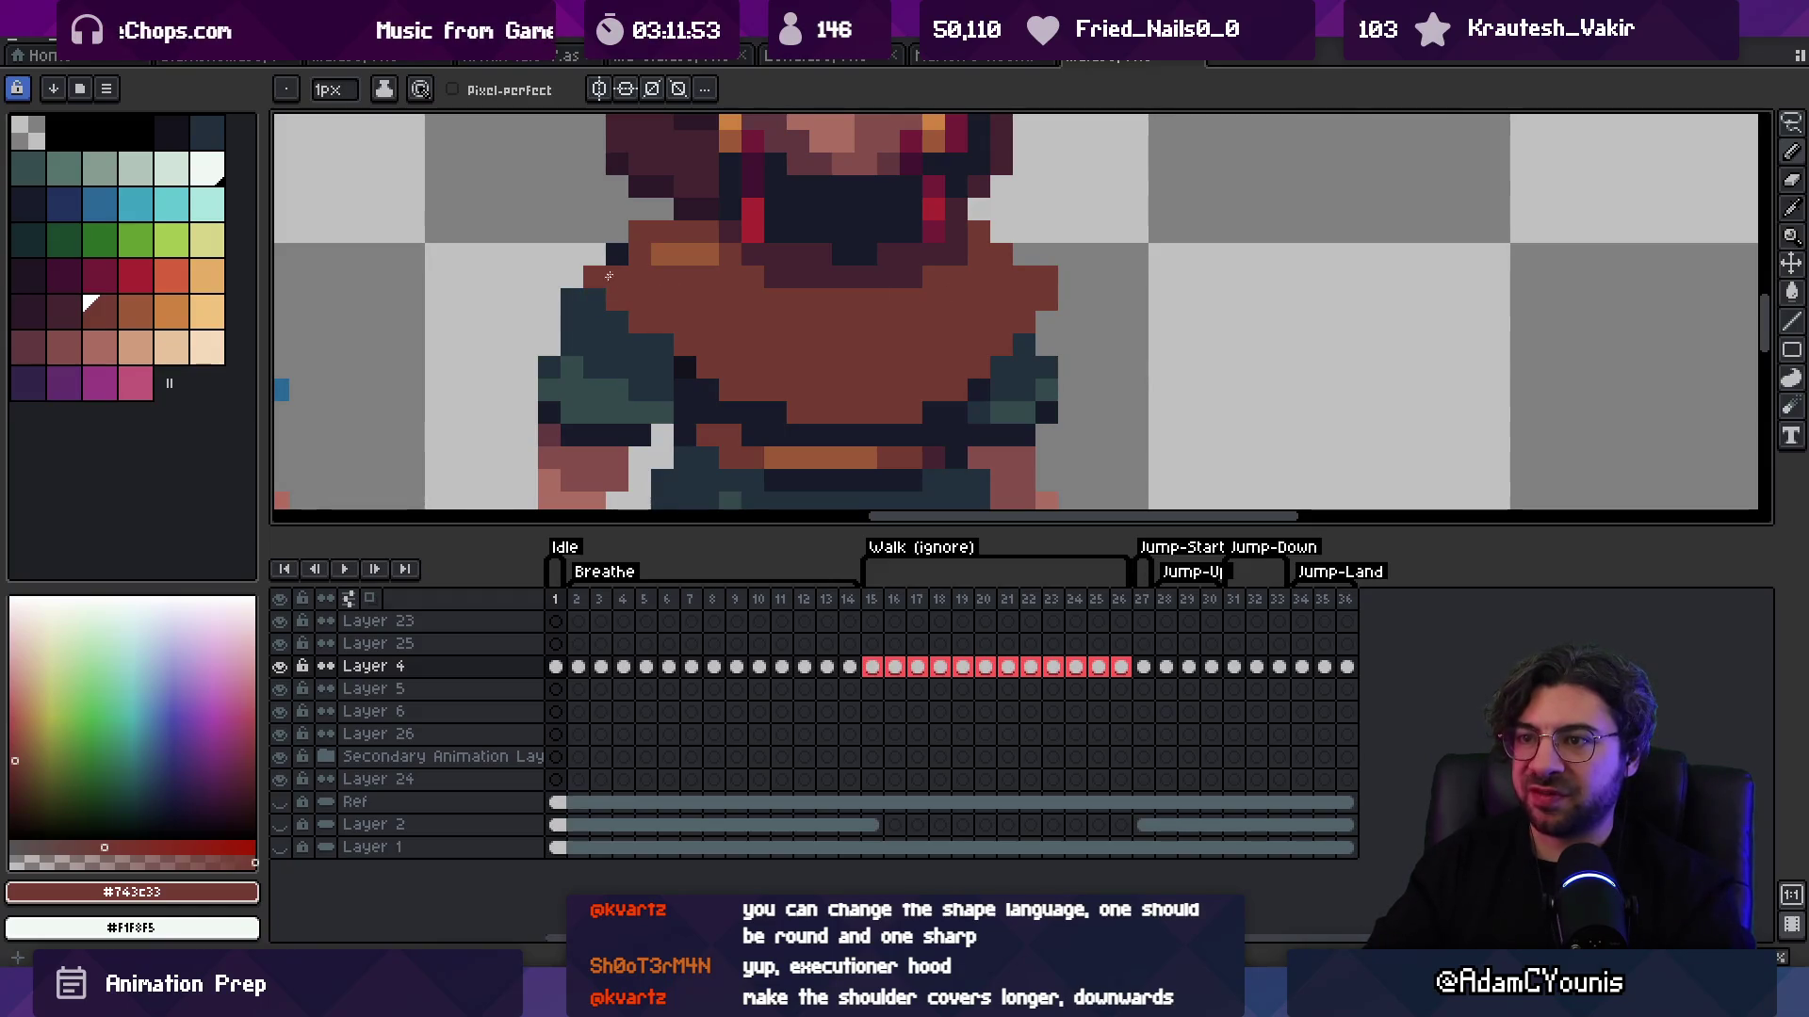
# Step: Zoom out to review the shoulder cape and sample the dark teal chest colour
pyautogui.press('z')
pyautogui.scroll(-7, 660, 302)
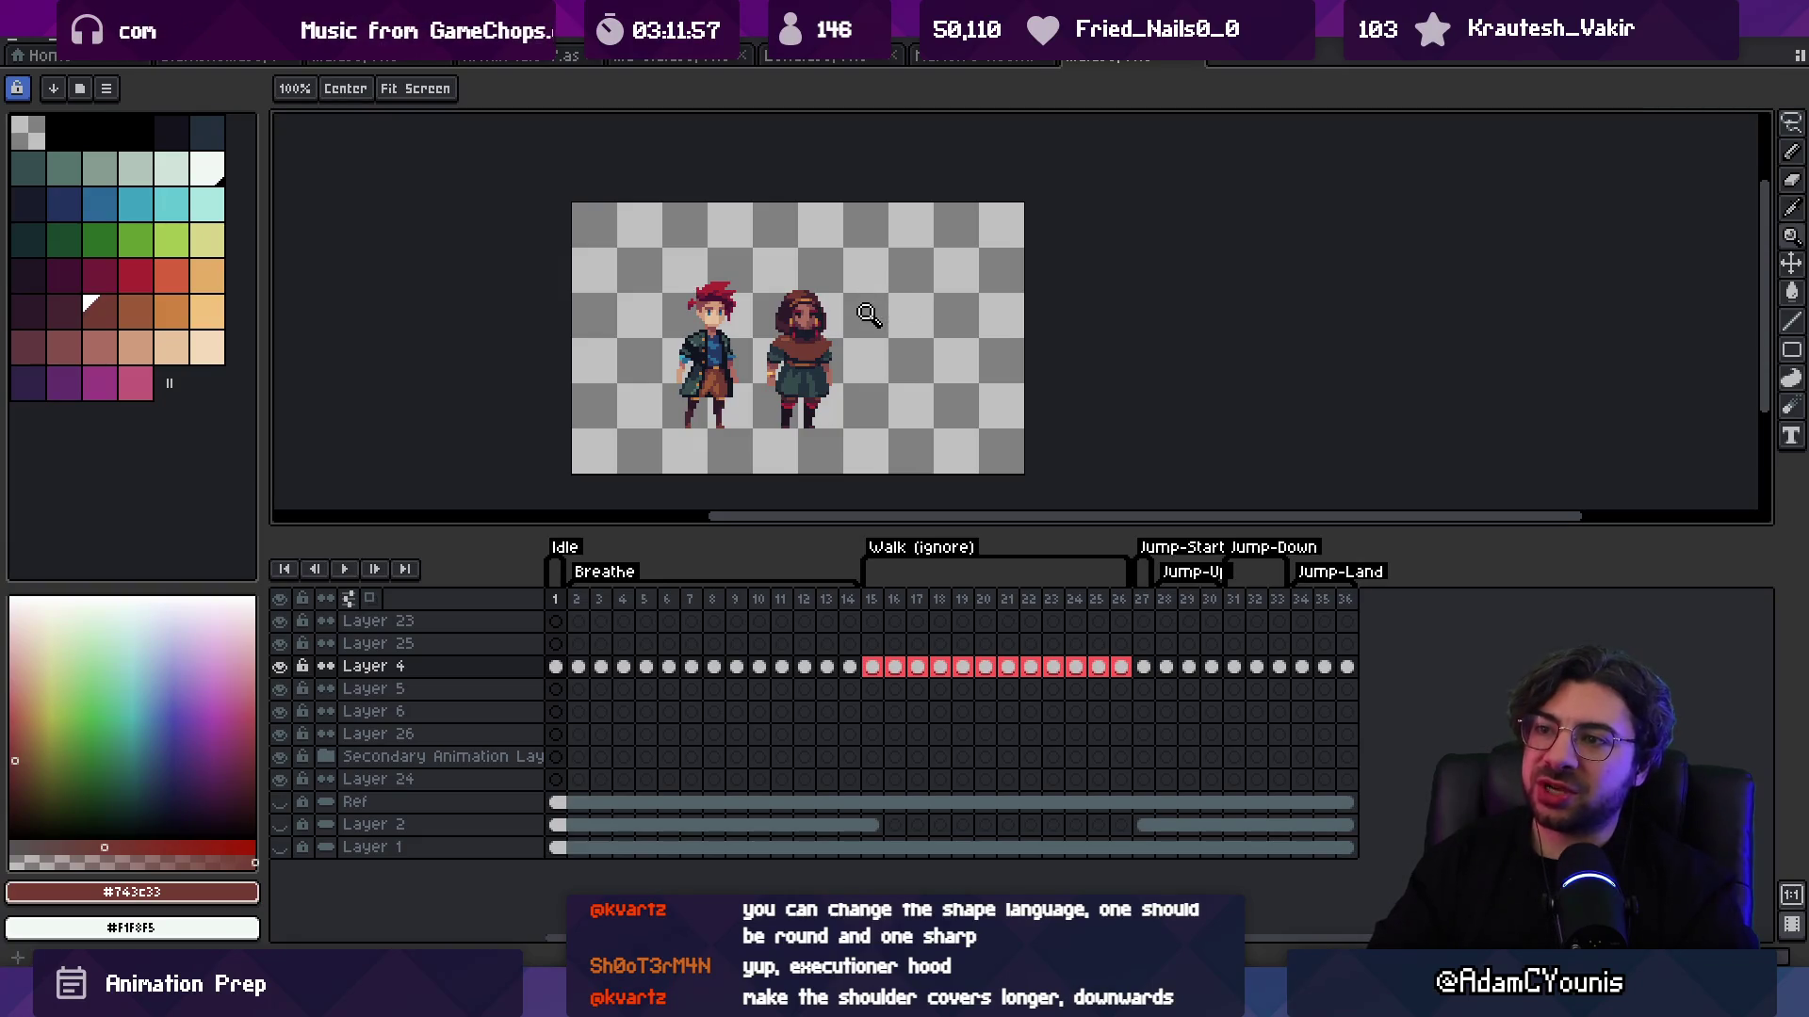
pyautogui.press('v')
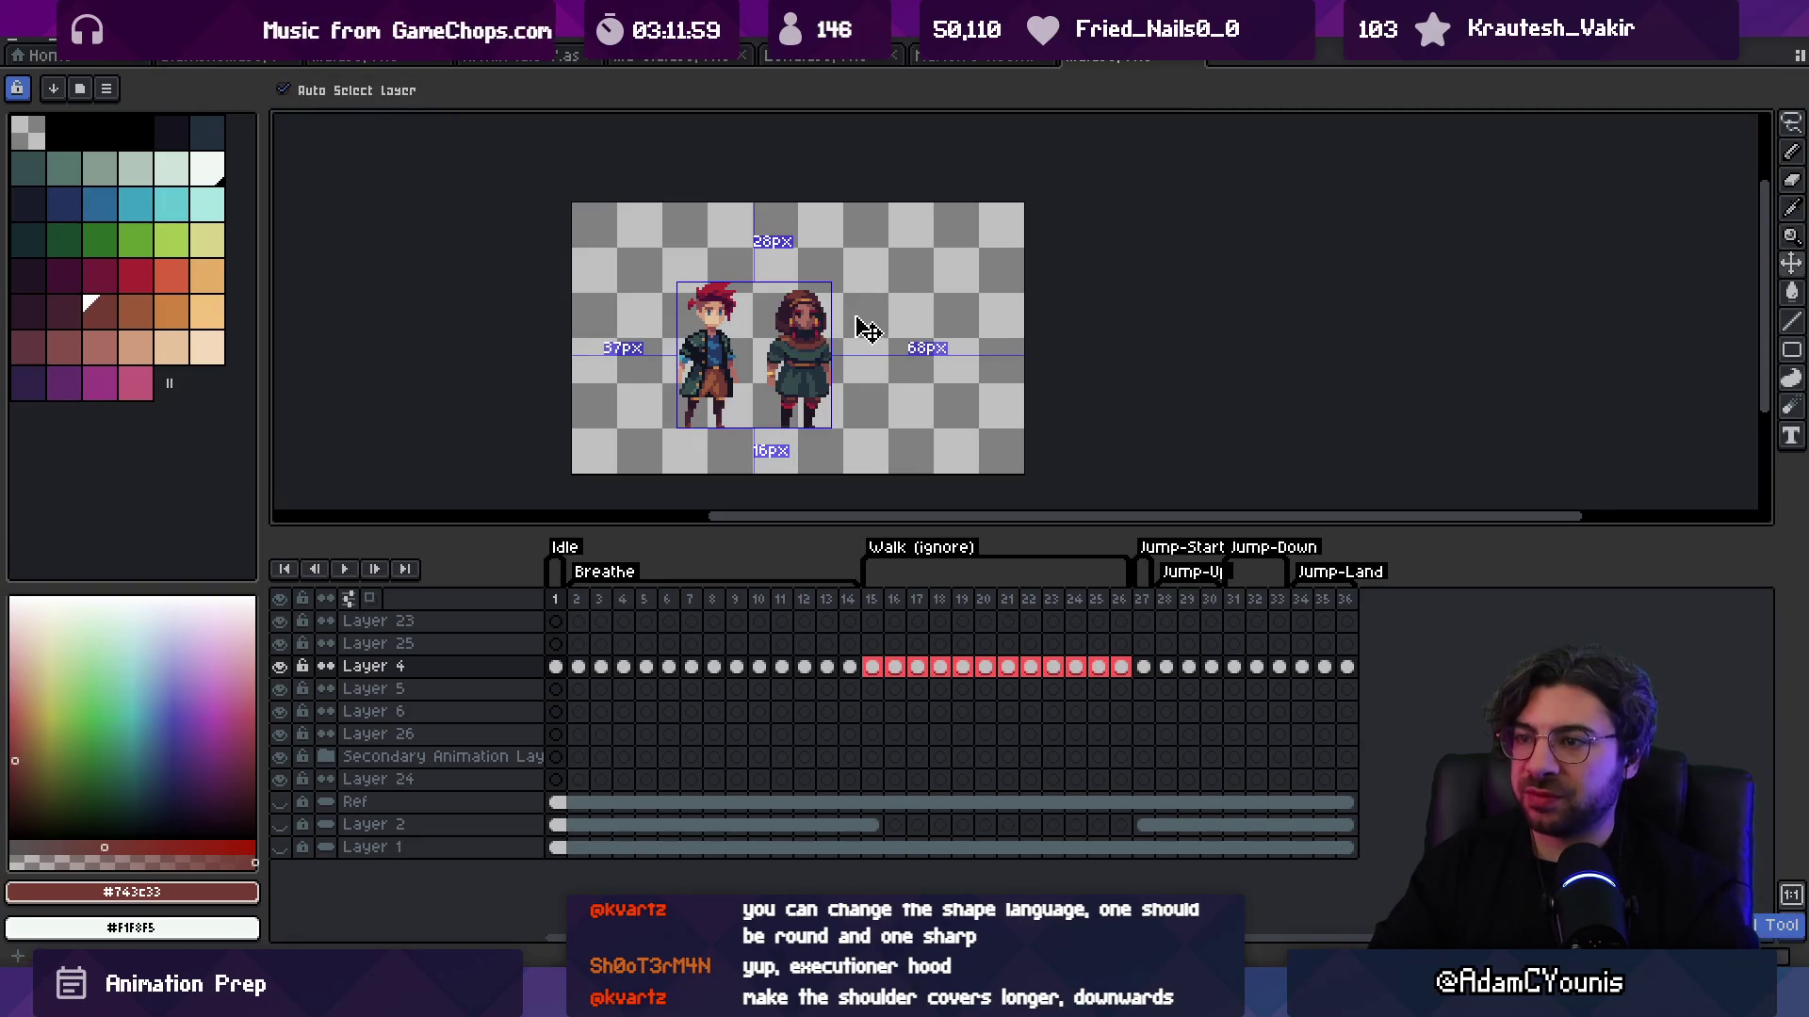
pyautogui.press('z')
pyautogui.scroll(5, 833, 382)
pyautogui.press('b')
pyautogui.keyDown('alt'); pyautogui.click(834, 381); pyautogui.keyUp('alt')
pyautogui.press('z')
pyautogui.scroll(-5, 834, 381)
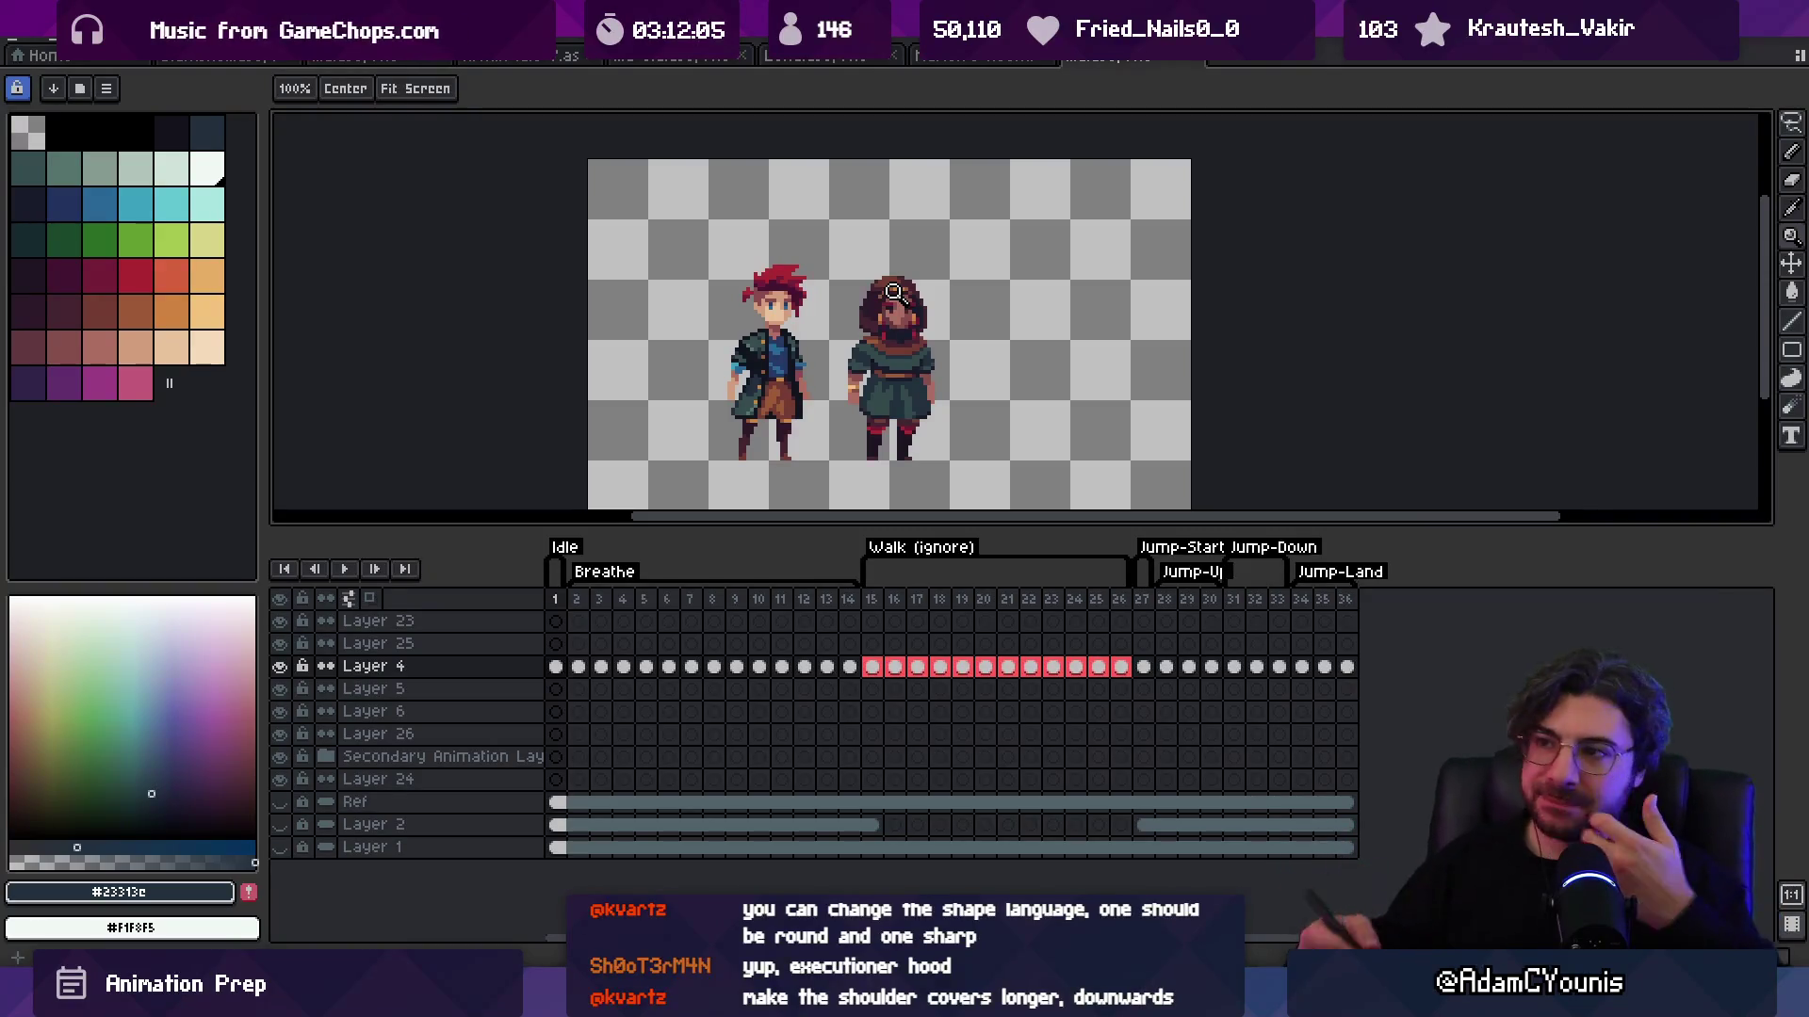
# Step: Zoom in on the sprites and sample the dark maroon colour from the sprite
pyautogui.scroll(4, 928, 306)
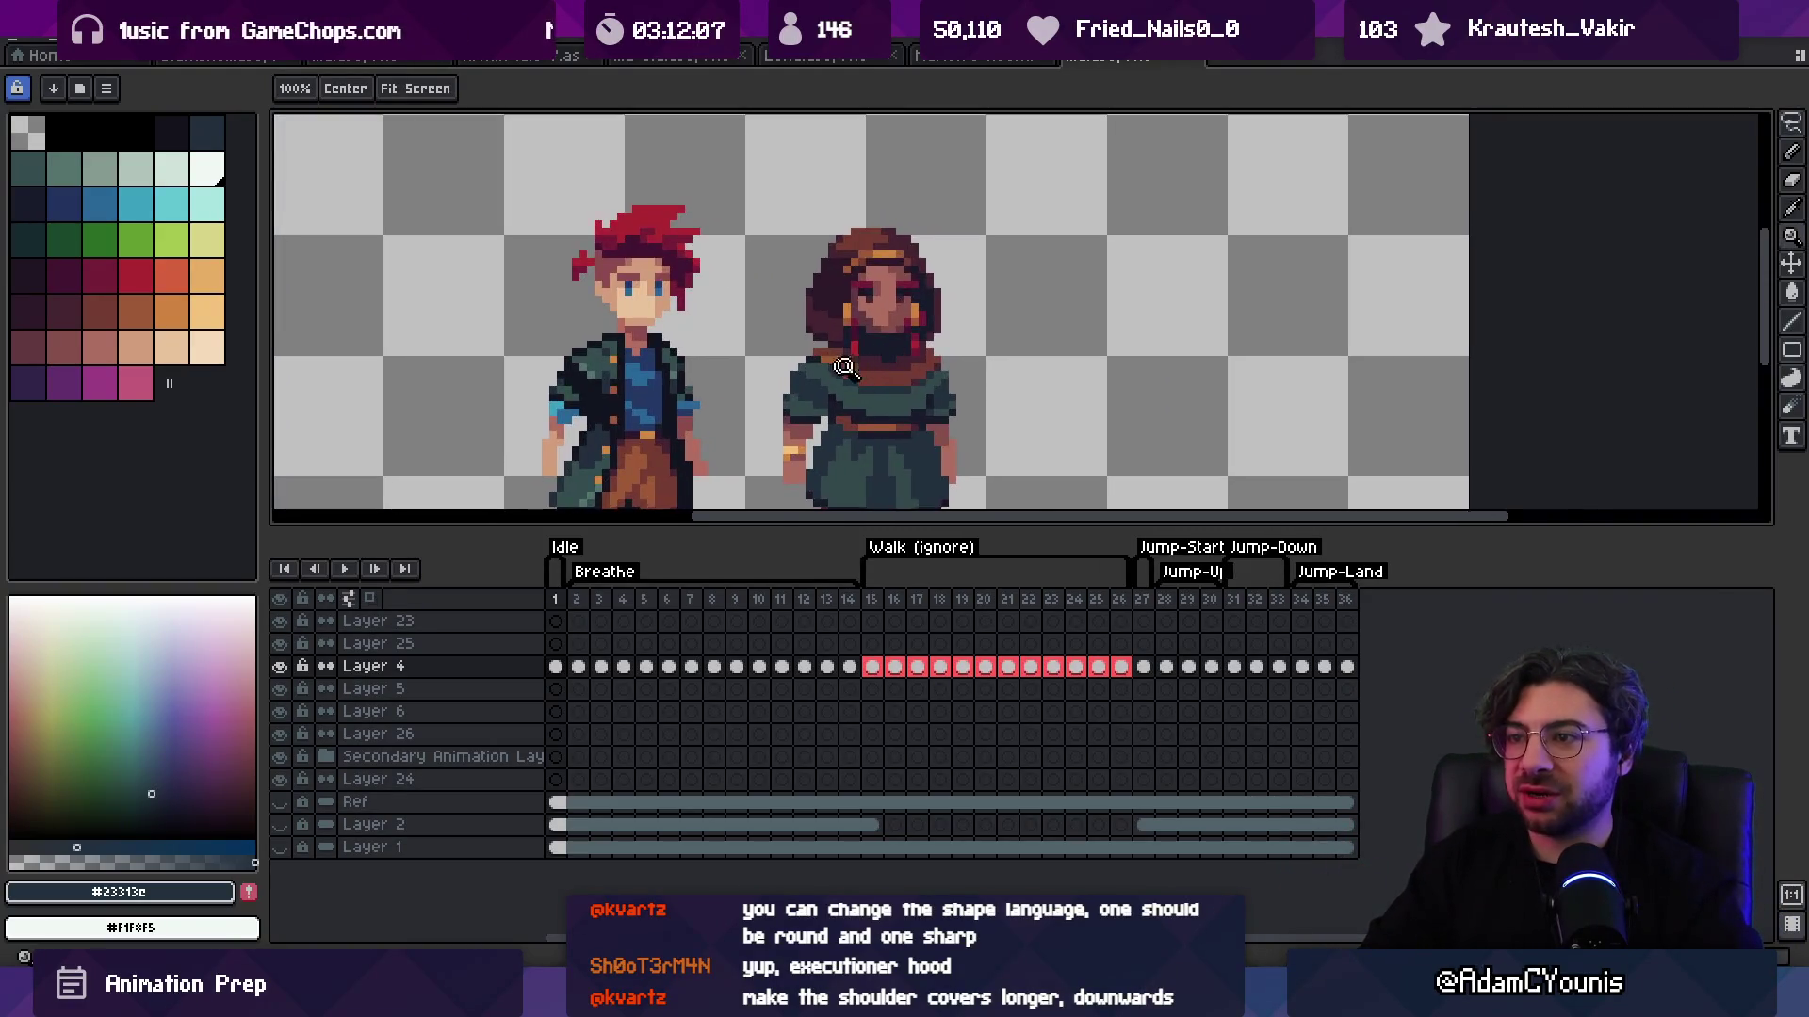
pyautogui.press('b')
pyautogui.press('z')
pyautogui.scroll(-3, 814, 362)
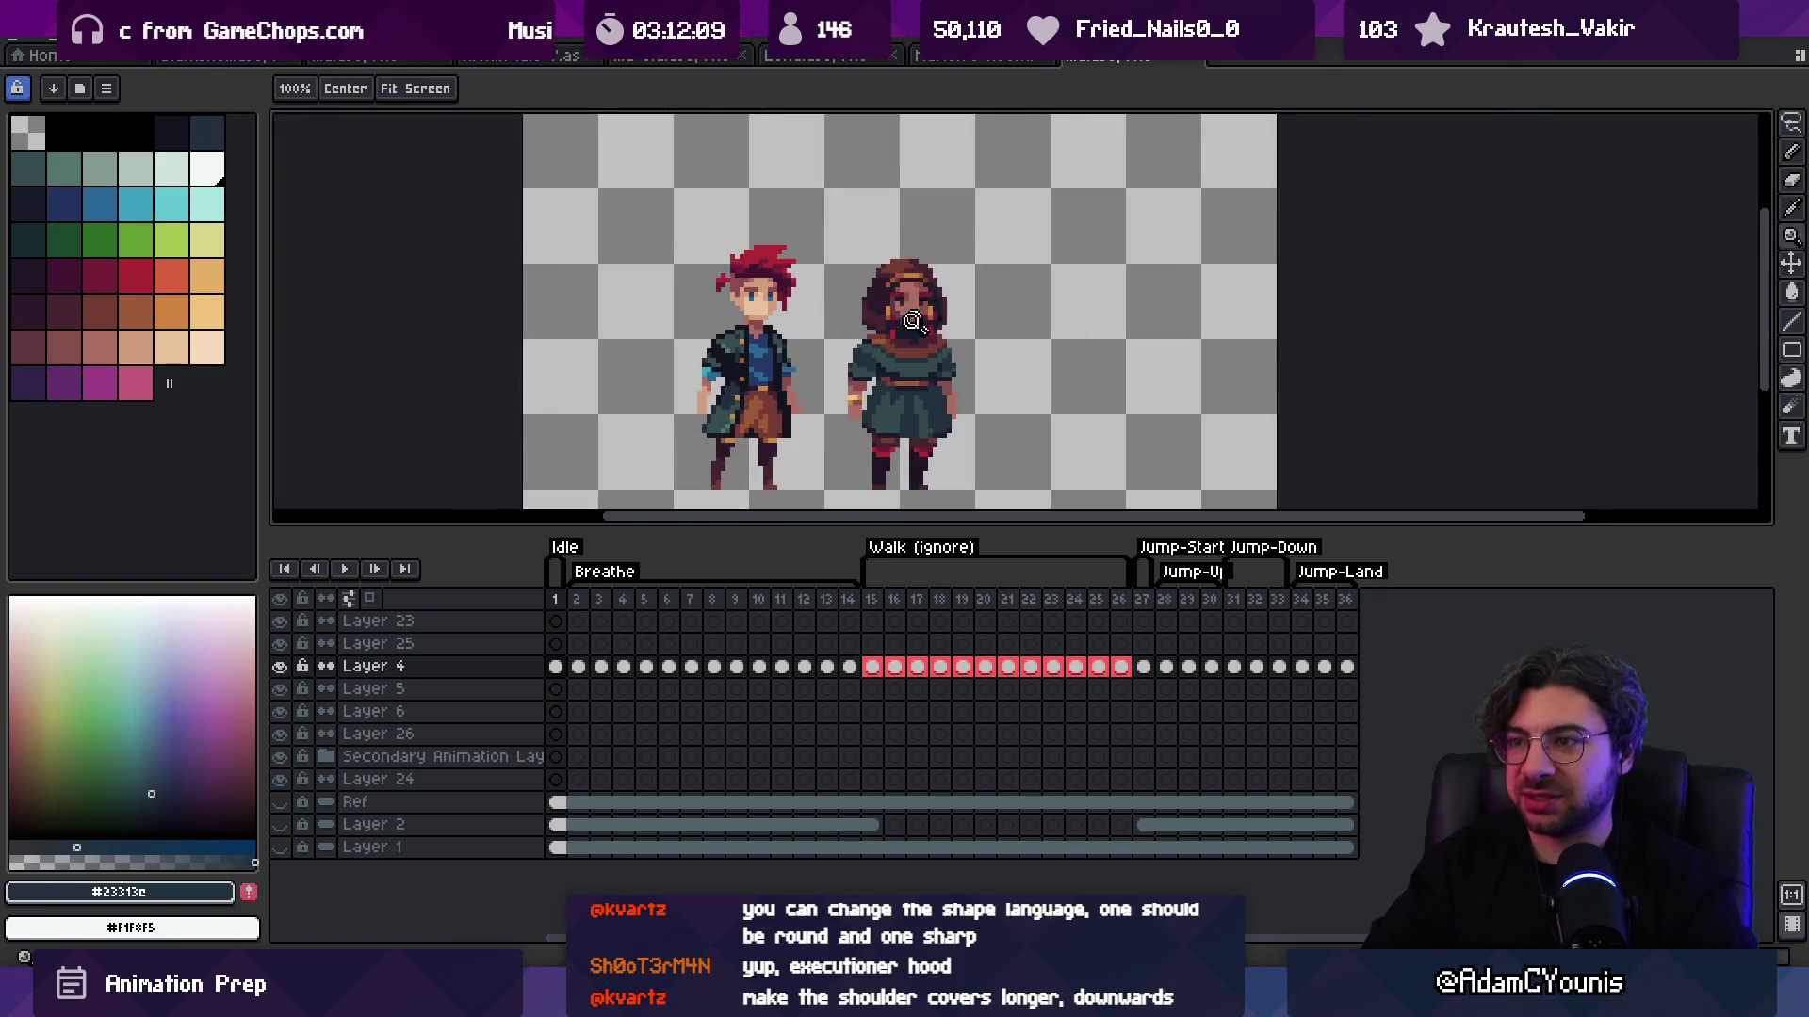
pyautogui.scroll(3, 876, 327)
pyautogui.hscroll(2, 876, 327)
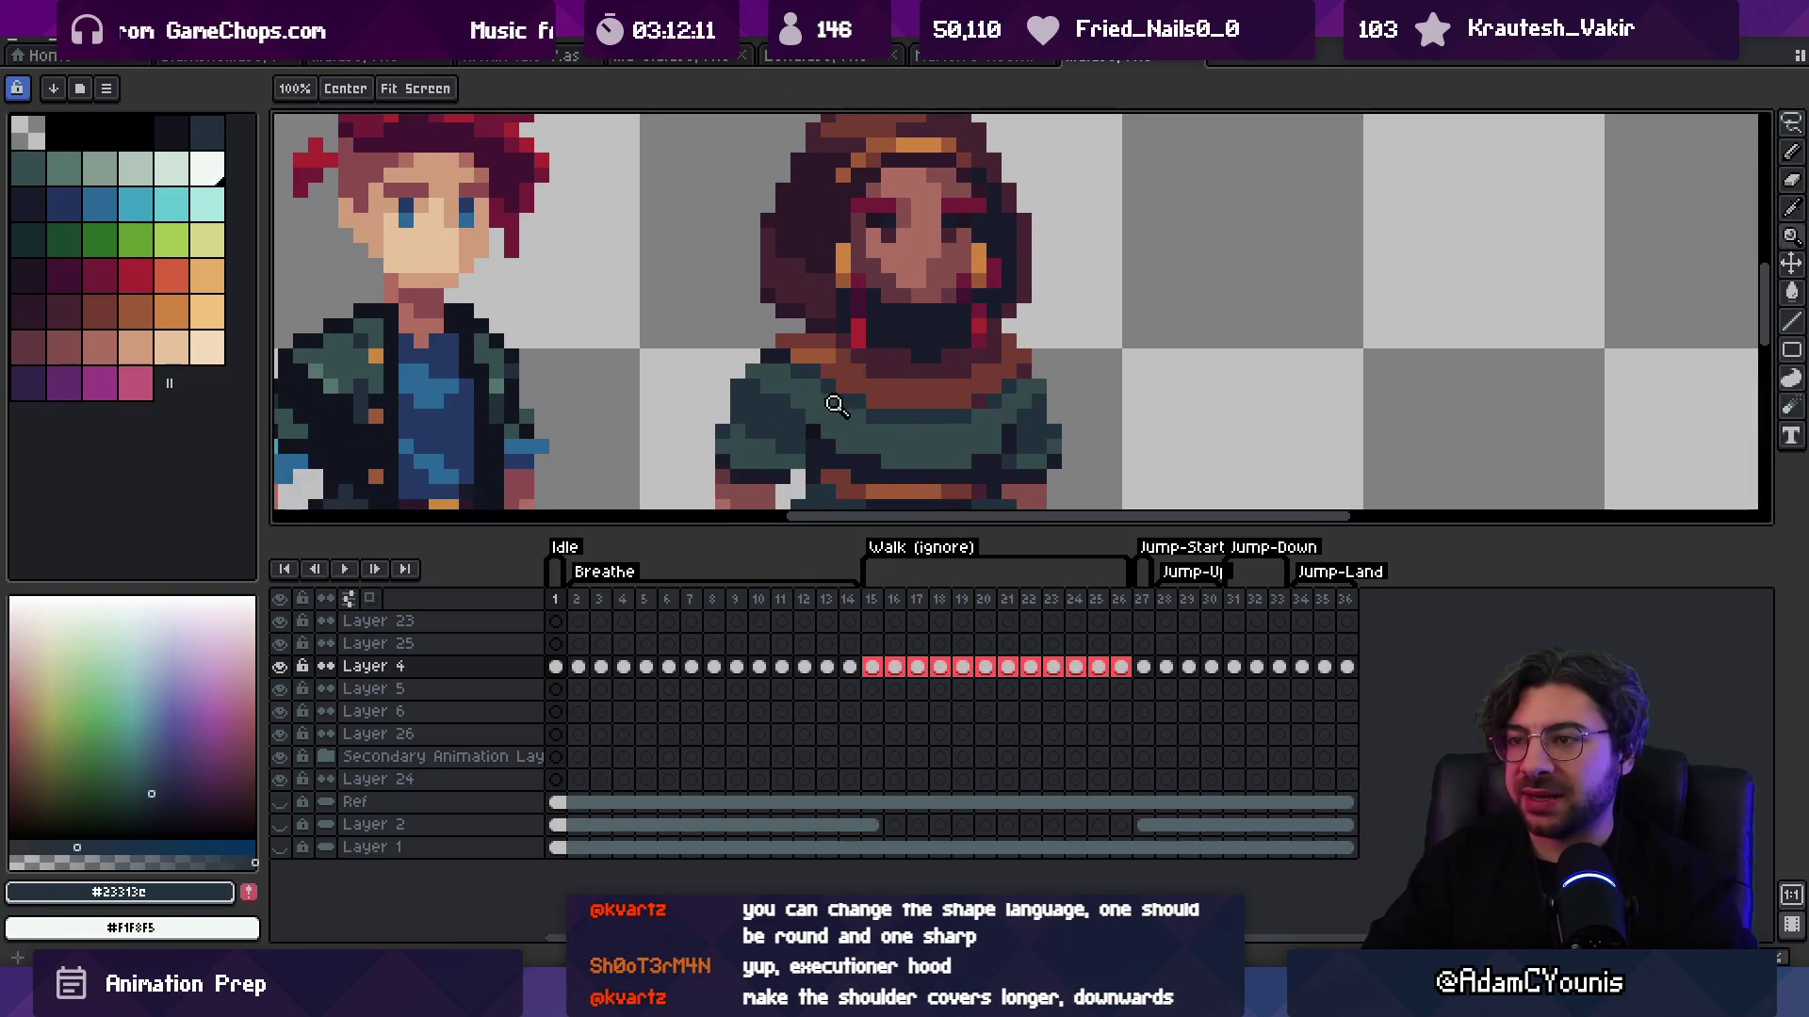
pyautogui.scroll(-2, 853, 339)
pyautogui.press('i')
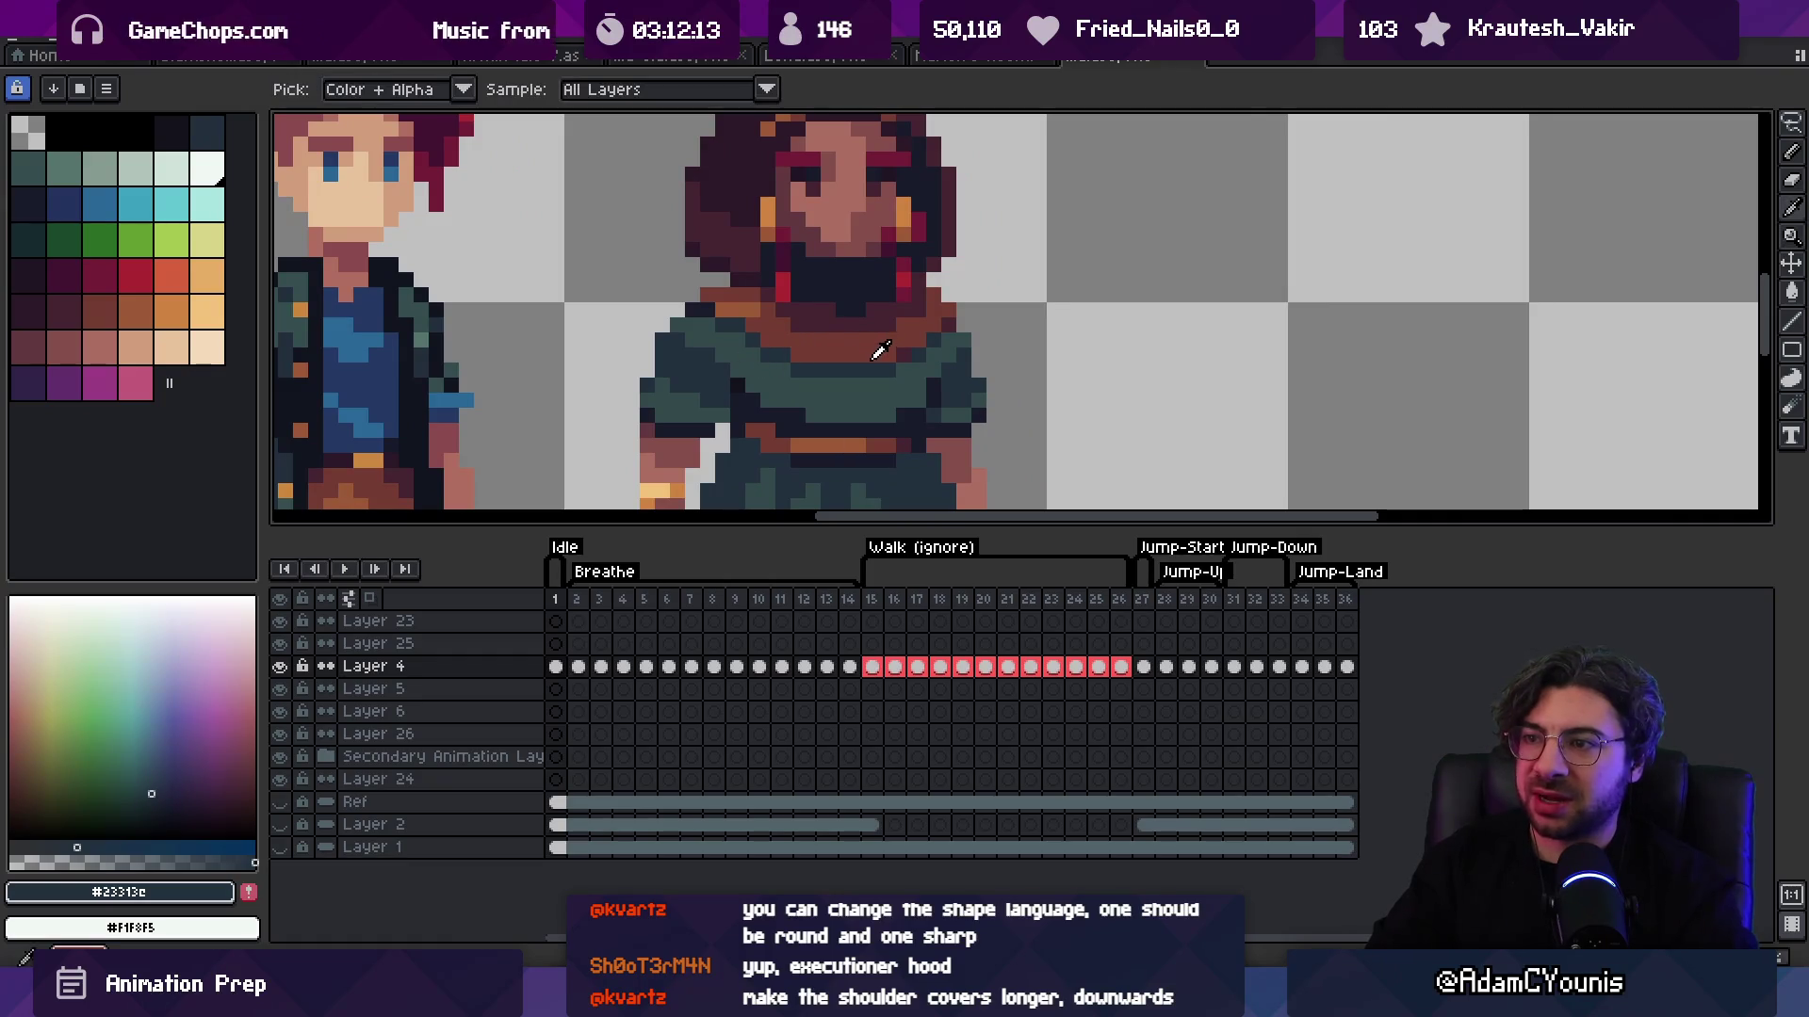
pyautogui.press('b')
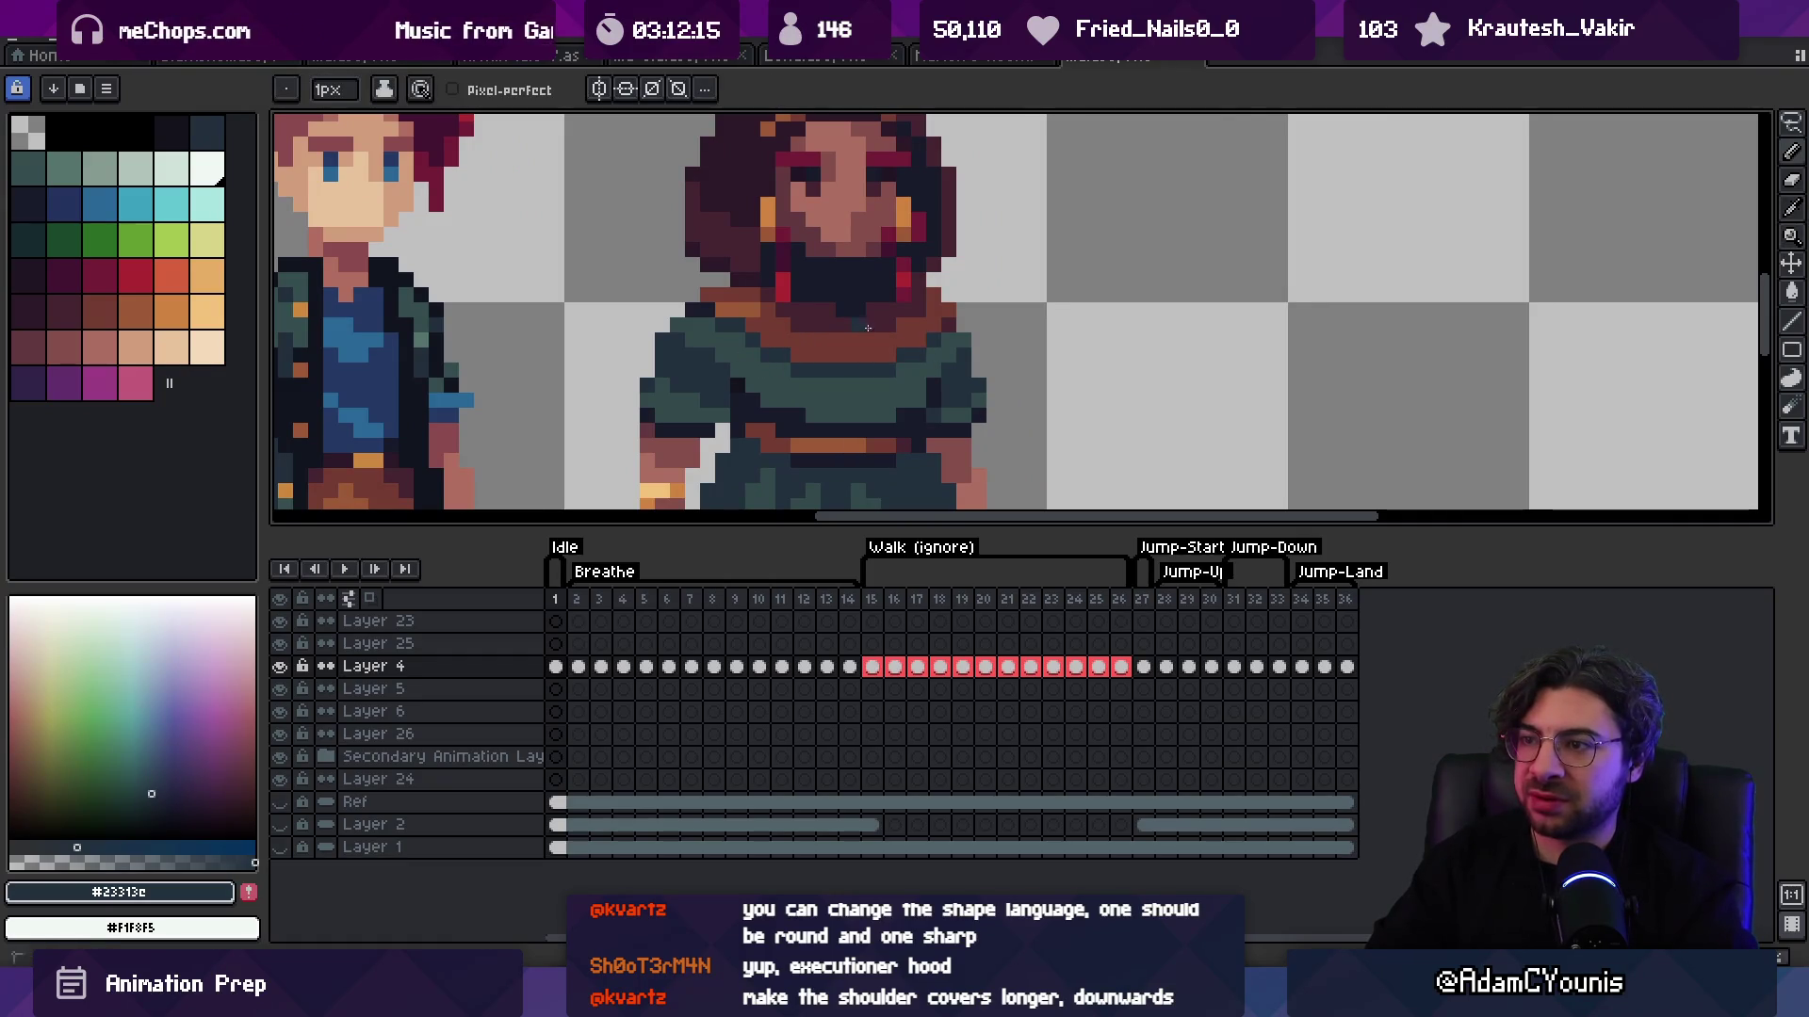
pyautogui.press('i')
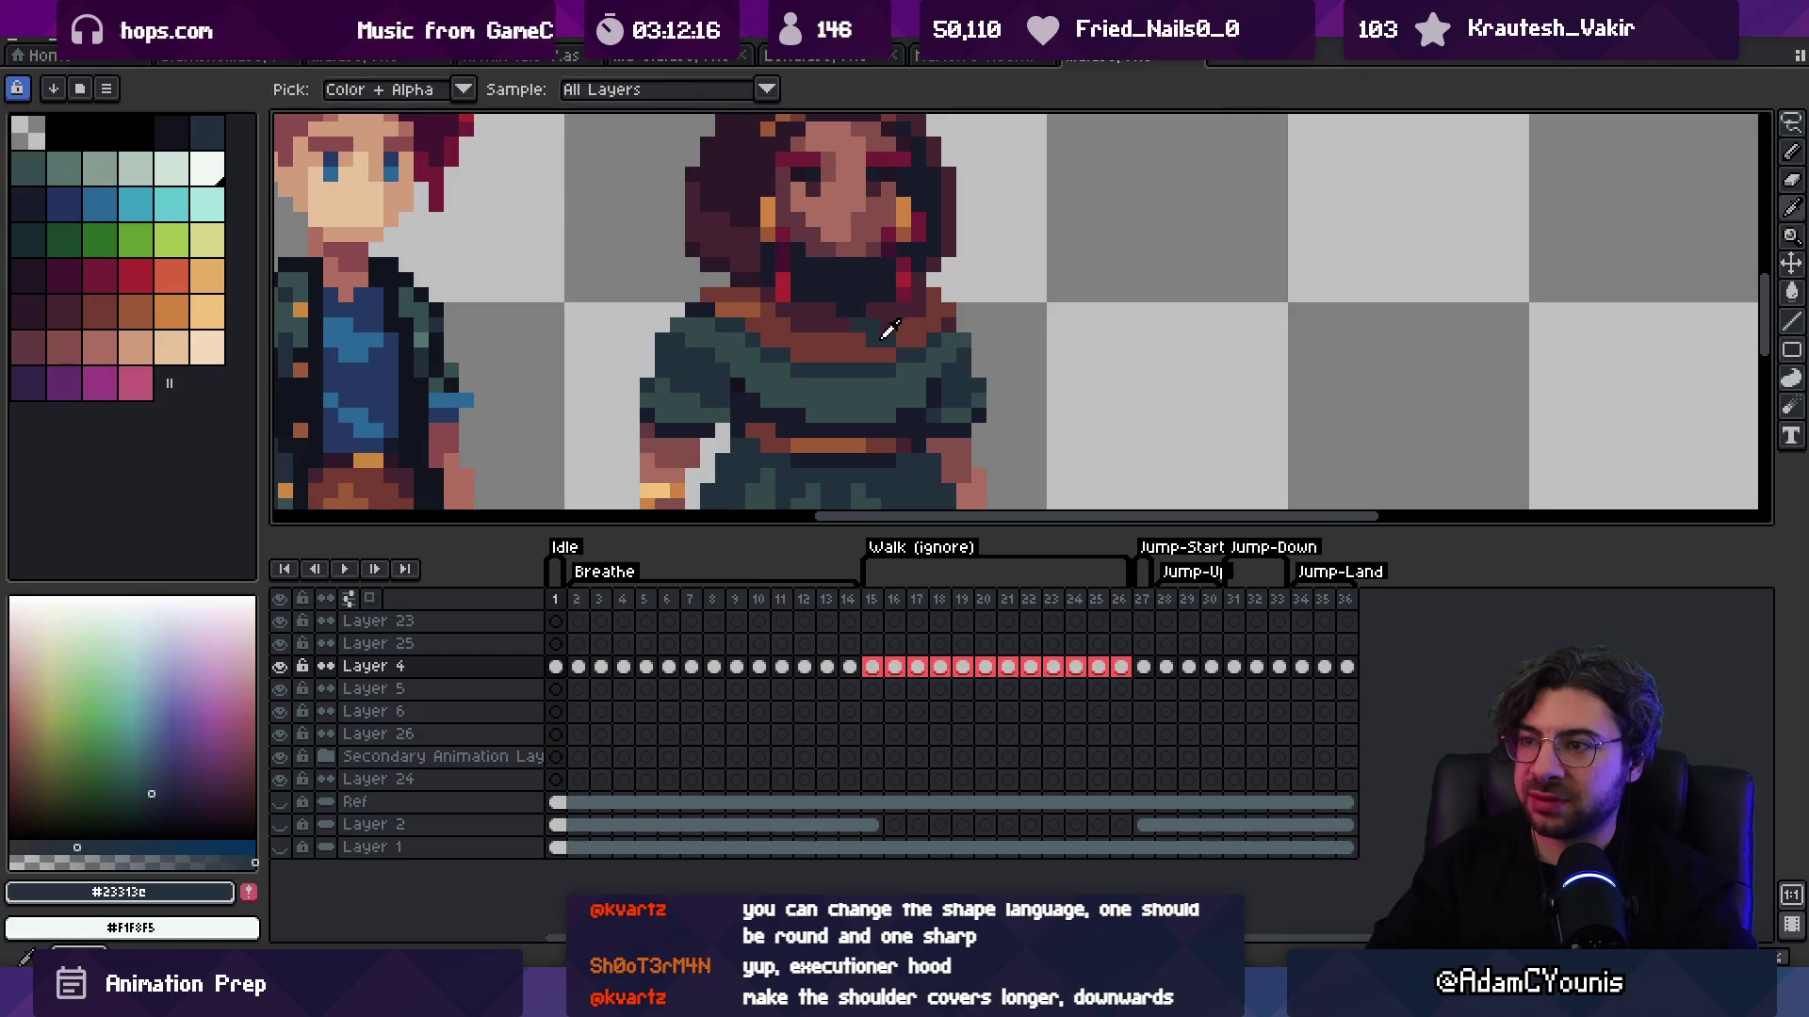
pyautogui.keyDown('alt'); pyautogui.click(841, 317); pyautogui.keyUp('alt')
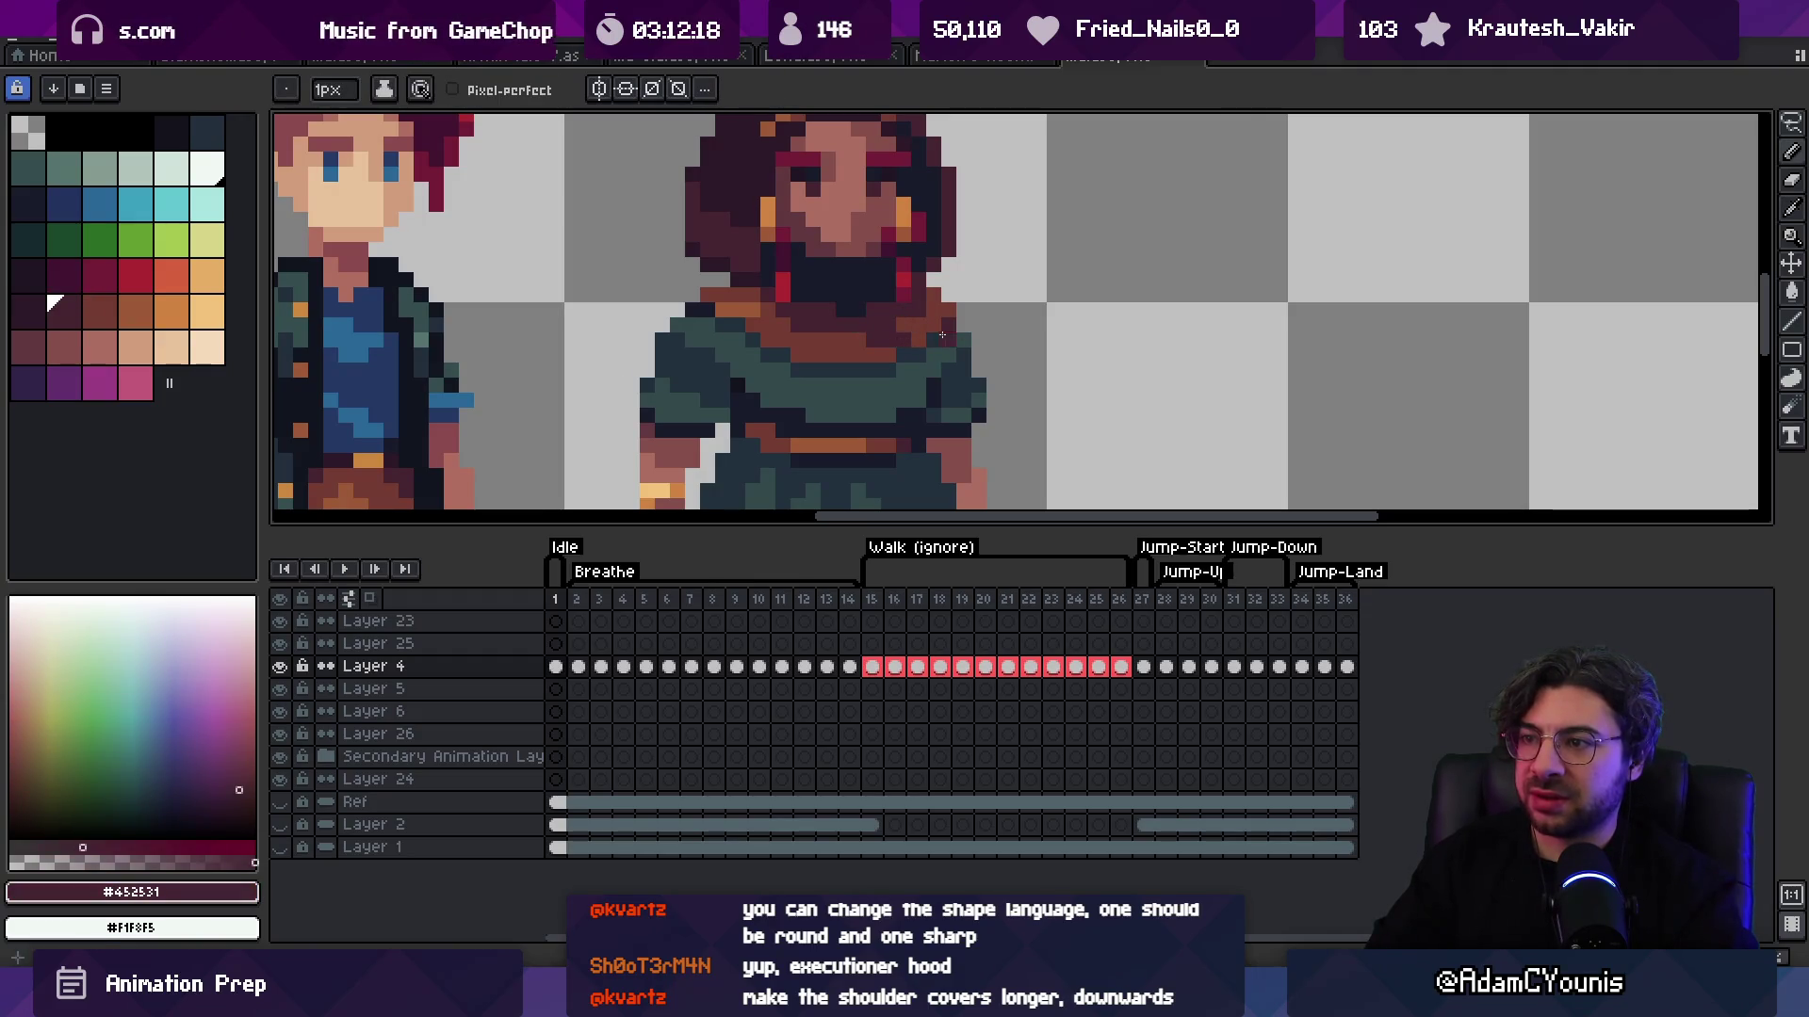
# Step: Sample the reddish-brown scarf, dark robe shadow and mid teal robe colours
pyautogui.press('z')
pyautogui.scroll(-3, 941, 334)
pyautogui.scroll(3, 1006, 312)
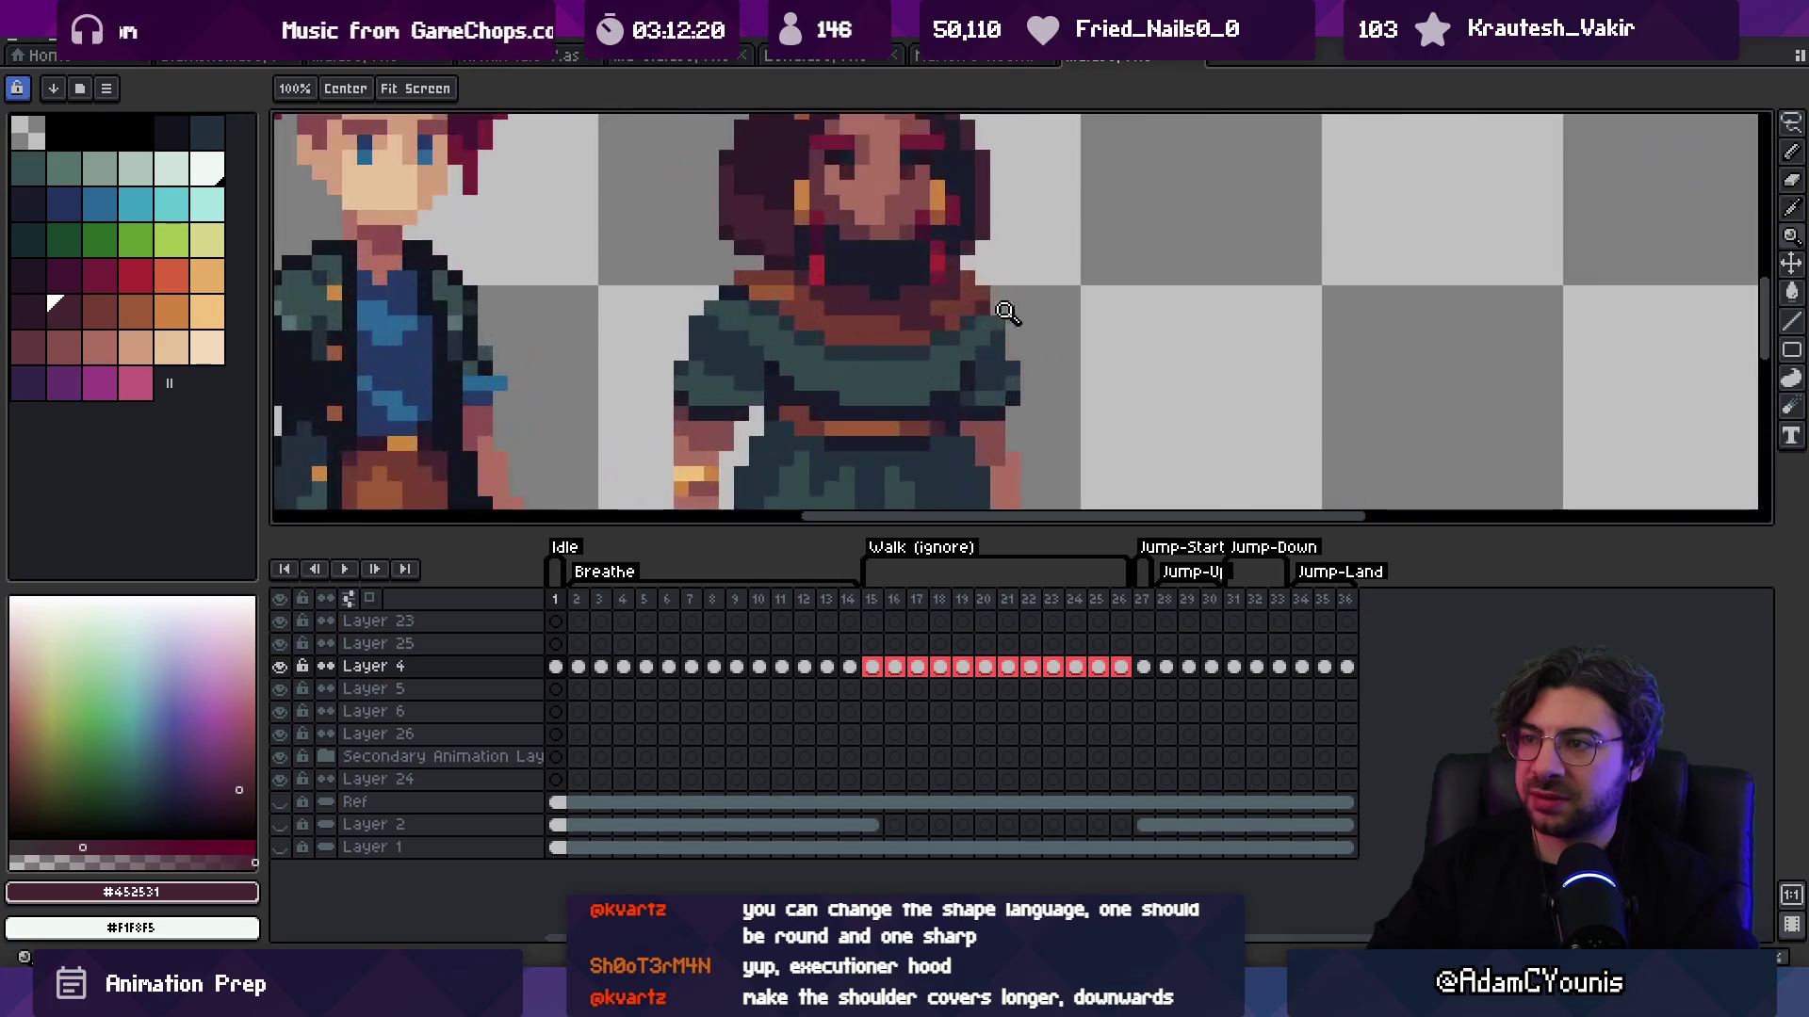
pyautogui.press('b')
pyautogui.keyDown('alt'); pyautogui.click(926, 336); pyautogui.keyUp('alt')
pyautogui.press('z')
pyautogui.scroll(-3, 942, 320)
pyautogui.scroll(2, 1030, 293)
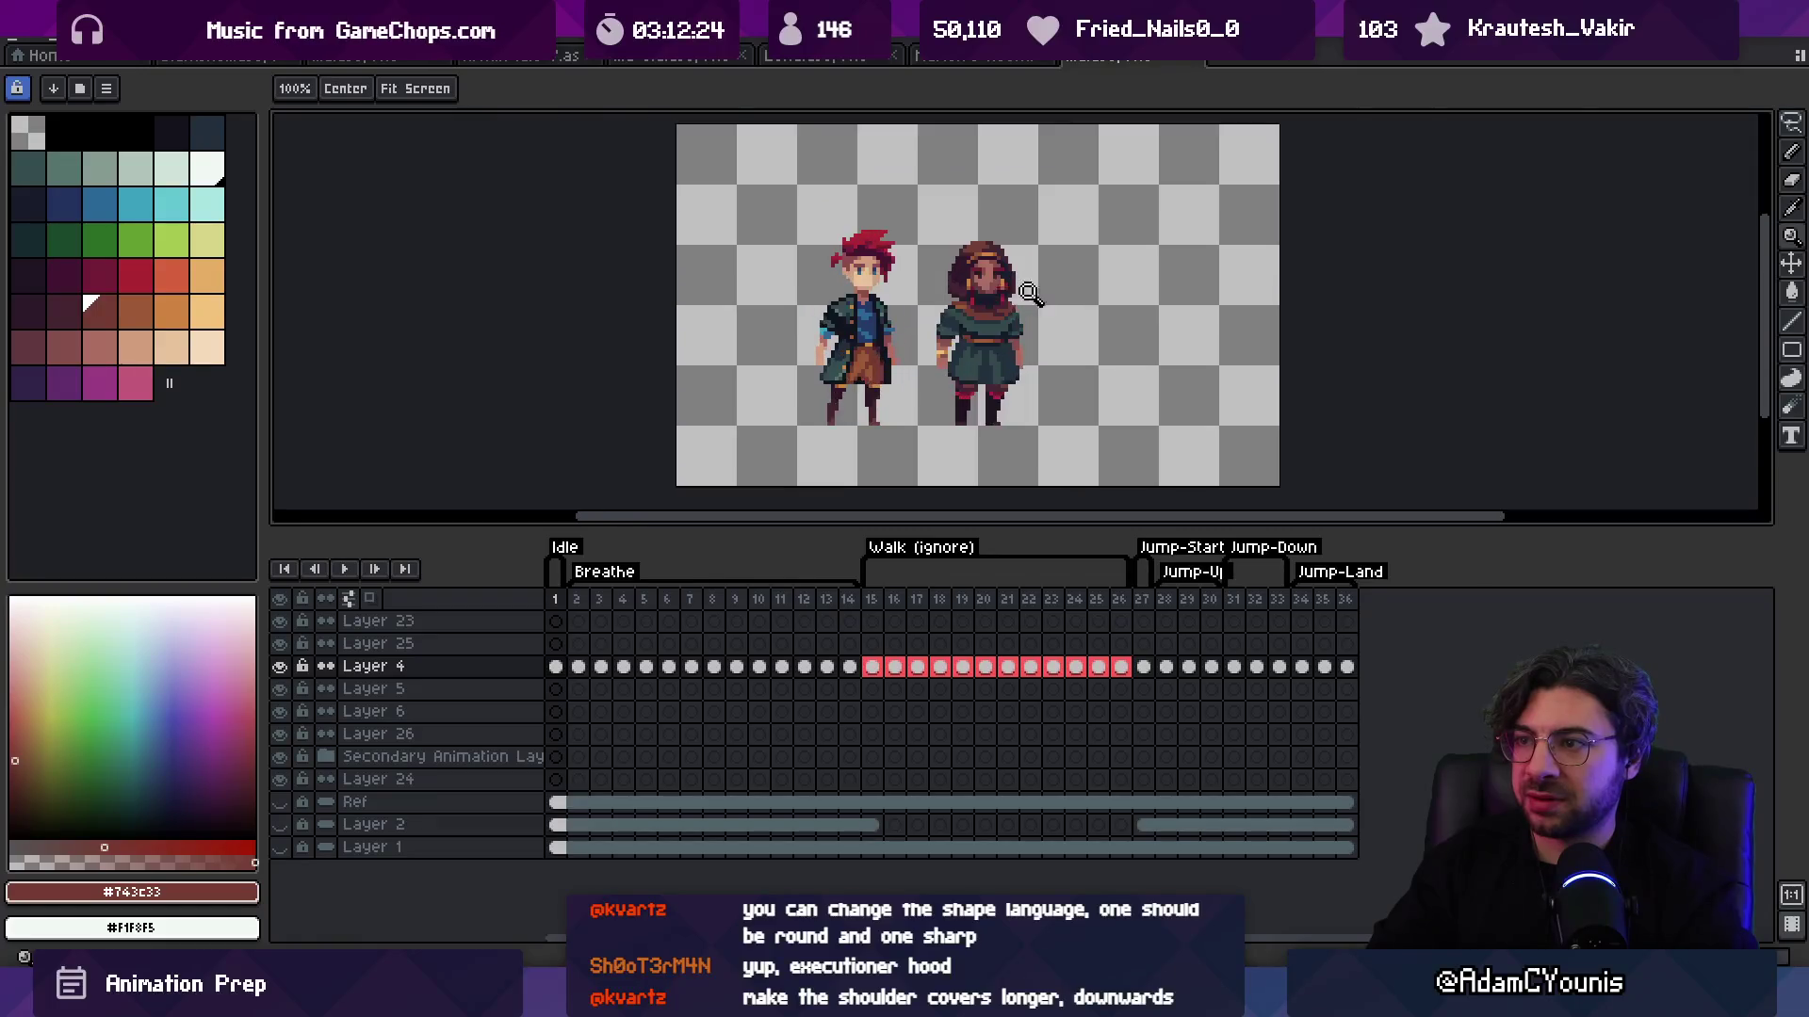
pyautogui.scroll(3, 1030, 294)
pyautogui.keyDown('alt'); pyautogui.click(925, 283); pyautogui.keyUp('alt')
pyautogui.press('b')
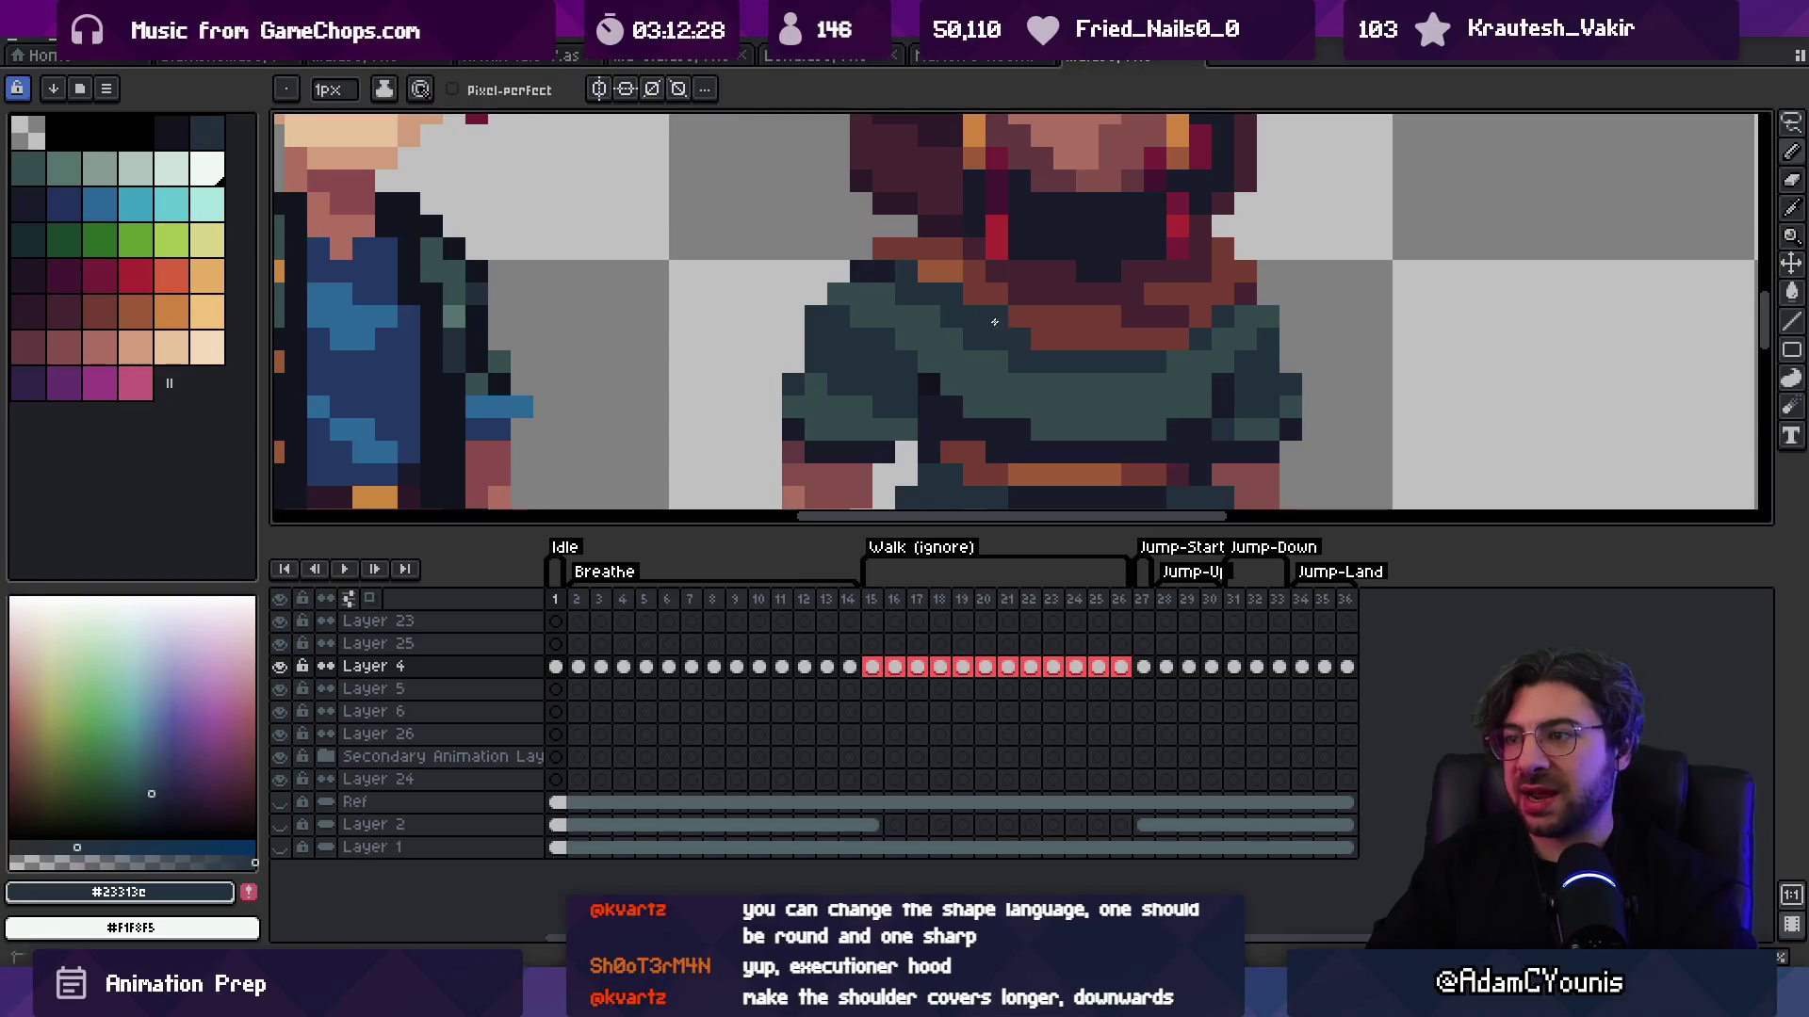
pyautogui.keyDown('alt'); pyautogui.click(1181, 342); pyautogui.keyUp('alt')
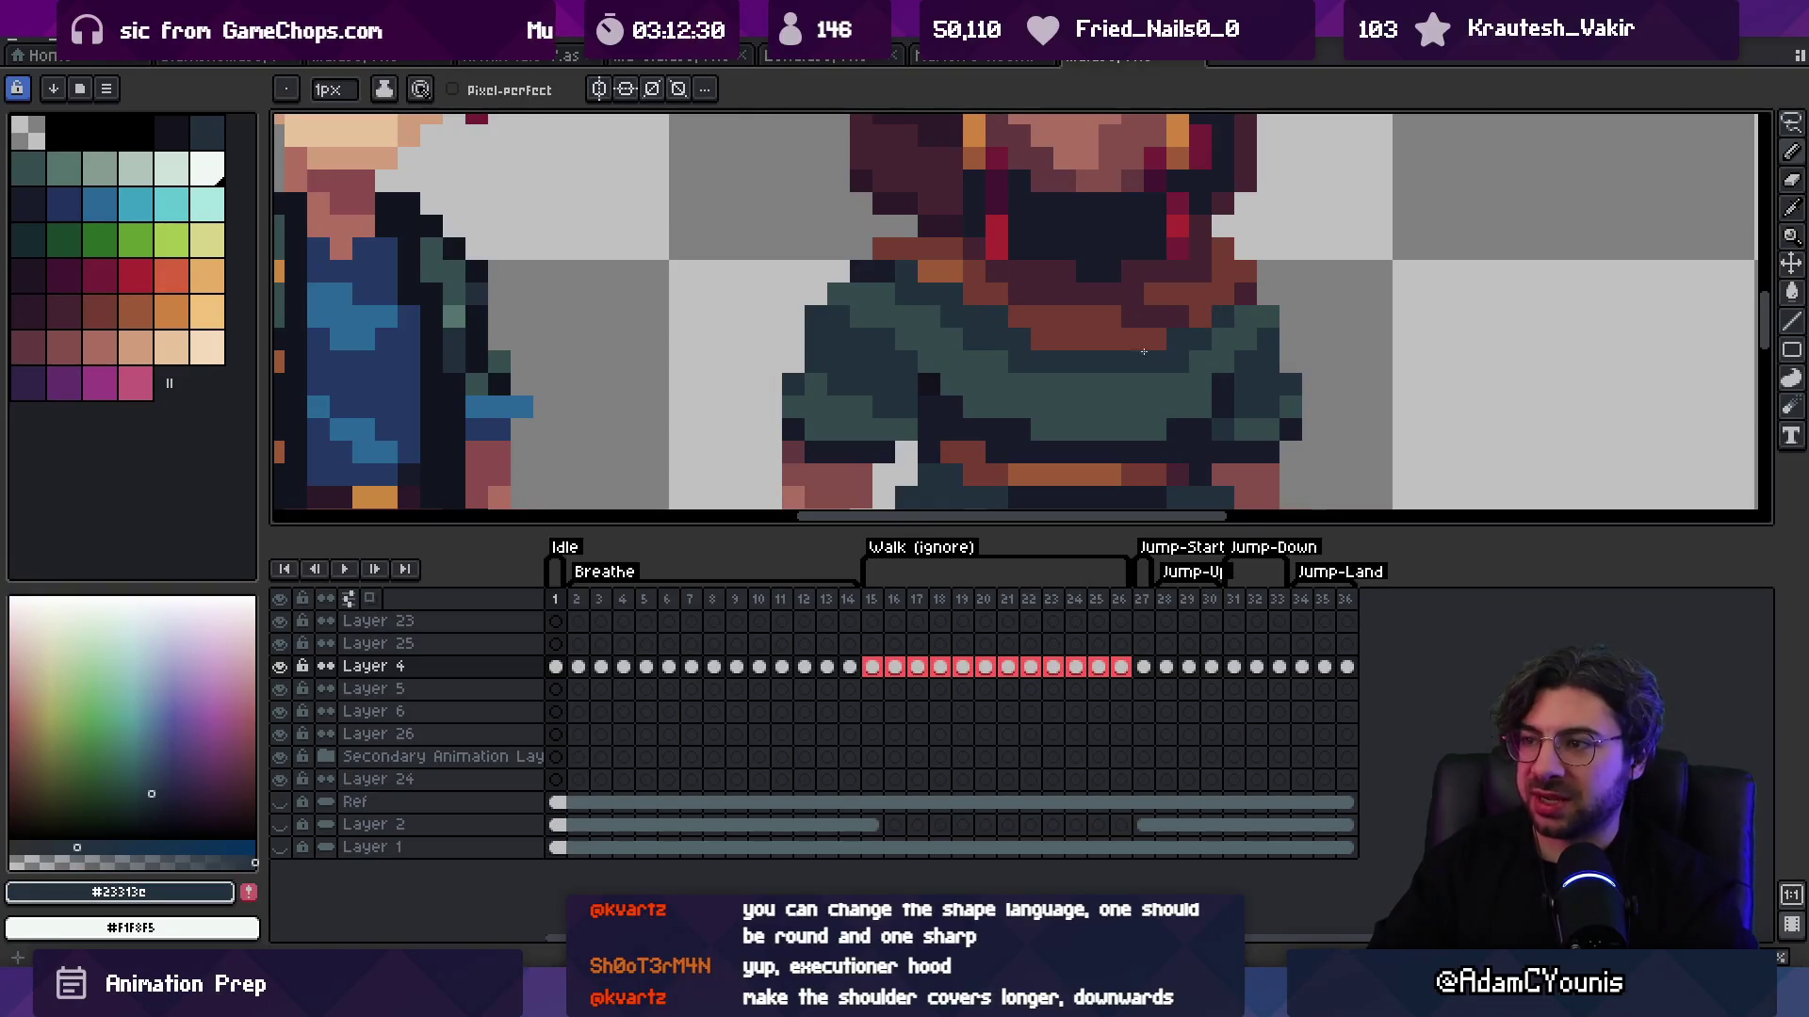
pyautogui.keyDown('alt'); pyautogui.click(1020, 362); pyautogui.keyUp('alt')
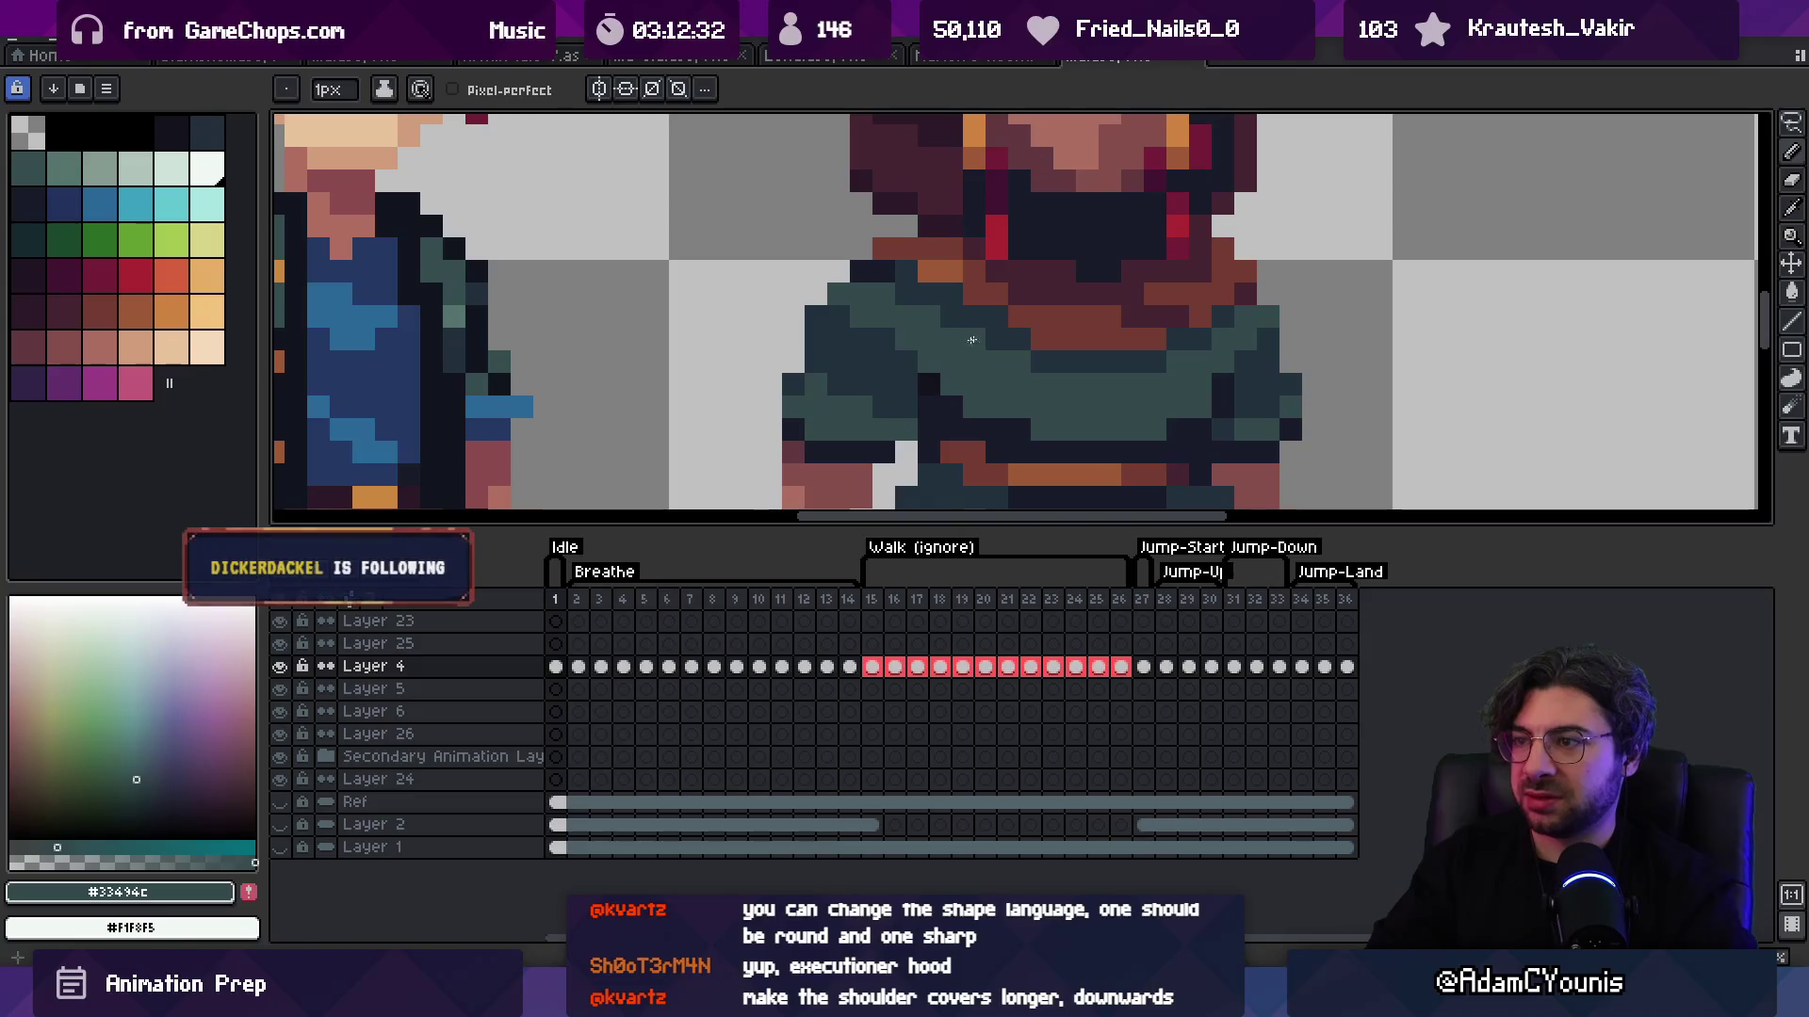
# Step: Review both characters and pick dark maroon, reddish-brown and near-black navy from the palette
pyautogui.press('z')
pyautogui.scroll(-5, 914, 305)
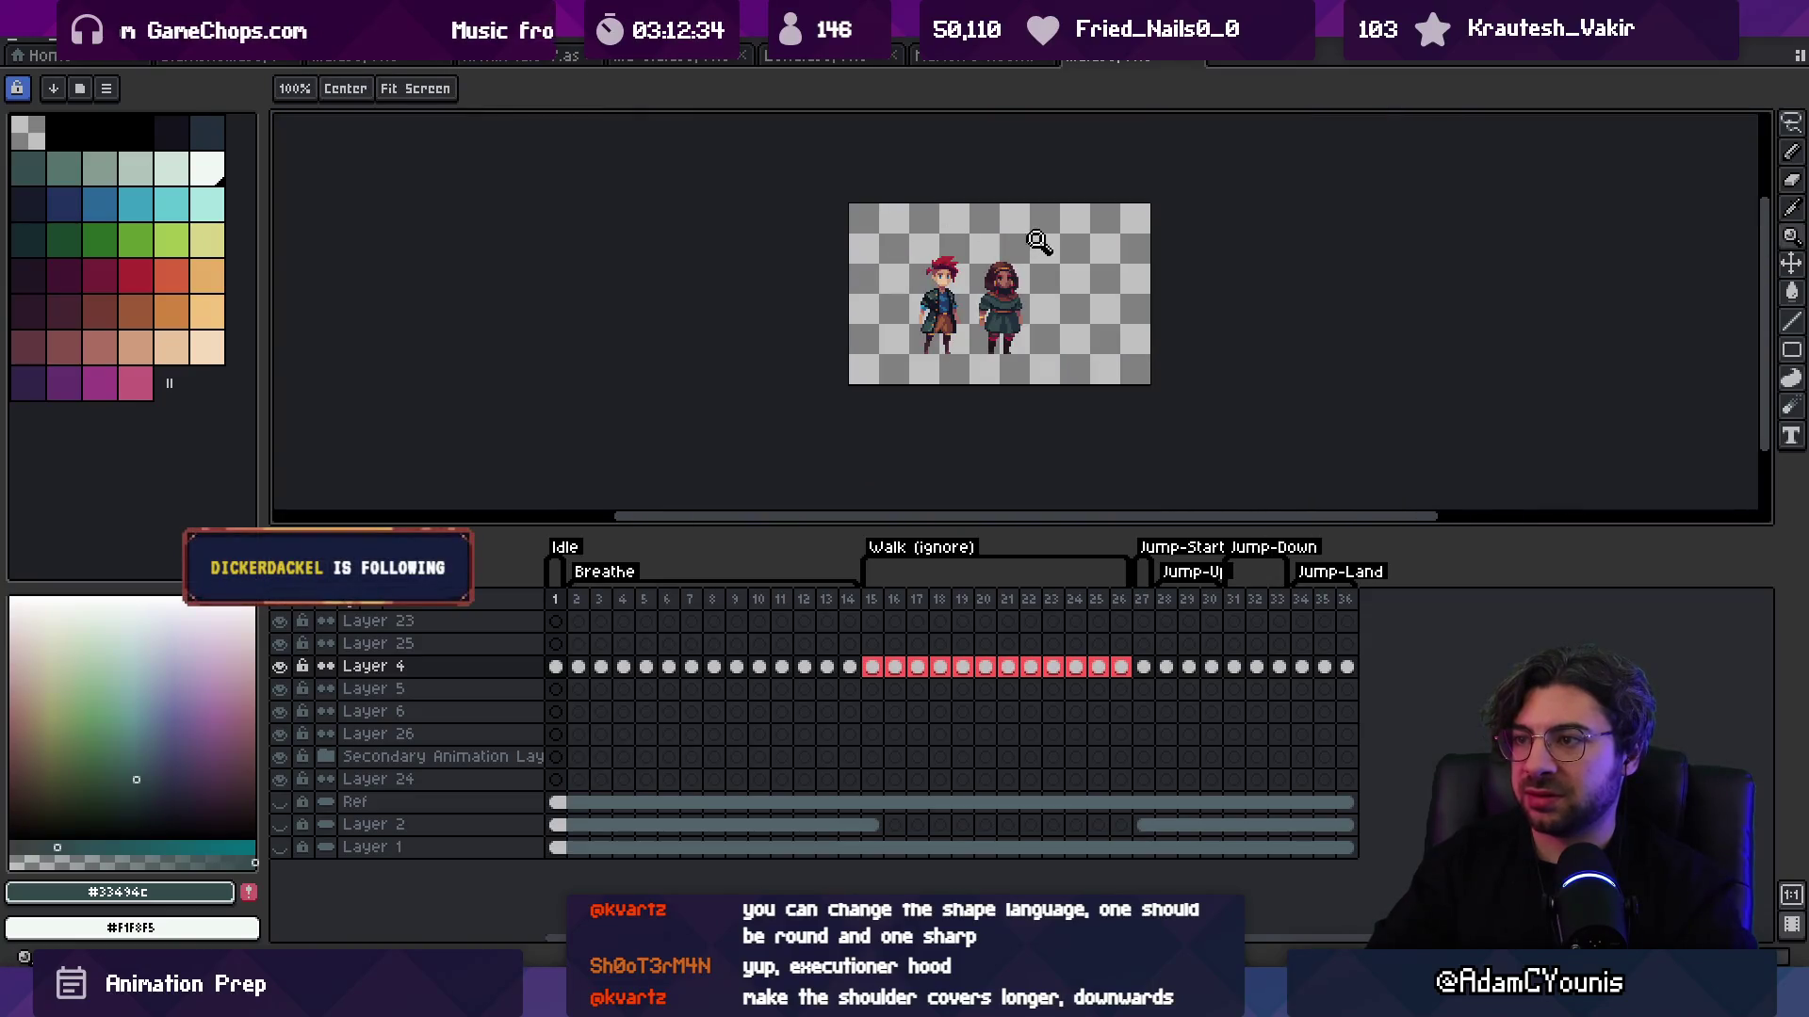
pyautogui.scroll(2, 1033, 307)
pyautogui.scroll(3, 1033, 307)
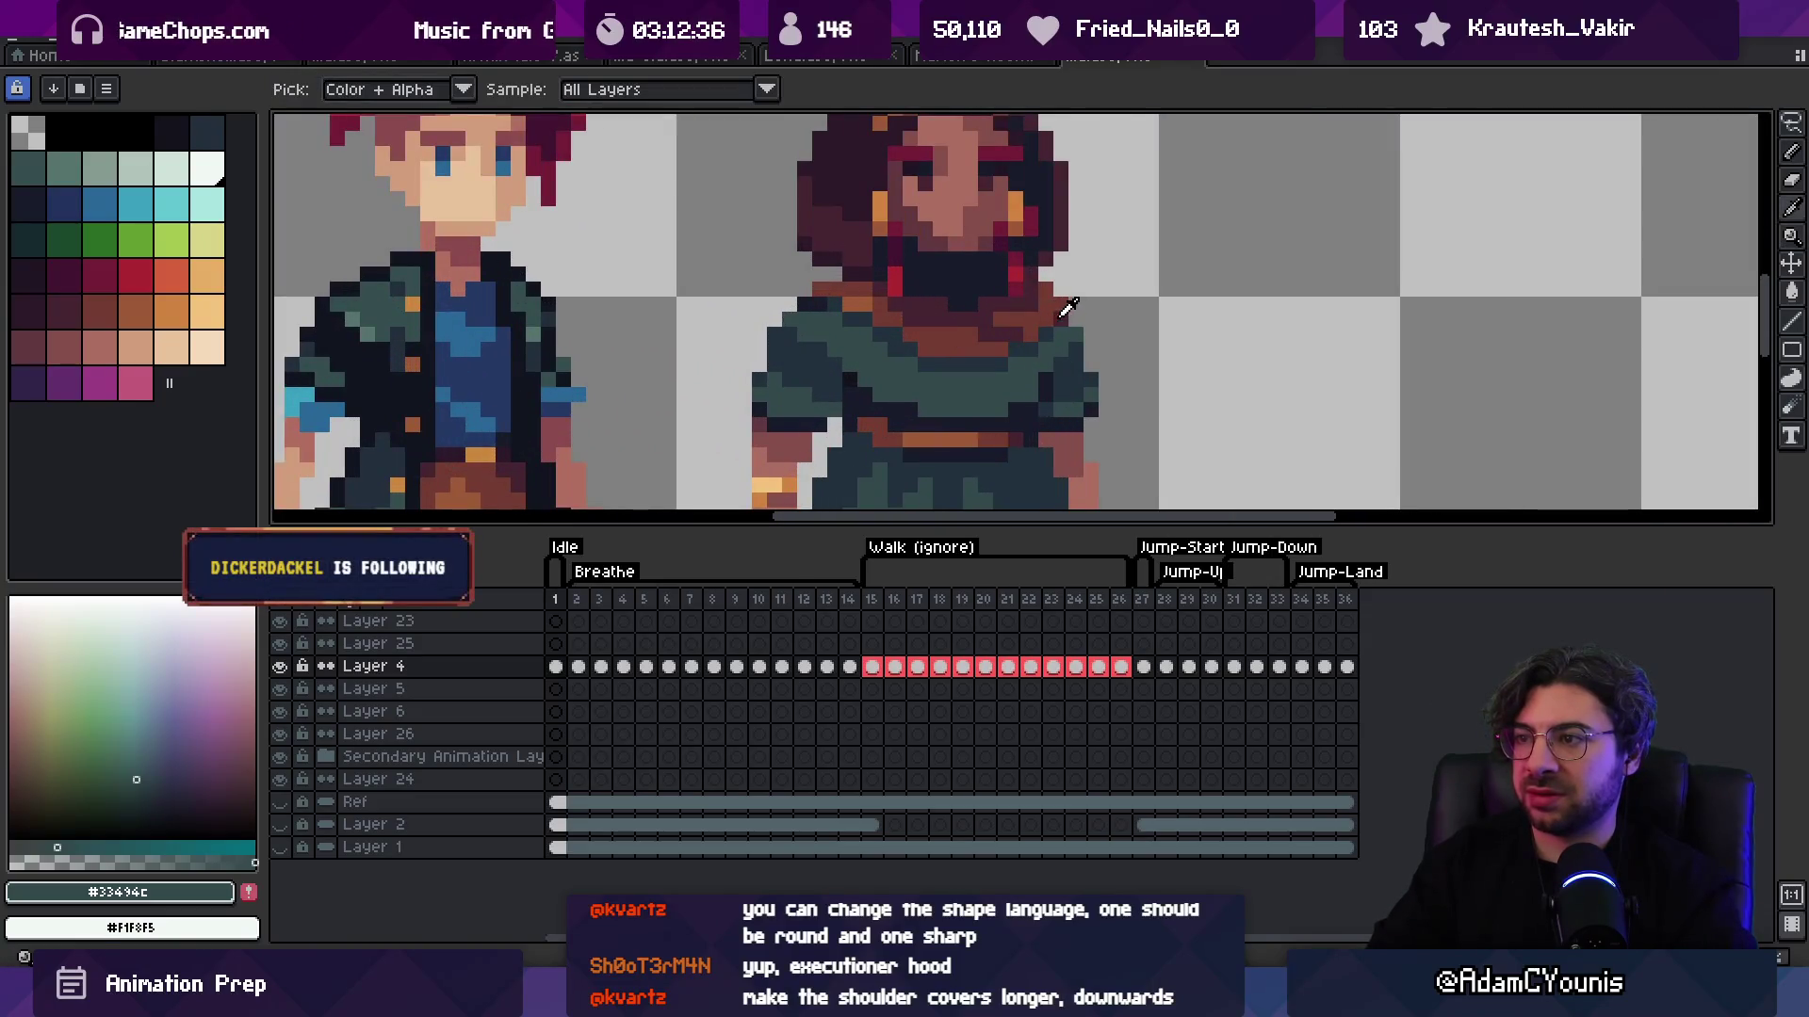
pyautogui.keyDown('alt'); pyautogui.click(1051, 323); pyautogui.keyUp('alt')
pyautogui.keyDown('alt'); pyautogui.click(1069, 320); pyautogui.keyUp('alt')
pyautogui.keyDown('alt'); pyautogui.click(1047, 298); pyautogui.keyUp('alt')
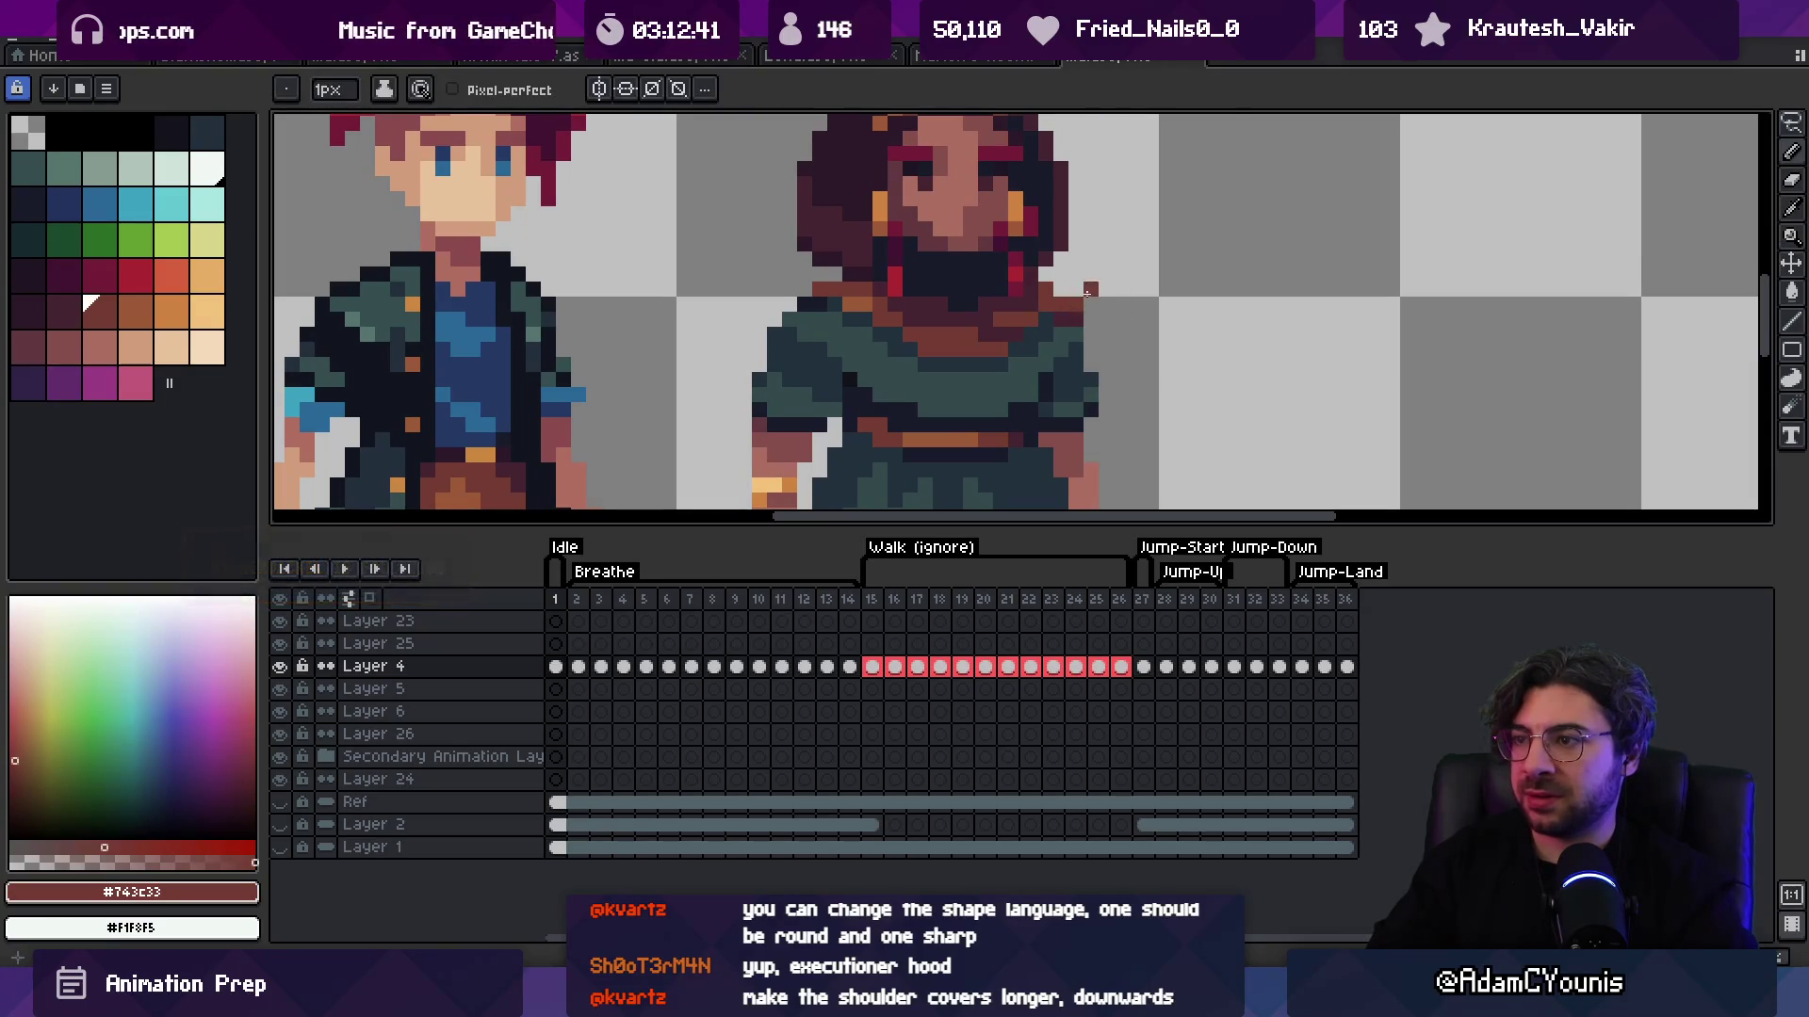
pyautogui.scroll(-3, 1048, 298)
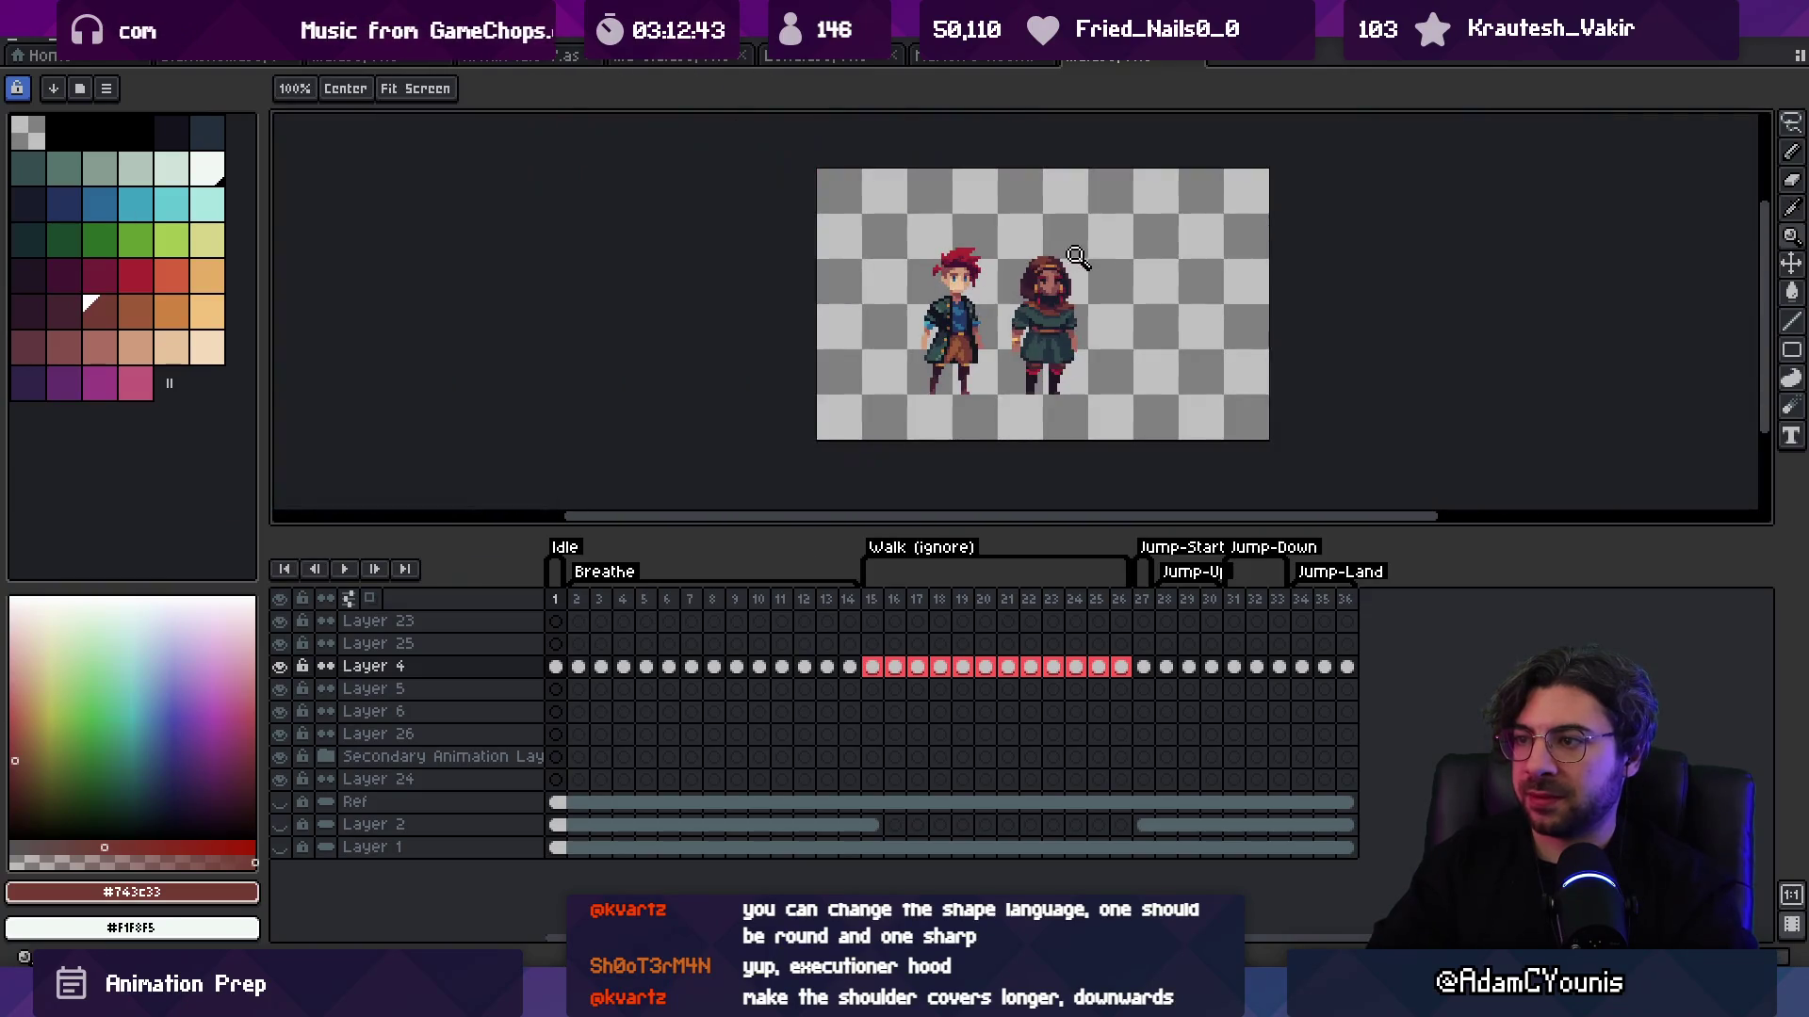
pyautogui.scroll(3, 1066, 303)
pyautogui.keyDown('alt'); pyautogui.click(1062, 304); pyautogui.keyUp('alt')
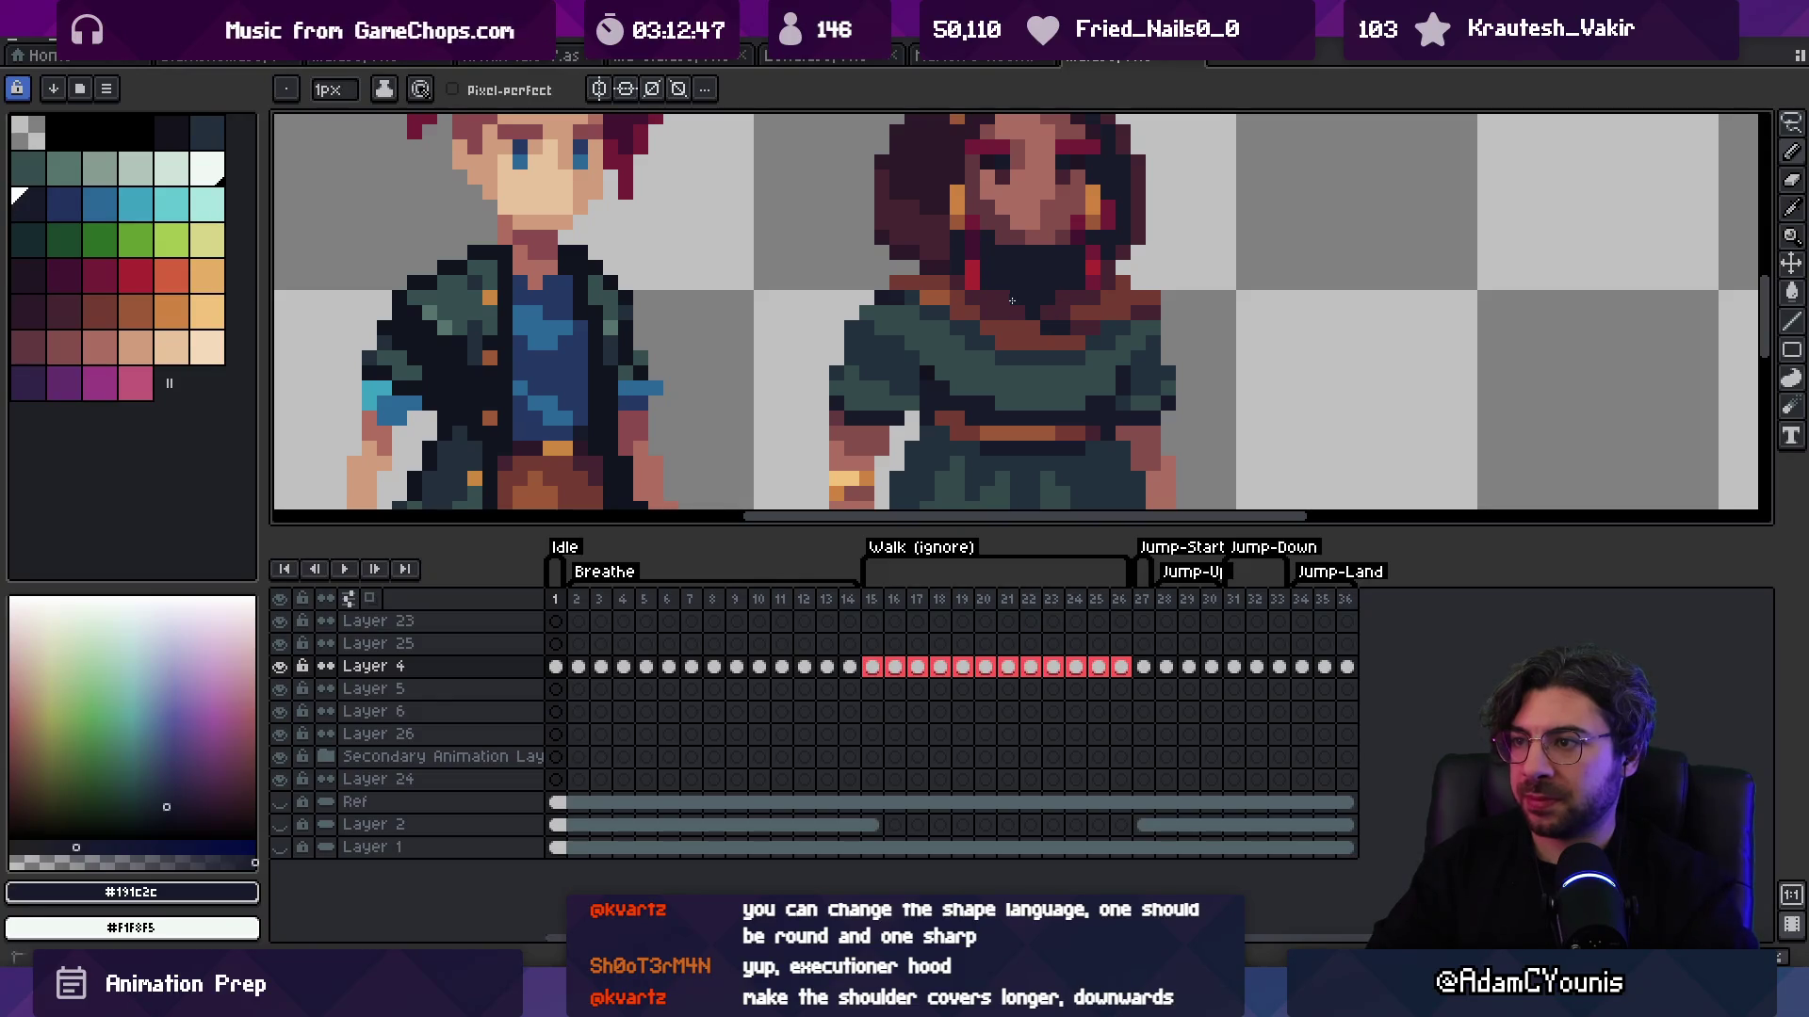
# Step: Sample the teal robe colour and the dark shadow colour at the shoulder
pyautogui.press('z')
pyautogui.scroll(-4, 1081, 236)
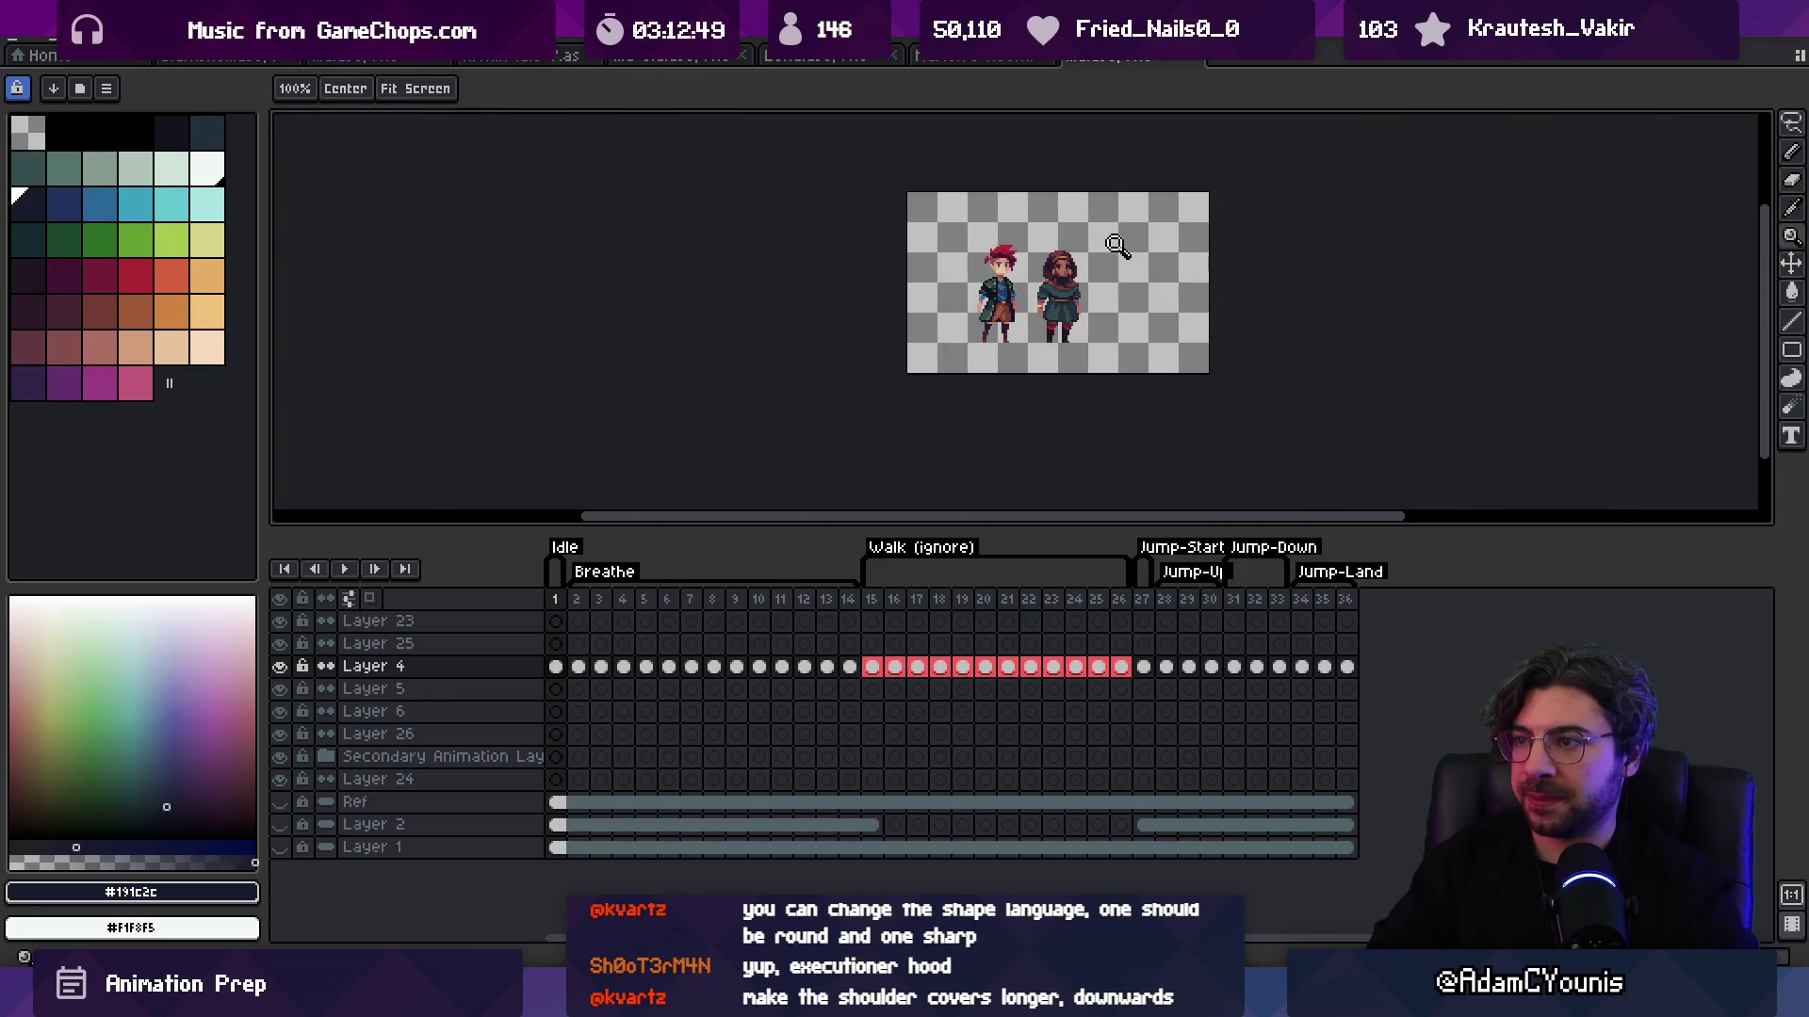
pyautogui.scroll(5, 1117, 245)
pyautogui.press('b')
pyautogui.keyDown('alt'); pyautogui.click(1079, 289); pyautogui.keyUp('alt')
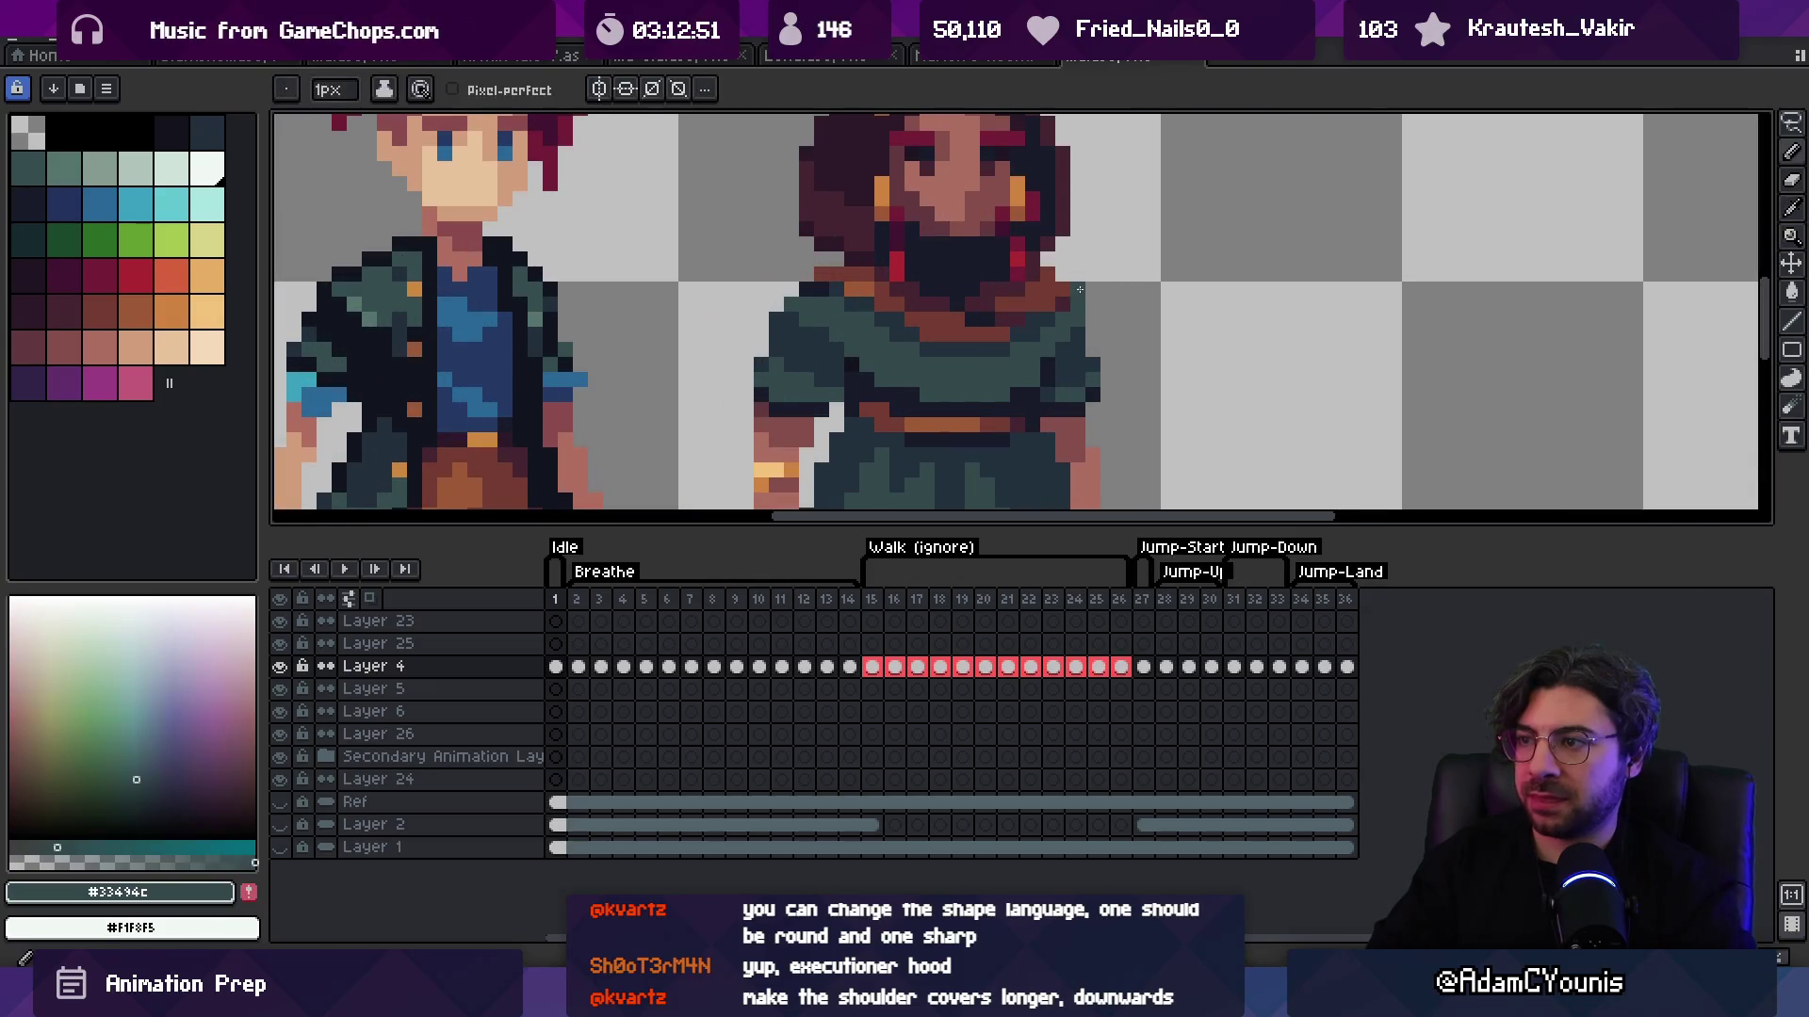
pyautogui.keyDown('alt'); pyautogui.click(1093, 286); pyautogui.keyUp('alt')
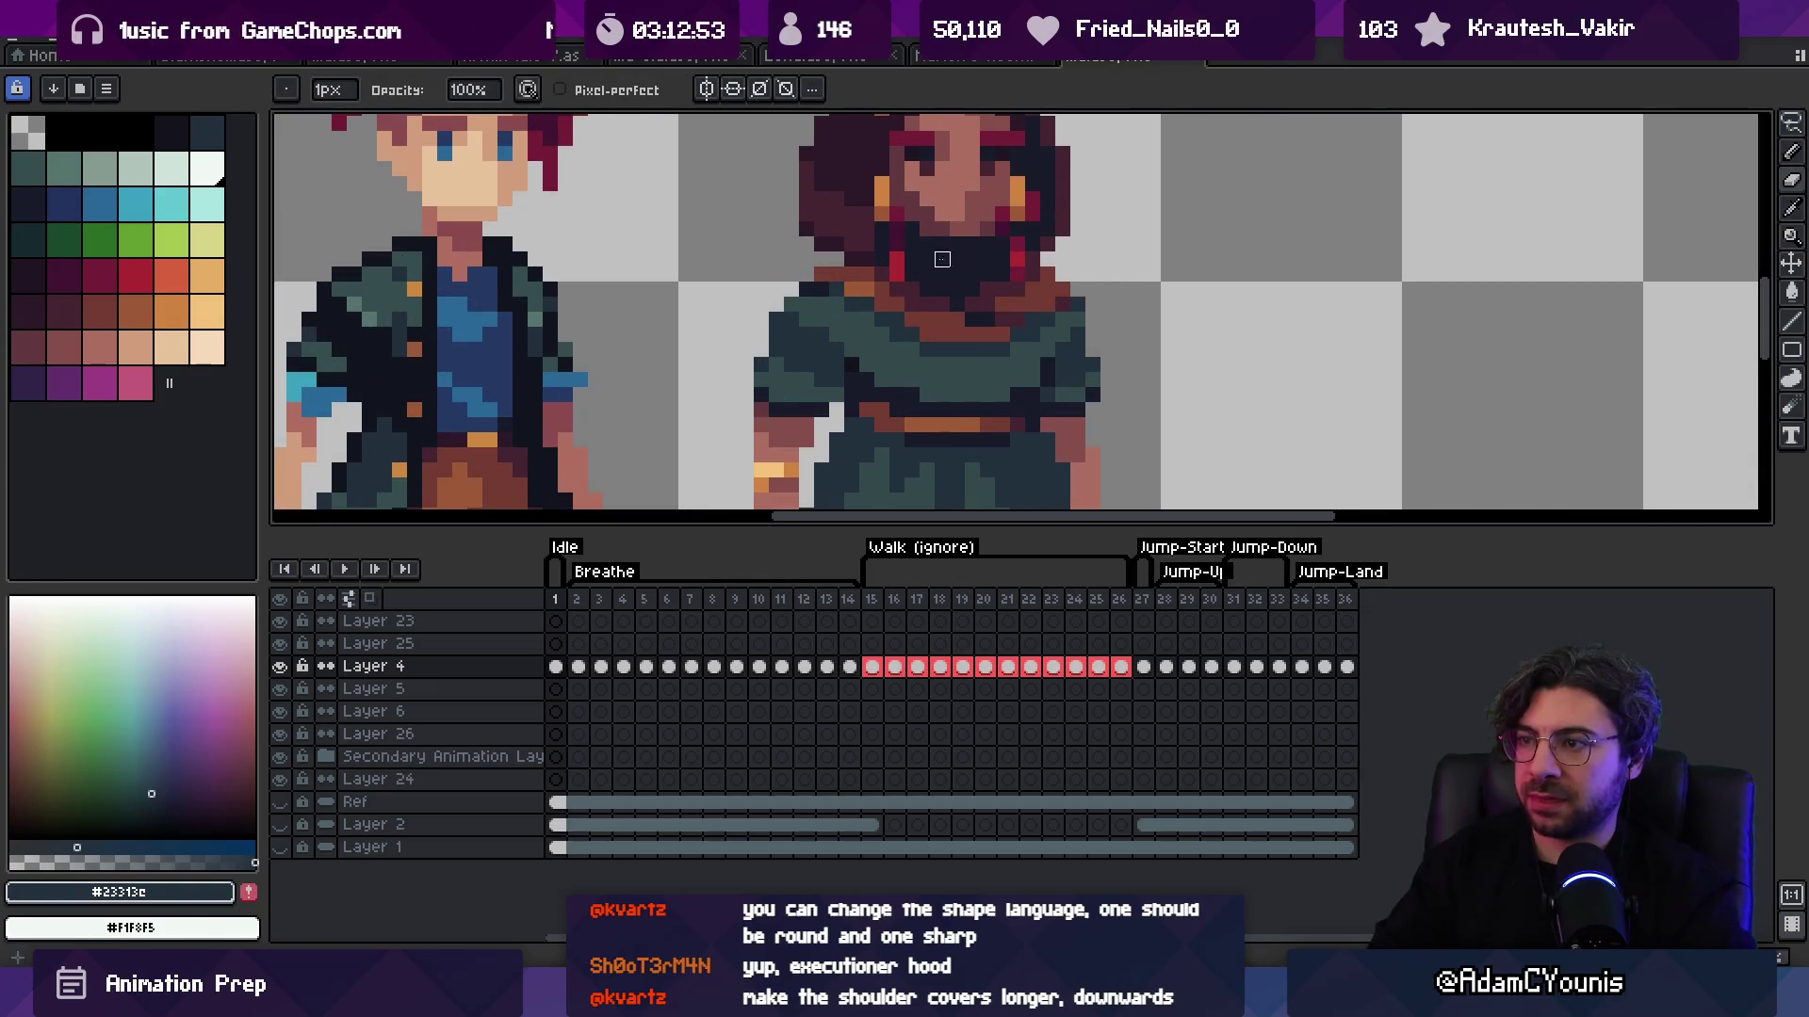
pyautogui.keyDown('alt'); pyautogui.click(1082, 302); pyautogui.keyUp('alt')
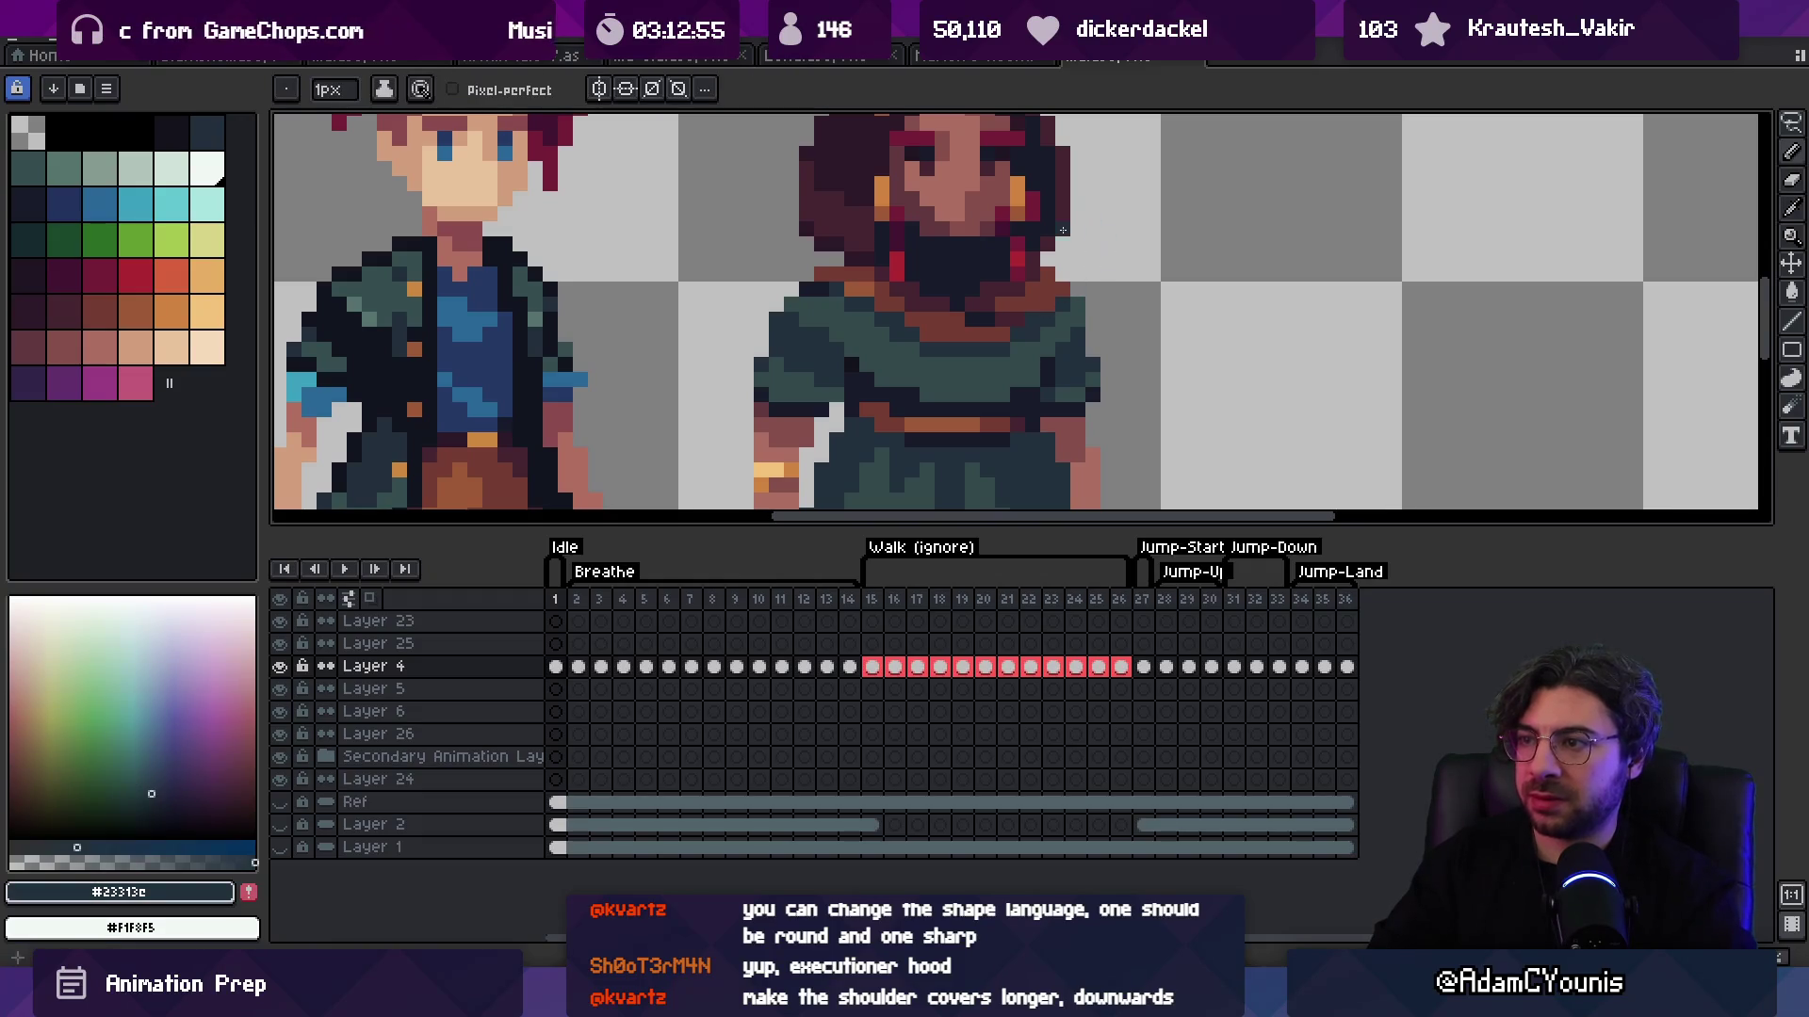
pyautogui.press('z')
pyautogui.scroll(-5, 1085, 207)
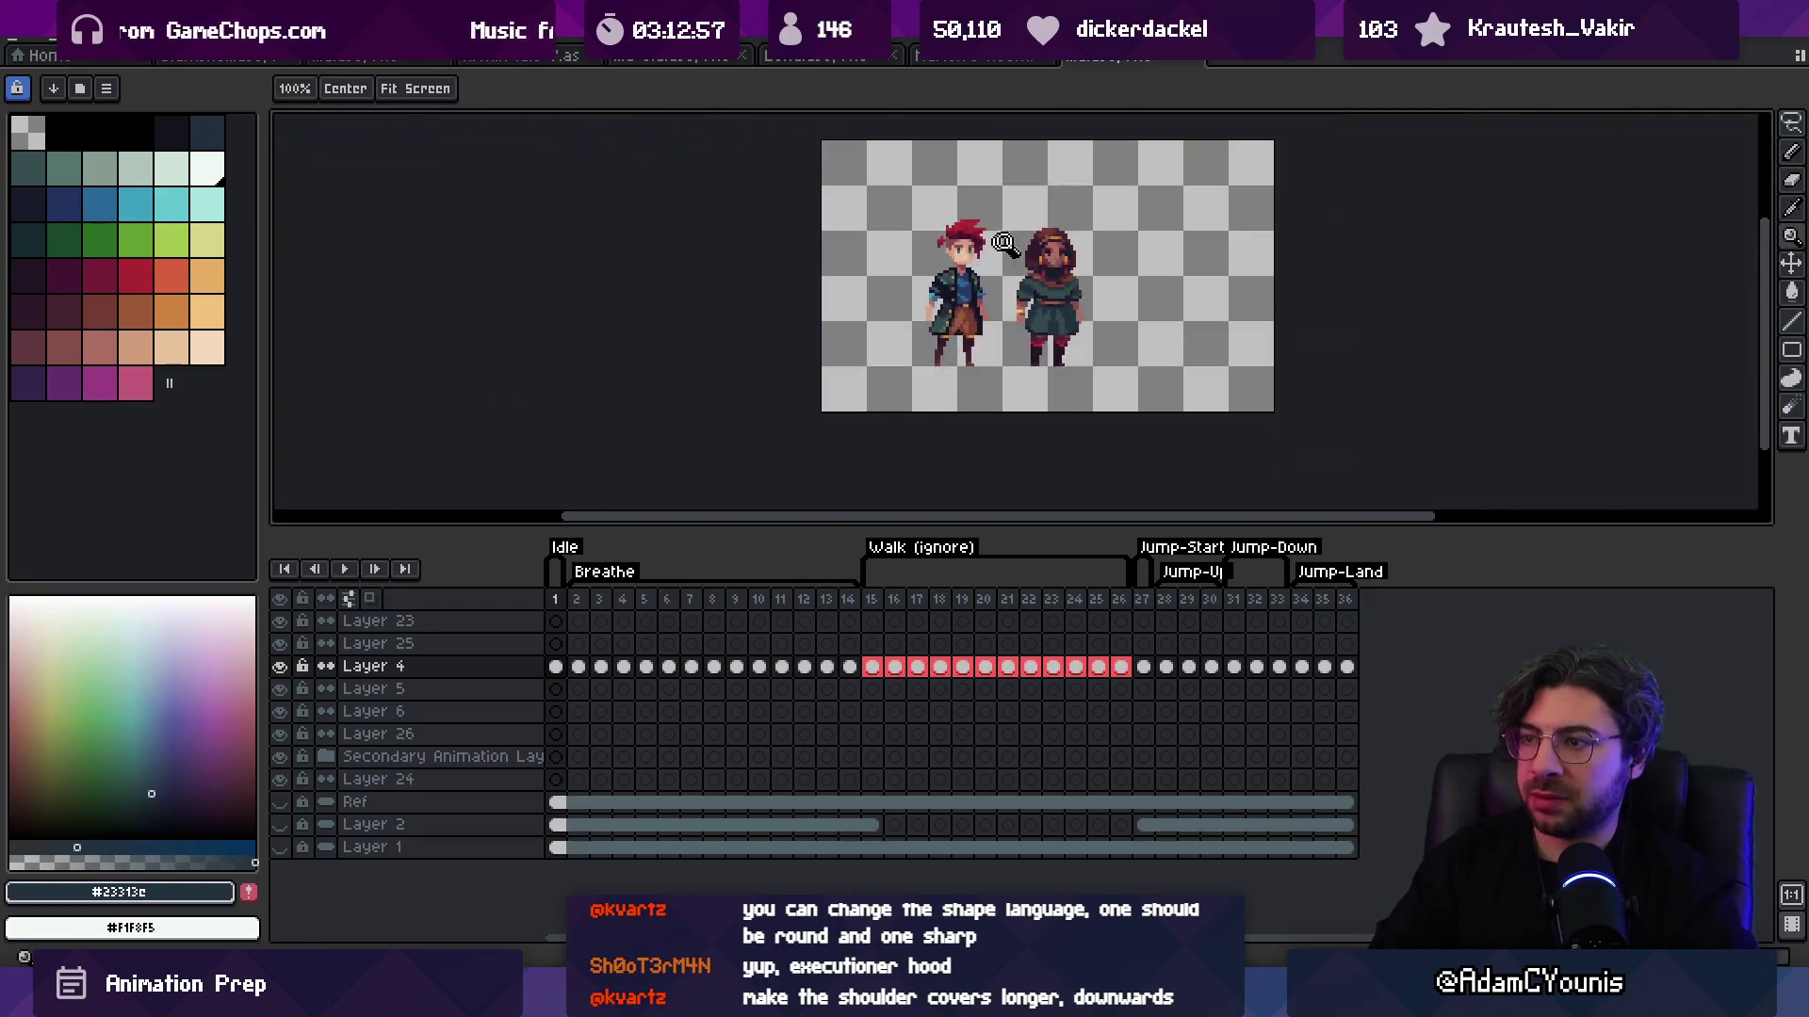
pyautogui.scroll(5, 1079, 259)
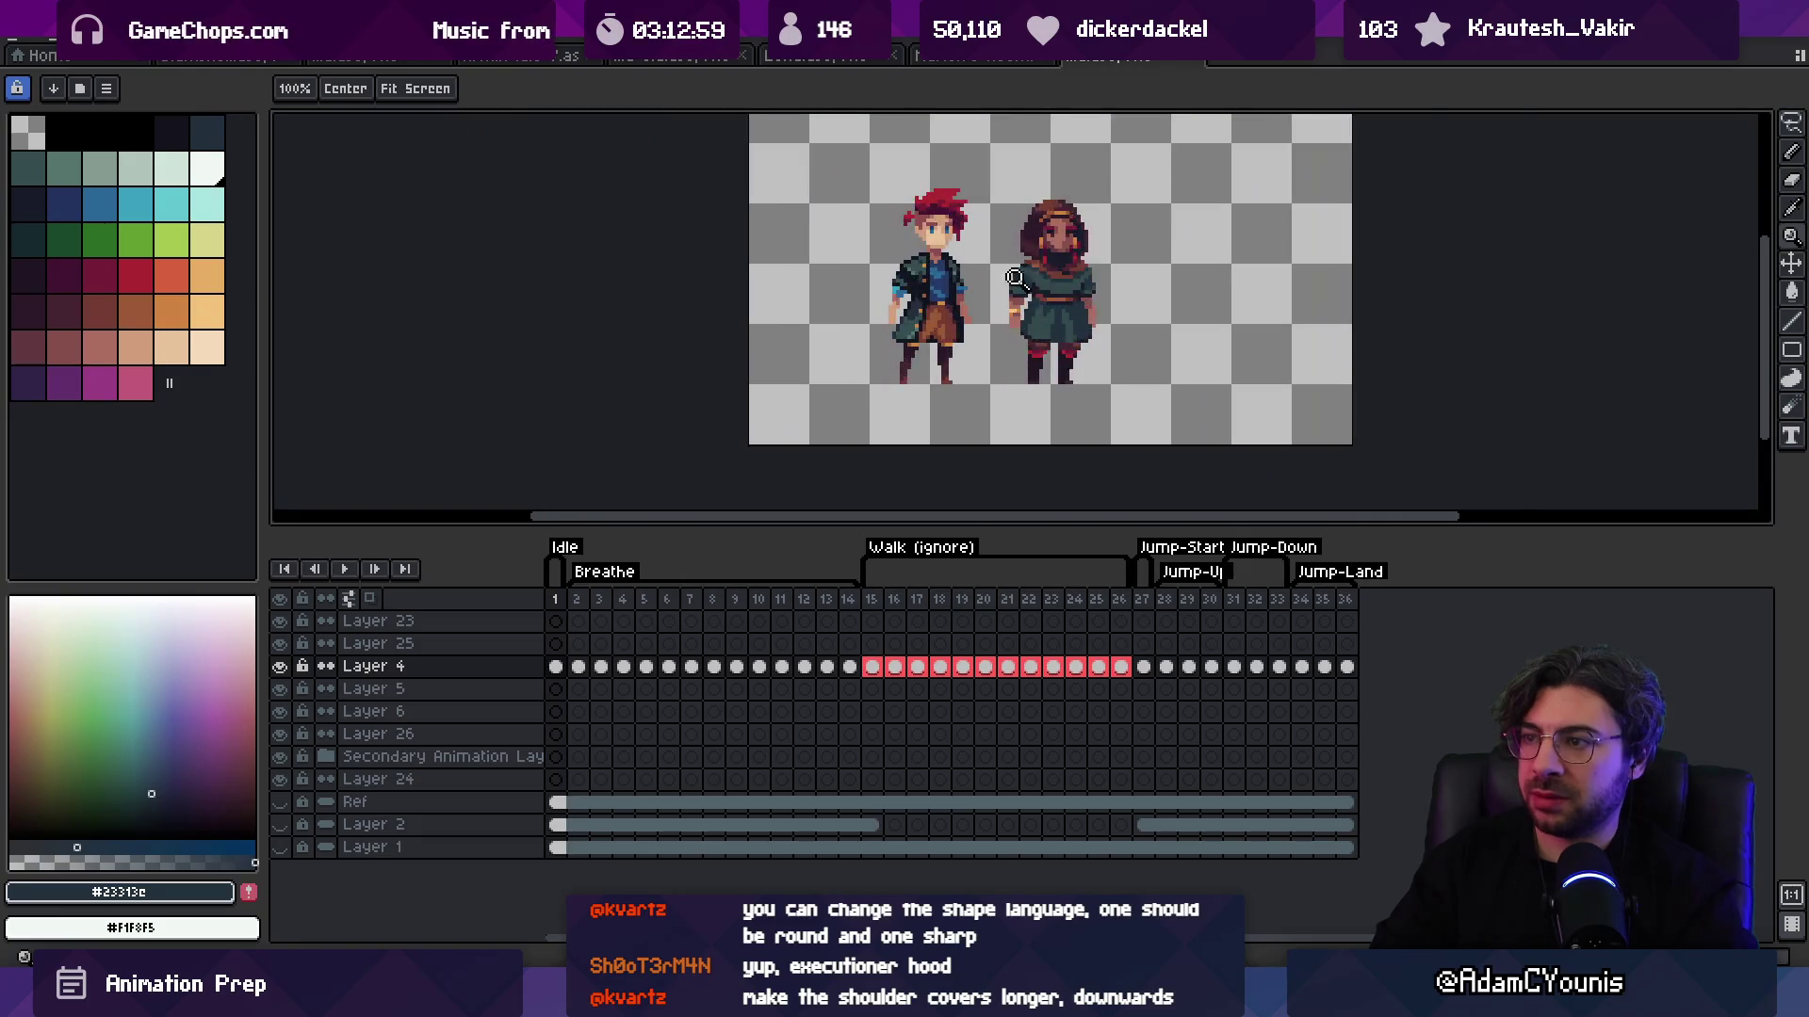
pyautogui.press('b')
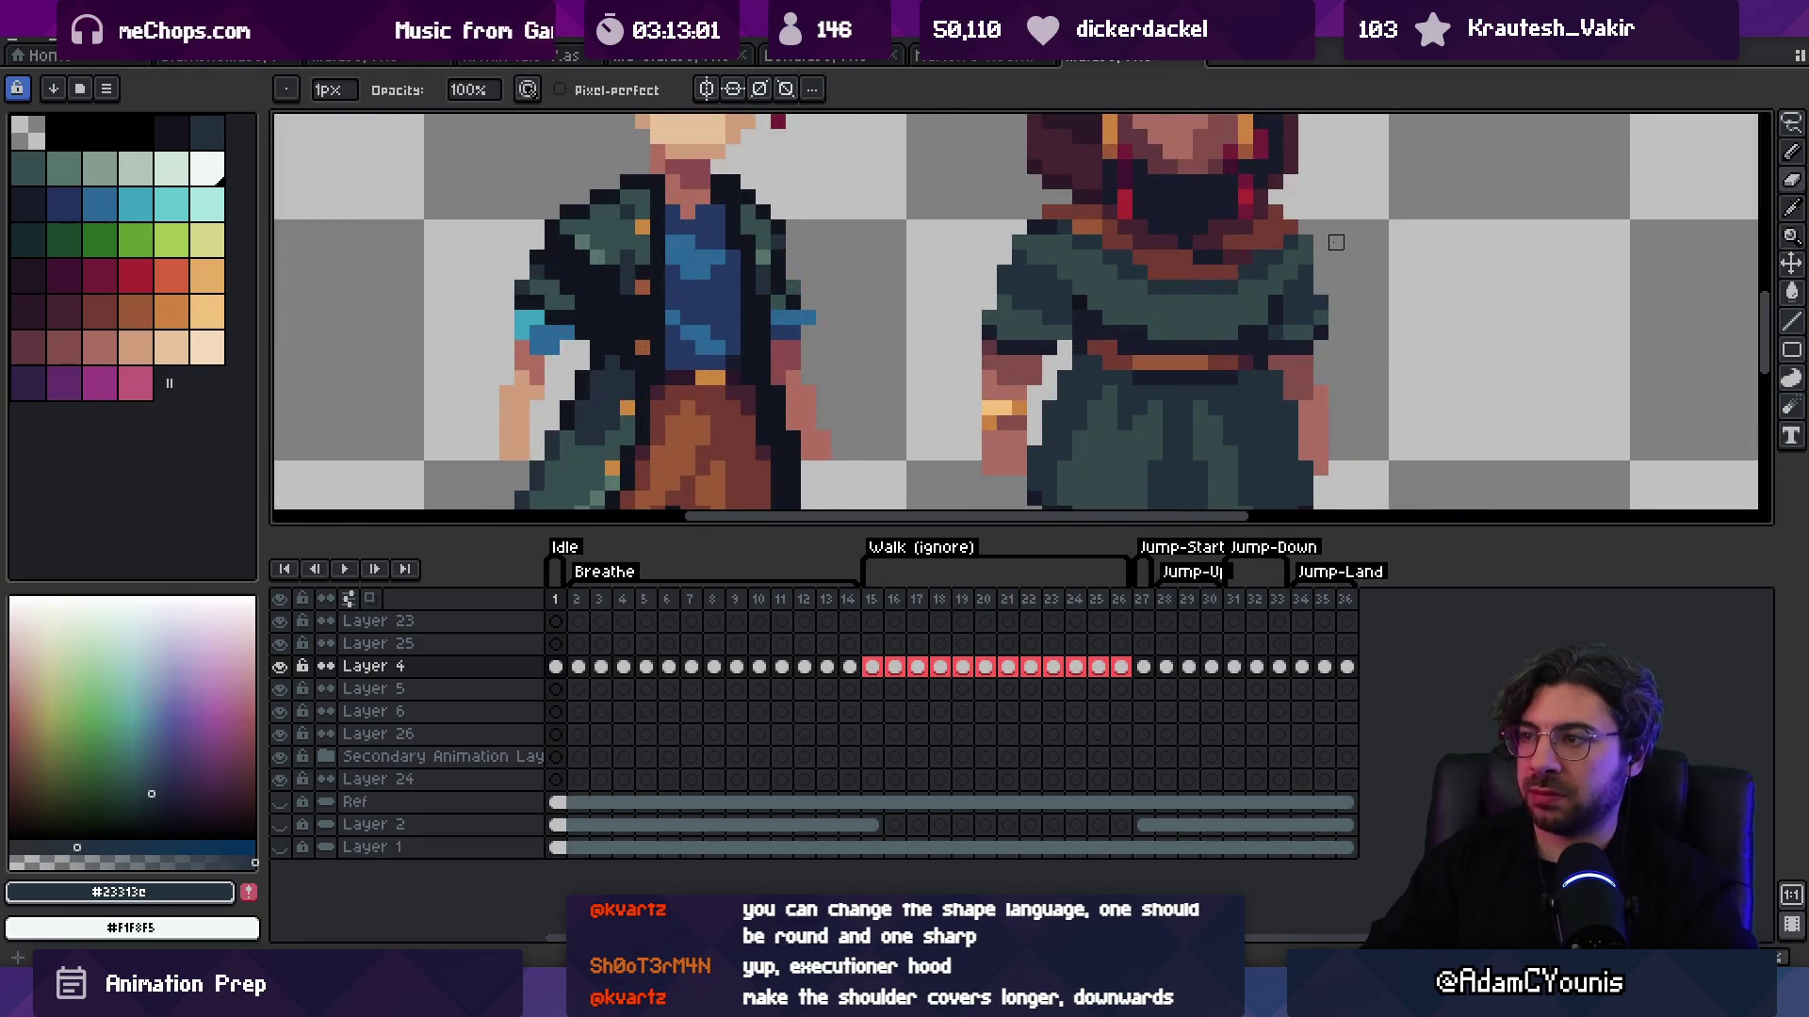
# Step: Compare both full sprites, then sample the robe's teal colour again
pyautogui.press('z')
pyautogui.scroll(-5, 1320, 302)
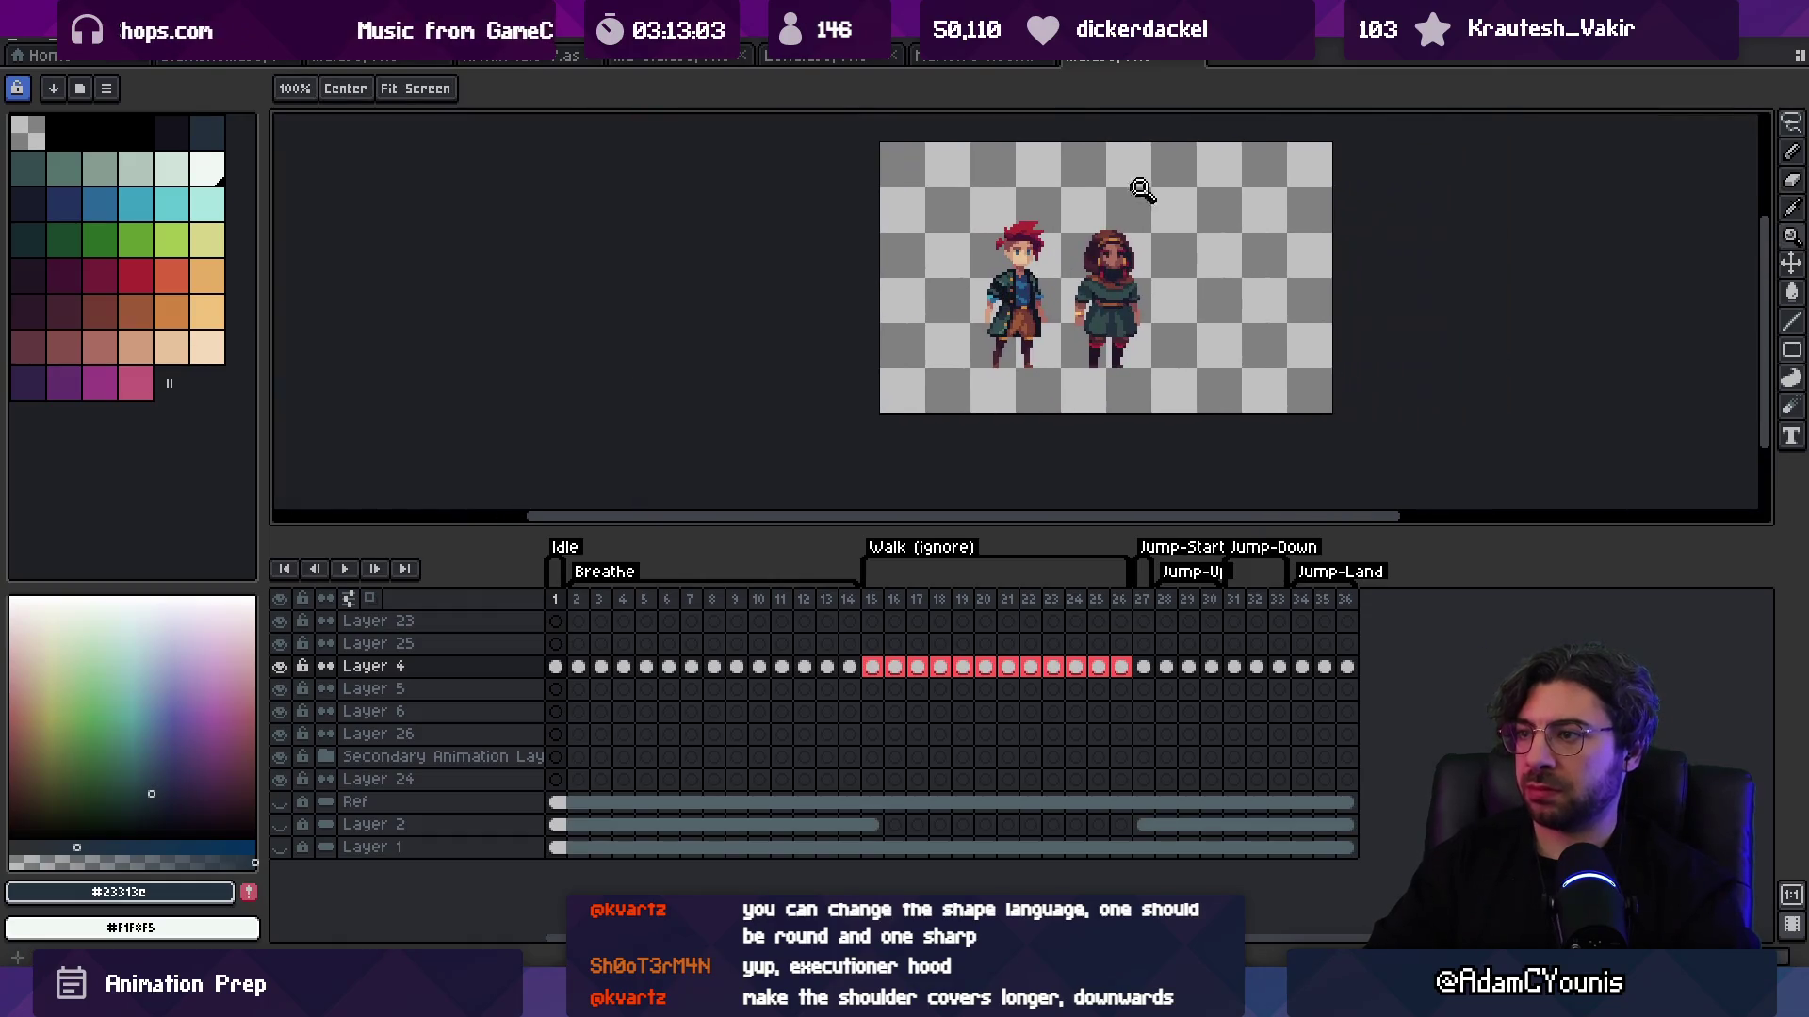
pyautogui.scroll(2, 1113, 243)
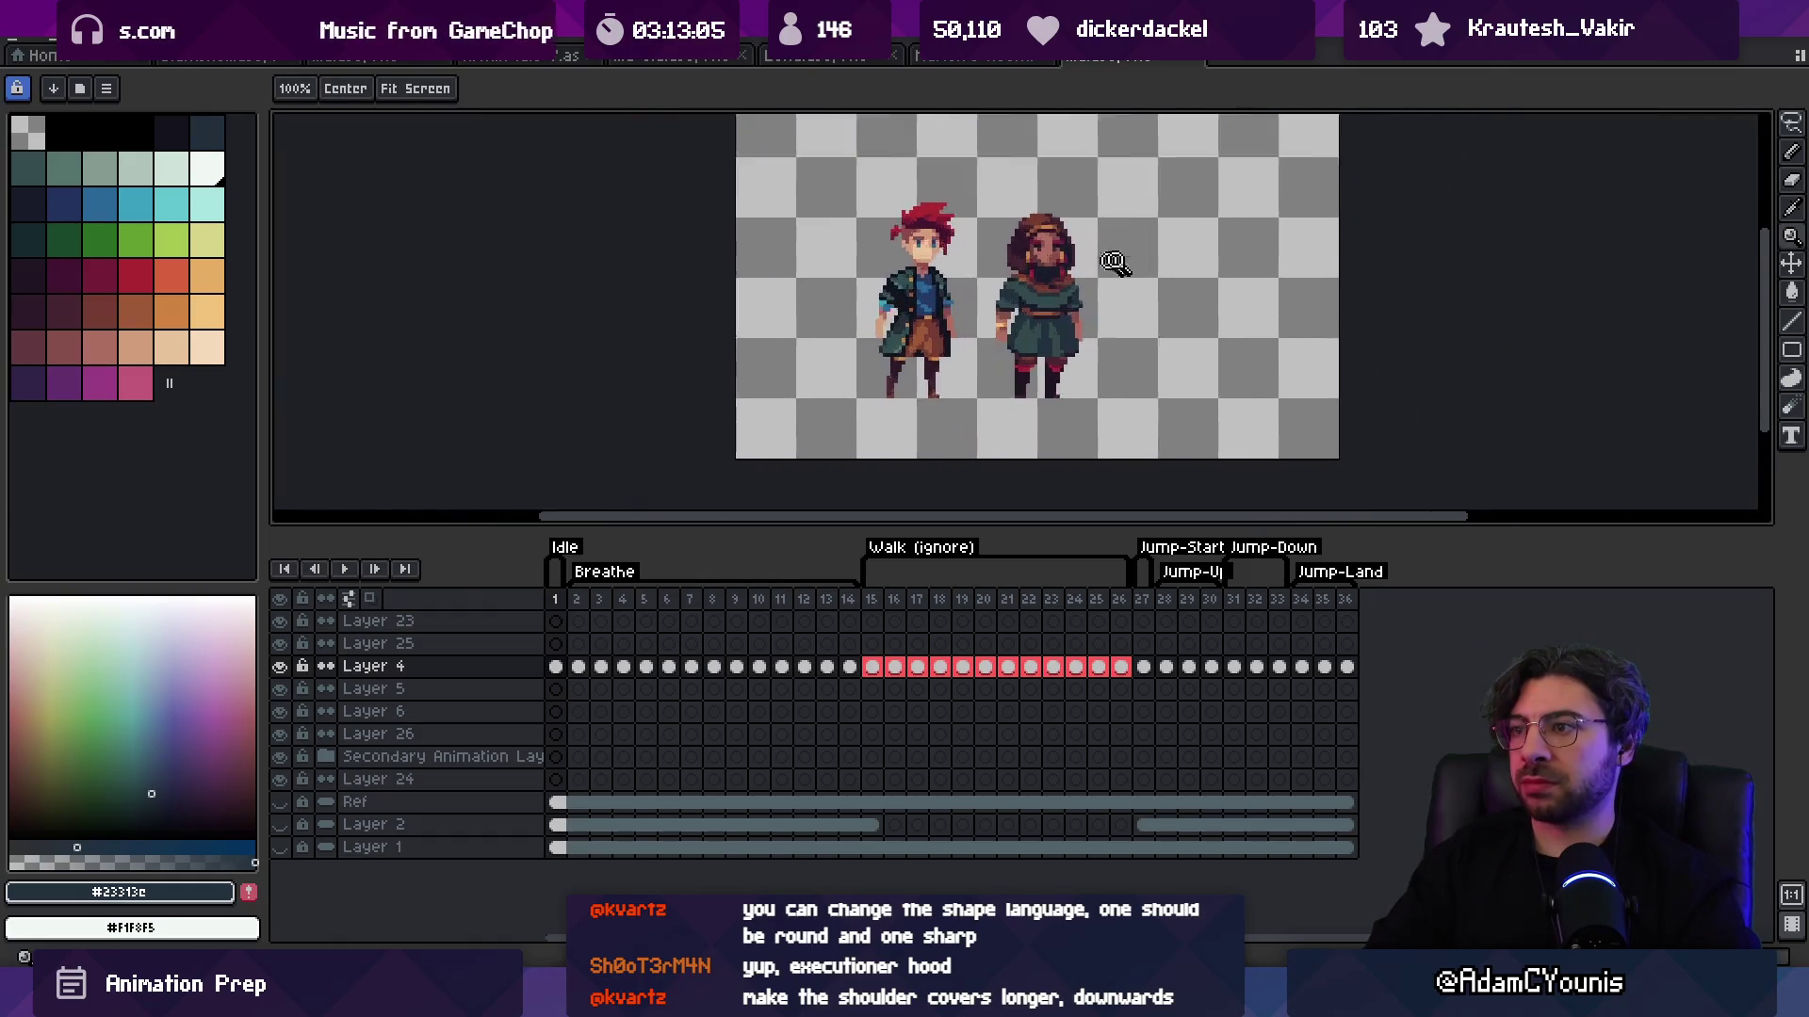
pyautogui.scroll(2, 987, 297)
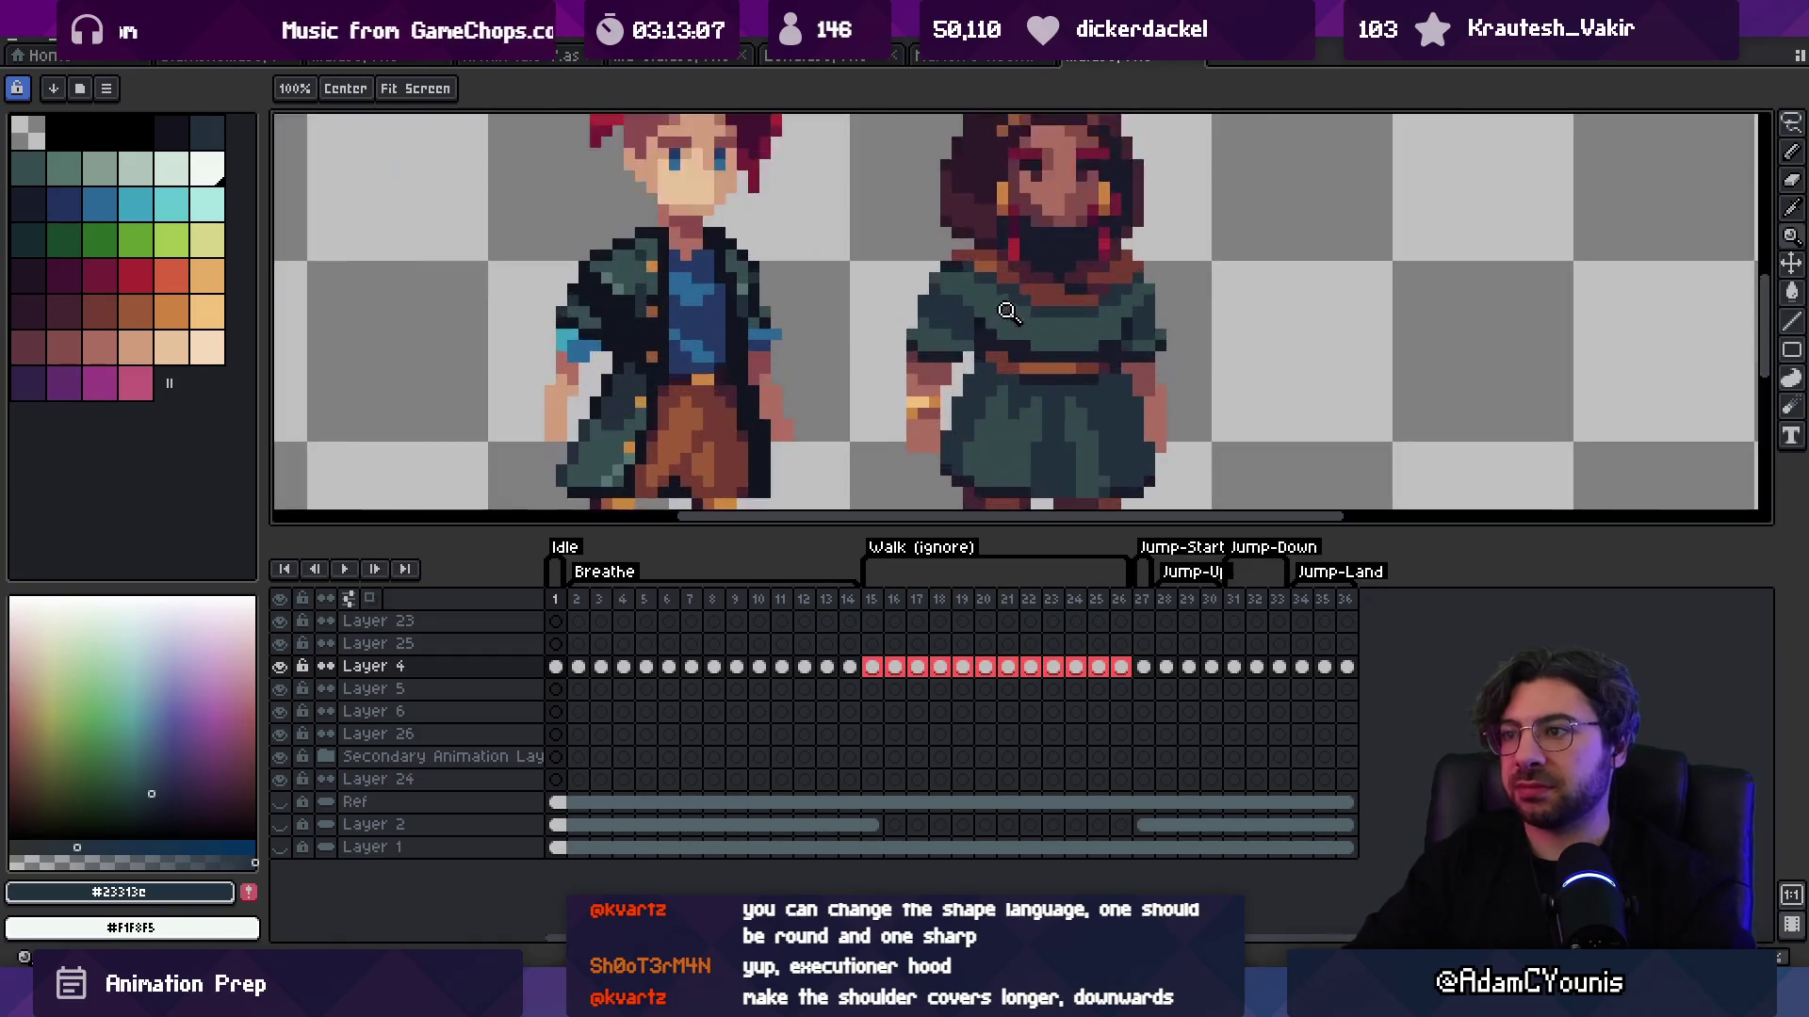
pyautogui.press('b')
pyautogui.keyDown('alt'); pyautogui.click(996, 325); pyautogui.keyUp('alt')
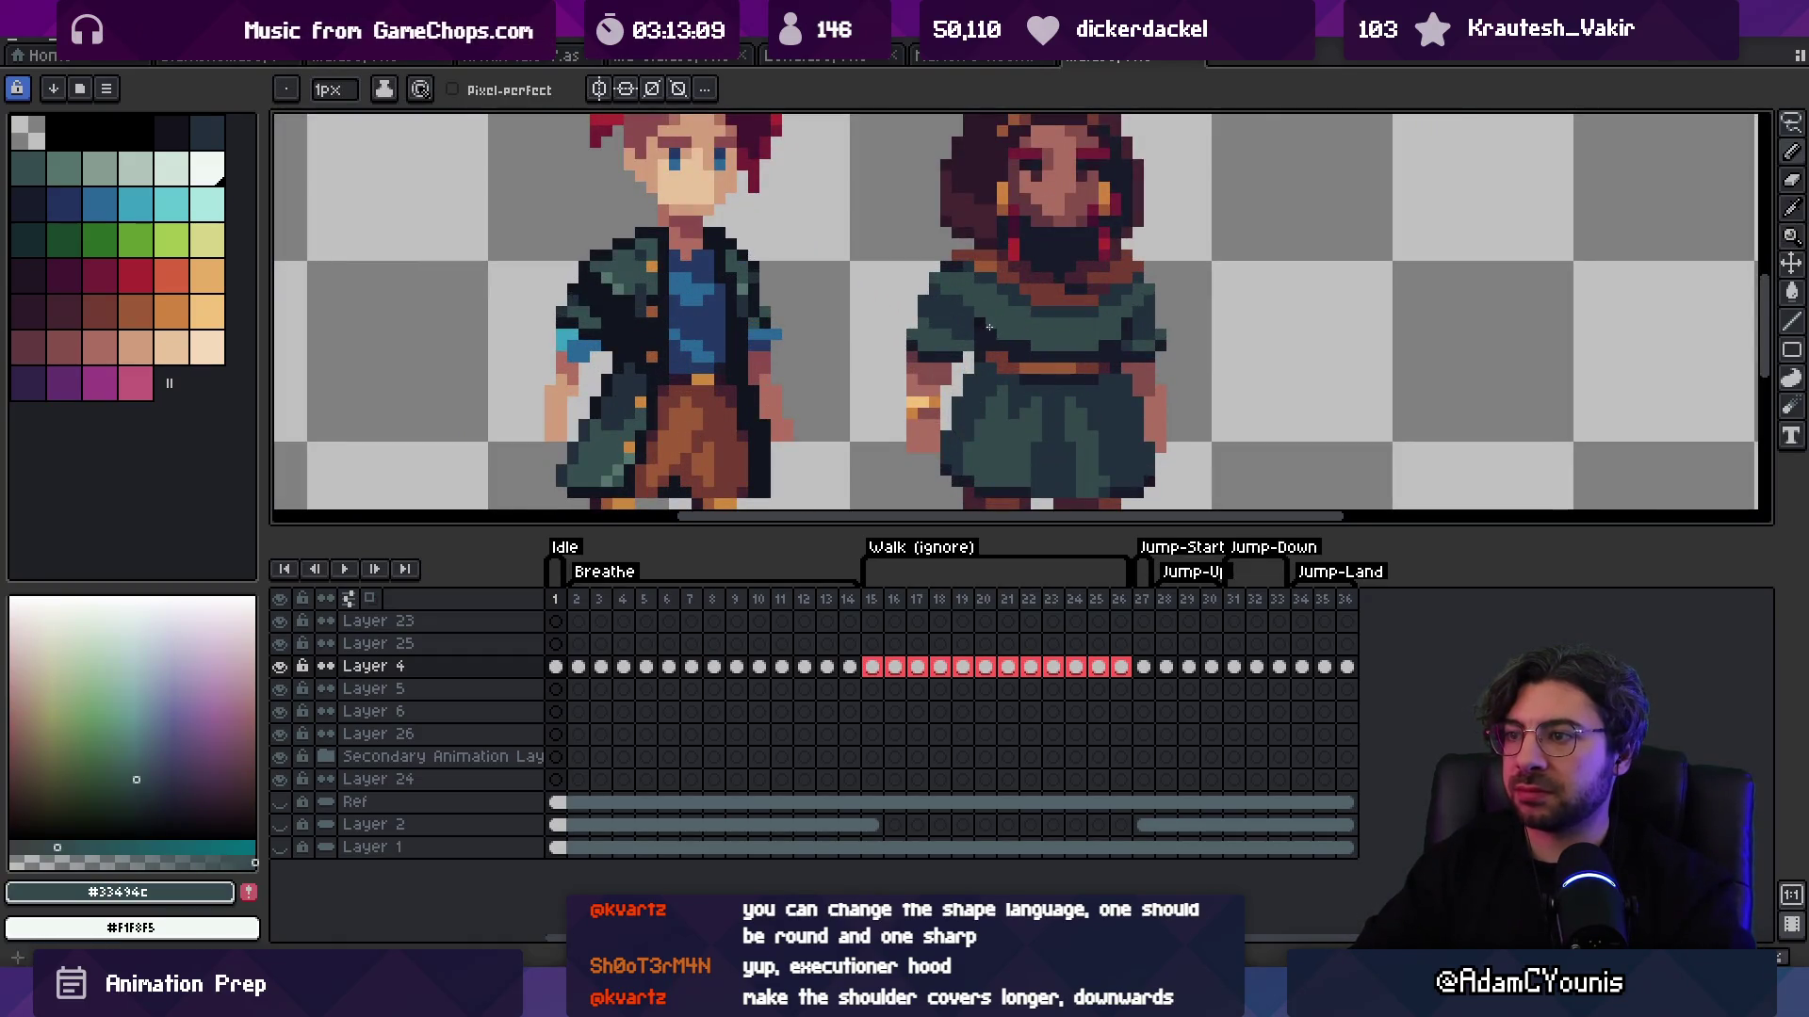
# Step: Switch to the eraser and check the overall silhouette across the whole sprite sheet
pyautogui.press('alt')
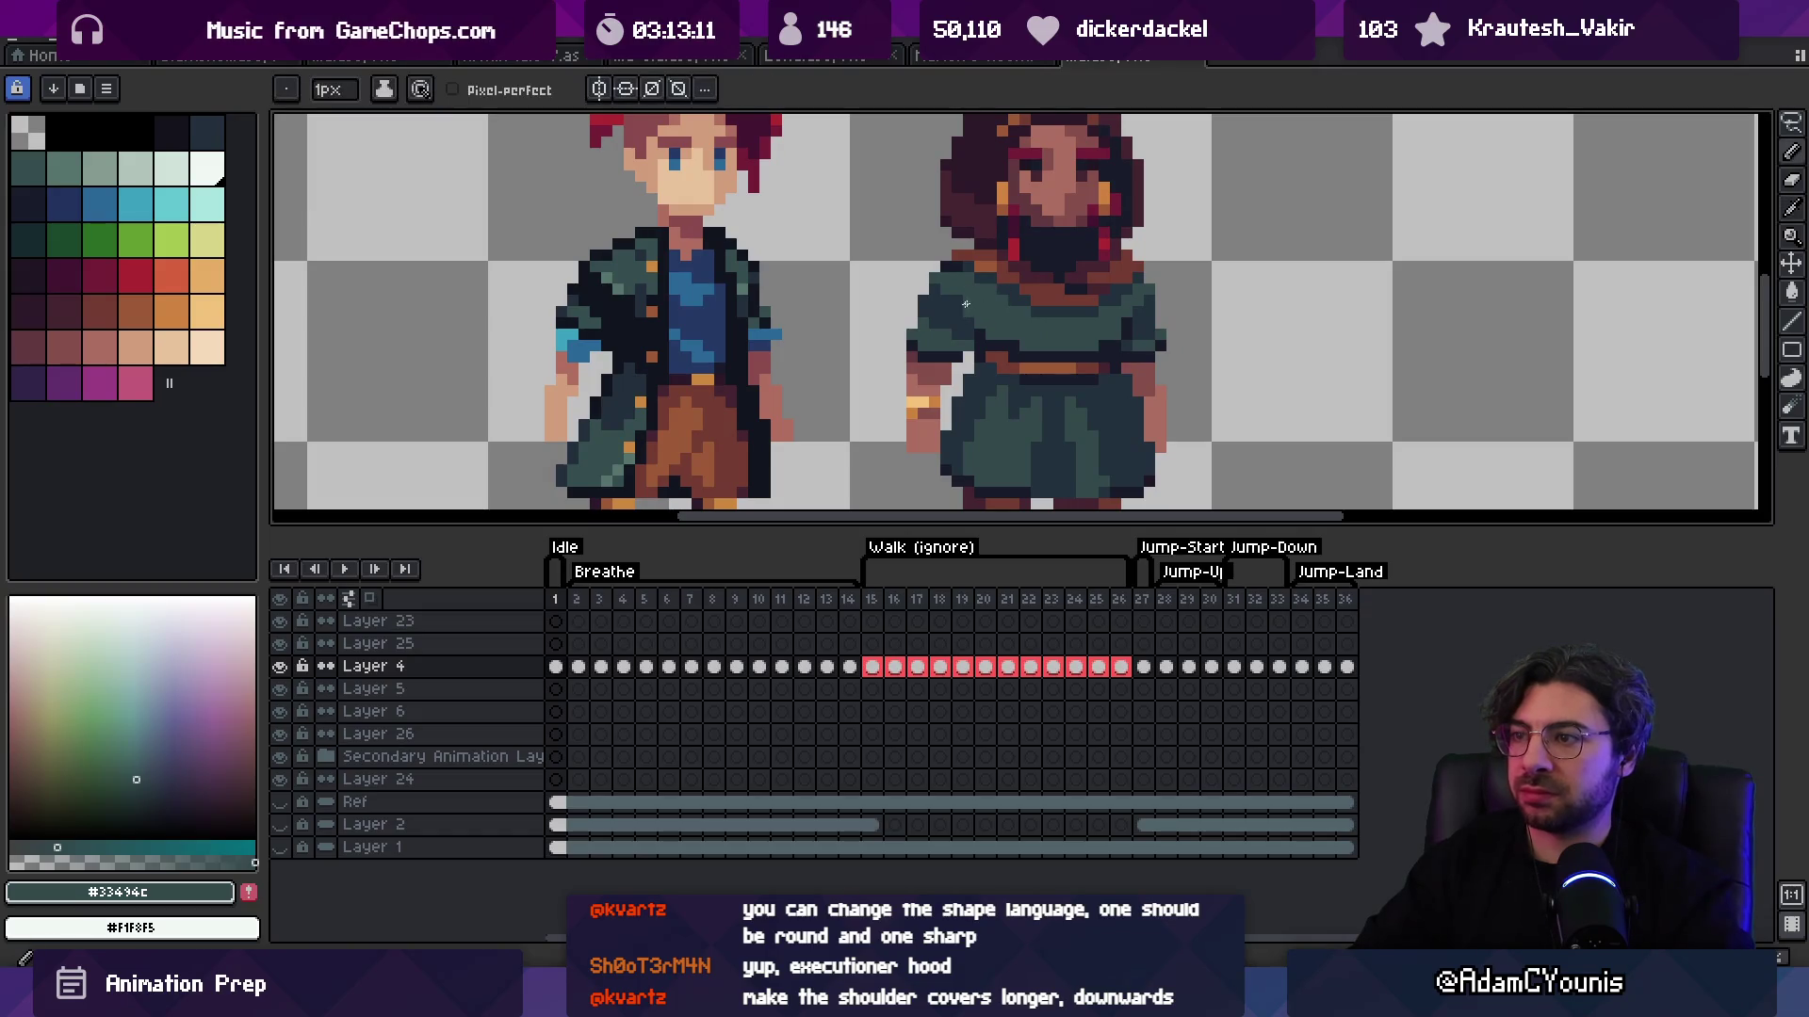
pyautogui.press('e')
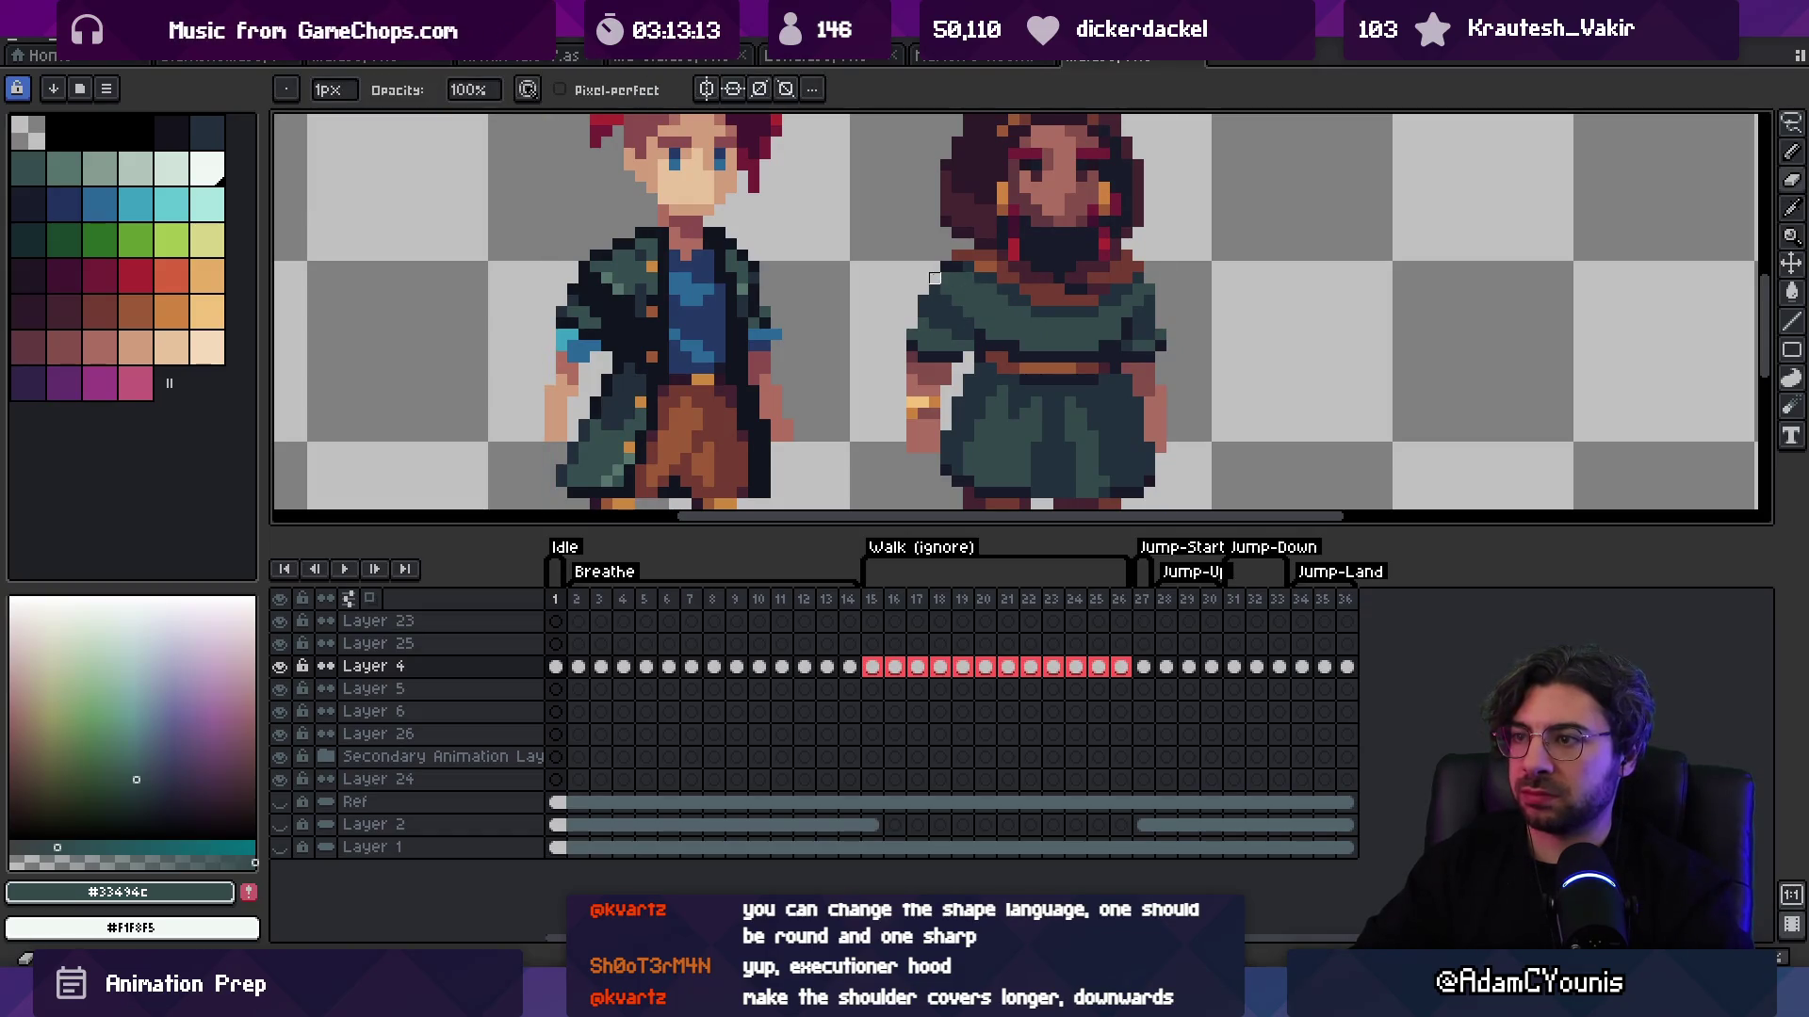
pyautogui.press('z')
pyautogui.scroll(-5, 923, 289)
pyautogui.scroll(2, 1036, 212)
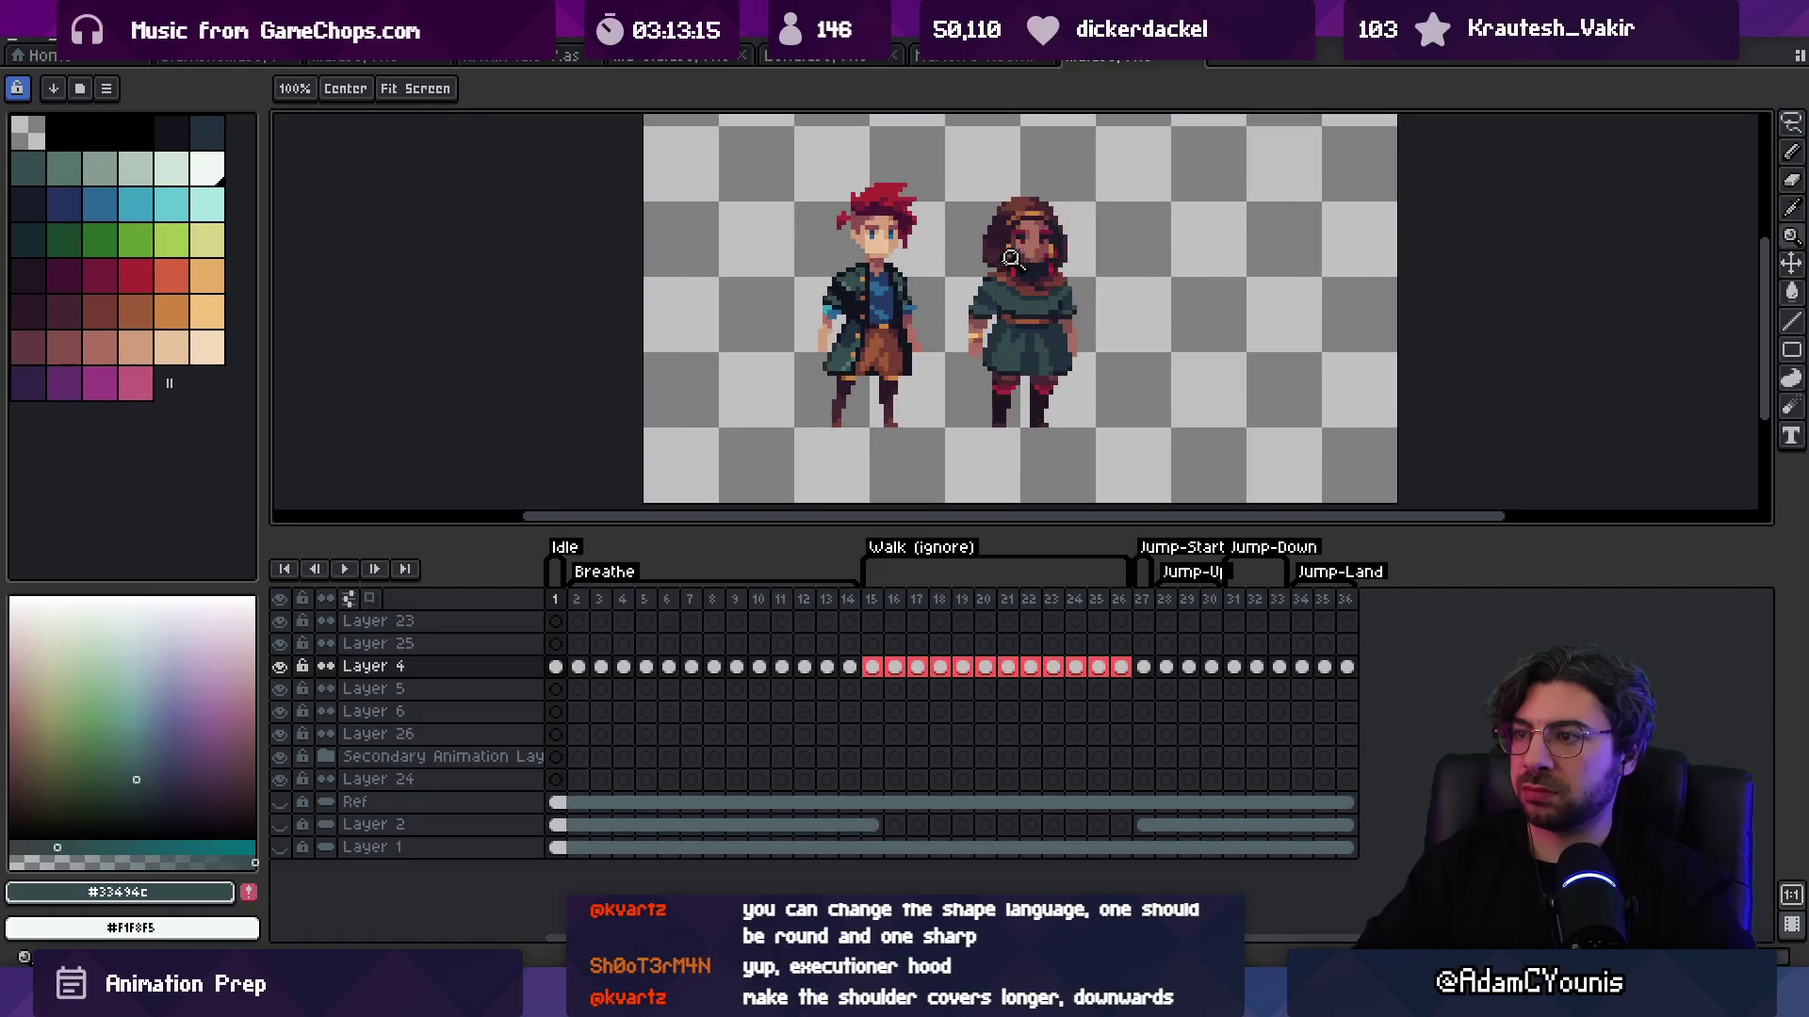
pyautogui.scroll(3, 1065, 225)
pyautogui.press('e')
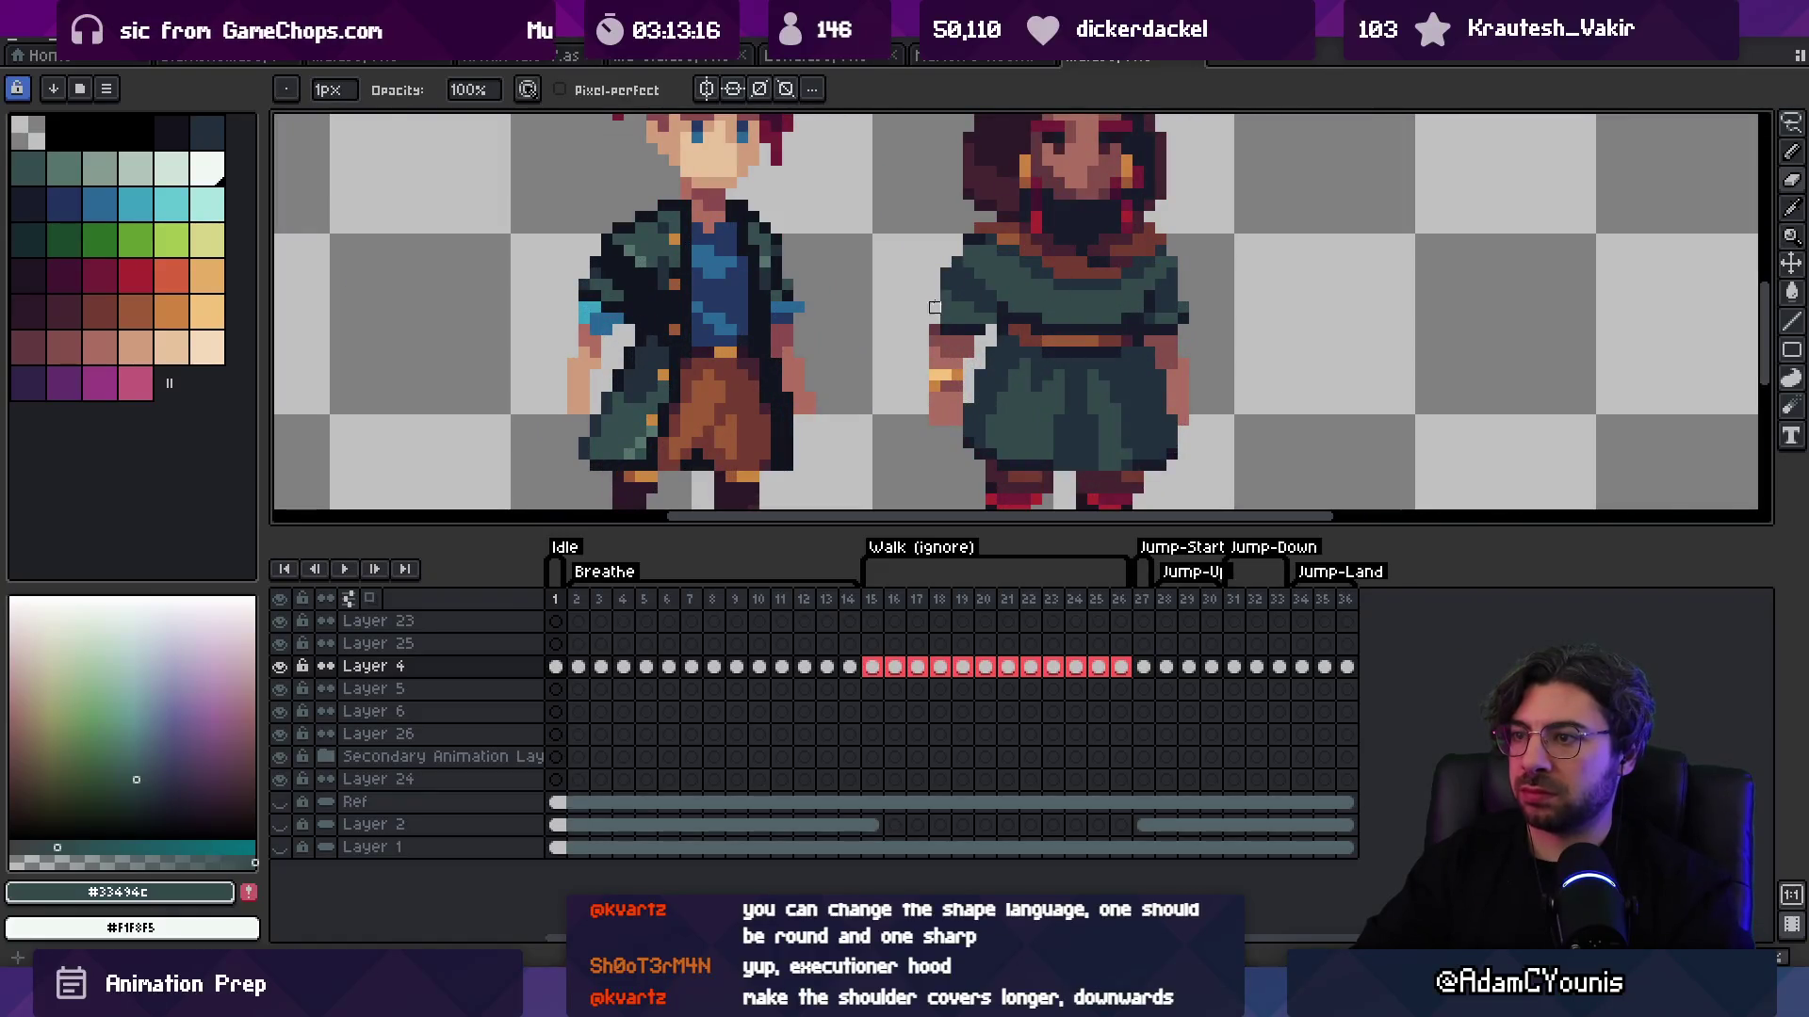
pyautogui.press('z')
pyautogui.scroll(-4, 961, 264)
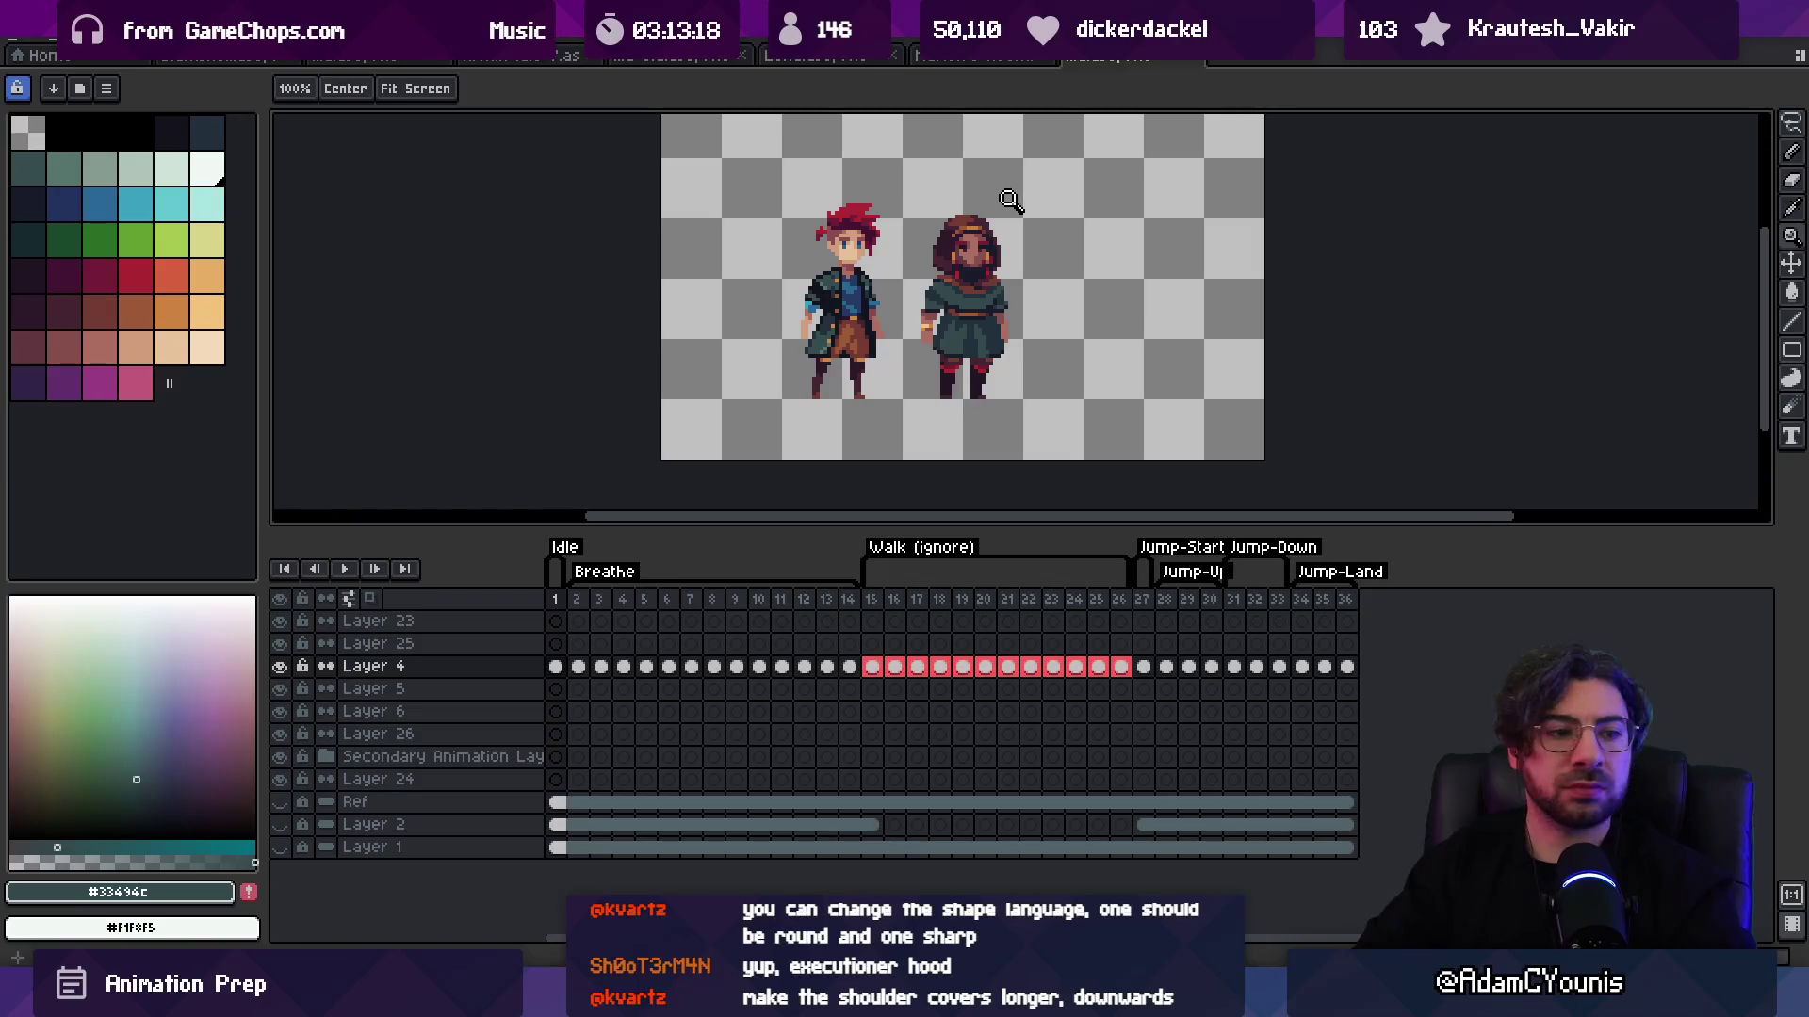
pyautogui.scroll(1, 1000, 225)
pyautogui.scroll(-1, 970, 273)
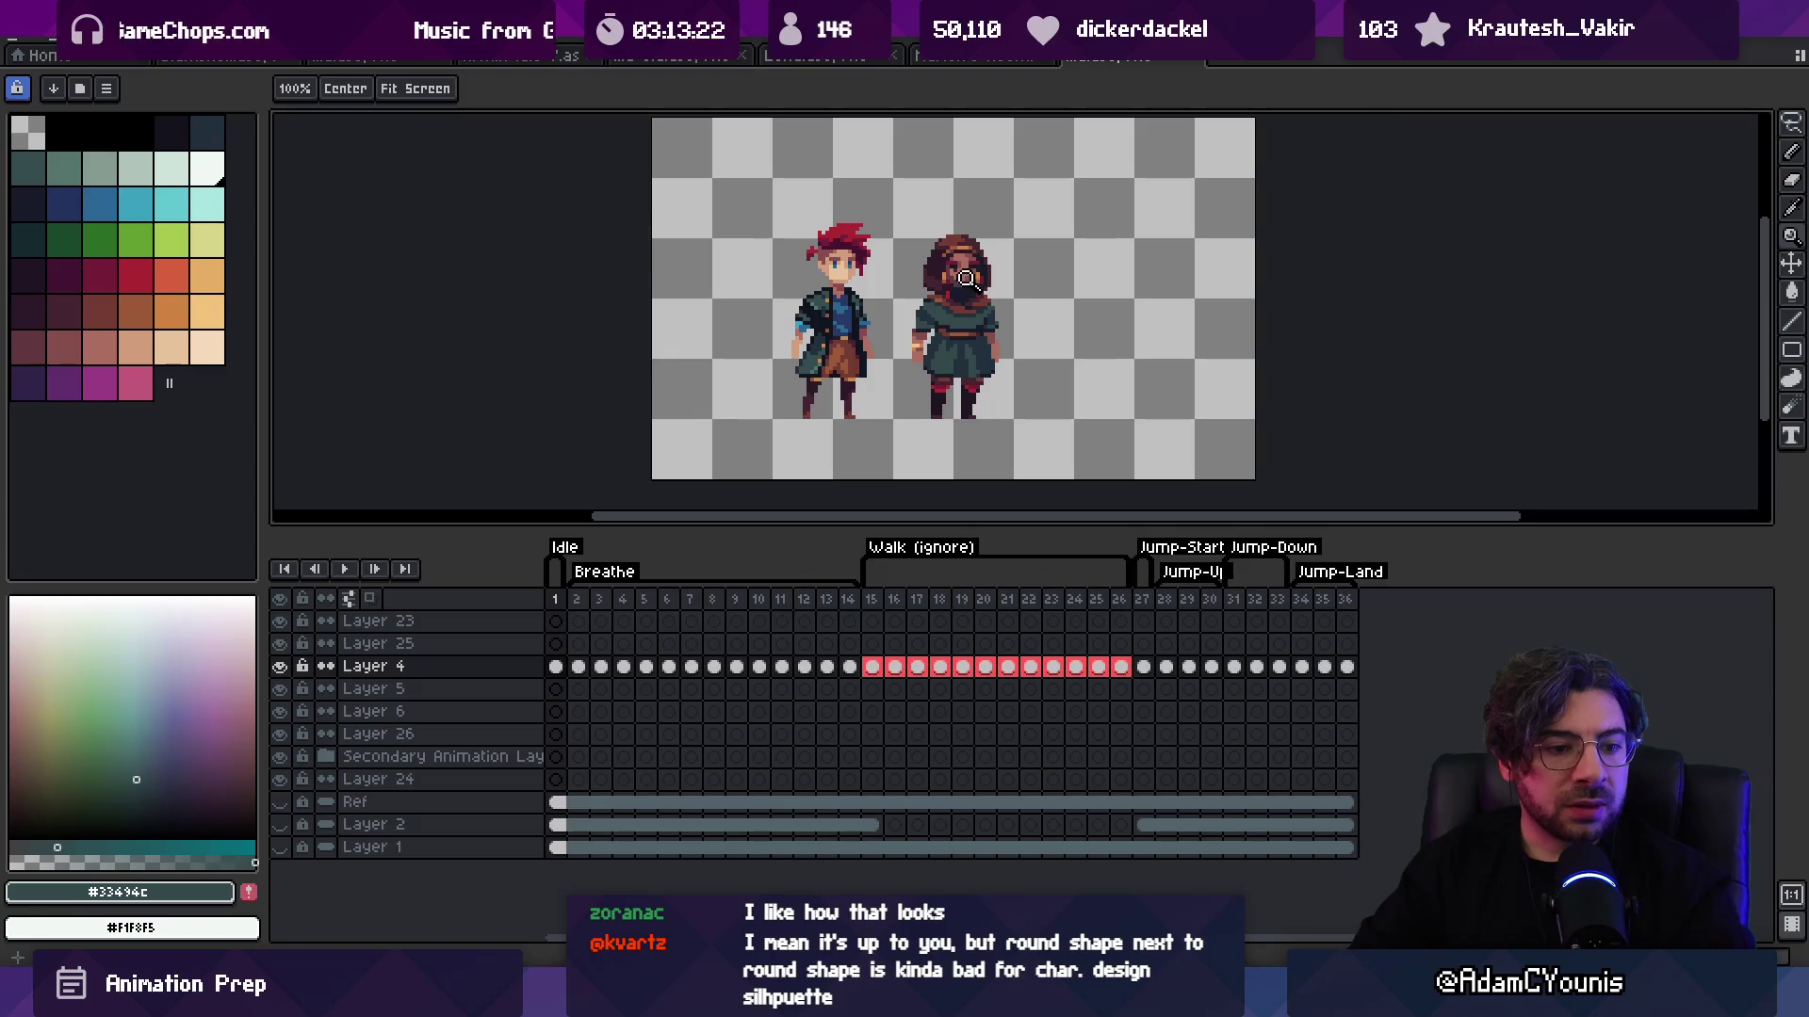
pyautogui.scroll(-1, 1008, 302)
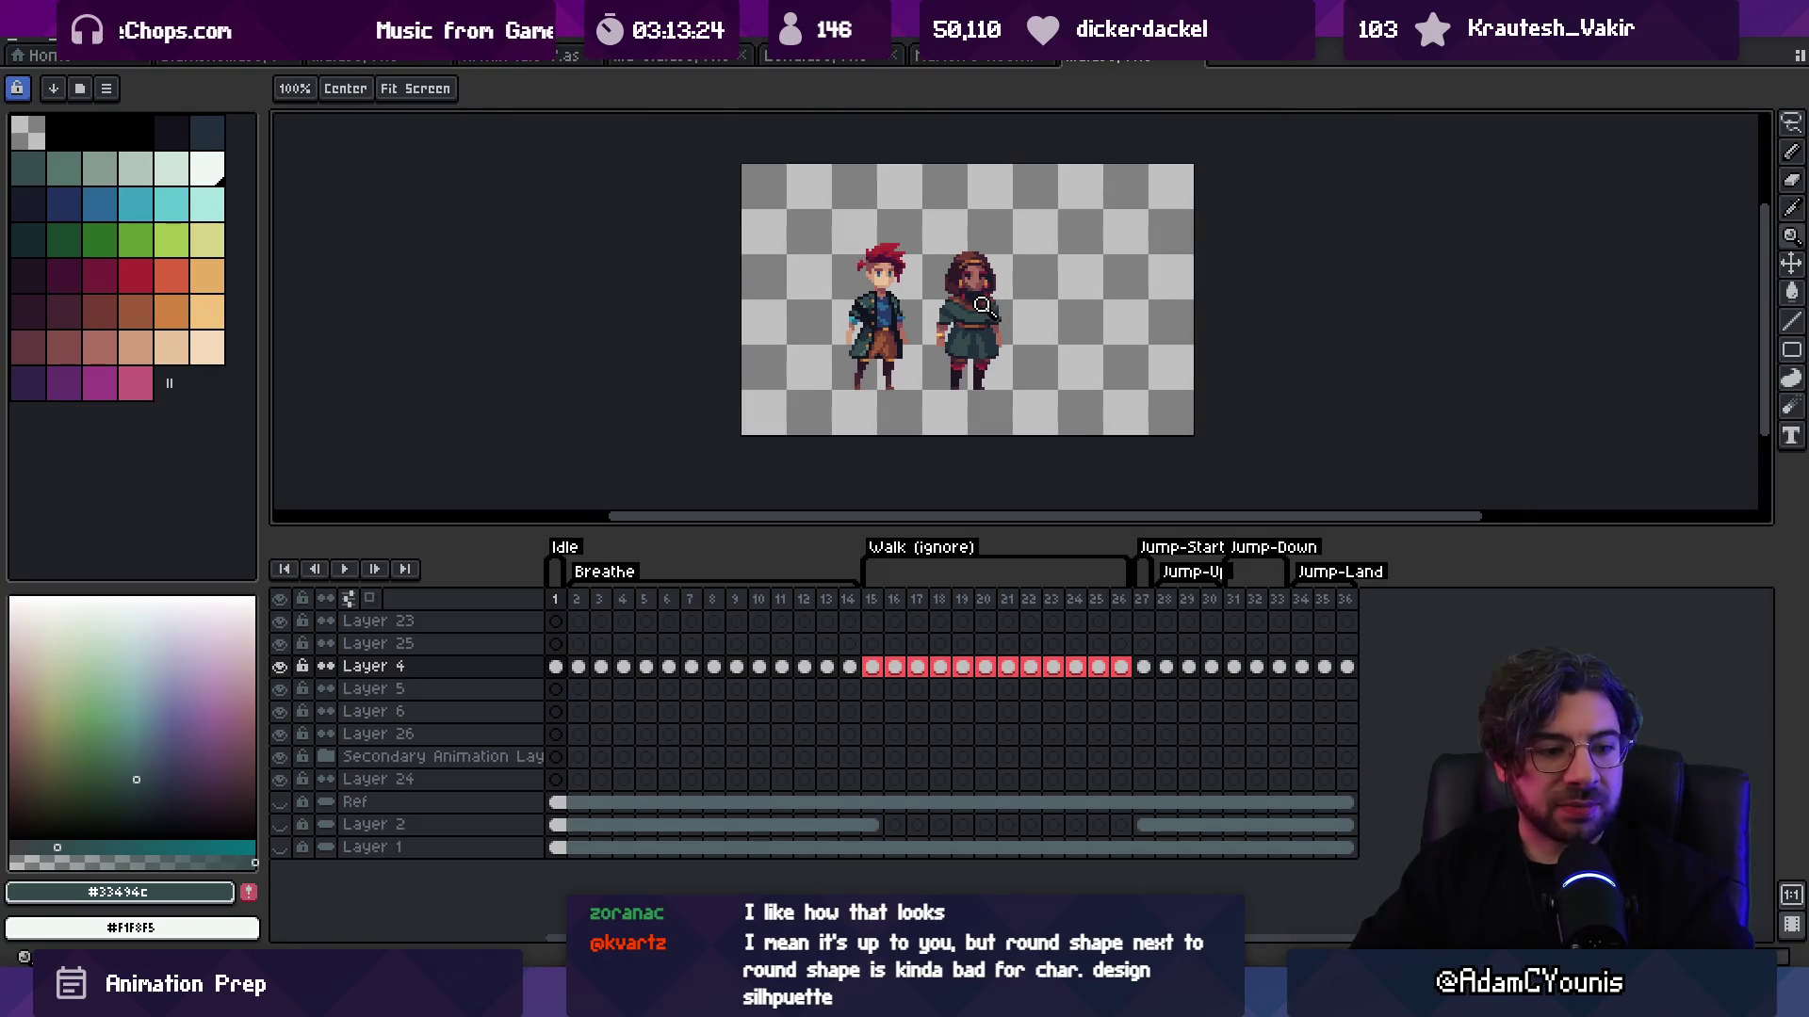
pyautogui.scroll(2, 980, 283)
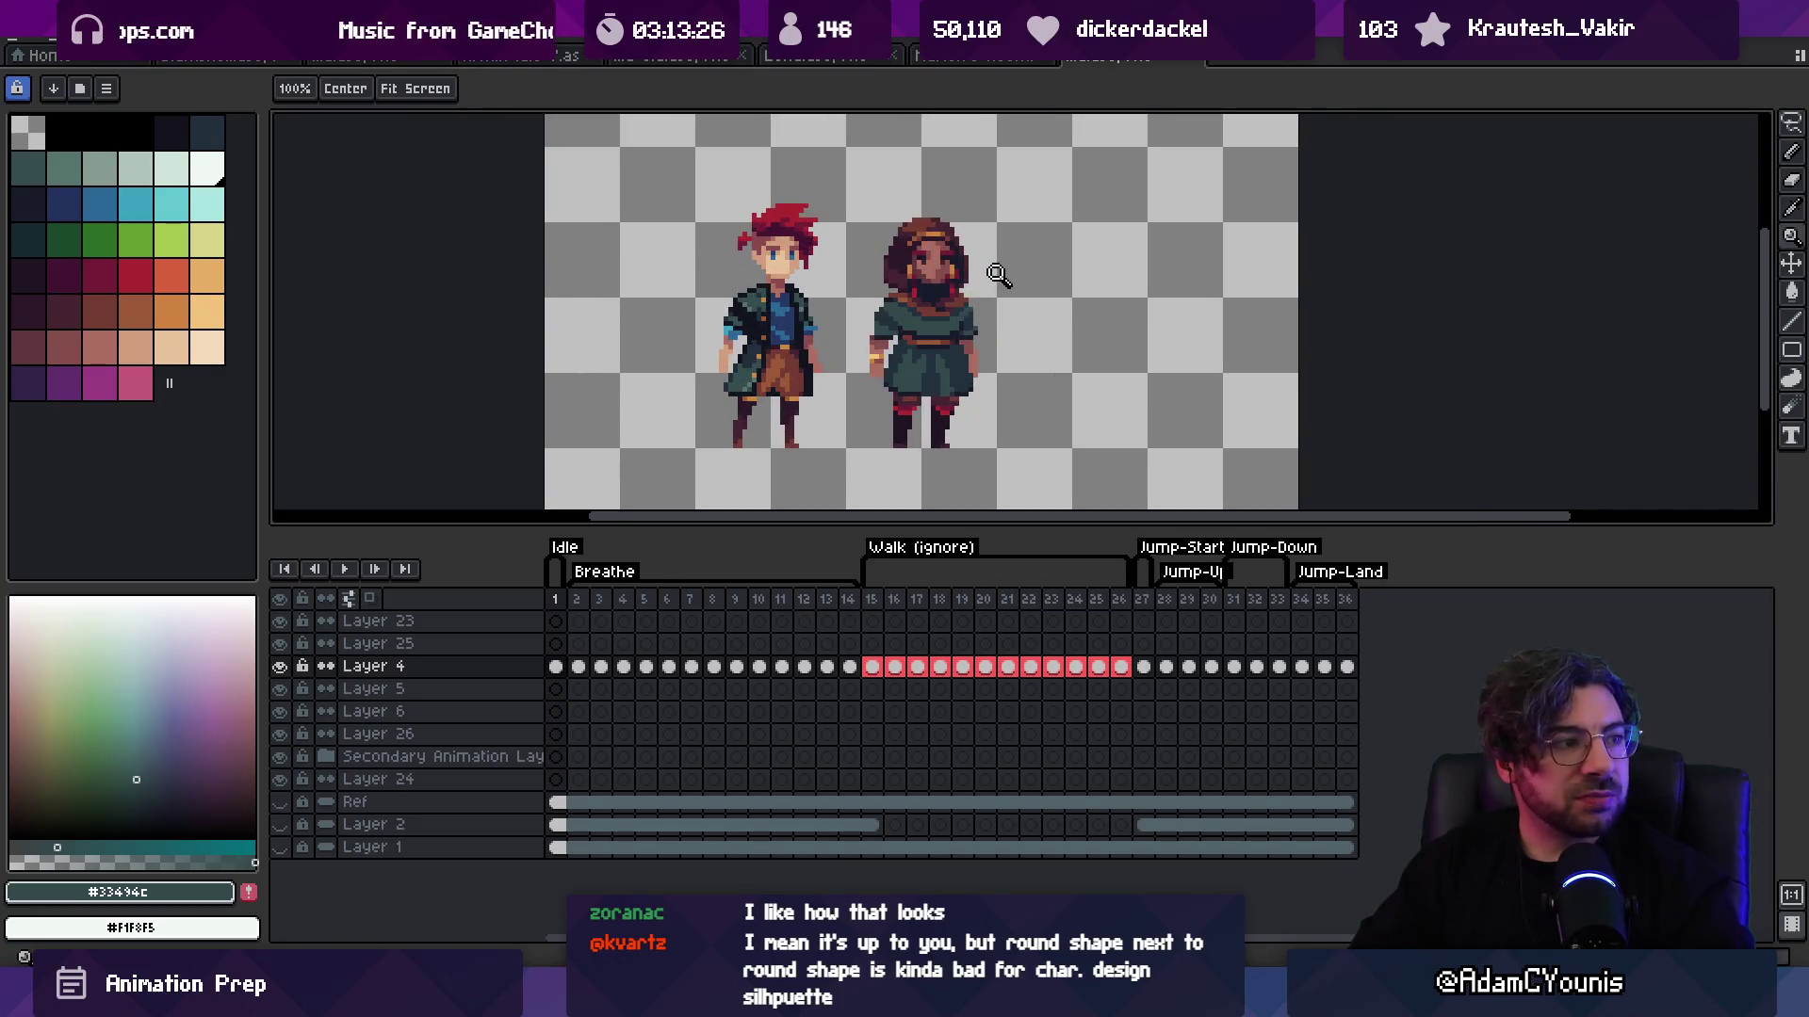
pyautogui.scroll(4, 942, 278)
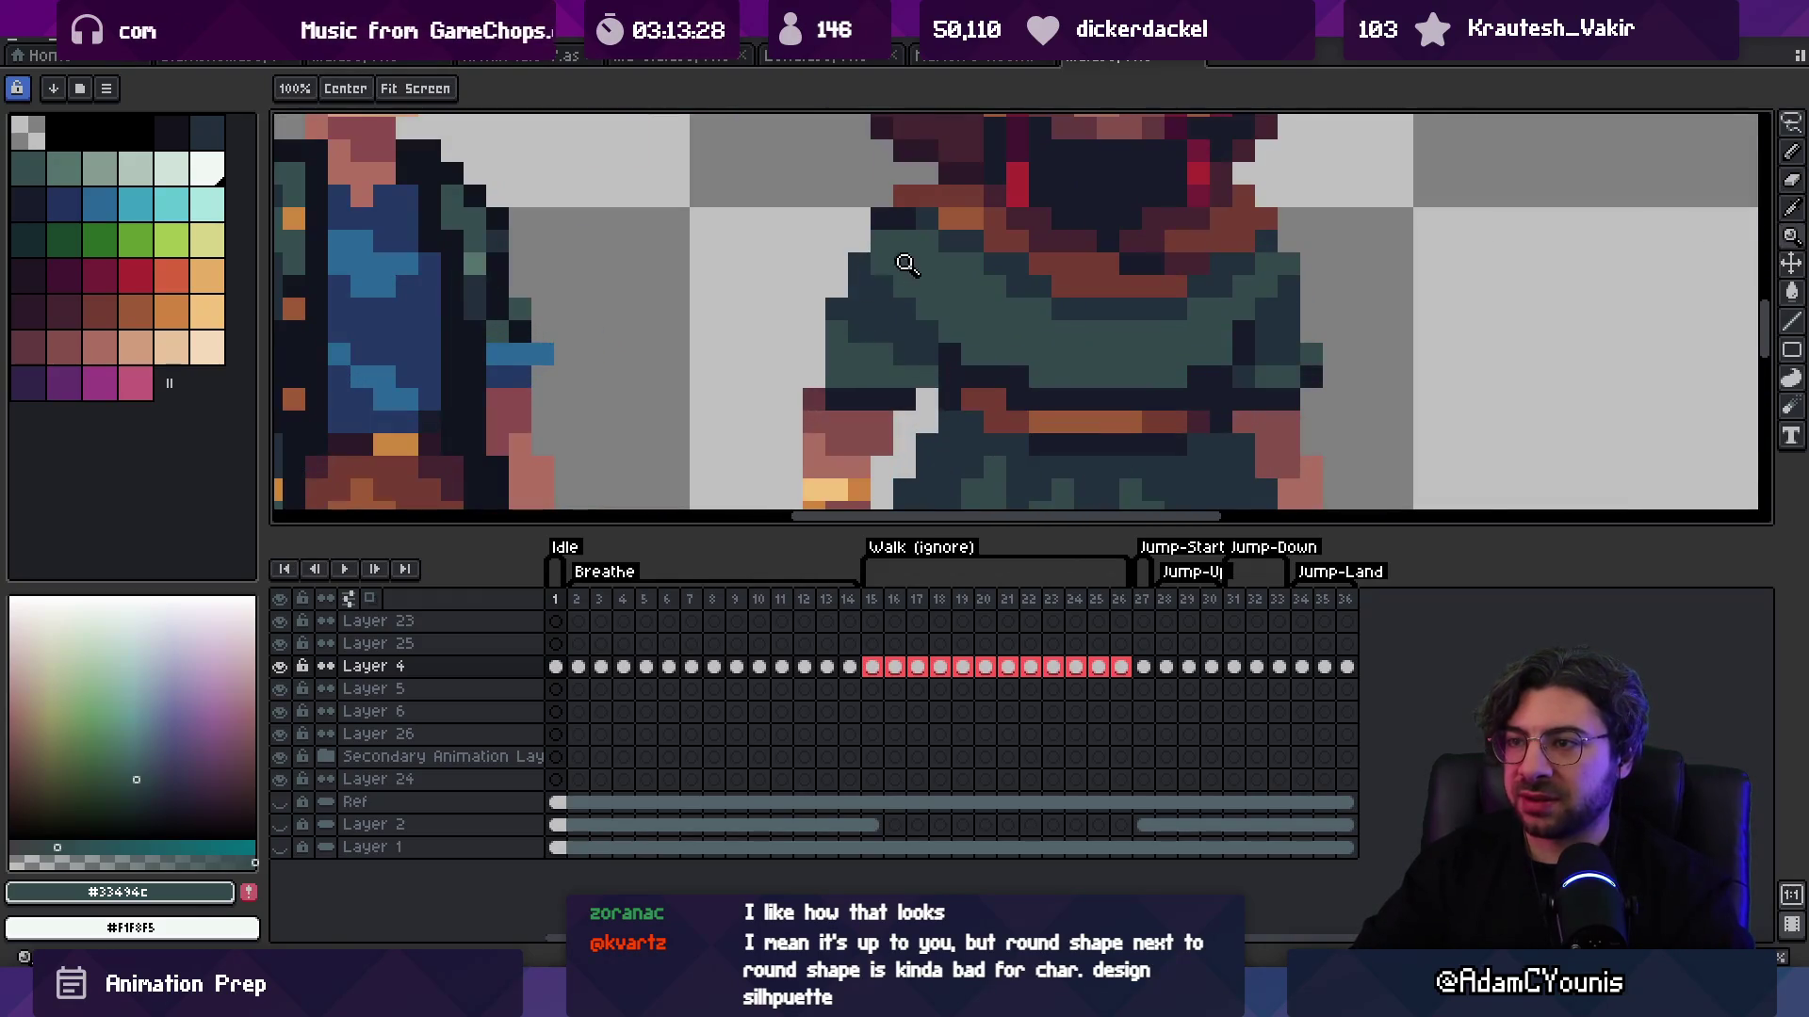
pyautogui.scroll(-3, 858, 292)
pyautogui.scroll(4, 851, 298)
# Step: Sample the dark outline colour and mark an oval selection around the hooded head, then deselect
pyautogui.press('b')
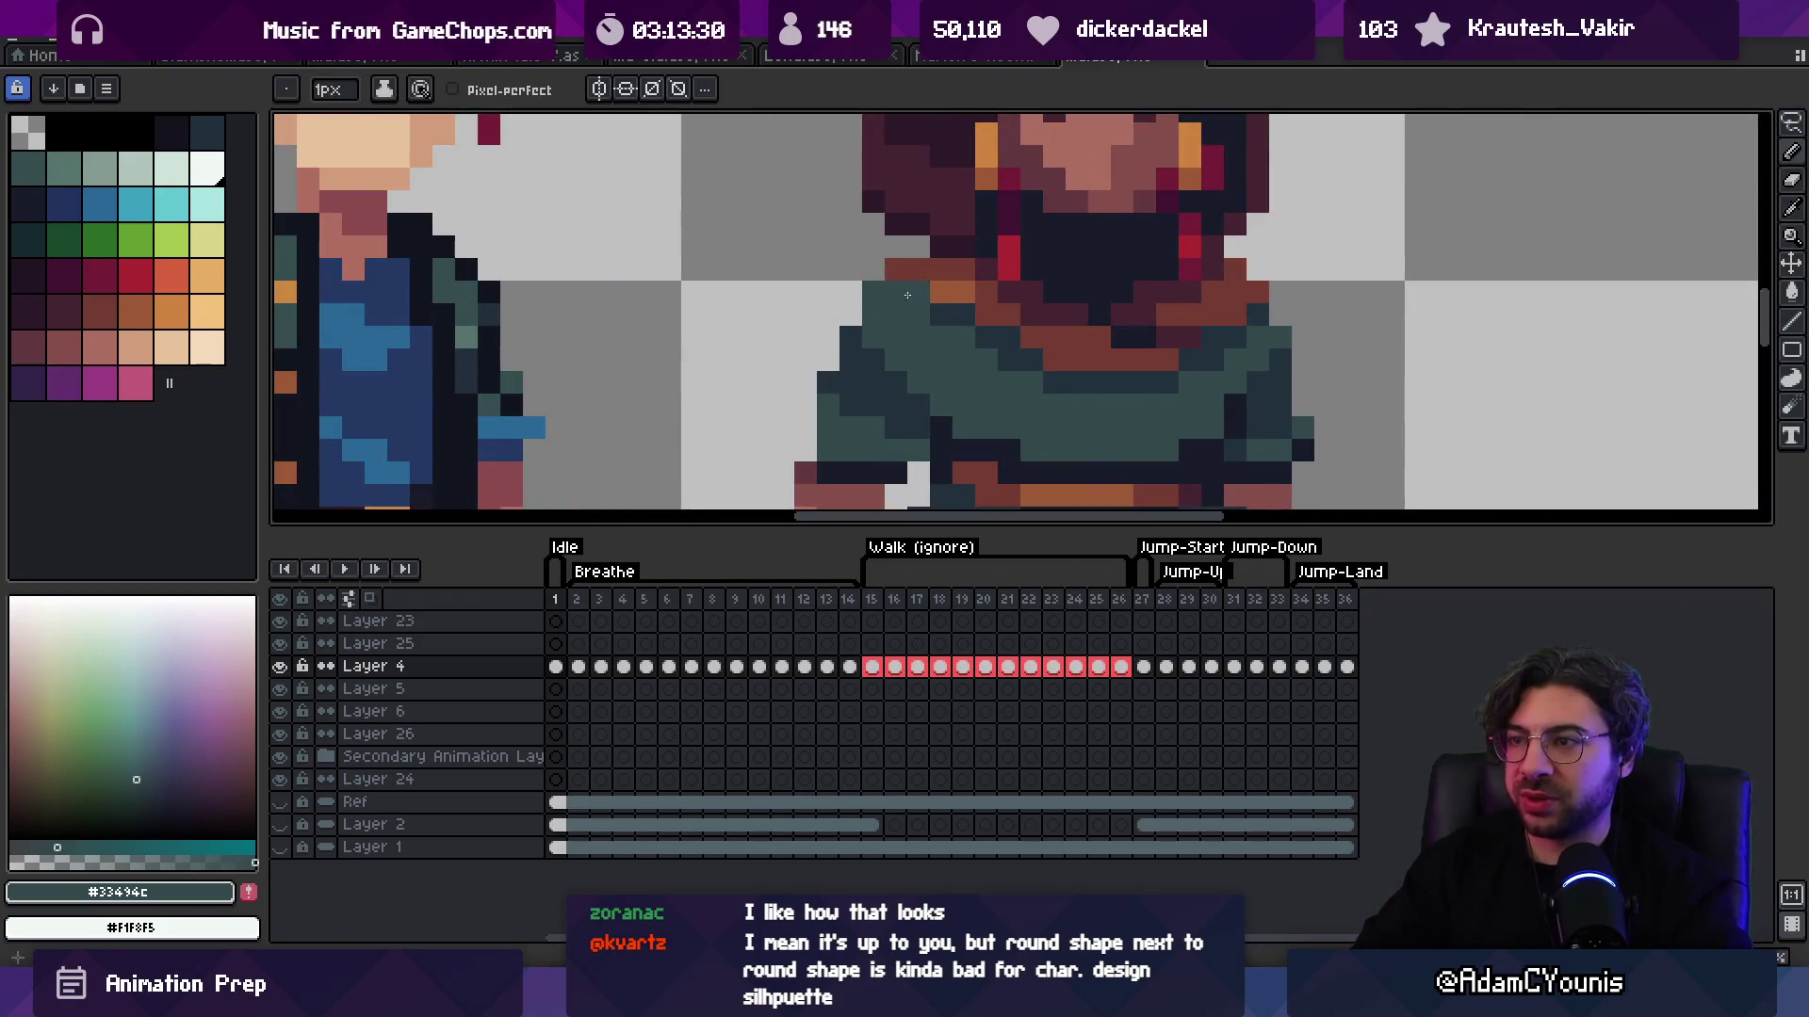
pyautogui.keyDown('alt'); pyautogui.click(908, 294); pyautogui.keyUp('alt')
pyautogui.scroll(-3, 942, 283)
pyautogui.scroll(2, 979, 275)
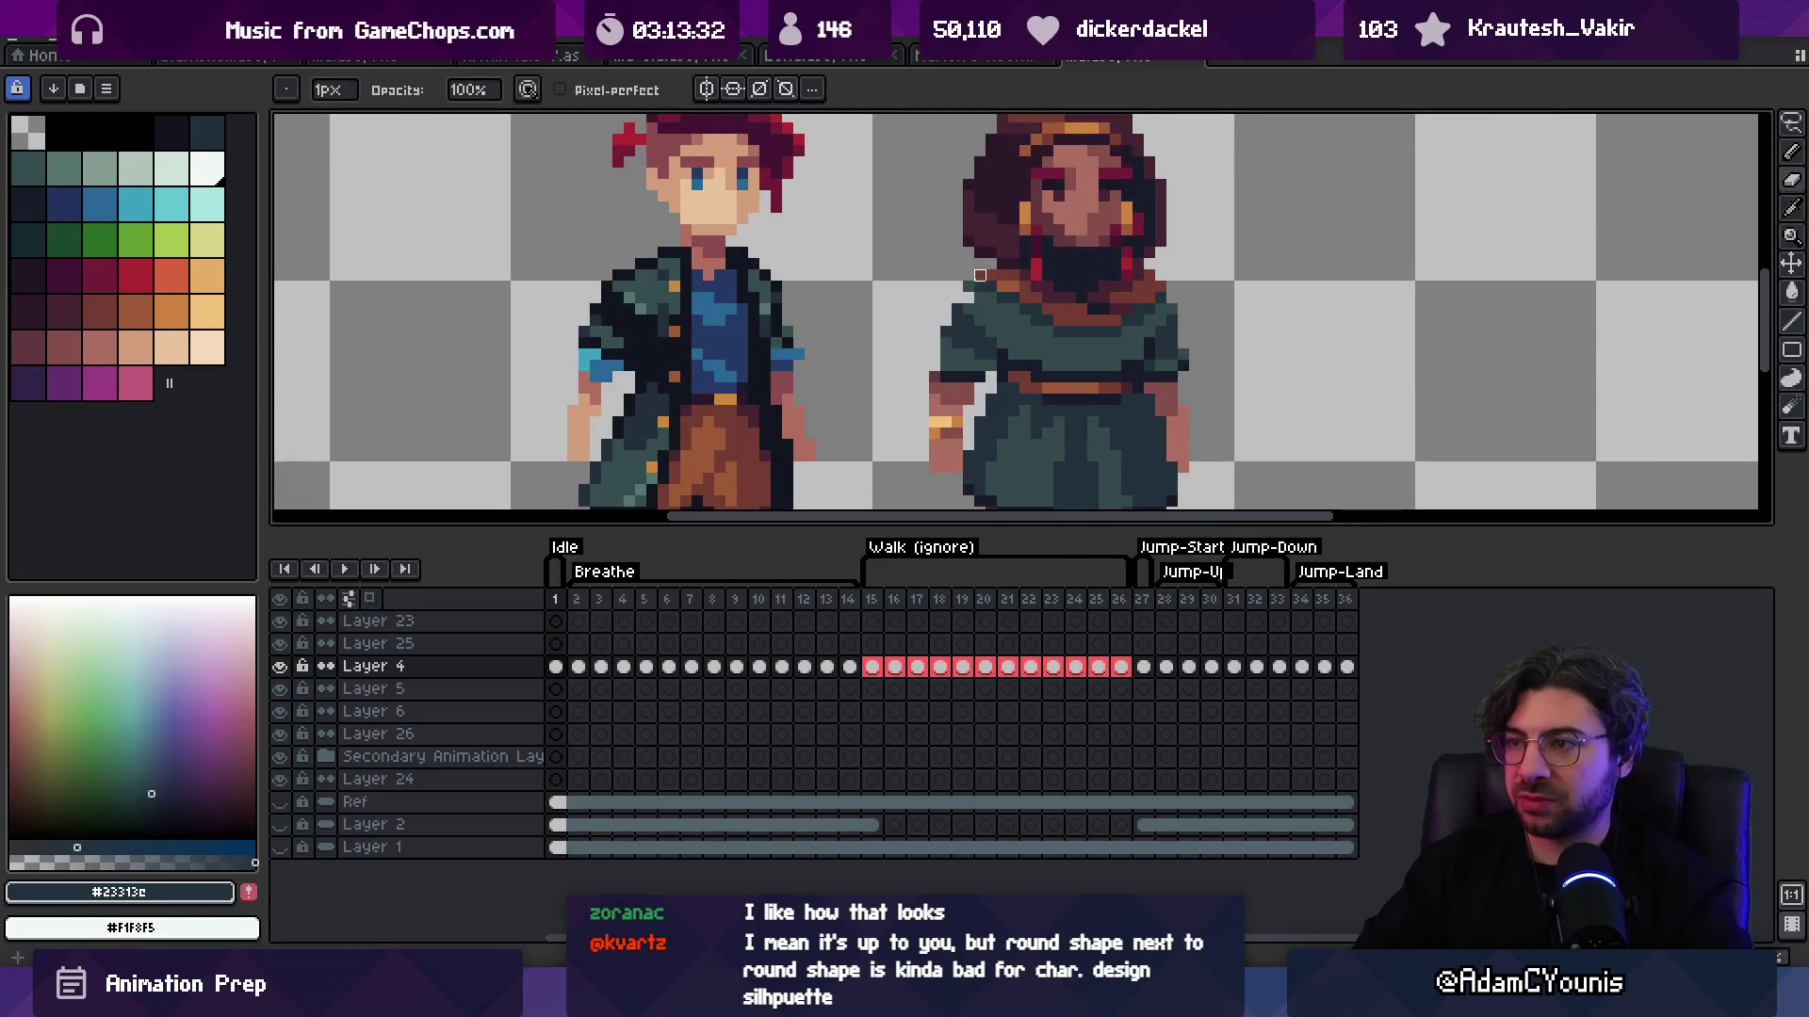
pyautogui.hotkey('shift', 'm')
pyautogui.scroll(-3, 979, 275)
pyautogui.scroll(2, 942, 274)
pyautogui.moveTo(881, 226); pyautogui.dragTo(991, 294)
pyautogui.hotkey('ctrl', 'd')
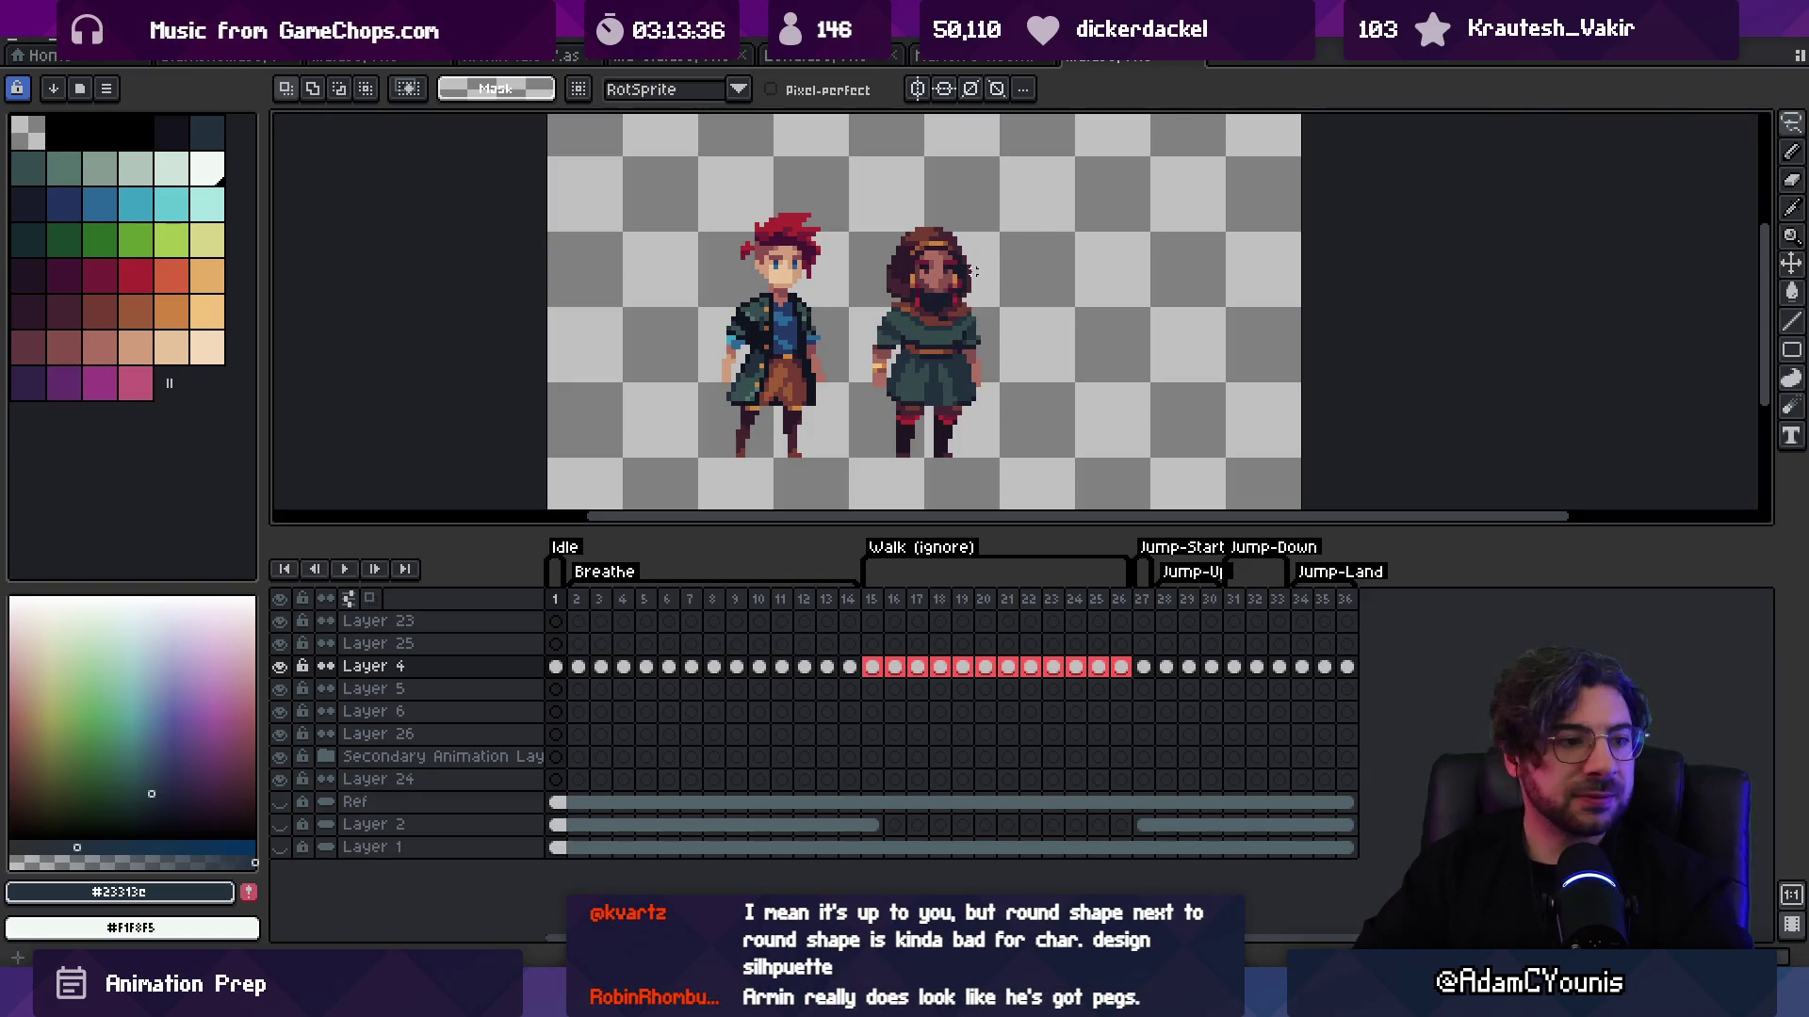
# Step: Draw a round head oval beside the hood sketch in the sketching app
pyautogui.moveTo(963, 263); pyautogui.dragTo(931, 311)
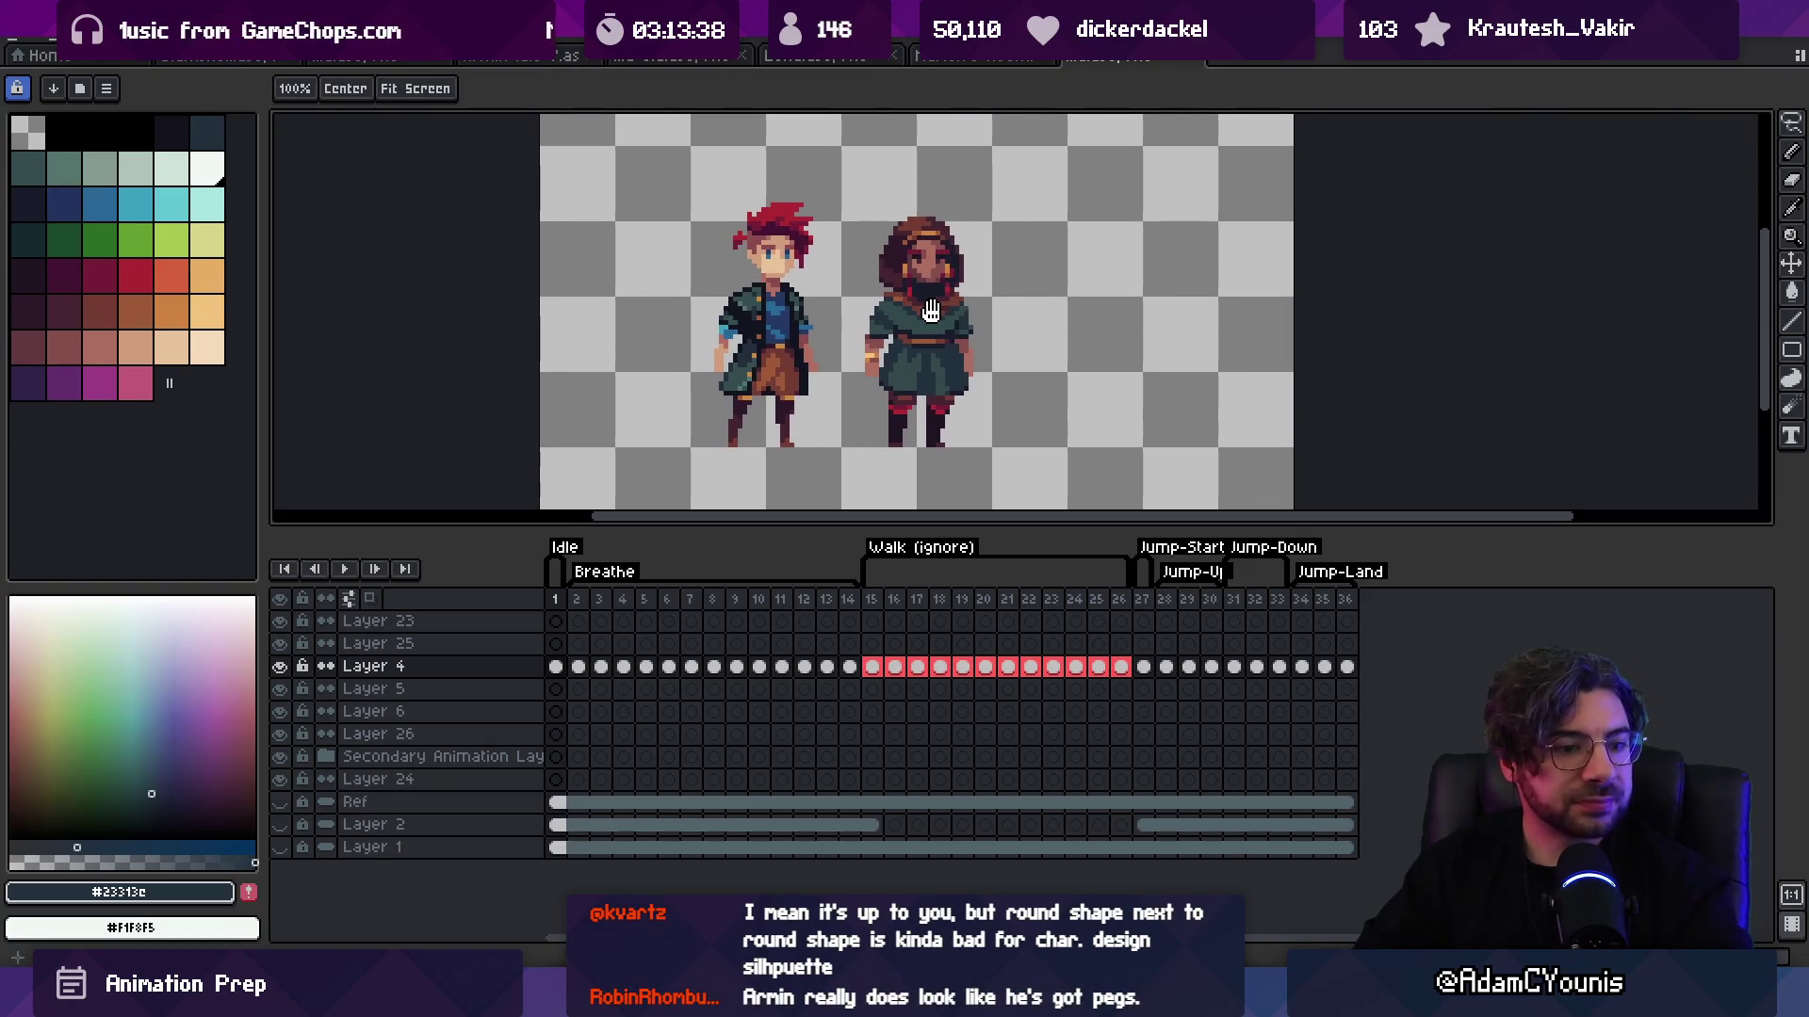
pyautogui.press('space')
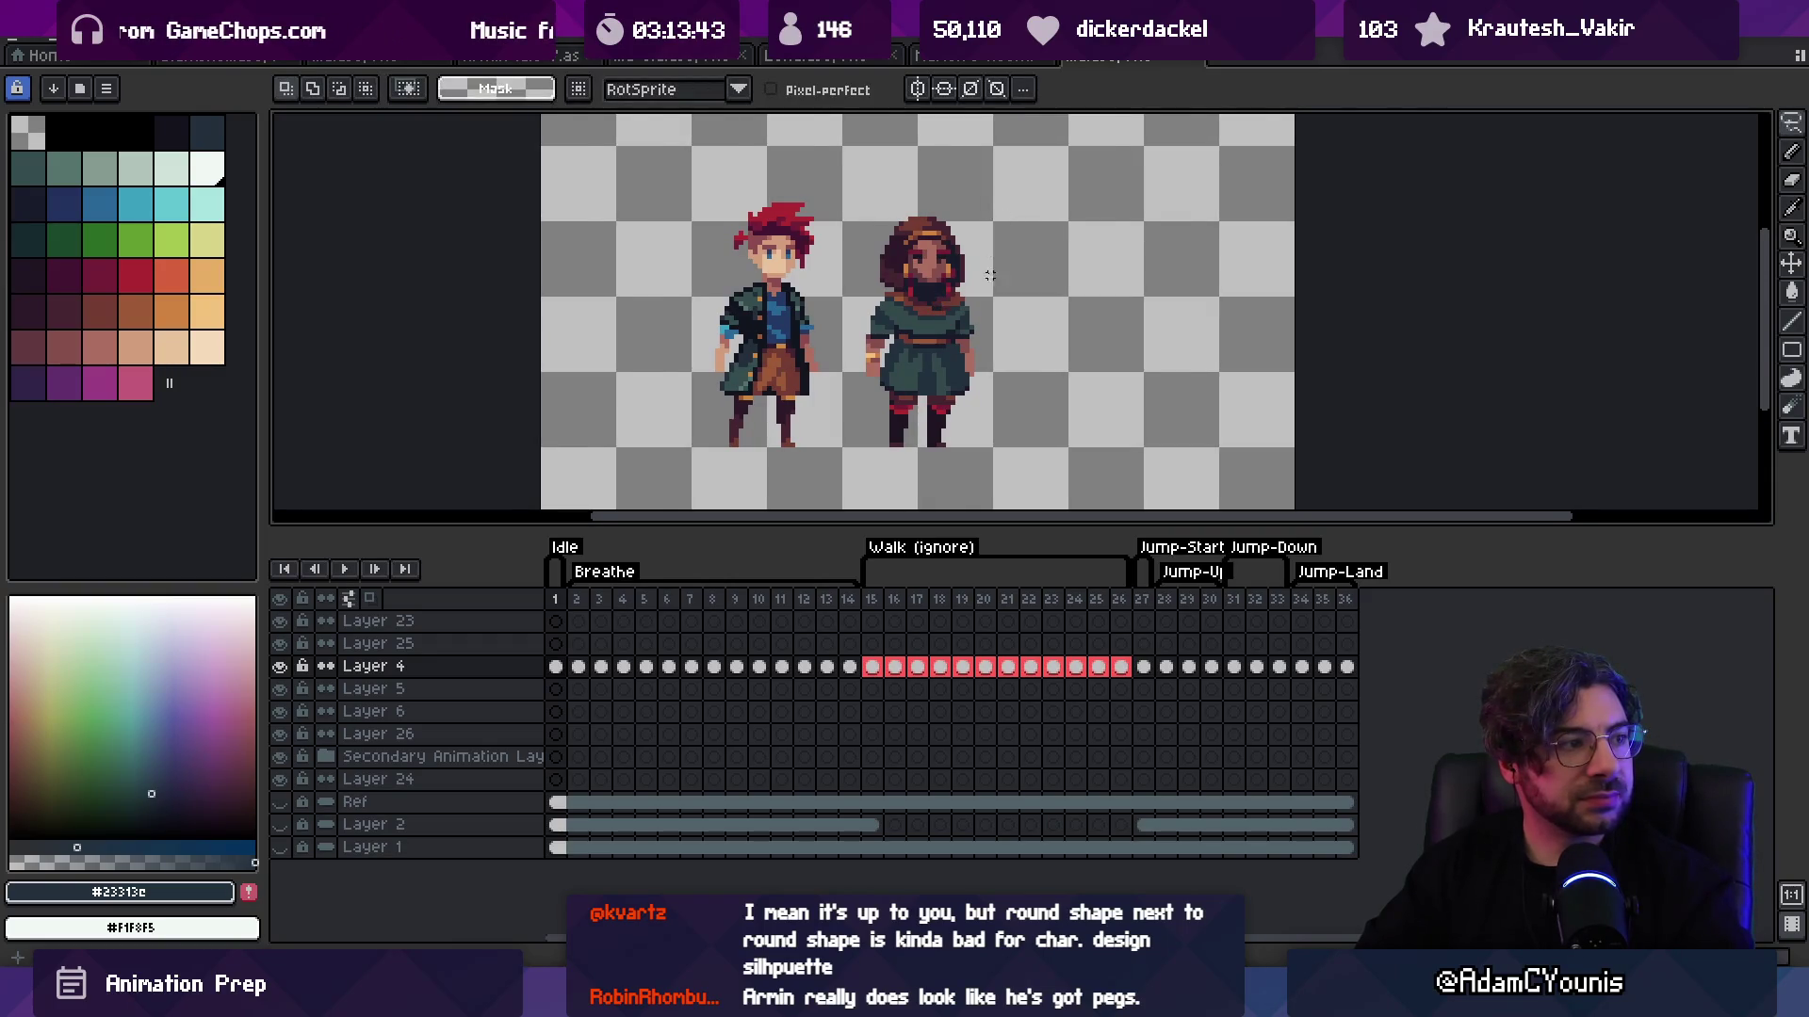
pyautogui.scroll(1, 989, 275)
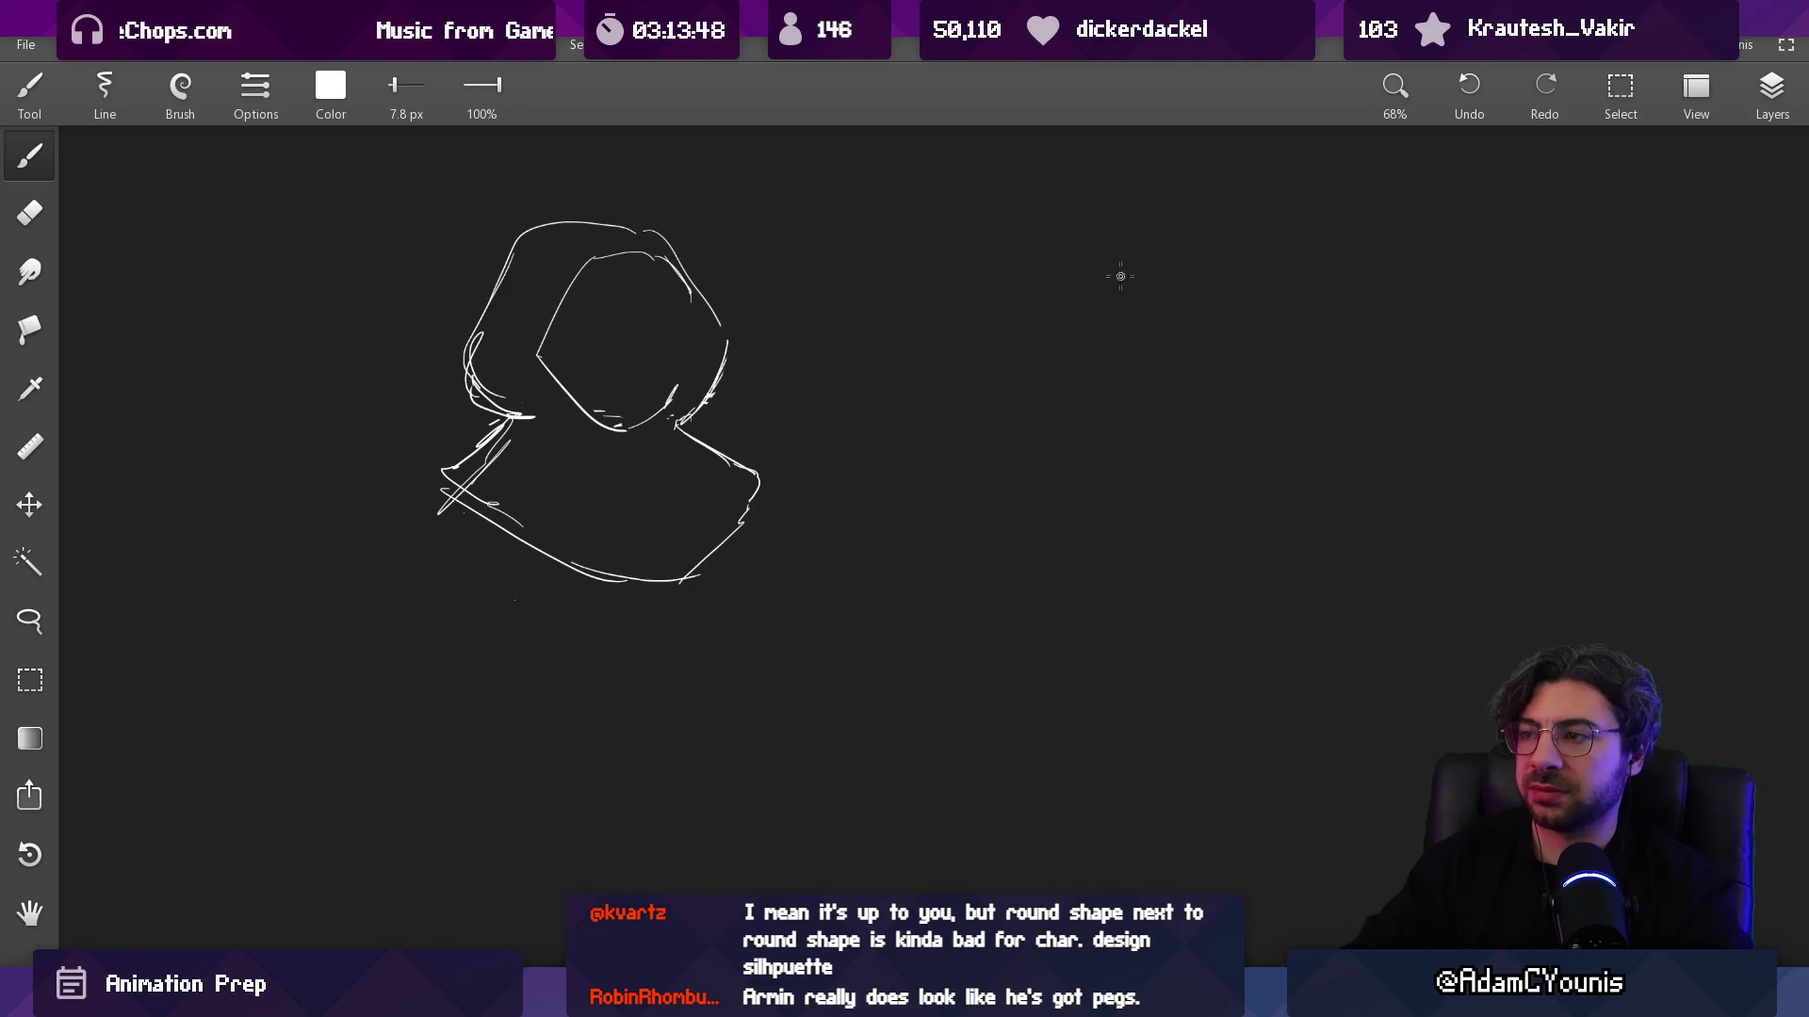
pyautogui.moveTo(1206, 247)
pyautogui.mouseDown()
pyautogui.moveTo(1247, 347)
pyautogui.moveTo(1173, 275)
pyautogui.mouseUp()
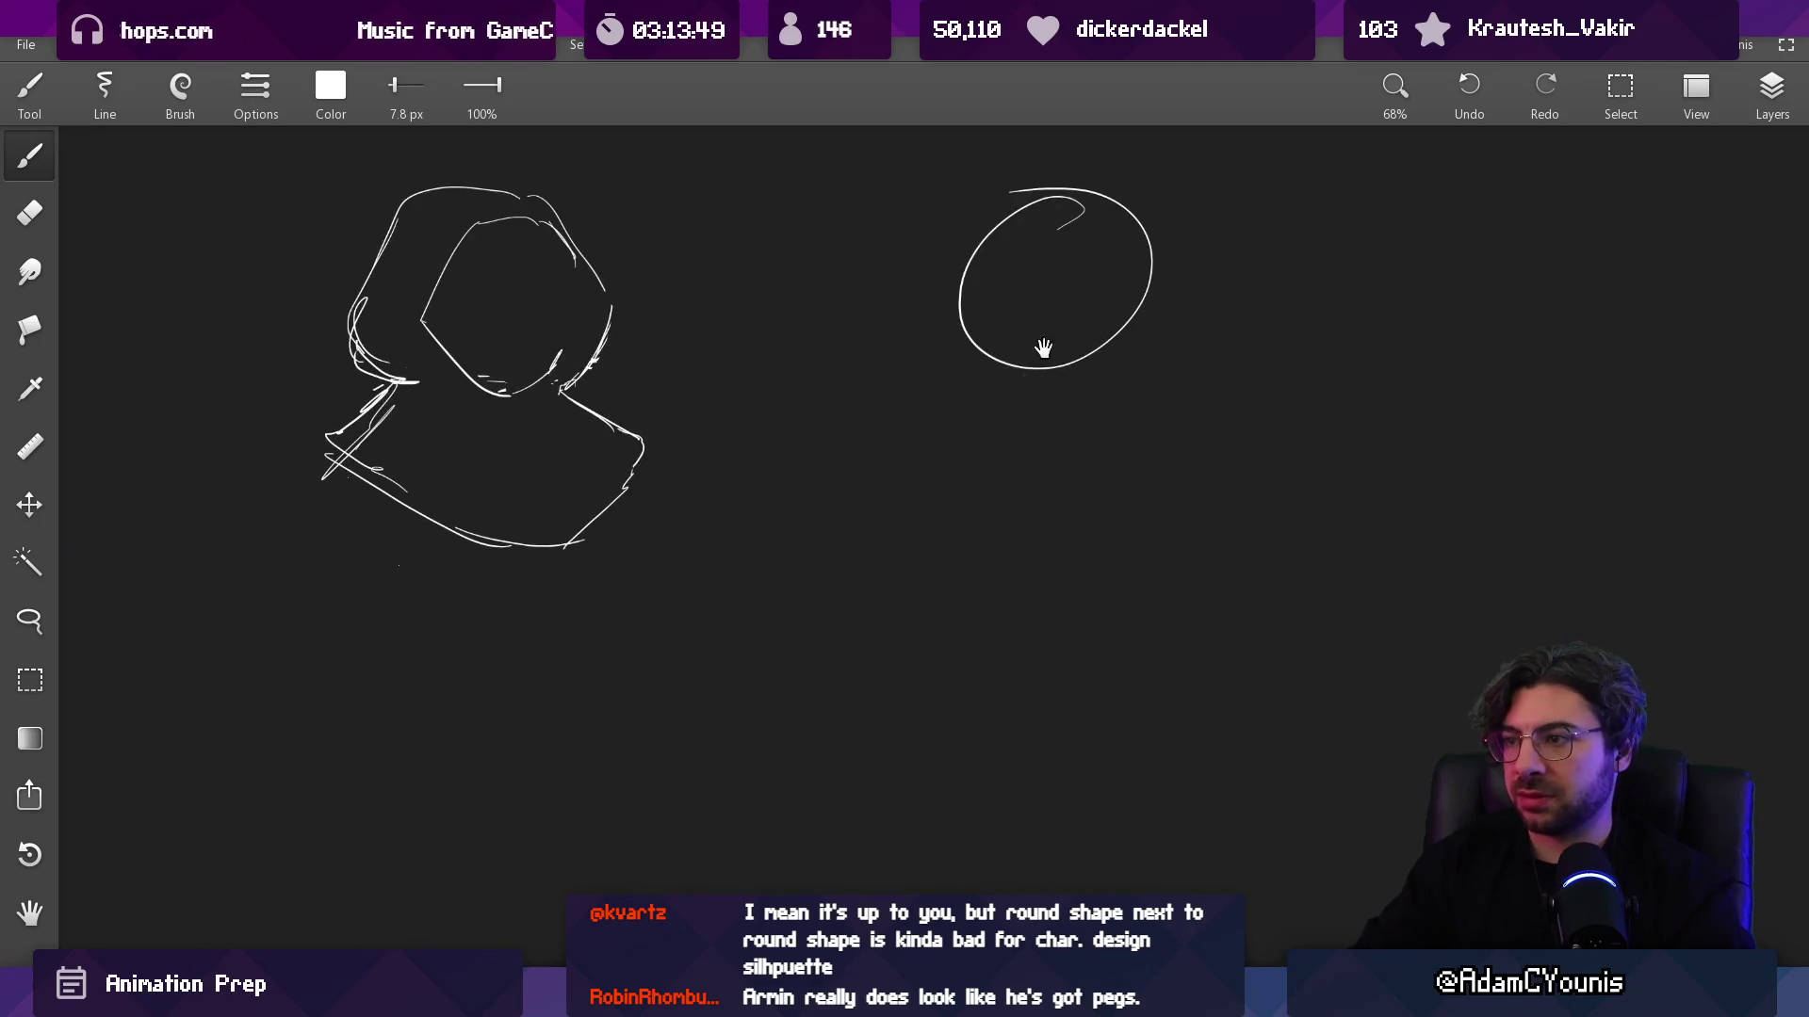
# Step: Sketch a large rounded body under the head oval, undoing two bad tries and erasing its lower-right arc
pyautogui.moveTo(1048, 372); pyautogui.dragTo(989, 373)
pyautogui.hotkey('ctrl', 'z')
pyautogui.moveTo(950, 456)
pyautogui.mouseDown()
pyautogui.moveTo(1055, 360)
pyautogui.moveTo(1211, 444)
pyautogui.moveTo(984, 491)
pyautogui.mouseUp()
pyautogui.hotkey('ctrl', 'z')
pyautogui.moveTo(989, 367); pyautogui.dragTo(1135, 493)
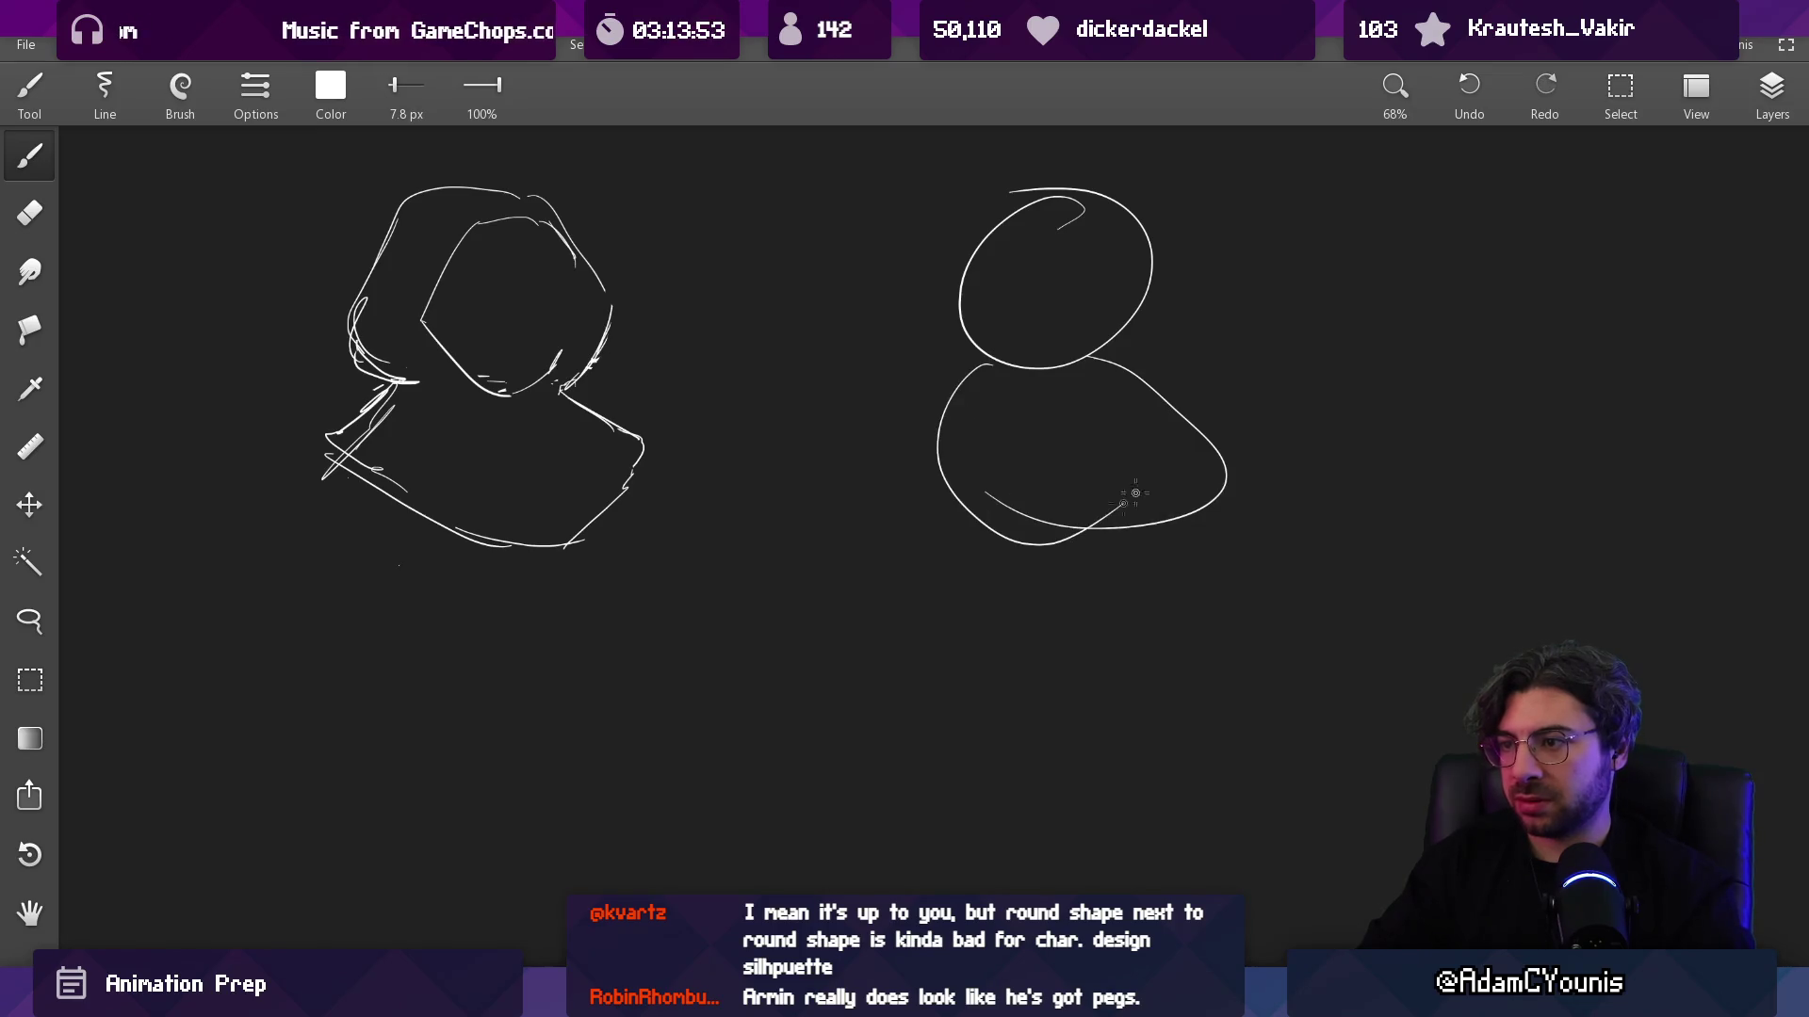
pyautogui.press('e')
pyautogui.moveTo(1173, 405); pyautogui.dragTo(1130, 493)
# Step: Redraw the body's left and bottom curve, a horizontal line and right shoulder curves, then return to Aseprite
pyautogui.press('b')
pyautogui.moveTo(950, 410); pyautogui.dragTo(1119, 499)
pyautogui.moveTo(880, 467); pyautogui.dragTo(1184, 441)
pyautogui.moveTo(1093, 358)
pyautogui.mouseDown()
pyautogui.moveTo(1173, 439)
pyautogui.moveTo(1114, 494)
pyautogui.mouseUp()
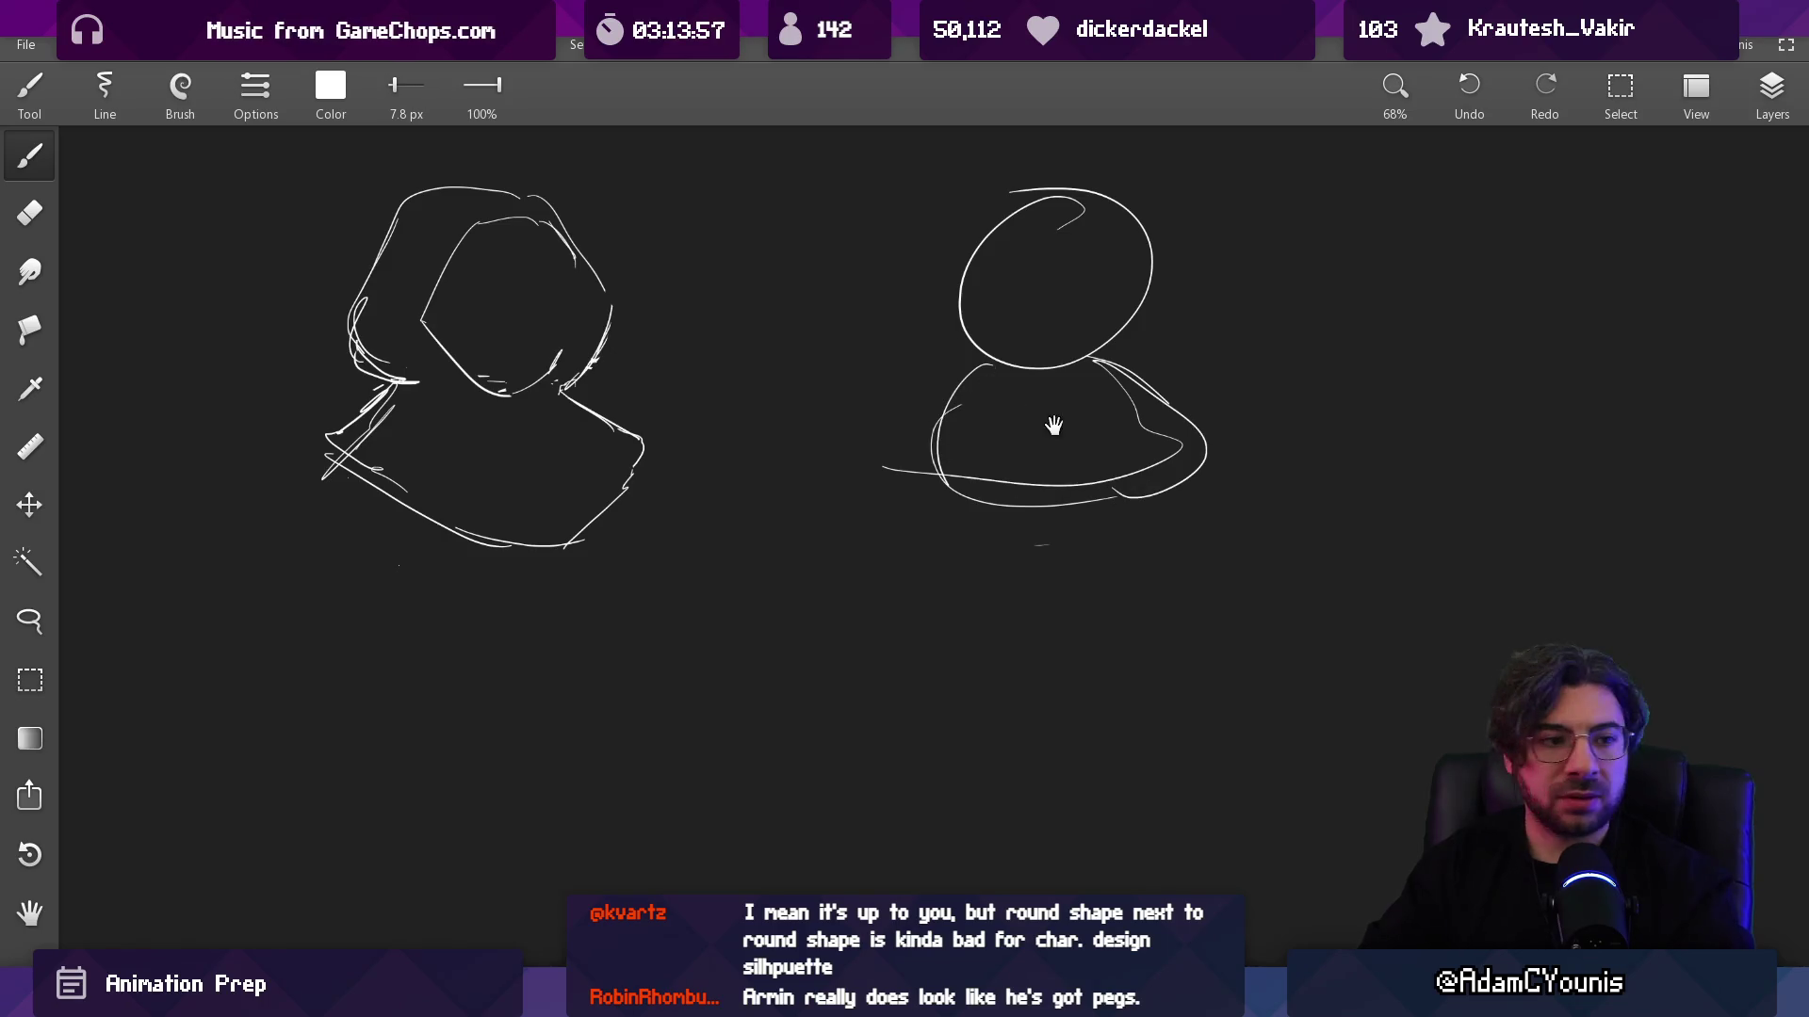
pyautogui.moveTo(1054, 426); pyautogui.dragTo(1008, 443)
pyautogui.hotkey('alt', 'Tab')
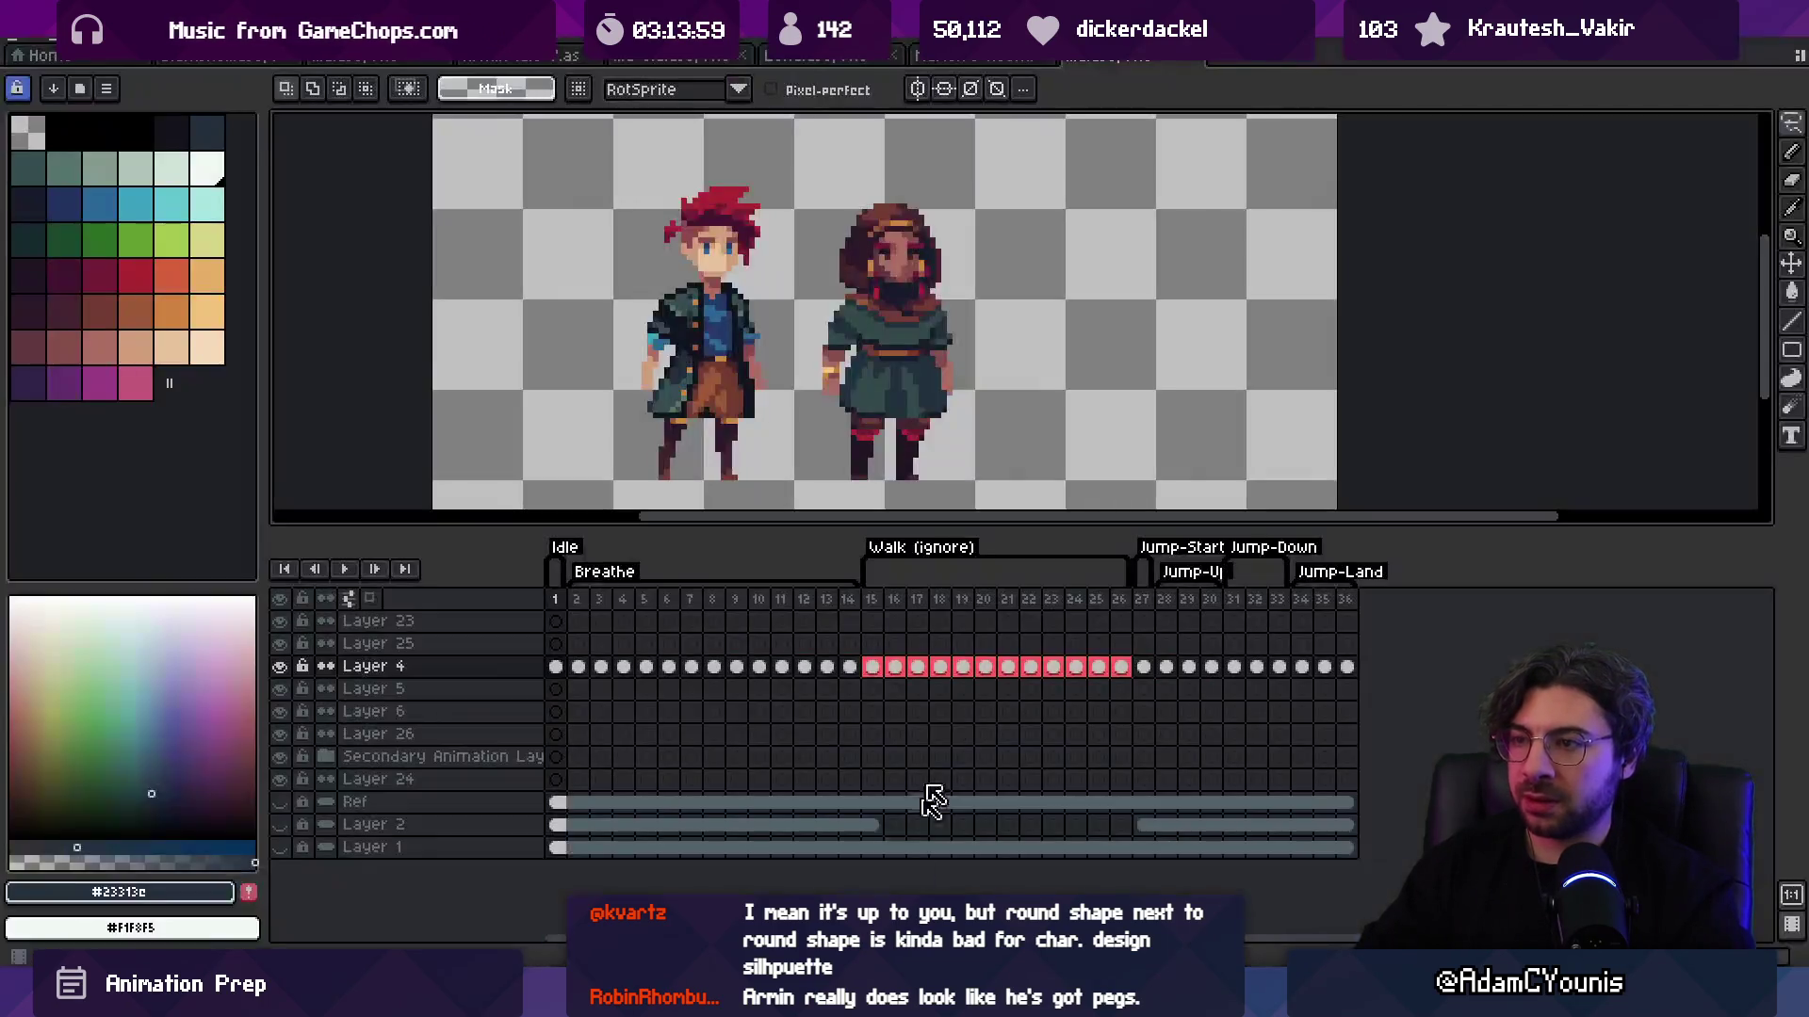
pyautogui.scroll(2, 862, 302)
pyautogui.press('b')
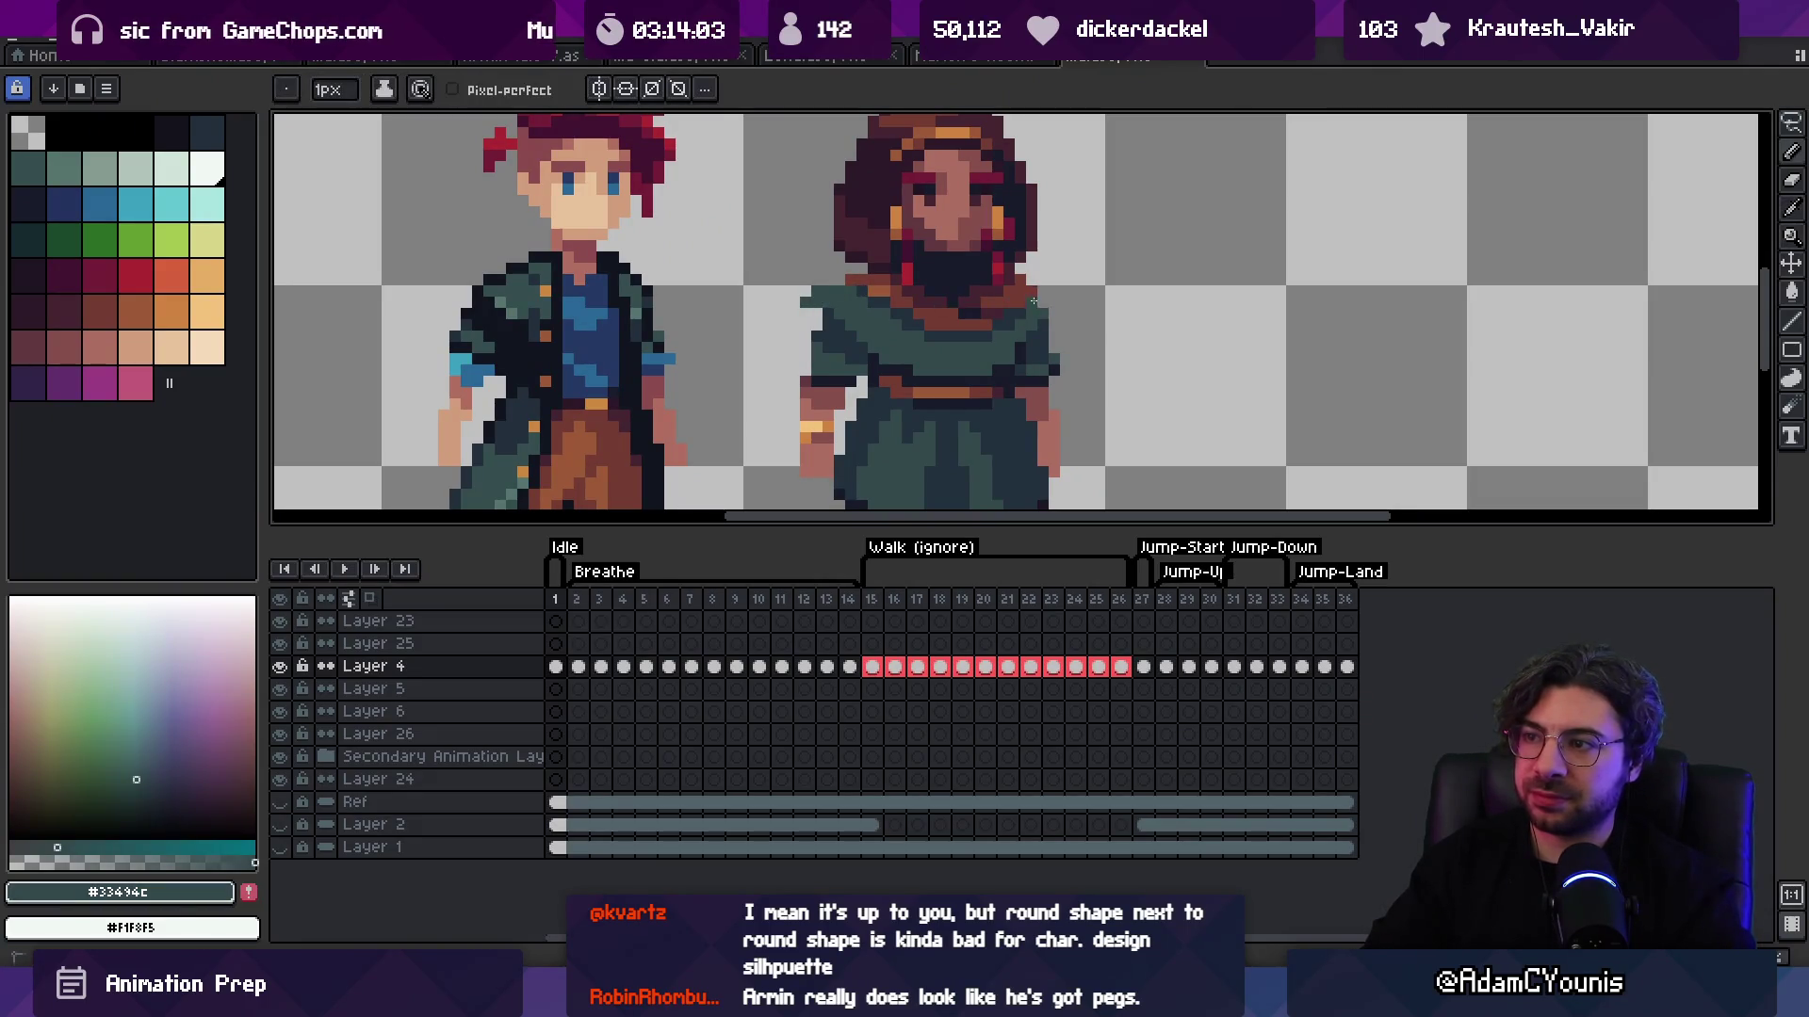
pyautogui.press('e')
pyautogui.press('z')
pyautogui.scroll(-3, 847, 283)
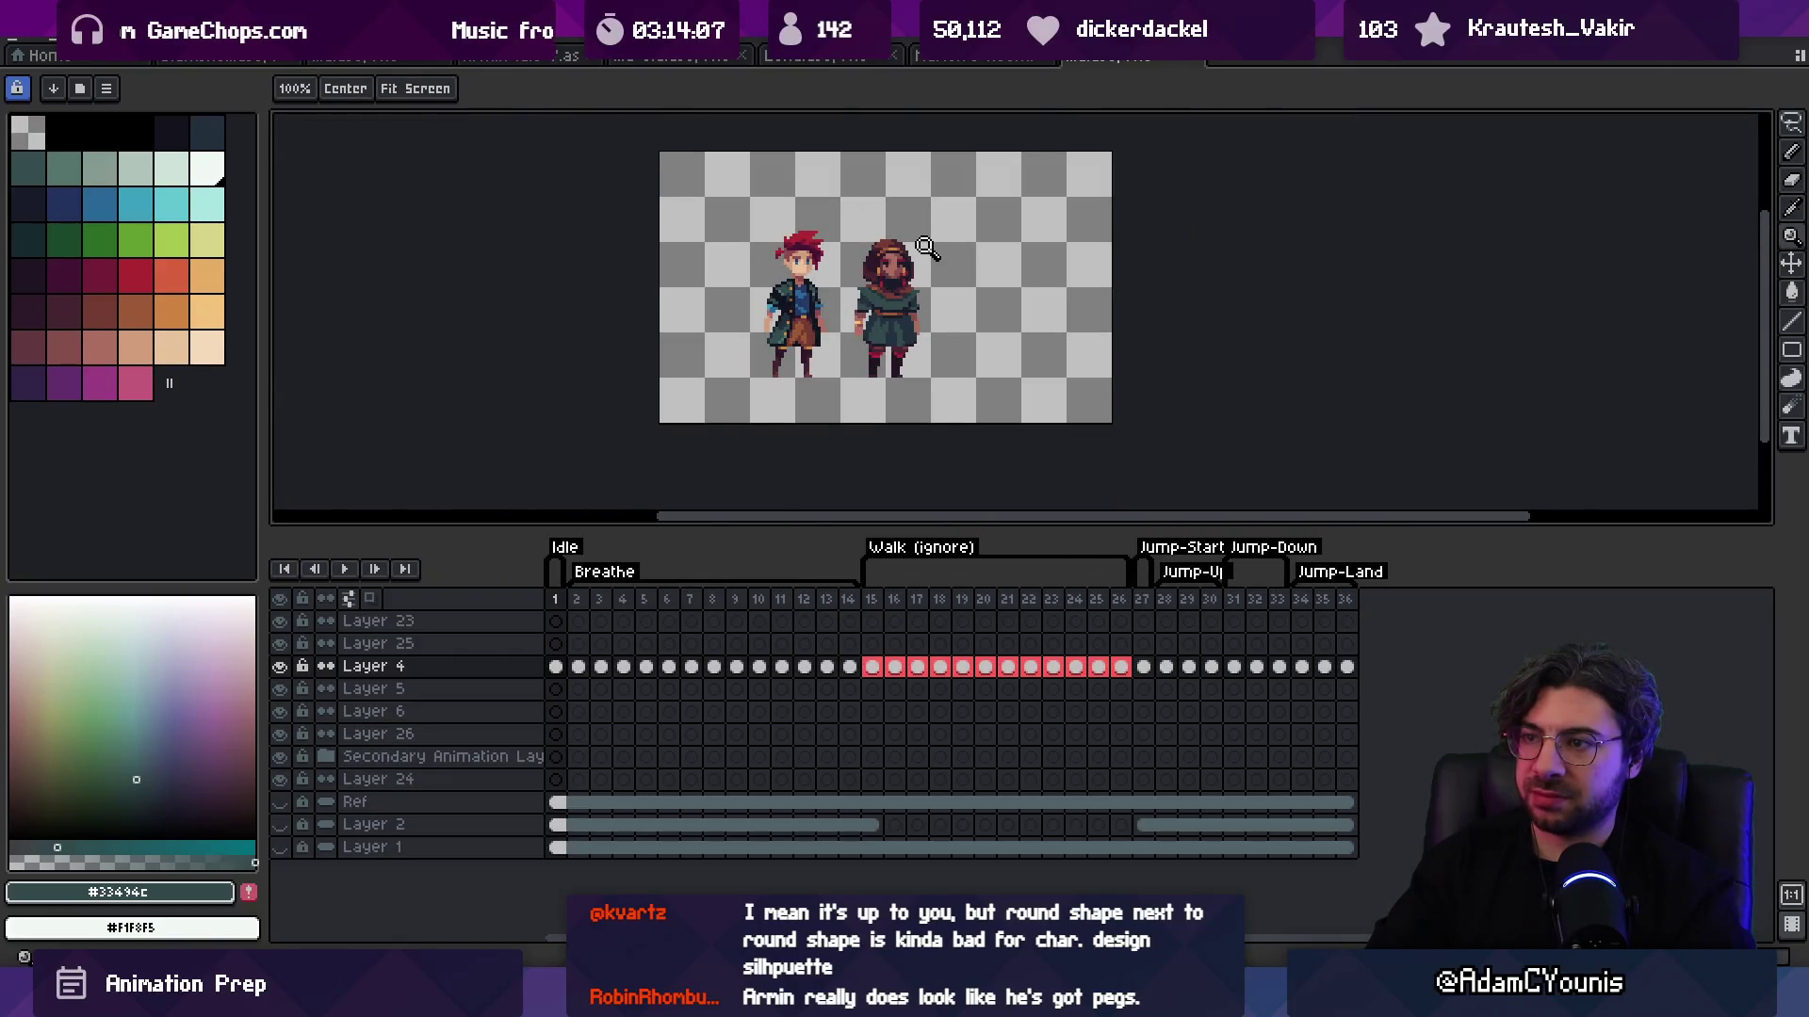
pyautogui.scroll(4, 926, 257)
pyautogui.press('b')
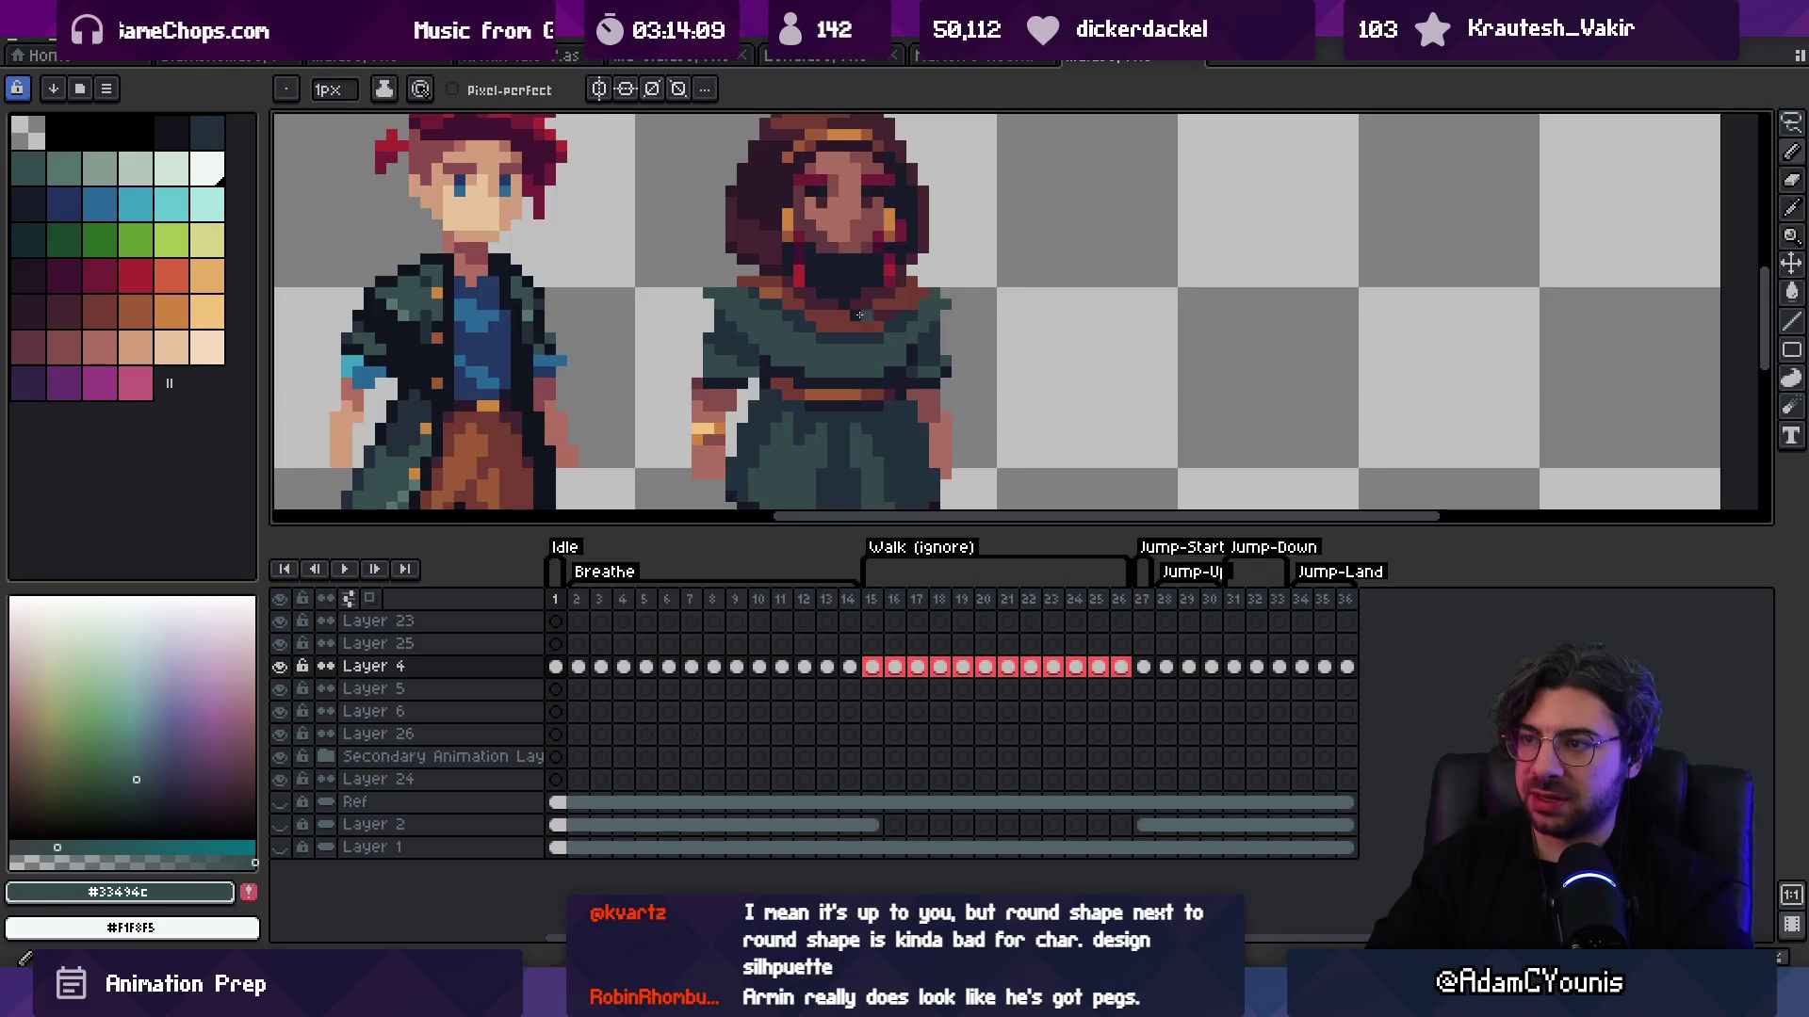
pyautogui.press('e')
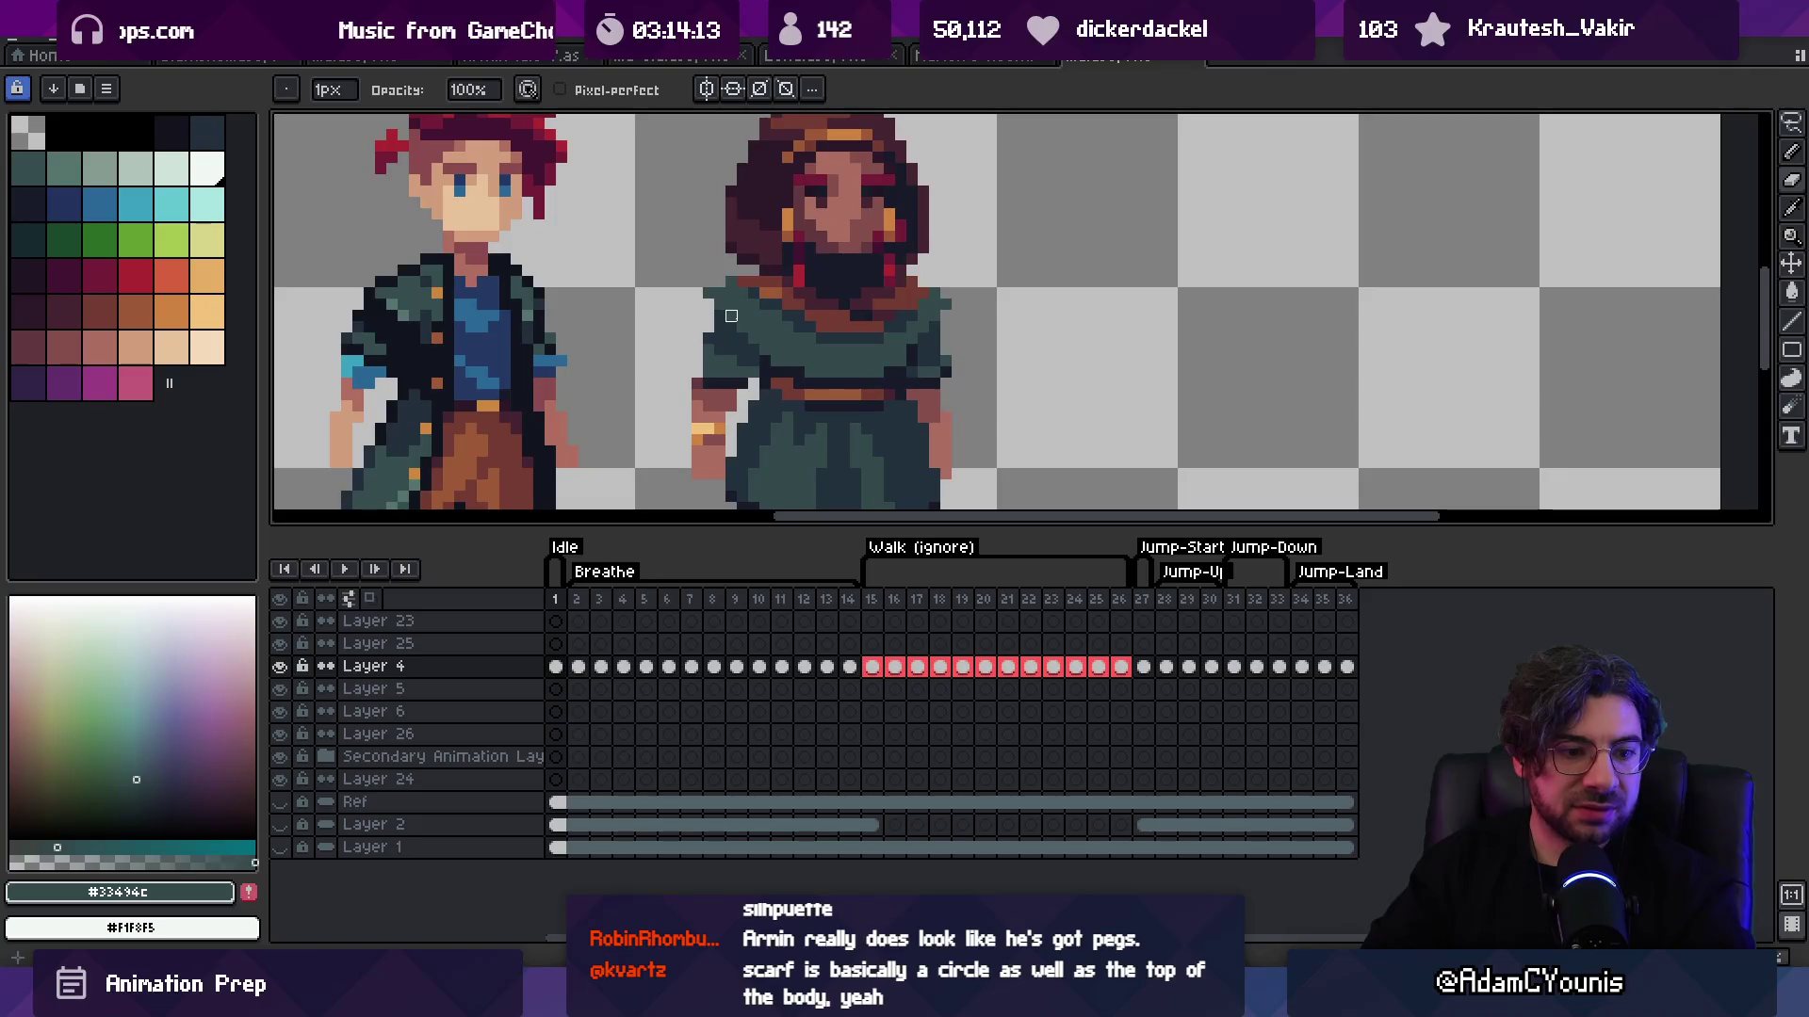
pyautogui.press('z')
pyautogui.scroll(-3, 919, 216)
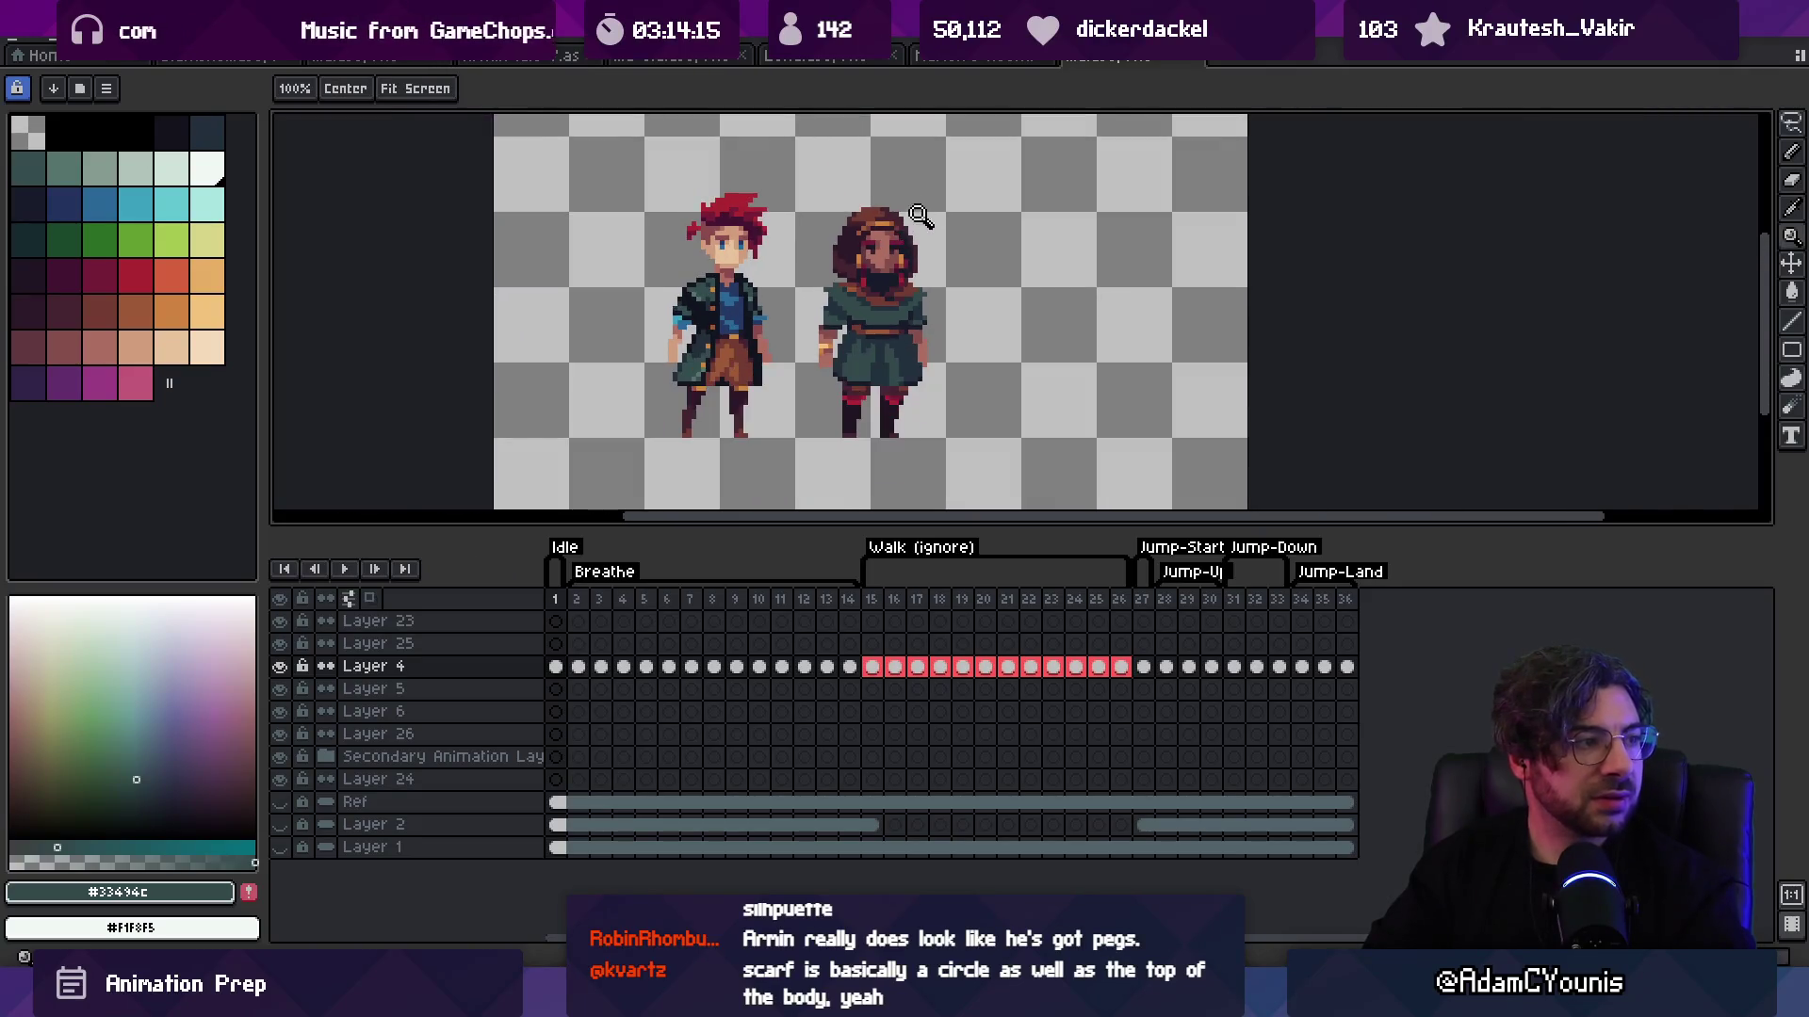
pyautogui.press('v')
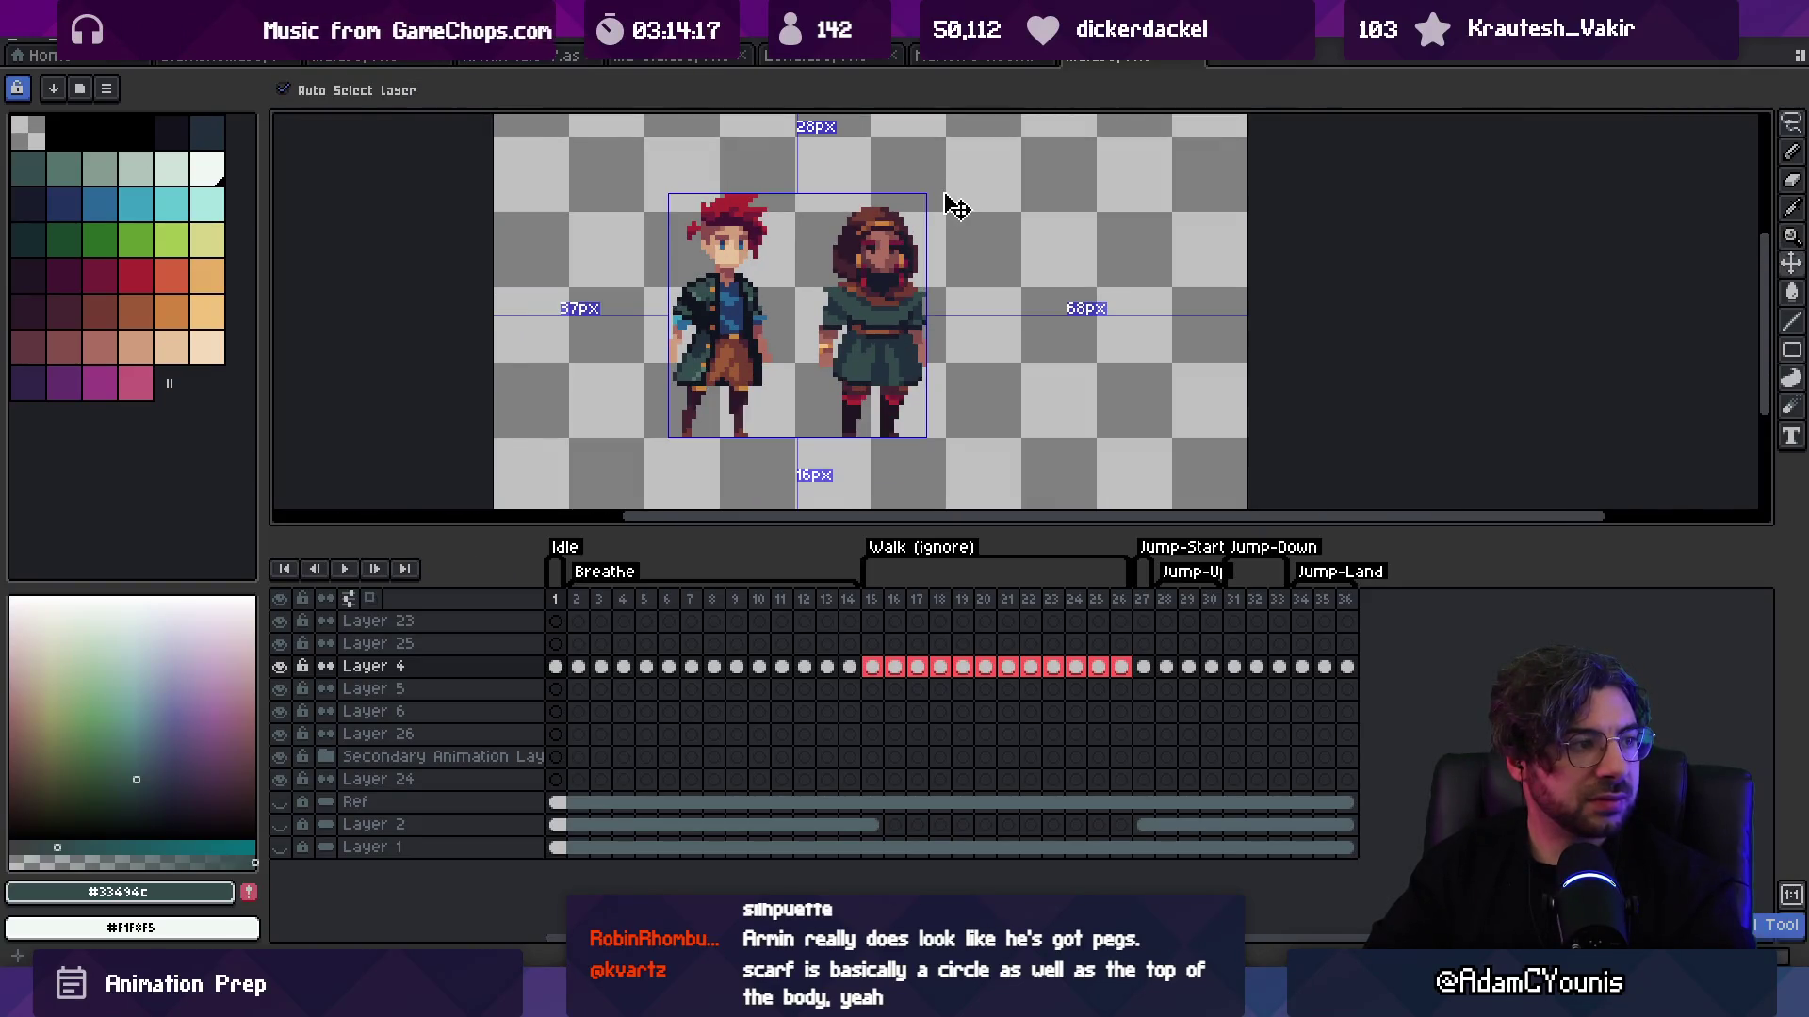
pyautogui.press('z')
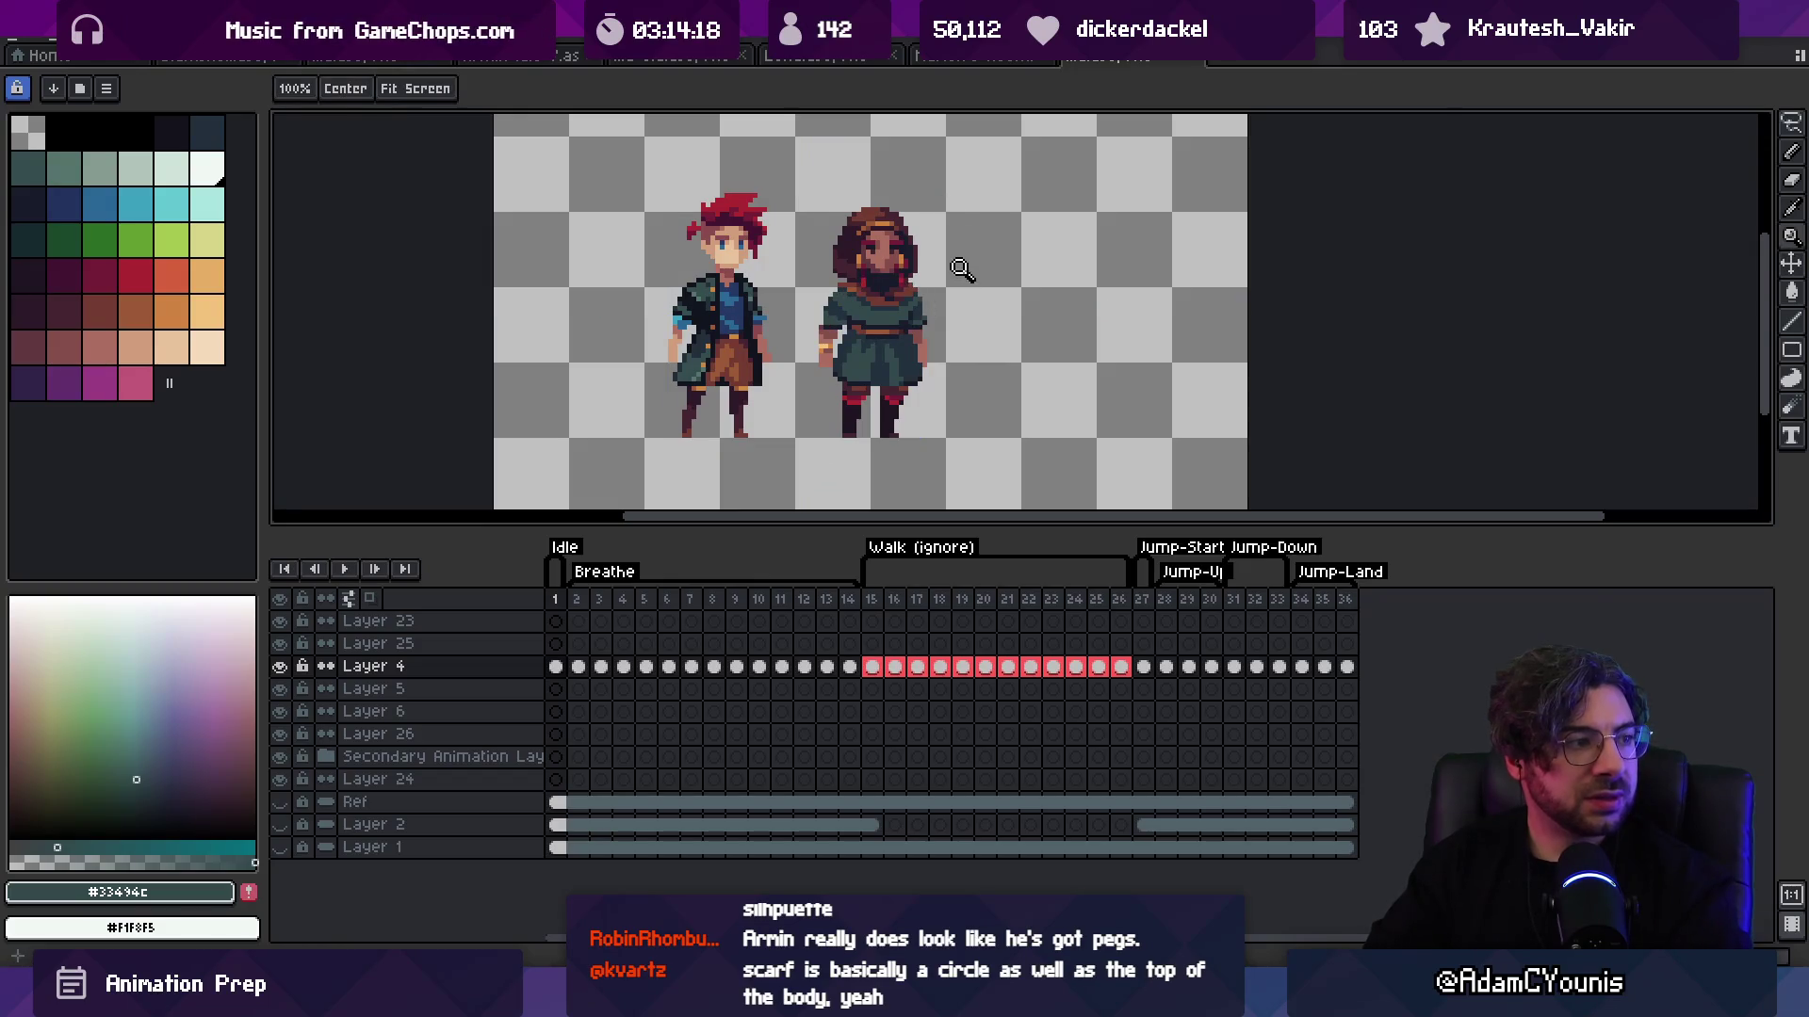
pyautogui.scroll(3, 843, 273)
pyautogui.press('b')
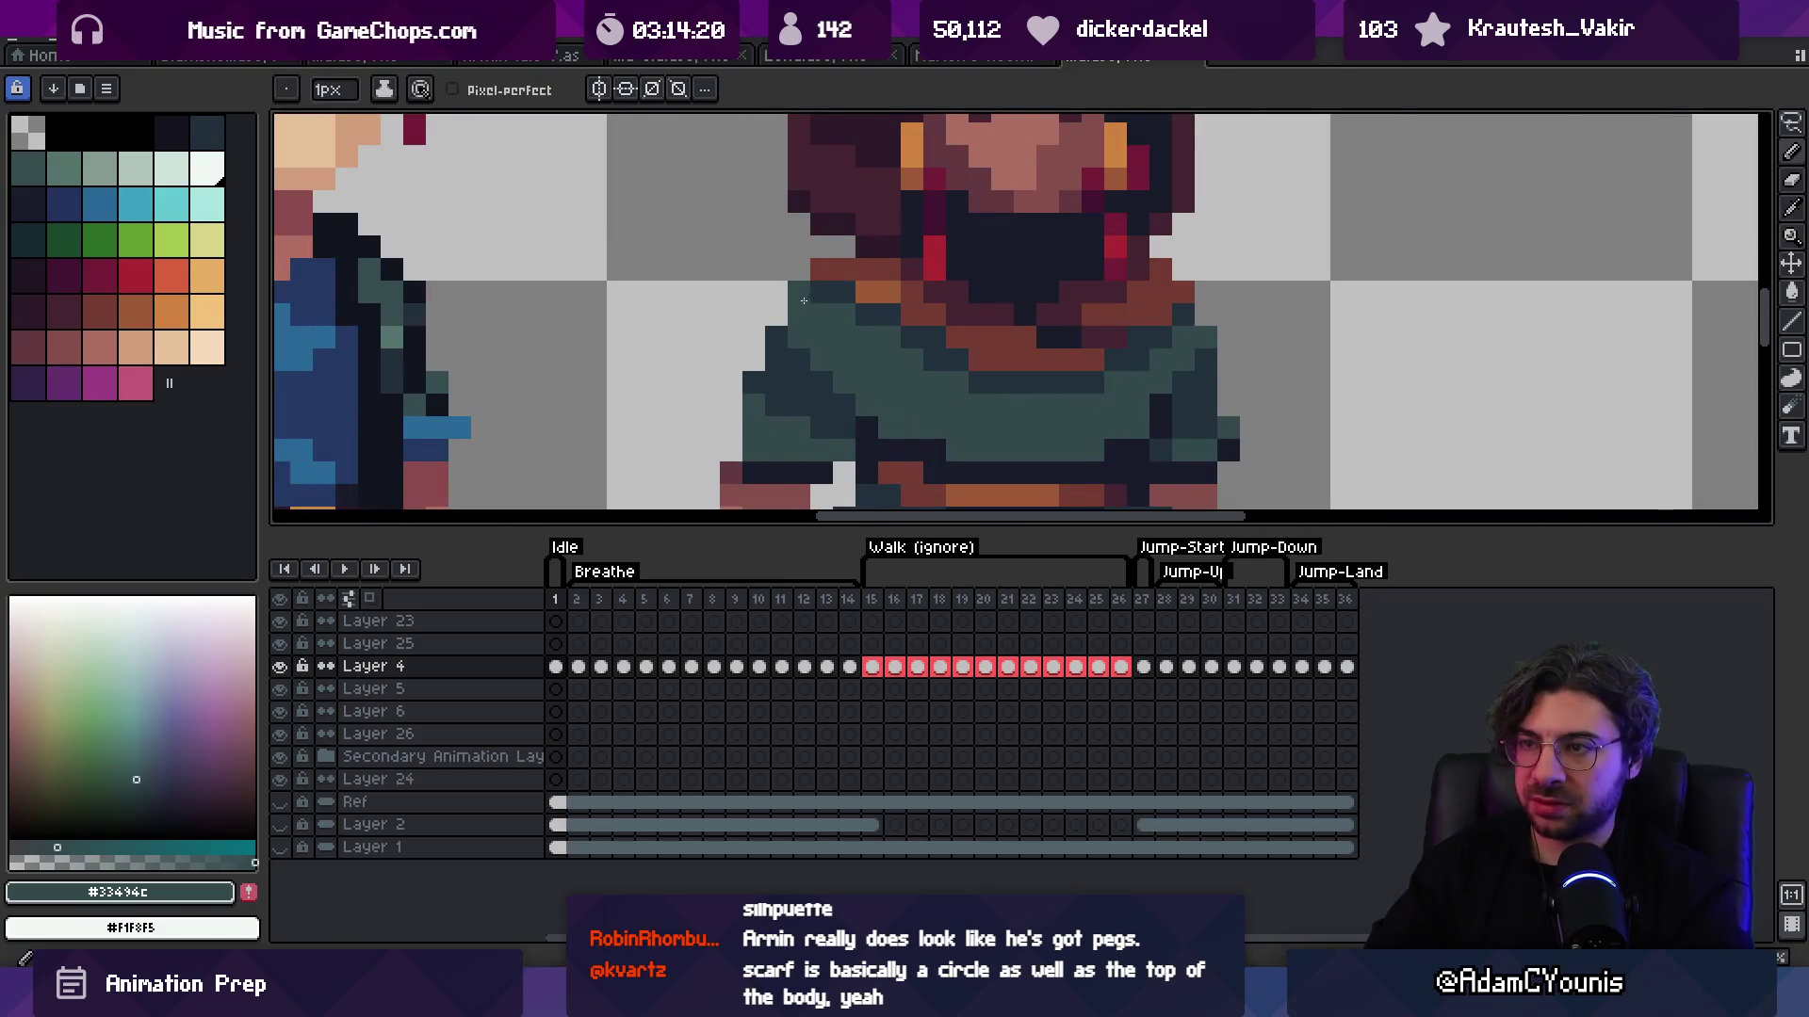
pyautogui.press('z')
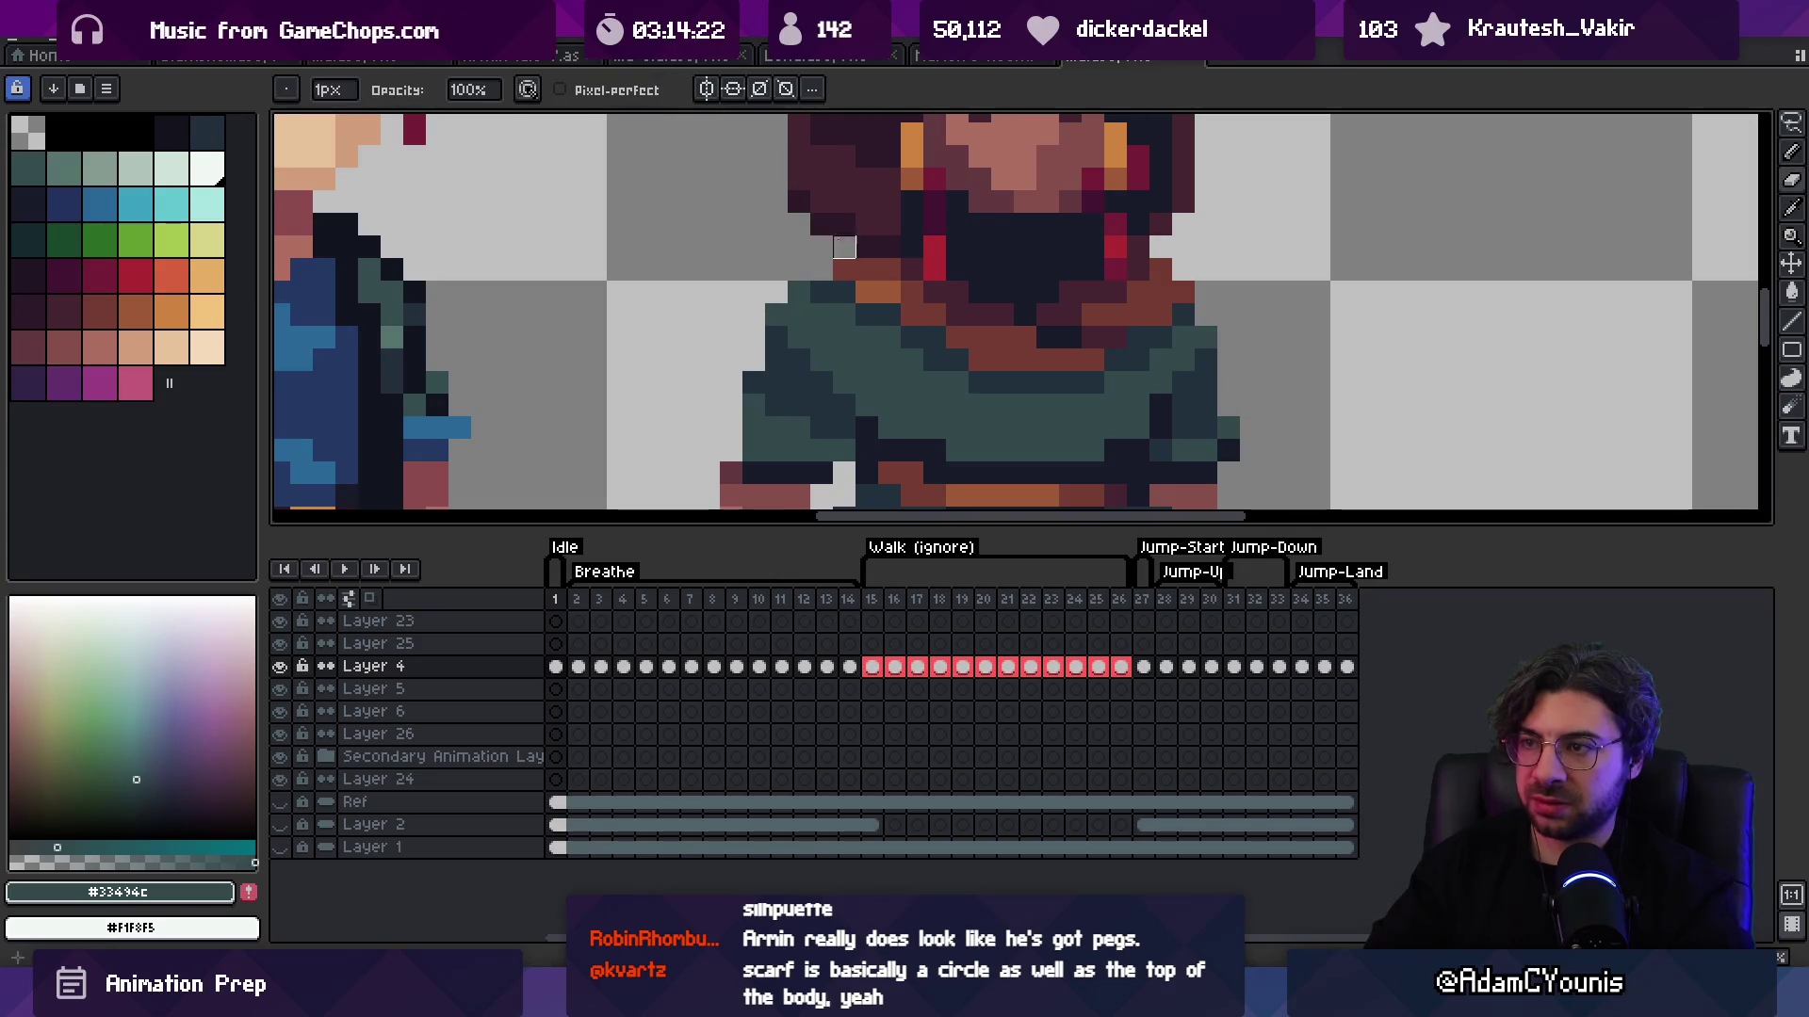
pyautogui.scroll(-3, 875, 226)
pyautogui.scroll(2, 875, 226)
pyautogui.press('b')
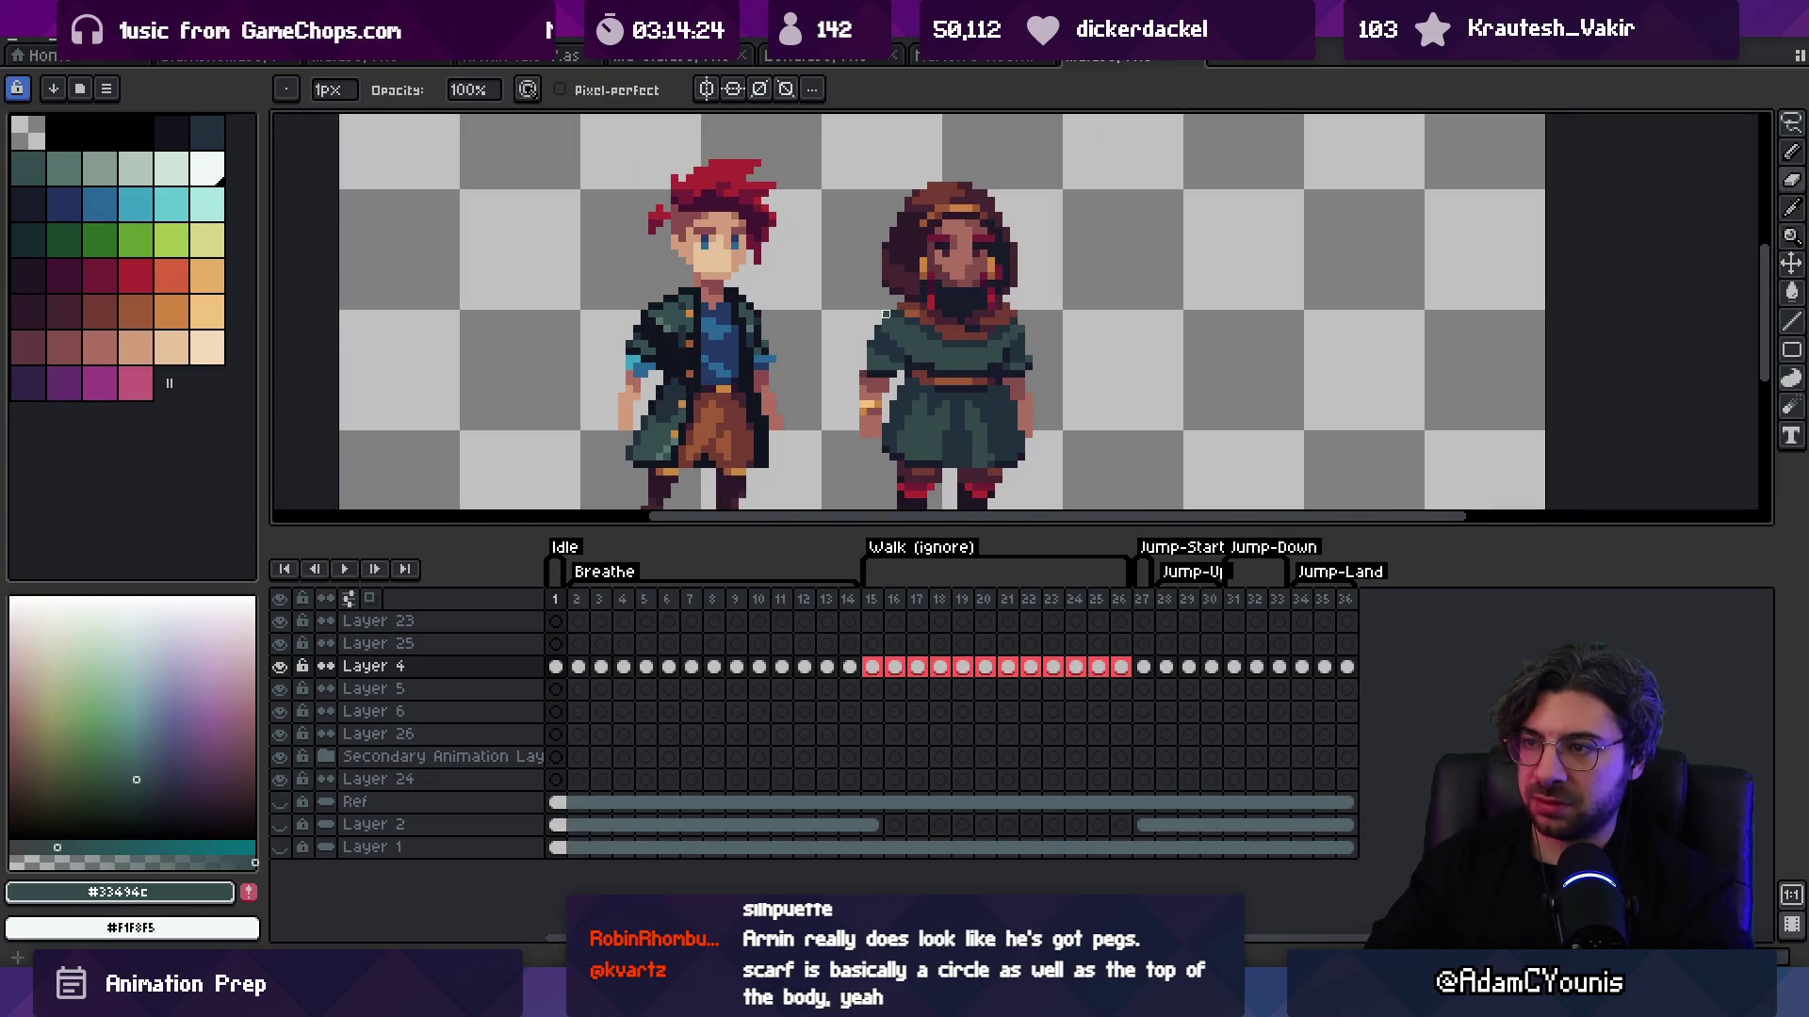
pyautogui.press('z')
pyautogui.scroll(-3, 886, 314)
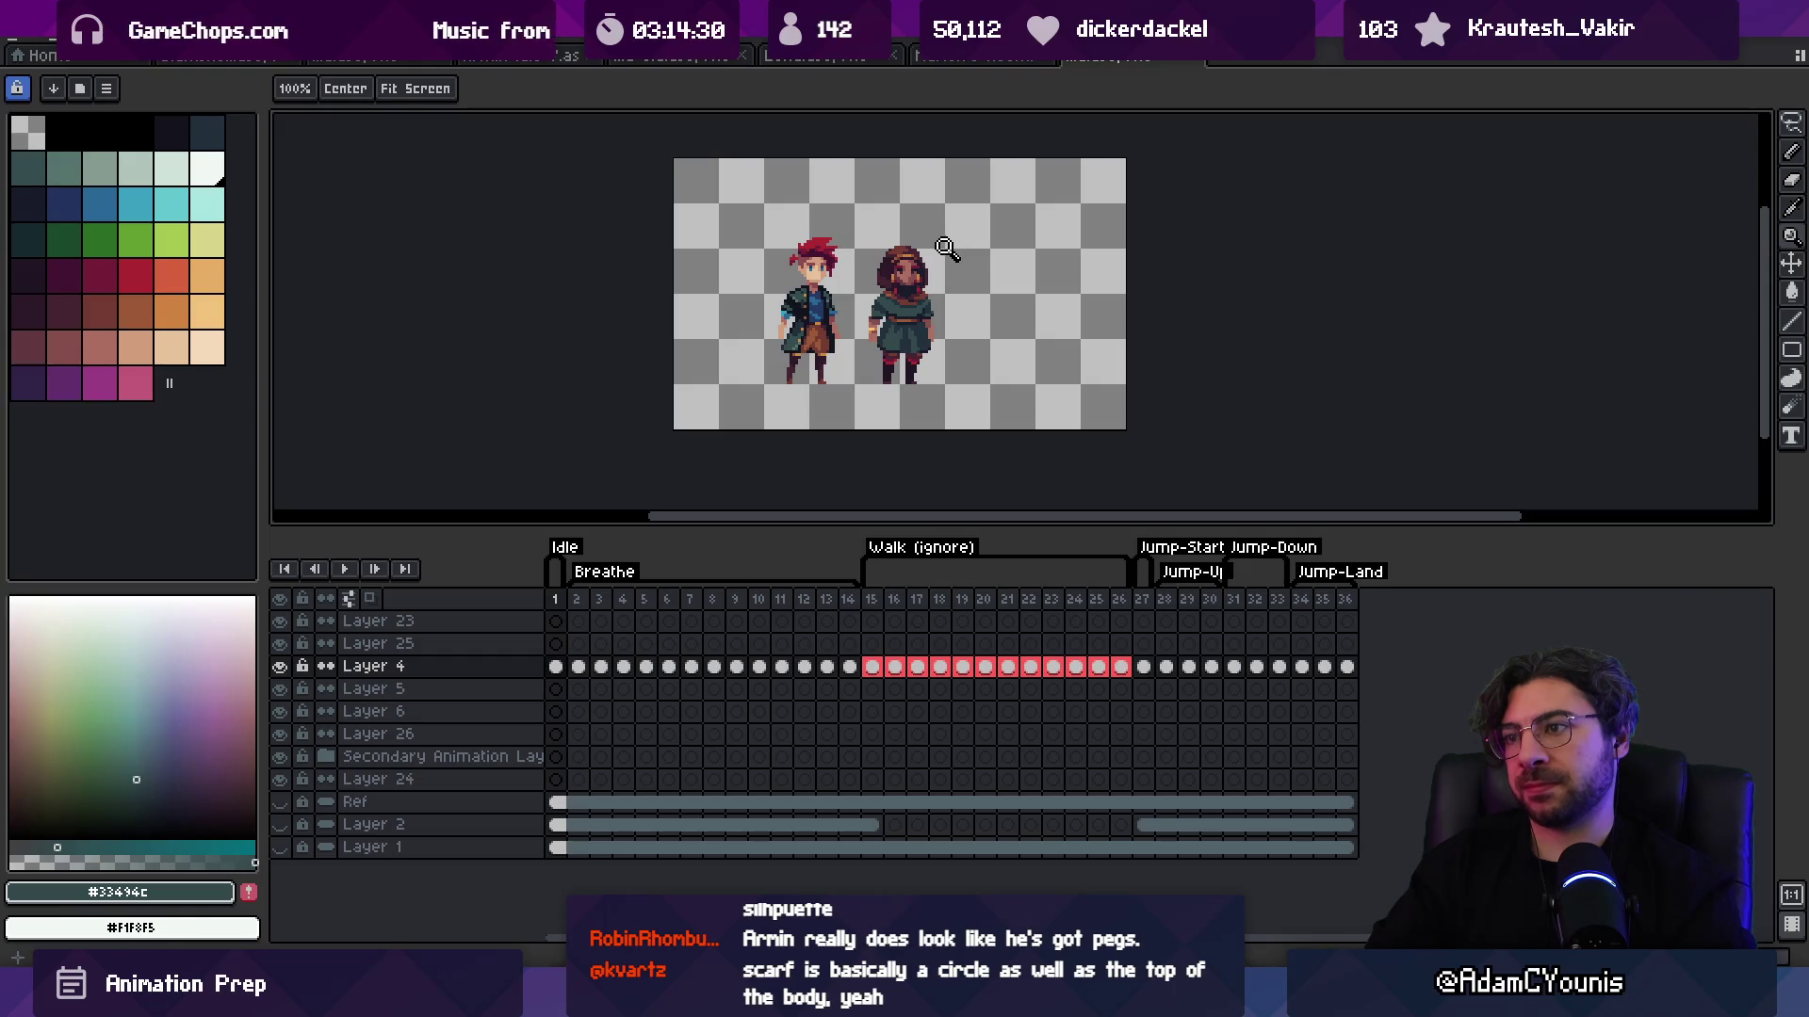
pyautogui.scroll(1, 947, 247)
pyautogui.scroll(2, 927, 255)
pyautogui.keyDown('alt'); pyautogui.click(928, 256); pyautogui.keyUp('alt')
# Step: Paint a red-brown scarf edge over the left shoulder, lightening its end with #9d5a37
pyautogui.press('b')
pyautogui.moveTo(928, 255)
pyautogui.mouseDown()
pyautogui.moveTo(862, 268)
pyautogui.moveTo(778, 343)
pyautogui.moveTo(751, 325)
pyautogui.moveTo(726, 386)
pyautogui.moveTo(789, 376)
pyautogui.mouseUp()
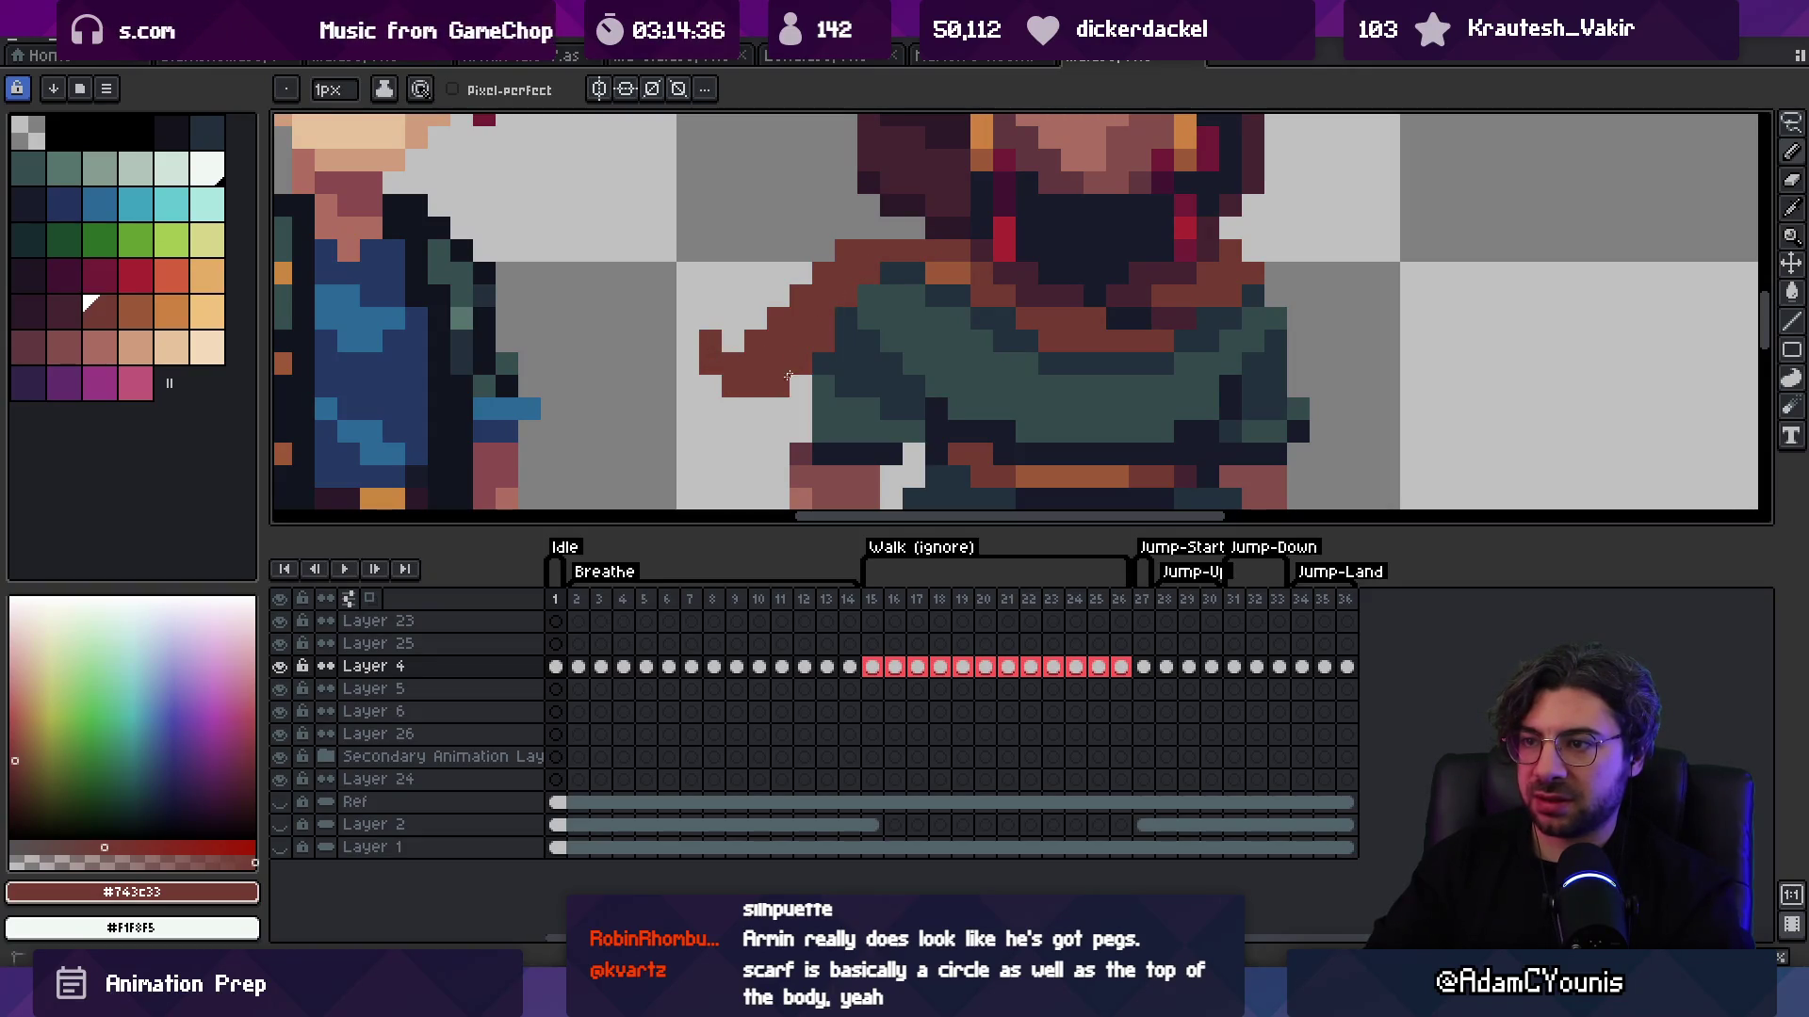
pyautogui.press('z')
pyautogui.scroll(-2, 847, 282)
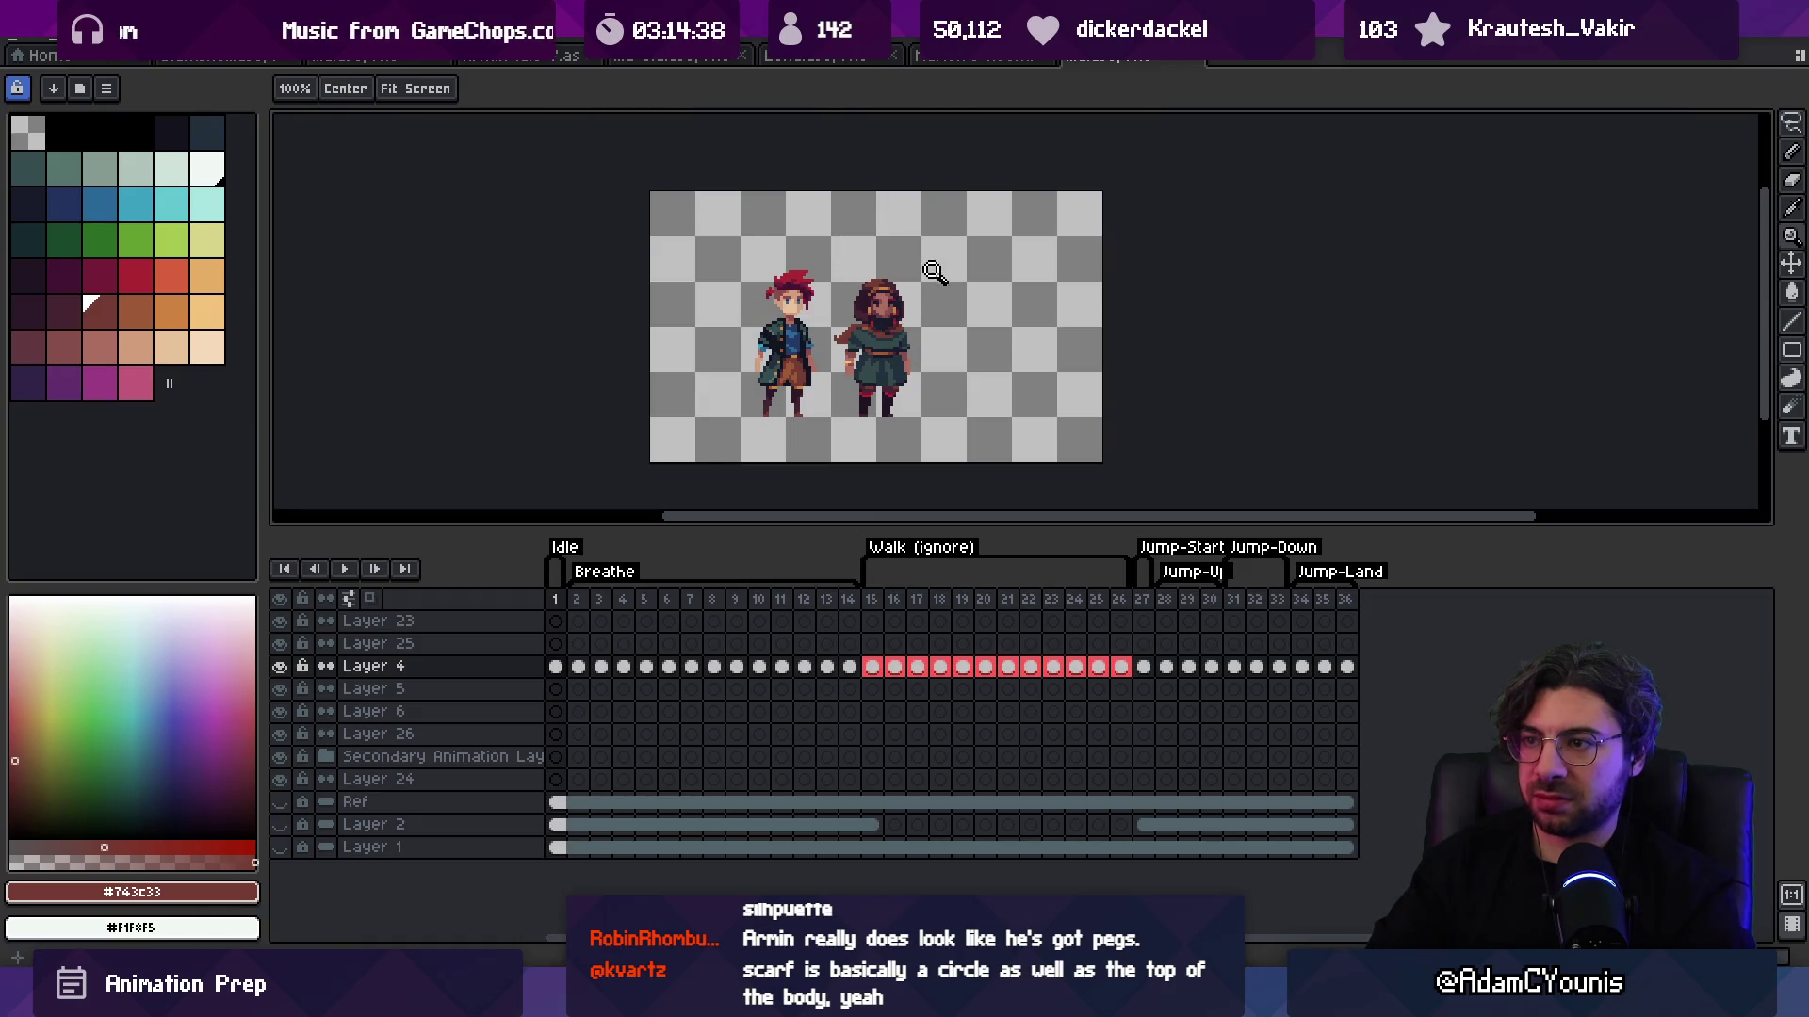
pyautogui.scroll(3, 855, 334)
pyautogui.press('b')
pyautogui.keyDown('alt'); pyautogui.click(797, 331); pyautogui.keyUp('alt')
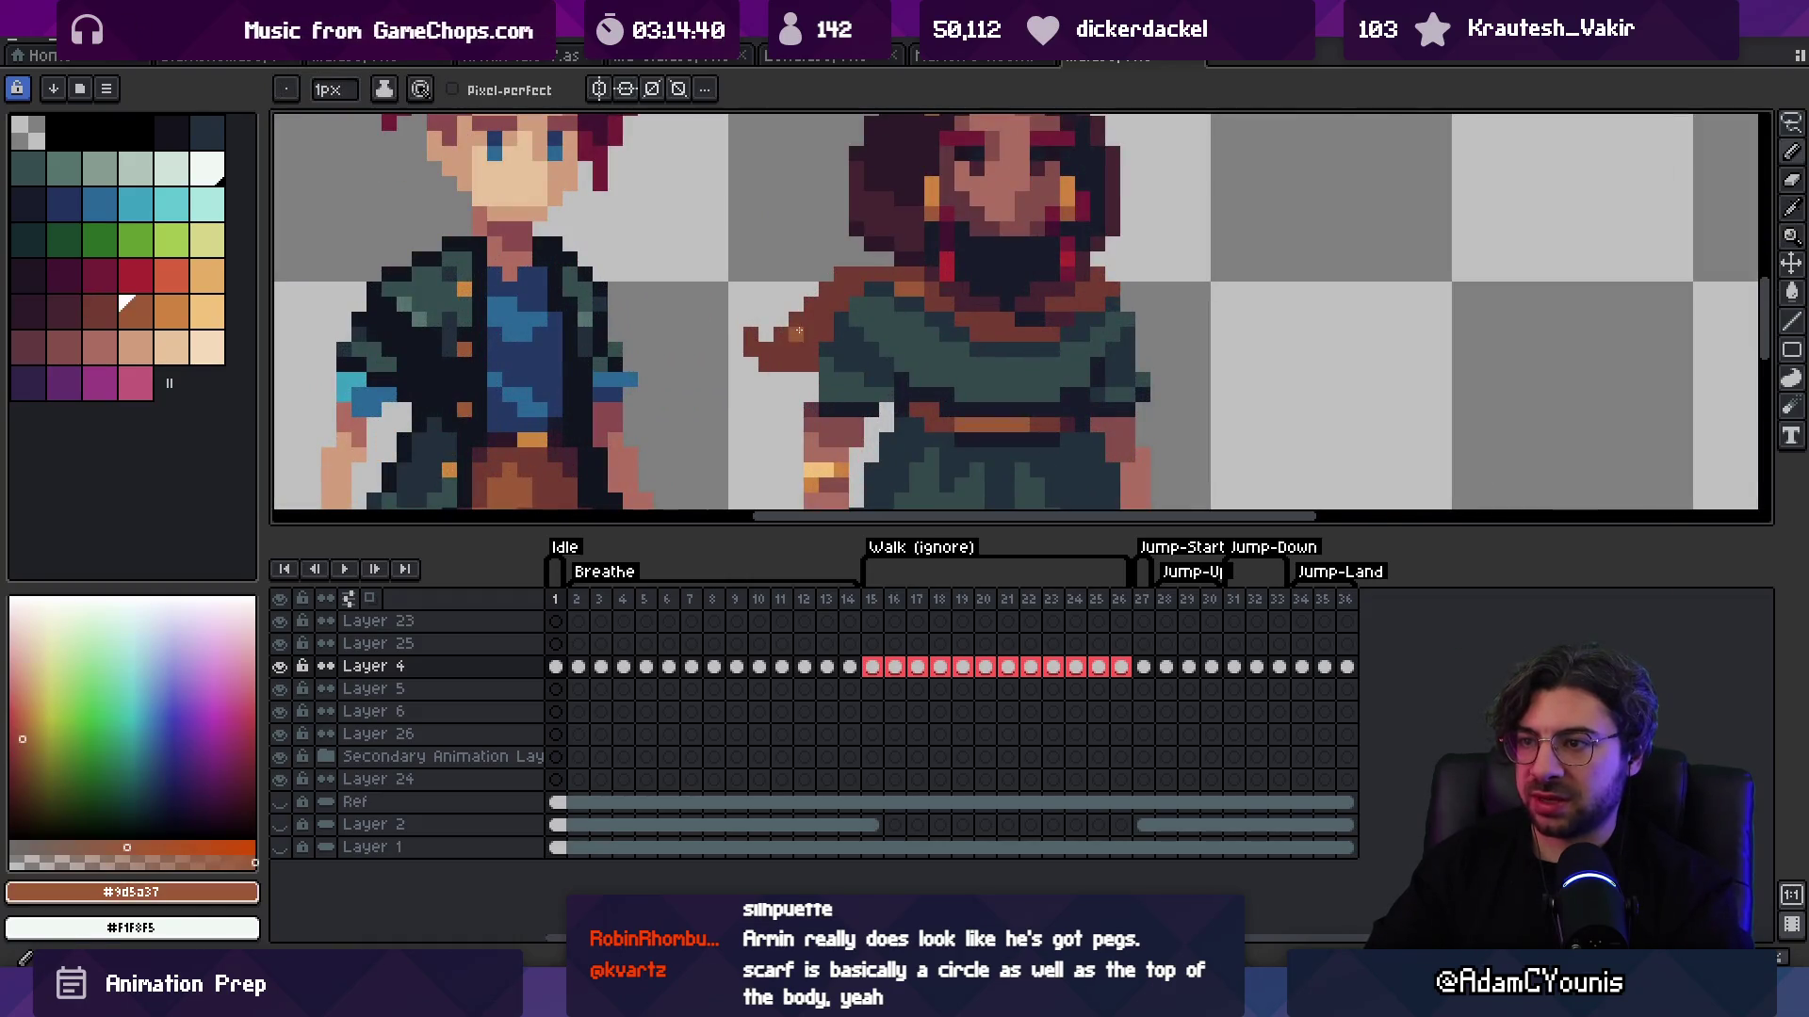
pyautogui.moveTo(790, 349); pyautogui.dragTo(807, 330)
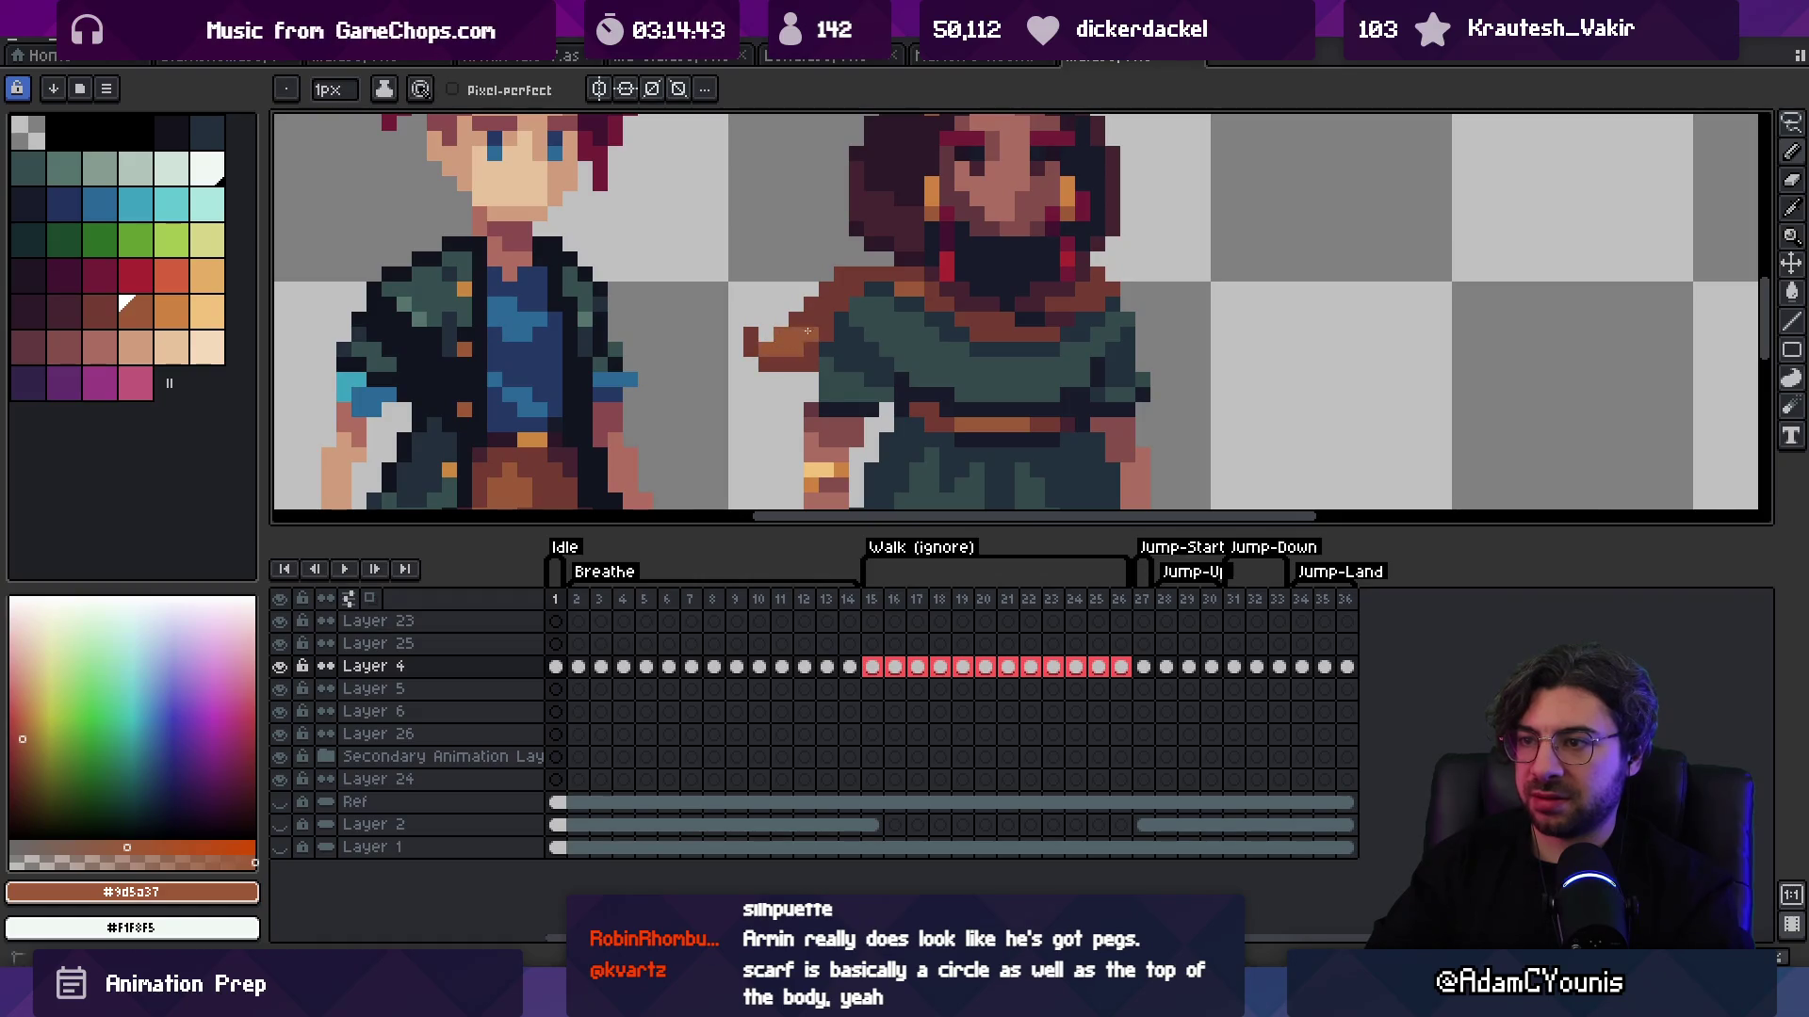
pyautogui.press('z')
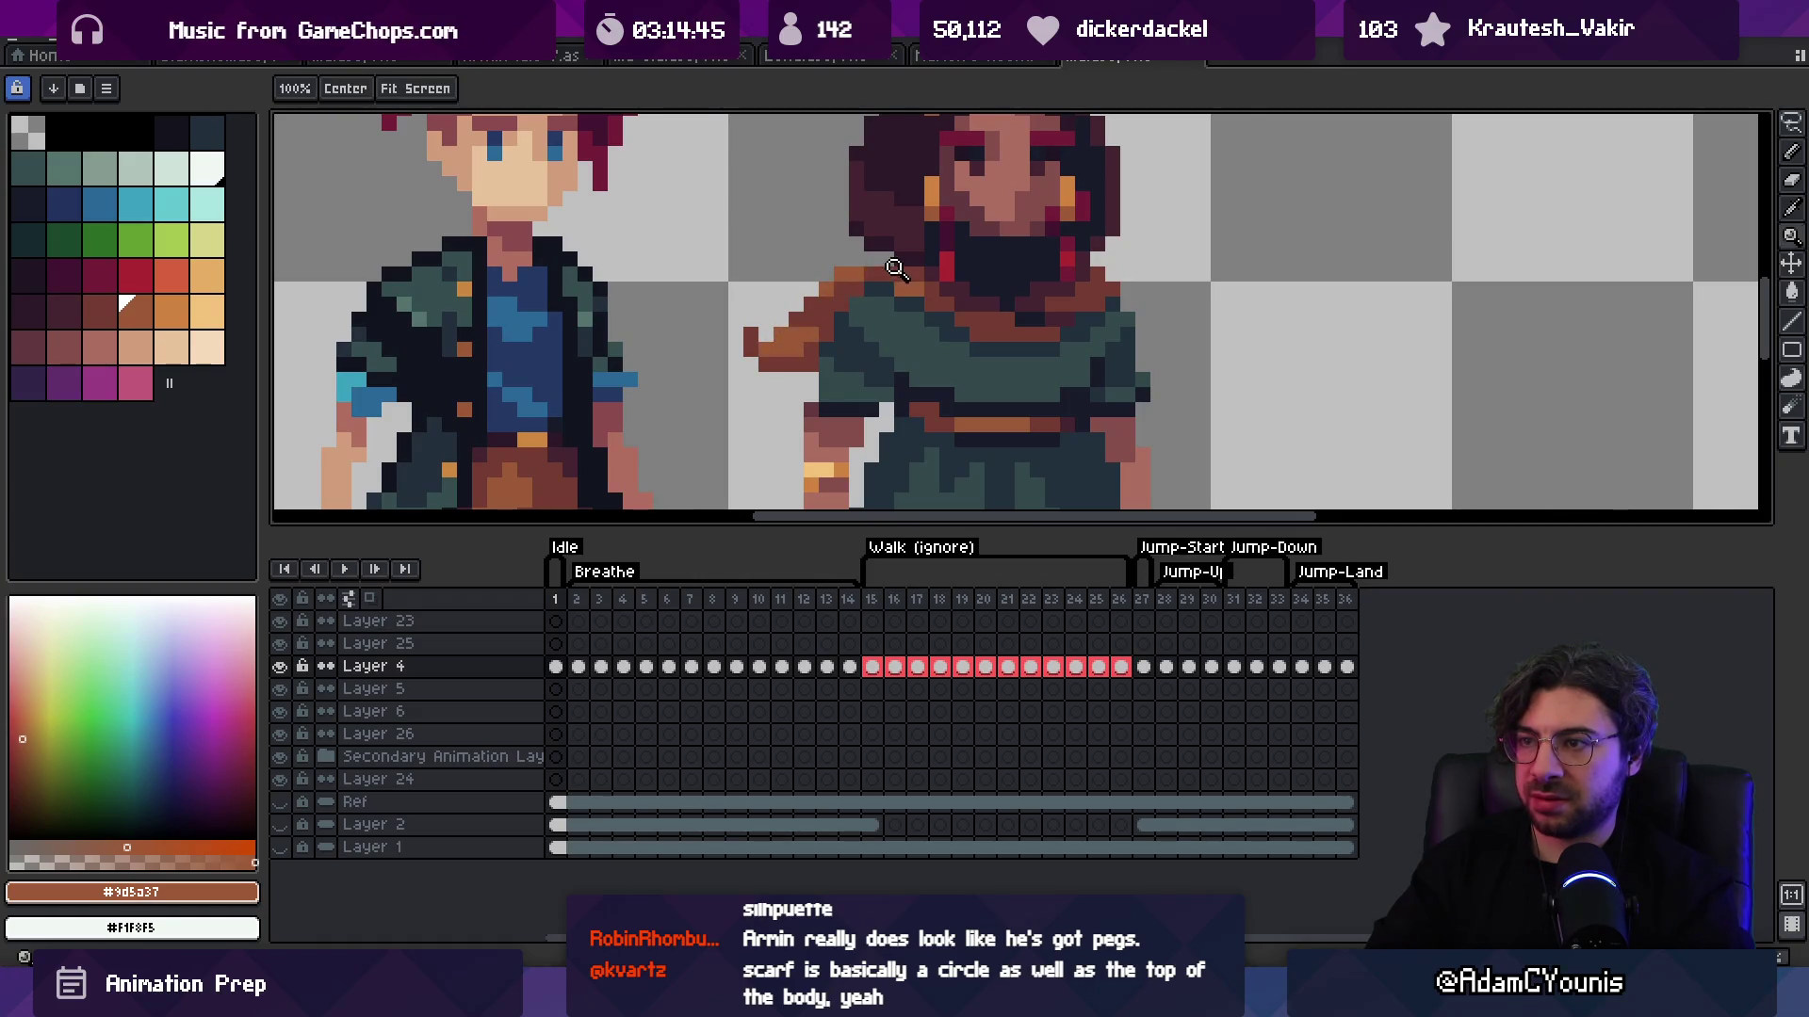
pyautogui.scroll(-3, 876, 287)
pyautogui.scroll(1, 923, 287)
pyautogui.scroll(3, 923, 287)
pyautogui.press('b')
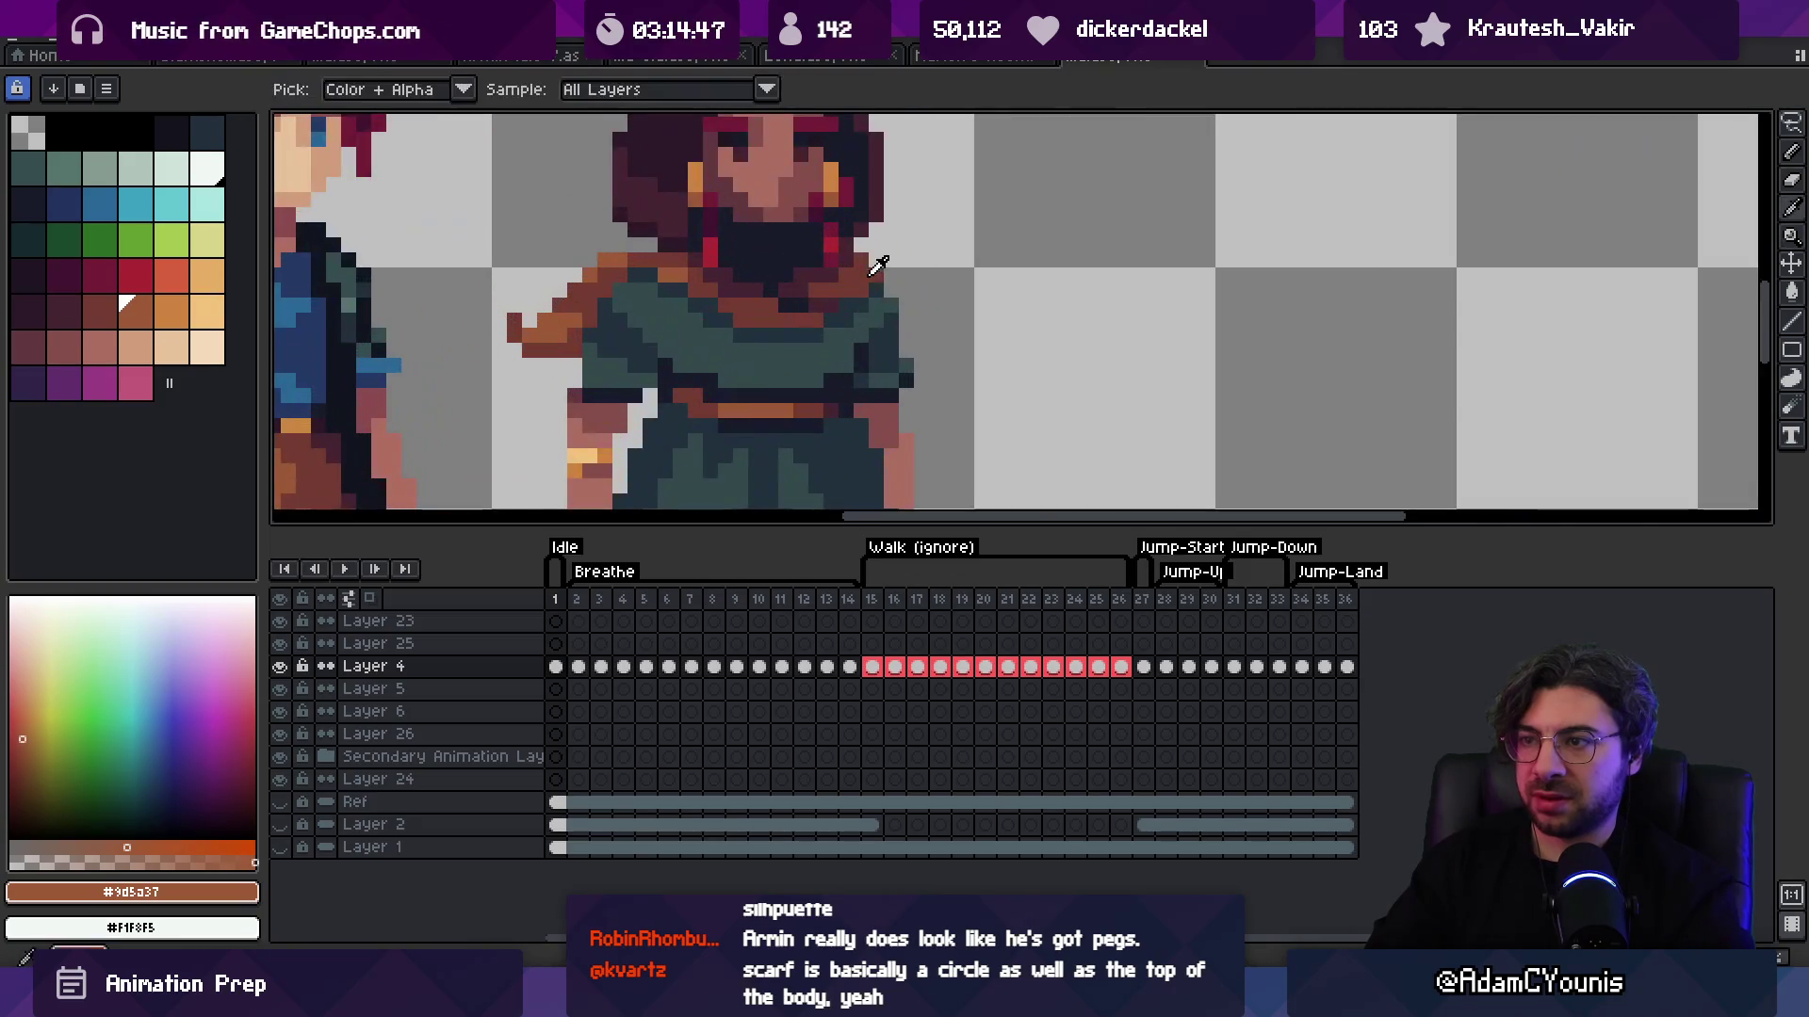
pyautogui.keyDown('alt'); pyautogui.click(890, 264); pyautogui.keyUp('alt')
pyautogui.scroll(-5, 926, 258)
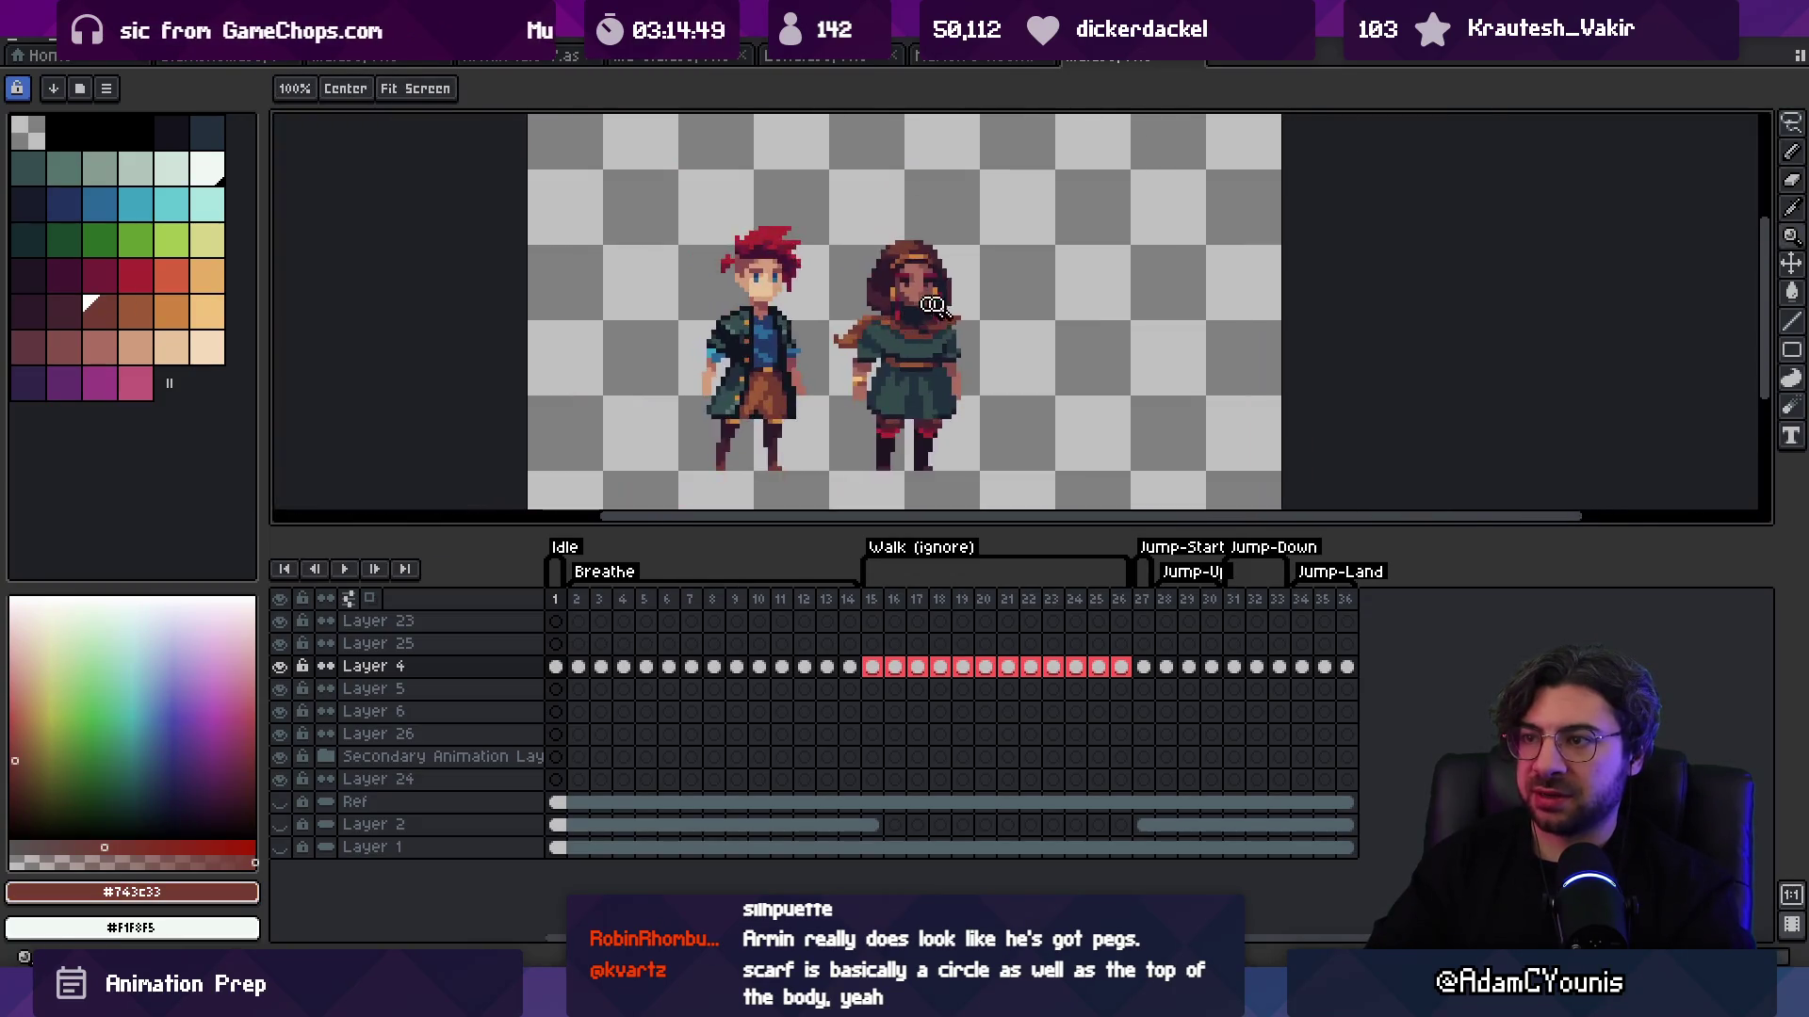
pyautogui.scroll(5, 986, 320)
pyautogui.scroll(-3, 978, 279)
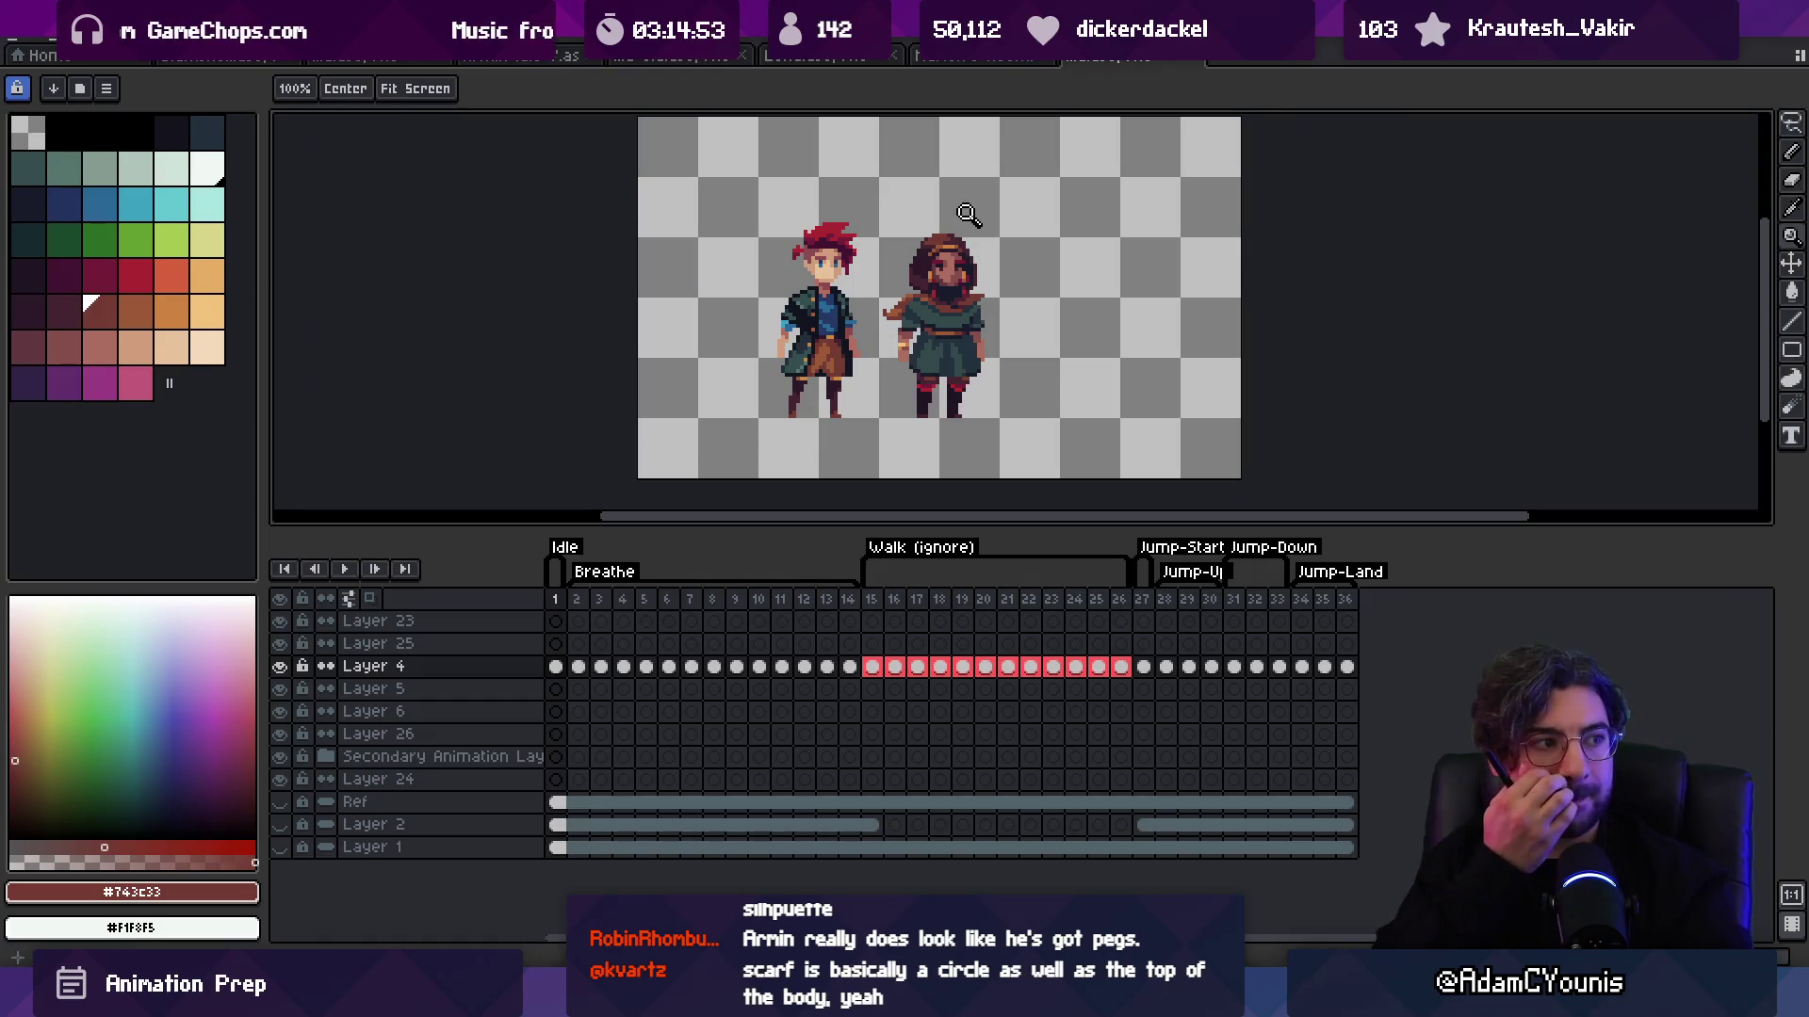
pyautogui.scroll(3, 956, 283)
pyautogui.press('b')
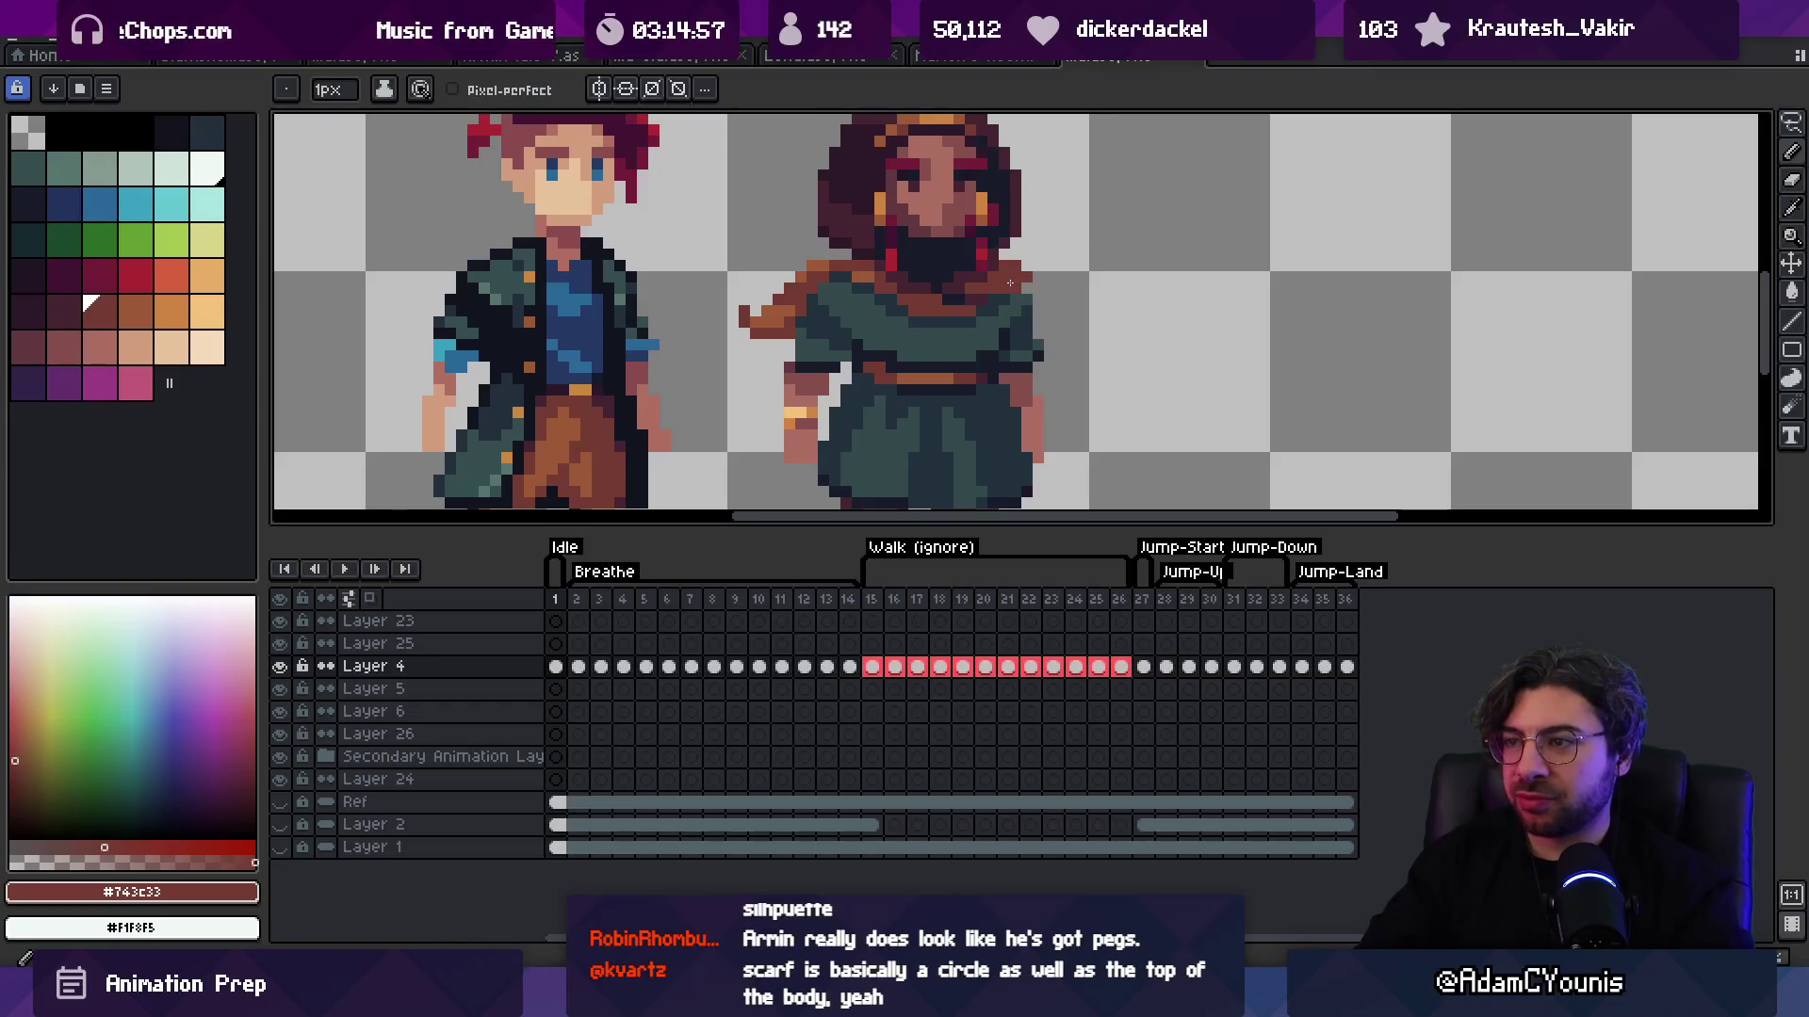
# Step: Try shading the scarf edge with dark #452531, then undo that stroke
pyautogui.press('e')
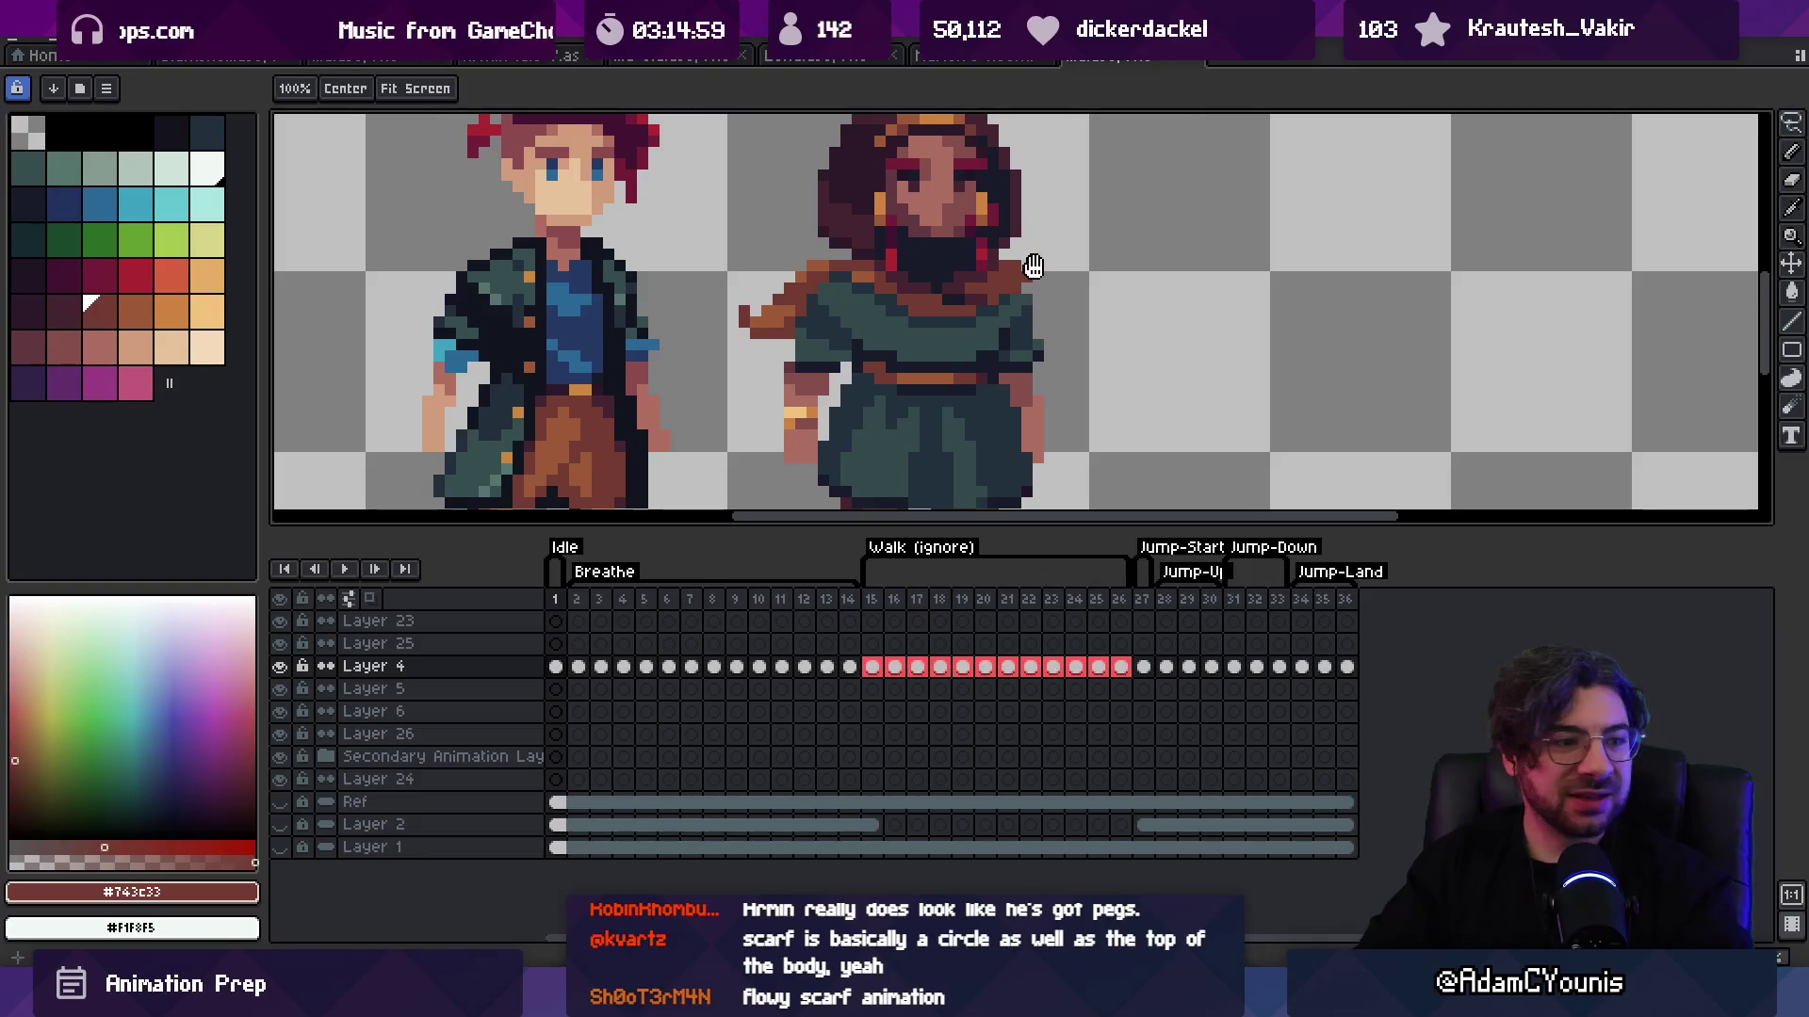
pyautogui.moveTo(1036, 267); pyautogui.dragTo(1016, 292)
pyautogui.press('i')
pyautogui.press('z')
pyautogui.scroll(-3, 1032, 274)
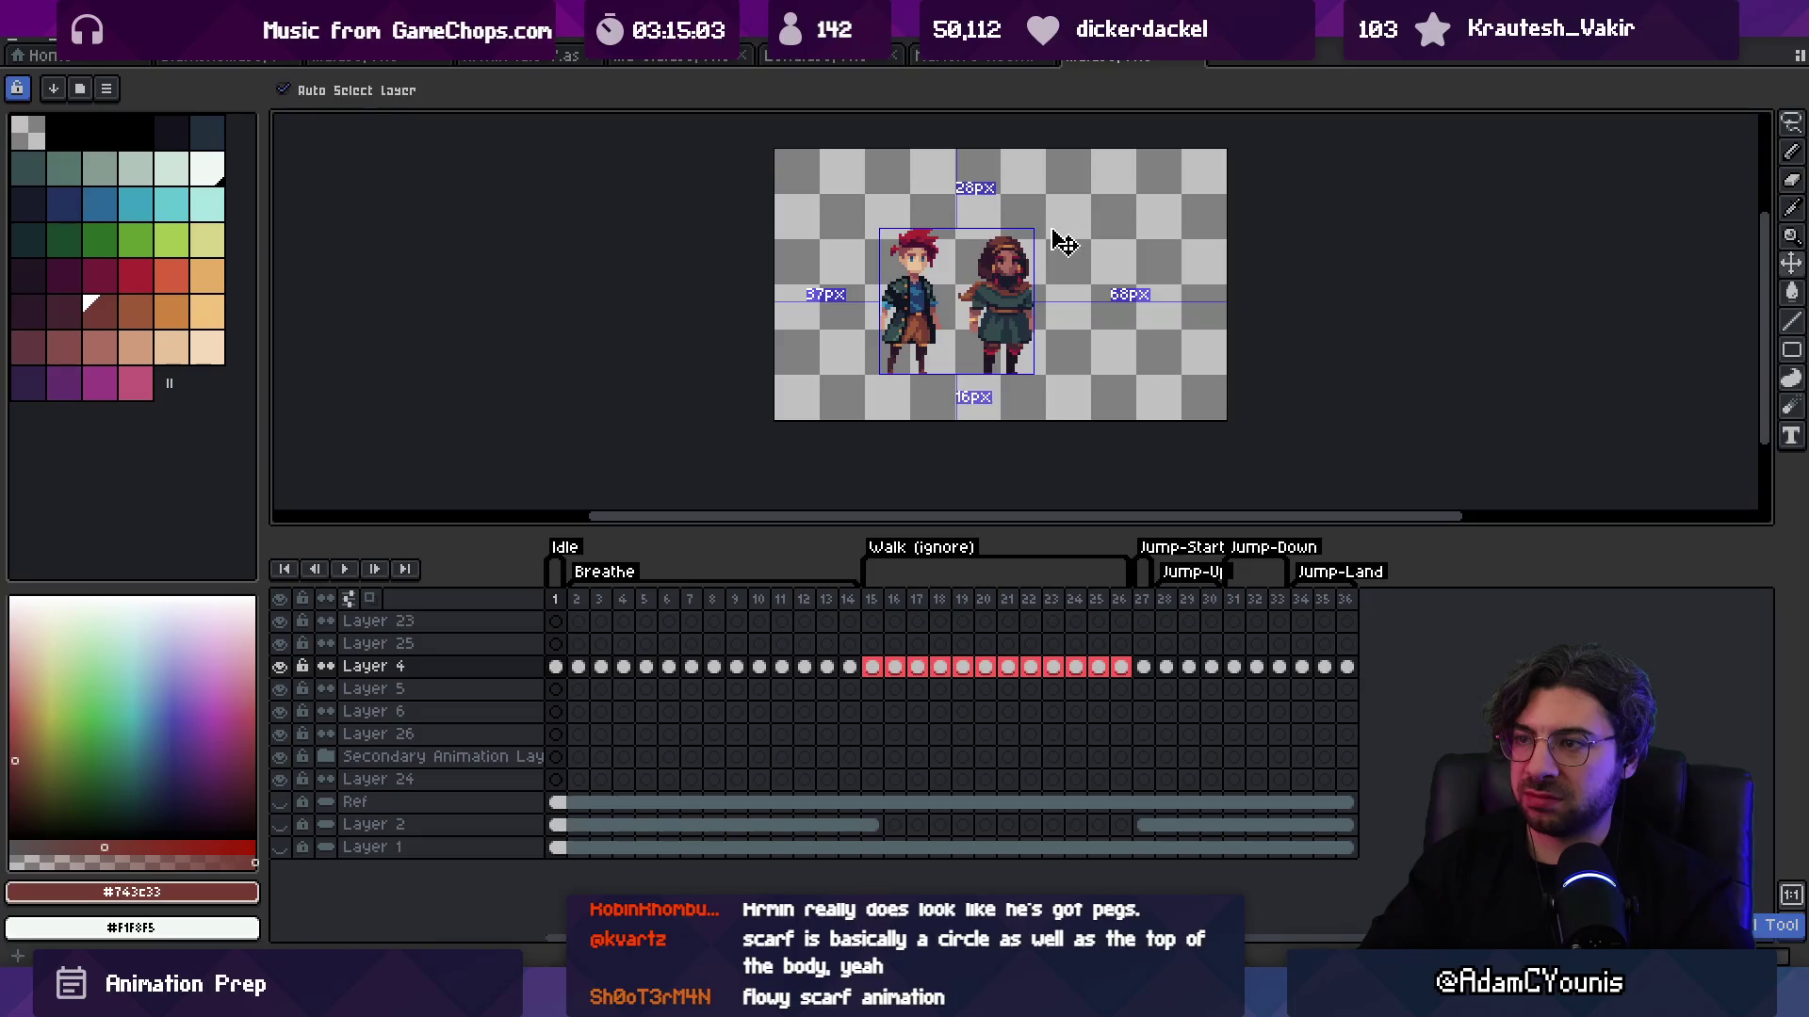
pyautogui.scroll(3, 1055, 240)
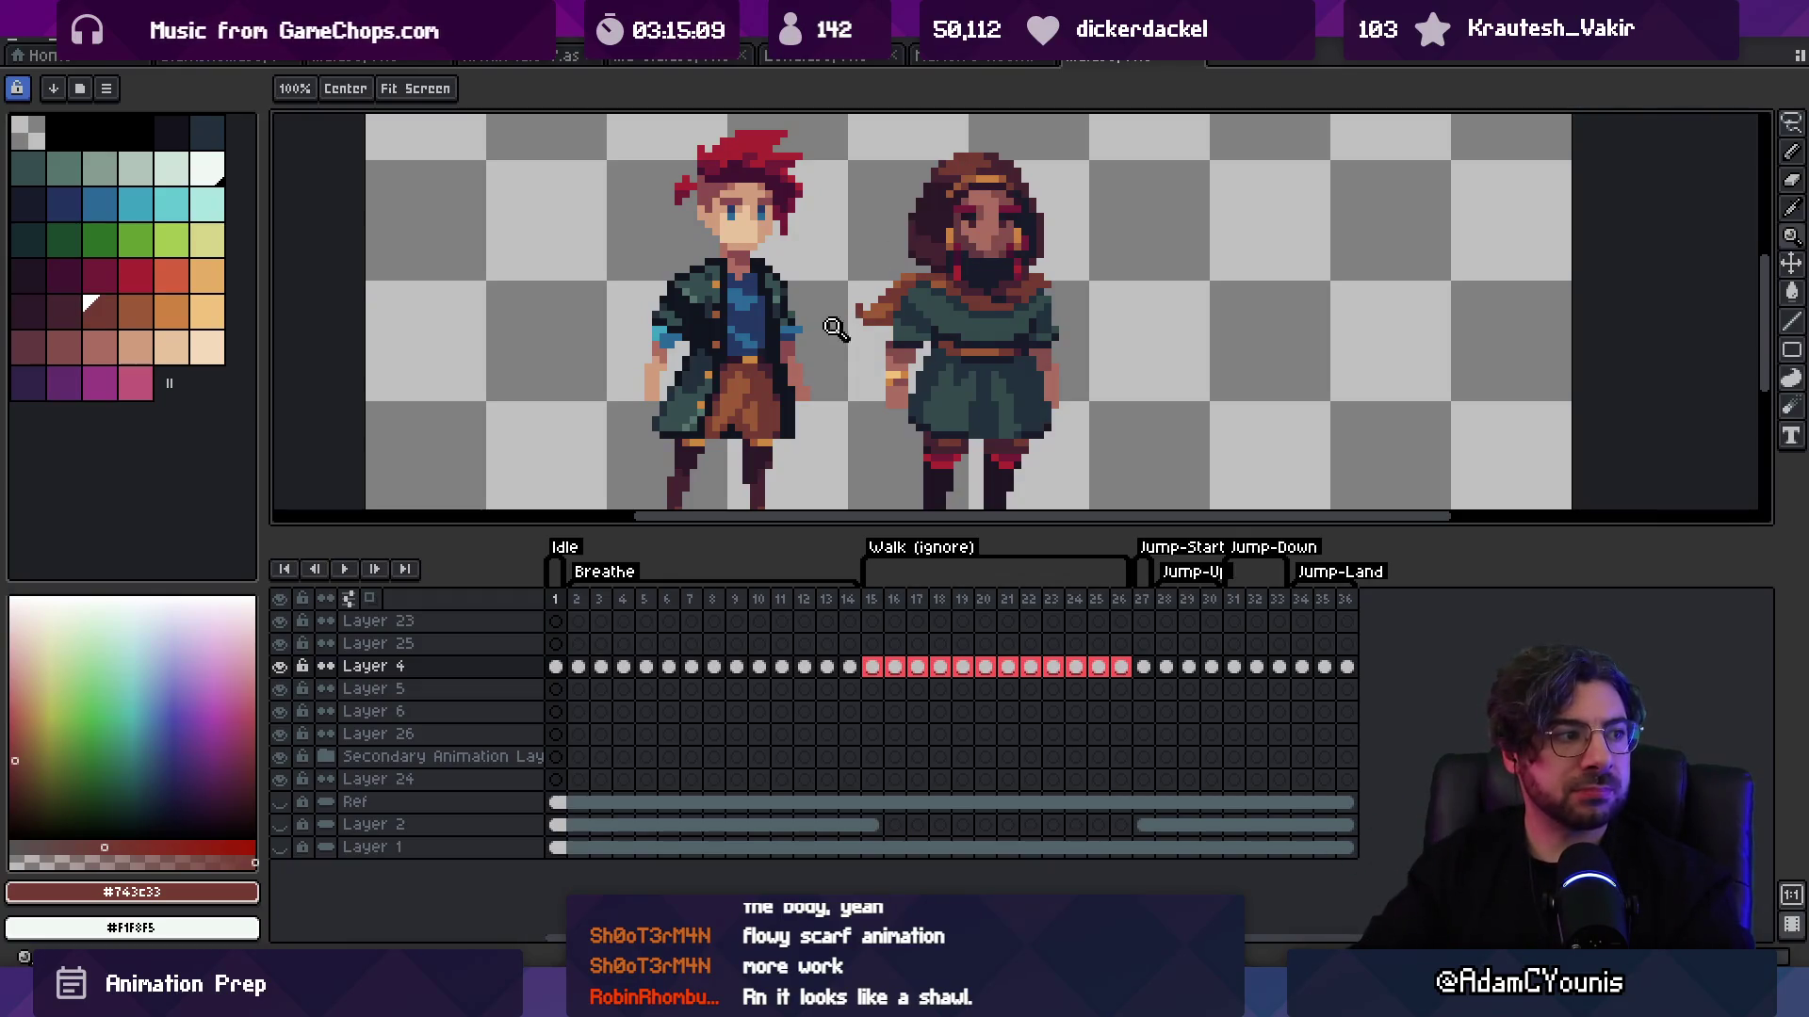
pyautogui.scroll(2, 837, 325)
pyautogui.press('b')
pyautogui.press('i')
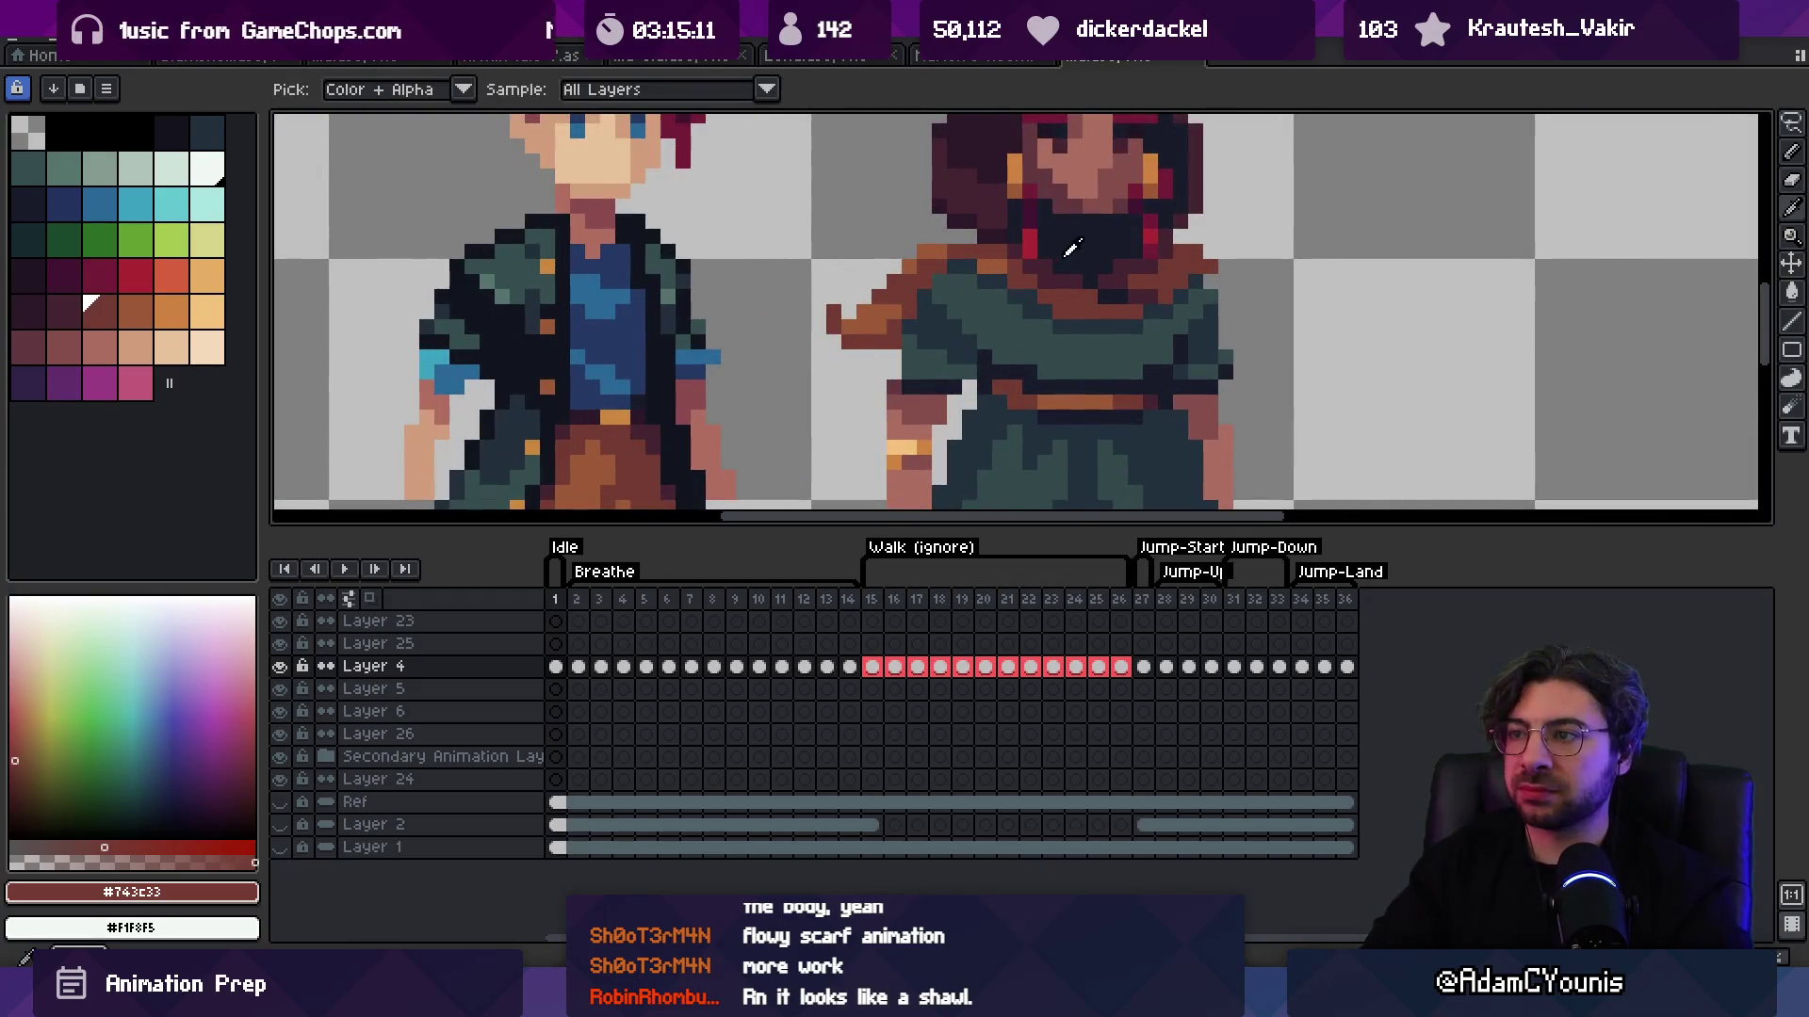
pyautogui.click(1055, 250)
pyautogui.press('b')
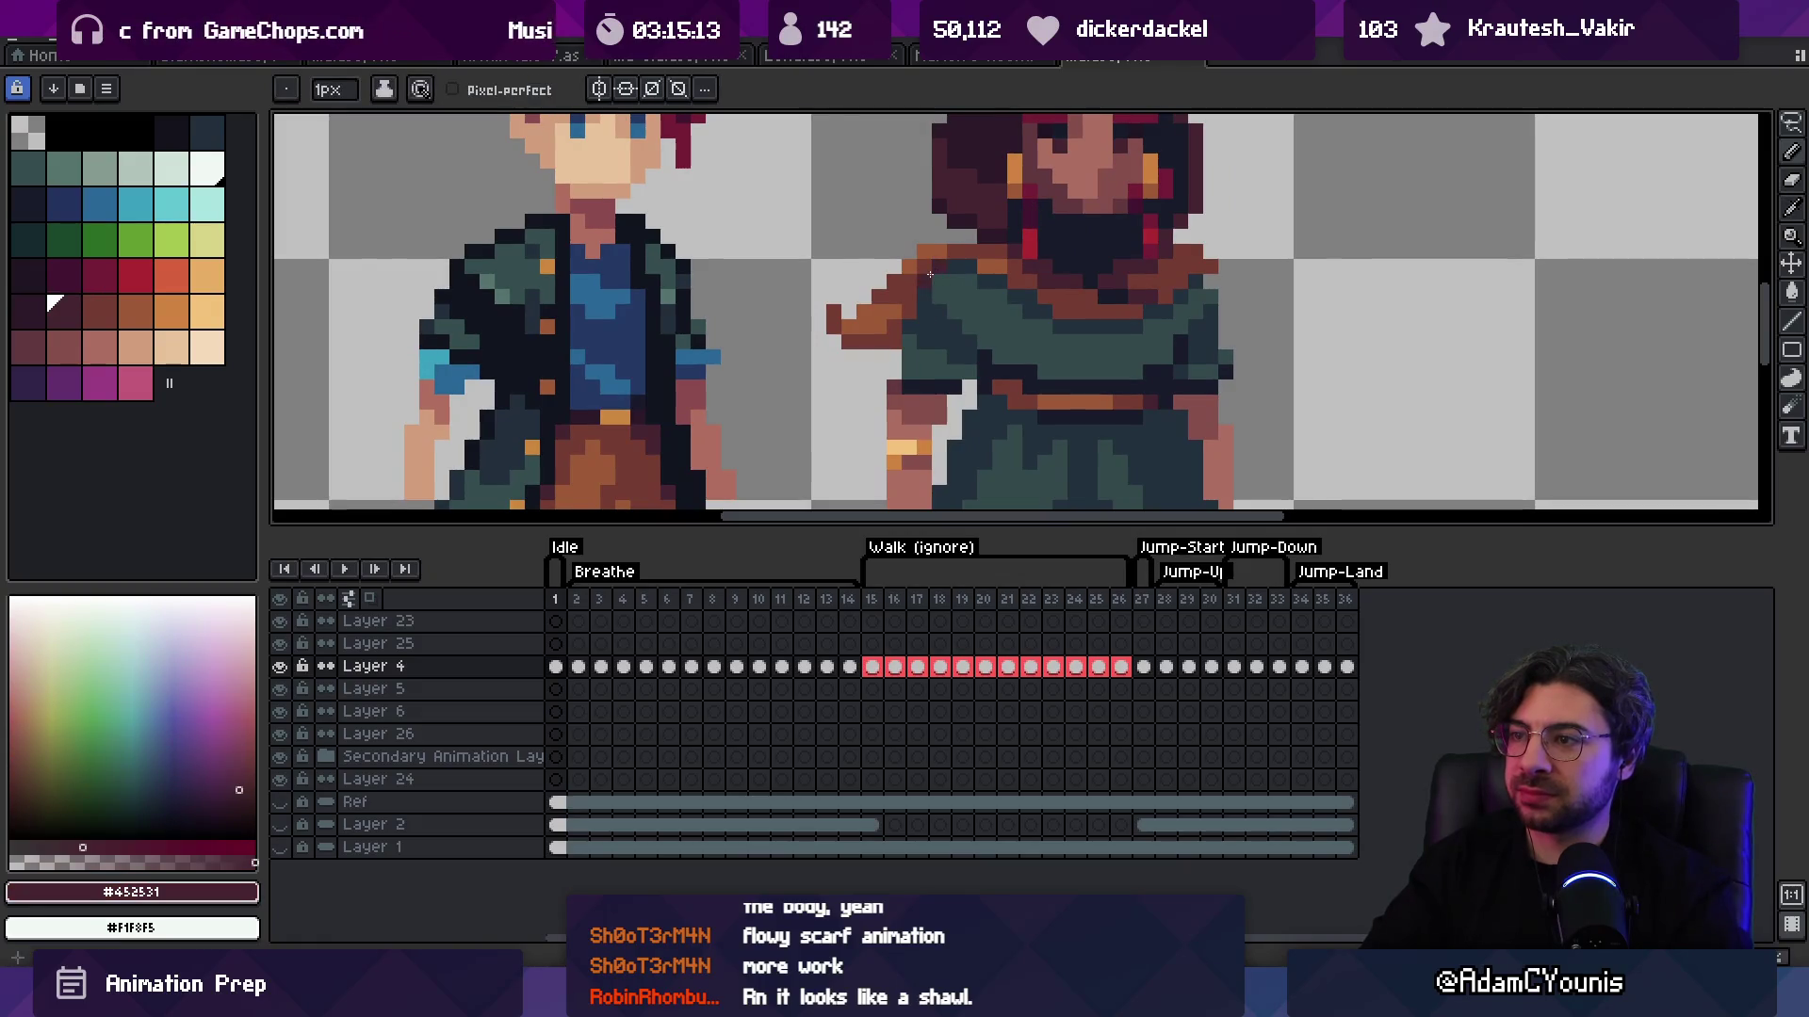
pyautogui.moveTo(911, 293); pyautogui.dragTo(894, 308)
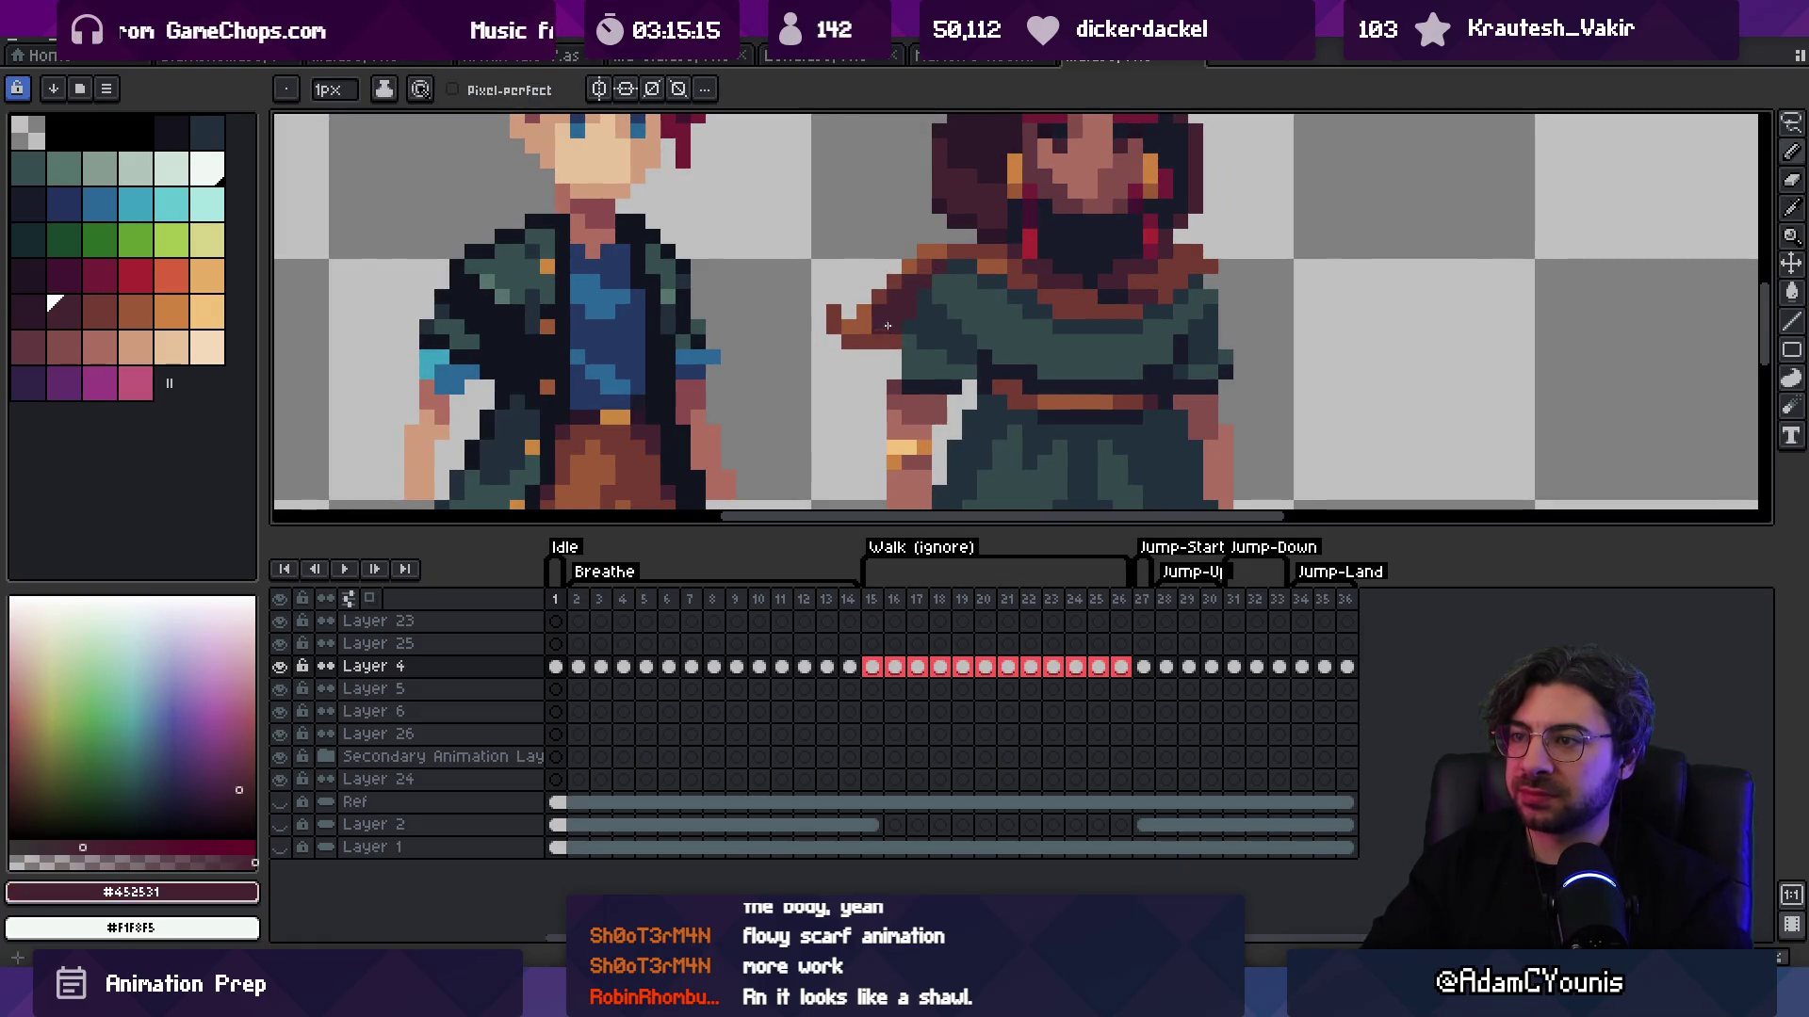
pyautogui.hotkey('ctrl', 'z')
pyautogui.hotkey('ctrl', 'z')
# Step: Erase the loose scarf-tail pixels trailing off the left shoulder
pyautogui.press('i')
pyautogui.click(882, 356)
pyautogui.press('b')
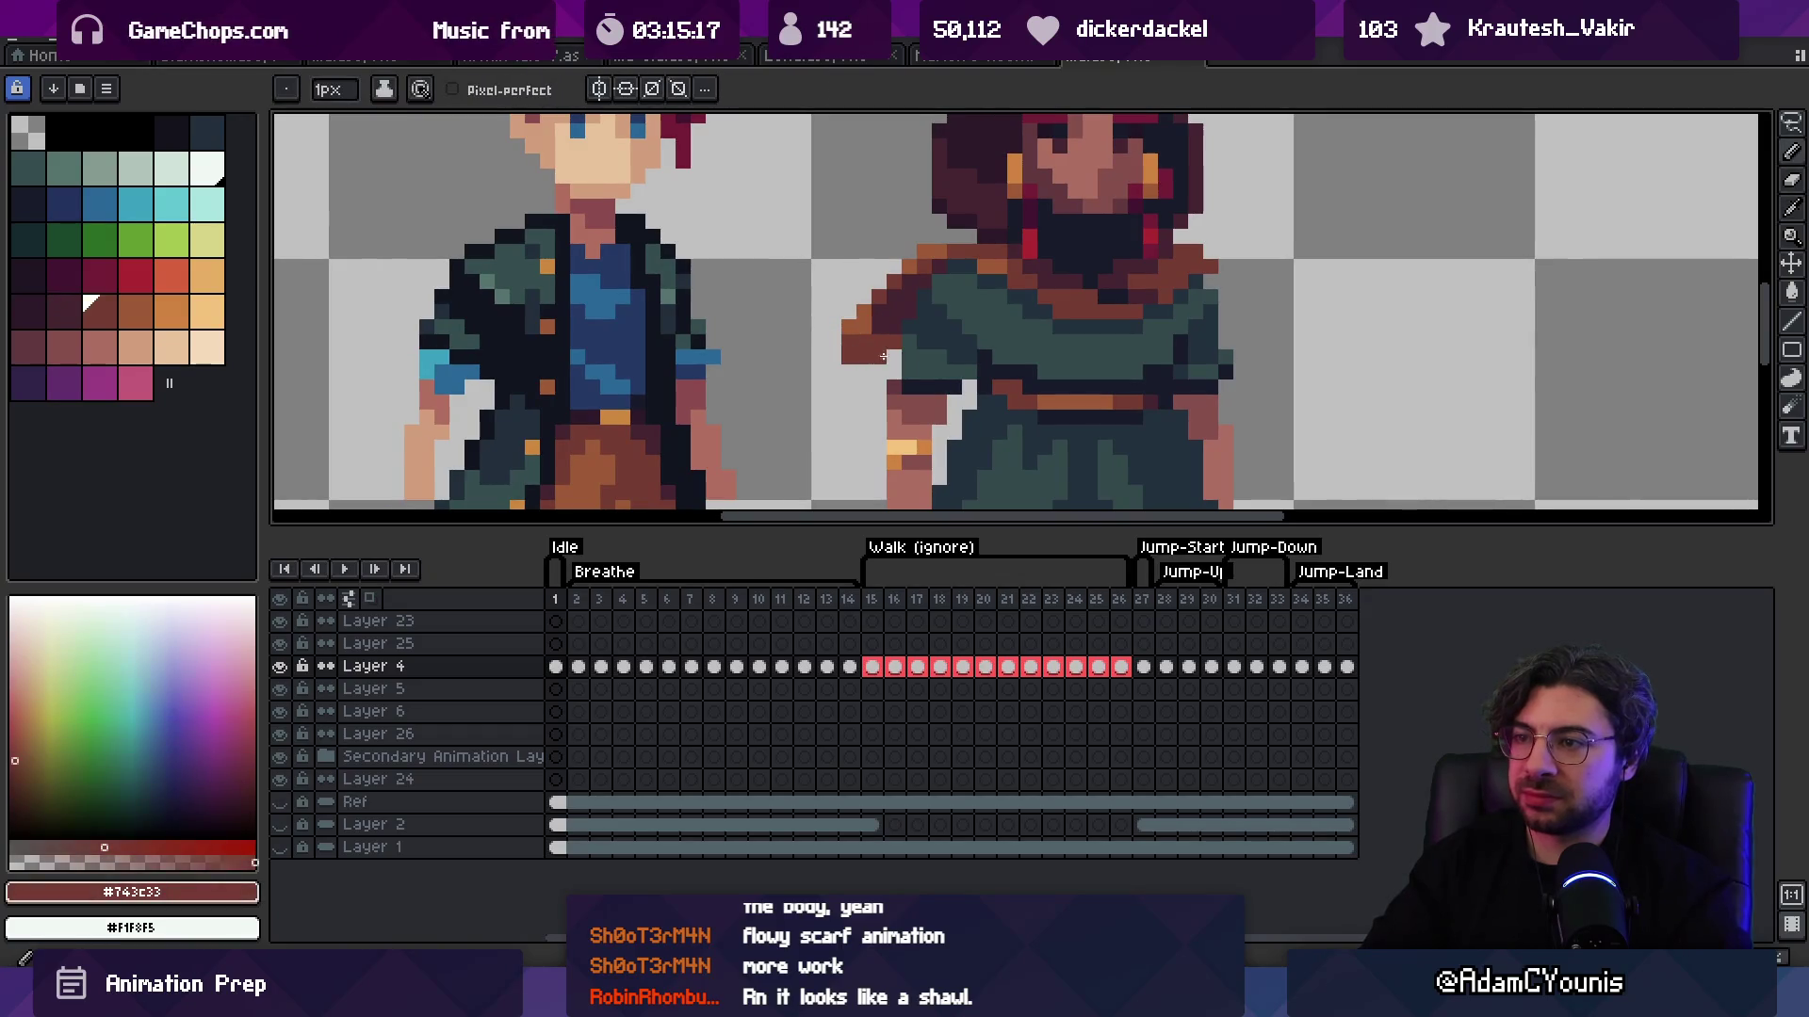
pyautogui.press('e')
pyautogui.moveTo(874, 300); pyautogui.dragTo(849, 327)
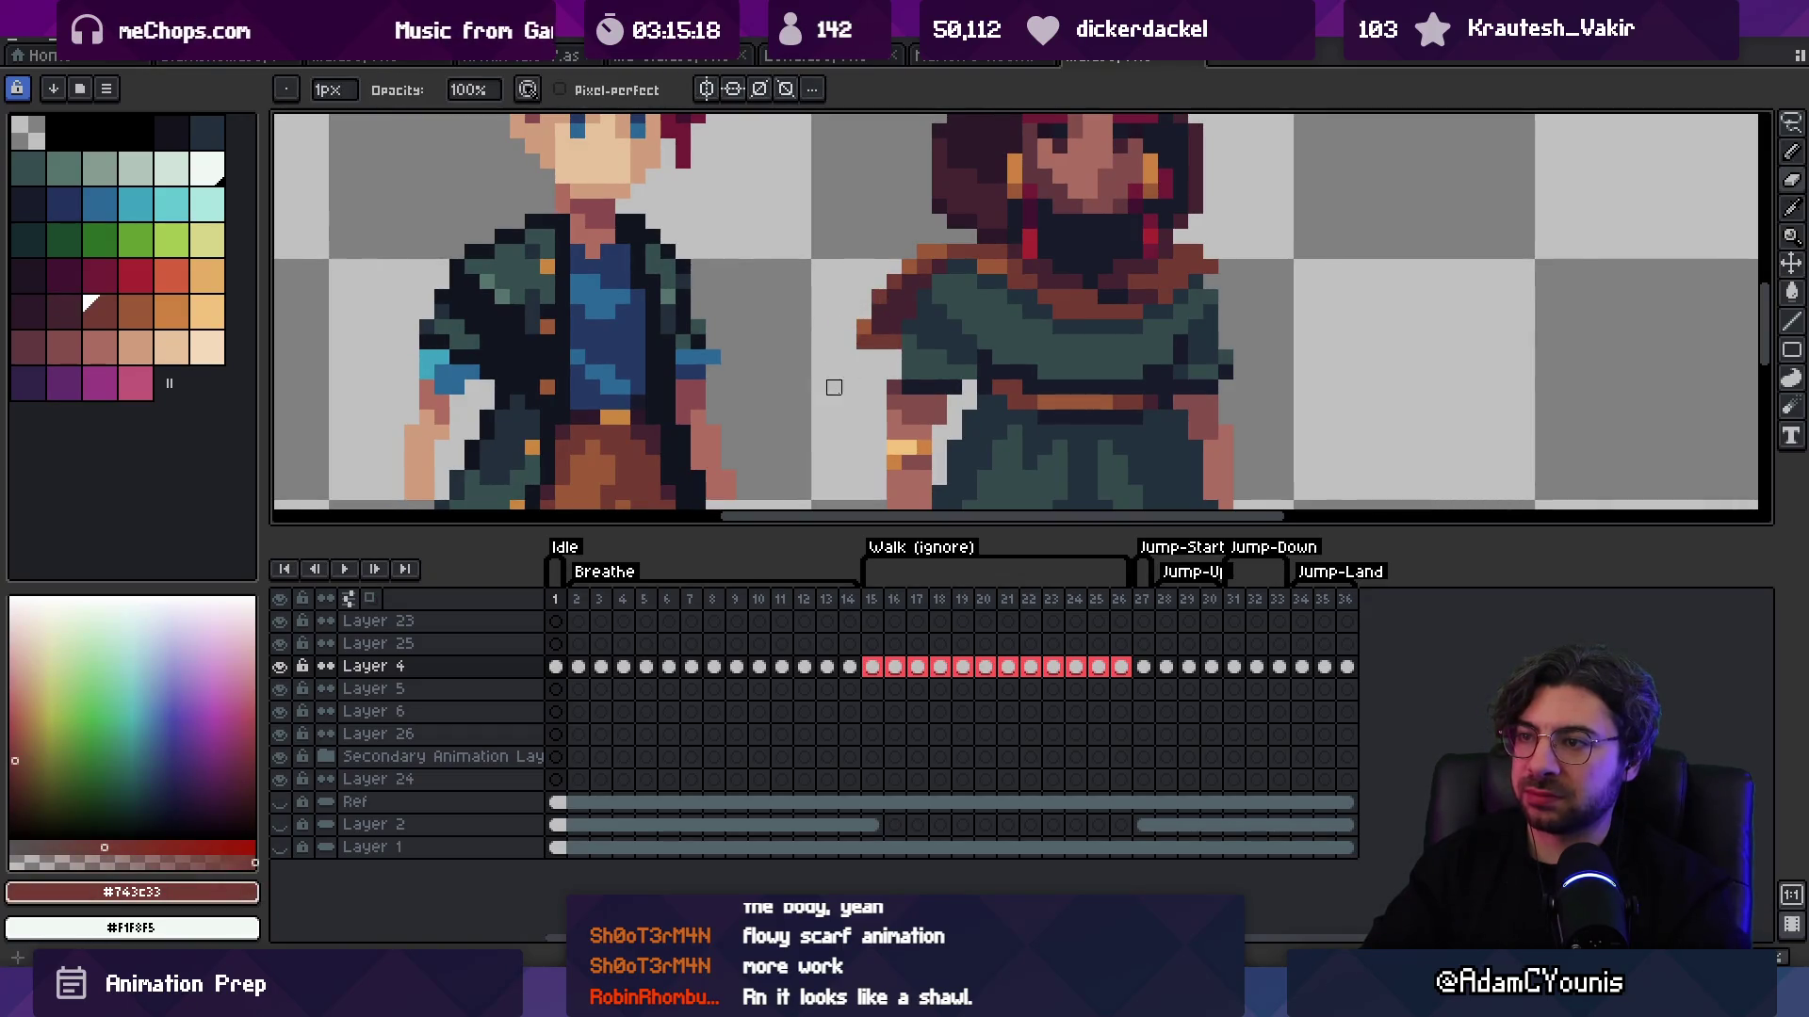
pyautogui.scroll(-4, 879, 327)
pyautogui.scroll(1, 970, 302)
# Step: Lasso-select the hooded character to reposition her, then undo the leftover scarf strand
pyautogui.press('v')
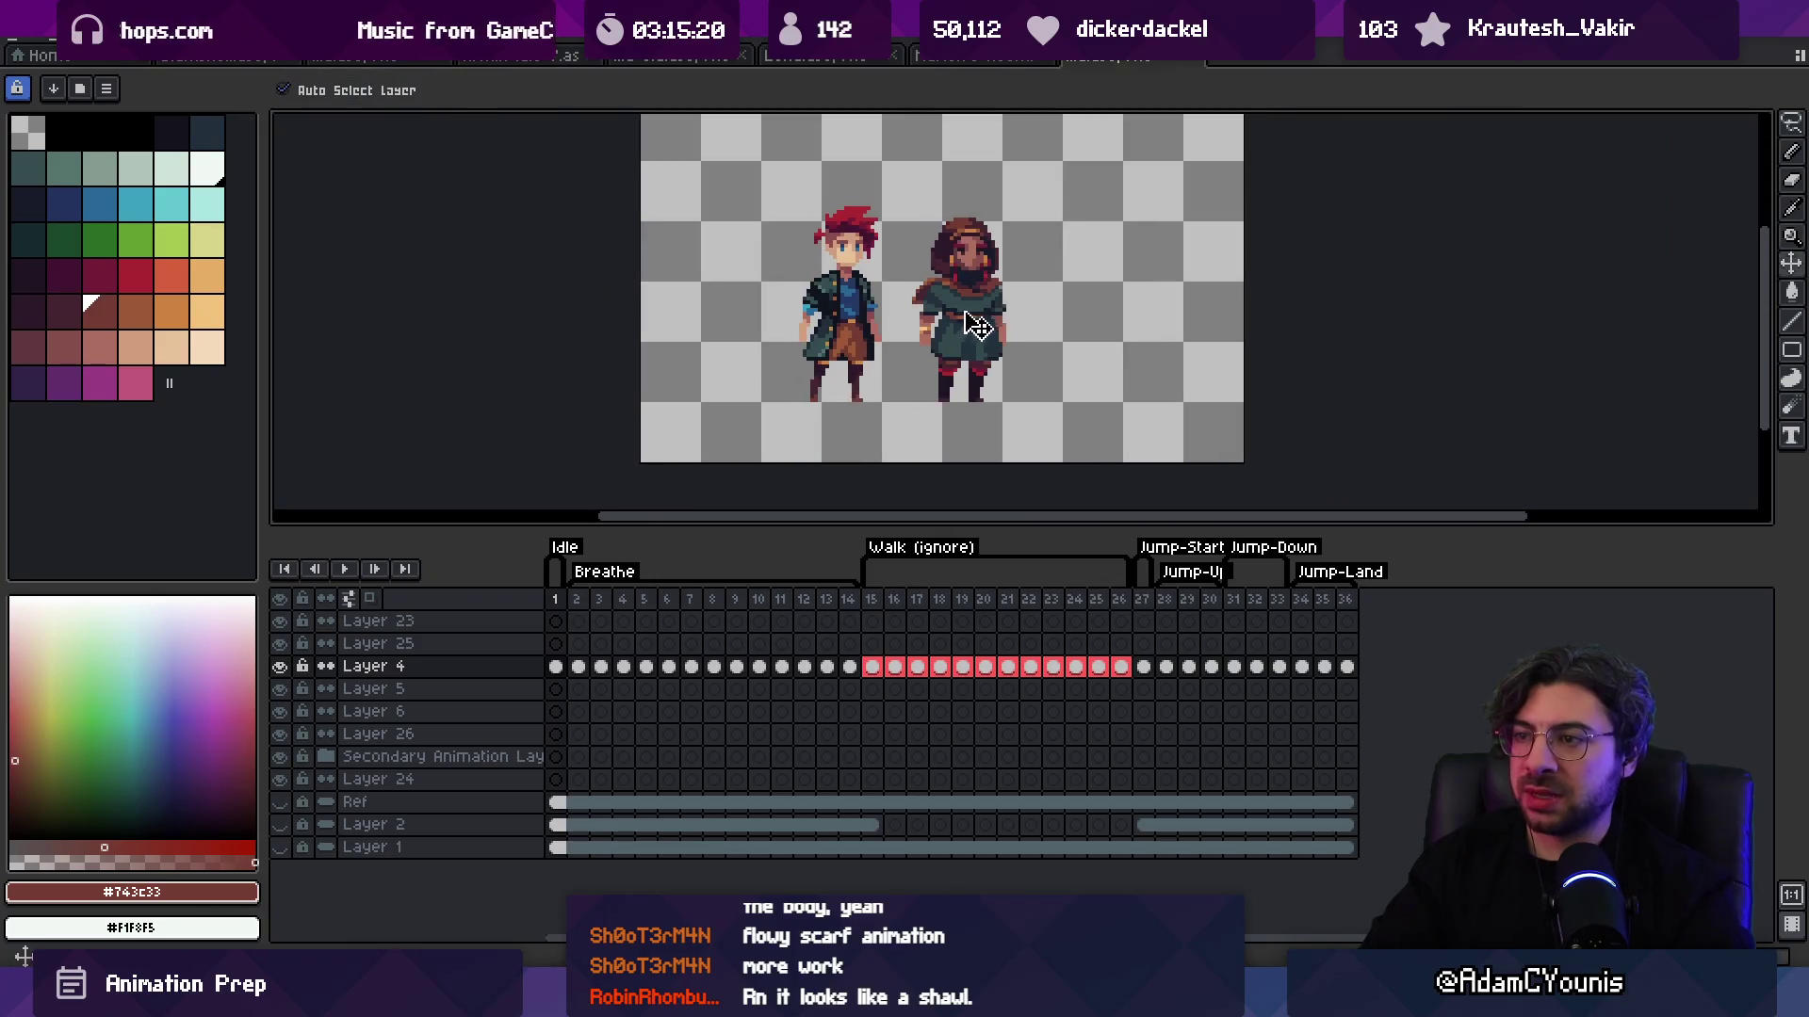
pyautogui.moveTo(975, 325); pyautogui.dragTo(954, 325)
pyautogui.press('q')
pyautogui.moveTo(972, 188)
pyautogui.mouseDown()
pyautogui.moveTo(890, 325)
pyautogui.moveTo(1031, 287)
pyautogui.mouseUp()
pyautogui.press('z')
pyautogui.click(1035, 288)
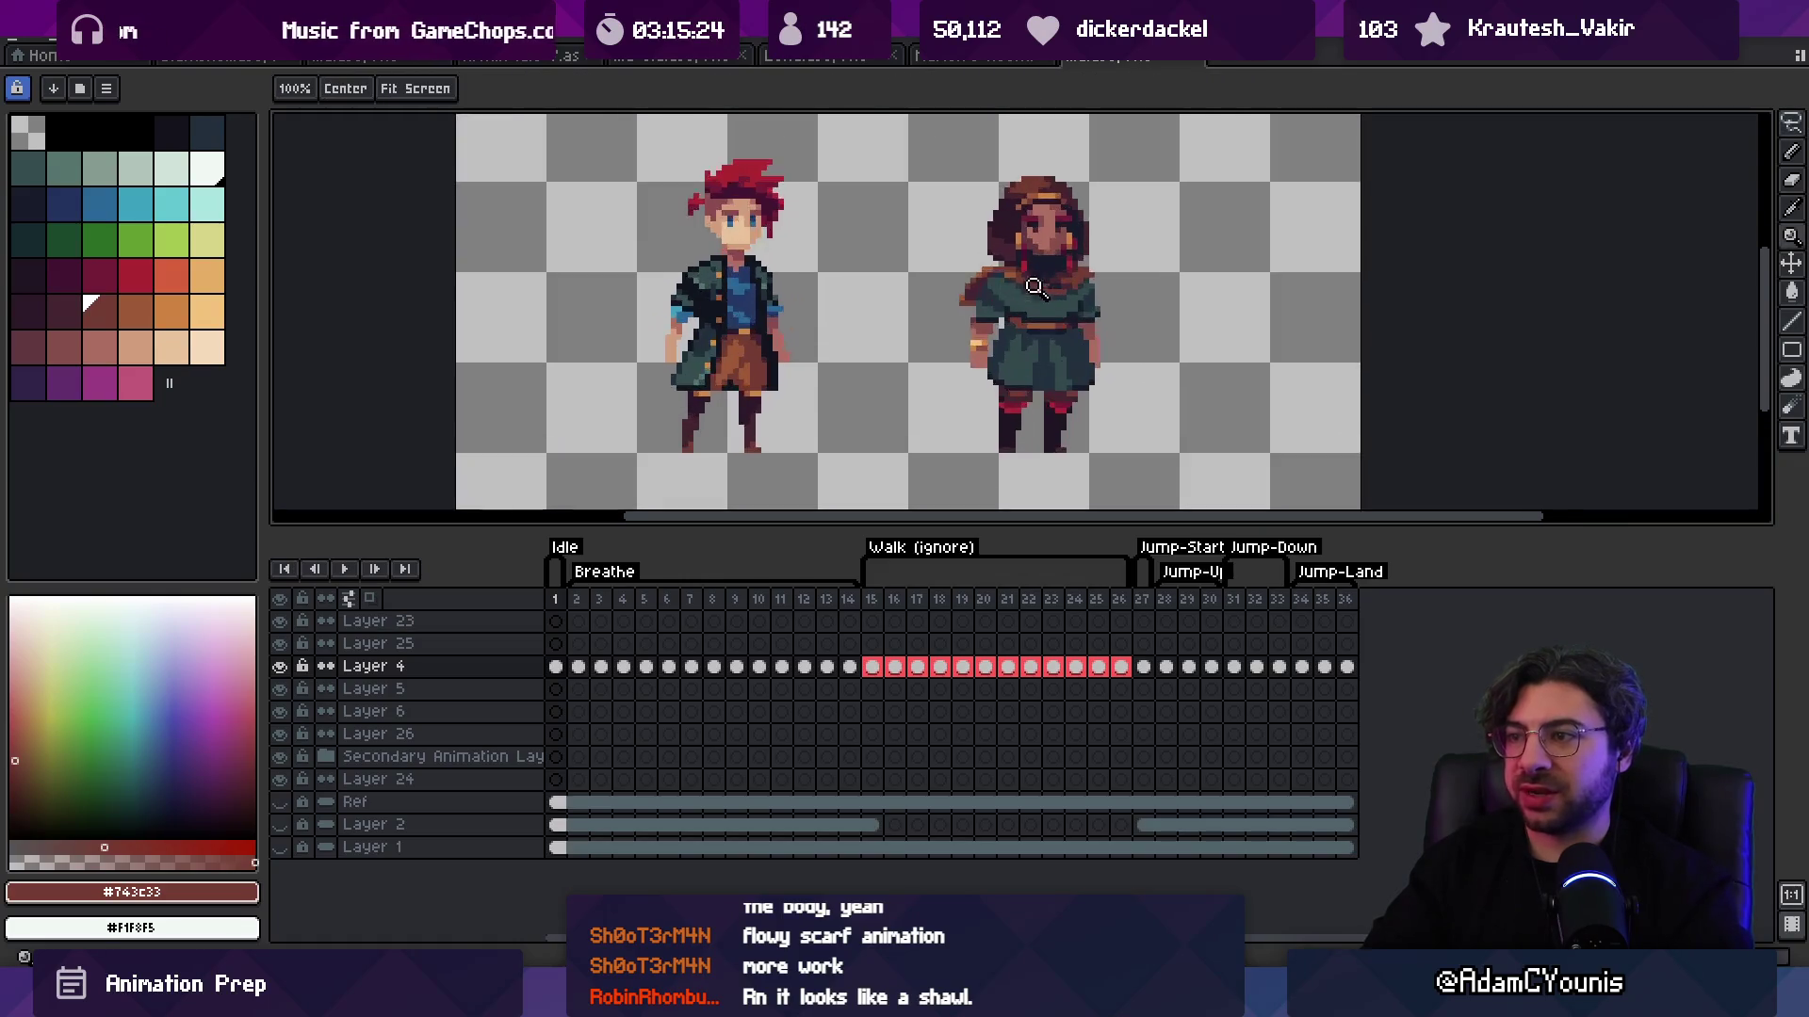
pyautogui.click(975, 271)
pyautogui.press('i')
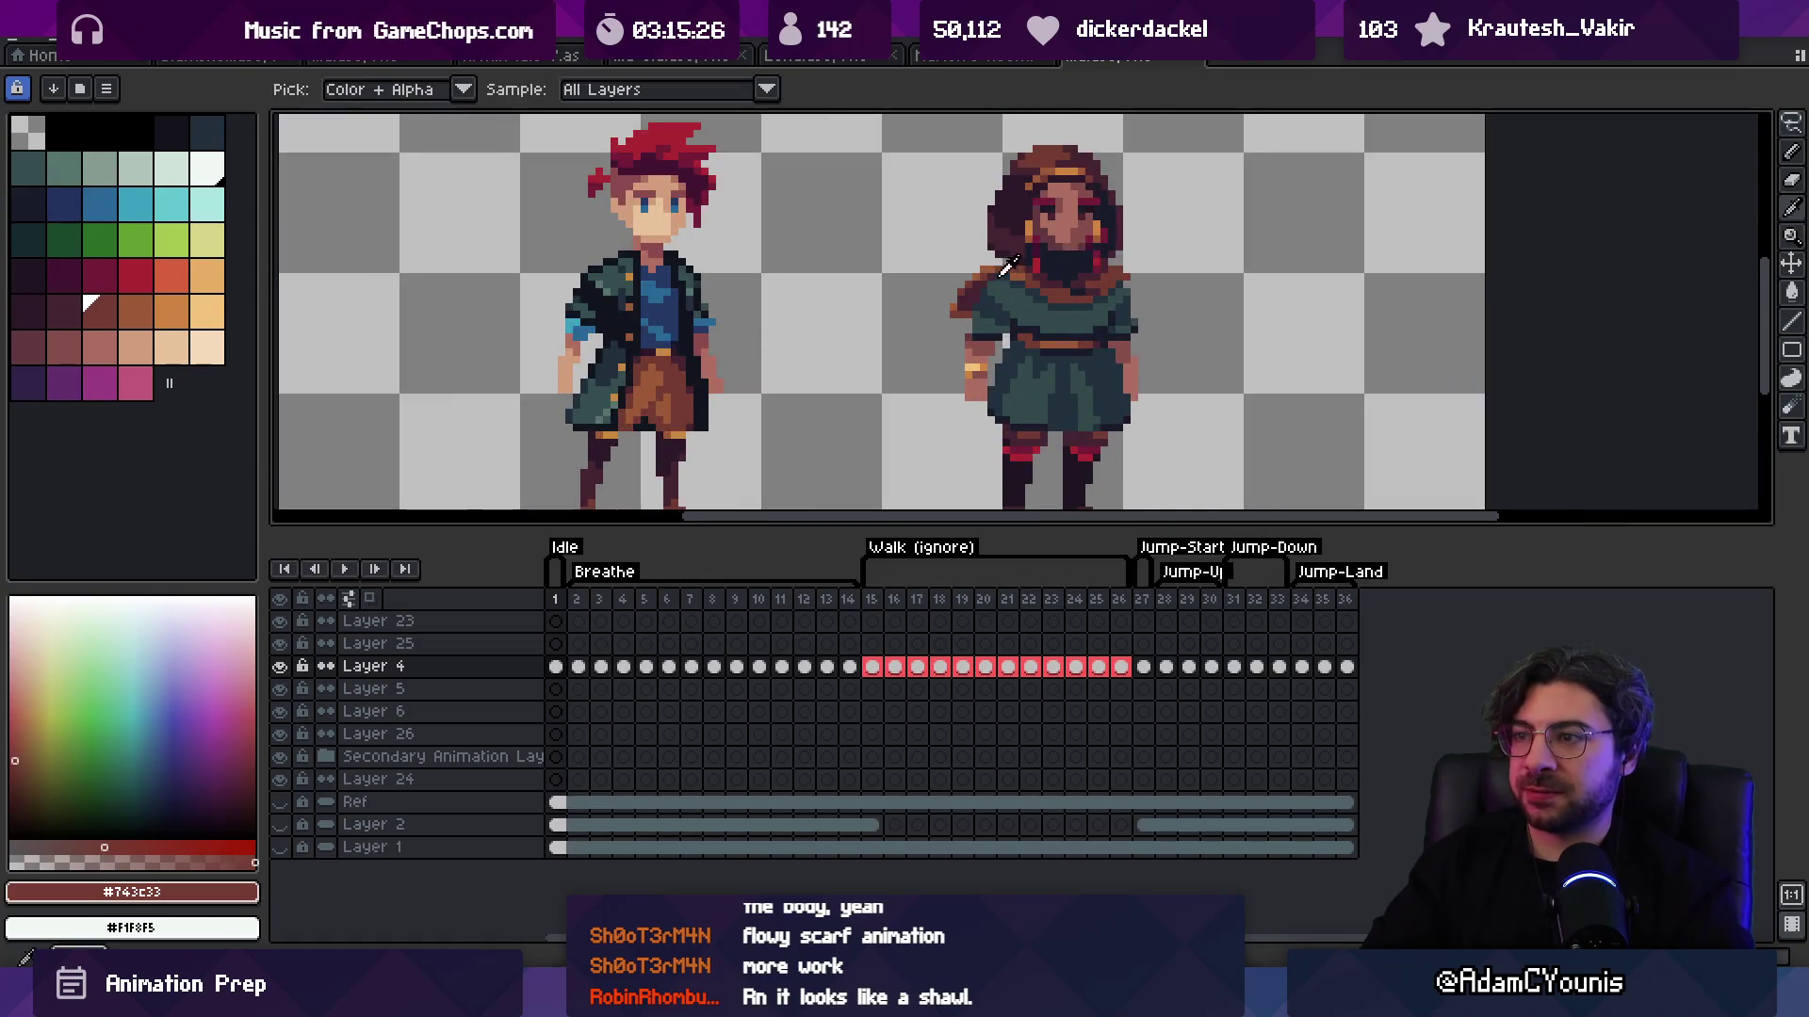
pyautogui.press('b')
pyautogui.hotkey('ctrl', 'z')
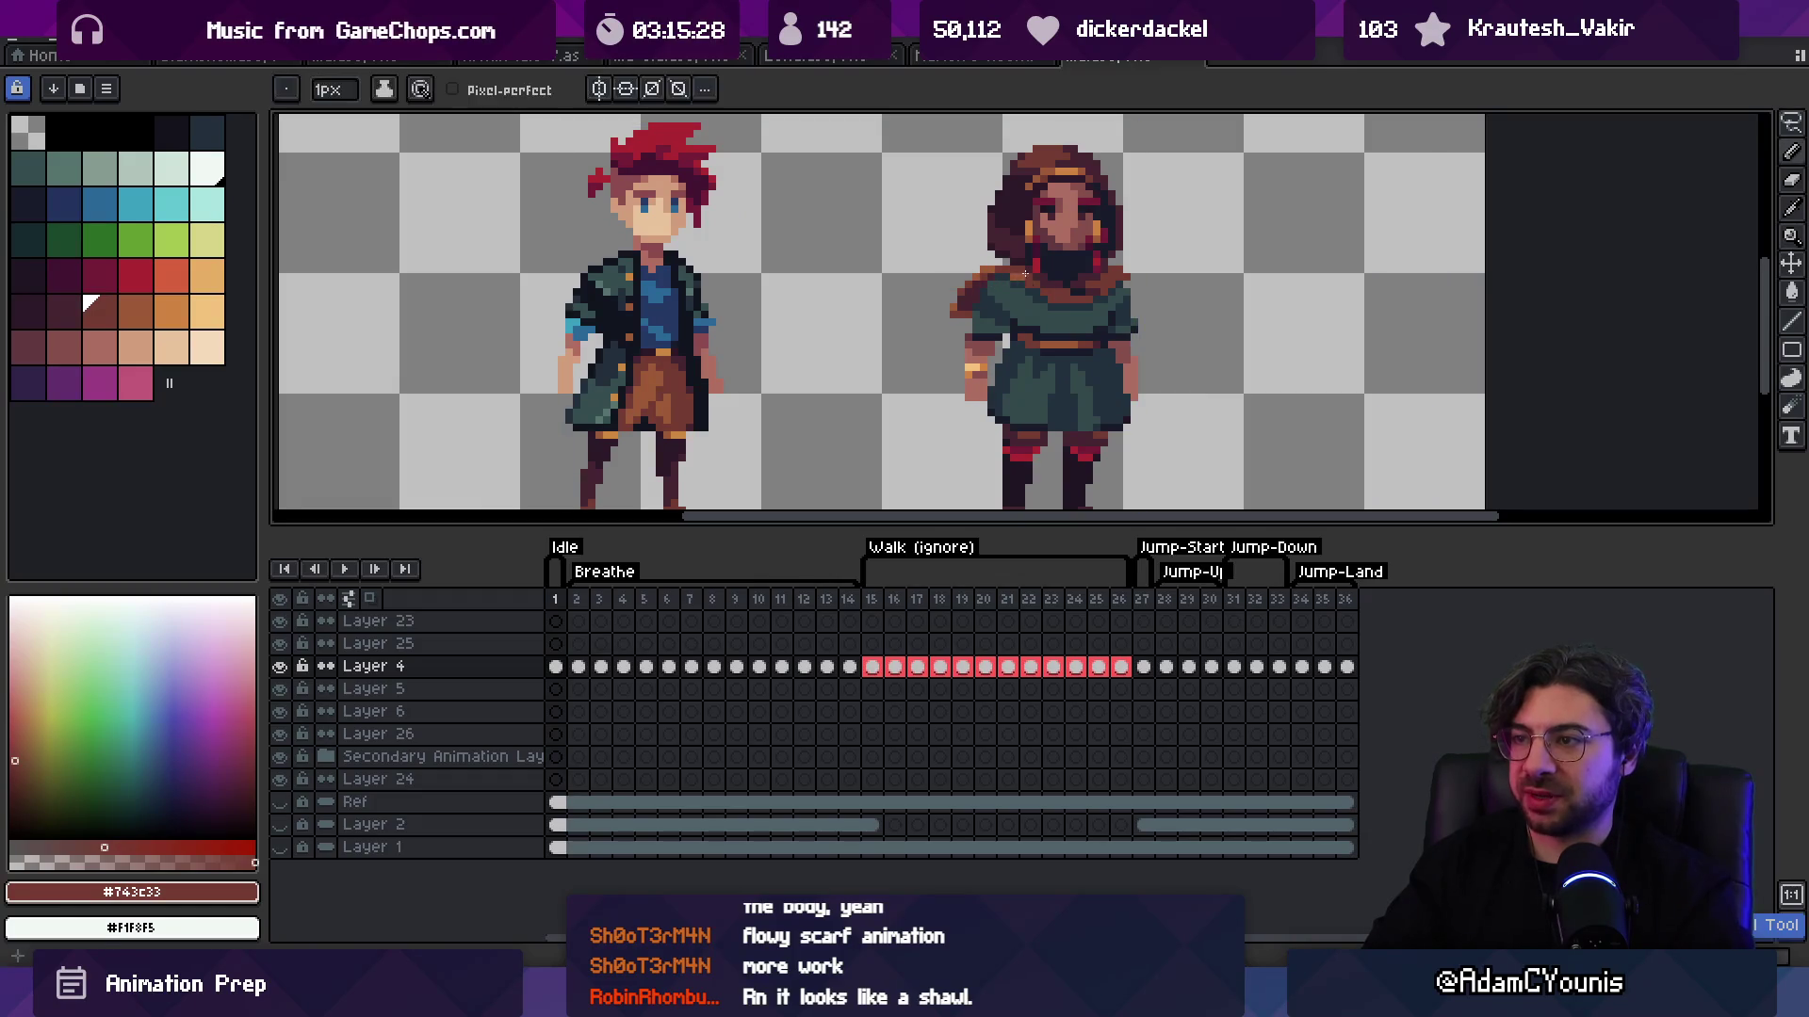
pyautogui.moveTo(958, 323)
pyautogui.mouseDown()
pyautogui.moveTo(884, 341)
pyautogui.moveTo(915, 382)
pyautogui.mouseUp()
pyautogui.press('e')
pyautogui.moveTo(904, 320); pyautogui.dragTo(885, 336)
pyautogui.press('z')
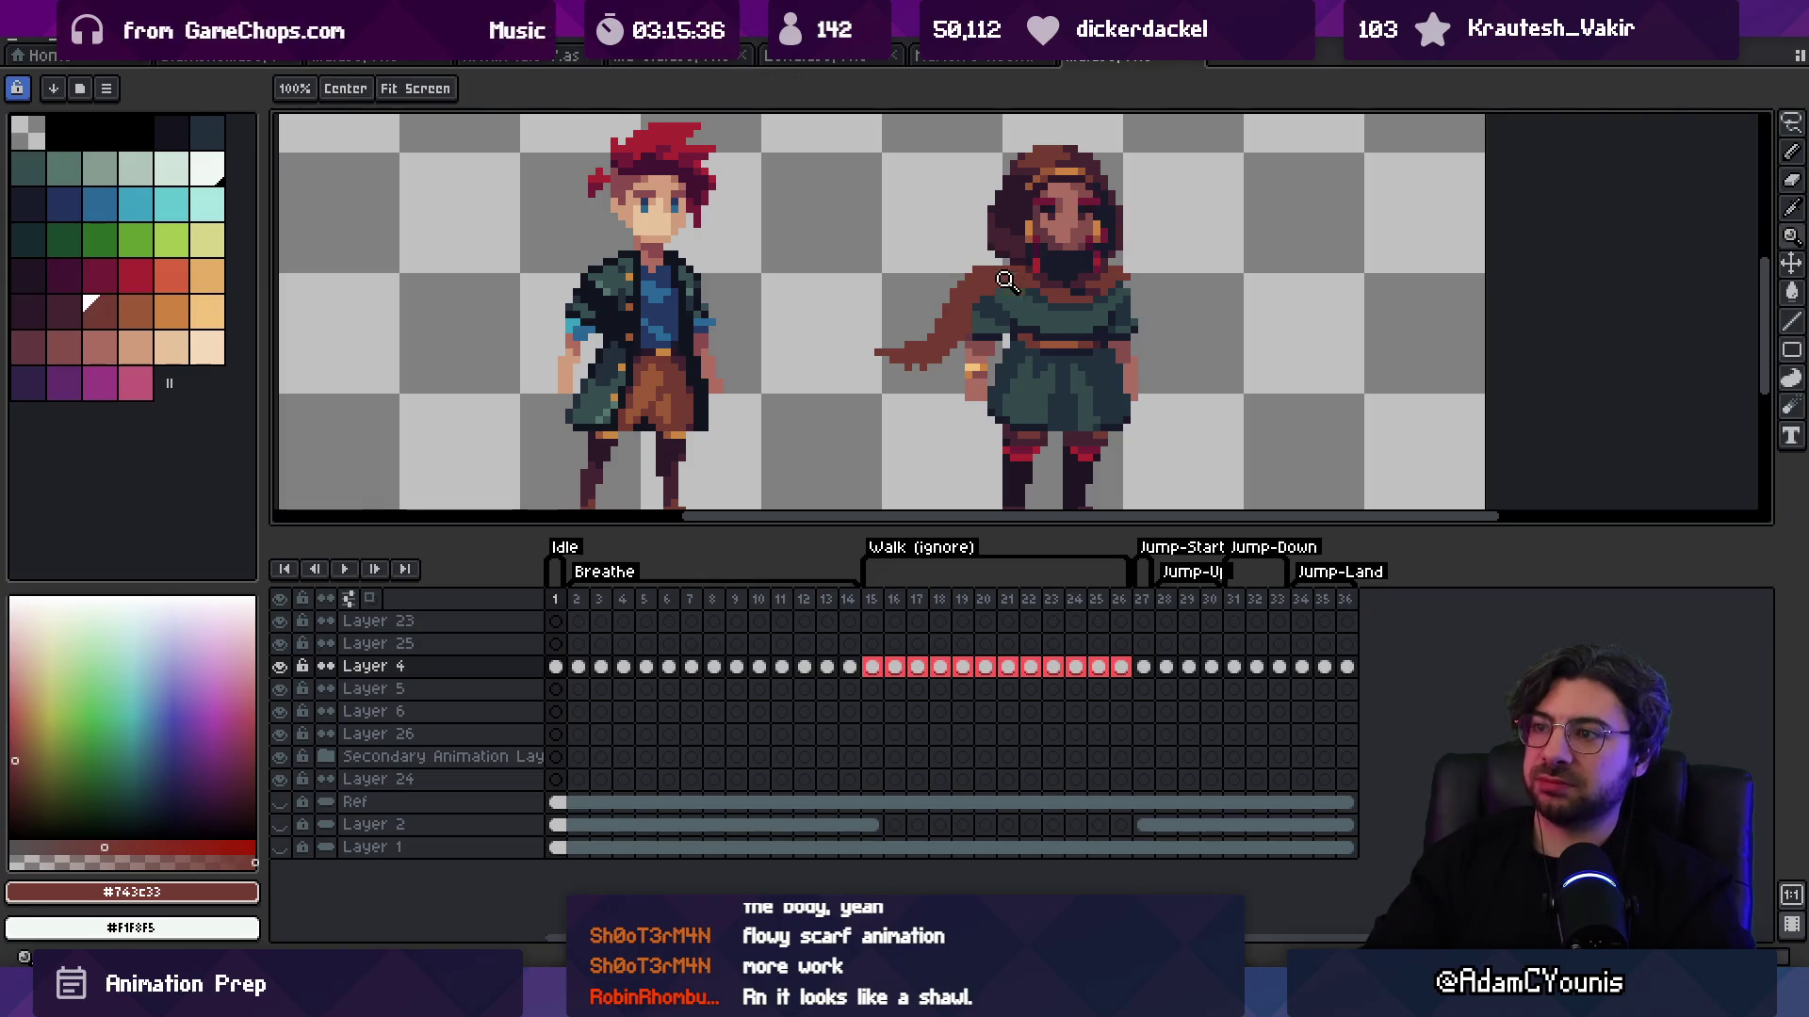
pyautogui.click(985, 297)
pyautogui.keyDown('alt'); pyautogui.click(986, 311); pyautogui.keyUp('alt')
pyautogui.press('b')
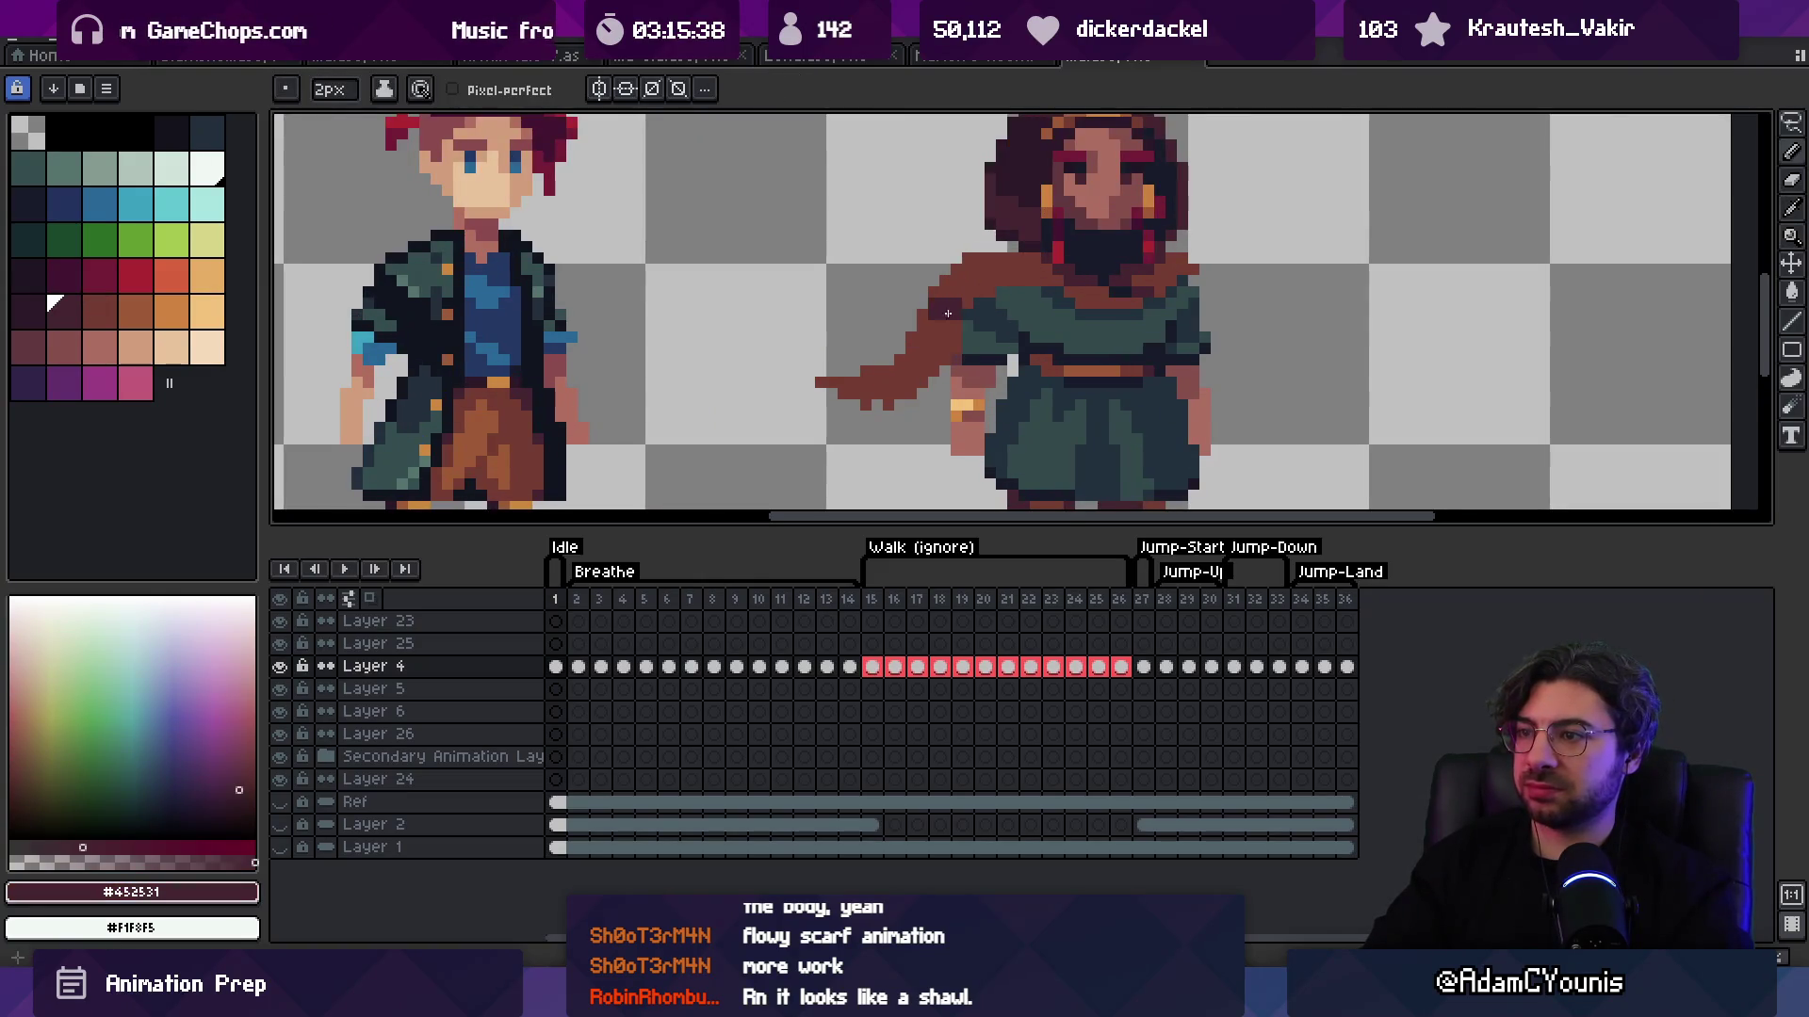
pyautogui.scroll(-5, 965, 242)
pyautogui.scroll(1, 980, 282)
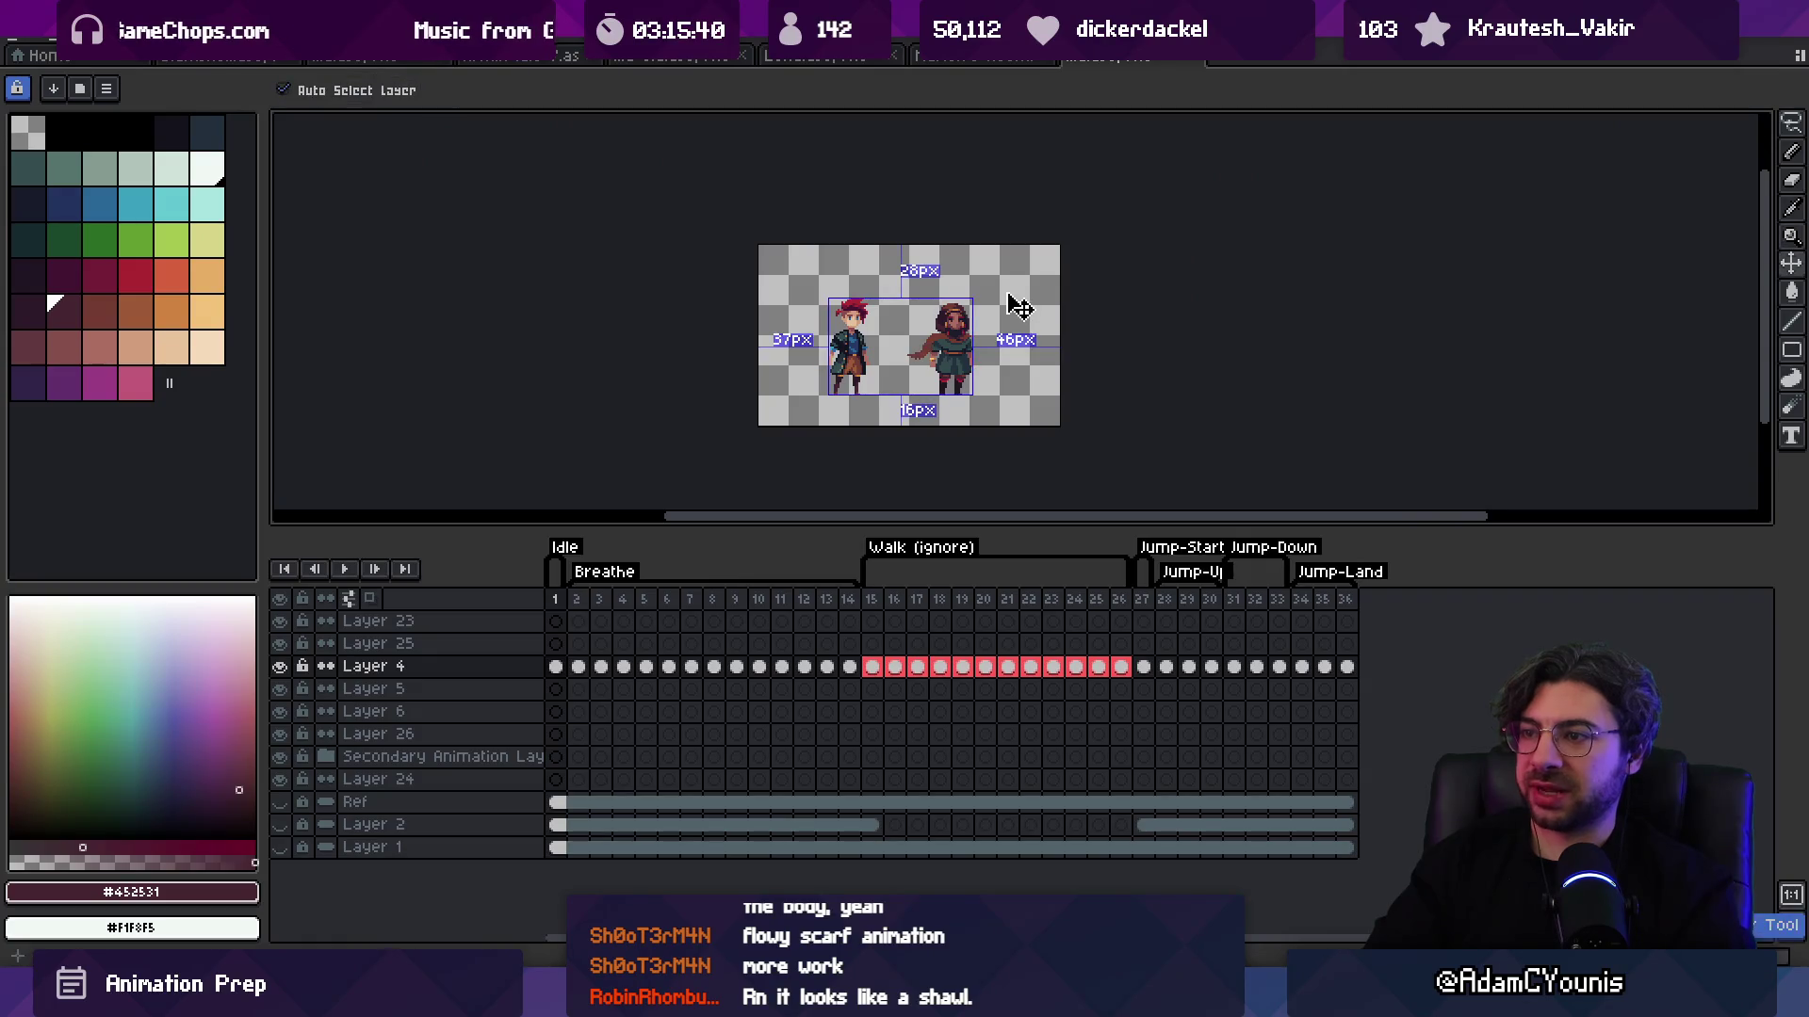
pyautogui.hotkey('ctrl', 'z')
pyautogui.press('z')
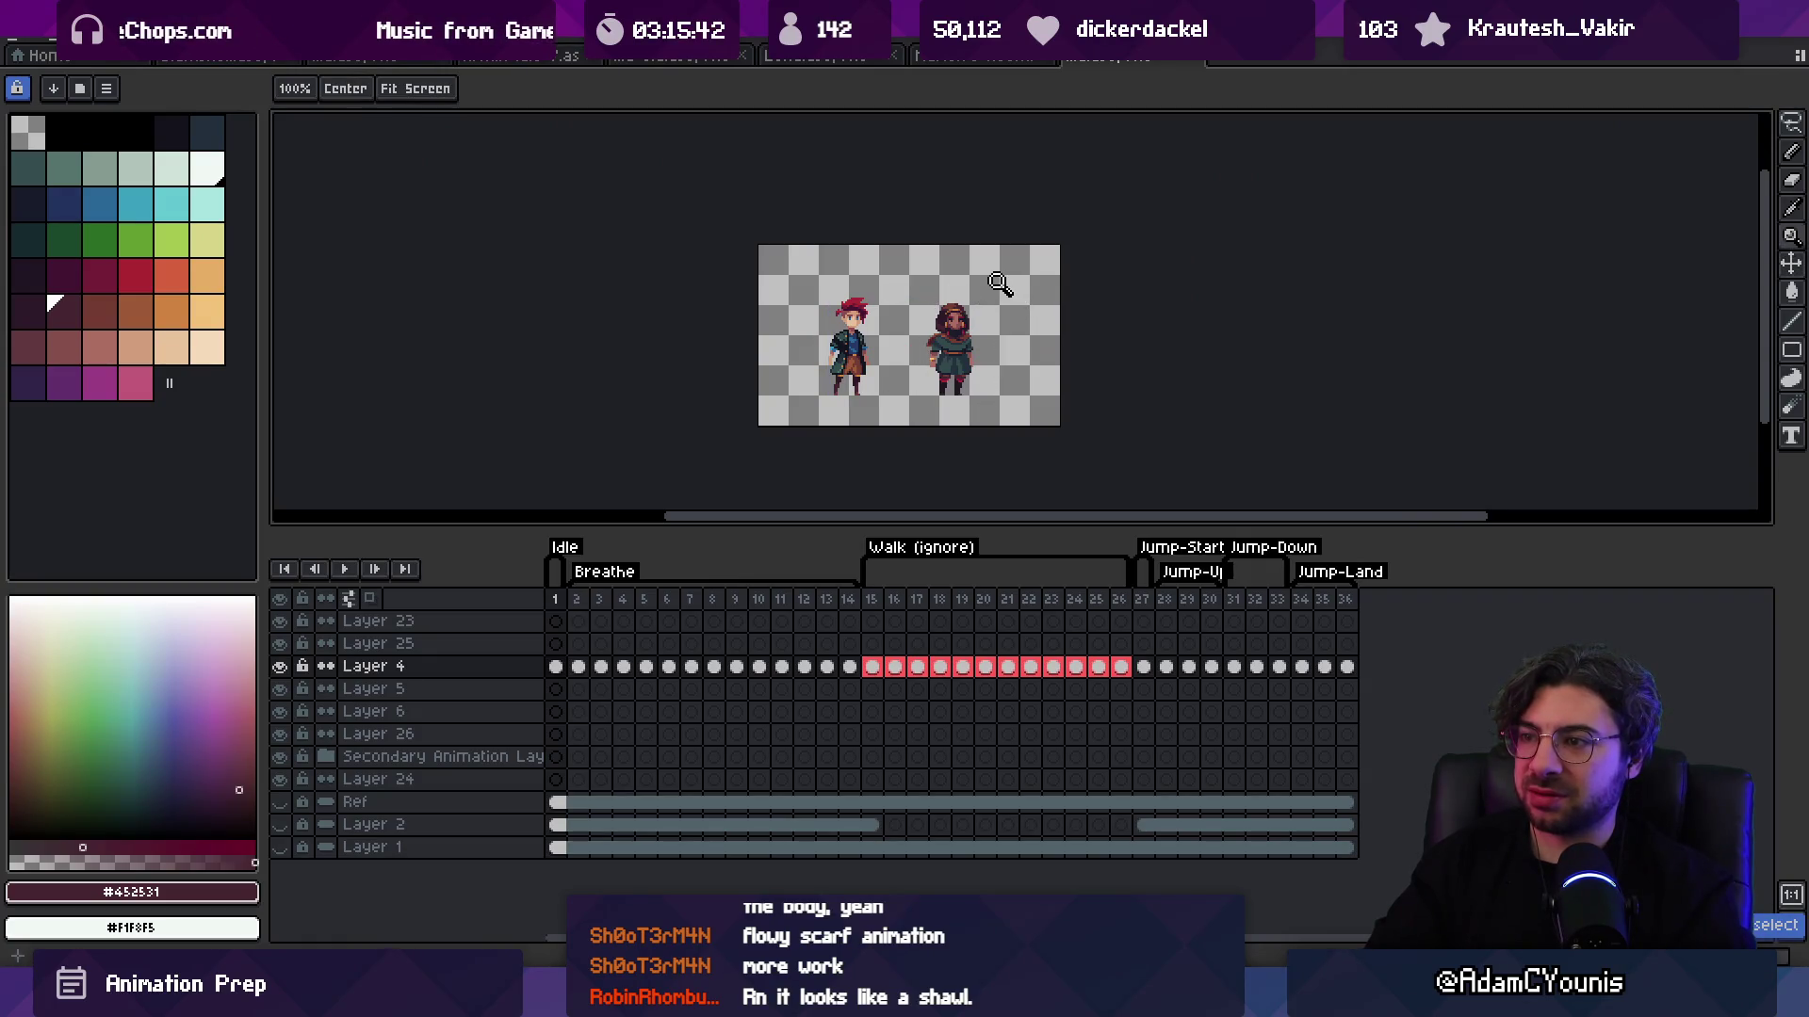
pyautogui.click(999, 283)
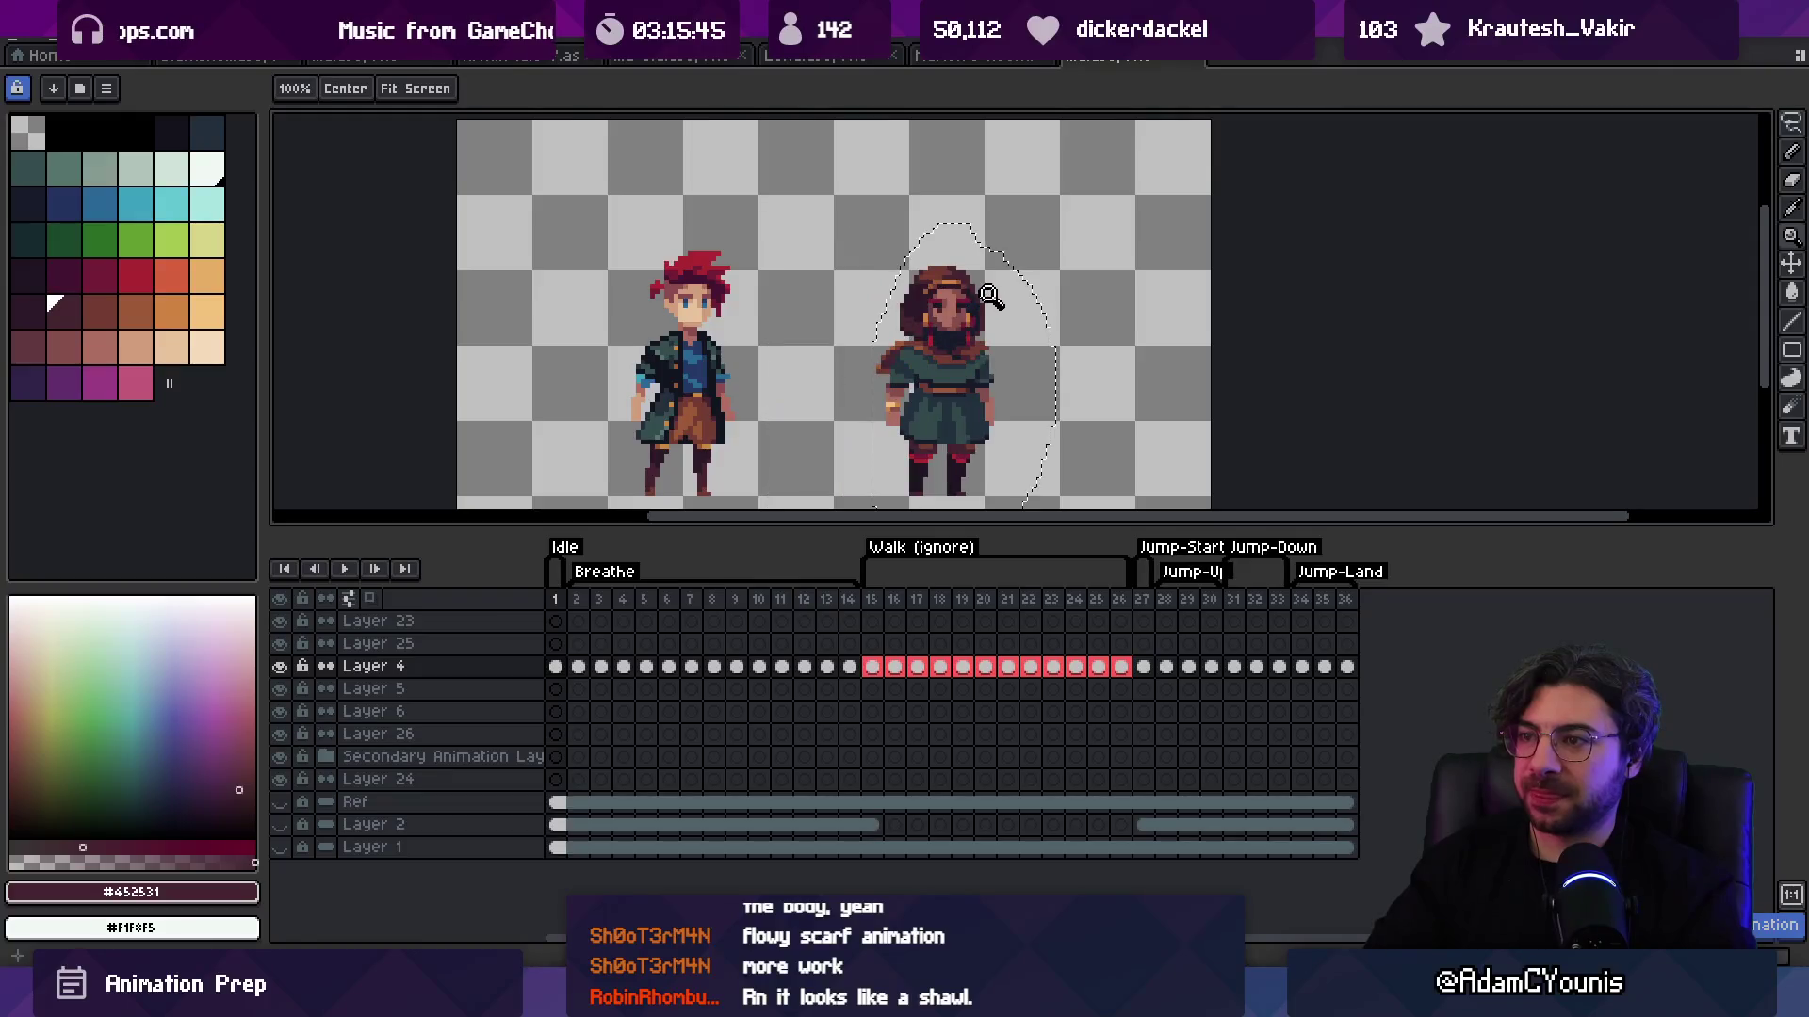
# Step: Sample the brown #743C33 and repaint the shawl across the hooded character's shoulders
pyautogui.click(989, 295)
pyautogui.press('b')
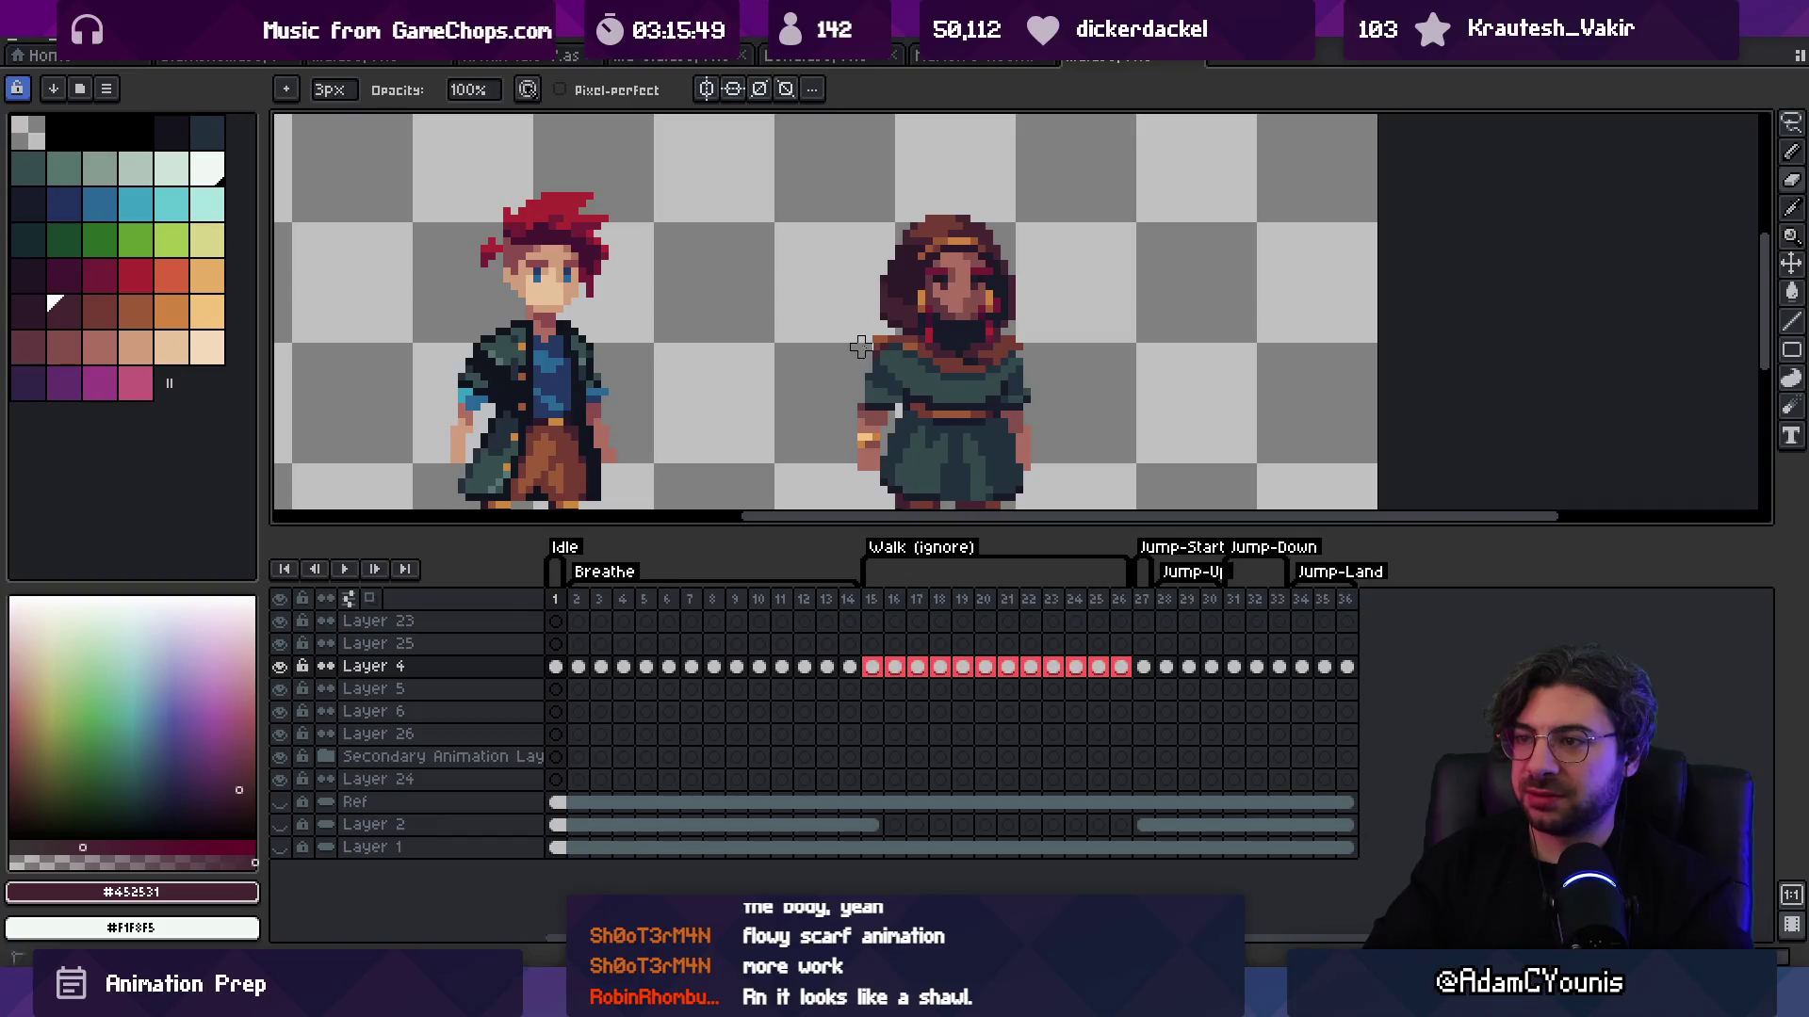
pyautogui.scroll(3, 913, 317)
pyautogui.keyDown('alt'); pyautogui.click(924, 348); pyautogui.keyUp('alt')
pyautogui.press('v')
pyautogui.press('b')
pyautogui.moveTo(848, 377)
pyautogui.mouseDown()
pyautogui.moveTo(942, 363)
pyautogui.moveTo(968, 424)
pyautogui.mouseUp()
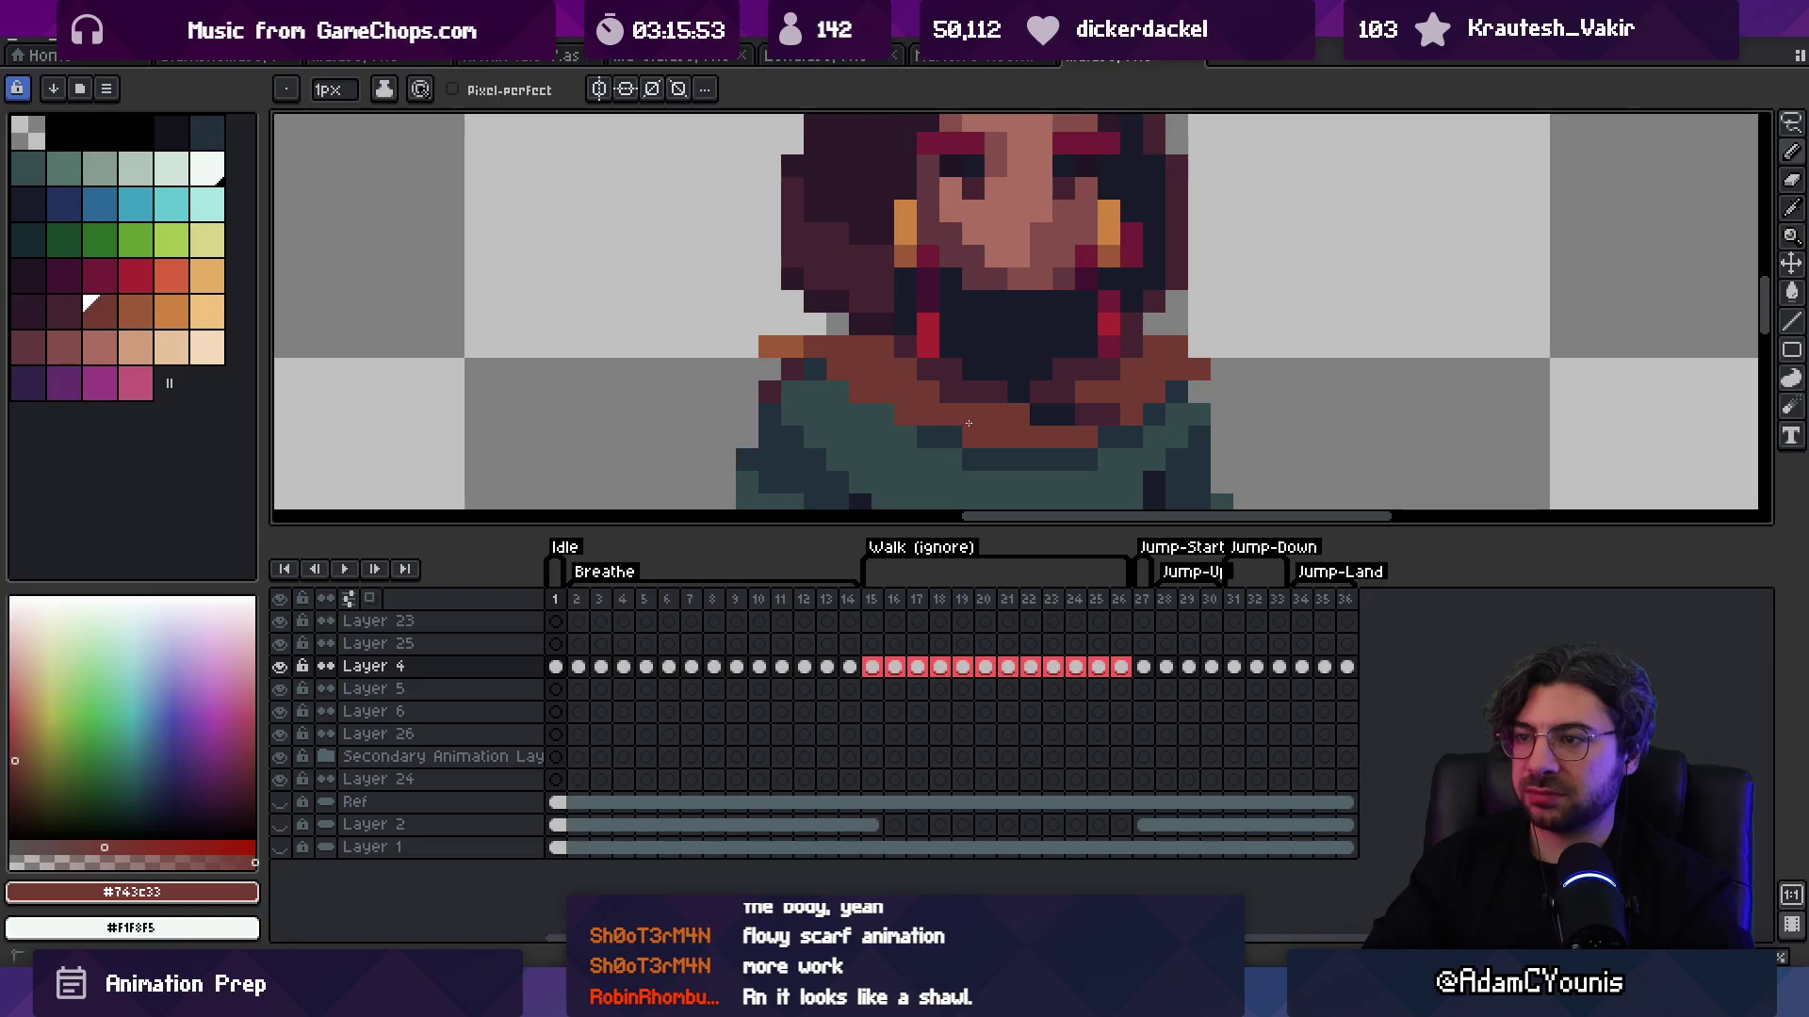
# Step: Sample the shirt teal #23313C and shawl brown, then zoom in on the hooded character
pyautogui.press('z')
pyautogui.scroll(-5, 951, 386)
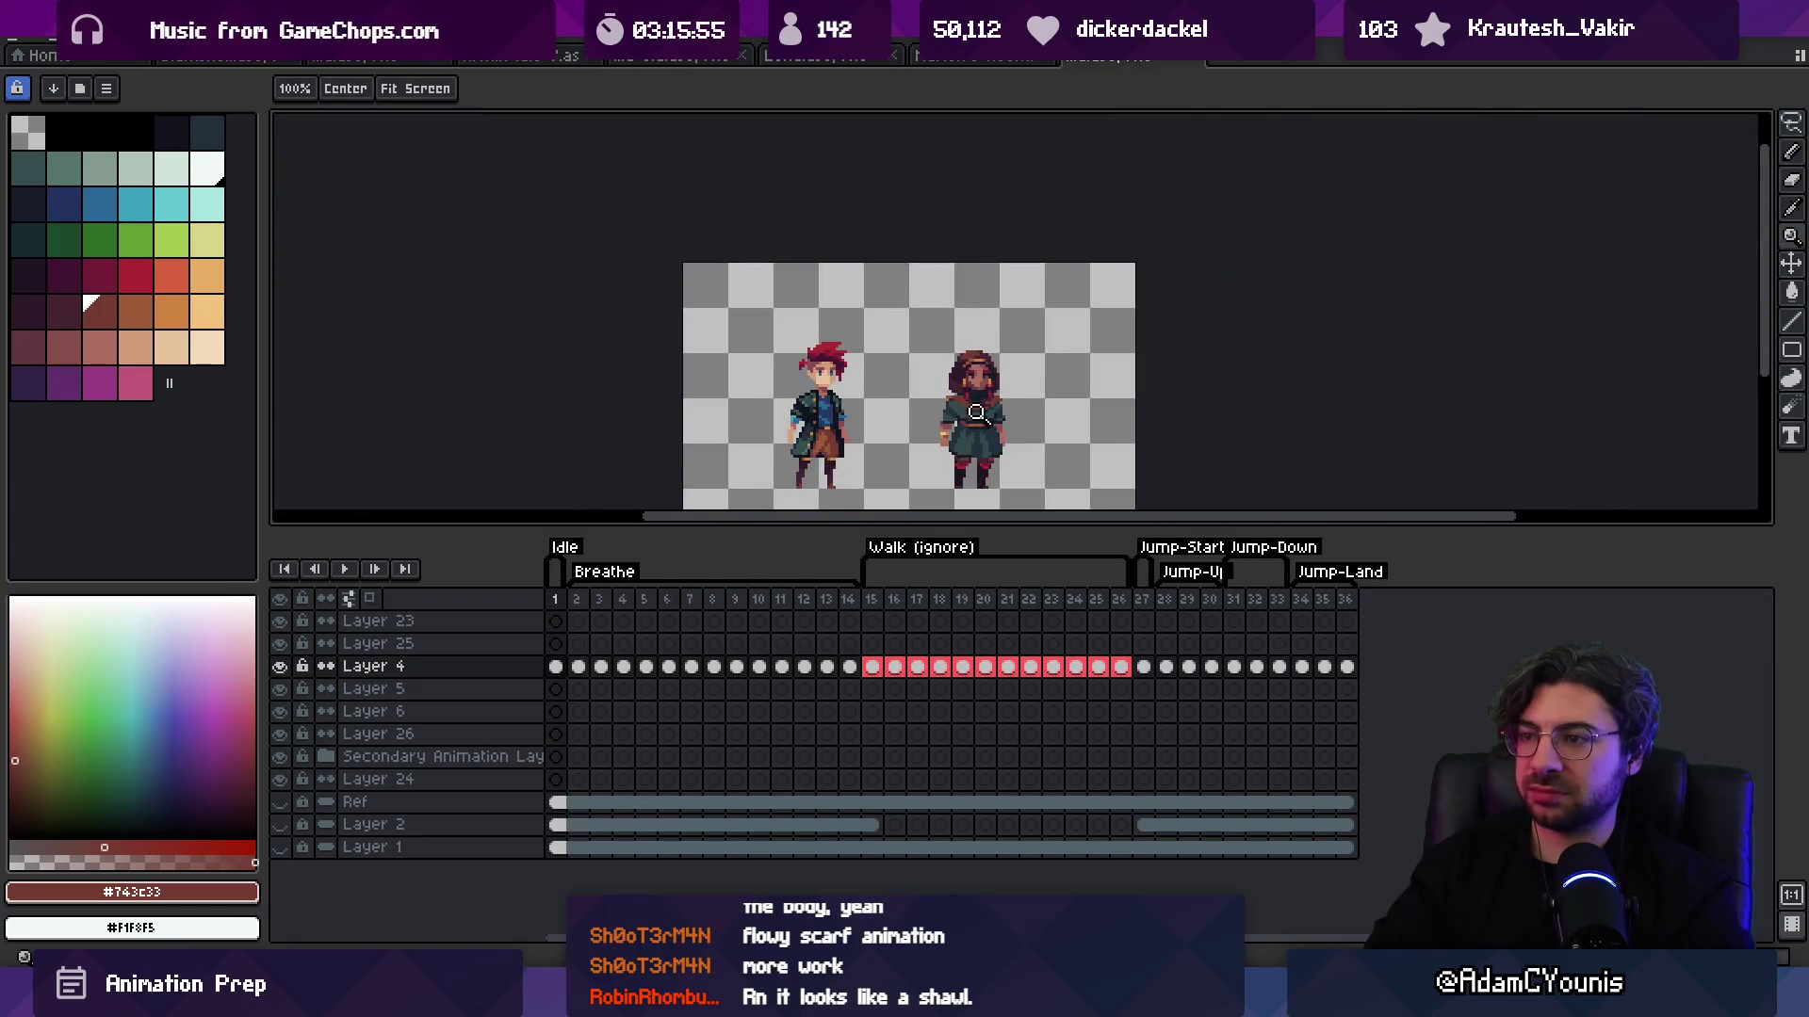
pyautogui.scroll(5, 976, 413)
pyautogui.keyDown('alt'); pyautogui.click(921, 416); pyautogui.keyUp('alt')
pyautogui.press('b')
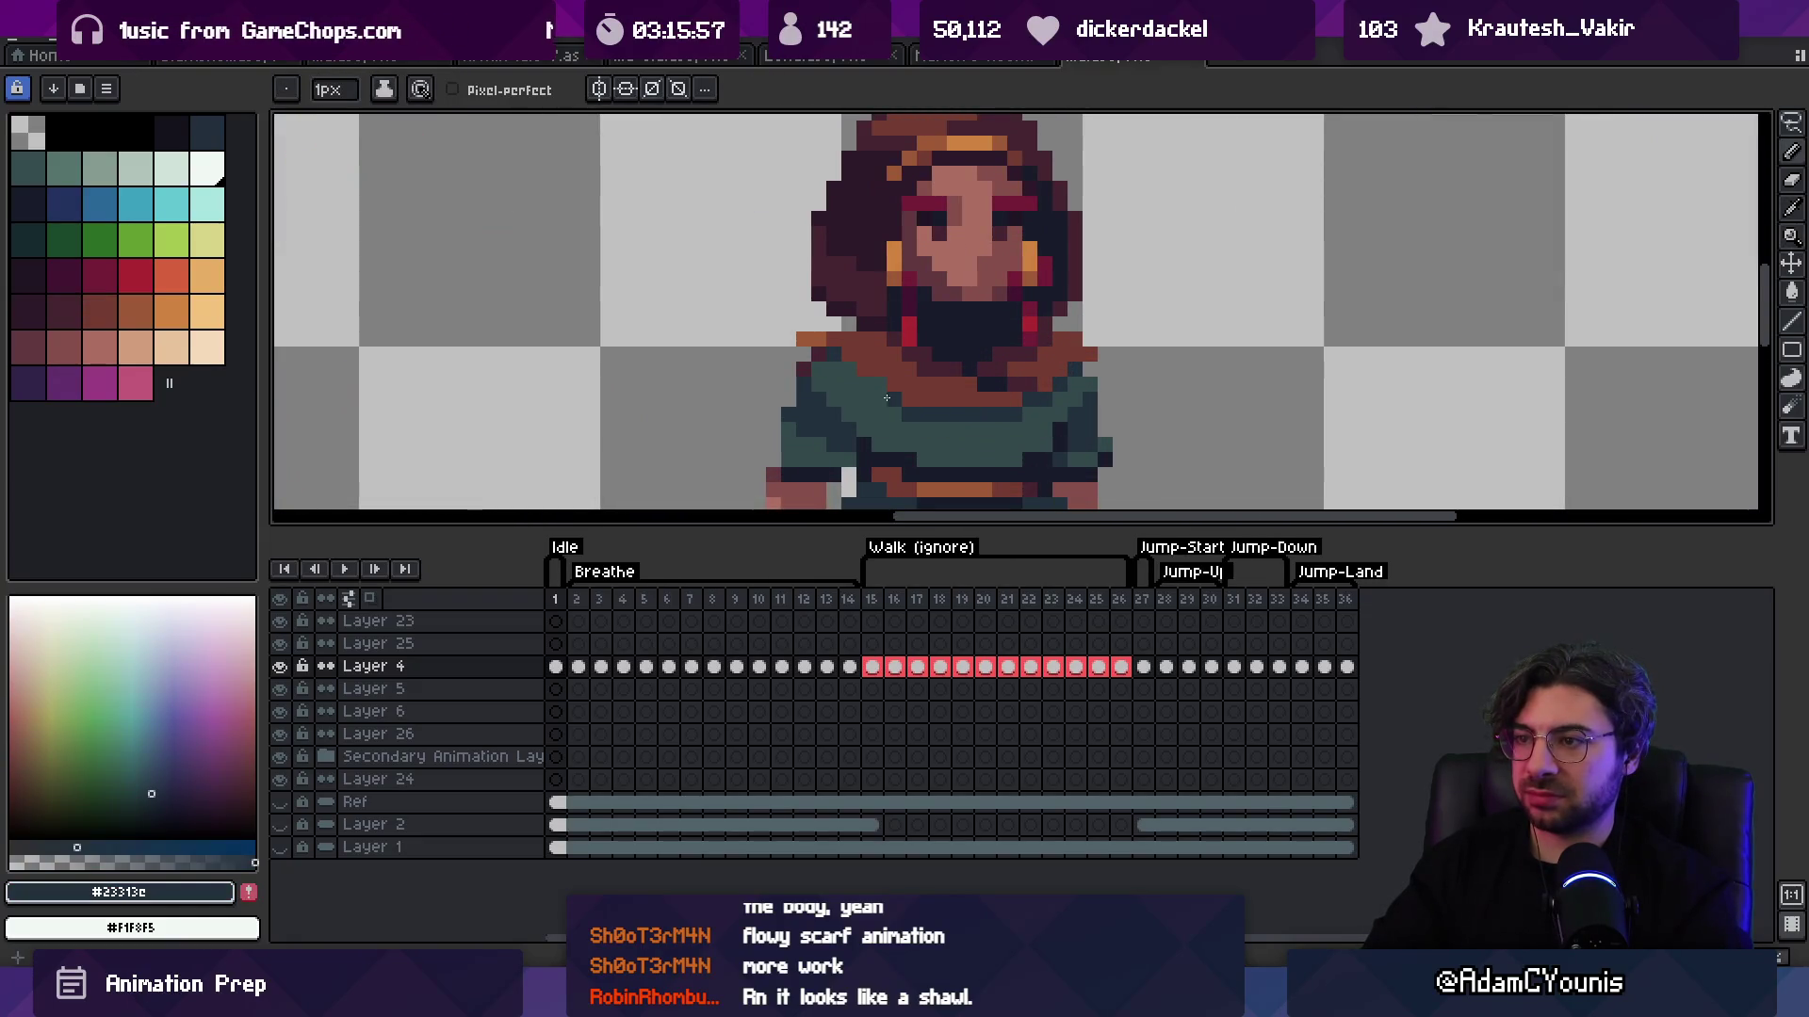
pyautogui.keyDown('alt'); pyautogui.click(856, 370); pyautogui.keyUp('alt')
pyautogui.press('+')
pyautogui.press('+')
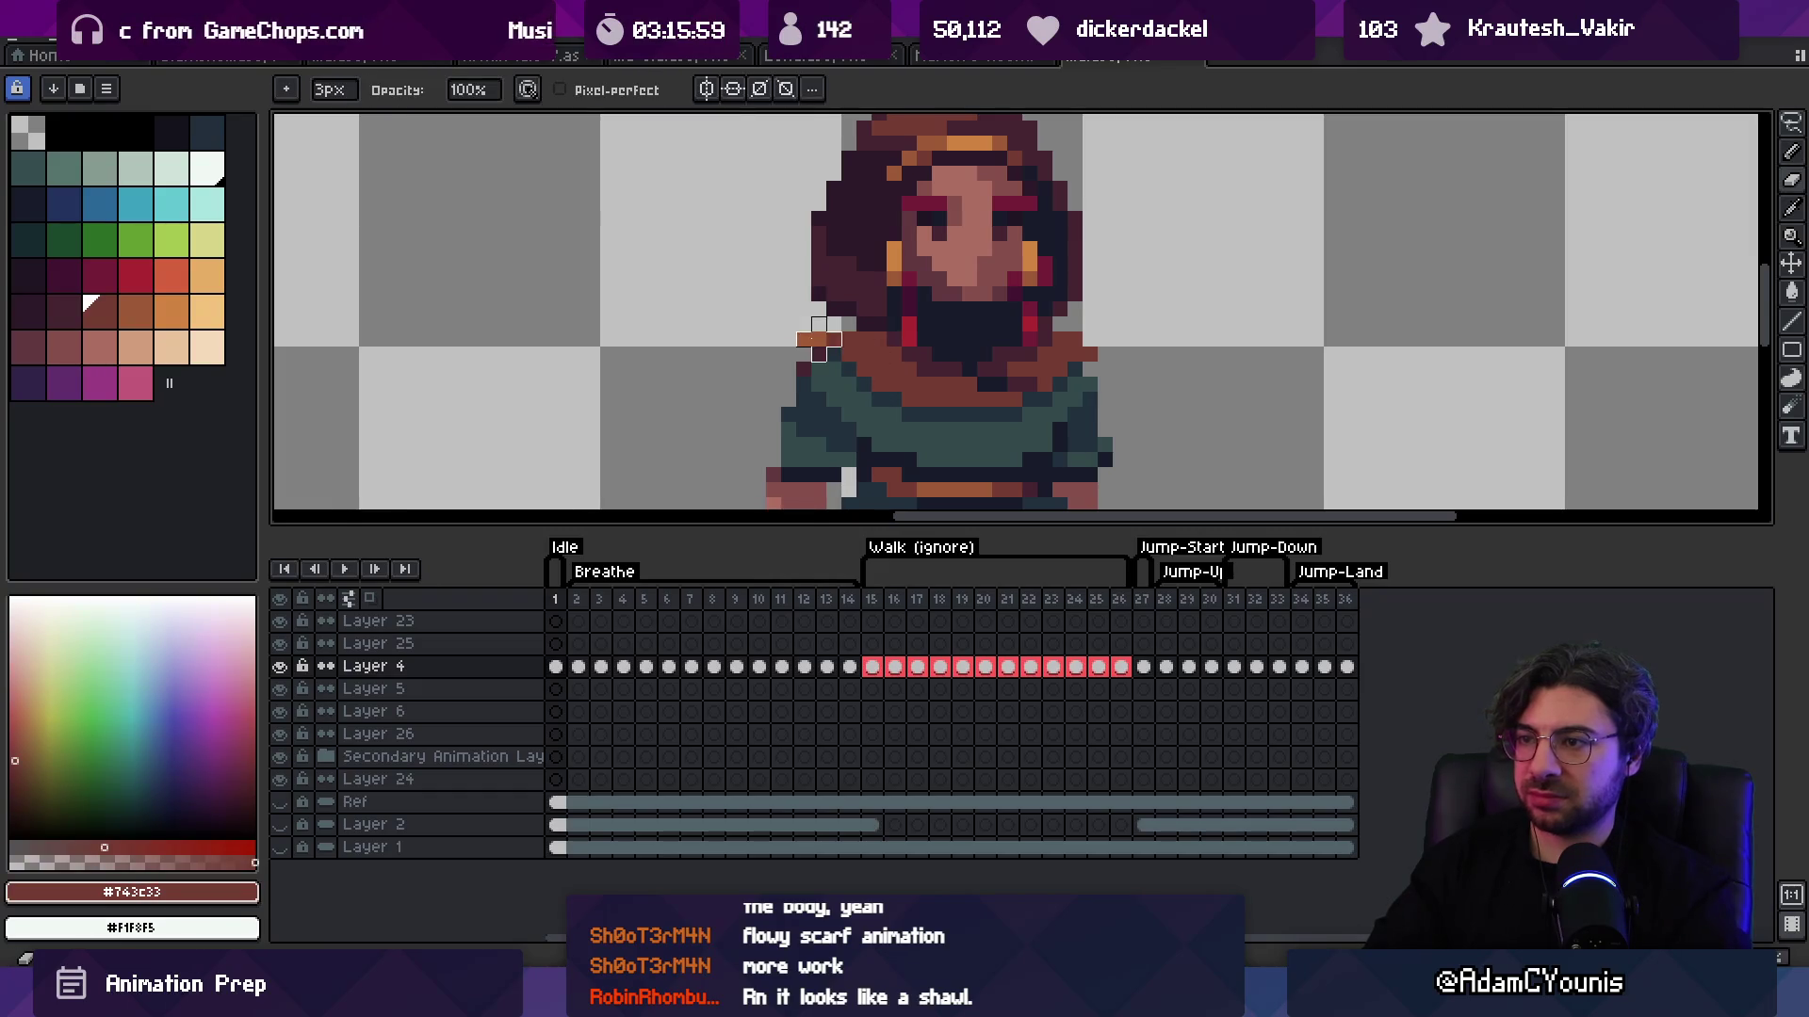
pyautogui.press('z')
pyautogui.scroll(-4, 803, 339)
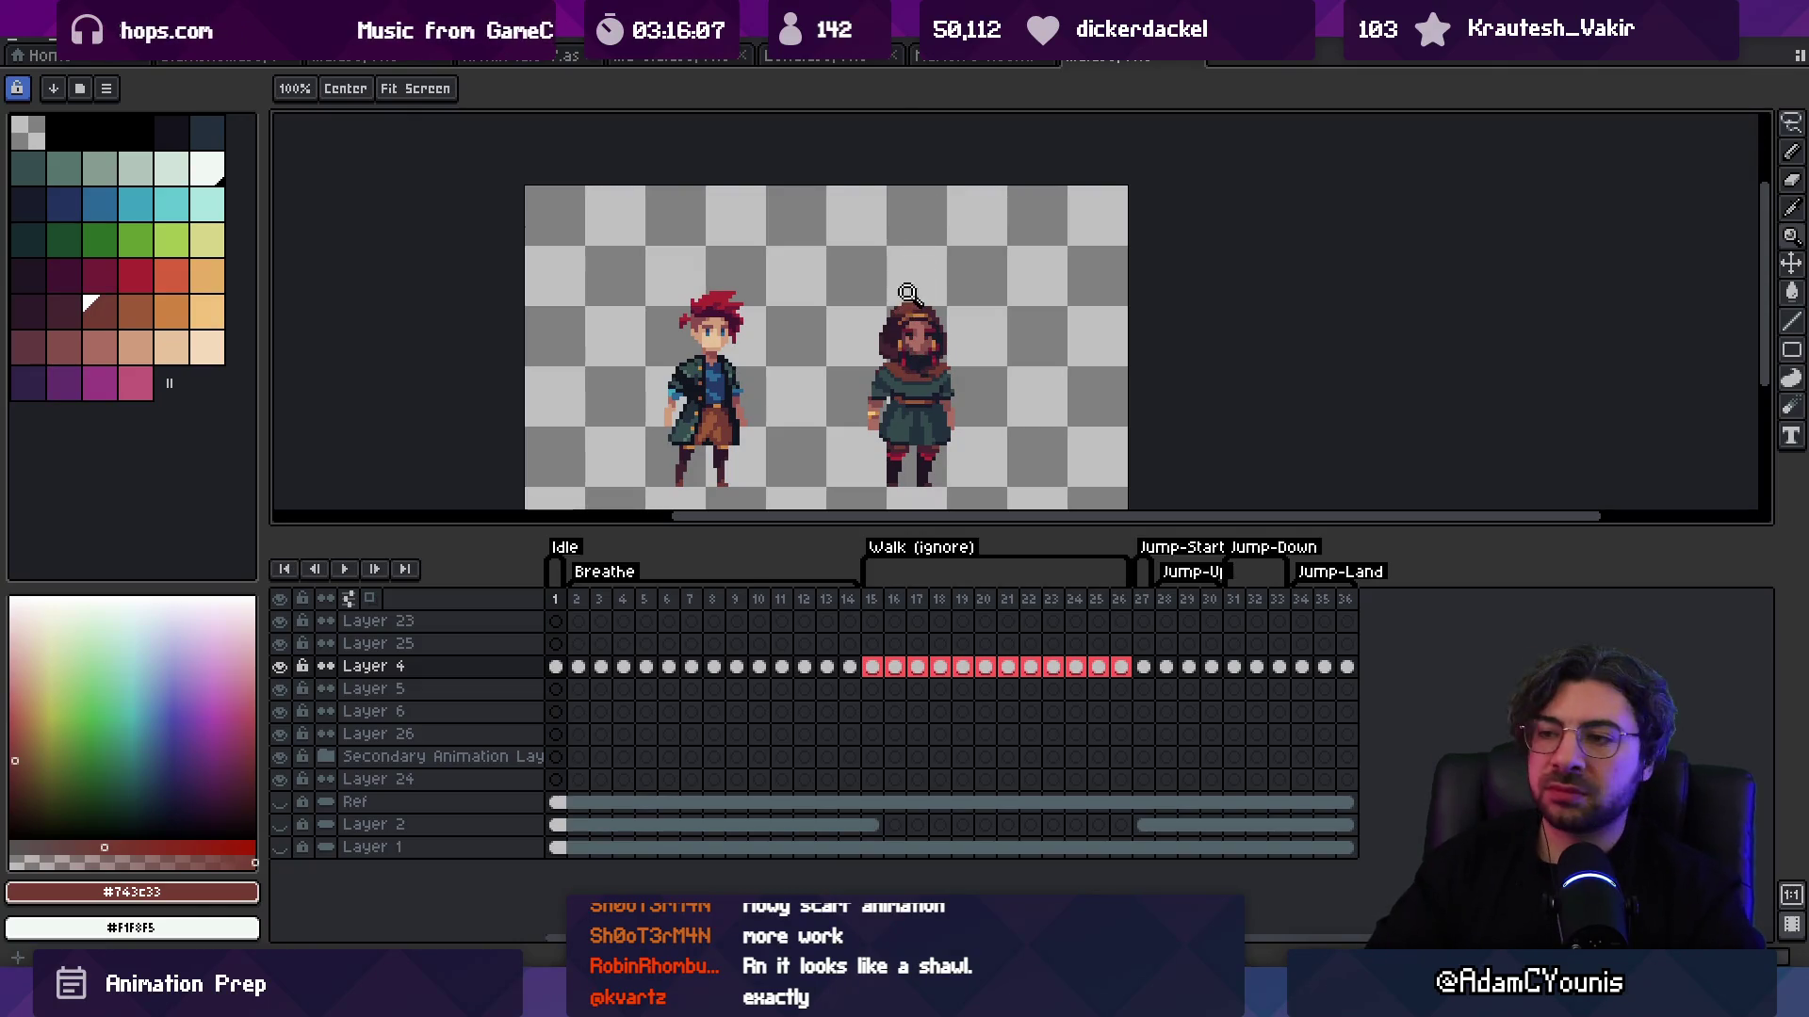
pyautogui.click(938, 355)
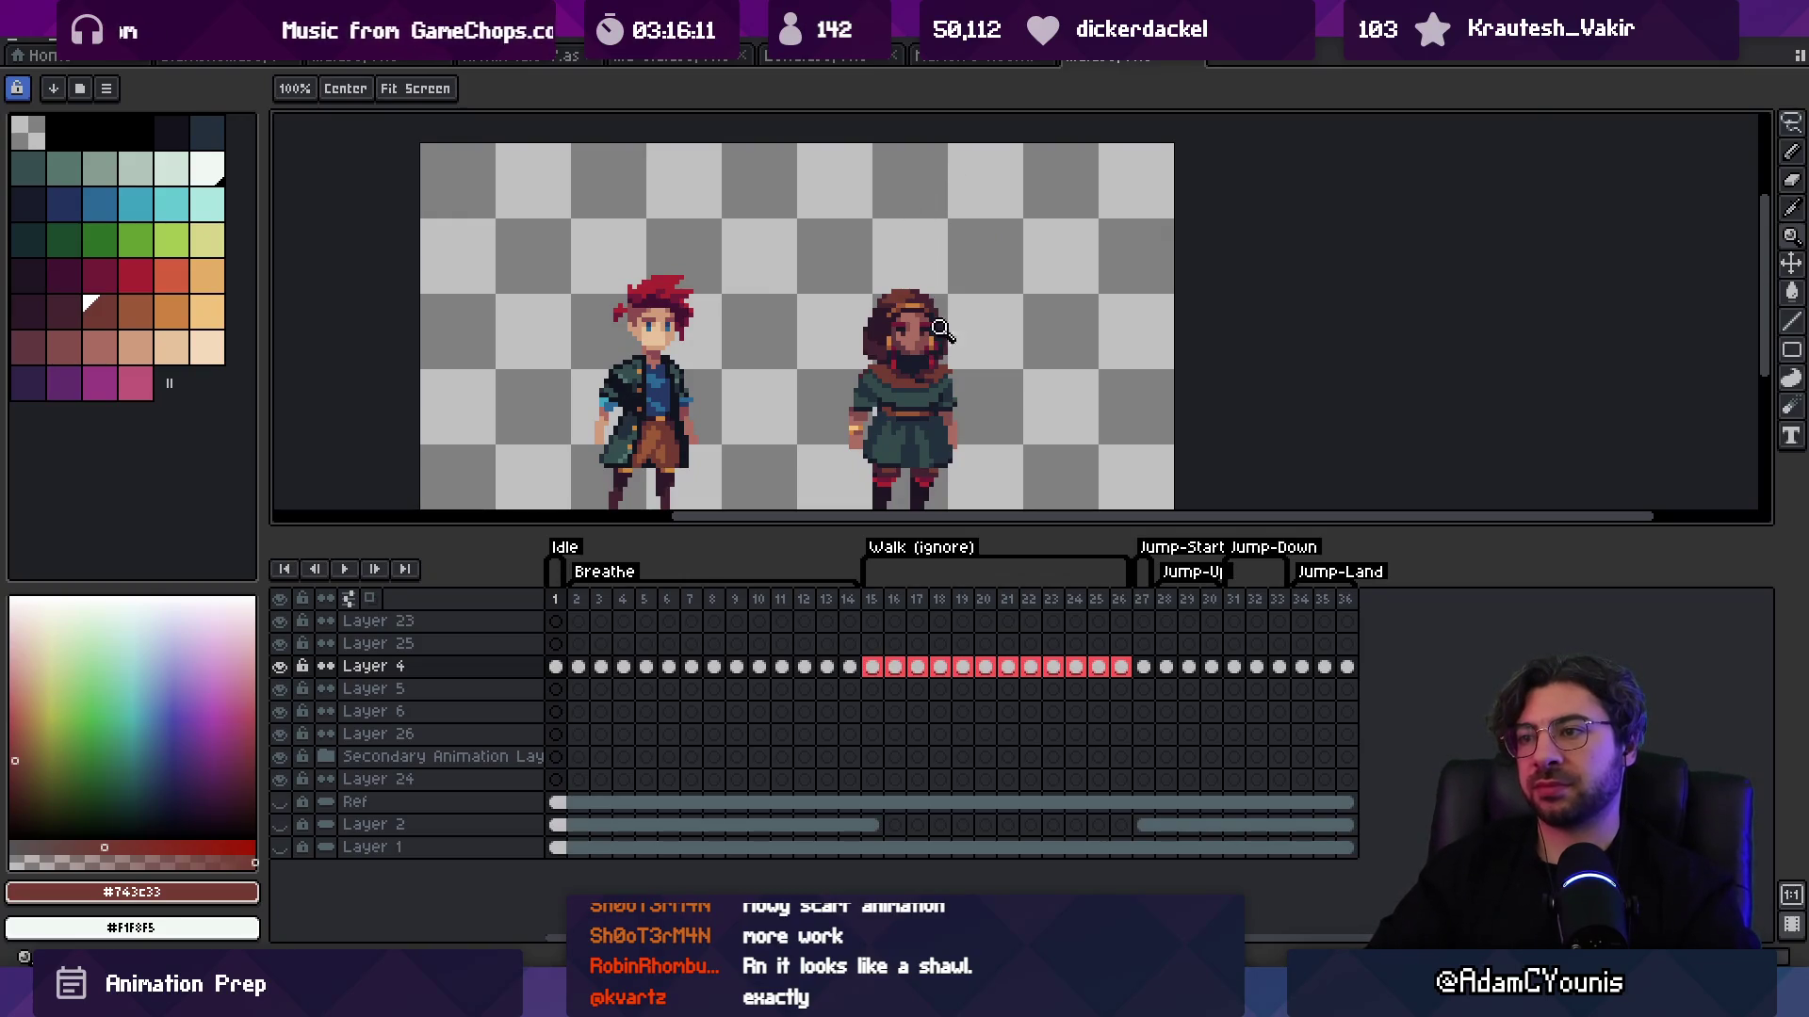
# Step: Zoom and pan the view in on the hooded character's torso
pyautogui.scroll(3, 933, 339)
pyautogui.press('b')
pyautogui.press('z')
pyautogui.scroll(-6, 980, 298)
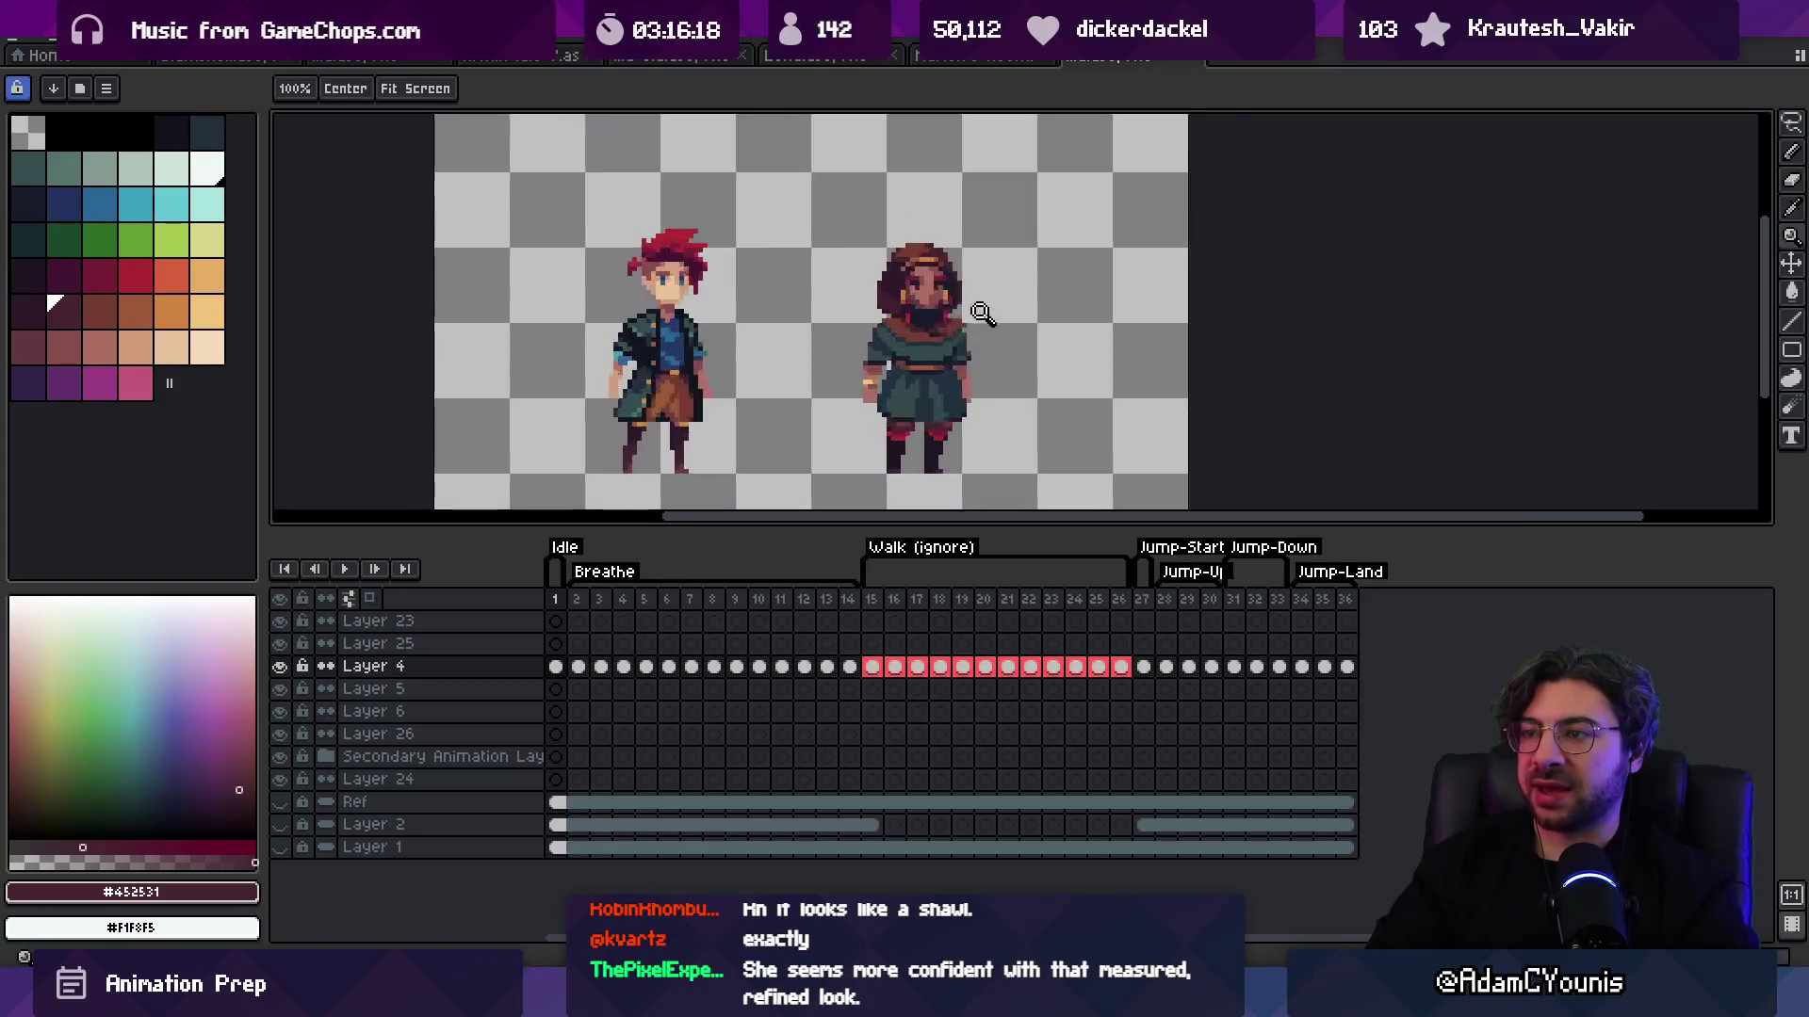
pyautogui.scroll(4, 972, 295)
pyautogui.moveTo(939, 290); pyautogui.dragTo(955, 287)
pyautogui.scroll(-3, 949, 303)
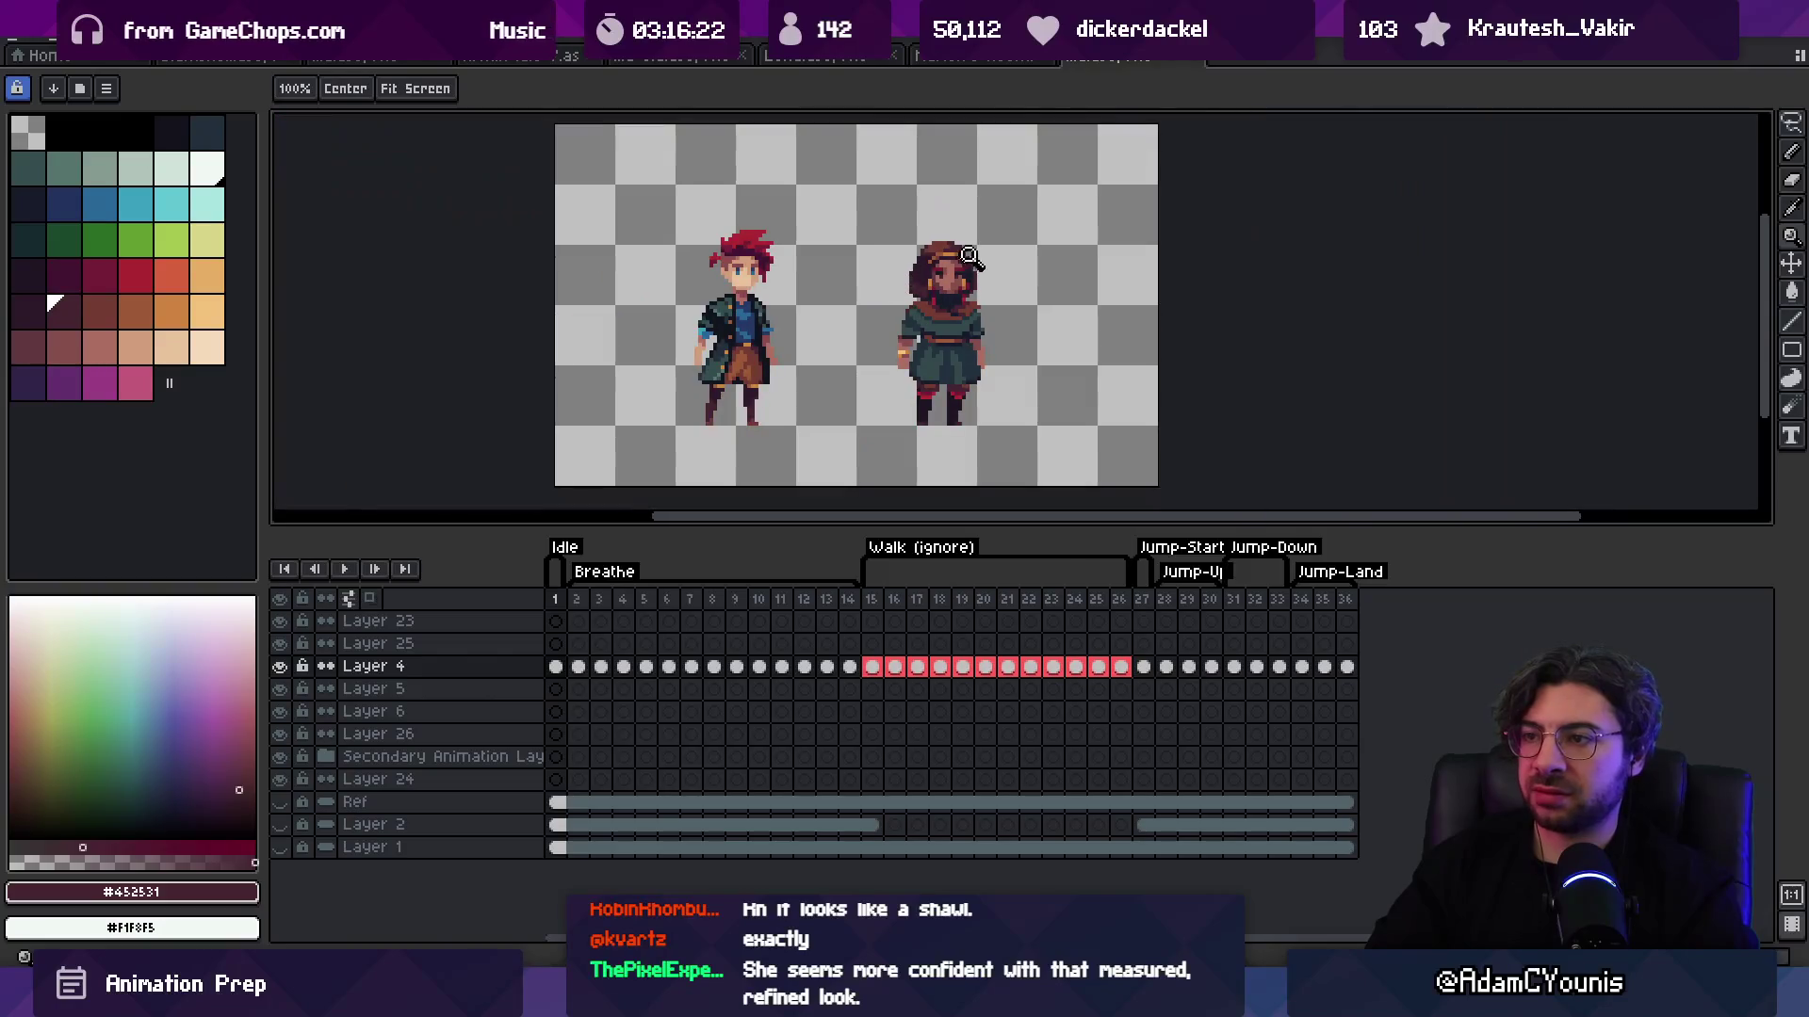
pyautogui.scroll(5, 989, 311)
pyautogui.keyDown('alt'); pyautogui.click(949, 295); pyautogui.keyUp('alt')
# Step: Sample the robe teals #33494c and #23313c while zooming in and out
pyautogui.keyDown('alt'); pyautogui.click(945, 315); pyautogui.keyUp('alt')
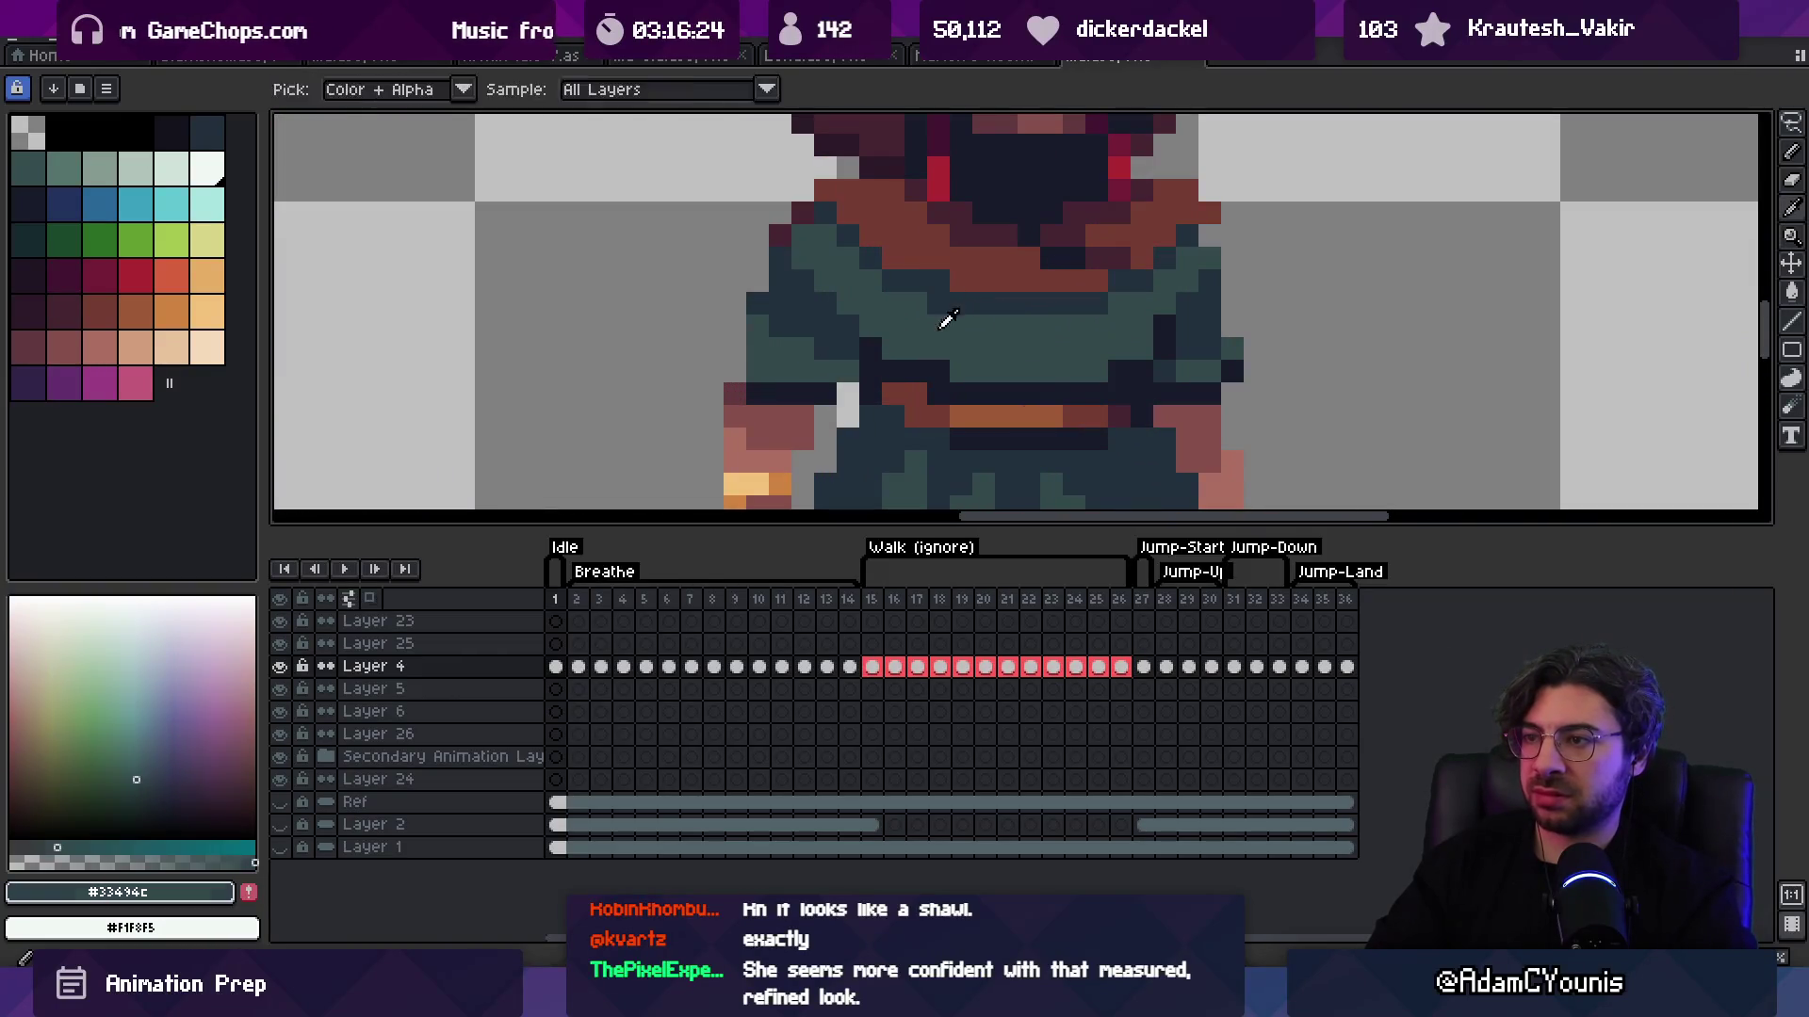
pyautogui.scroll(-5, 891, 283)
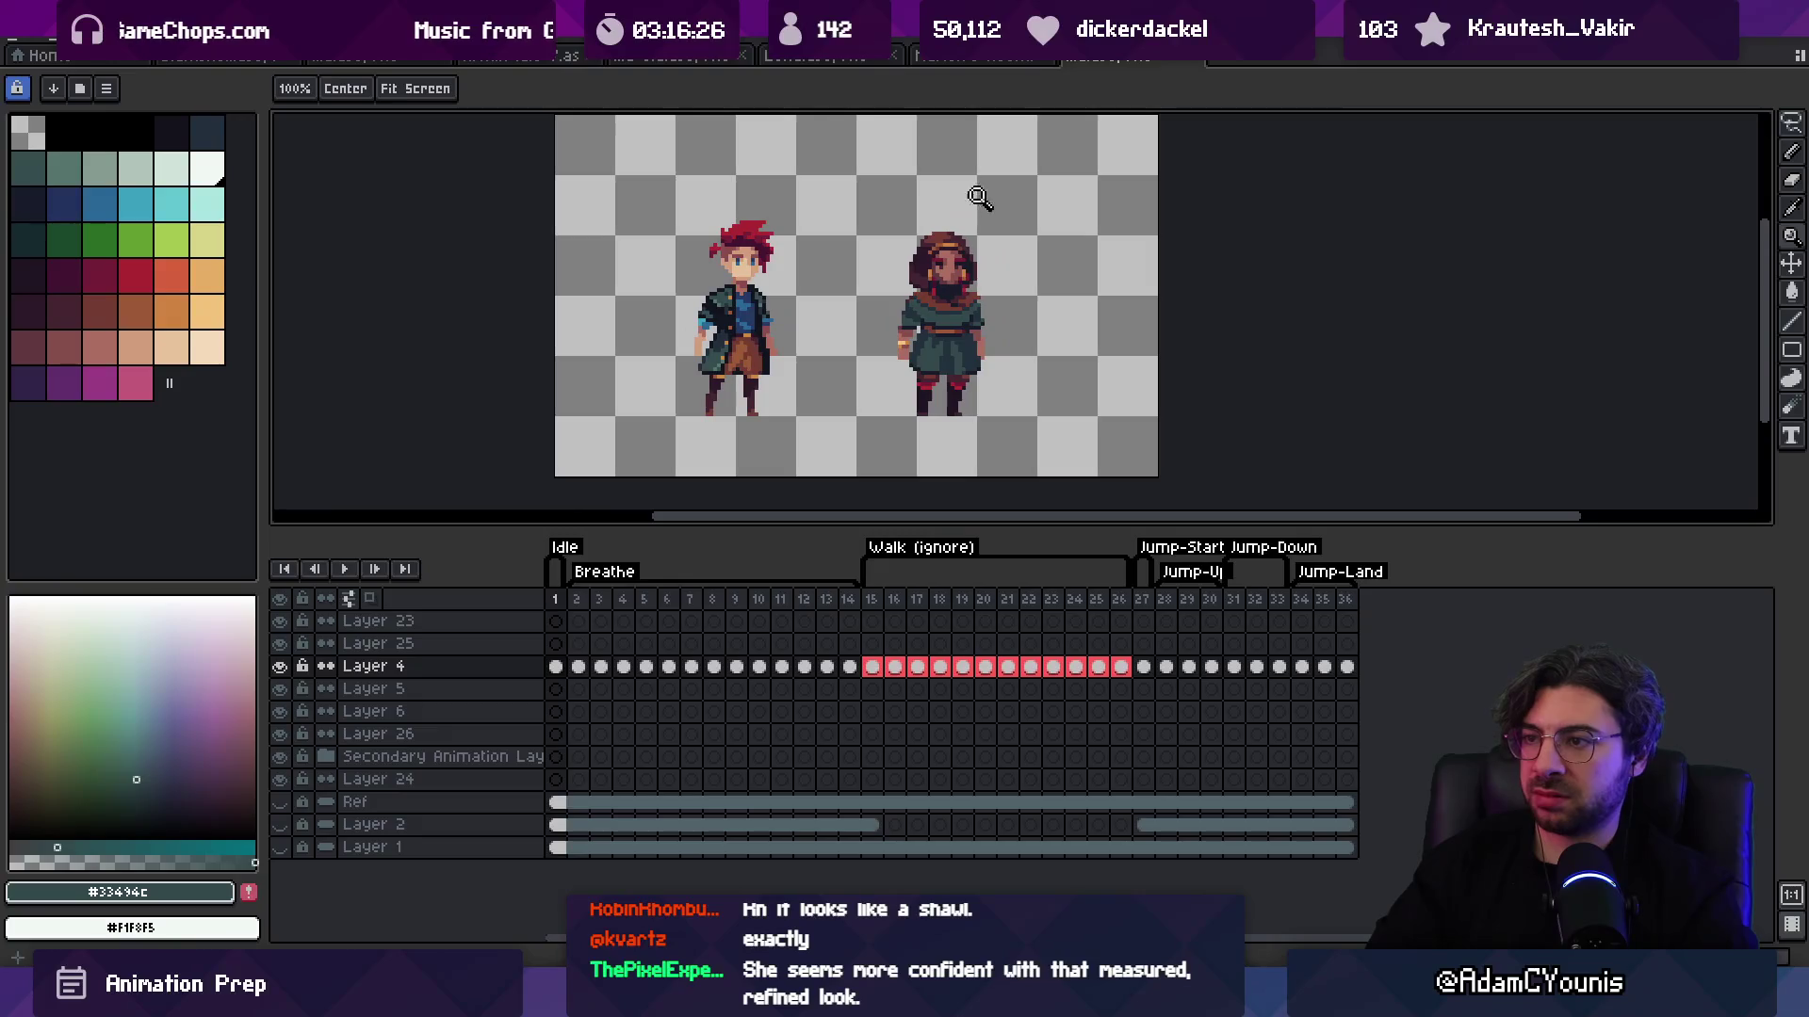
pyautogui.scroll(5, 991, 295)
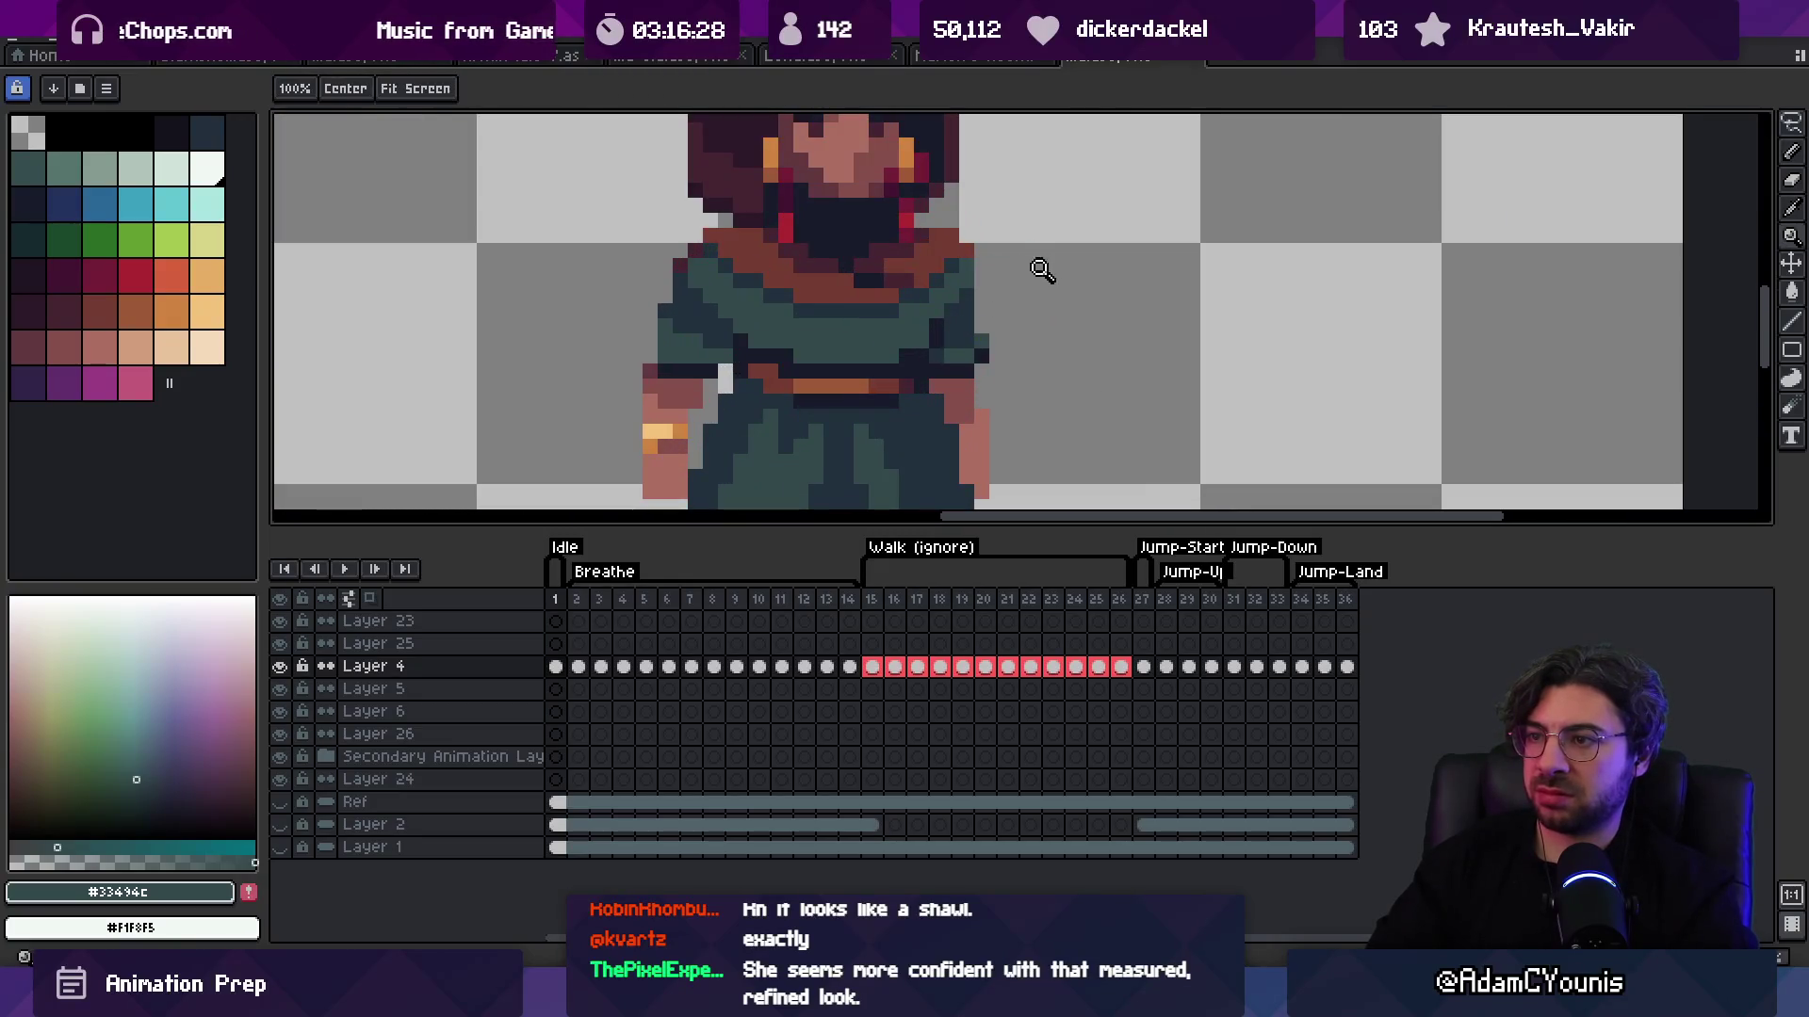
pyautogui.scroll(-5, 1037, 270)
pyautogui.scroll(5, 1039, 221)
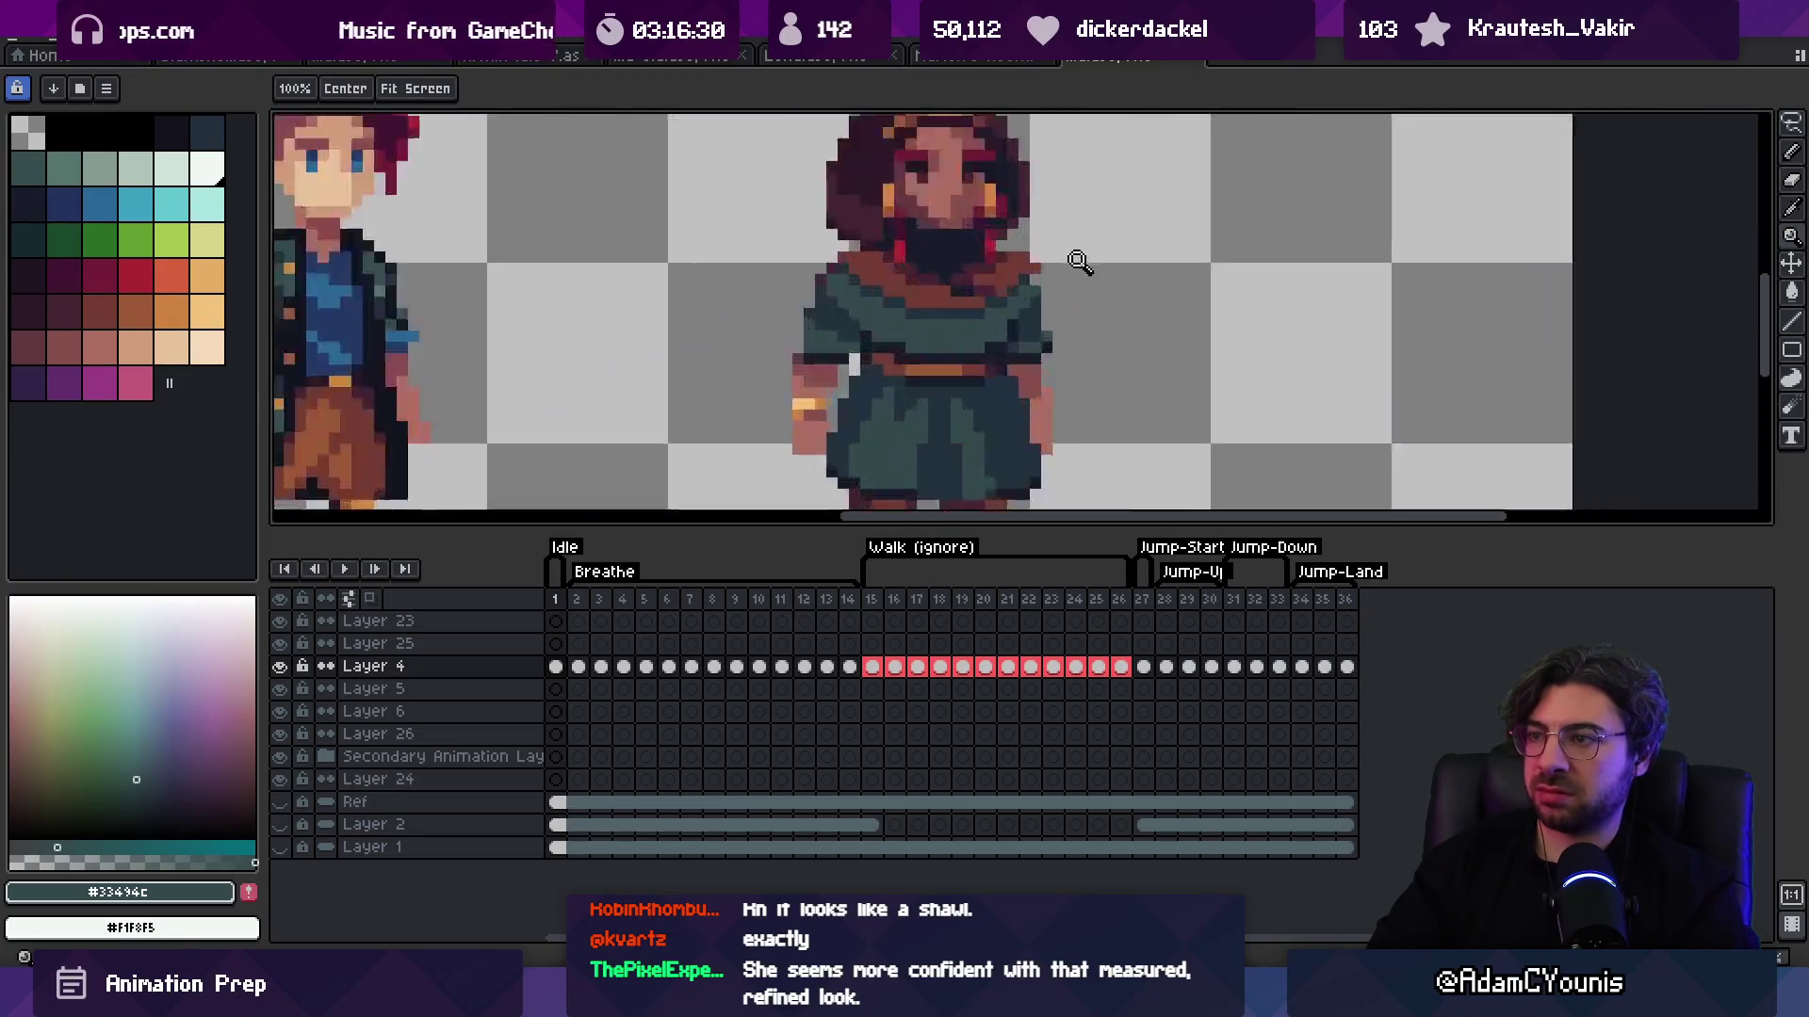
pyautogui.keyDown('alt'); pyautogui.click(1077, 263); pyautogui.keyUp('alt')
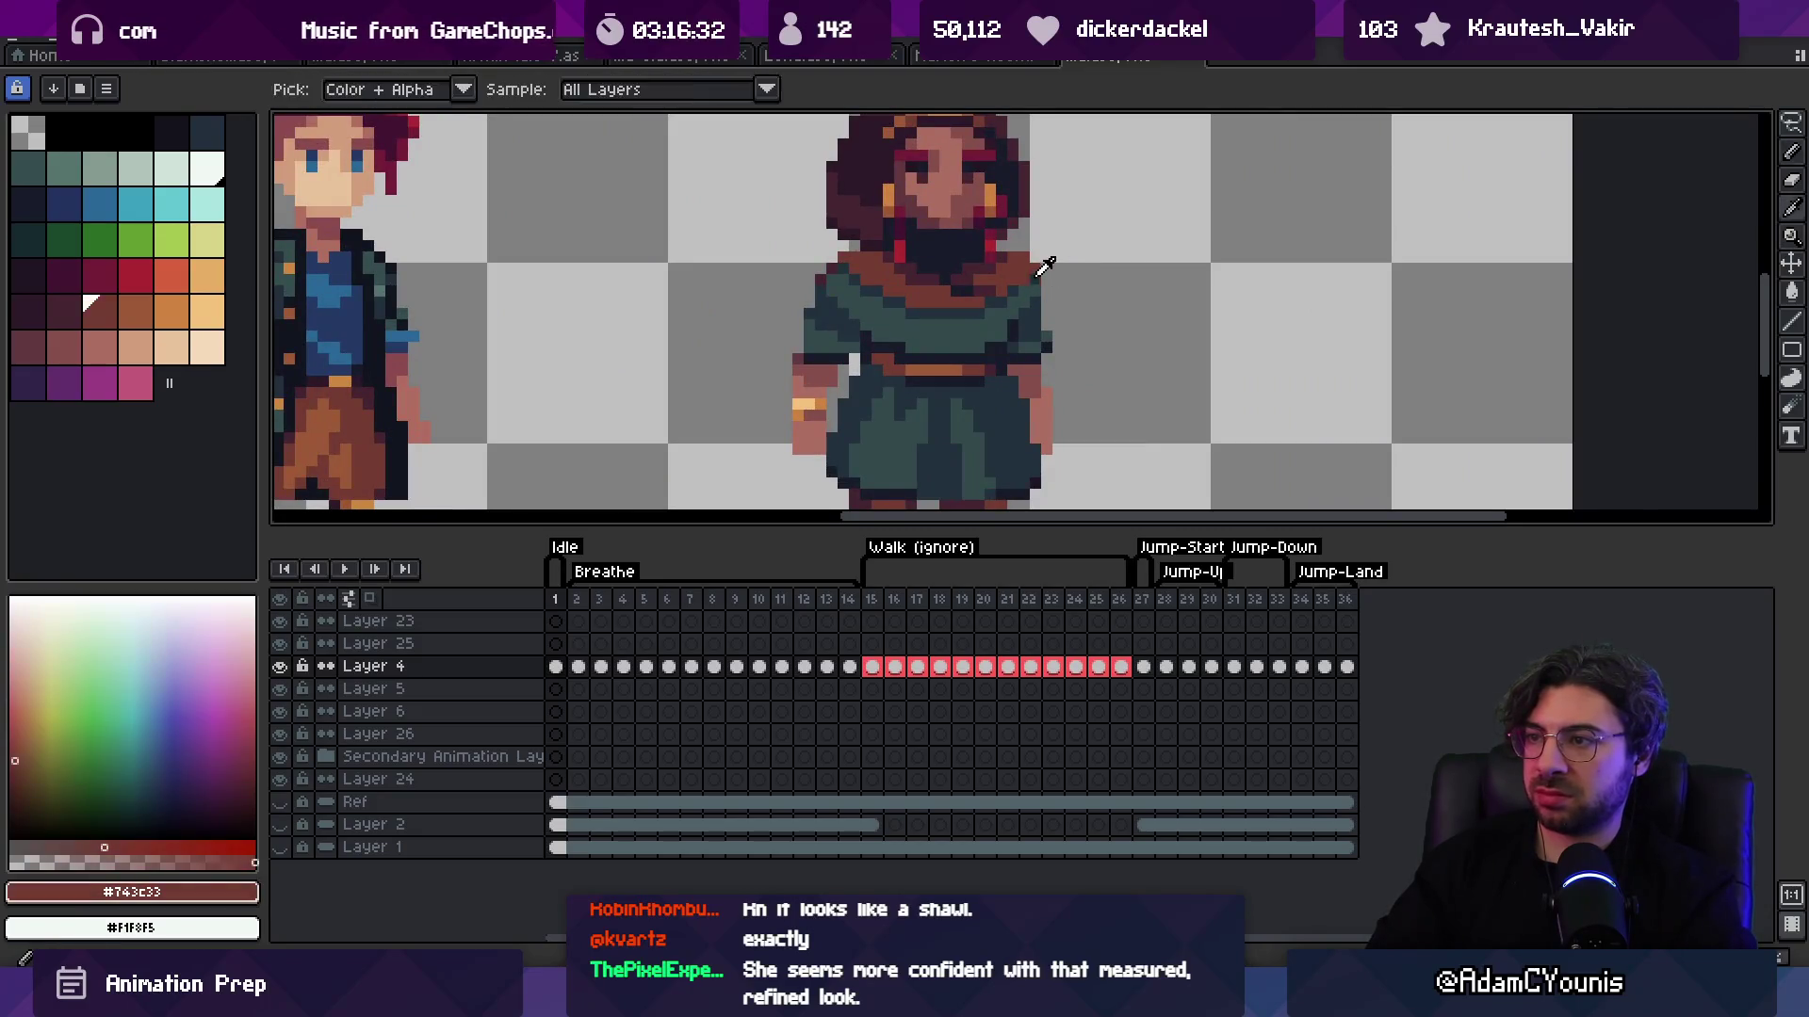
pyautogui.press('z')
pyautogui.scroll(-4, 1036, 264)
pyautogui.scroll(5, 985, 259)
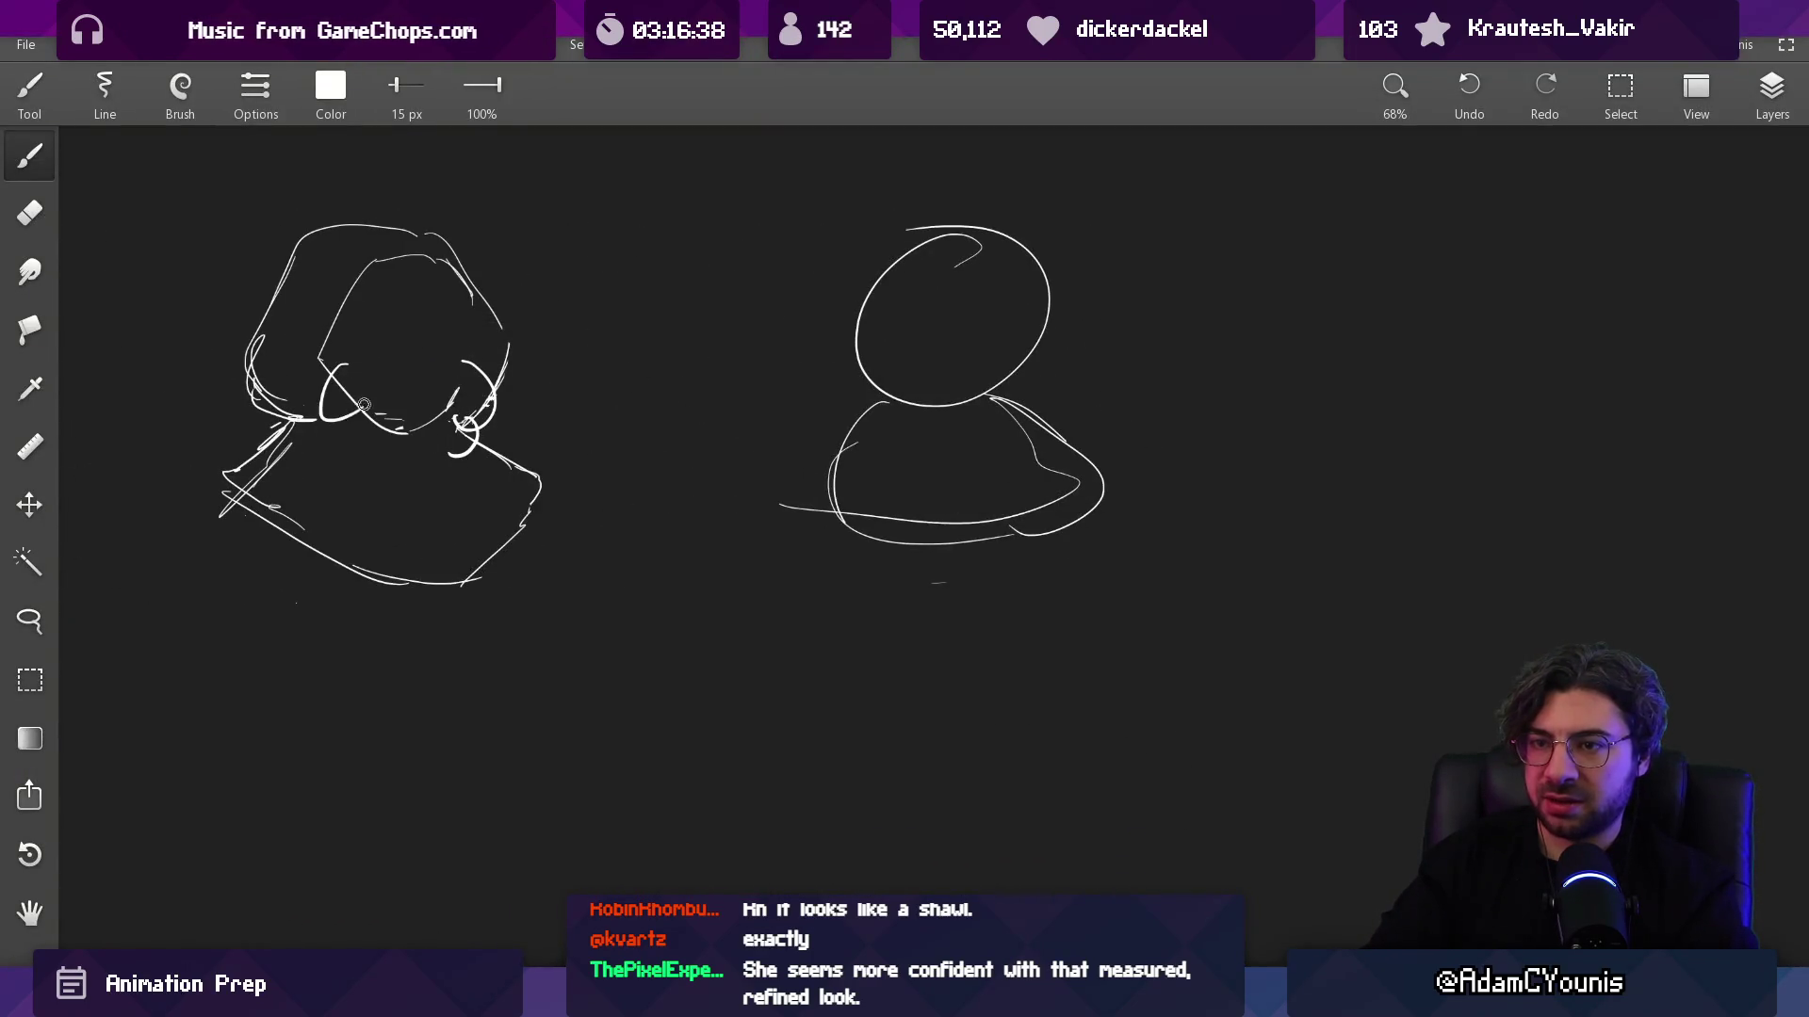
# Step: Undo the stray strokes on the hood sketches and pan to the round-headed sketch
pyautogui.hotkey('ctrl', 'z')
pyautogui.hotkey('ctrl', 'z')
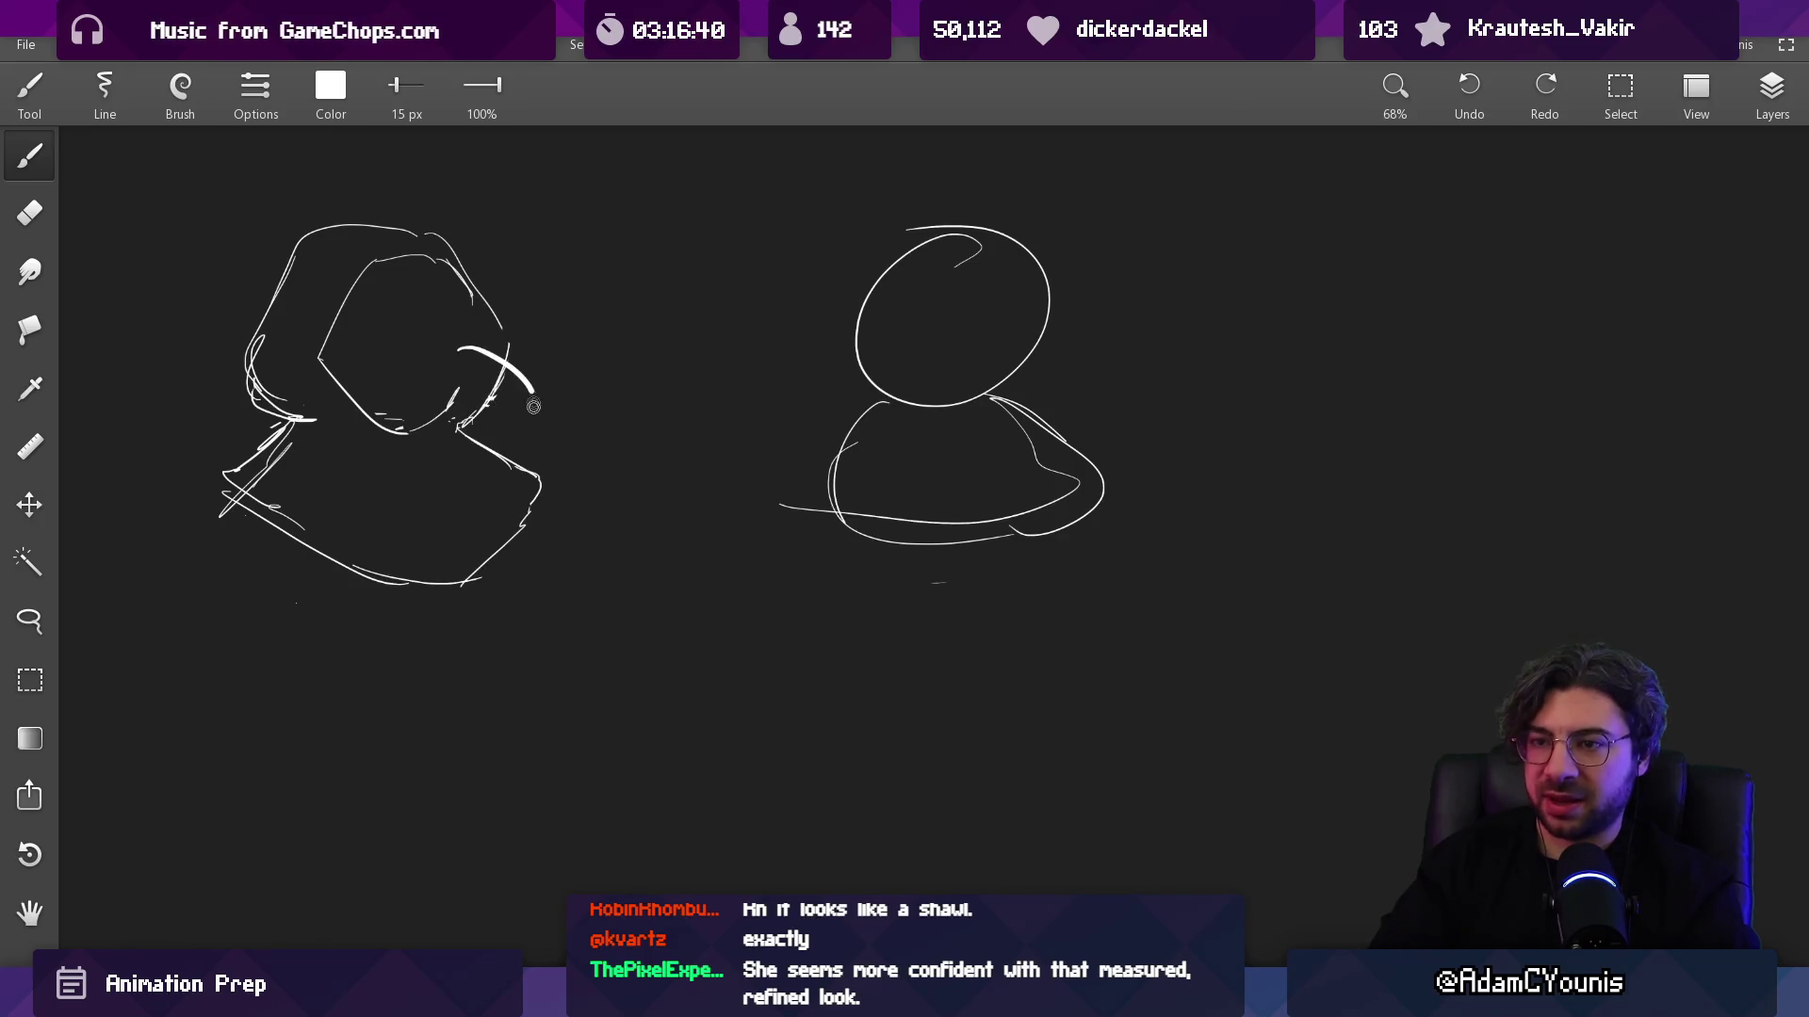
pyautogui.moveTo(533, 406); pyautogui.dragTo(501, 511)
pyautogui.moveTo(276, 429); pyautogui.dragTo(377, 542)
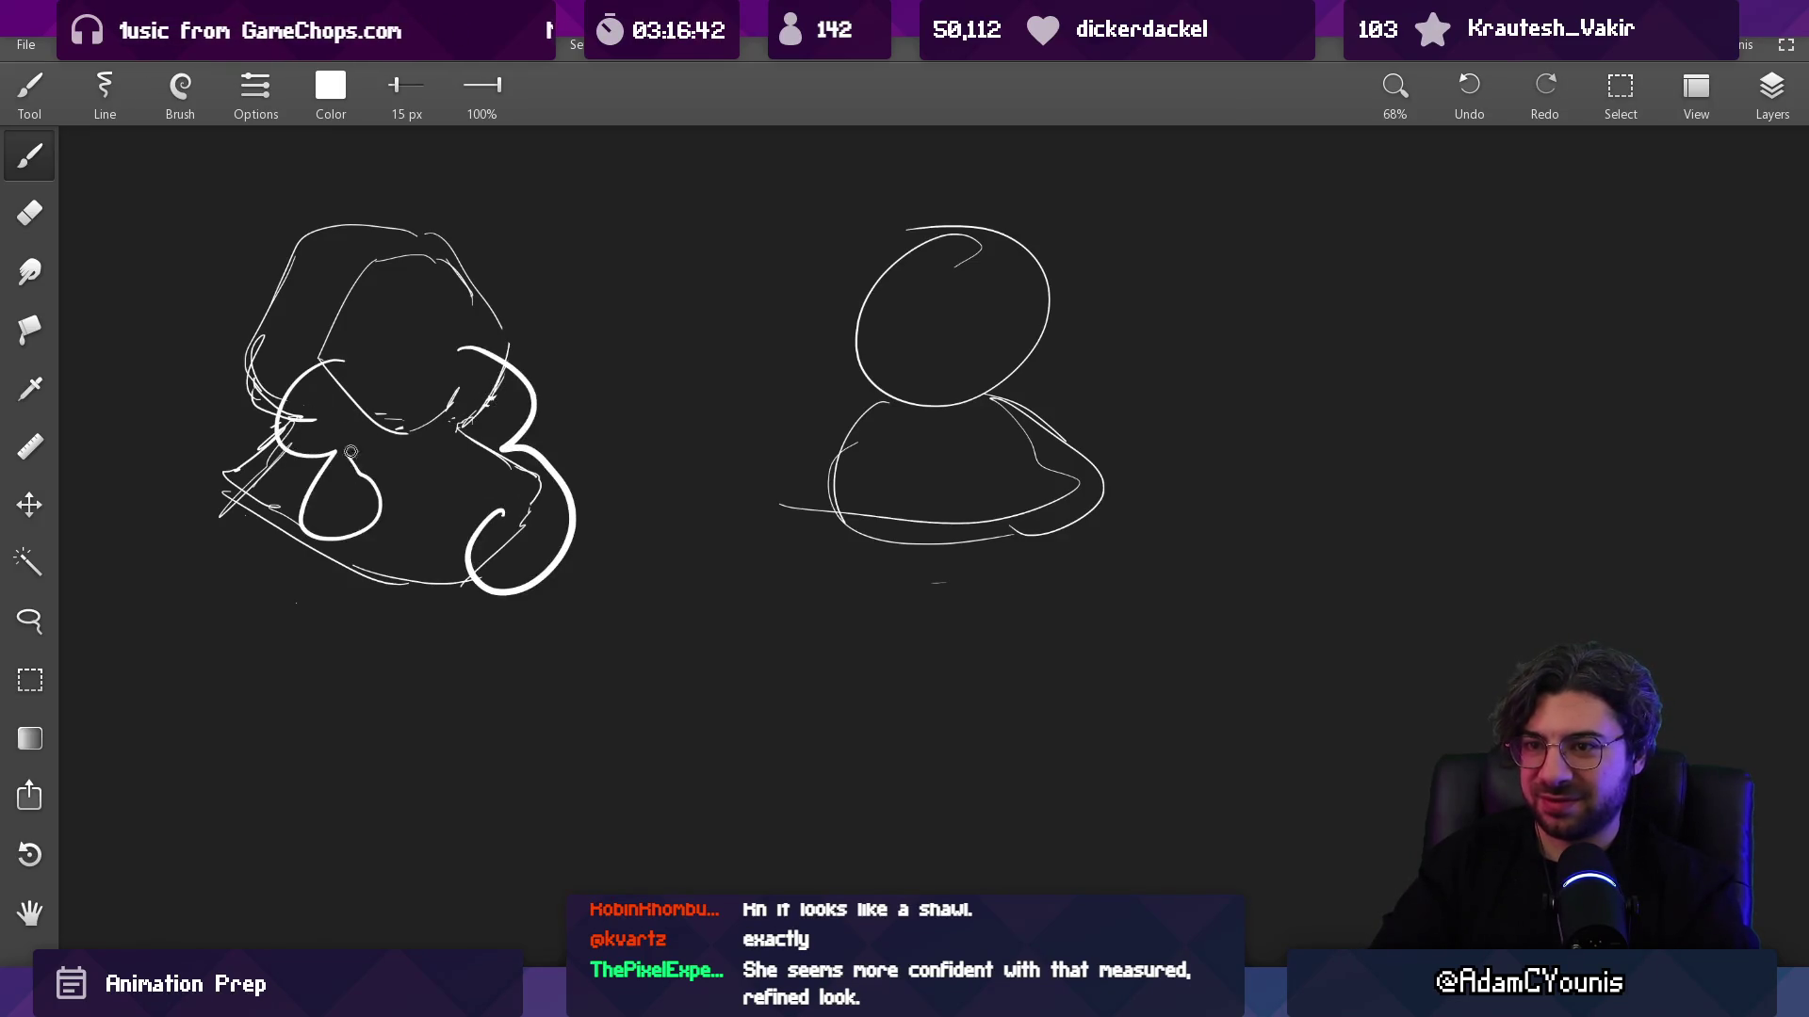
pyautogui.hotkey('ctrl', 'z')
pyautogui.hotkey('ctrl', 'z')
pyautogui.moveTo(906, 358); pyautogui.dragTo(517, 388)
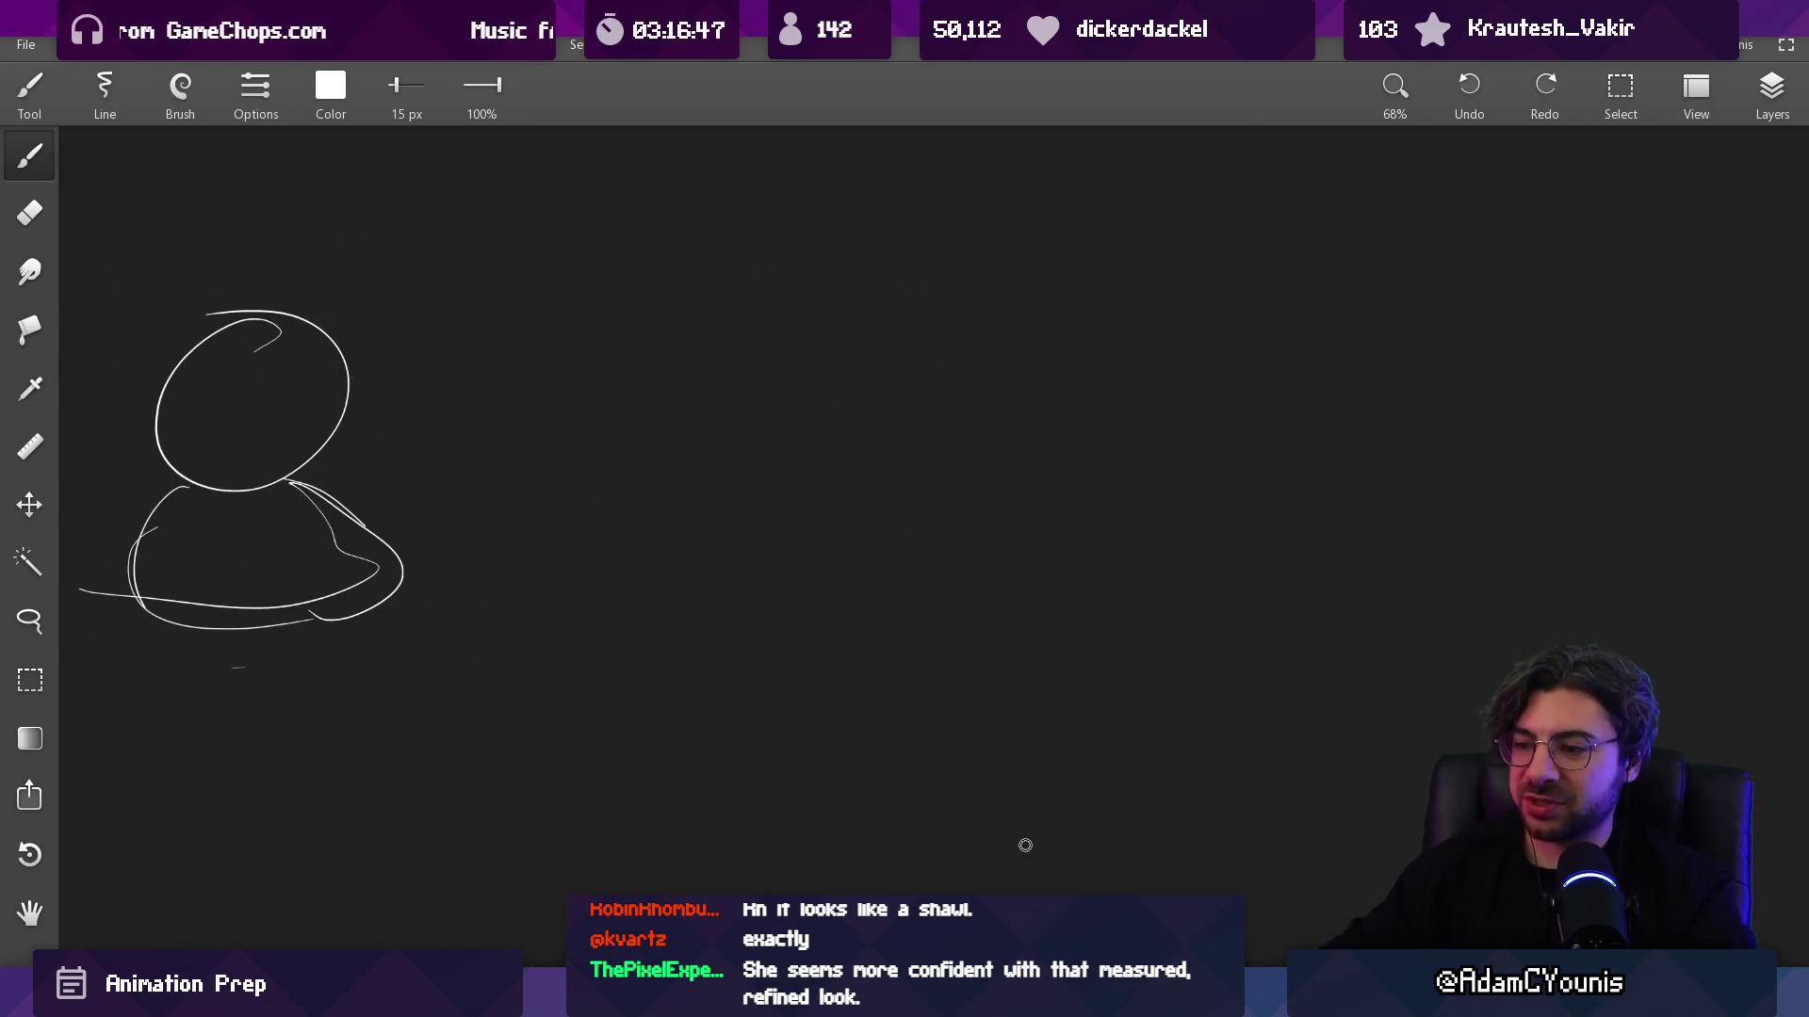
# Step: Search for 'ilia portrait' and open Ilia Portrait.aseprite in Aseprite
pyautogui.hotkey('alt', 'Tab')
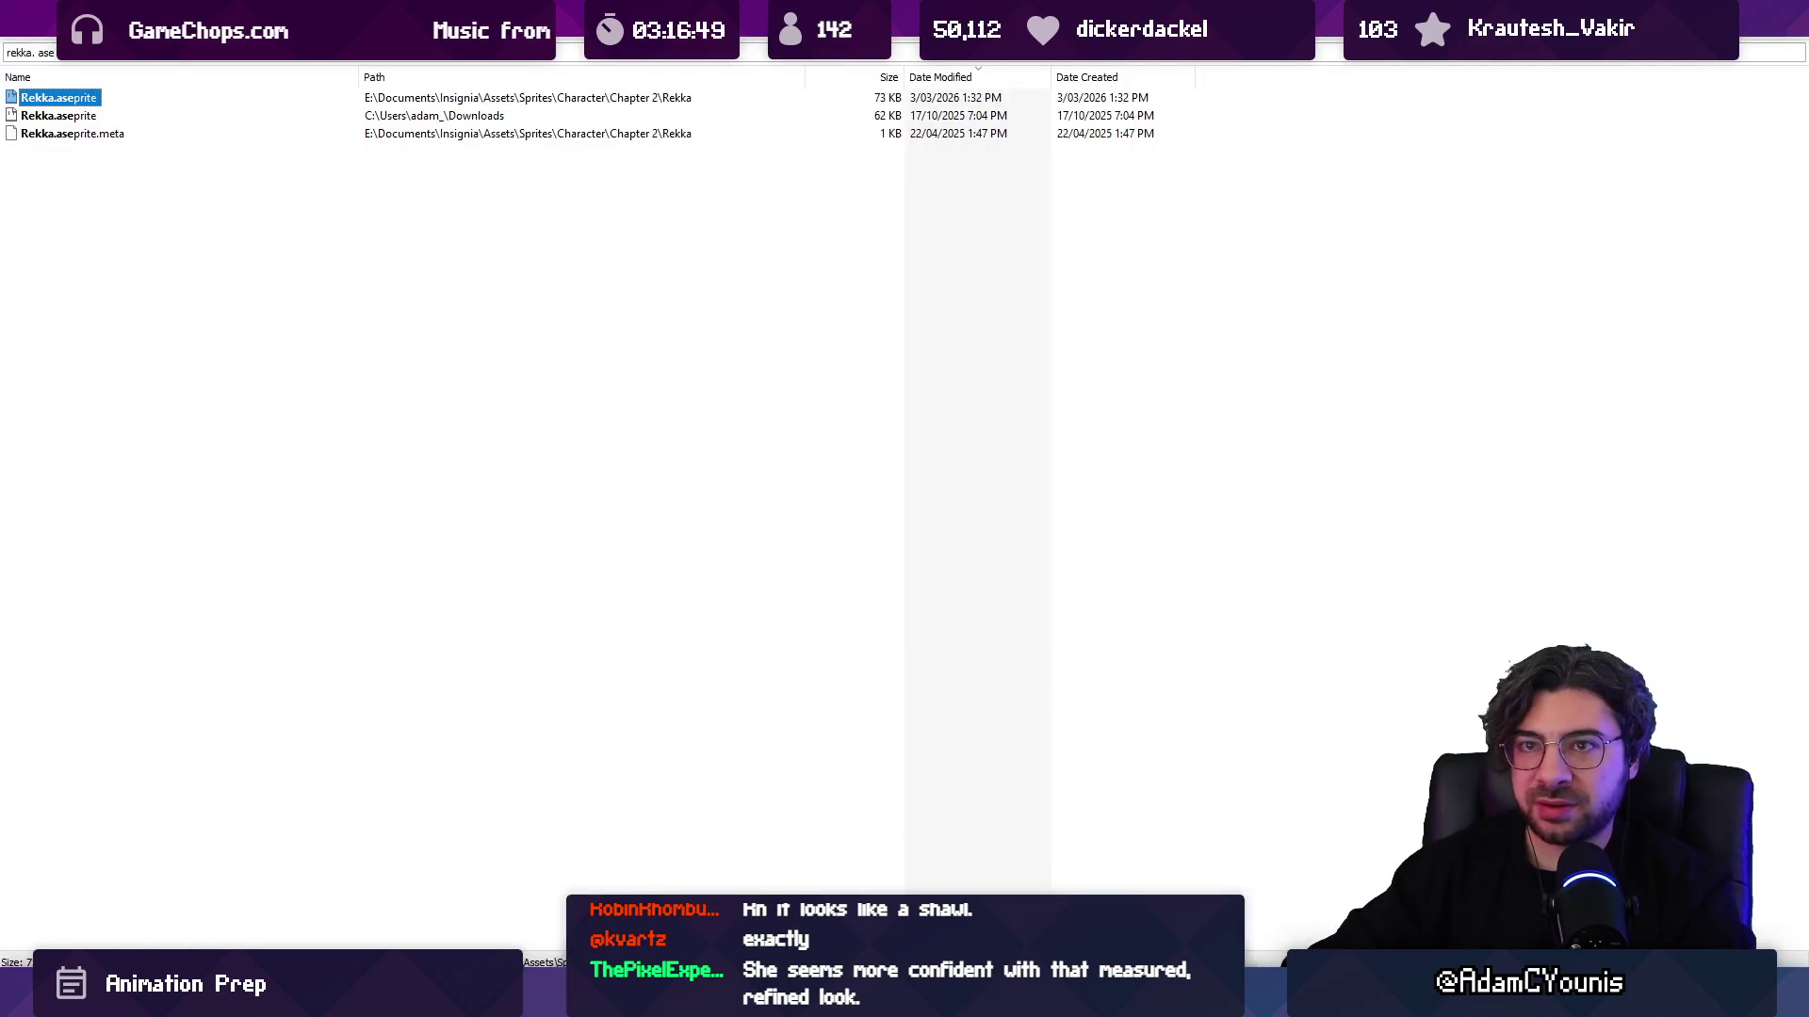
pyautogui.write('ilia portrait')
pyautogui.press('Down')
pyautogui.press('Down')
pyautogui.press('Down')
pyautogui.press('Return')
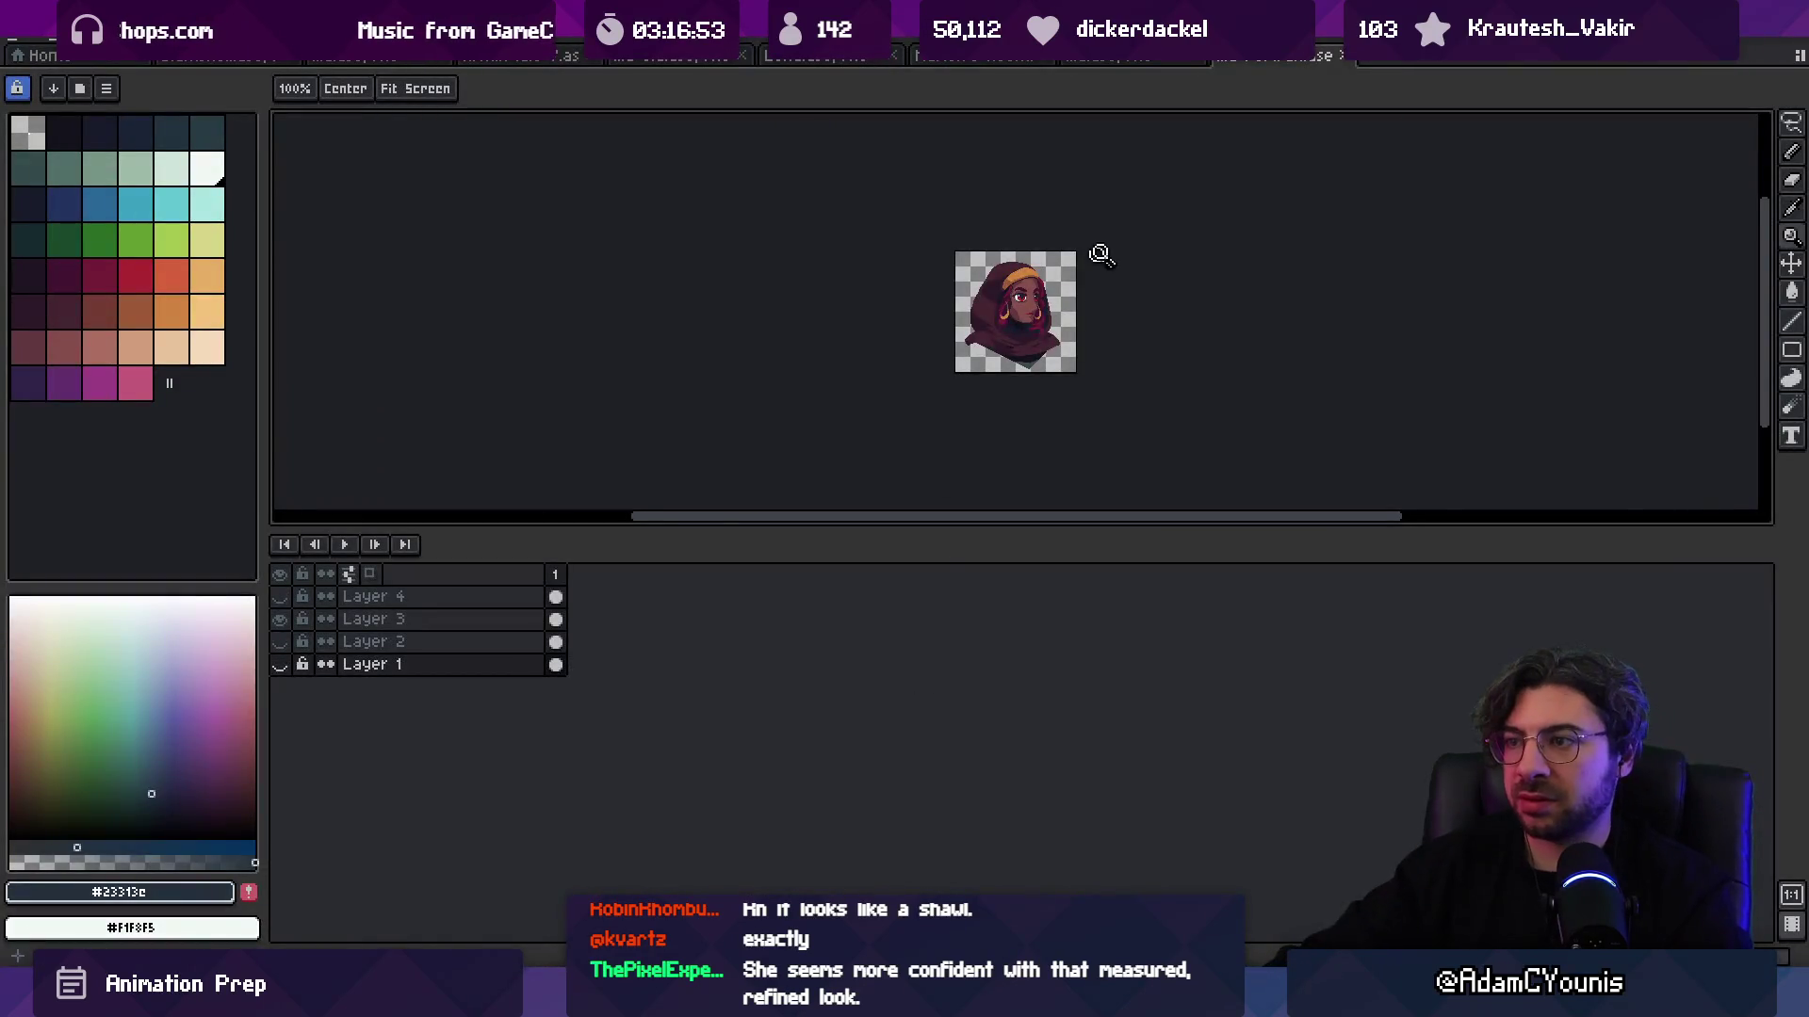
# Step: Zoom the hooded portrait and flip between it and the animation documents for comparison
pyautogui.scroll(5, 1098, 260)
pyautogui.hscroll(2, 1118, 295)
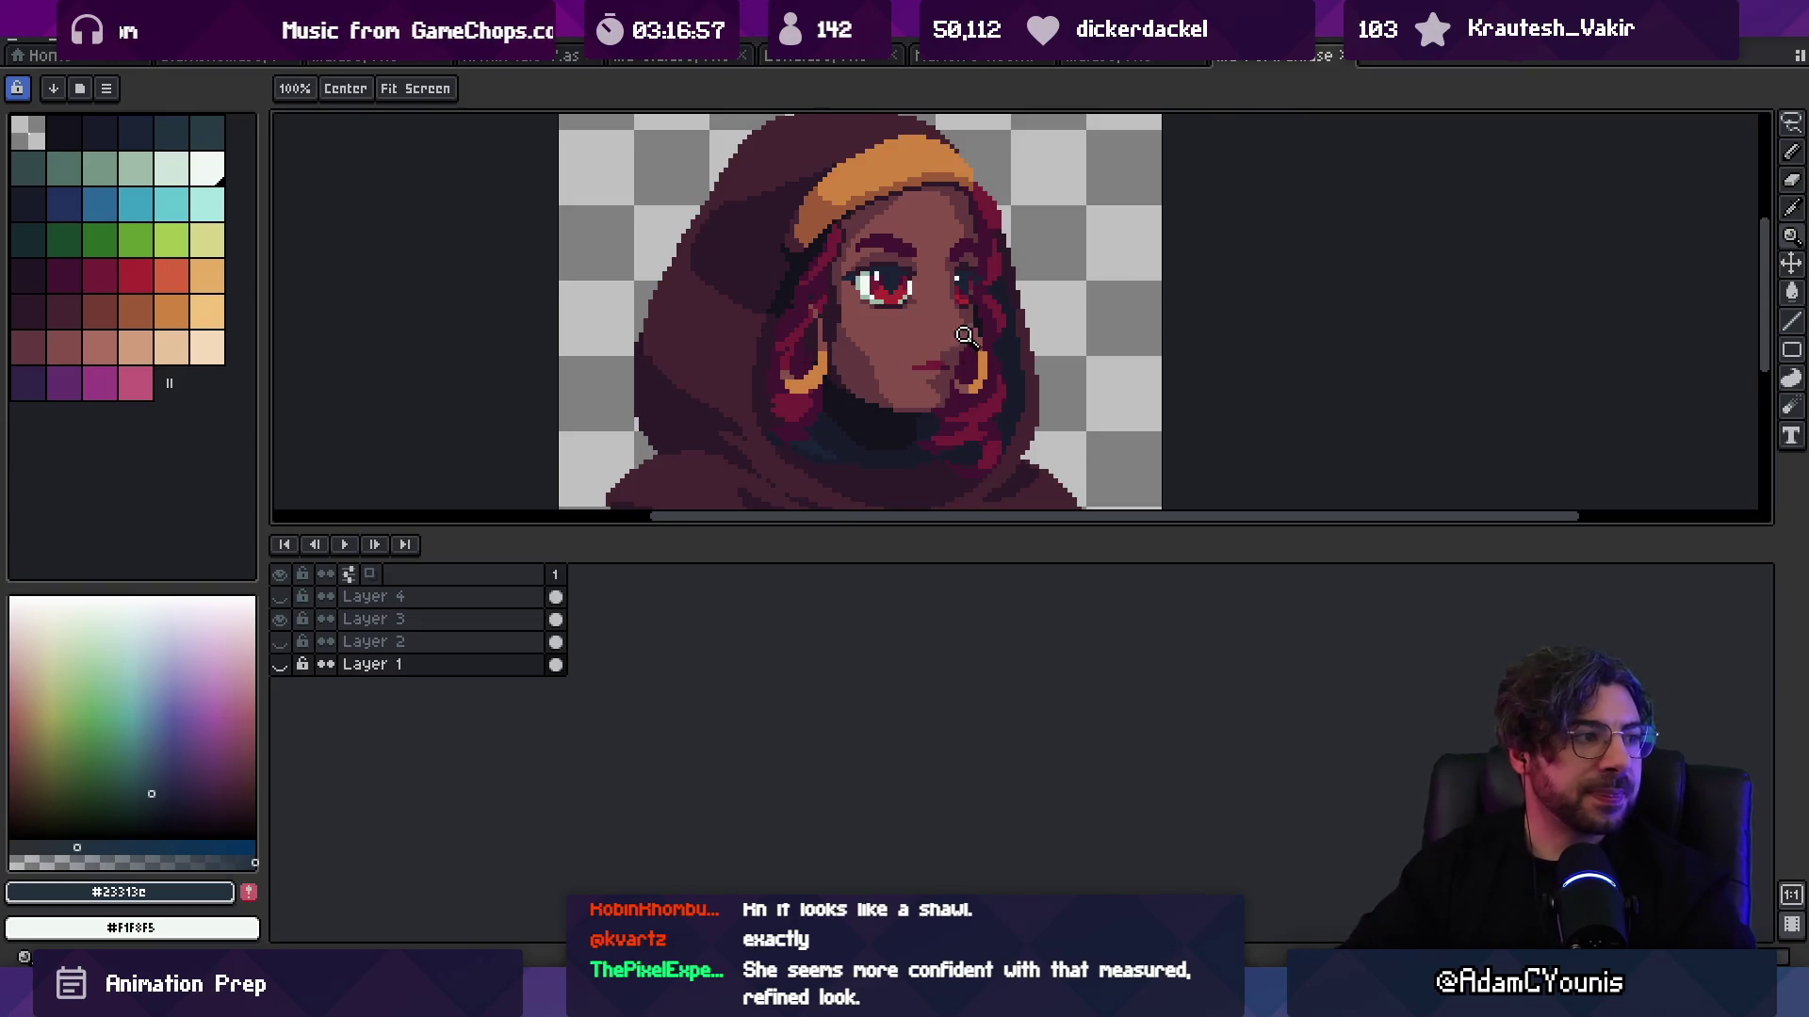
pyautogui.scroll(-3, 966, 334)
pyautogui.scroll(3, 955, 291)
pyautogui.scroll(-1, 975, 302)
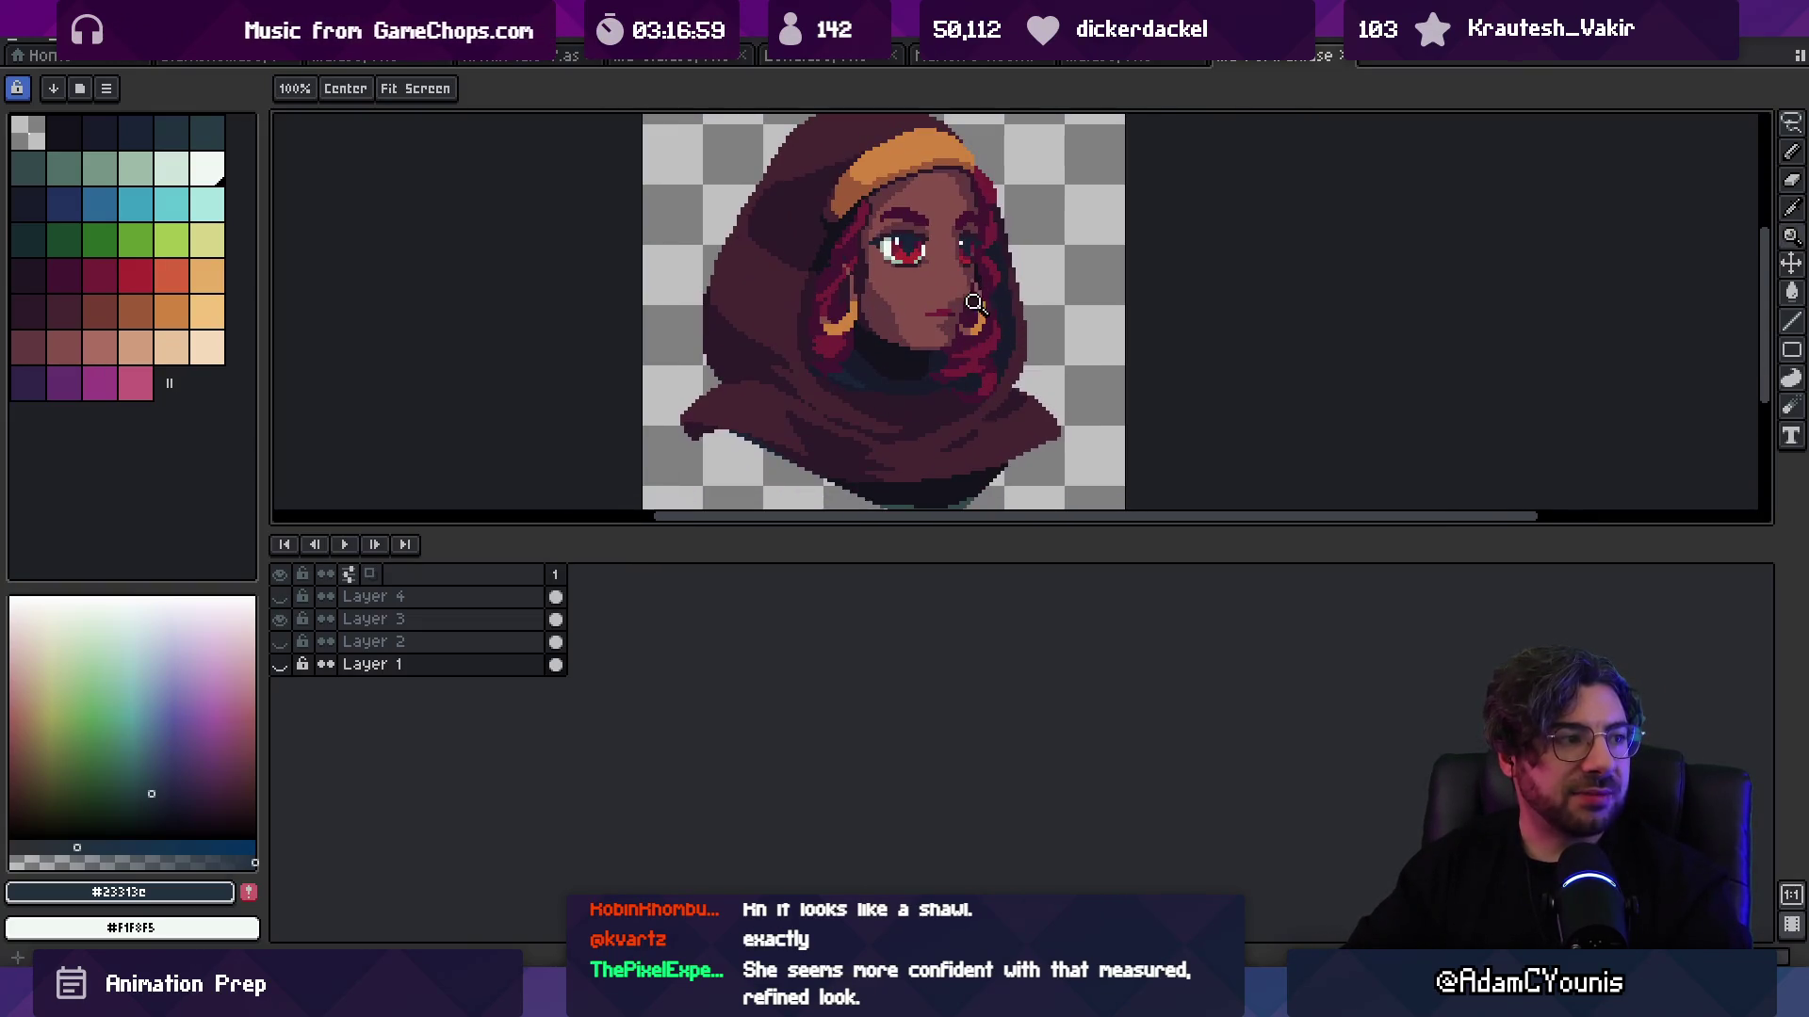
pyautogui.click(1102, 57)
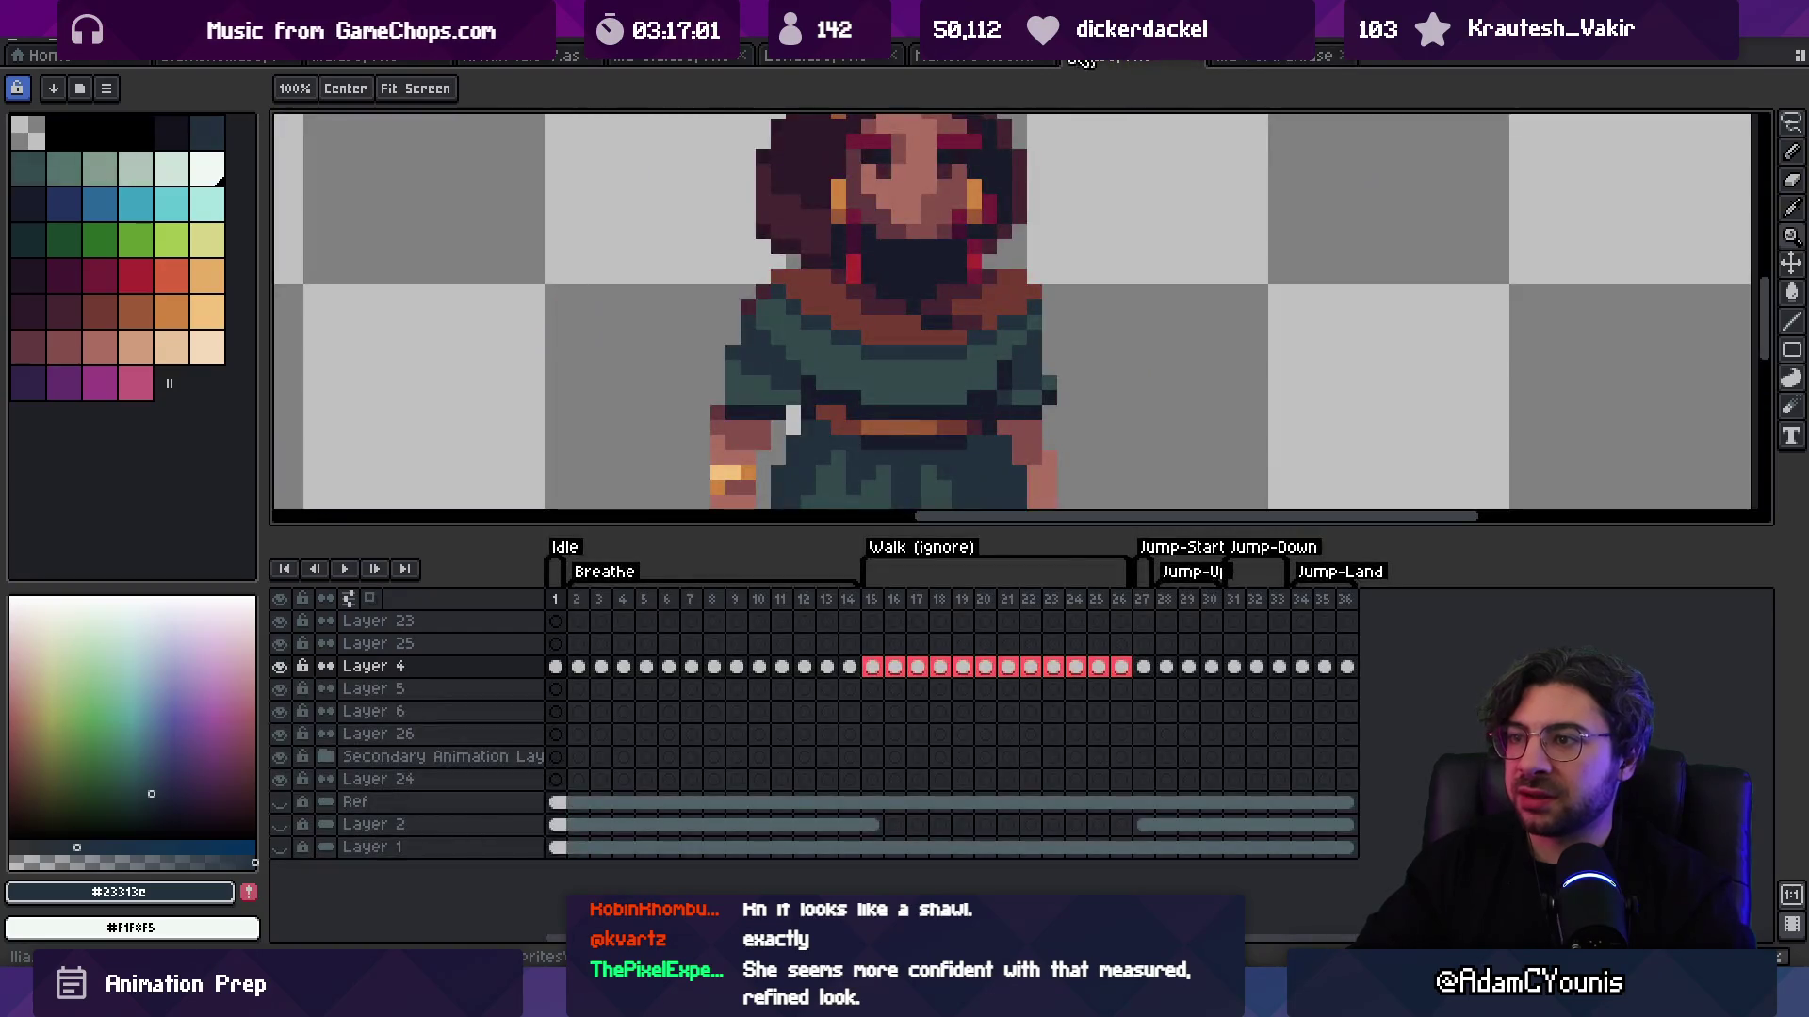
pyautogui.click(1242, 62)
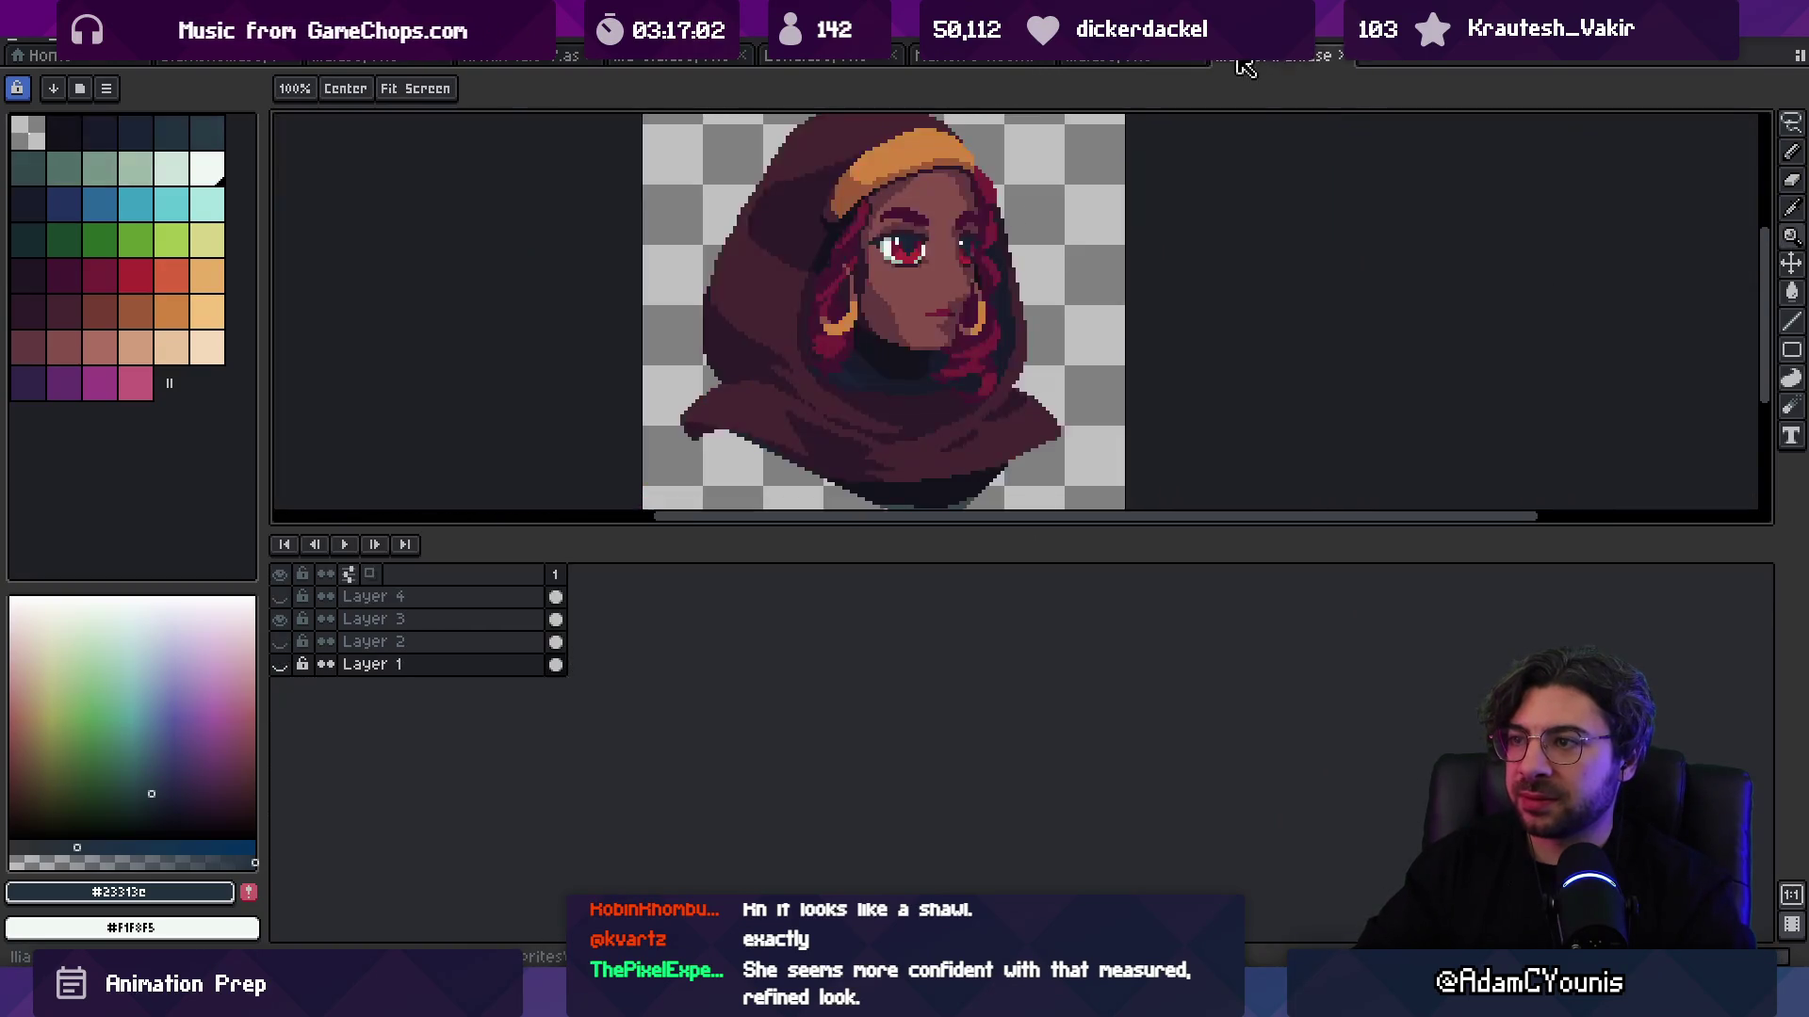
pyautogui.click(1155, 61)
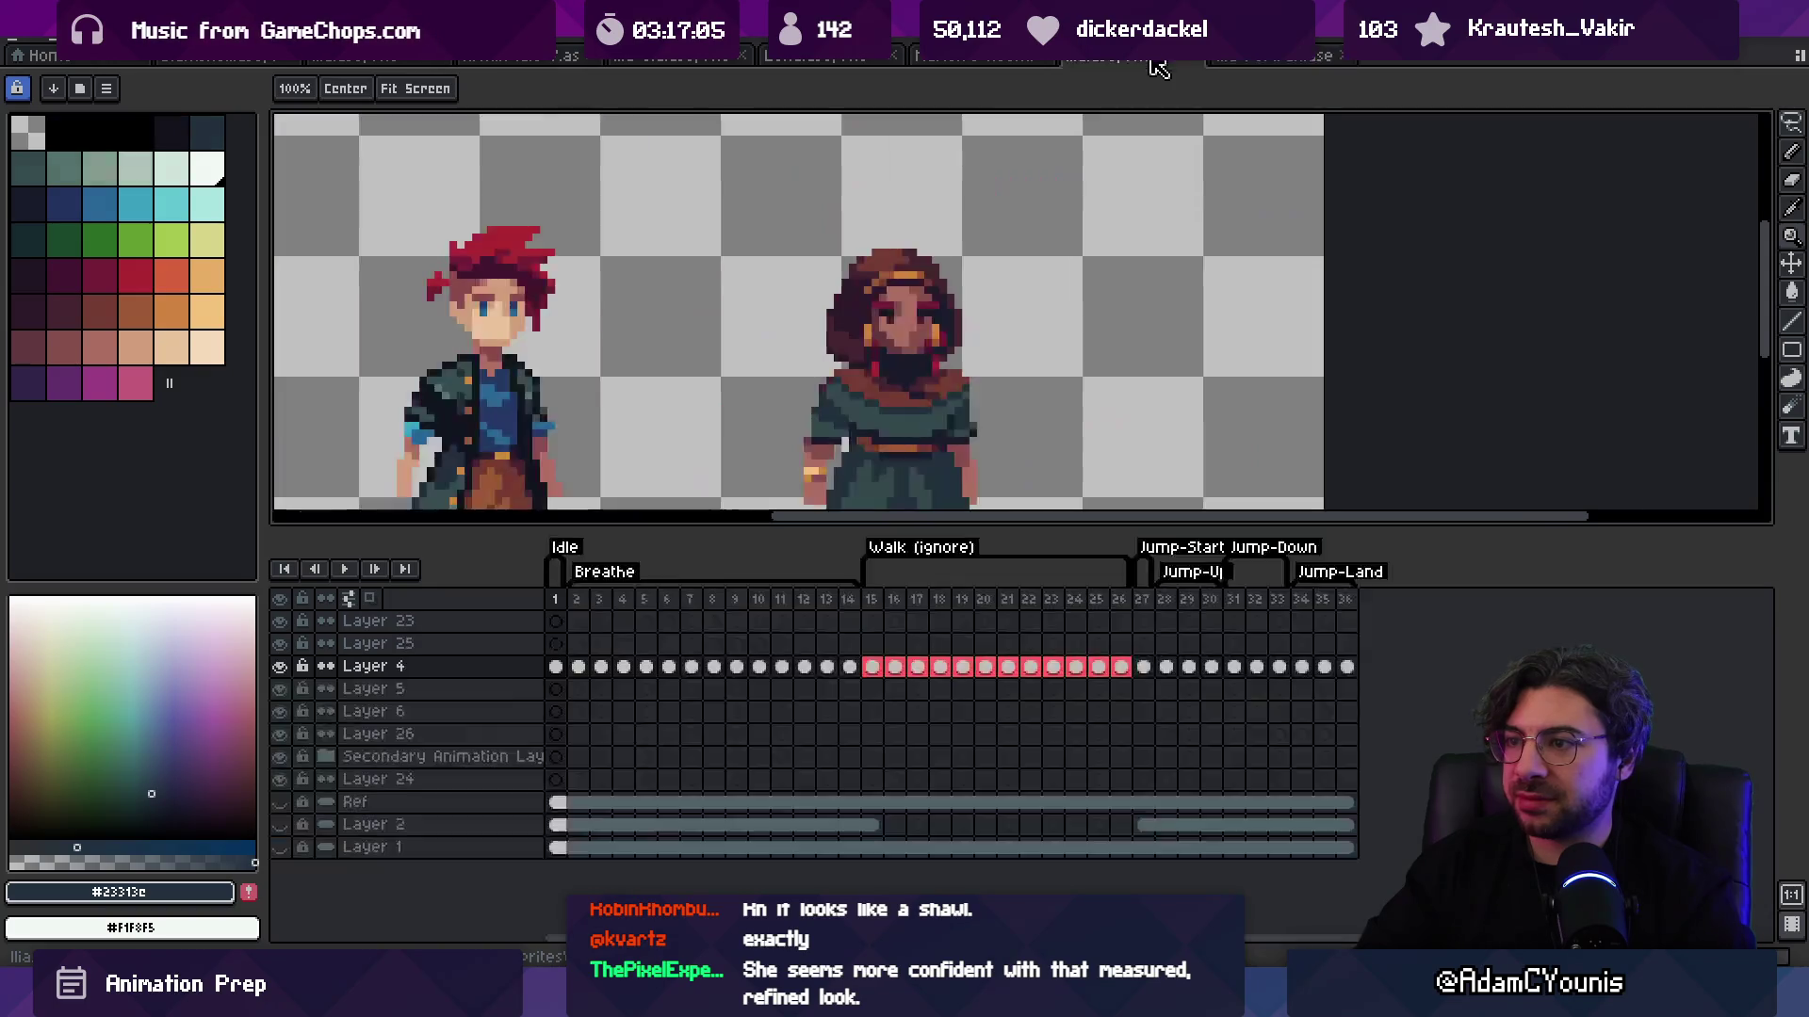
pyautogui.click(1226, 62)
pyautogui.click(1134, 60)
pyautogui.click(1295, 68)
# Step: Settle on the sprite animation document and frame both characters in view
pyautogui.click(1139, 64)
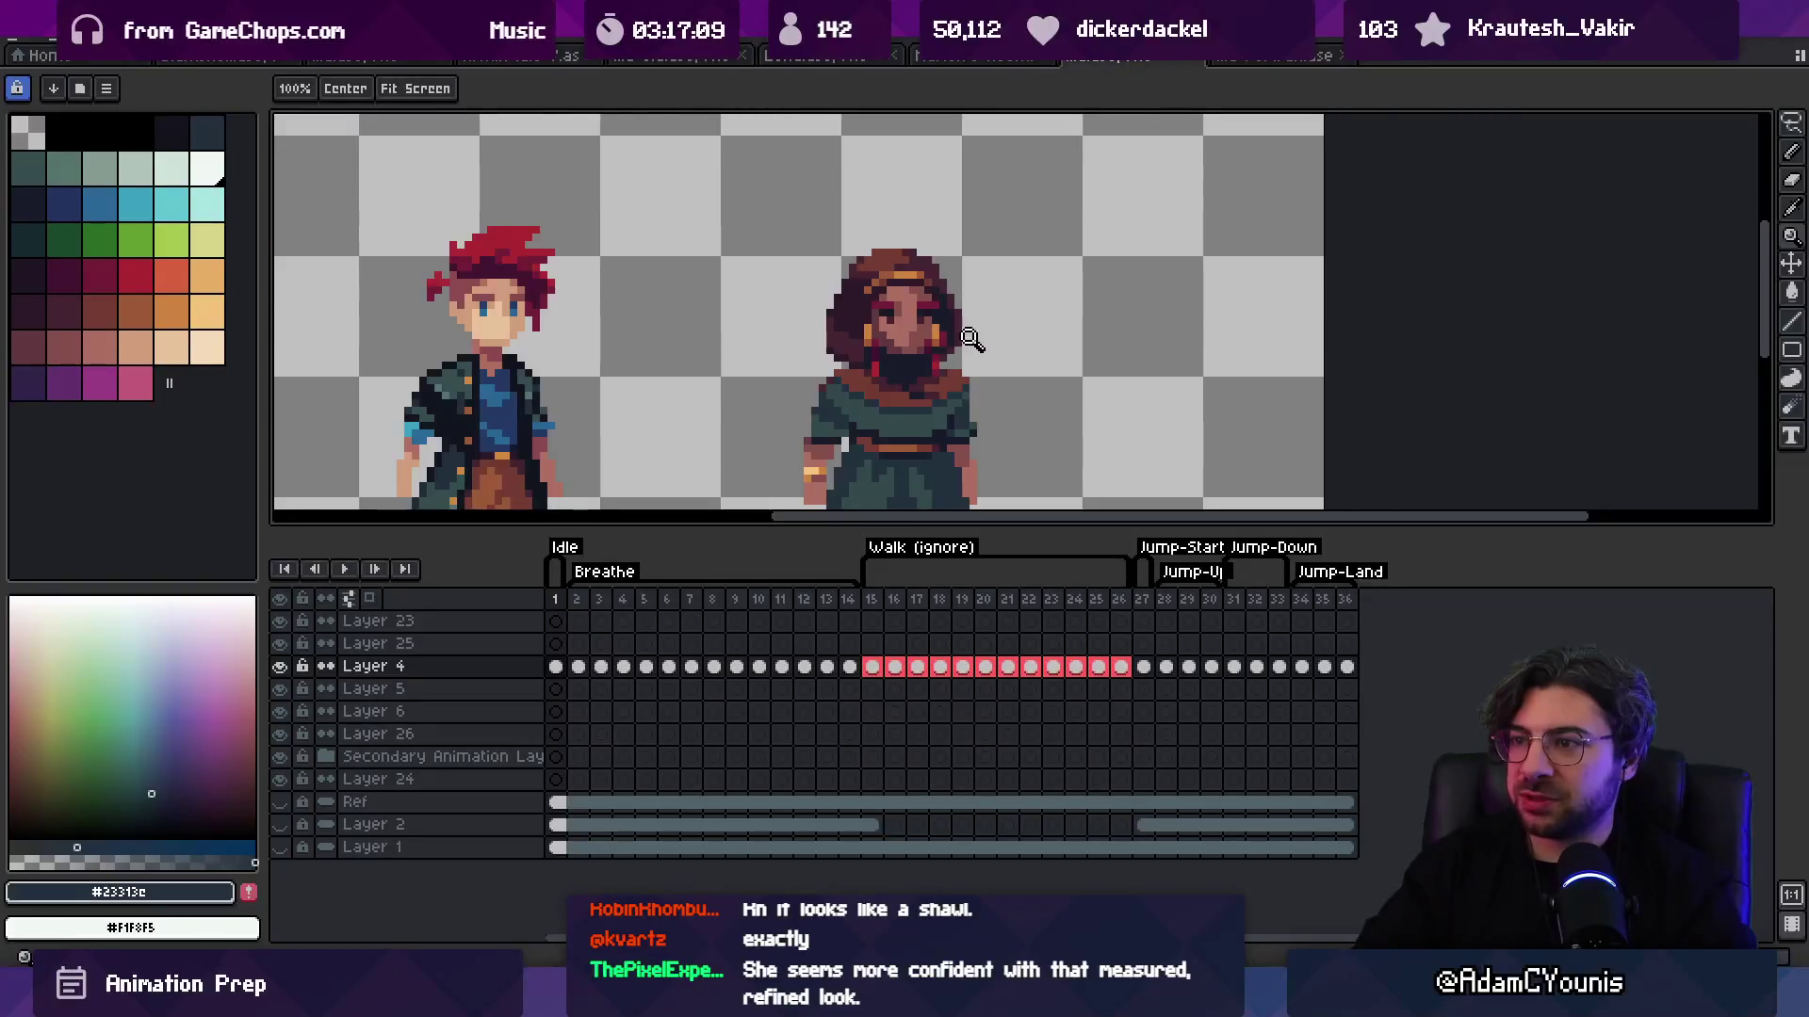
pyautogui.scroll(2, 970, 339)
pyautogui.scroll(-3, 933, 311)
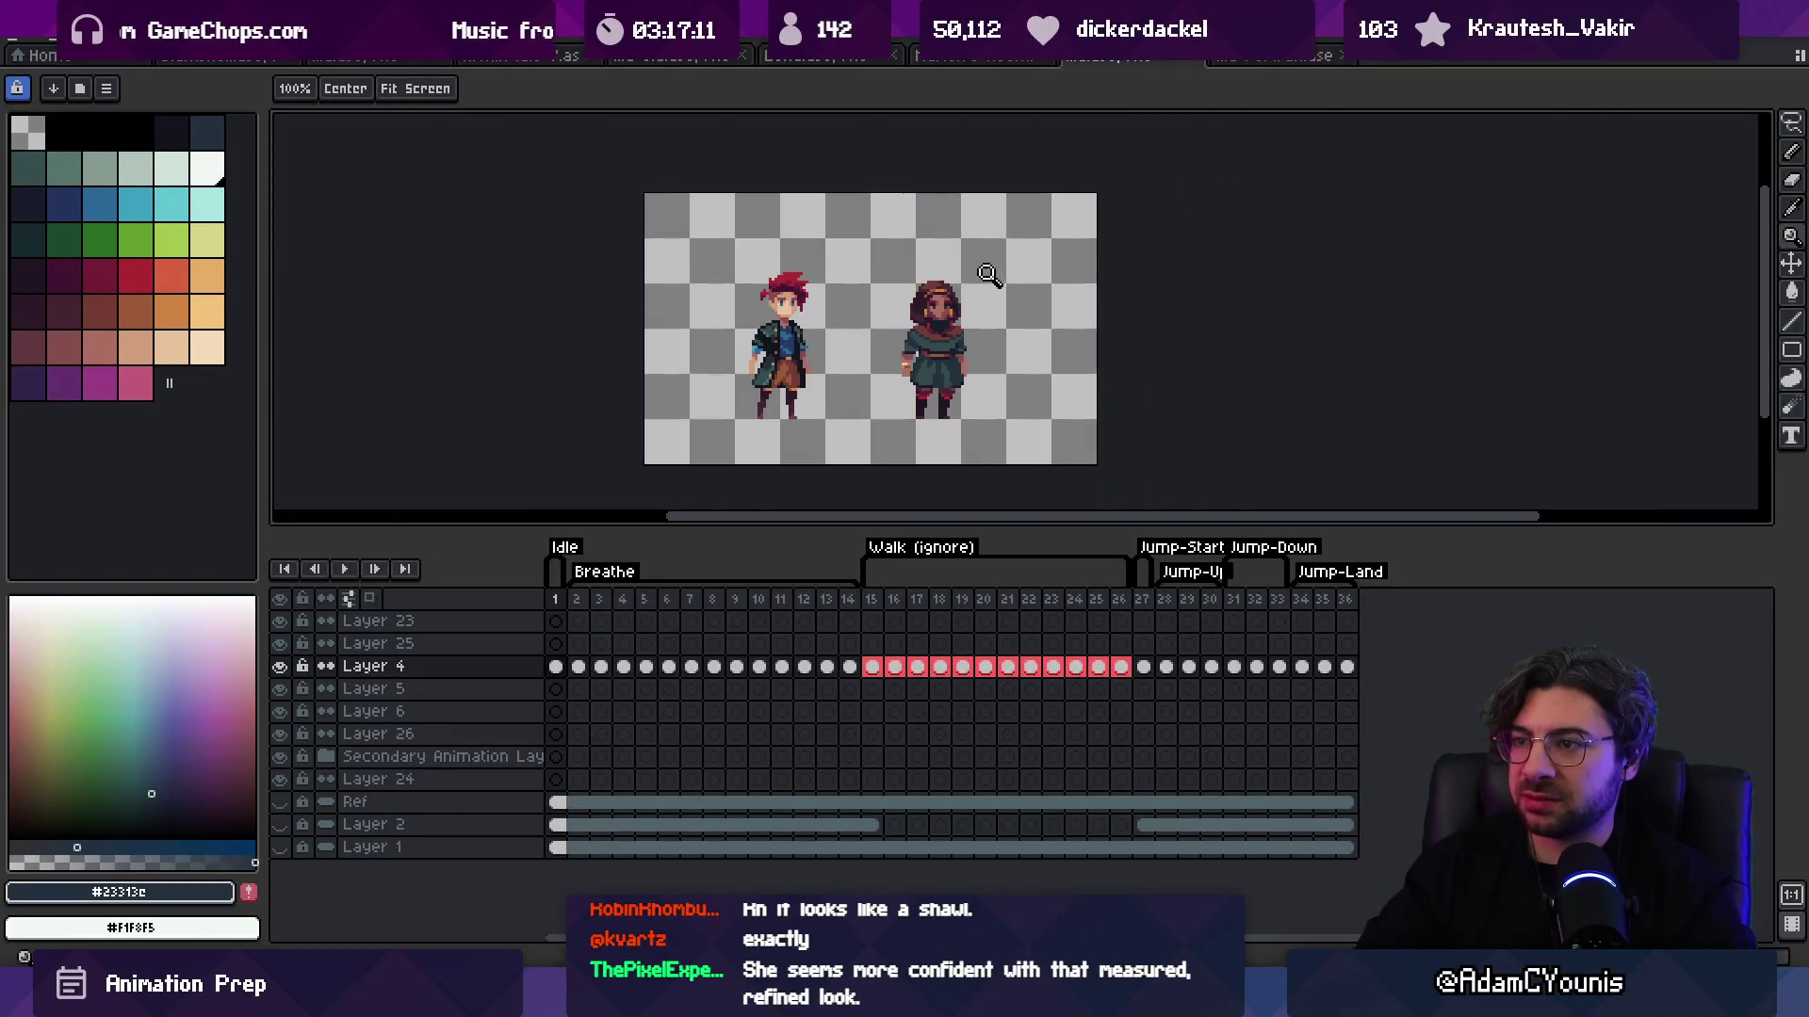
pyautogui.scroll(4, 953, 311)
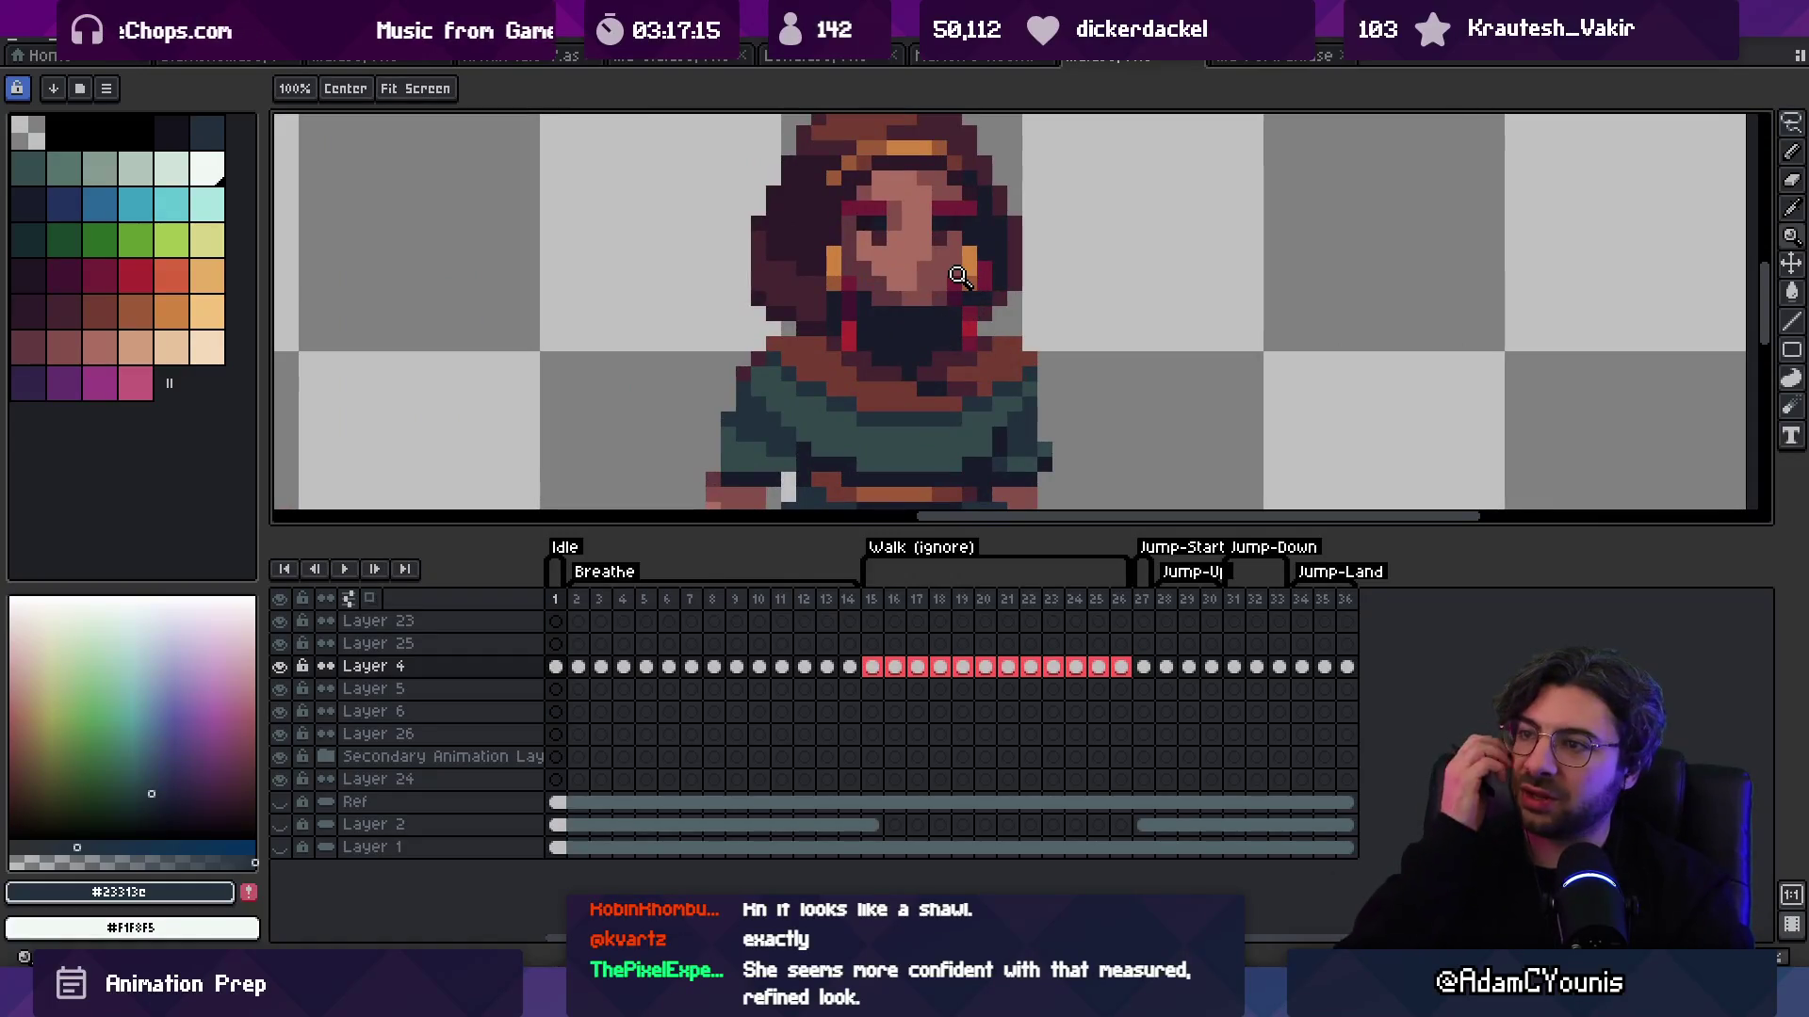
pyautogui.scroll(-3, 912, 368)
pyautogui.scroll(-1, 912, 367)
pyautogui.scroll(4, 1015, 349)
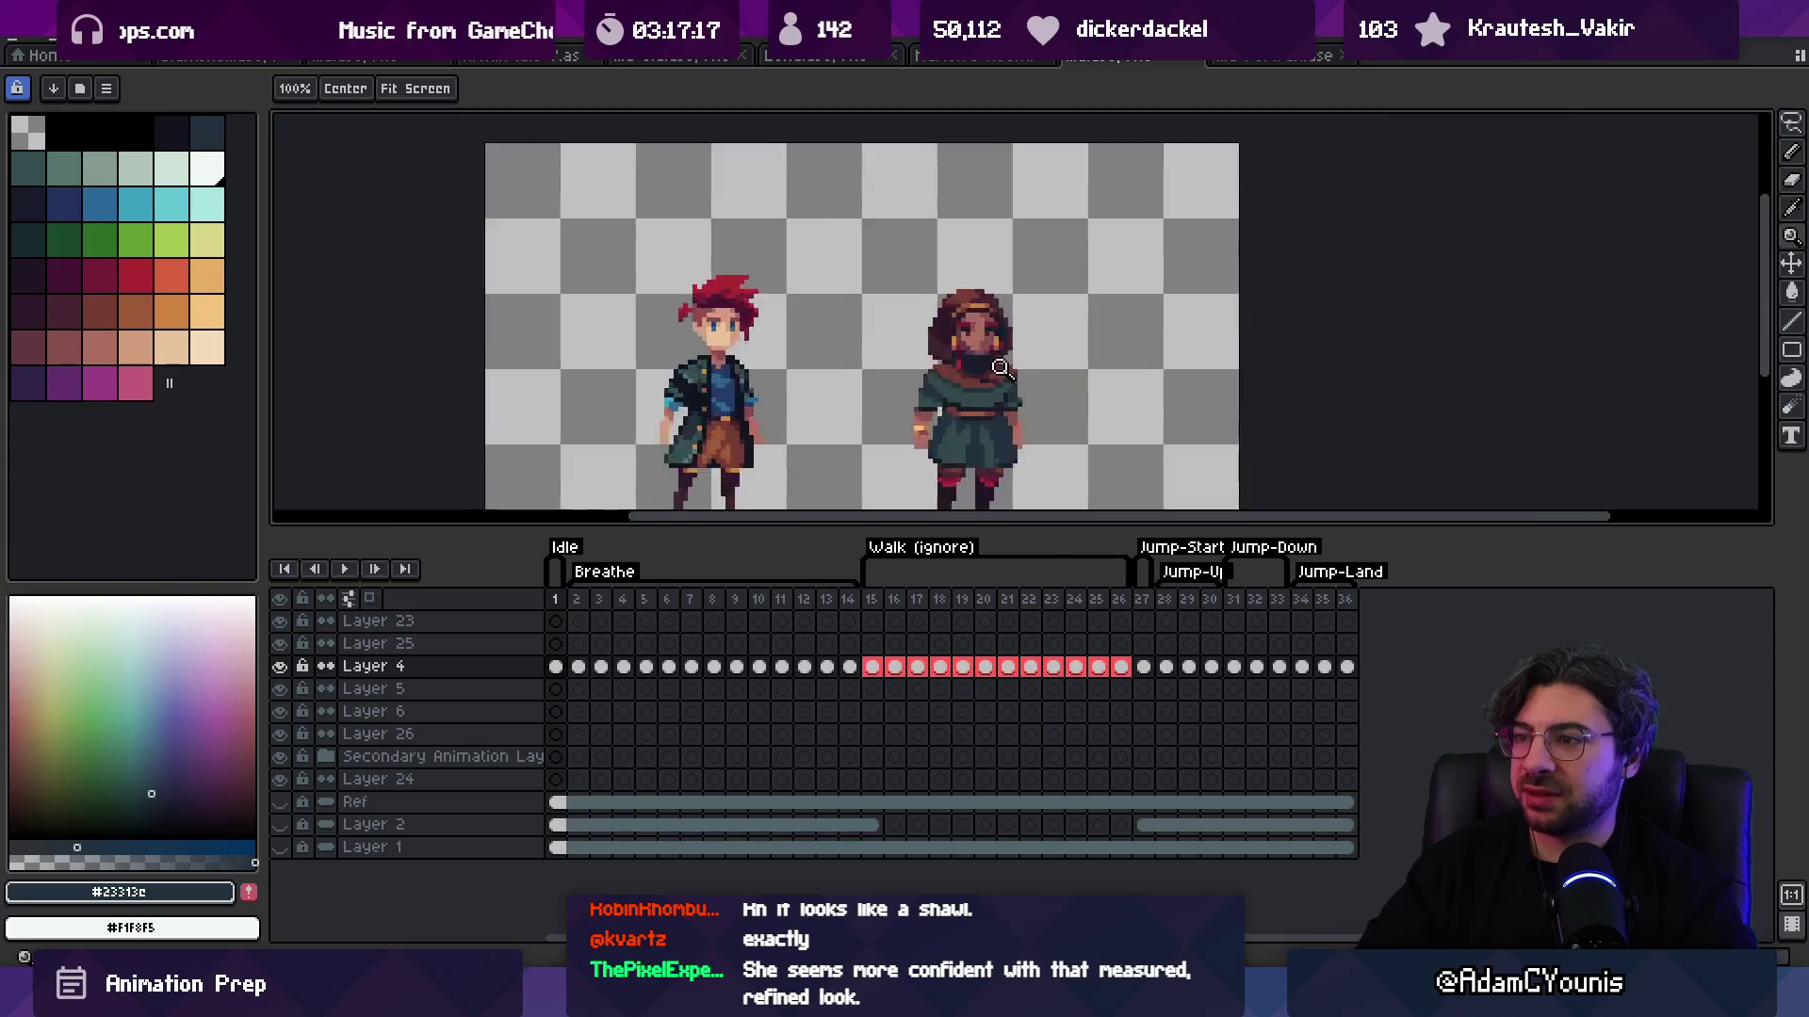
pyautogui.press('b')
pyautogui.press('z')
pyautogui.scroll(-3, 1079, 341)
pyautogui.scroll(2, 1090, 355)
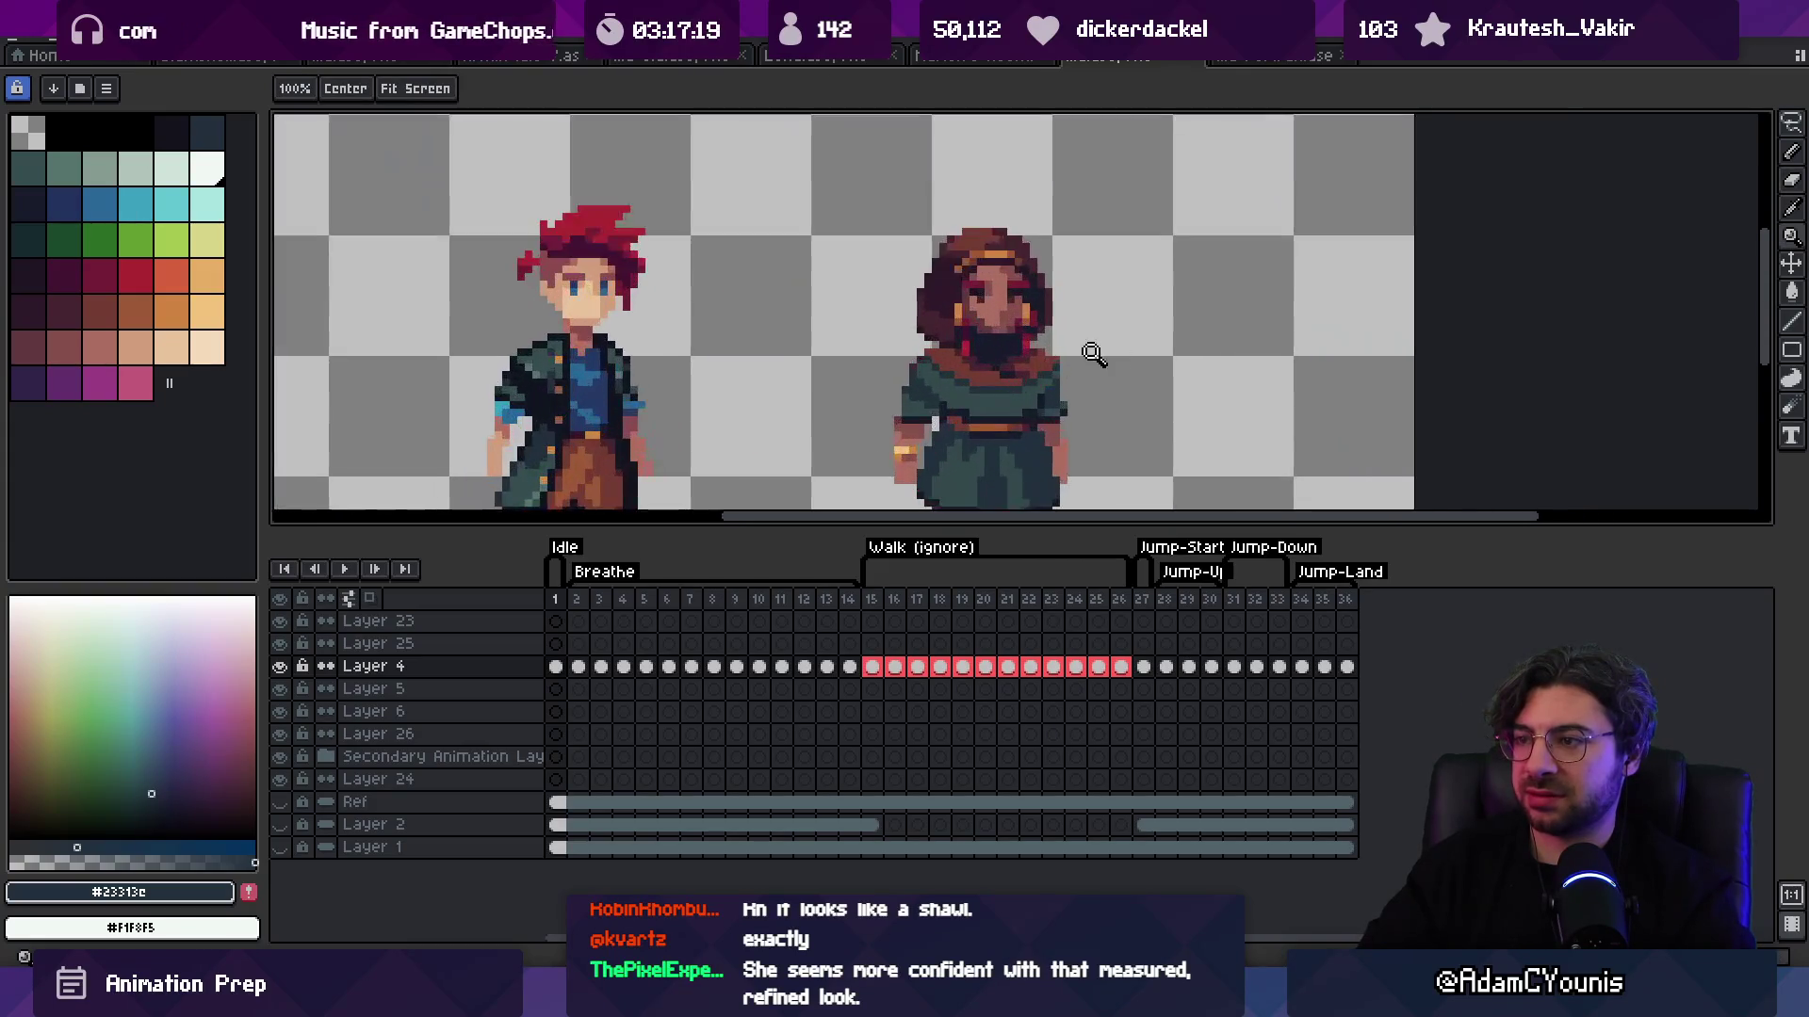
pyautogui.scroll(-1, 1048, 292)
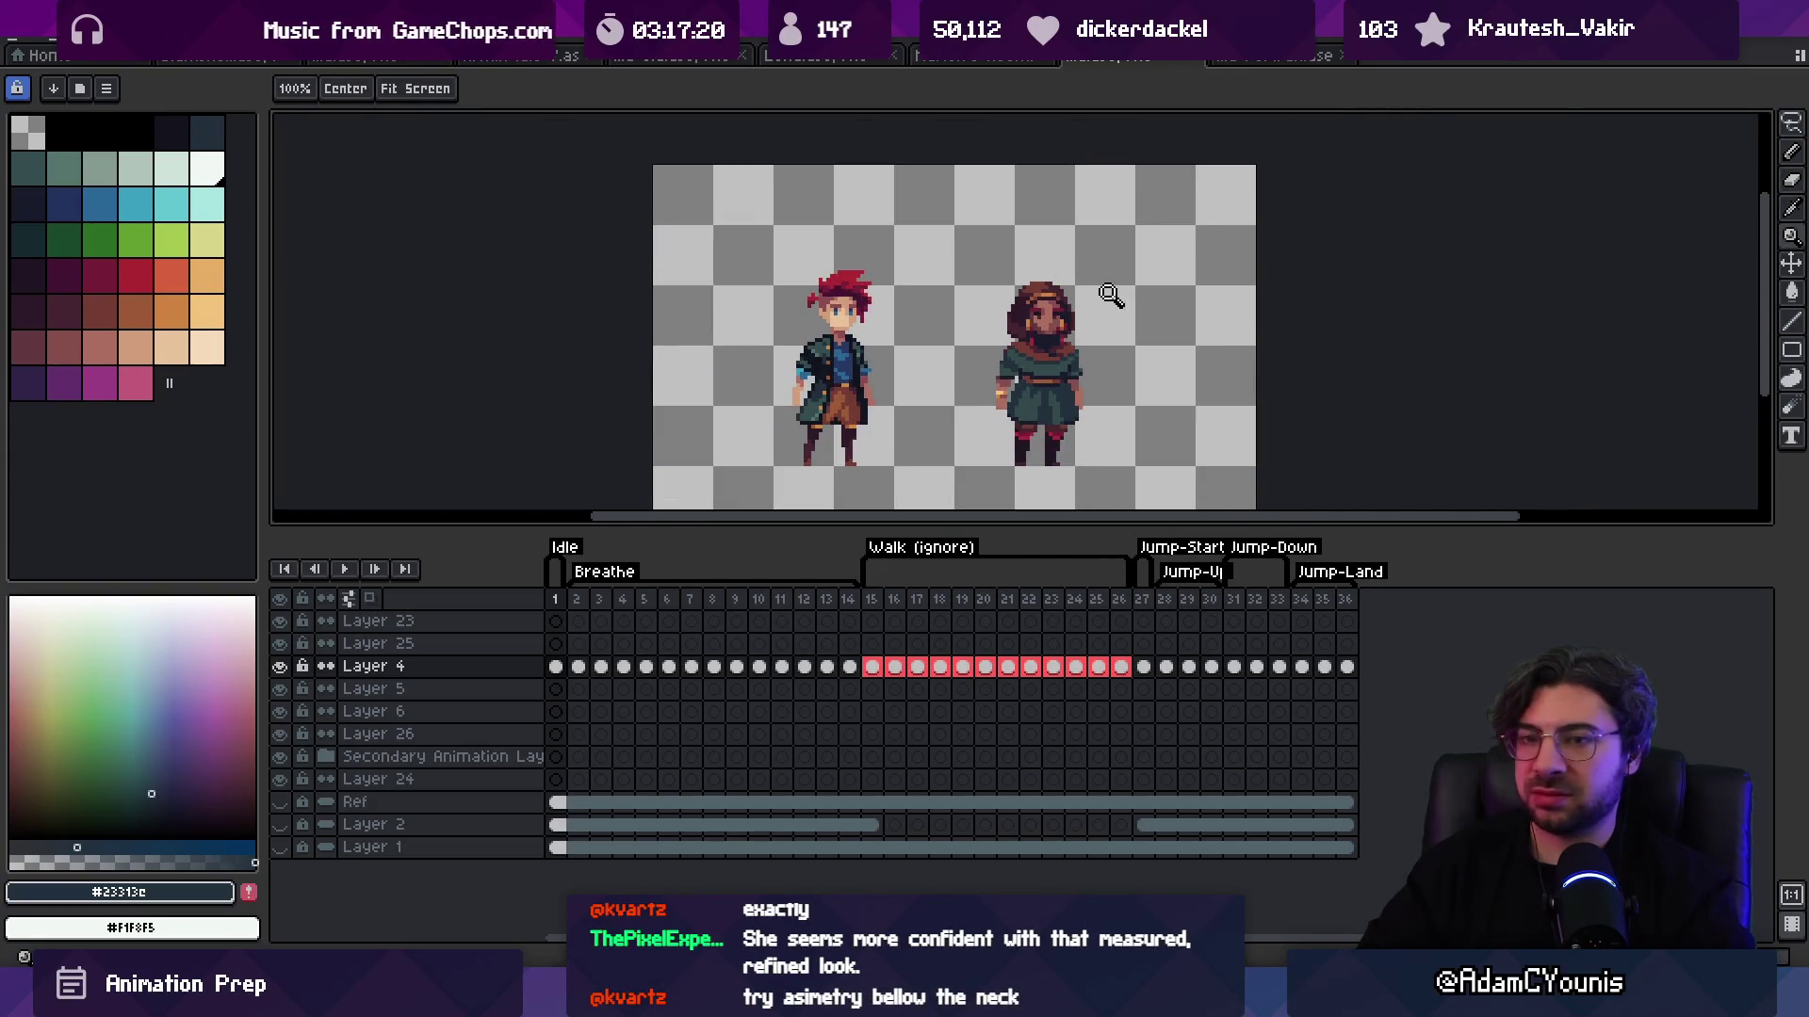
pyautogui.moveTo(1093, 299); pyautogui.dragTo(1003, 369)
pyautogui.scroll(-2, 1068, 317)
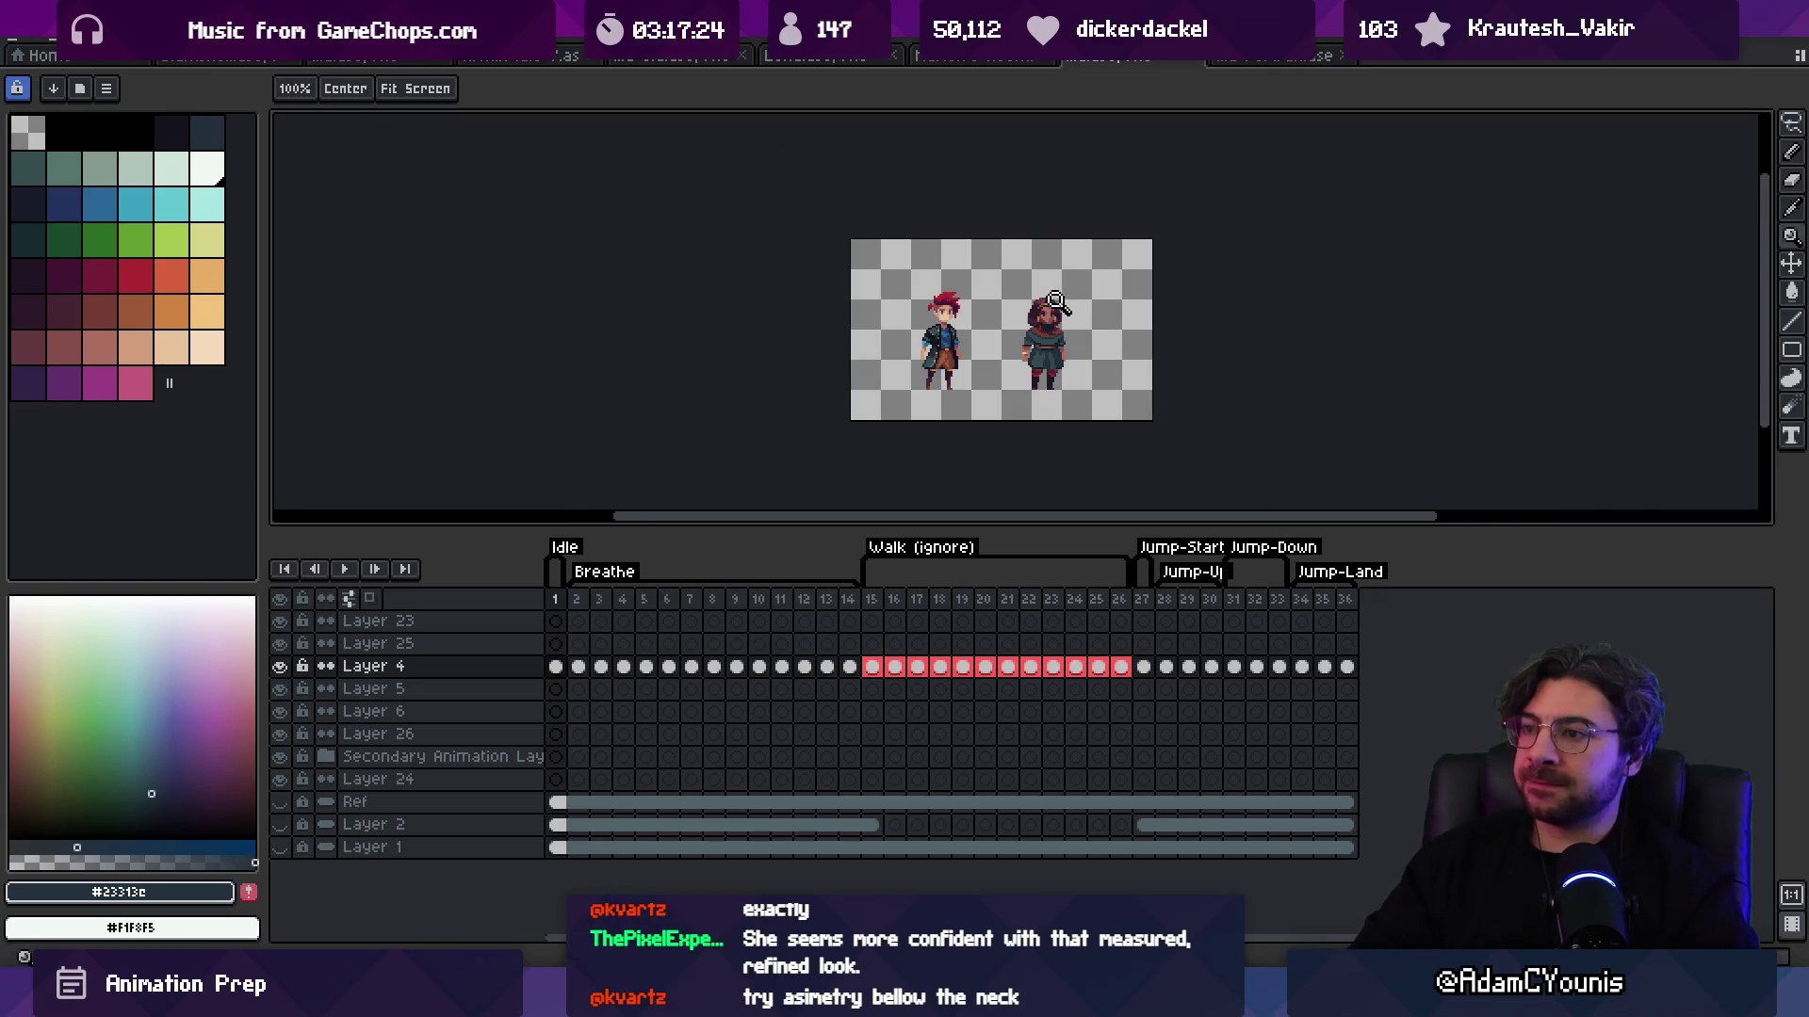
pyautogui.scroll(5, 1061, 325)
pyautogui.press('b')
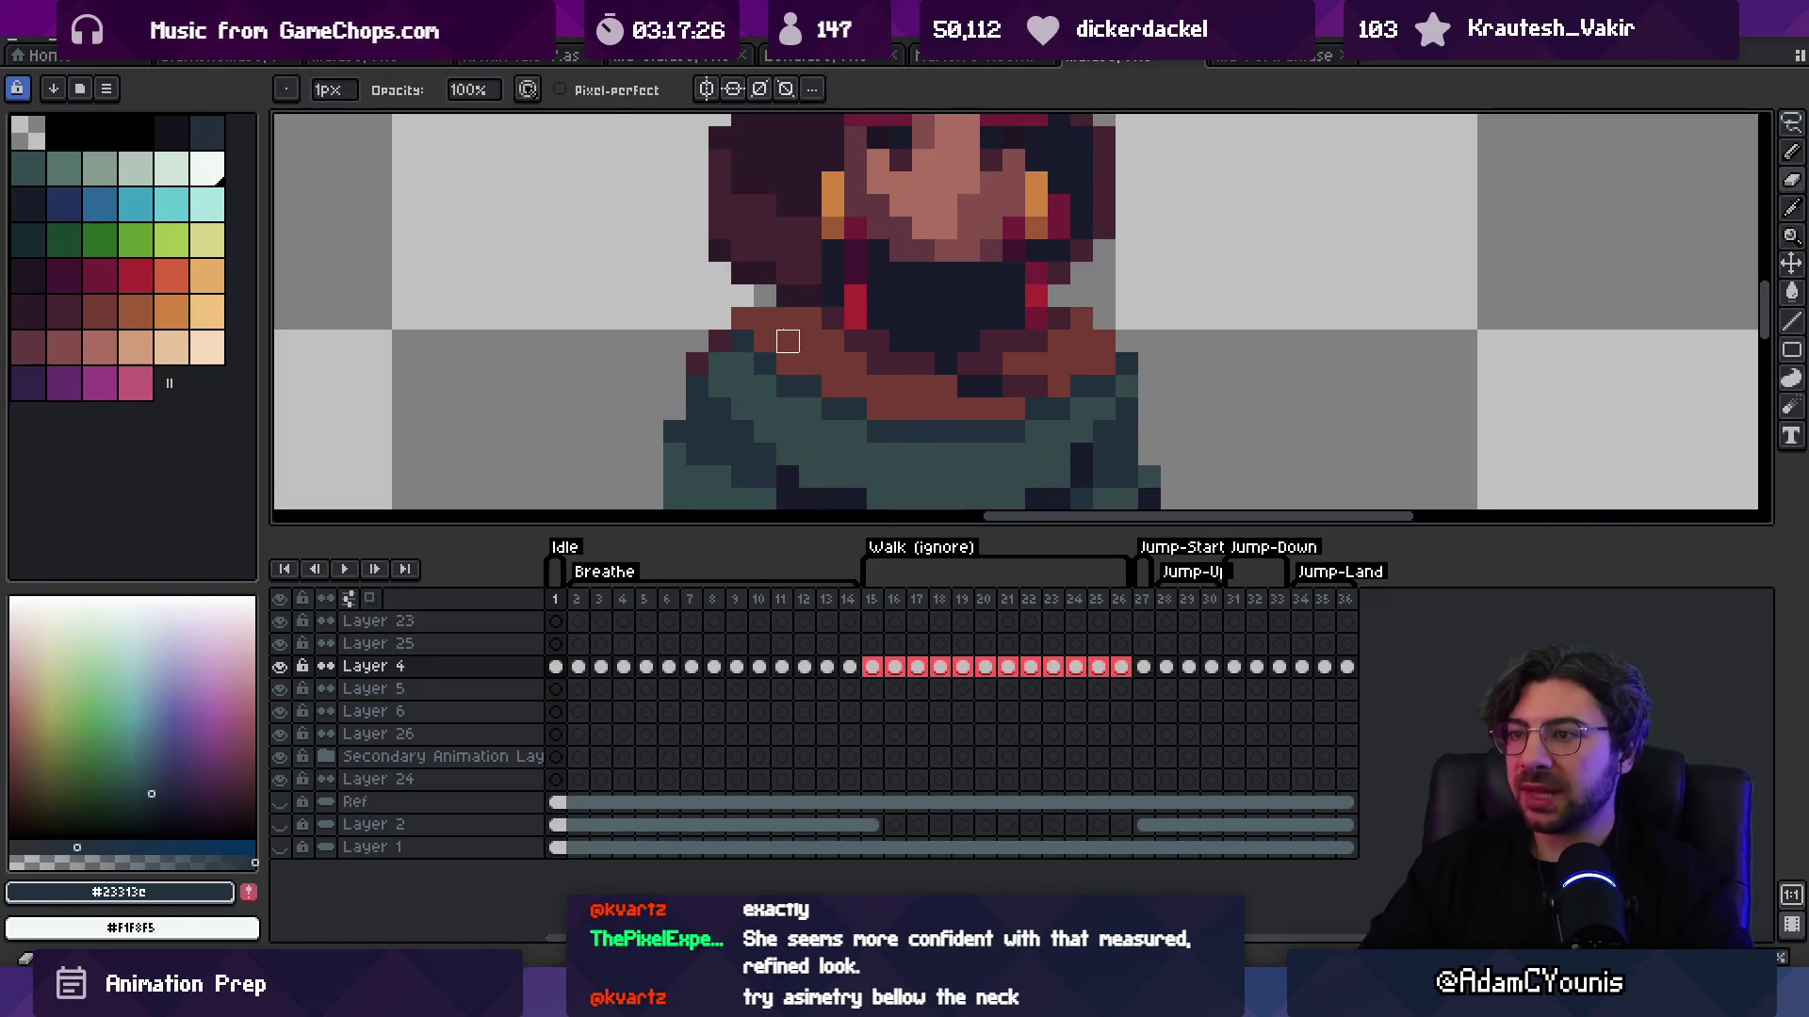
pyautogui.keyDown('alt'); pyautogui.click(788, 266); pyautogui.keyUp('alt')
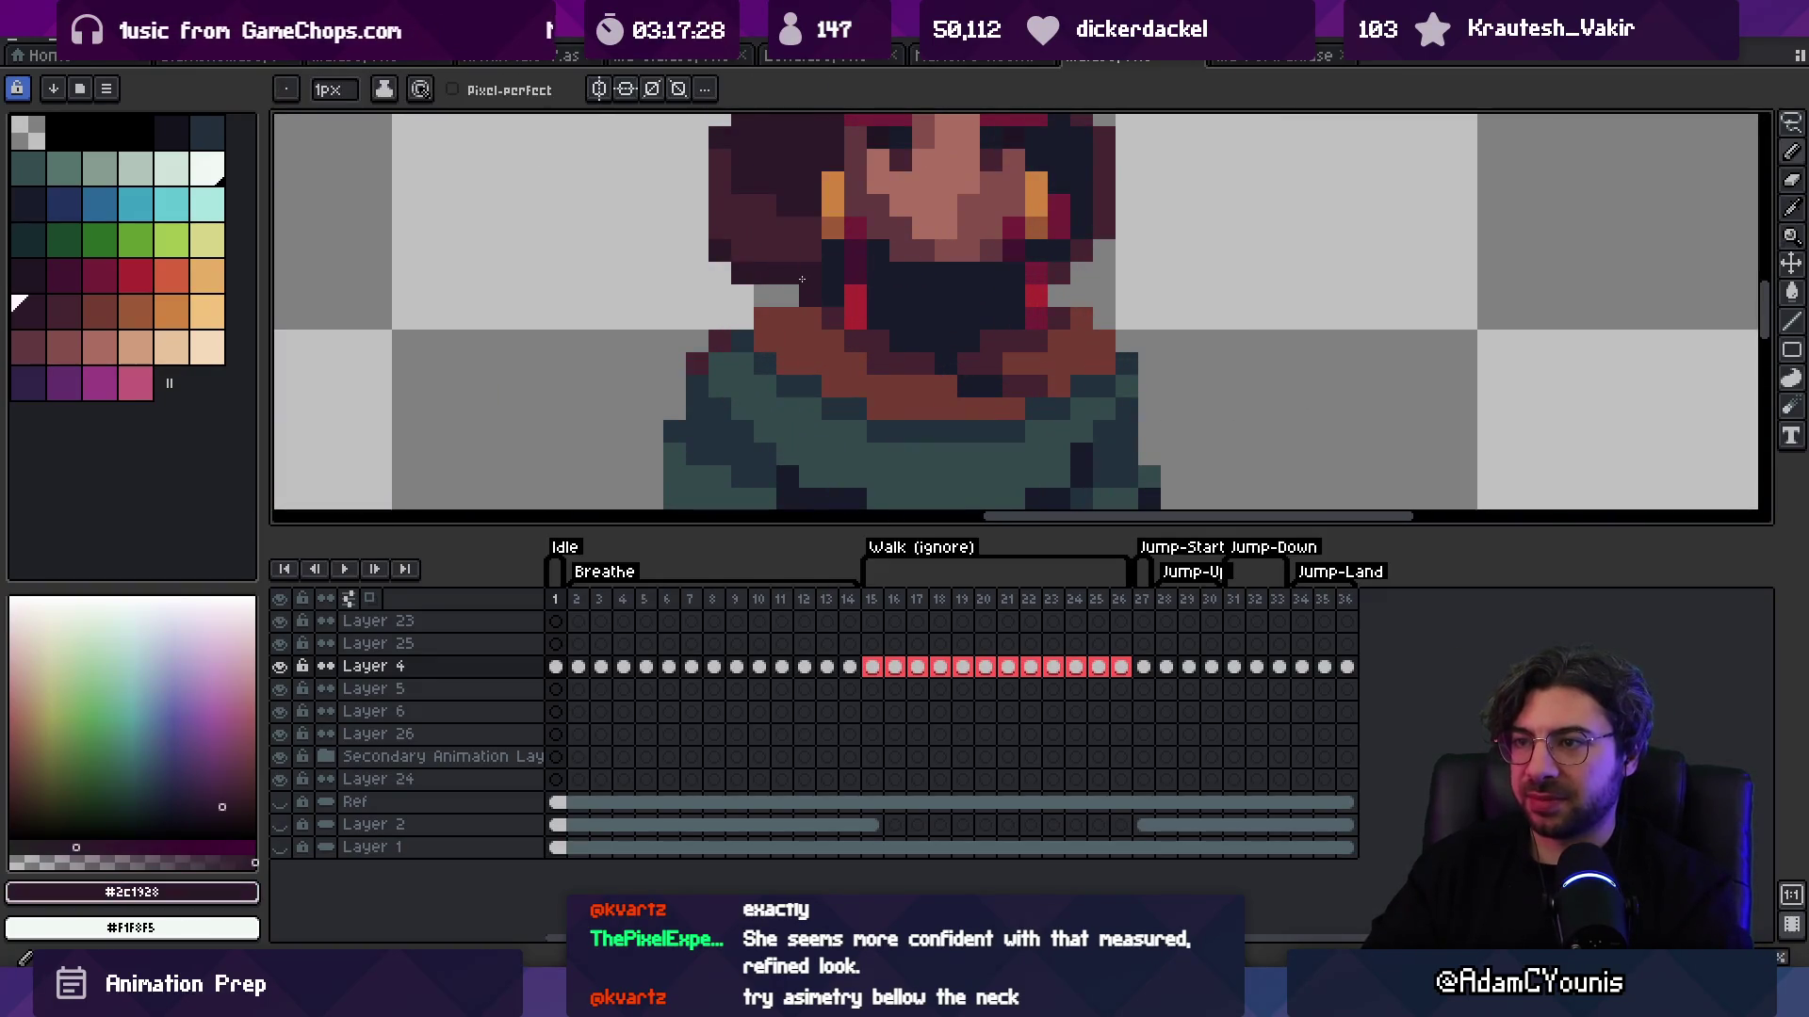
pyautogui.scroll(-4, 778, 285)
pyautogui.scroll(-2, 779, 284)
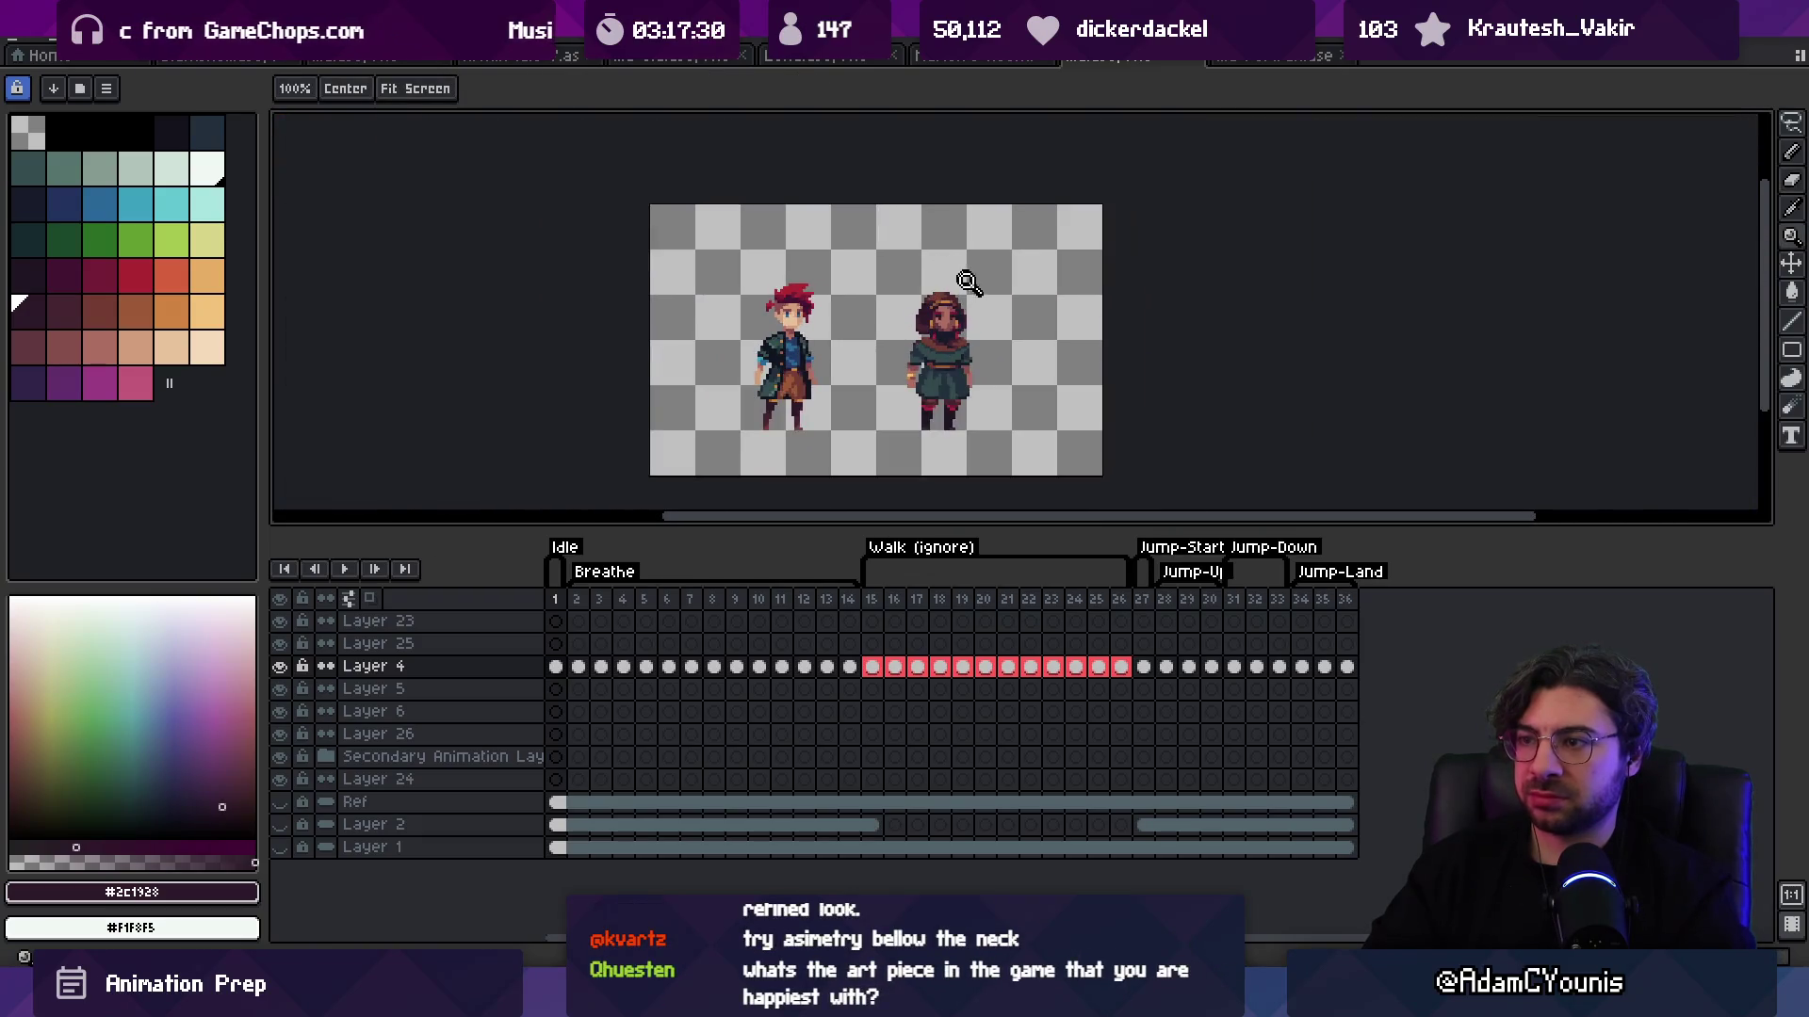
pyautogui.scroll(6, 906, 327)
pyautogui.press('b')
pyautogui.keyDown('alt'); pyautogui.click(937, 300); pyautogui.keyUp('alt')
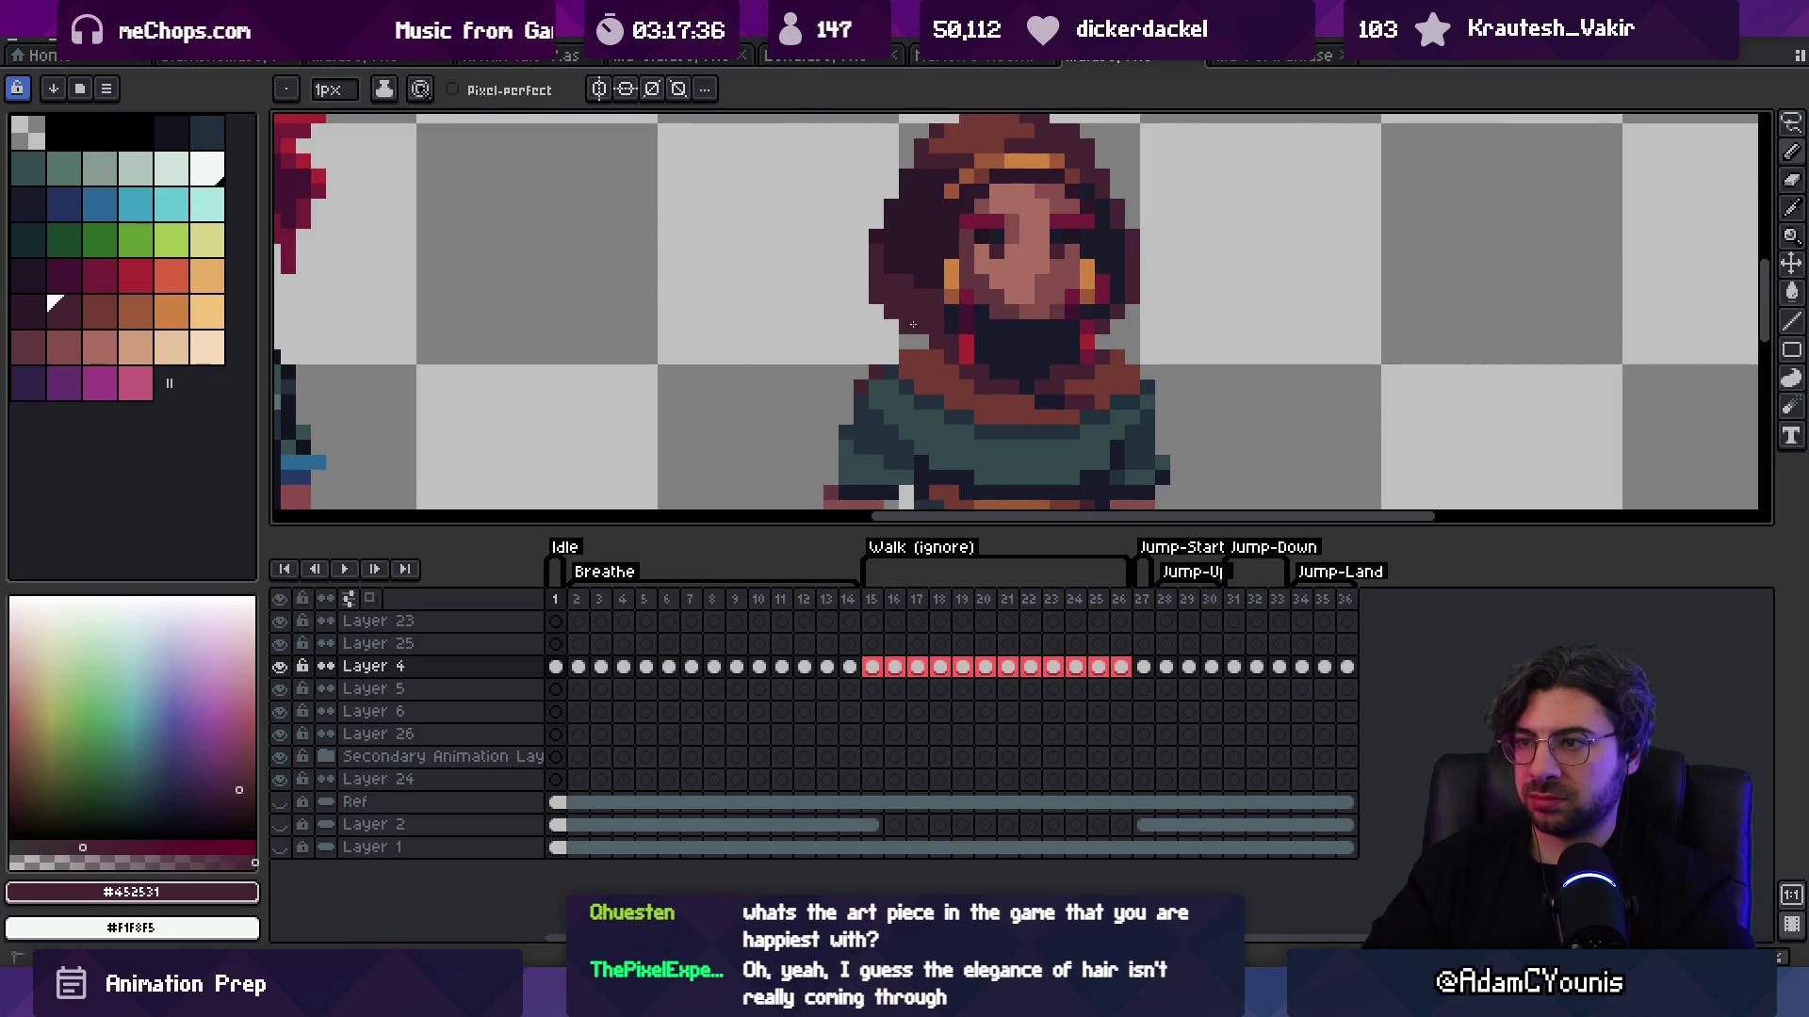
pyautogui.press('z')
pyautogui.scroll(-4, 879, 268)
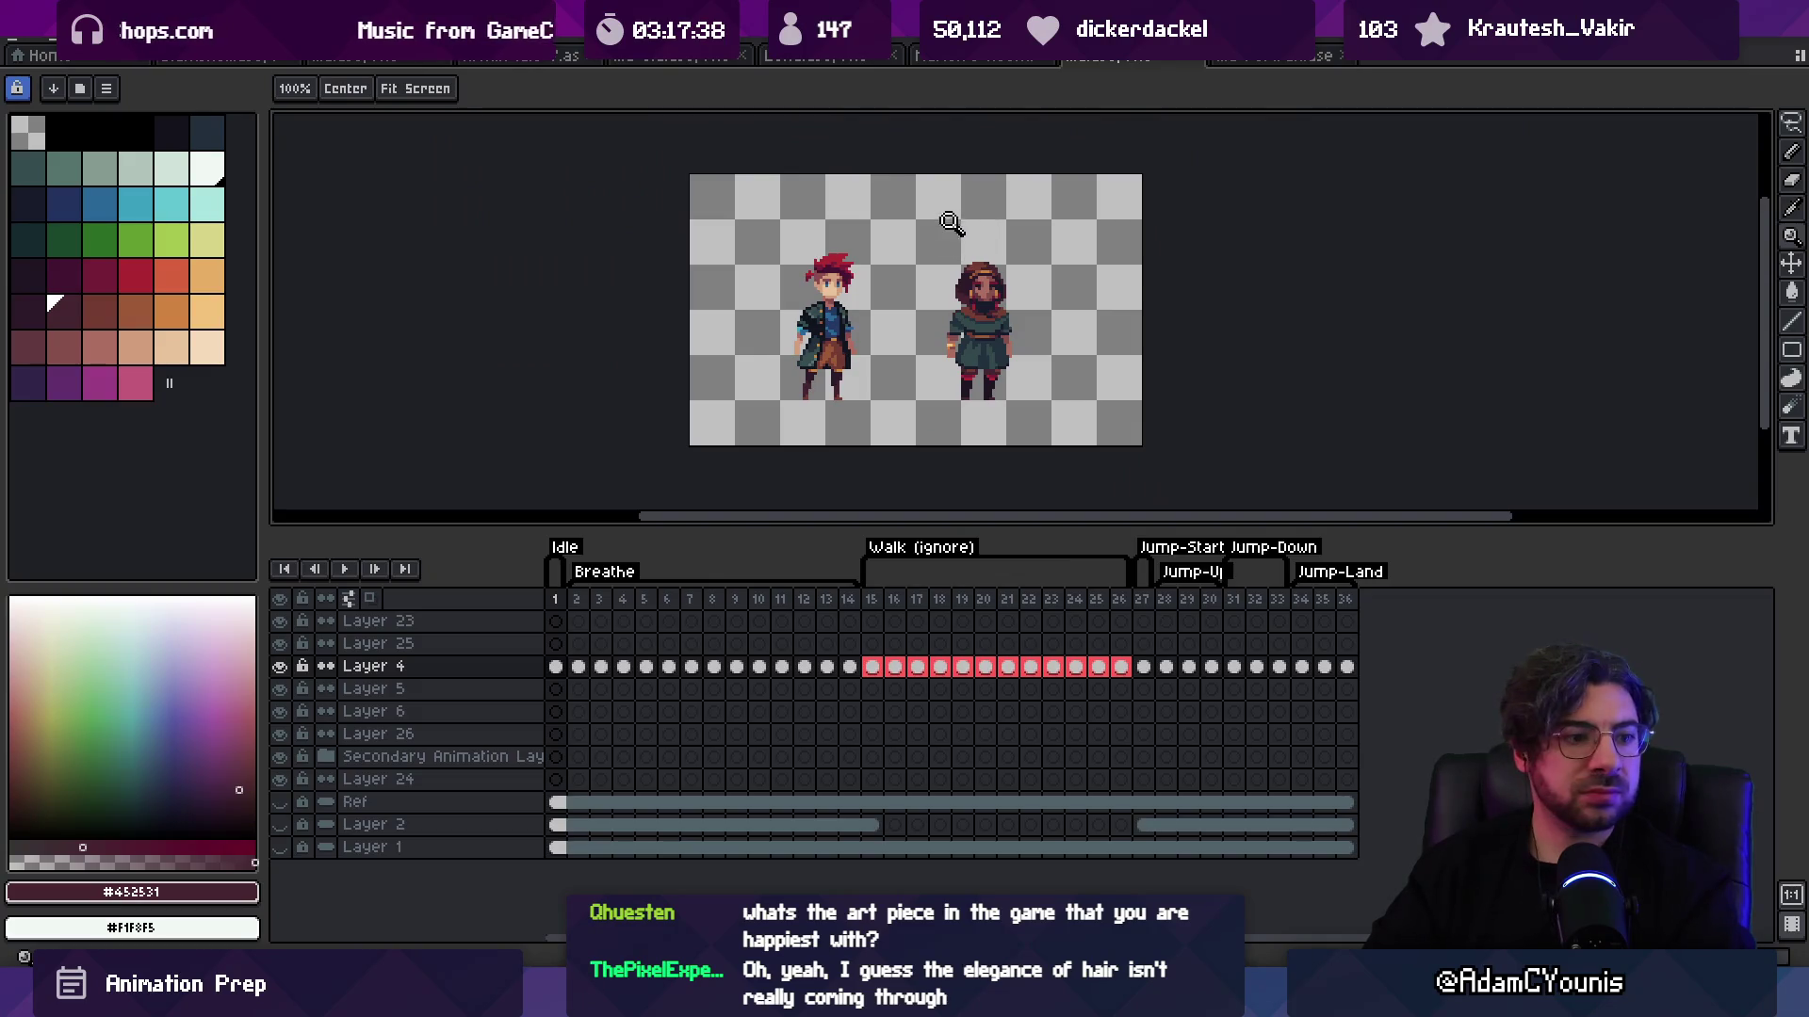
pyautogui.scroll(1, 935, 319)
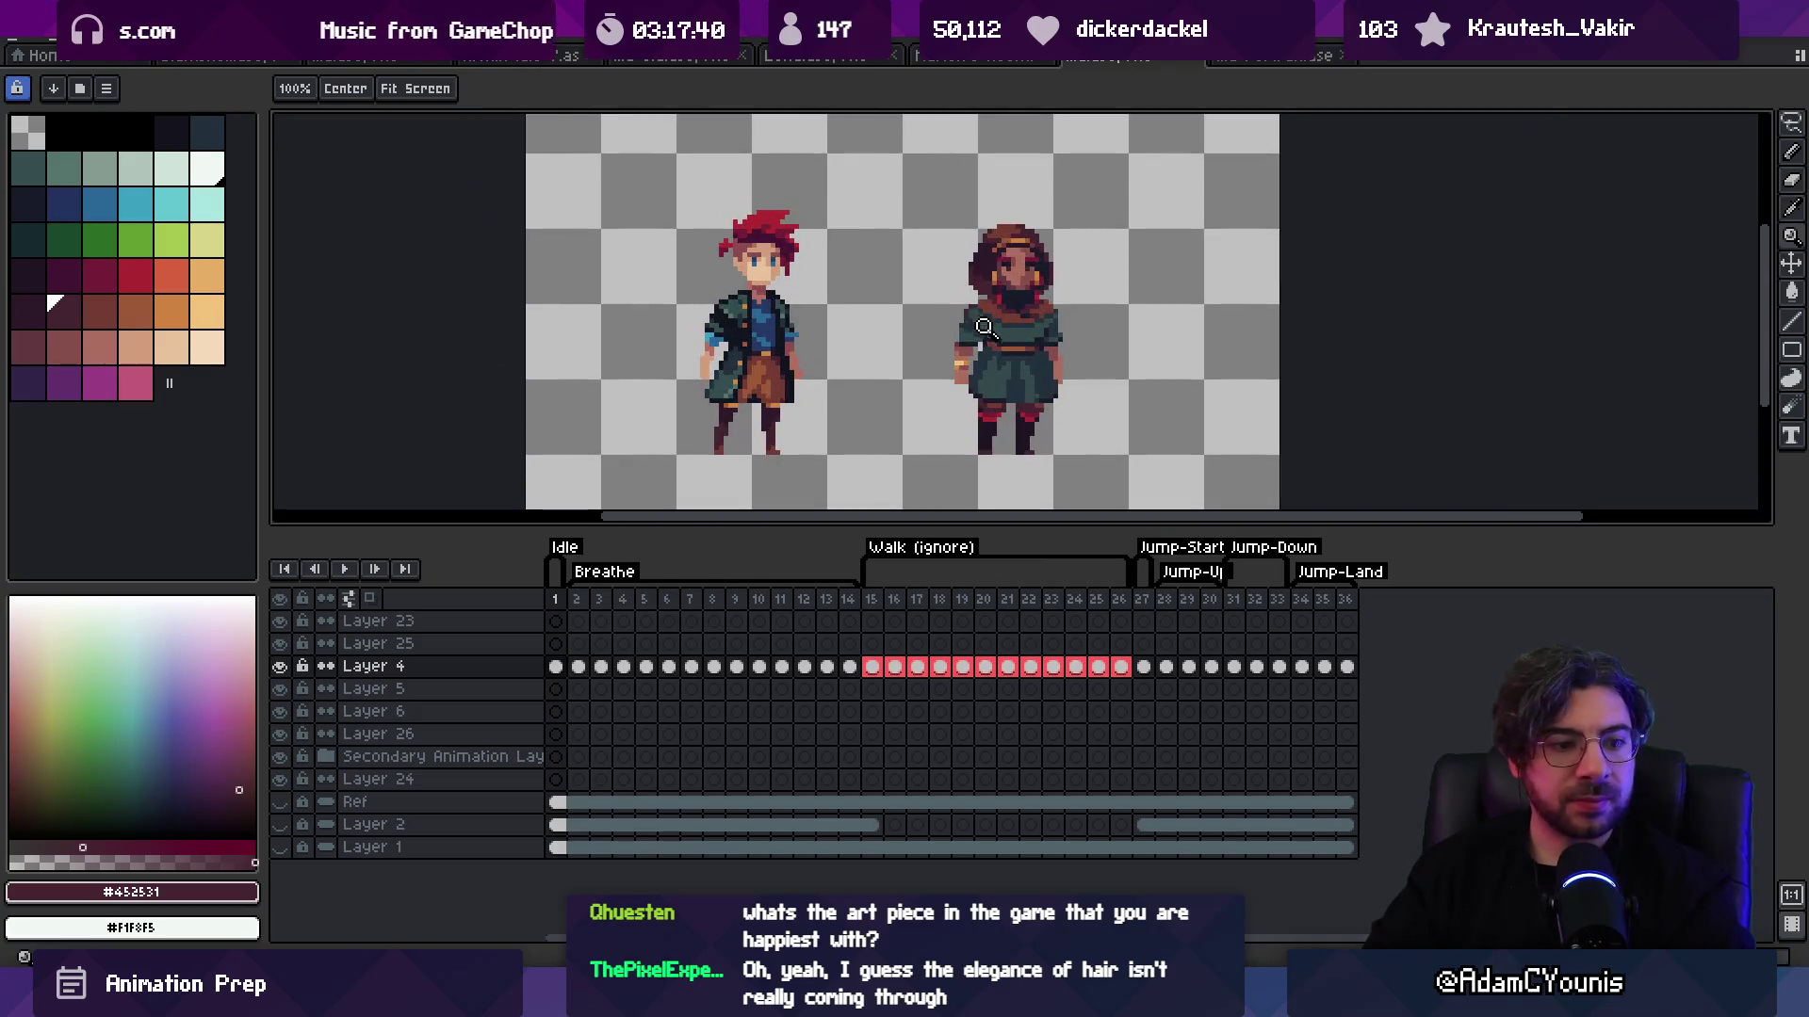
pyautogui.scroll(3, 976, 311)
pyautogui.press('b')
pyautogui.keyDown('alt'); pyautogui.click(956, 298); pyautogui.keyUp('alt')
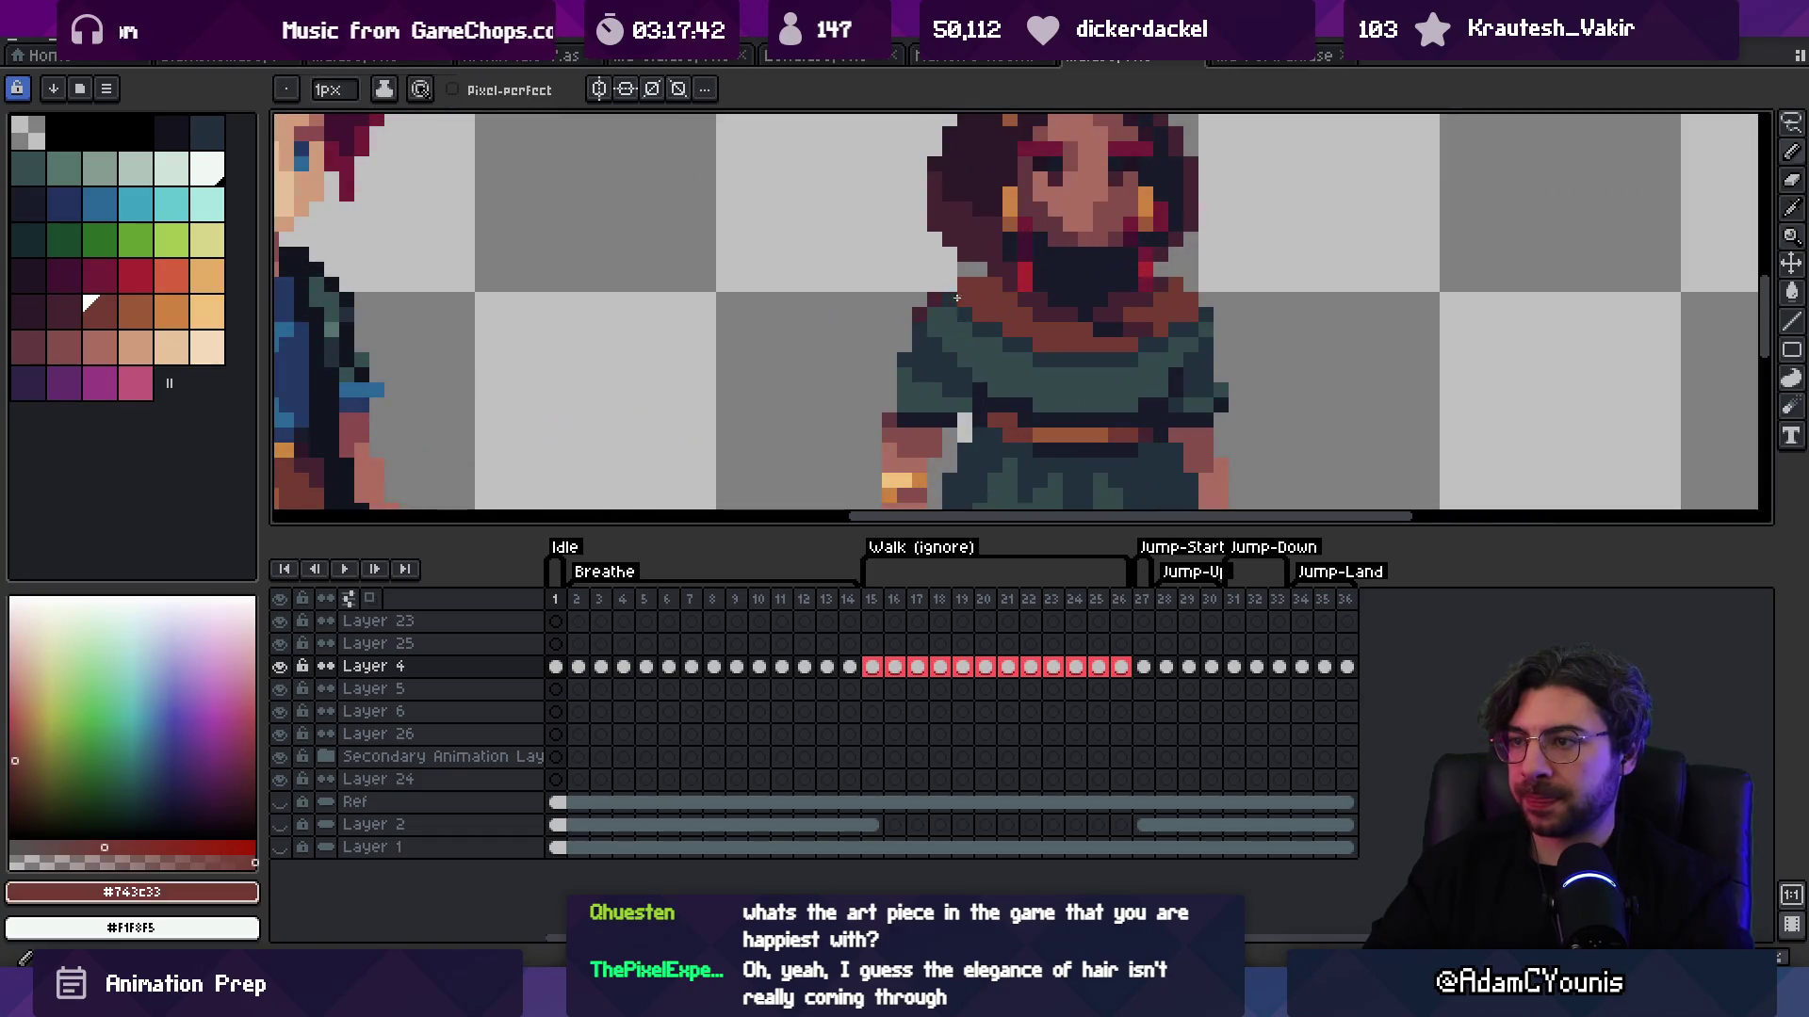
pyautogui.keyDown('alt'); pyautogui.click(968, 329); pyautogui.keyUp('alt')
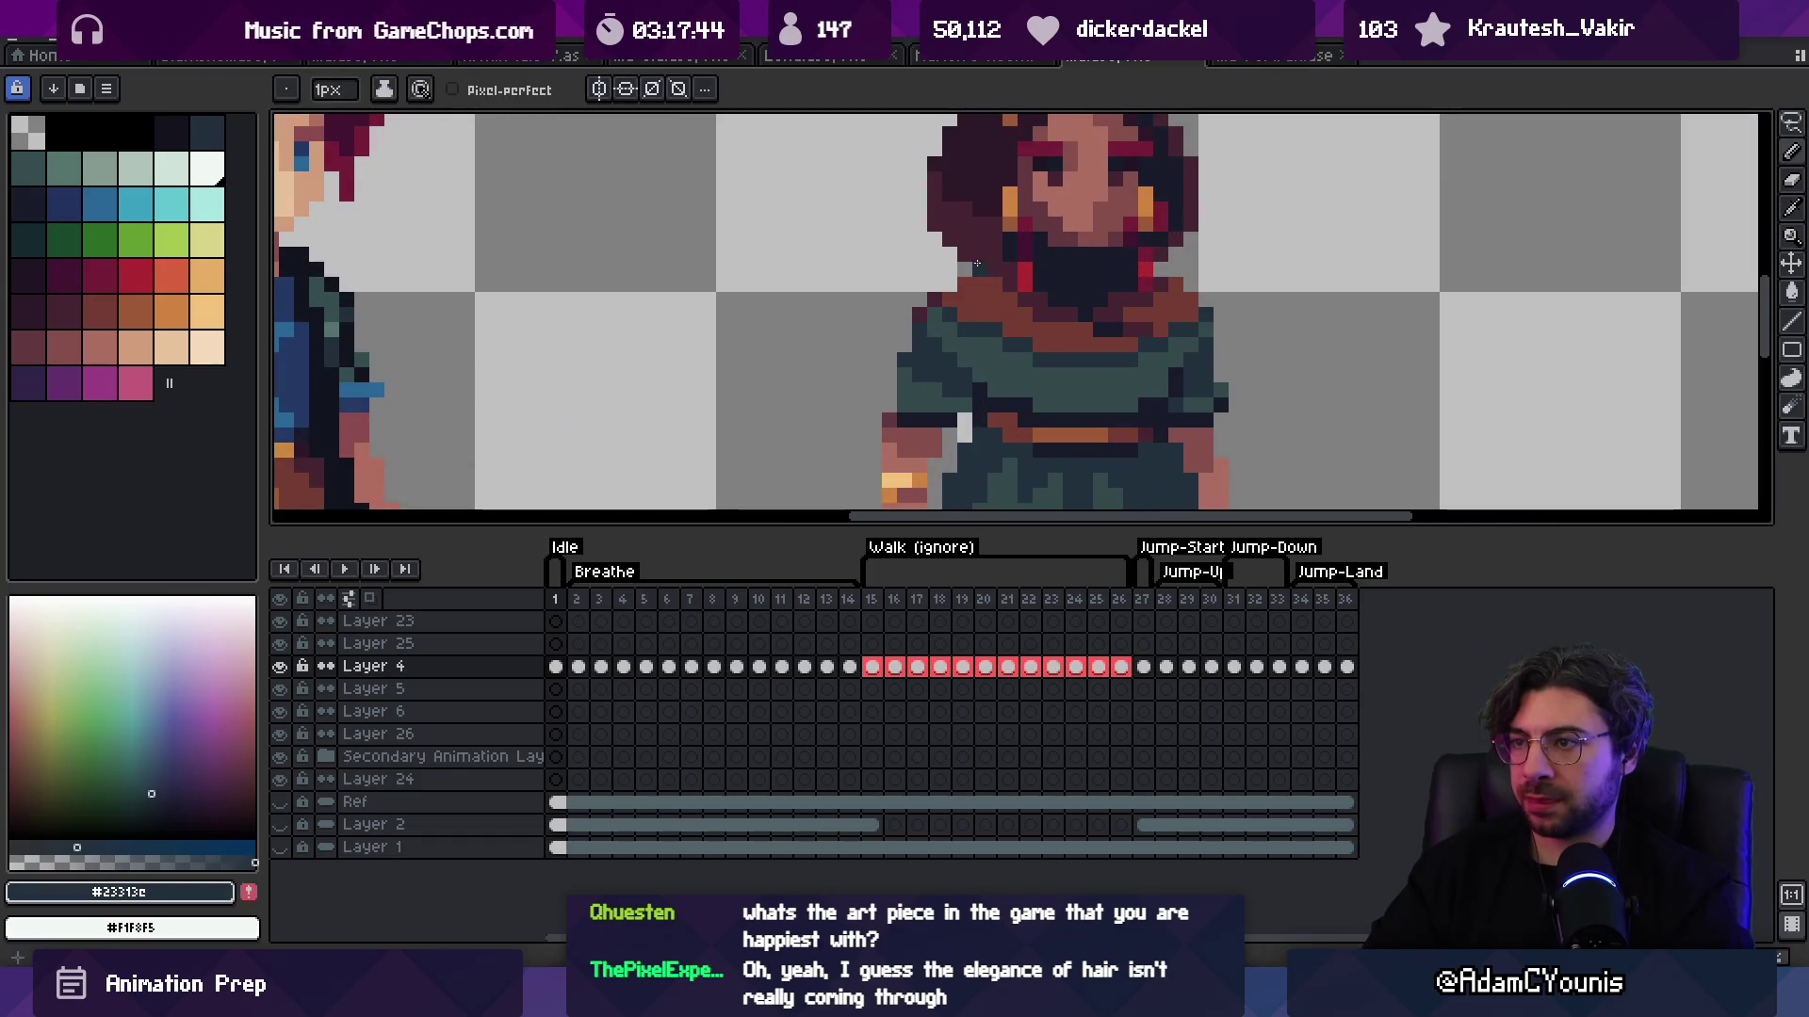
pyautogui.keyDown('alt'); pyautogui.click(957, 303); pyautogui.keyUp('alt')
pyautogui.keyDown('alt'); pyautogui.click(957, 304); pyautogui.keyUp('alt')
pyautogui.press('z')
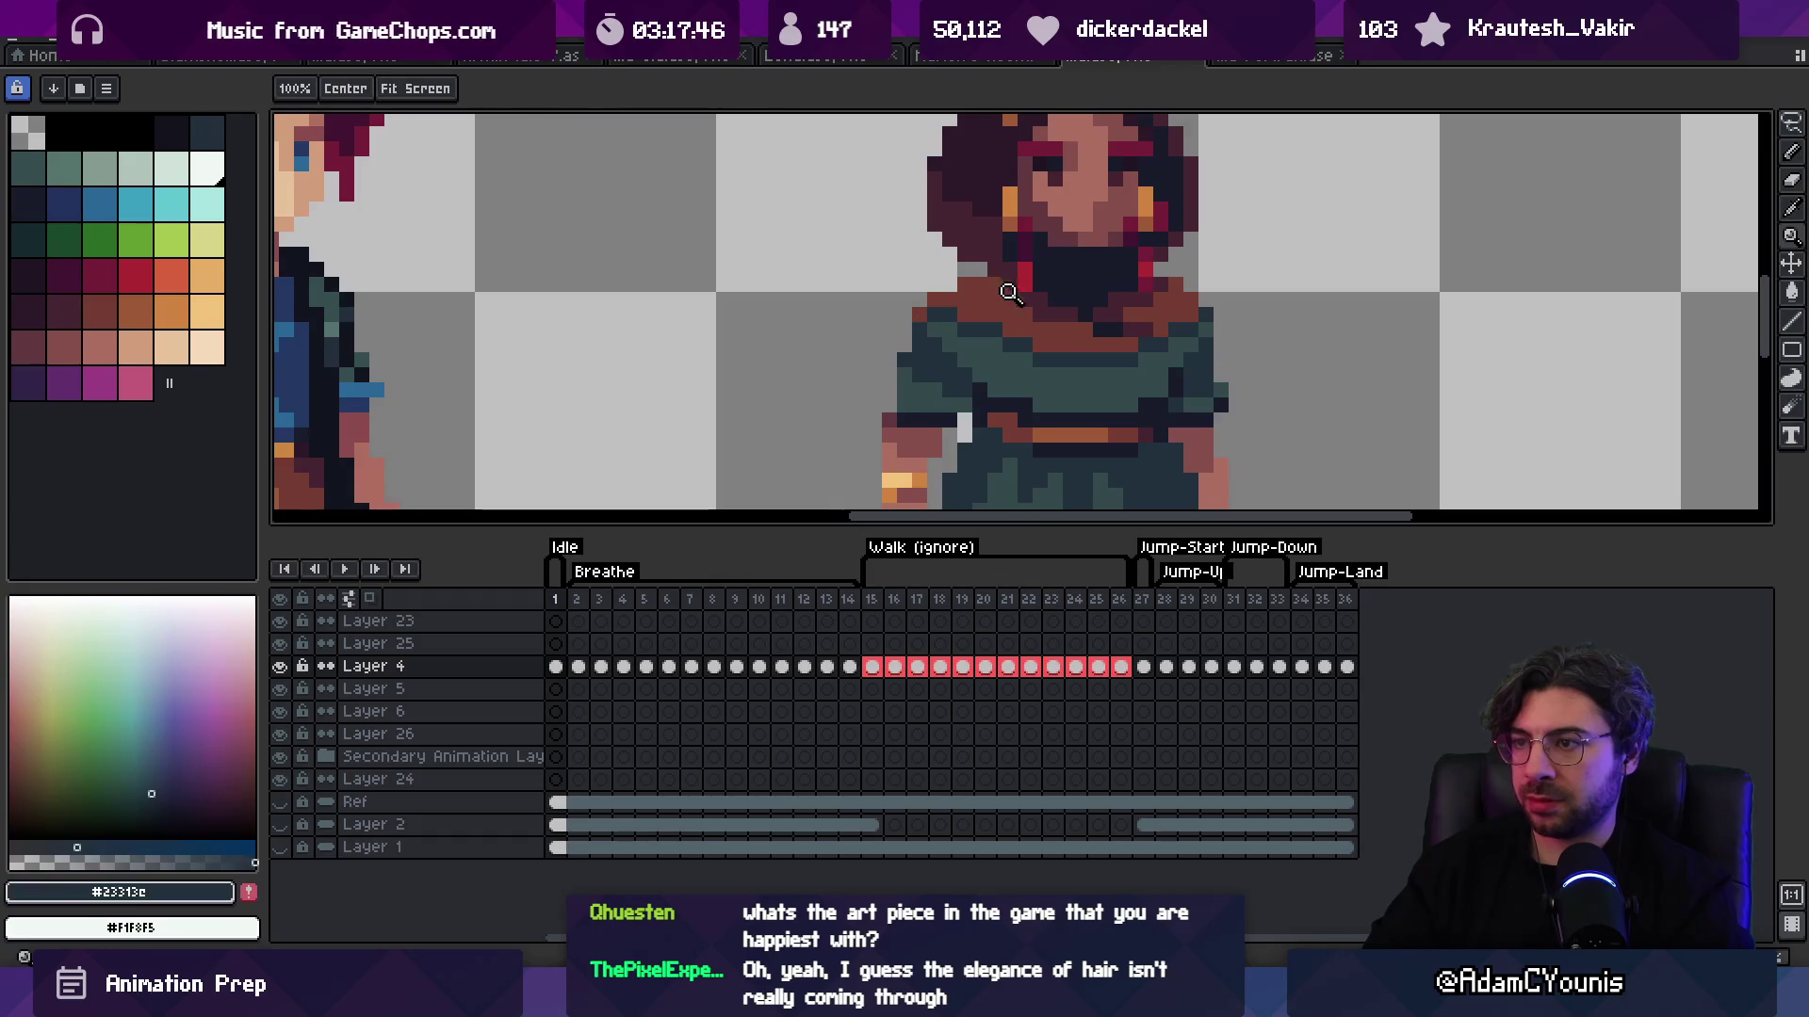
pyautogui.scroll(-4, 1015, 236)
pyautogui.scroll(4, 1056, 282)
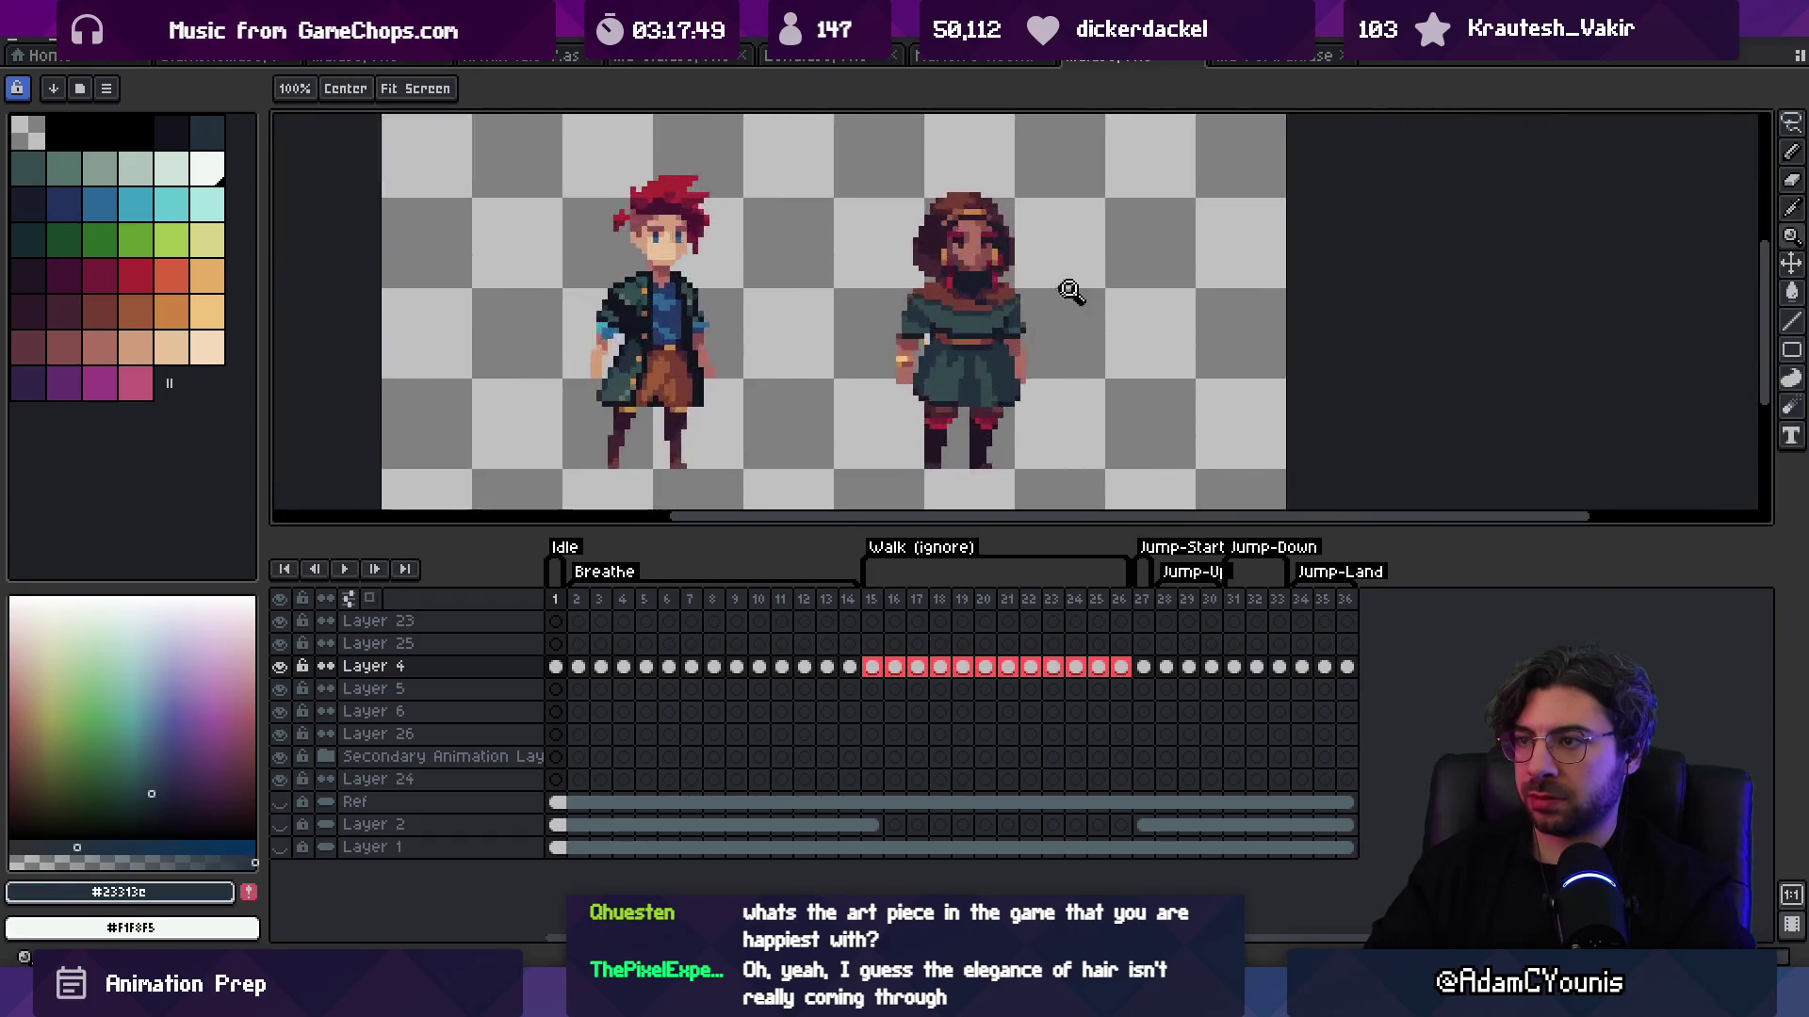
pyautogui.press('b')
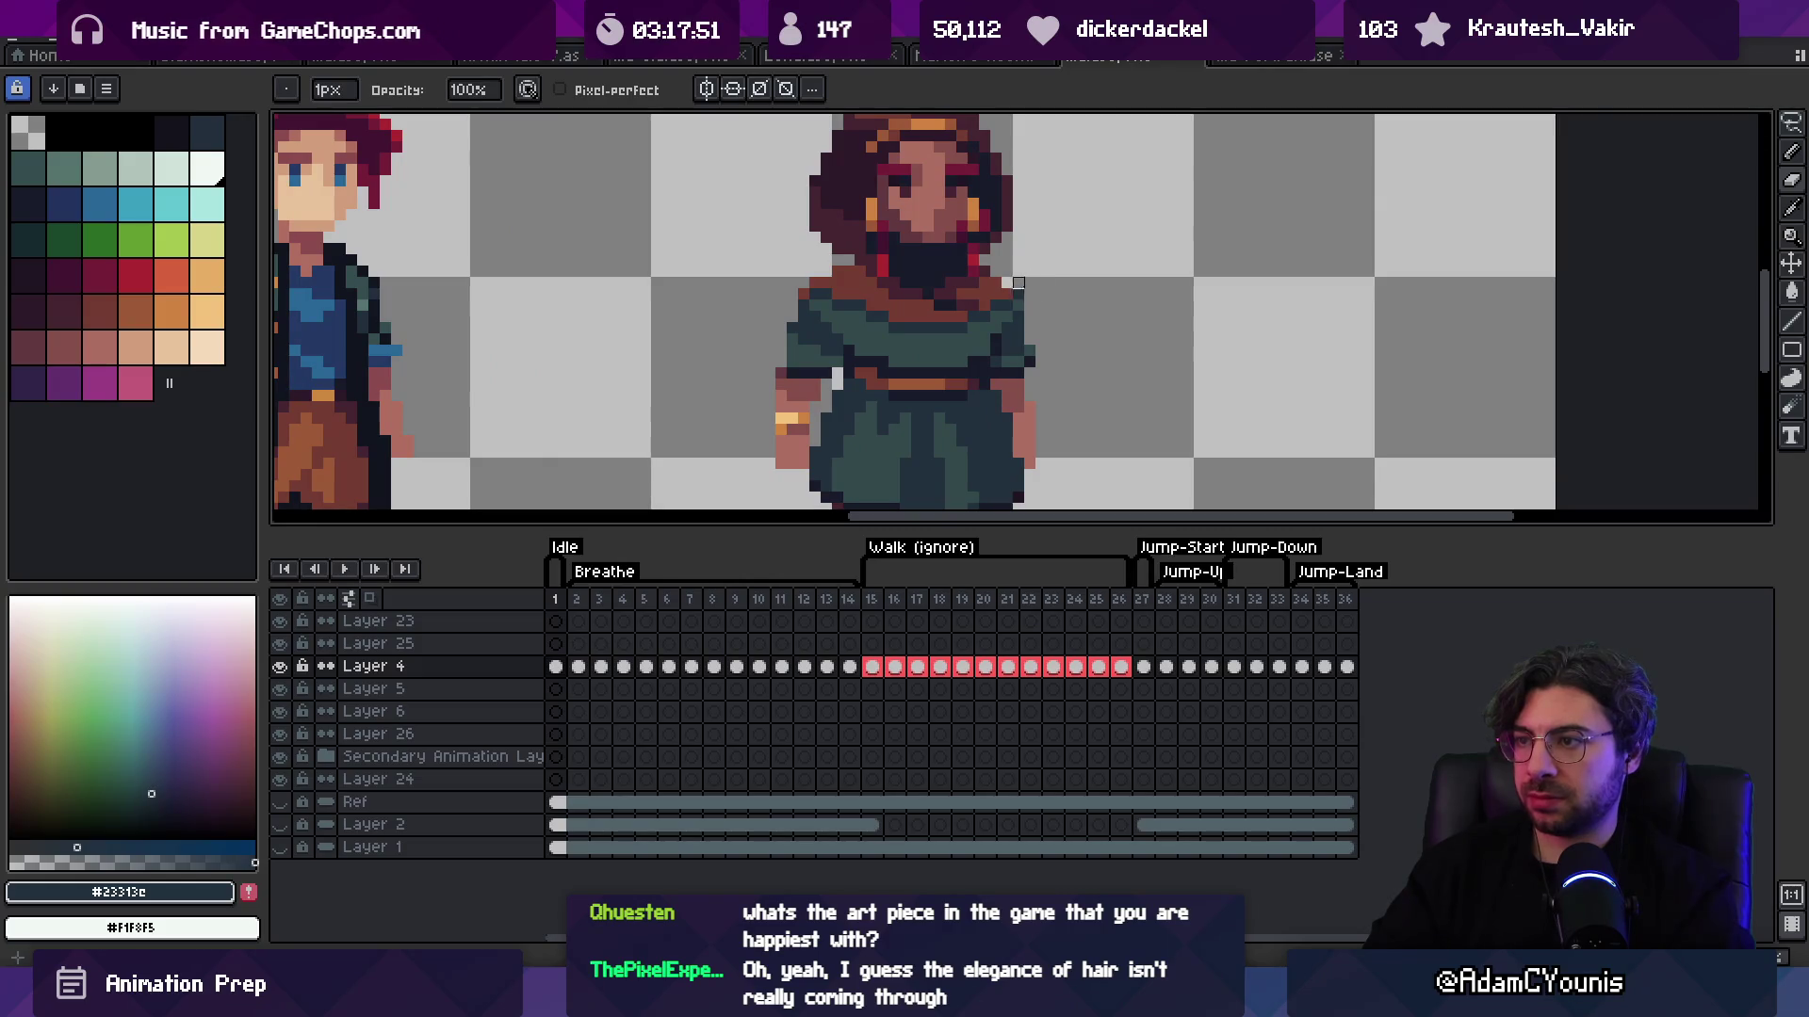
pyautogui.press('z')
pyautogui.scroll(-4, 1070, 259)
pyautogui.scroll(1, 1074, 261)
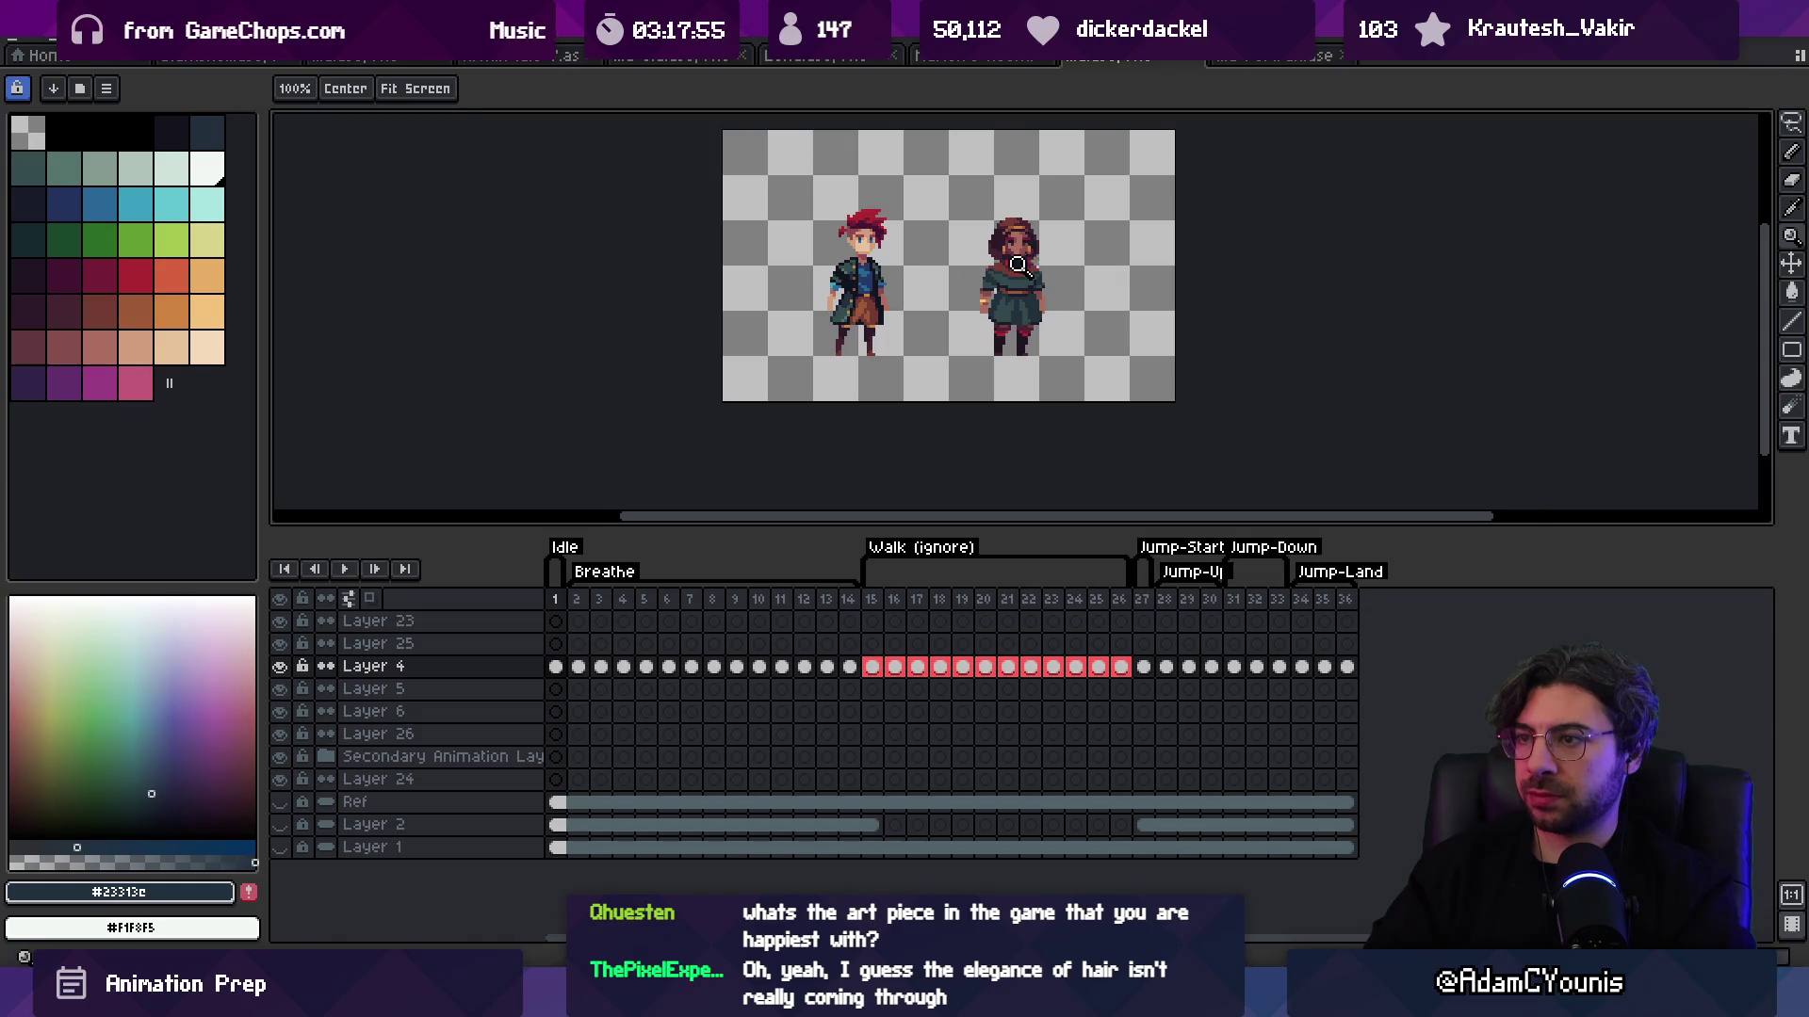
pyautogui.scroll(1, 1017, 264)
pyautogui.press('v')
pyautogui.press('q')
pyautogui.moveTo(827, 318); pyautogui.dragTo(829, 311)
# Step: Delete the selected hero, keep the Ref layer hidden, and show and select Layer 2
pyautogui.press('Delete')
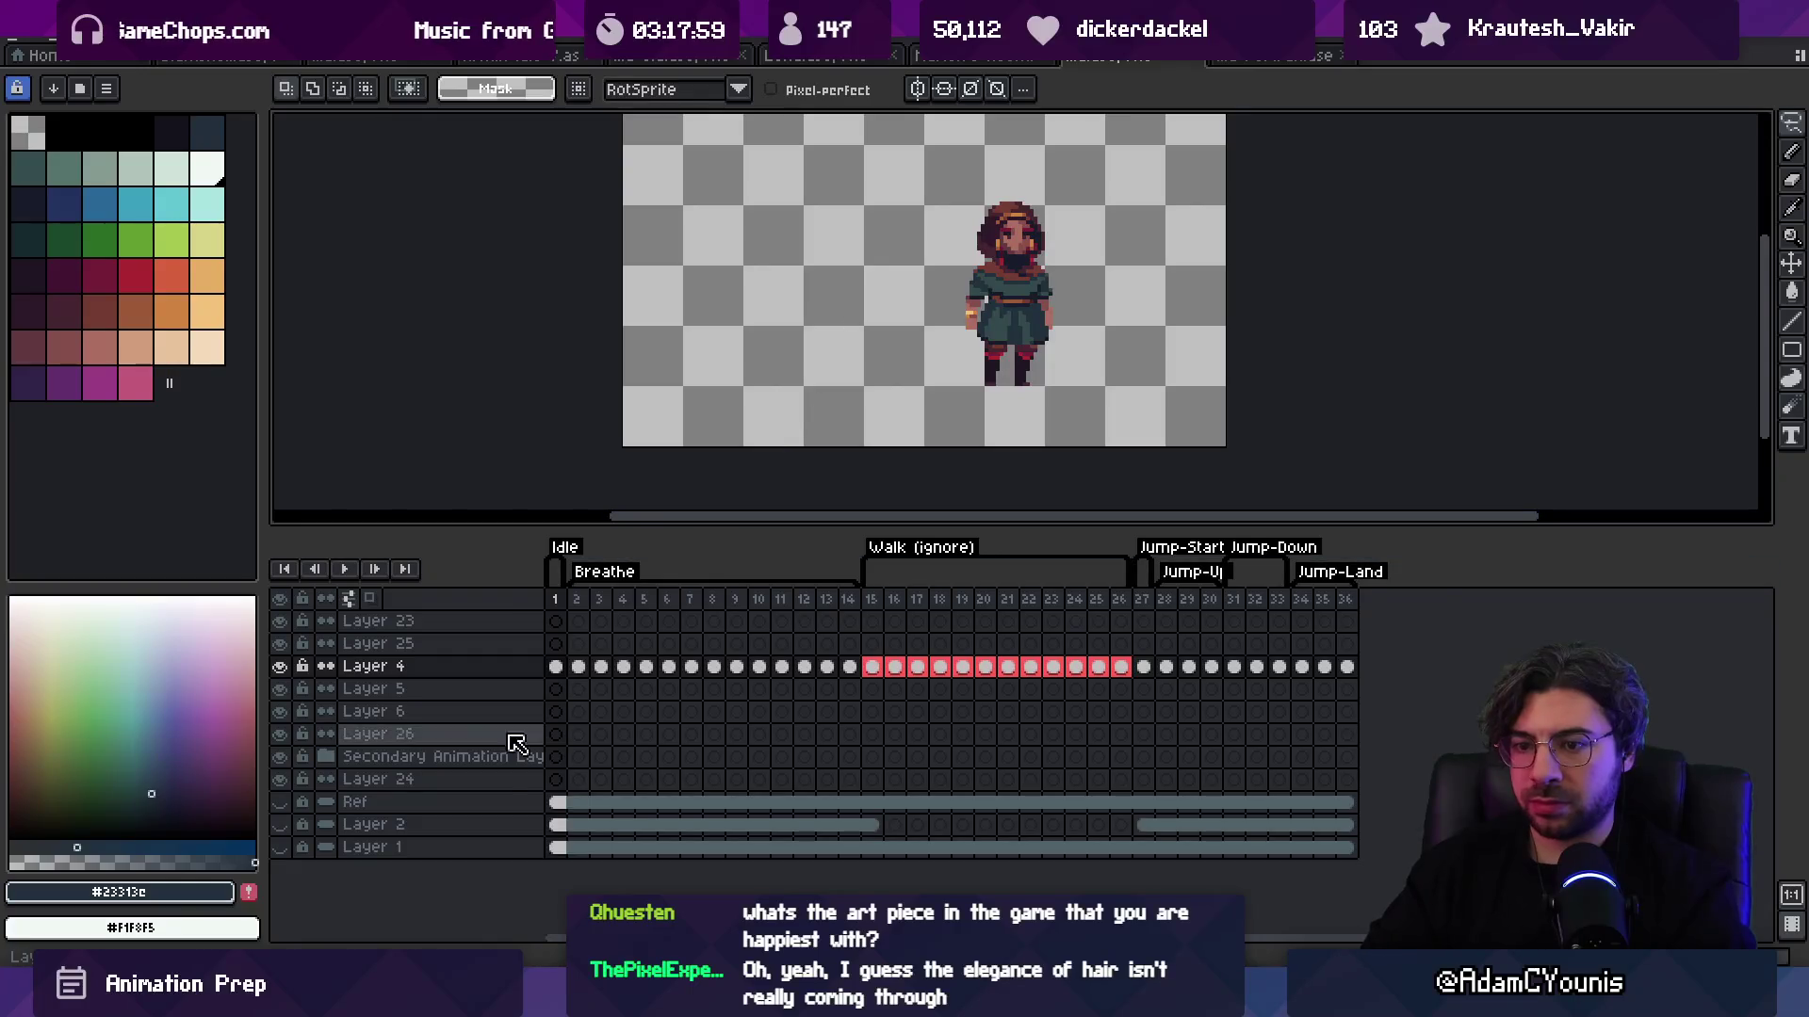
pyautogui.click(280, 802)
pyautogui.click(280, 802)
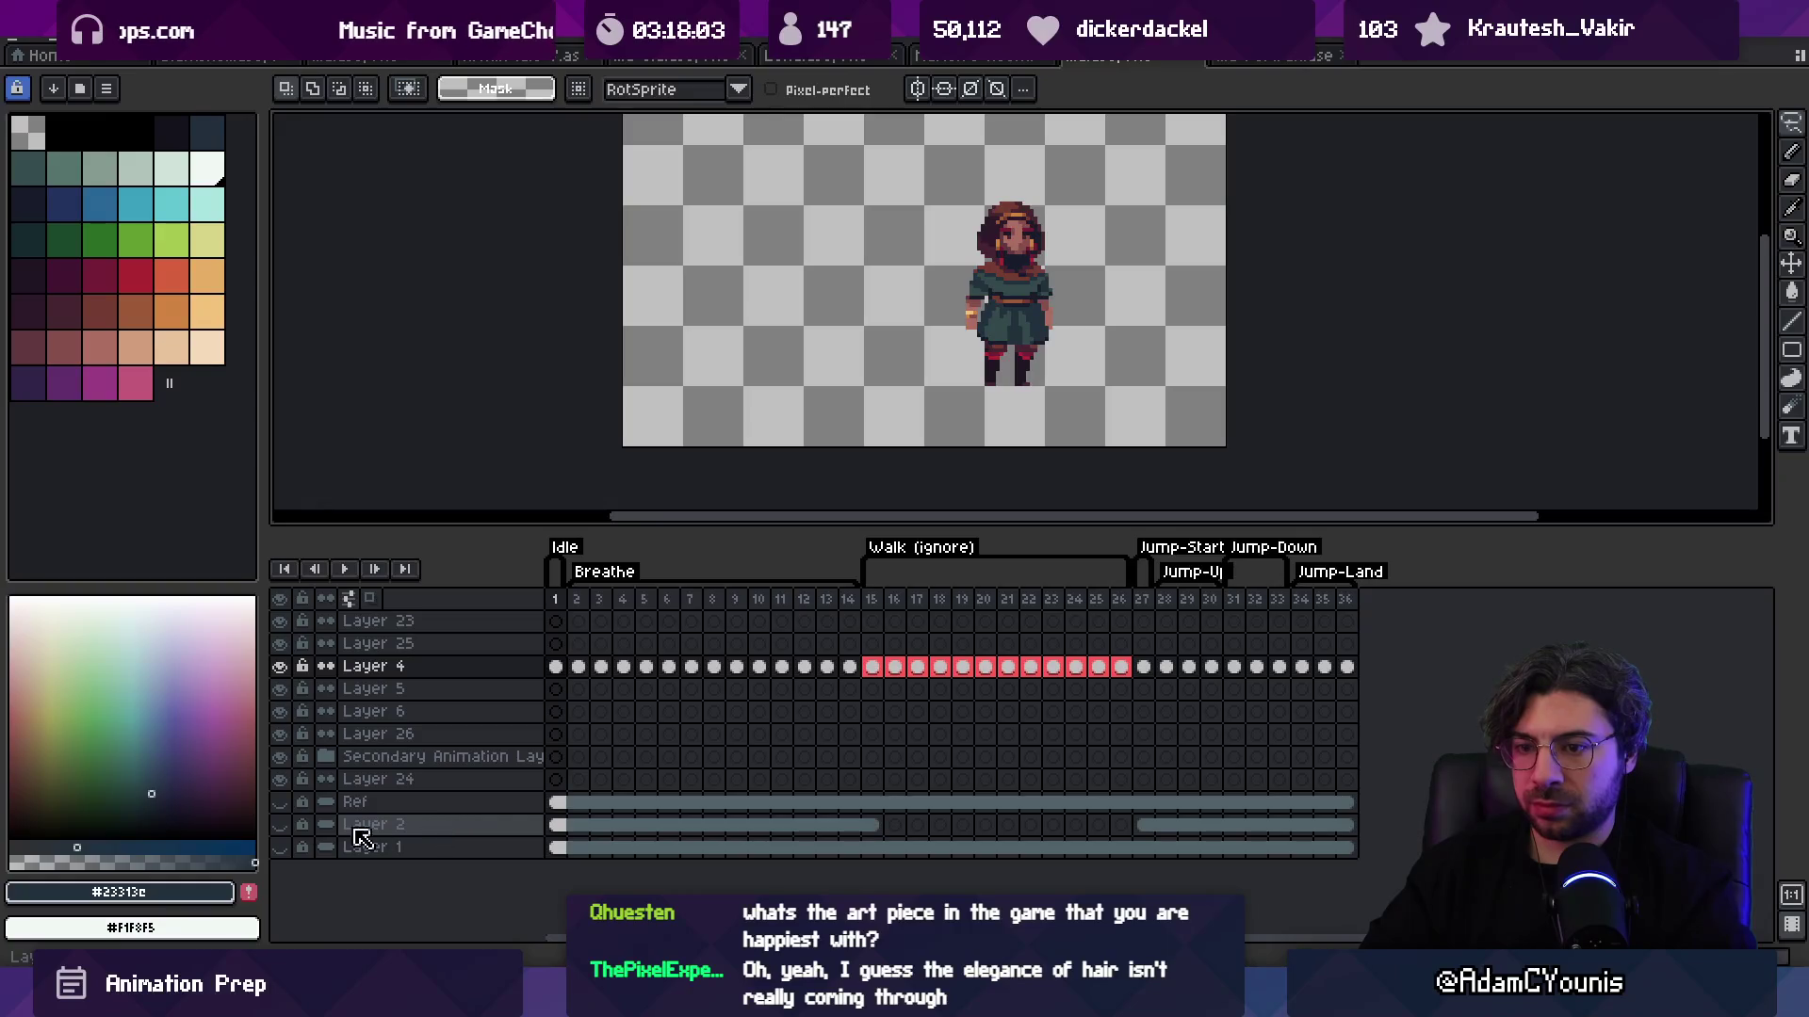
pyautogui.click(280, 824)
pyautogui.press('v')
pyautogui.click(358, 825)
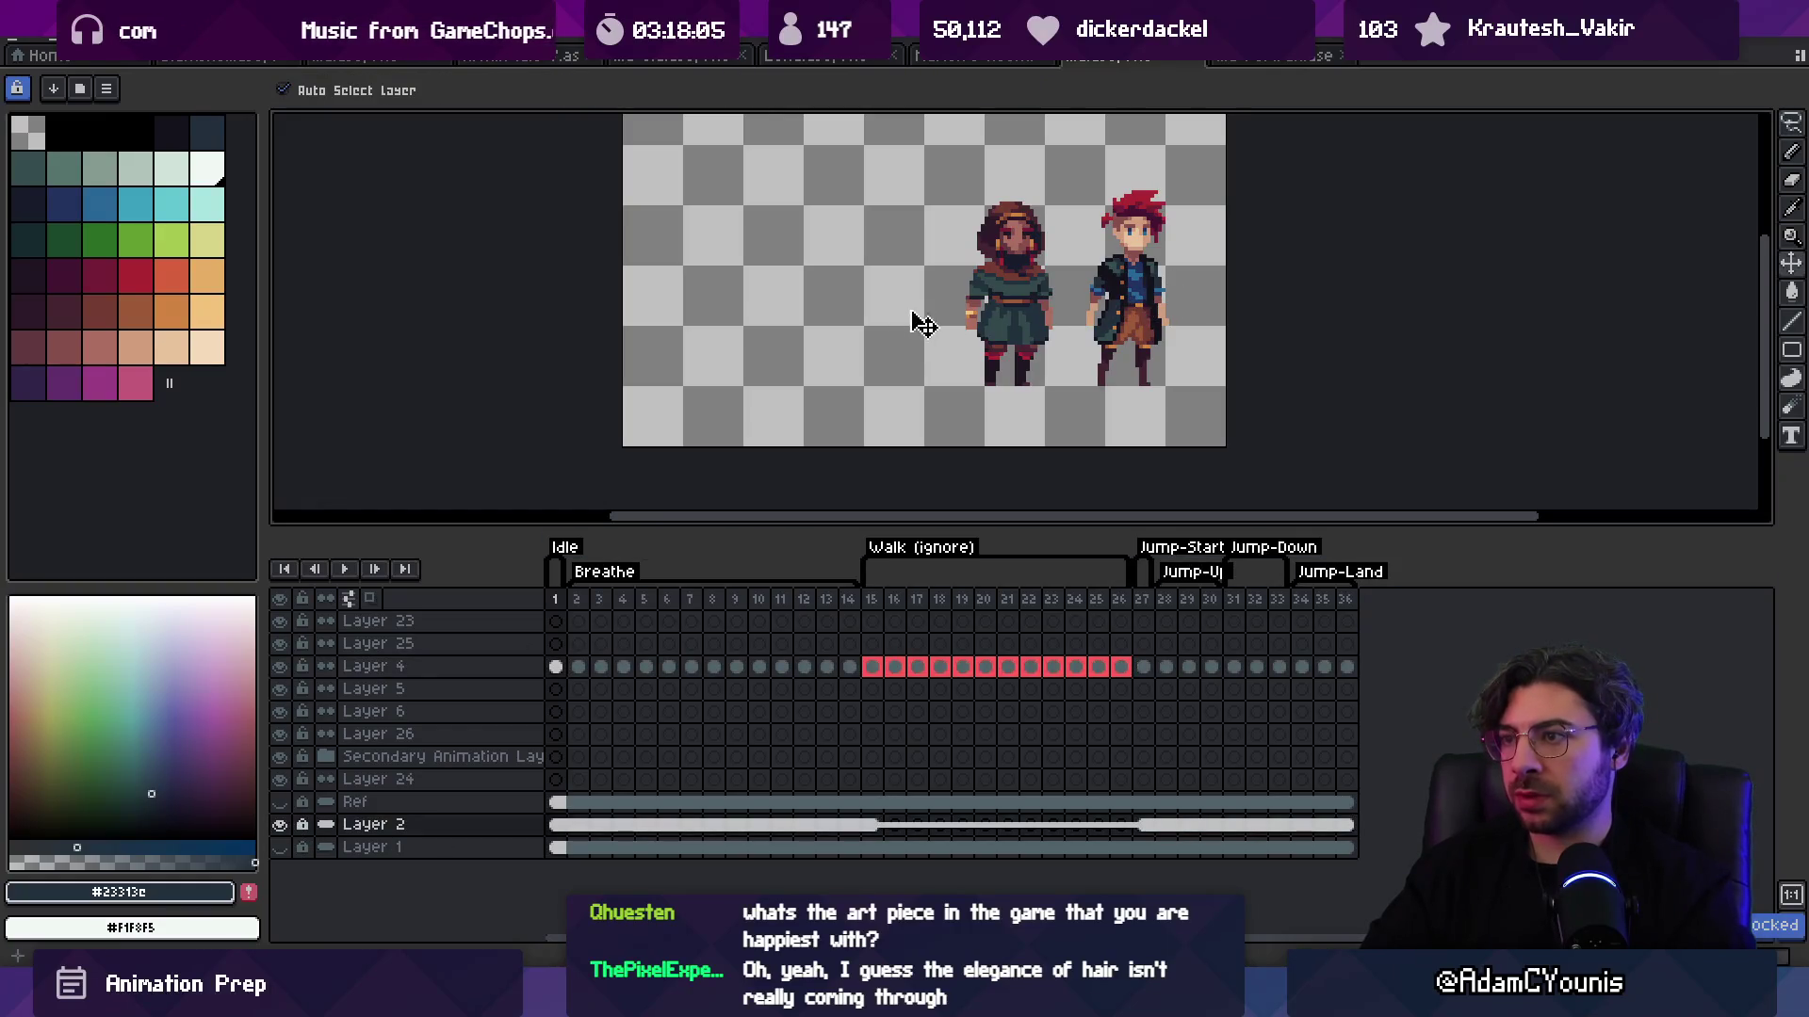
# Step: Move the red-haired hero left of the bearded character by cutting and pasting it there
pyautogui.scroll(1, 1129, 322)
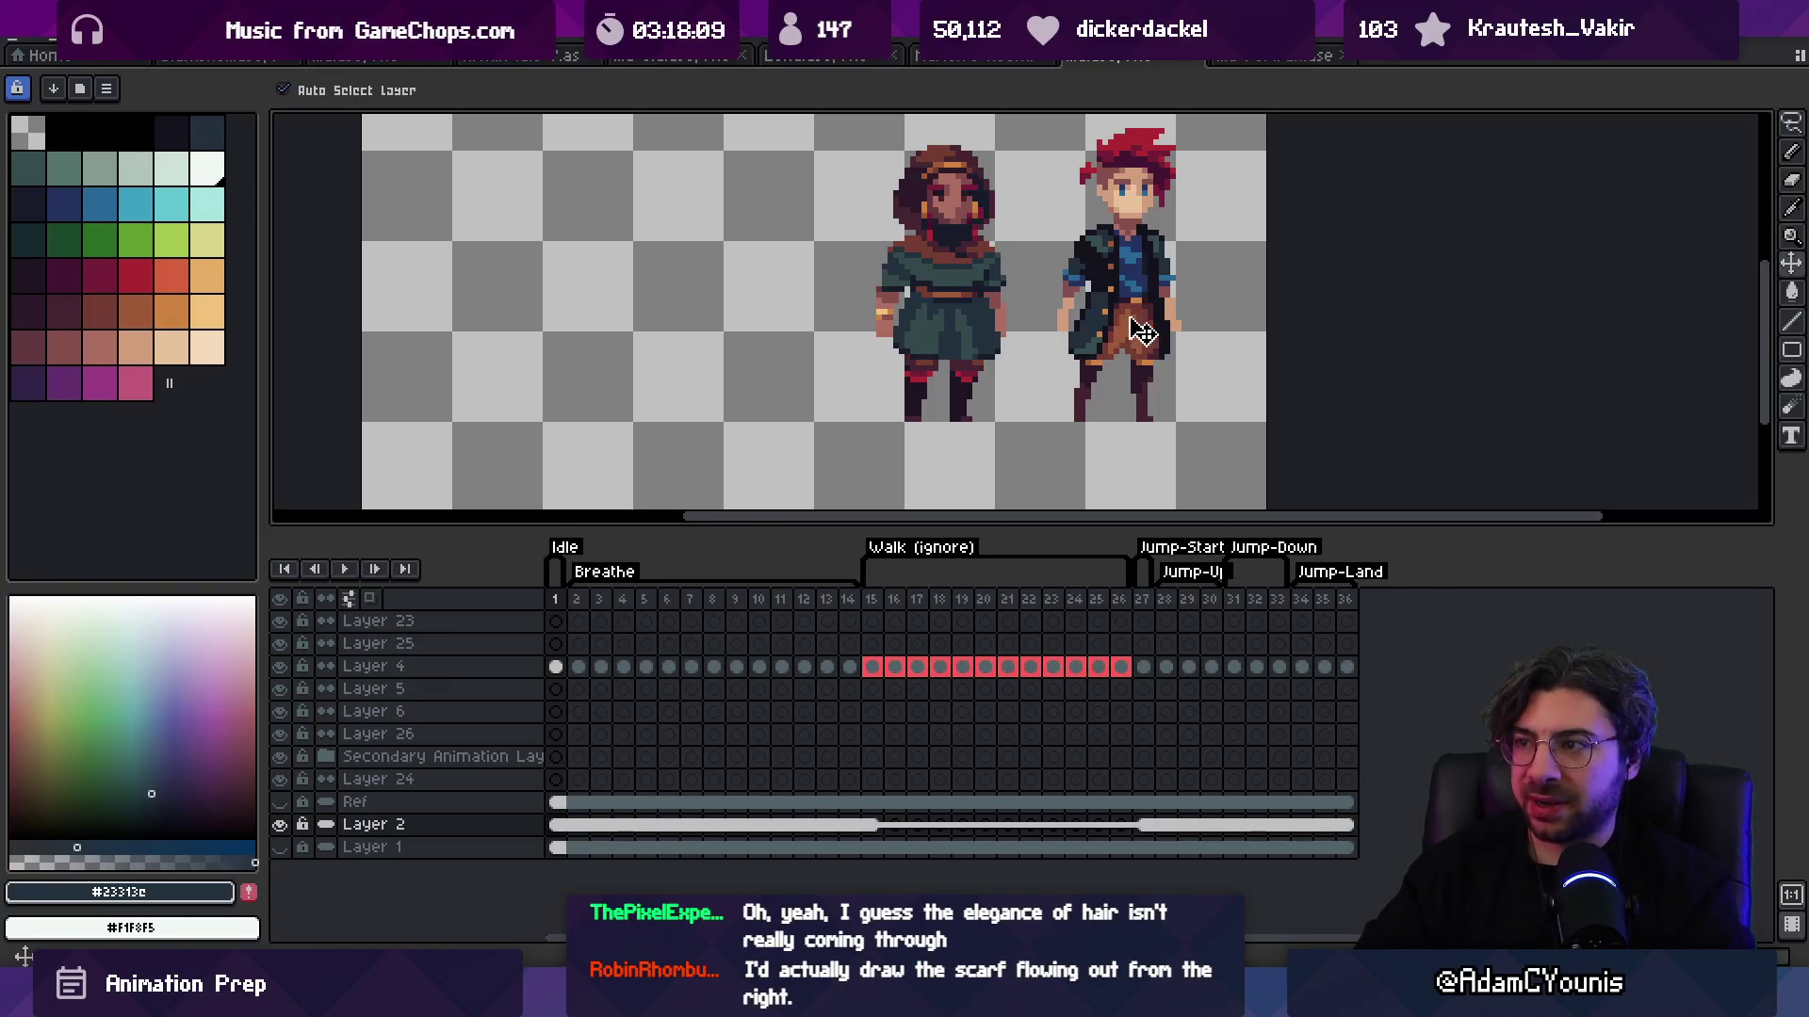
pyautogui.moveTo(1126, 336); pyautogui.dragTo(736, 335)
pyautogui.scroll(2, 907, 340)
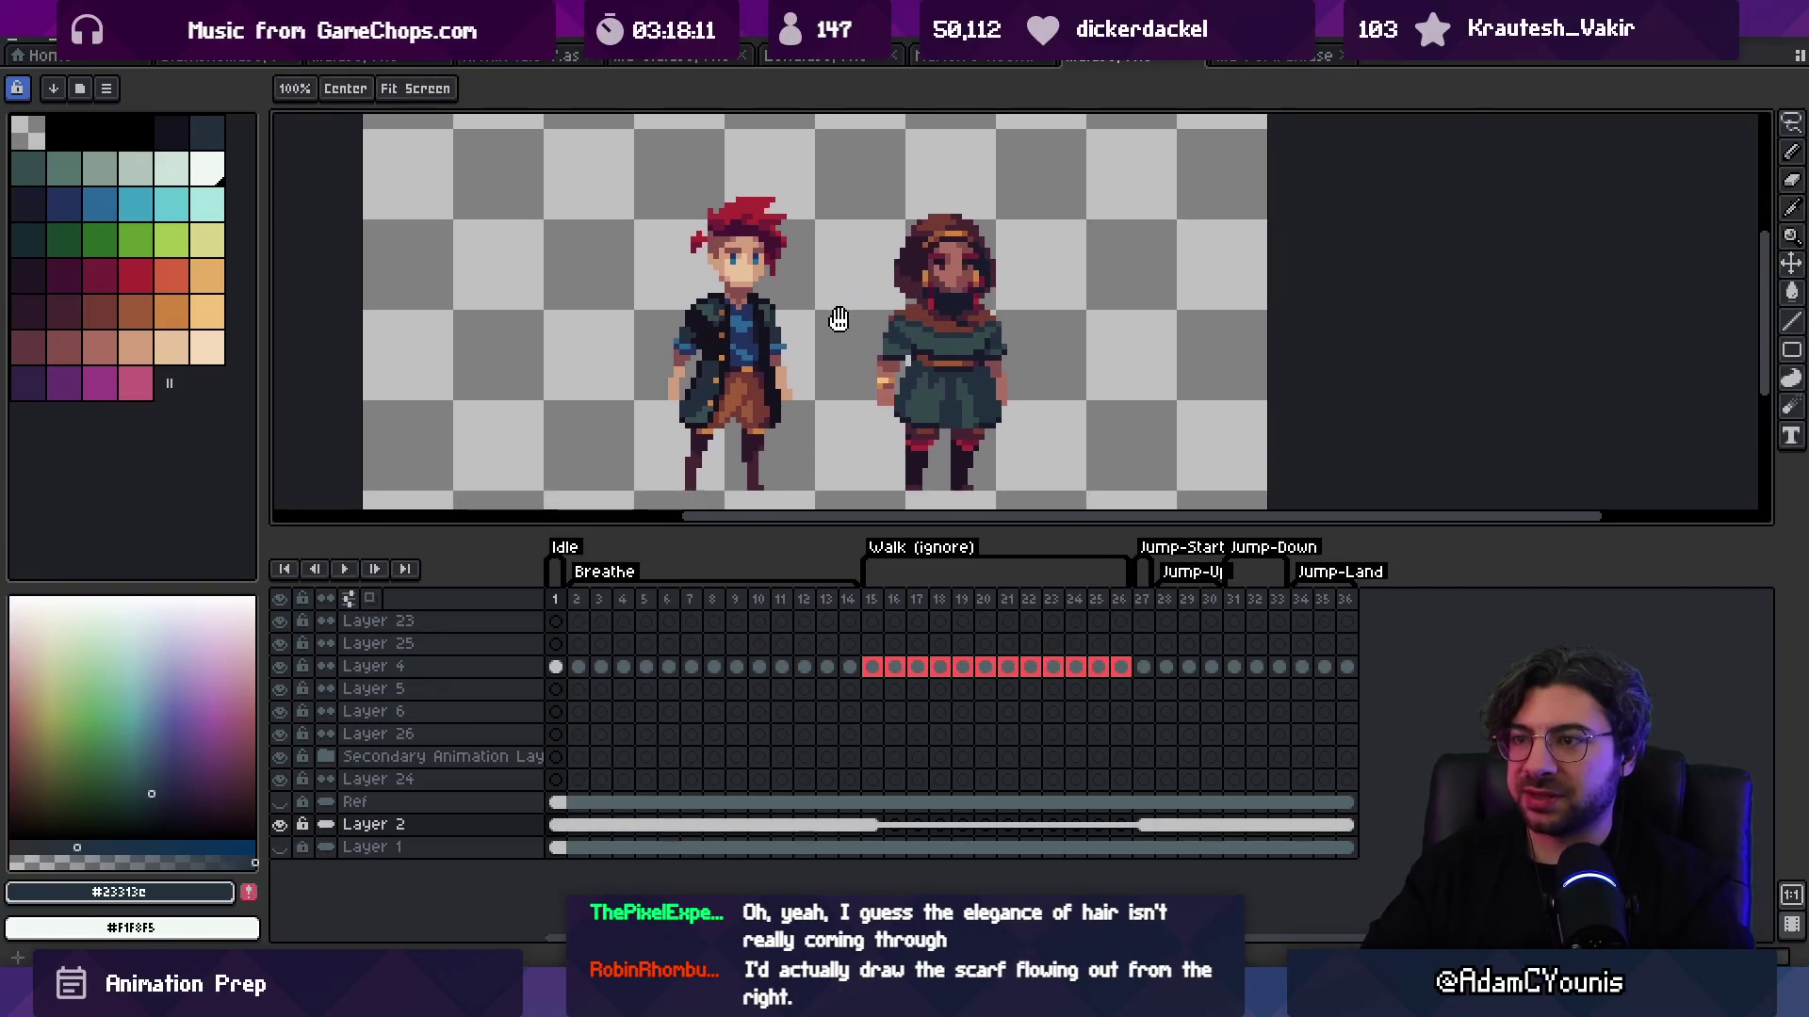
pyautogui.hotkey('ctrl', 'v')
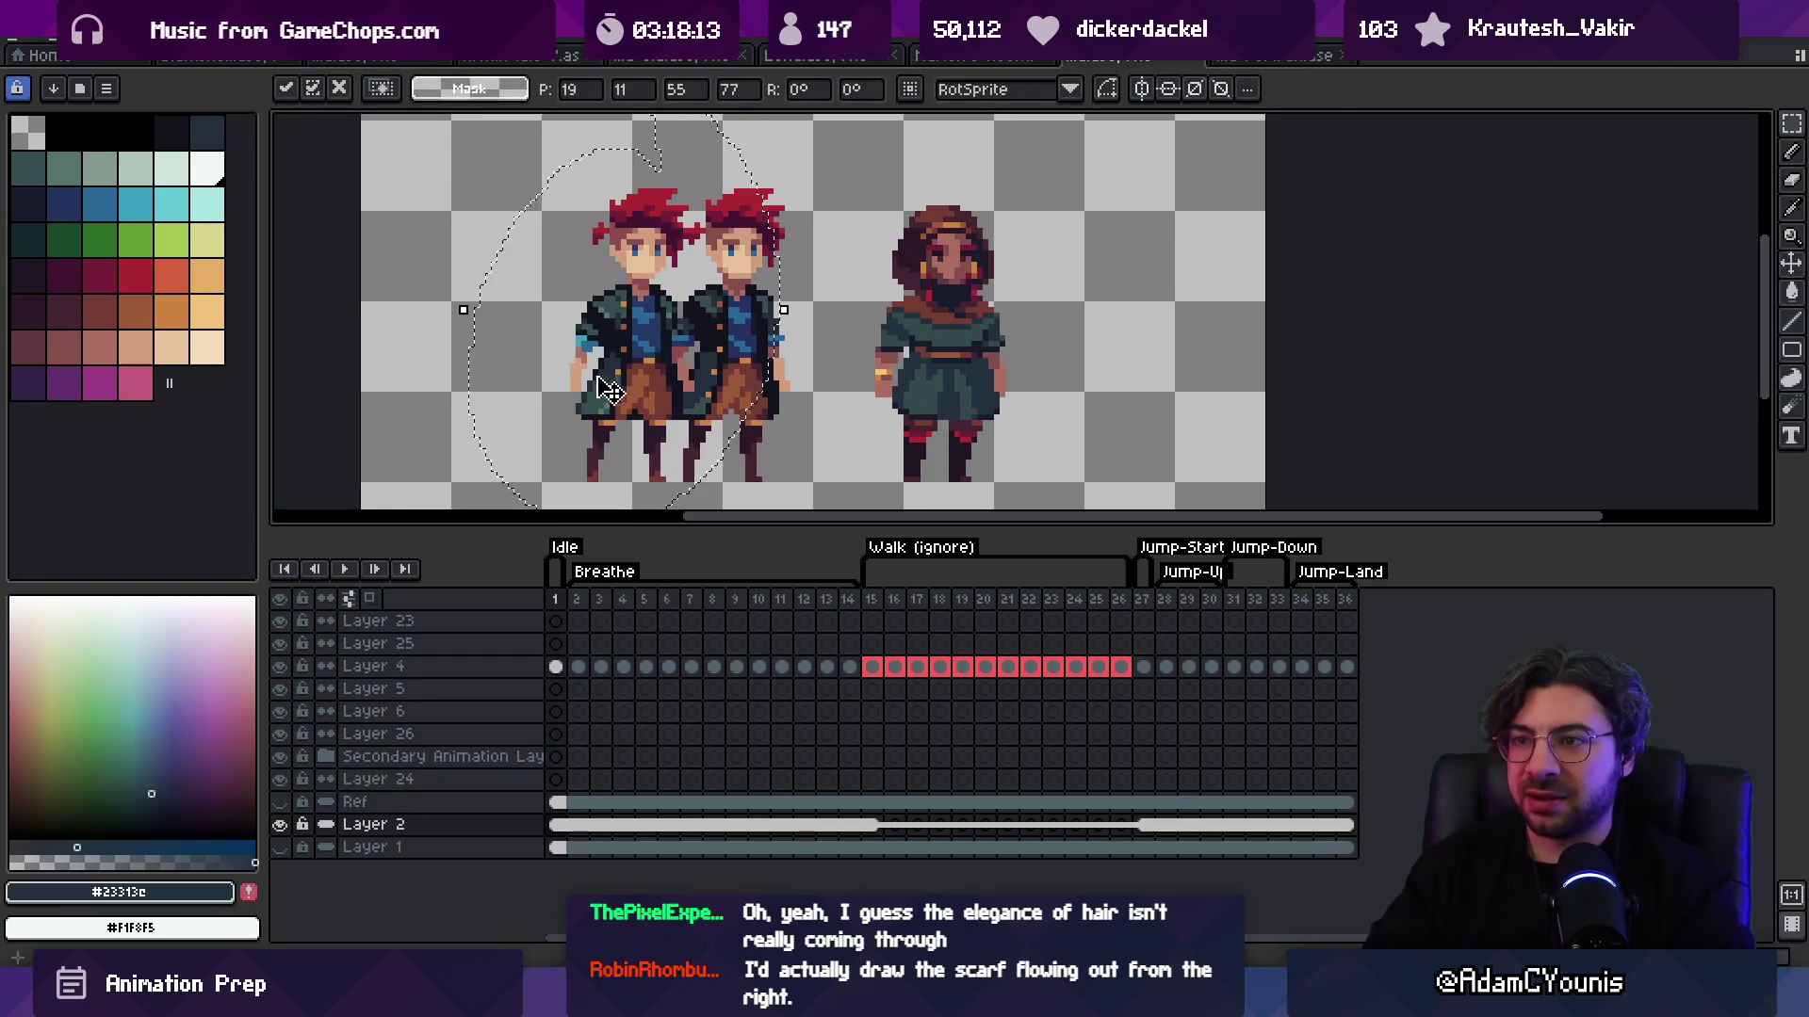
pyautogui.press('Escape')
pyautogui.hotkey('ctrl', 'x')
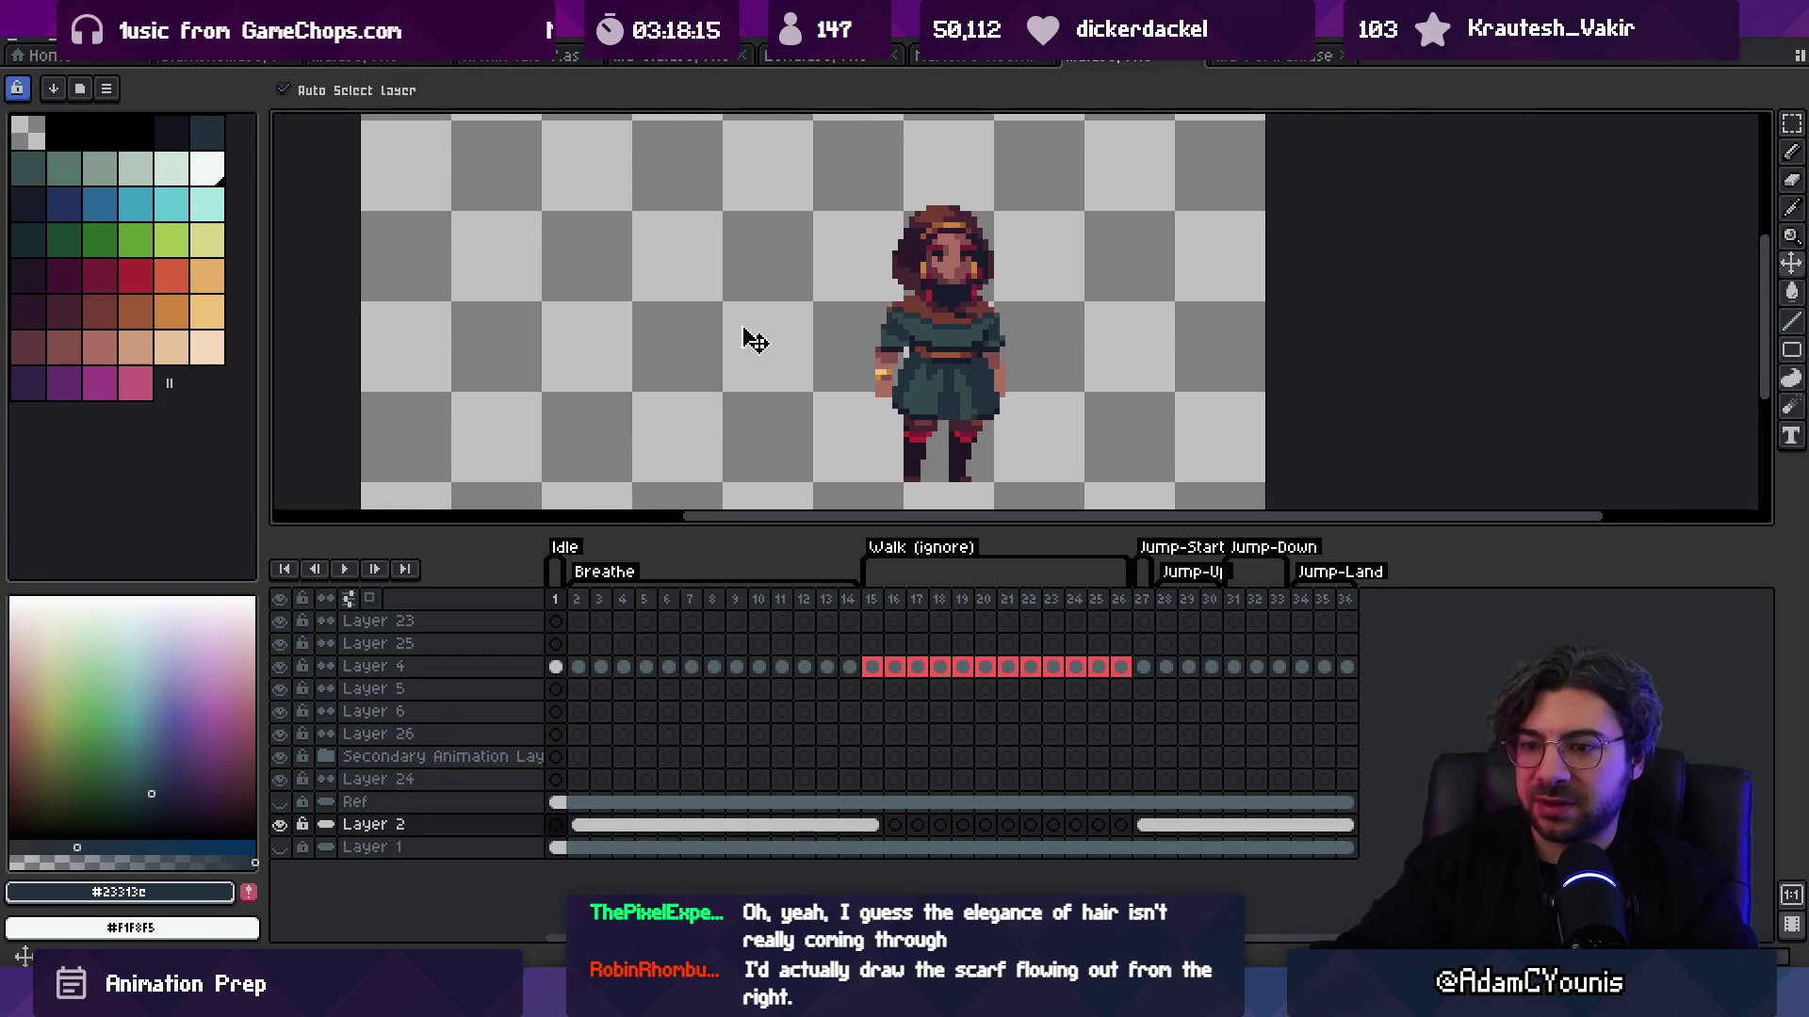
pyautogui.hotkey('ctrl', 'v')
pyautogui.click(709, 426)
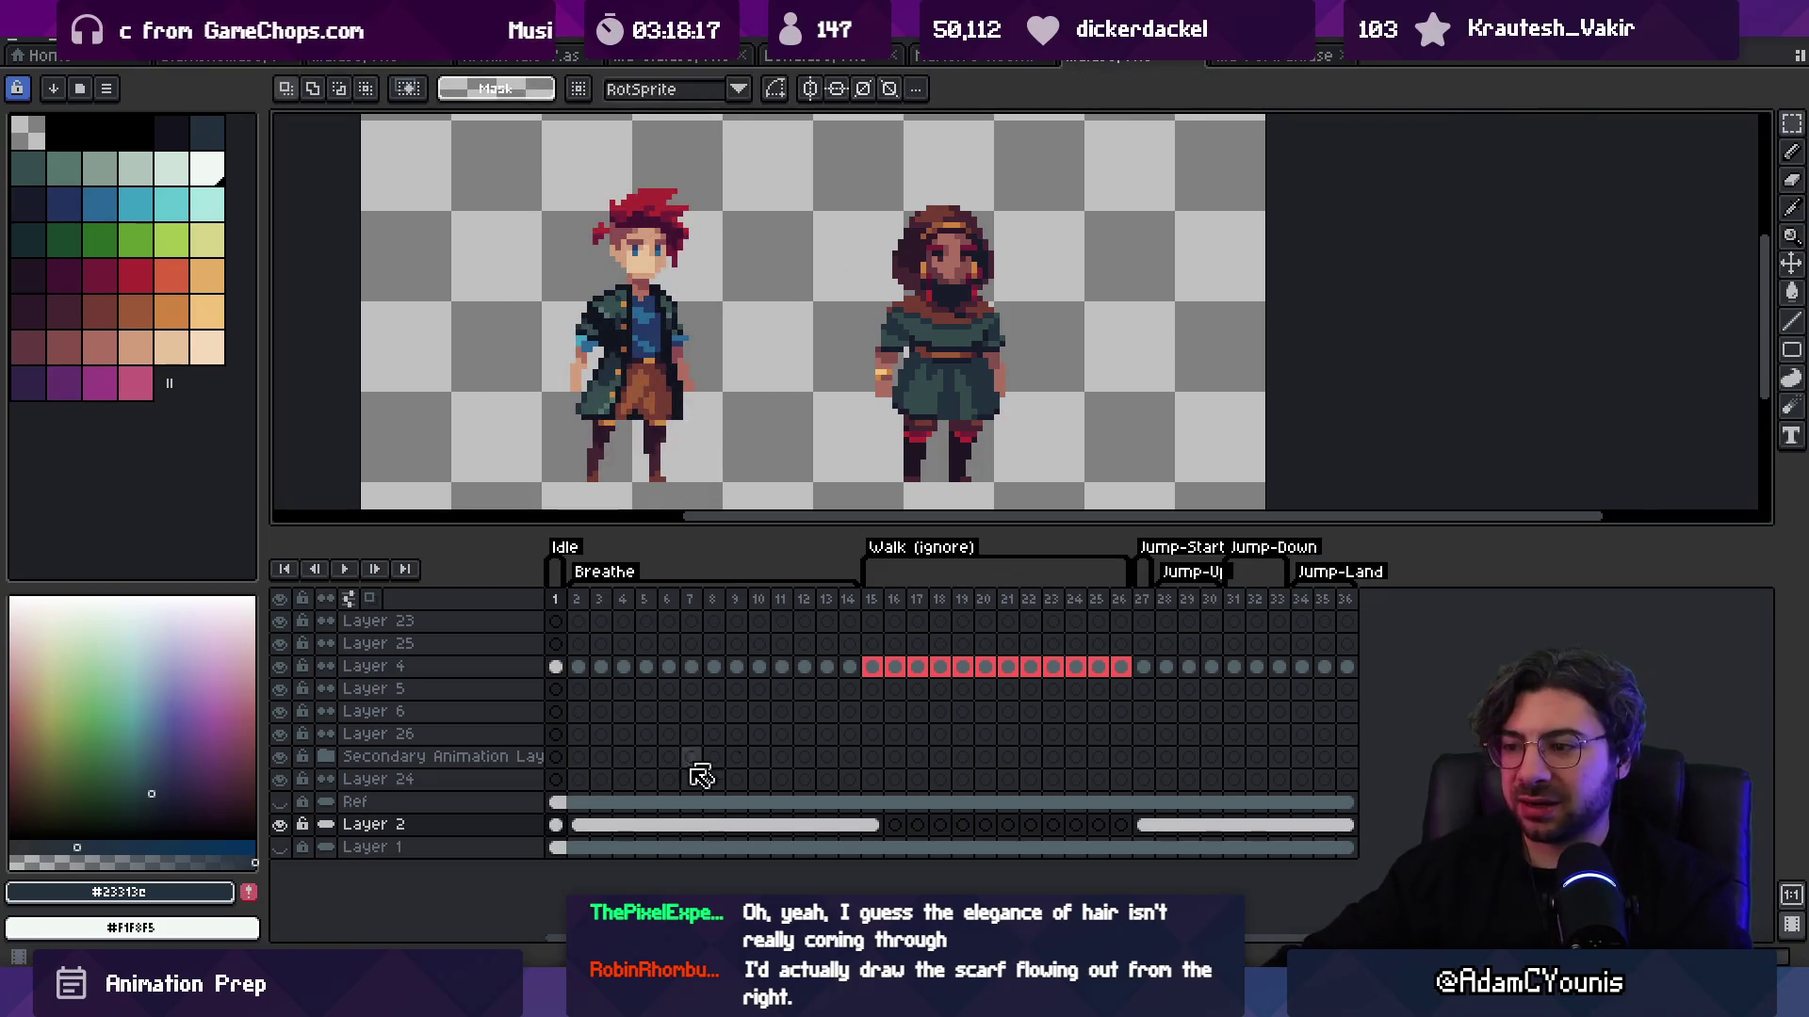
# Step: Unlink Layer 2's cels across all frames so the new position applies everywhere
pyautogui.moveTo(1272, 835); pyautogui.dragTo(557, 827)
pyautogui.rightClick(557, 827)
pyautogui.click(650, 888)
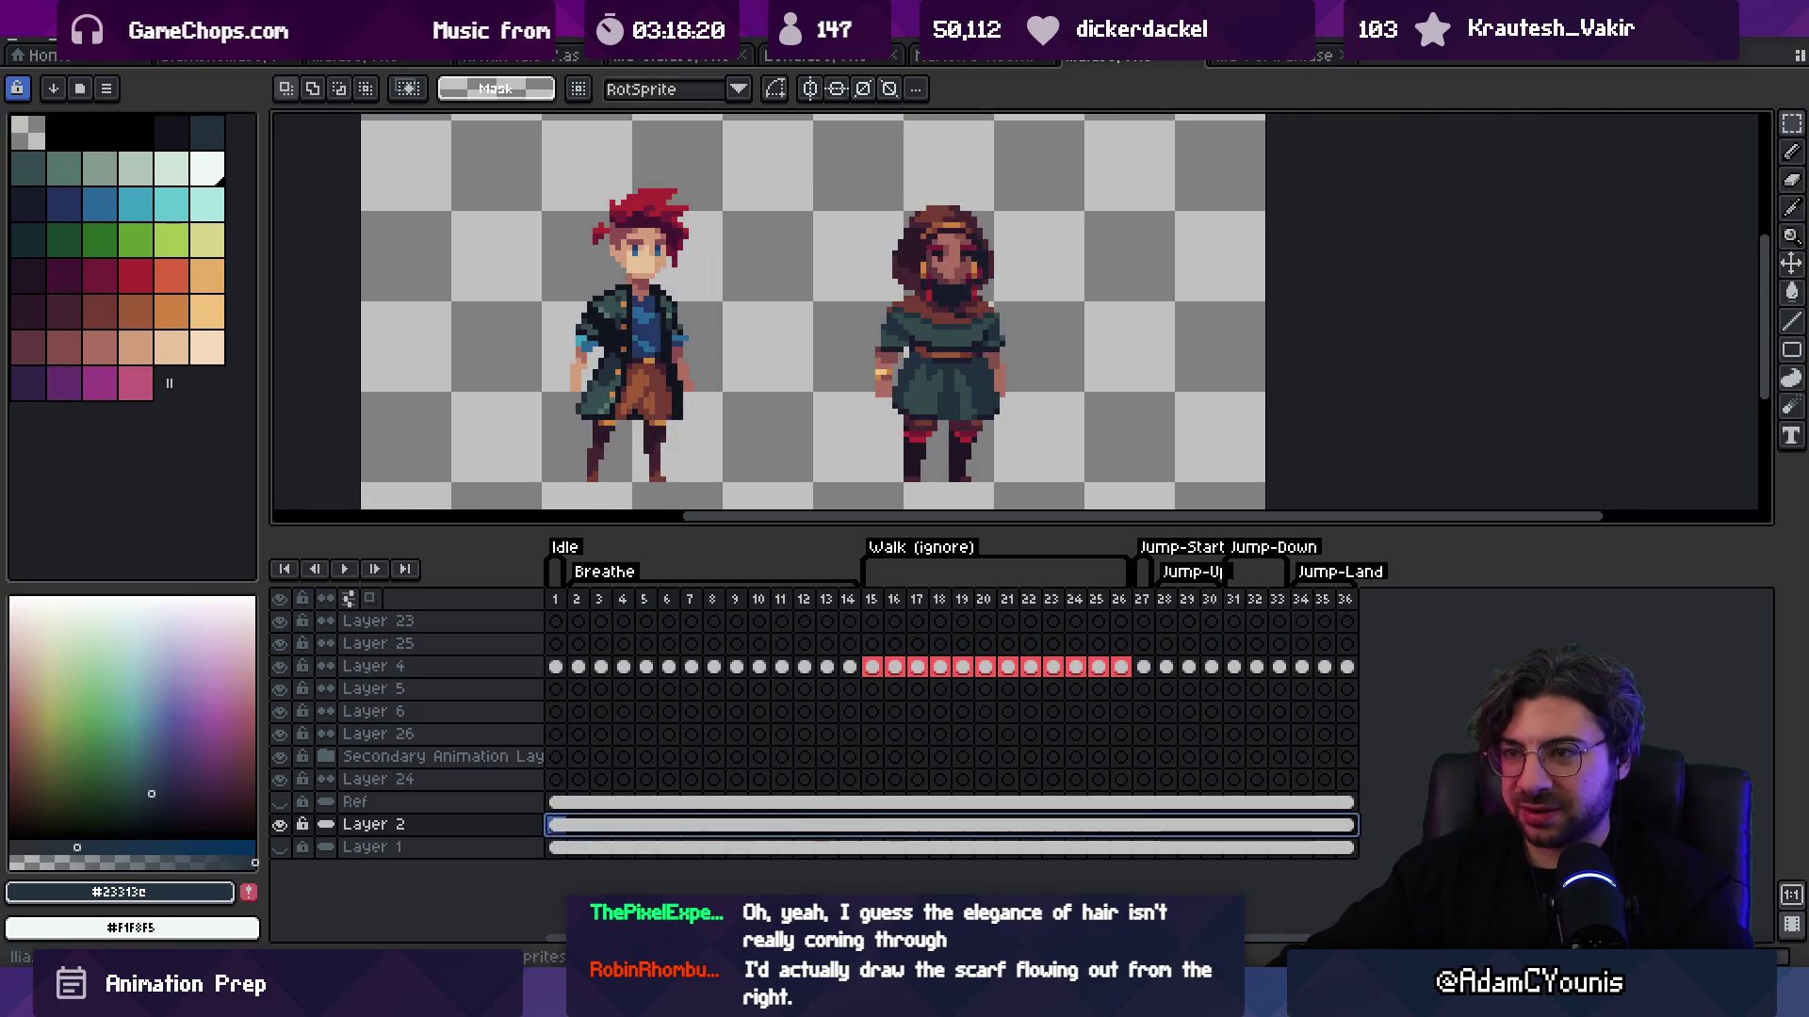
pyautogui.click(1240, 59)
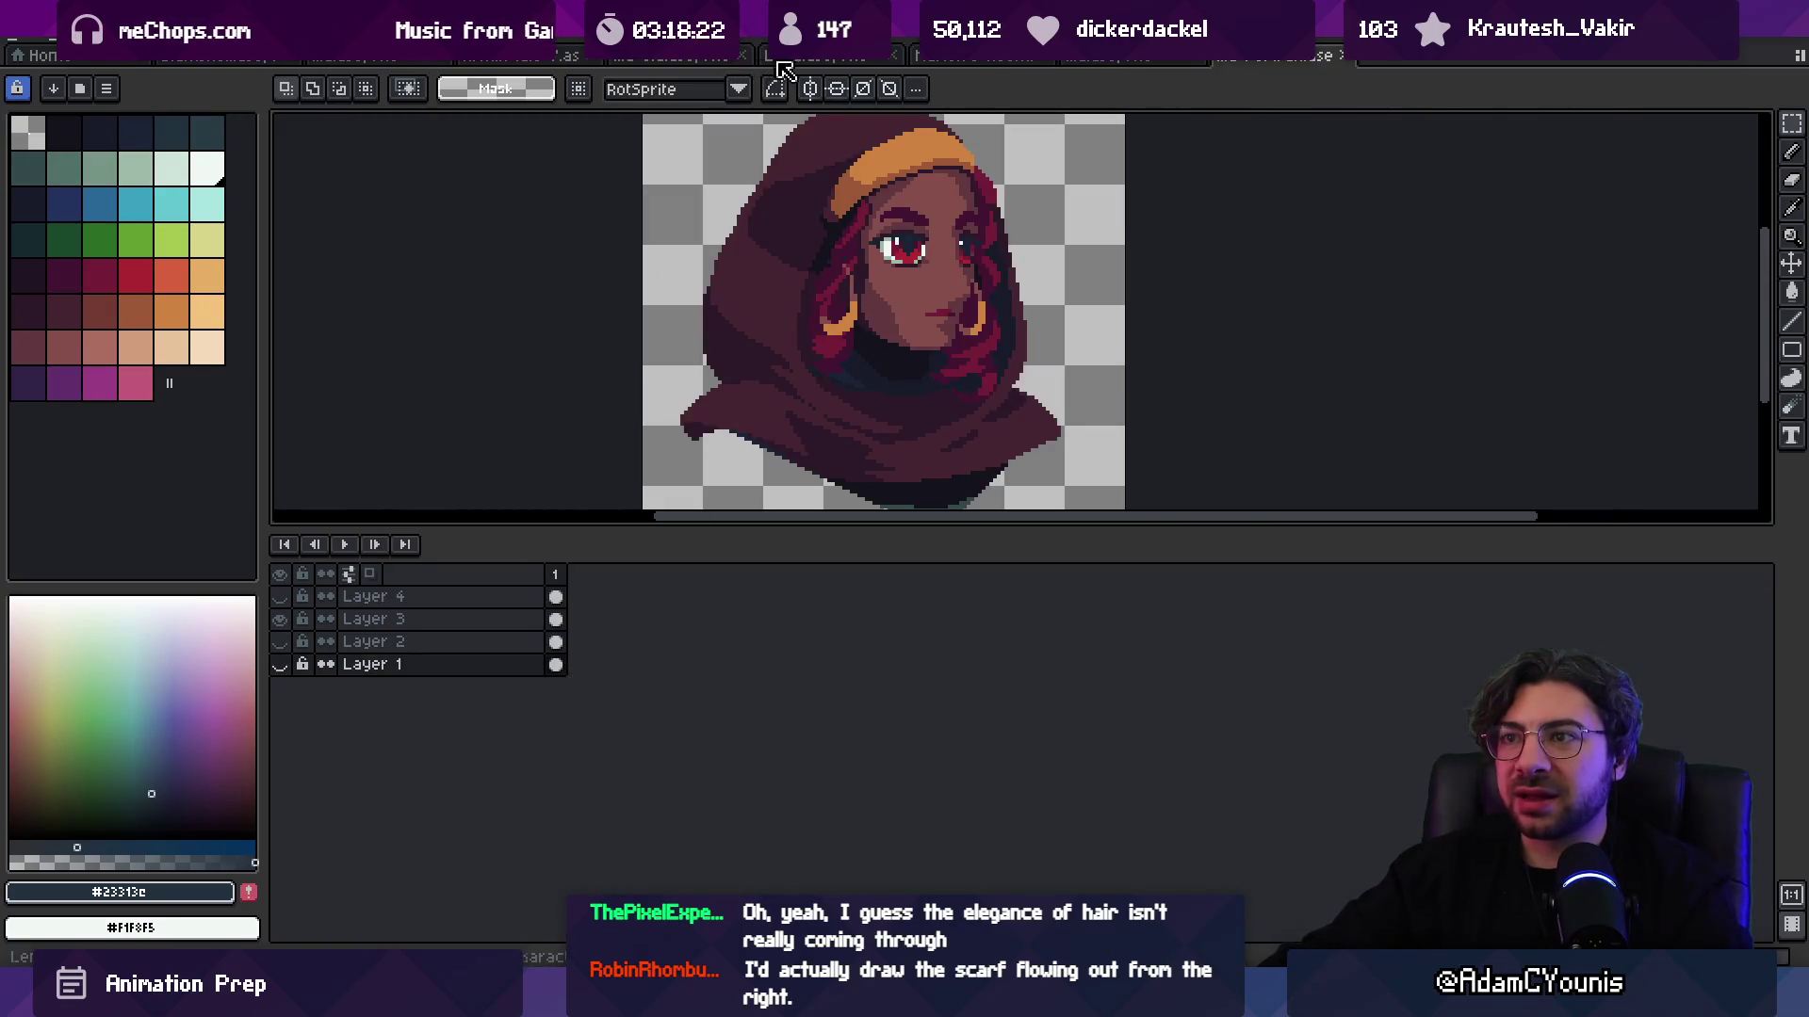
pyautogui.click(523, 57)
pyautogui.scroll(4, 989, 424)
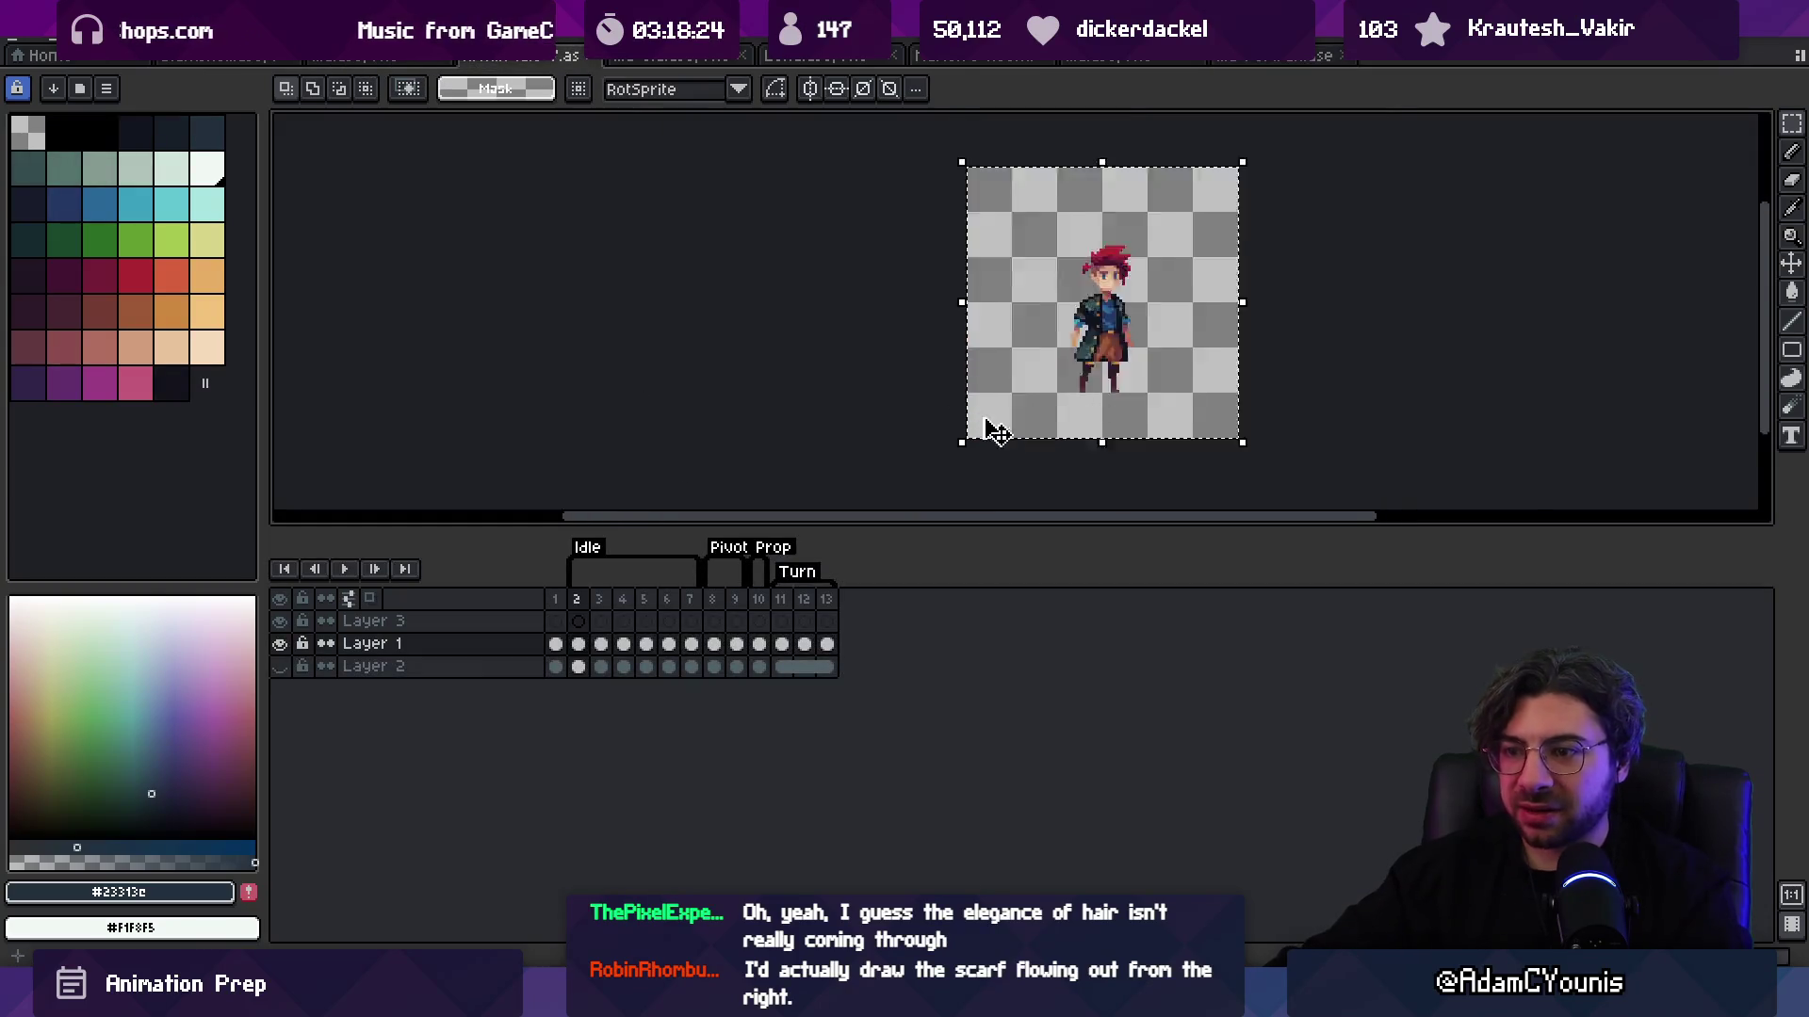
pyautogui.click(556, 600)
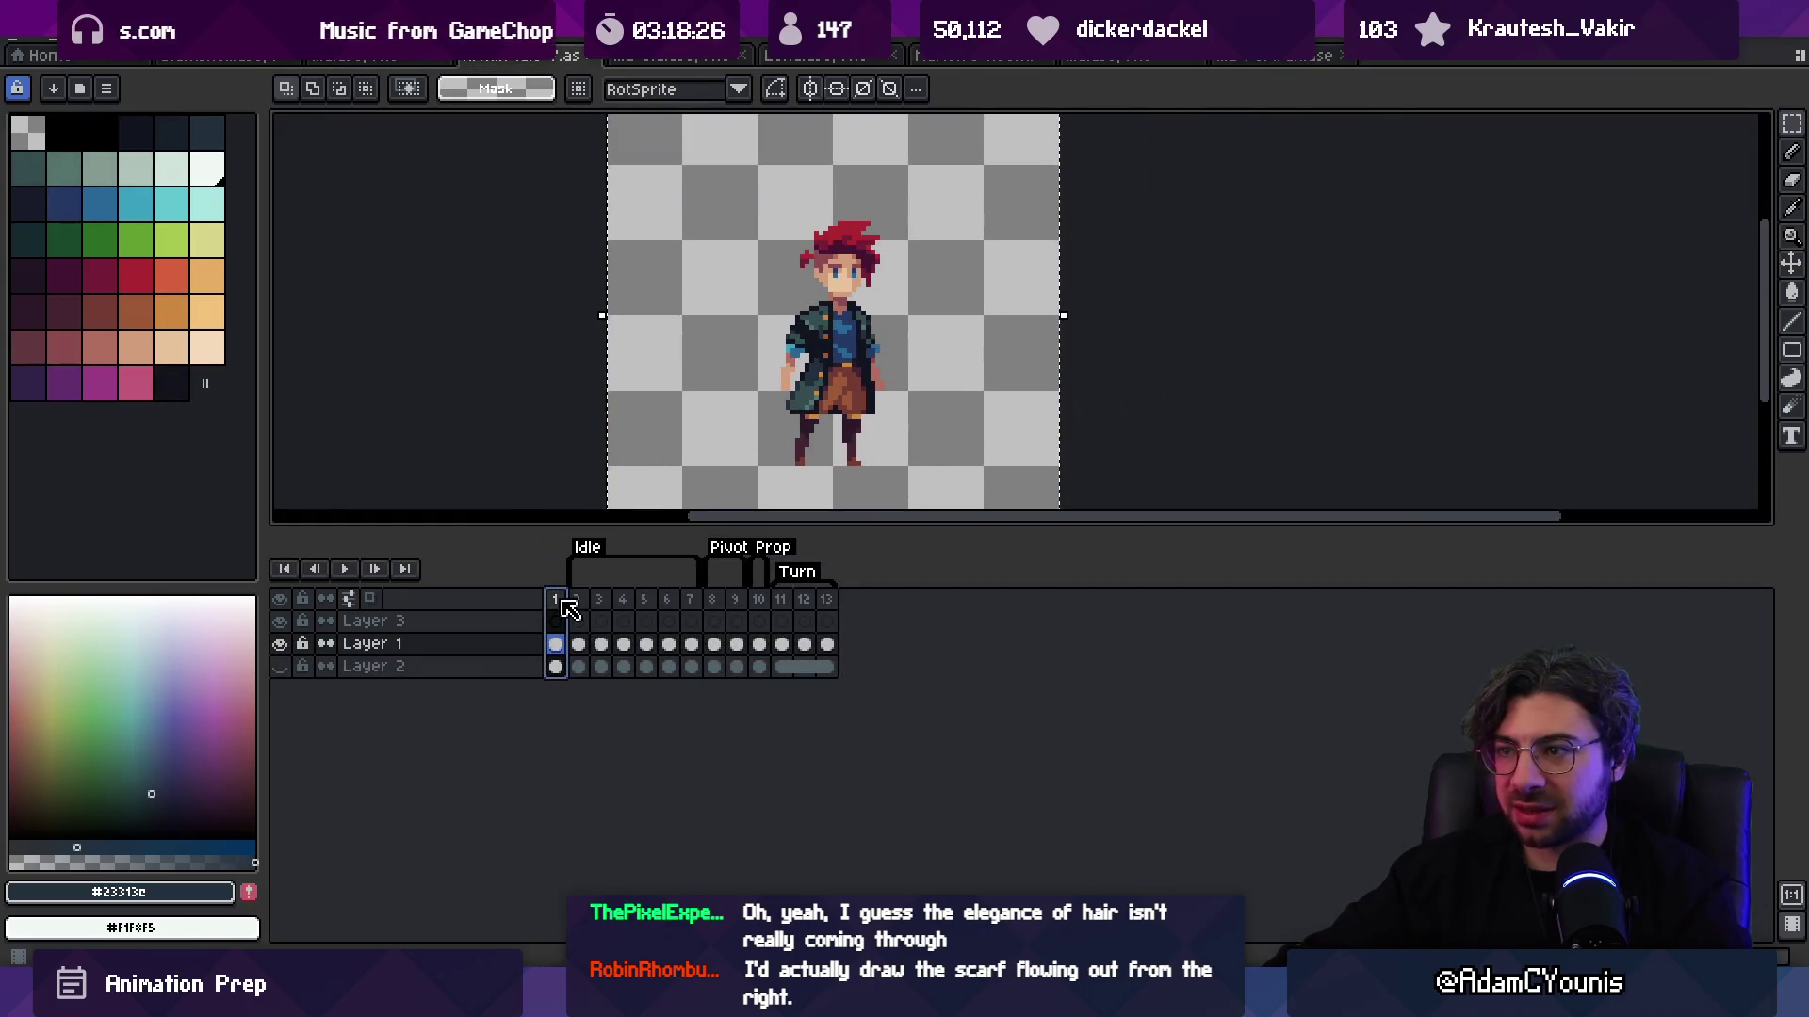
pyautogui.press('Return')
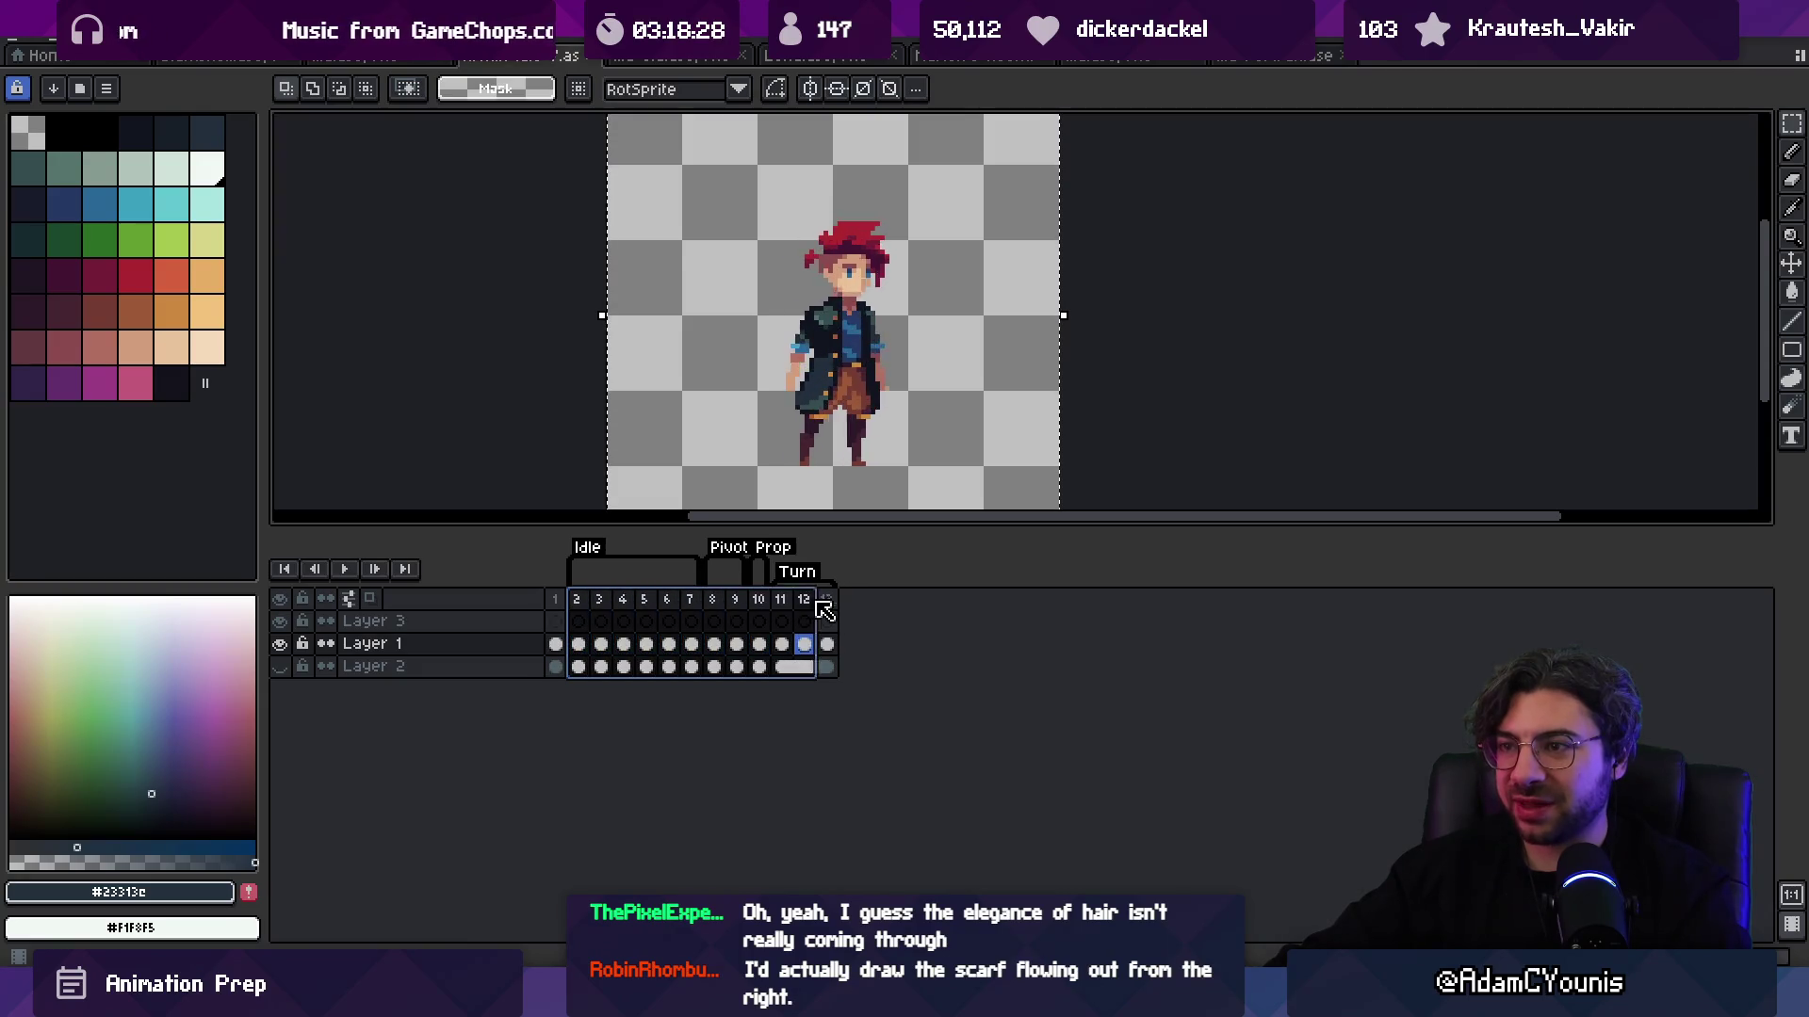
pyautogui.click(566, 614)
pyautogui.click(646, 614)
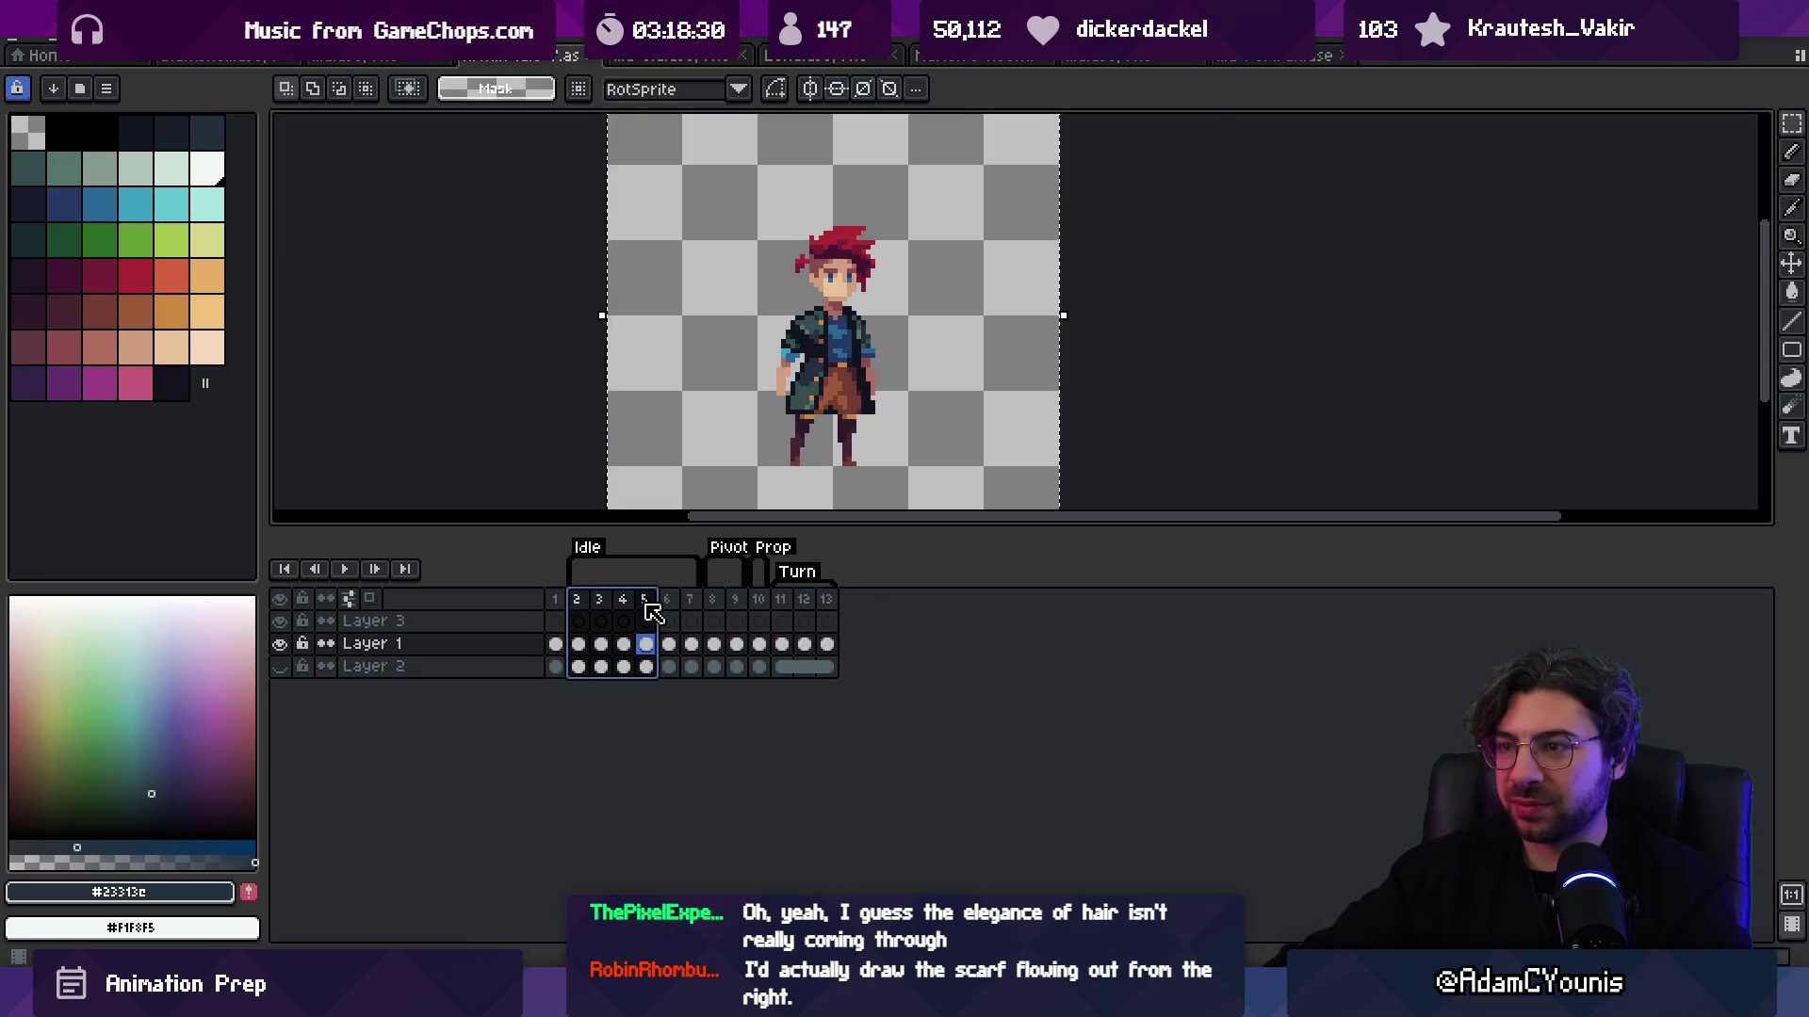
pyautogui.press('v')
pyautogui.moveTo(577, 601)
pyautogui.mouseDown()
pyautogui.moveTo(836, 599)
pyautogui.moveTo(529, 612)
pyautogui.mouseUp()
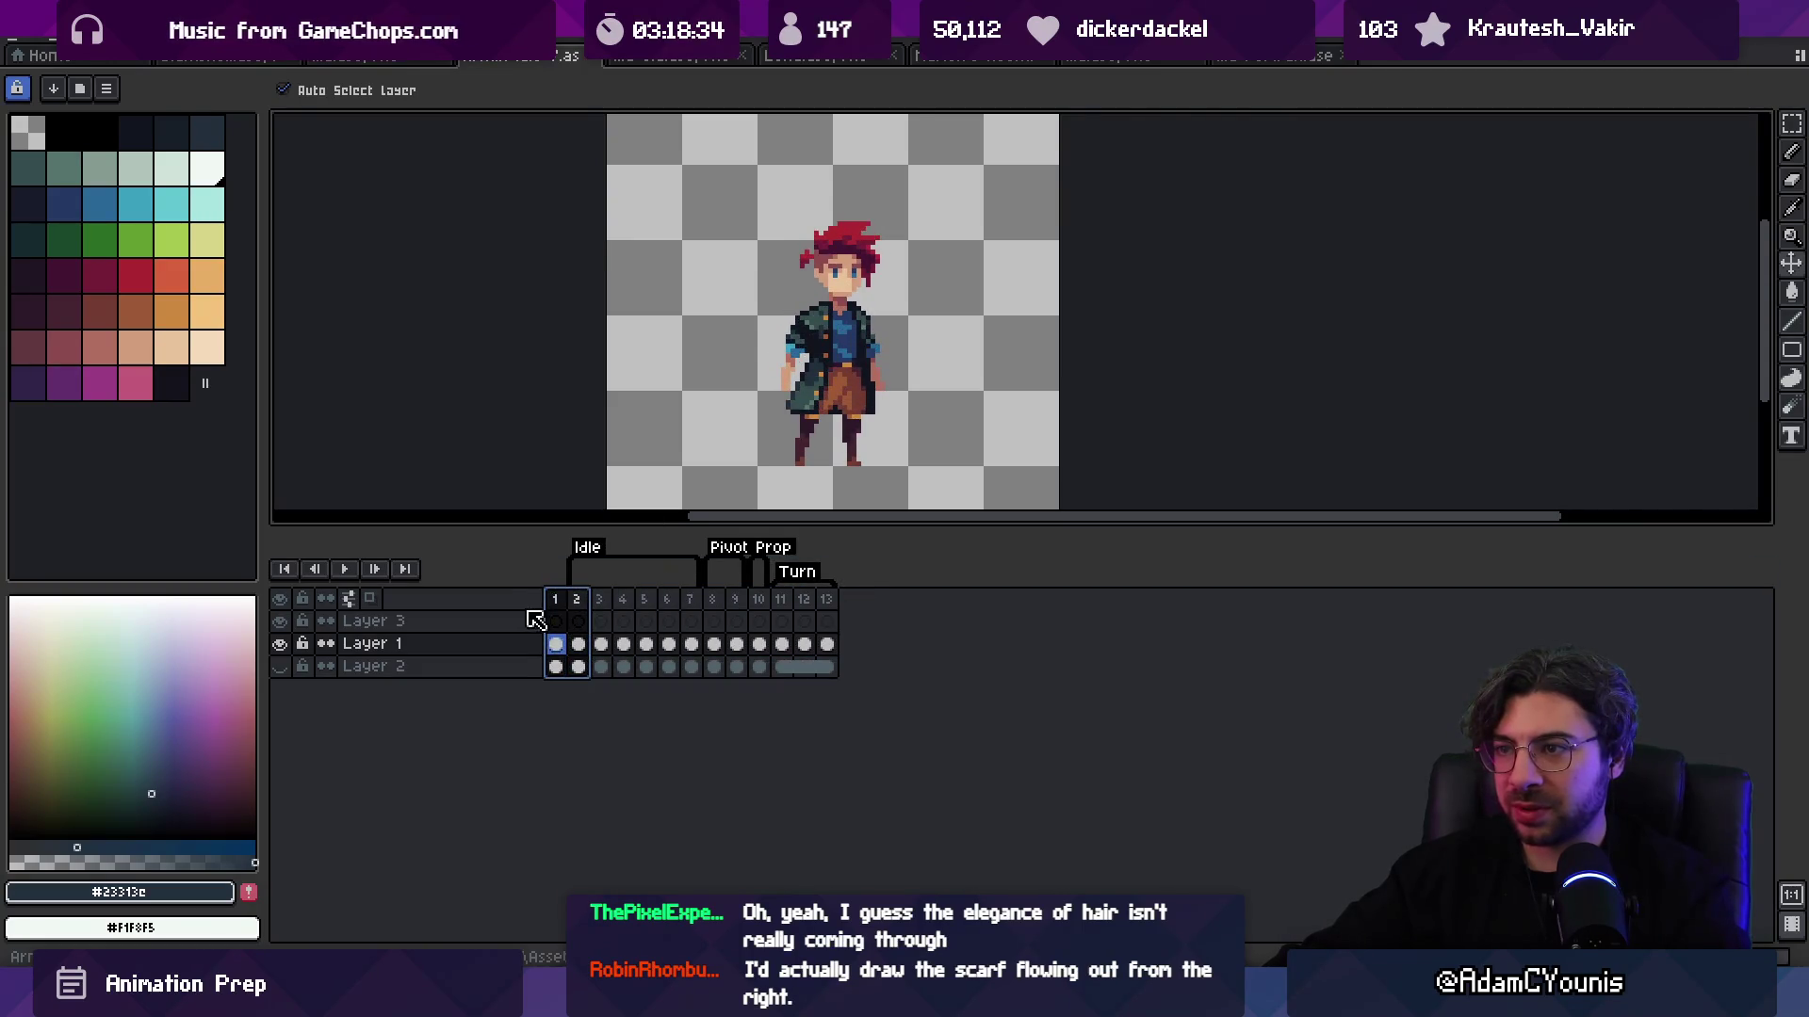
pyautogui.click(1263, 57)
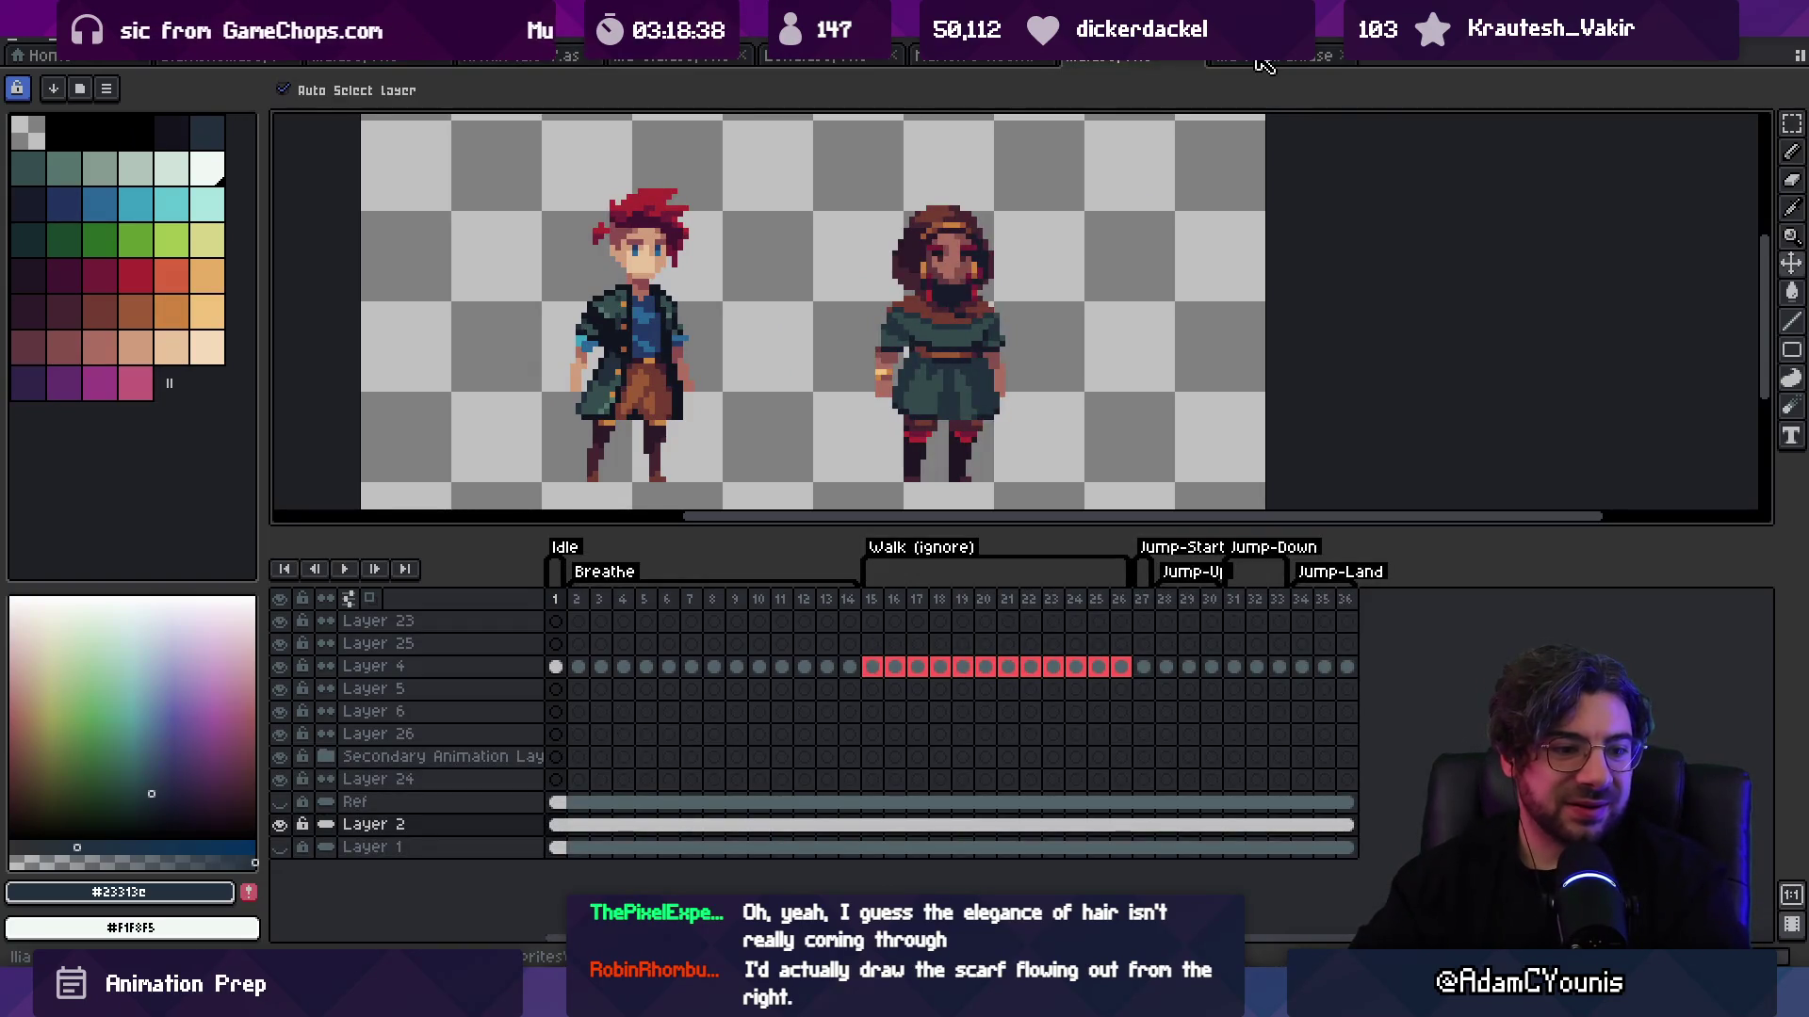
# Step: Make the bearded character's Layer 4 active and sample the dress teal as the drawing colour
pyautogui.press('z')
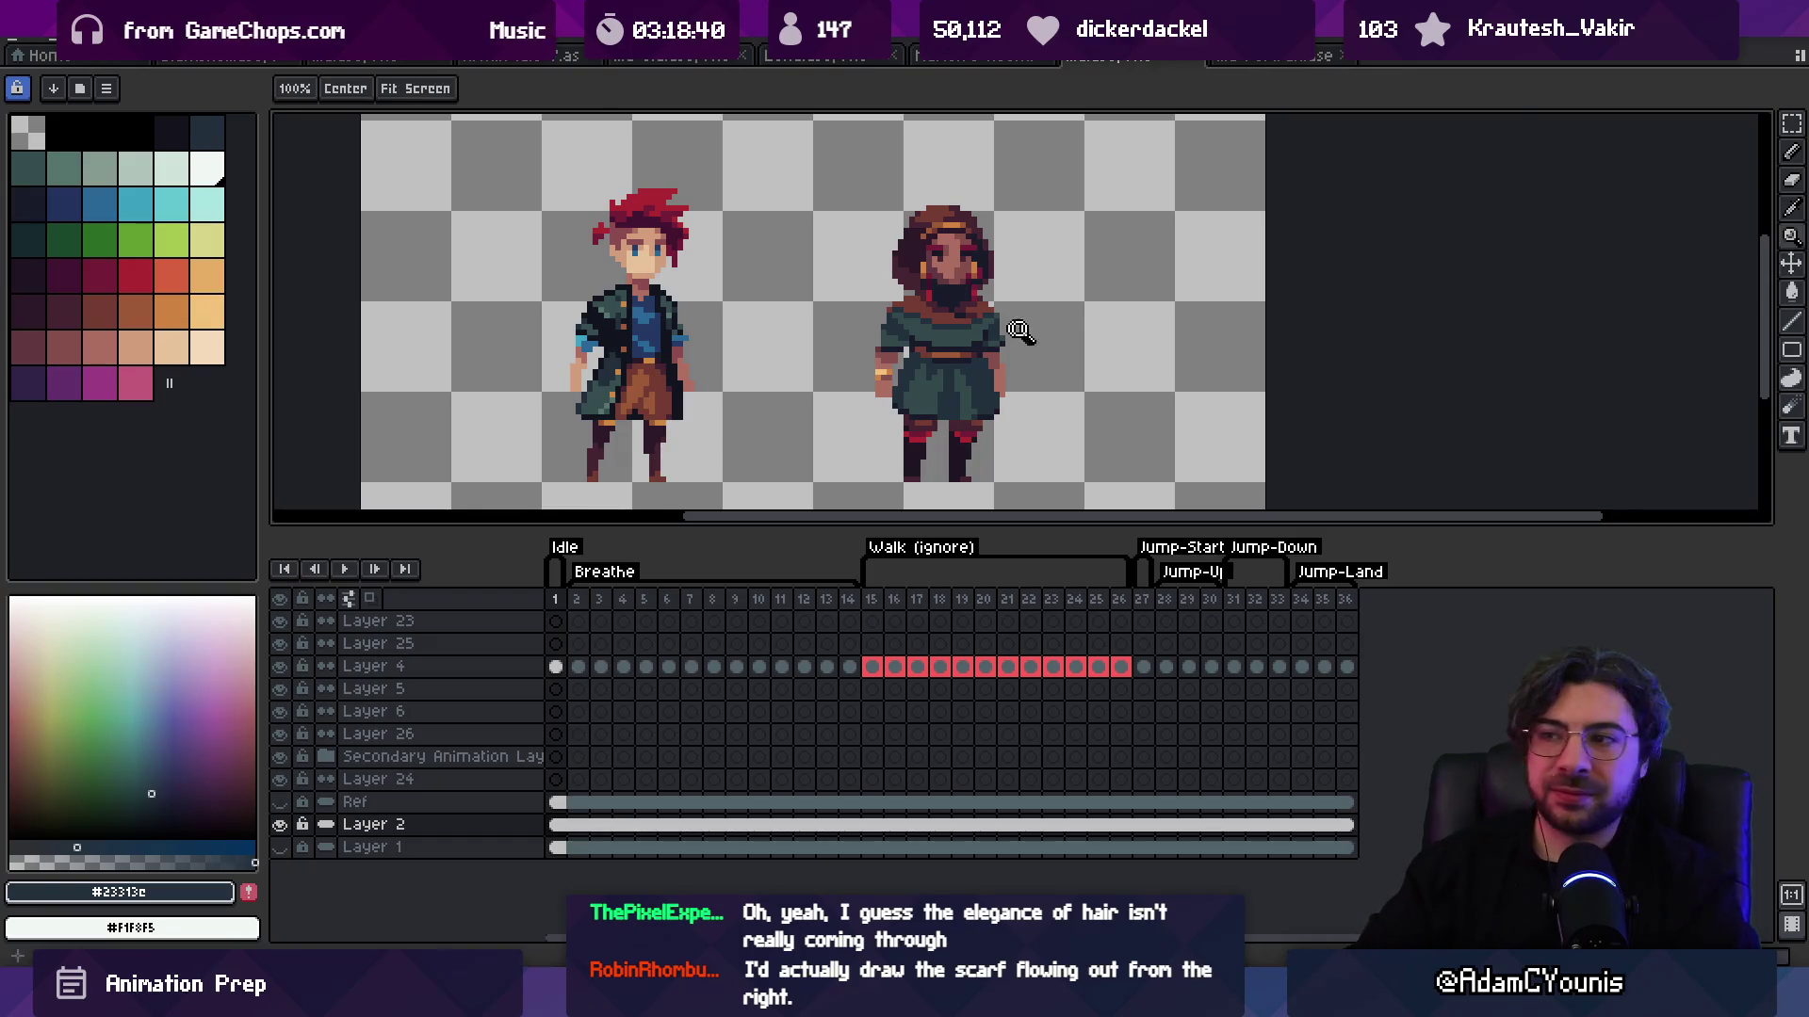
pyautogui.scroll(-2, 1053, 273)
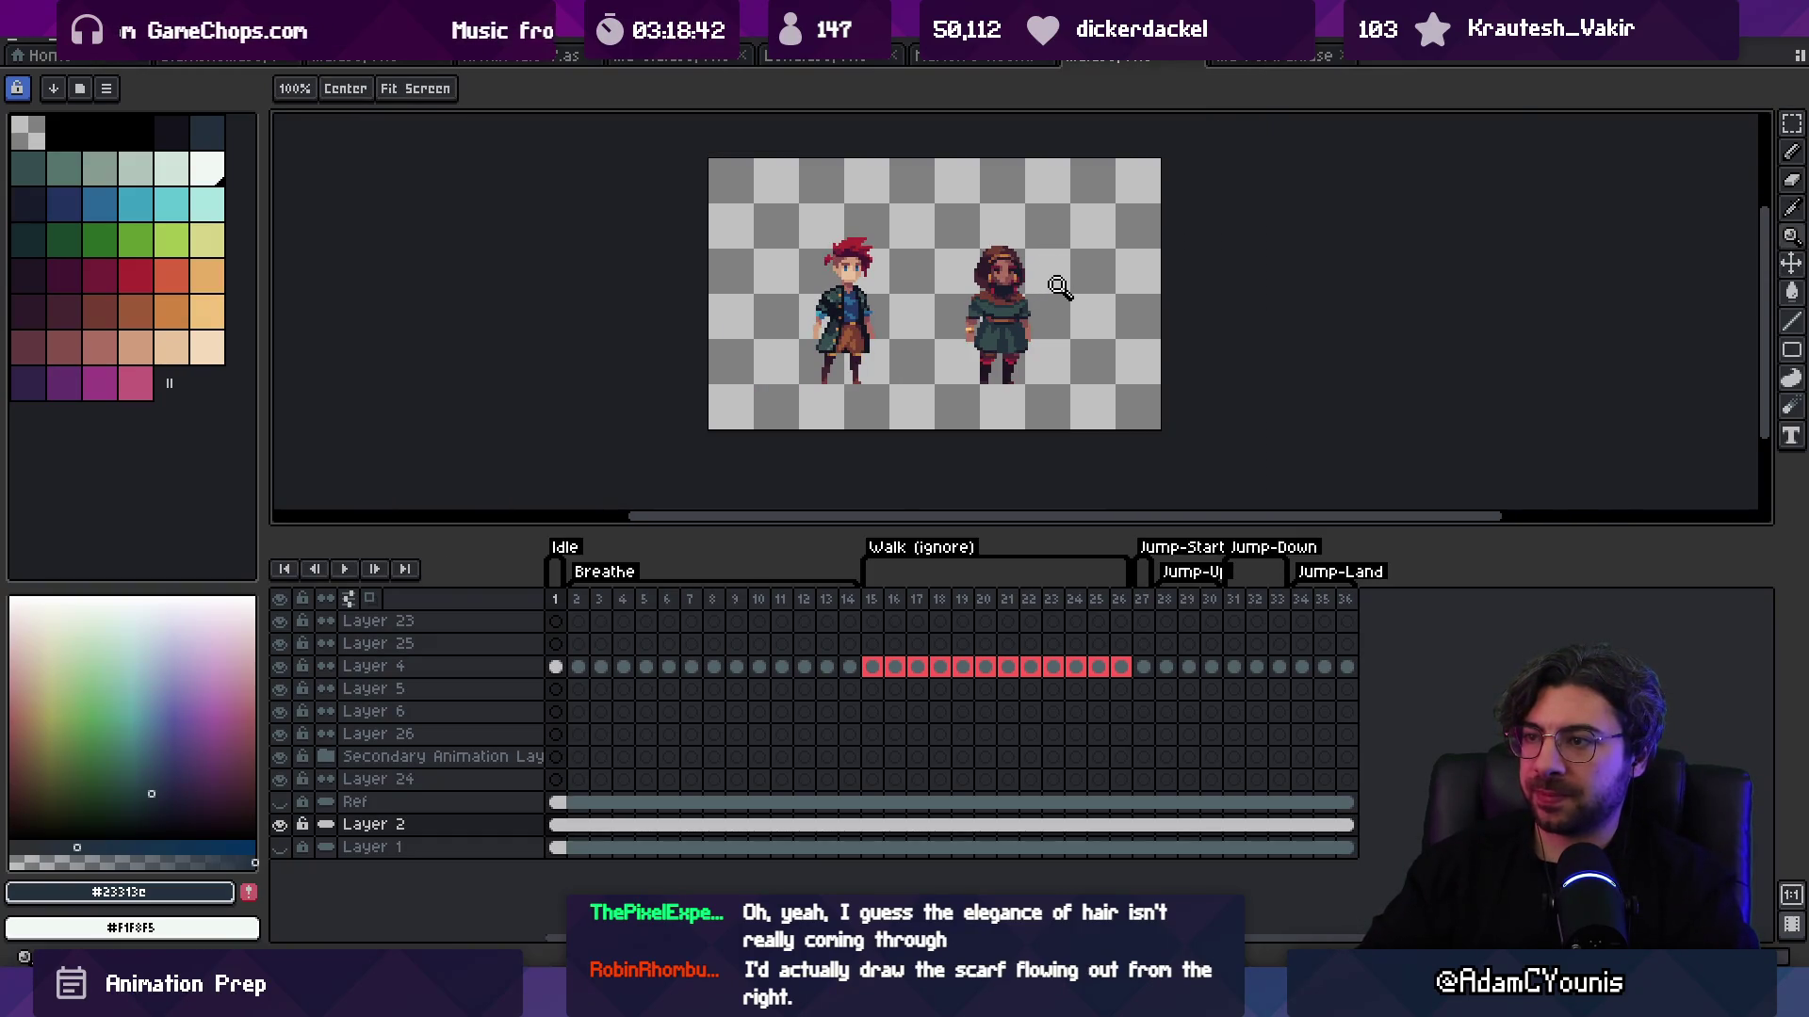
pyautogui.scroll(3, 1037, 302)
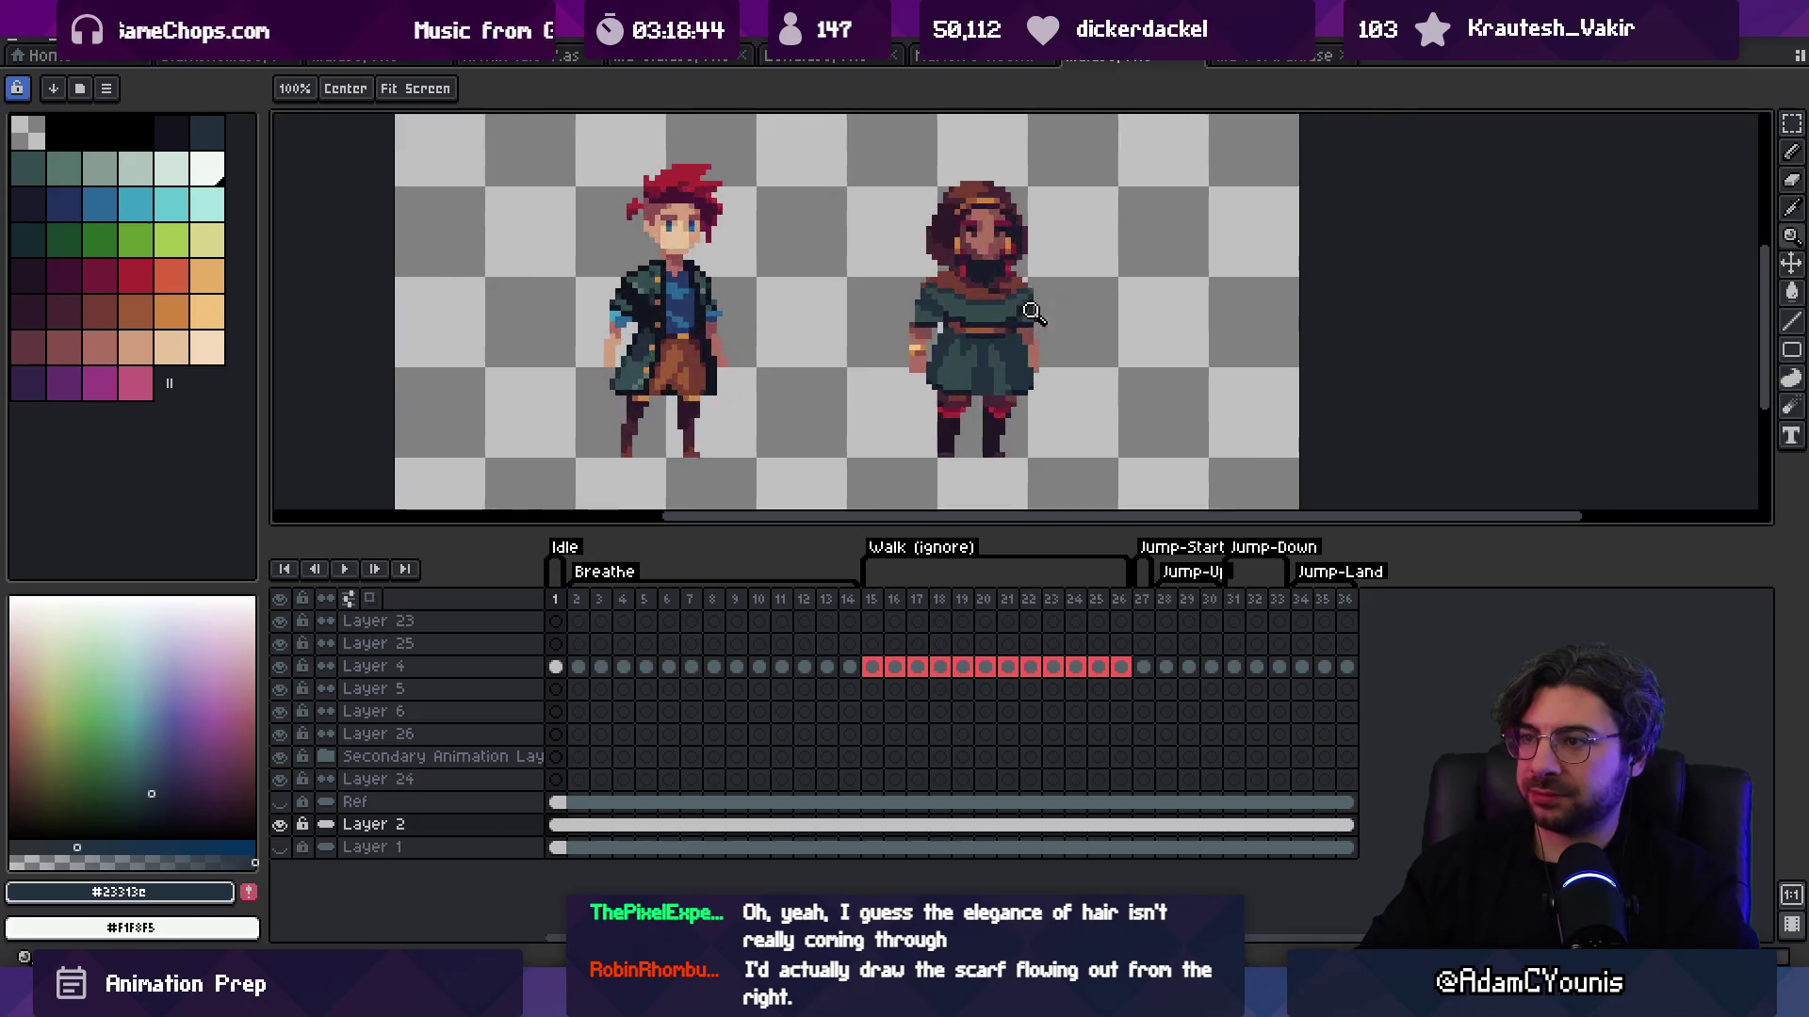
pyautogui.scroll(1, 986, 331)
pyautogui.press('i')
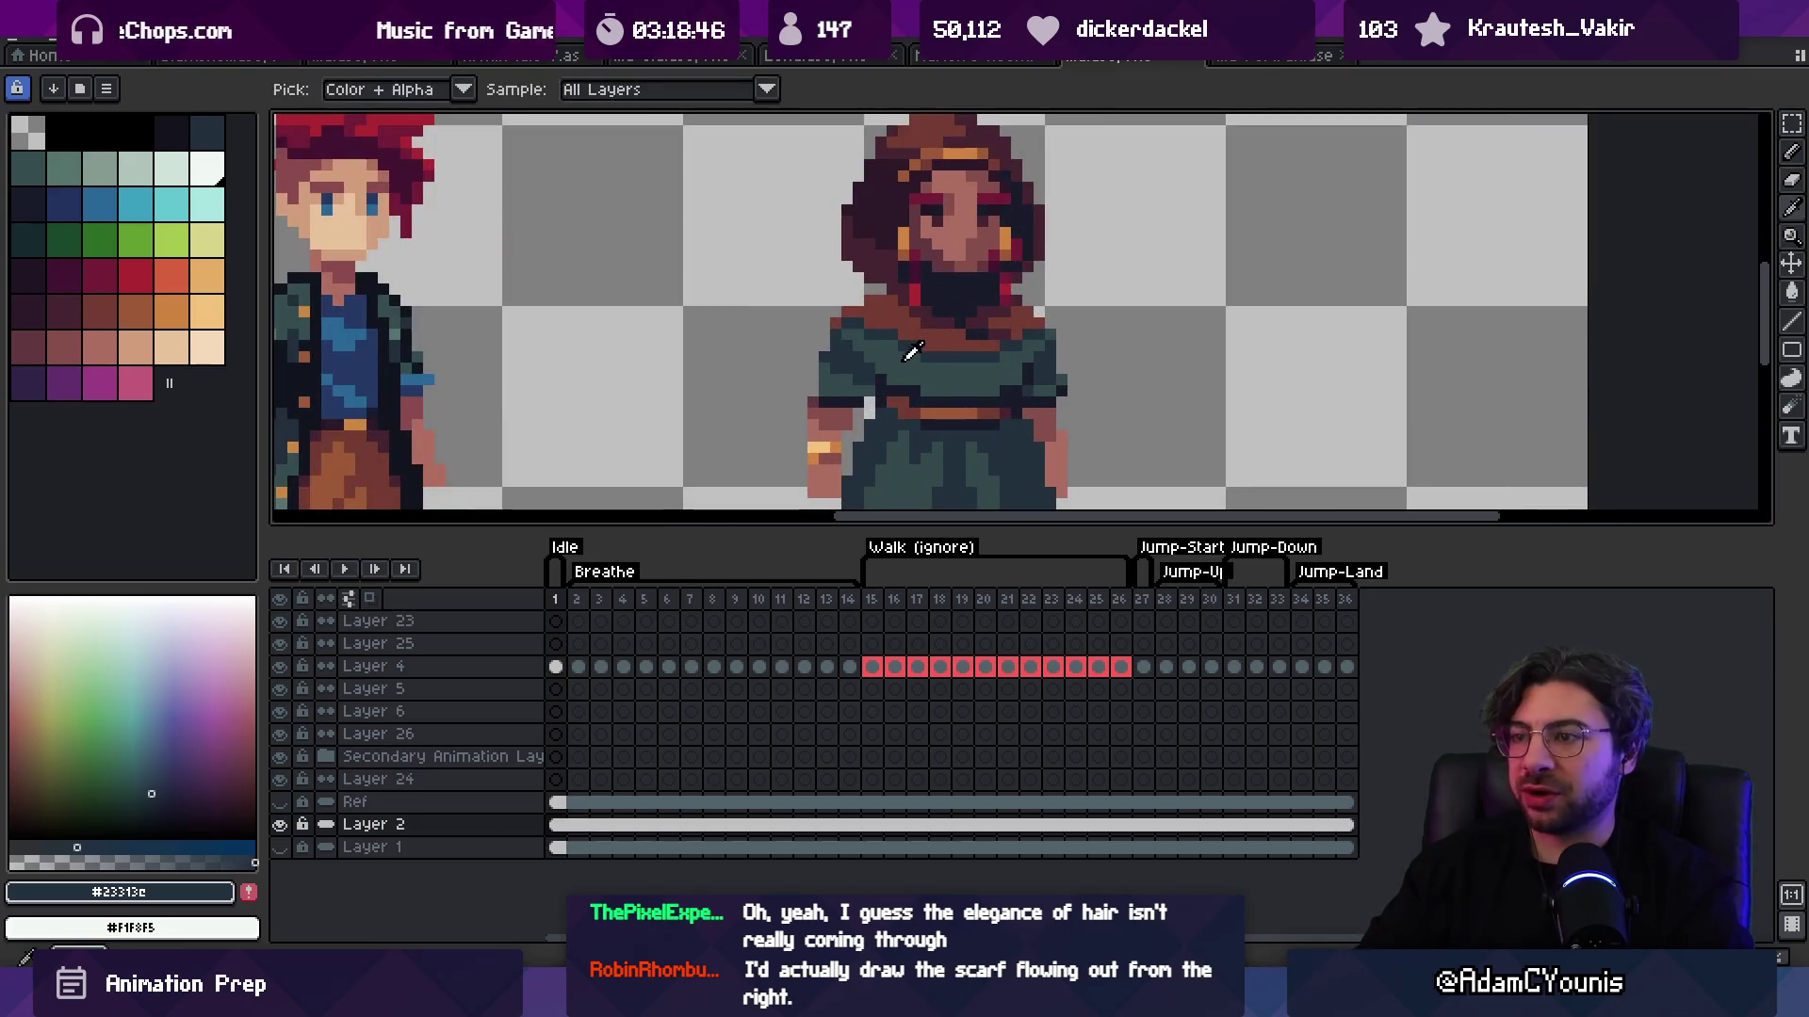
pyautogui.press('b')
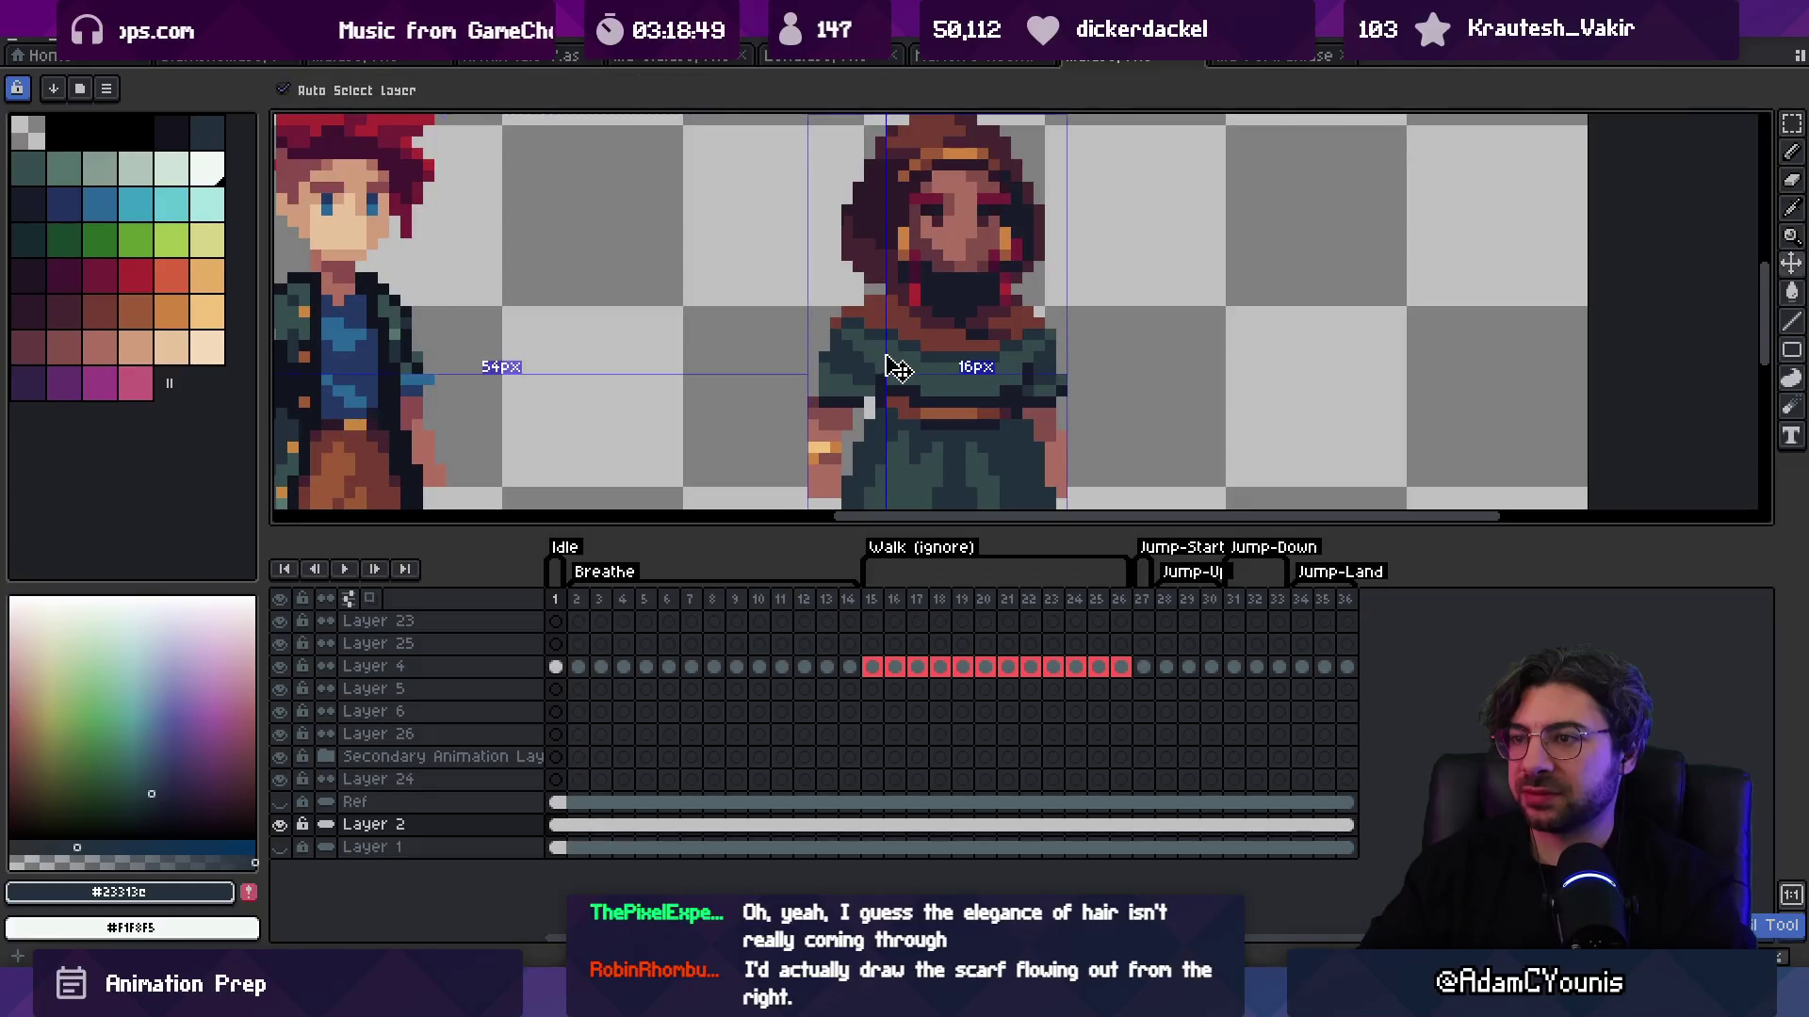
pyautogui.keyDown('ctrl'); pyautogui.click(876, 366); pyautogui.keyUp('ctrl')
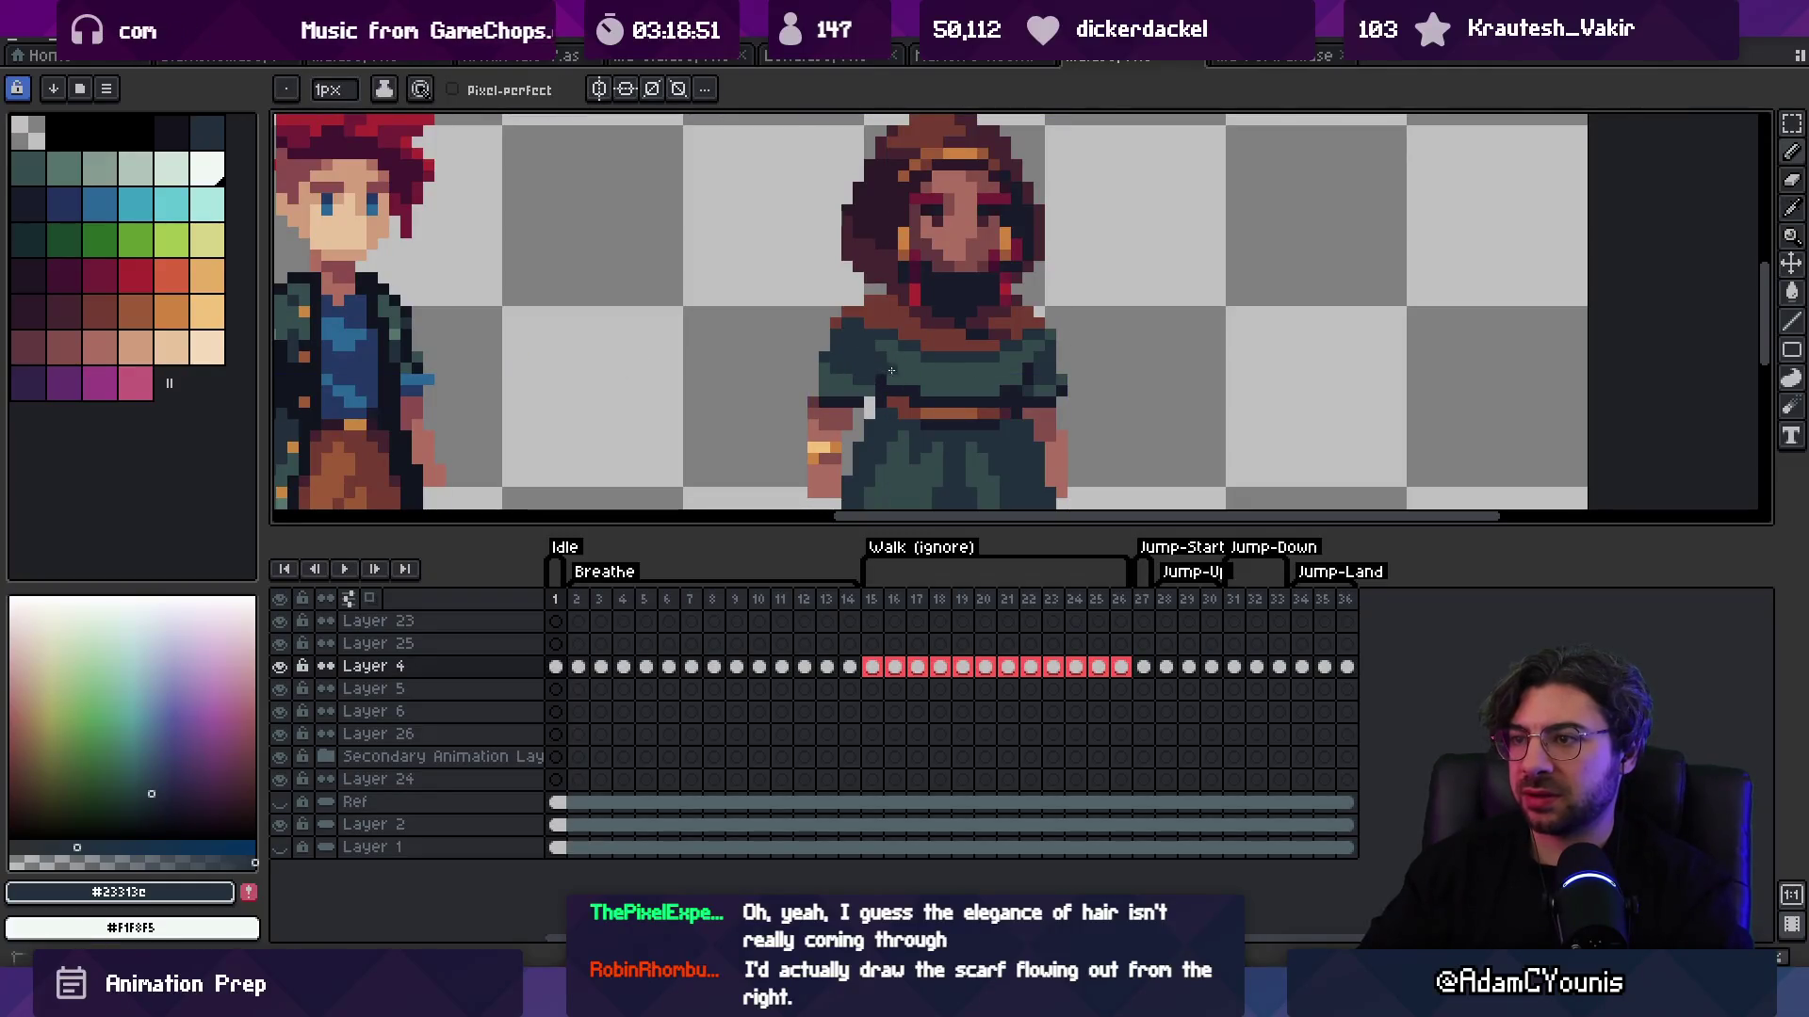
pyautogui.keyDown('alt'); pyautogui.click(886, 347); pyautogui.keyUp('alt')
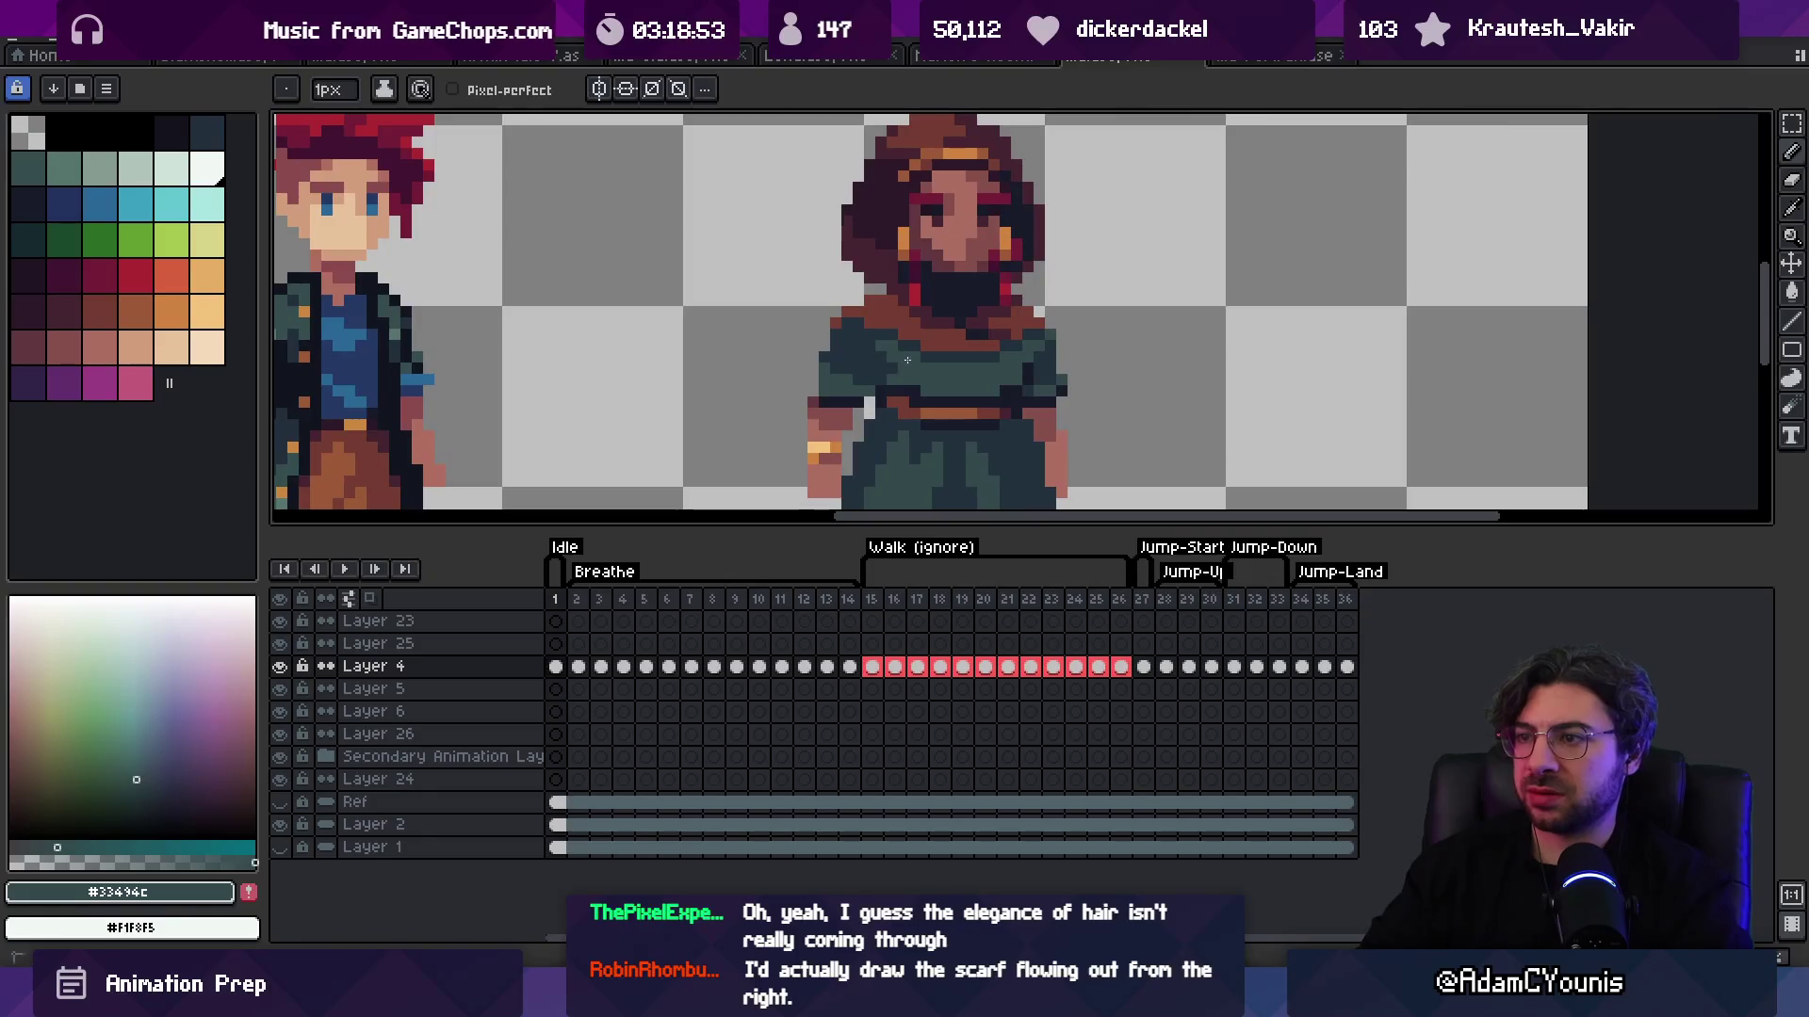
# Step: Select the one-pixel row across the mouth and shift the head down one pixel over it
pyautogui.press('z')
pyautogui.scroll(-3, 908, 360)
pyautogui.scroll(5, 941, 311)
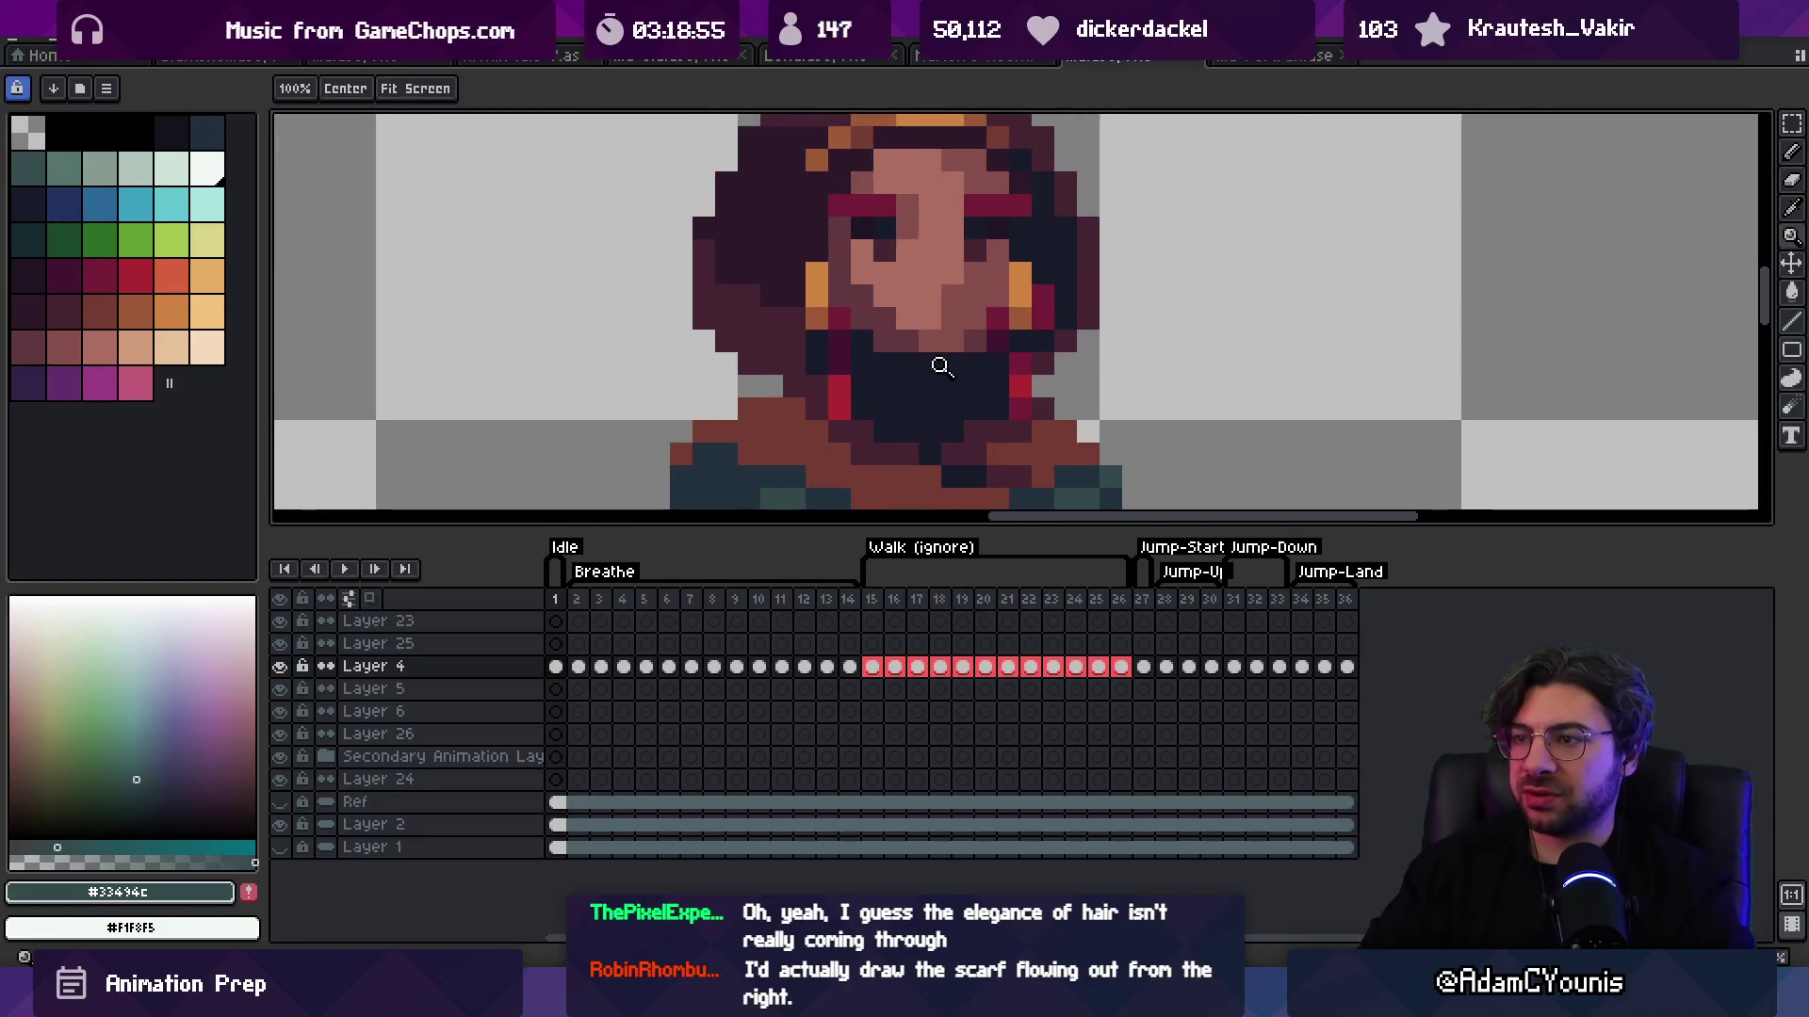
pyautogui.scroll(-4, 941, 366)
pyautogui.scroll(3, 912, 347)
pyautogui.press('m')
pyautogui.moveTo(741, 361)
pyautogui.mouseDown()
pyautogui.moveTo(1019, 361)
pyautogui.moveTo(1001, 182)
pyautogui.moveTo(679, 123)
pyautogui.moveTo(741, 361)
pyautogui.mouseUp()
pyautogui.press('Down')
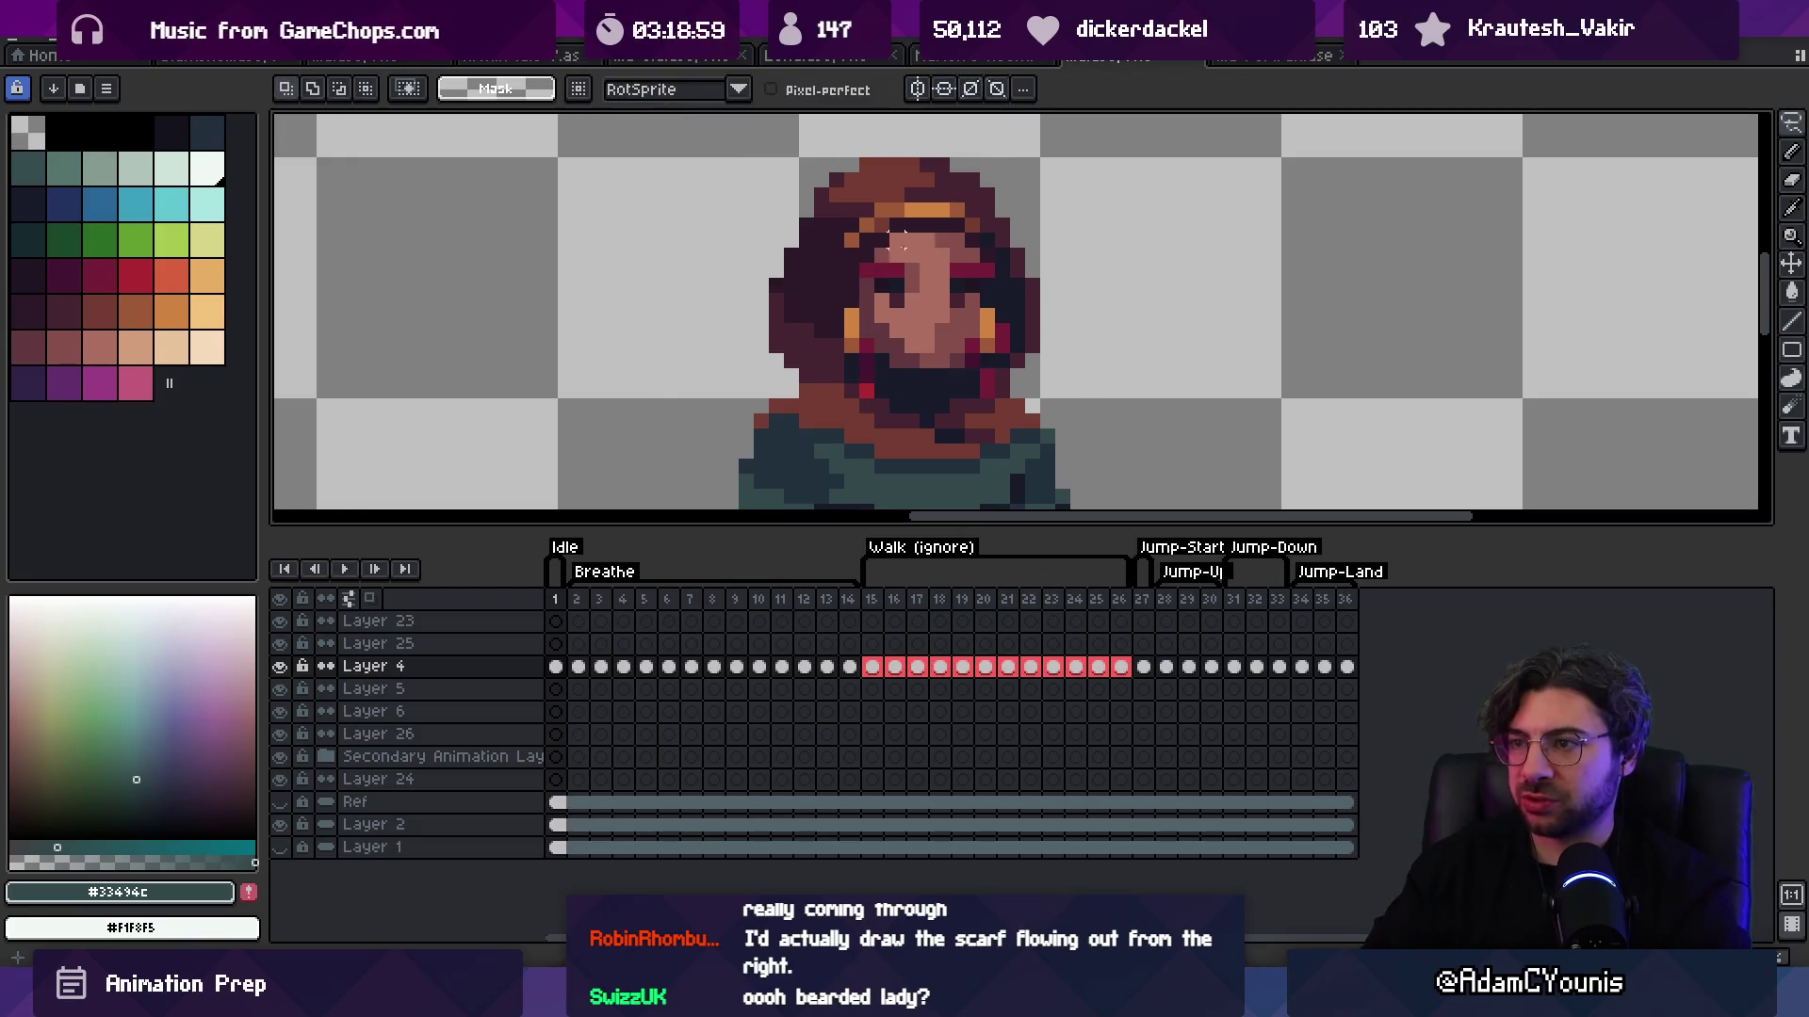
pyautogui.press('z')
pyautogui.scroll(-3, 909, 226)
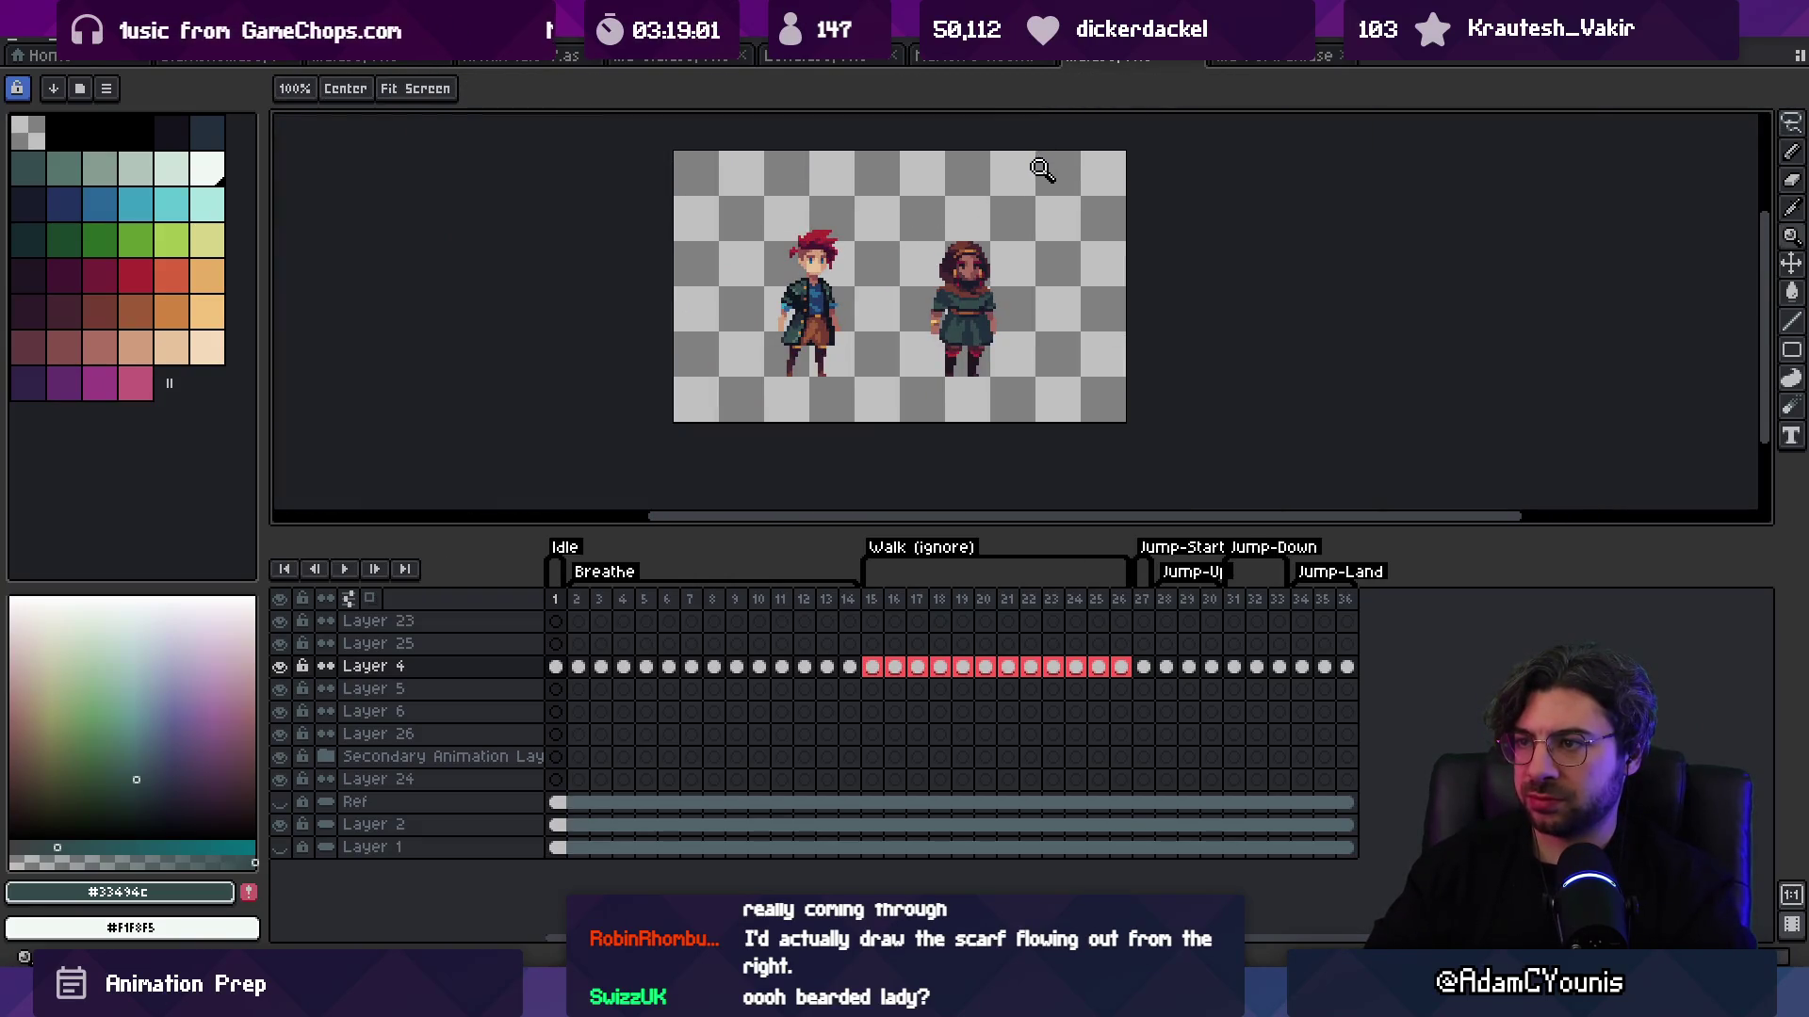
pyautogui.scroll(2, 997, 284)
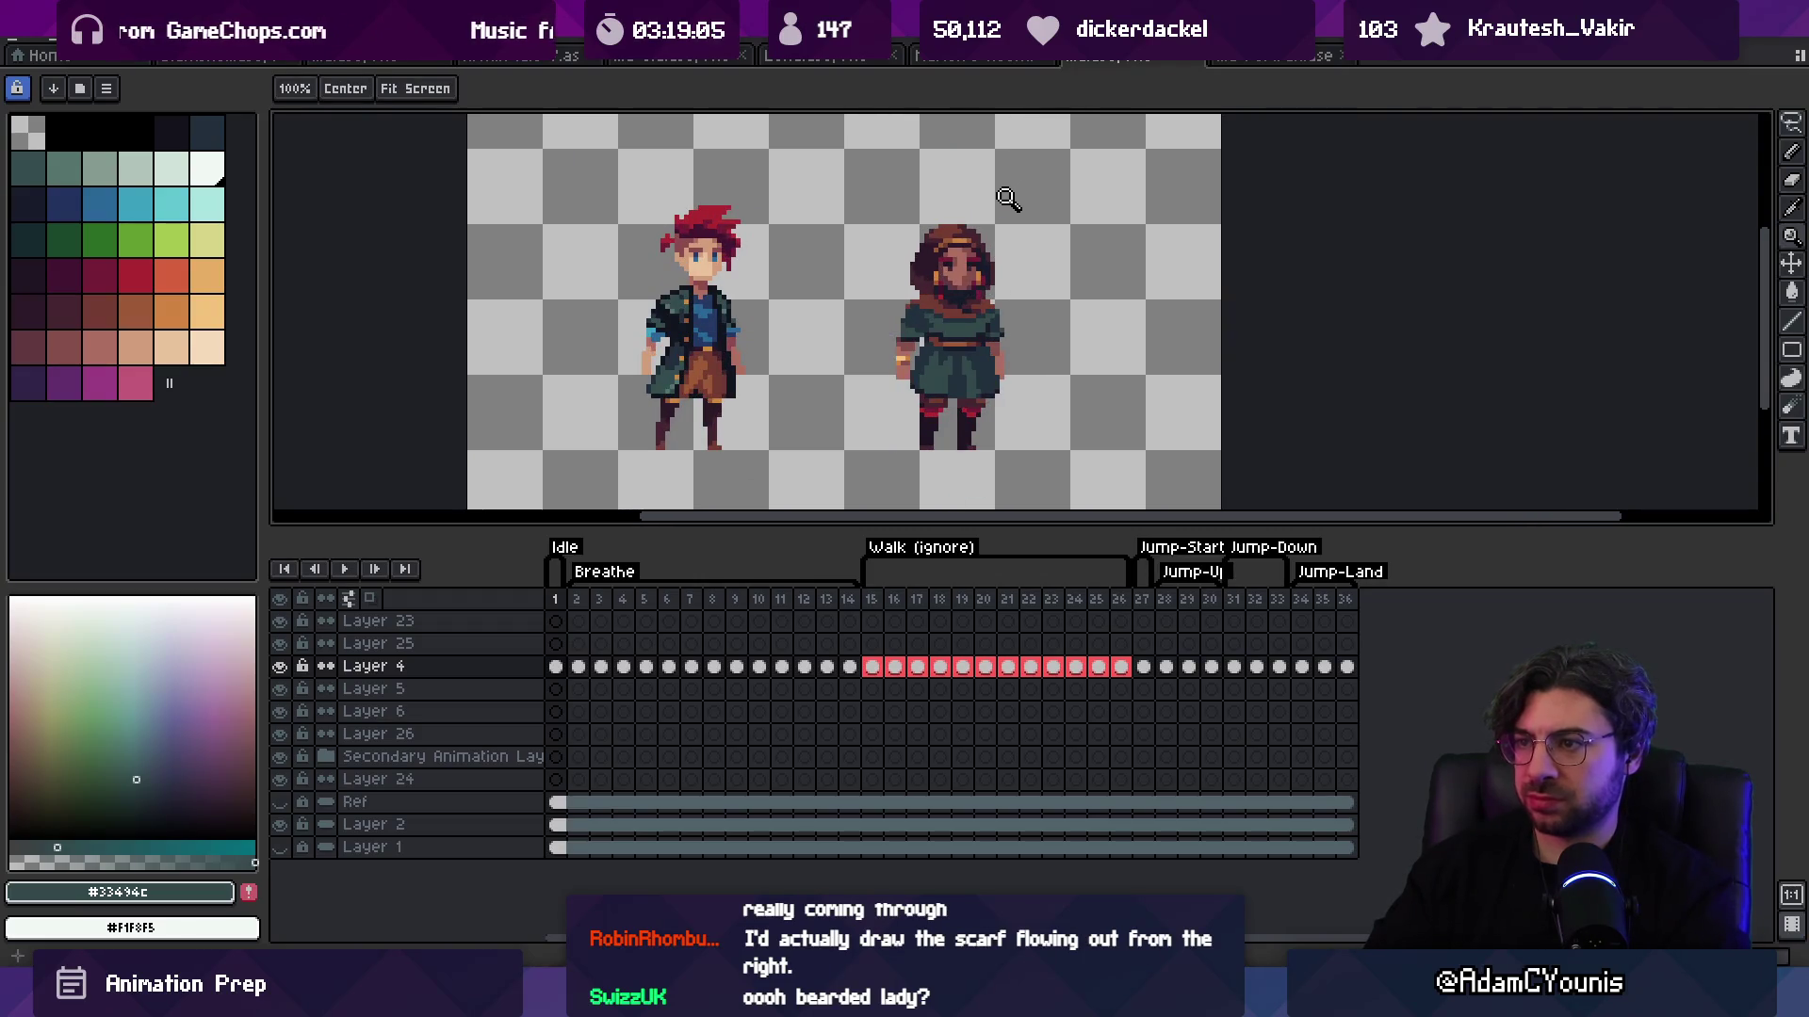
pyautogui.scroll(1, 985, 284)
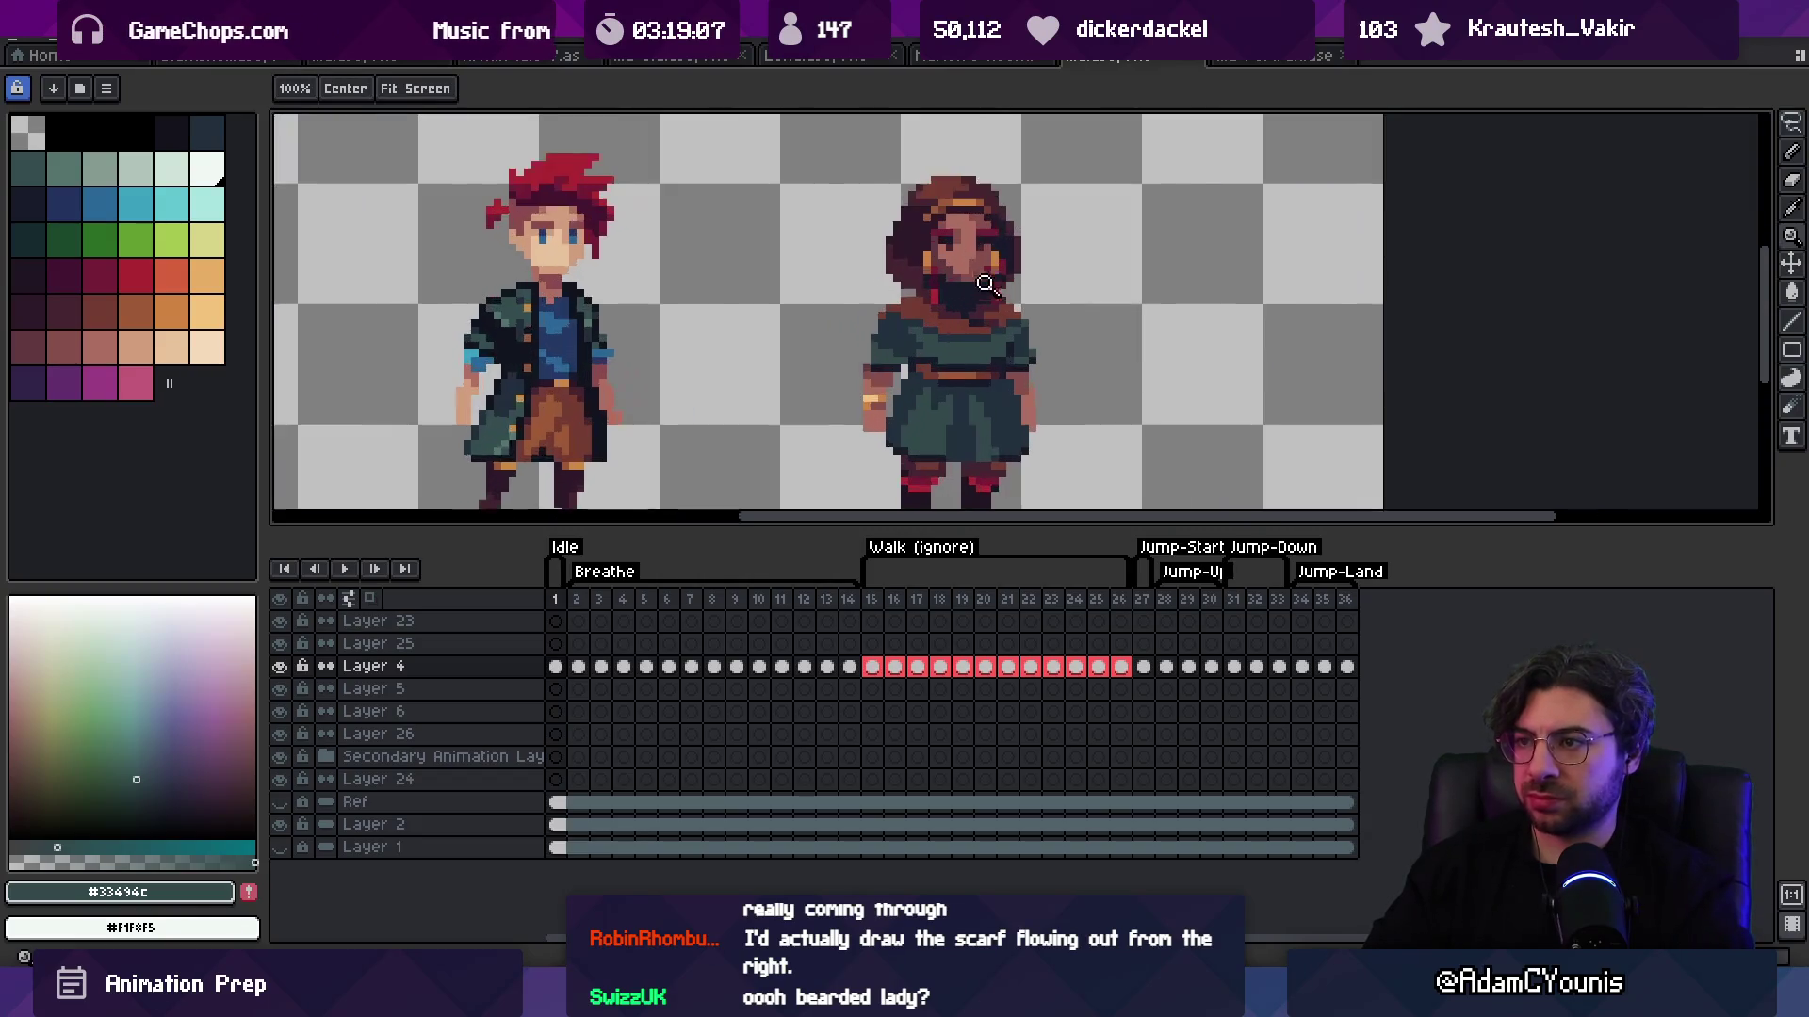
pyautogui.scroll(1, 954, 315)
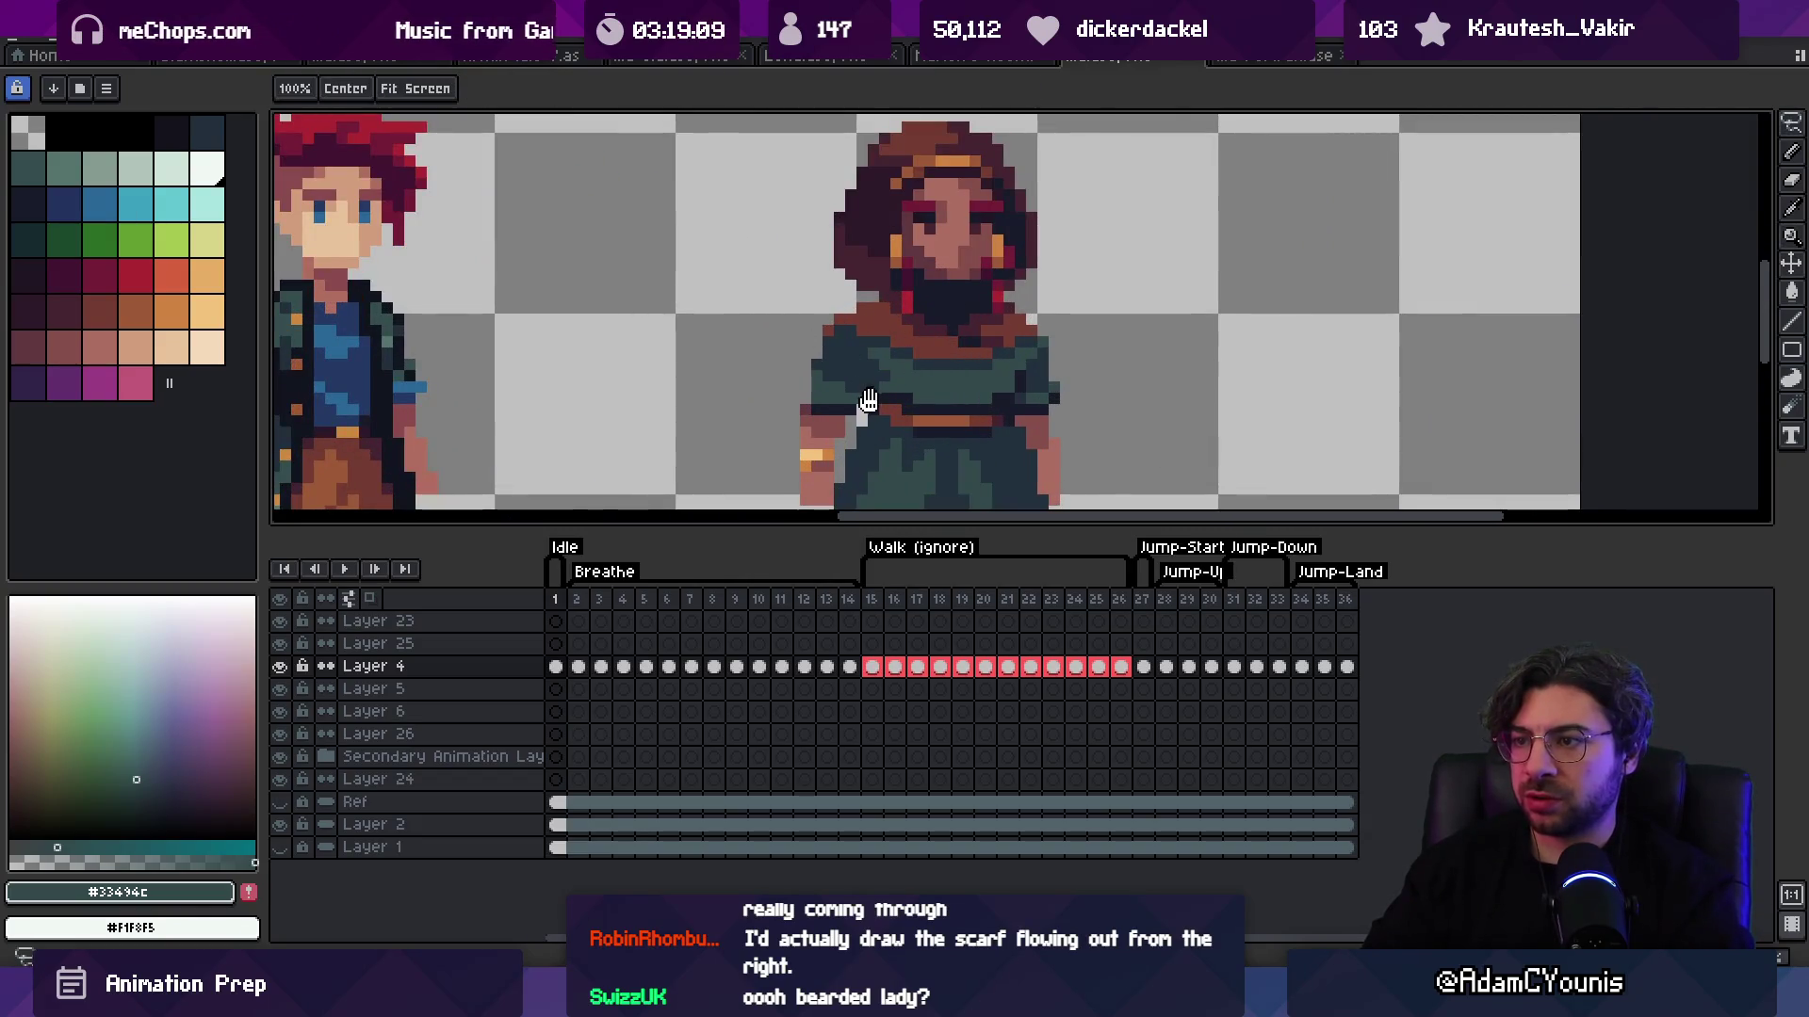
pyautogui.scroll(1, 806, 309)
# Step: Lasso the torso and dress and raise them about 11 pixels
pyautogui.press('m')
pyautogui.moveTo(788, 436)
pyautogui.mouseDown()
pyautogui.moveTo(1046, 419)
pyautogui.moveTo(991, 242)
pyautogui.mouseUp()
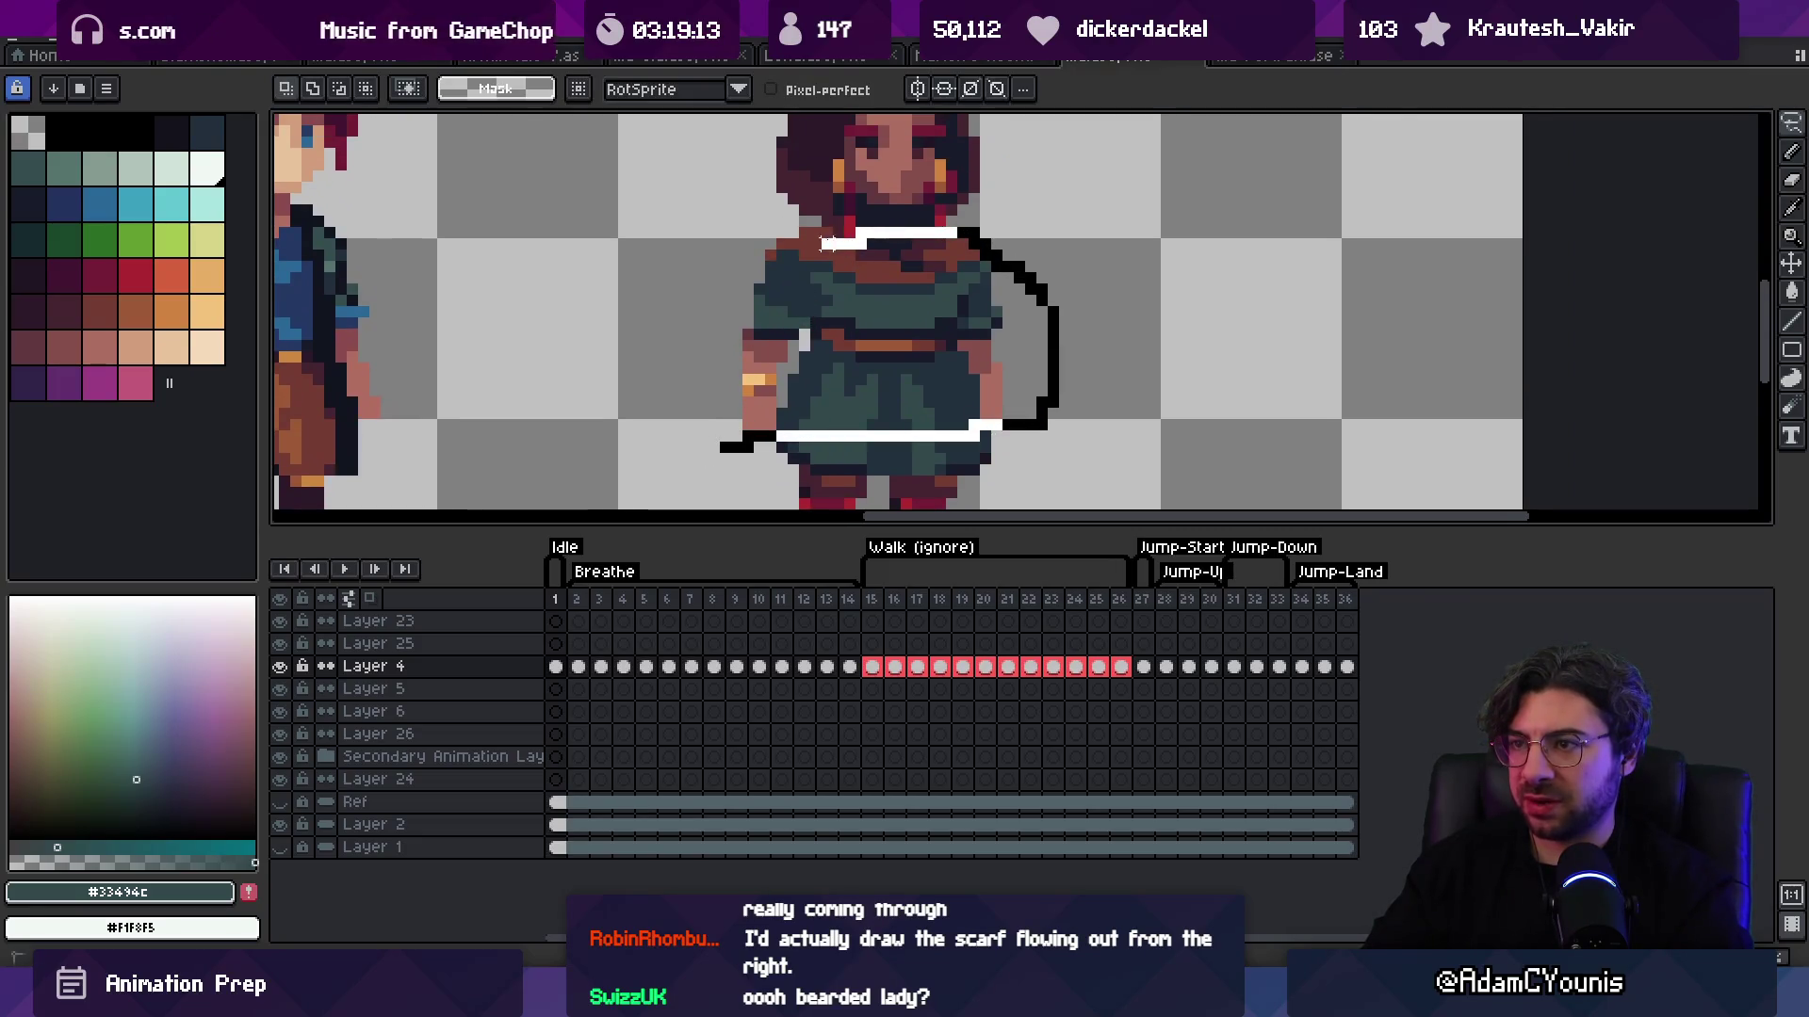
pyautogui.moveTo(725, 254); pyautogui.dragTo(650, 222)
pyautogui.moveTo(868, 335); pyautogui.dragTo(875, 325)
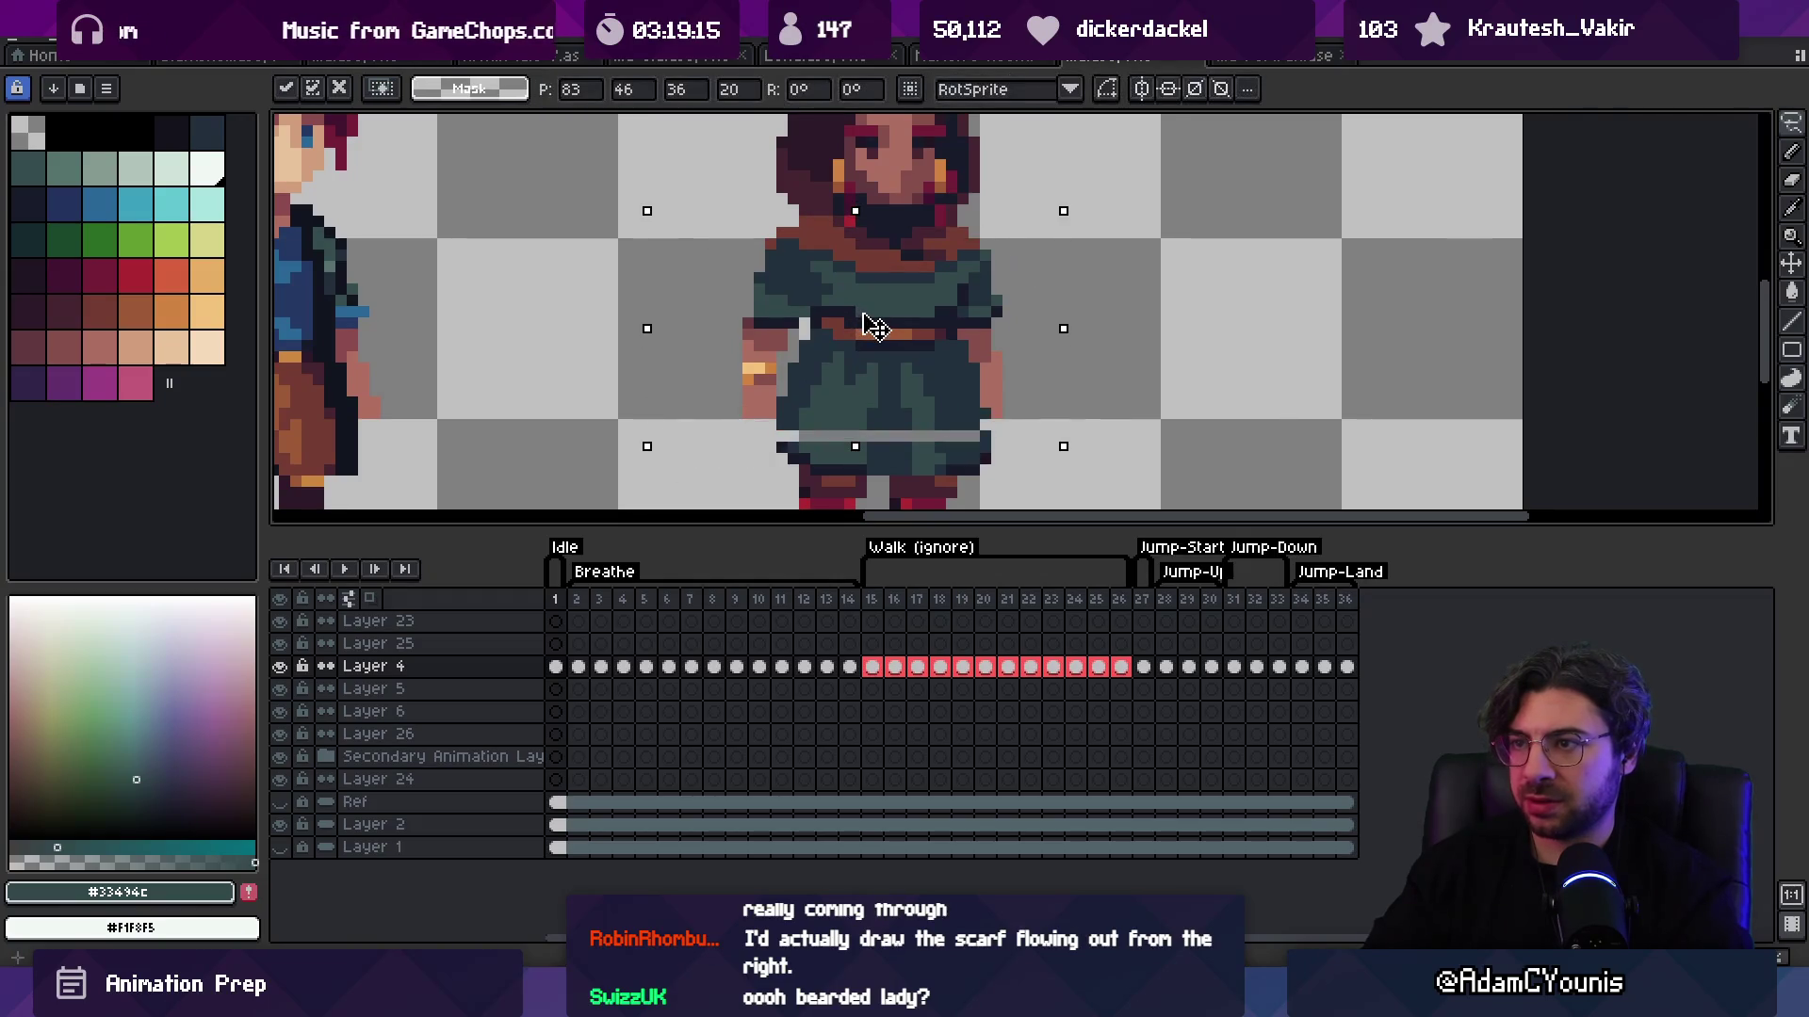
pyautogui.hotkey('ctrl', 'z')
pyautogui.hotkey('ctrl', 'y')
pyautogui.press('z')
pyautogui.scroll(-3, 1025, 287)
pyautogui.scroll(3, 844, 347)
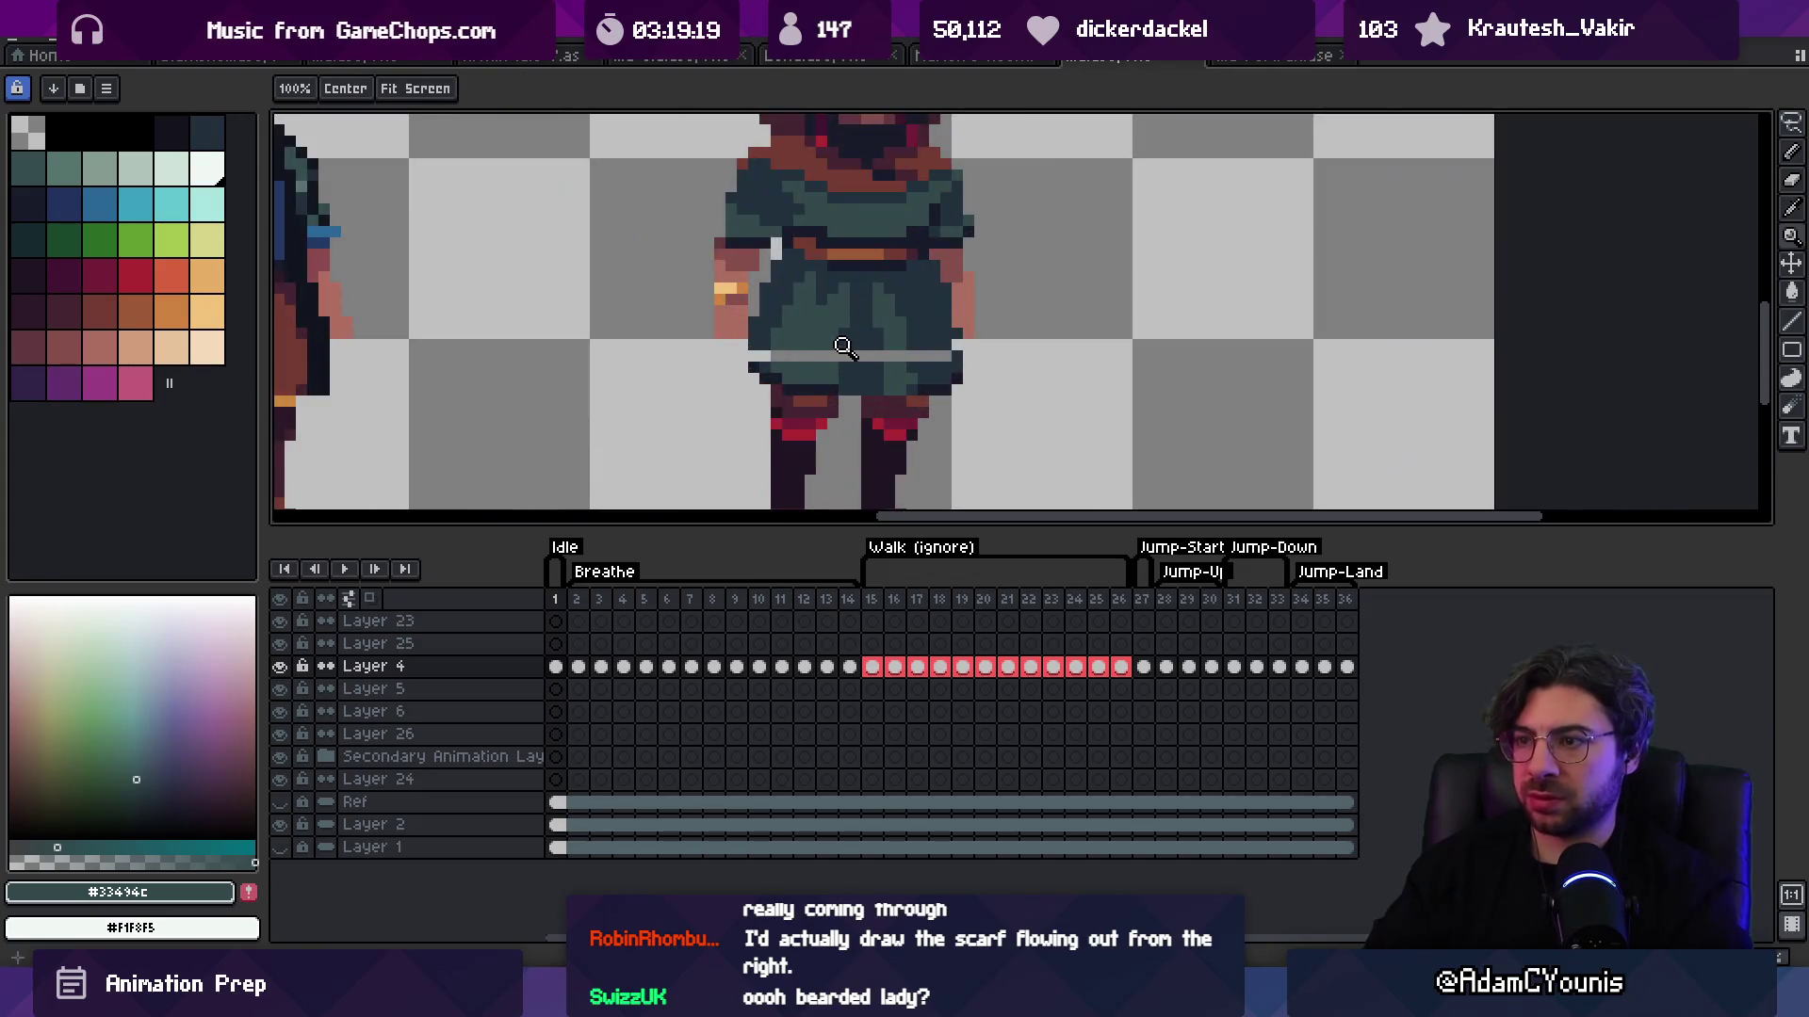
# Step: Select and remove the stray line below the skirt, then swap foreground and background colours
pyautogui.press('v')
pyautogui.press('m')
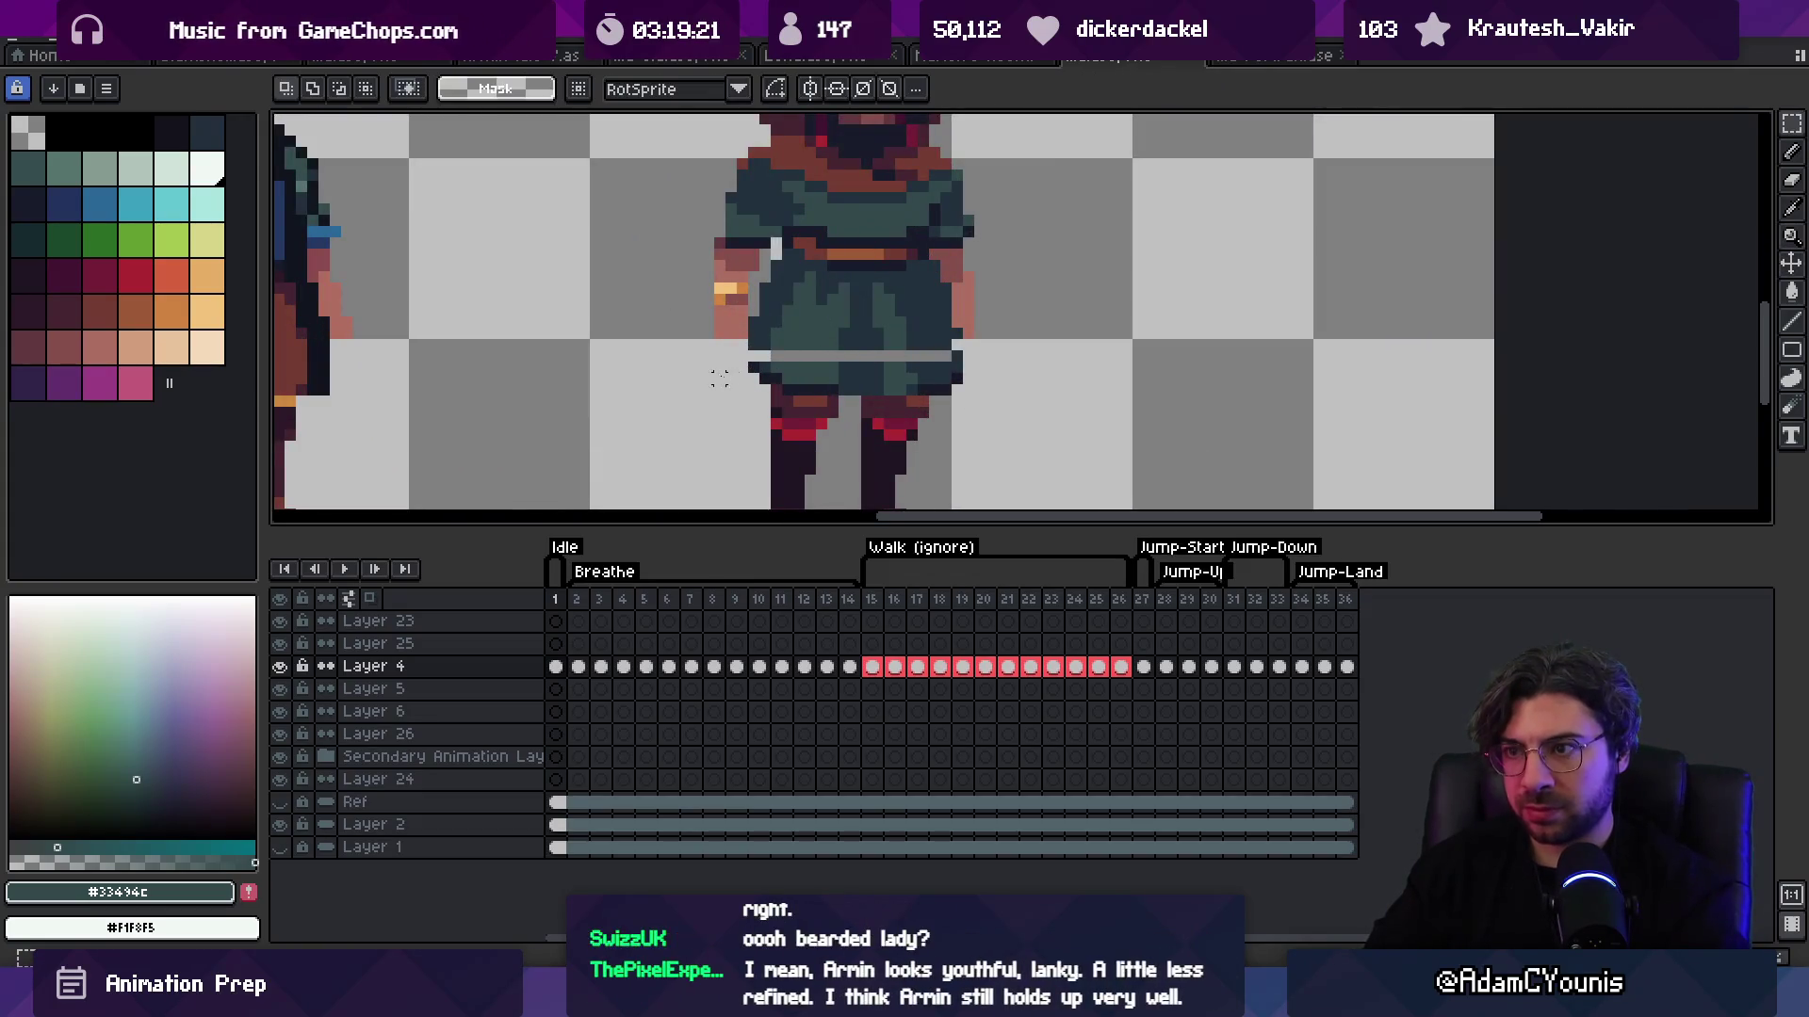
pyautogui.moveTo(735, 339); pyautogui.dragTo(971, 377)
pyautogui.click(899, 368)
pyautogui.press('b')
pyautogui.press('z')
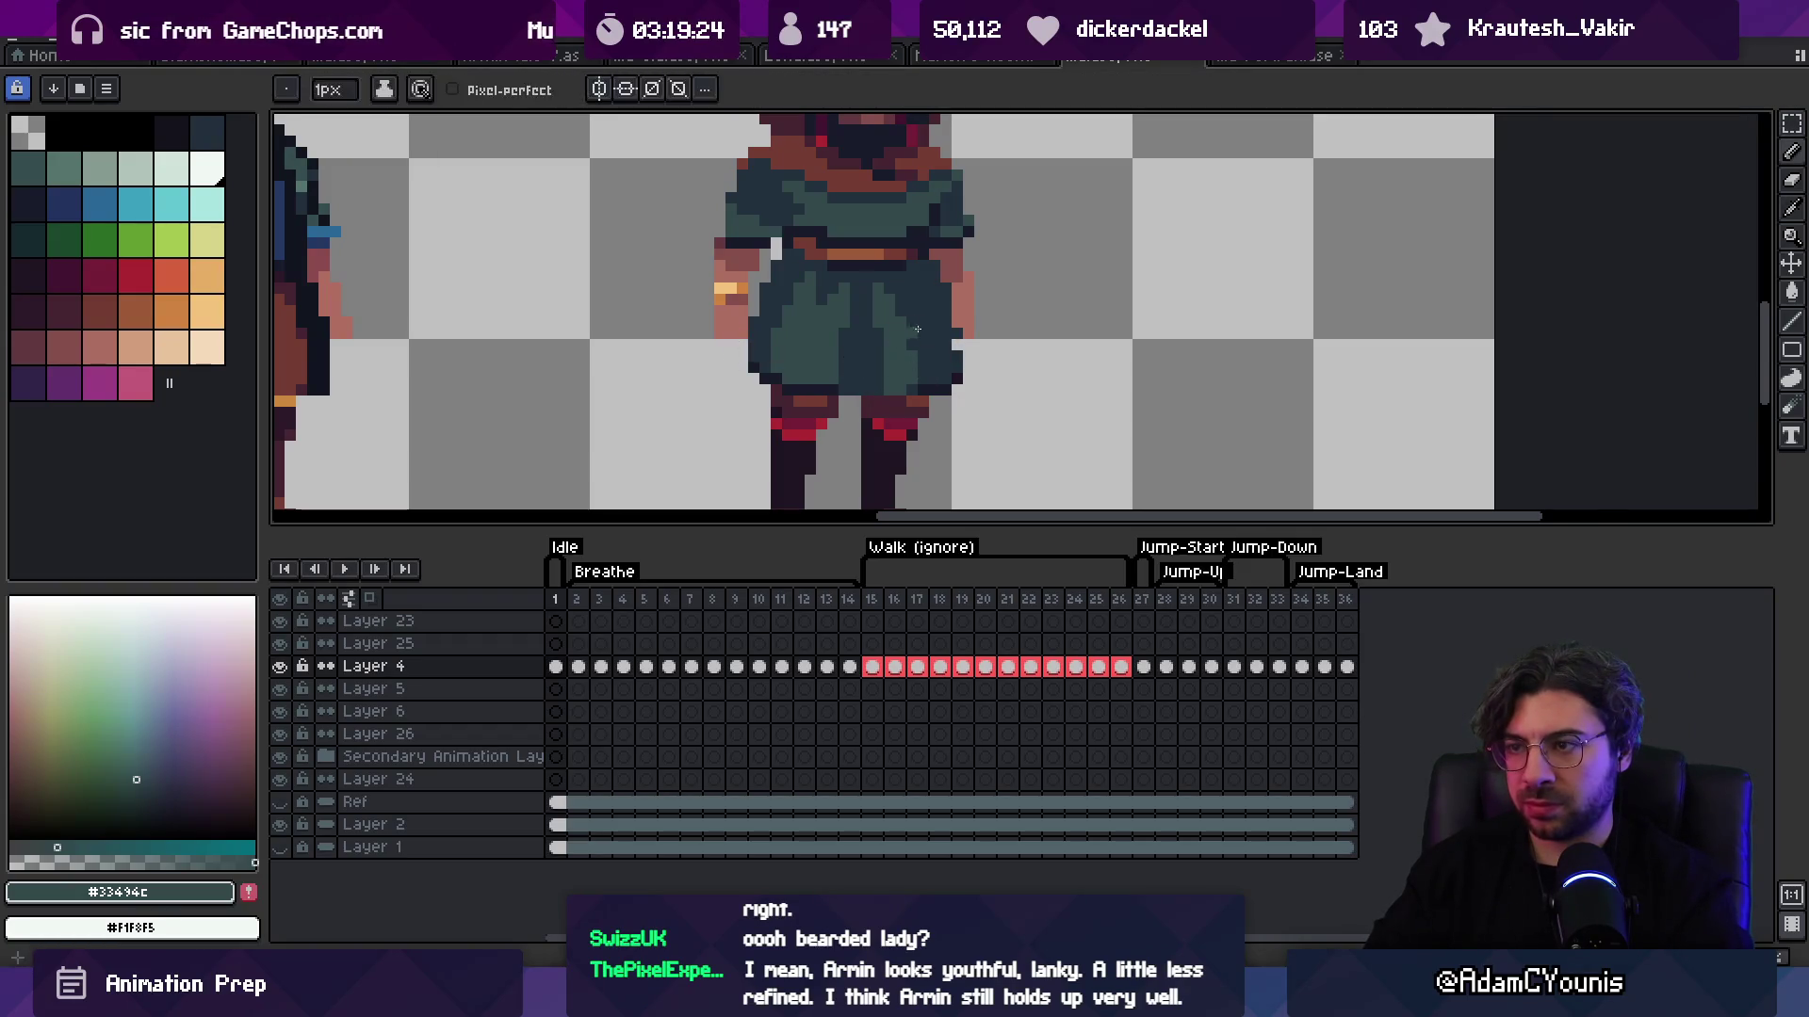
pyautogui.press('x')
pyautogui.scroll(-5, 905, 321)
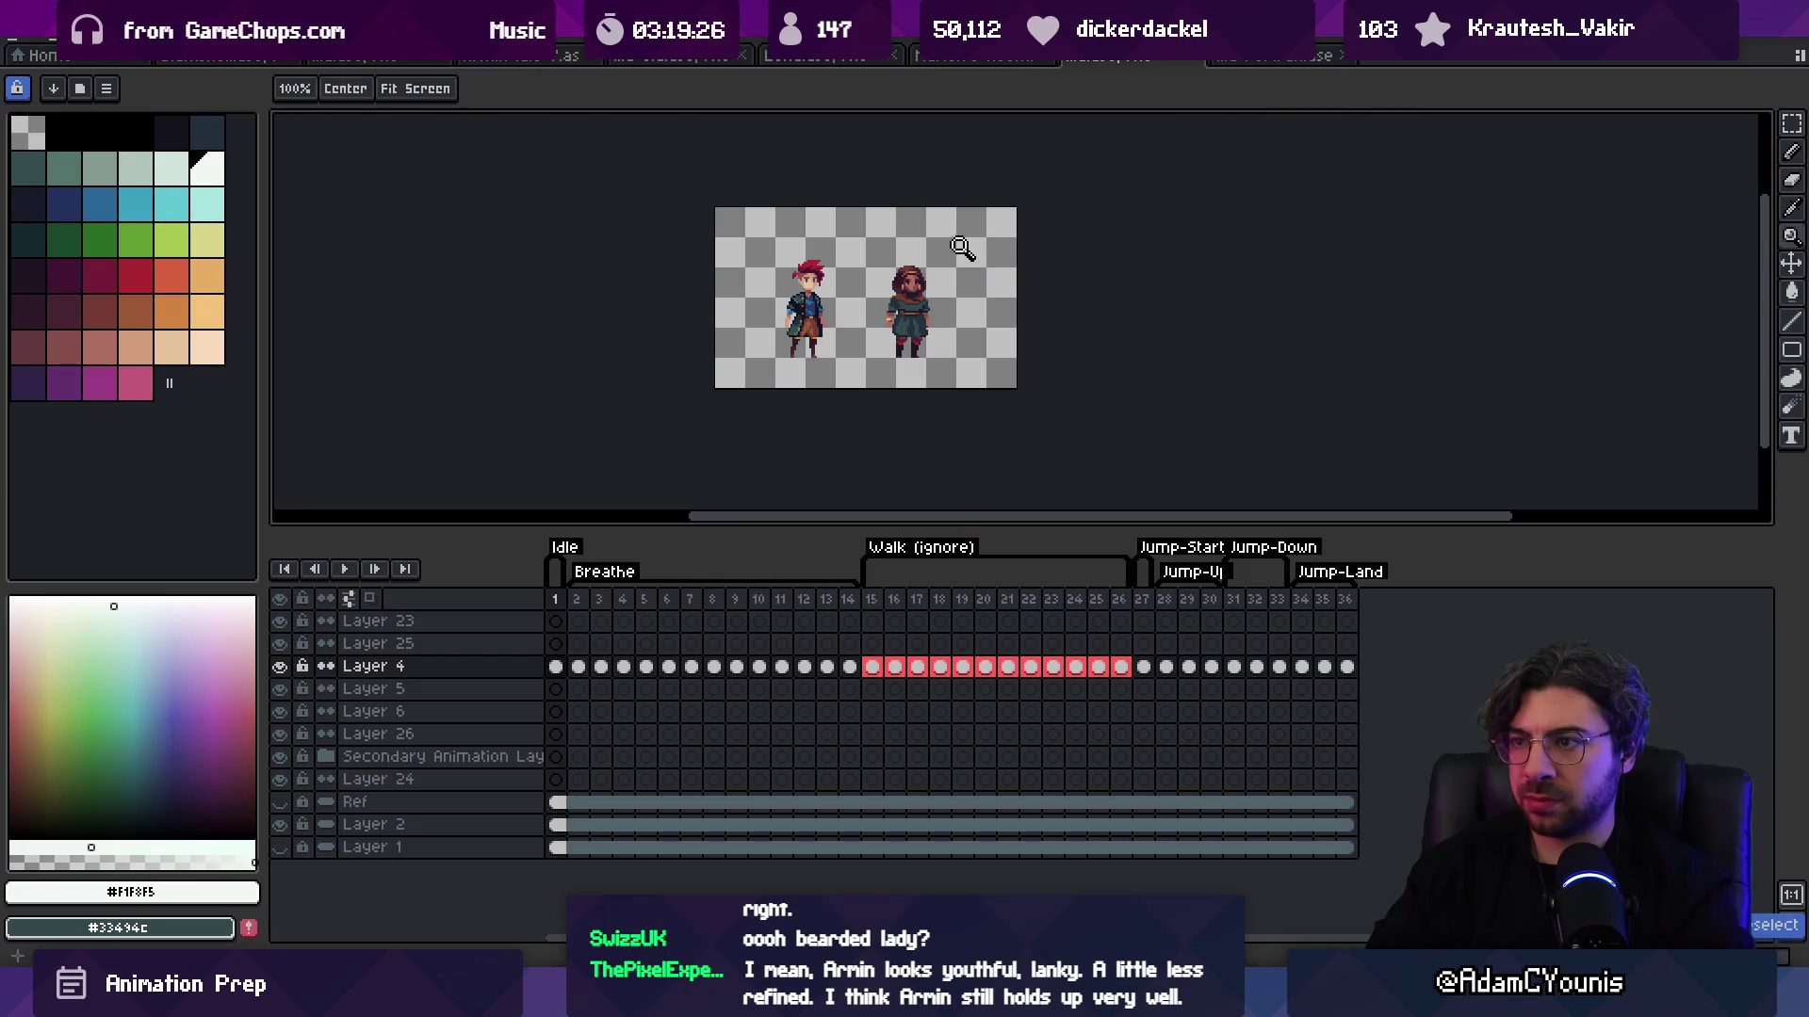
pyautogui.scroll(5, 955, 302)
pyautogui.press('b')
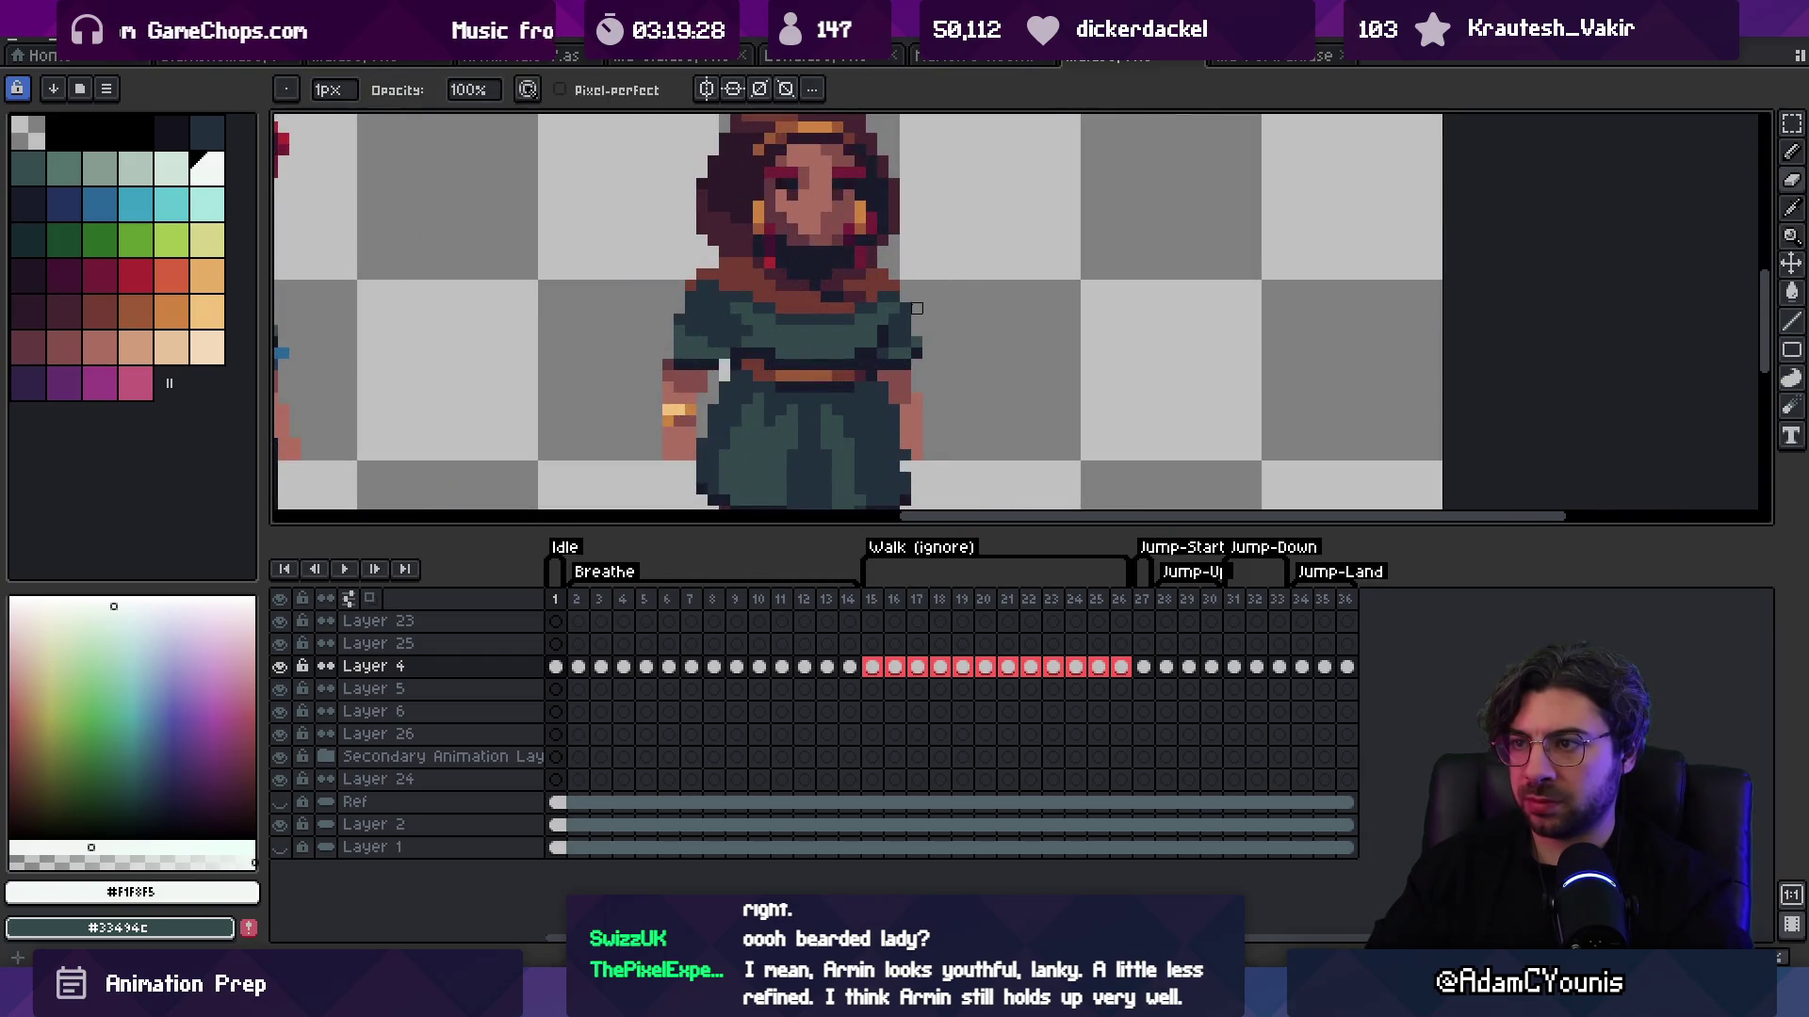
pyautogui.press('z')
pyautogui.scroll(-5, 962, 262)
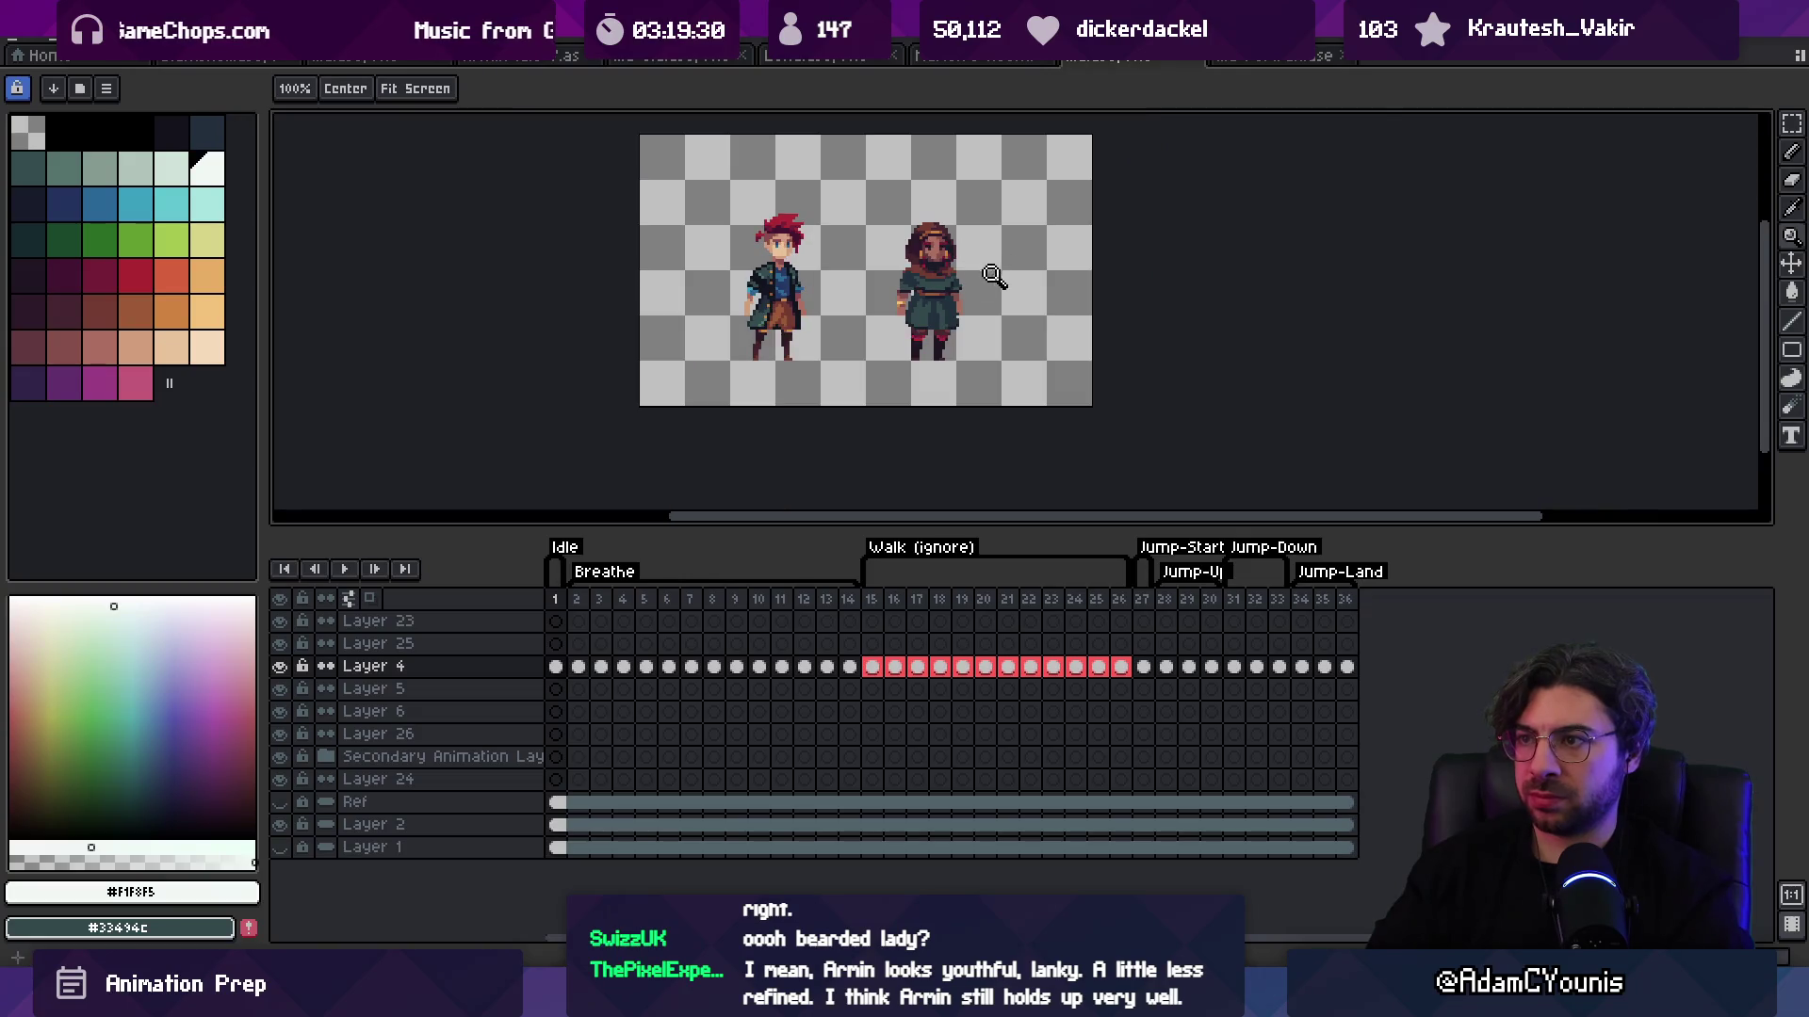
pyautogui.scroll(5, 994, 276)
# Step: Paint dark teal #23313c pixels onto the robe hem, sampling #33494c and #23313c from the robe
pyautogui.keyDown('alt'); pyautogui.click(974, 276); pyautogui.keyUp('alt')
pyautogui.press('b')
pyautogui.keyDown('alt'); pyautogui.click(974, 276); pyautogui.keyUp('alt')
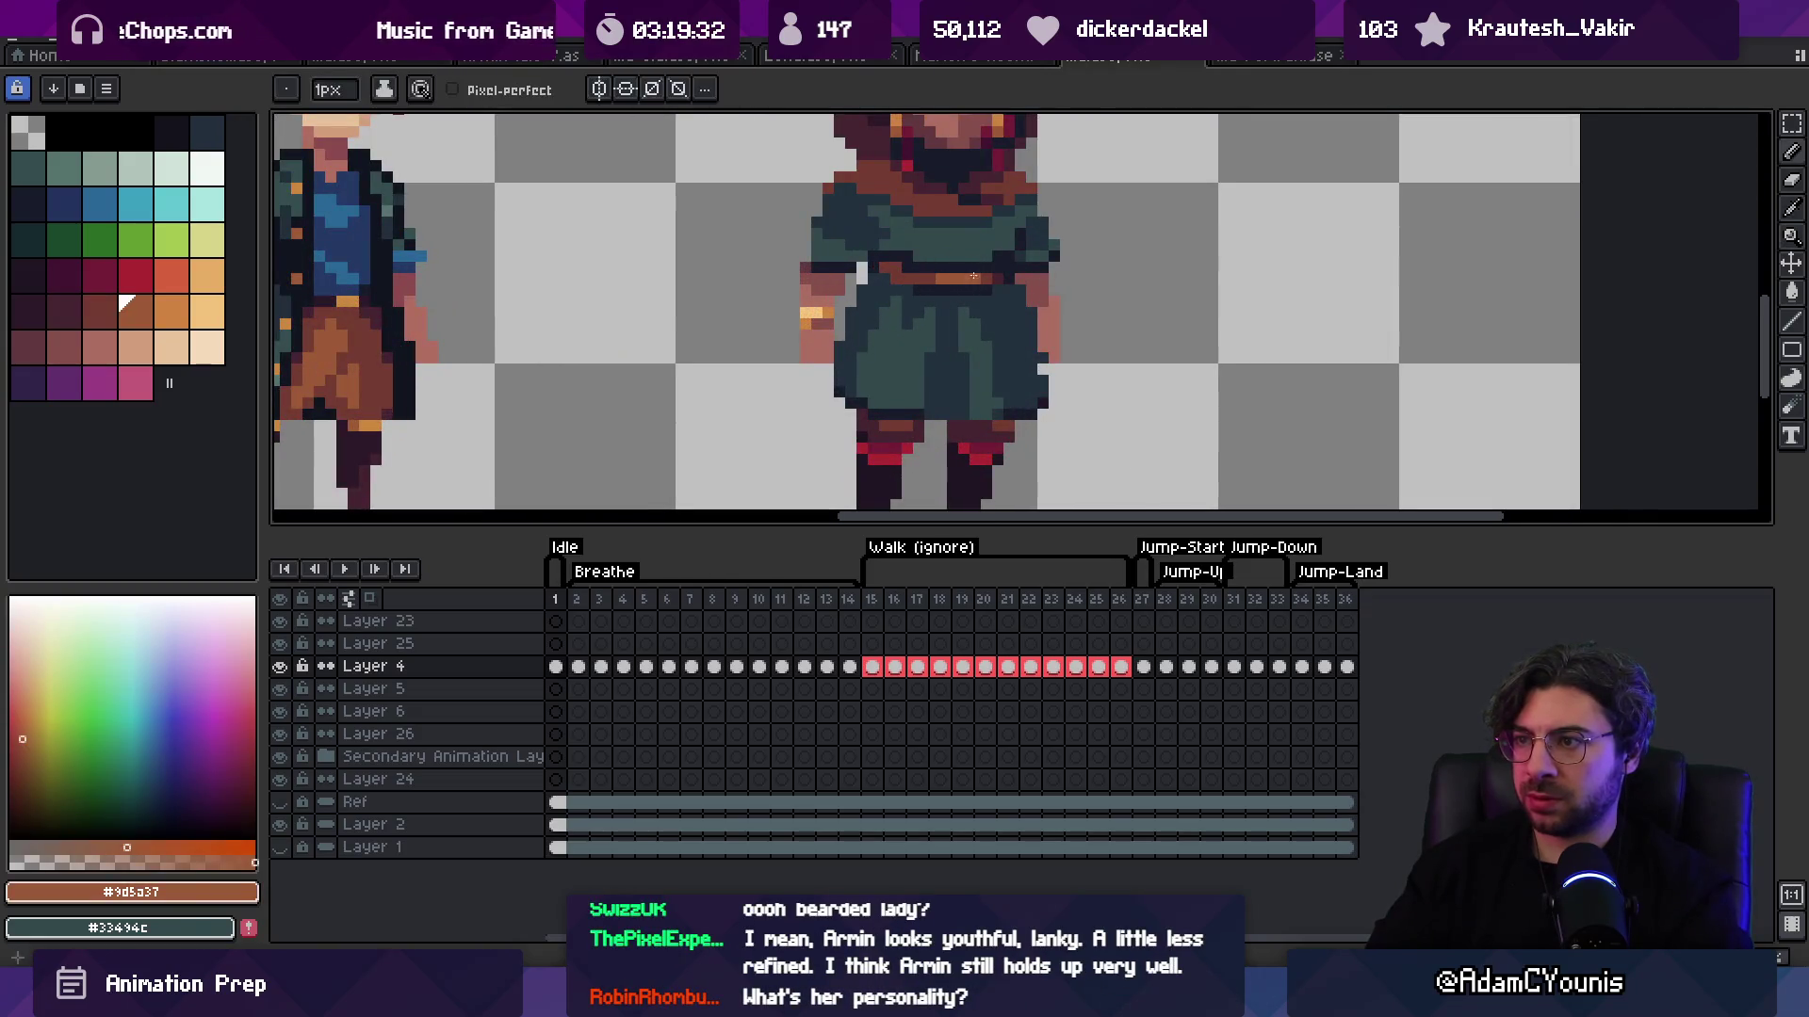
pyautogui.scroll(-5, 974, 276)
pyautogui.scroll(5, 989, 283)
pyautogui.keyDown('alt'); pyautogui.click(995, 289); pyautogui.keyUp('alt')
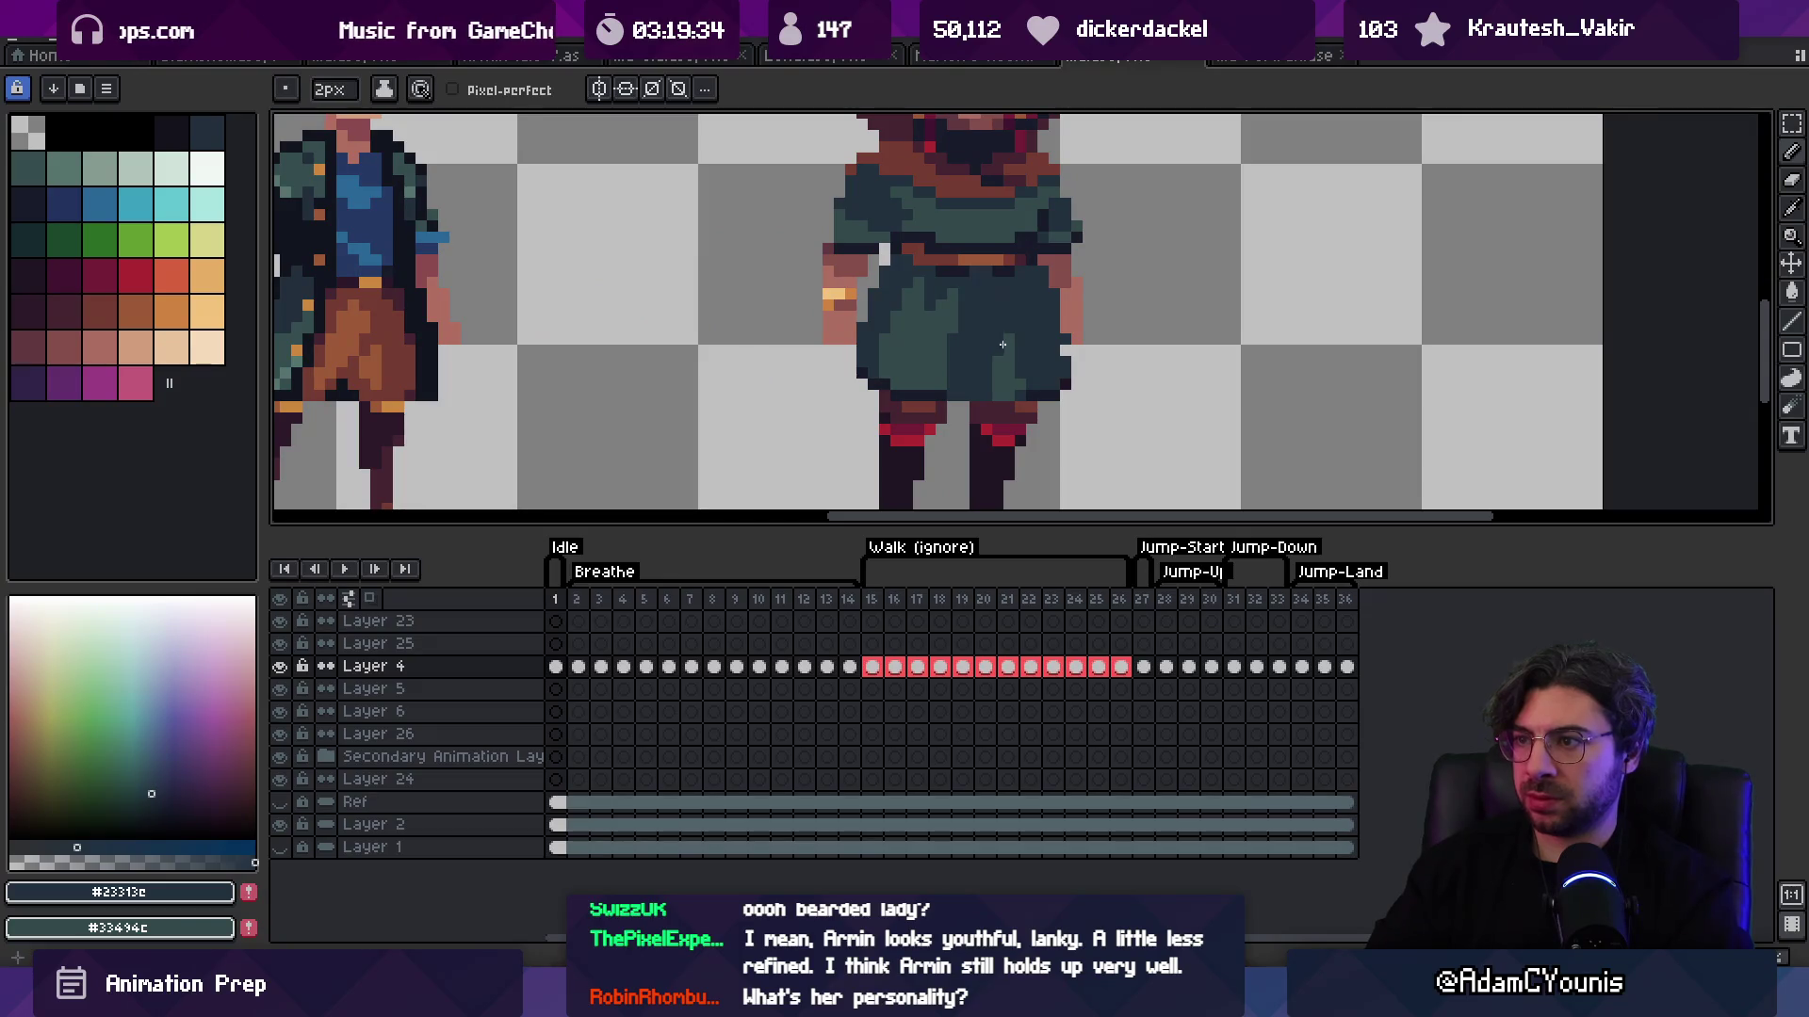
pyautogui.keyDown('alt'); pyautogui.click(976, 313); pyautogui.keyUp('alt')
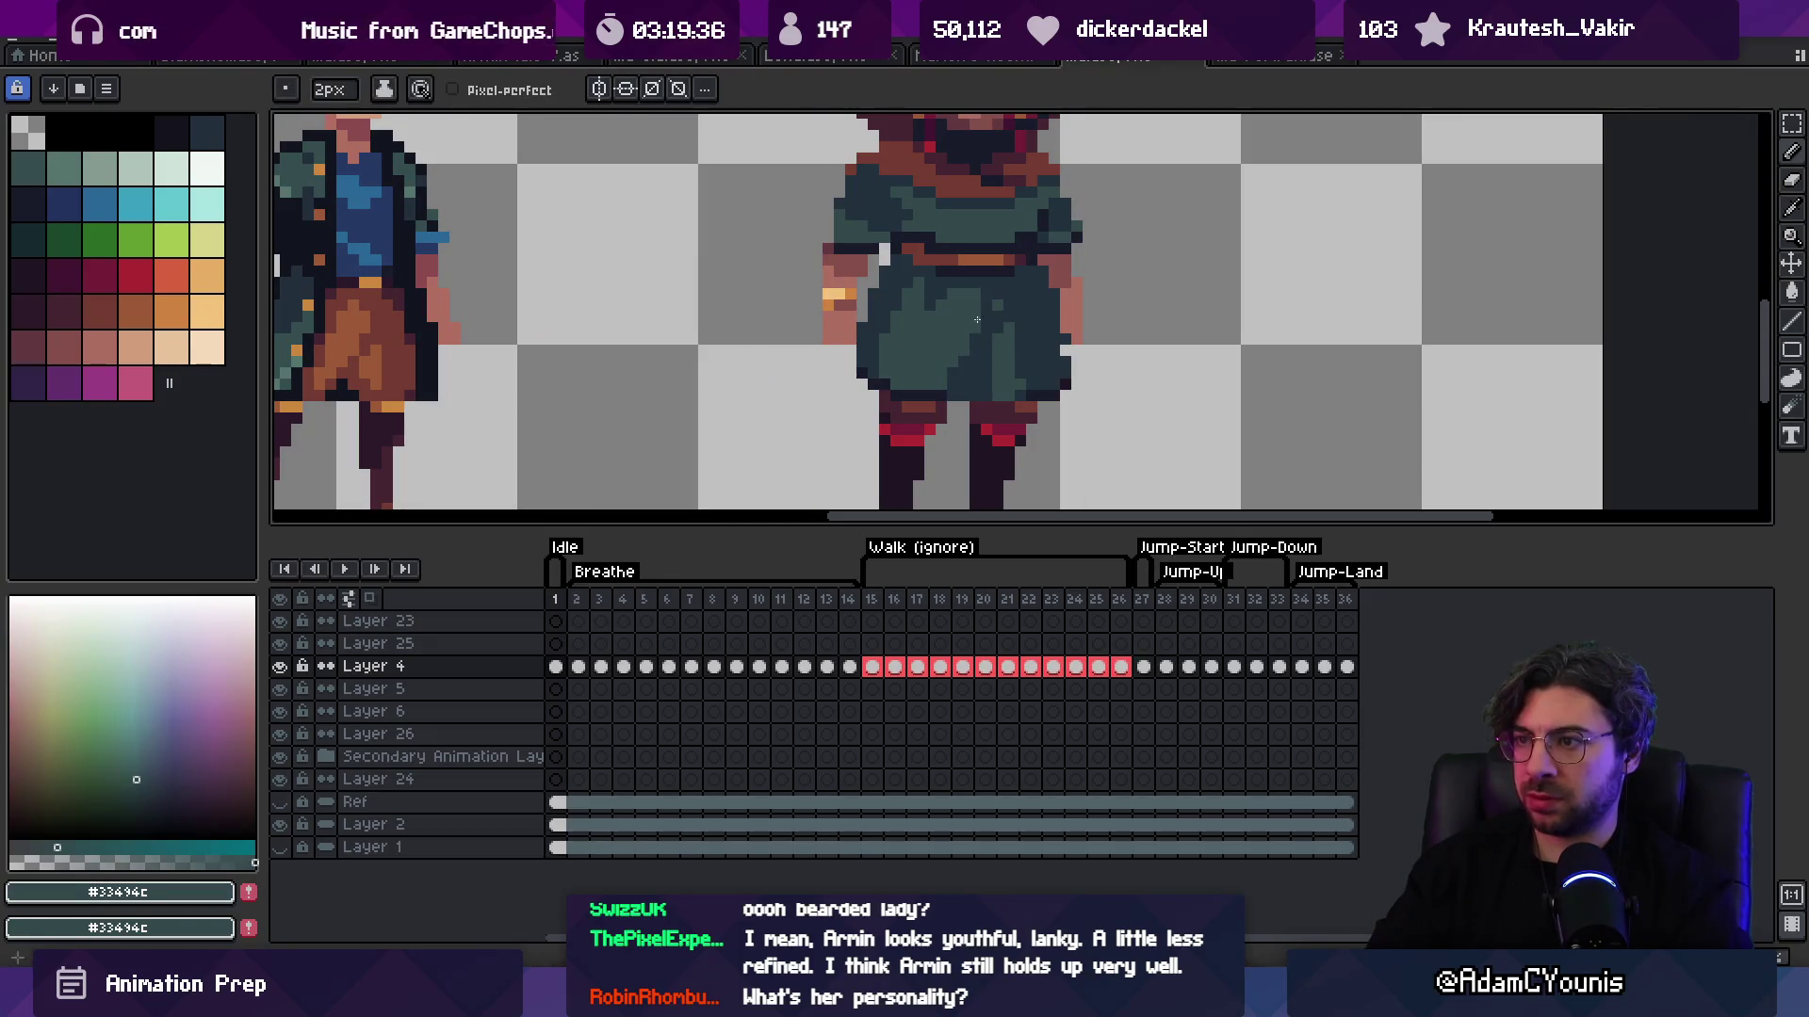
pyautogui.keyDown('alt'); pyautogui.click(1033, 317); pyautogui.keyUp('alt')
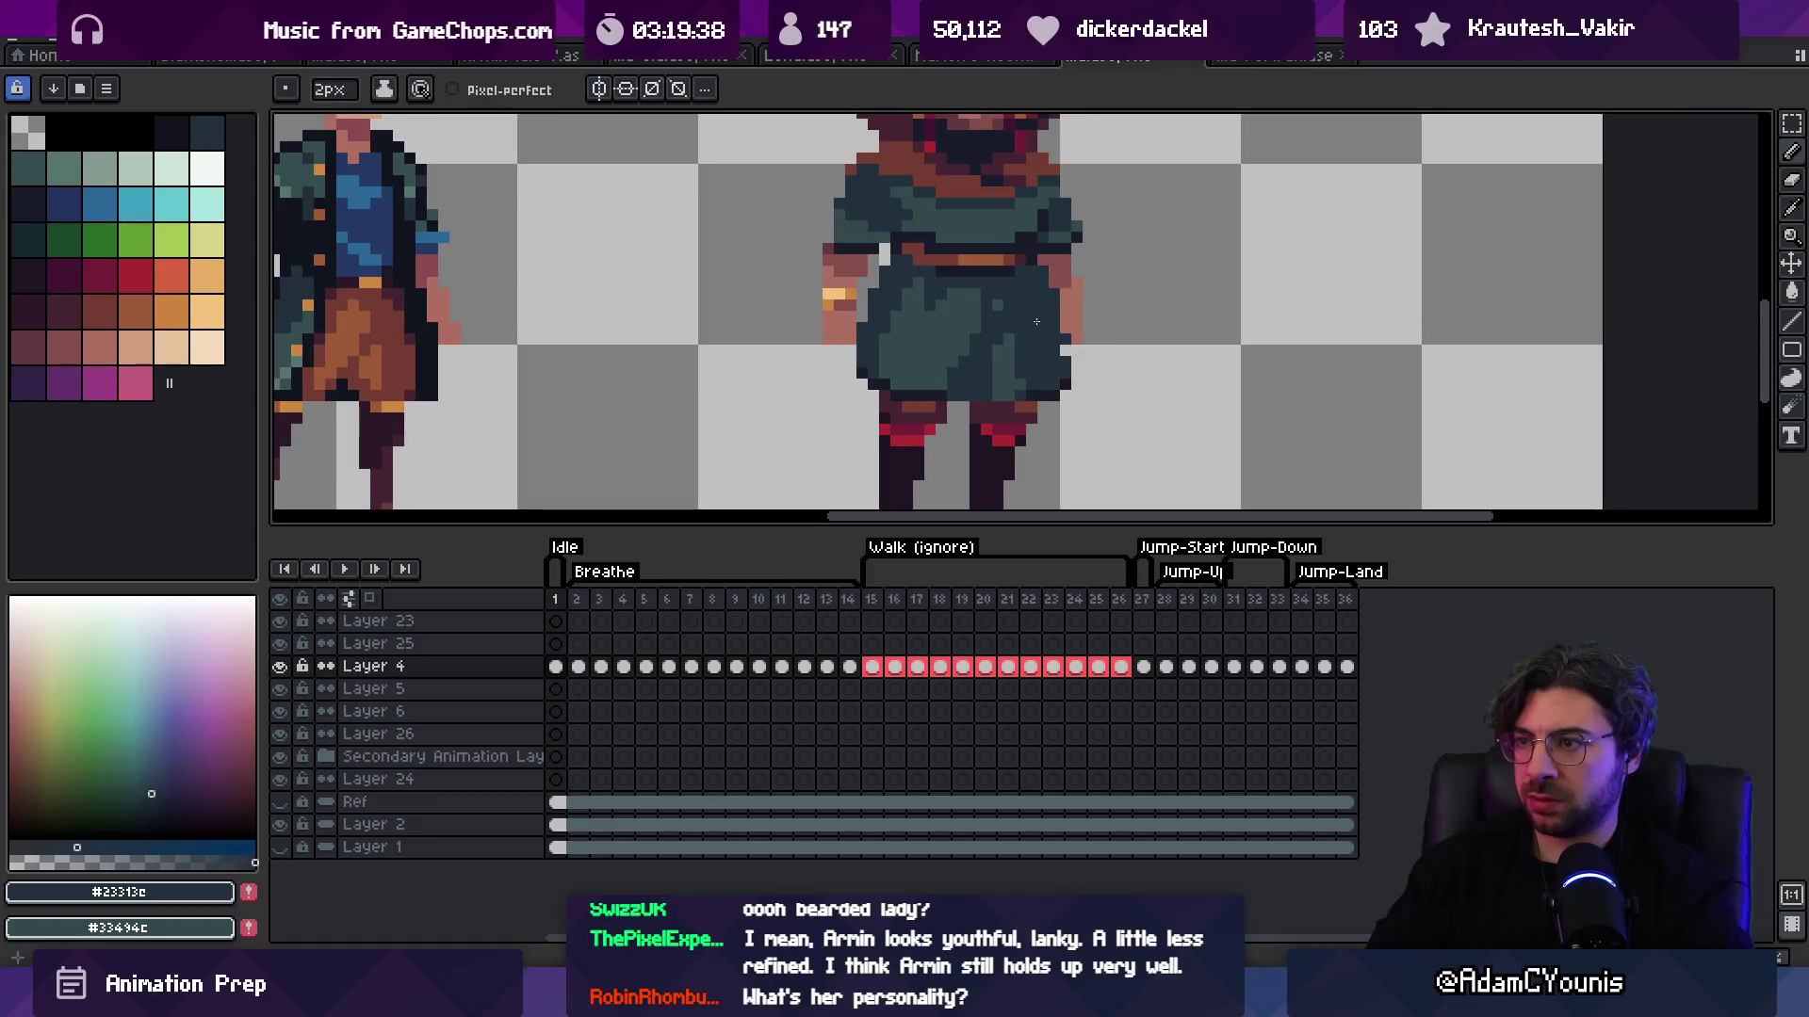
pyautogui.keyDown('alt'); pyautogui.click(1000, 364); pyautogui.keyUp('alt')
pyautogui.keyDown('alt'); pyautogui.click(993, 294); pyautogui.keyUp('alt')
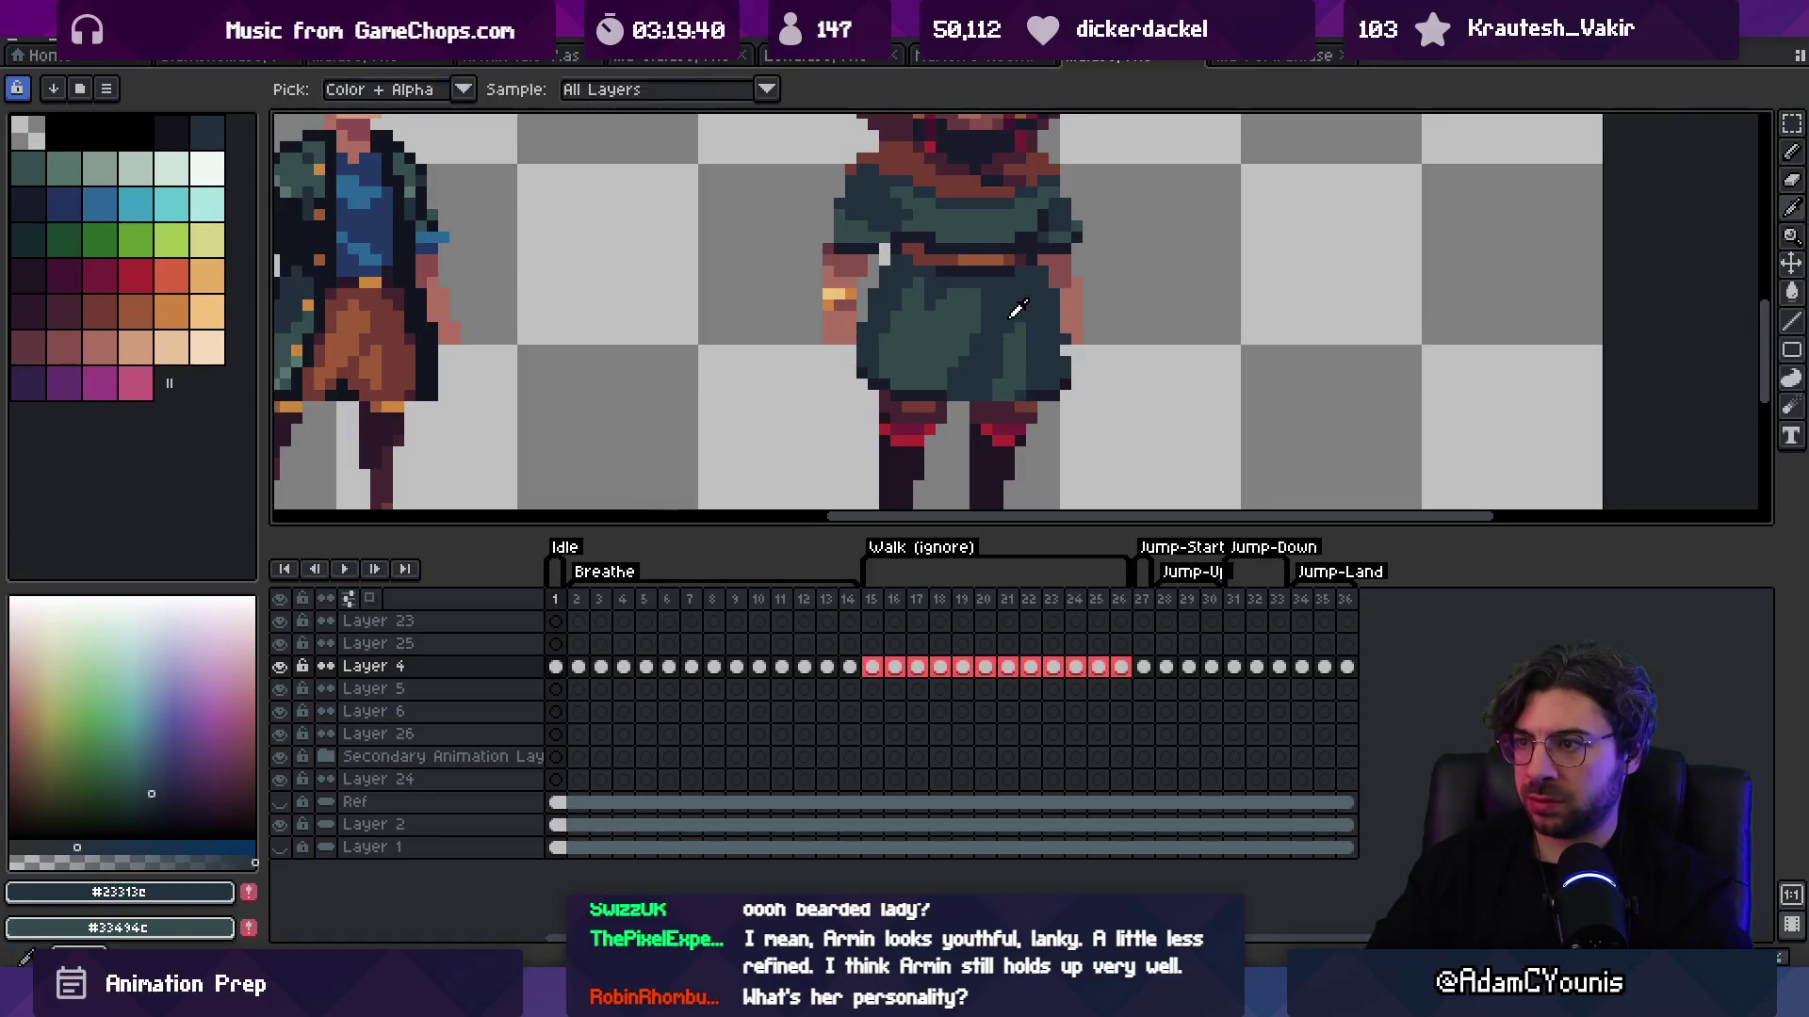
pyautogui.keyDown('alt'); pyautogui.click(995, 294); pyautogui.keyUp('alt')
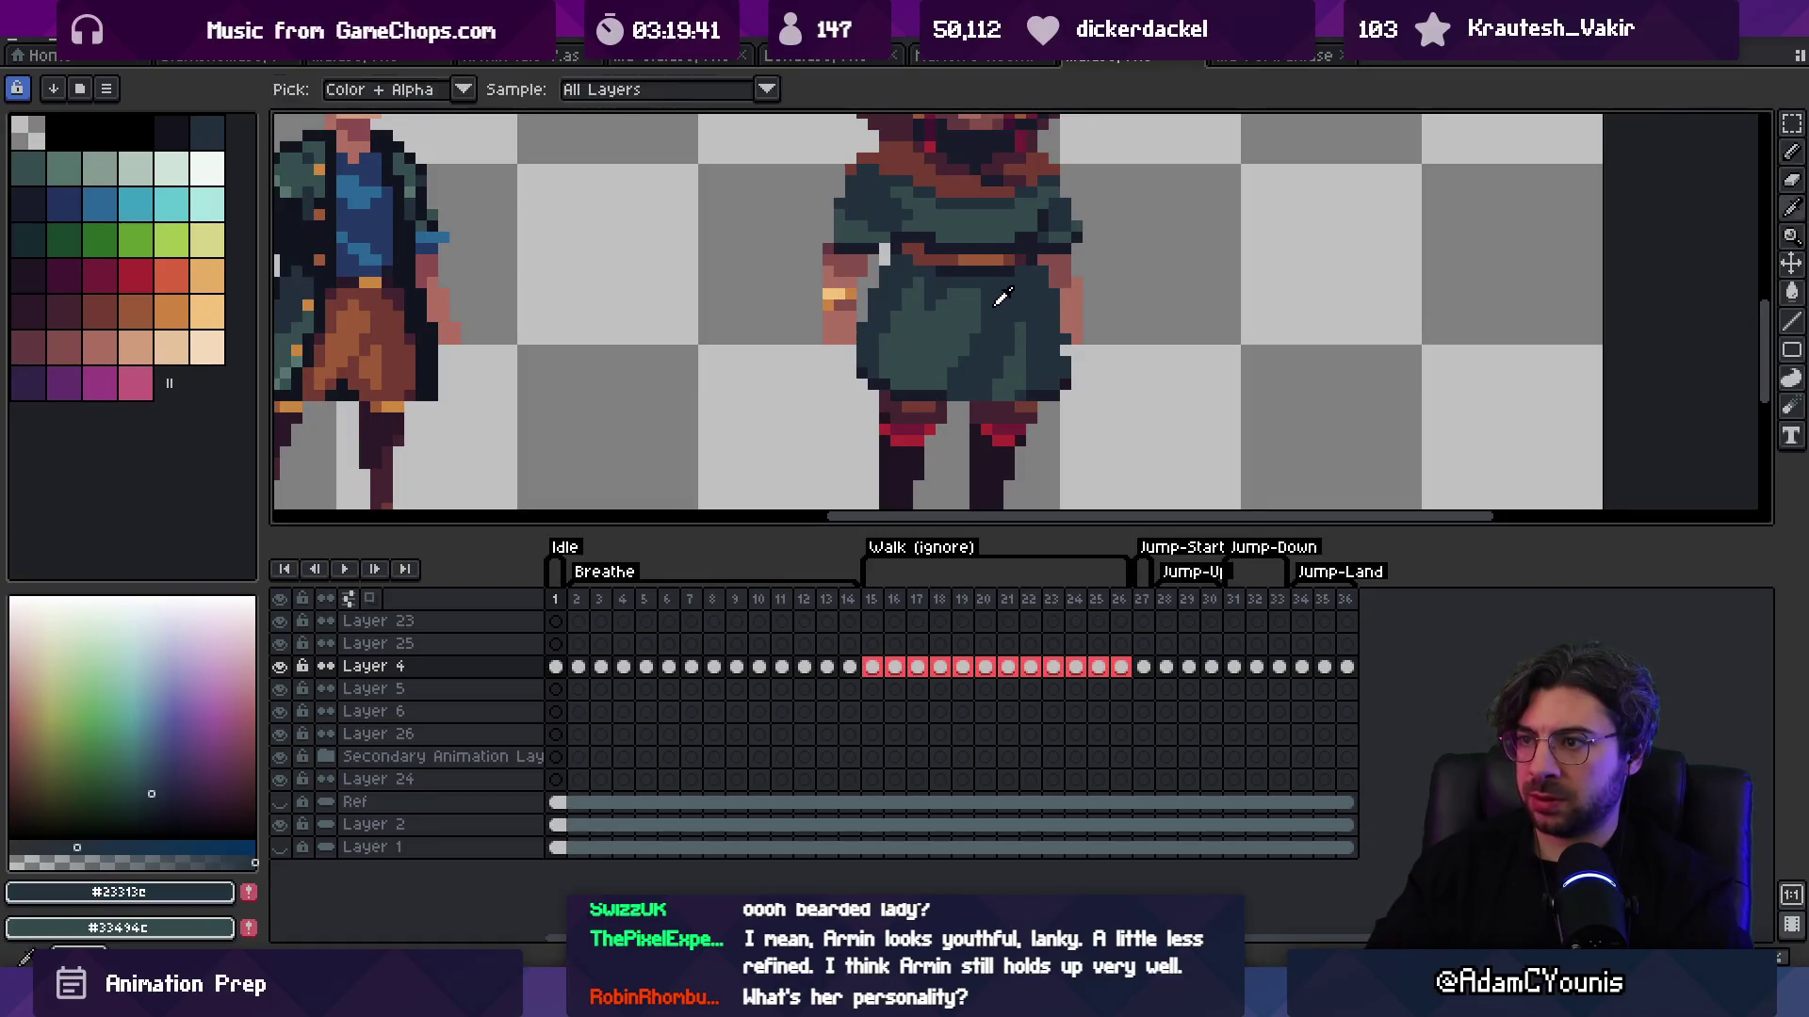
pyautogui.keyDown('alt'); pyautogui.click(875, 359); pyautogui.keyUp('alt')
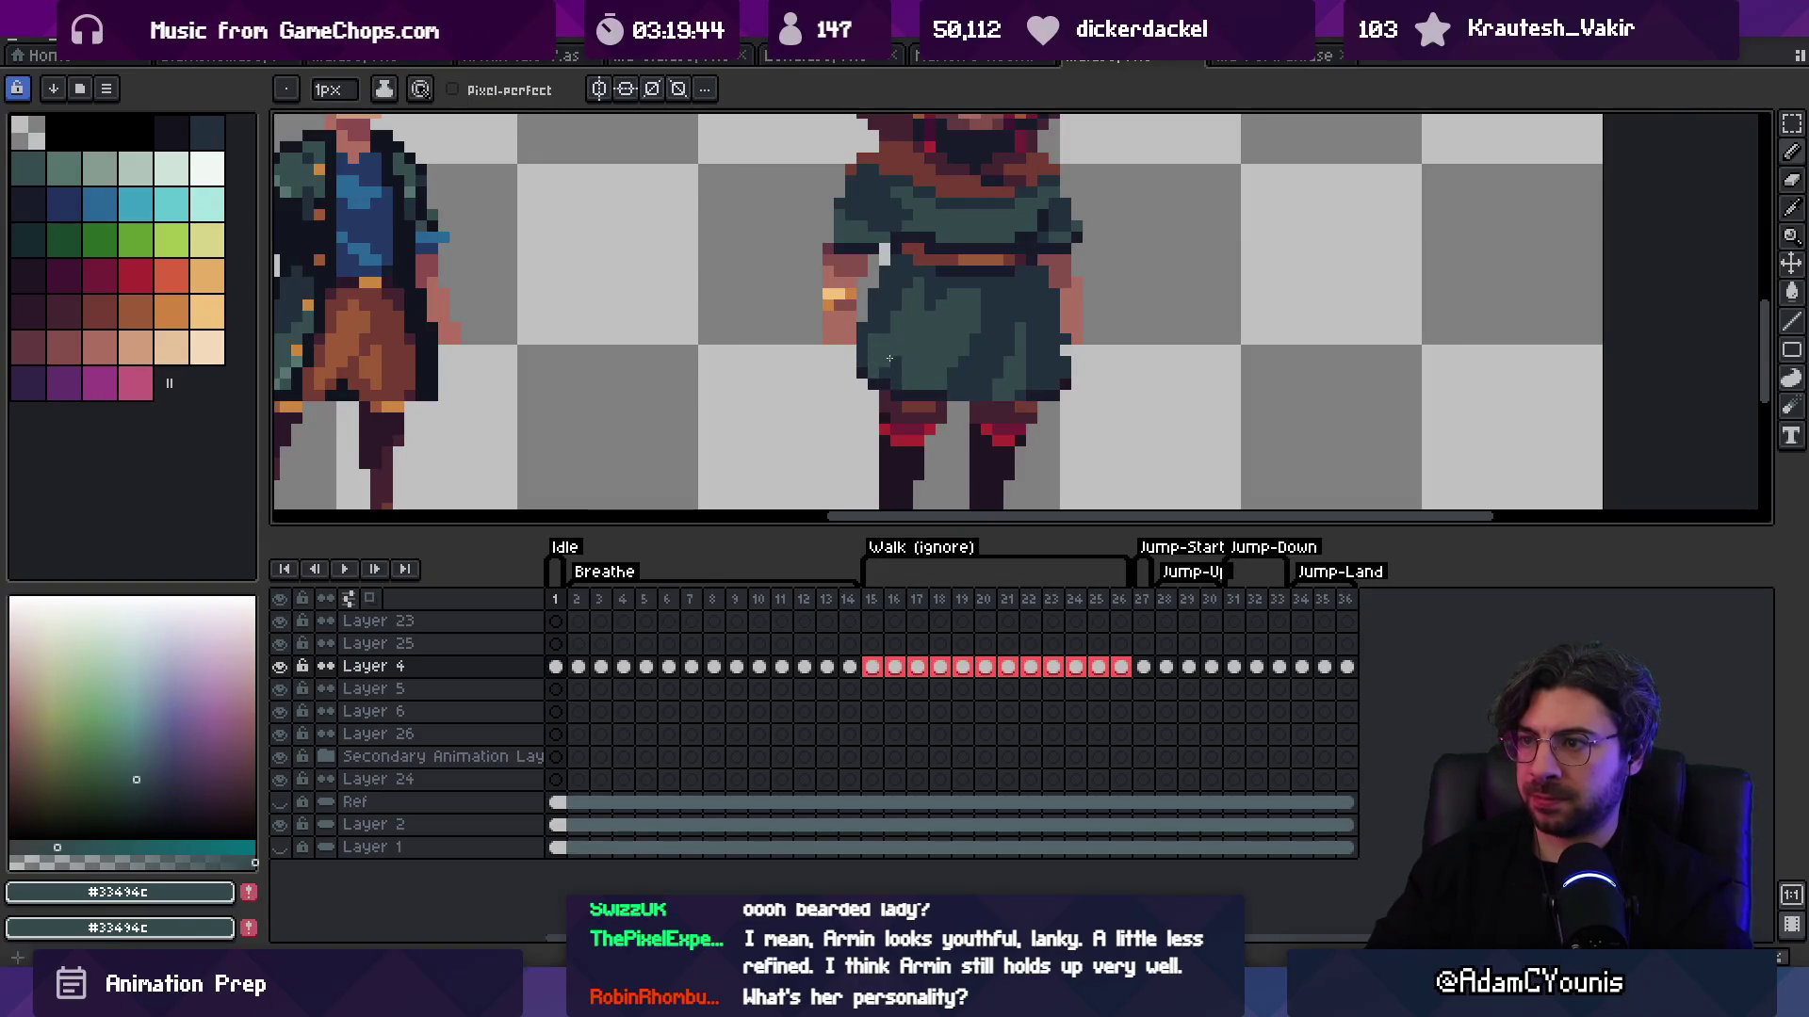
pyautogui.keyDown('alt'); pyautogui.click(870, 334); pyautogui.keyUp('alt')
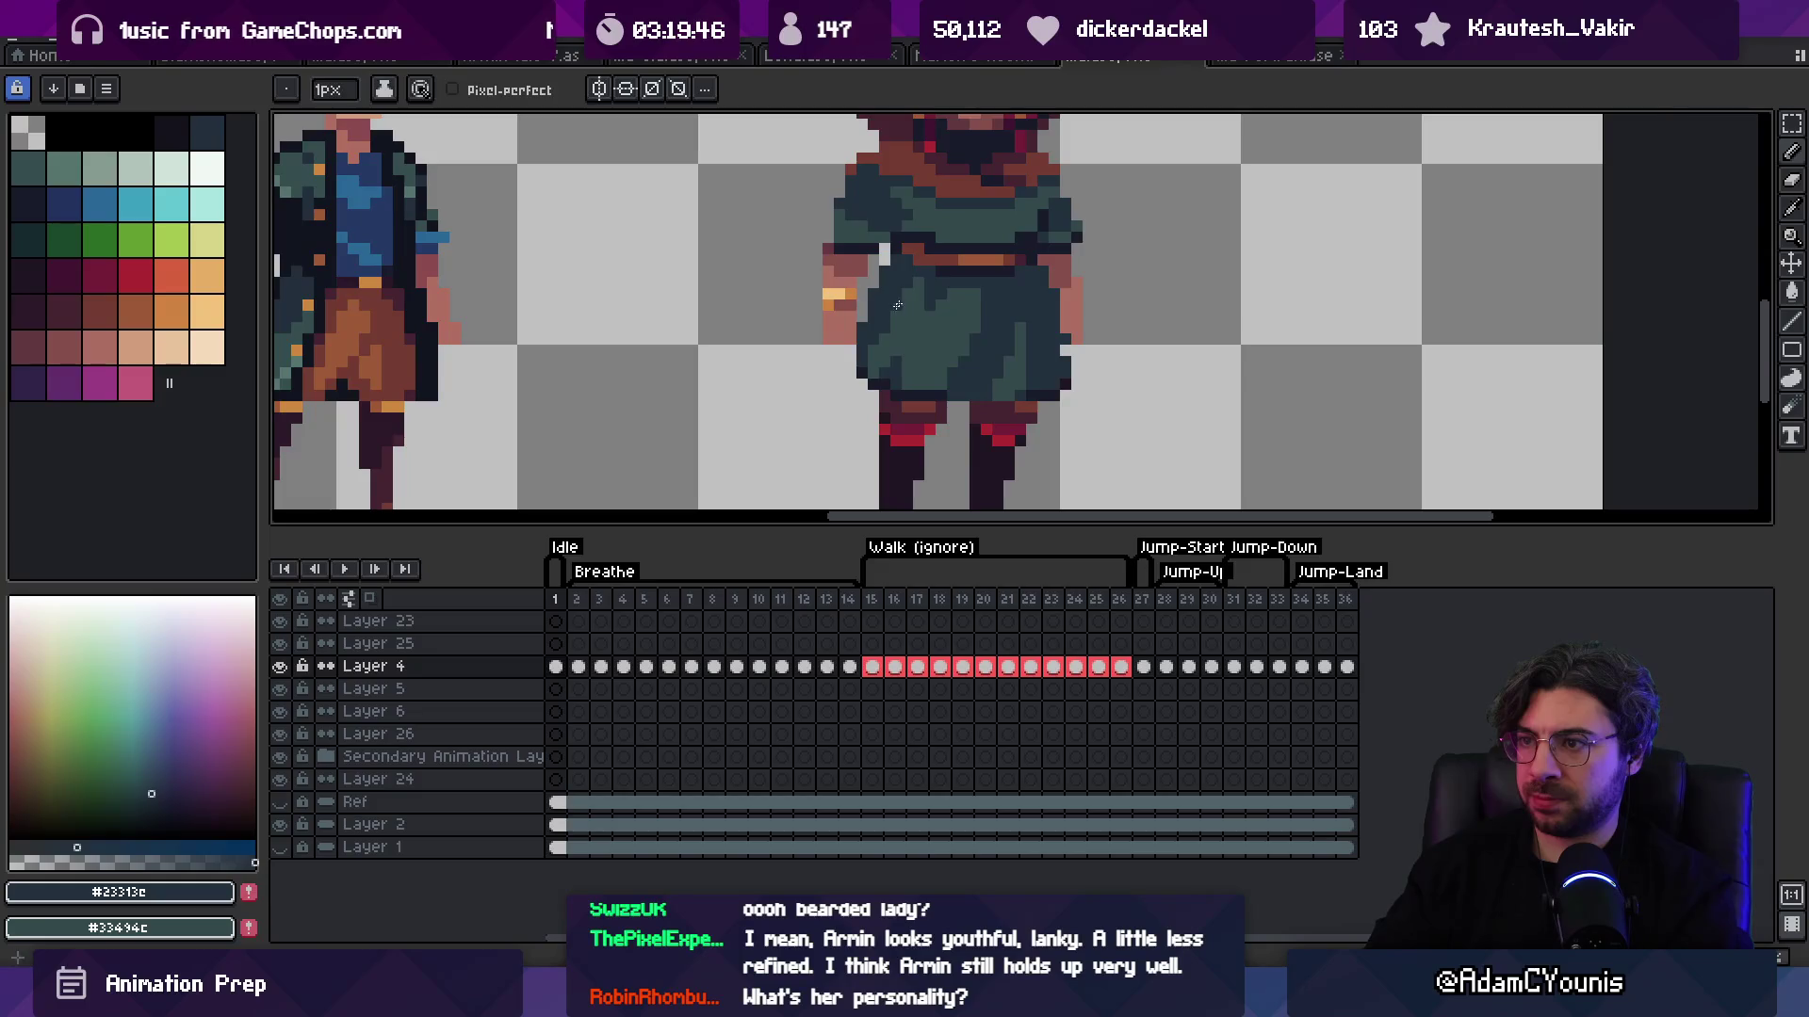
# Step: Sample the dark navy #191c2c from the bearded character's legs
pyautogui.press('z')
pyautogui.scroll(-5, 942, 283)
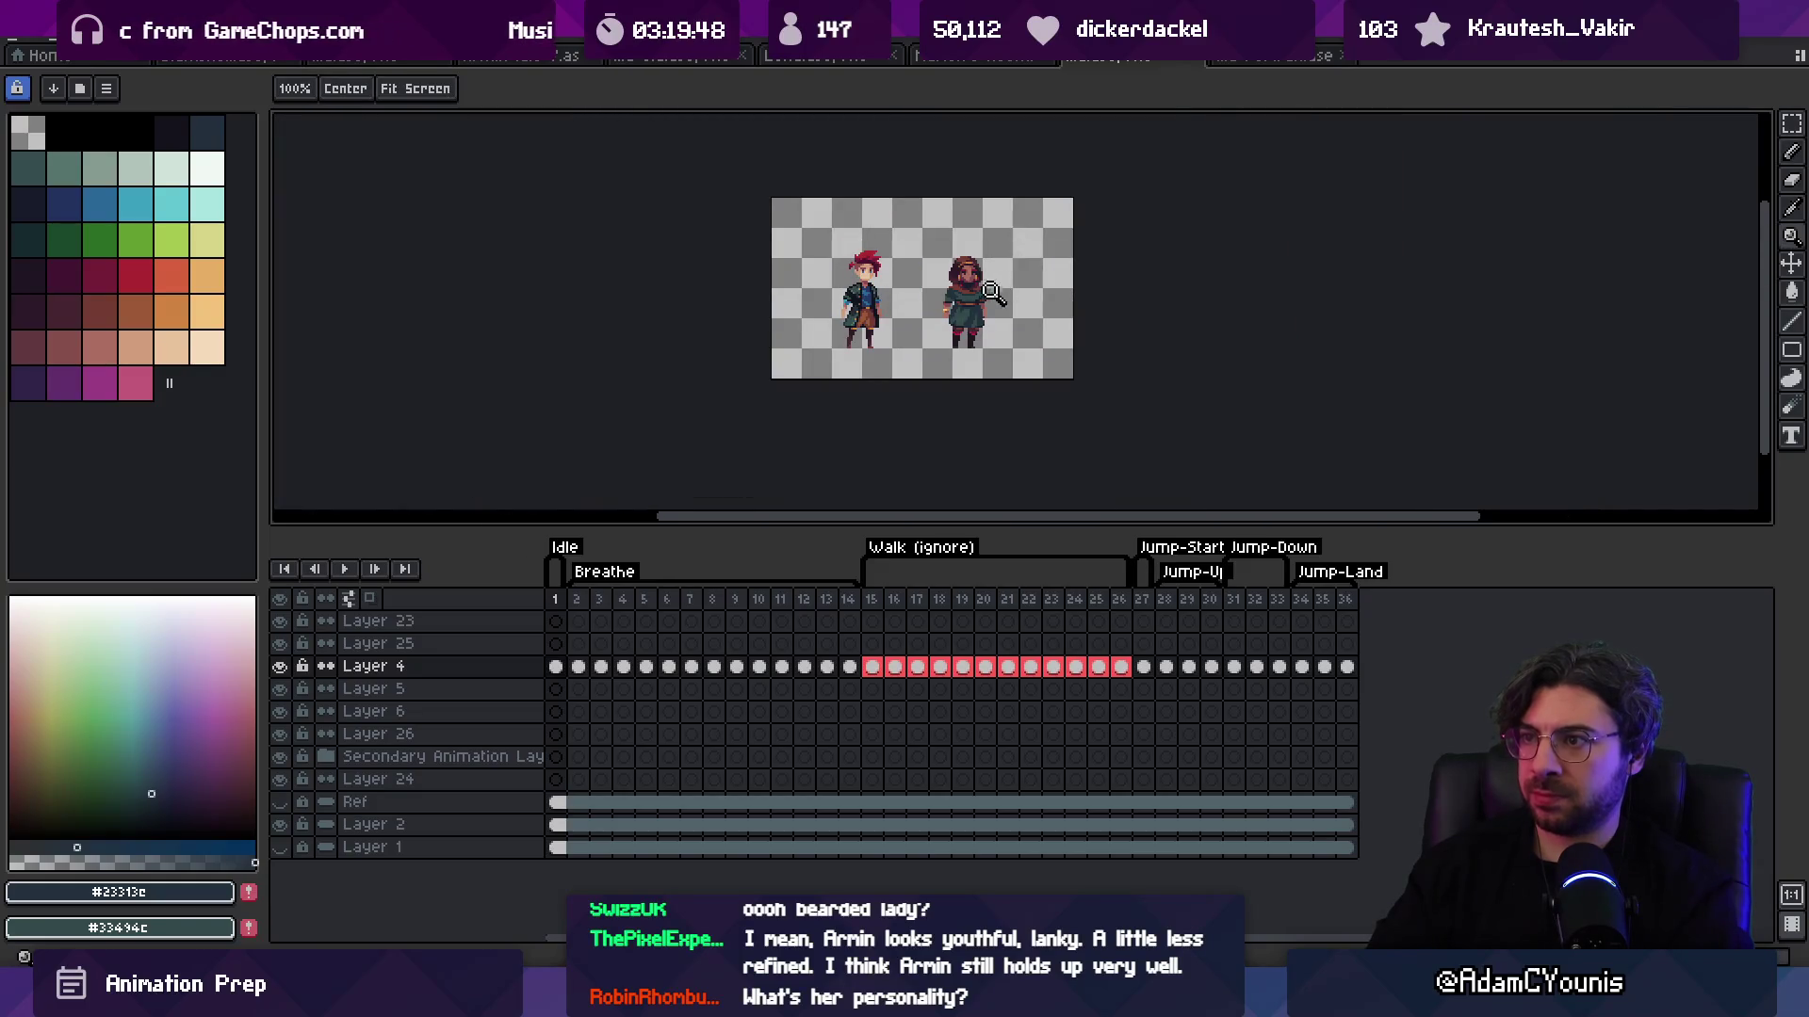
pyautogui.scroll(6, 992, 292)
pyautogui.press('b')
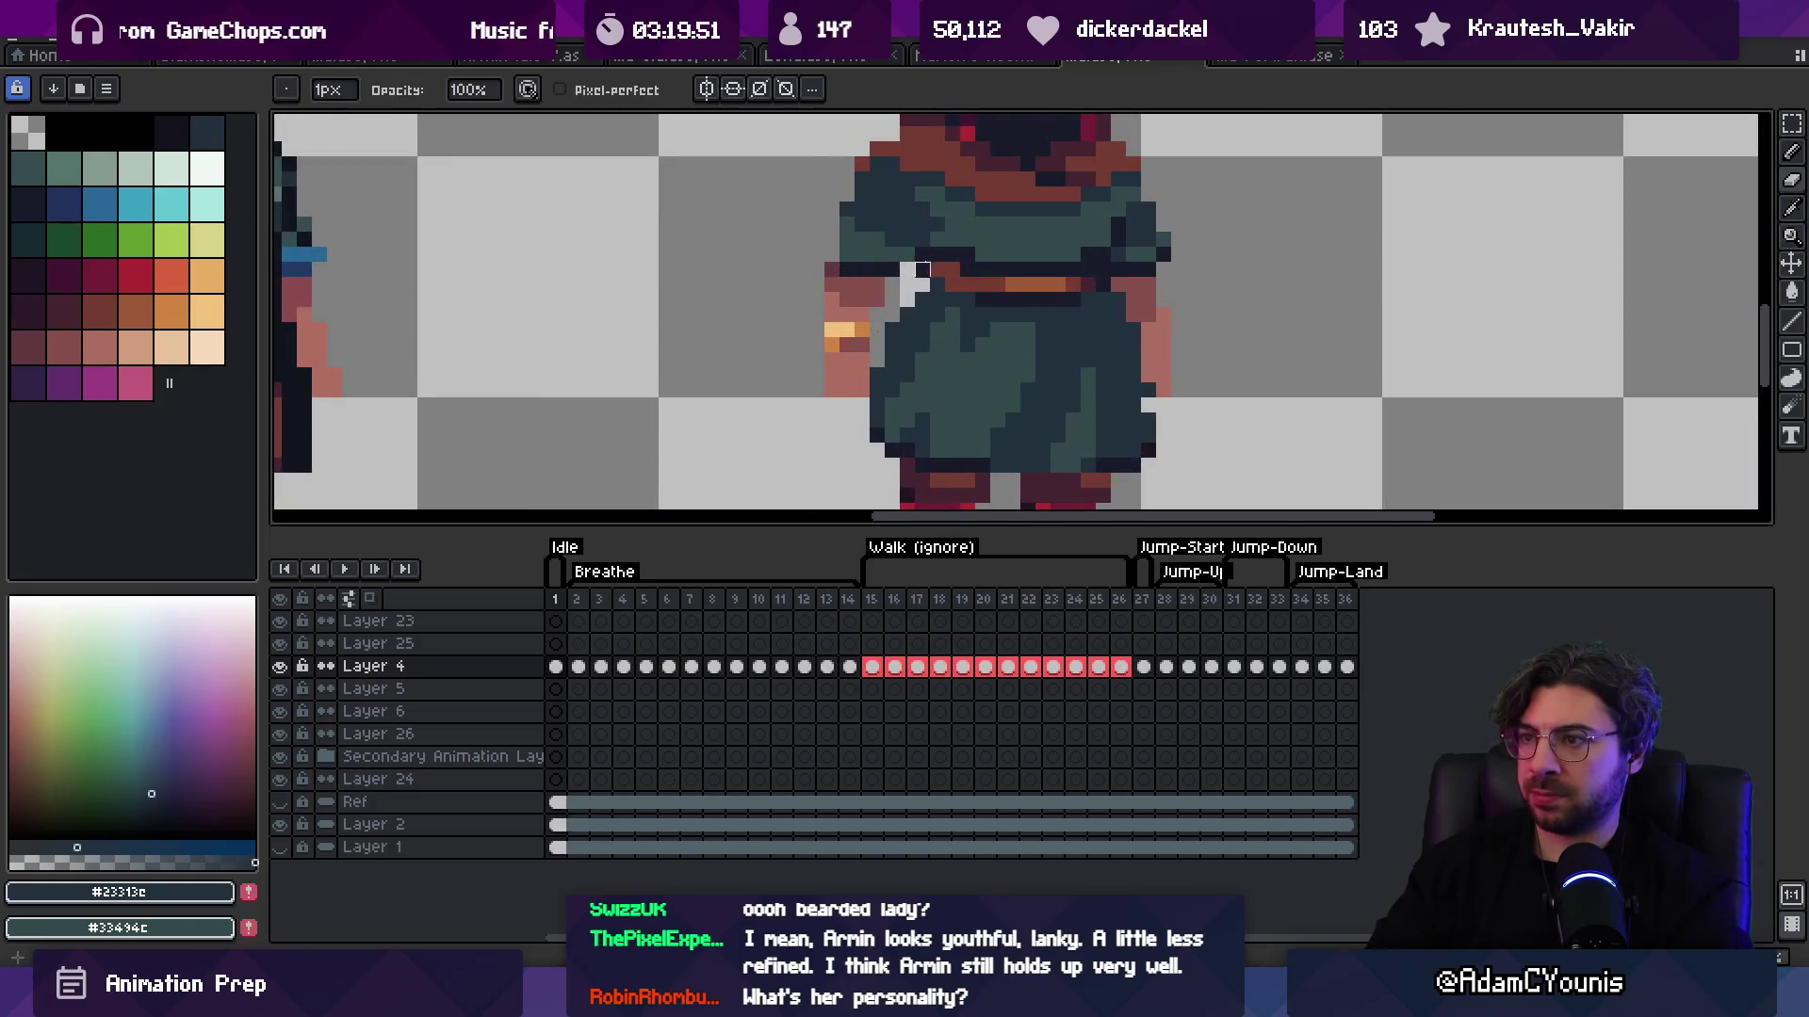
pyautogui.press('z')
pyautogui.scroll(-5, 991, 219)
pyautogui.scroll(5, 1011, 265)
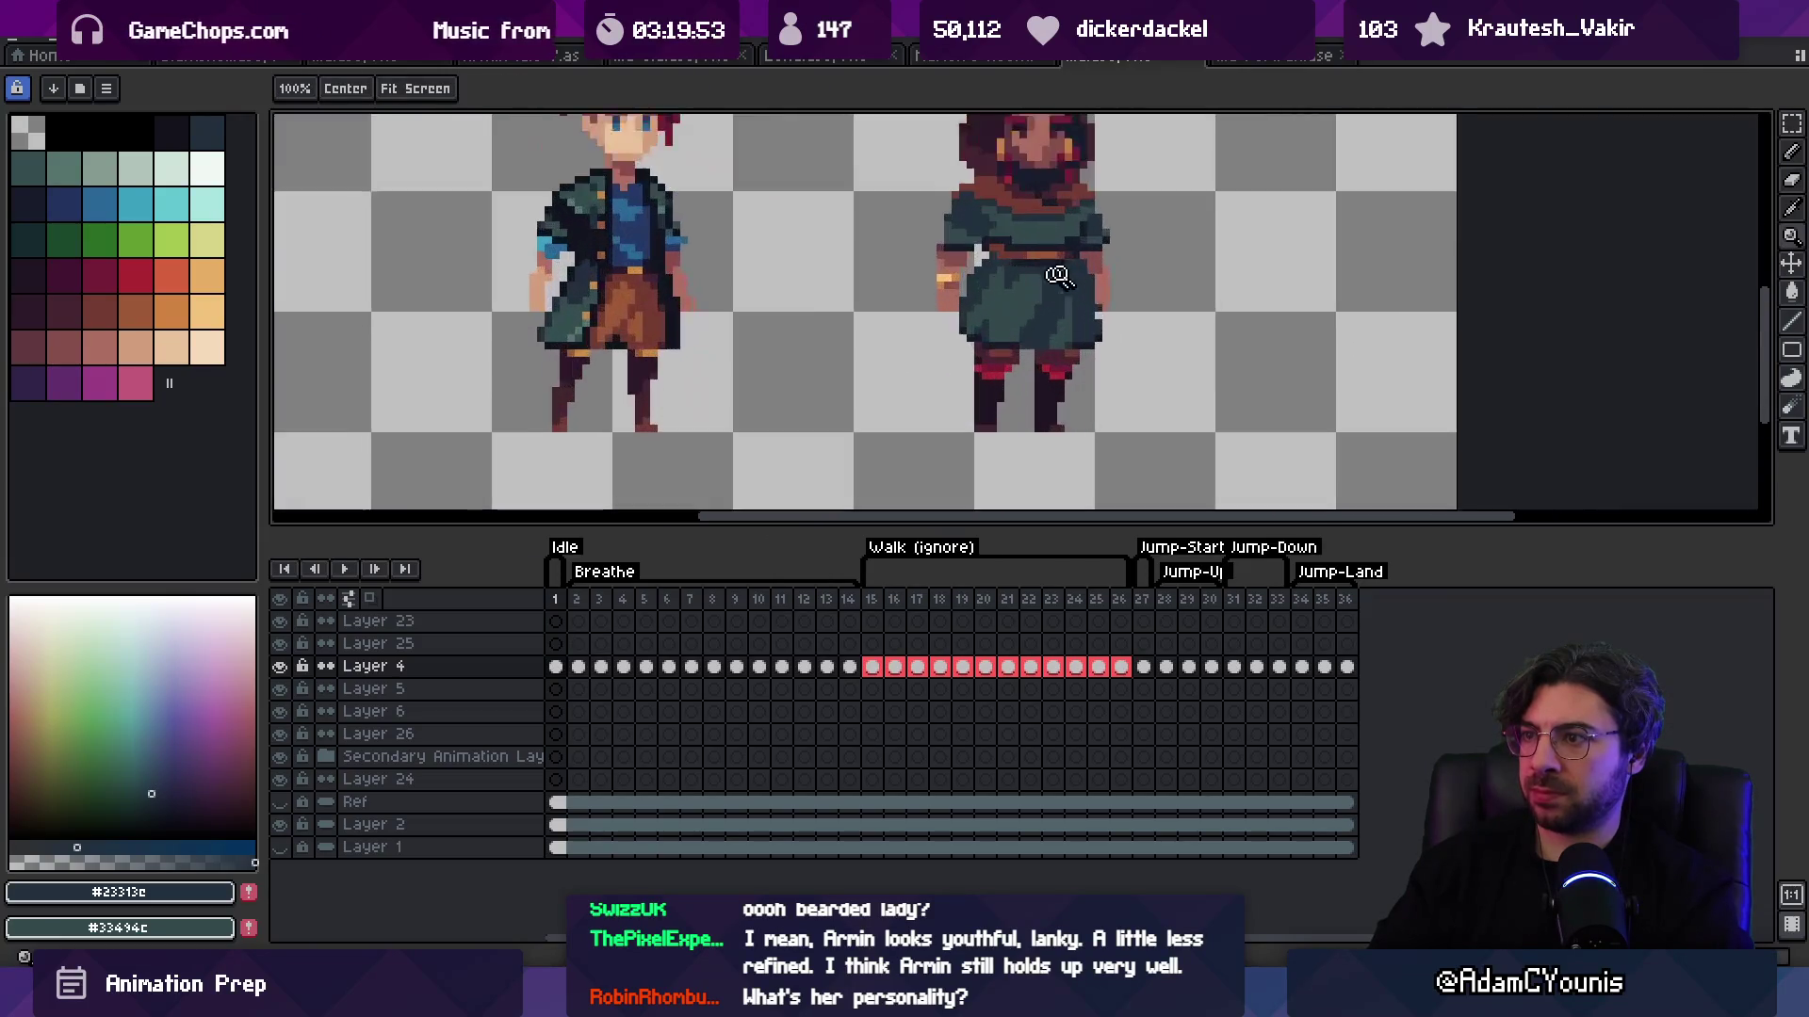
pyautogui.press('b')
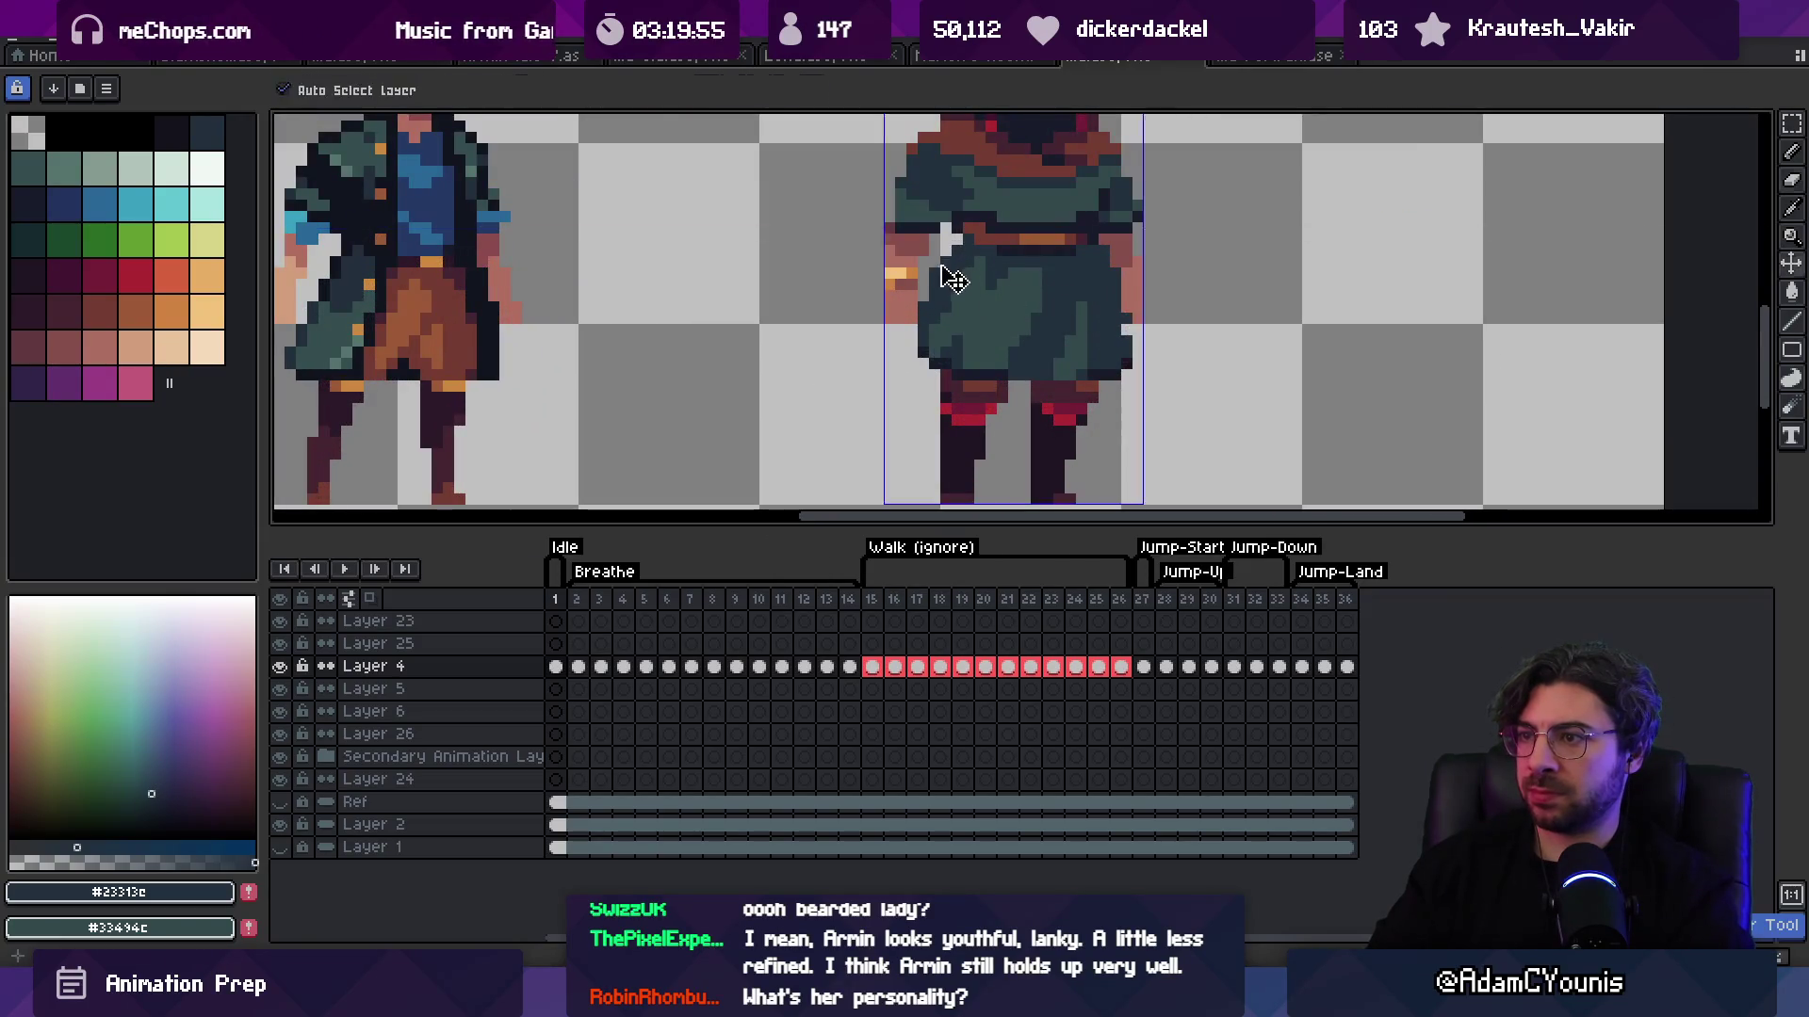
pyautogui.scroll(-5, 934, 273)
pyautogui.scroll(6, 1015, 395)
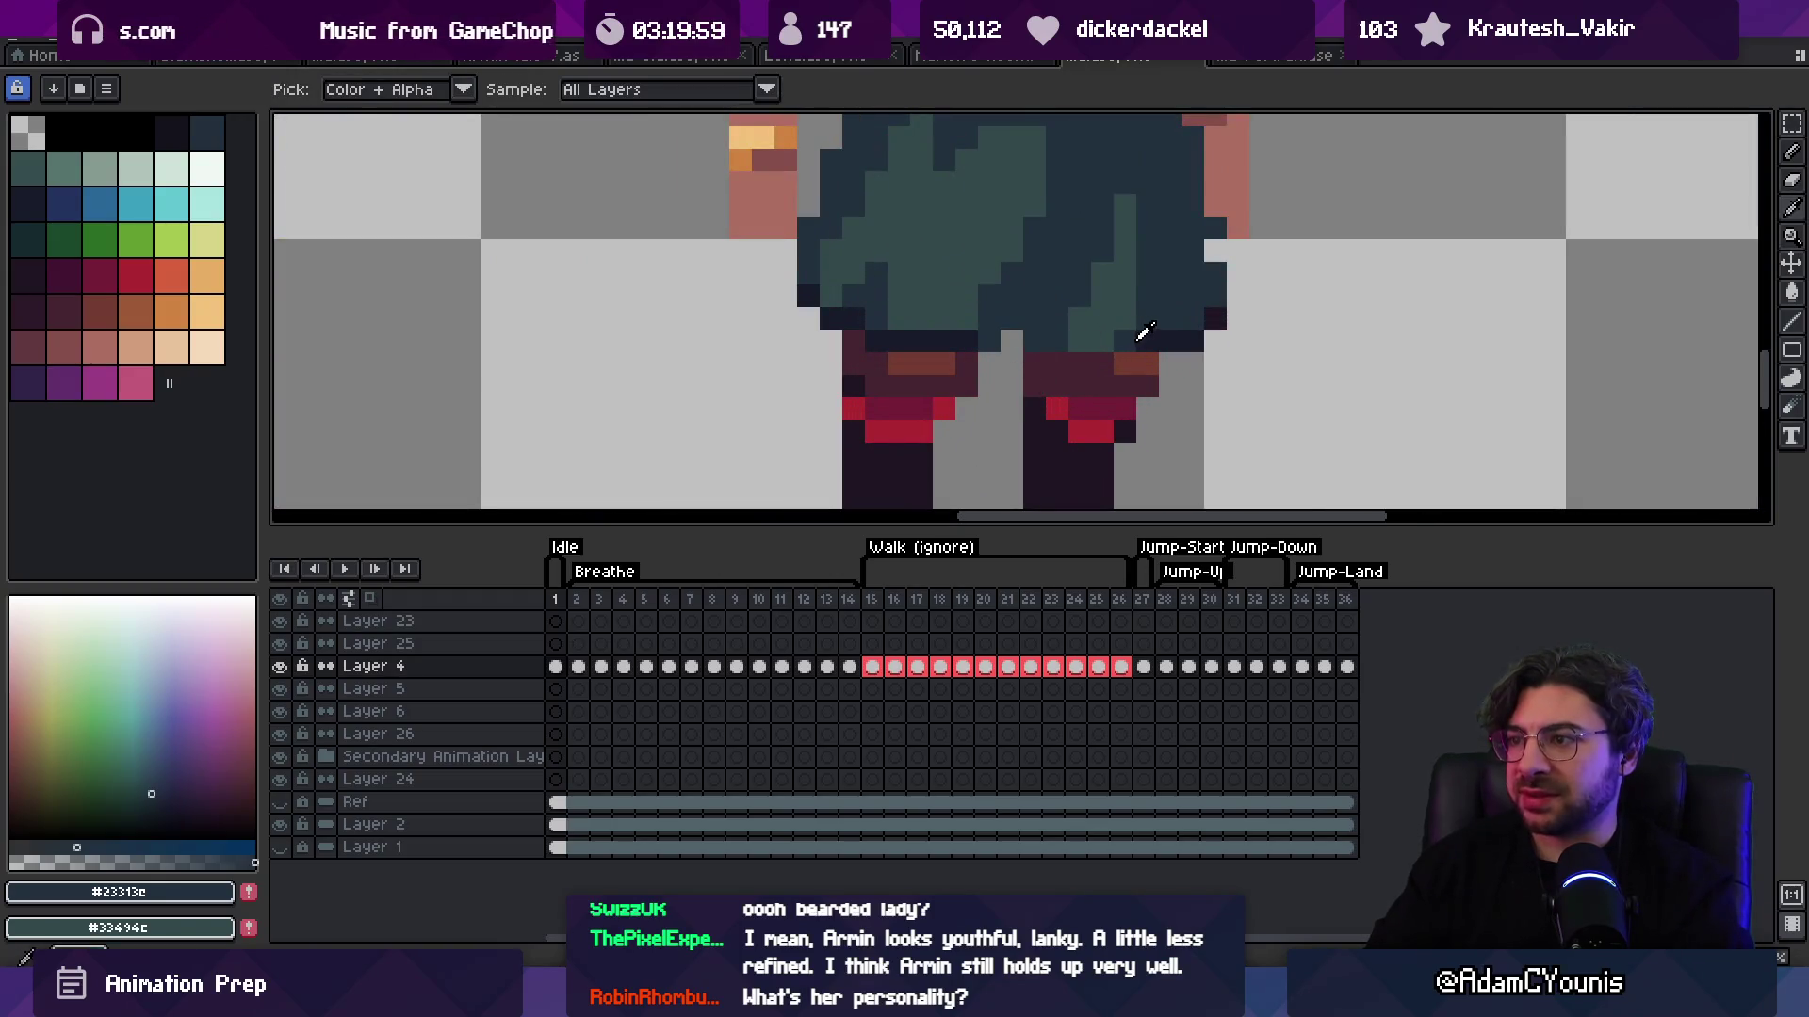
pyautogui.keyDown('alt'); pyautogui.click(1145, 339); pyautogui.keyUp('alt')
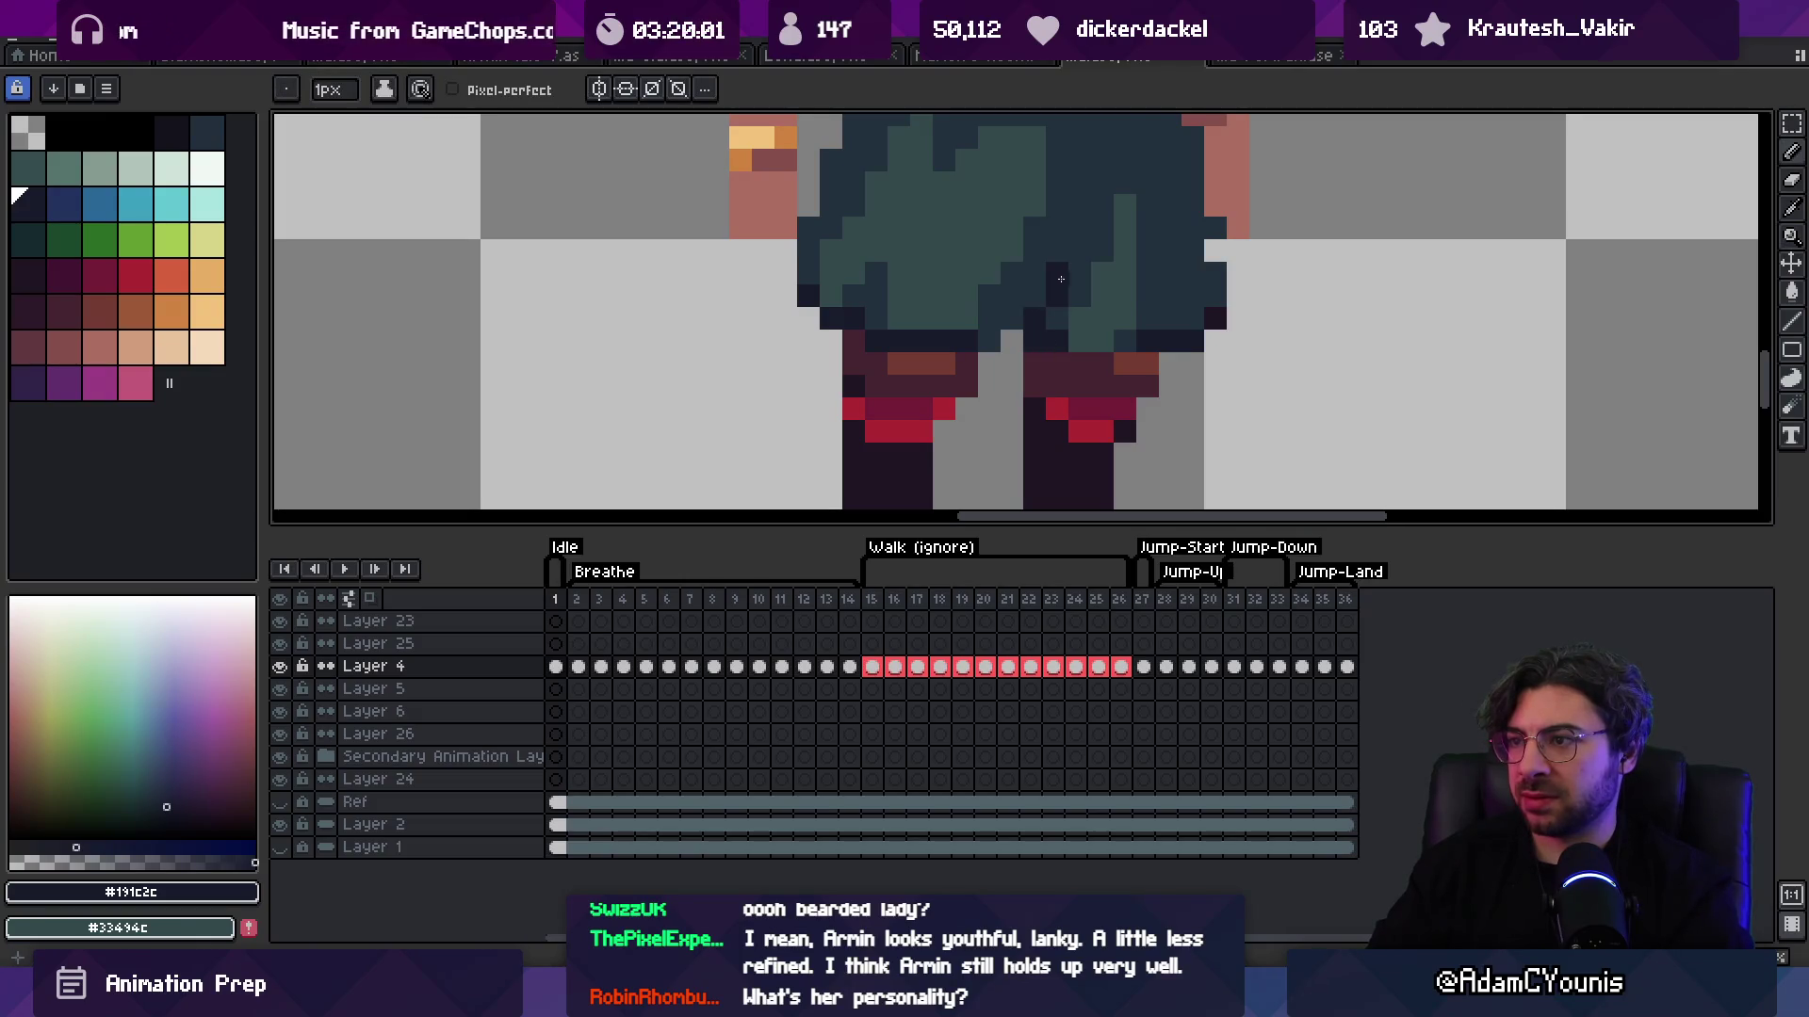
# Step: Resample the robe's dark teal #23313c and dark navy shades for the skirt folds
pyautogui.press('z')
pyautogui.scroll(-6, 1050, 236)
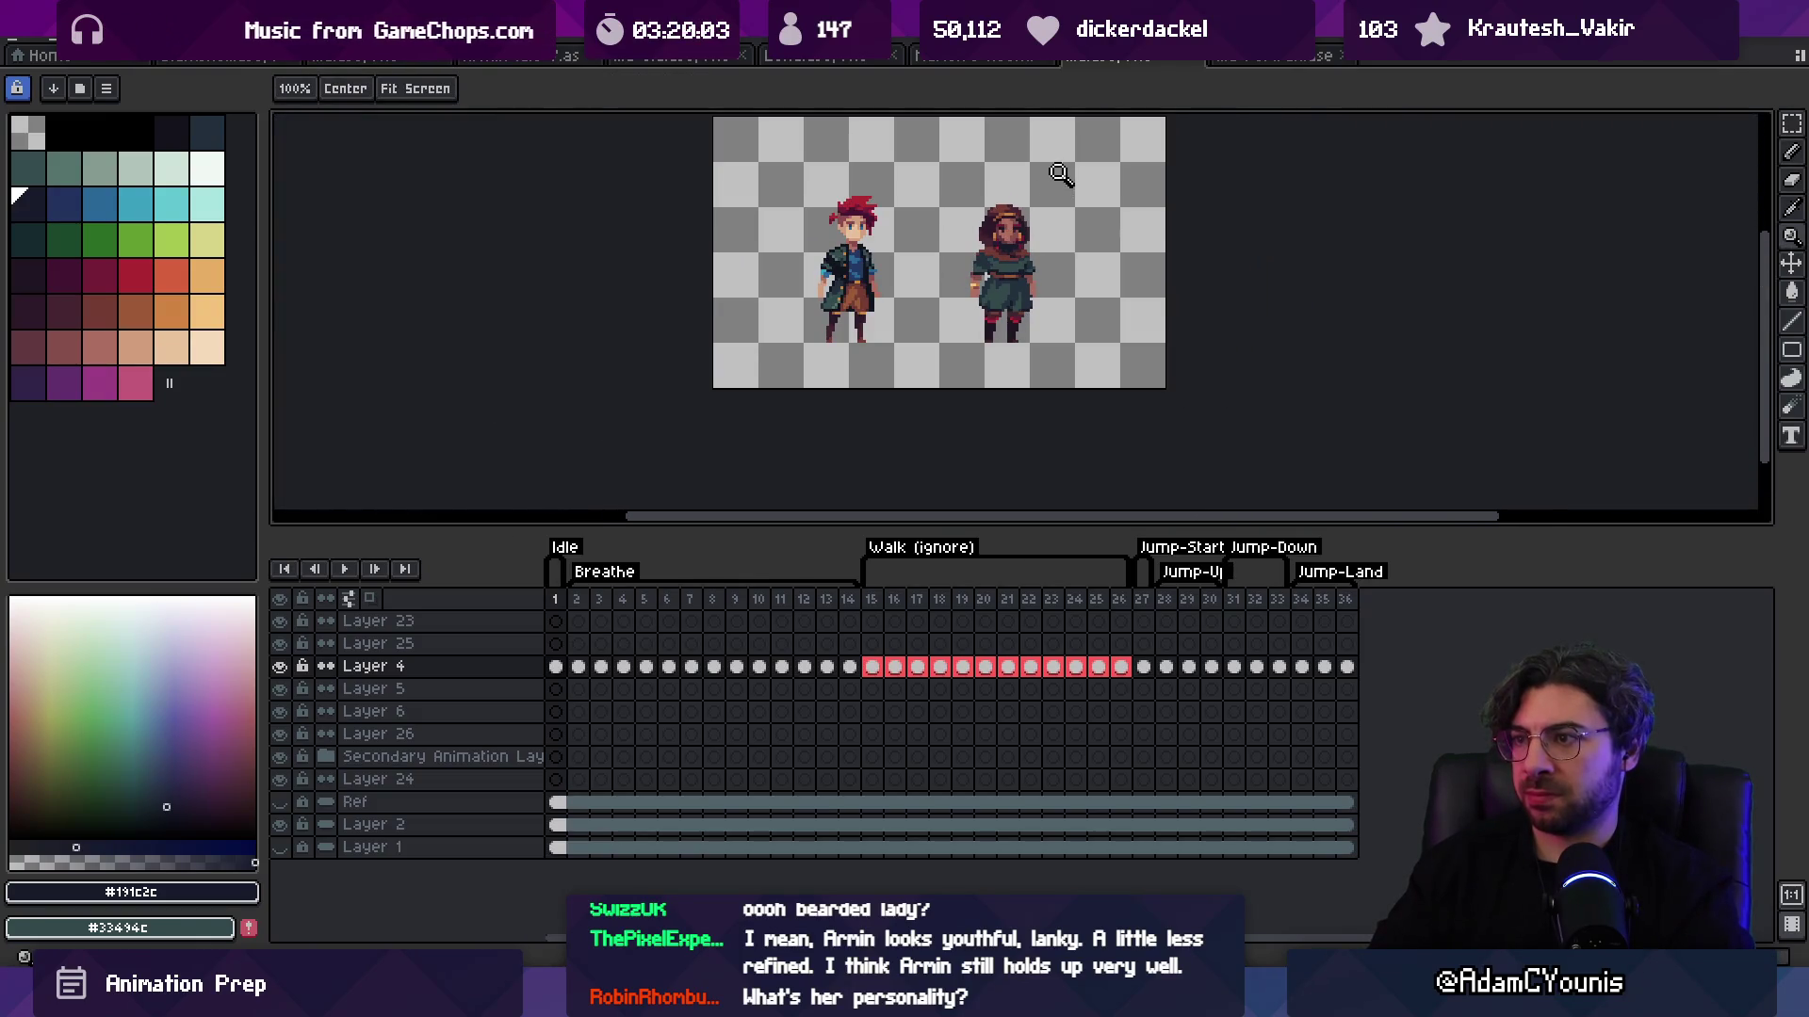
pyautogui.scroll(5, 1046, 249)
pyautogui.keyDown('alt'); pyautogui.click(984, 265); pyautogui.keyUp('alt')
pyautogui.press('b')
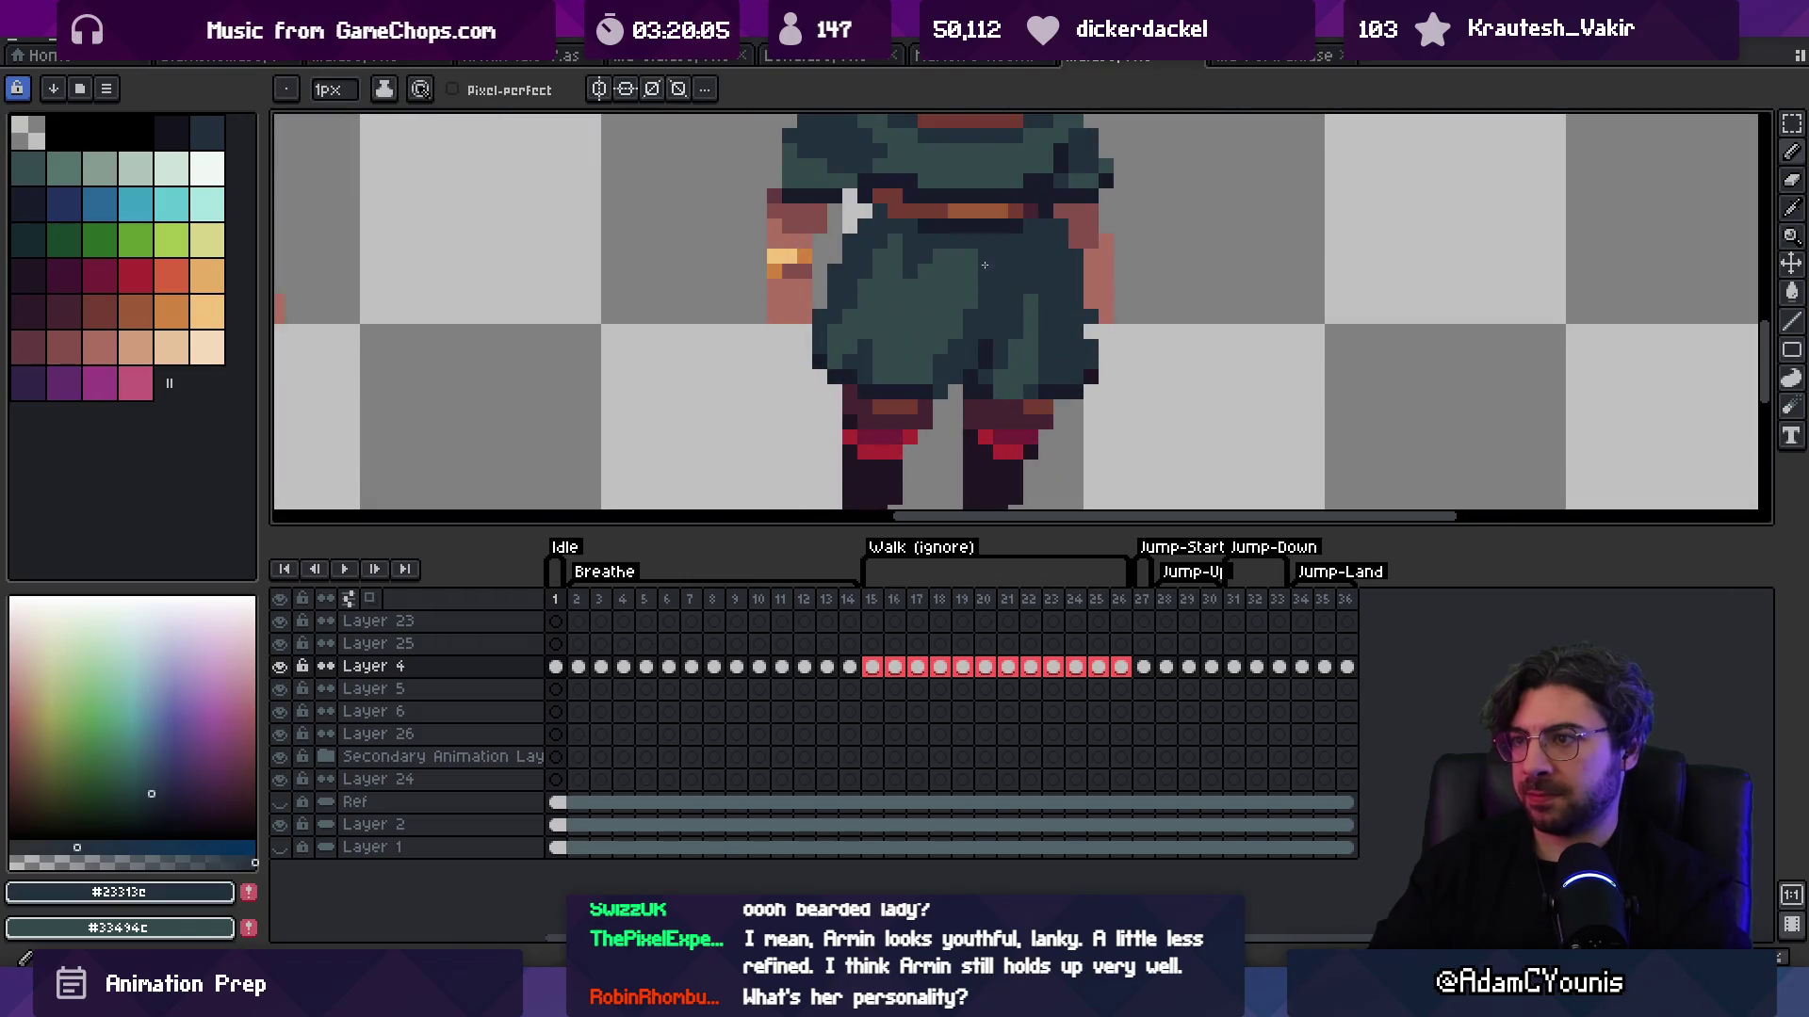
pyautogui.keyDown('alt'); pyautogui.click(1001, 322); pyautogui.keyUp('alt')
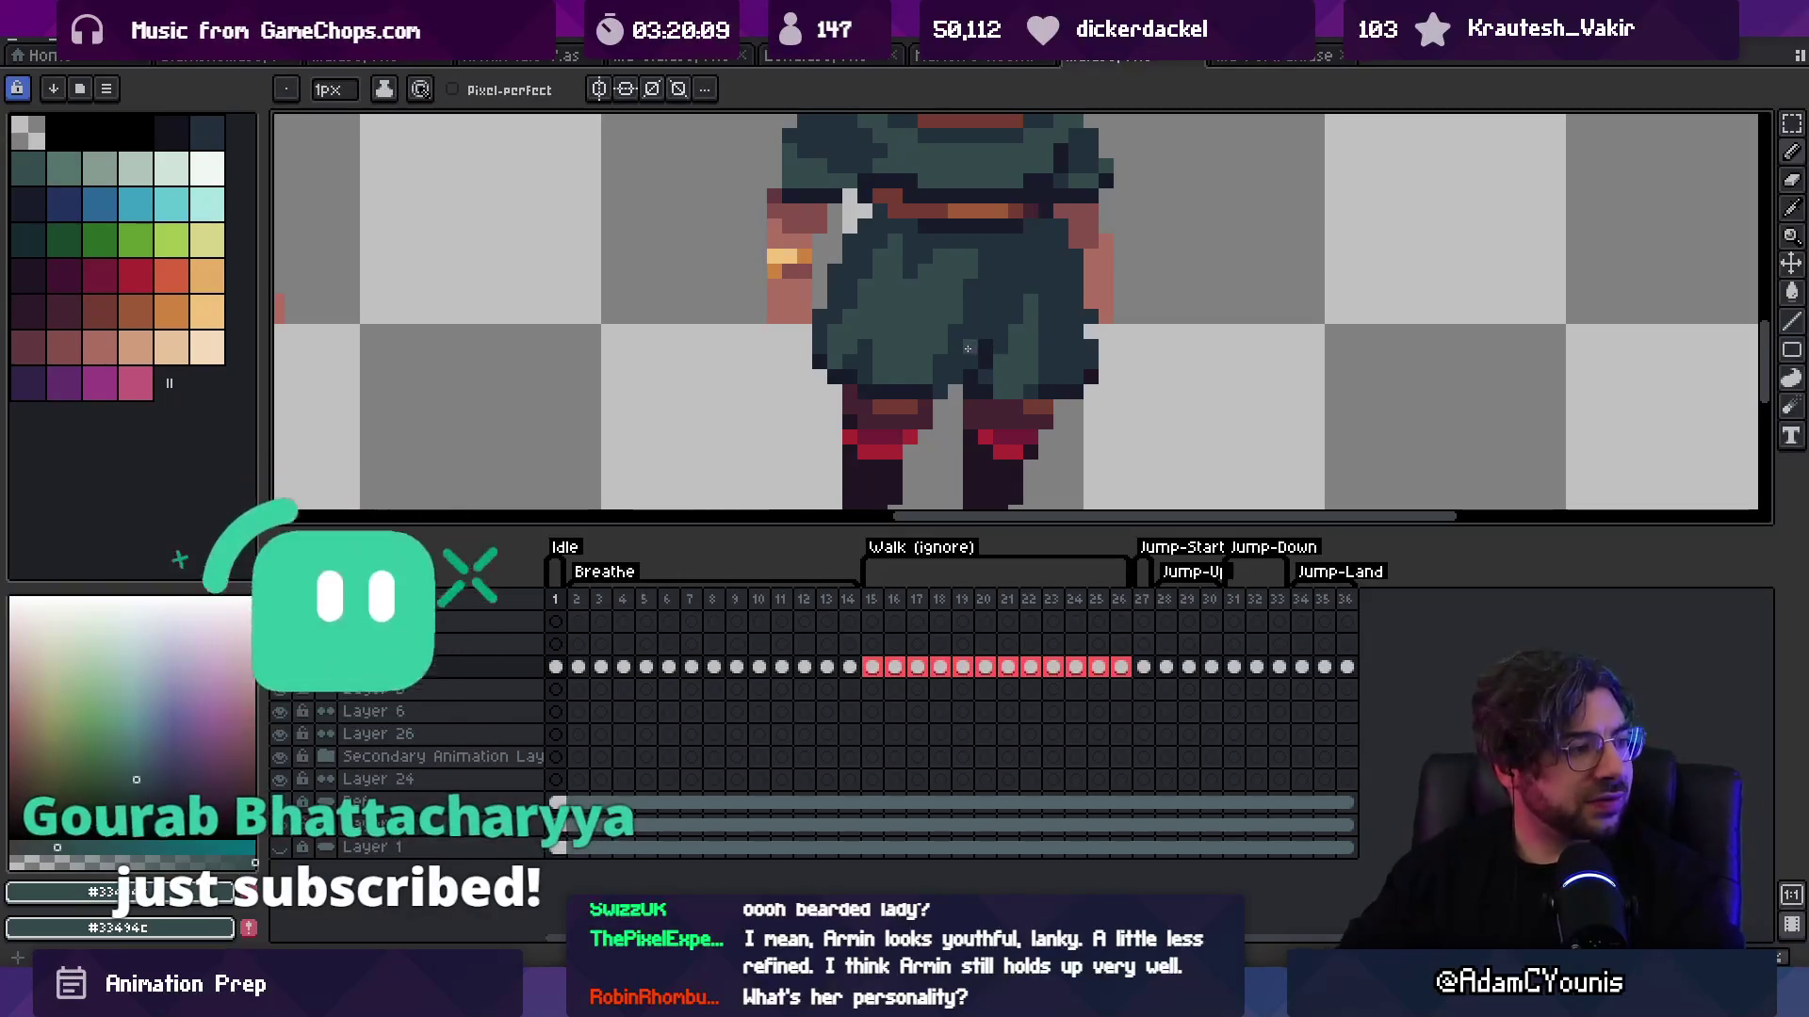
pyautogui.press('i')
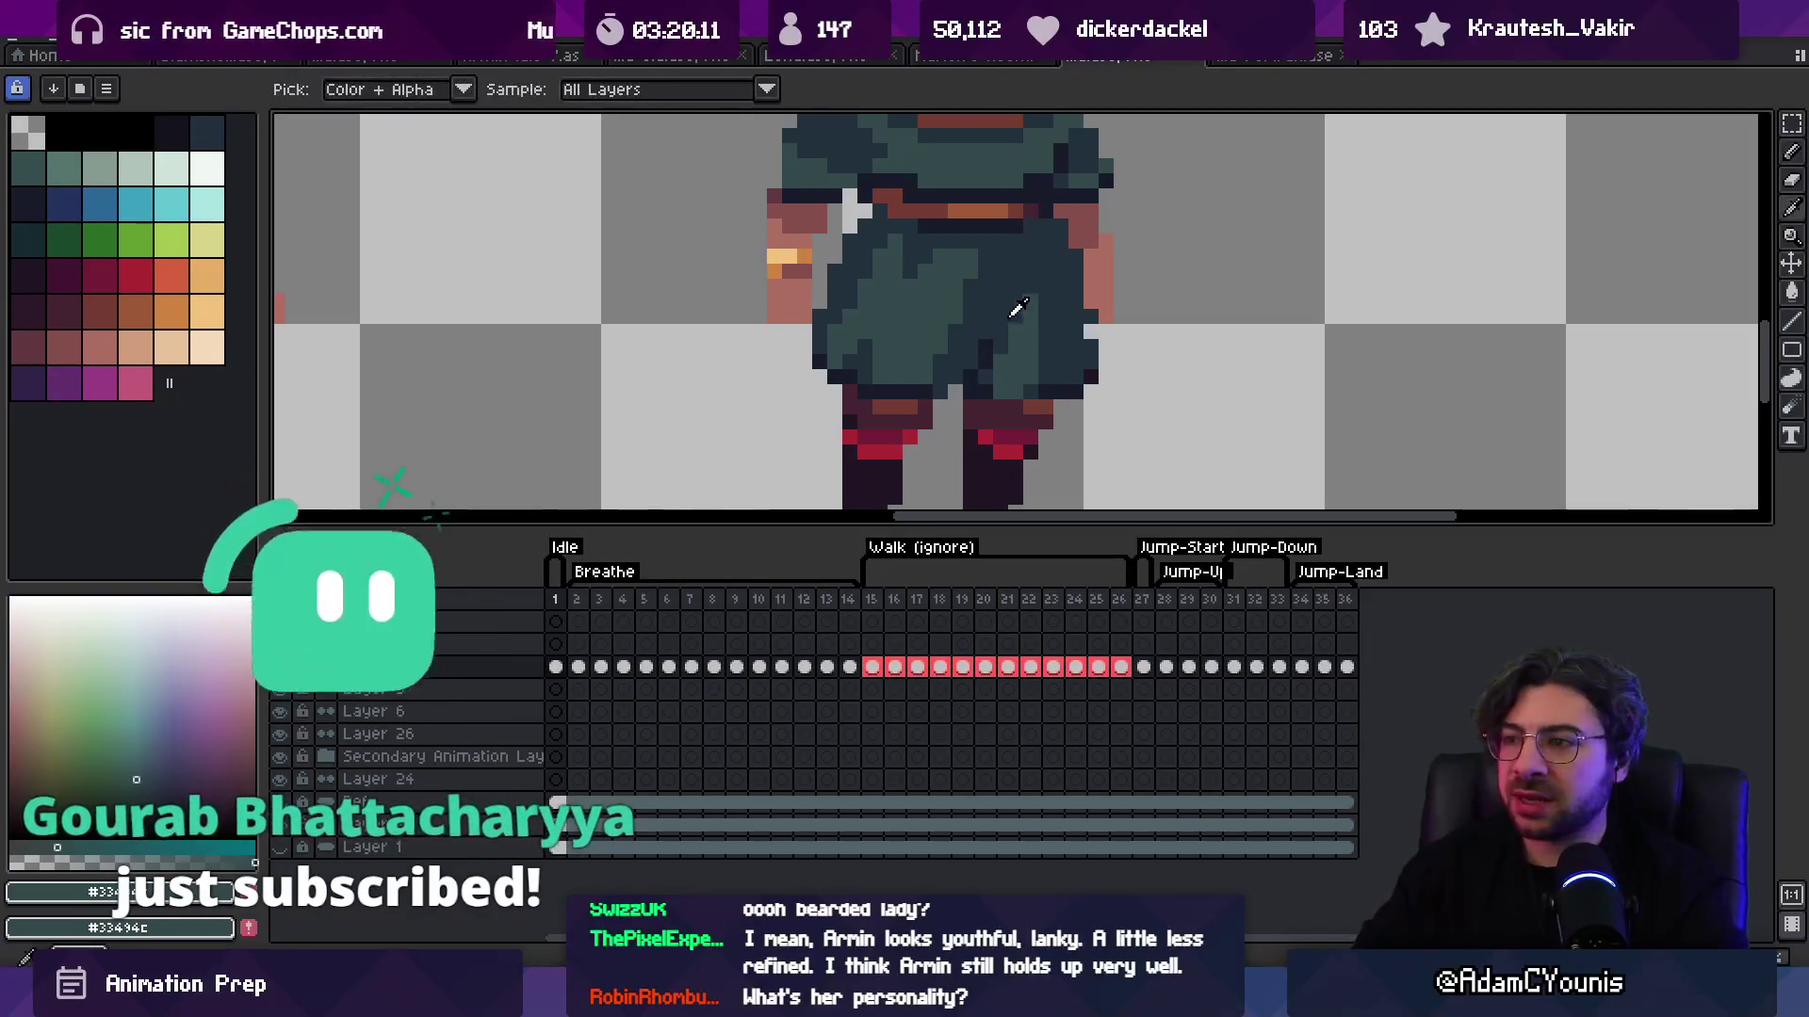
pyautogui.click(992, 353)
pyautogui.press('z')
pyautogui.scroll(-3, 1031, 304)
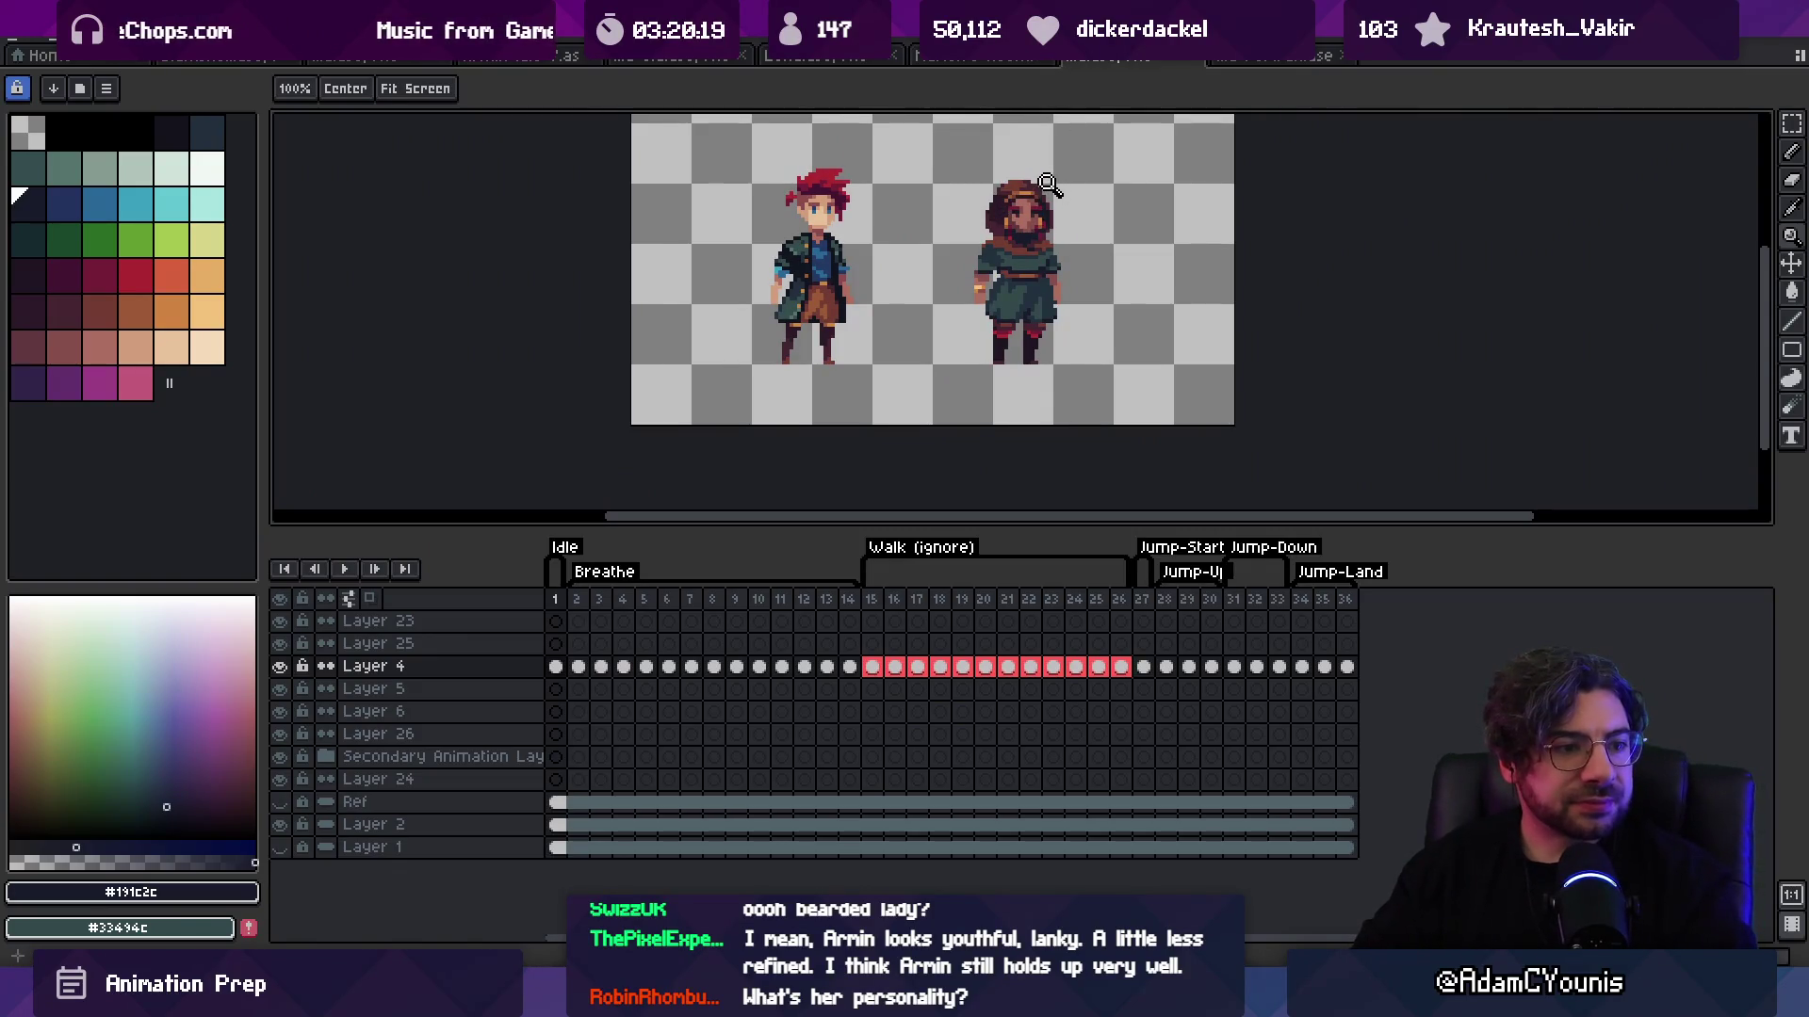
pyautogui.moveTo(1035, 309); pyautogui.dragTo(1018, 346)
pyautogui.scroll(1, 1071, 292)
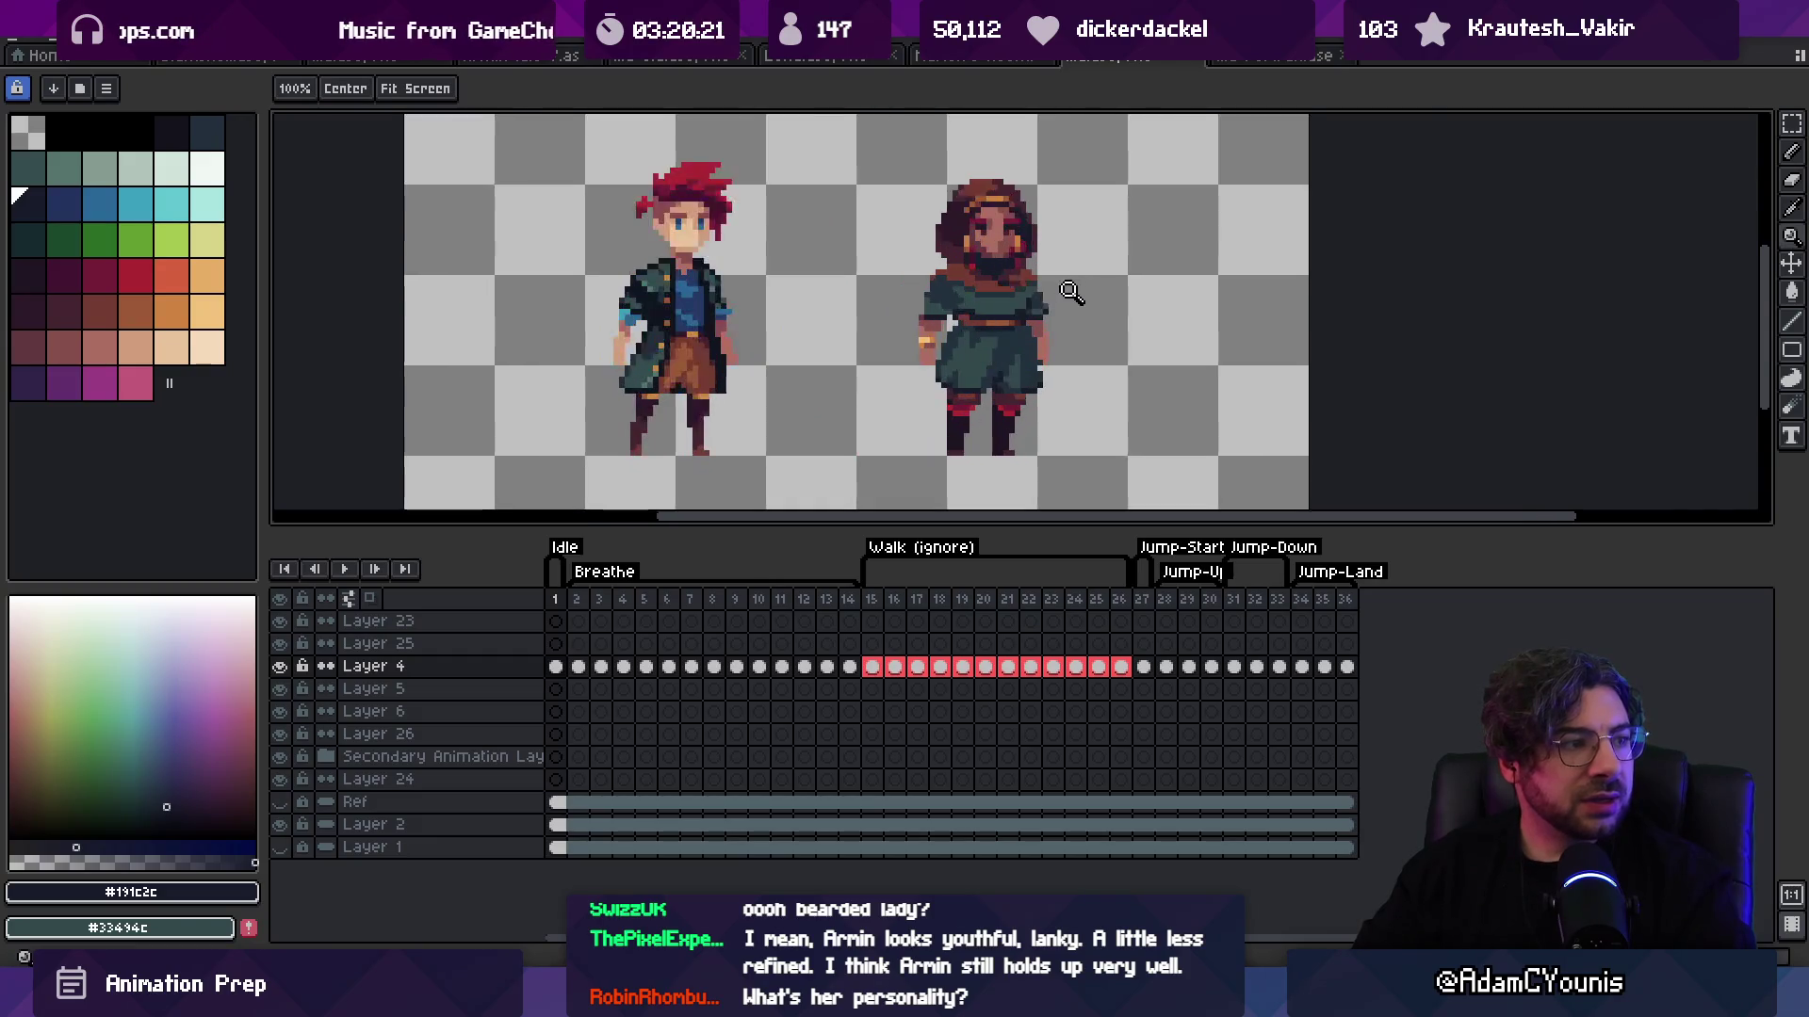
pyautogui.scroll(3, 1020, 376)
pyautogui.press('m')
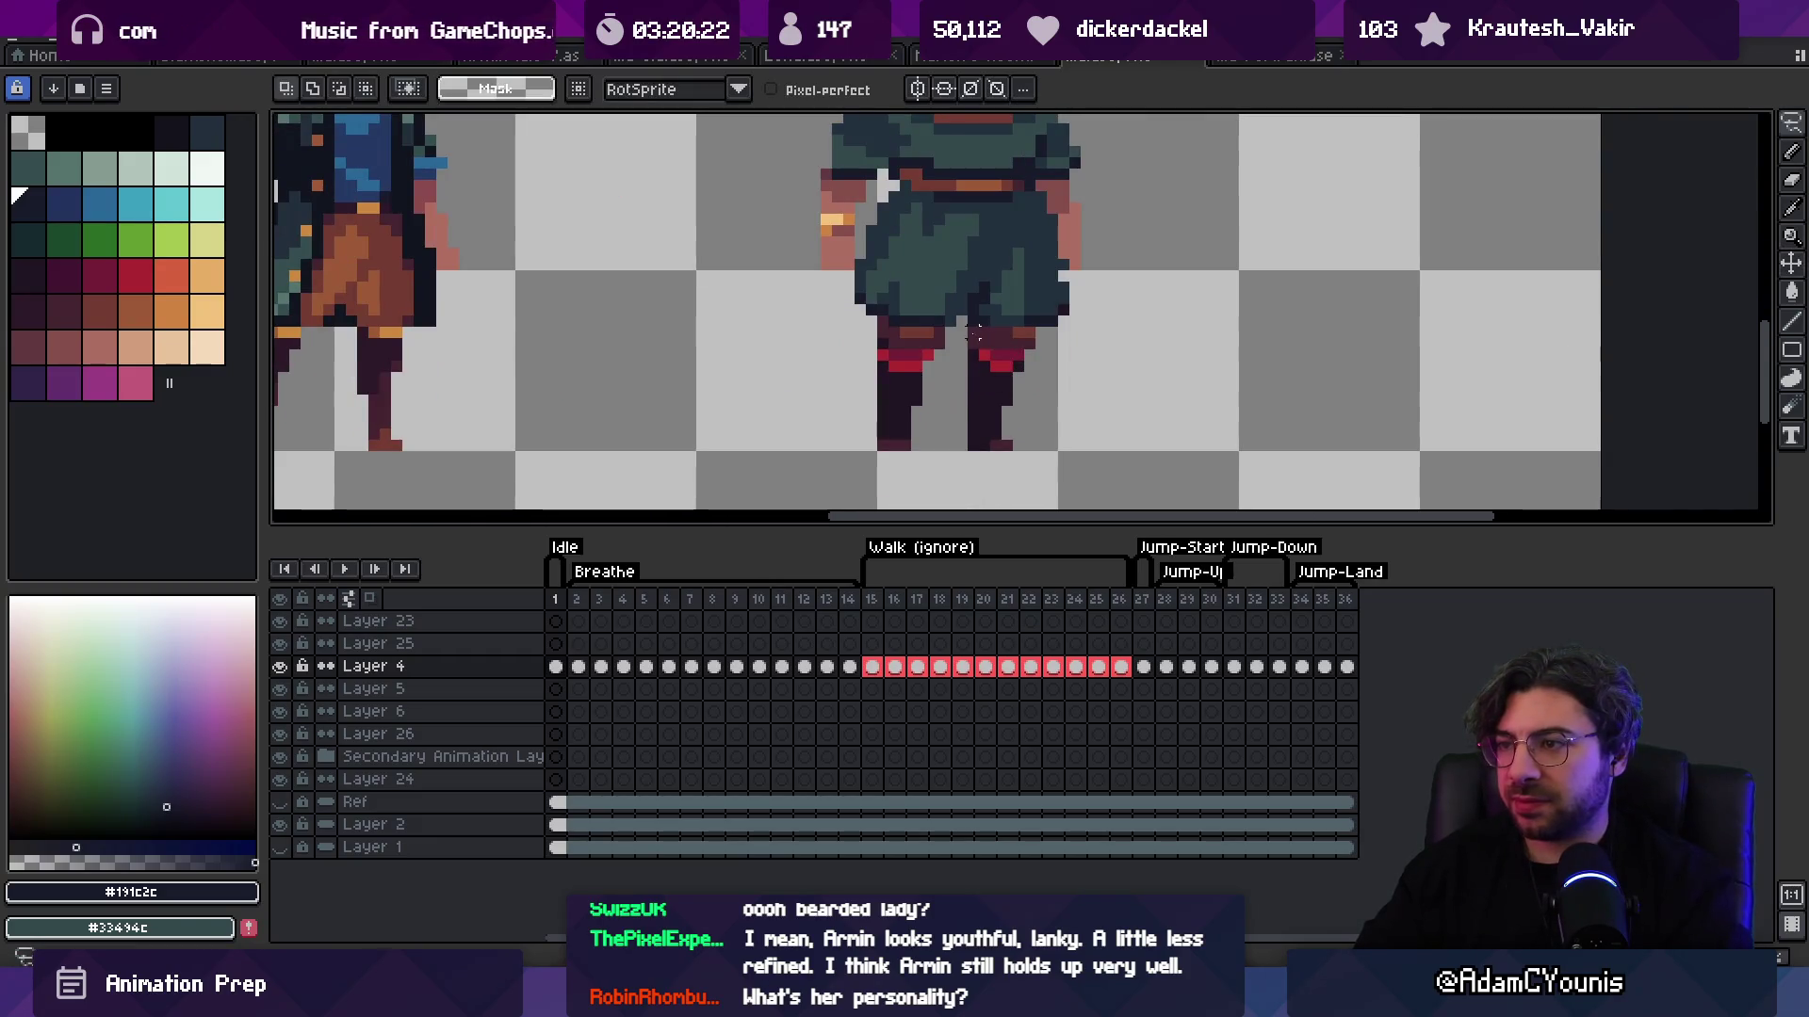
pyautogui.press('z')
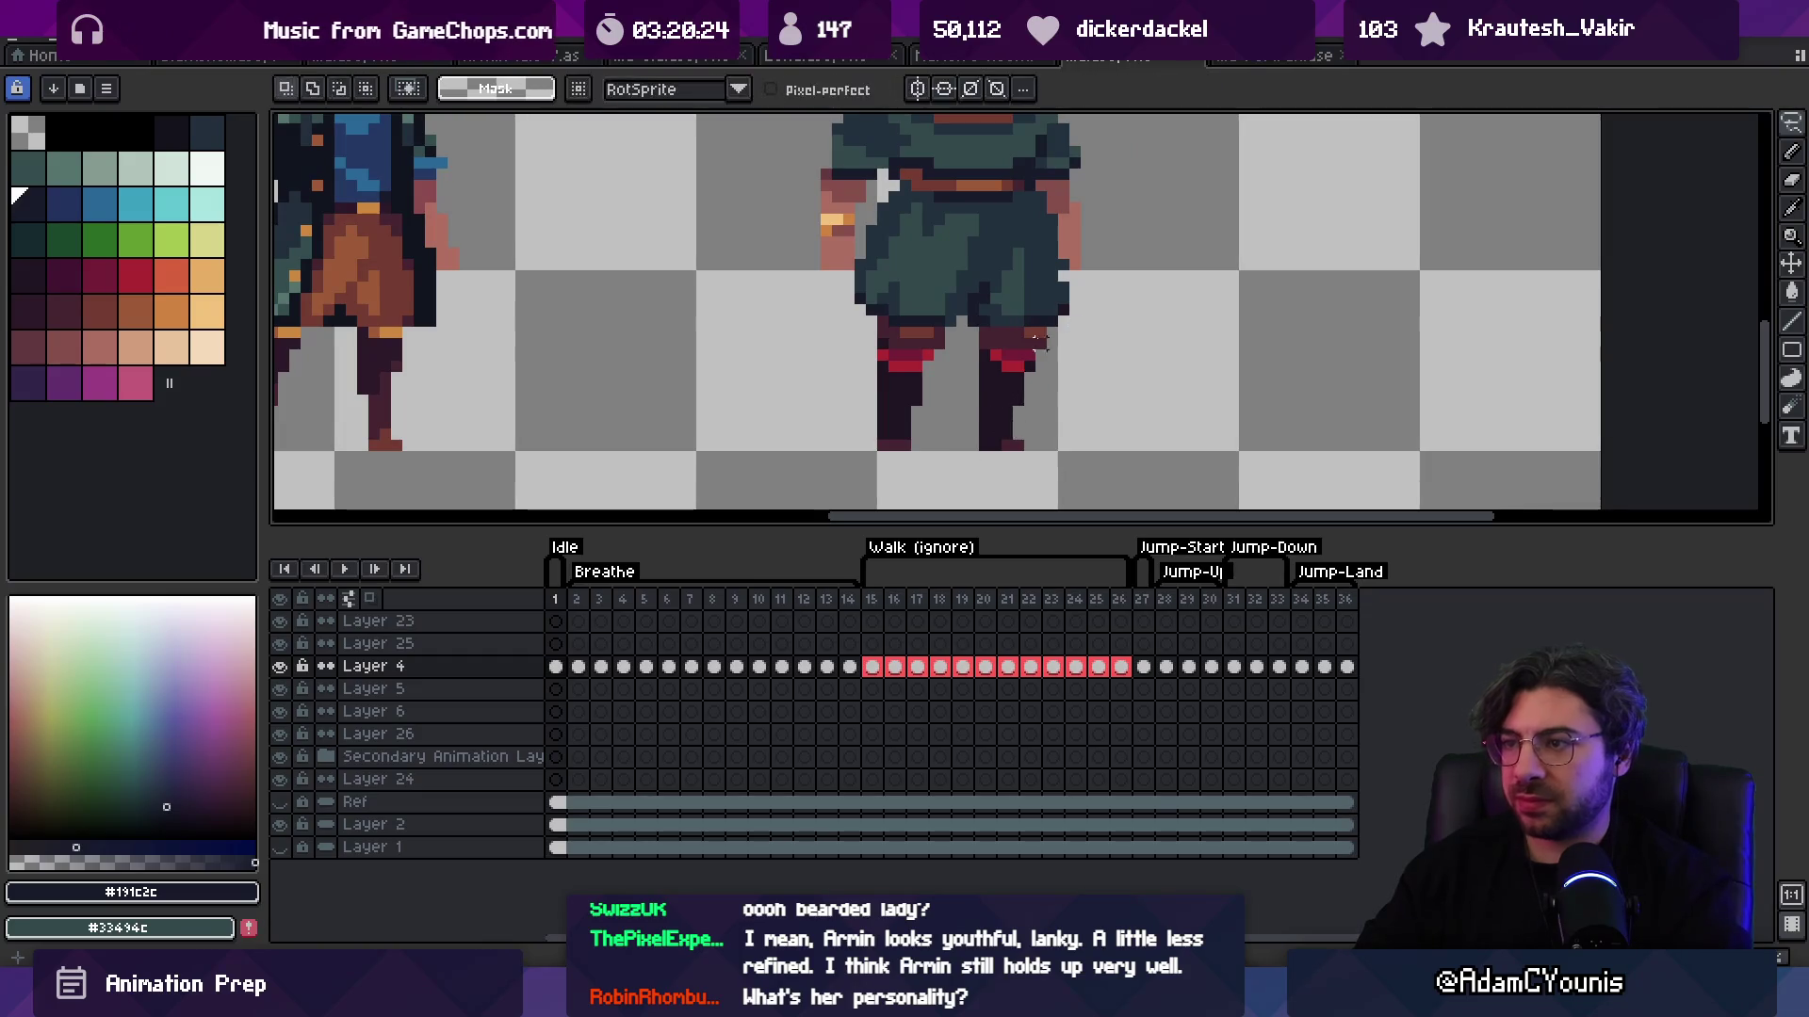
pyautogui.scroll(-3, 966, 339)
pyautogui.scroll(-1, 986, 322)
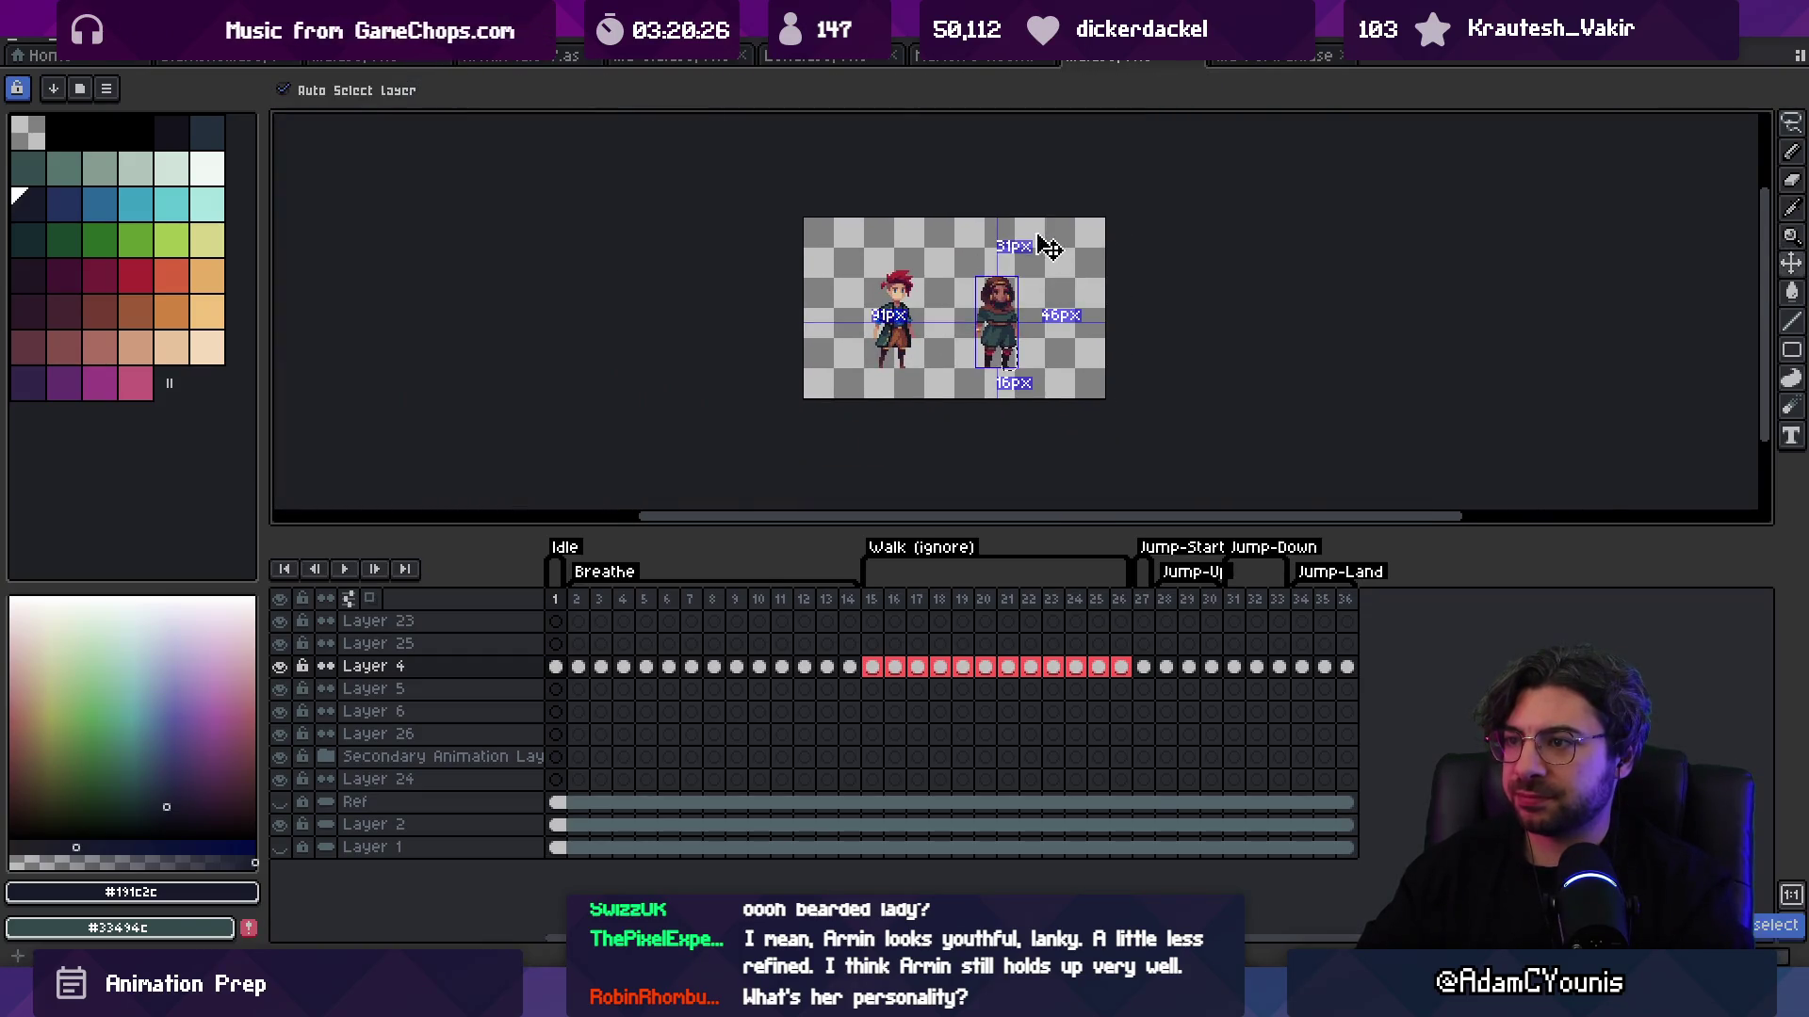
pyautogui.scroll(3, 1003, 373)
pyautogui.scroll(2, 1012, 352)
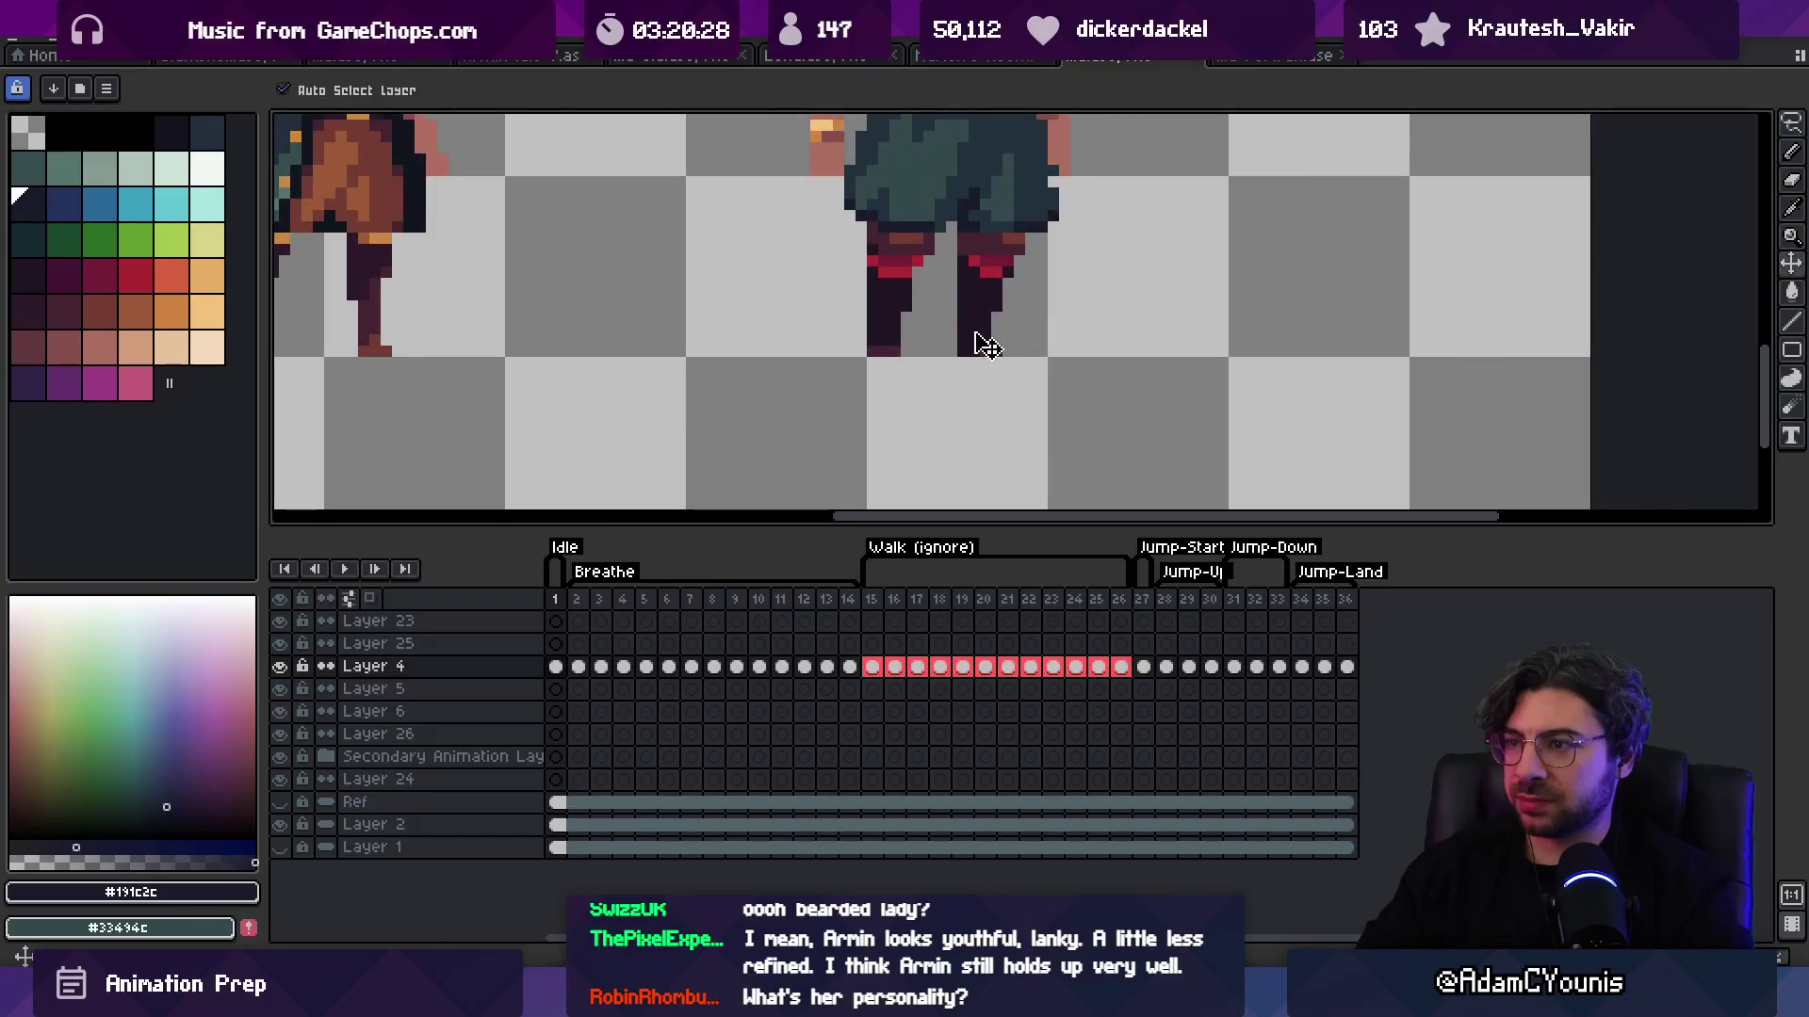
pyautogui.press('m')
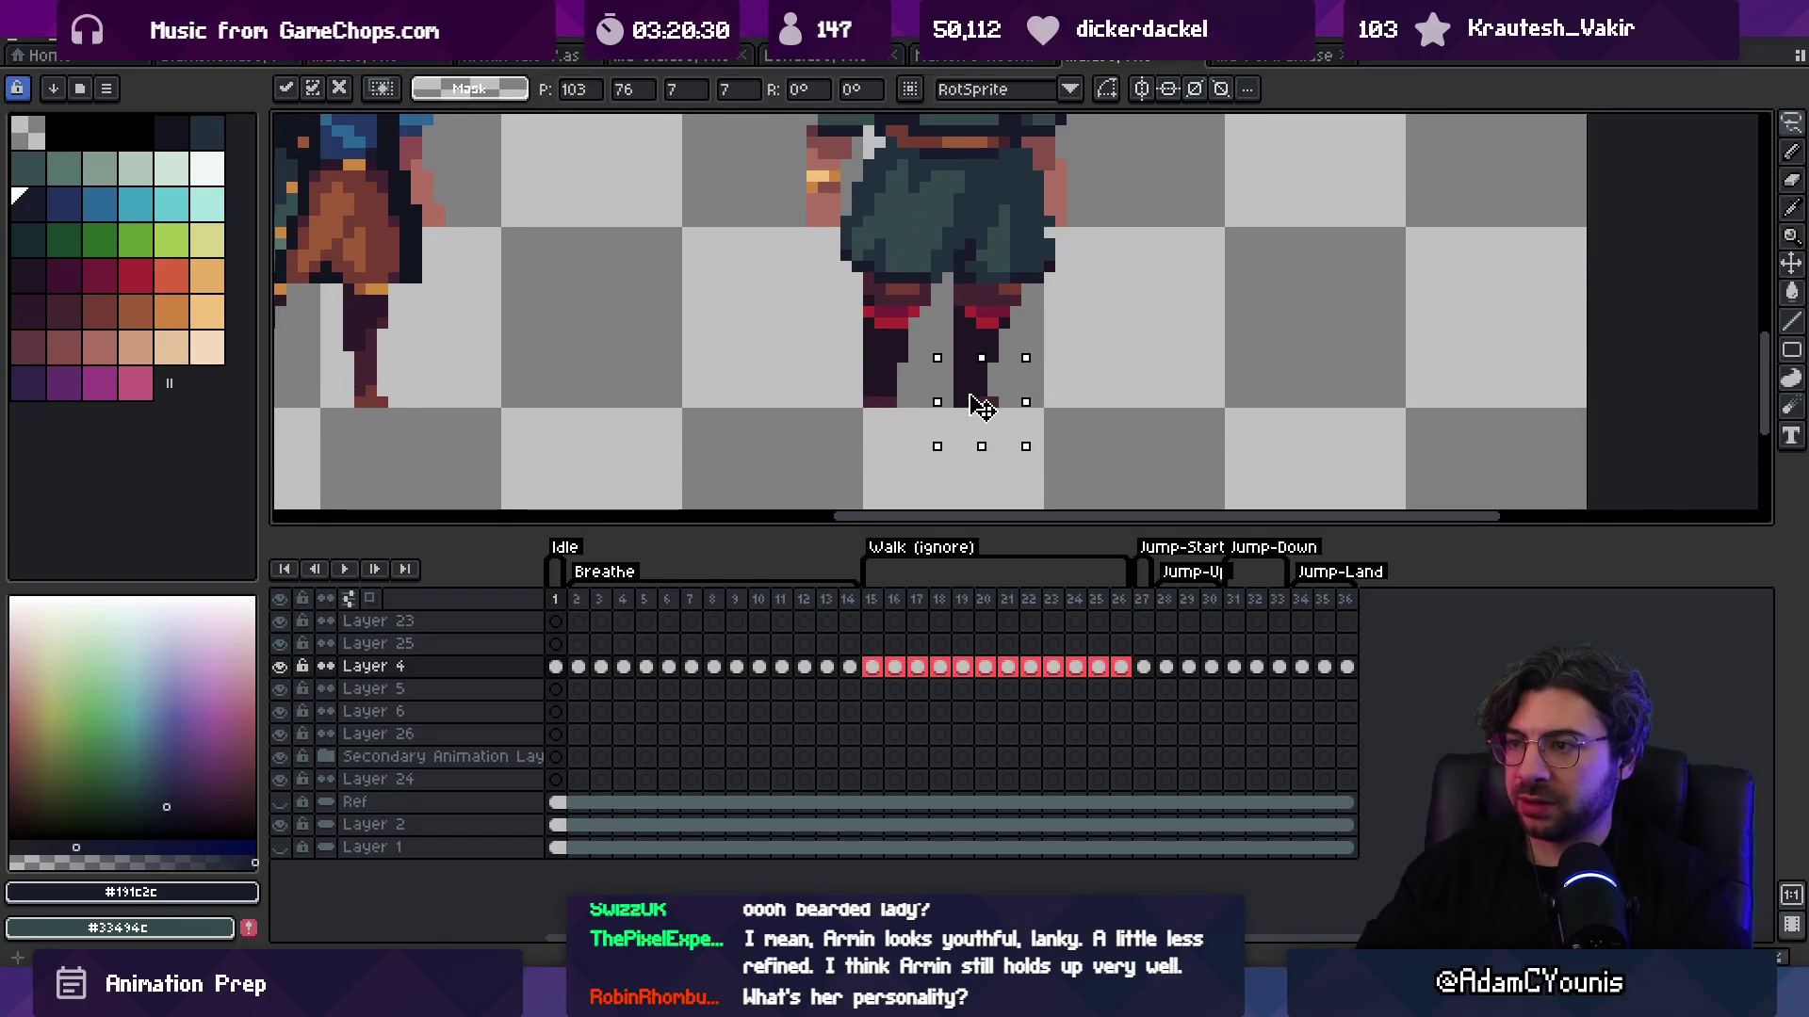
pyautogui.press('z')
pyautogui.scroll(-3, 930, 365)
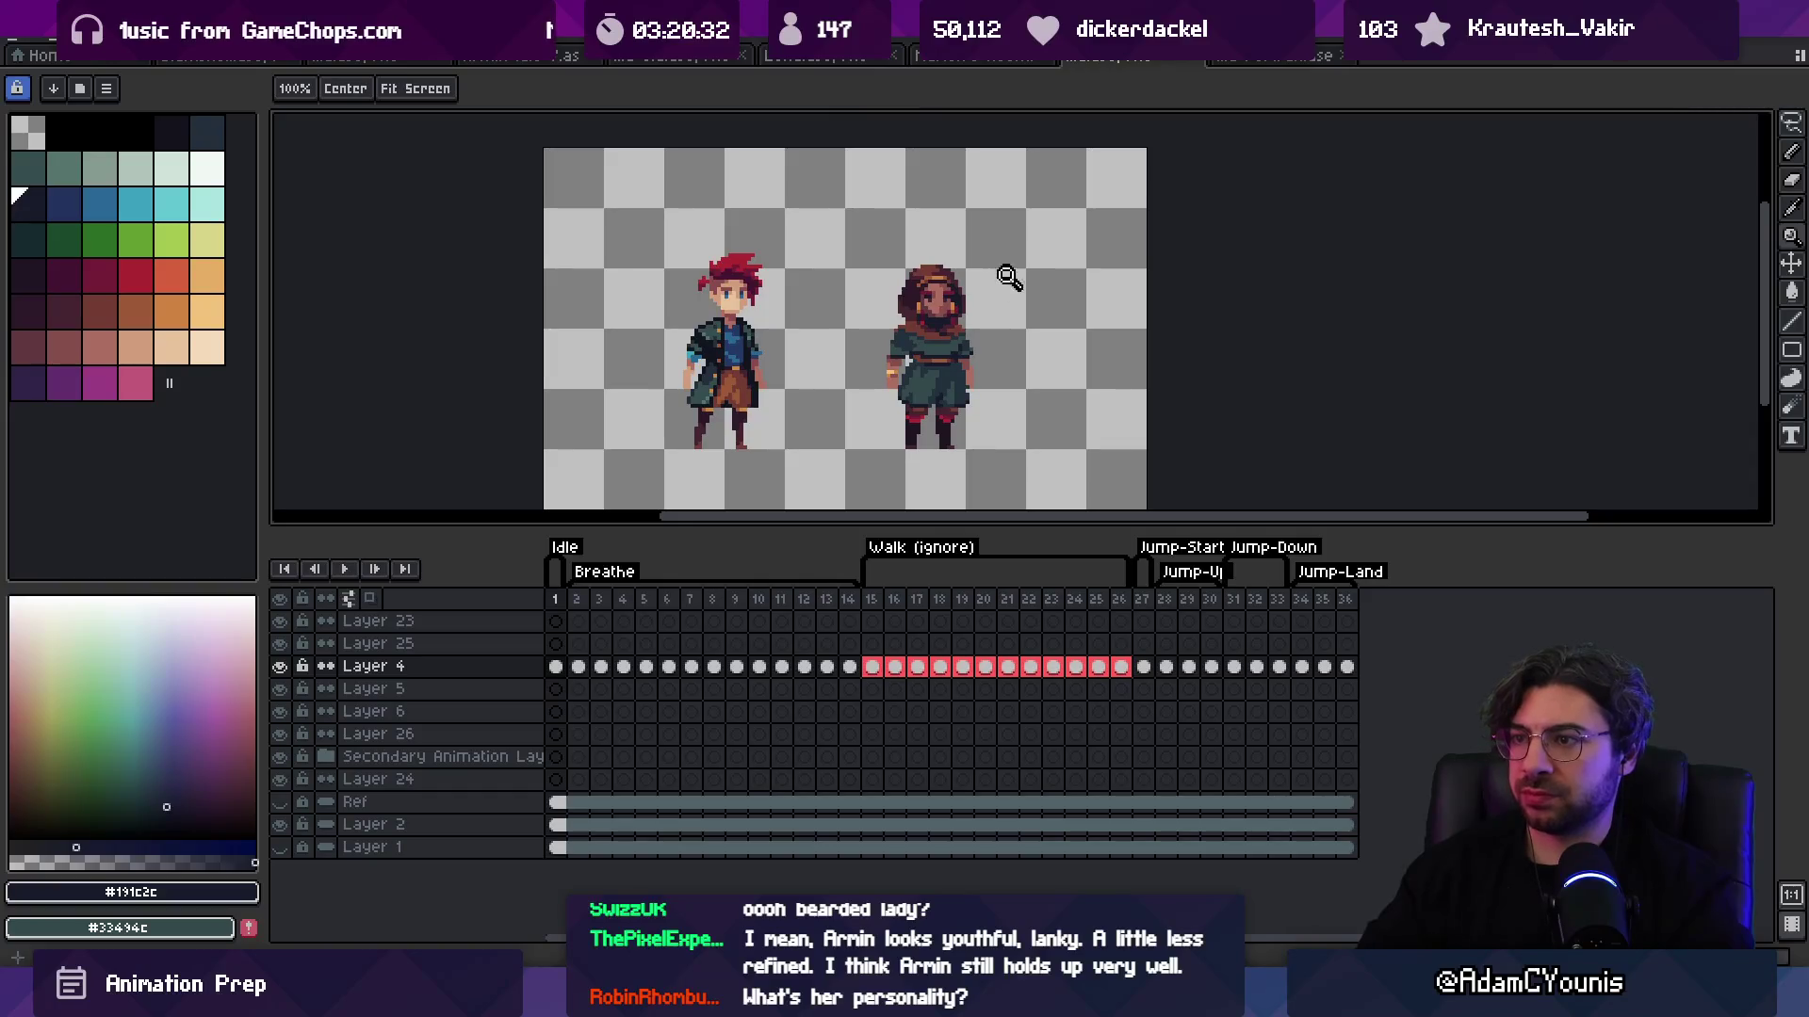
pyautogui.scroll(3, 957, 428)
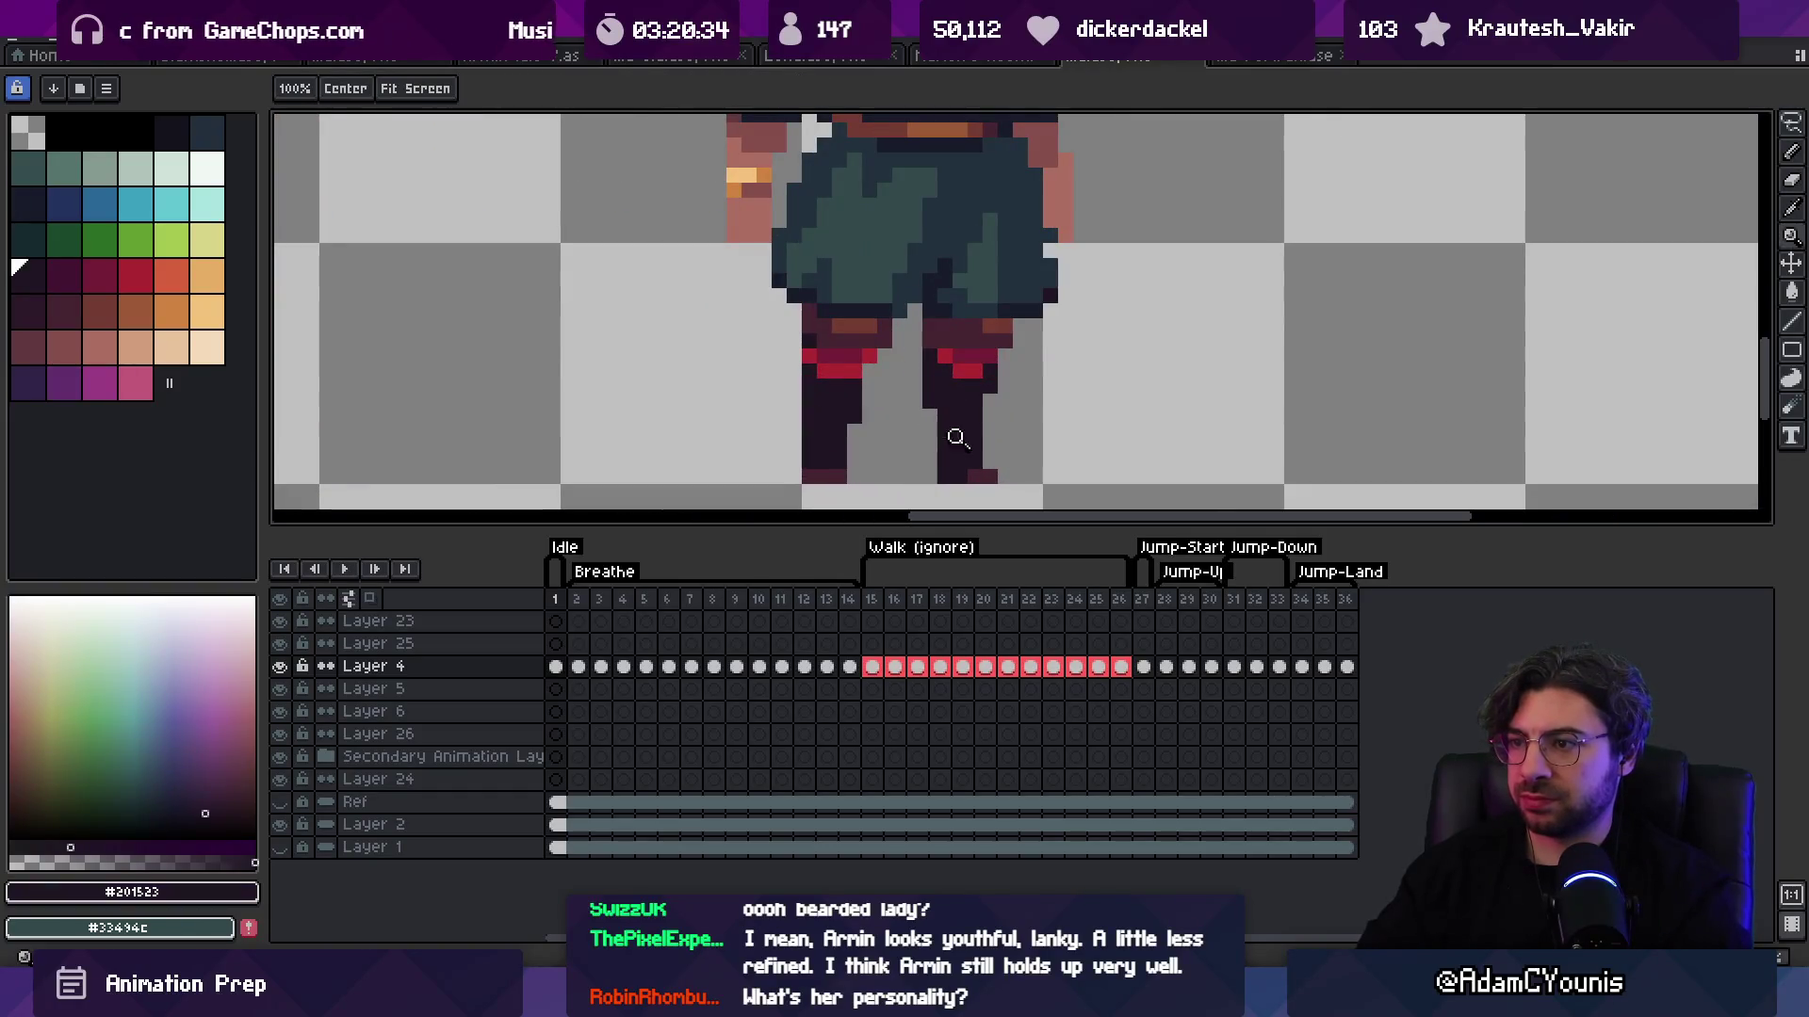
pyautogui.scroll(-3, 985, 370)
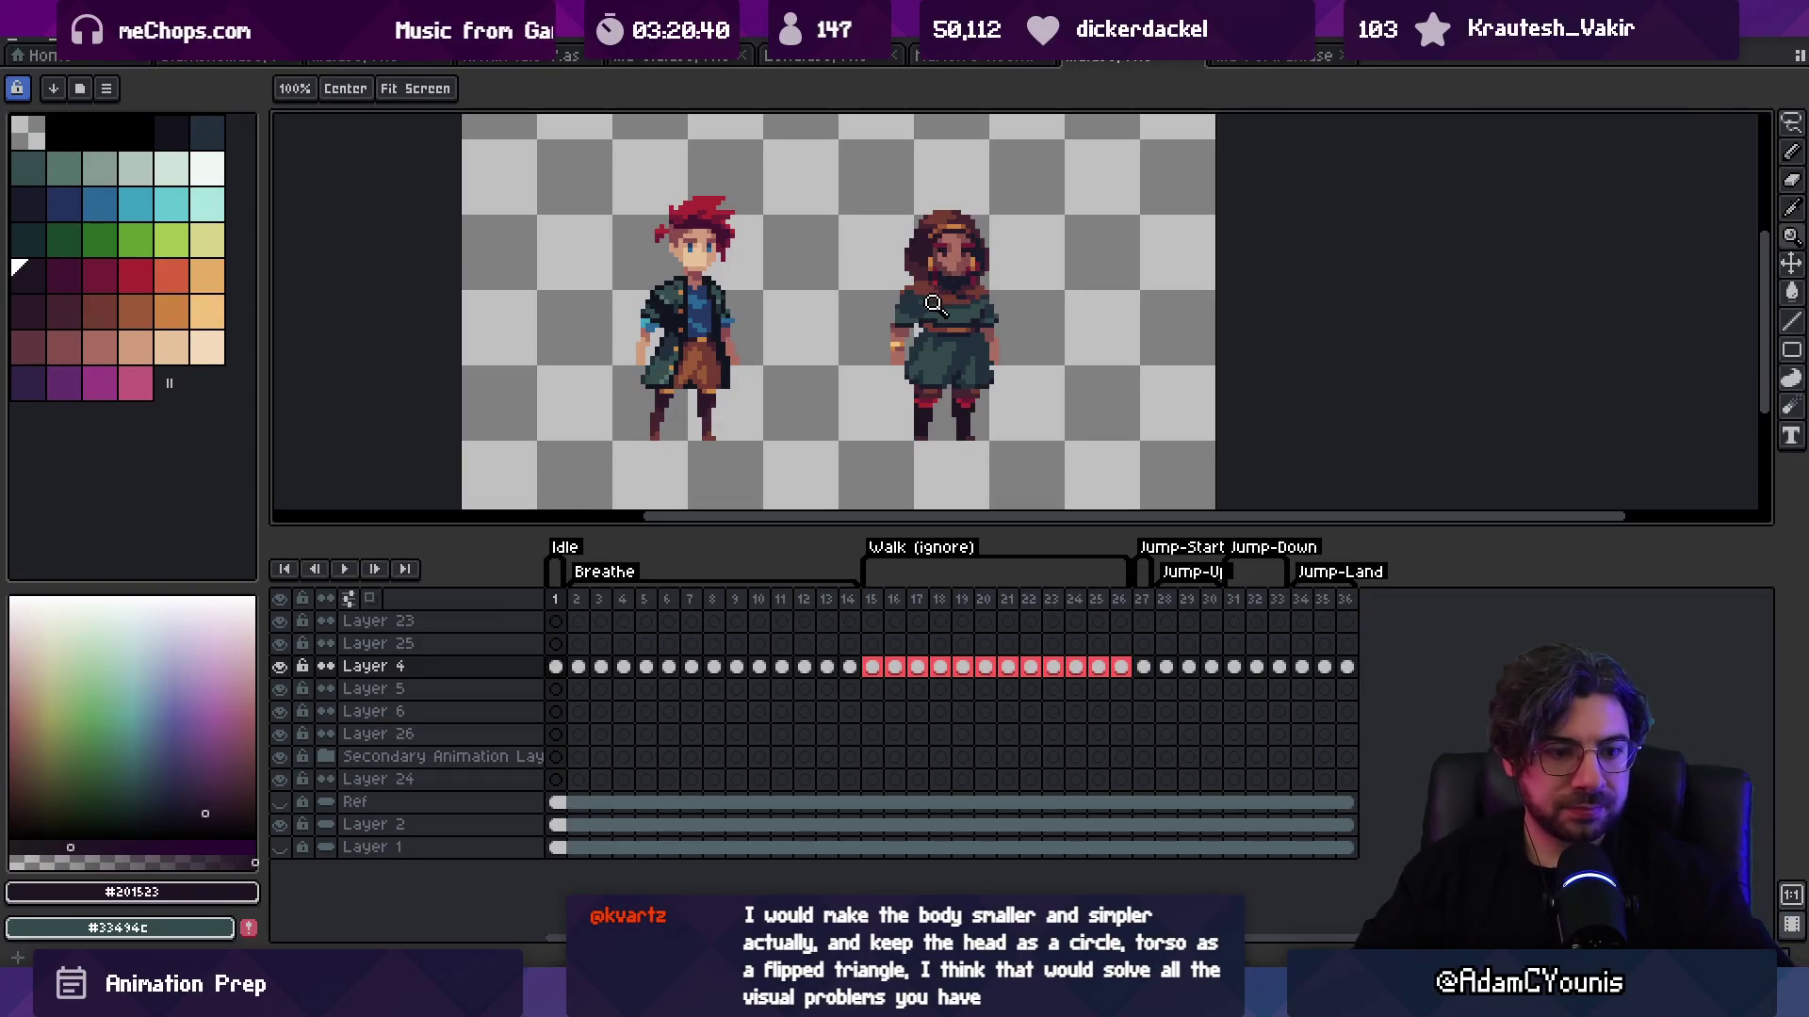
# Step: Sample the reddish skin, clothing dark green and near-black outline, toggling between eraser and pencil
pyautogui.scroll(-1, 1001, 320)
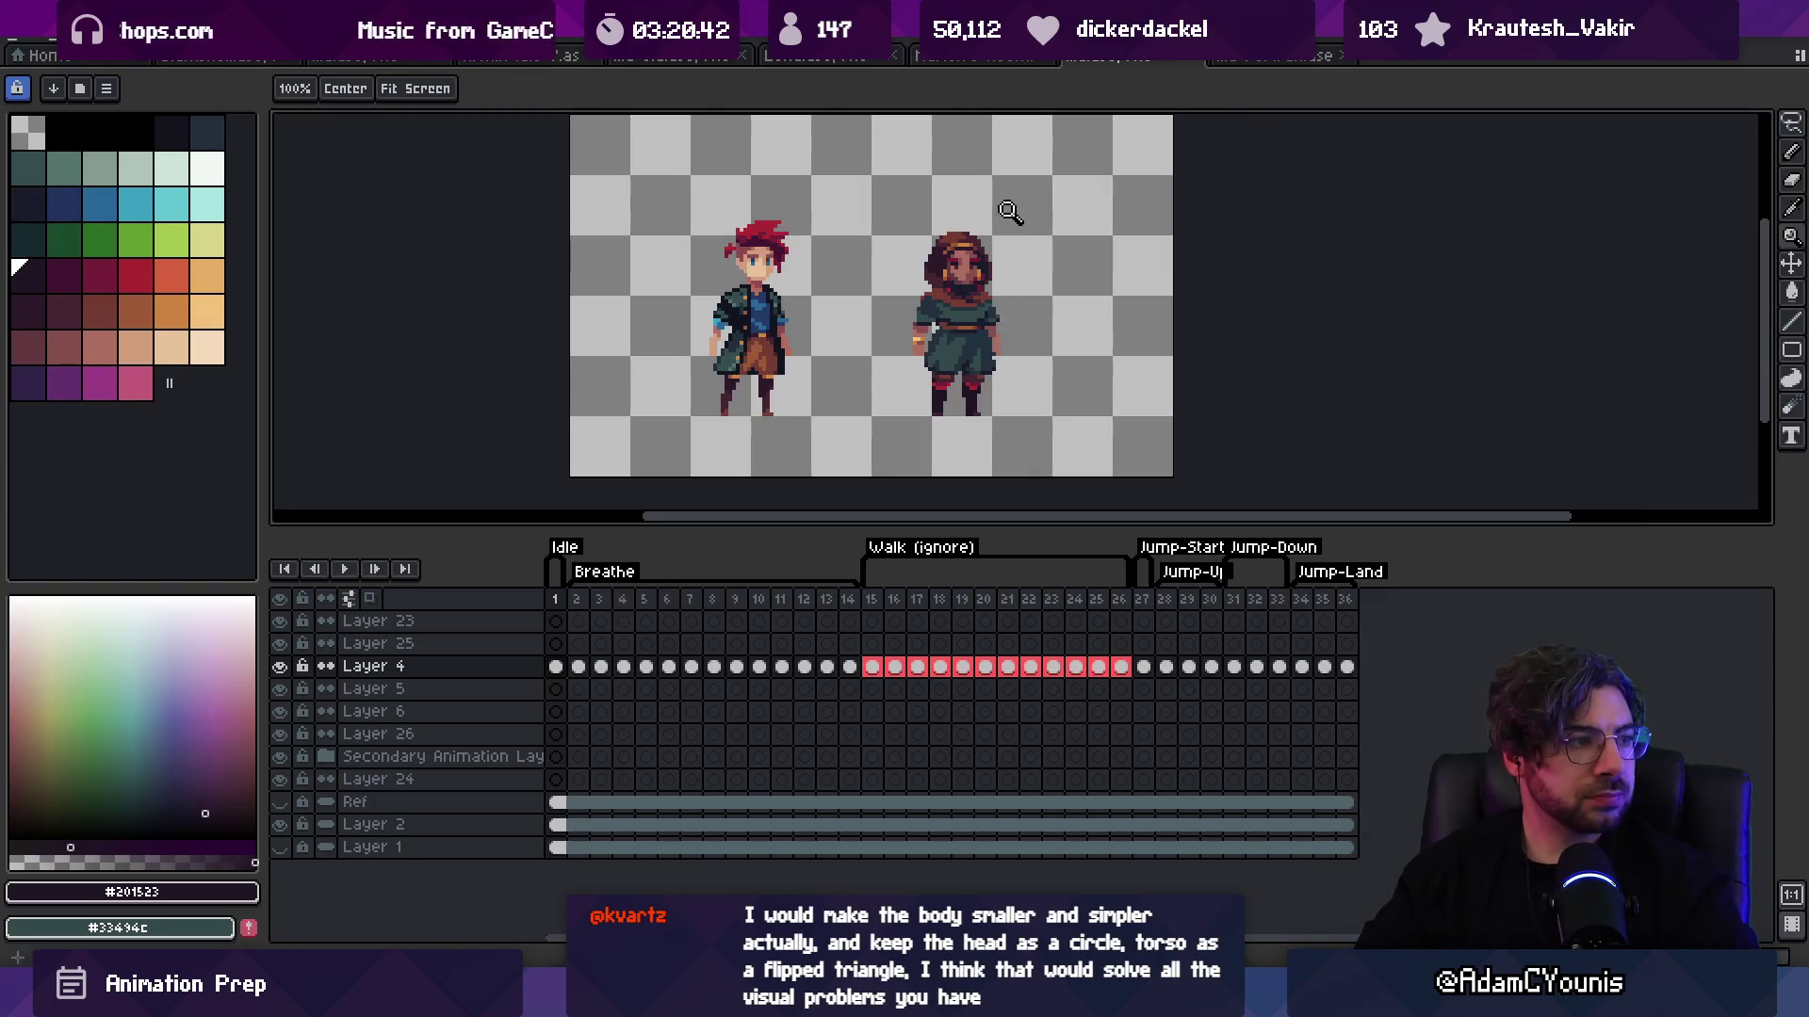
pyautogui.scroll(3, 989, 337)
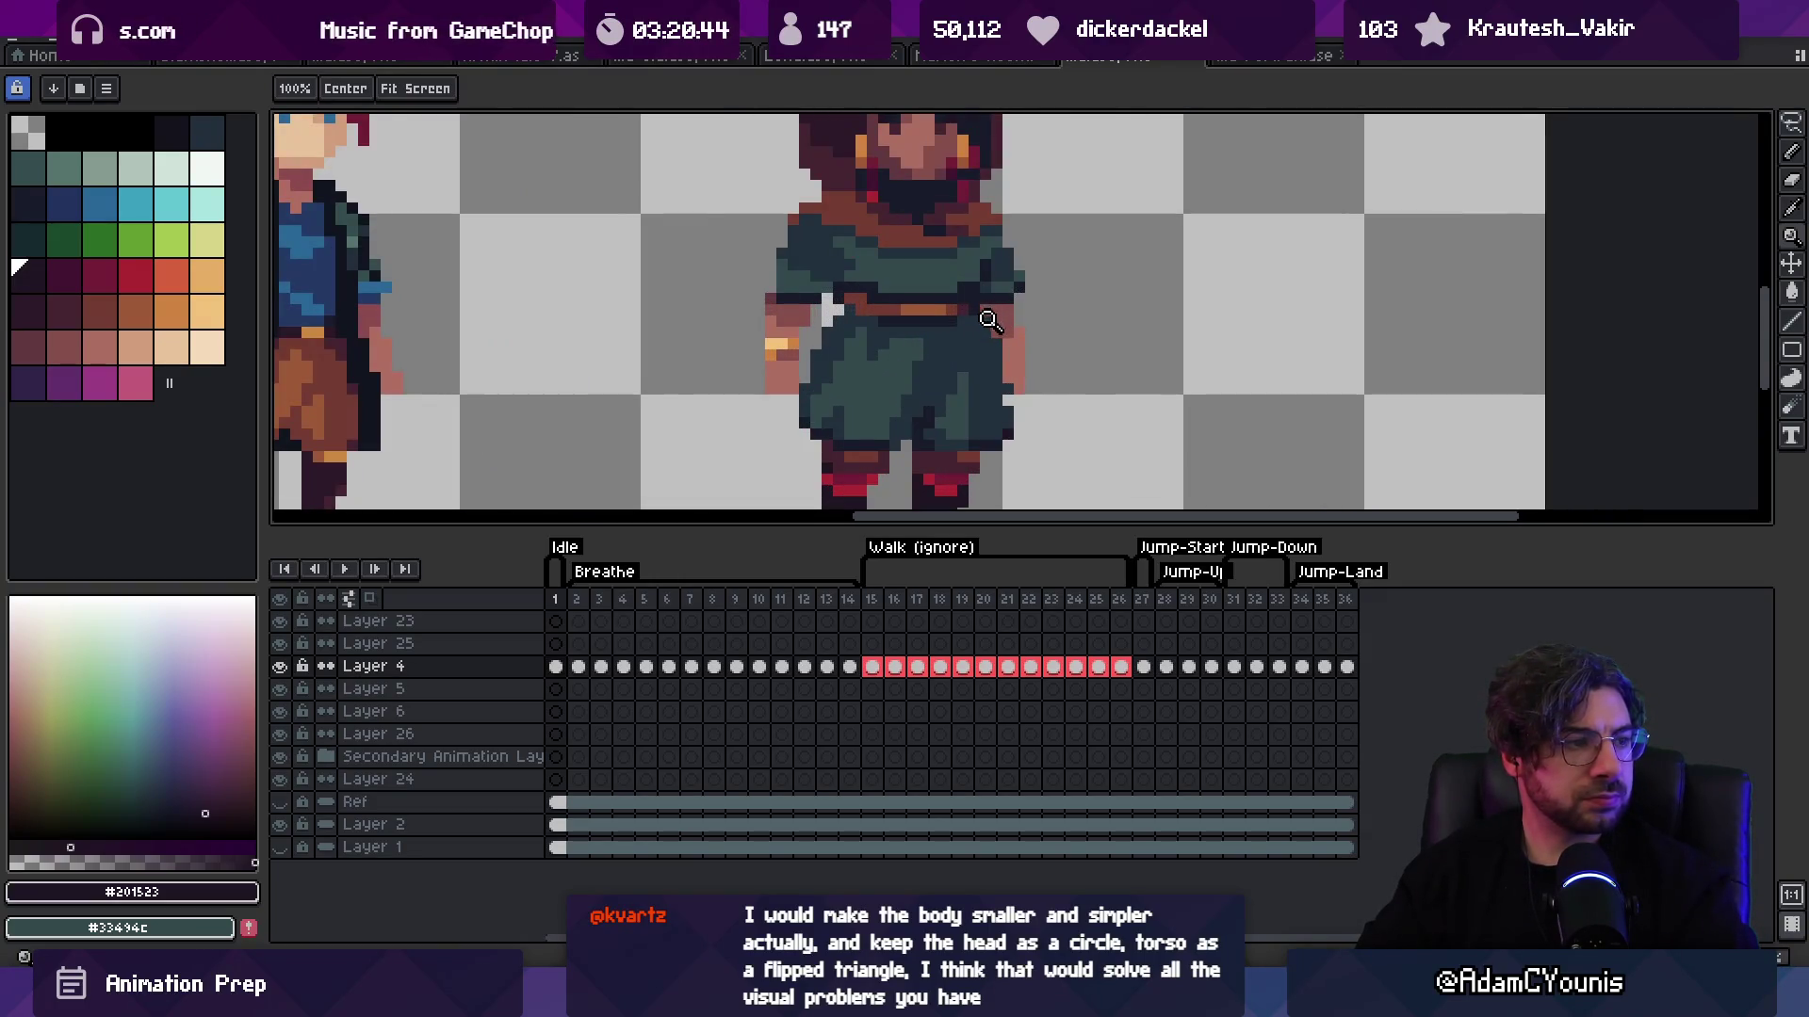
pyautogui.press('b')
pyautogui.keyDown('alt'); pyautogui.click(988, 323); pyautogui.keyUp('alt')
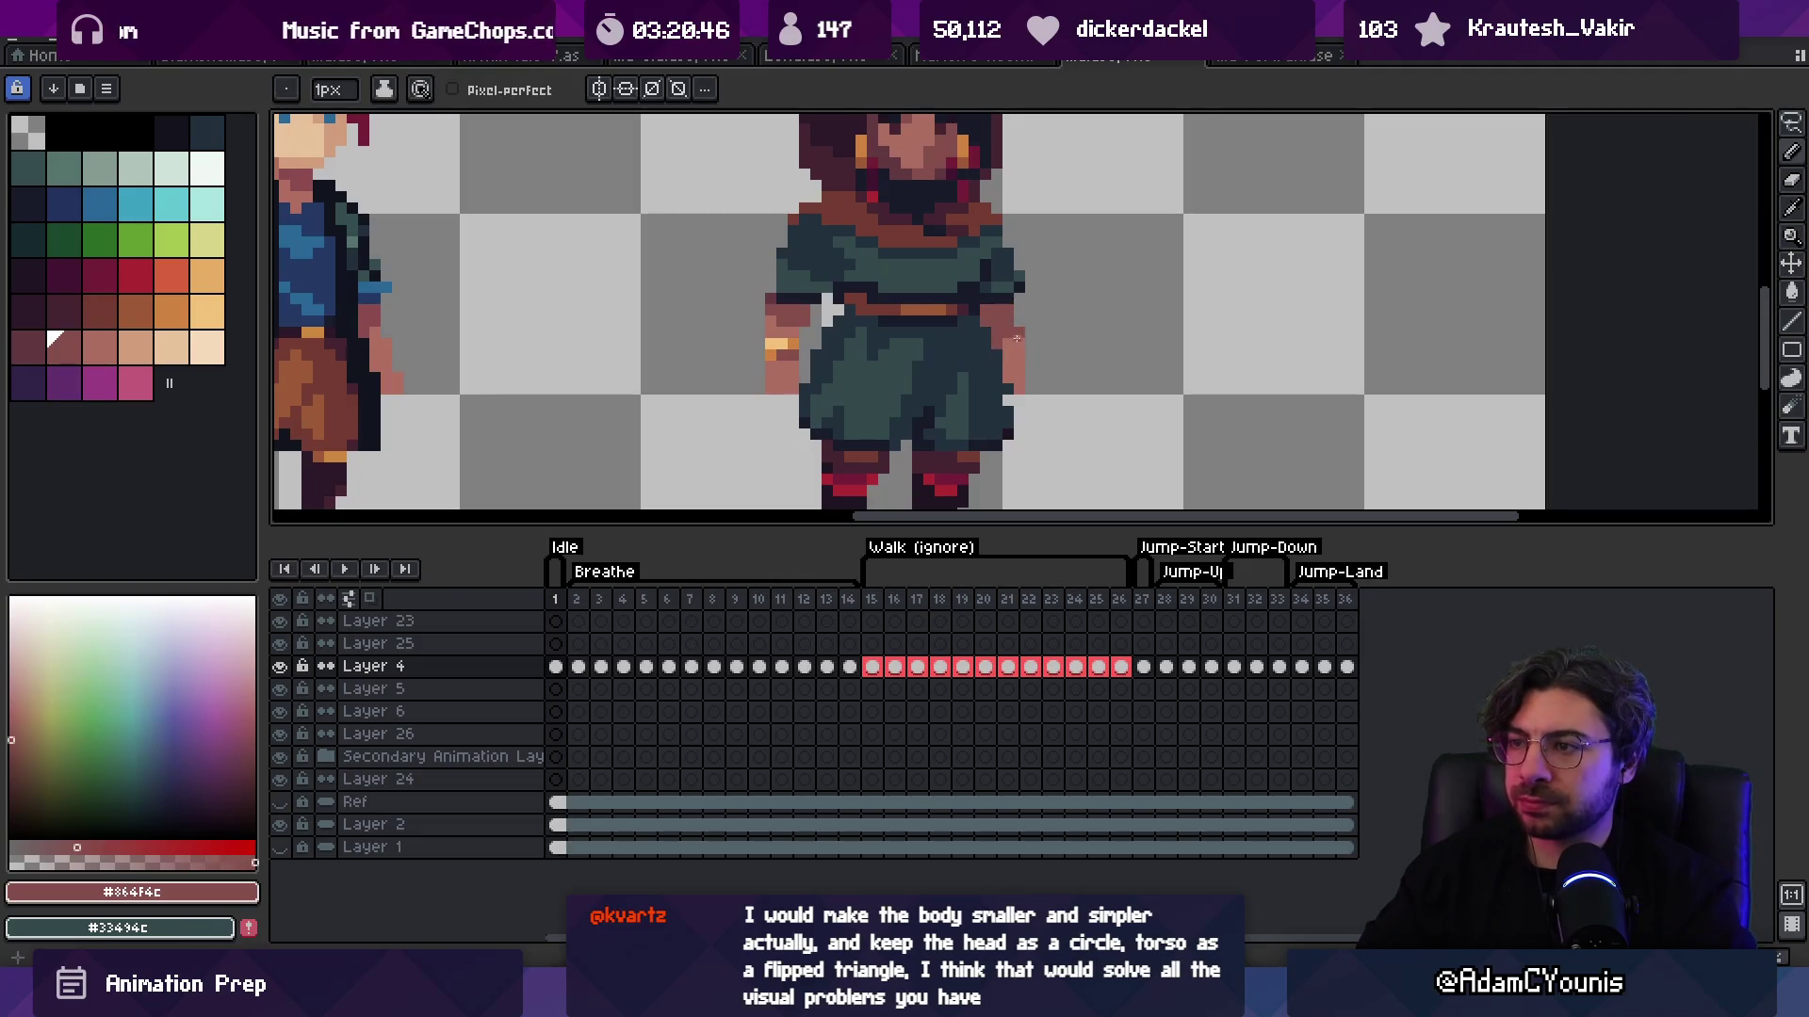
pyautogui.press('e')
pyautogui.press('b')
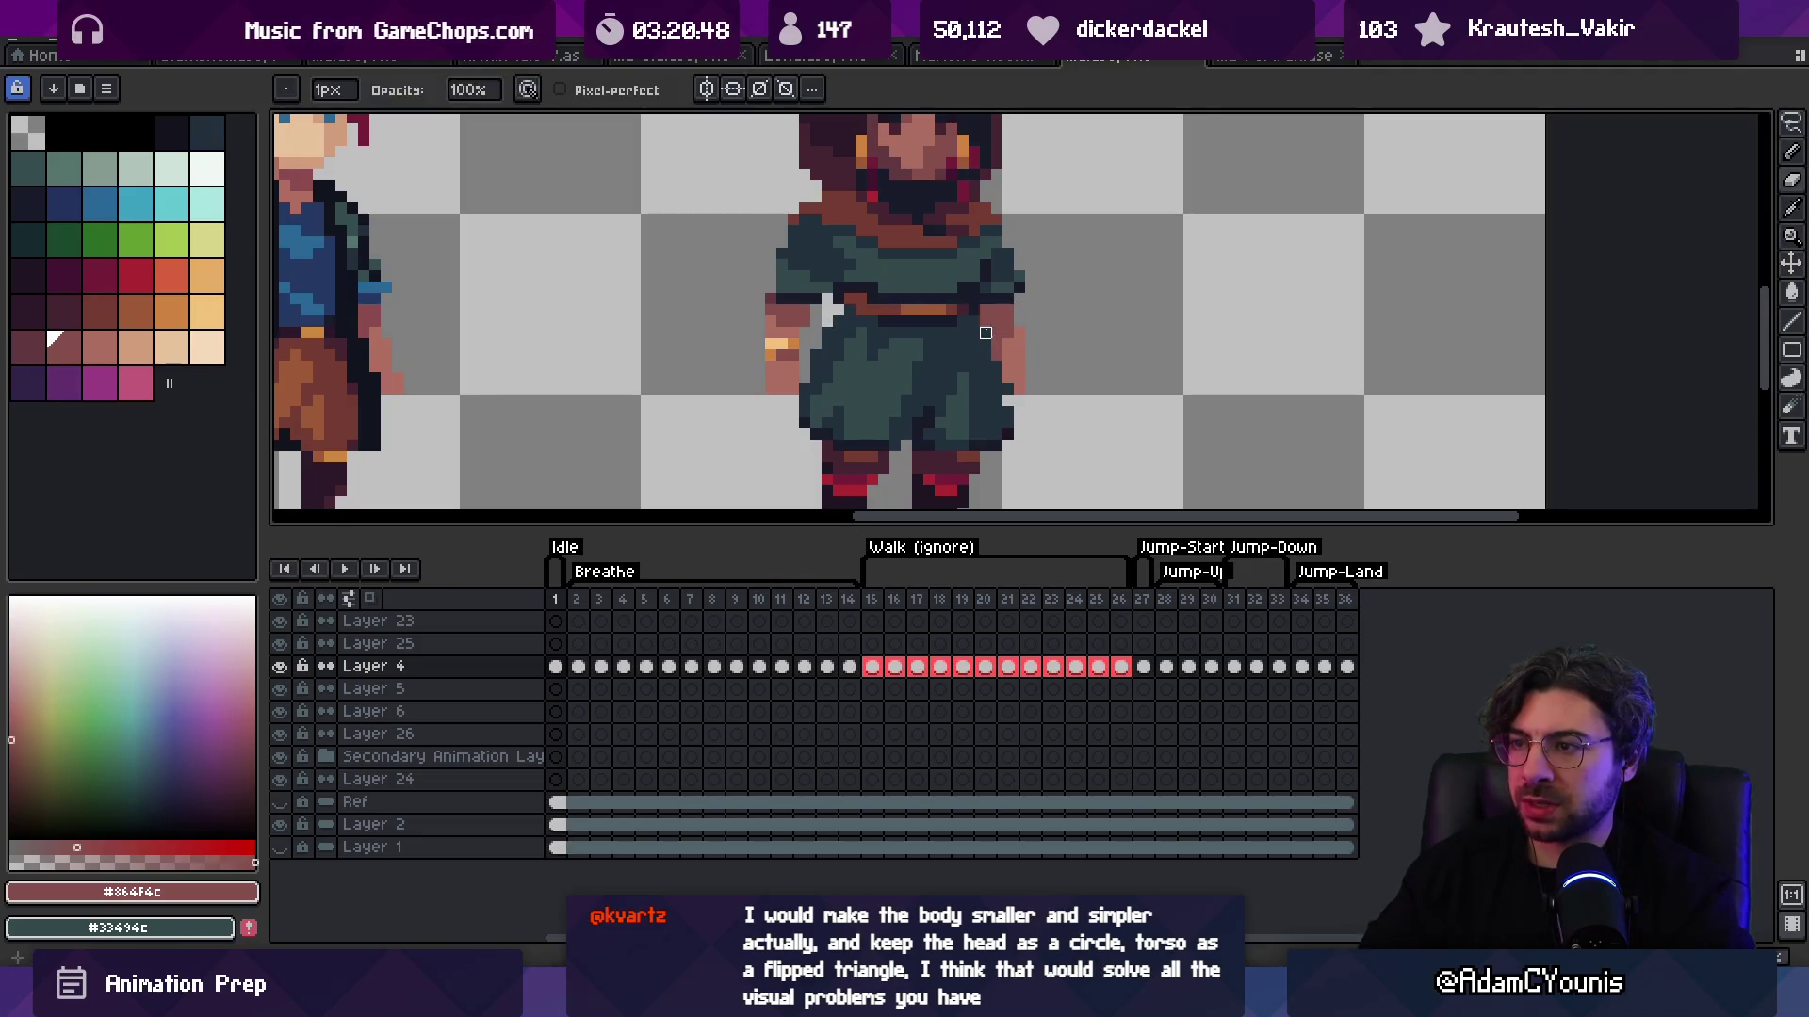
pyautogui.press('e')
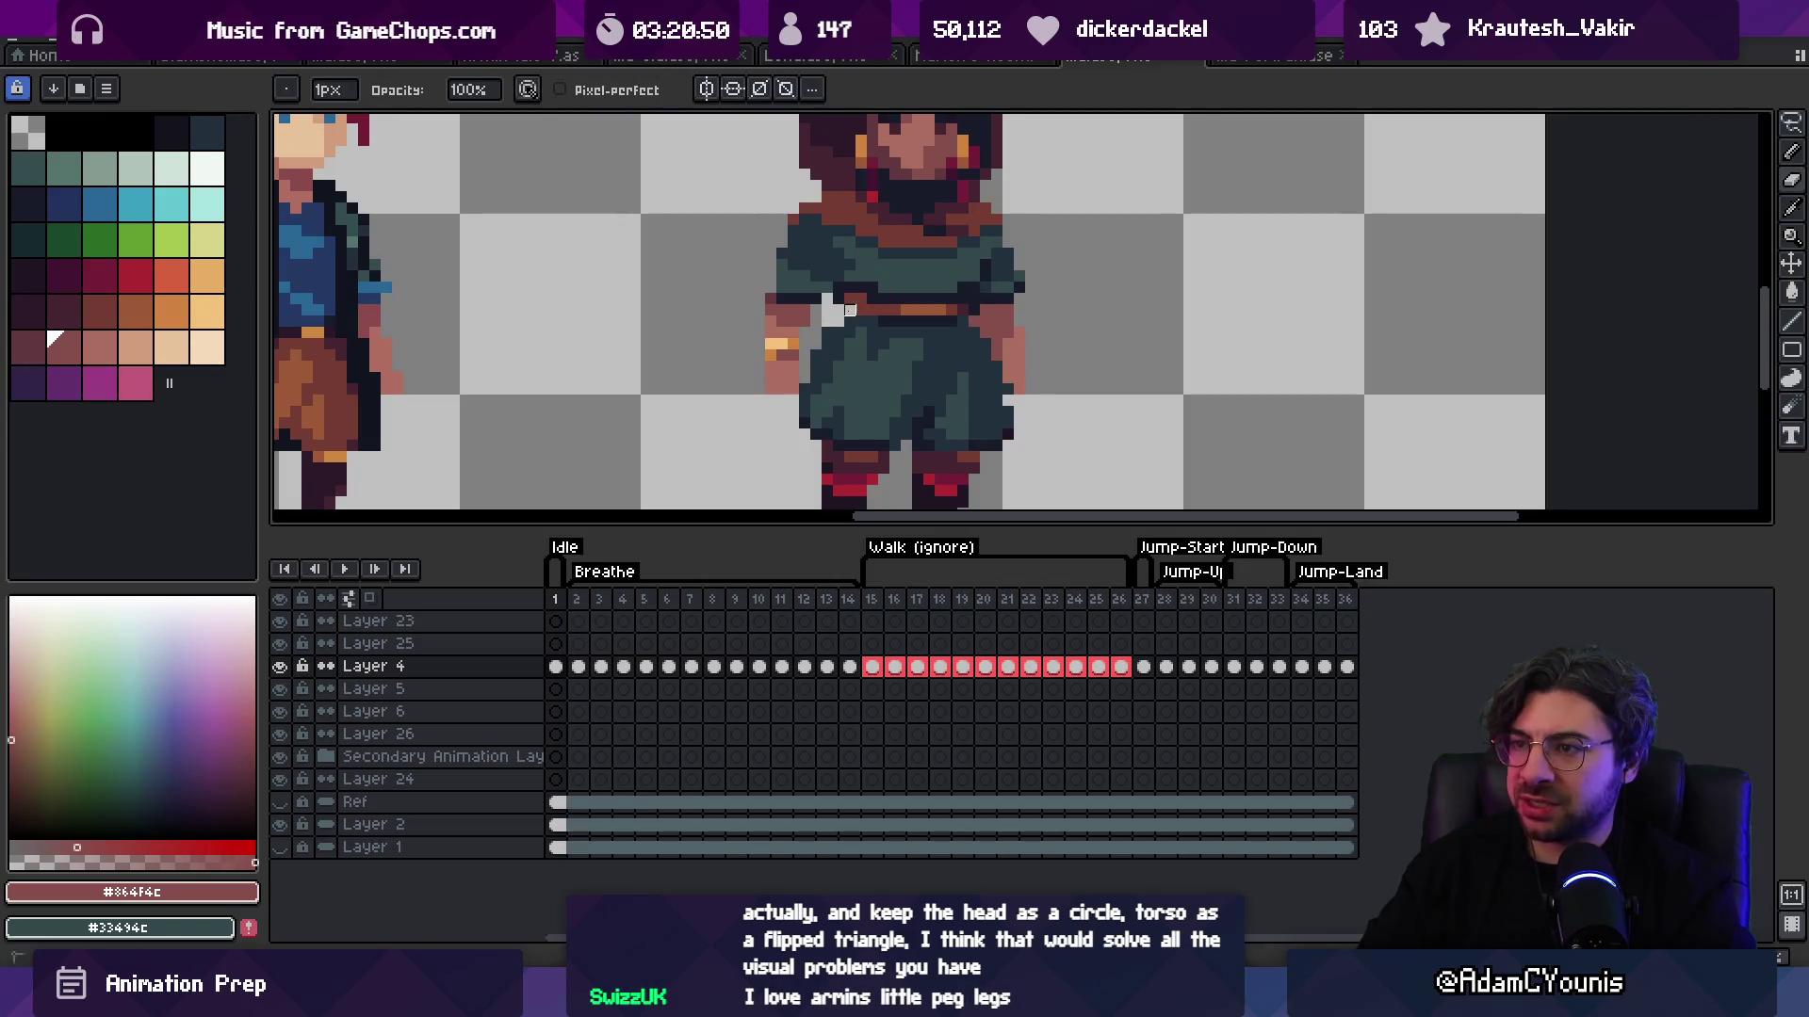
pyautogui.press('z')
pyautogui.scroll(-5, 865, 280)
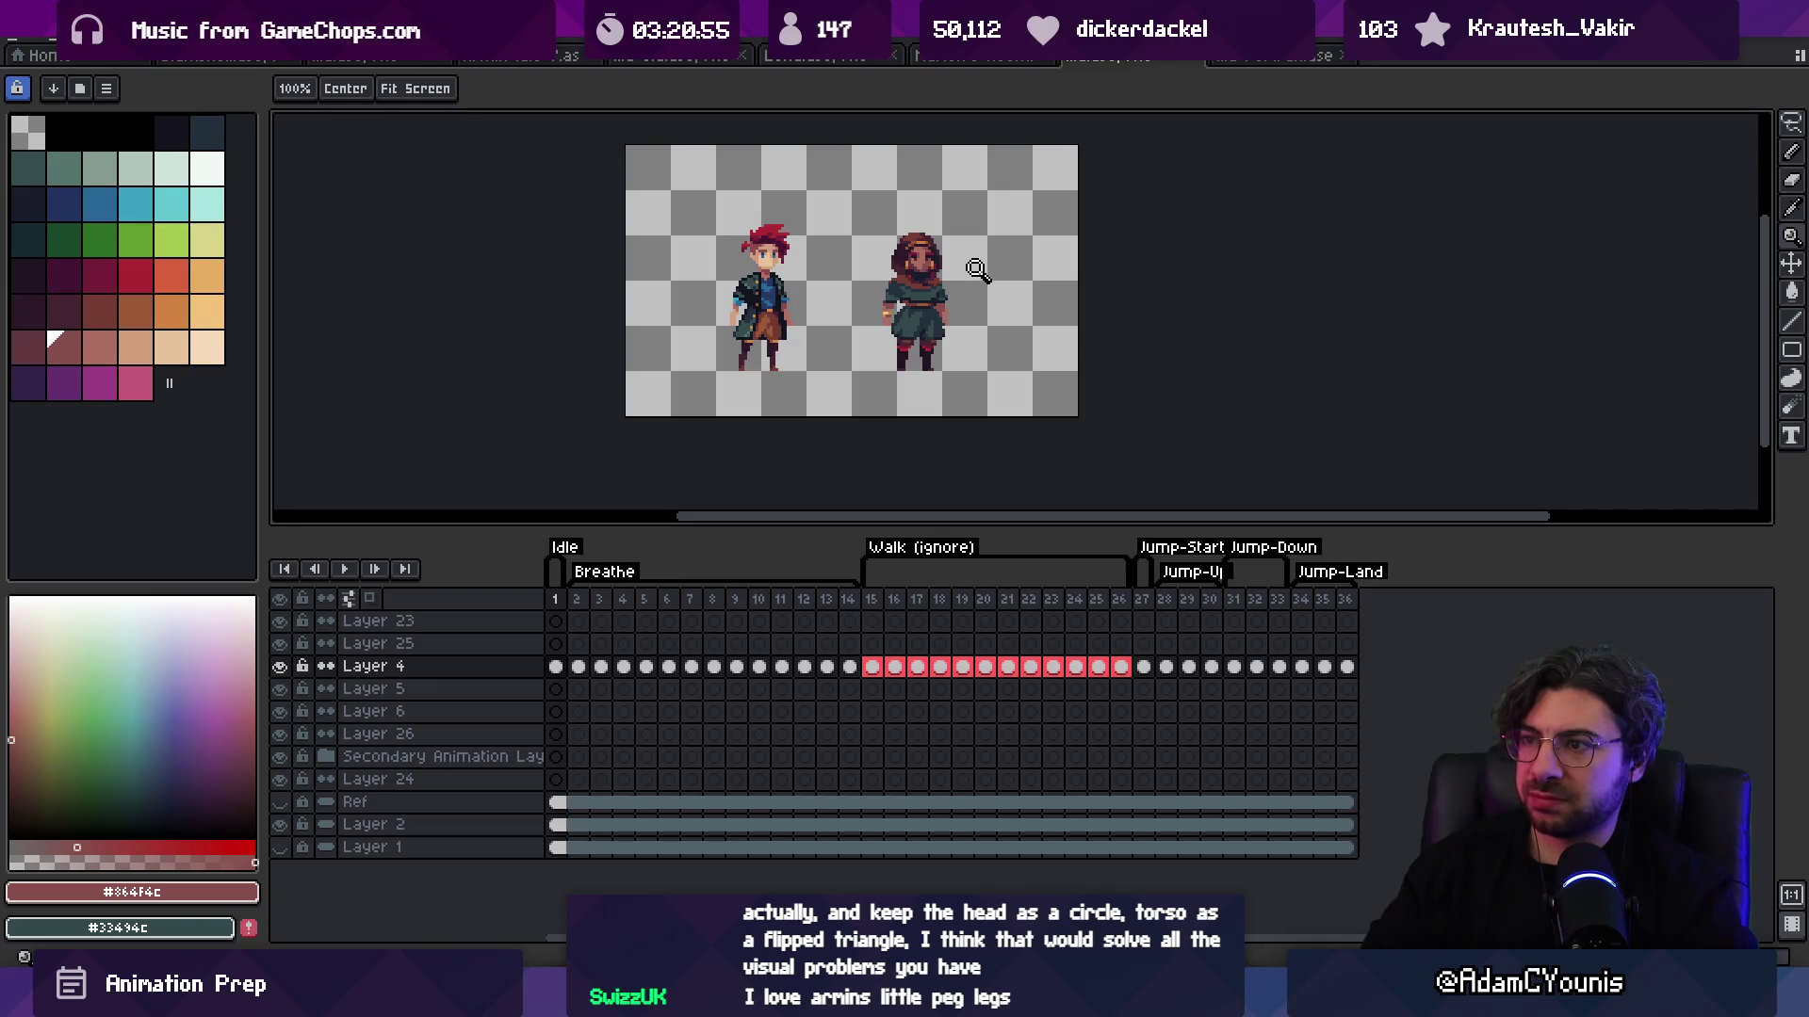
pyautogui.scroll(4, 917, 324)
pyautogui.keyDown('alt'); pyautogui.click(890, 329); pyautogui.keyUp('alt')
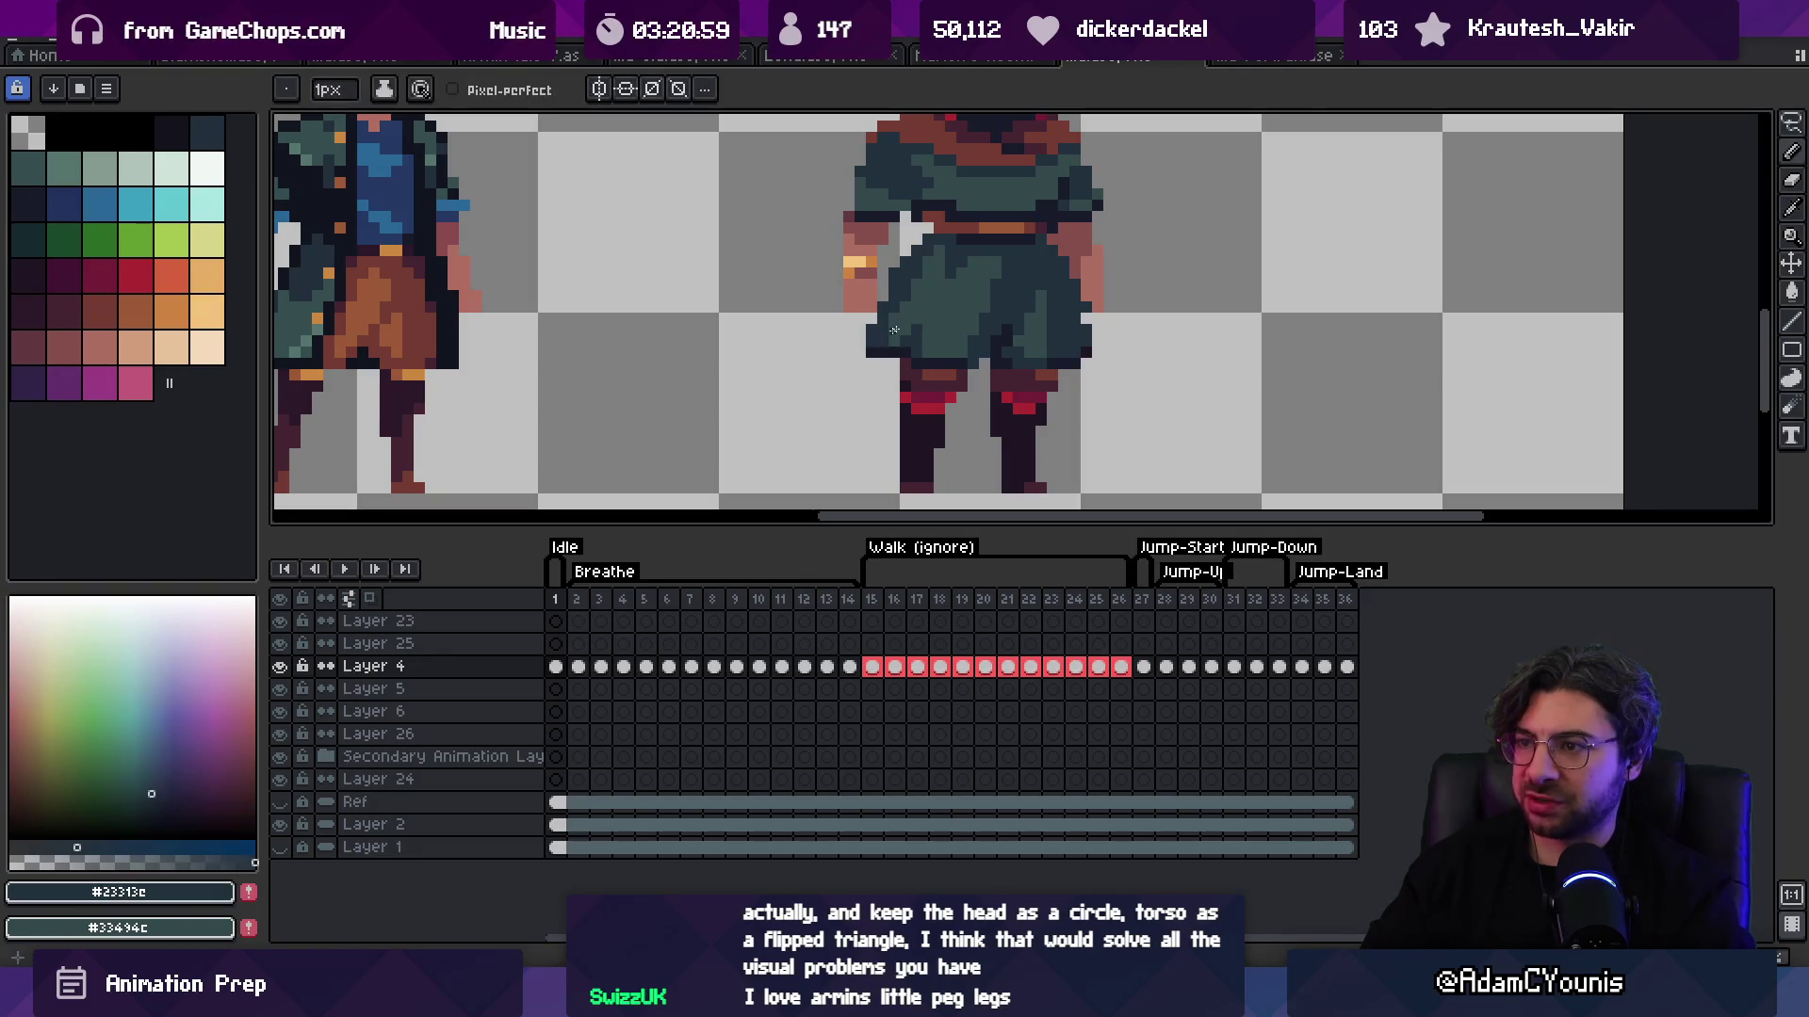
pyautogui.keyDown('alt'); pyautogui.click(1097, 330); pyautogui.keyUp('alt')
# Step: Sample the robe's dark navy shadow, then settle on the robe's dark green #23313c
pyautogui.press('z')
pyautogui.scroll(-4, 1114, 274)
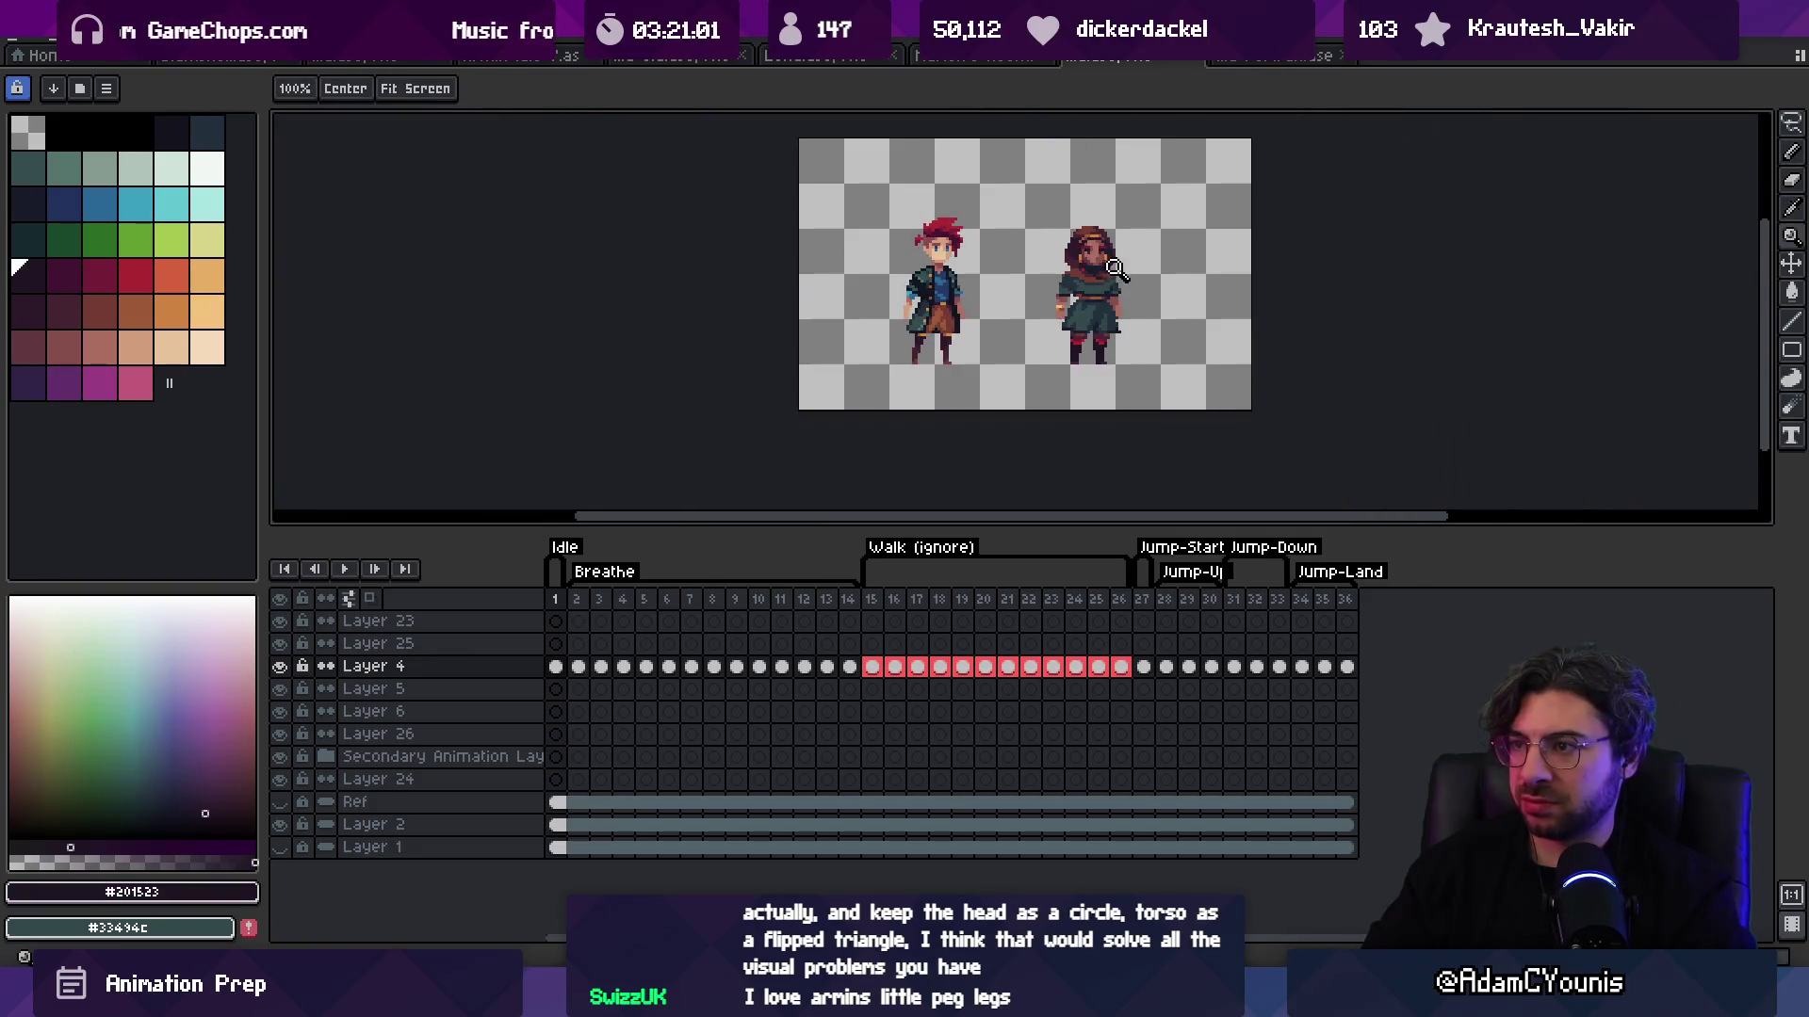
pyautogui.scroll(3, 1161, 290)
pyautogui.press('b')
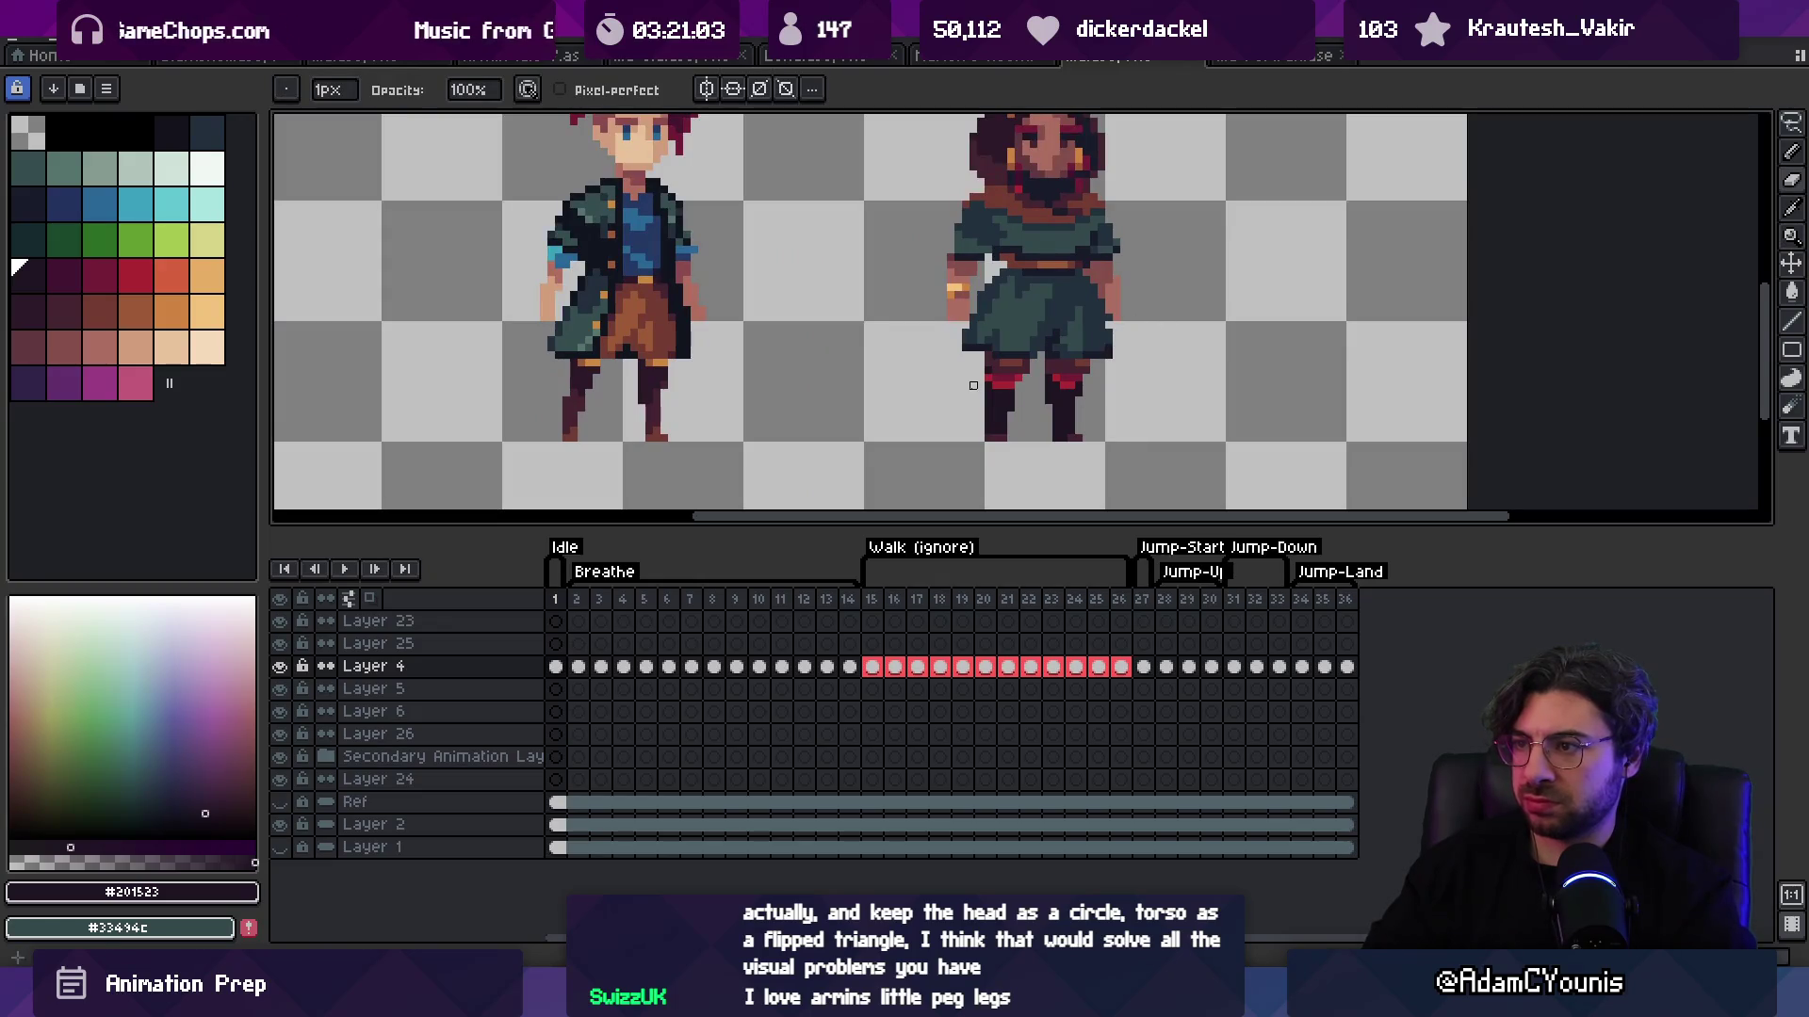
pyautogui.keyDown('alt'); pyautogui.click(979, 381); pyautogui.keyUp('alt')
pyautogui.press('z')
pyautogui.scroll(3, 952, 380)
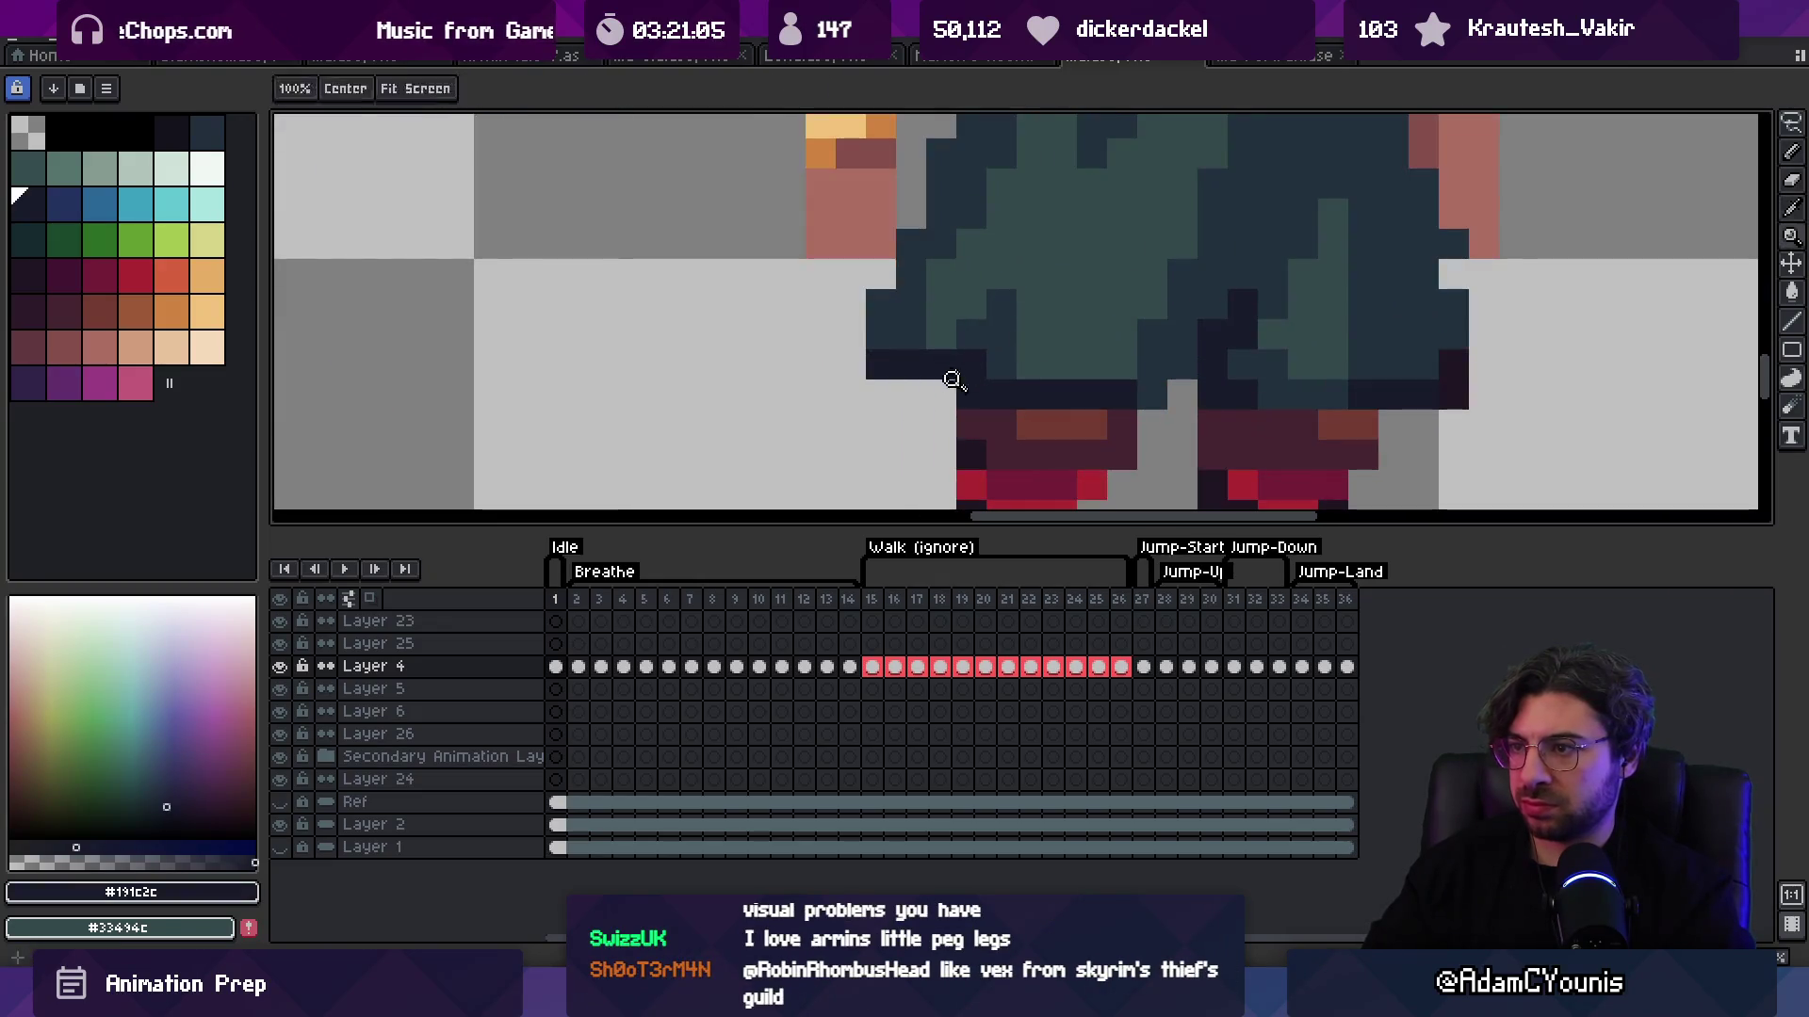
pyautogui.keyDown('alt'); pyautogui.click(952, 380); pyautogui.keyUp('alt')
pyautogui.scroll(-5, 1083, 226)
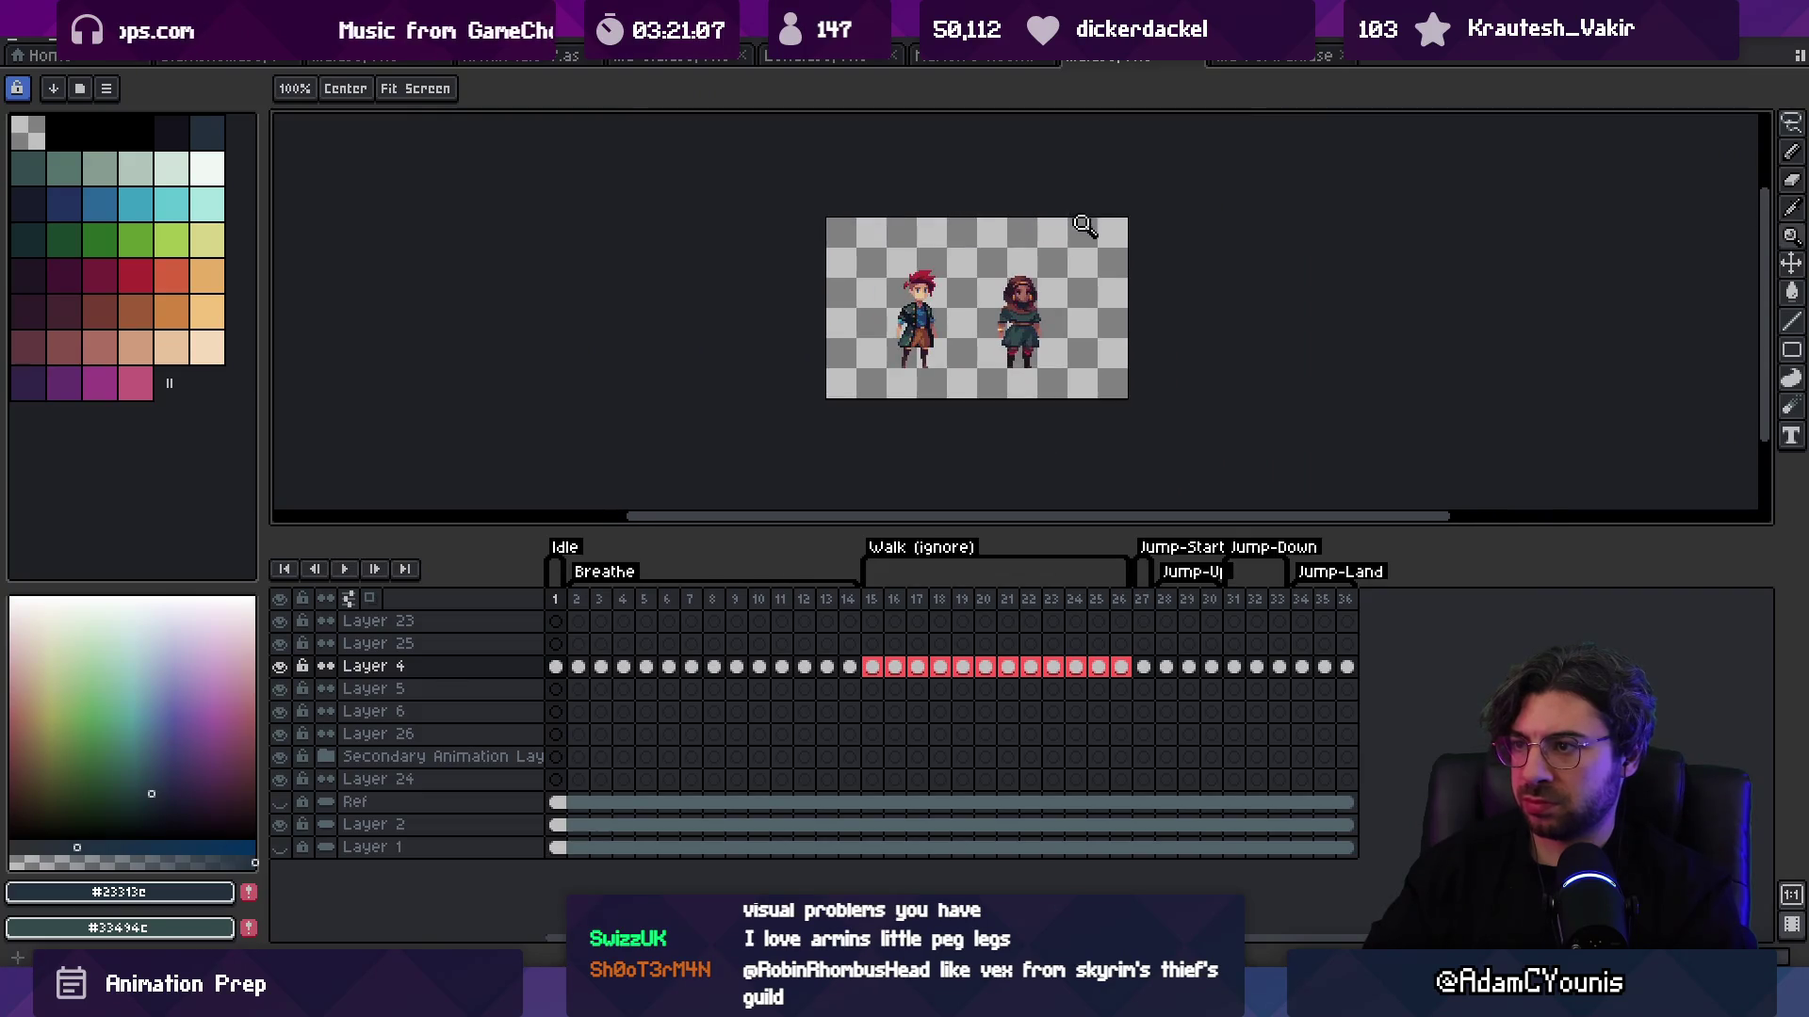
pyautogui.scroll(4, 1039, 325)
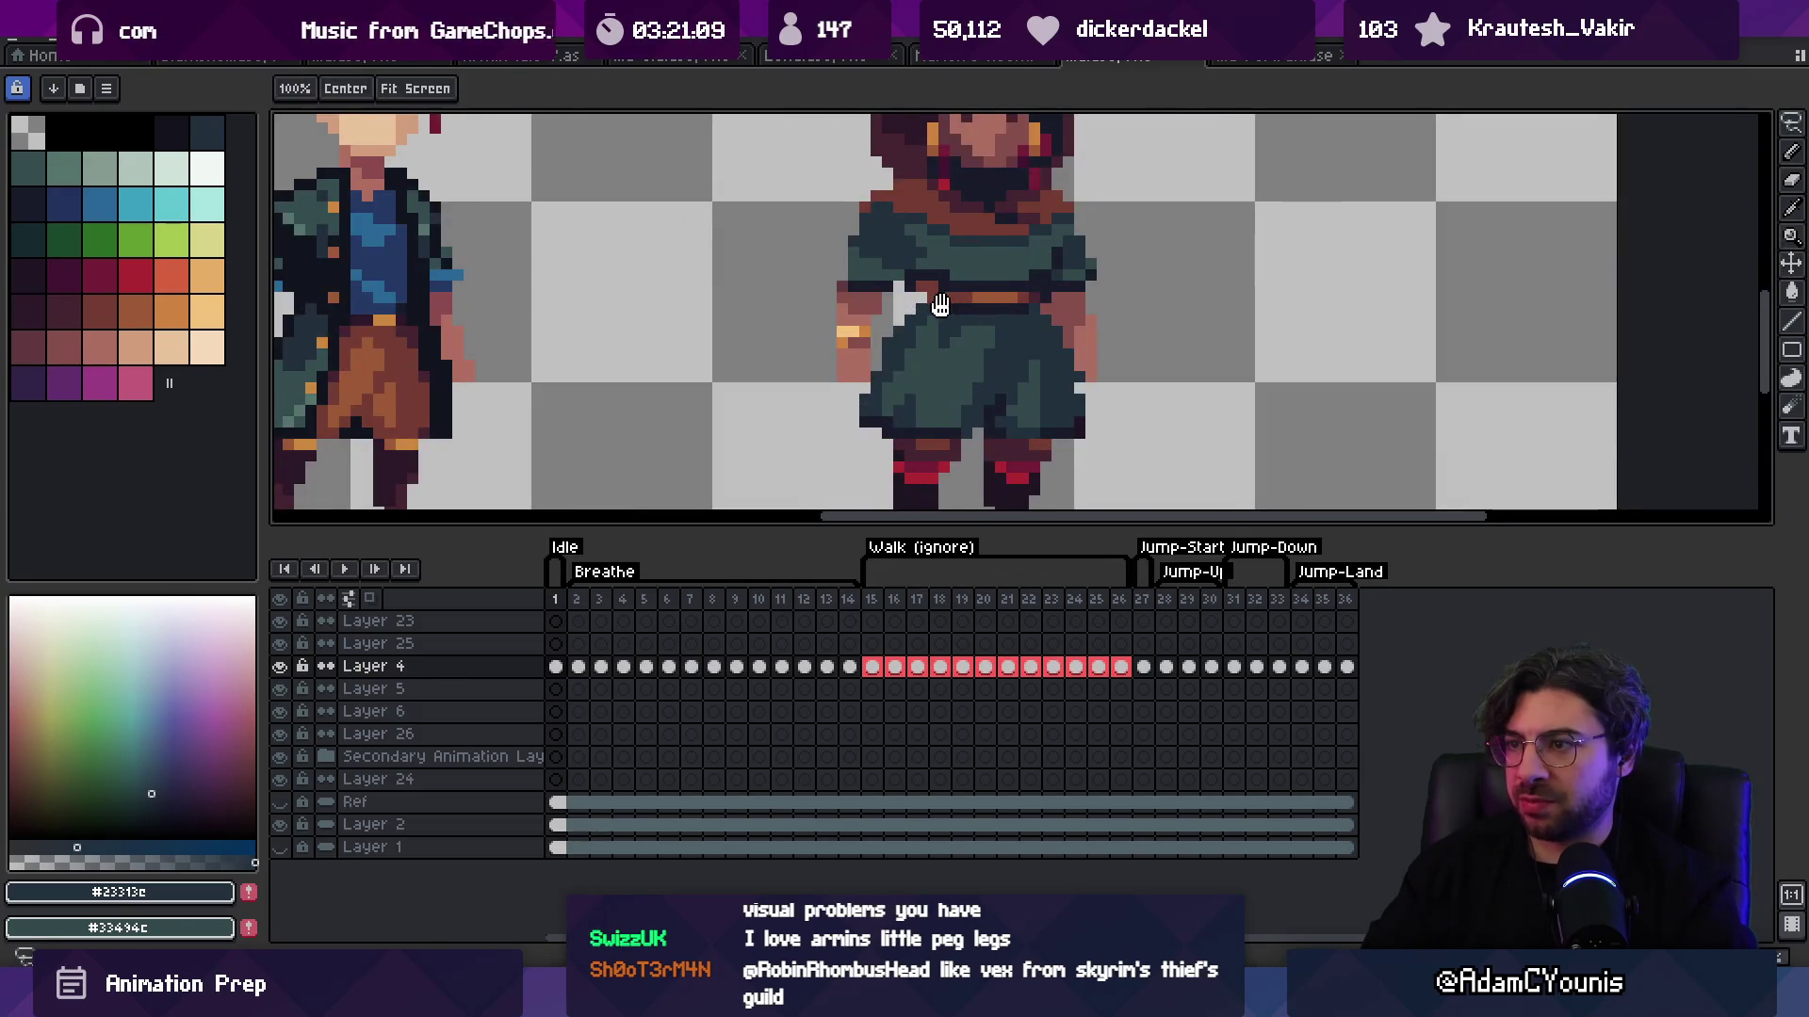
pyautogui.scroll(1, 940, 304)
pyautogui.press('m')
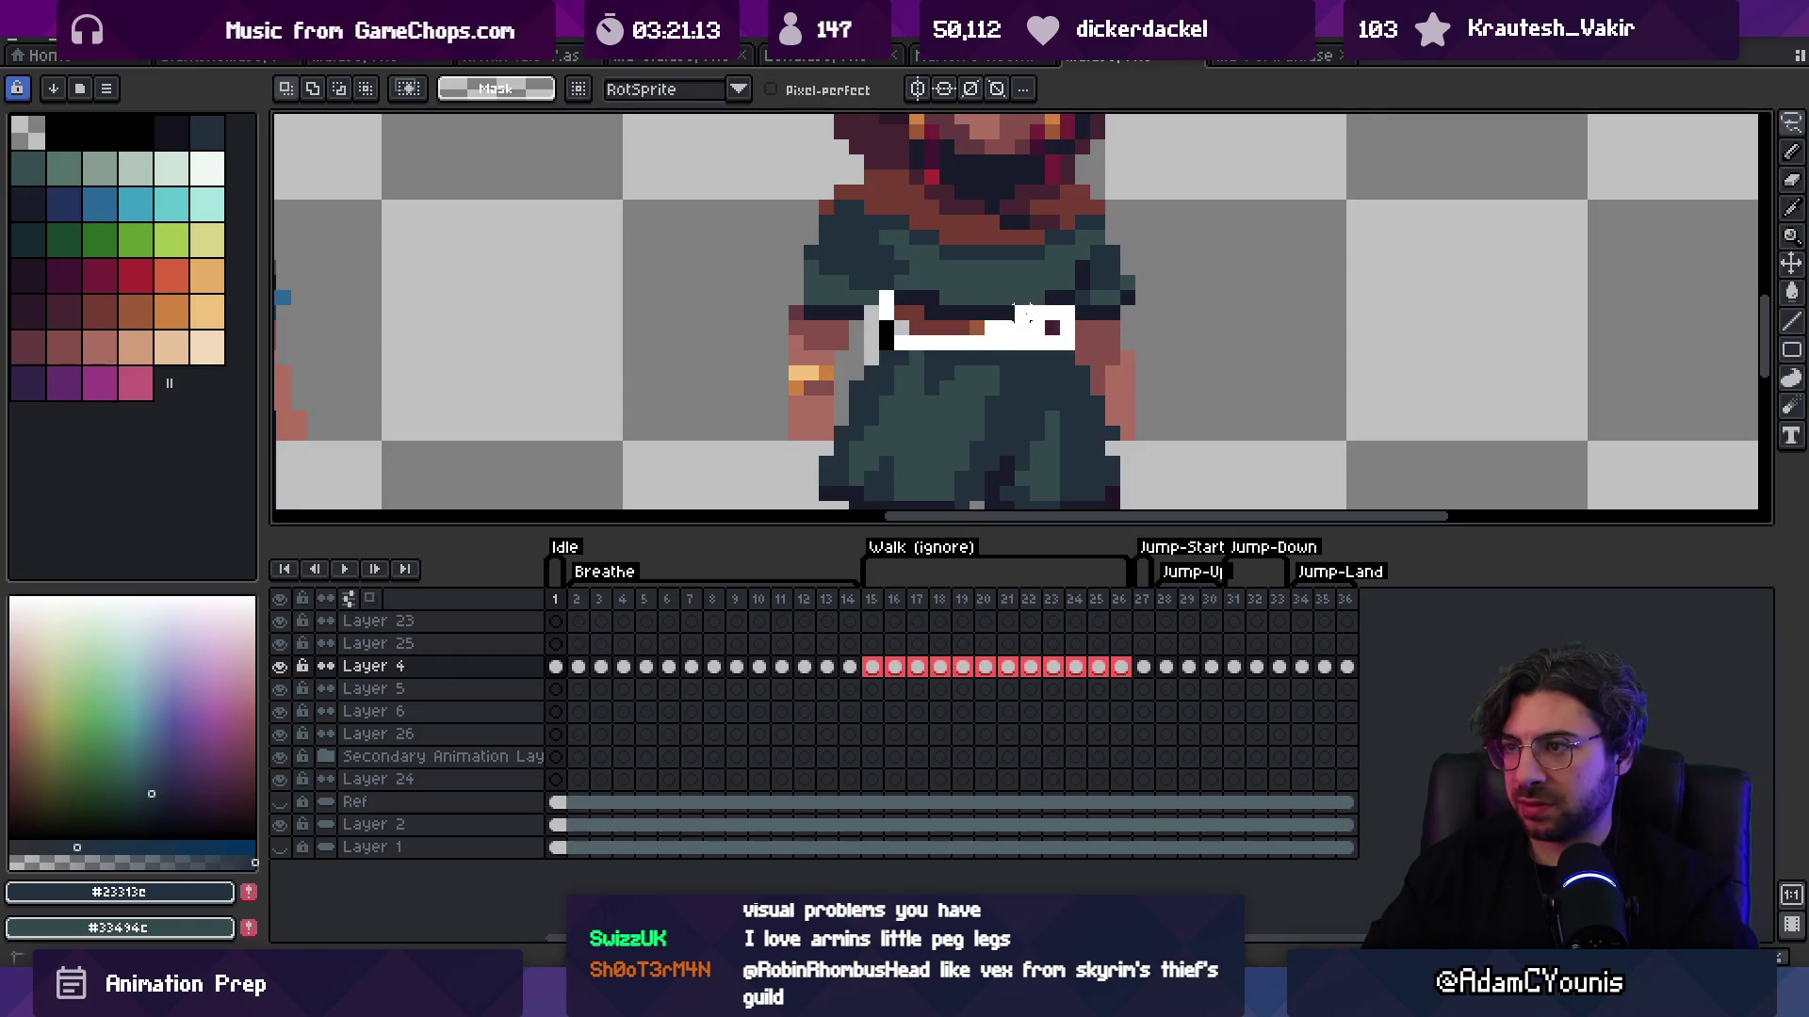
# Step: Select the brown belt and move it to its new spot at the waist
pyautogui.moveTo(874, 271)
pyautogui.mouseDown()
pyautogui.moveTo(1079, 340)
pyautogui.moveTo(977, 329)
pyautogui.mouseUp()
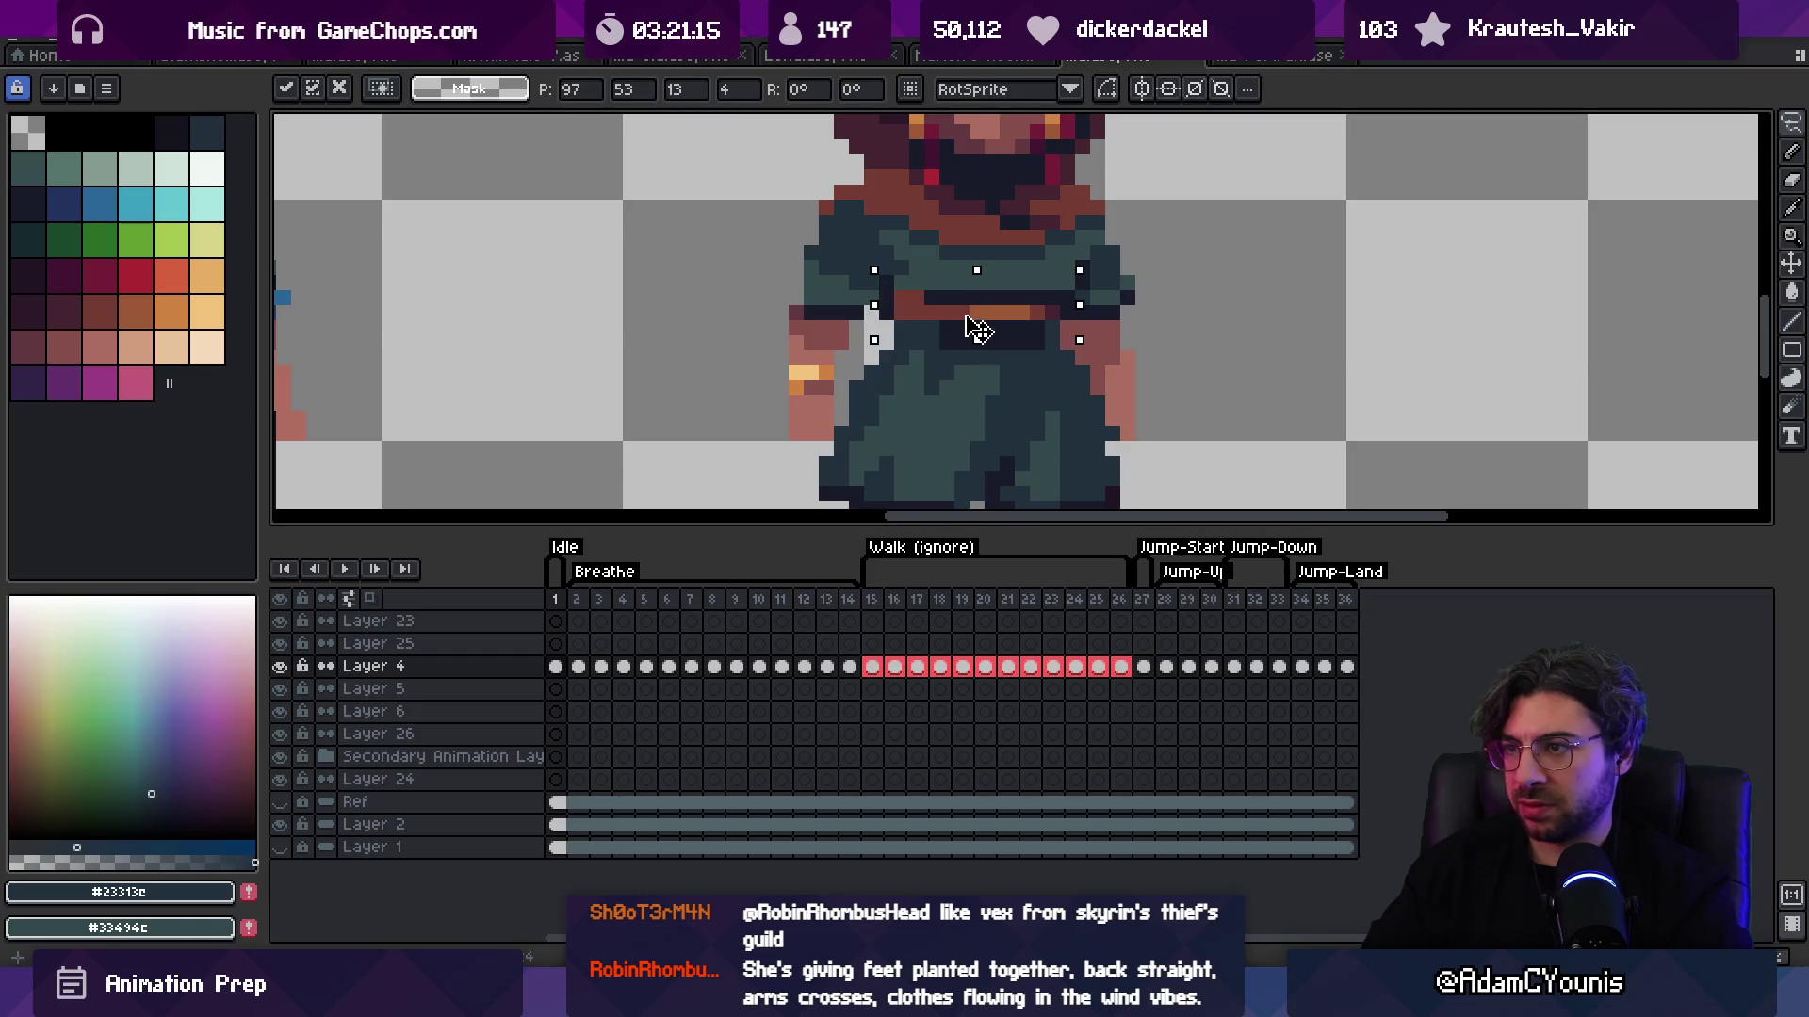
pyautogui.press('b')
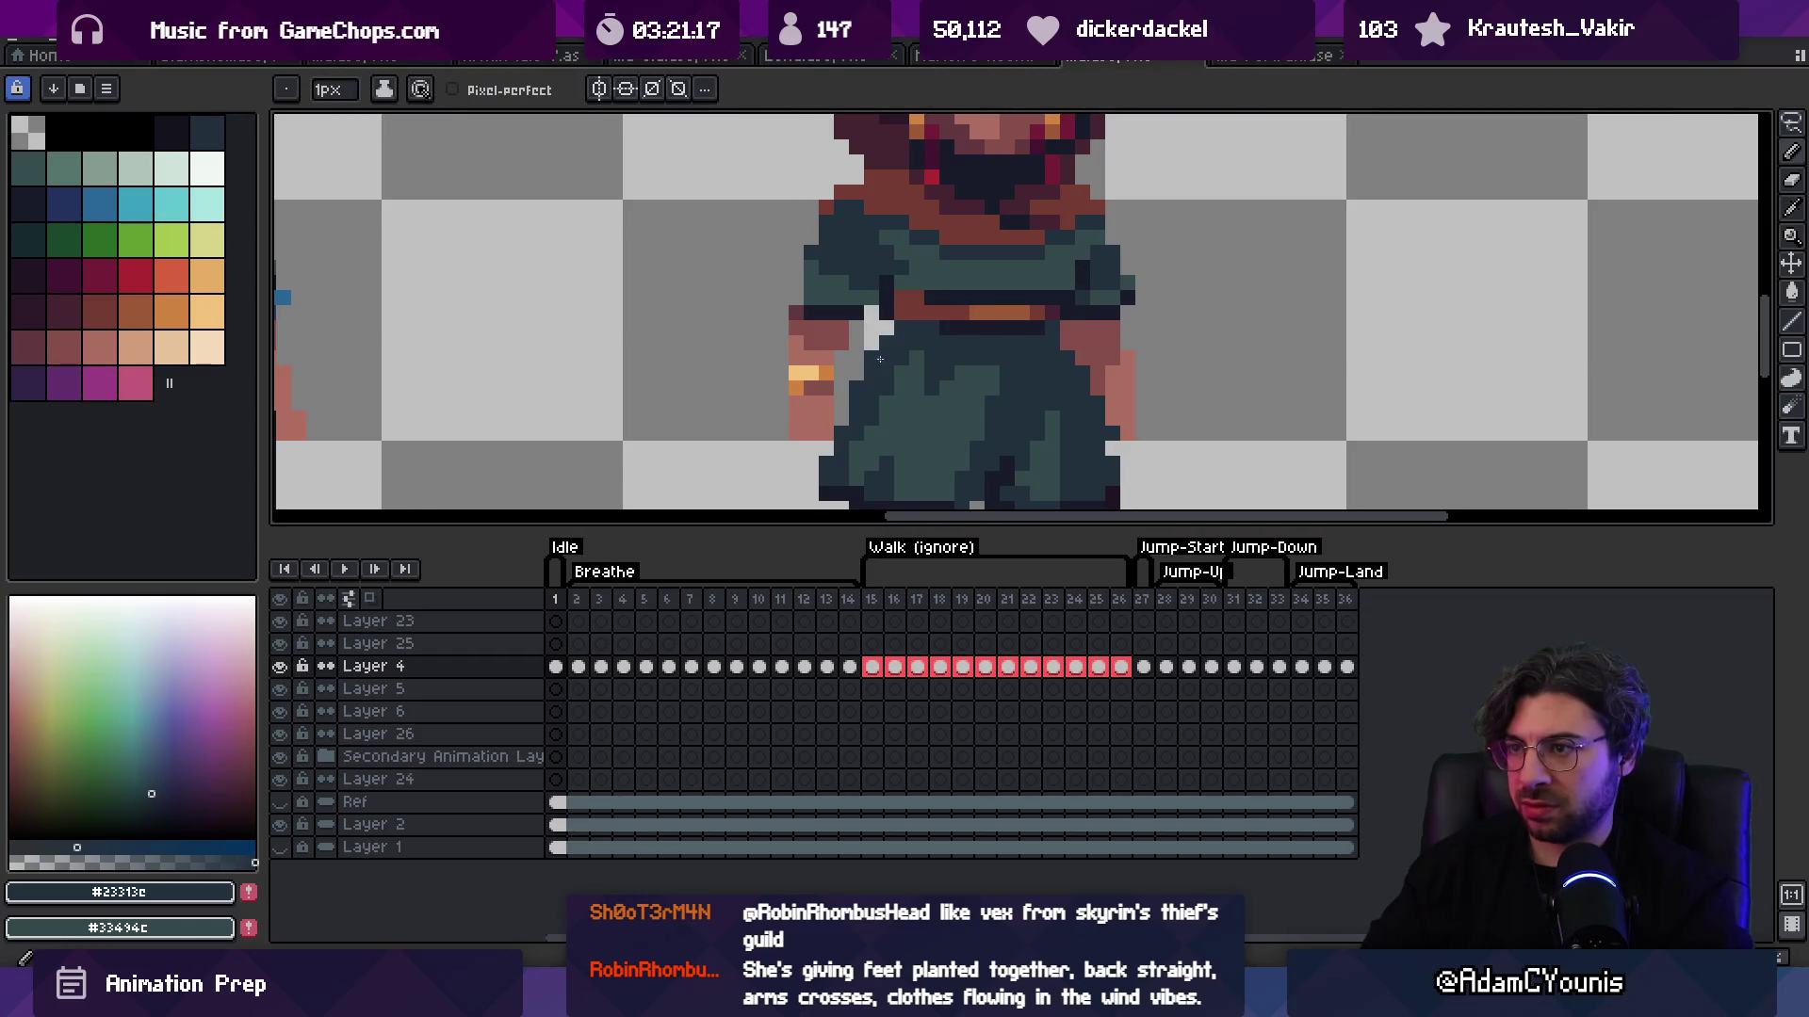
pyautogui.press('z')
pyautogui.scroll(-5, 879, 358)
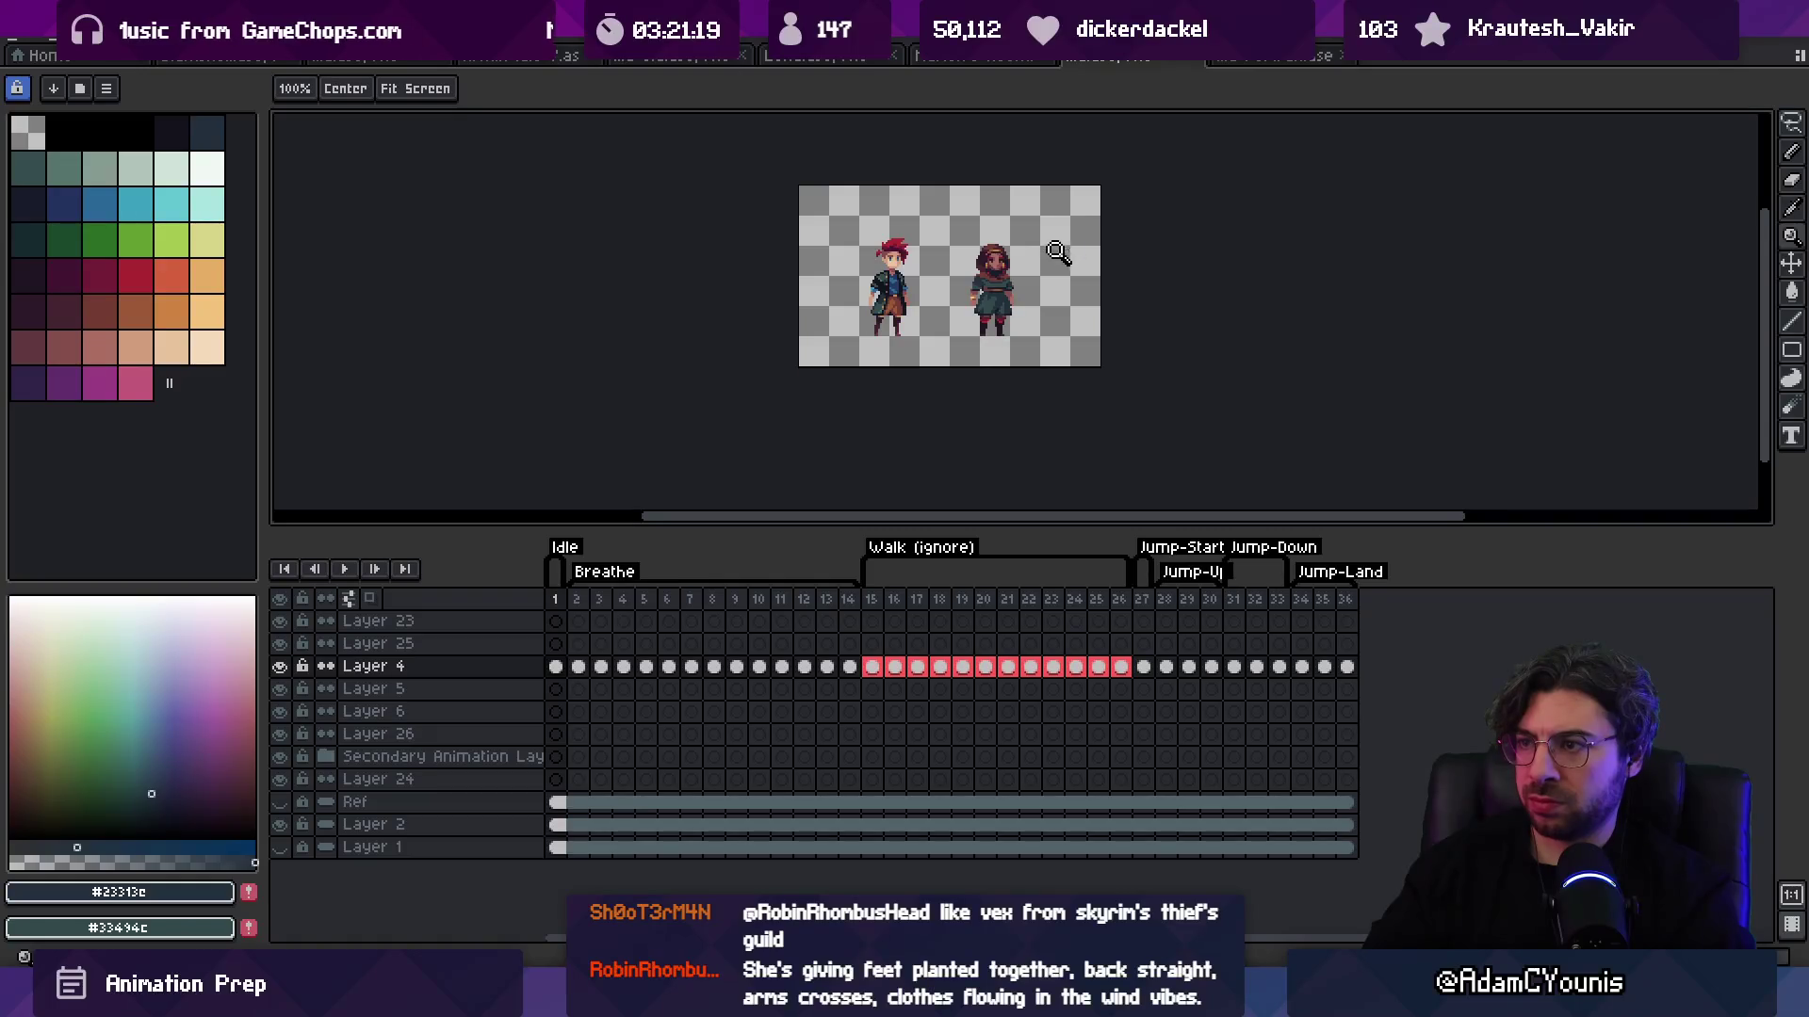
pyautogui.scroll(5, 1018, 301)
# Step: Sample the robe's dark navy shadow as the drawing colour
pyautogui.press('b')
pyautogui.keyDown('alt'); pyautogui.click(930, 253); pyautogui.keyUp('alt')
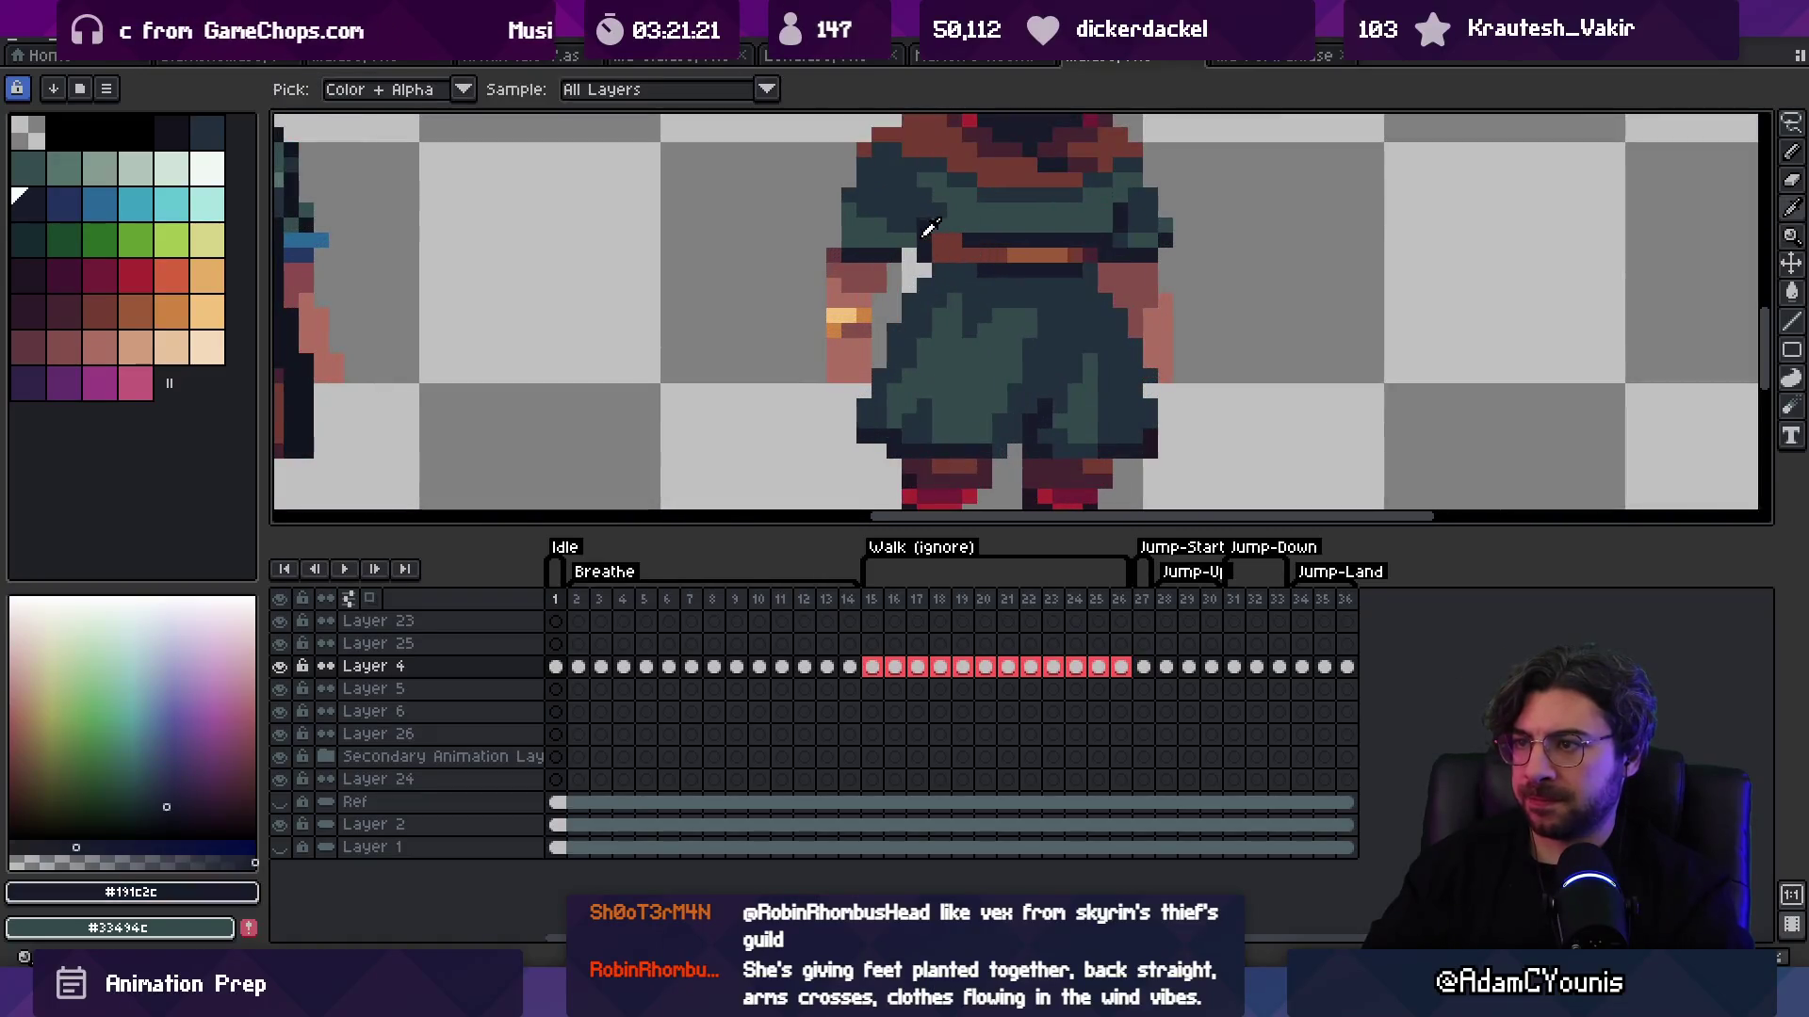
pyautogui.press('z')
pyautogui.scroll(-5, 1000, 264)
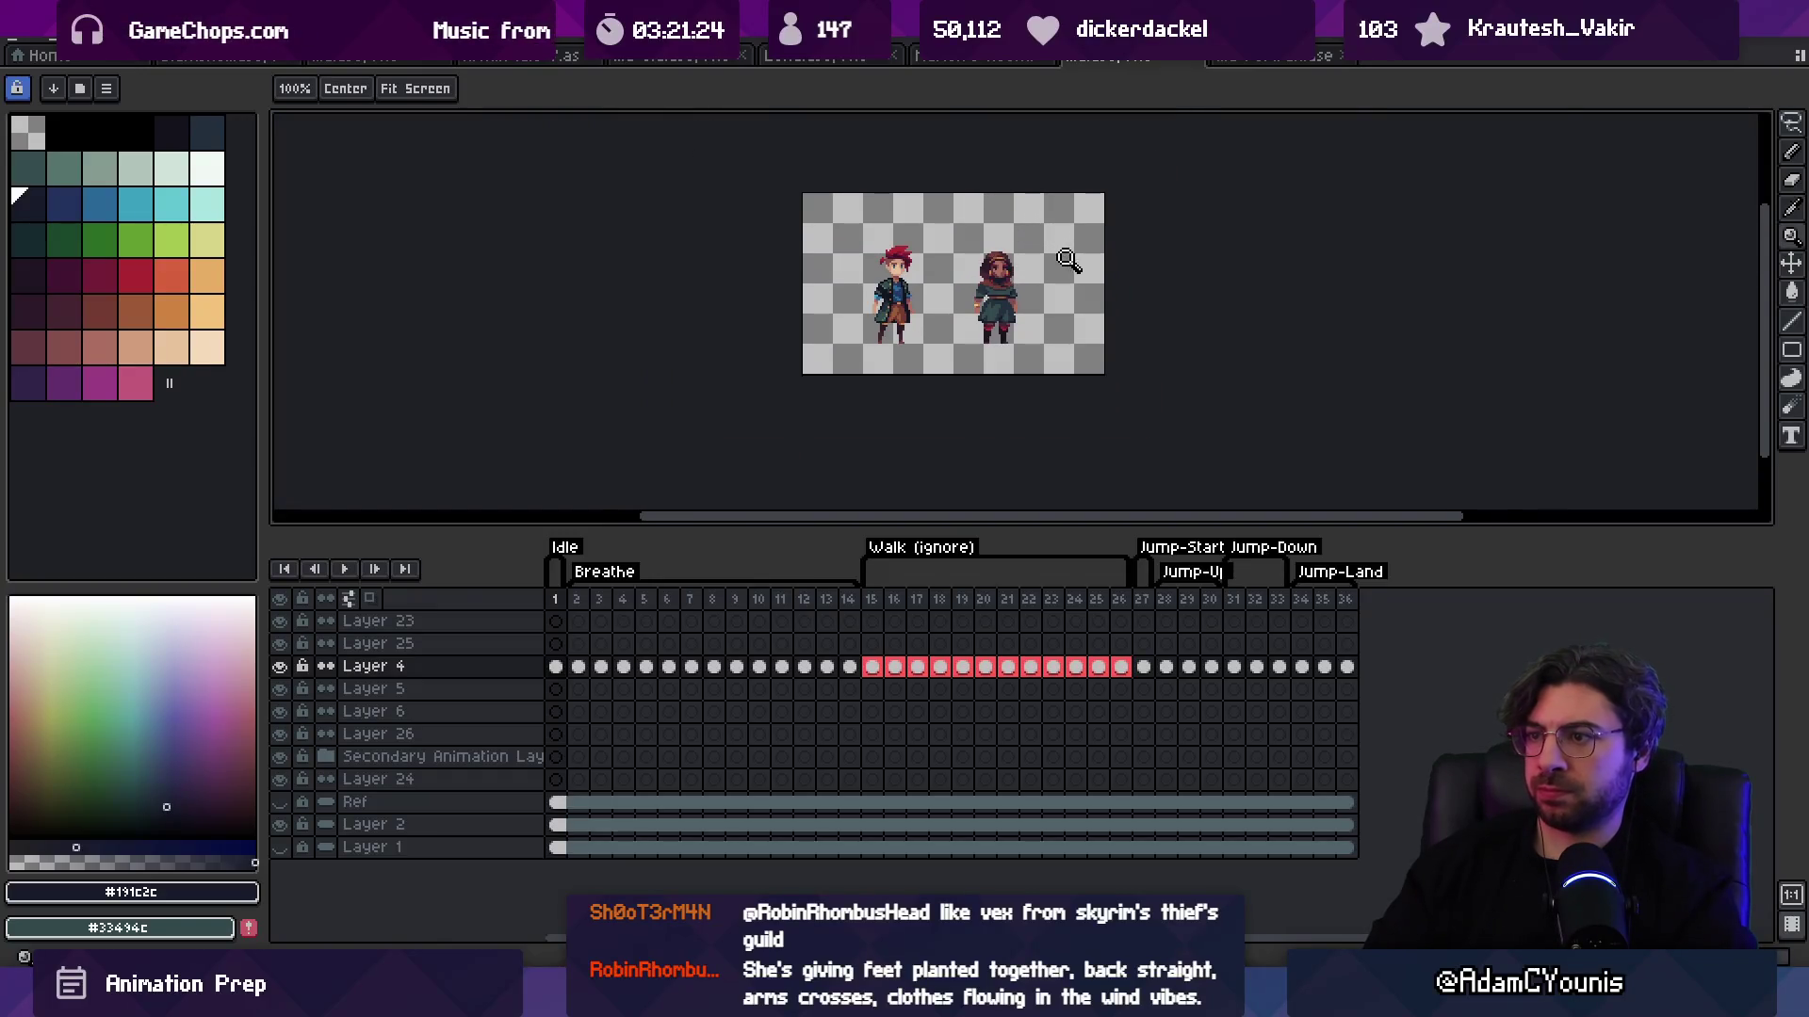
pyautogui.scroll(3, 1045, 273)
# Step: Lasso around the hooded character's upper body and feet, recentring both characters in view
pyautogui.press('m')
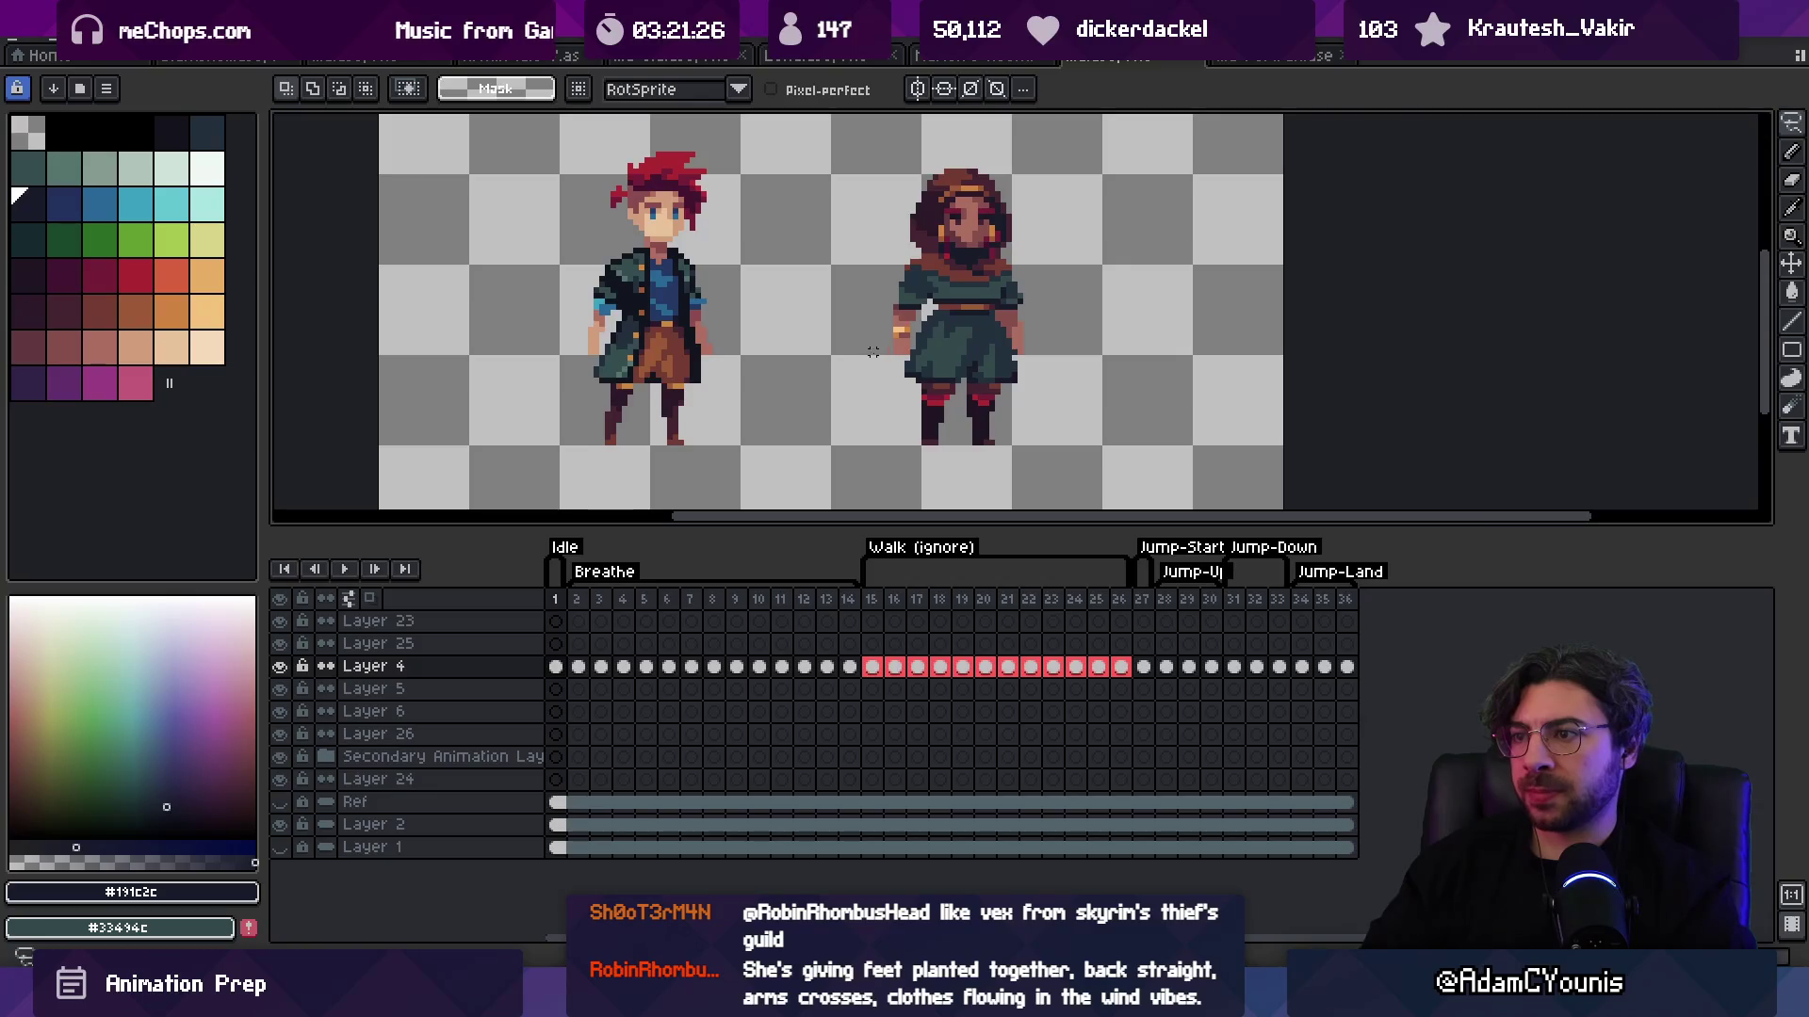
pyautogui.moveTo(877, 182); pyautogui.dragTo(879, 188)
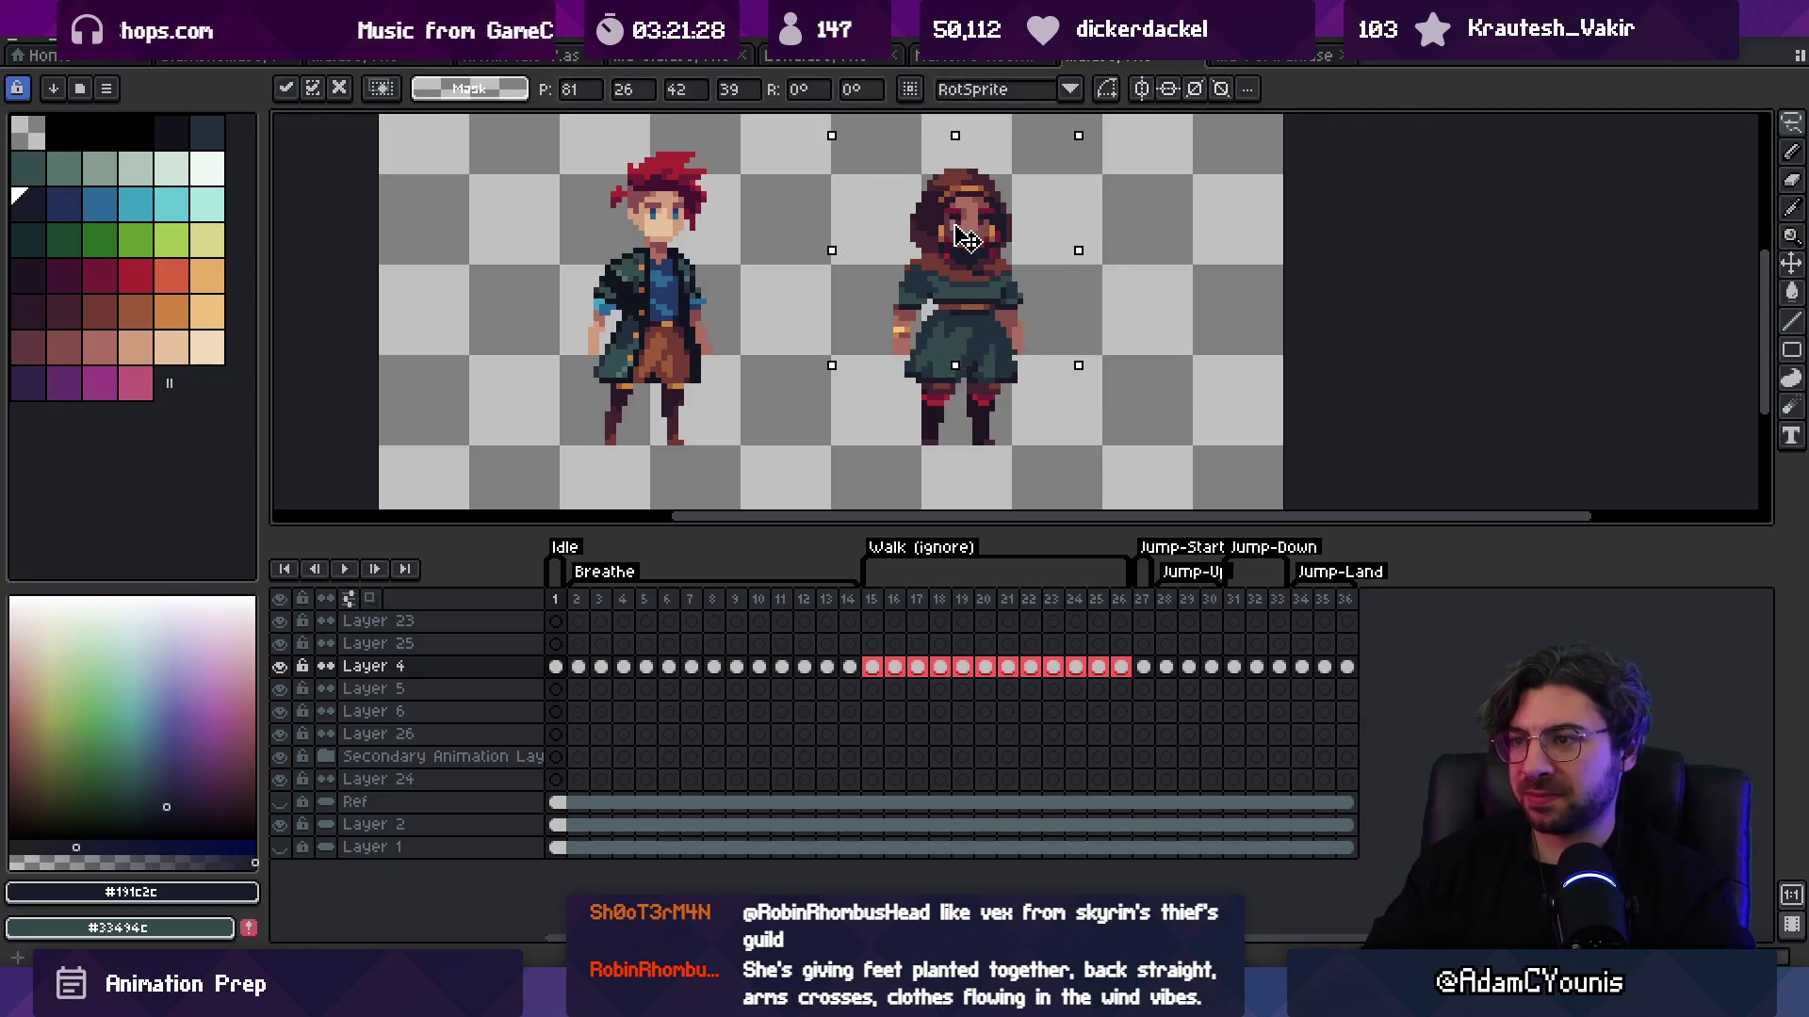
pyautogui.press('z')
pyautogui.scroll(-2, 996, 290)
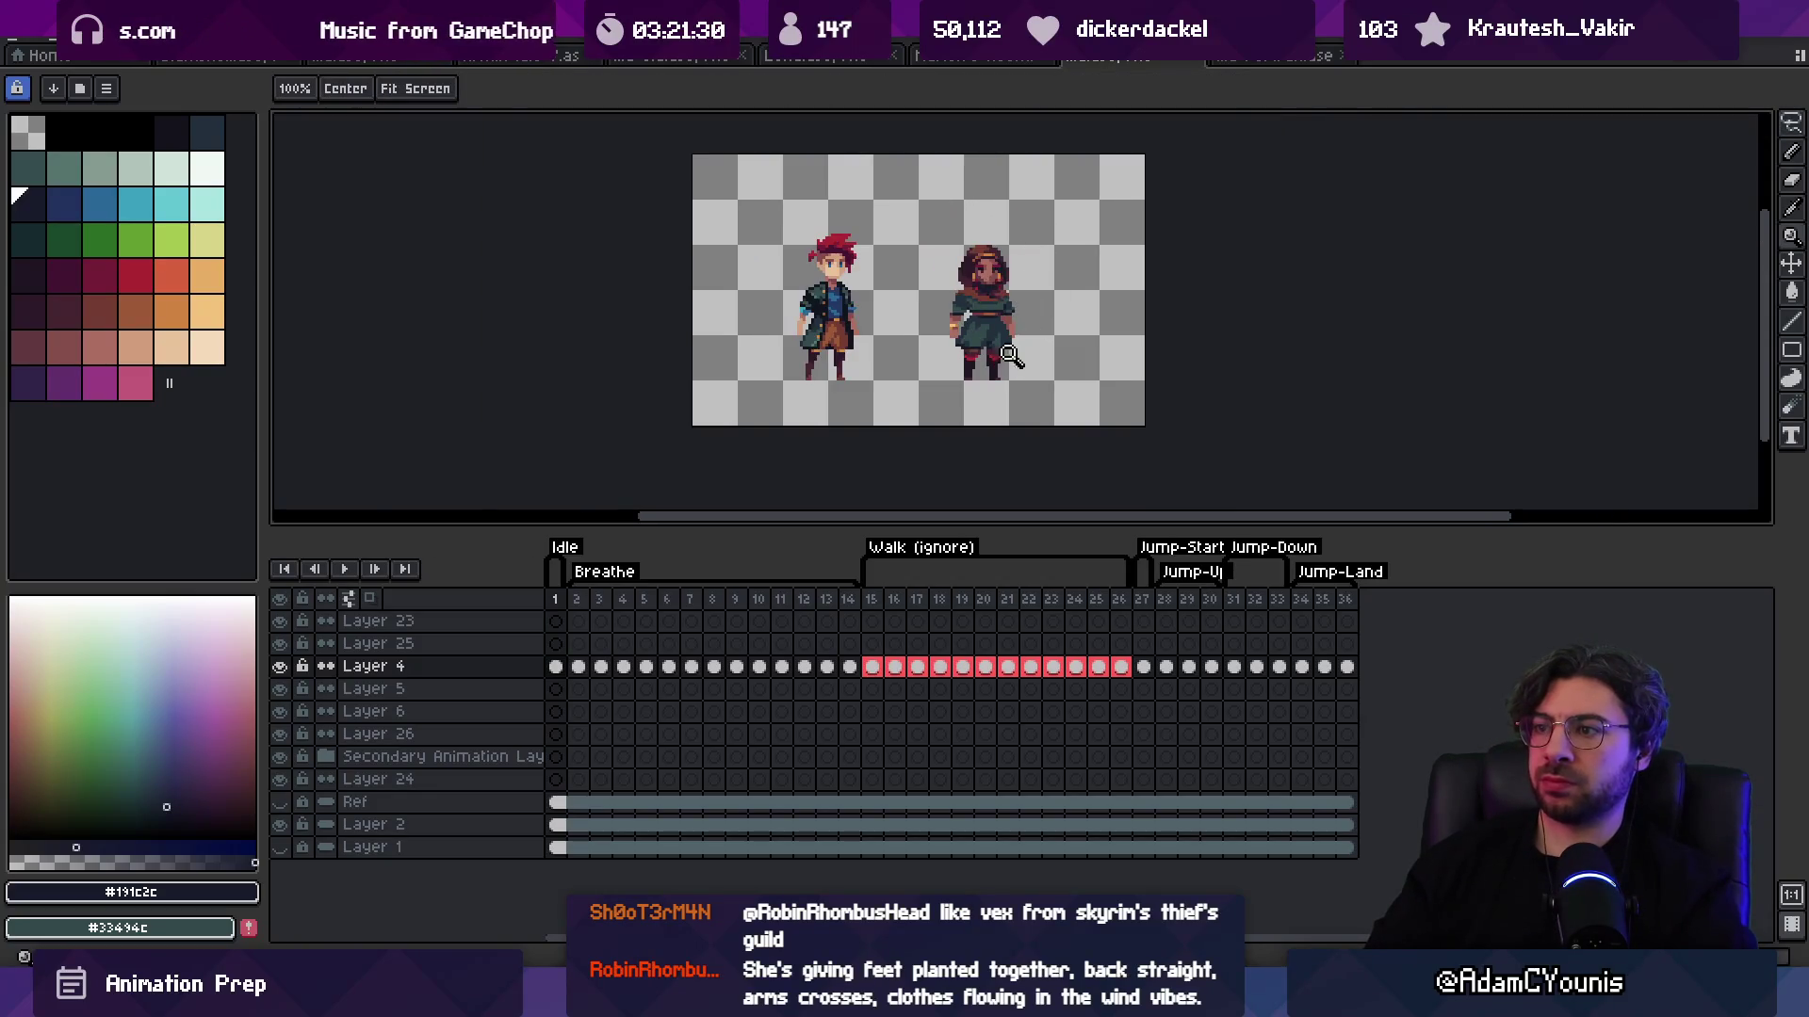
pyautogui.scroll(3, 1011, 356)
pyautogui.press('m')
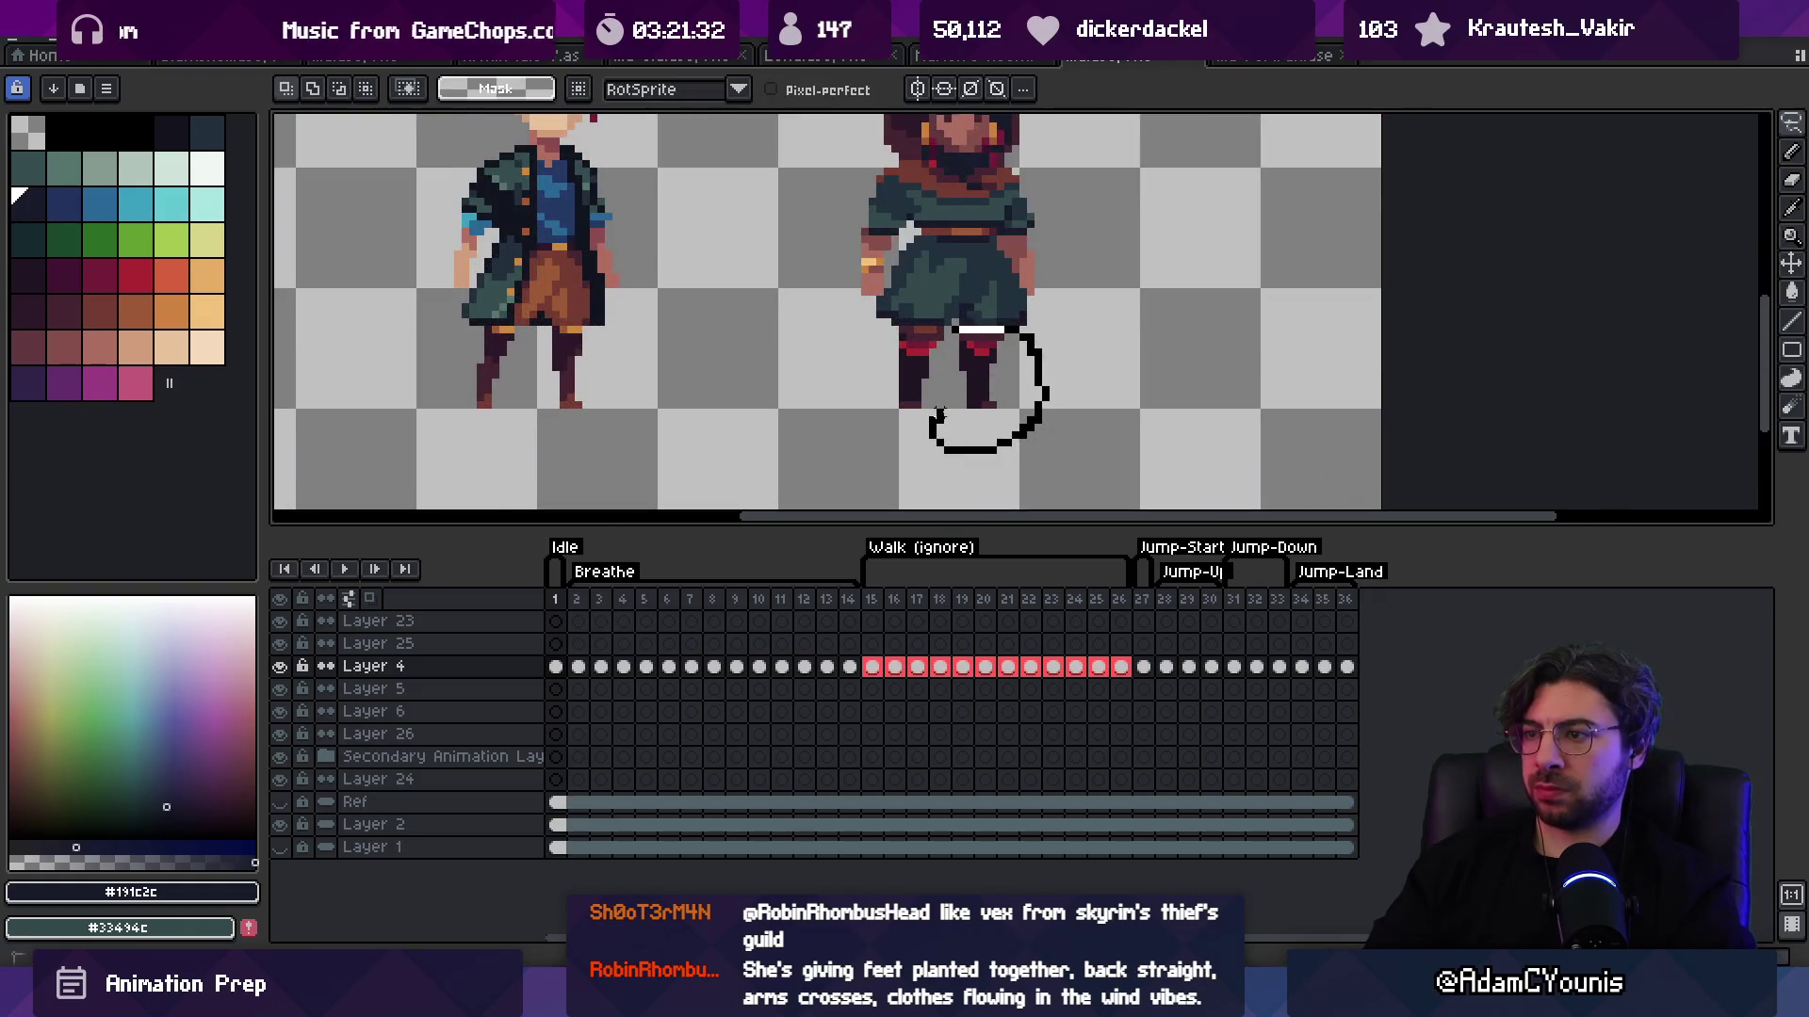
pyautogui.moveTo(939, 414); pyautogui.dragTo(953, 331)
pyautogui.moveTo(927, 393); pyautogui.dragTo(894, 436)
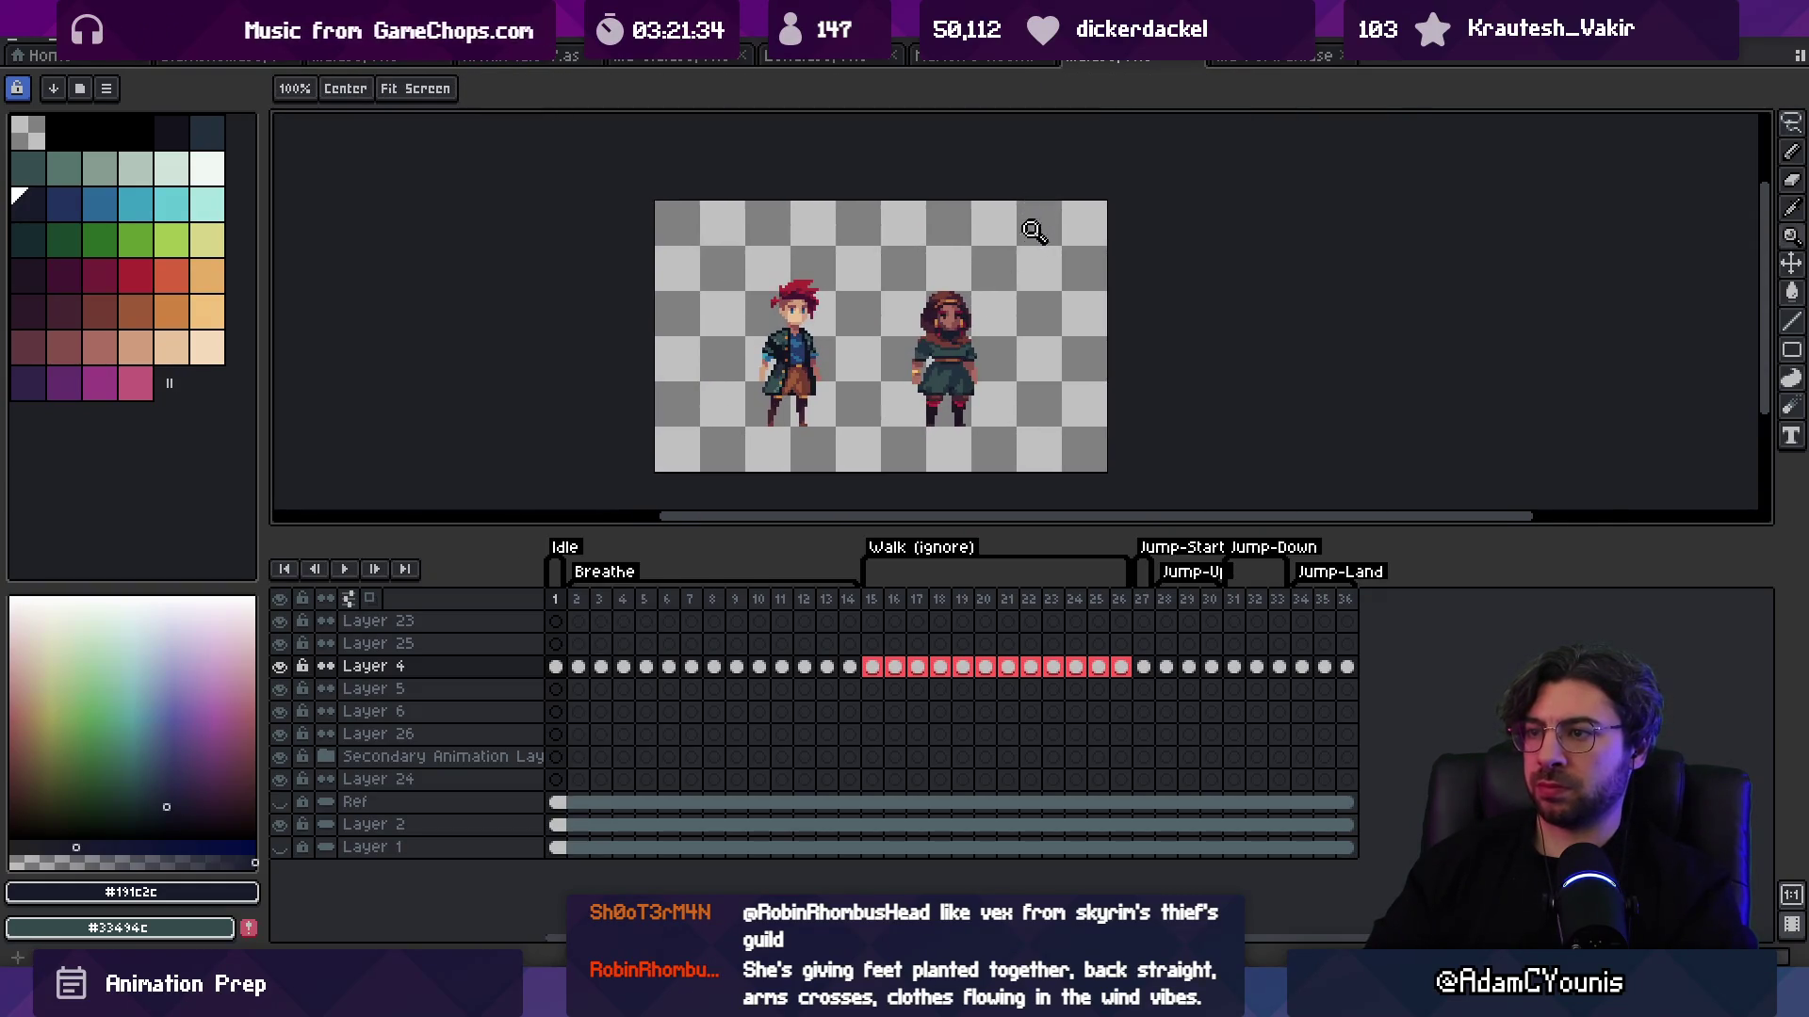
pyautogui.scroll(5, 998, 352)
# Step: Sample robe mid-green and maroon shades, ending on the robe's dark green #23313c
pyautogui.press('b')
pyautogui.keyDown('alt'); pyautogui.click(886, 395); pyautogui.keyUp('alt')
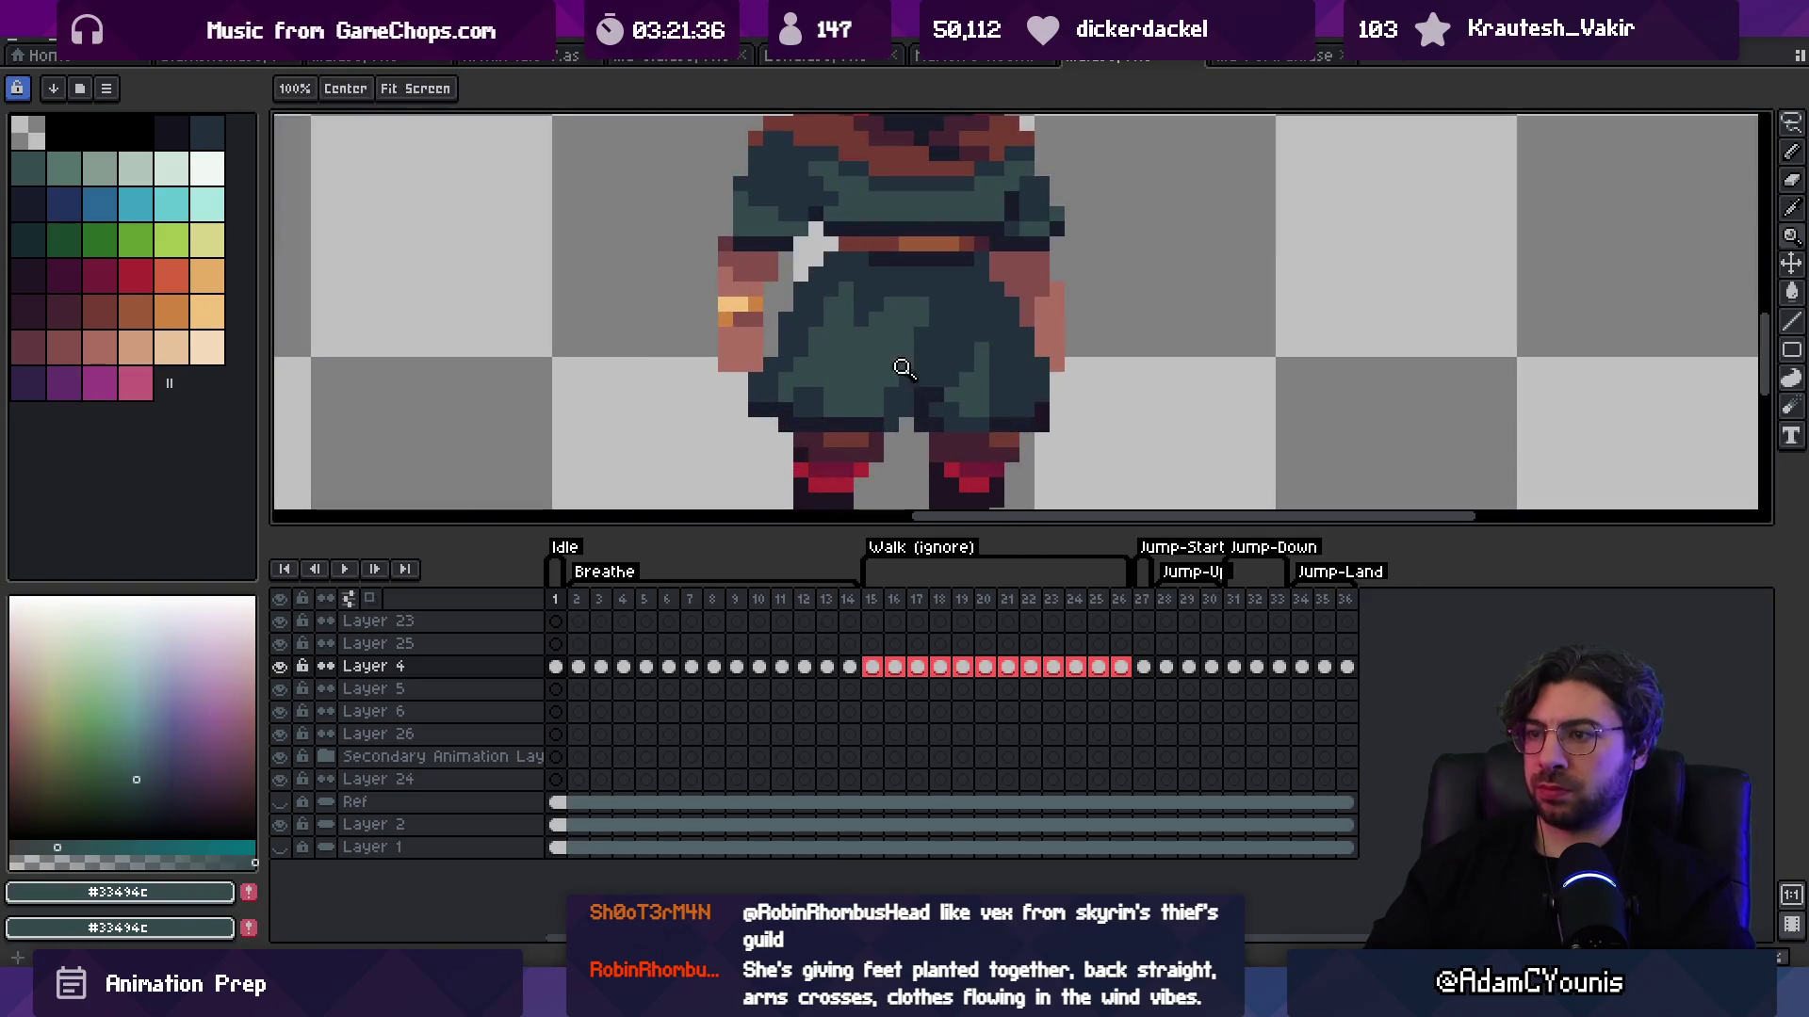
pyautogui.keyDown('alt'); pyautogui.click(899, 281); pyautogui.keyUp('alt')
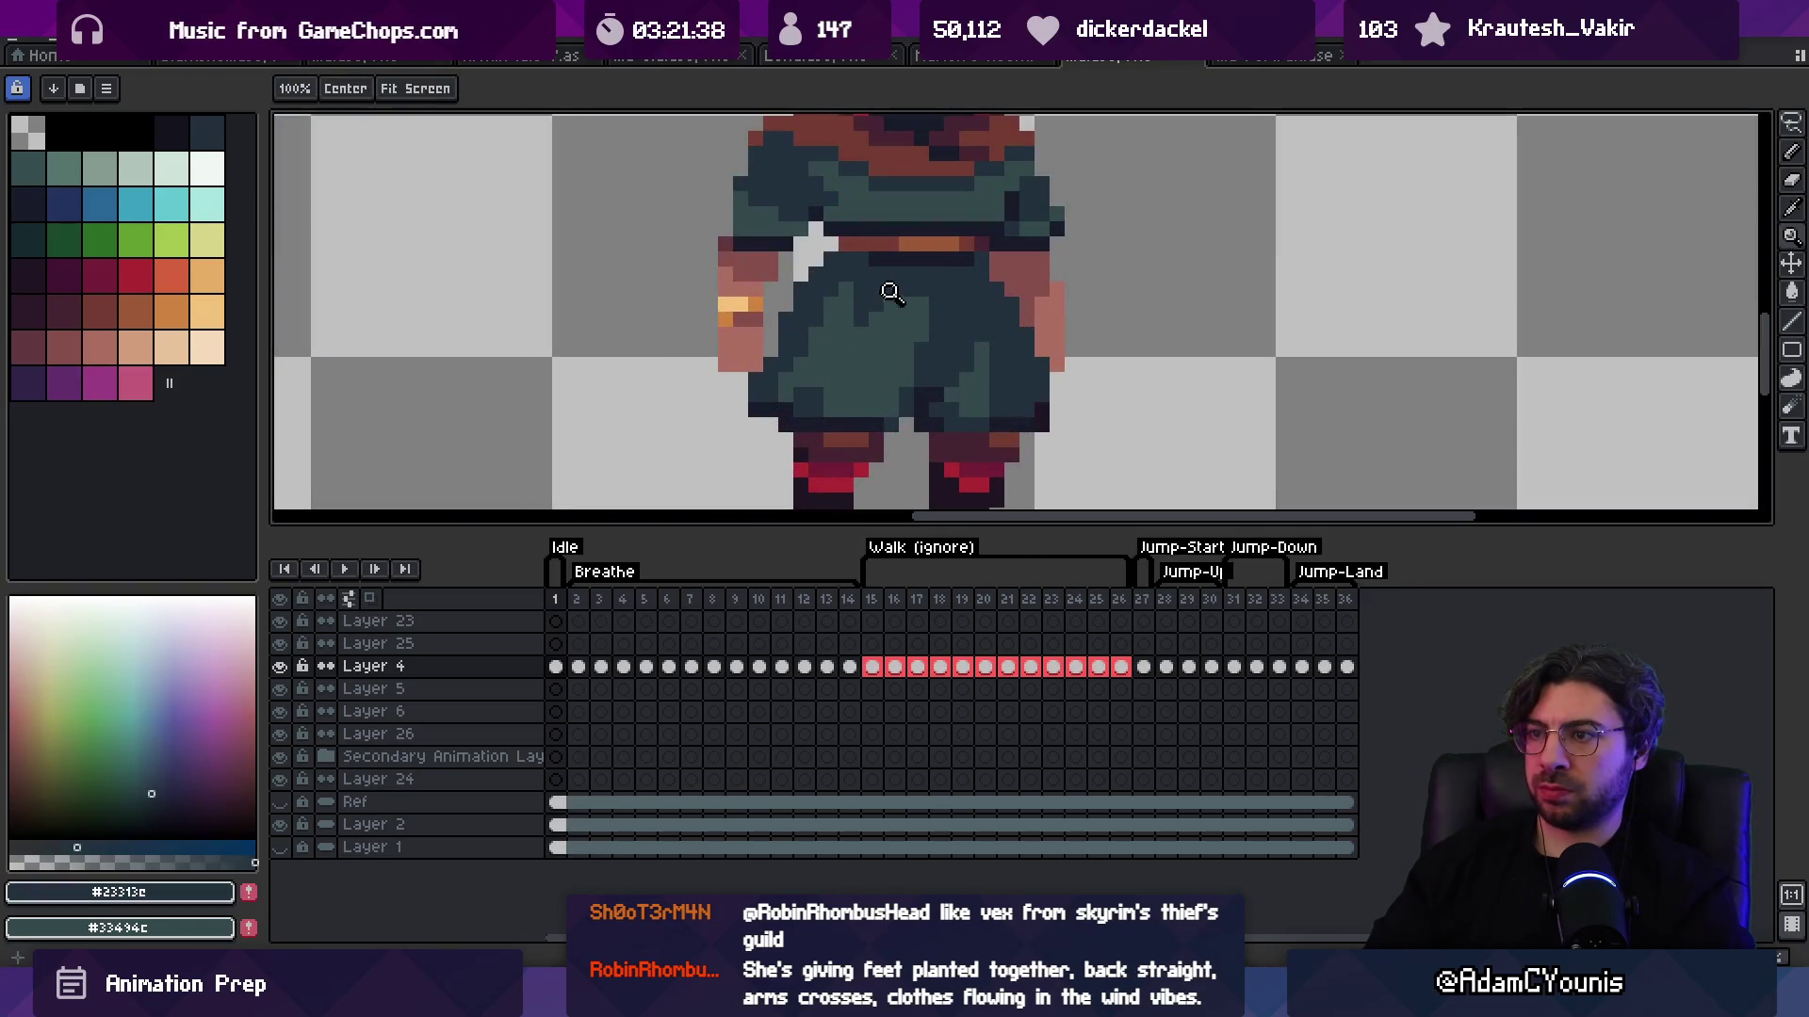
pyautogui.press('b')
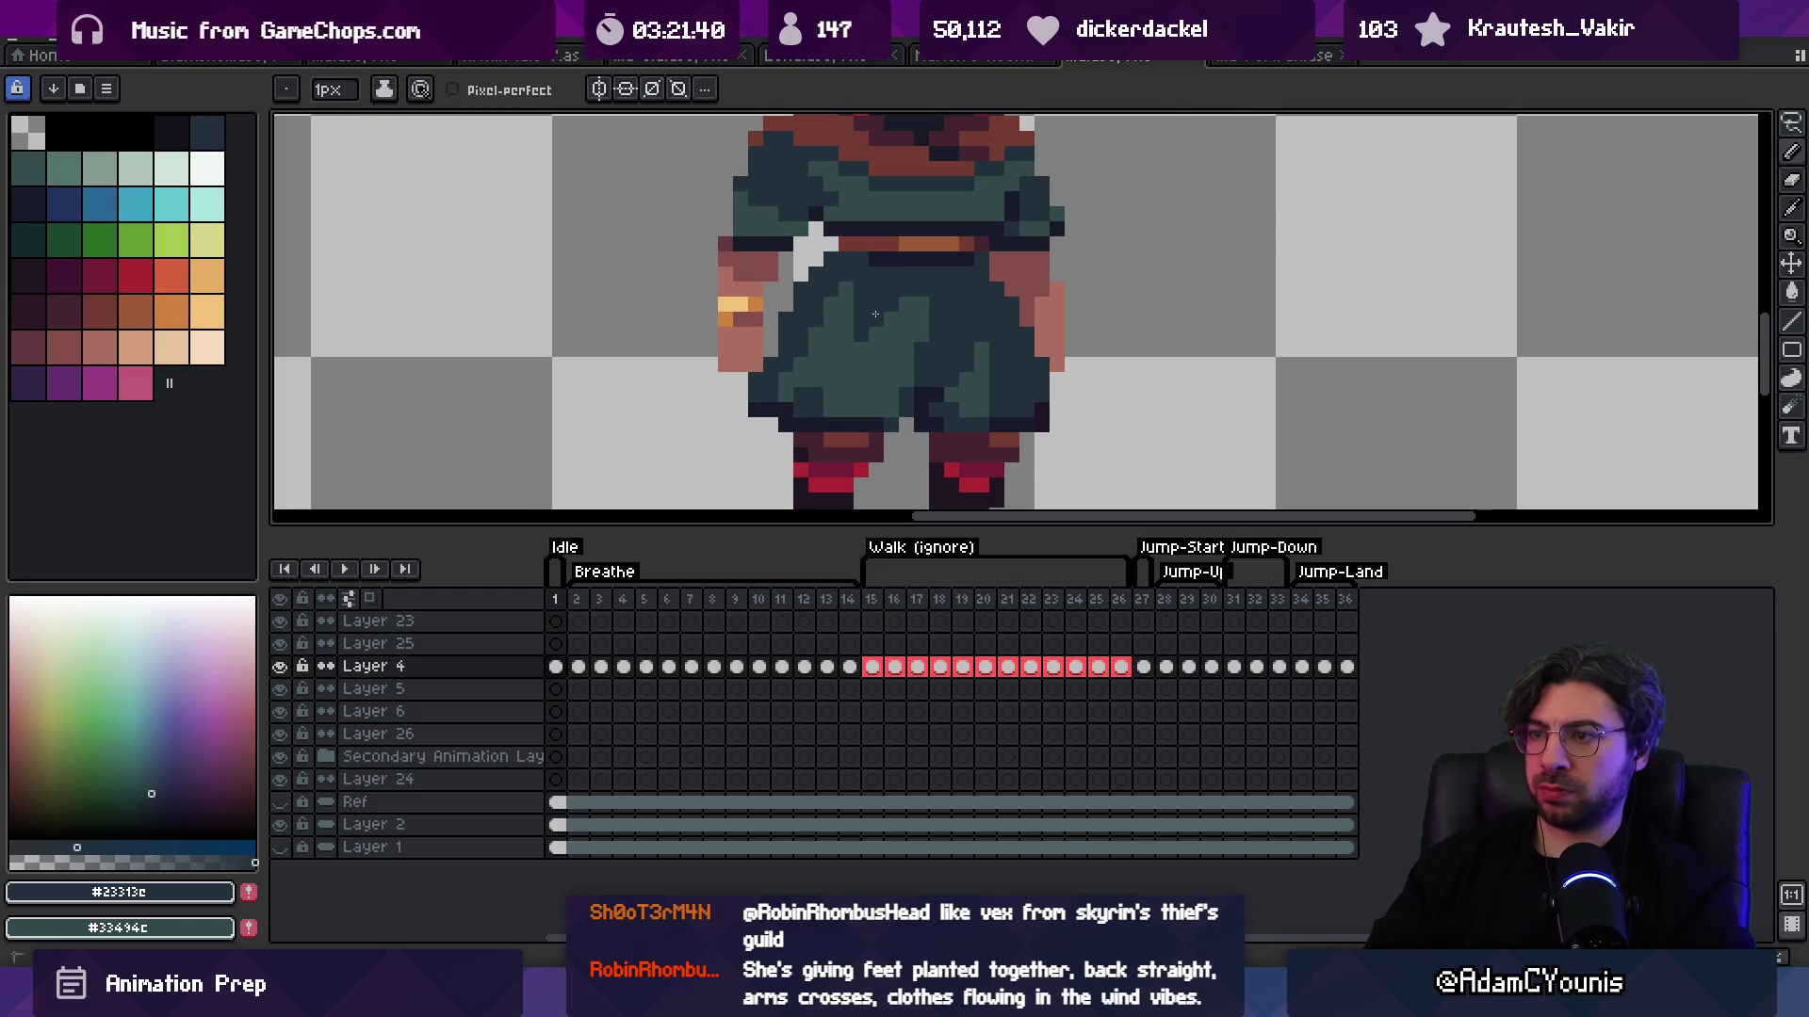
pyautogui.keyDown('alt'); pyautogui.click(833, 315); pyautogui.keyUp('alt')
pyautogui.scroll(-8, 803, 344)
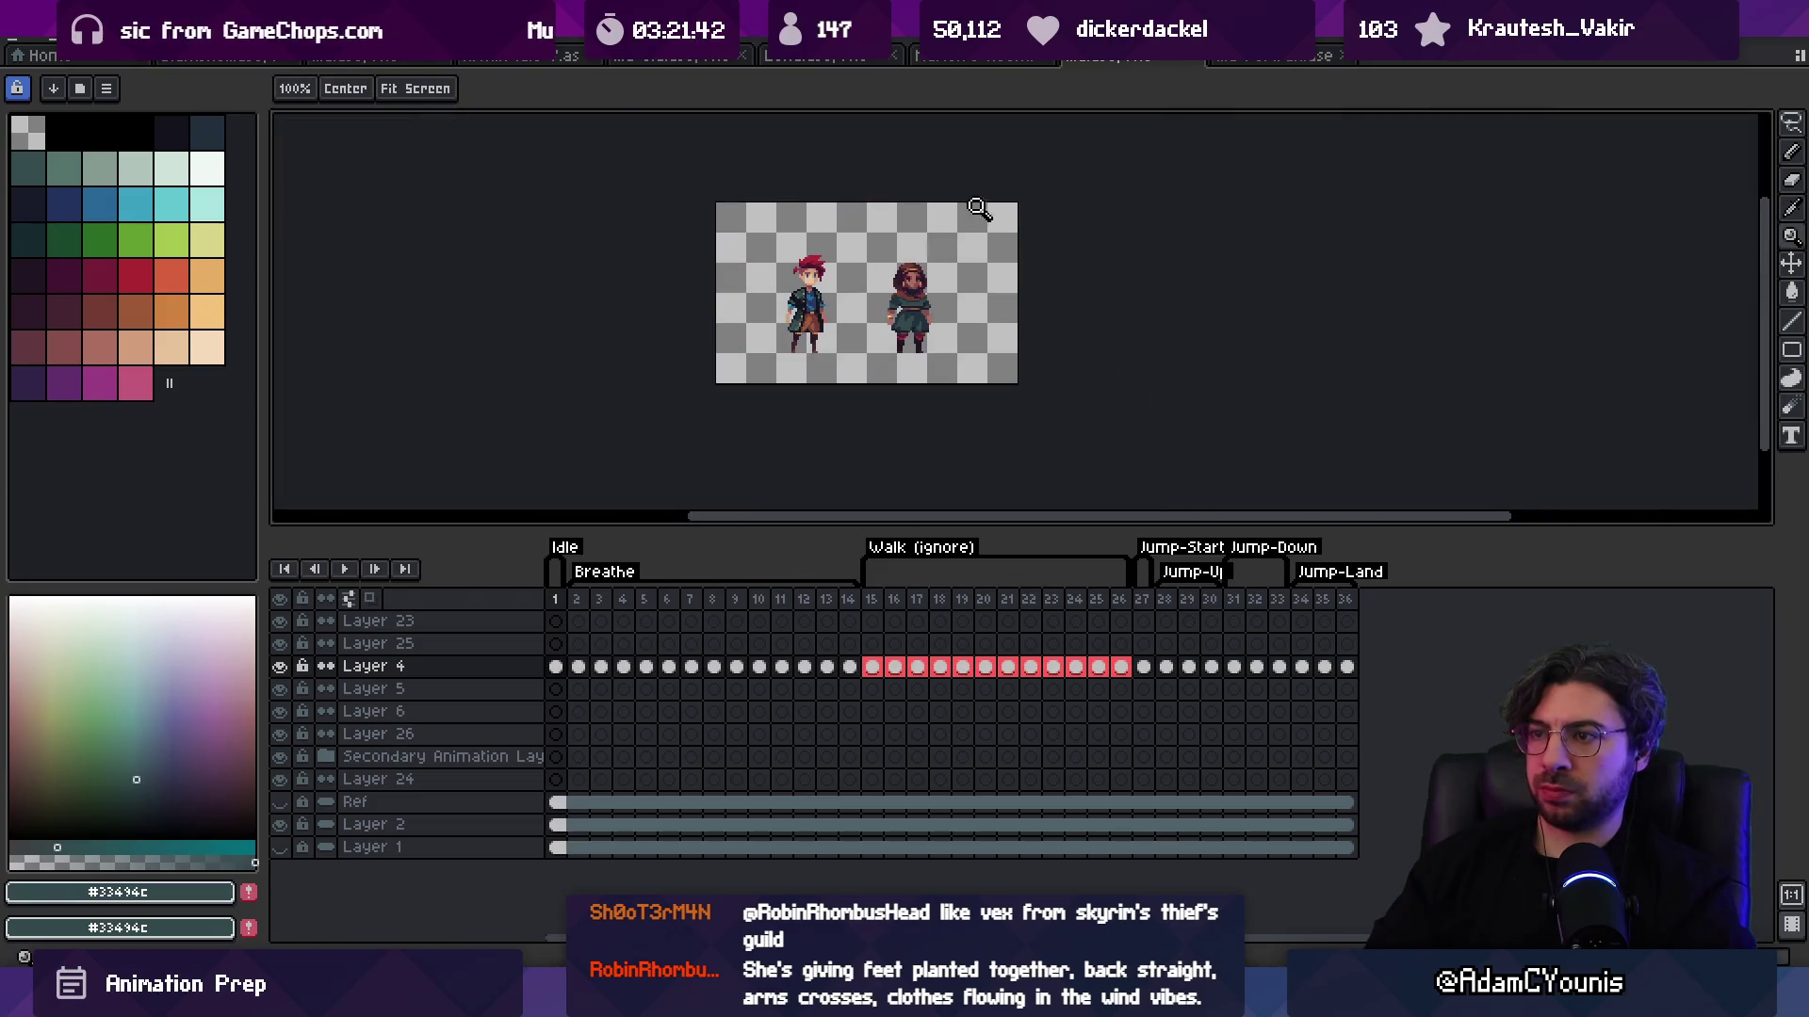
pyautogui.scroll(6, 942, 320)
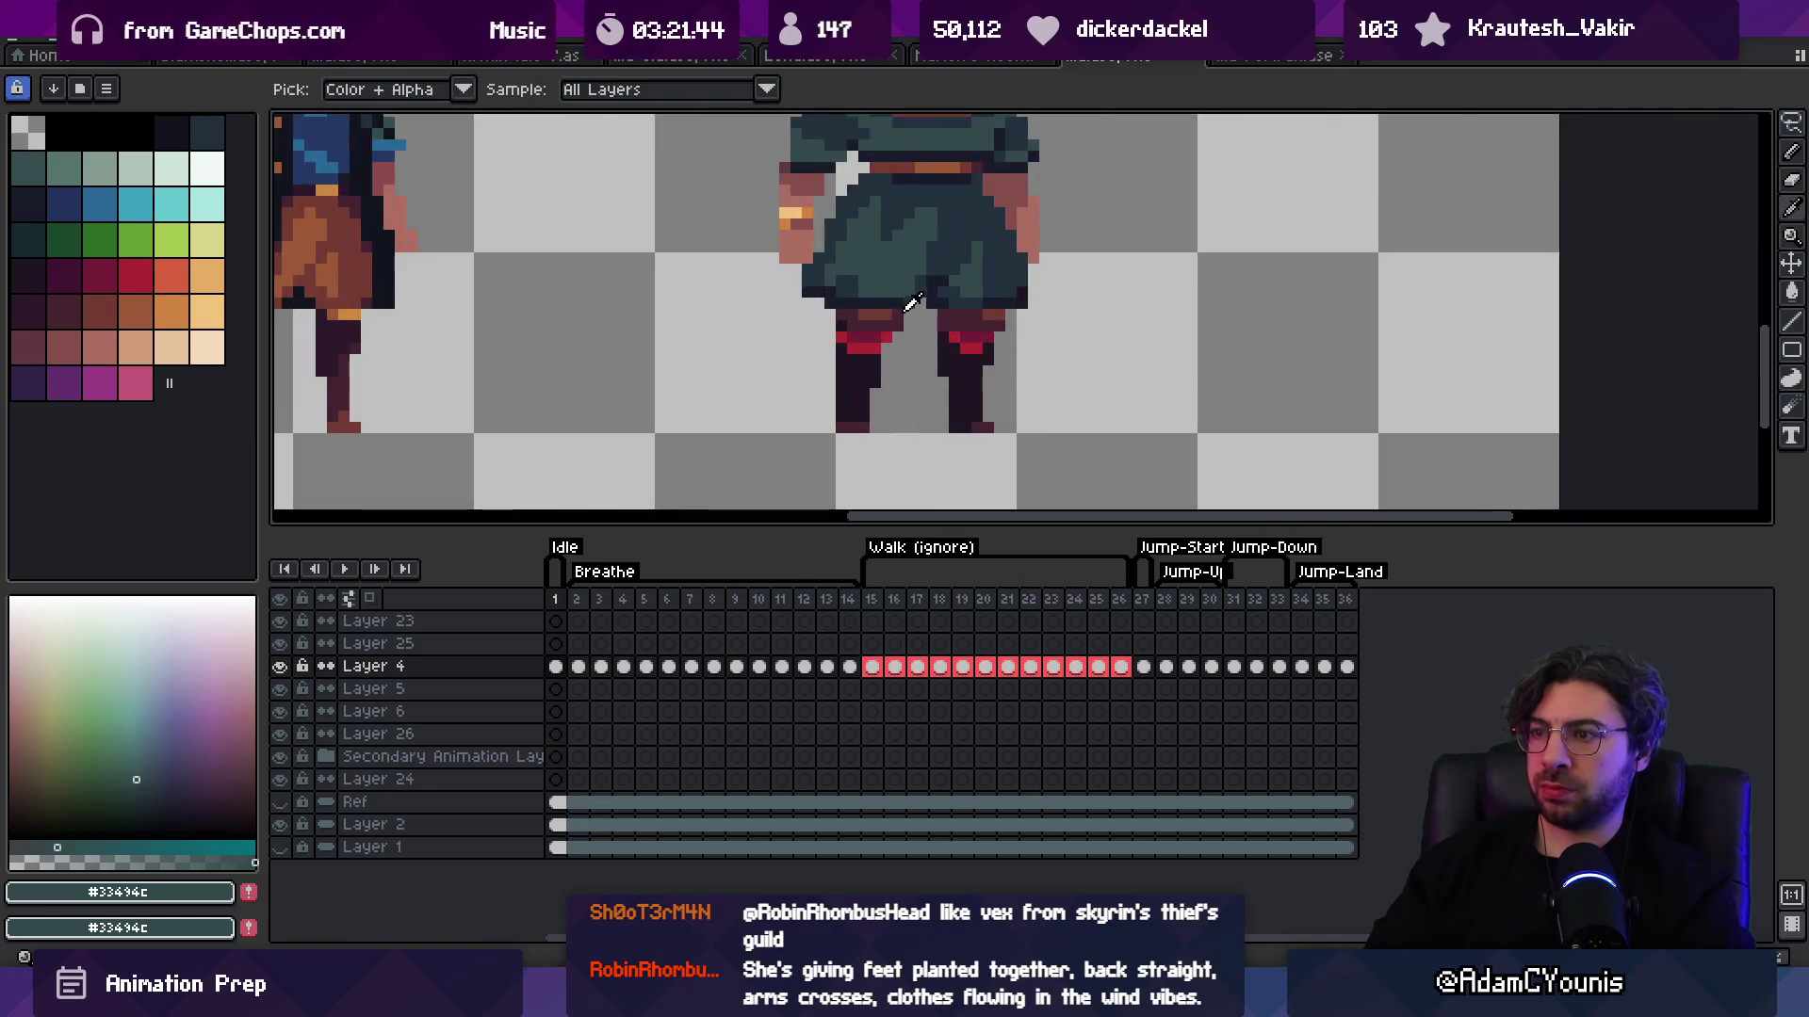
pyautogui.keyDown('alt'); pyautogui.click(906, 311); pyautogui.keyUp('alt')
pyautogui.keyDown('alt'); pyautogui.click(931, 304); pyautogui.keyUp('alt')
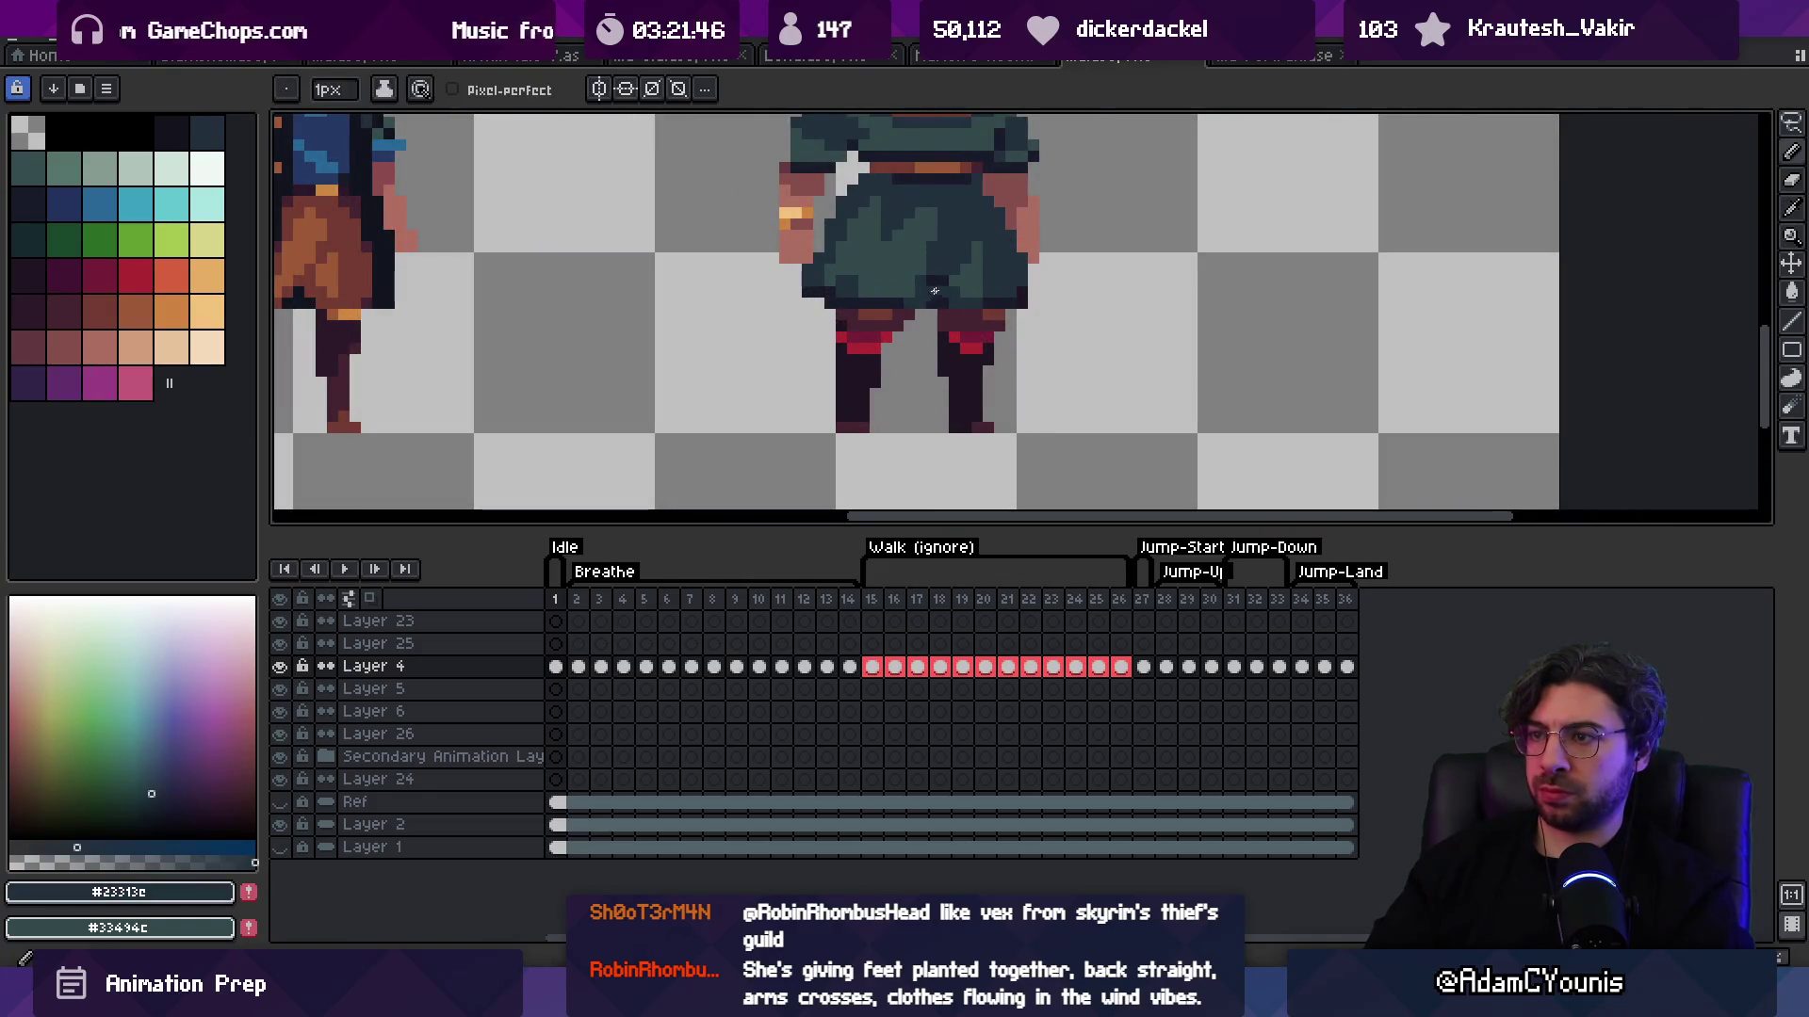
pyautogui.scroll(-4, 931, 303)
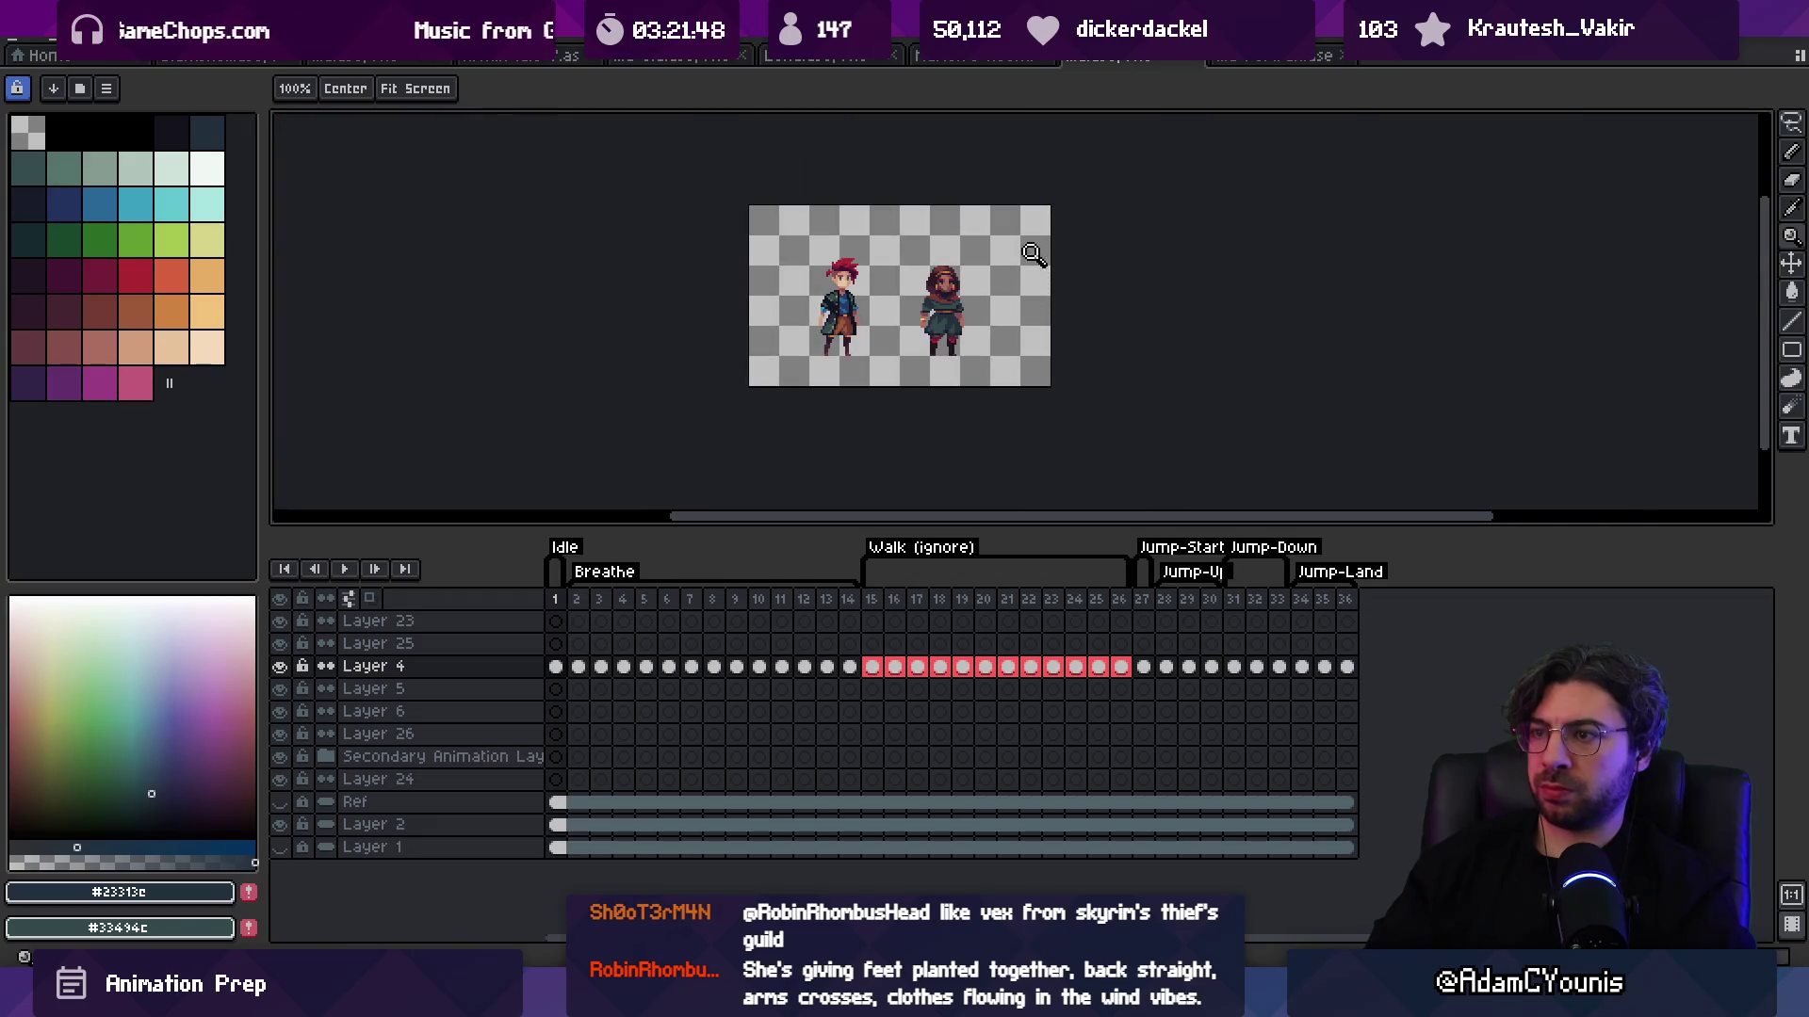
pyautogui.scroll(2, 958, 285)
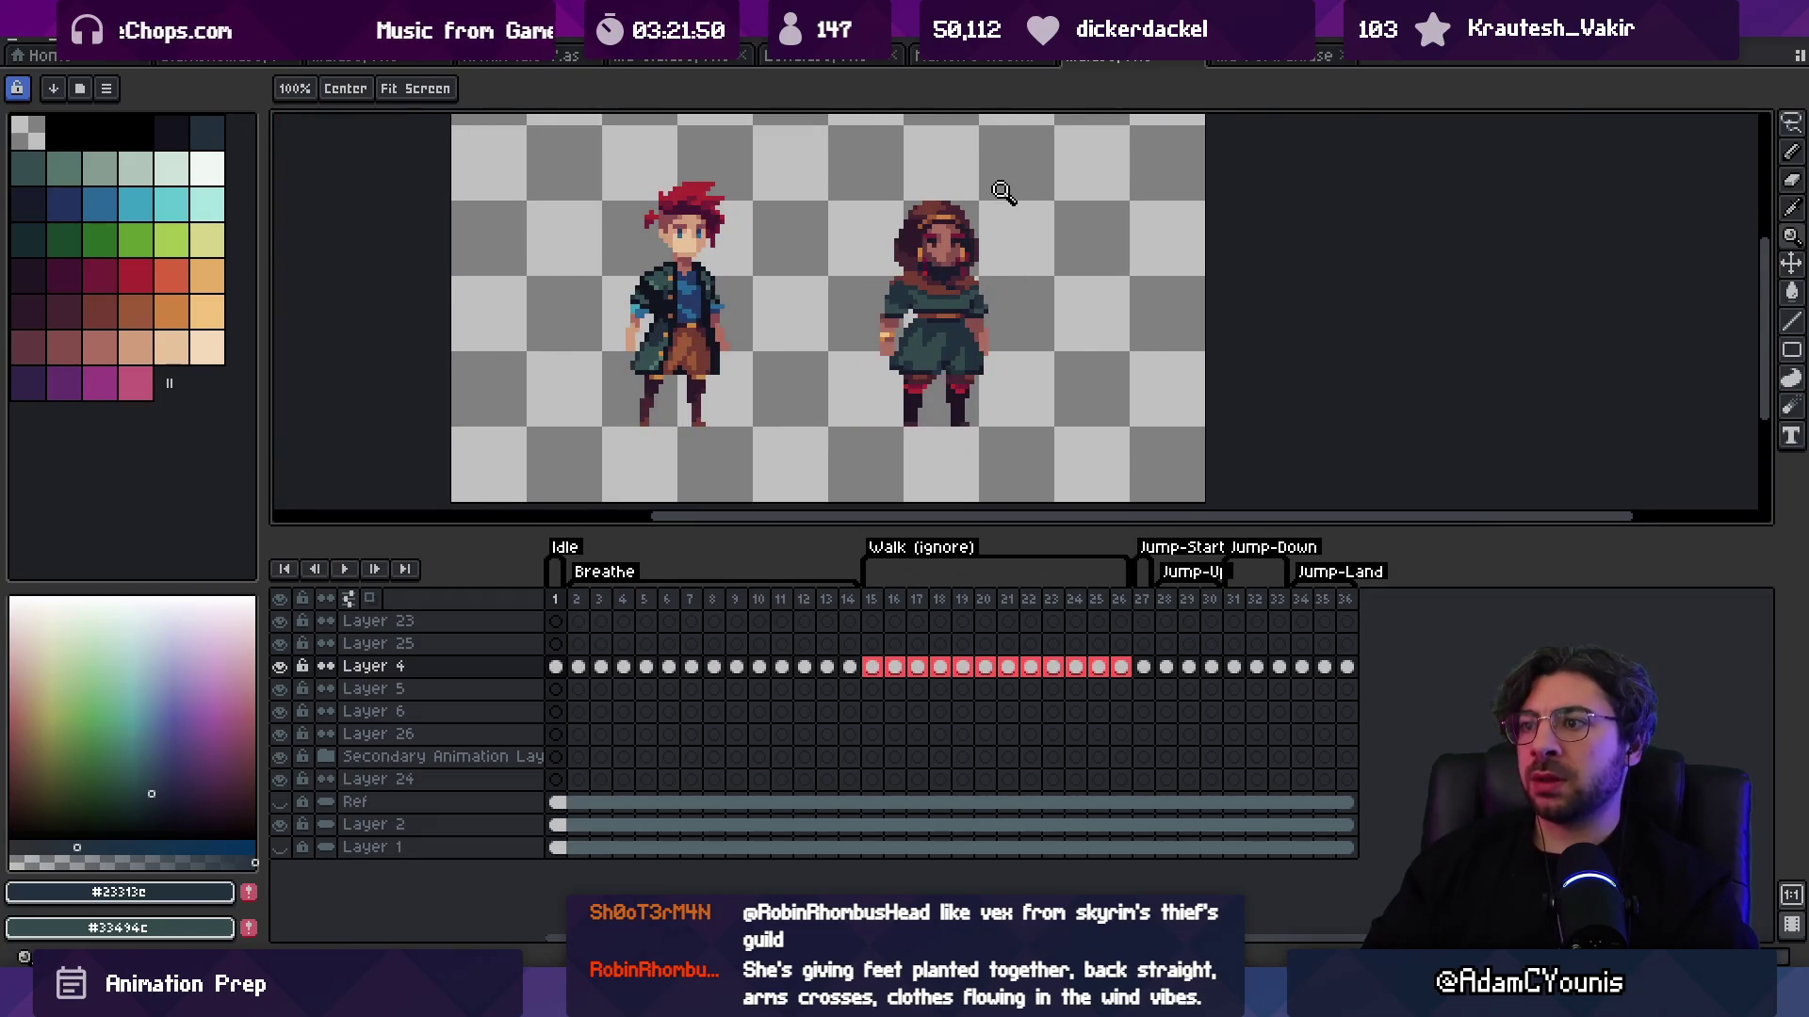
pyautogui.scroll(1, 980, 216)
# Step: Shift the selected beard pixels down onto the lower face and zoom to check the result
pyautogui.press('v')
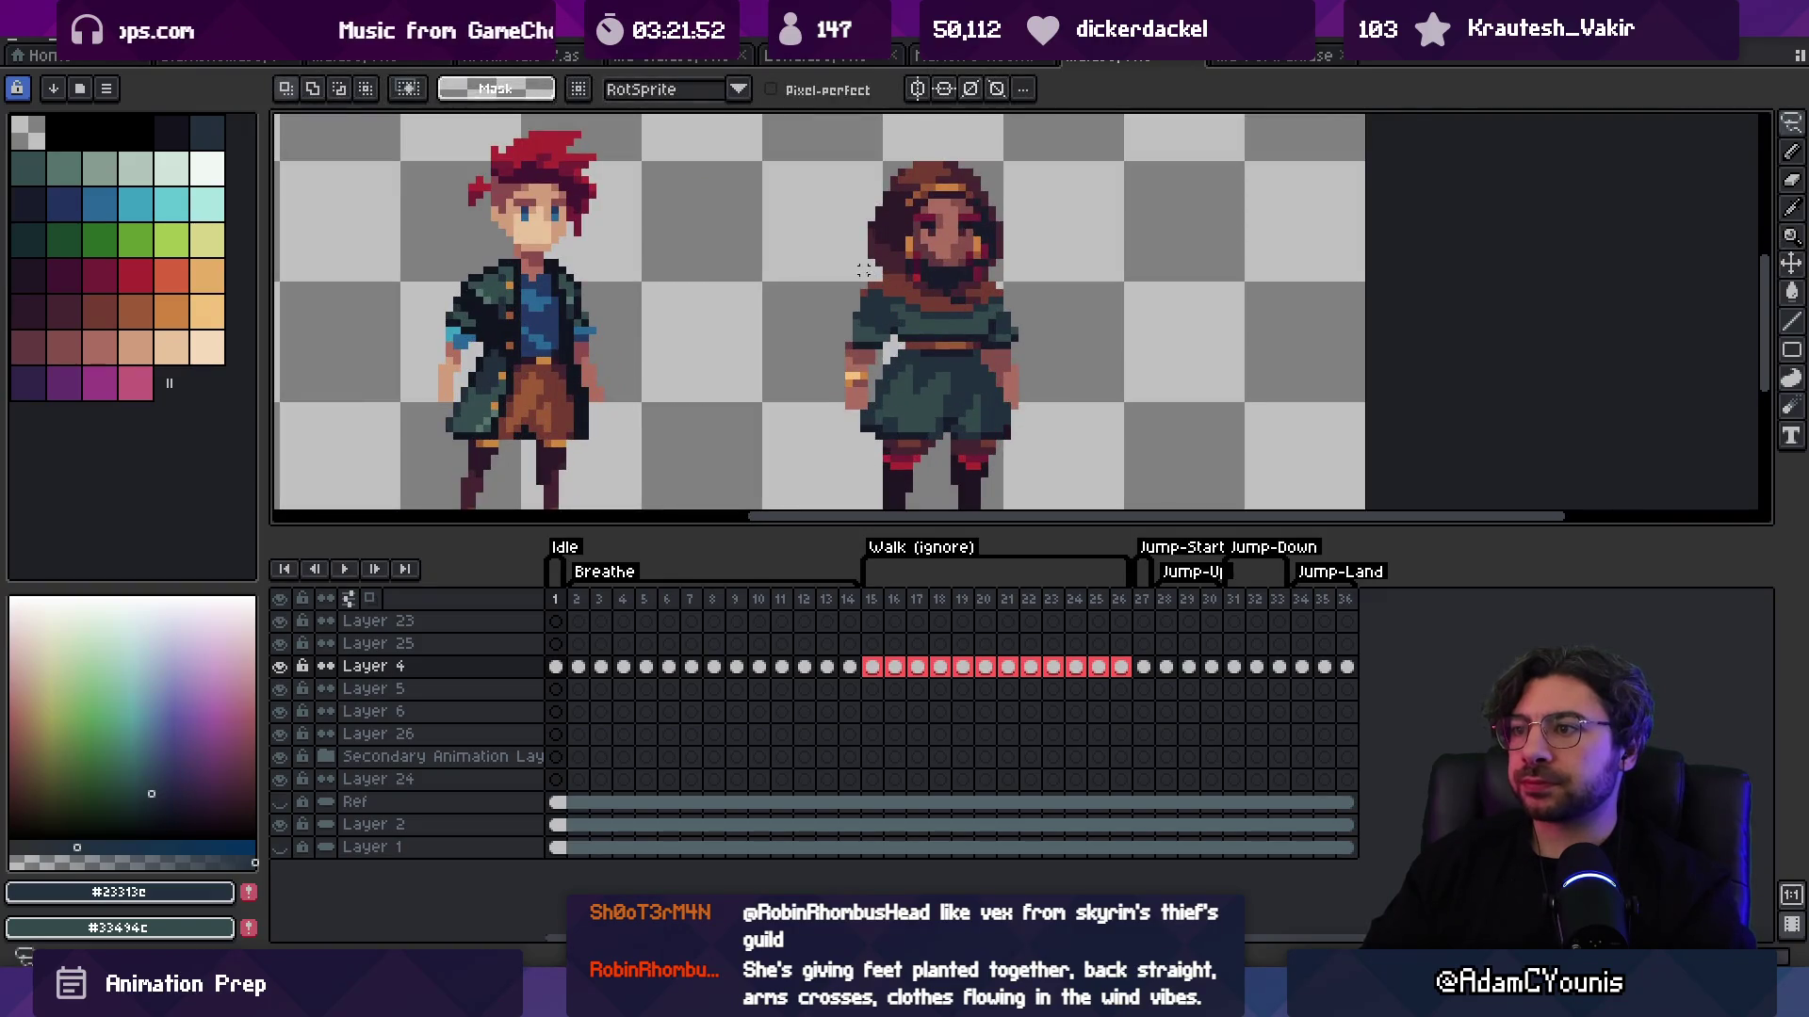
pyautogui.moveTo(965, 282); pyautogui.dragTo(862, 271)
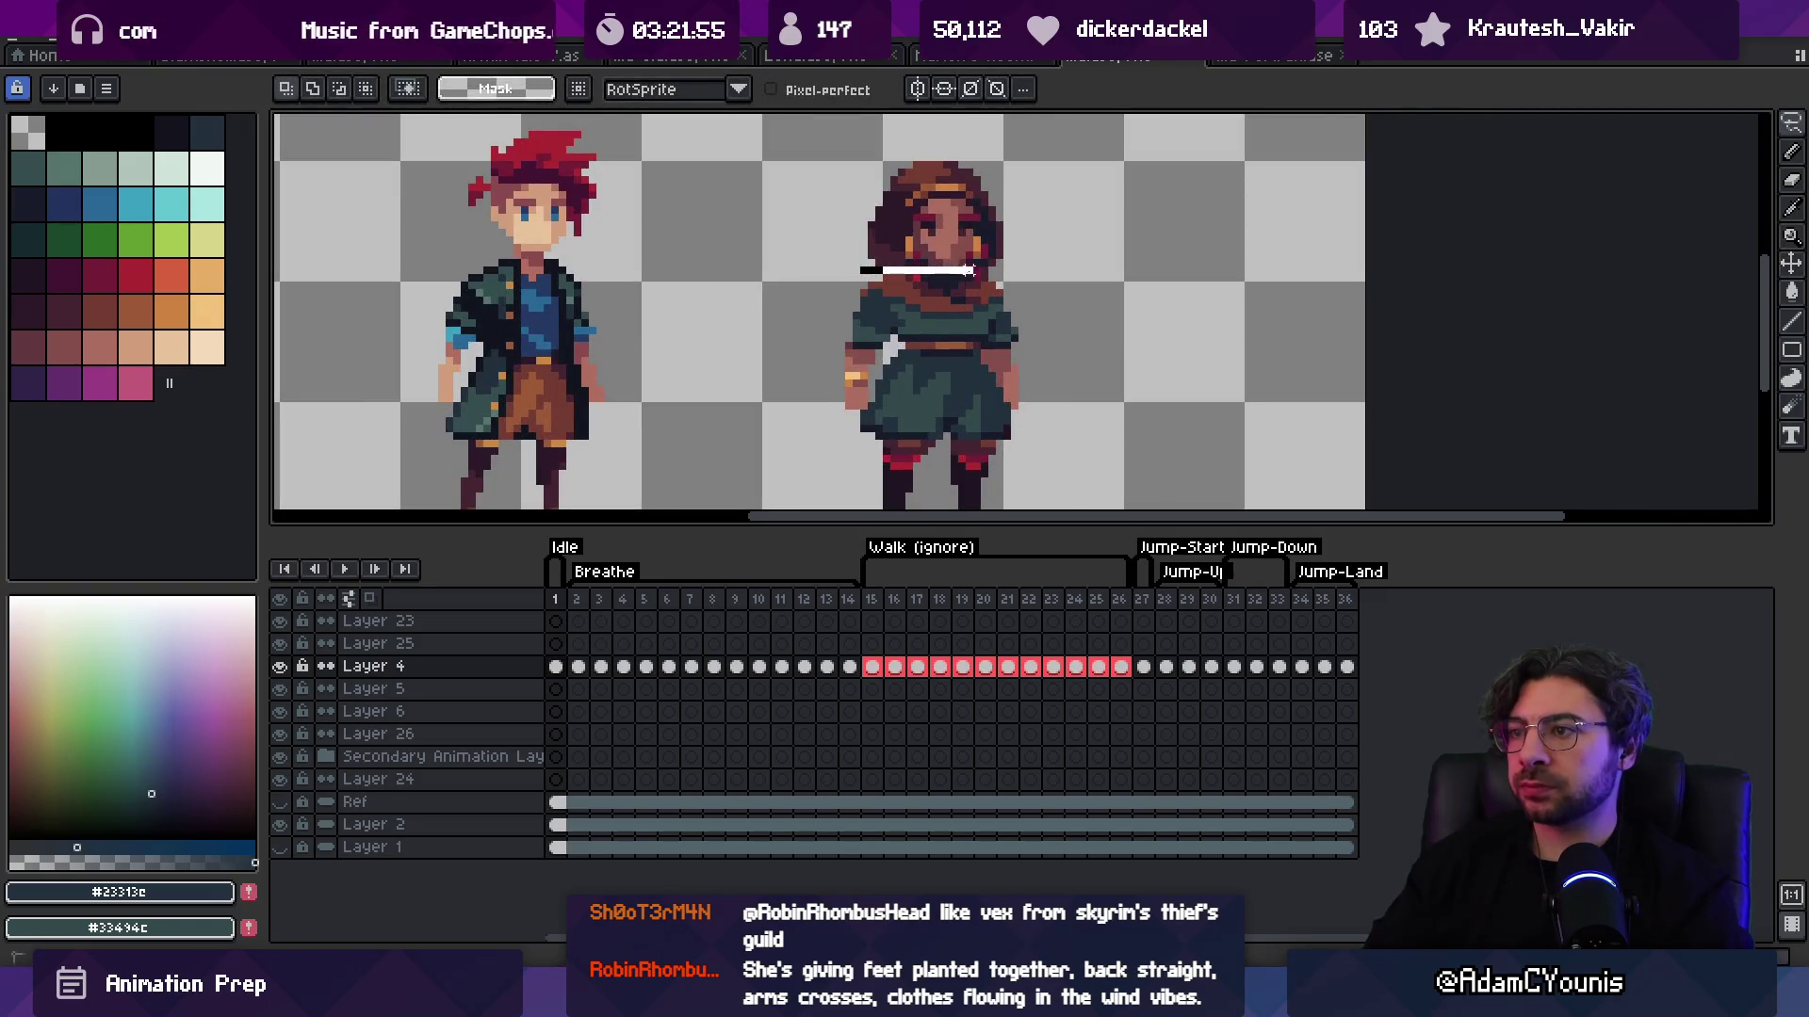
pyautogui.press('z')
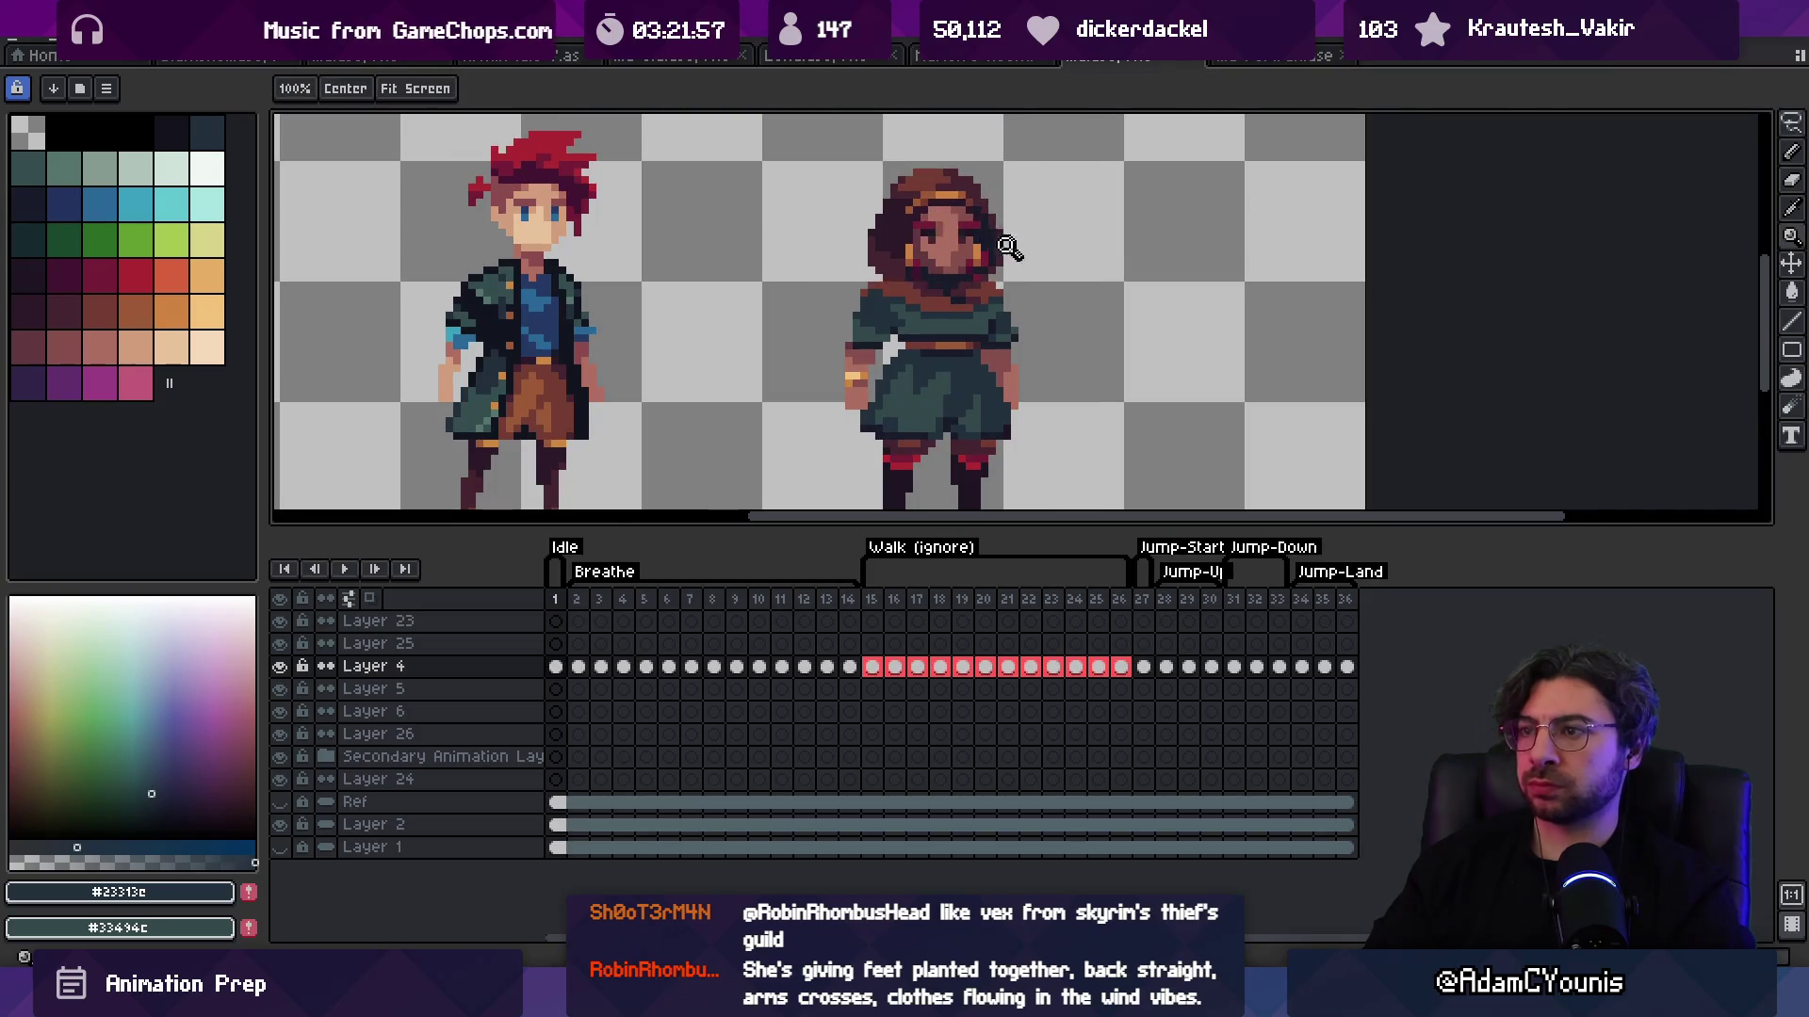
pyautogui.scroll(-3, 1008, 247)
pyautogui.scroll(5, 999, 235)
# Step: Sample the brown belt, dark maroon and teal robe colours from the sprite
pyautogui.press('i')
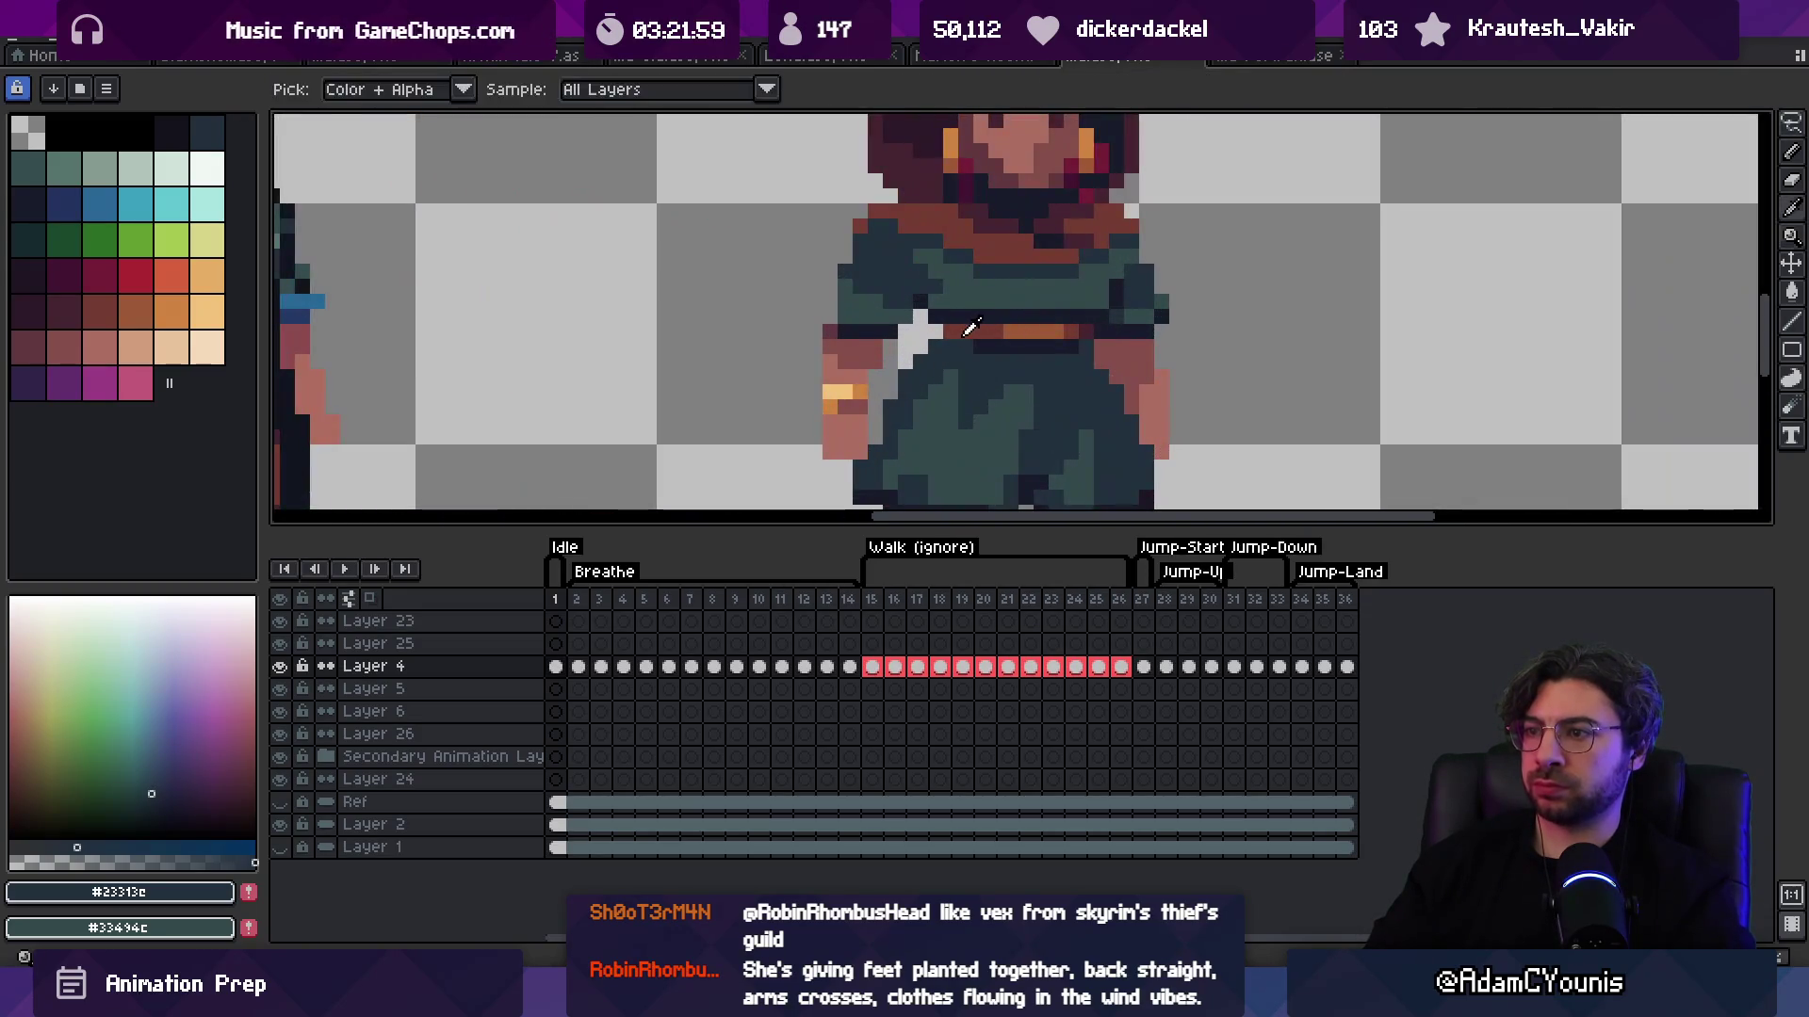
pyautogui.keyDown('alt'); pyautogui.click(963, 332); pyautogui.keyUp('alt')
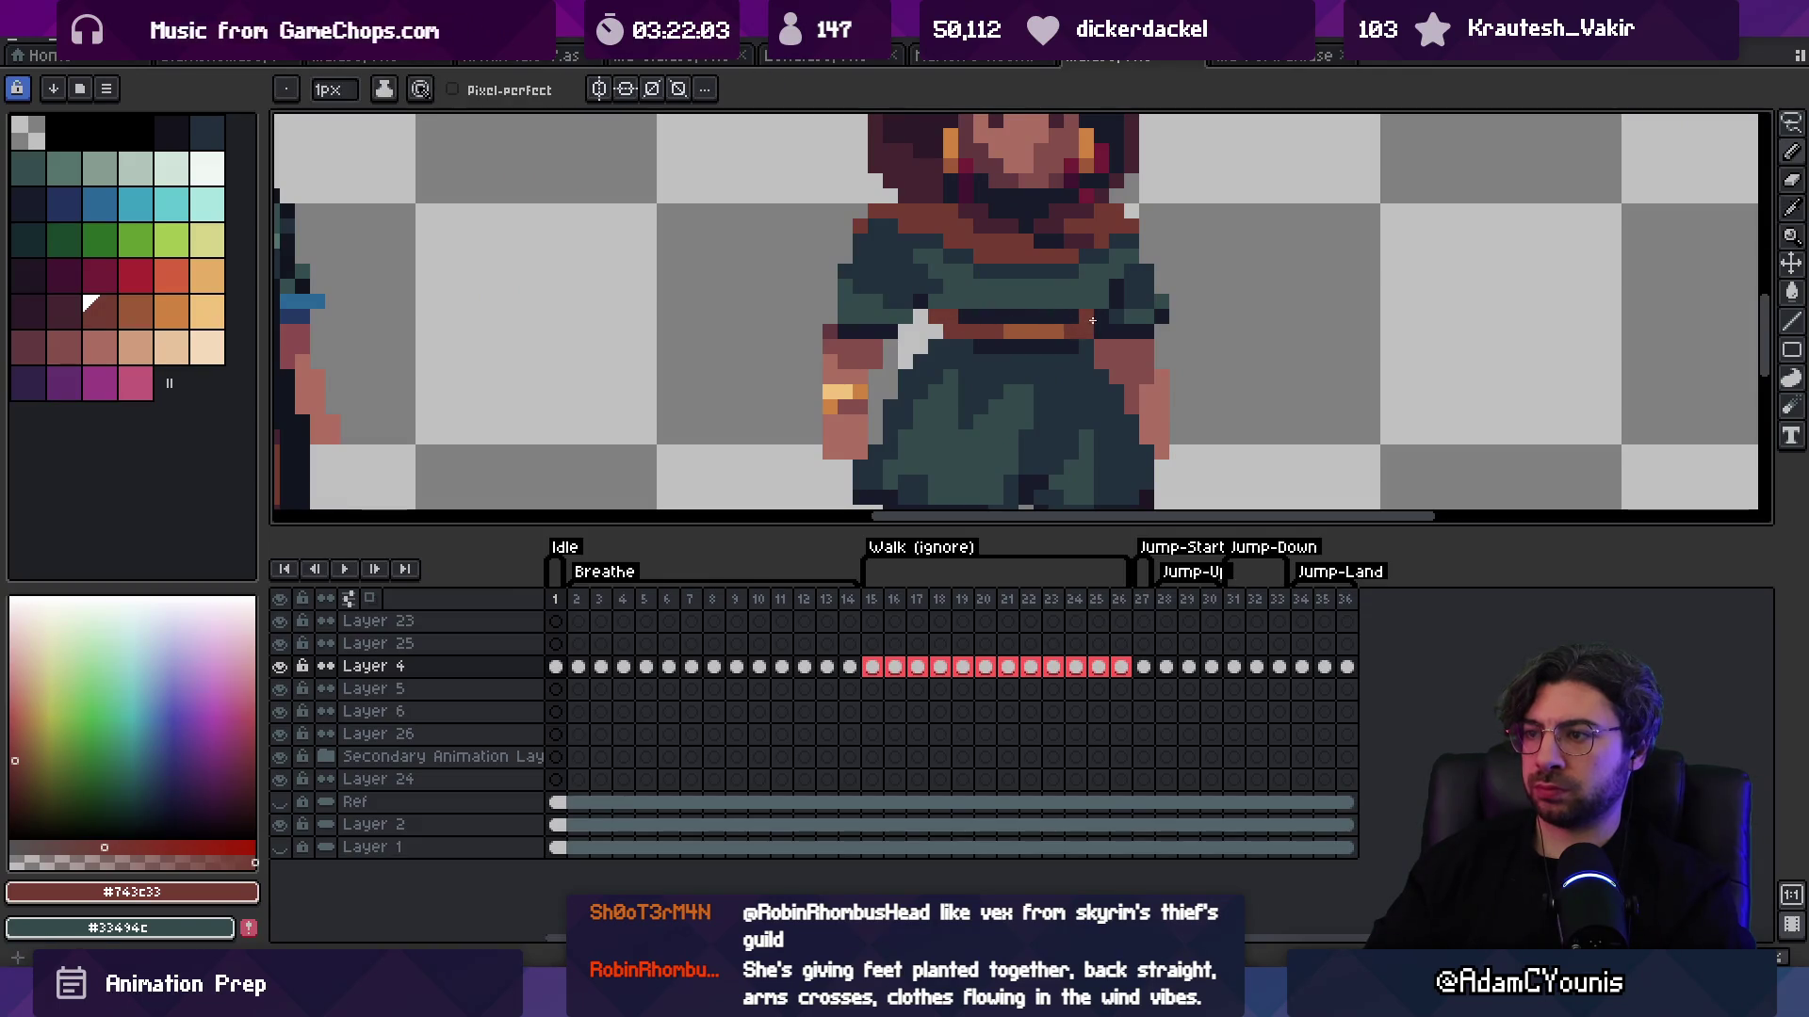
pyautogui.keyDown('alt'); pyautogui.click(941, 316); pyautogui.keyUp('alt')
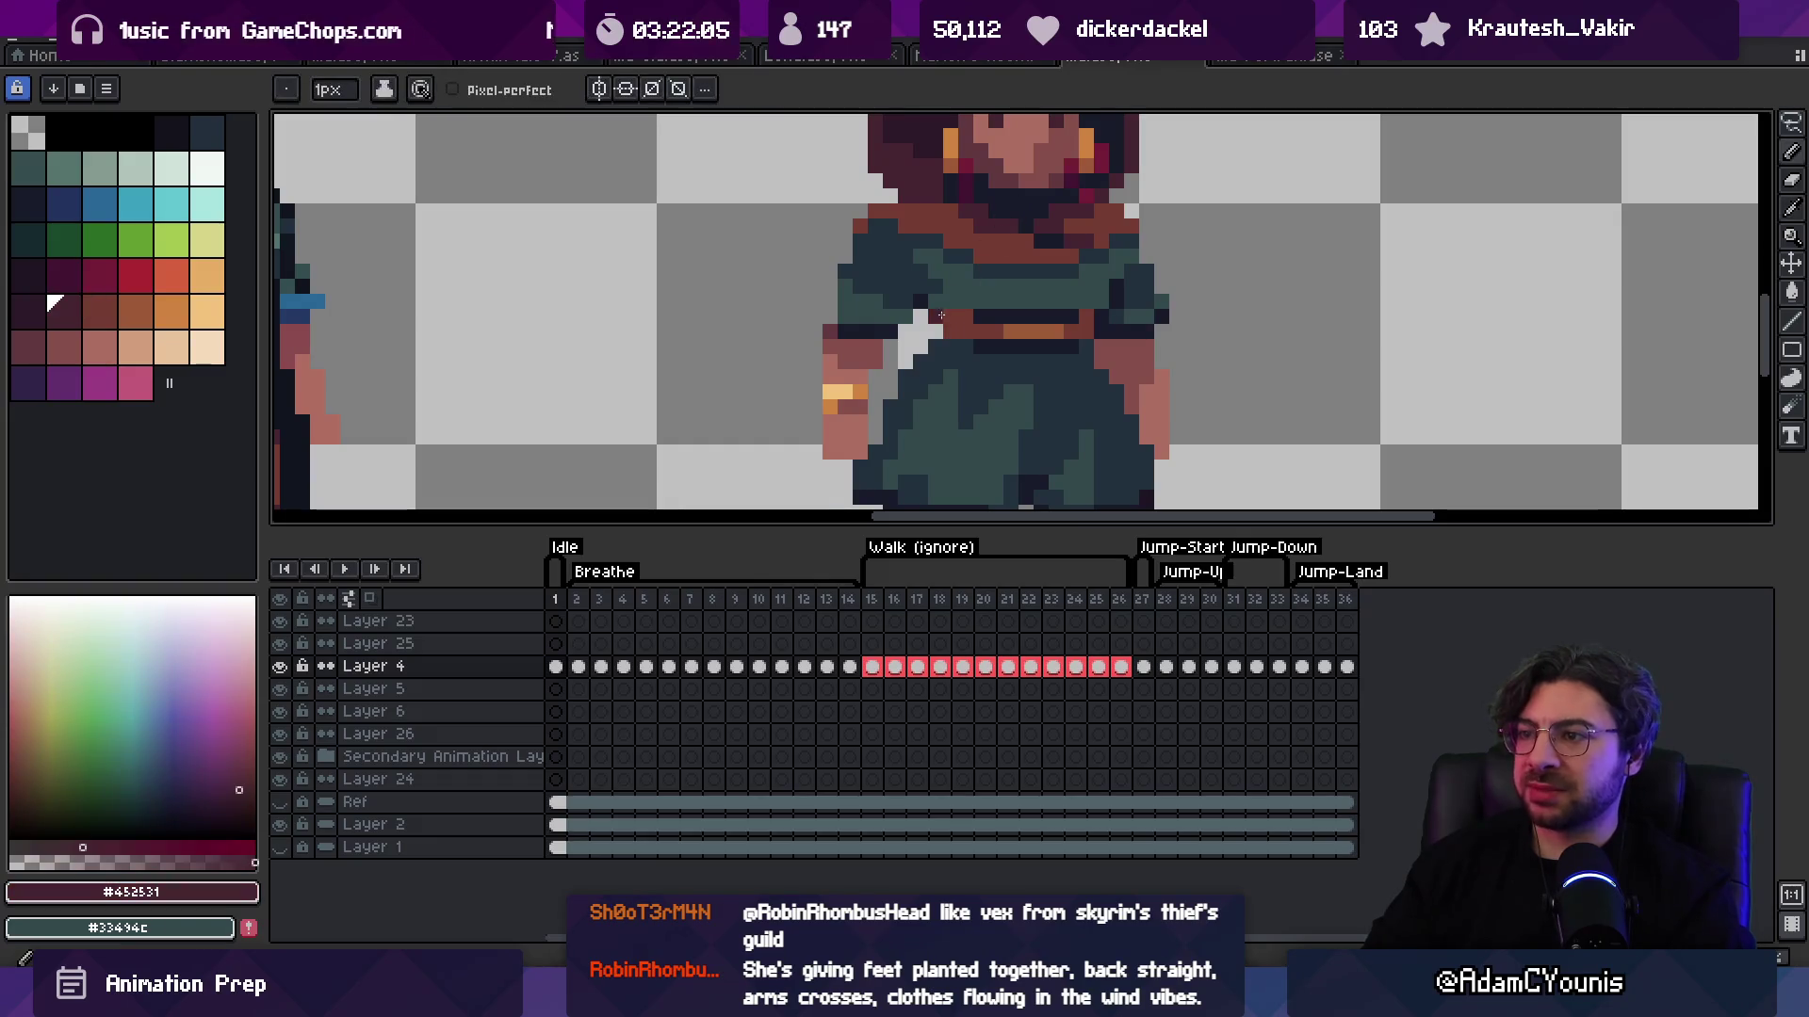
pyautogui.press('z')
pyautogui.scroll(-6, 961, 333)
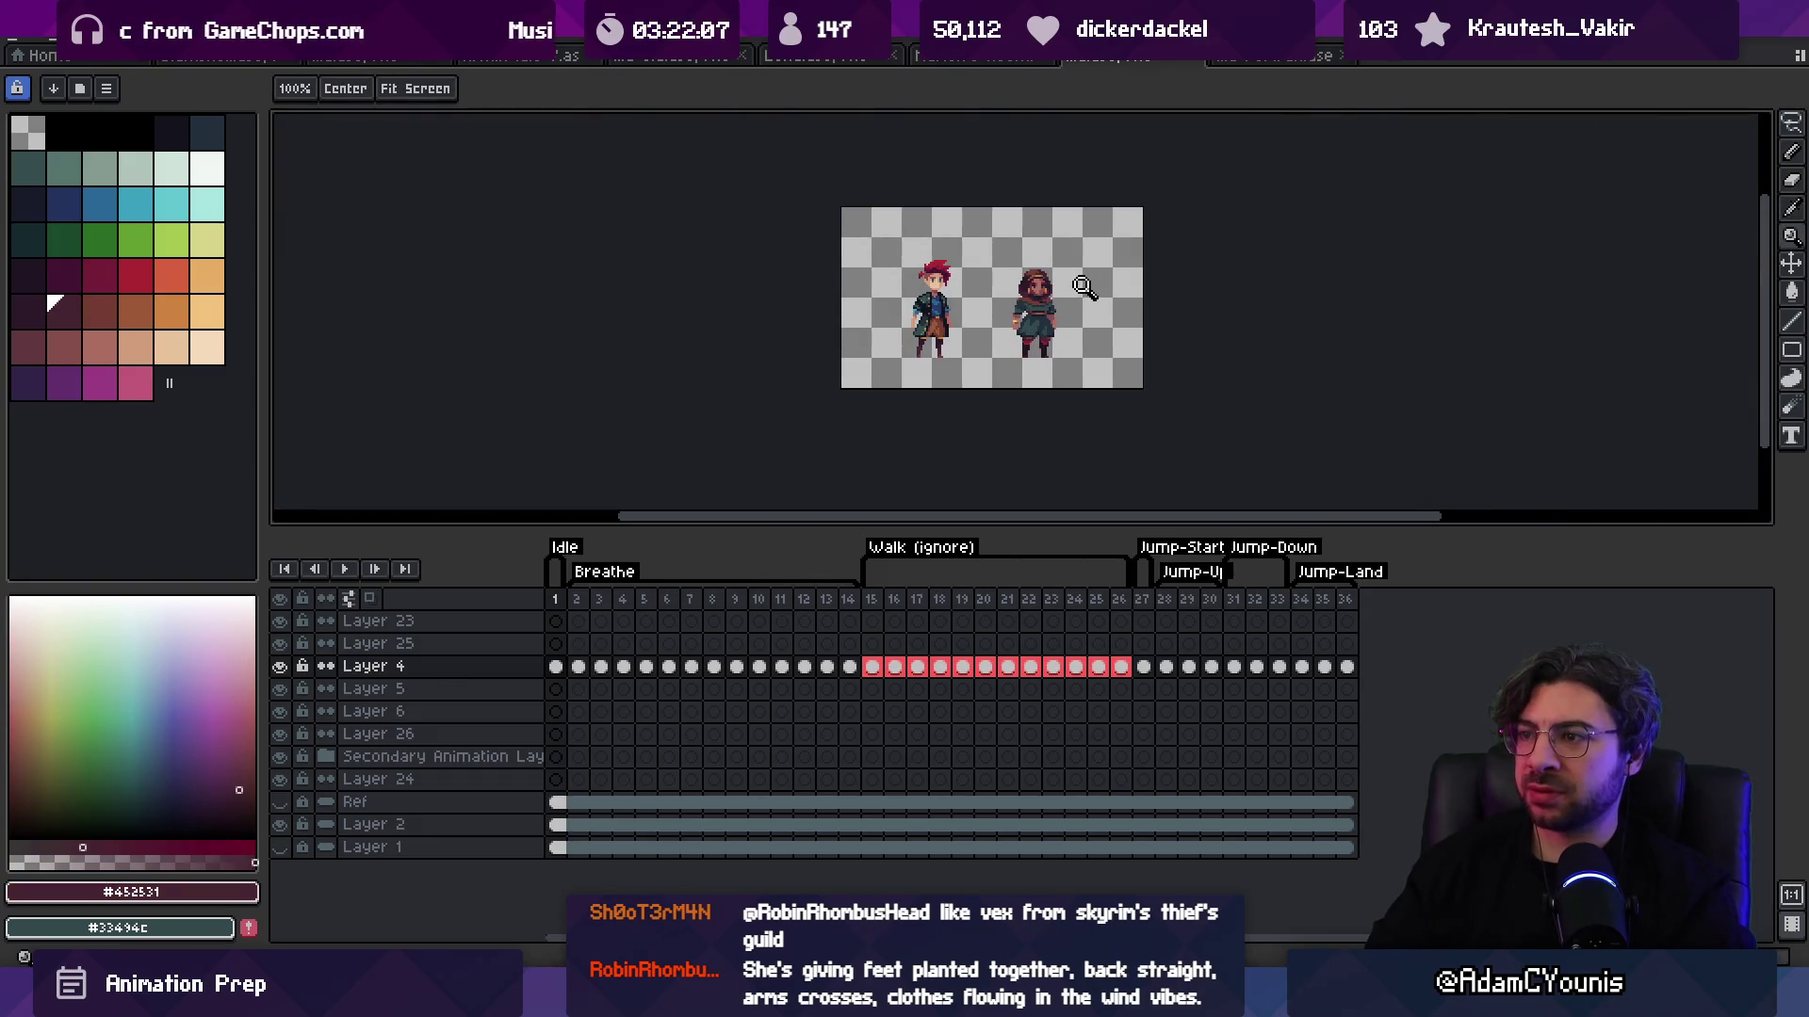
pyautogui.scroll(5, 1047, 304)
pyautogui.keyDown('alt'); pyautogui.click(986, 297); pyautogui.keyUp('alt')
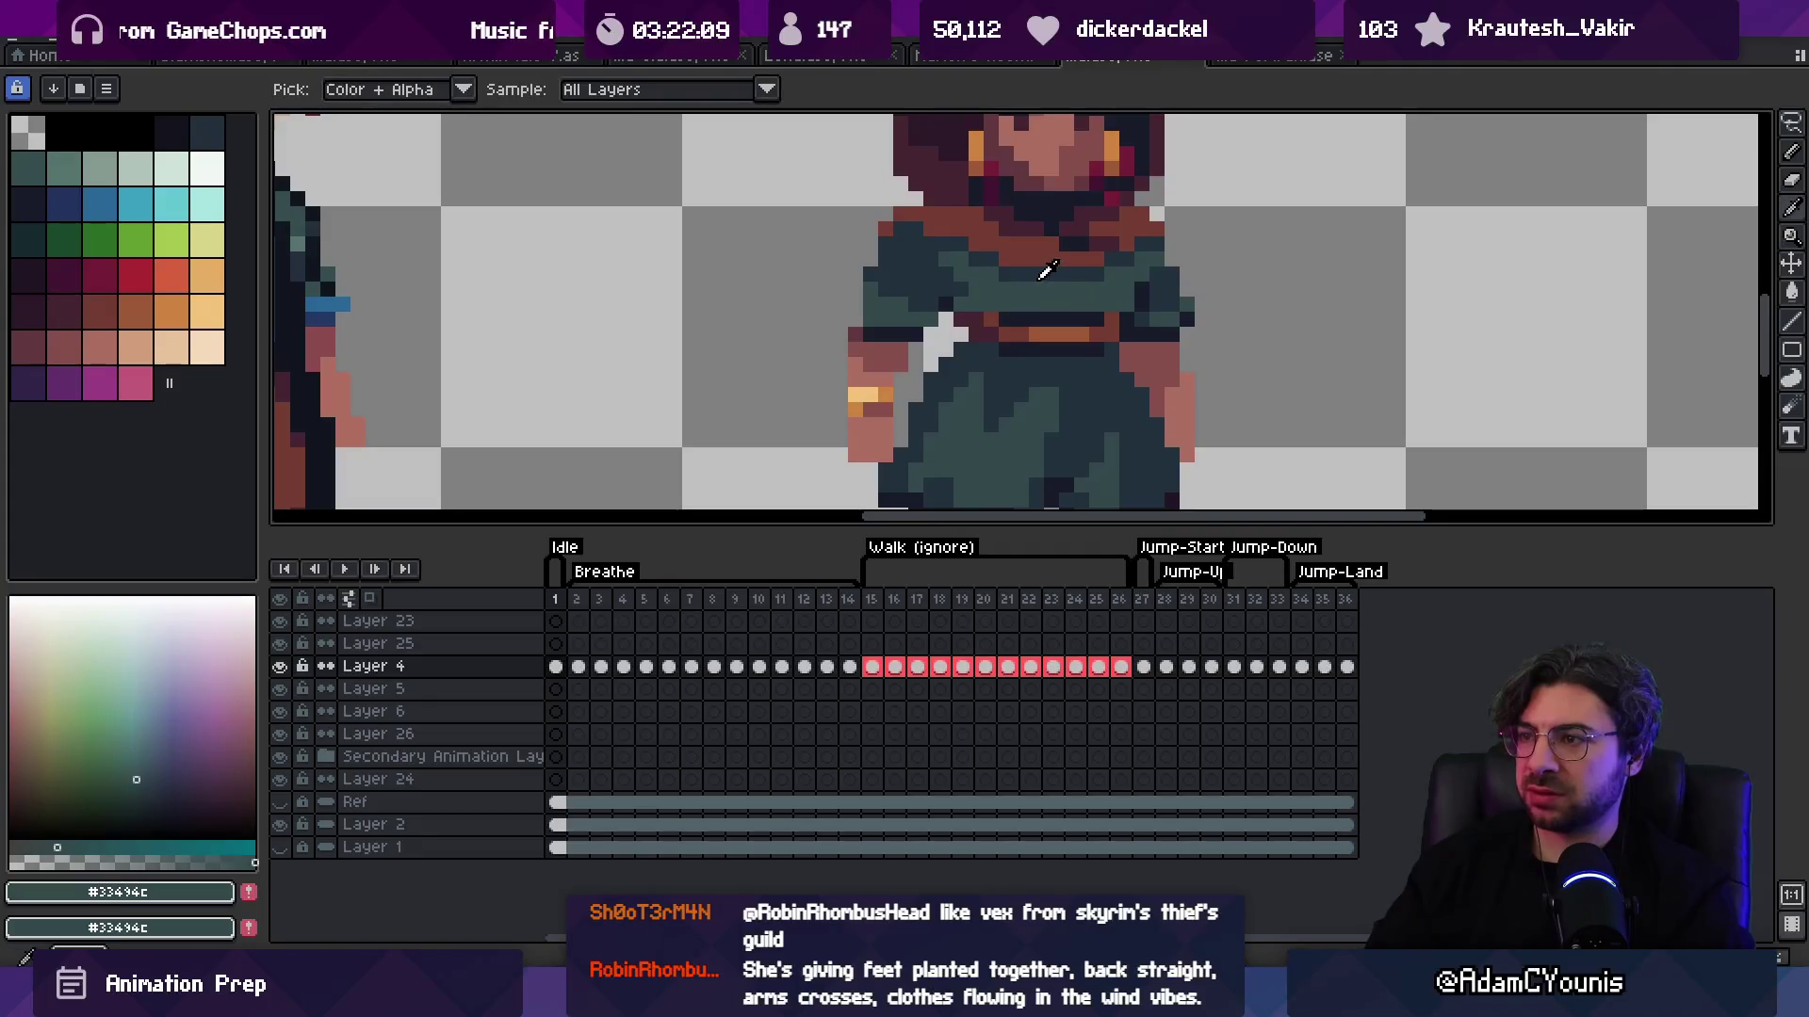
# Step: Pick the dark teal outline colour and rework the waist, opening a gap between arm and robe
pyautogui.press('b')
pyautogui.keyDown('alt'); pyautogui.click(961, 257); pyautogui.keyUp('alt')
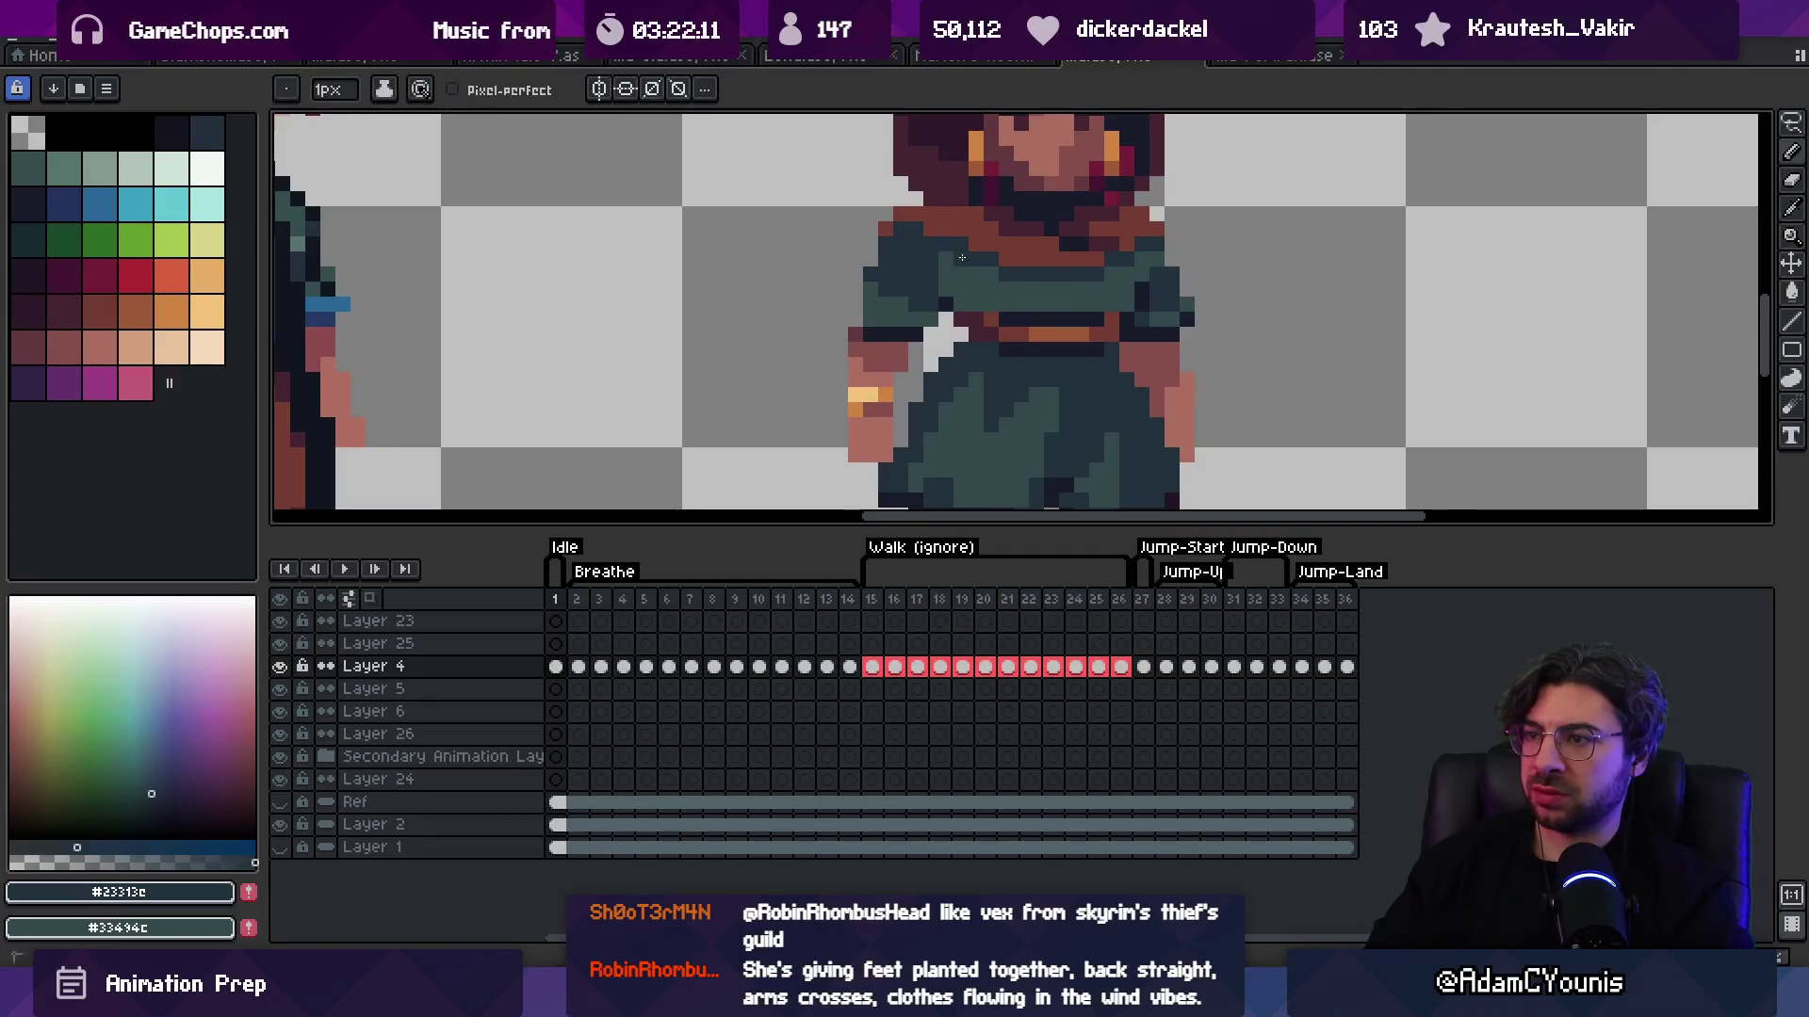
pyautogui.scroll(-4, 990, 270)
pyautogui.scroll(4, 1070, 193)
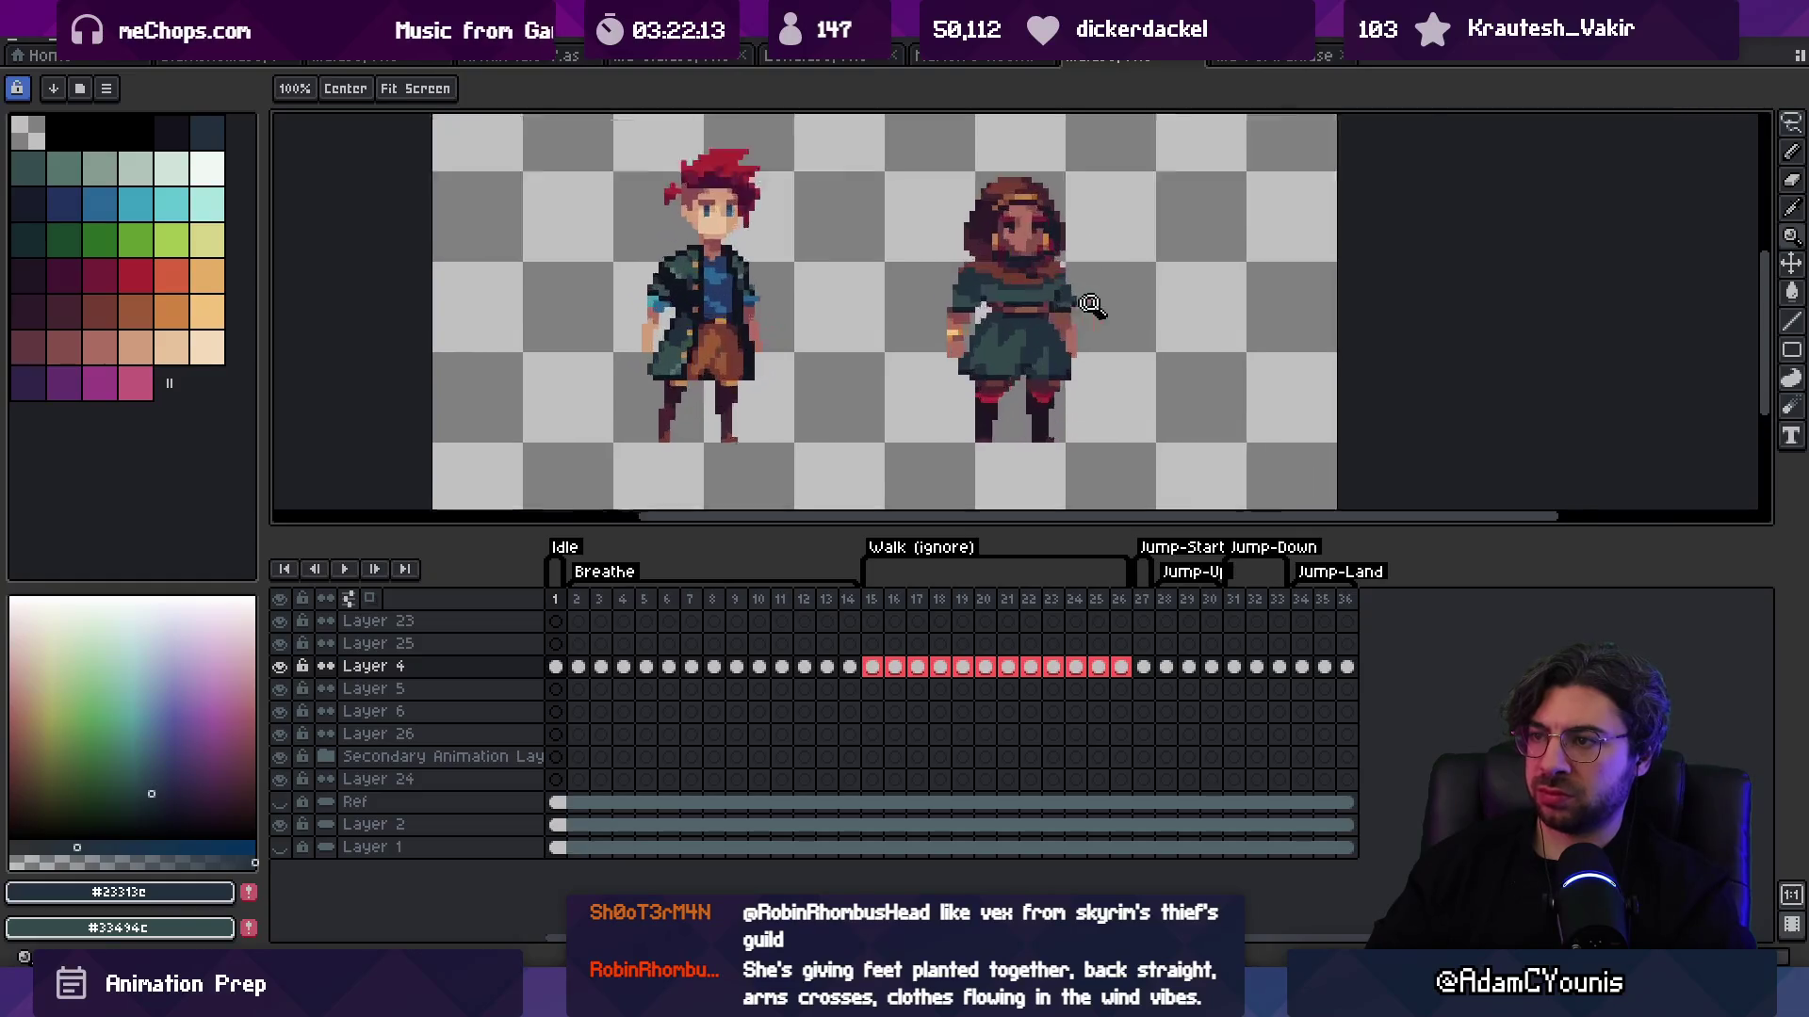
pyautogui.press('alt')
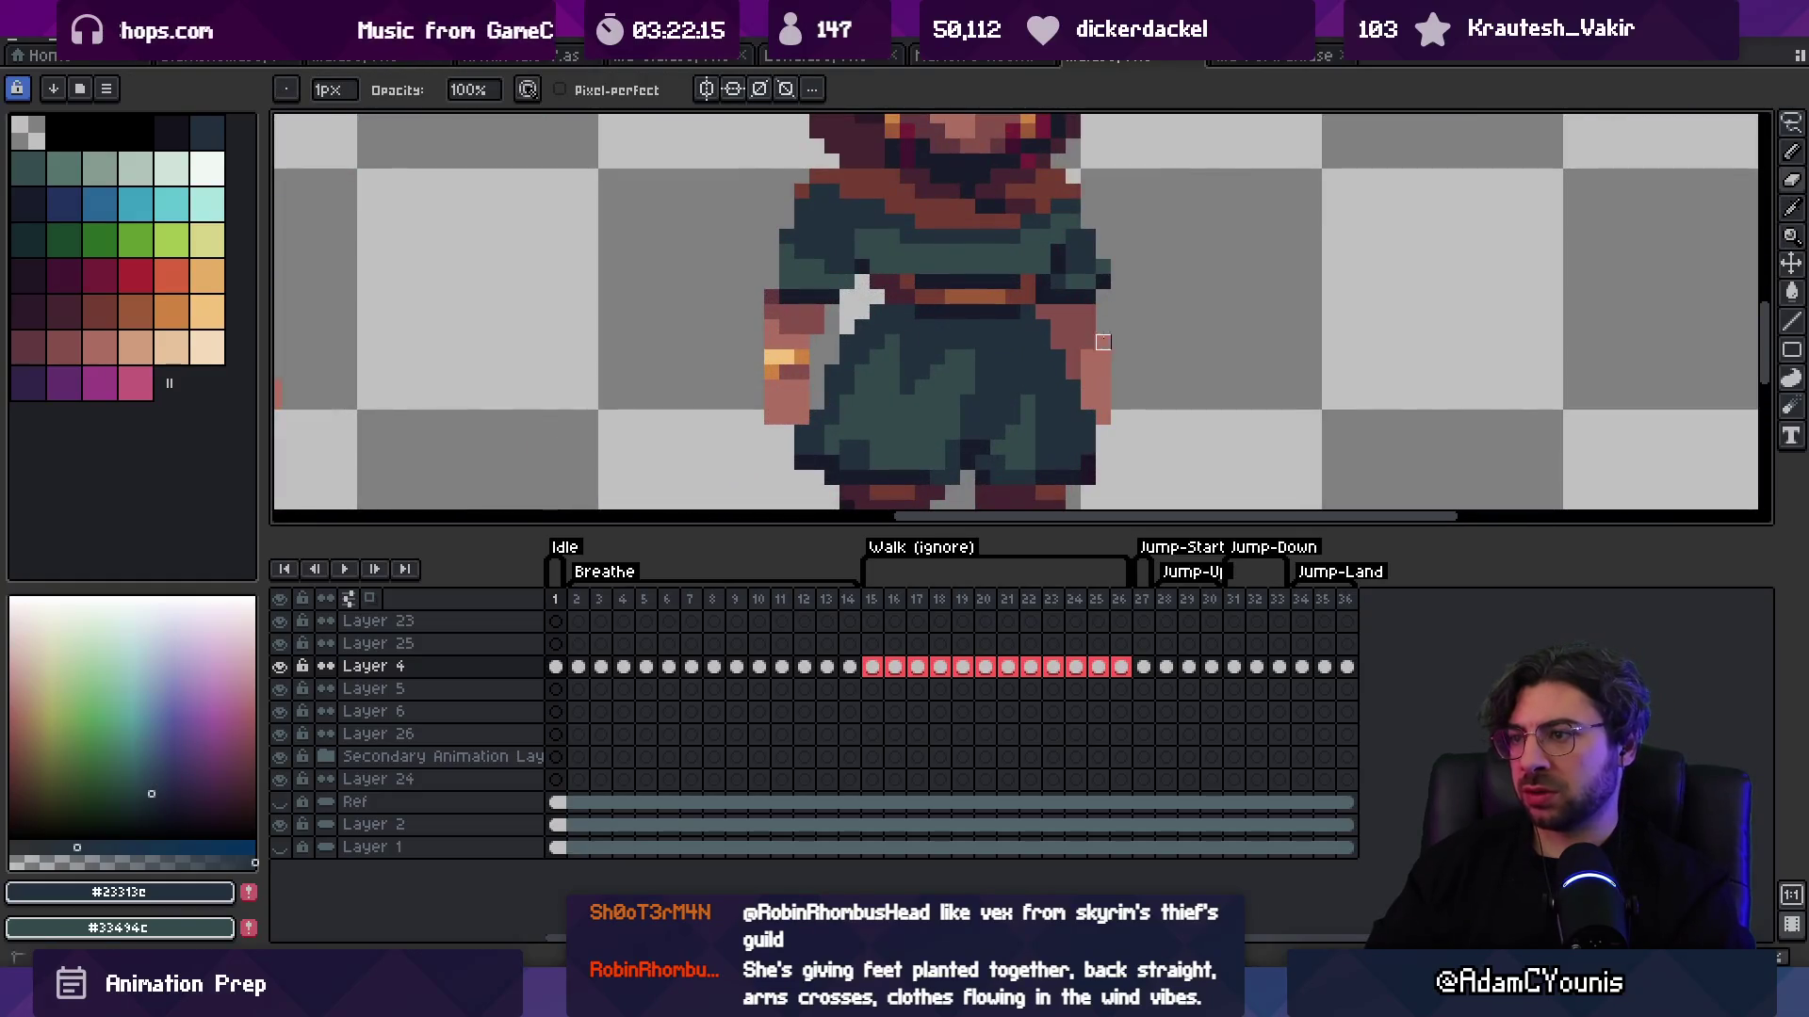
pyautogui.press('z')
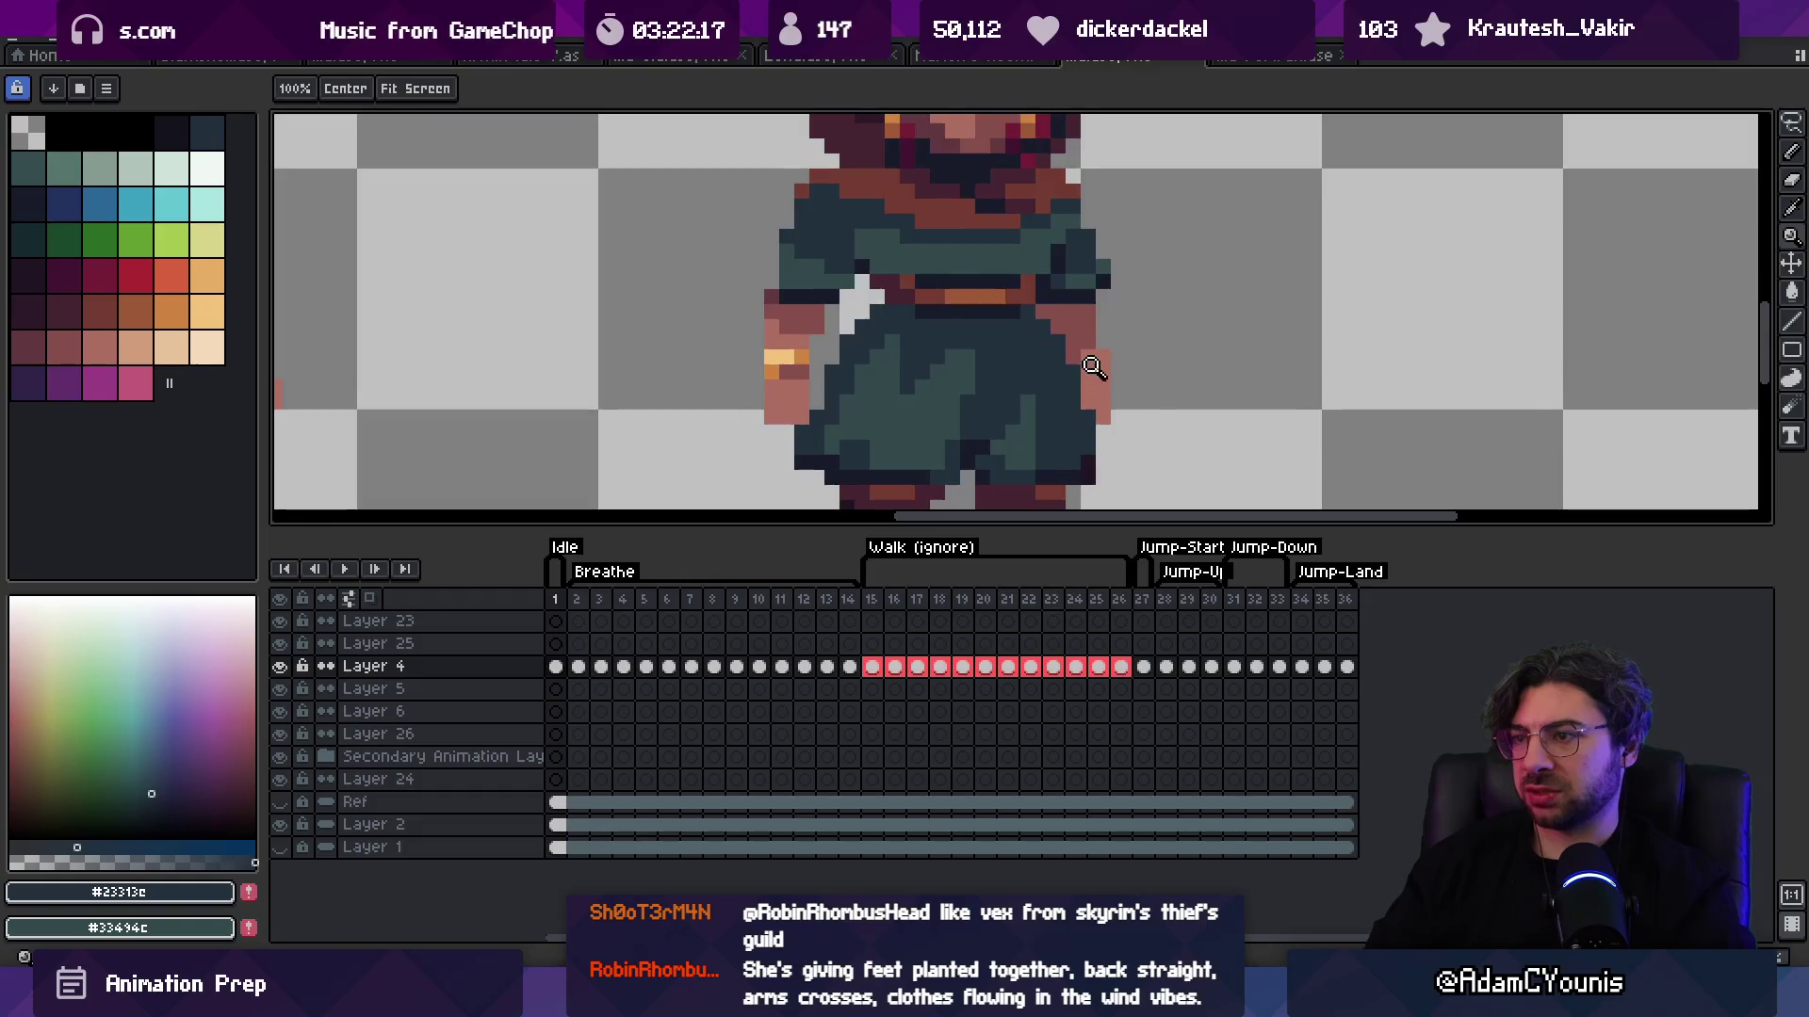
pyautogui.scroll(-3, 1053, 313)
pyautogui.scroll(-1, 1052, 314)
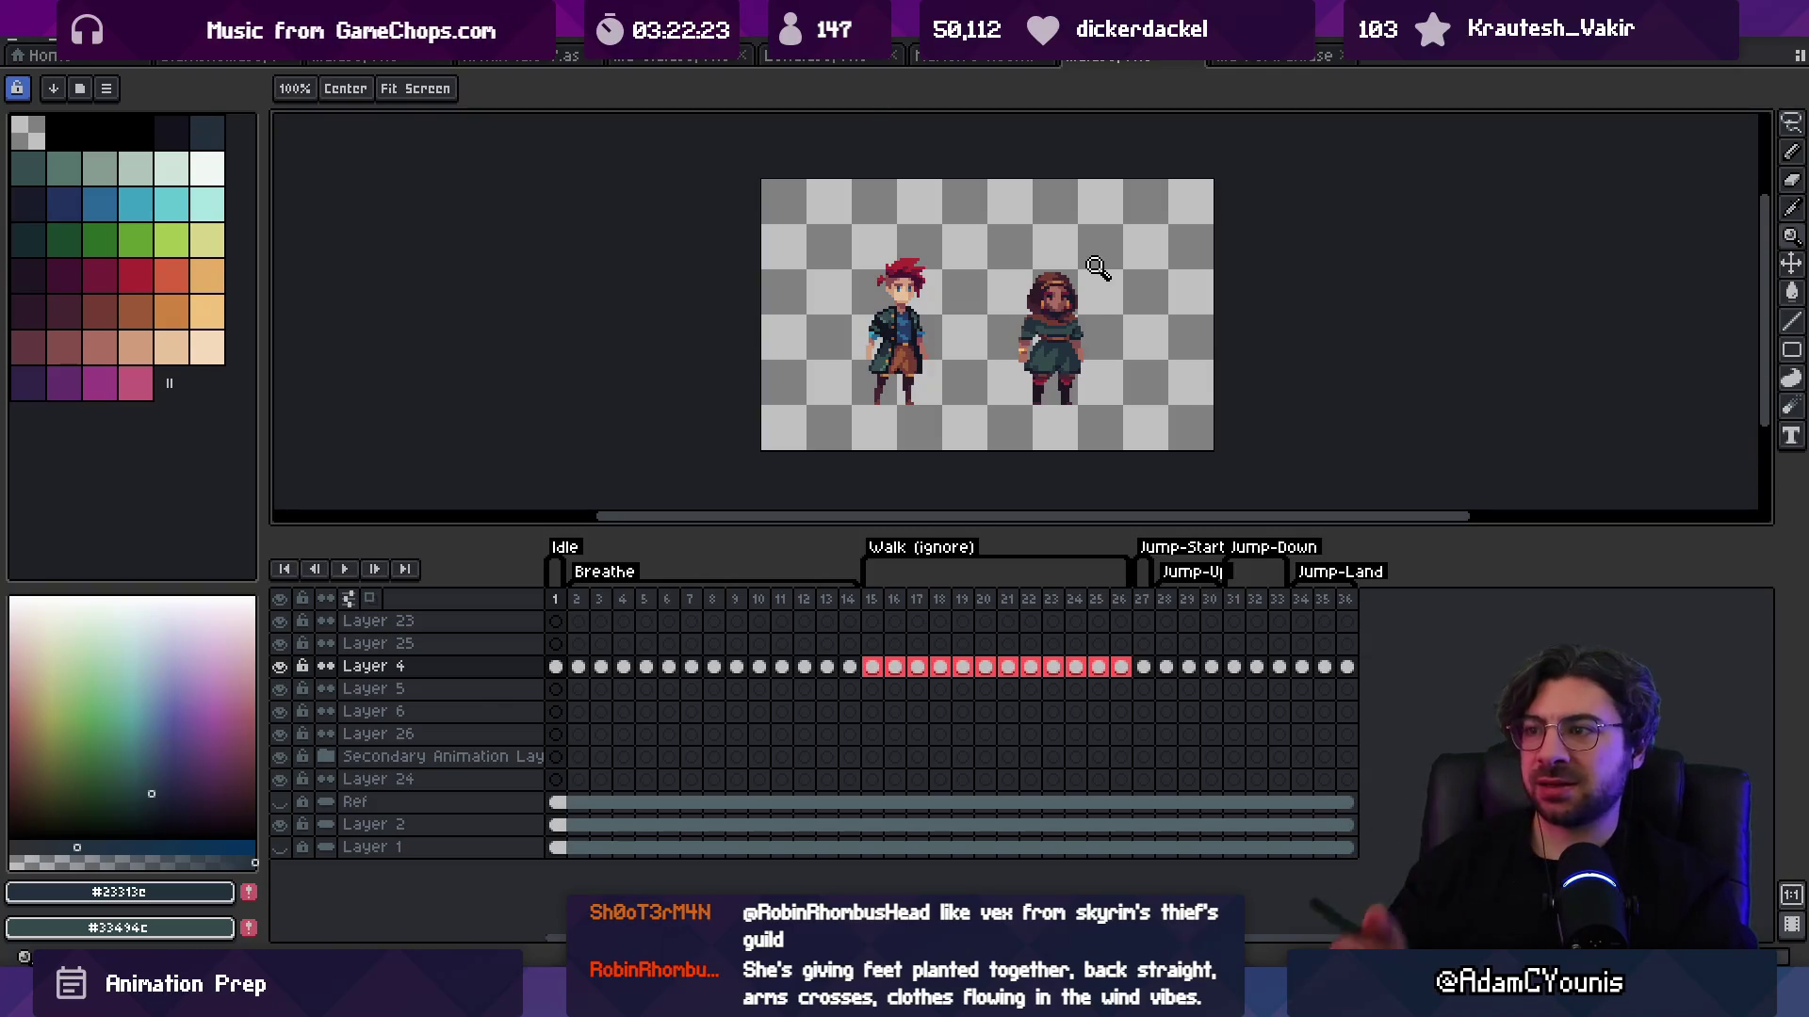
pyautogui.scroll(6, 1086, 318)
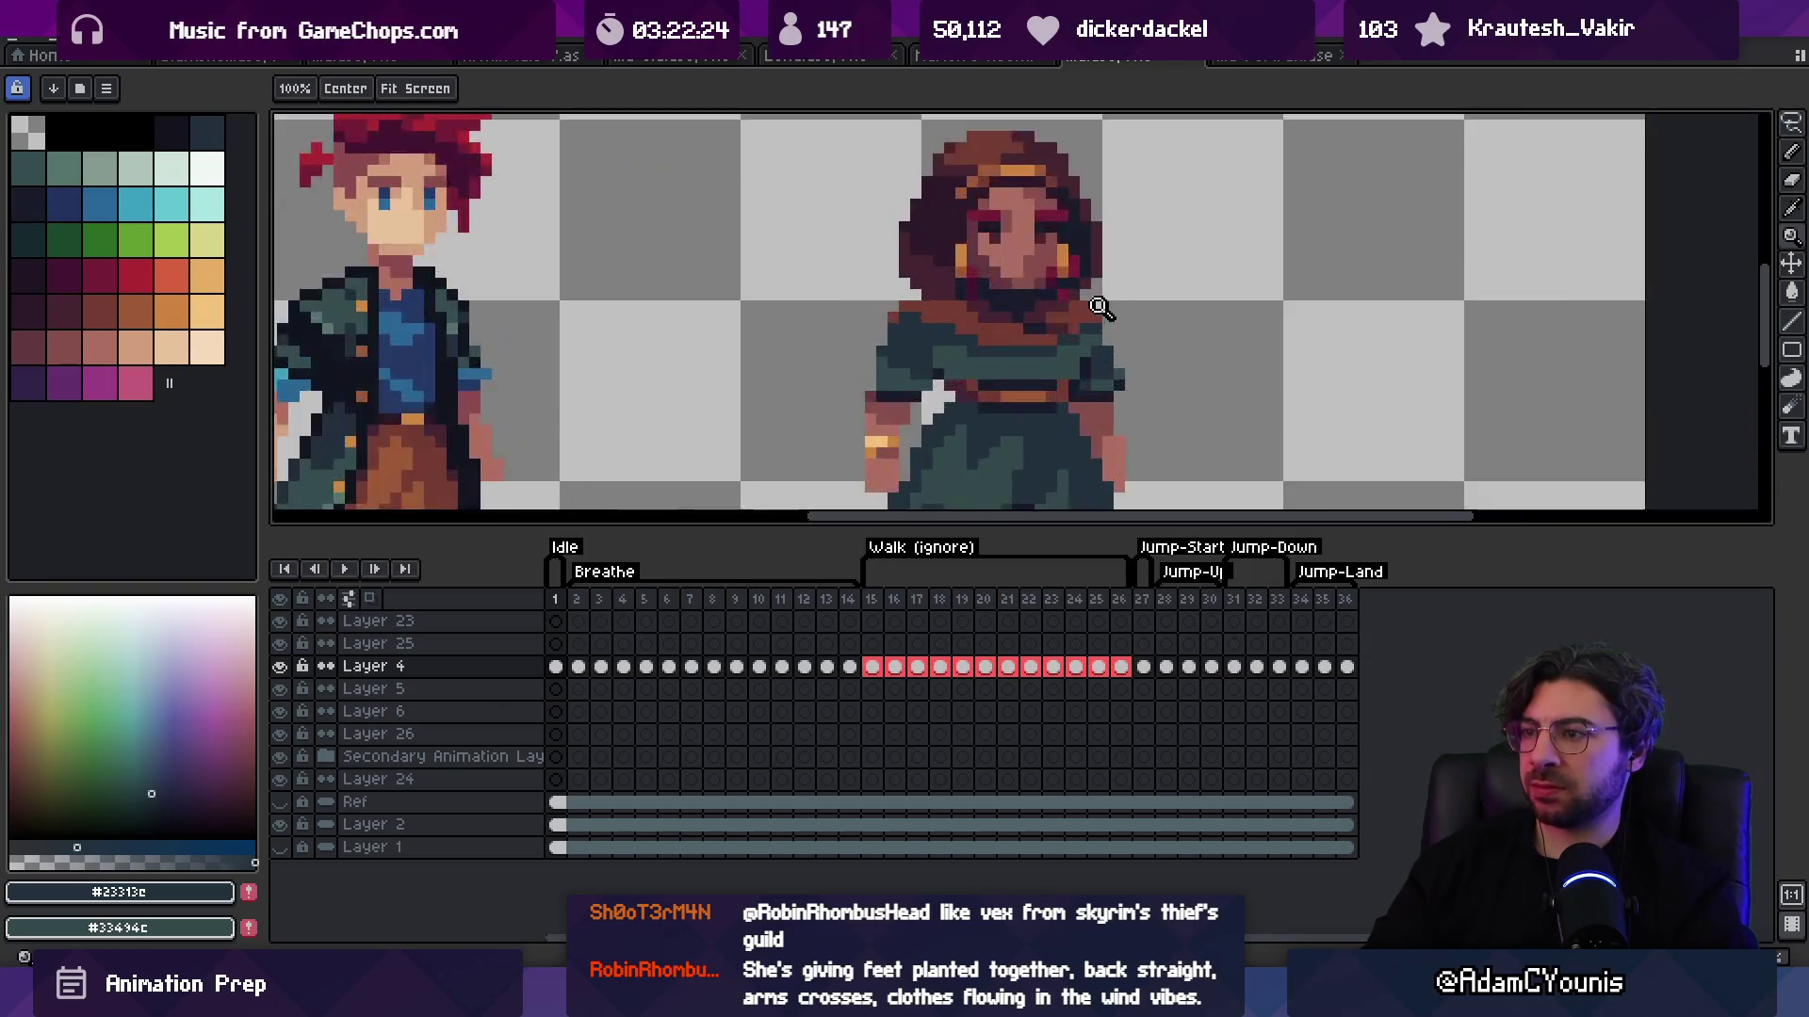
pyautogui.press('b')
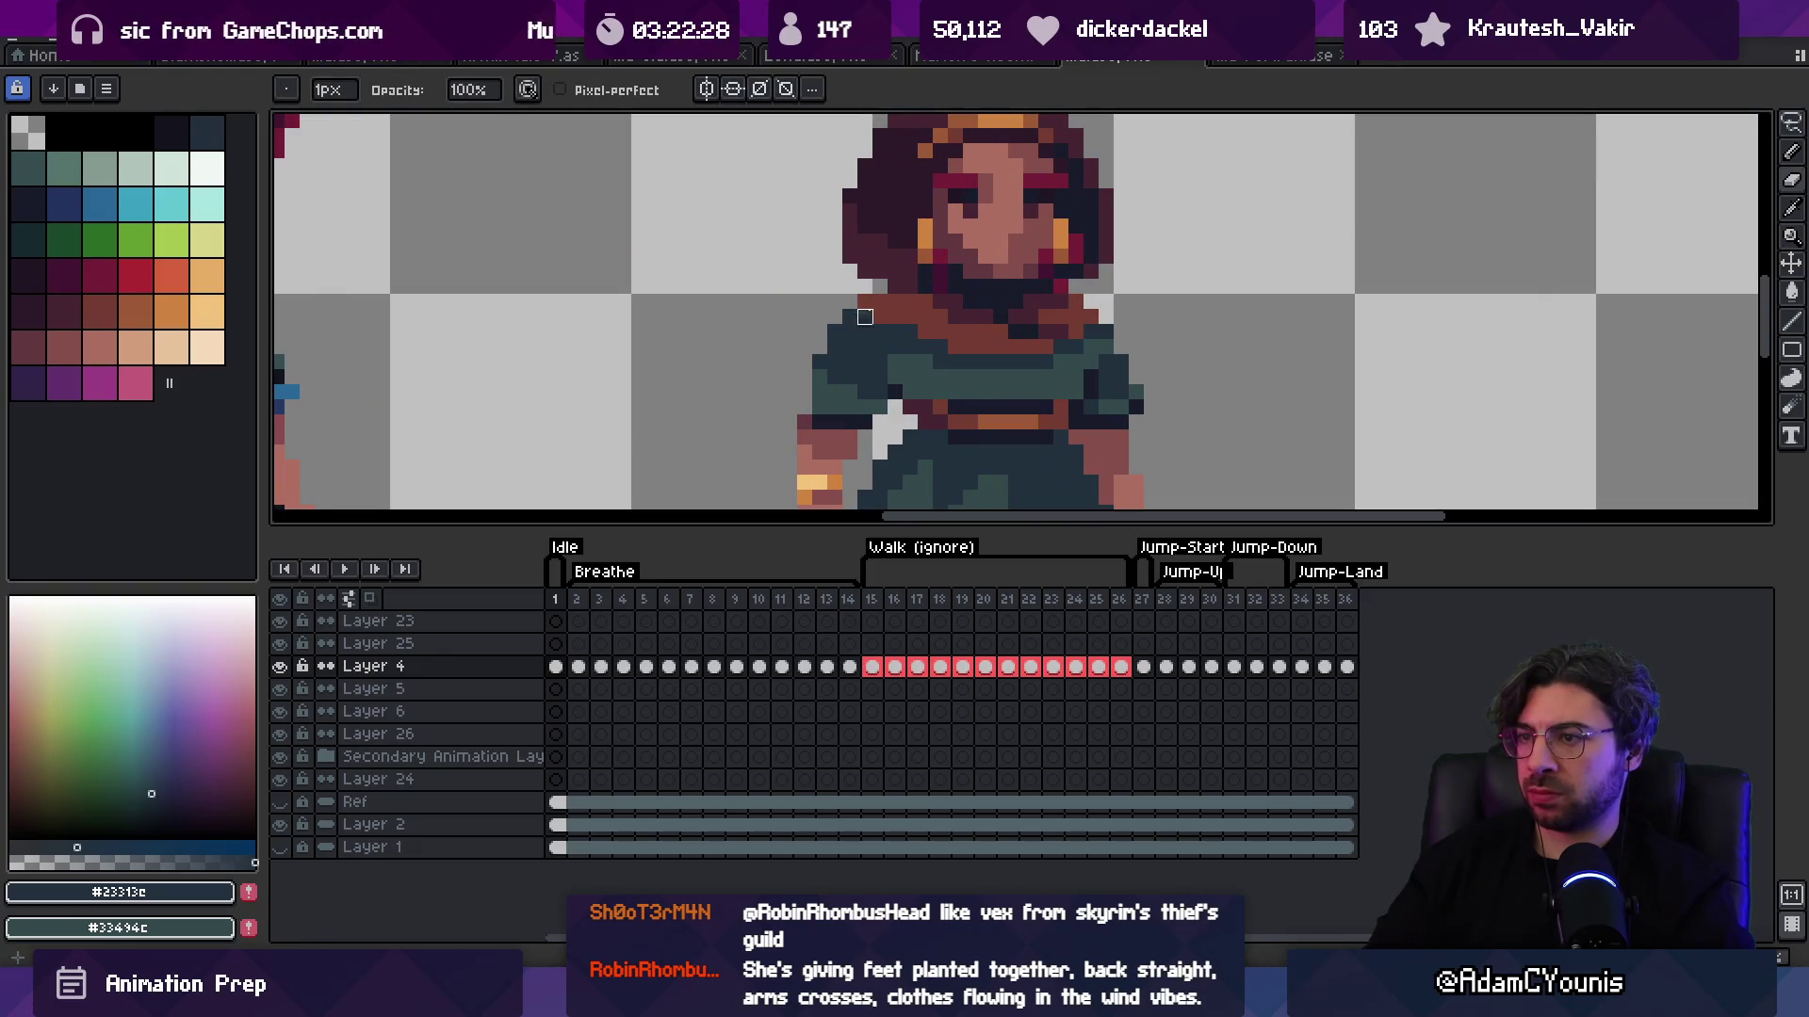
# Step: Sample the teal and dark teal robe colours and paint teal pixels onto the chest
pyautogui.press('e')
pyautogui.press('i')
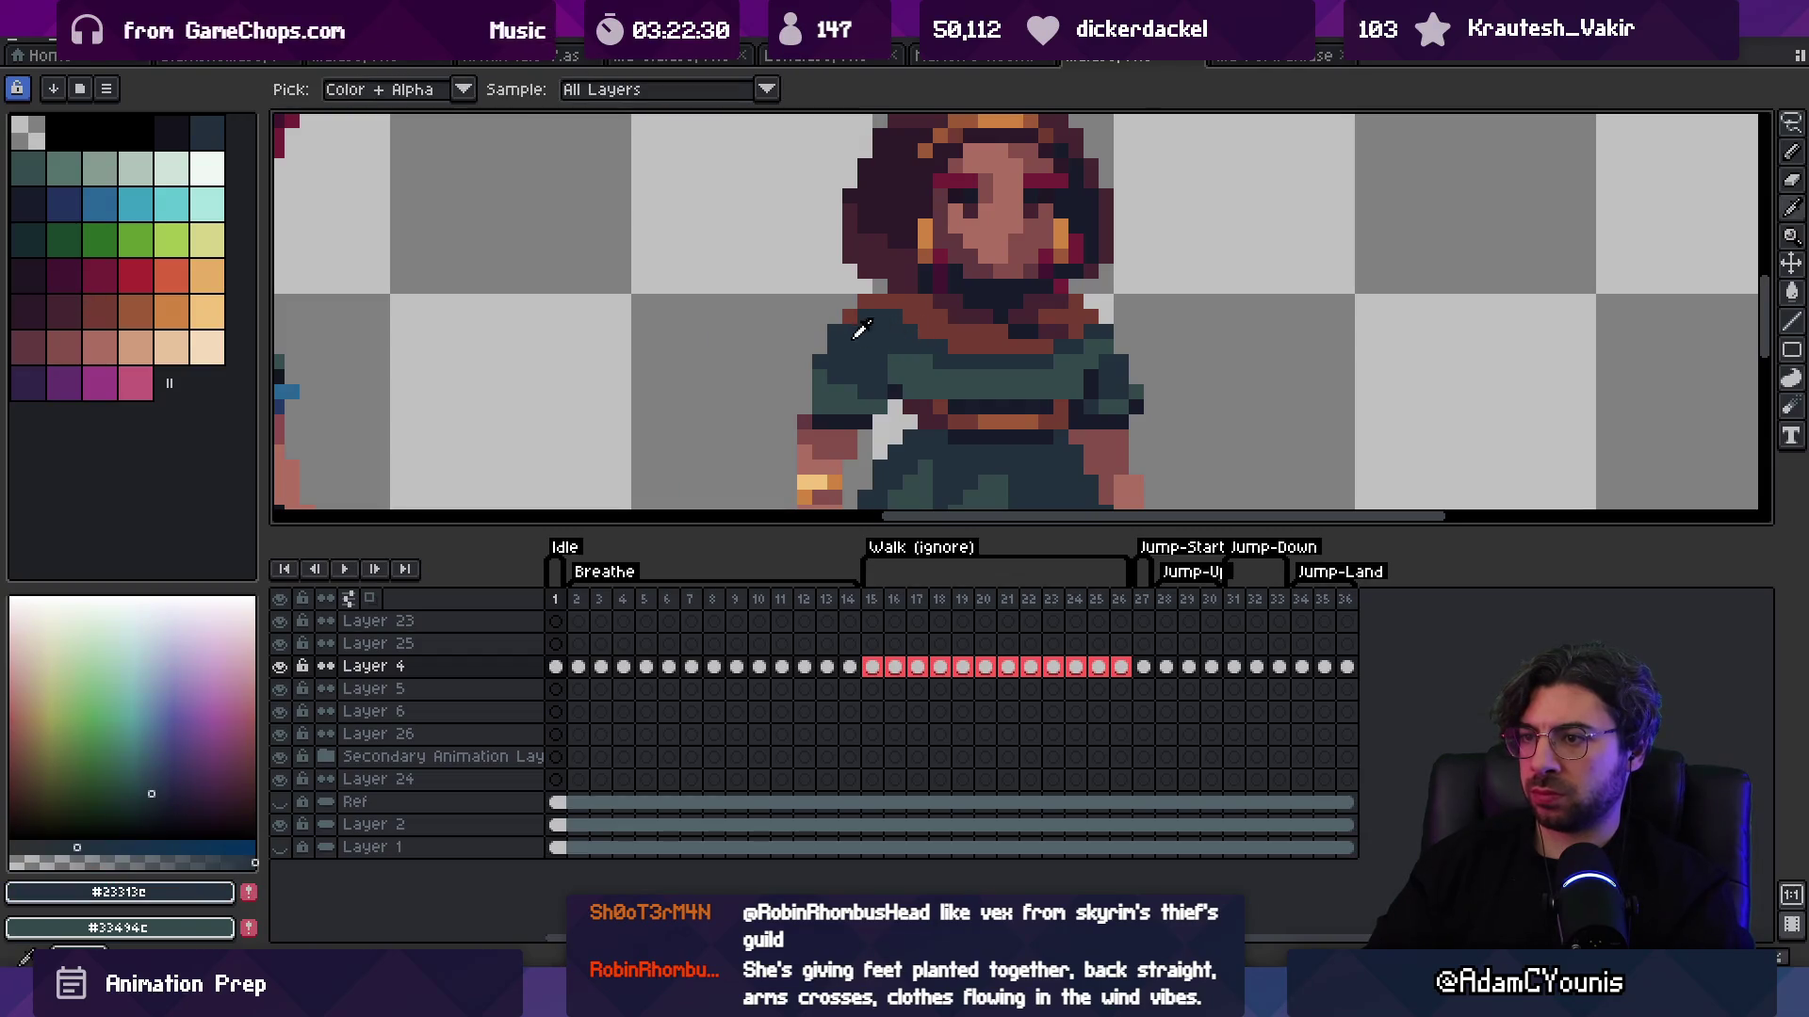
pyautogui.click(837, 377)
pyautogui.press('b')
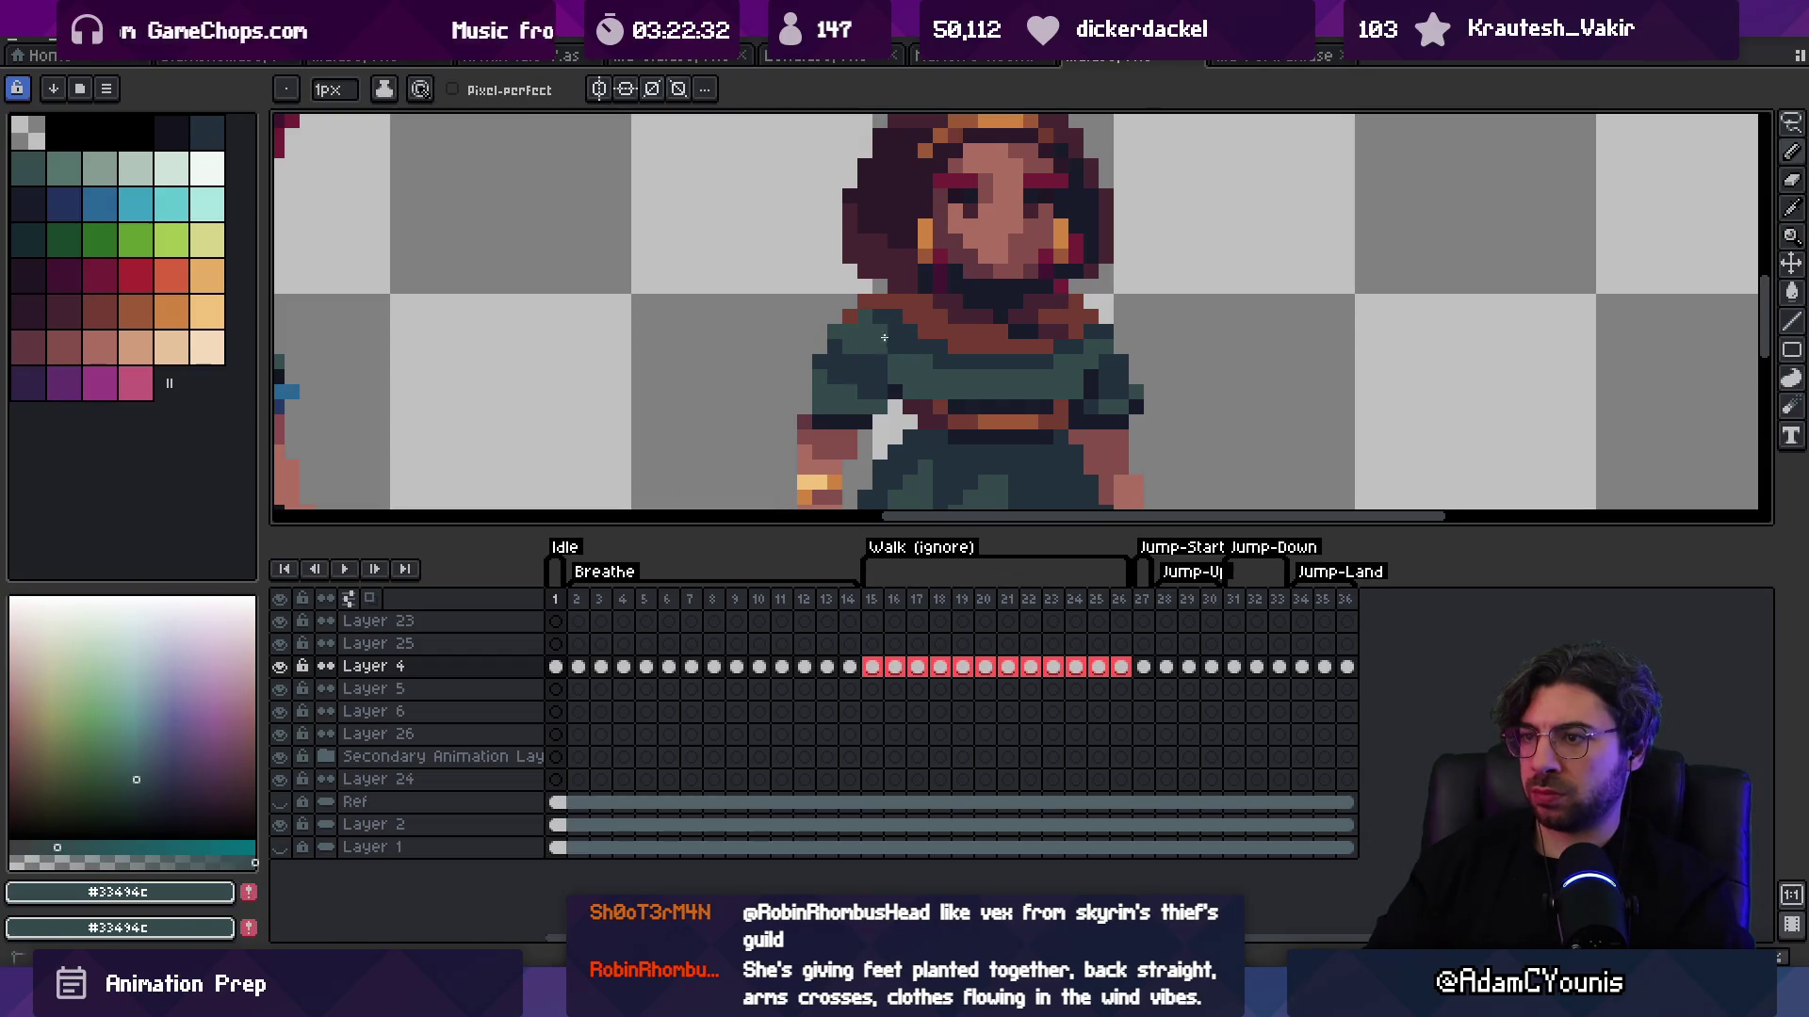
pyautogui.keyDown('alt'); pyautogui.click(888, 374); pyautogui.keyUp('alt')
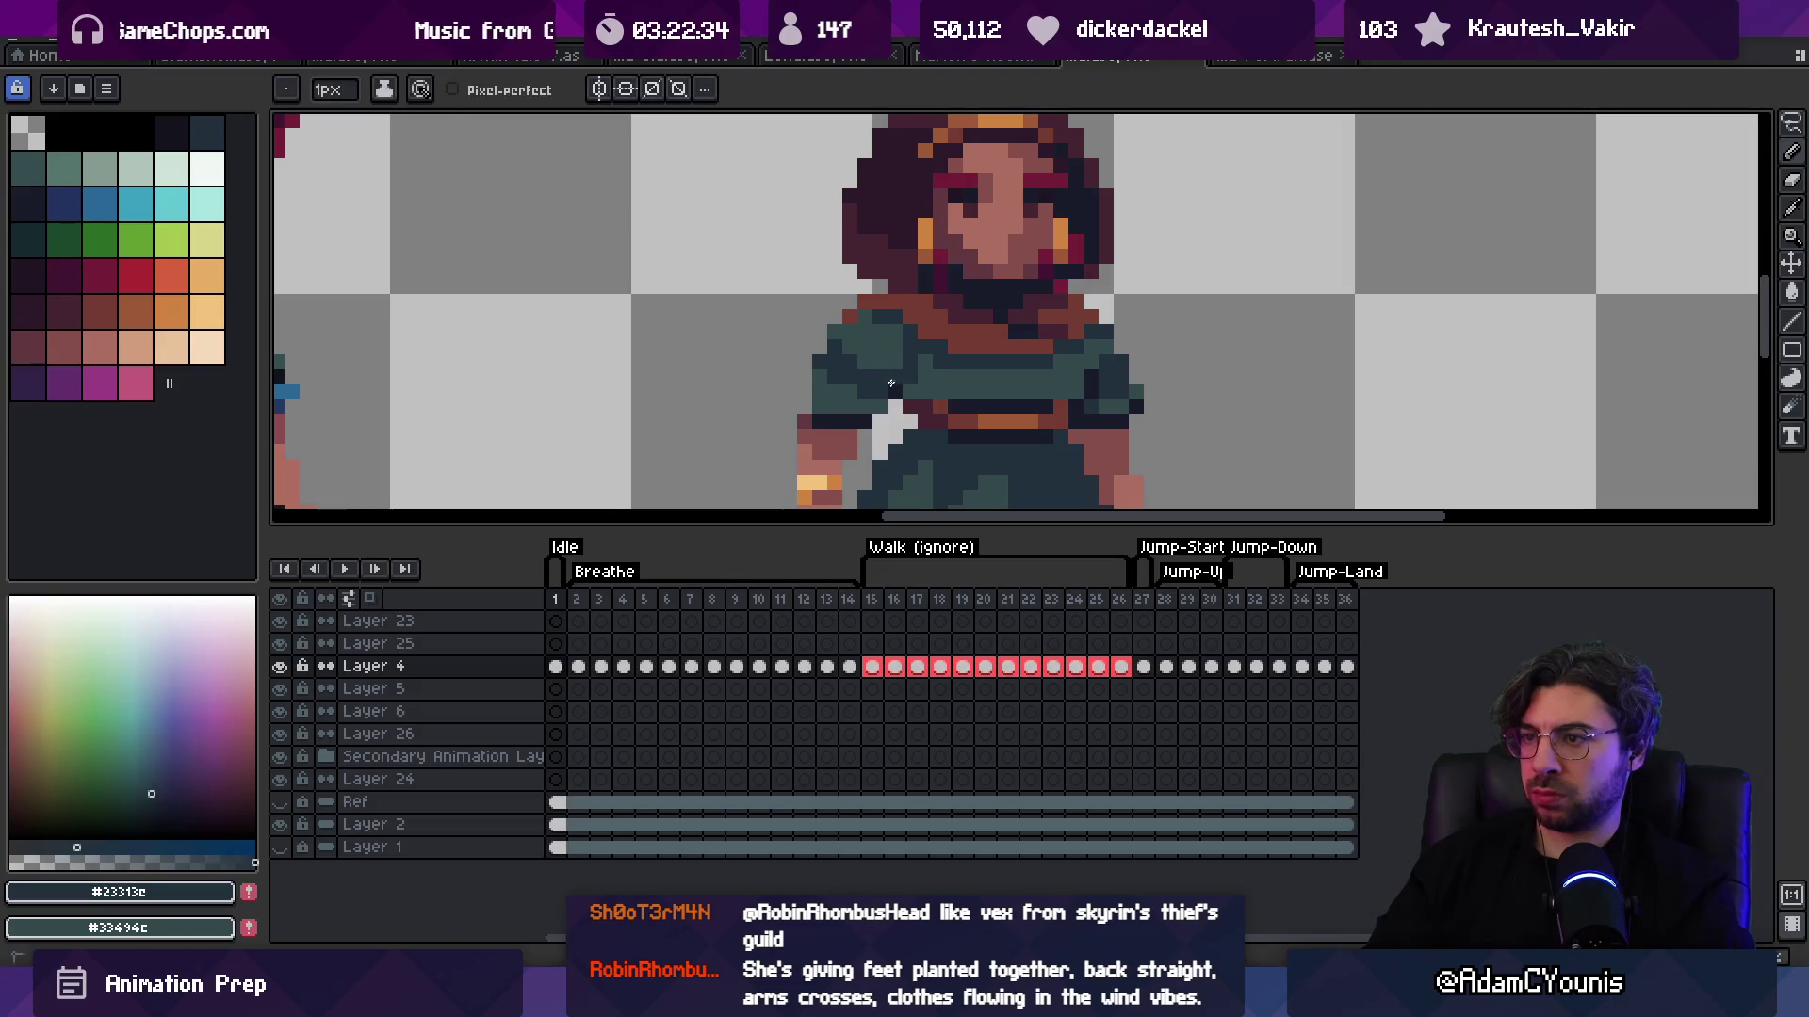
pyautogui.keyDown('alt'); pyautogui.click(919, 364); pyautogui.keyUp('alt')
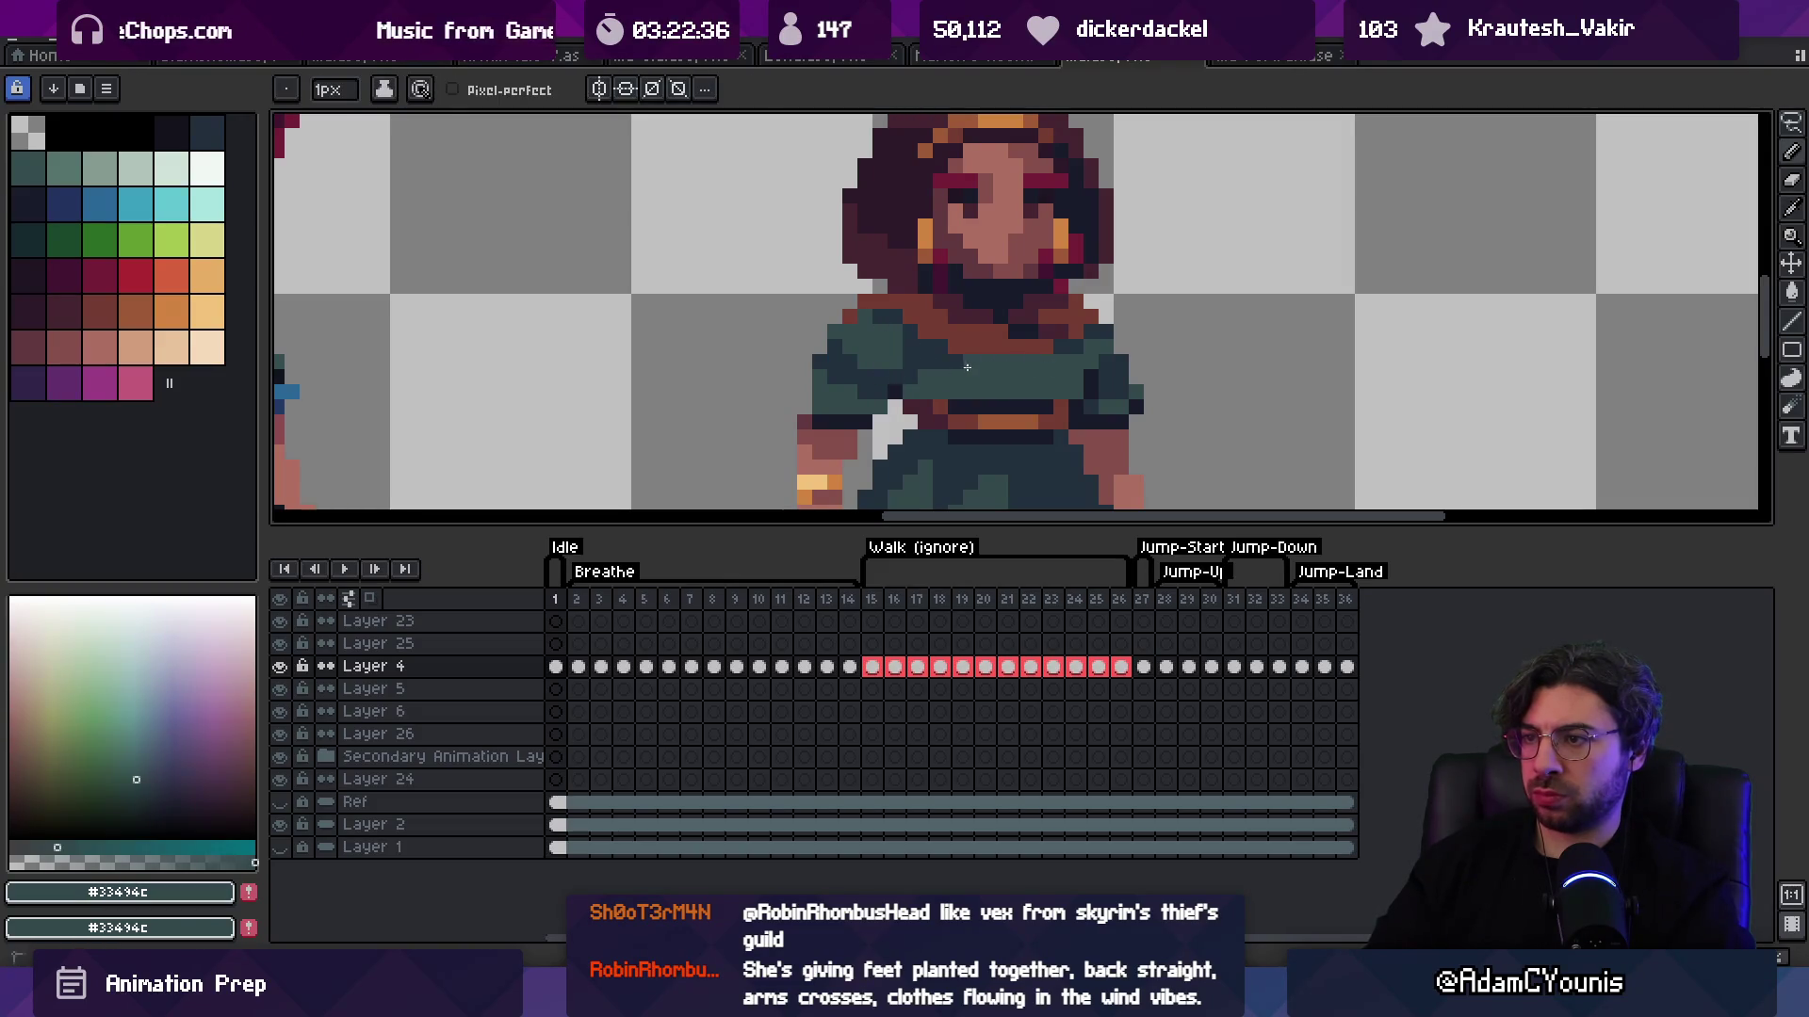
pyautogui.keyDown('alt'); pyautogui.click(1055, 387); pyautogui.keyUp('alt')
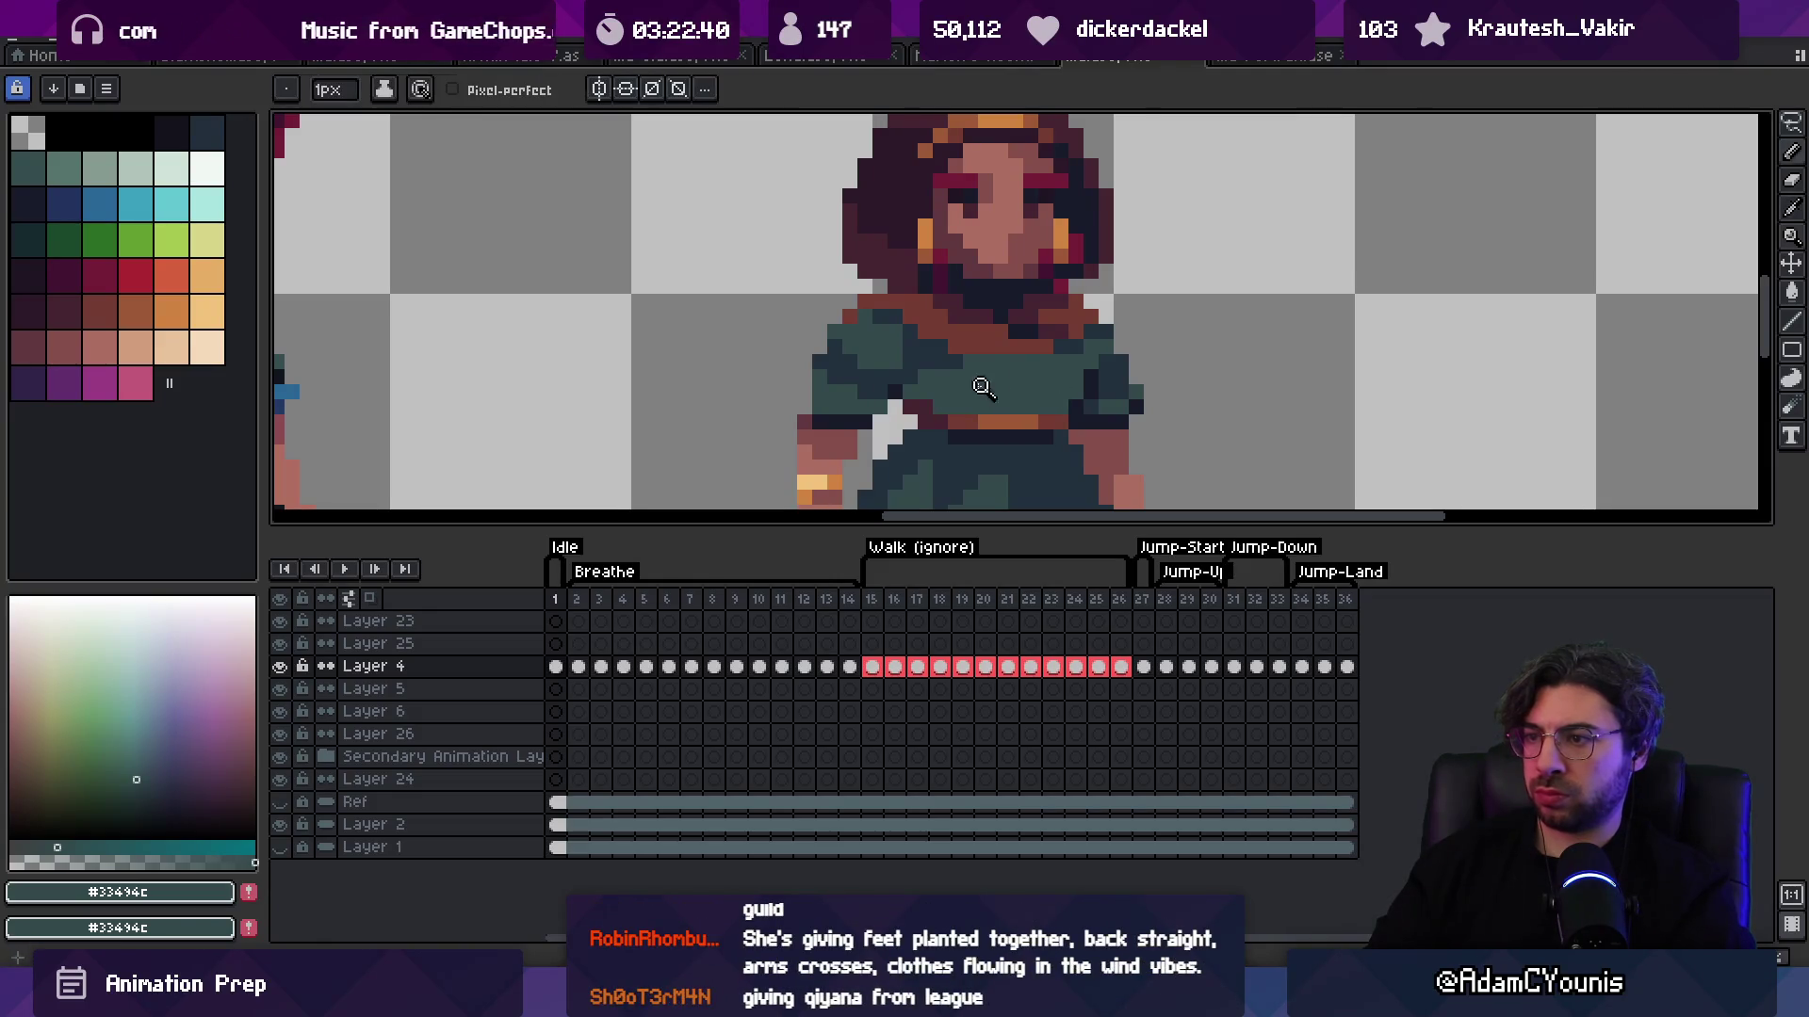
pyautogui.scroll(-6, 982, 386)
pyautogui.scroll(5, 1070, 323)
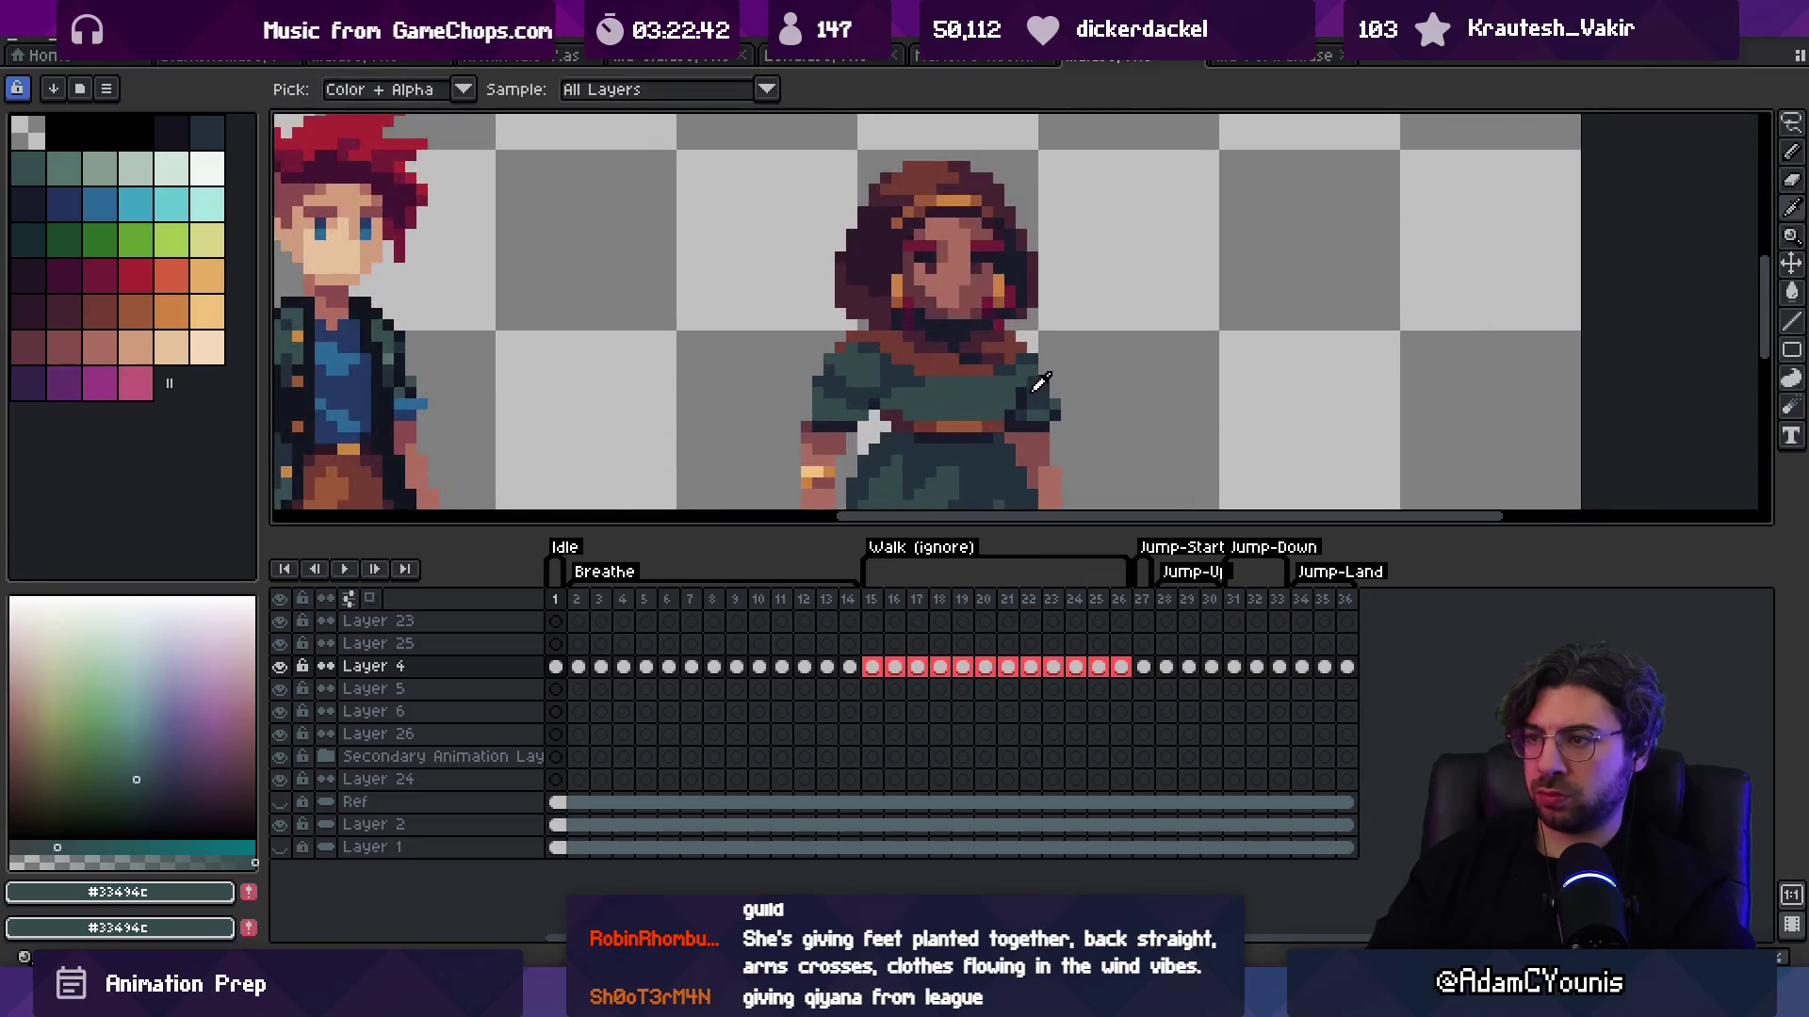
# Step: Reshade the chest with dark teal, teal, reddish-brown scarf and dark hair colours
pyautogui.keyDown('alt'); pyautogui.click(1036, 386); pyautogui.keyUp('alt')
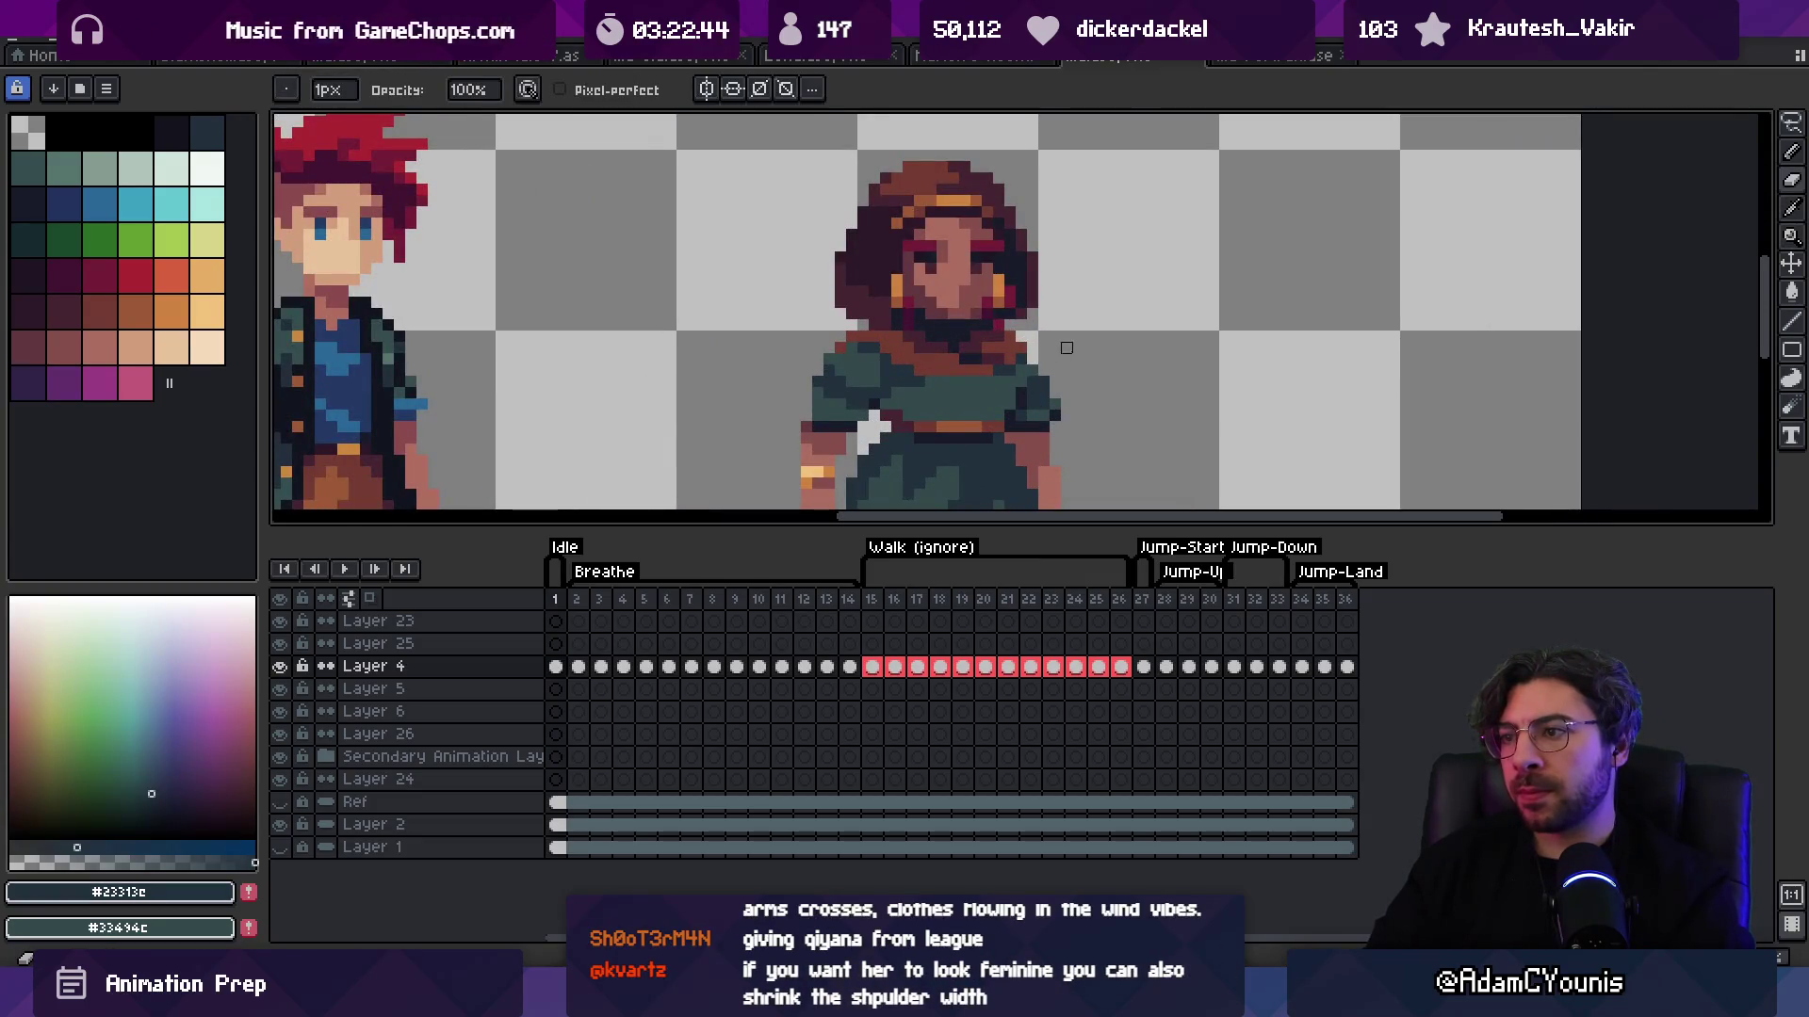
pyautogui.keyDown('alt'); pyautogui.click(1017, 389); pyautogui.keyUp('alt')
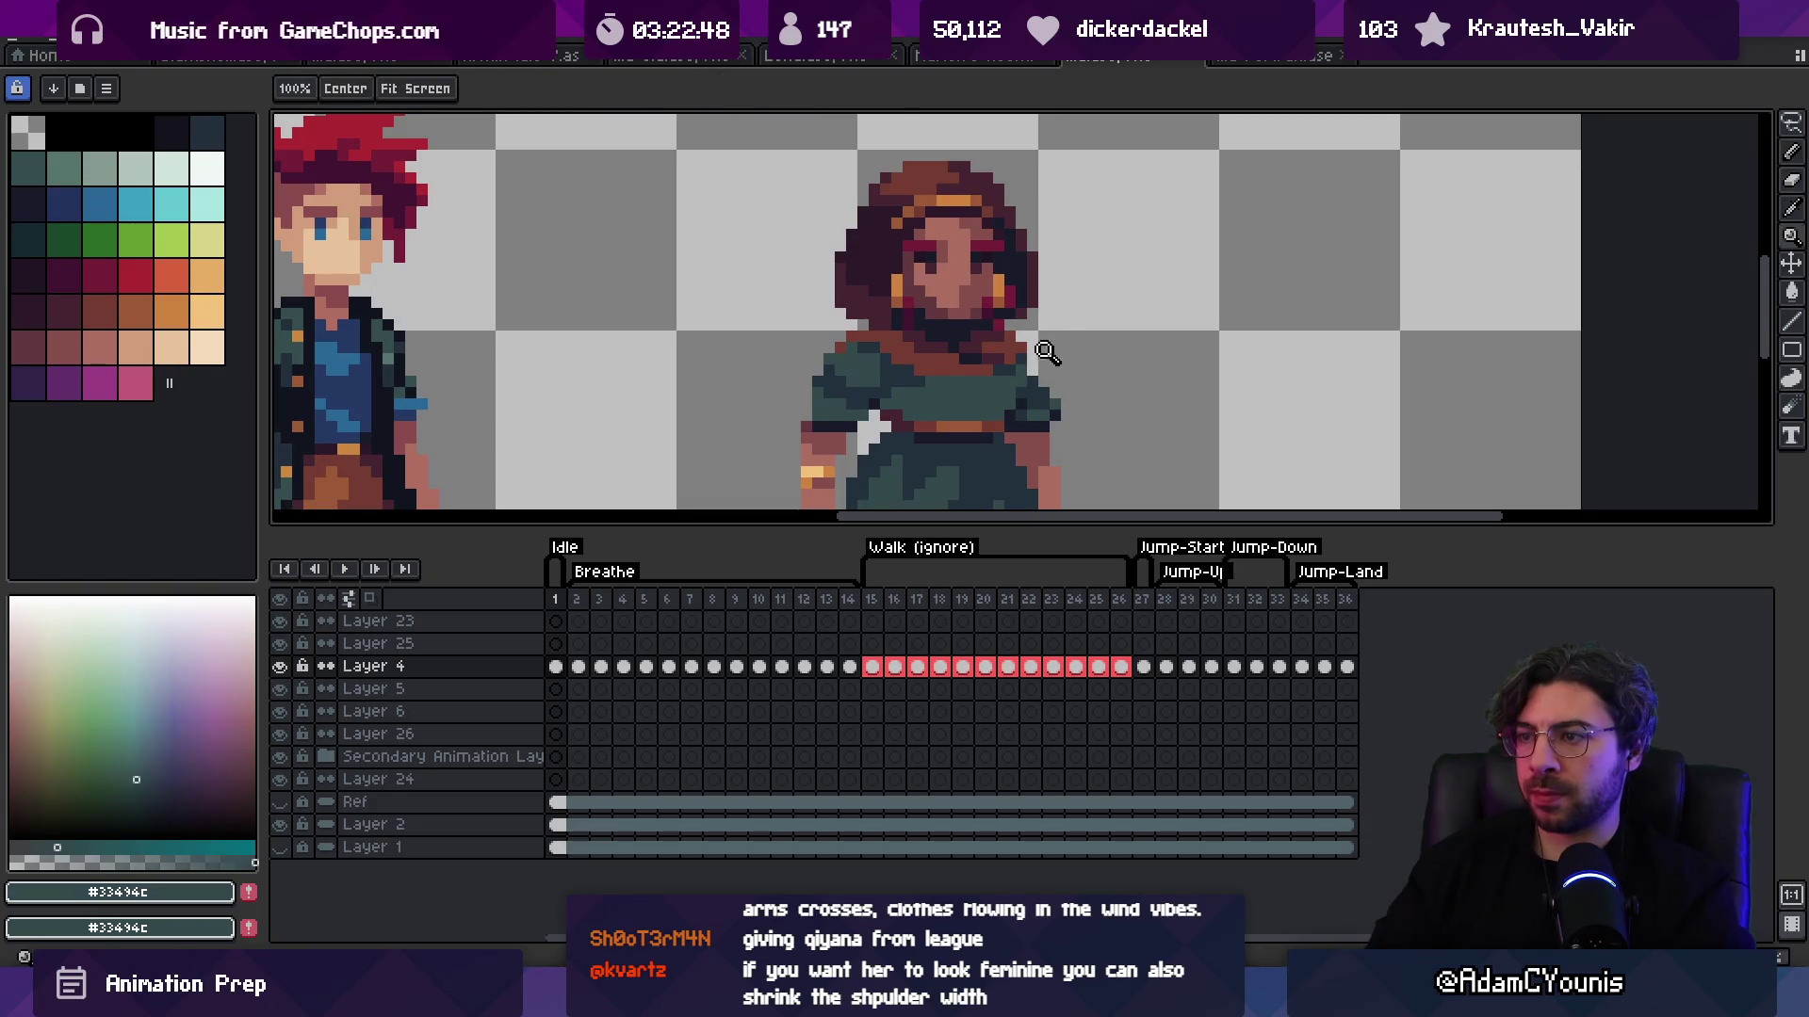
pyautogui.keyDown('alt'); pyautogui.click(1032, 357); pyautogui.keyUp('alt')
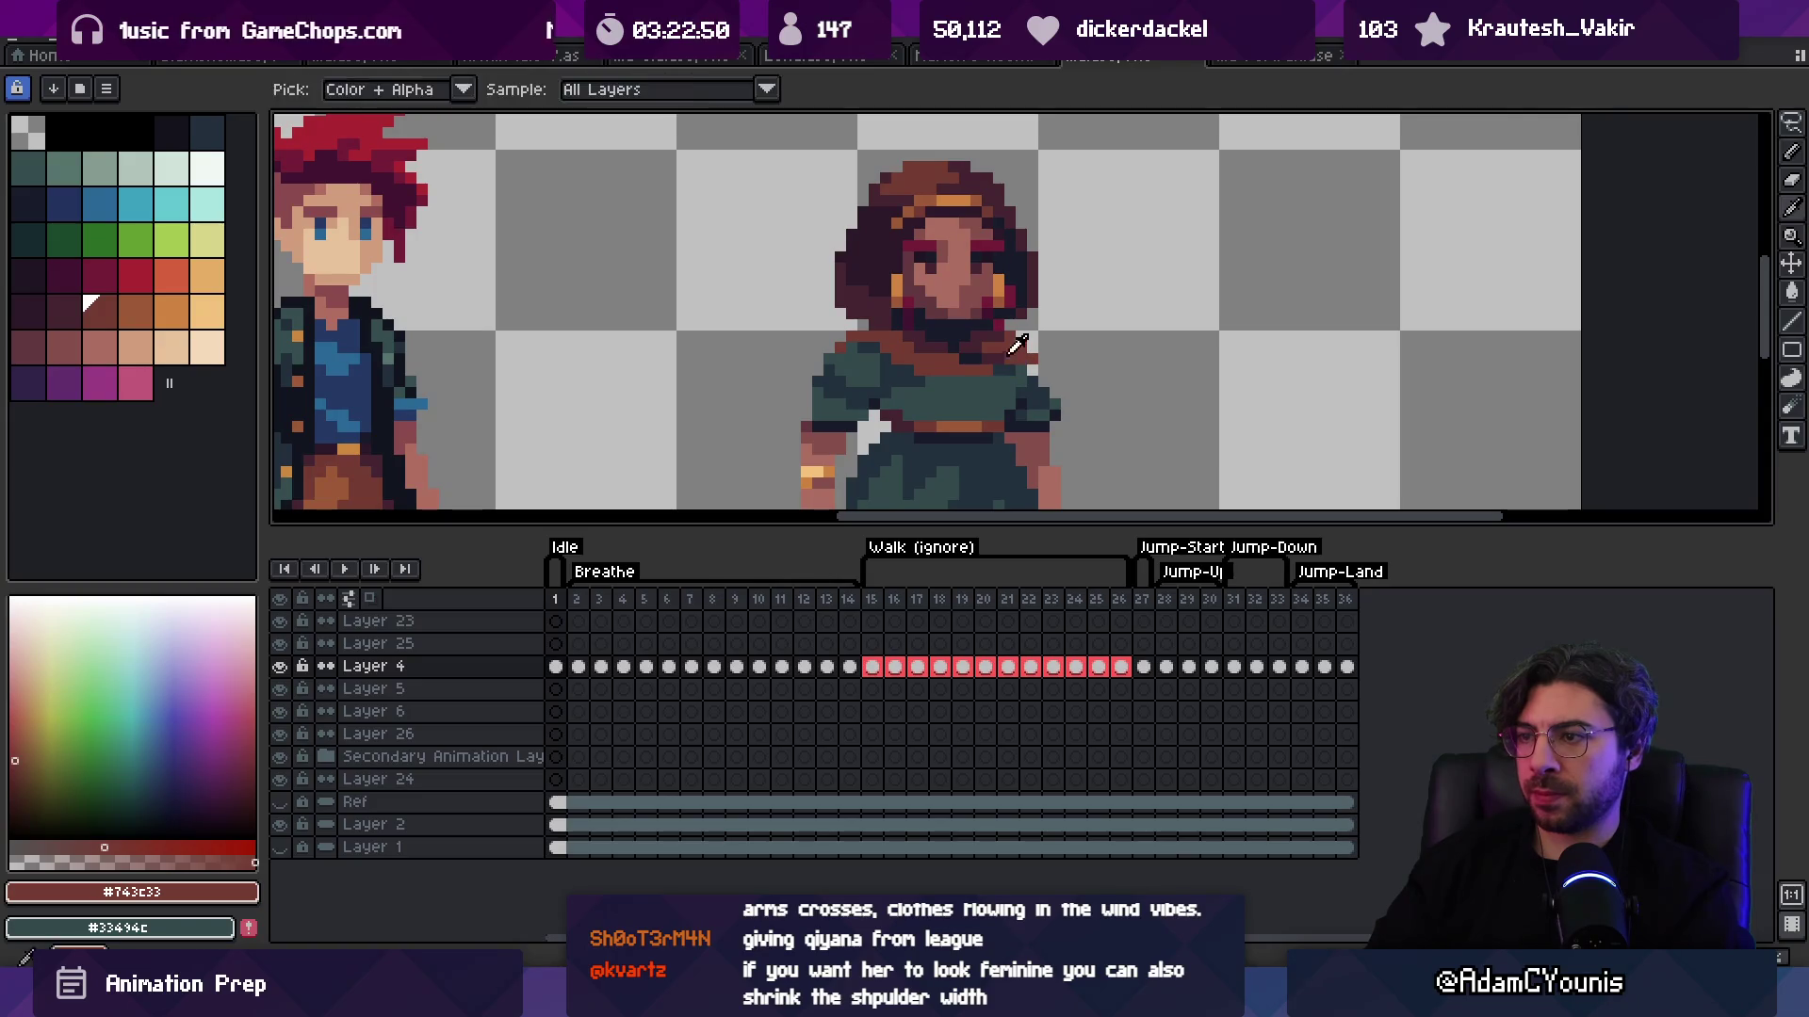
pyautogui.keyDown('alt'); pyautogui.click(1026, 340); pyautogui.keyUp('alt')
pyautogui.keyDown('alt'); pyautogui.click(1026, 342); pyautogui.keyUp('alt')
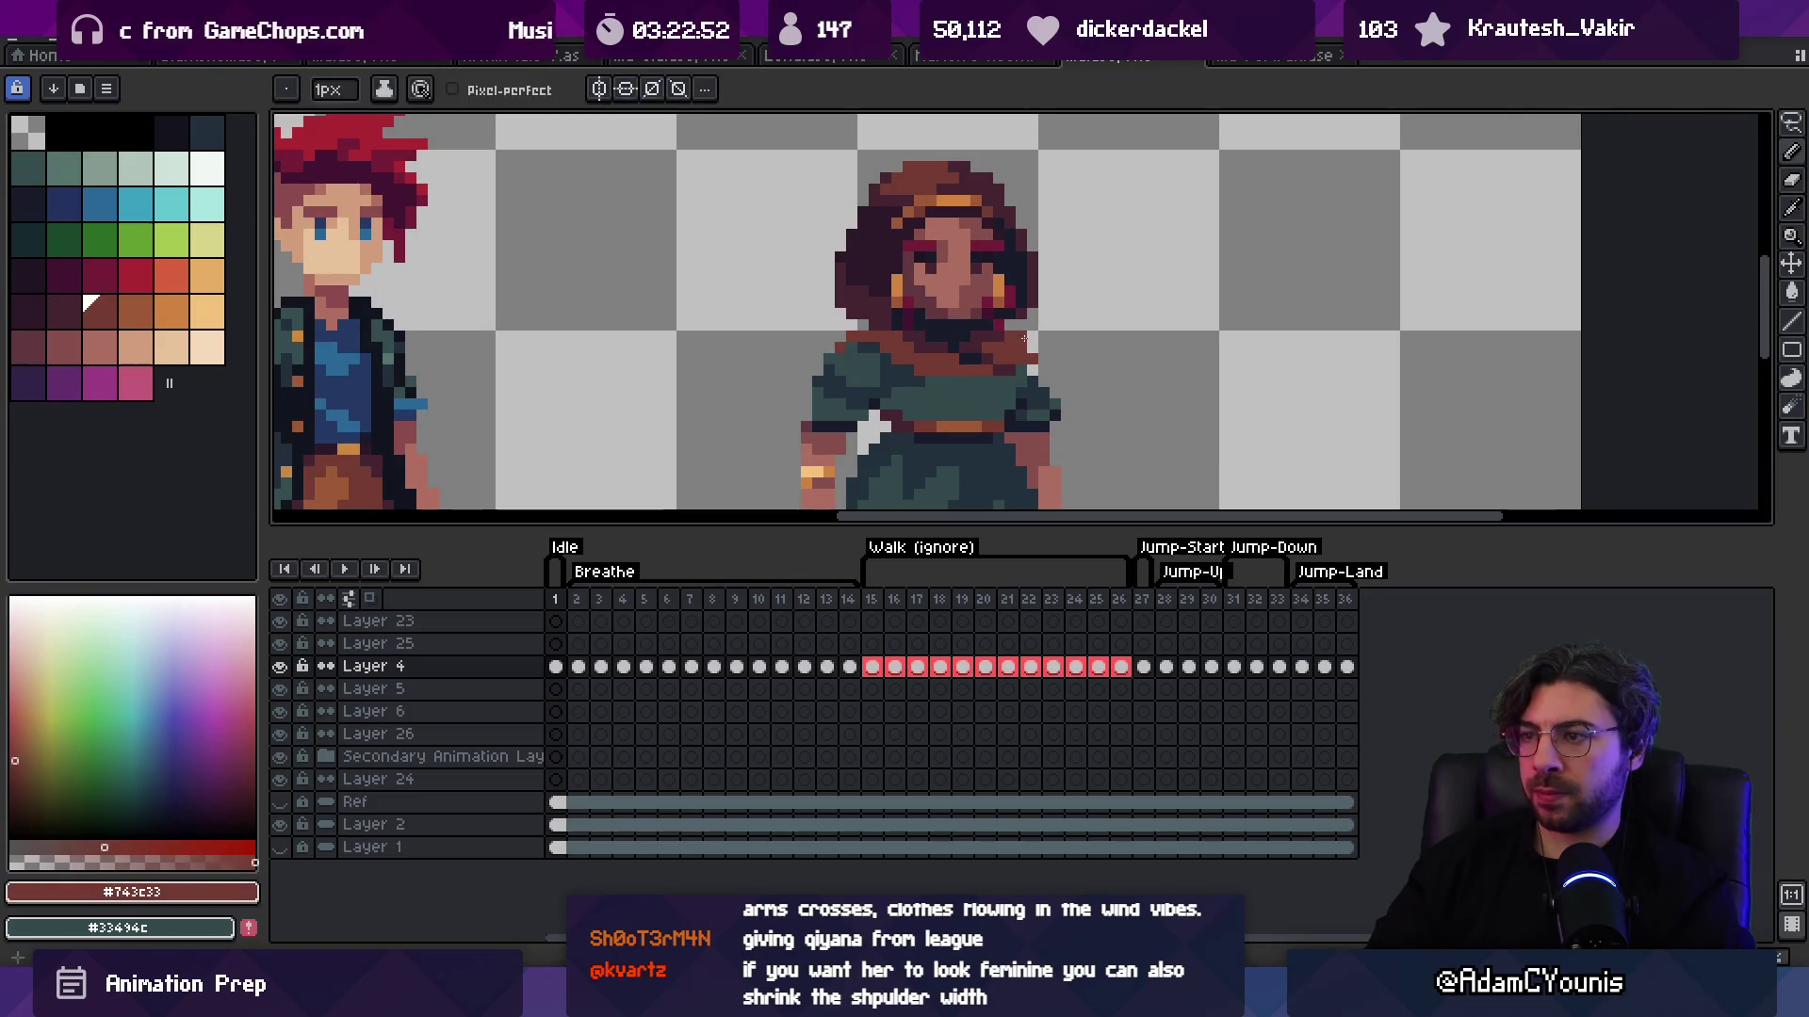
pyautogui.press('z')
pyautogui.scroll(-5, 987, 290)
pyautogui.scroll(4, 1044, 345)
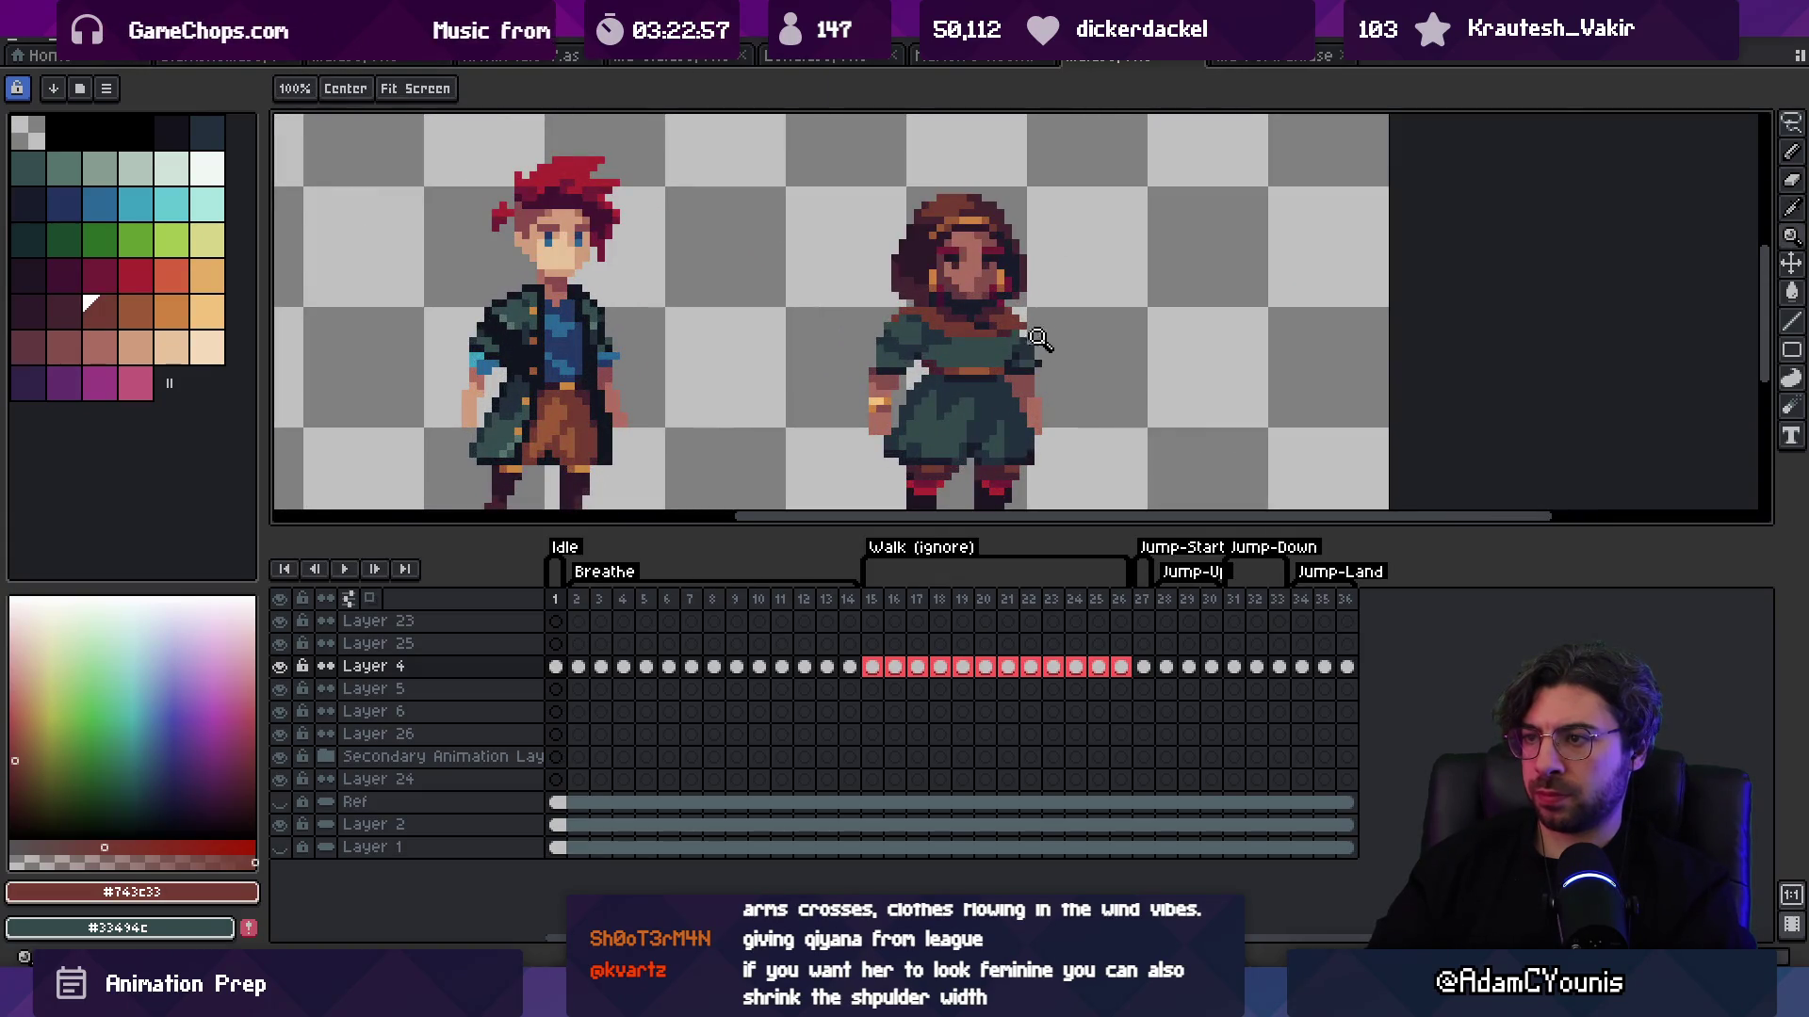
pyautogui.scroll(3, 1040, 340)
# Step: Repaint the right shoulder in dark teal to narrow it, then touch up the torso in teal
pyautogui.keyDown('alt'); pyautogui.click(1037, 316); pyautogui.keyUp('alt')
pyautogui.keyDown('alt'); pyautogui.click(1052, 346); pyautogui.keyUp('alt')
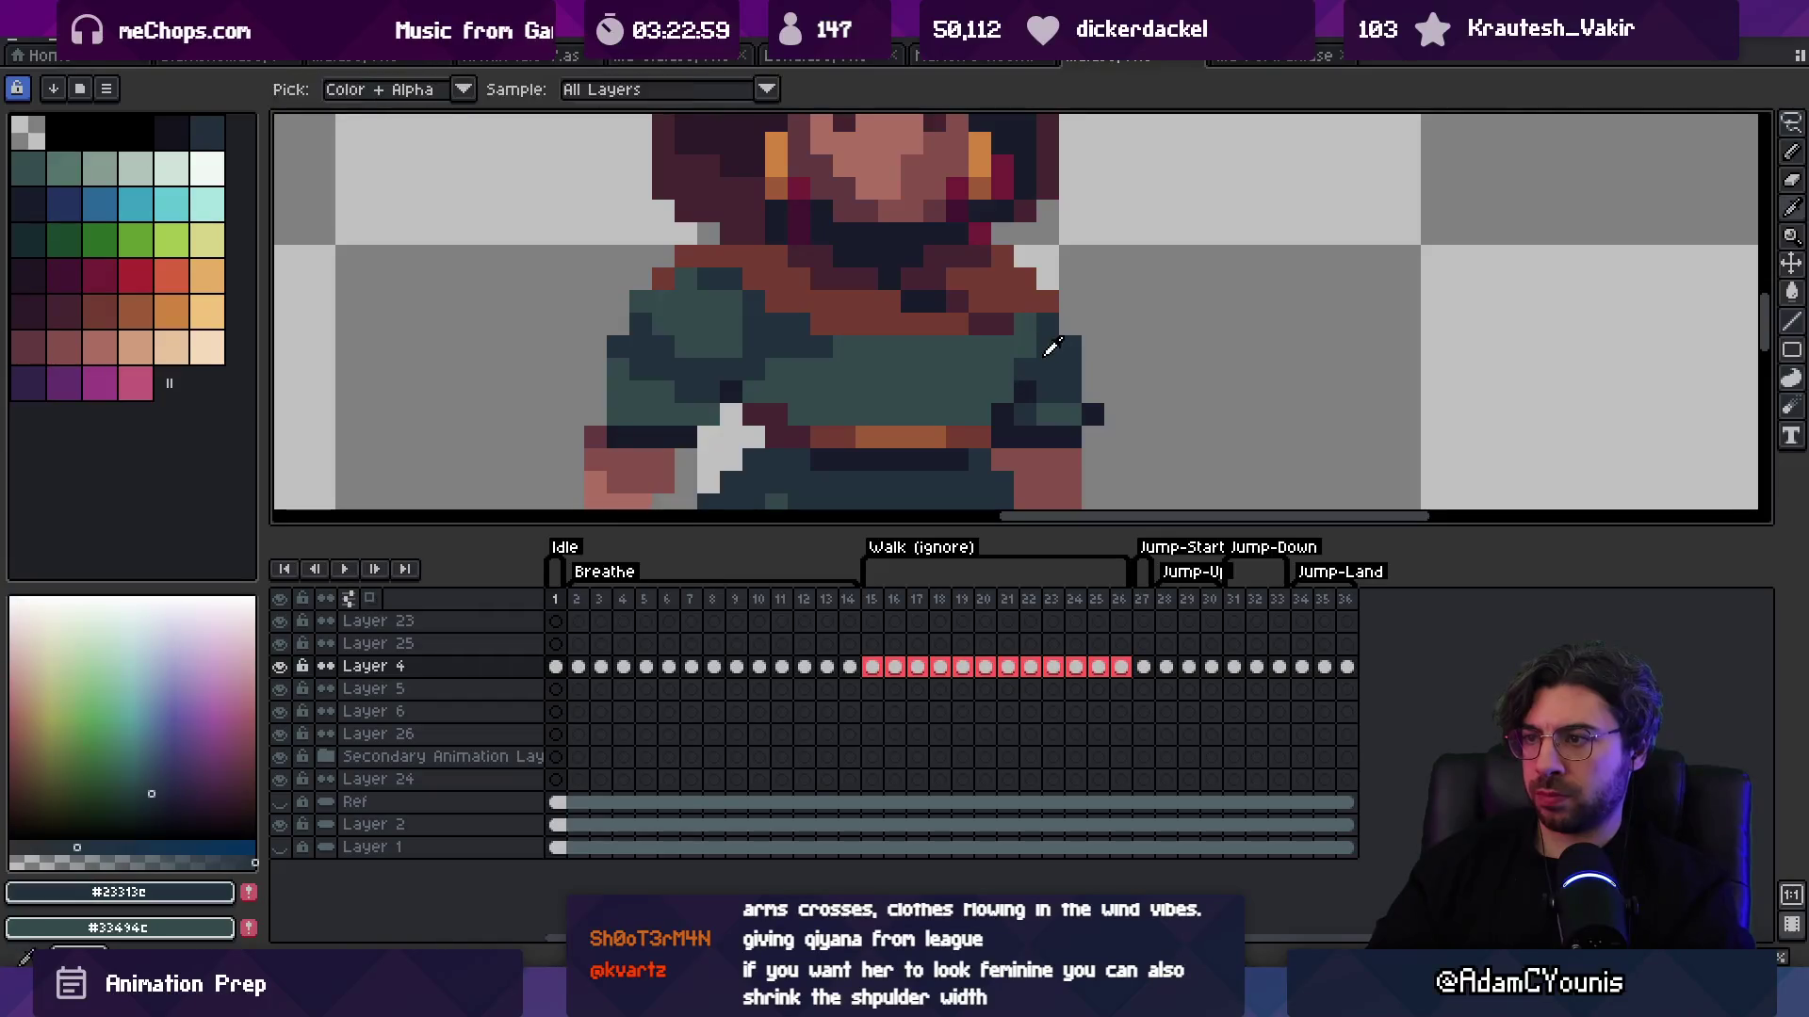
pyautogui.scroll(-4, 1052, 344)
pyautogui.scroll(2, 1054, 329)
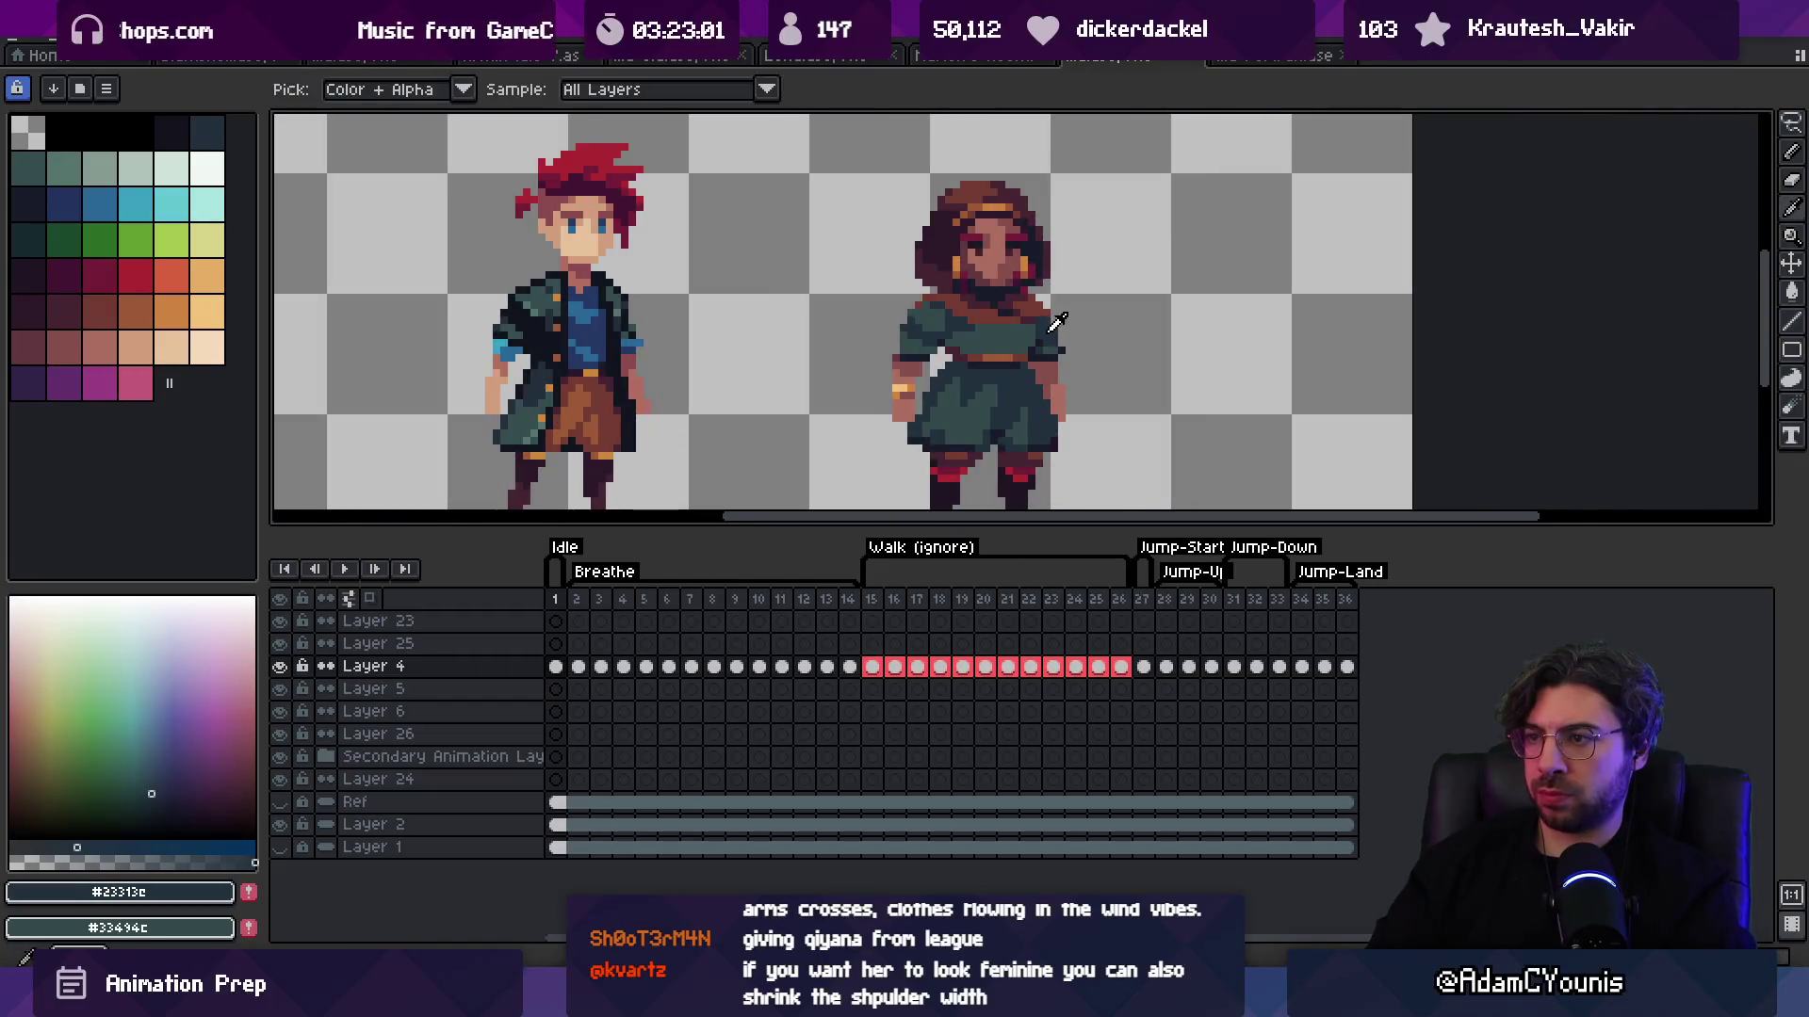
pyautogui.scroll(2, 979, 315)
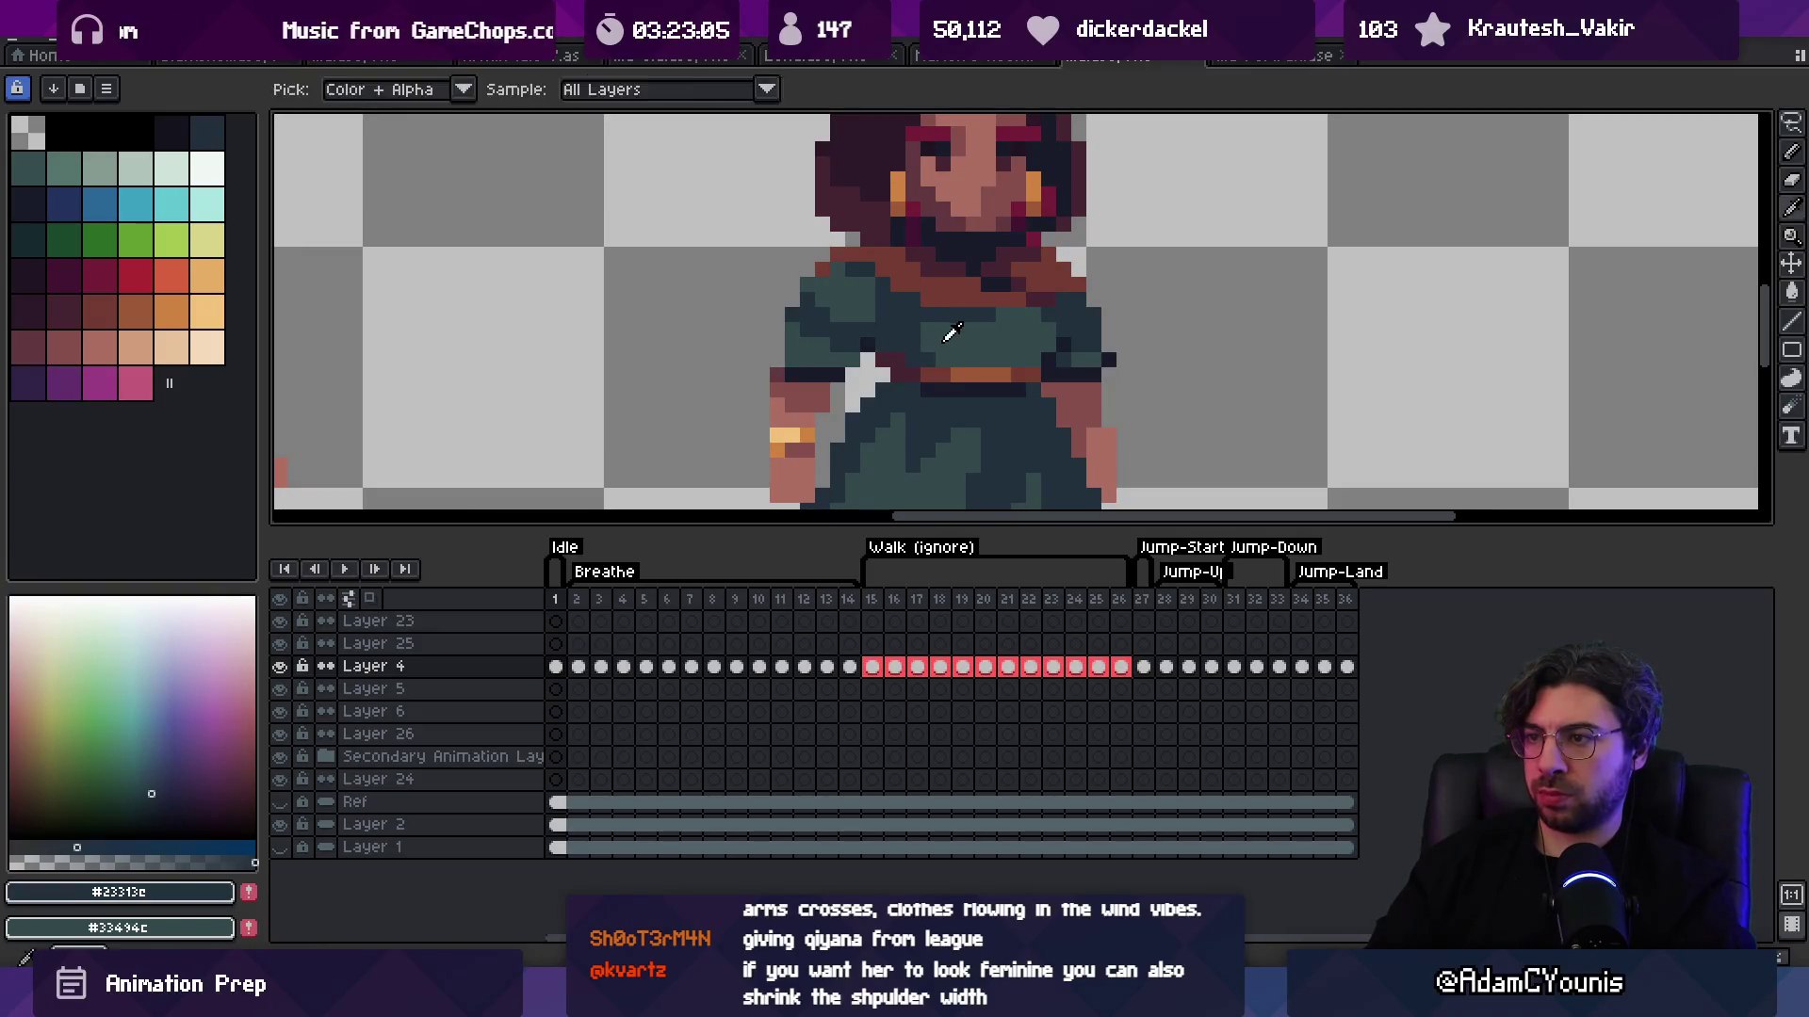
pyautogui.keyDown('alt'); pyautogui.click(910, 339); pyautogui.keyUp('alt')
pyautogui.press('z')
pyautogui.scroll(-4, 1002, 234)
pyautogui.scroll(3, 1017, 245)
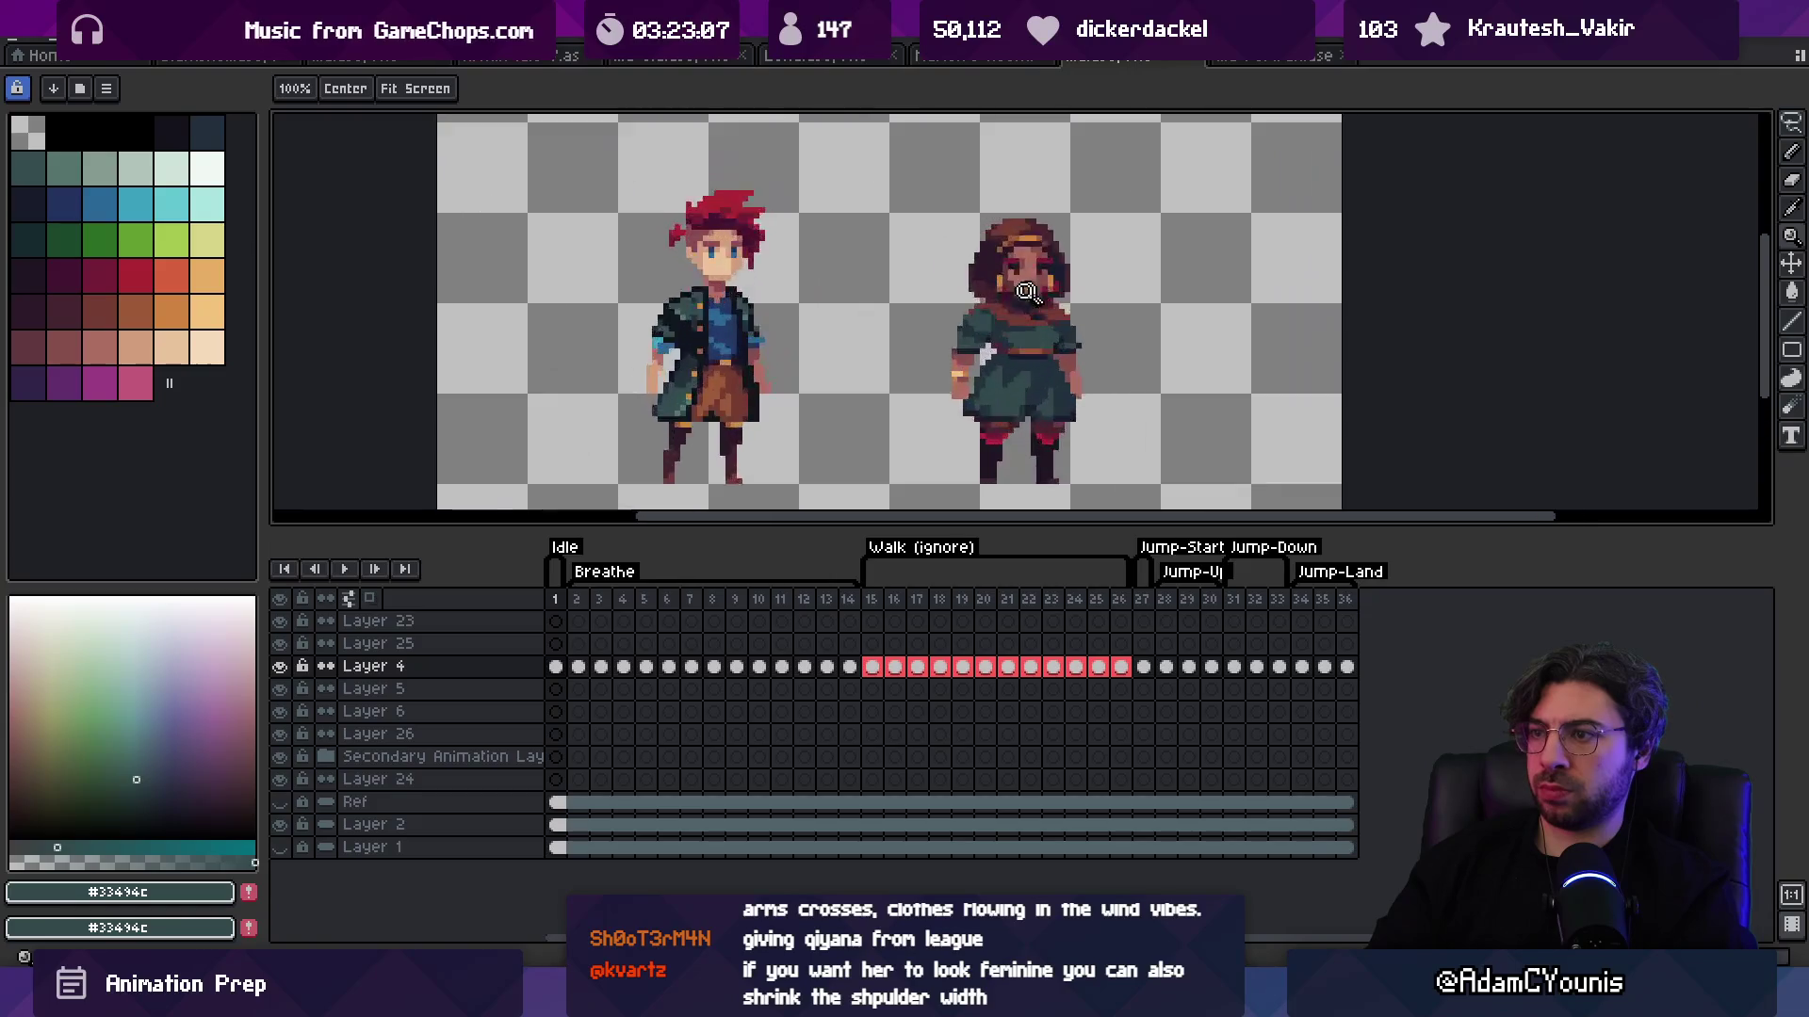
# Step: Add dark teal shading to the torso and zoom out to compare the narrower shoulders
pyautogui.keyDown('alt'); pyautogui.click(992, 328); pyautogui.keyUp('alt')
pyautogui.press('z')
pyautogui.scroll(-3, 980, 275)
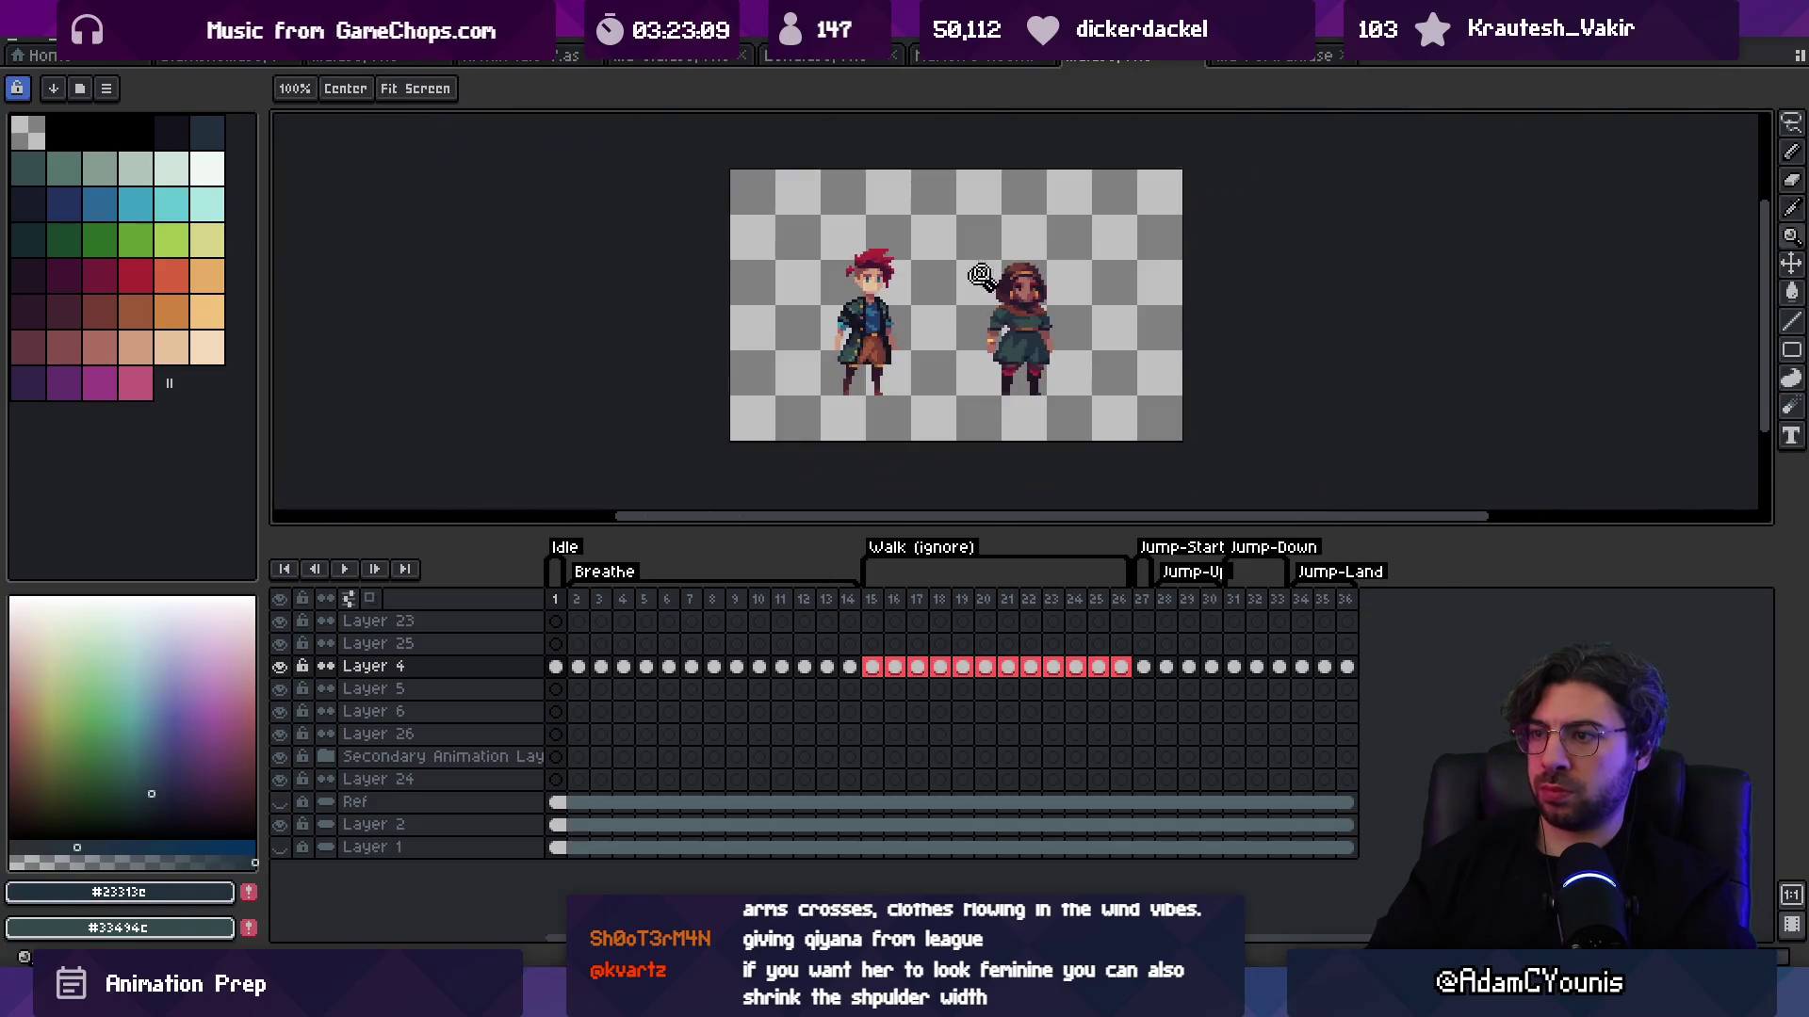
pyautogui.scroll(4, 1058, 257)
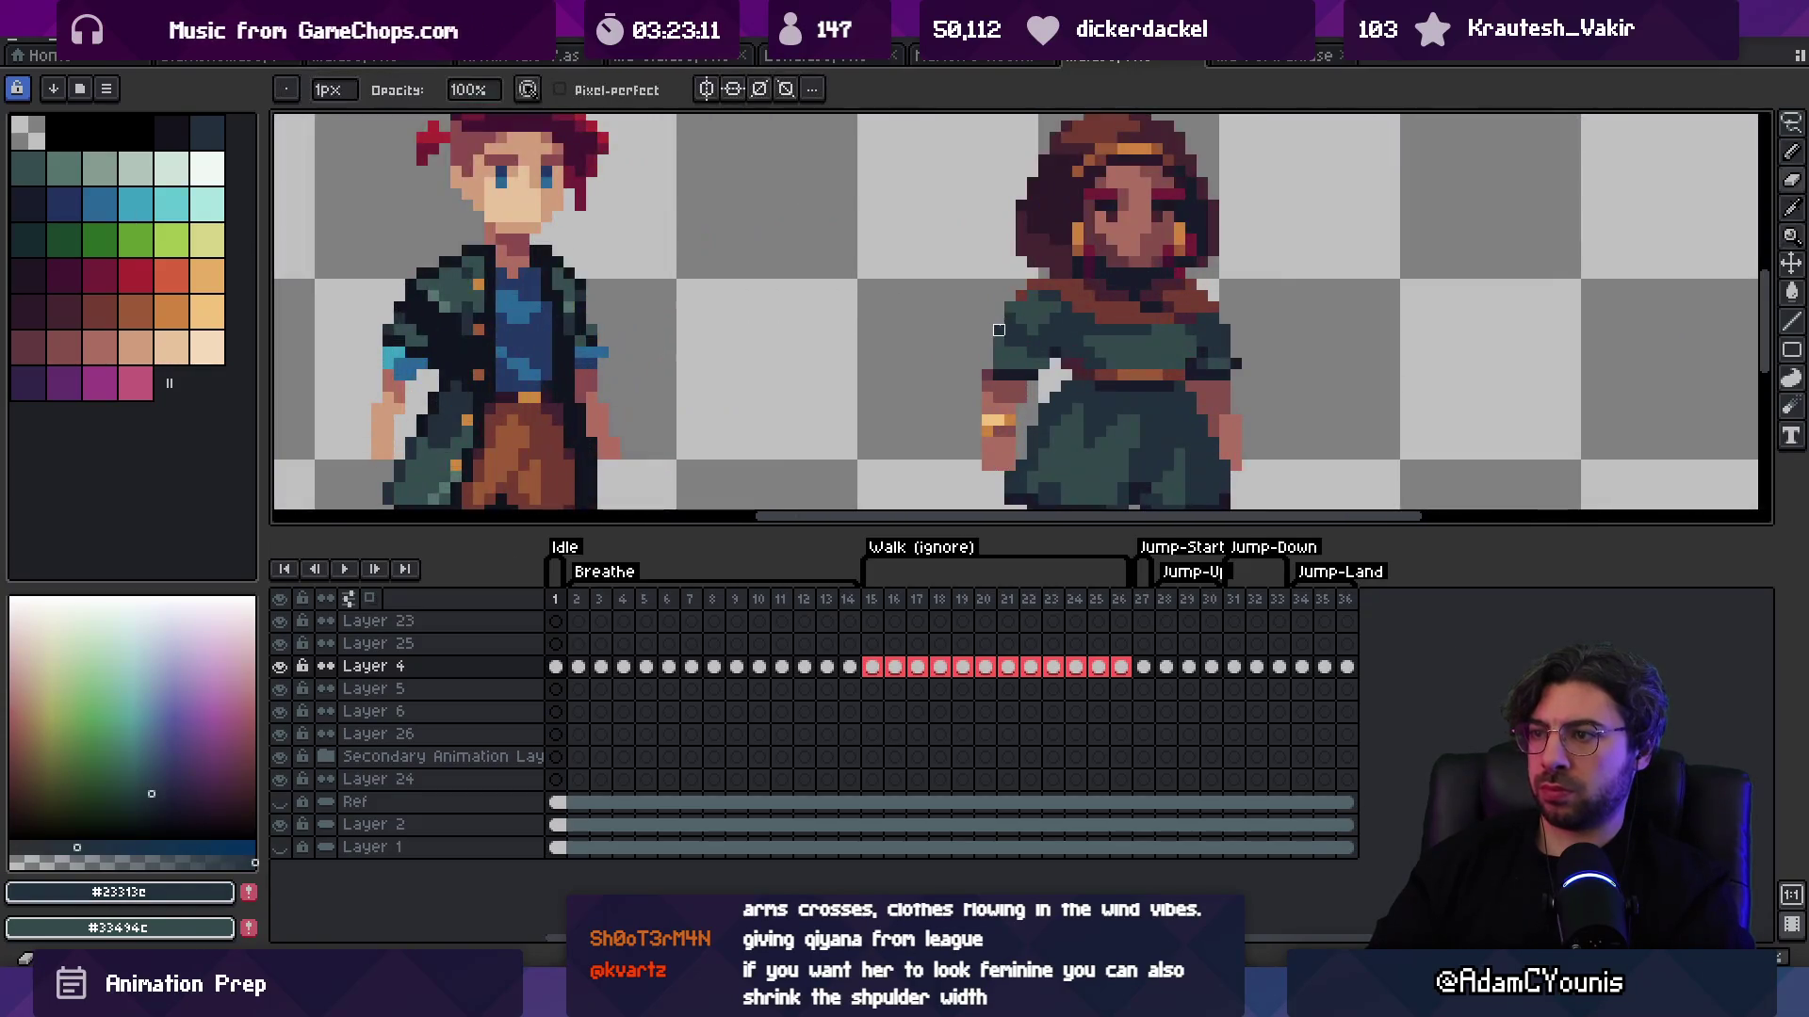
pyautogui.press('z')
pyautogui.scroll(-3, 1012, 303)
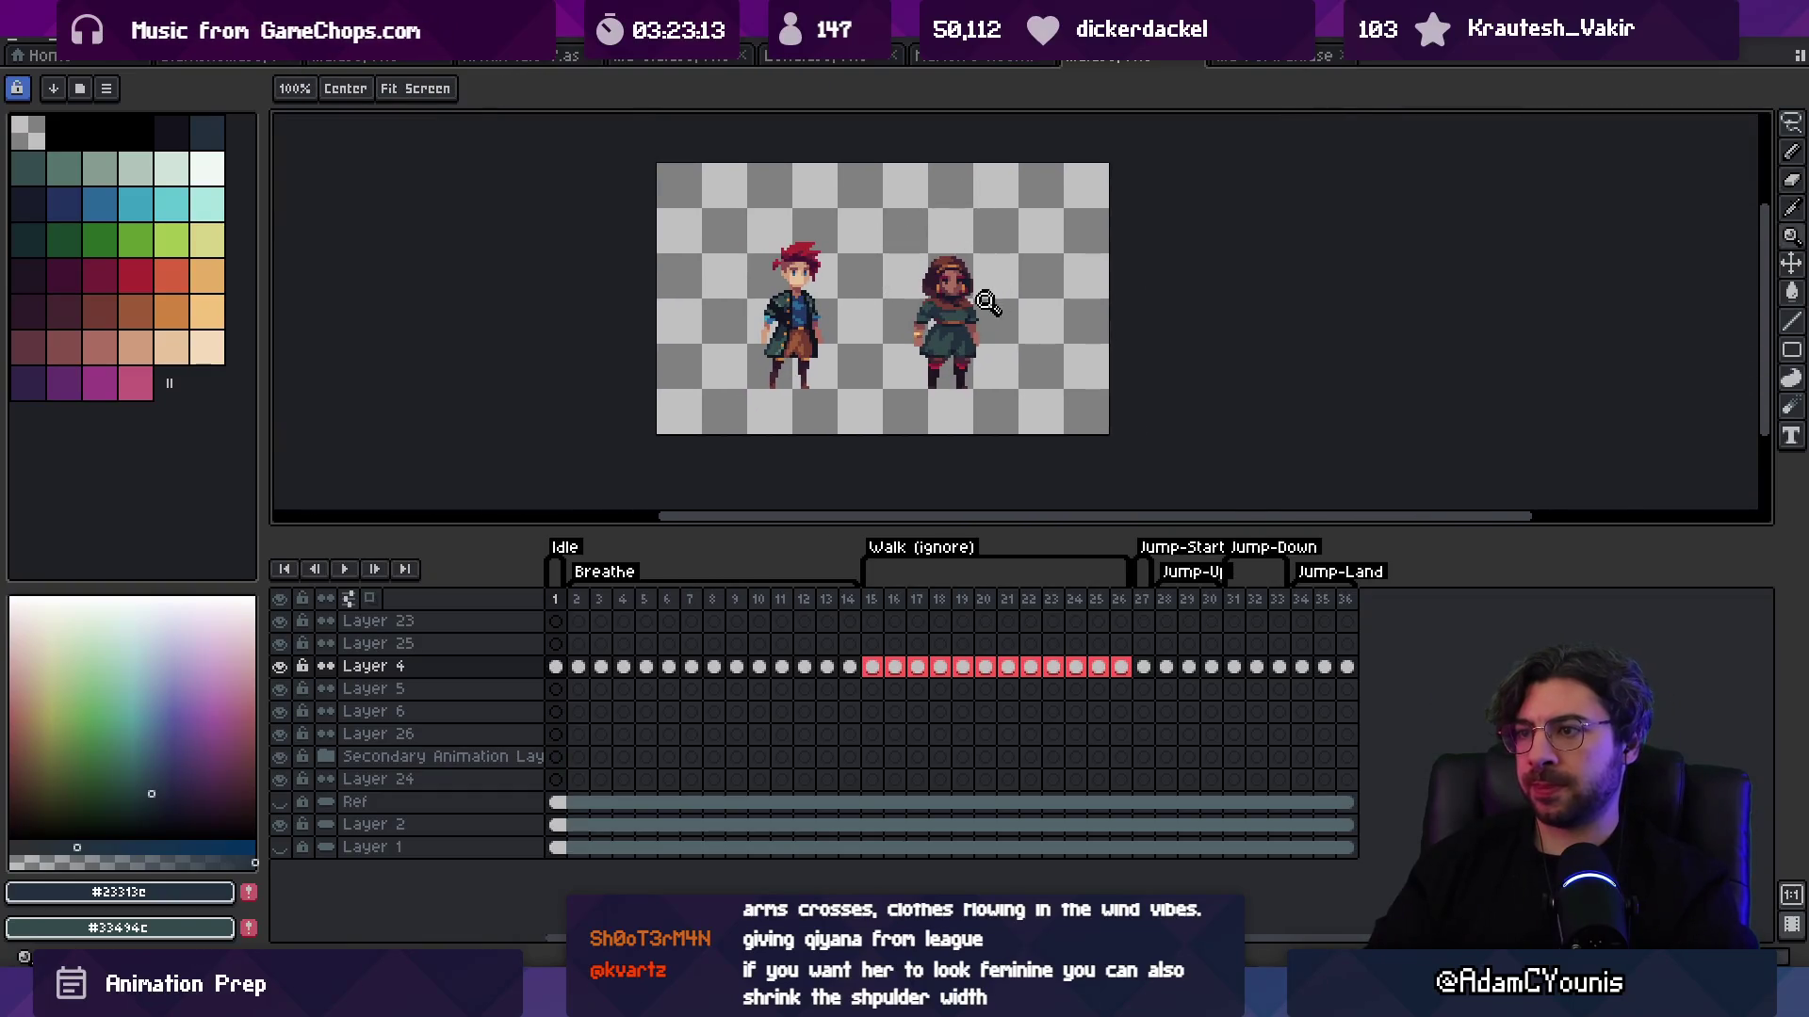
pyautogui.scroll(4, 1015, 300)
pyautogui.scroll(-3, 1006, 284)
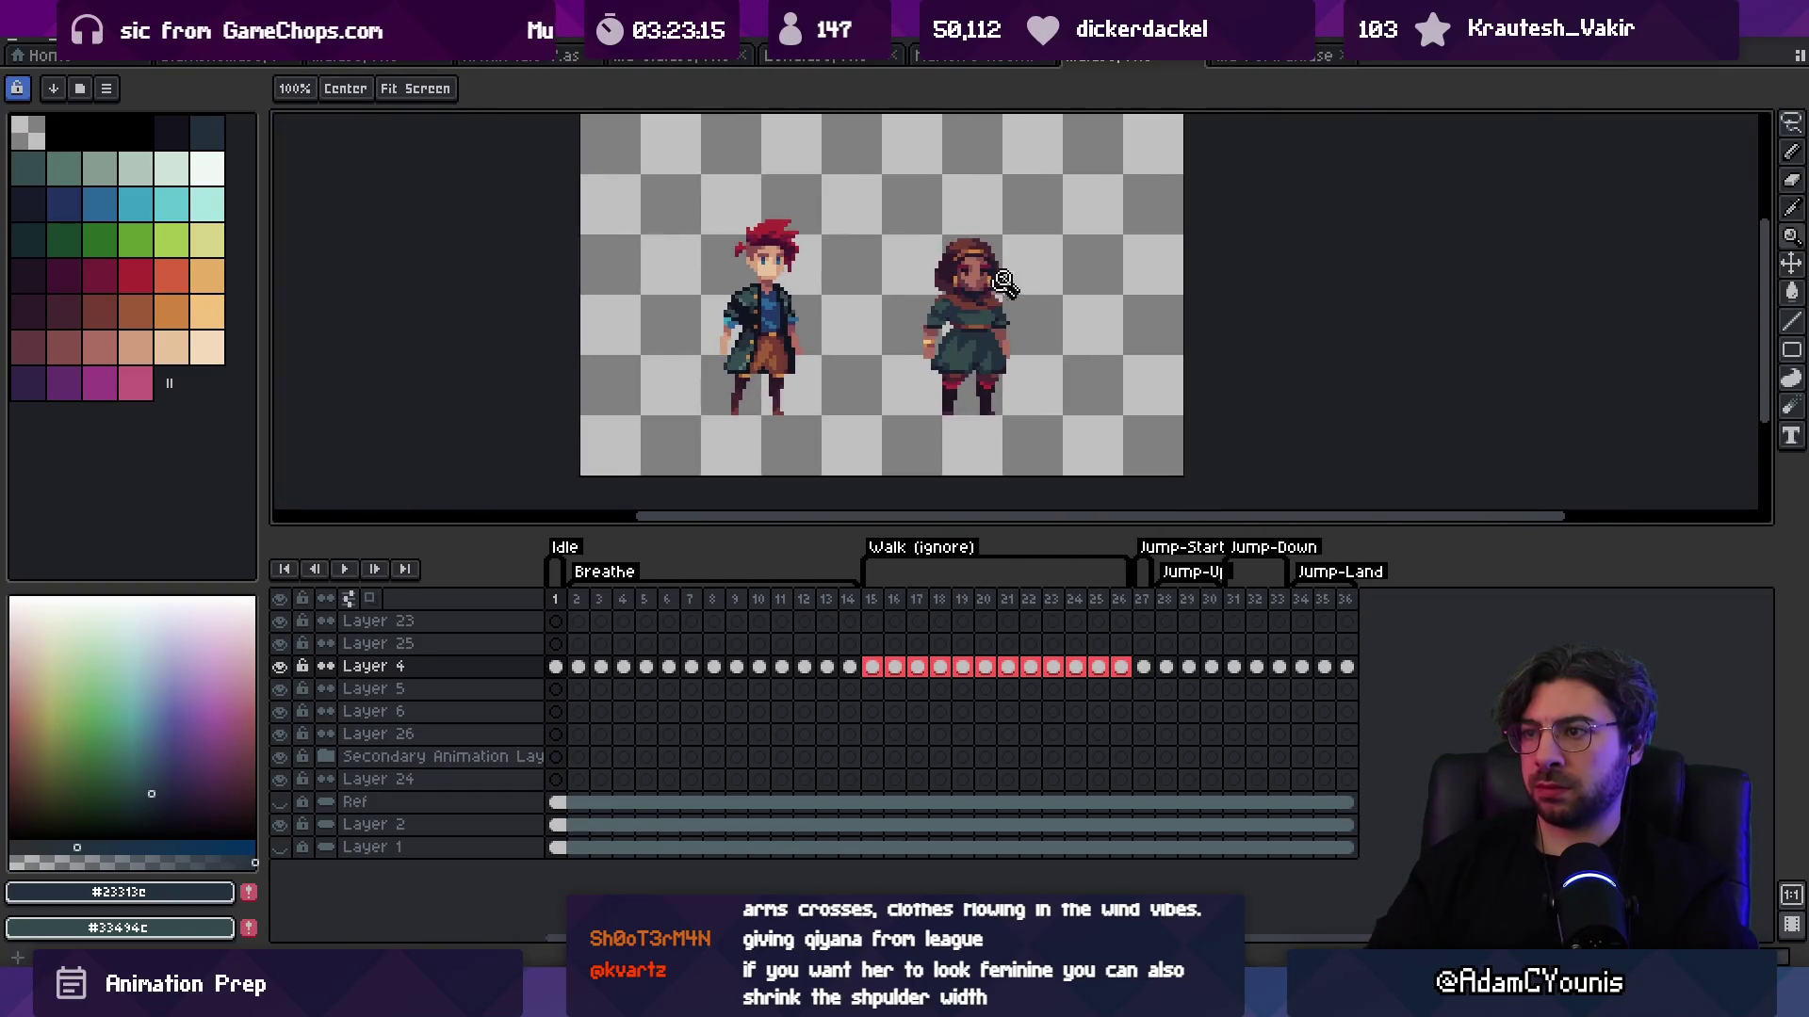
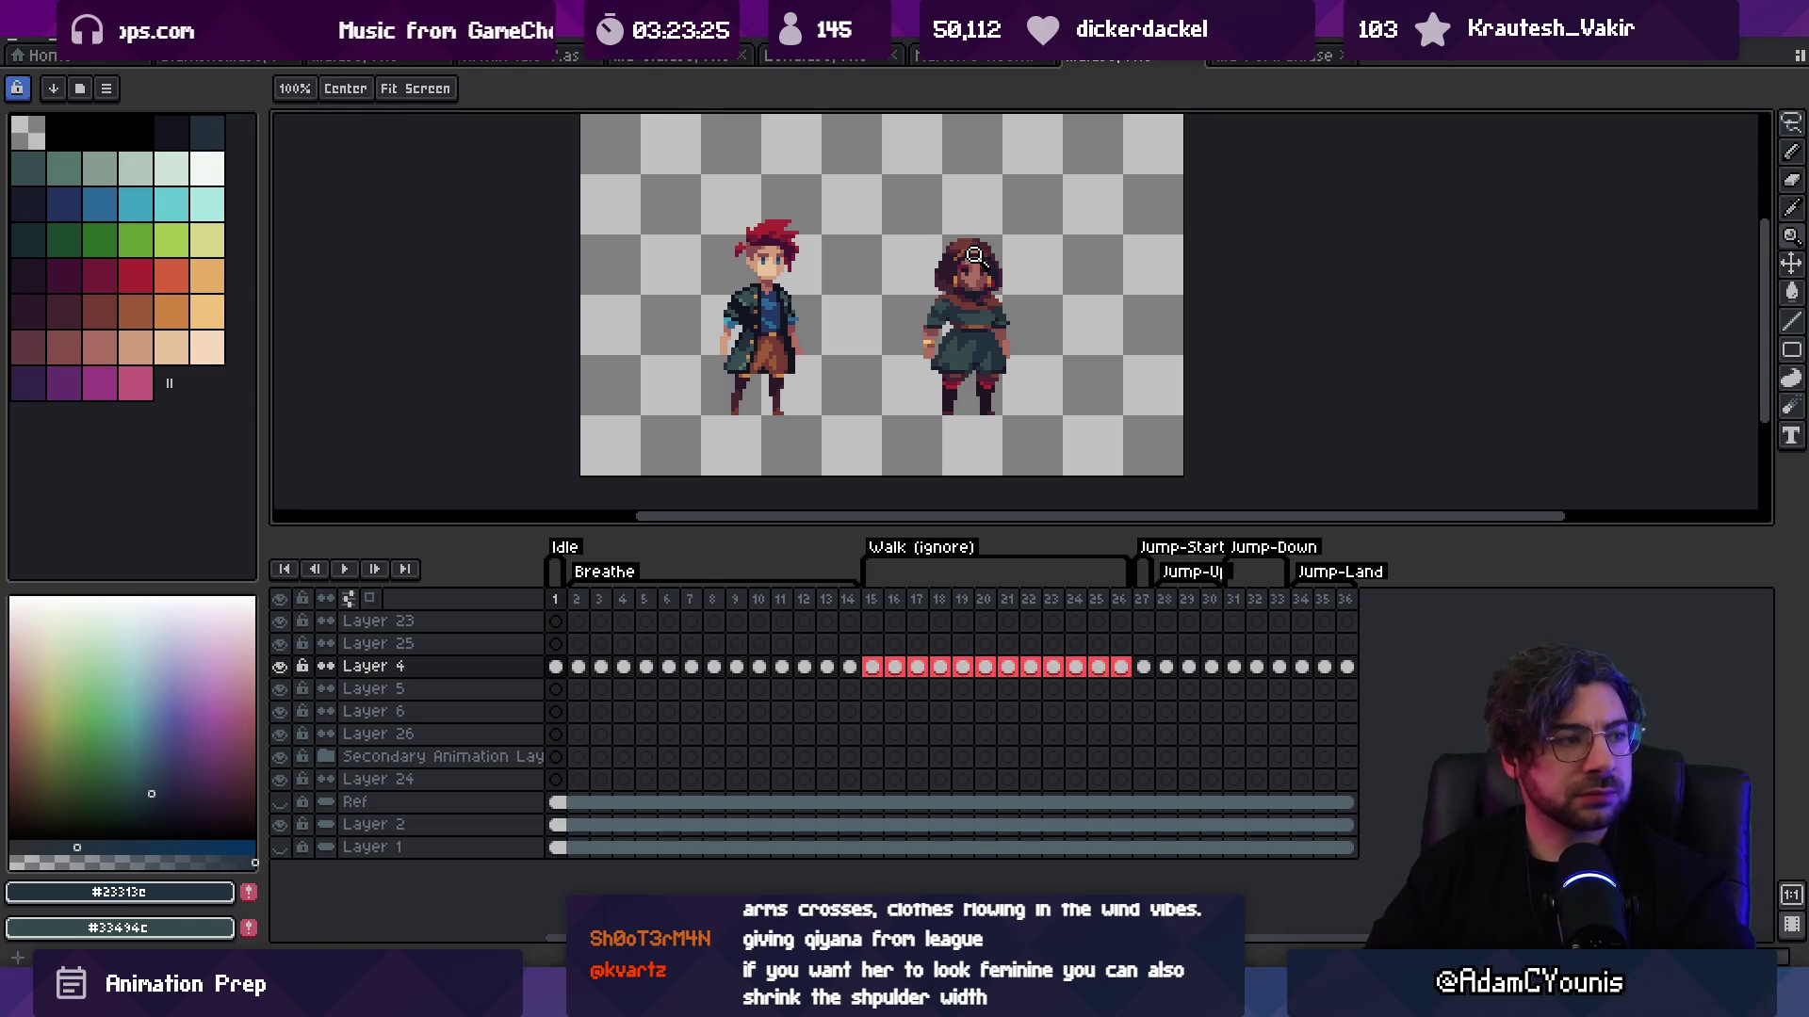
# Step: Zoom in on both sprites and sample the tunic's dark teal, scarf reddish-brown and outline colours
pyautogui.click(974, 254)
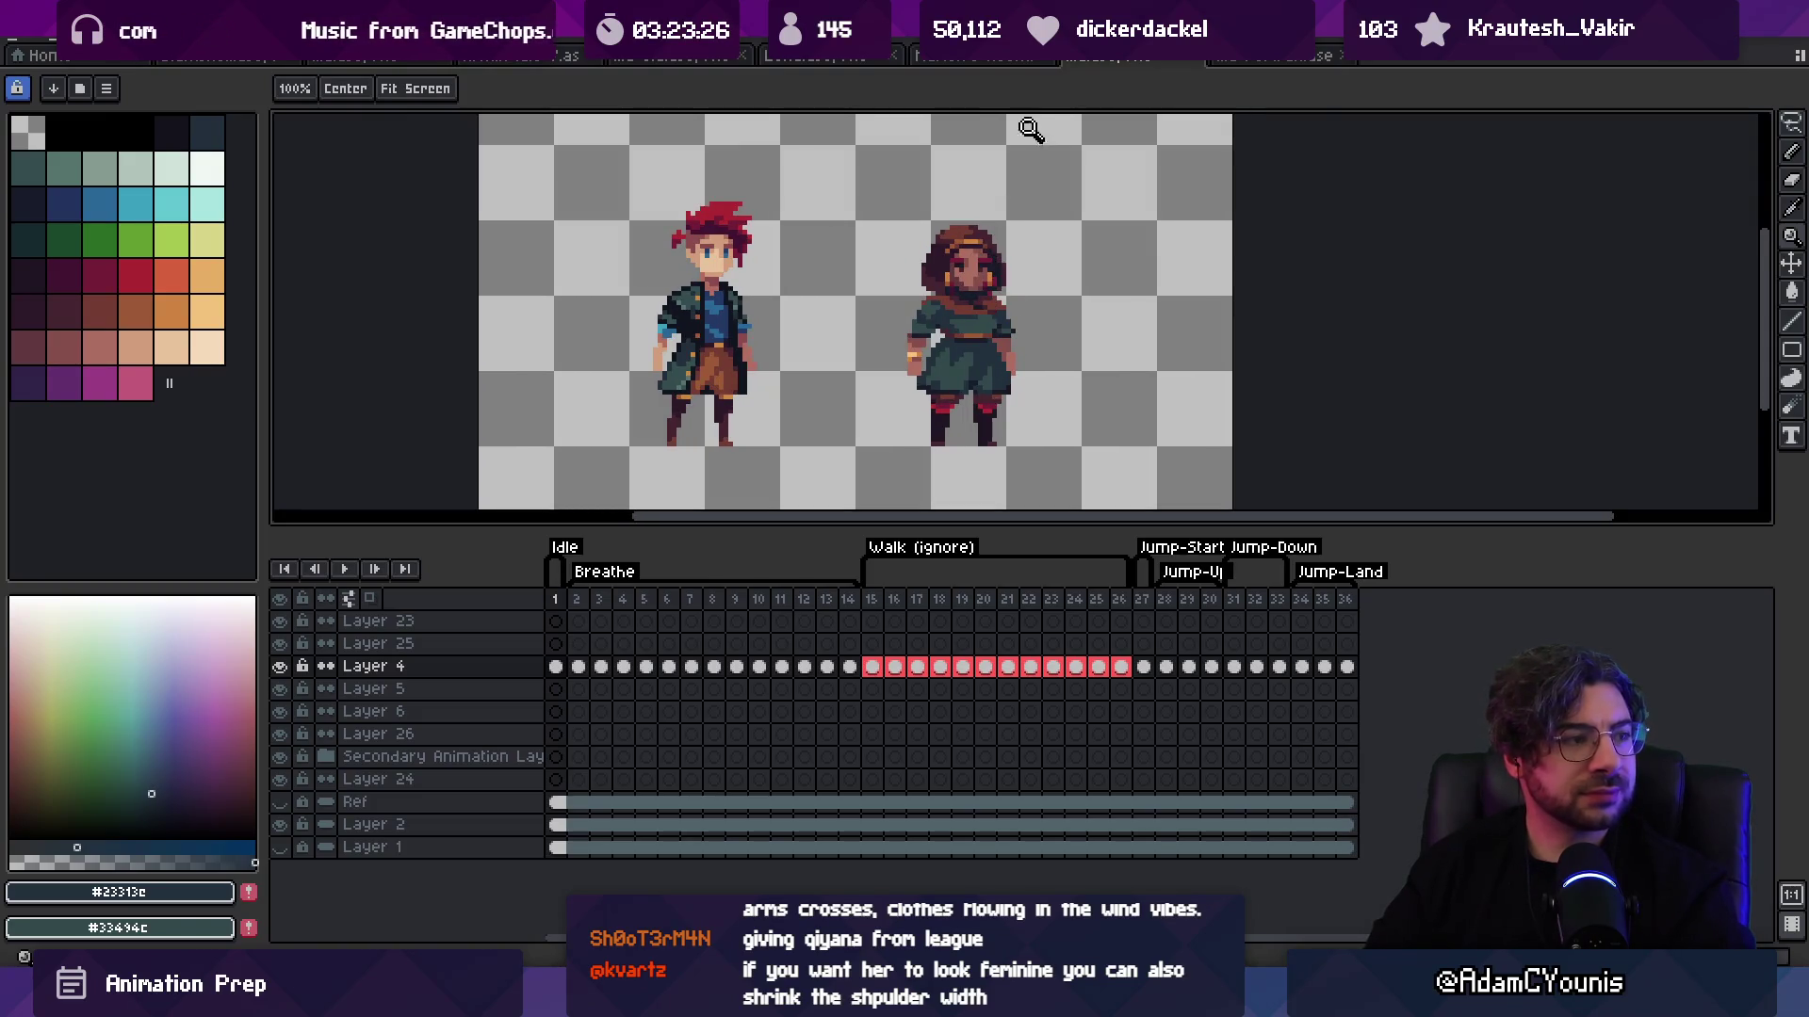
pyautogui.scroll(5, 932, 282)
pyautogui.press('b')
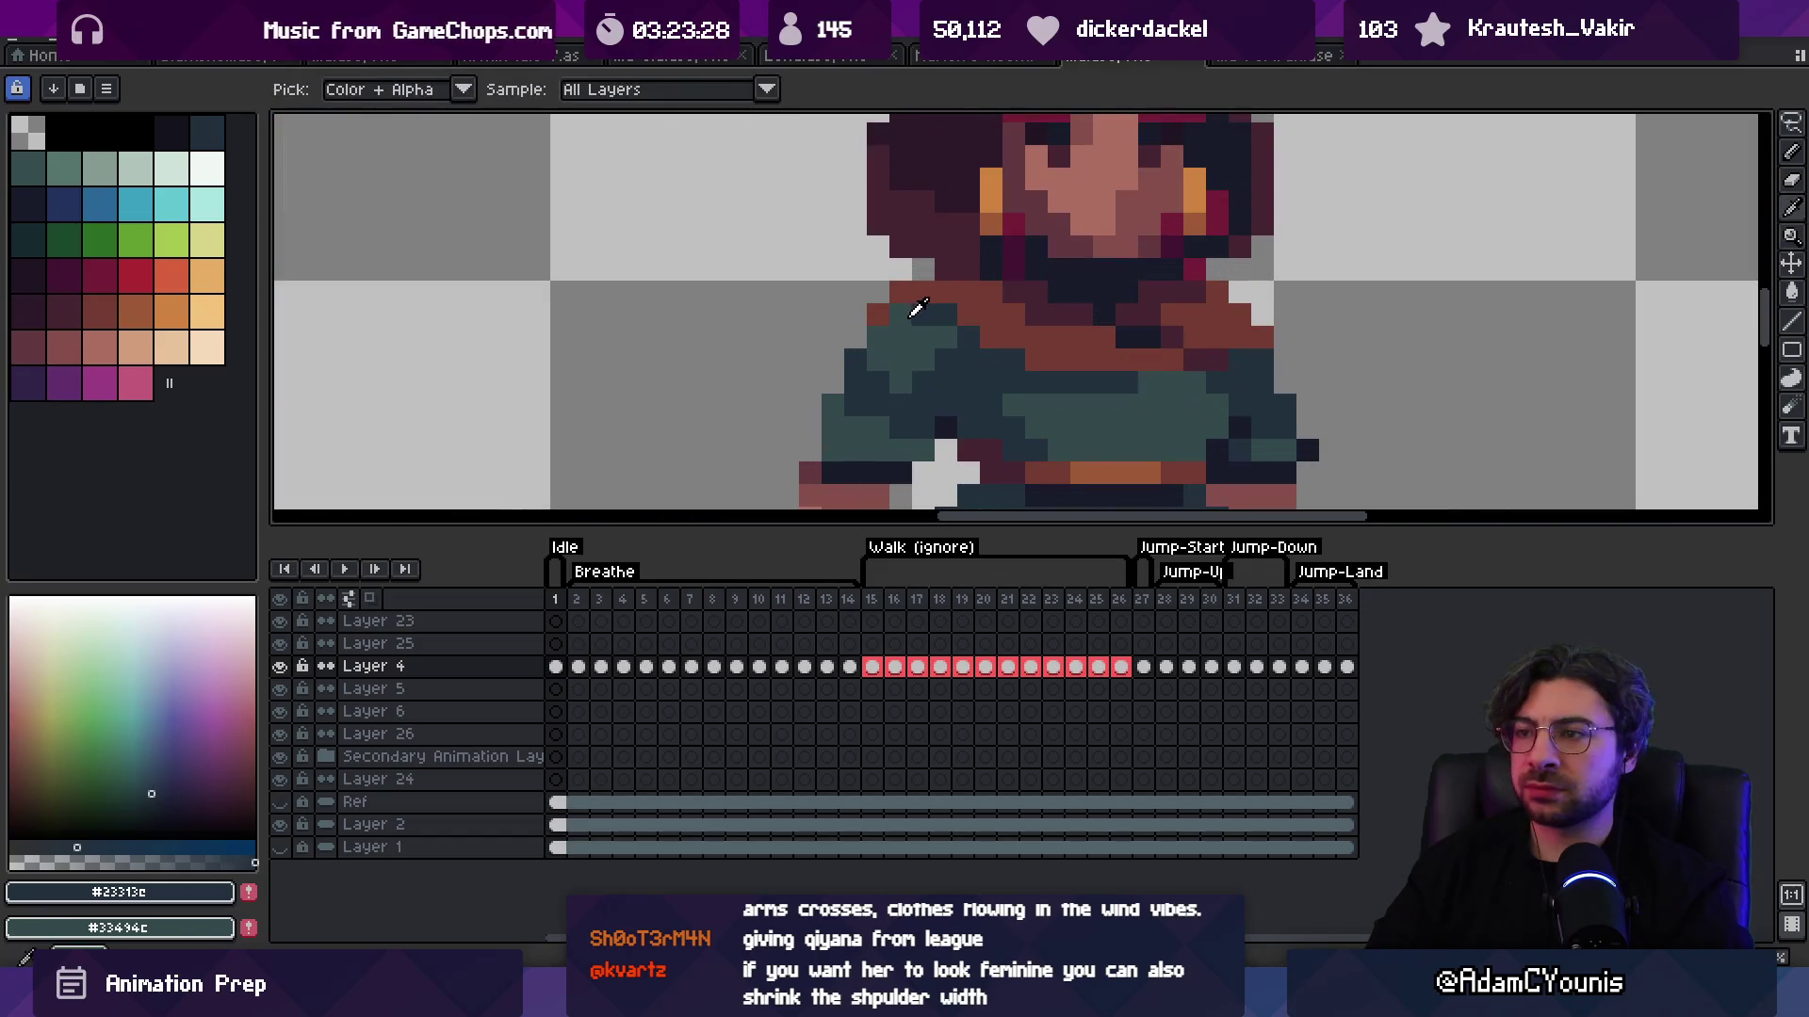
pyautogui.keyDown('alt'); pyautogui.click(880, 322); pyautogui.keyUp('alt')
pyautogui.keyDown('alt'); pyautogui.click(979, 320); pyautogui.keyUp('alt')
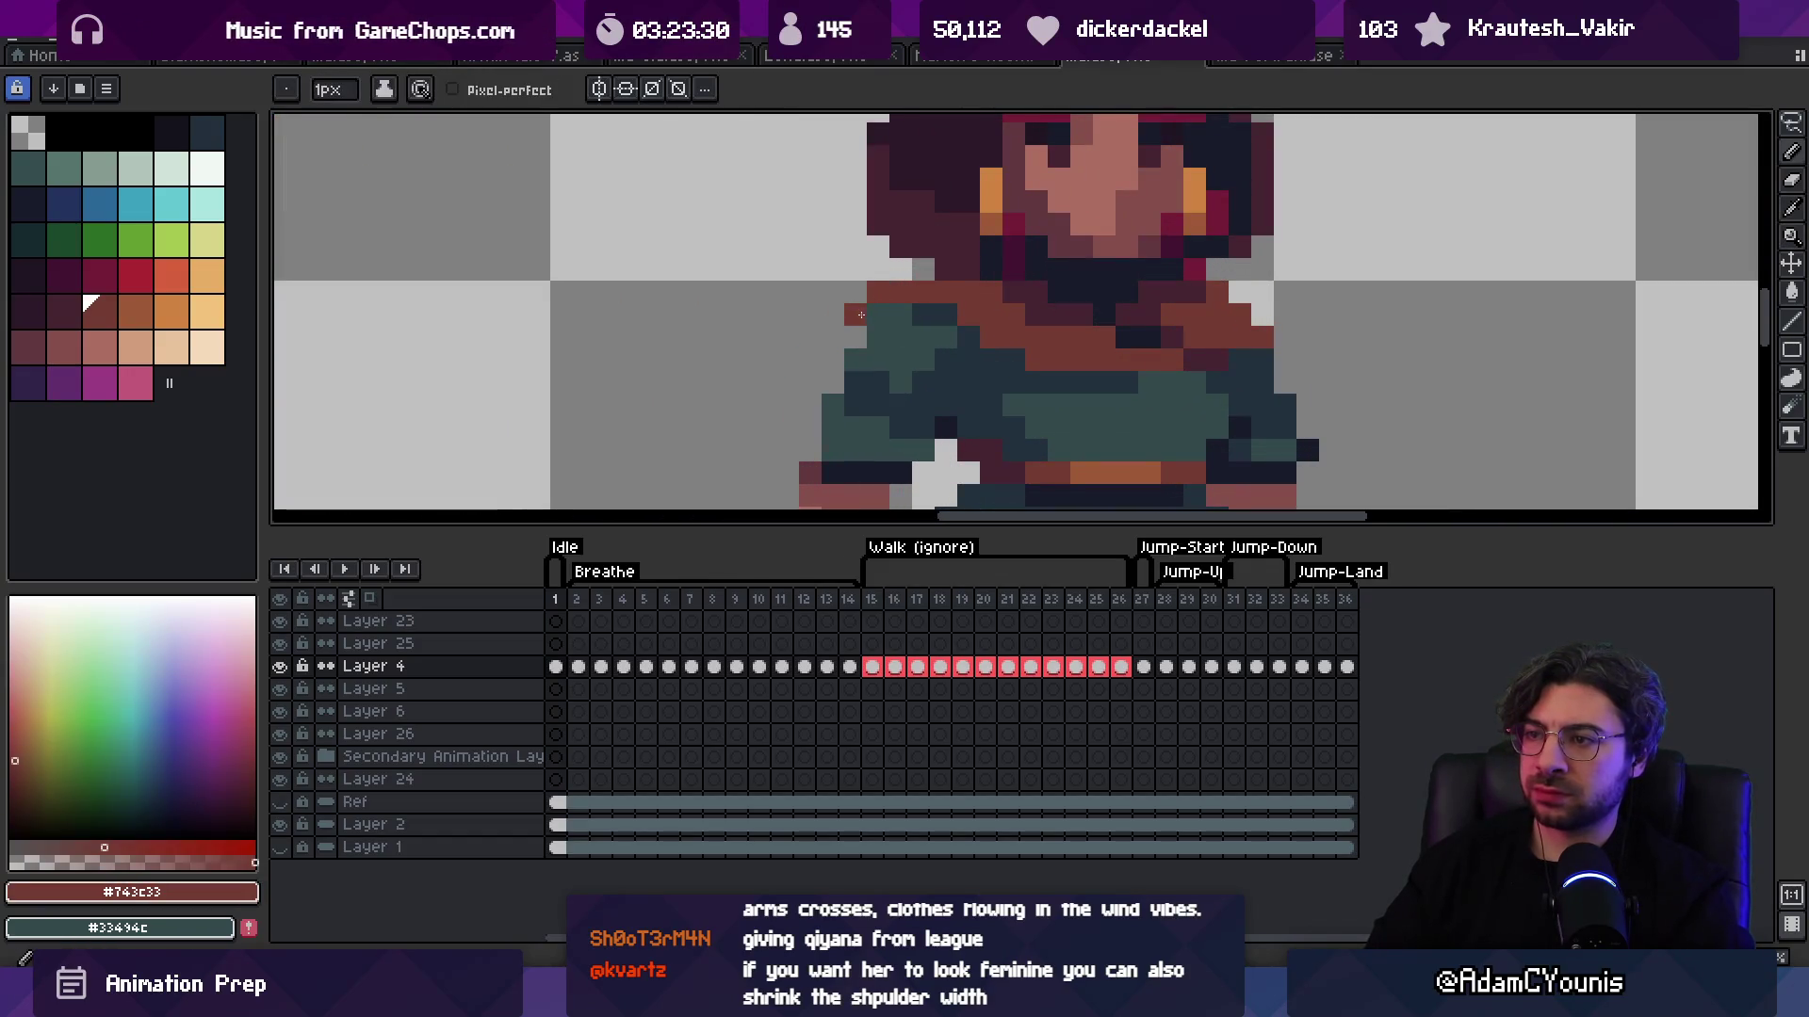
pyautogui.press('z')
pyautogui.scroll(-5, 985, 247)
pyautogui.scroll(4, 984, 247)
pyautogui.press('b')
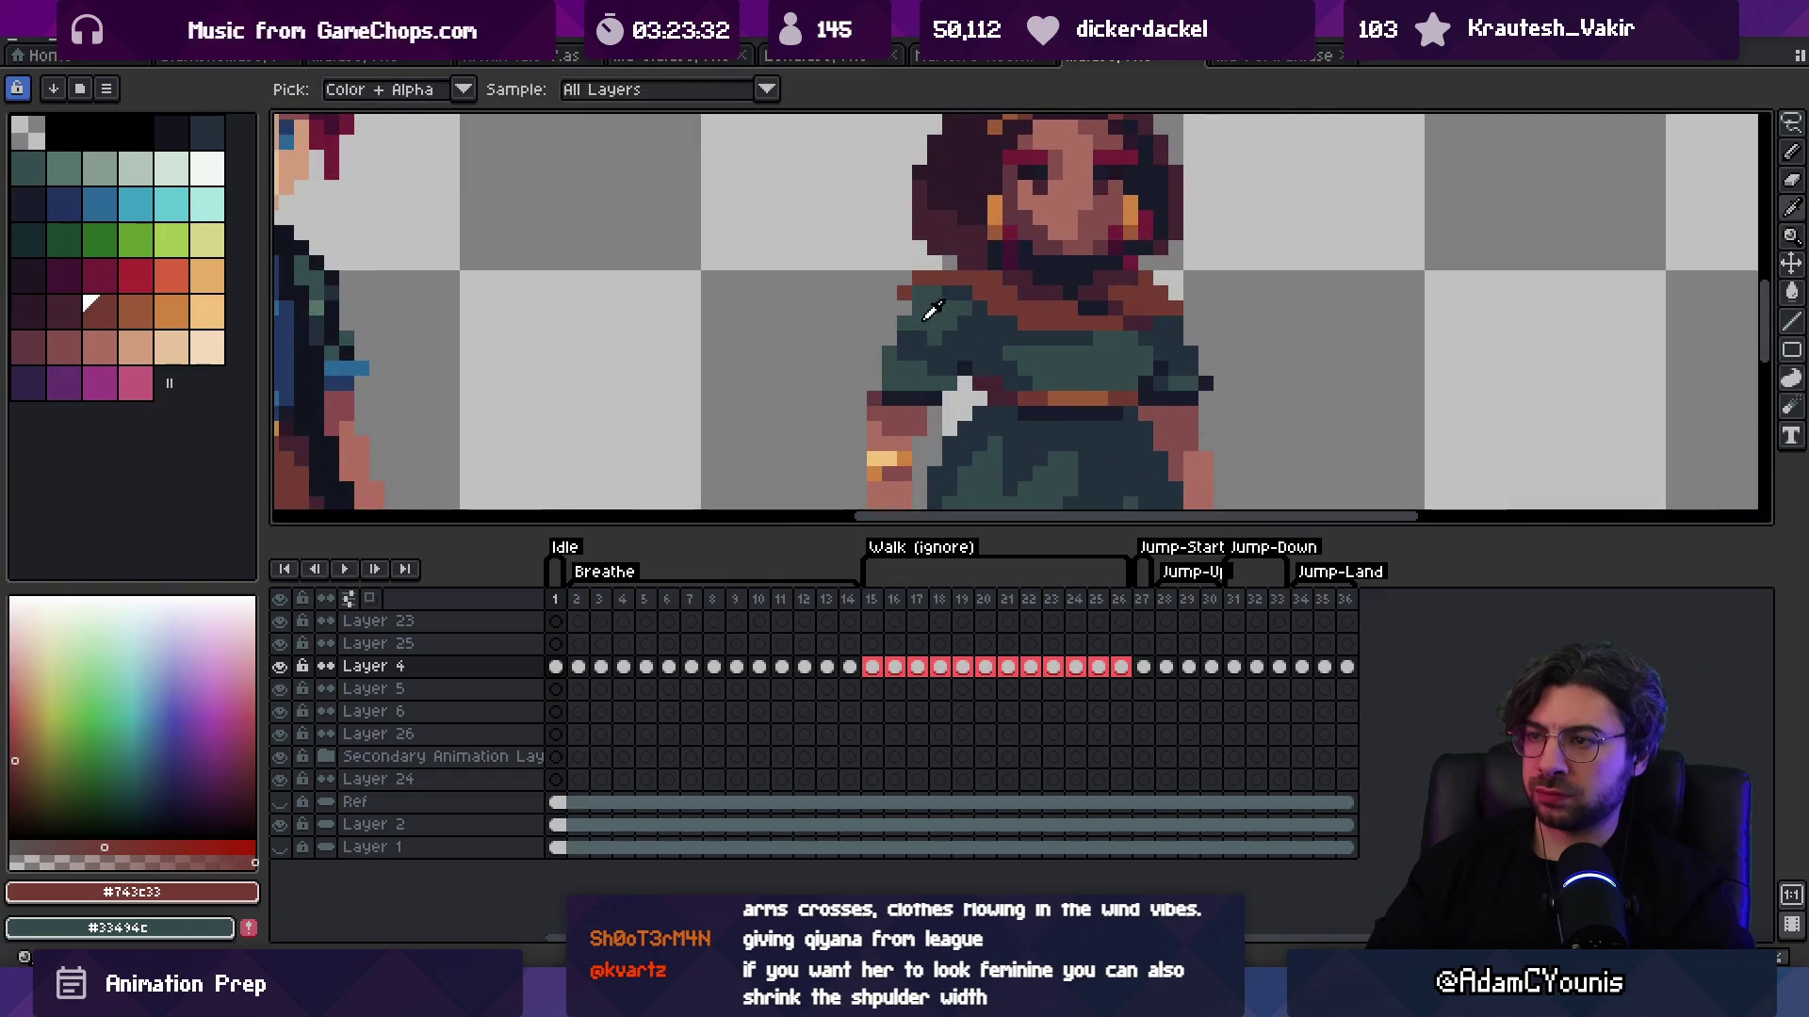
pyautogui.keyDown('alt'); pyautogui.click(929, 302); pyautogui.keyUp('alt')
pyautogui.press('z')
pyautogui.scroll(-5, 926, 287)
pyautogui.scroll(5, 956, 230)
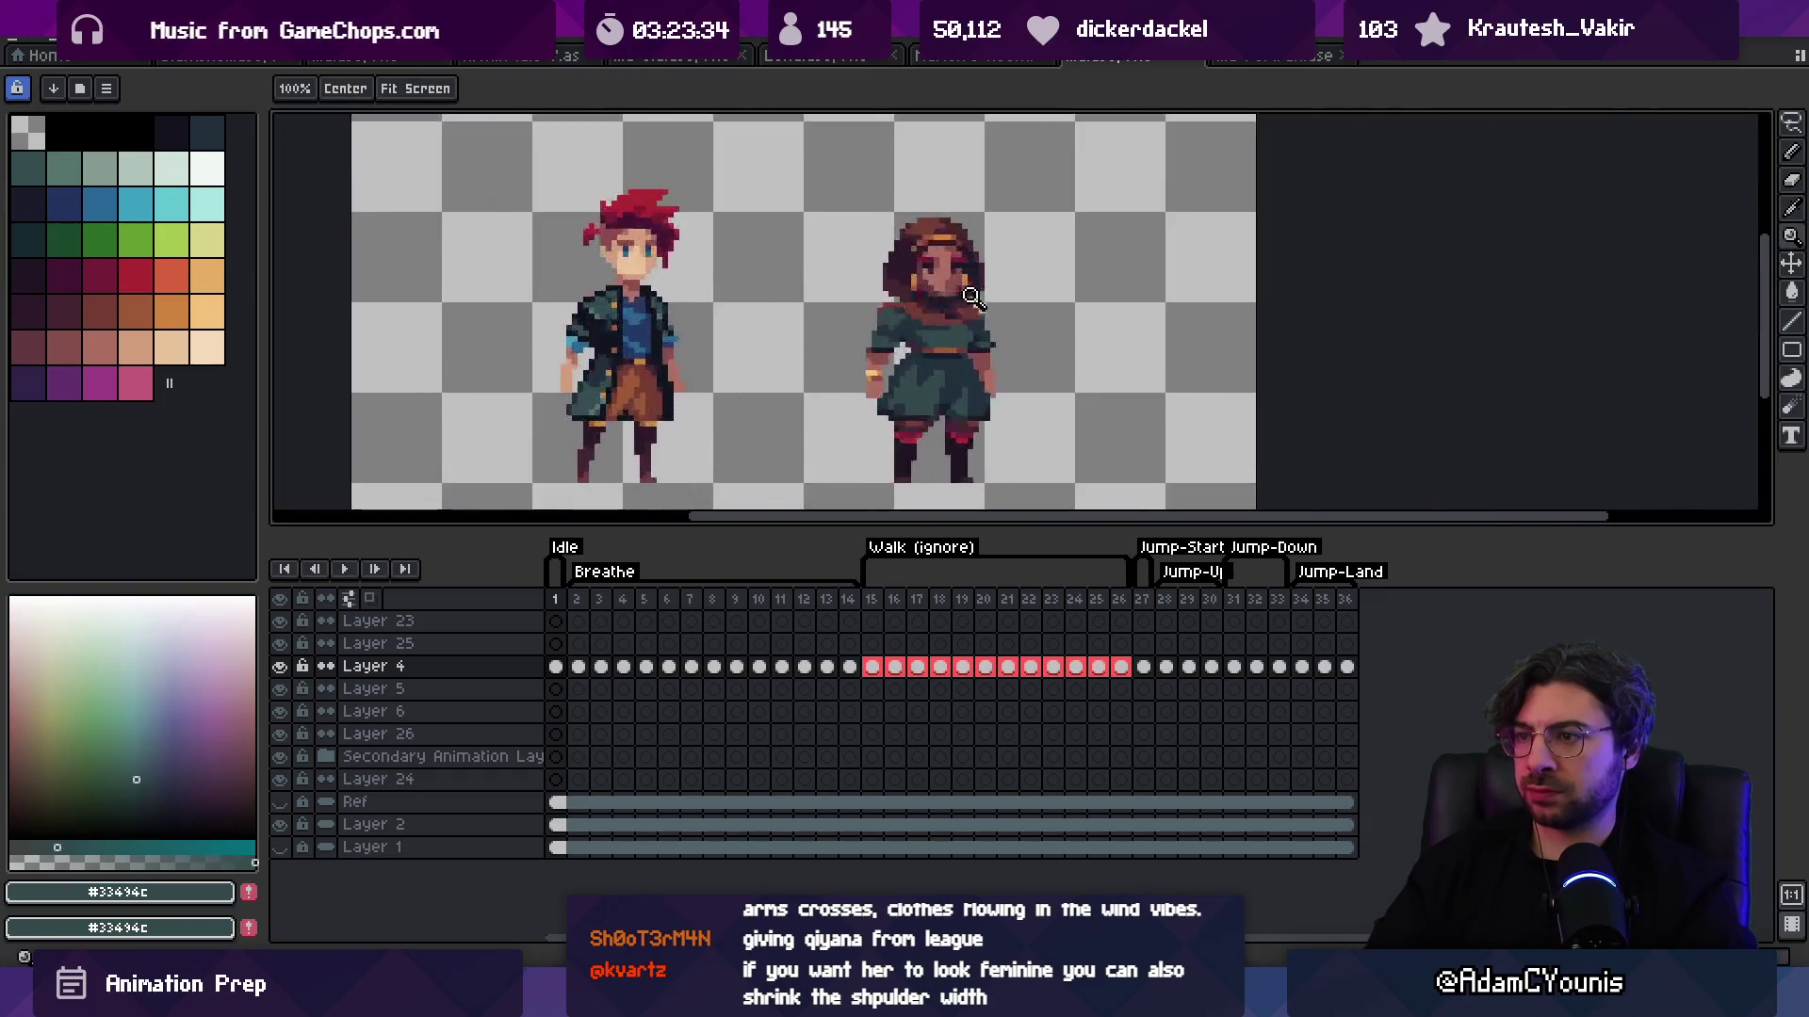
pyautogui.press('b')
pyautogui.keyDown('alt'); pyautogui.click(919, 309); pyautogui.keyUp('alt')
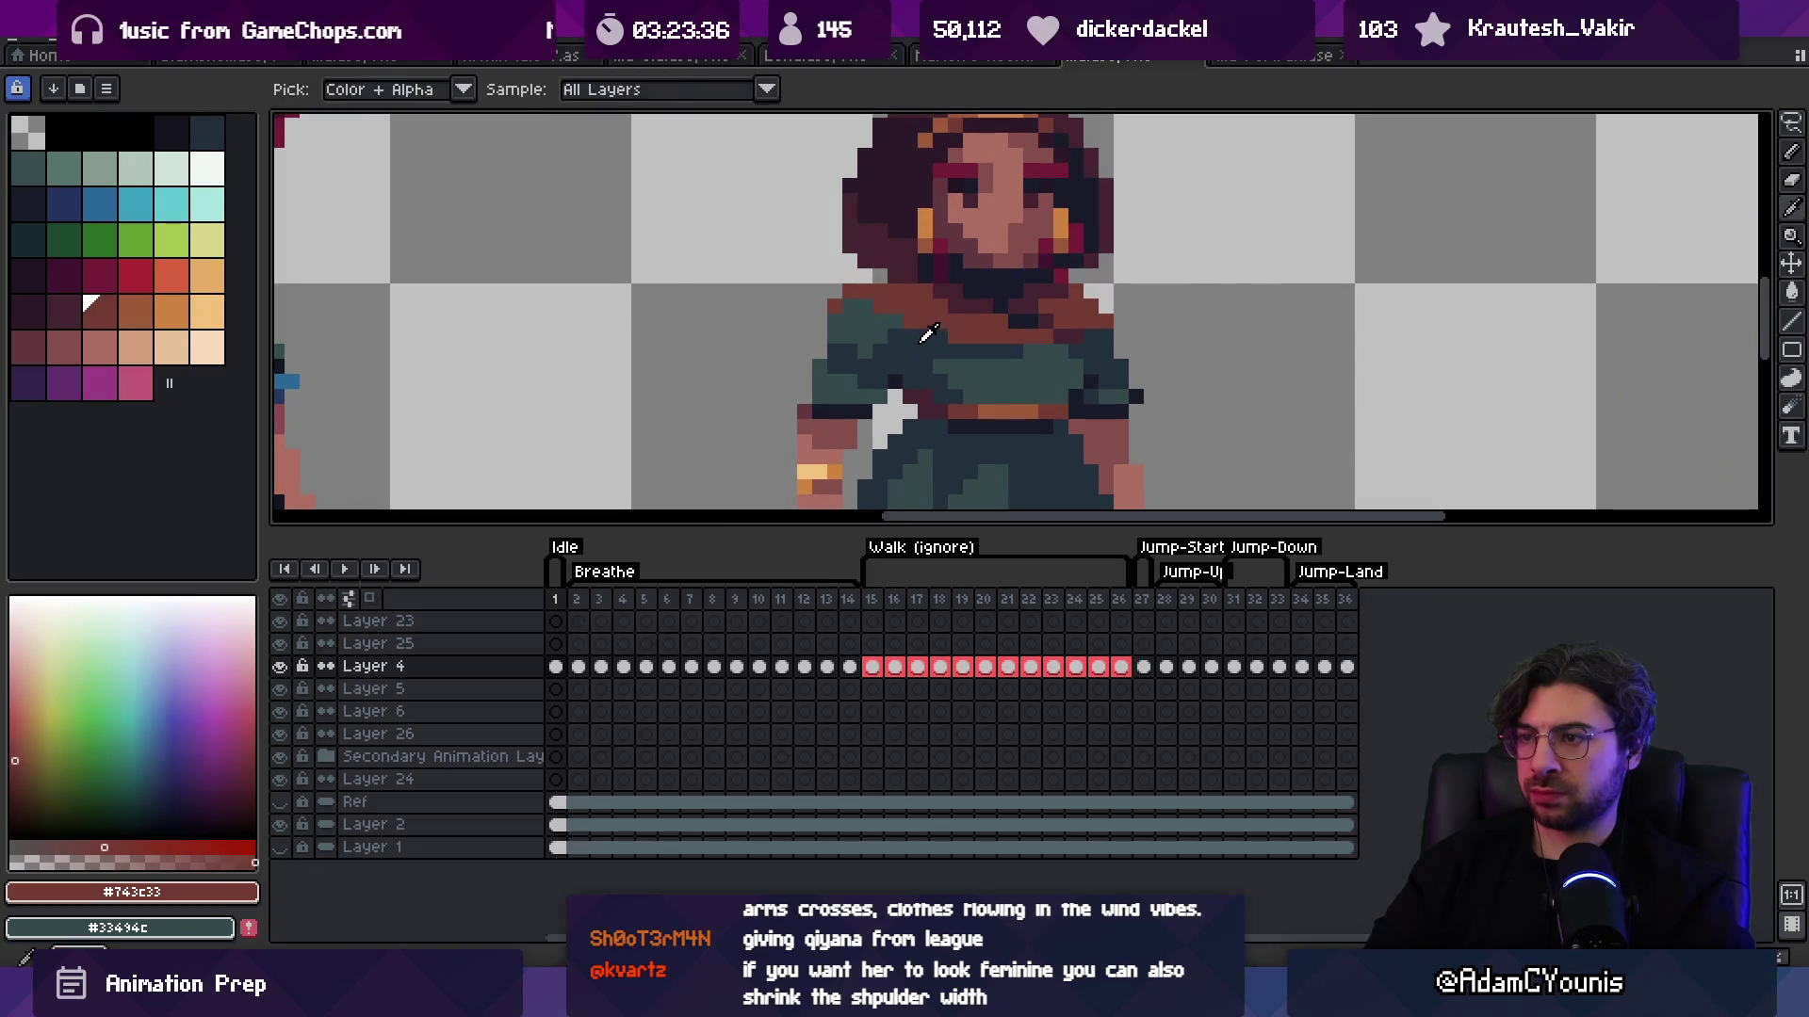
pyautogui.keyDown('alt'); pyautogui.click(874, 319); pyautogui.keyUp('alt')
# Step: Paint dark outline-colour shadow pixels on the girl's neck beneath her chin
pyautogui.press('z')
pyautogui.scroll(-5, 859, 309)
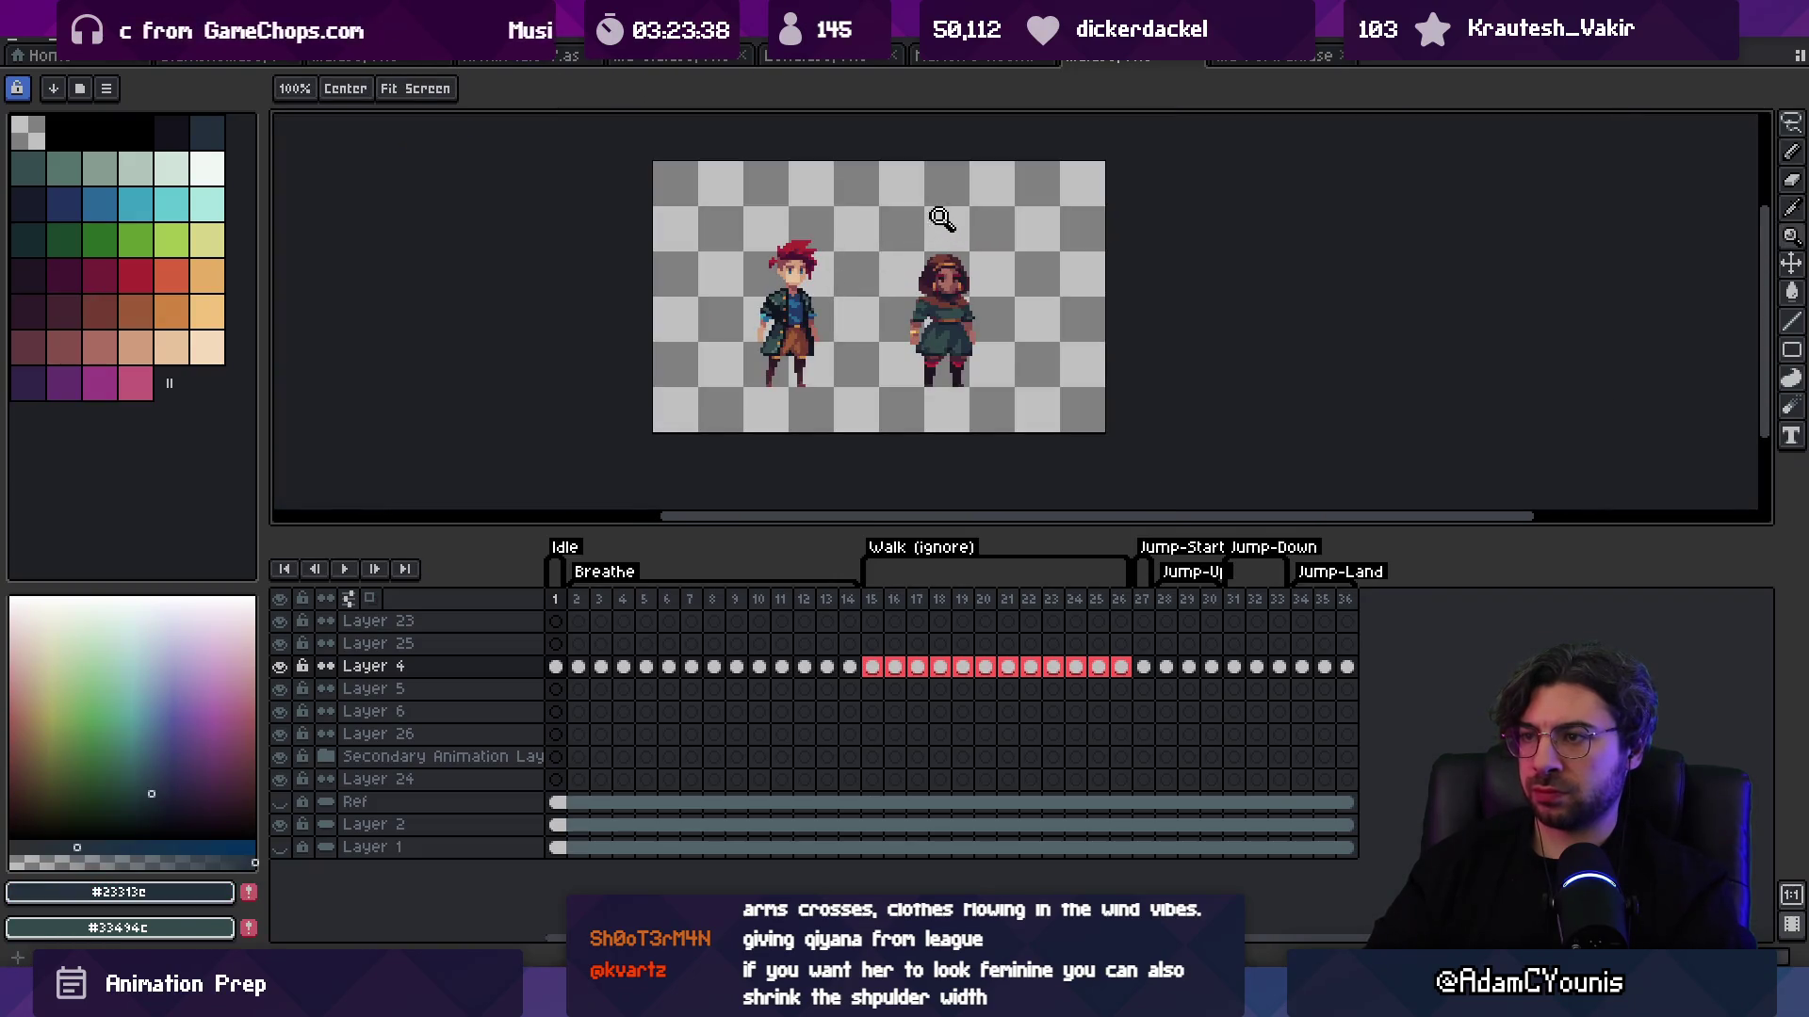
pyautogui.scroll(4, 988, 236)
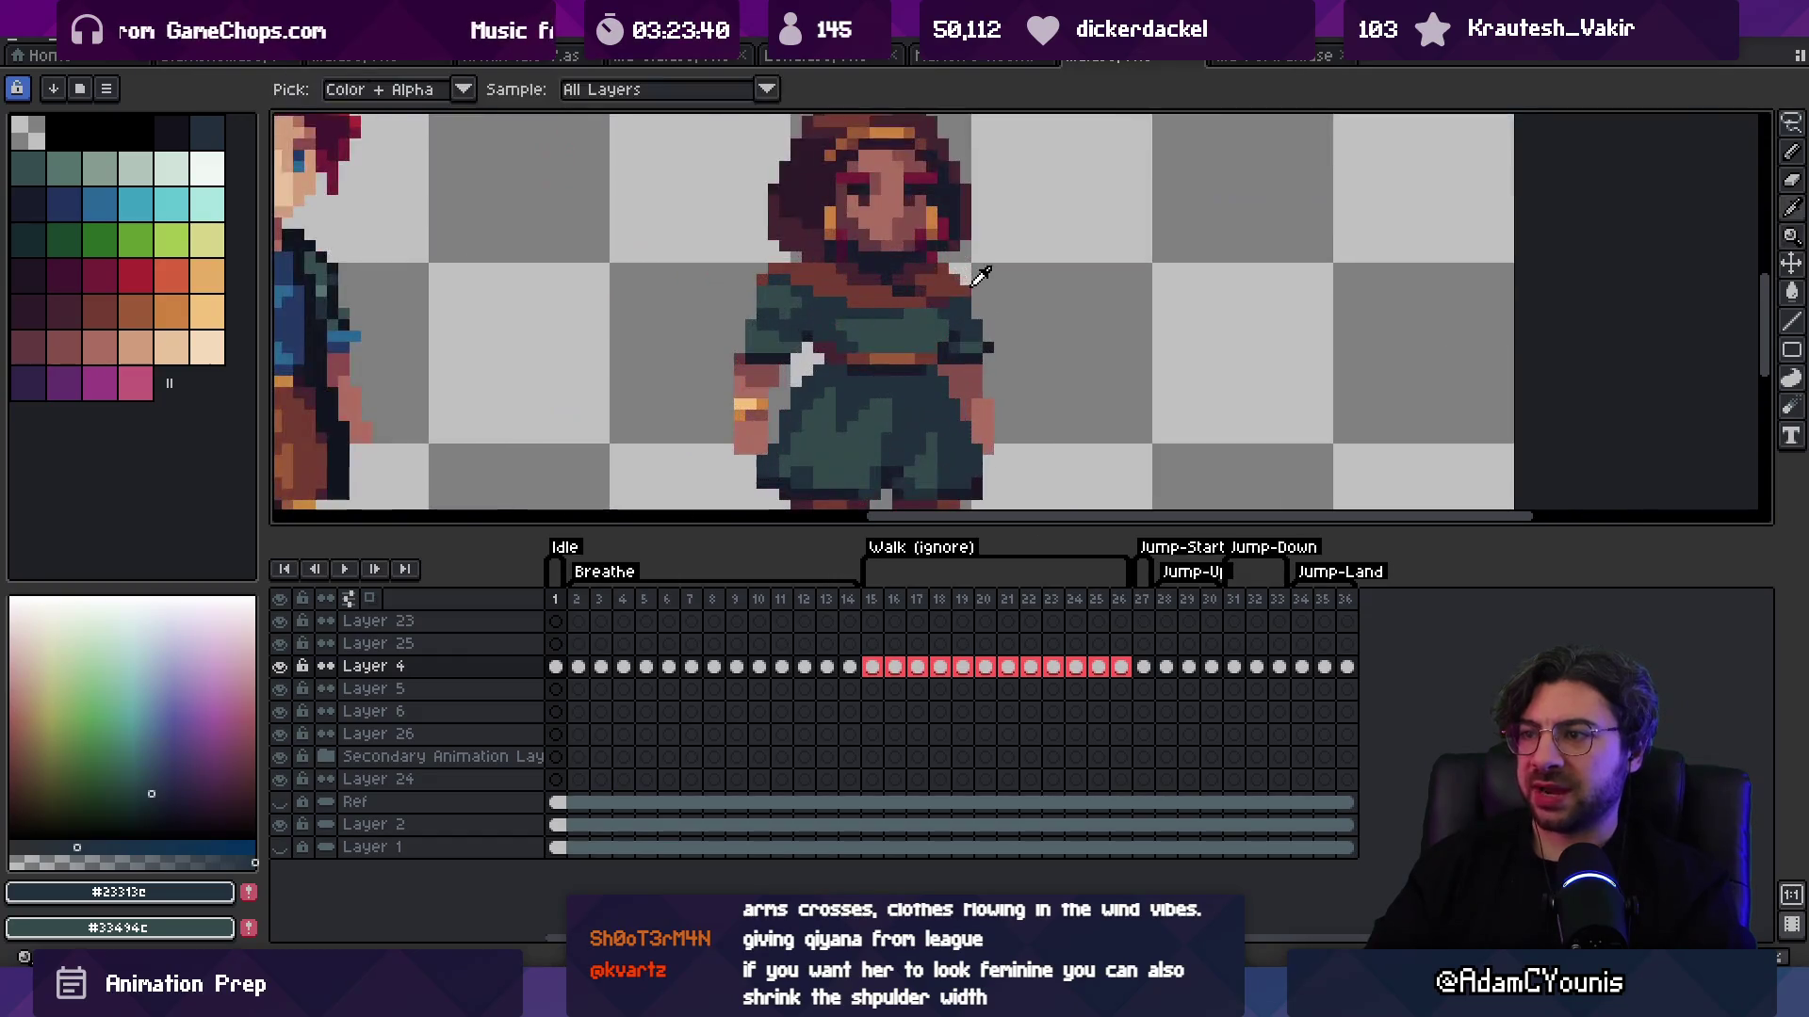
pyautogui.keyDown('alt'); pyautogui.click(967, 274); pyautogui.keyUp('alt')
pyautogui.keyDown('alt'); pyautogui.click(973, 298); pyautogui.keyUp('alt')
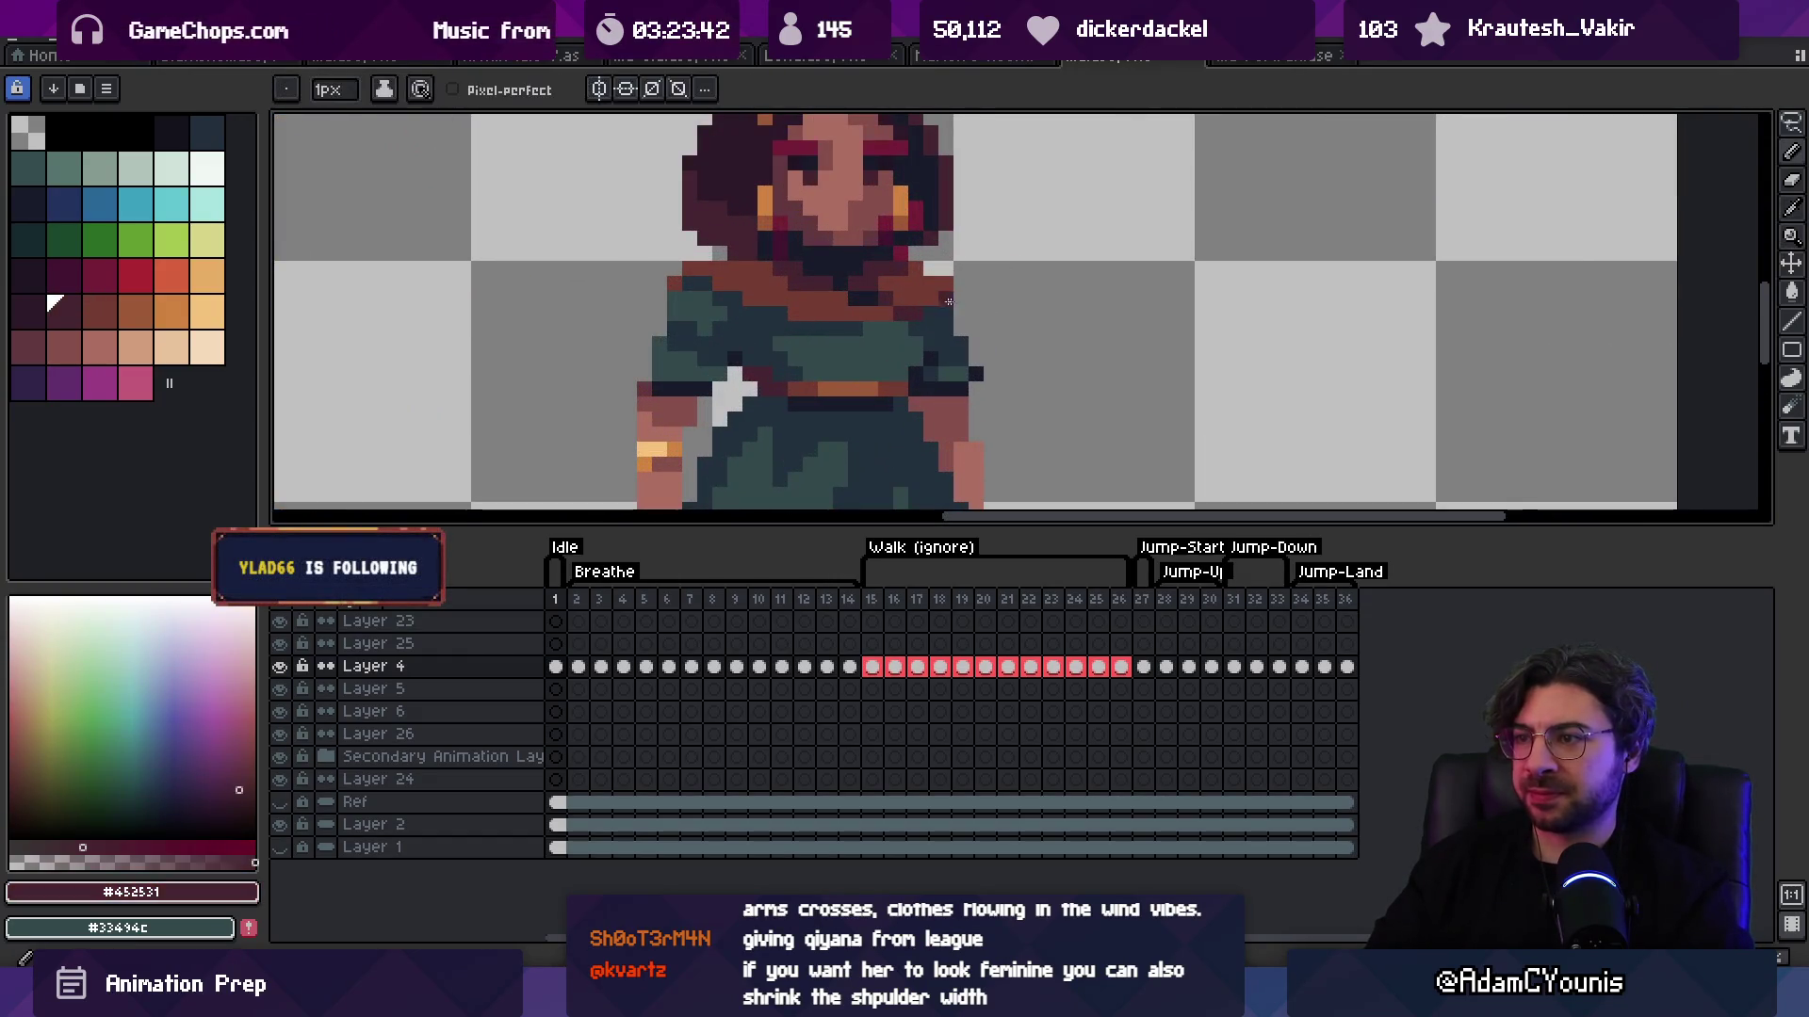
pyautogui.scroll(-4, 933, 292)
pyautogui.scroll(4, 1027, 226)
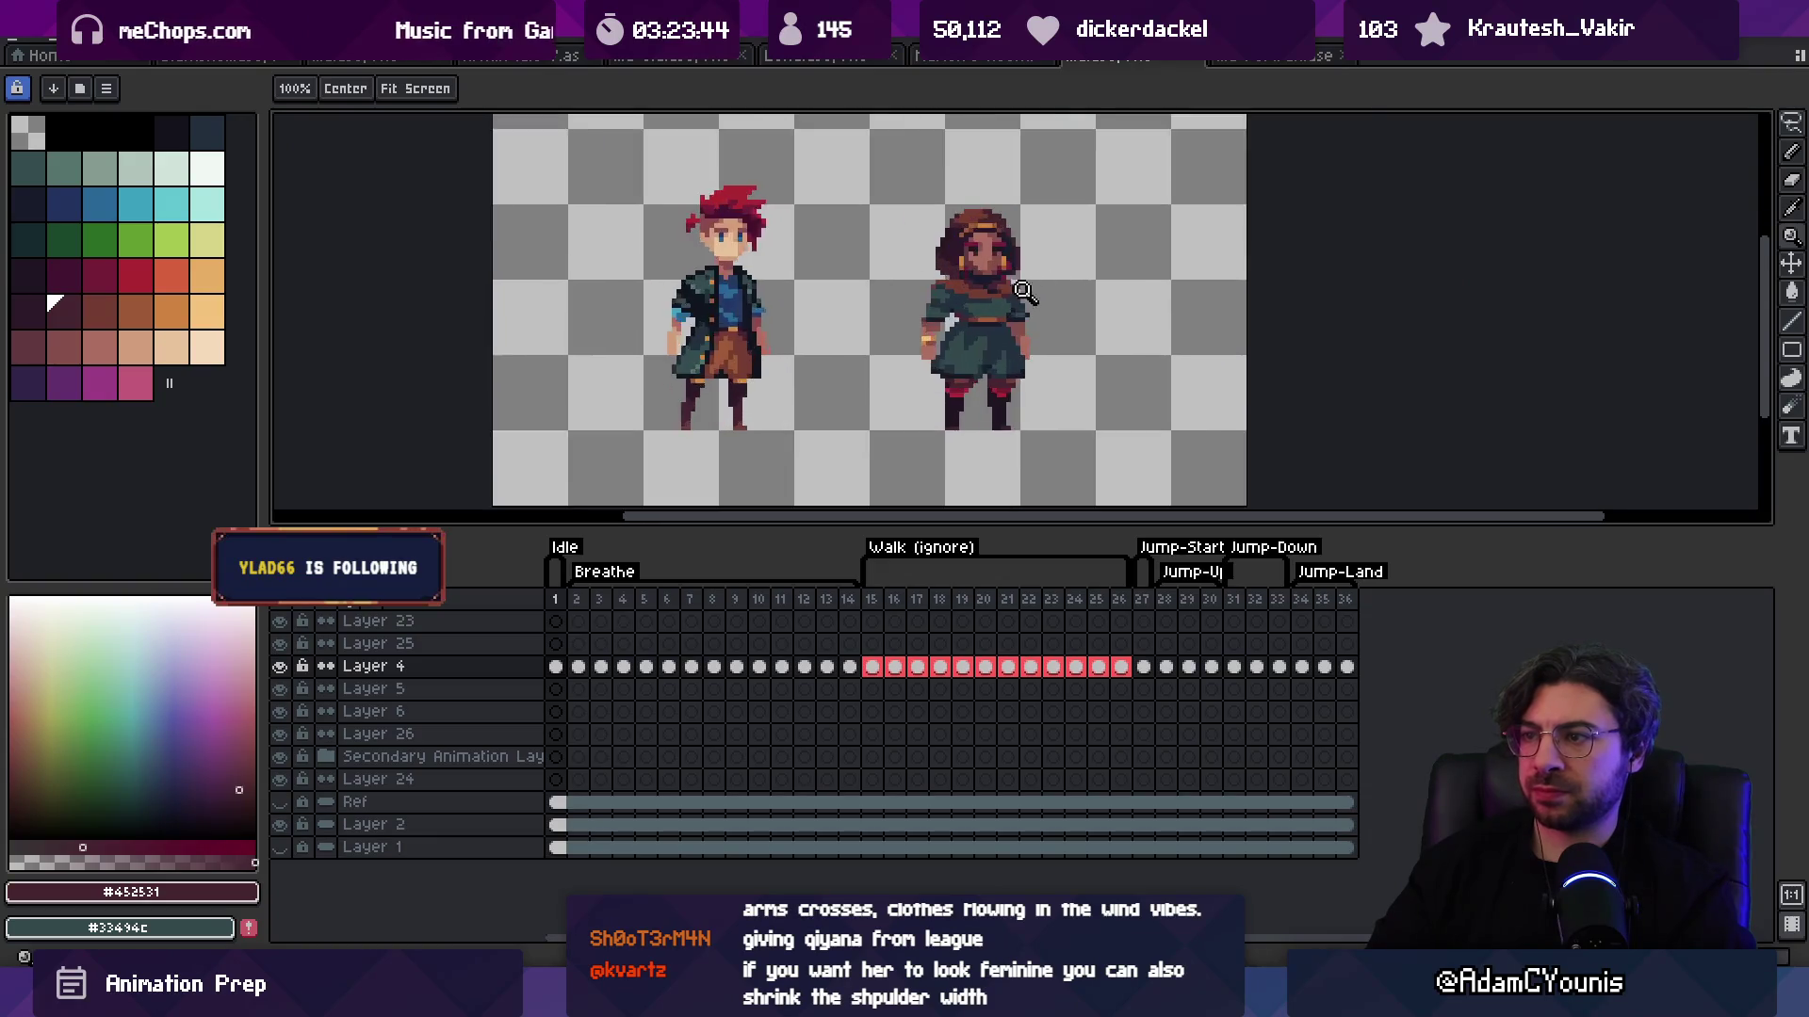
pyautogui.press('b')
pyautogui.keyDown('alt'); pyautogui.click(1011, 287); pyautogui.keyUp('alt')
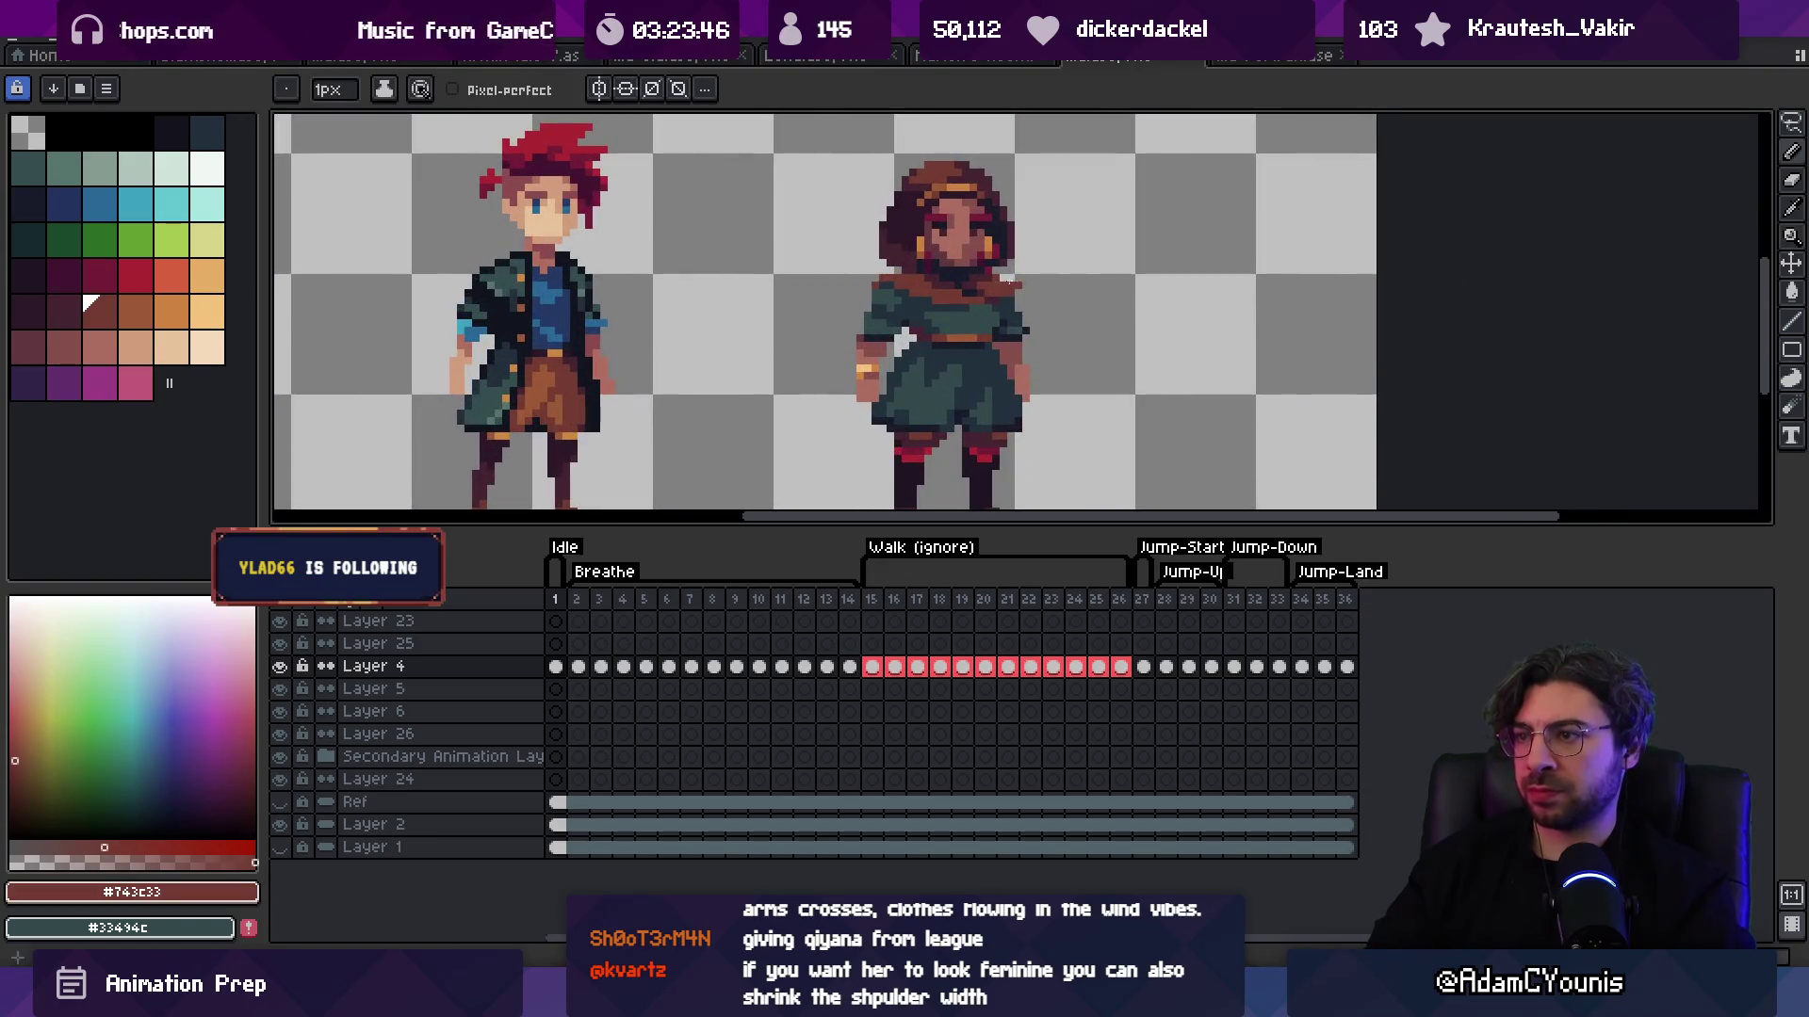
pyautogui.scroll(-2, 1022, 266)
pyautogui.scroll(5, 998, 275)
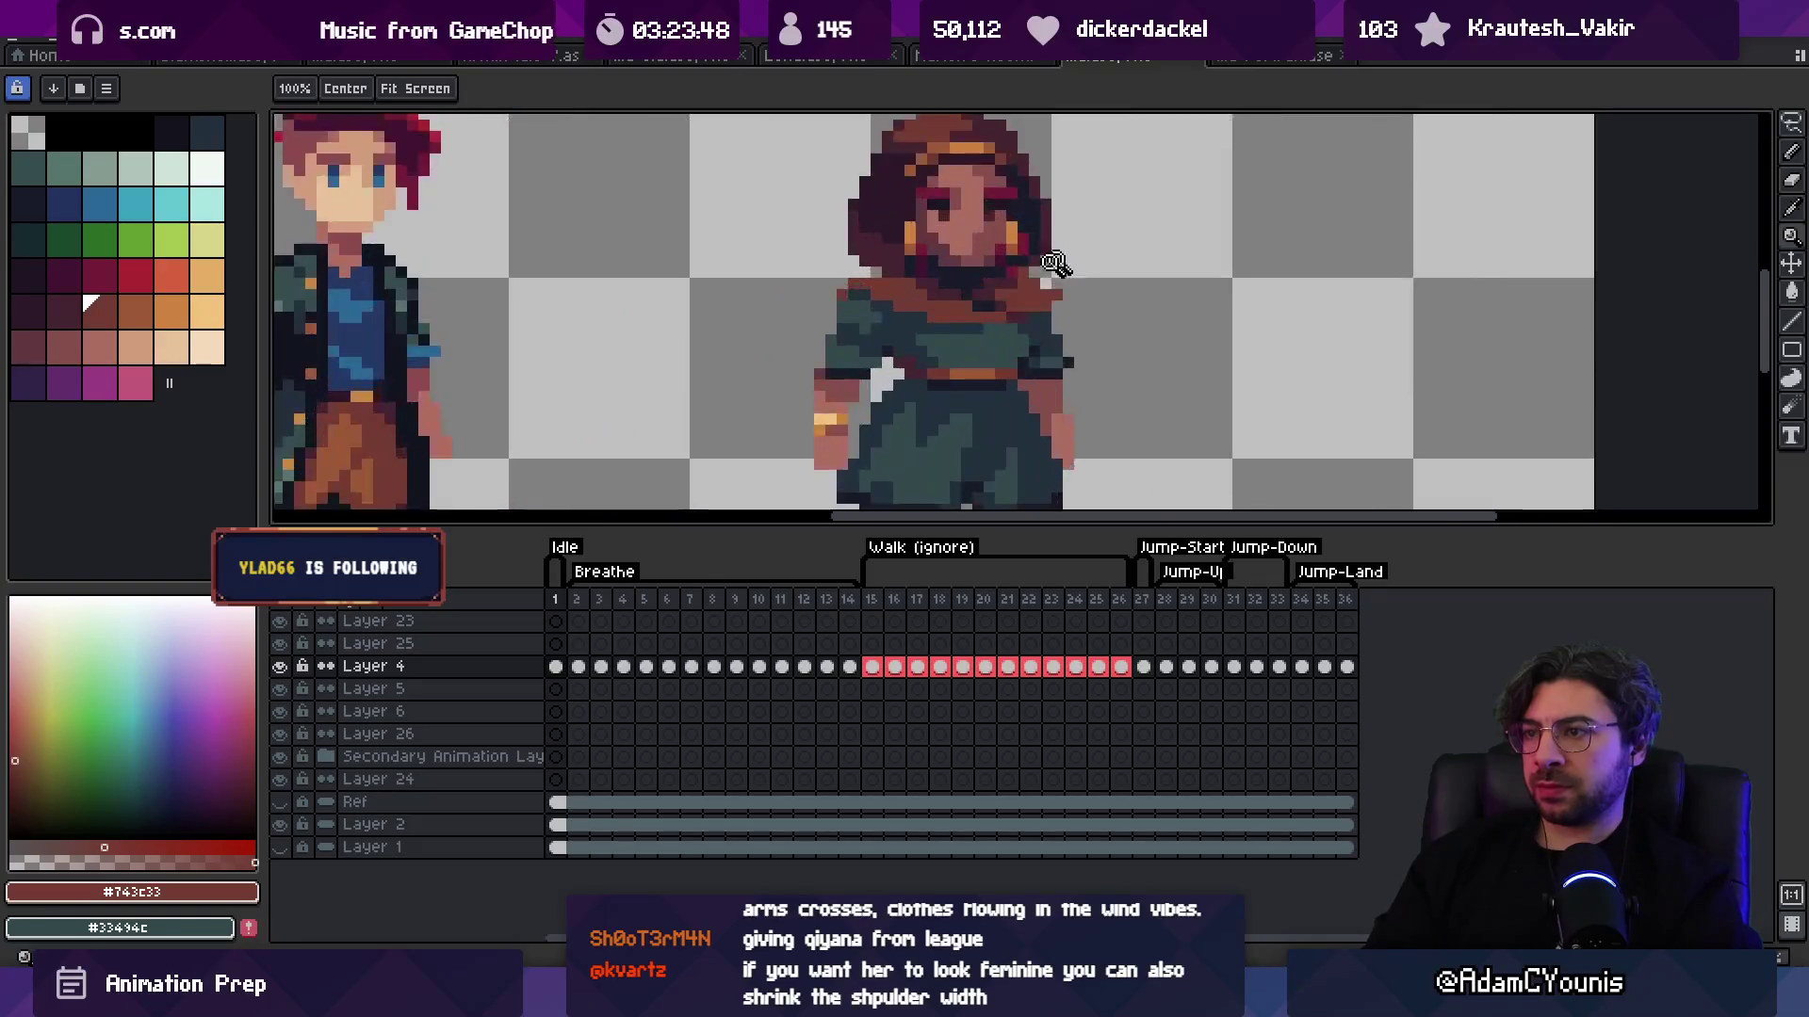
pyautogui.keyDown('alt'); pyautogui.click(960, 258); pyautogui.keyUp('alt')
pyautogui.moveTo(998, 267)
pyautogui.mouseDown()
pyautogui.moveTo(997, 298)
pyautogui.moveTo(950, 303)
pyautogui.mouseUp()
# Step: Sample the dark plum hair colour and recheck the scarf and neck at different zooms
pyautogui.press('z')
pyautogui.scroll(-5, 953, 294)
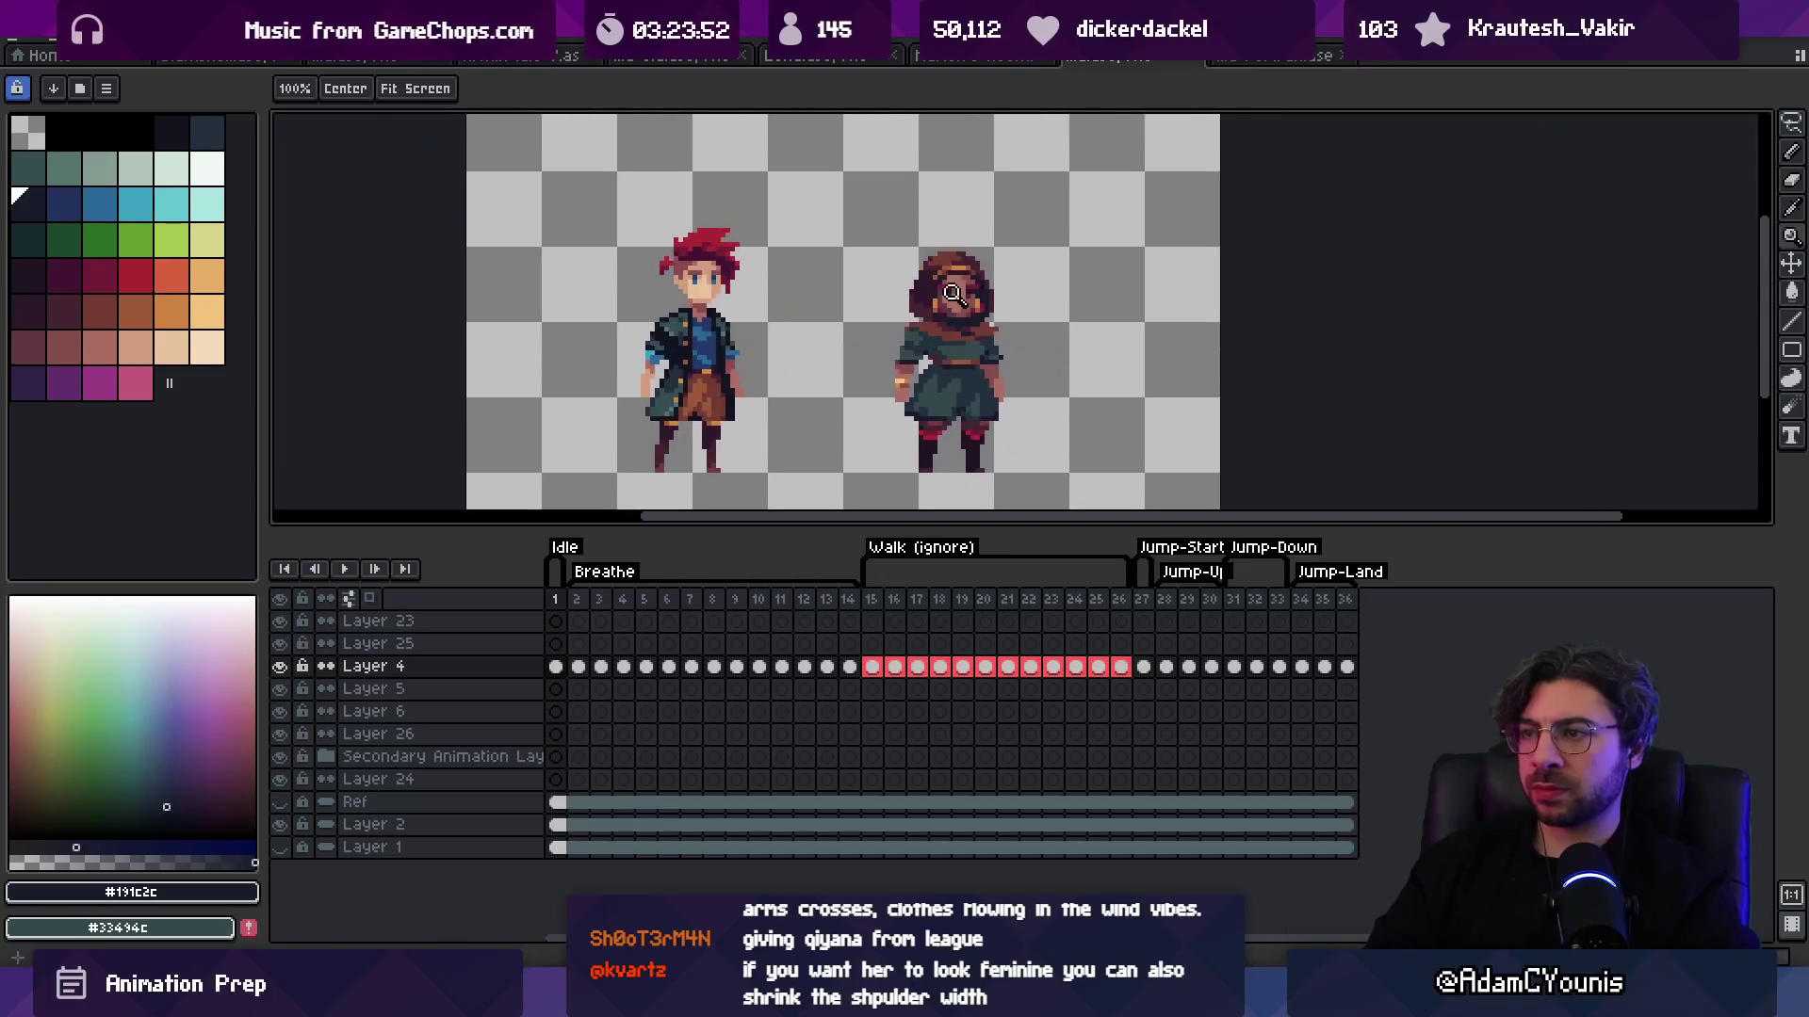
pyautogui.scroll(3, 932, 293)
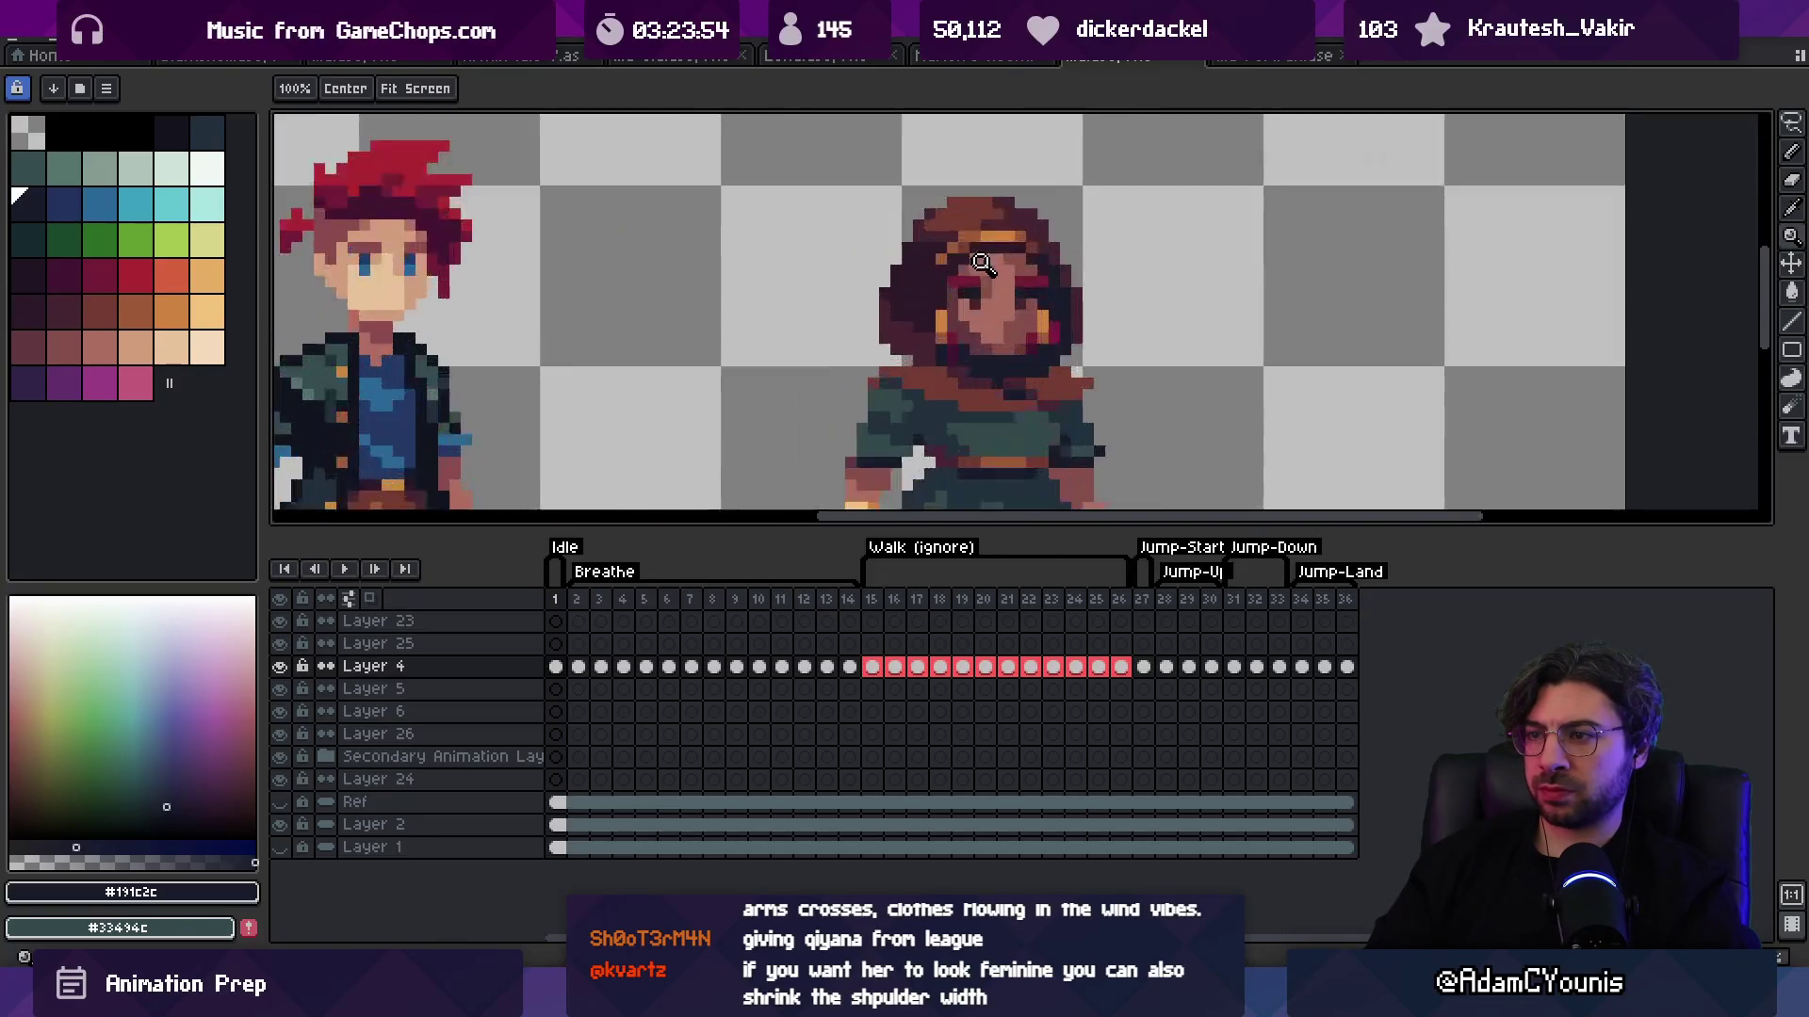
pyautogui.press('b')
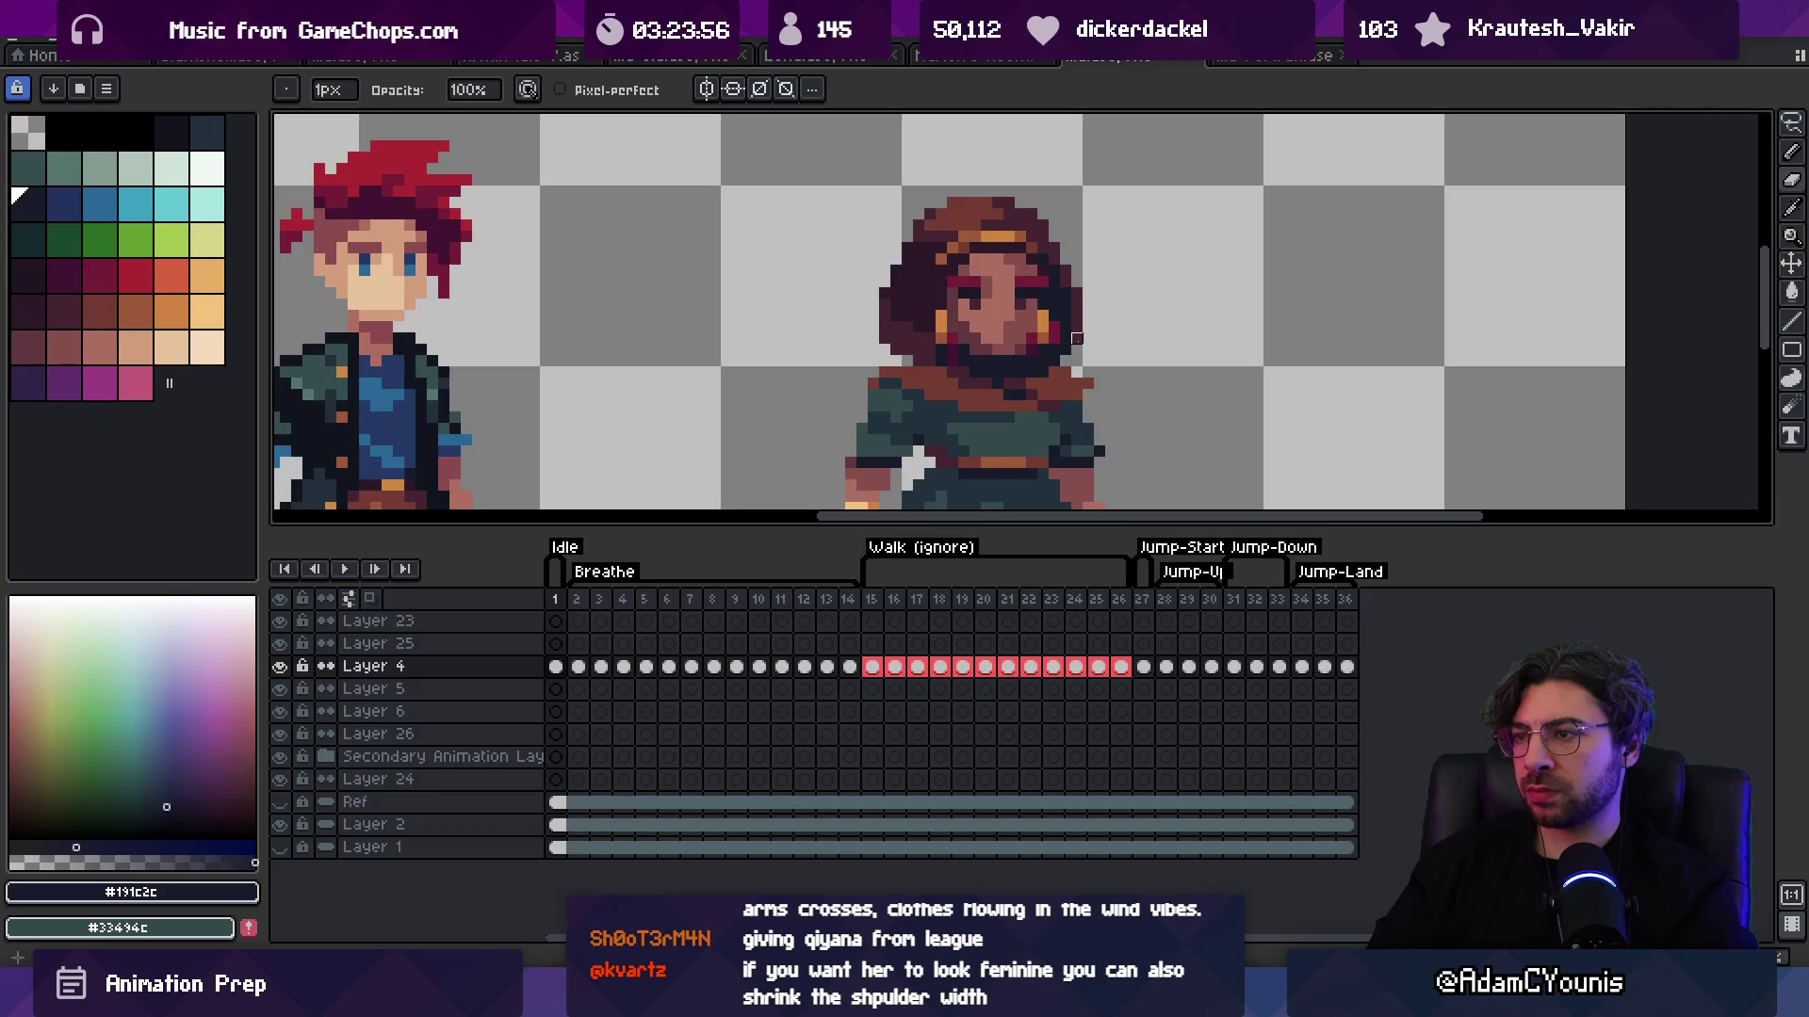
pyautogui.keyDown('alt'); pyautogui.click(1056, 358); pyautogui.keyUp('alt')
pyautogui.press('z')
pyautogui.scroll(-5, 992, 365)
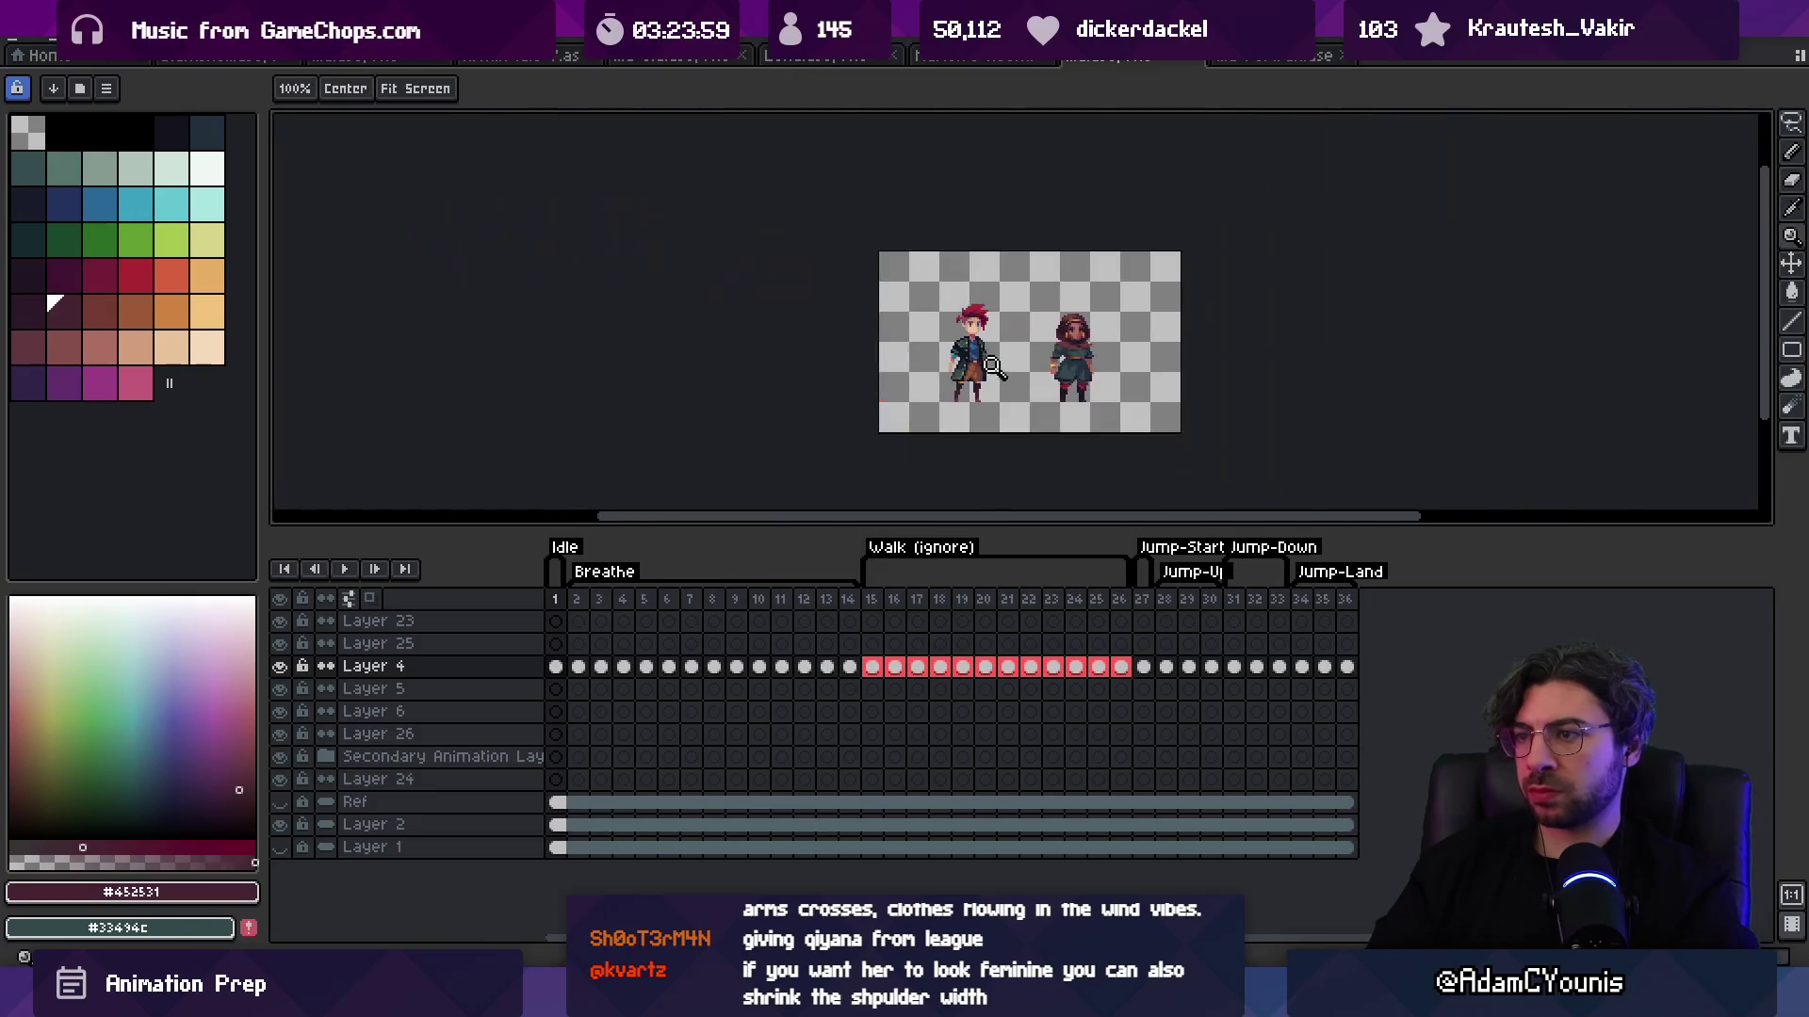
pyautogui.scroll(3, 1034, 401)
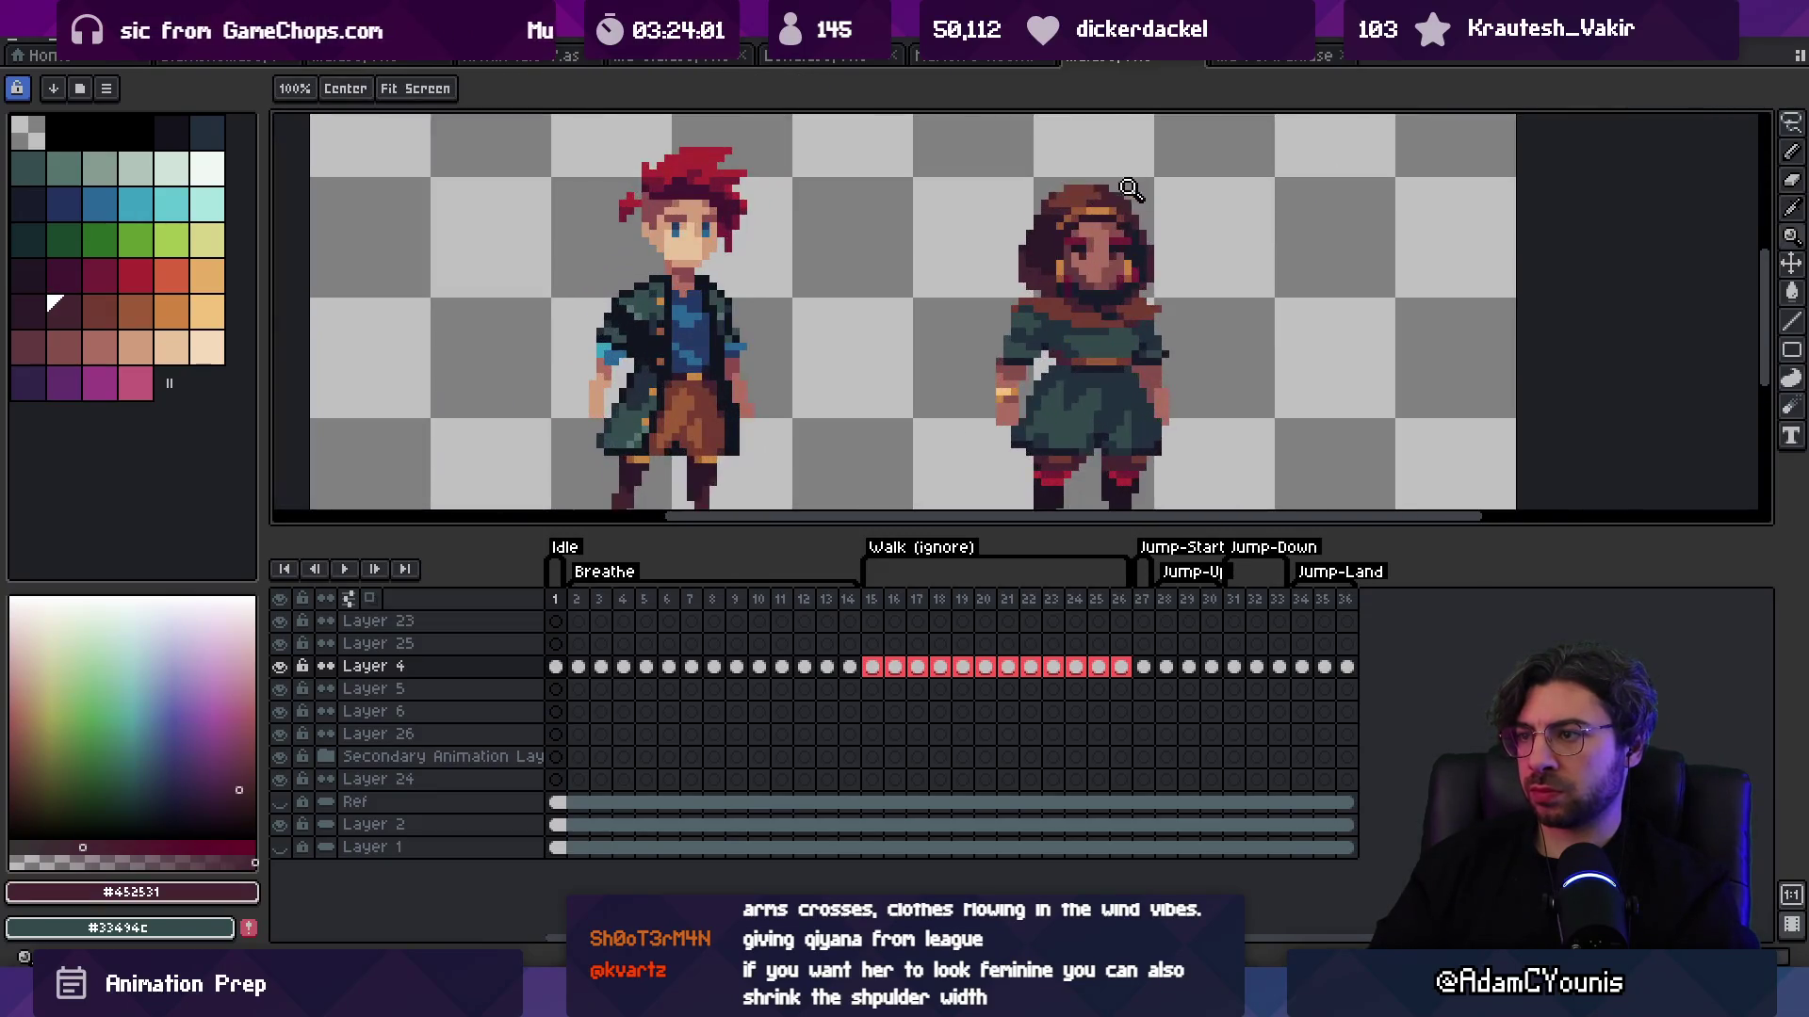
# Step: Select the left side of the girl's hair, shift it outward, and zoom out to review
pyautogui.click(983, 227)
pyautogui.press('m')
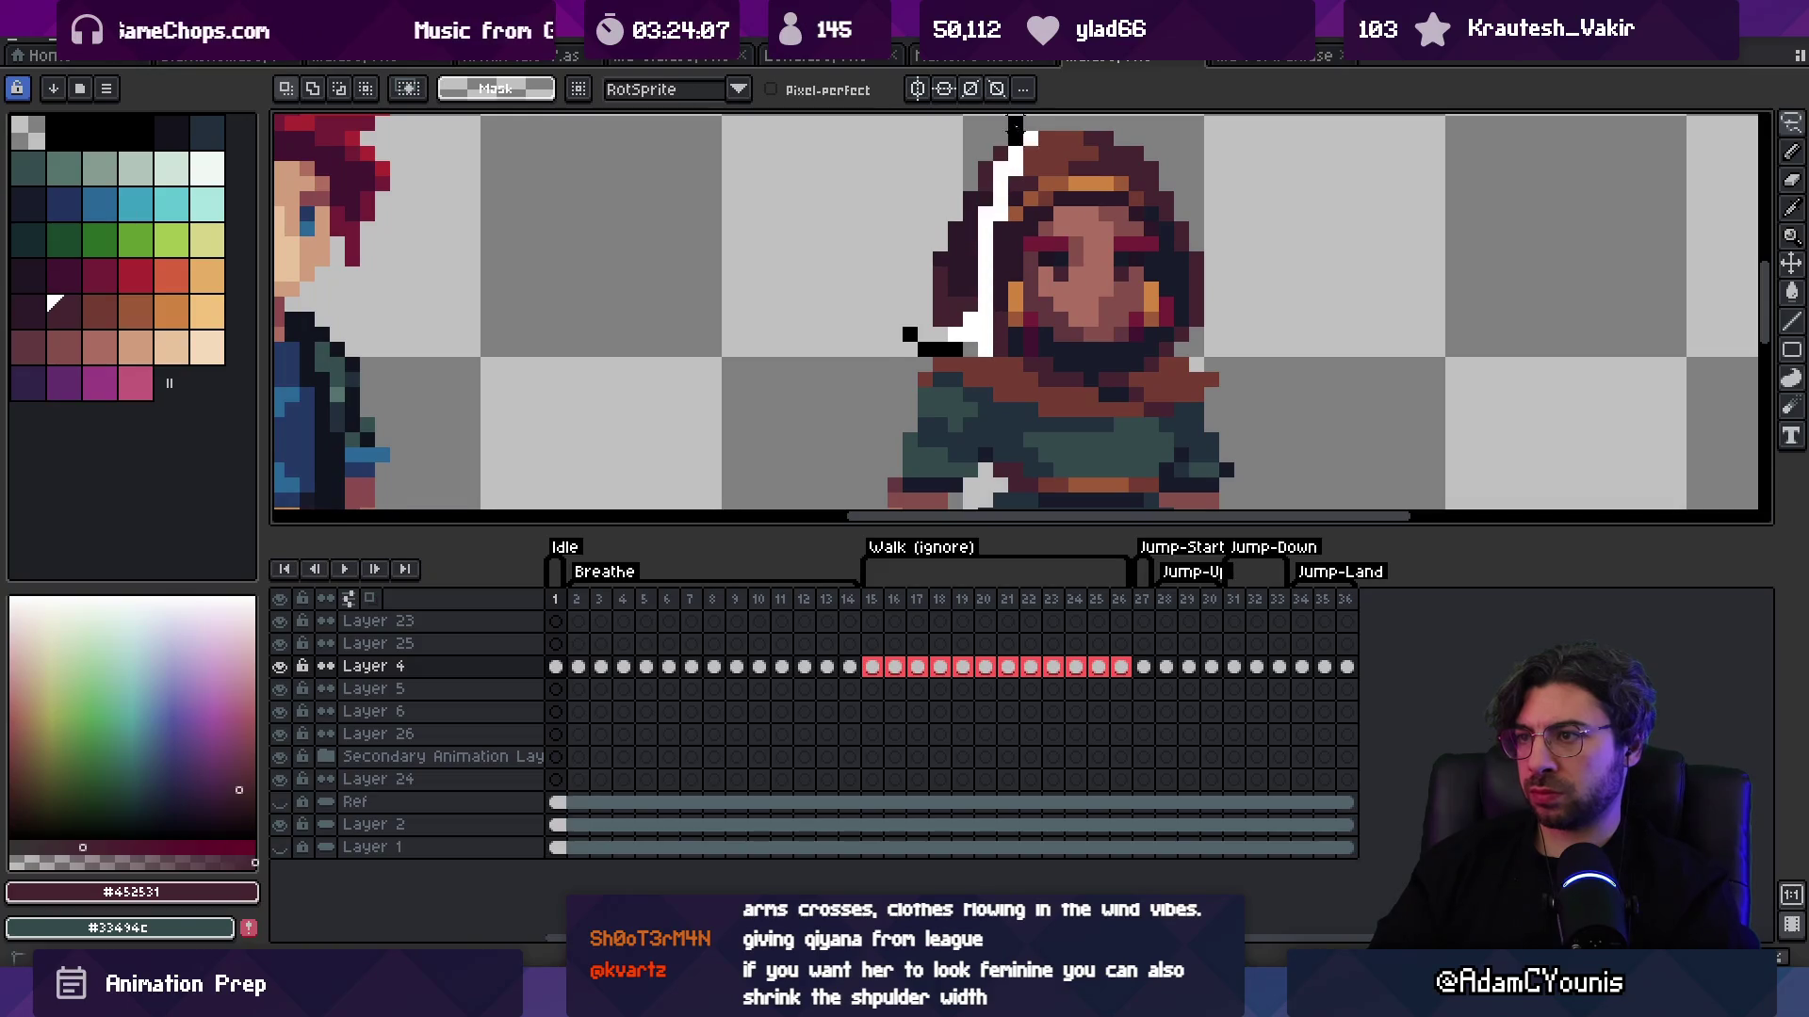
pyautogui.moveTo(969, 267); pyautogui.dragTo(969, 291)
pyautogui.press('z')
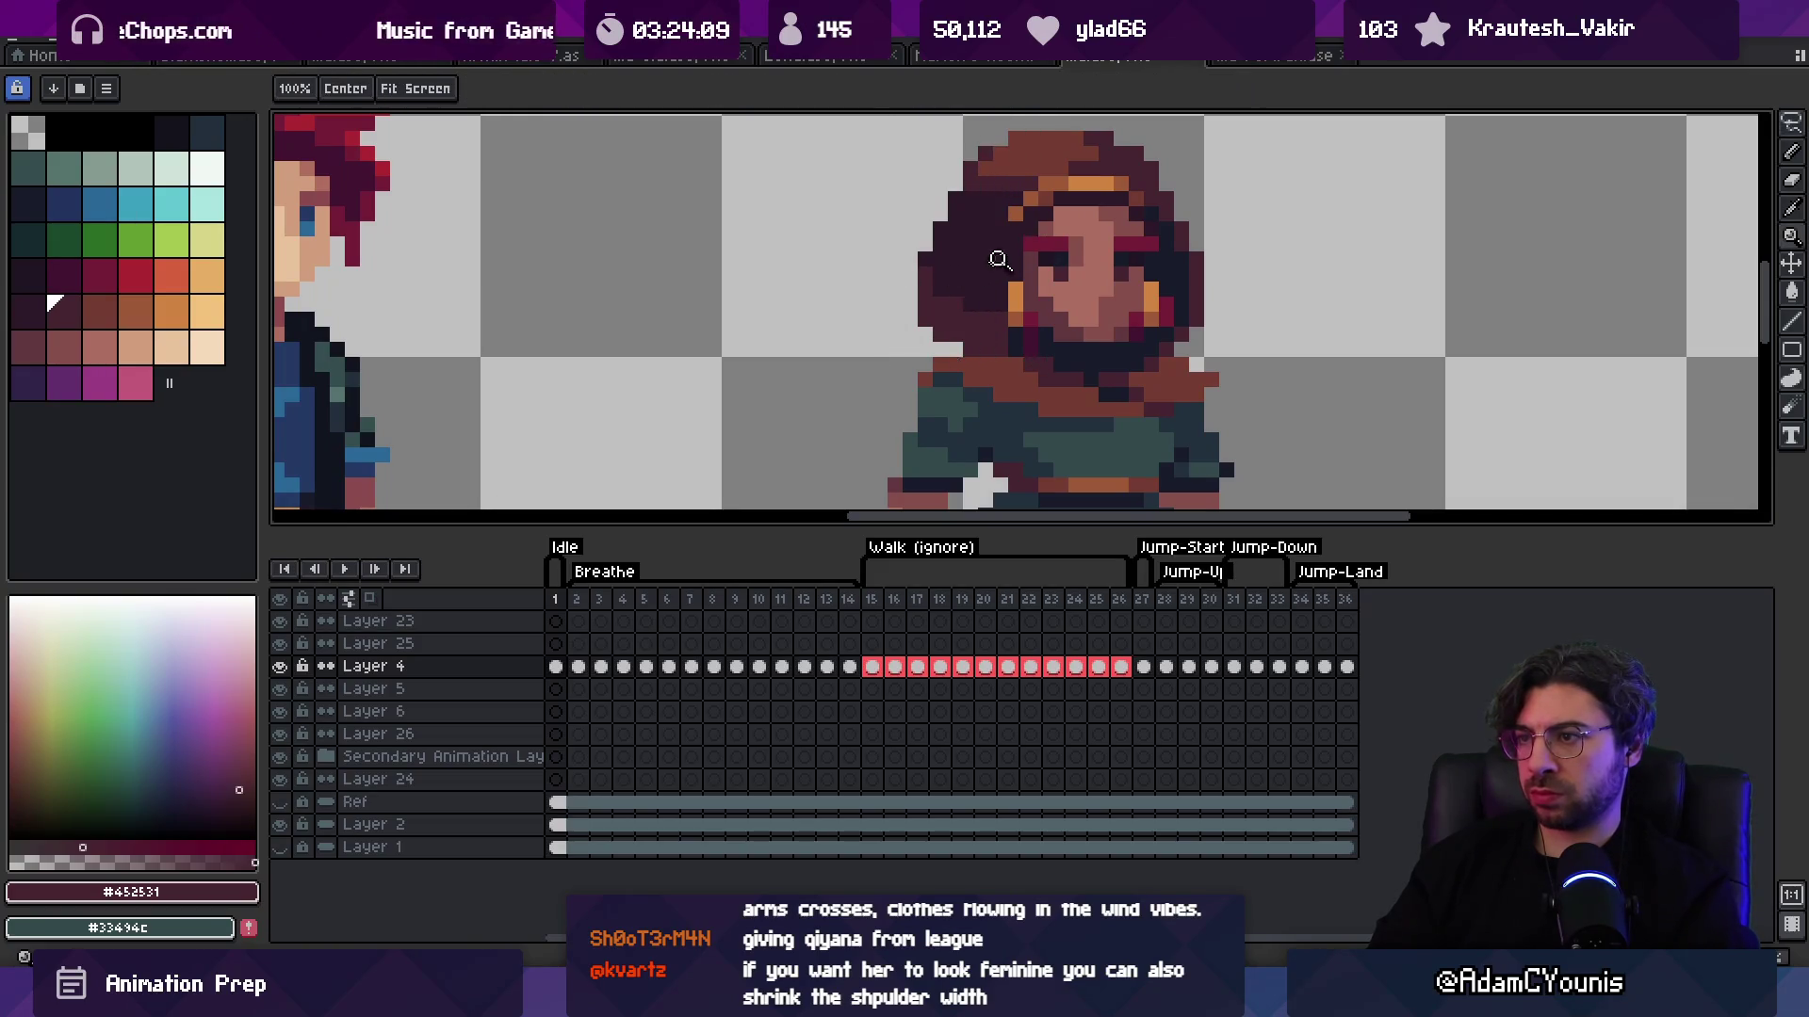
pyautogui.scroll(-3, 999, 260)
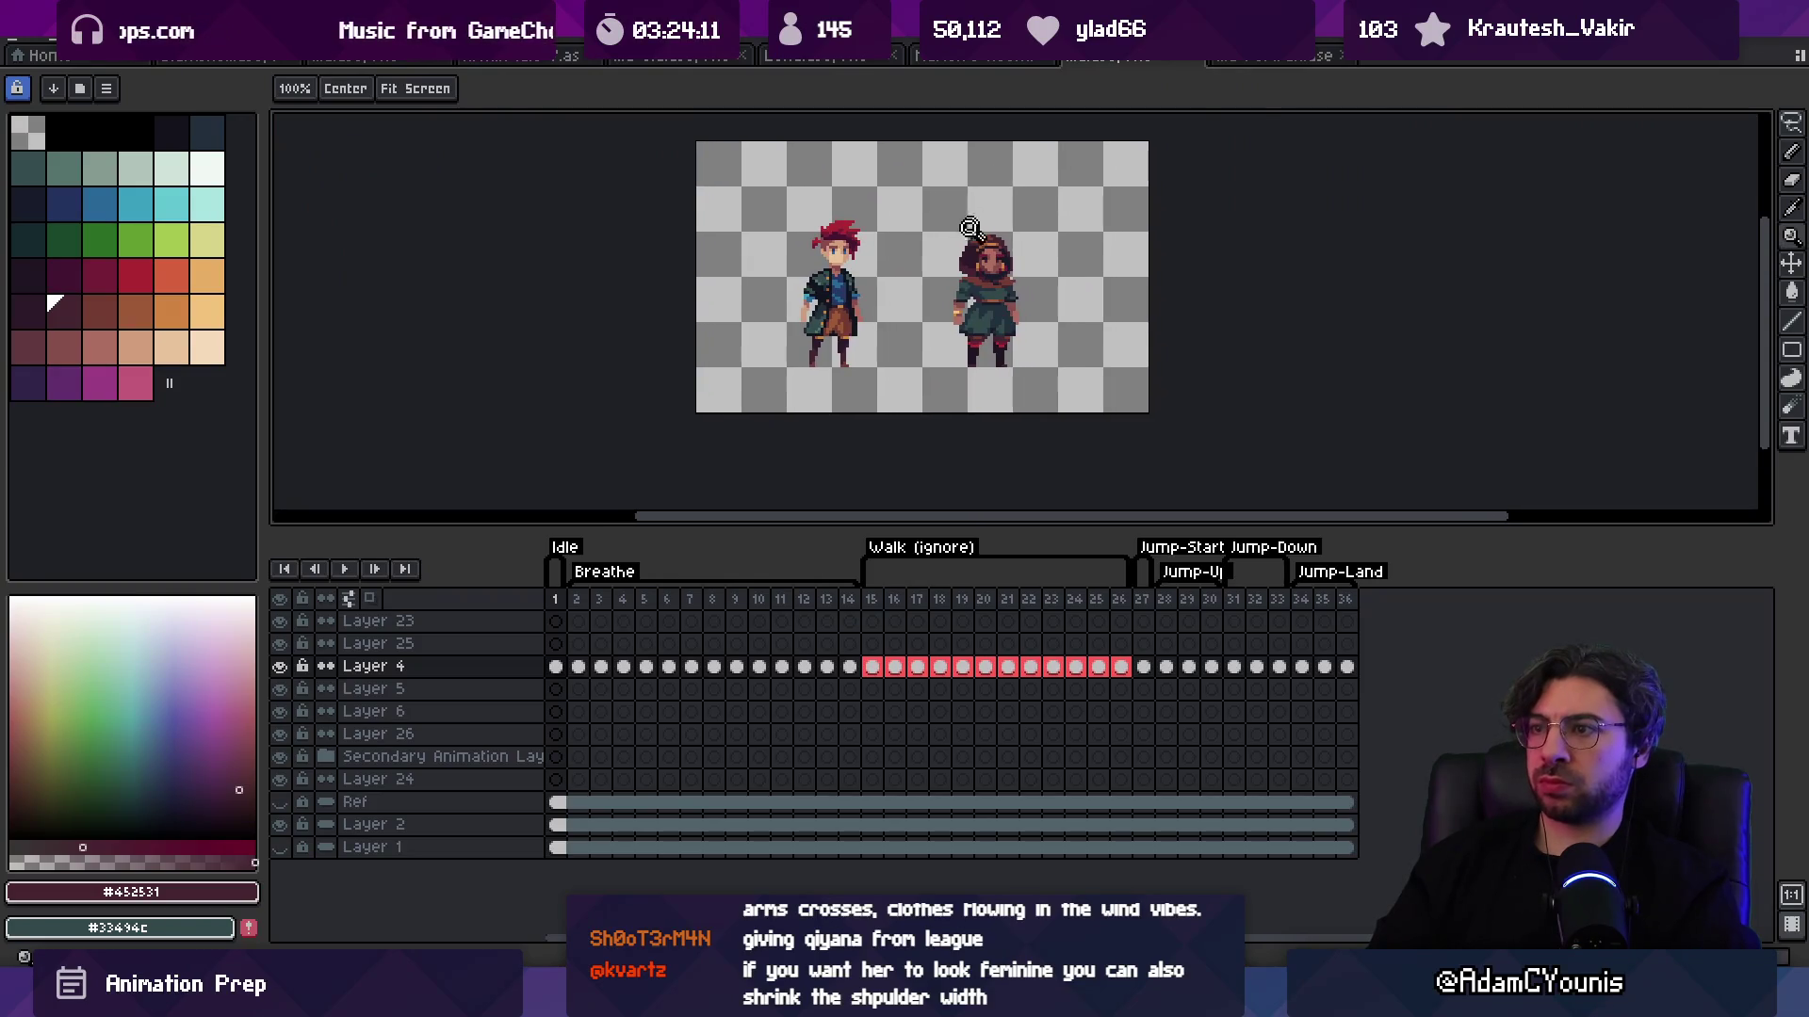
pyautogui.scroll(3, 973, 231)
pyautogui.press('b')
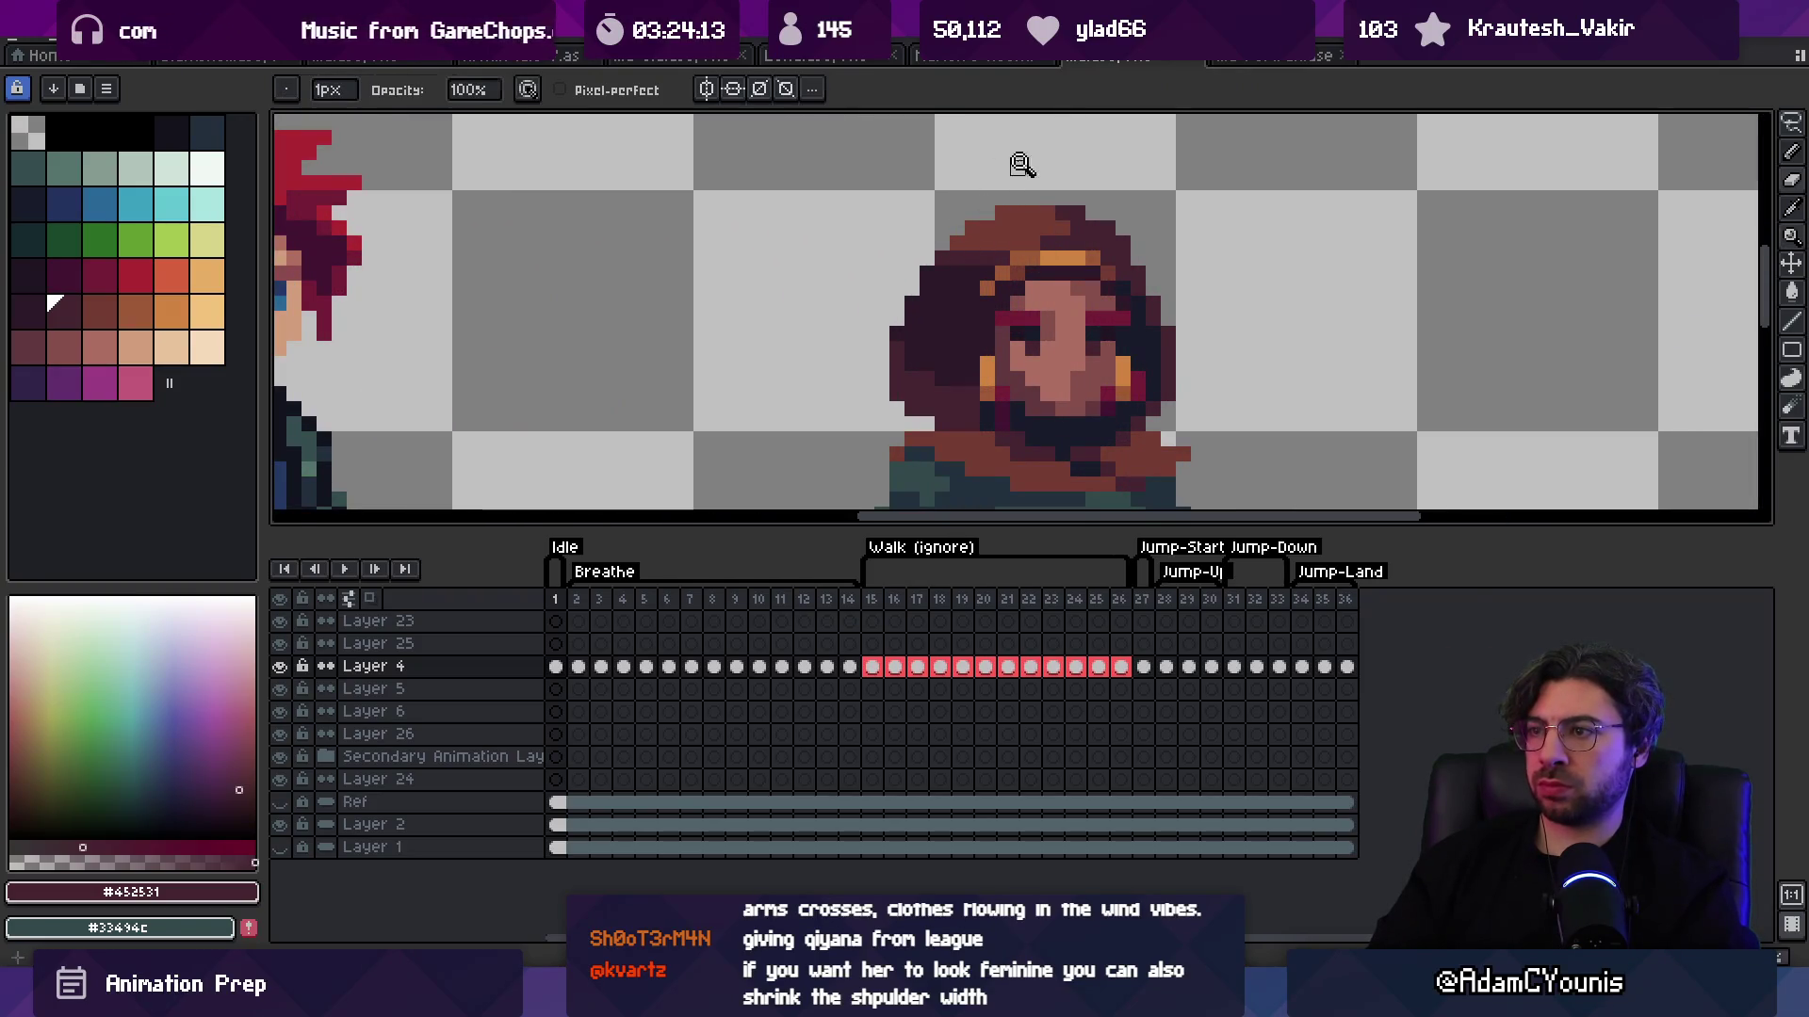
pyautogui.scroll(-3, 1021, 165)
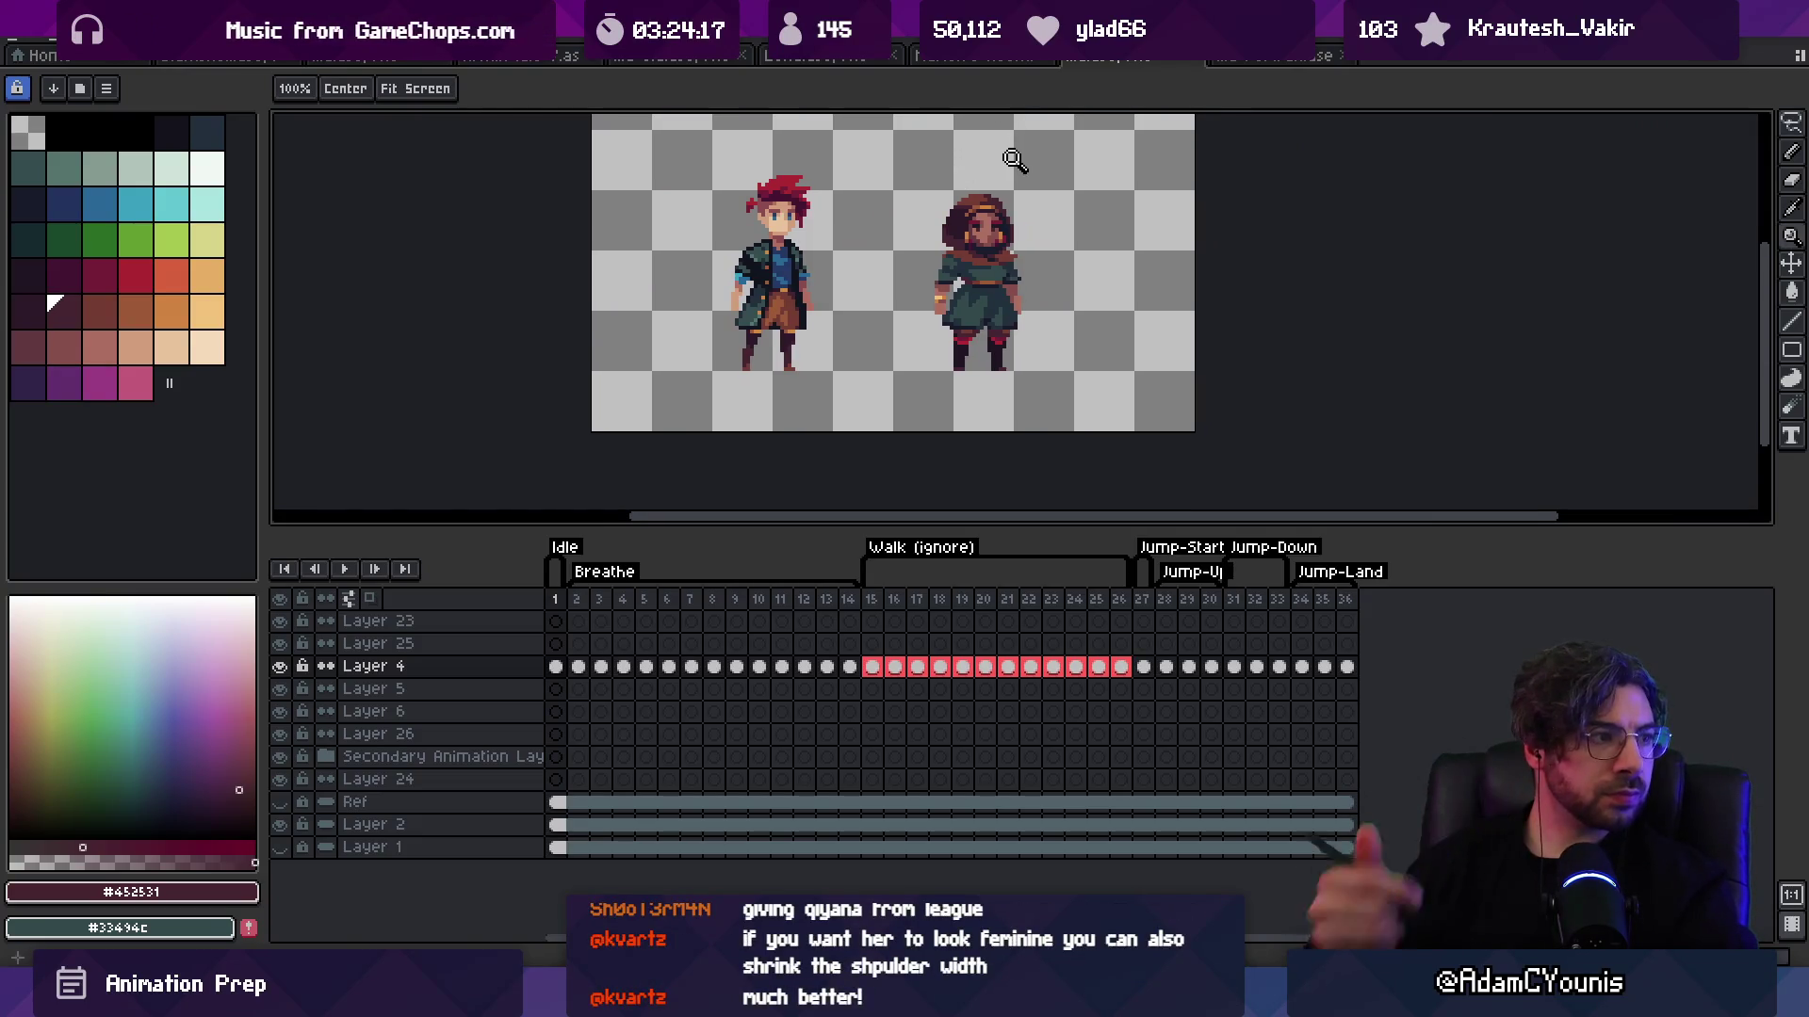
pyautogui.scroll(-1, 1017, 166)
pyautogui.scroll(1, 1040, 238)
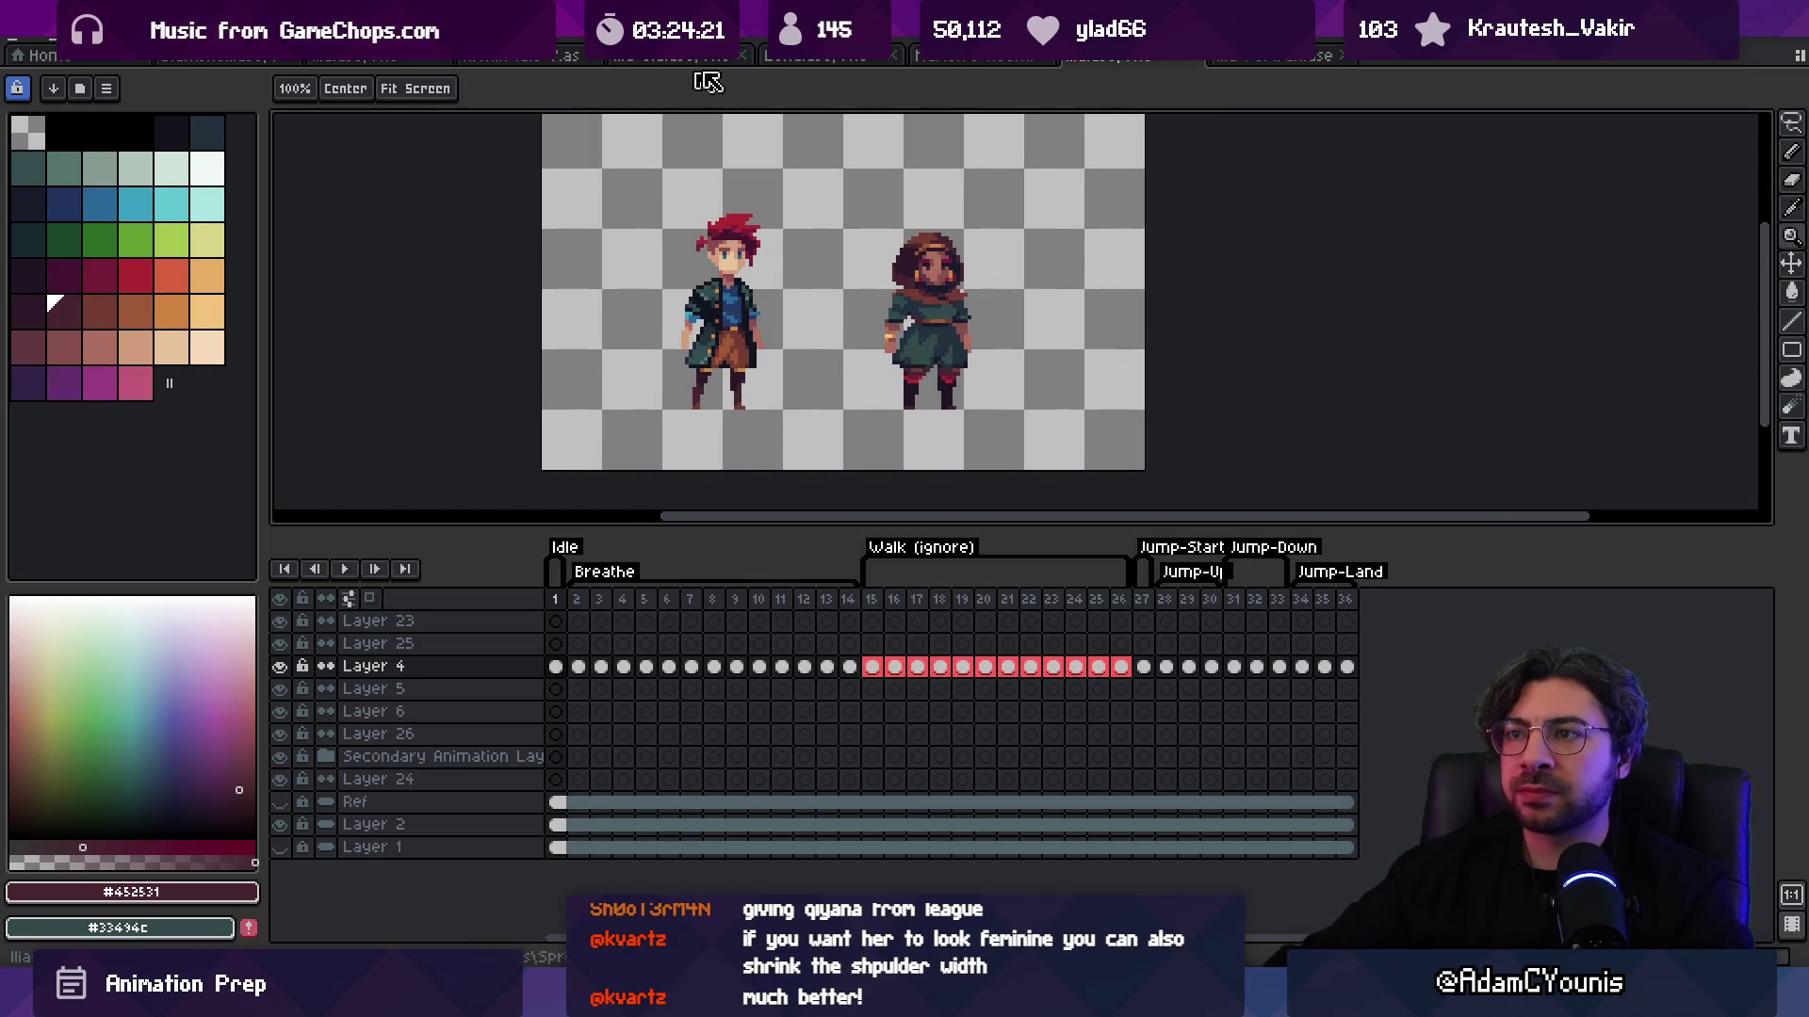
pyautogui.click(353, 59)
pyautogui.press('v')
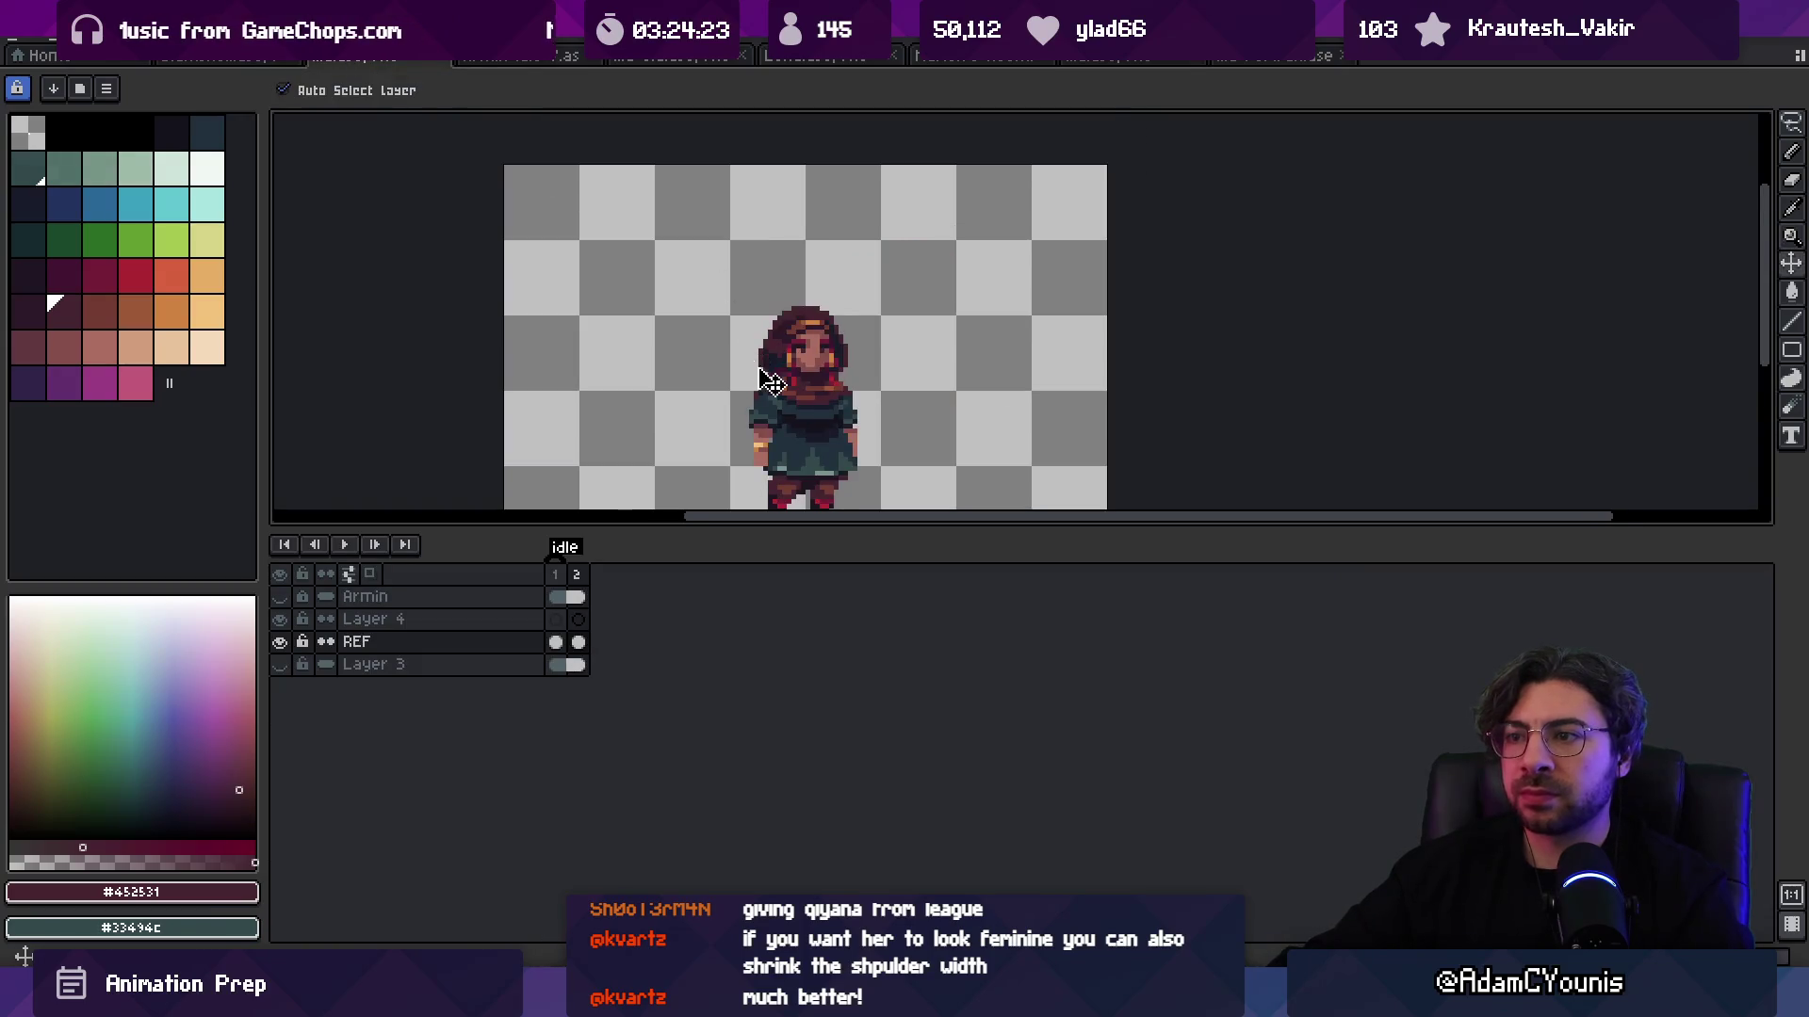
pyautogui.scroll(1, 820, 323)
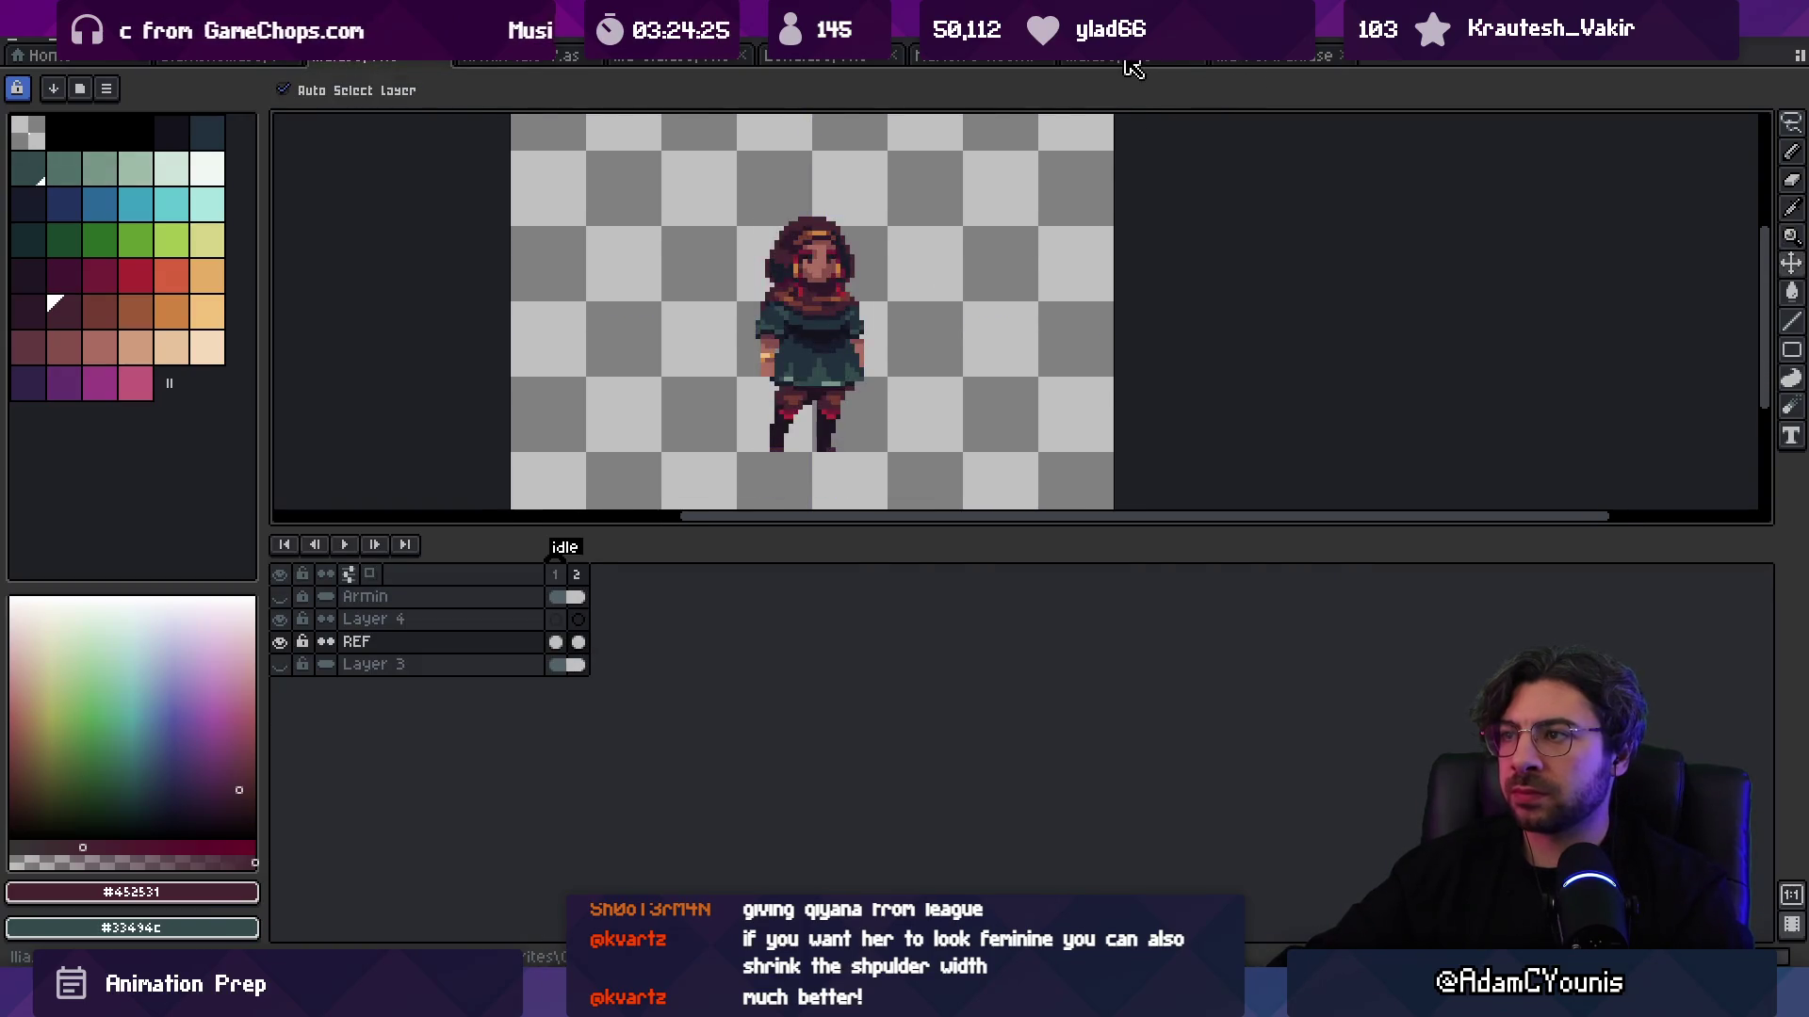
pyautogui.click(1126, 59)
pyautogui.moveTo(996, 328); pyautogui.dragTo(1253, 340)
pyautogui.scroll(1, 1025, 365)
pyautogui.moveTo(1024, 365); pyautogui.dragTo(995, 411)
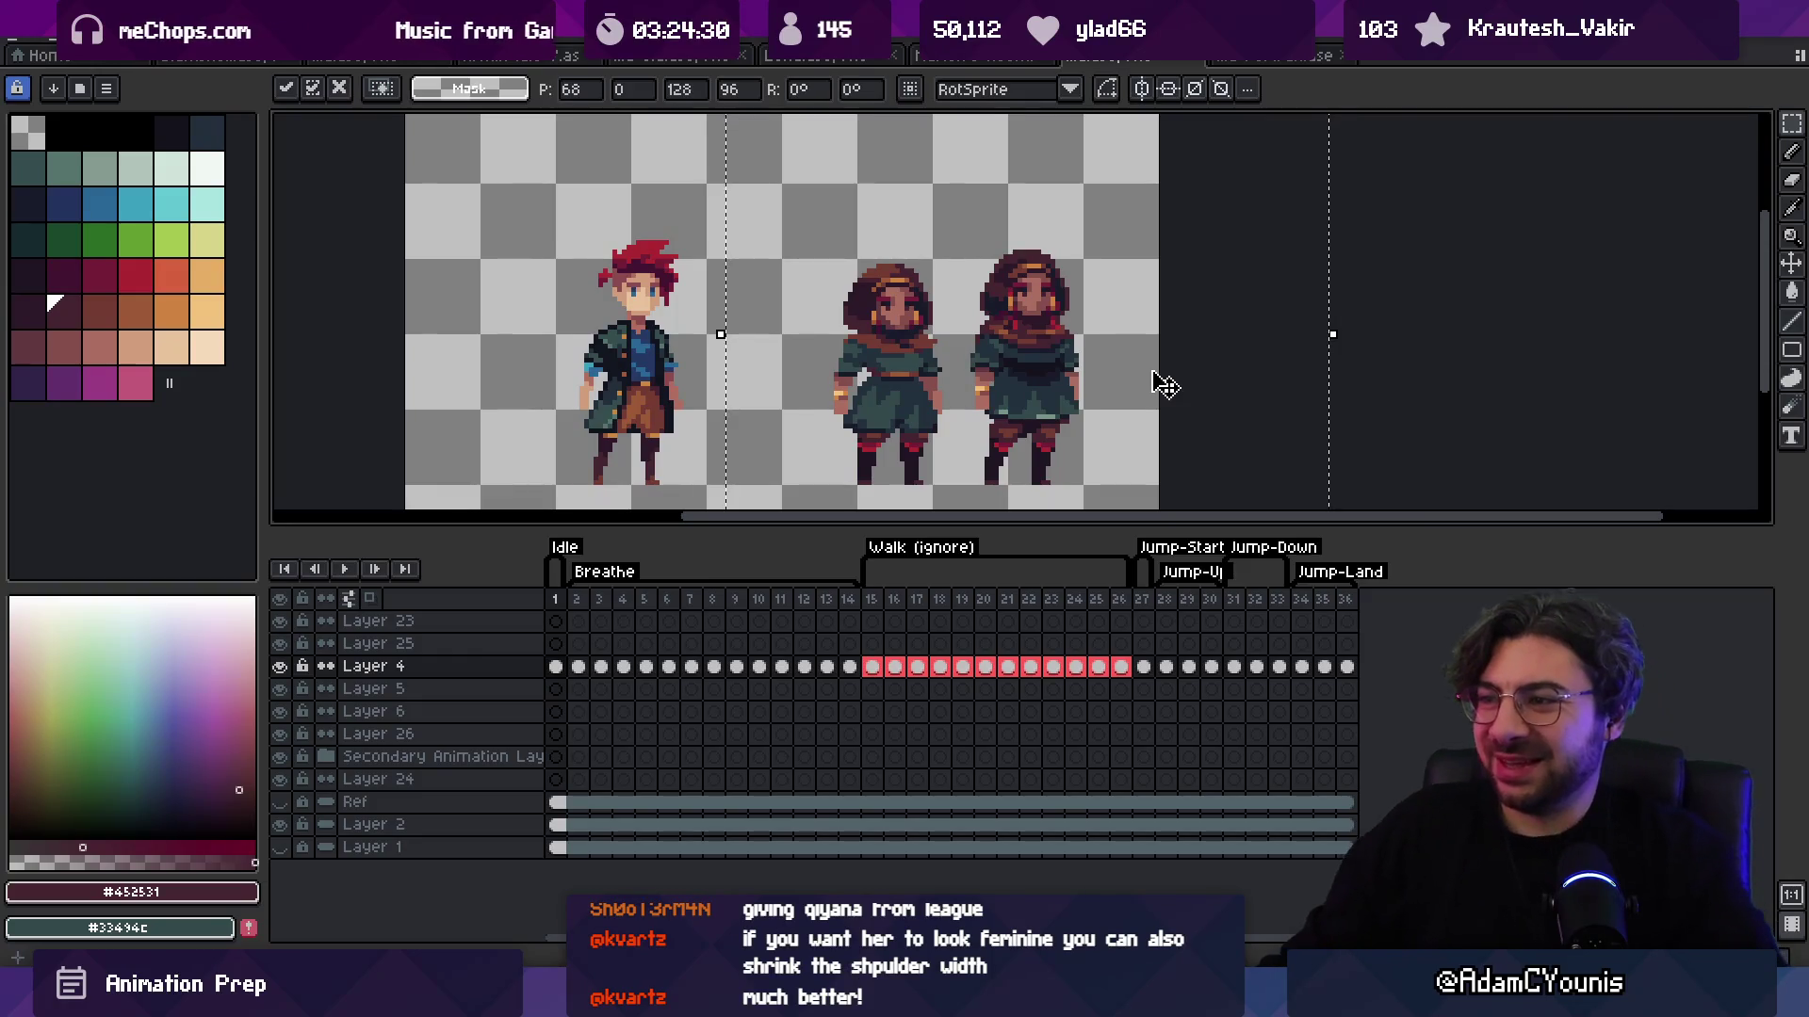
pyautogui.press('Return')
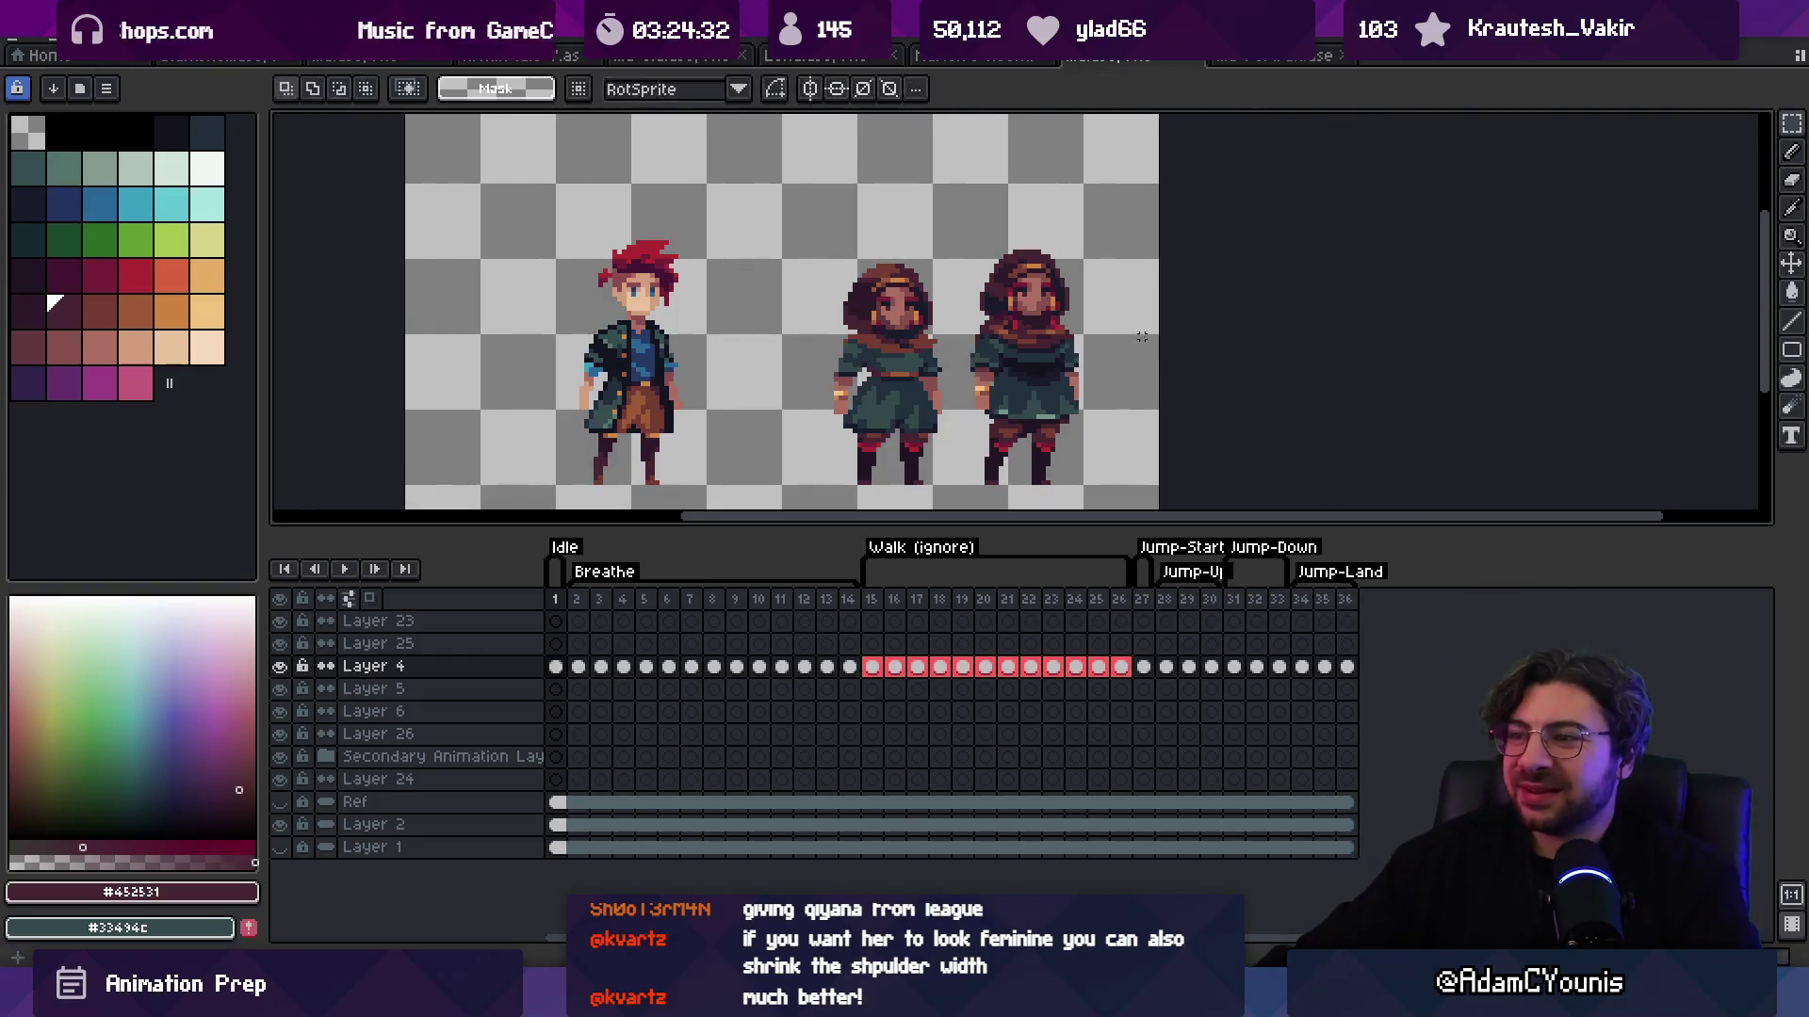
pyautogui.scroll(-2, 1160, 299)
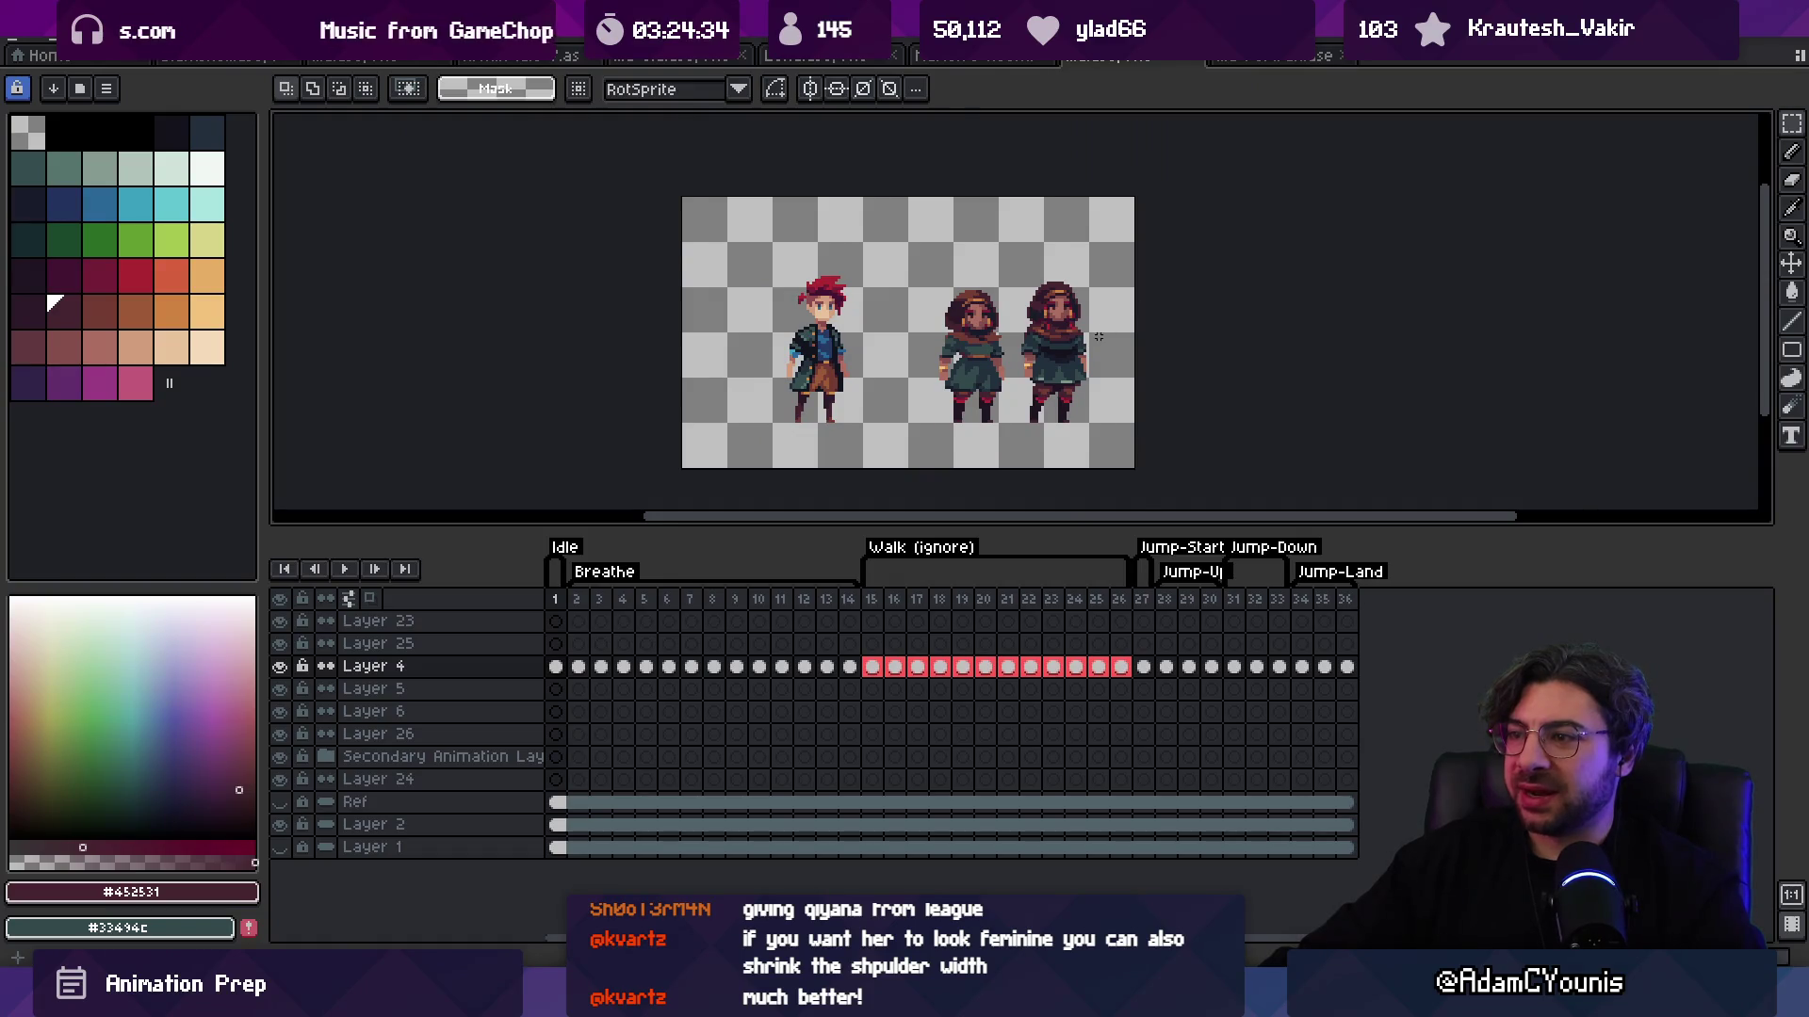
pyautogui.scroll(1, 1099, 336)
pyautogui.press('Delete')
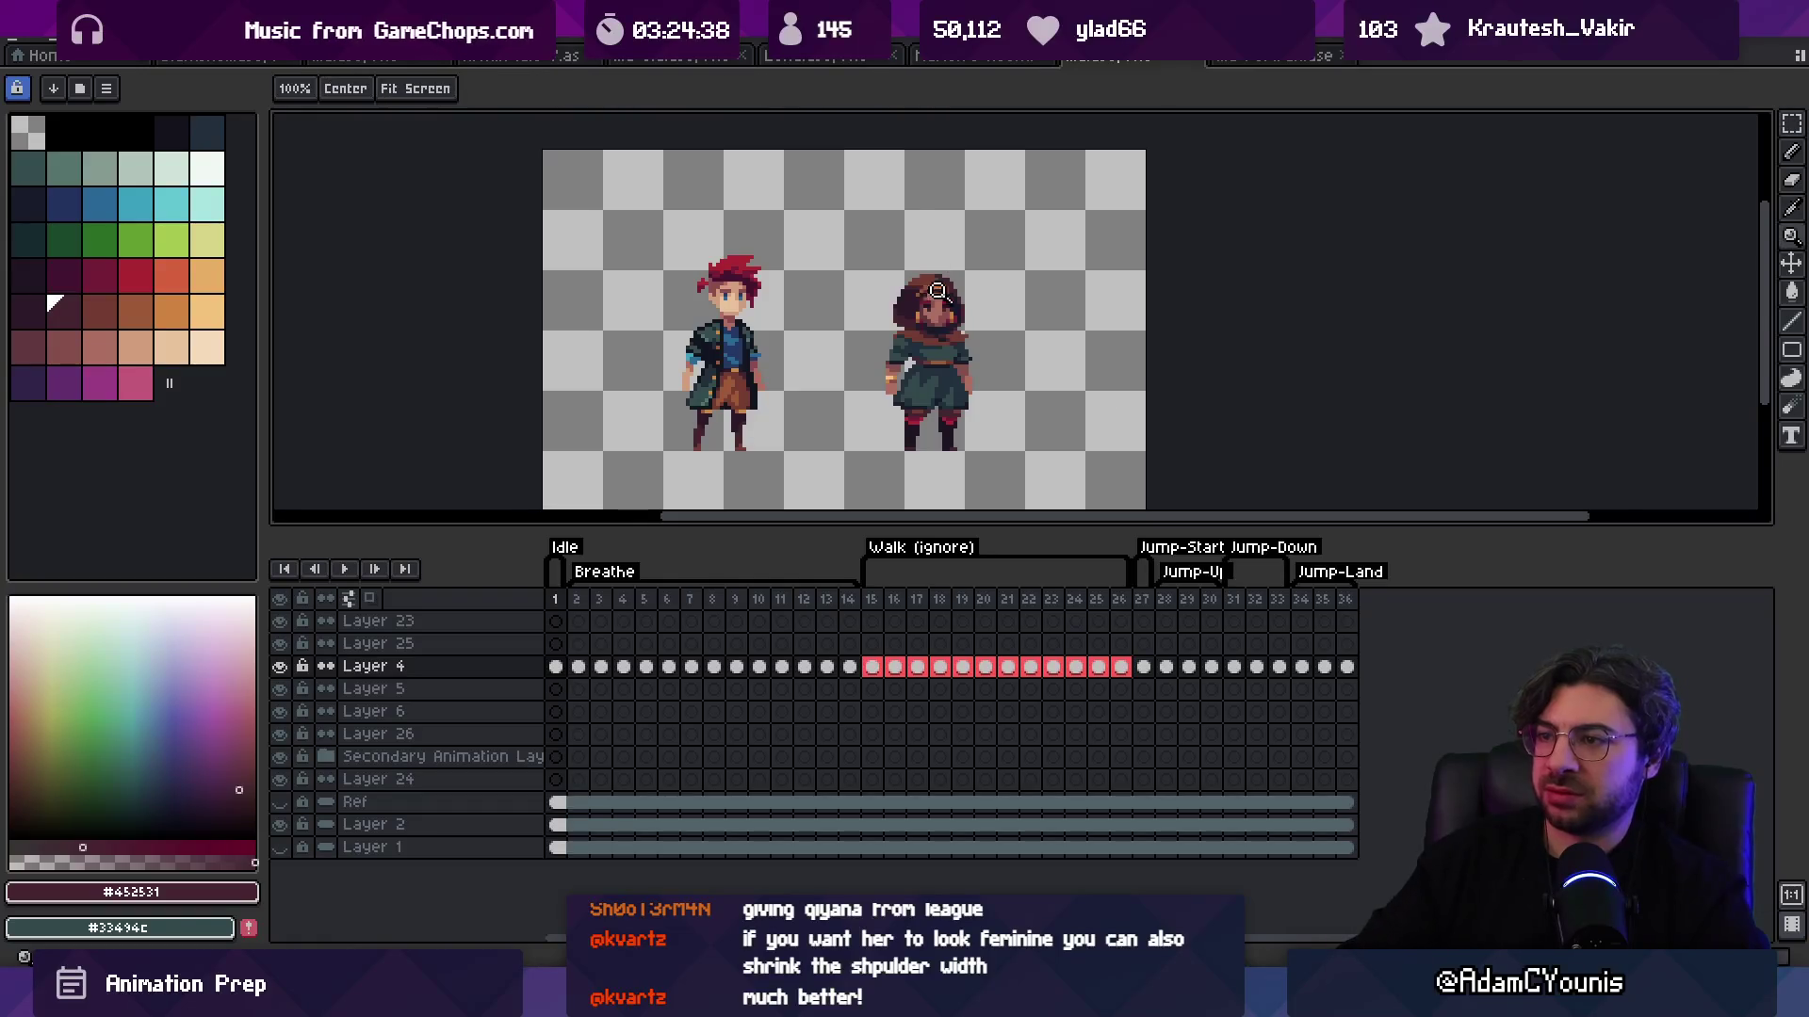
# Step: Sample the outline, scarf and tunic teal colours, then bring the girl's lower body into view
pyautogui.scroll(4, 919, 343)
pyautogui.press('i')
pyautogui.click(885, 336)
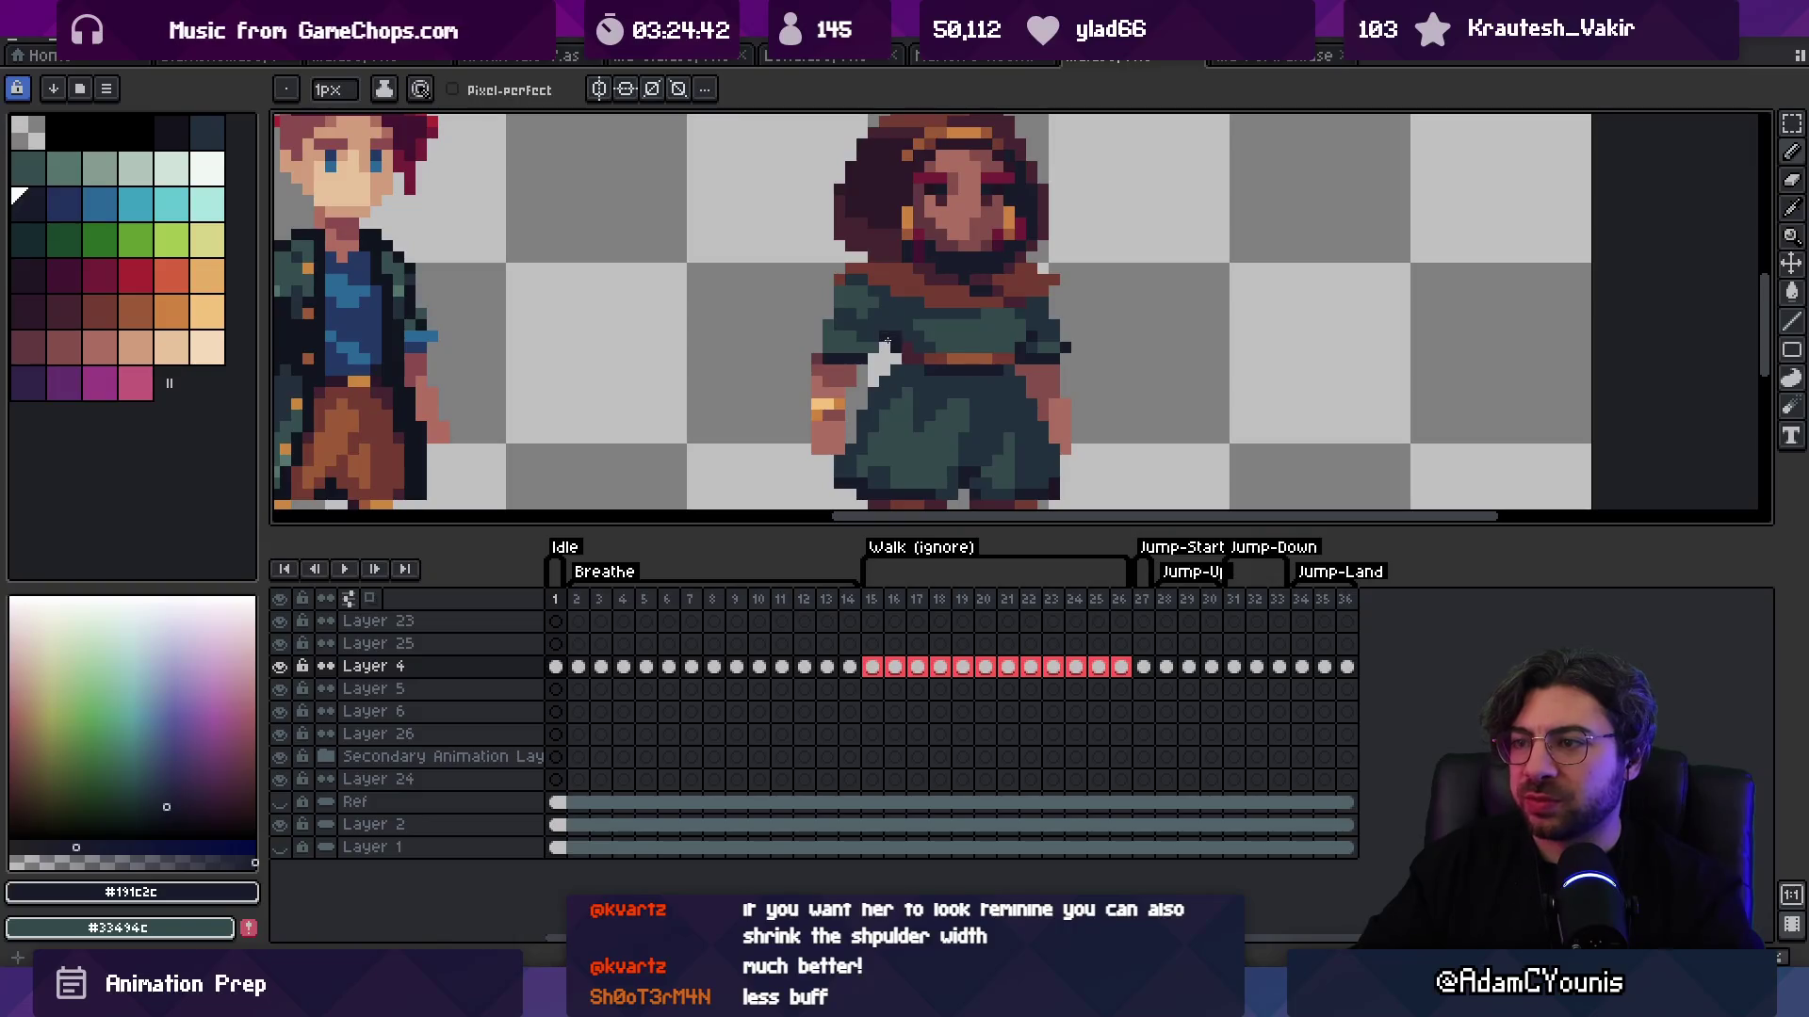
pyautogui.press('z')
pyautogui.scroll(-3, 919, 321)
pyautogui.scroll(4, 952, 306)
pyautogui.scroll(-4, 964, 302)
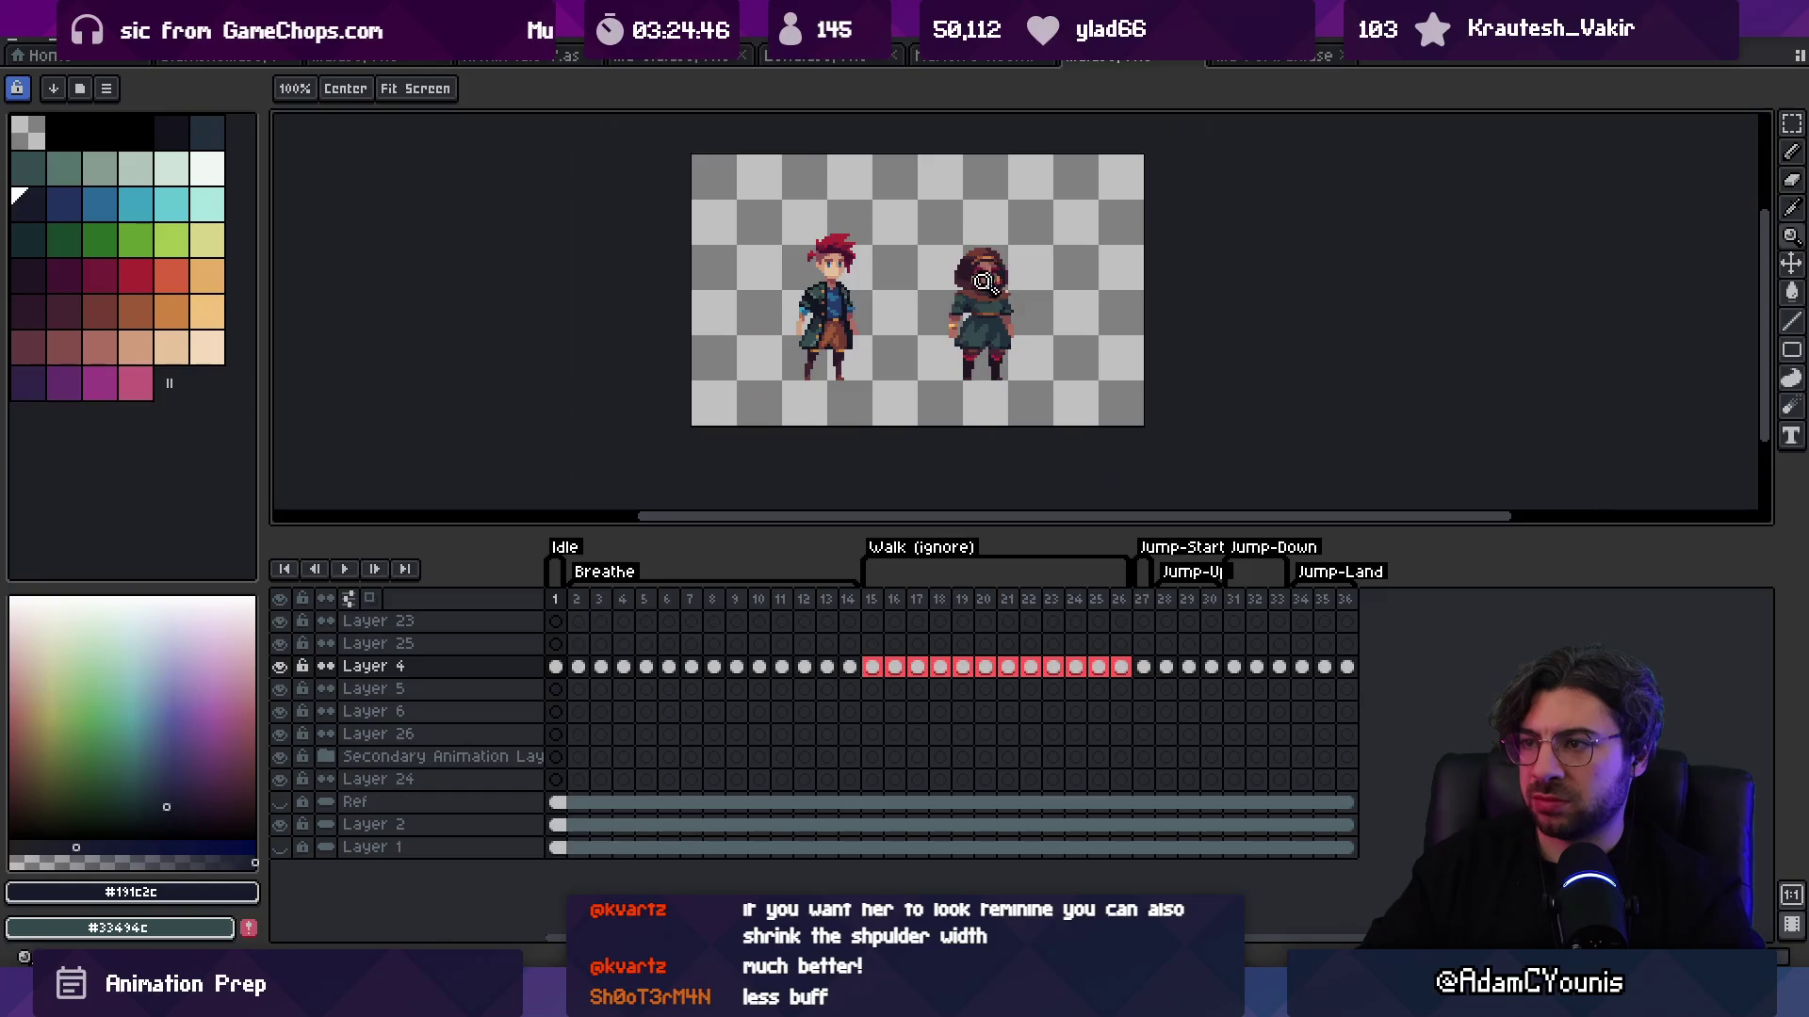
pyautogui.scroll(4, 942, 349)
pyautogui.press('b')
pyautogui.keyDown('alt'); pyautogui.click(971, 344); pyautogui.keyUp('alt')
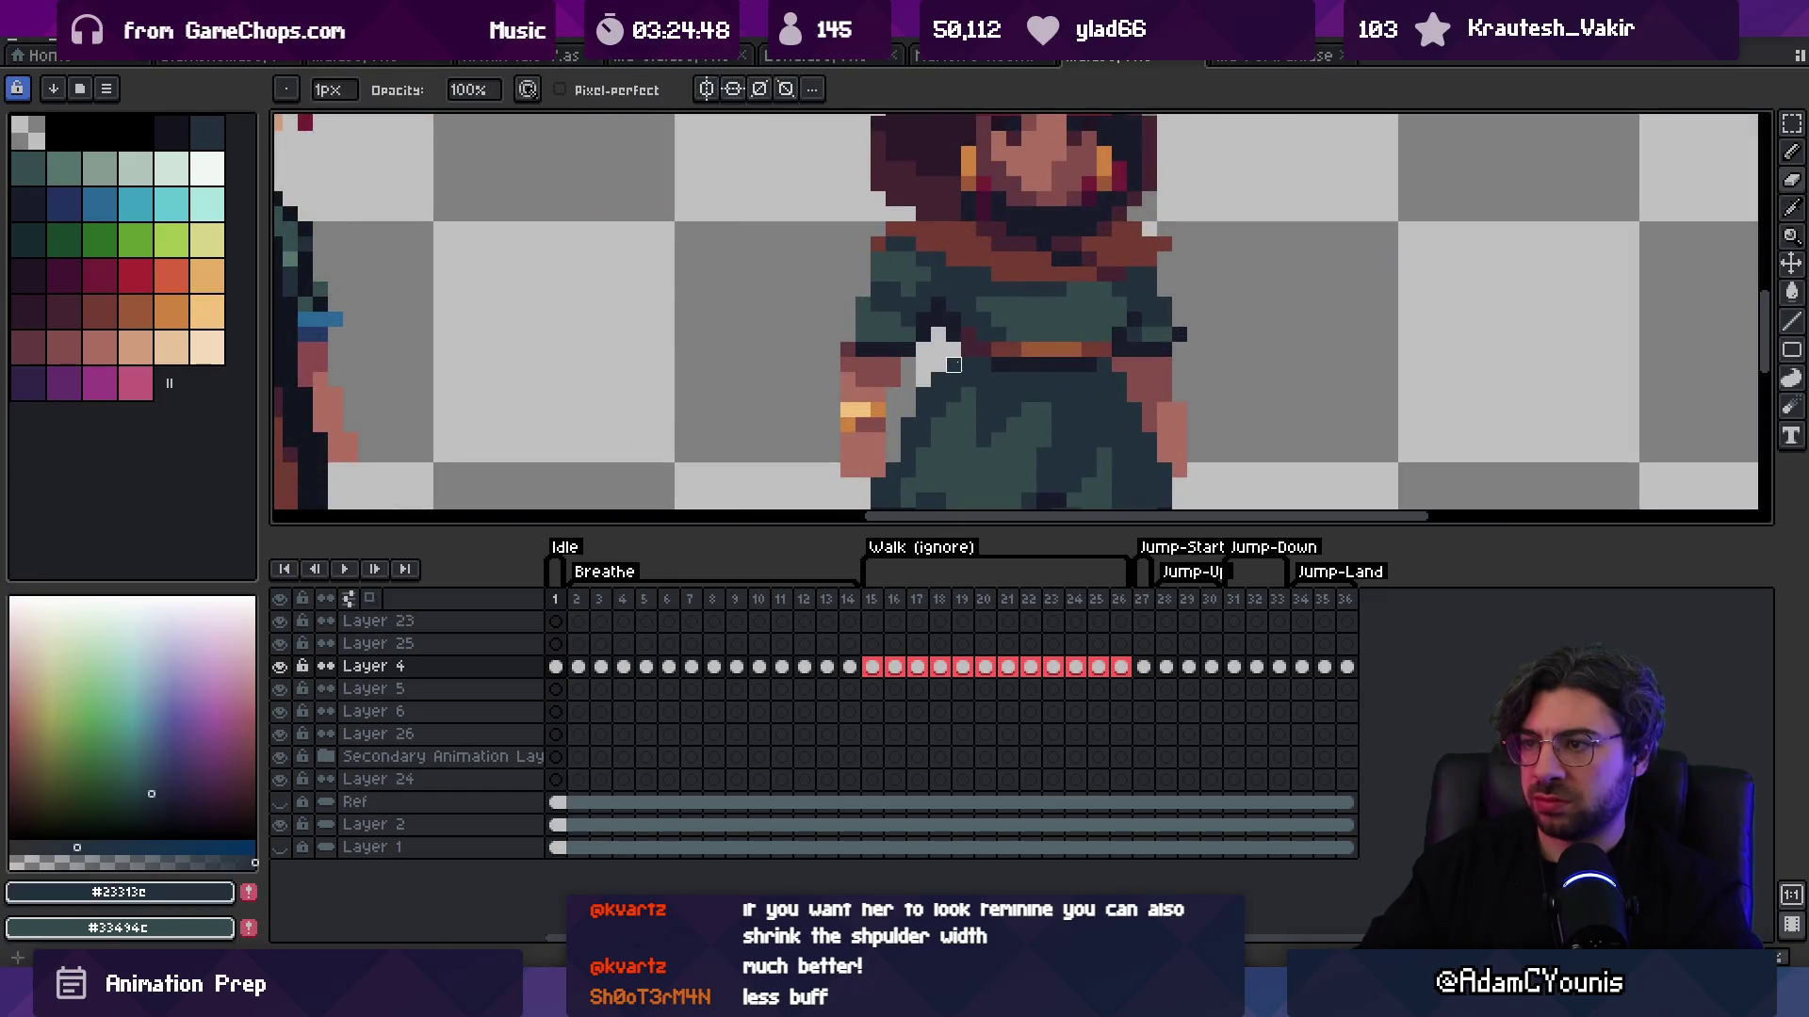
pyautogui.keyDown('alt'); pyautogui.click(980, 326); pyautogui.keyUp('alt')
pyautogui.keyDown('alt'); pyautogui.click(986, 320); pyautogui.keyUp('alt')
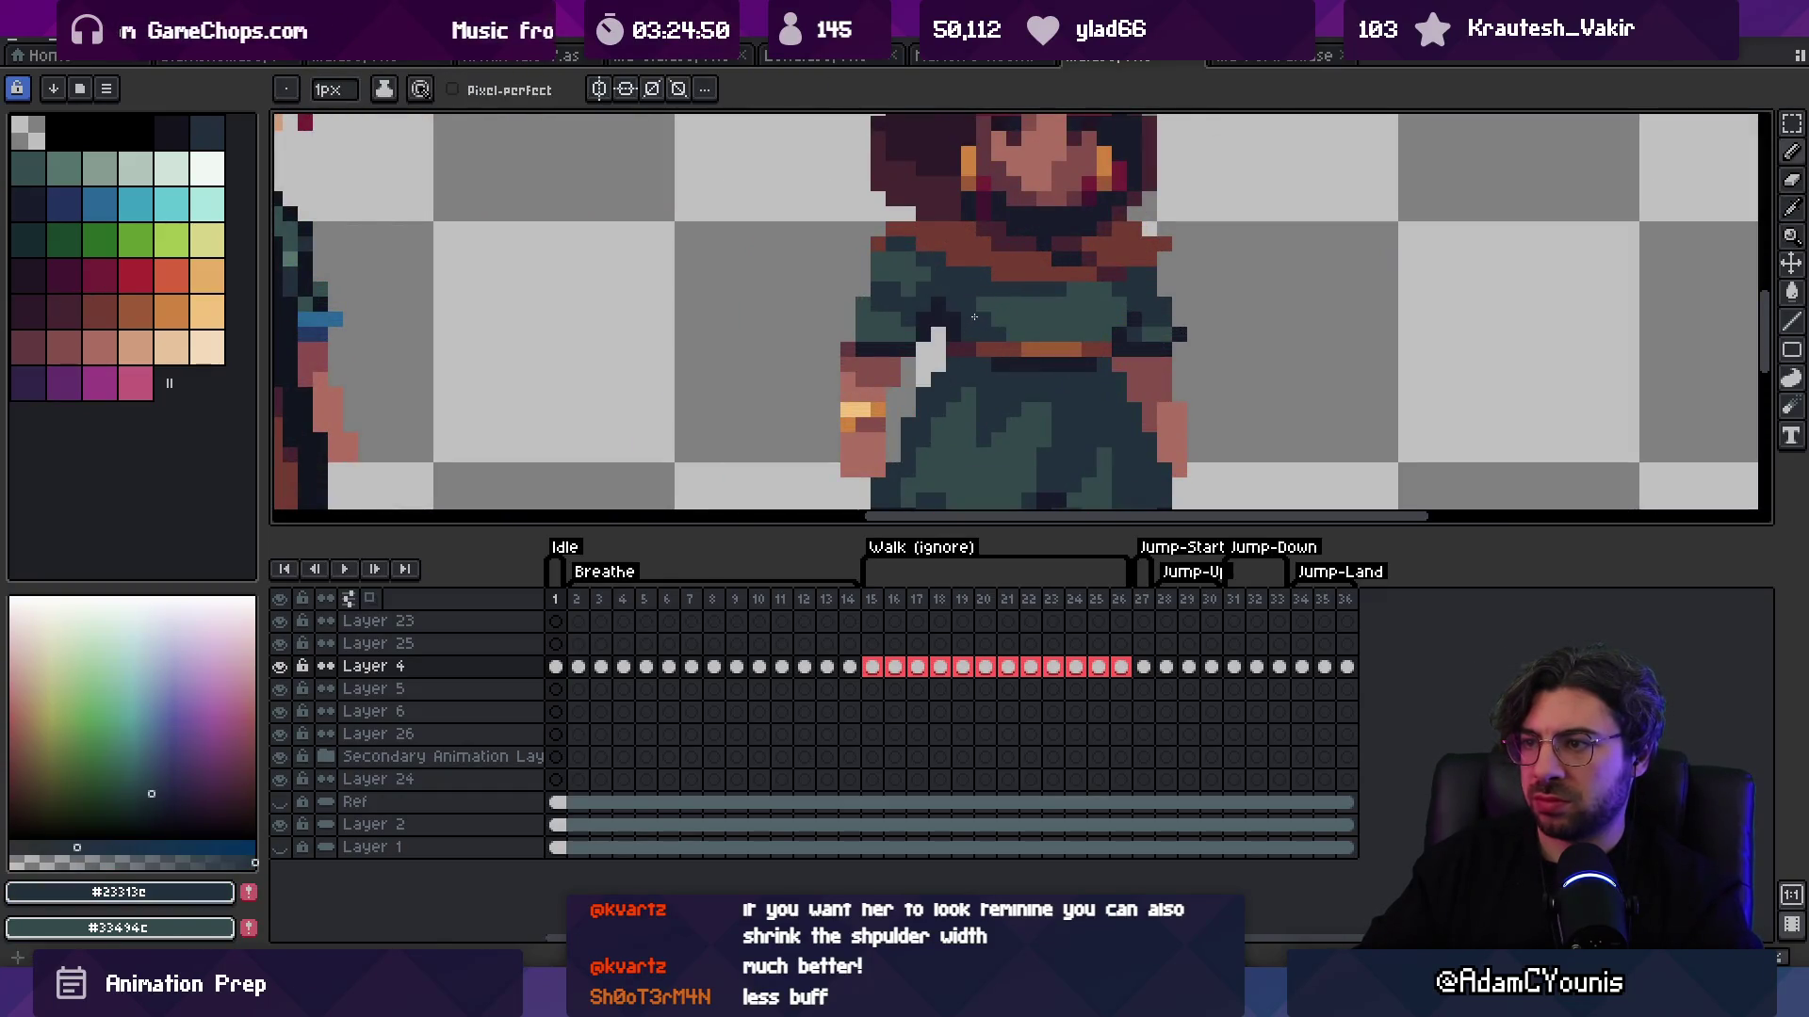
pyautogui.moveTo(942, 367); pyautogui.dragTo(970, 259)
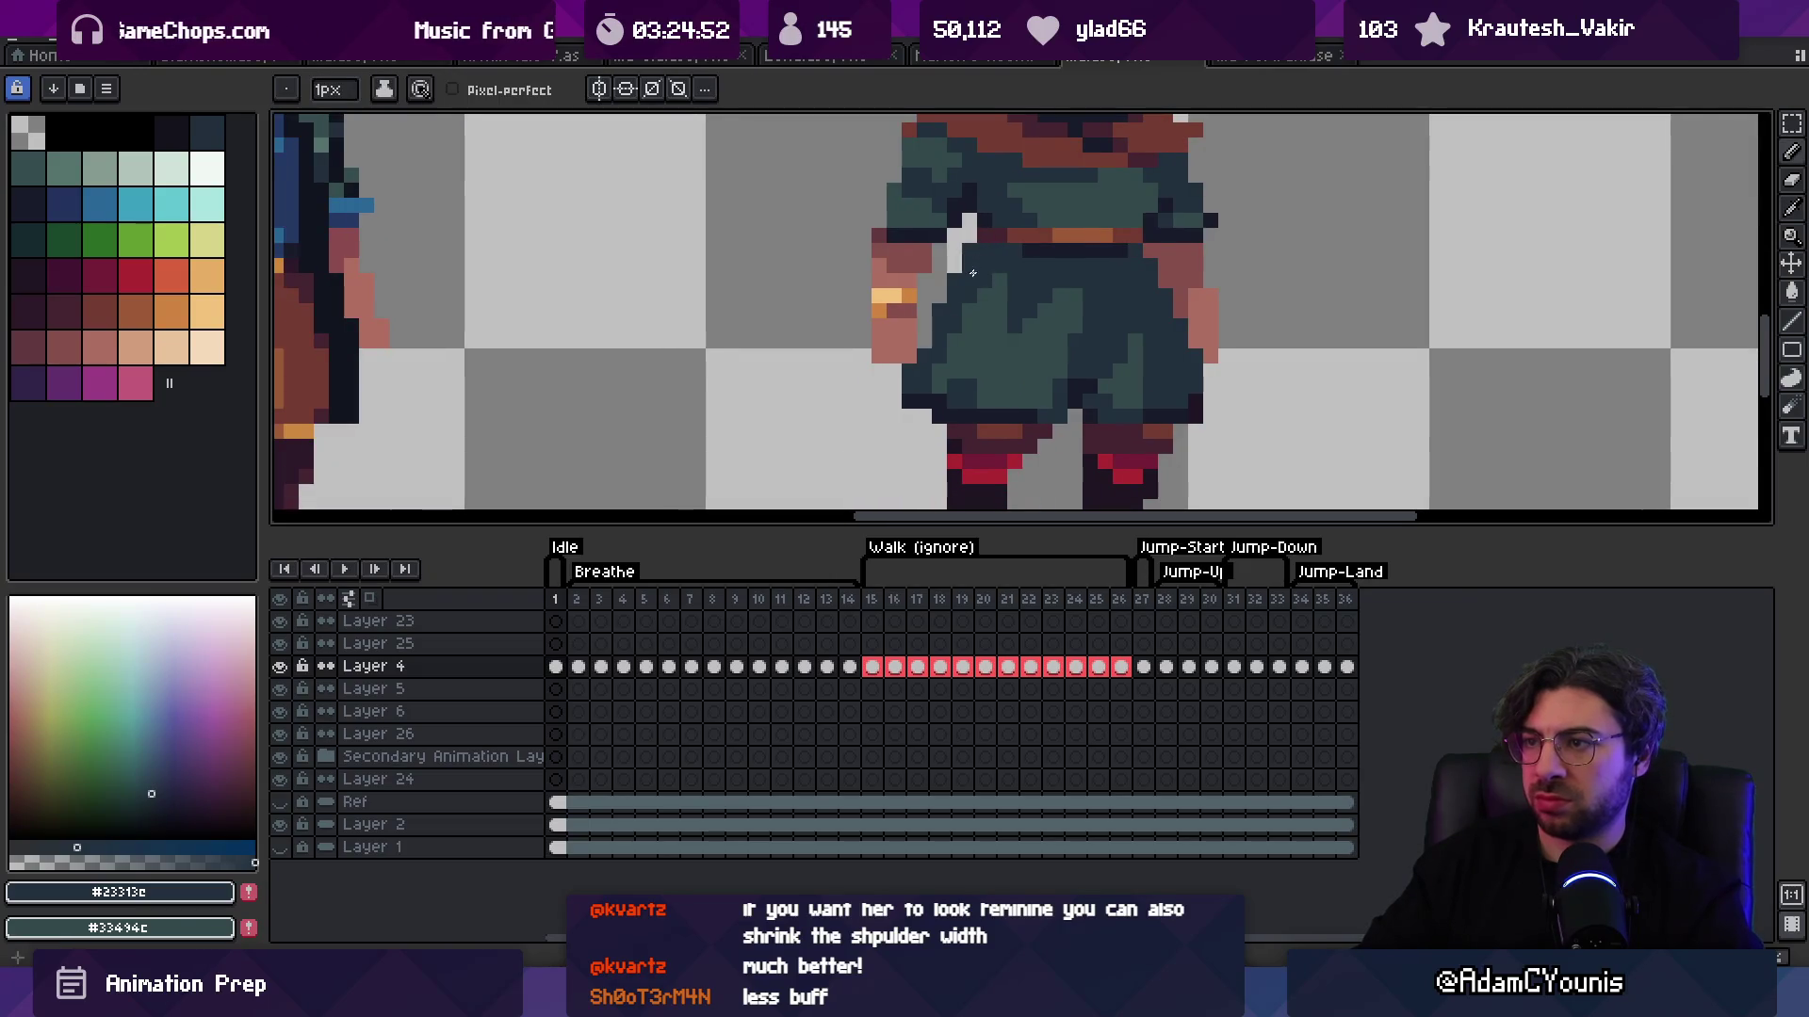
# Step: Sample the mid teal, dark outline and darker teal shades from the girl's tunic
pyautogui.press('z')
pyautogui.scroll(-5, 942, 311)
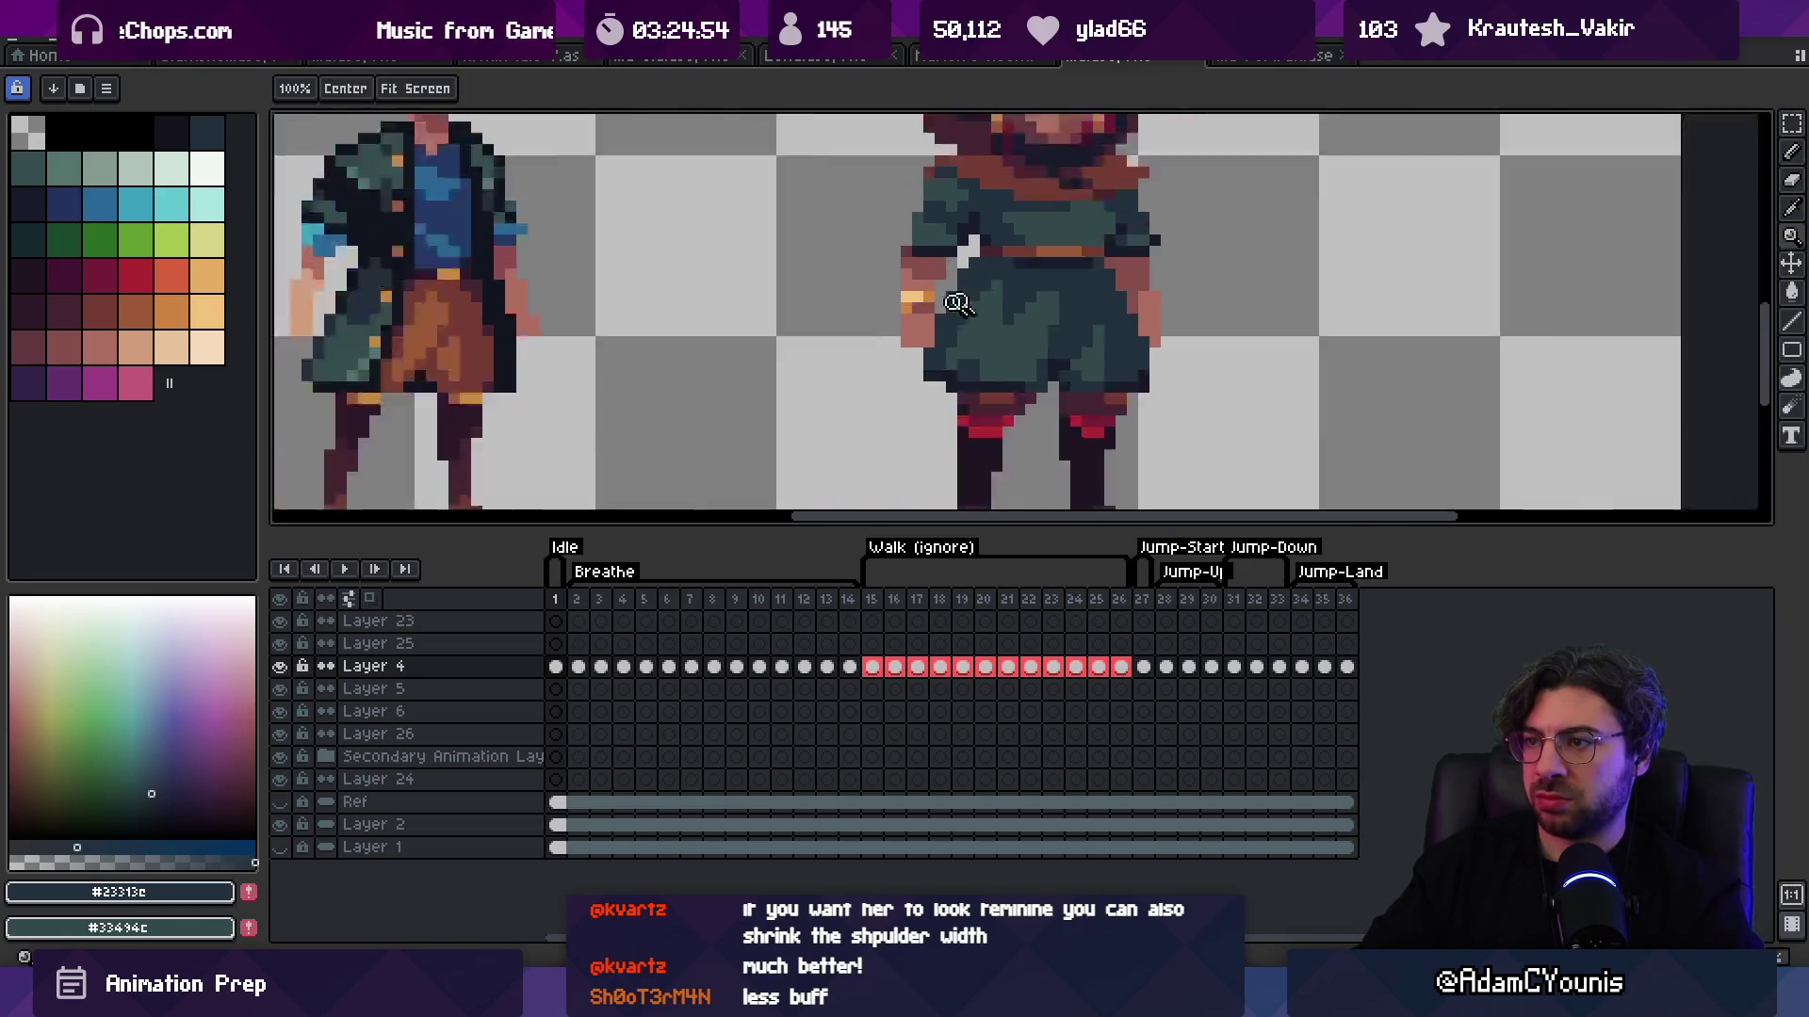
pyautogui.scroll(6, 1012, 270)
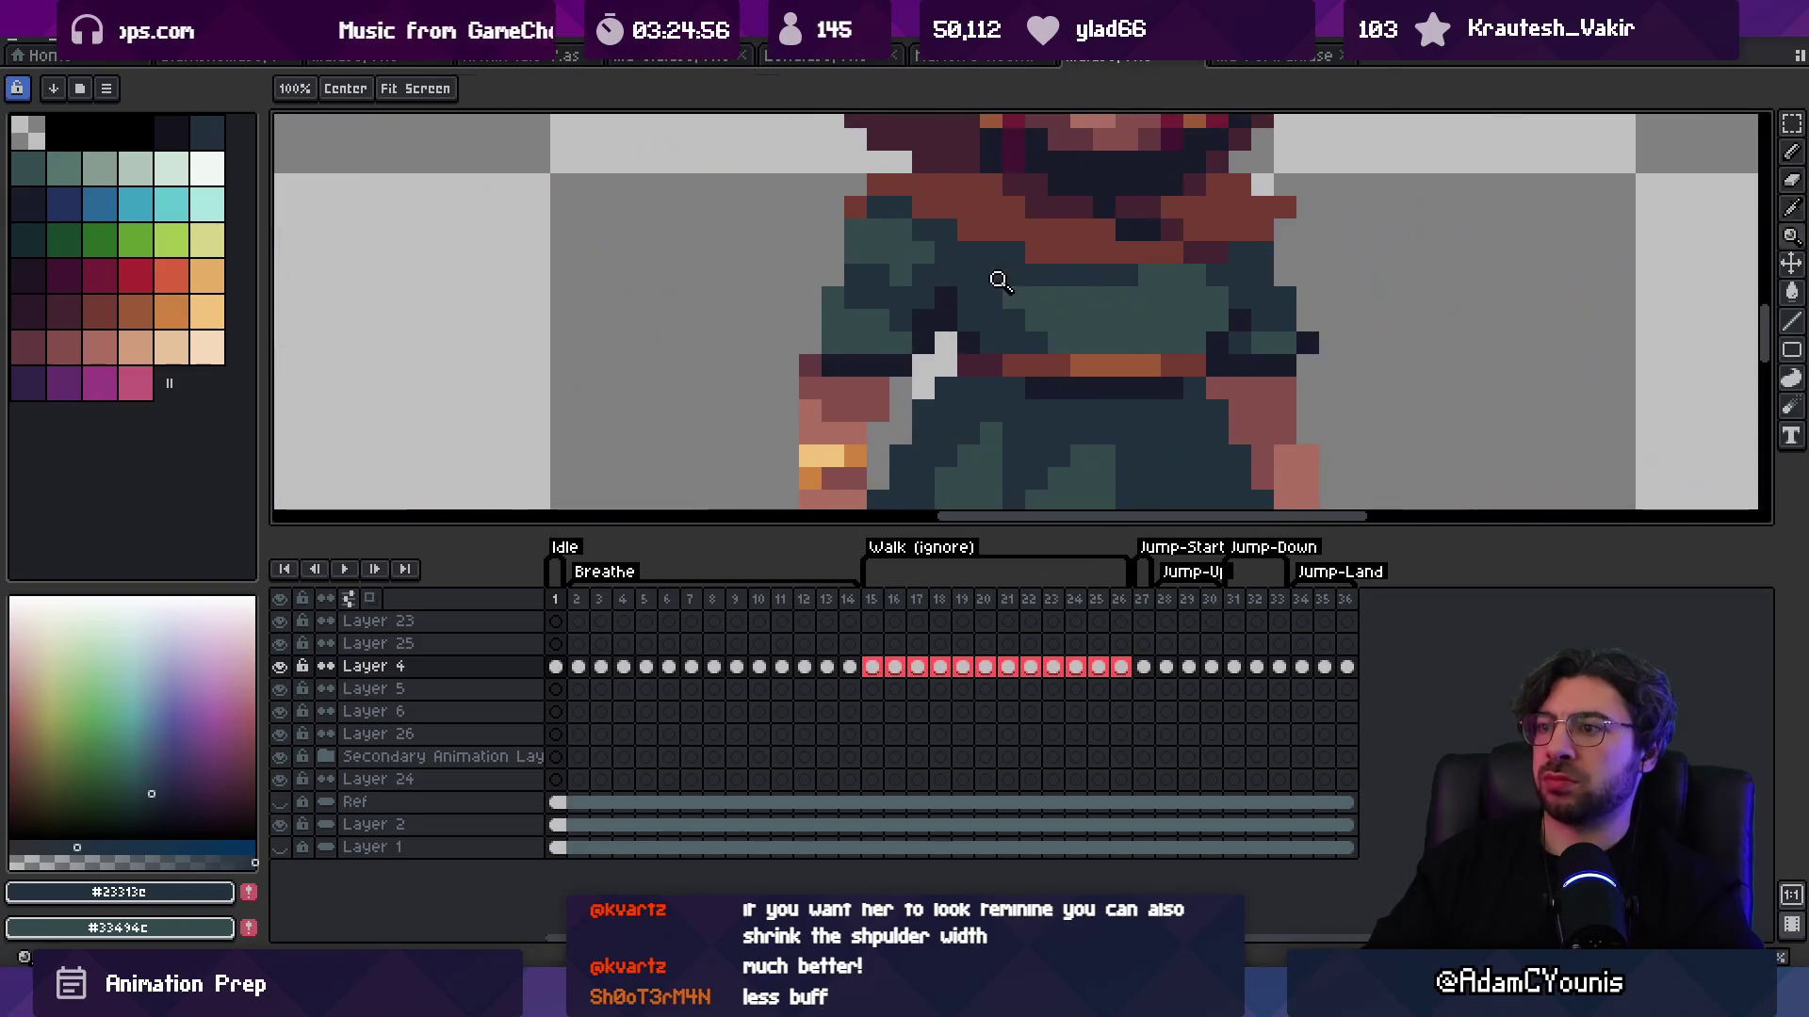
pyautogui.press('b')
pyautogui.keyDown('alt'); pyautogui.click(993, 295); pyautogui.keyUp('alt')
pyautogui.keyDown('alt'); pyautogui.click(942, 294); pyautogui.keyUp('alt')
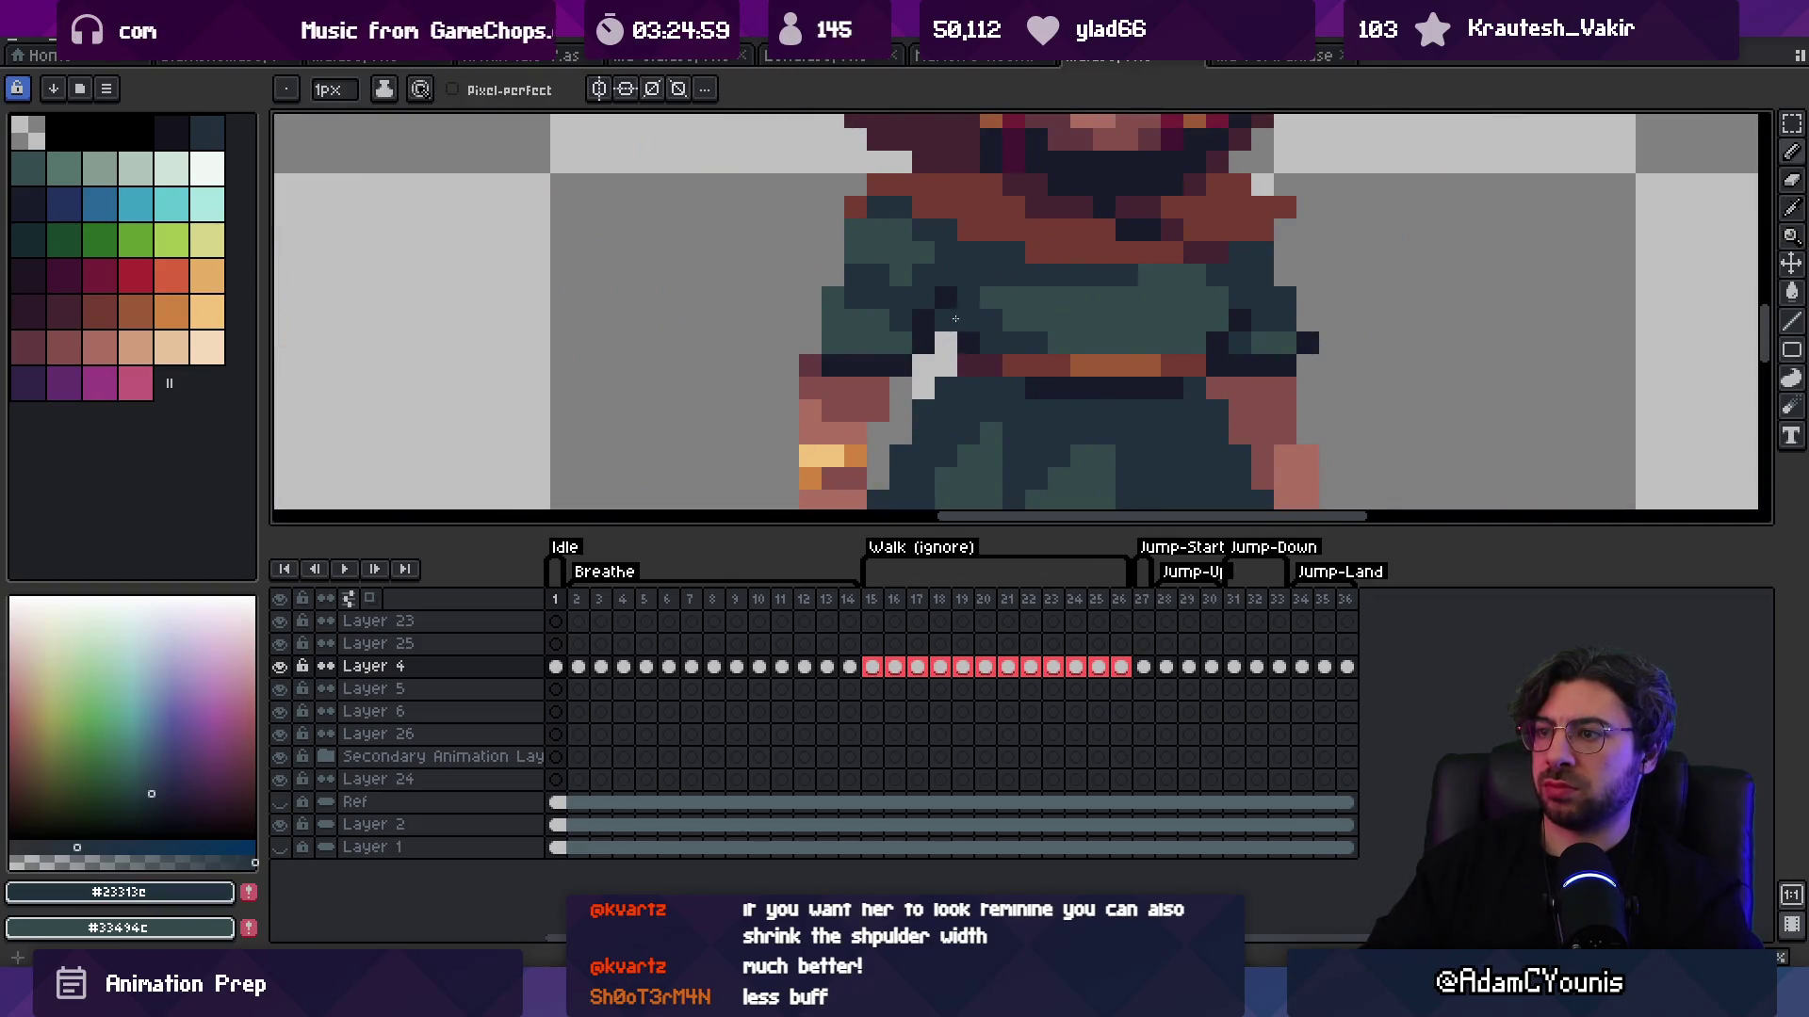
pyautogui.keyDown('alt'); pyautogui.click(936, 308); pyautogui.keyUp('alt')
pyautogui.press('z')
pyautogui.scroll(-6, 980, 286)
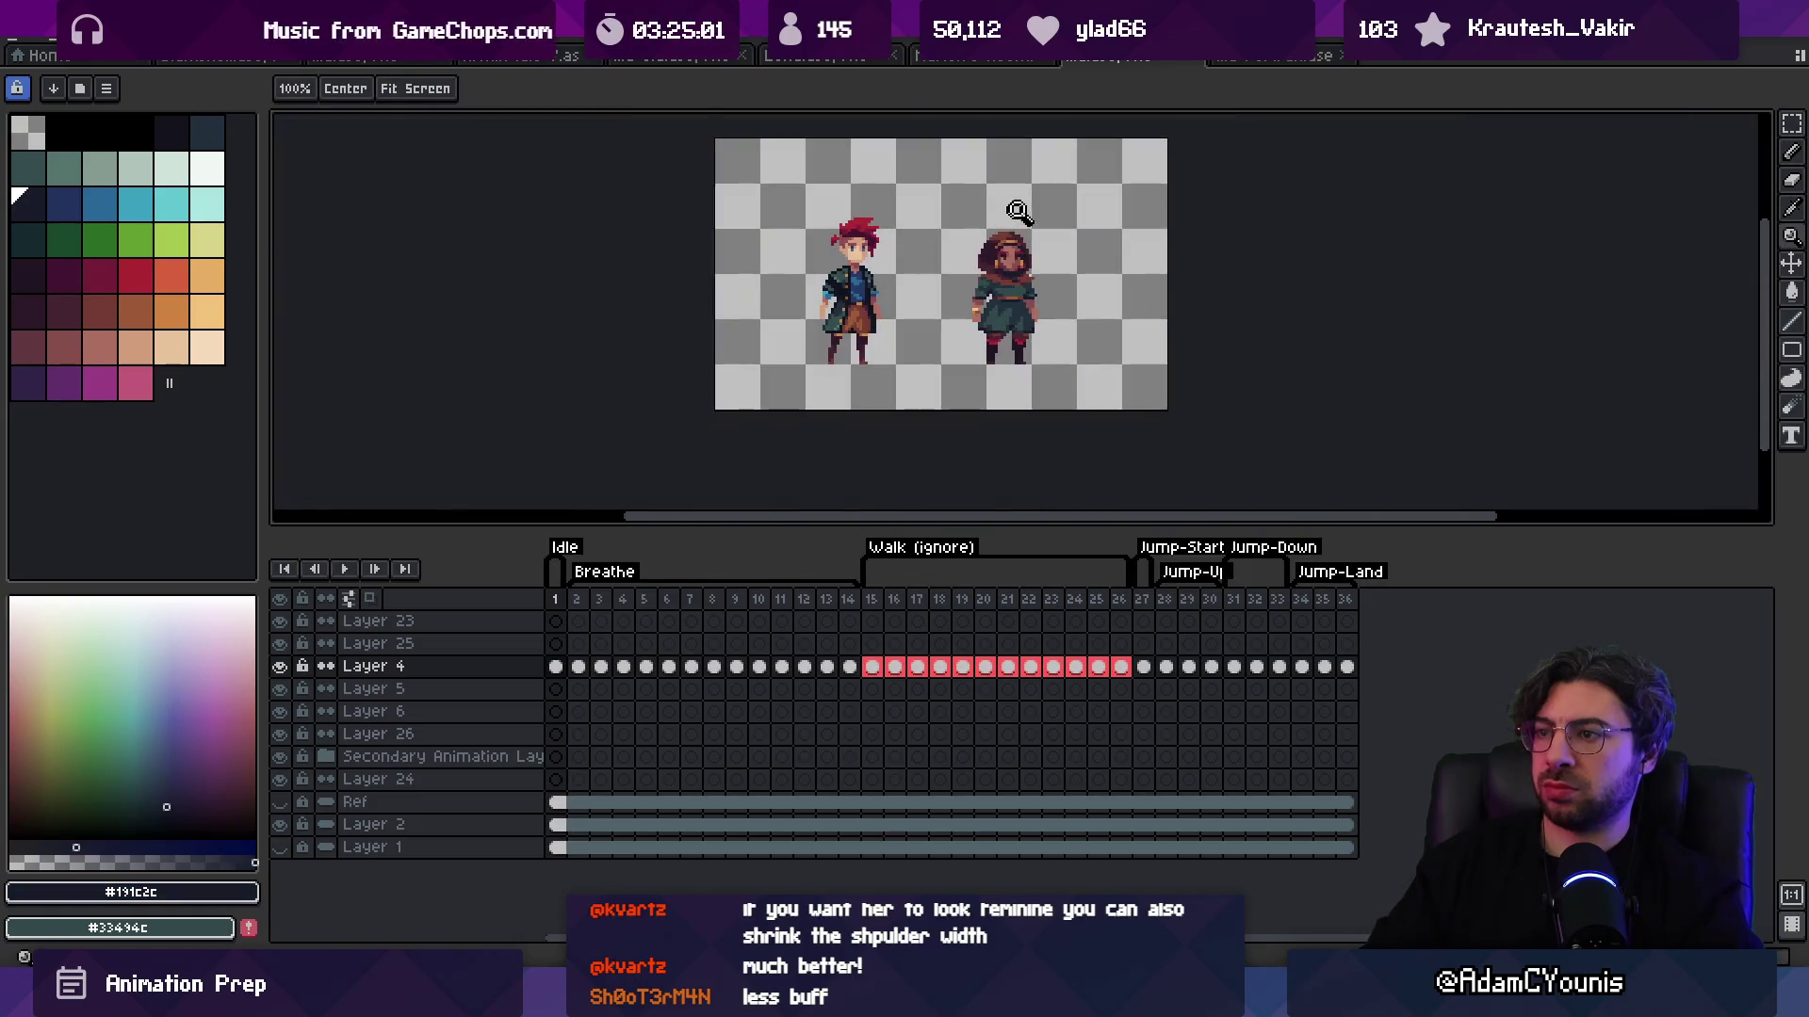
pyautogui.scroll(6, 1018, 233)
pyautogui.press('b')
pyautogui.keyDown('alt'); pyautogui.click(954, 260); pyautogui.keyUp('alt')
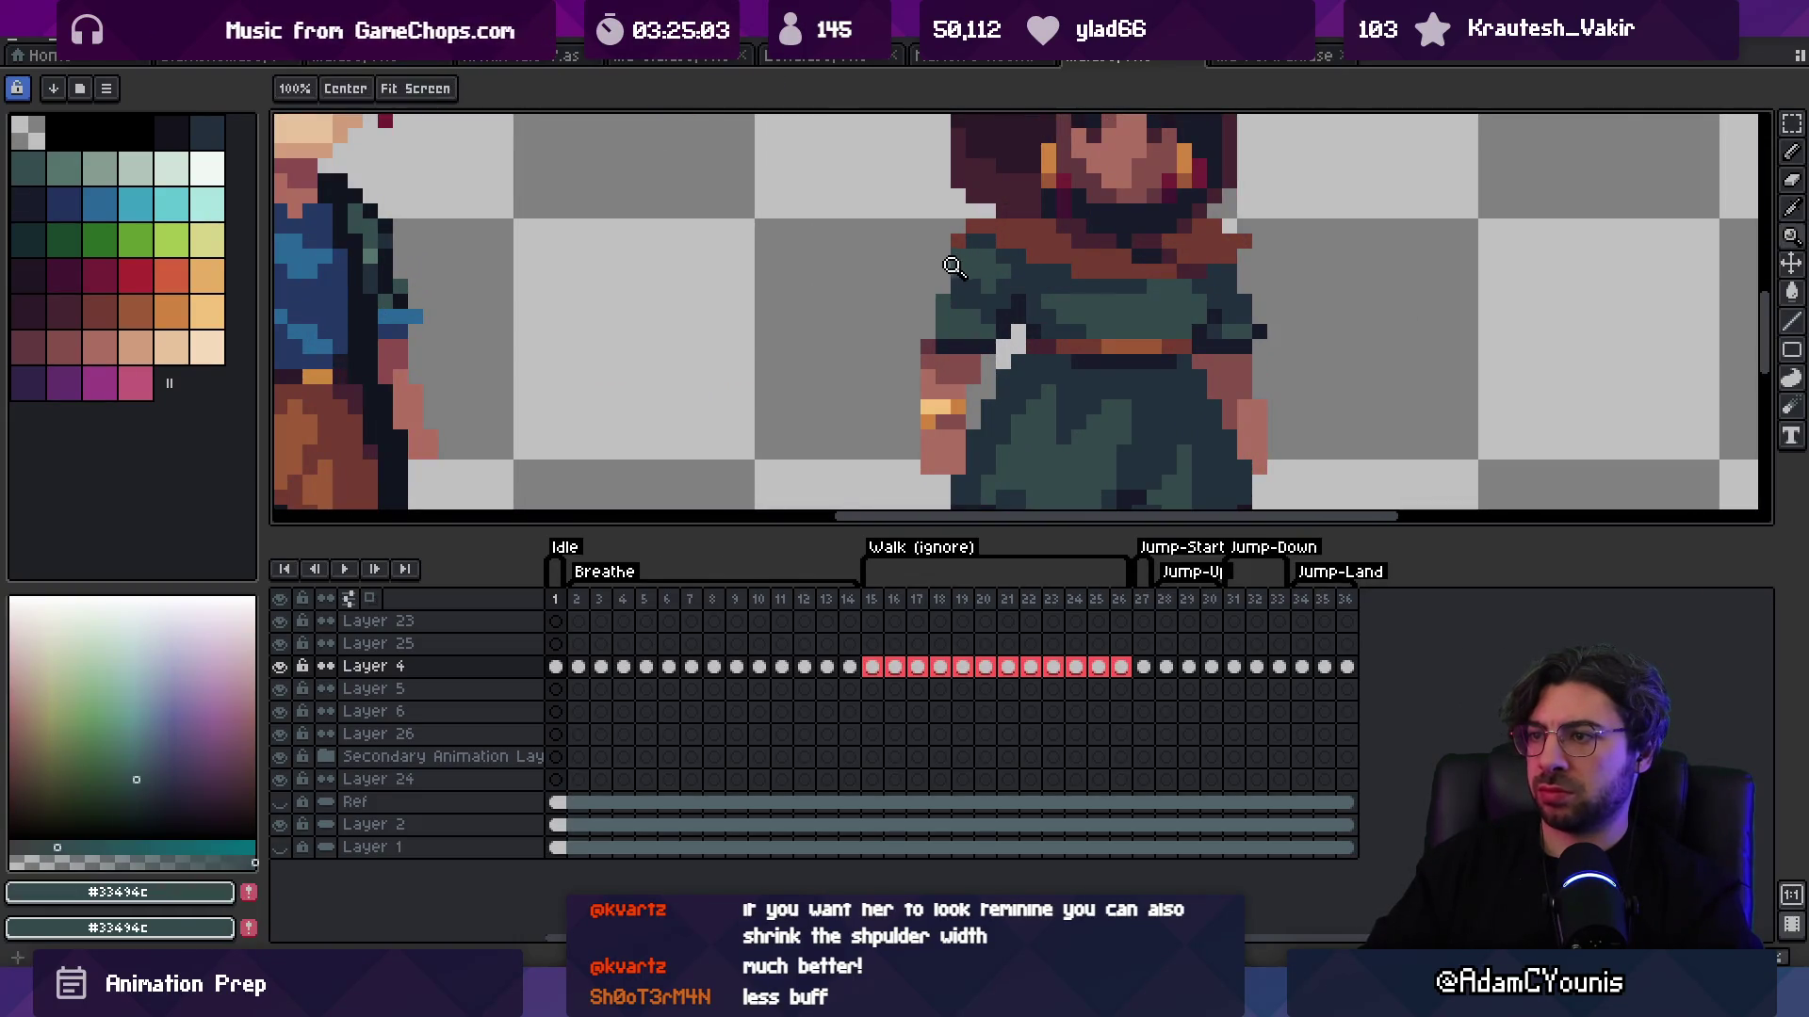
pyautogui.keyDown('alt'); pyautogui.click(943, 256); pyautogui.keyUp('alt')
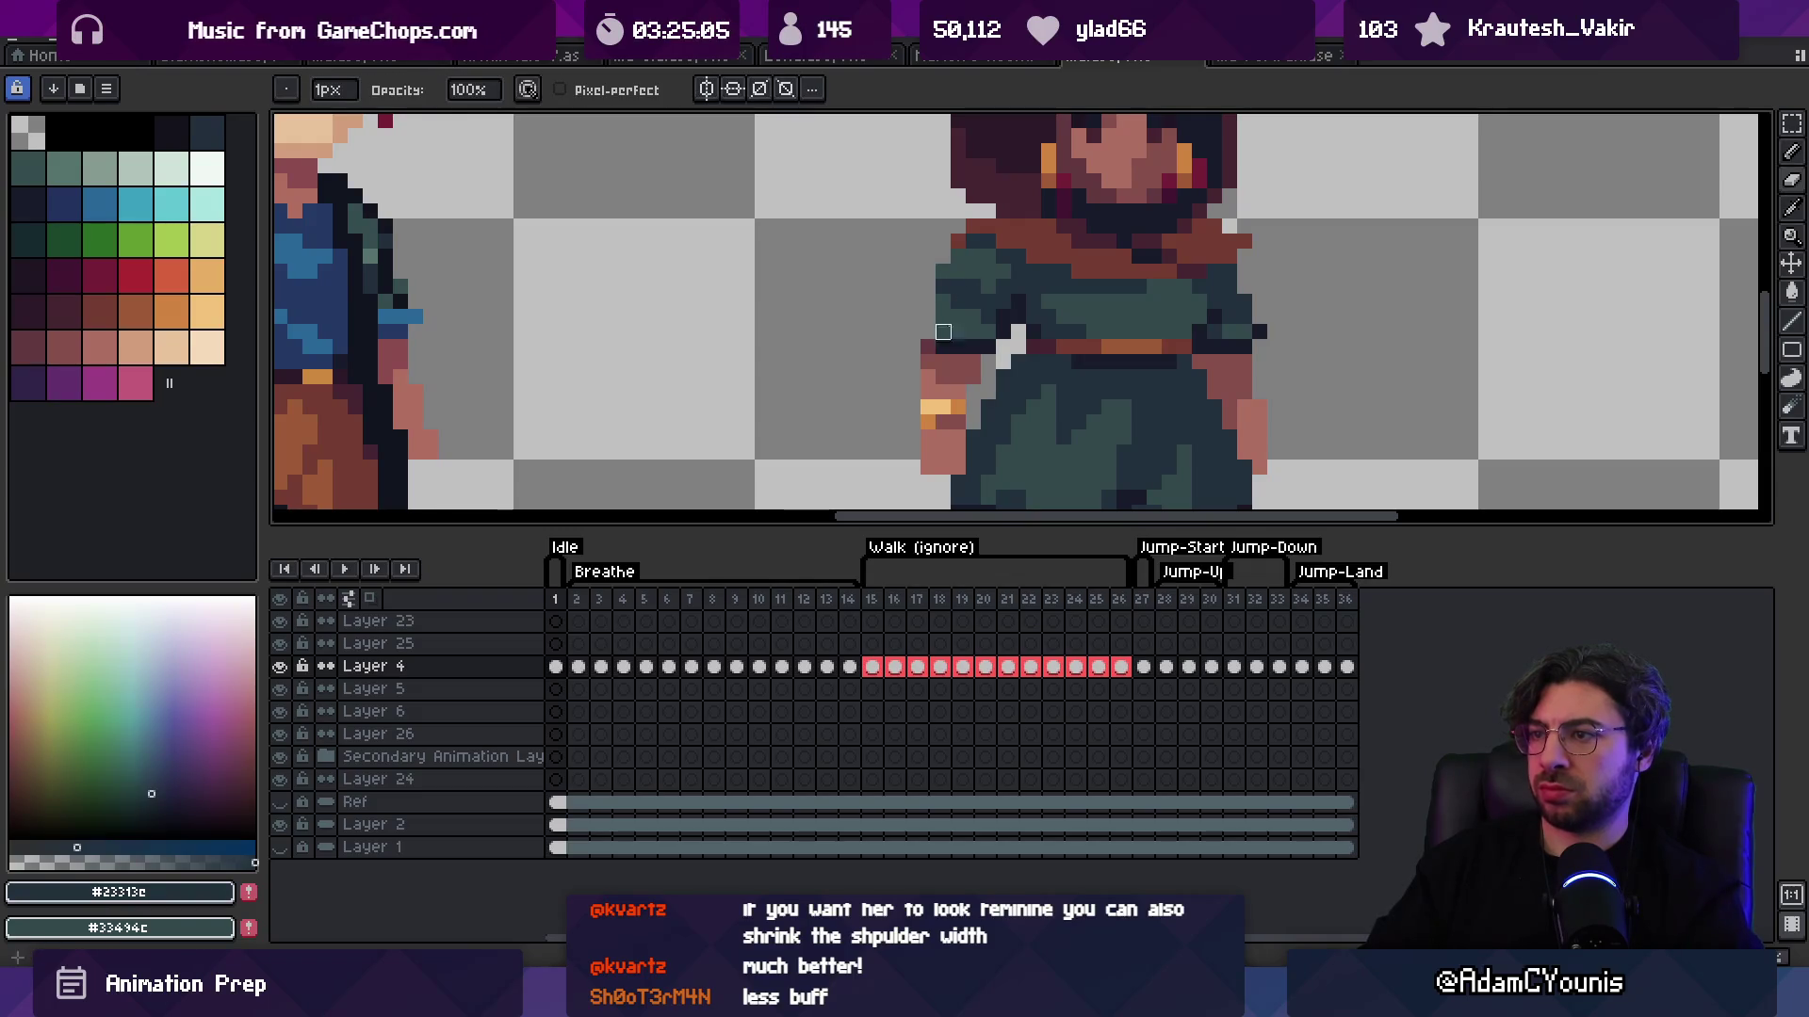
pyautogui.press('z')
pyautogui.scroll(-6, 1036, 236)
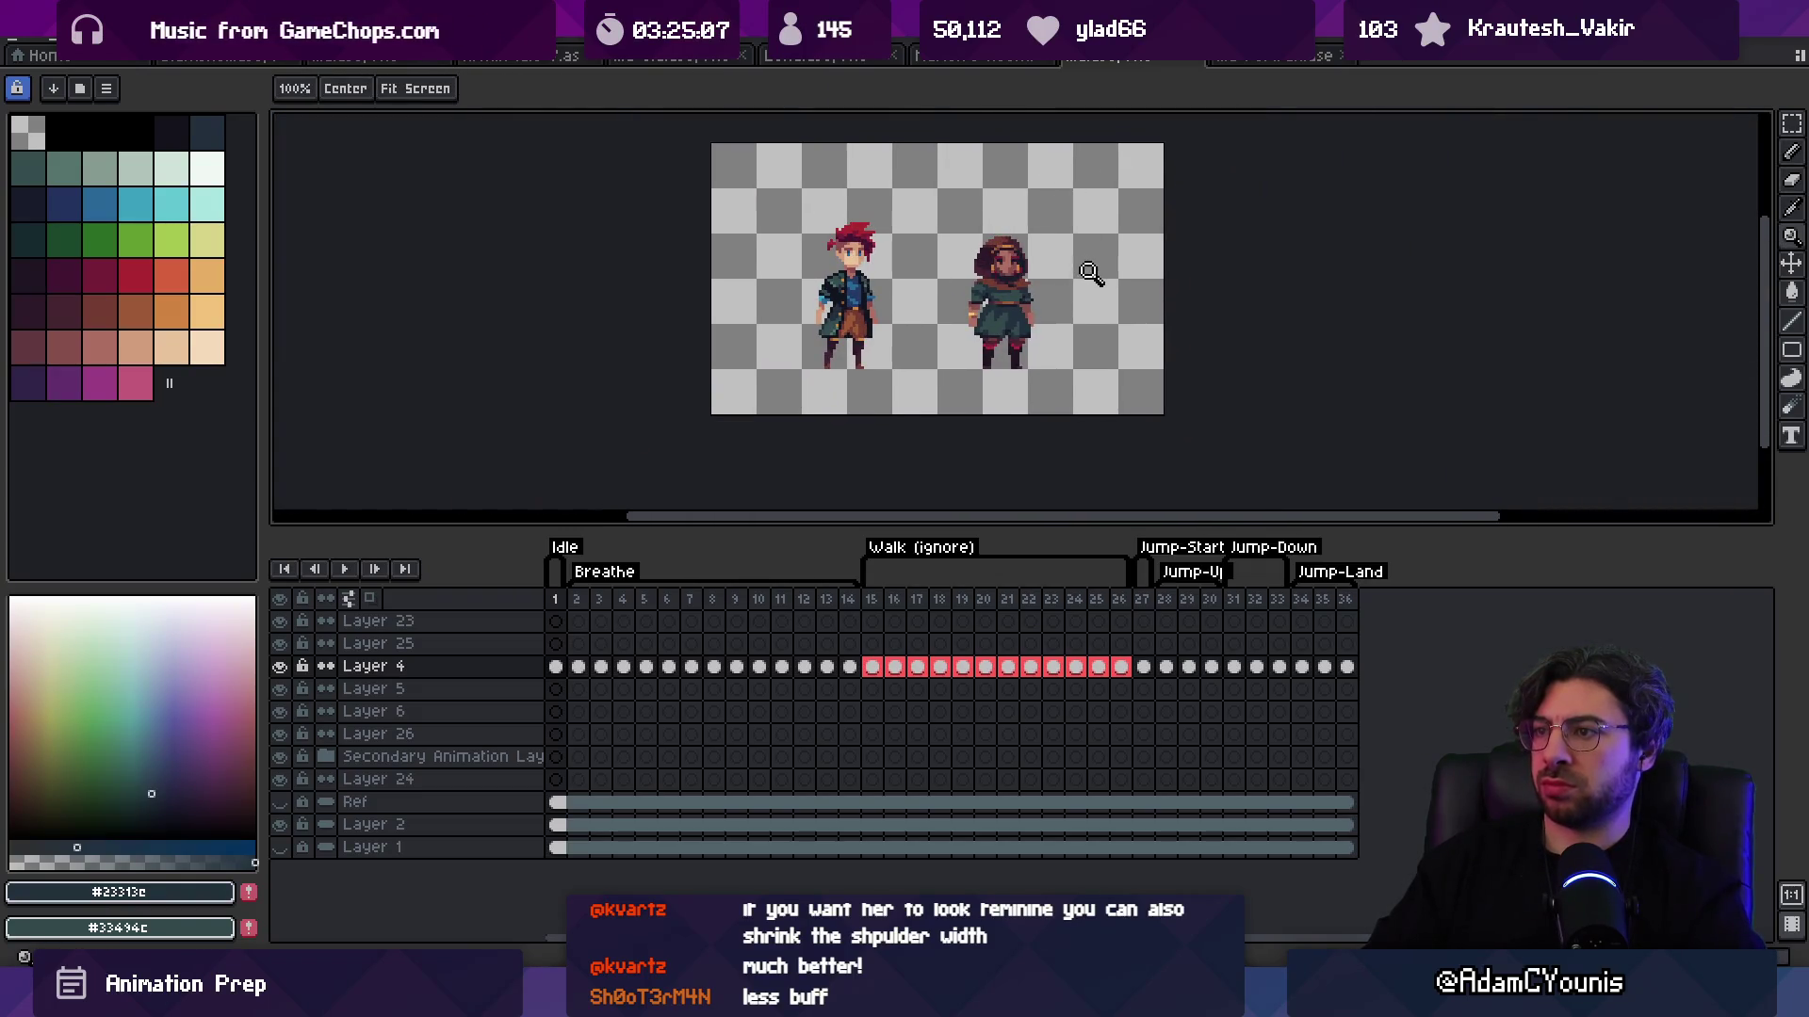
pyautogui.scroll(2, 1091, 273)
# Step: Select and transform a thin strip across the girl's feet
pyautogui.press('v')
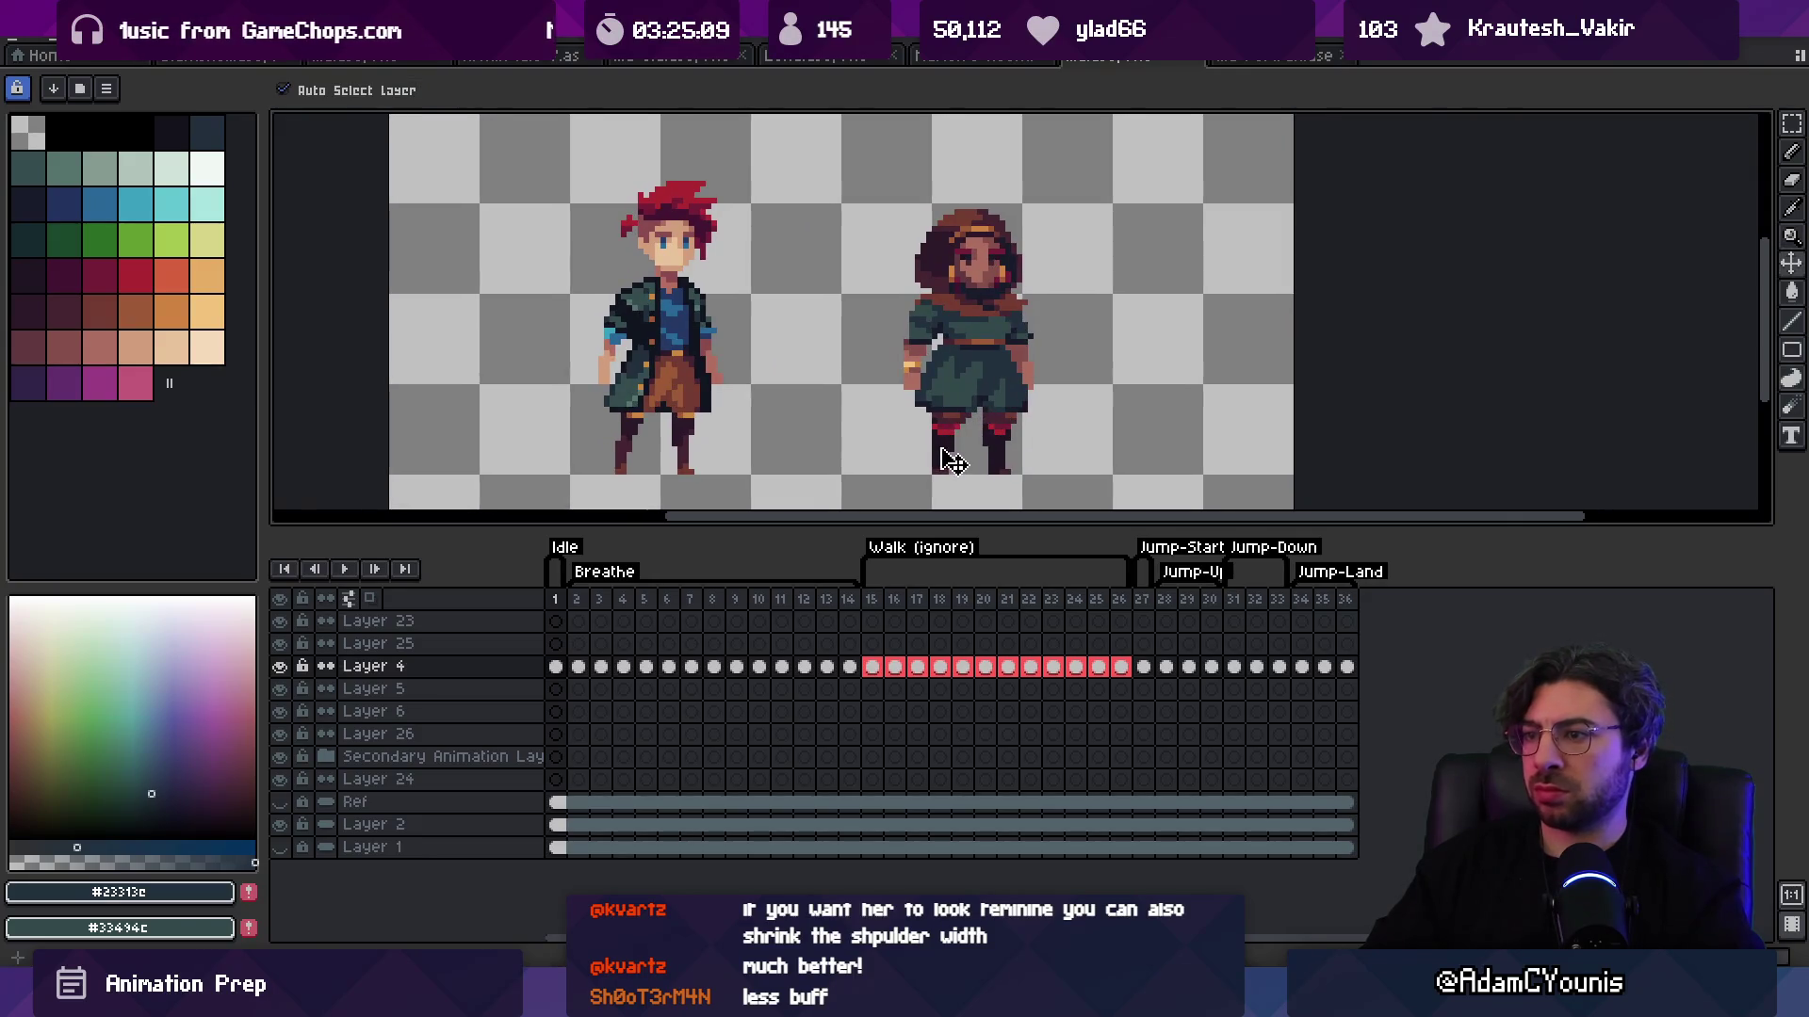
pyautogui.press('m')
pyautogui.moveTo(906, 443); pyautogui.dragTo(1049, 161)
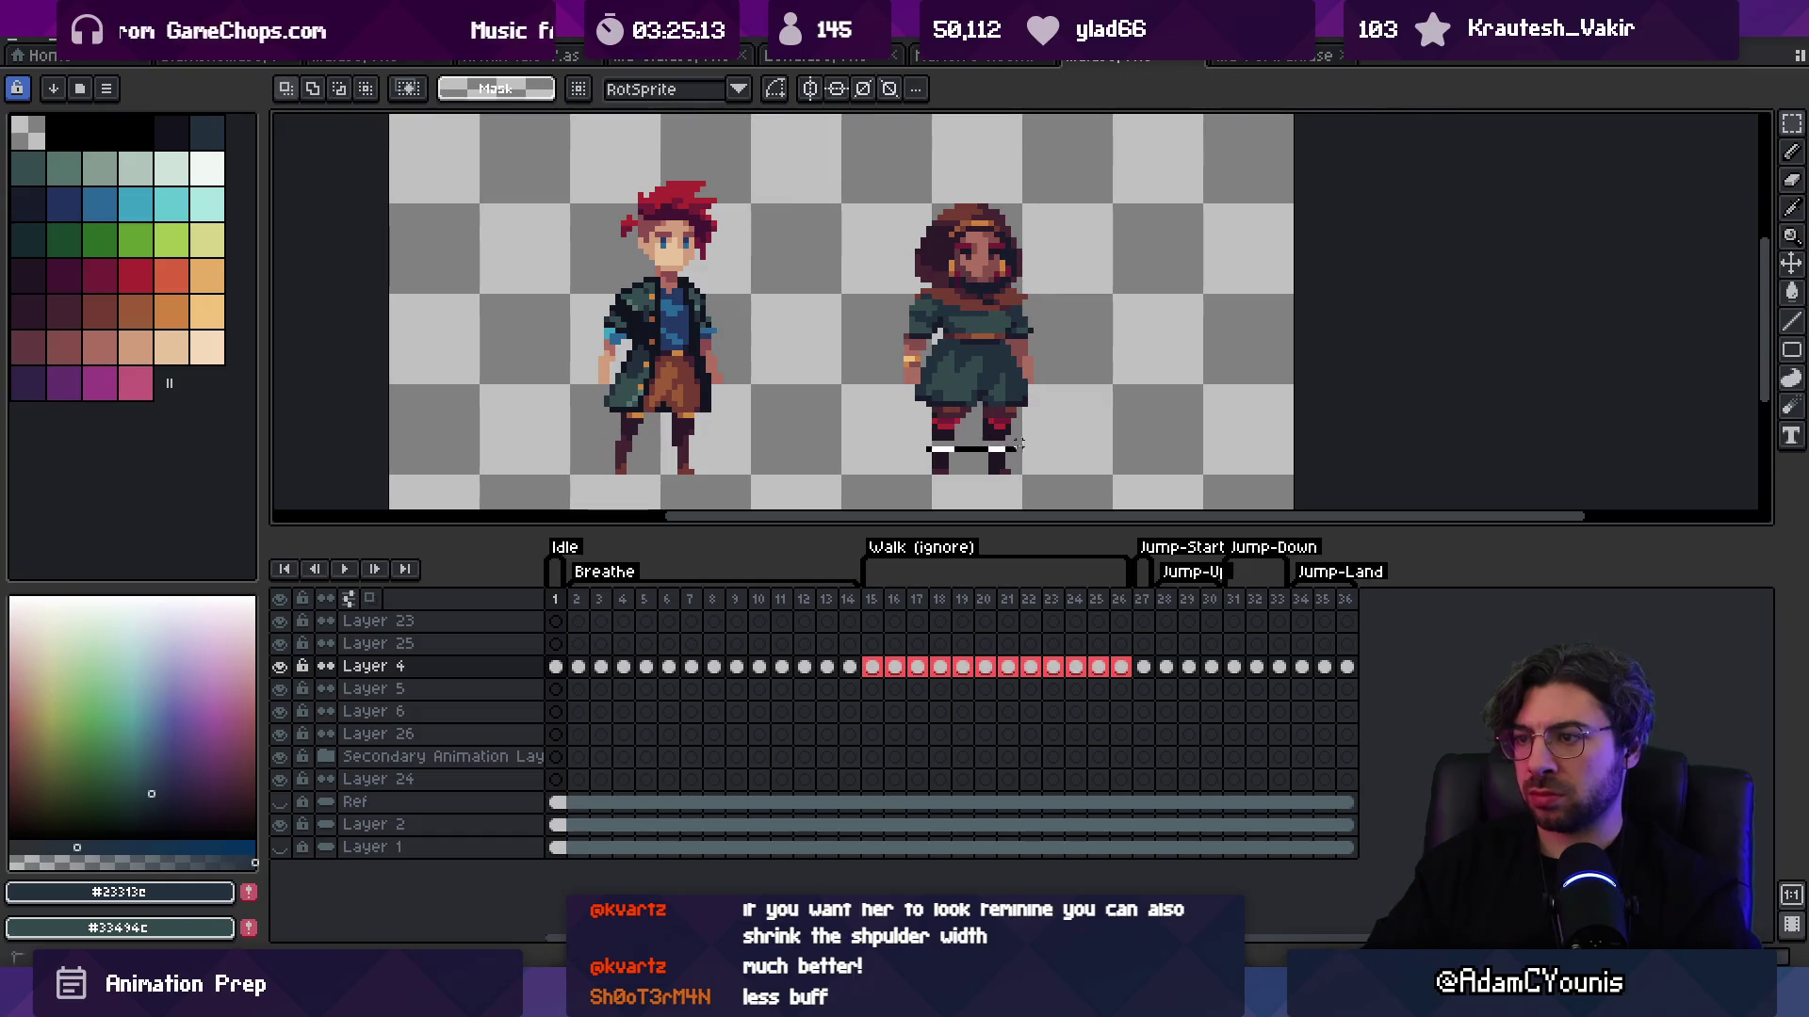
pyautogui.click(987, 442)
pyautogui.press('z')
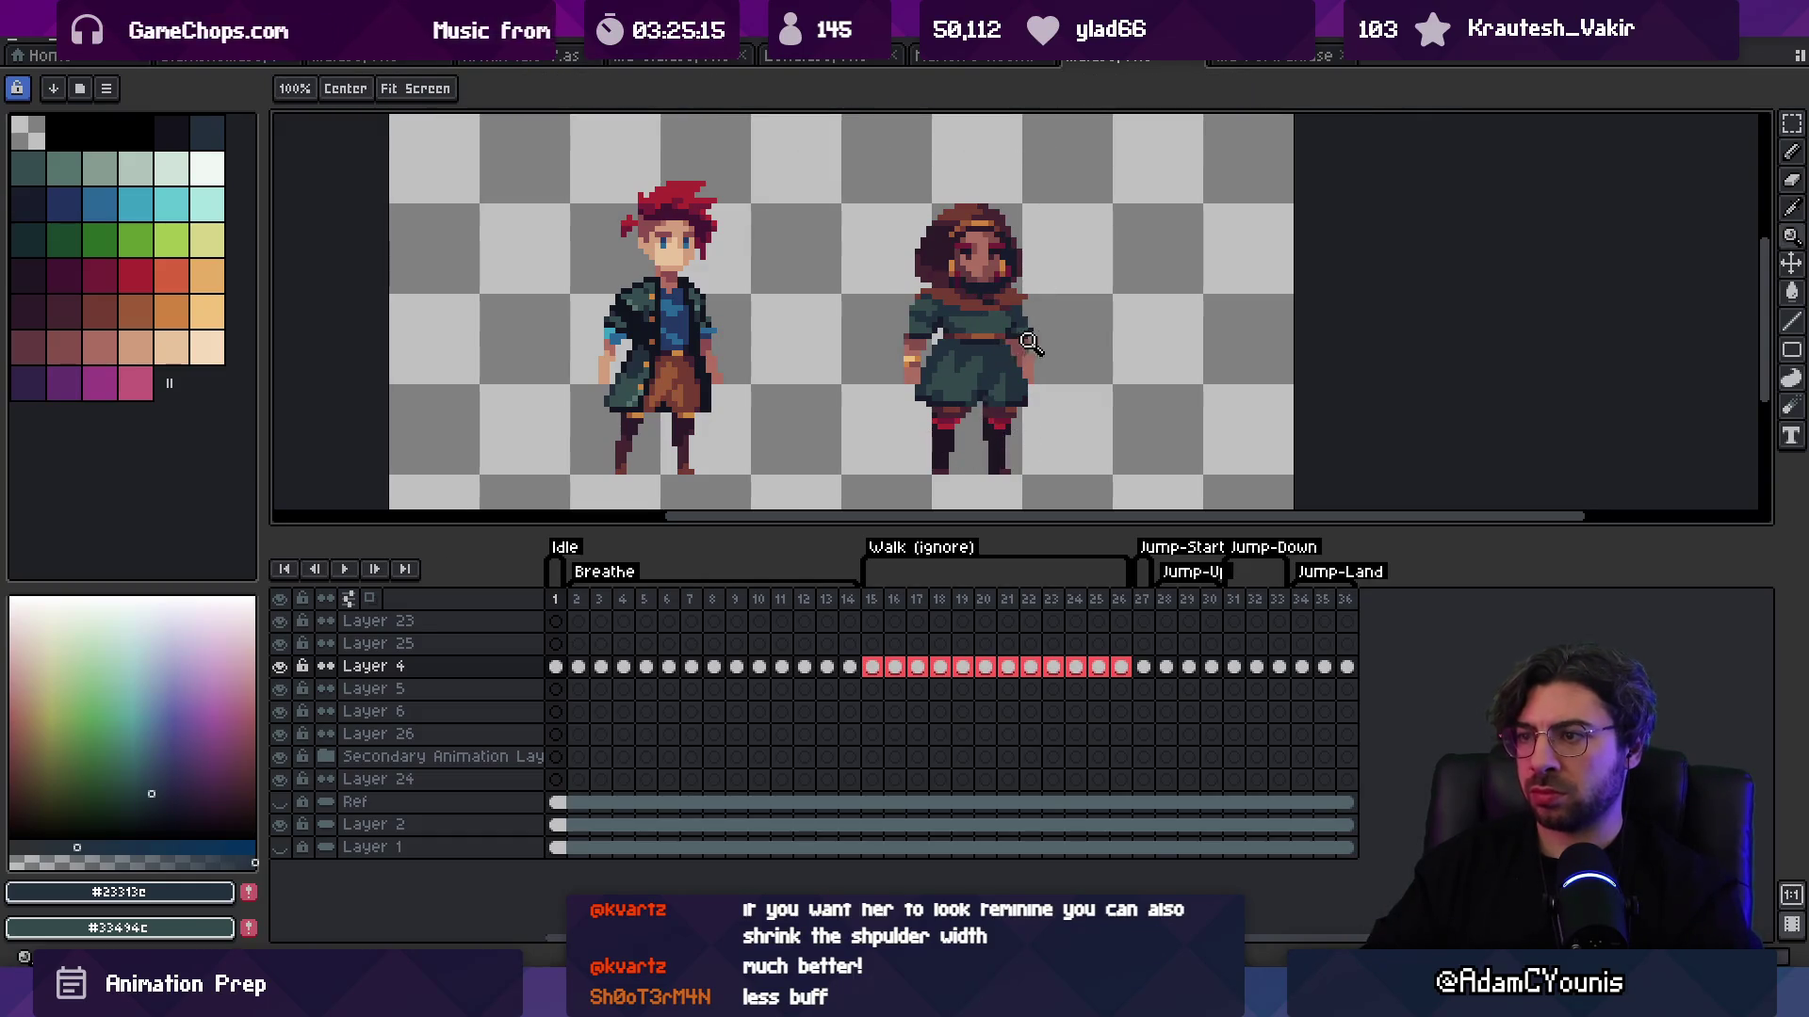
pyautogui.press('1')
pyautogui.click(1029, 264)
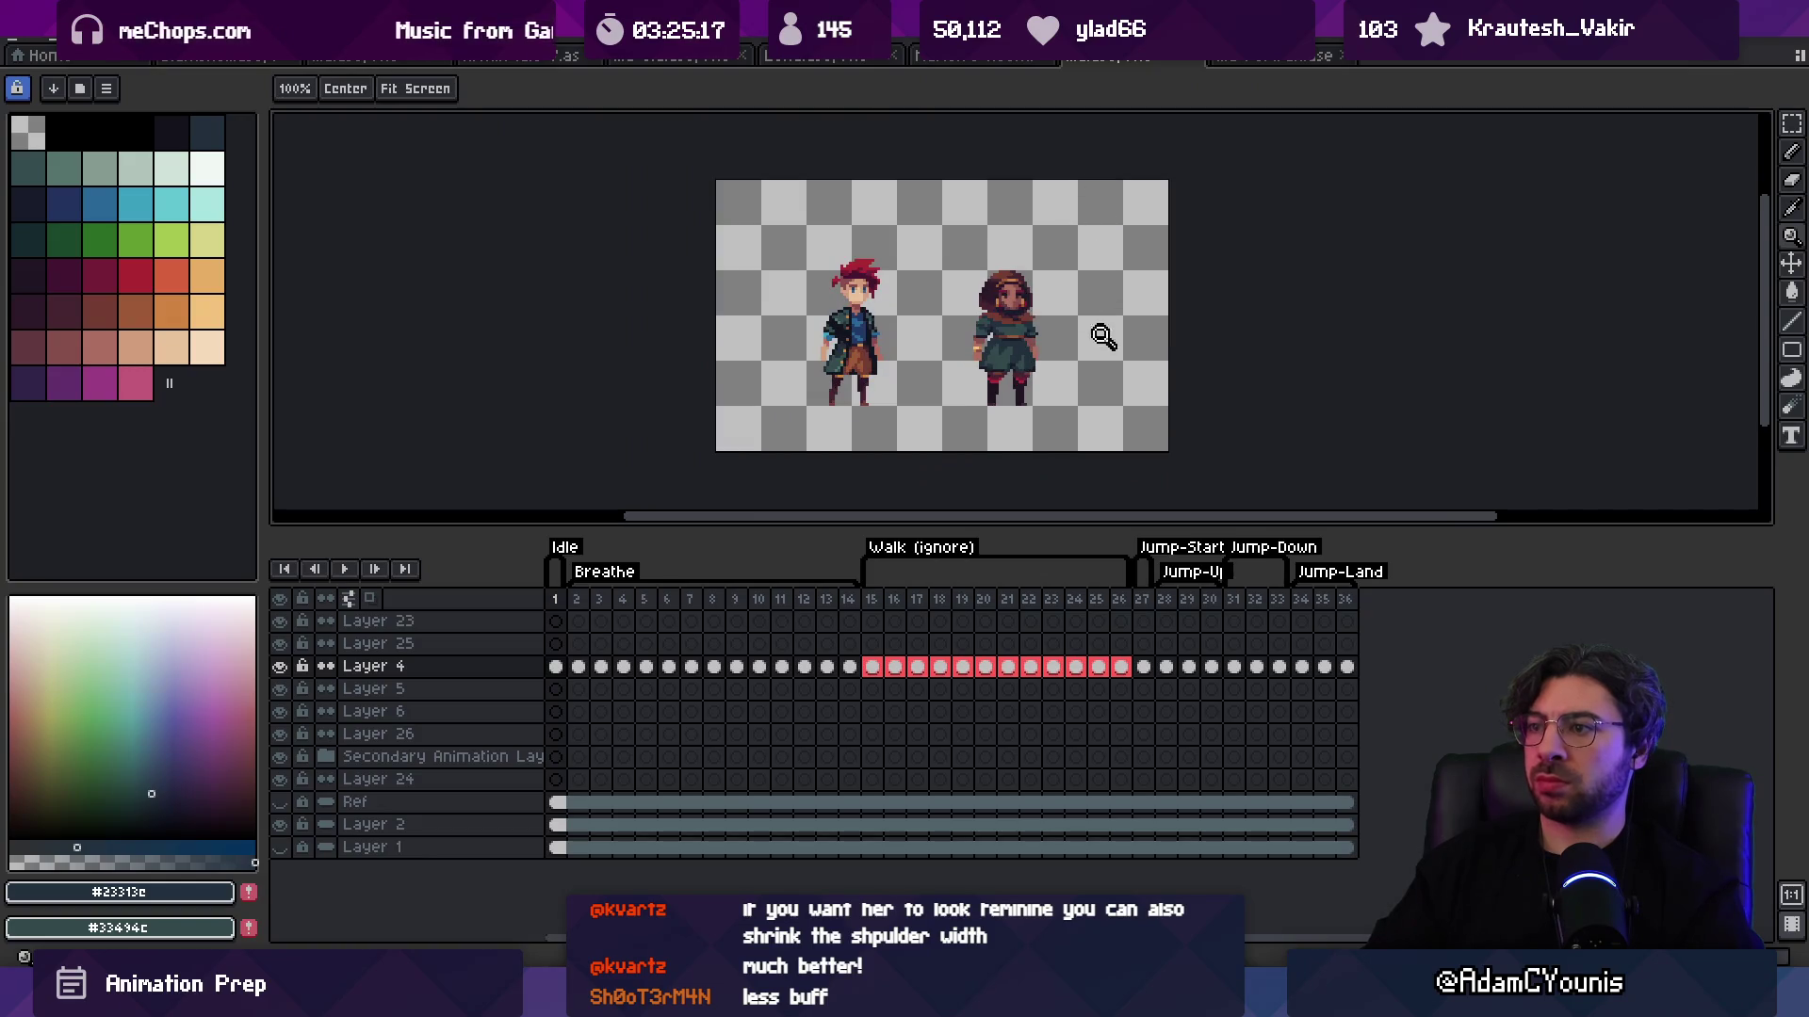
pyautogui.click(1036, 381)
# Step: Select and move the red band on the girl's left-side leg
pyautogui.press('v')
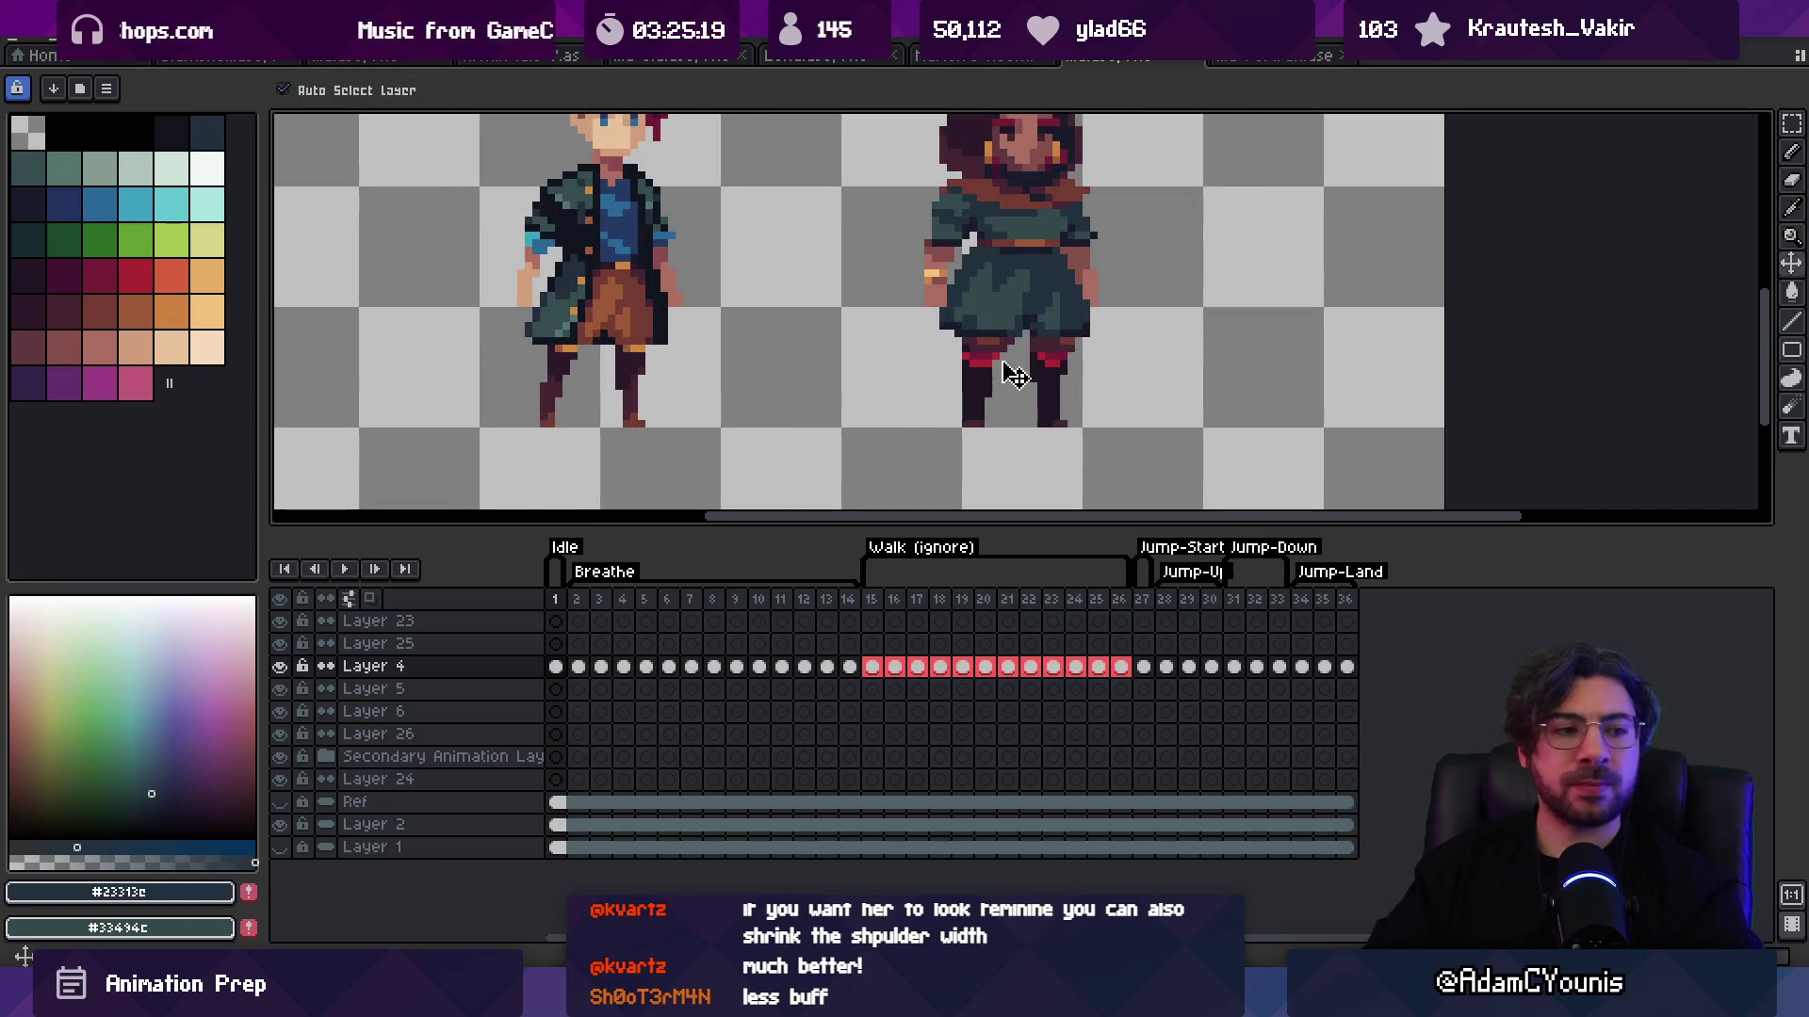
pyautogui.press('z')
pyautogui.click(1002, 376)
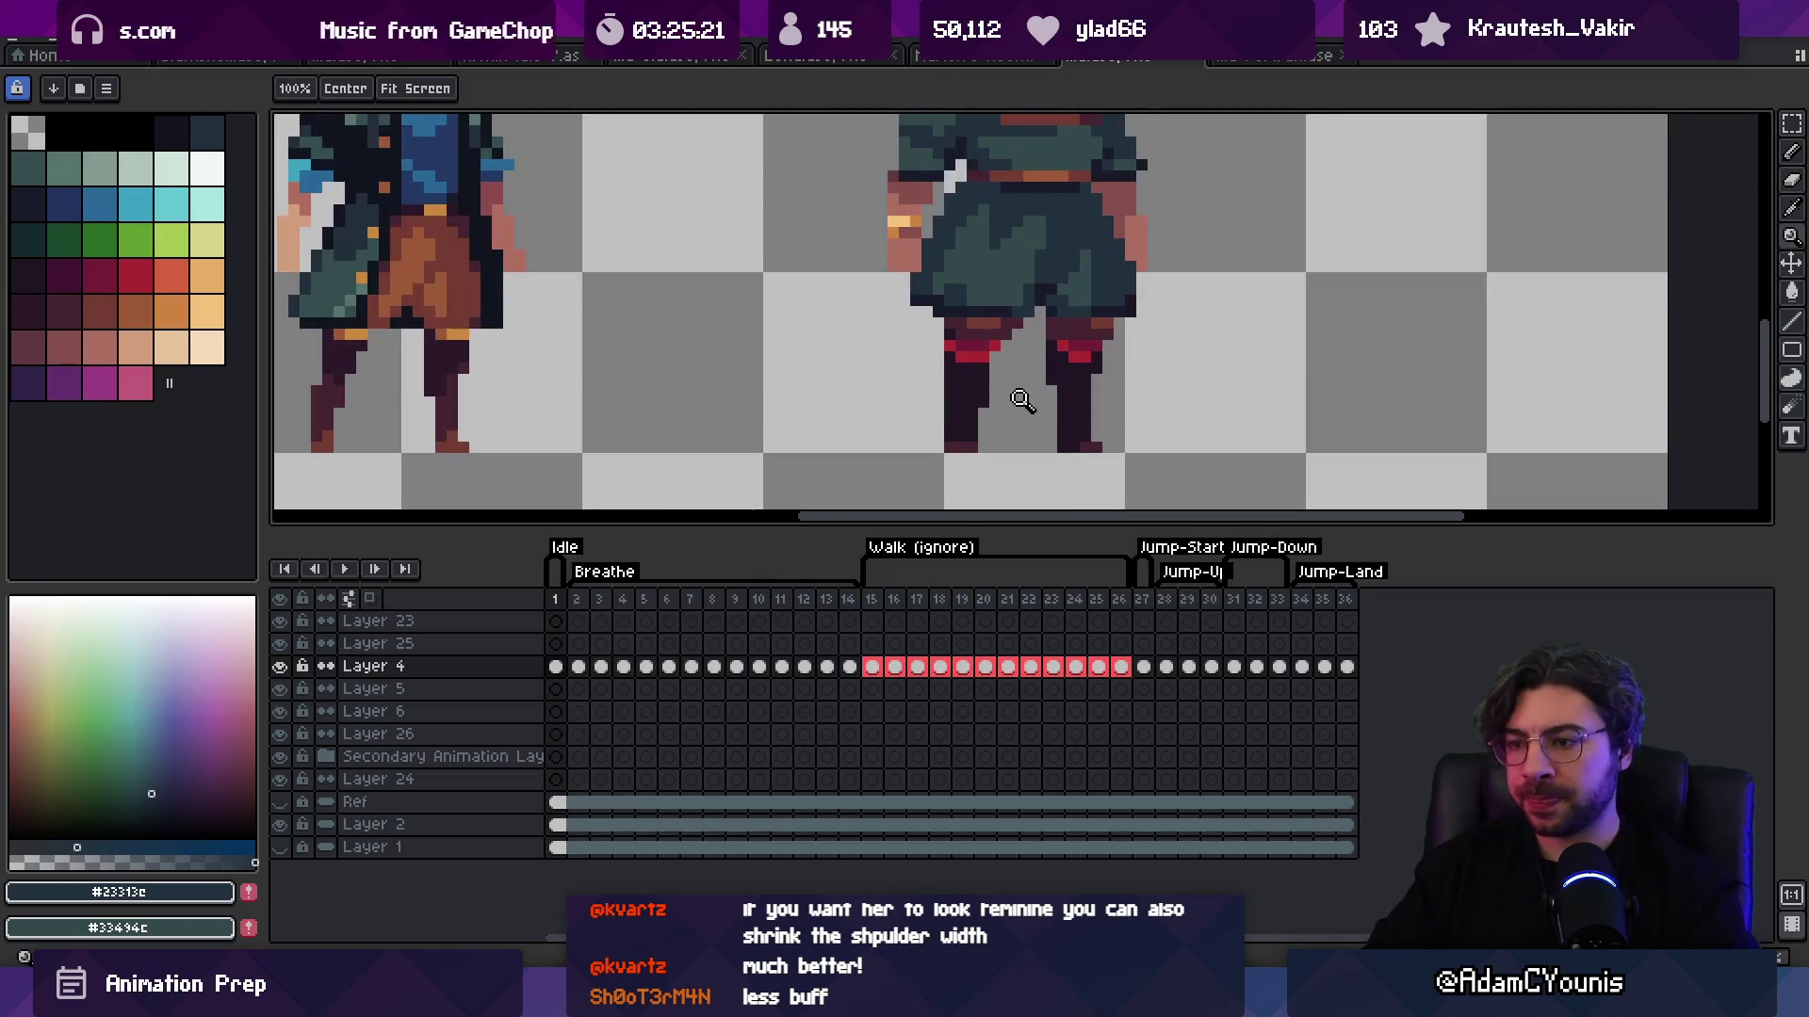
pyautogui.press('m')
pyautogui.moveTo(936, 345)
pyautogui.mouseDown()
pyautogui.moveTo(1005, 377)
pyautogui.moveTo(989, 372)
pyautogui.mouseUp()
pyautogui.click(975, 370)
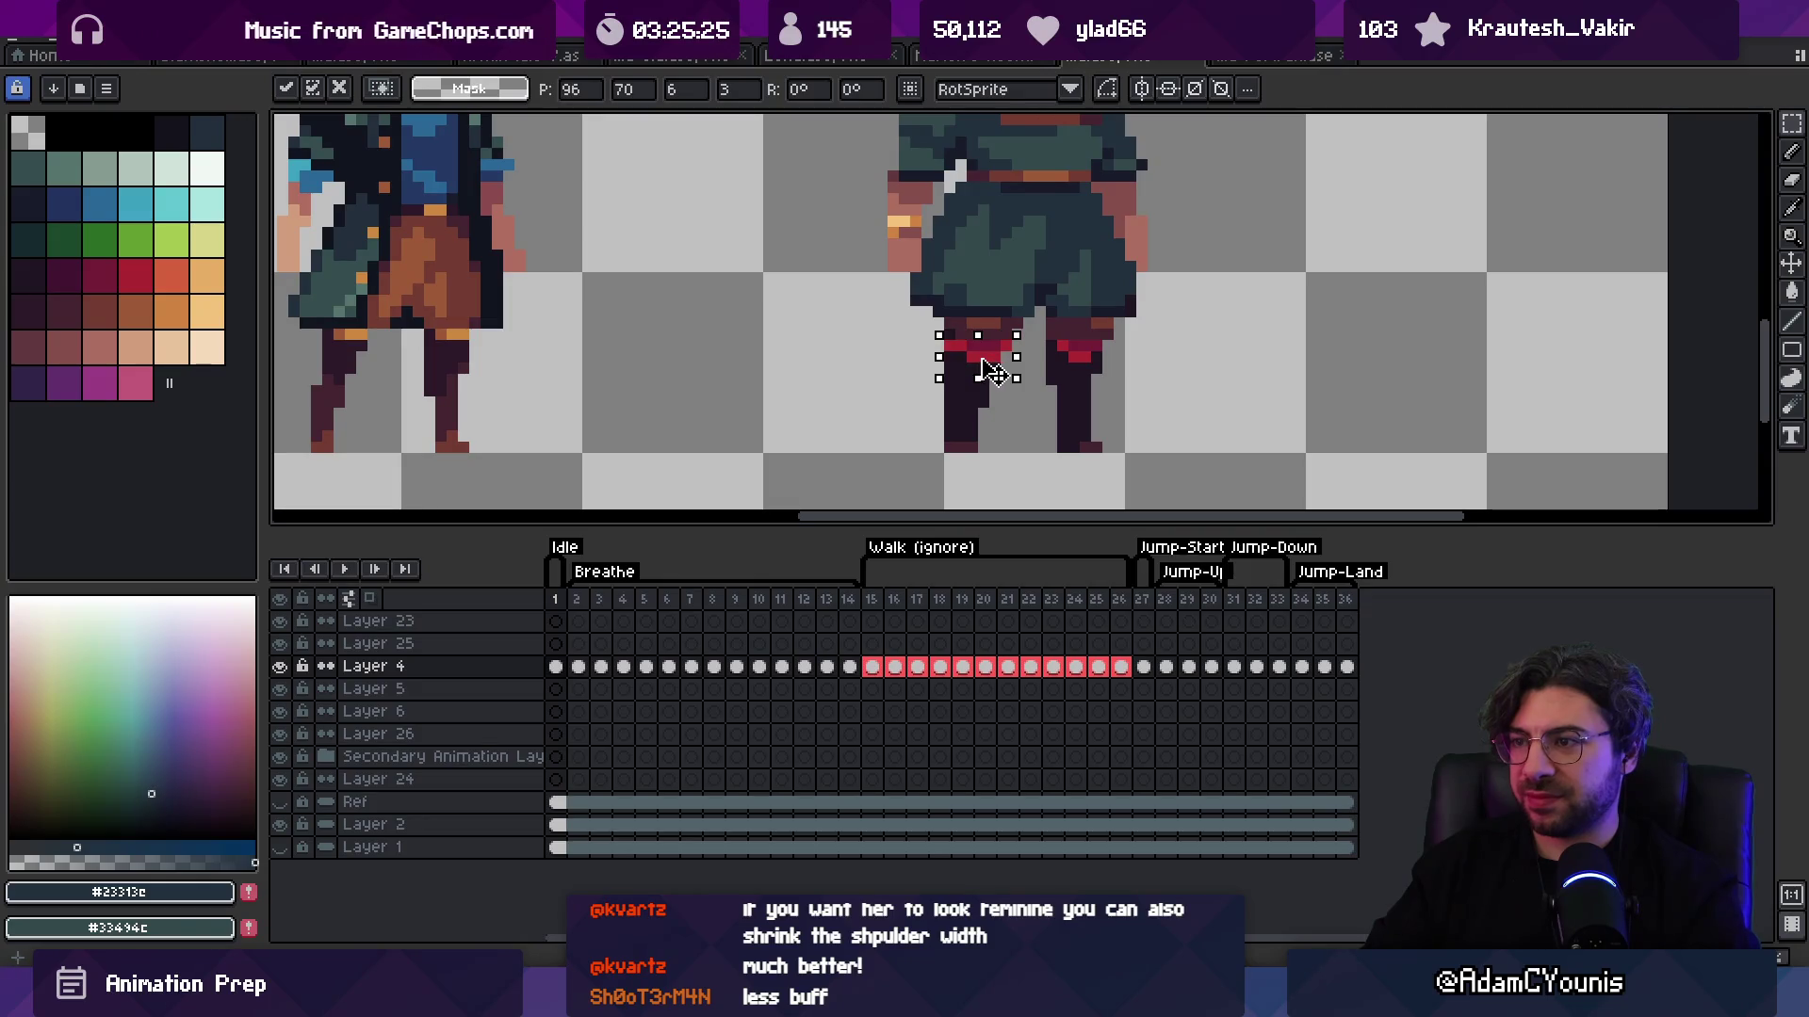
pyautogui.press('i')
pyautogui.click(984, 386)
# Step: Sample the leg band's dark and bright reds and the dark legging colour
pyautogui.press('z')
pyautogui.scroll(-3, 1020, 252)
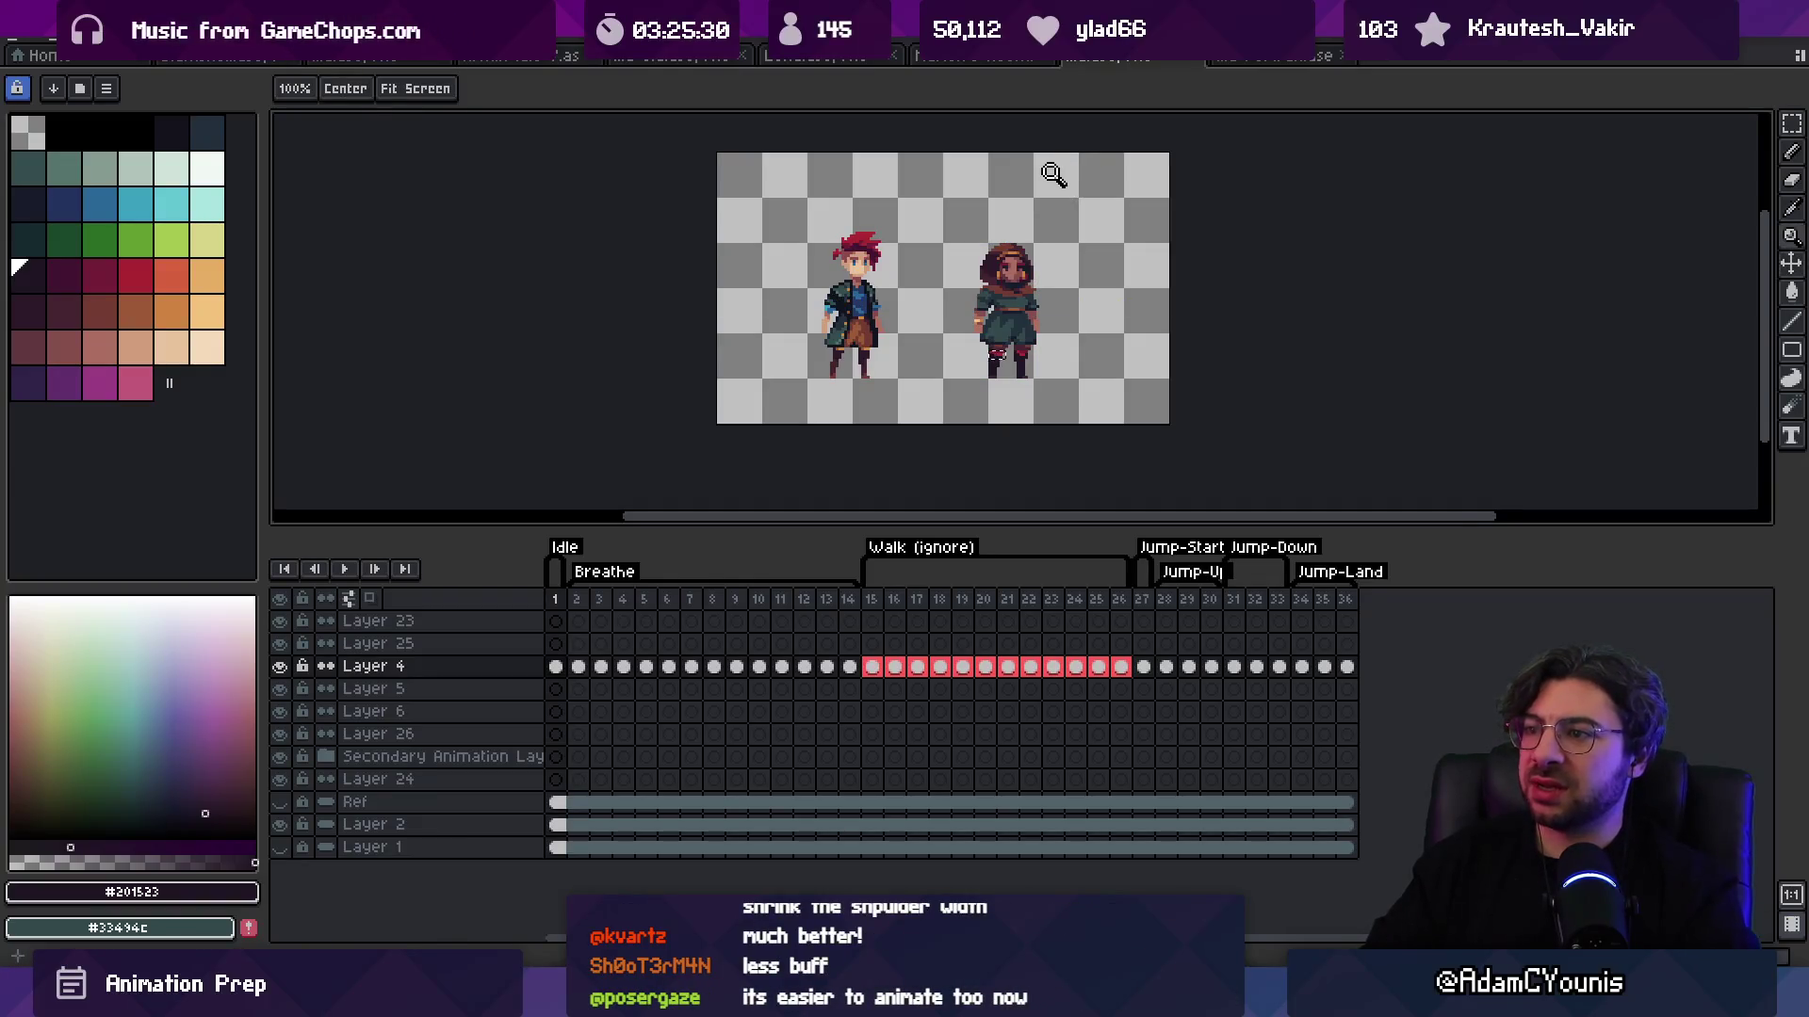
pyautogui.scroll(4, 1011, 372)
pyautogui.press('b')
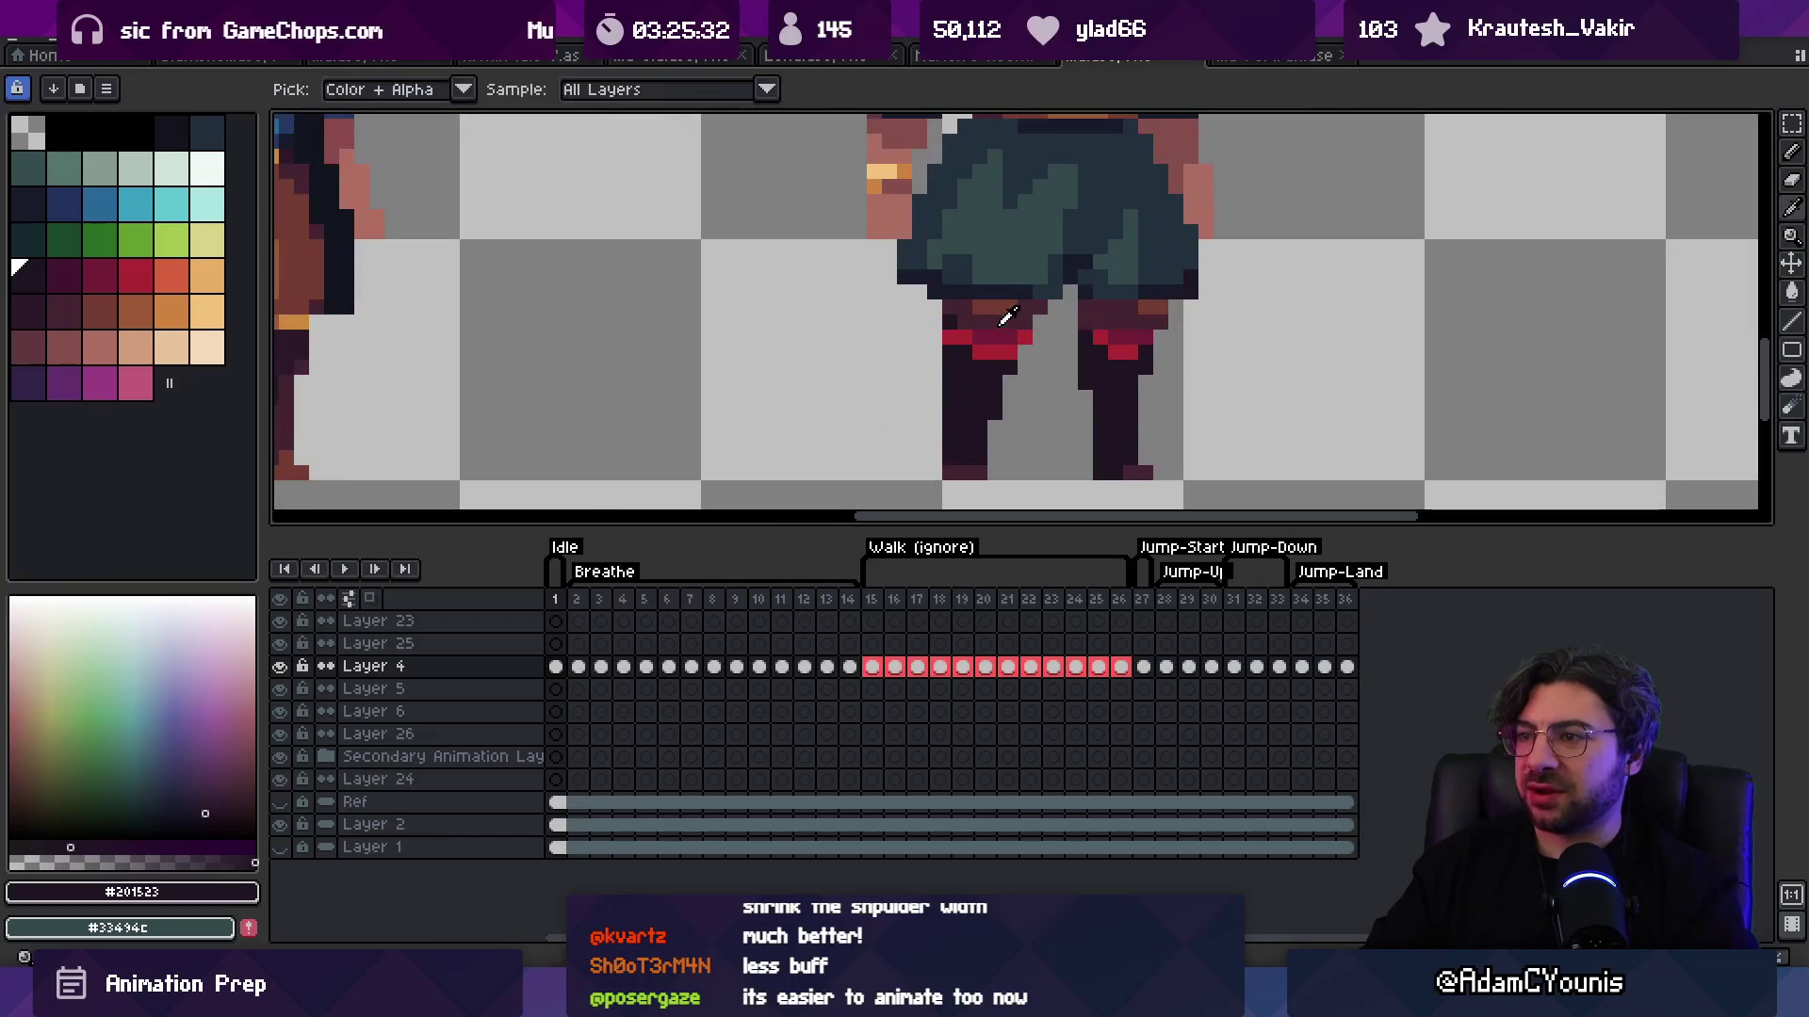
pyautogui.keyDown('alt'); pyautogui.click(971, 337); pyautogui.keyUp('alt')
pyautogui.keyDown('alt'); pyautogui.click(961, 350); pyautogui.keyUp('alt')
pyautogui.press('z')
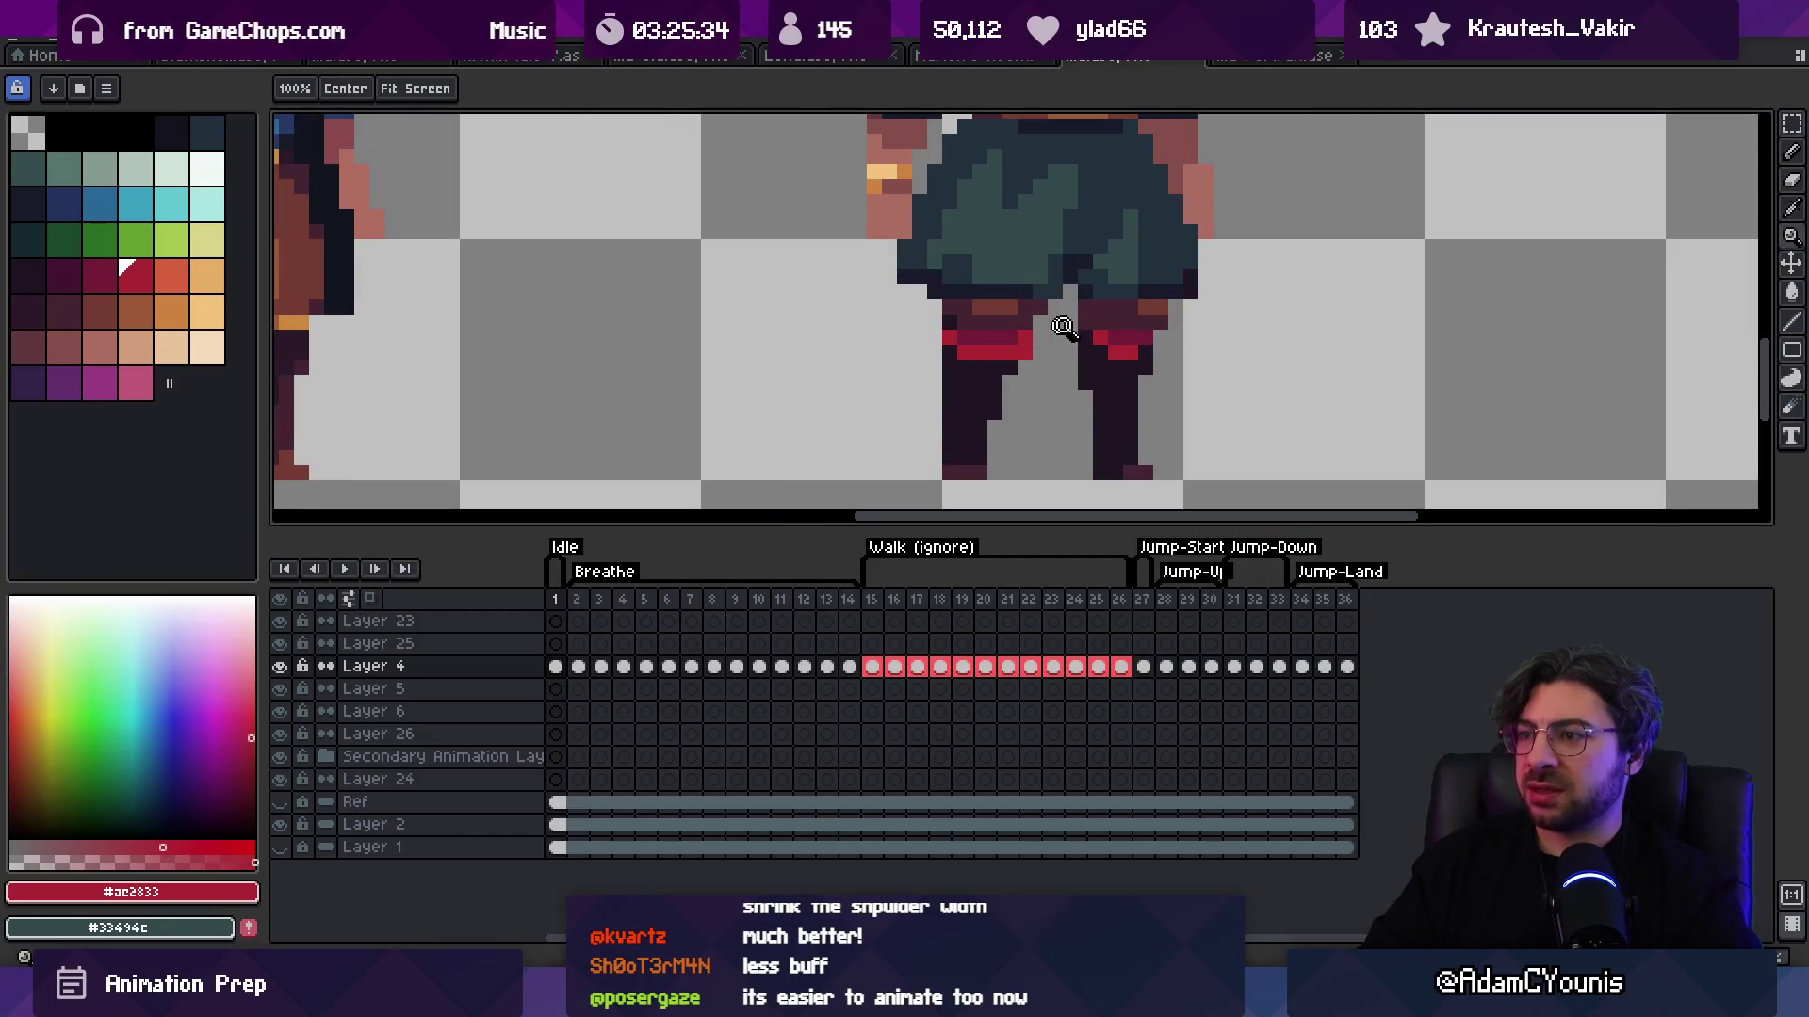
pyautogui.scroll(-6, 1093, 301)
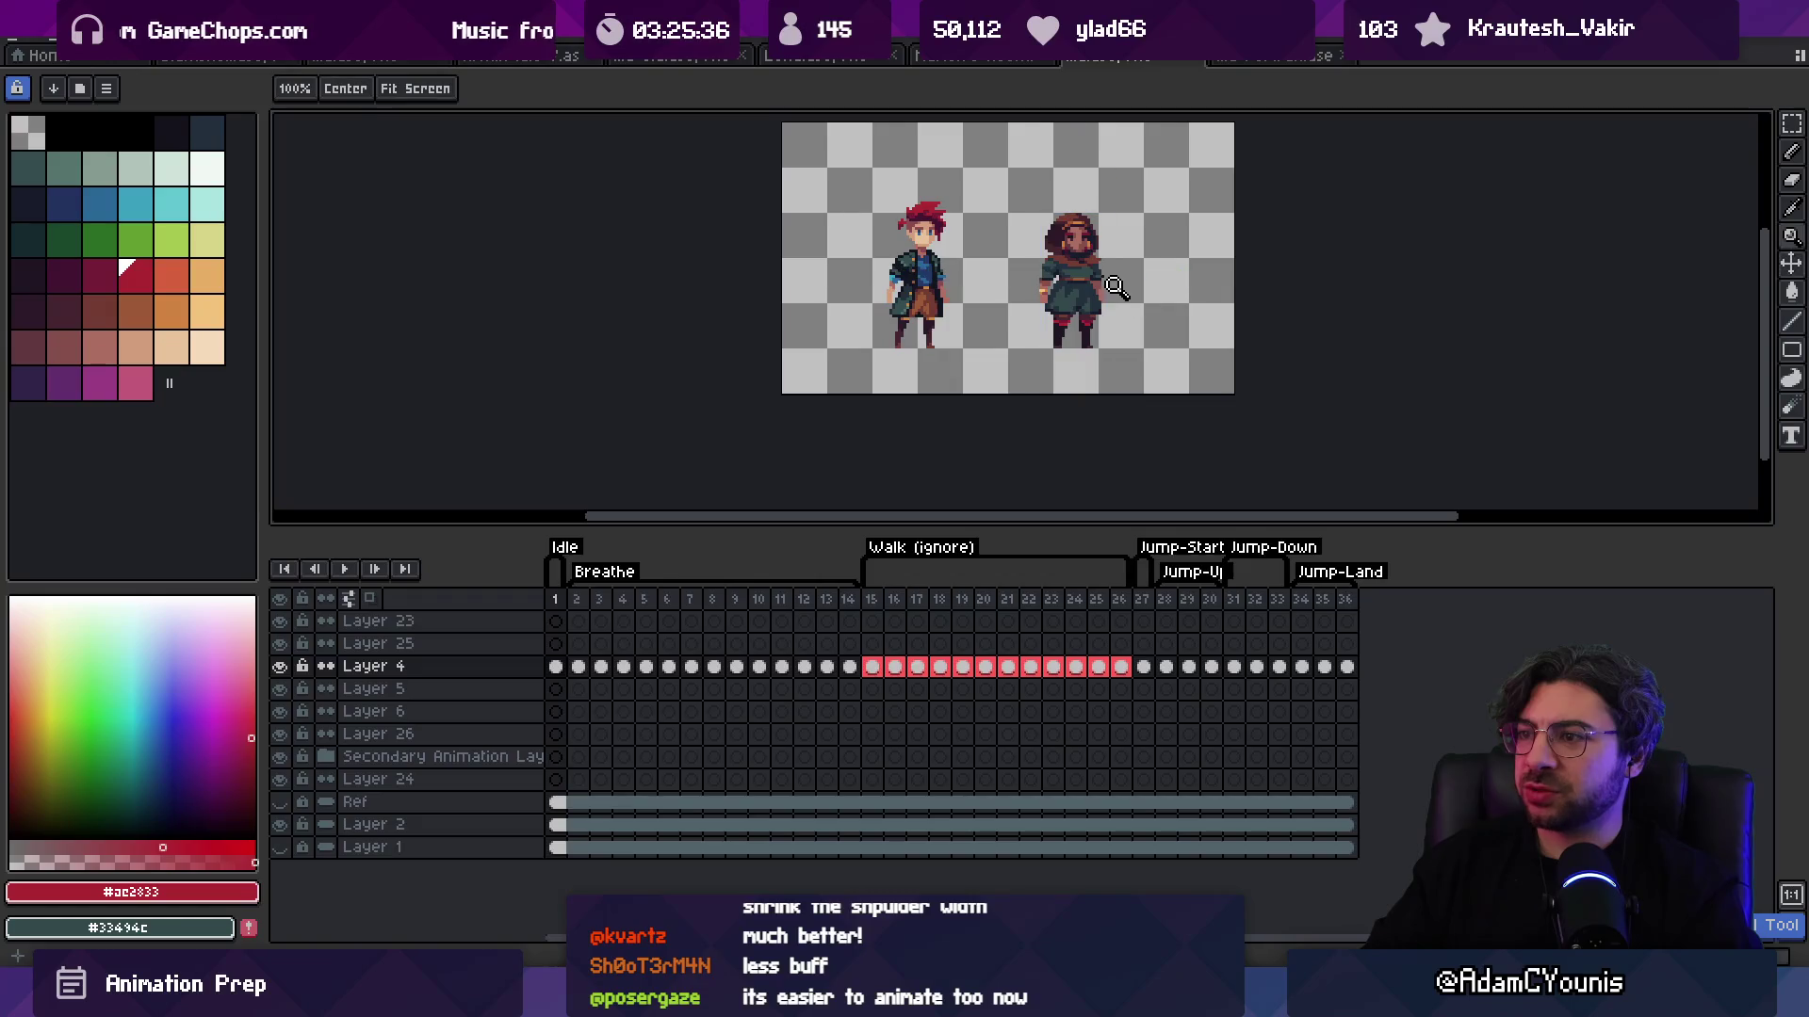
pyautogui.scroll(5, 1074, 315)
pyautogui.press('b')
pyautogui.click(1071, 318)
# Step: Draw a dark outline-colour line across the girl's chest under the scarf
pyautogui.press('z')
pyautogui.scroll(-5, 1037, 306)
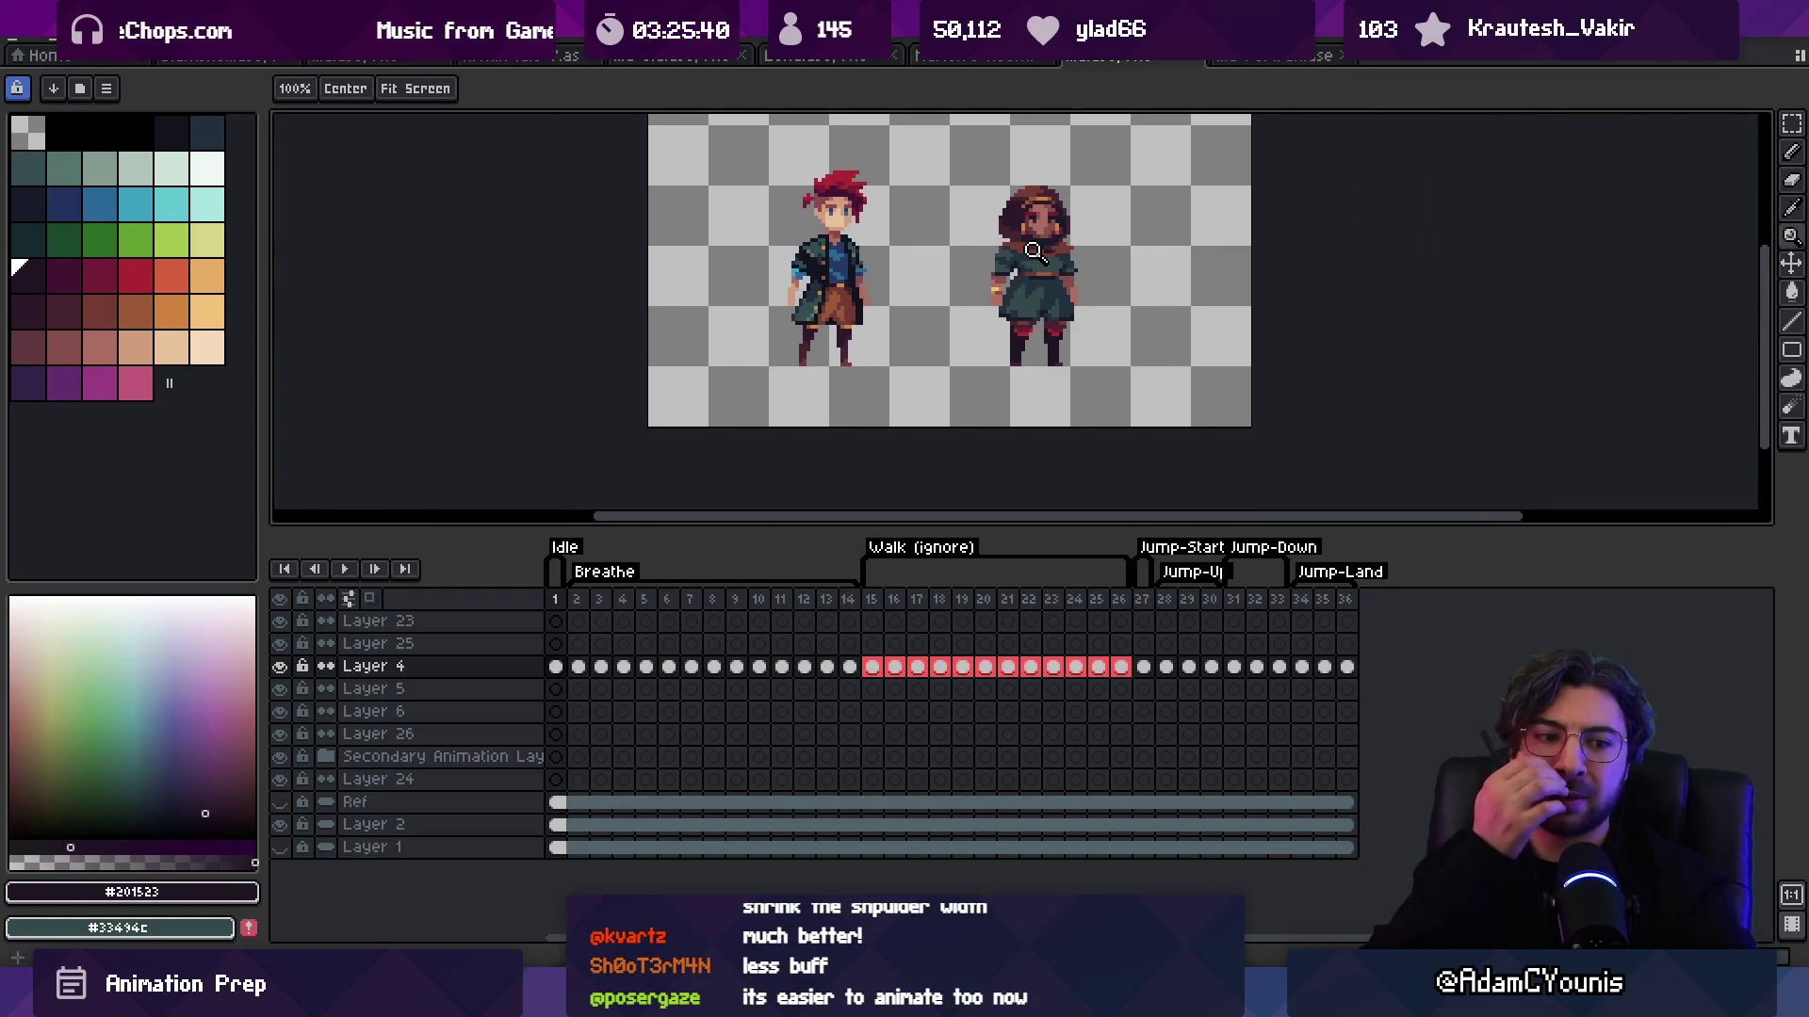
pyautogui.scroll(2, 1084, 283)
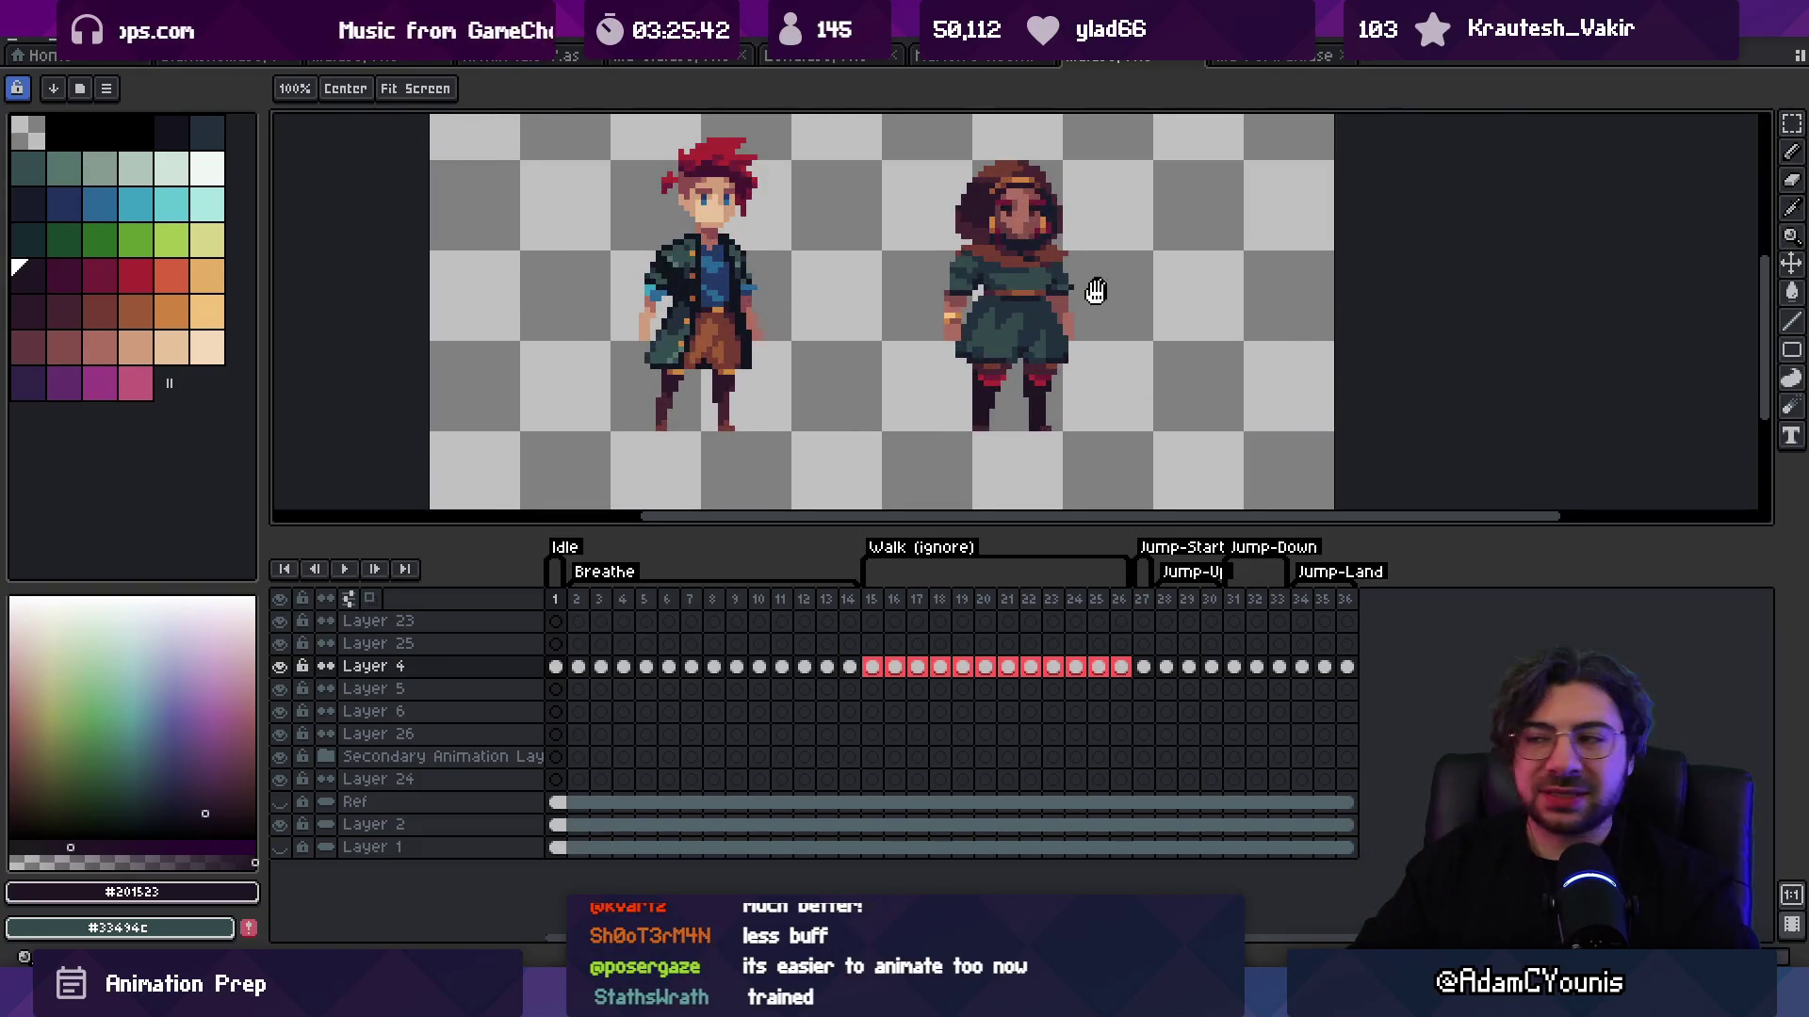
pyautogui.scroll(3, 1037, 311)
pyautogui.press('i')
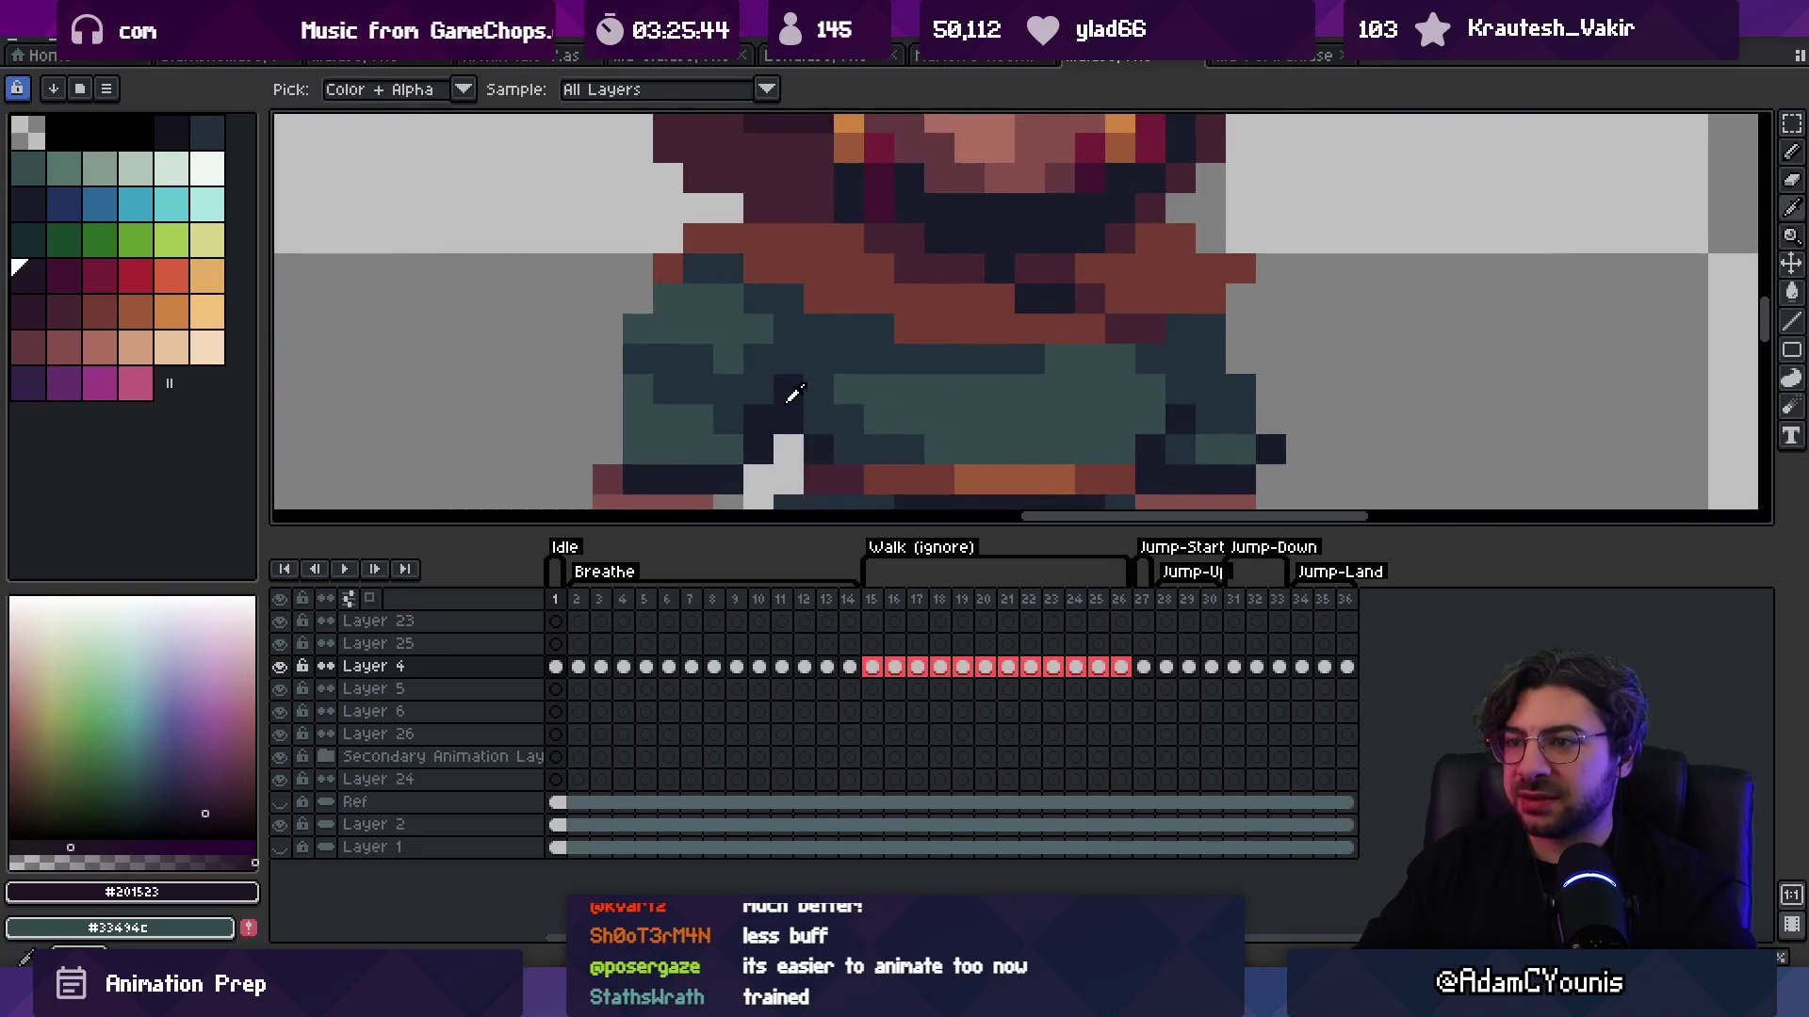
pyautogui.click(1031, 360)
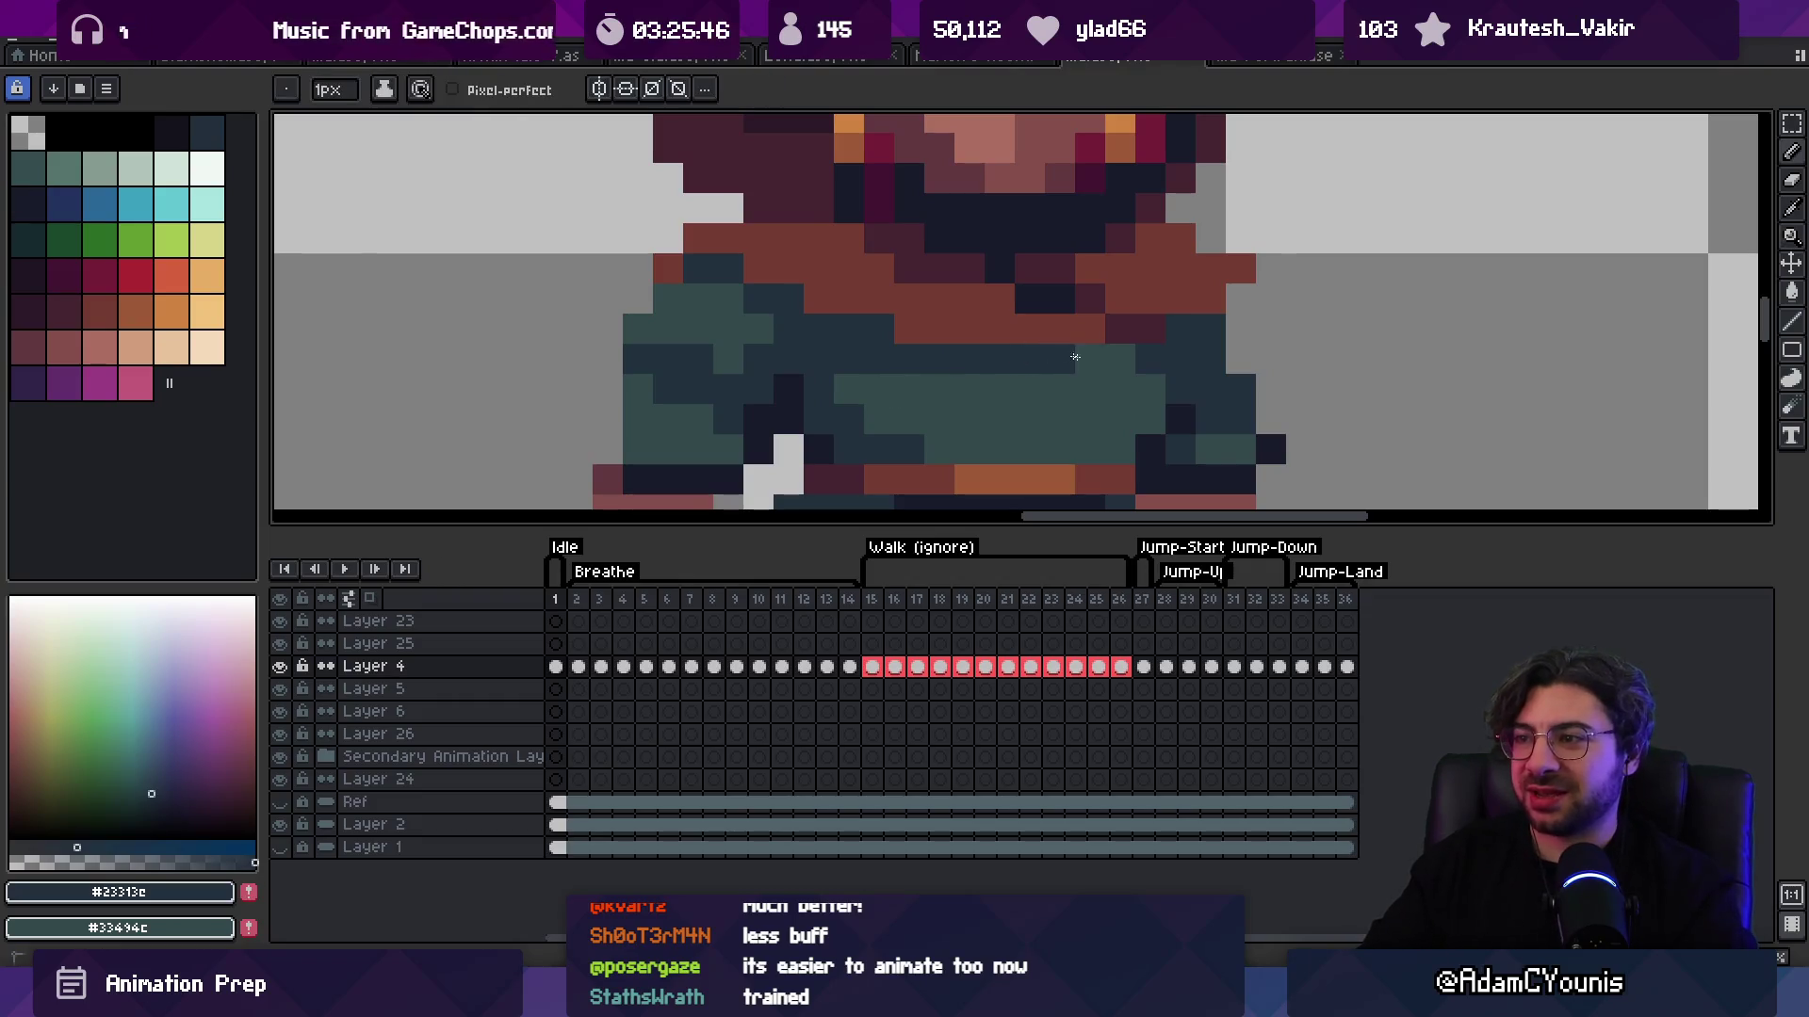
pyautogui.click(827, 400)
pyautogui.press('b')
pyautogui.moveTo(998, 359); pyautogui.dragTo(1088, 354)
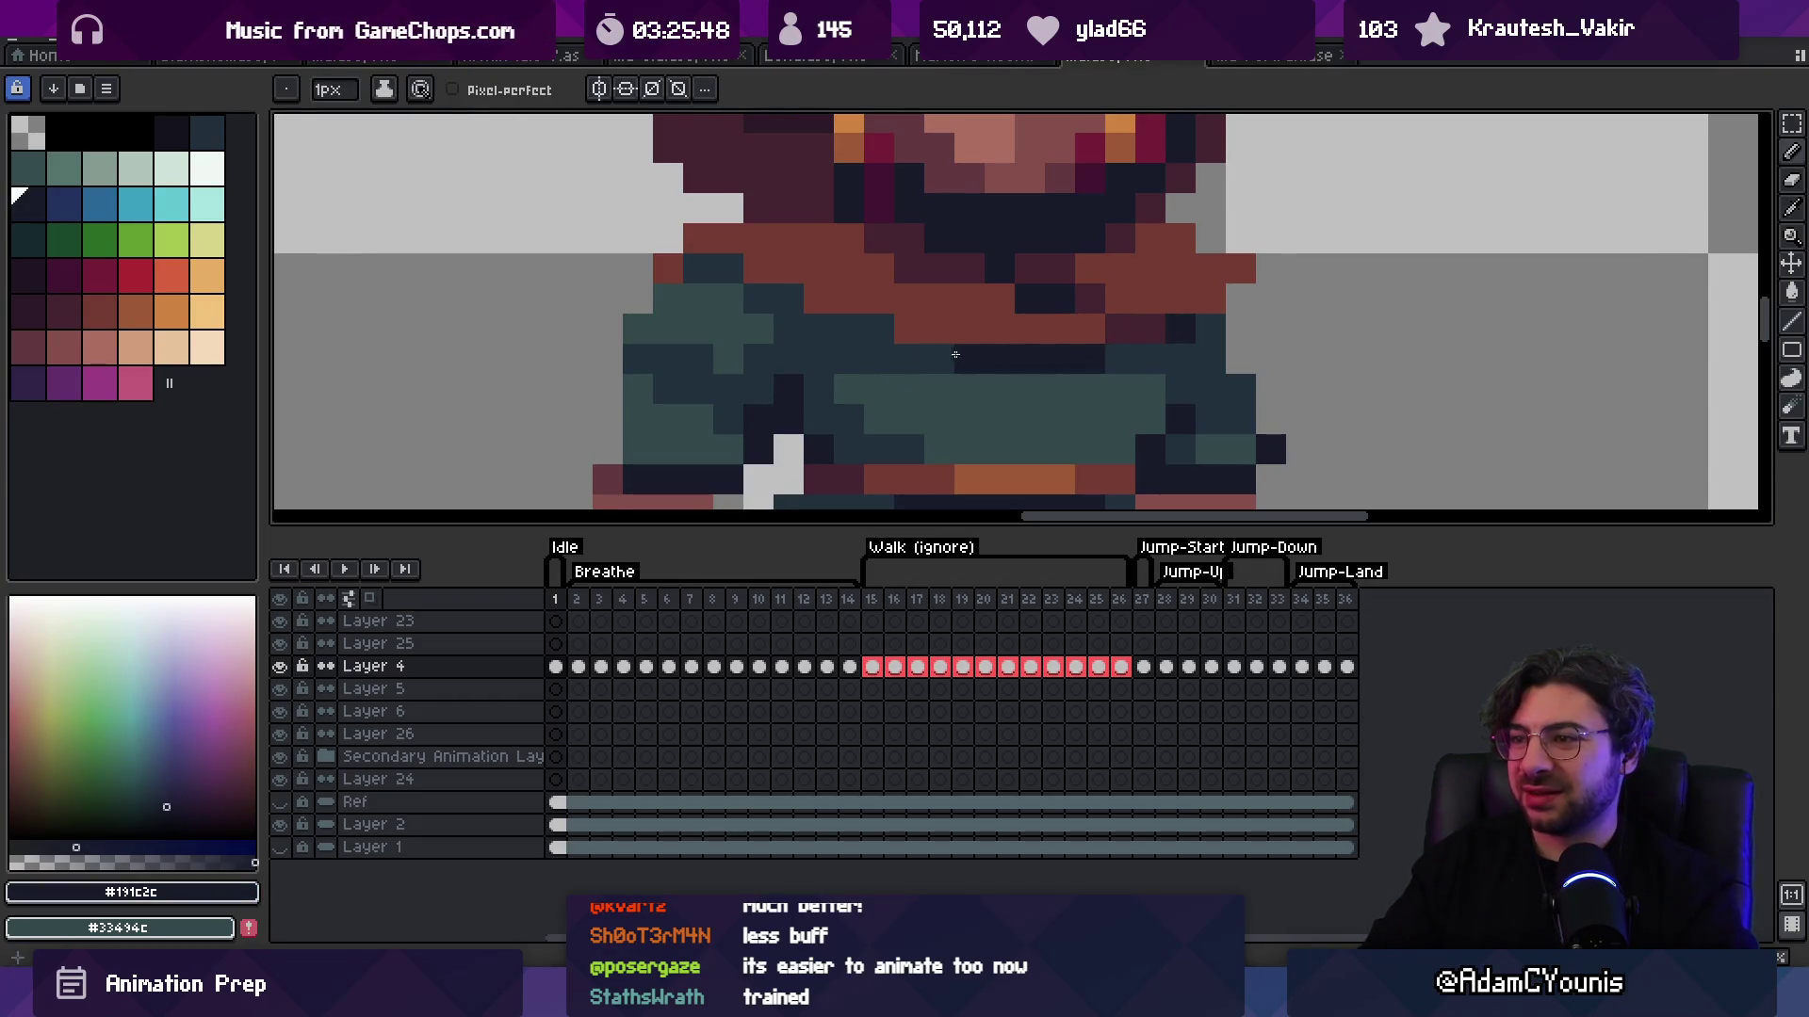
# Step: Check the hooded-girl portrait document, then return to the animation and reference-sprite documents
pyautogui.press('z')
pyautogui.scroll(-5, 815, 290)
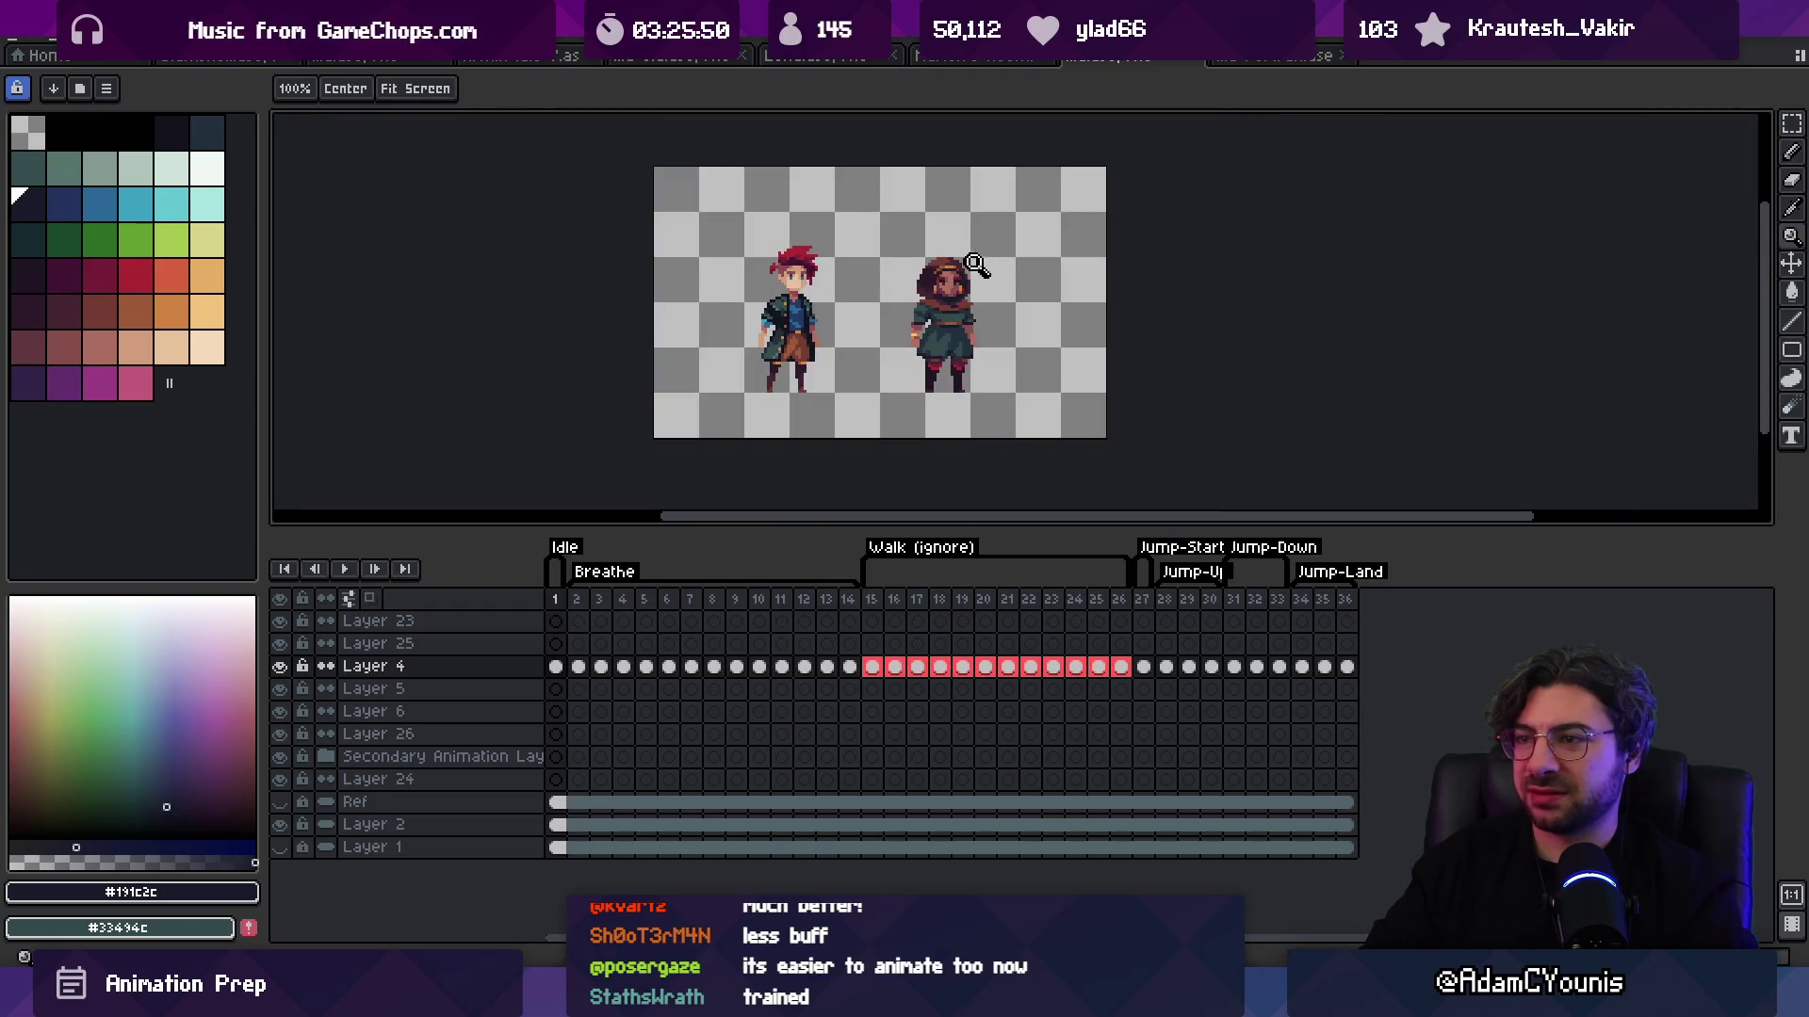
pyautogui.scroll(3, 982, 276)
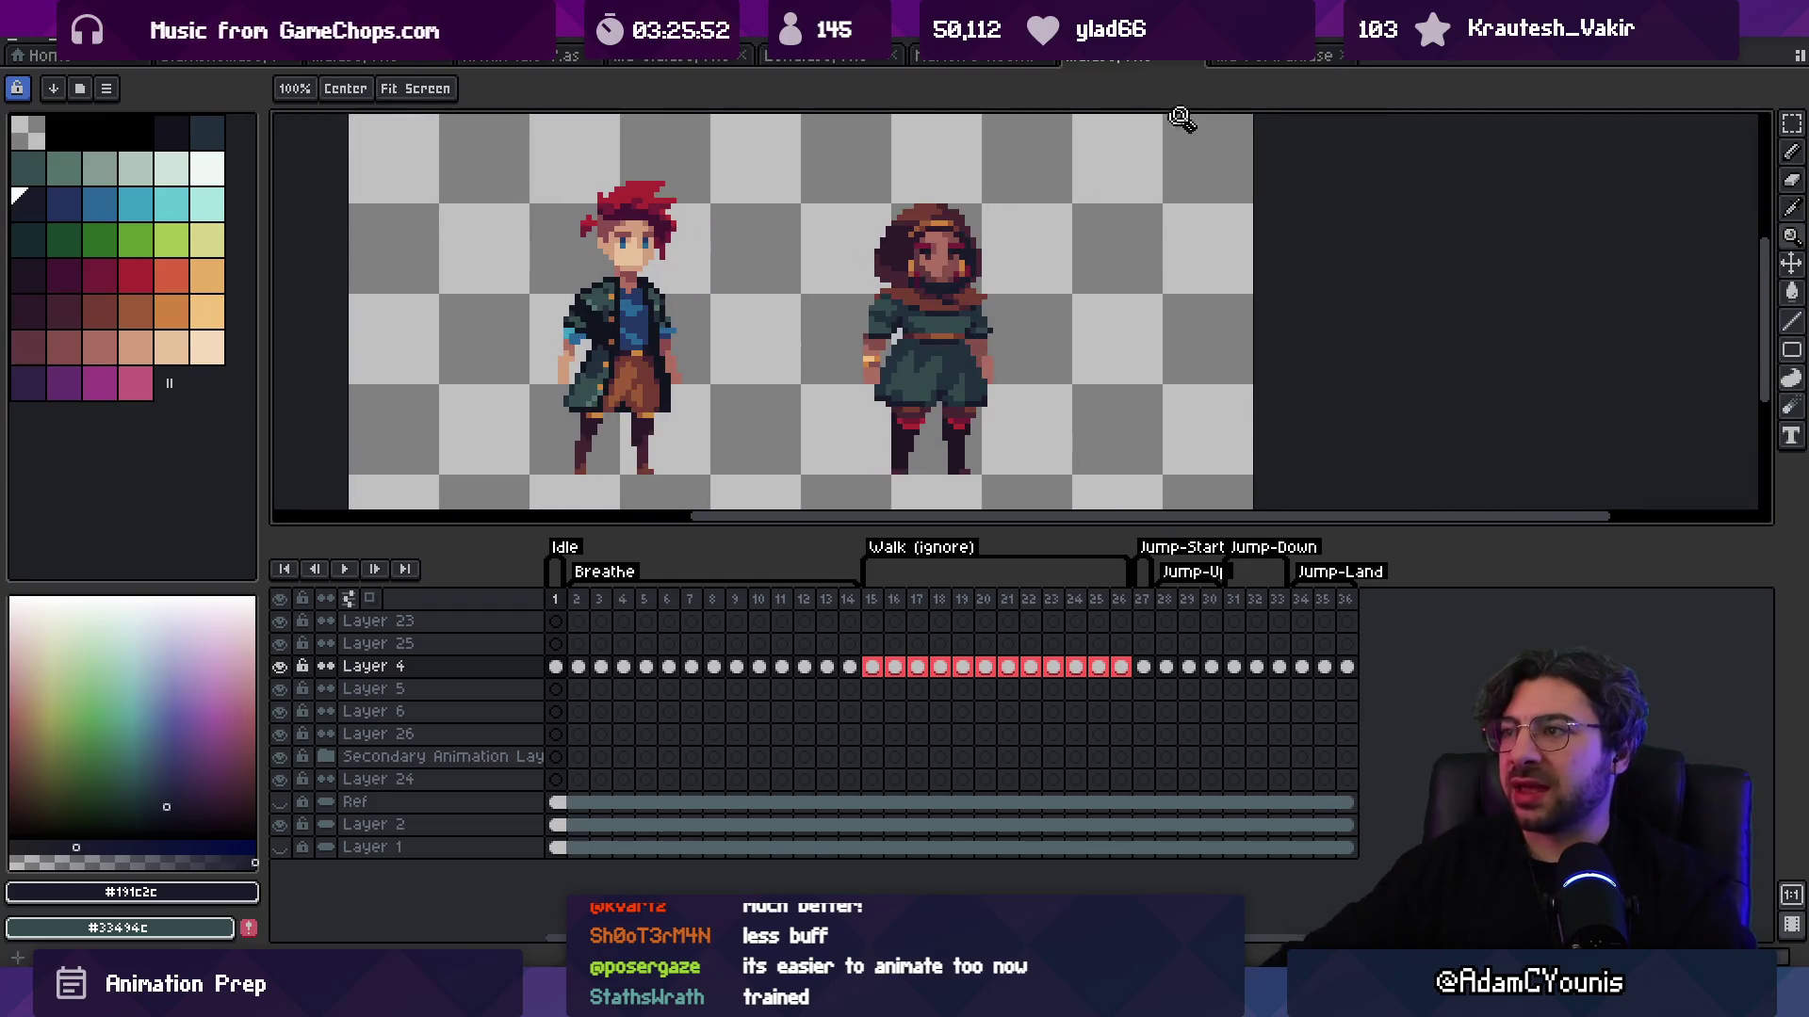
pyautogui.click(1276, 57)
pyautogui.click(1097, 59)
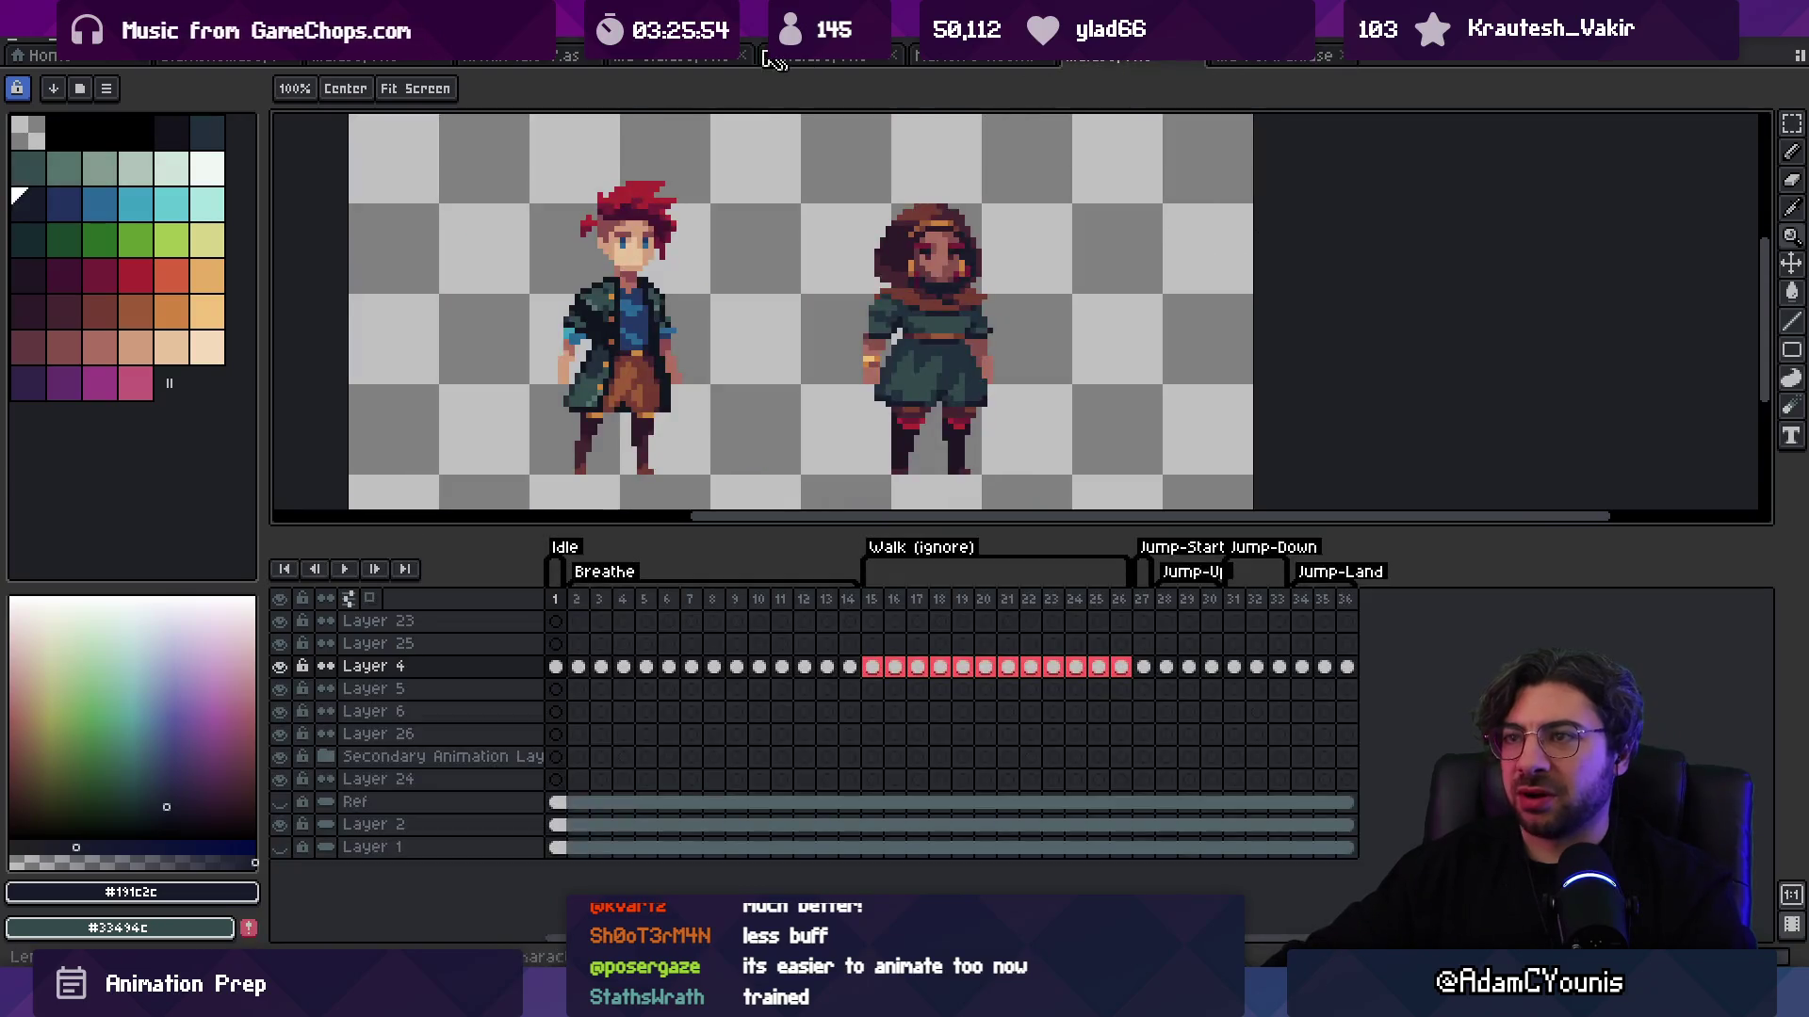
pyautogui.click(650, 57)
pyautogui.press('v')
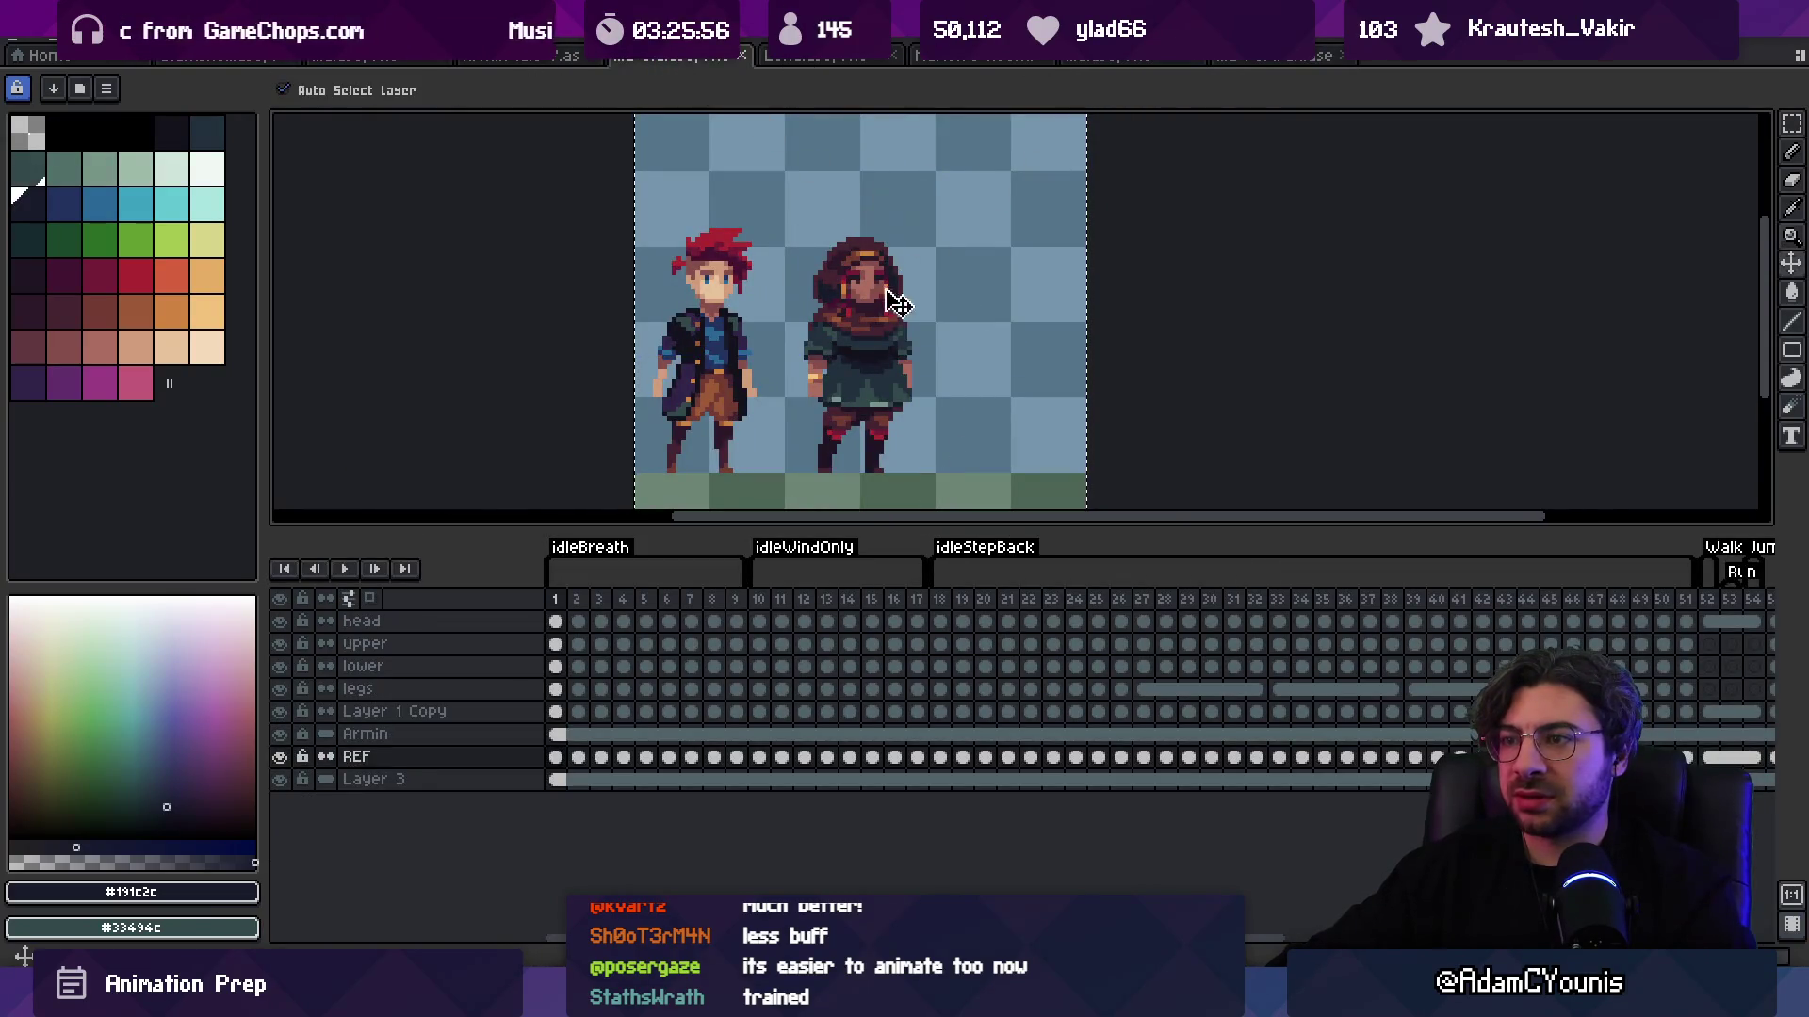
pyautogui.click(890, 314)
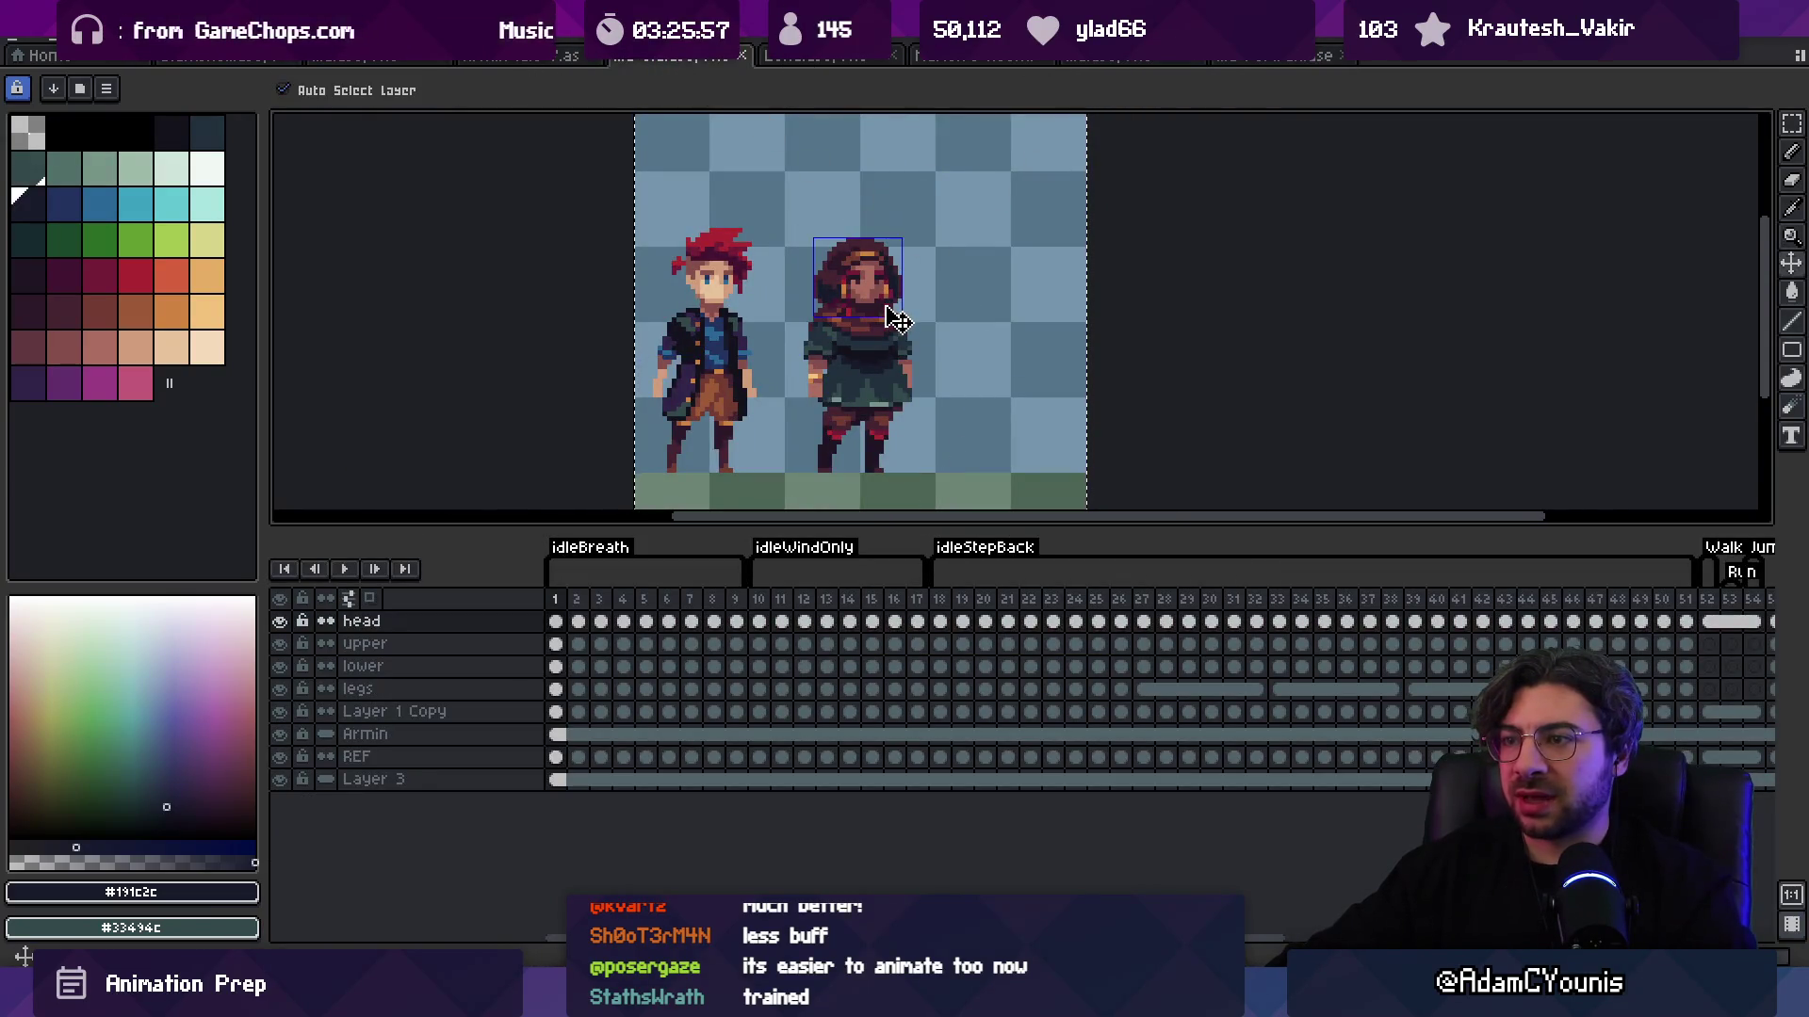
pyautogui.click(556, 759)
pyautogui.doubleClick(556, 758)
pyautogui.press('Escape')
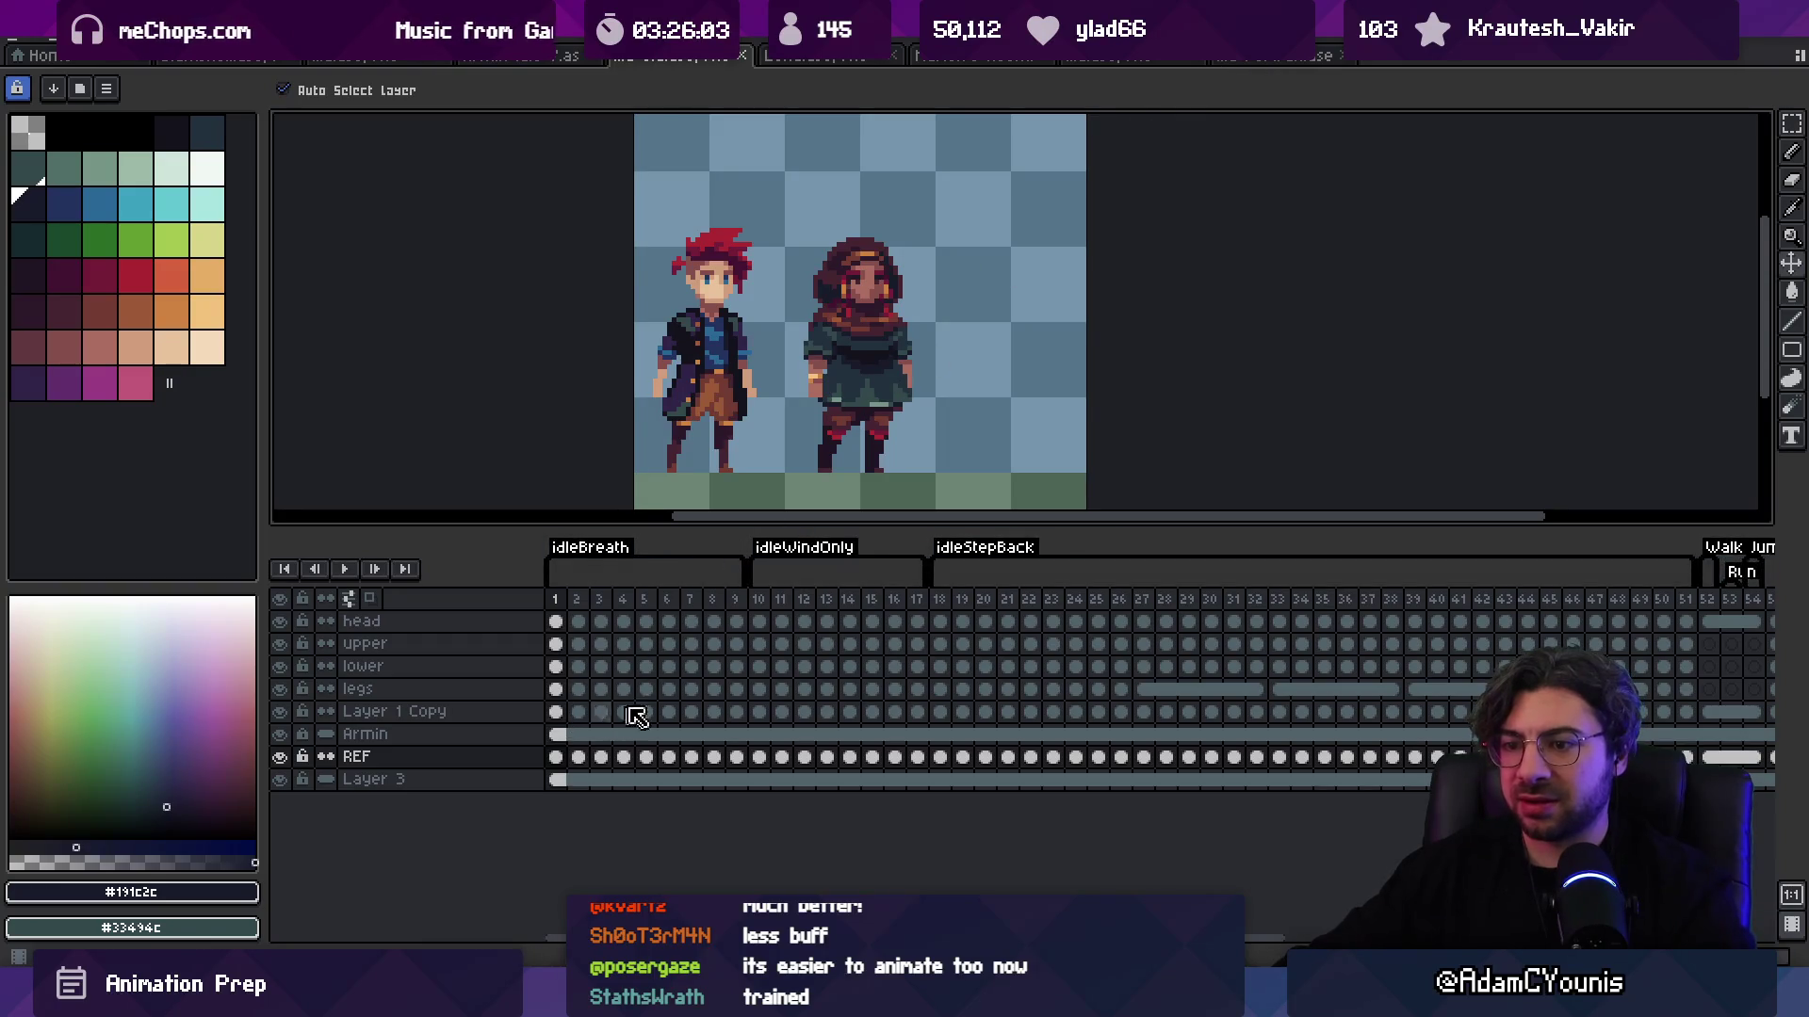
pyautogui.press('m')
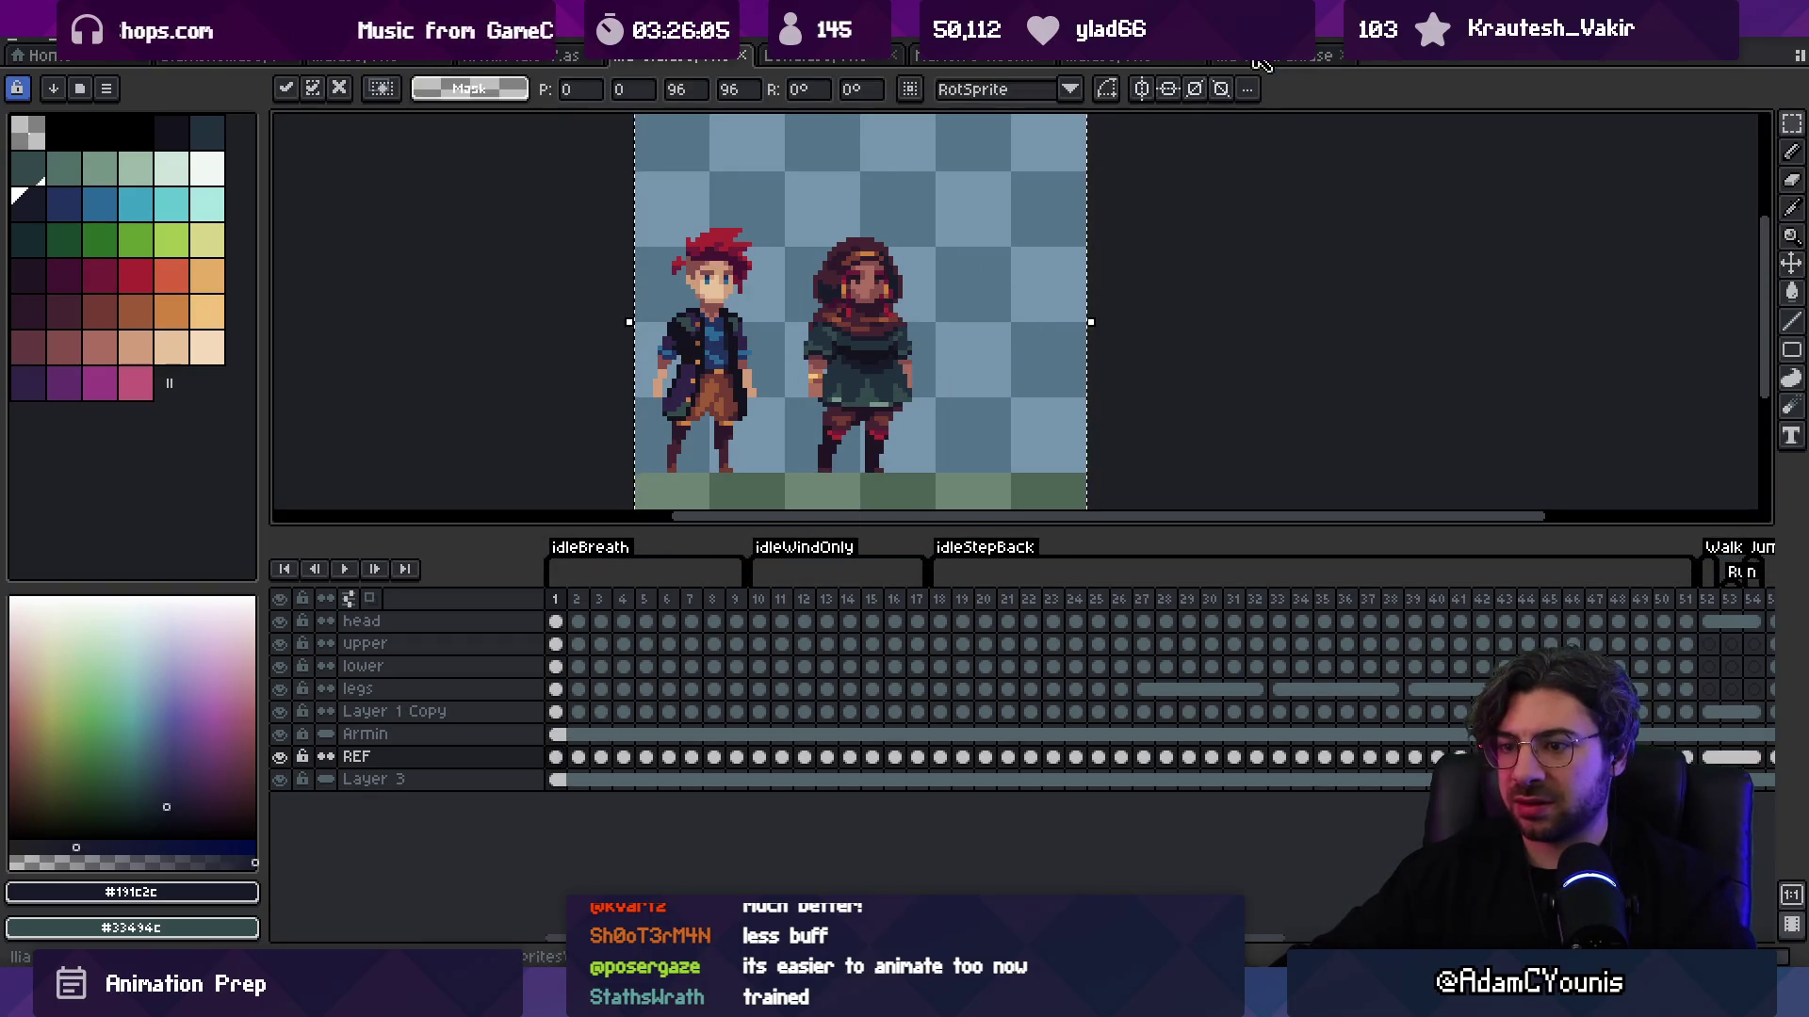
pyautogui.click(1257, 60)
pyautogui.click(1161, 60)
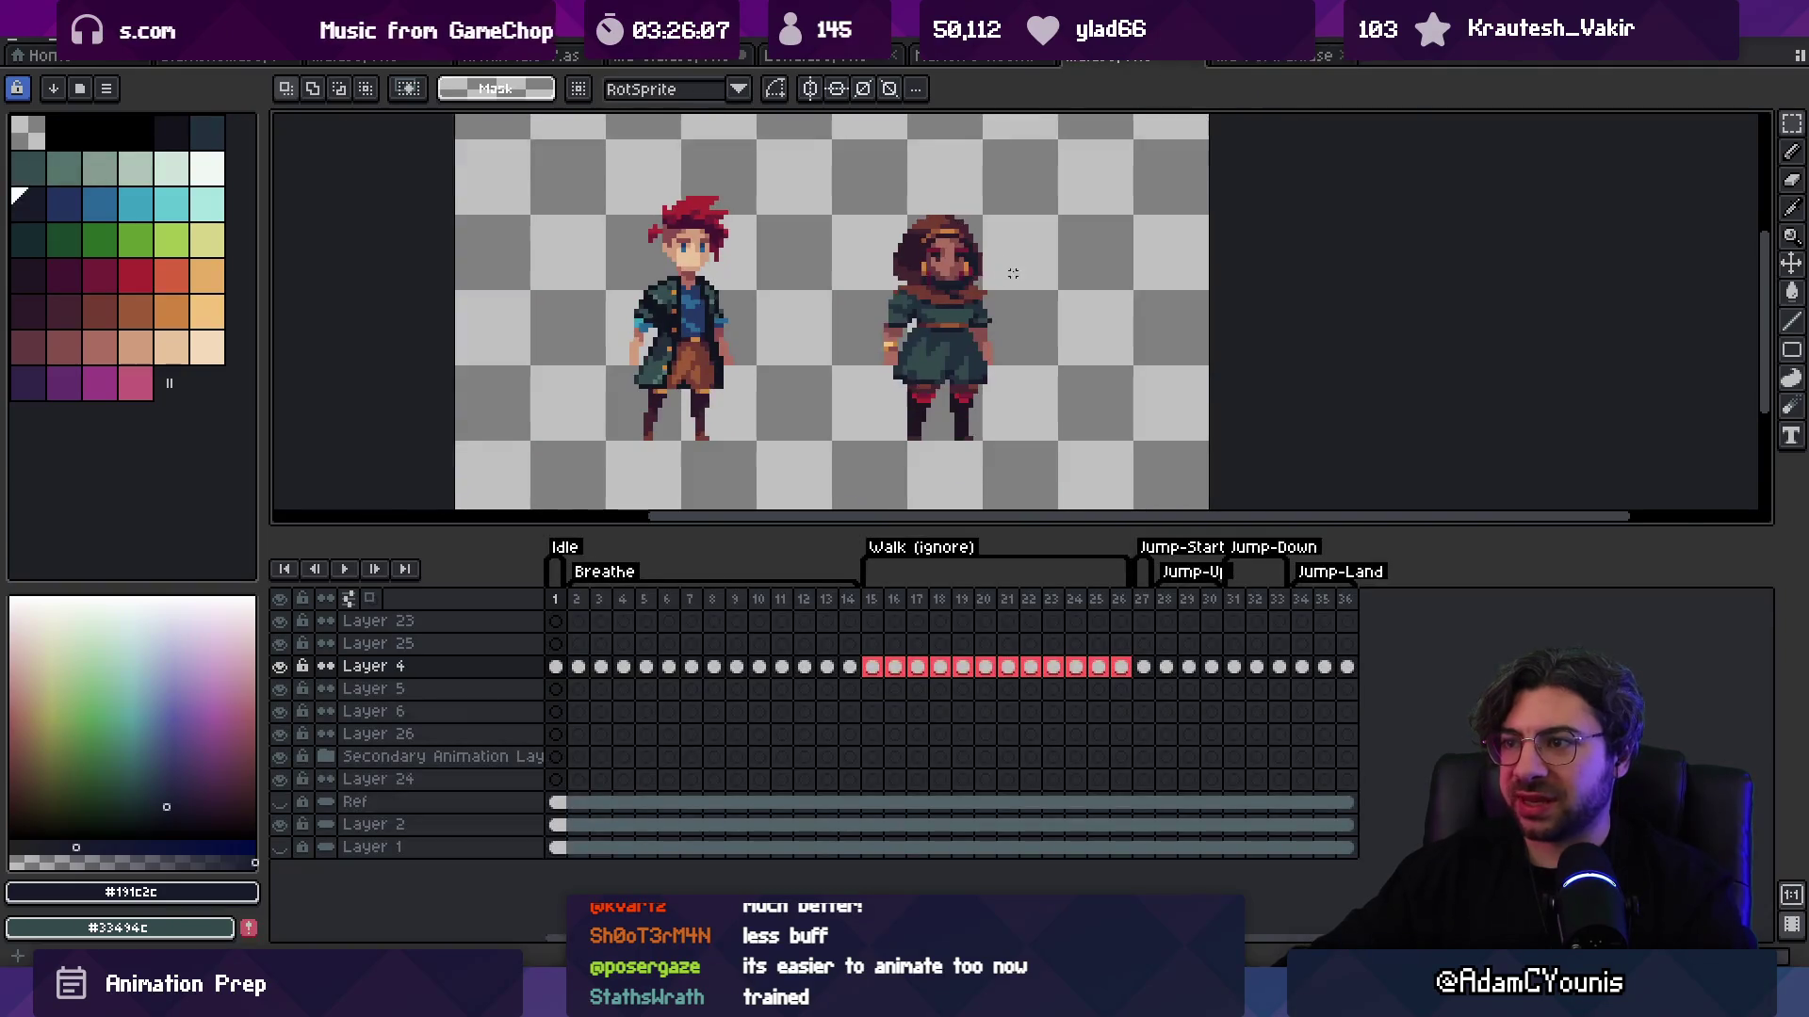
pyautogui.hotkey('ctrl', 'v')
pyautogui.moveTo(649, 362); pyautogui.dragTo(1036, 368)
pyautogui.press('Return')
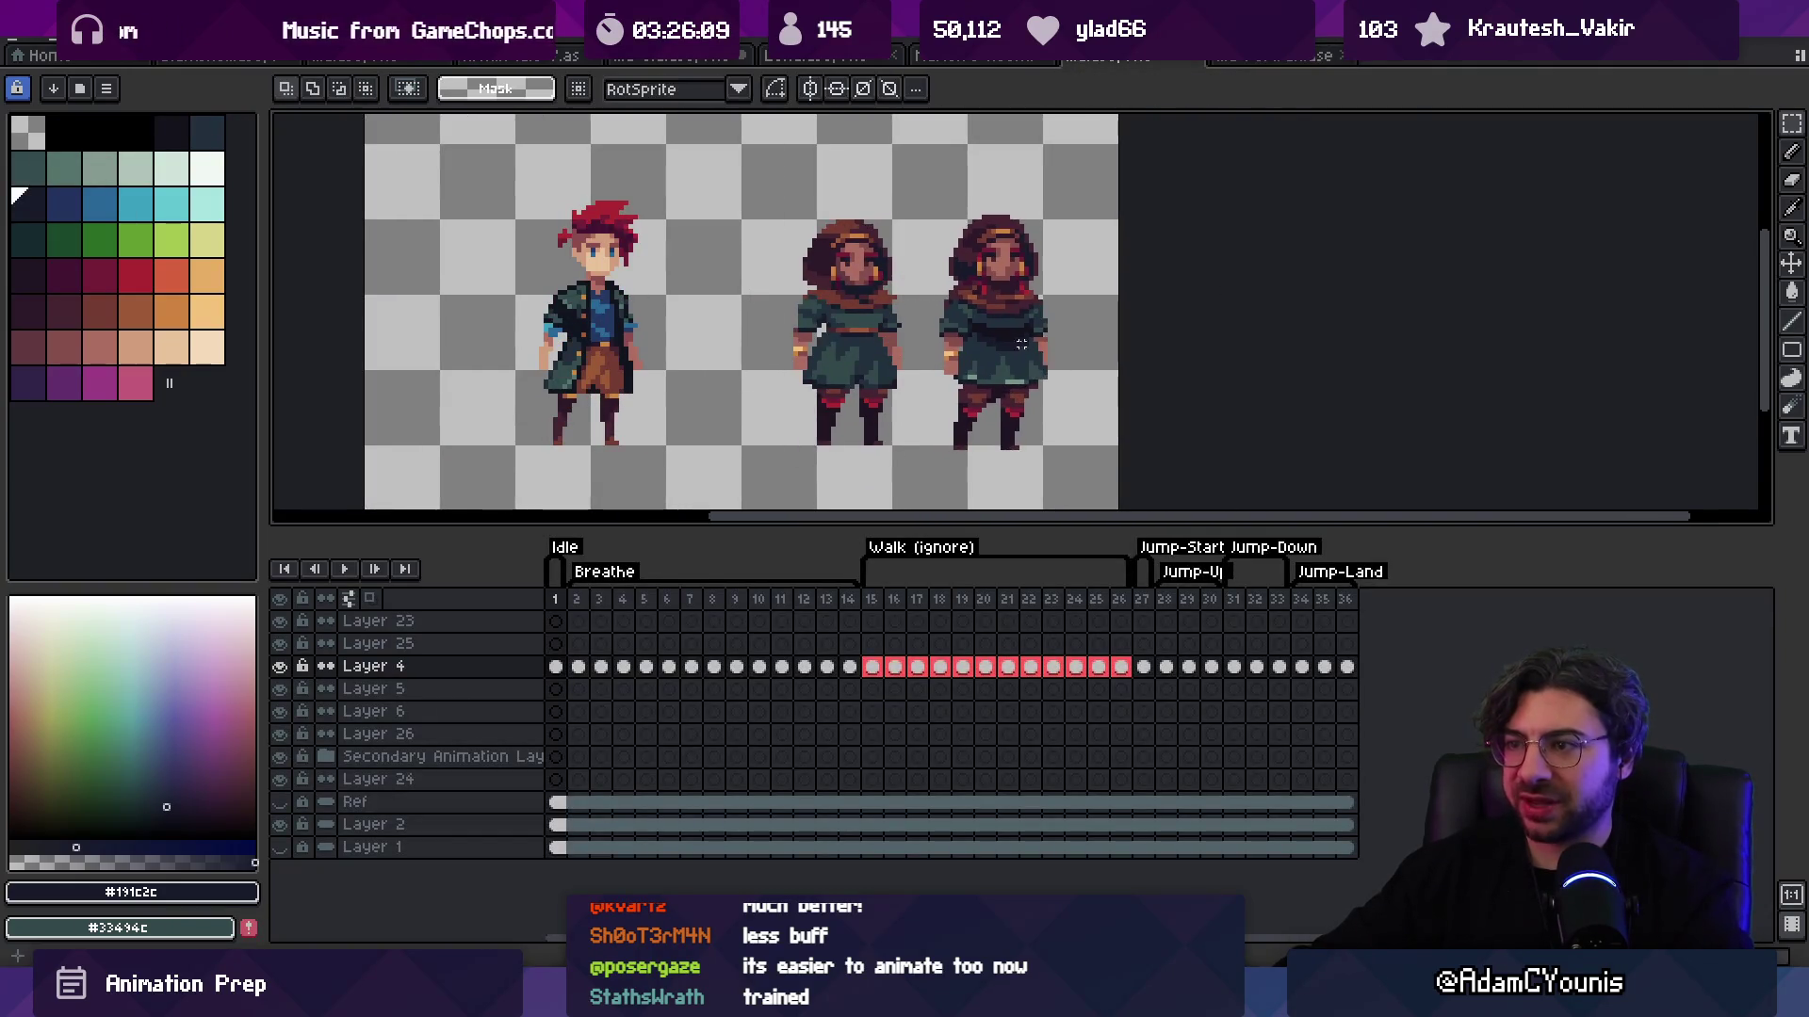
pyautogui.scroll(8, 1024, 394)
pyautogui.press('b')
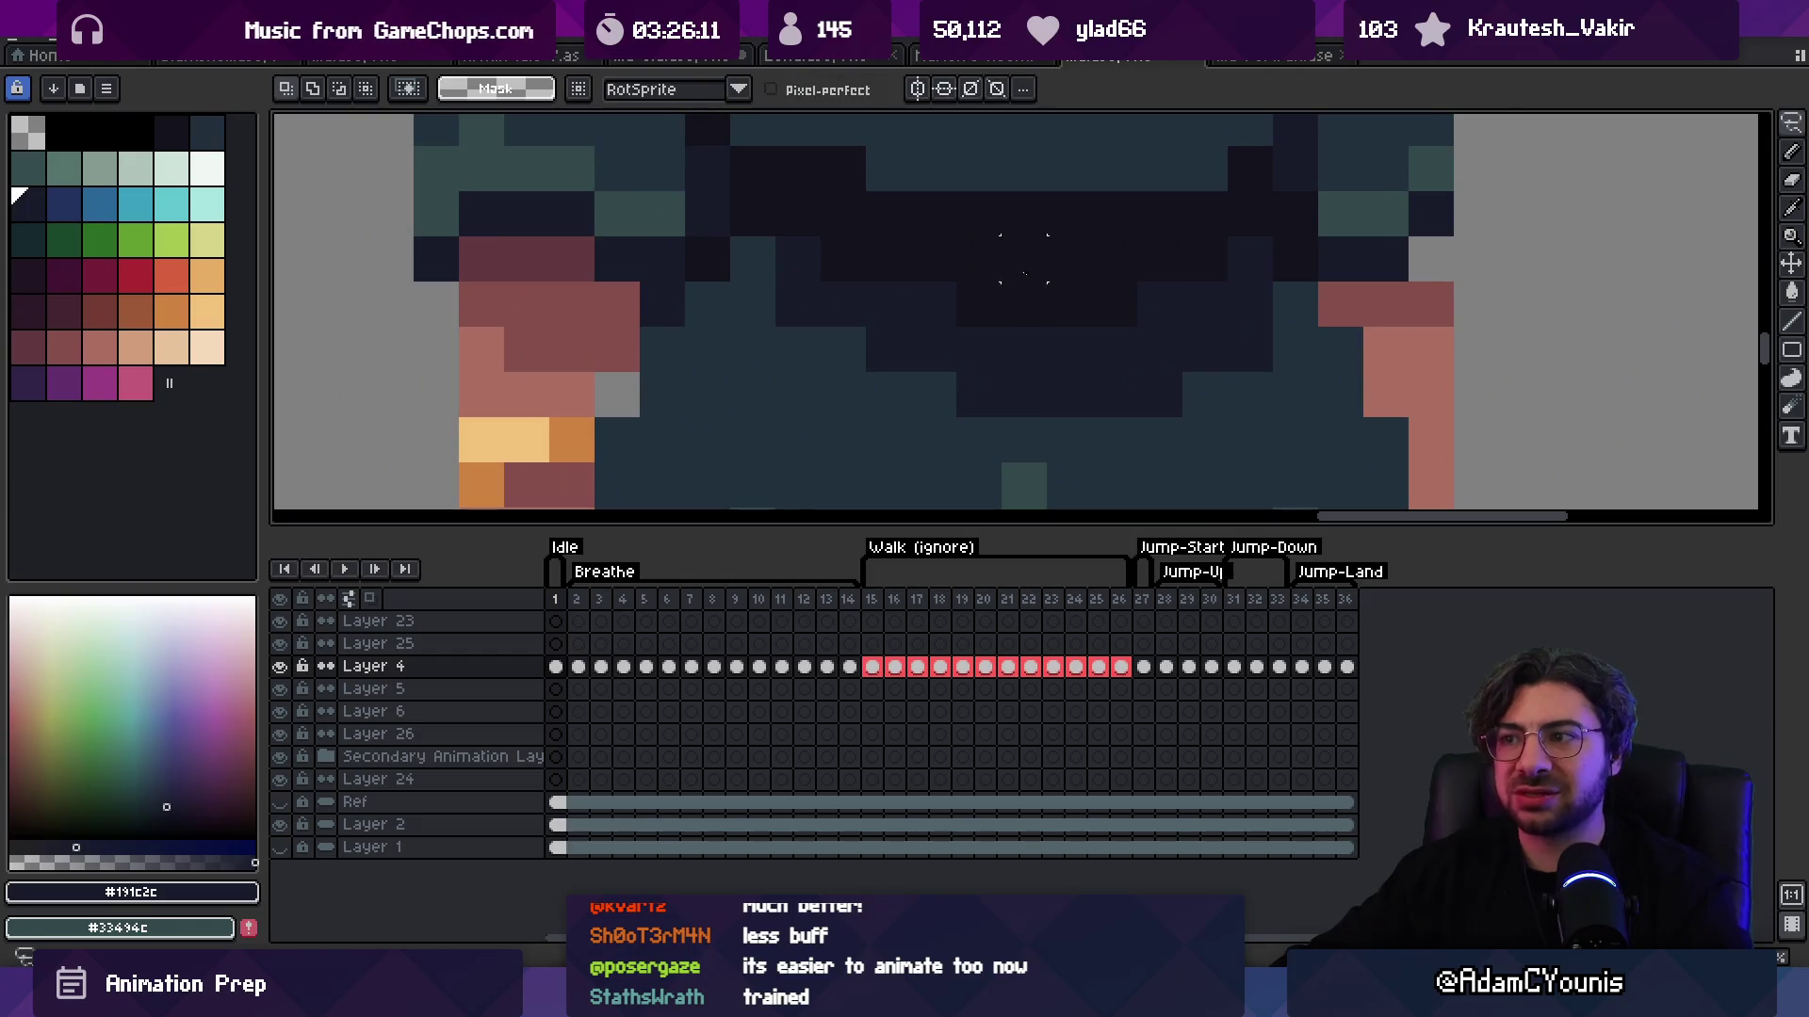
pyautogui.click(1047, 372)
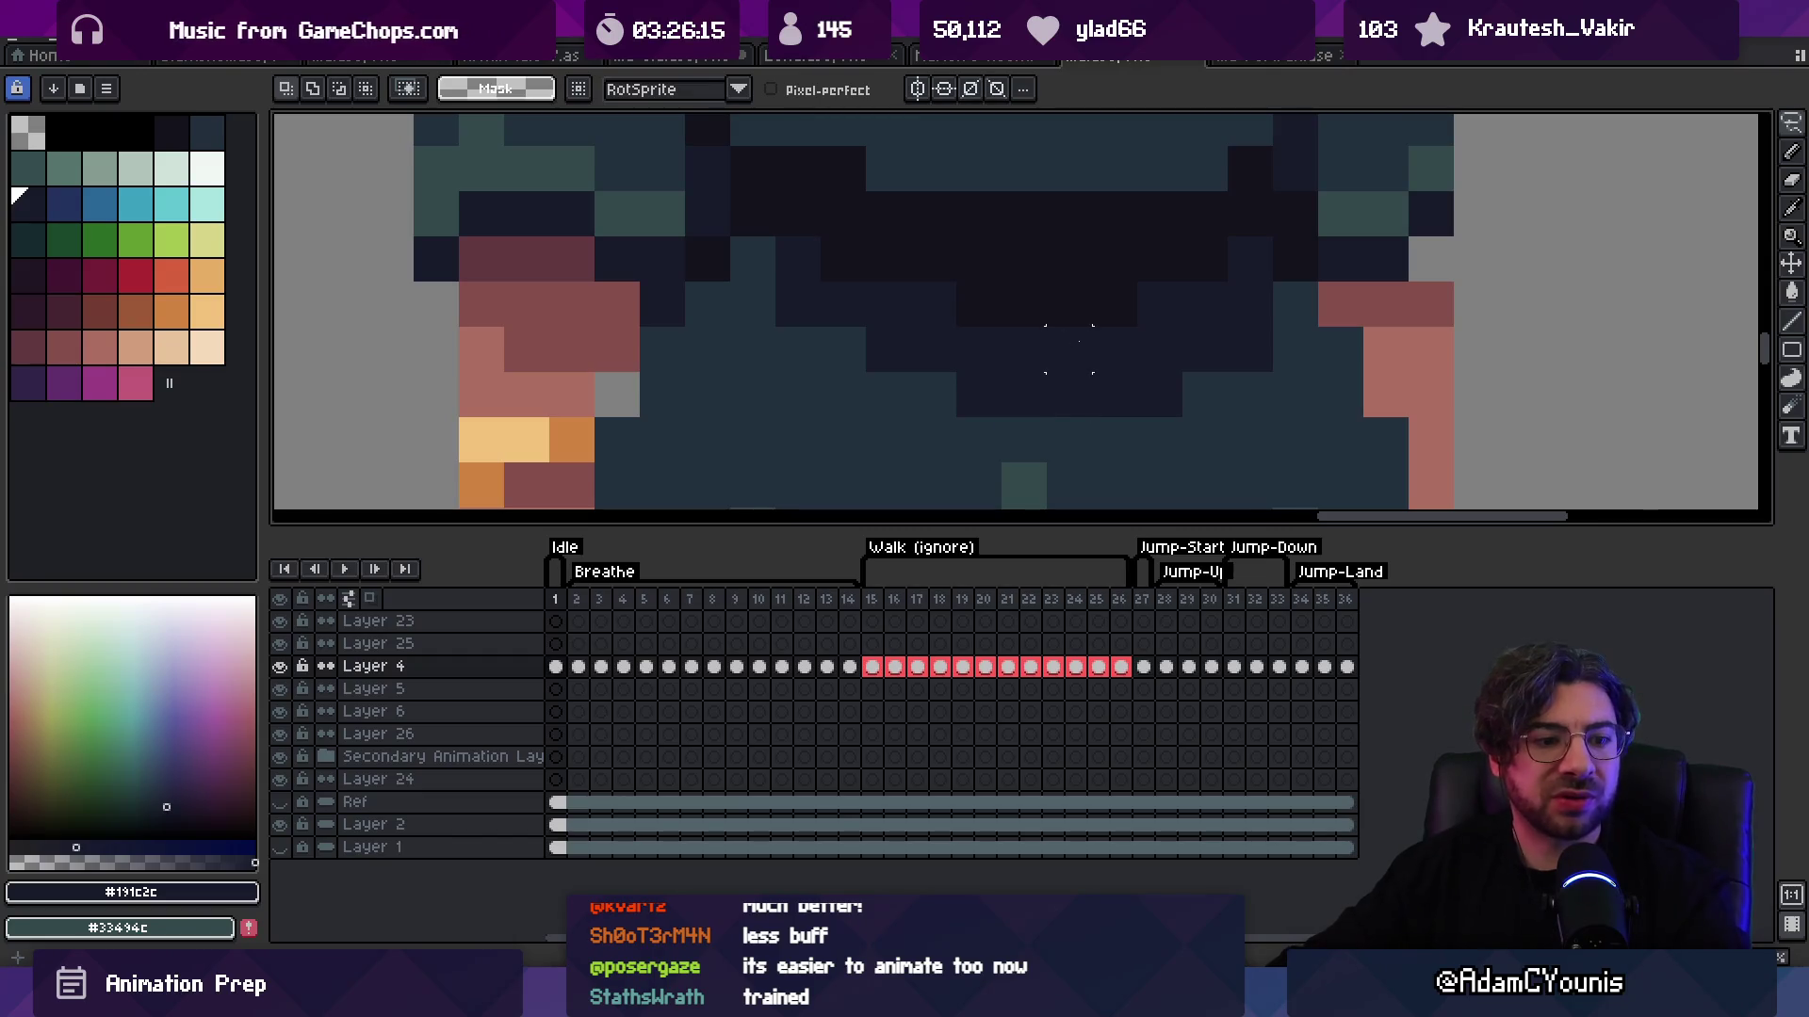
pyautogui.scroll(-6, 1073, 329)
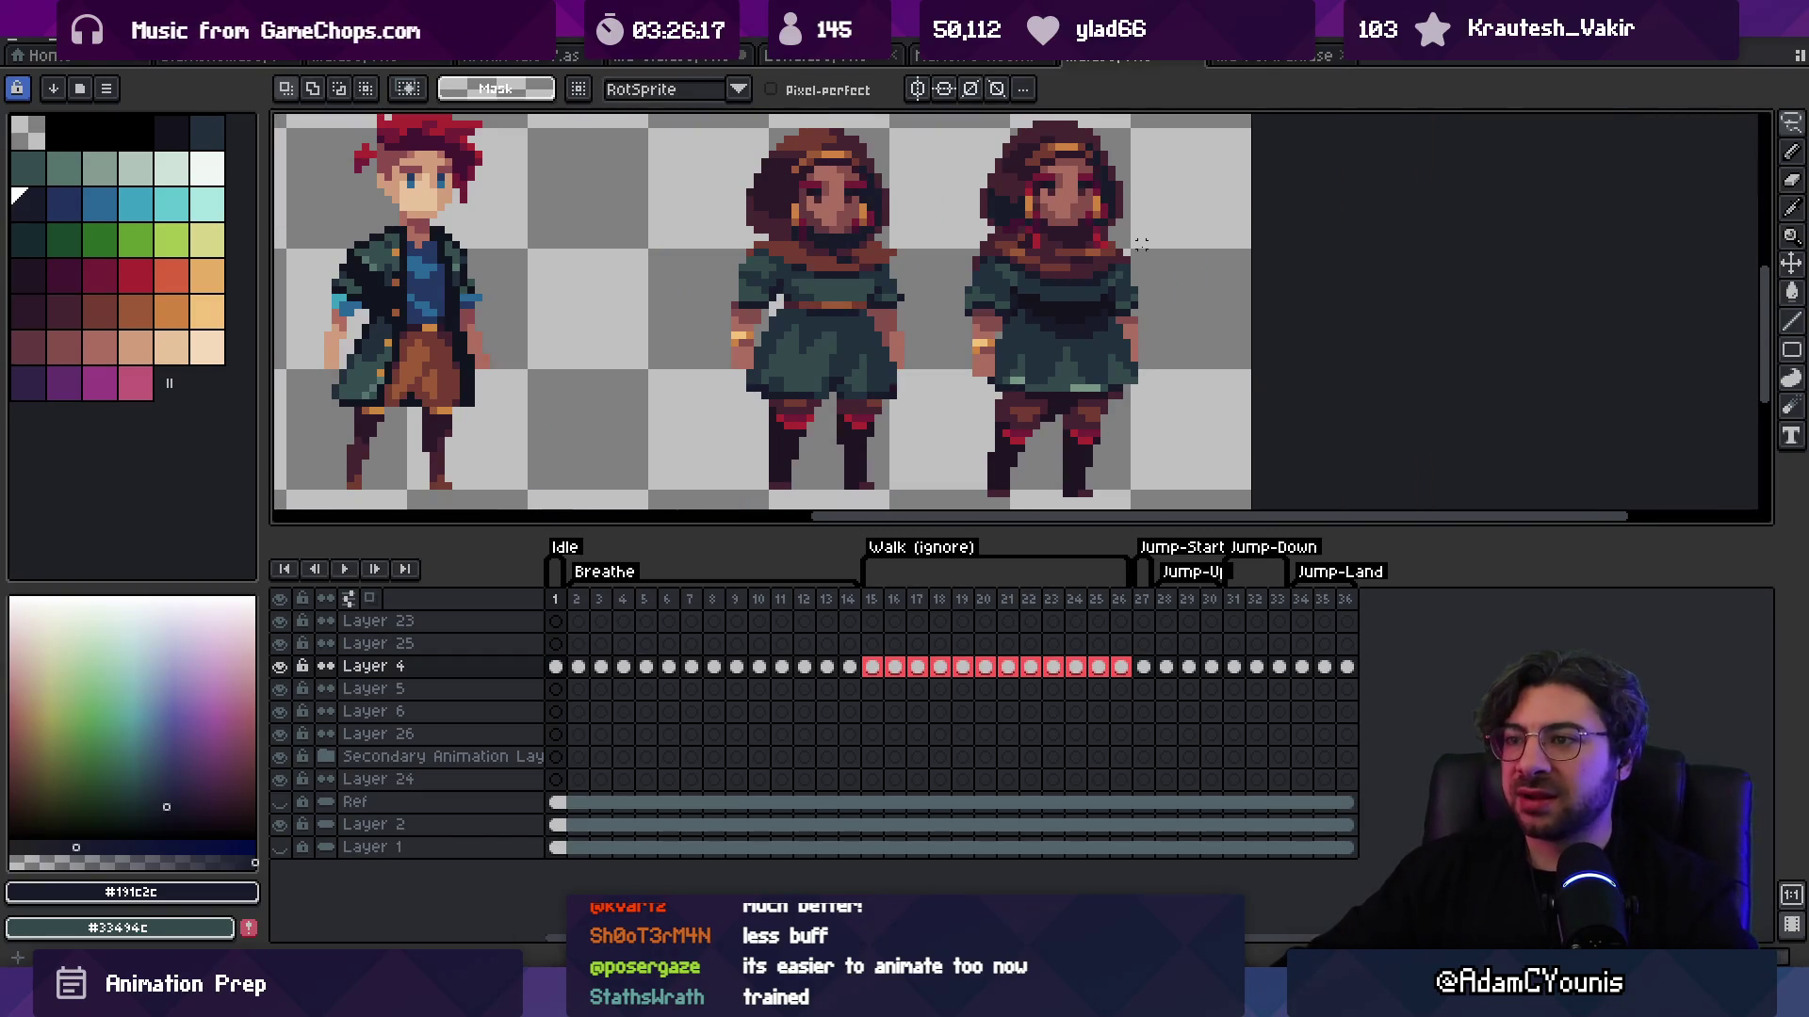
pyautogui.scroll(1, 1141, 244)
pyautogui.hotkey('ctrl', 'z')
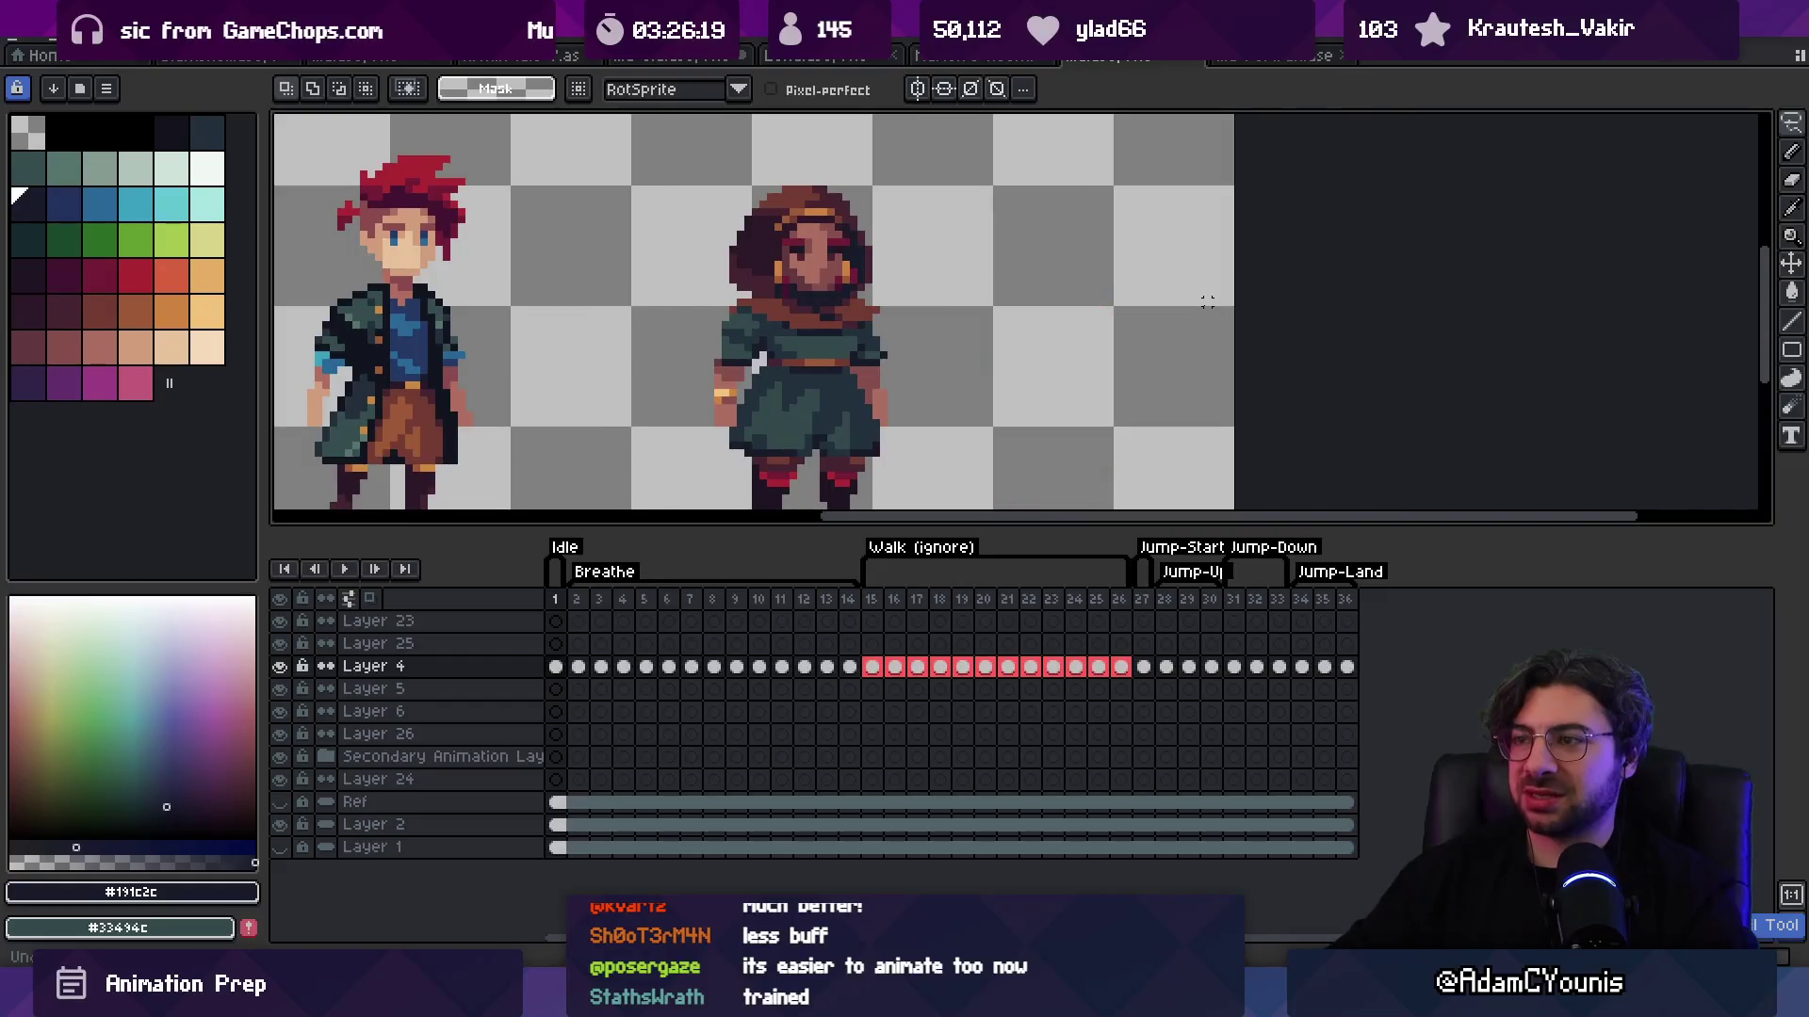
pyautogui.press('z')
# Step: Sample the teal tunic colour #33494c and the dark tunic shade #23313c from the hooded woman
pyautogui.scroll(-3, 905, 387)
pyautogui.scroll(6, 936, 396)
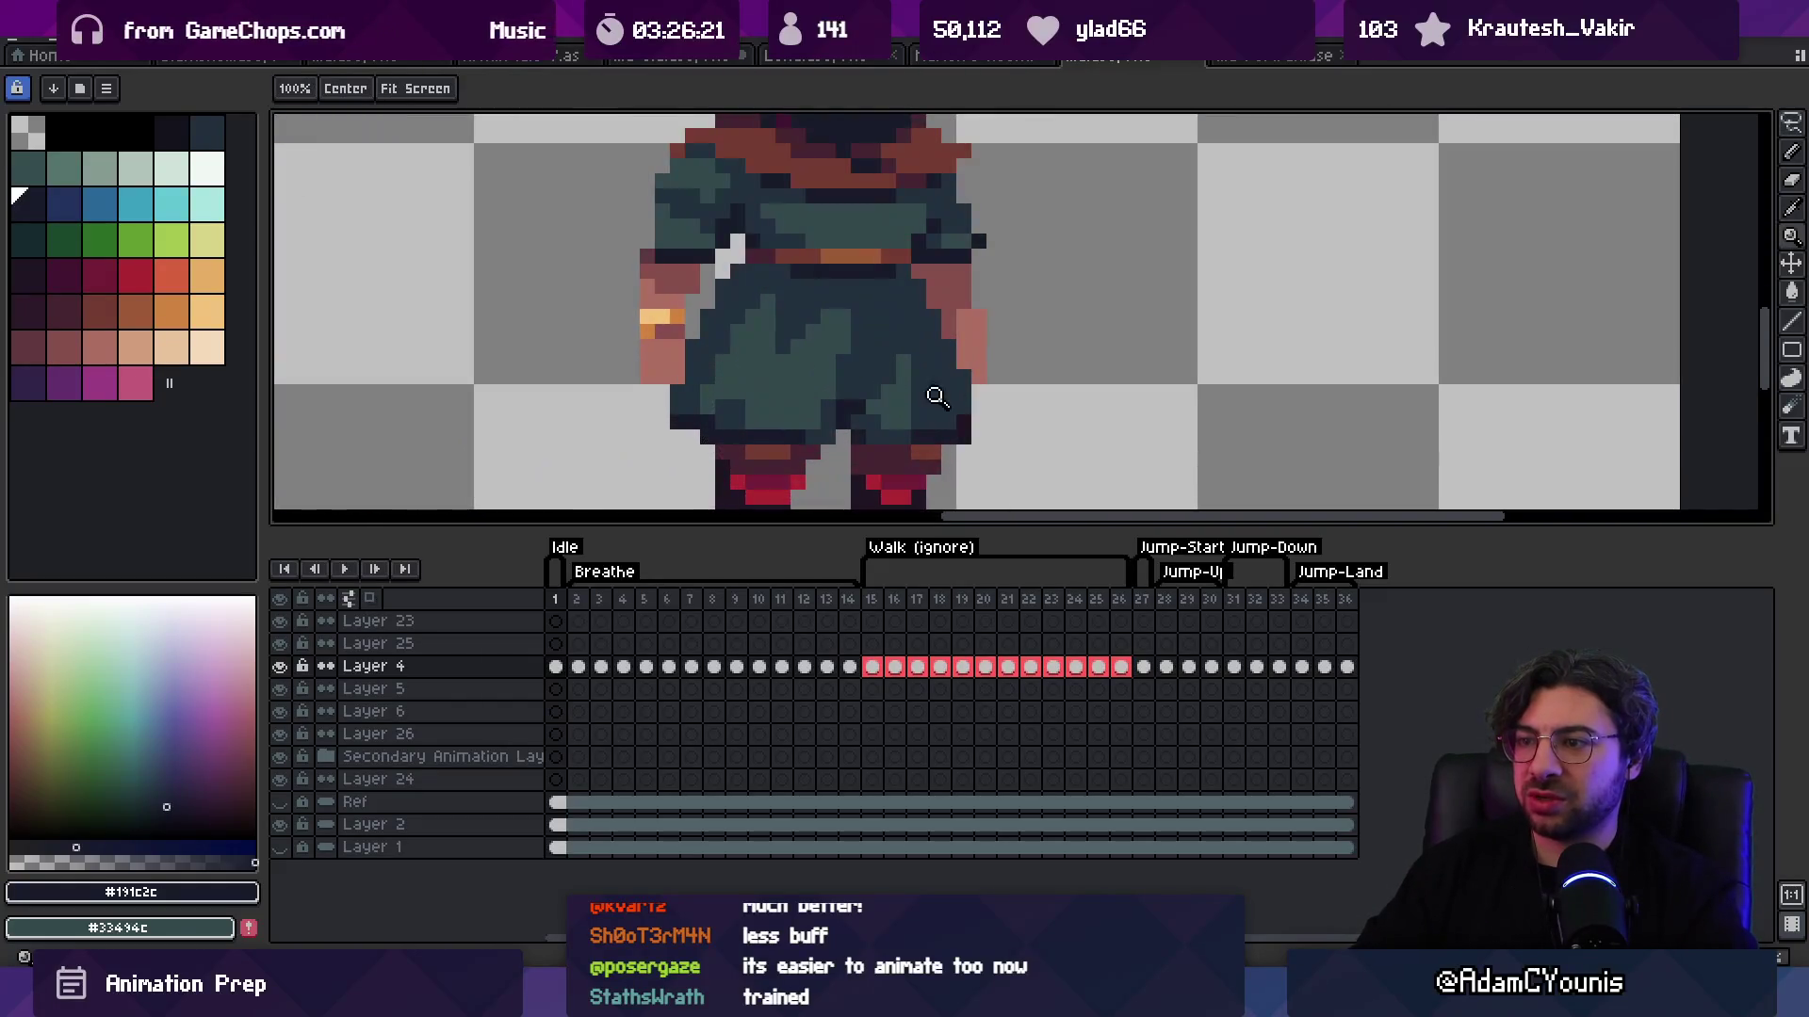
pyautogui.keyDown('alt'); pyautogui.click(936, 396); pyautogui.keyUp('alt')
pyautogui.press('b')
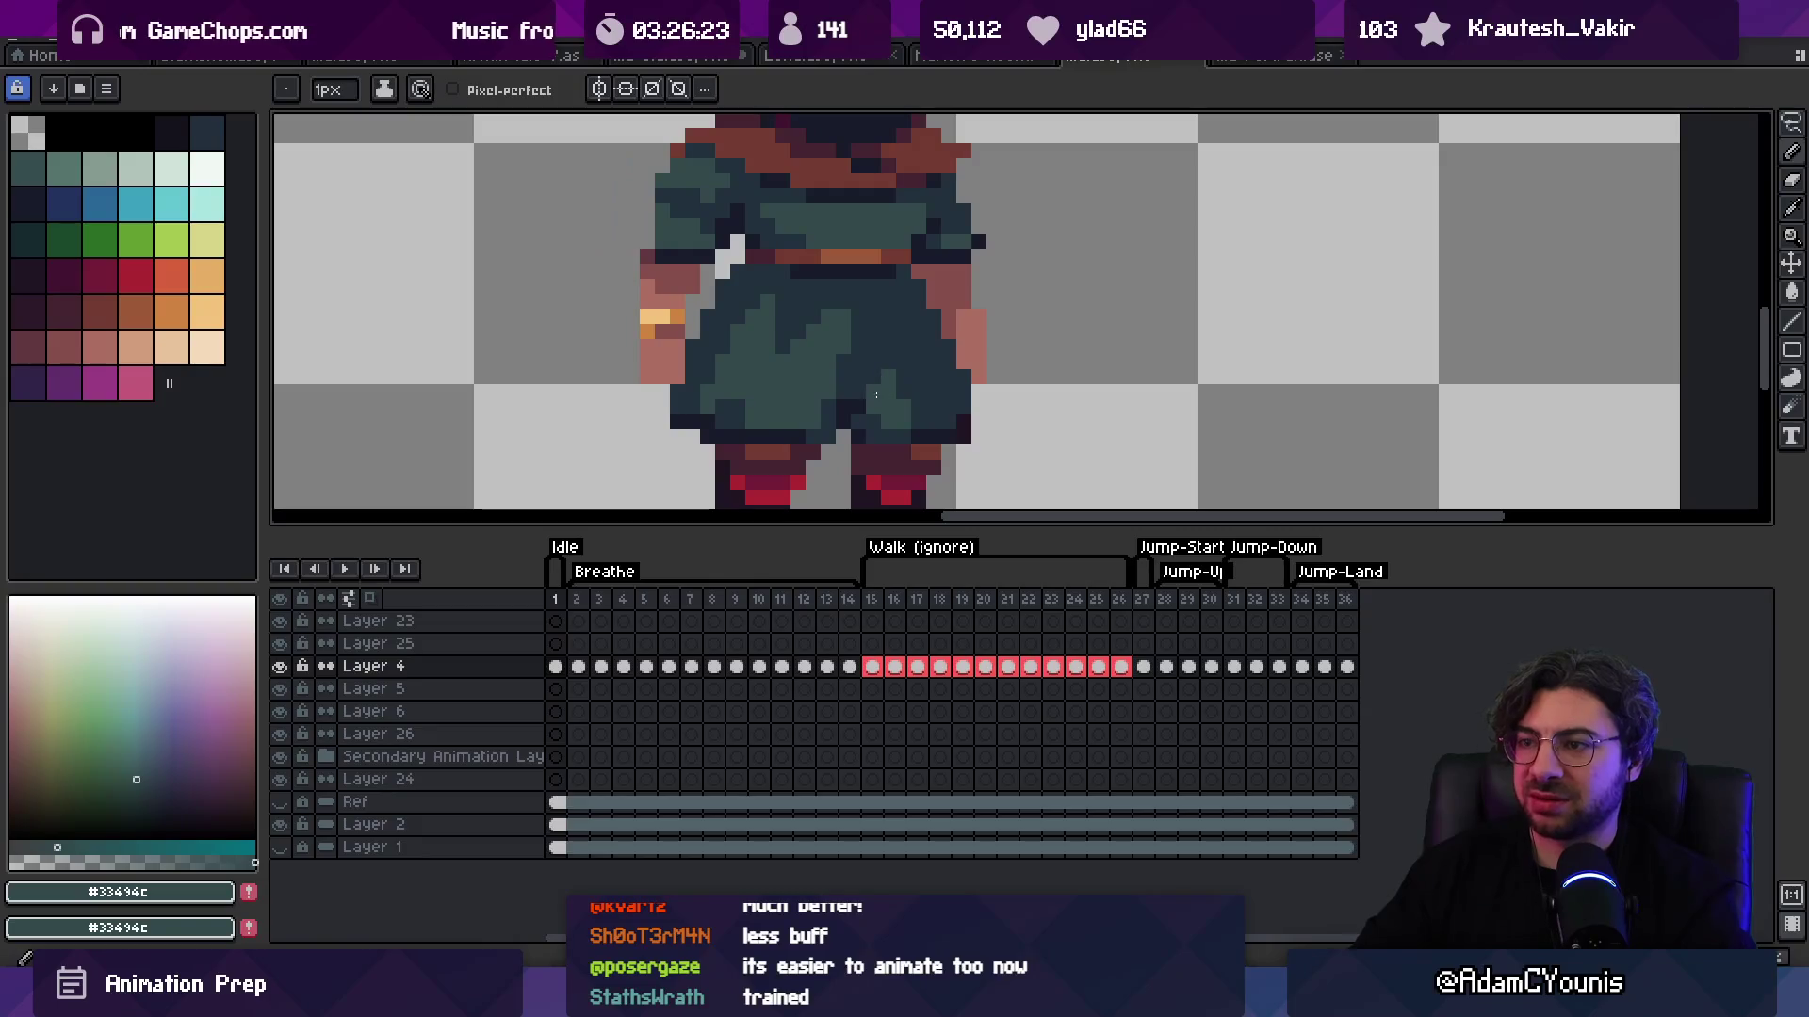
pyautogui.press('z')
pyautogui.scroll(-3, 865, 327)
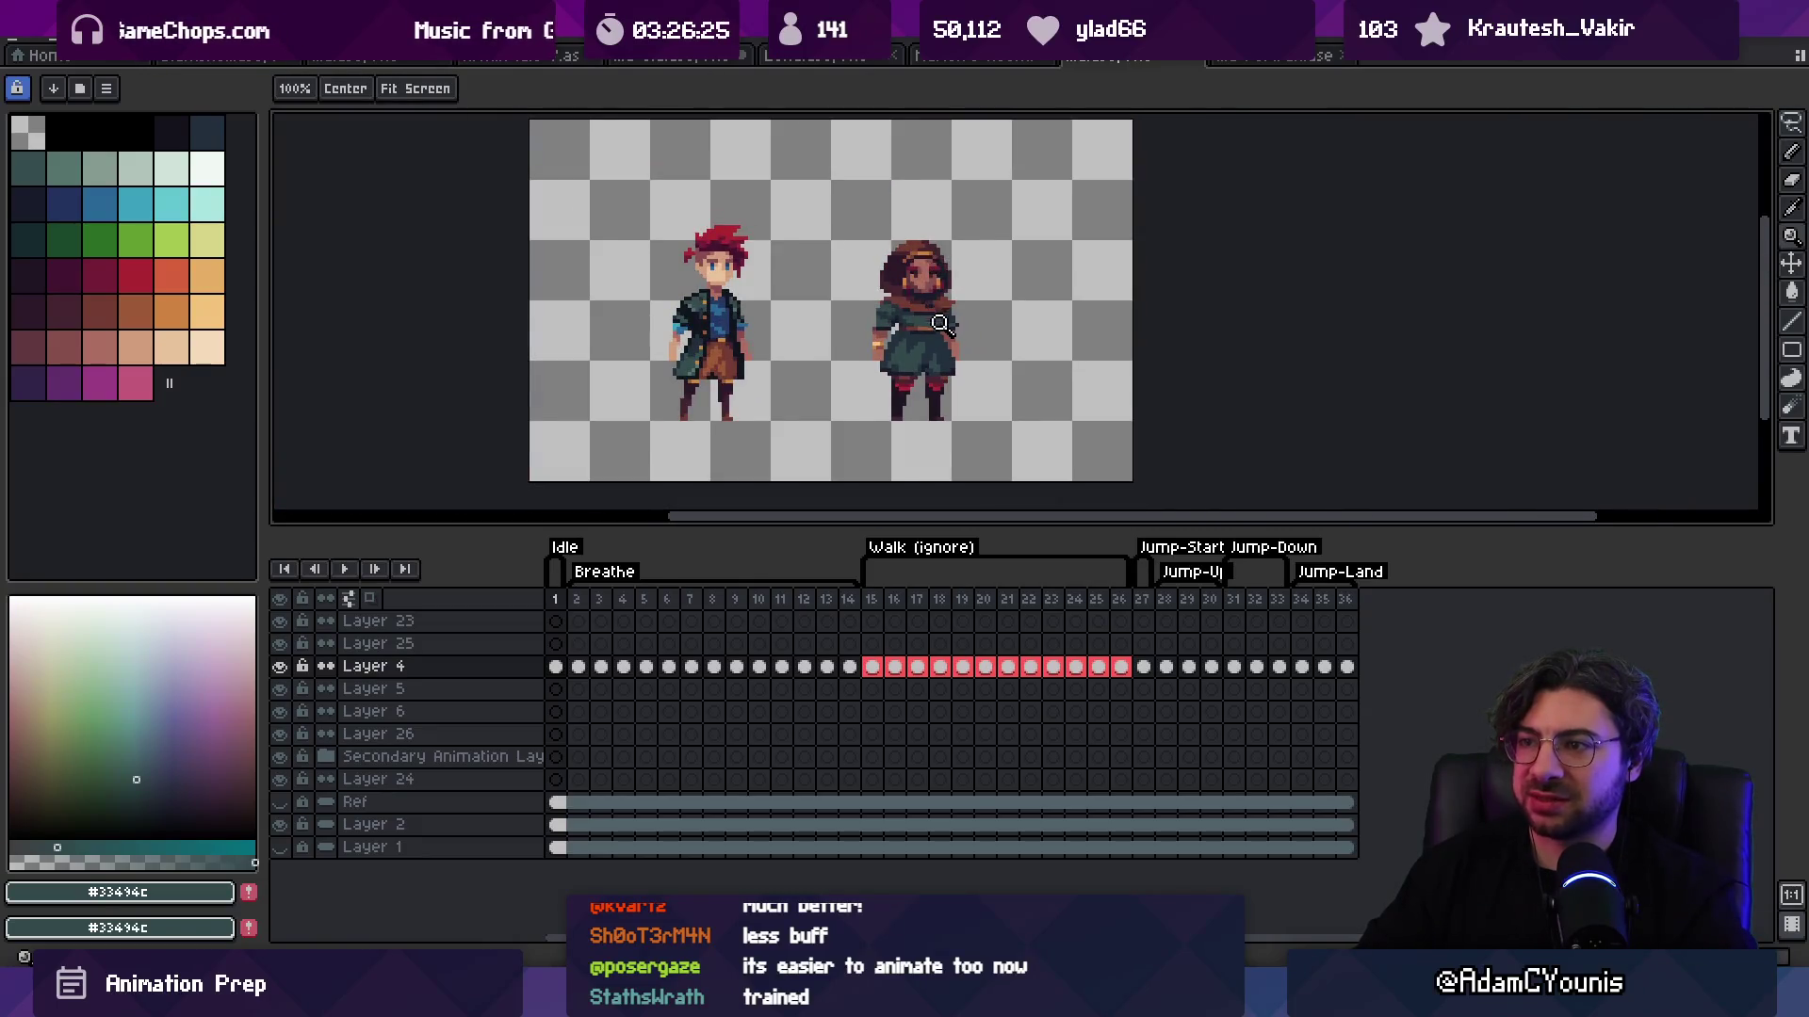
pyautogui.scroll(3, 933, 324)
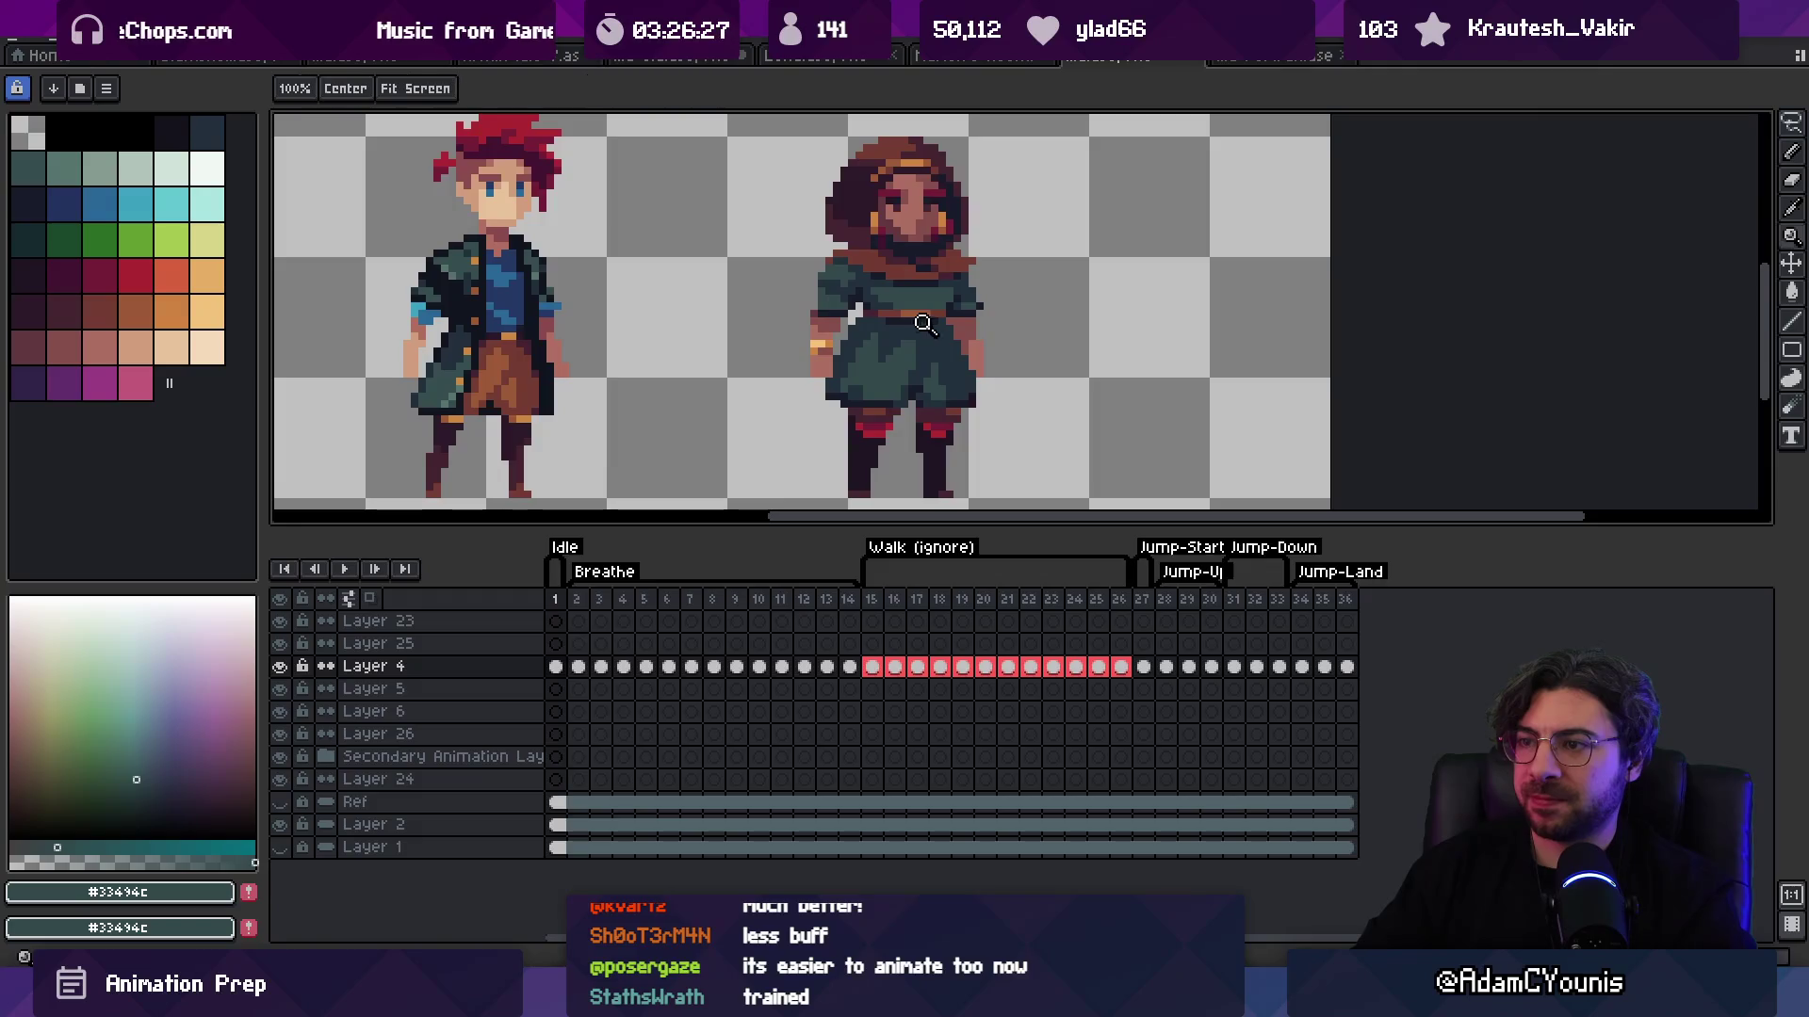
pyautogui.scroll(2, 923, 323)
pyautogui.press('b')
pyautogui.keyDown('alt'); pyautogui.click(896, 344); pyautogui.keyUp('alt')
pyautogui.press('z')
pyautogui.scroll(-5, 865, 318)
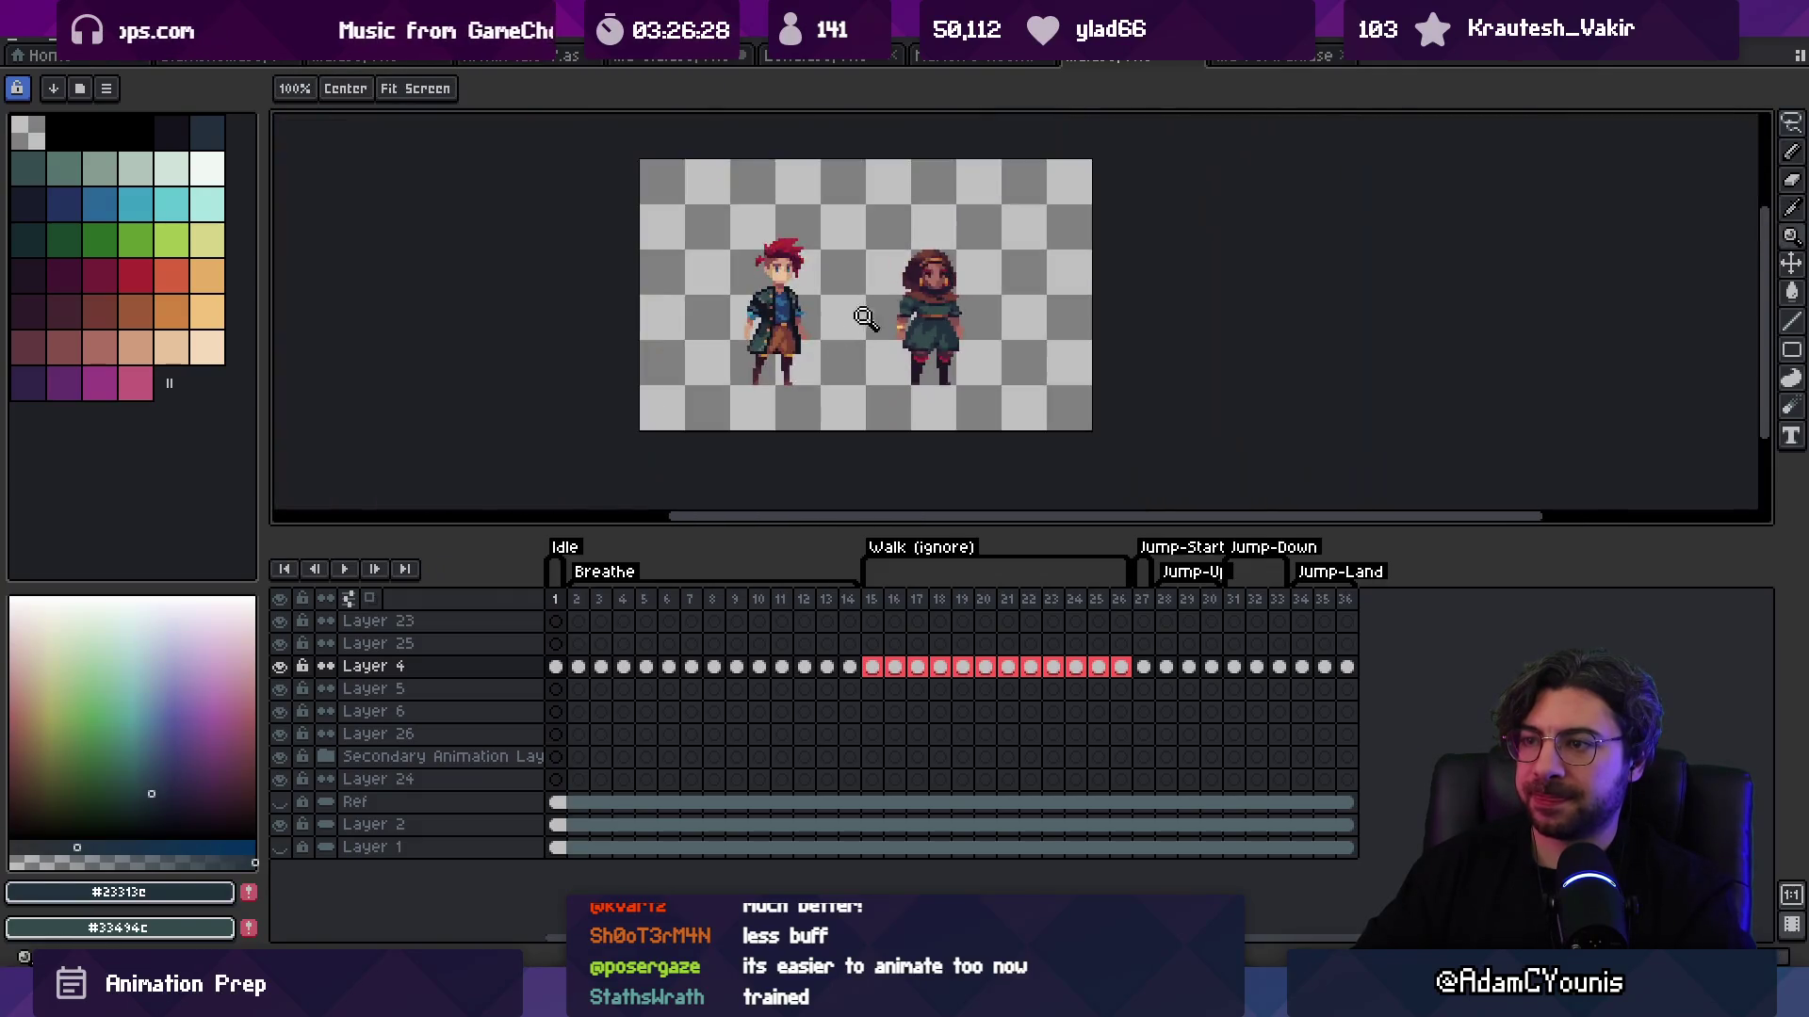
pyautogui.scroll(4, 955, 295)
pyautogui.press('b')
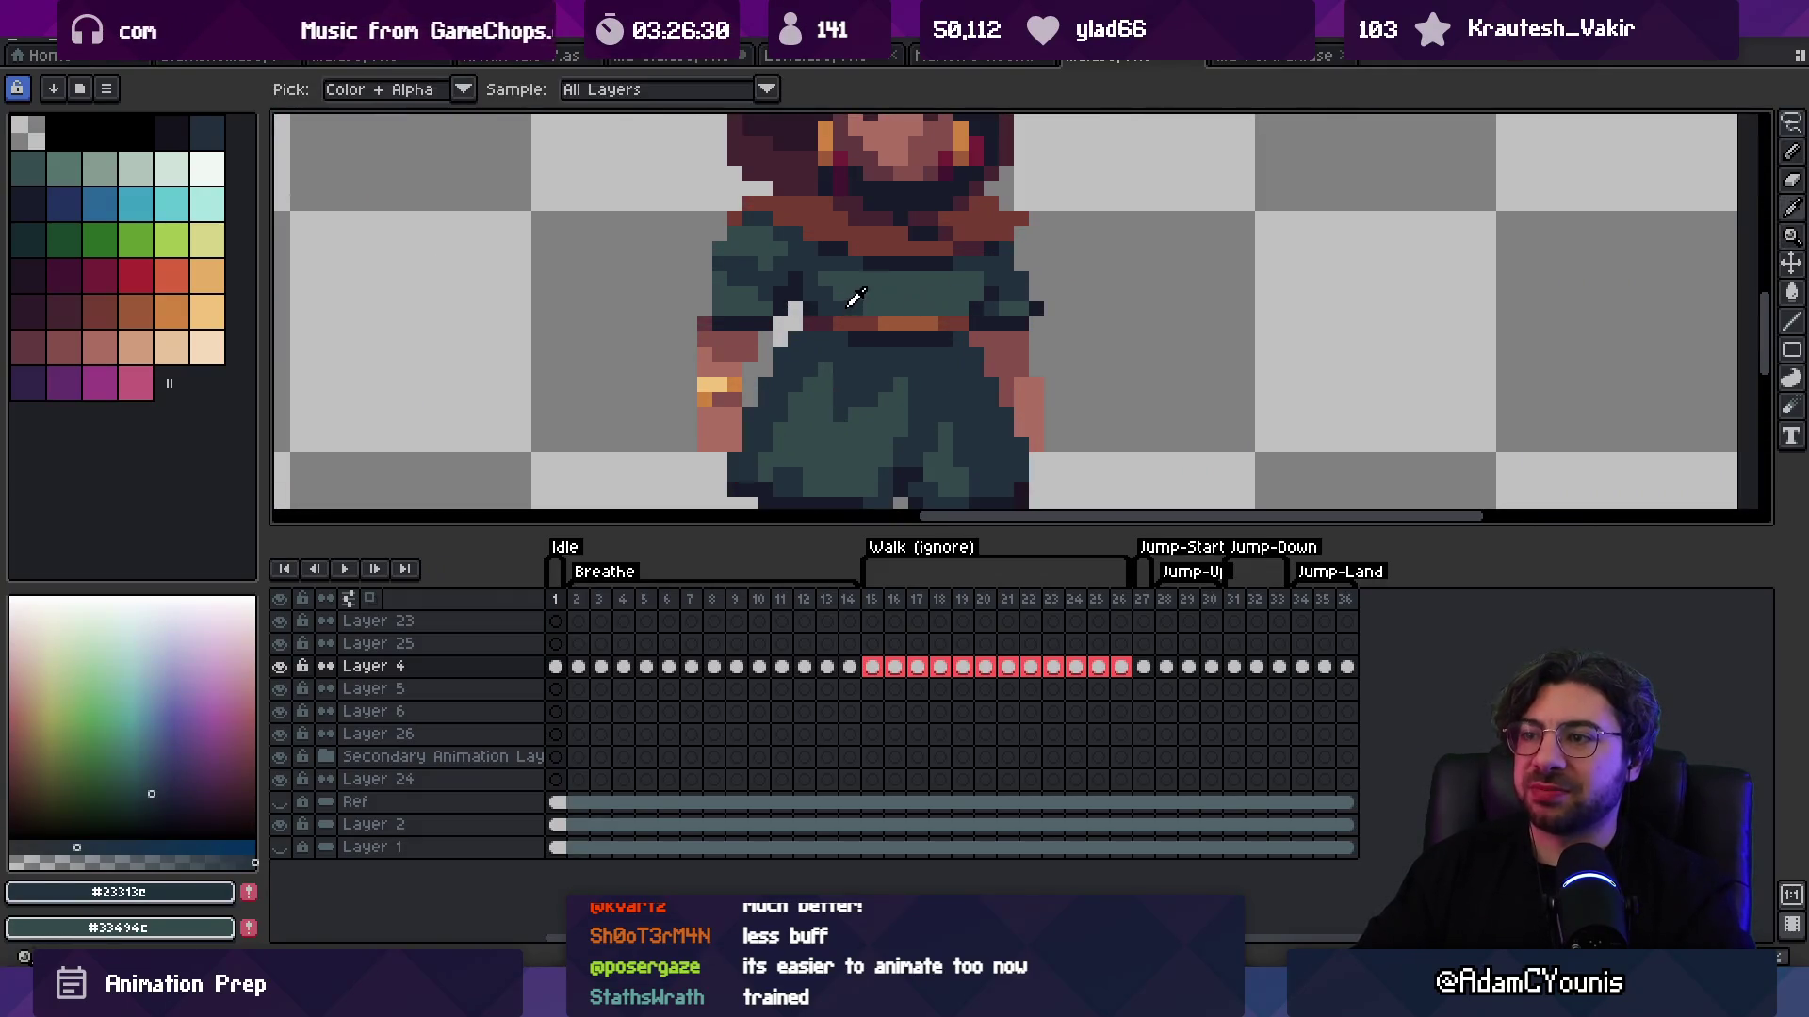
# Step: Pick the teal shirt colour #33494c again while inspecting the figure up close
pyautogui.keyDown('alt'); pyautogui.click(883, 281); pyautogui.keyUp('alt')
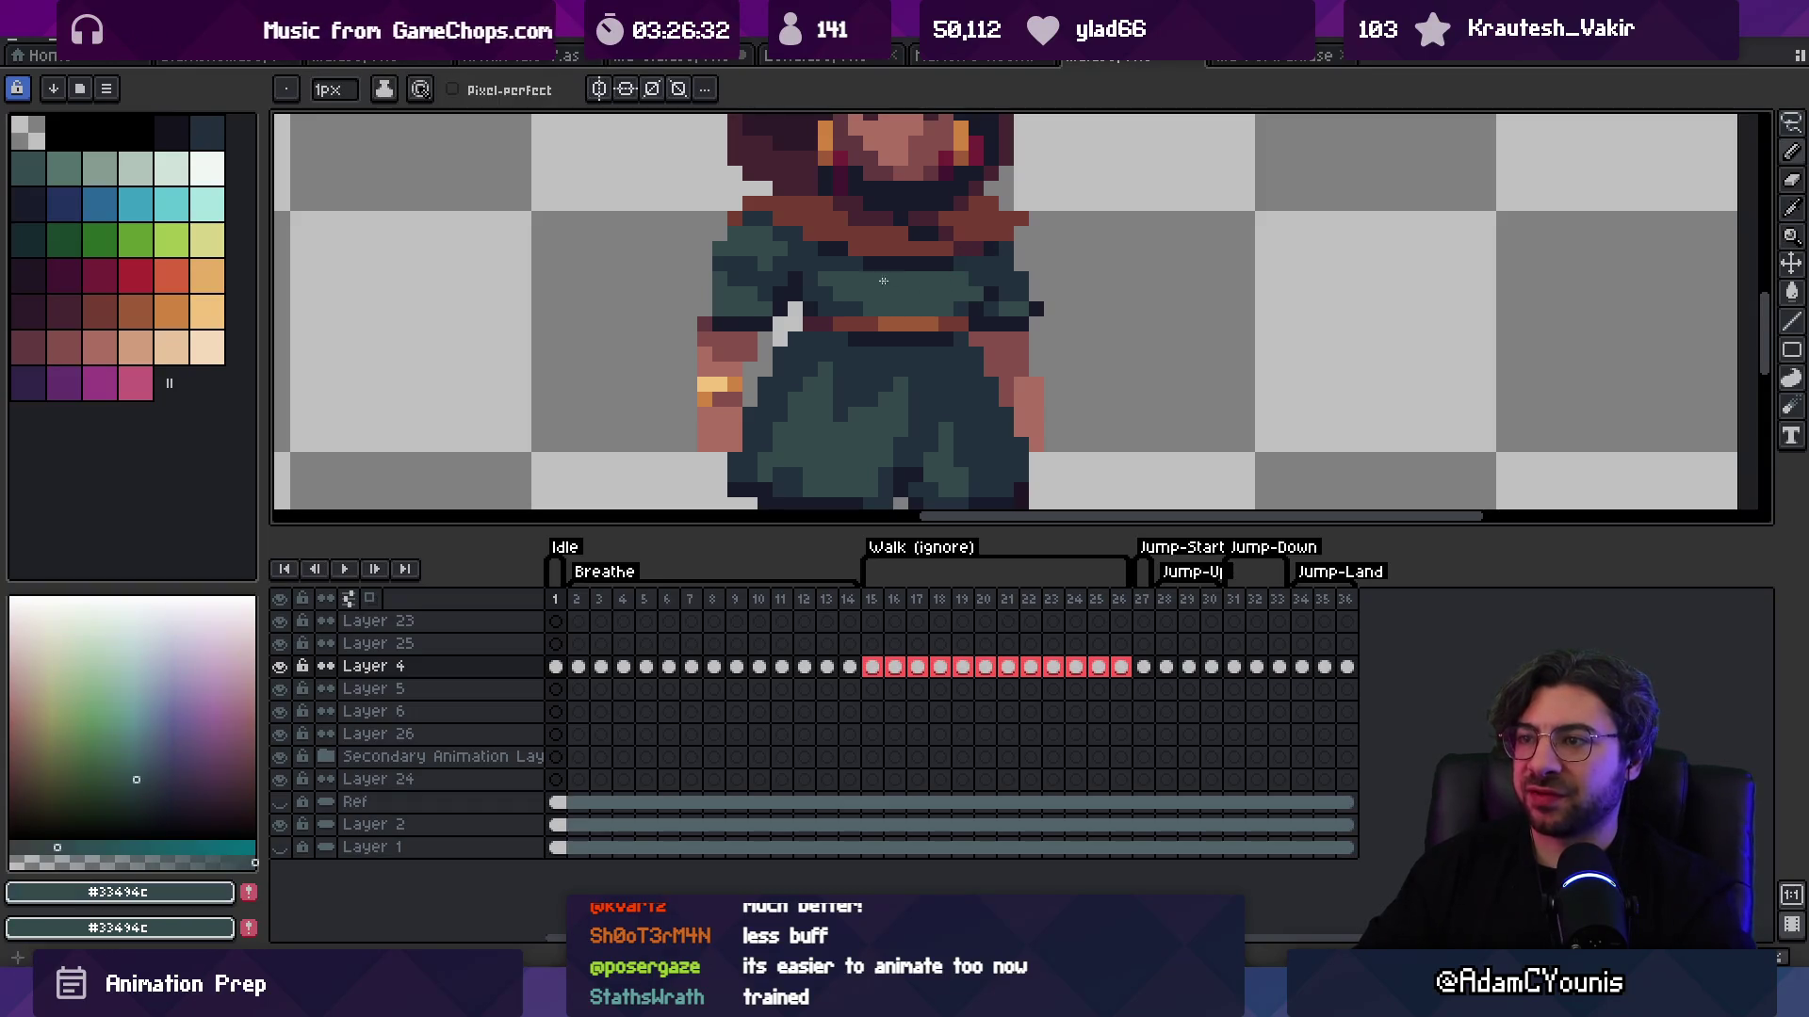
pyautogui.press('z')
pyautogui.scroll(-5, 873, 212)
pyautogui.scroll(-1, 894, 231)
pyautogui.scroll(1, 973, 234)
pyautogui.scroll(4, 987, 184)
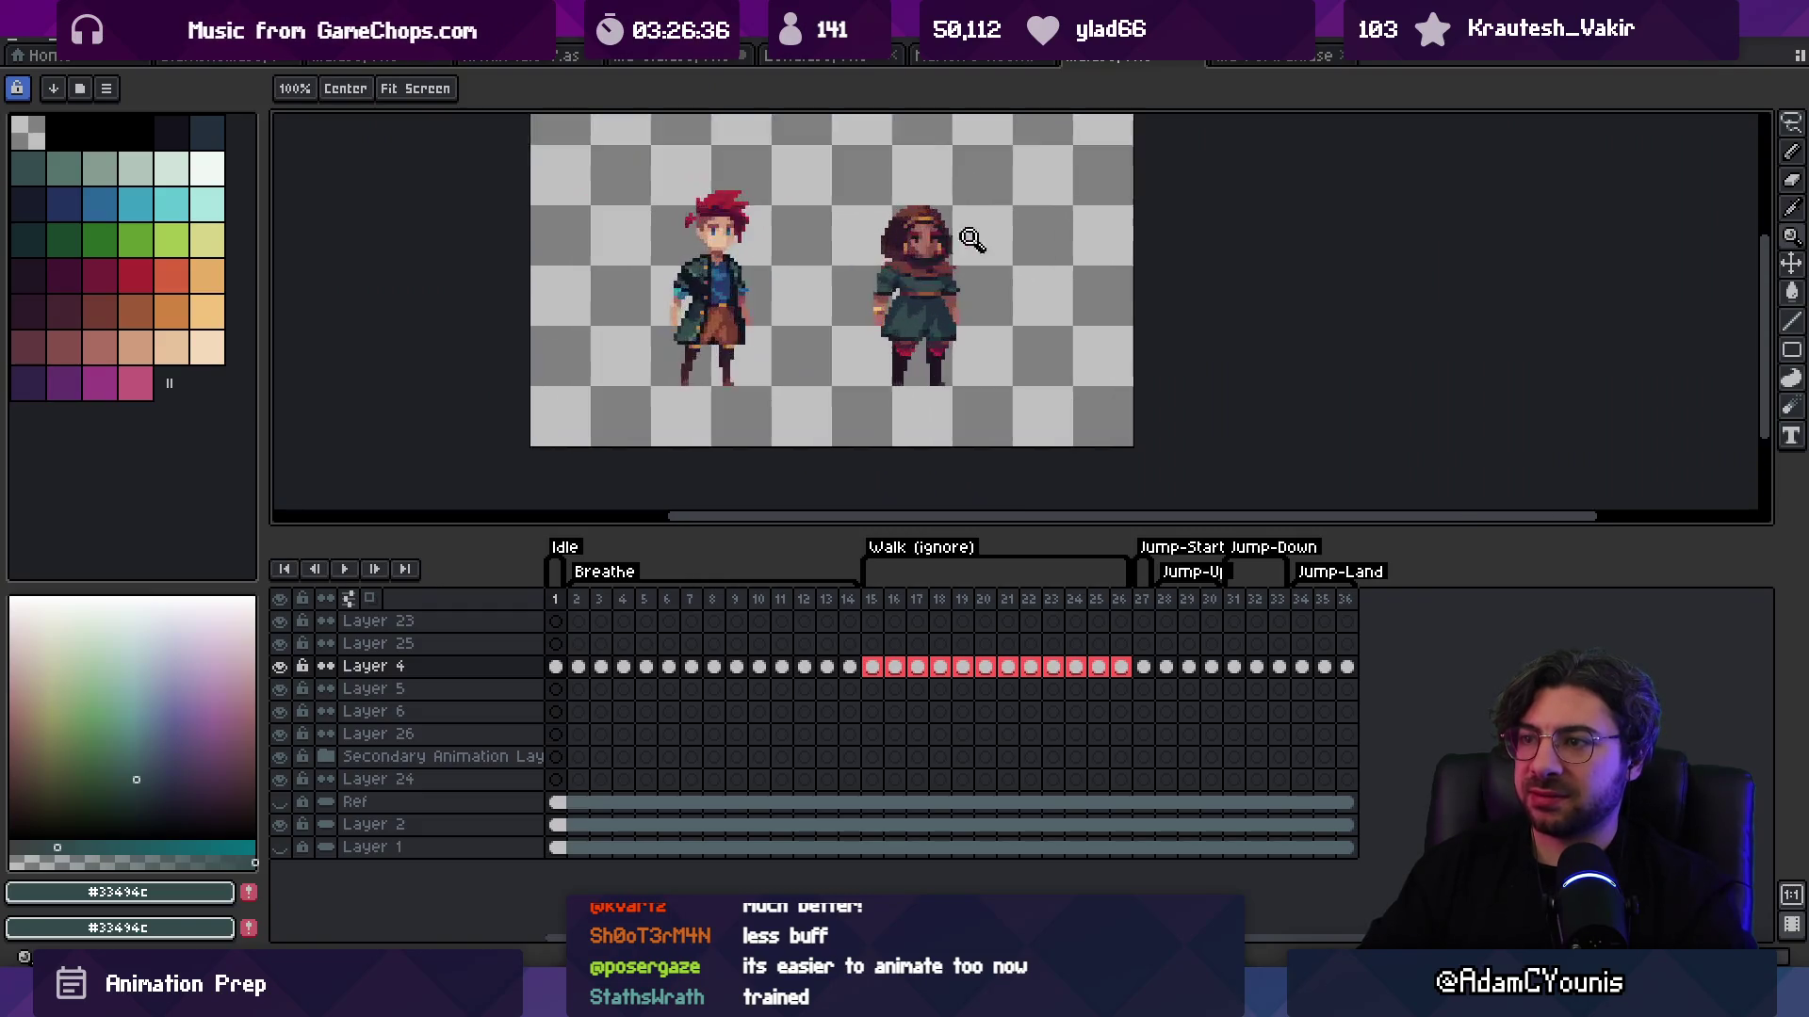
pyautogui.press('b')
pyautogui.press('z')
pyautogui.press('b')
pyautogui.press('e')
pyautogui.press('z')
pyautogui.scroll(-2, 1034, 195)
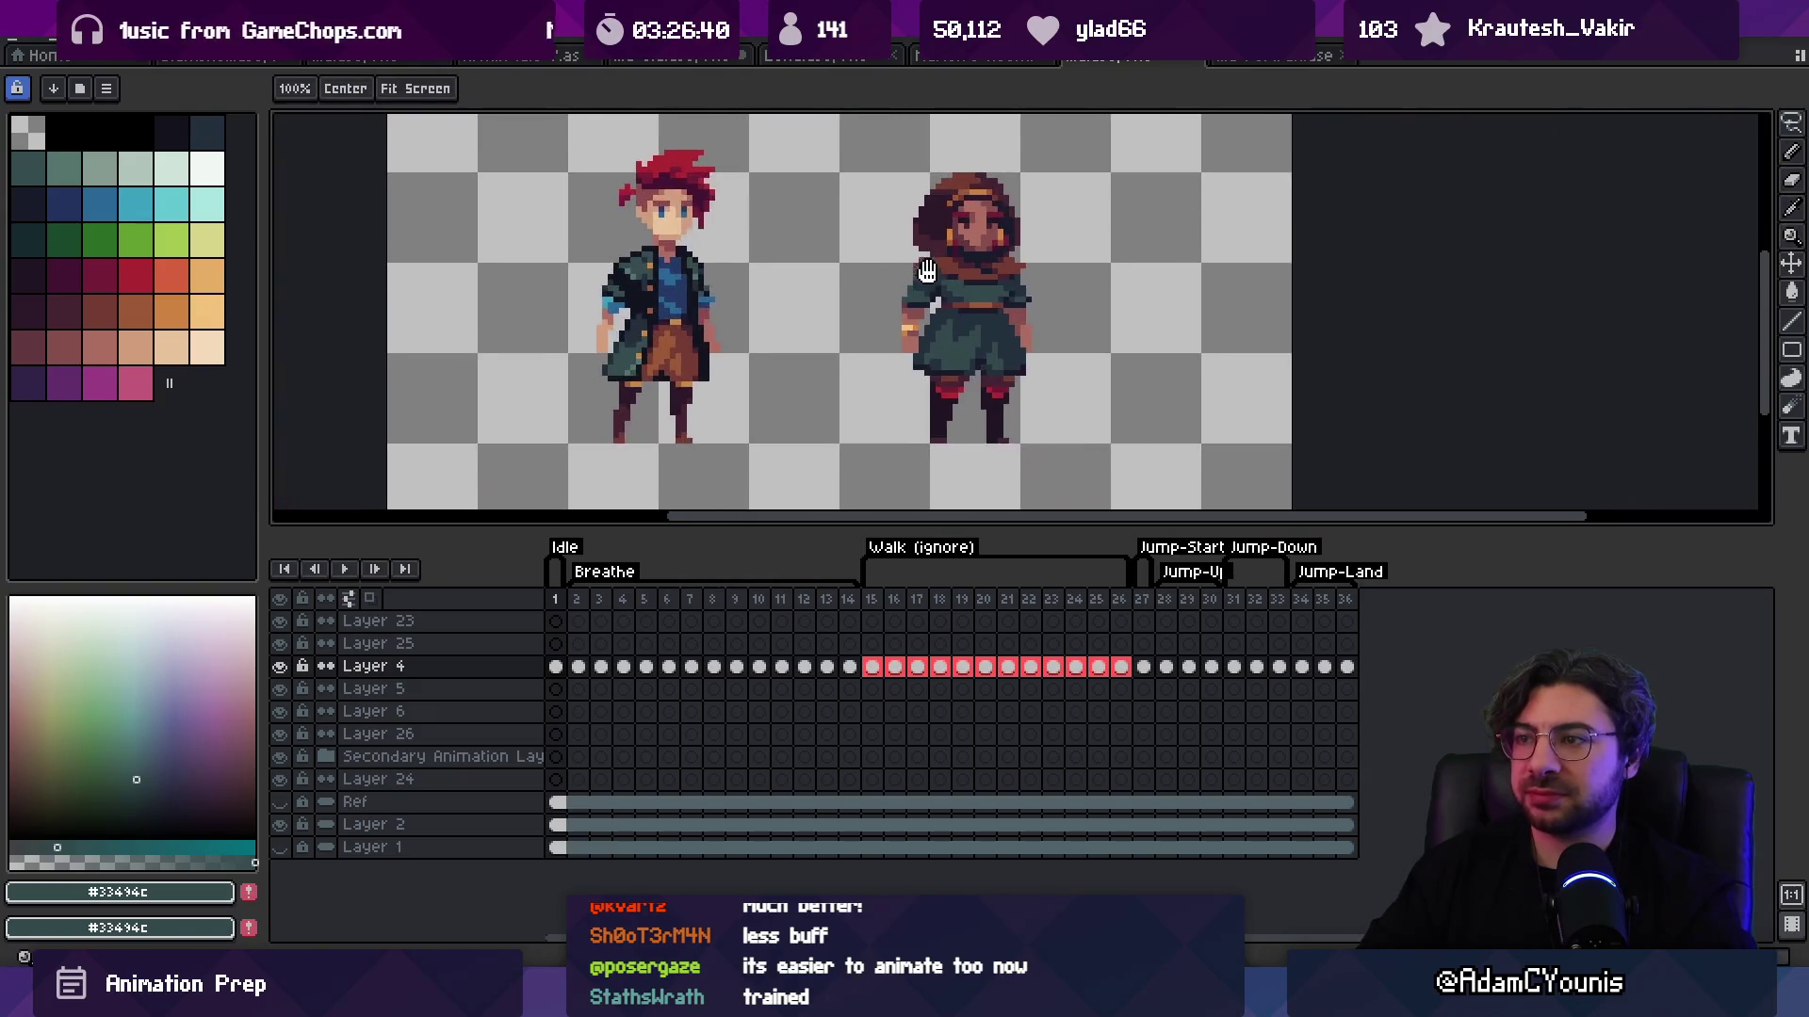
pyautogui.scroll(5, 951, 293)
pyautogui.press('b')
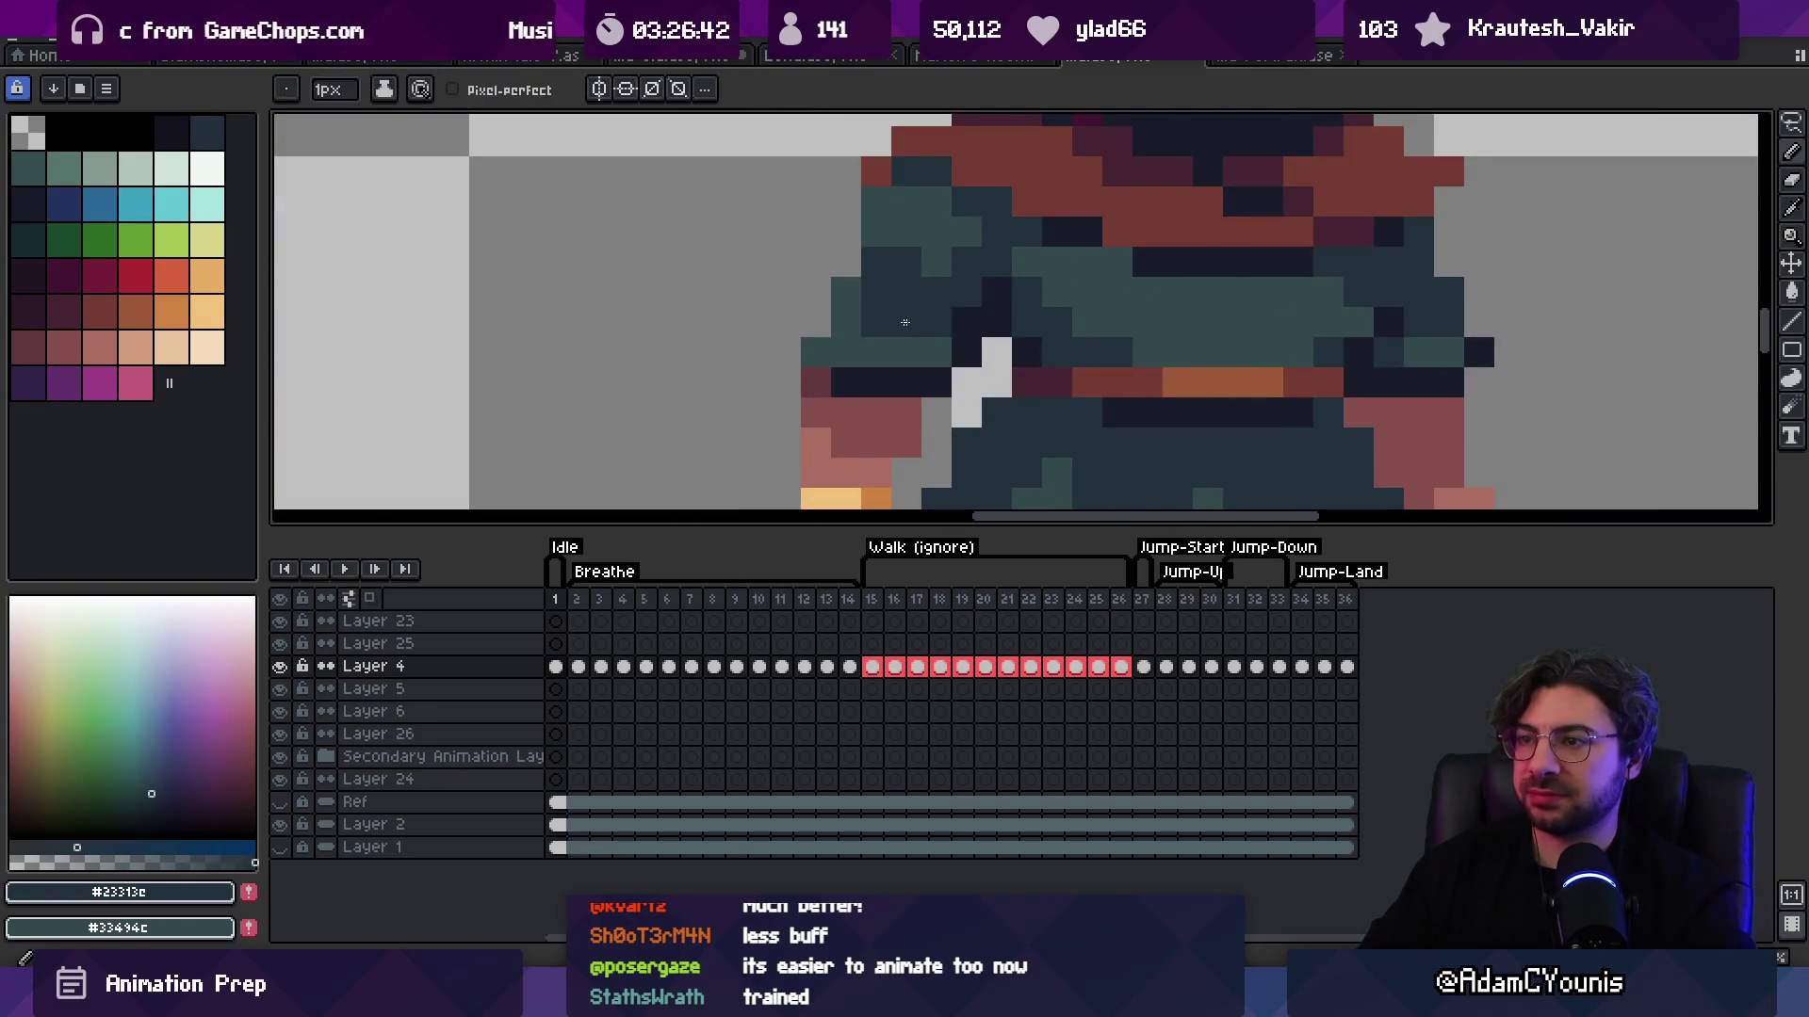
pyautogui.press('e')
# Step: Re-pick the dark tunic shade #23313c from the tunic
pyautogui.keyDown('alt'); pyautogui.click(912, 223); pyautogui.keyUp('alt')
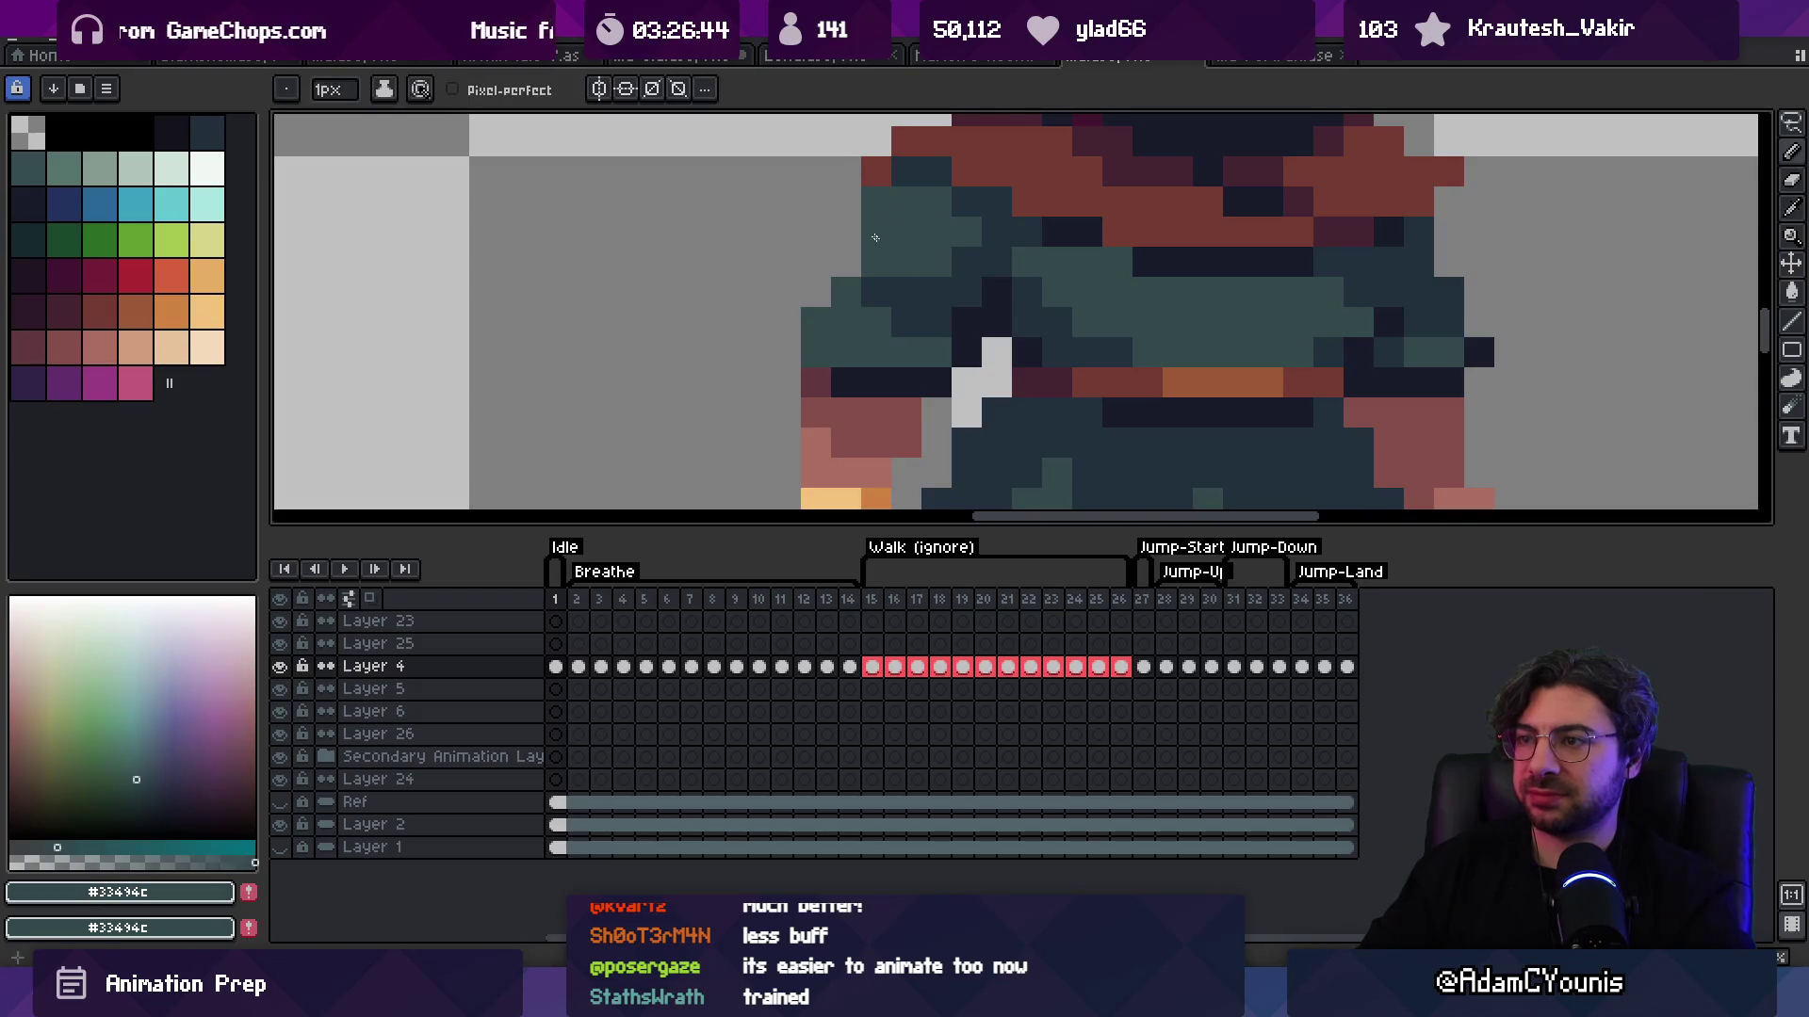
pyautogui.press('z')
pyautogui.scroll(-5, 860, 216)
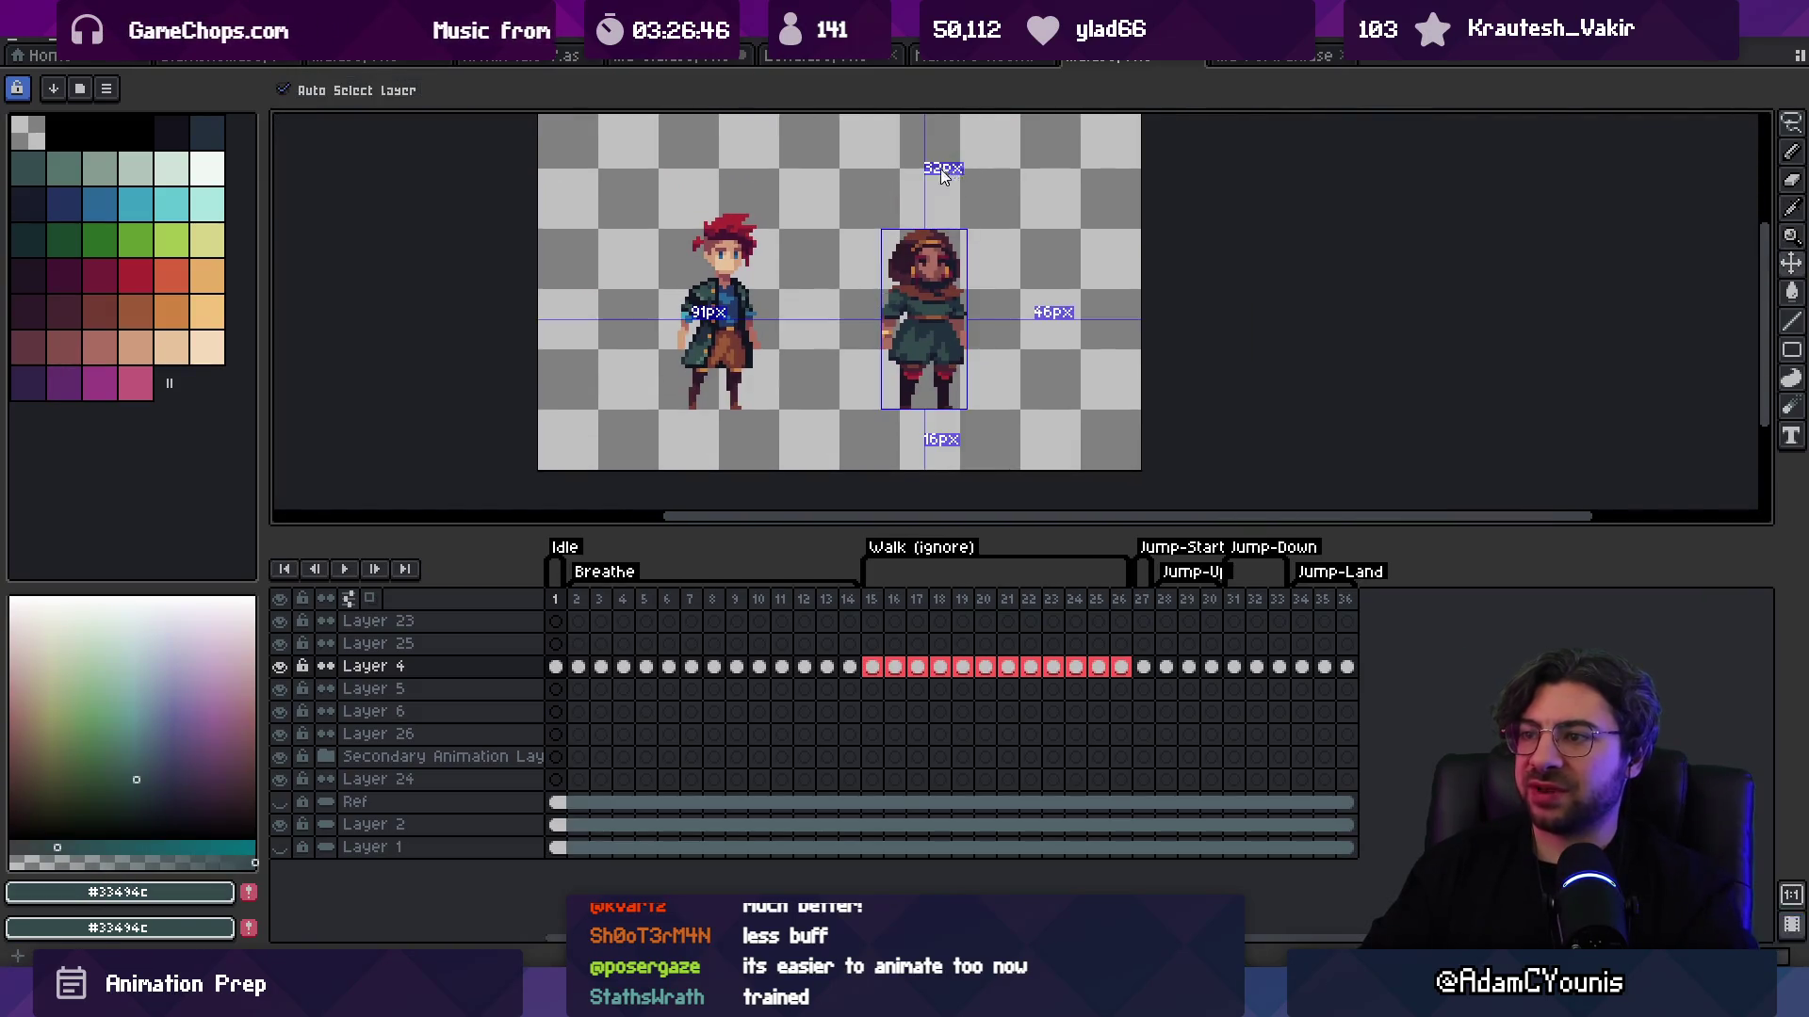
pyautogui.scroll(5, 889, 288)
pyautogui.keyDown('alt'); pyautogui.click(945, 321); pyautogui.keyUp('alt')
pyautogui.scroll(-5, 944, 315)
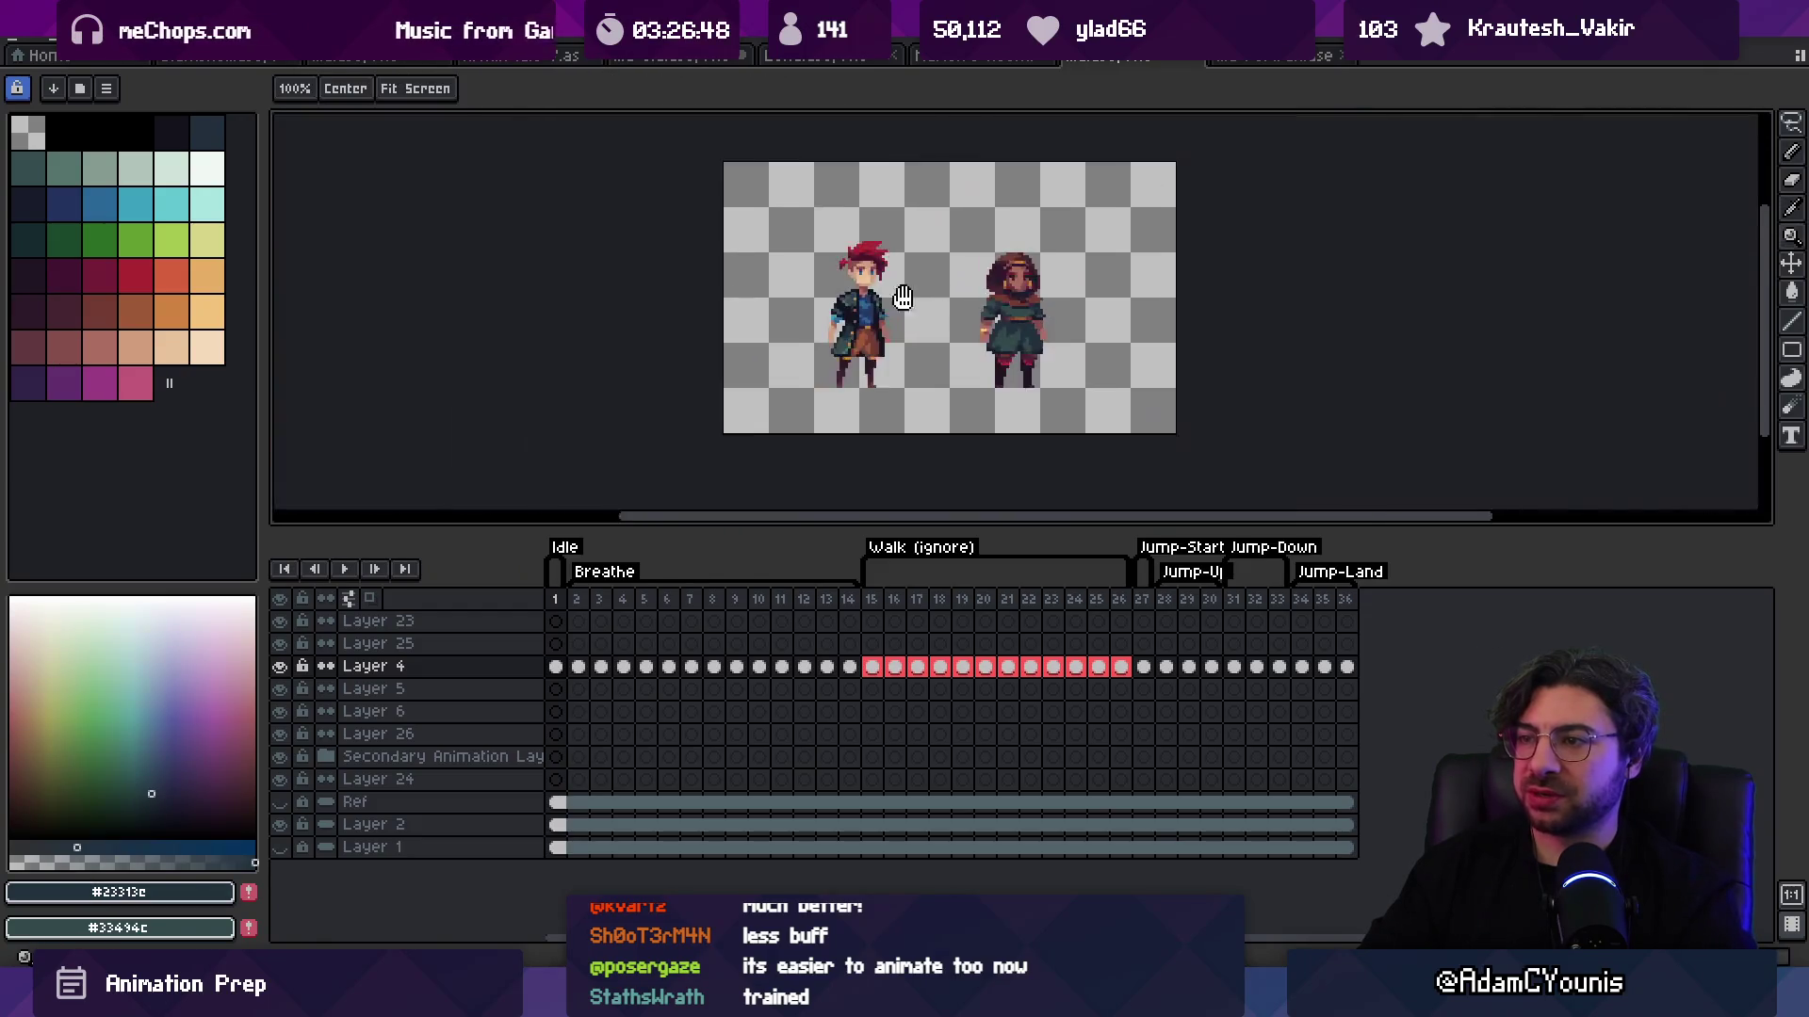
pyautogui.scroll(5, 981, 212)
pyautogui.keyDown('alt'); pyautogui.click(975, 236); pyautogui.keyUp('alt')
pyautogui.scroll(-5, 973, 239)
pyautogui.scroll(-2, 973, 239)
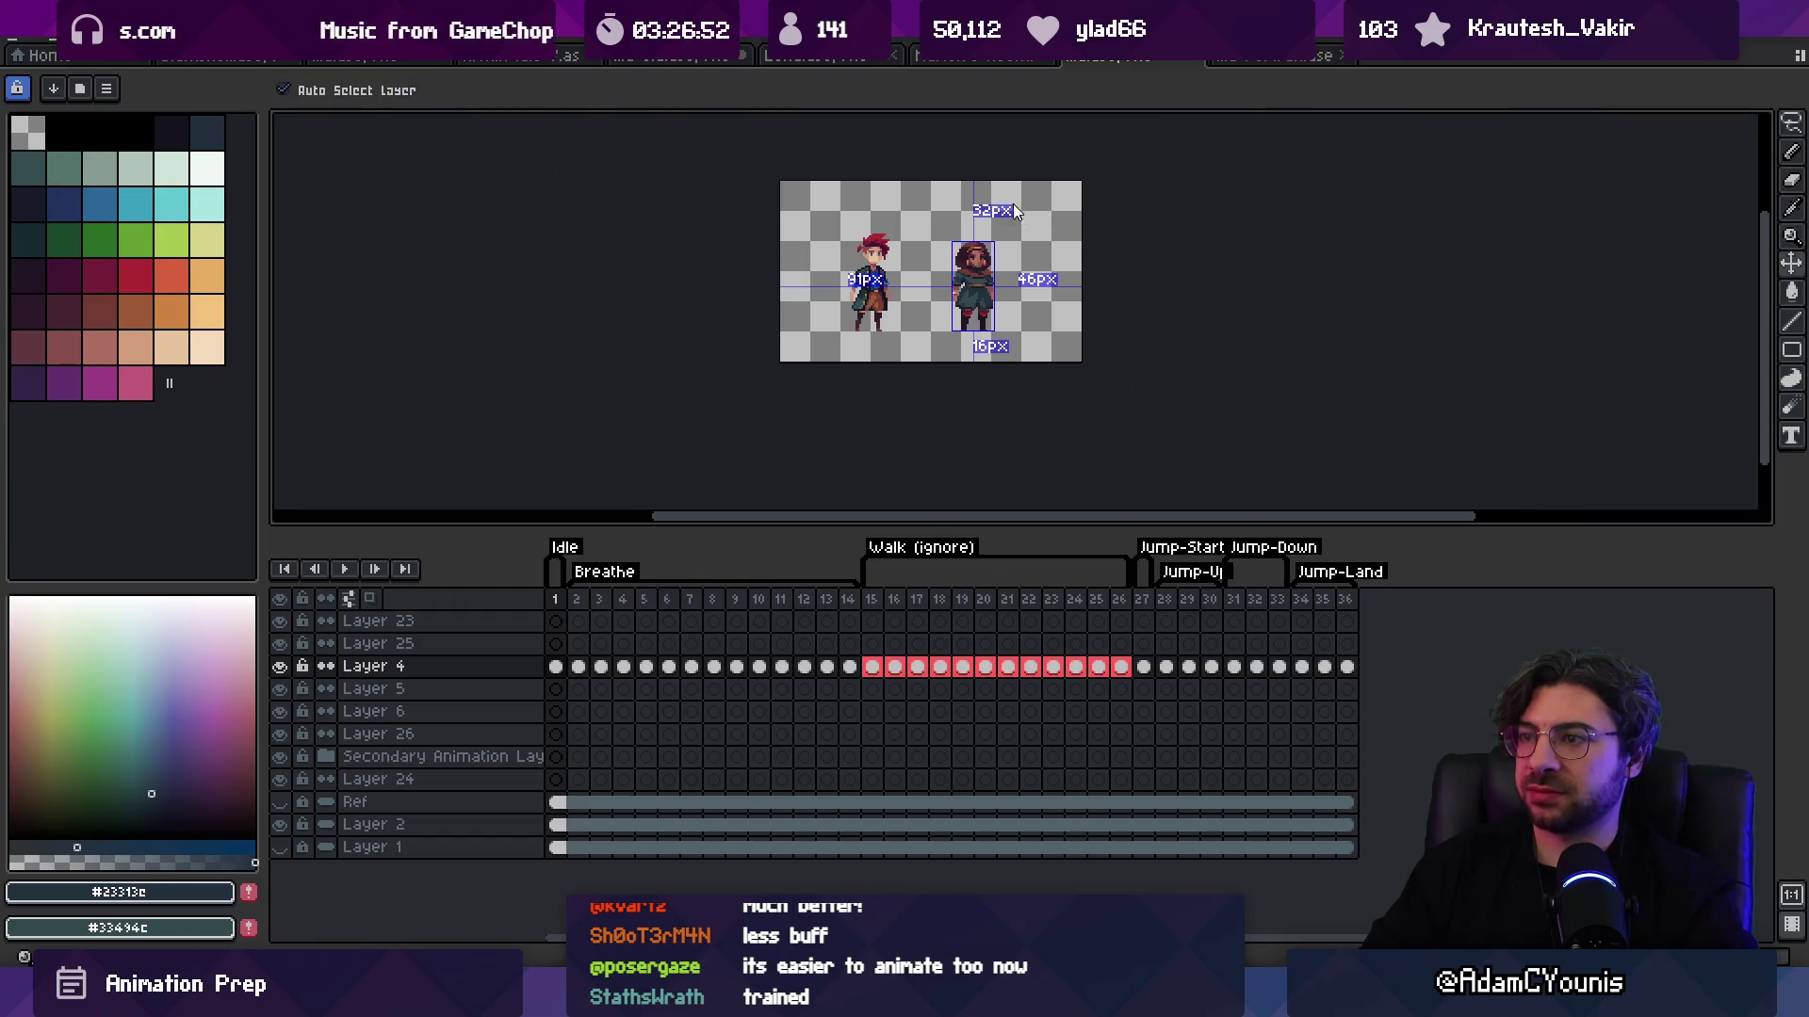
pyautogui.scroll(5, 1061, 234)
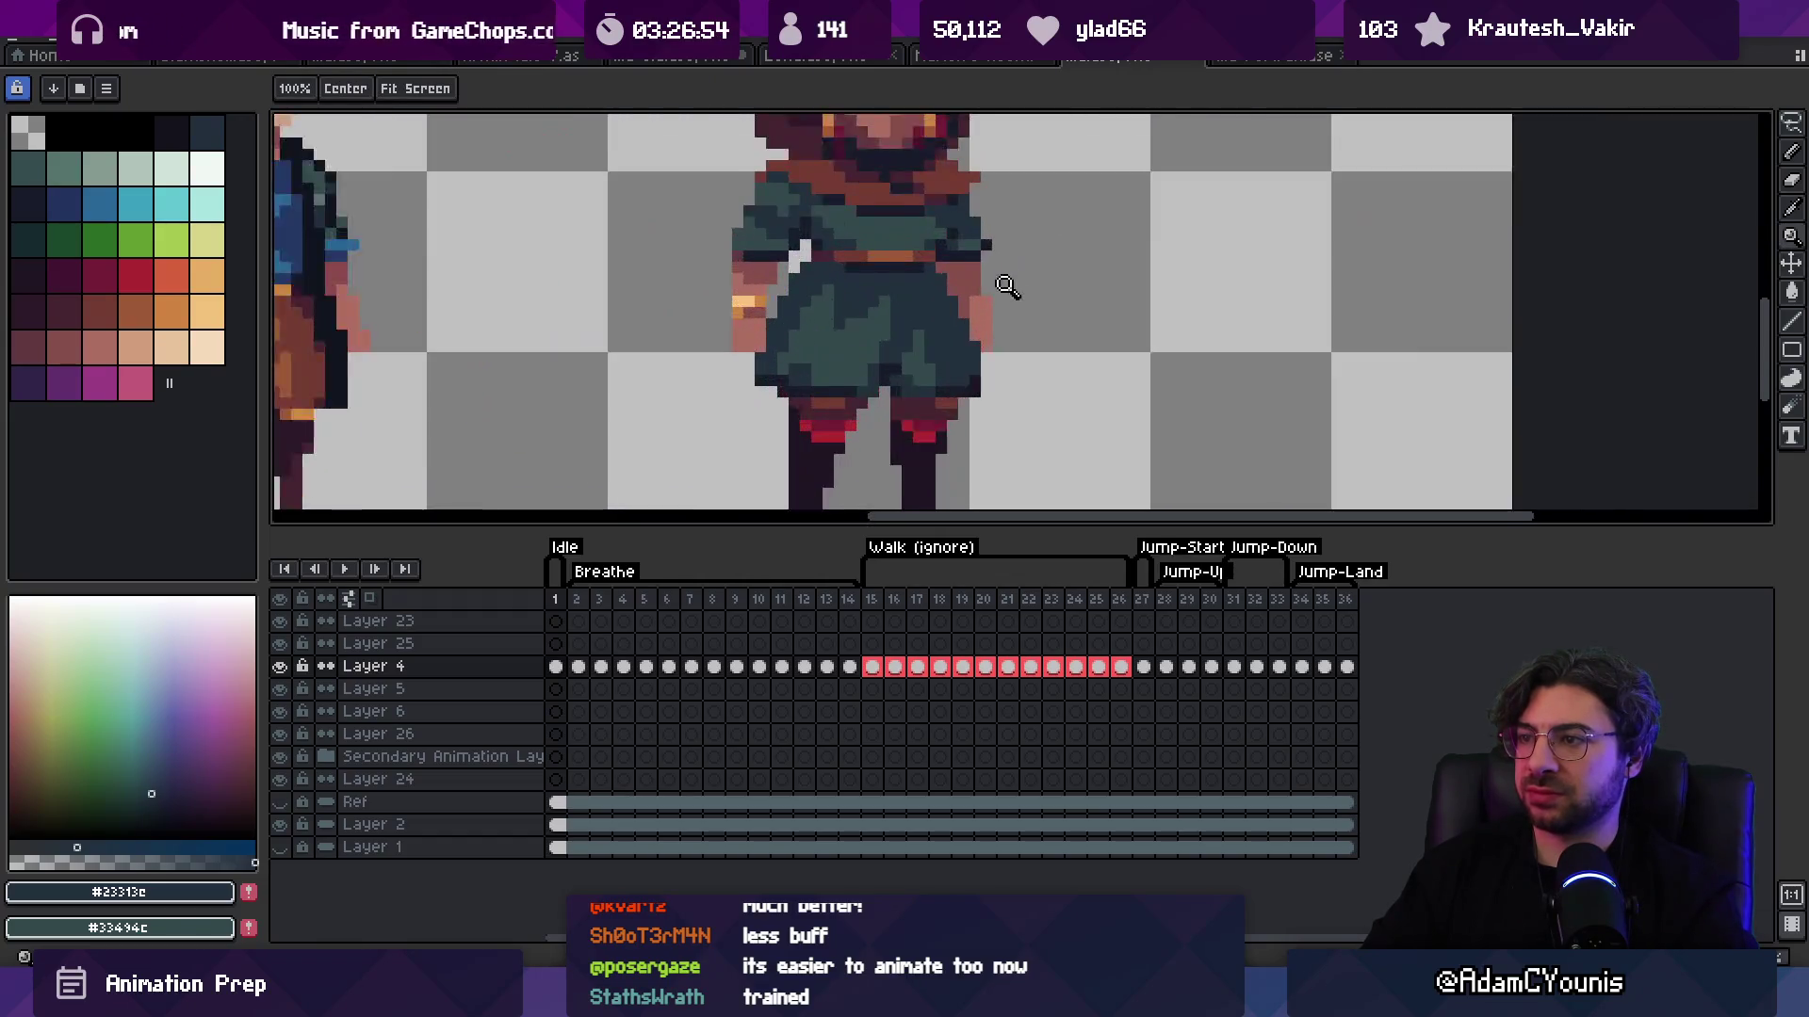
pyautogui.press('b')
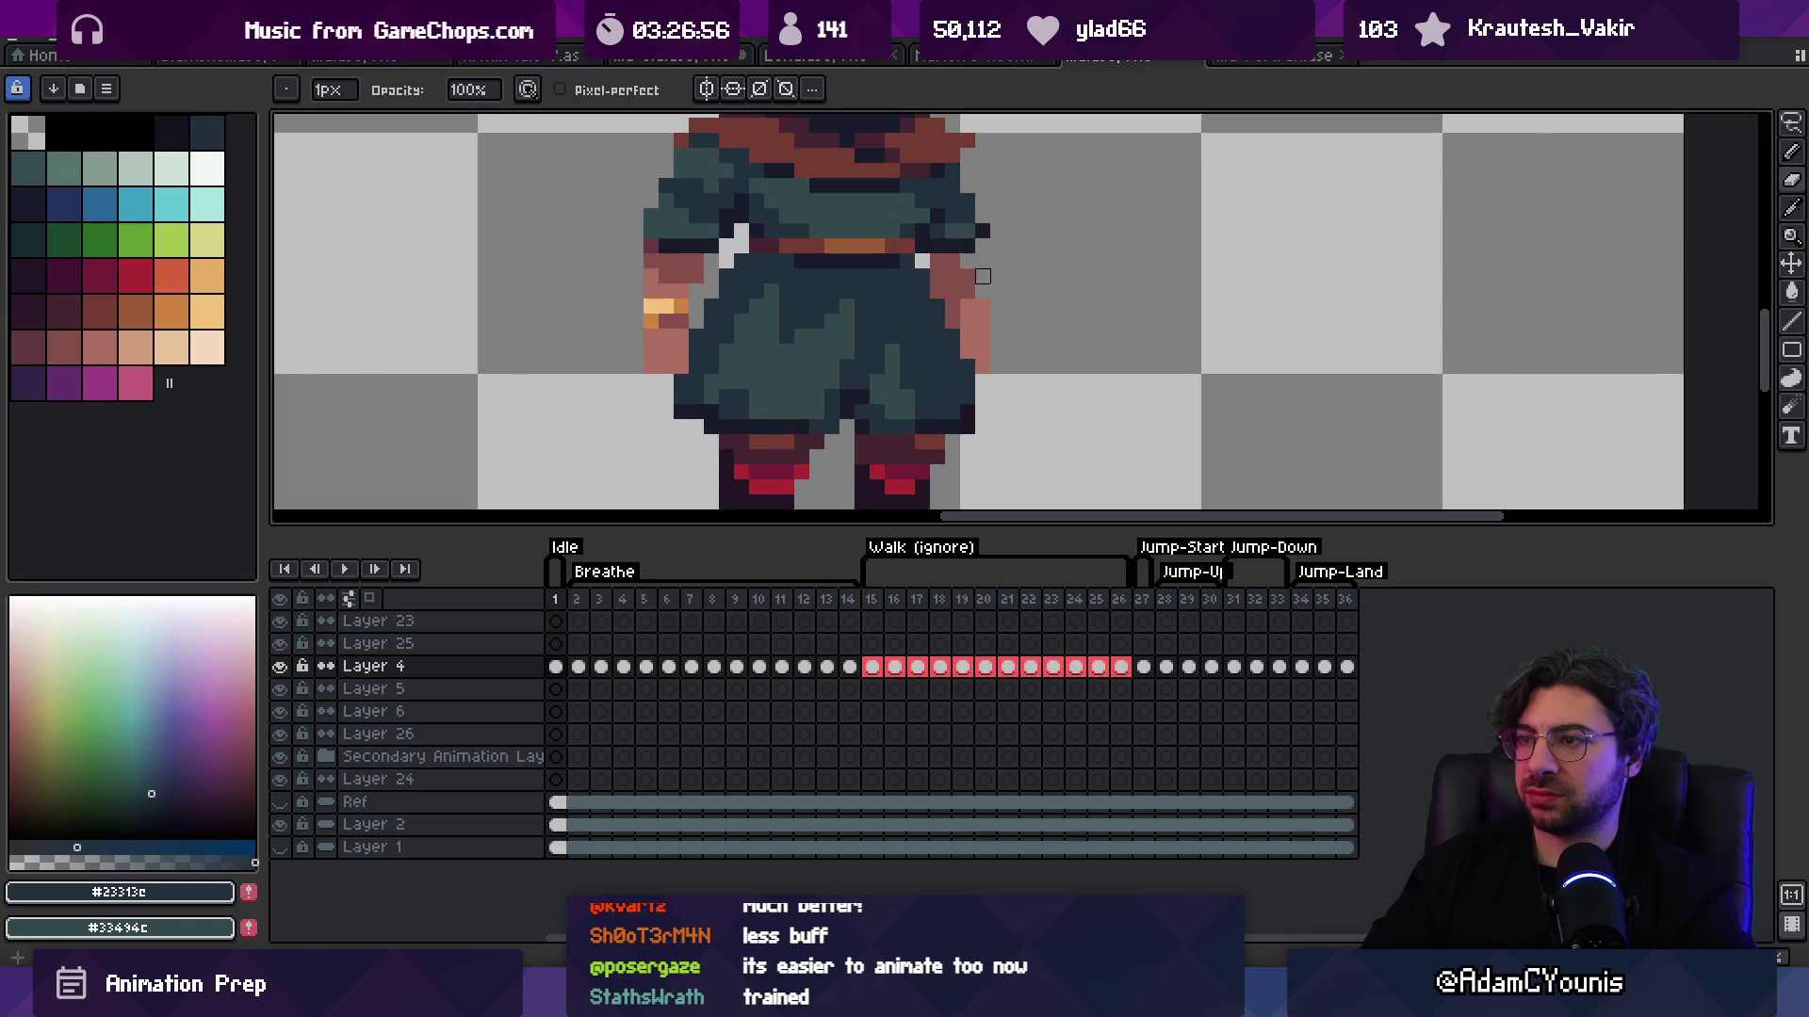
# Step: Sample the skin tone #ac6c60 and the darker arm skin tone, checking both characters
pyautogui.keyDown('alt'); pyautogui.click(989, 292); pyautogui.keyUp('alt')
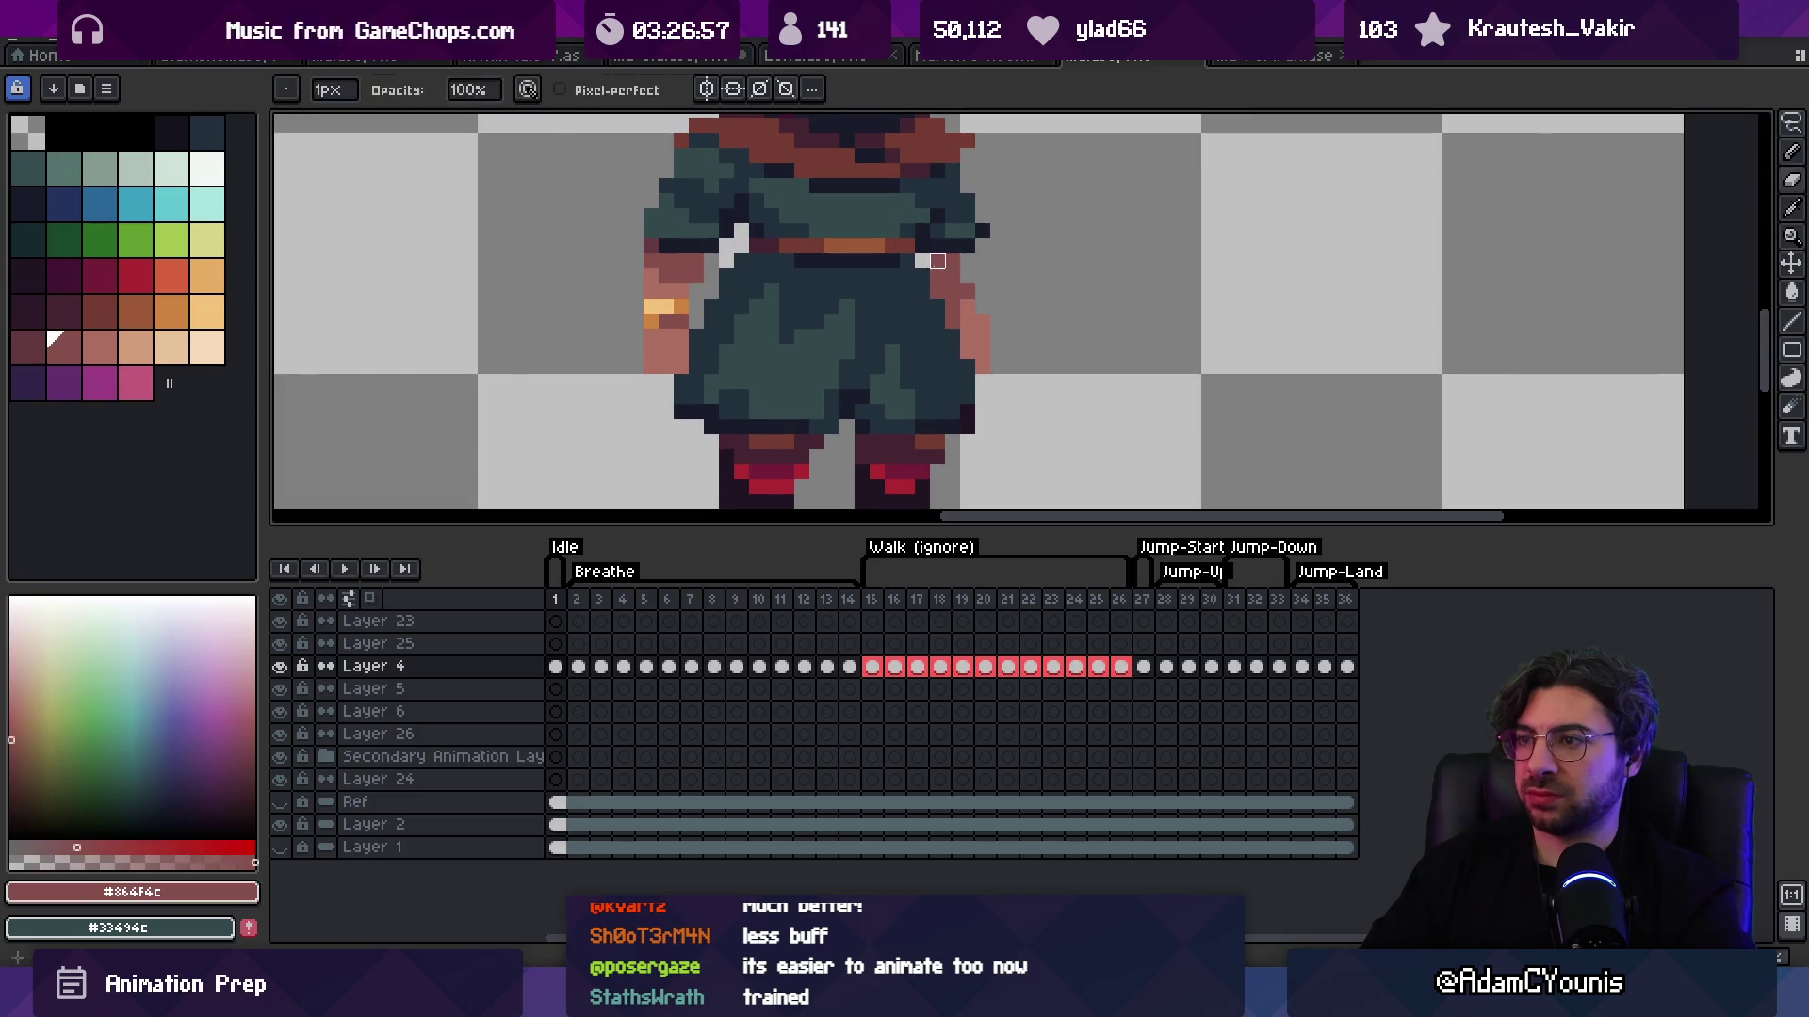
pyautogui.keyDown('alt'); pyautogui.click(980, 303); pyautogui.keyUp('alt')
pyautogui.press('z')
pyautogui.scroll(-5, 993, 231)
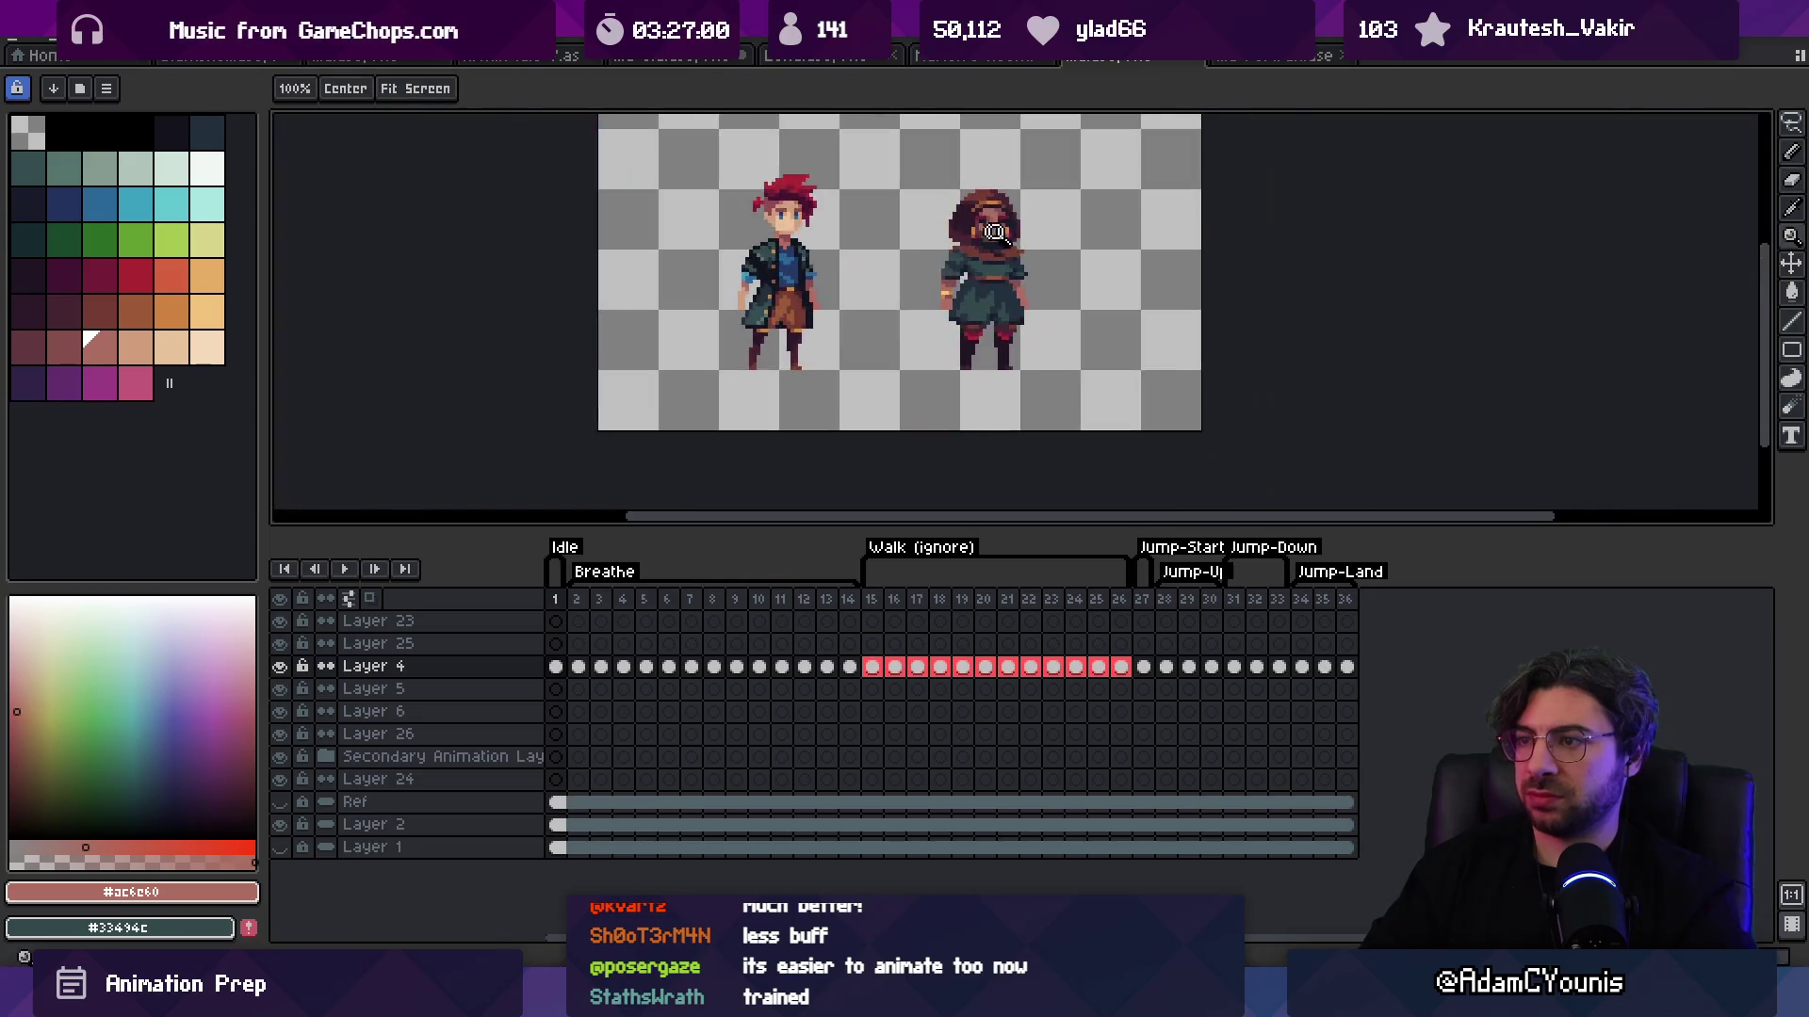
pyautogui.hotkey('ctrl', 'Tab')
pyautogui.hotkey('ctrl', 'shift', 'Tab')
pyautogui.scroll(5, 1074, 247)
pyautogui.keyDown('alt'); pyautogui.click(825, 327); pyautogui.keyUp('alt')
pyautogui.keyDown('alt'); pyautogui.click(823, 329); pyautogui.keyUp('alt')
# Step: Paint a pale gold pixel and an orange pixel on the right arm to form the band
pyautogui.keyDown('alt'); pyautogui.click(819, 331); pyautogui.keyUp('alt')
pyautogui.click(1107, 331)
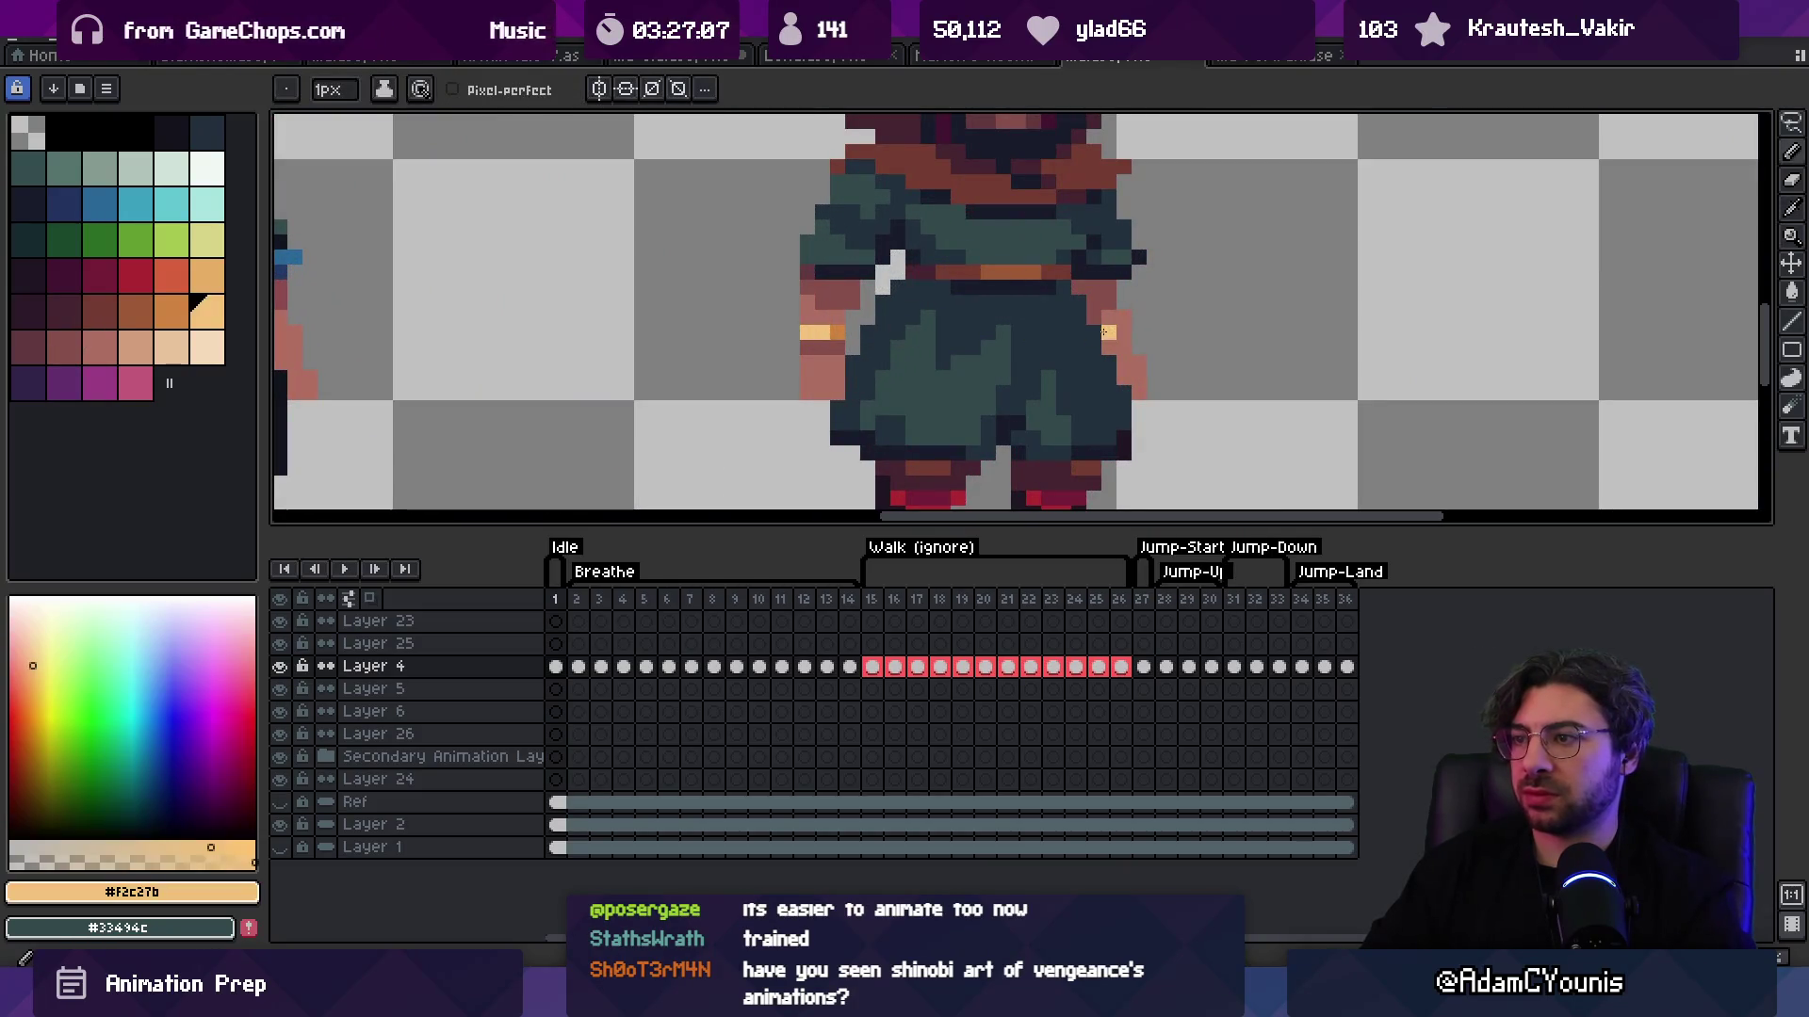
pyautogui.keyDown('alt'); pyautogui.click(1106, 344); pyautogui.keyUp('alt')
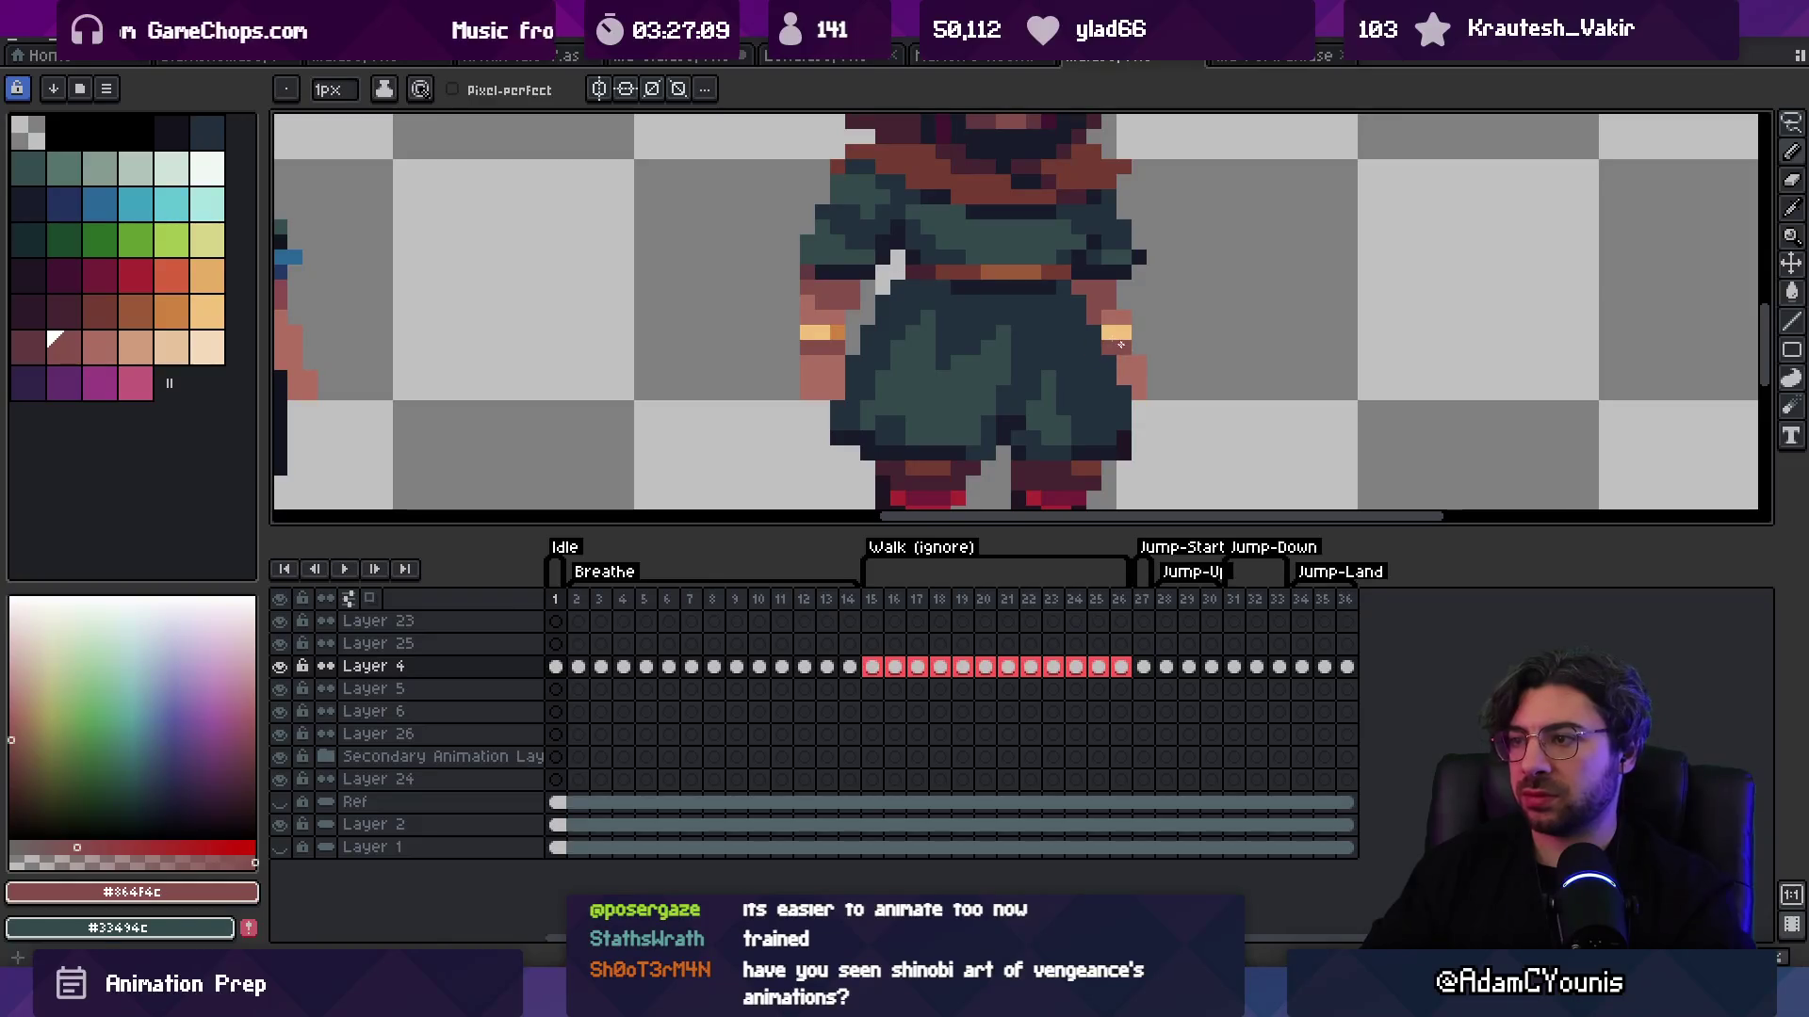
pyautogui.keyDown('alt'); pyautogui.click(836, 332); pyautogui.keyUp('alt')
pyautogui.click(1124, 332)
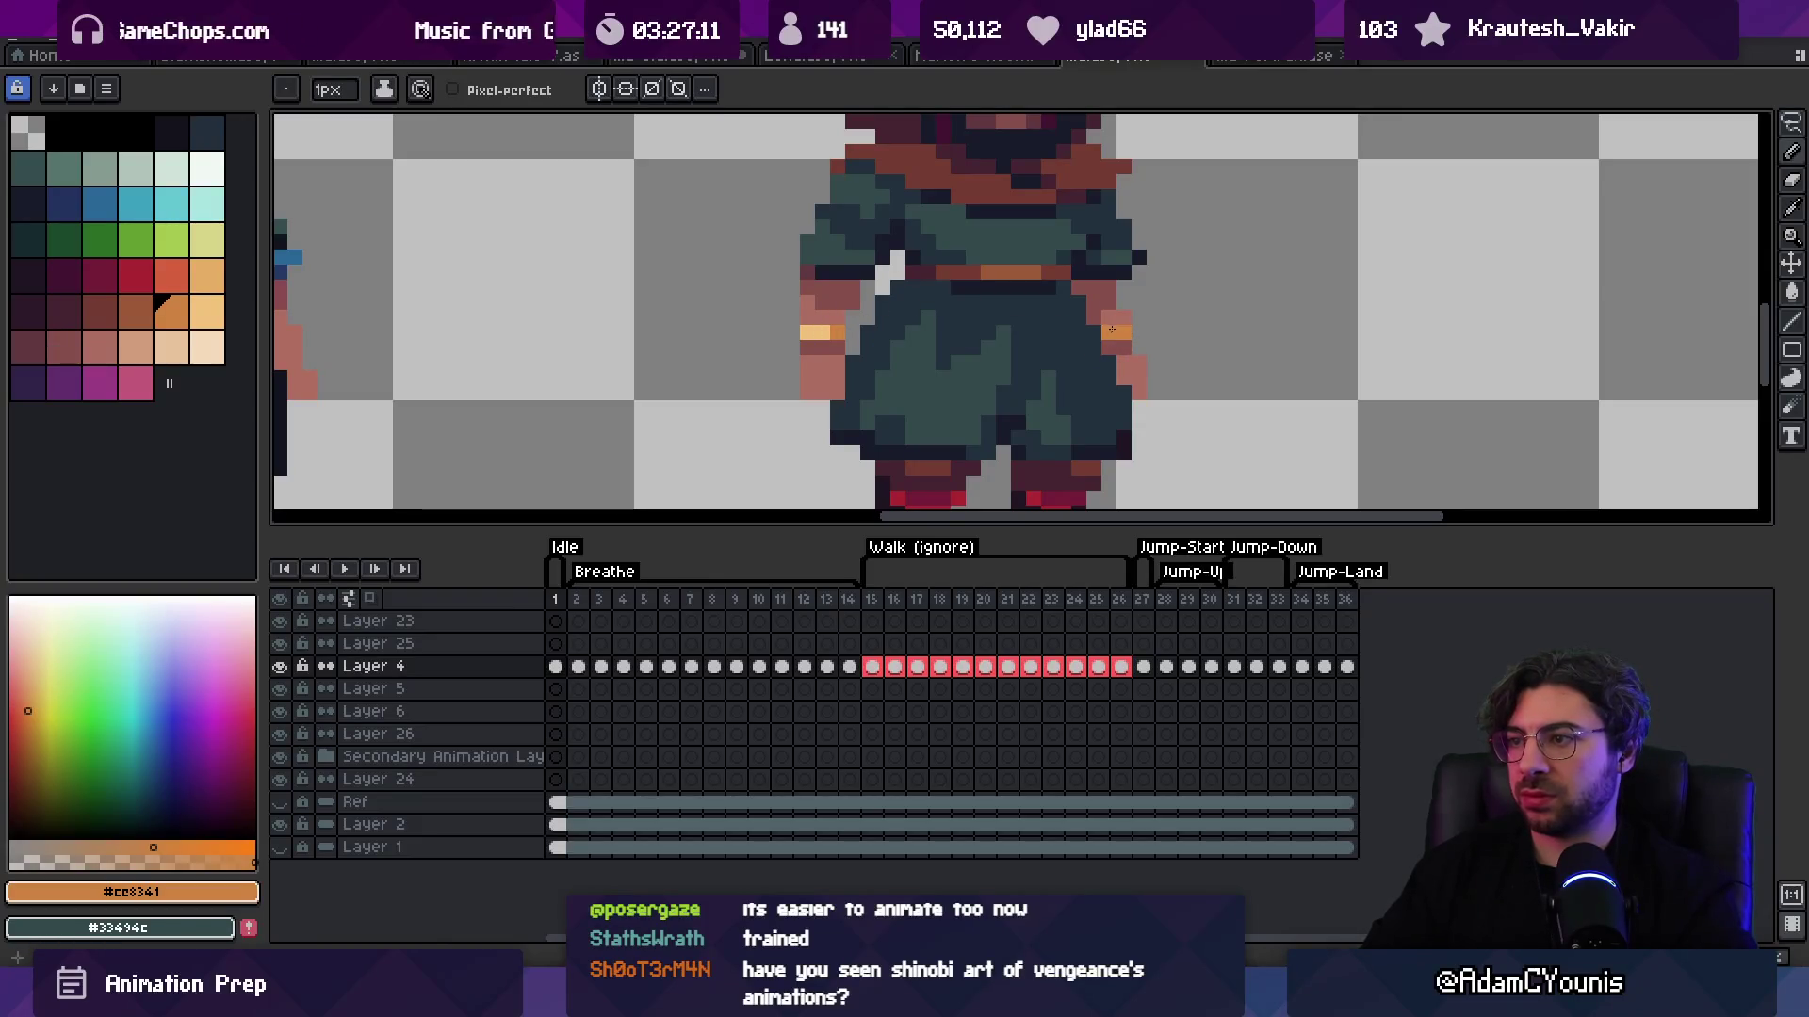
# Step: Review both characters zoomed out and sample the brown scarf colour
pyautogui.press('z')
pyautogui.scroll(-6, 1138, 210)
pyautogui.scroll(1, 1193, 267)
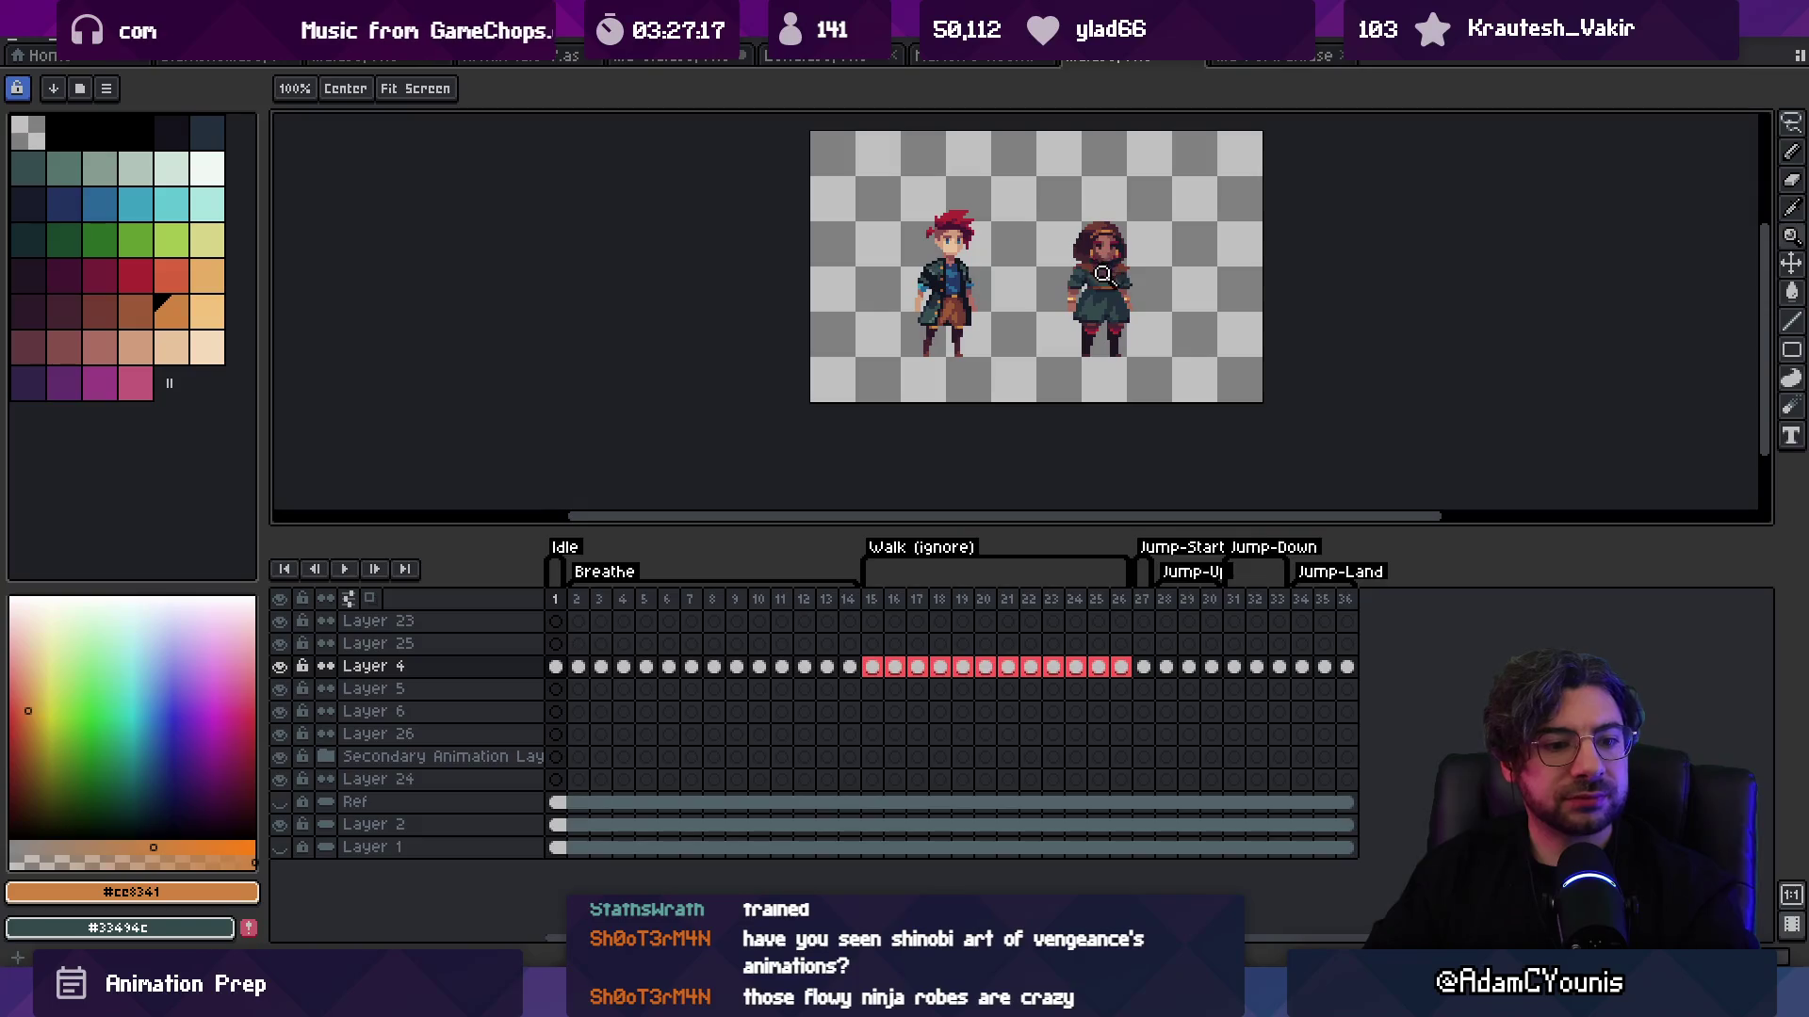
pyautogui.hscroll(2, 1121, 226)
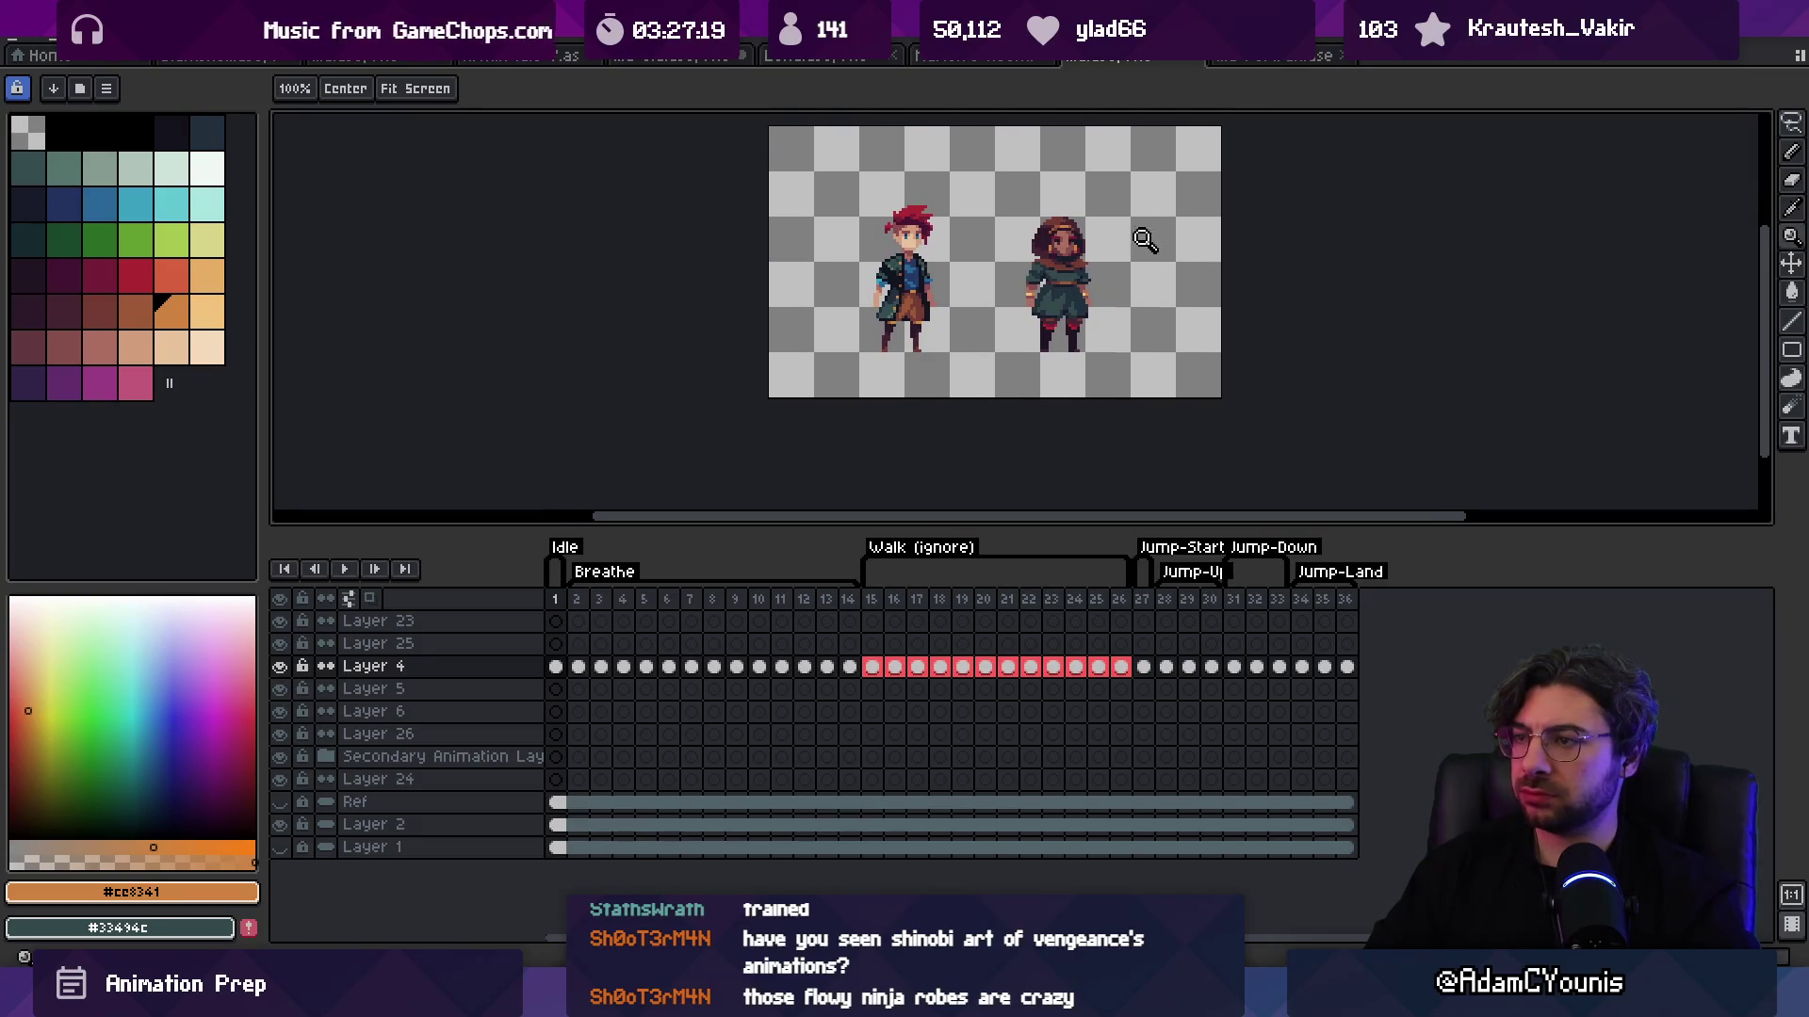
pyautogui.scroll(3, 1144, 240)
pyautogui.keyDown('alt'); pyautogui.click(1041, 252); pyautogui.keyUp('alt')
# Step: Draw a brown scarf tail trailing from the shoulder, undo it, and repaint it further along
pyautogui.press('b')
pyautogui.moveTo(1048, 303)
pyautogui.mouseDown()
pyautogui.moveTo(1097, 306)
pyautogui.moveTo(1074, 335)
pyautogui.moveTo(1202, 335)
pyautogui.mouseUp()
pyautogui.hotkey('ctrl', 'z')
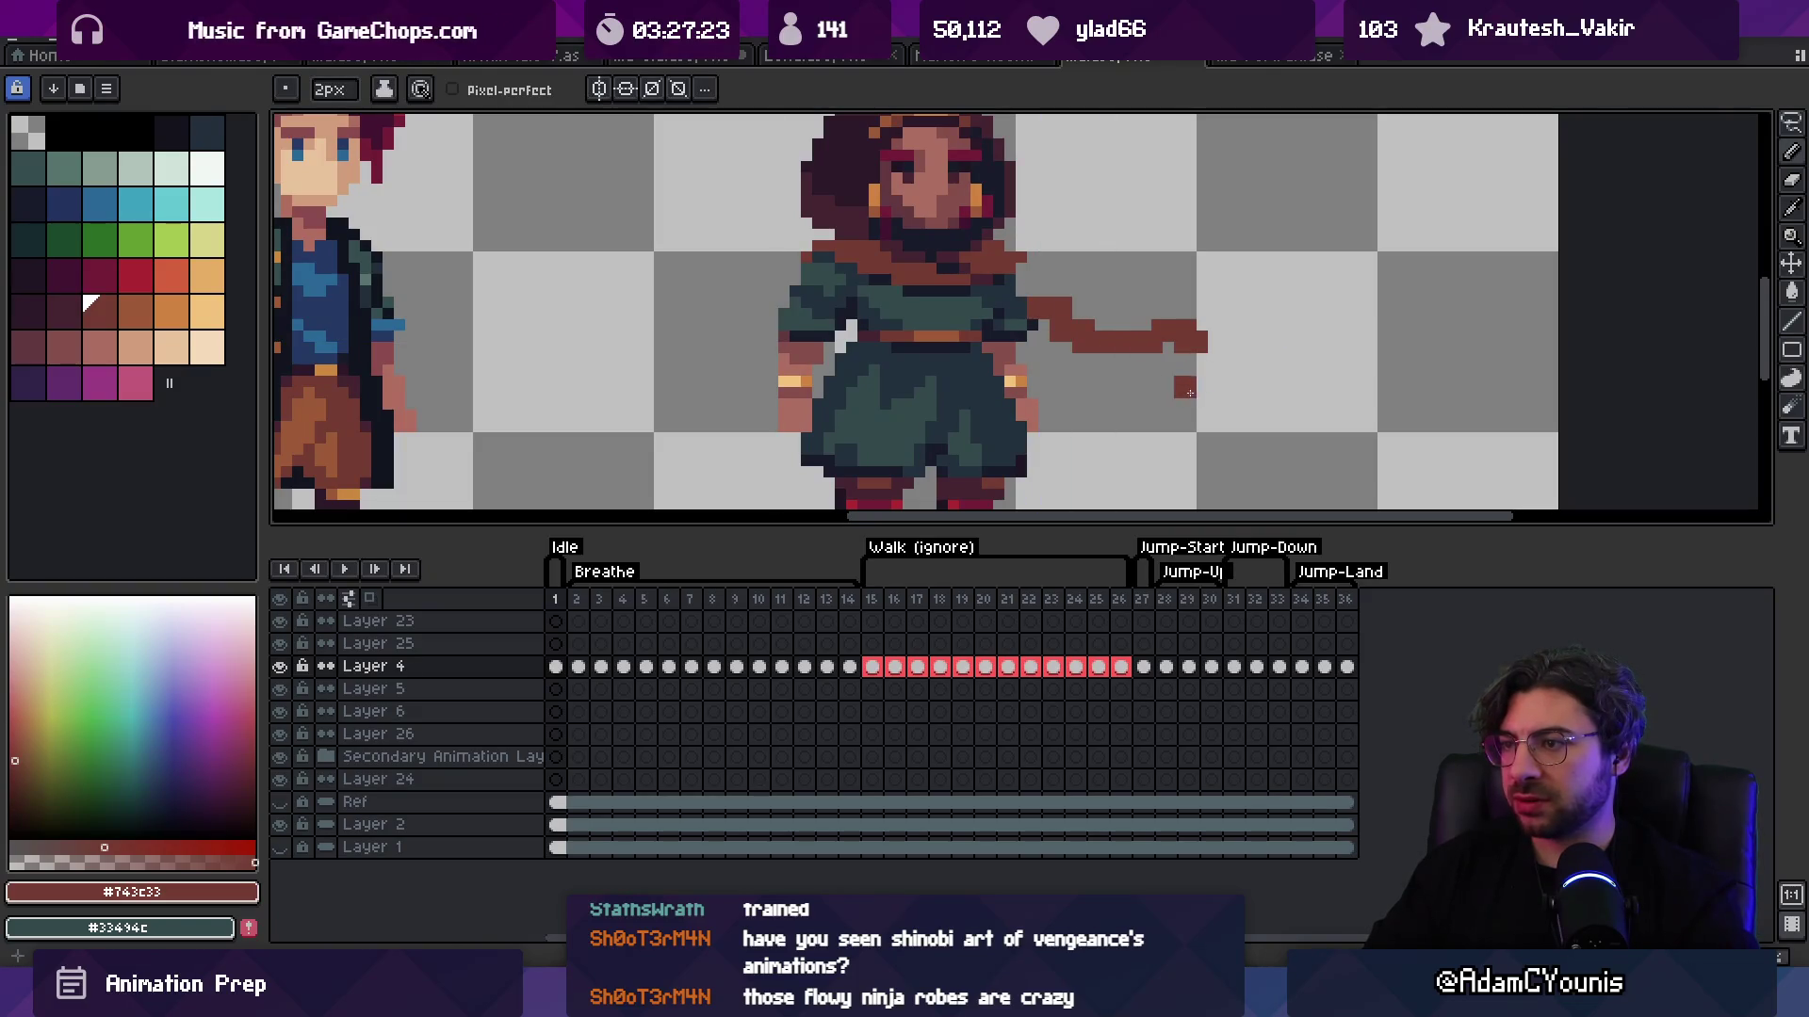
pyautogui.press('z')
pyautogui.scroll(-4, 1112, 405)
pyautogui.scroll(4, 1136, 361)
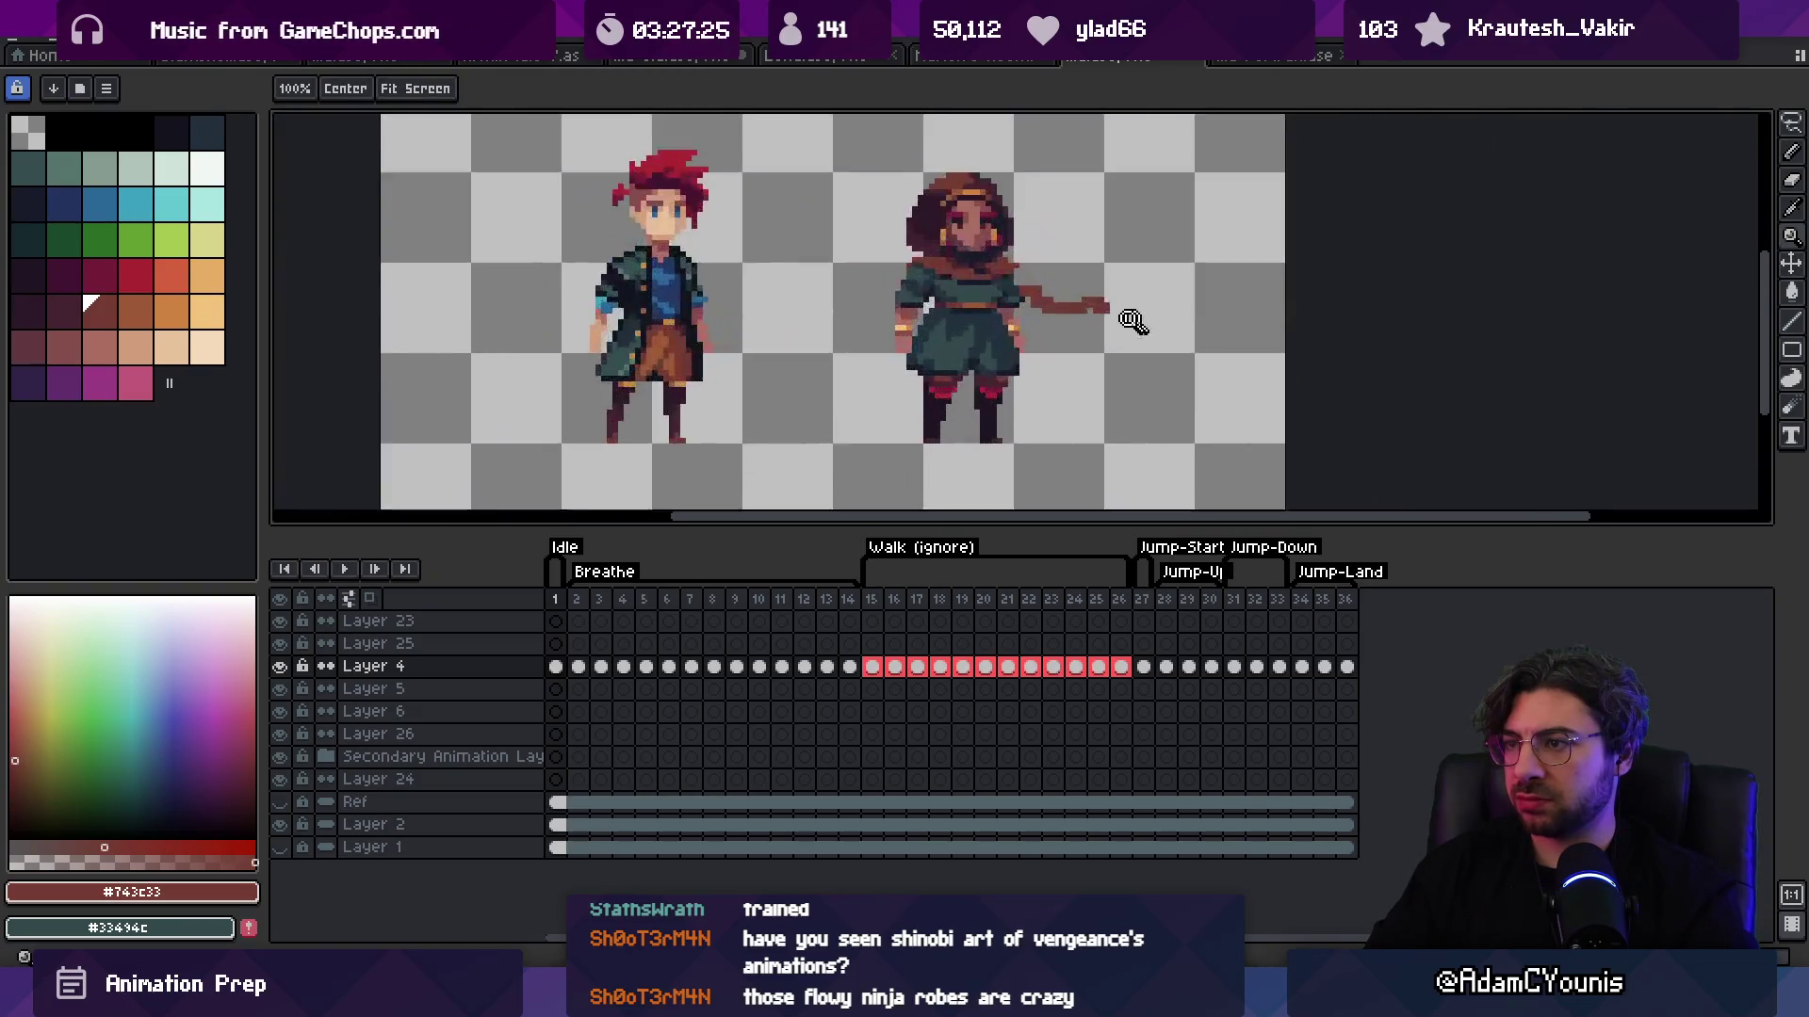
pyautogui.press('b')
pyautogui.moveTo(966, 280)
pyautogui.mouseDown()
pyautogui.moveTo(1008, 323)
pyautogui.moveTo(1090, 322)
pyautogui.mouseUp()
# Step: Erase scarf pixels near the arm and briefly select, then deselect, the scarf tail area
pyautogui.press('e')
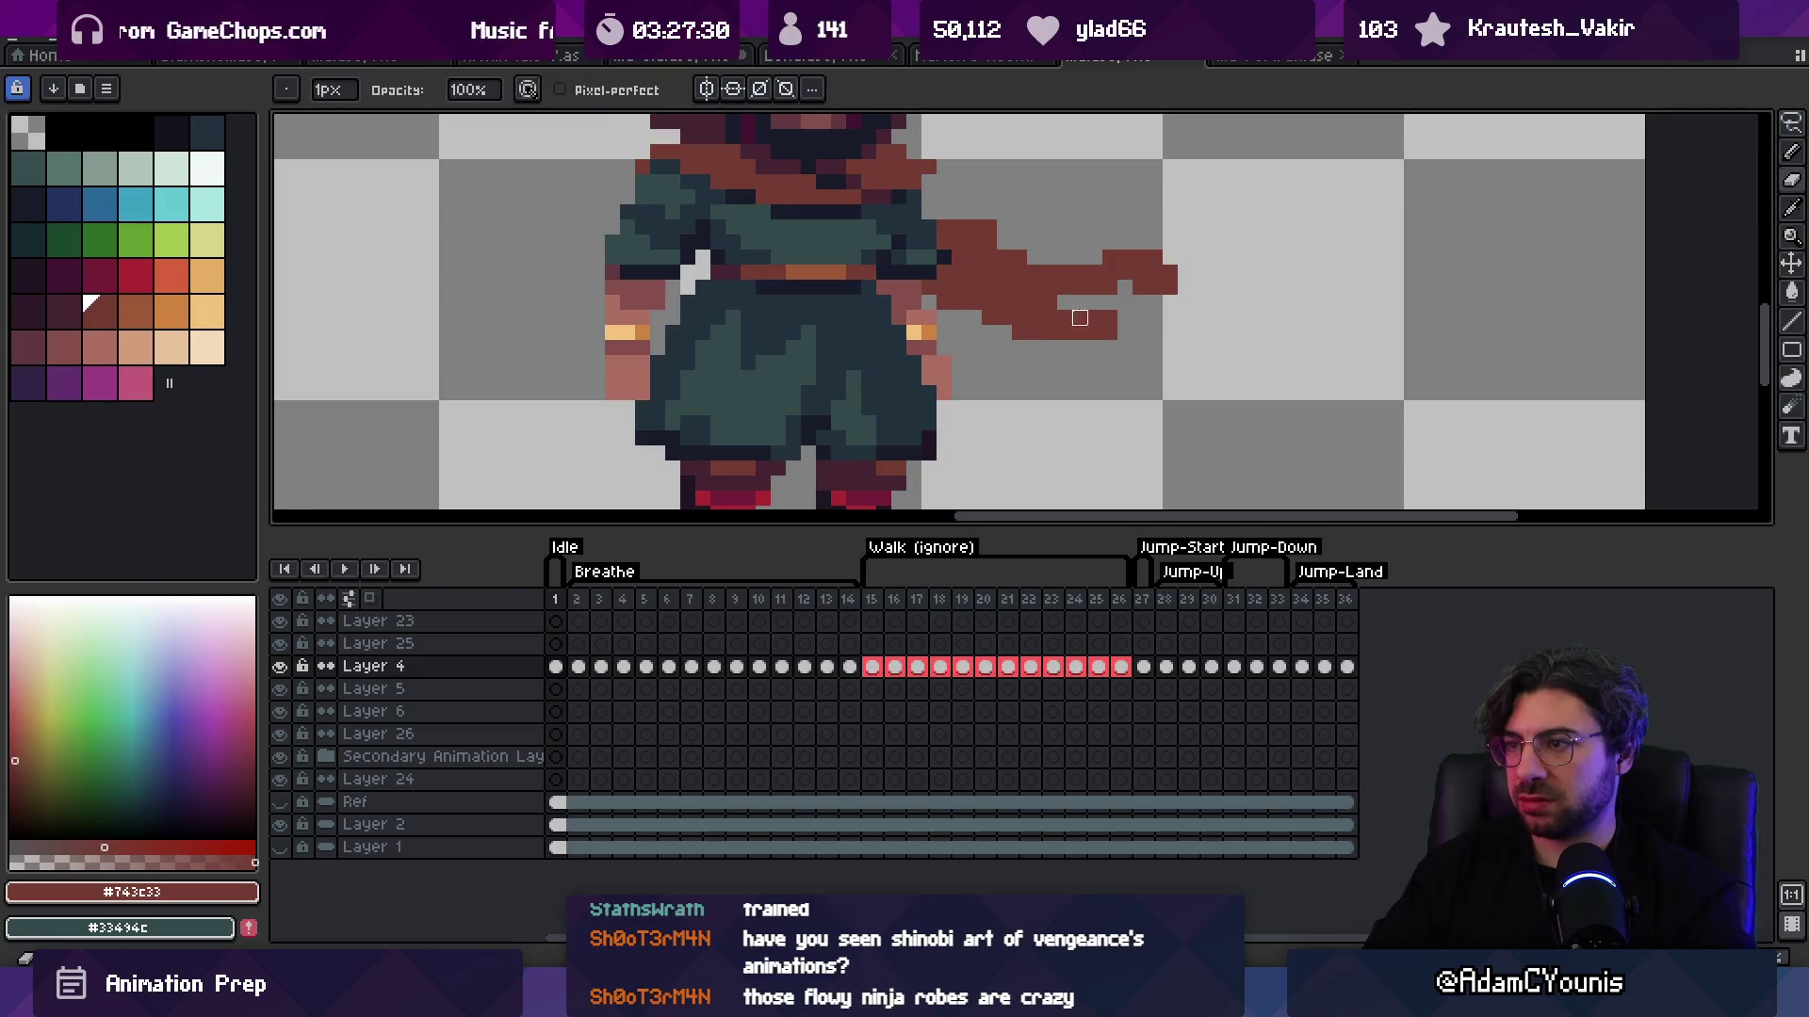
pyautogui.press('z')
pyautogui.scroll(-3, 1117, 247)
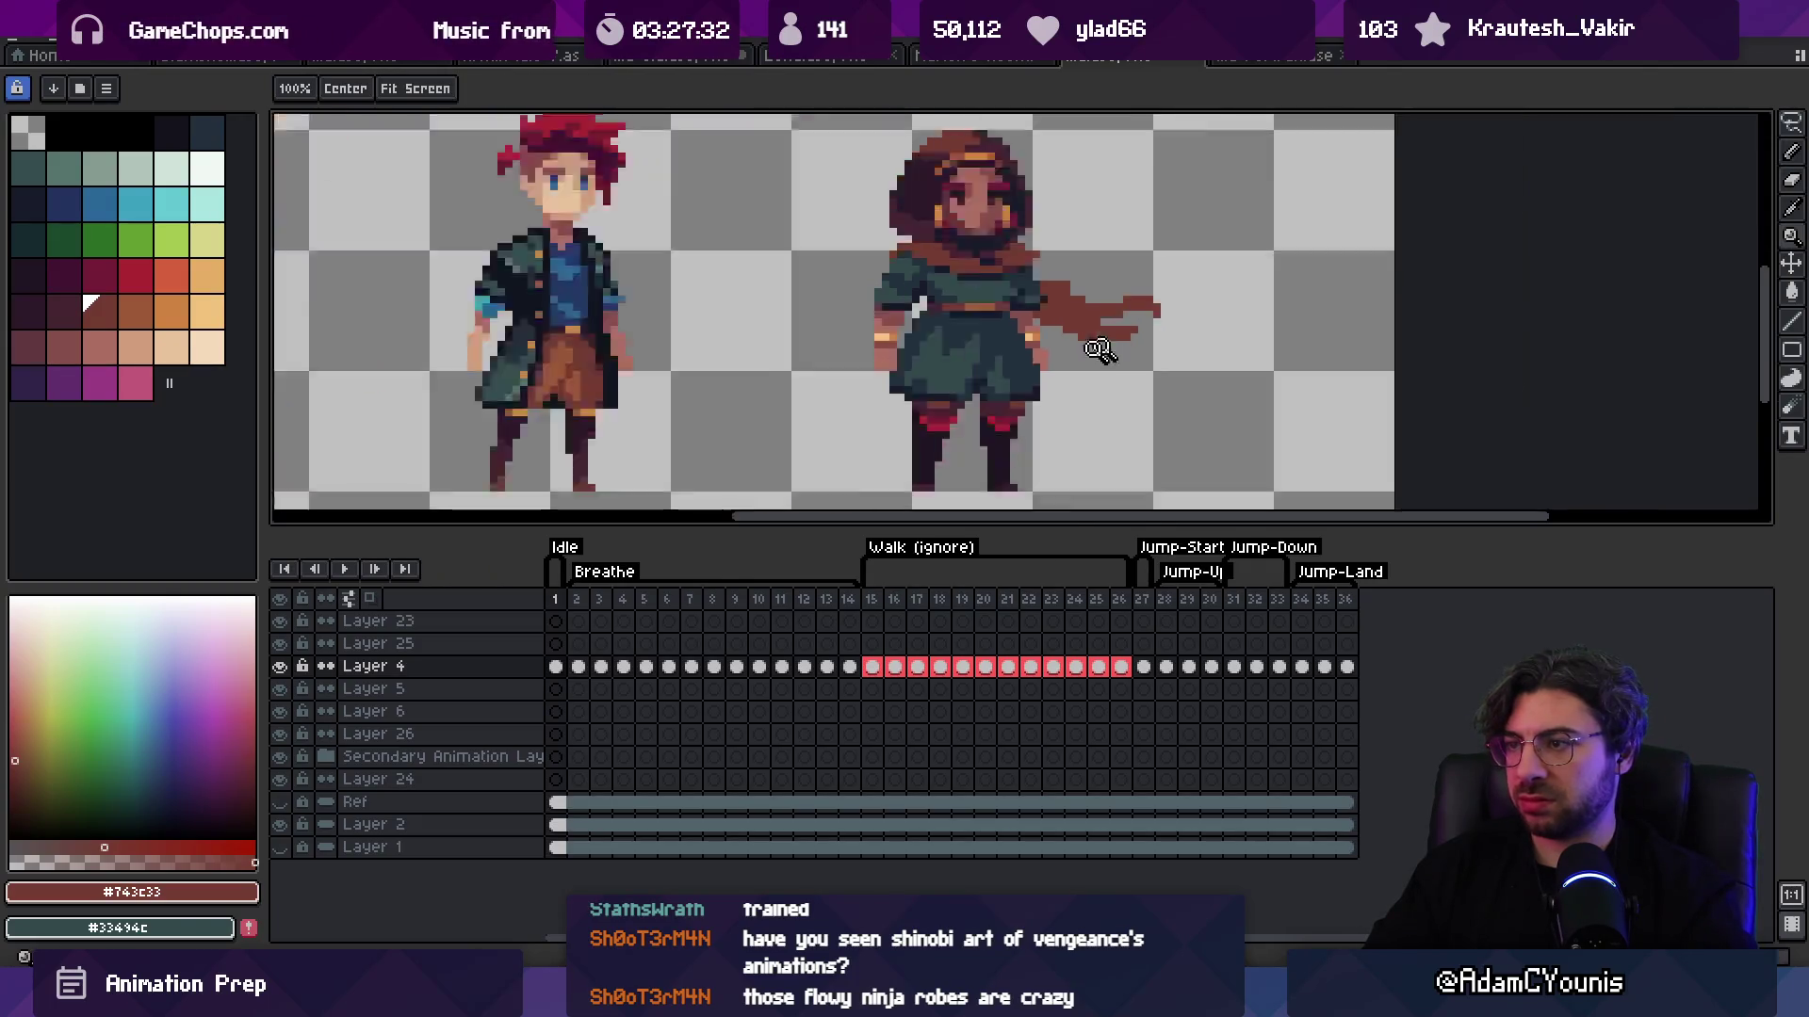
pyautogui.scroll(2, 1135, 296)
pyautogui.press('m')
pyautogui.moveTo(1020, 398)
pyautogui.mouseDown()
pyautogui.moveTo(1107, 283)
pyautogui.moveTo(1173, 268)
pyautogui.mouseUp()
pyautogui.hotkey('ctrl', 'd')
pyautogui.press('b')
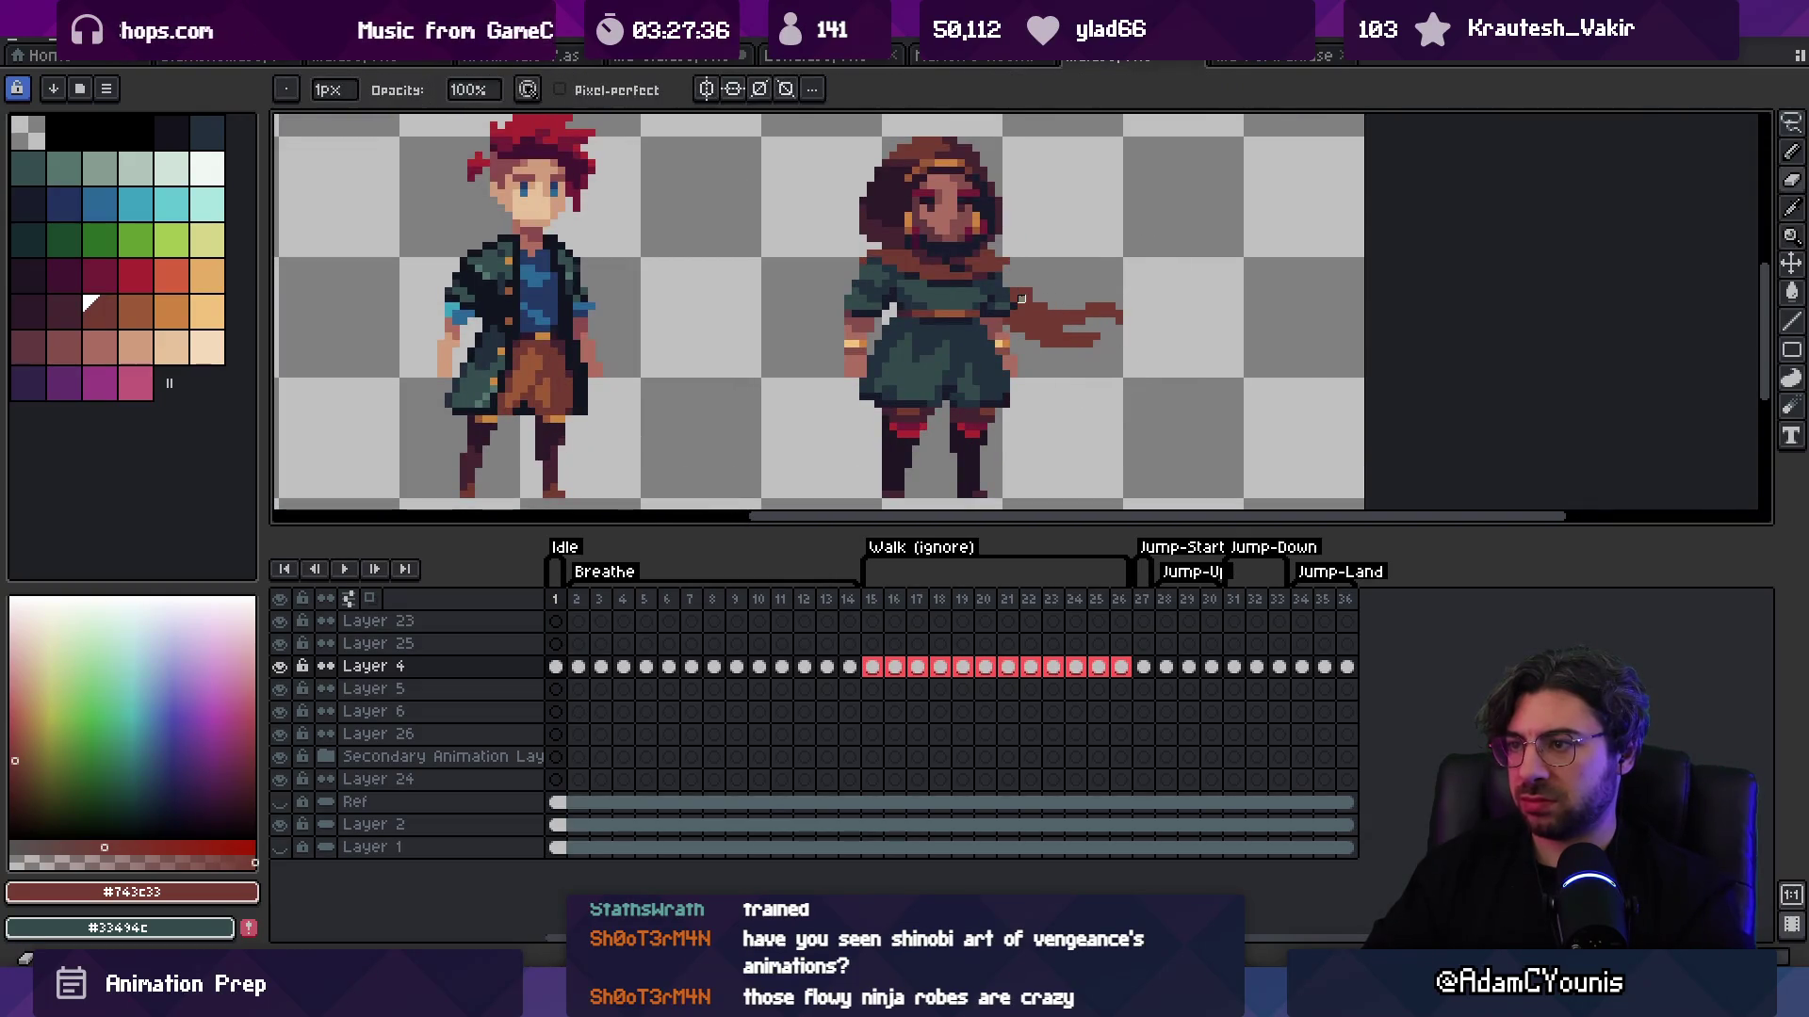
# Step: Sample the darkest outline colour and the dark teal tunic colour
pyautogui.press('z')
pyautogui.scroll(-2, 1084, 264)
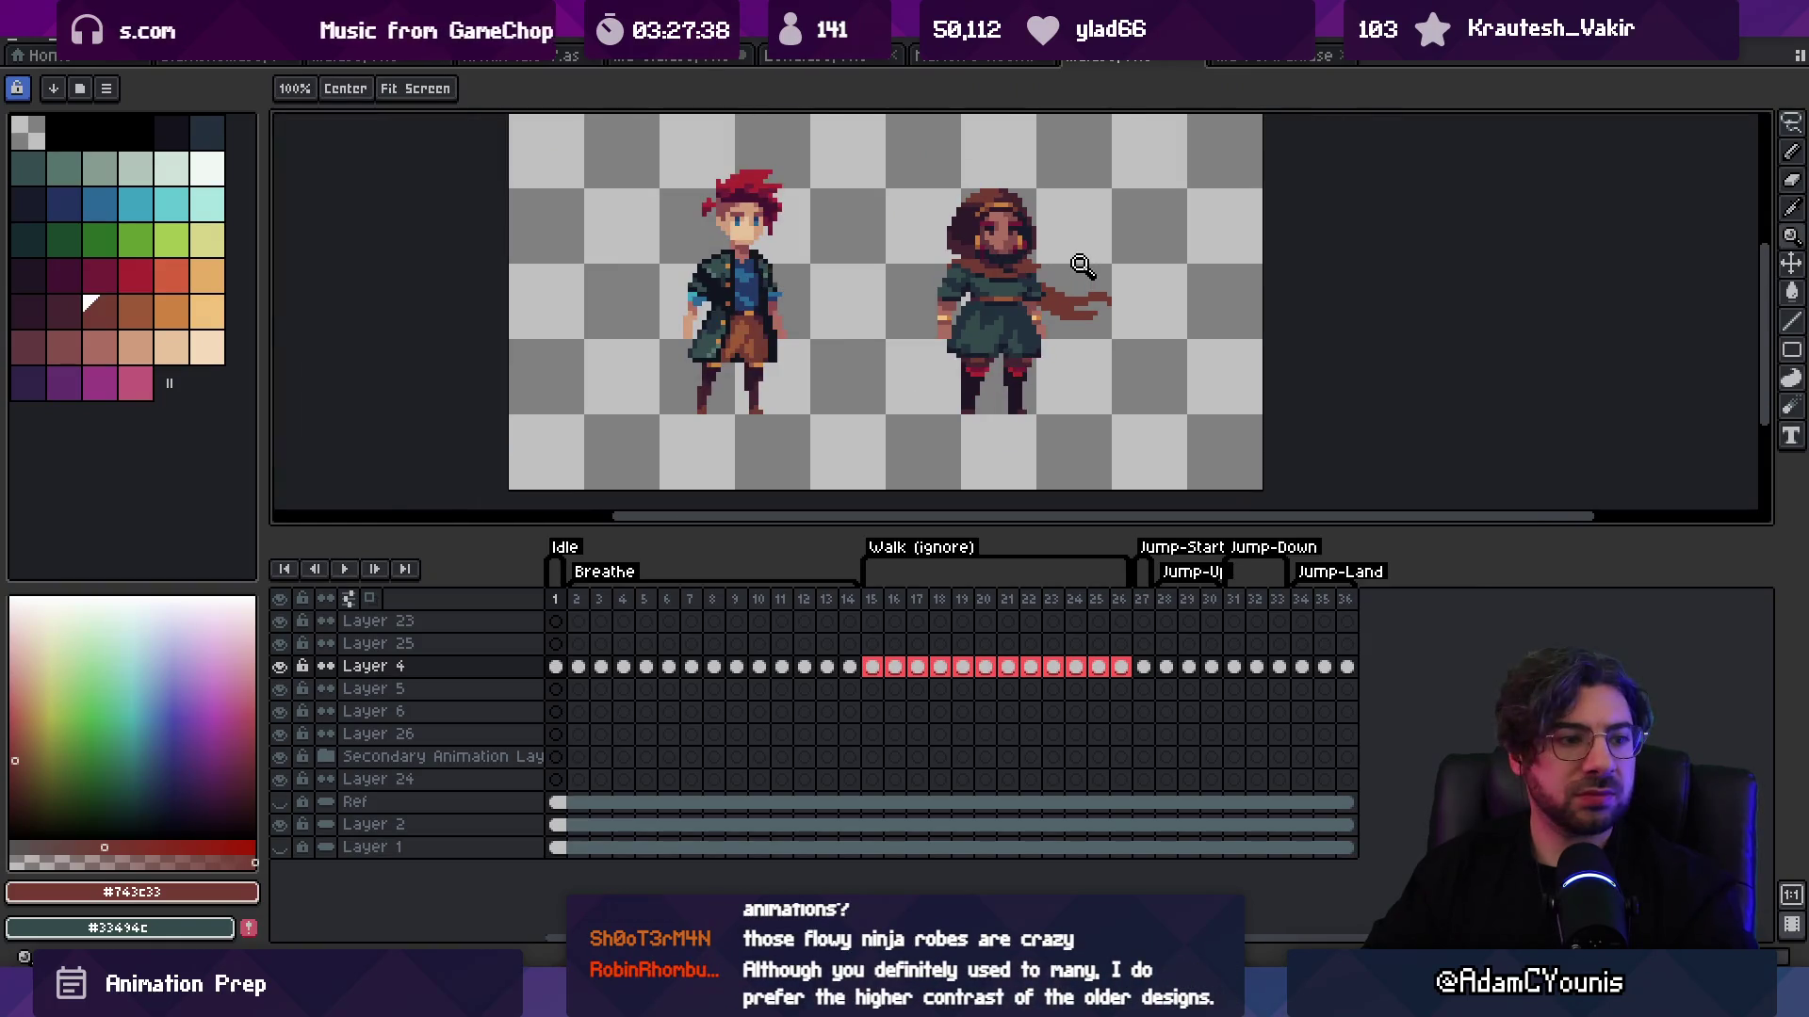
pyautogui.scroll(-1, 1081, 266)
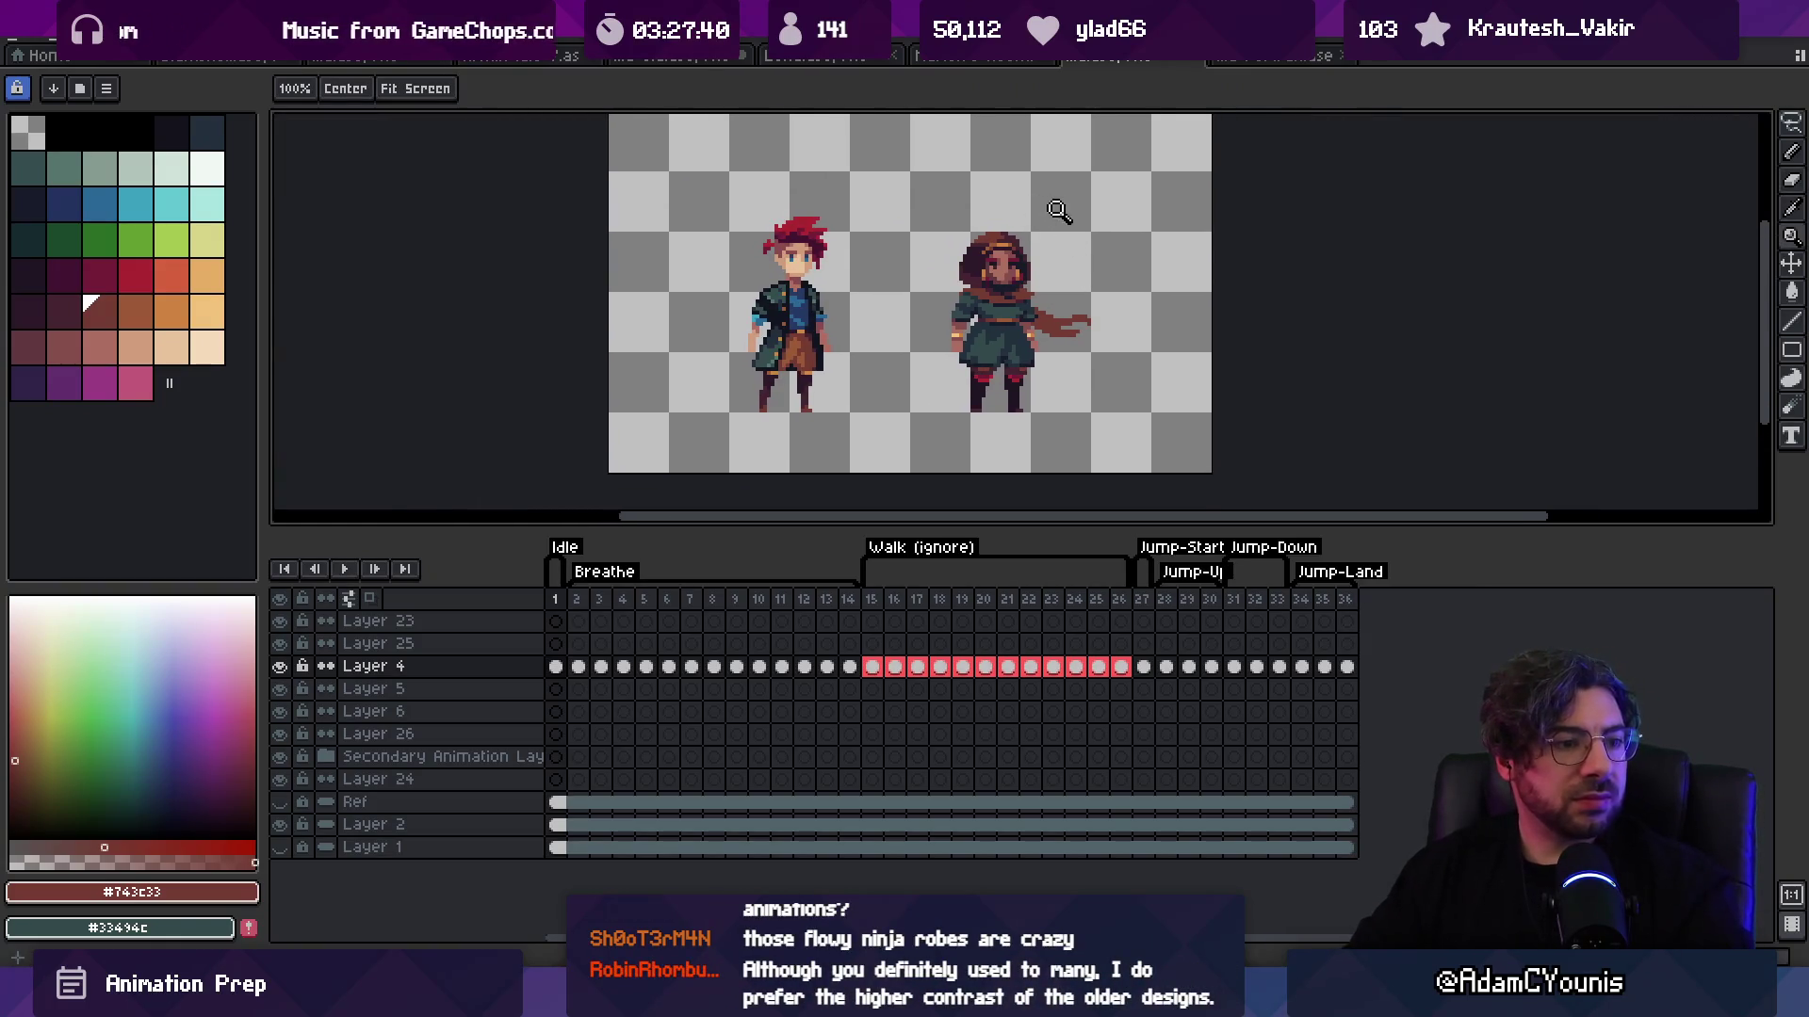
pyautogui.scroll(4, 1017, 268)
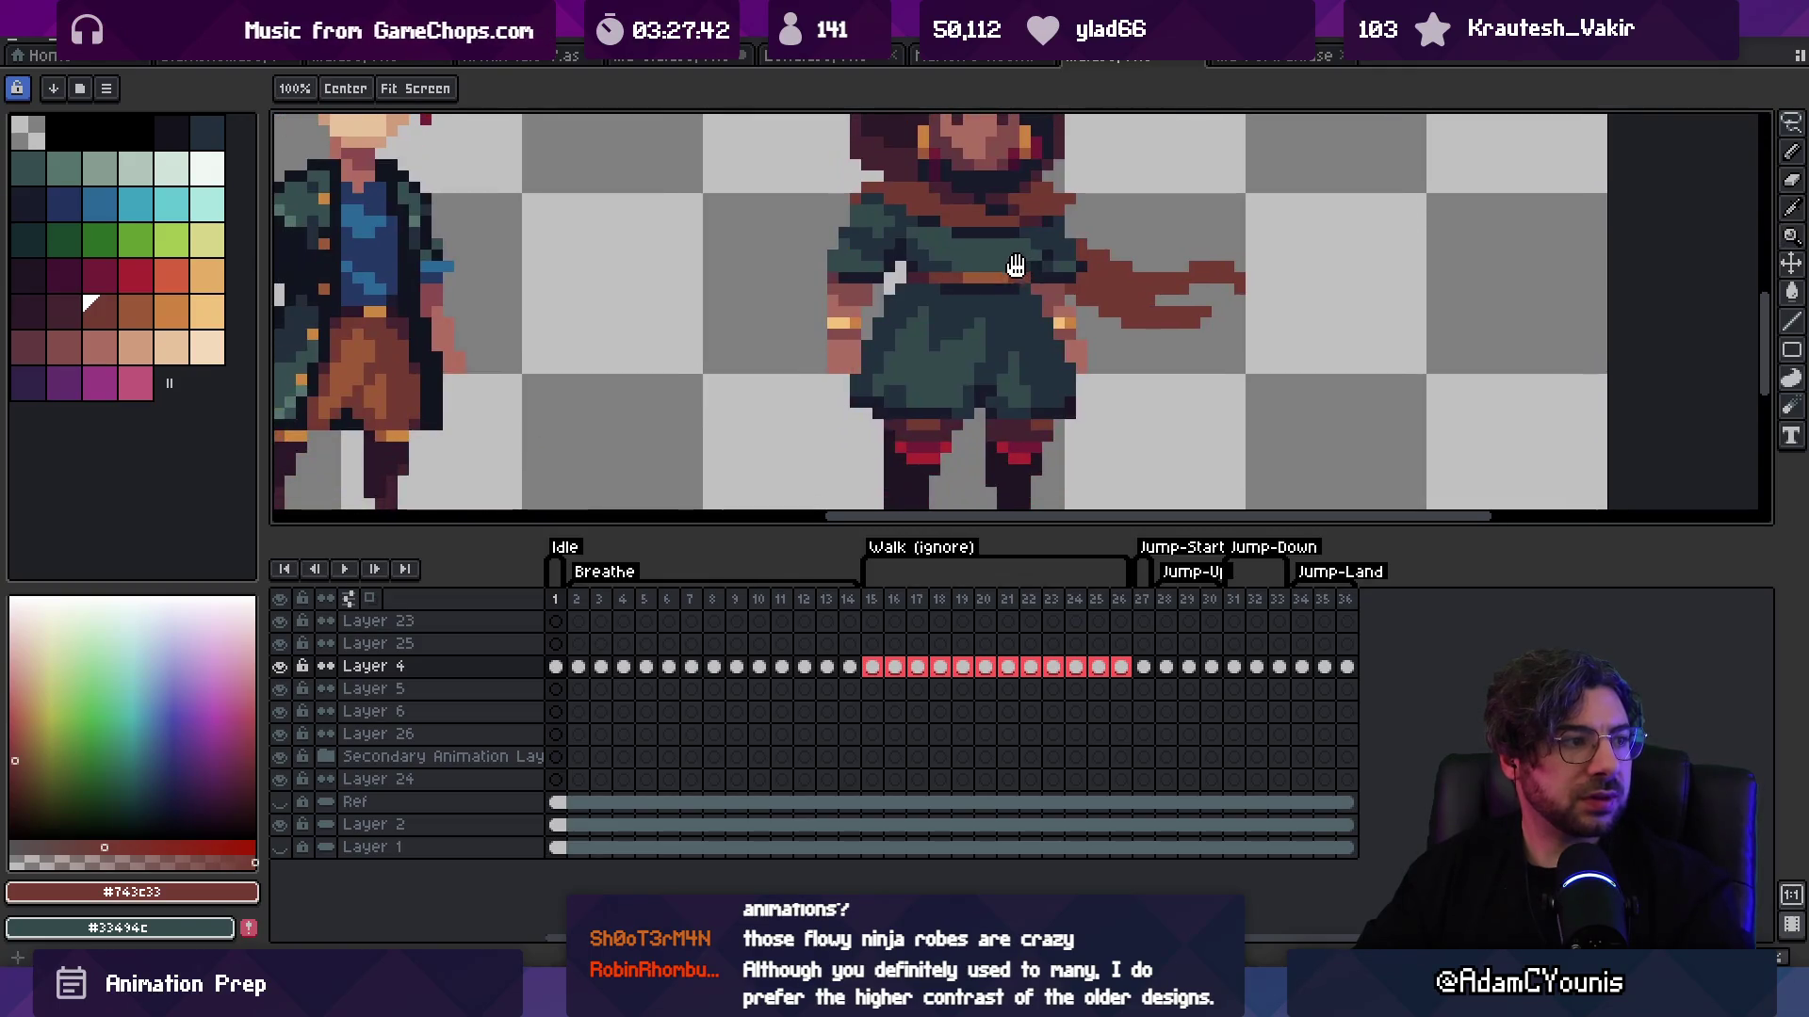
pyautogui.keyDown('alt'); pyautogui.click(1040, 269); pyautogui.keyUp('alt')
pyautogui.scroll(-4, 1055, 226)
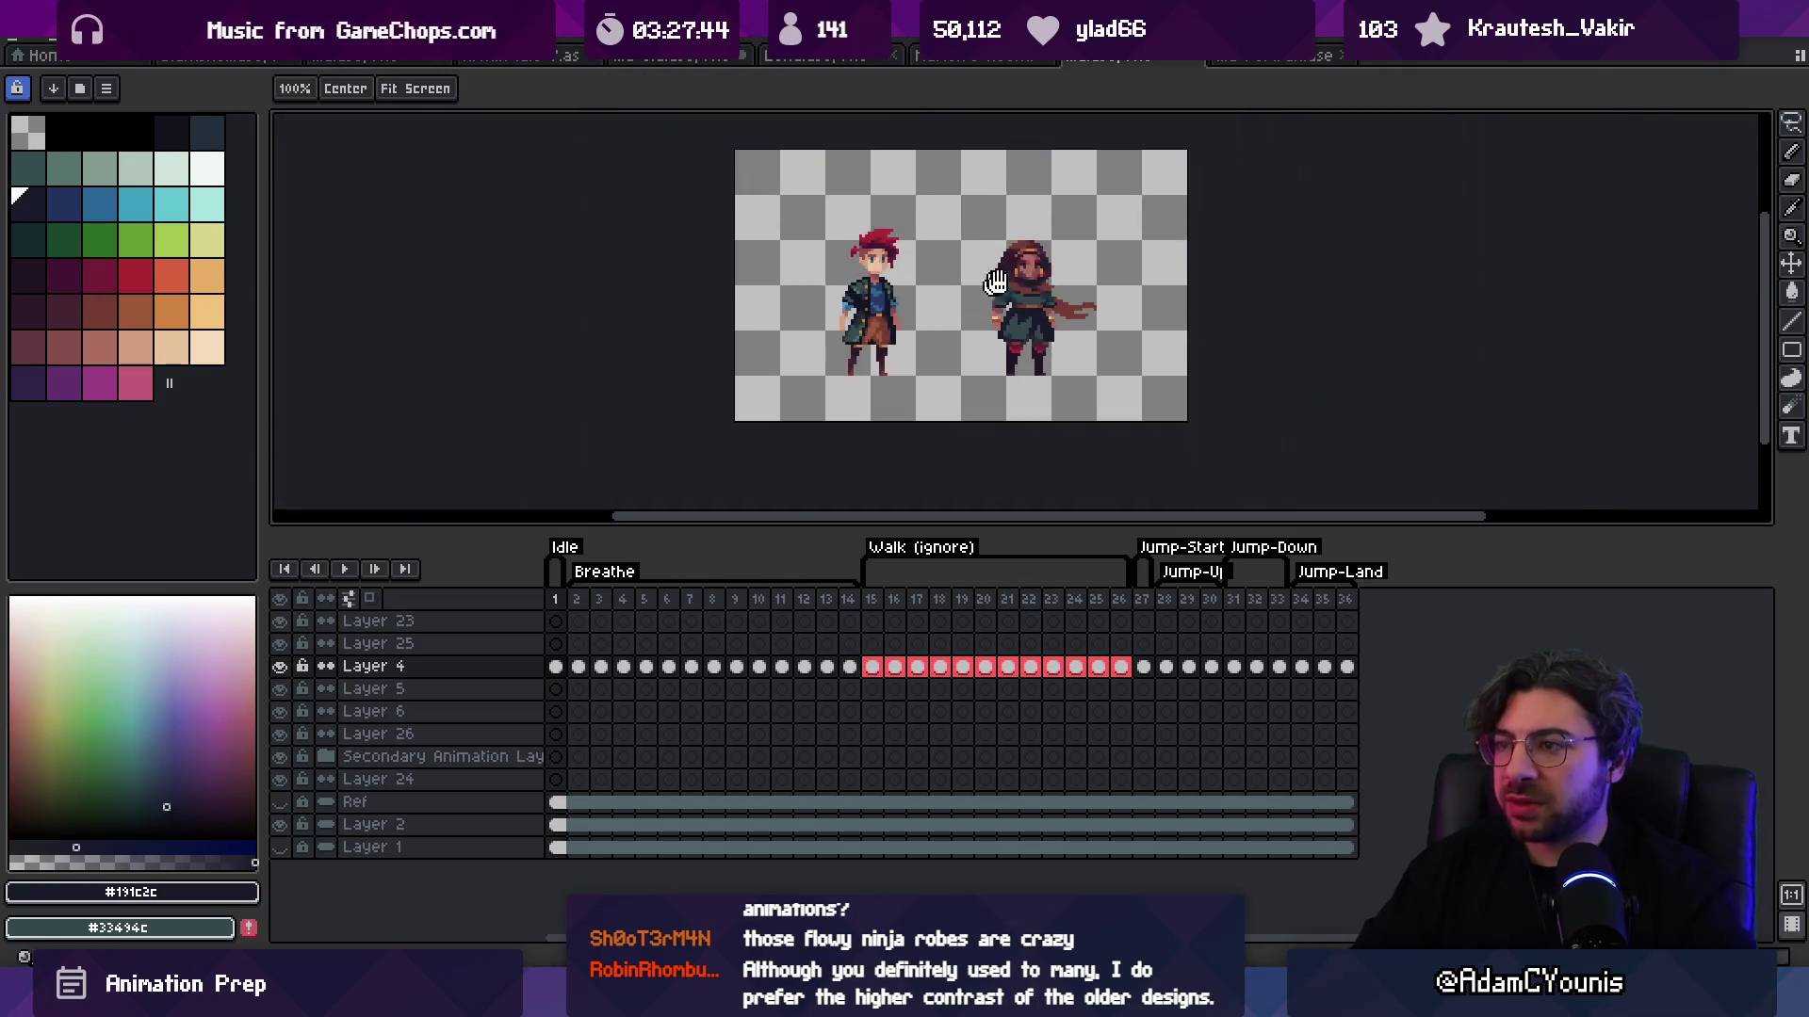
pyautogui.scroll(5, 1036, 280)
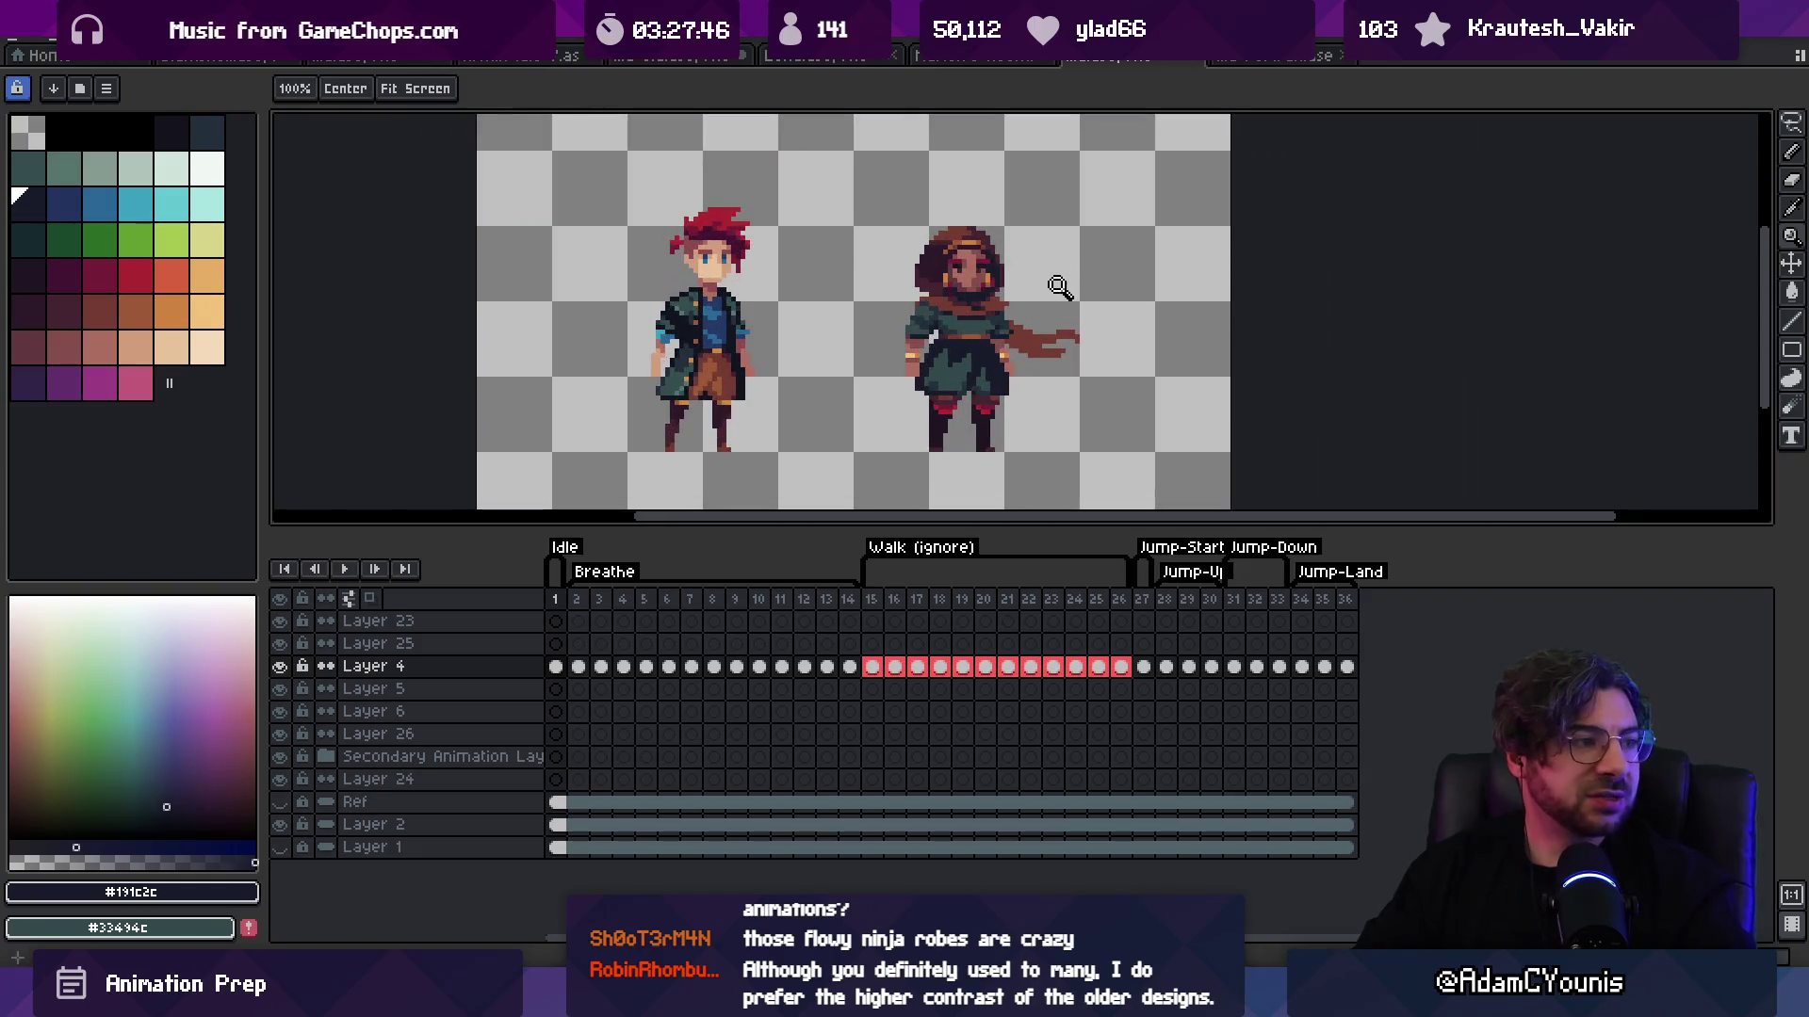
pyautogui.moveTo(928, 395); pyautogui.dragTo(986, 349)
pyautogui.keyDown('alt'); pyautogui.click(888, 371); pyautogui.keyUp('alt')
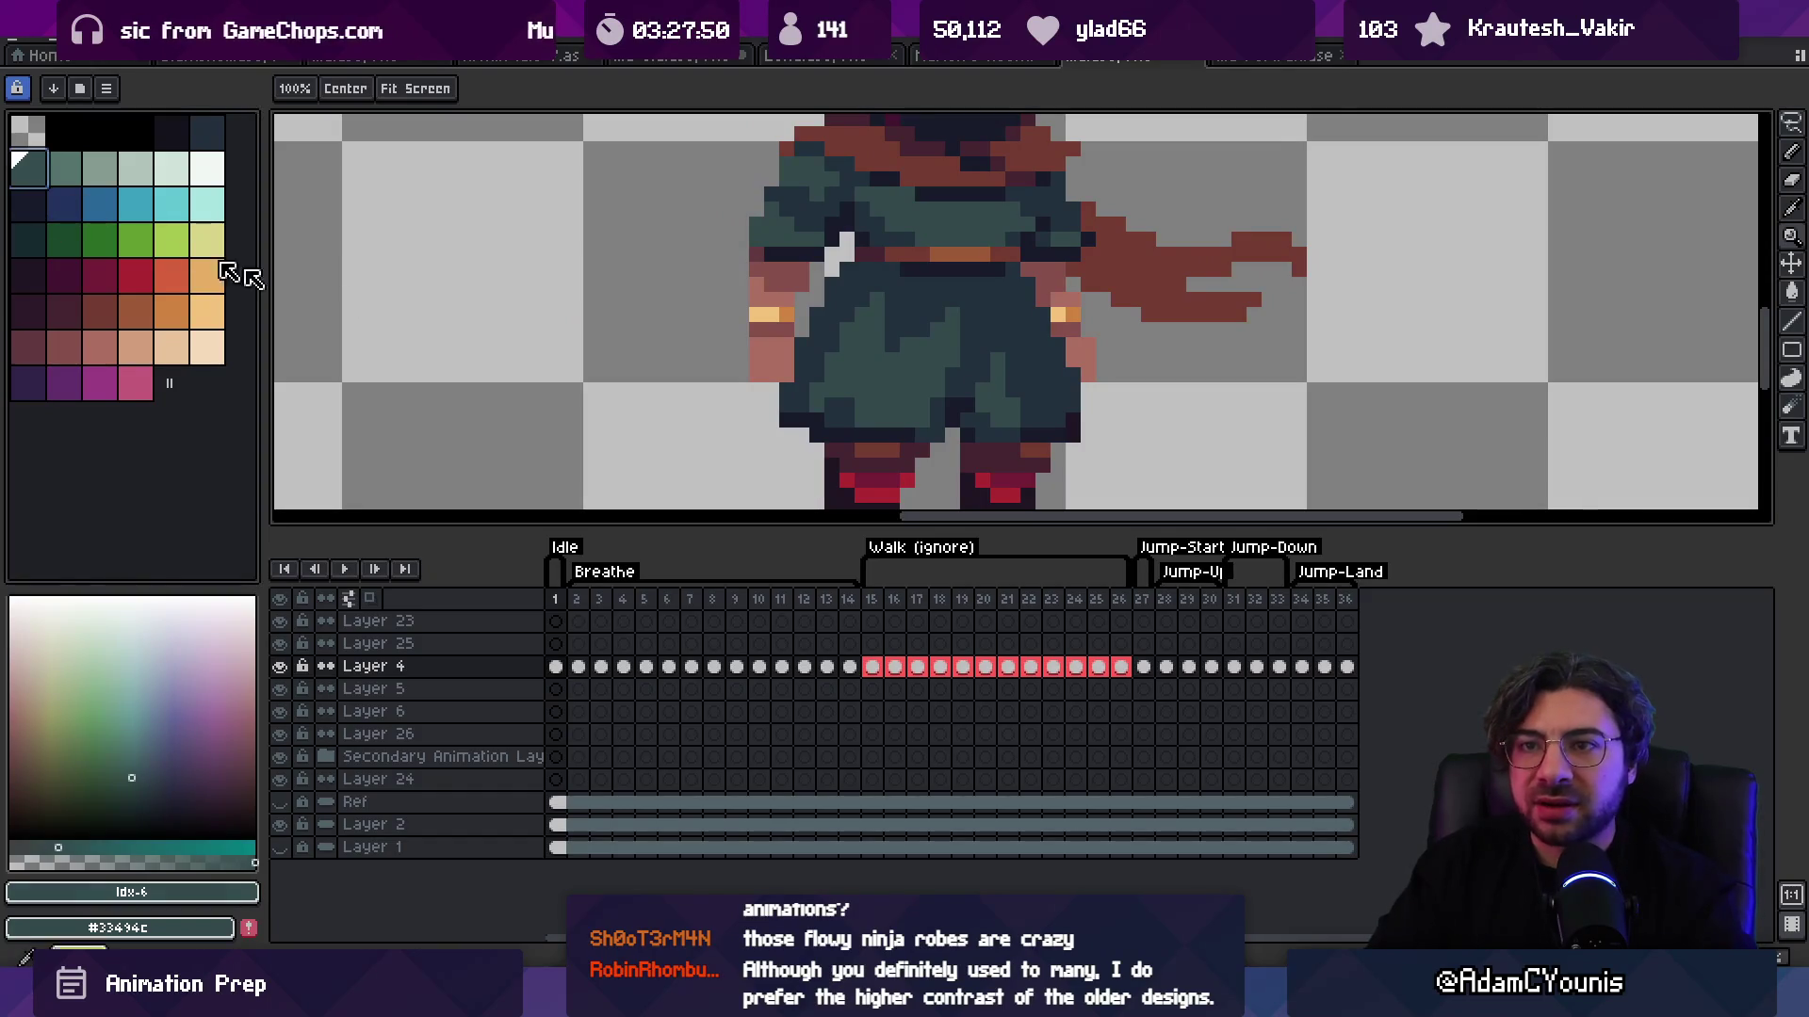
pyautogui.press('g')
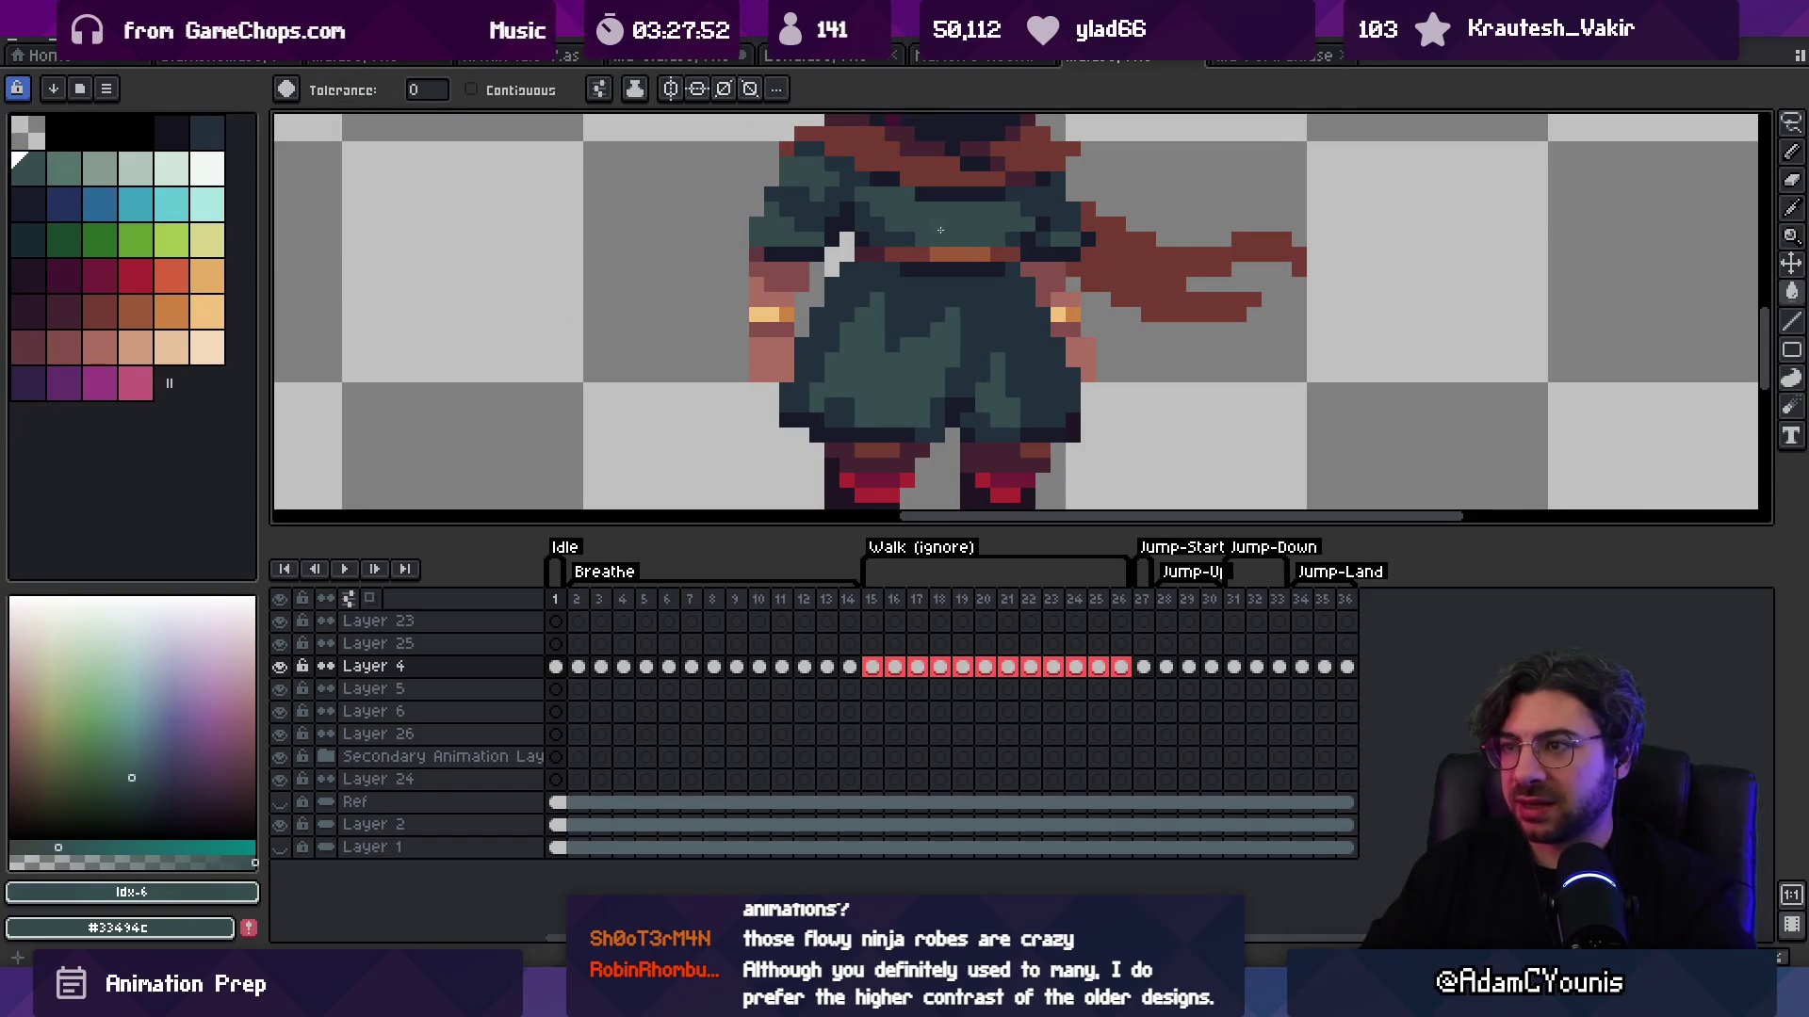
# Step: Re-sample the dark tunic shade and outline colour while checking both characters
pyautogui.press('z')
pyautogui.scroll(-3, 951, 283)
pyautogui.scroll(3, 968, 347)
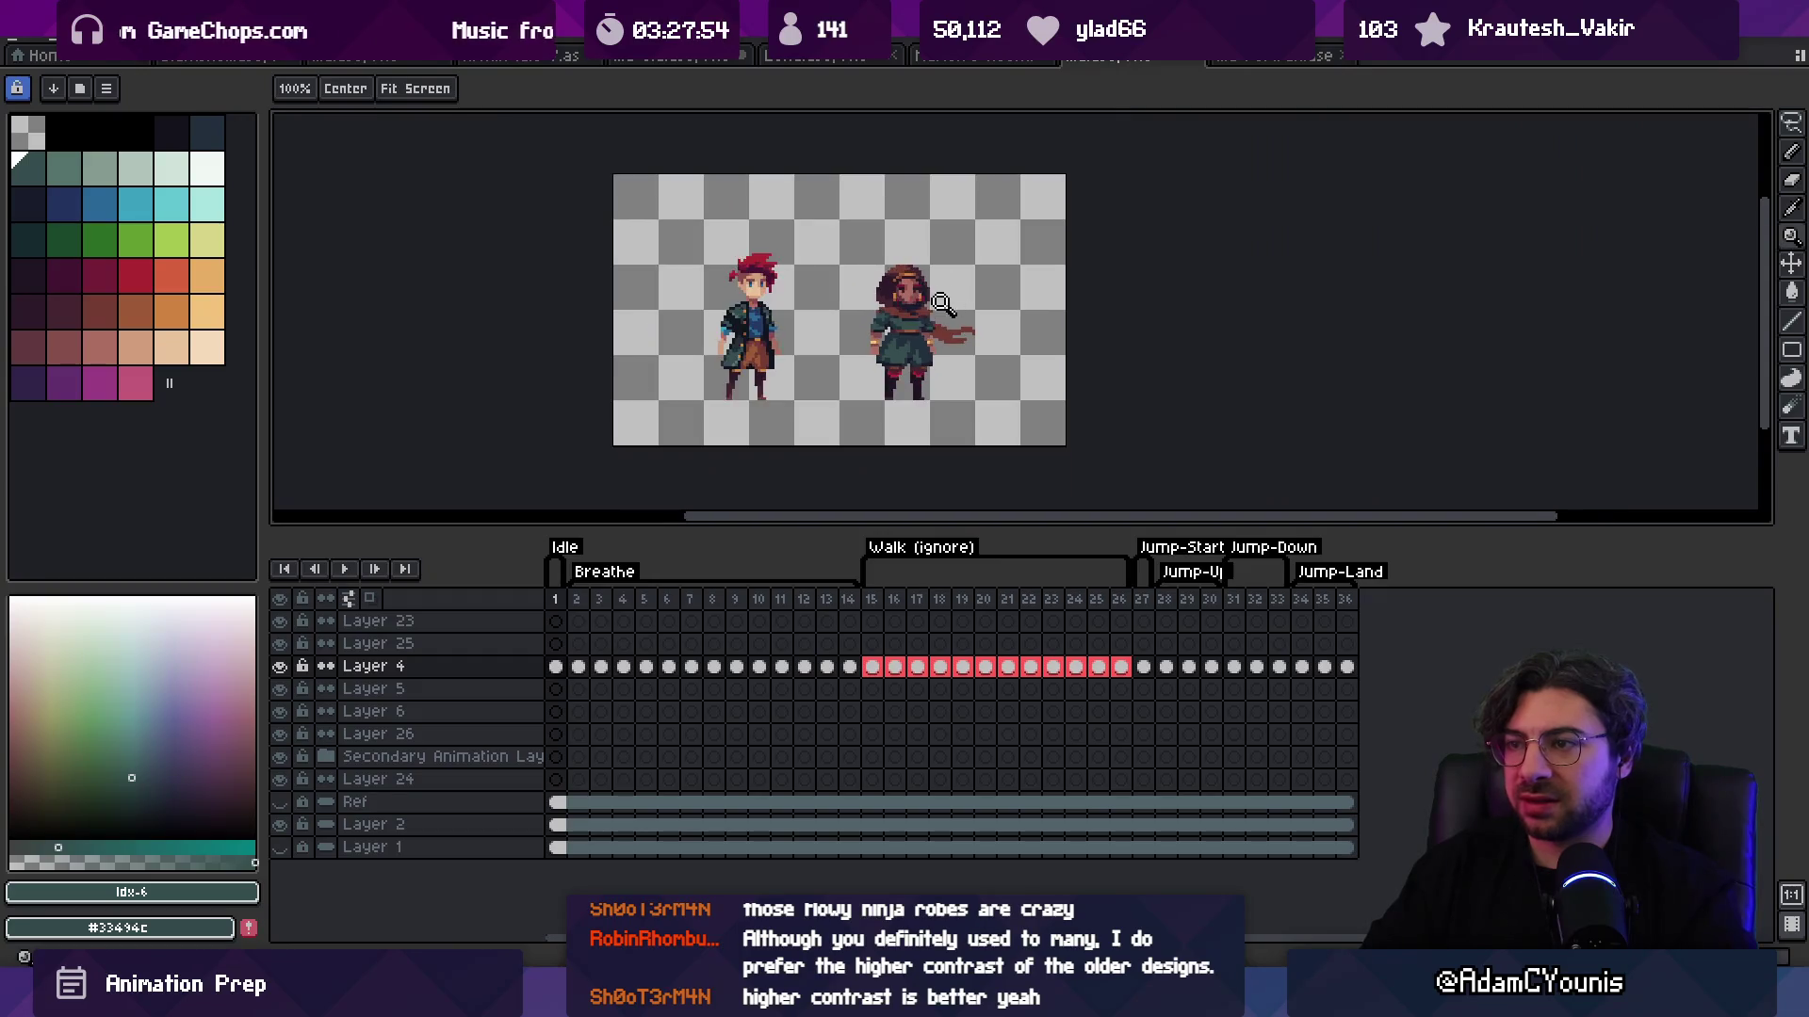
pyautogui.press('b')
pyautogui.keyDown('alt'); pyautogui.click(940, 313); pyautogui.keyUp('alt')
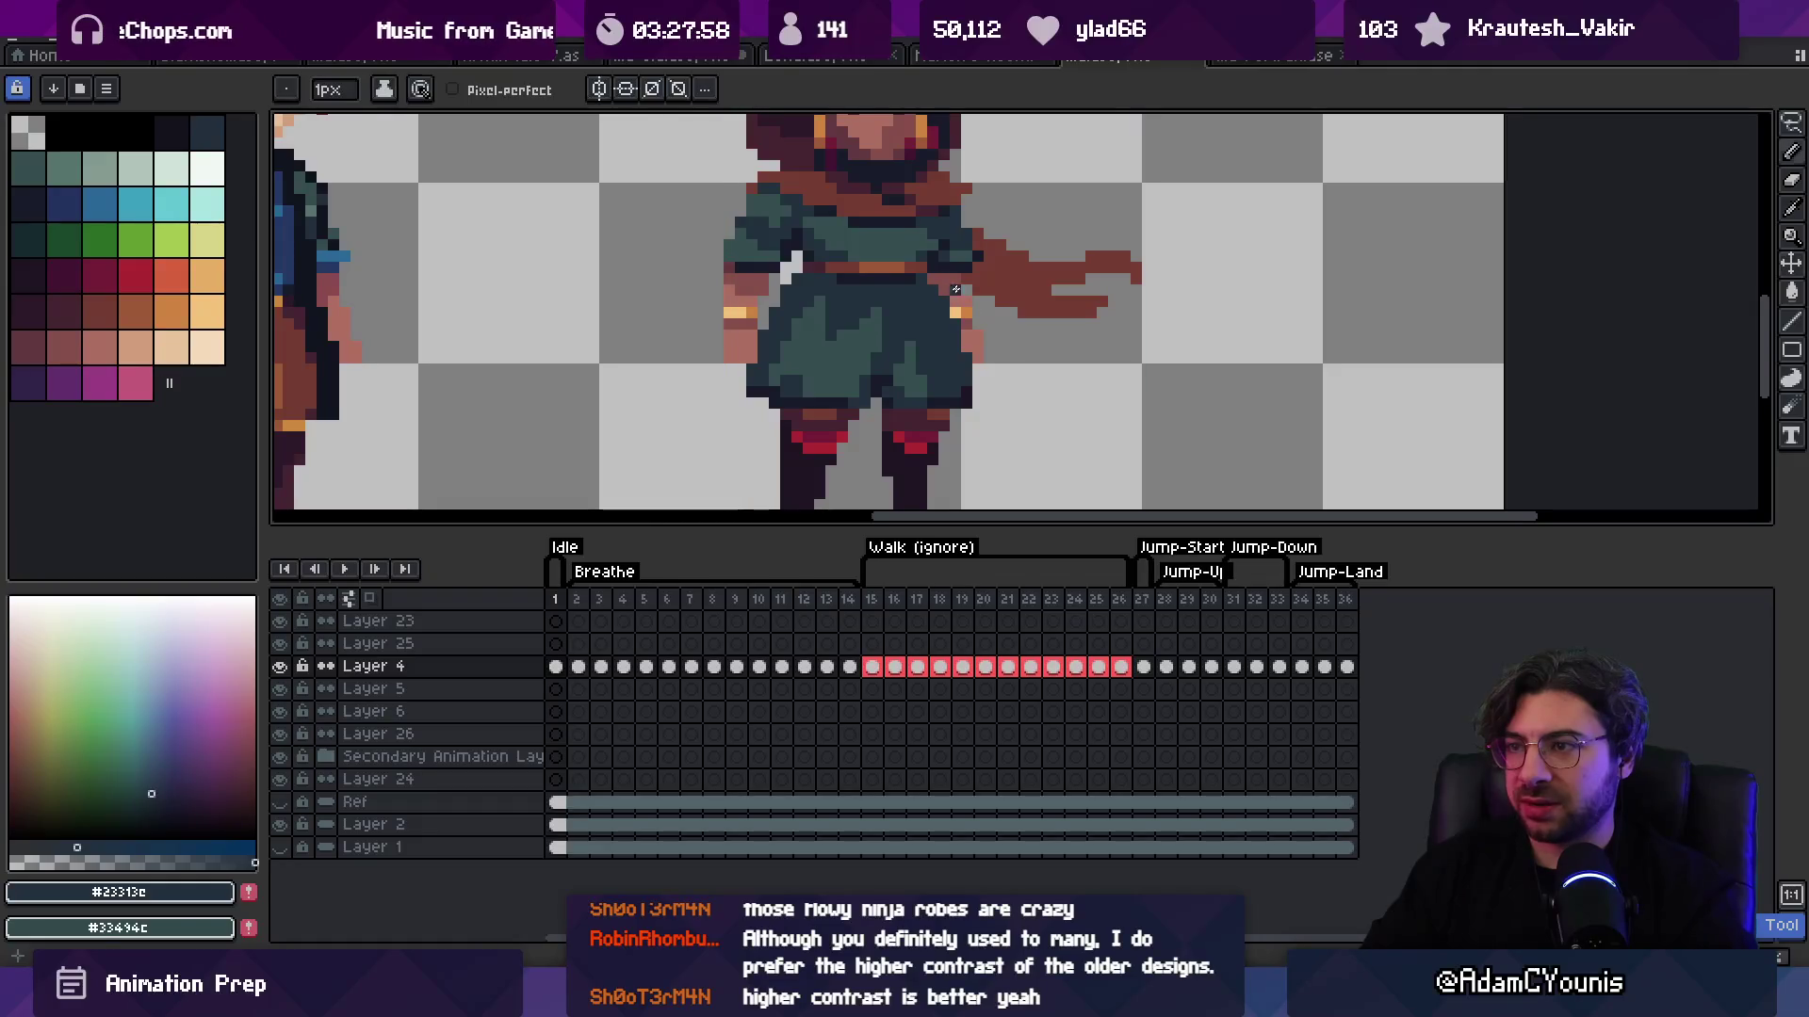
pyautogui.keyDown('alt'); pyautogui.click(928, 224); pyautogui.keyUp('alt')
pyautogui.press('v')
pyautogui.press('b')
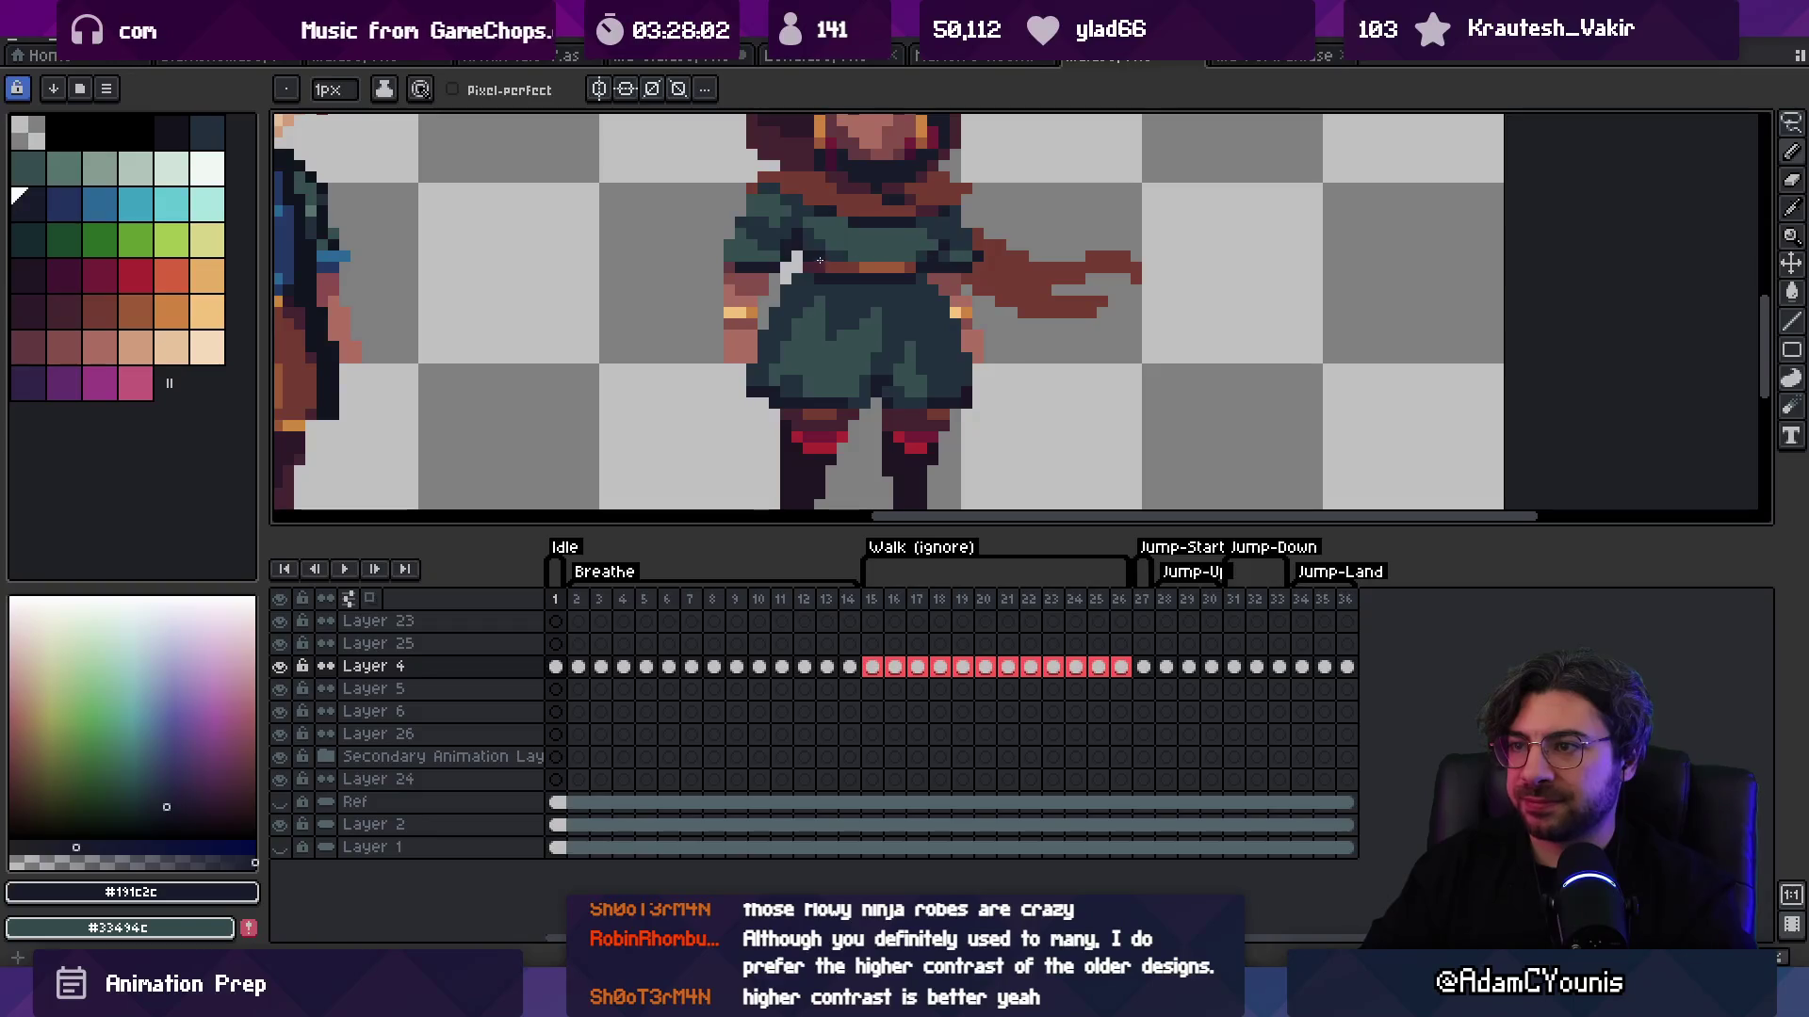
pyautogui.press('space')
pyautogui.scroll(-5, 829, 269)
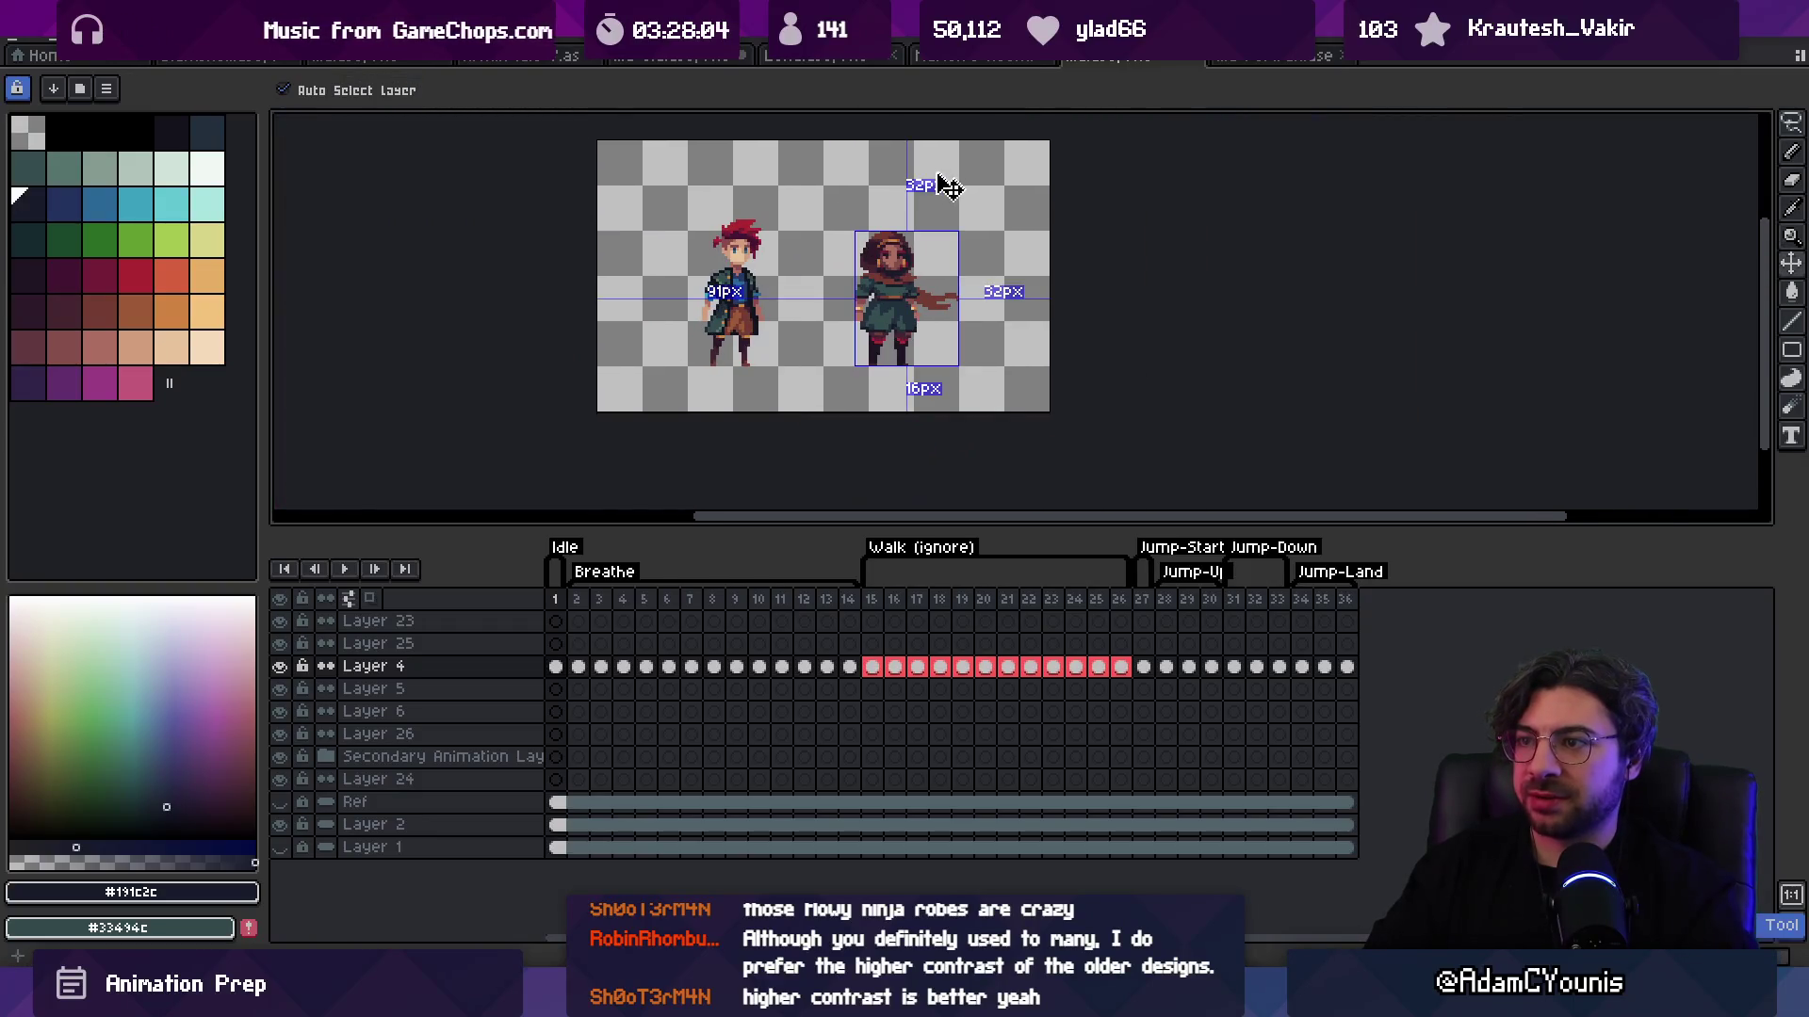
pyautogui.scroll(4, 898, 301)
pyautogui.keyDown('alt'); pyautogui.click(899, 306); pyautogui.keyUp('alt')
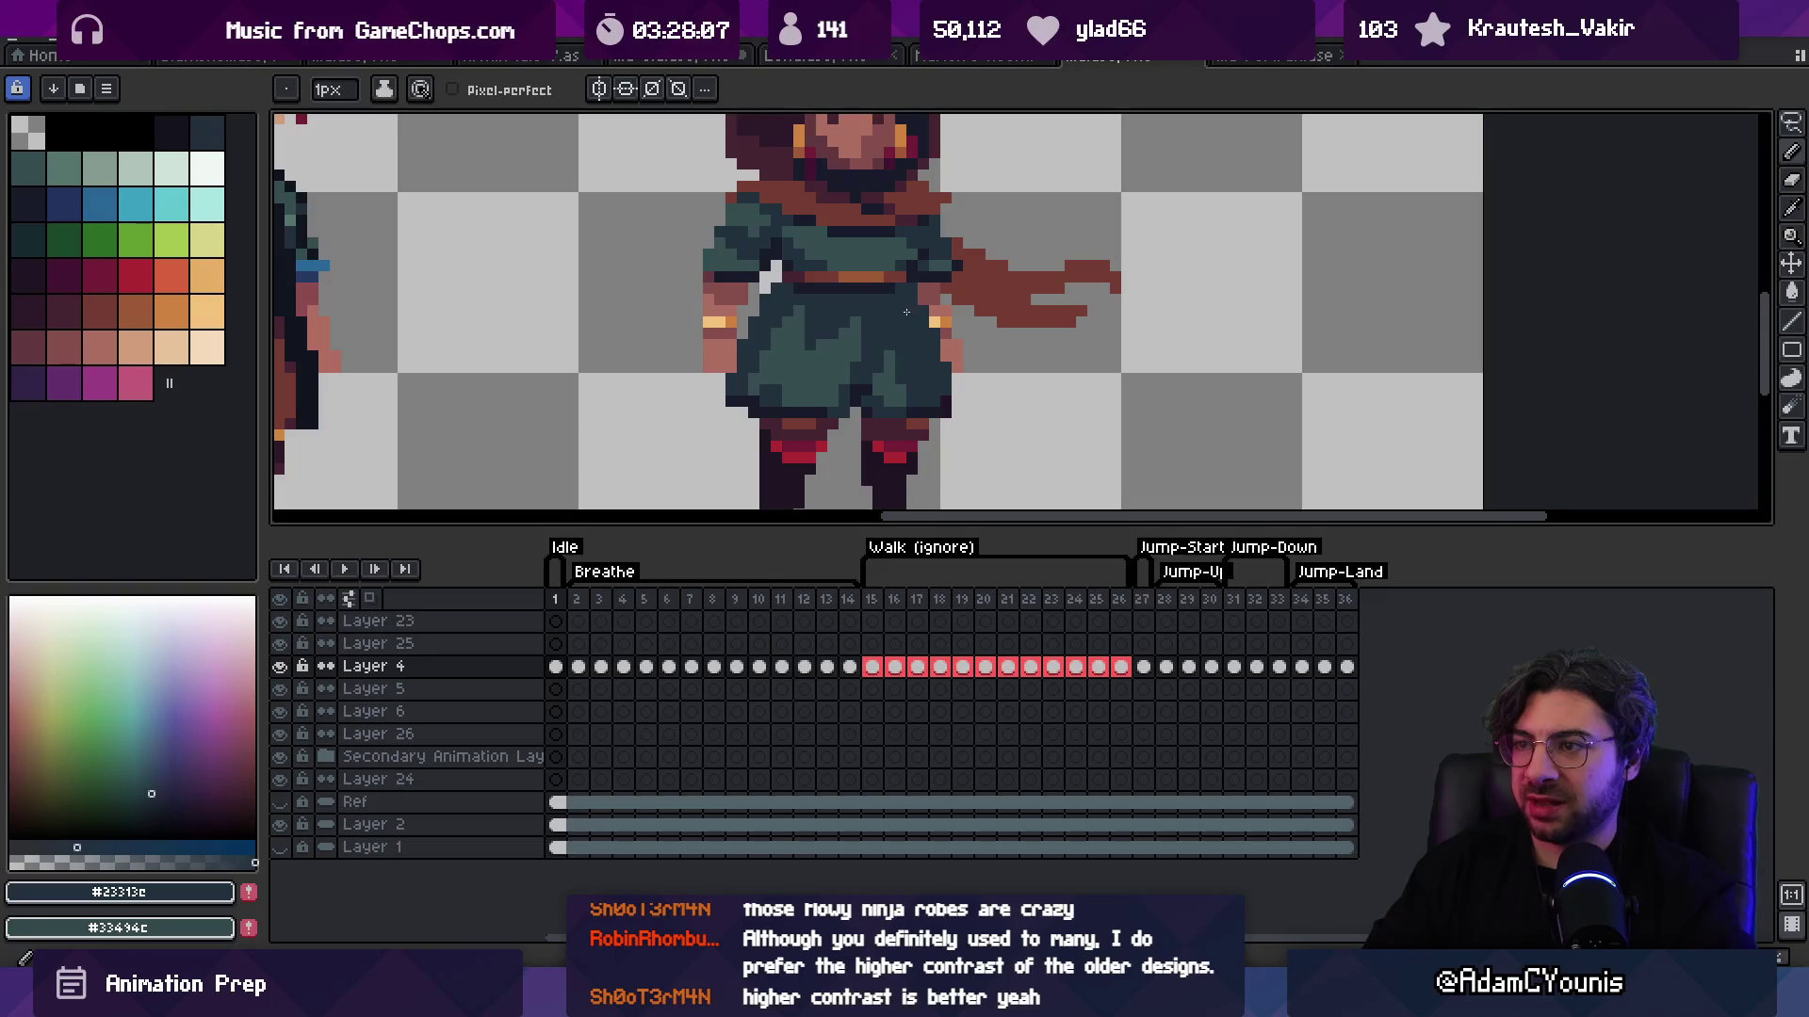
# Step: Pick the dark maroon scarf shade from the scarf
pyautogui.press('space')
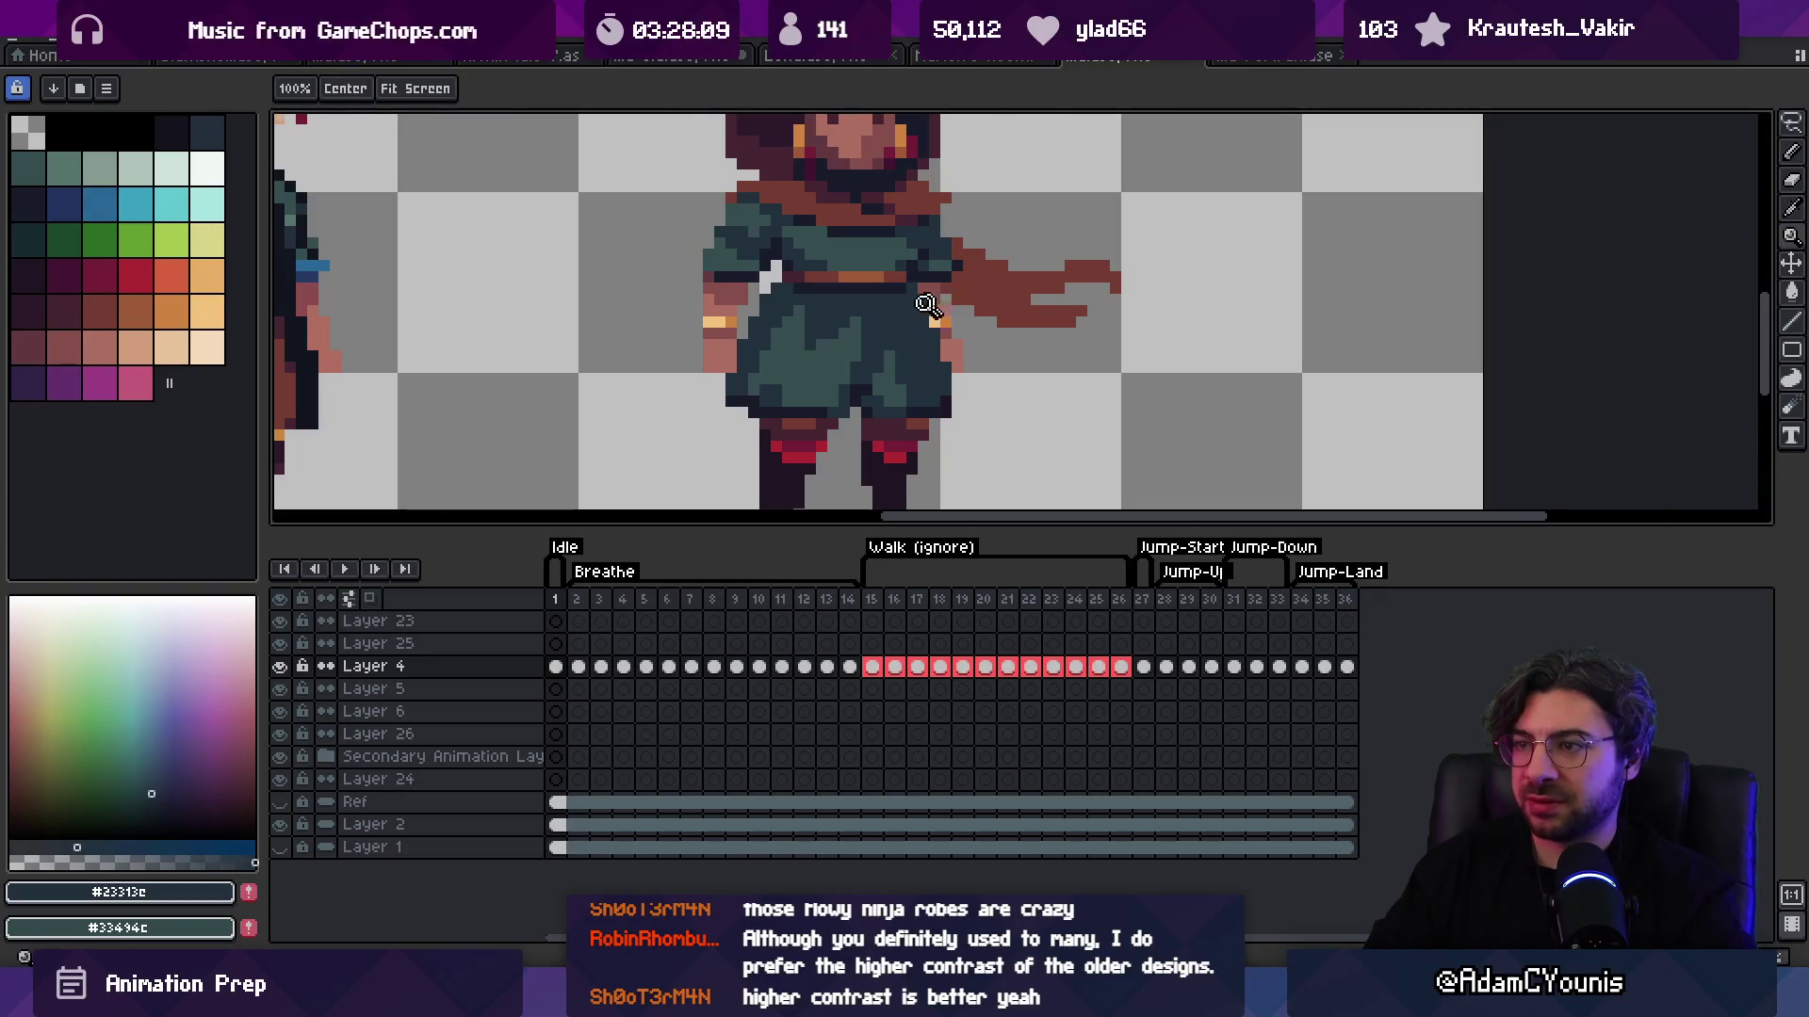
pyautogui.scroll(-4, 923, 300)
pyautogui.scroll(1, 970, 241)
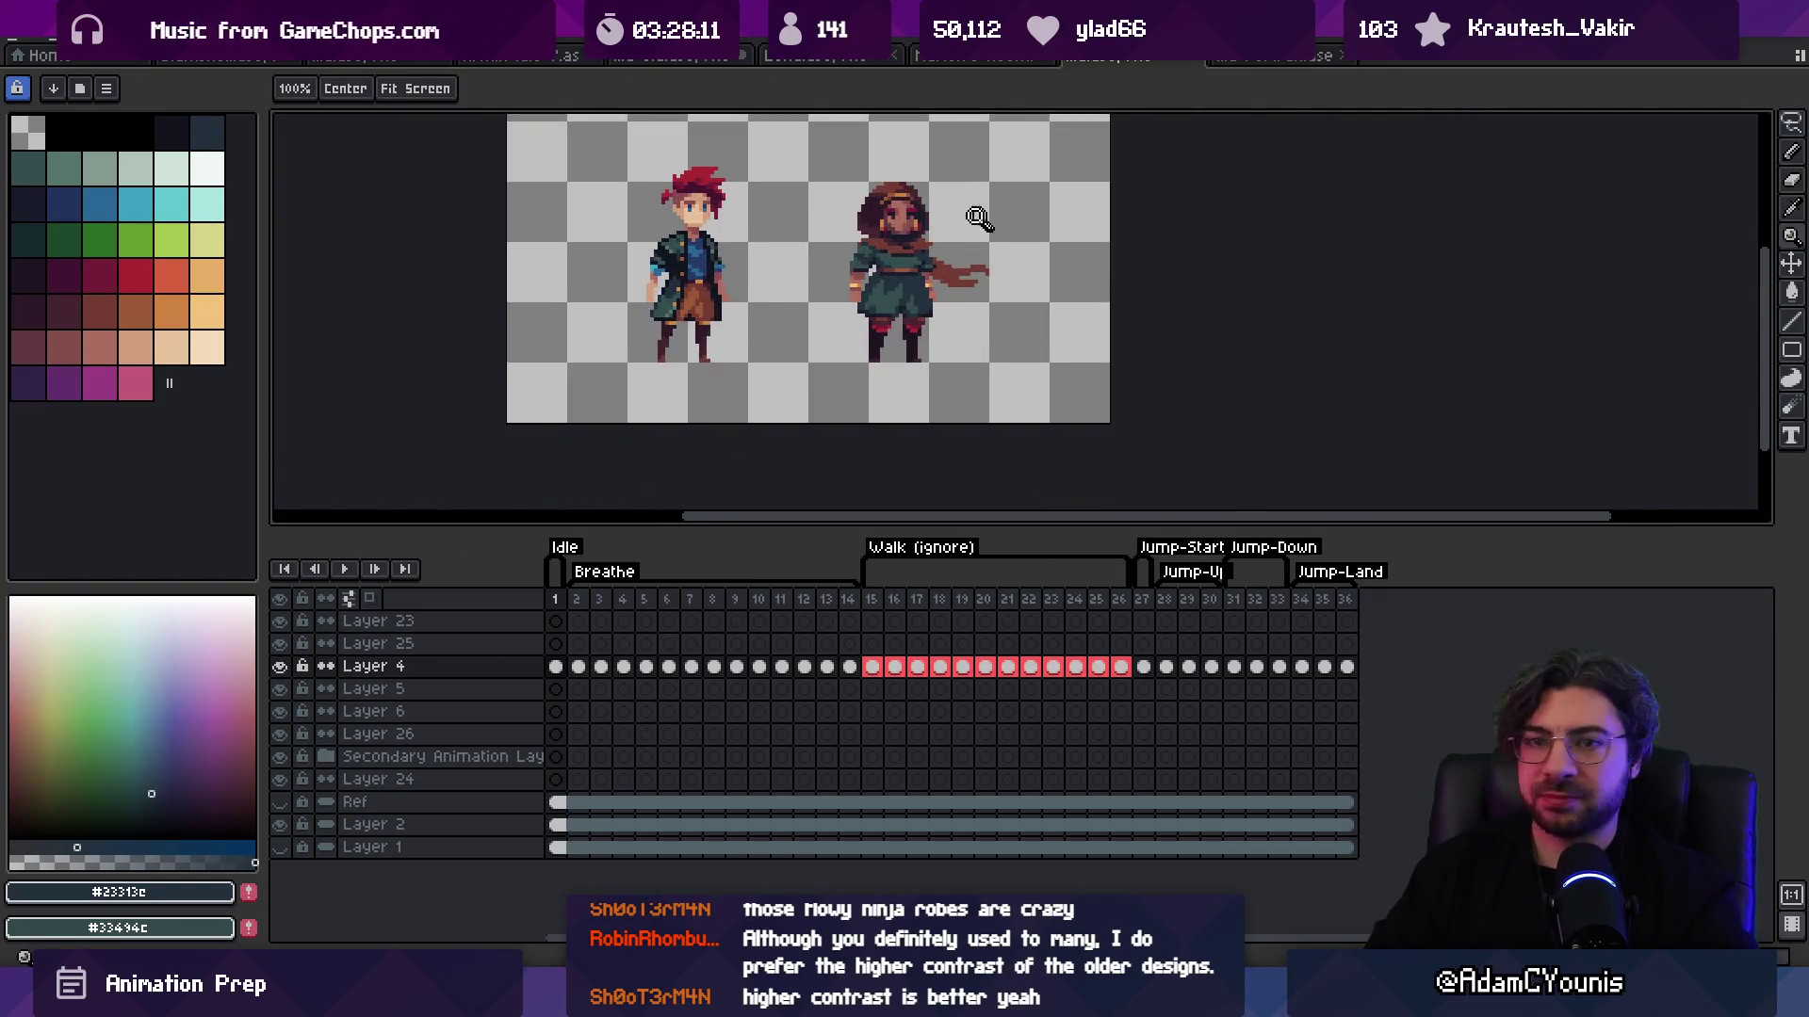
pyautogui.scroll(1, 939, 283)
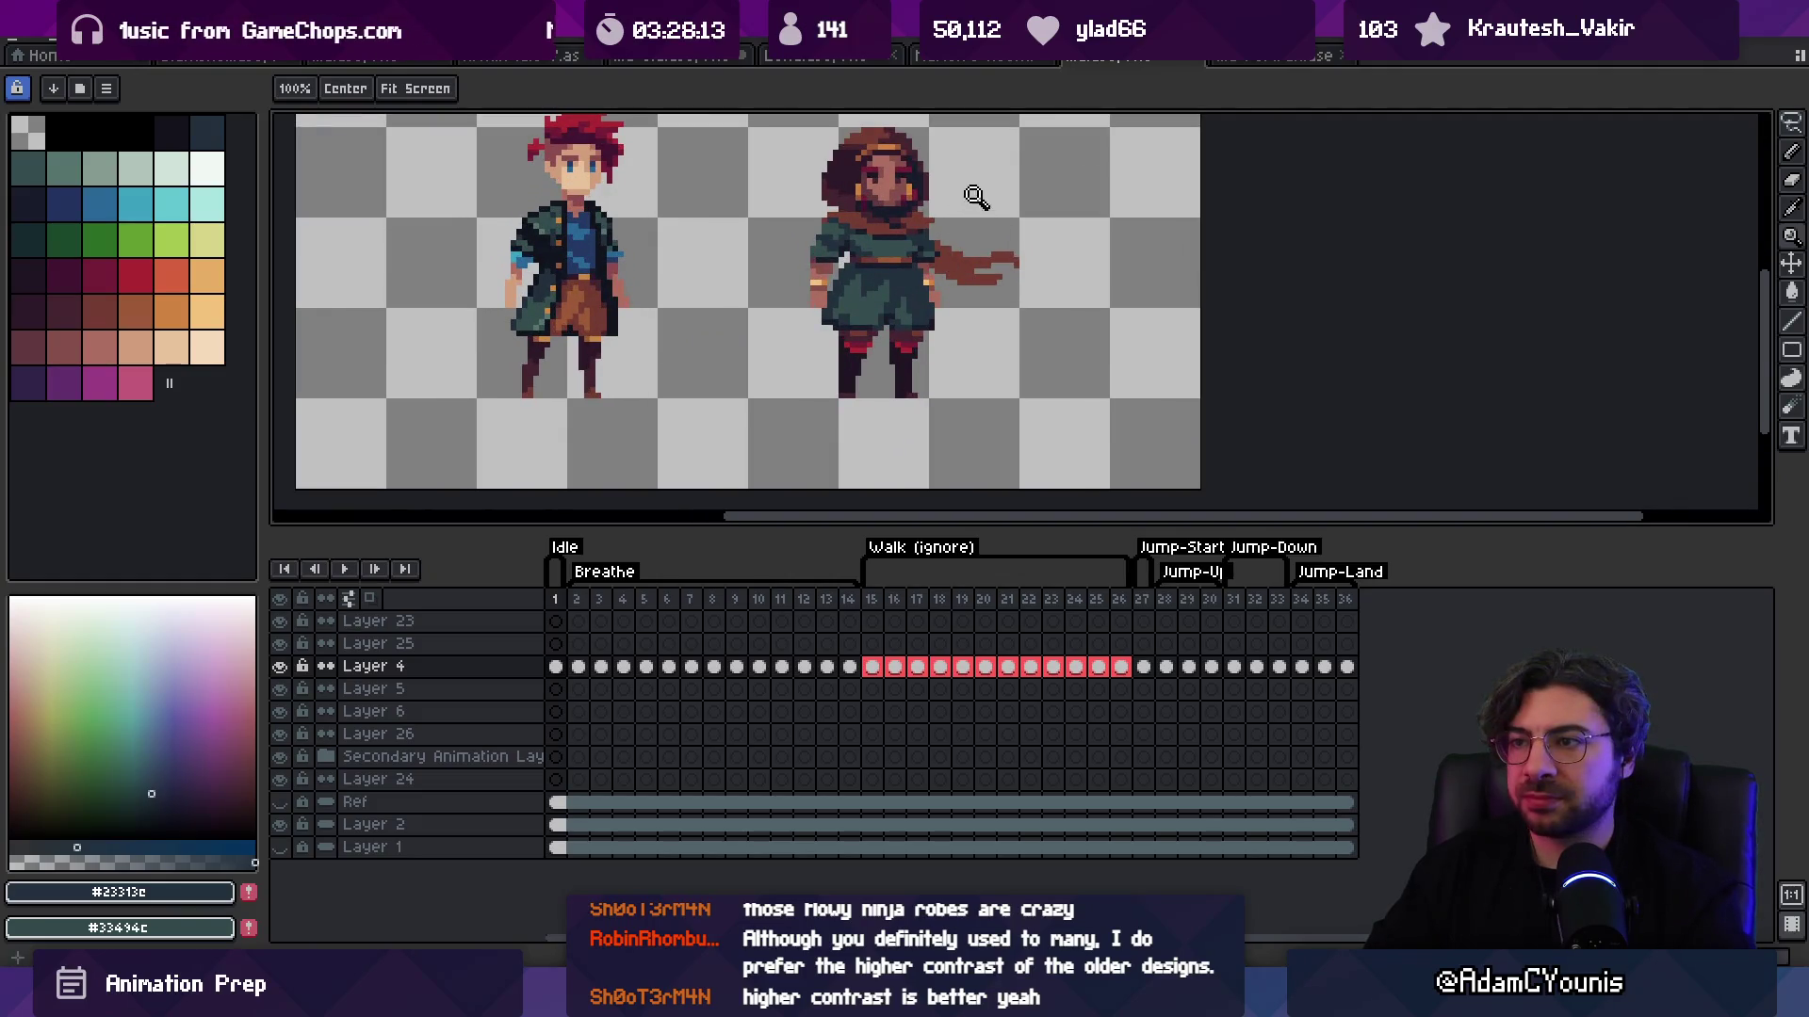
pyautogui.press('b')
pyautogui.keyDown('alt'); pyautogui.click(1007, 299); pyautogui.keyUp('alt')
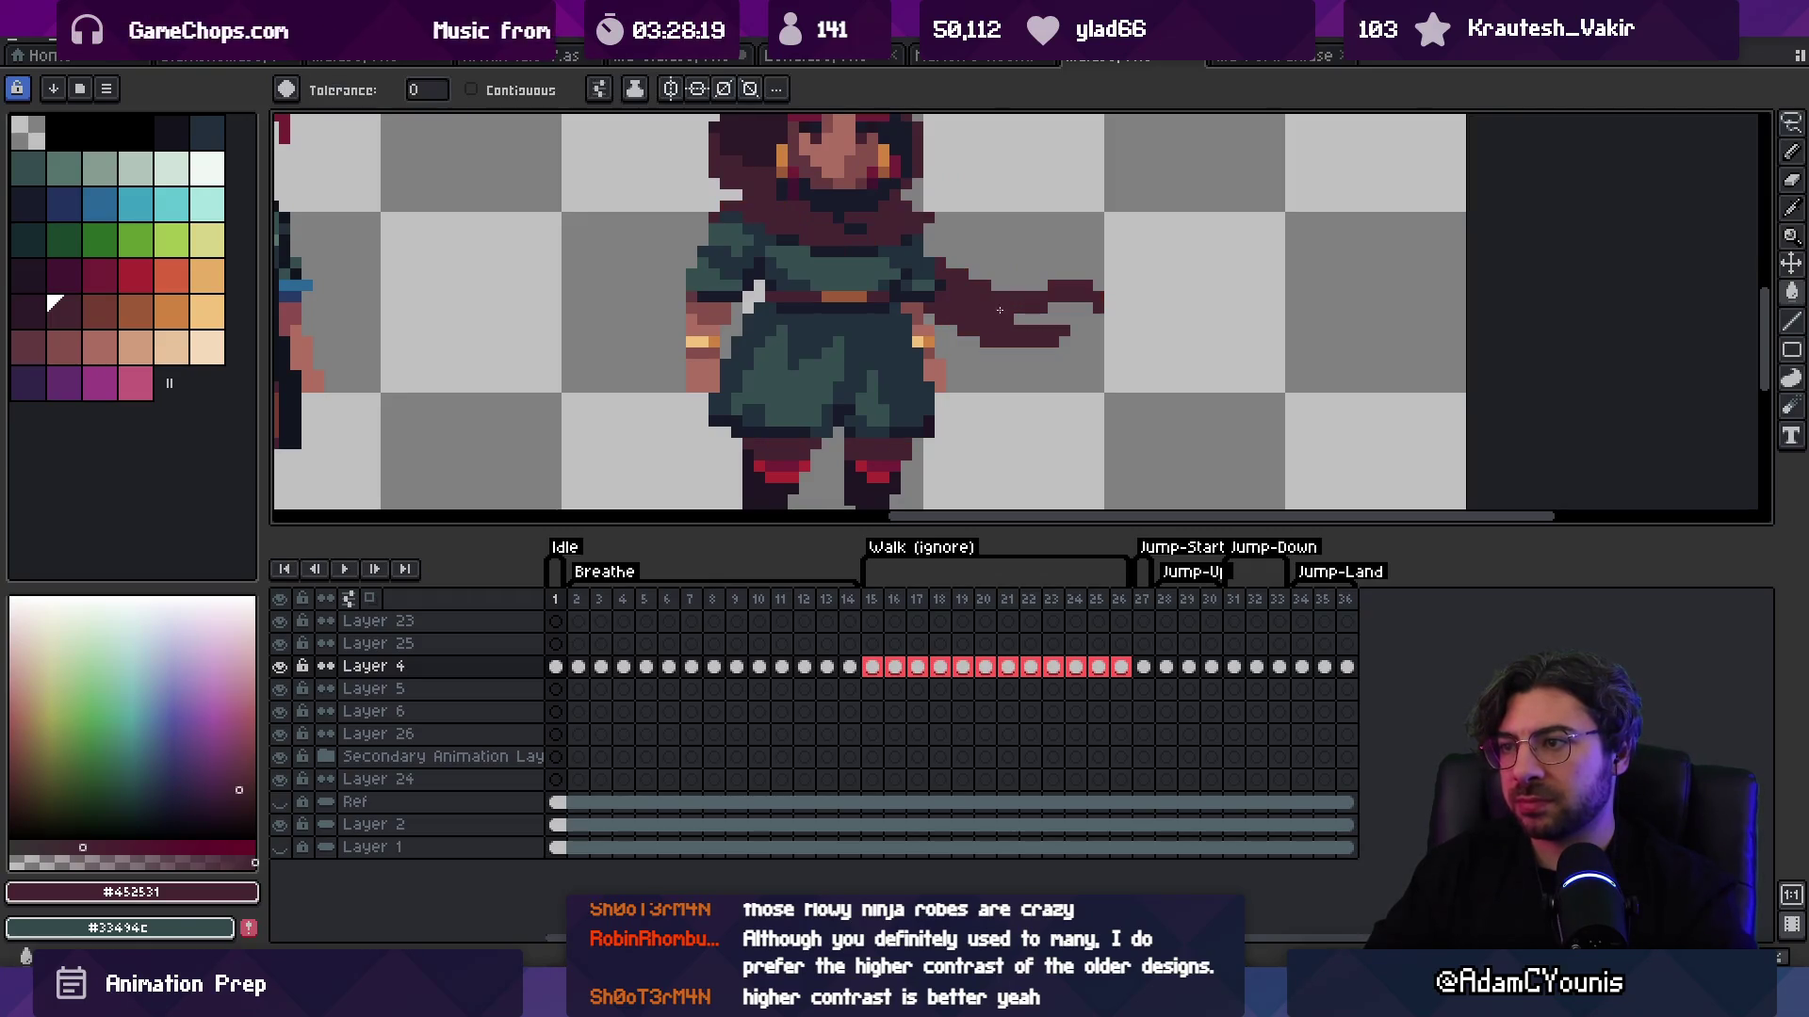
# Step: Switch among pencil, fill and move tools while reviewing the scarf tail
pyautogui.press('z')
pyautogui.scroll(-3, 1053, 230)
pyautogui.scroll(5, 1053, 230)
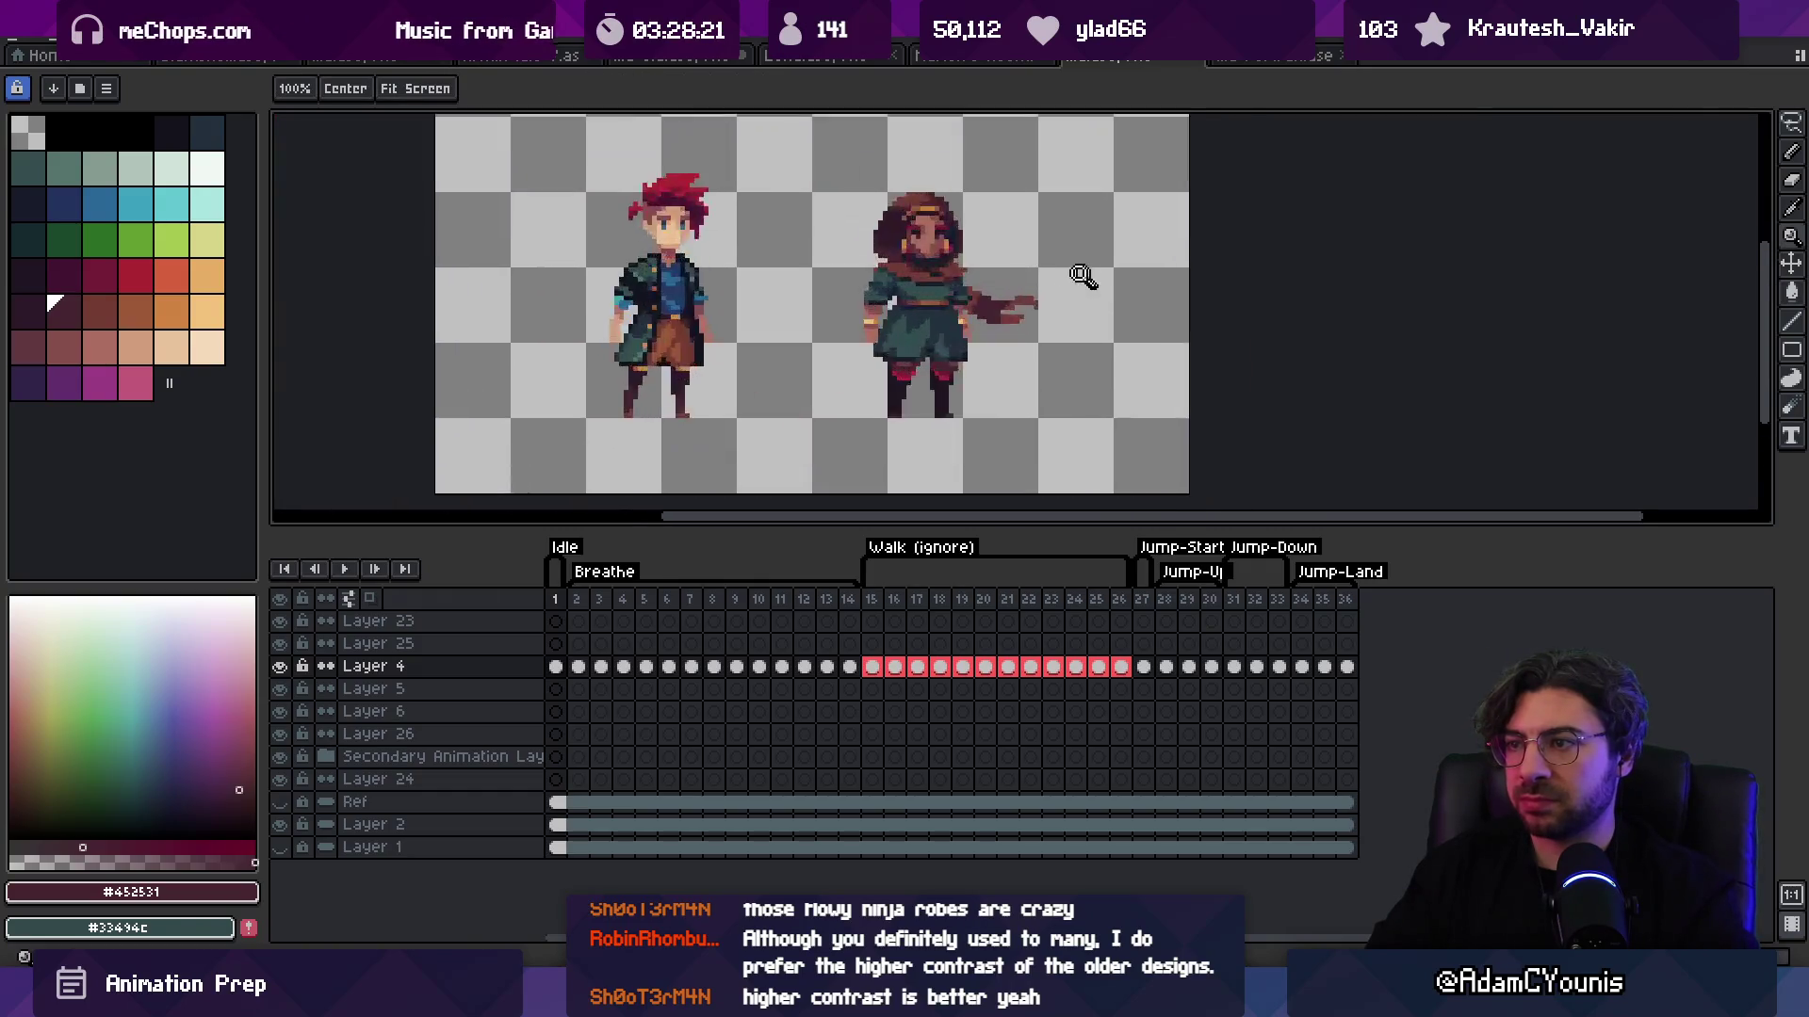
pyautogui.press('b')
pyautogui.press('alt')
pyautogui.press('g')
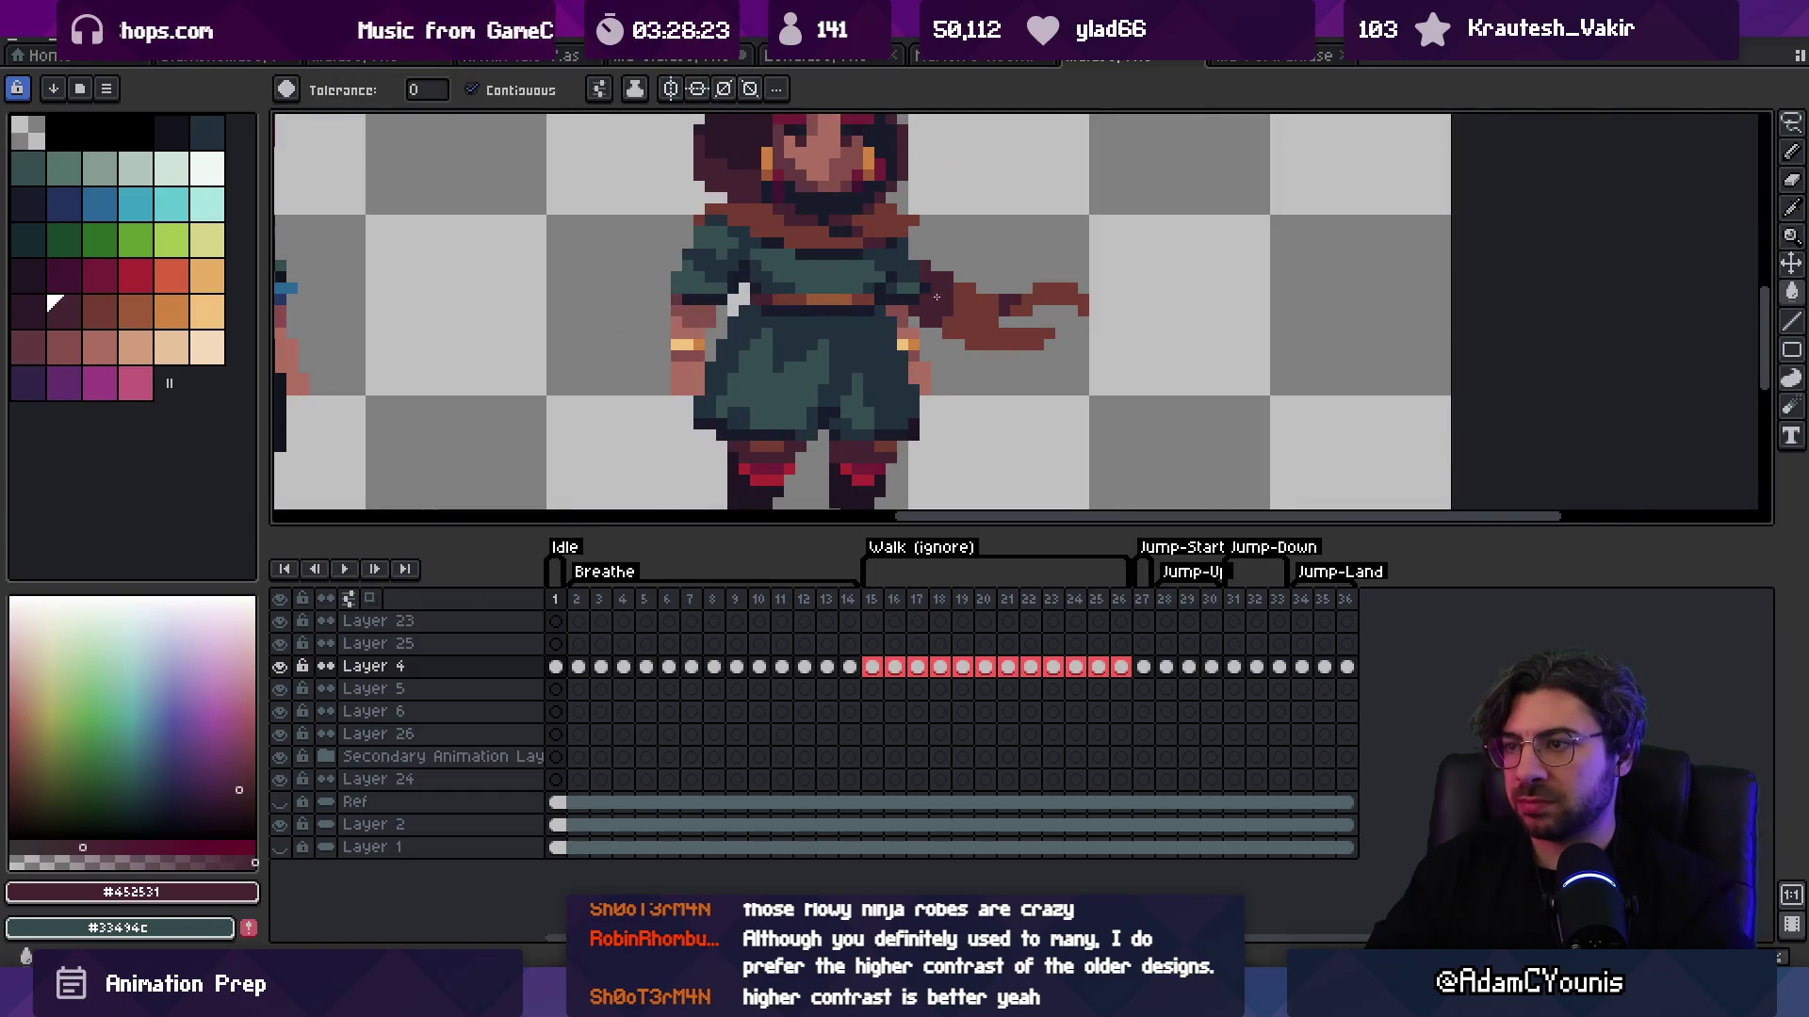
pyautogui.press('ctrl')
pyautogui.press('b')
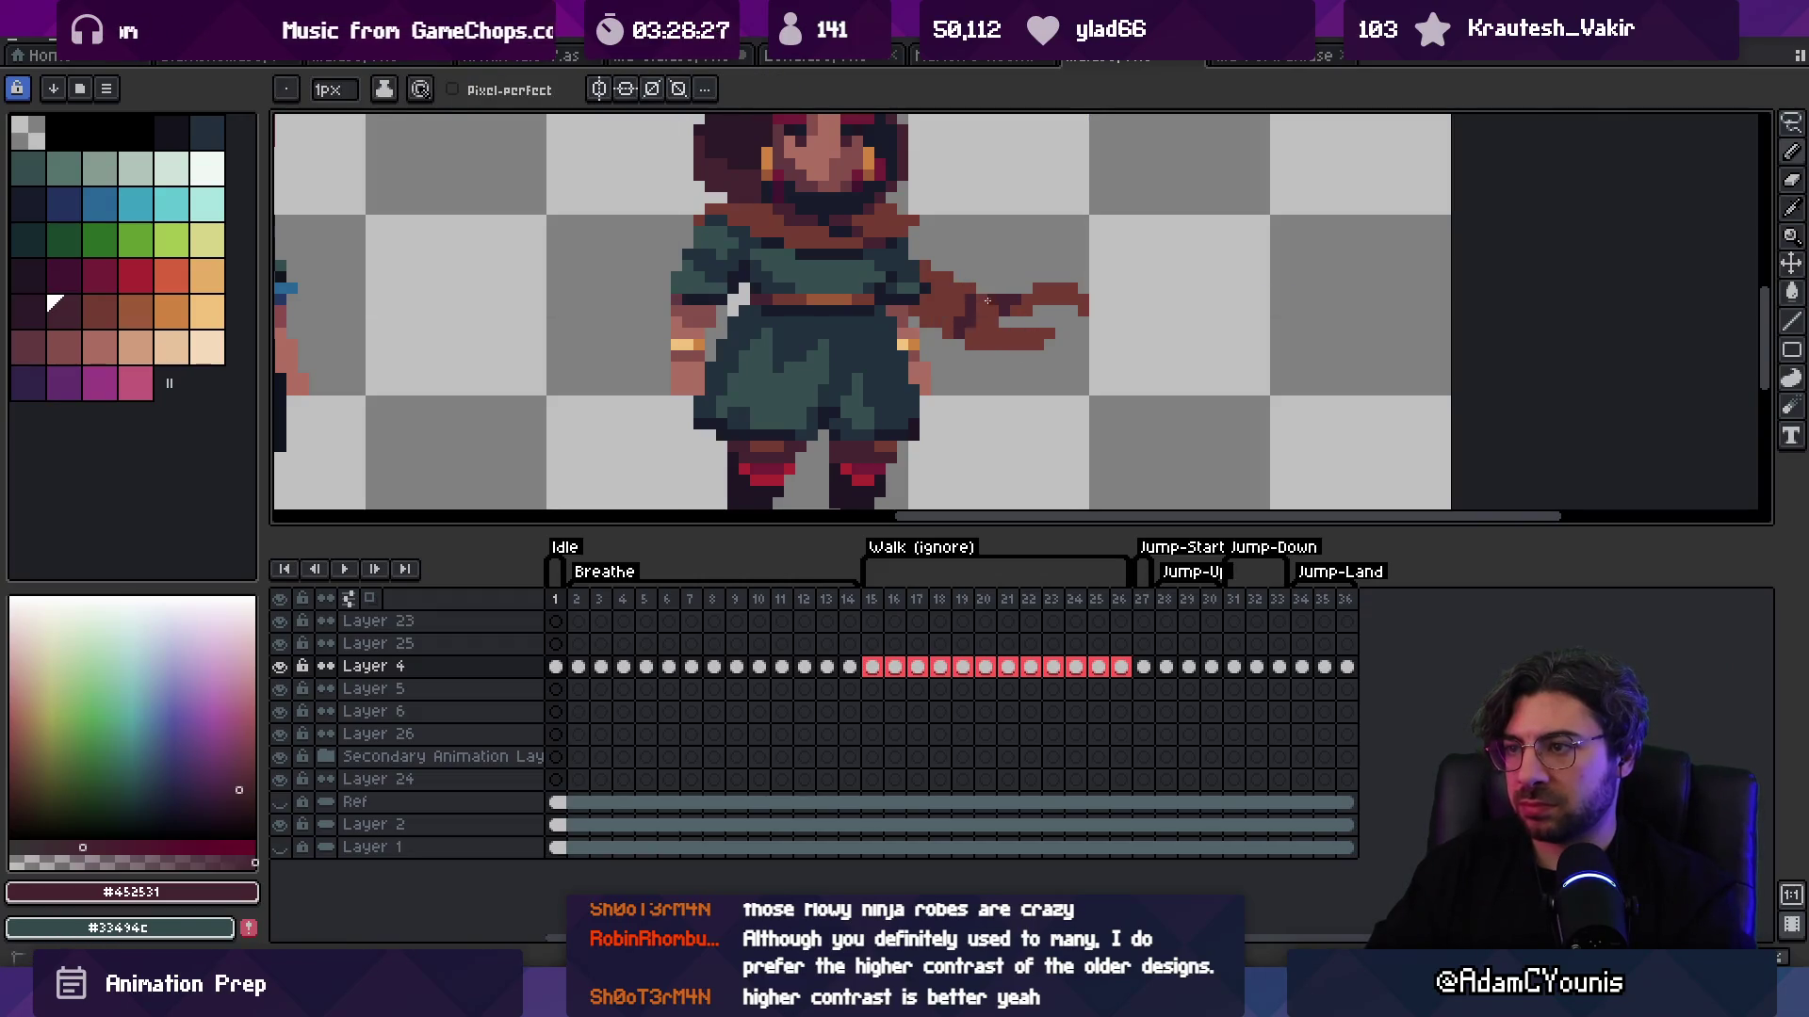
# Step: Zoom in and out repeatedly to review the hooded woman's silhouette
pyautogui.press('alt')
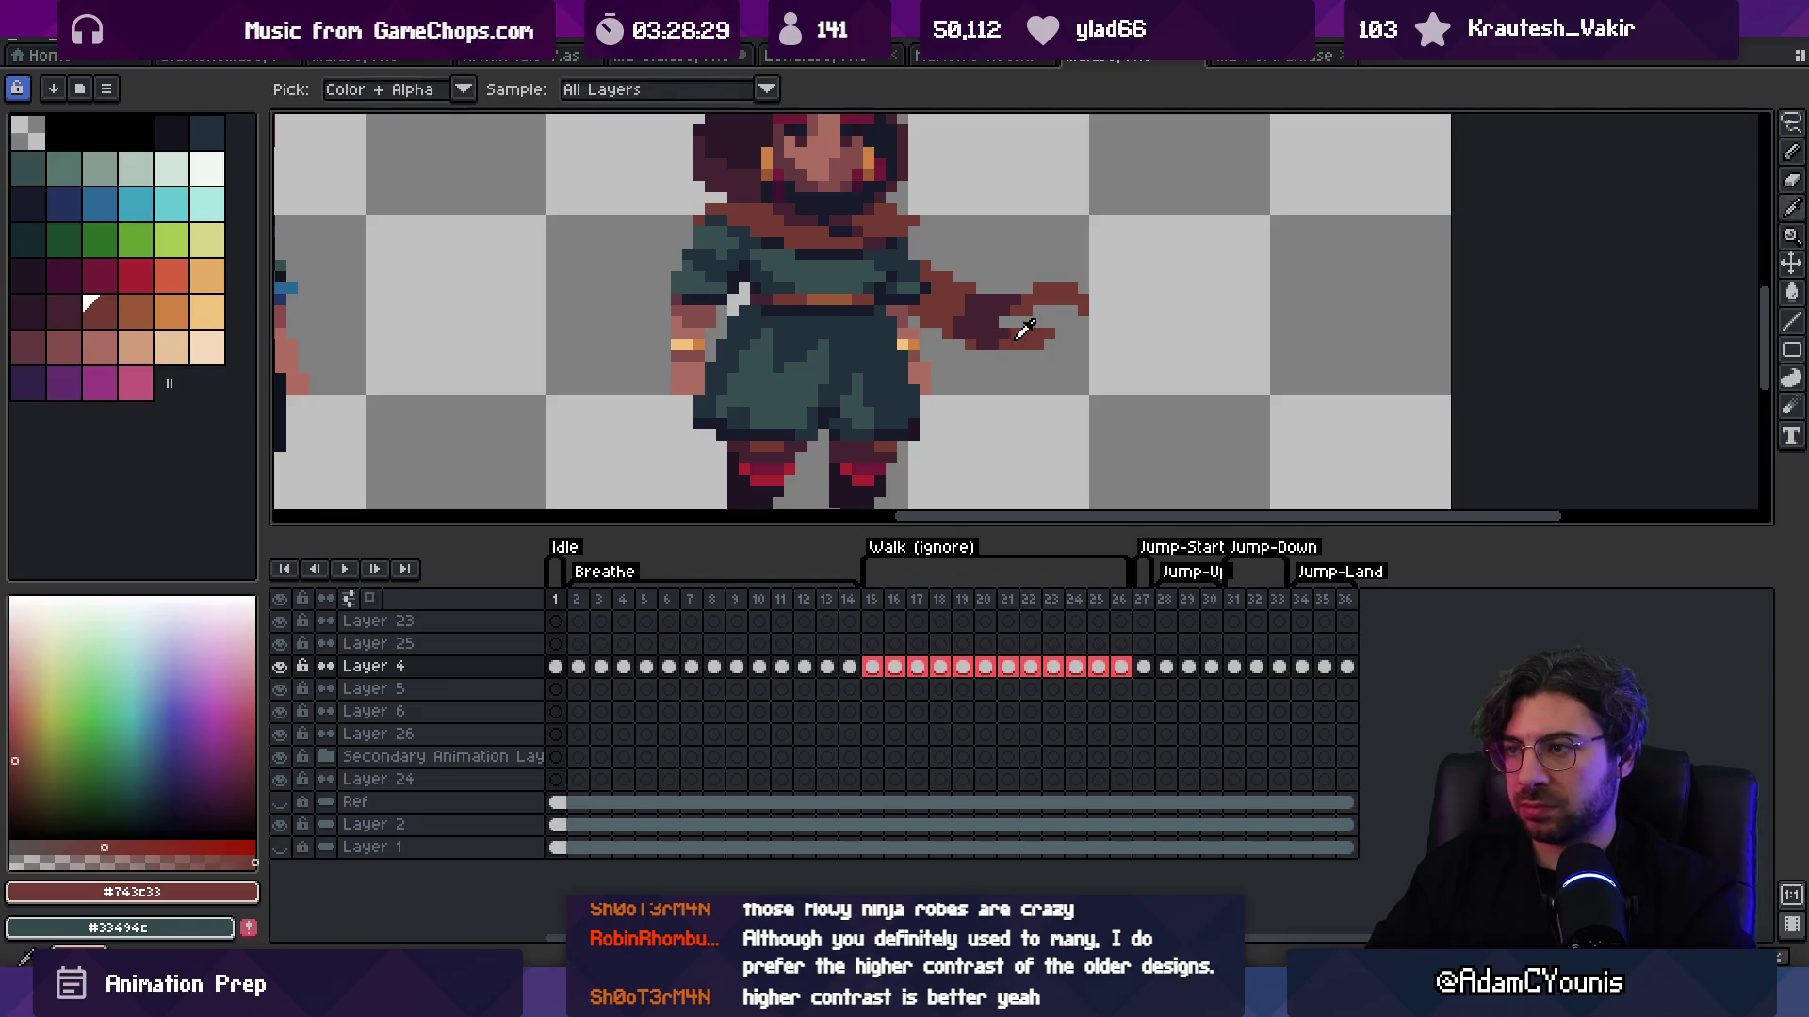
pyautogui.press('z')
pyautogui.scroll(-5, 1013, 307)
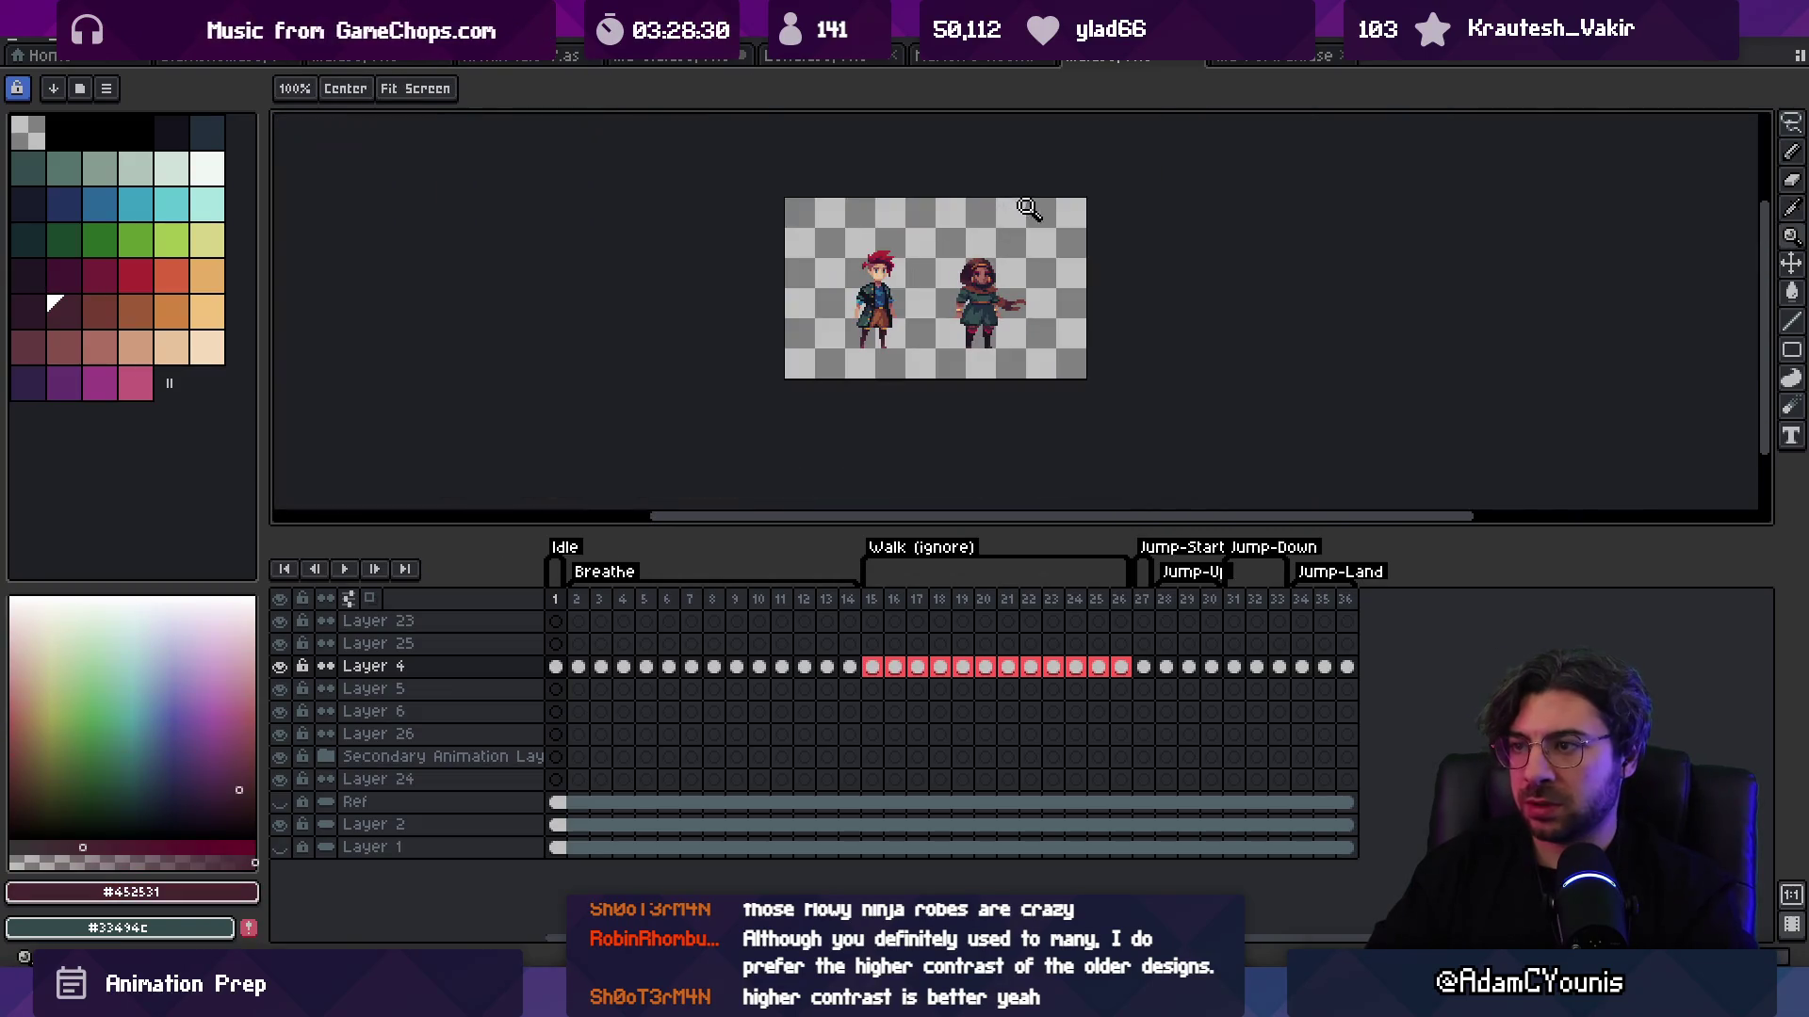
pyautogui.scroll(3, 997, 294)
pyautogui.press('b')
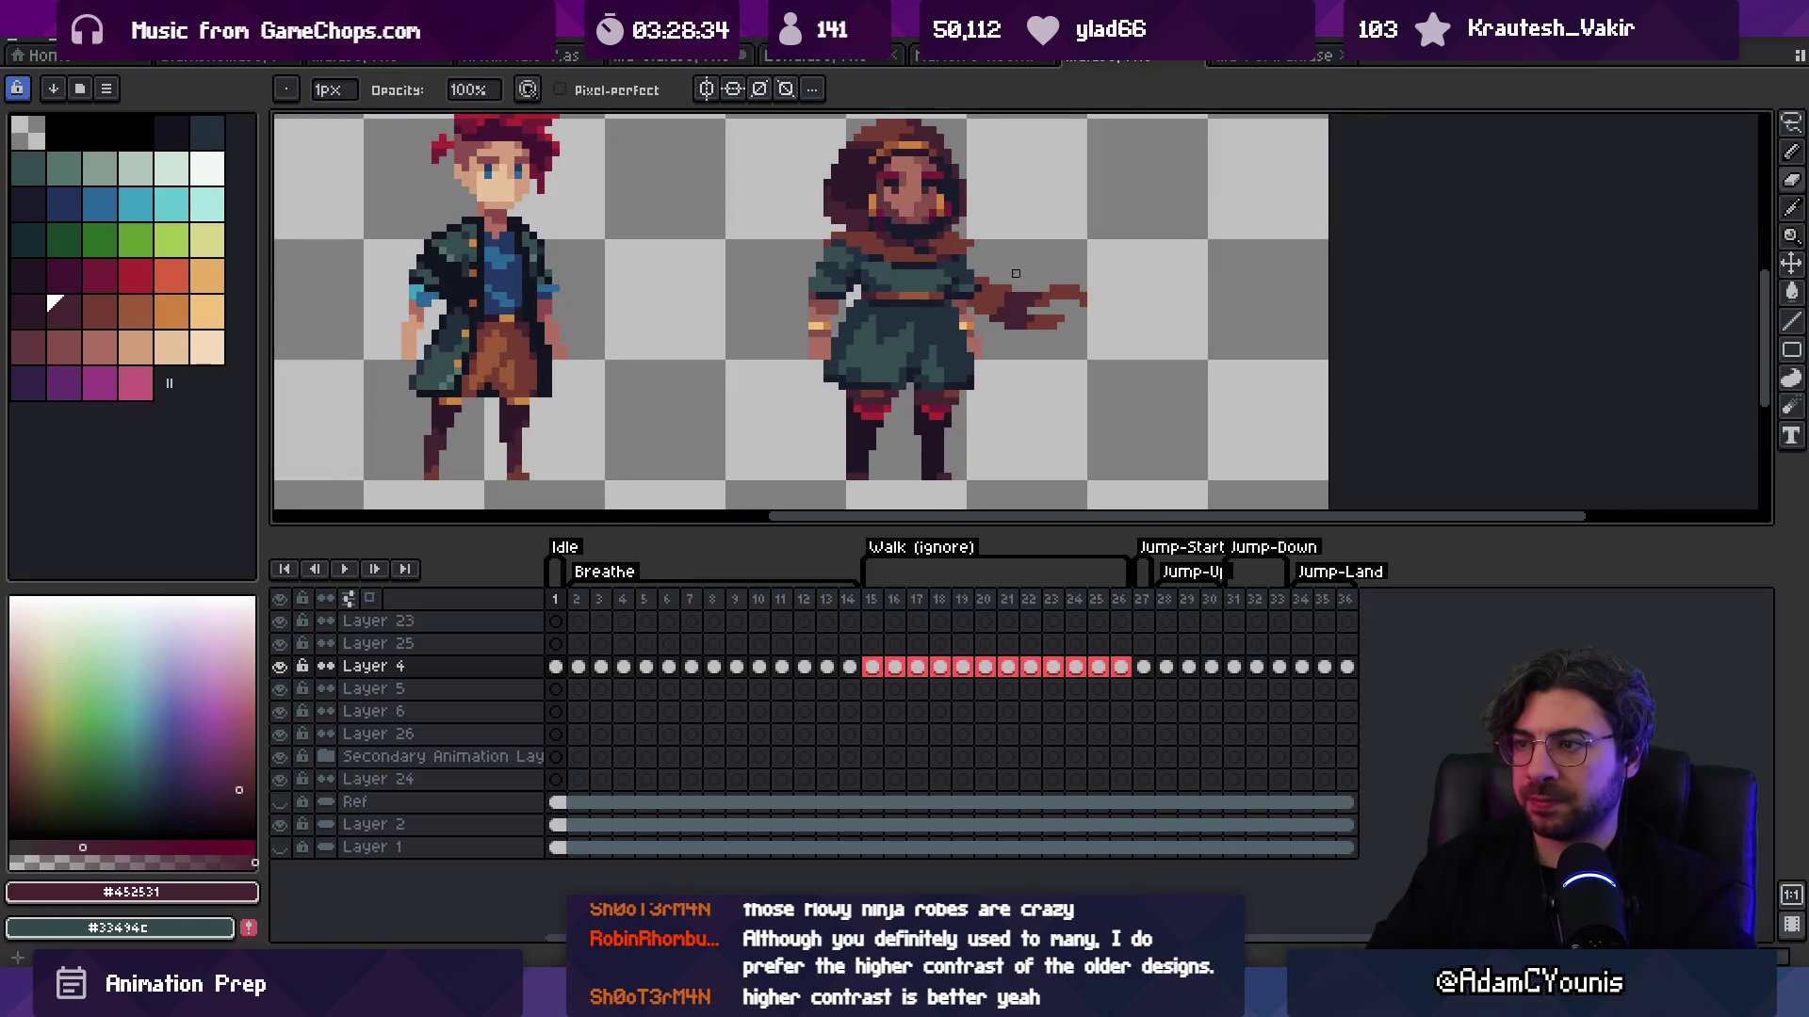
pyautogui.press('z')
pyautogui.scroll(-3, 1091, 251)
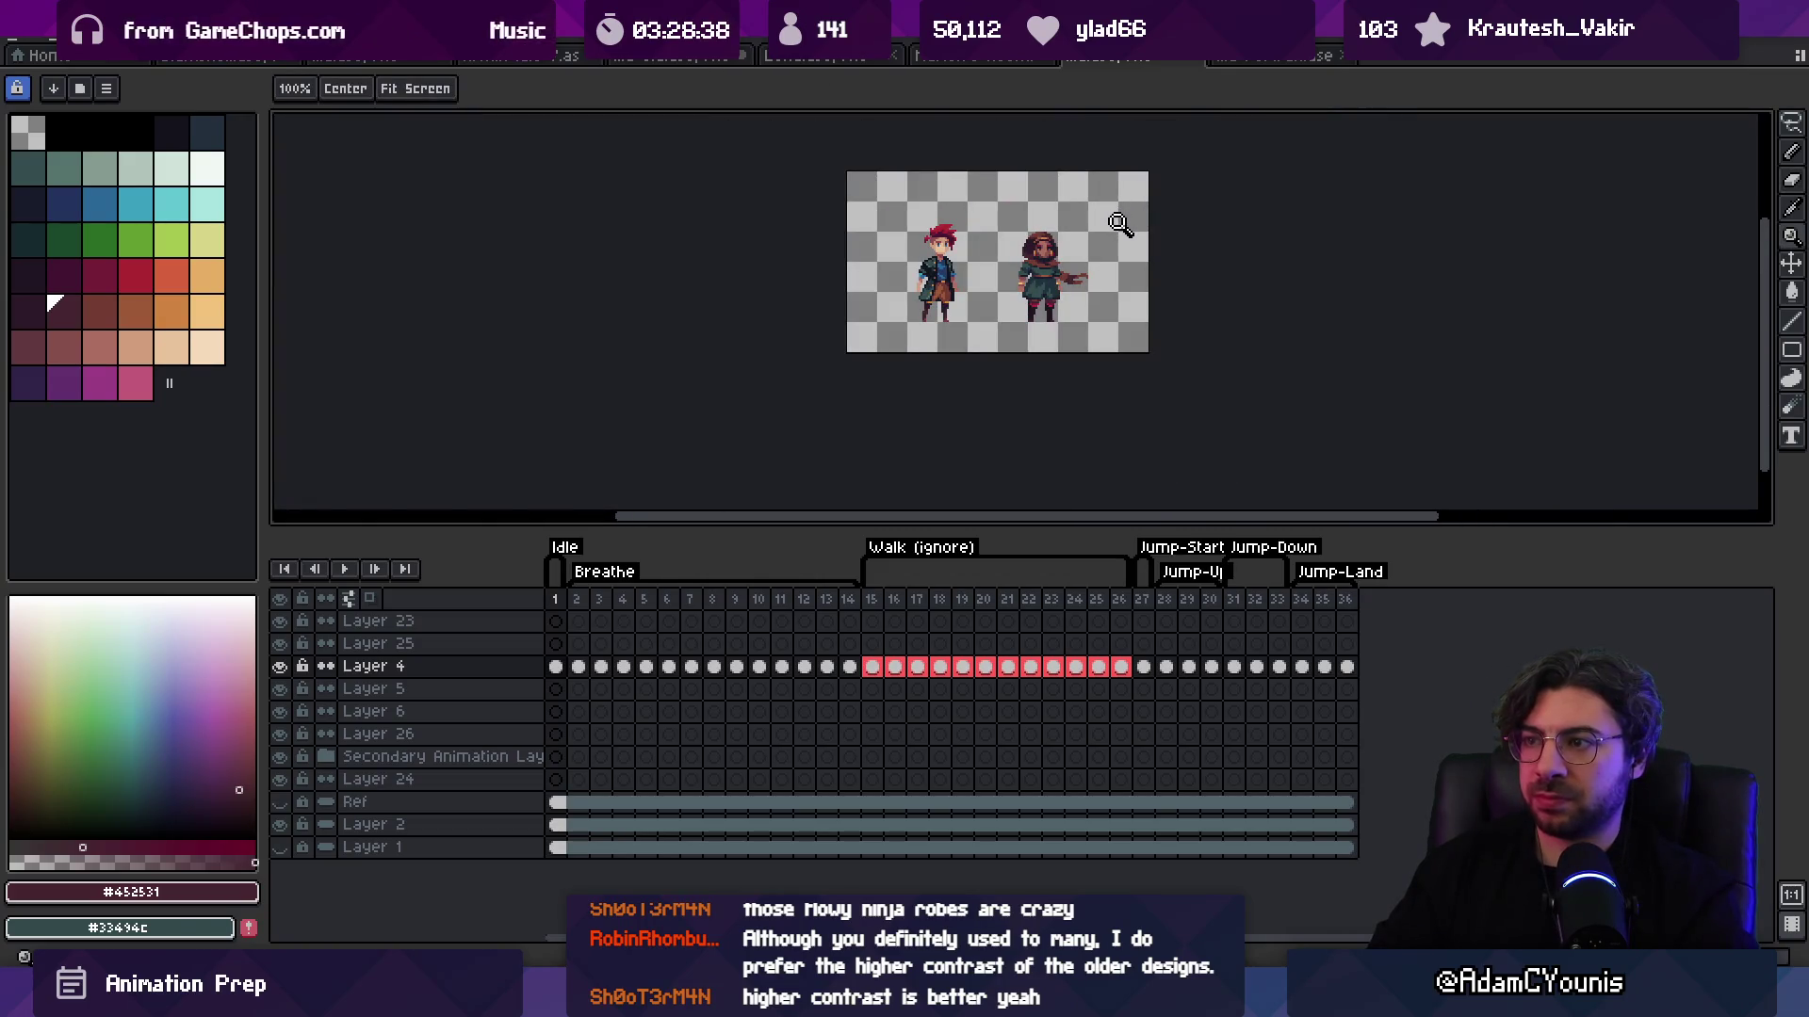
pyautogui.scroll(4, 1120, 229)
pyautogui.press('b')
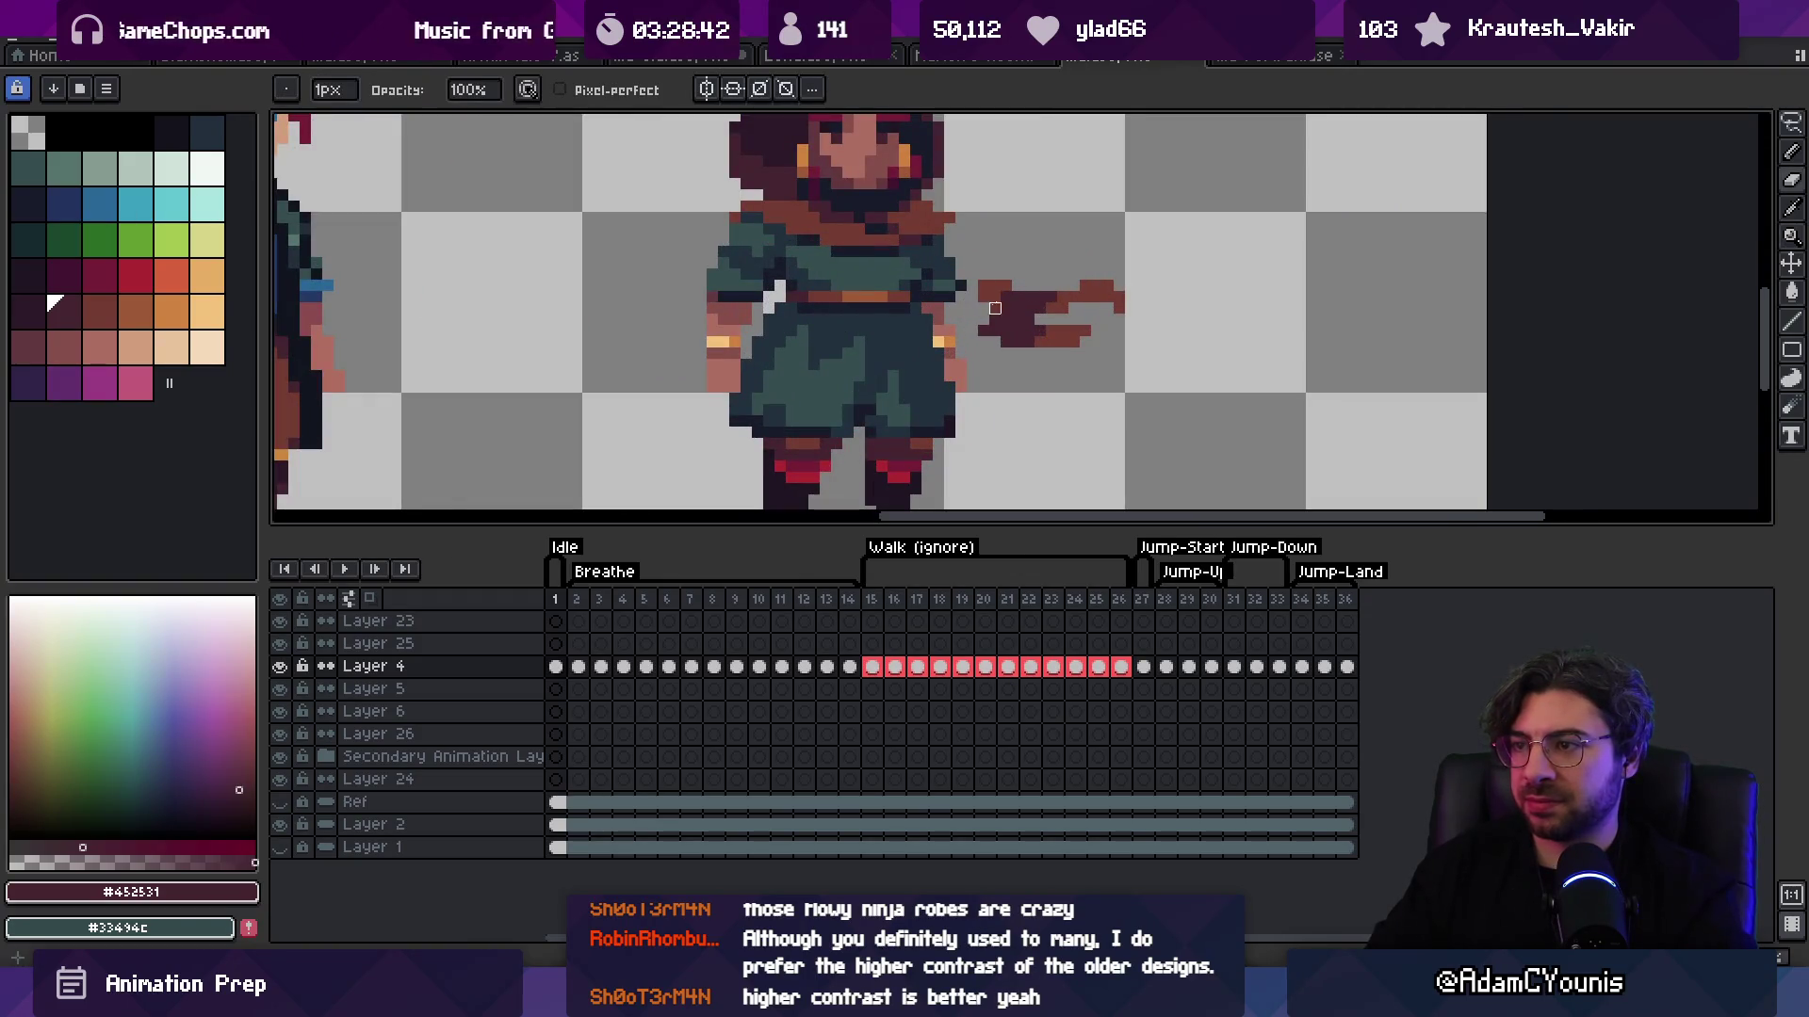
pyautogui.press('z')
pyautogui.scroll(-3, 1058, 139)
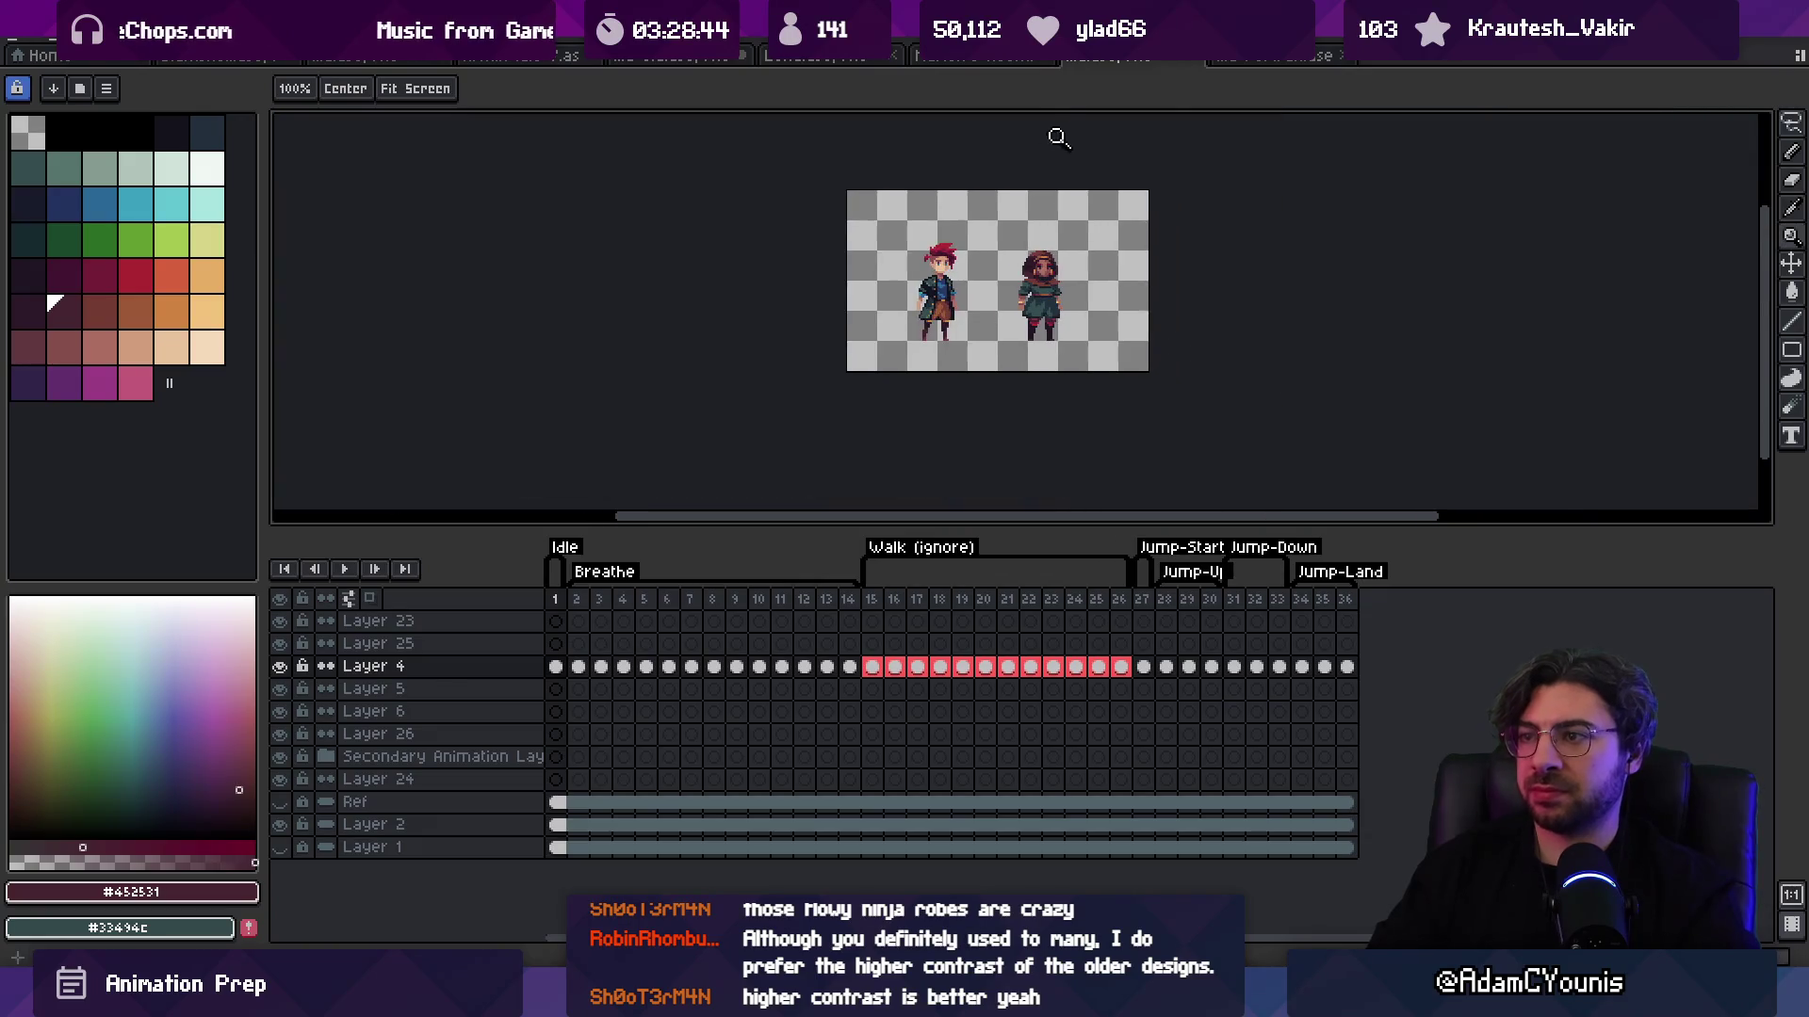
# Step: Sample the dark green robe colour and its darker shadow from the tunic
pyautogui.scroll(3, 1082, 283)
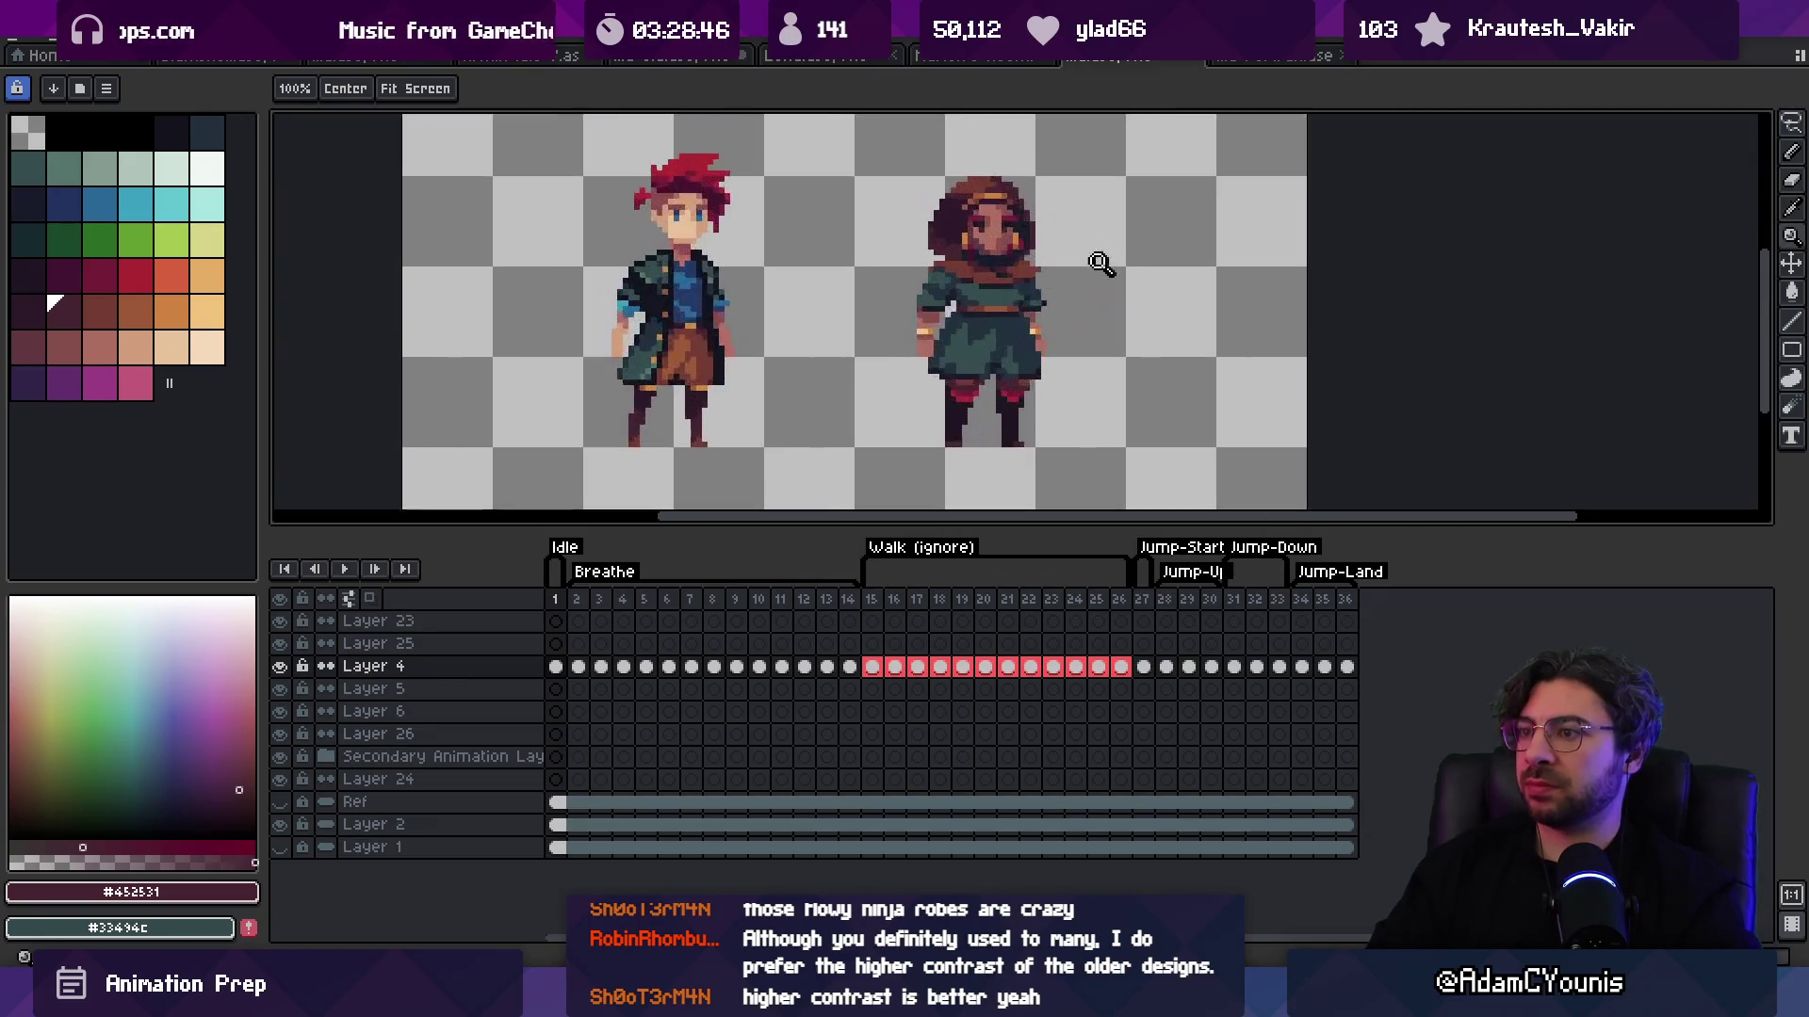
pyautogui.scroll(1, 1017, 299)
pyautogui.keyDown('alt'); pyautogui.click(1012, 299); pyautogui.keyUp('alt')
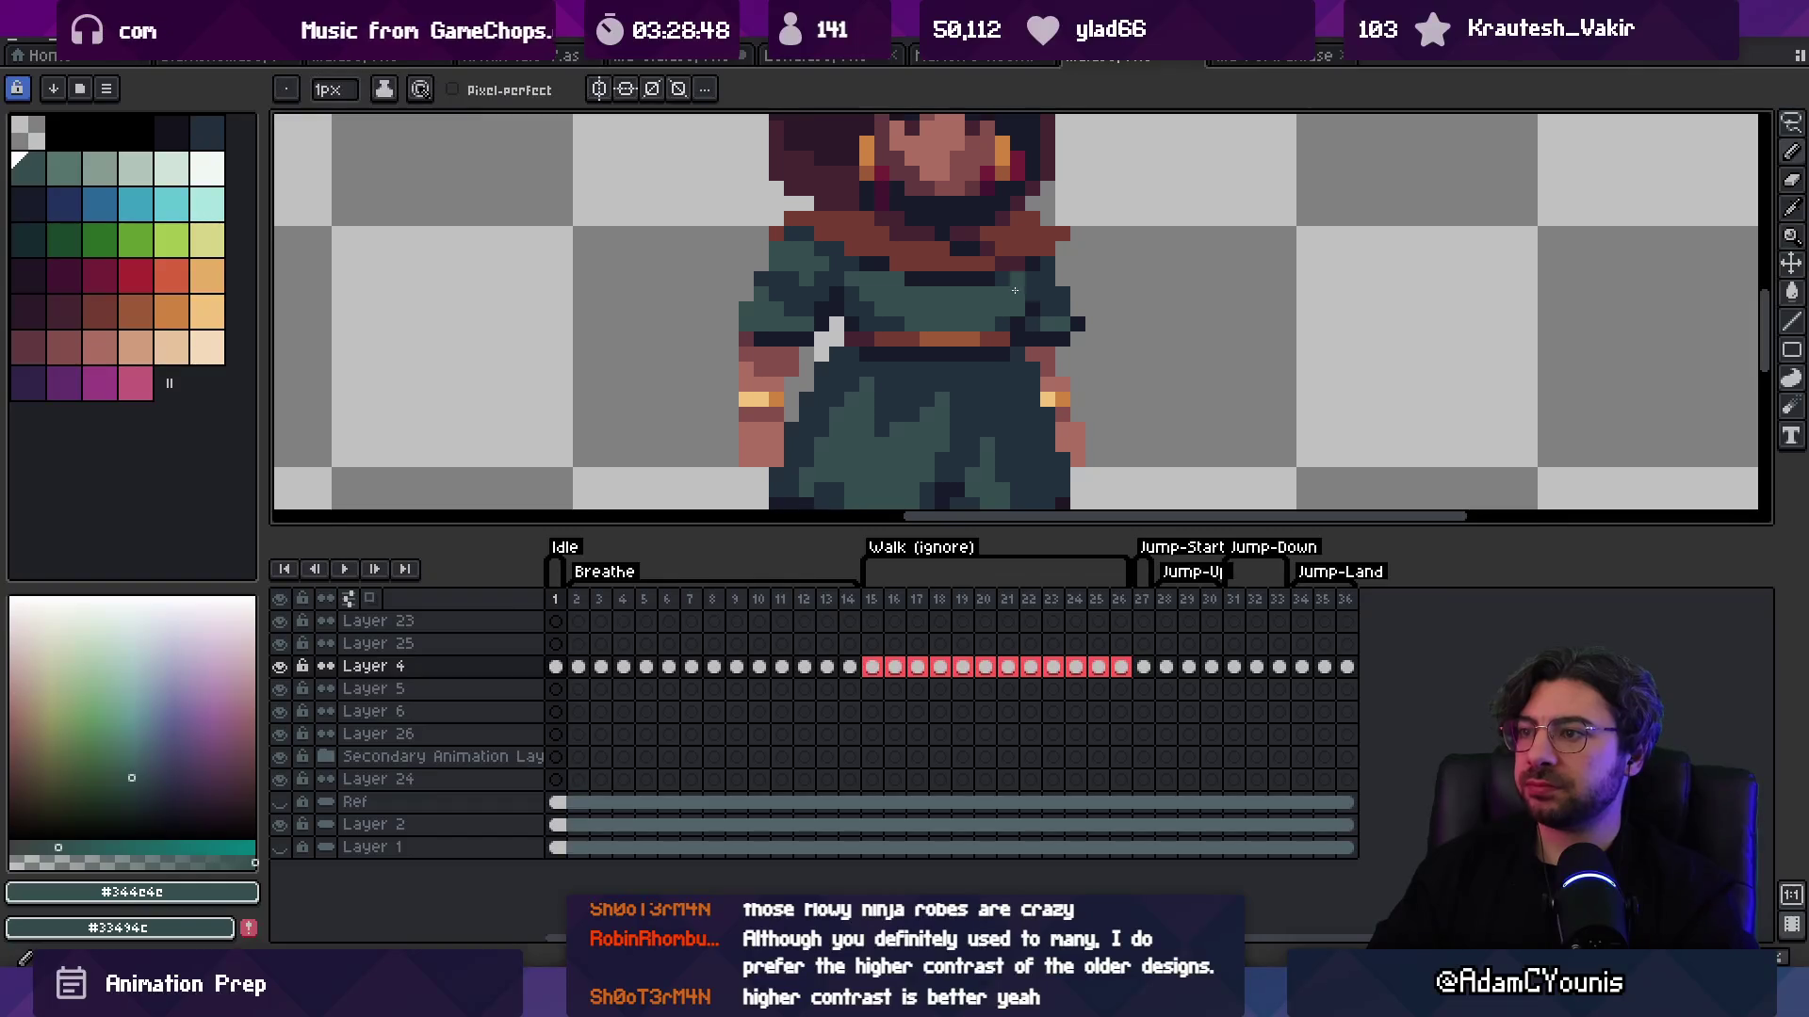
pyautogui.scroll(-3, 1022, 264)
pyautogui.scroll(3, 986, 273)
pyautogui.press('b')
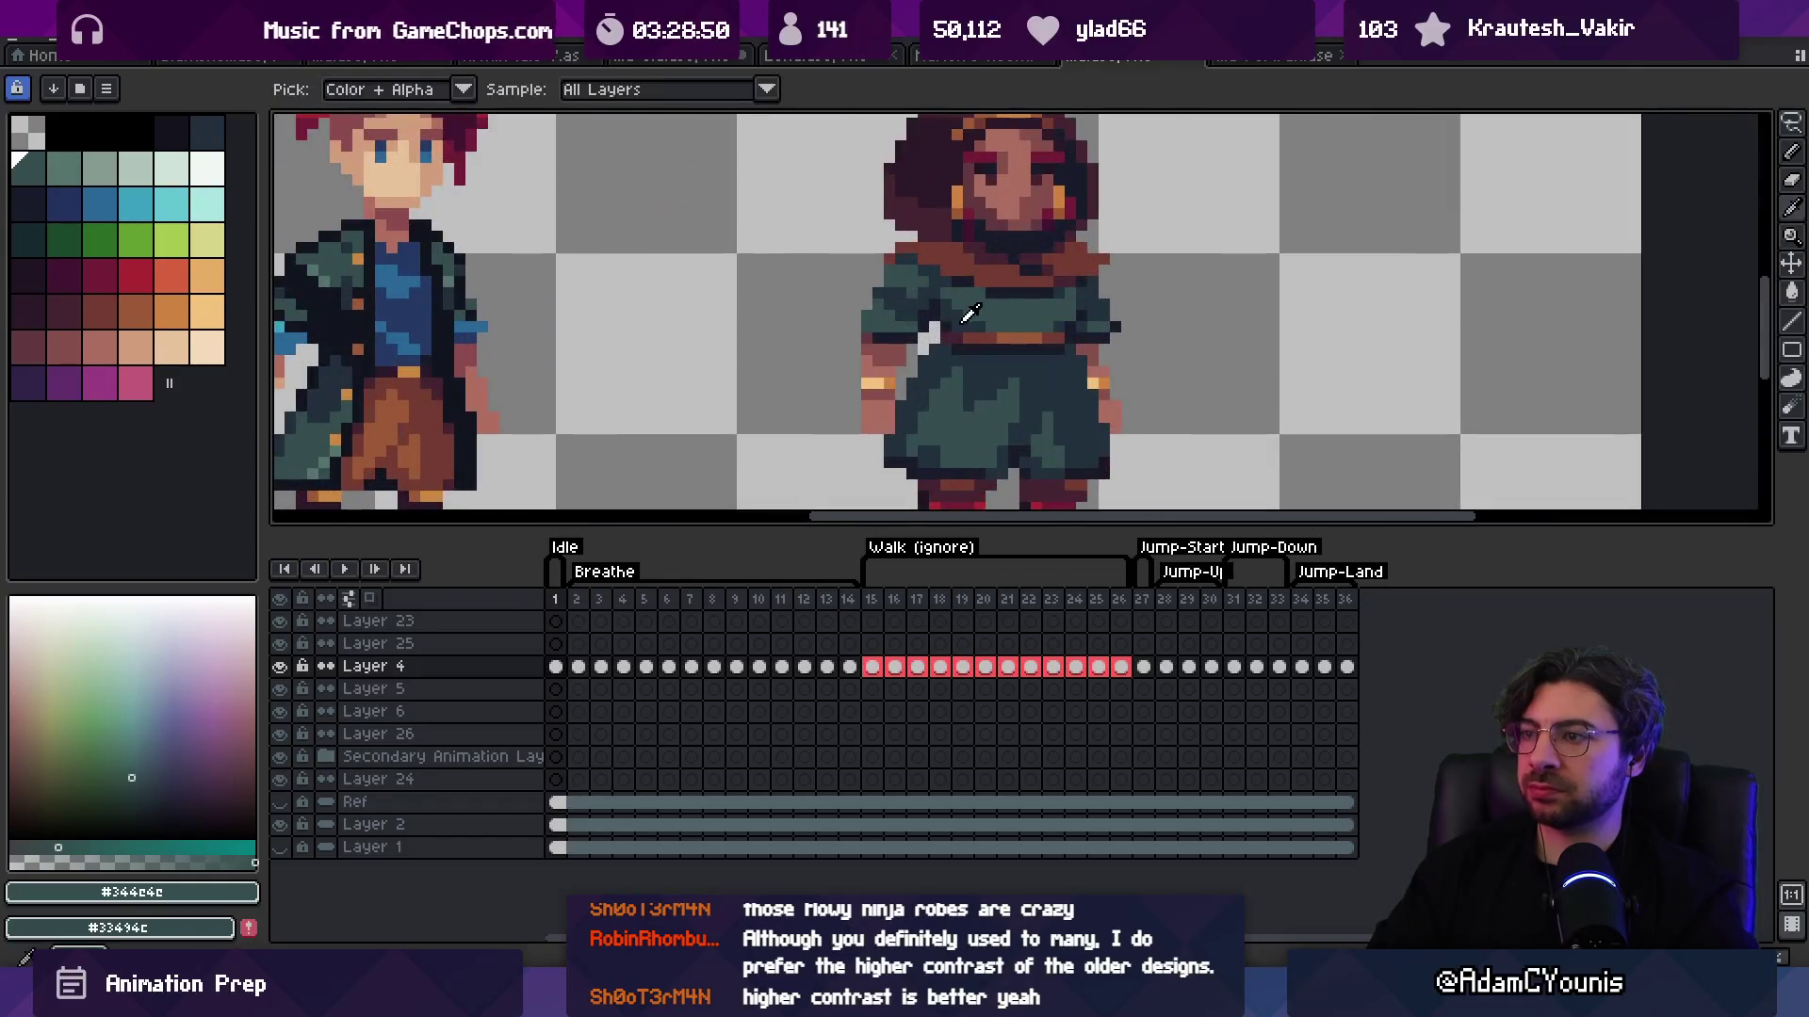
pyautogui.keyDown('alt'); pyautogui.click(958, 310); pyautogui.keyUp('alt')
pyautogui.press('z')
pyautogui.scroll(-3, 941, 247)
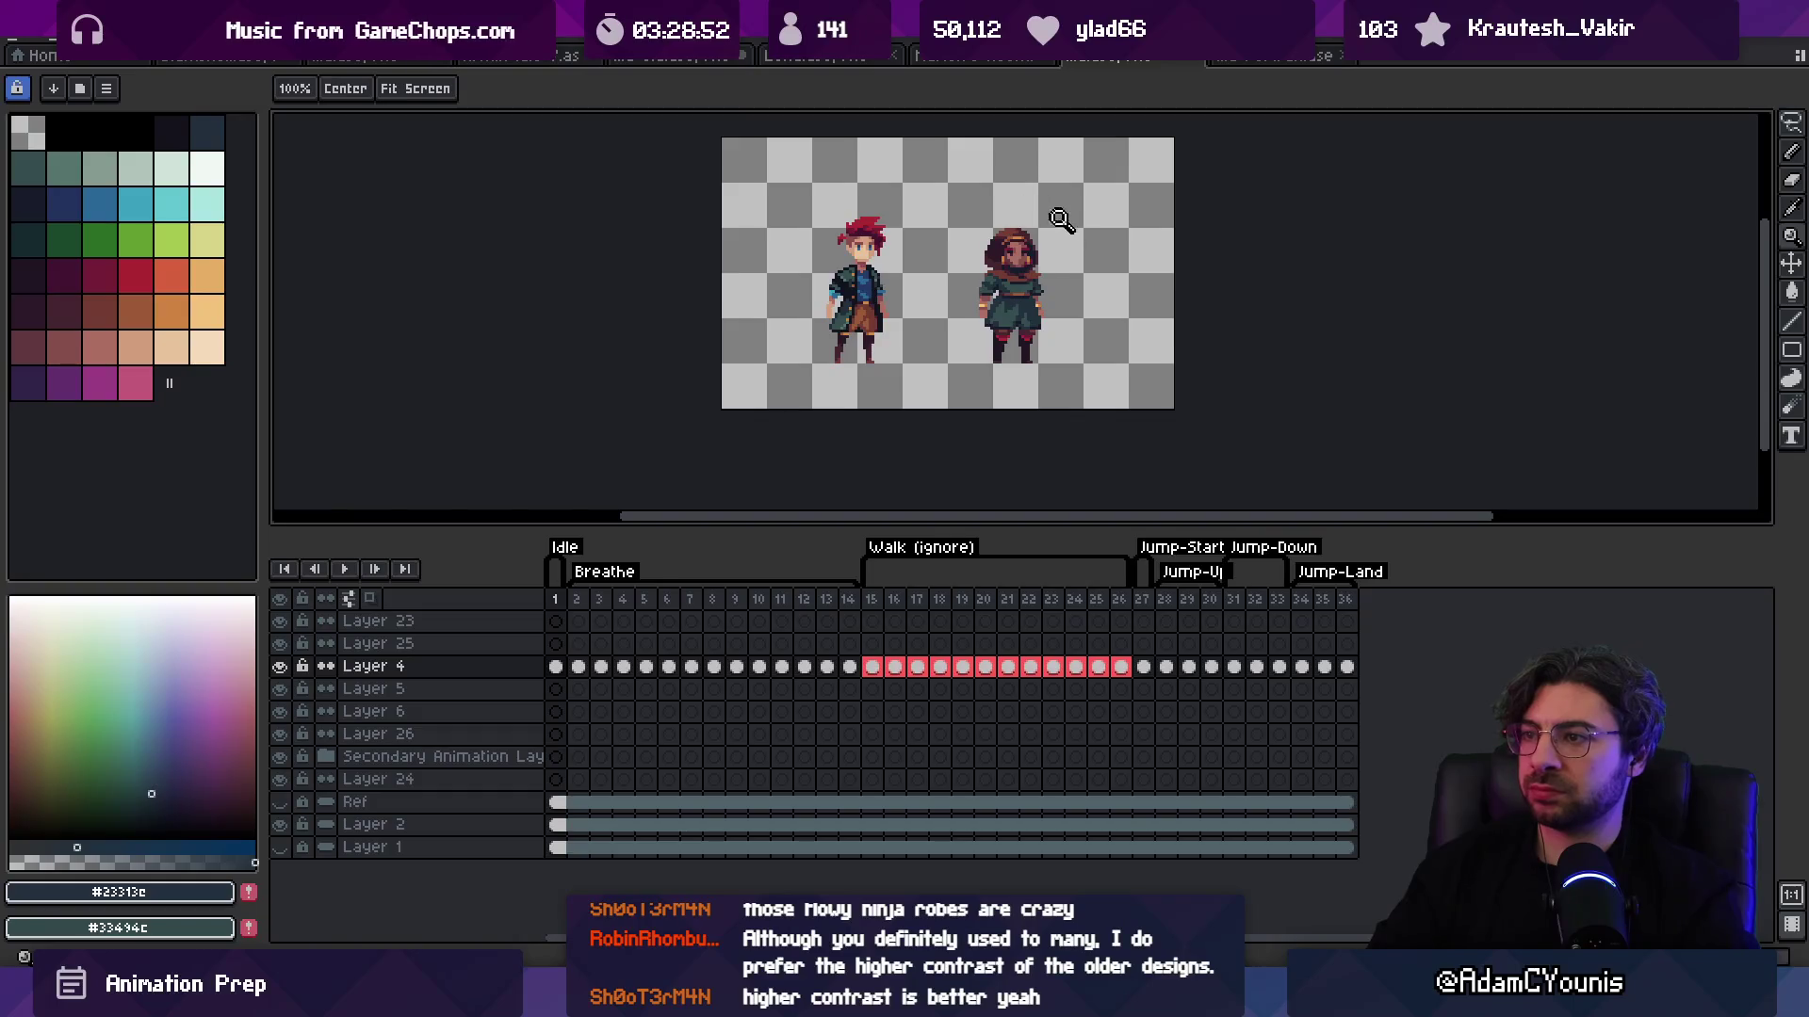
pyautogui.scroll(3, 1073, 243)
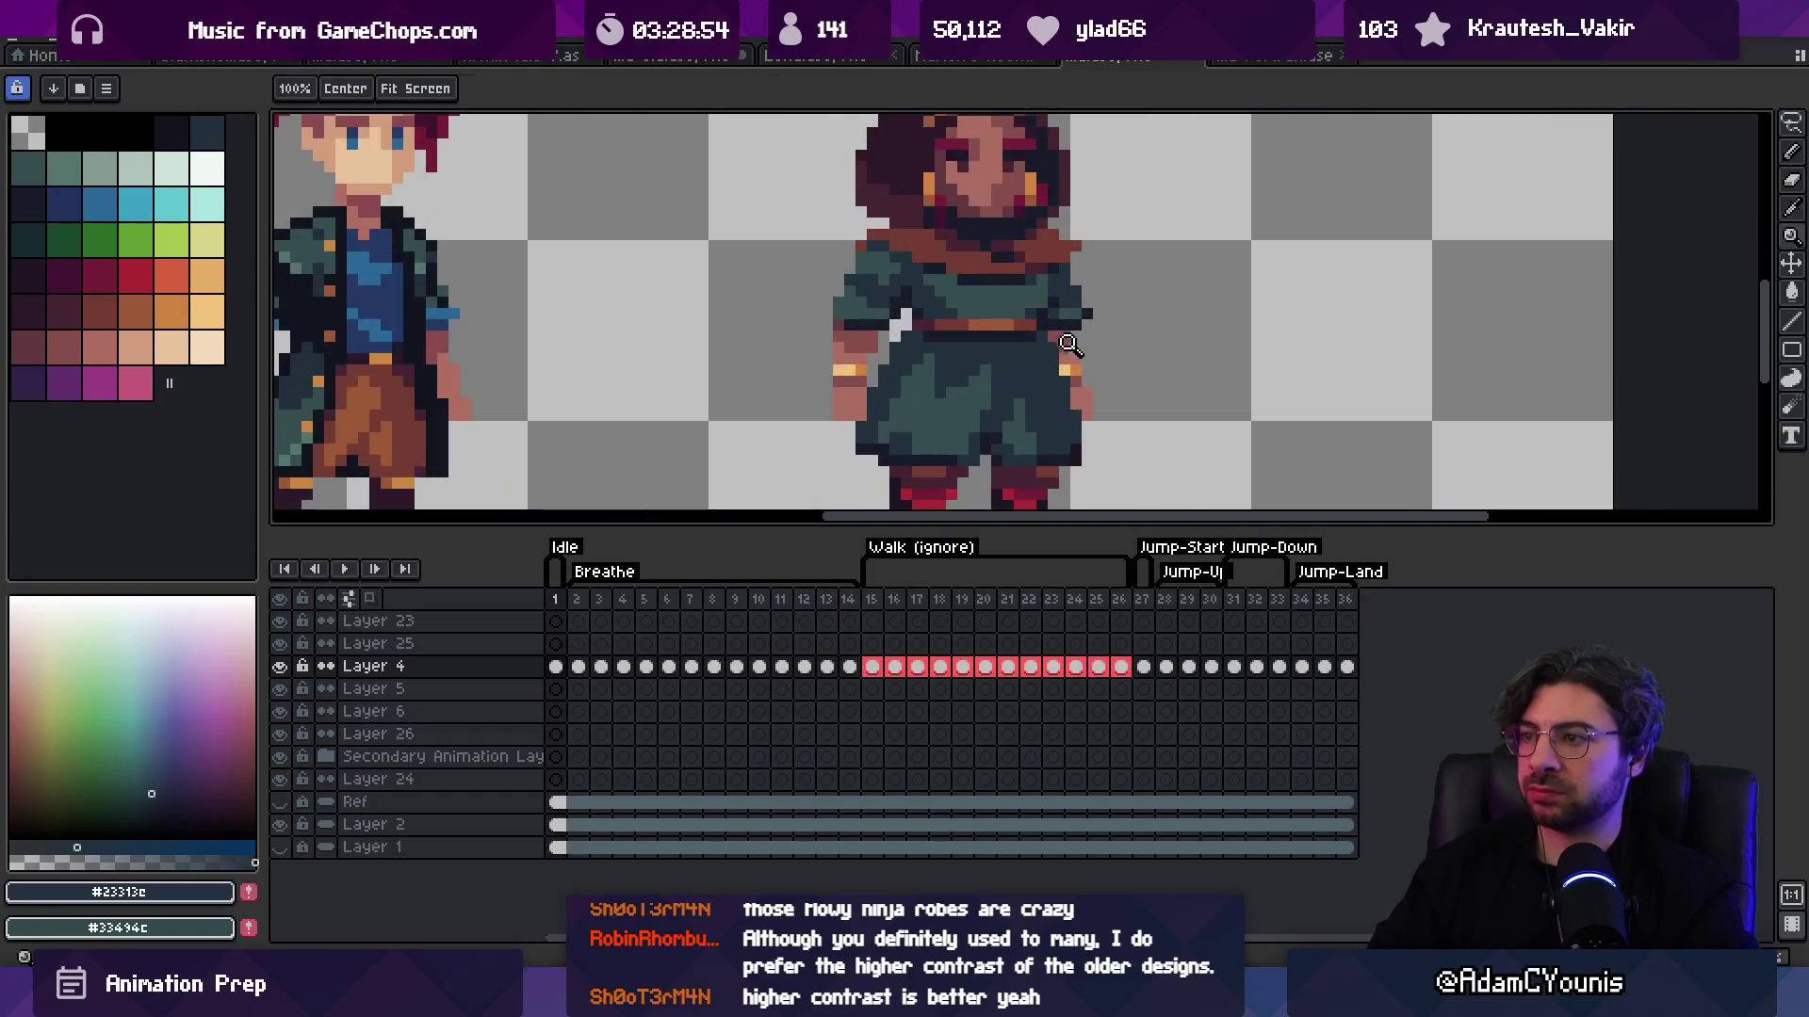
# Step: Sample the orange bracelet colour and the brown and orange tones of the belt
pyautogui.keyDown('alt'); pyautogui.click(1074, 356); pyautogui.keyUp('alt')
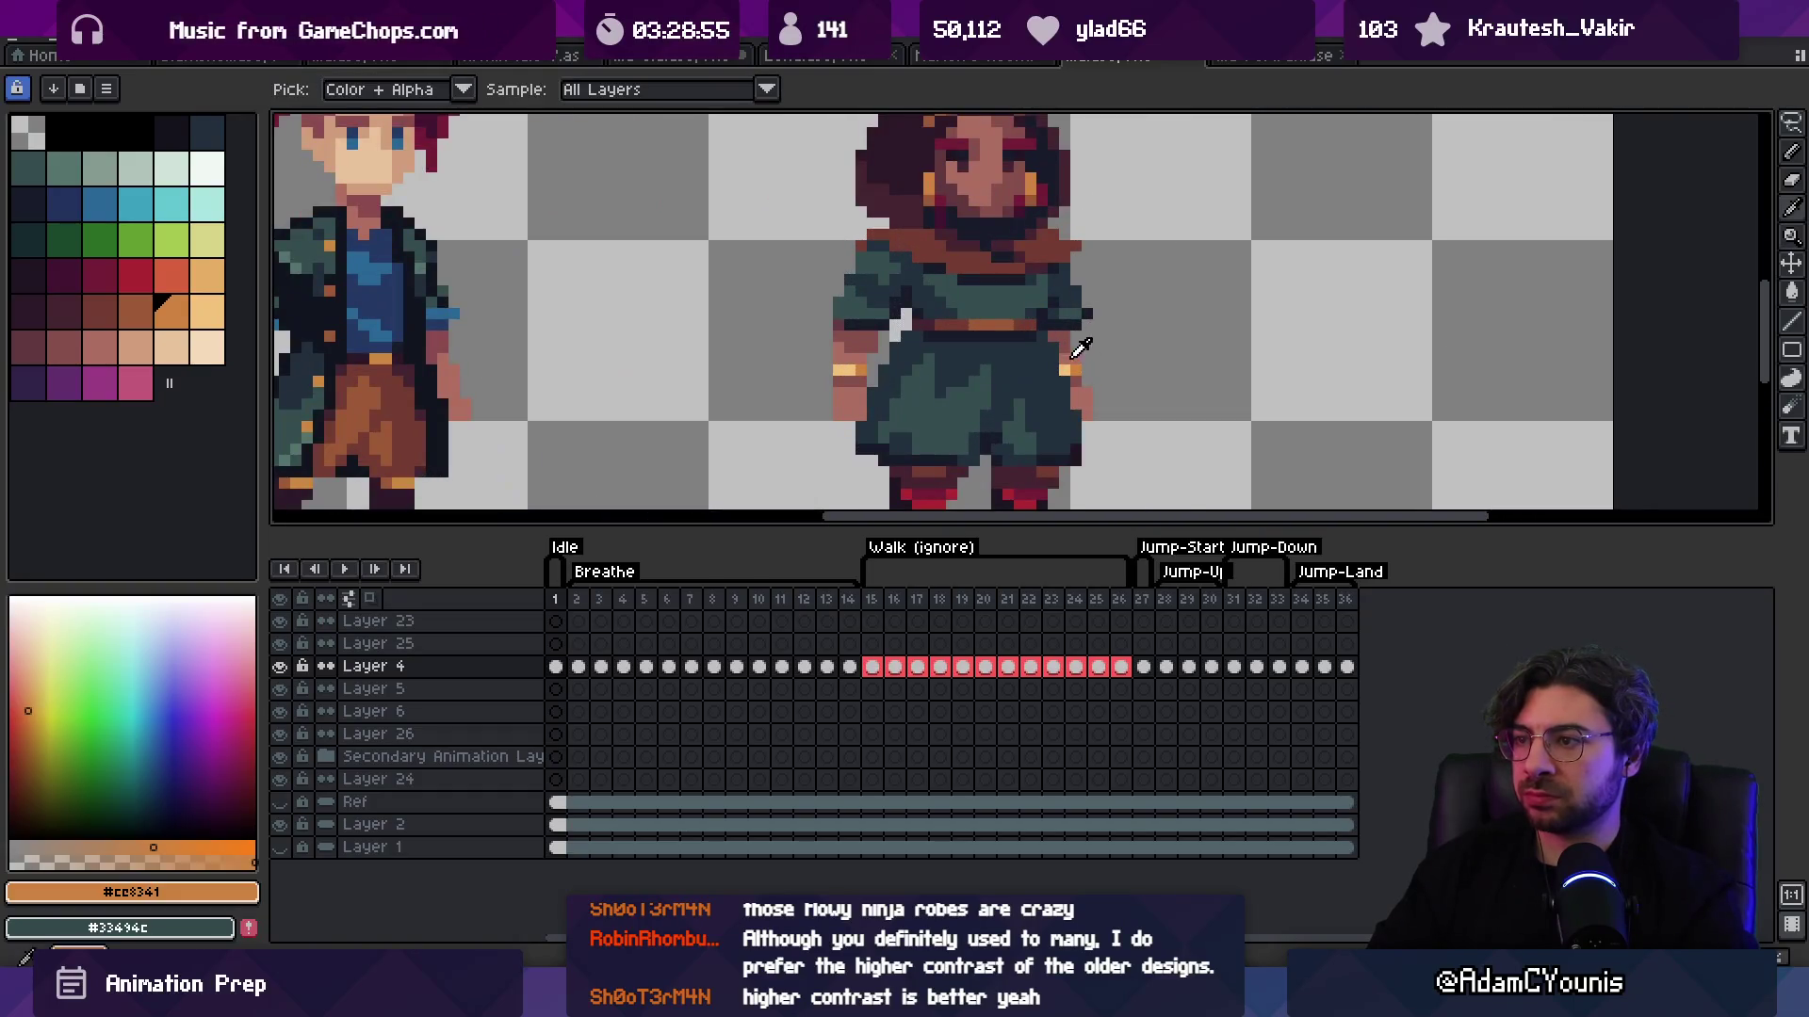
pyautogui.keyDown('alt'); pyautogui.click(973, 325); pyautogui.keyUp('alt')
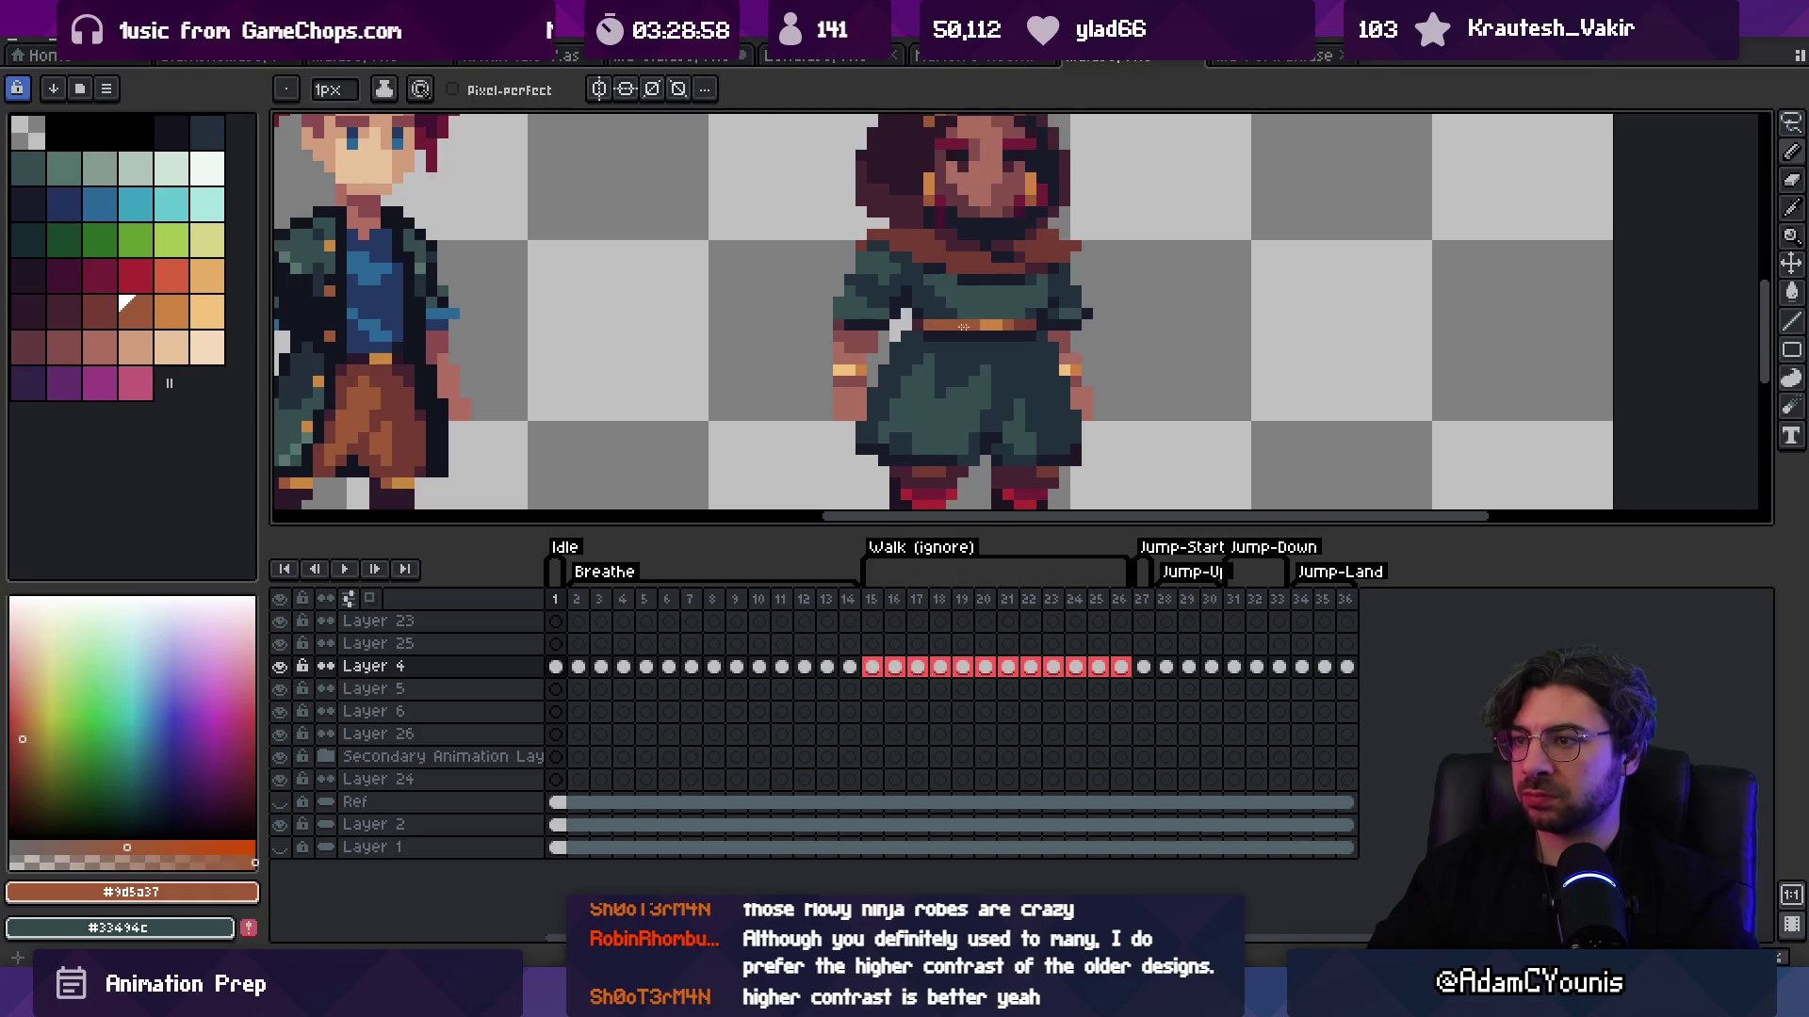
pyautogui.keyDown('alt'); pyautogui.click(978, 325); pyautogui.keyUp('alt')
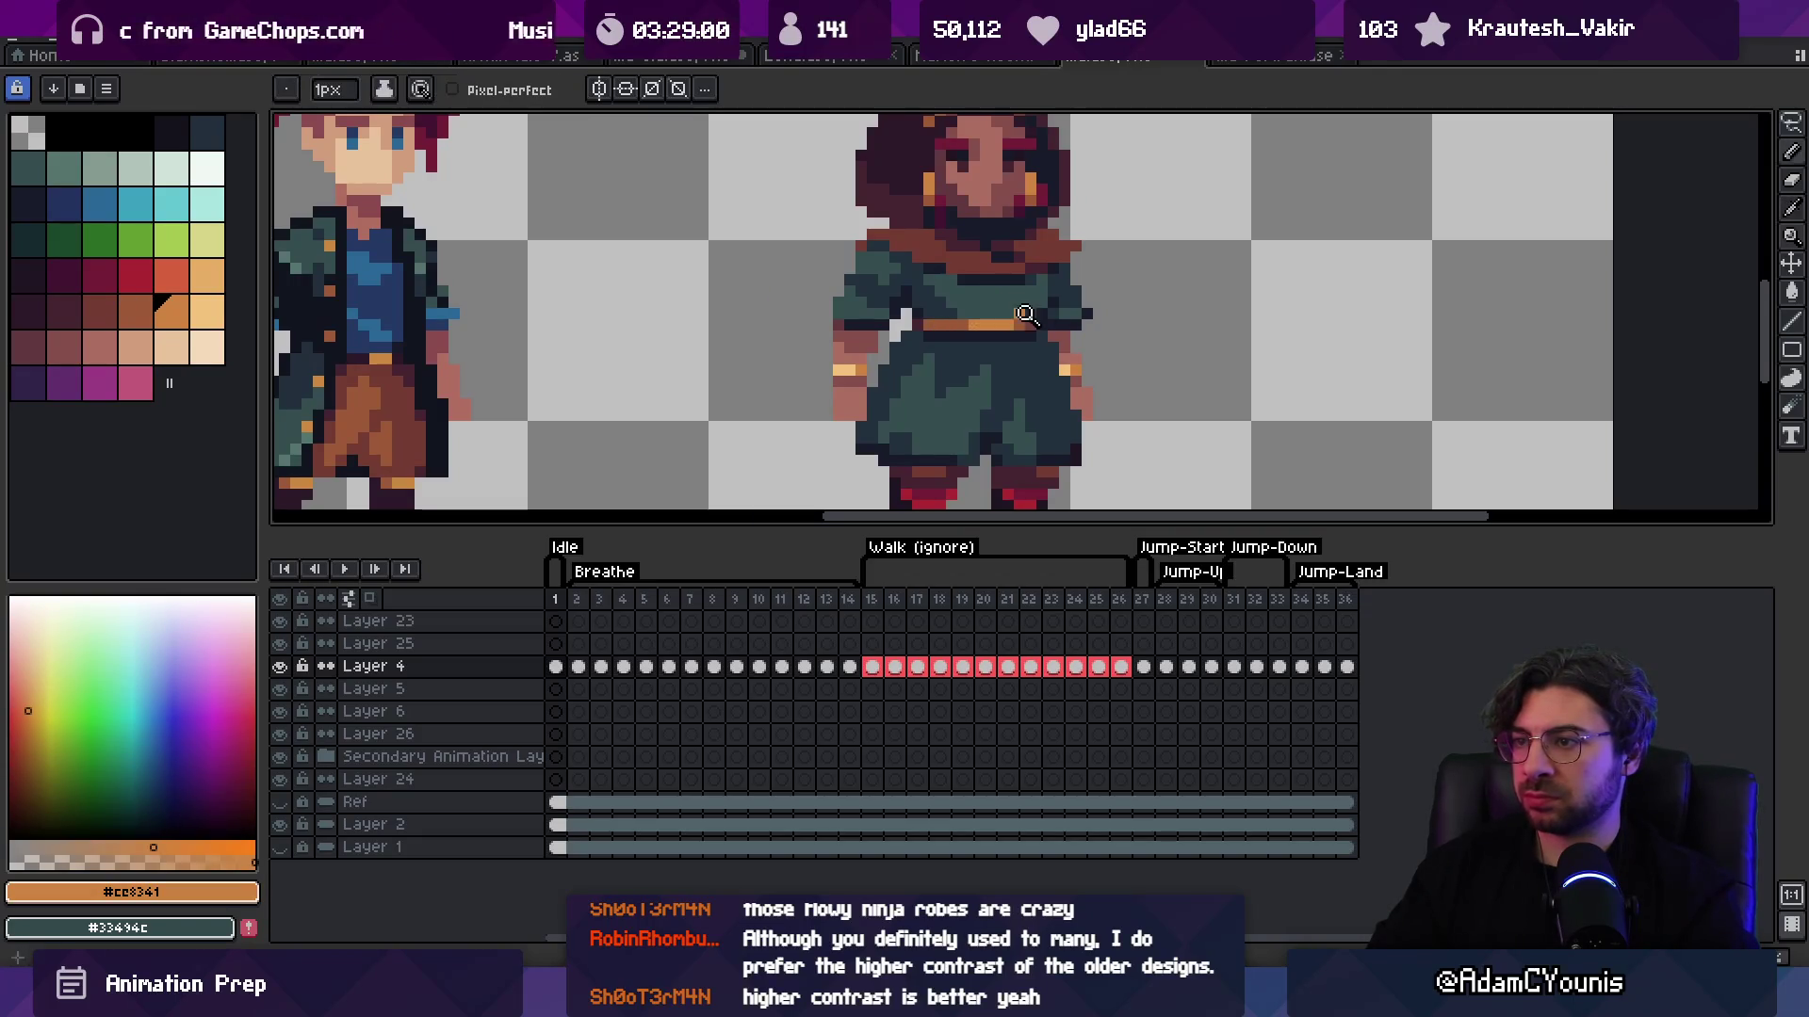
pyautogui.scroll(-8, 1025, 314)
pyautogui.scroll(1, 1018, 230)
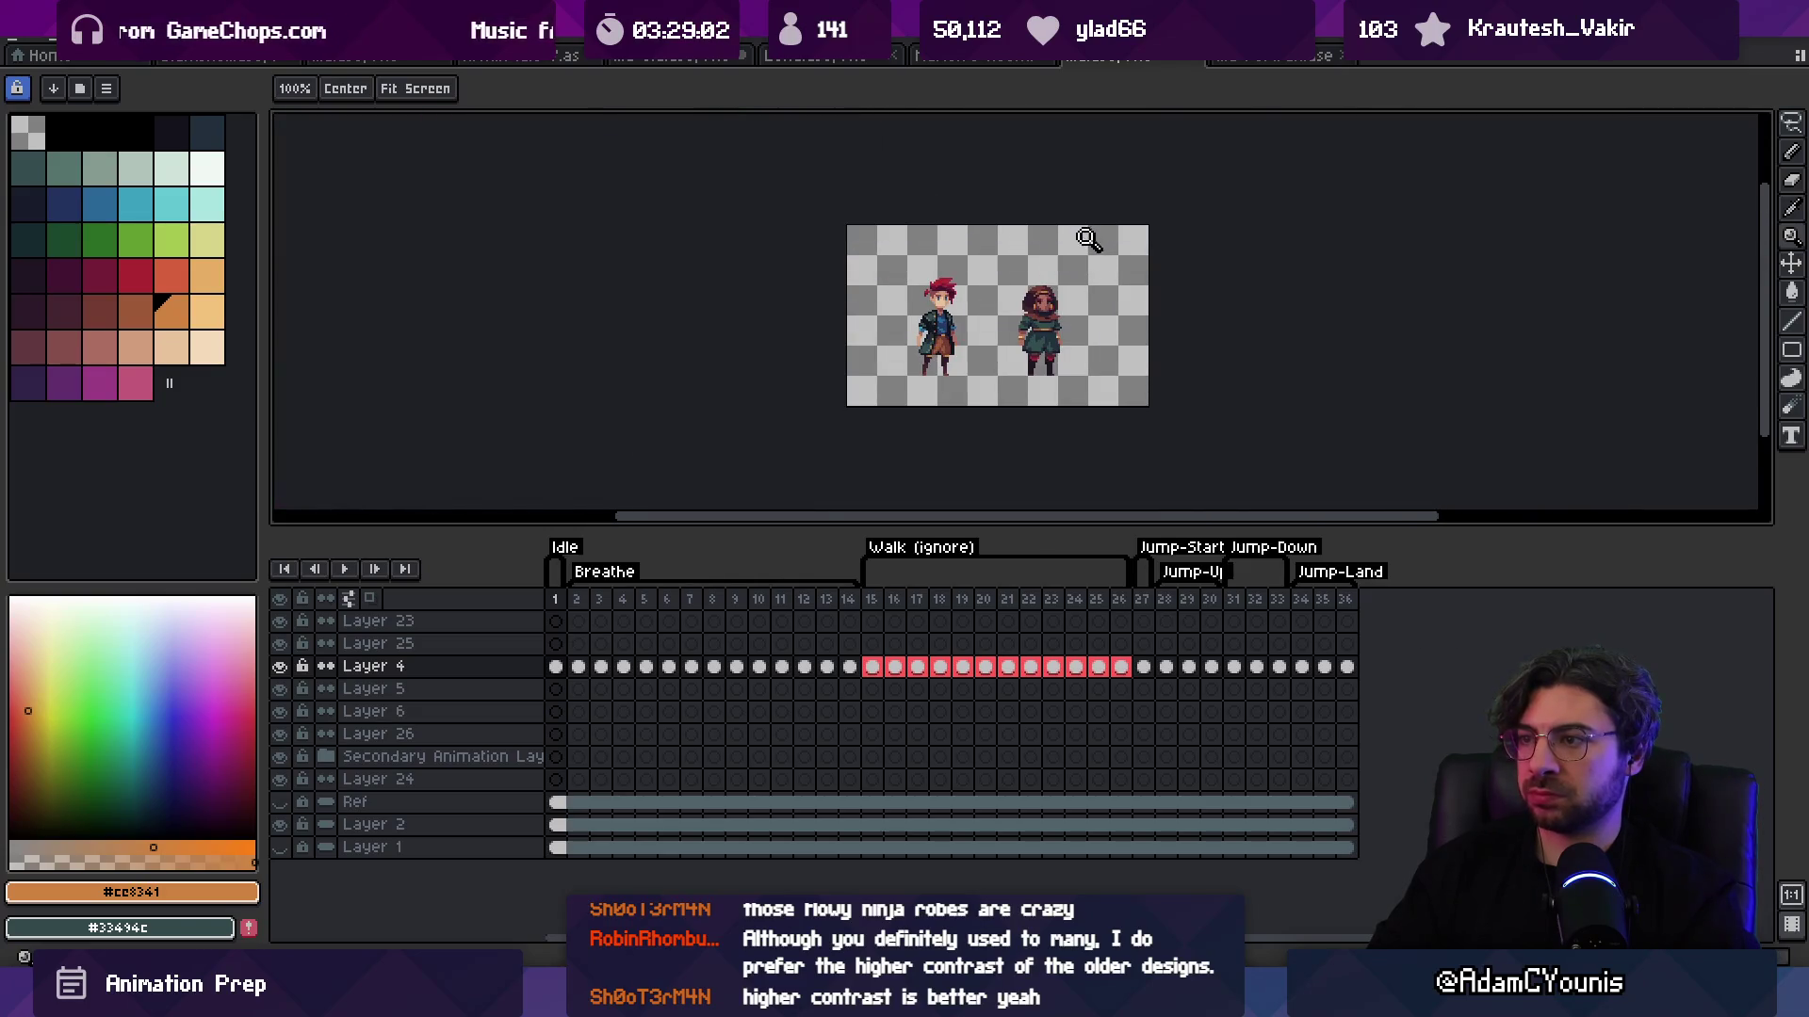
# Step: Eyedrop the dark red hood and brown scarf colours from the canvas
pyautogui.press('v')
pyautogui.scroll(5, 1092, 273)
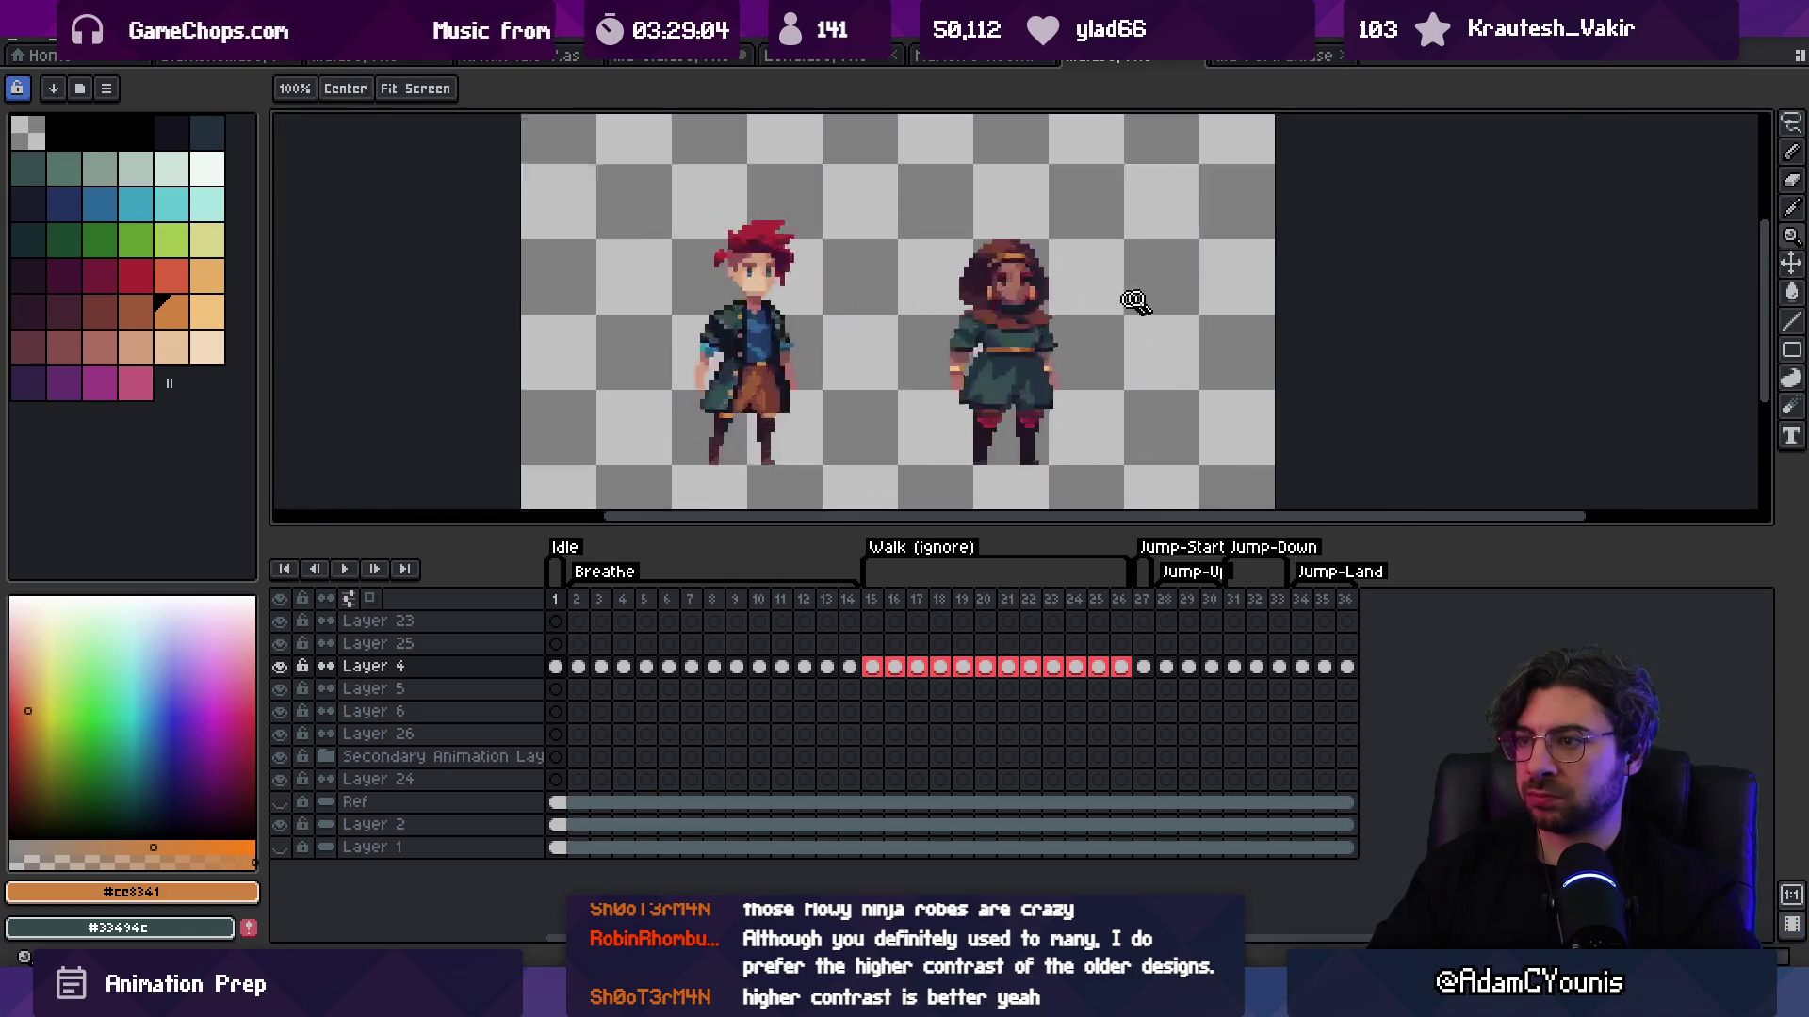
pyautogui.press('alt')
pyautogui.keyDown('alt'); pyautogui.click(878, 397); pyautogui.keyUp('alt')
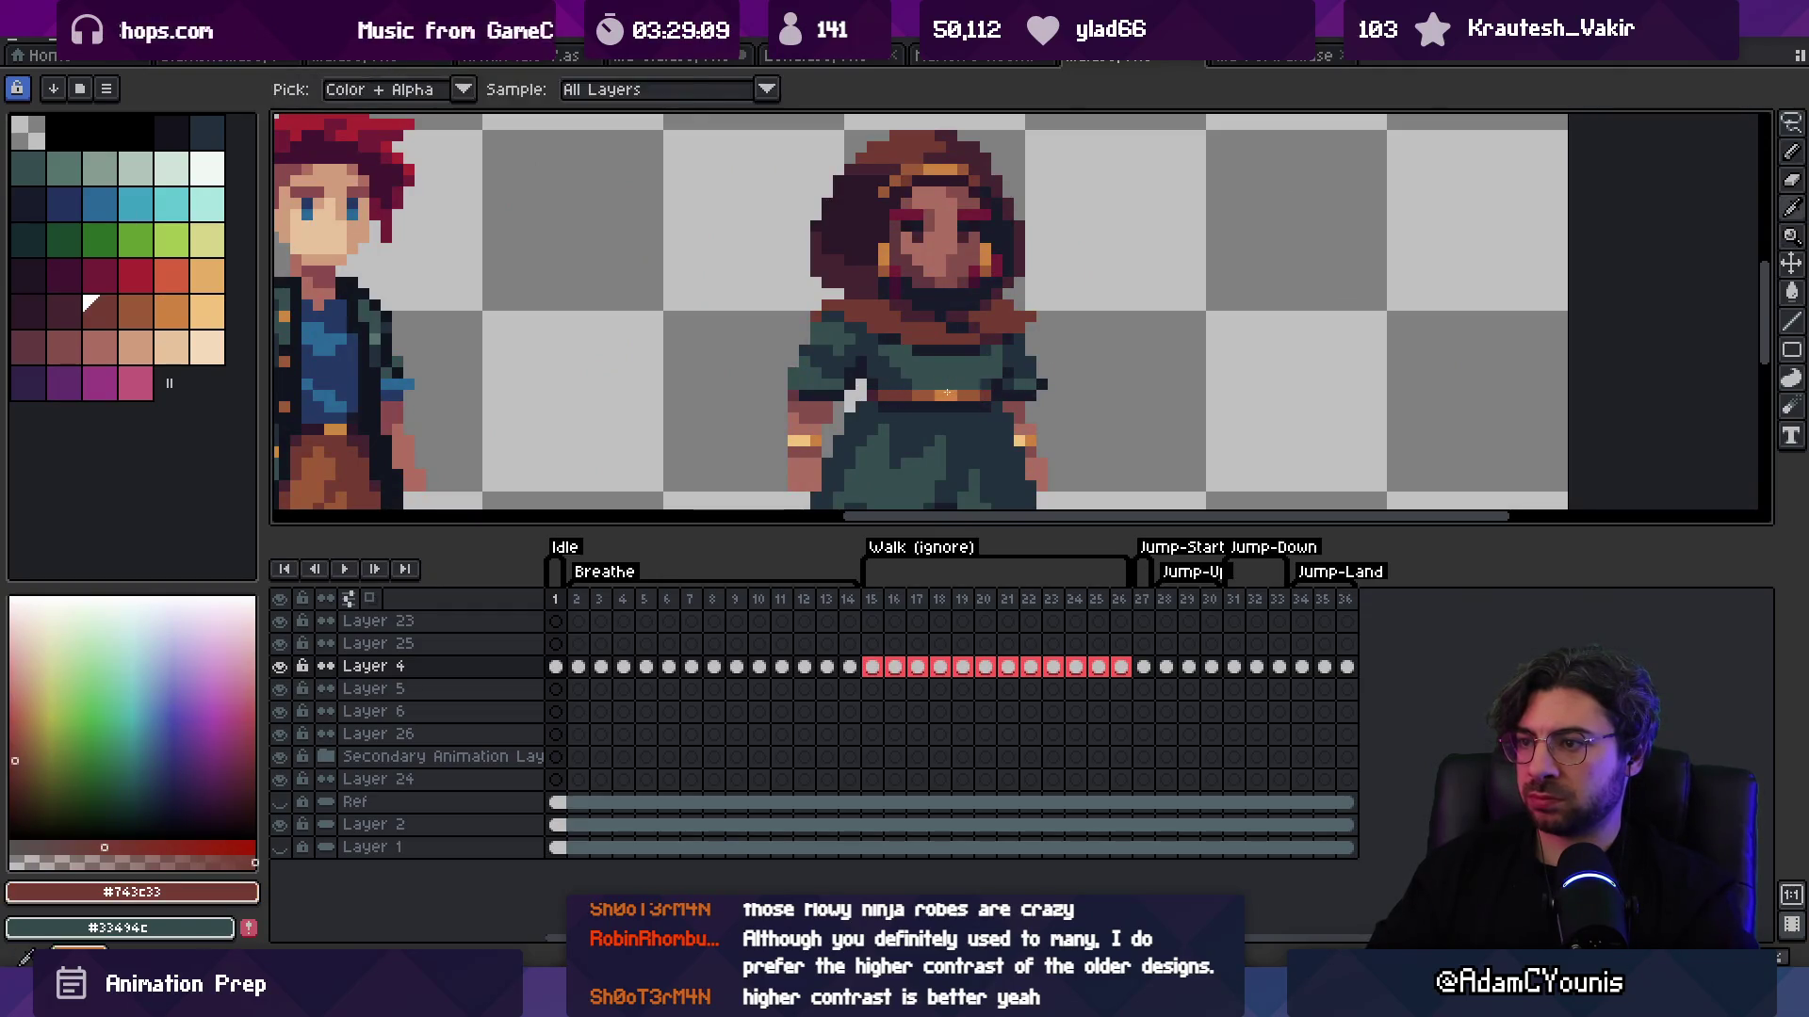
pyautogui.keyDown('alt'); pyautogui.click(939, 394); pyautogui.keyUp('alt')
# Step: Pick the dark green robe colour again and zoom to check the belt
pyautogui.press('z')
pyautogui.scroll(-3, 1046, 311)
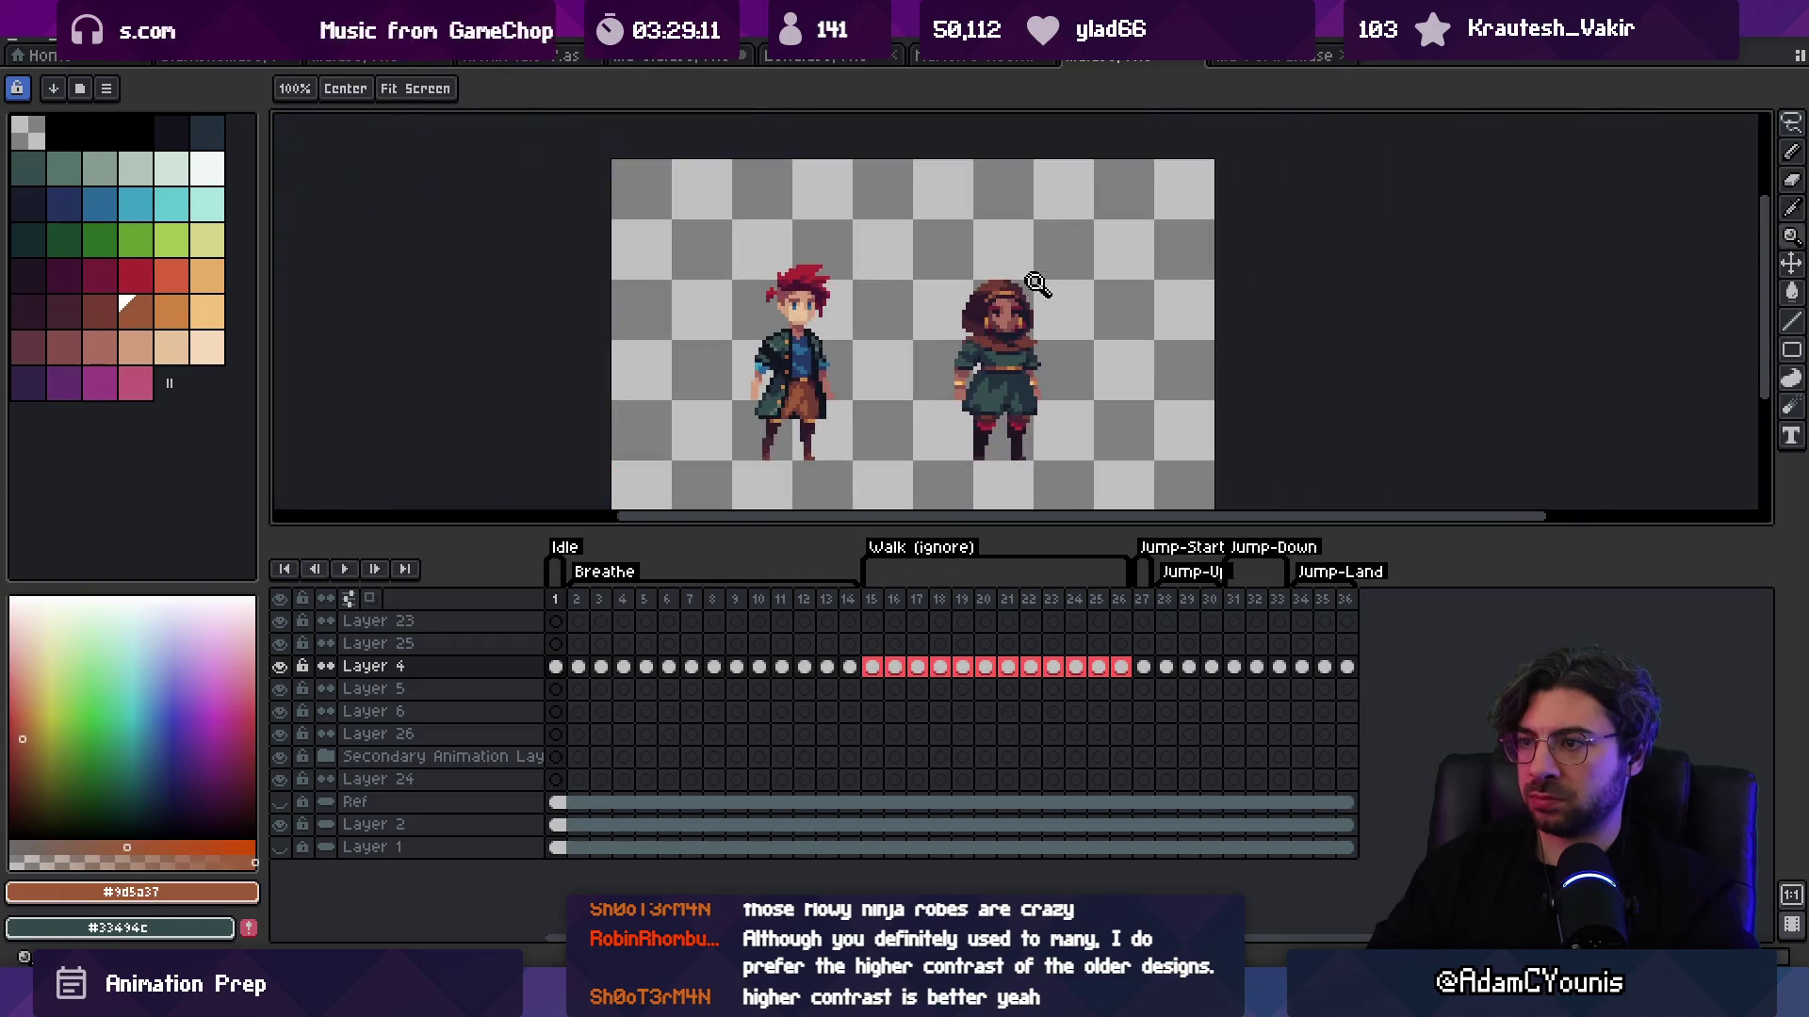
pyautogui.scroll(-1, 1067, 287)
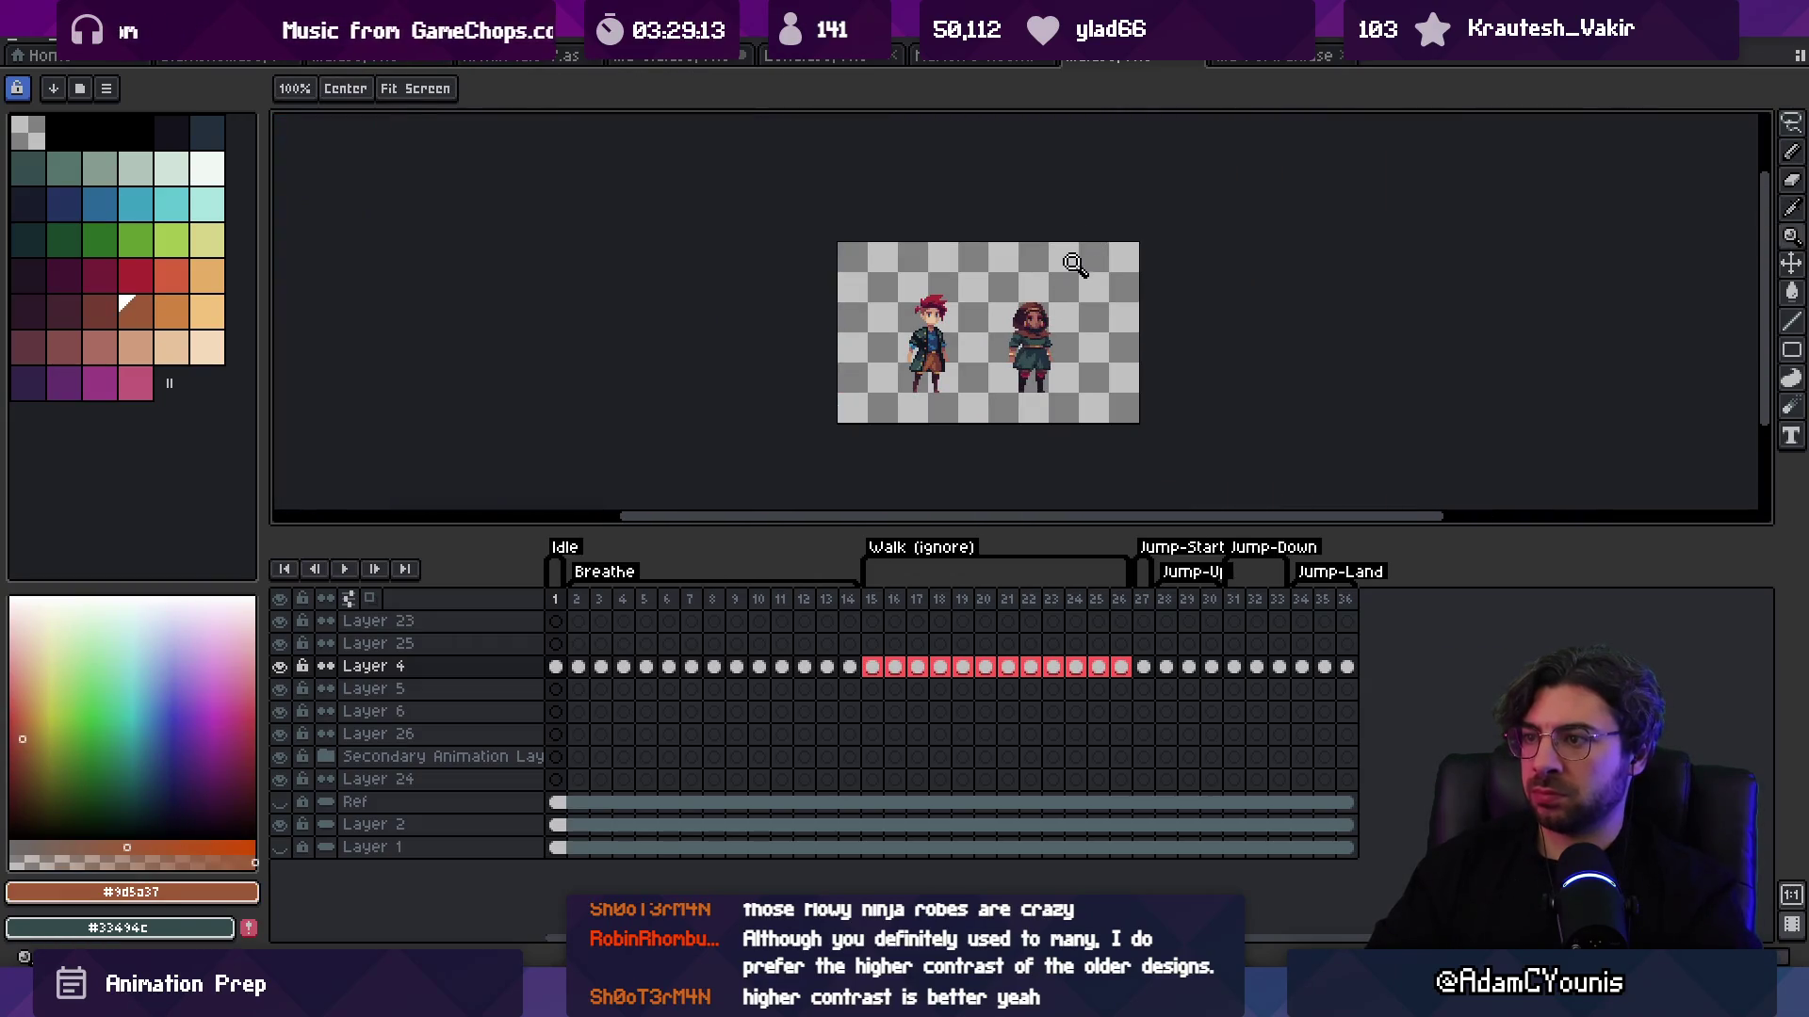
pyautogui.scroll(2, 1083, 297)
pyautogui.scroll(3, 1010, 391)
pyautogui.press('b')
pyautogui.keyDown('alt'); pyautogui.click(980, 418); pyautogui.keyUp('alt')
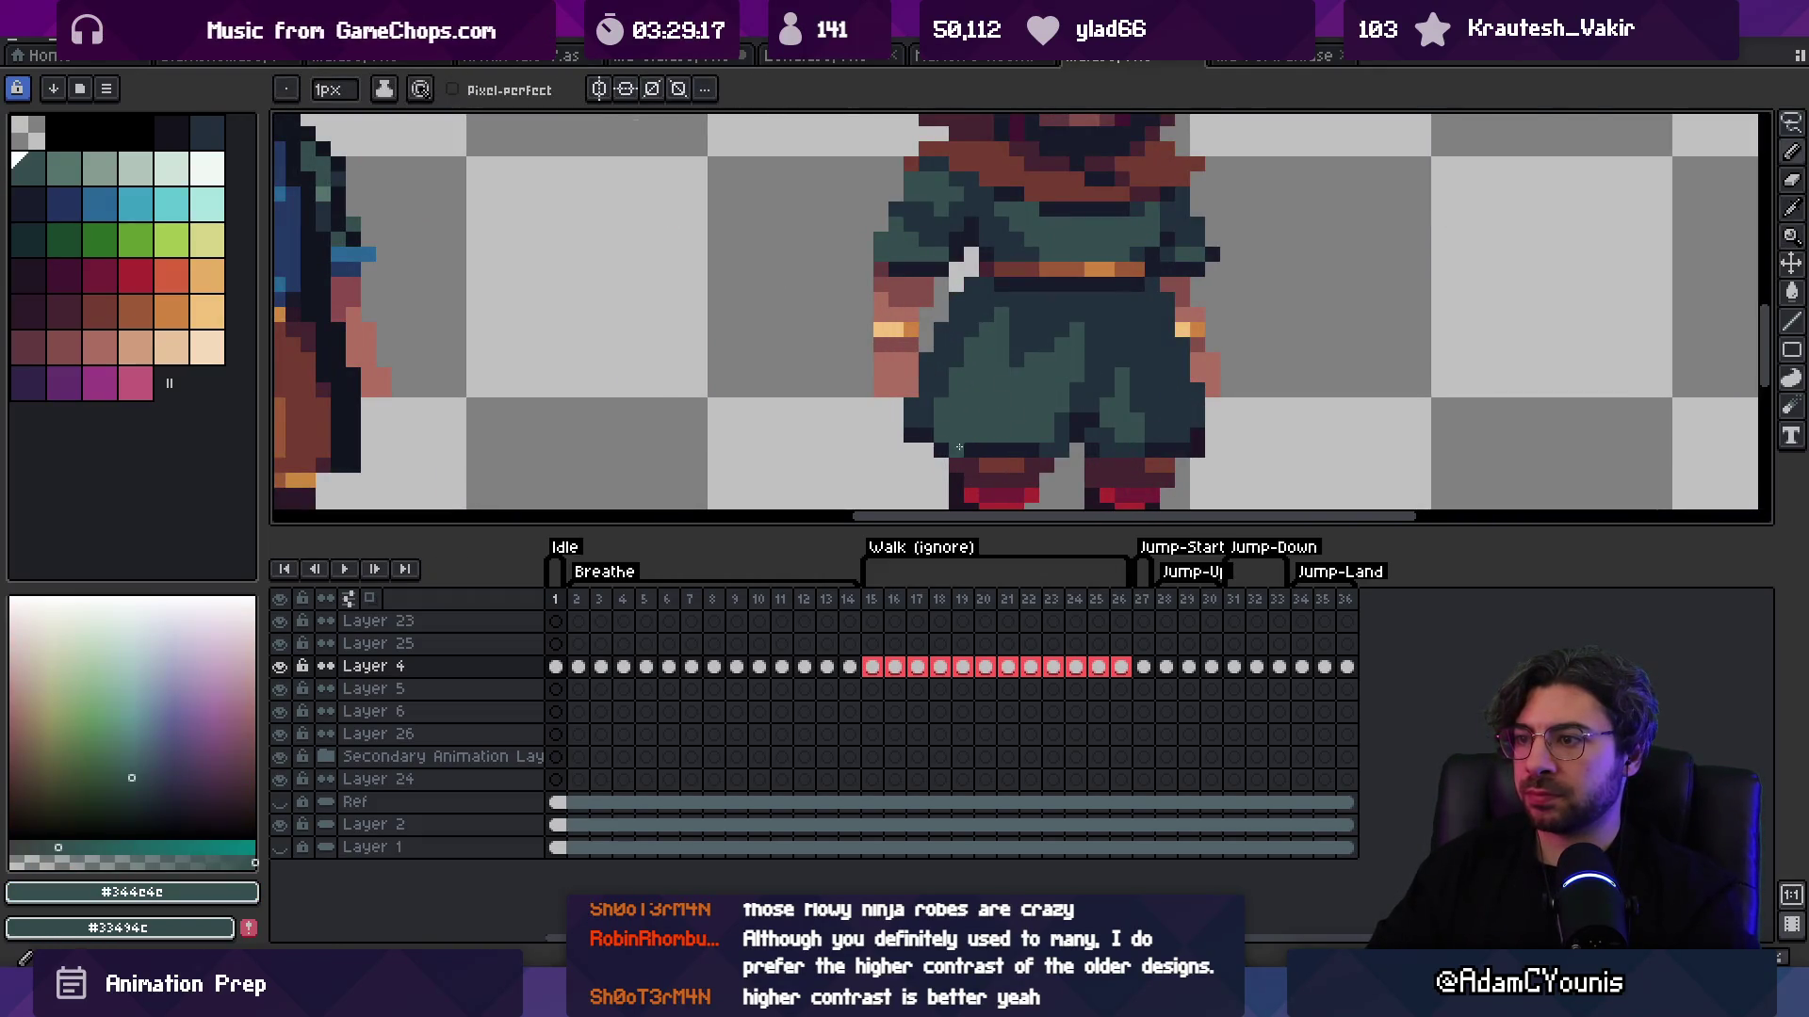
pyautogui.press('z')
pyautogui.scroll(-4, 1027, 414)
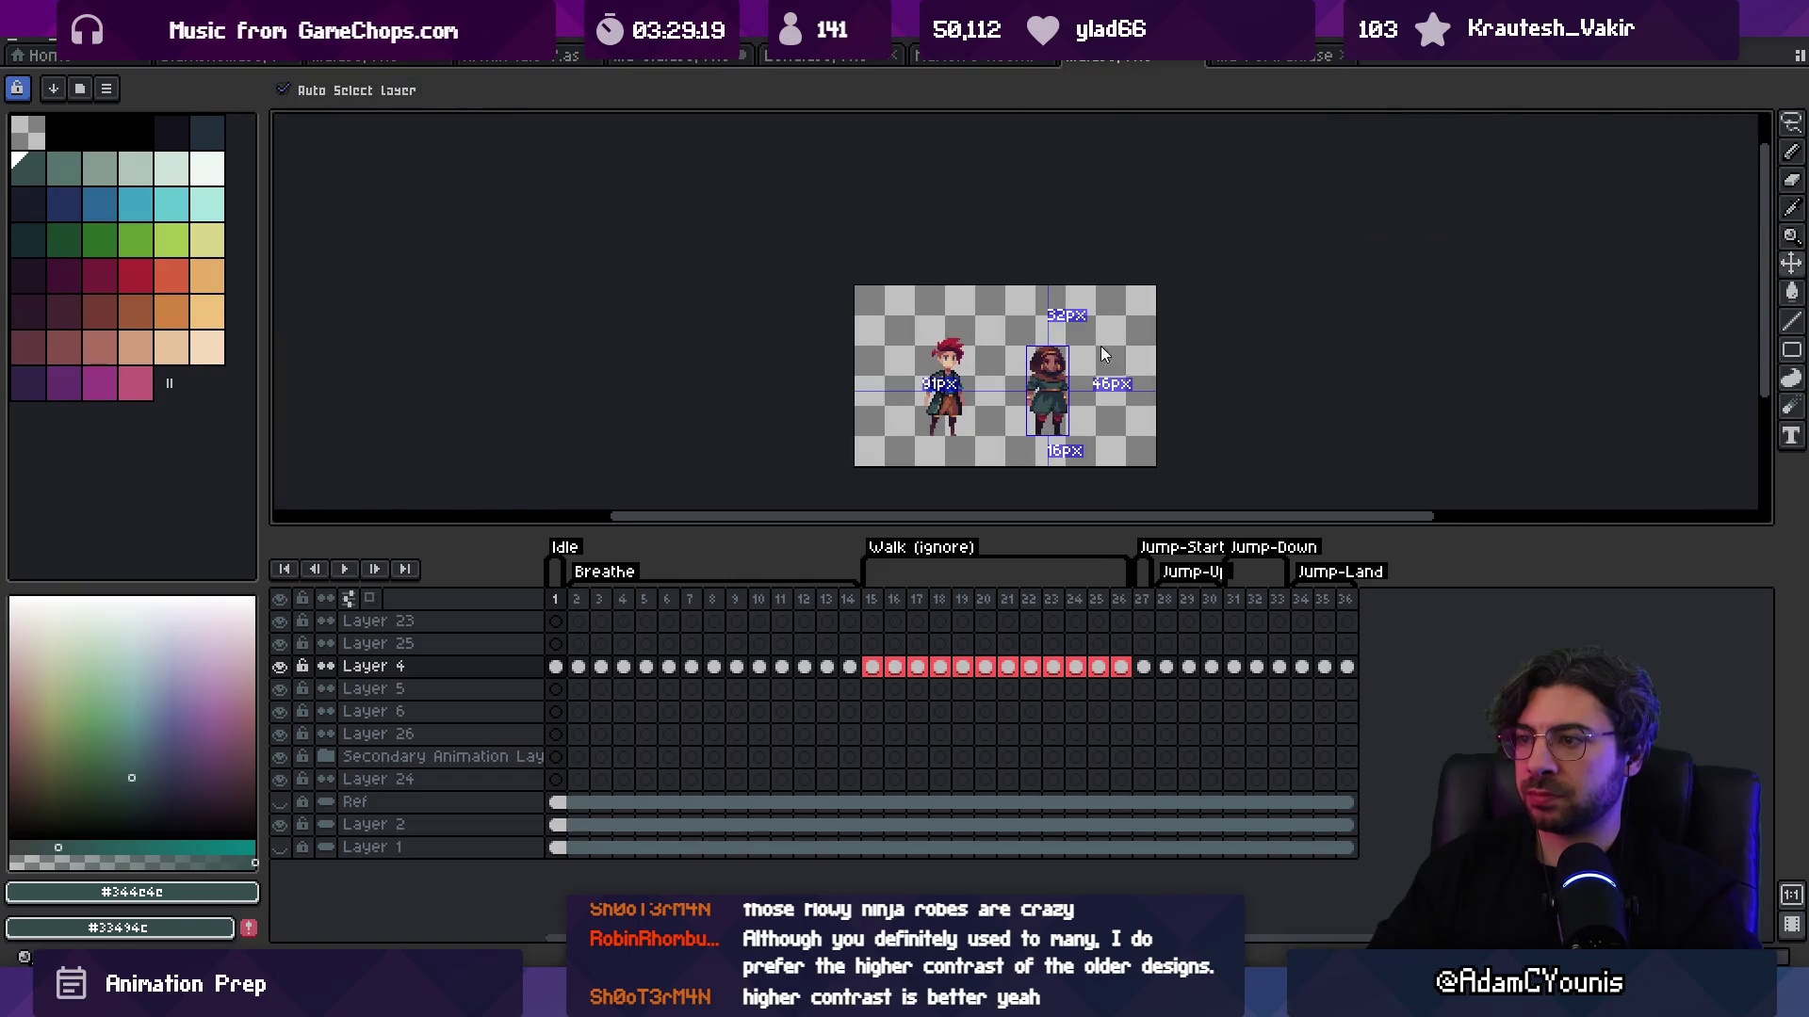
# Step: Fill the dark scarf area with the orange palette colour
pyautogui.scroll(3, 1045, 392)
pyautogui.press('b')
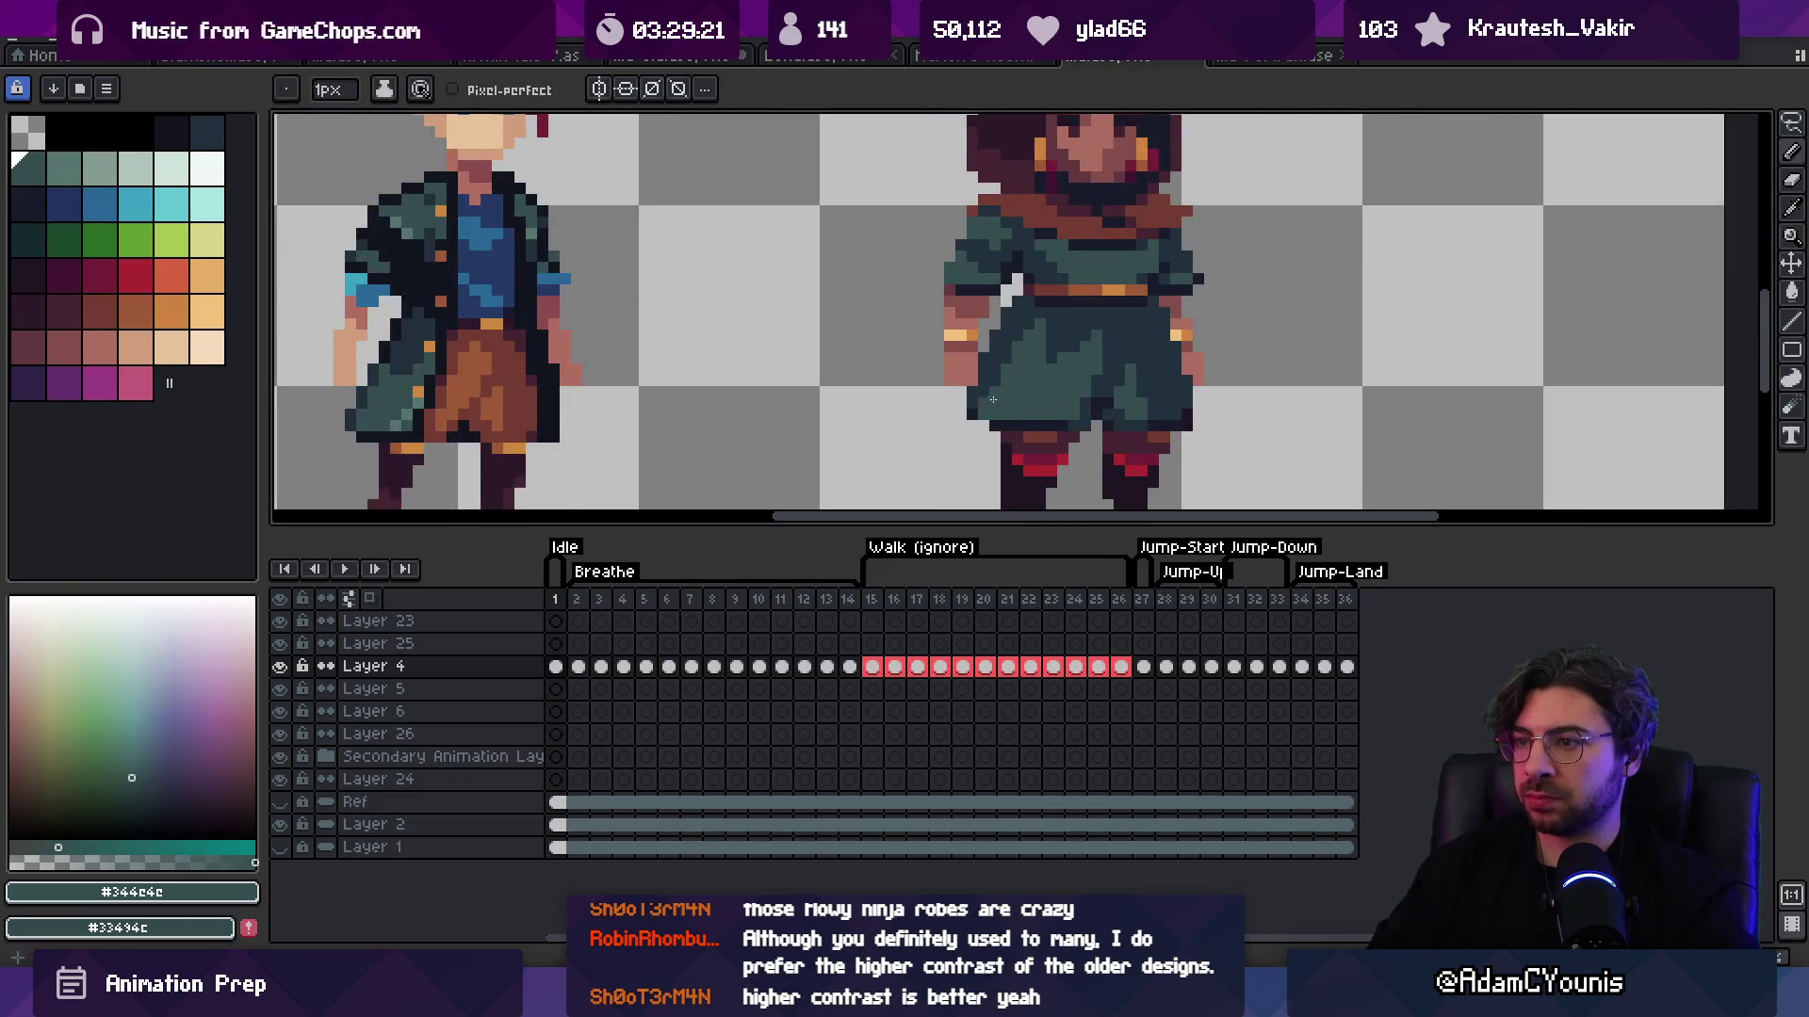
pyautogui.press('z')
pyautogui.scroll(-3, 971, 352)
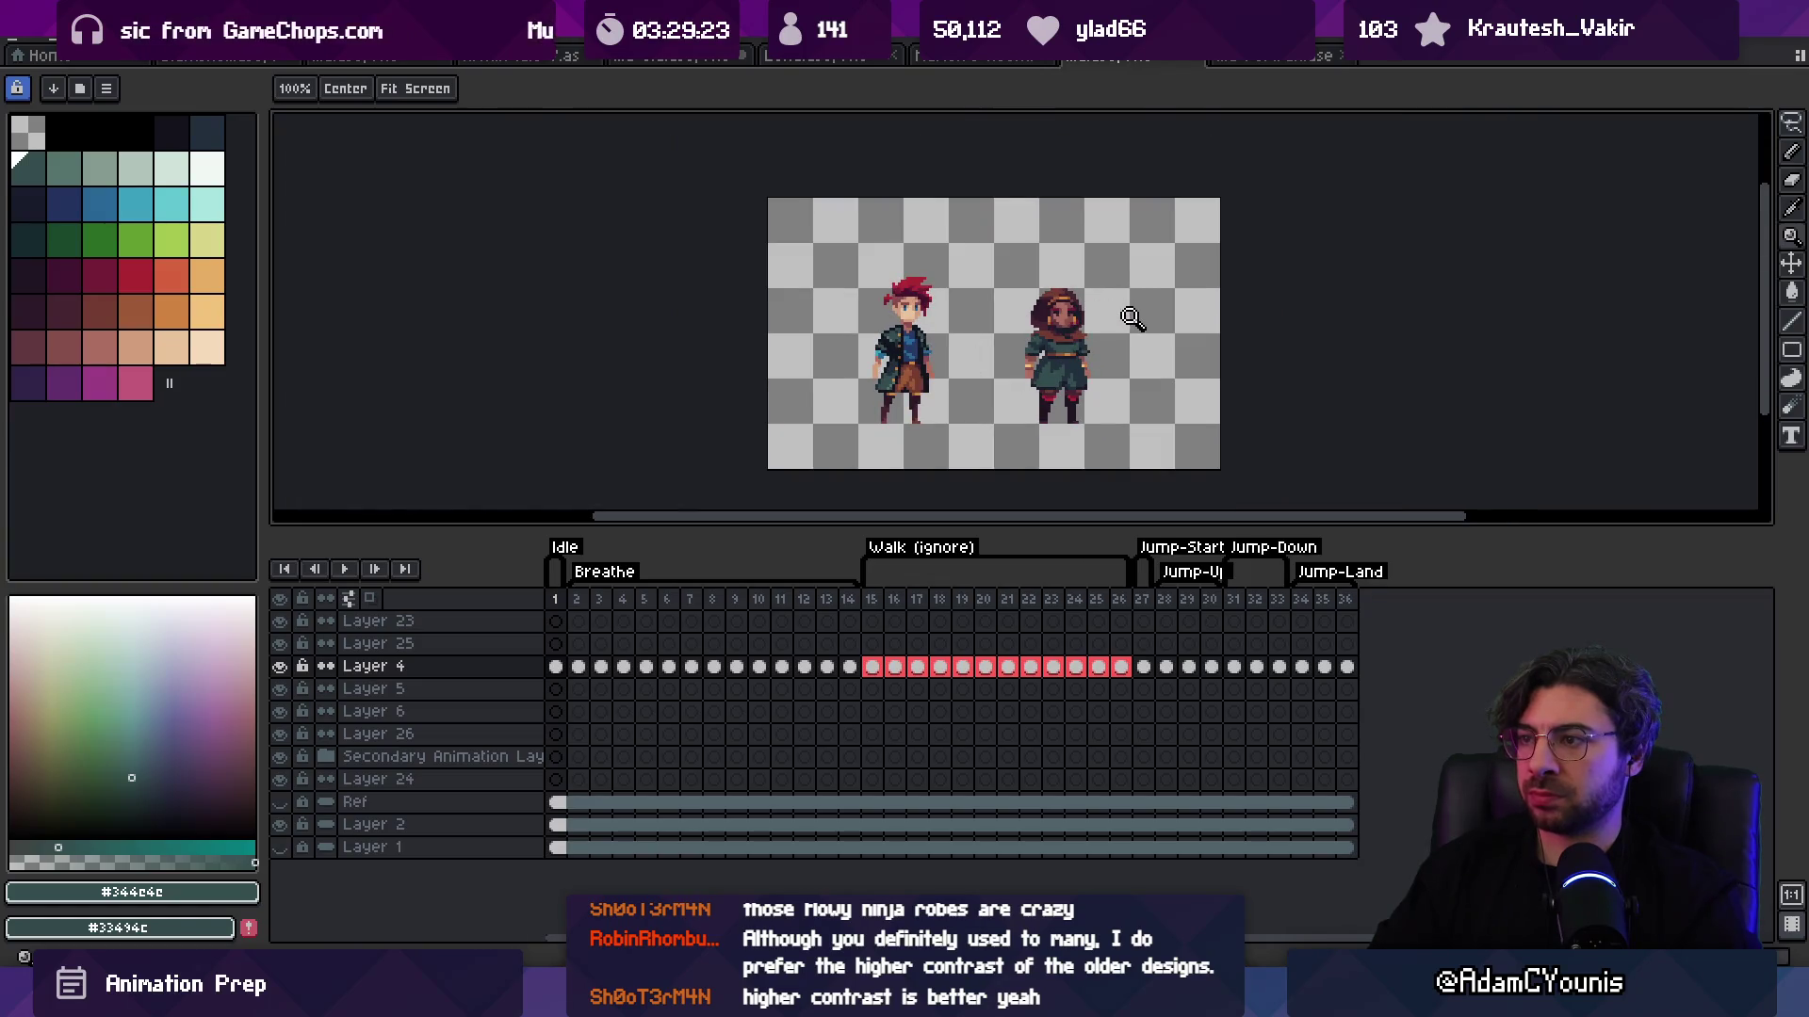
pyautogui.scroll(2, 1122, 345)
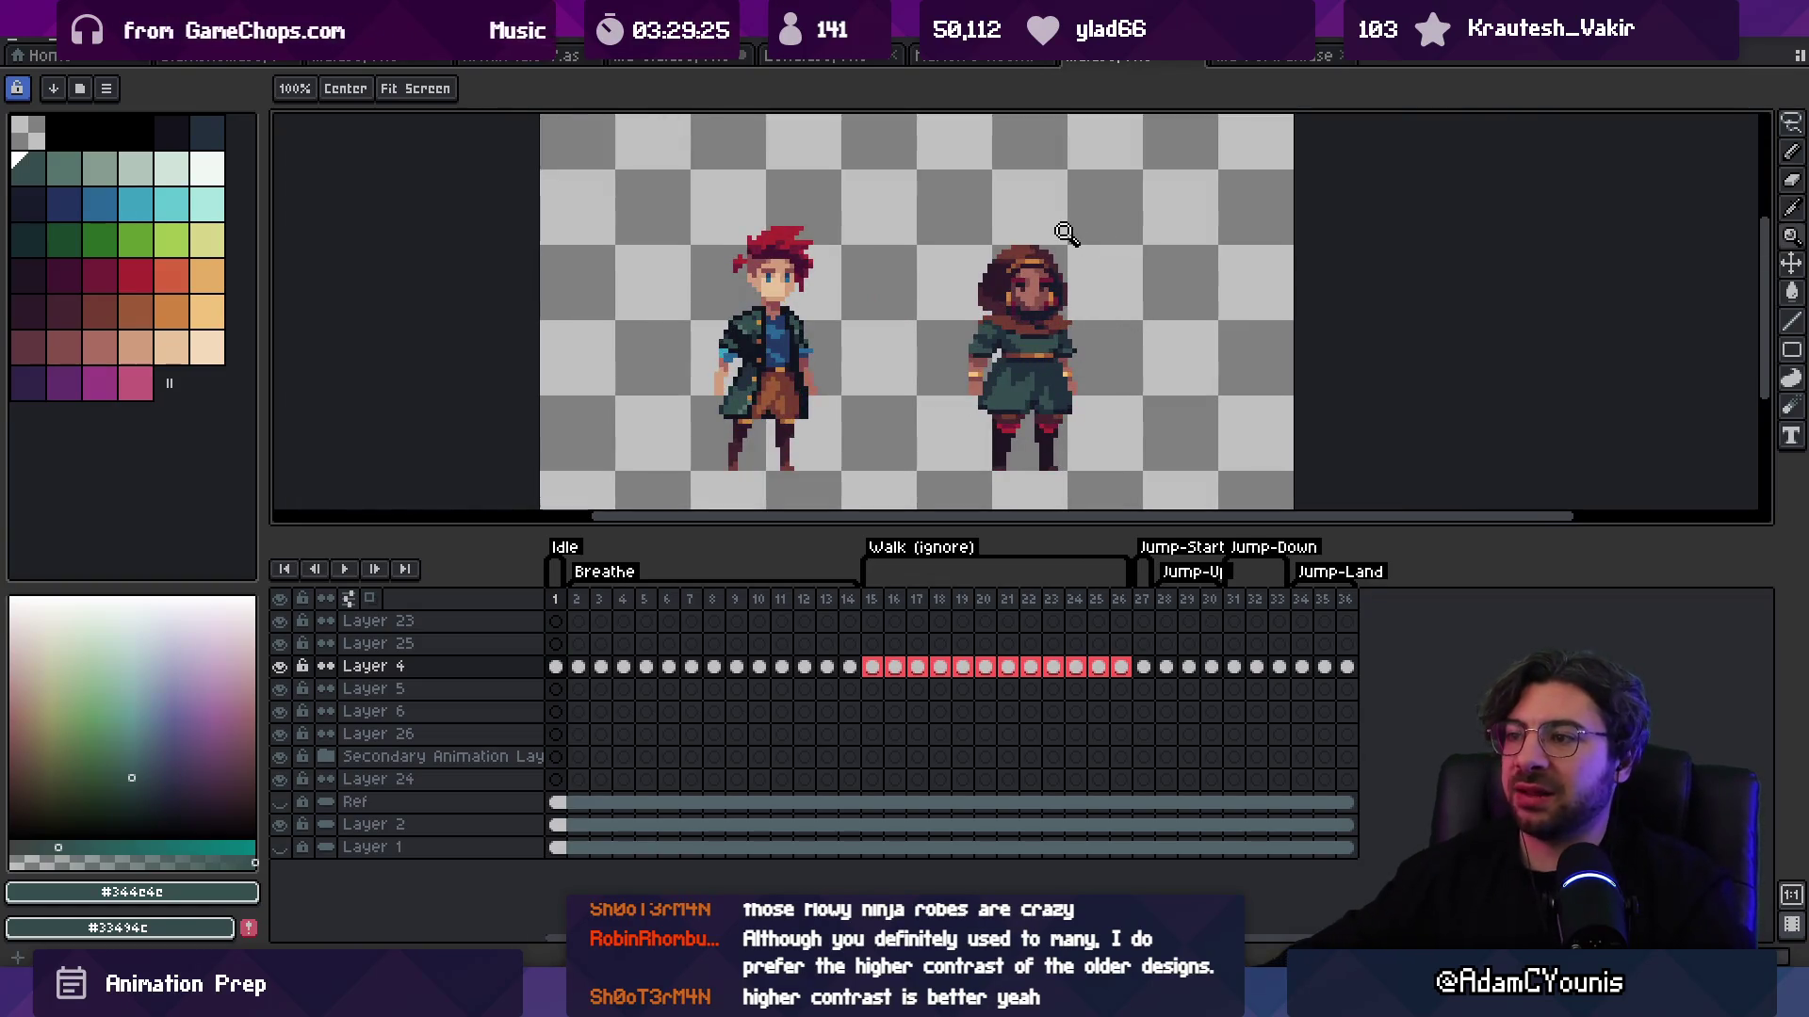
pyautogui.scroll(3, 1027, 272)
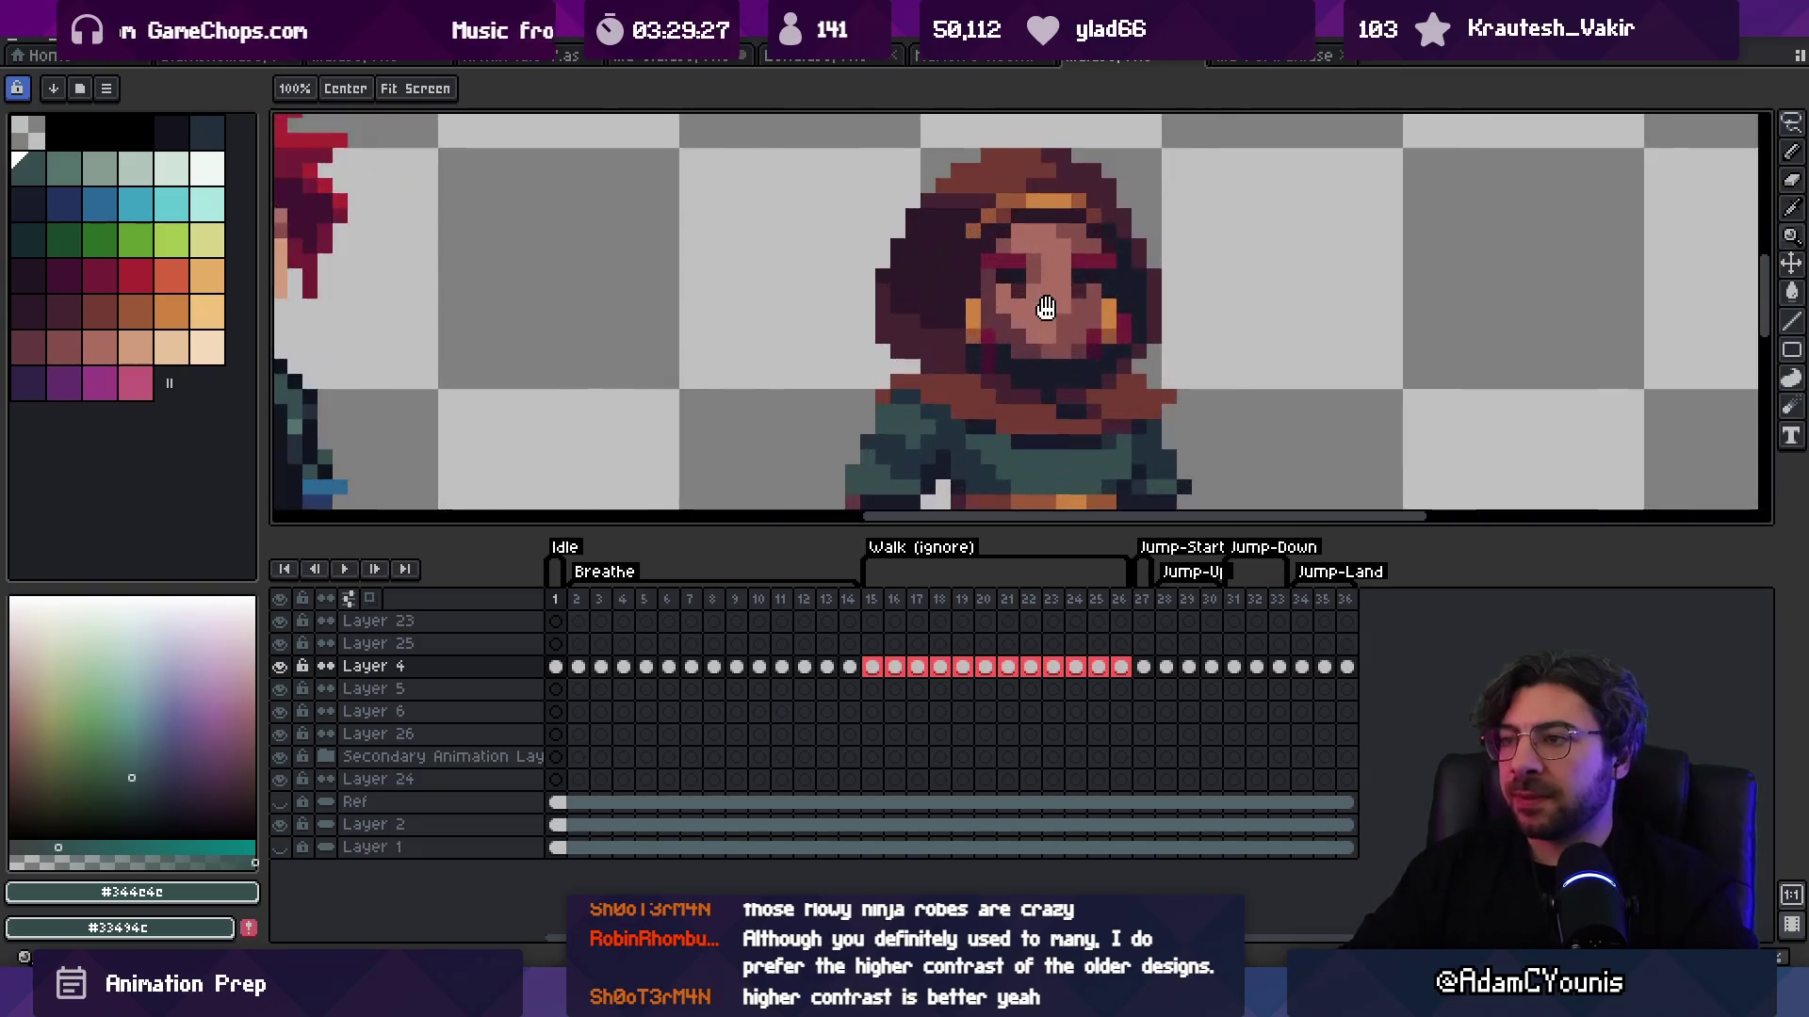
pyautogui.keyDown('alt'); pyautogui.click(887, 381); pyautogui.keyUp('alt')
pyautogui.click(132, 311)
pyautogui.press('g')
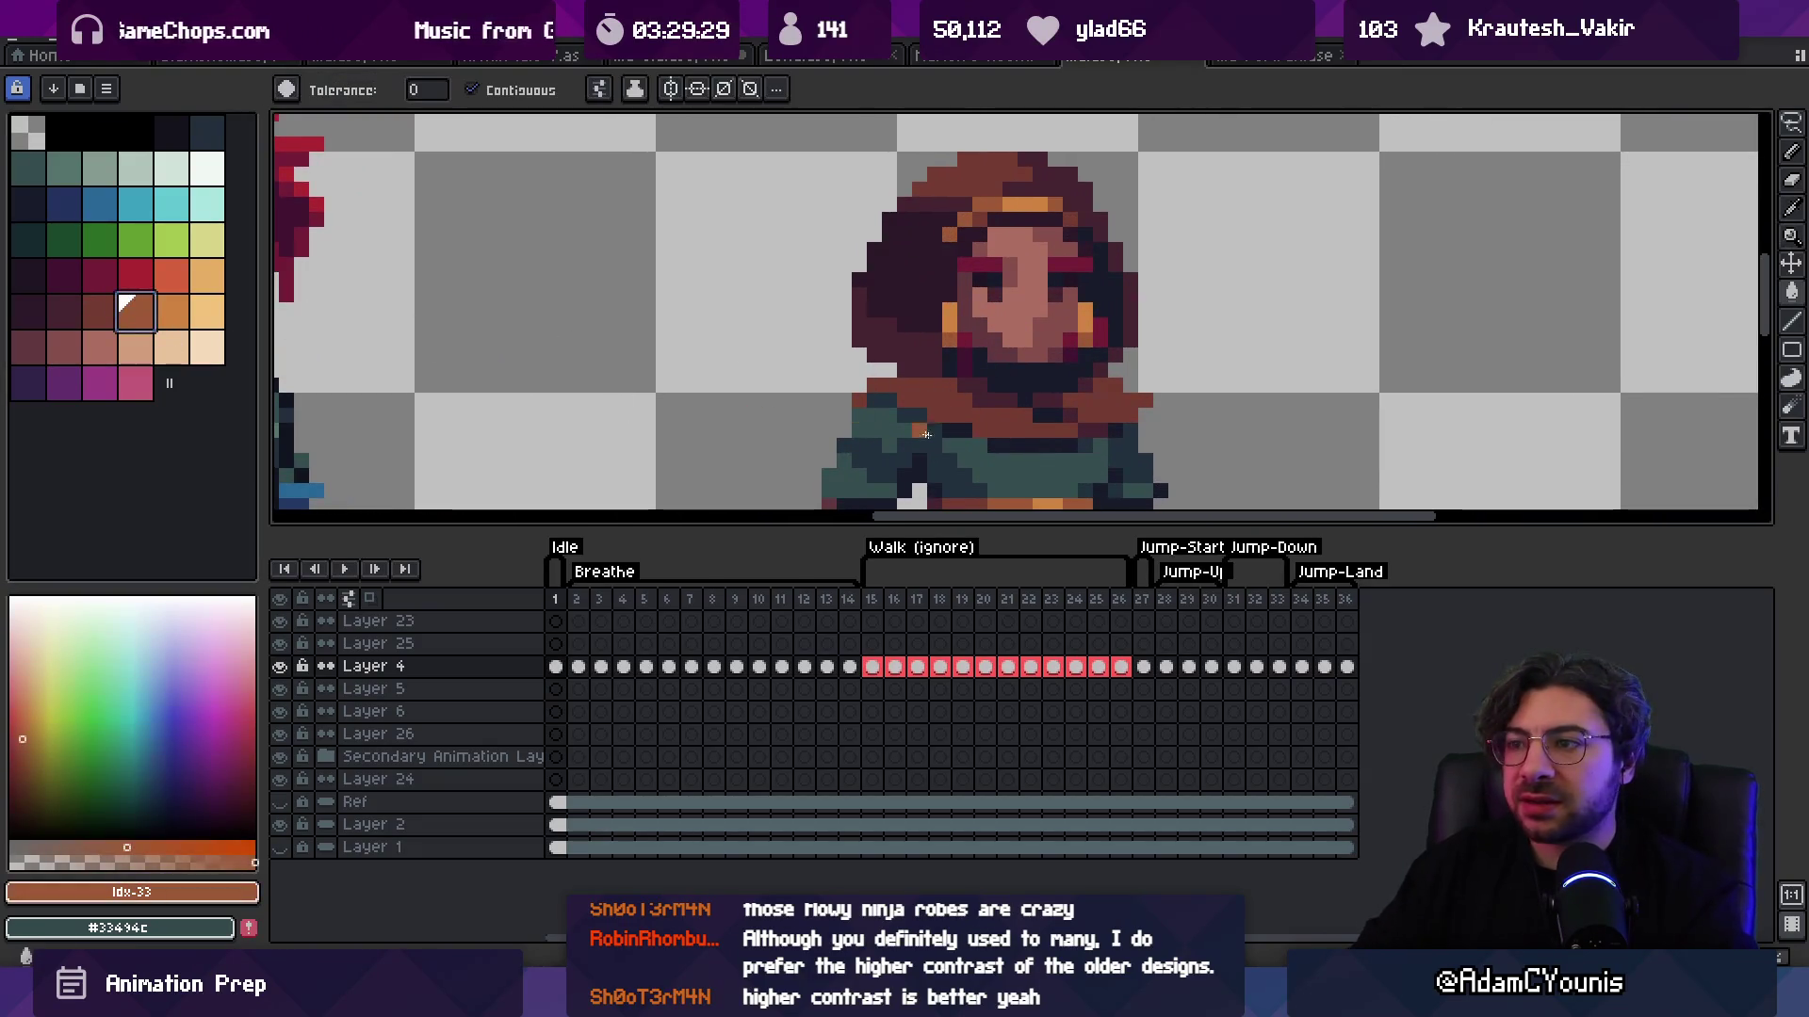
pyautogui.click(962, 385)
# Step: Sample the hood's brown colour and zoom in on the woman's head
pyautogui.press('z')
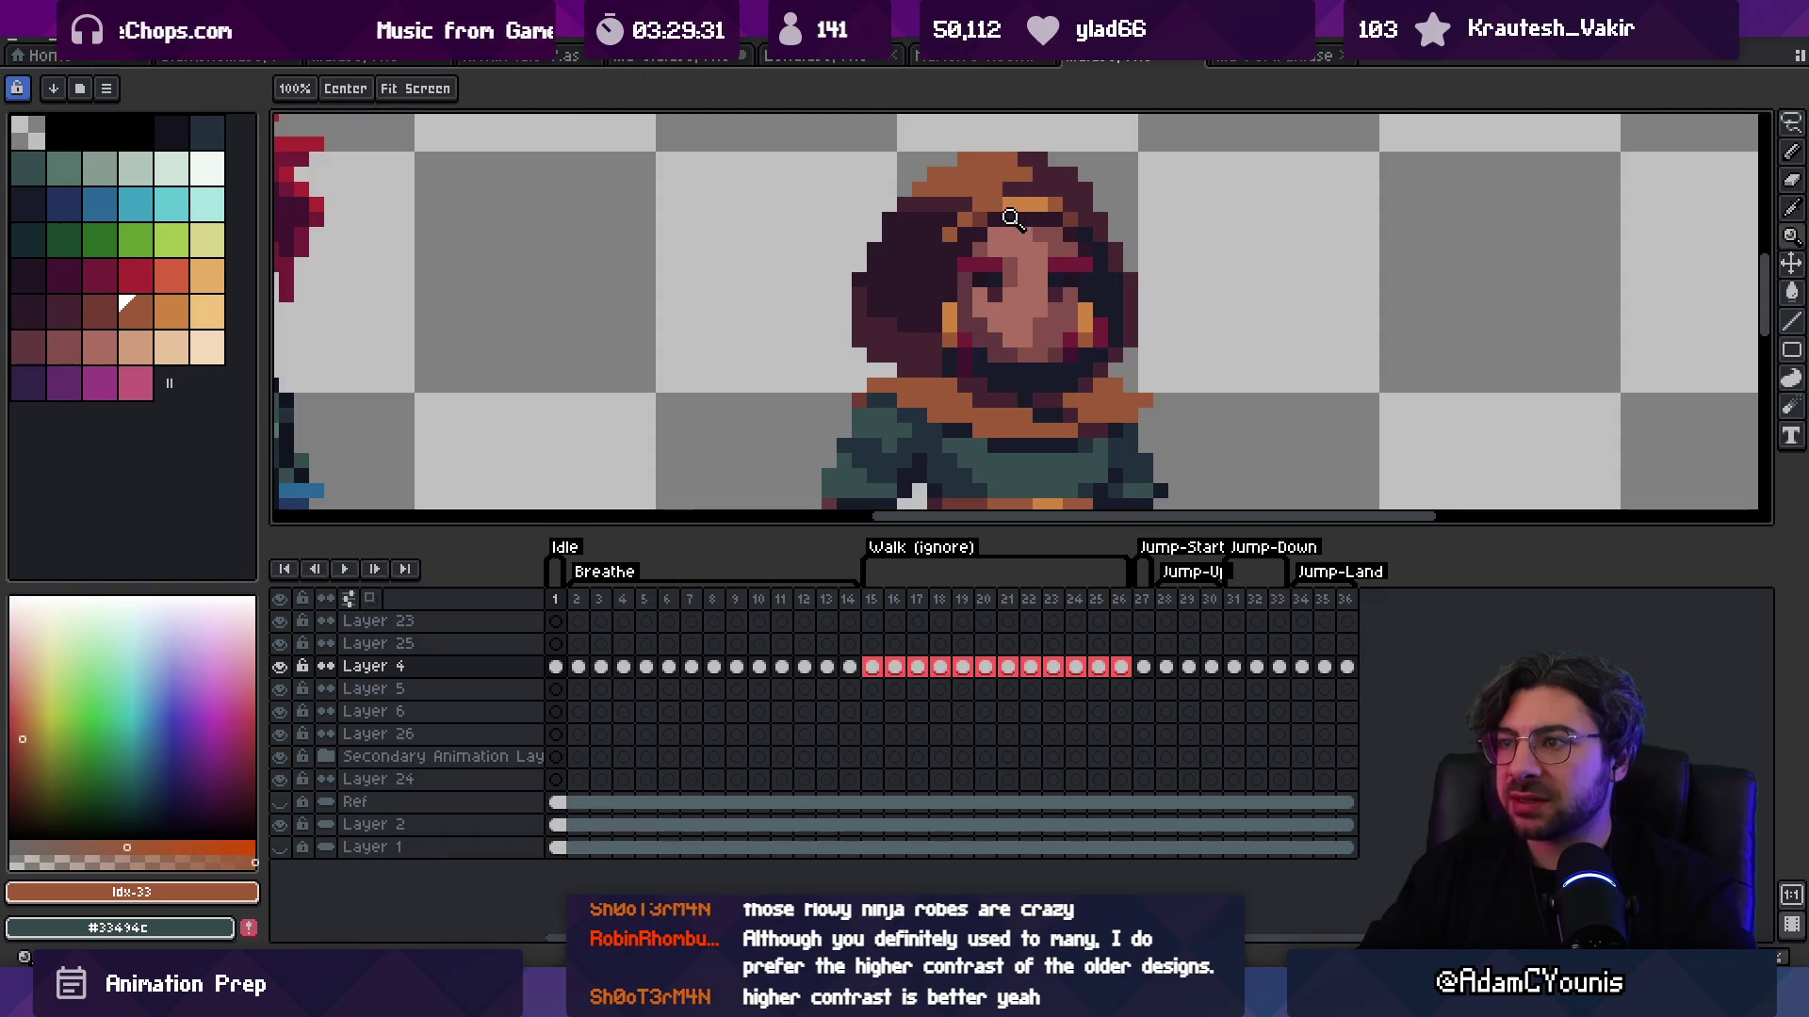
pyautogui.scroll(-4, 1046, 192)
pyautogui.scroll(4, 1044, 198)
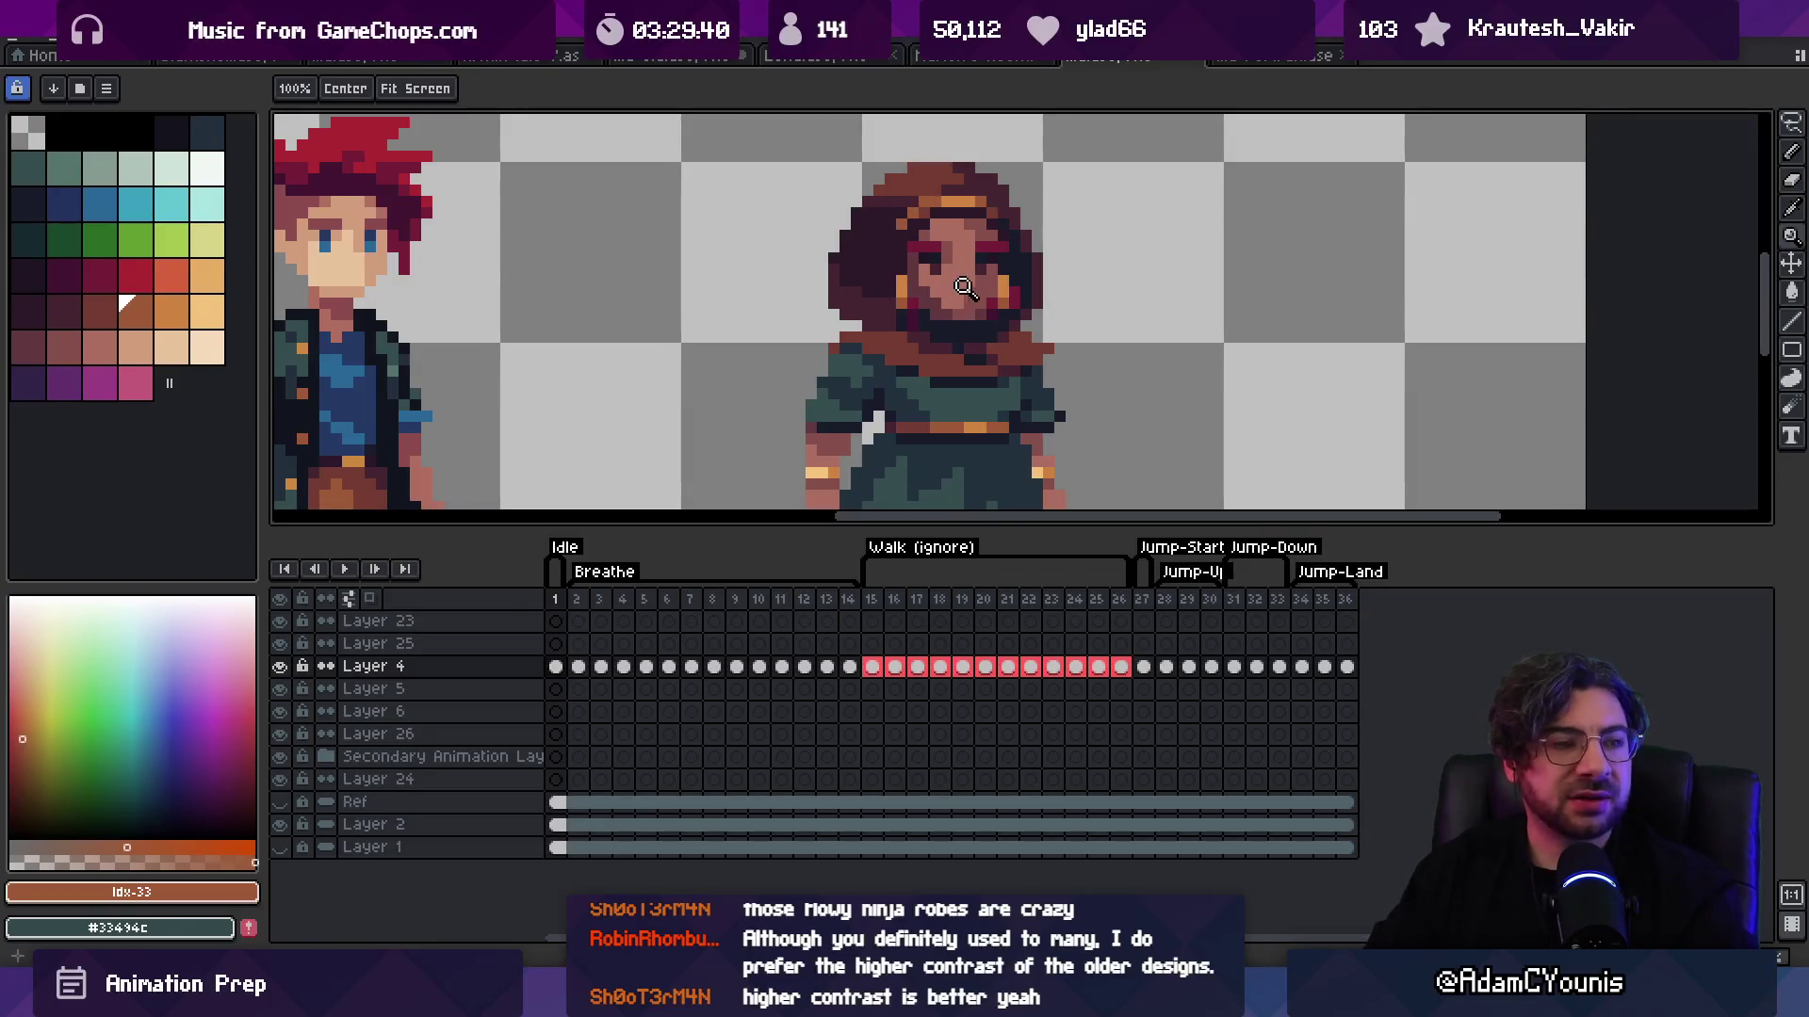
pyautogui.click(965, 288)
pyautogui.press('b')
pyautogui.keyDown('alt'); pyautogui.click(823, 293); pyautogui.keyUp('alt')
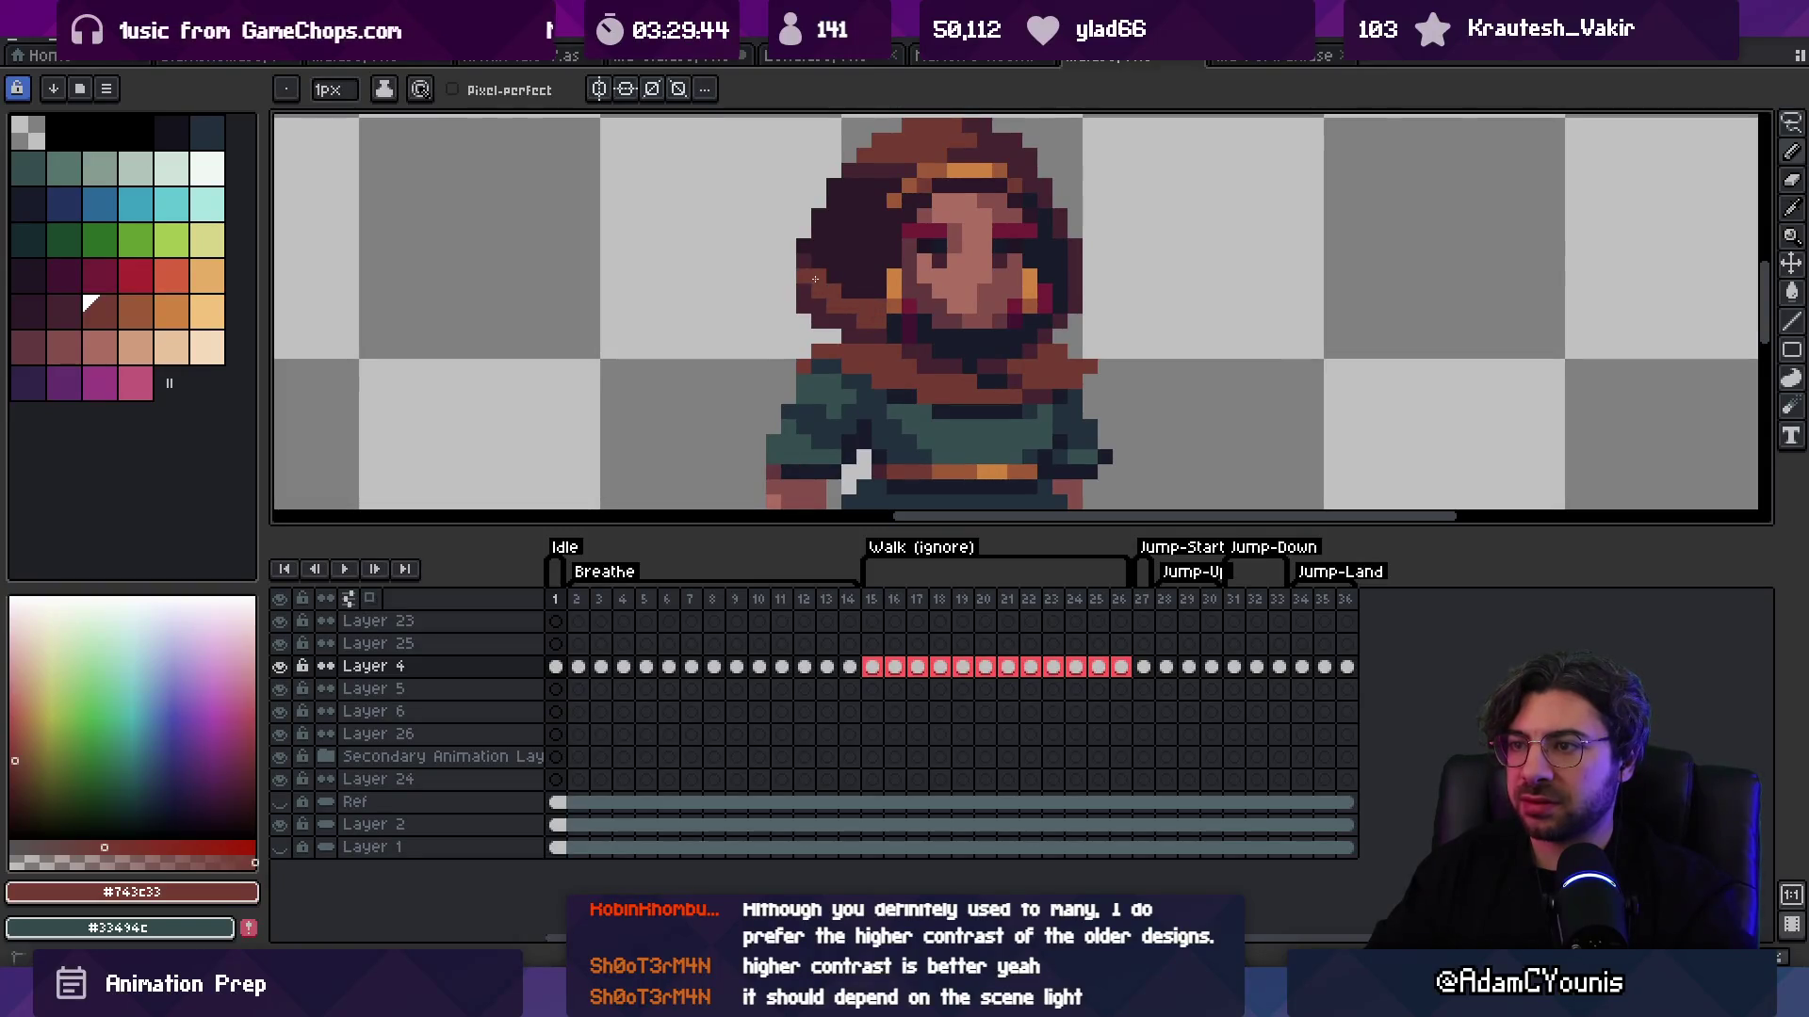
pyautogui.scroll(-5, 814, 279)
# Step: Sample the dark purple hair colour and zoom closer on the woman's head
pyautogui.press('v')
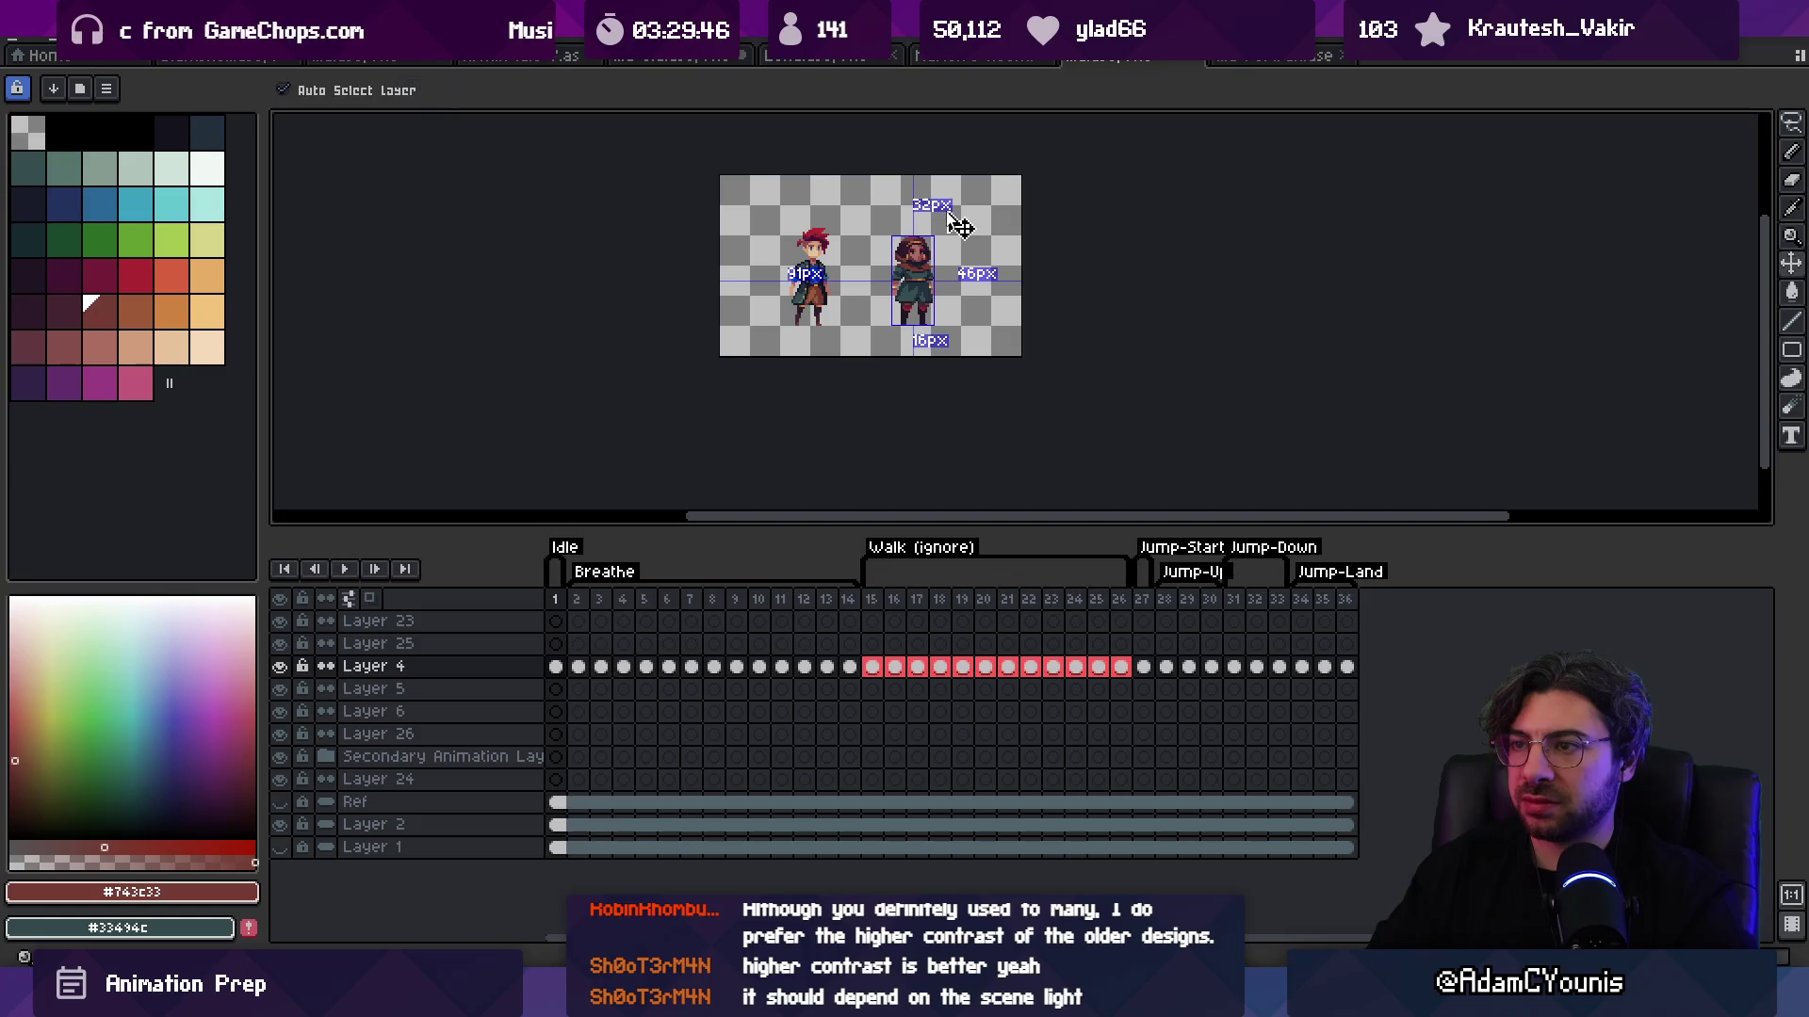
pyautogui.press('z')
pyautogui.click(979, 238)
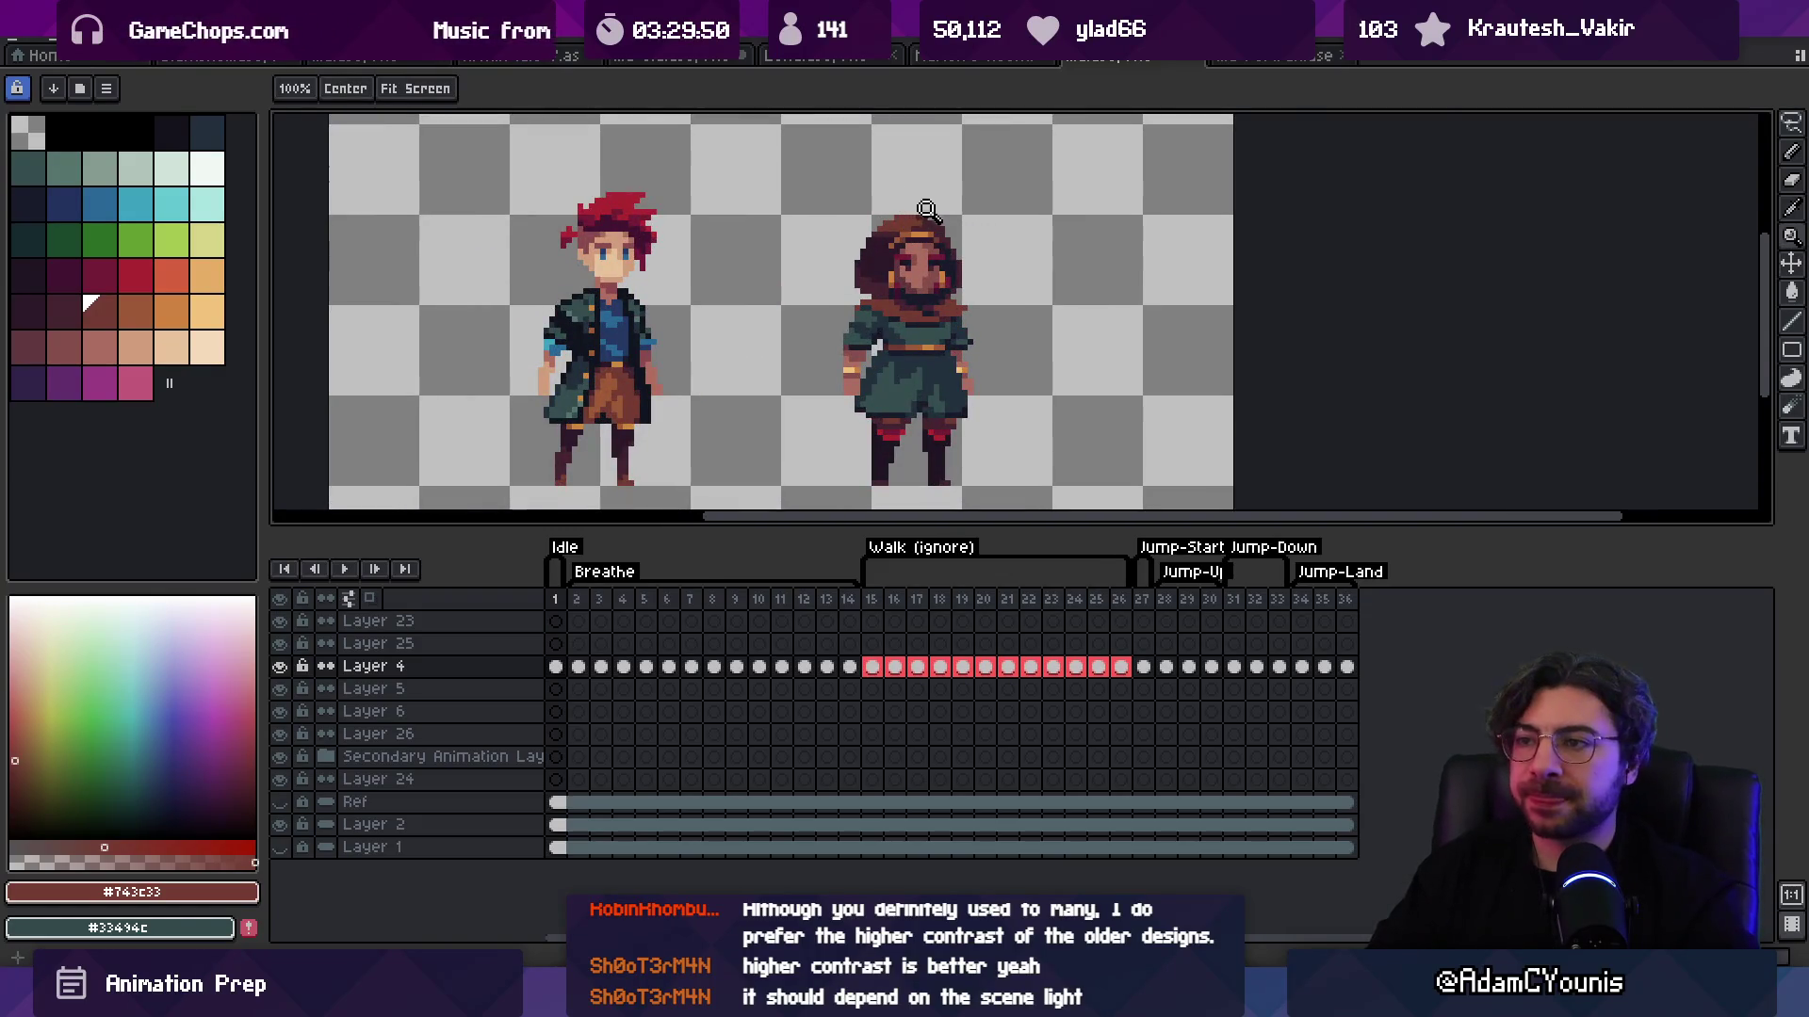
pyautogui.click(927, 208)
pyautogui.press('b')
pyautogui.keyDown('alt'); pyautogui.click(863, 323); pyautogui.keyUp('alt')
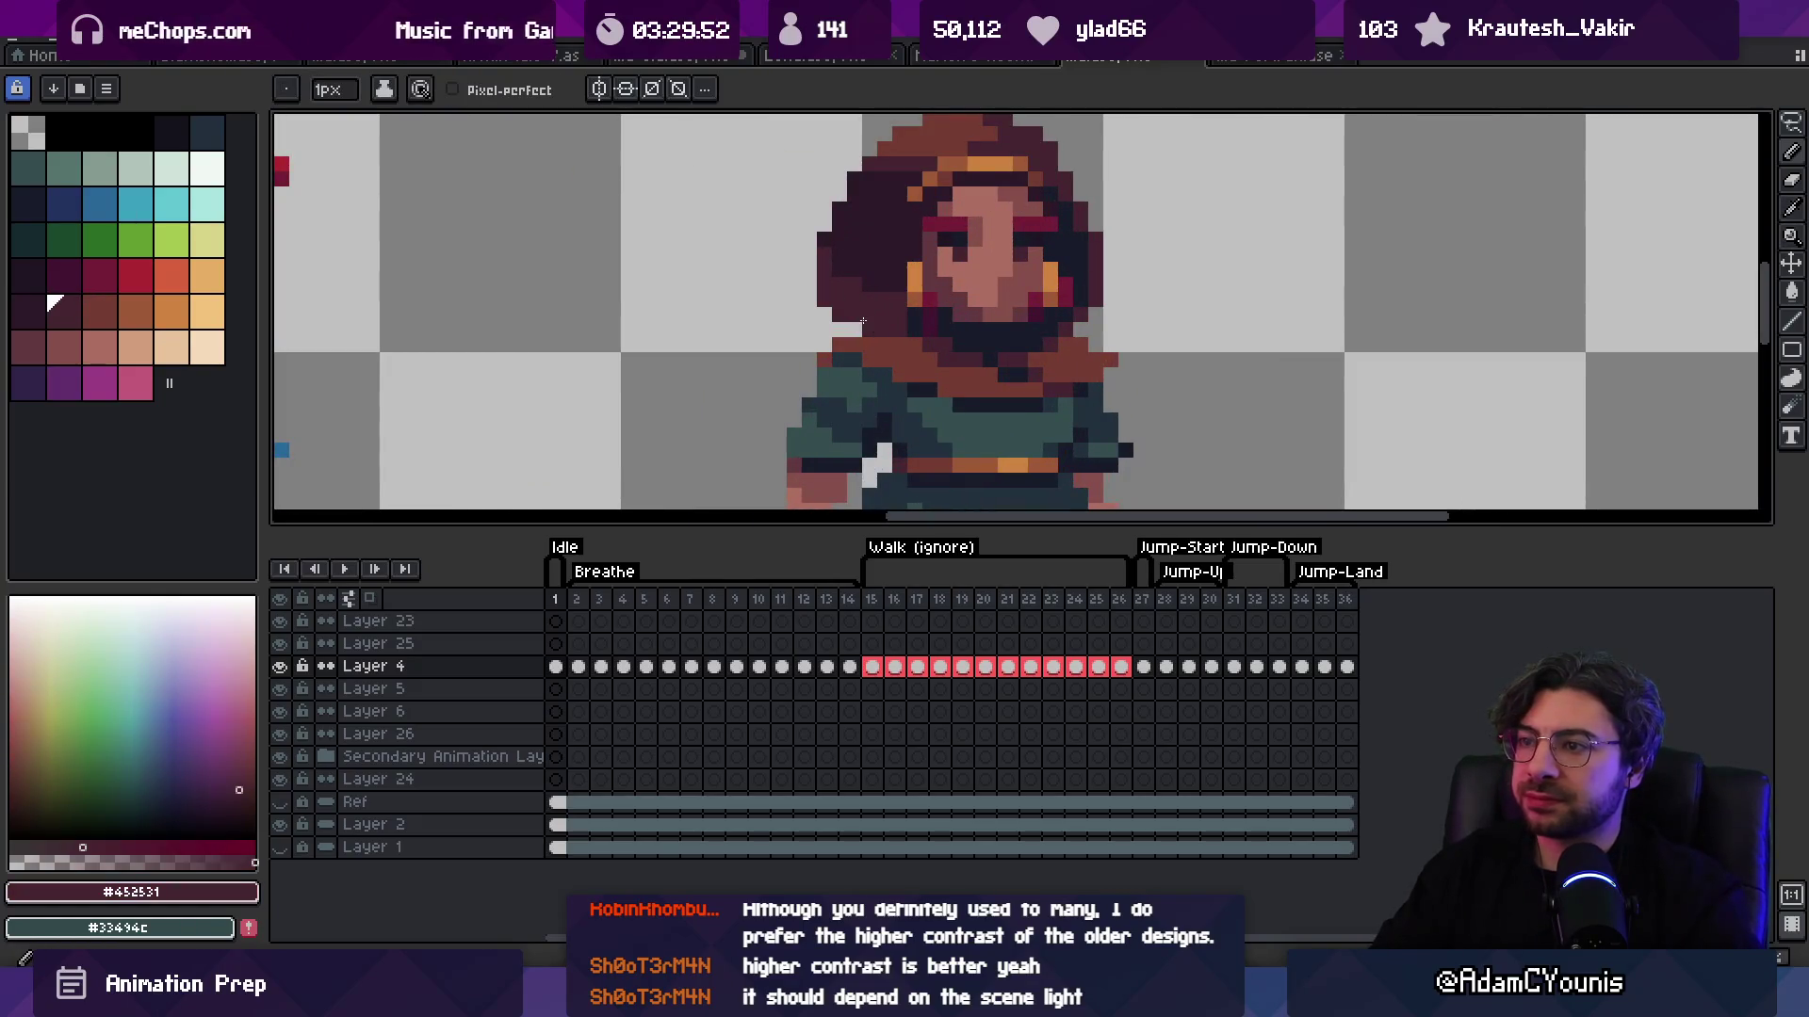
pyautogui.press('e')
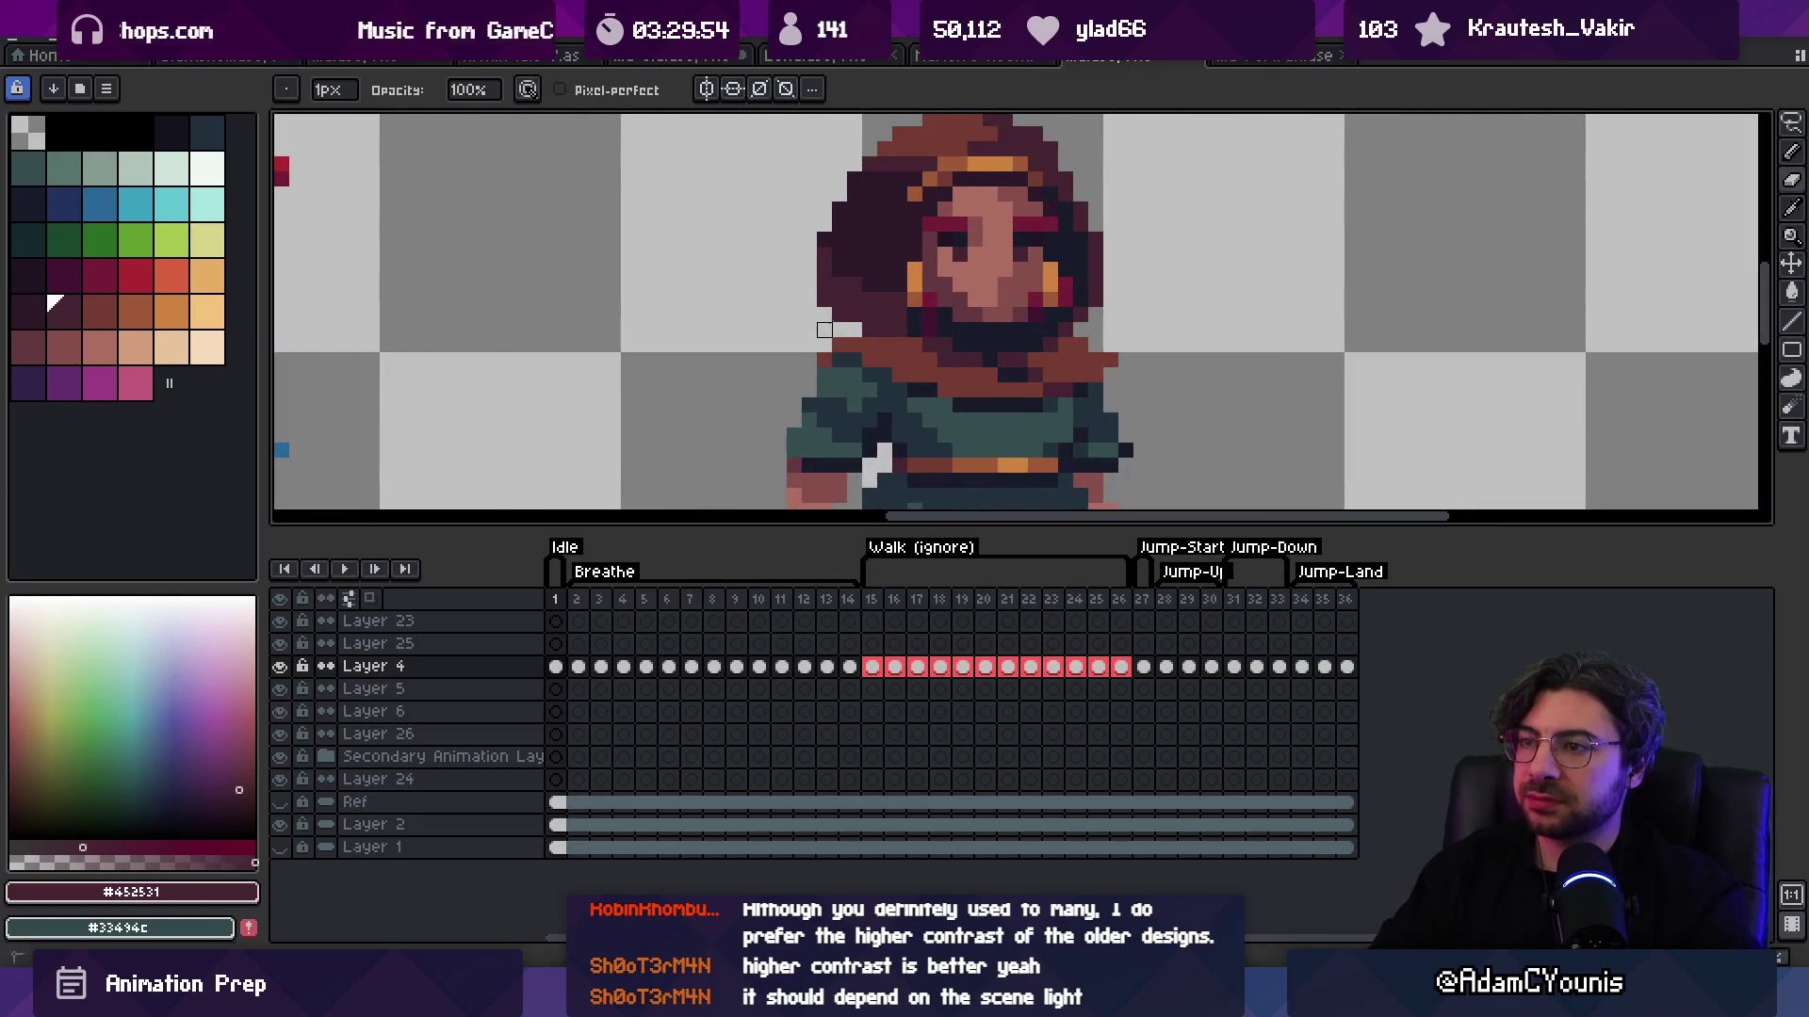
pyautogui.press('z')
pyautogui.scroll(-3, 957, 310)
pyautogui.click(957, 311)
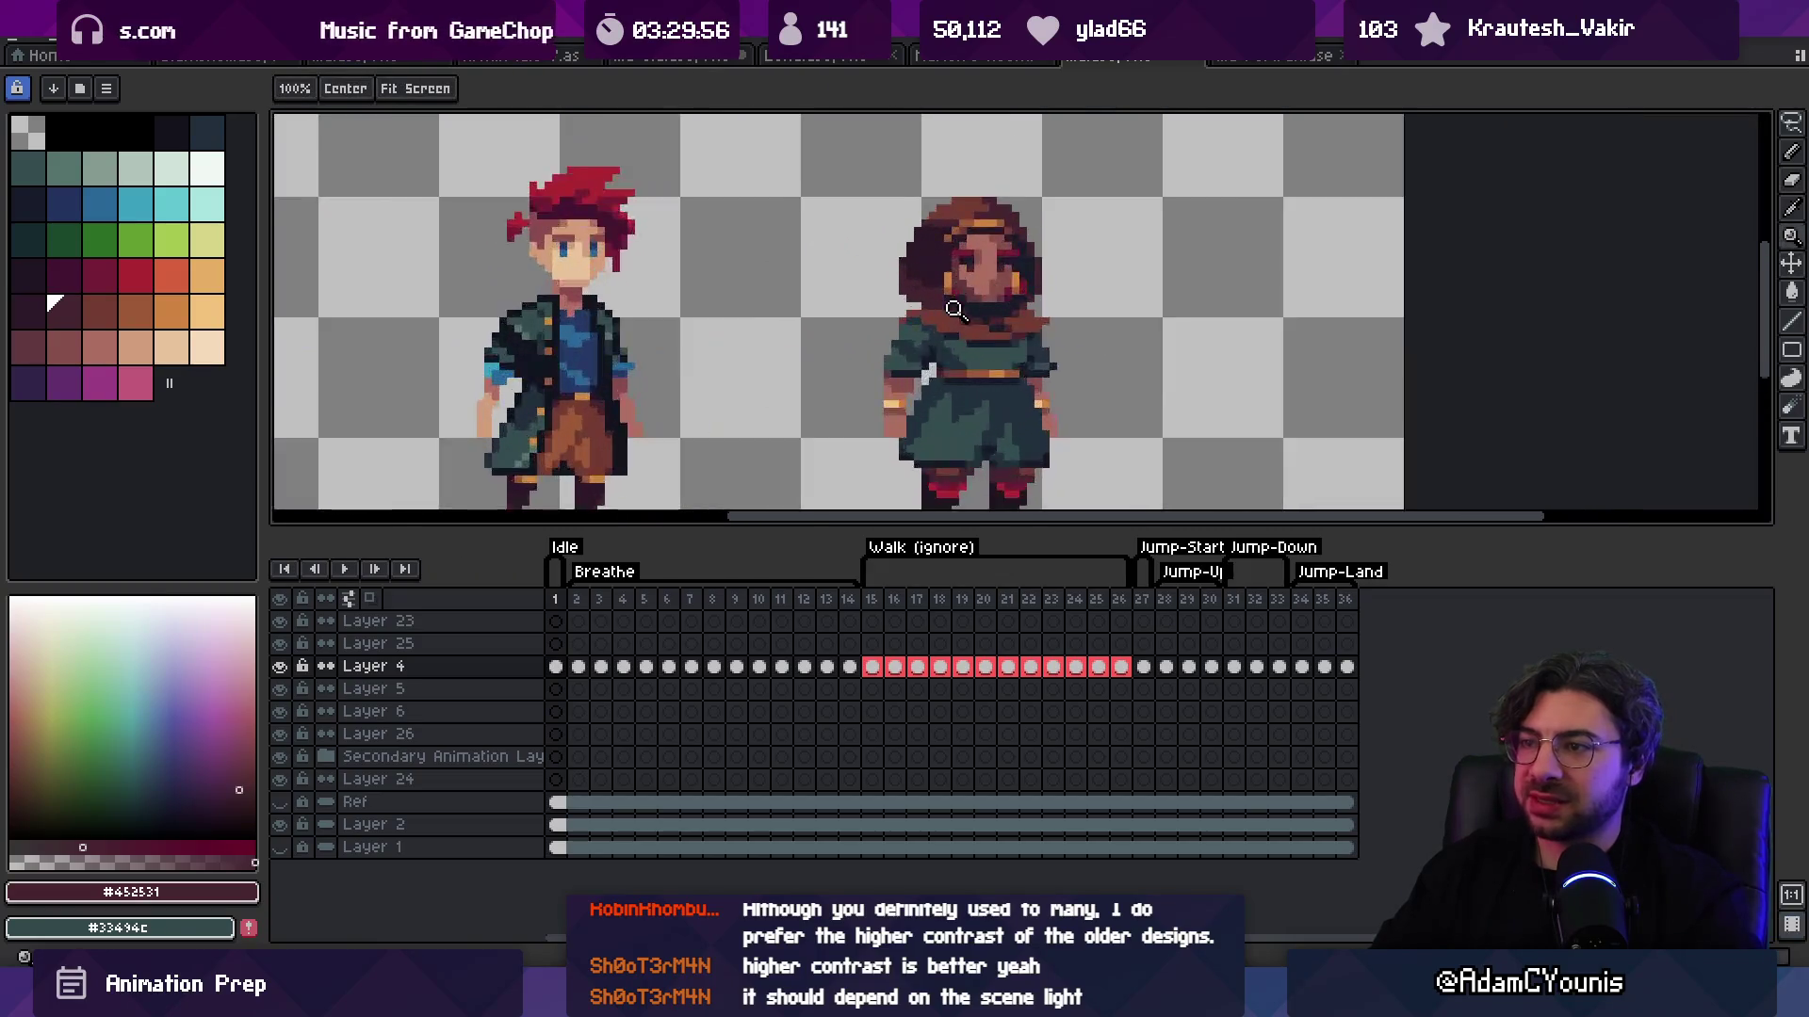
pyautogui.click(956, 311)
pyautogui.press('b')
# Step: Zoom far in on the woman, then back out to view her beside the red-haired sprite
pyautogui.press('z')
pyautogui.scroll(-3, 966, 210)
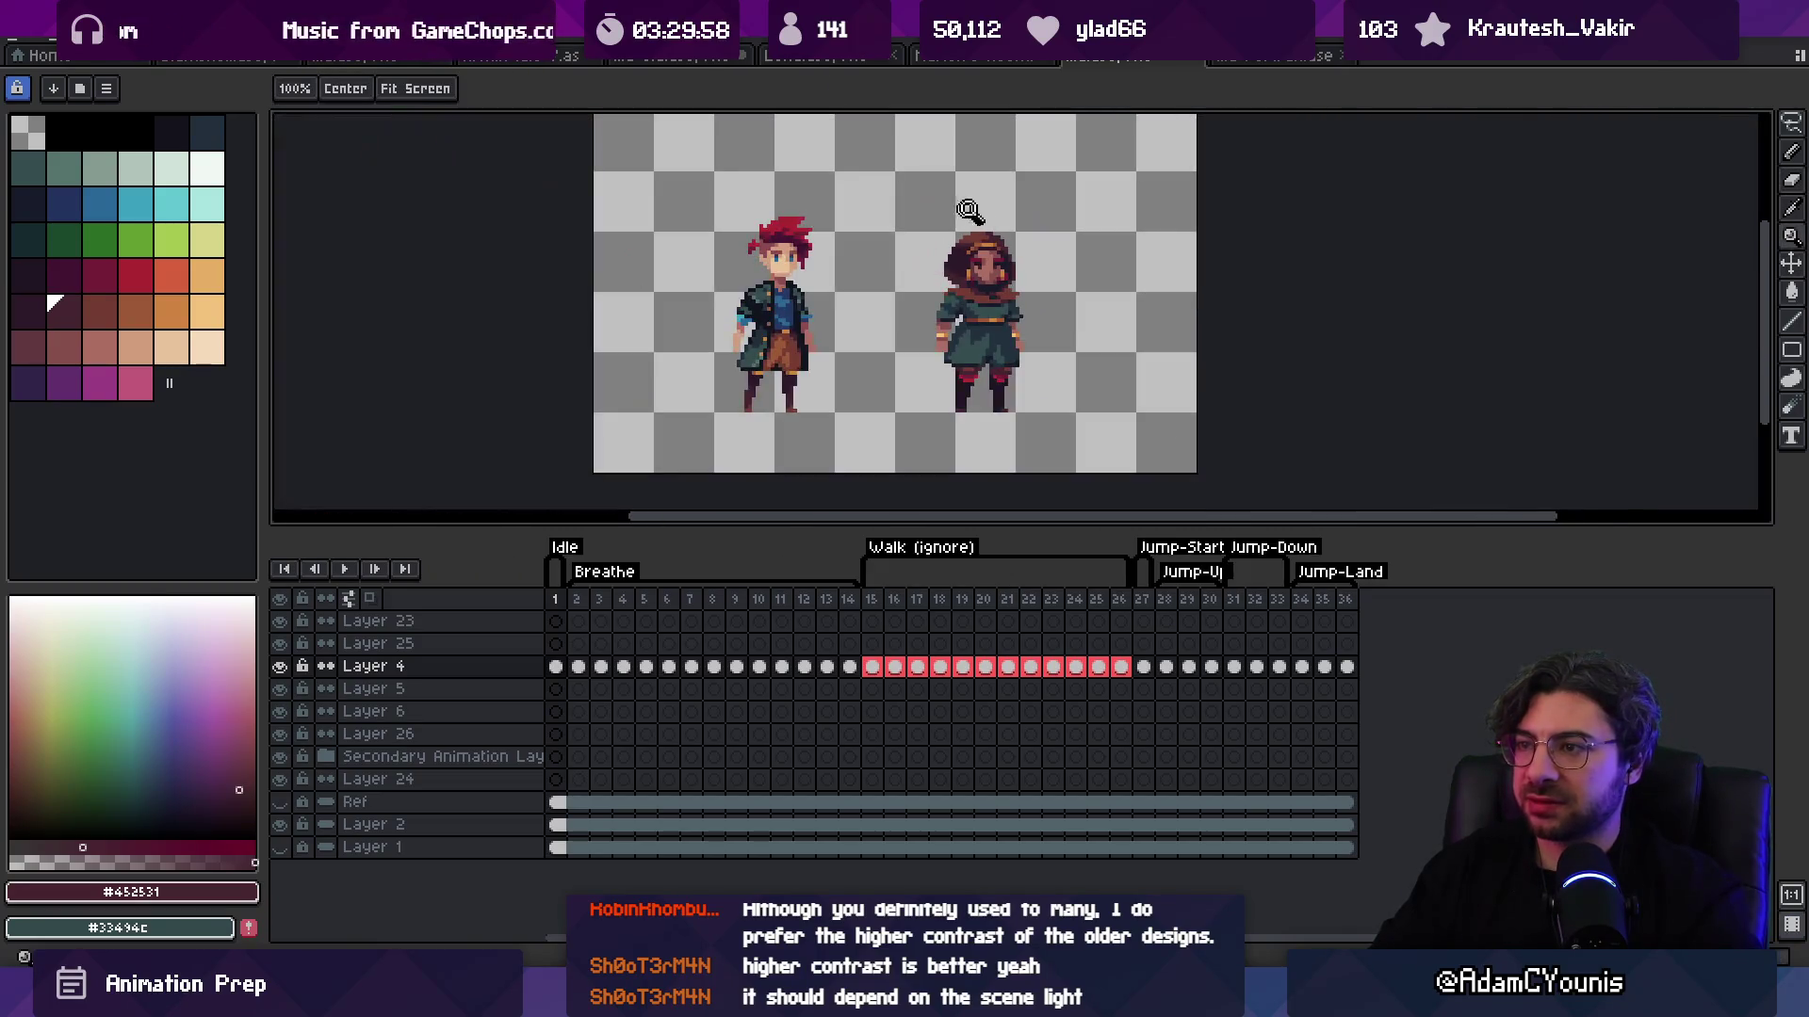
pyautogui.click(1006, 273)
pyautogui.press('b')
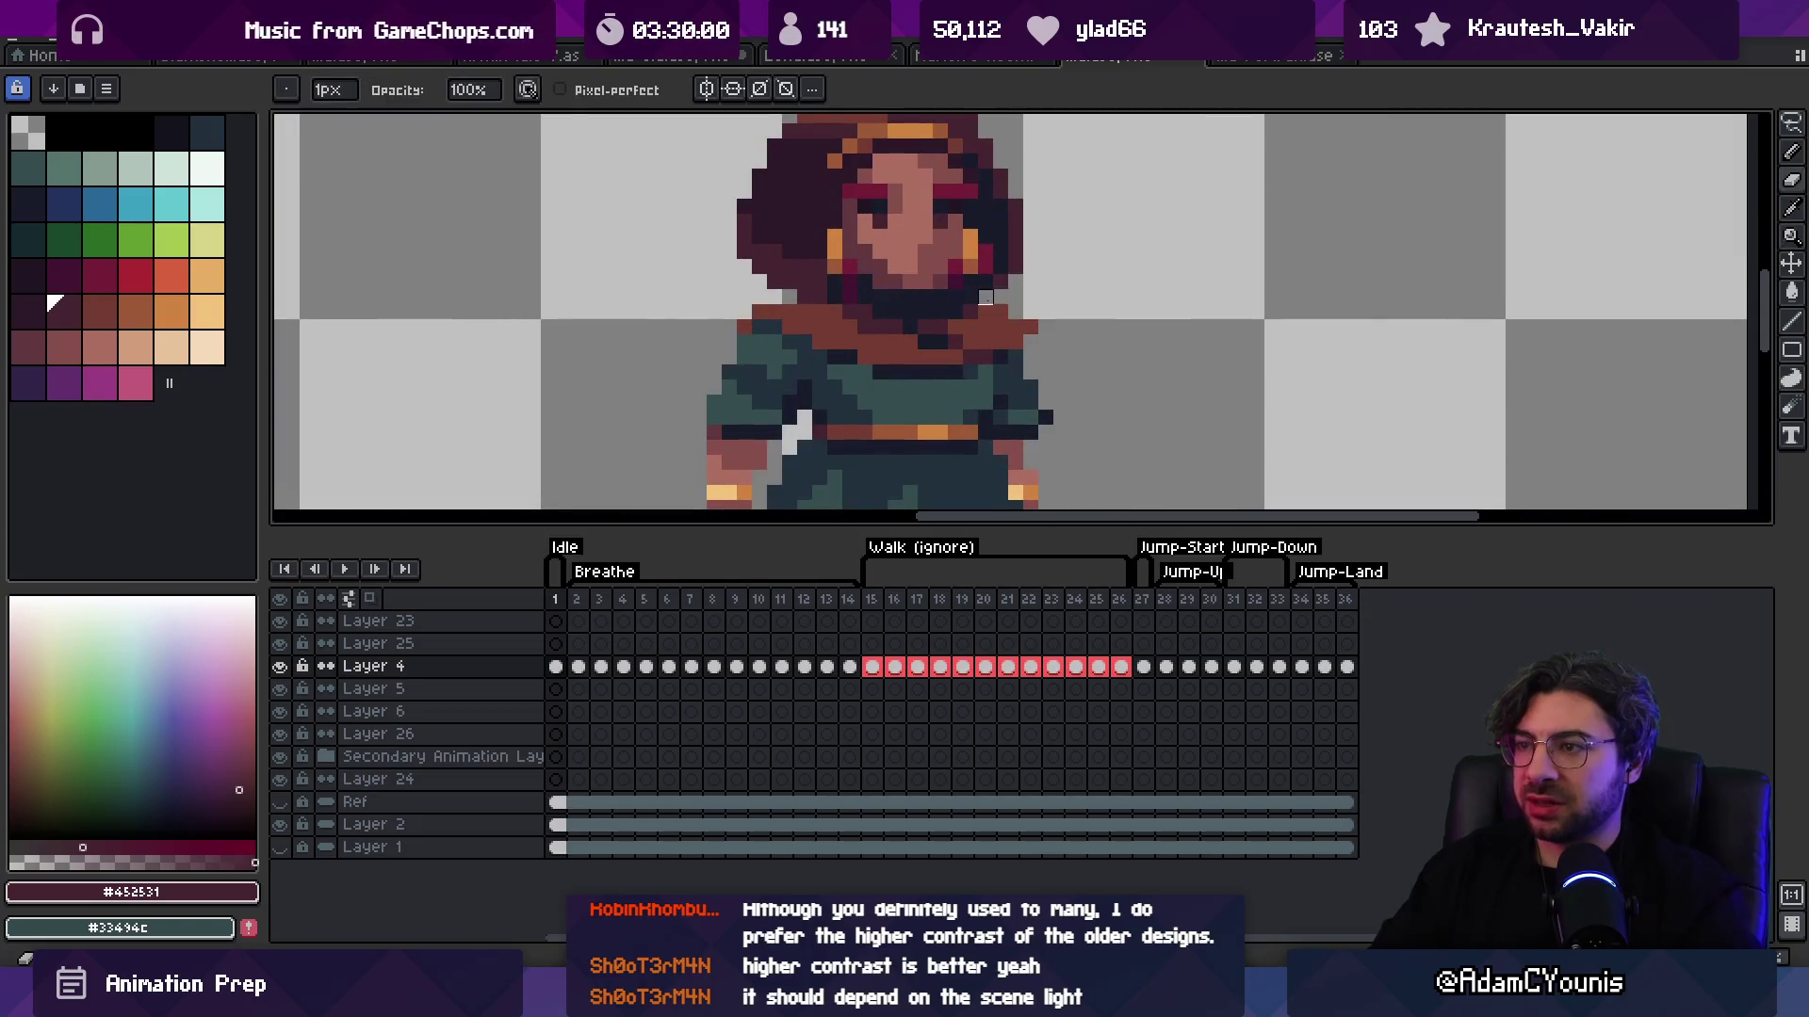
pyautogui.press('v')
pyautogui.scroll(-2, 1074, 243)
pyautogui.press('z')
pyautogui.scroll(-1, 1049, 188)
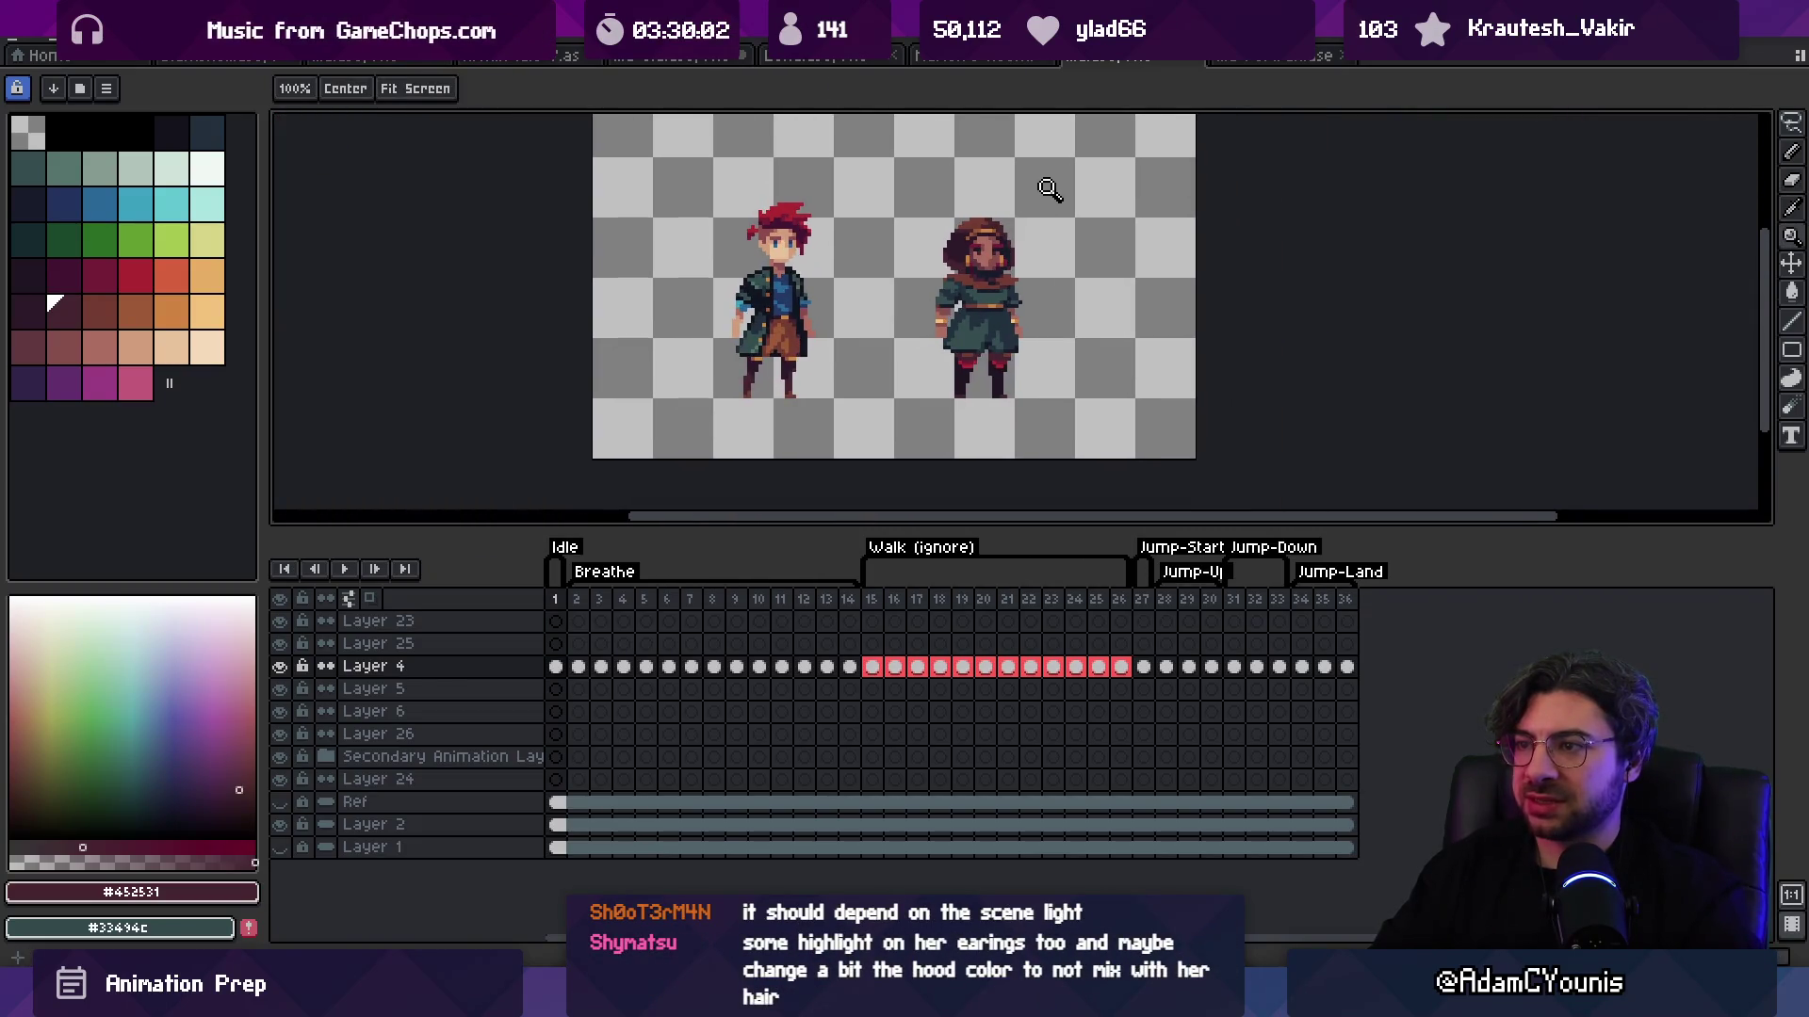
pyautogui.scroll(1, 980, 237)
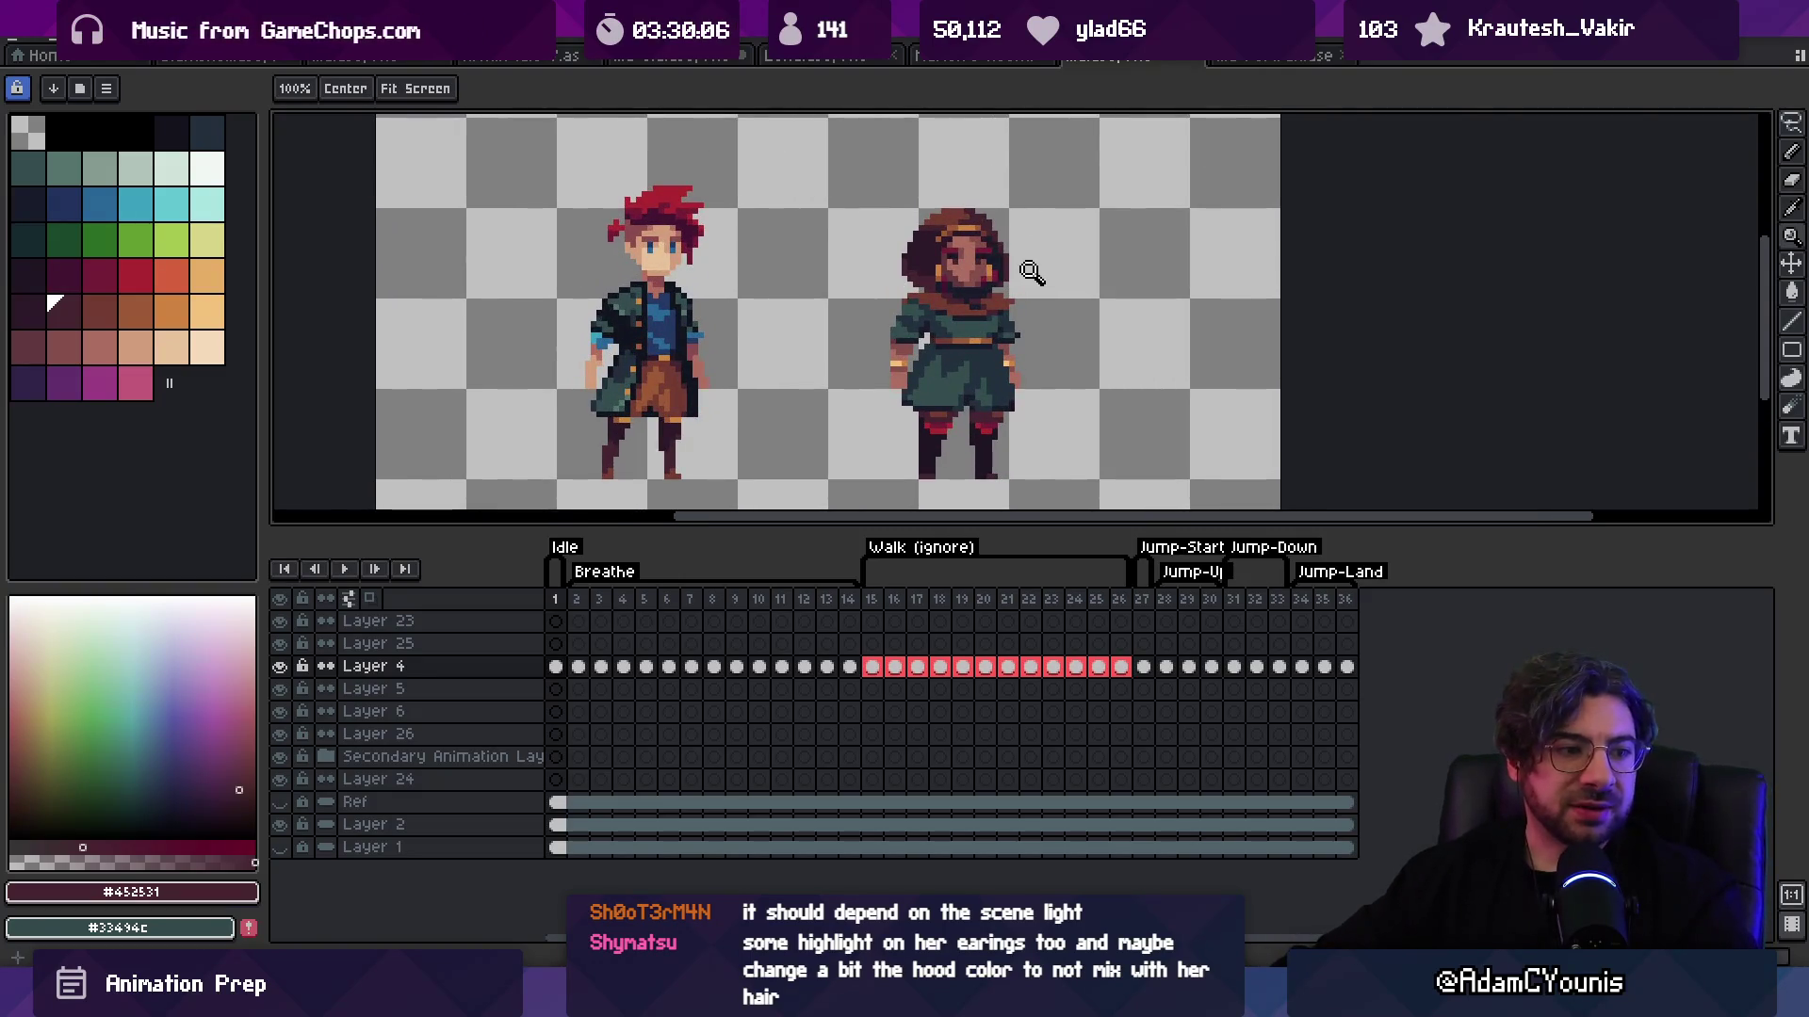
pyautogui.press('v')
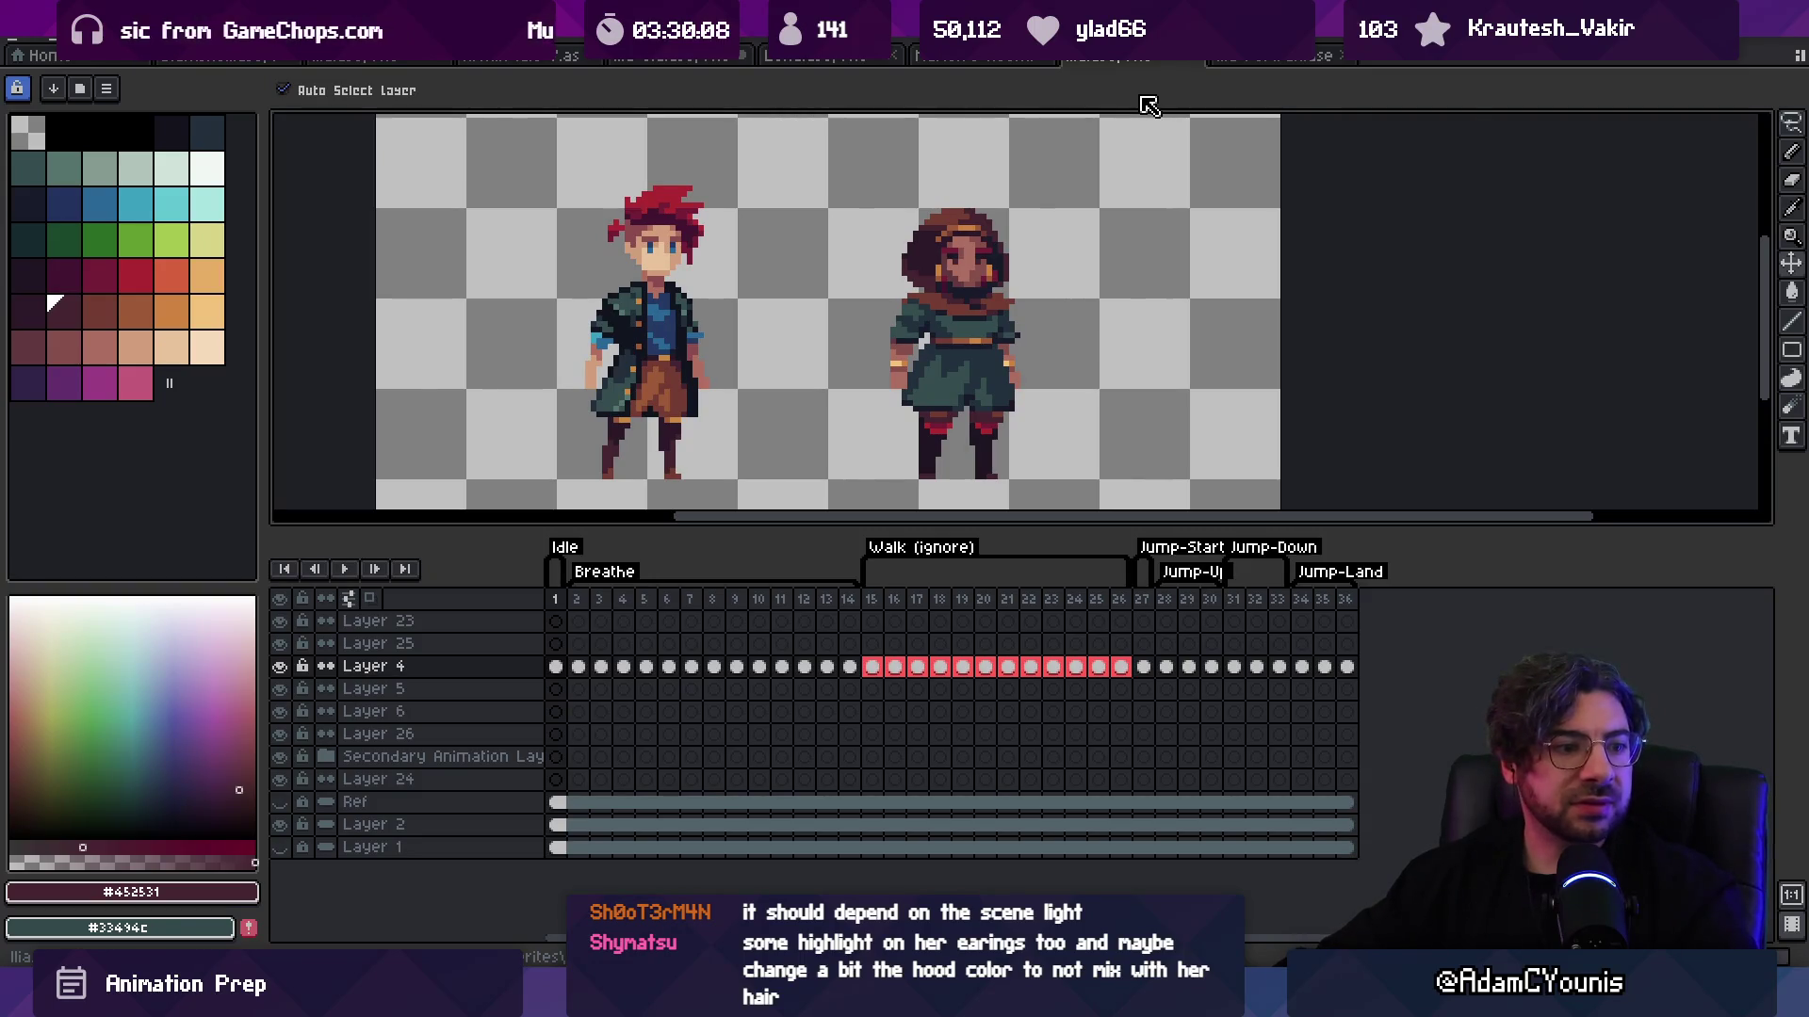
pyautogui.scroll(3, 1070, 267)
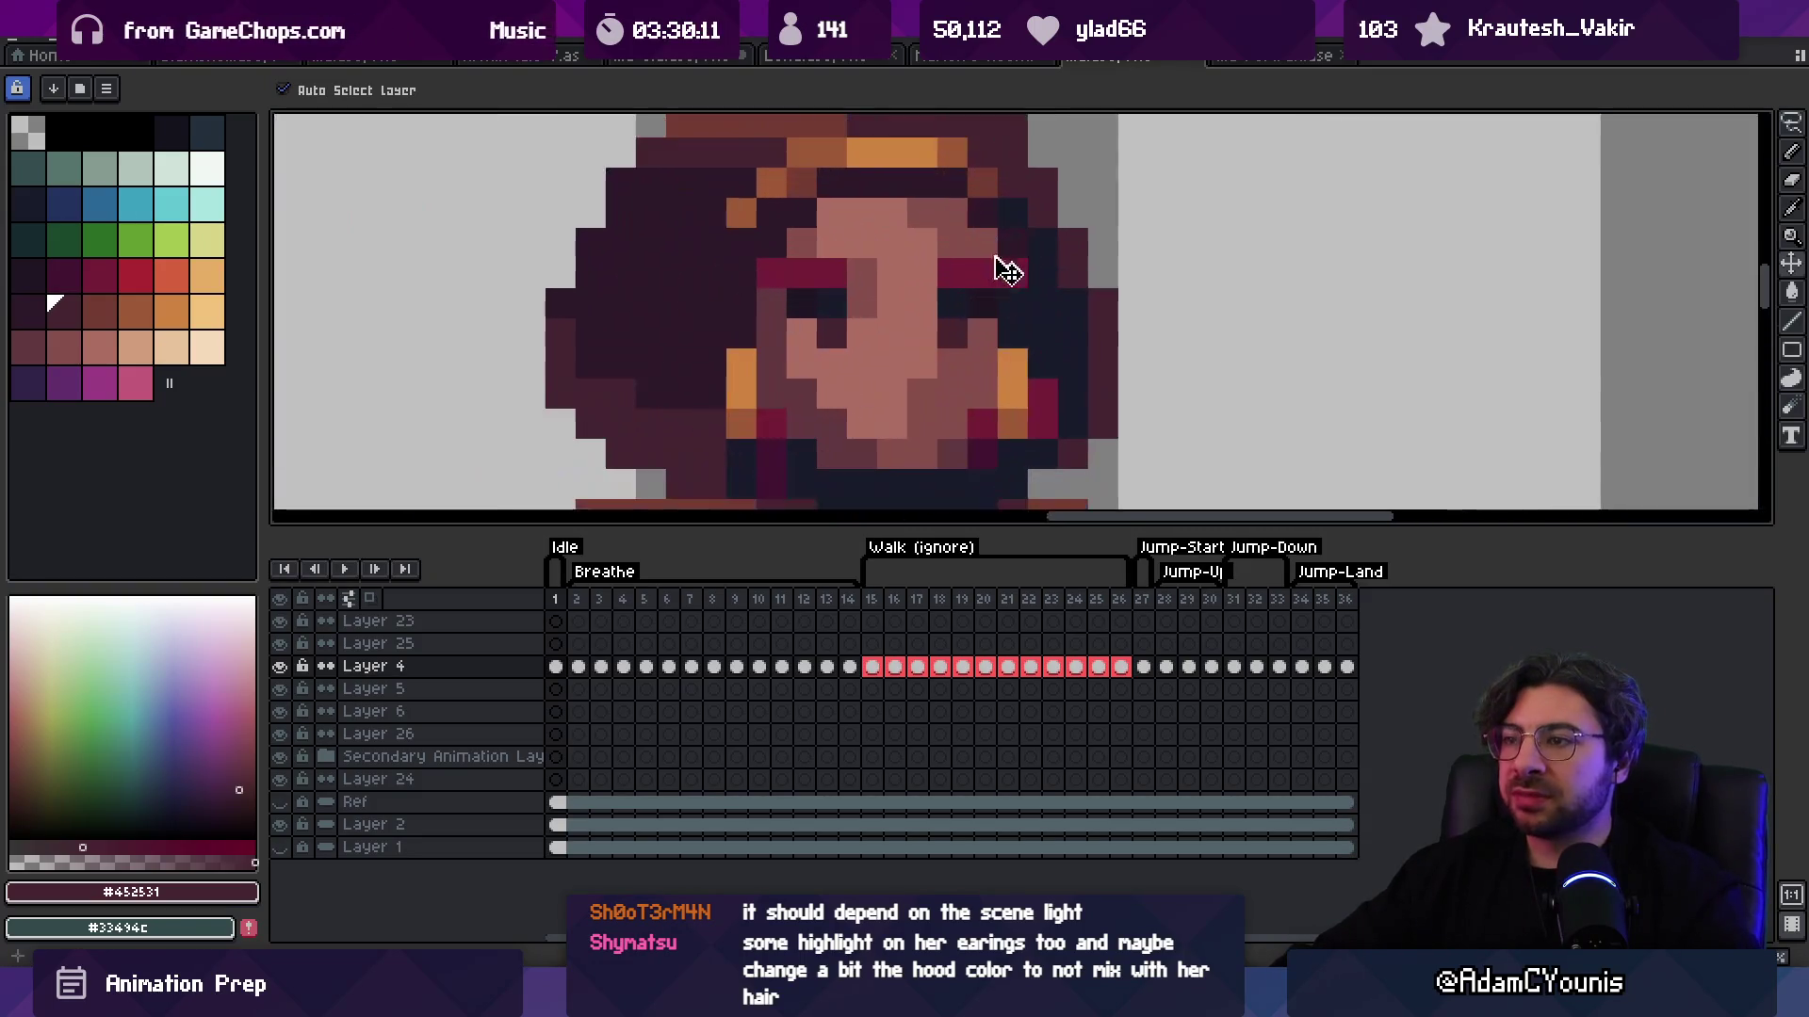
pyautogui.scroll(-3, 1055, 386)
pyautogui.scroll(3, 1055, 386)
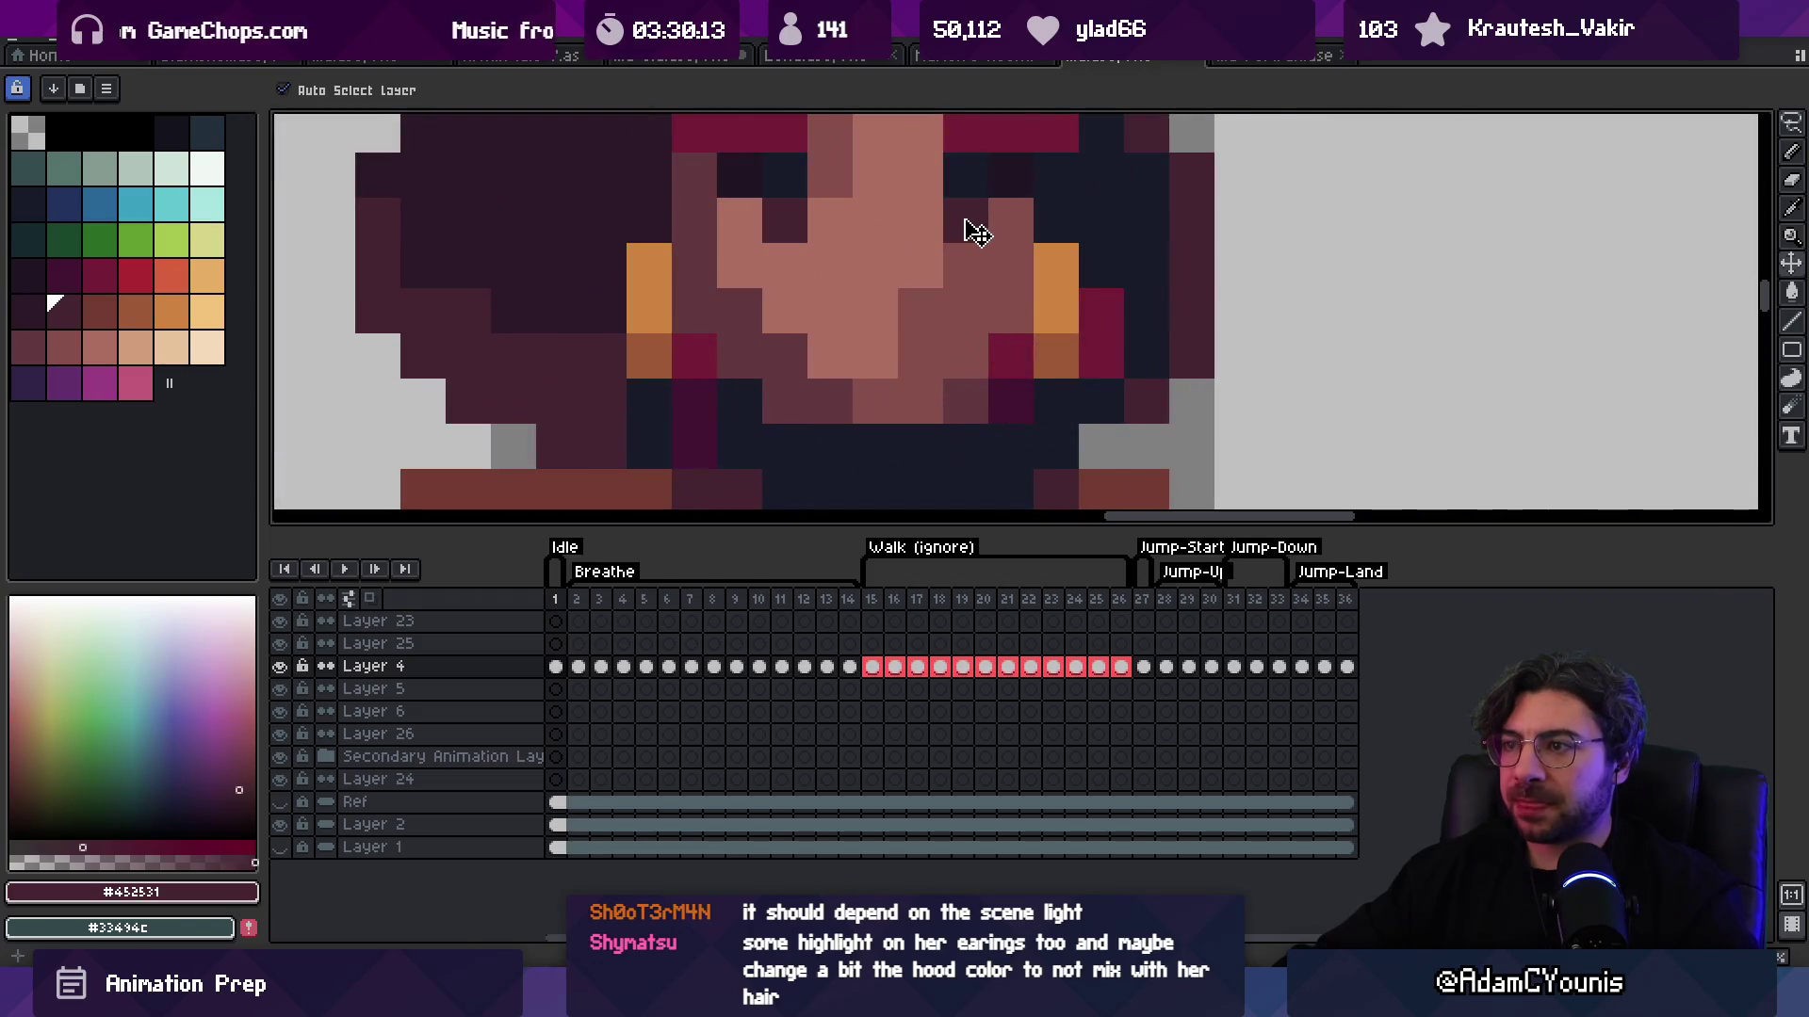
pyautogui.click(1272, 57)
pyautogui.click(1149, 58)
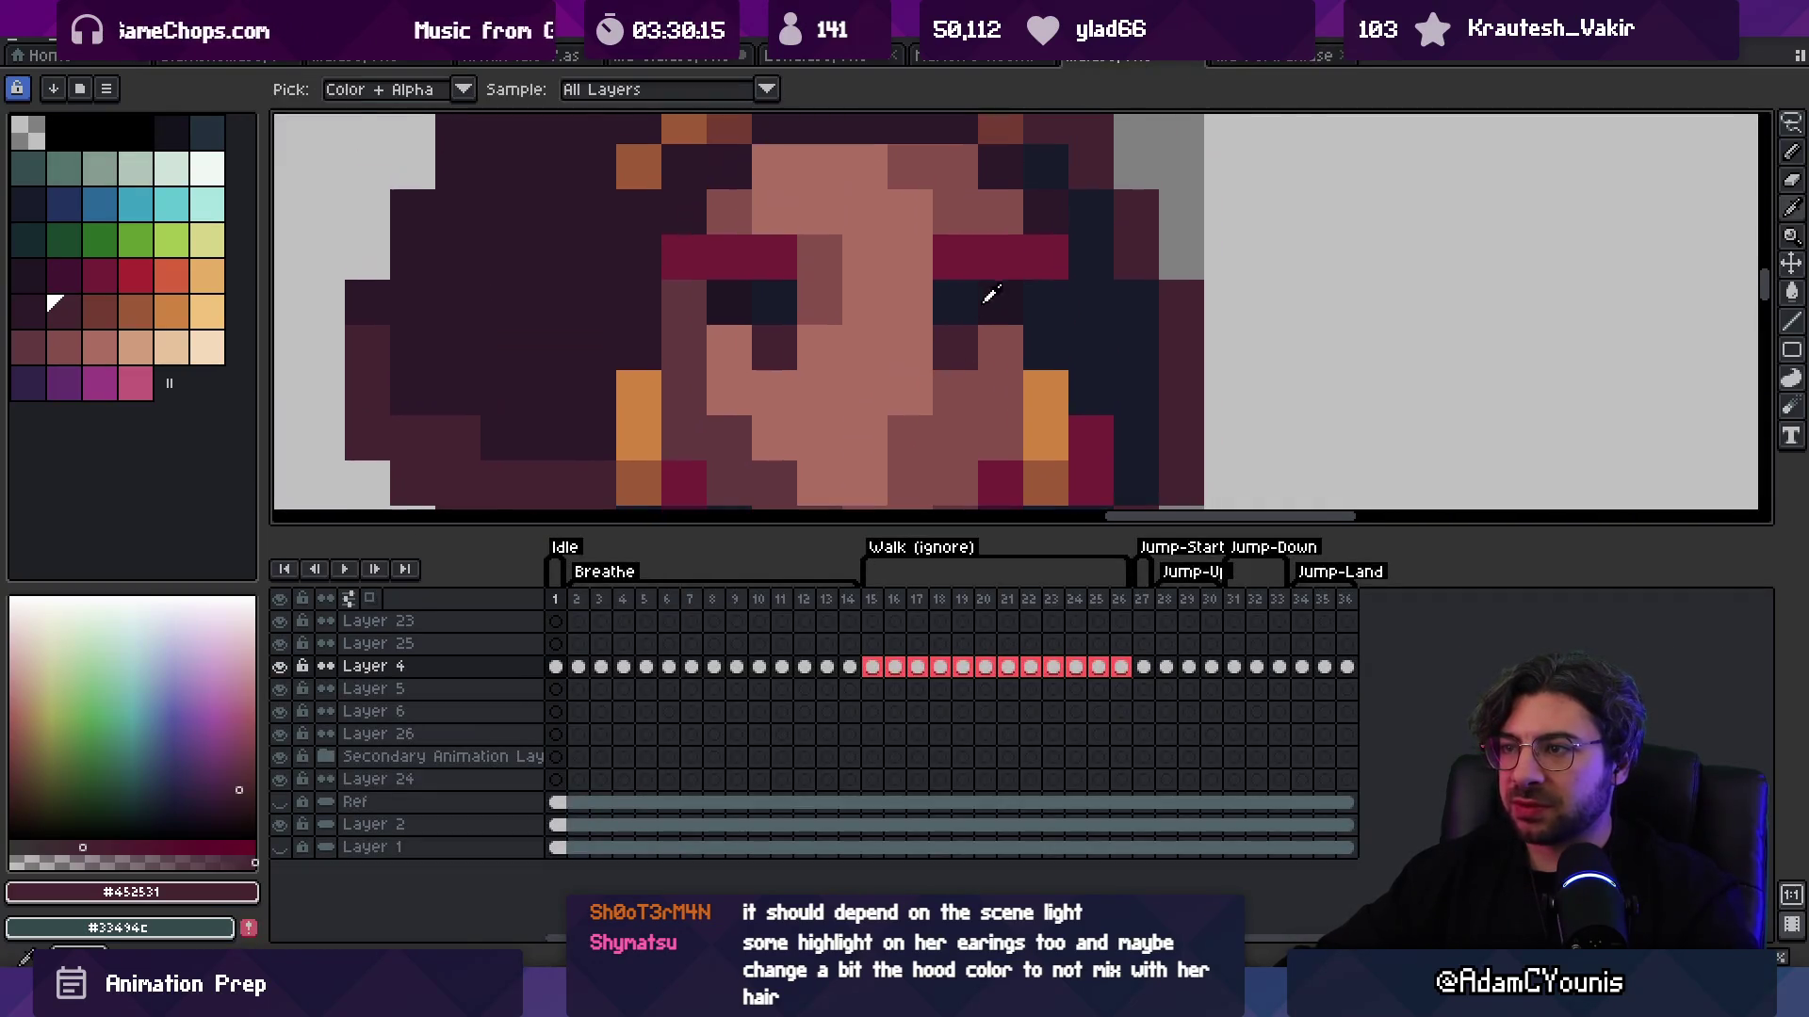
pyautogui.click(135, 276)
pyautogui.click(774, 348)
pyautogui.click(945, 350)
pyautogui.scroll(-5, 945, 350)
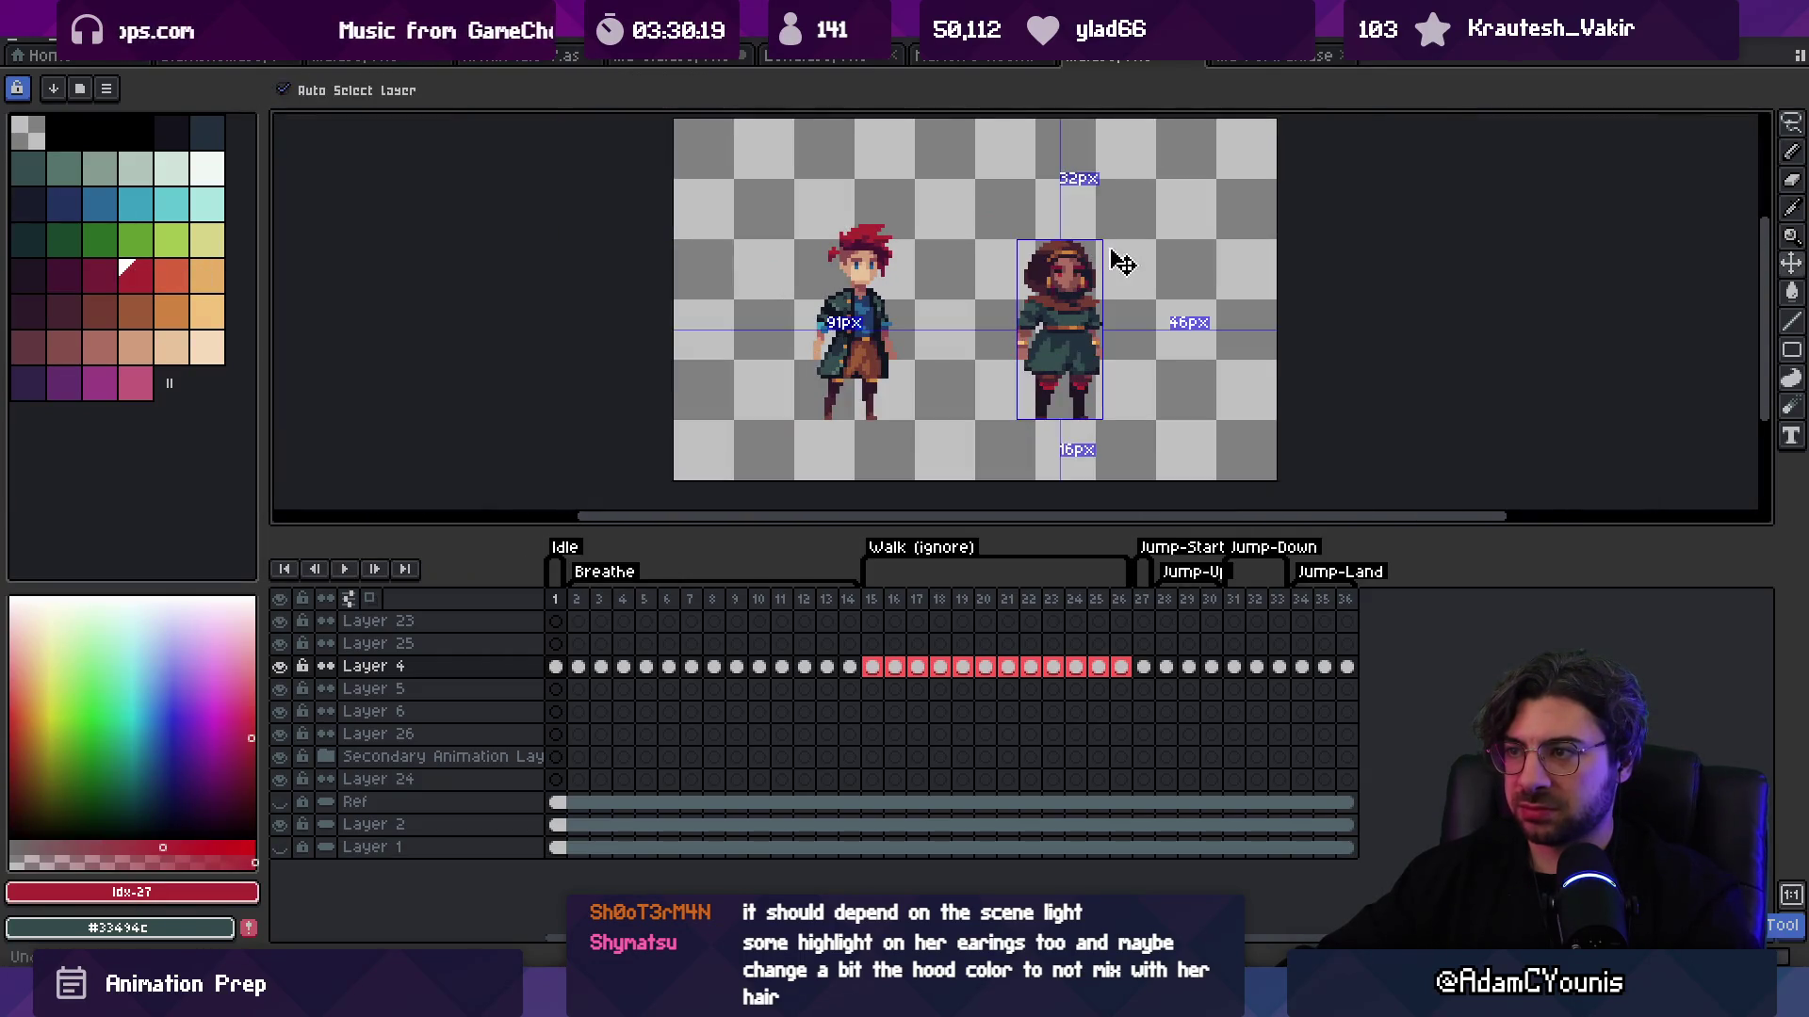
pyautogui.scroll(5, 1080, 275)
pyautogui.scroll(1, 1079, 275)
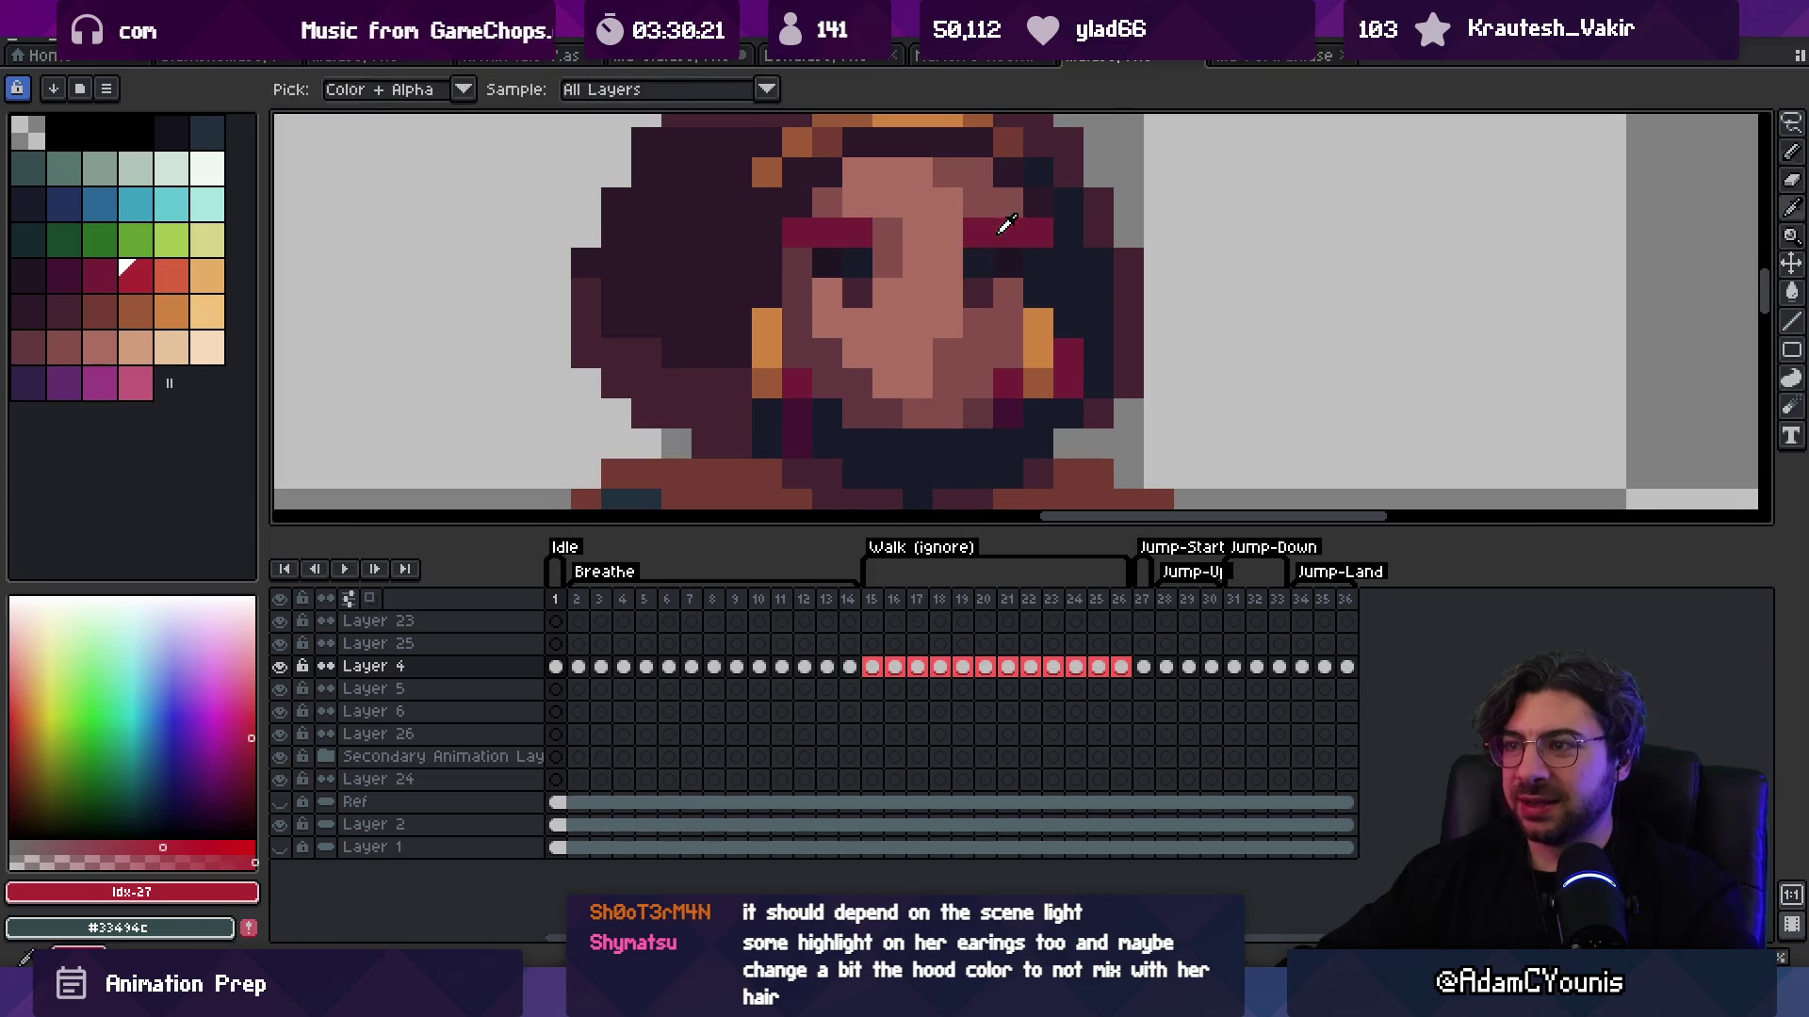
pyautogui.keyDown('alt'); pyautogui.click(969, 290); pyautogui.keyUp('alt')
pyautogui.scroll(-6, 974, 321)
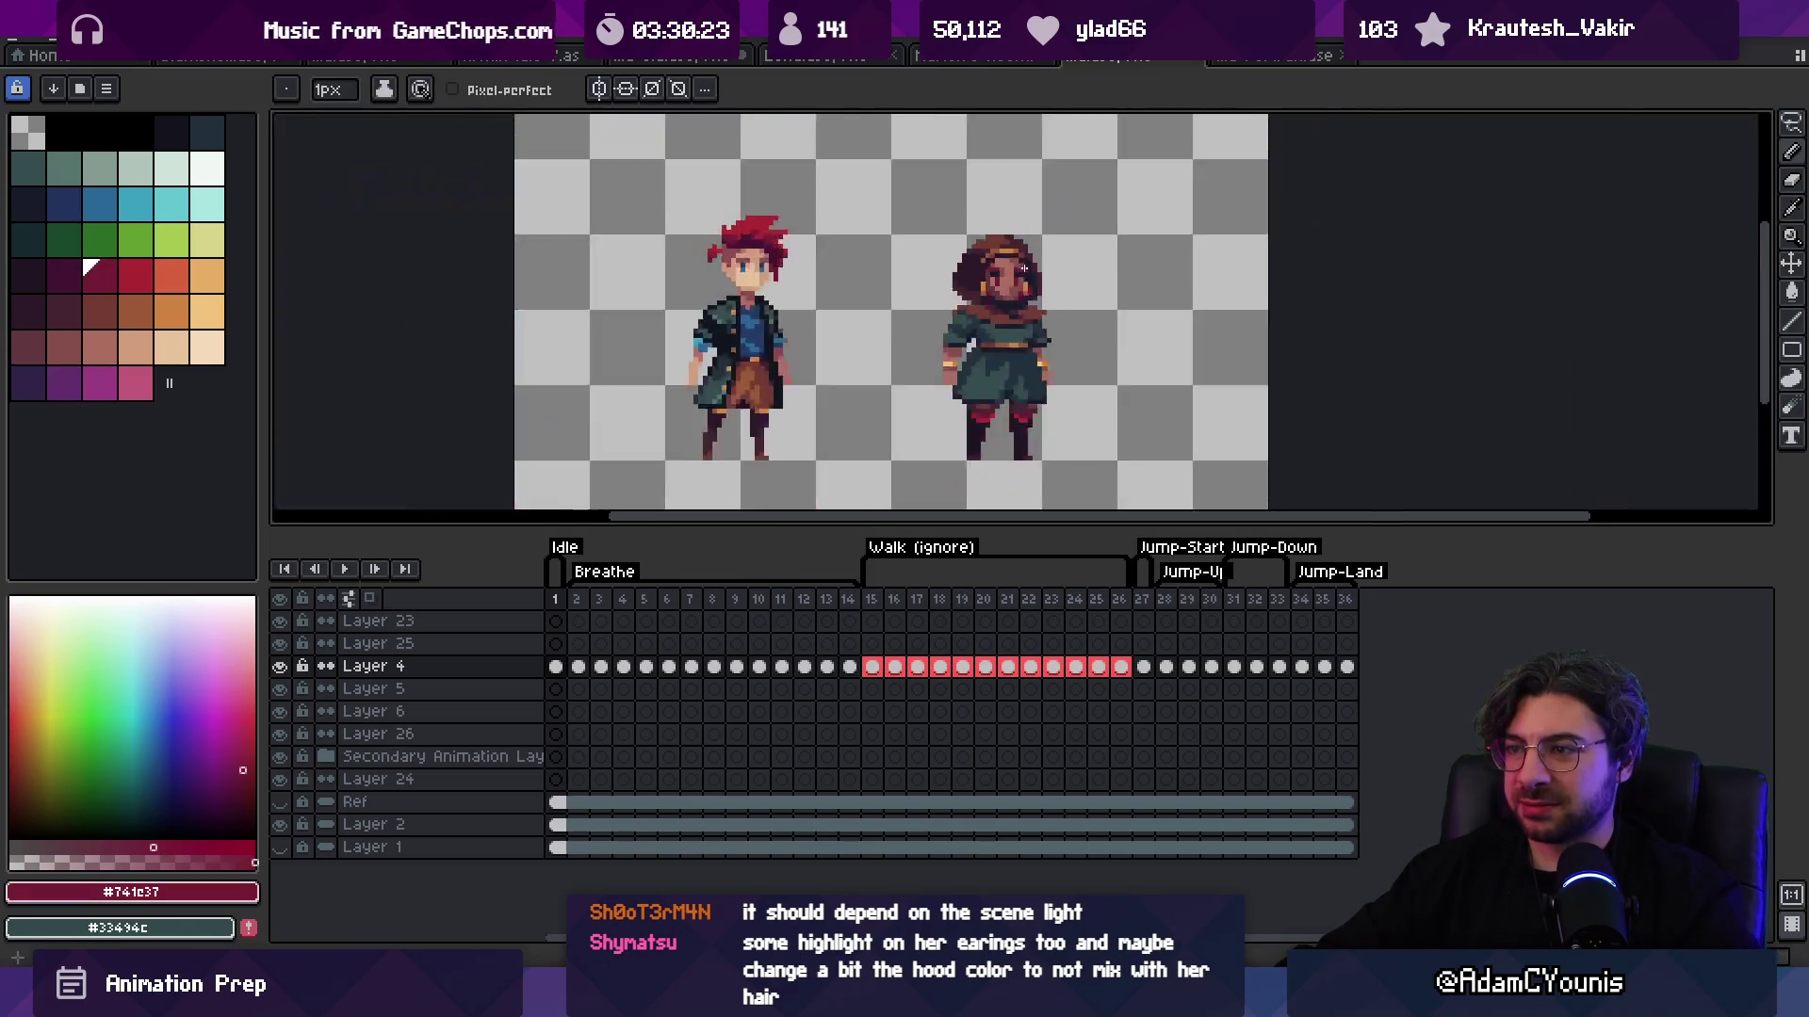
pyautogui.scroll(5, 1019, 284)
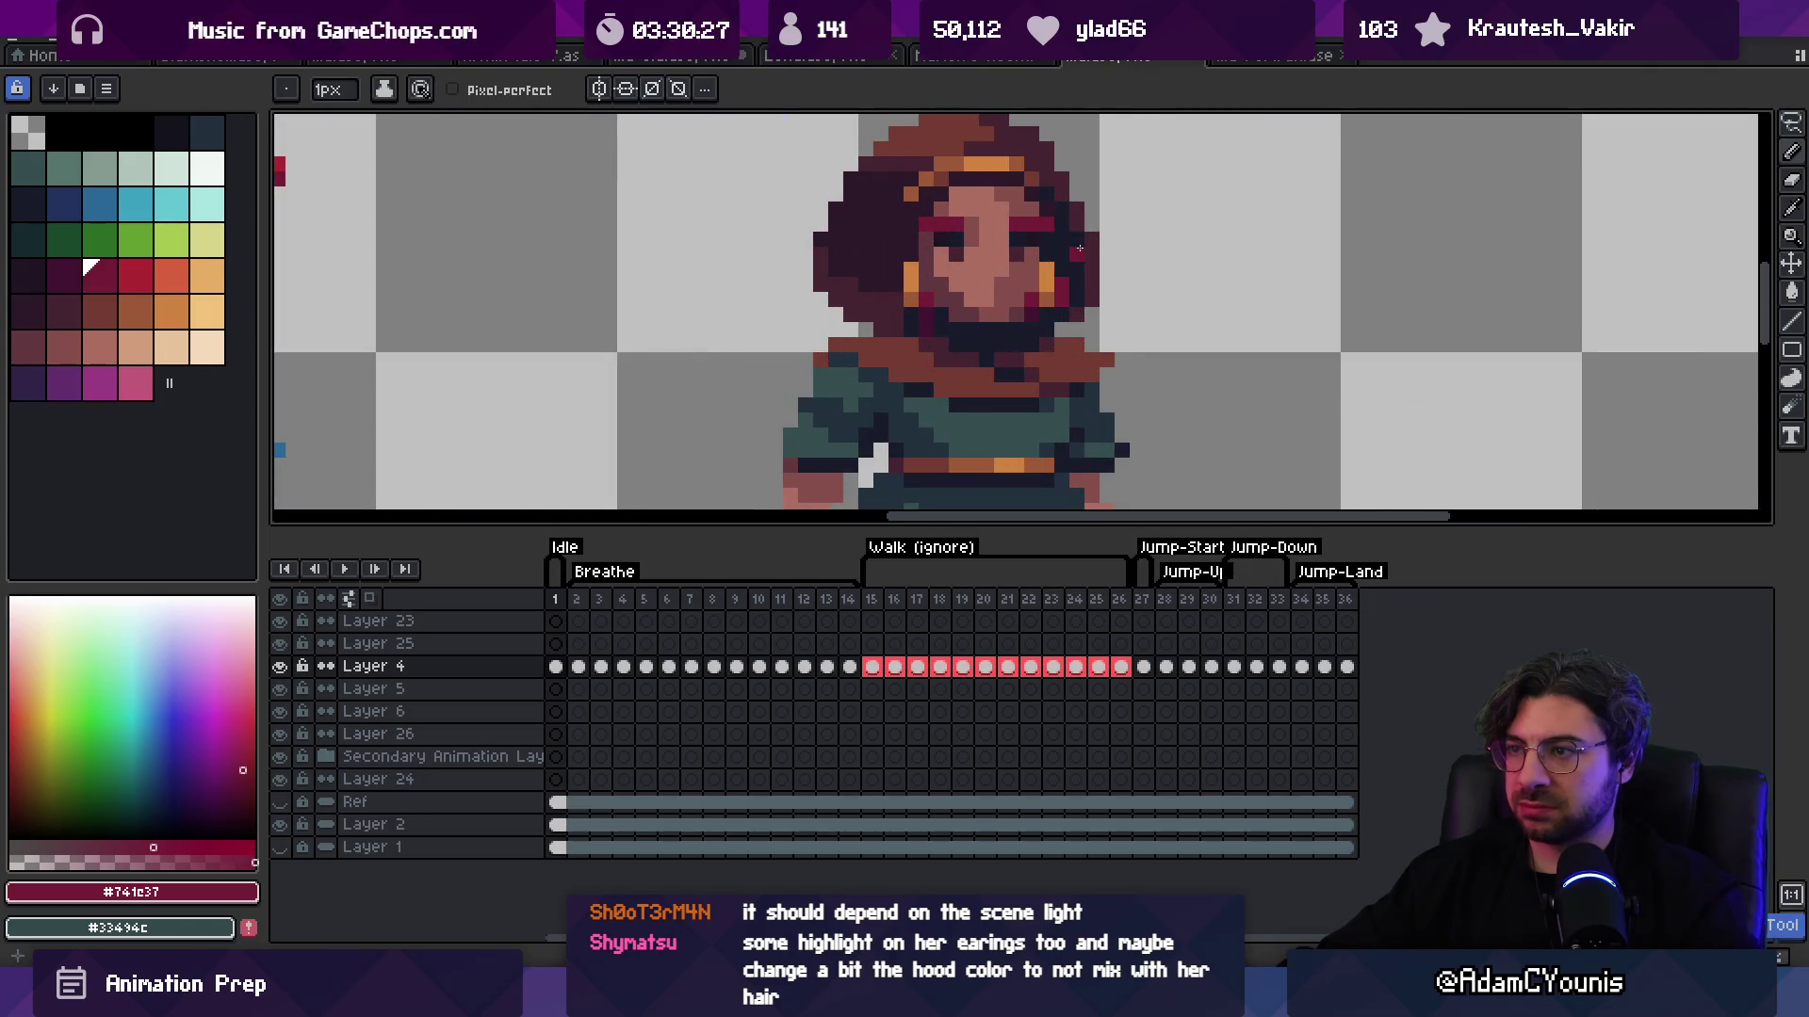
pyautogui.scroll(-5, 1082, 254)
pyautogui.scroll(5, 971, 260)
pyautogui.scroll(1, 971, 260)
pyautogui.keyDown('alt'); pyautogui.click(971, 260); pyautogui.keyUp('alt')
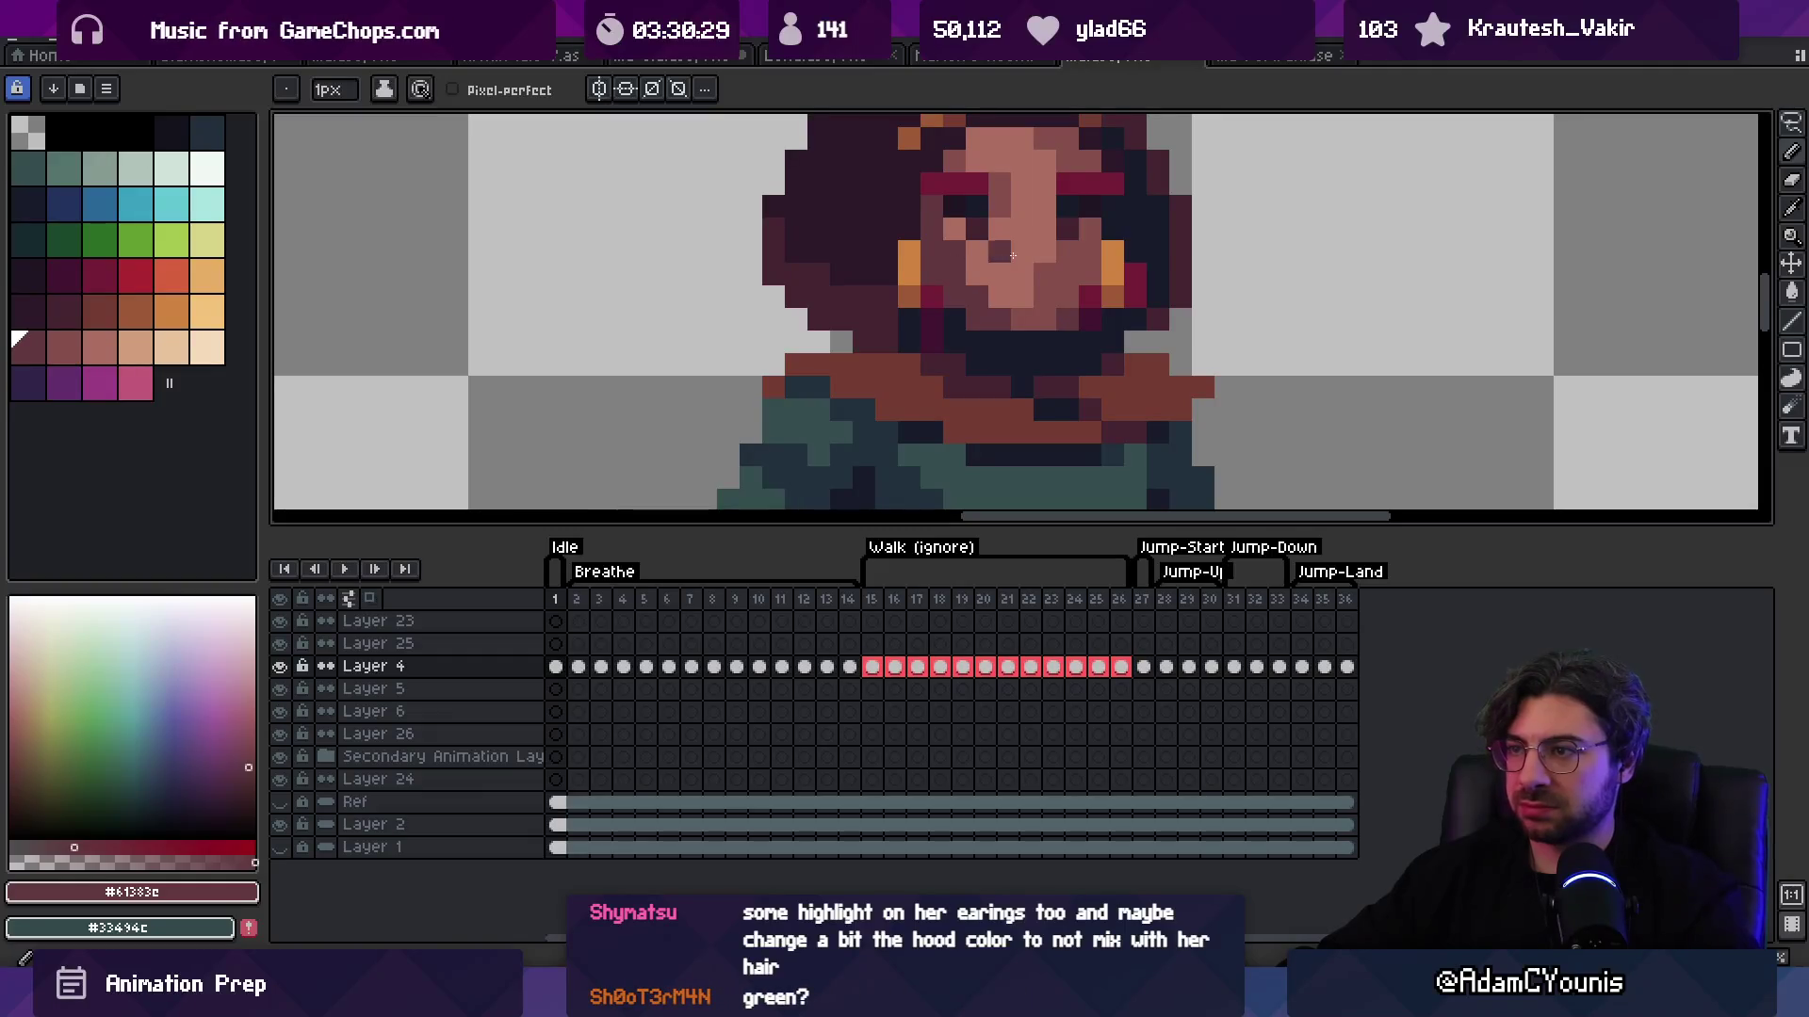
pyautogui.keyDown('alt'); pyautogui.click(1039, 239); pyautogui.keyUp('alt')
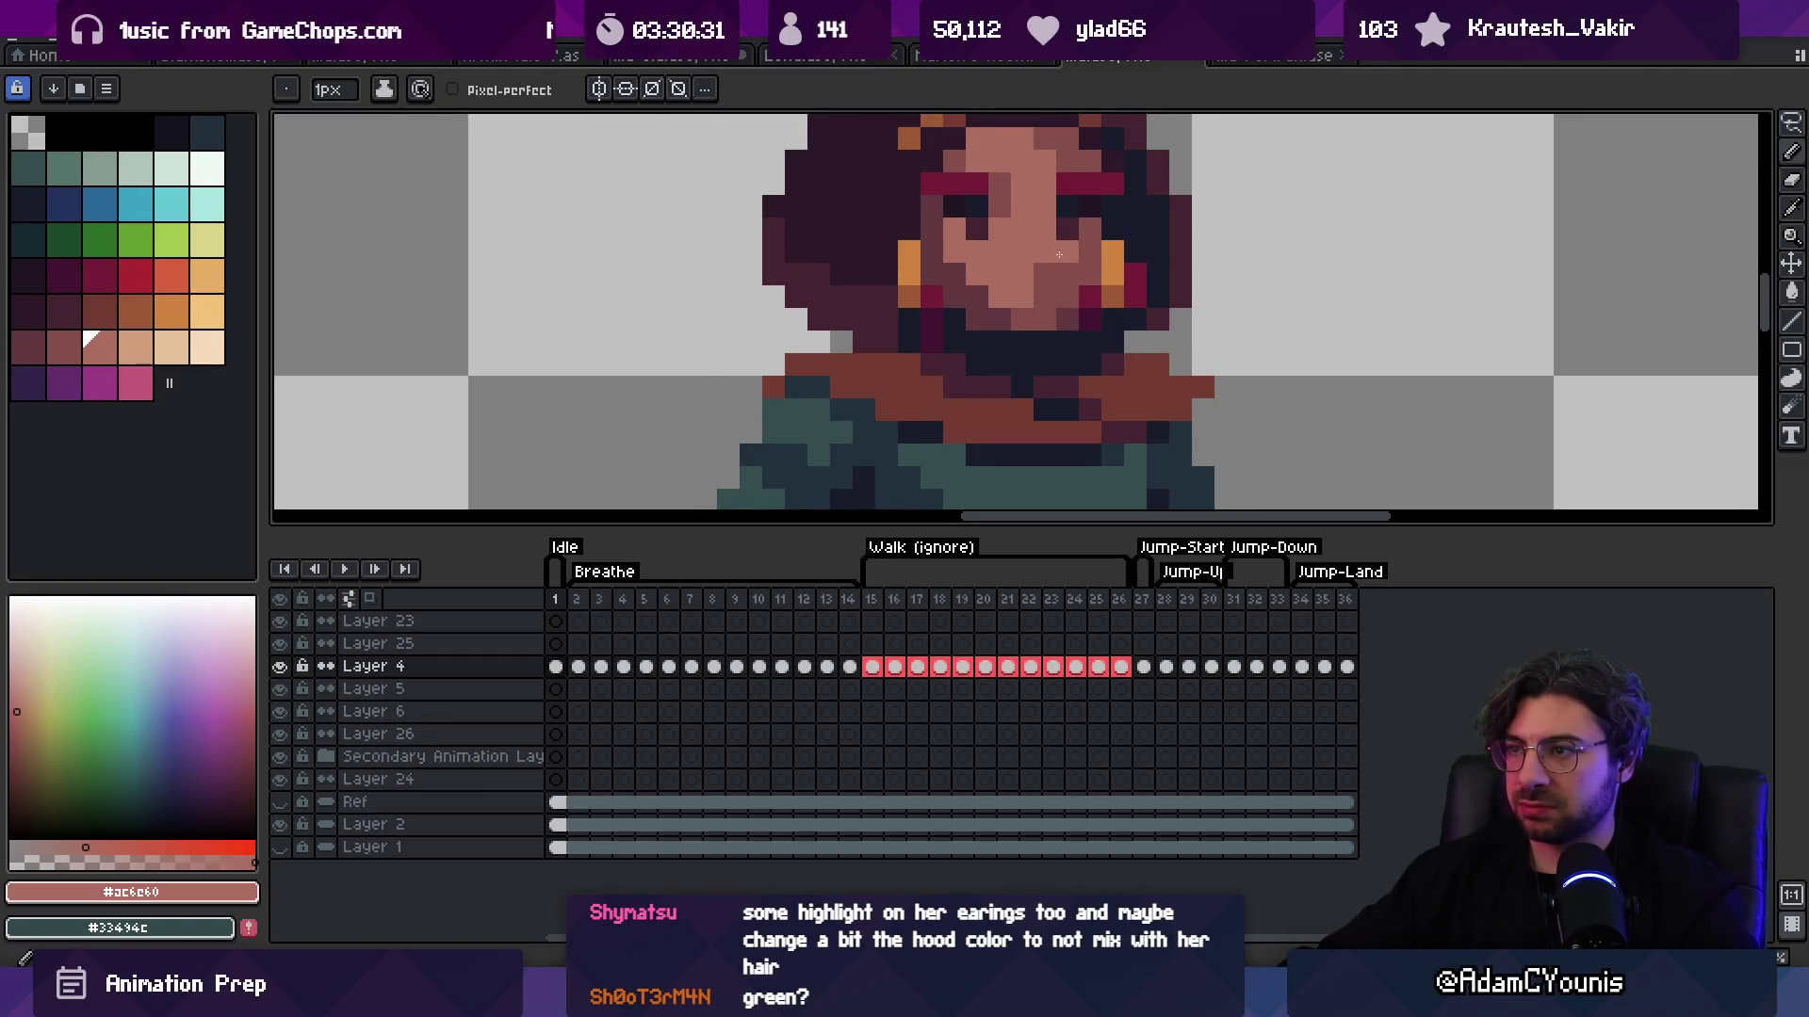
pyautogui.scroll(-5, 1059, 254)
pyautogui.scroll(3, 1022, 287)
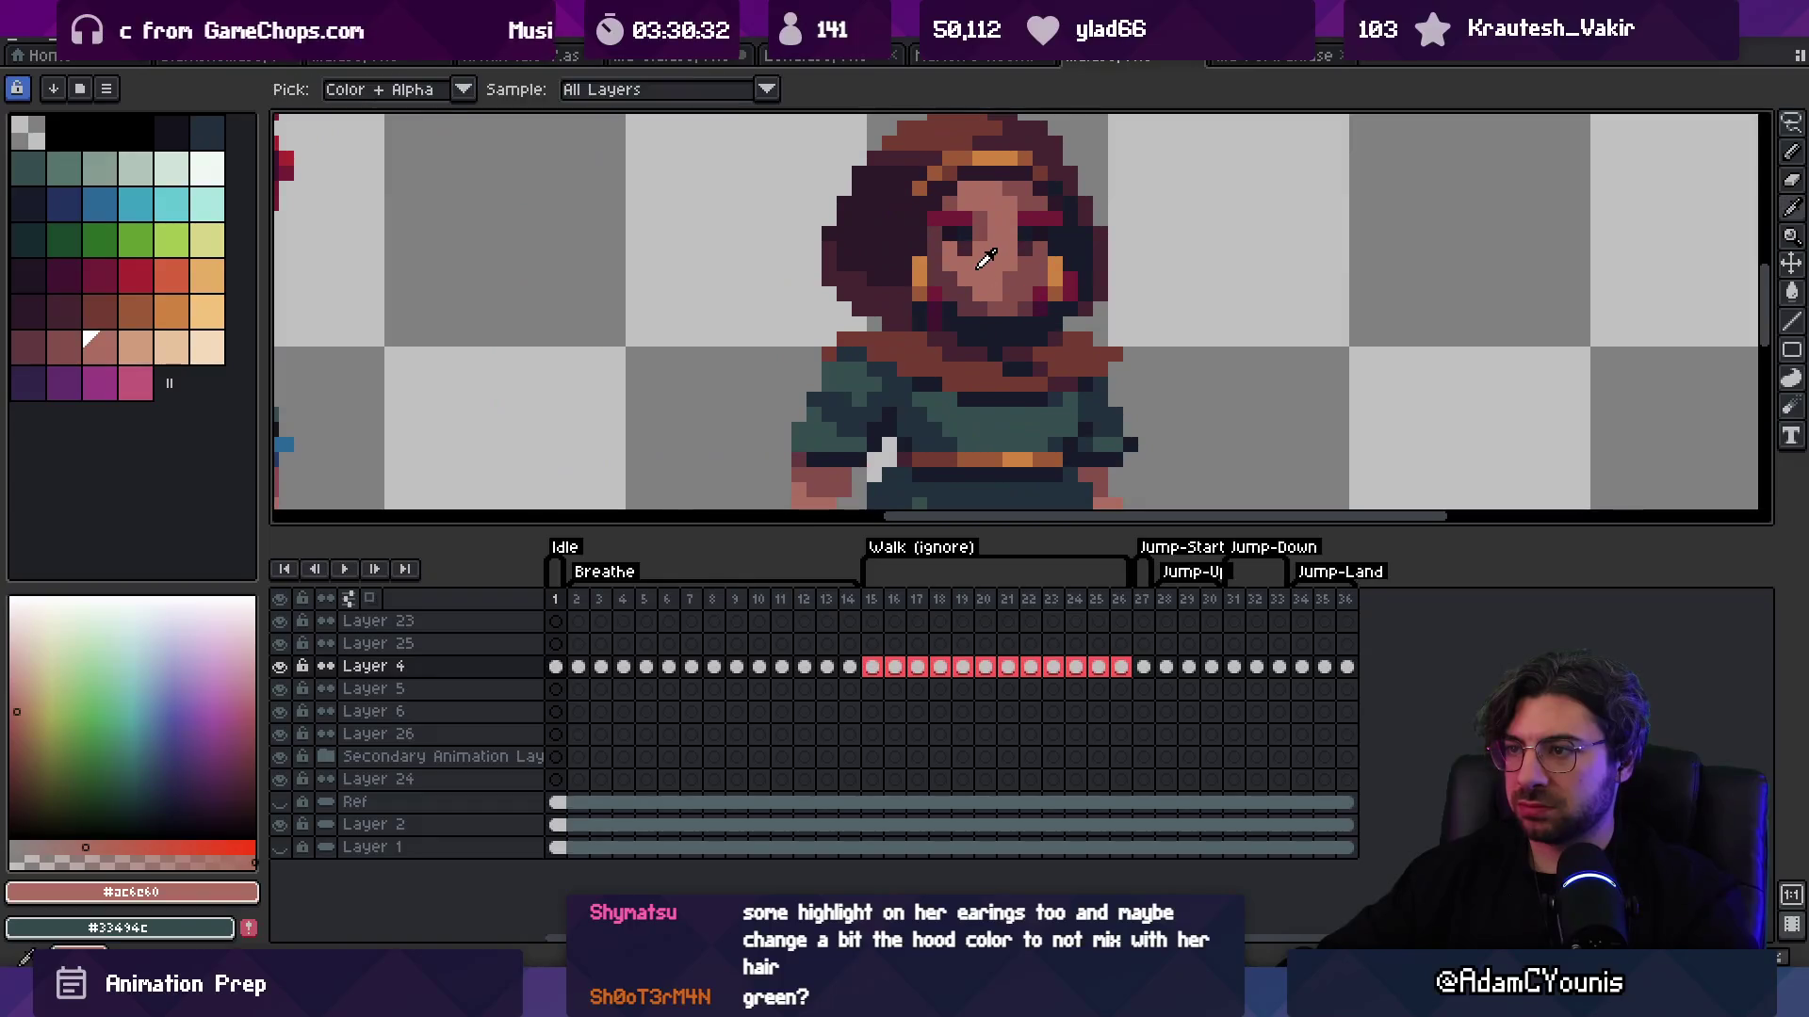
pyautogui.keyDown('alt'); pyautogui.click(969, 293); pyautogui.keyUp('alt')
pyautogui.scroll(-4, 980, 274)
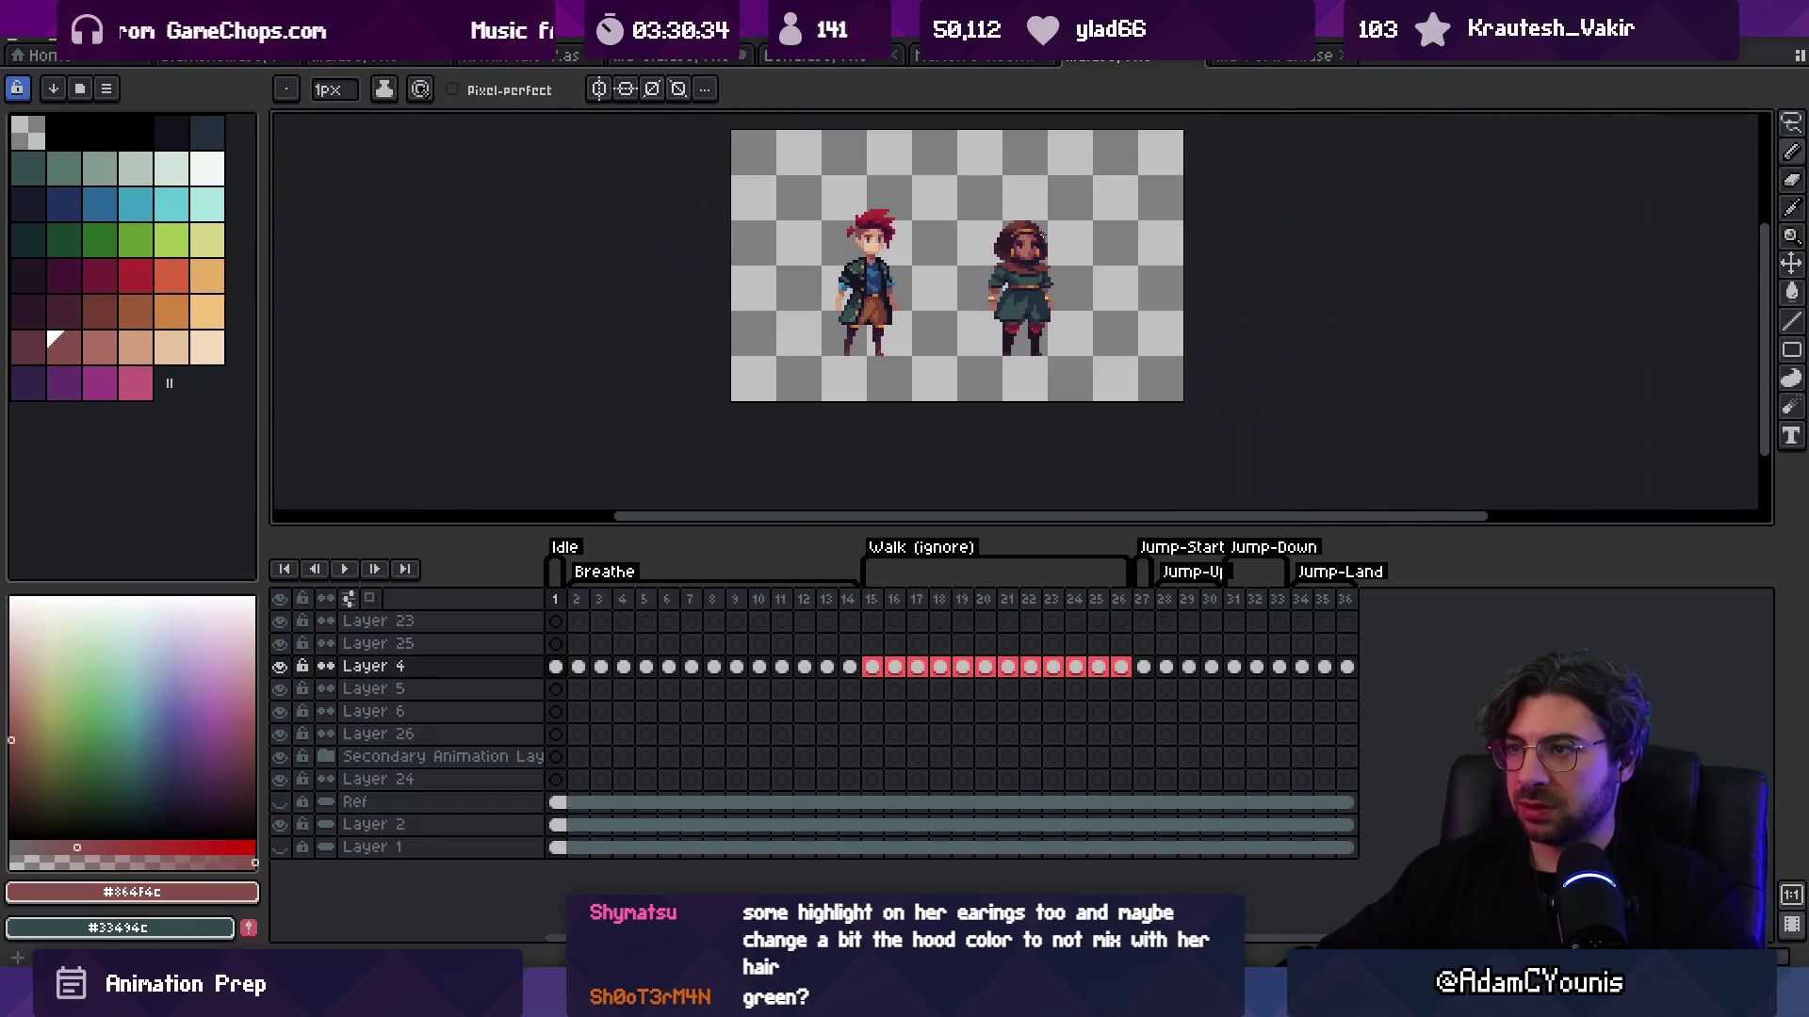
pyautogui.press('ctrl')
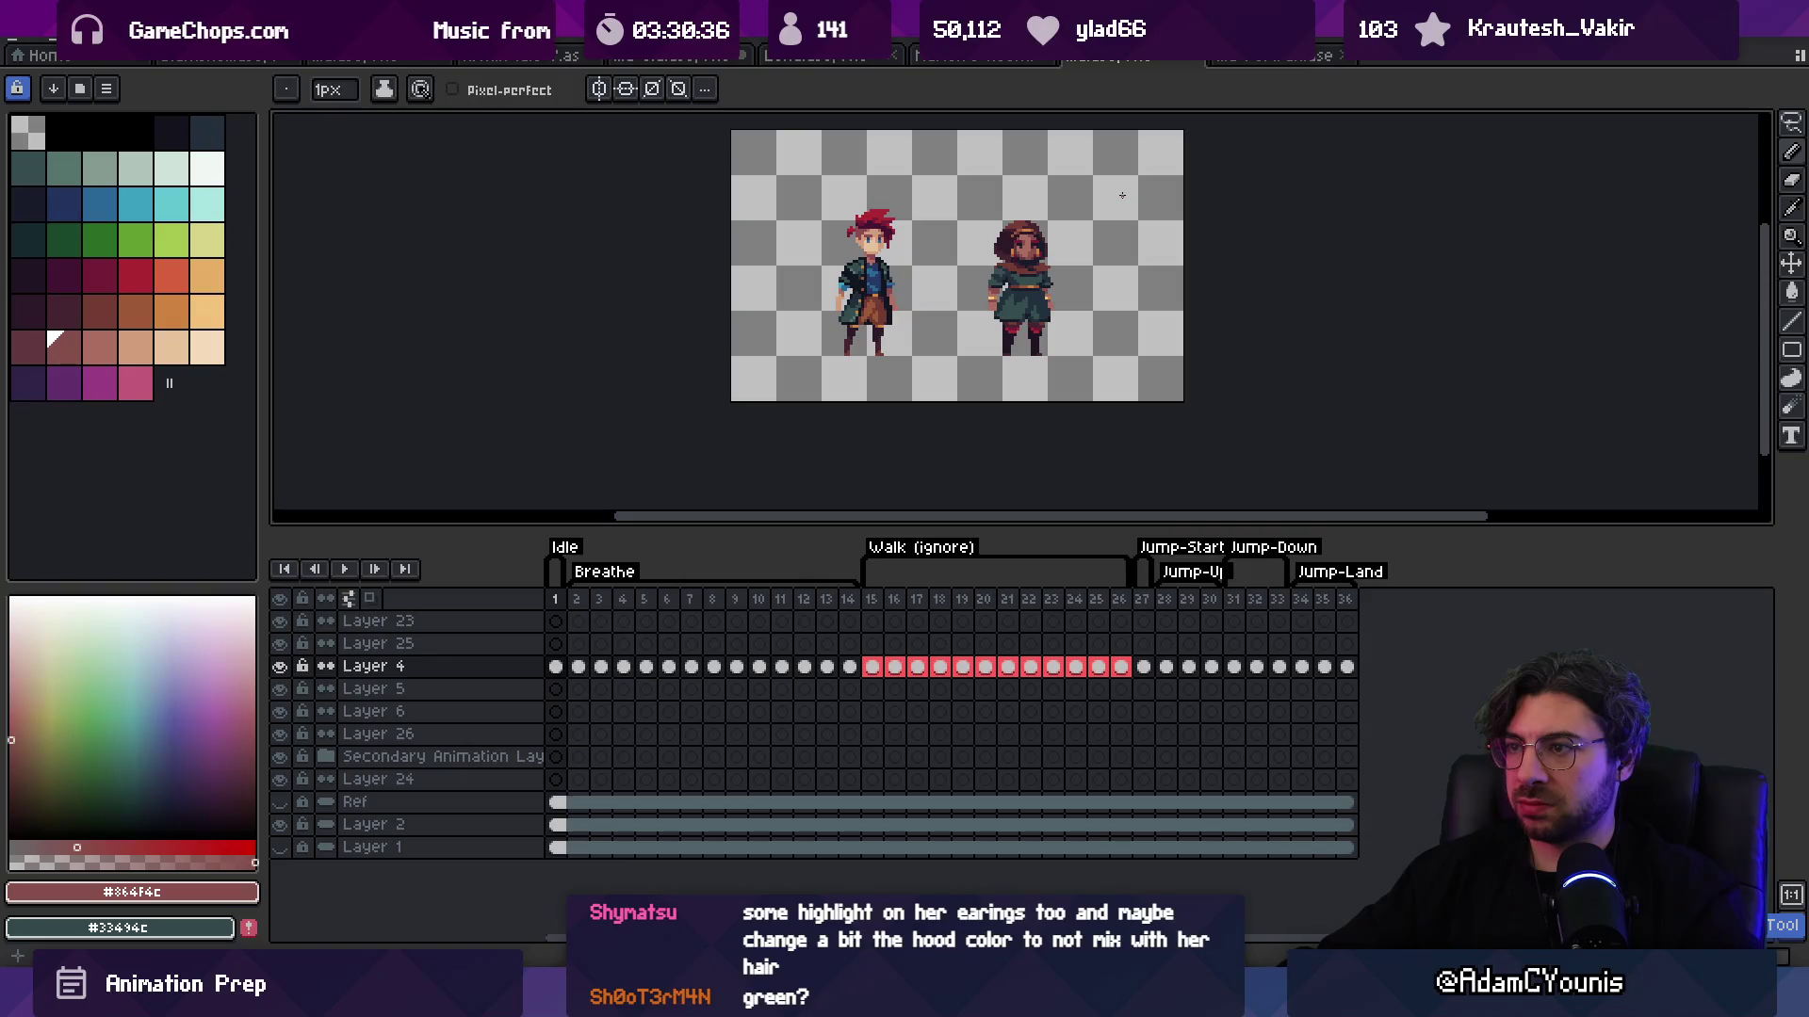
pyautogui.scroll(4, 1022, 236)
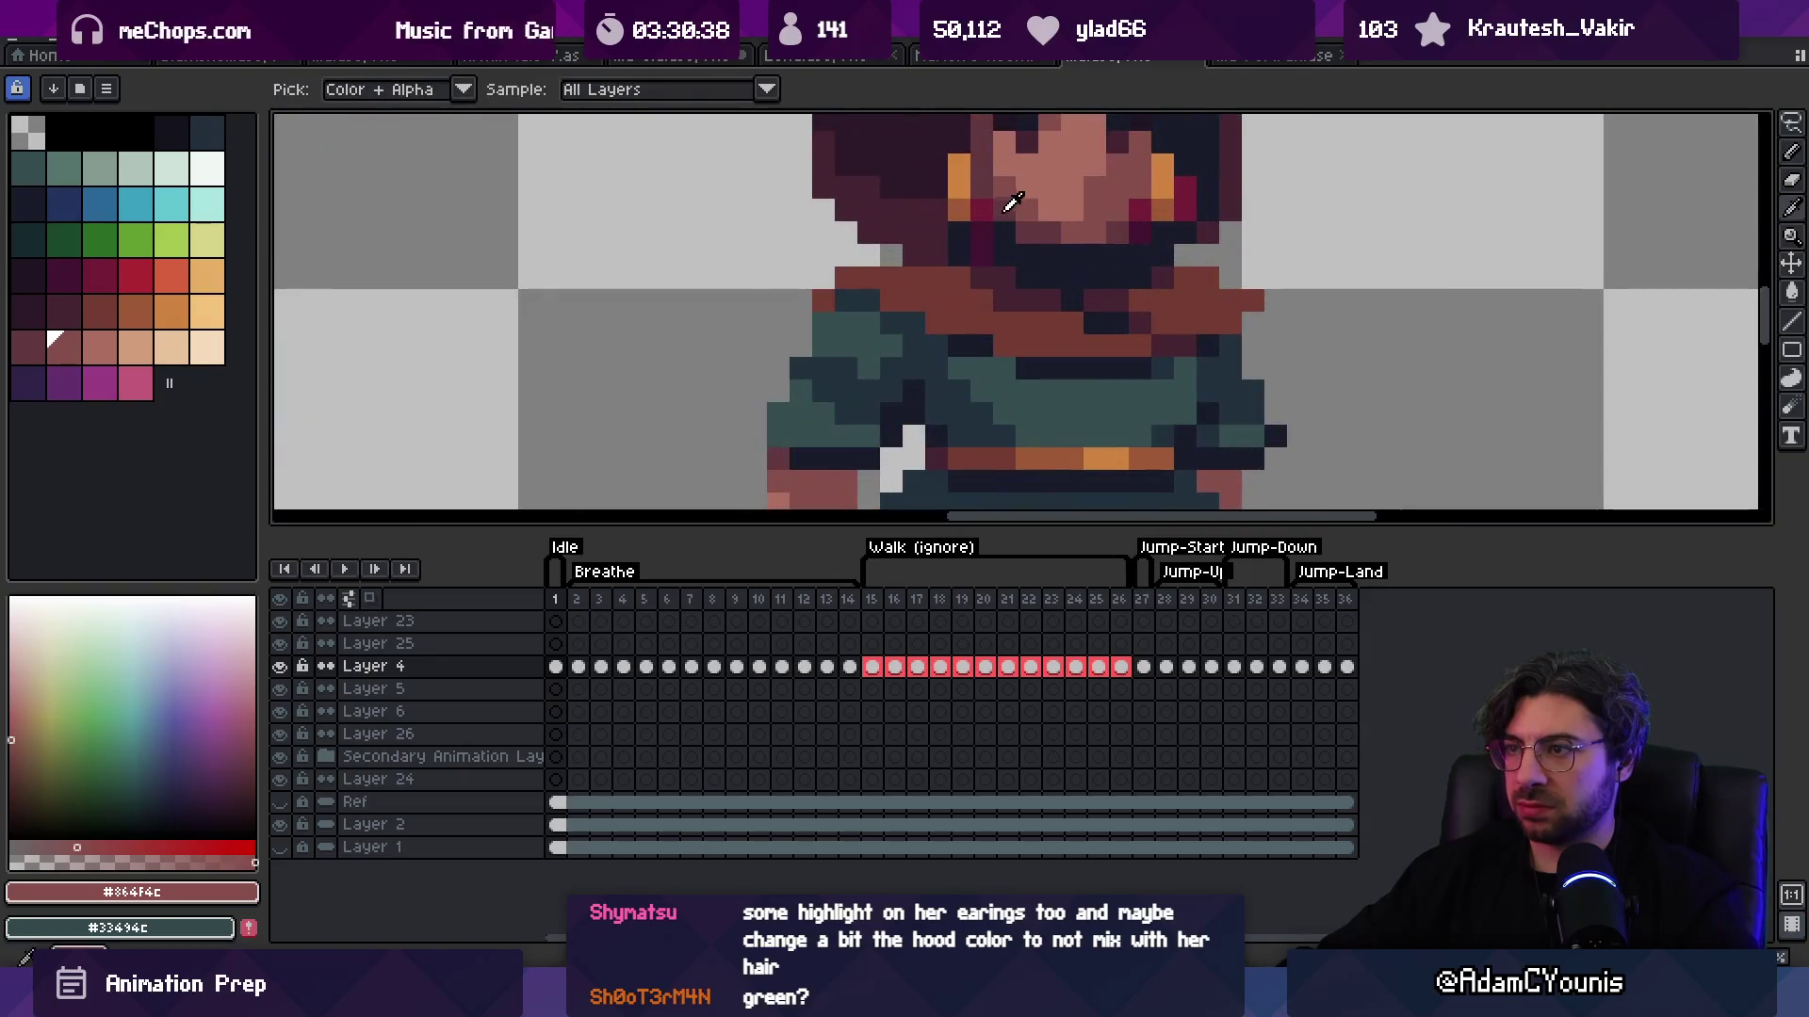
pyautogui.keyDown('alt'); pyautogui.click(1013, 213); pyautogui.keyUp('alt')
pyautogui.scroll(-4, 1013, 213)
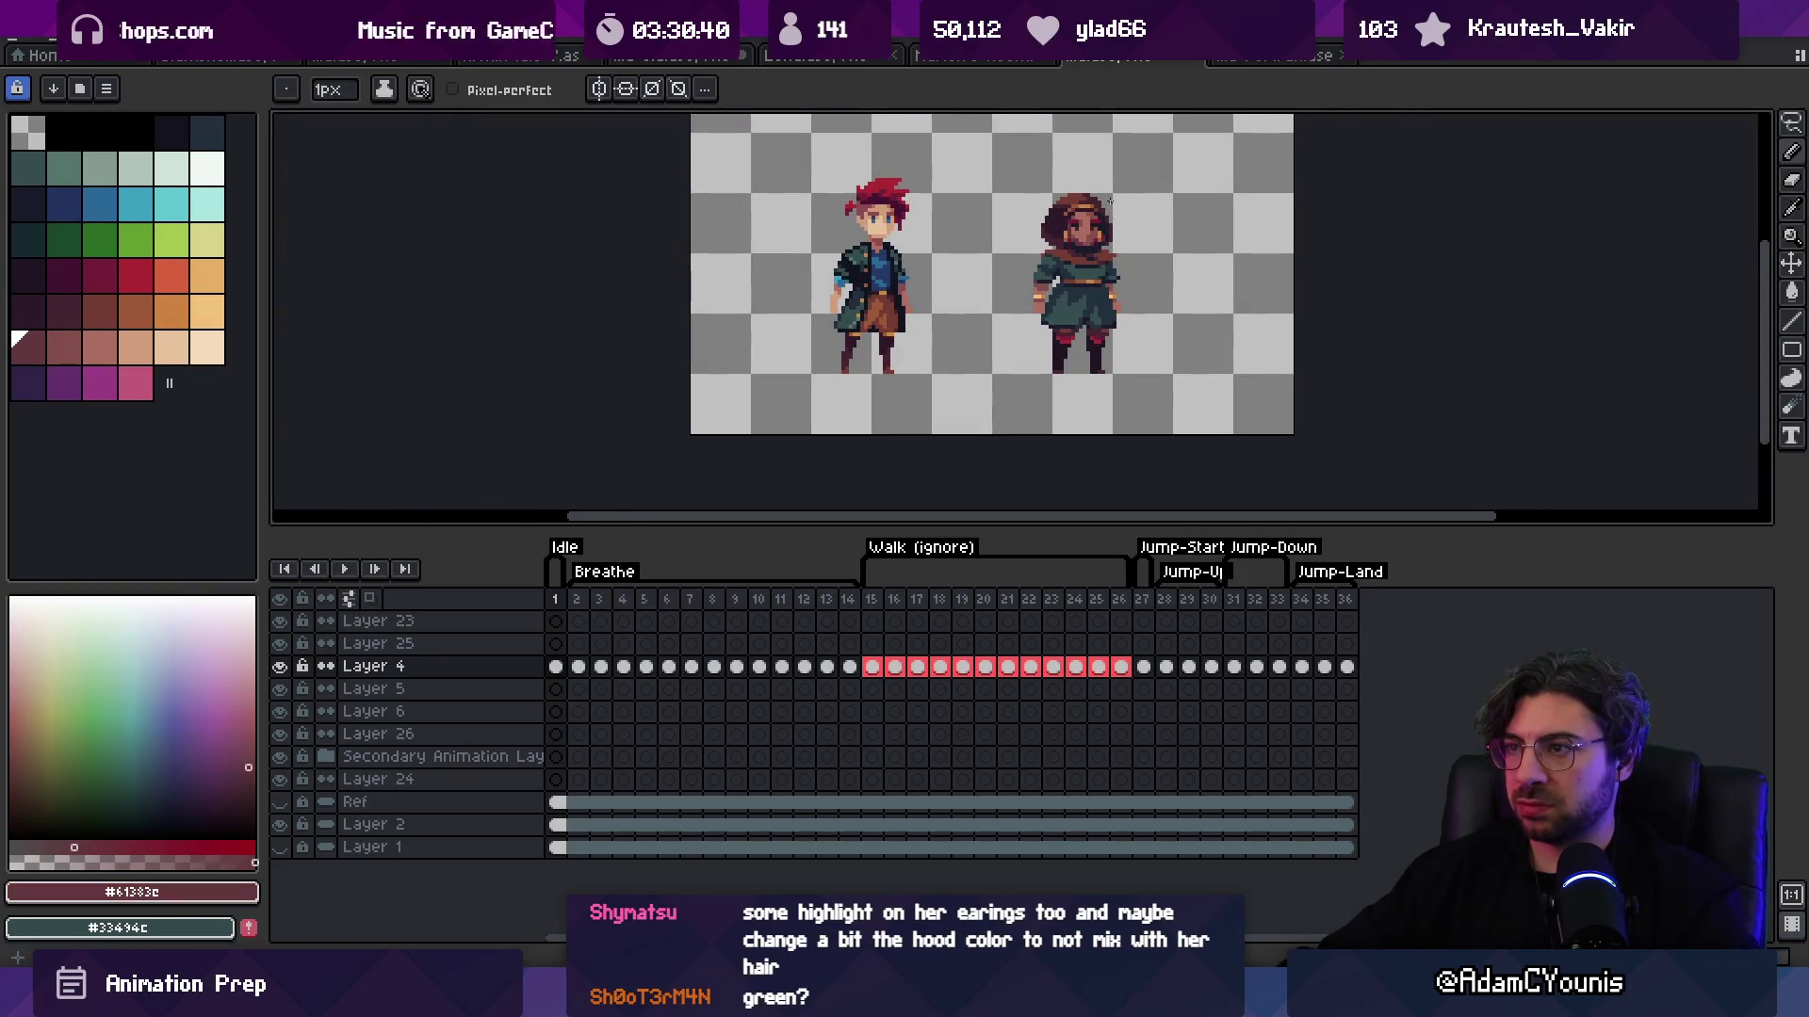
pyautogui.scroll(4, 1110, 200)
pyautogui.keyDown('alt'); pyautogui.click(1029, 282); pyautogui.keyUp('alt')
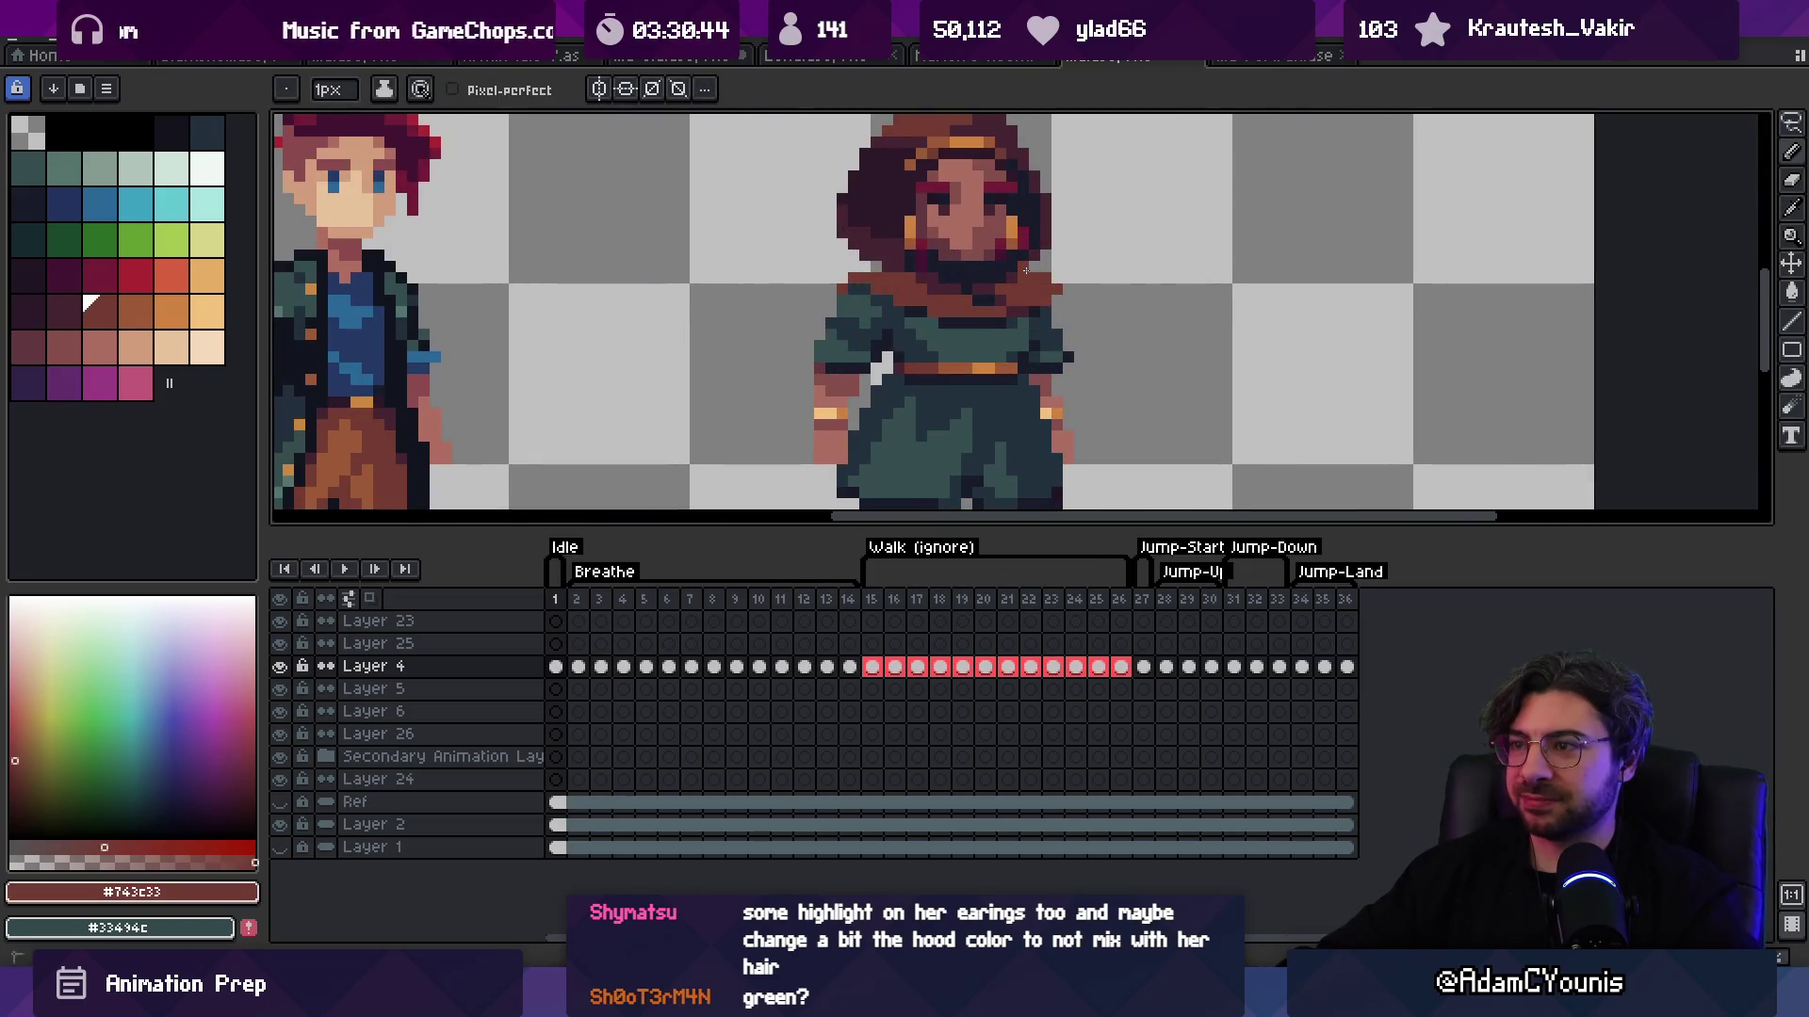
pyautogui.scroll(-4, 1026, 271)
pyautogui.scroll(5, 1140, 272)
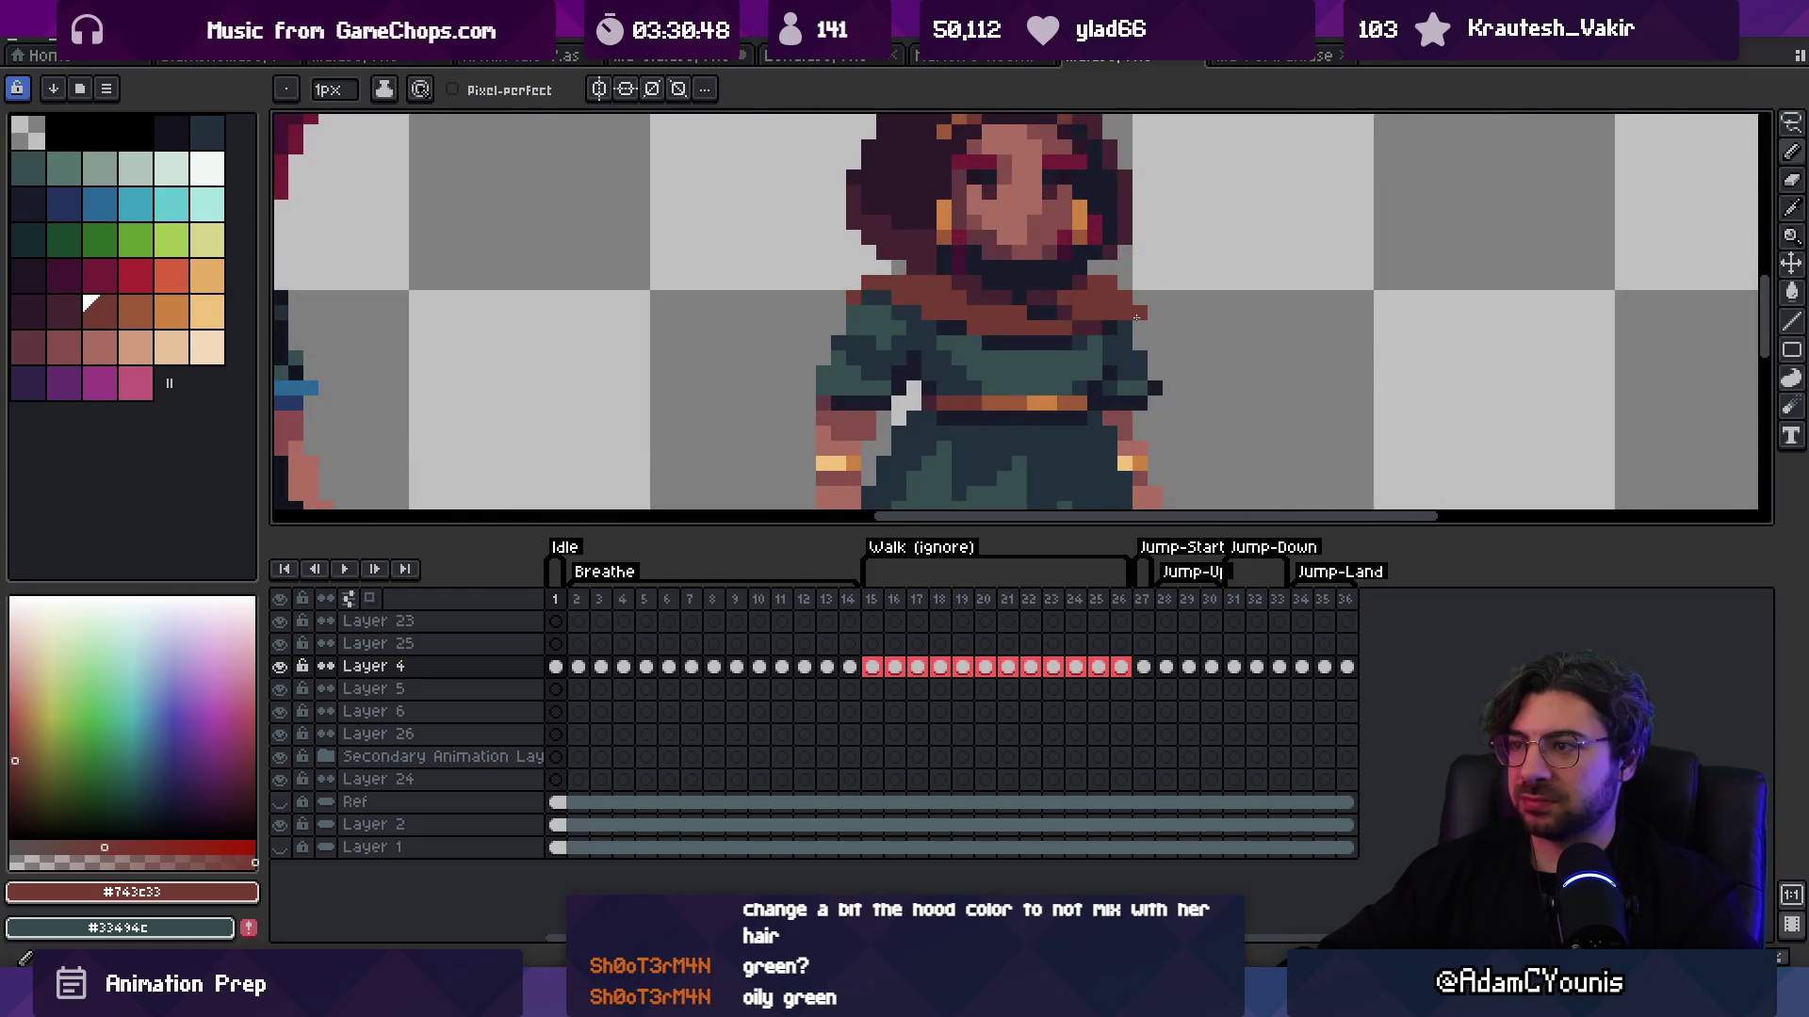
pyautogui.scroll(-3, 1136, 318)
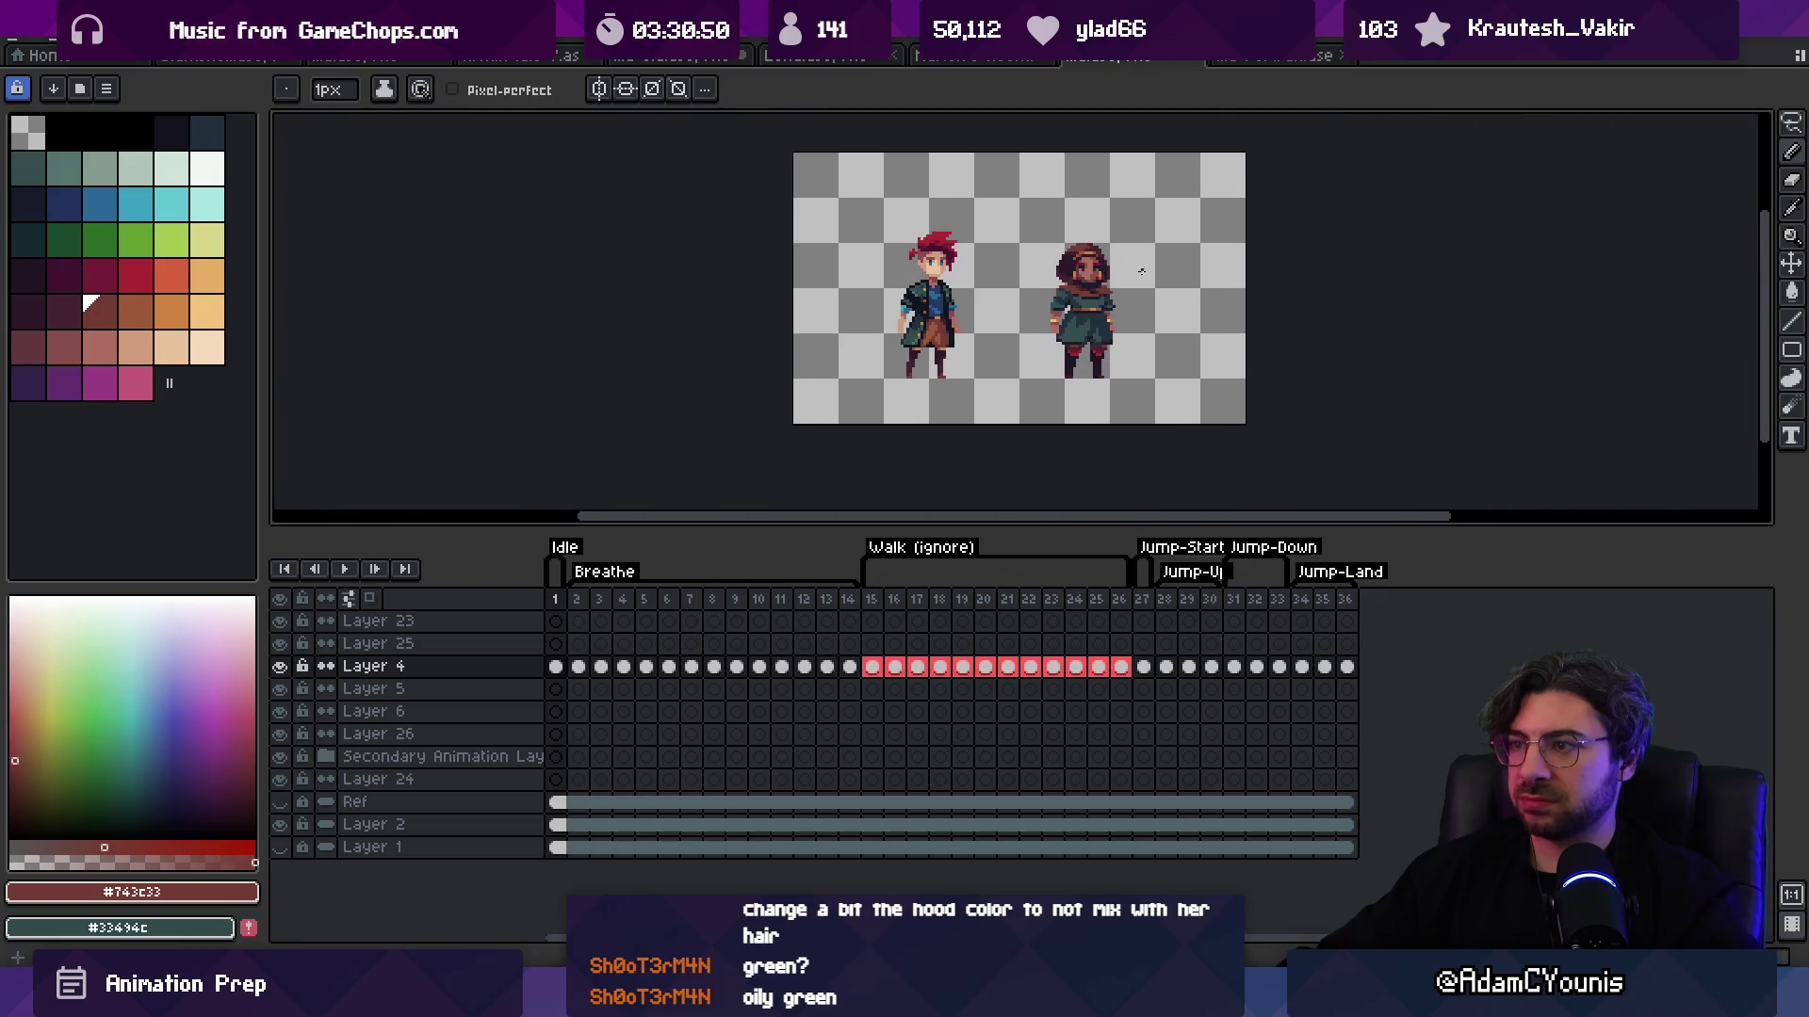
pyautogui.scroll(3, 1142, 272)
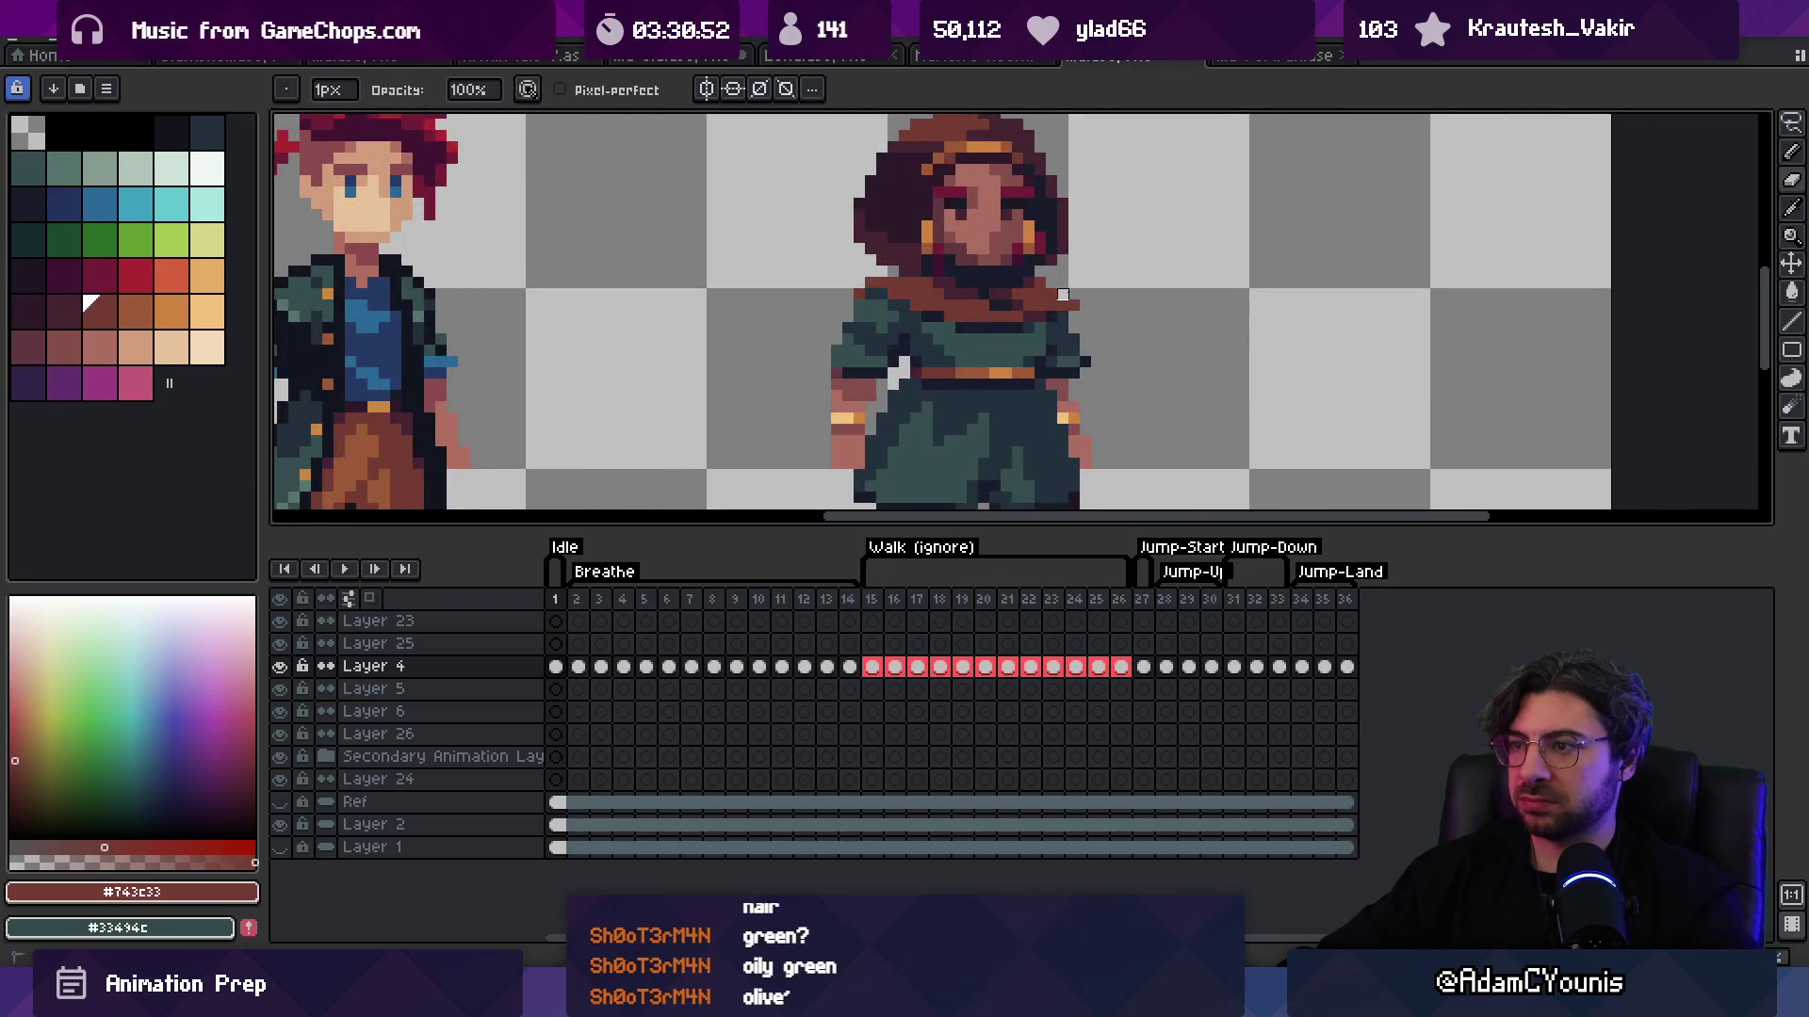
pyautogui.scroll(-3, 1085, 306)
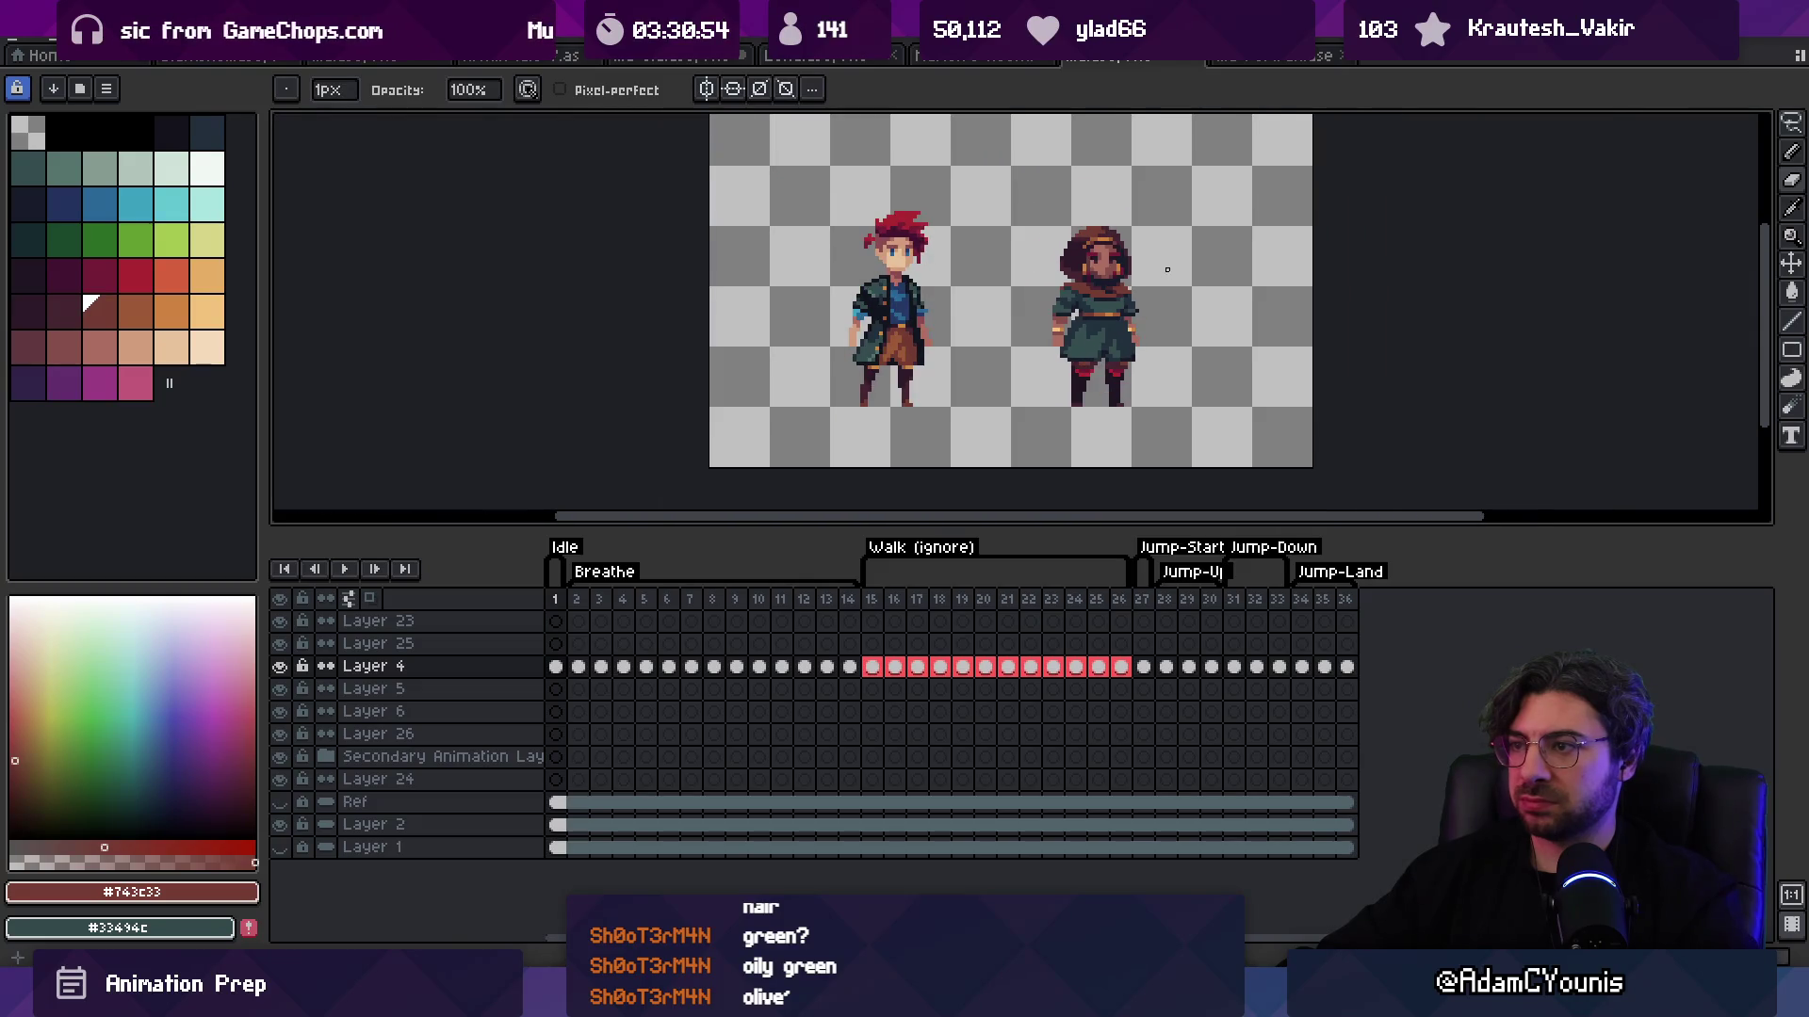
pyautogui.press('v')
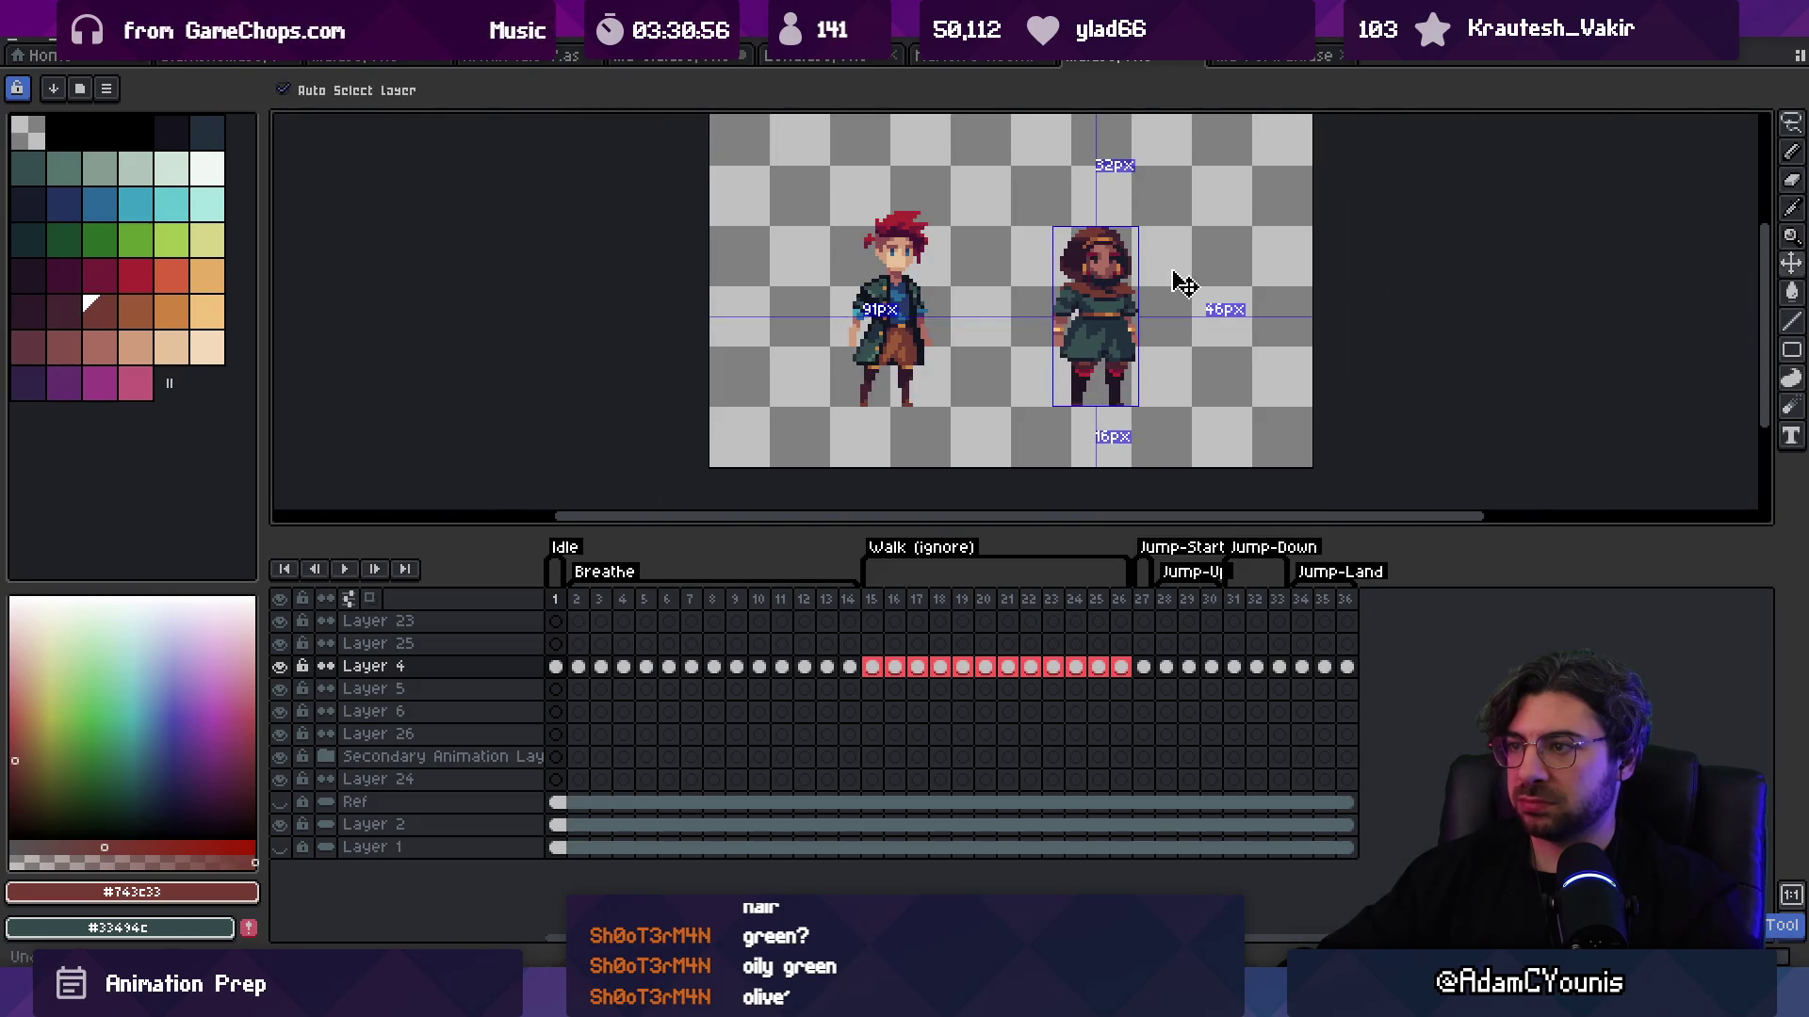
pyautogui.moveTo(1171, 267); pyautogui.dragTo(1091, 280)
pyautogui.scroll(2, 1091, 280)
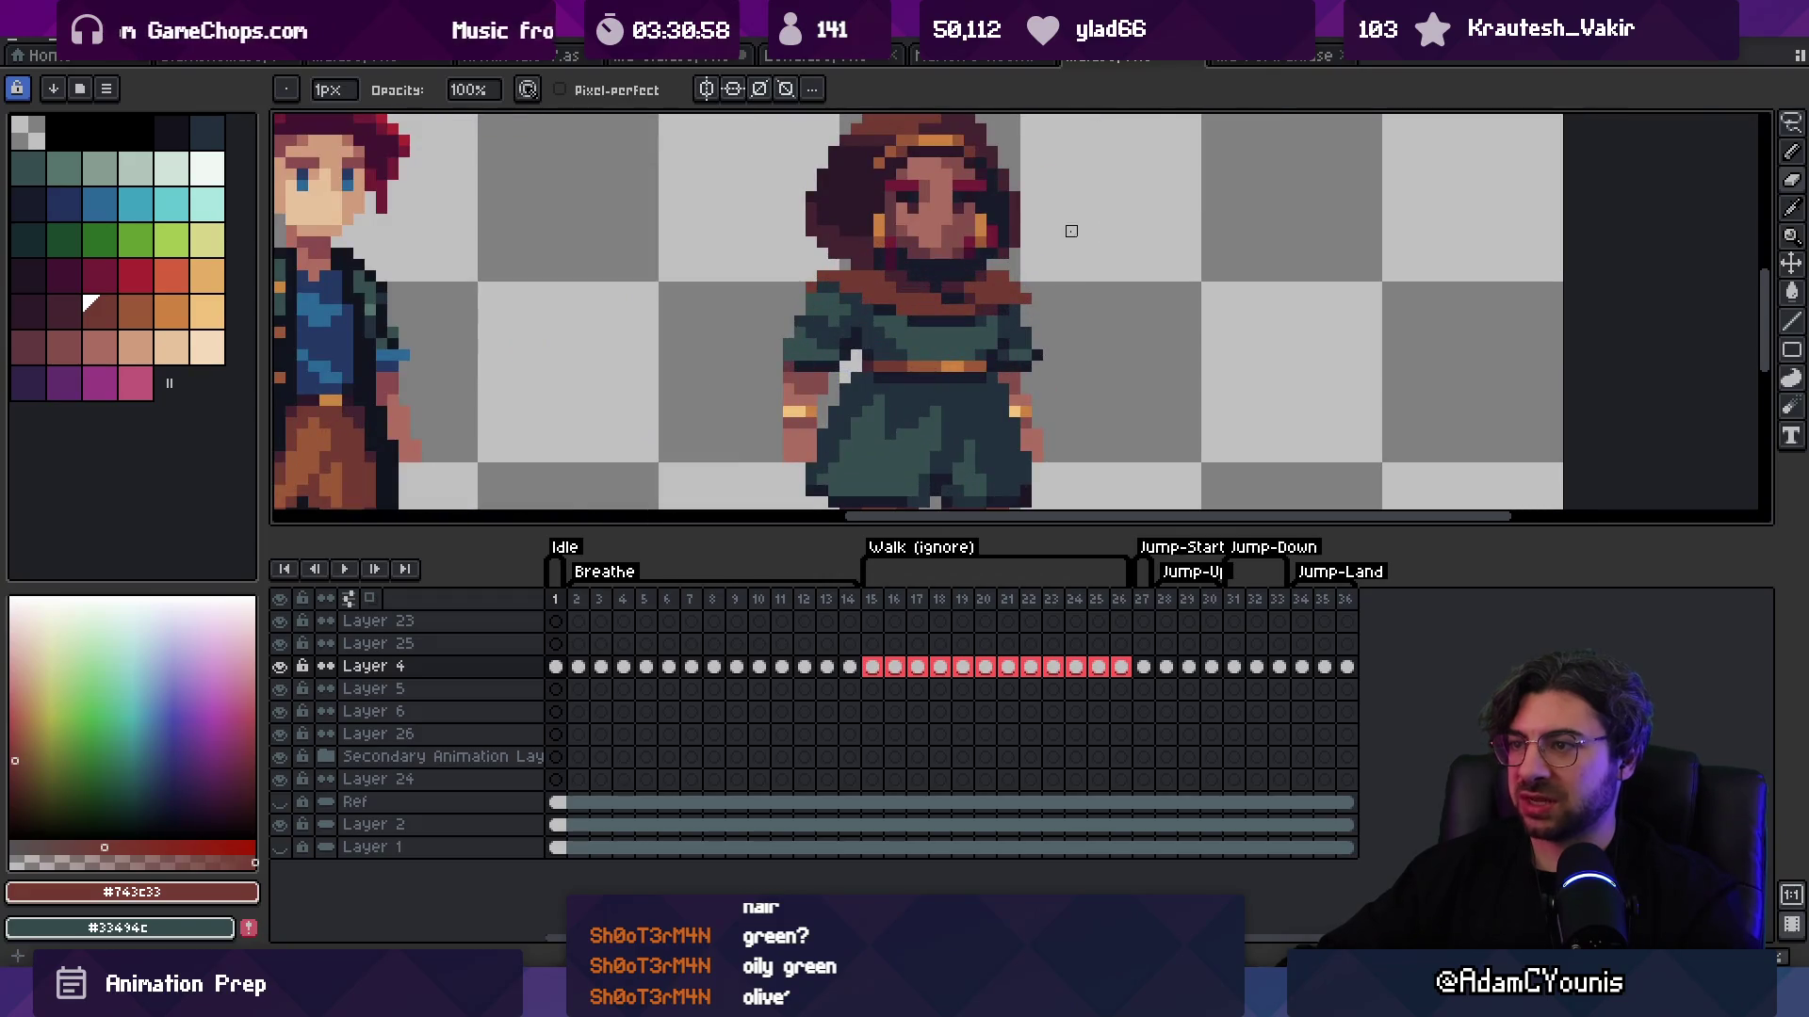
pyautogui.scroll(-2, 895, 236)
pyautogui.click(1240, 61)
pyautogui.click(1102, 62)
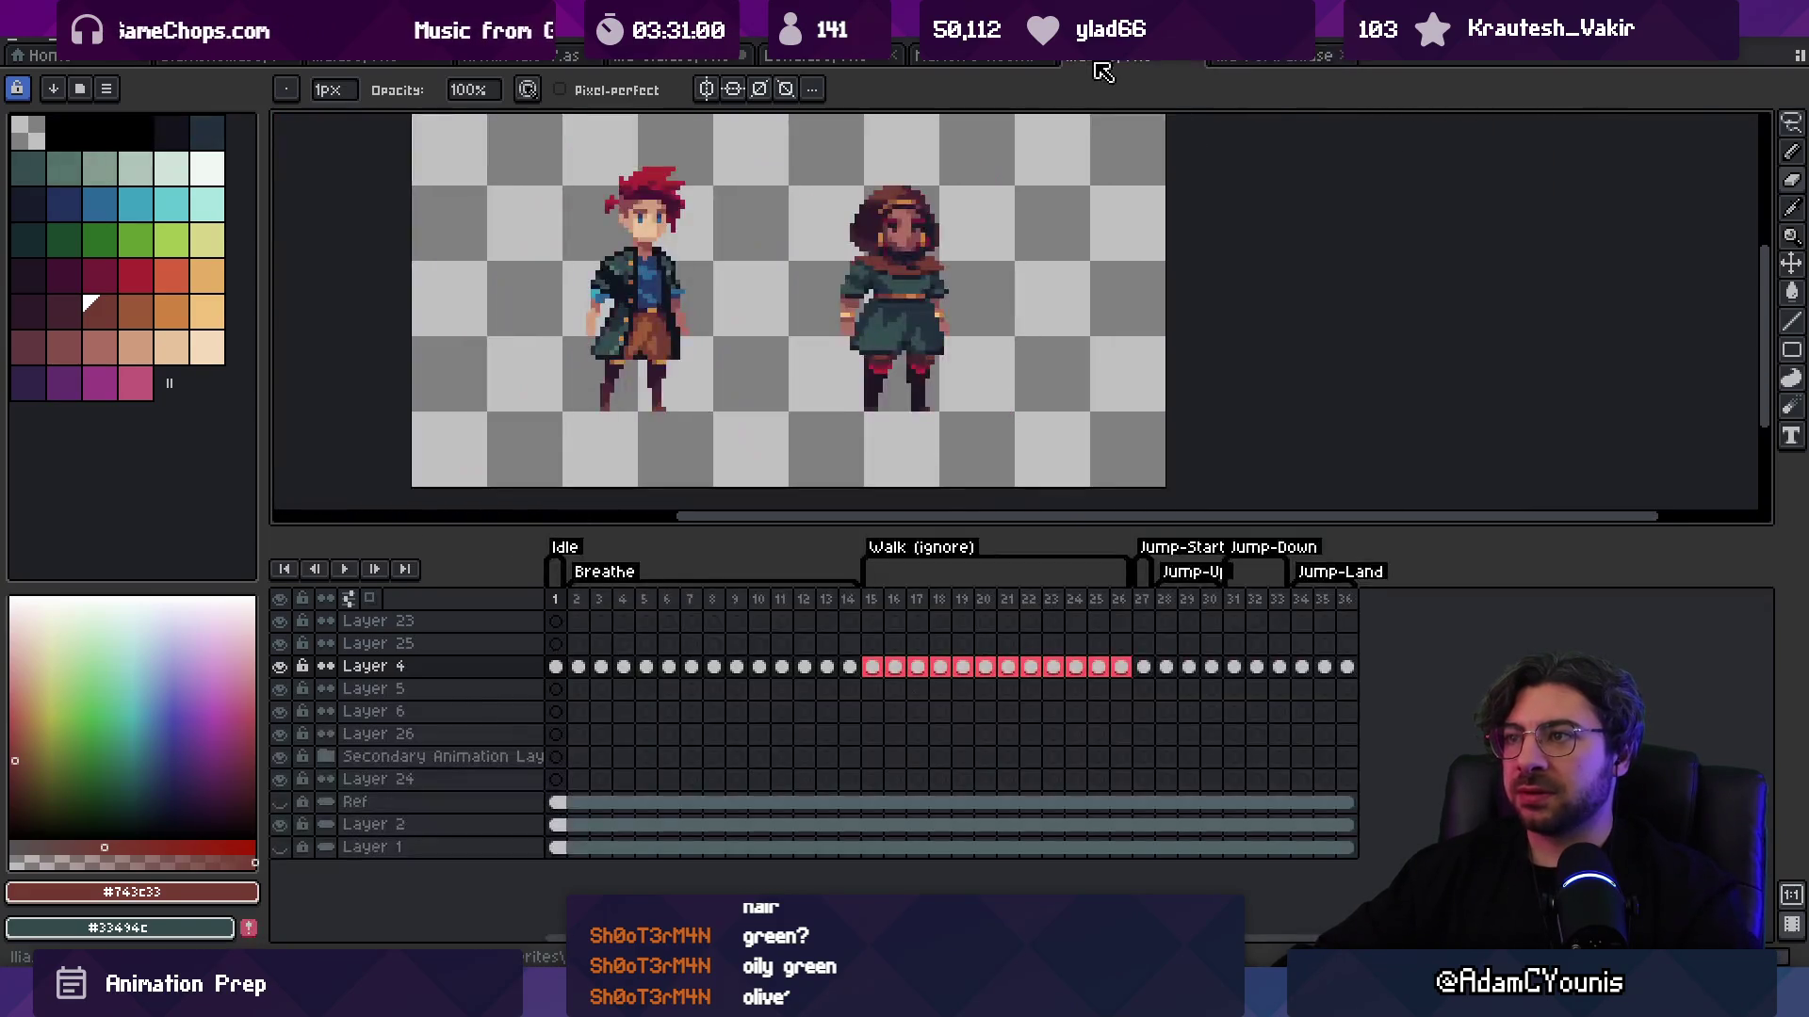
pyautogui.click(659, 60)
pyautogui.press('v')
# Step: Inspect the REF, Layer 25 and Layer 4 frames across the open files
pyautogui.click(556, 757)
pyautogui.click(1263, 57)
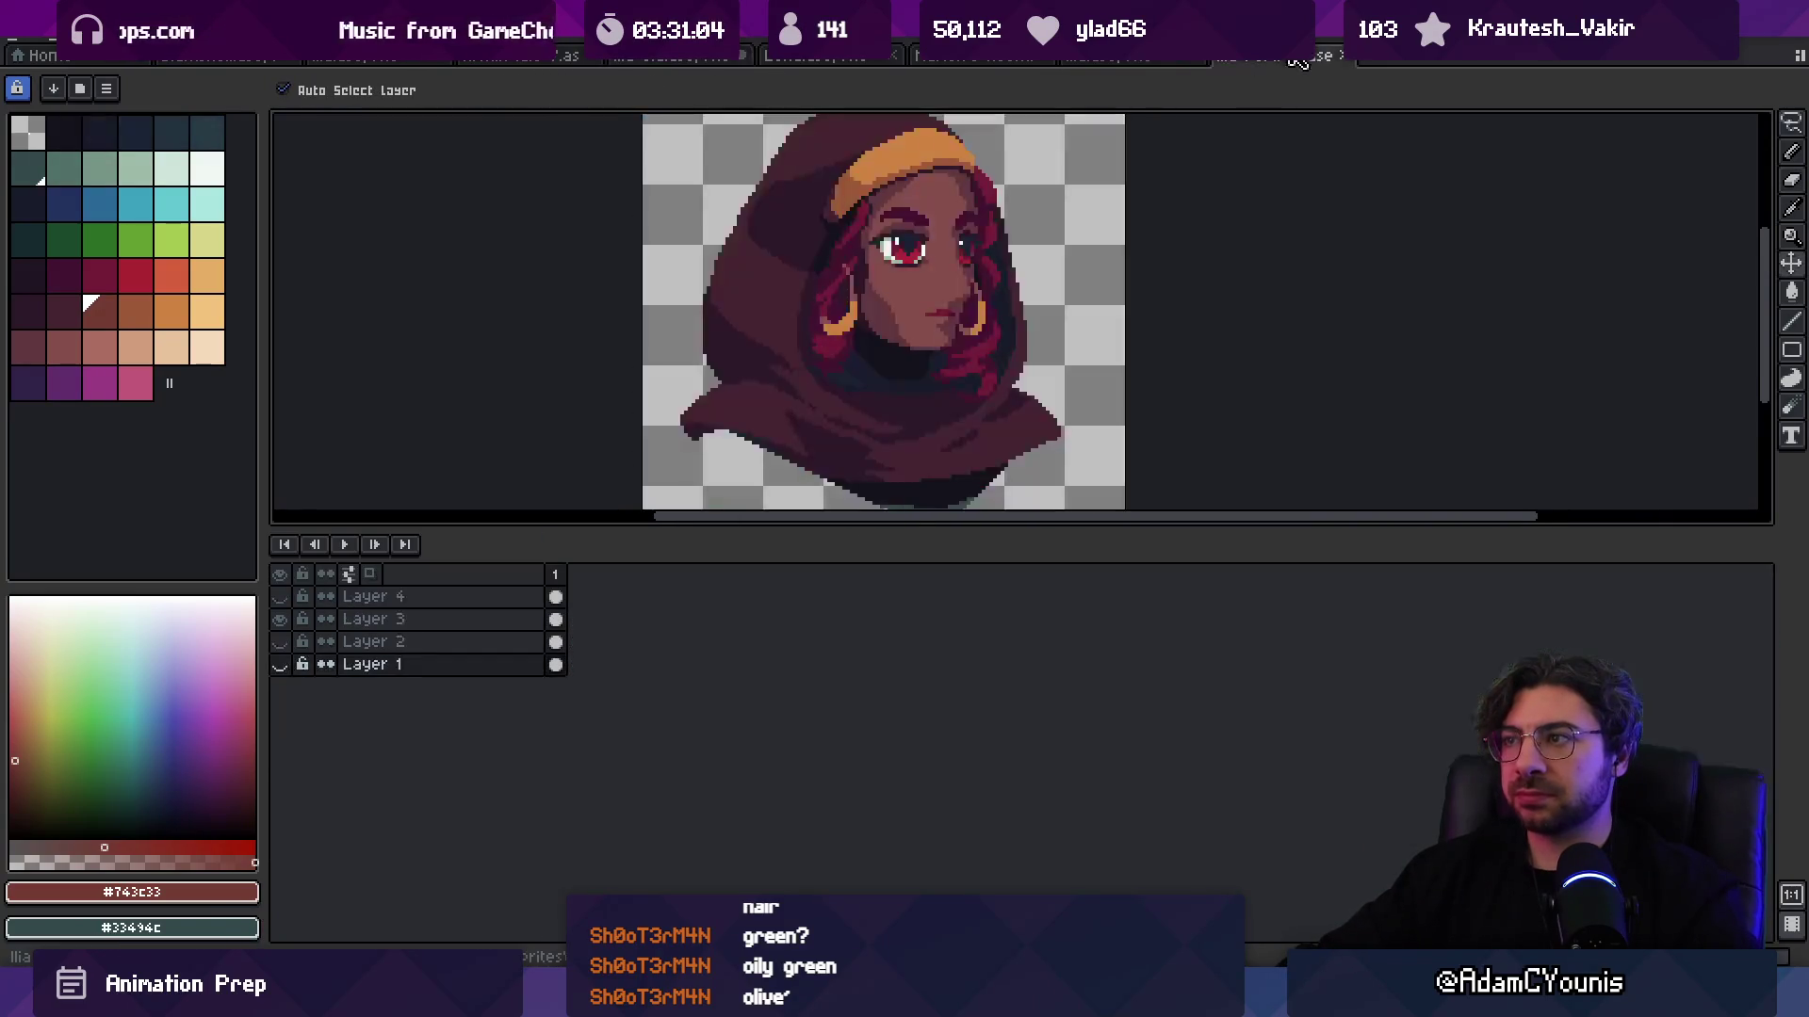
pyautogui.click(1130, 61)
pyautogui.scroll(-1, 1022, 266)
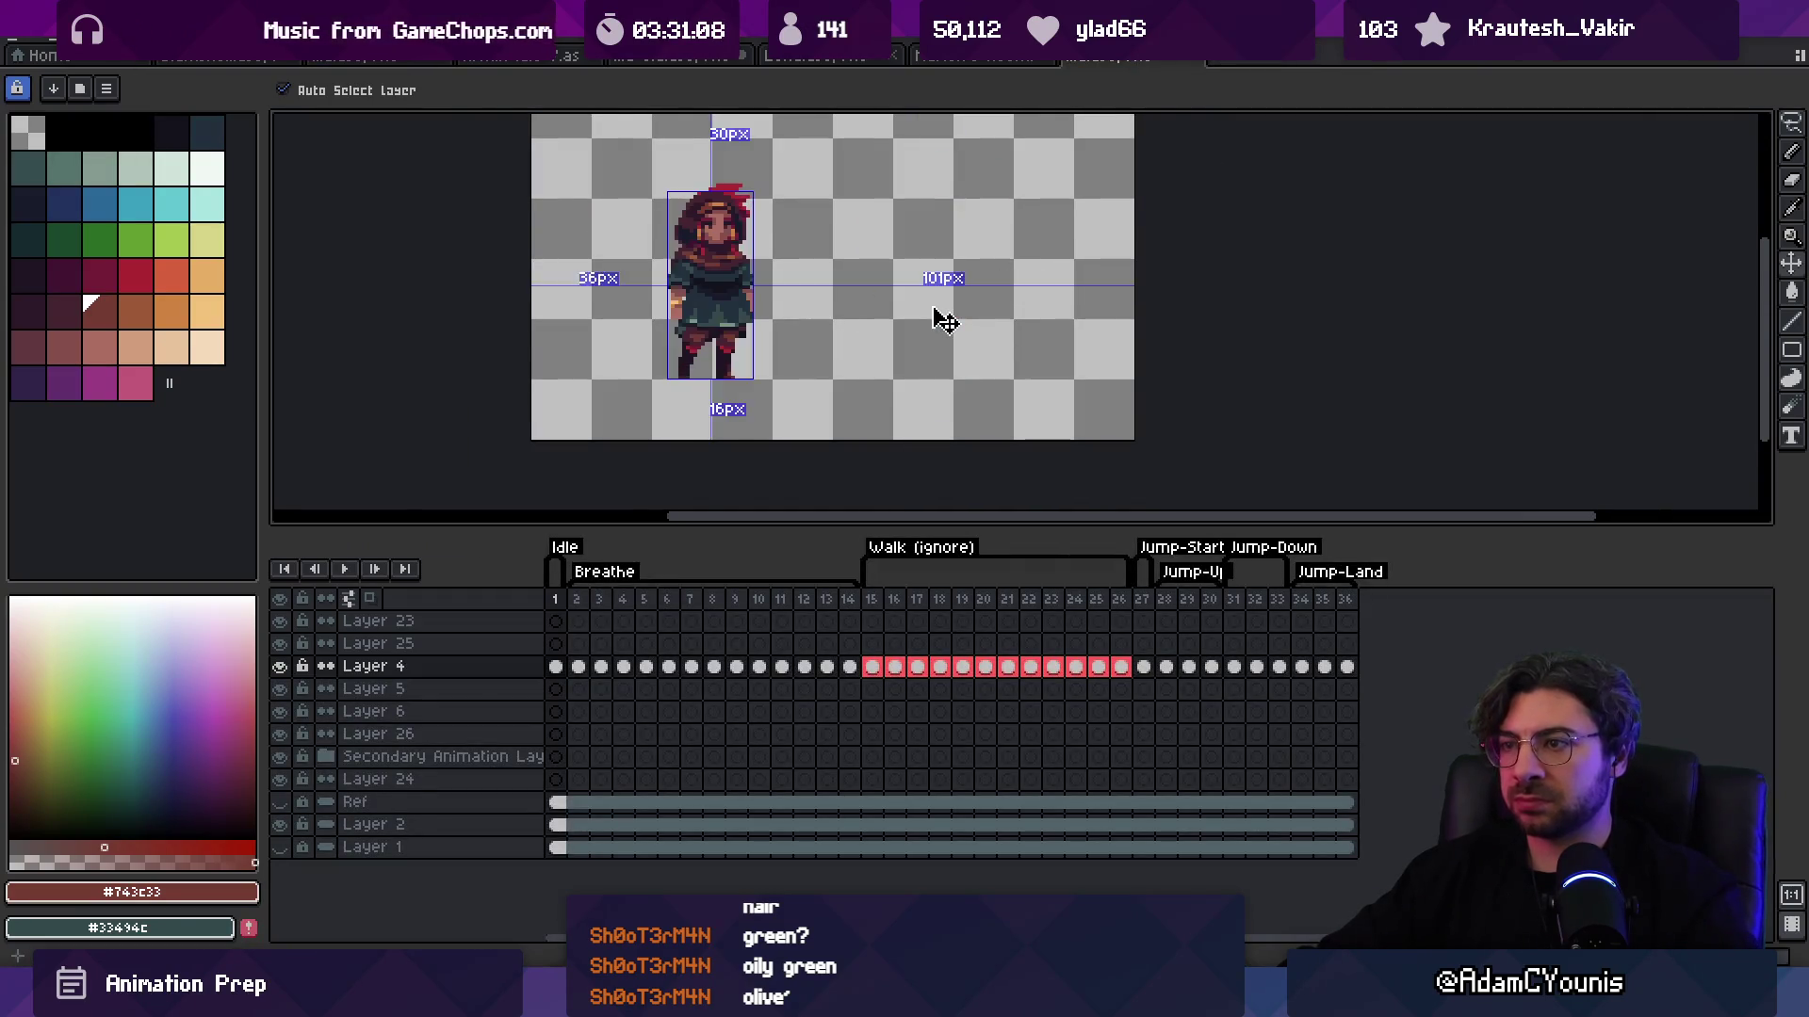
pyautogui.click(555, 644)
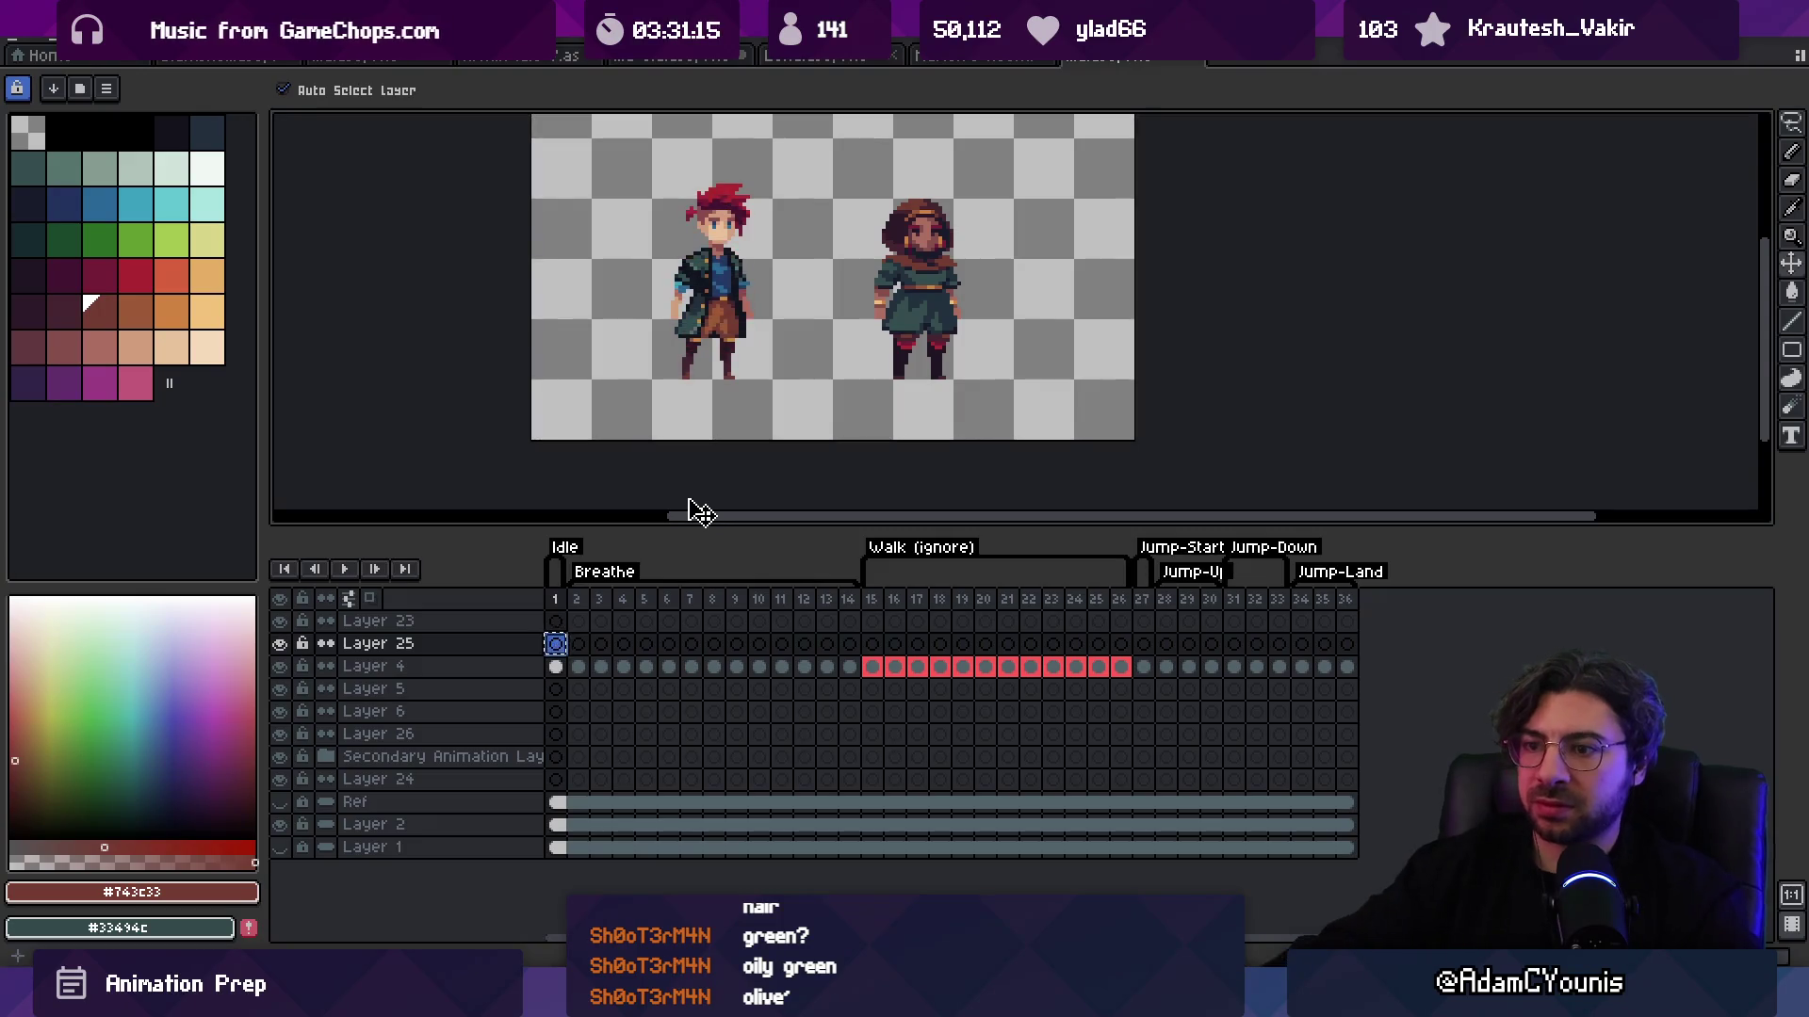
pyautogui.click(557, 671)
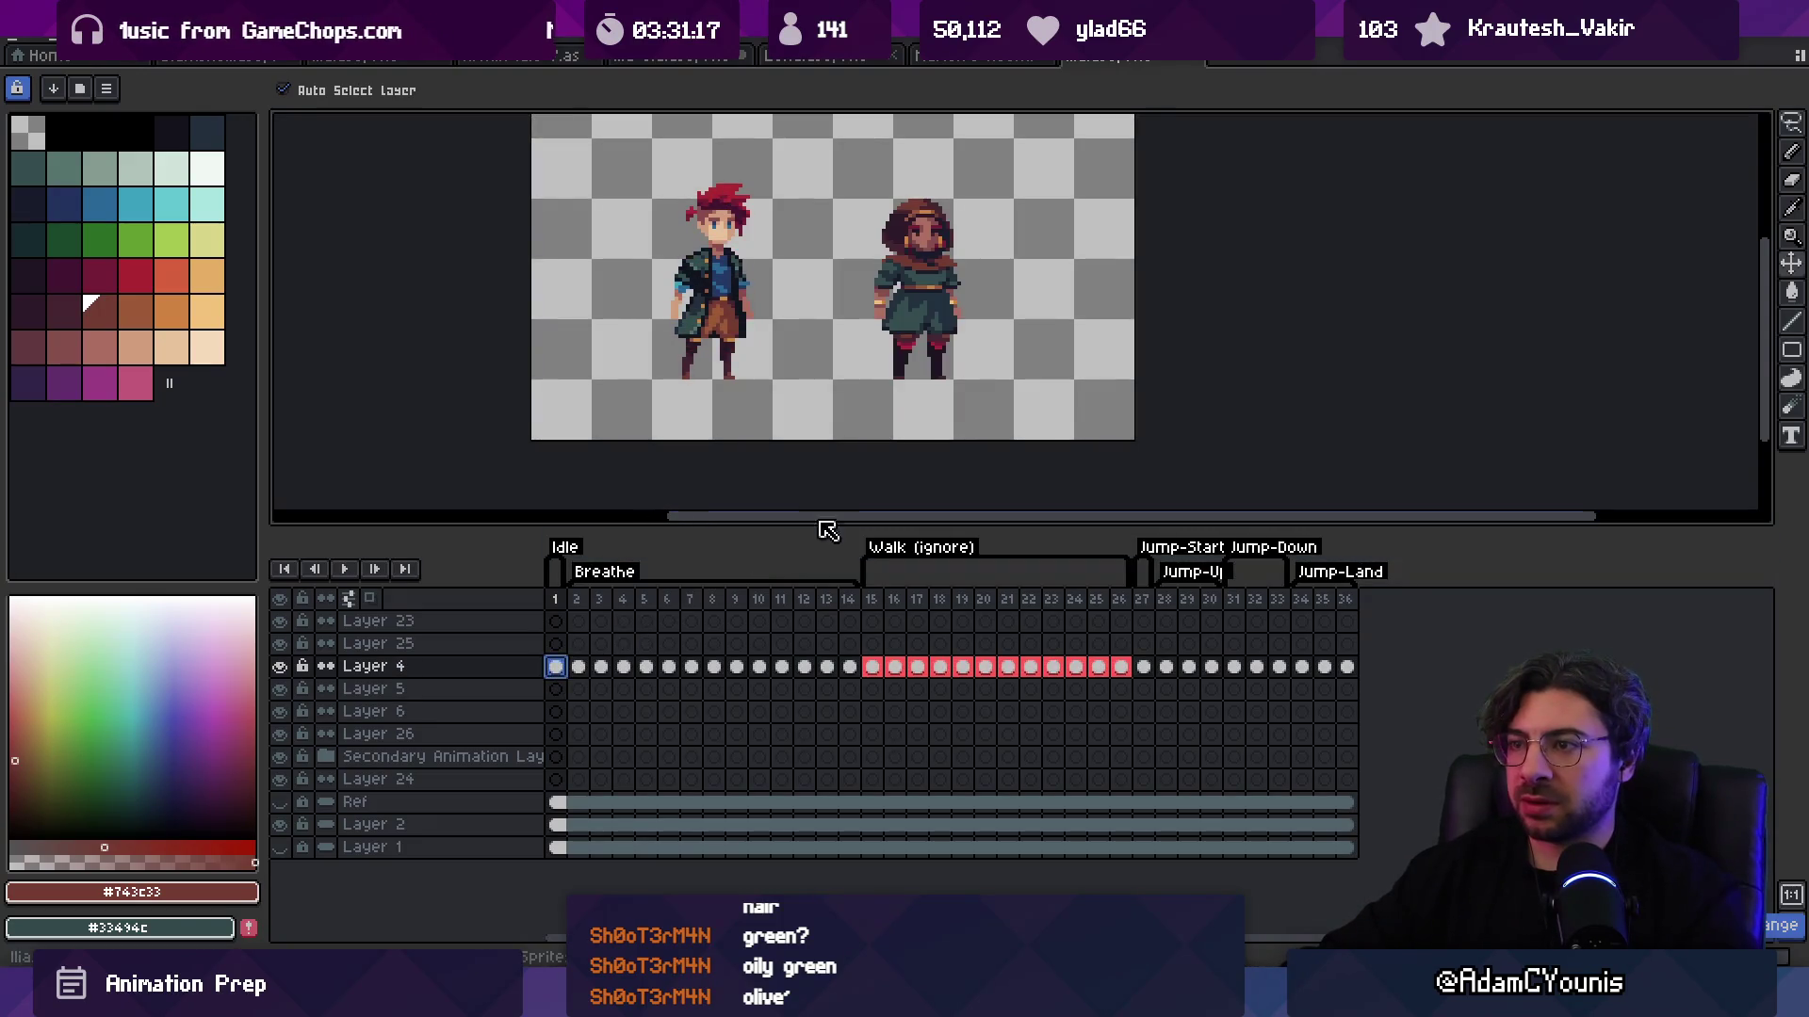
pyautogui.click(1055, 419)
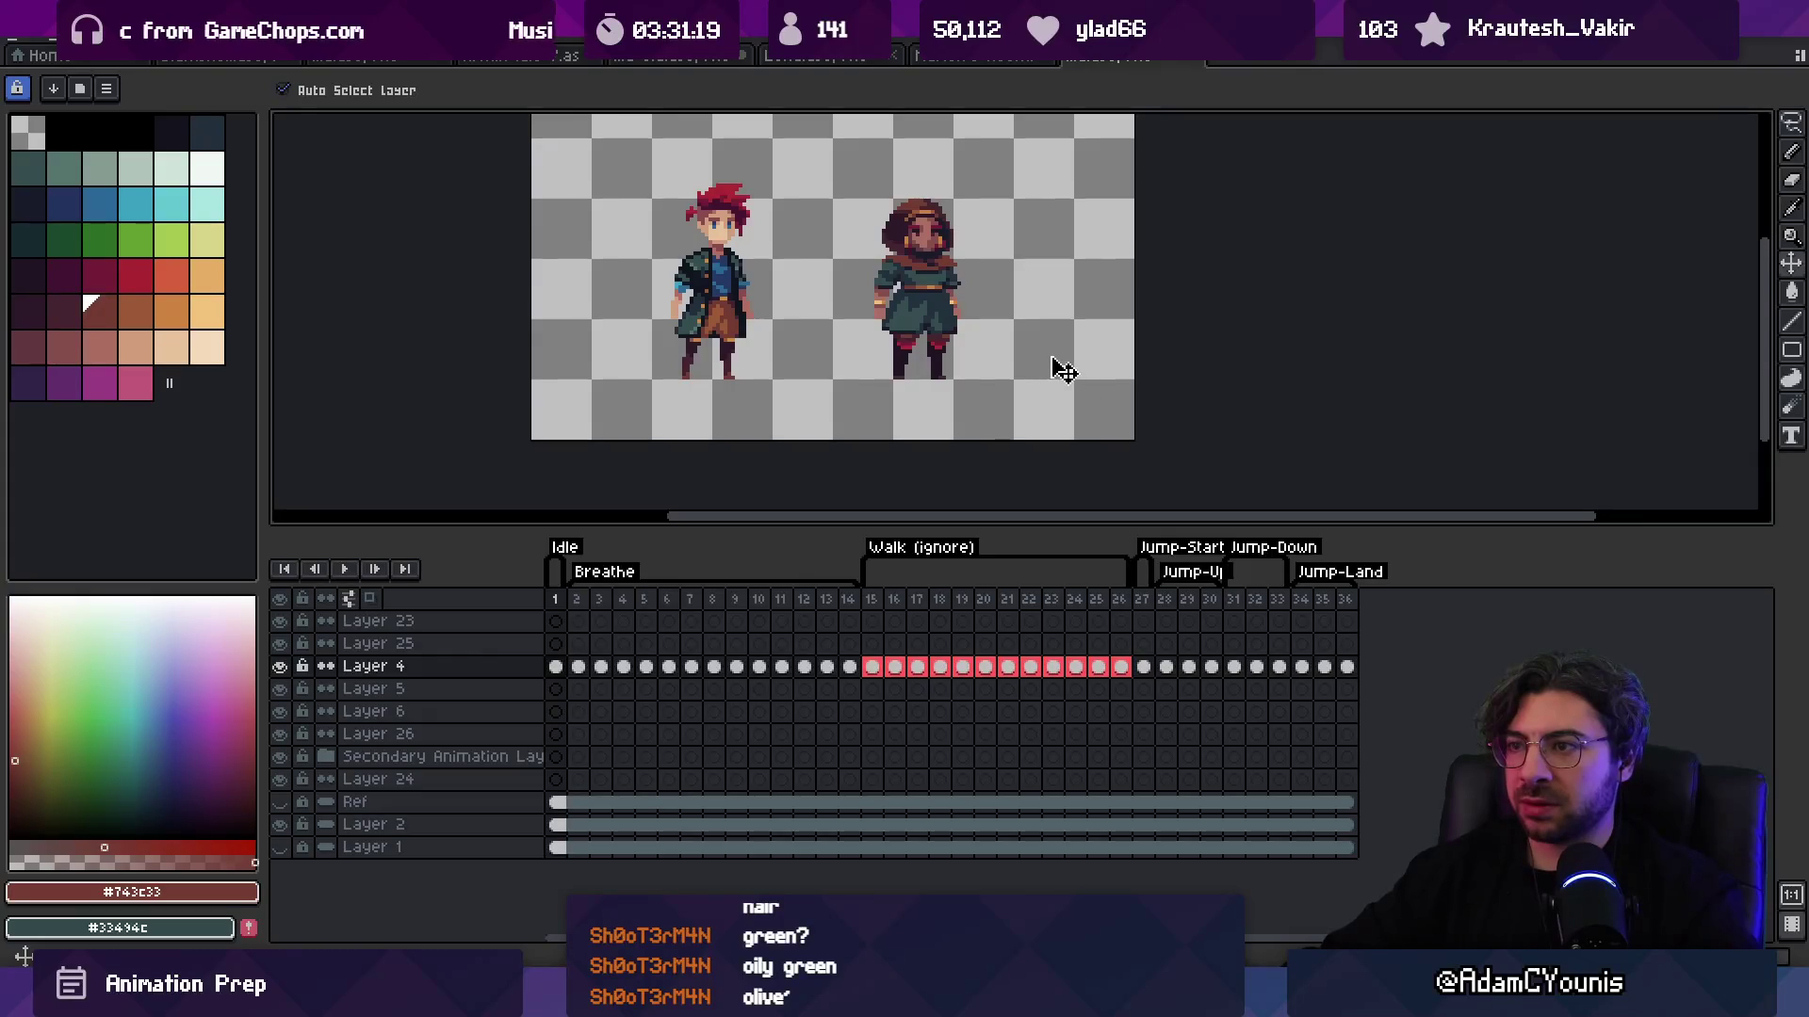
# Step: Copy the girl sprite from the REF layer in the idleBreath document
pyautogui.click(820, 59)
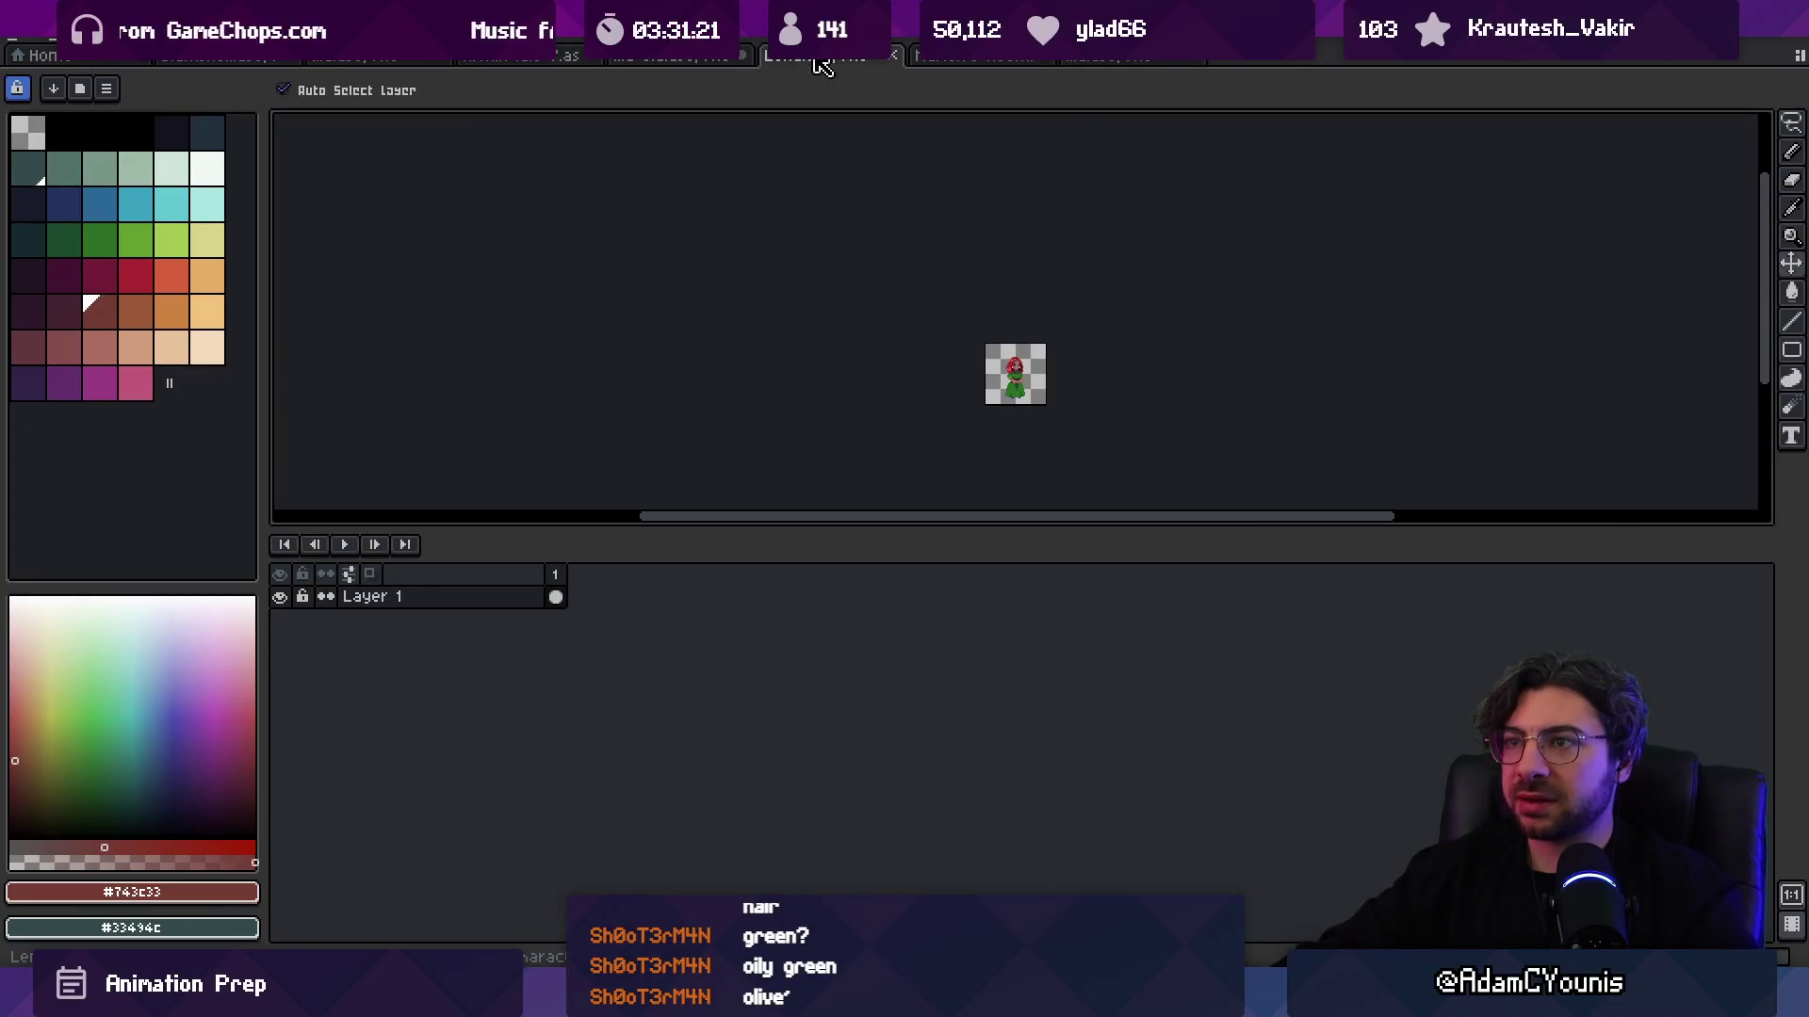
pyautogui.click(705, 58)
pyautogui.click(556, 757)
pyautogui.press('Escape')
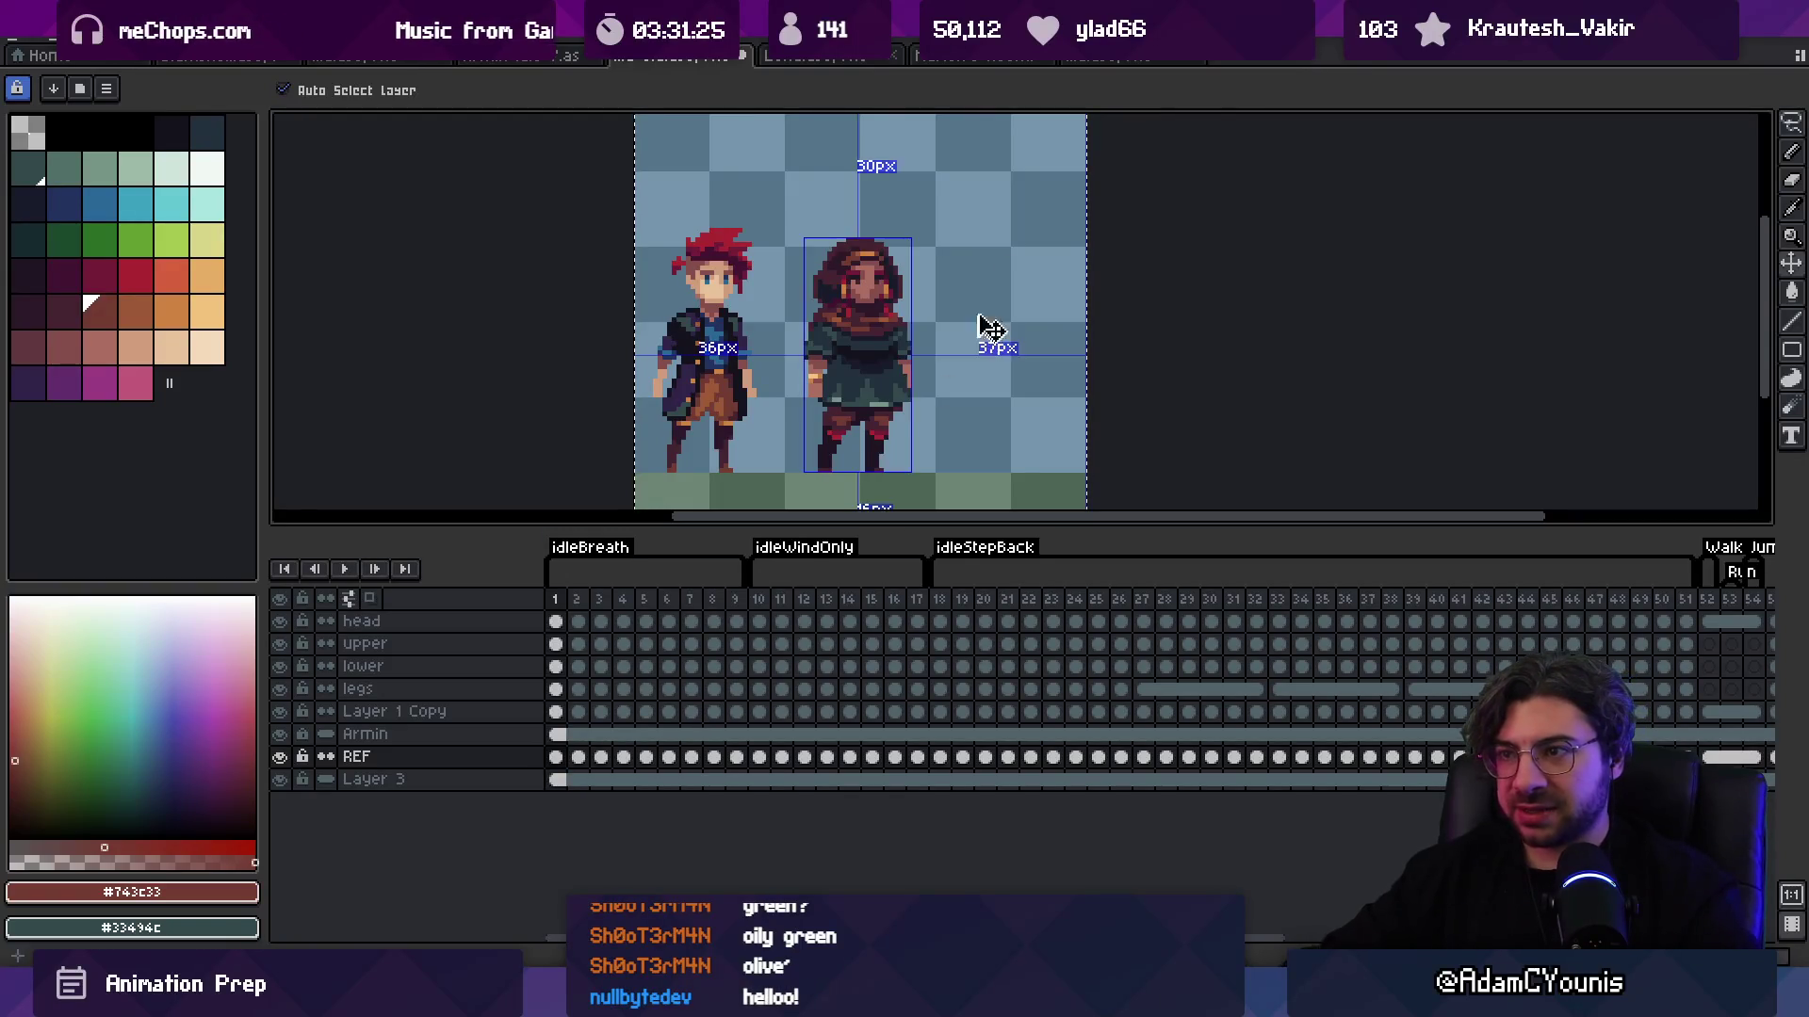
# Step: Paste the girl into the Idle/Walk/Jump file and place her right of the original
pyautogui.click(1137, 60)
pyautogui.hotkey('ctrl', 'c')
pyautogui.hotkey('ctrl', 'v')
pyautogui.moveTo(788, 303); pyautogui.dragTo(1084, 306)
pyautogui.press('Return')
pyautogui.scroll(2, 1074, 377)
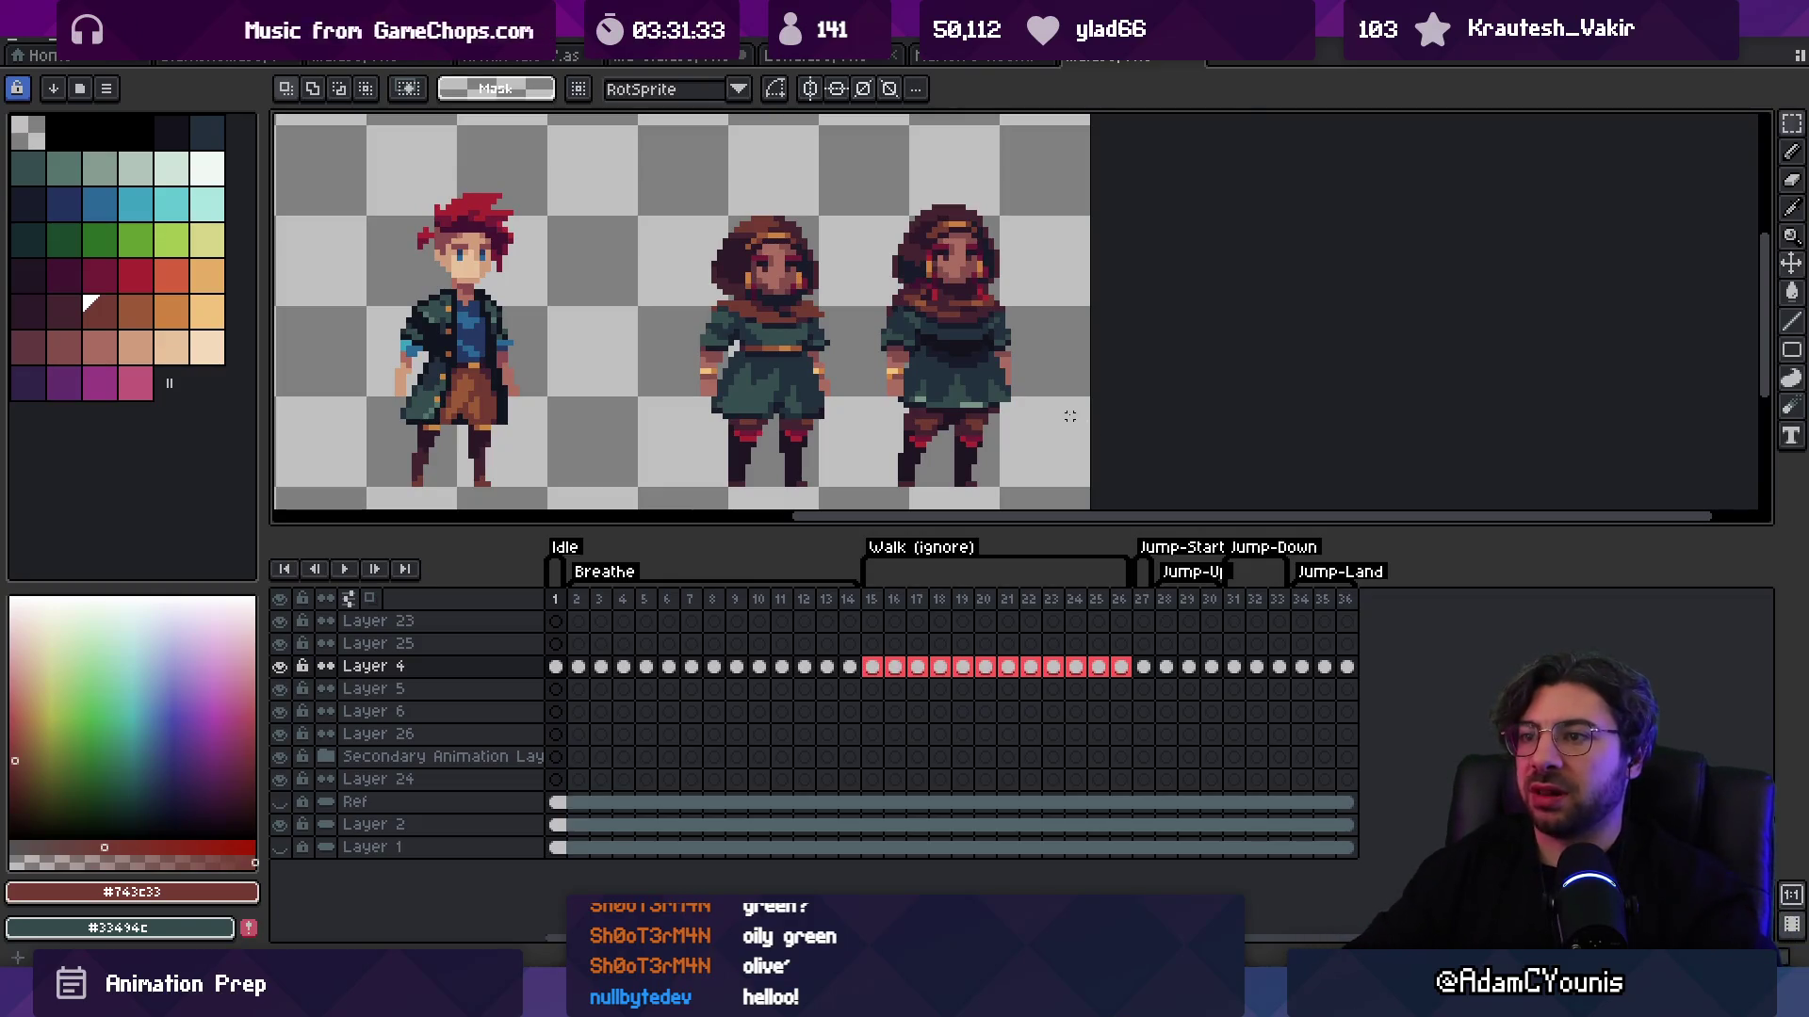
# Step: Erase the pasted third girl with an enlarged eraser brush
pyautogui.press('v')
pyautogui.press('b')
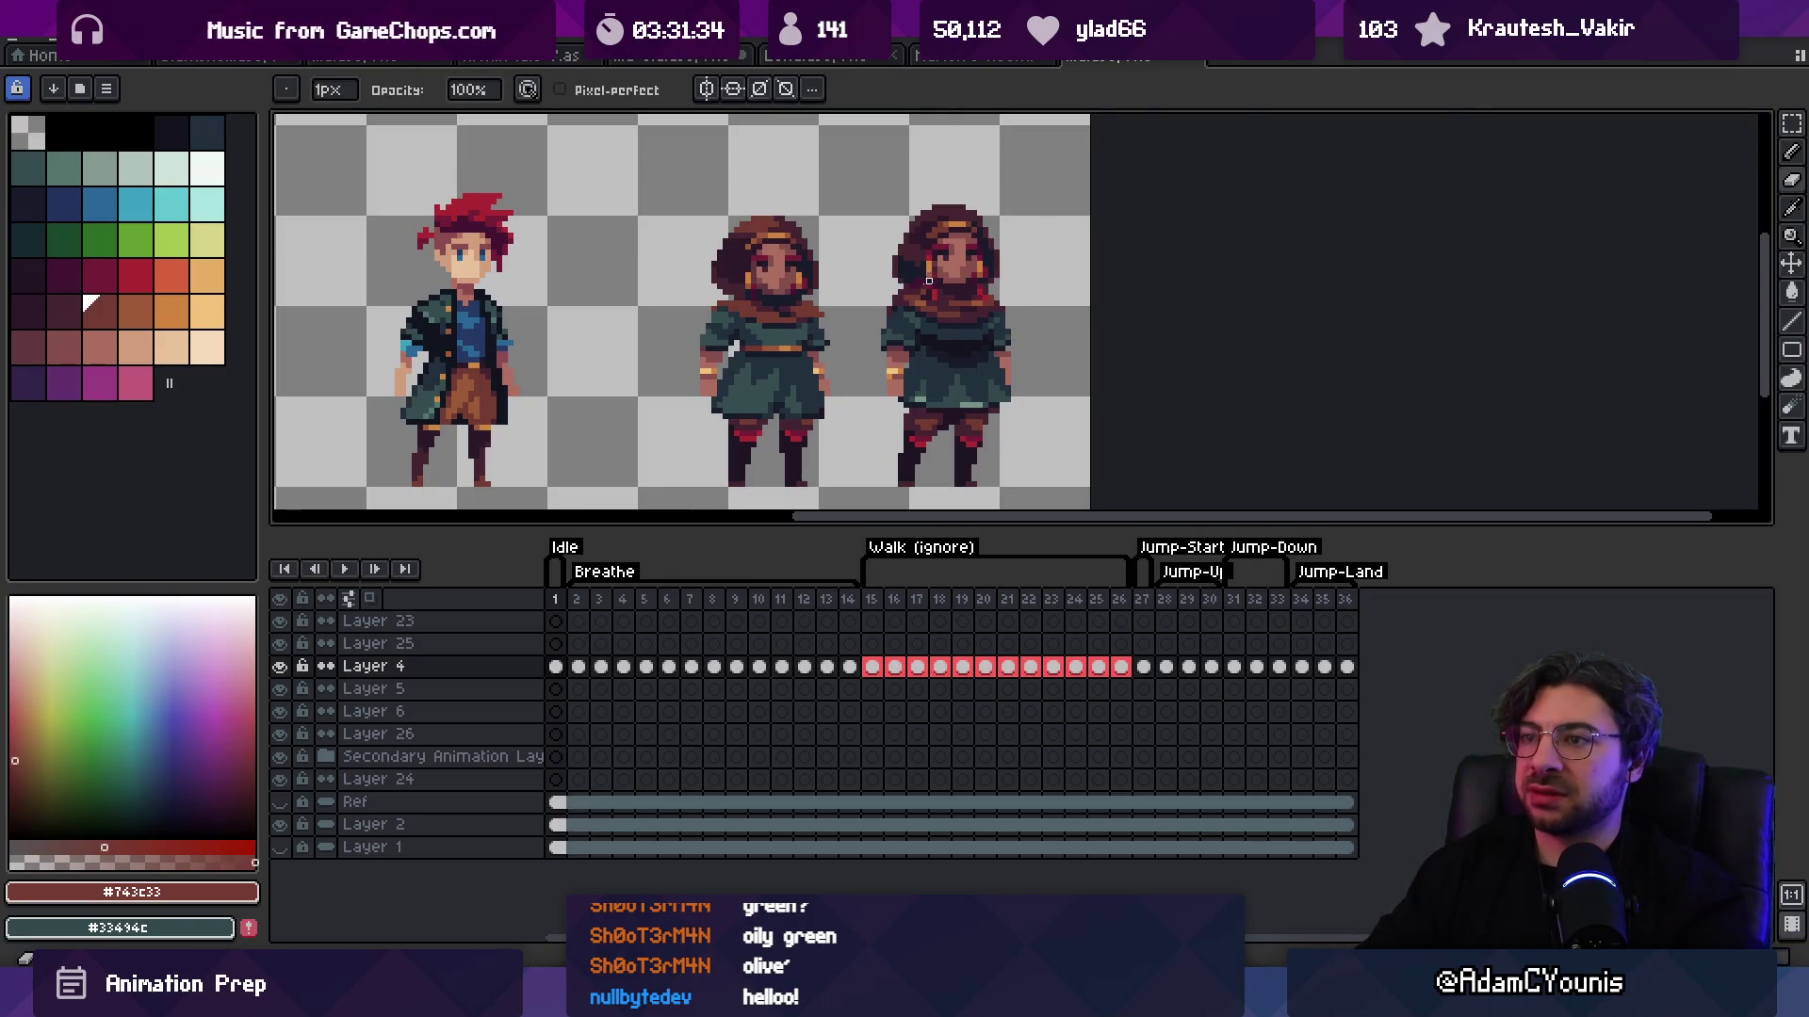
pyautogui.press('+')
pyautogui.press('+')
pyautogui.press('+')
pyautogui.moveTo(904, 194)
pyautogui.mouseDown()
pyautogui.moveTo(945, 251)
pyautogui.moveTo(994, 459)
pyautogui.mouseUp()
pyautogui.scroll(5, 961, 303)
# Step: Darken the crimson scarf pixels under the girl's chin with the dark outline colour
pyautogui.press('b')
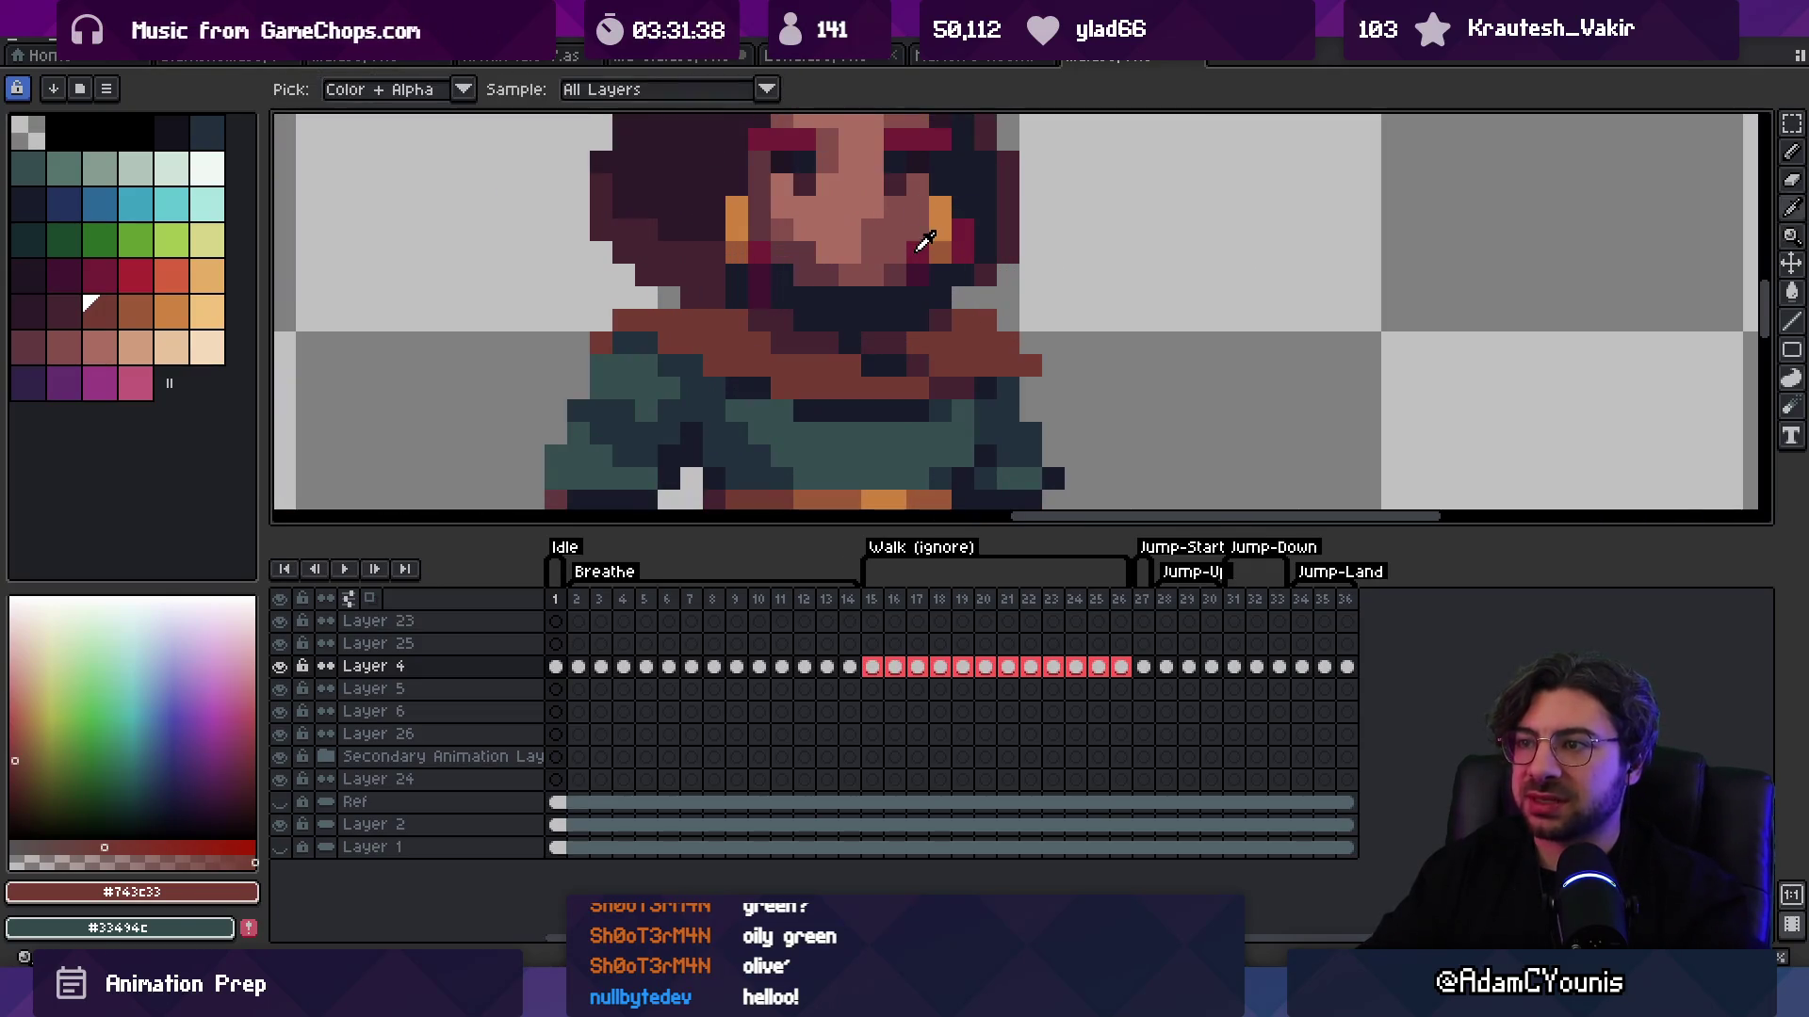
pyautogui.keyDown('alt'); pyautogui.click(928, 284); pyautogui.keyUp('alt')
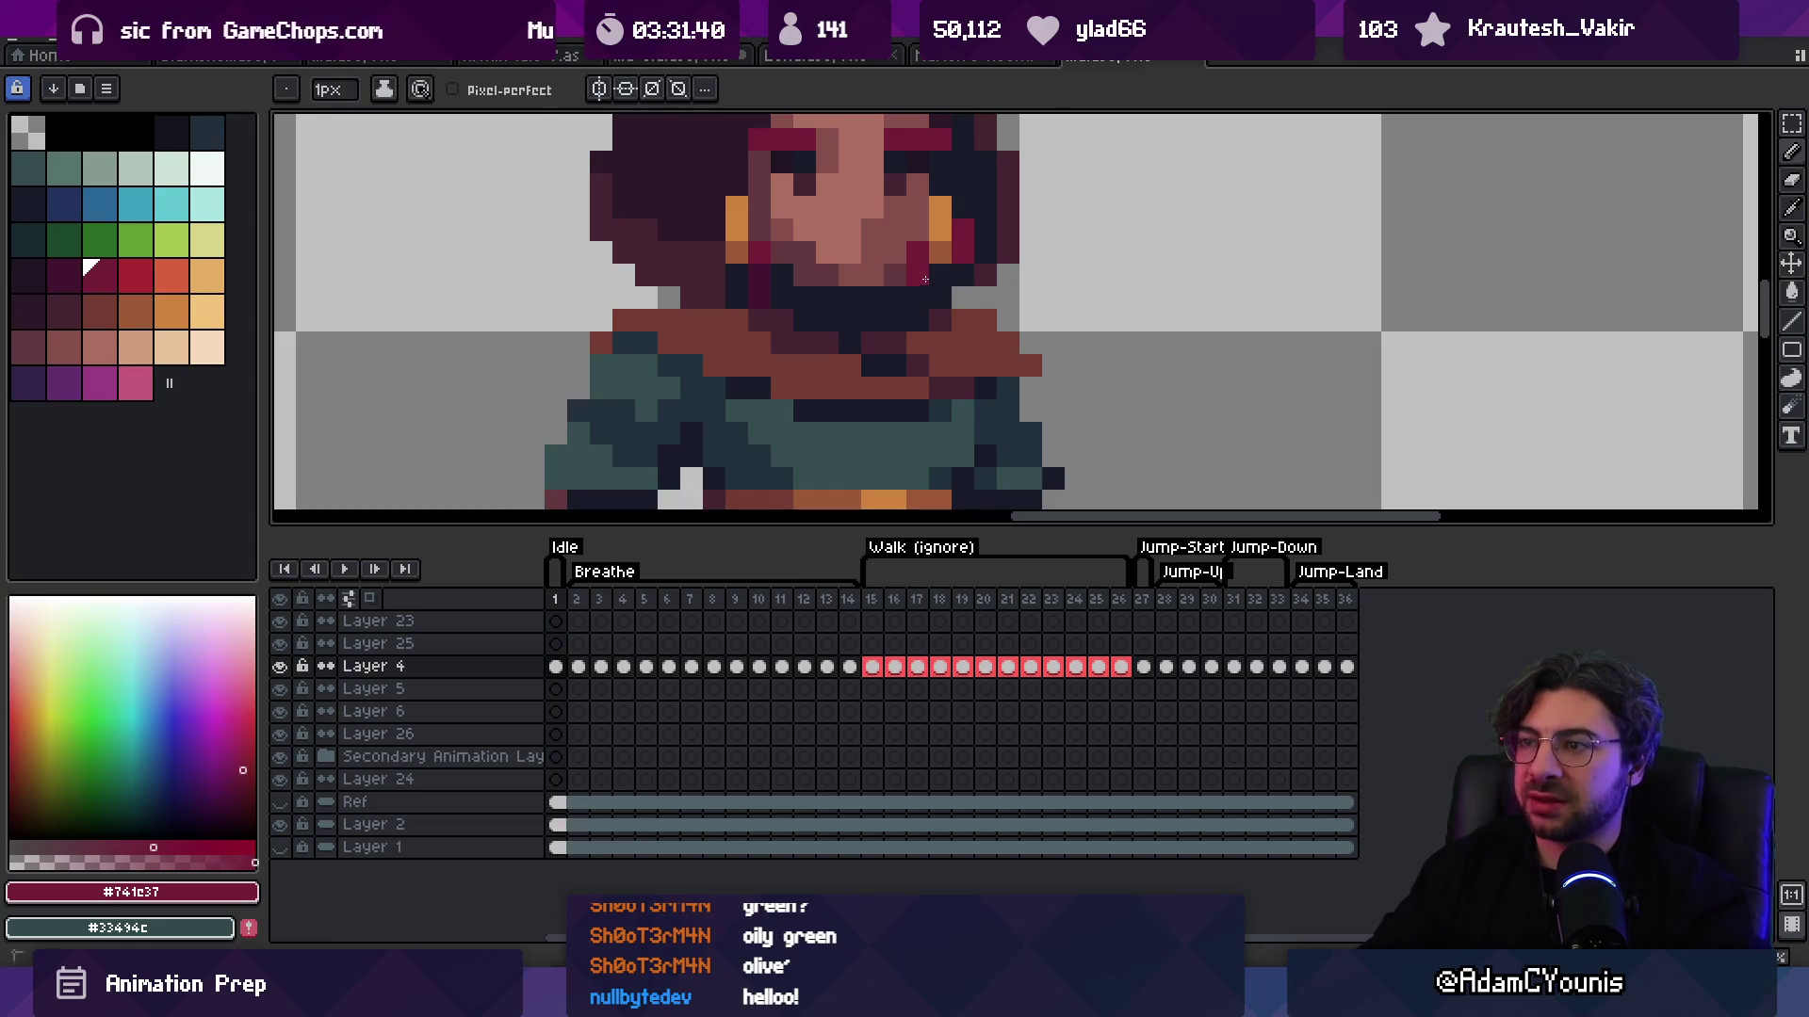
pyautogui.keyDown('alt'); pyautogui.click(985, 240); pyautogui.keyUp('alt')
pyautogui.moveTo(962, 231); pyautogui.dragTo(962, 255)
pyautogui.press('z')
pyautogui.scroll(-4, 923, 226)
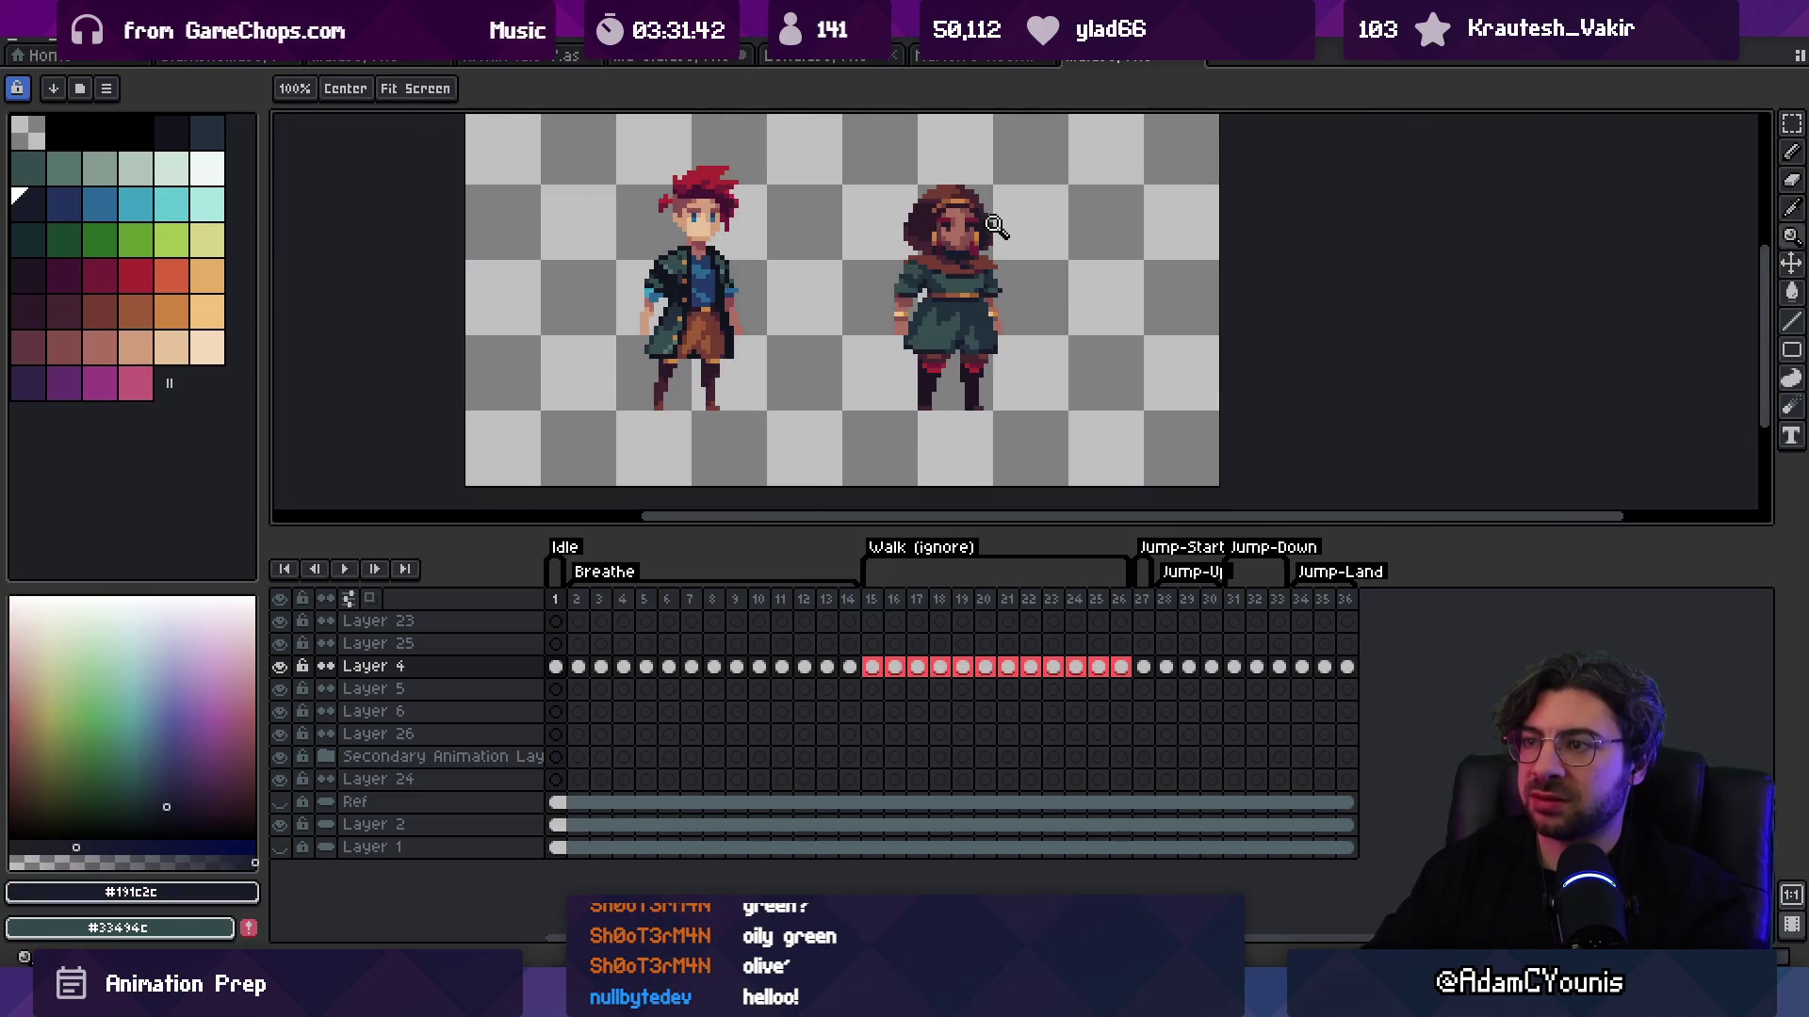
pyautogui.scroll(5, 994, 226)
pyautogui.press('b')
pyautogui.keyDown('alt'); pyautogui.click(965, 274); pyautogui.keyUp('alt')
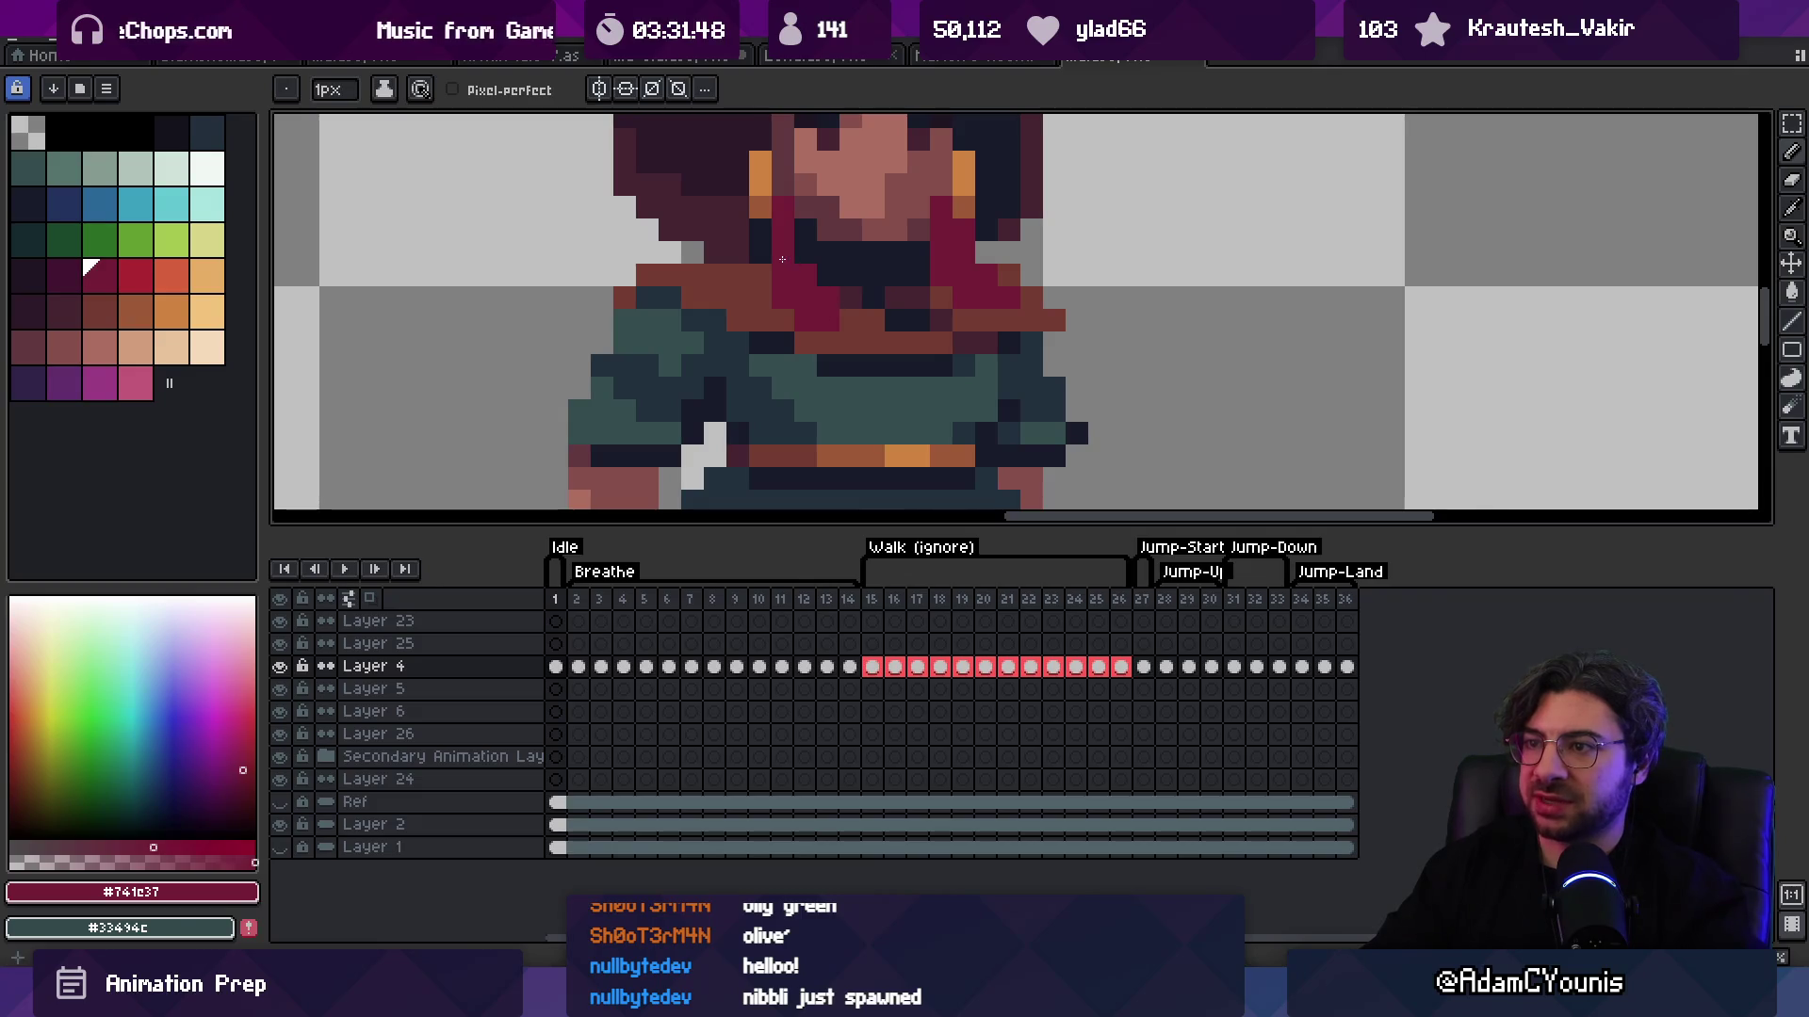
# Step: Paint a bright red palette highlight along the scarf
pyautogui.press('z')
pyautogui.scroll(-5, 835, 215)
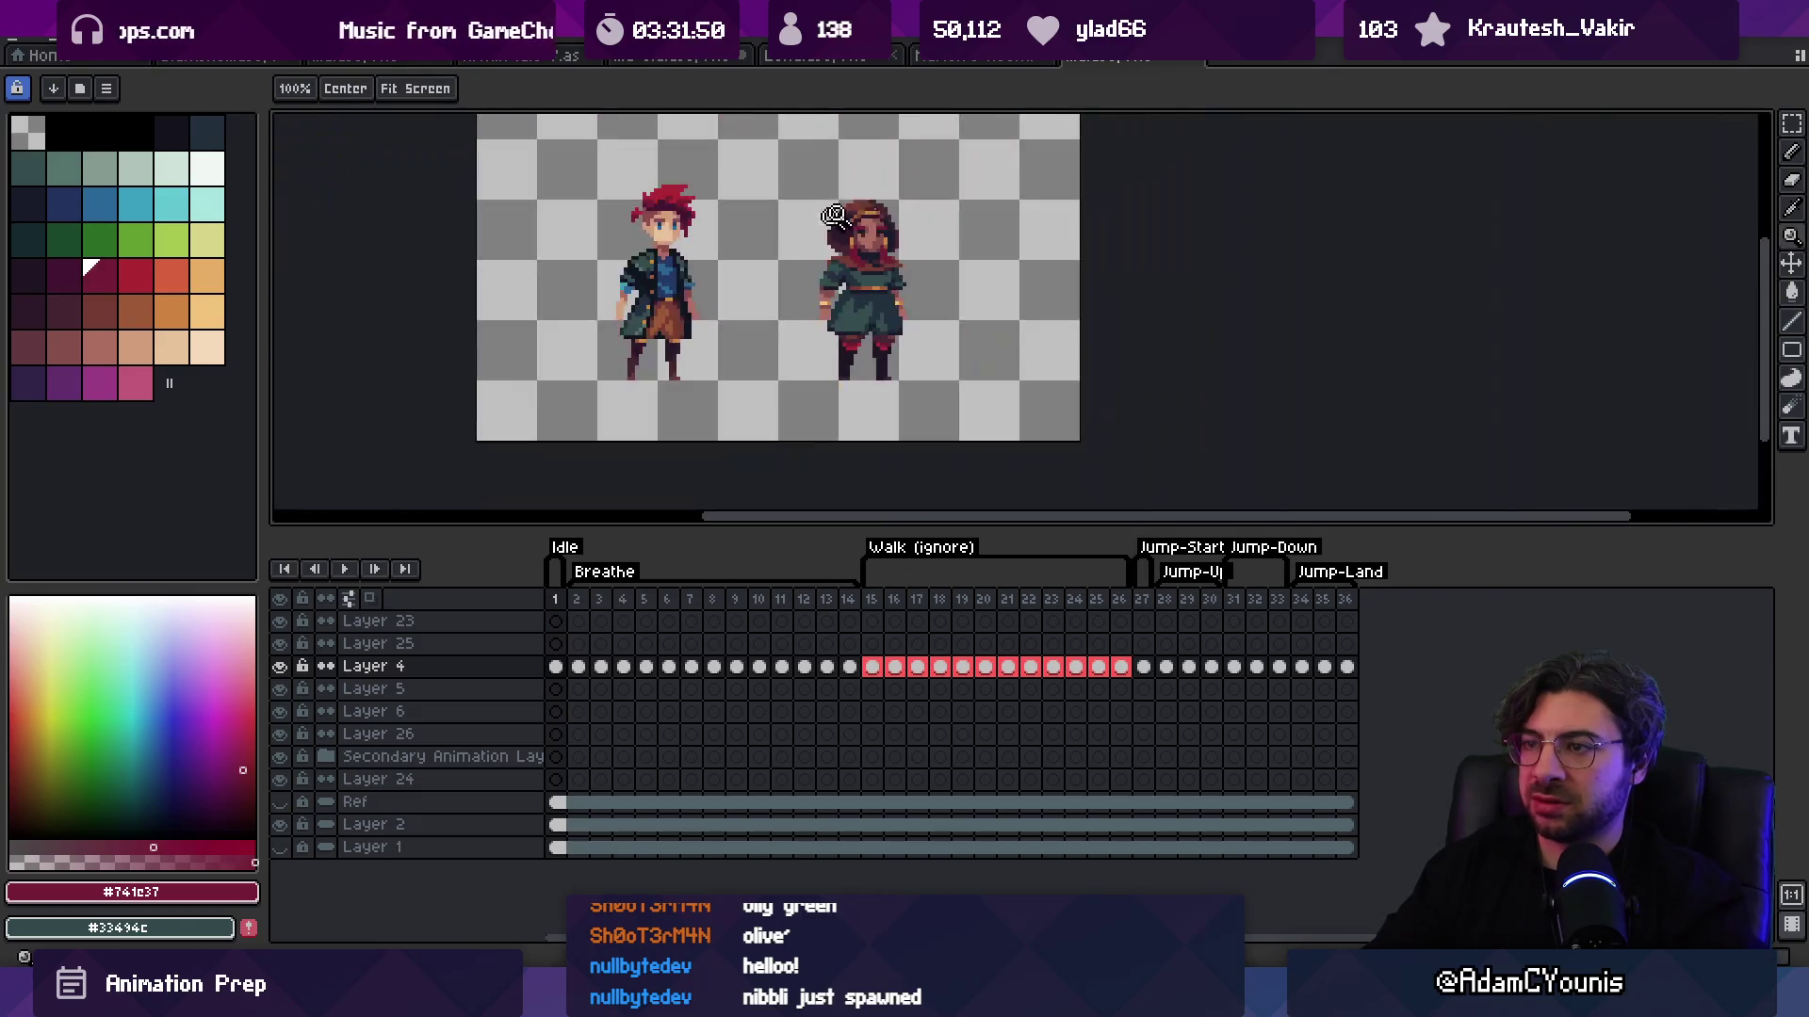
pyautogui.scroll(5, 872, 231)
pyautogui.keyDown('alt'); pyautogui.click(679, 314); pyautogui.keyUp('alt')
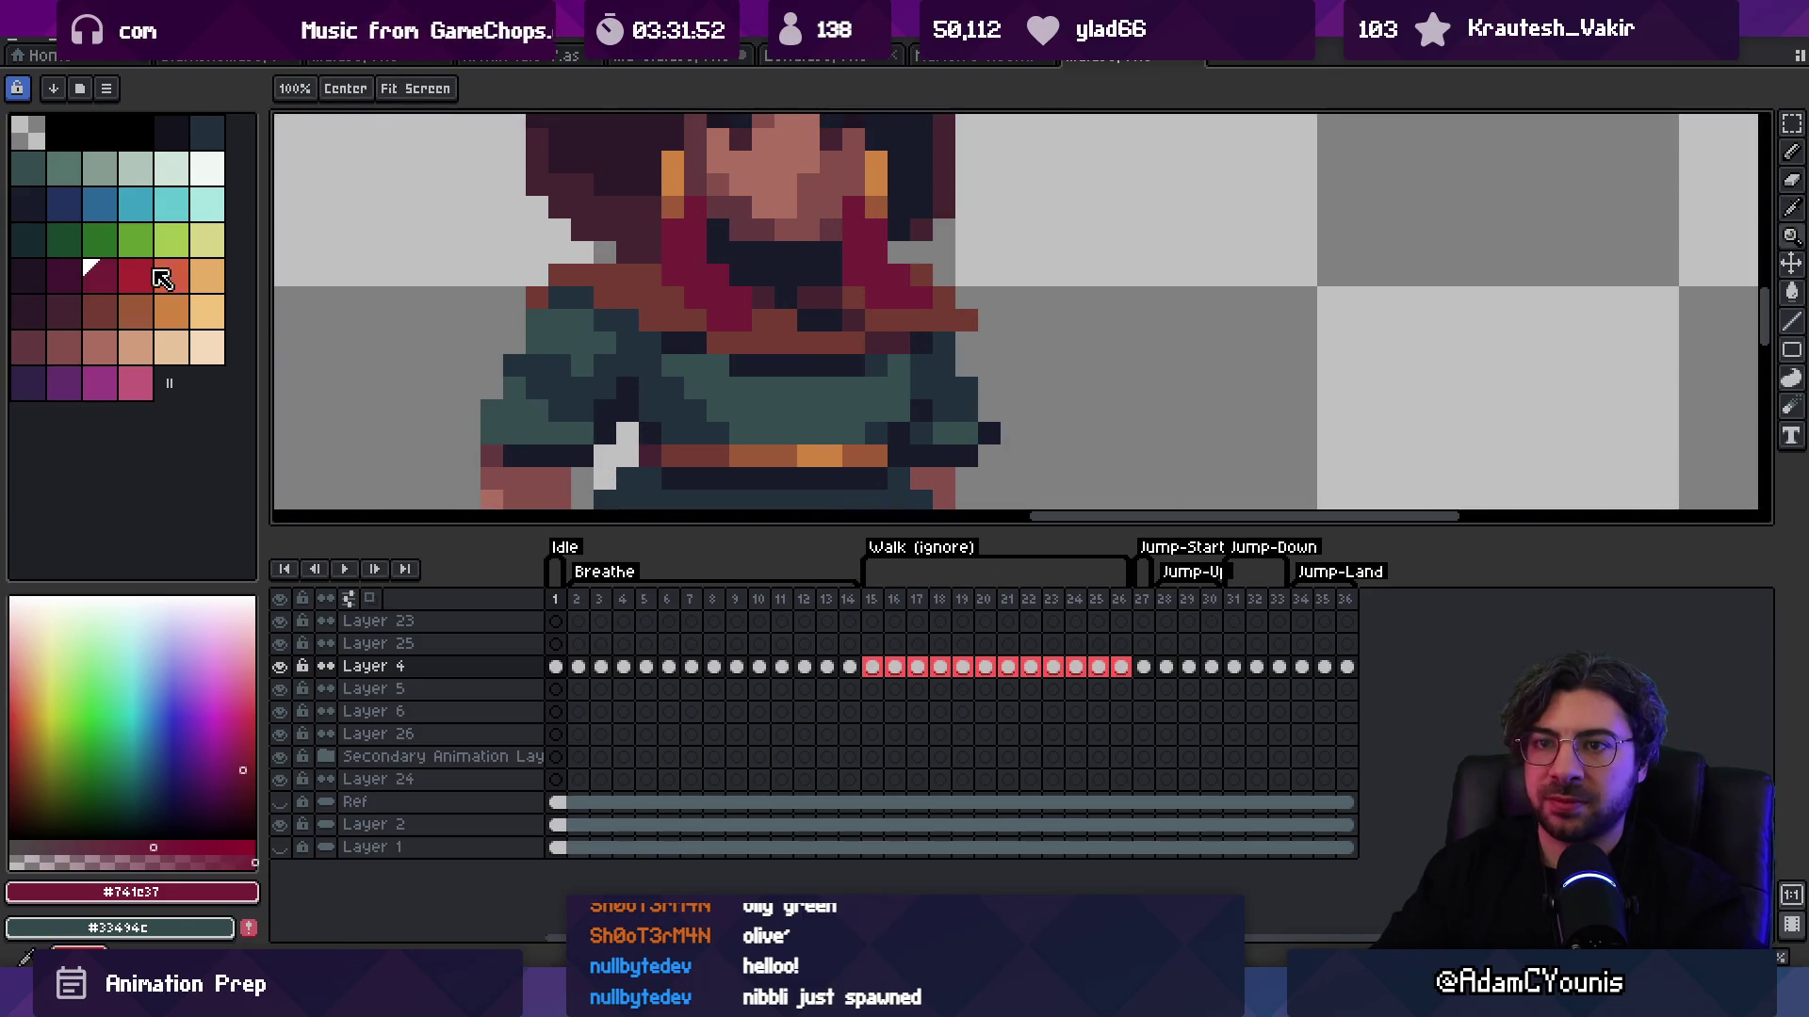
pyautogui.press('b')
pyautogui.moveTo(691, 298); pyautogui.dragTo(727, 297)
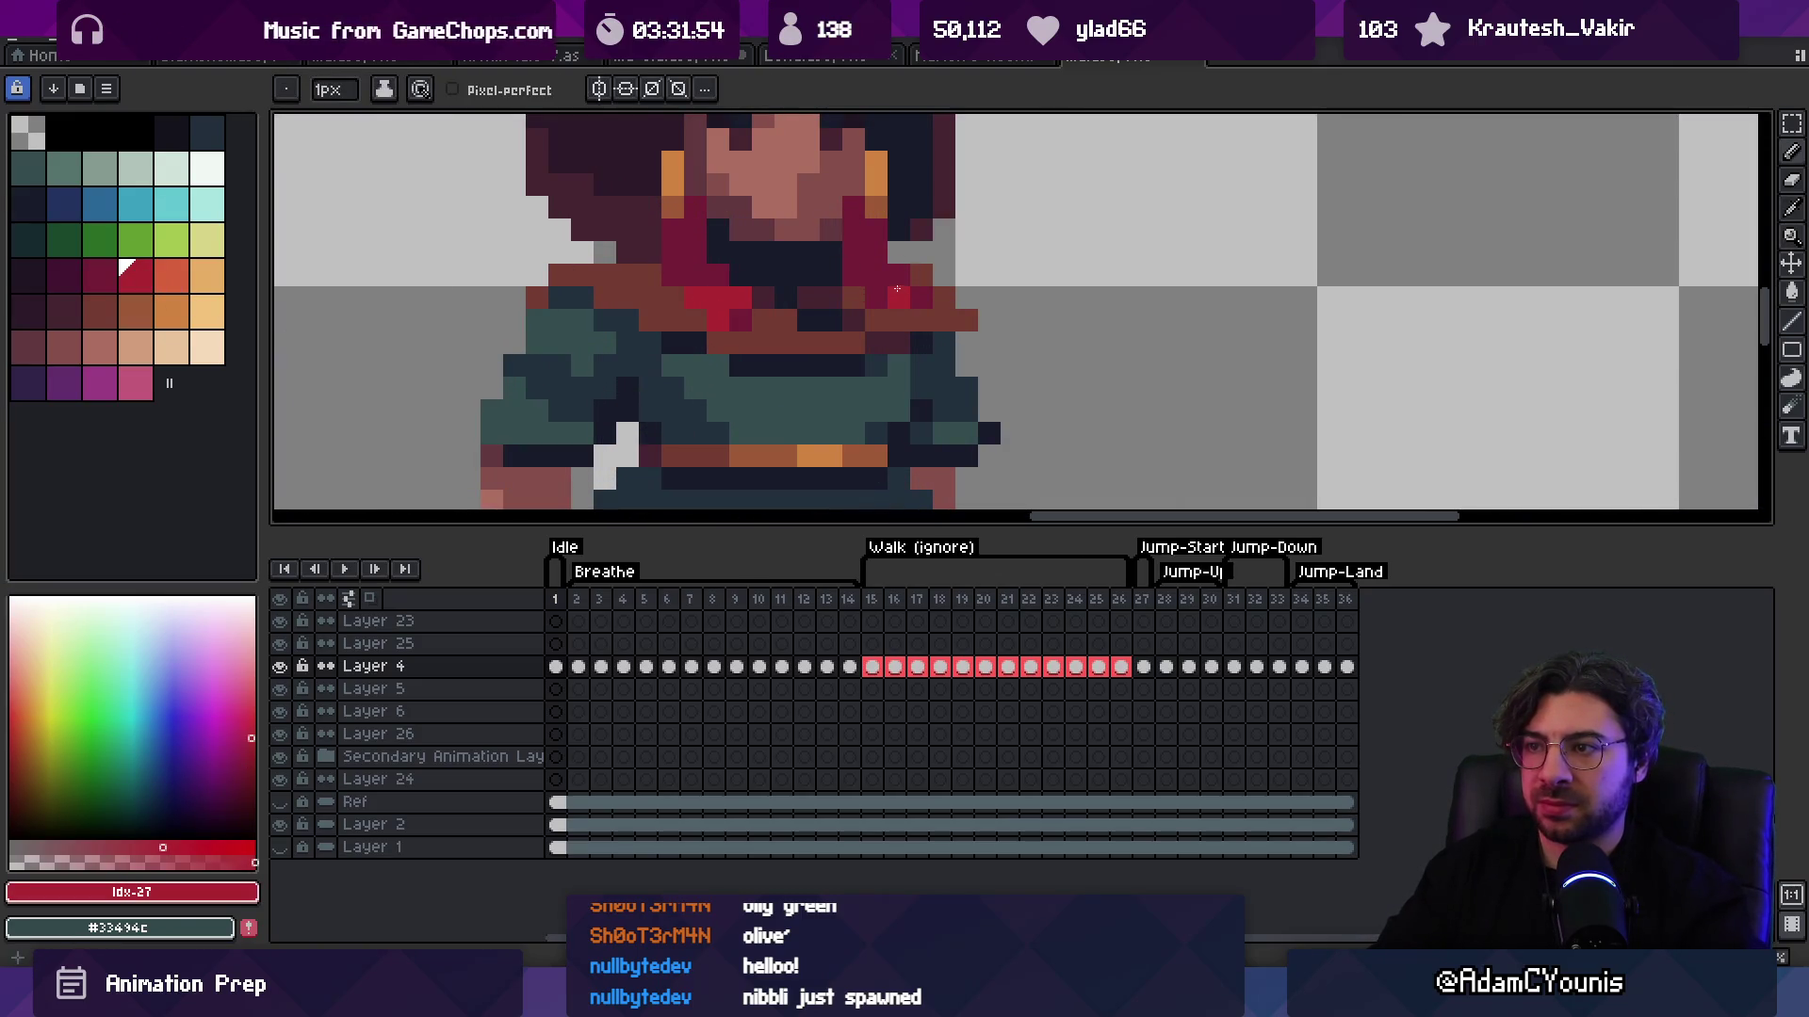
# Step: Extend the bright red highlight further across the scarf
pyautogui.keyDown('alt'); pyautogui.click(918, 287); pyautogui.keyUp('alt')
pyautogui.press('z')
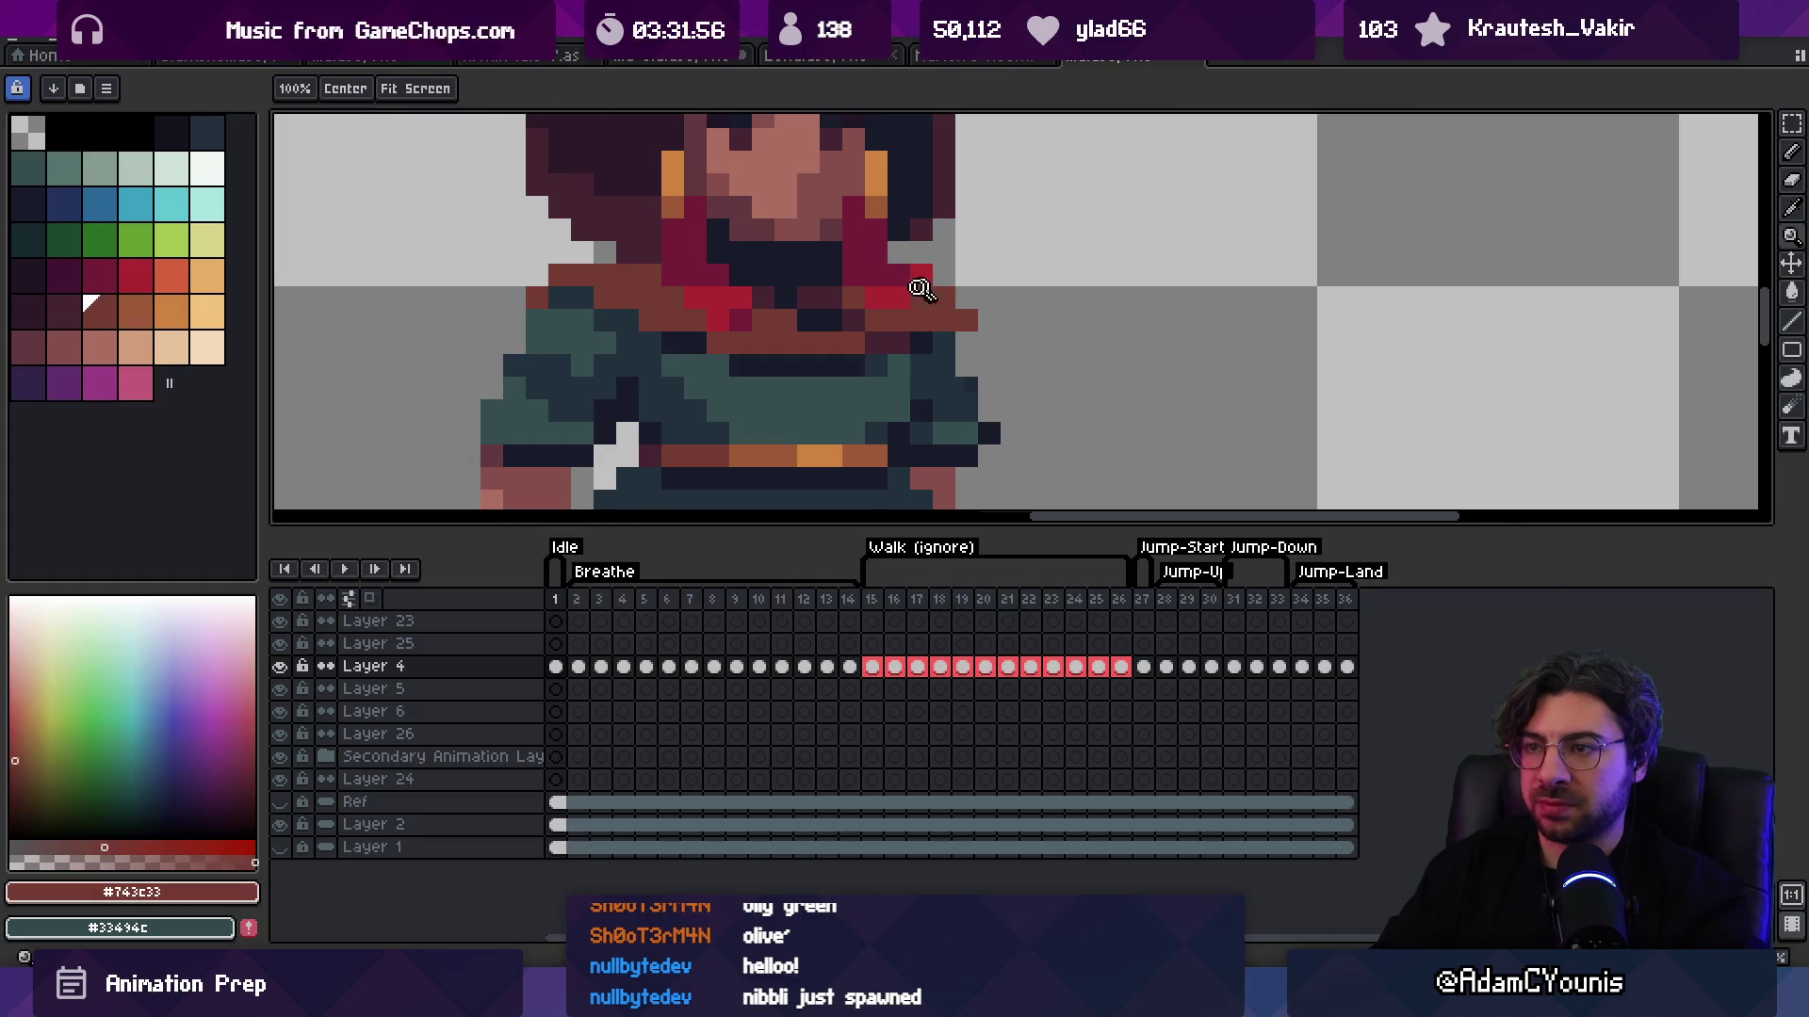
pyautogui.scroll(-5, 921, 283)
pyautogui.scroll(5, 942, 259)
pyautogui.press('b')
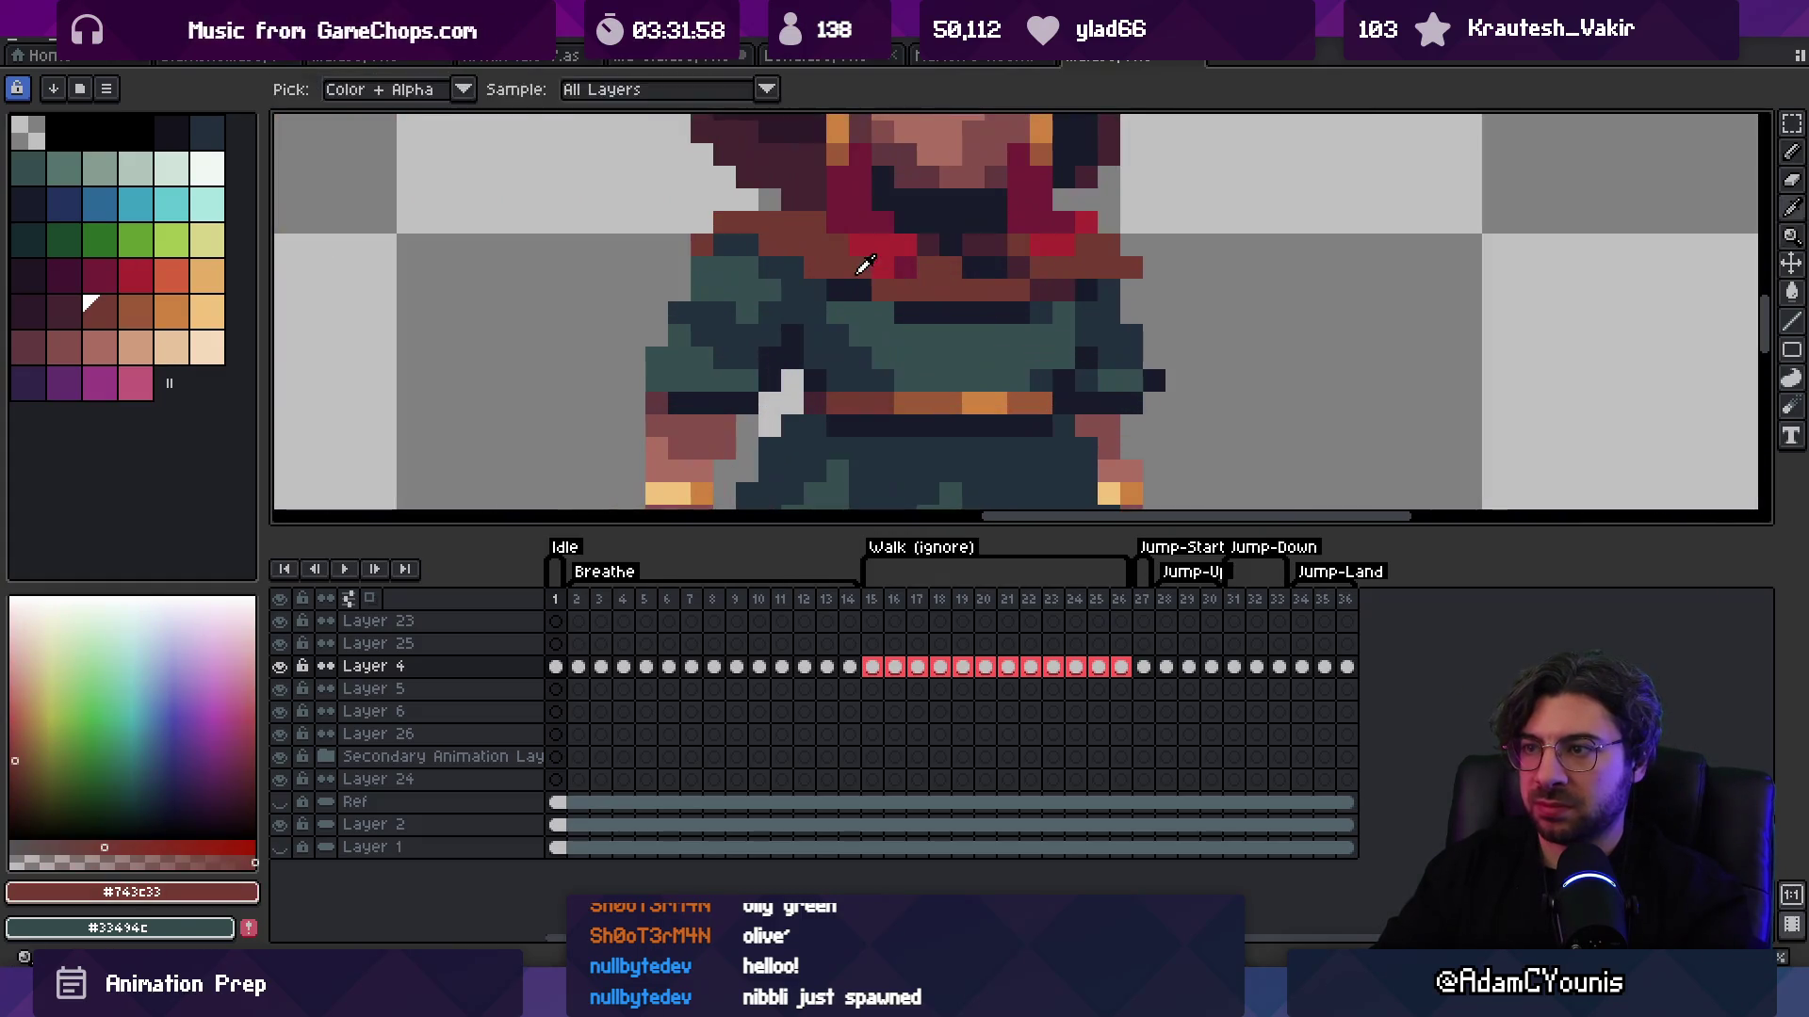
pyautogui.keyDown('alt'); pyautogui.click(851, 212); pyautogui.keyUp('alt')
pyautogui.moveTo(836, 201); pyautogui.dragTo(854, 201)
# Step: Zoom in on the girl's face and pick the crimson scarf colour again
pyautogui.press('z')
pyautogui.scroll(-5, 927, 273)
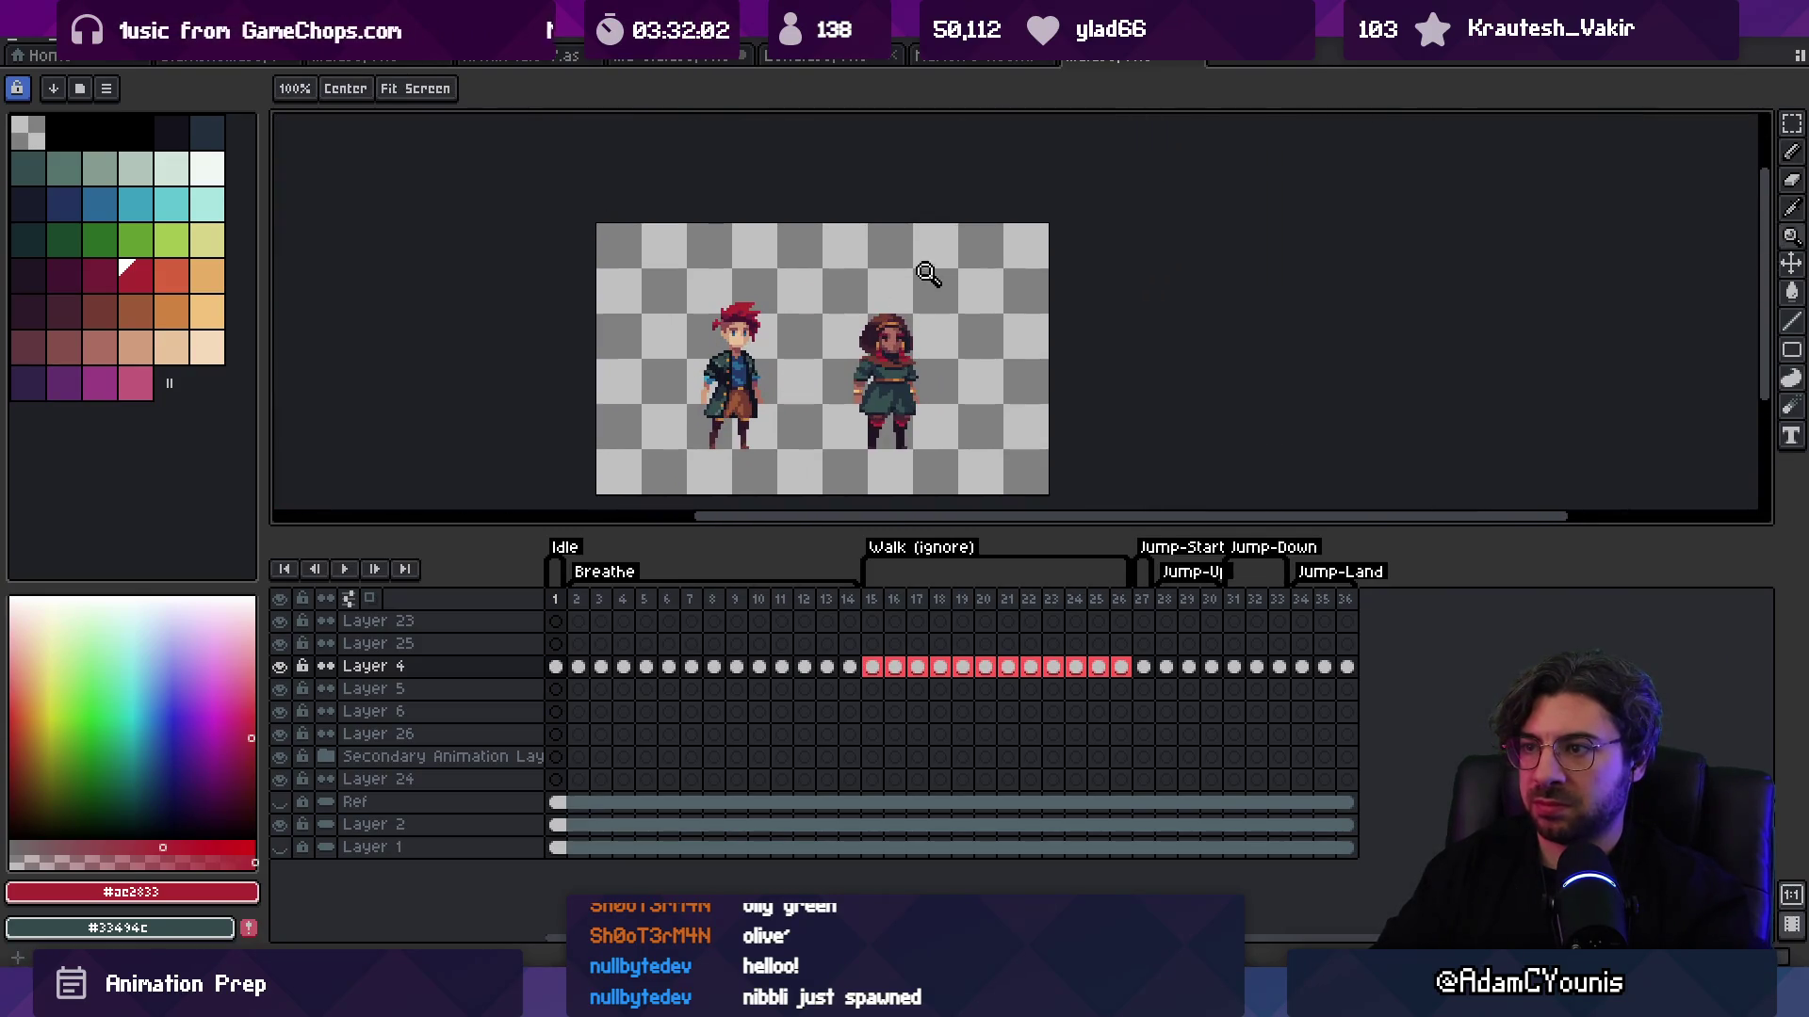
pyautogui.scroll(1, 895, 326)
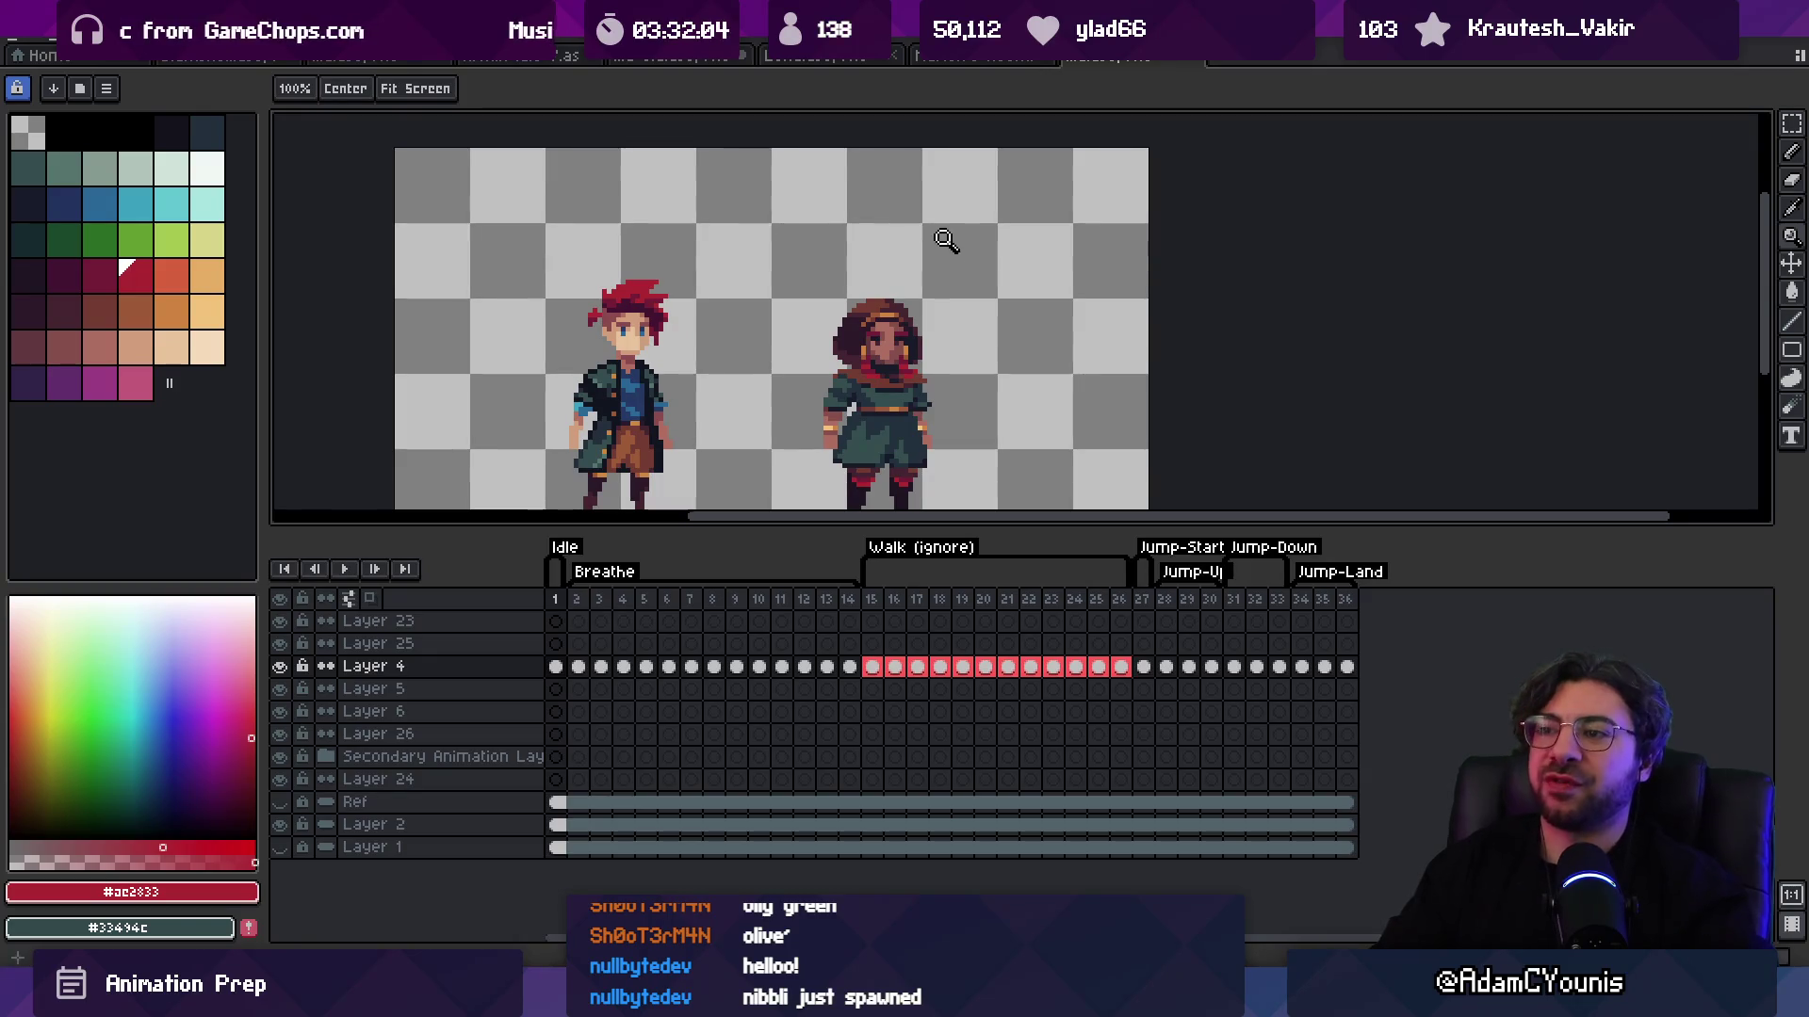
pyautogui.press('v')
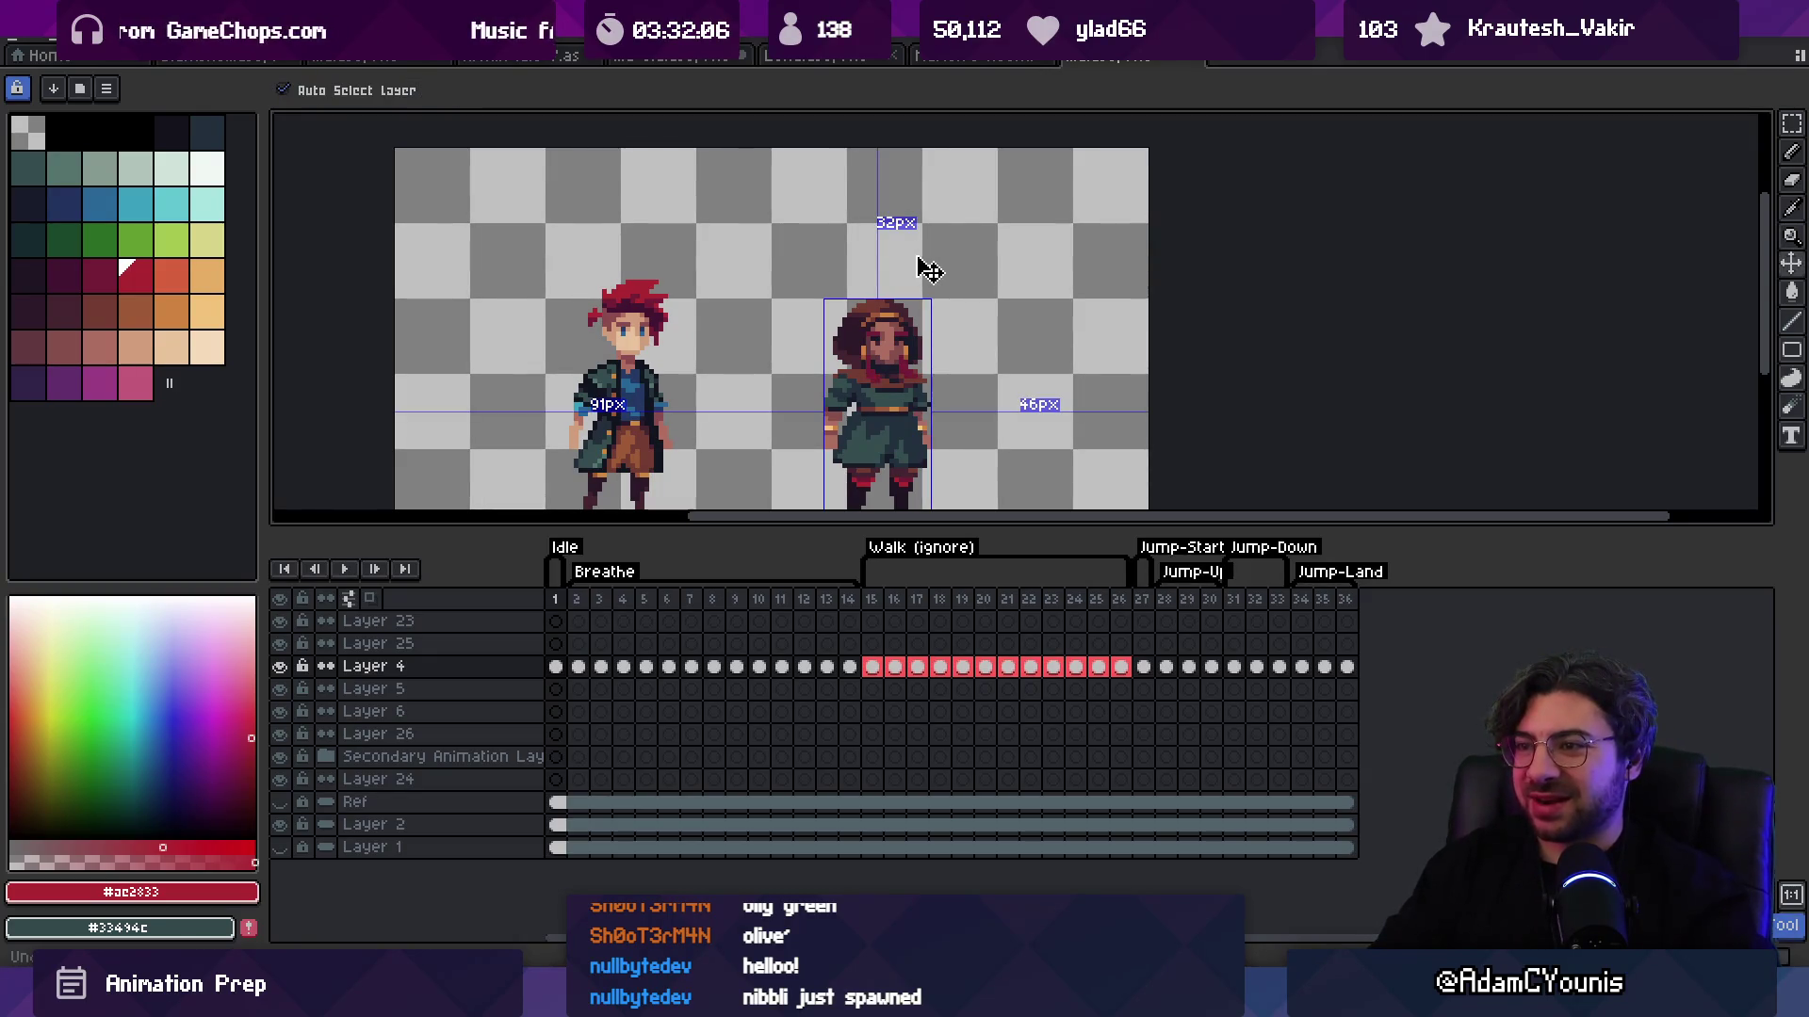
pyautogui.press('z')
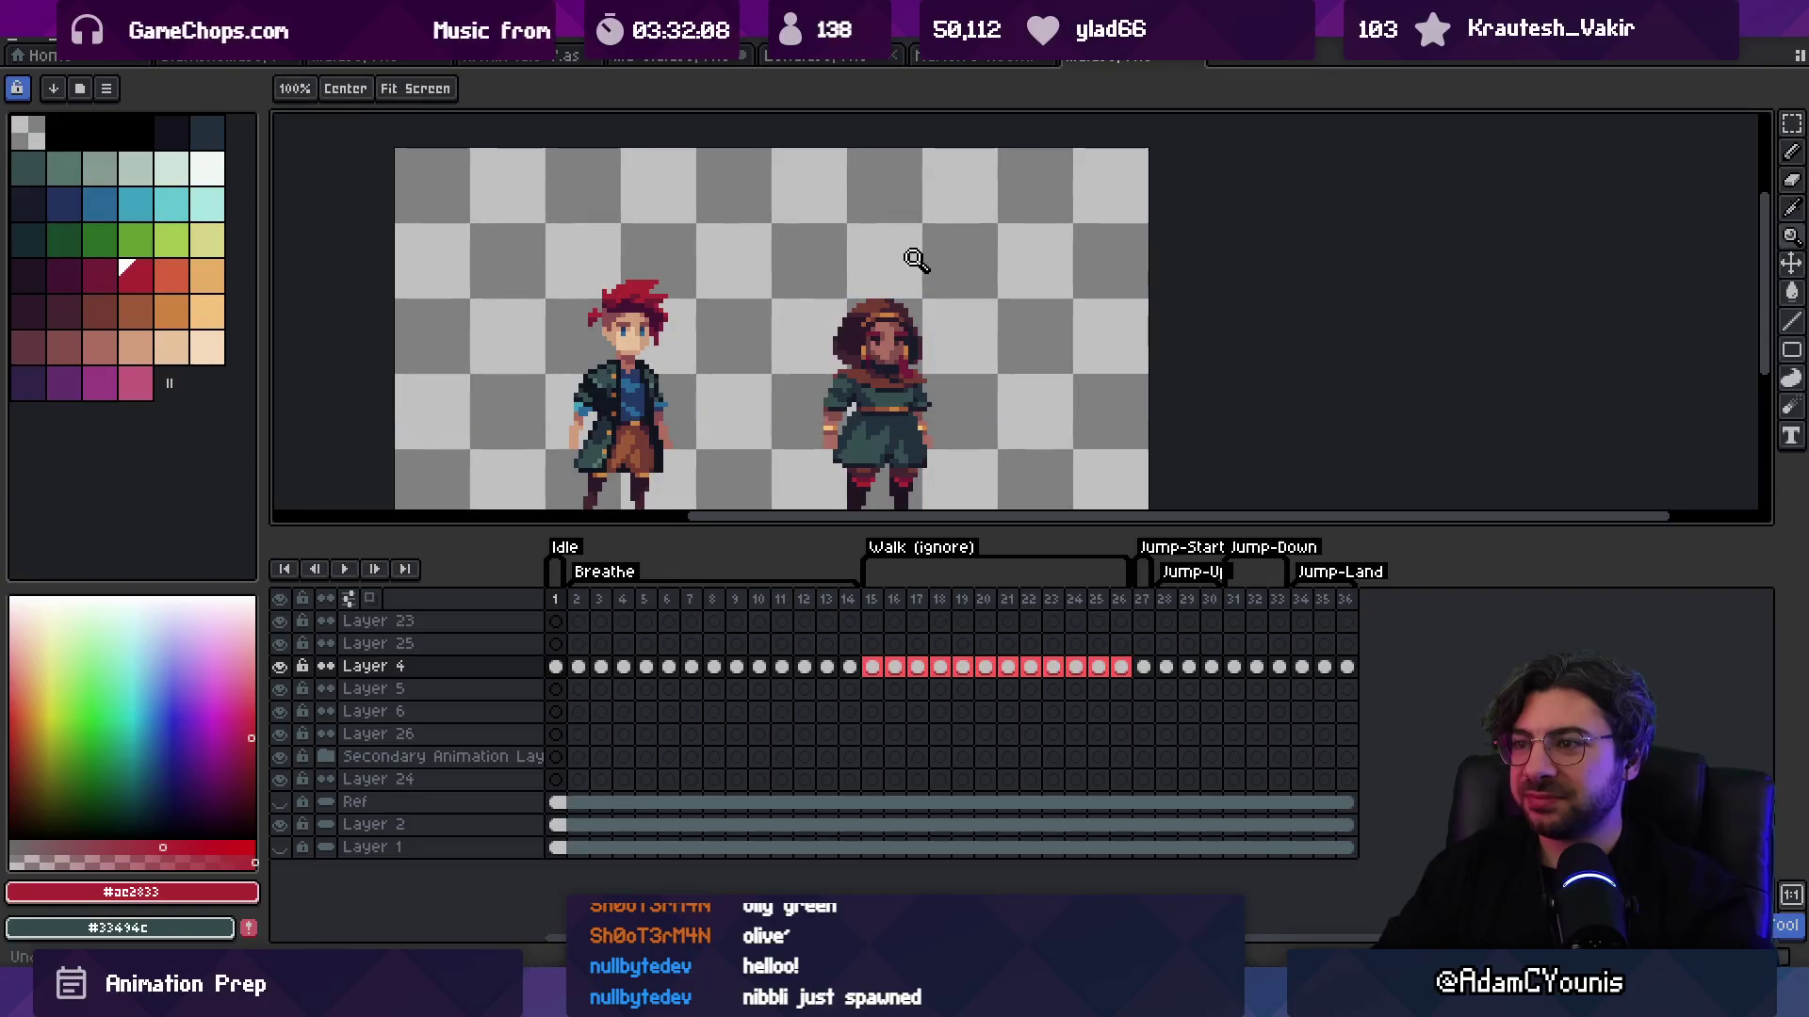
pyautogui.click(914, 312)
pyautogui.press('b')
pyautogui.keyDown('alt'); pyautogui.click(831, 350); pyautogui.keyUp('alt')
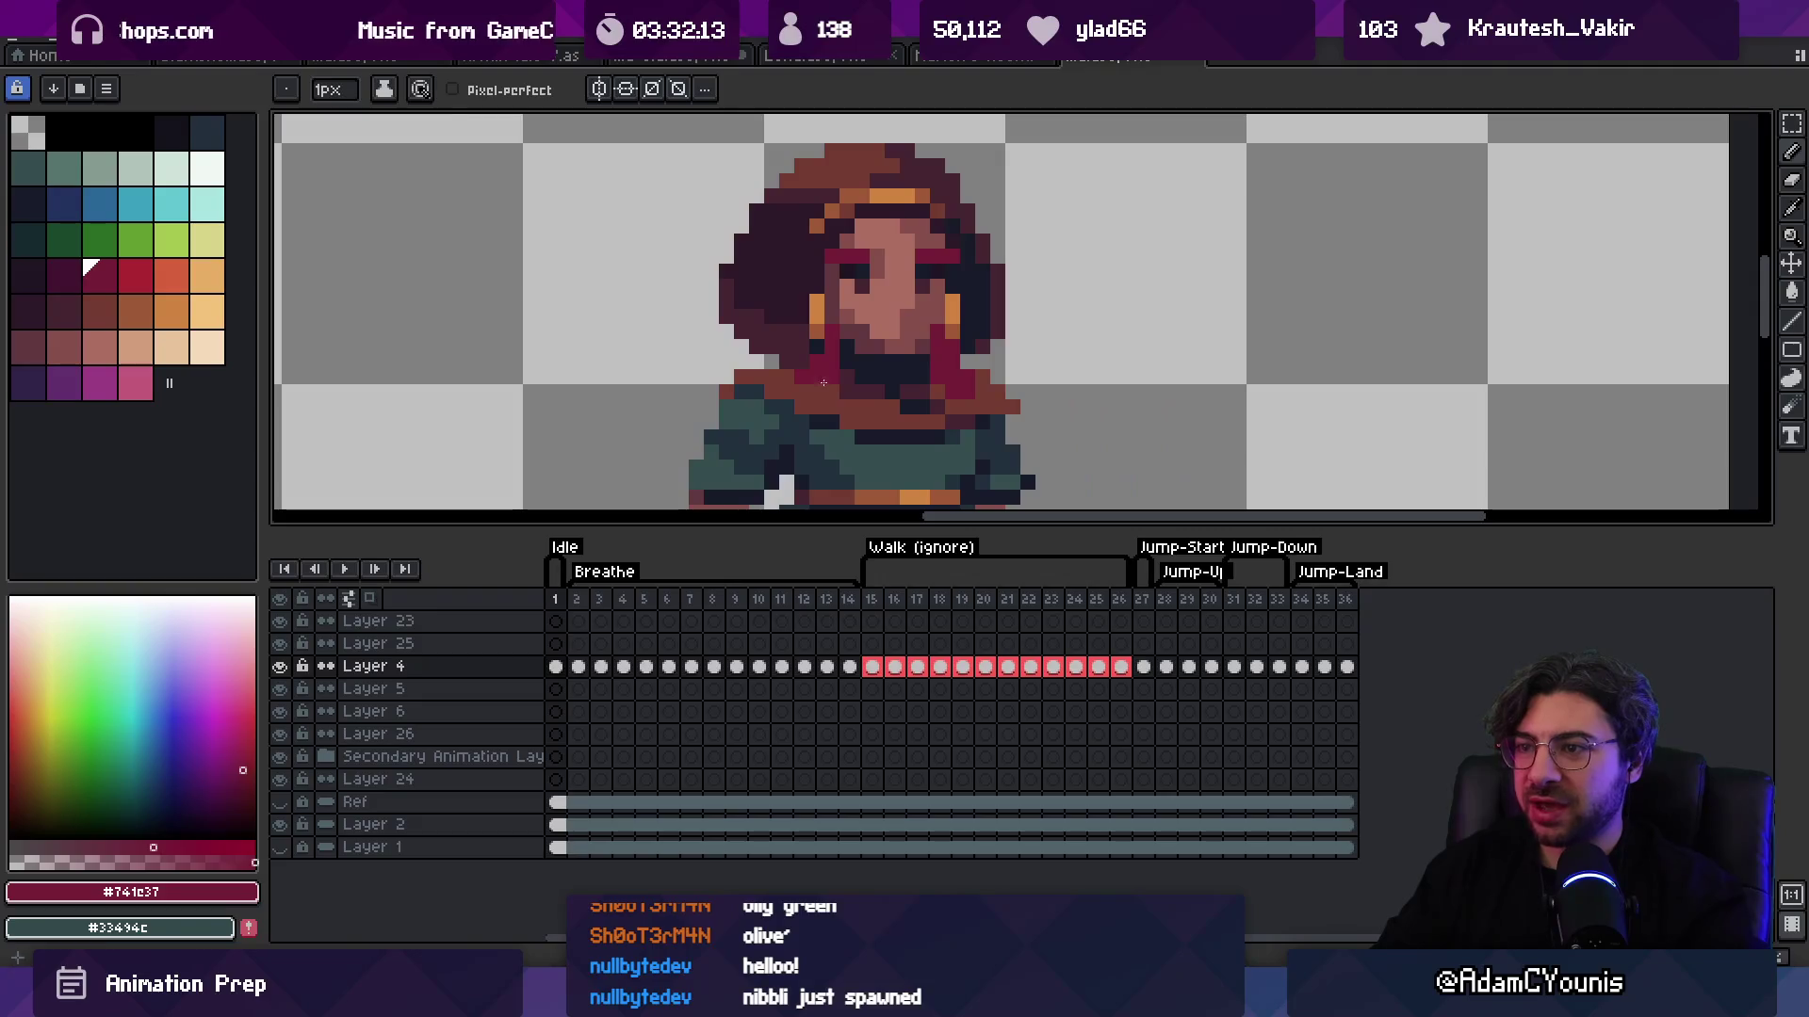
# Step: Add a bright red pixel to the girl's collar, then zoom out to check it
pyautogui.click(134, 275)
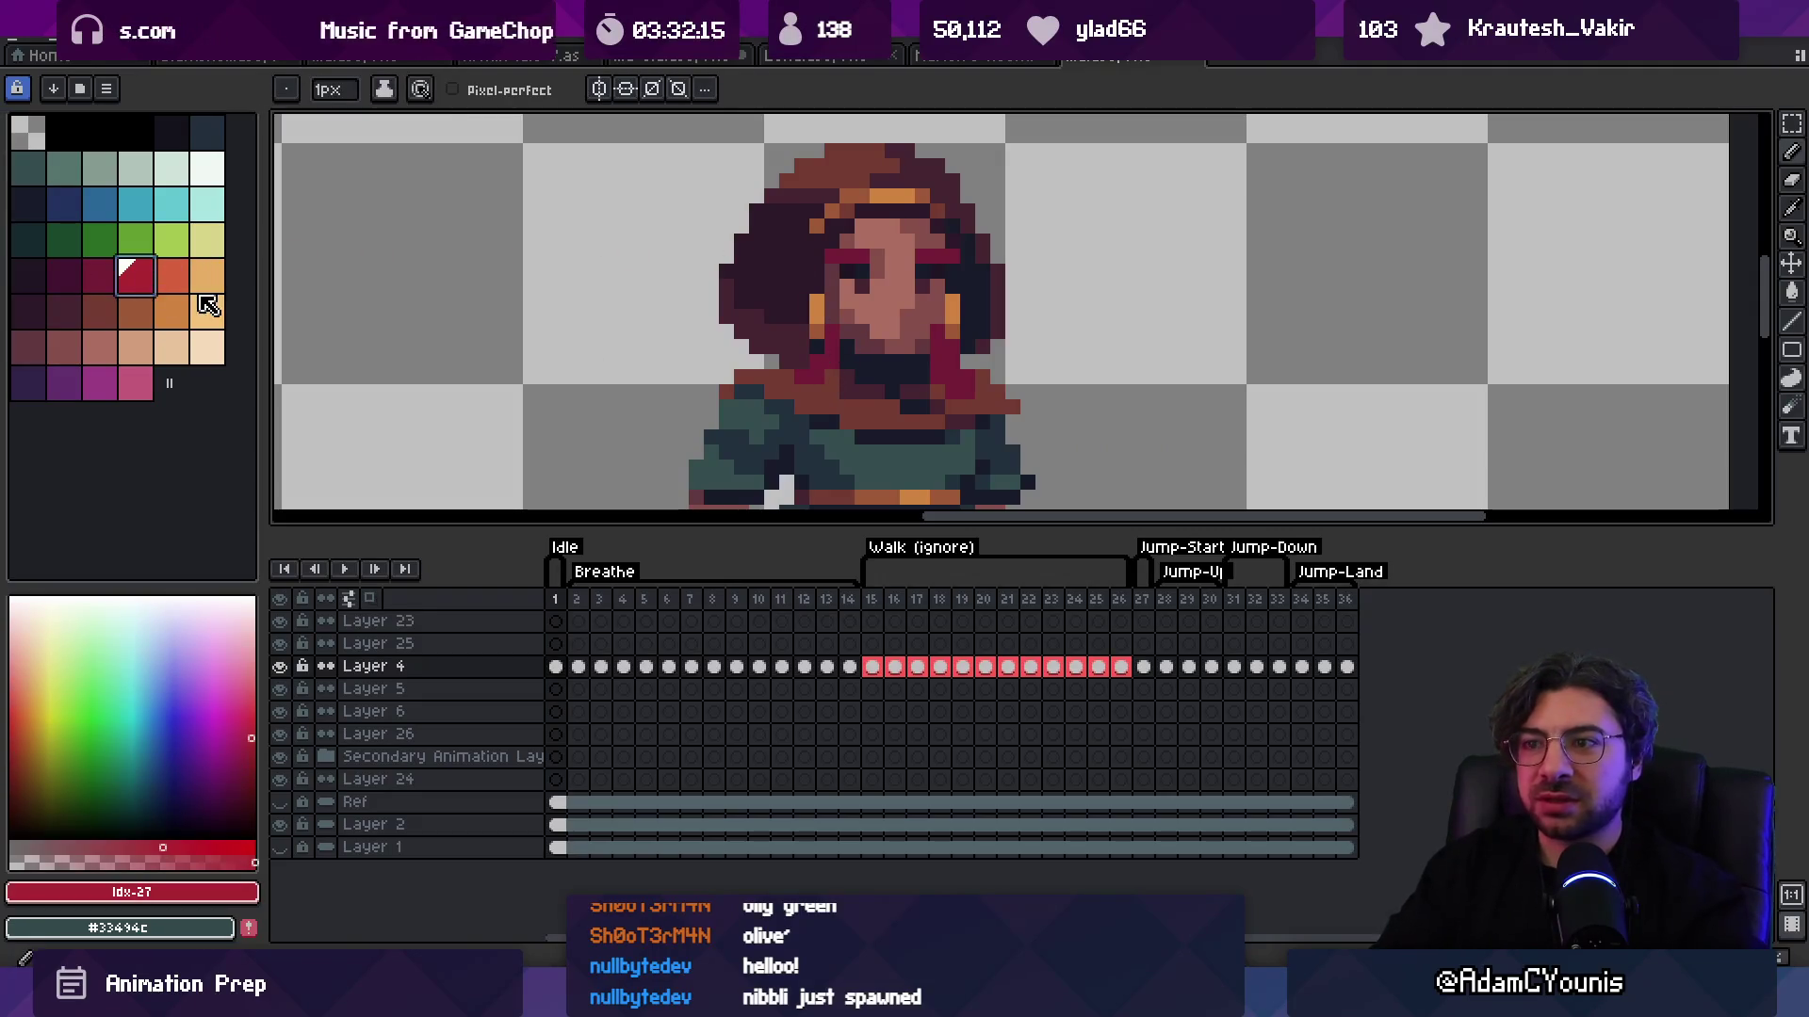
pyautogui.click(947, 381)
pyautogui.press('z')
pyautogui.press('1')
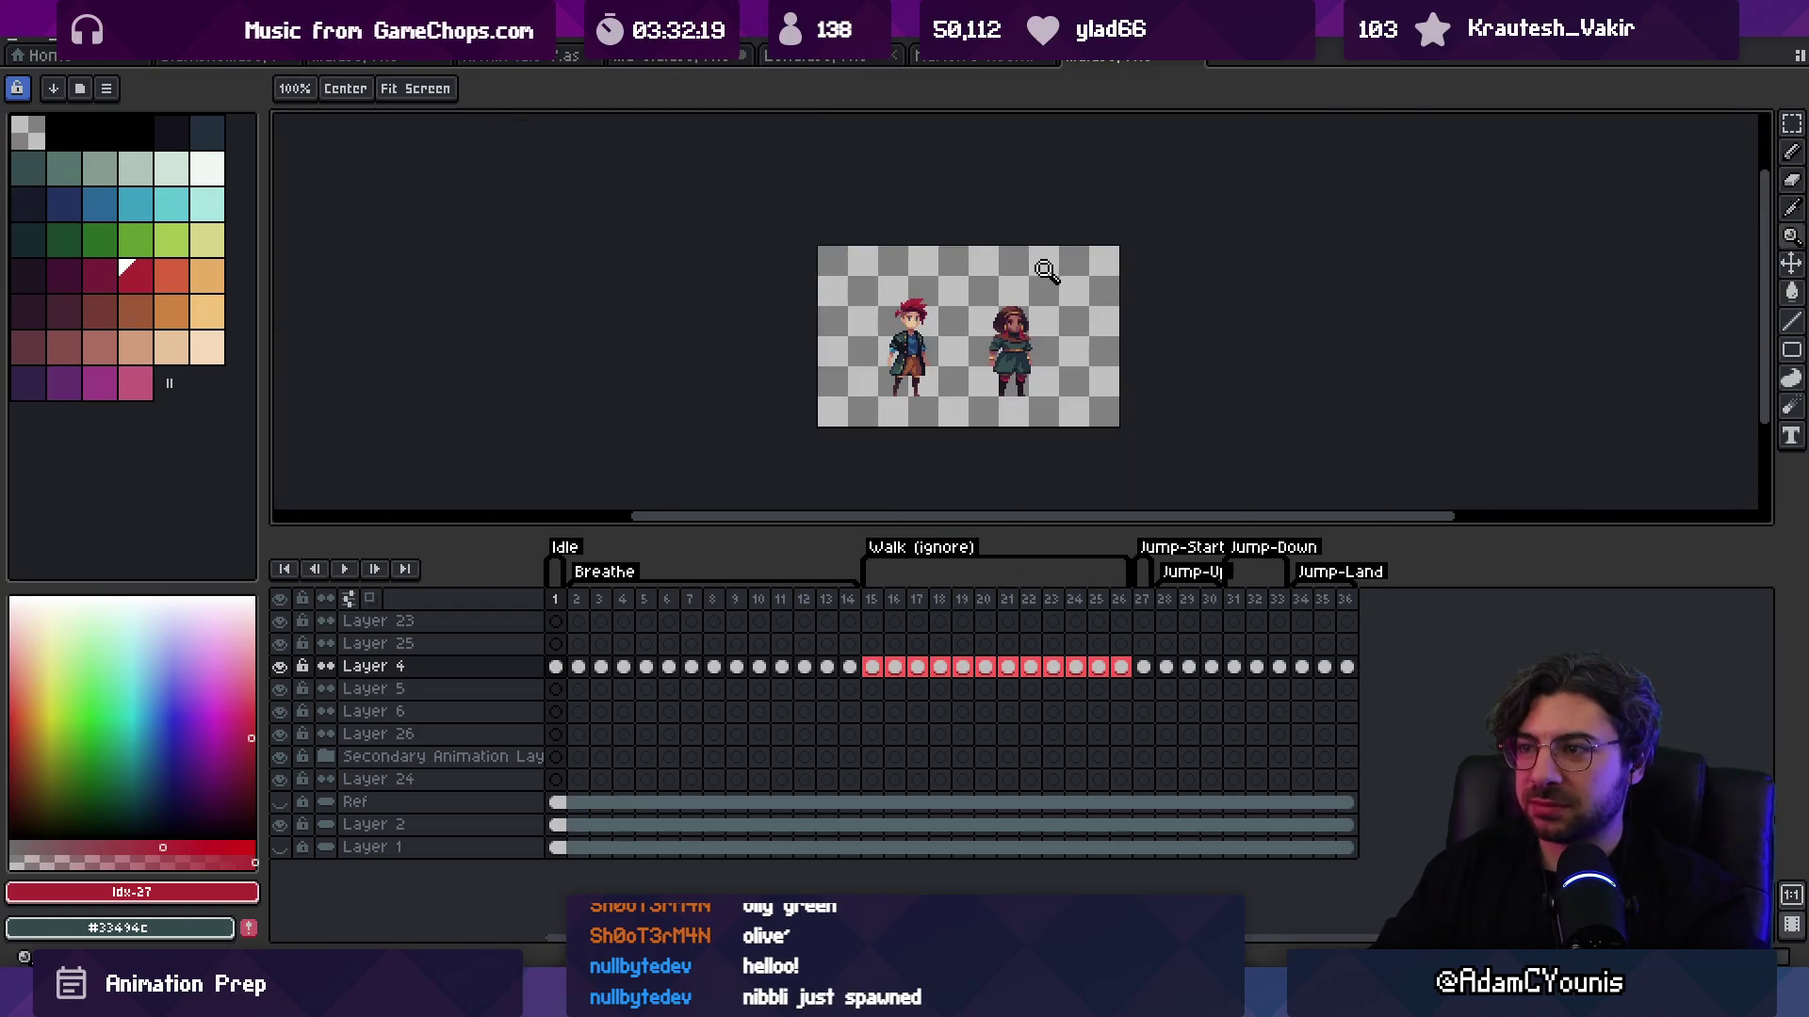
pyautogui.scroll(10, 1048, 314)
pyautogui.press('b')
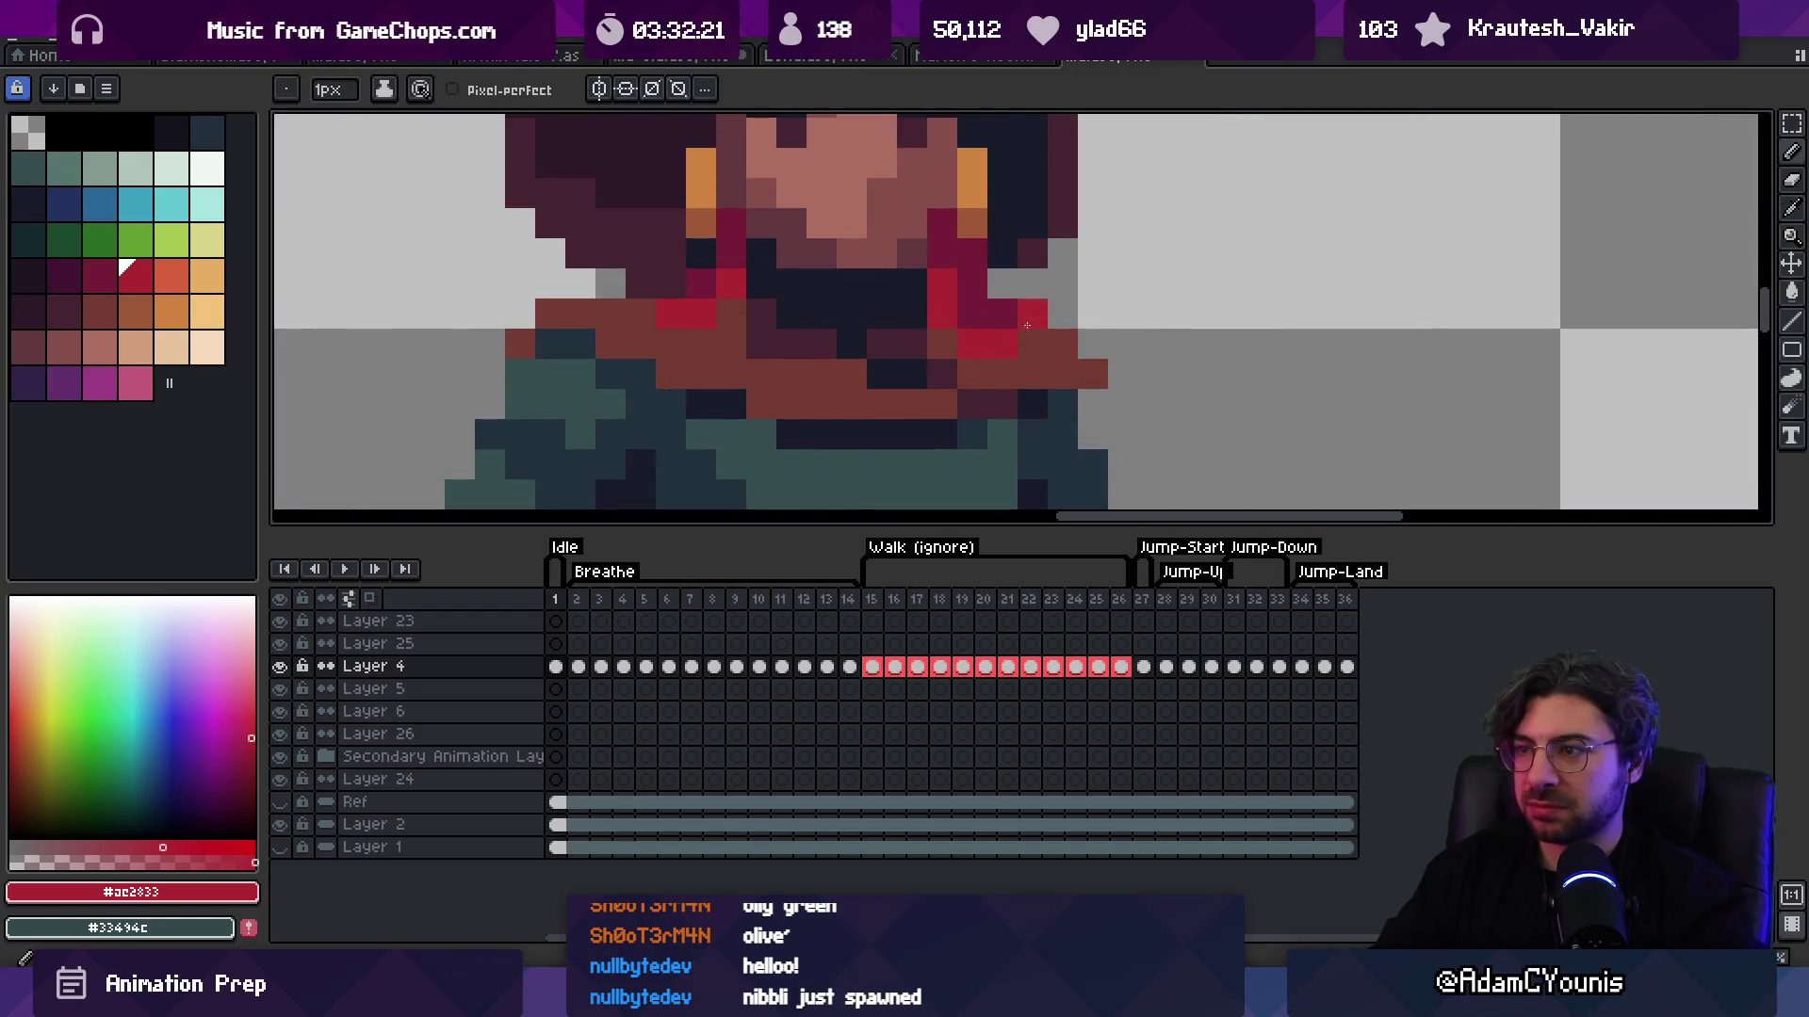
# Step: Zoom out to check the girl sprite's bounds and spacing beside the red-haired boy
pyautogui.press('z')
pyautogui.press('1')
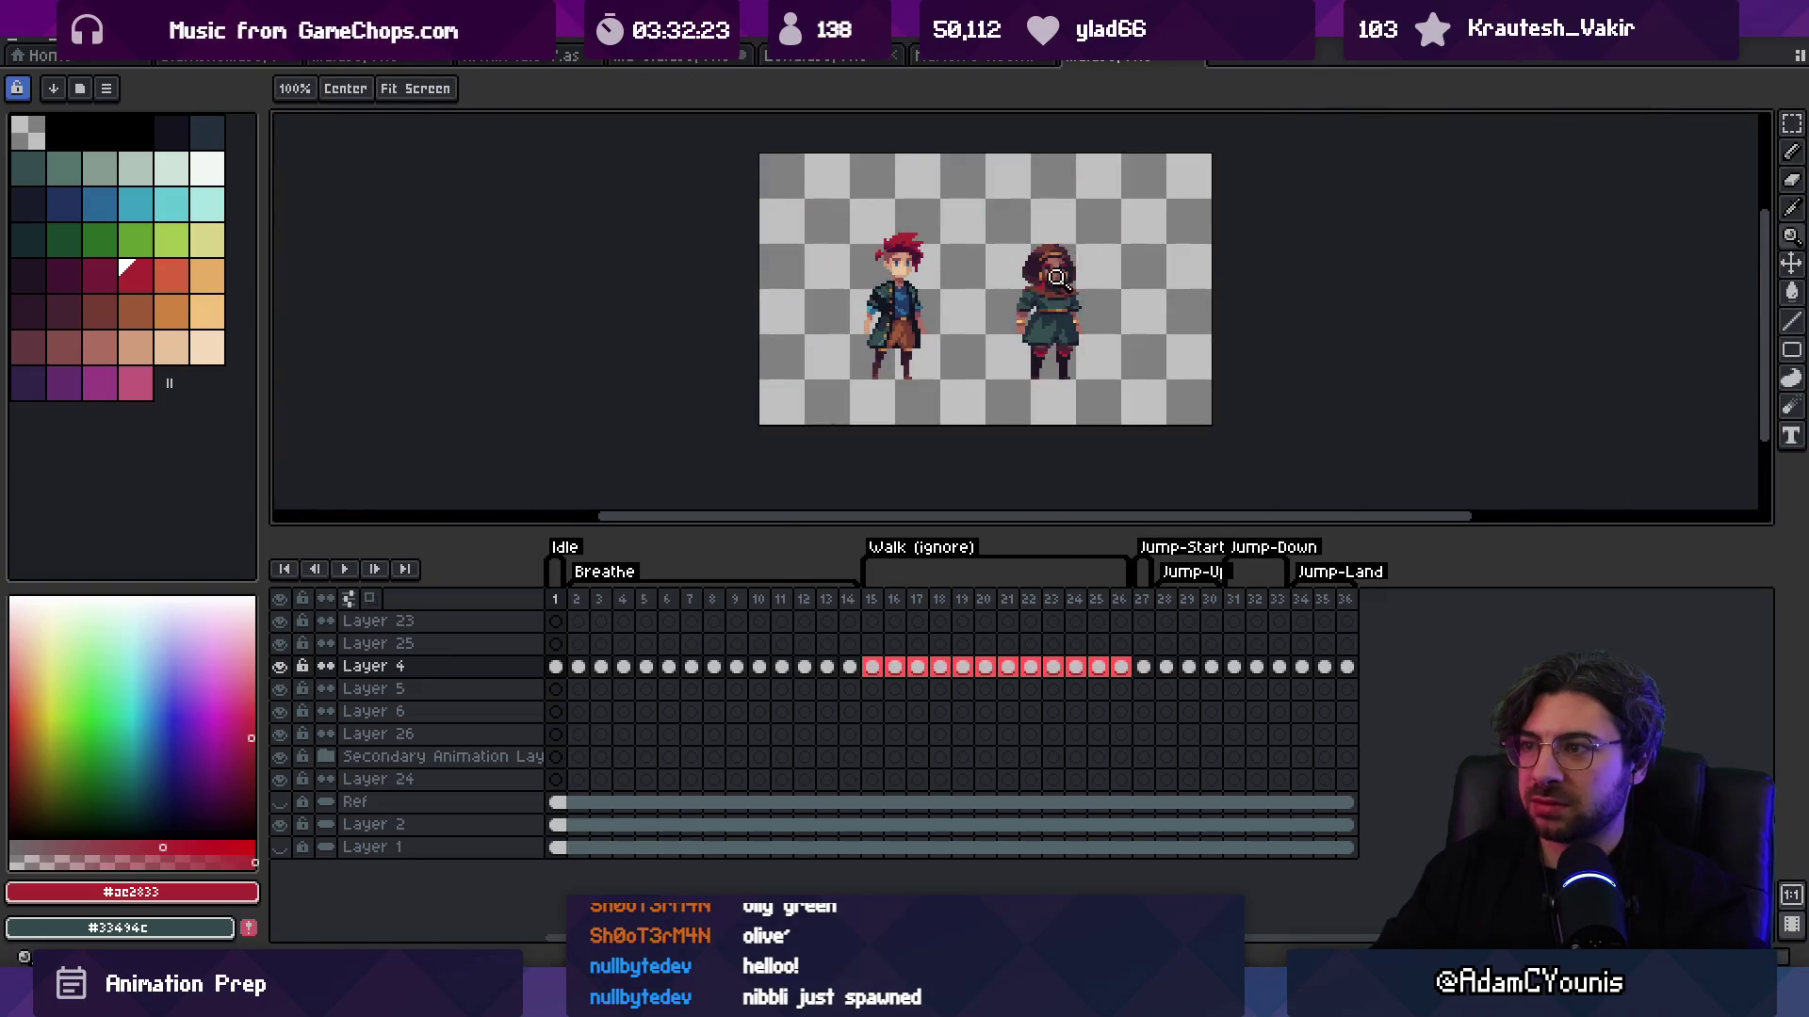
pyautogui.scroll(5, 1056, 277)
pyautogui.press('v')
pyautogui.scroll(-5, 1032, 287)
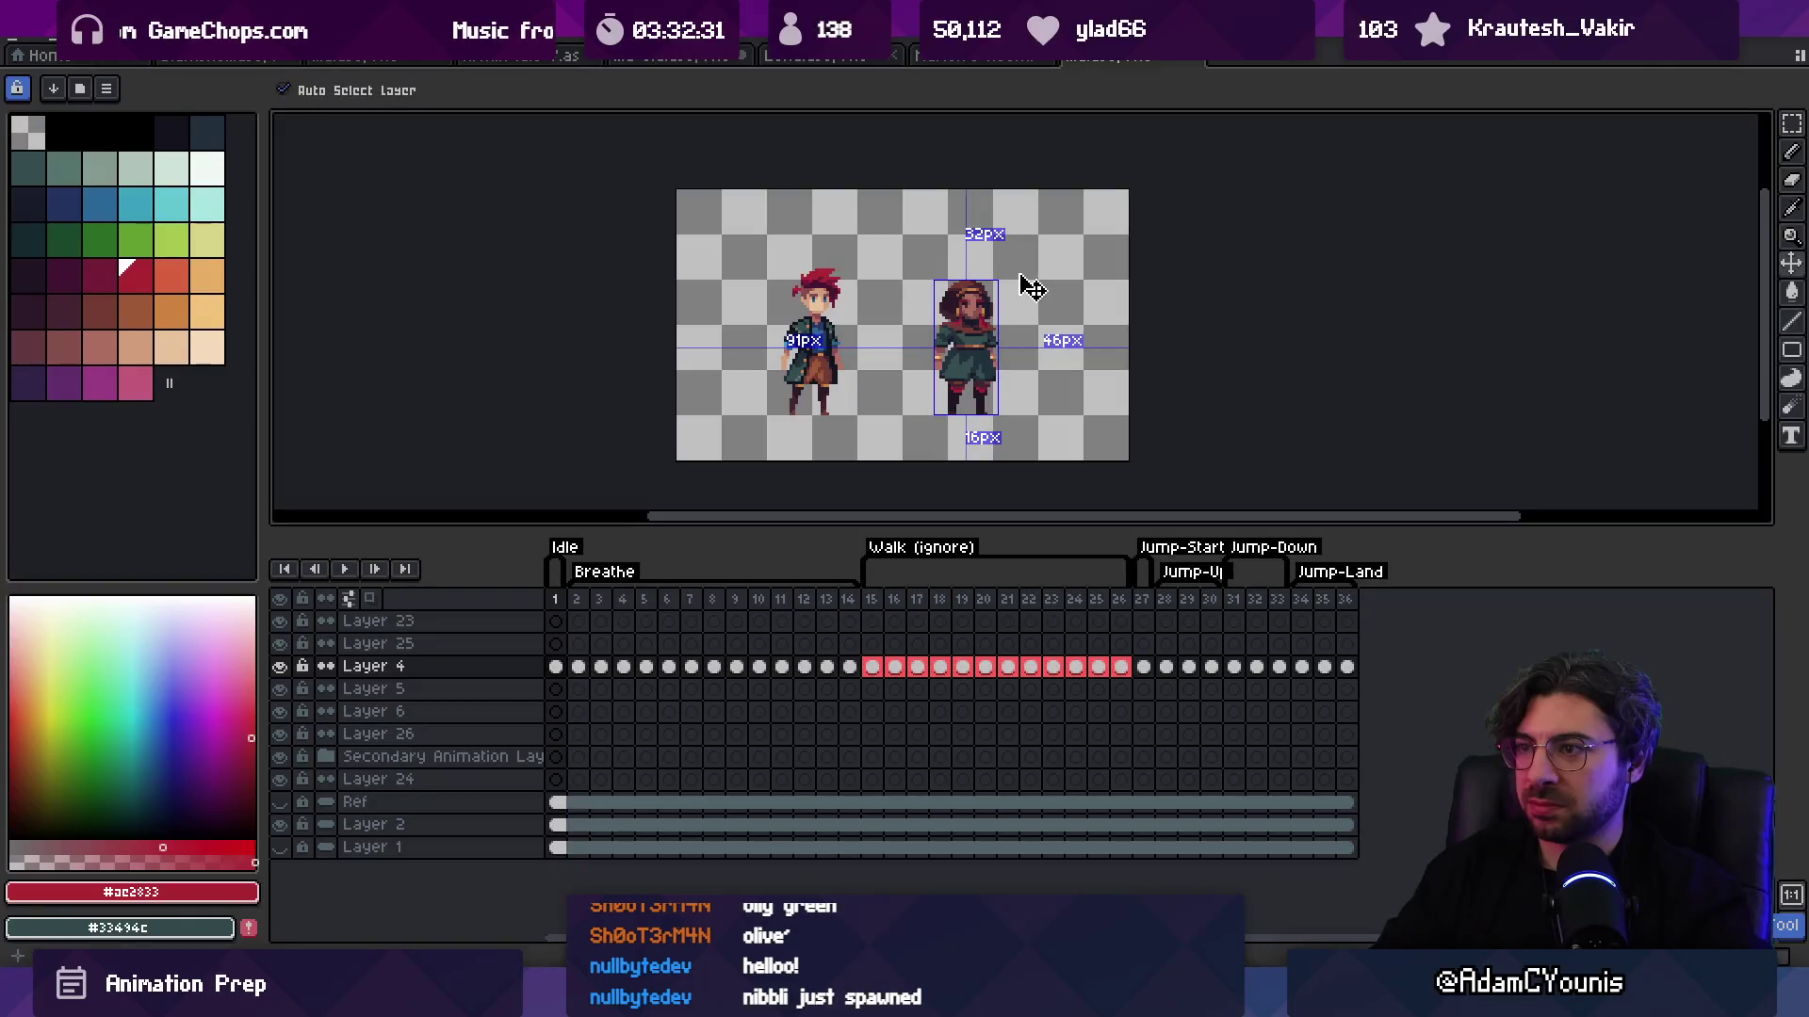
pyautogui.scroll(5, 1031, 289)
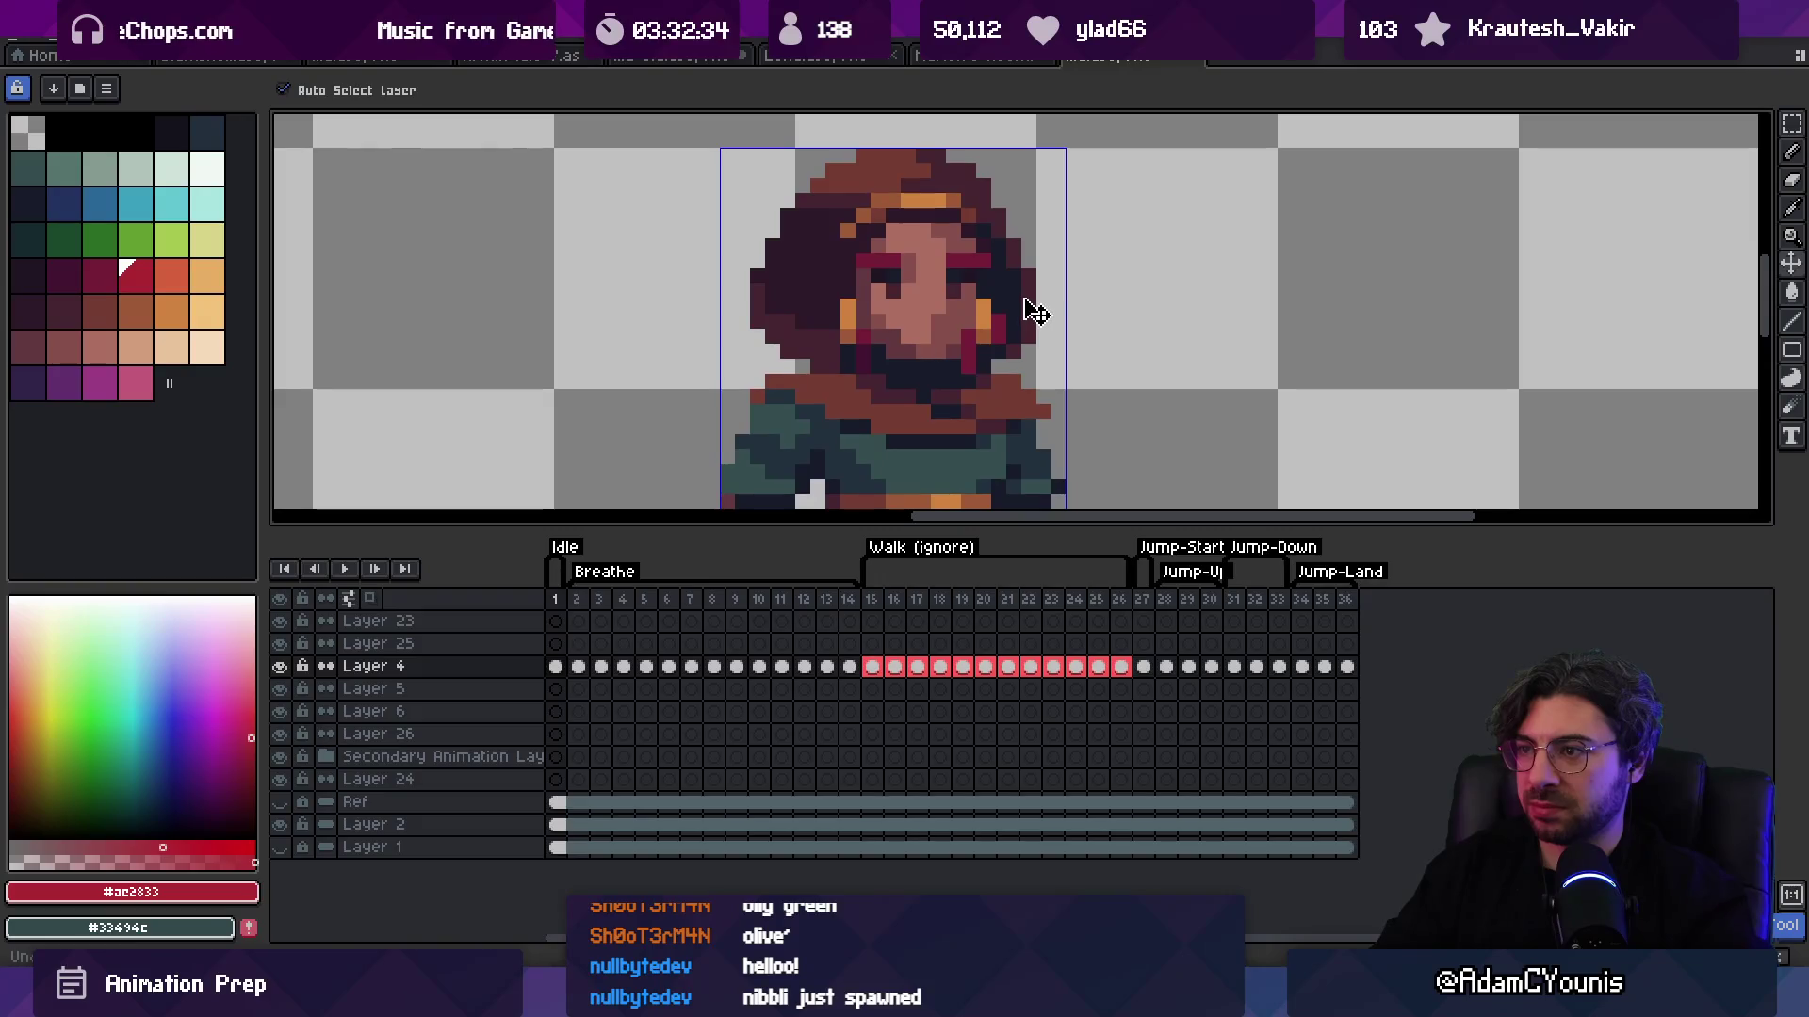
# Step: Eyedrop the maroon and dark navy from the girl's face, ending on maroon for painting
pyautogui.press('i')
pyautogui.click(1000, 318)
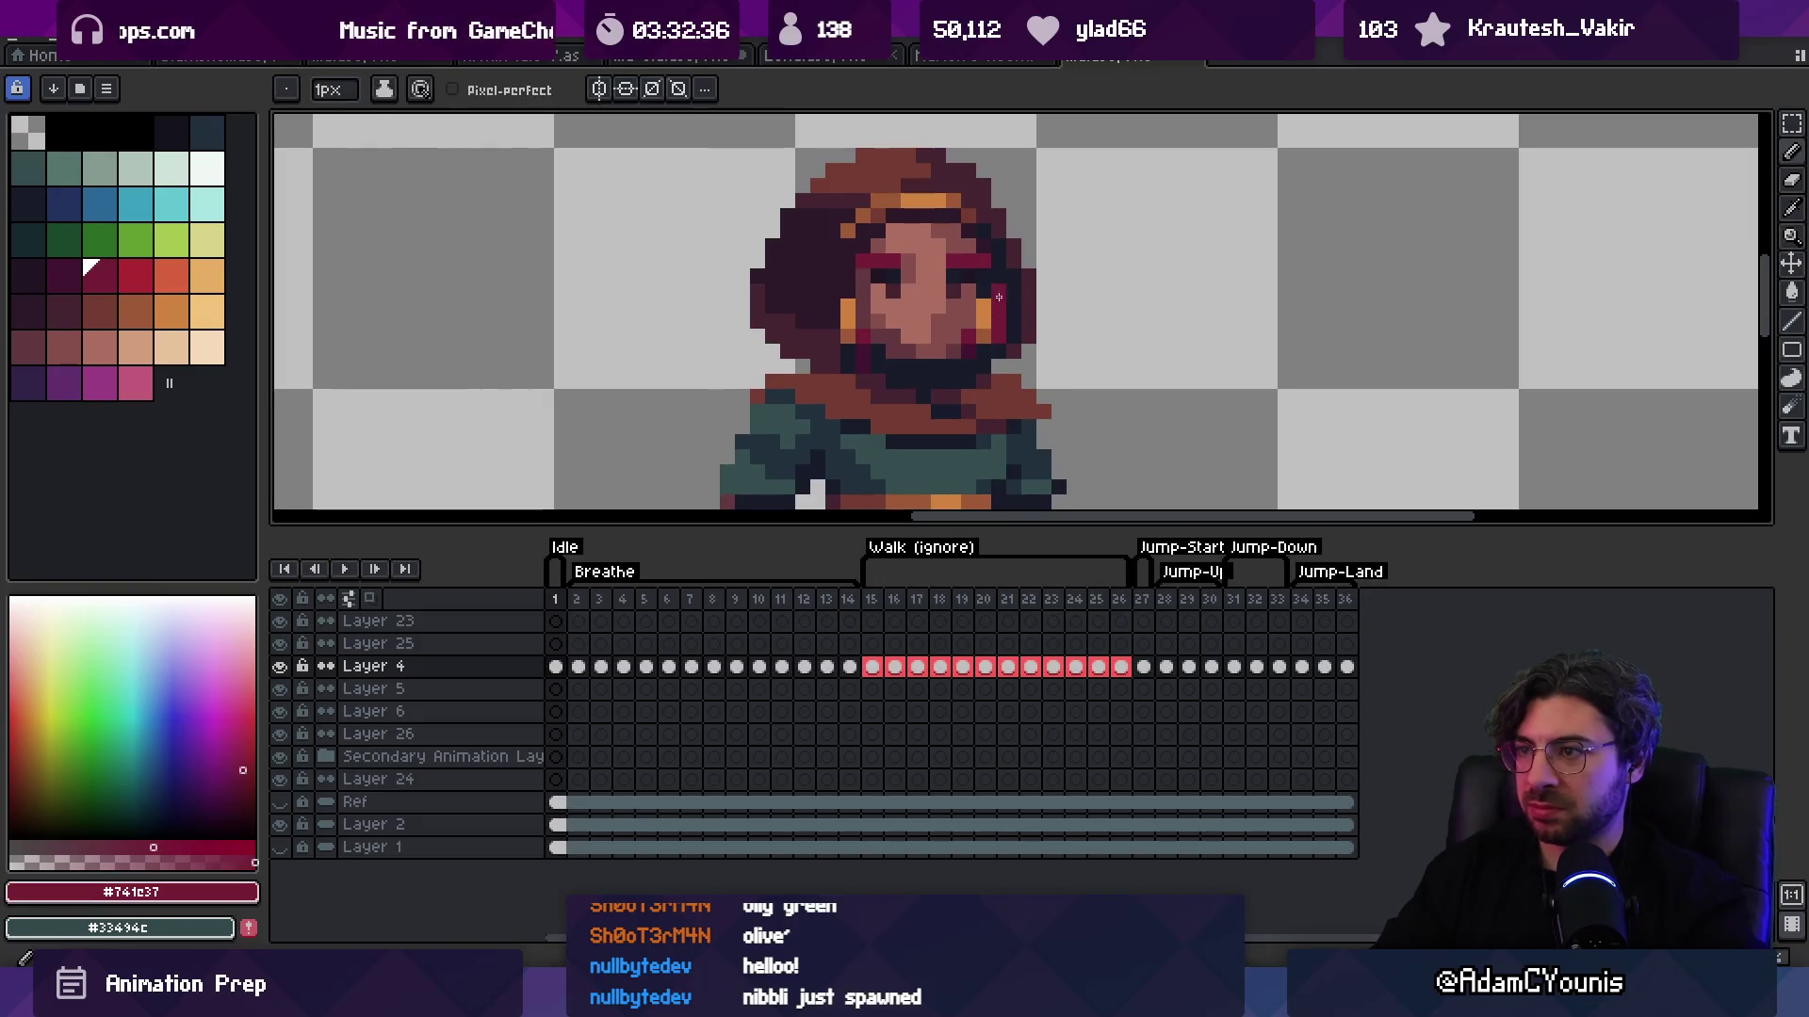
pyautogui.click(979, 320)
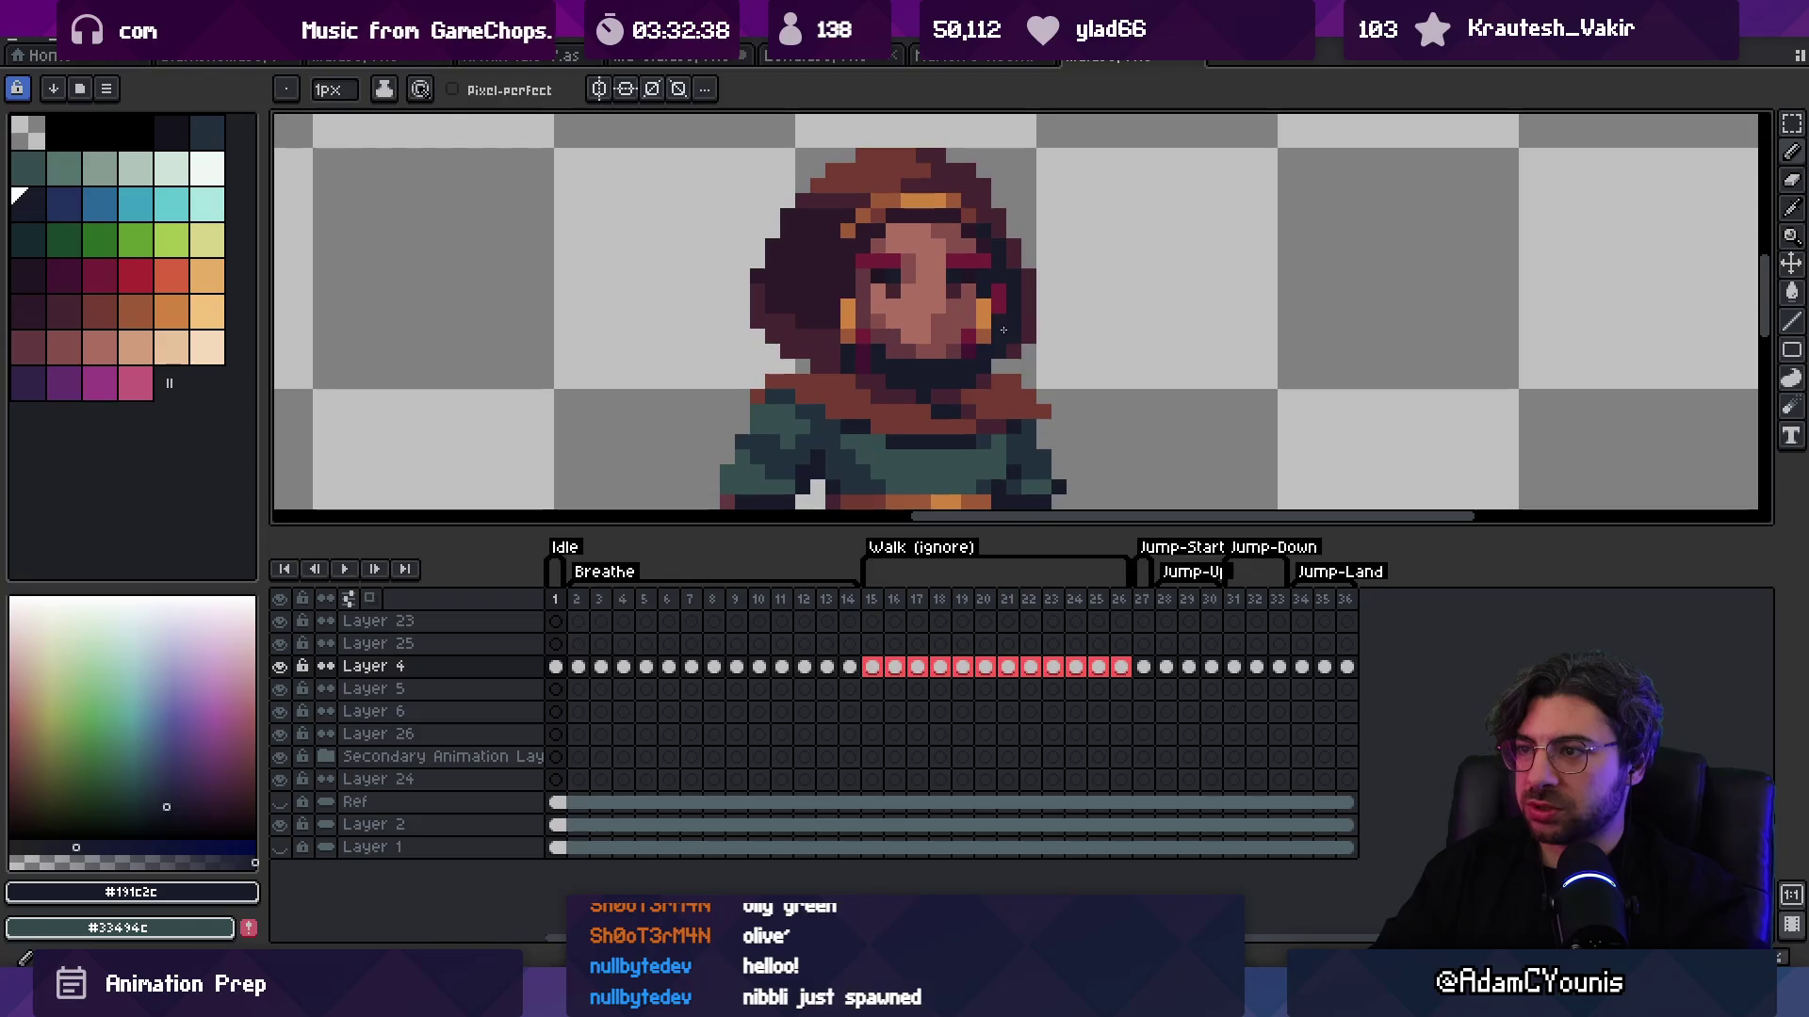
pyautogui.press('b')
pyautogui.press('i')
pyautogui.scroll(-3, 969, 357)
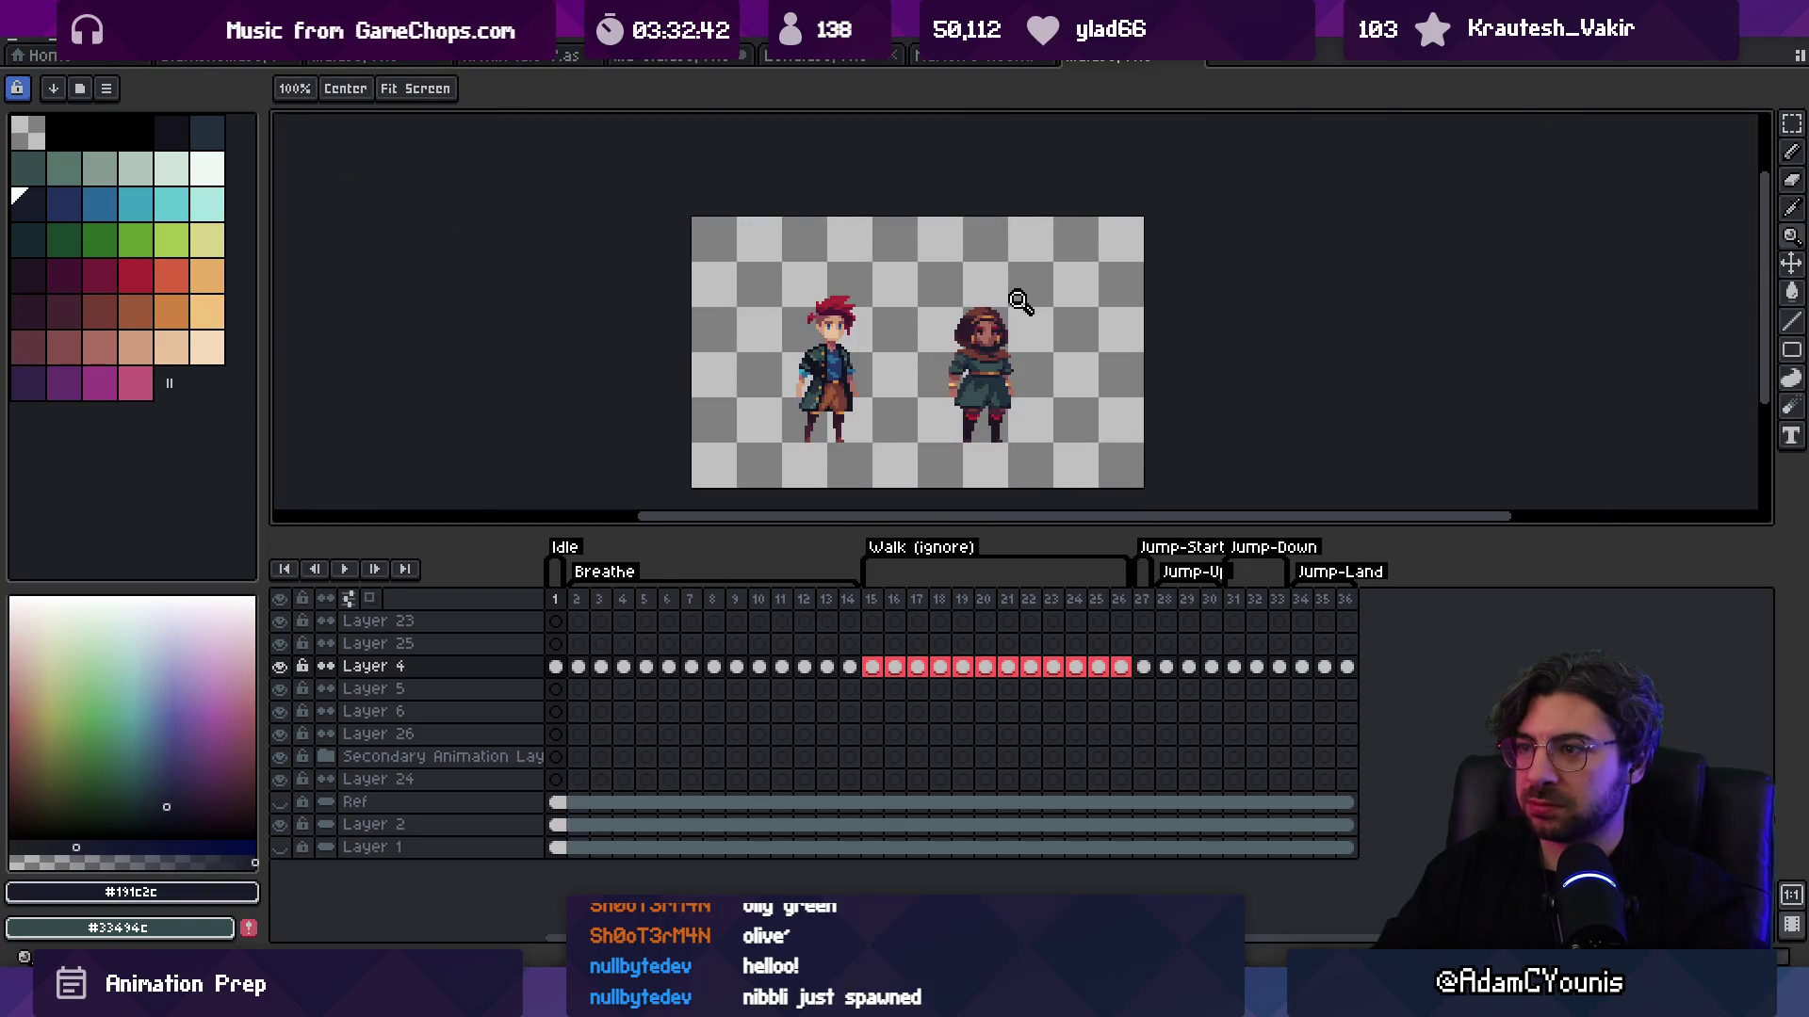
pyautogui.scroll(2, 1013, 297)
pyautogui.click(1026, 322)
pyautogui.press('b')
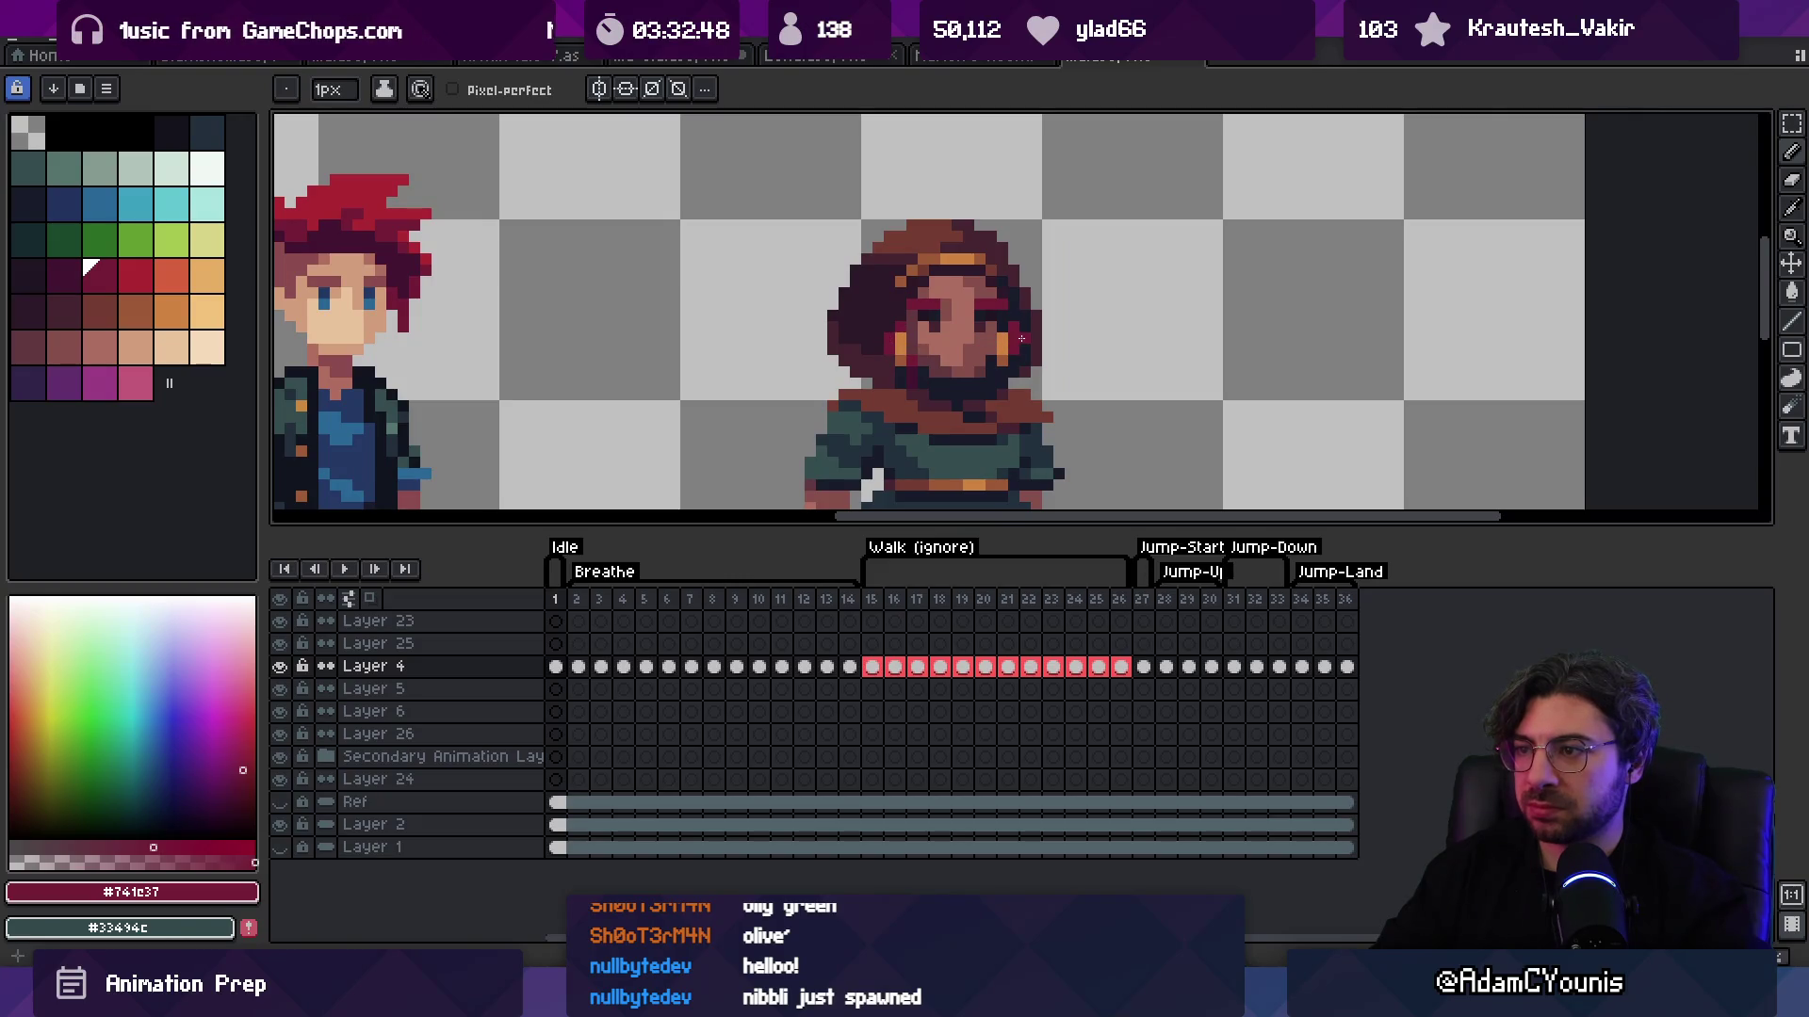
# Step: Switch to the brighter red and review the girl sprite's position on the canvas
pyautogui.press('z')
pyautogui.scroll(-3, 1057, 260)
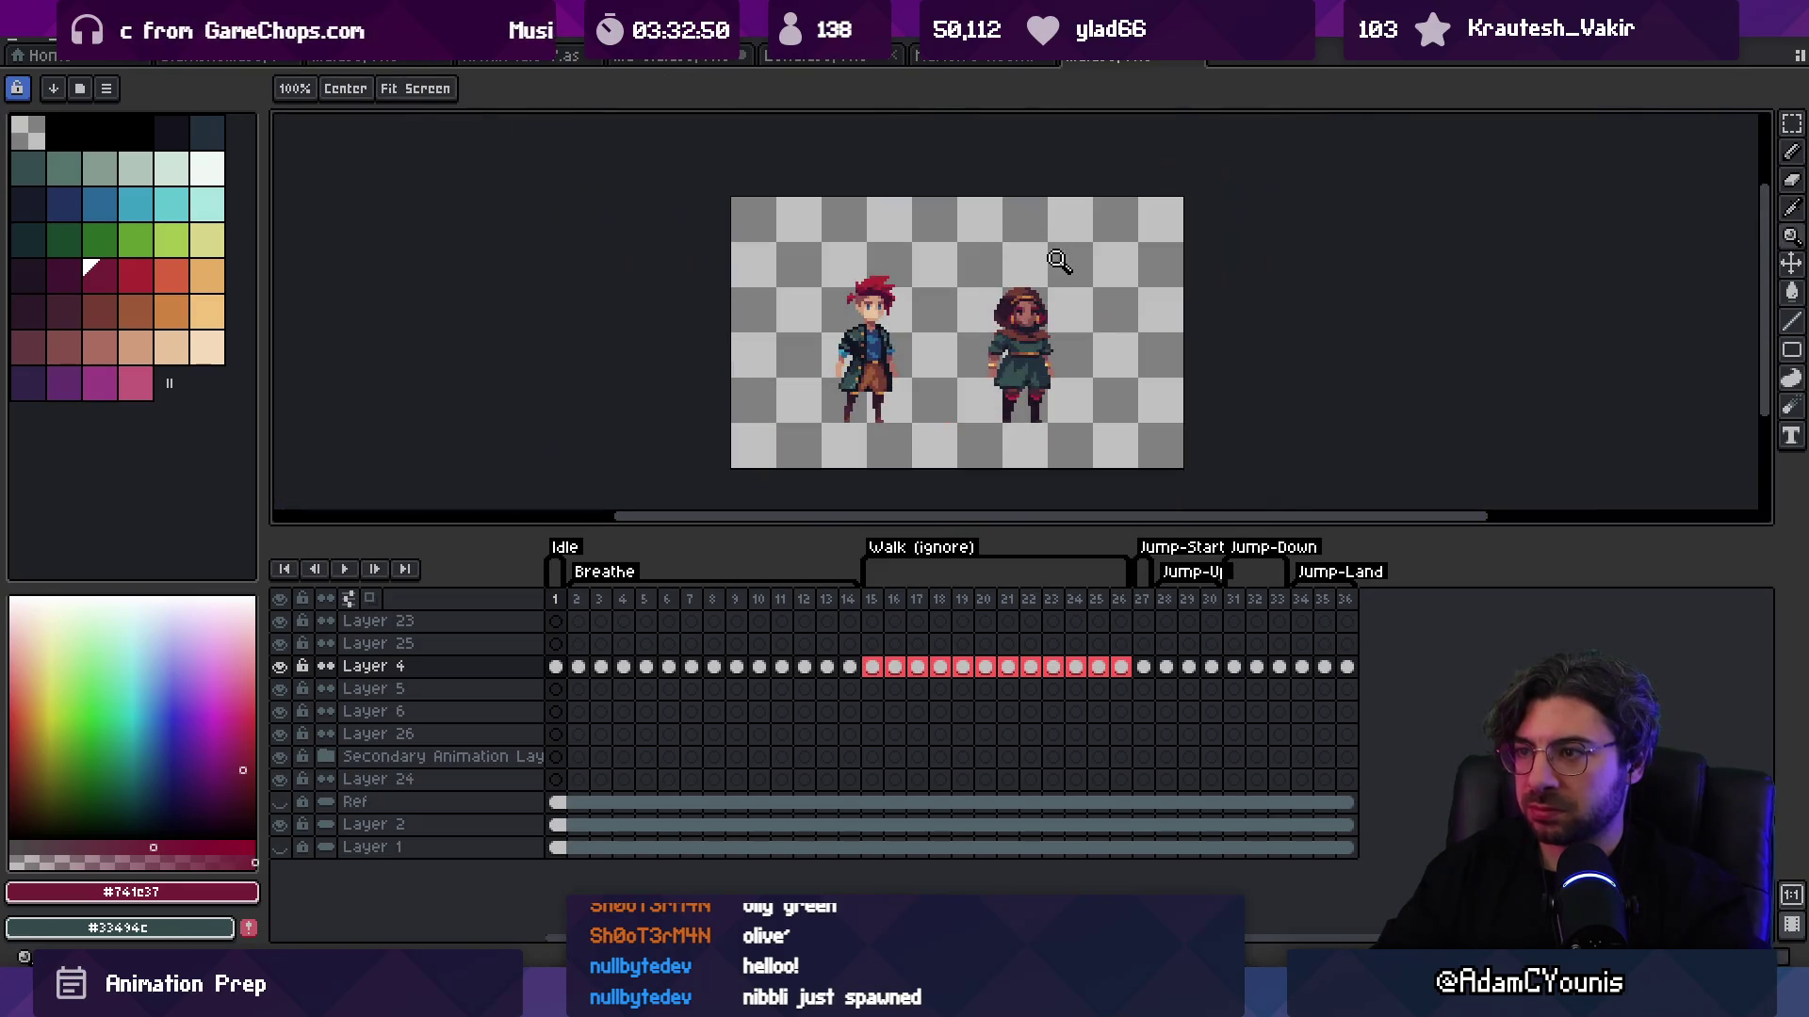
pyautogui.scroll(4, 1076, 284)
pyautogui.press('b')
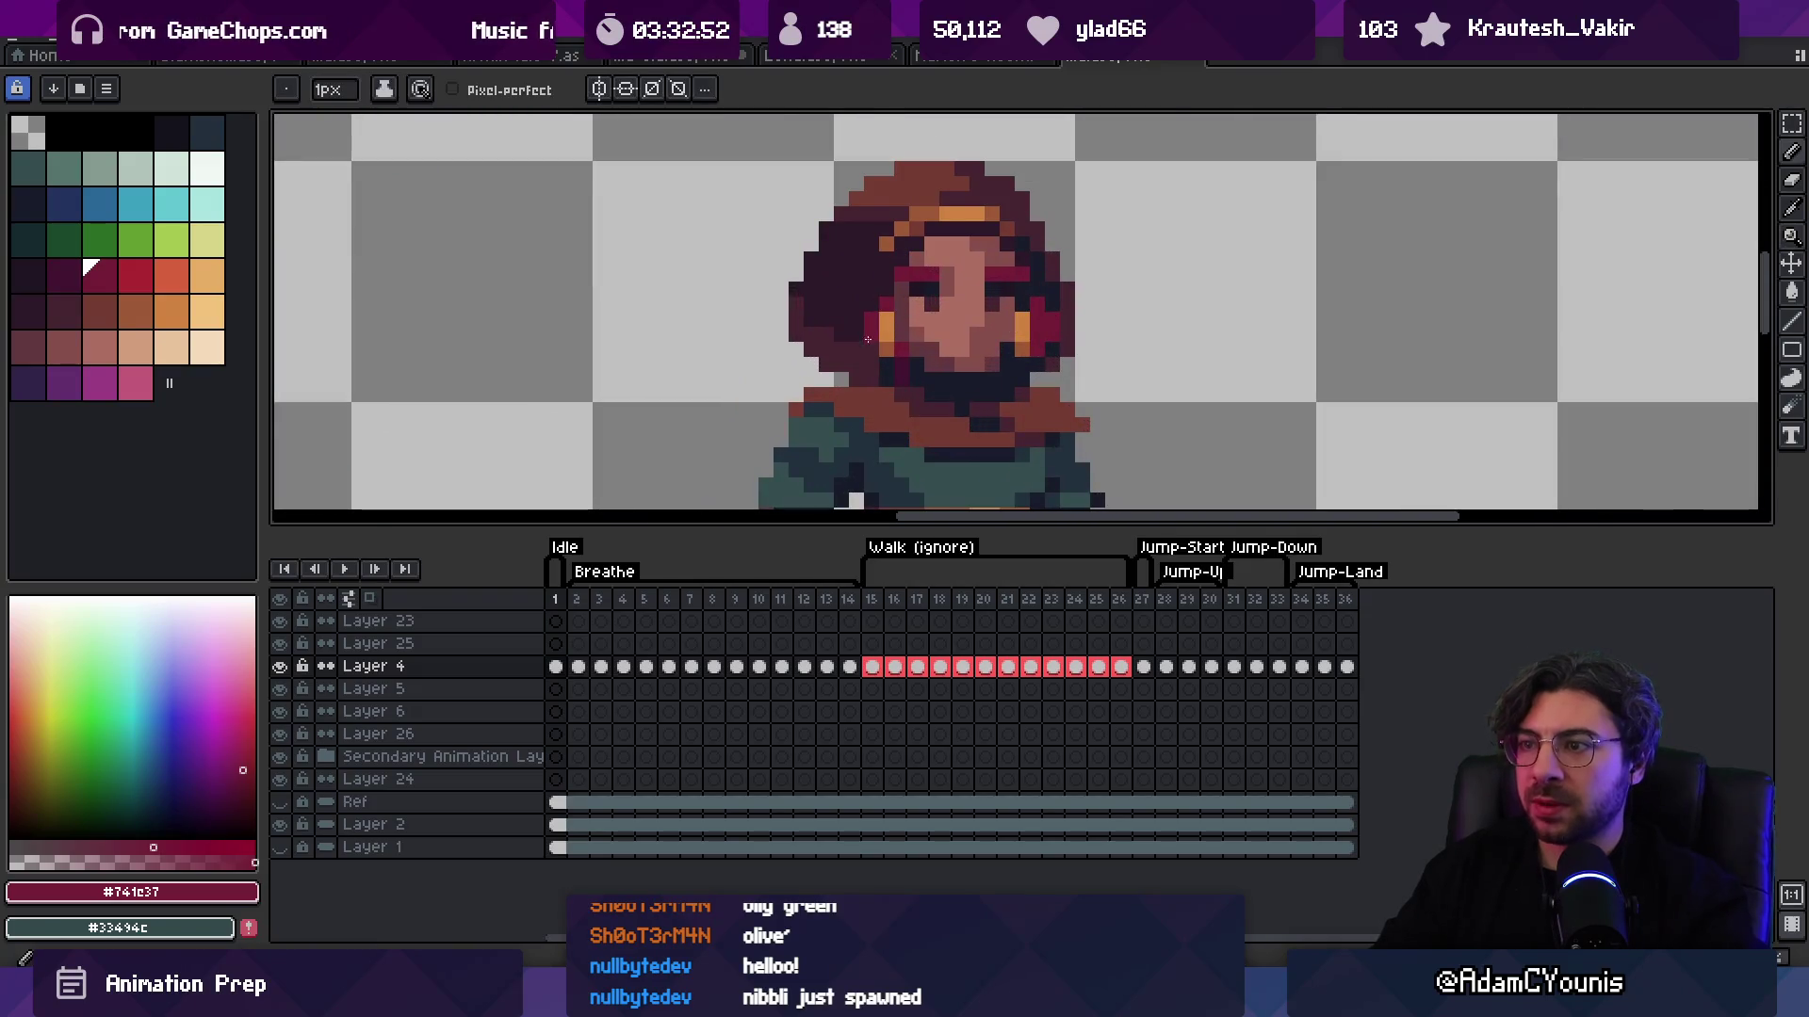
pyautogui.click(136, 276)
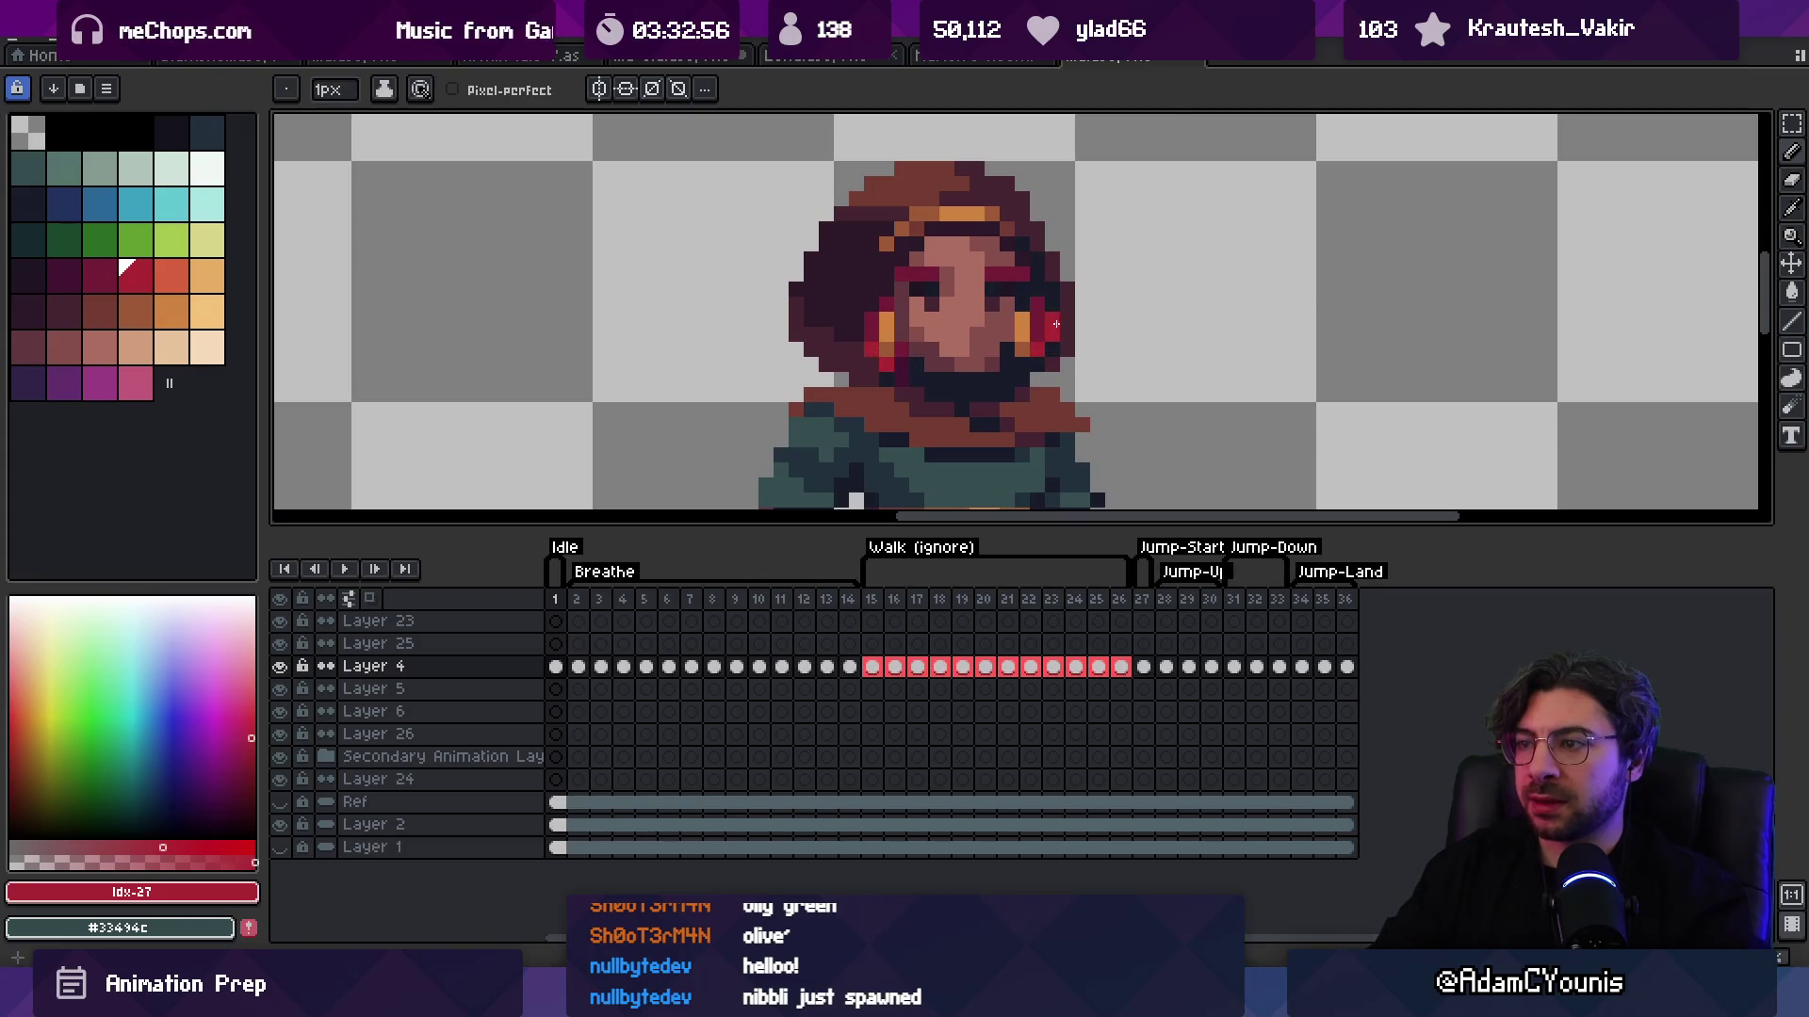
pyautogui.press('v')
pyautogui.scroll(-4, 1057, 325)
pyautogui.scroll(2, 1065, 273)
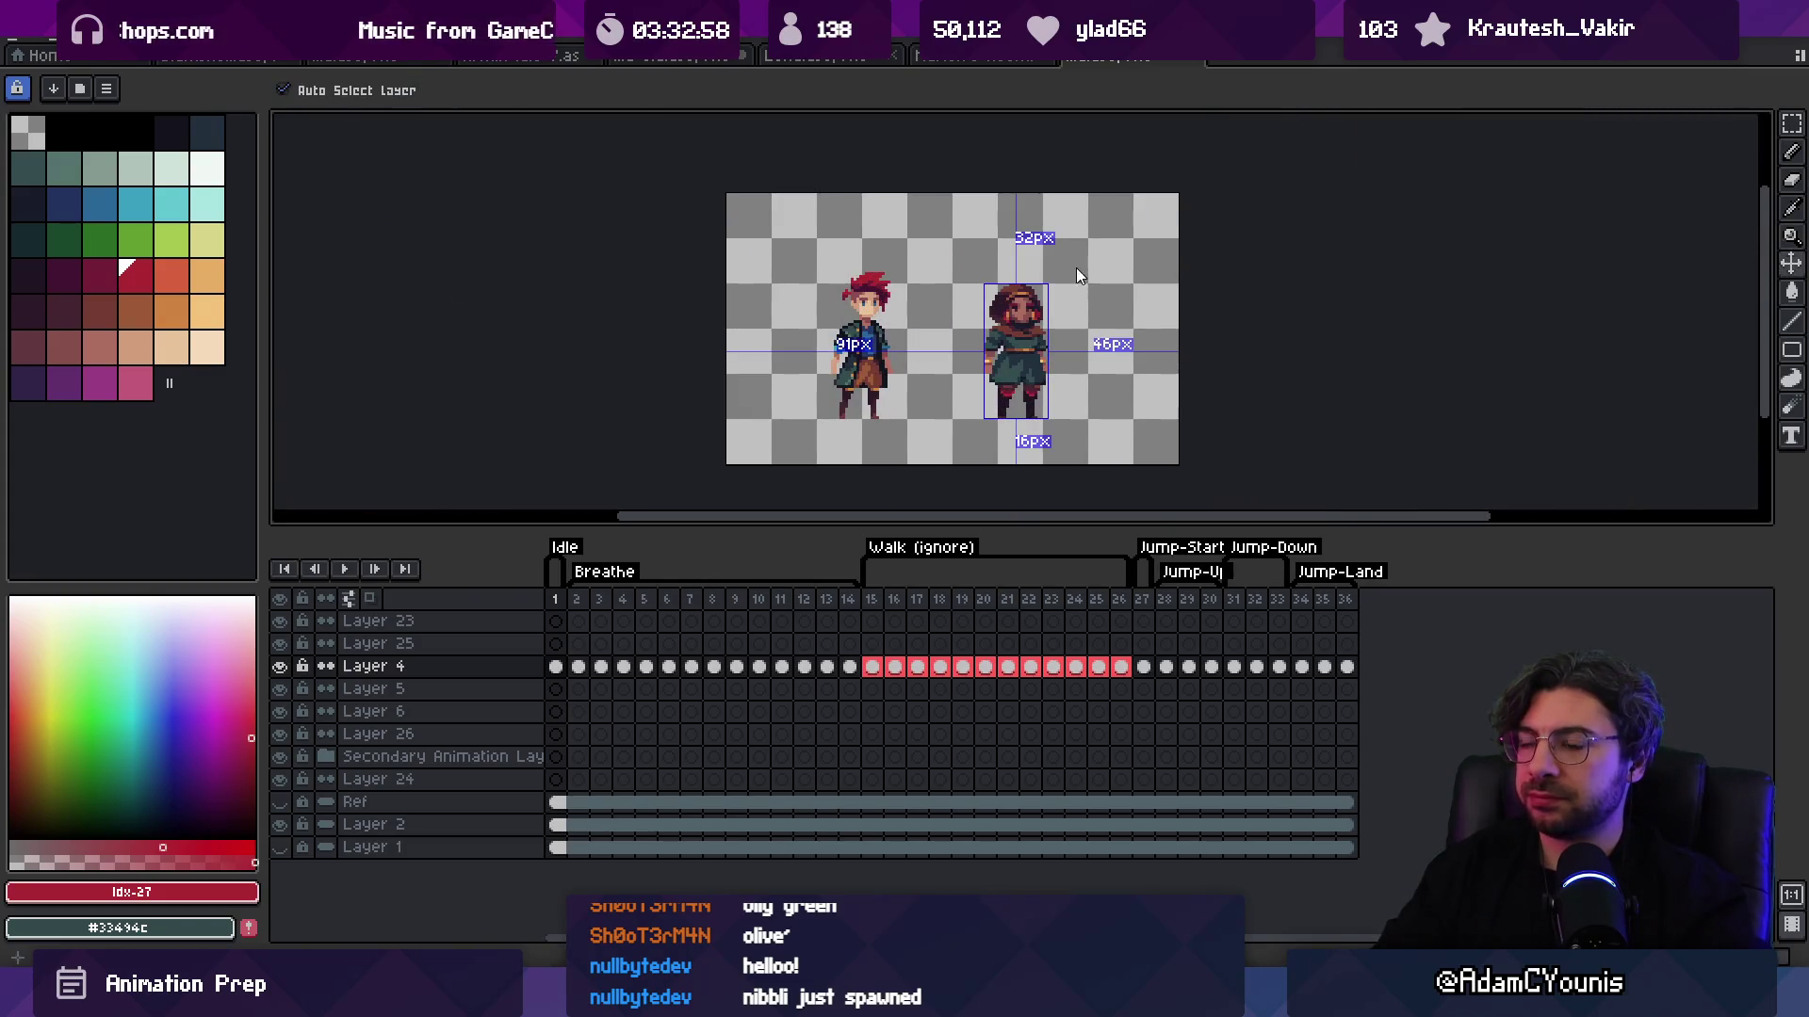
pyautogui.press('z')
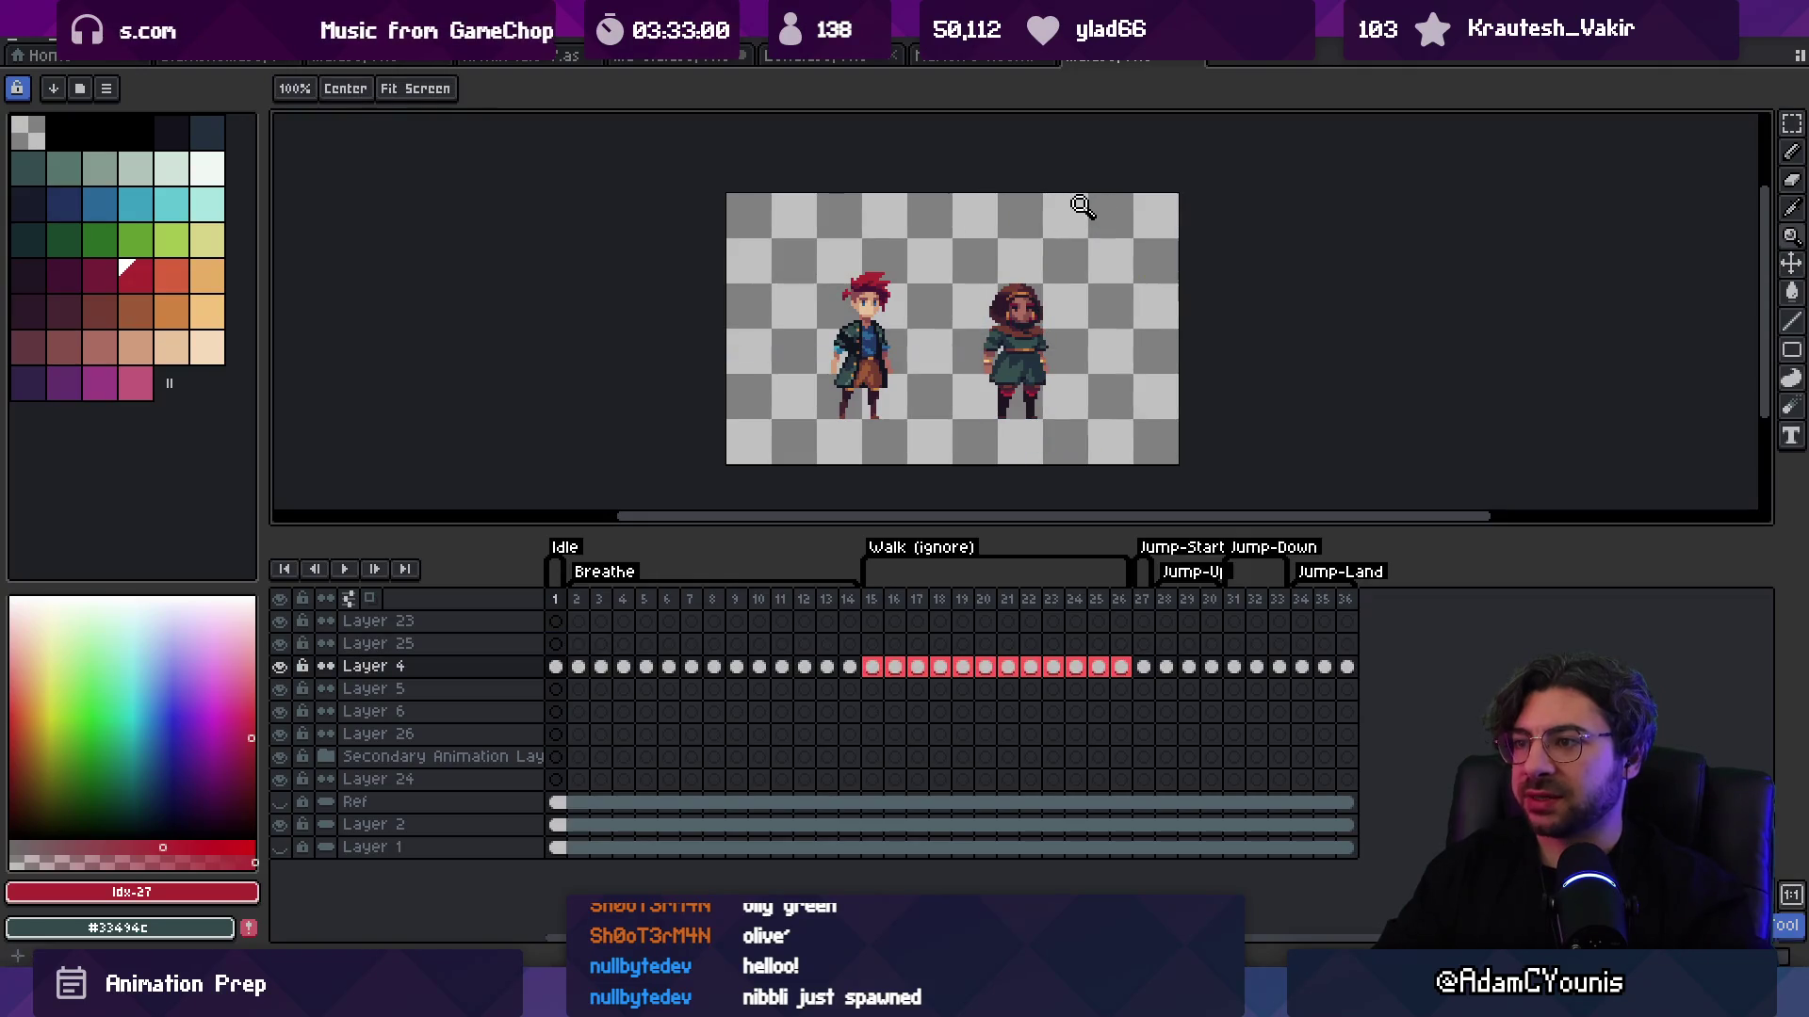
# Step: Pick the dark navy from the girl's face and zoom out to see both characters
pyautogui.scroll(4, 1054, 316)
pyautogui.press('i')
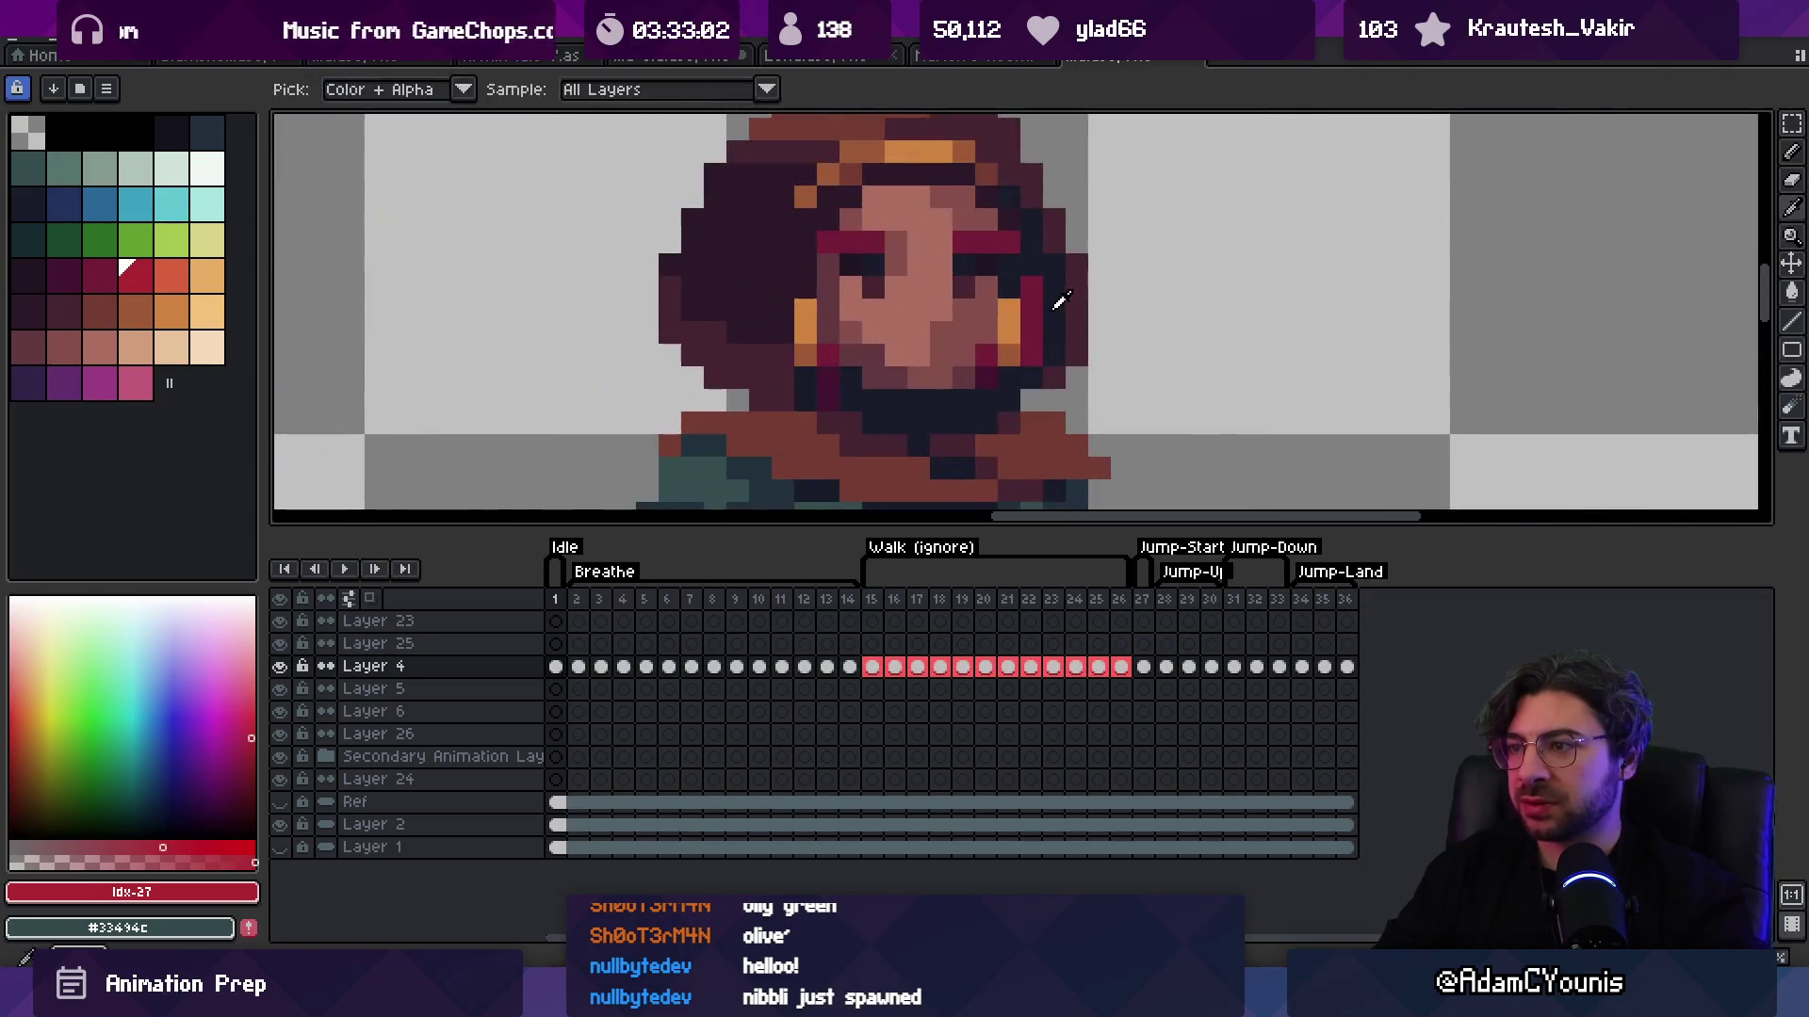
pyautogui.click(1056, 296)
pyautogui.press('b')
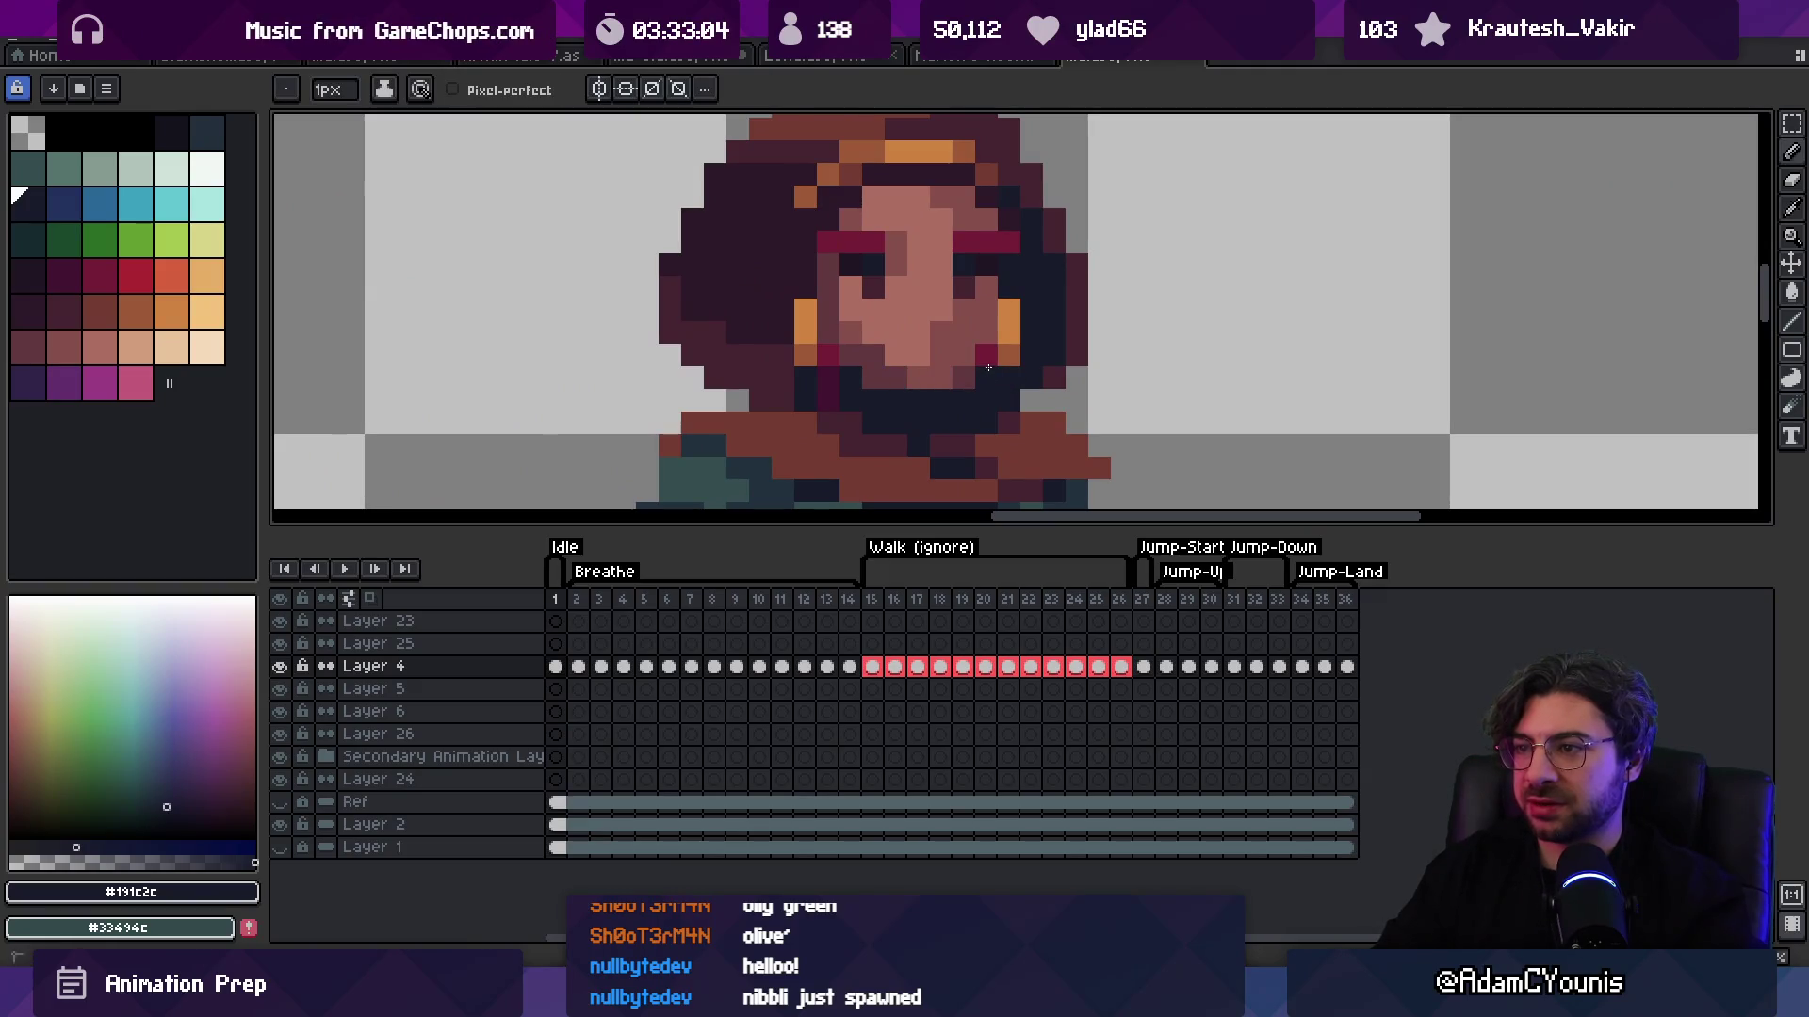
pyautogui.press('z')
pyautogui.scroll(-5, 957, 286)
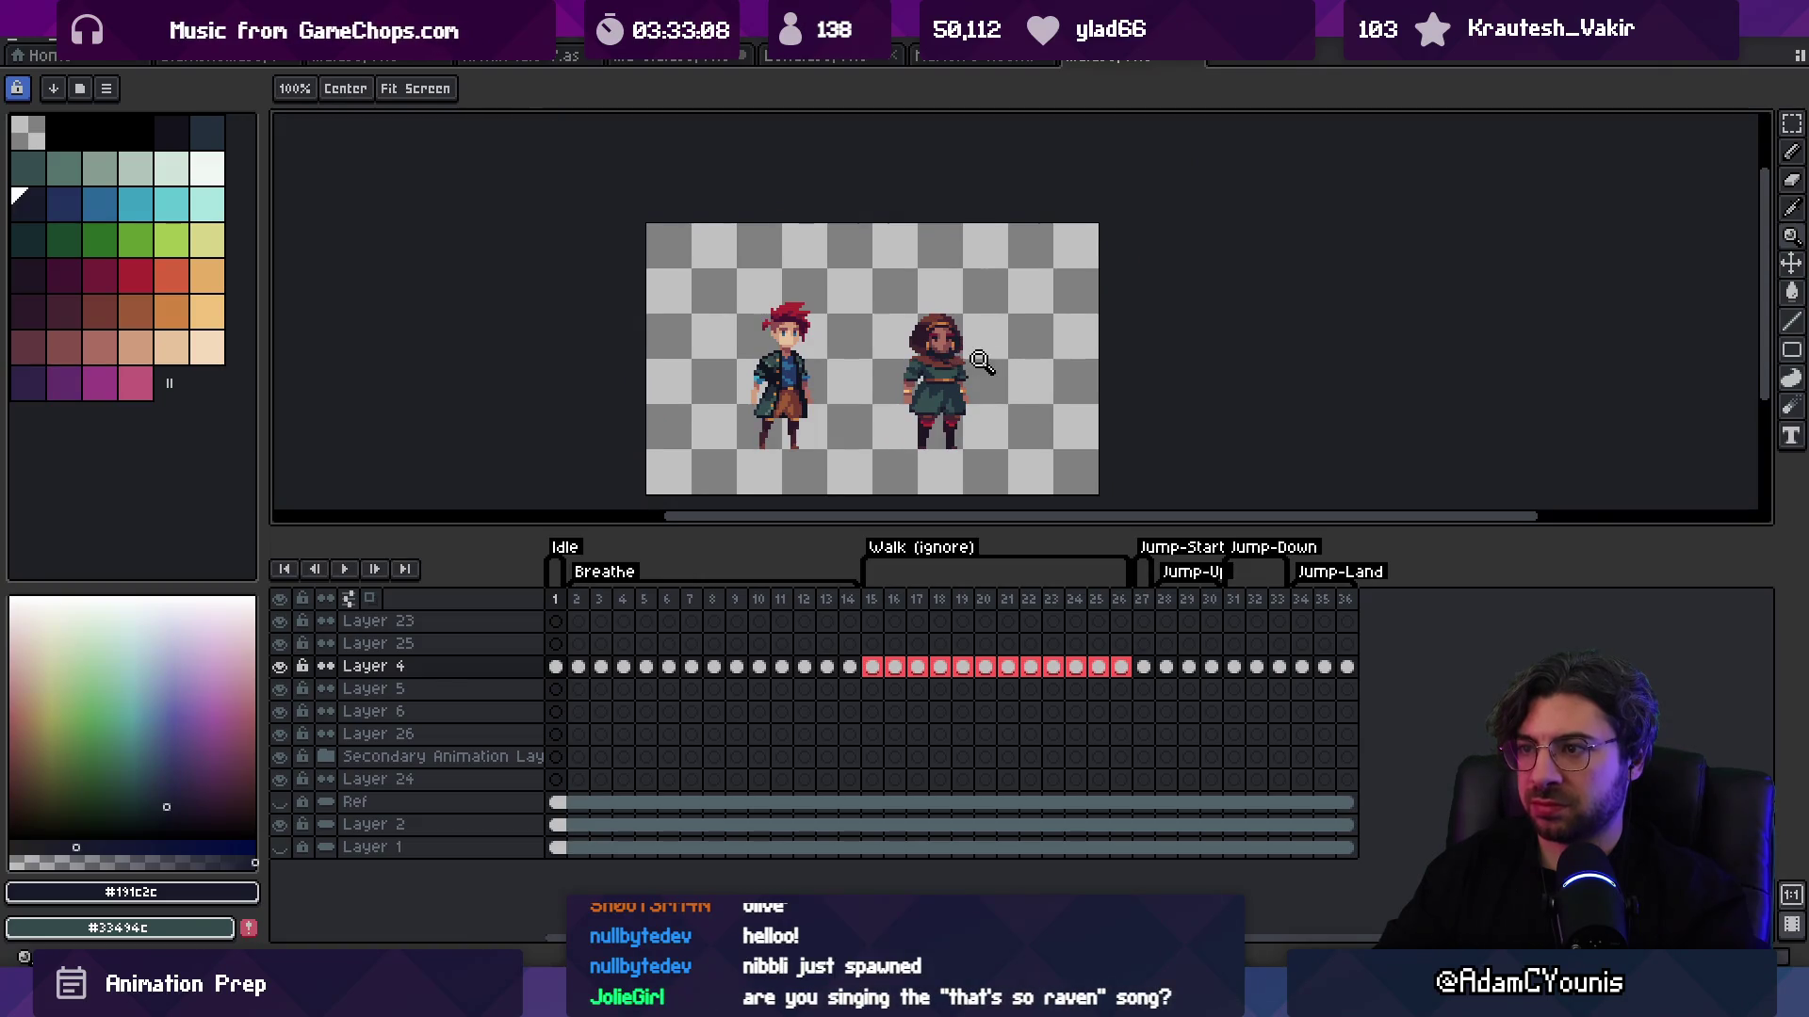
pyautogui.scroll(1, 971, 349)
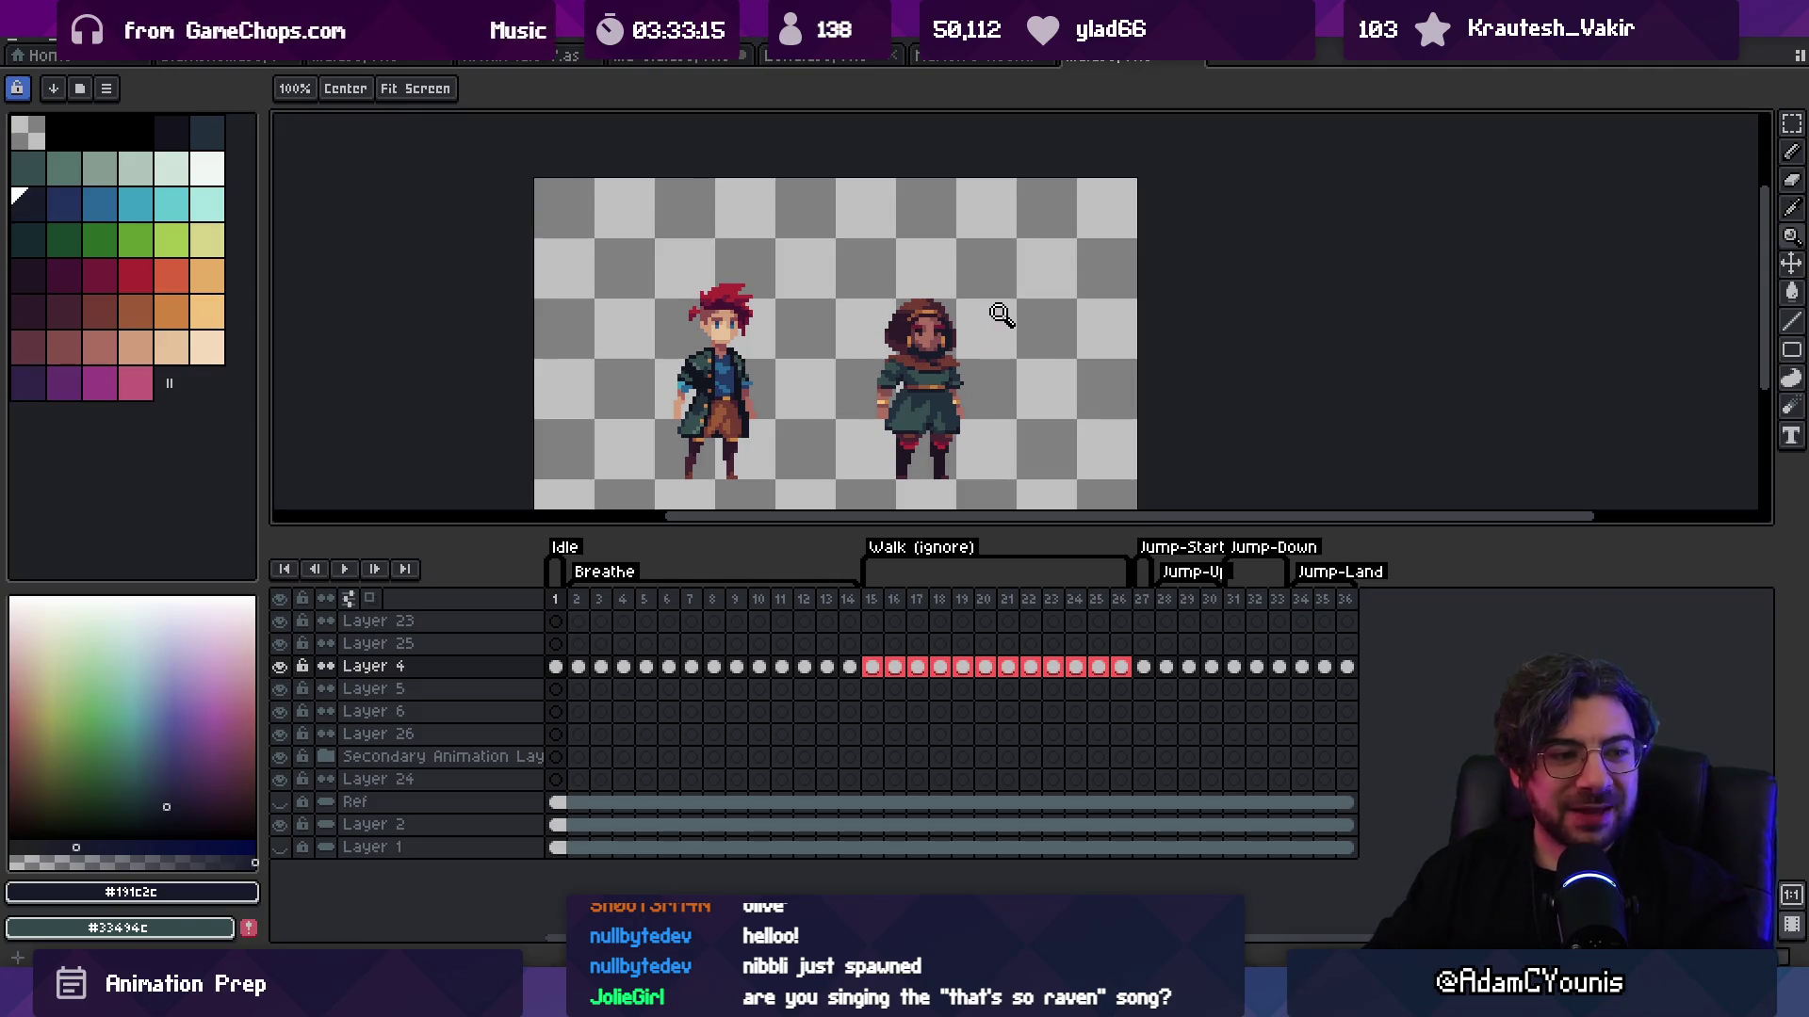
pyautogui.scroll(4, 947, 334)
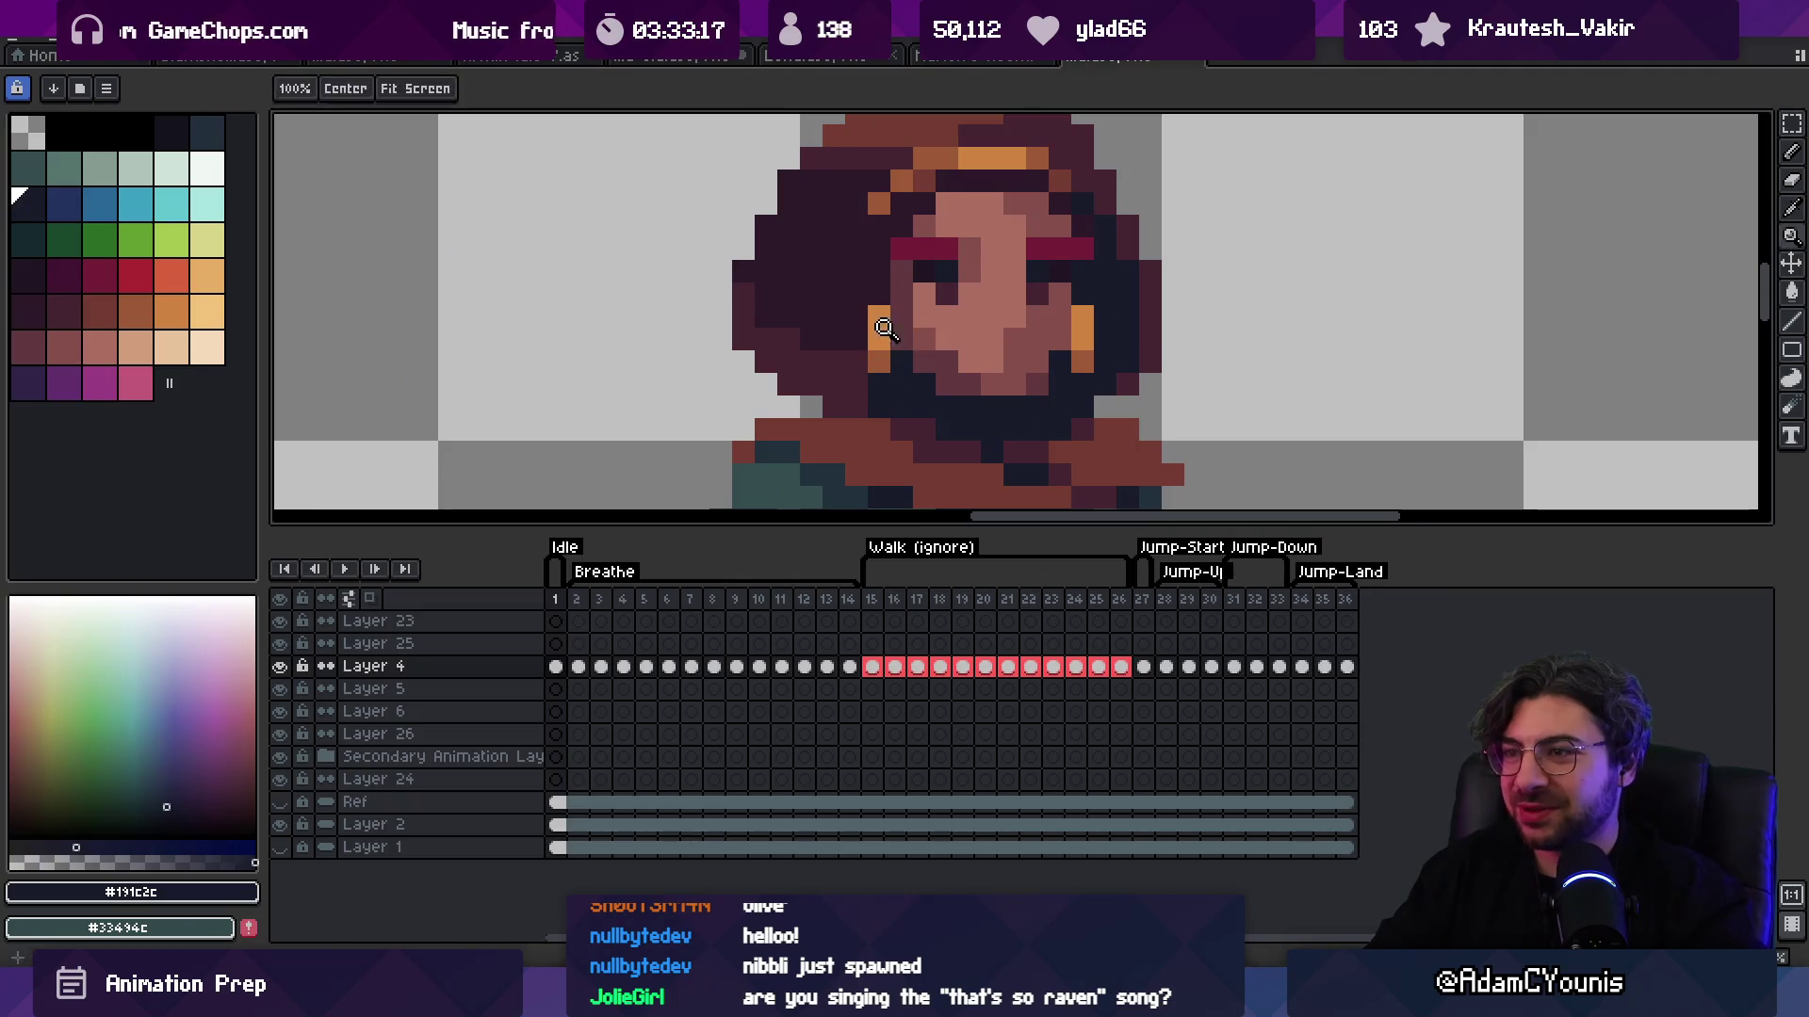
# Step: Take the dark purple from the hood and review the whole sprite sheet
pyautogui.press('b')
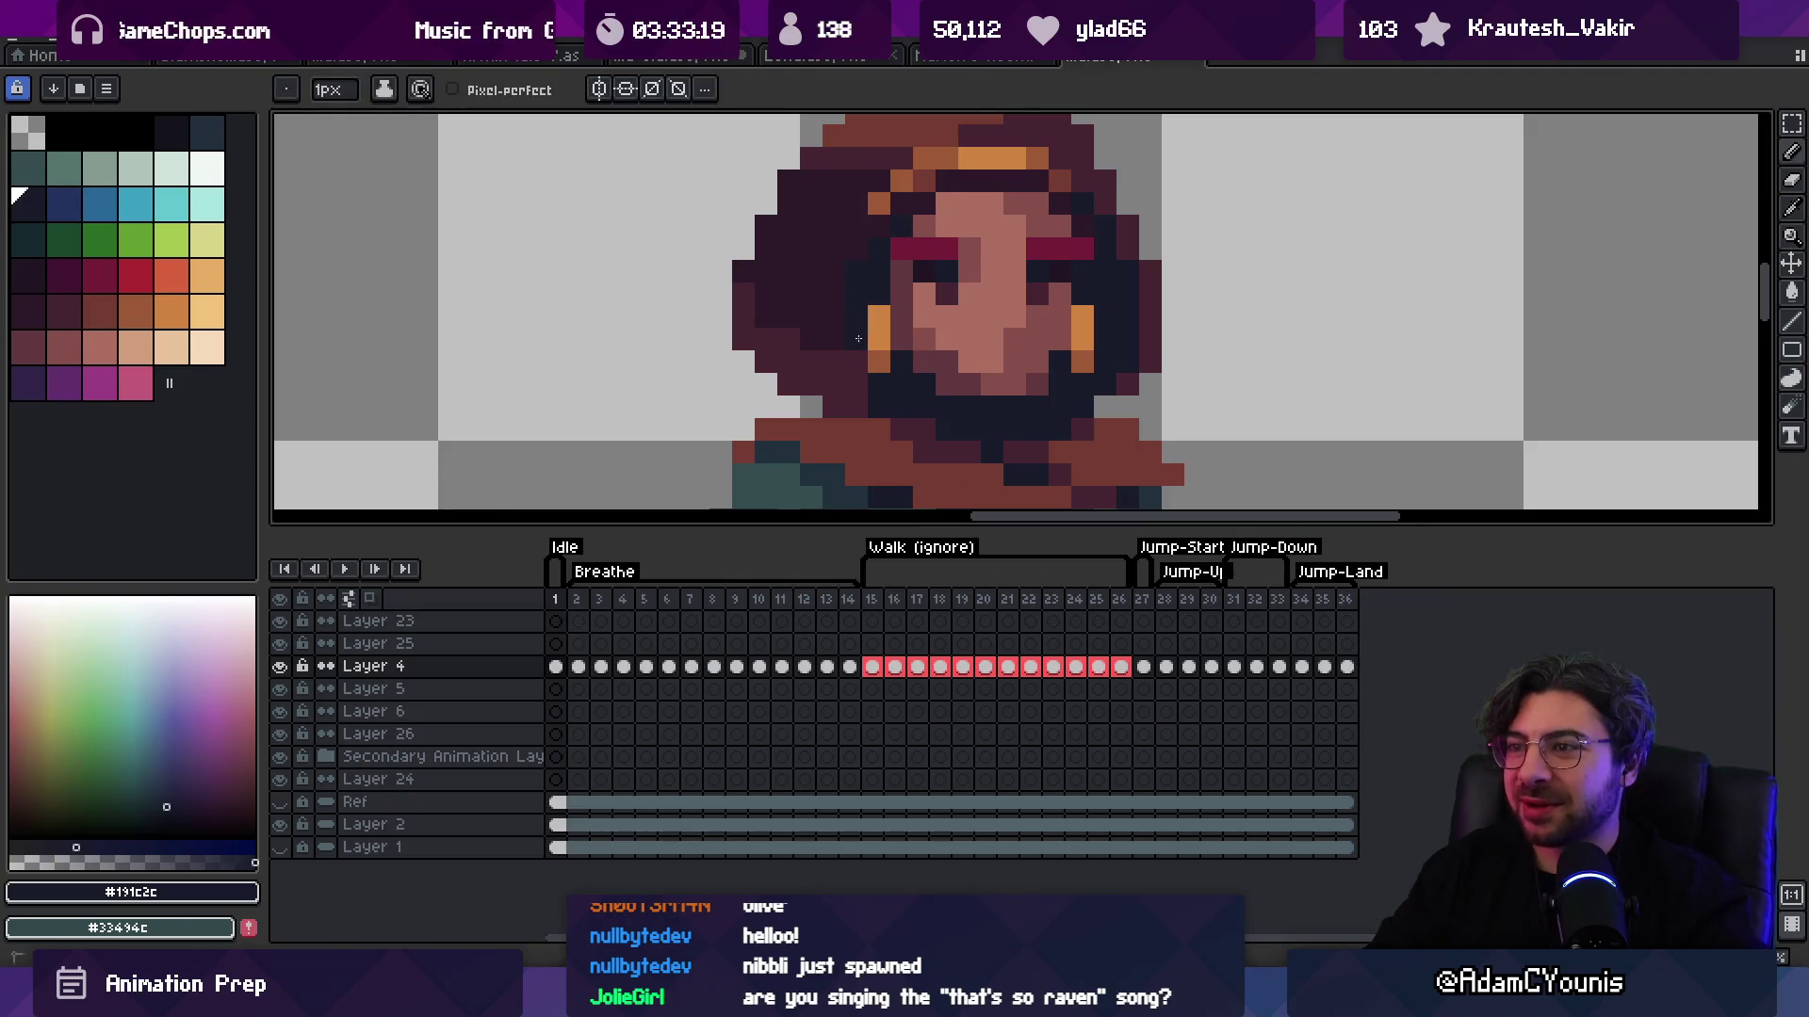
pyautogui.keyDown('alt'); pyautogui.click(858, 338); pyautogui.keyUp('alt')
pyautogui.press('z')
pyautogui.scroll(-4, 790, 282)
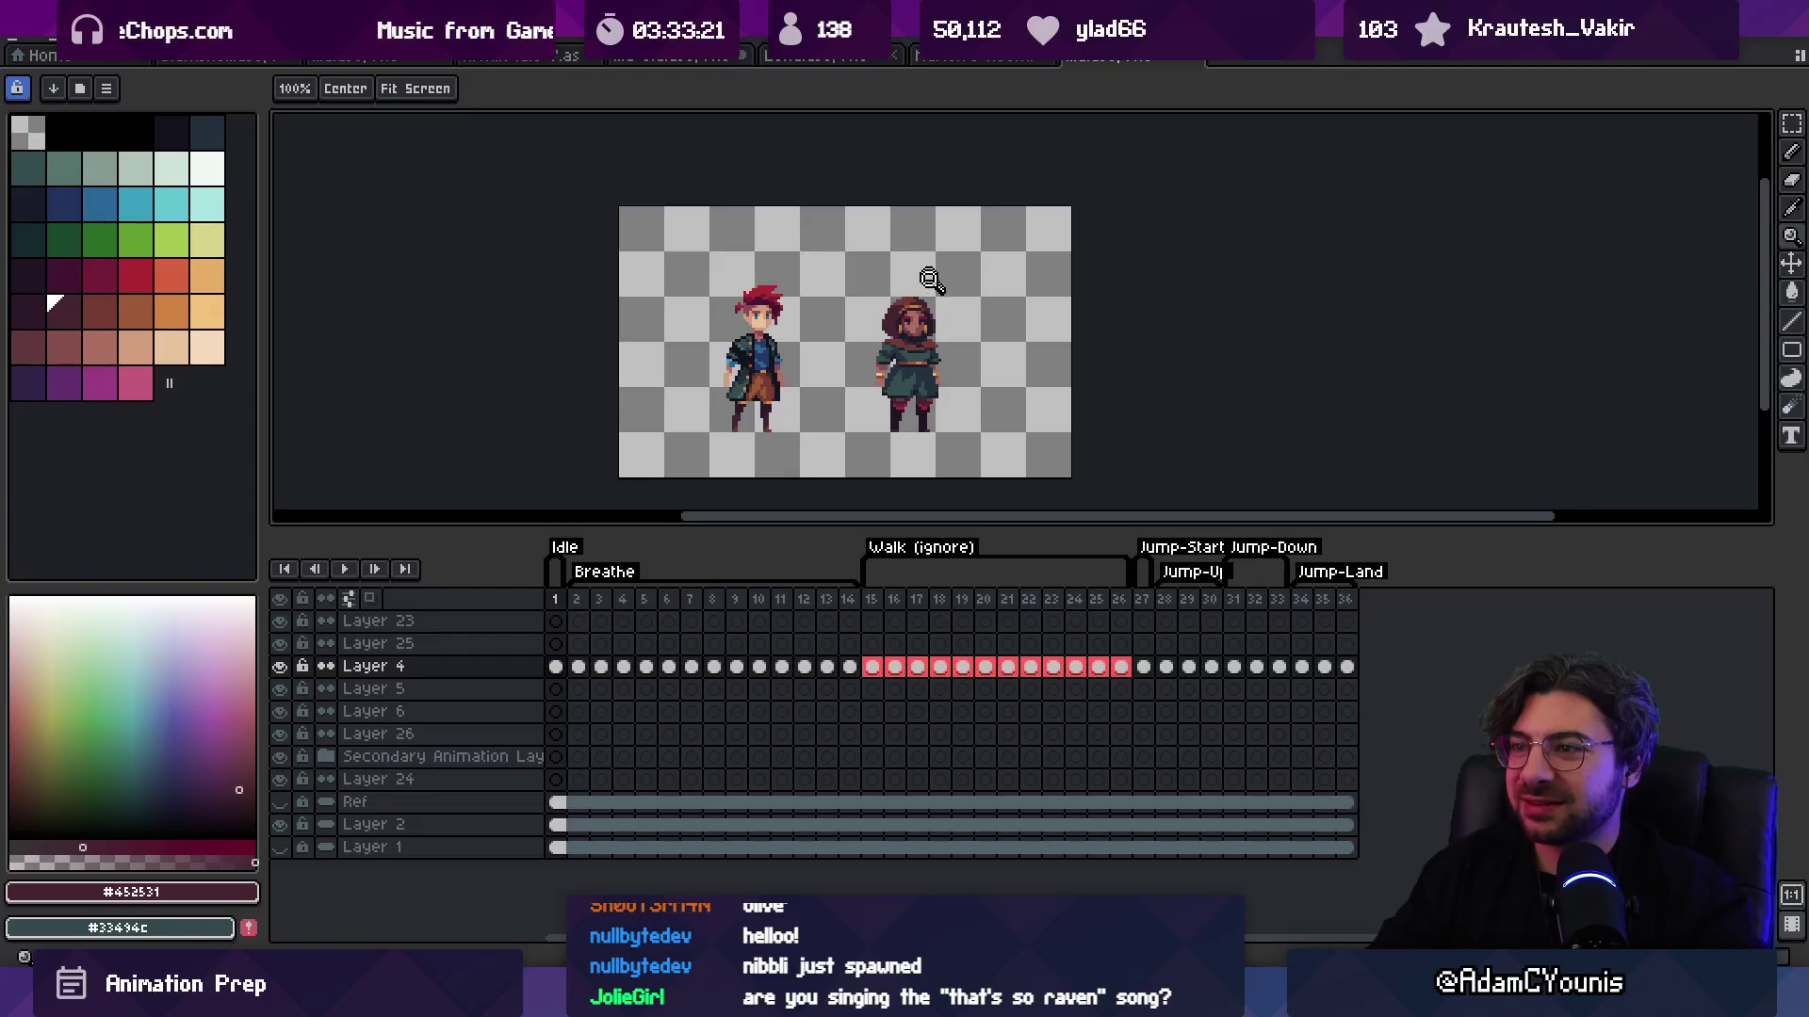
pyautogui.scroll(4, 931, 275)
pyautogui.scroll(2, 1062, 283)
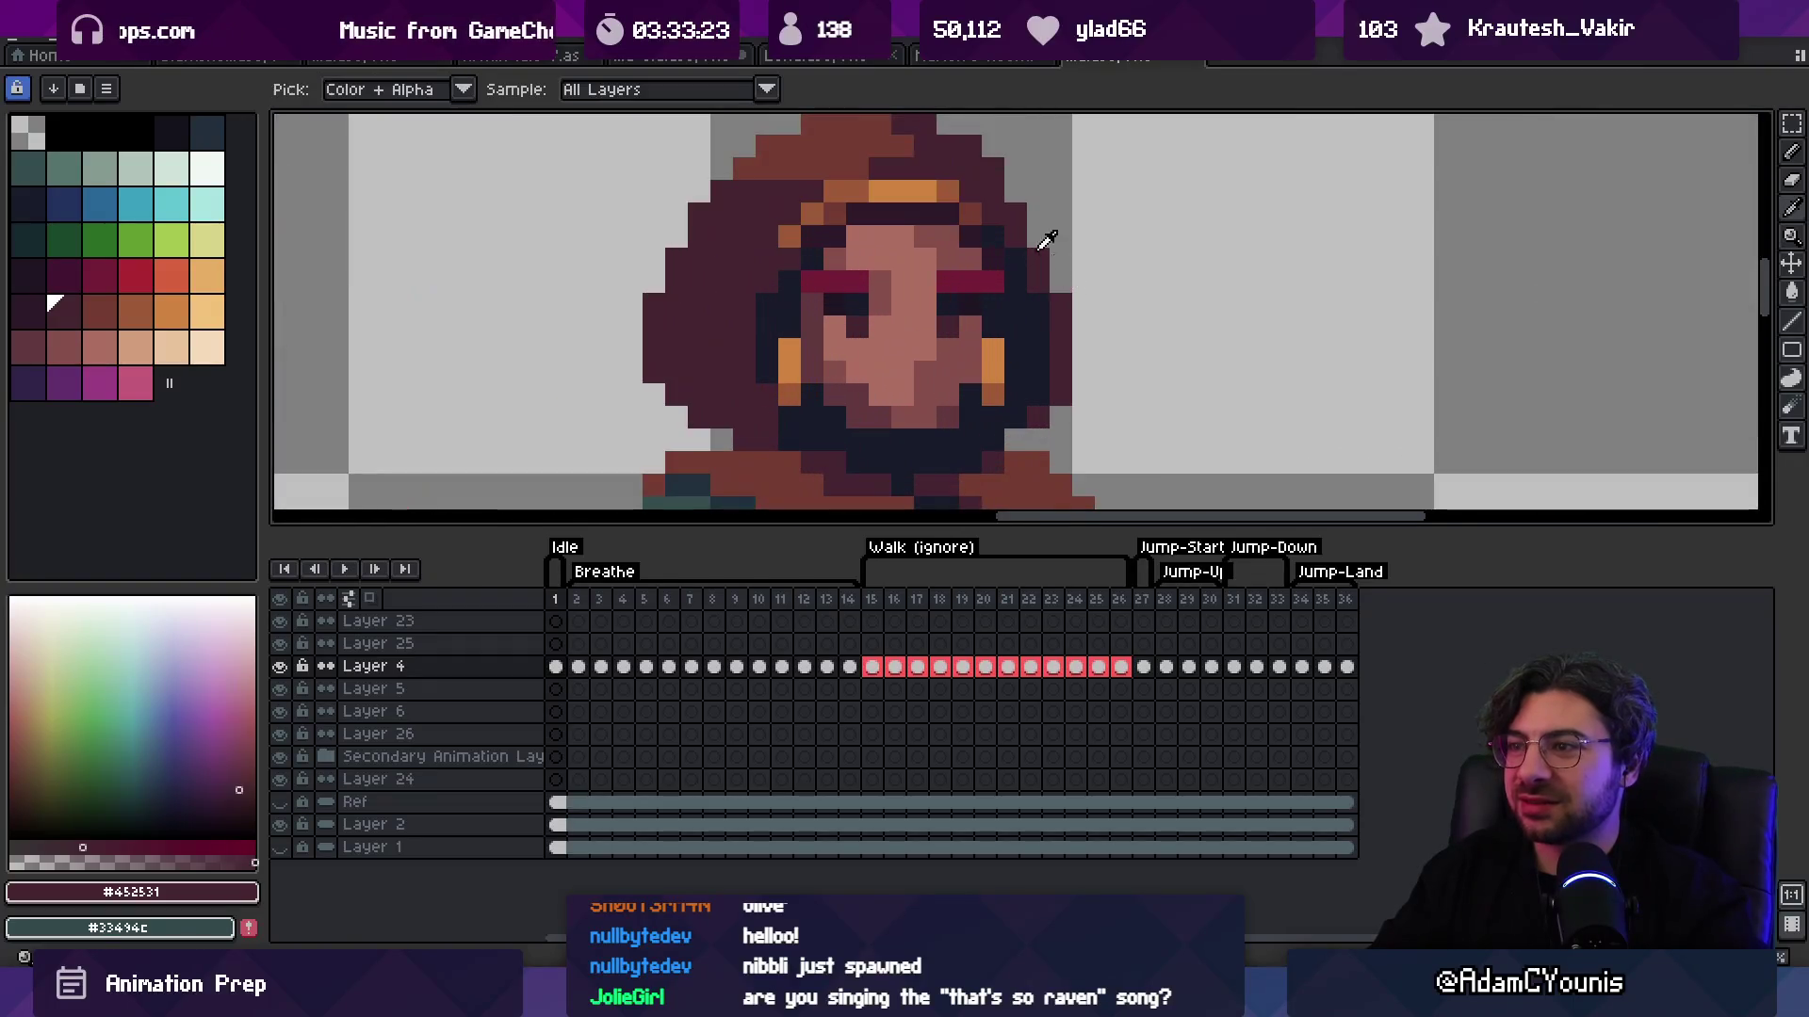
# Step: Pick the dark navy from the face again, then the reddish-brown hair colour
pyautogui.press('b')
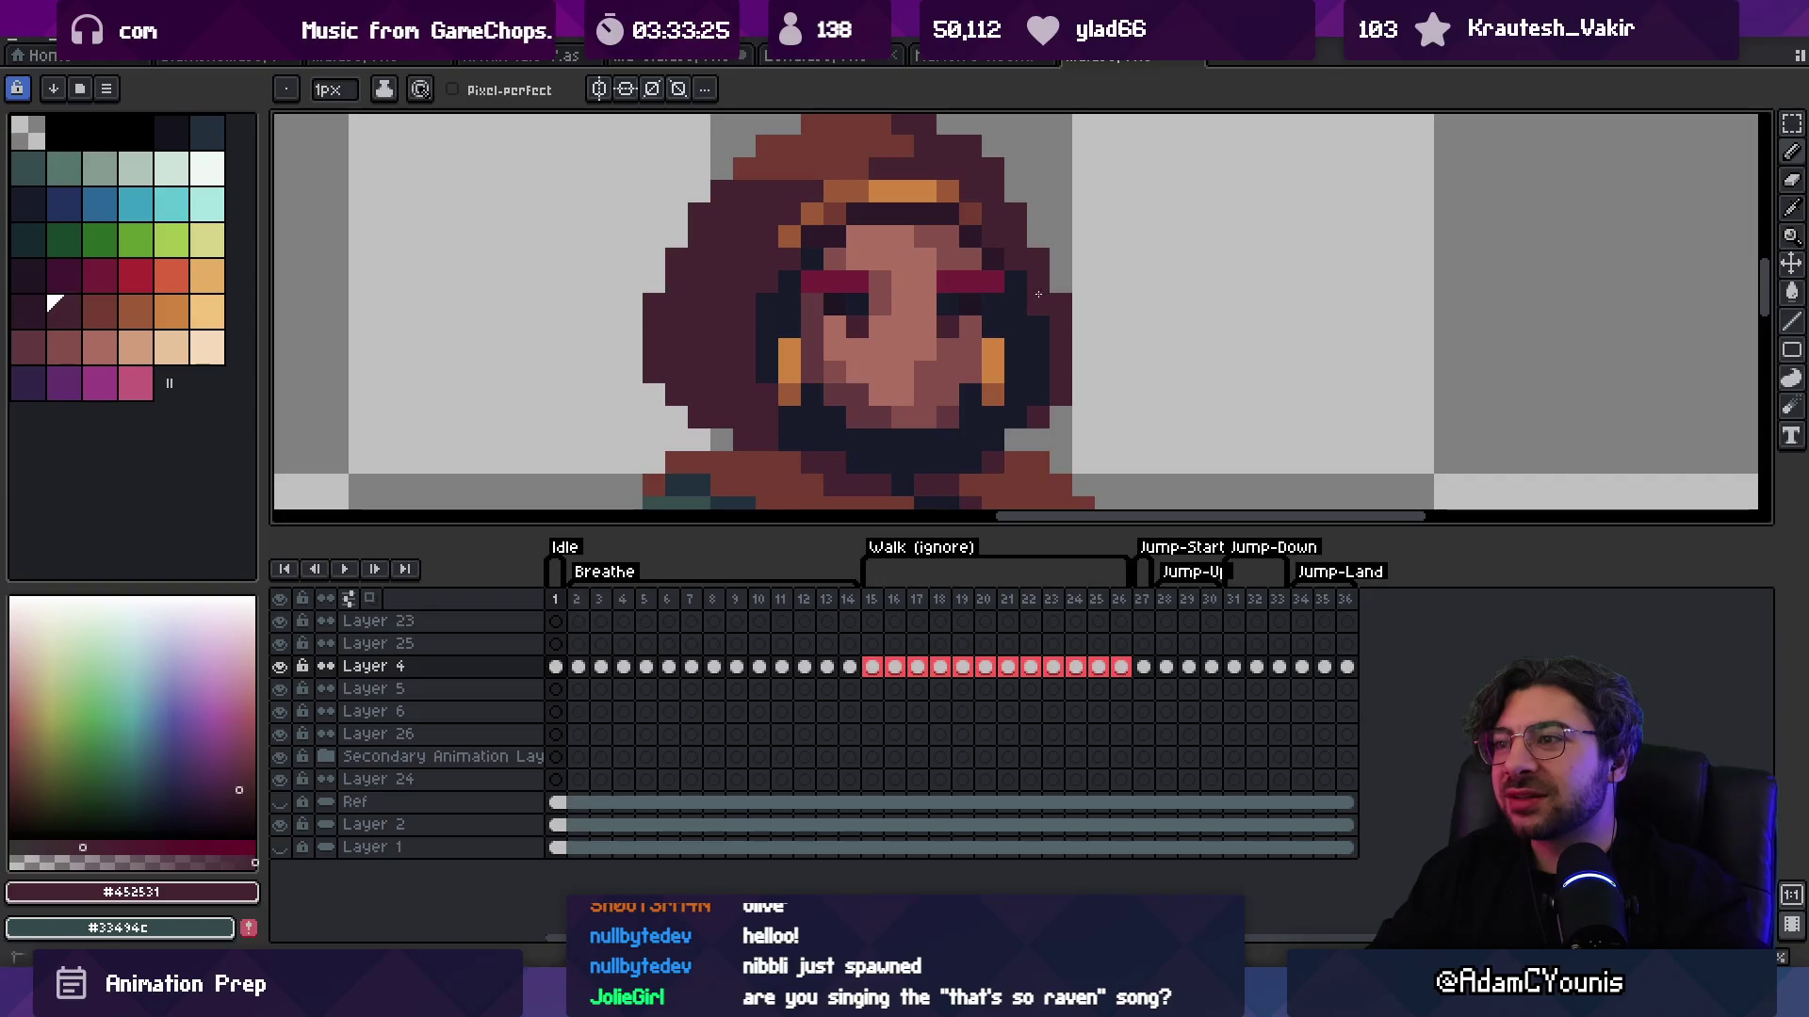
pyautogui.keyDown('alt'); pyautogui.click(747, 354); pyautogui.keyUp('alt')
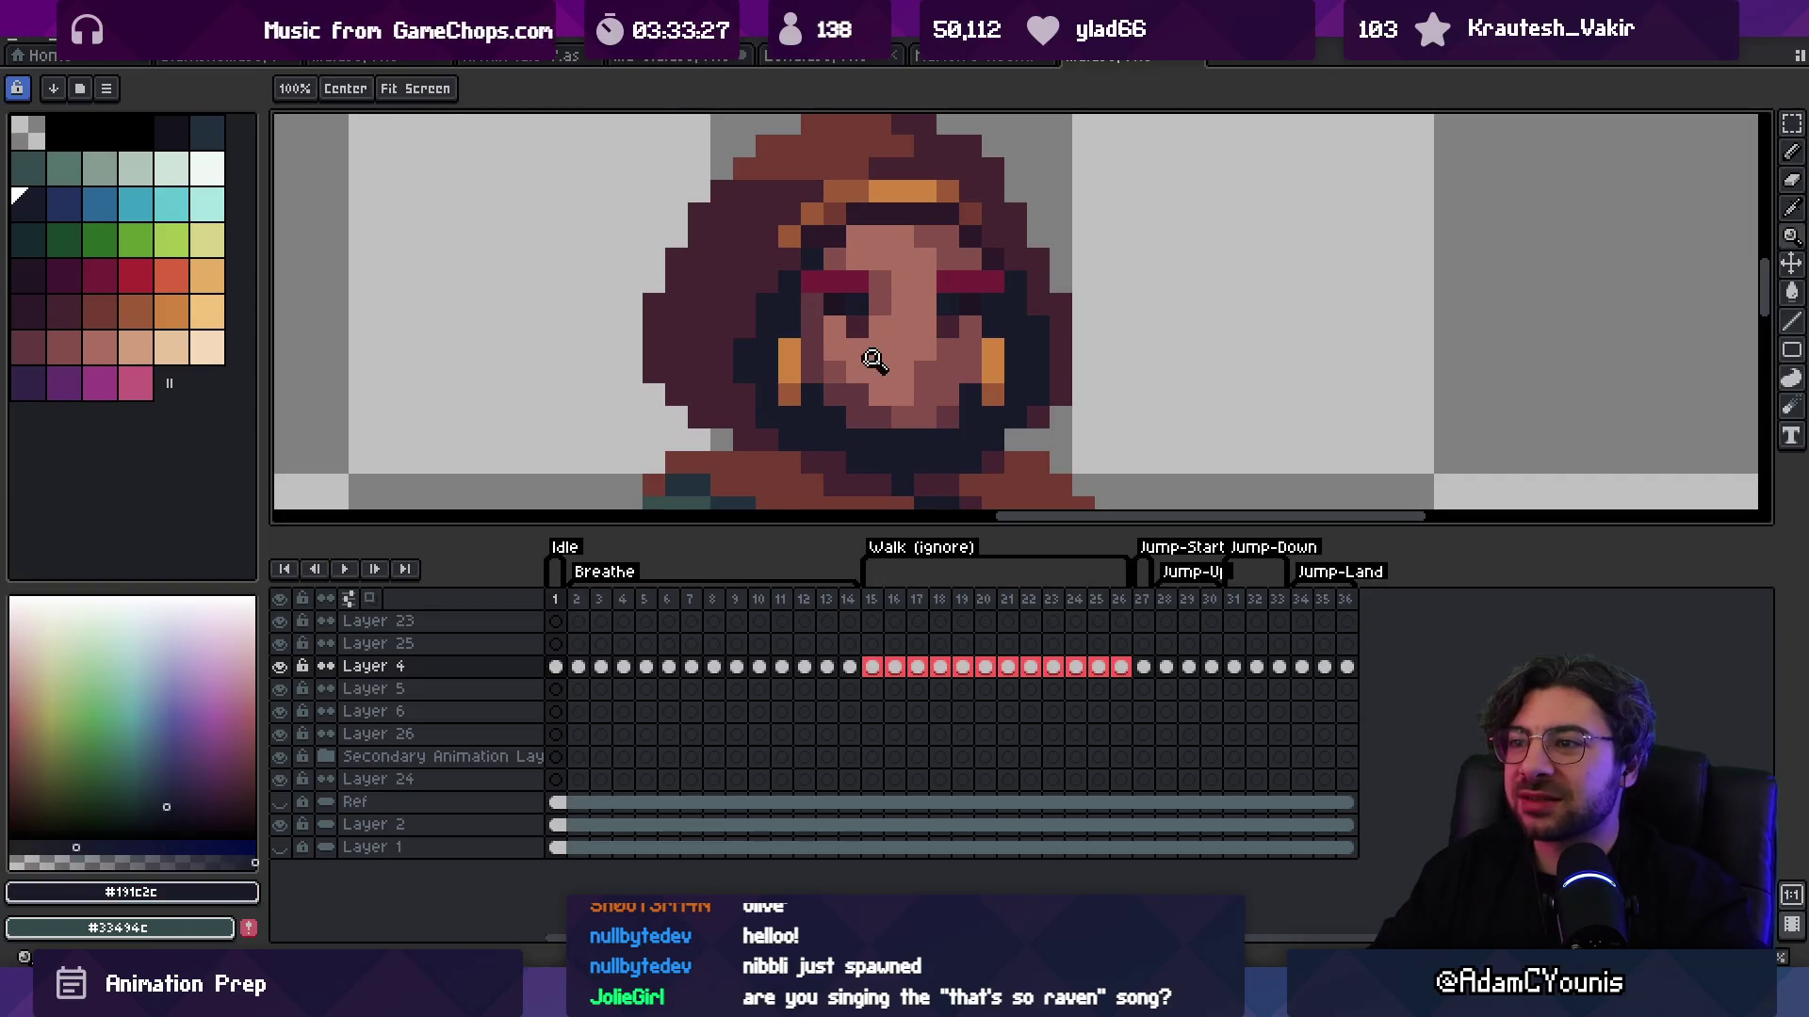
pyautogui.press('z')
pyautogui.scroll(-6, 799, 250)
pyautogui.scroll(5, 840, 322)
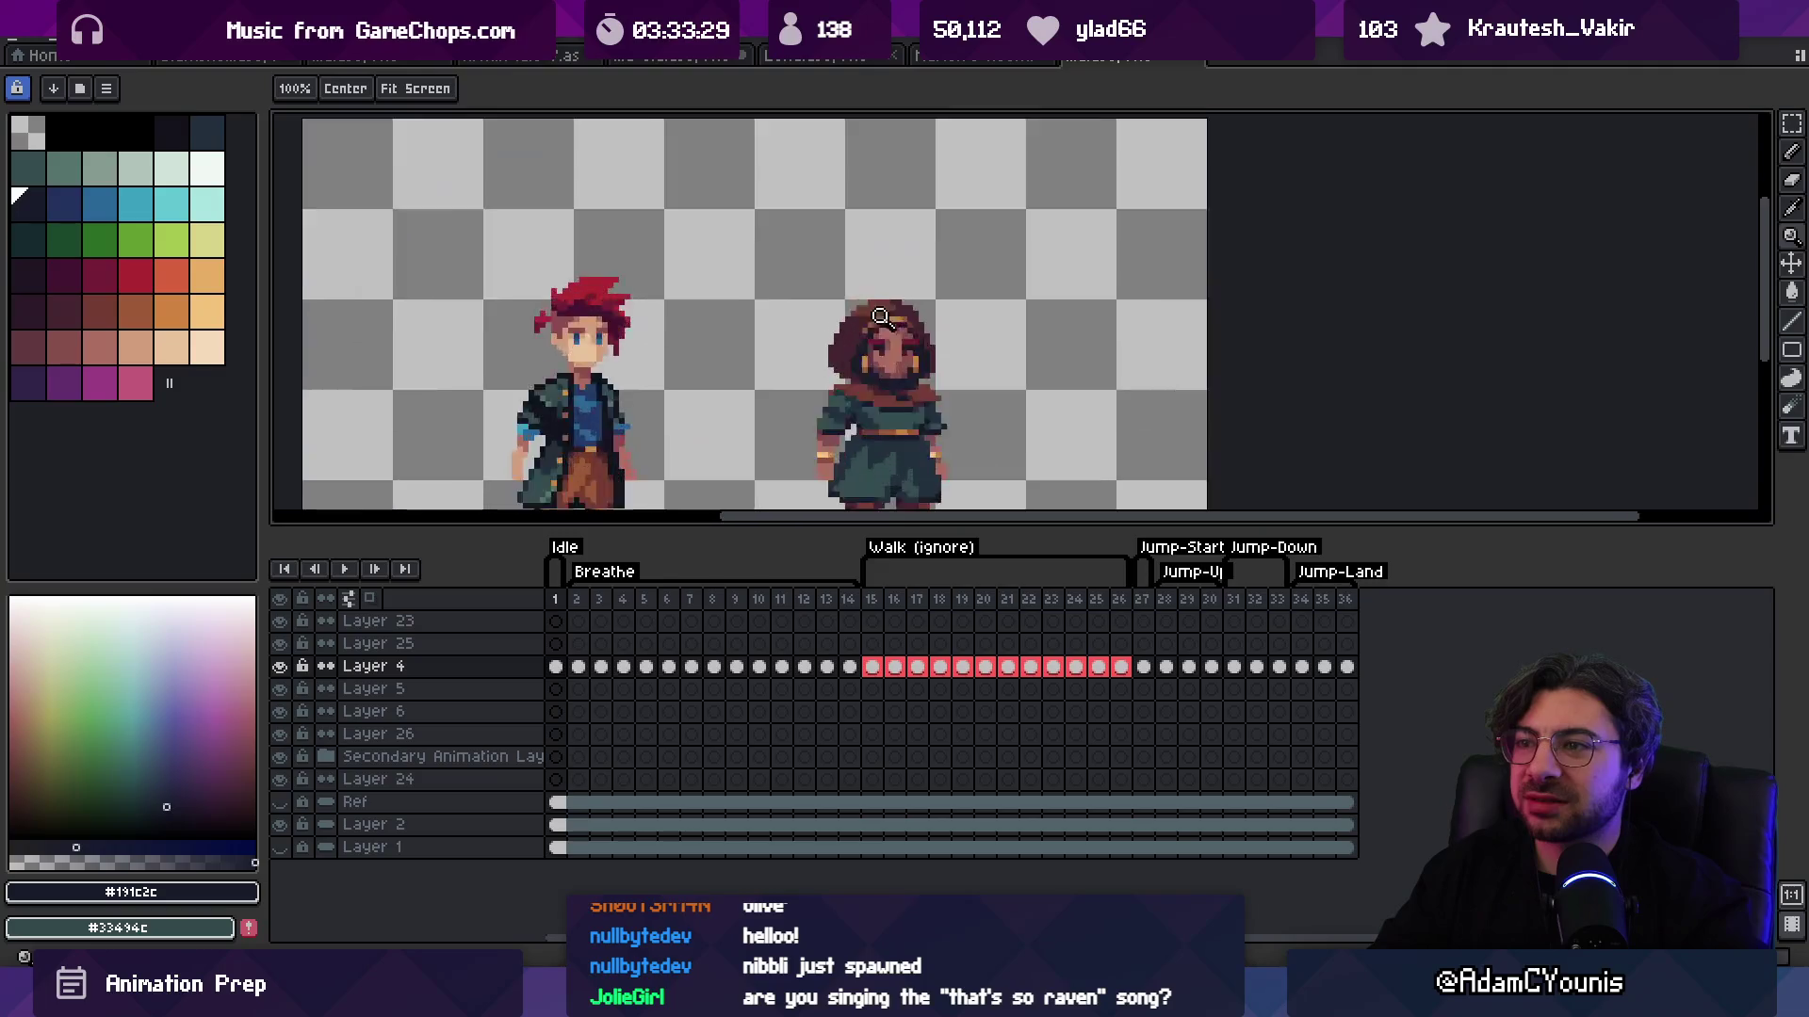
pyautogui.press('b')
pyautogui.keyDown('alt'); pyautogui.click(809, 371); pyautogui.keyUp('alt')
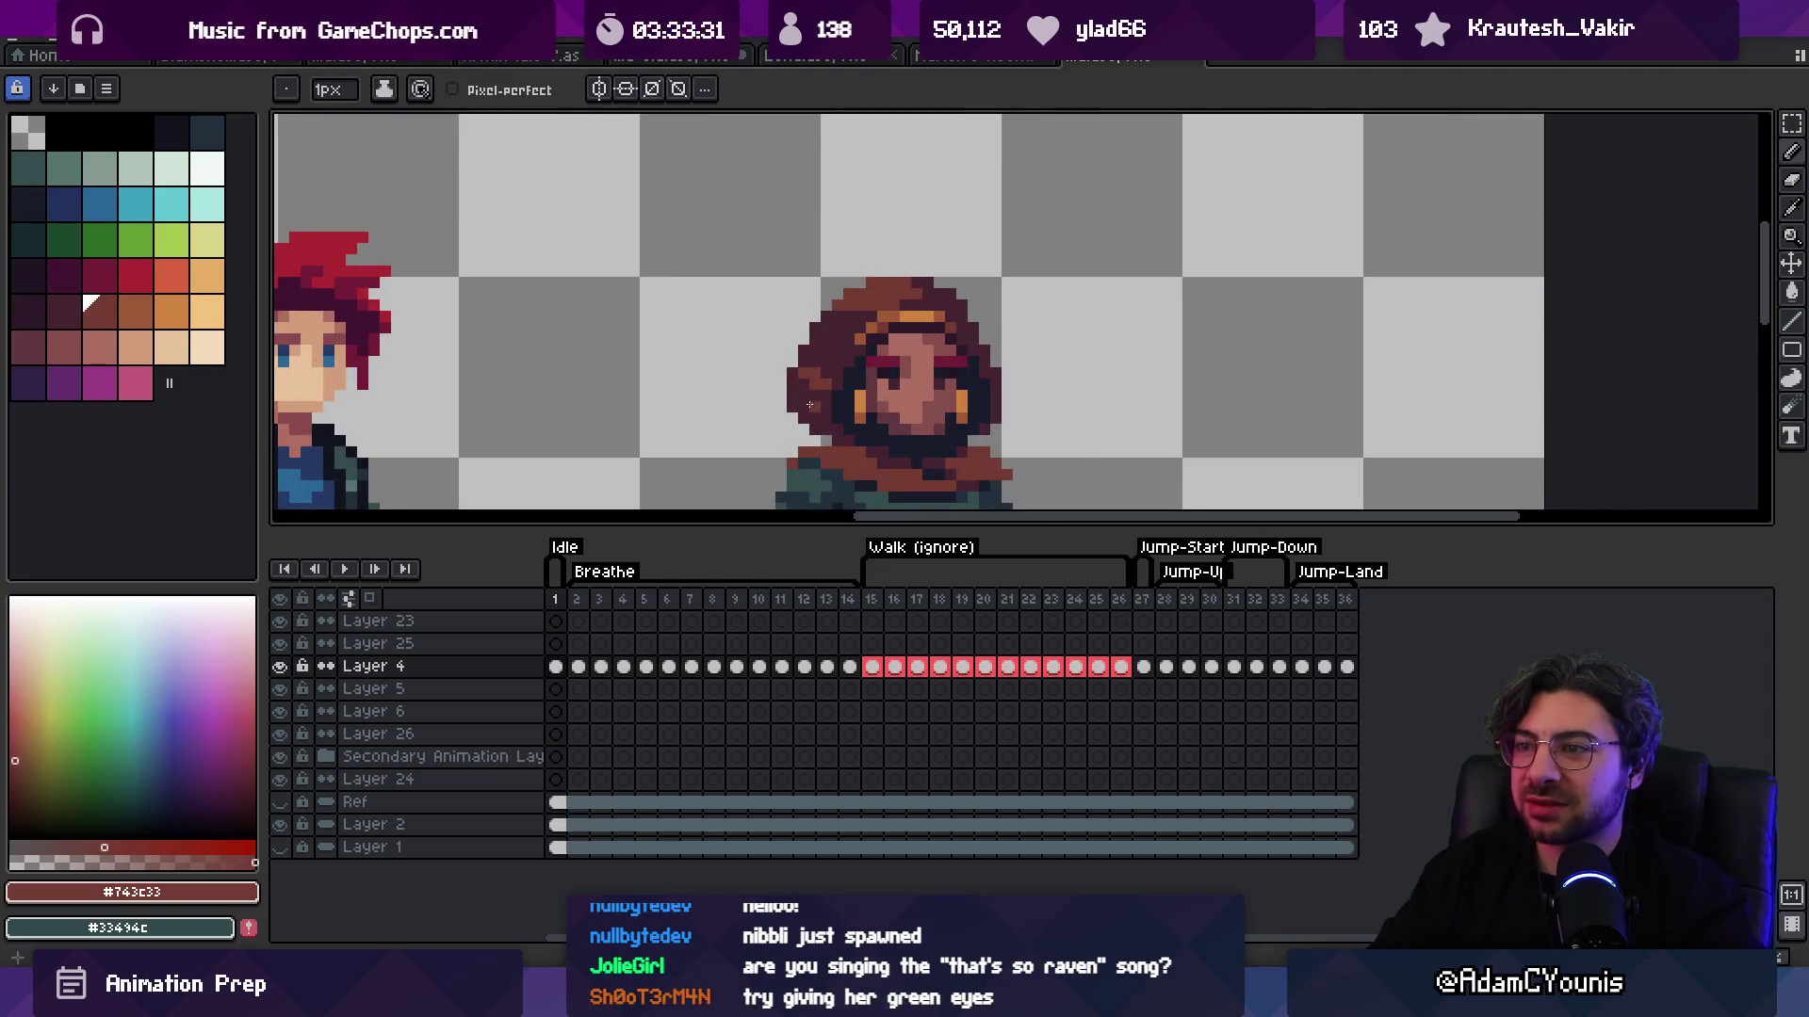
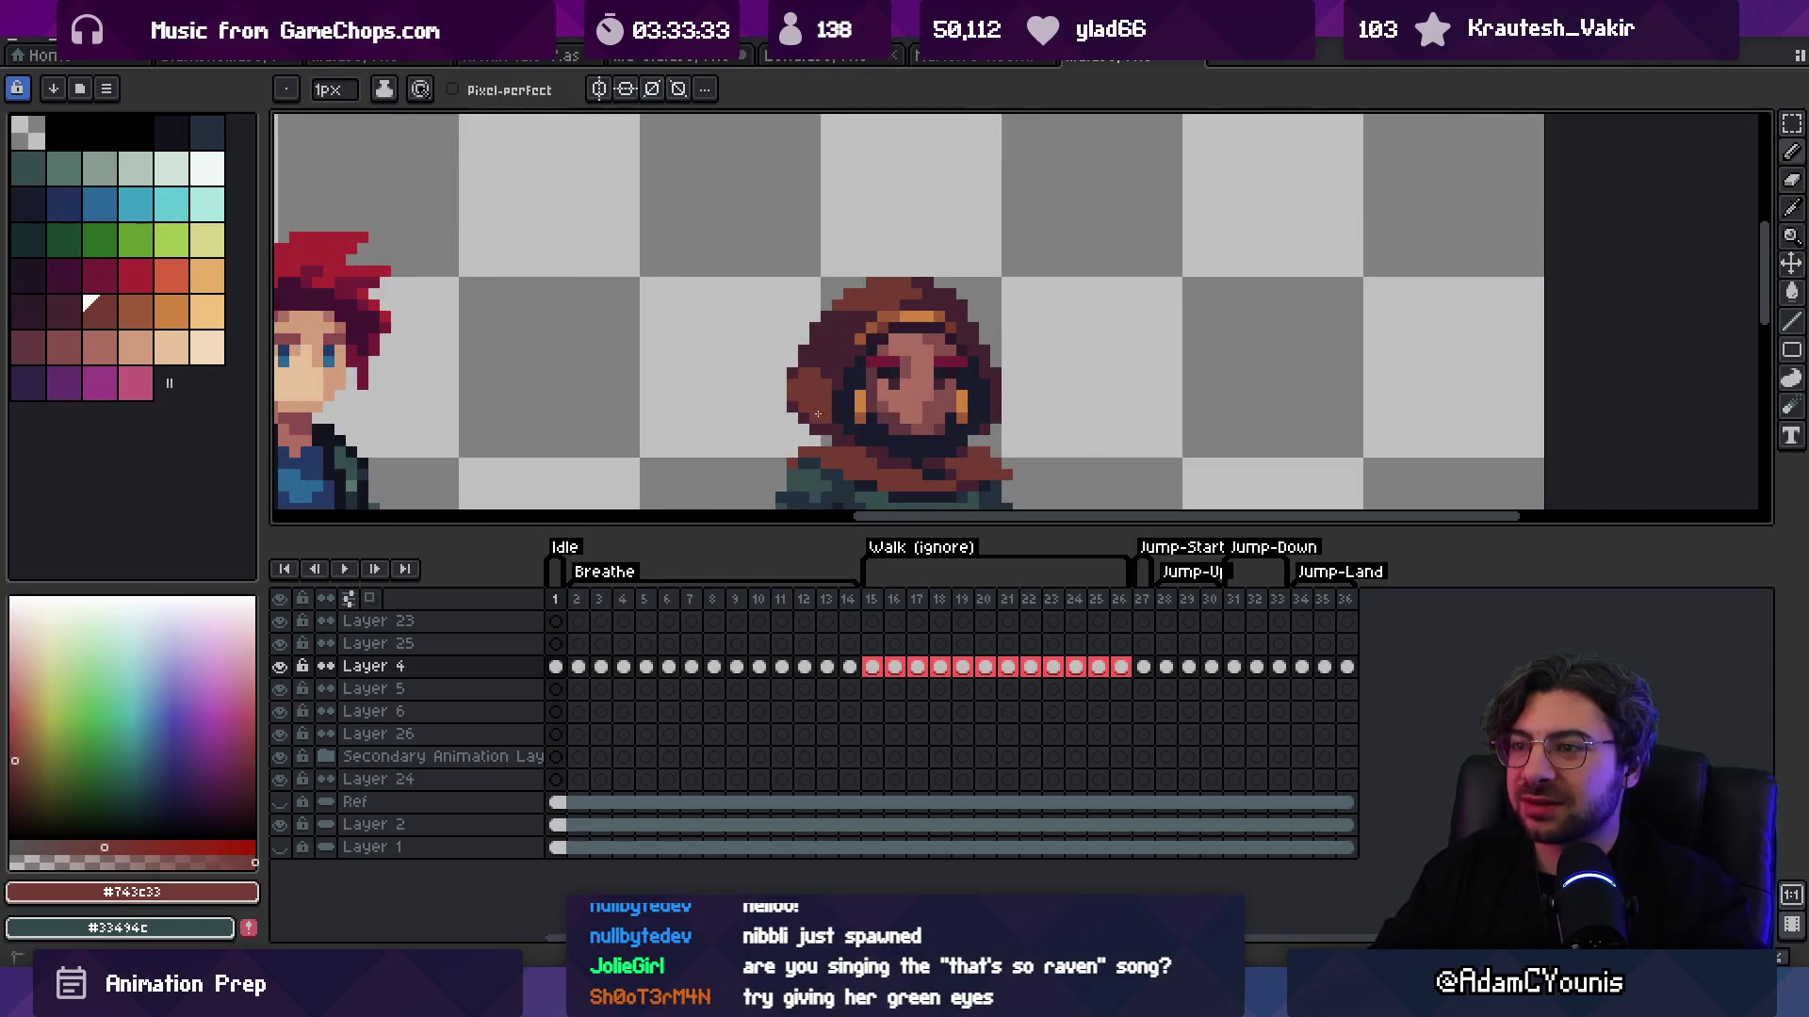
# Step: Sample the dark hair colour and the hood's brown from the two-character sprite
pyautogui.press('z')
pyautogui.scroll(-4, 790, 342)
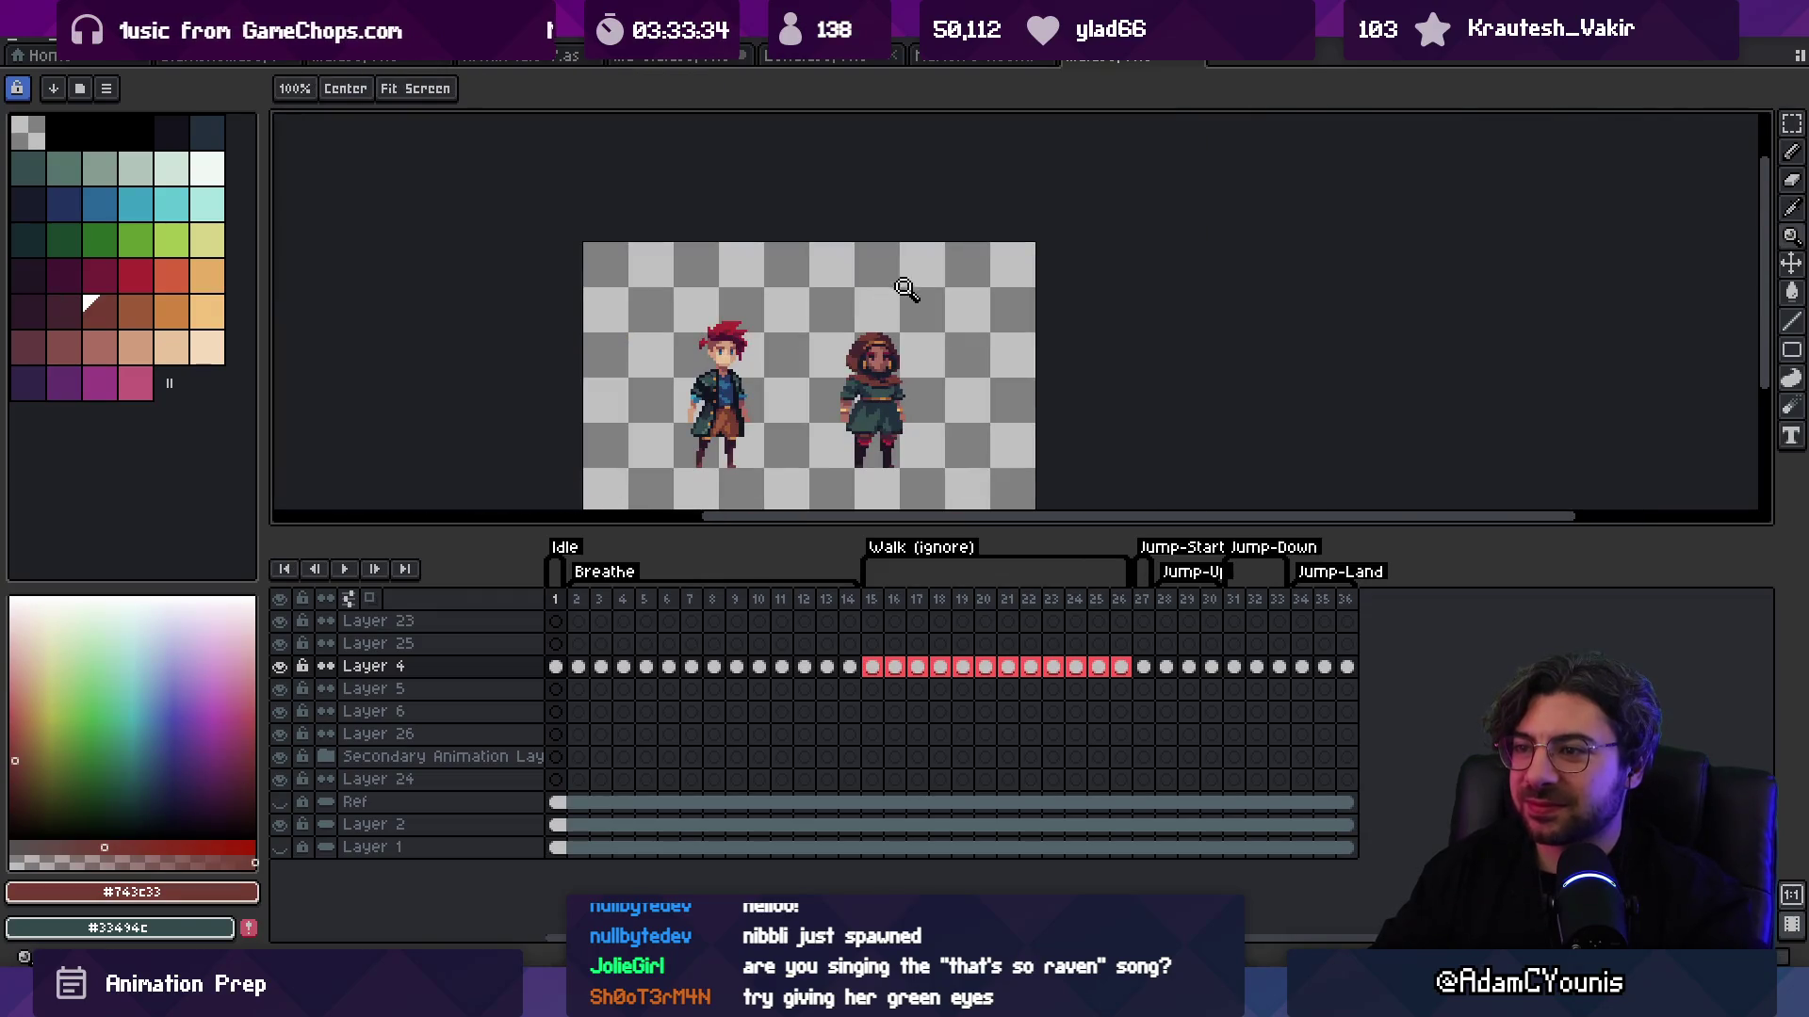
pyautogui.scroll(6, 890, 320)
pyautogui.press('b')
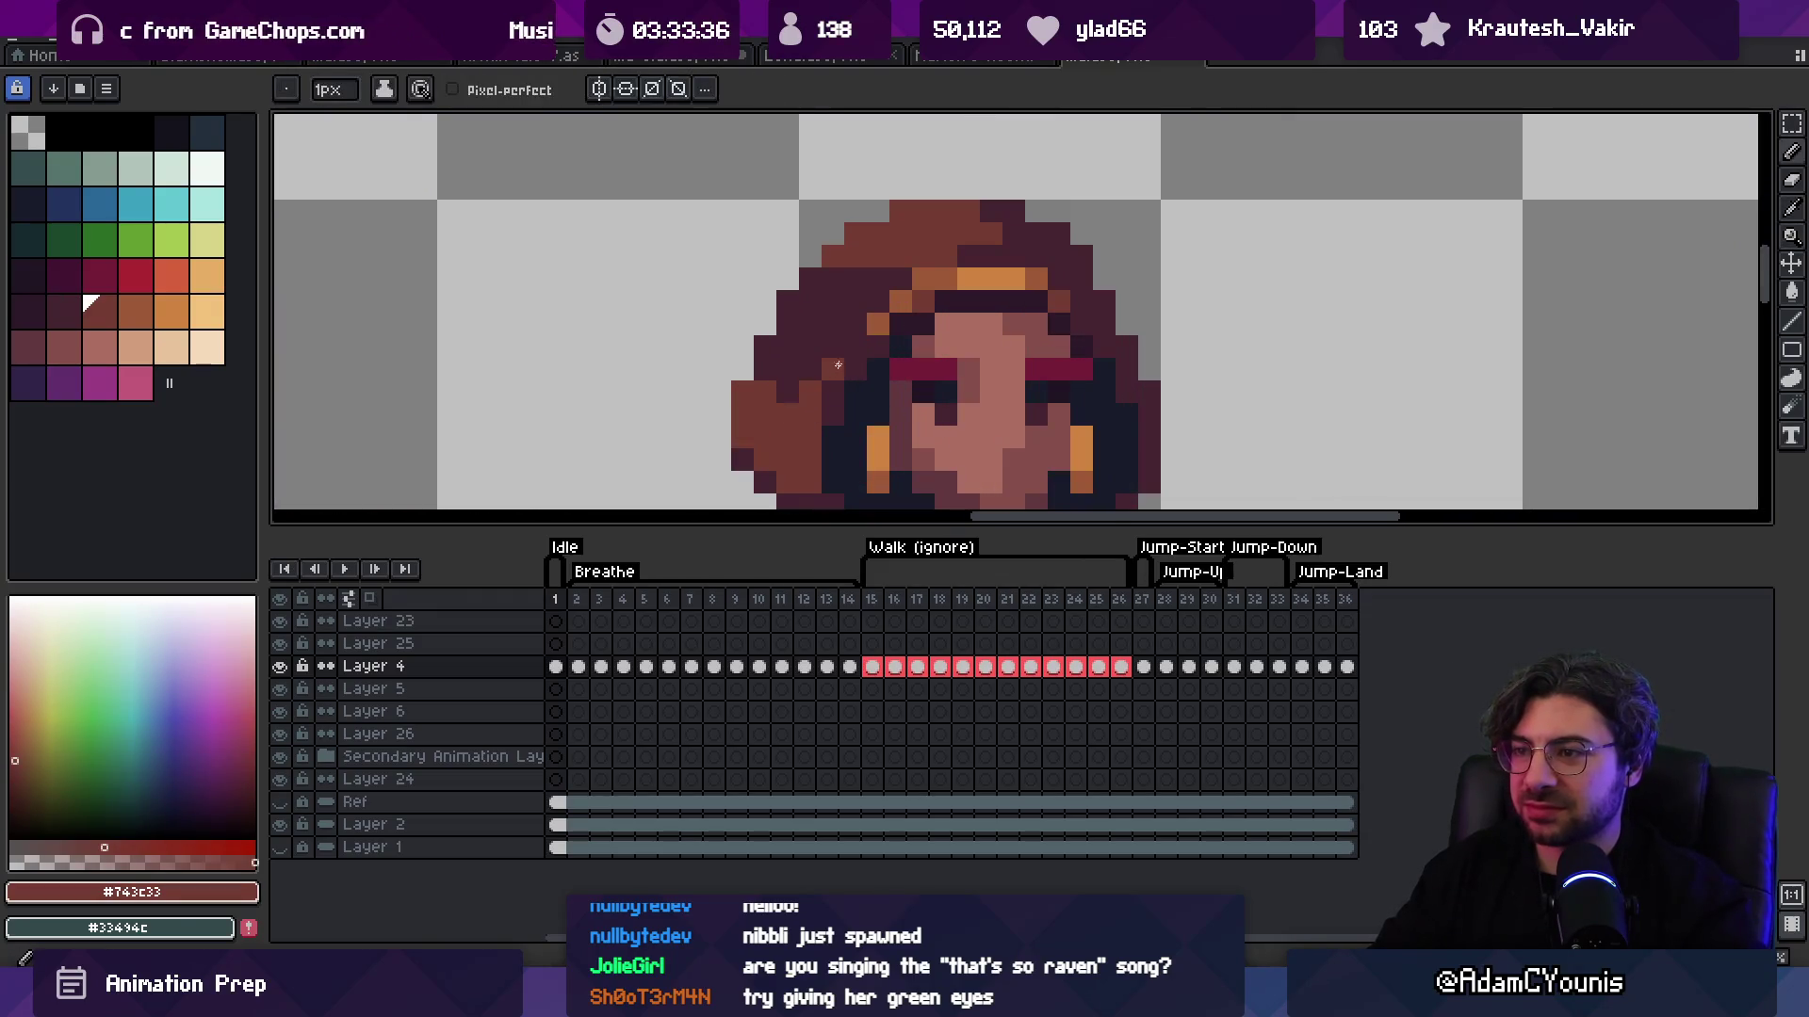
pyautogui.keyDown('alt'); pyautogui.click(796, 365); pyautogui.keyUp('alt')
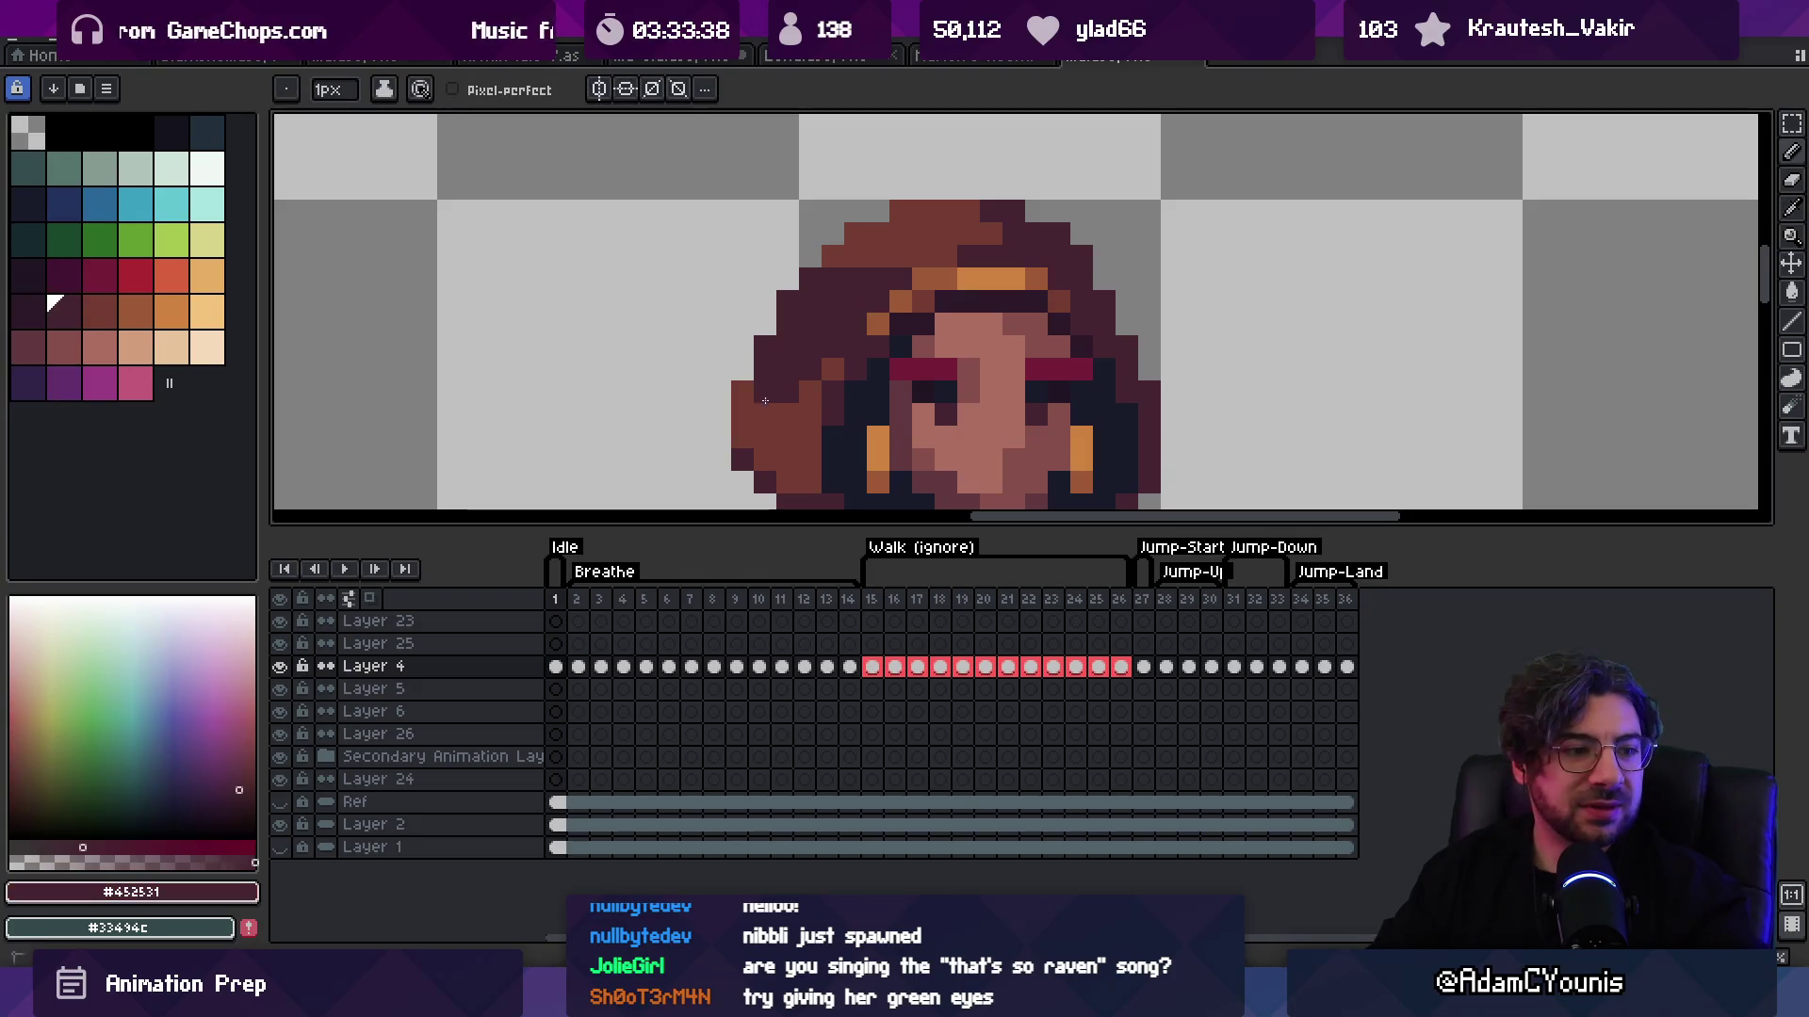
pyautogui.press('z')
pyautogui.scroll(-6, 868, 274)
pyautogui.scroll(2, 895, 300)
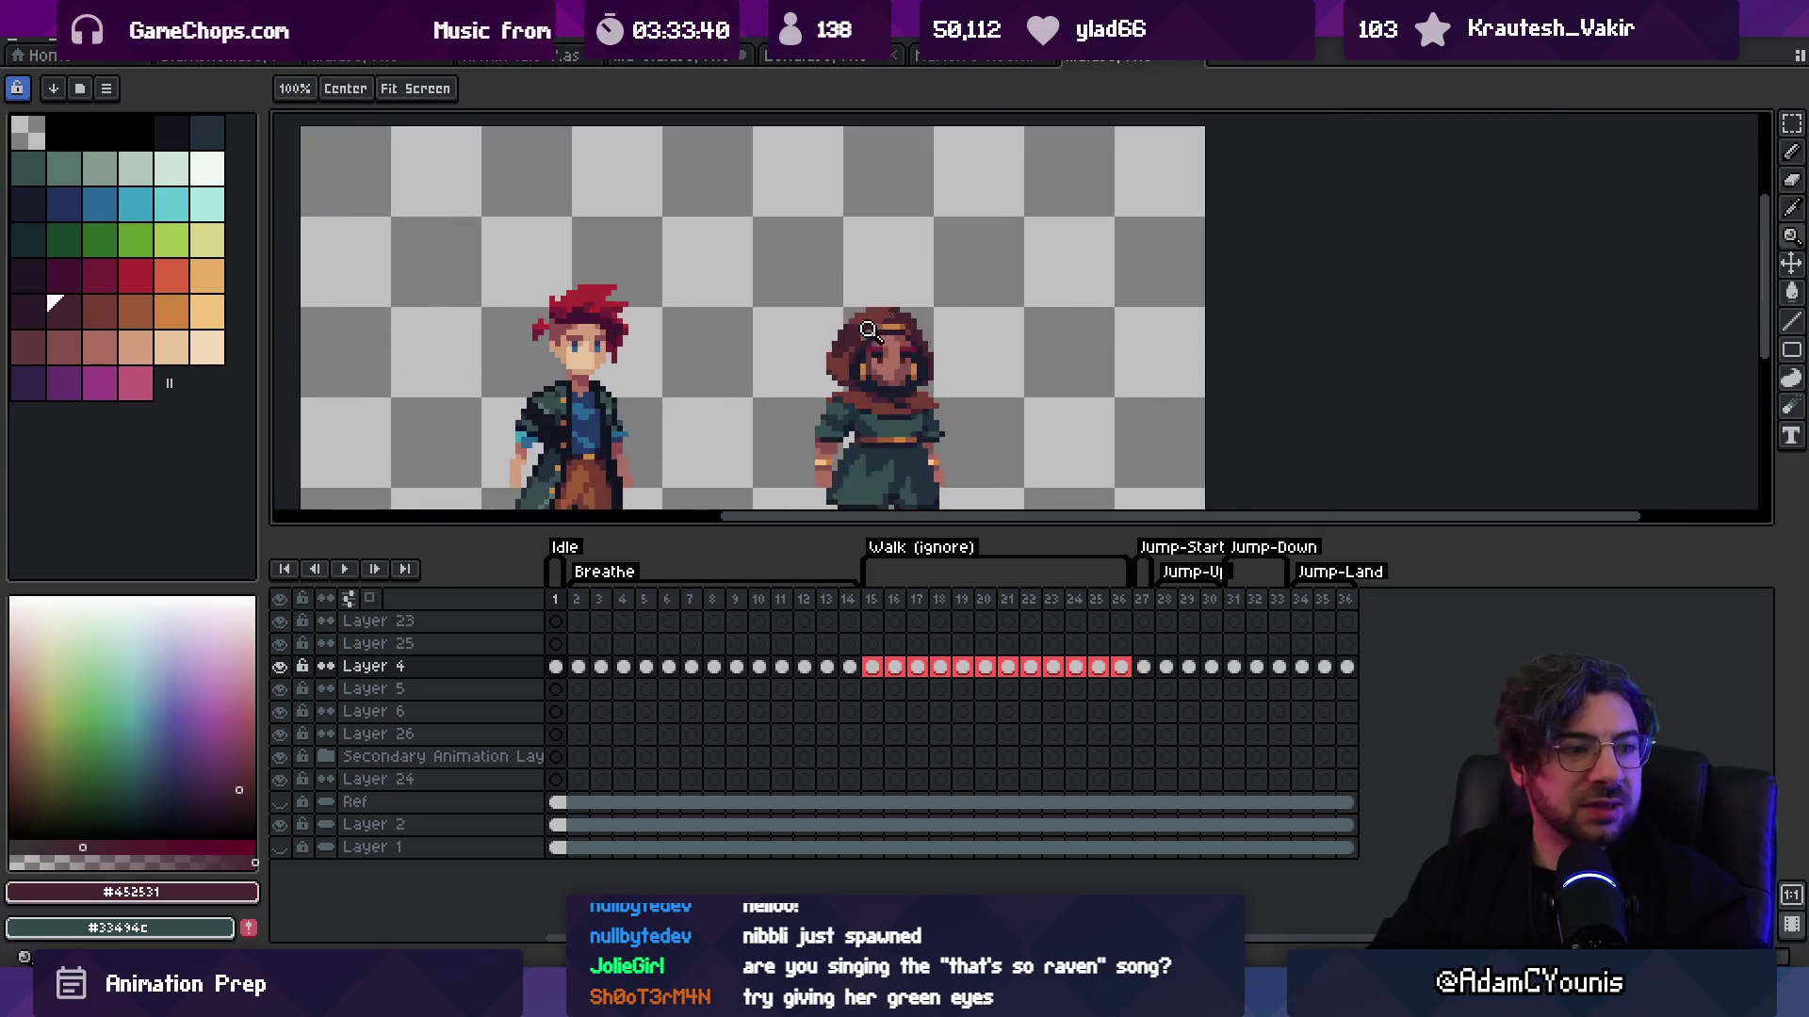
pyautogui.scroll(2, 858, 342)
pyautogui.press('b')
pyautogui.keyDown('alt'); pyautogui.click(811, 355); pyautogui.keyUp('alt')
# Step: Zoom around the sprite and re-sample the dark hair colour
pyautogui.press('z')
pyautogui.scroll(-3, 837, 303)
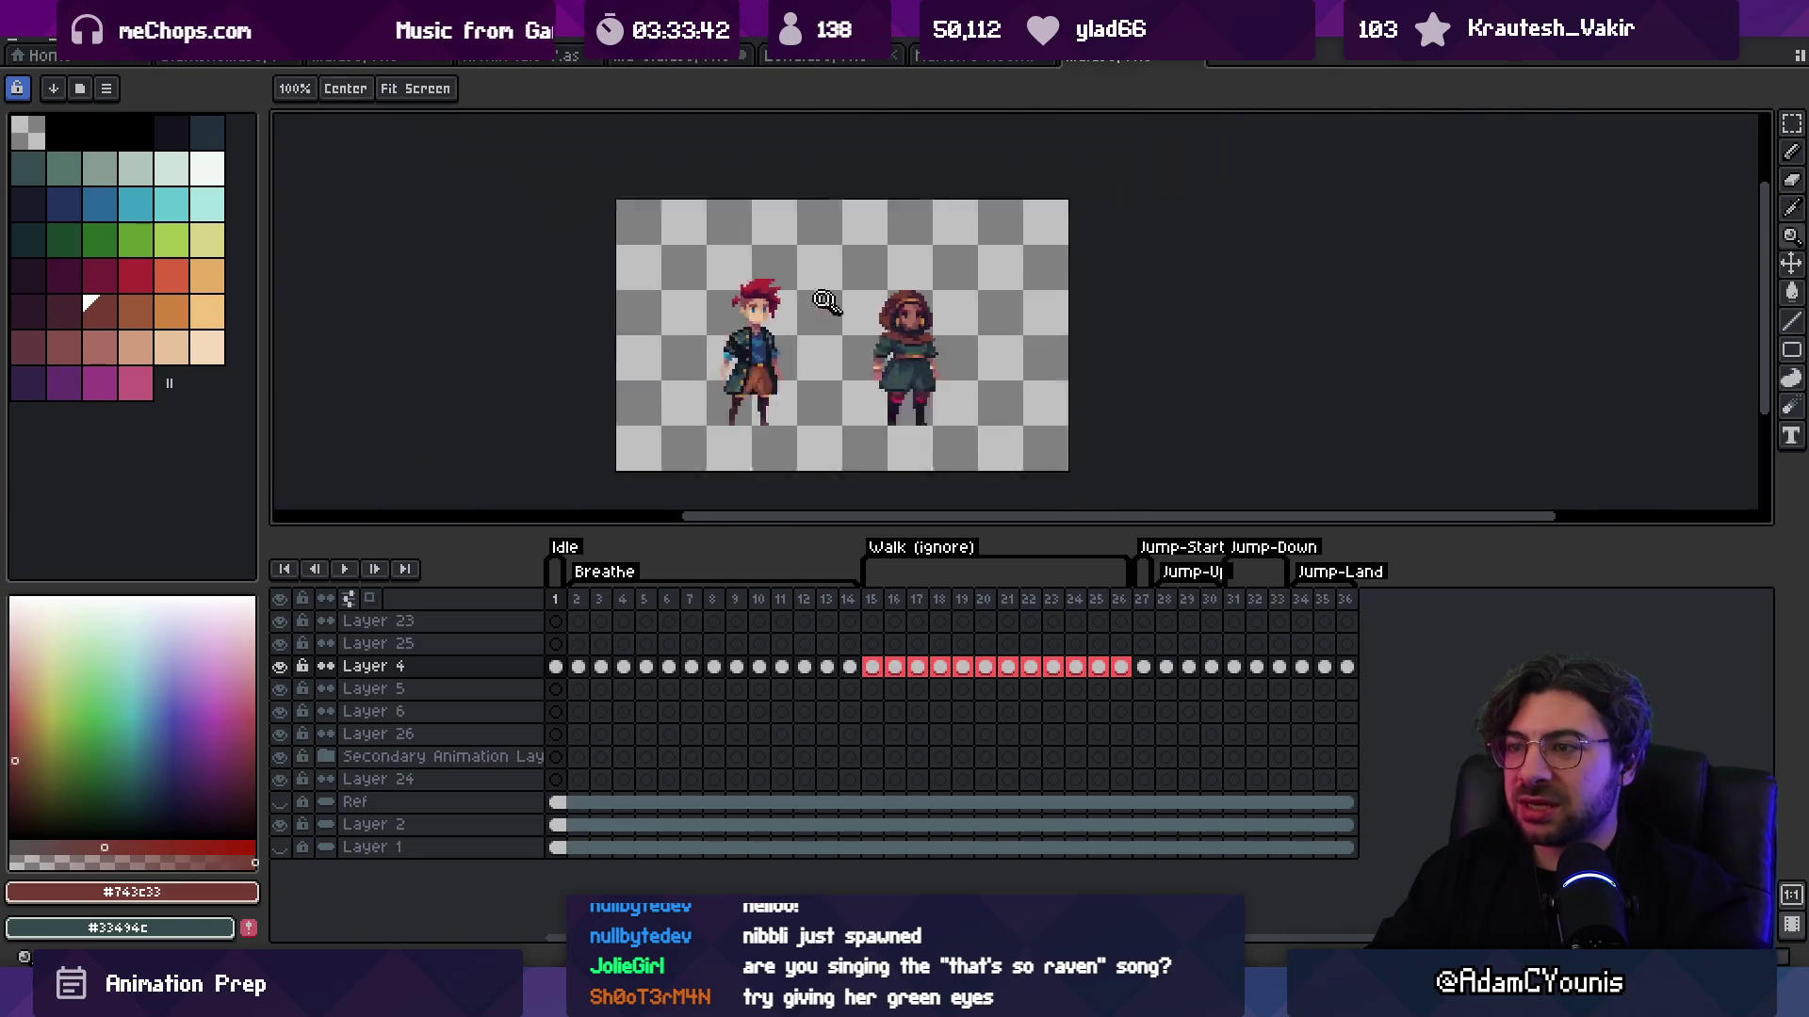
pyautogui.scroll(2, 942, 299)
pyautogui.scroll(2, 922, 312)
pyautogui.press('b')
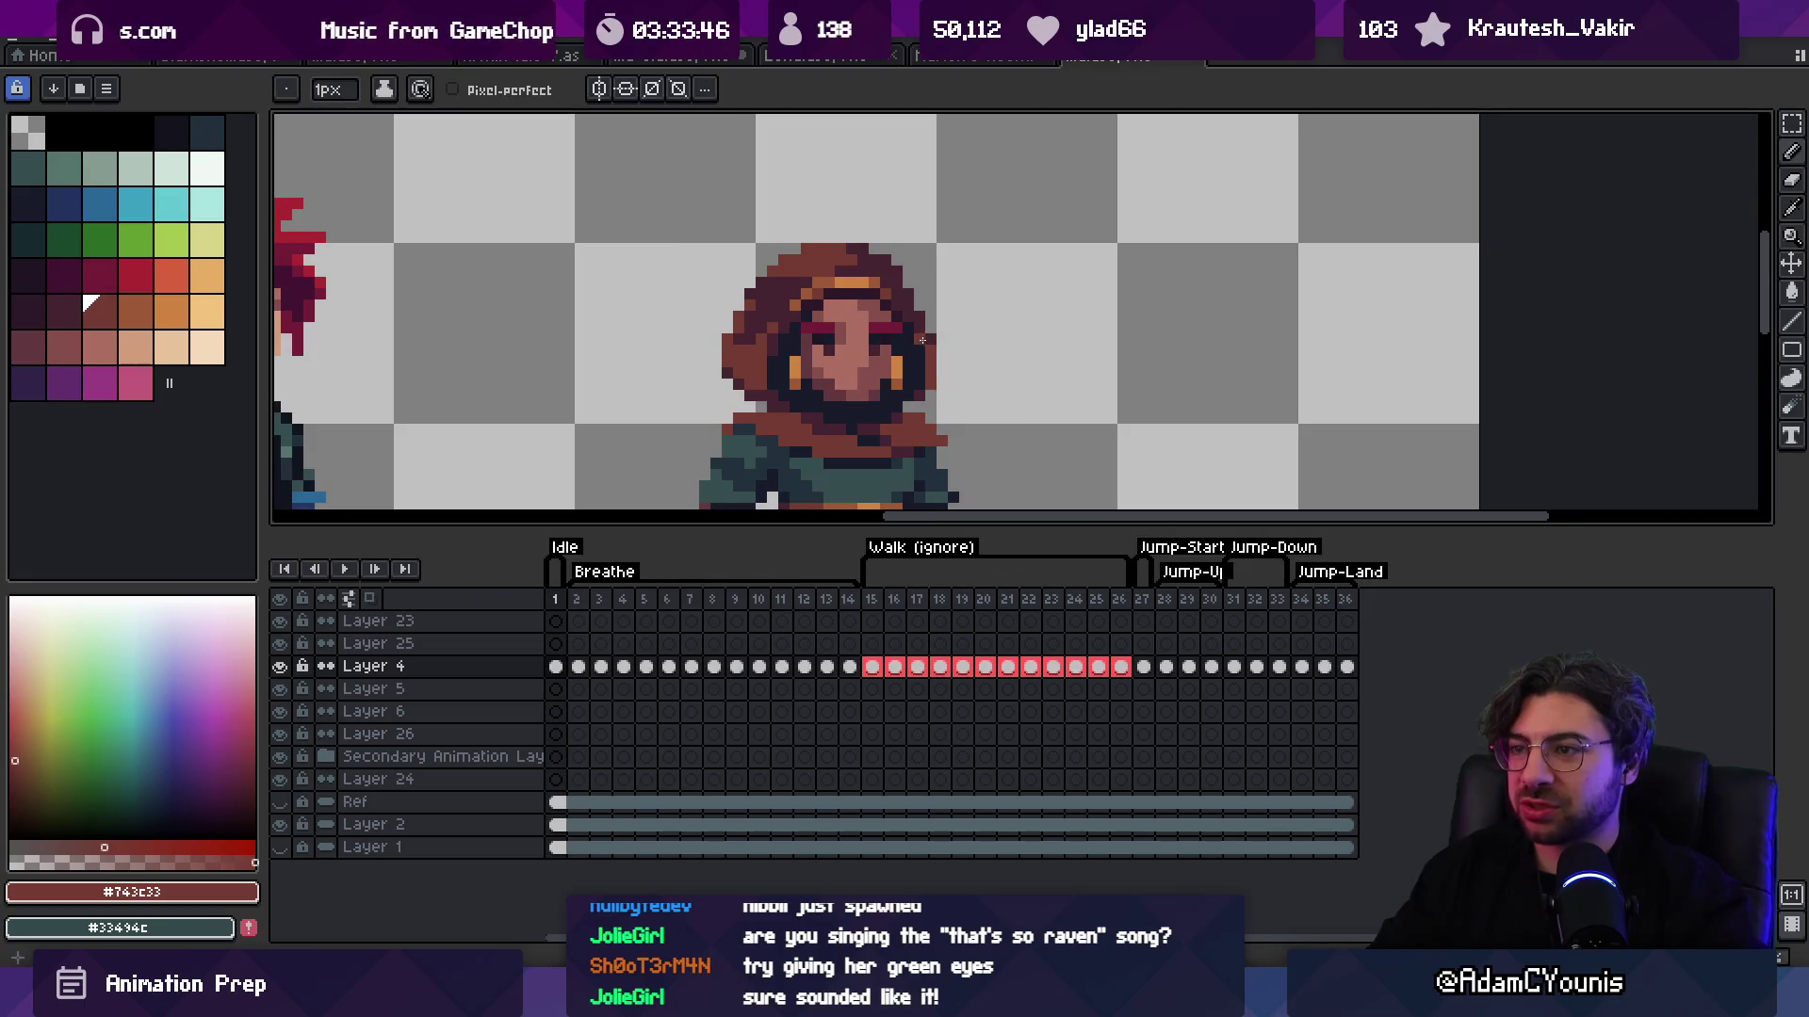
pyautogui.press('z')
pyautogui.scroll(-4, 933, 283)
pyautogui.scroll(1, 1001, 291)
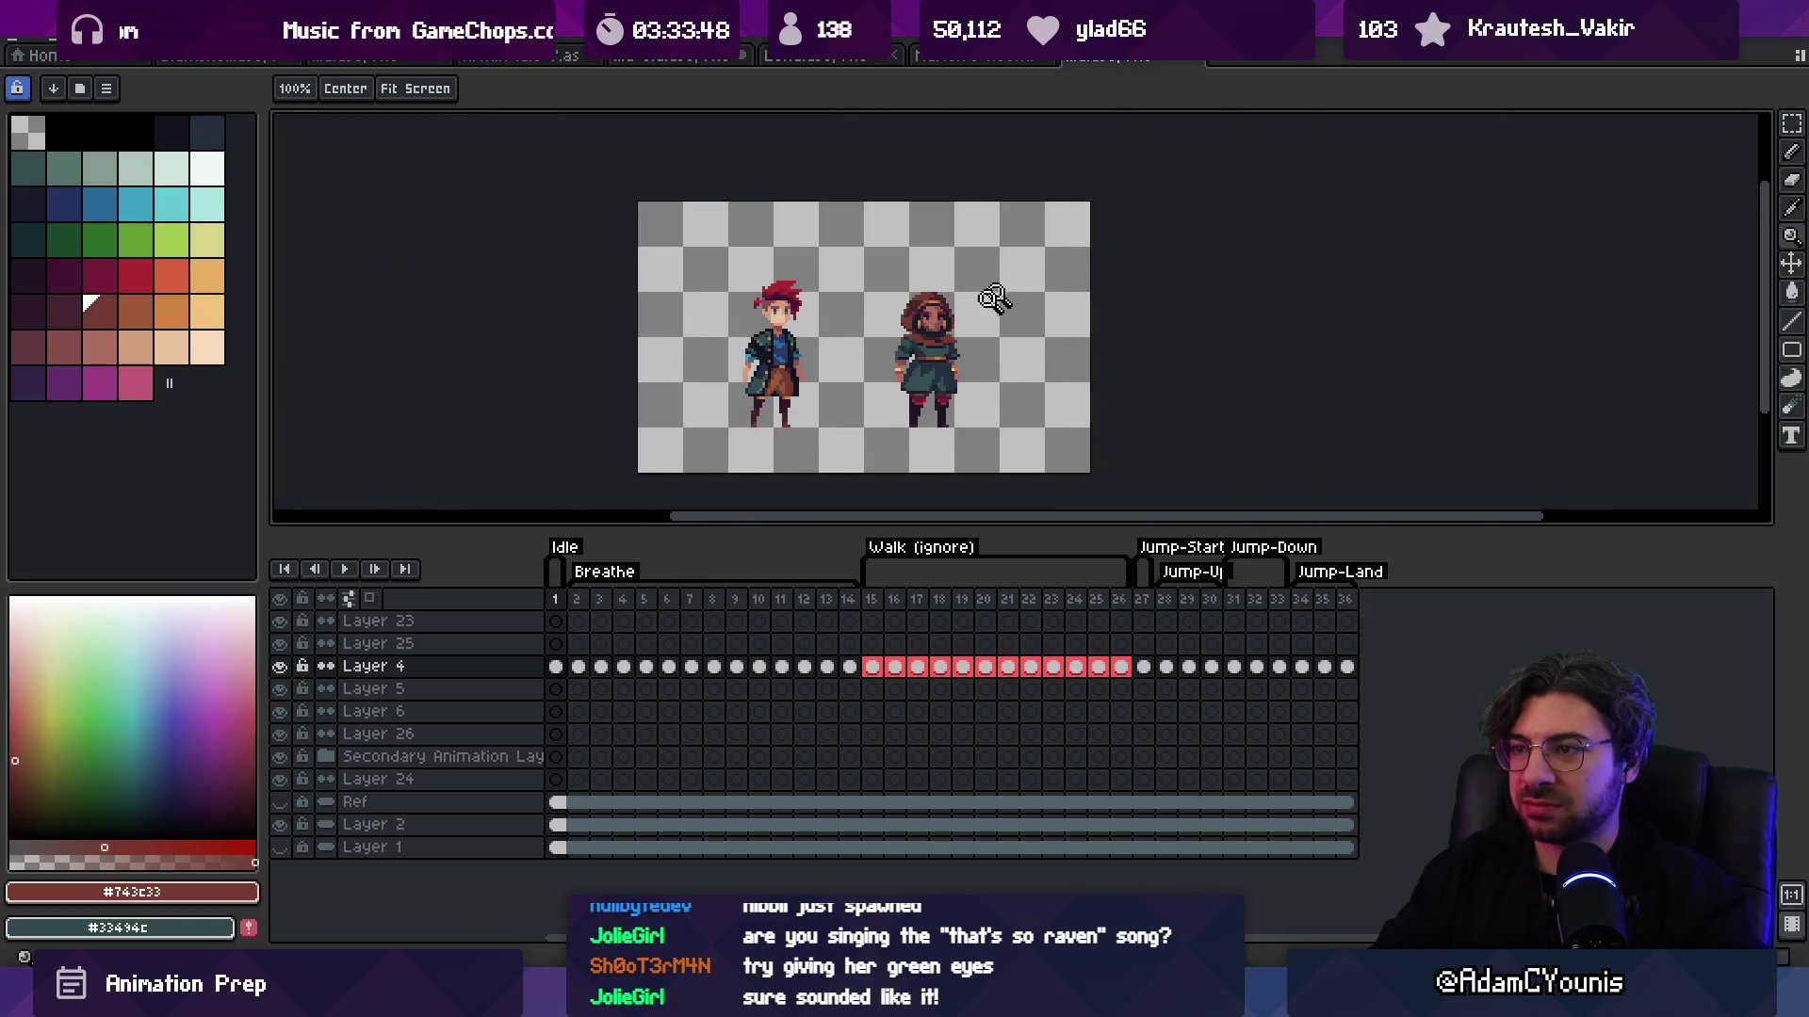
pyautogui.scroll(2, 995, 298)
pyautogui.press('b')
pyautogui.press('z')
pyautogui.scroll(1, 970, 243)
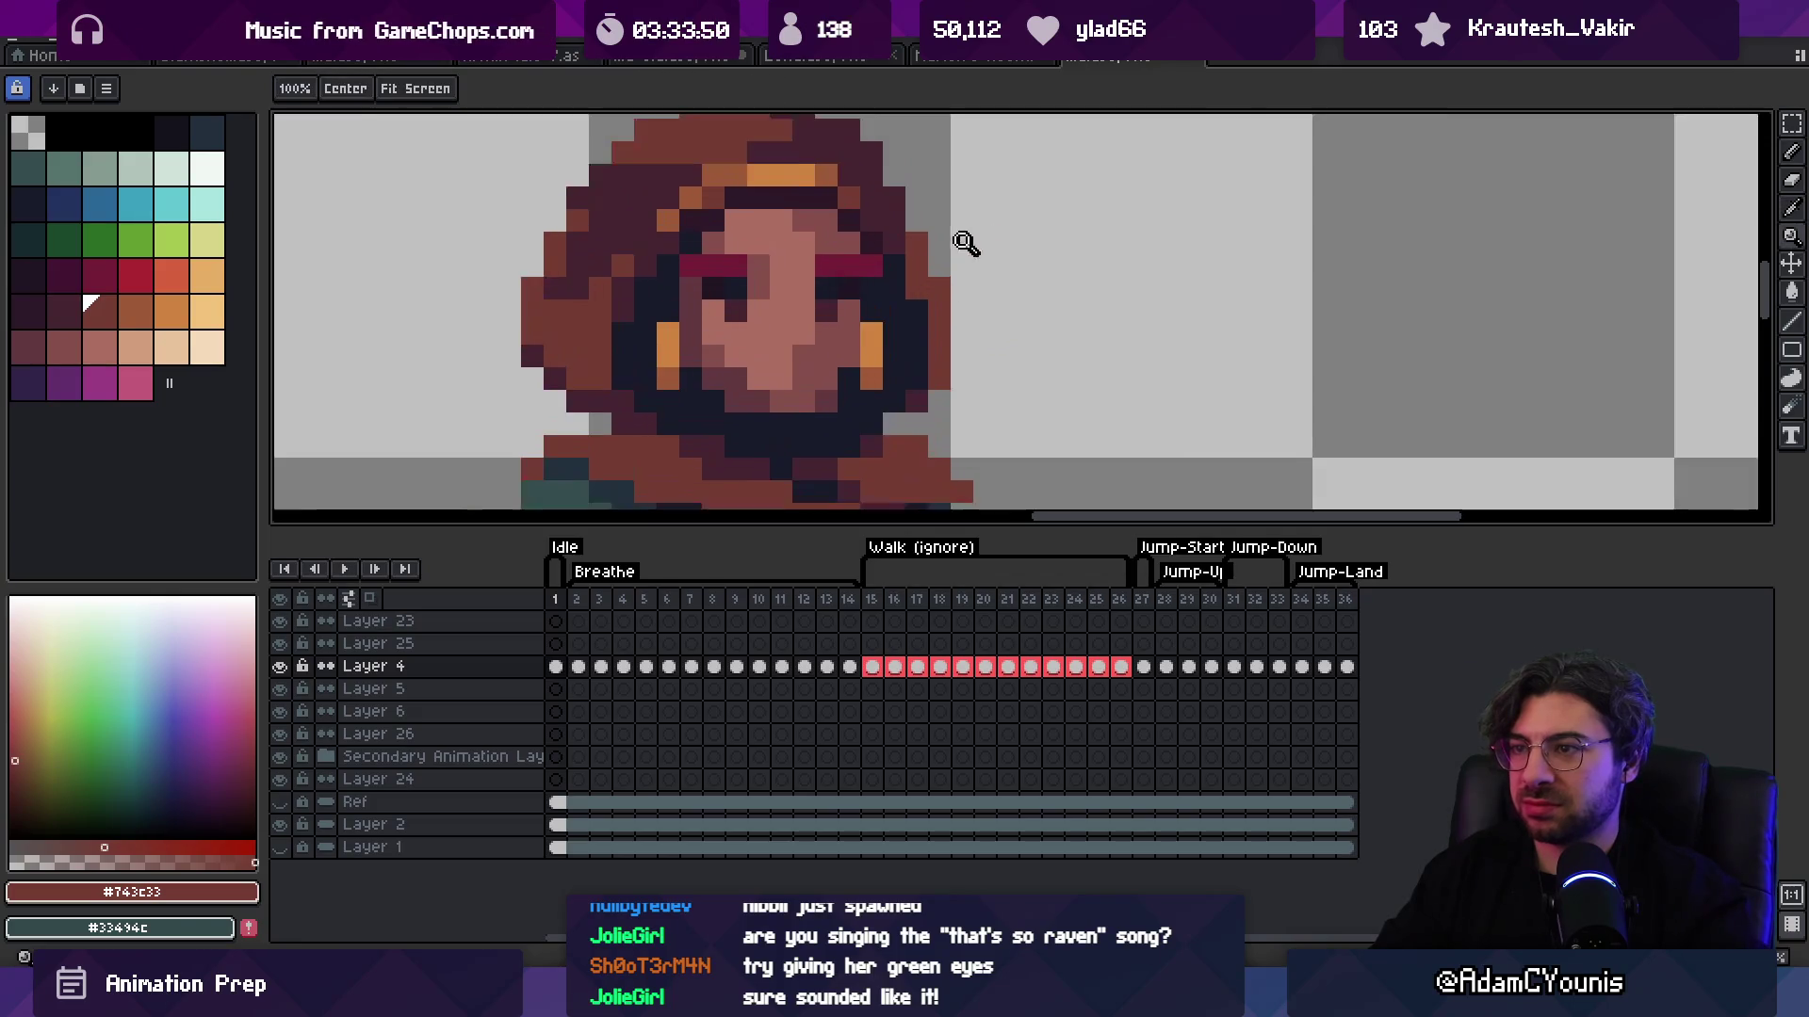
pyautogui.scroll(-1, 970, 243)
pyautogui.keyDown('alt'); pyautogui.click(920, 226); pyautogui.keyUp('alt')
pyautogui.scroll(-4, 954, 248)
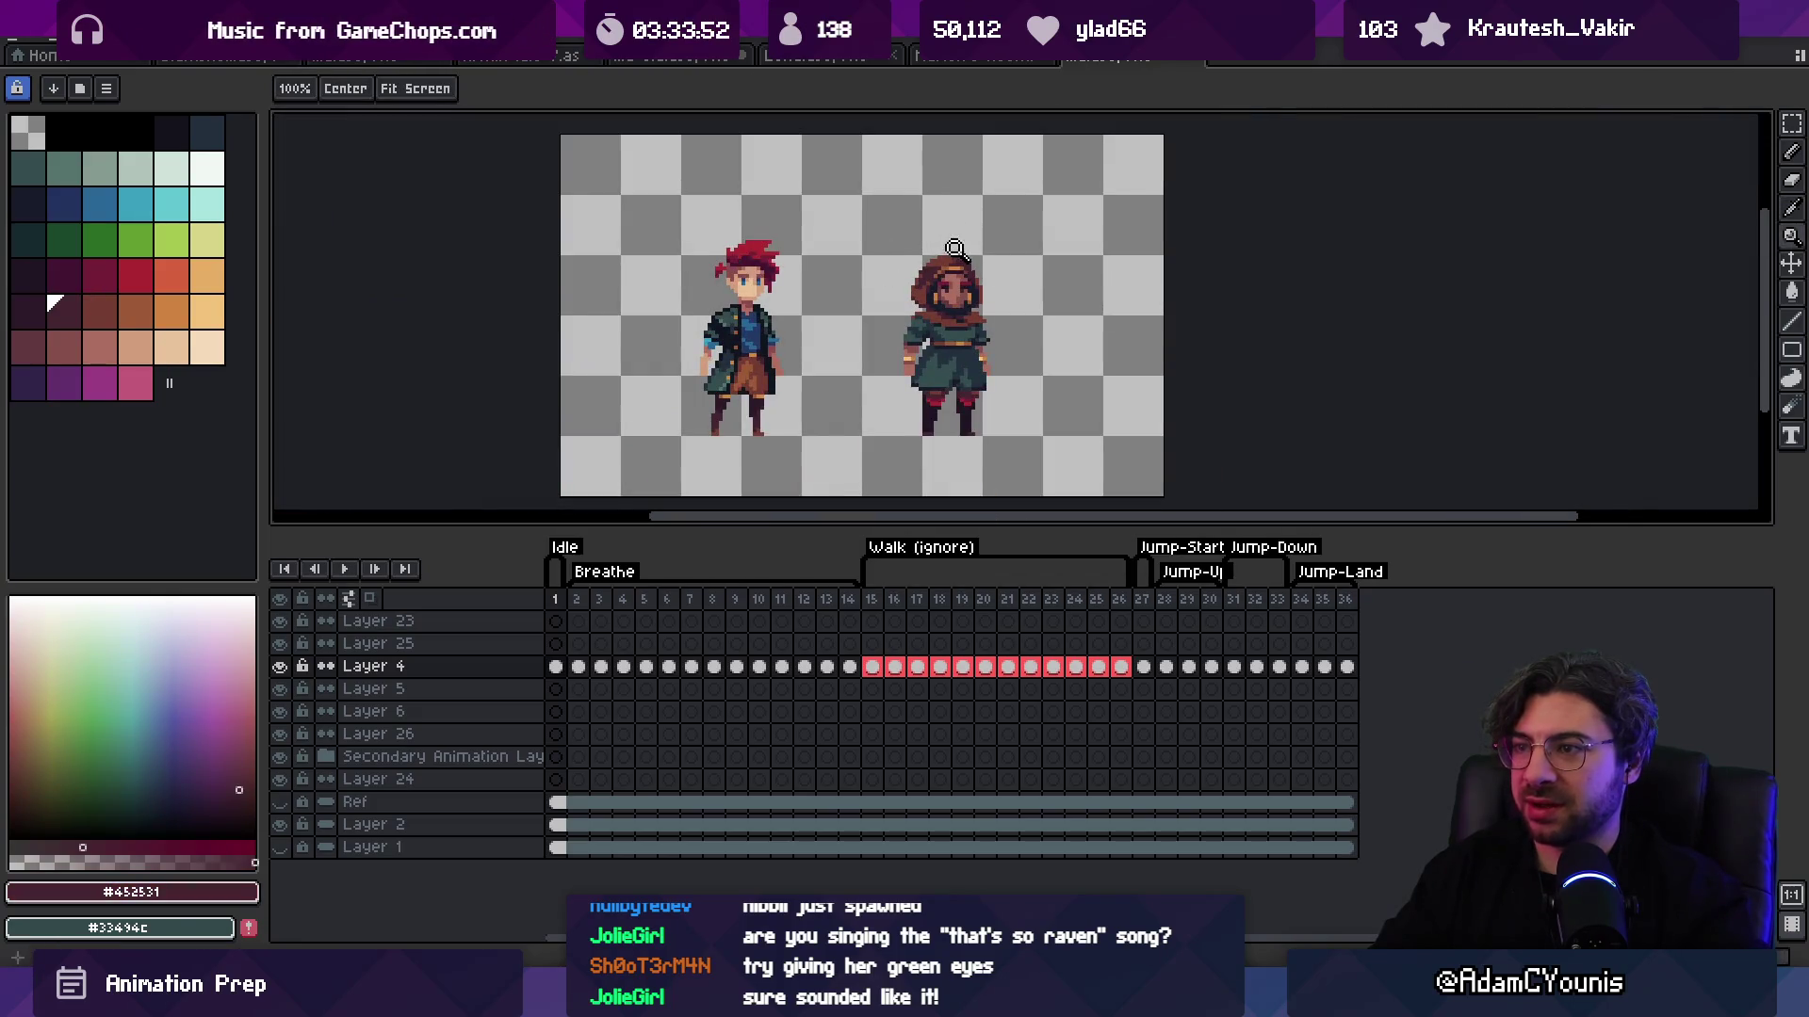
pyautogui.scroll(3, 947, 259)
pyautogui.press('b')
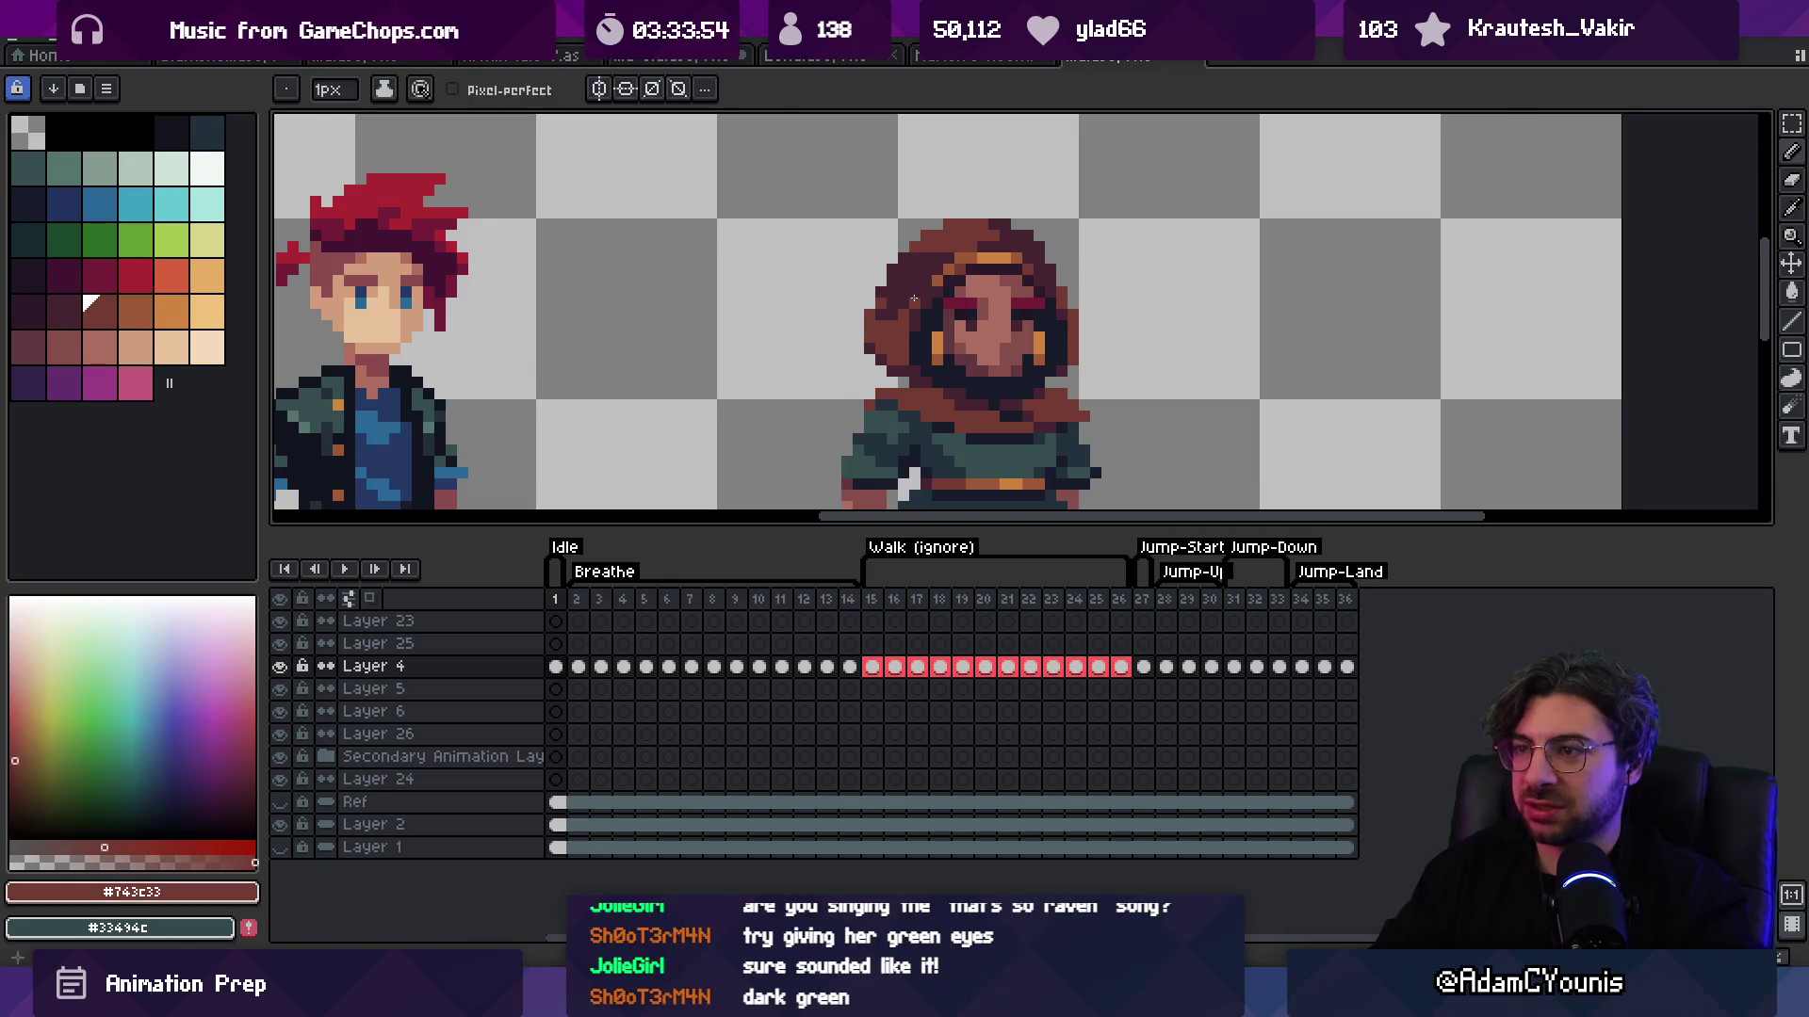
pyautogui.press('z')
pyautogui.scroll(-3, 979, 236)
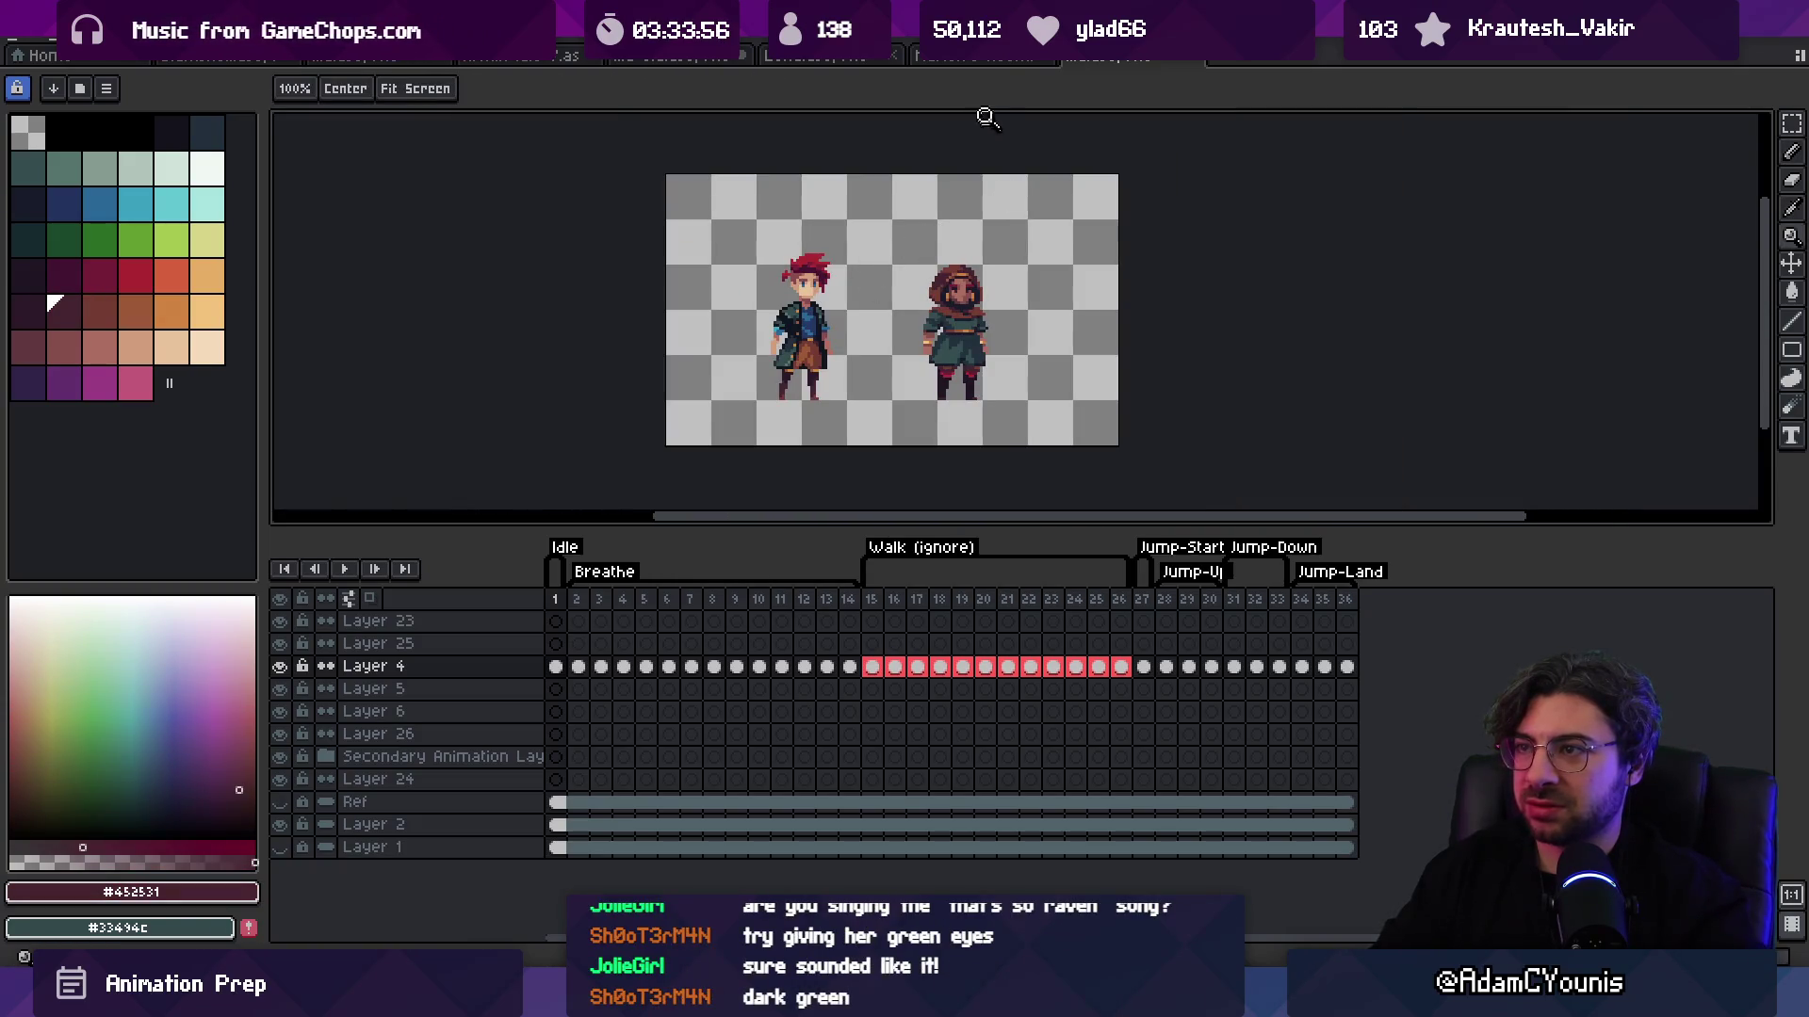
# Step: Cycle through the open documents and end on the two-character sprite file
pyautogui.click(810, 57)
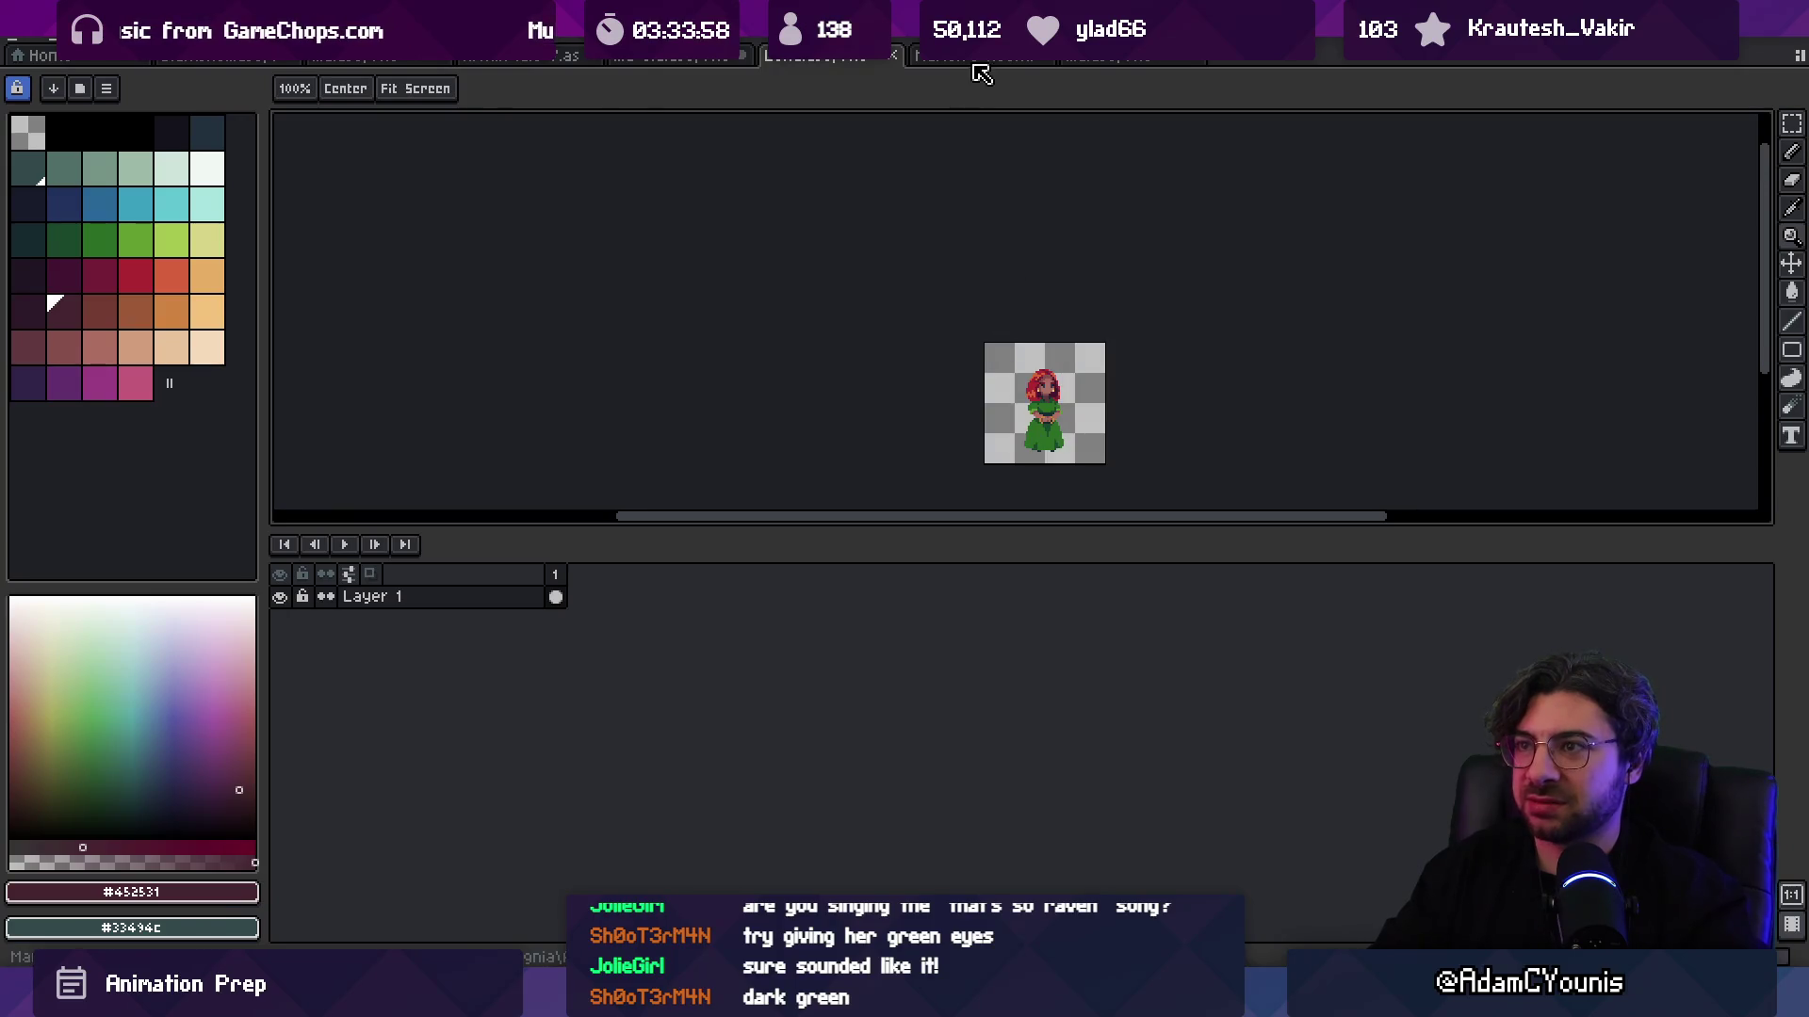
pyautogui.click(1098, 60)
pyautogui.click(874, 60)
pyautogui.click(949, 63)
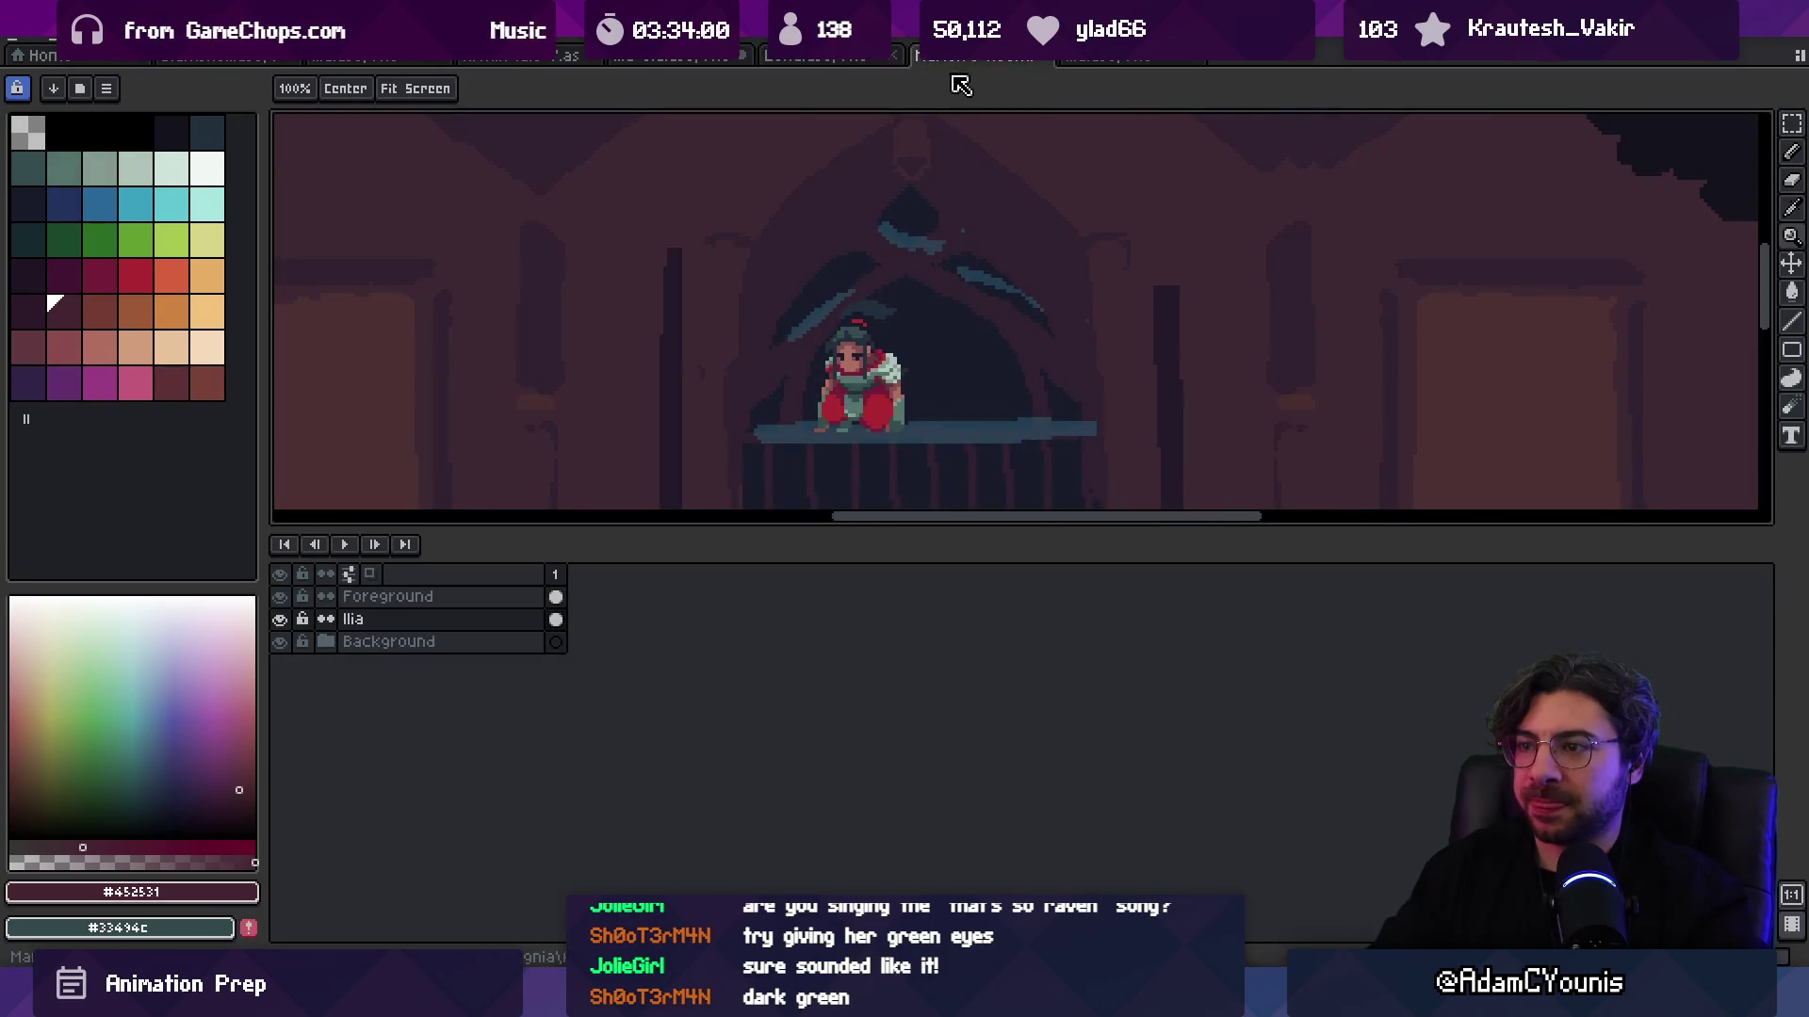
pyautogui.click(650, 60)
# Step: Open Ilia Portrait.aseprite from the recent files list
pyautogui.click(57, 40)
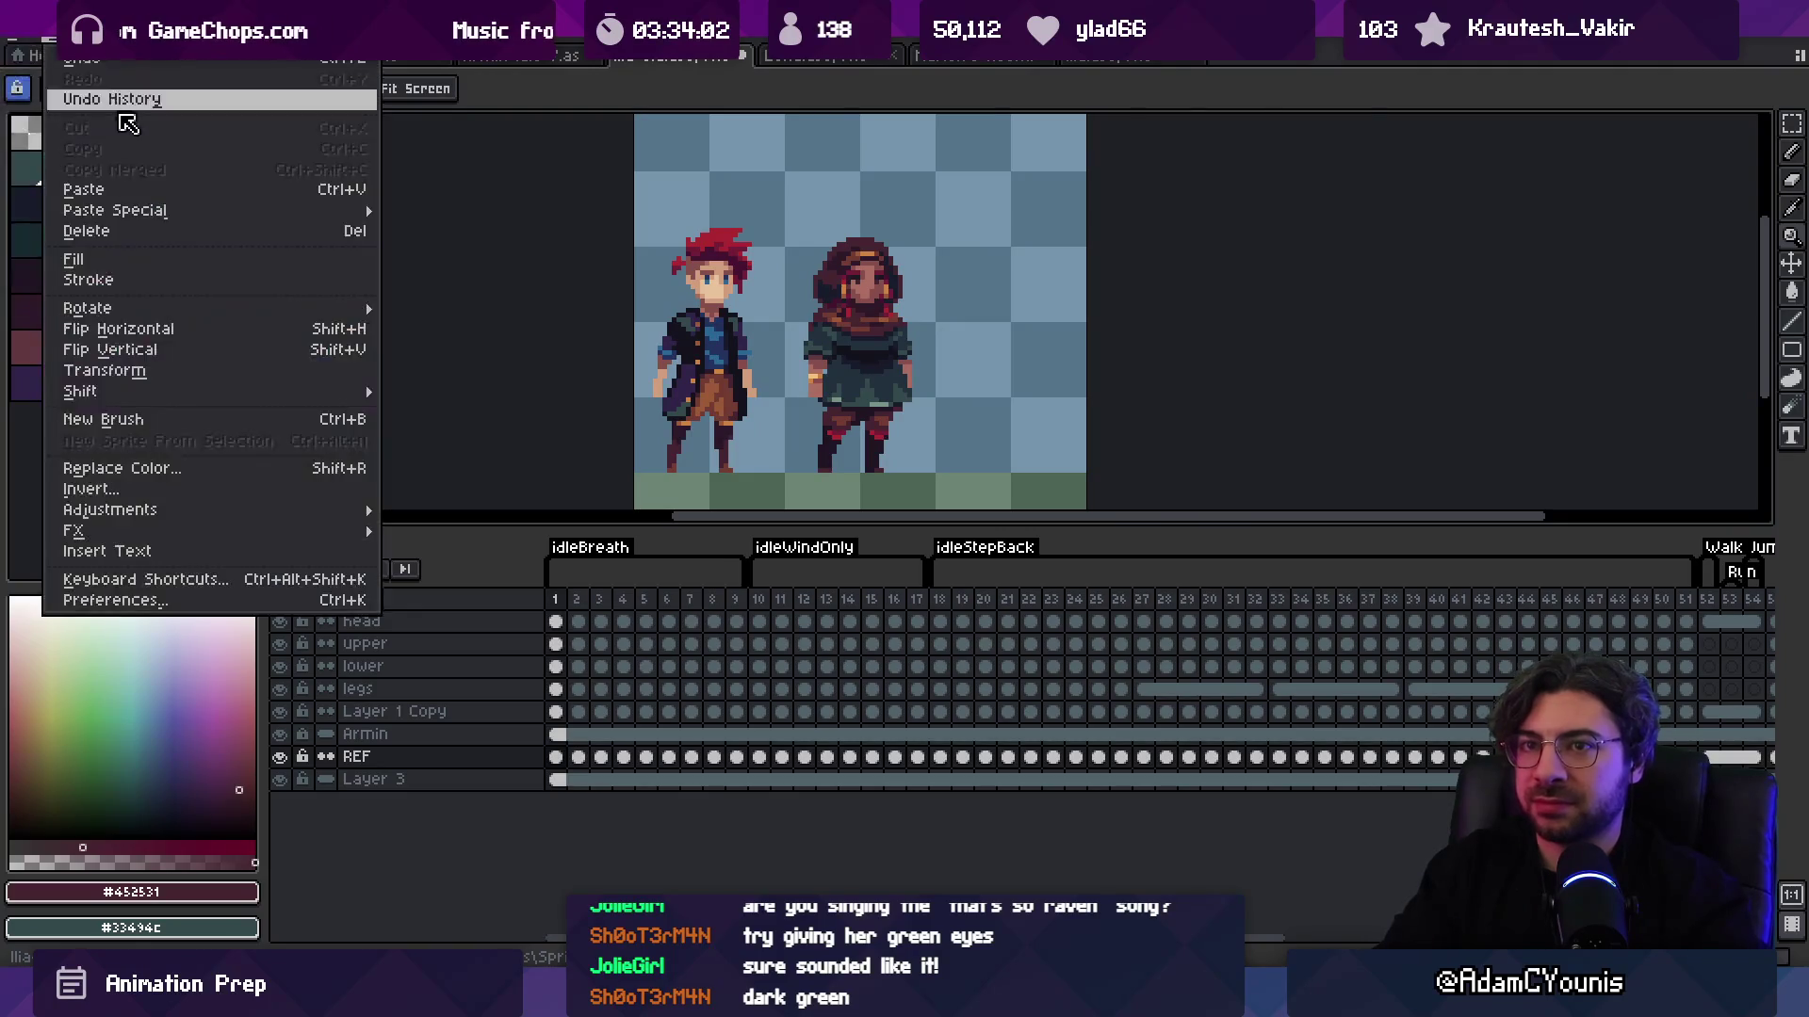
pyautogui.moveTo(19, 40)
pyautogui.moveTo(113, 99)
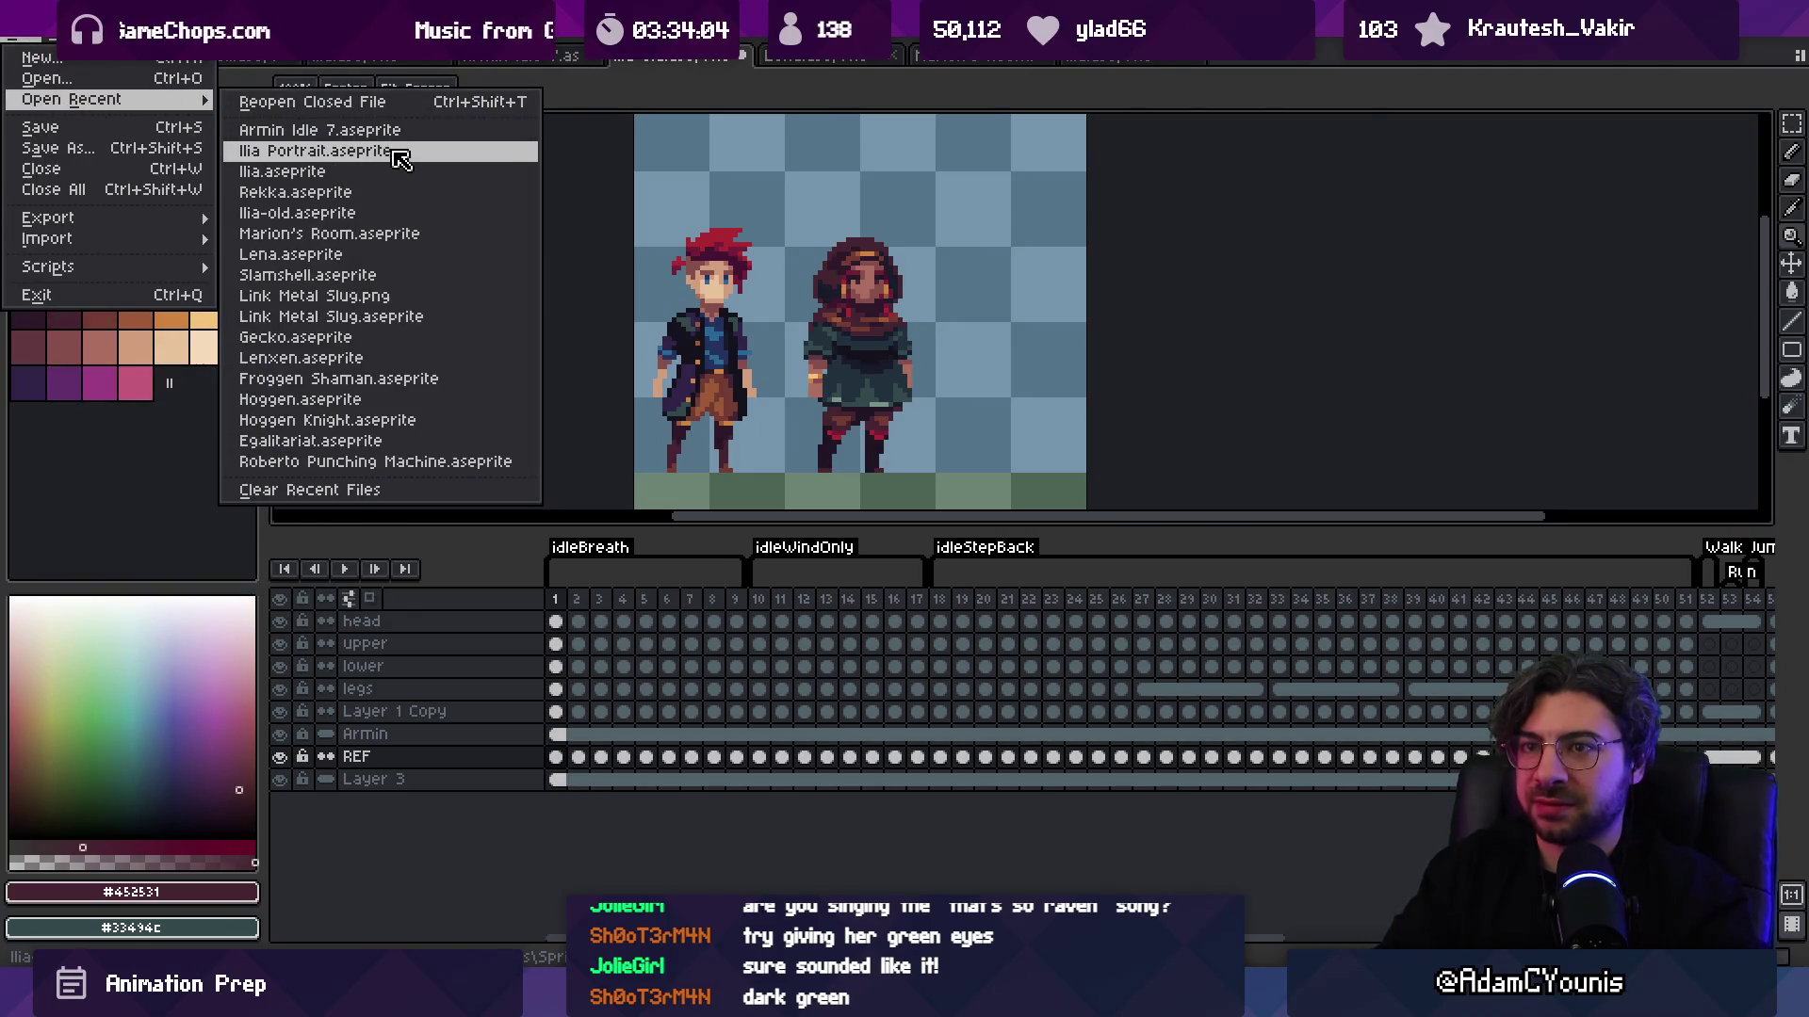
pyautogui.click(316, 150)
# Step: On Layer 3, fill the left red iris bright green and neighbouring crimson pixels darker green
pyautogui.scroll(5, 790, 340)
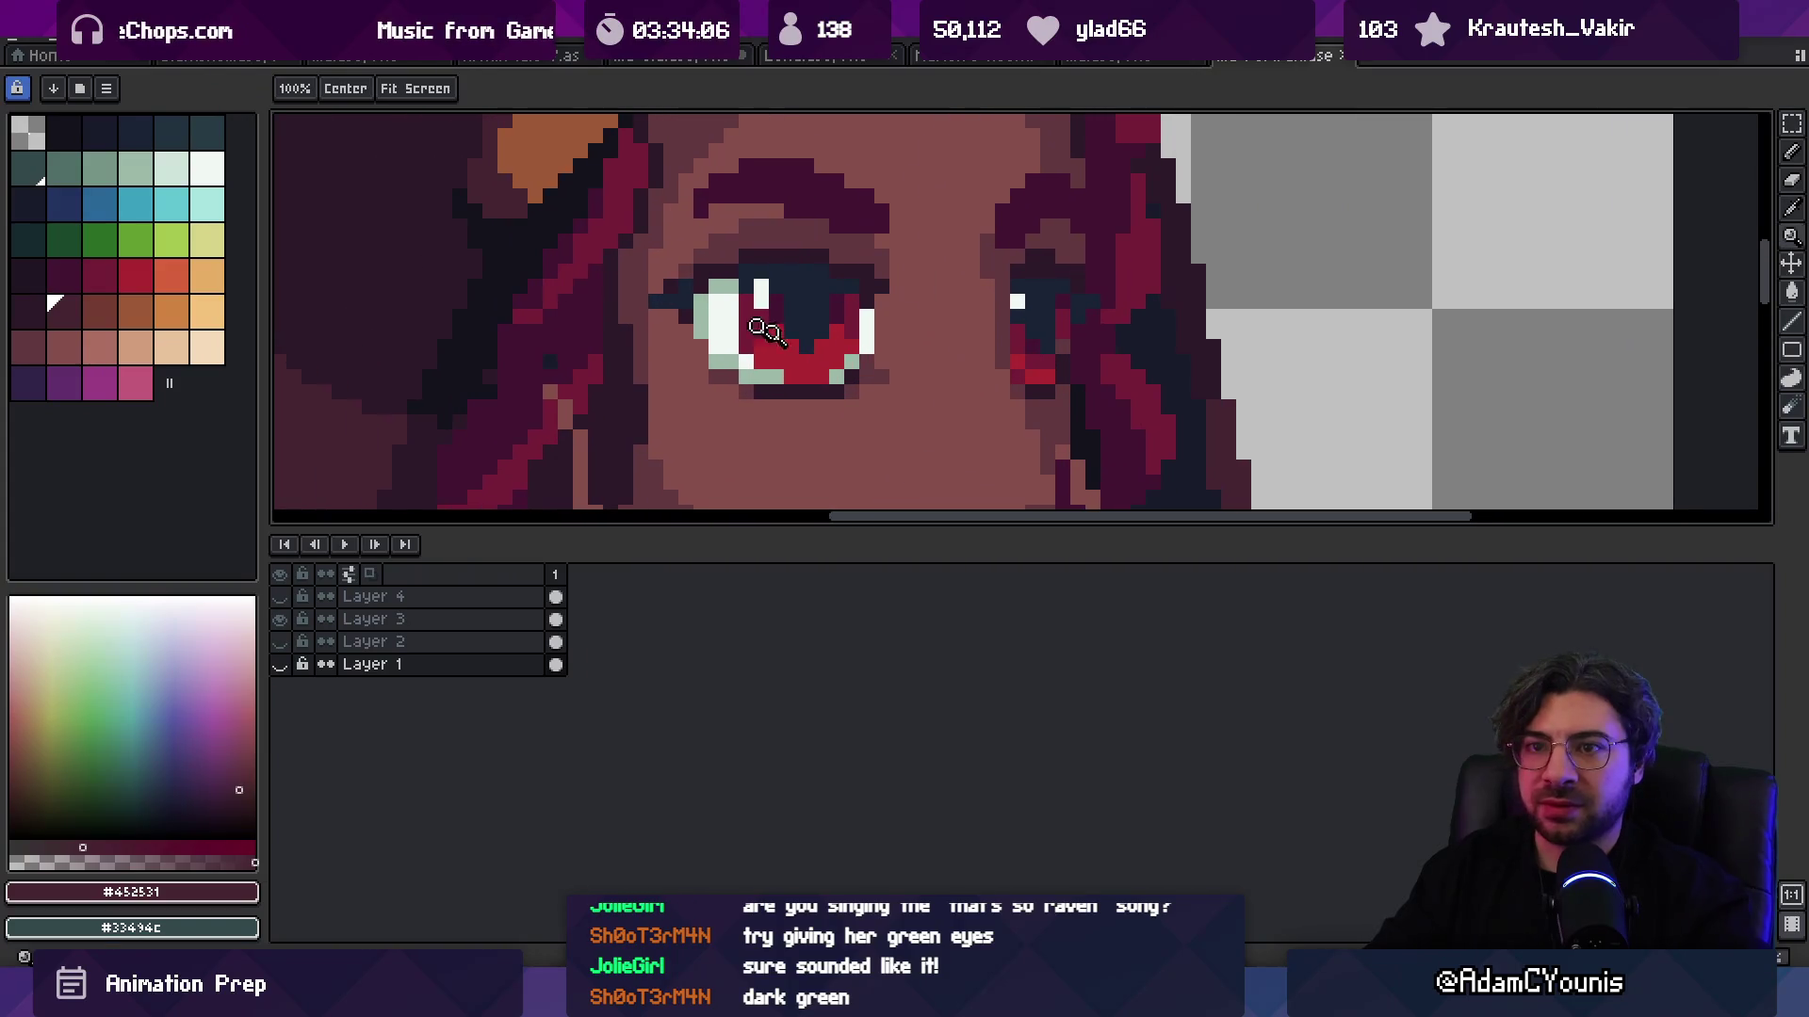
pyautogui.press('g')
pyautogui.click(134, 240)
pyautogui.keyDown('ctrl'); pyautogui.click(796, 356); pyautogui.keyUp('ctrl')
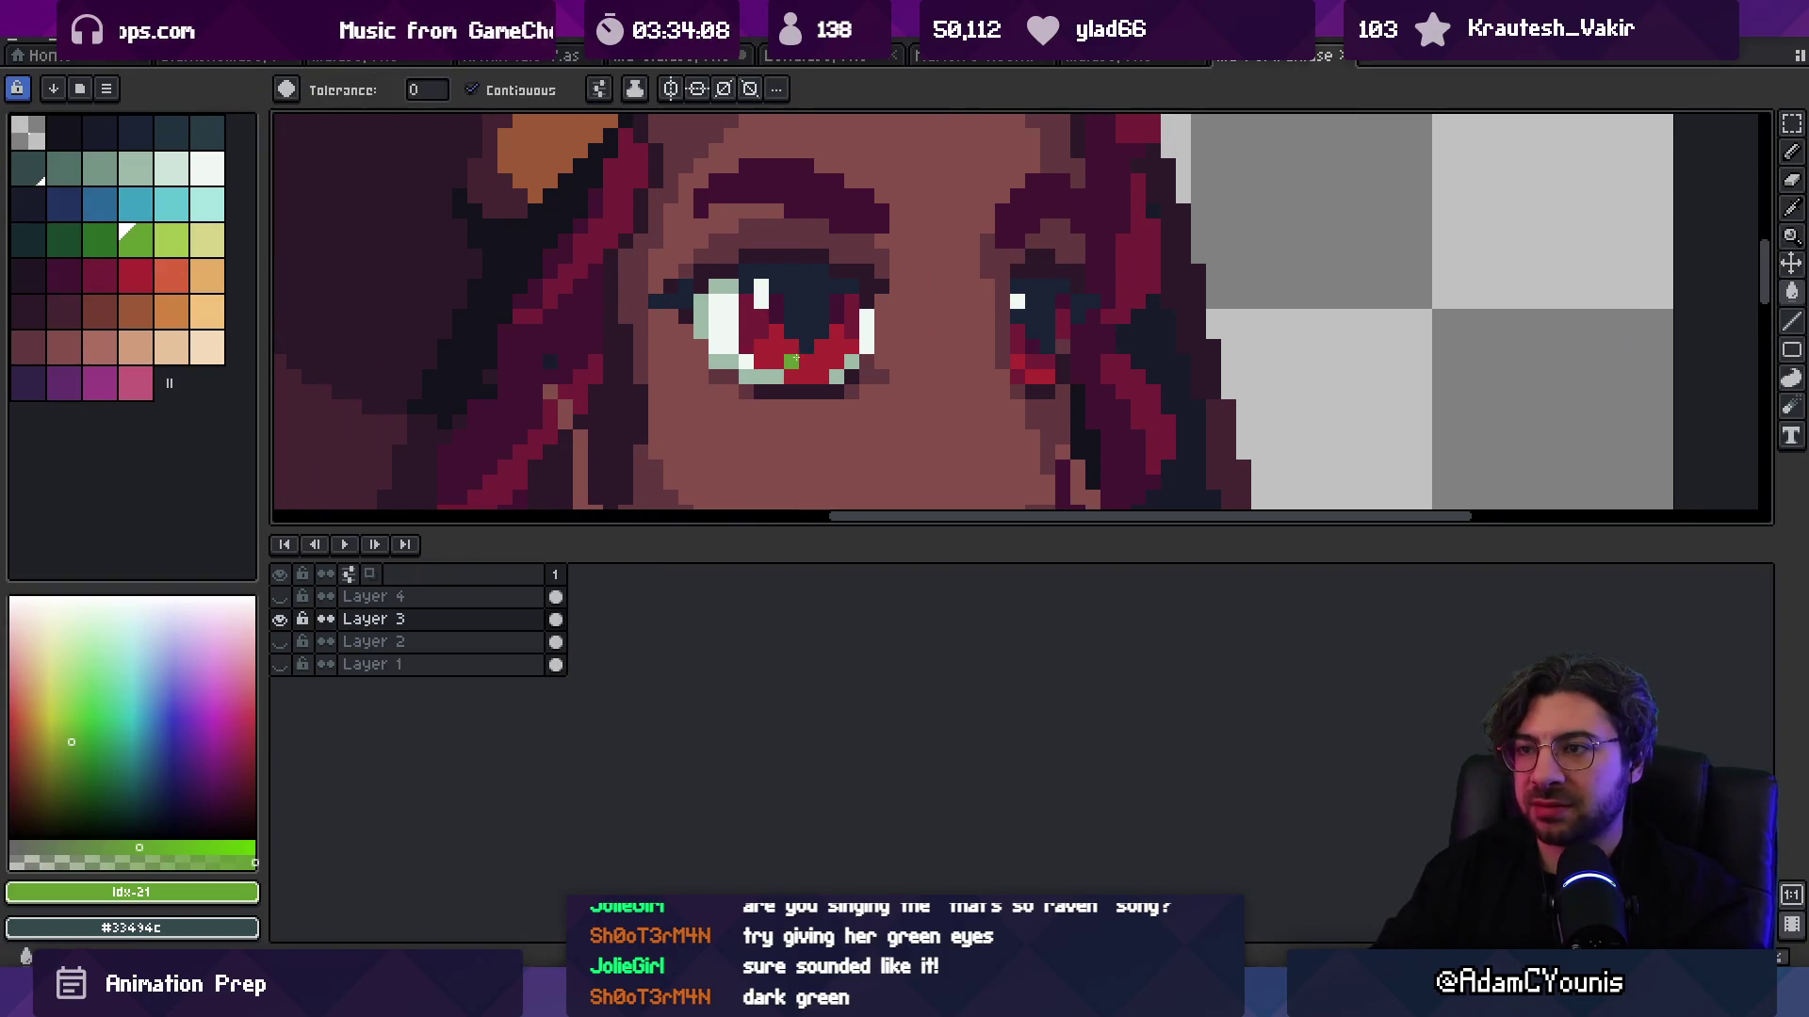
pyautogui.click(796, 357)
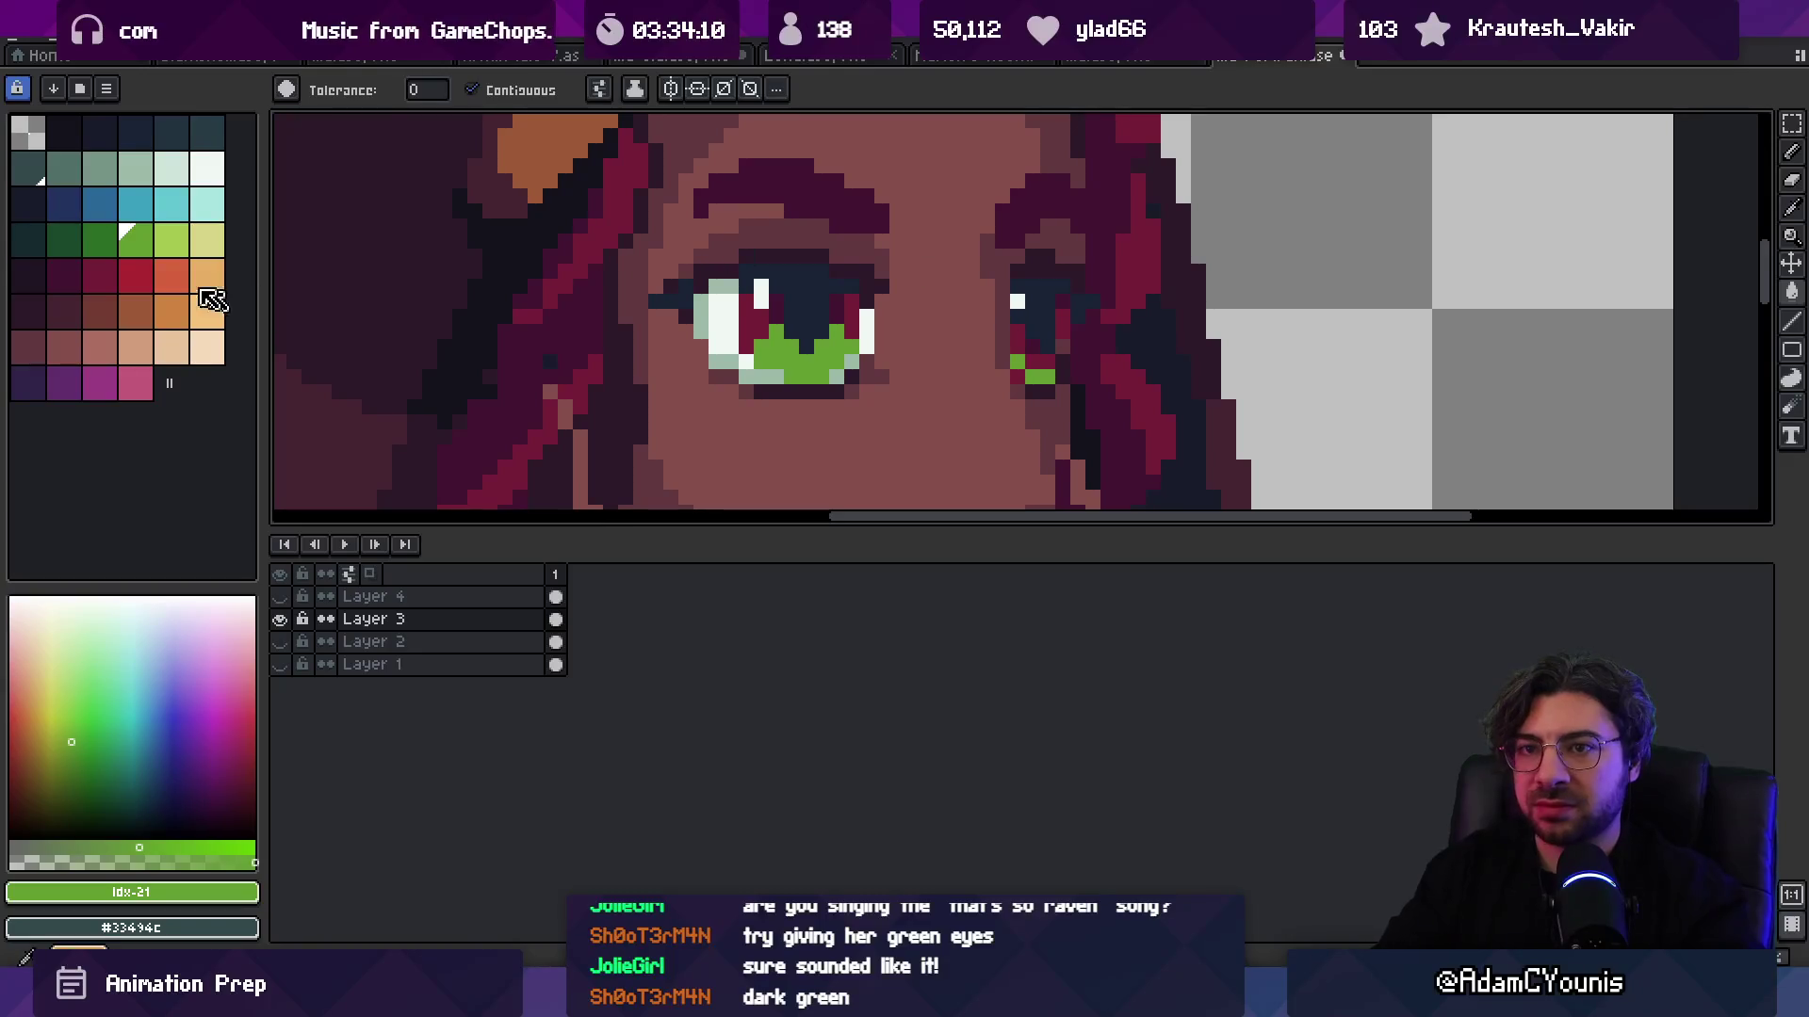
pyautogui.click(99, 240)
pyautogui.click(747, 330)
pyautogui.click(847, 321)
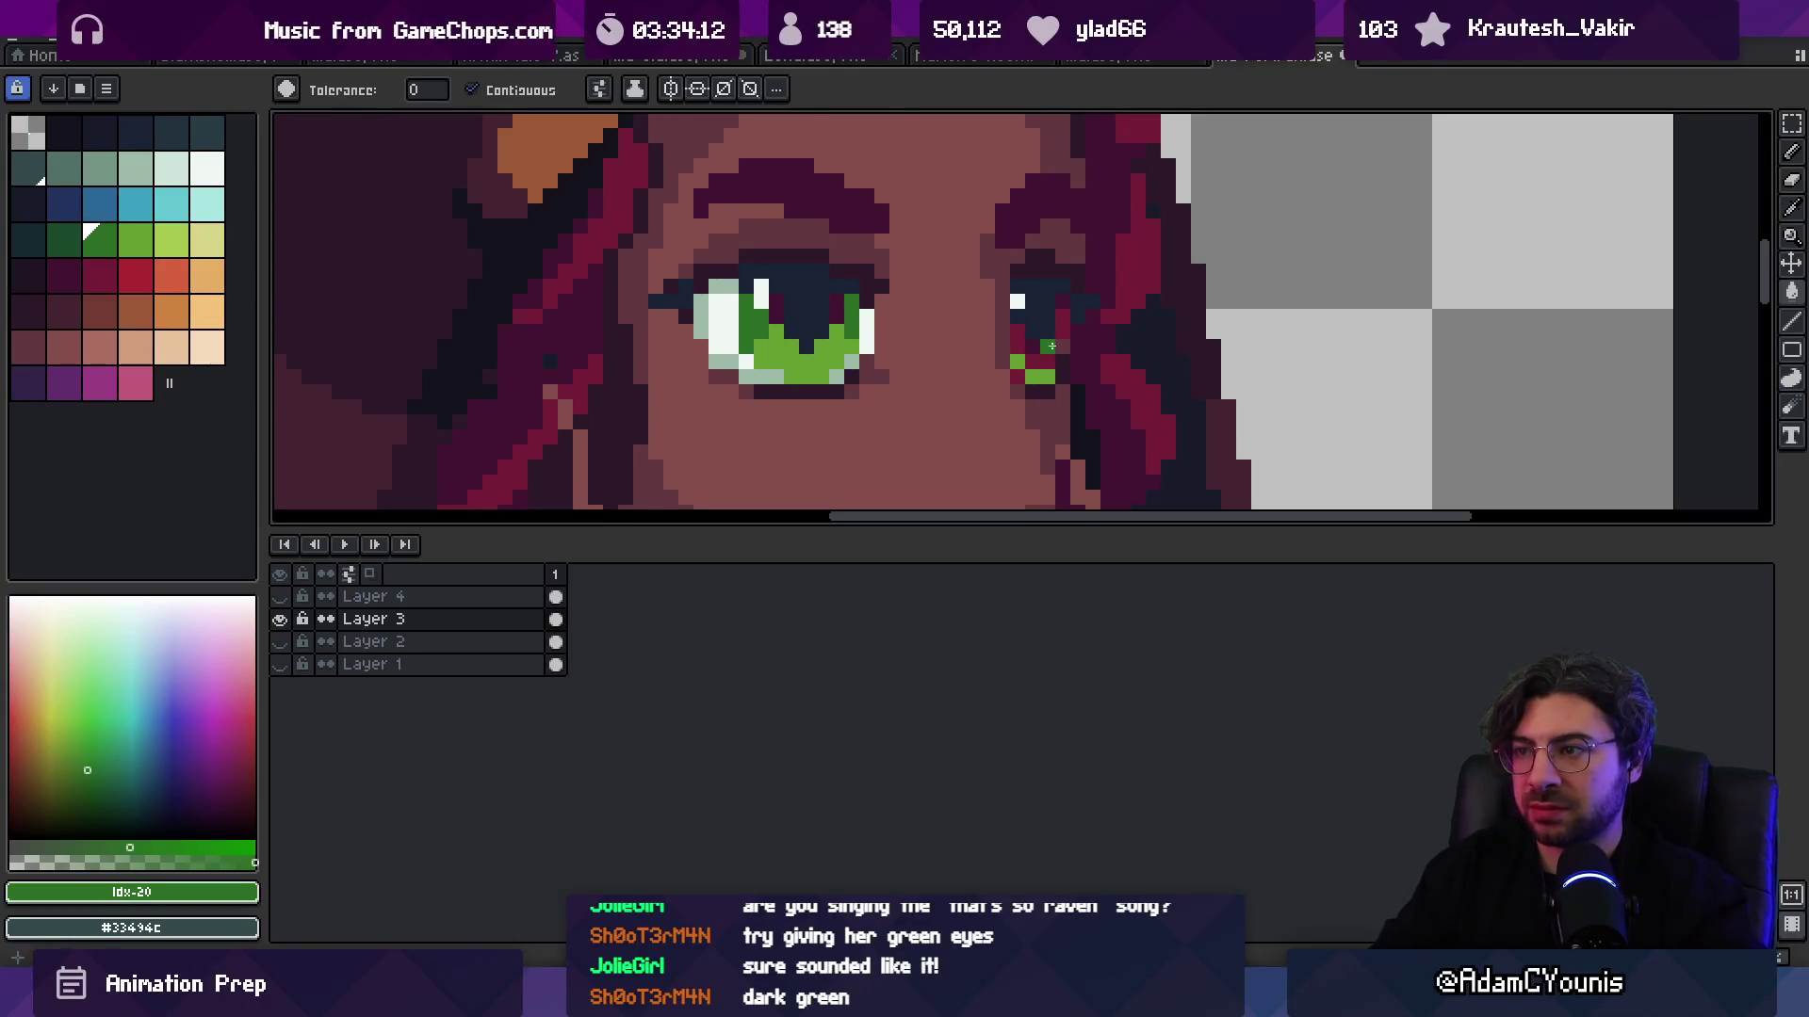
# Step: Fill the remaining maroon eye pixels with the darker green
pyautogui.press('z')
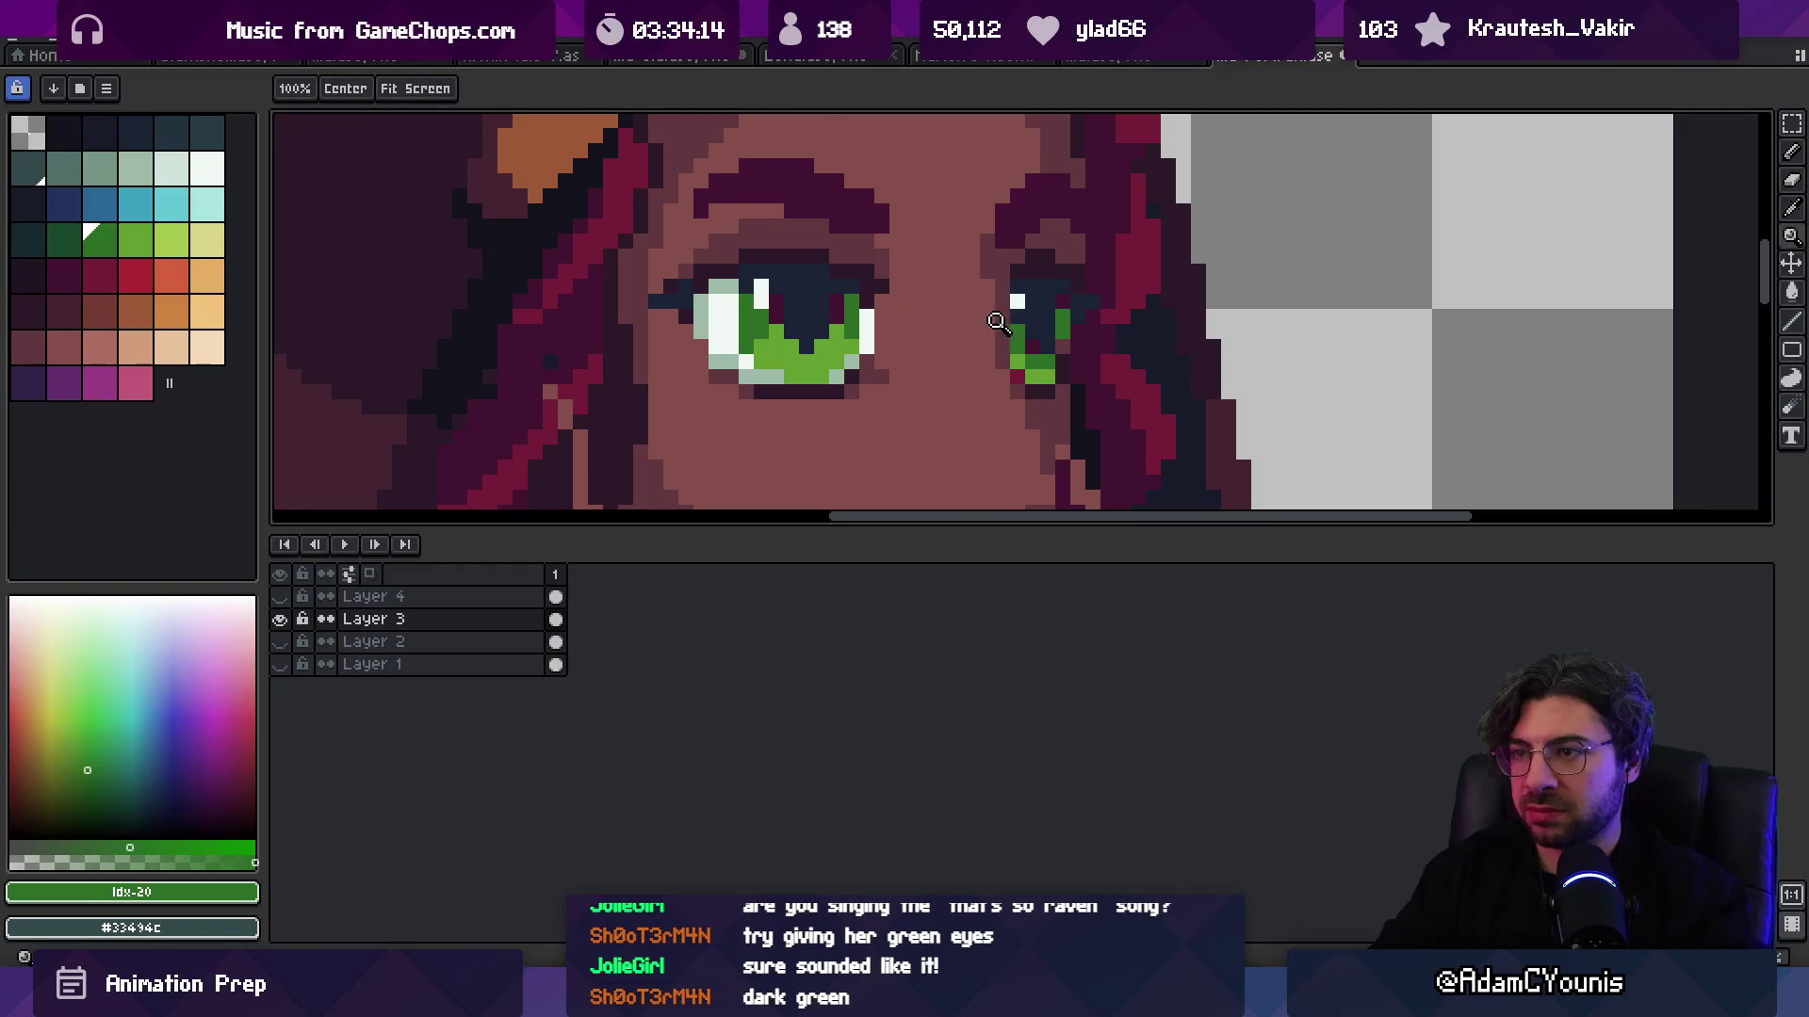
pyautogui.scroll(-5, 1046, 261)
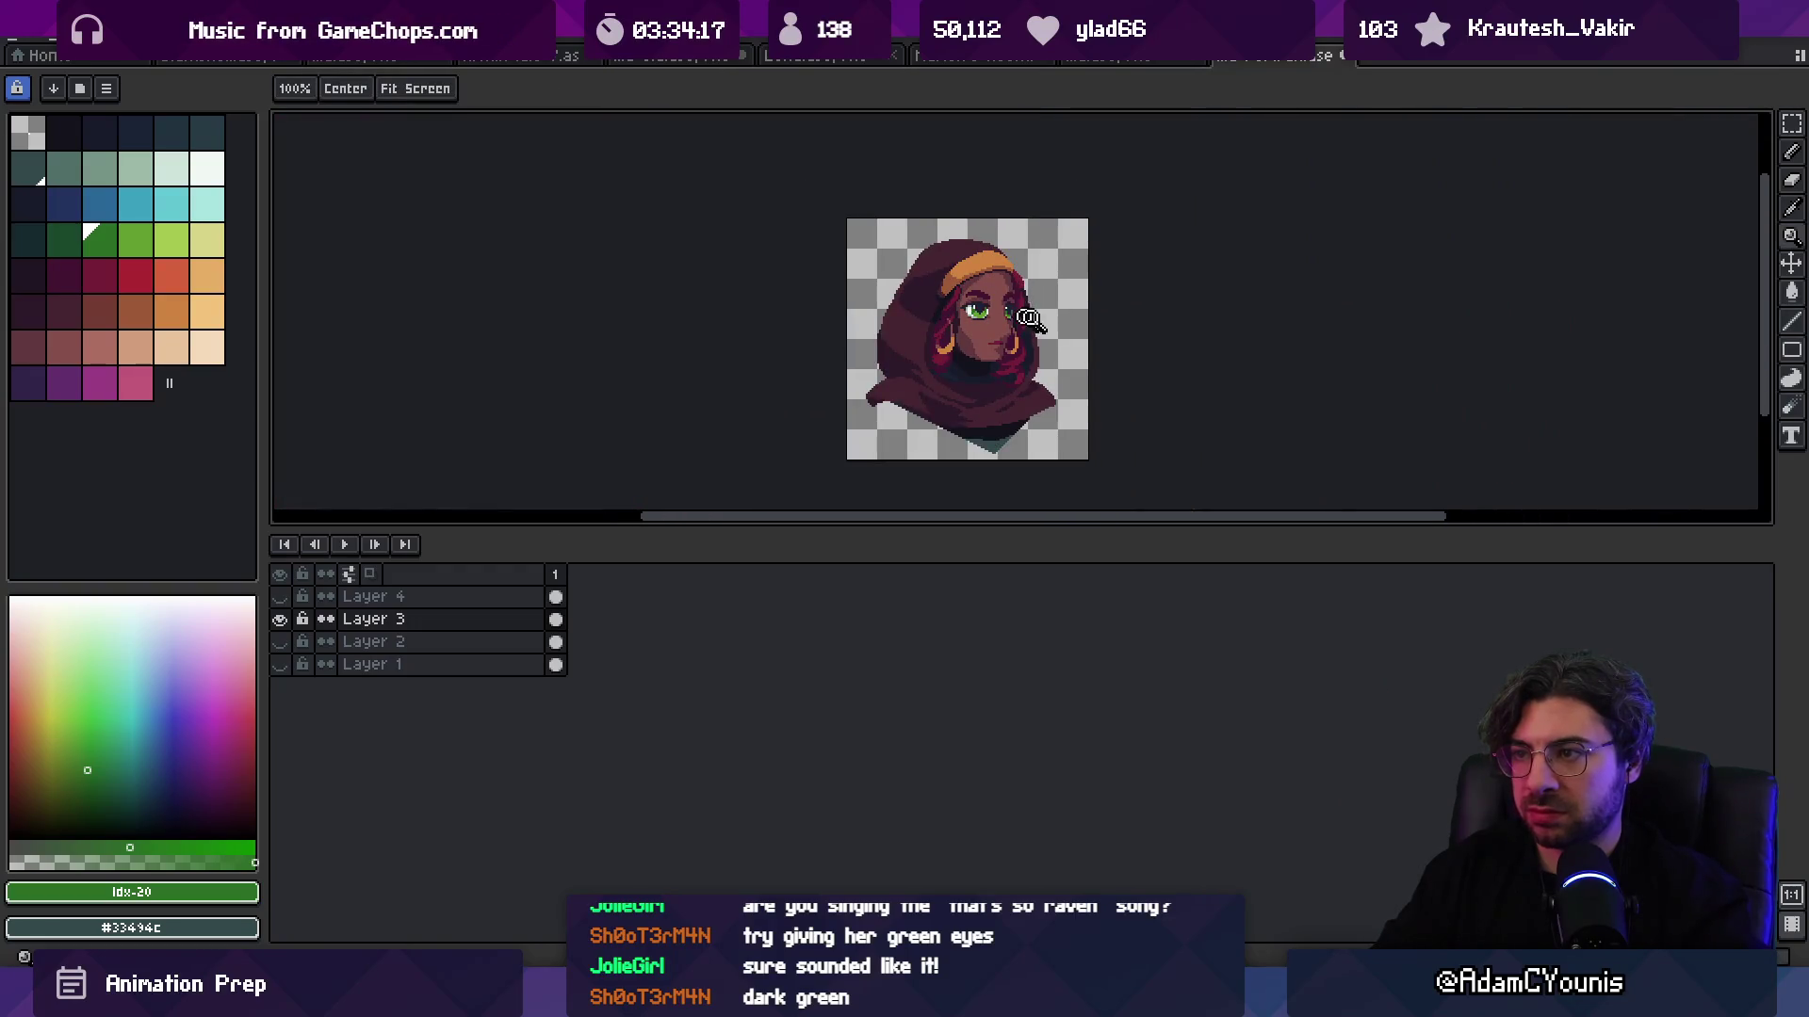
pyautogui.scroll(5, 1026, 318)
pyautogui.press('i')
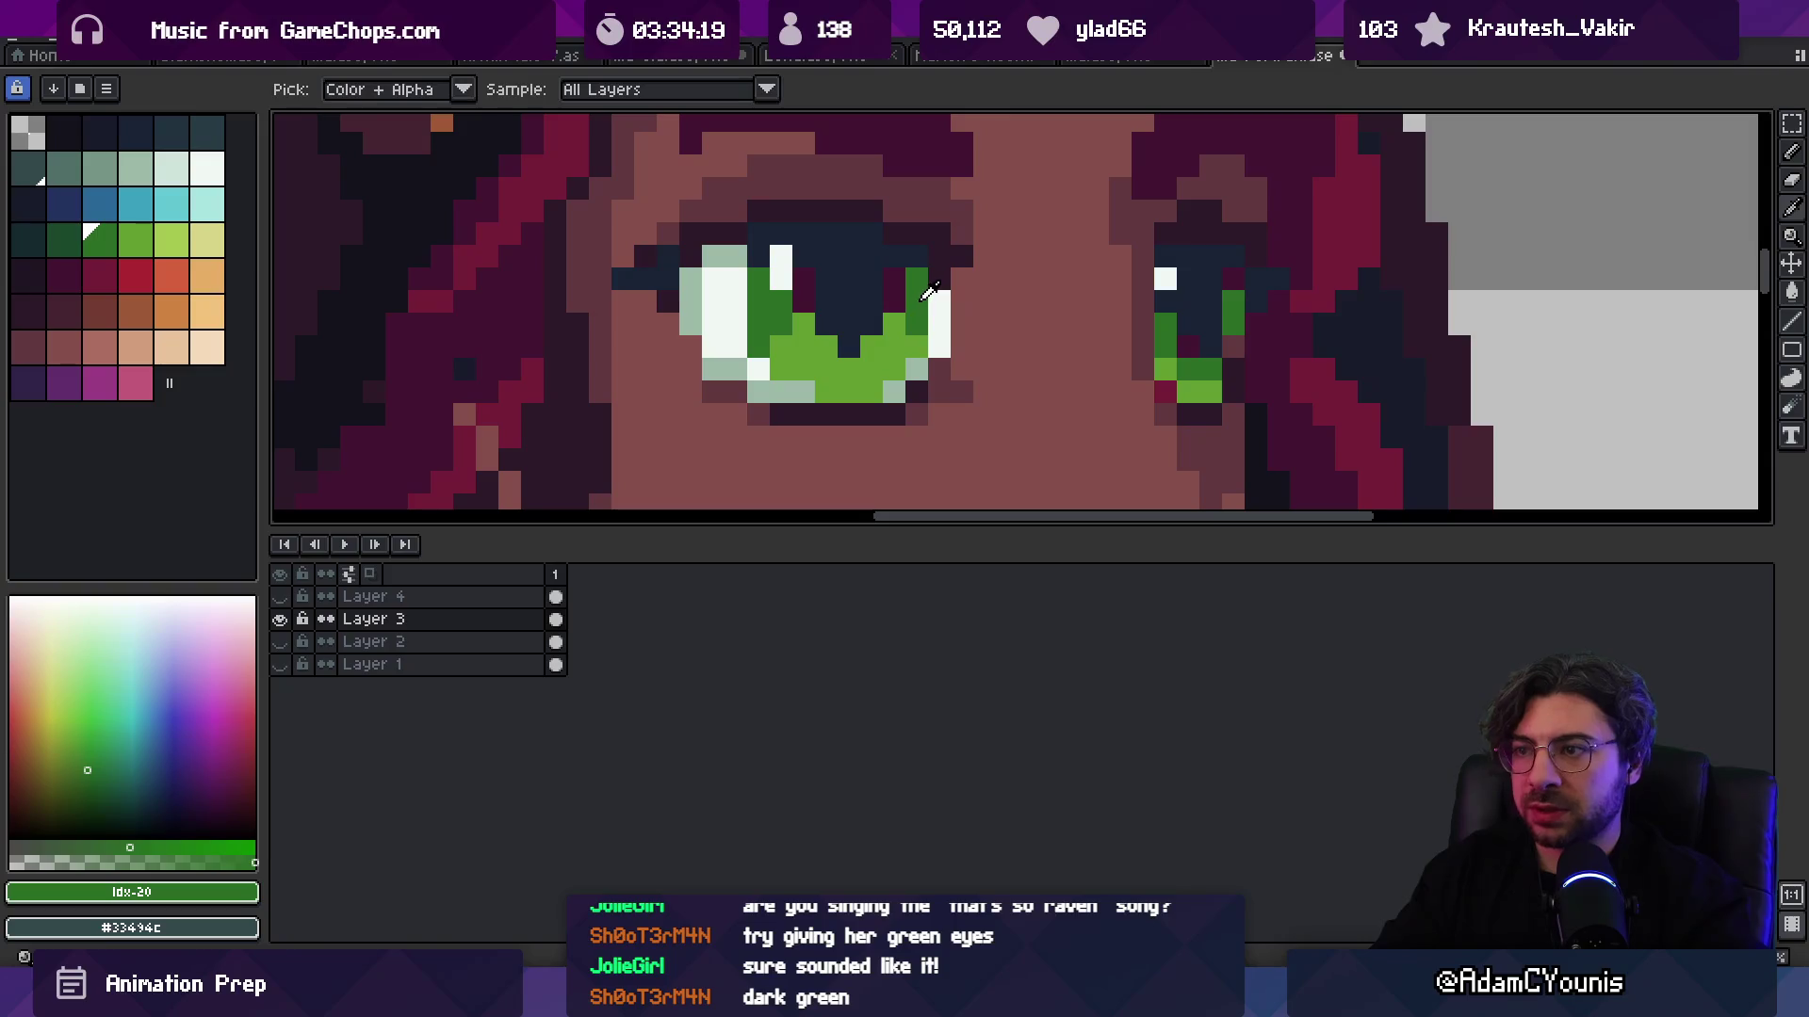
pyautogui.click(63, 239)
pyautogui.press('g')
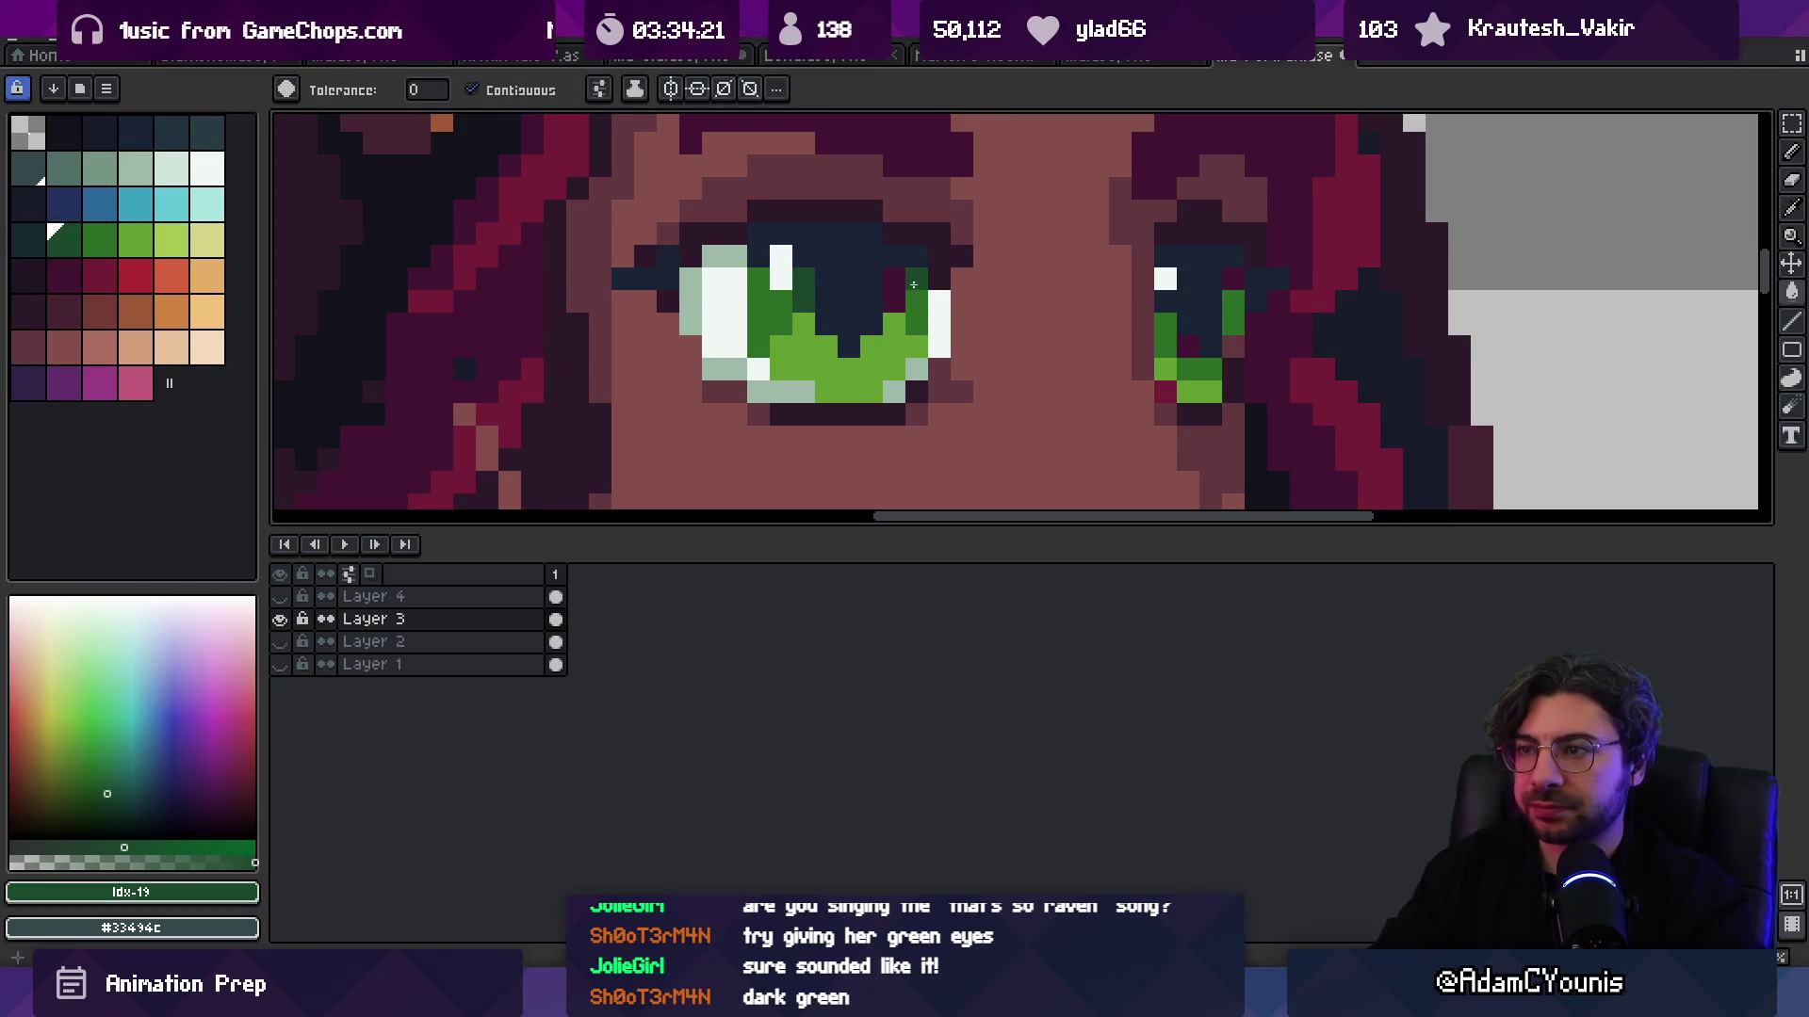
pyautogui.click(893, 287)
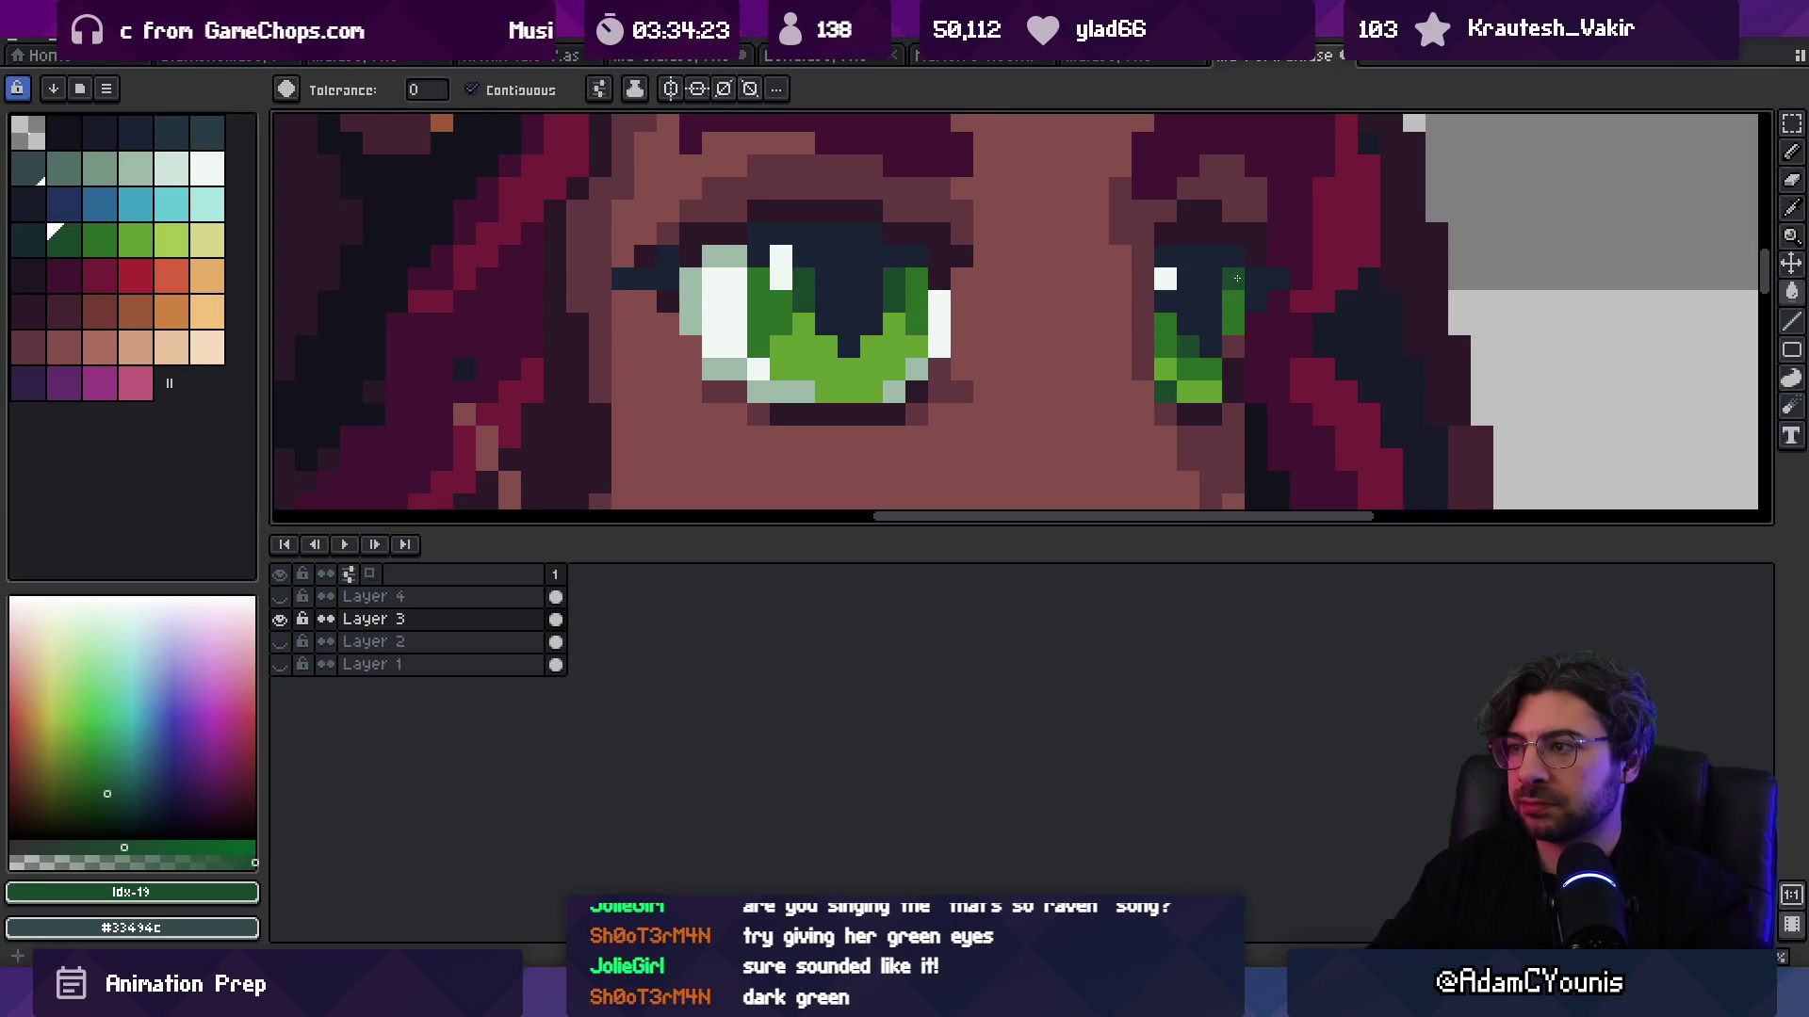
# Step: Check the recoloured portrait eyes, then go back to the two-character sprite file
pyautogui.press('z')
pyautogui.scroll(-5, 1195, 314)
pyautogui.scroll(2, 1137, 309)
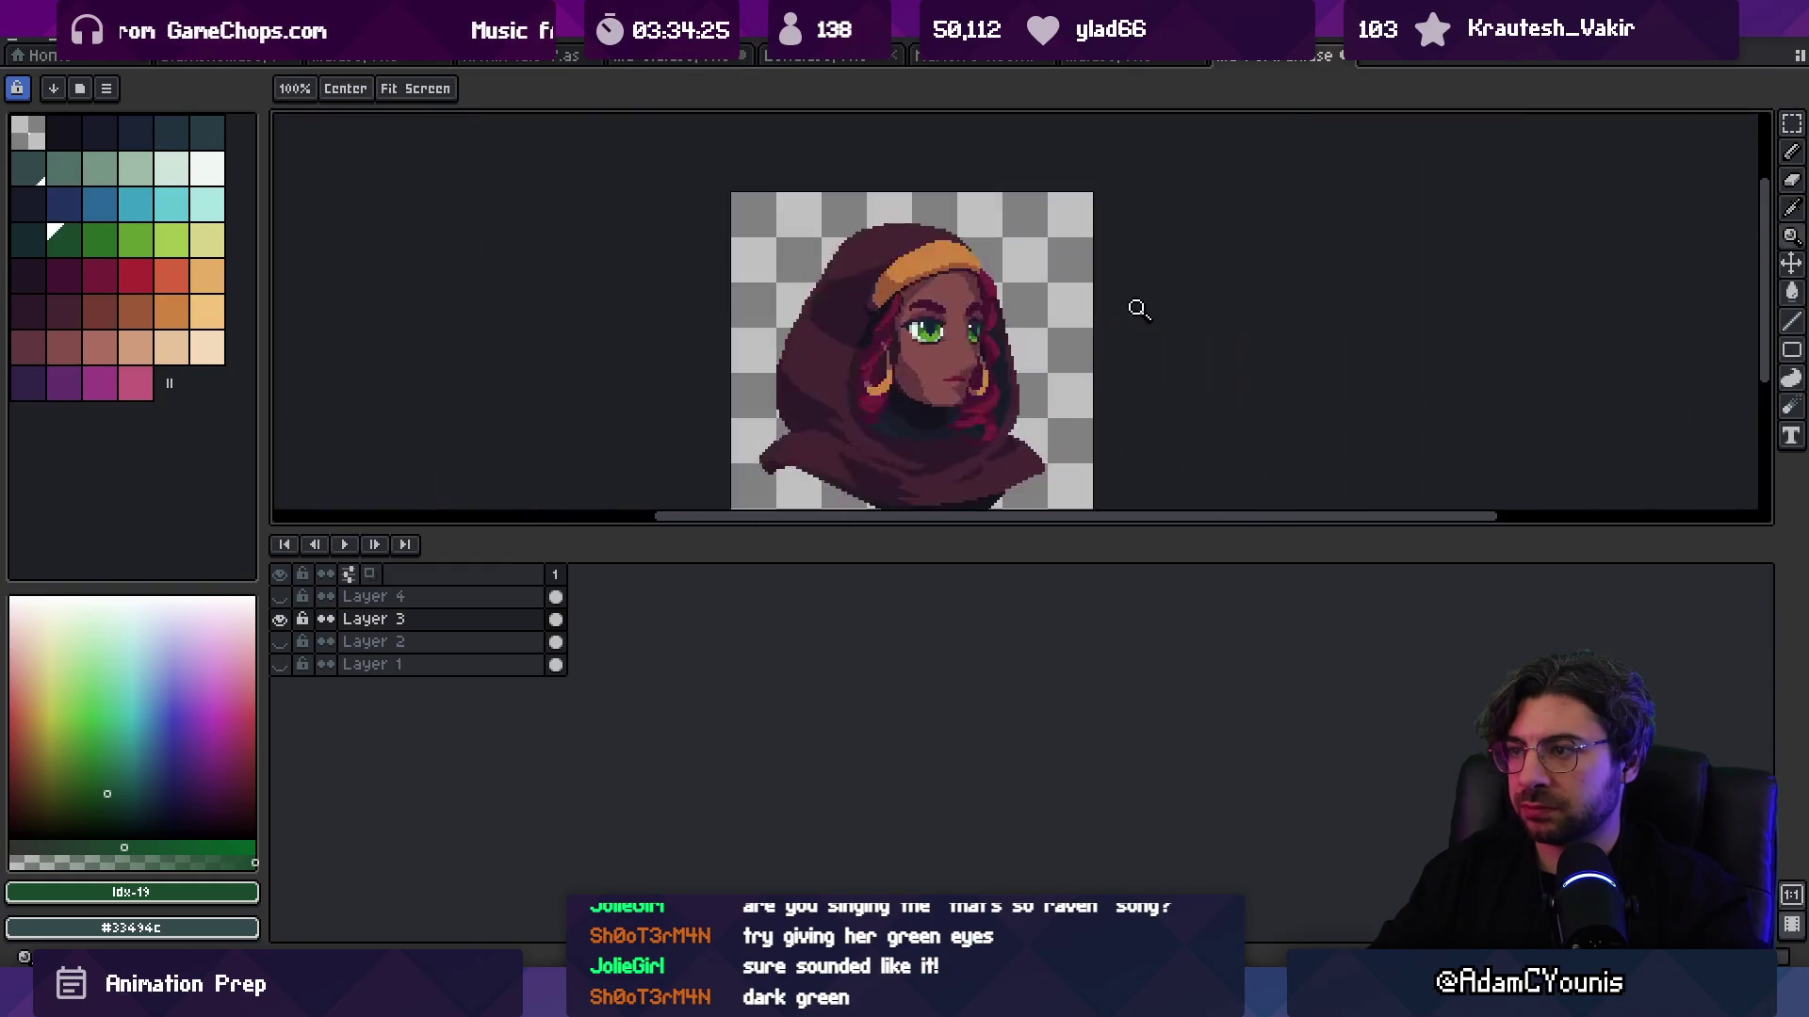
pyautogui.click(1135, 57)
pyautogui.scroll(2, 984, 287)
# Step: Paint a bright green pixel in each of the hooded character's eyes
pyautogui.scroll(2, 985, 288)
pyautogui.click(135, 239)
pyautogui.press('b')
pyautogui.click(897, 309)
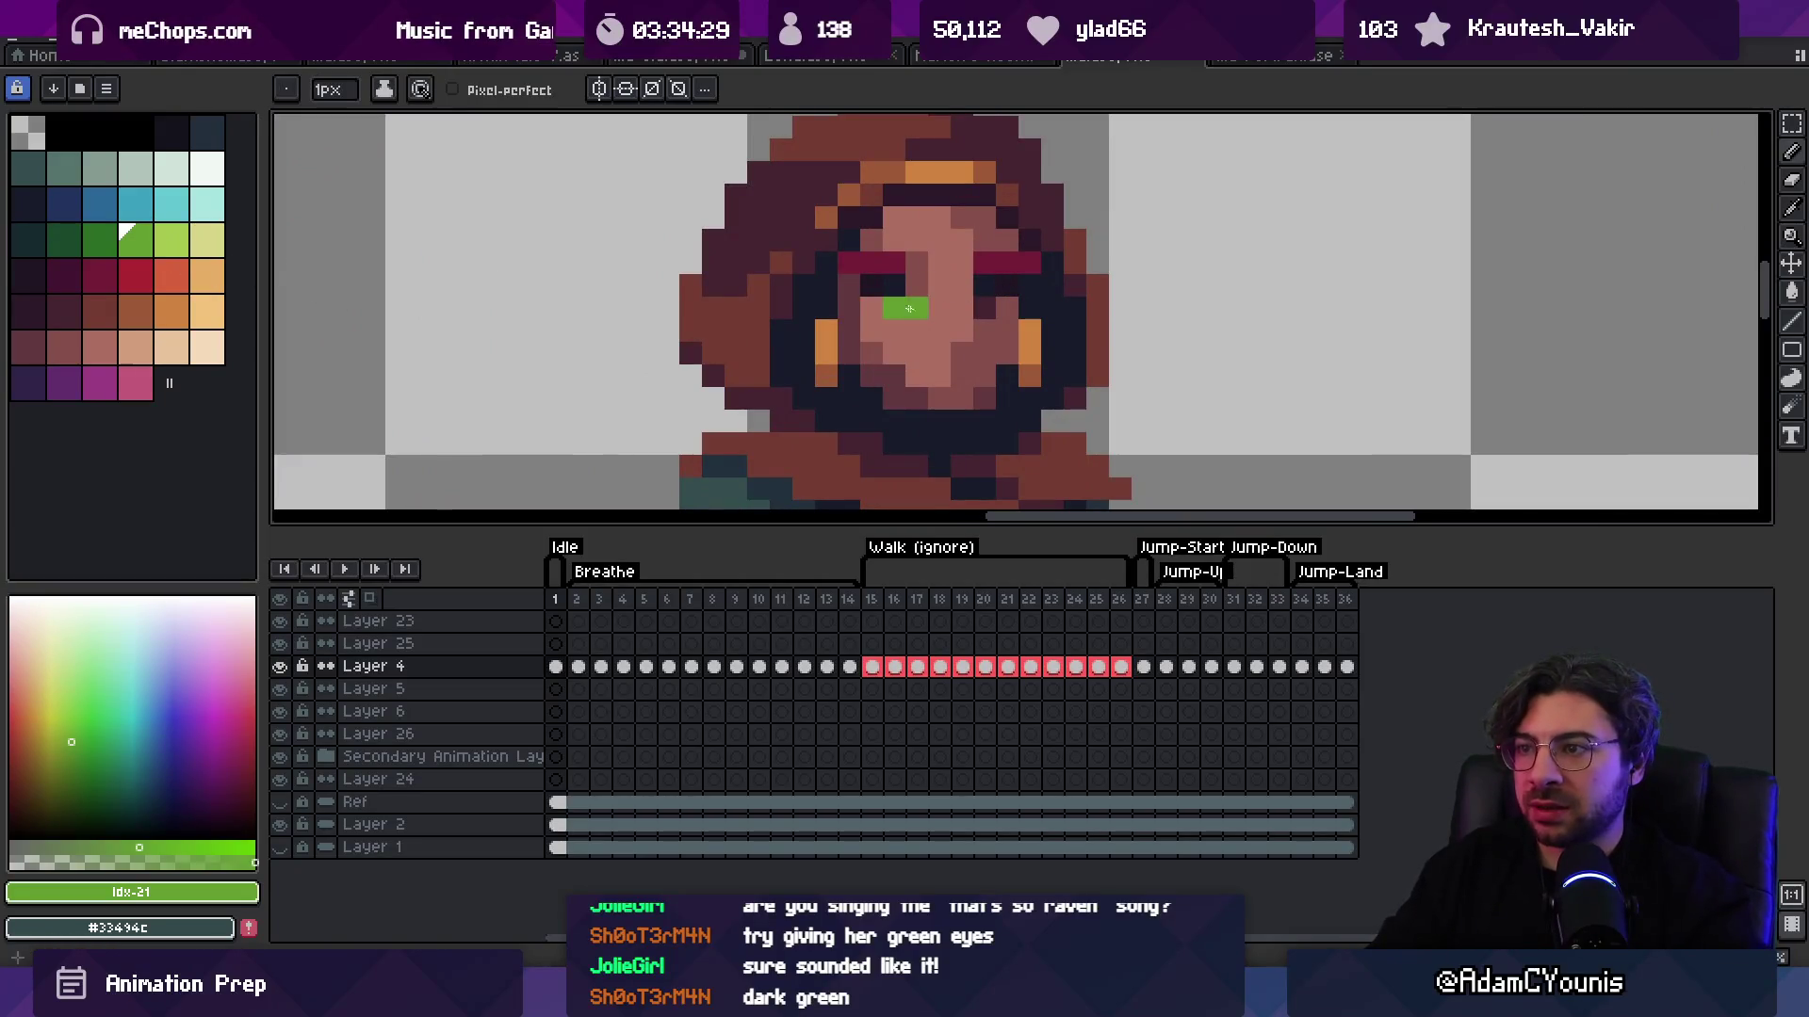
pyautogui.click(984, 308)
# Step: Zoom in on the face and add a dark green pixel above each eye
pyautogui.press('z')
pyautogui.scroll(-3, 1027, 275)
pyautogui.scroll(3, 1053, 273)
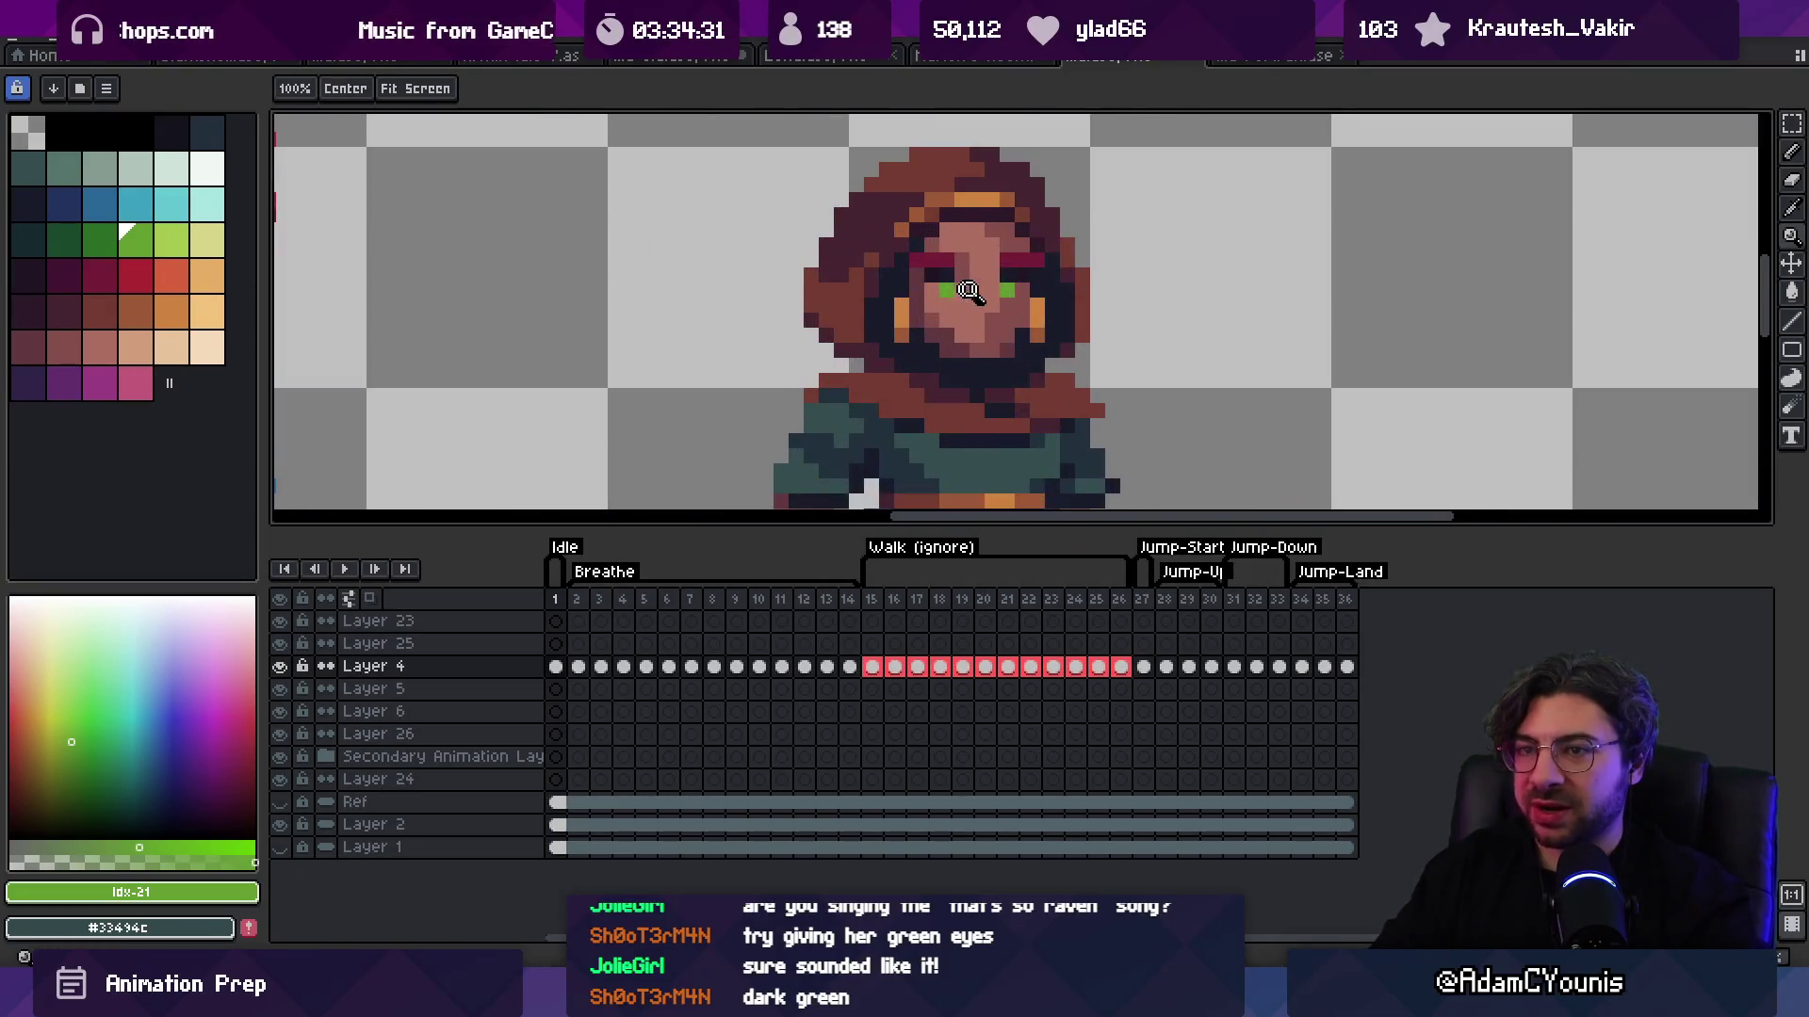
pyautogui.click(961, 289)
pyautogui.click(99, 239)
pyautogui.press('b')
pyautogui.click(931, 269)
pyautogui.click(1067, 268)
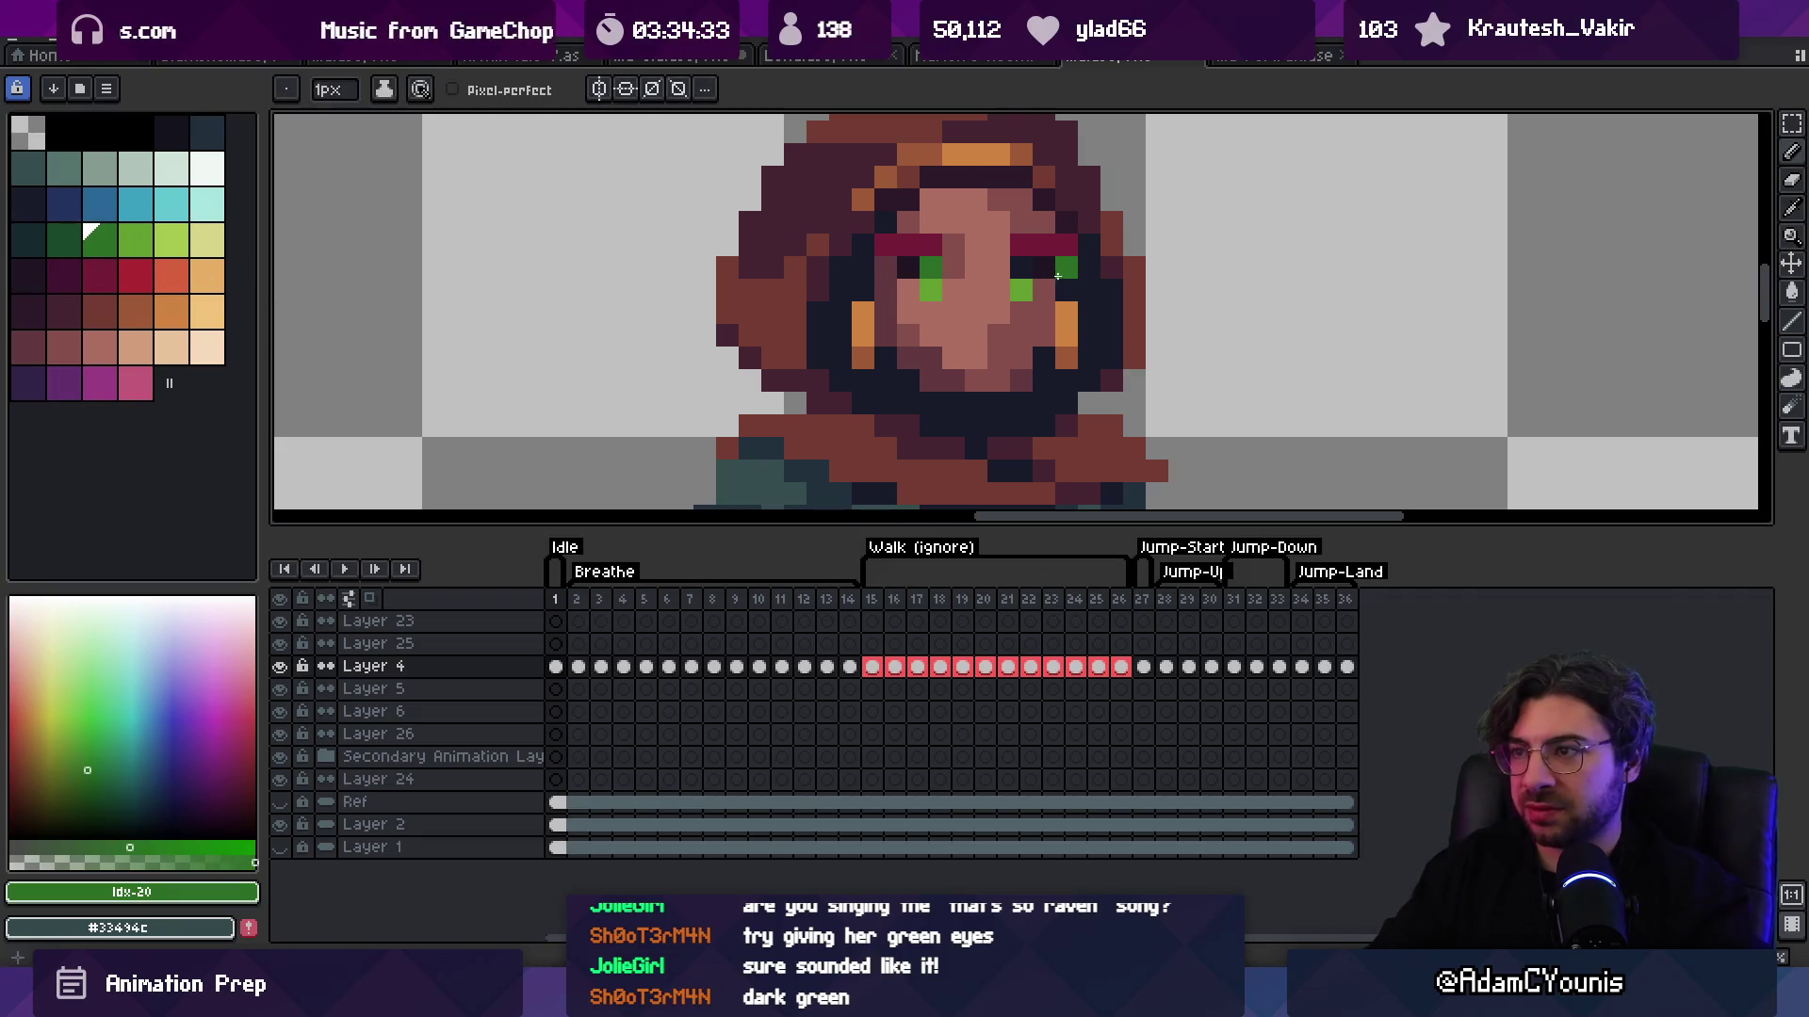
# Step: Sample the dark eye colour from the sprite
pyautogui.press('v')
pyautogui.scroll(-3, 1088, 231)
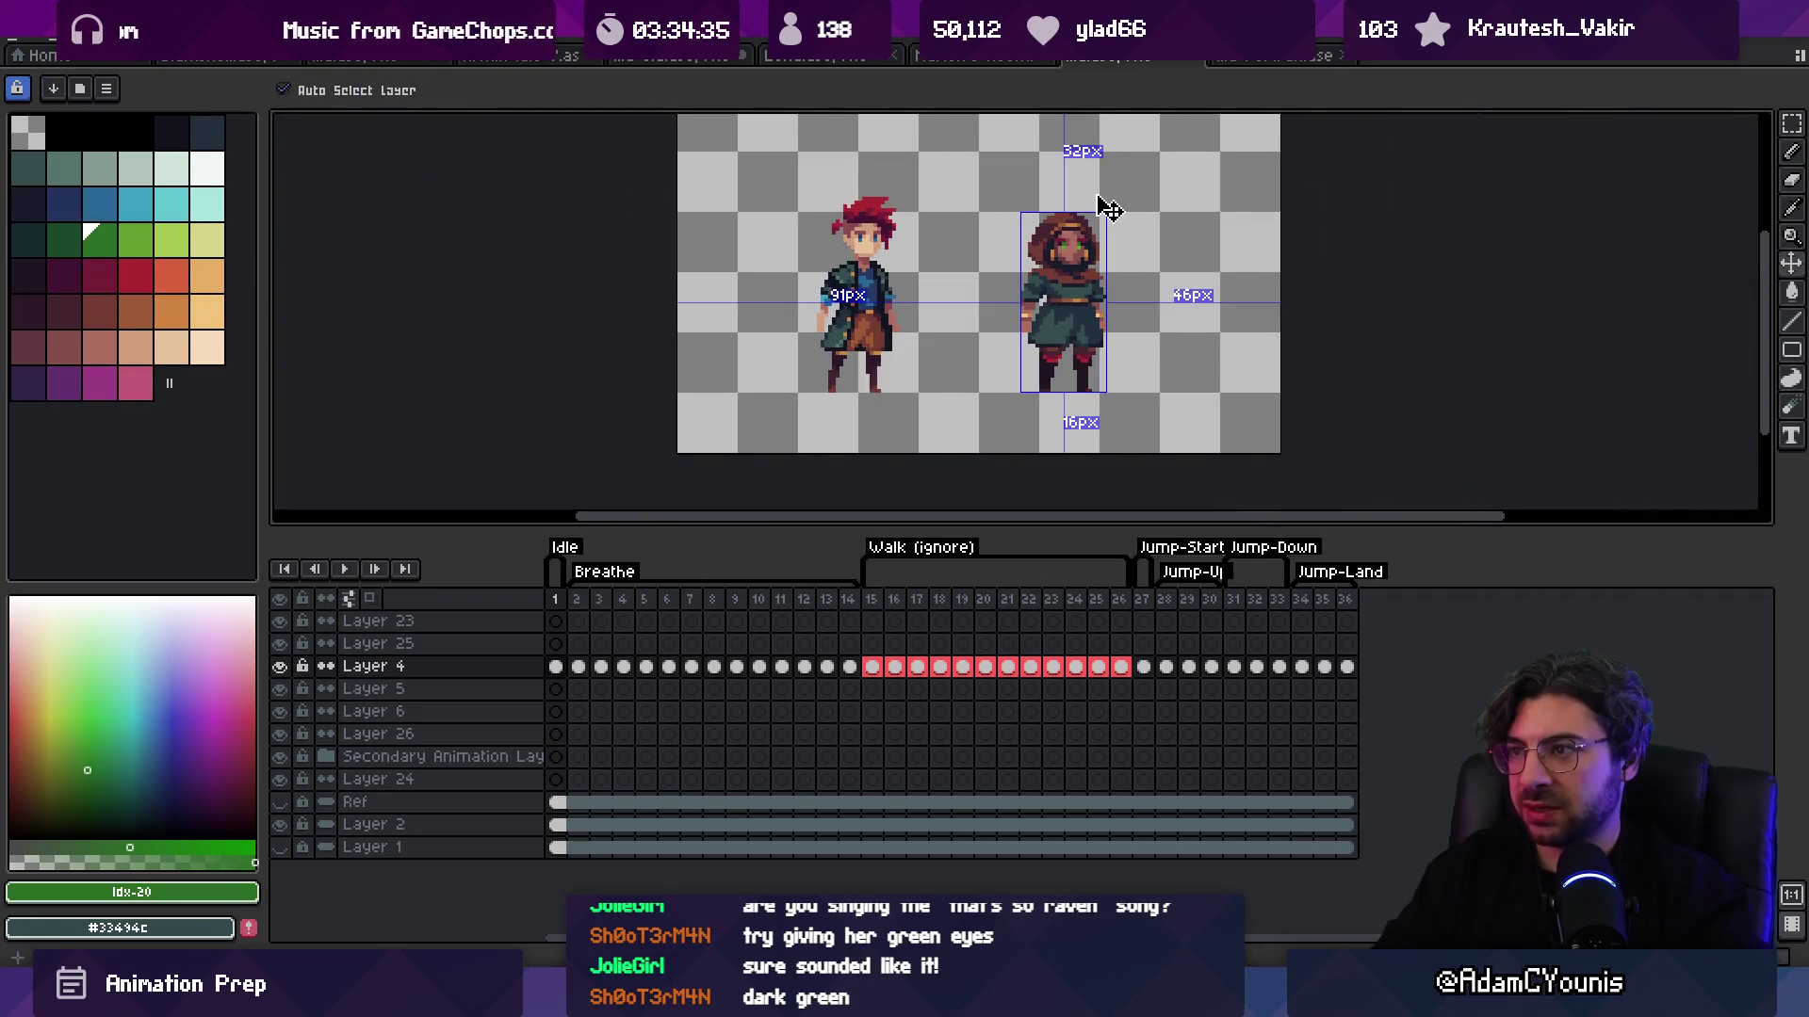
pyautogui.press('z')
pyautogui.scroll(5, 1116, 216)
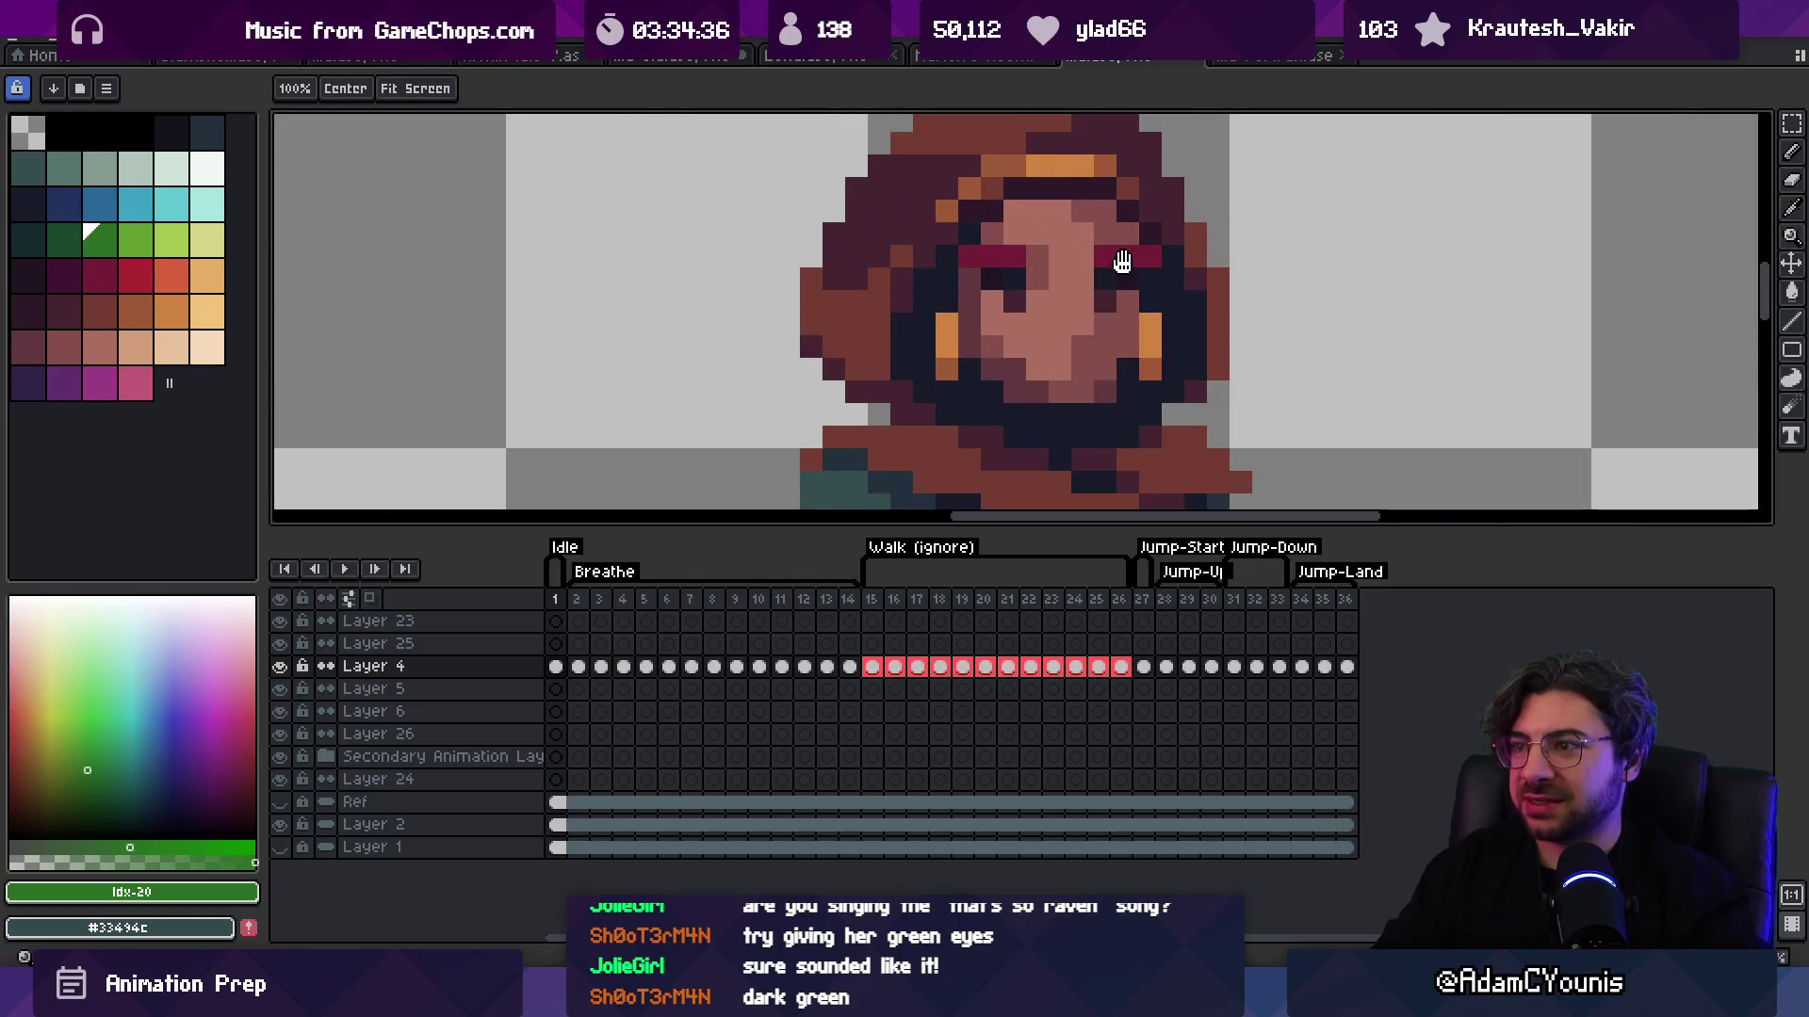
pyautogui.keyDown('alt'); pyautogui.click(1017, 273); pyautogui.keyUp('alt')
pyautogui.scroll(-5, 1031, 273)
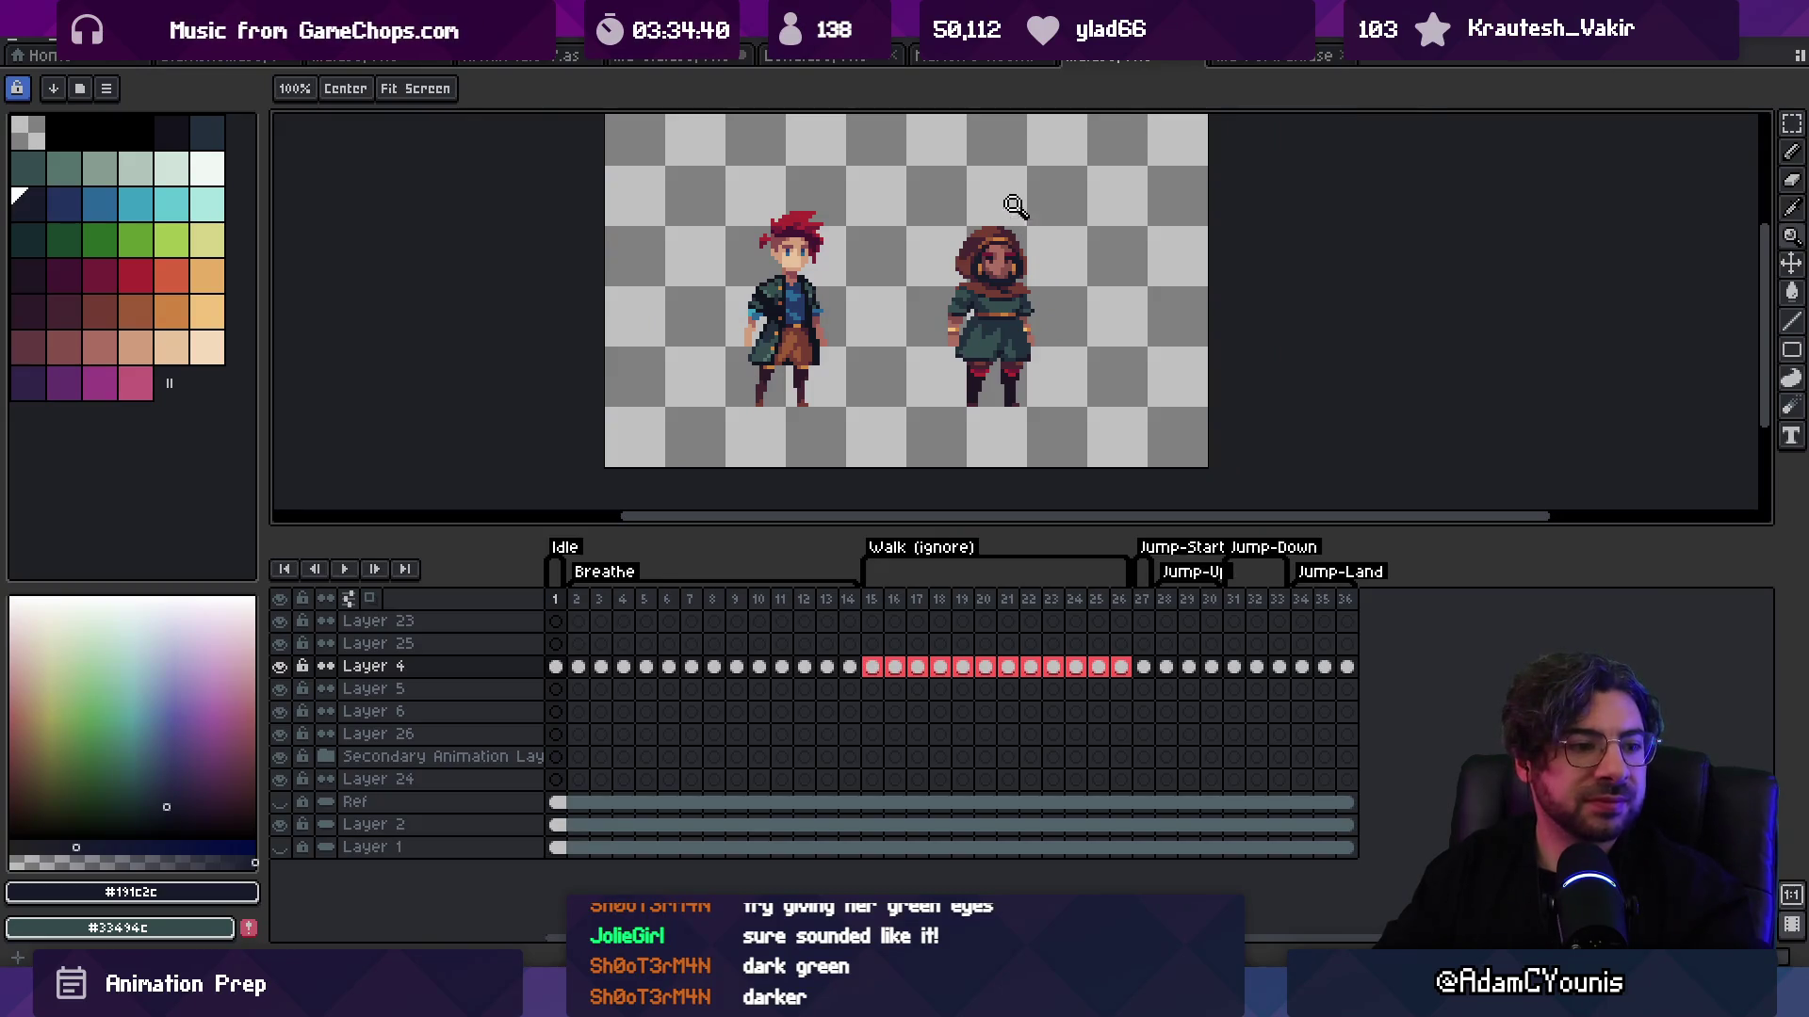
pyautogui.scroll(5, 1039, 245)
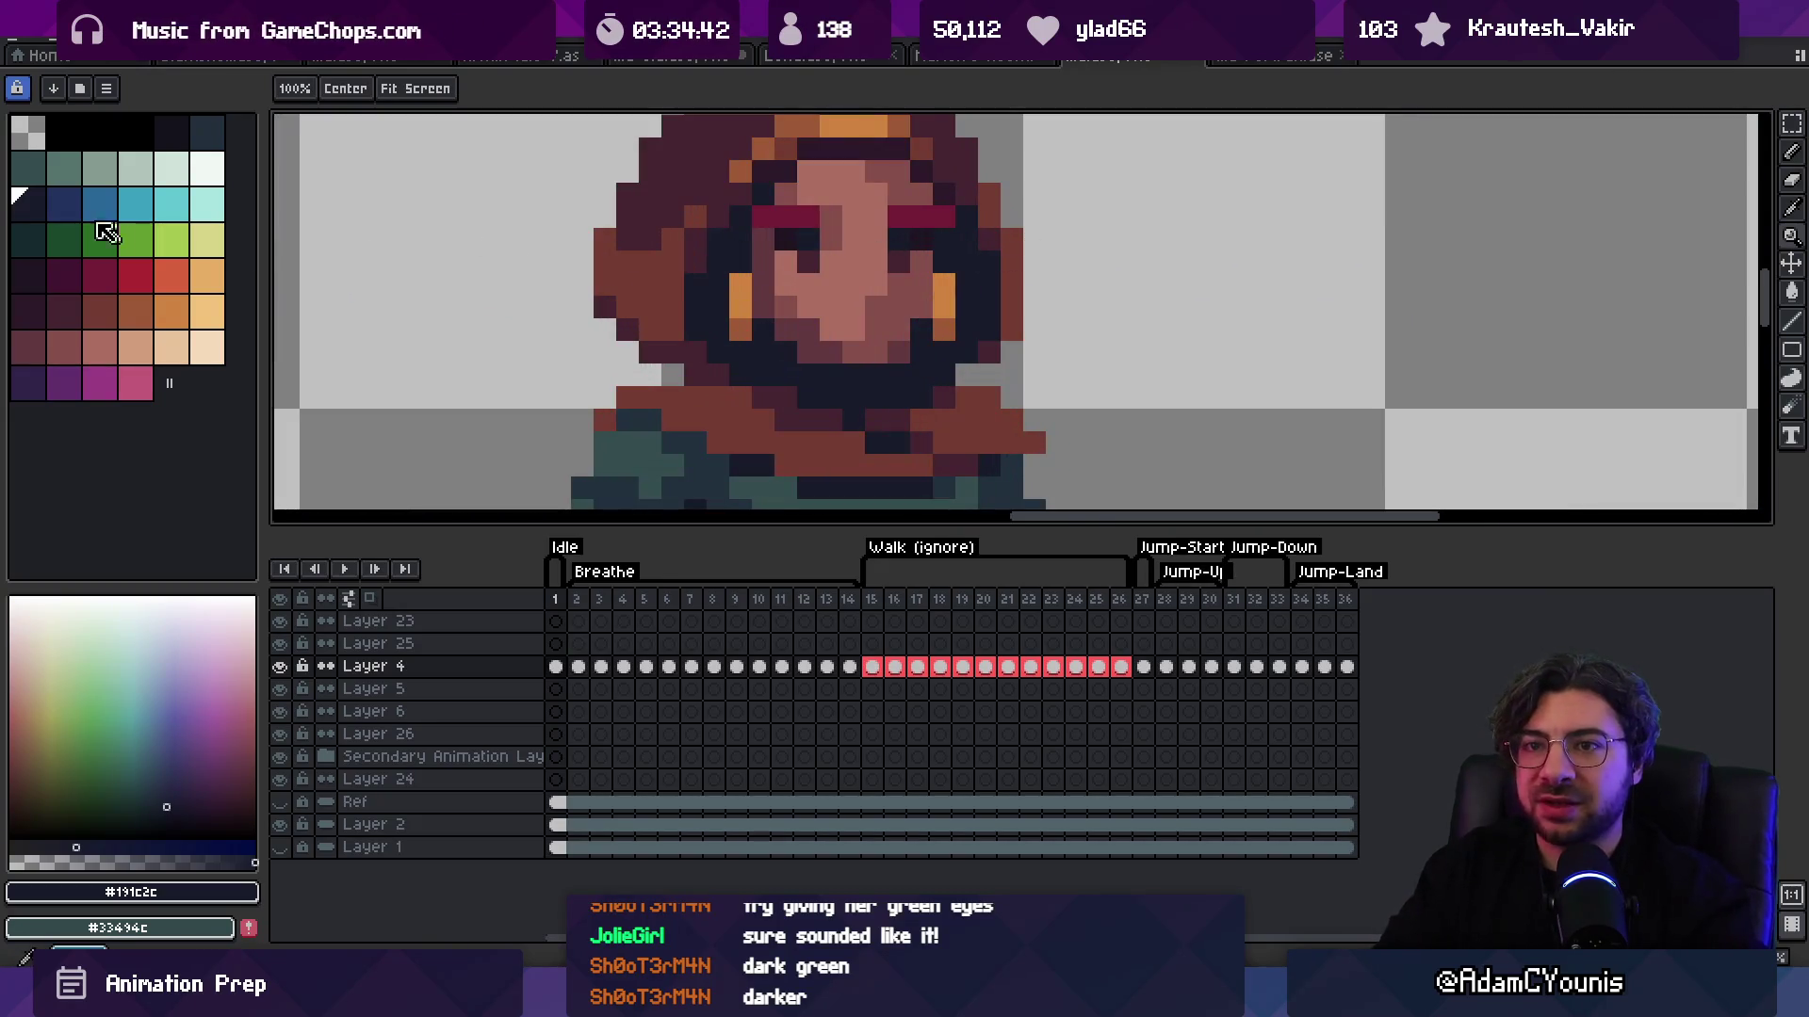
# Step: Bucket-fill both the left and right eyes with the brighter green
pyautogui.click(63, 238)
pyautogui.click(100, 238)
pyautogui.press('g')
pyautogui.click(808, 240)
pyautogui.click(898, 240)
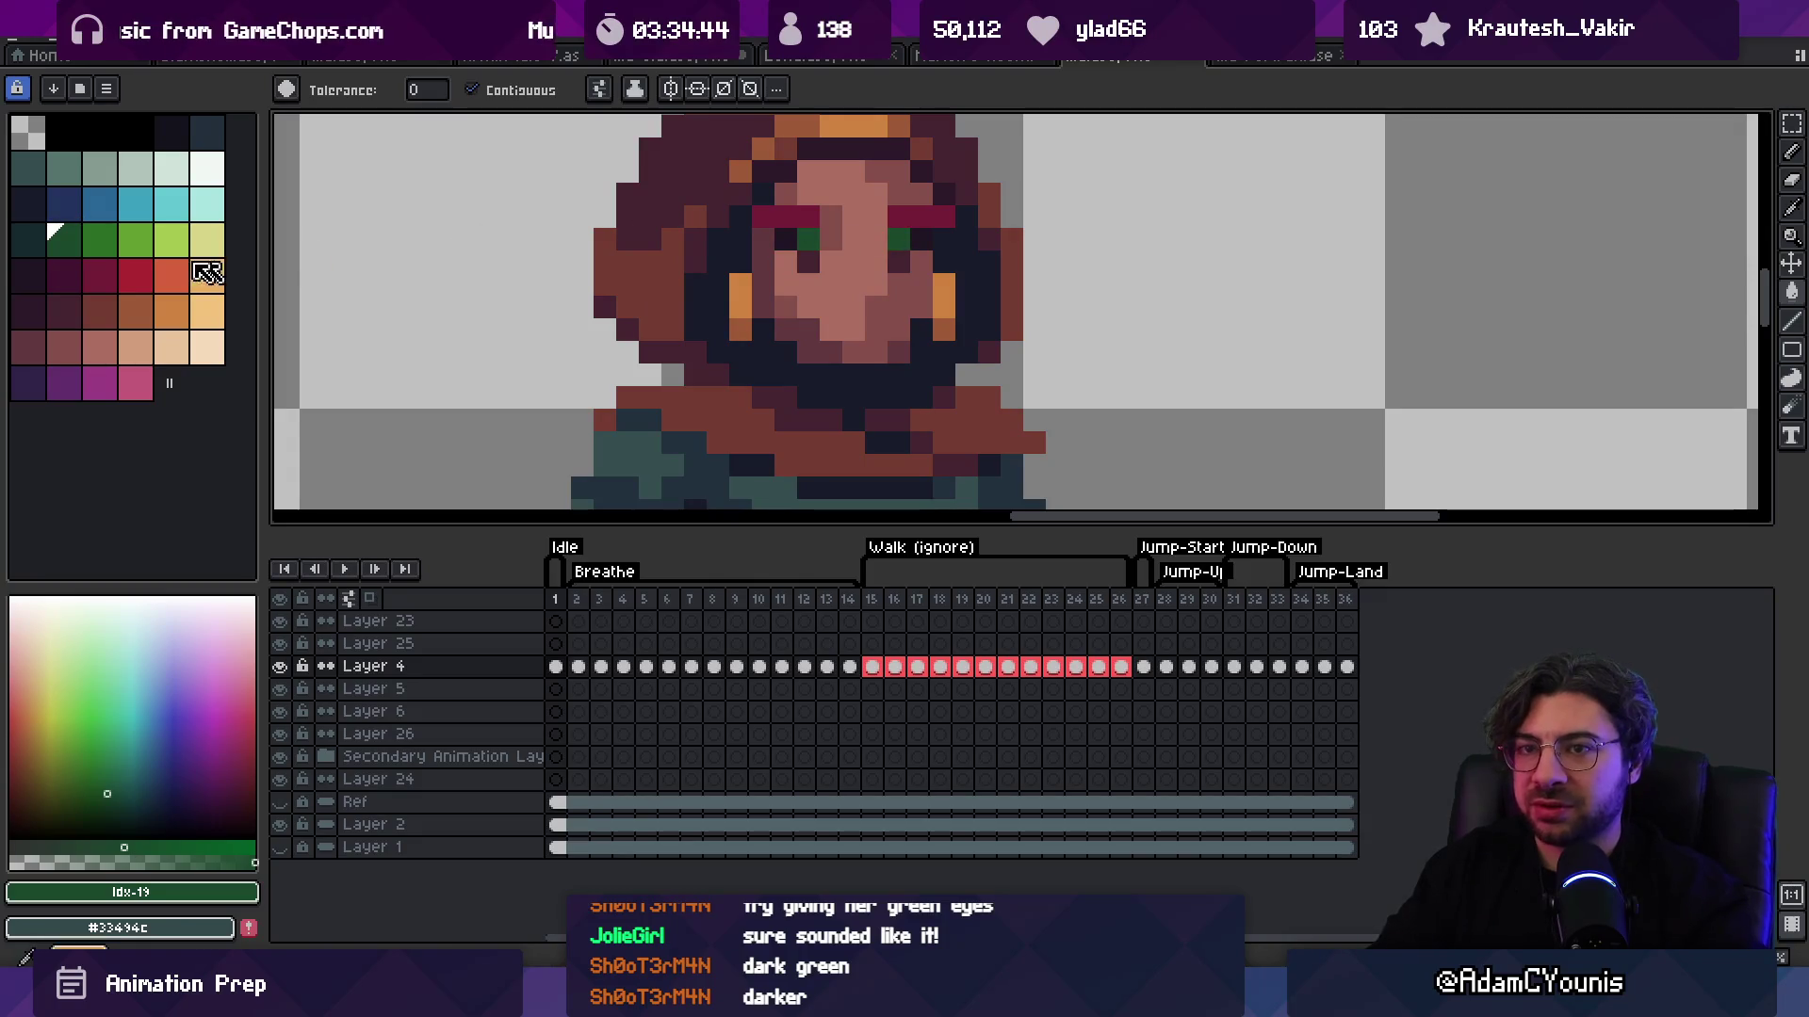
# Step: Shade the top pixel of each eye dark teal and the lower pixels darker green
pyautogui.press('z')
pyautogui.scroll(-5, 998, 204)
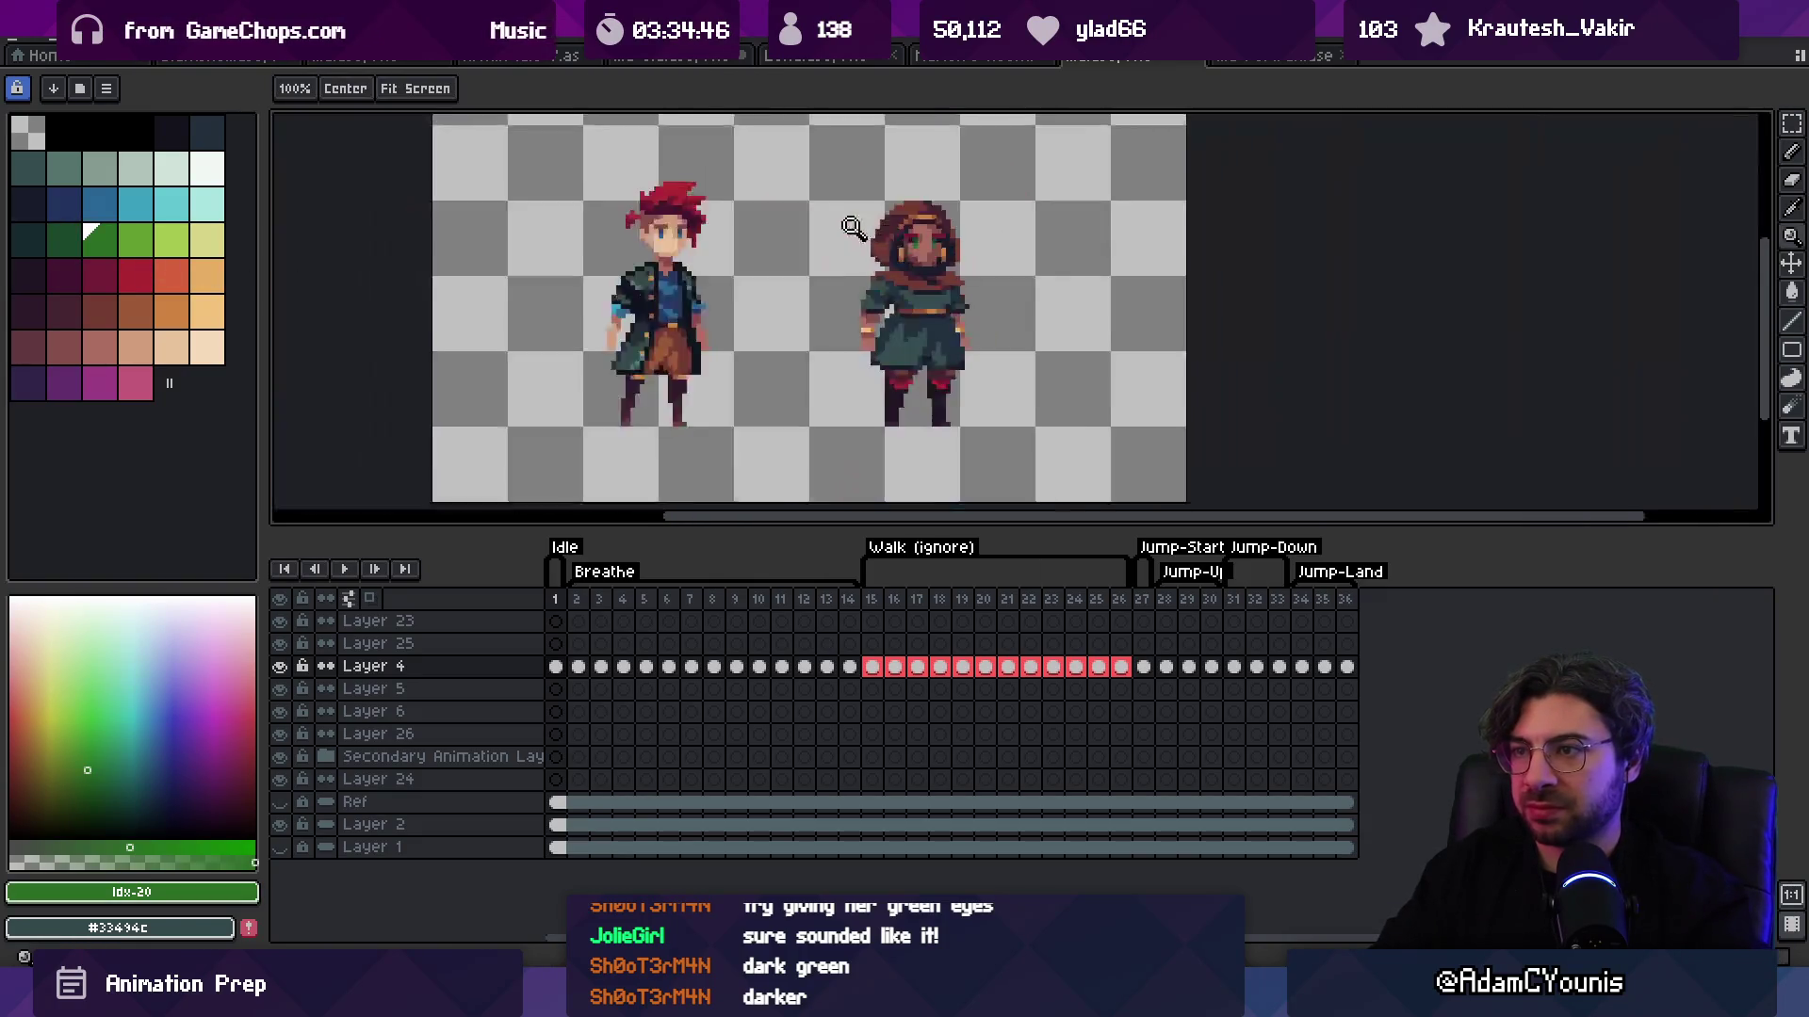
pyautogui.scroll(5, 989, 193)
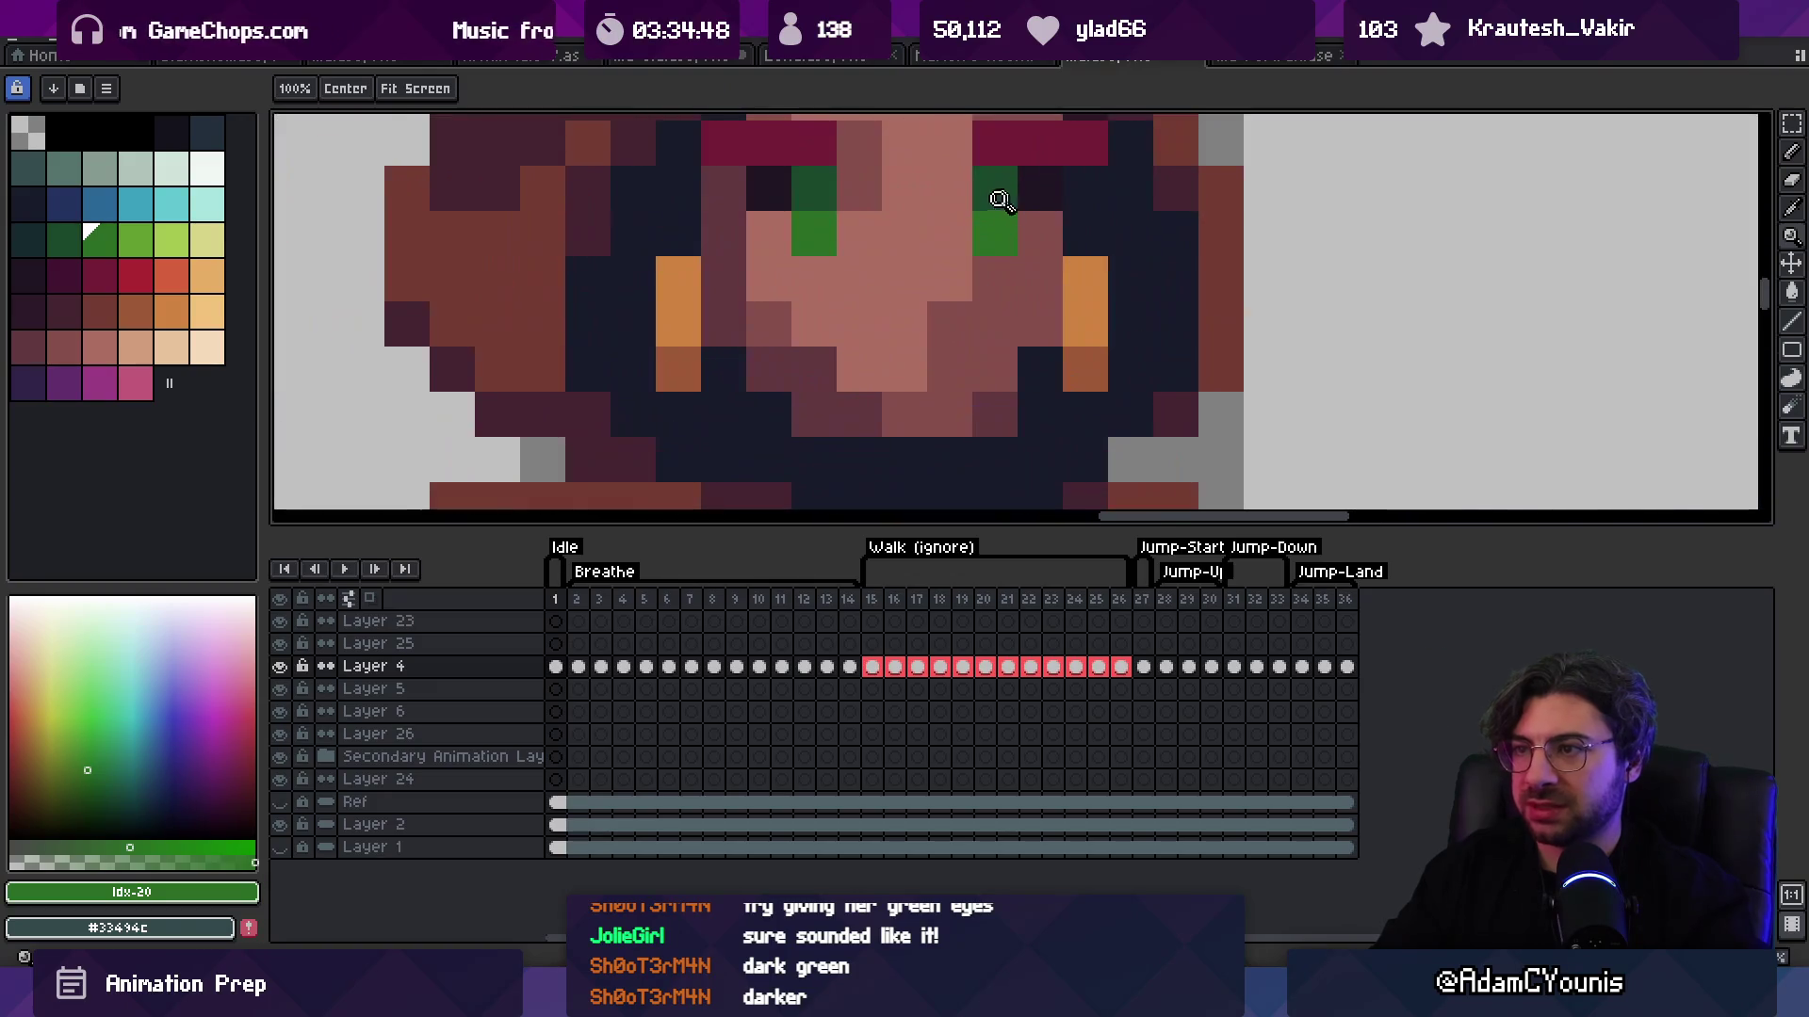
pyautogui.click(28, 238)
pyautogui.press('b')
pyautogui.click(810, 191)
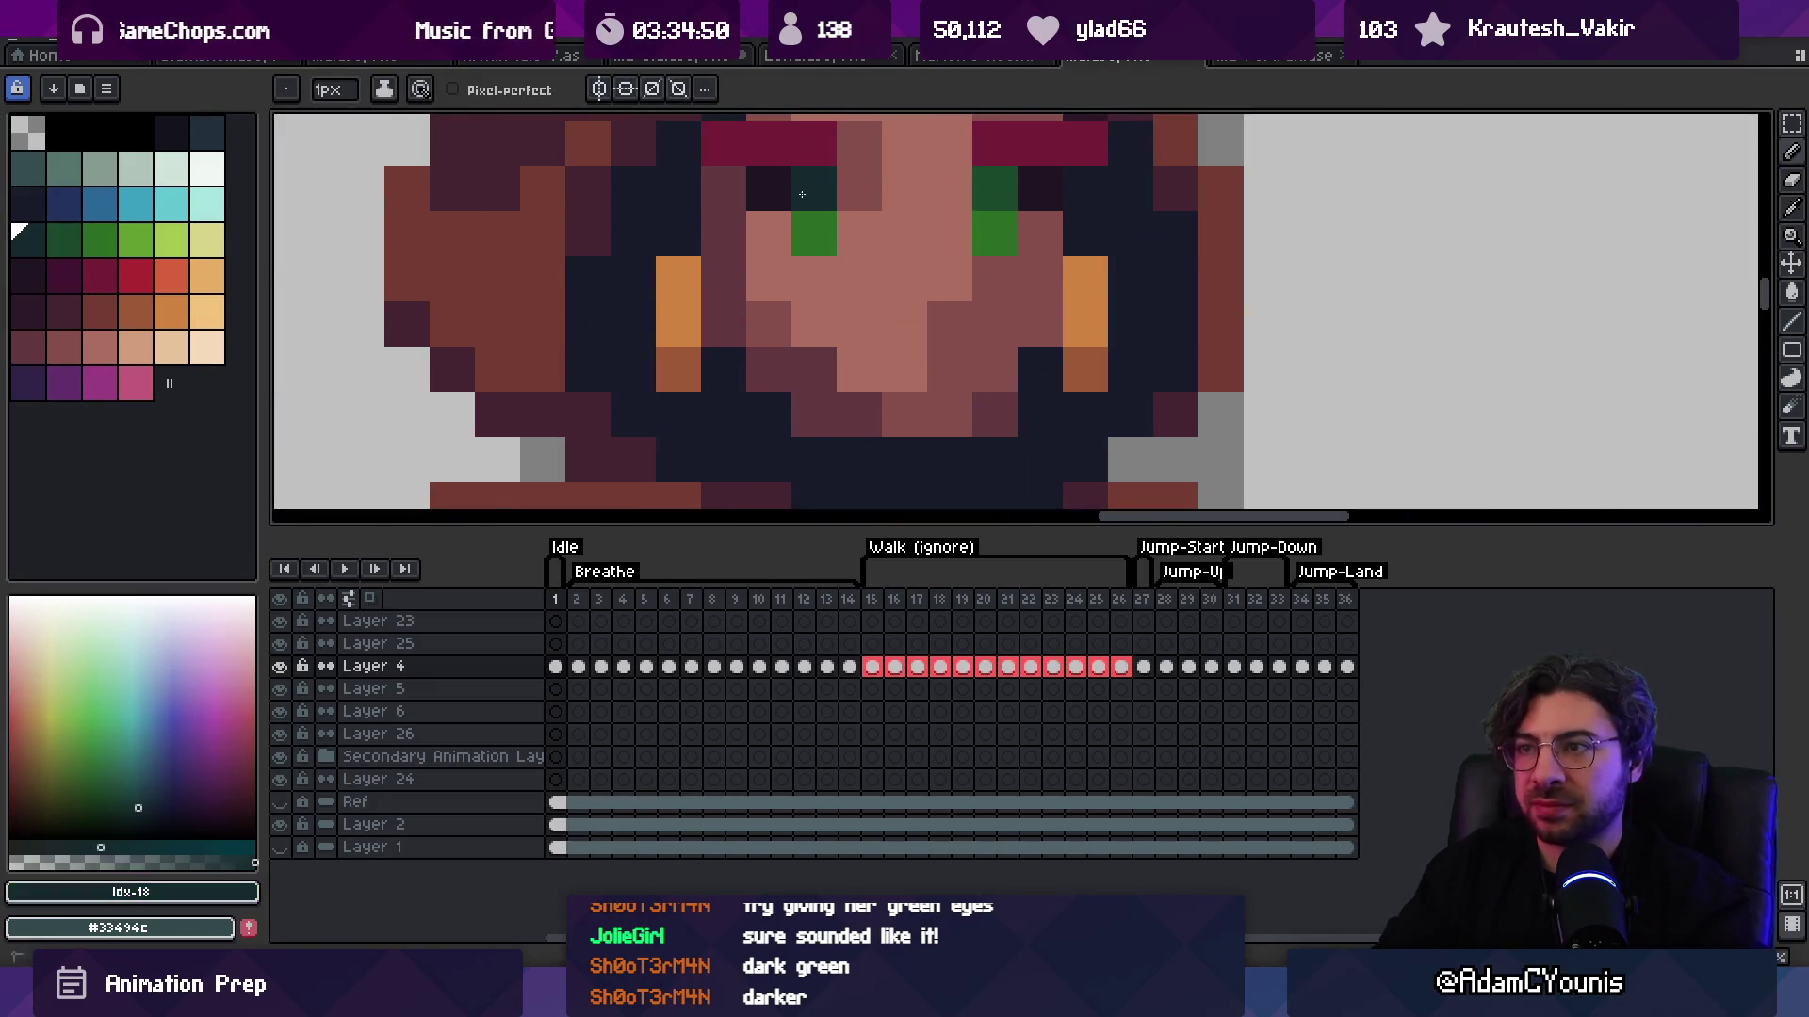
pyautogui.click(998, 193)
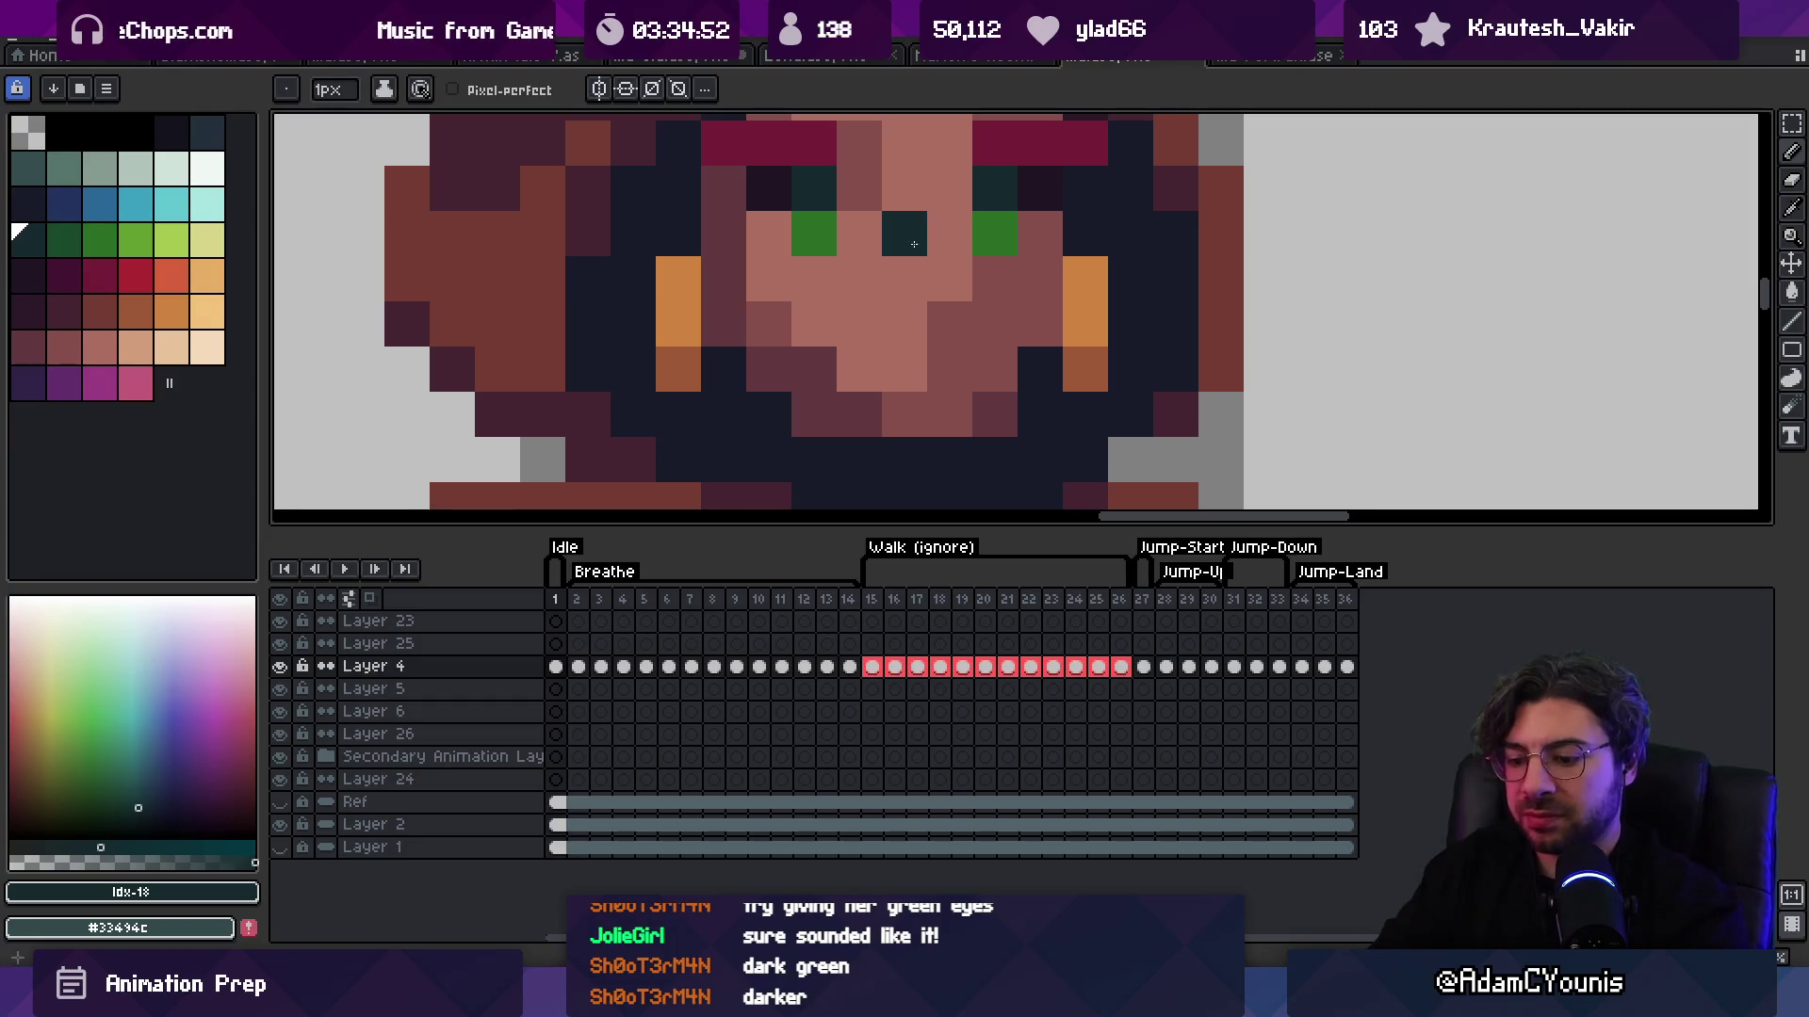
pyautogui.press(']')
pyautogui.click(814, 234)
pyautogui.click(1003, 244)
# Step: Sample the eyebrow red from the character's face
pyautogui.press('z')
pyautogui.scroll(-5, 997, 176)
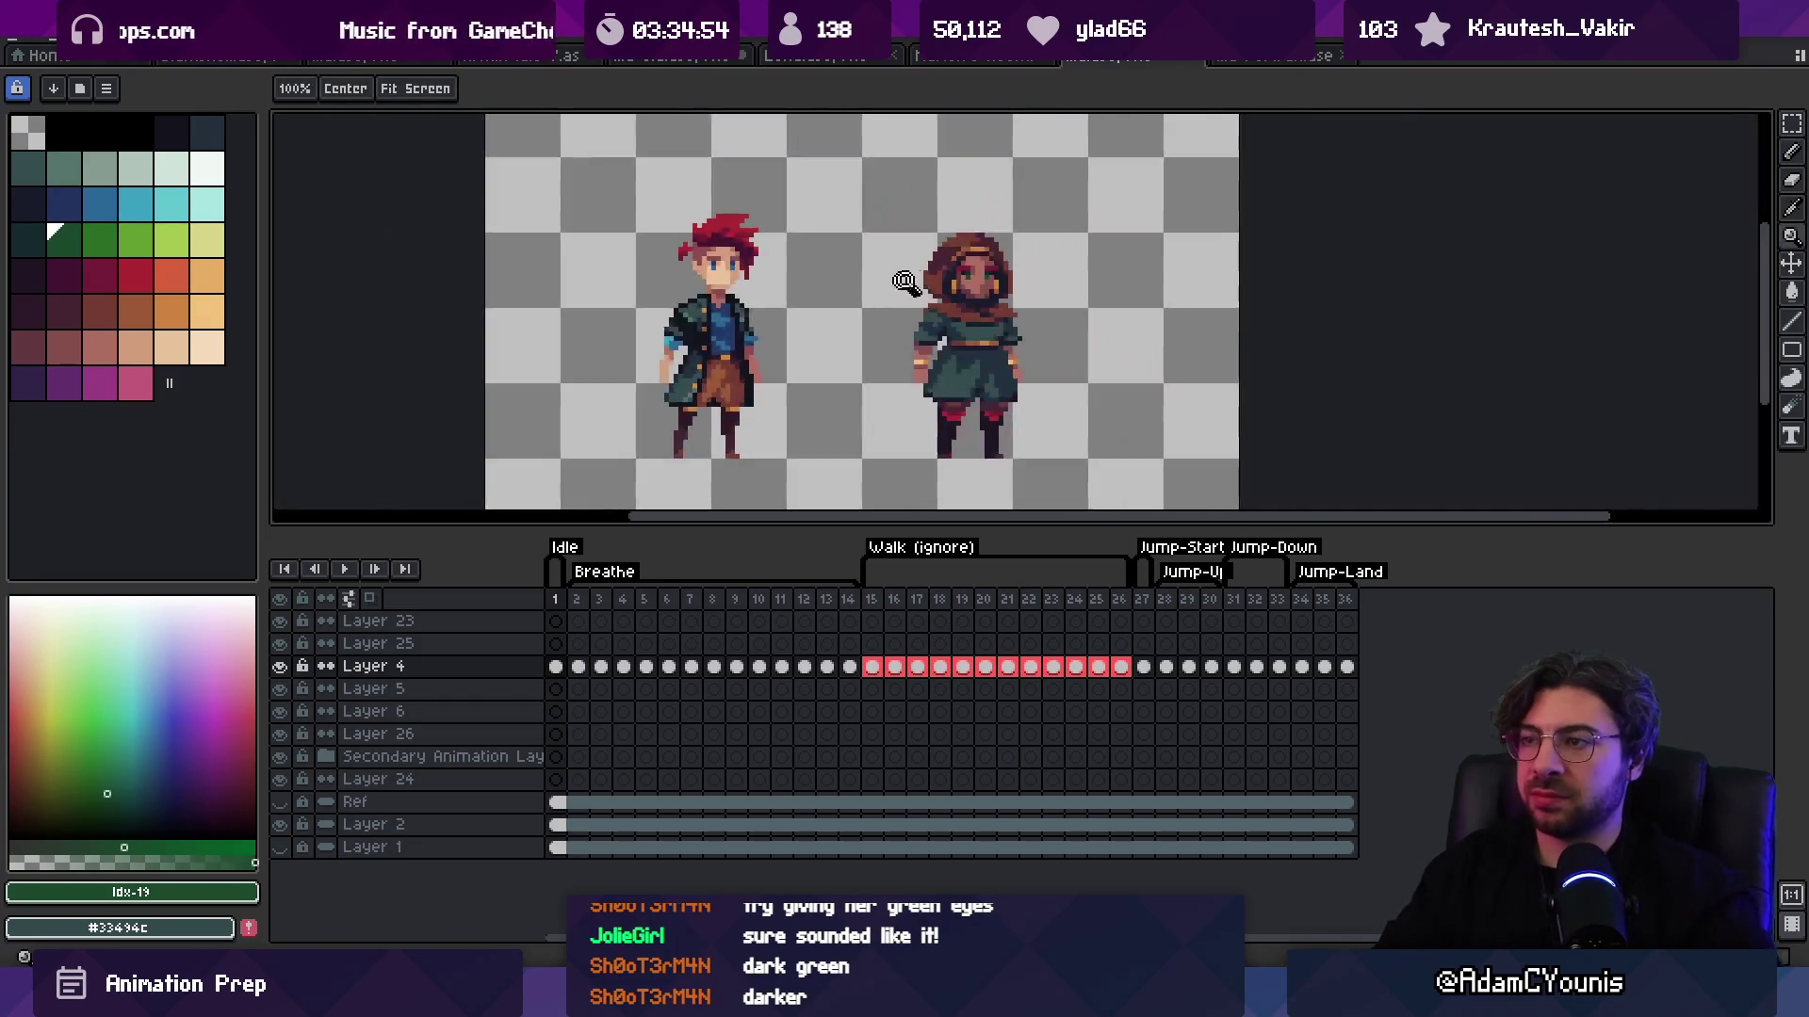
pyautogui.scroll(1, 989, 252)
pyautogui.scroll(1, 1046, 255)
pyautogui.scroll(-2, 989, 200)
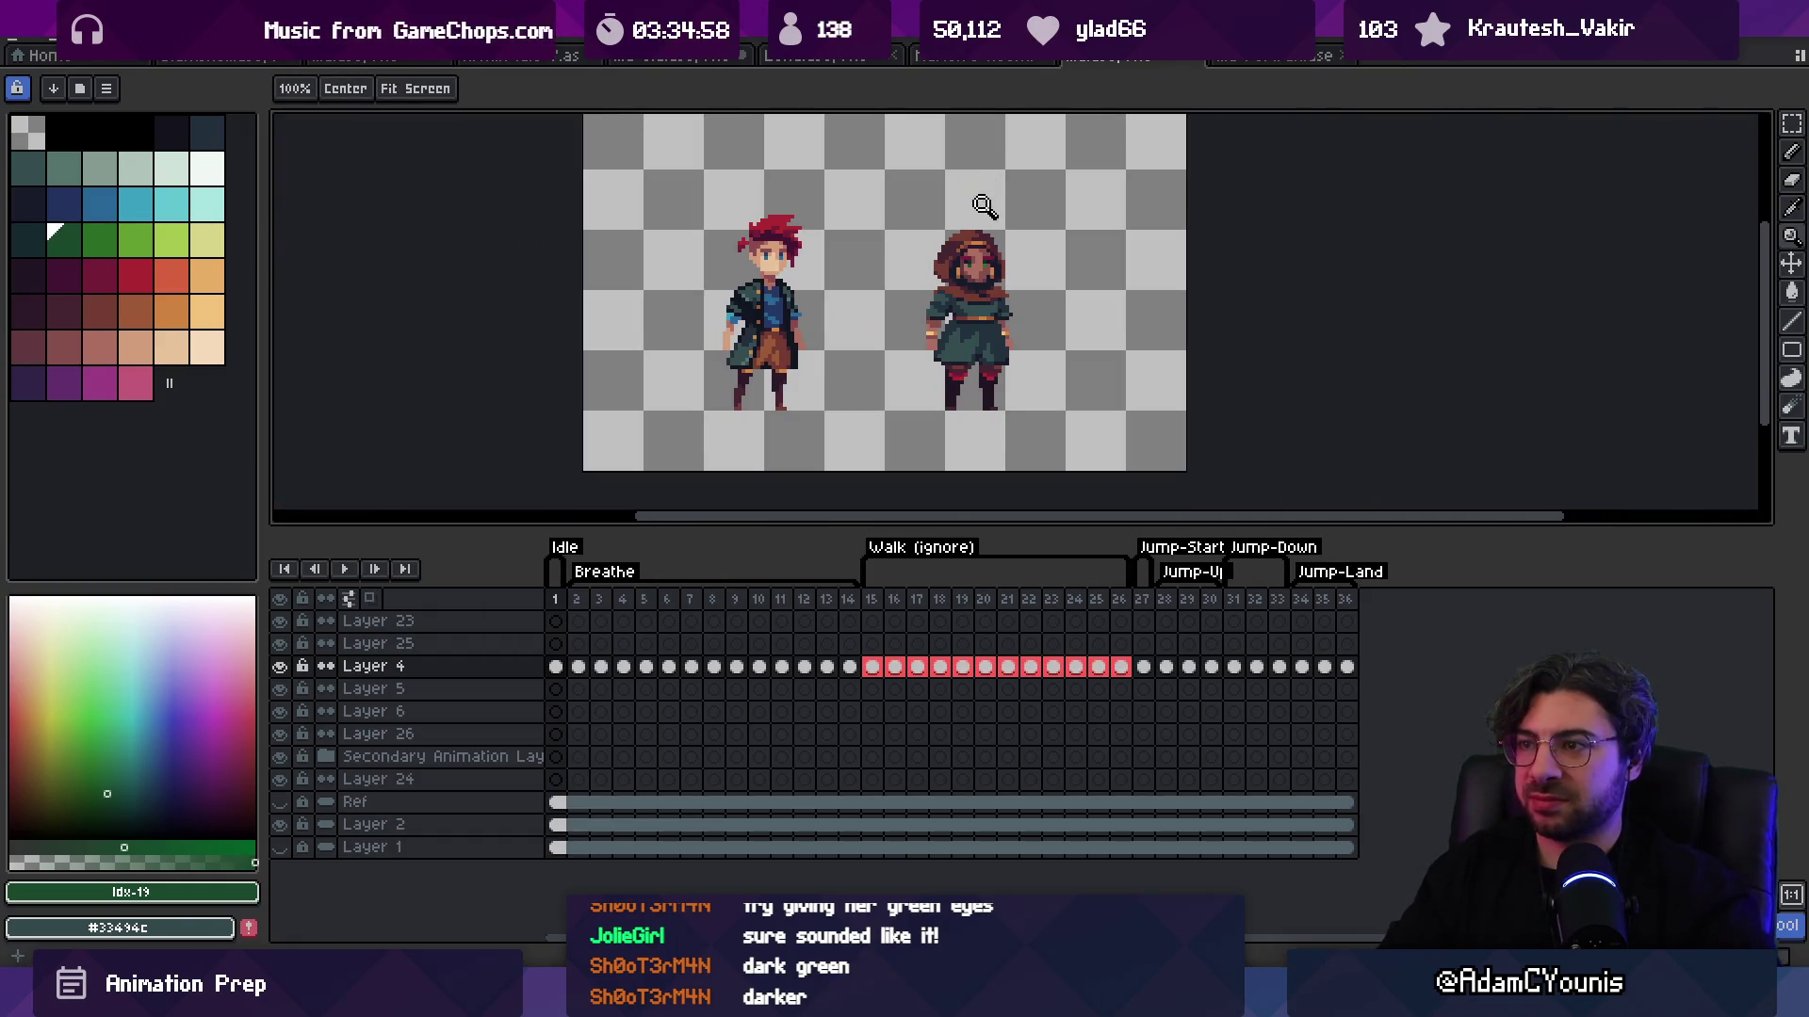
pyautogui.scroll(2, 975, 264)
pyautogui.scroll(-4, 984, 276)
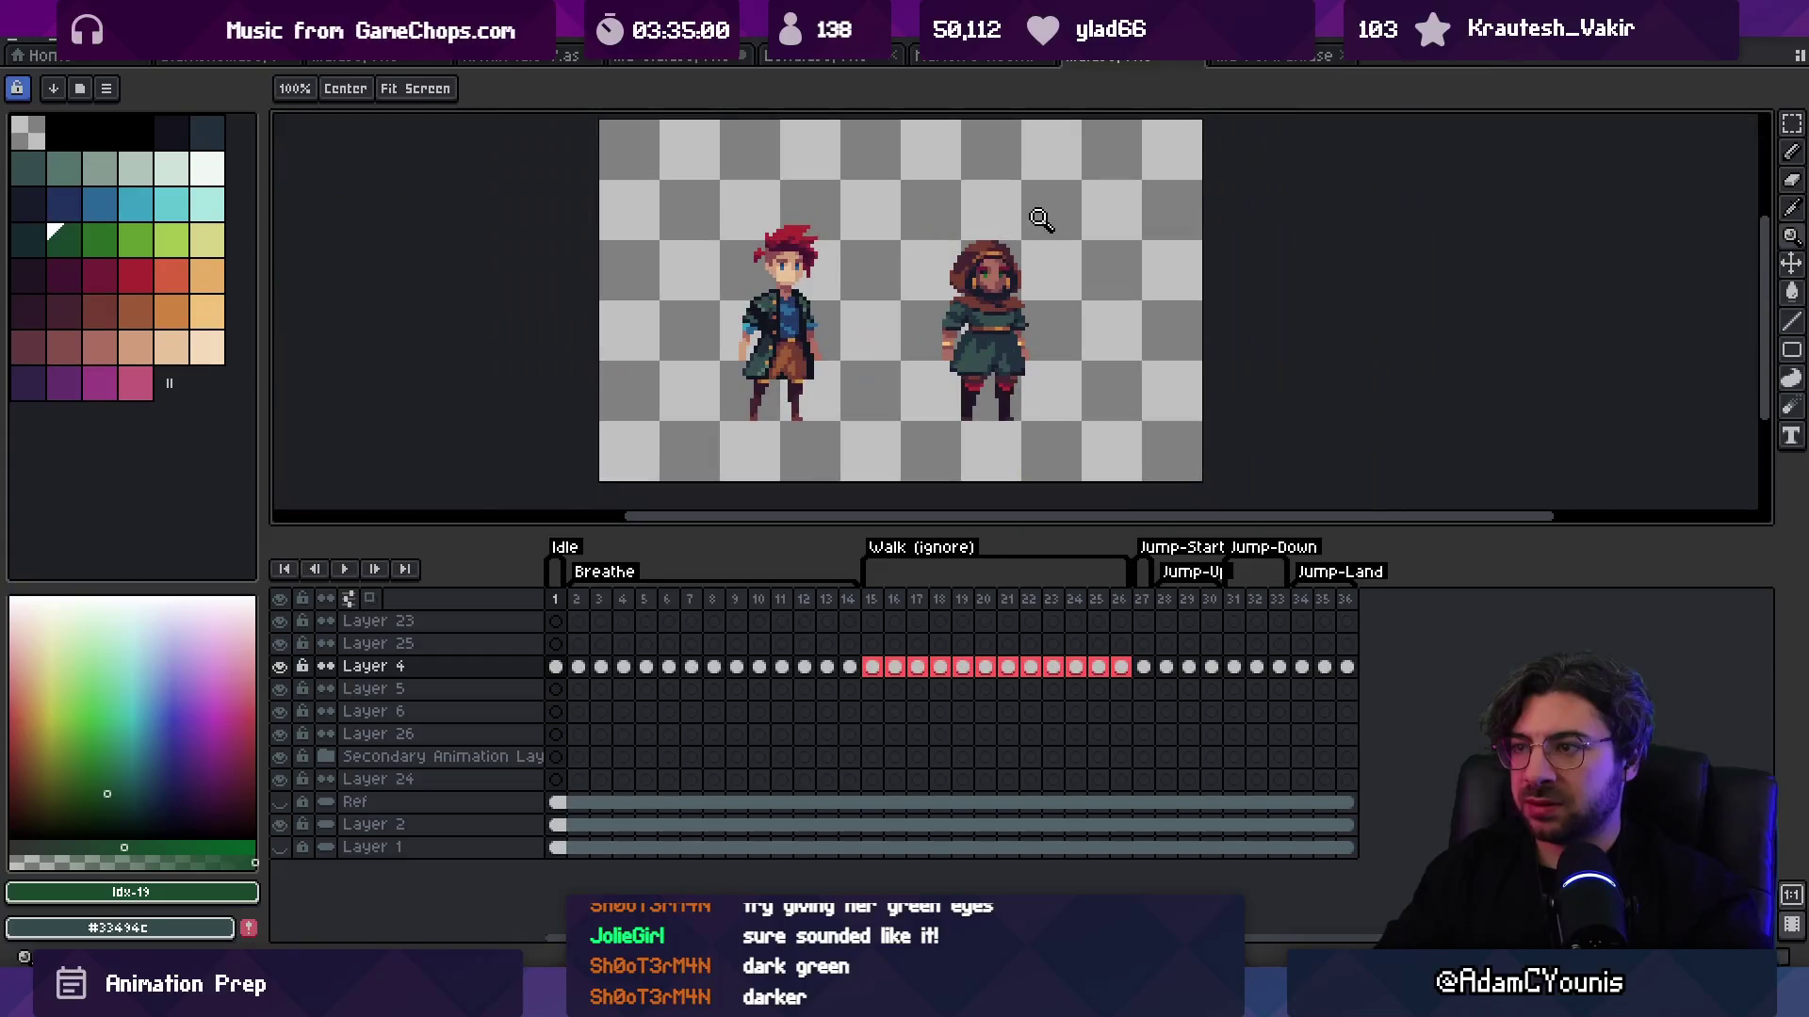
pyautogui.scroll(1, 1033, 244)
pyautogui.scroll(3, 1061, 262)
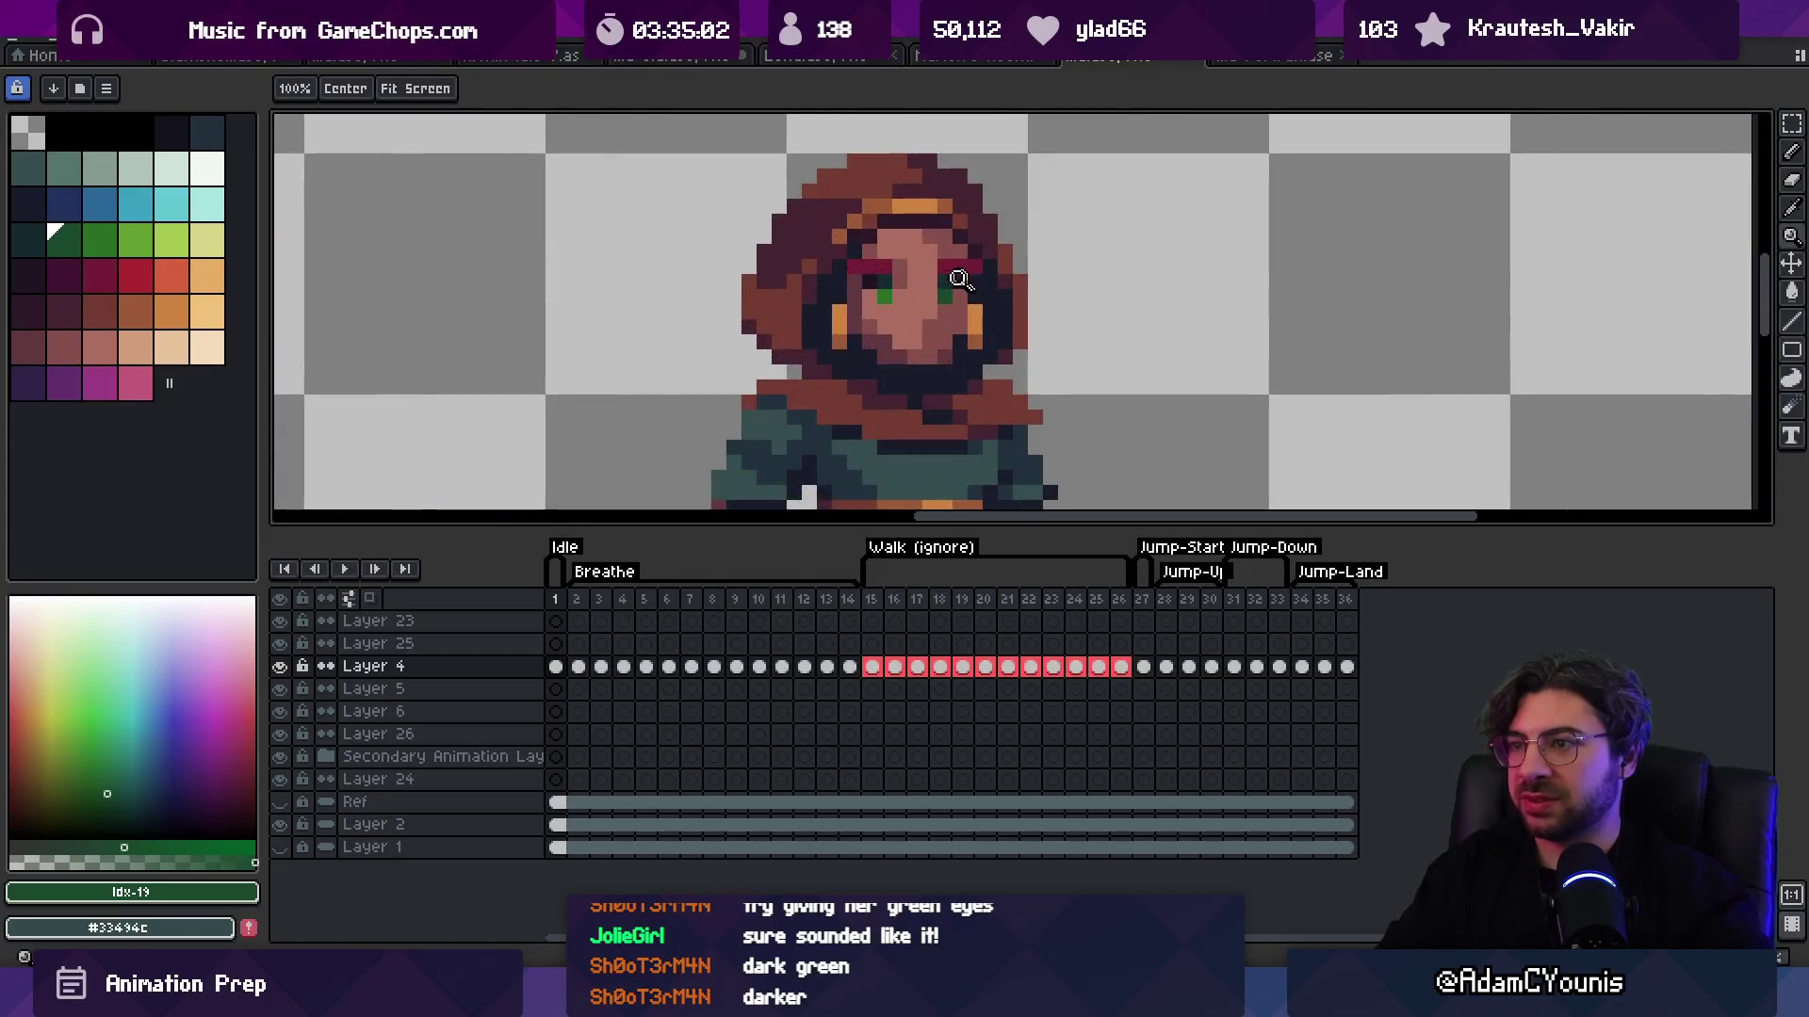
pyautogui.keyDown('alt'); pyautogui.click(927, 266); pyautogui.keyUp('alt')
pyautogui.scroll(-3, 918, 236)
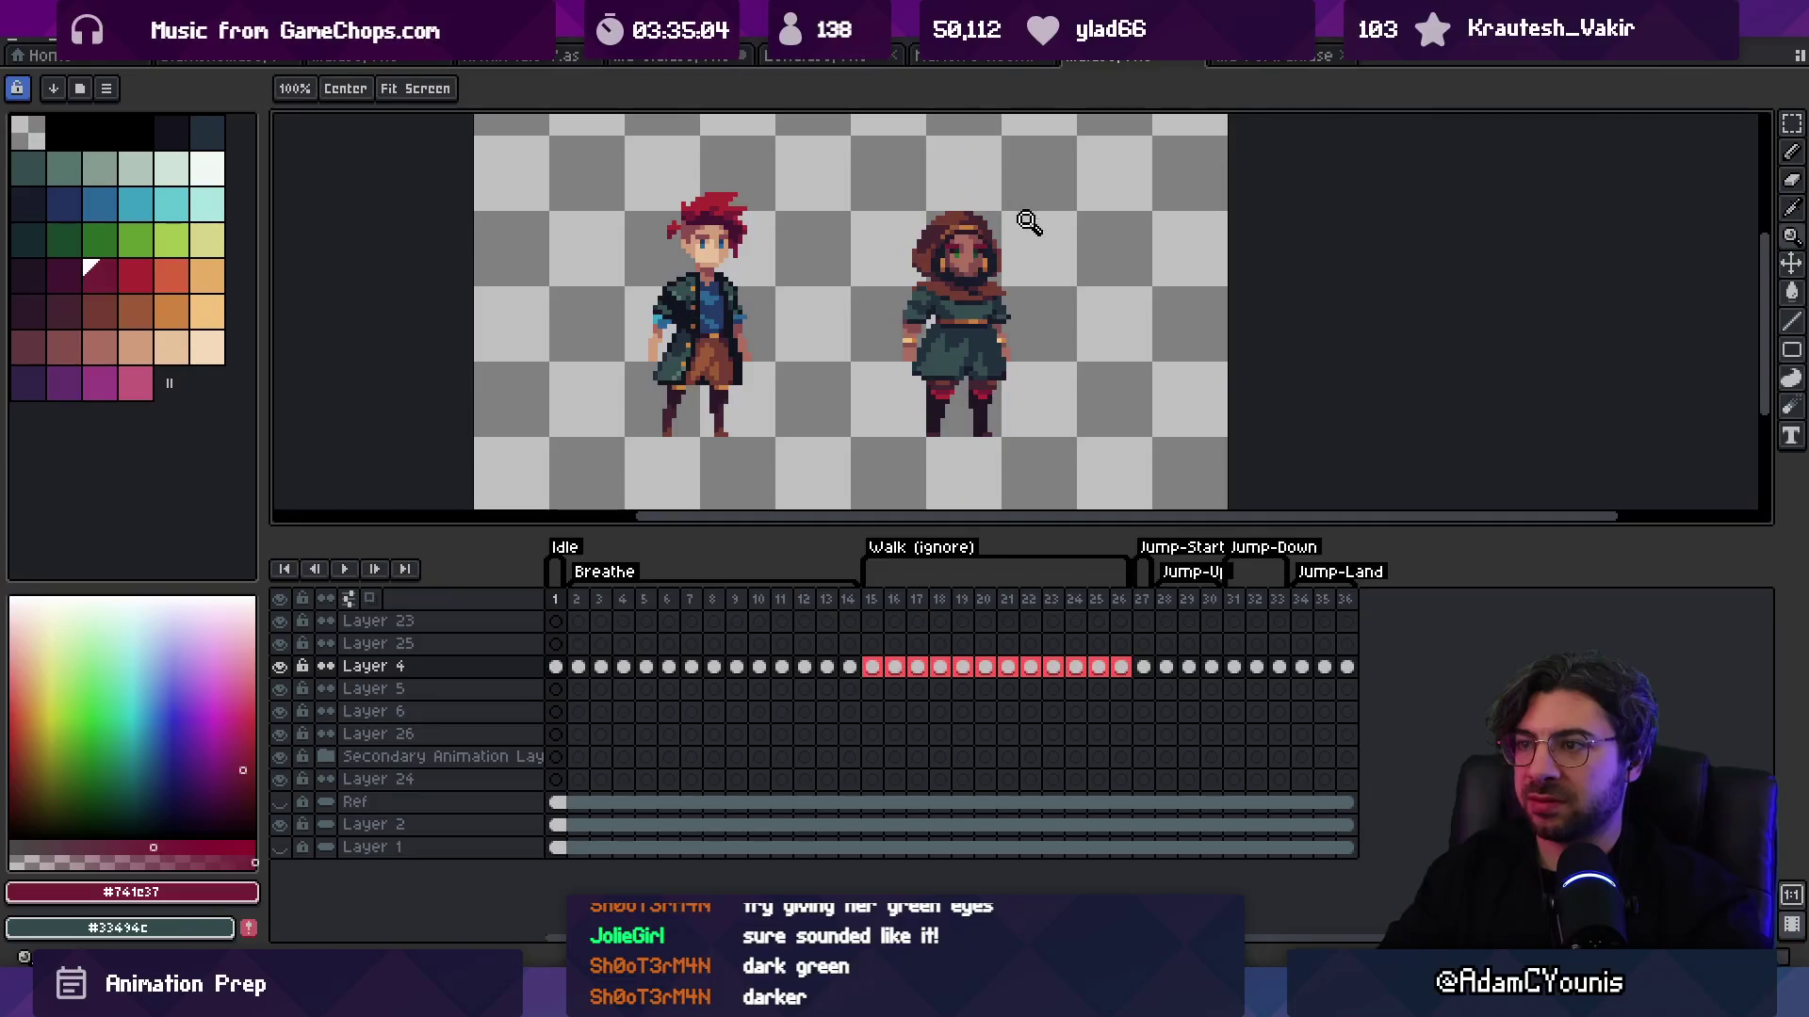
pyautogui.scroll(-1, 1027, 221)
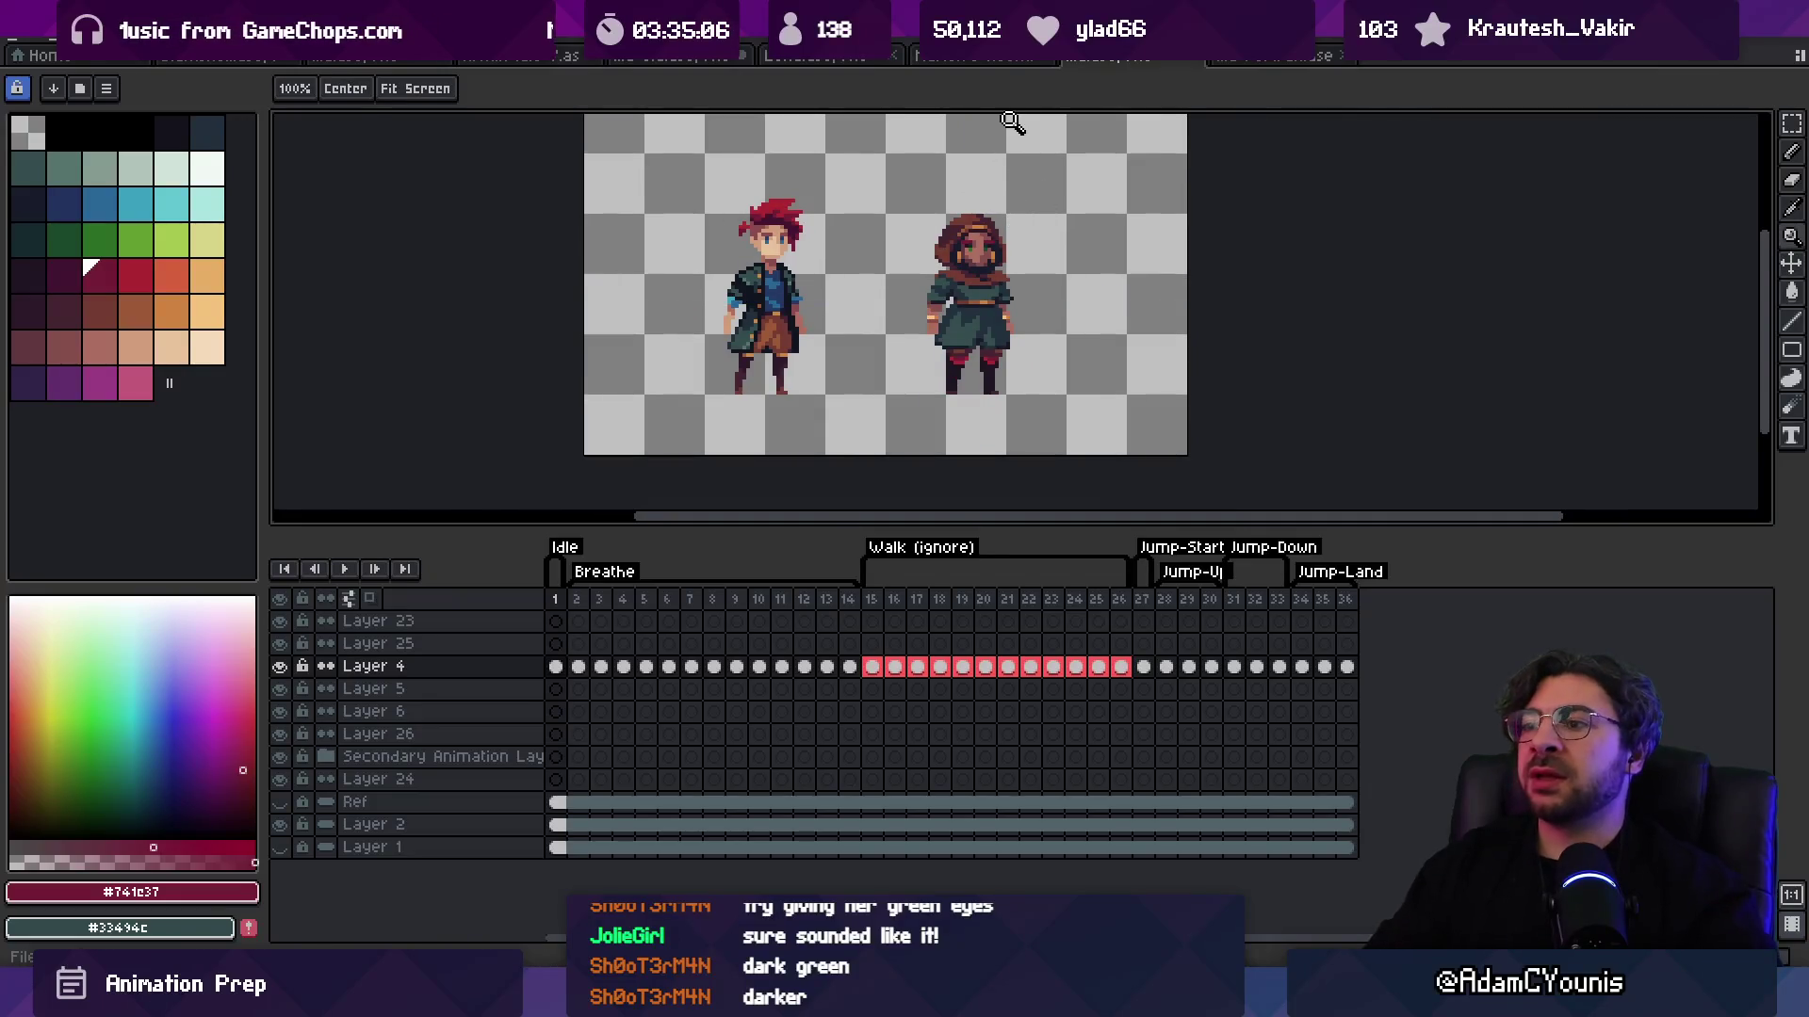
pyautogui.scroll(-1, 975, 169)
pyautogui.scroll(1, 998, 245)
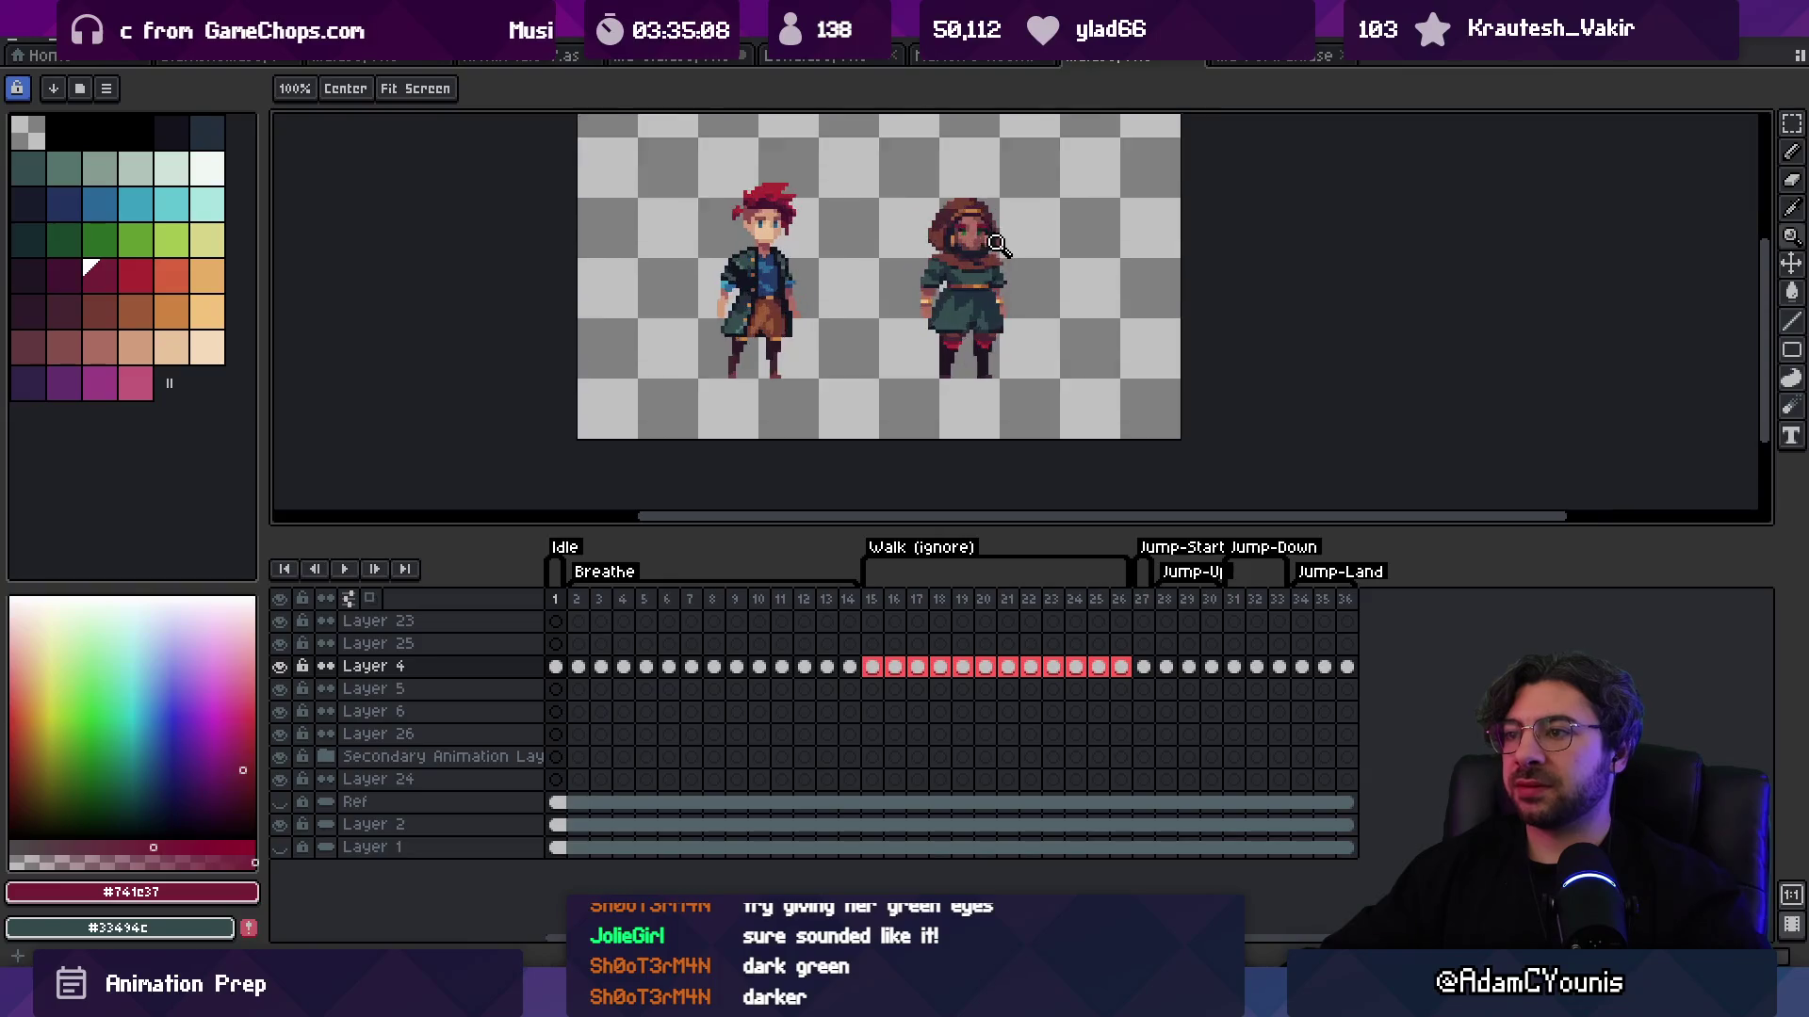
pyautogui.scroll(2, 998, 250)
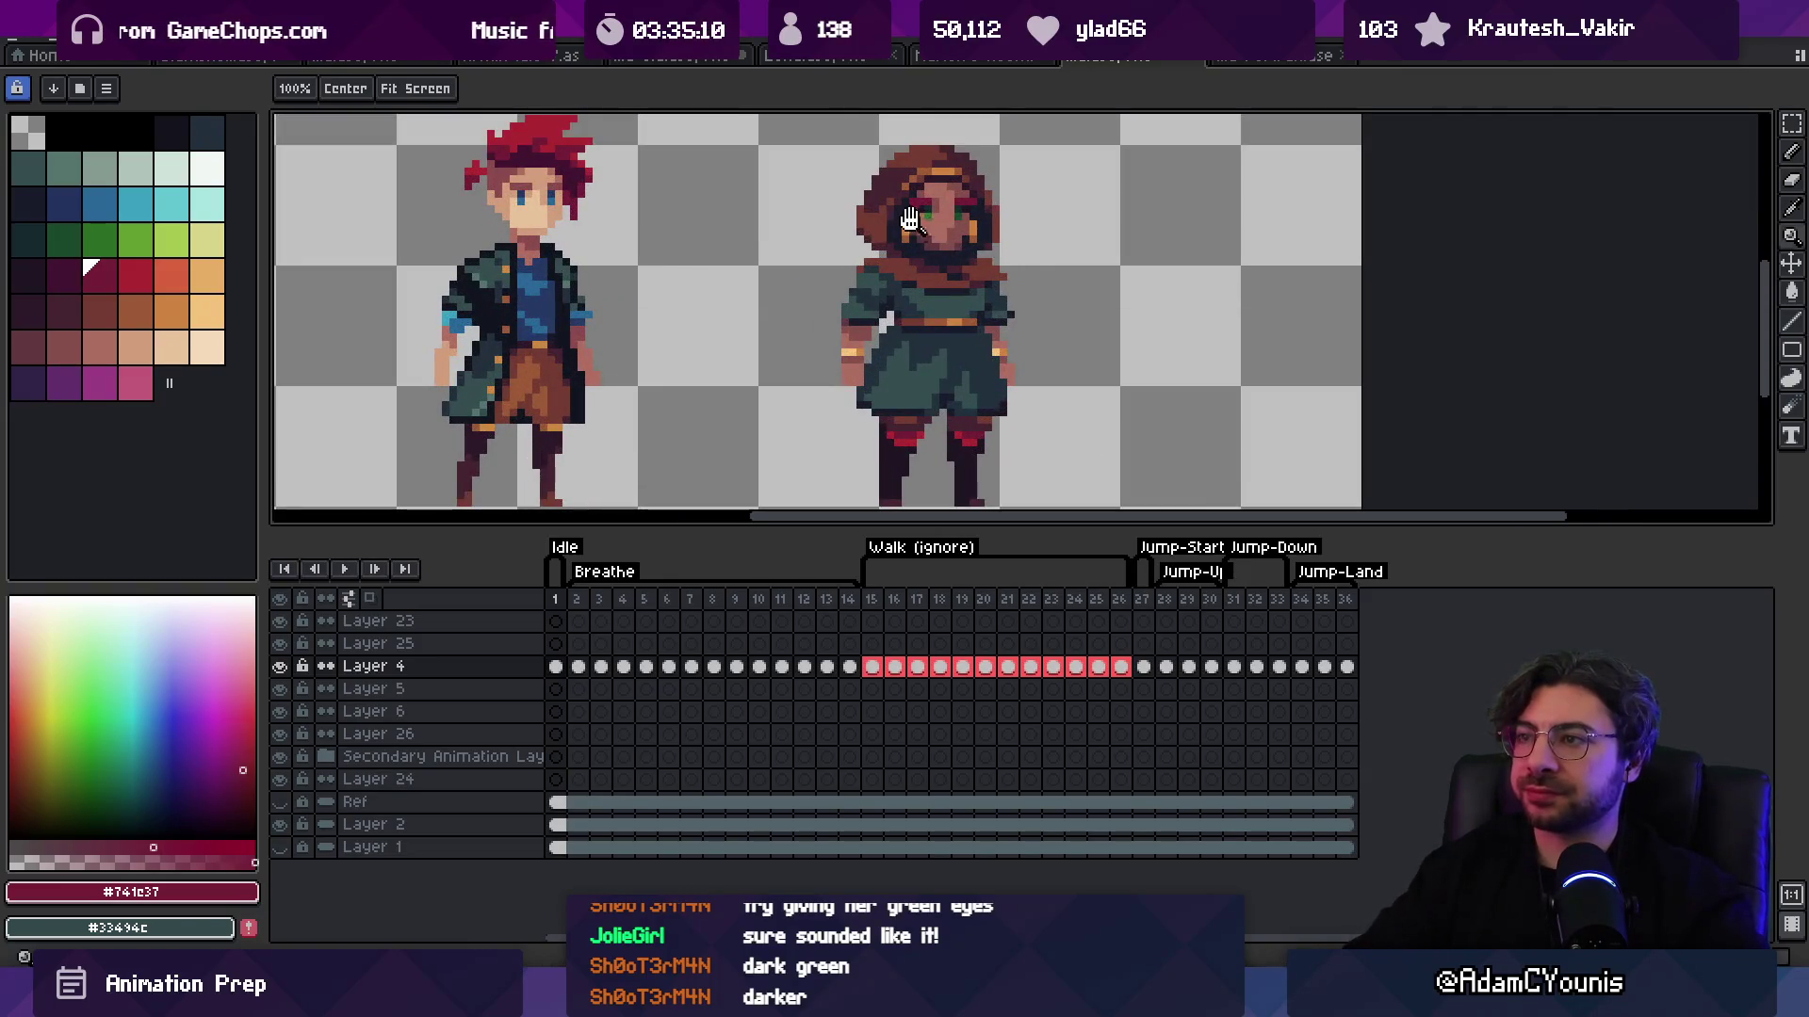
pyautogui.scroll(1, 913, 224)
pyautogui.scroll(2, 919, 311)
# Step: Sample the hood's brown and review the finished eyes
pyautogui.press('b')
pyautogui.keyDown('alt'); pyautogui.click(861, 367); pyautogui.keyUp('alt')
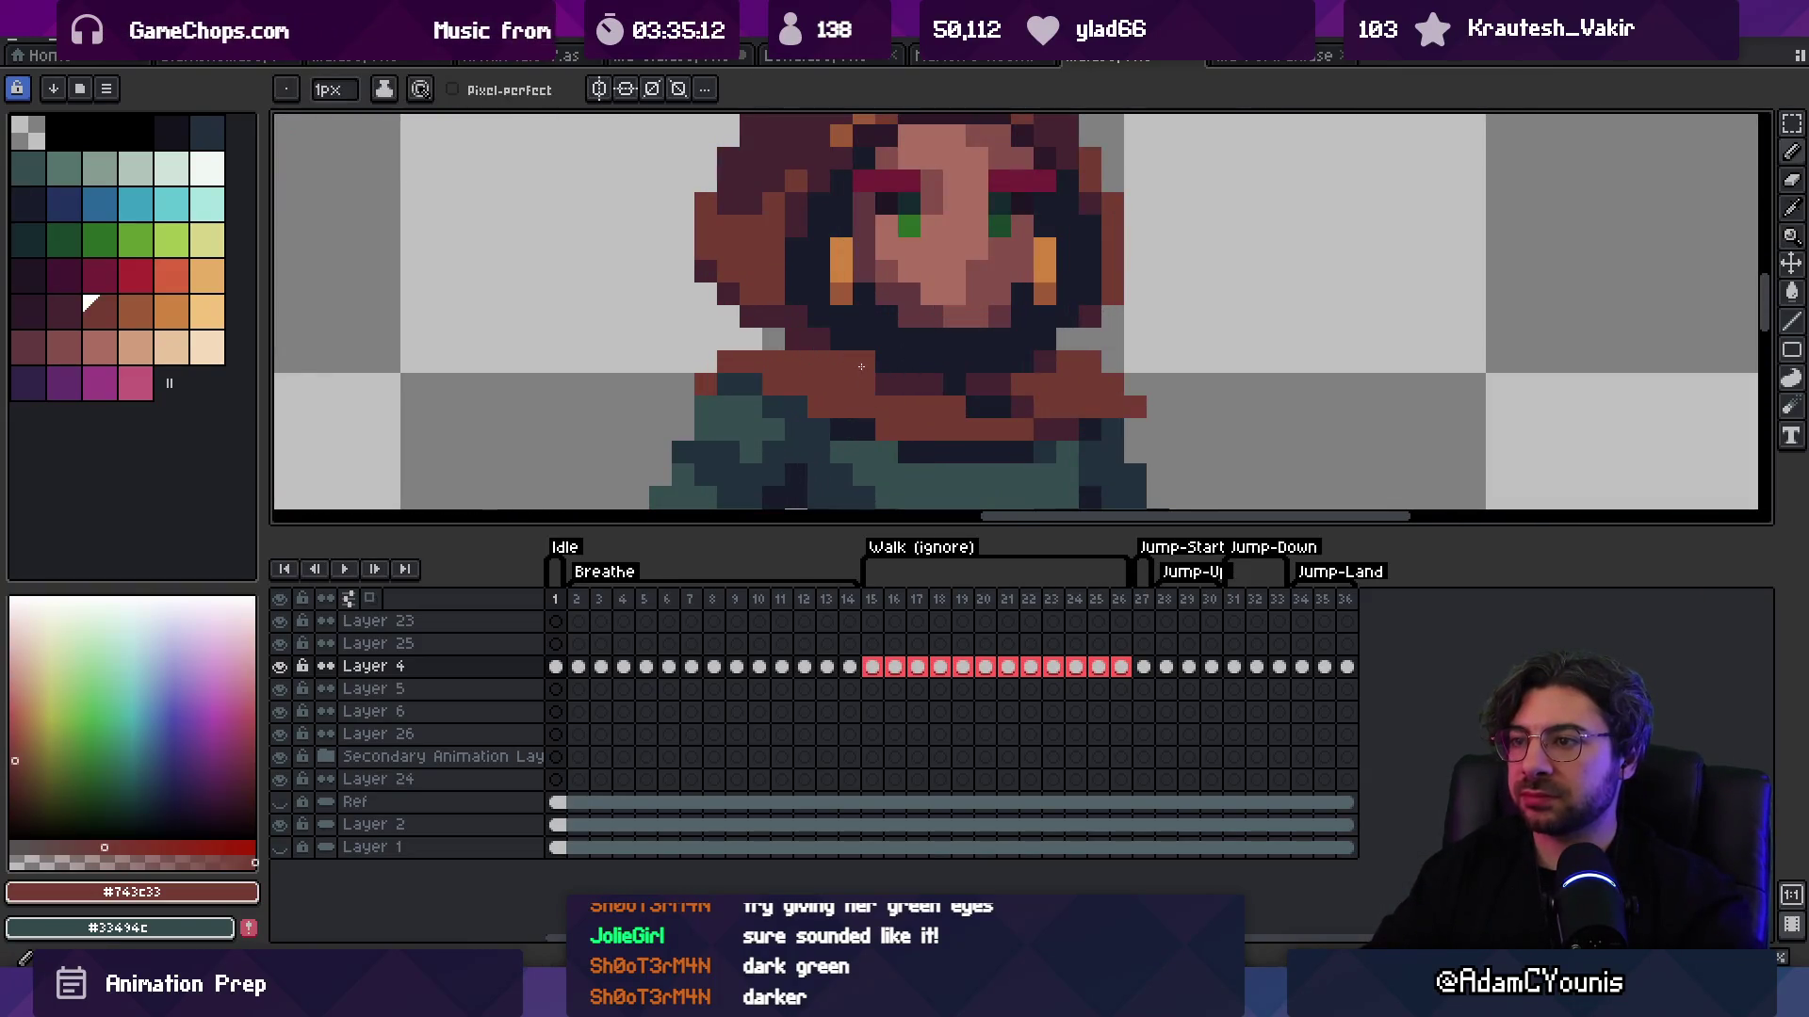
pyautogui.press('z')
pyautogui.scroll(-3, 891, 294)
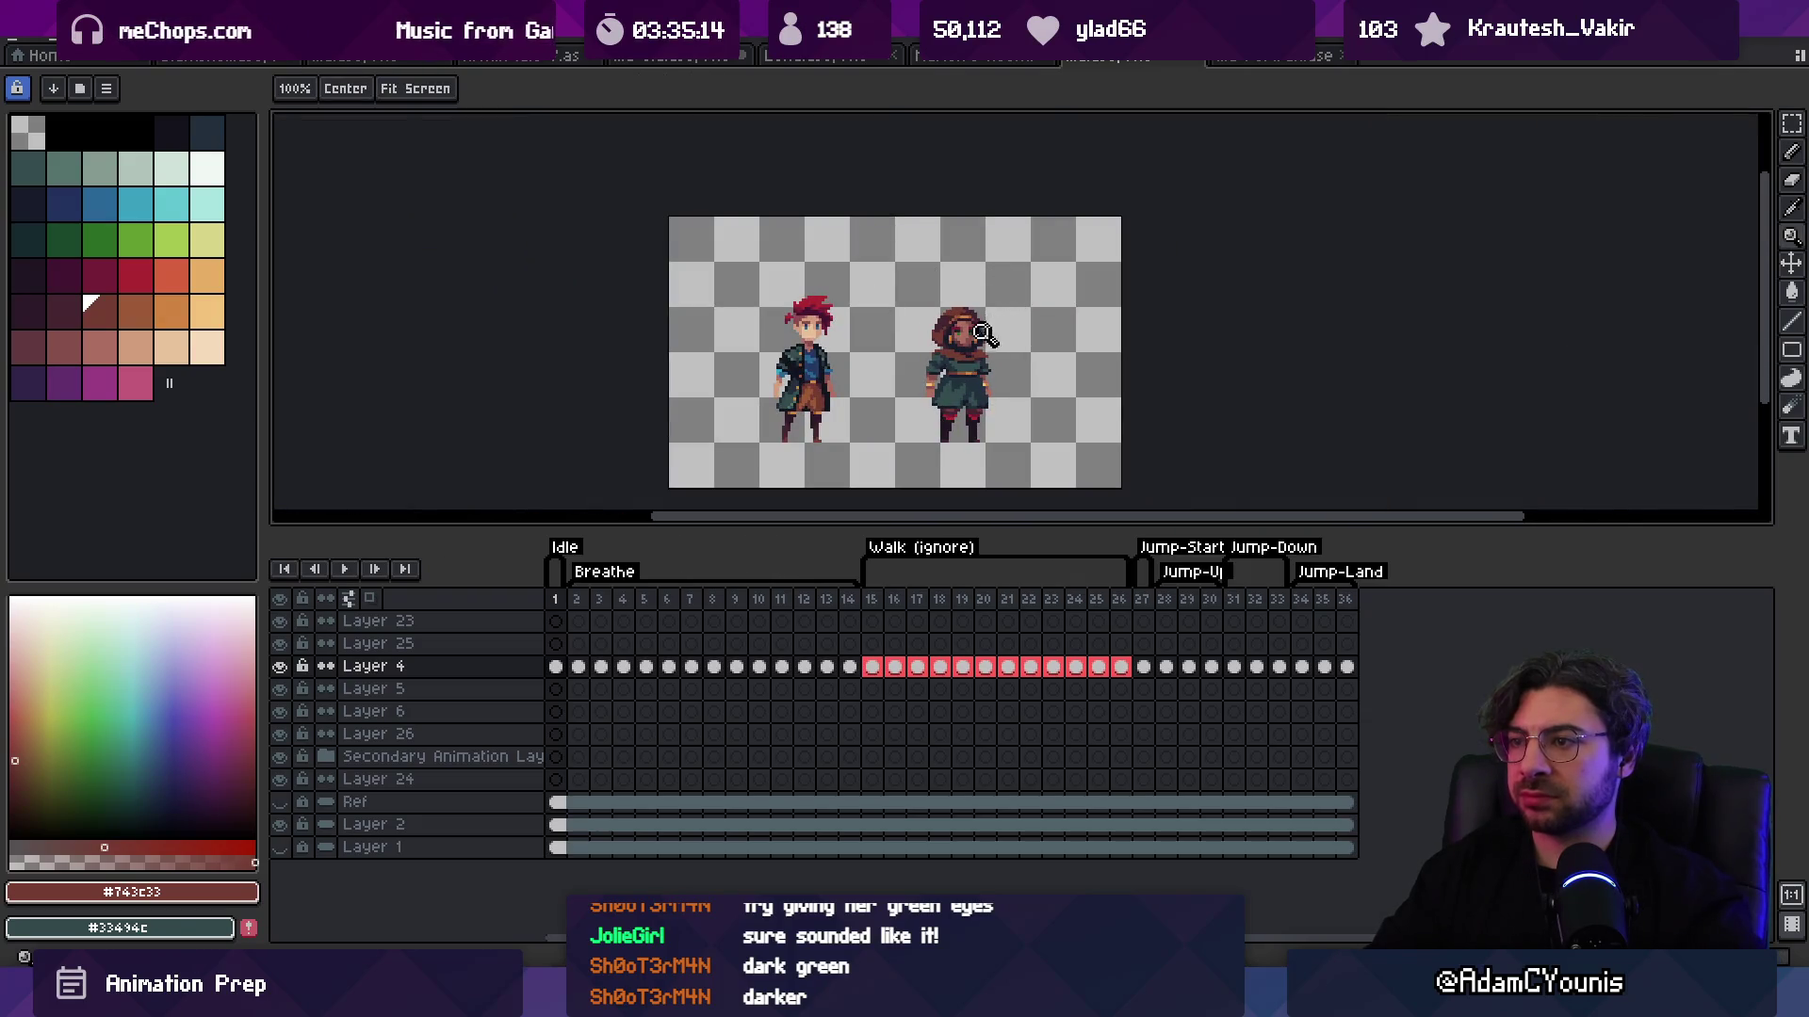
pyautogui.scroll(2, 987, 330)
pyautogui.scroll(2, 993, 330)
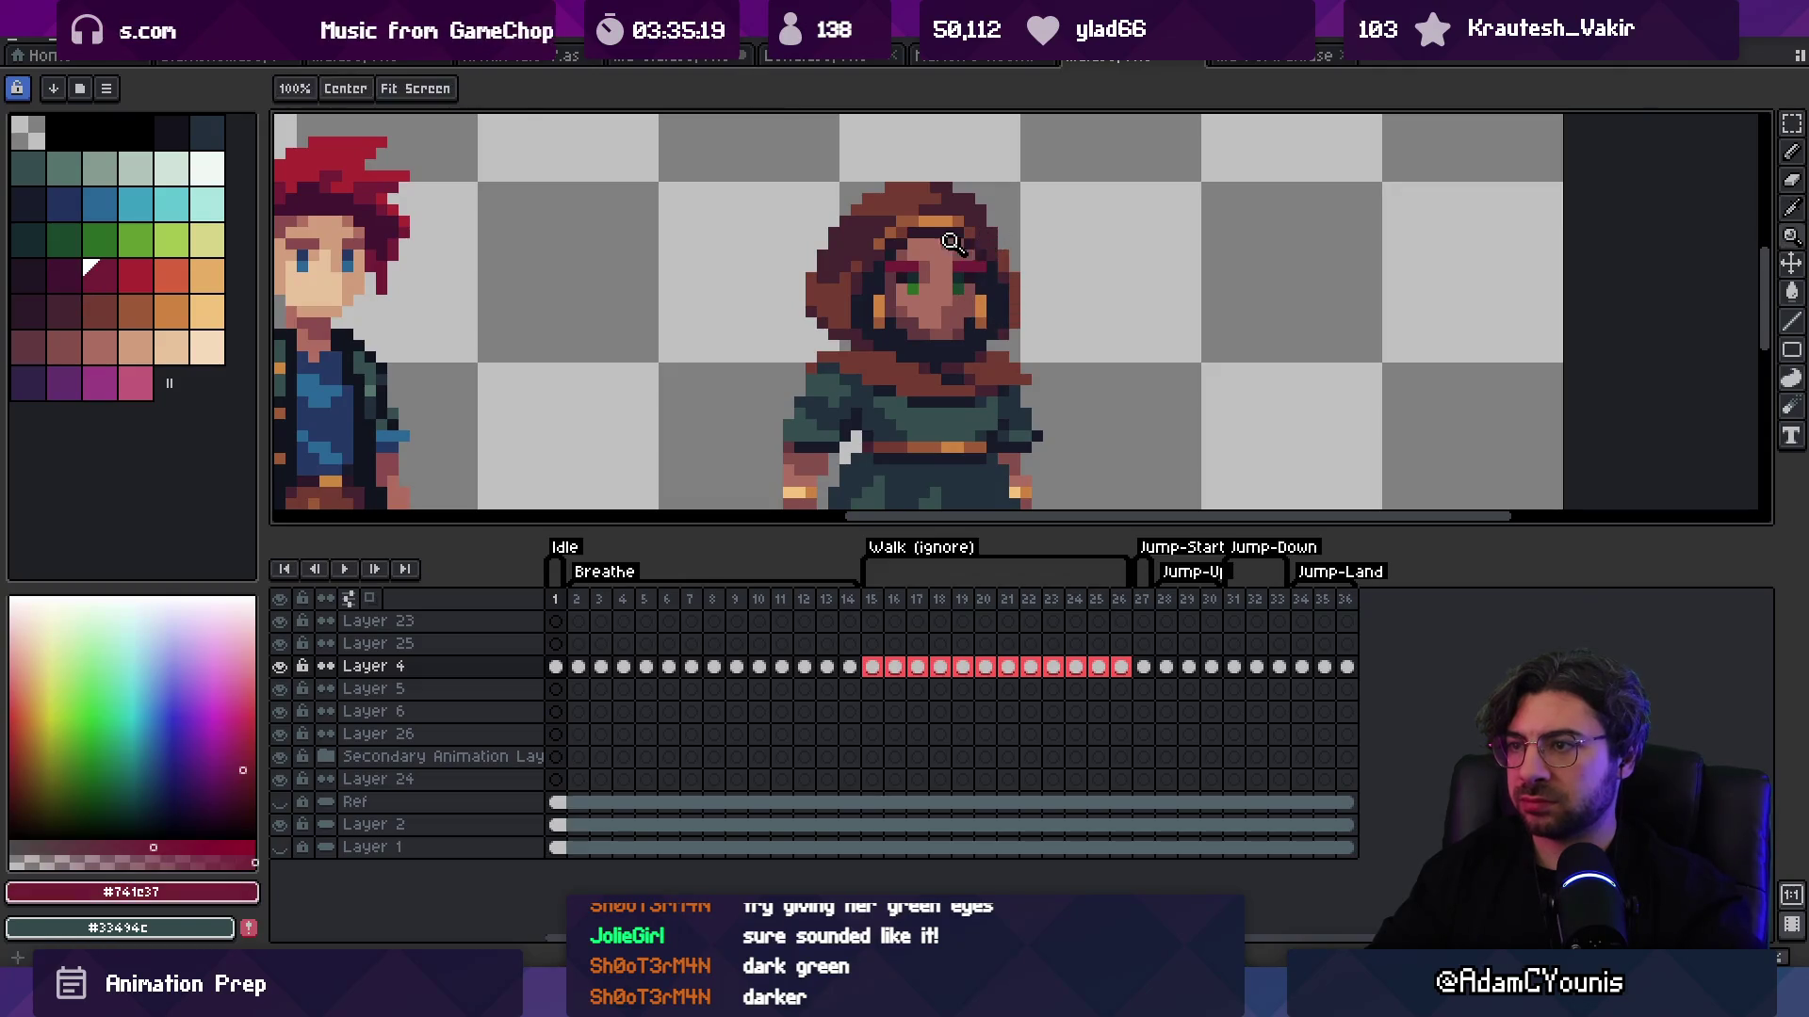
pyautogui.scroll(-2, 1003, 188)
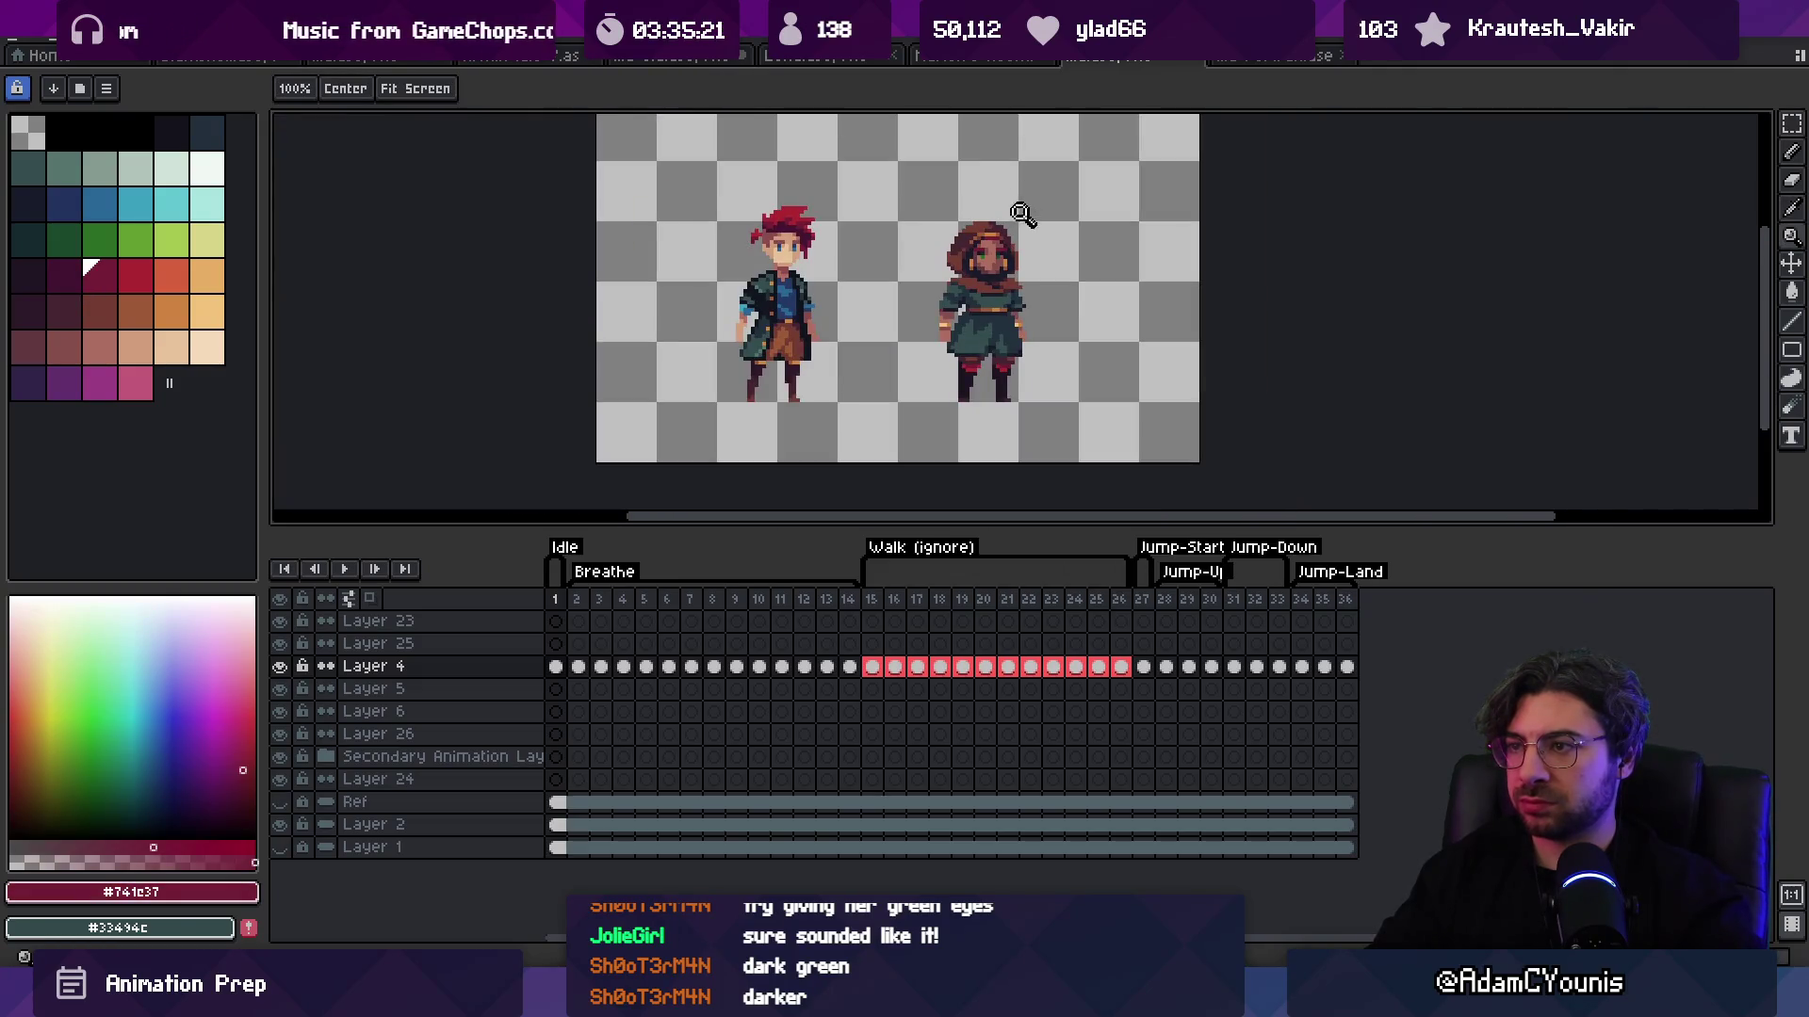
pyautogui.scroll(3, 1023, 211)
pyautogui.scroll(-2, 1005, 194)
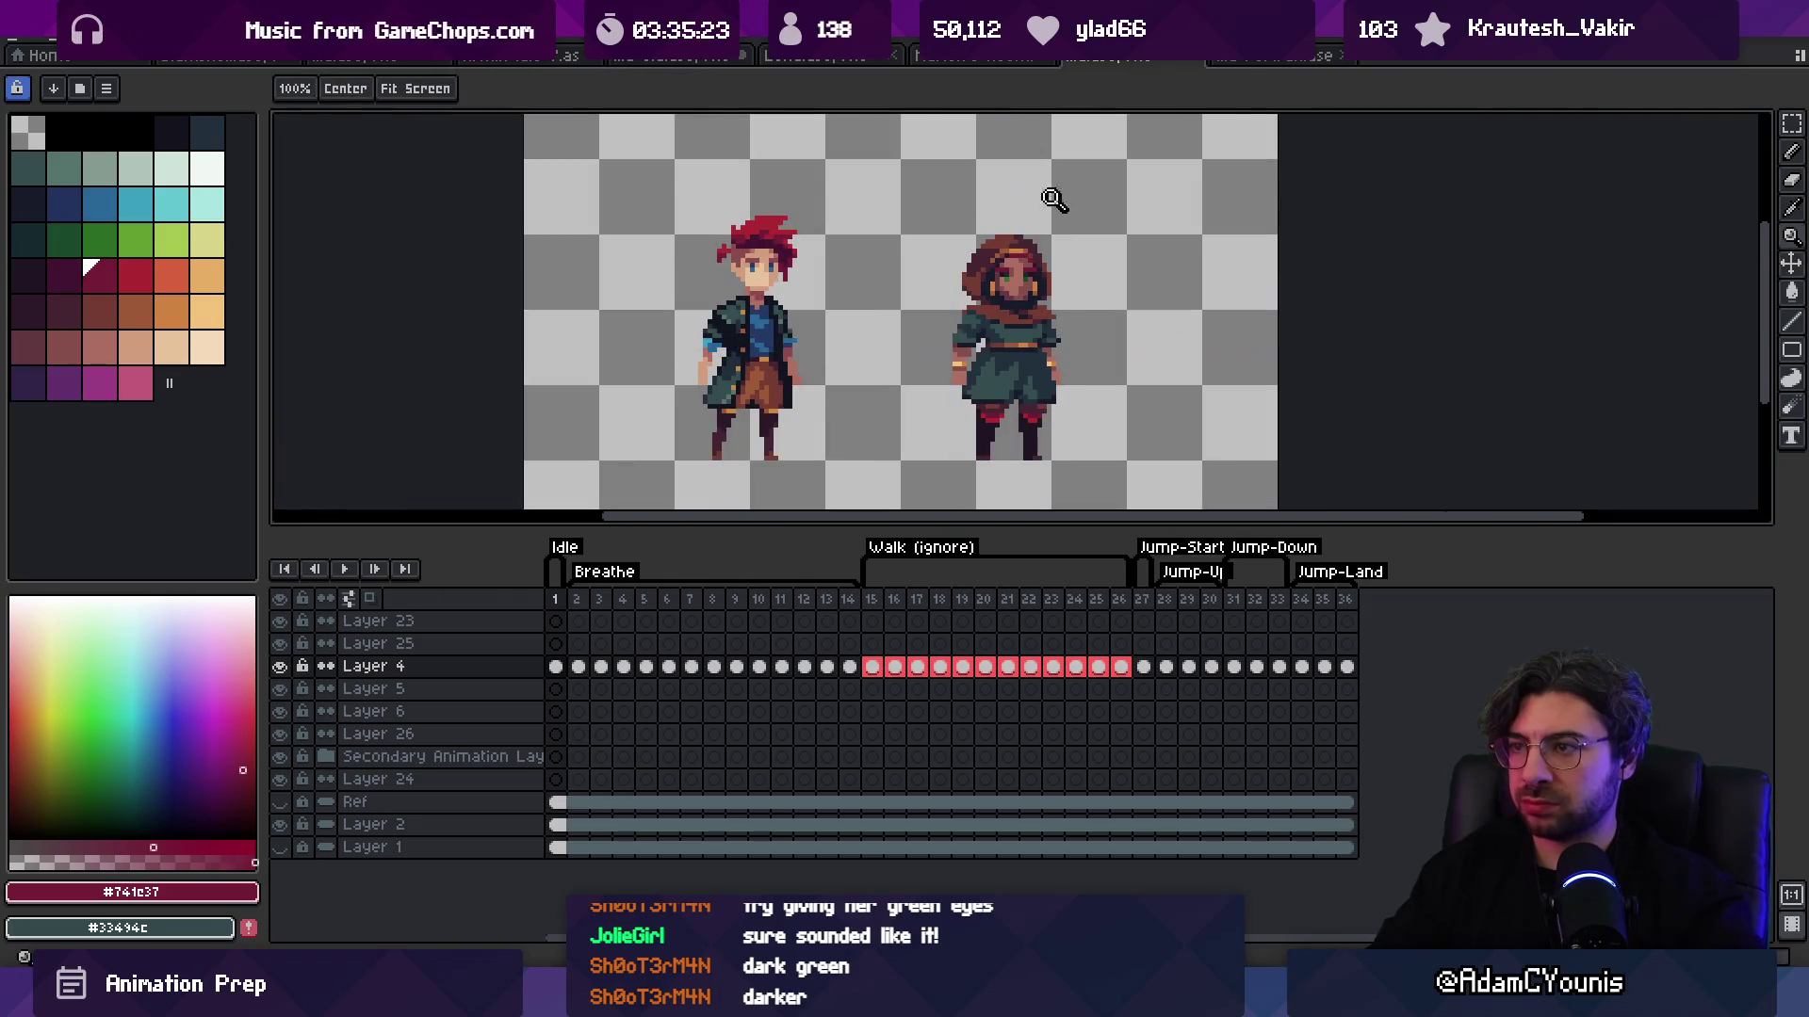
pyautogui.scroll(-2, 1058, 195)
pyautogui.press('v')
pyautogui.press('z')
pyautogui.scroll(5, 1059, 189)
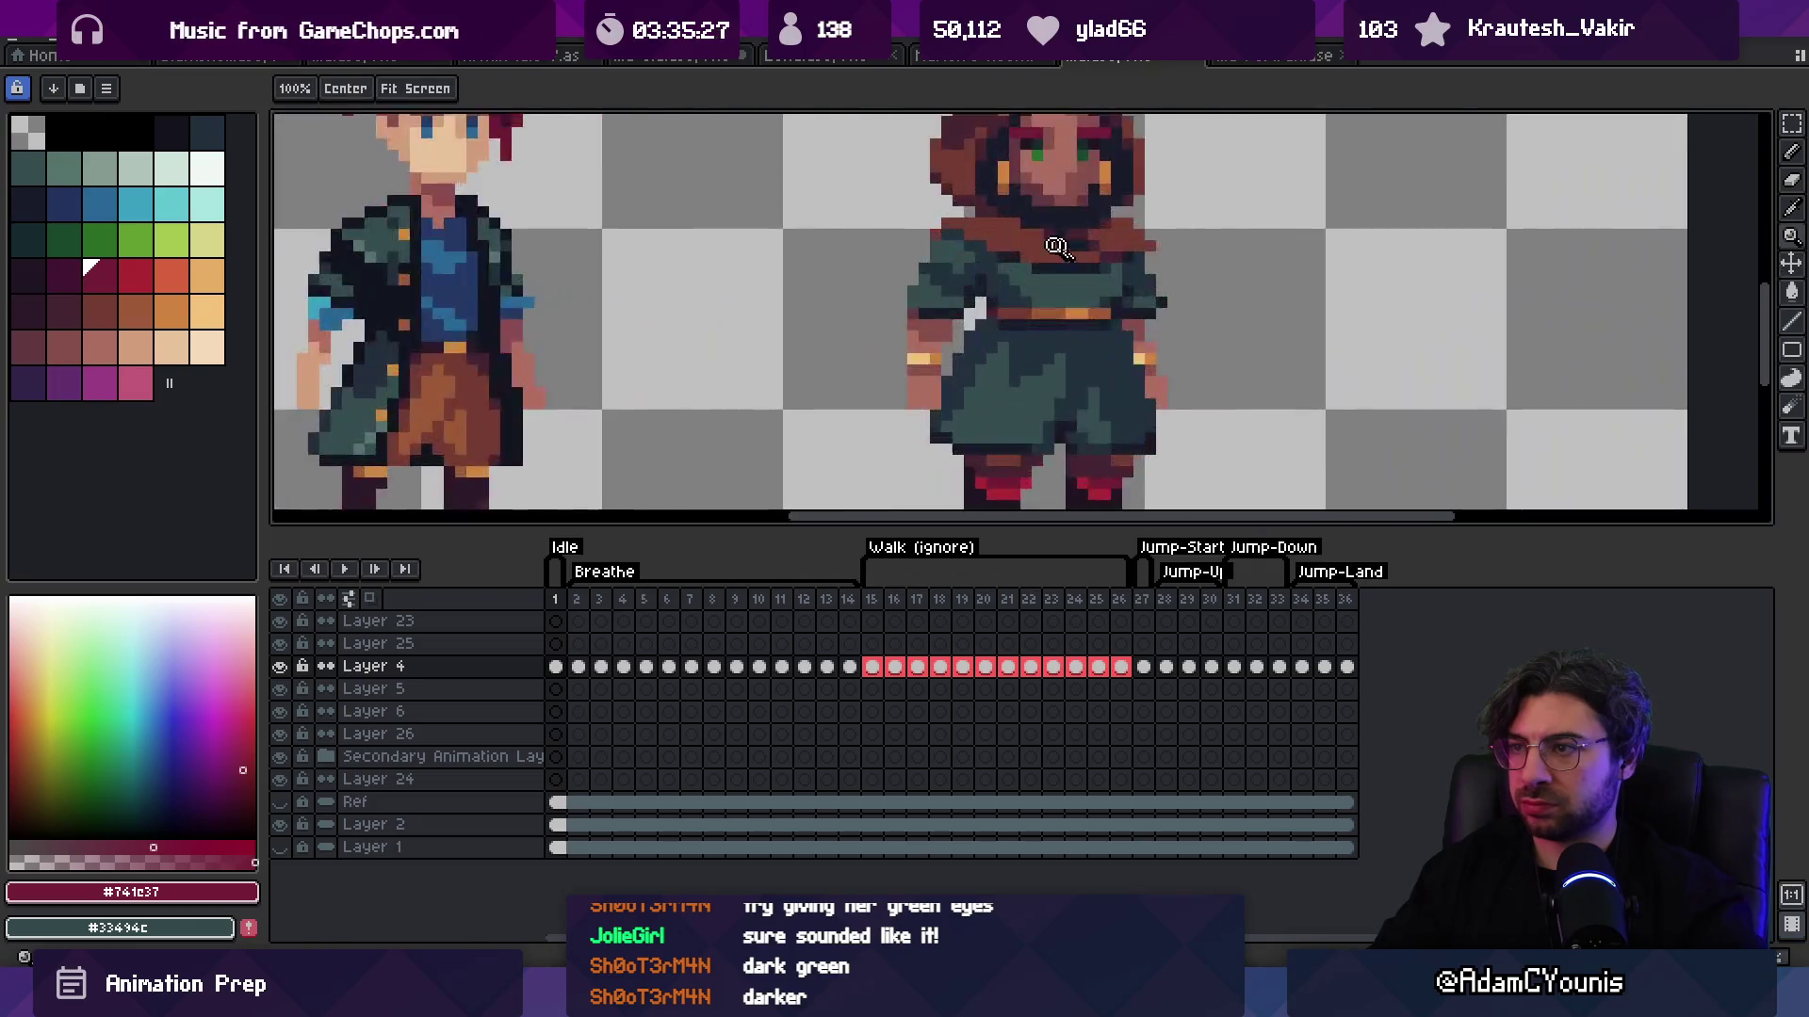
# Step: Frame the hooded character's face and scarf, picking near-black navy and sampling the scarf's light brown
pyautogui.moveTo(1010, 181); pyautogui.dragTo(945, 300)
pyautogui.press('b')
pyautogui.keyDown('alt'); pyautogui.click(1040, 344); pyautogui.keyUp('alt')
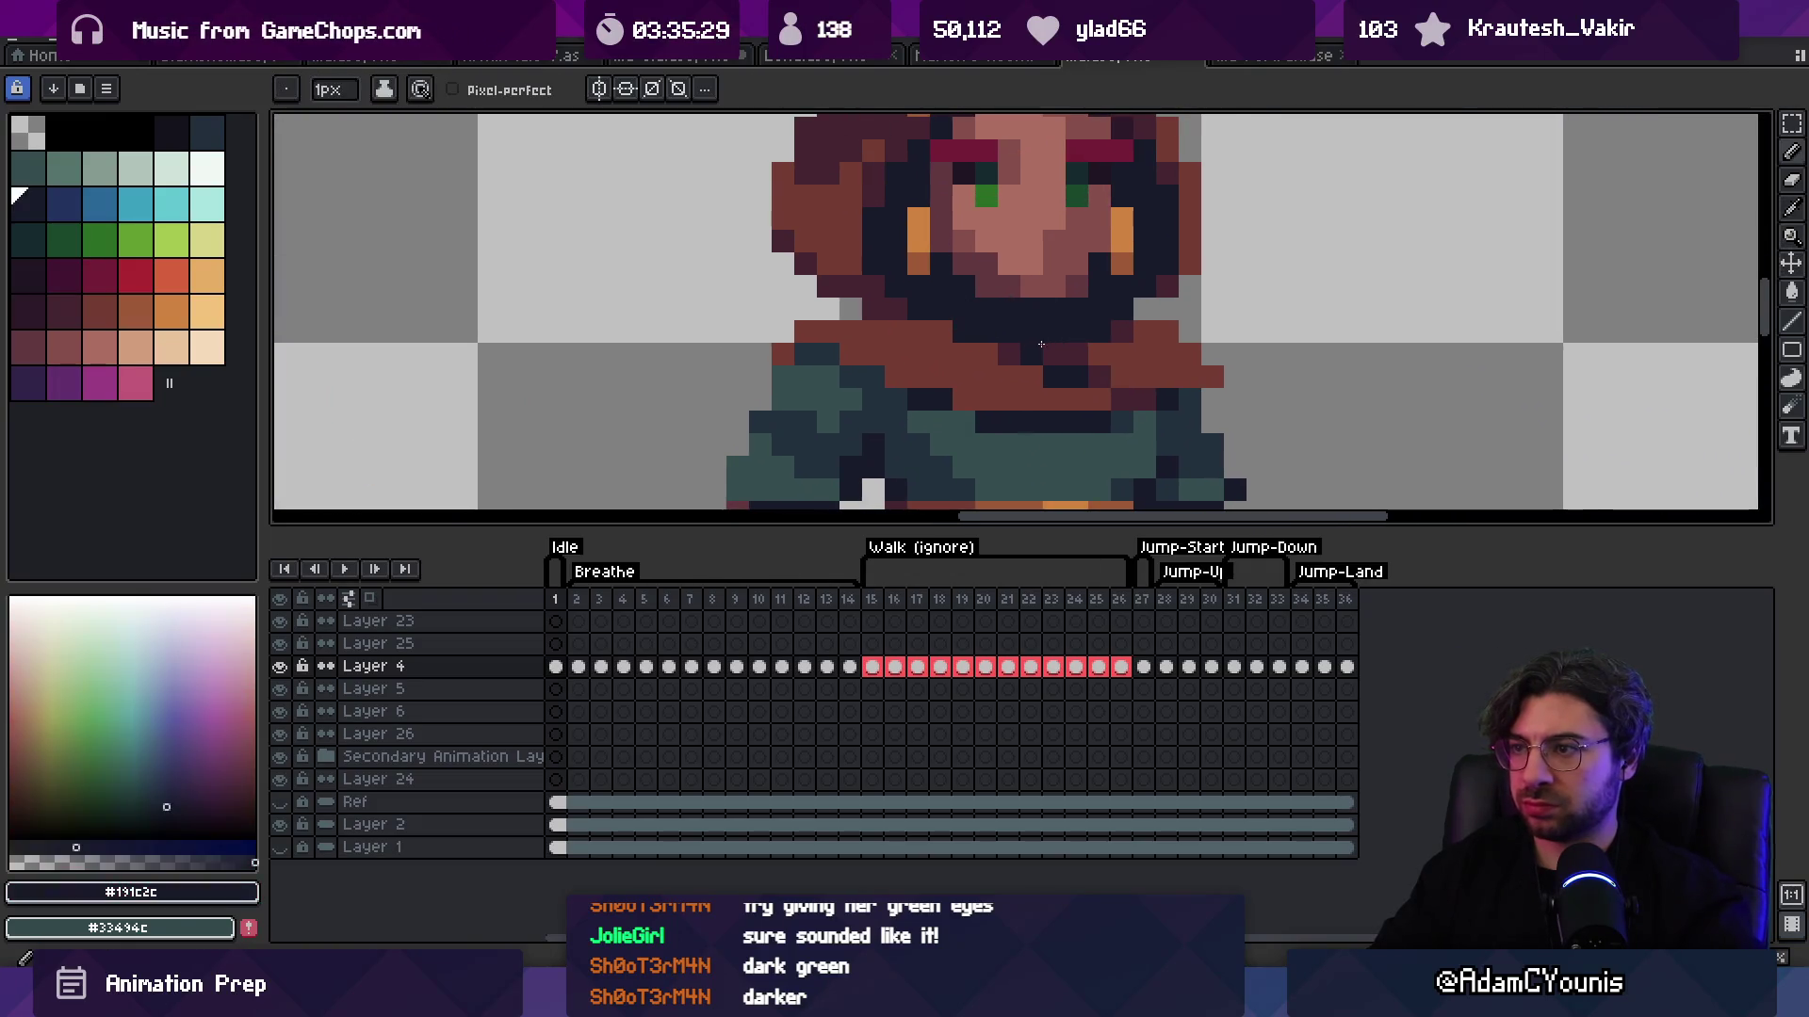
pyautogui.press('z')
pyautogui.scroll(-3, 989, 306)
pyautogui.scroll(4, 880, 288)
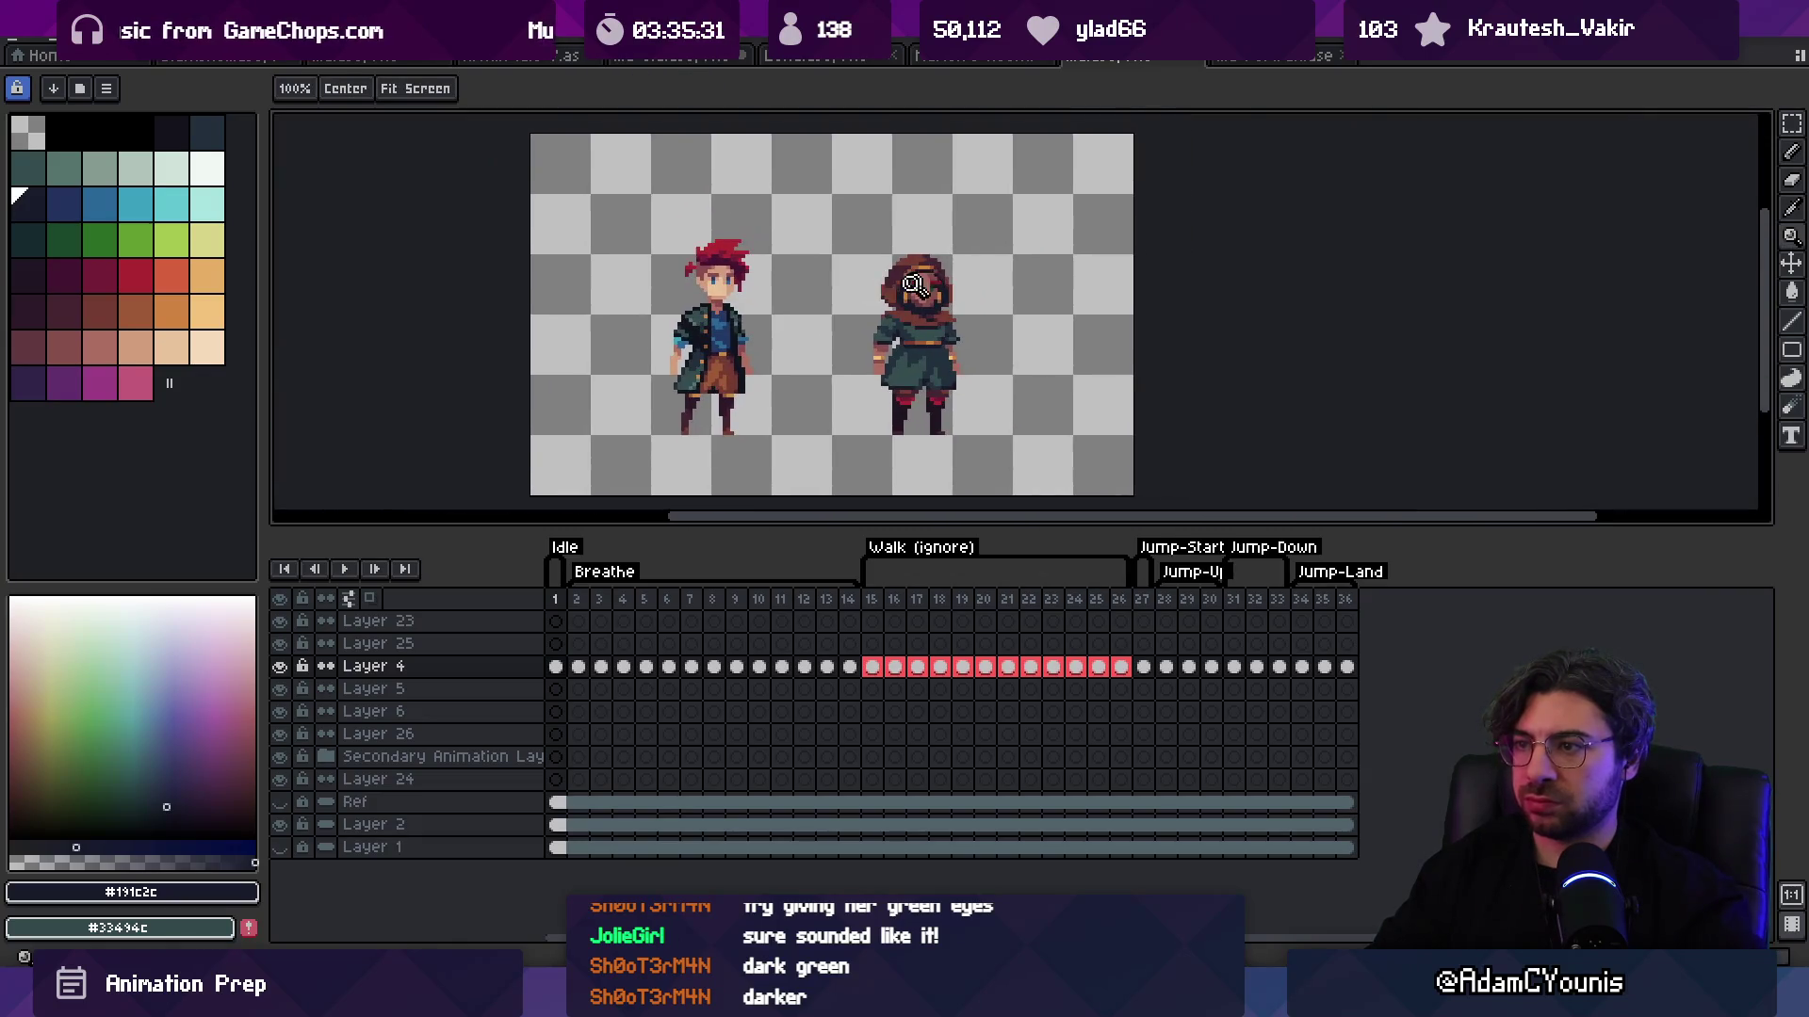
pyautogui.press('b')
pyautogui.keyDown('alt'); pyautogui.click(961, 462); pyautogui.keyUp('alt')
pyautogui.press('z')
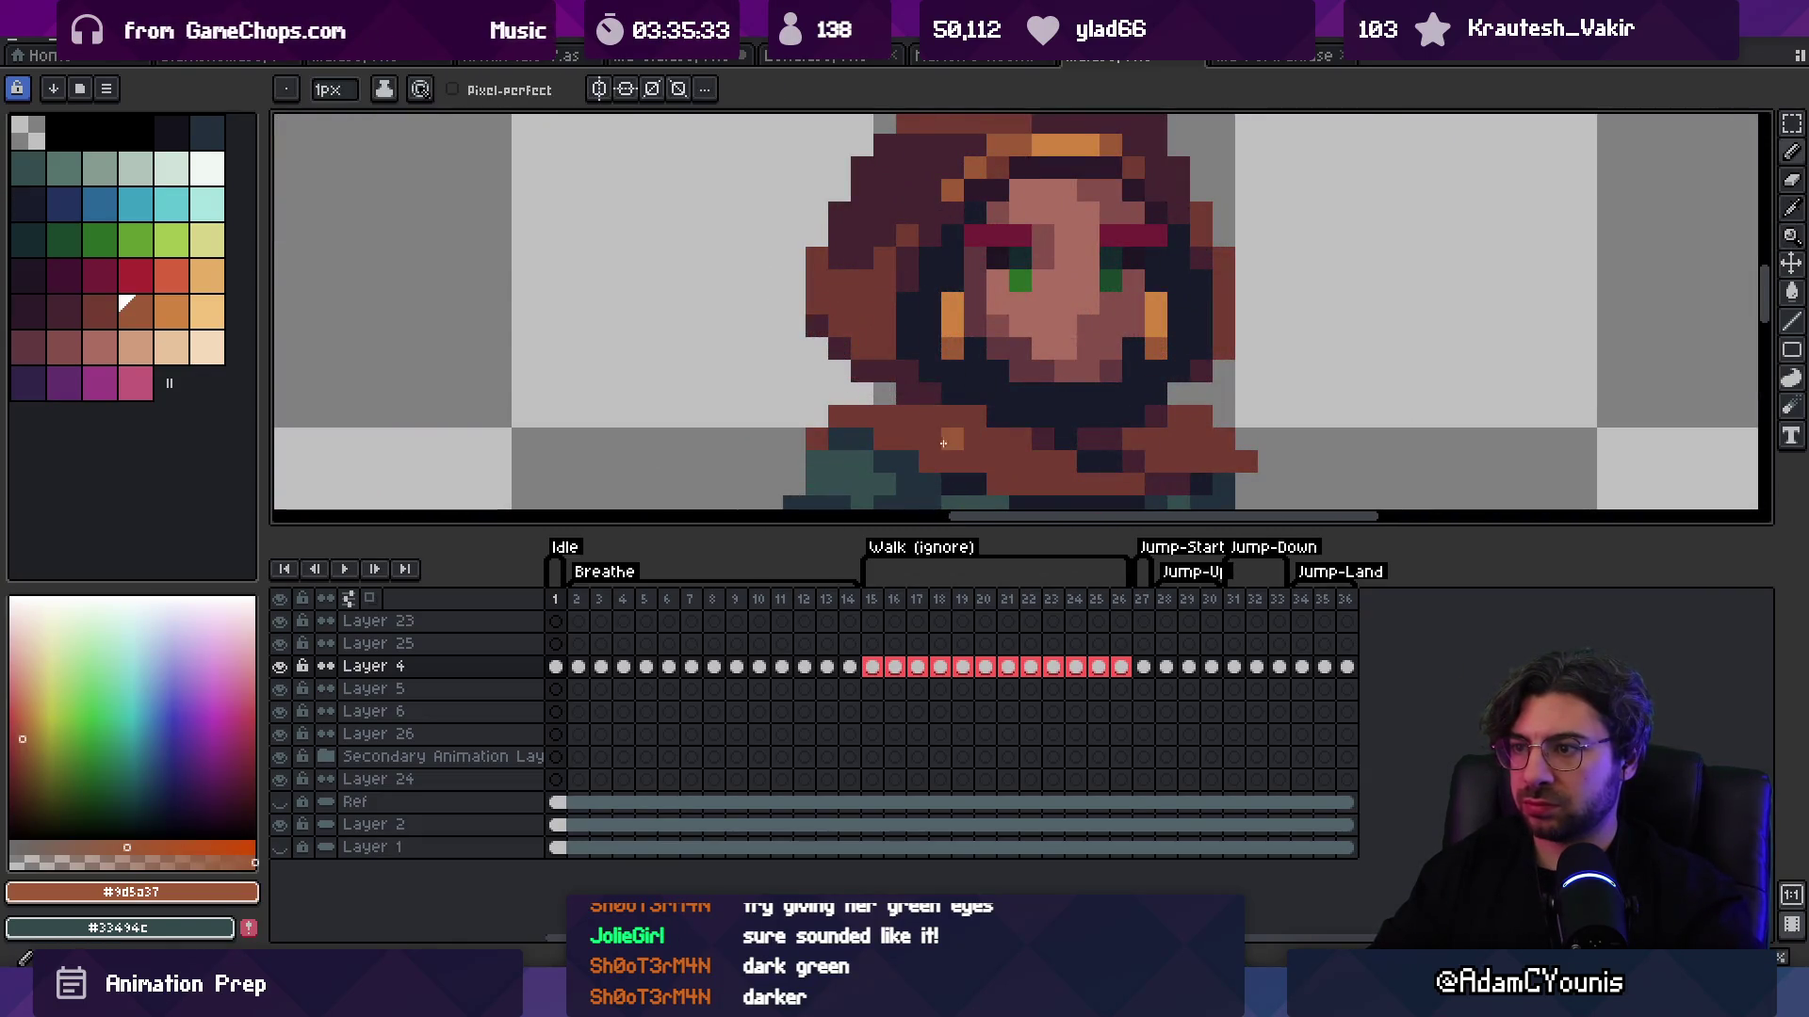
pyautogui.moveTo(974, 450); pyautogui.dragTo(931, 397)
# Step: Repaint and erase scarf pixels below the chin, then sample the dark navy from the torso
pyautogui.press('b')
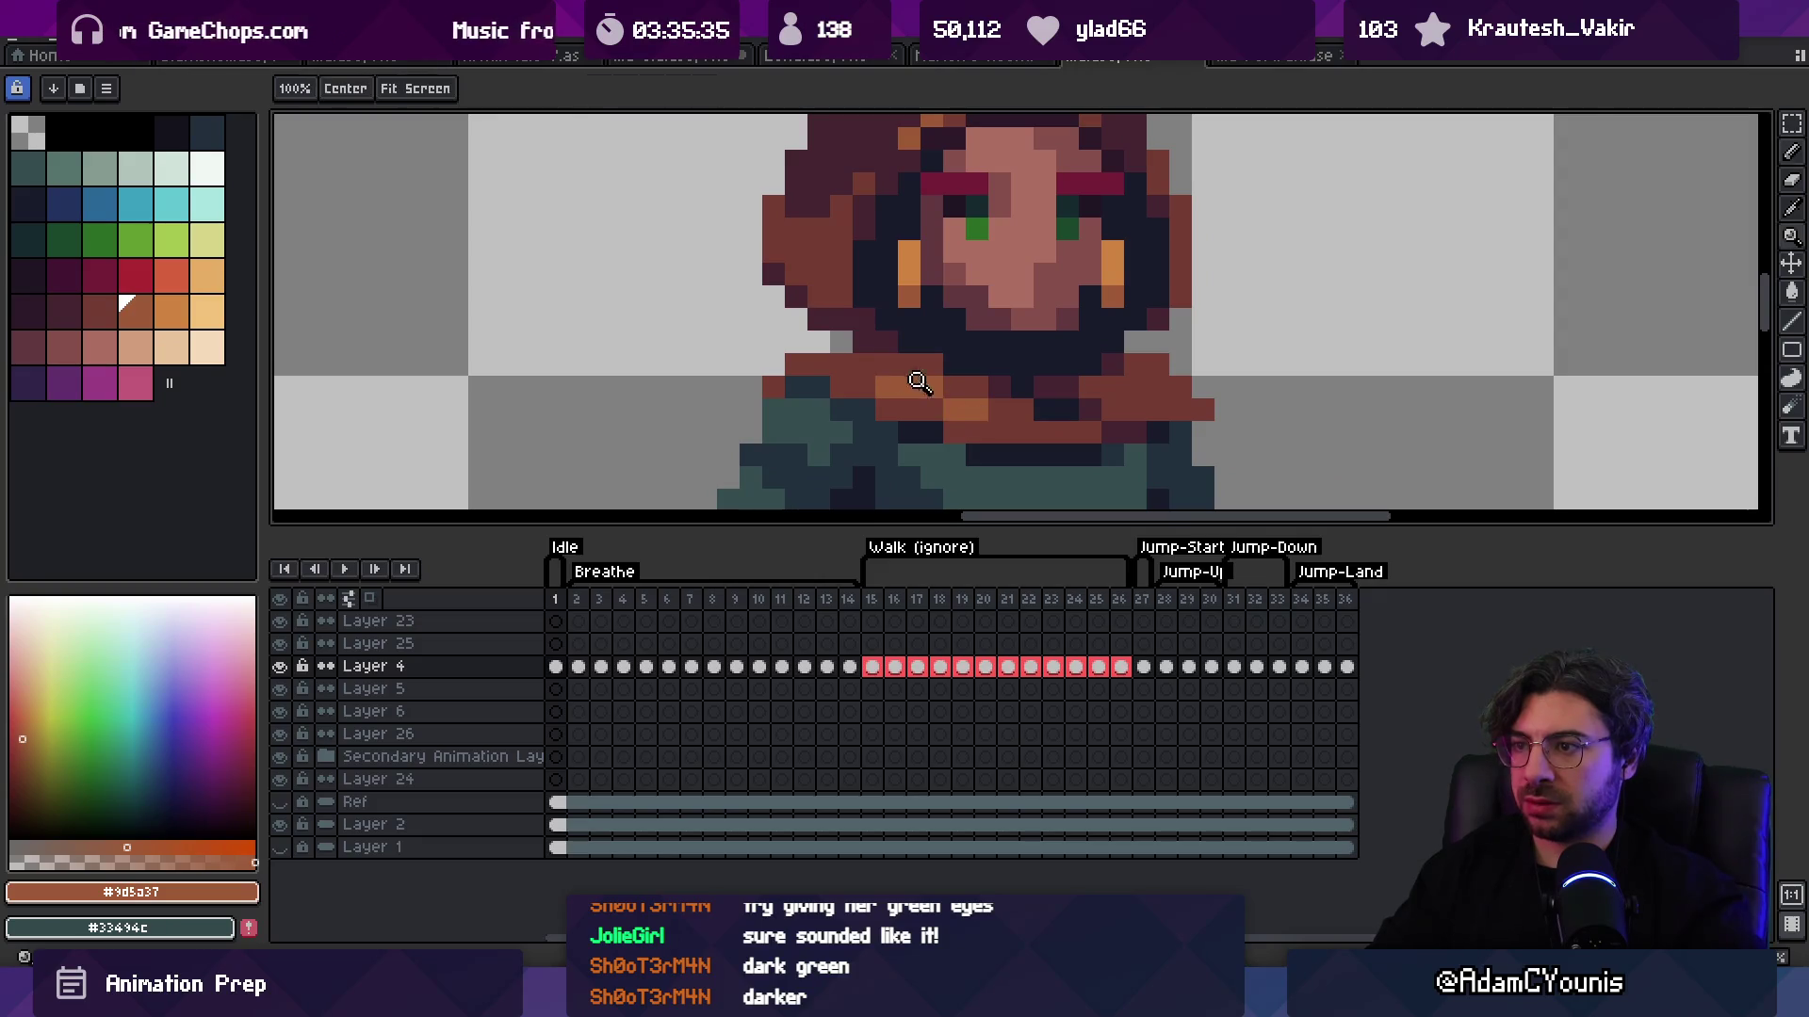
pyautogui.press('z')
pyautogui.scroll(-5, 908, 286)
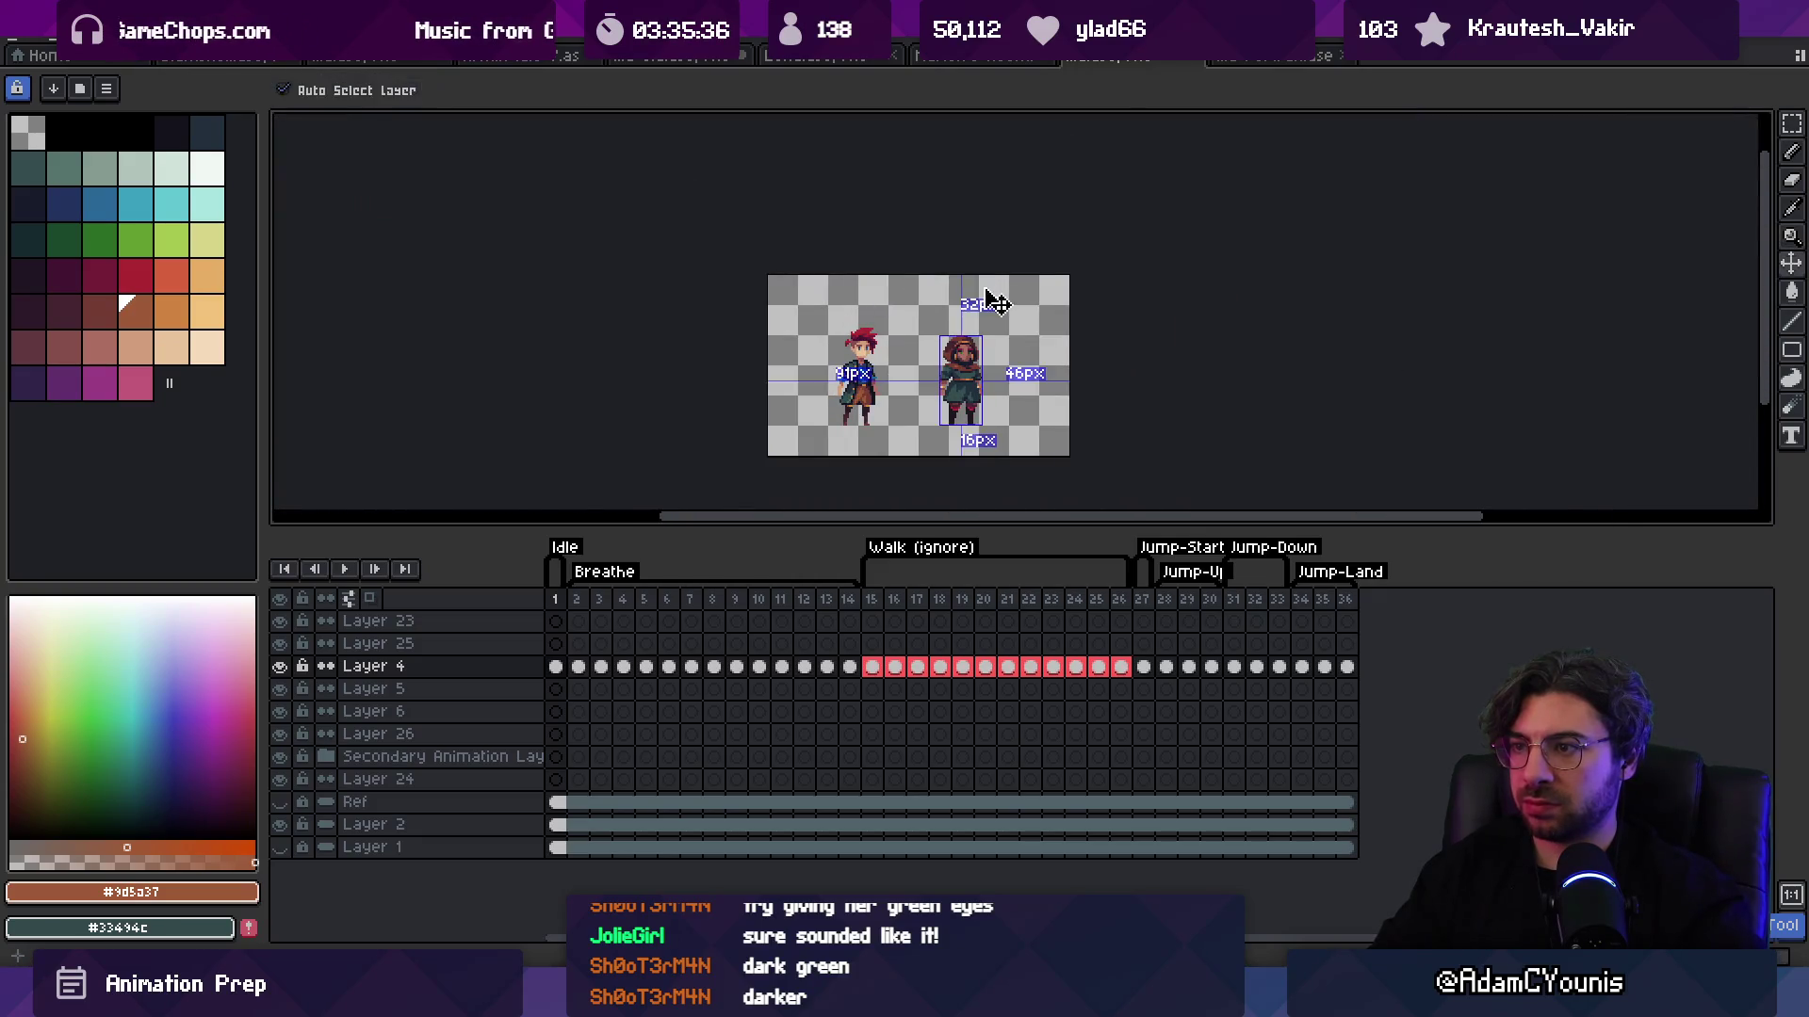
pyautogui.scroll(4, 981, 378)
pyautogui.press('e')
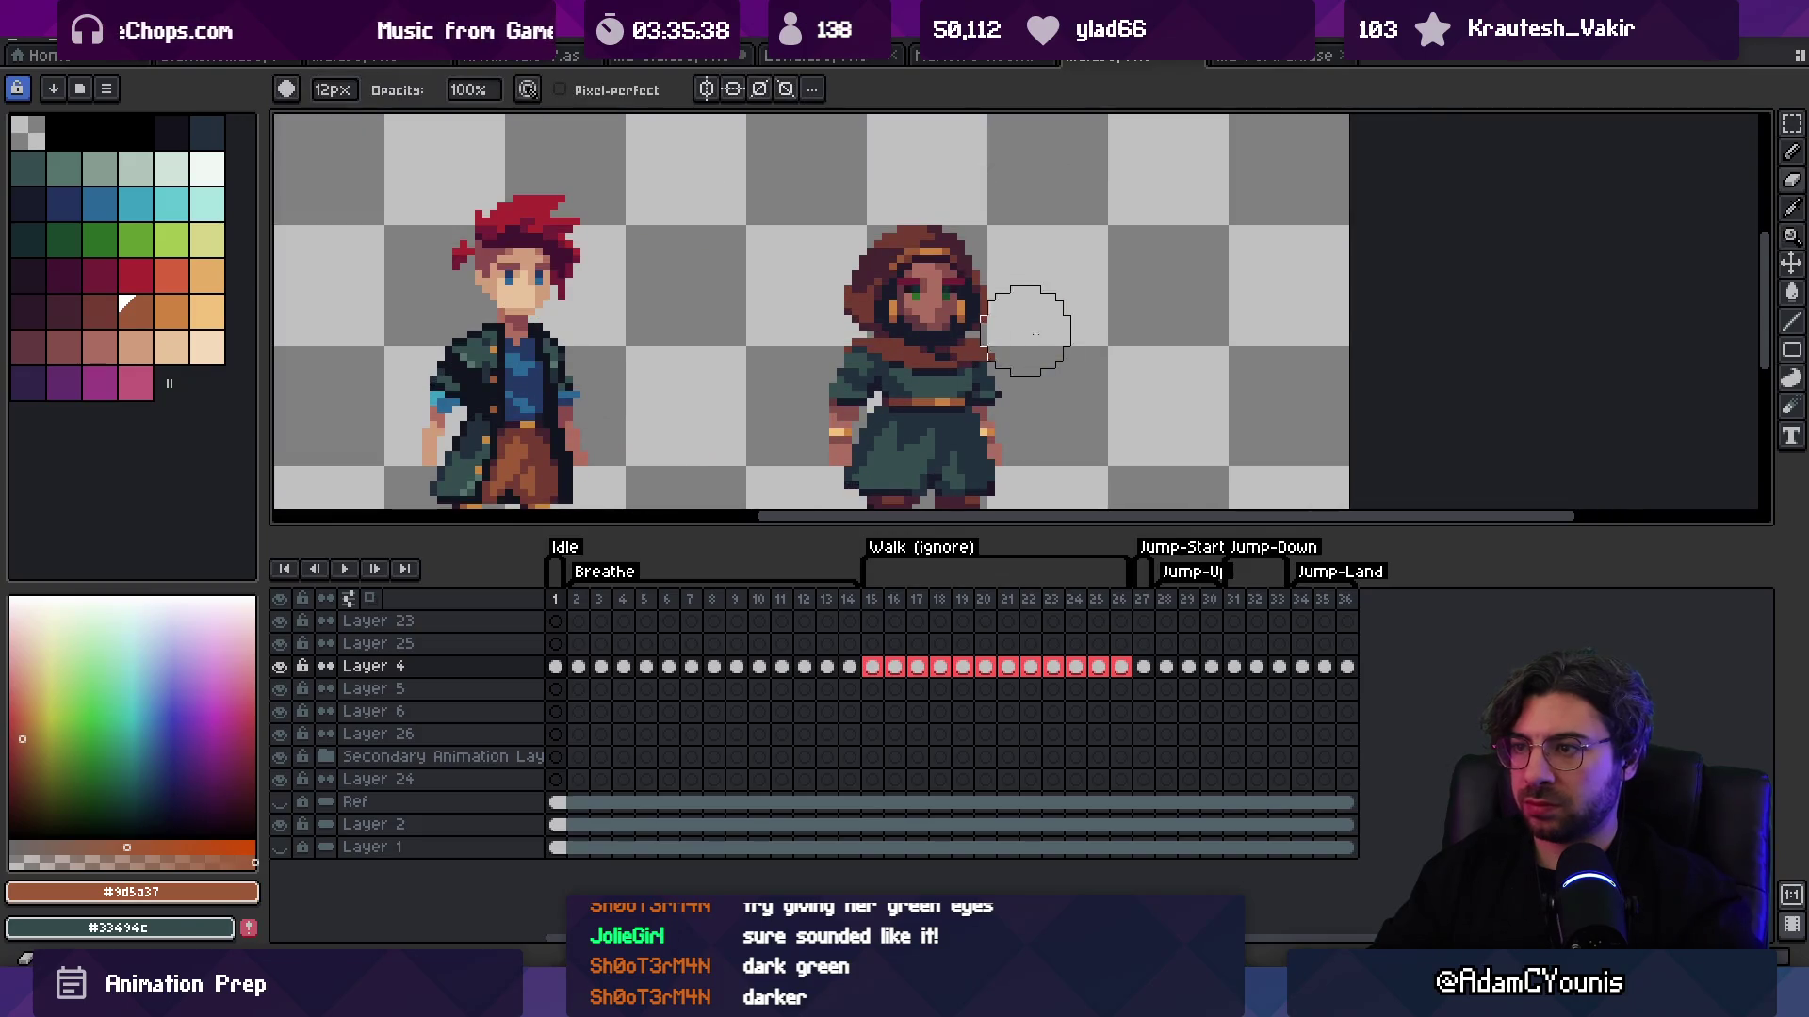
pyautogui.press('z')
pyautogui.scroll(3, 1062, 282)
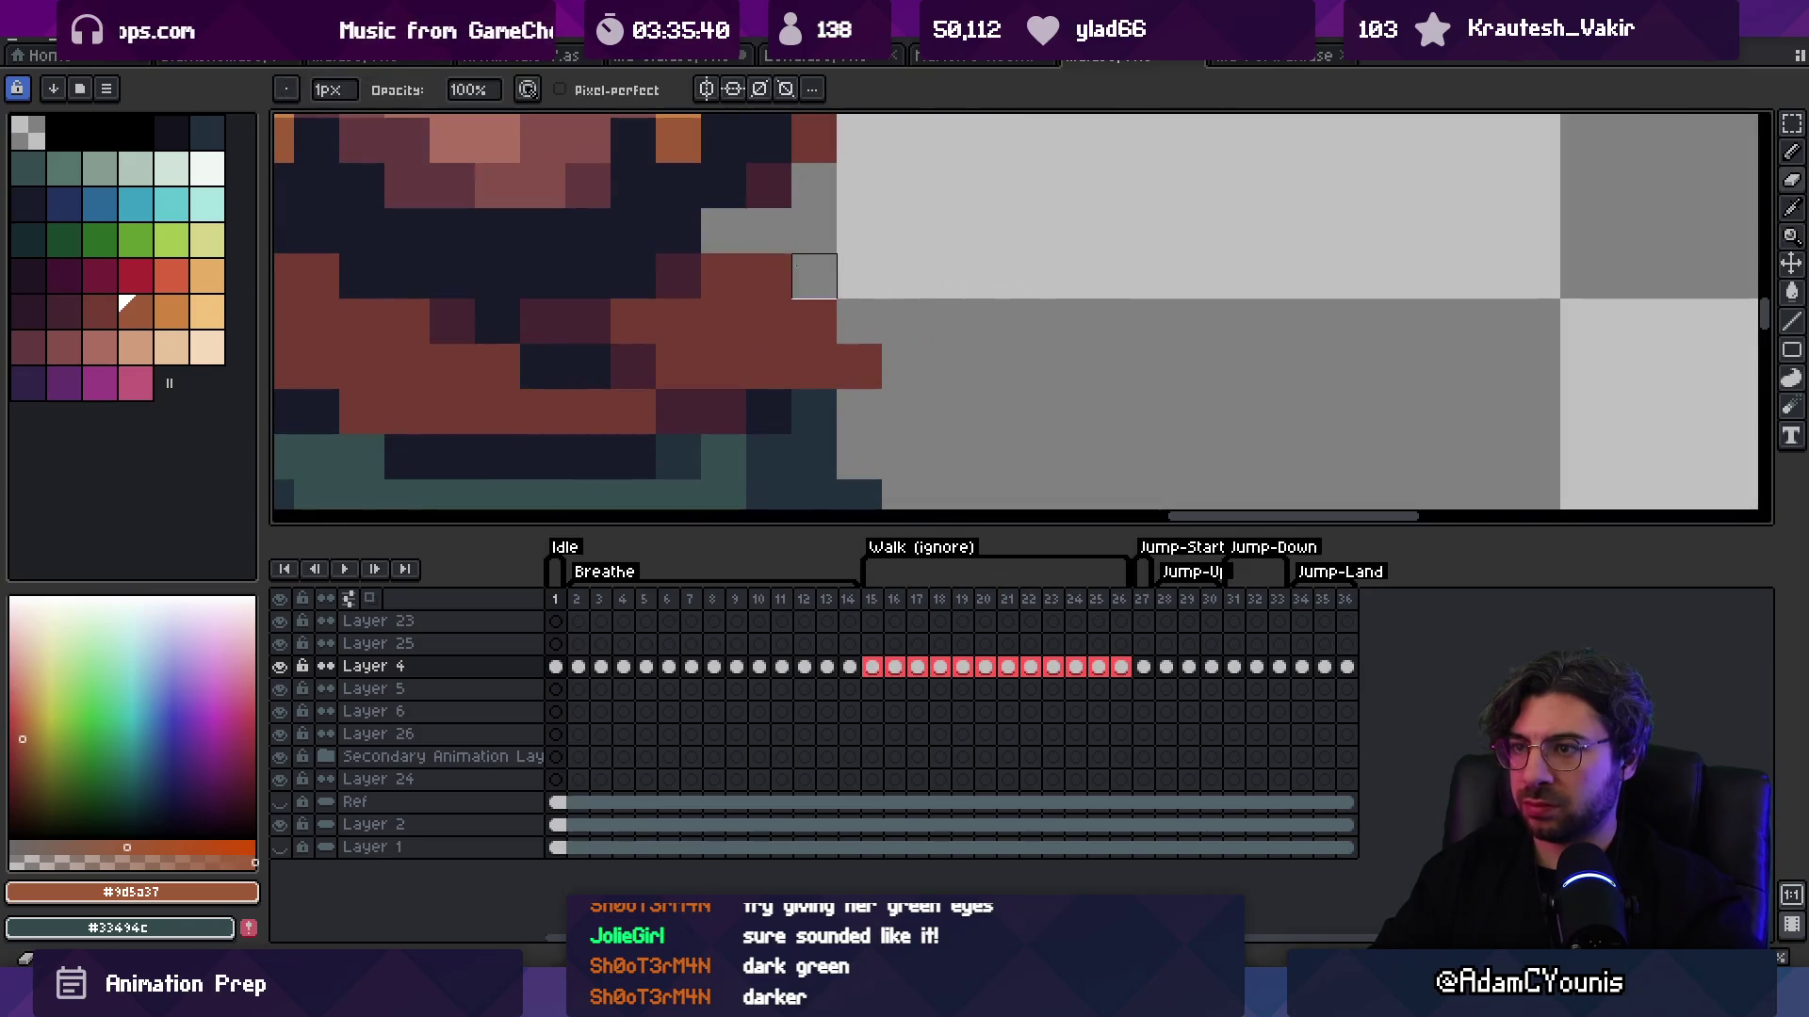
pyautogui.scroll(-6, 973, 247)
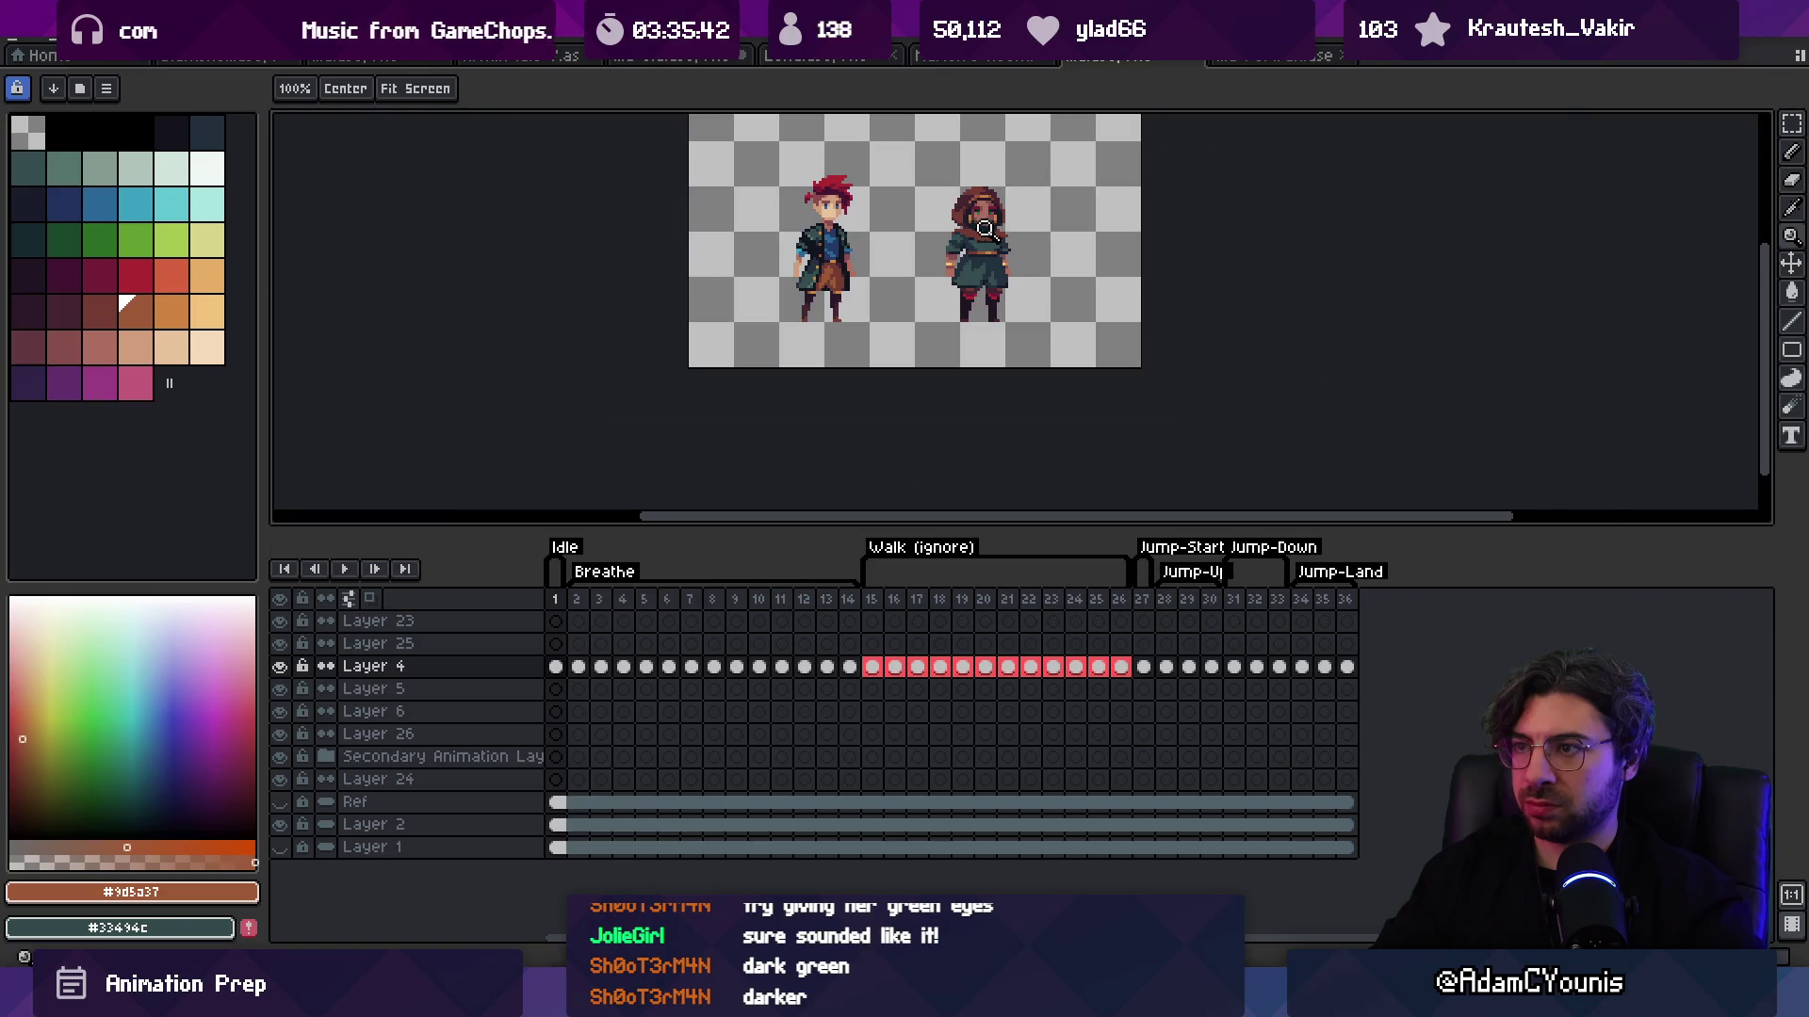
pyautogui.scroll(5, 981, 227)
pyautogui.press('o')
pyautogui.click(1057, 250)
pyautogui.click(981, 299)
pyautogui.press('b')
pyautogui.press('i')
pyautogui.click(1033, 274)
pyautogui.click(1022, 267)
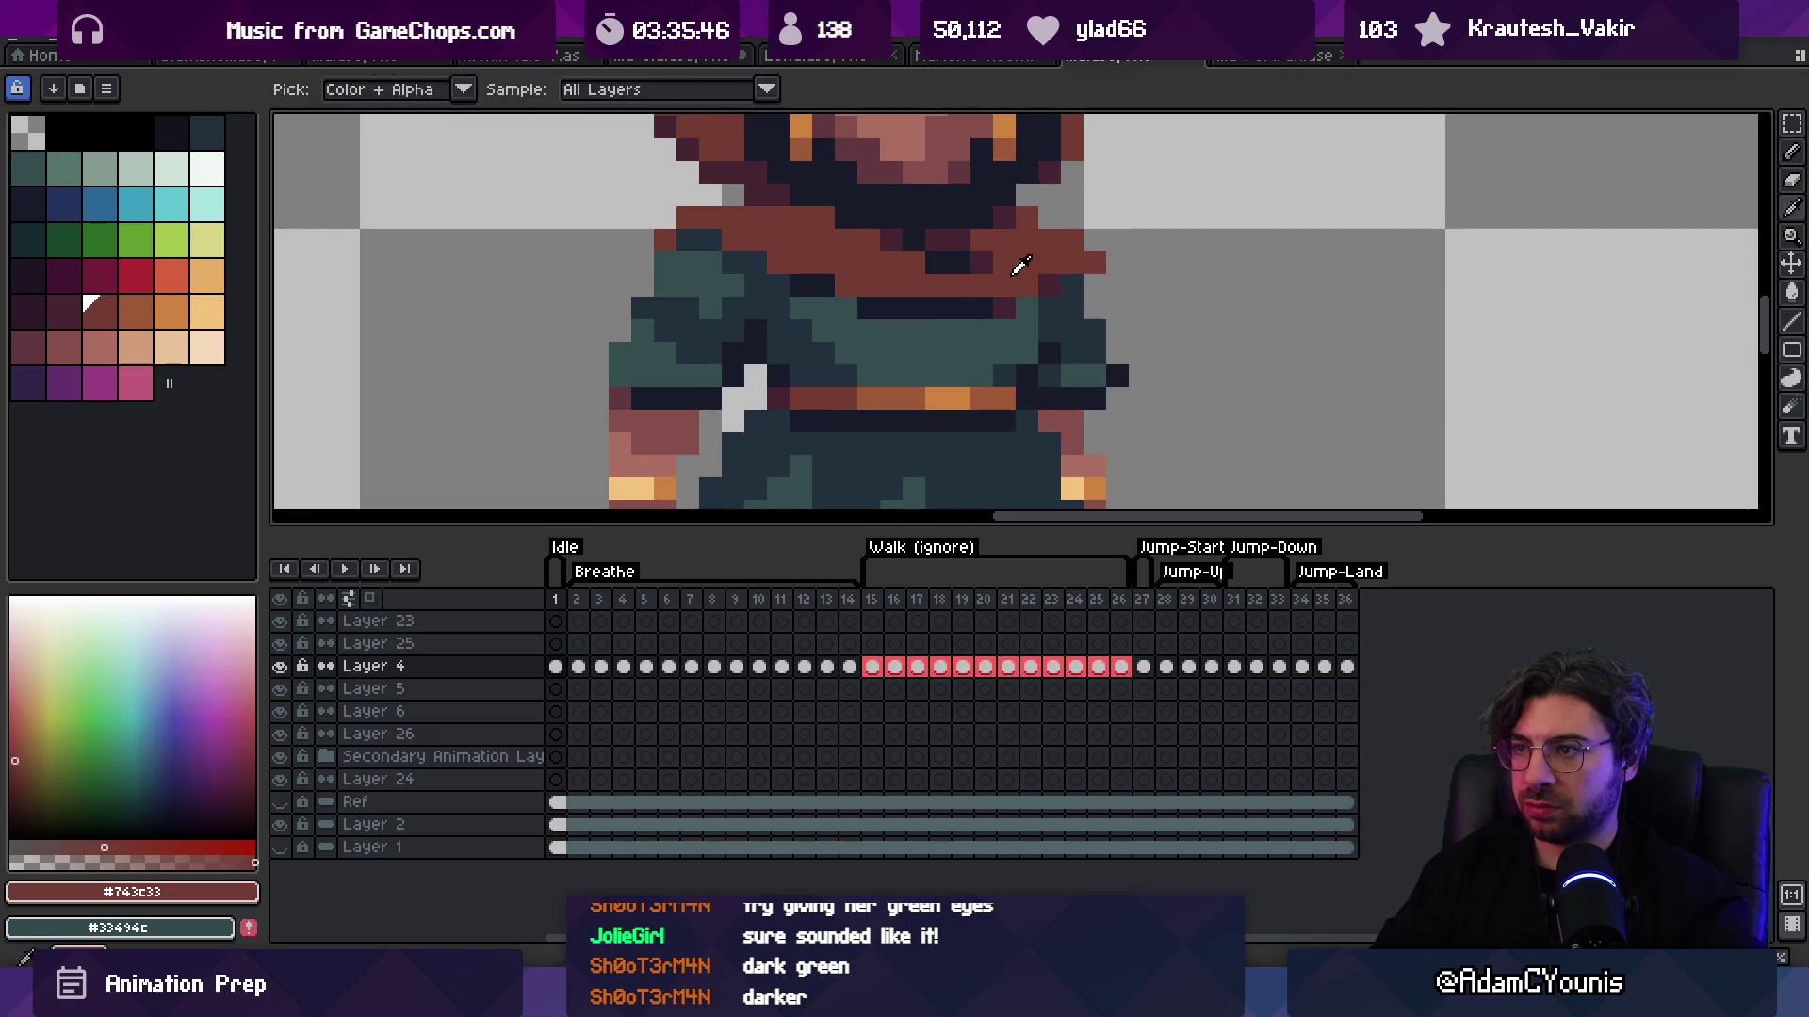
pyautogui.click(1025, 303)
pyautogui.press('b')
pyautogui.keyDown('alt'); pyautogui.click(970, 282); pyautogui.keyUp('alt')
pyautogui.moveTo(869, 331); pyautogui.dragTo(981, 308)
pyautogui.press('i')
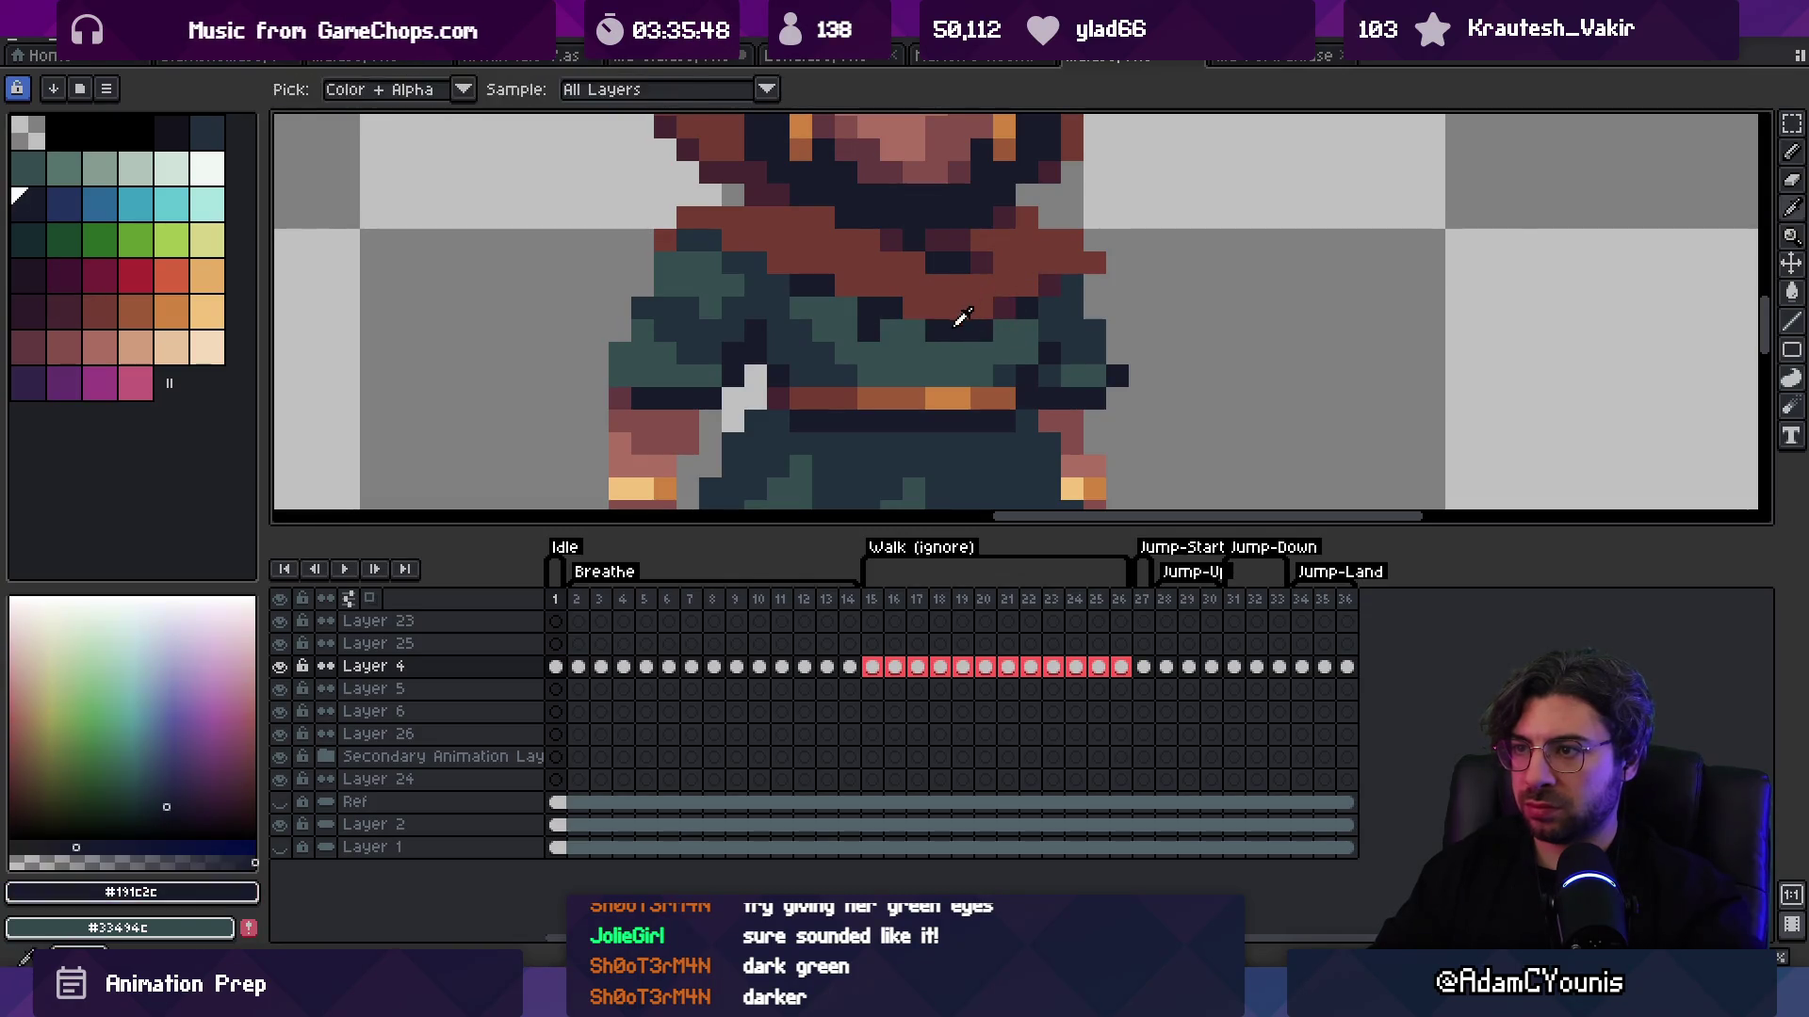
pyautogui.click(904, 331)
pyautogui.click(887, 312)
pyautogui.click(887, 312)
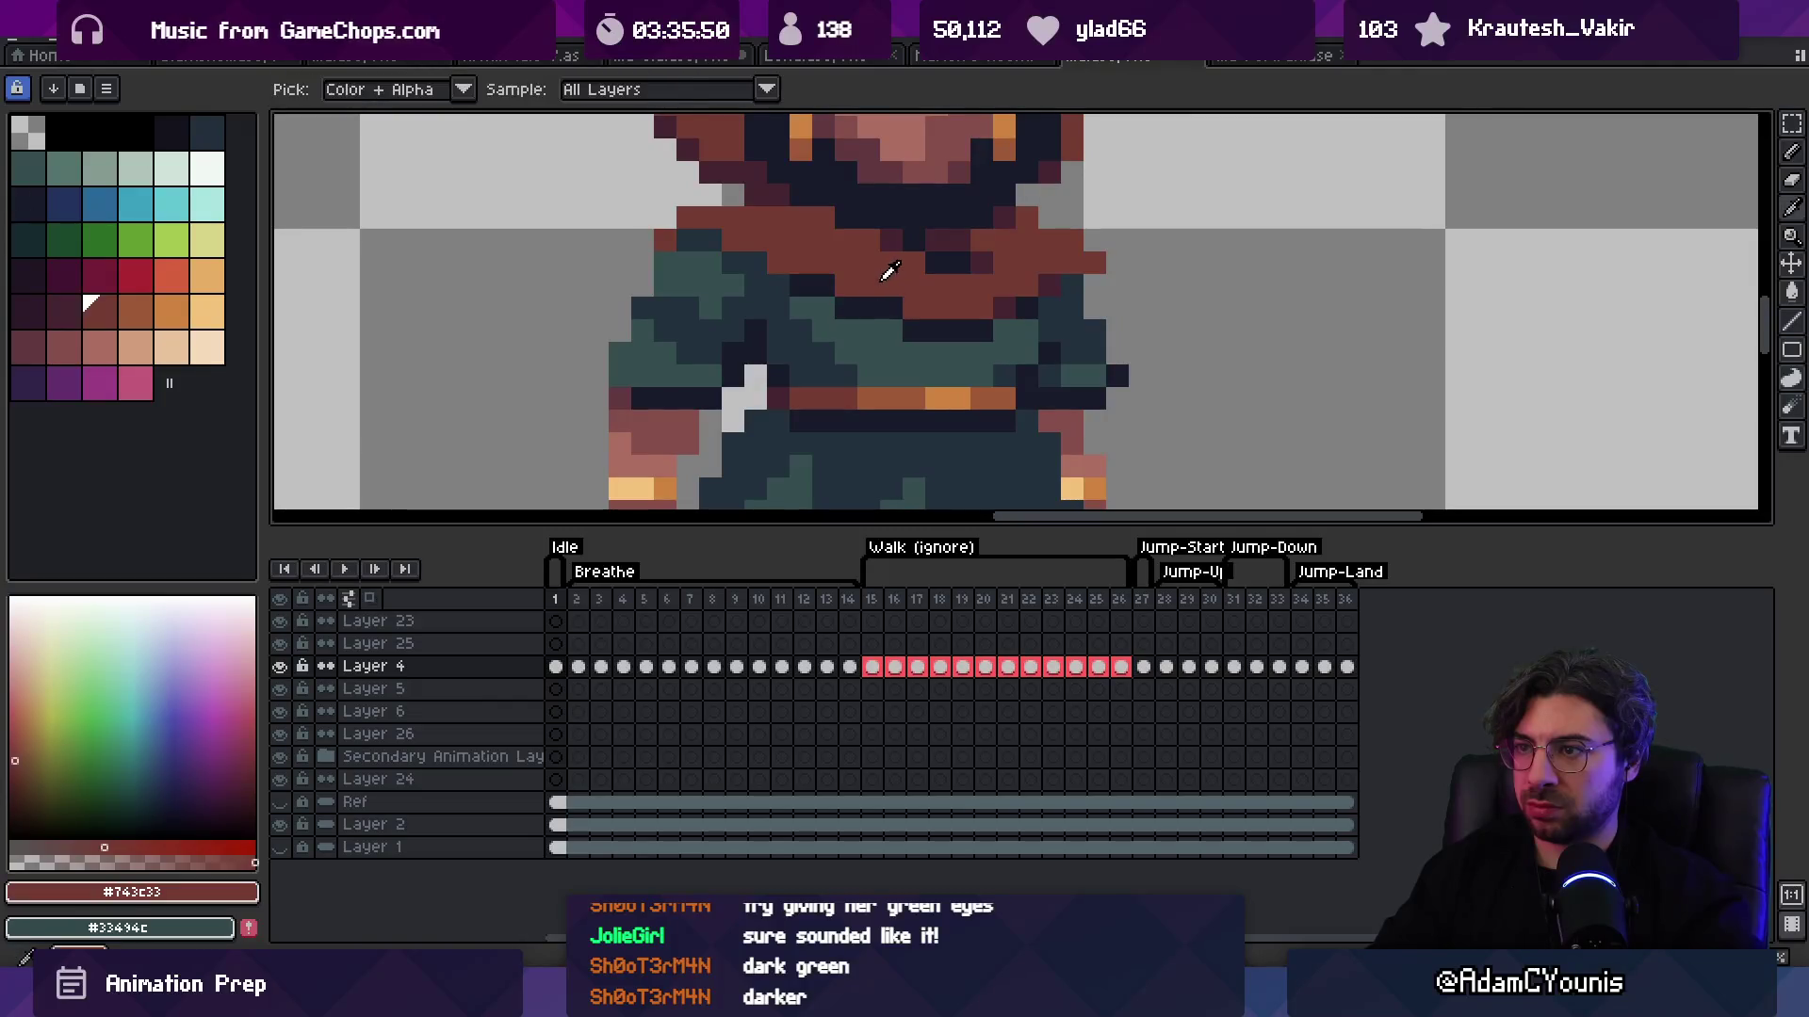
pyautogui.press('b')
pyautogui.click(890, 311)
pyautogui.press('z')
pyautogui.scroll(-4, 921, 271)
pyautogui.scroll(-2, 933, 260)
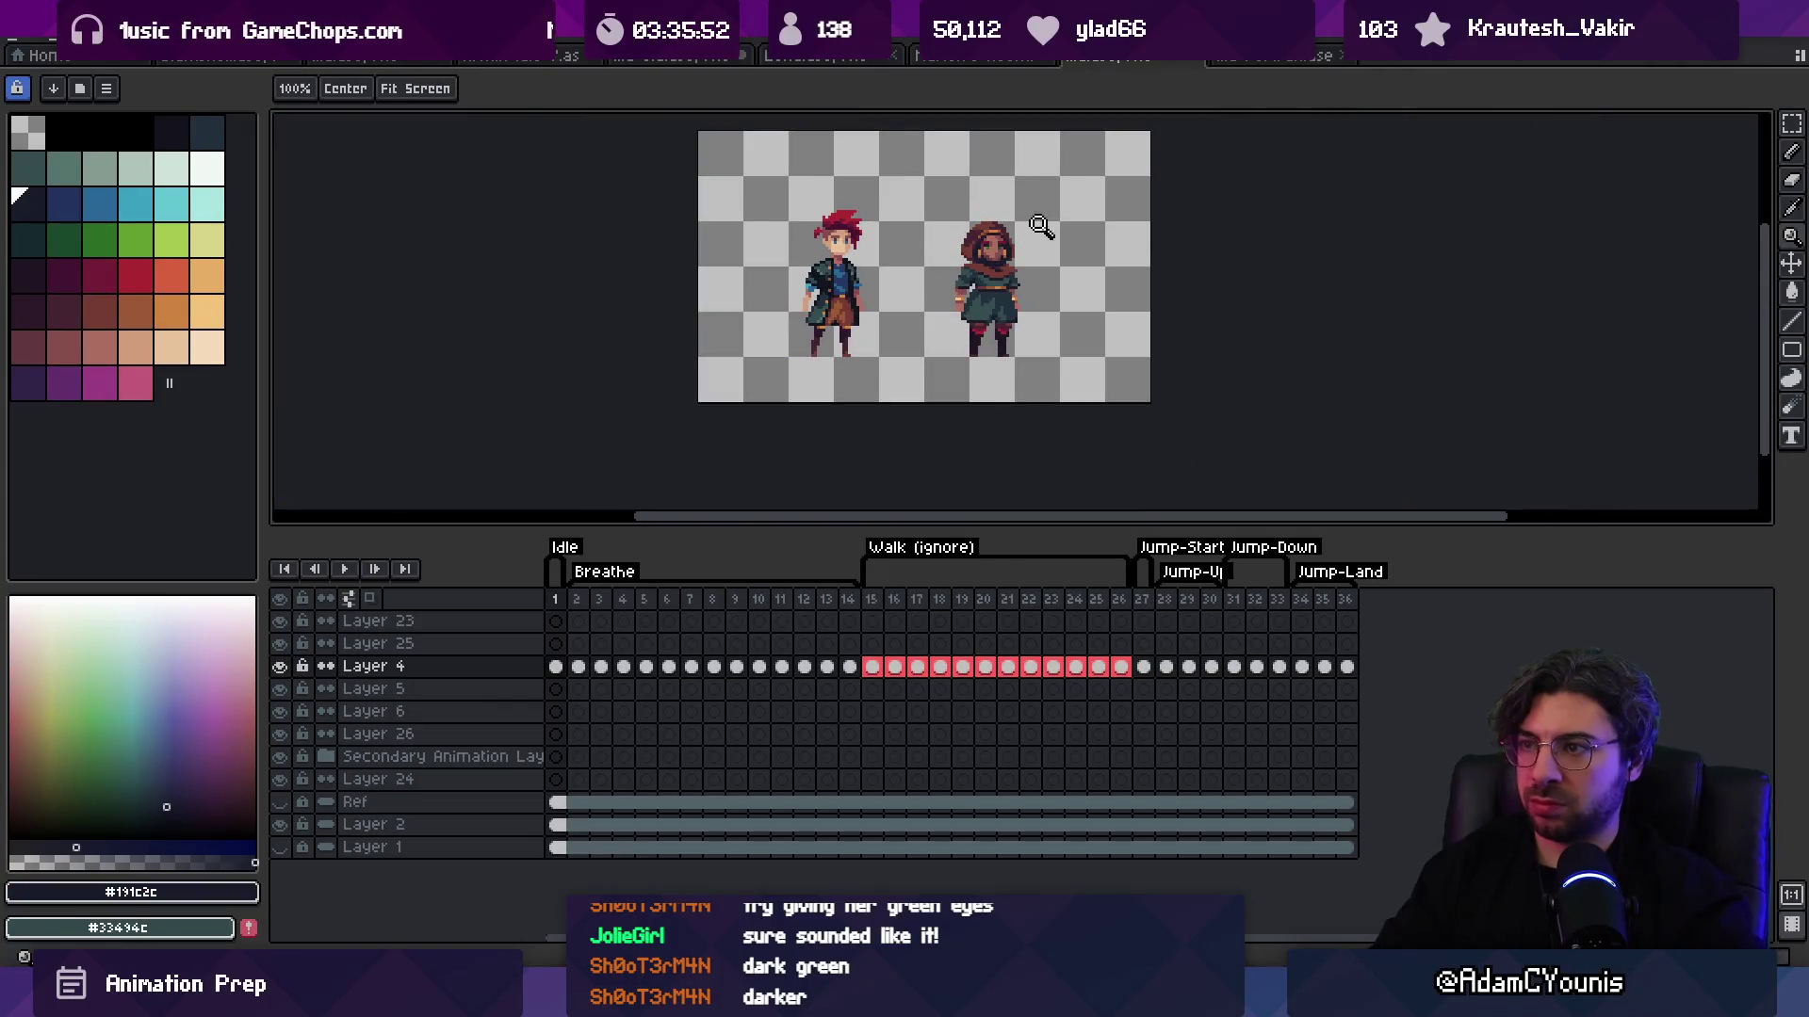
pyautogui.scroll(-1, 1041, 222)
pyautogui.scroll(4, 984, 277)
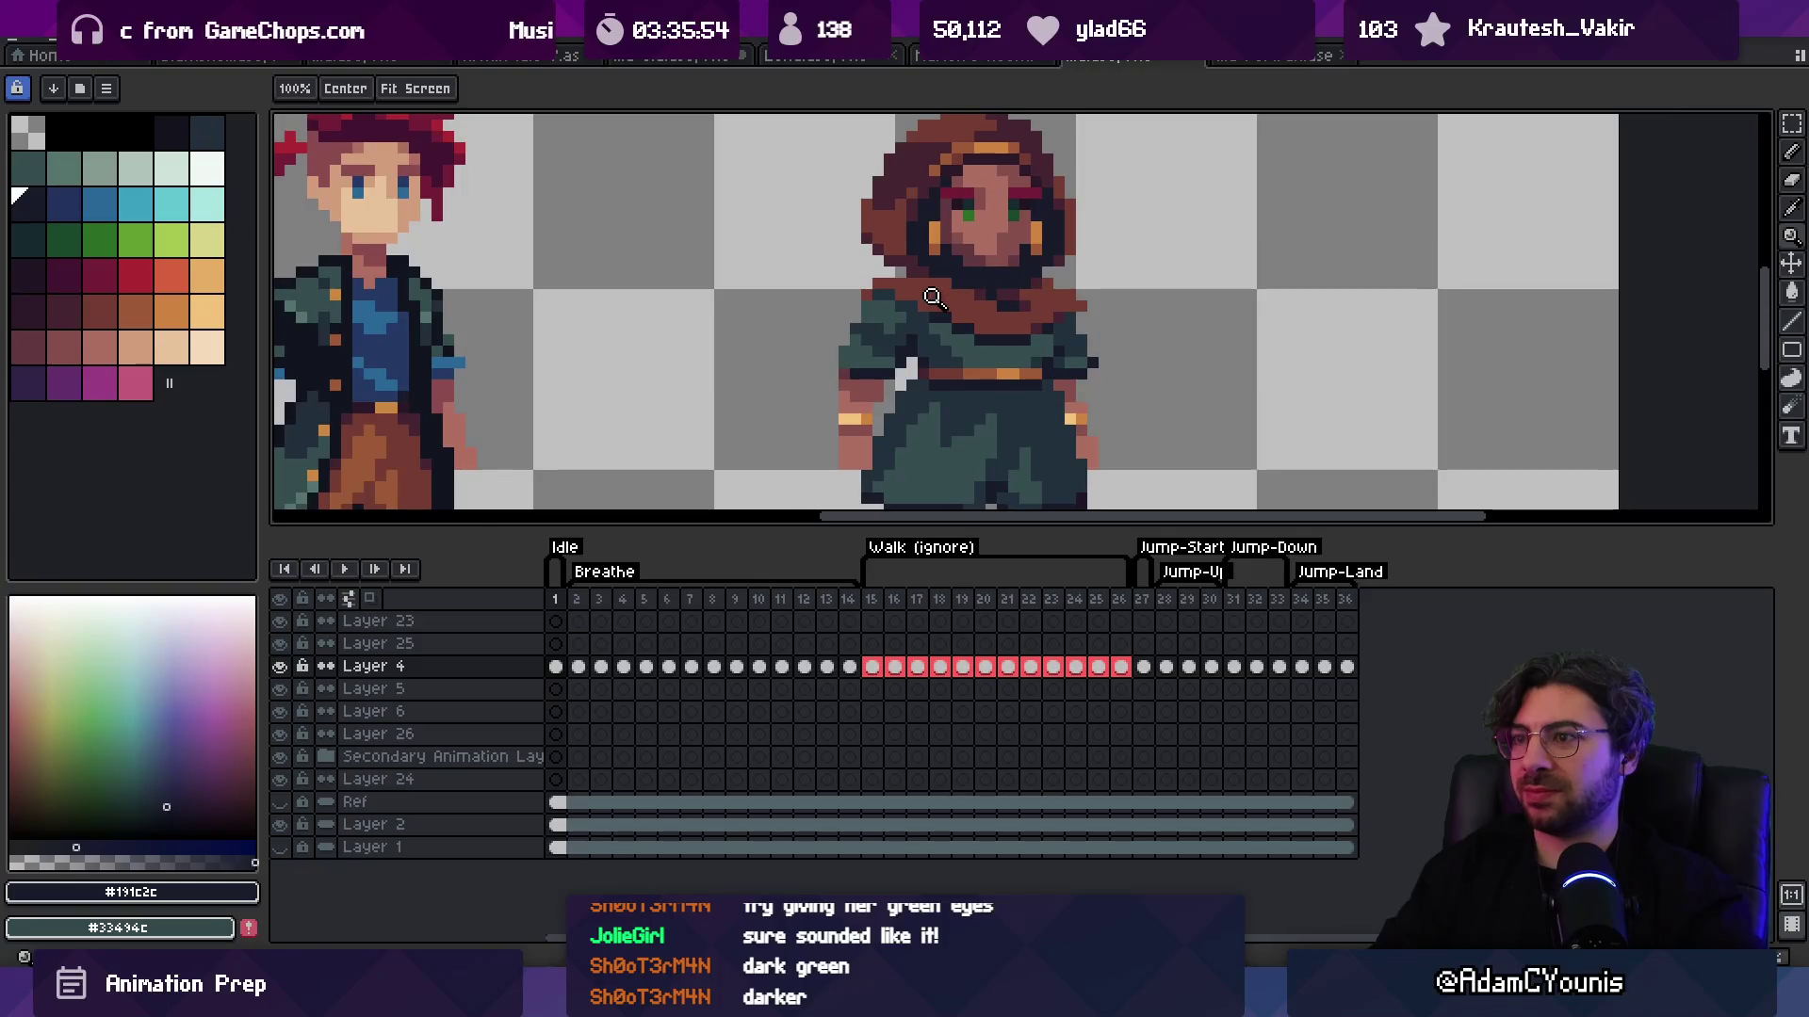
pyautogui.scroll(1, 942, 306)
pyautogui.press('b')
pyautogui.keyDown('alt'); pyautogui.click(953, 314); pyautogui.keyUp('alt')
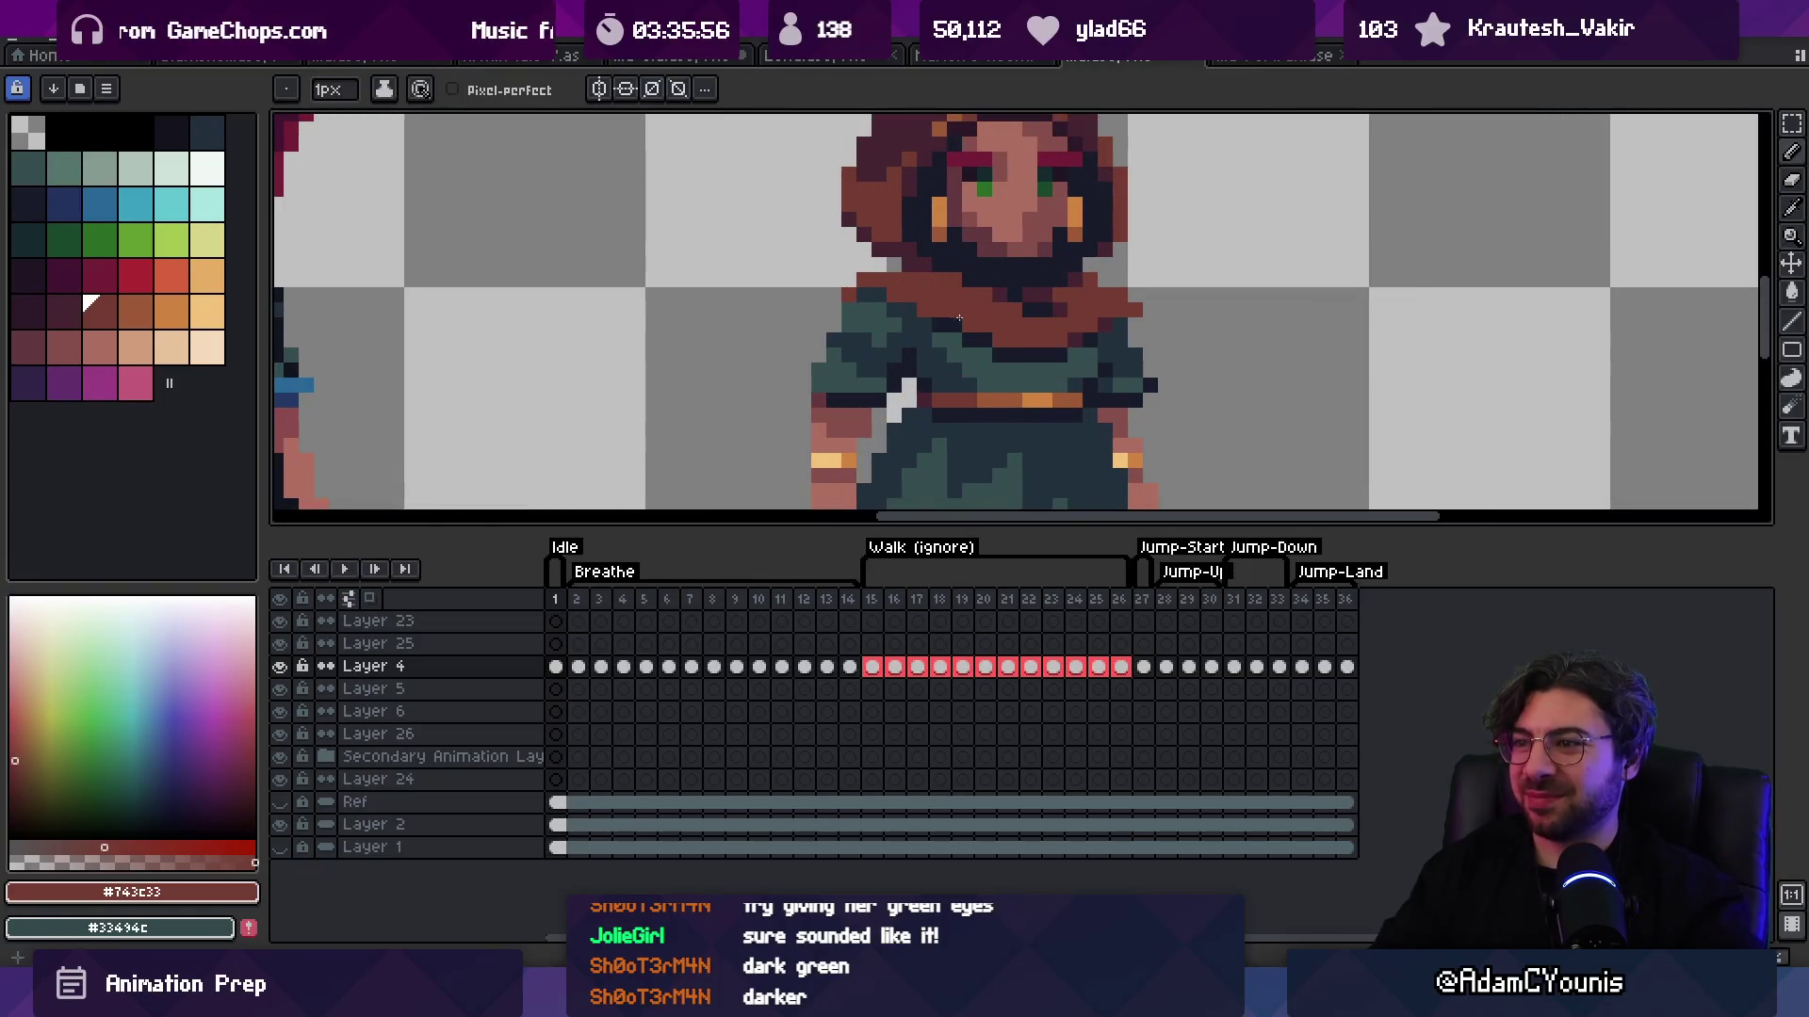
pyautogui.keyDown('alt'); pyautogui.click(949, 324); pyautogui.keyUp('alt')
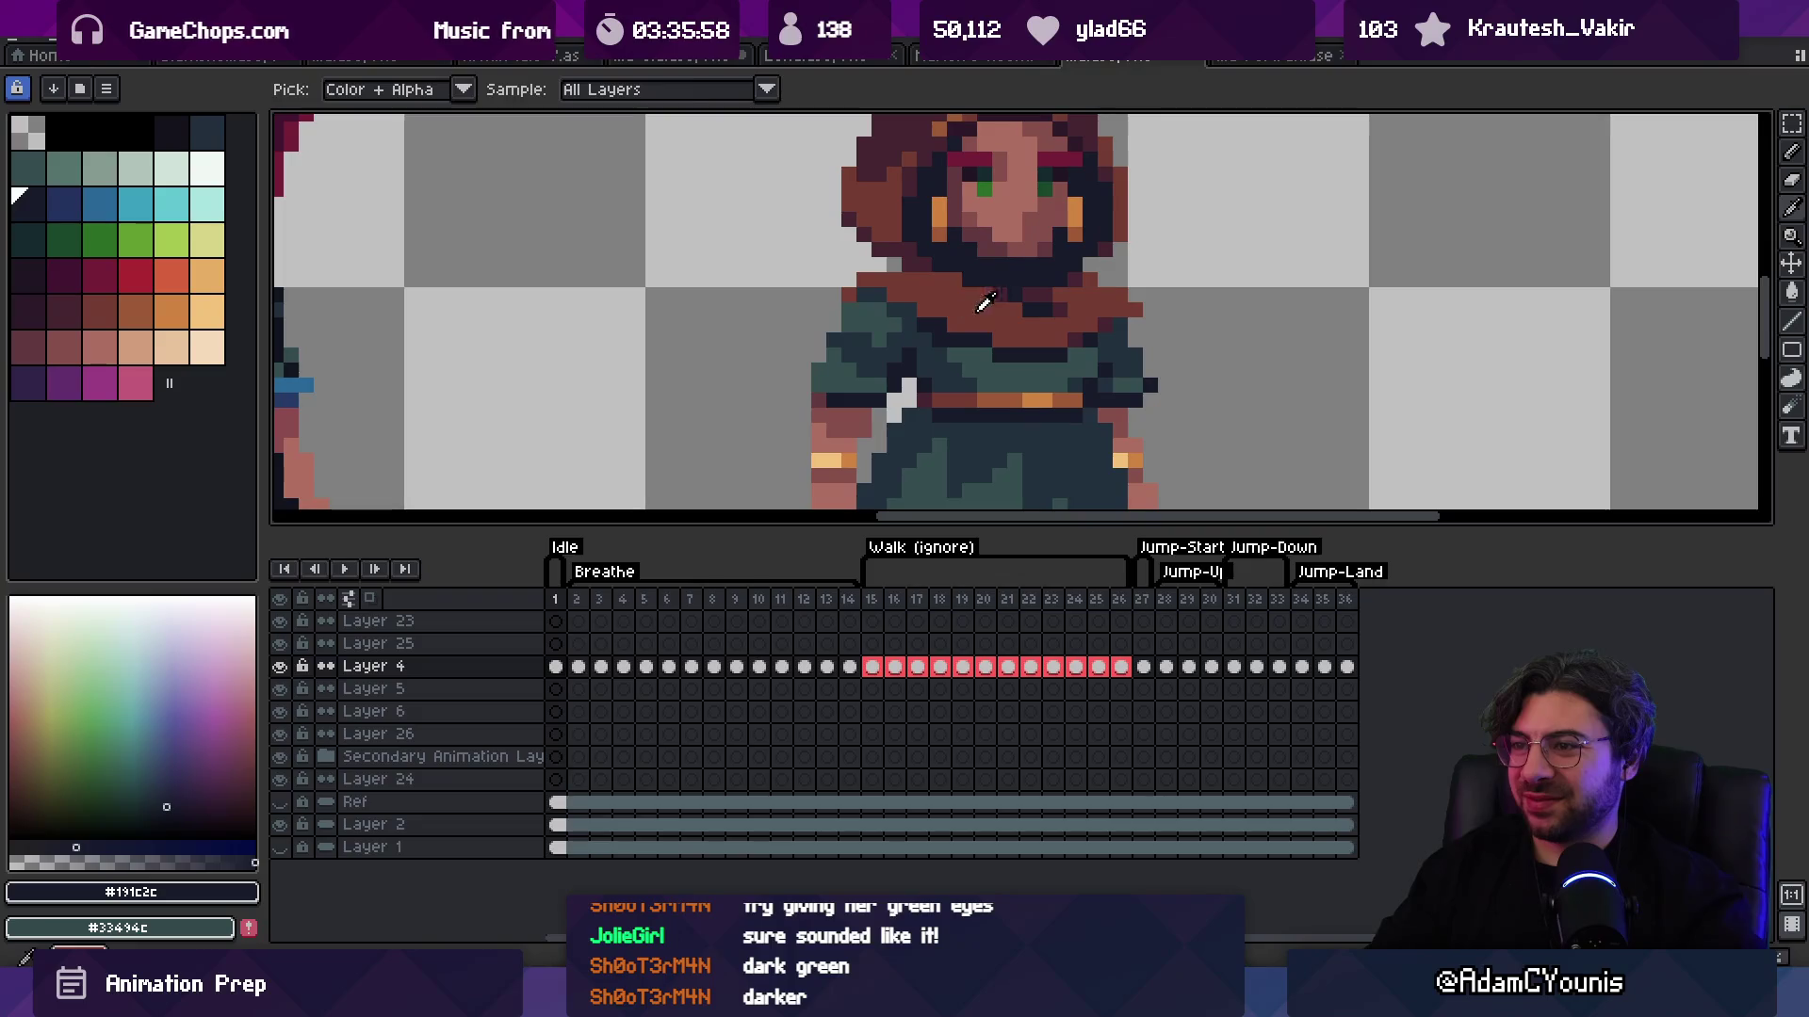
pyautogui.keyDown('alt'); pyautogui.click(966, 356); pyautogui.keyUp('alt')
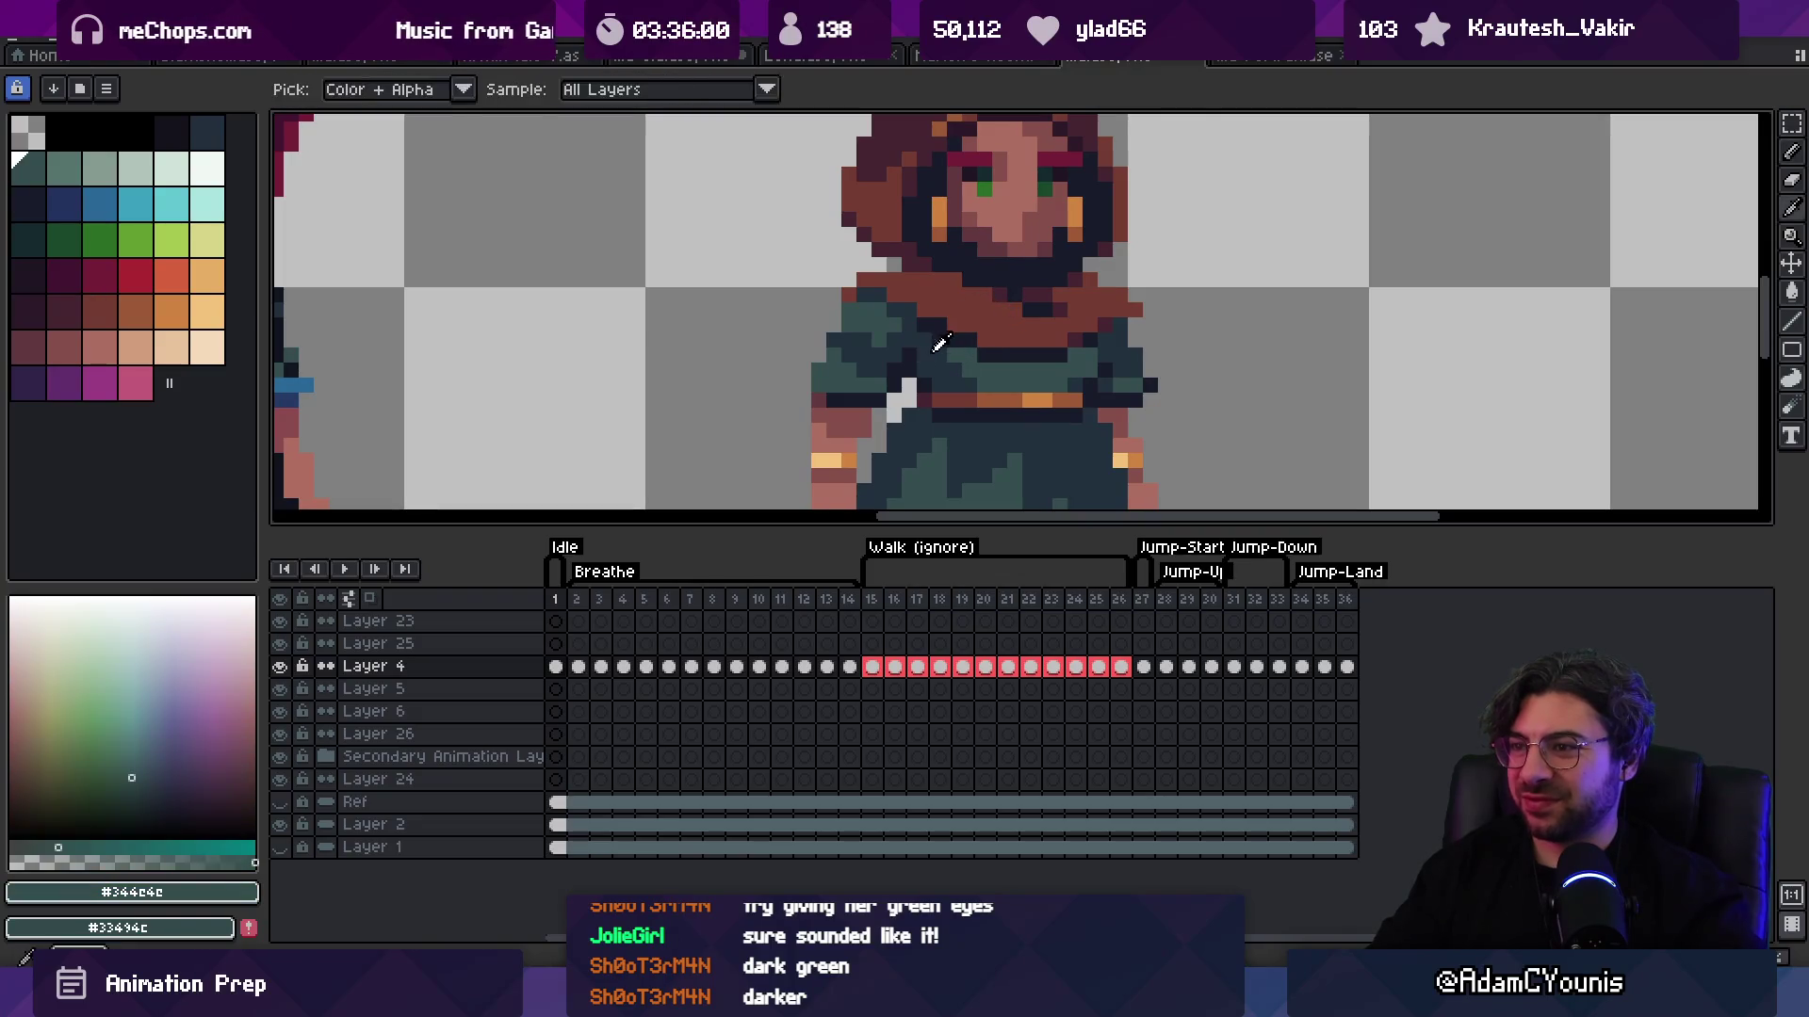
pyautogui.keyDown('alt'); pyautogui.click(944, 339); pyautogui.keyUp('alt')
pyautogui.press('z')
pyautogui.scroll(-5, 1014, 214)
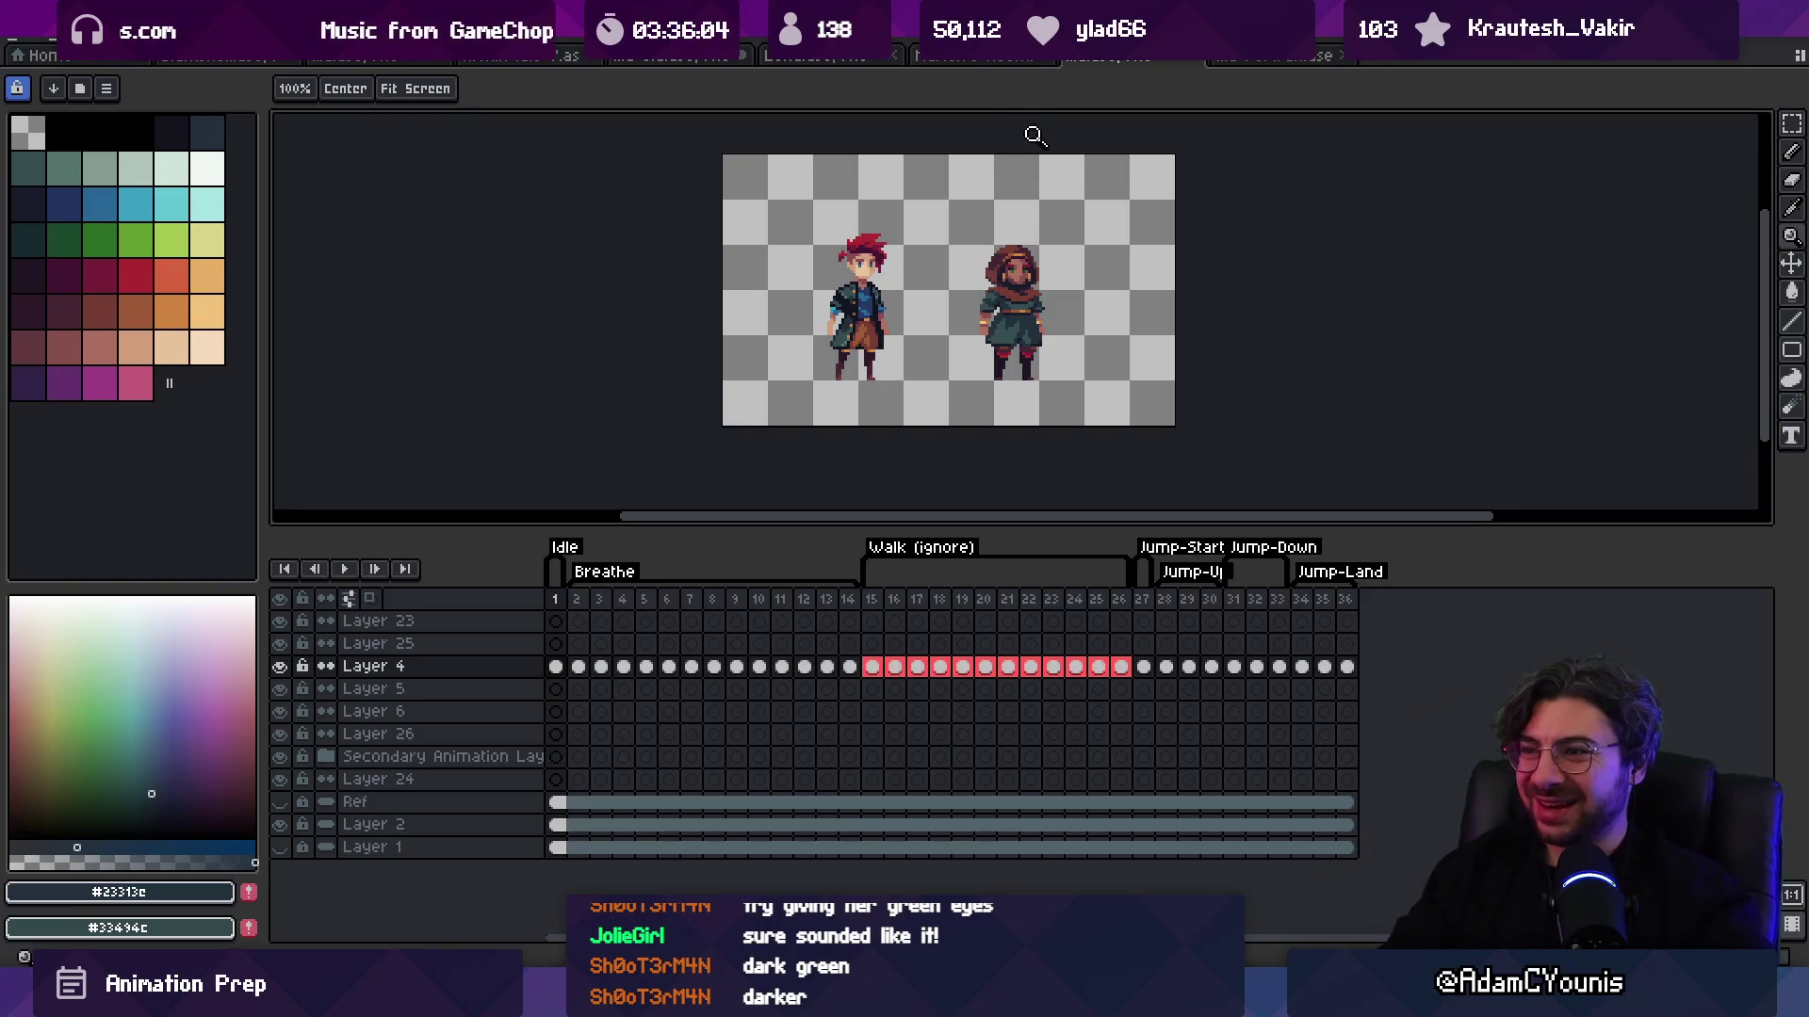
# Step: Sample the scarf shadow's dark maroon and check the hooded sprite's position and spacing
pyautogui.scroll(5, 1020, 252)
pyautogui.press('b')
pyautogui.keyDown('alt'); pyautogui.click(992, 293); pyautogui.keyUp('alt')
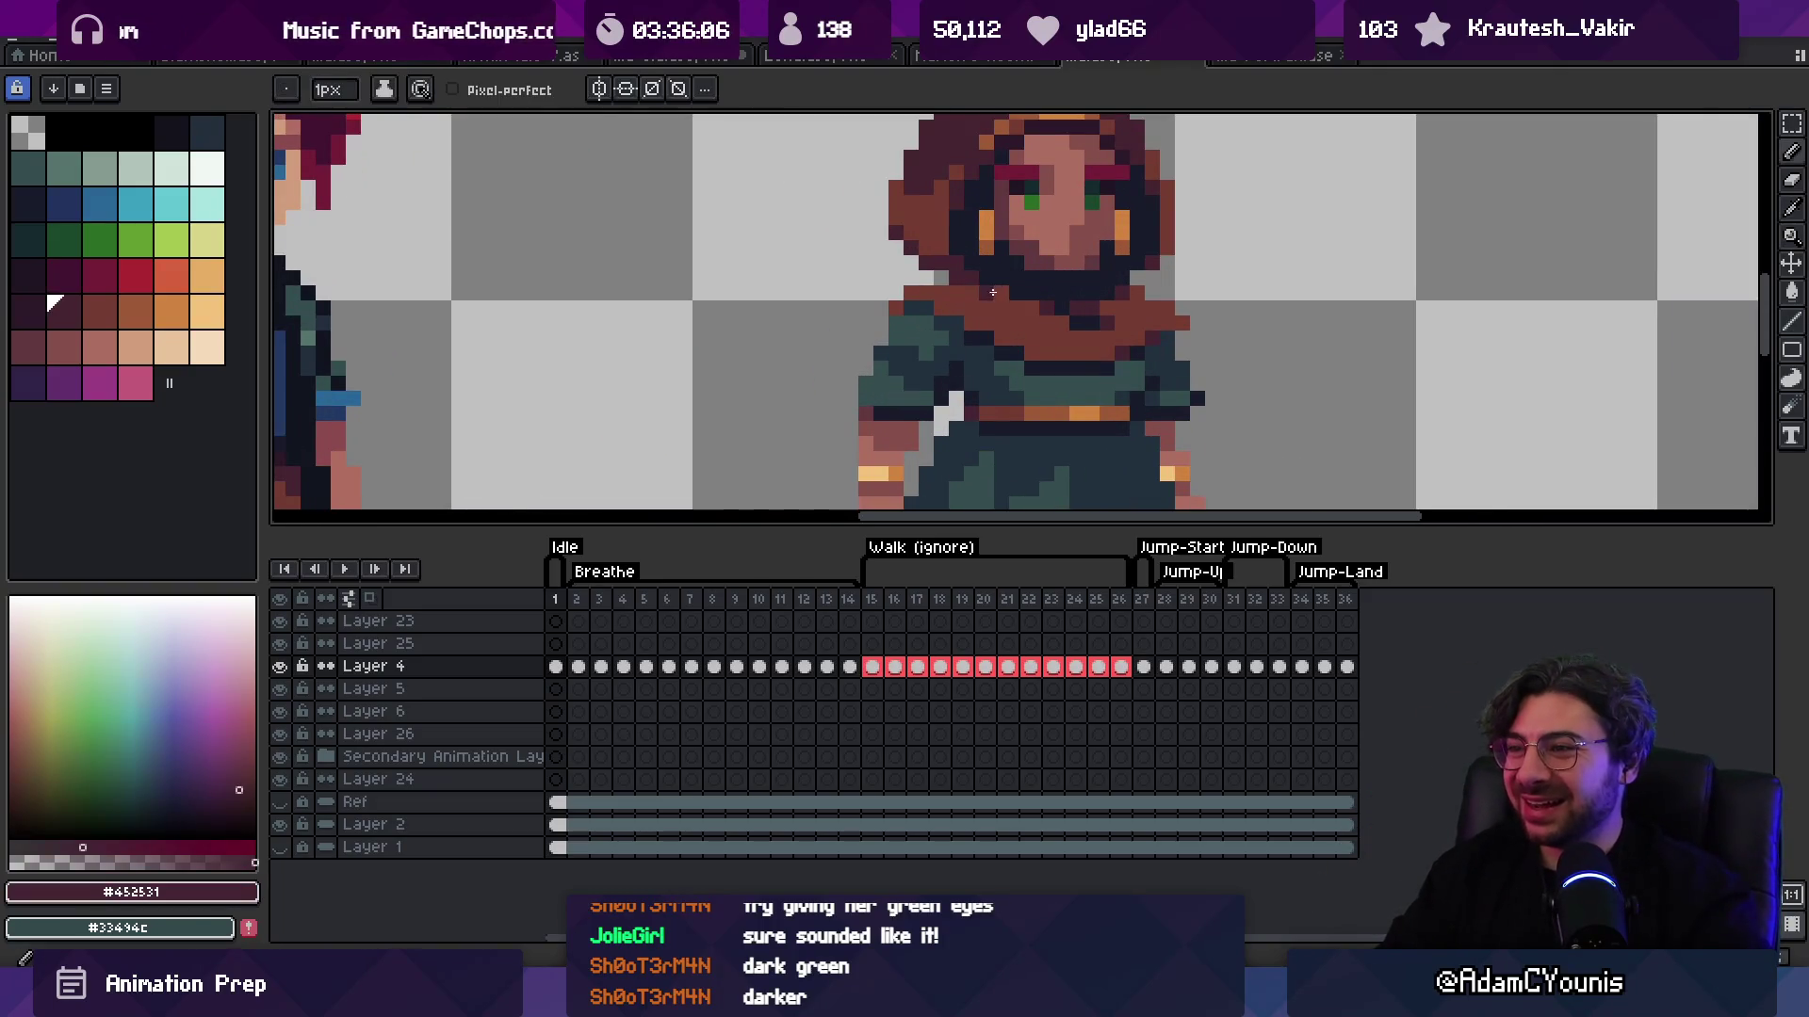
pyautogui.press('z')
pyautogui.scroll(-5, 1088, 132)
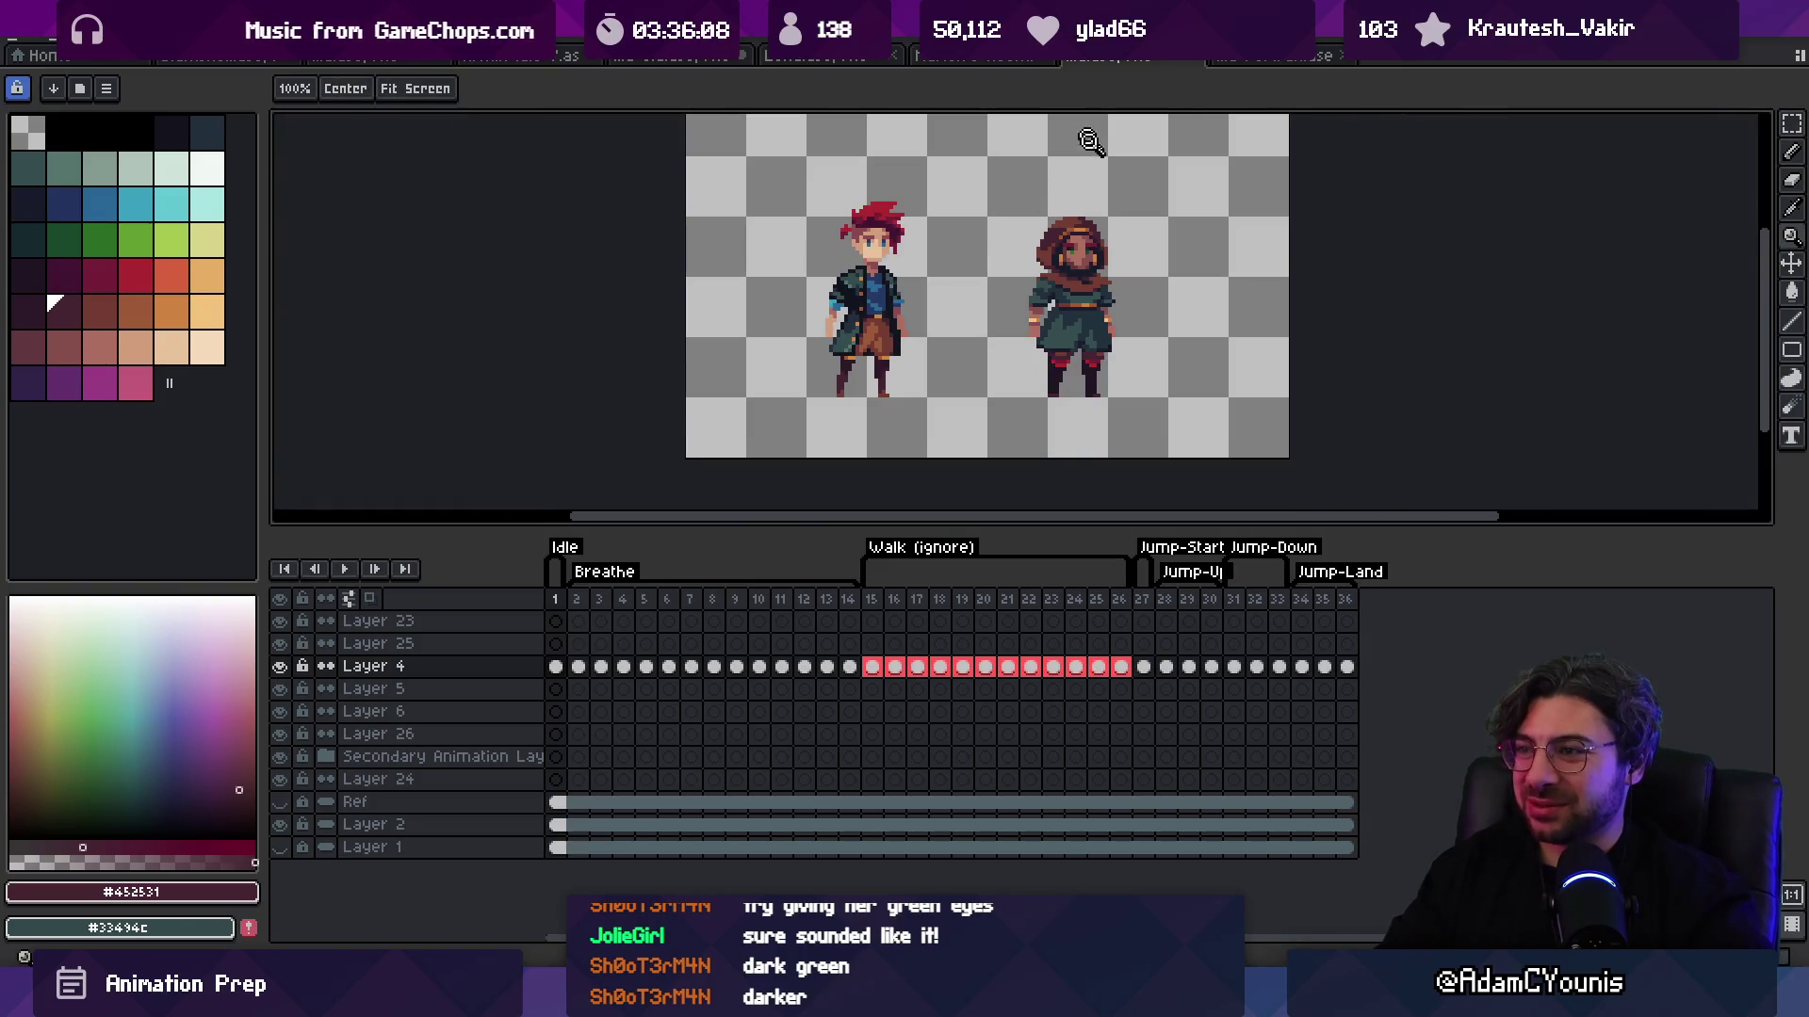
pyautogui.press('v')
pyautogui.press('z')
pyautogui.scroll(5, 1102, 207)
pyautogui.scroll(-6, 1031, 231)
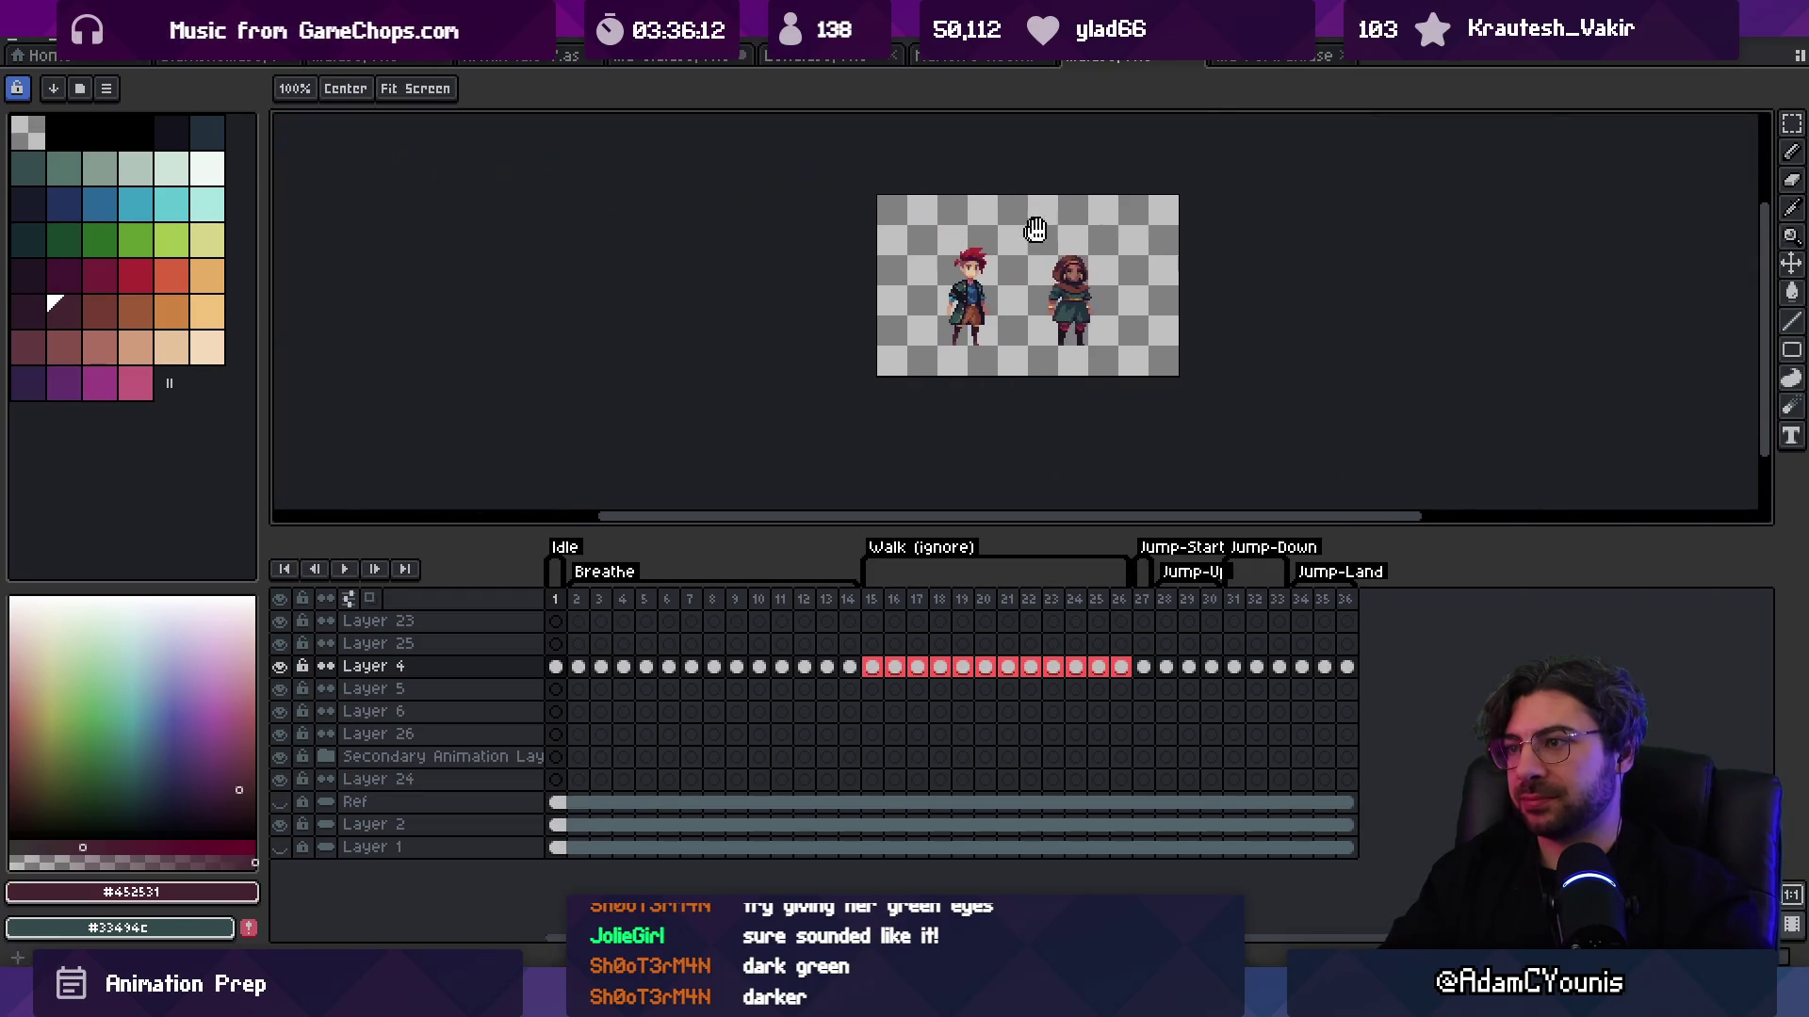
pyautogui.scroll(8, 1074, 283)
# Step: Repaint shoulder pixels with the scarf brown and dark maroon sampled from the sprite
pyautogui.press('b')
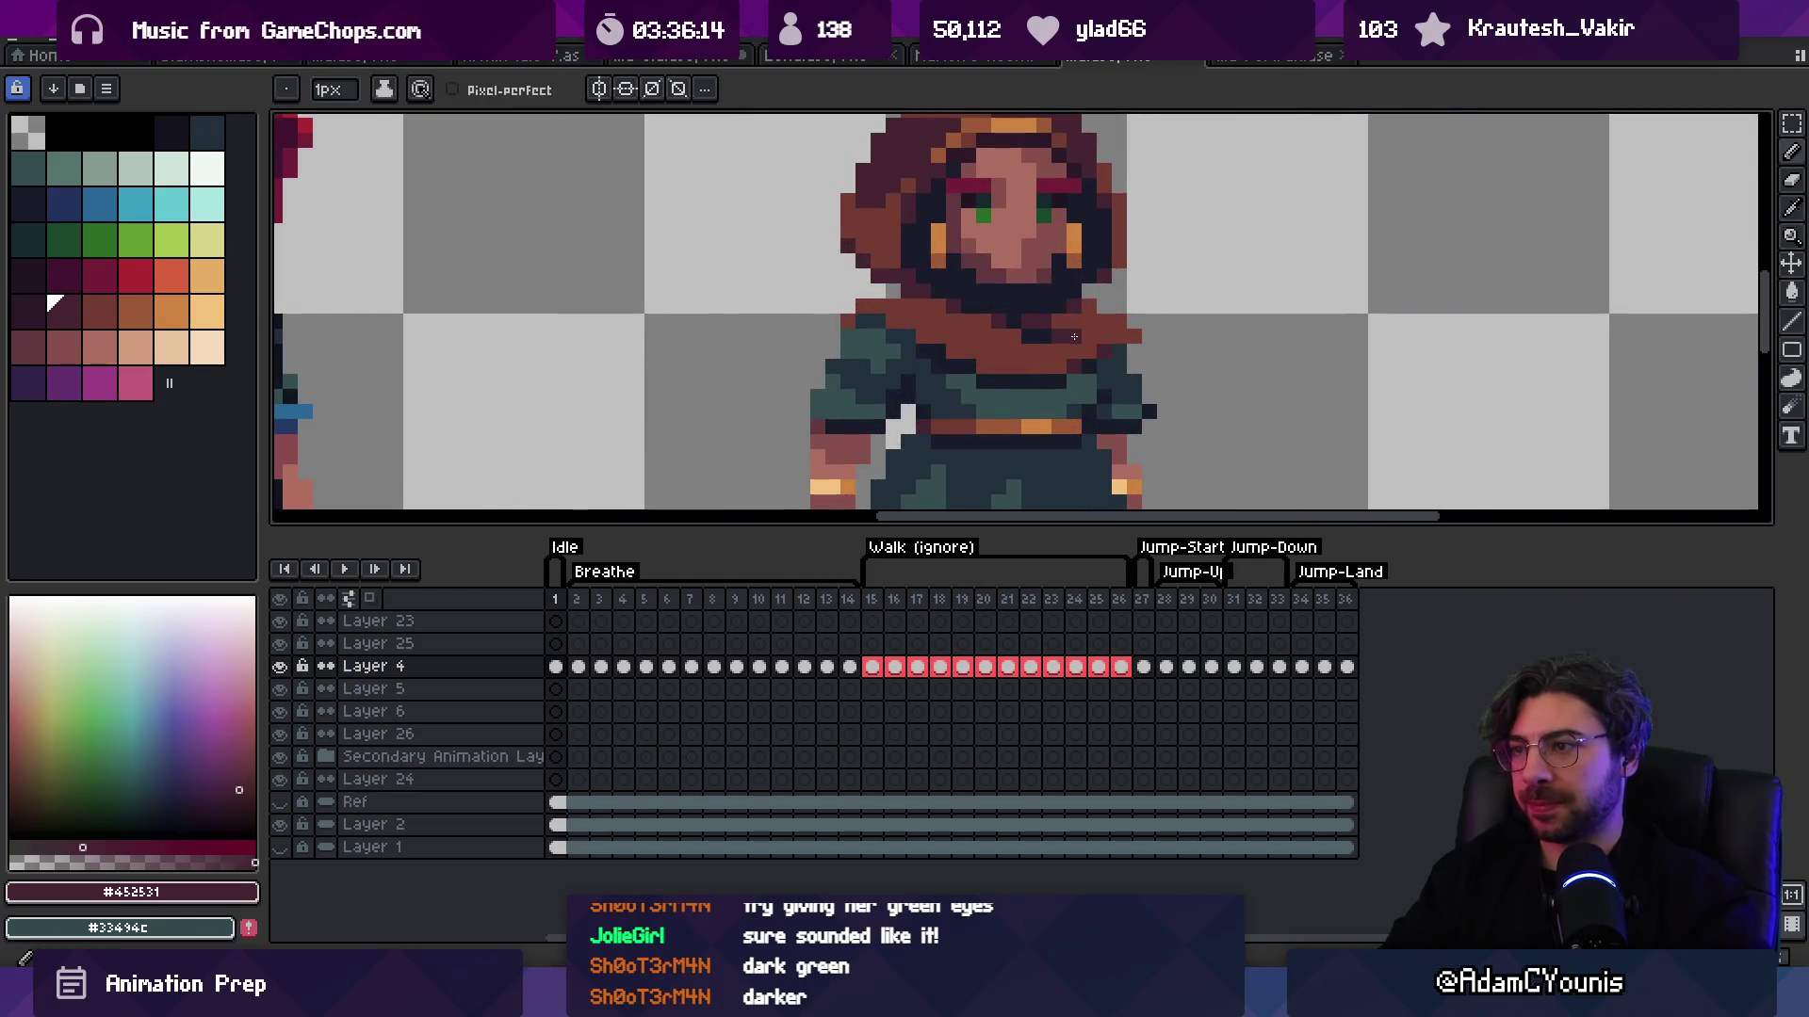
pyautogui.keyDown('alt'); pyautogui.click(1090, 303); pyautogui.keyUp('alt')
pyautogui.press('z')
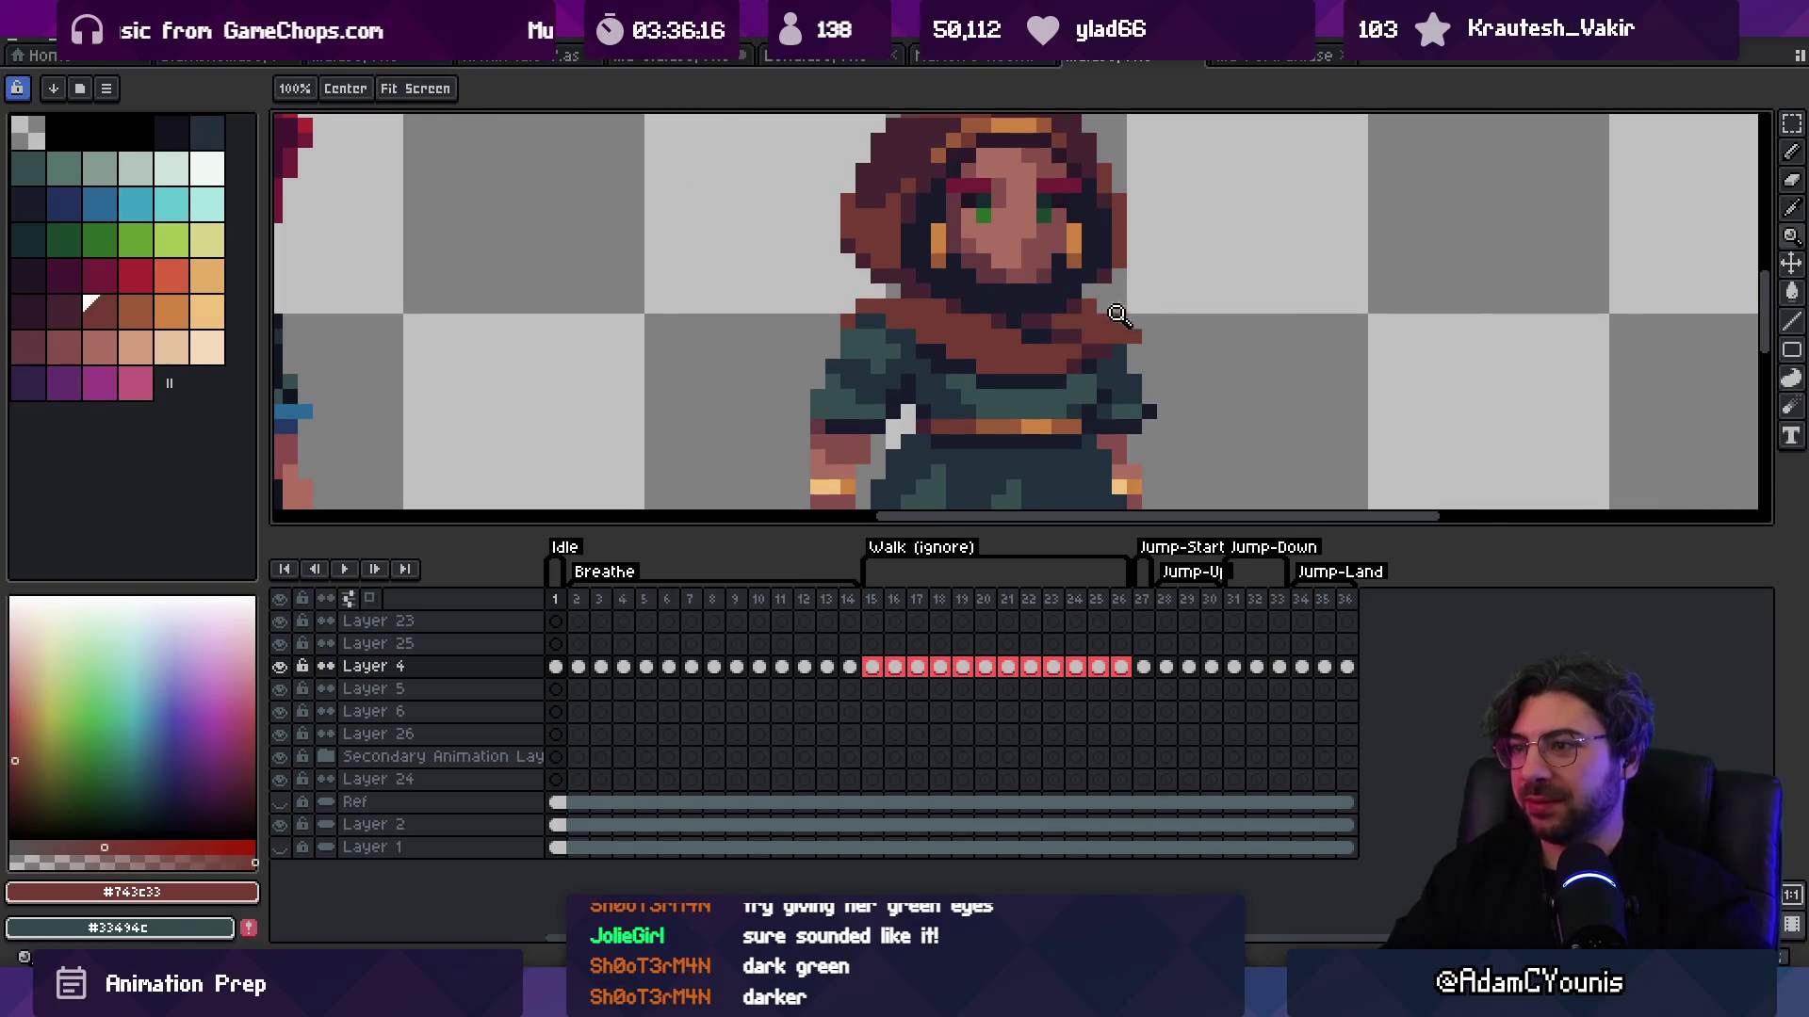
pyautogui.scroll(-6, 1142, 254)
pyautogui.scroll(-2, 1141, 254)
pyautogui.scroll(6, 1135, 283)
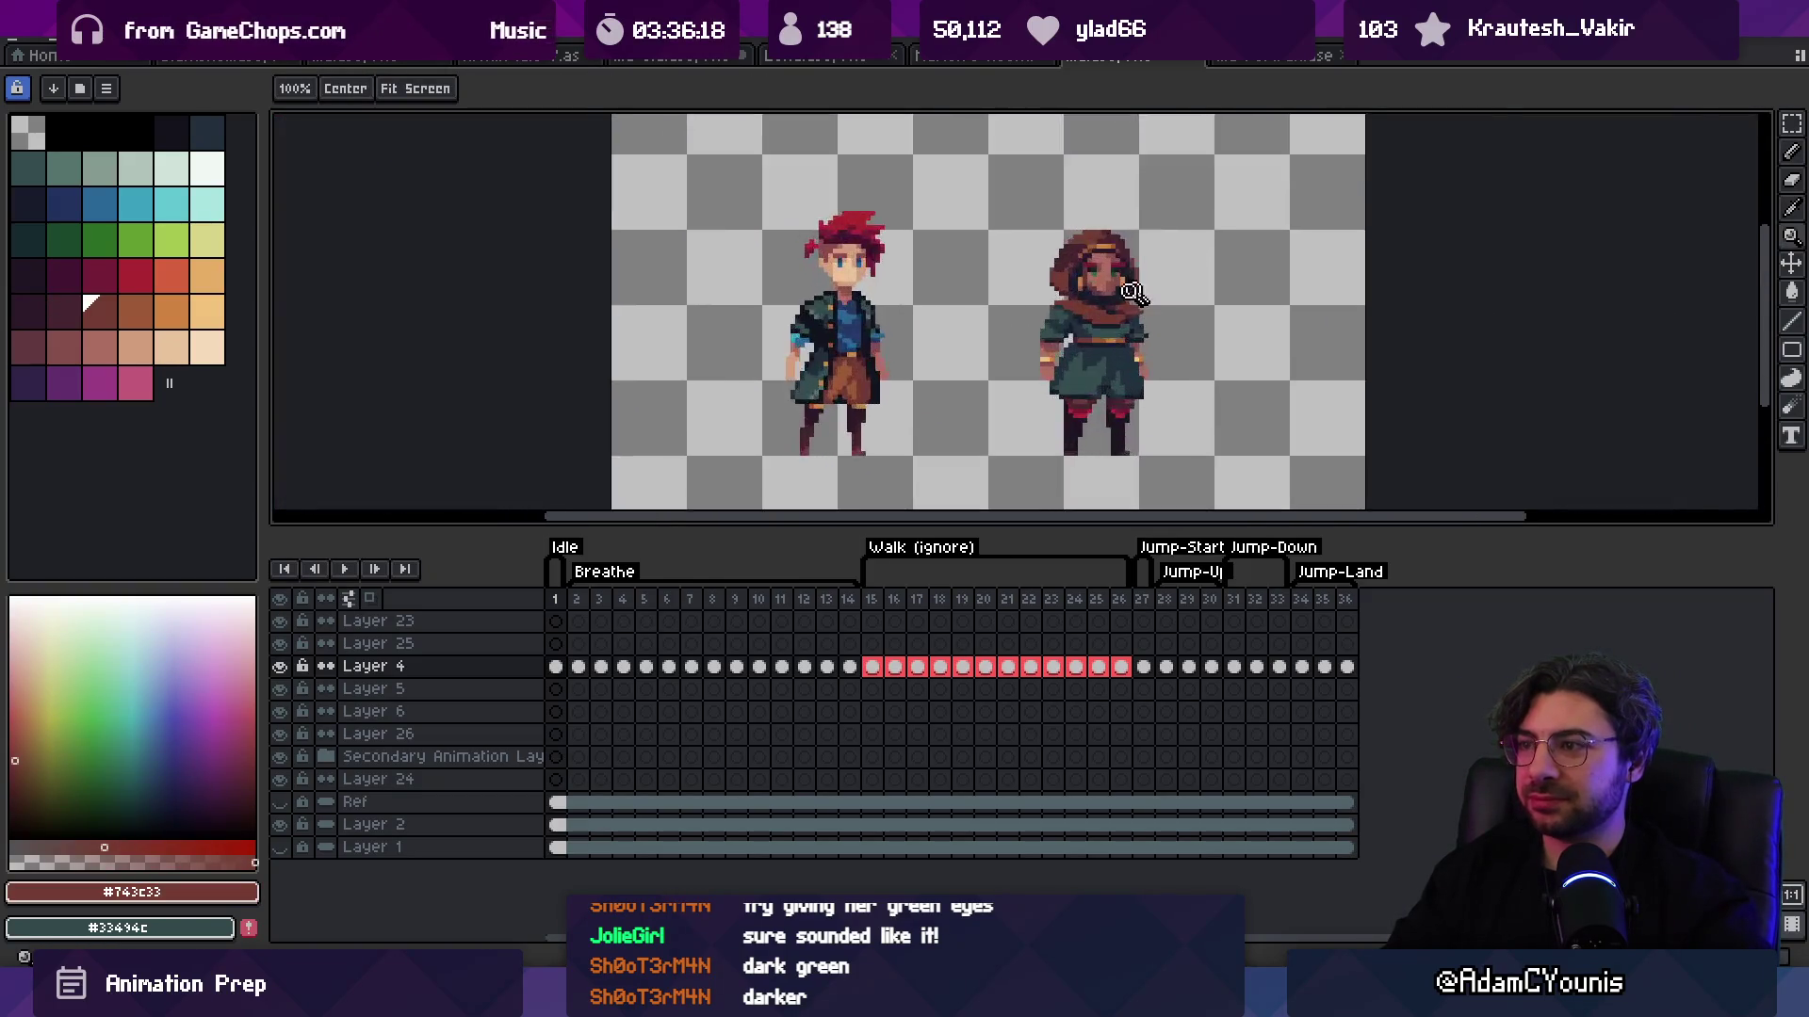
pyautogui.press('i')
pyautogui.click(1128, 328)
pyautogui.press('b')
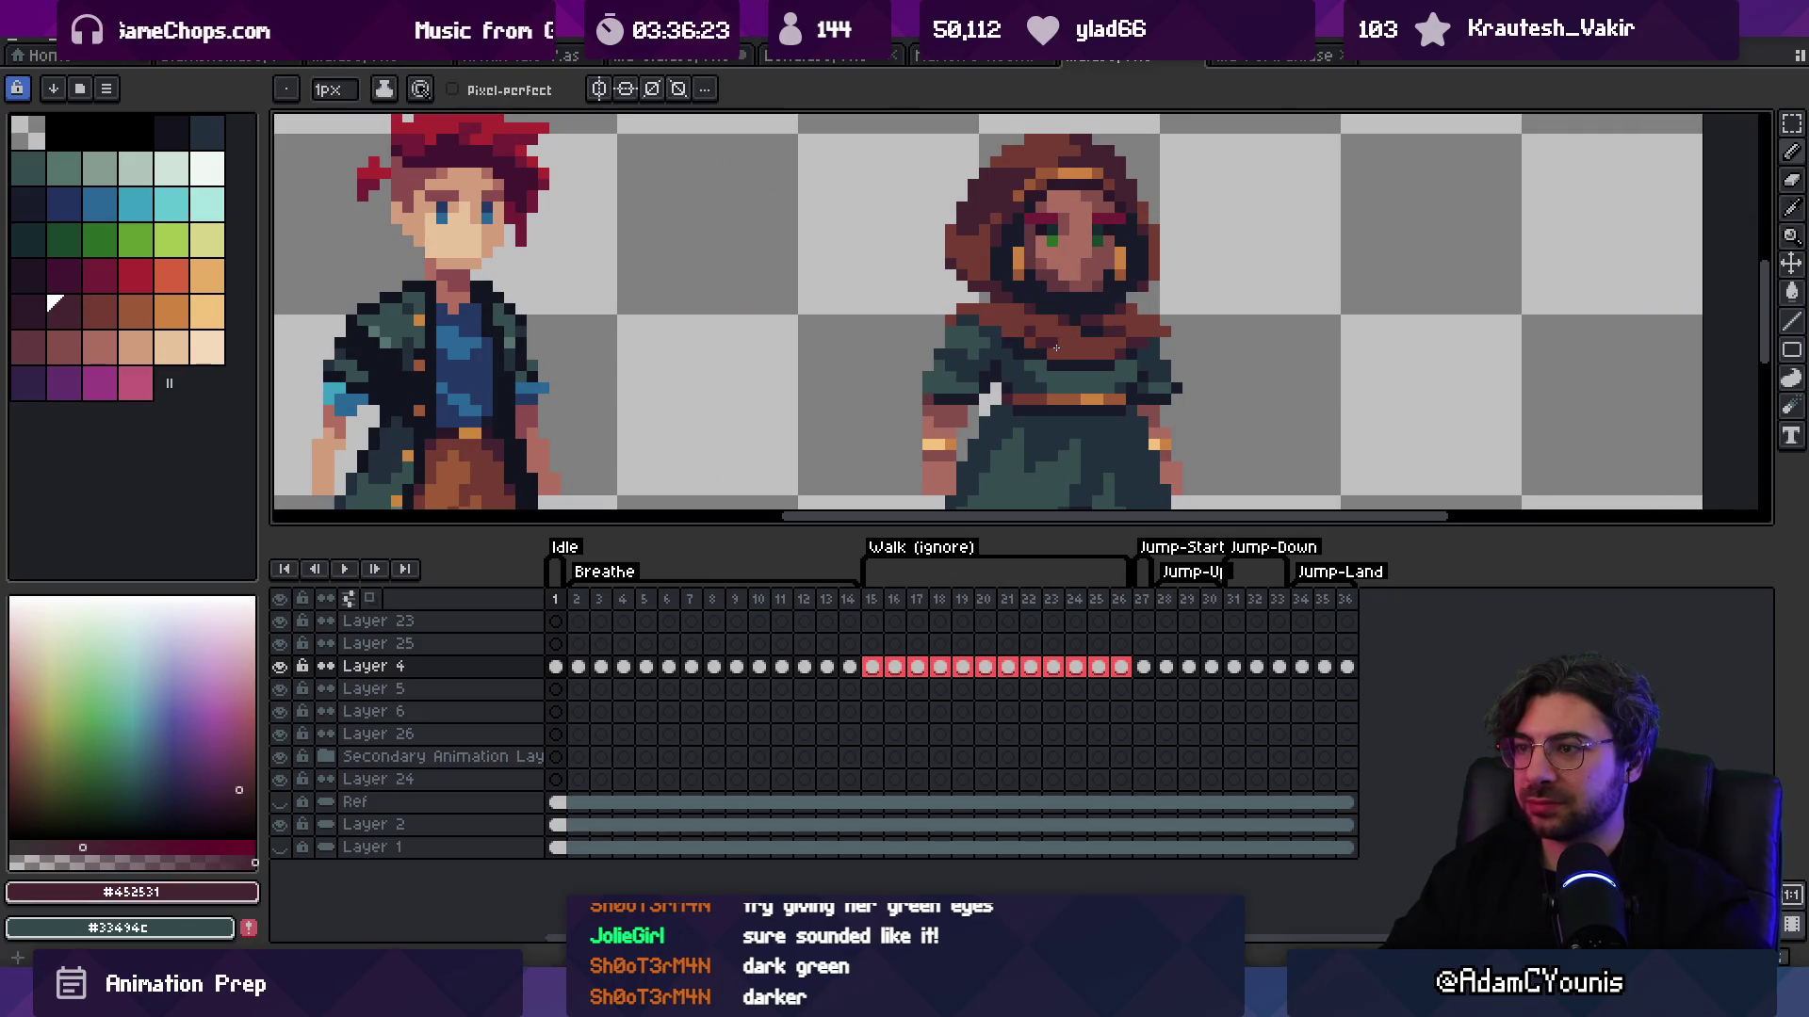
pyautogui.press('z')
pyautogui.scroll(-5, 1023, 317)
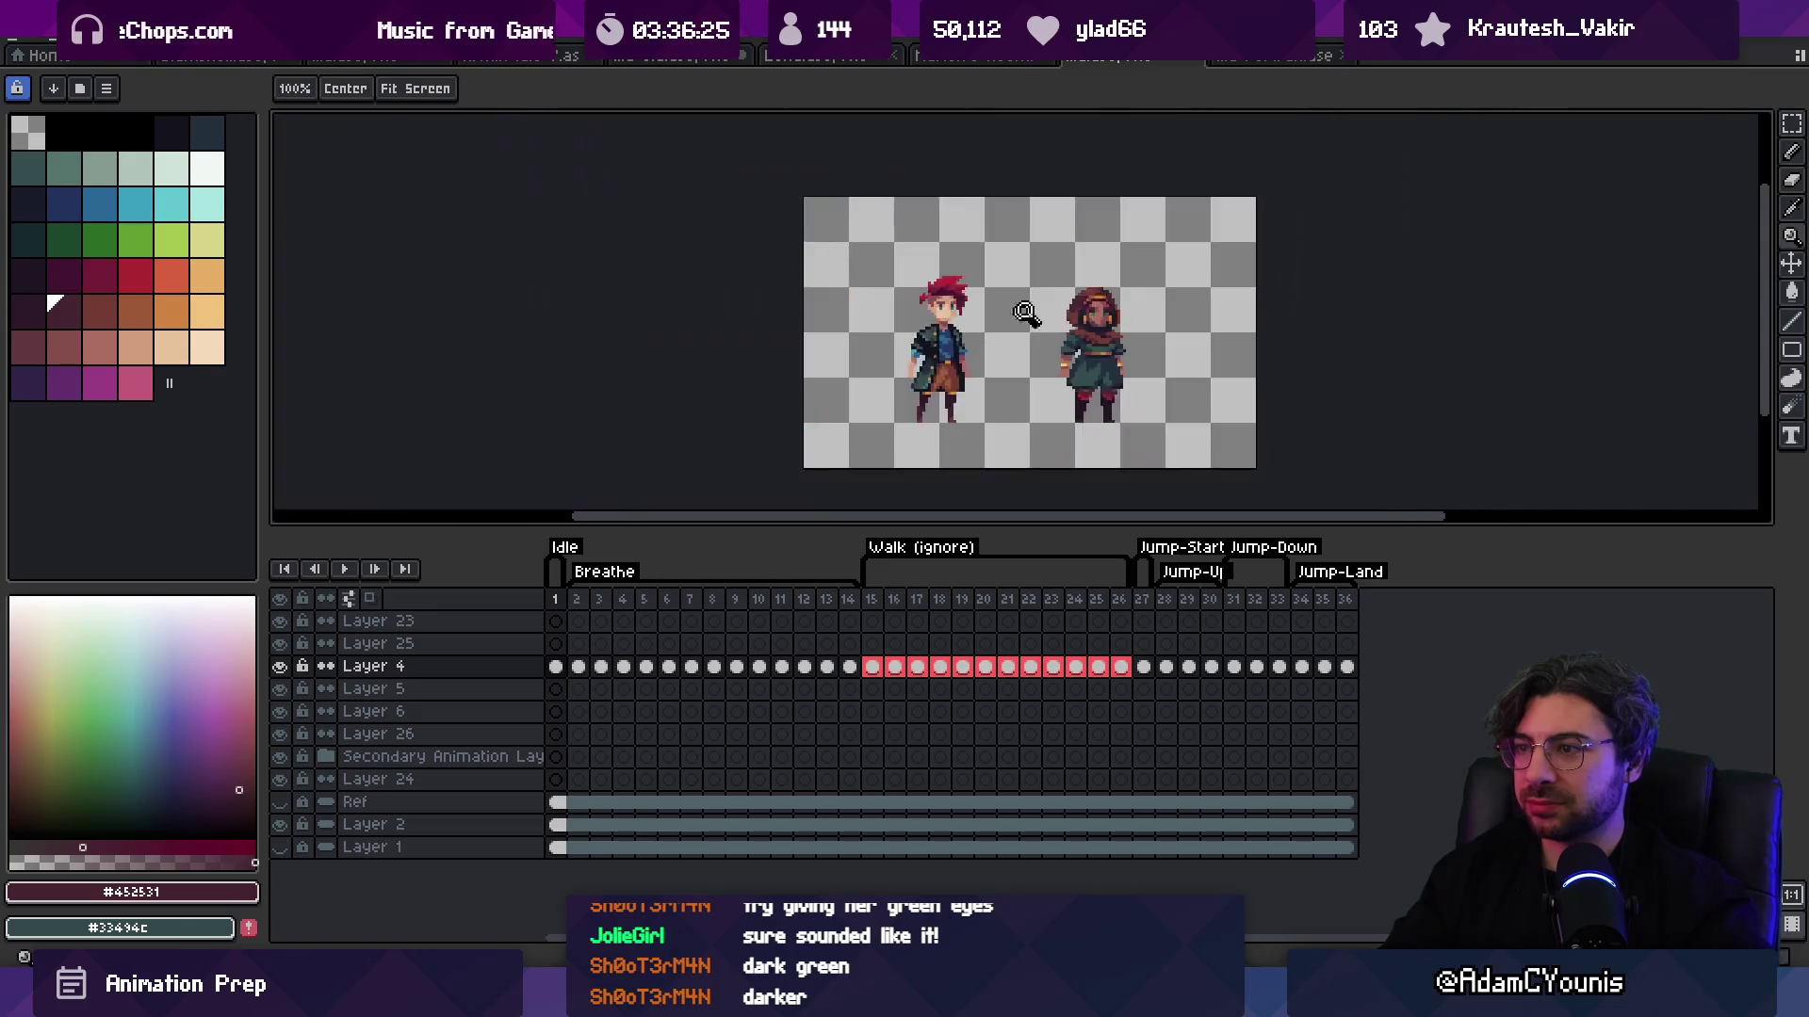
pyautogui.scroll(5, 1104, 325)
pyautogui.press('b')
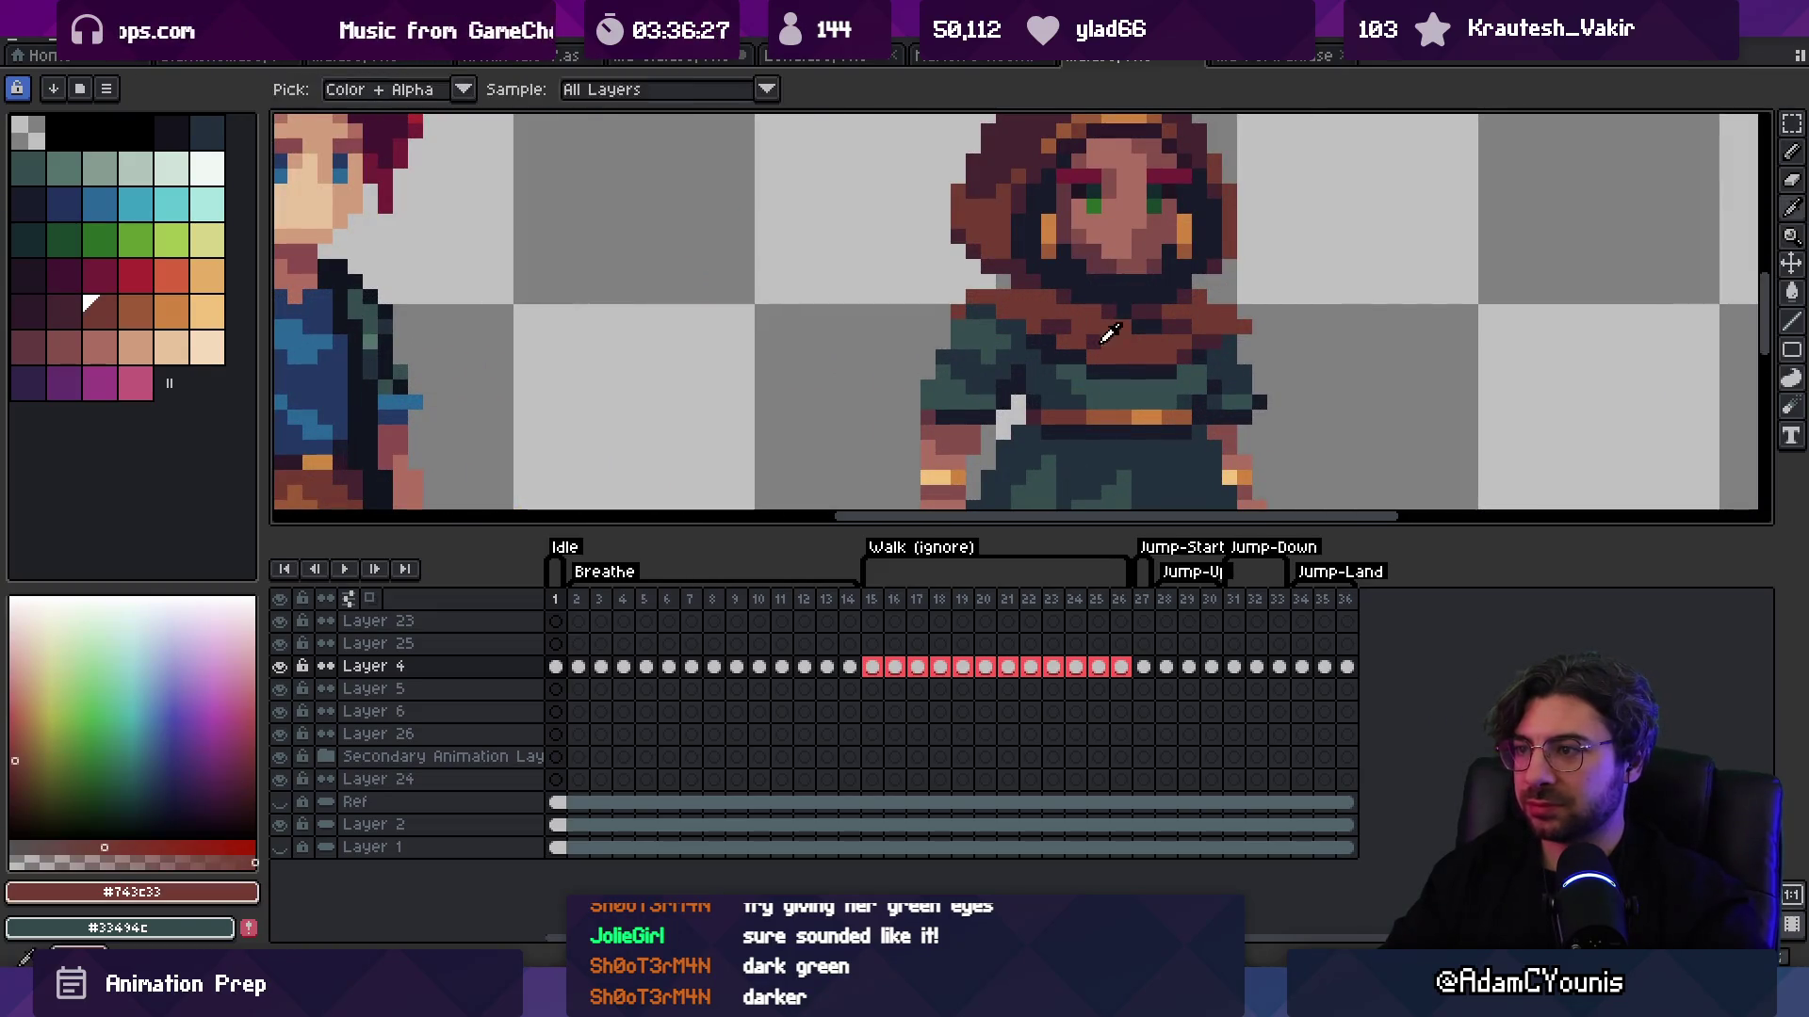
pyautogui.press('z')
pyautogui.scroll(-5, 1129, 355)
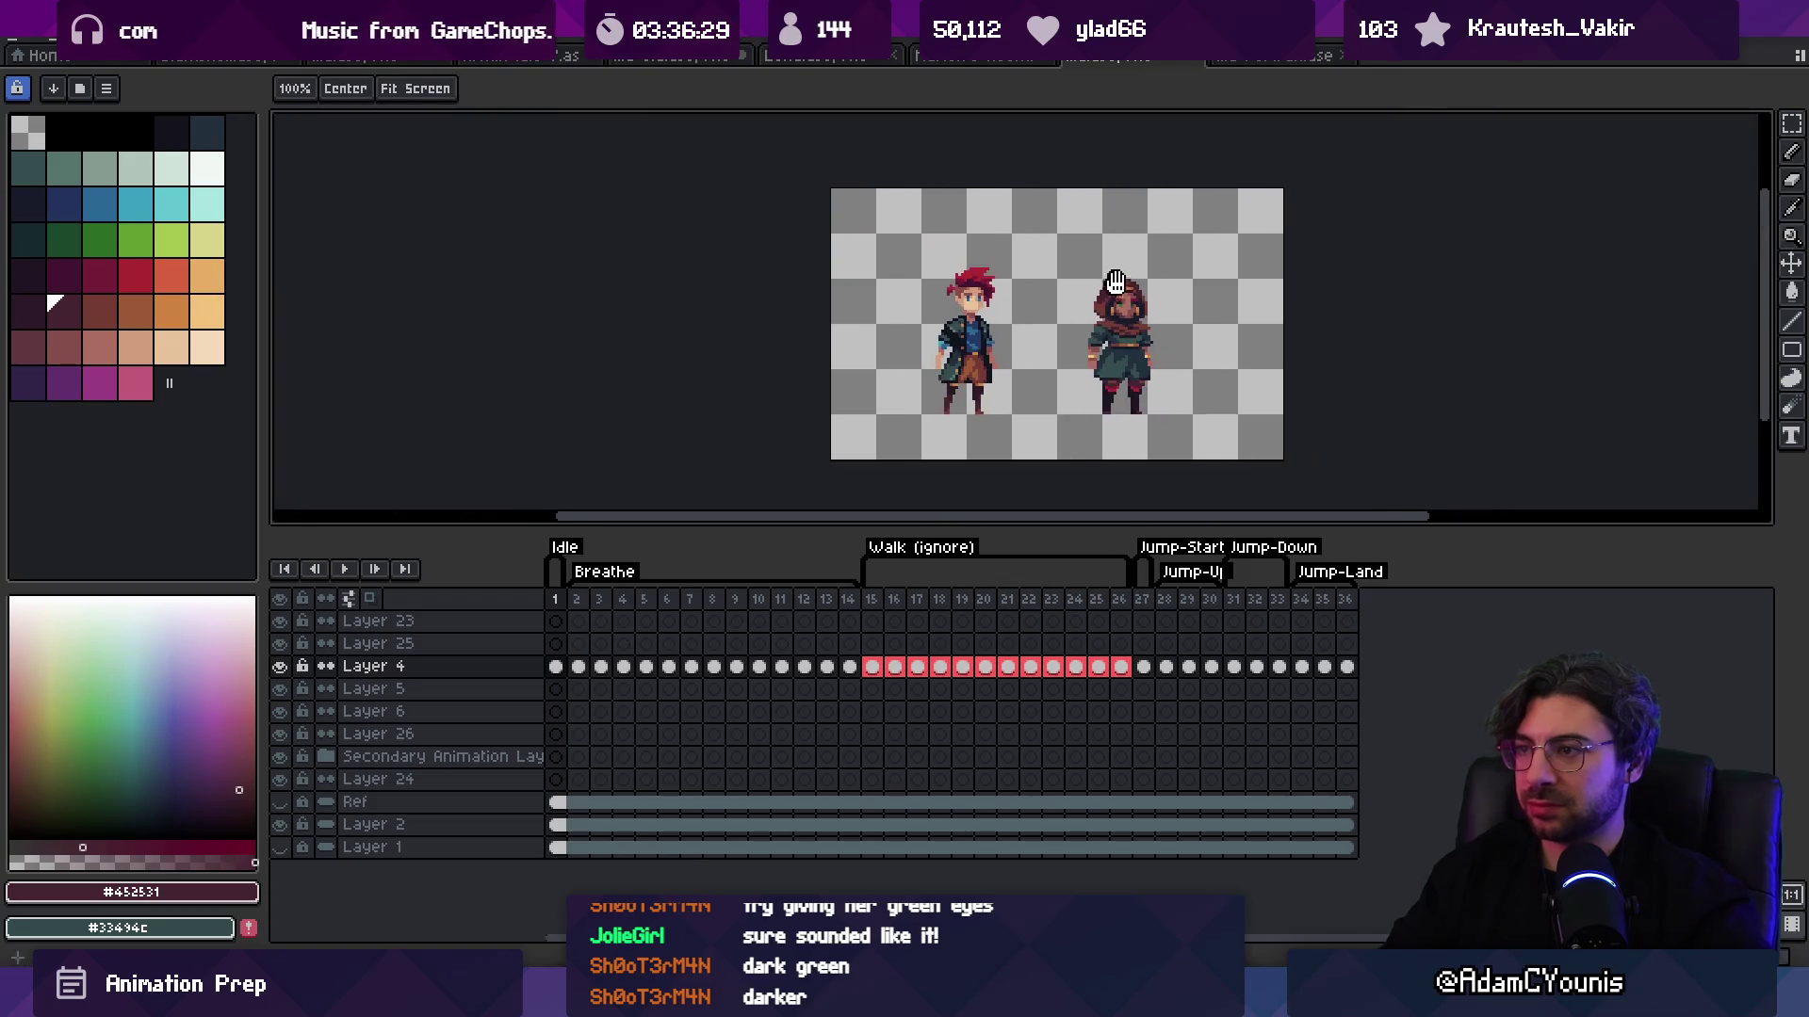
# Step: Check the spacing between the hooded sprite and the red-haired character
pyautogui.press('v')
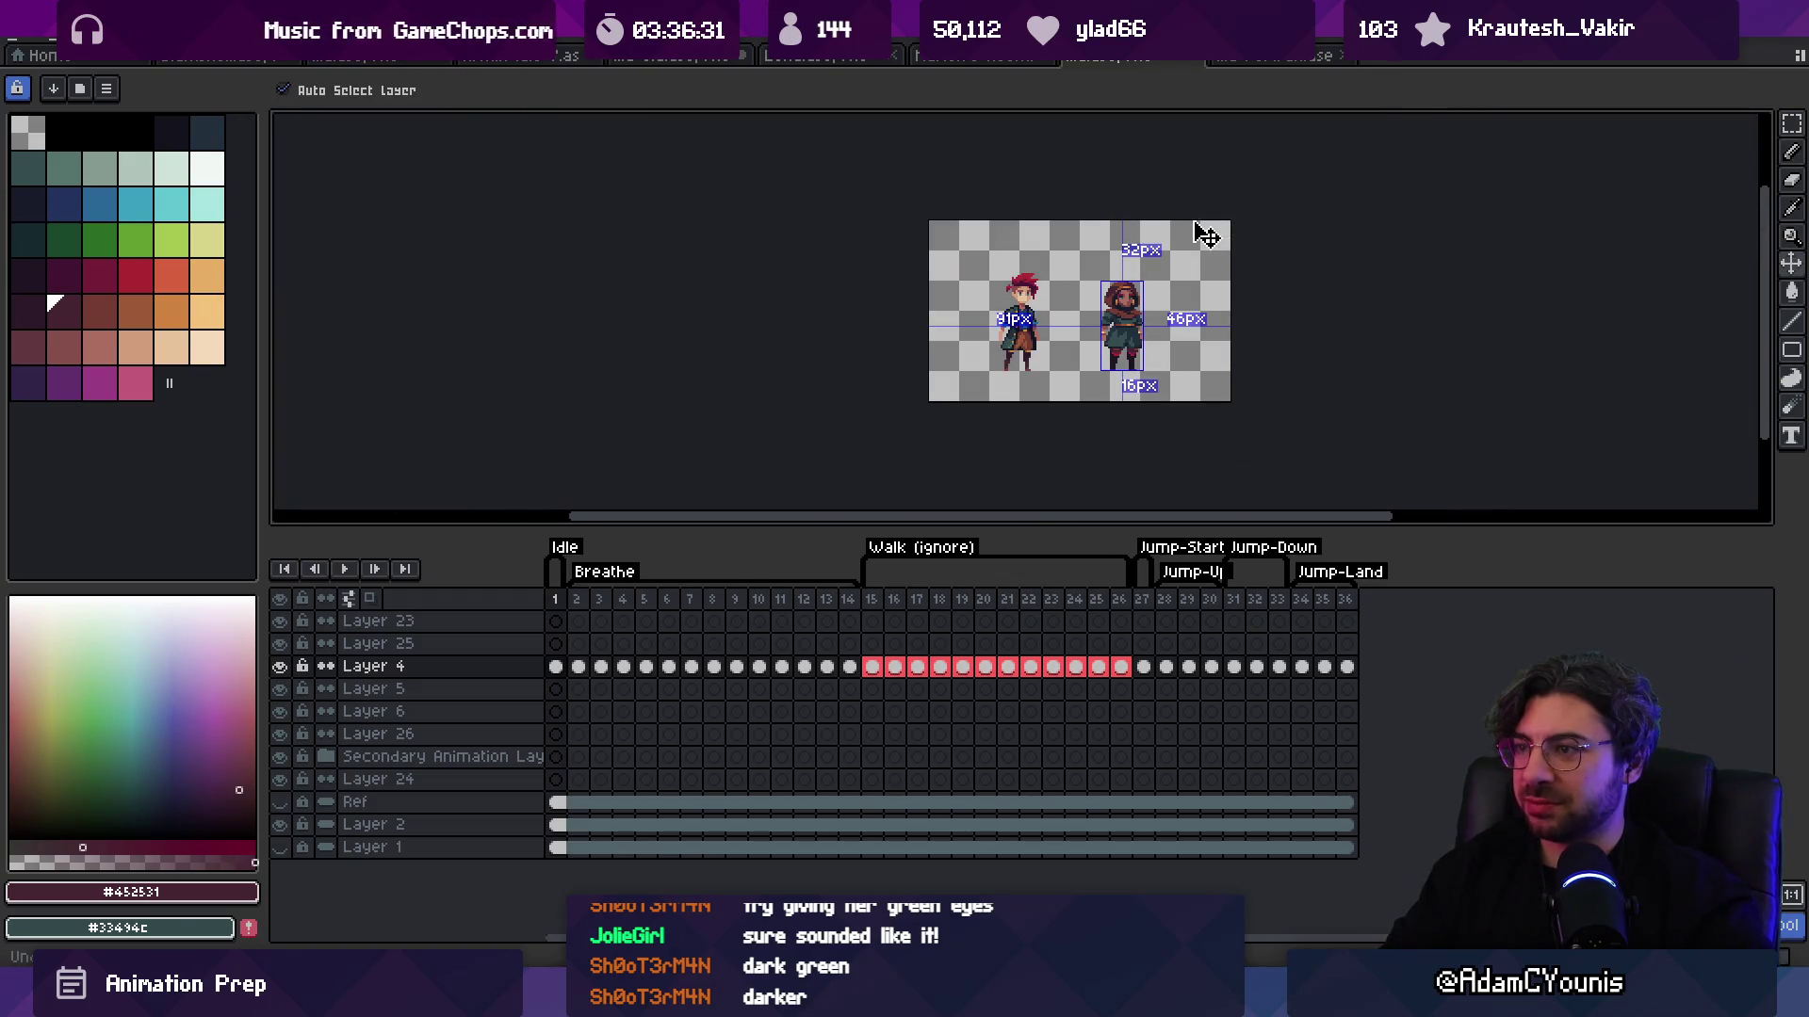
pyautogui.press('z')
pyautogui.scroll(5, 1204, 282)
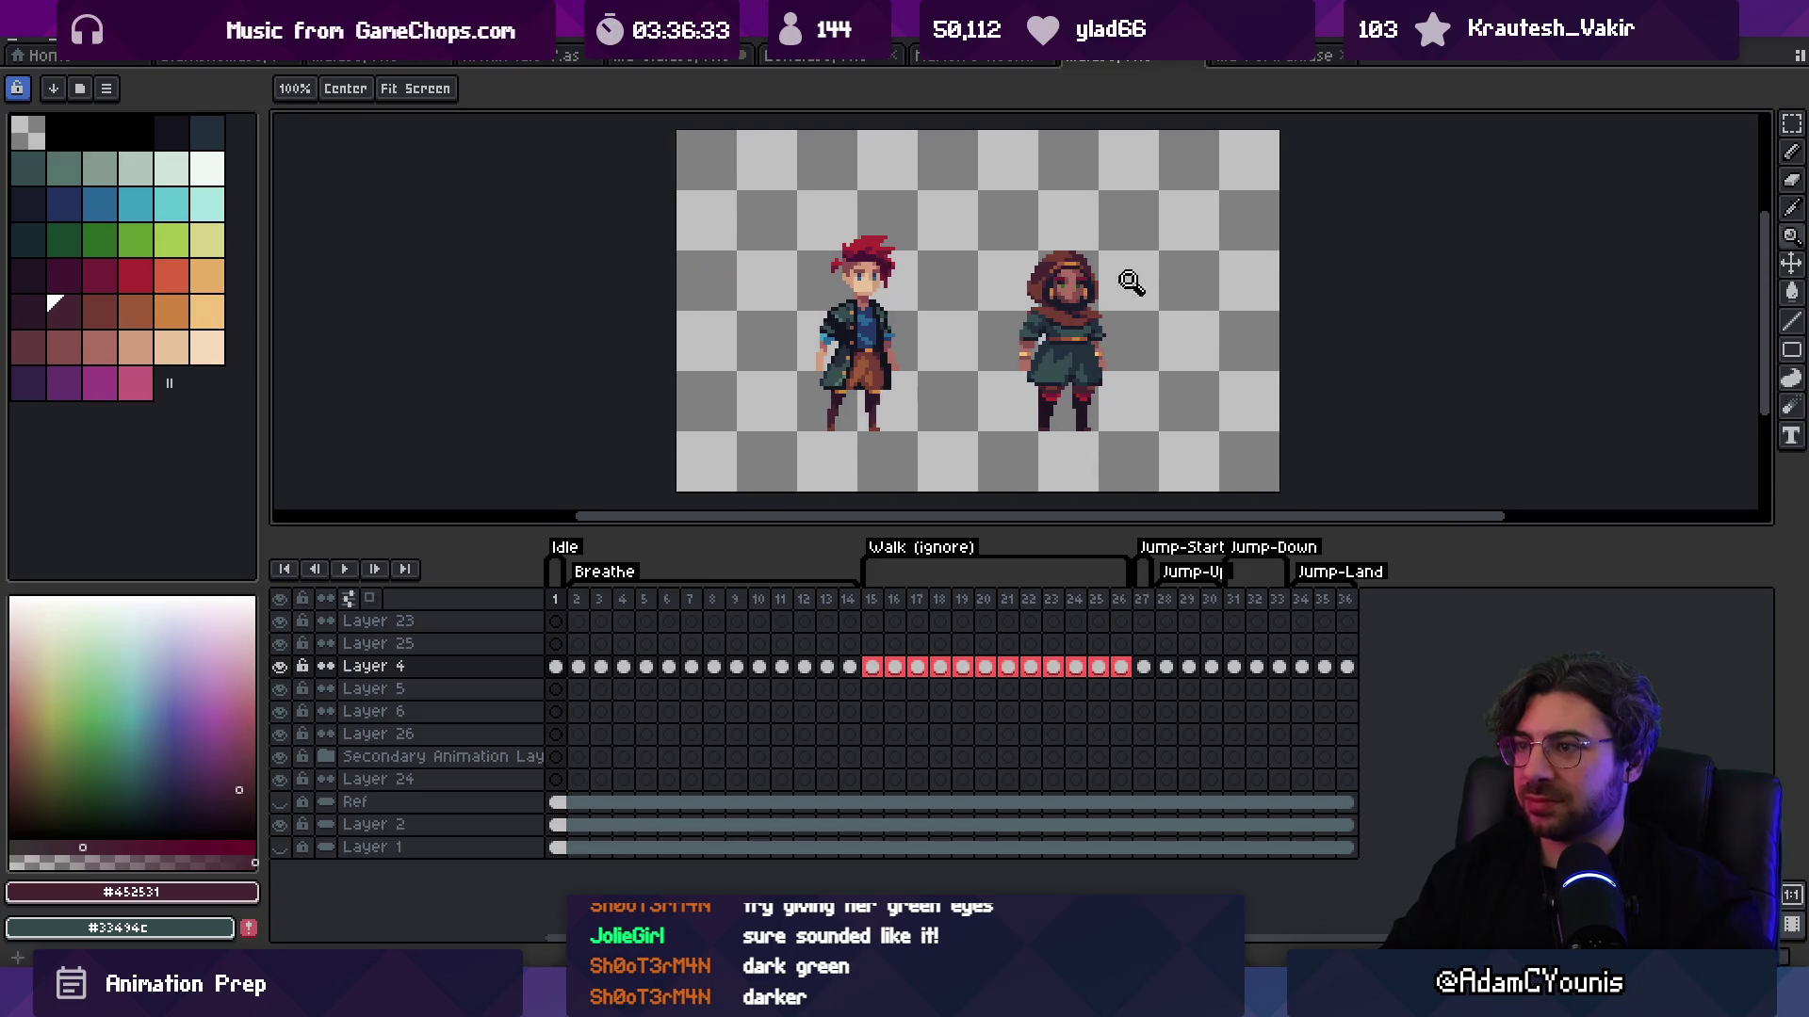
pyautogui.press('v')
pyautogui.press('z')
pyautogui.scroll(1, 1052, 315)
pyautogui.press('b')
pyautogui.press('z')
pyautogui.scroll(-4, 1079, 207)
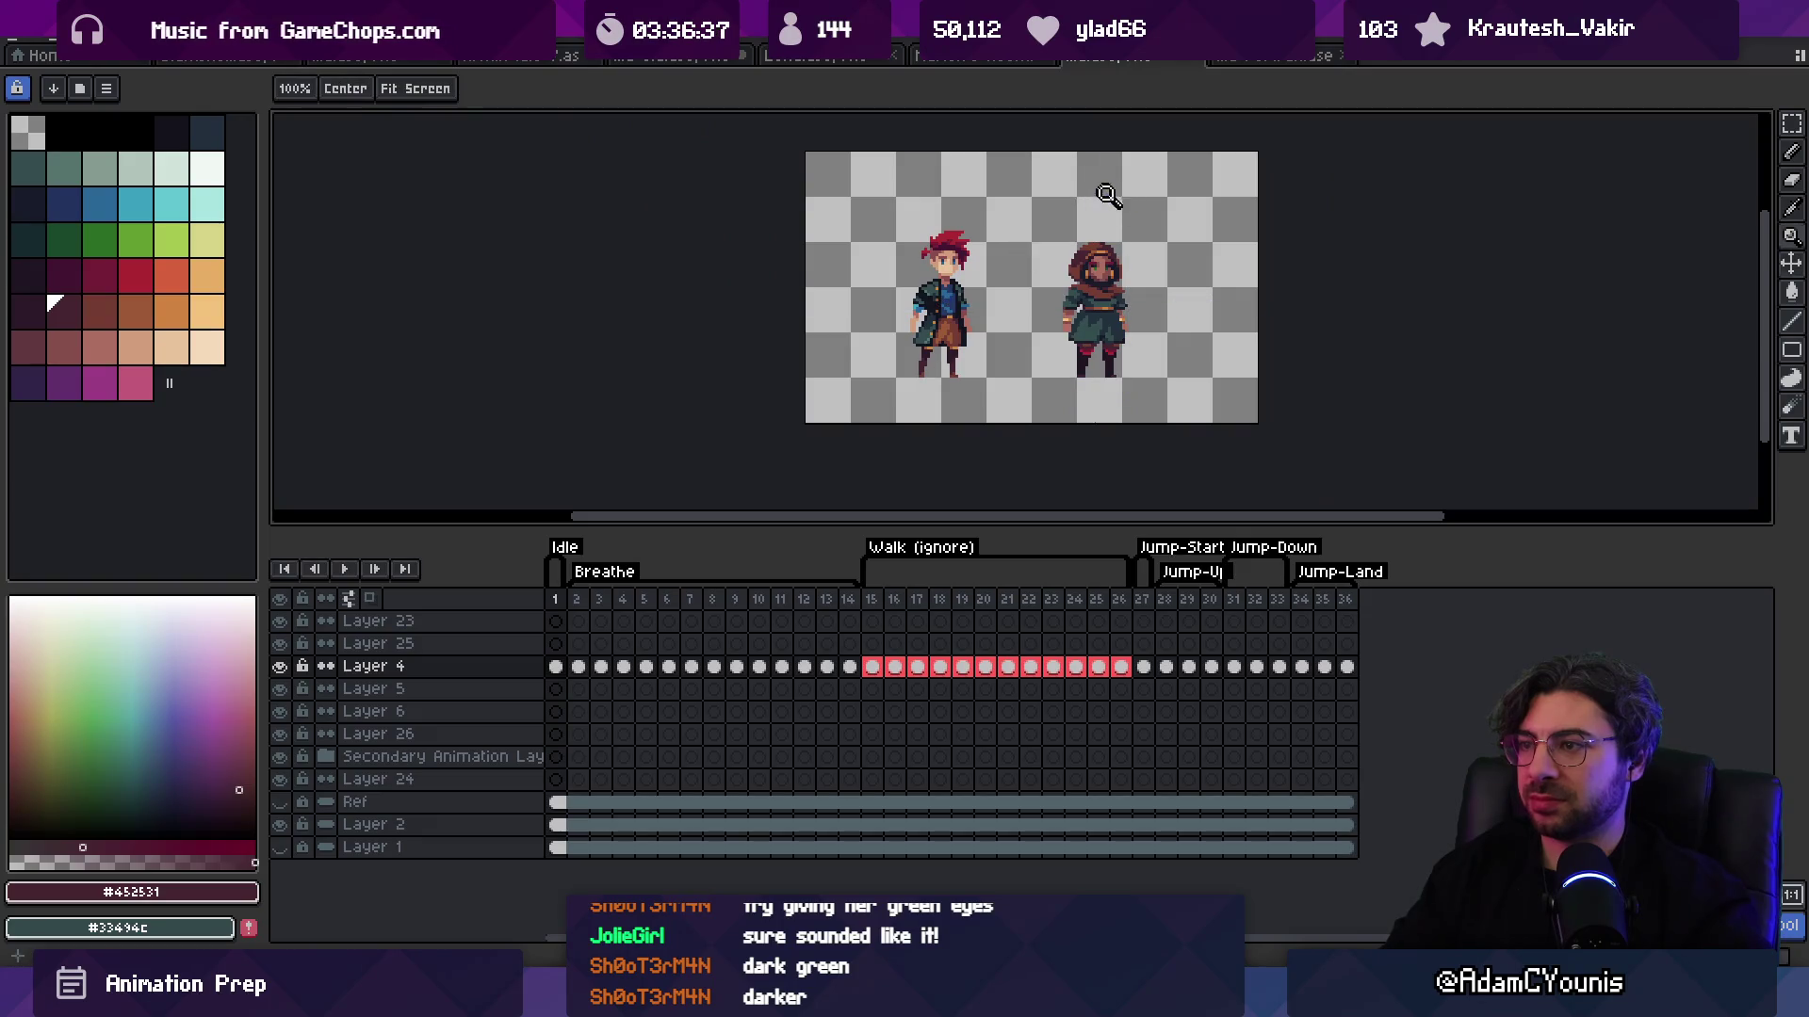
pyautogui.scroll(3, 1135, 287)
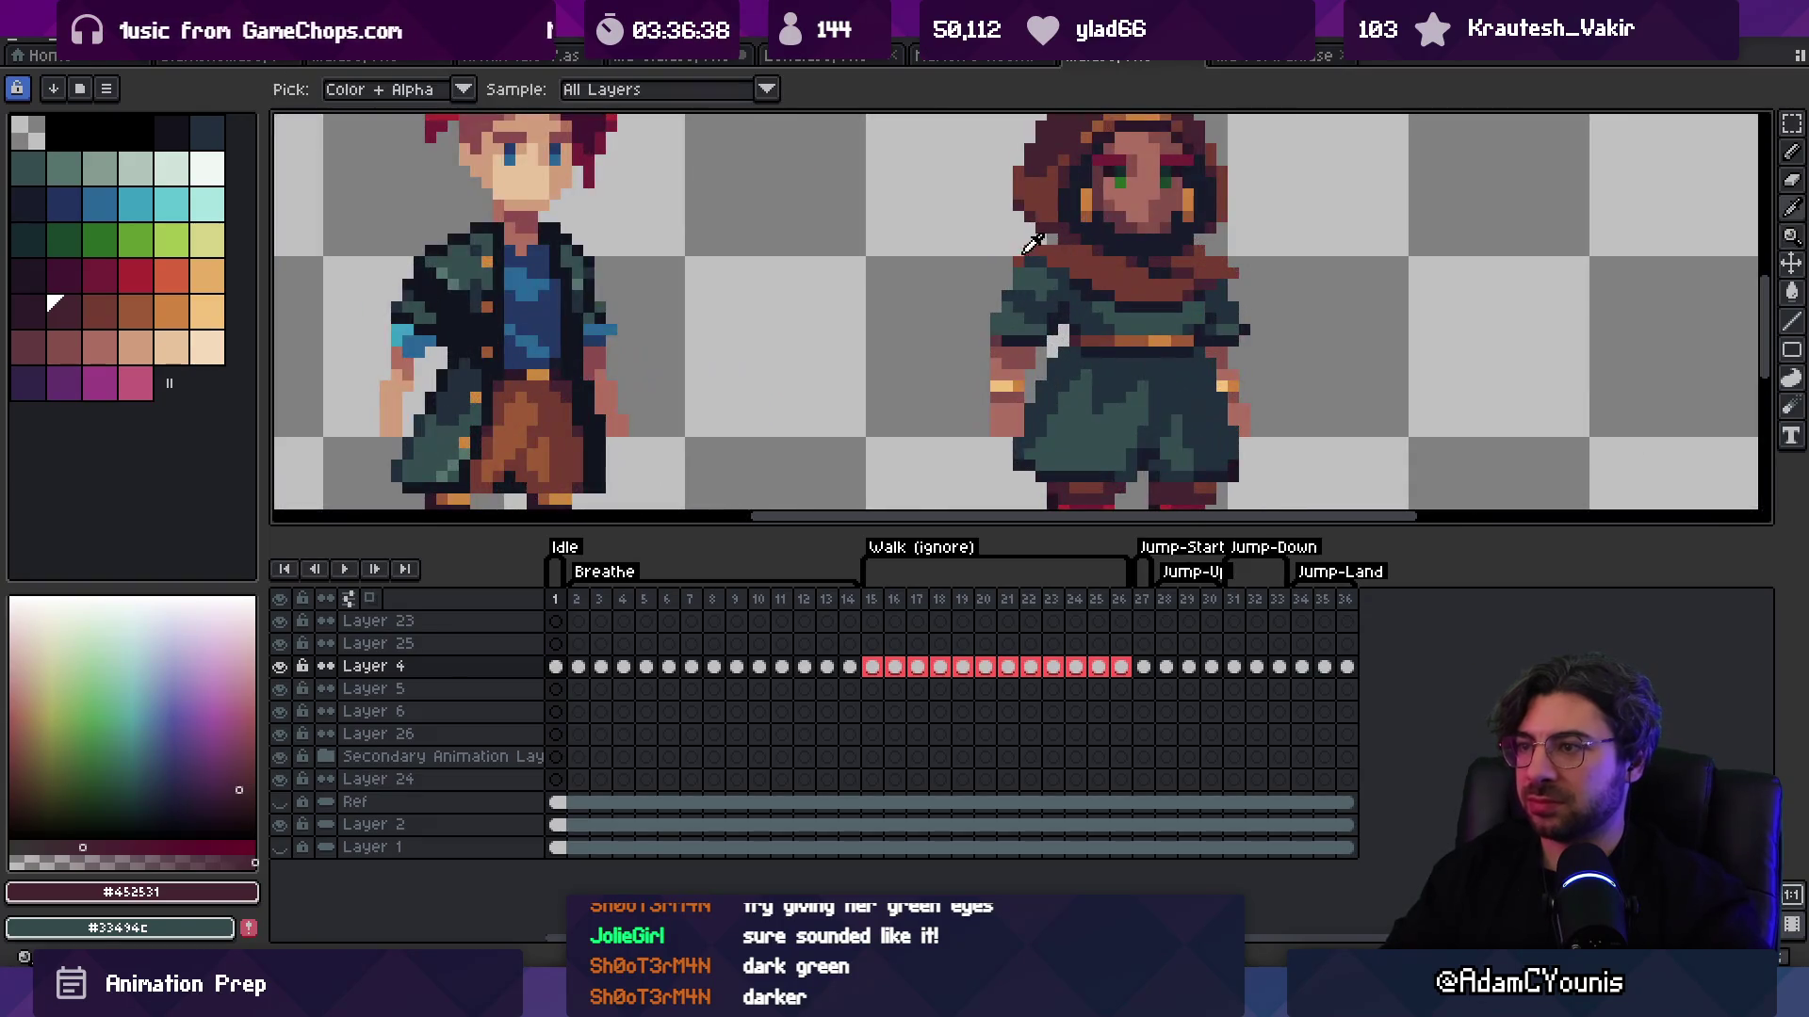
# Step: Touch up cape pixels using transparent, scarf brown and darker maroon from the palette, plus the dark outline colour
pyautogui.keyDown('alt'); pyautogui.click(1019, 251); pyautogui.keyUp('alt')
pyautogui.press('b')
pyautogui.click(91, 303)
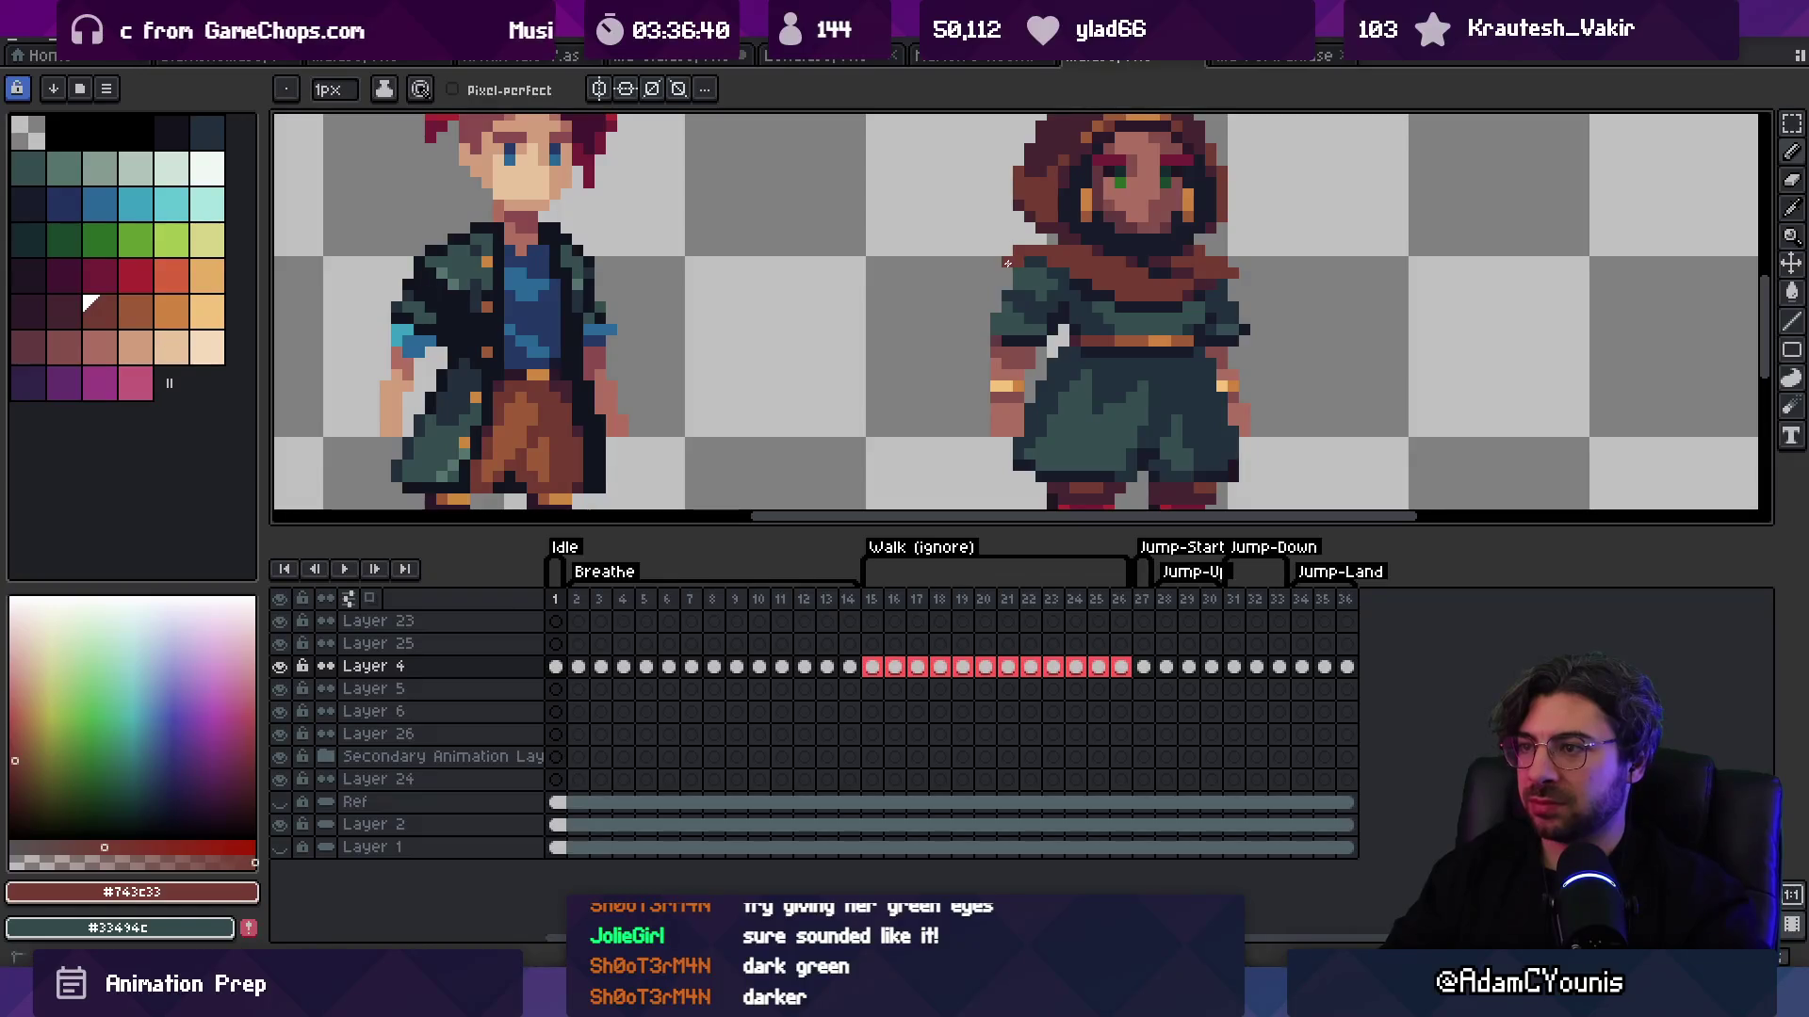
pyautogui.click(54, 302)
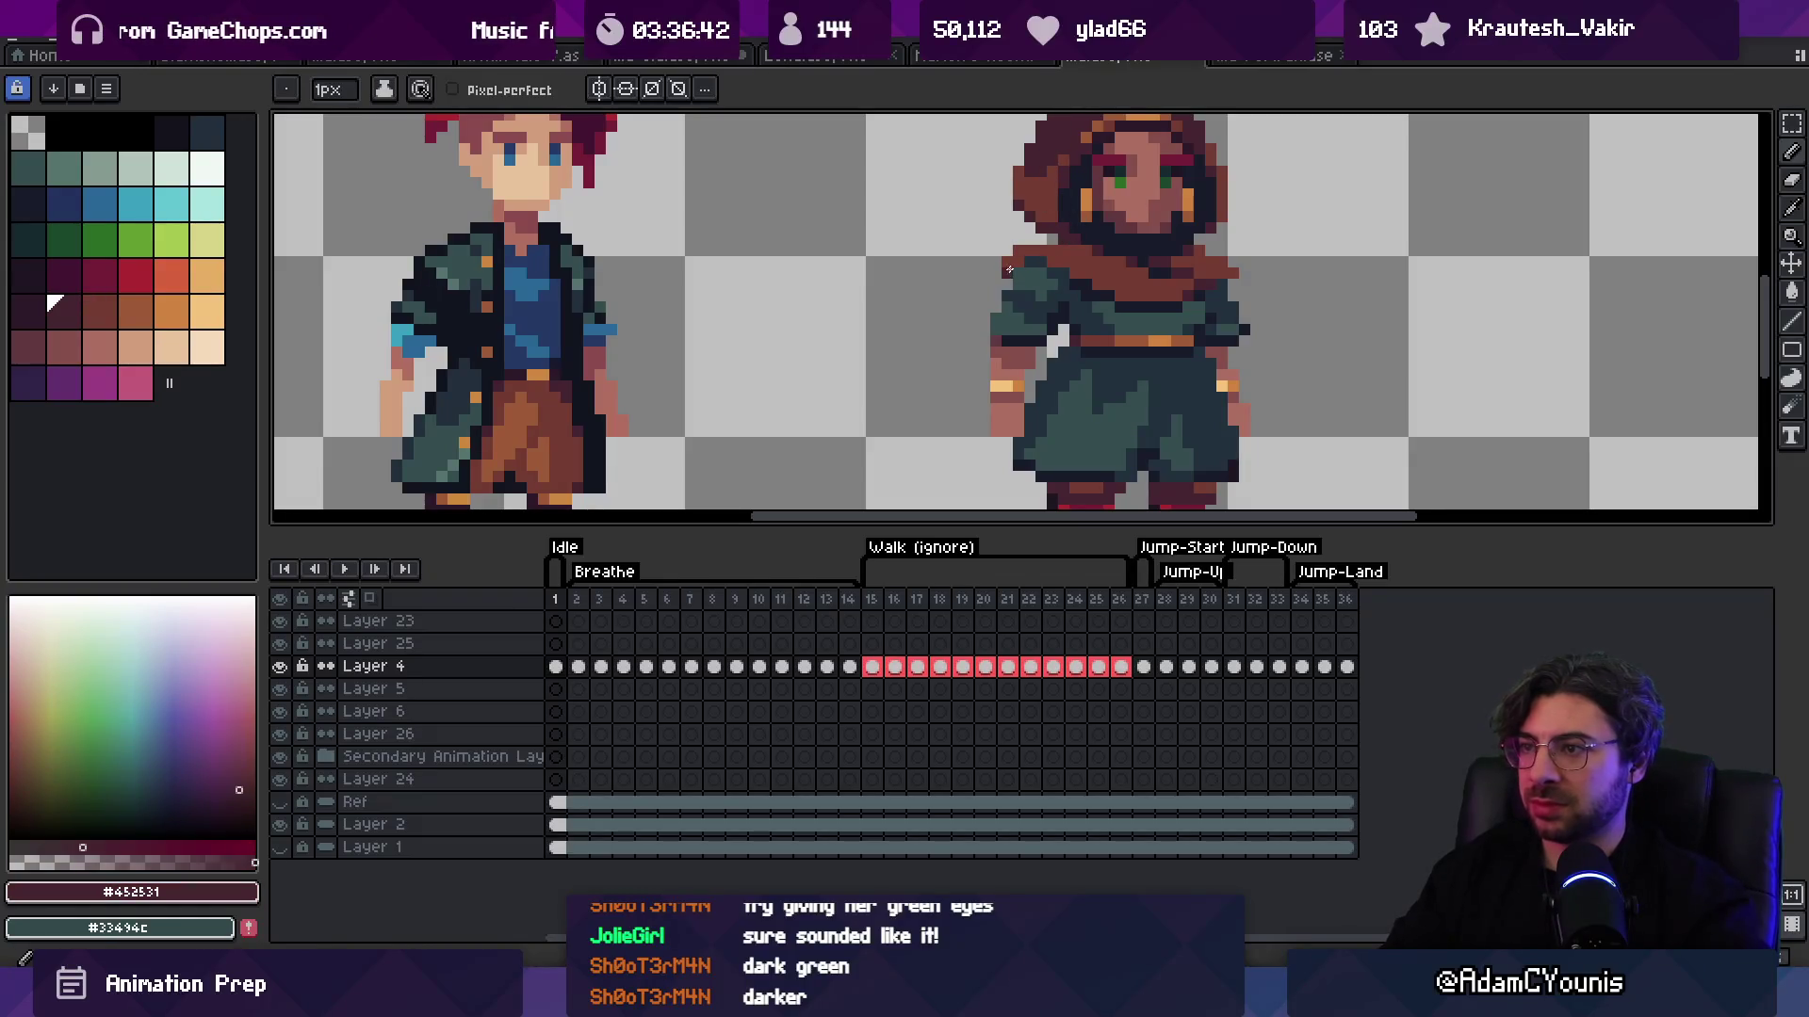
pyautogui.press('z')
pyautogui.scroll(-3, 1046, 168)
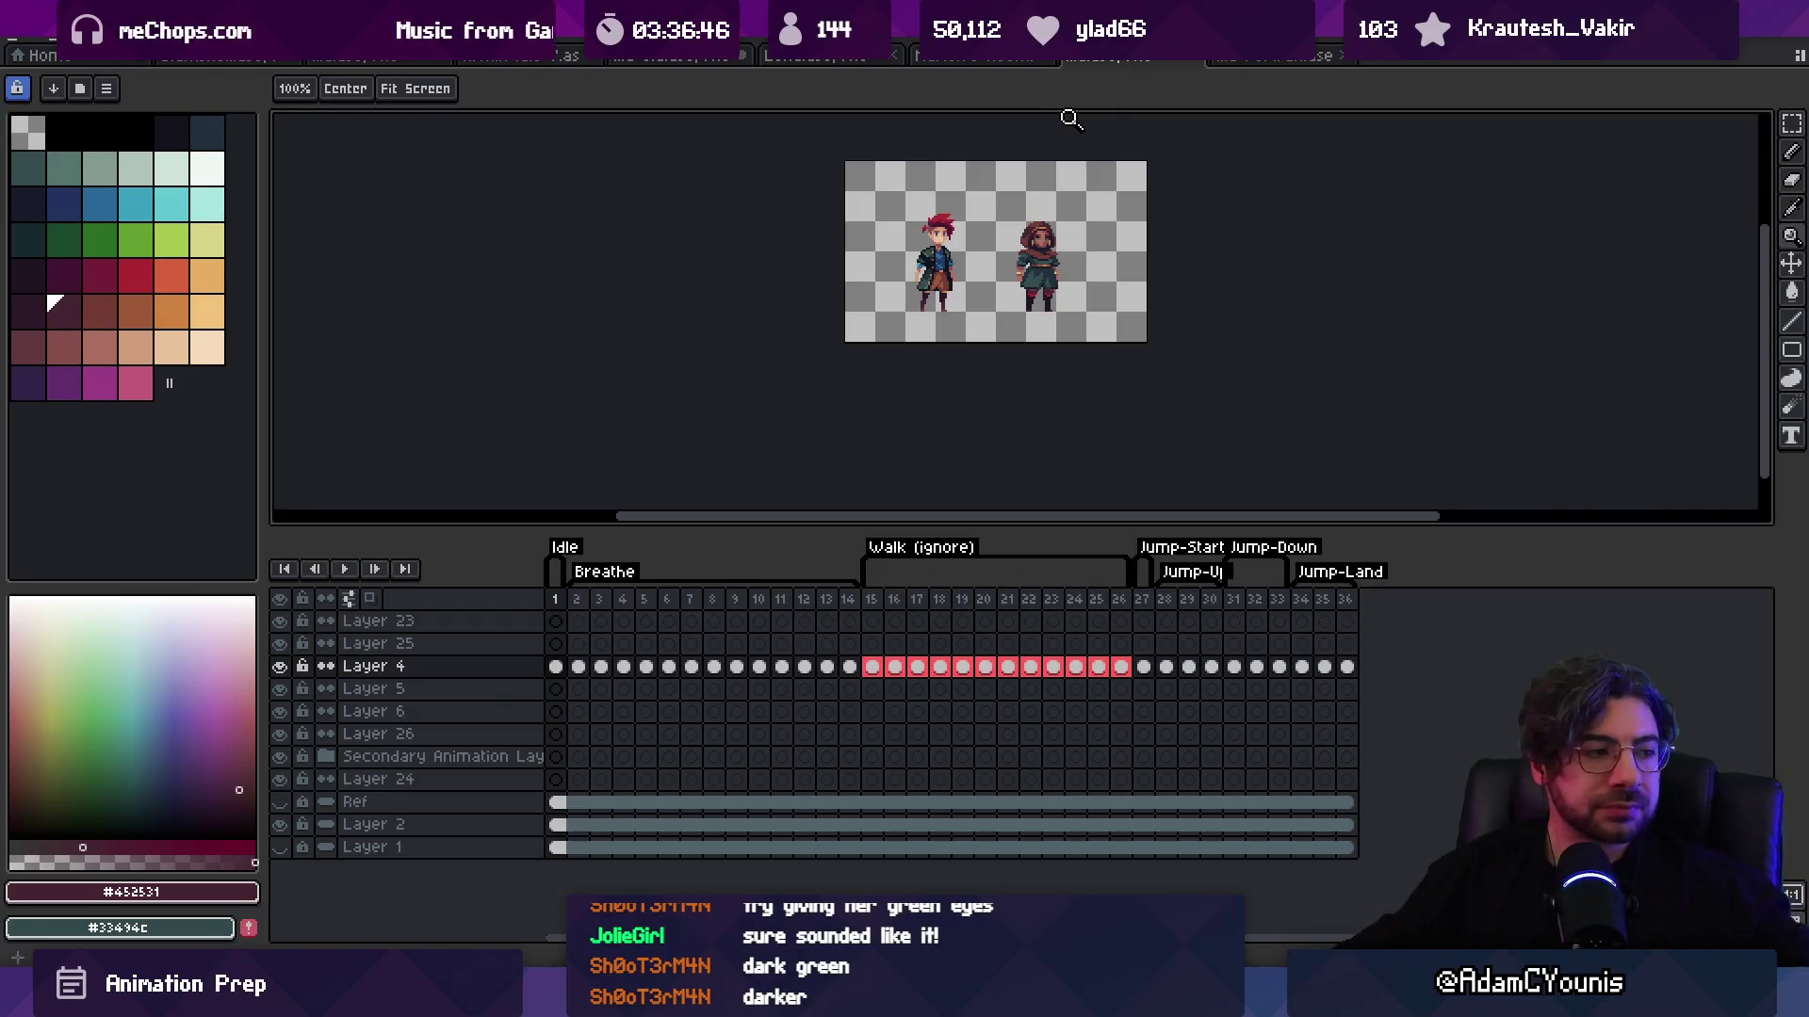
pyautogui.scroll(3, 1117, 235)
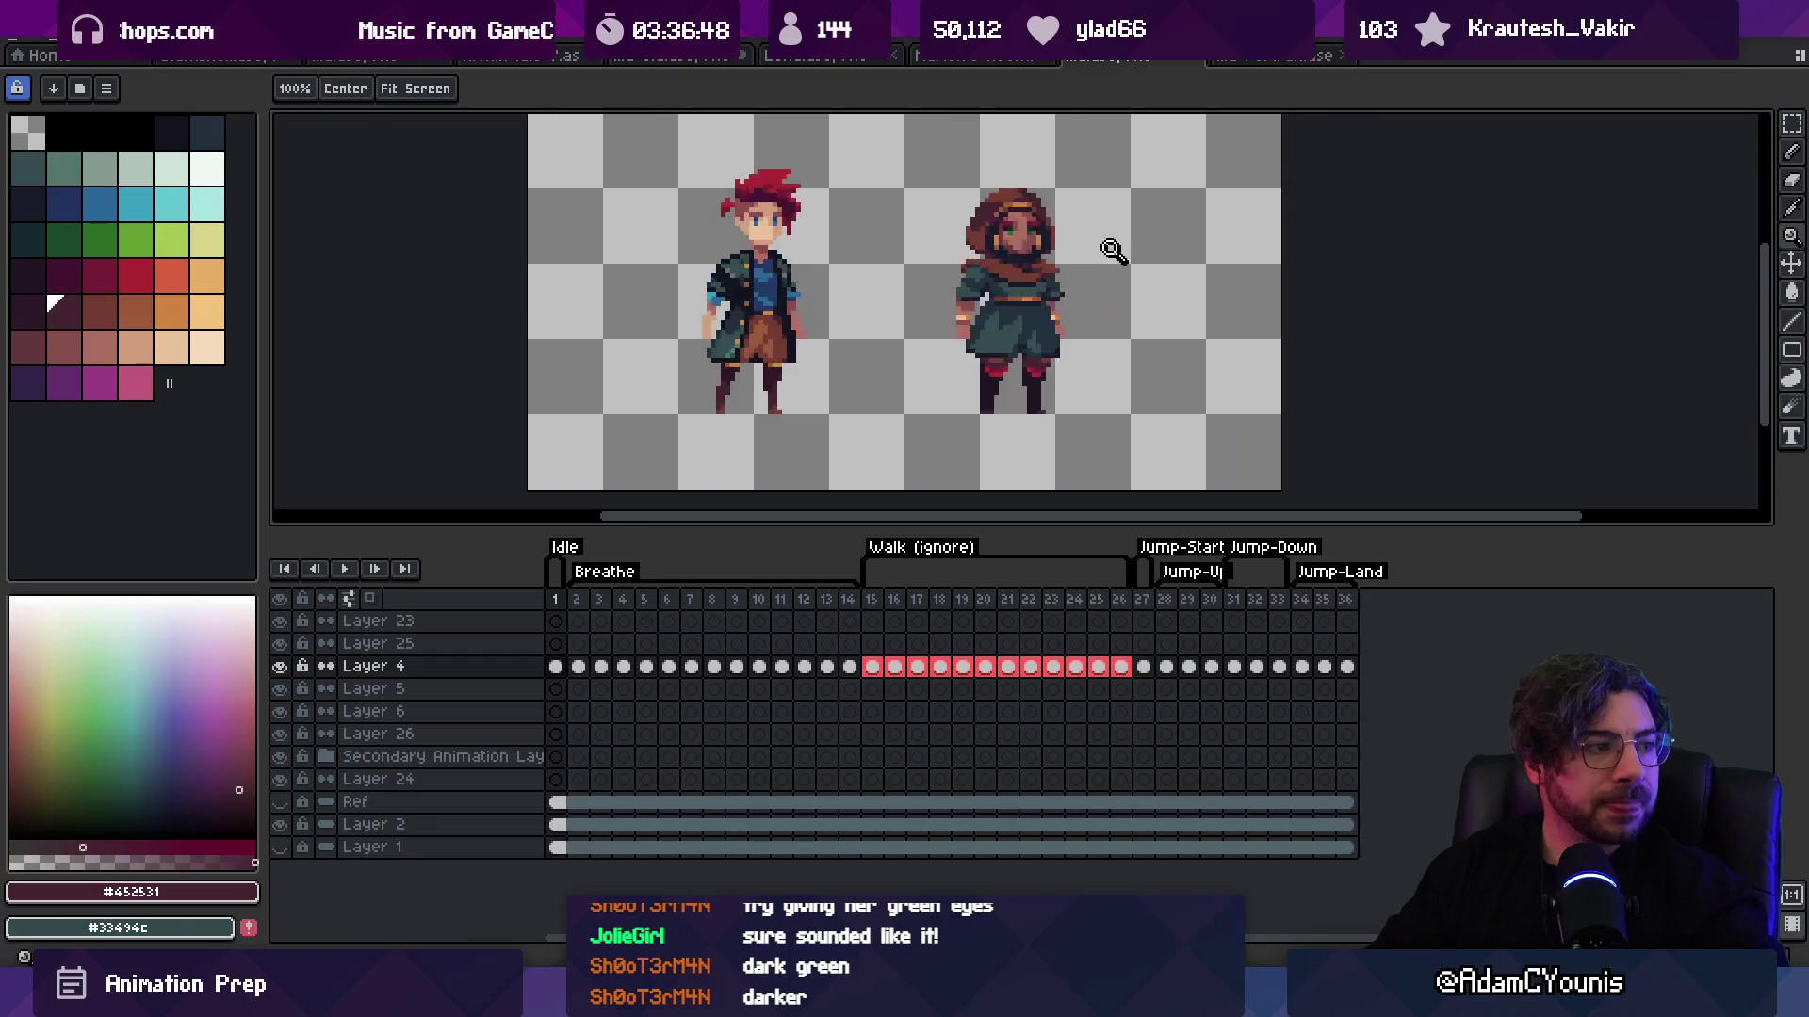
pyautogui.scroll(3, 1062, 274)
pyautogui.press('b')
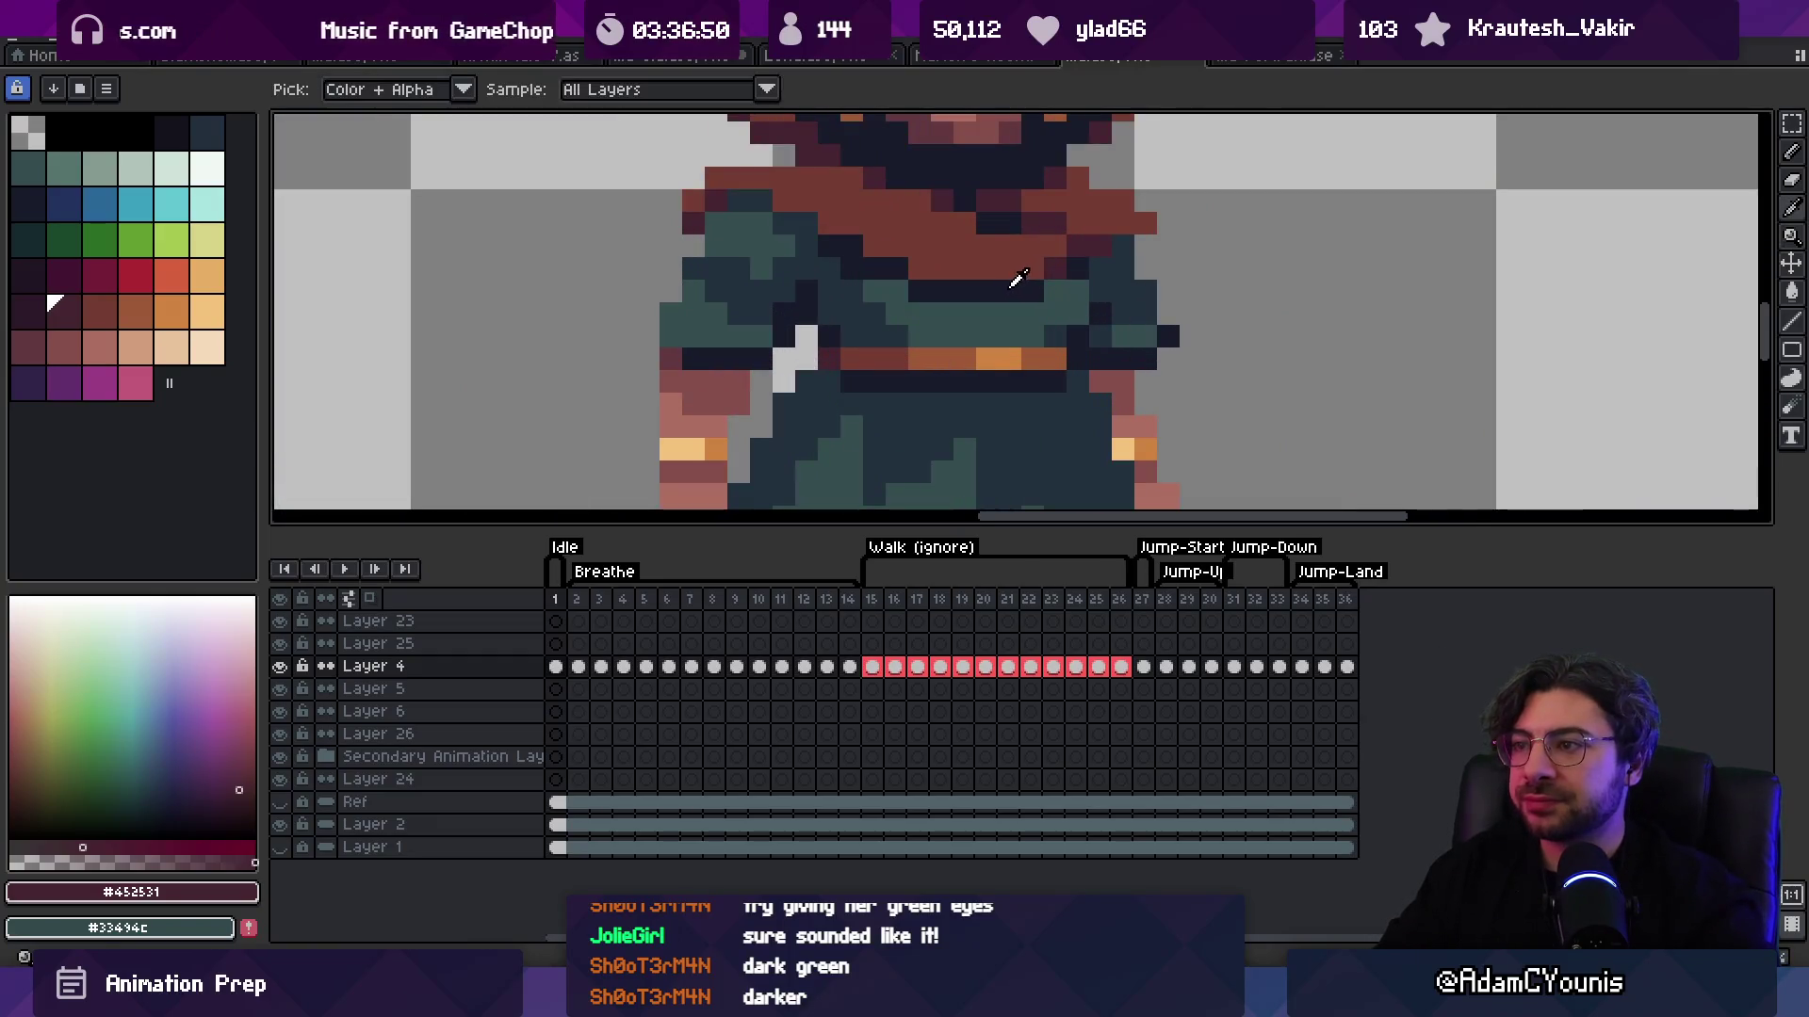
pyautogui.keyDown('alt'); pyautogui.click(1067, 286); pyautogui.keyUp('alt')
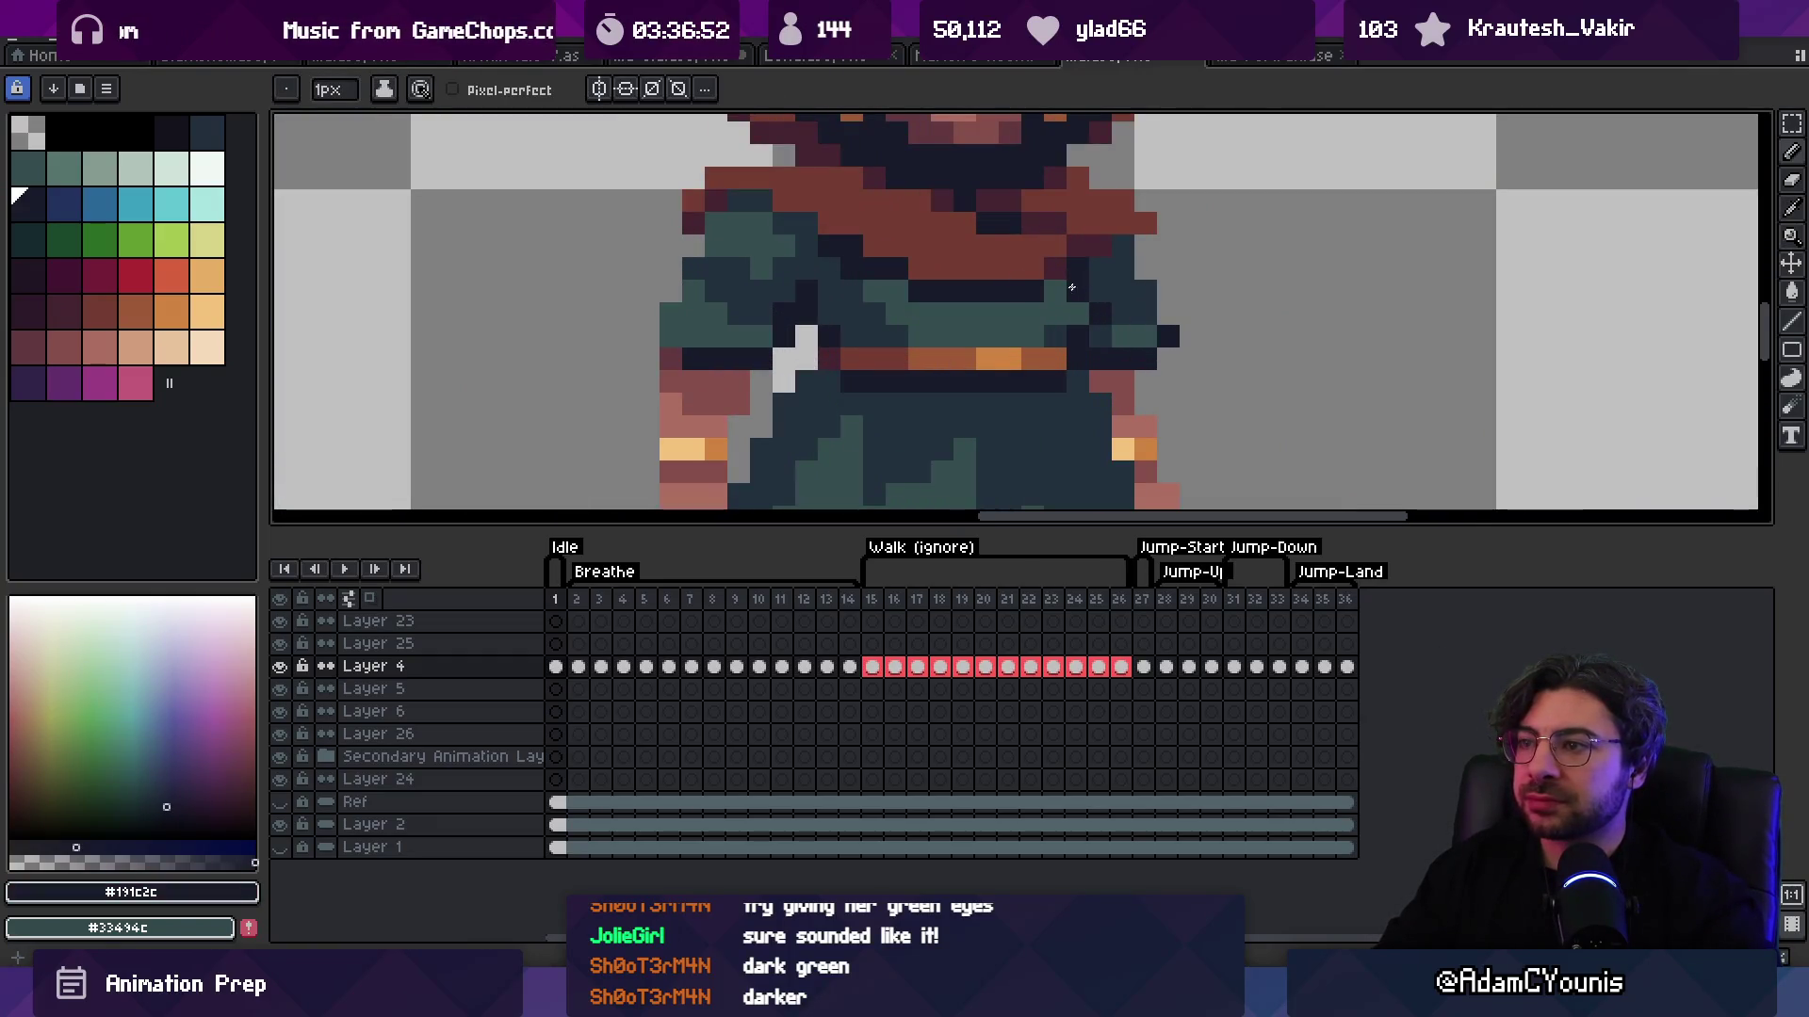
# Step: Zoom out to check the hooded sprite's bounds and spacing, then zoom back in on her
pyautogui.press('z')
pyautogui.scroll(-4, 991, 231)
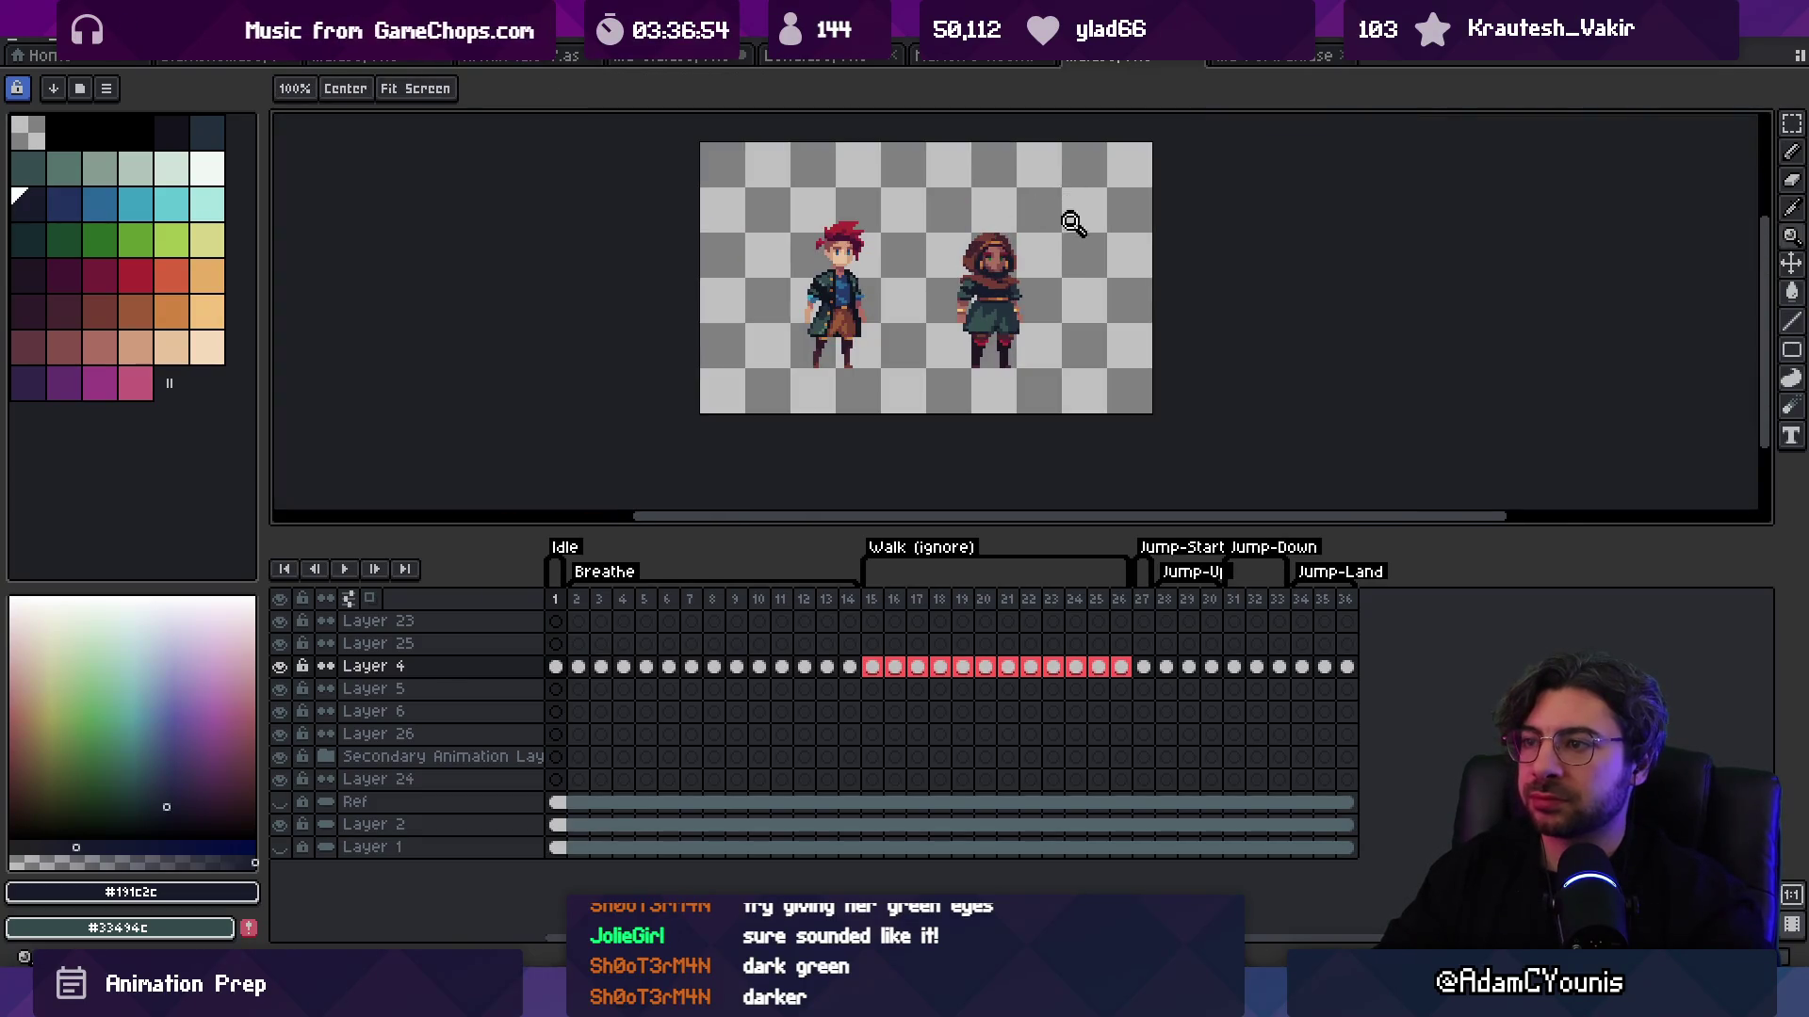
pyautogui.scroll(-1, 1072, 218)
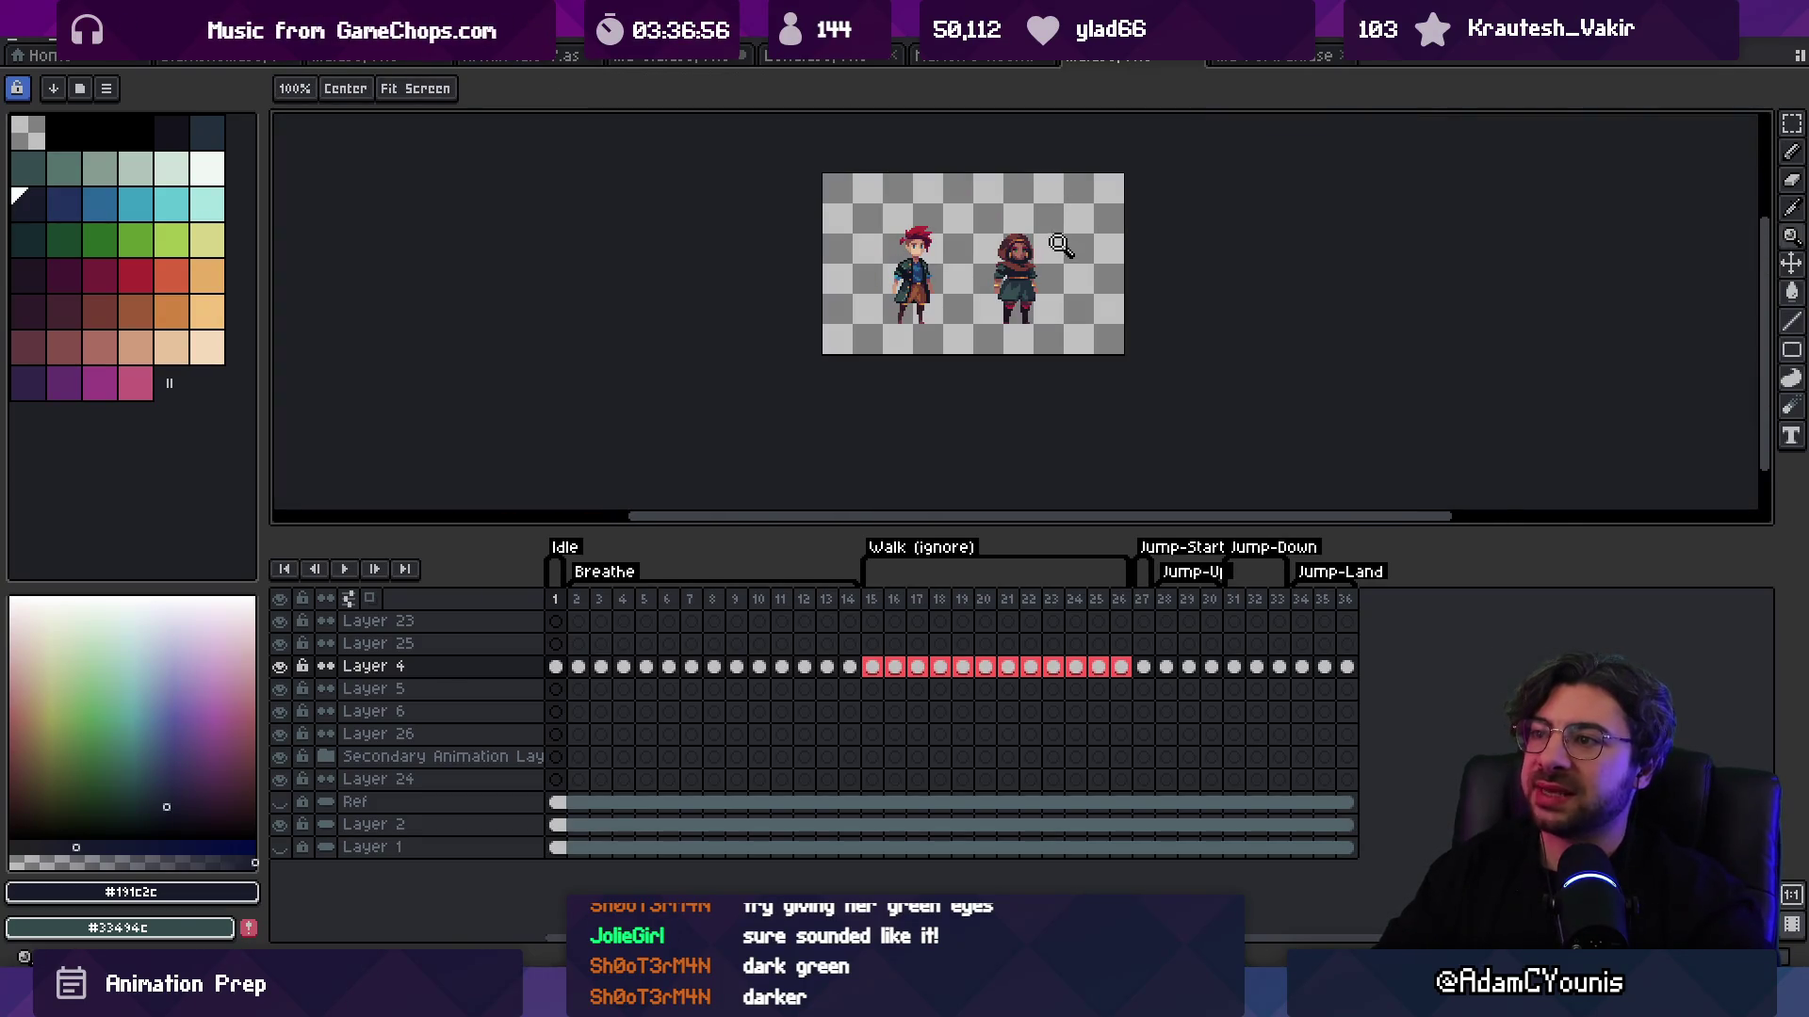
pyautogui.press('v')
pyautogui.press('z')
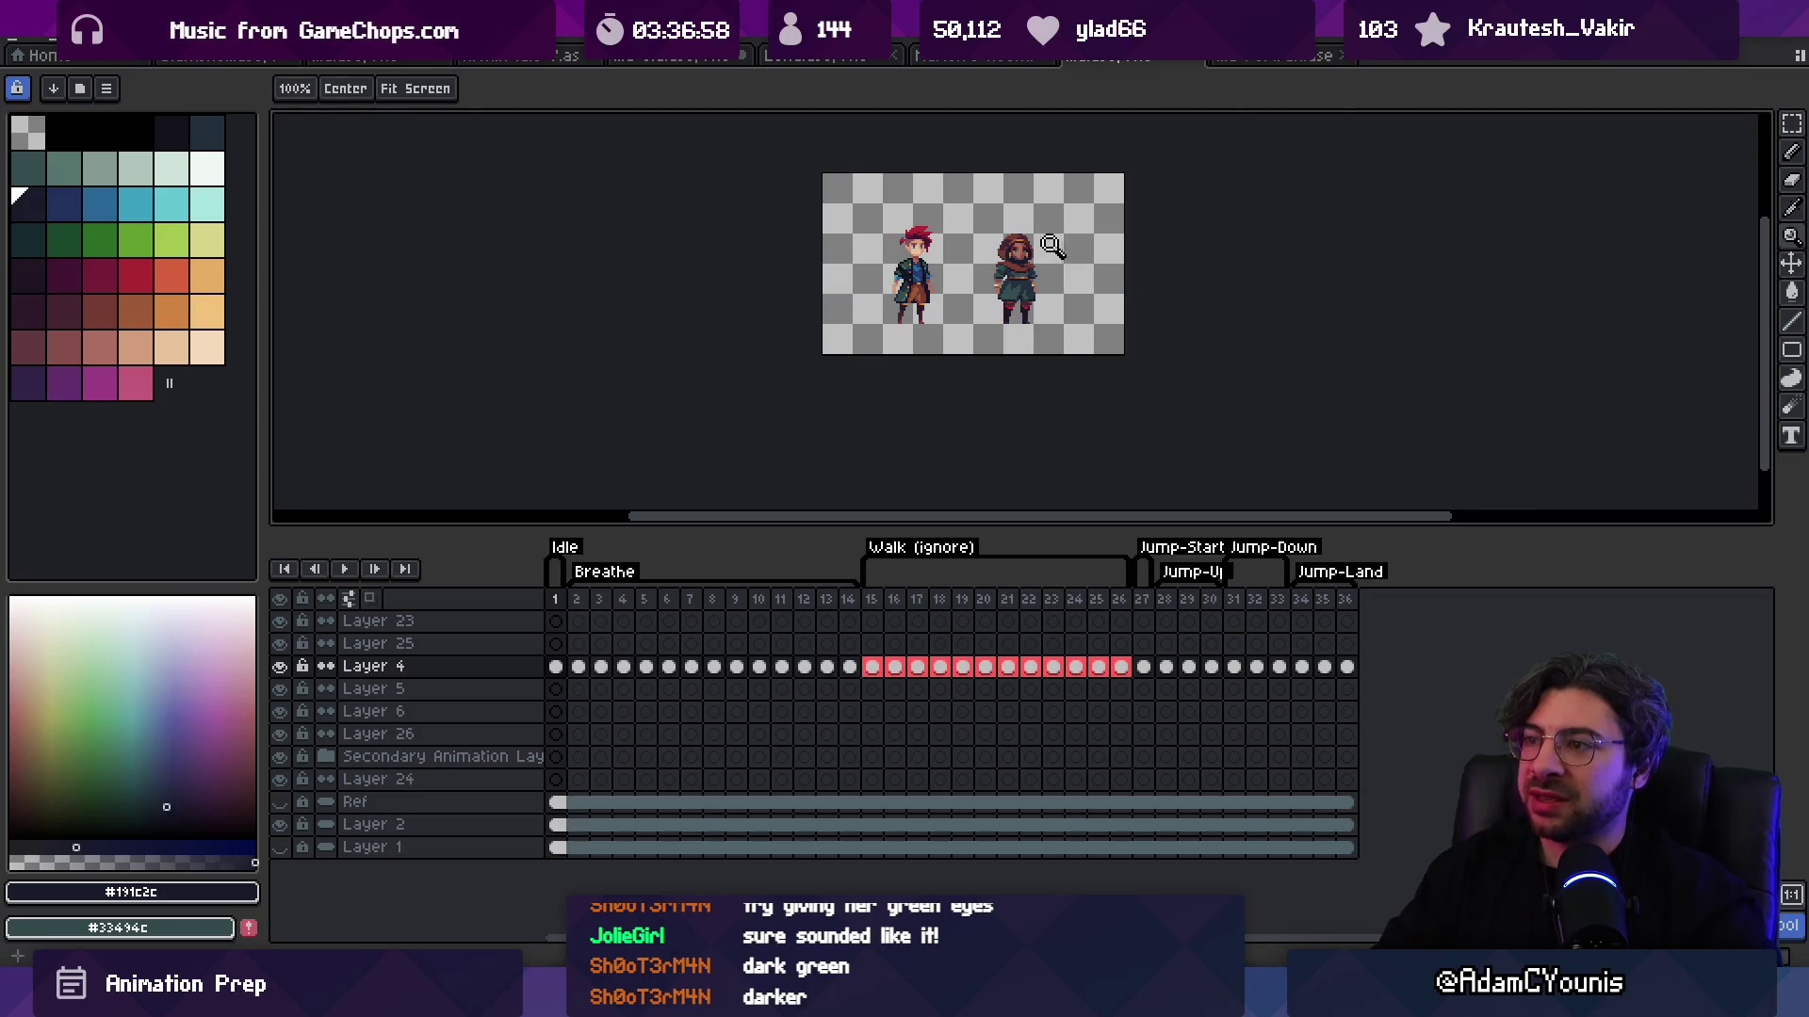
pyautogui.scroll(5, 965, 271)
pyautogui.scroll(-5, 966, 271)
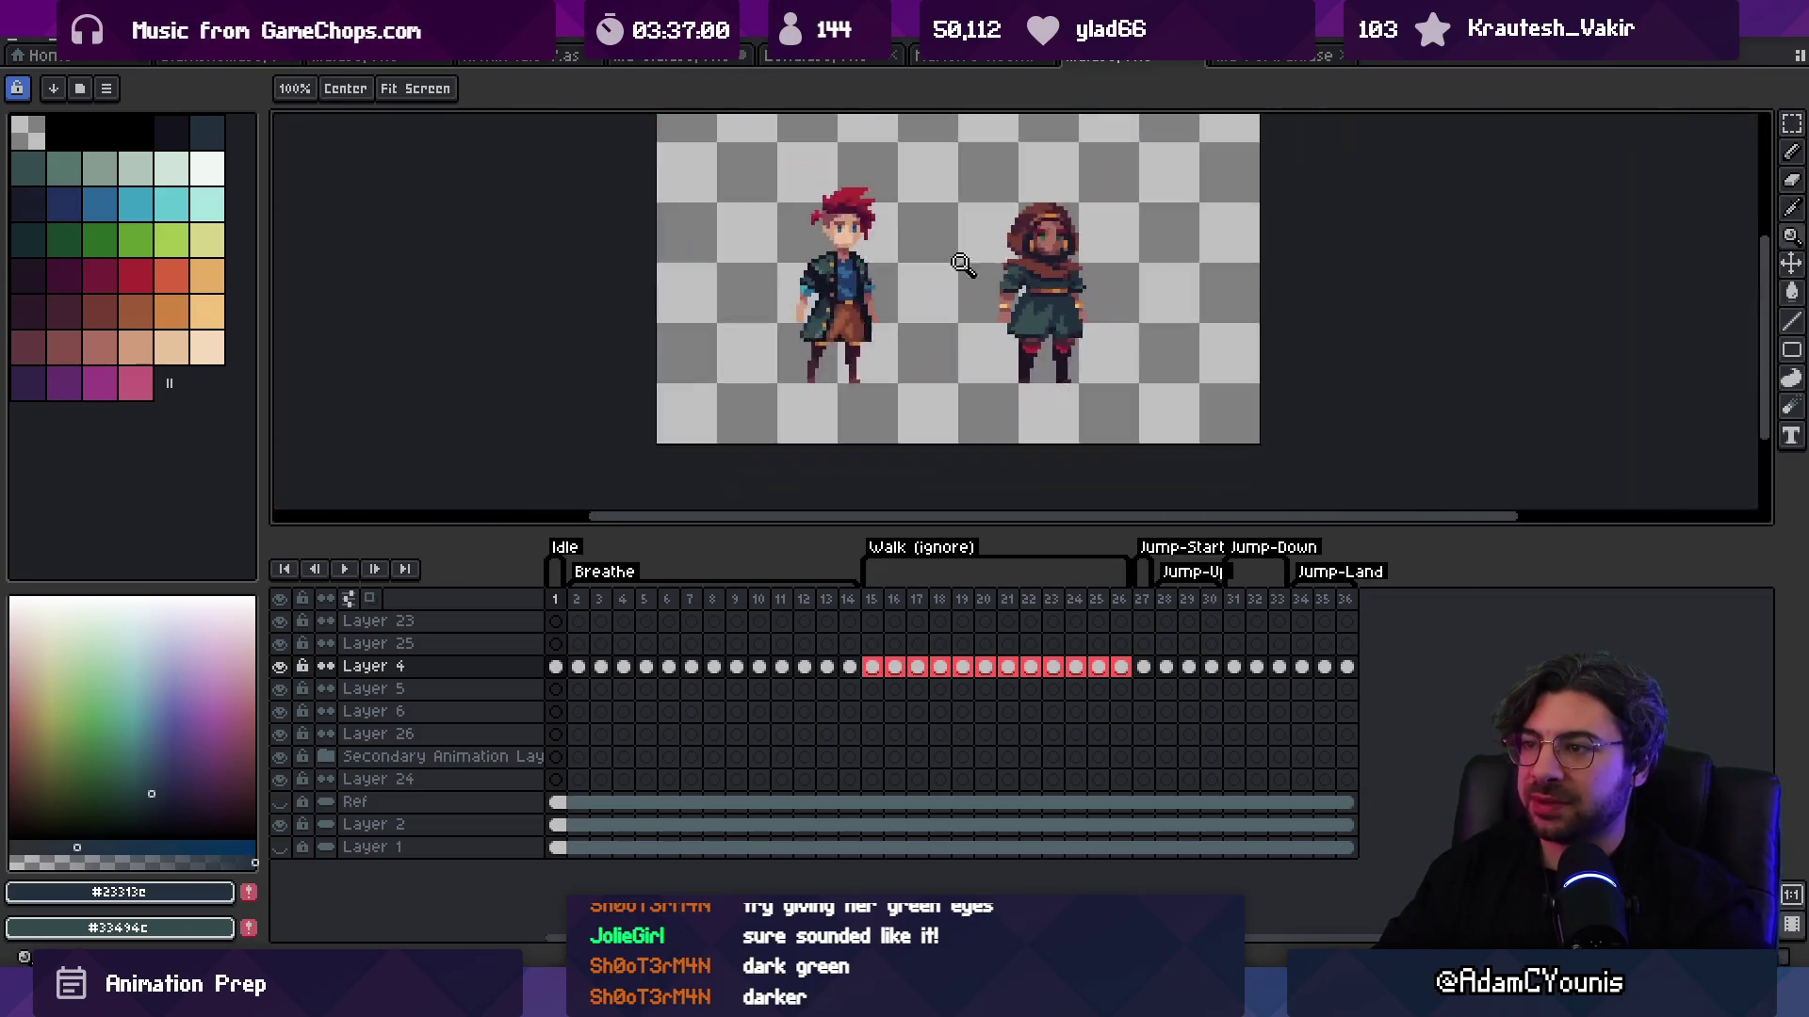
pyautogui.scroll(-2, 1017, 262)
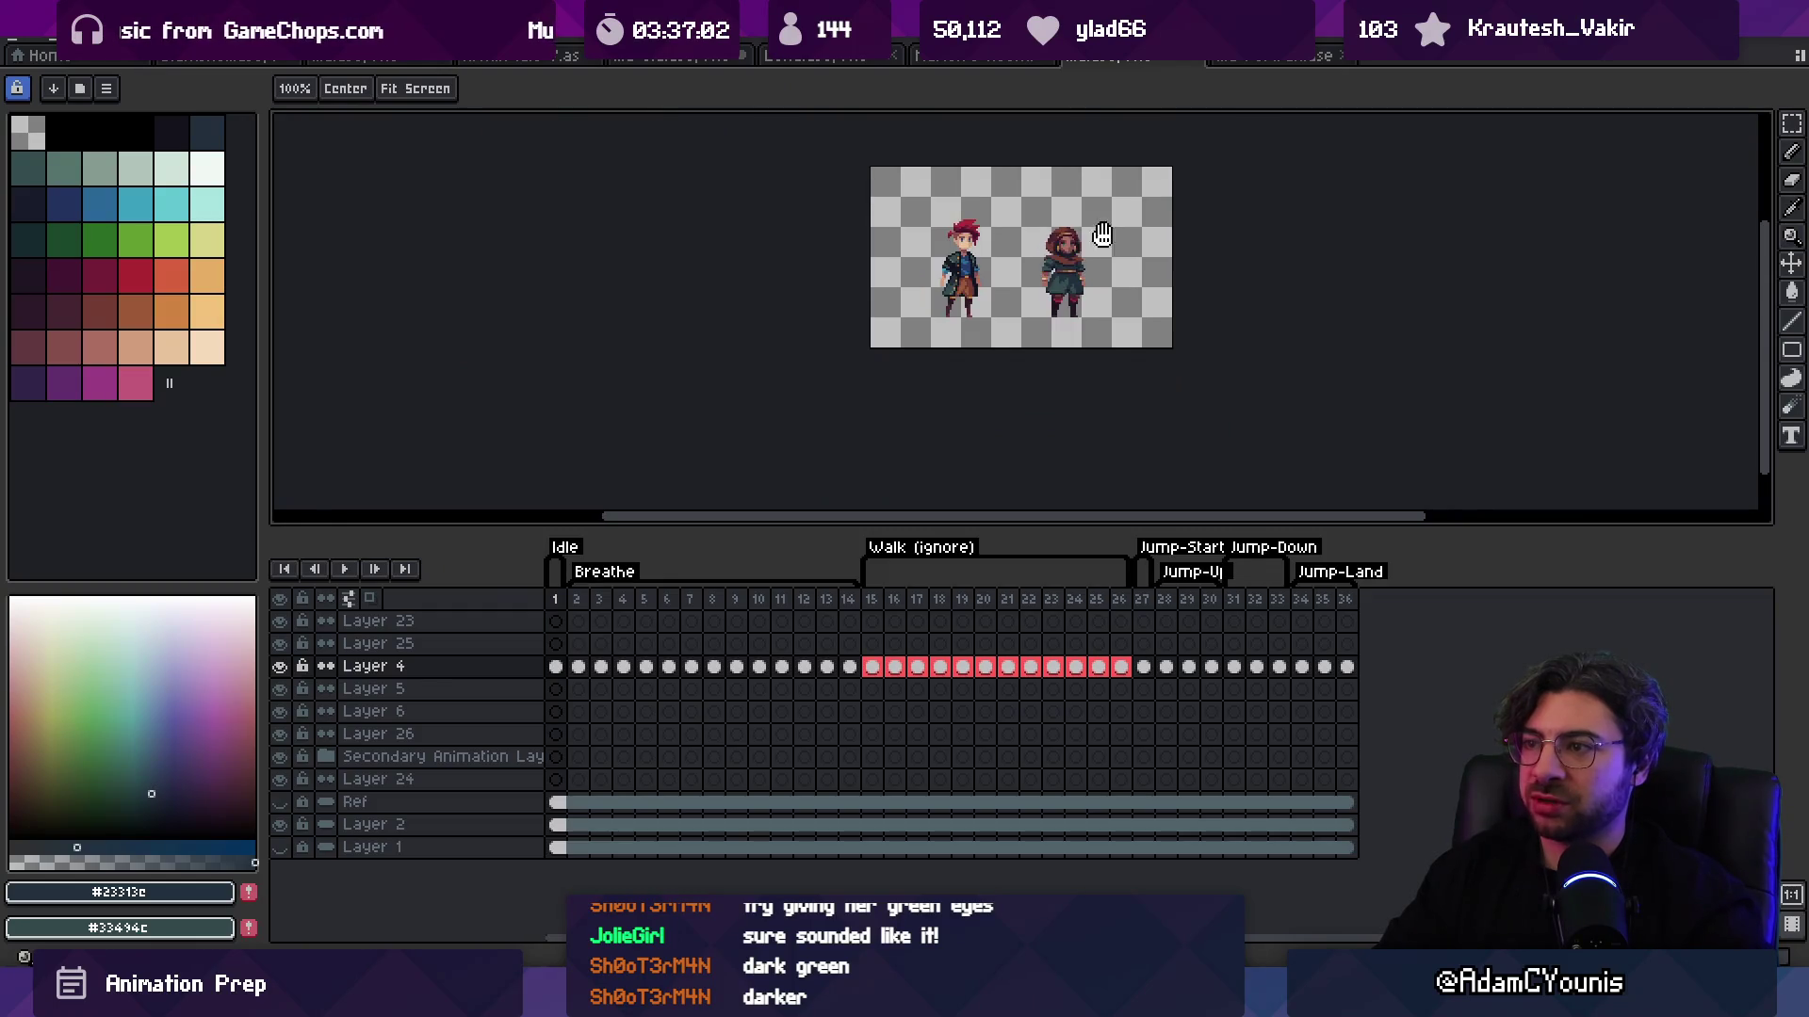
pyautogui.scroll(4, 1111, 250)
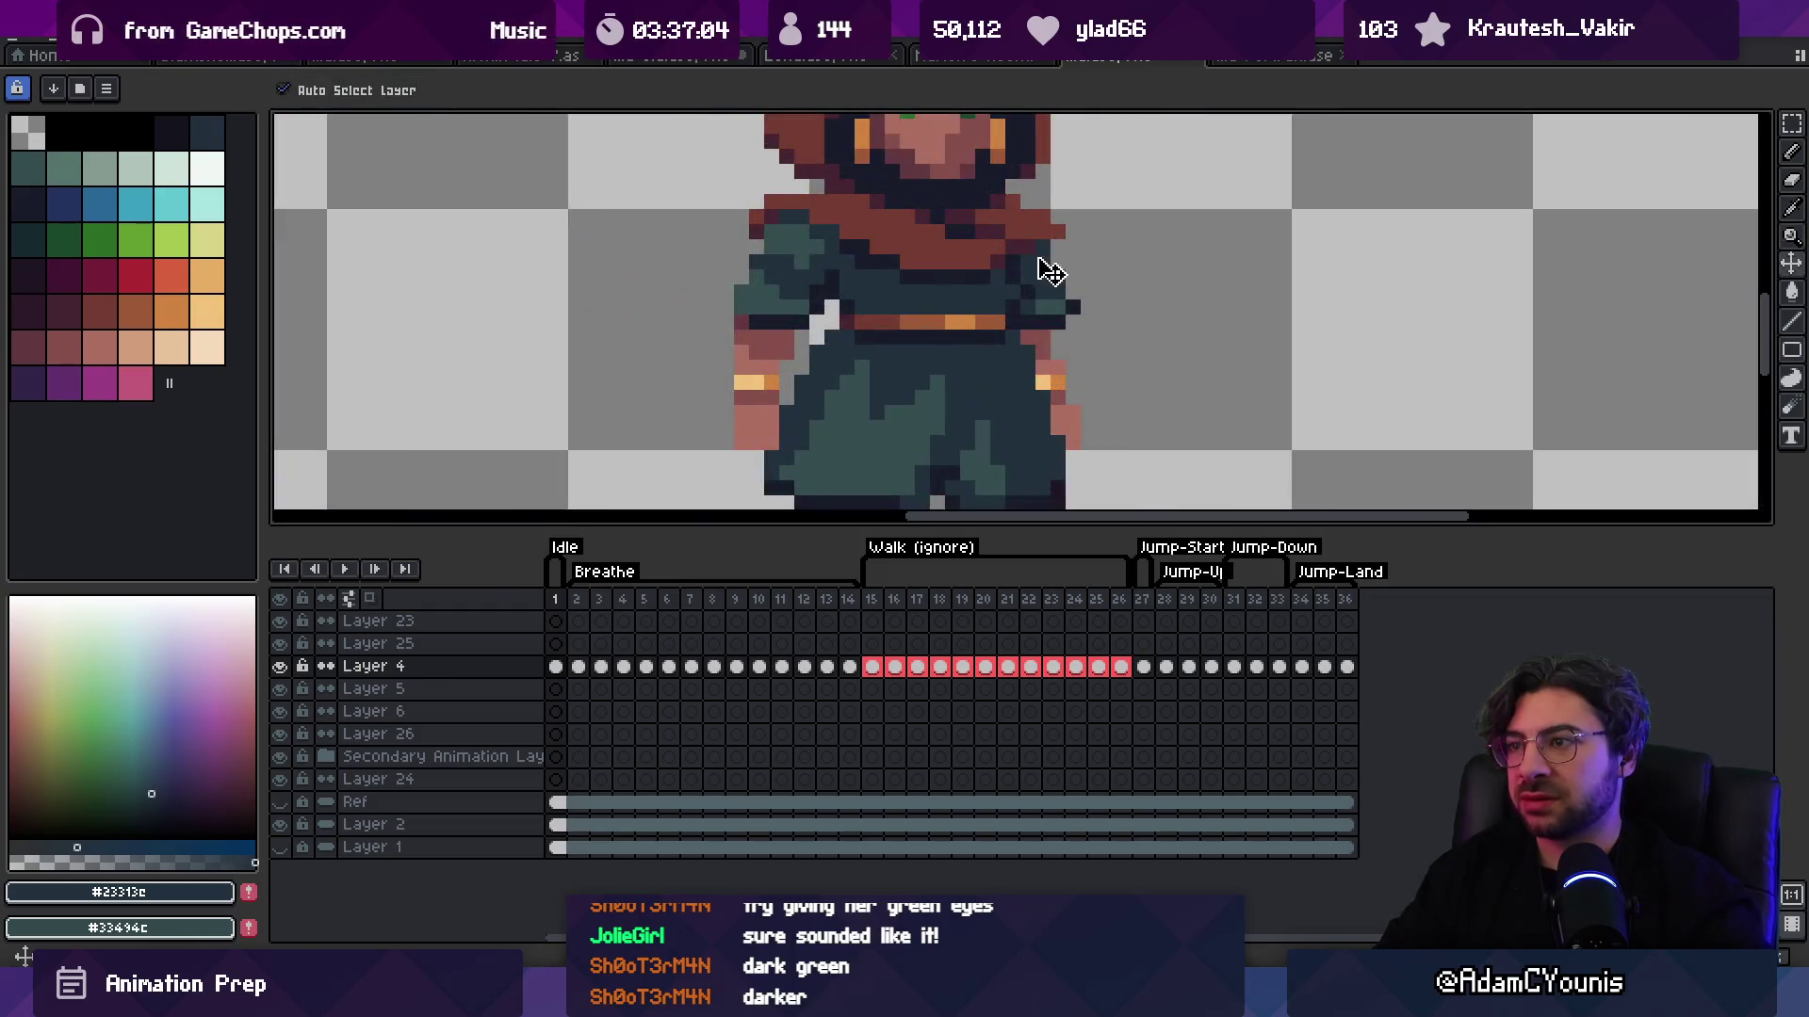
pyautogui.press('b')
pyautogui.scroll(-6, 961, 244)
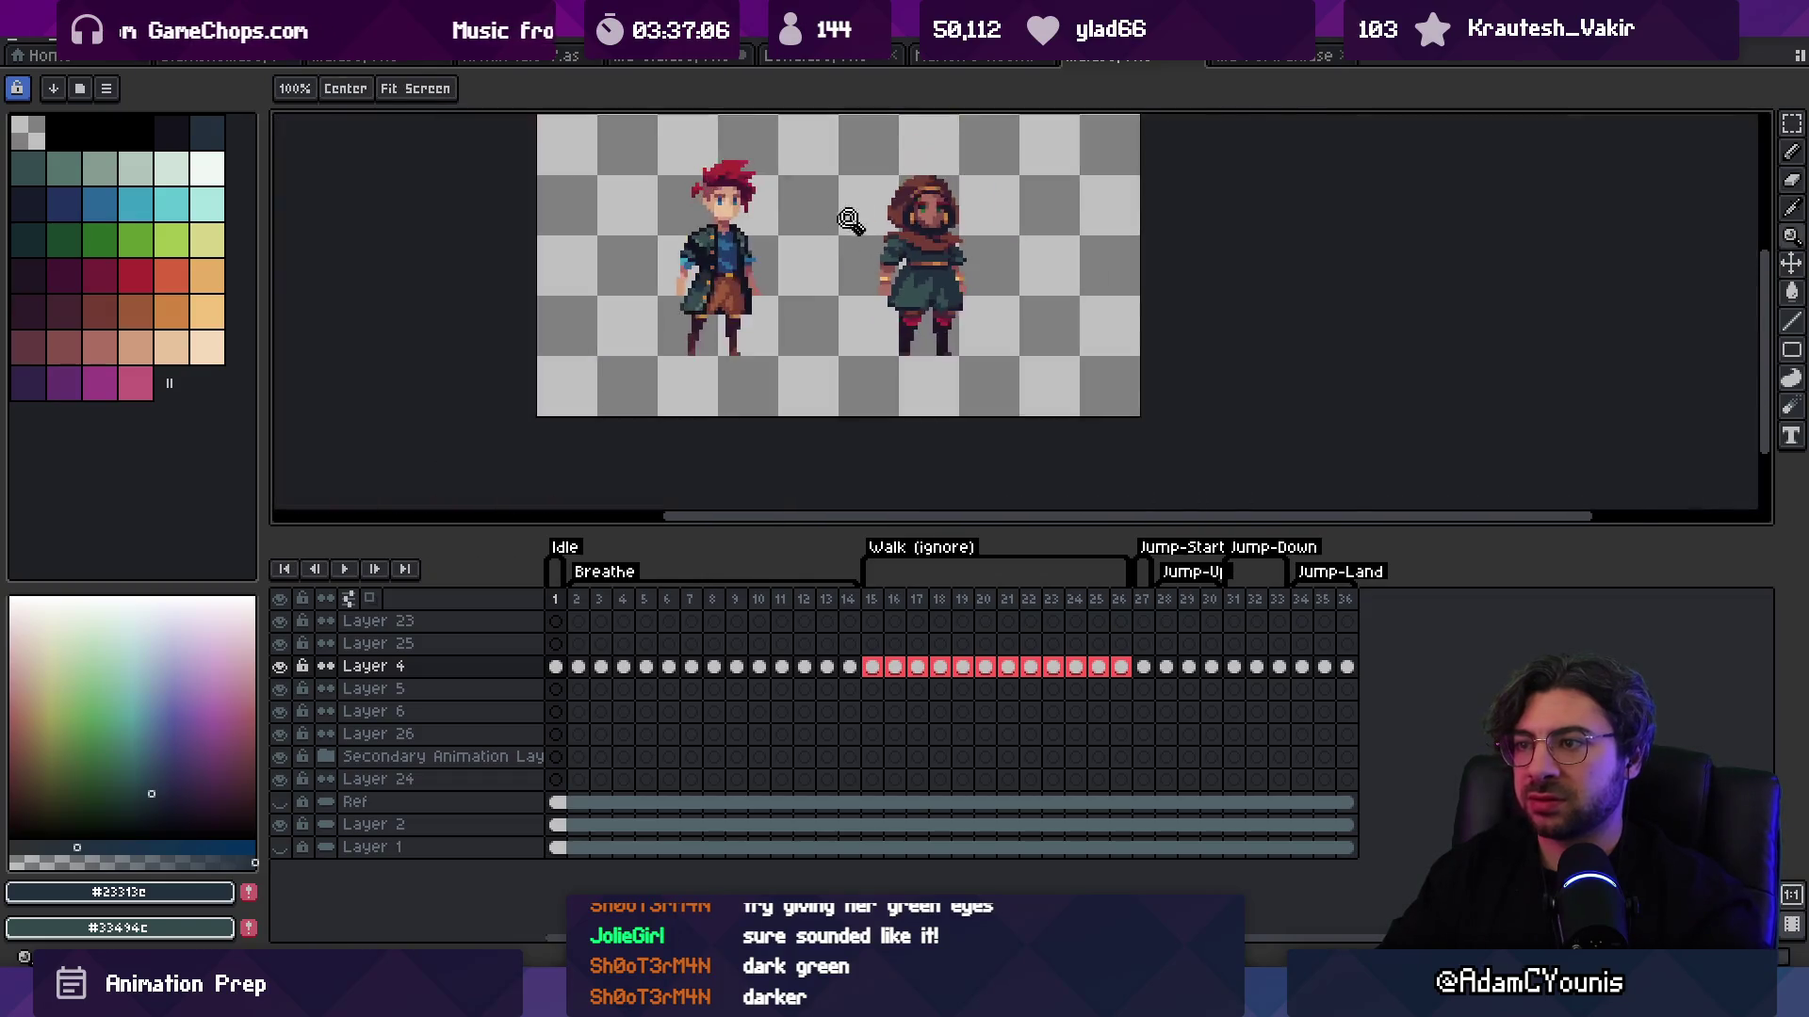
pyautogui.scroll(9, 998, 235)
# Step: Repaint cape pixels with the brown cape colour and dark navy outline sampled from the sprite
pyautogui.press('i')
pyautogui.keyDown('alt'); pyautogui.click(953, 265); pyautogui.keyUp('alt')
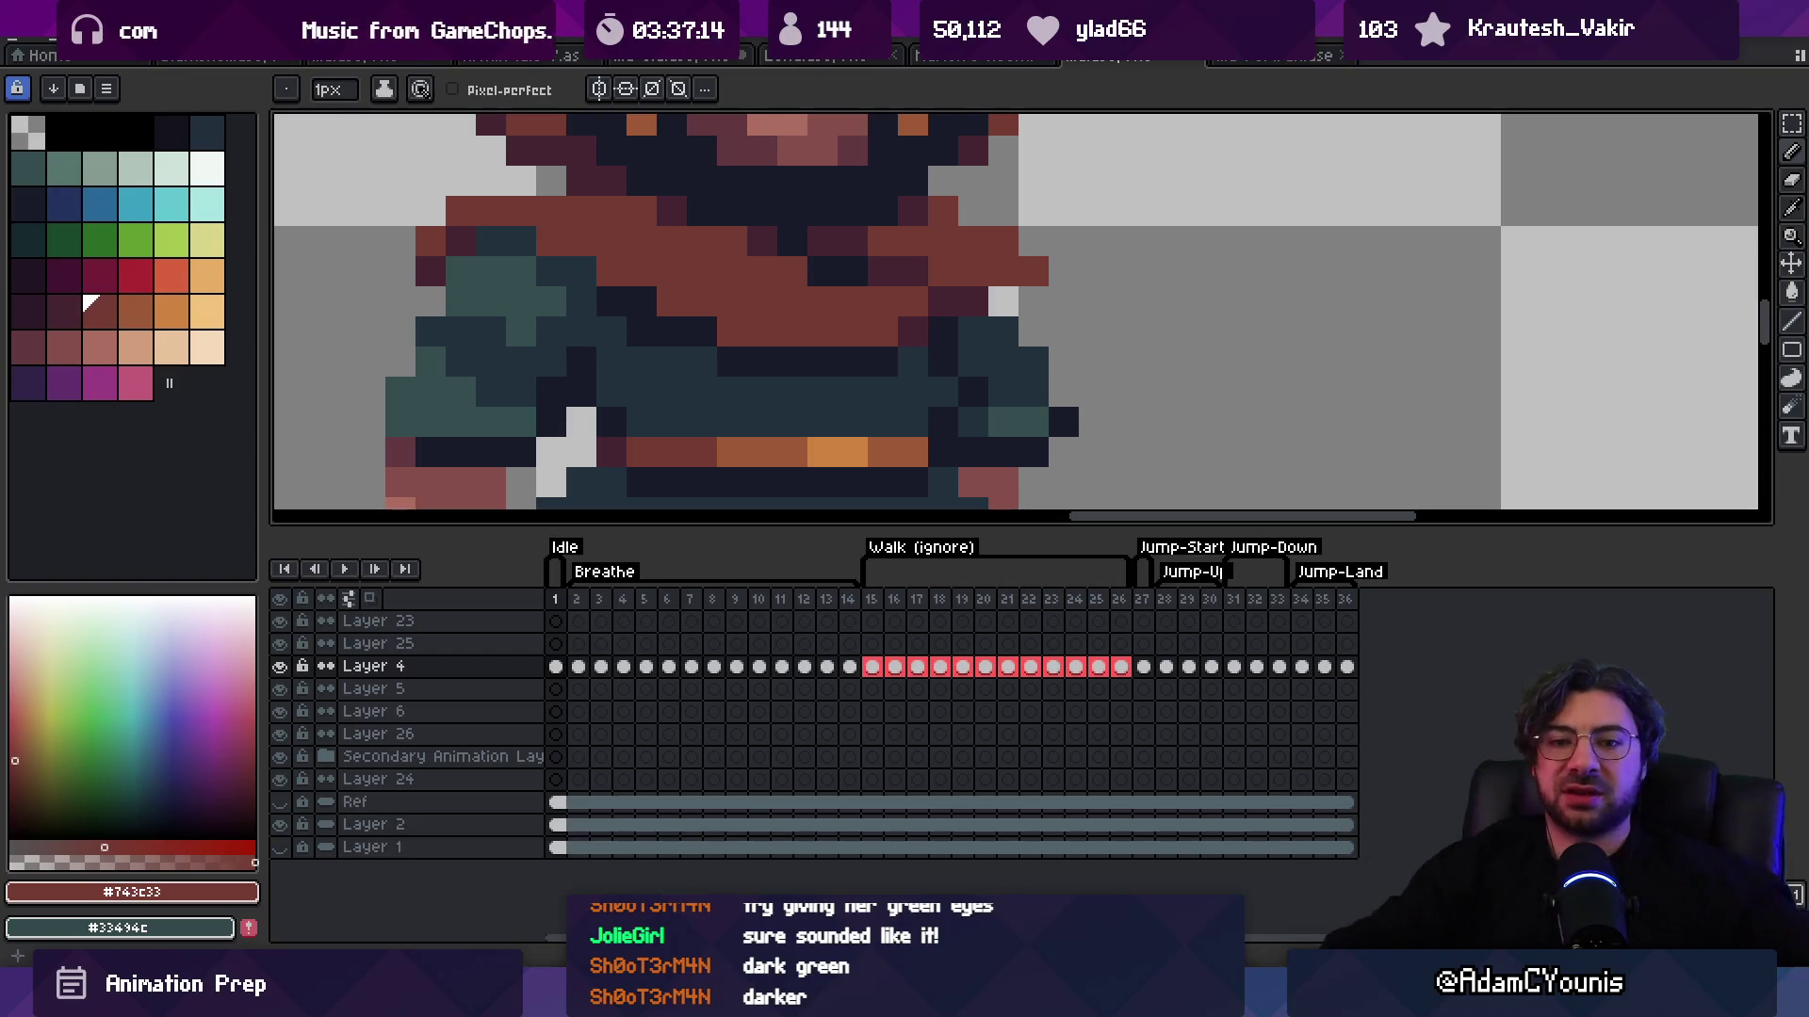
pyautogui.press('z')
pyautogui.scroll(-5, 966, 294)
pyautogui.scroll(-1, 965, 295)
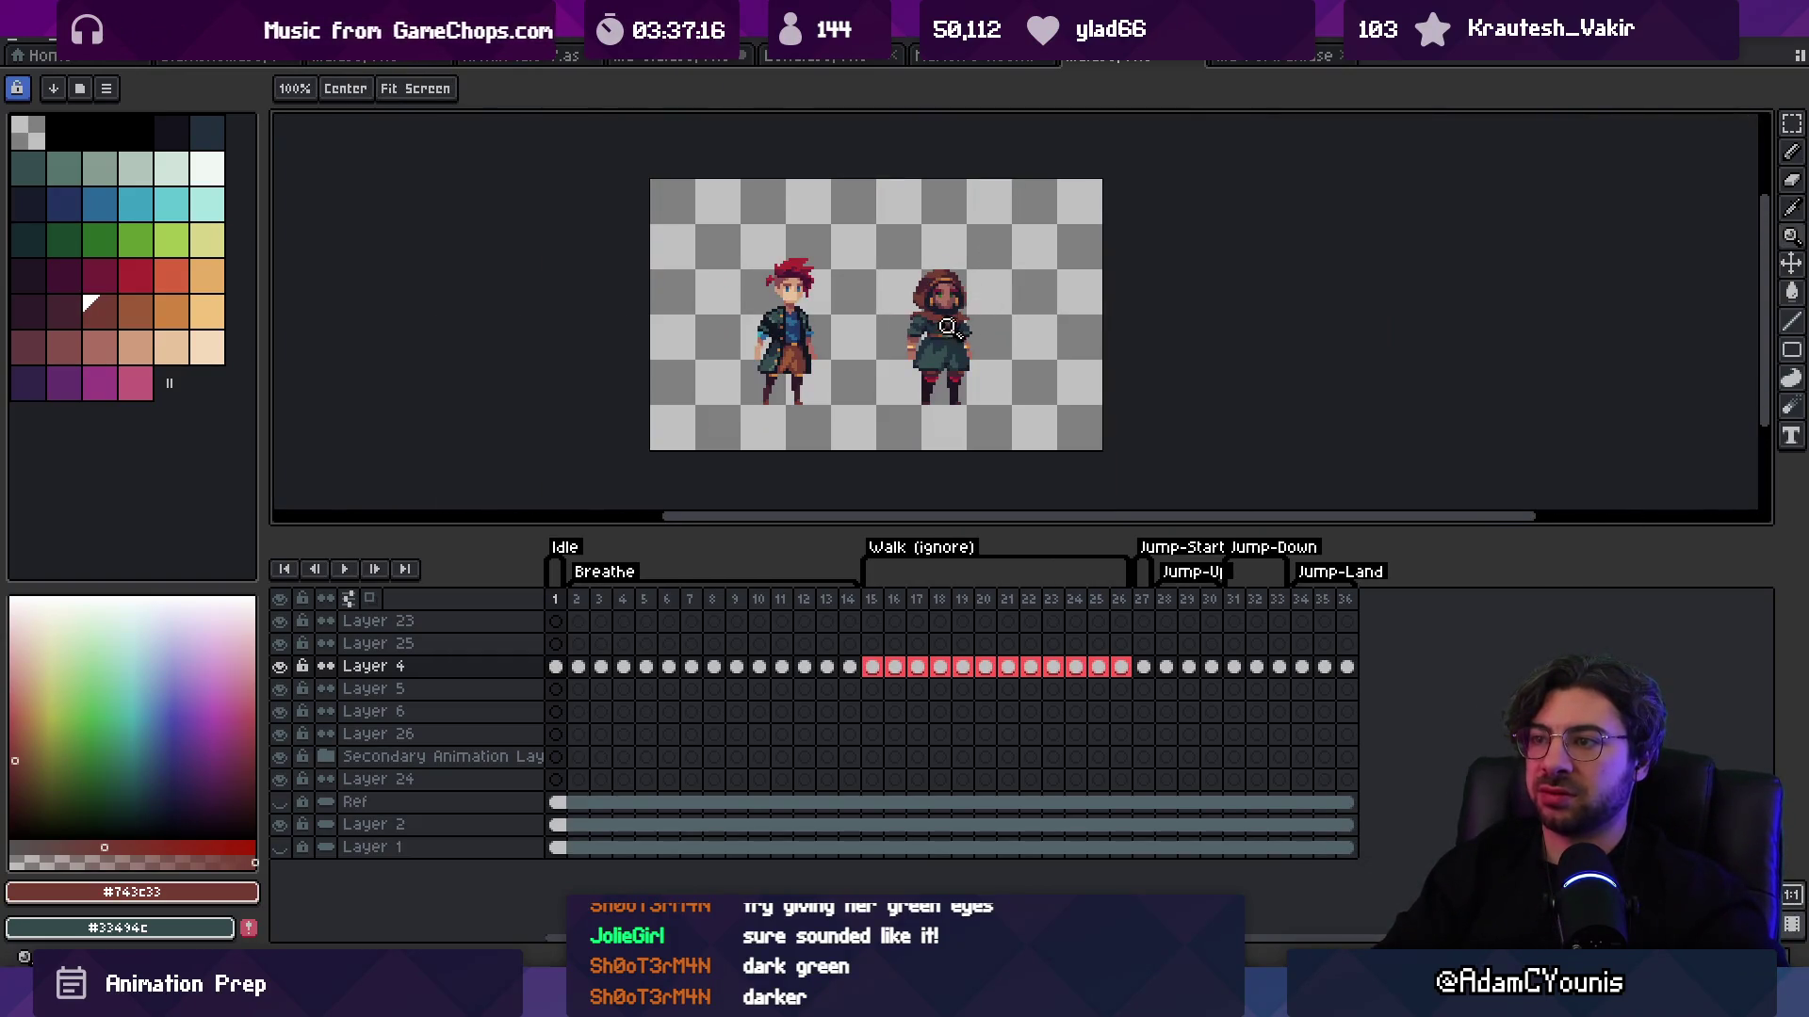
pyautogui.scroll(5, 953, 323)
pyautogui.keyDown('alt'); pyautogui.click(988, 304); pyautogui.keyUp('alt')
pyautogui.press('b')
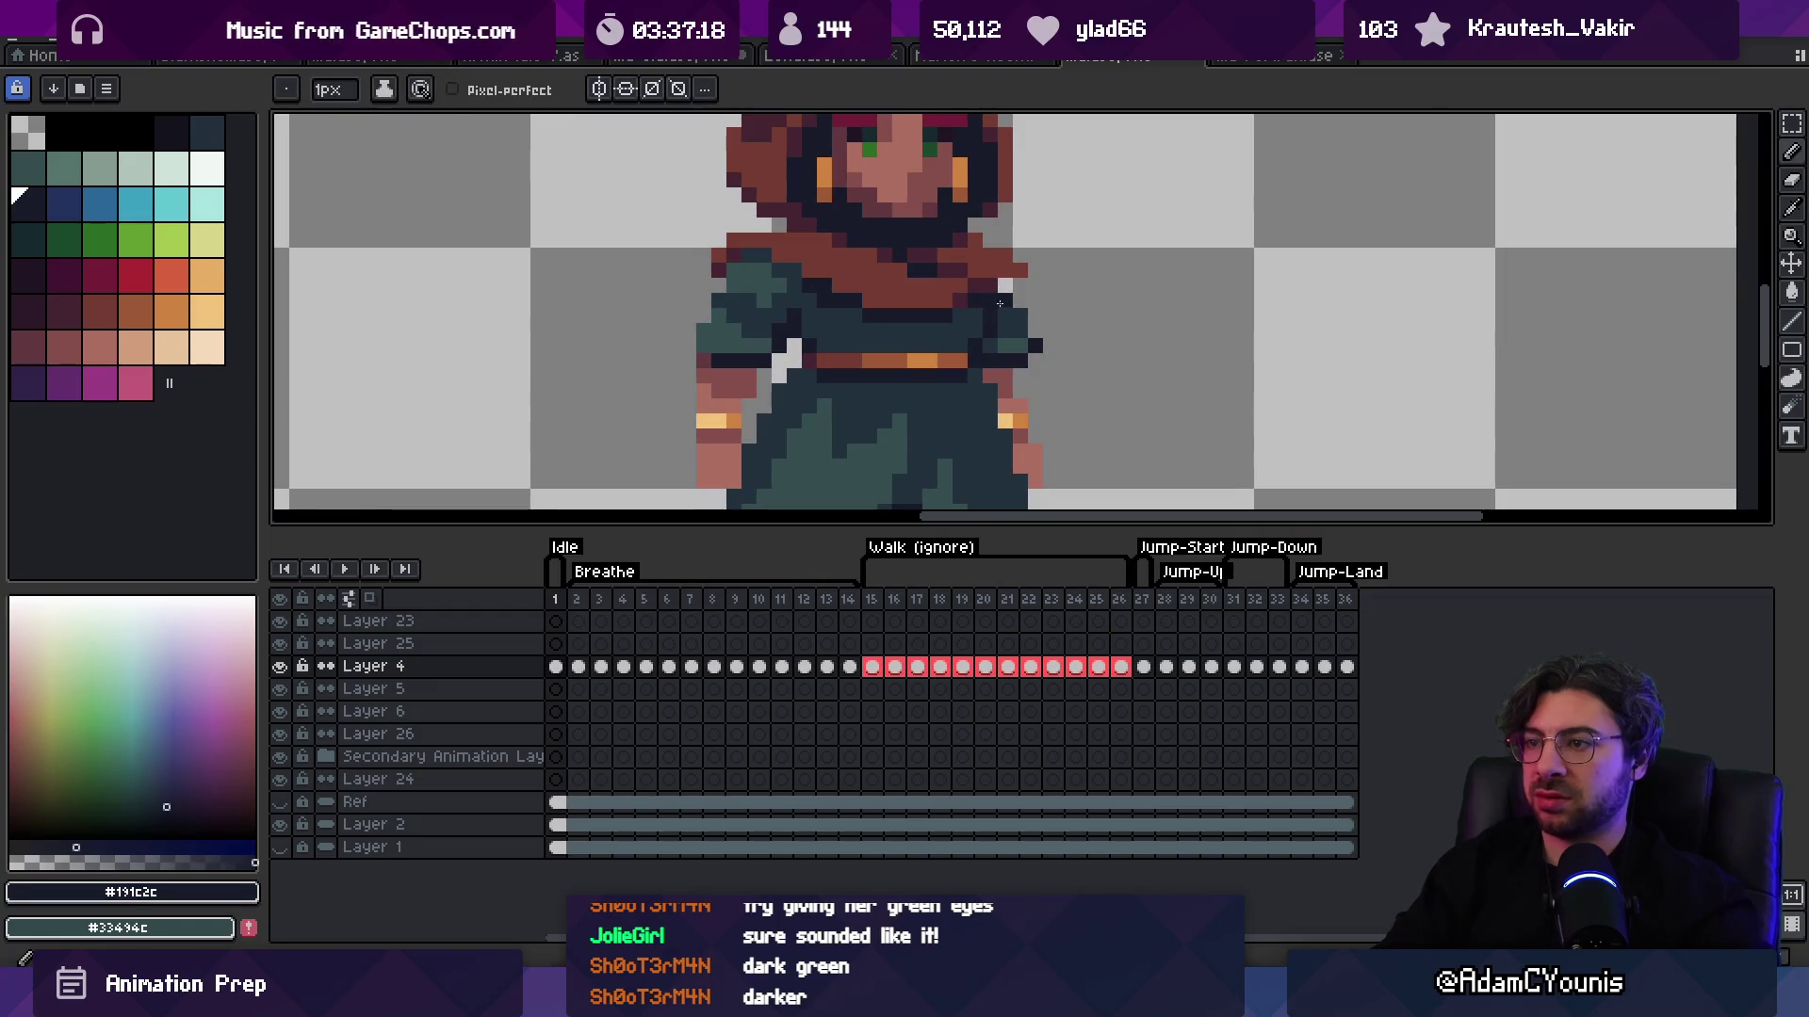
pyautogui.press('z')
pyautogui.scroll(-4, 1027, 274)
pyautogui.scroll(5, 1037, 309)
# Step: Touch up the tunic around the shoulders with the dark teal tunic and dark navy outline colours
pyautogui.keyDown('alt'); pyautogui.click(1030, 274); pyautogui.keyUp('alt')
pyautogui.press('z')
pyautogui.scroll(-4, 1029, 282)
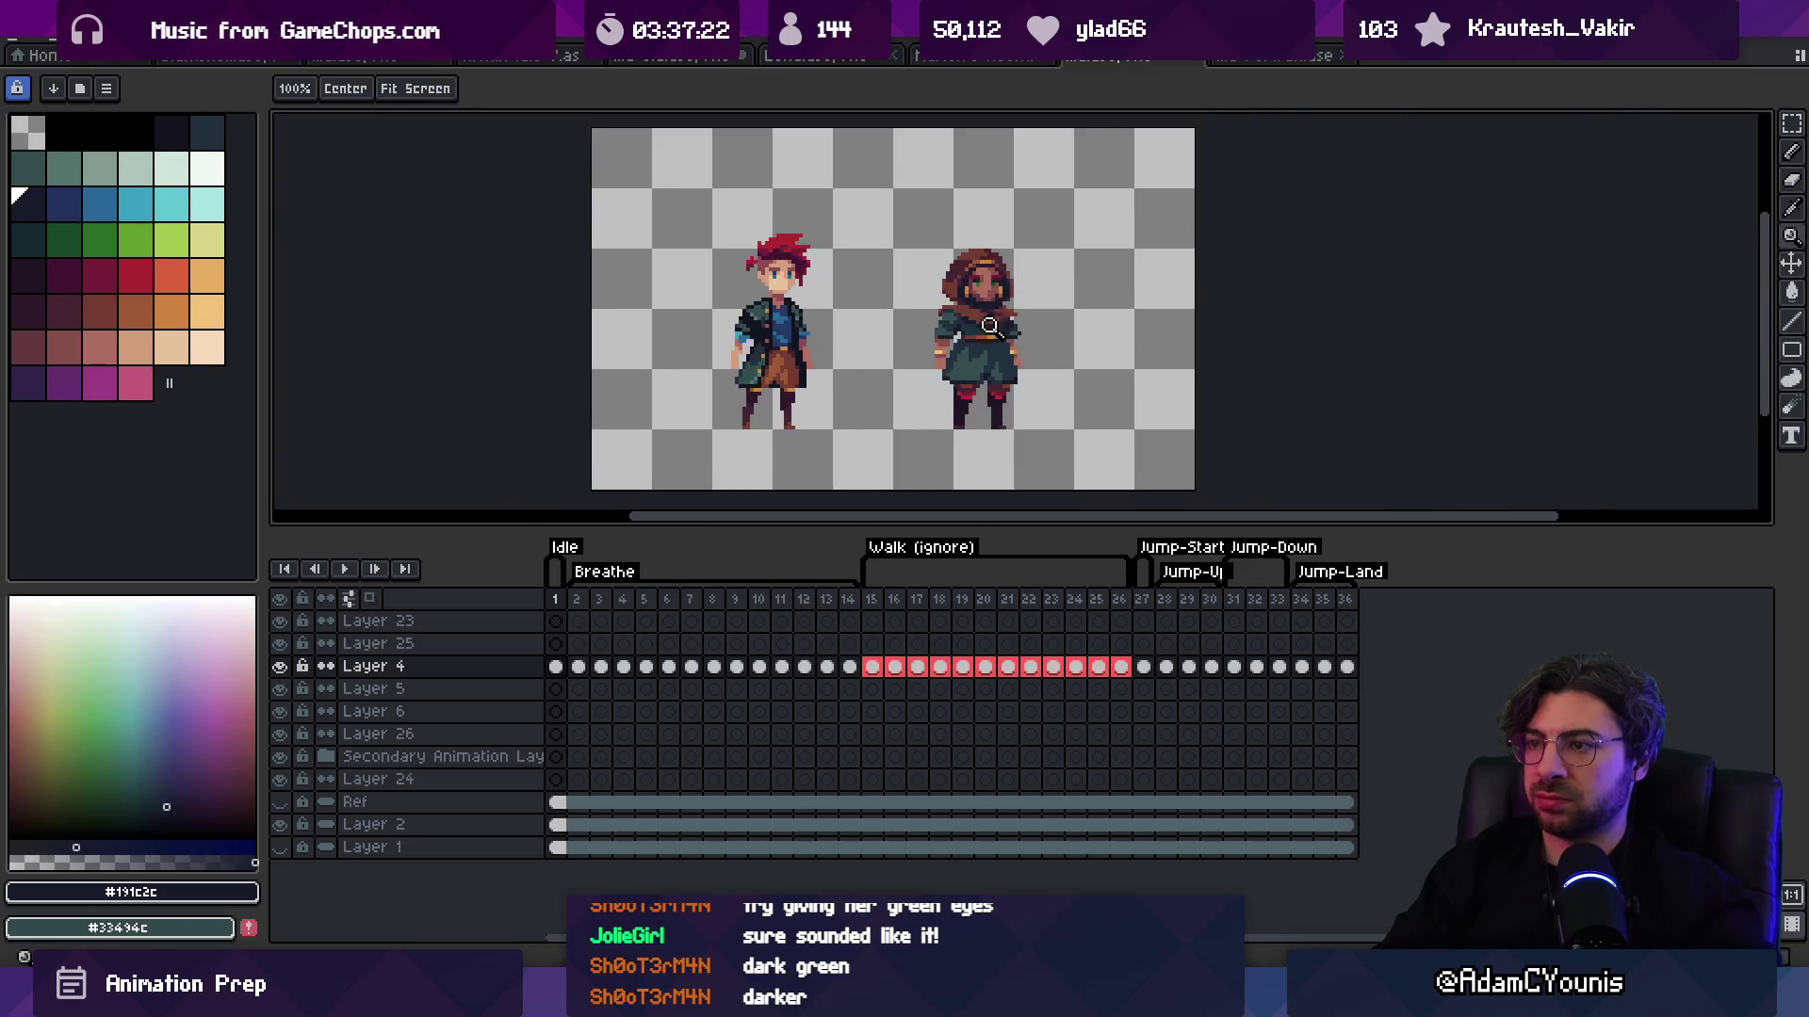
pyautogui.scroll(5, 989, 325)
pyautogui.keyDown('alt'); pyautogui.click(1042, 356); pyautogui.keyUp('alt')
pyautogui.press('b')
pyautogui.keyDown('alt'); pyautogui.click(1098, 325); pyautogui.keyUp('alt')
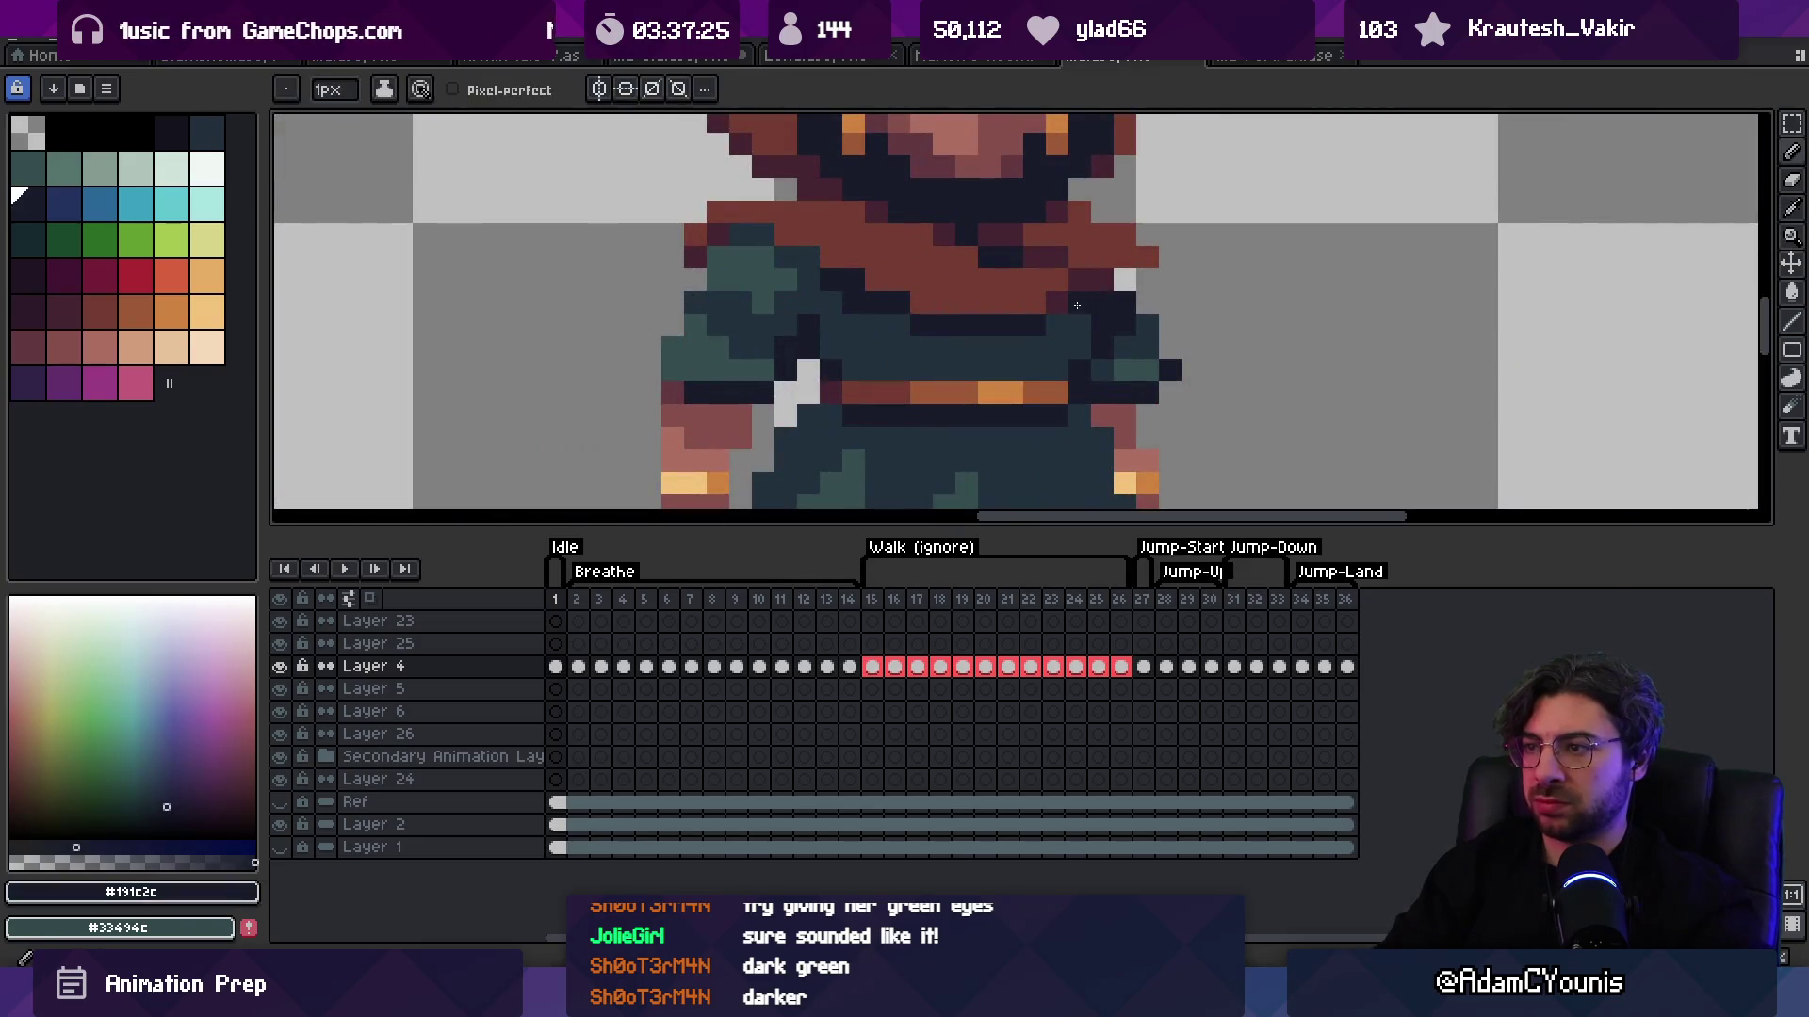
pyautogui.press('z')
pyautogui.scroll(-4, 1091, 188)
pyautogui.scroll(5, 1100, 300)
# Step: Lasso the hooded character's head and hood and move it up about one pixel
pyautogui.press('m')
pyautogui.press('q')
pyautogui.moveTo(834, 297)
pyautogui.mouseDown()
pyautogui.moveTo(801, 411)
pyautogui.moveTo(1040, 233)
pyautogui.moveTo(1062, 175)
pyautogui.mouseUp()
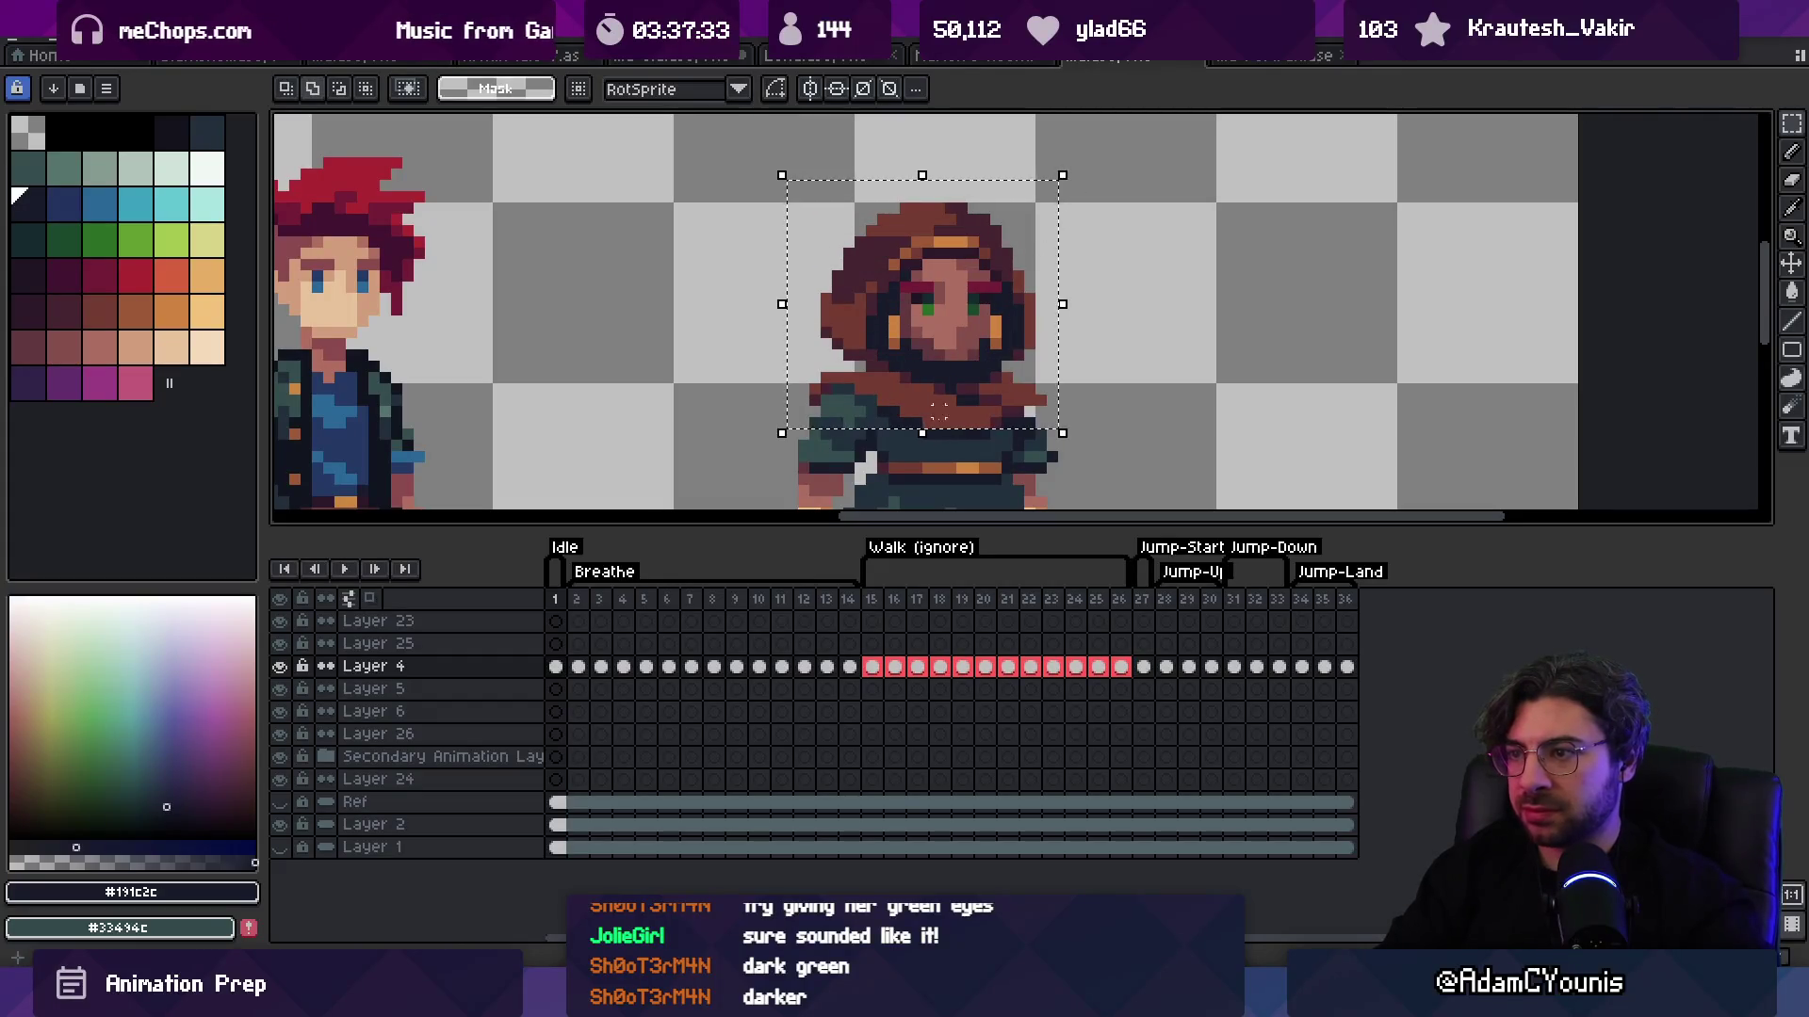
pyautogui.moveTo(979, 392); pyautogui.dragTo(975, 382)
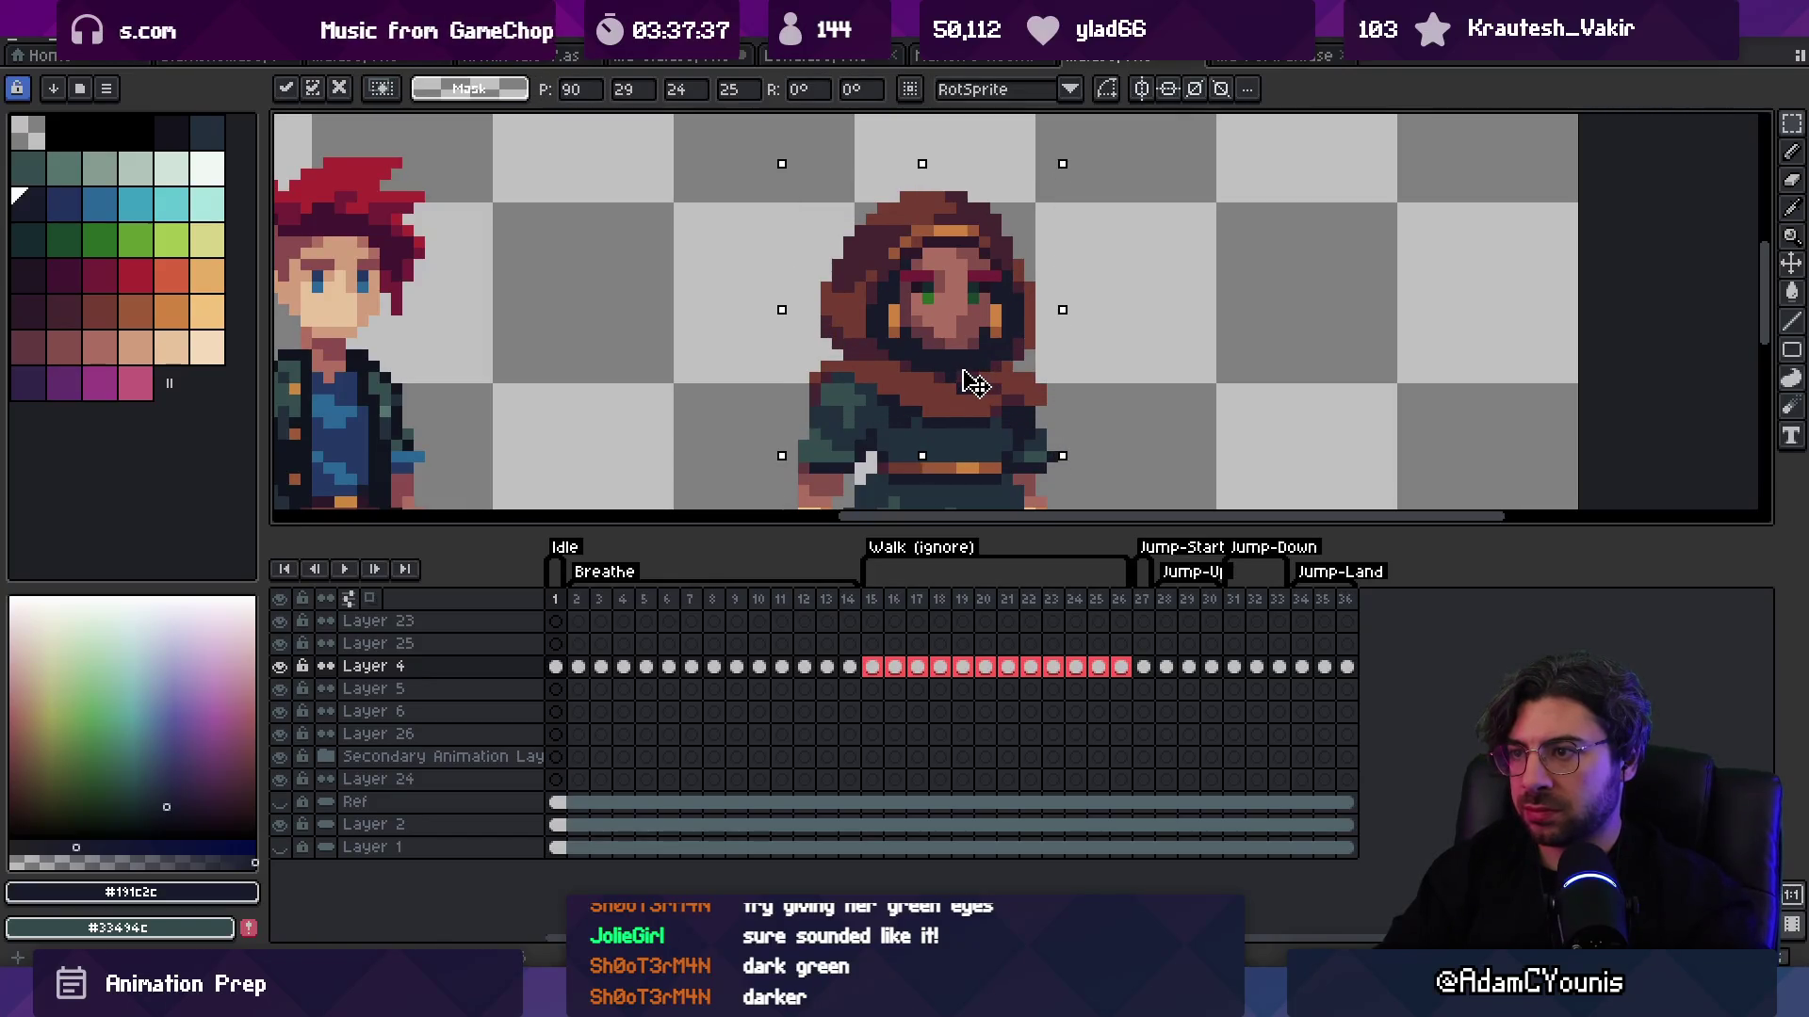
pyautogui.press('Return')
# Step: Sample the brown cape and dark maroon shadow colours, then lasso stray pixels beside the shoulder
pyautogui.press('z')
pyautogui.scroll(-3, 943, 344)
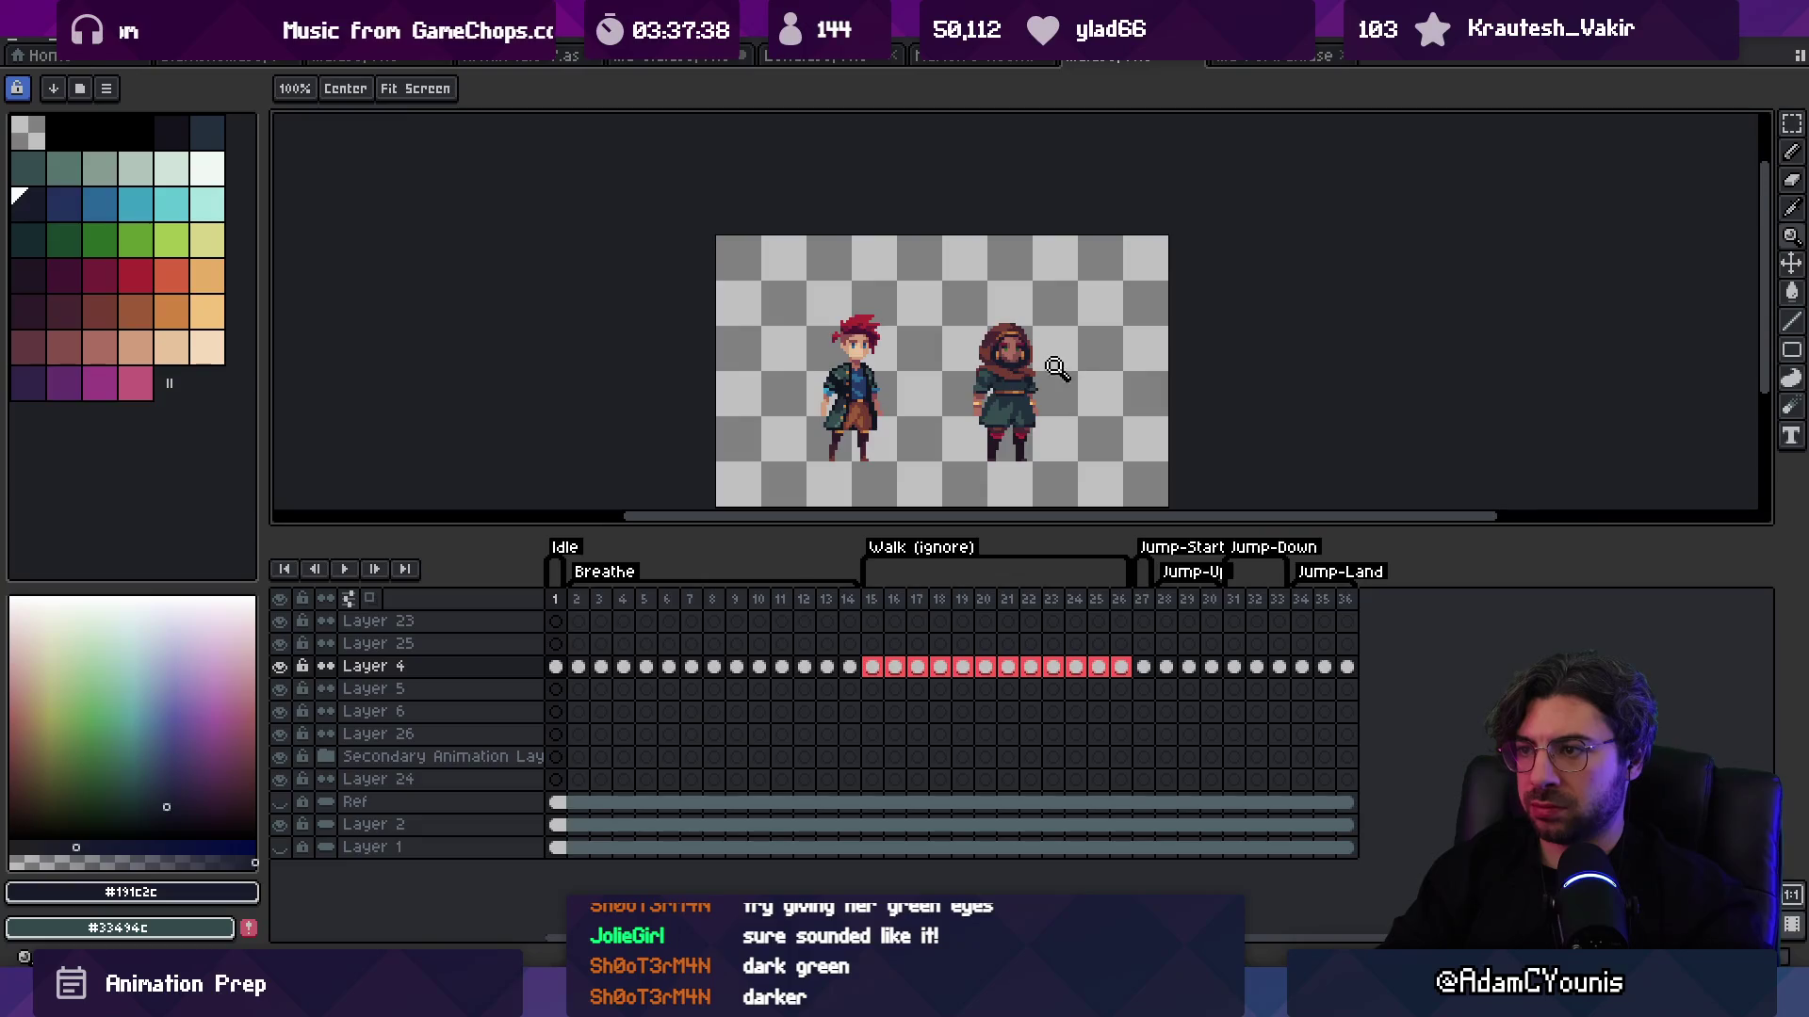
pyautogui.click(1064, 366)
pyautogui.click(1070, 360)
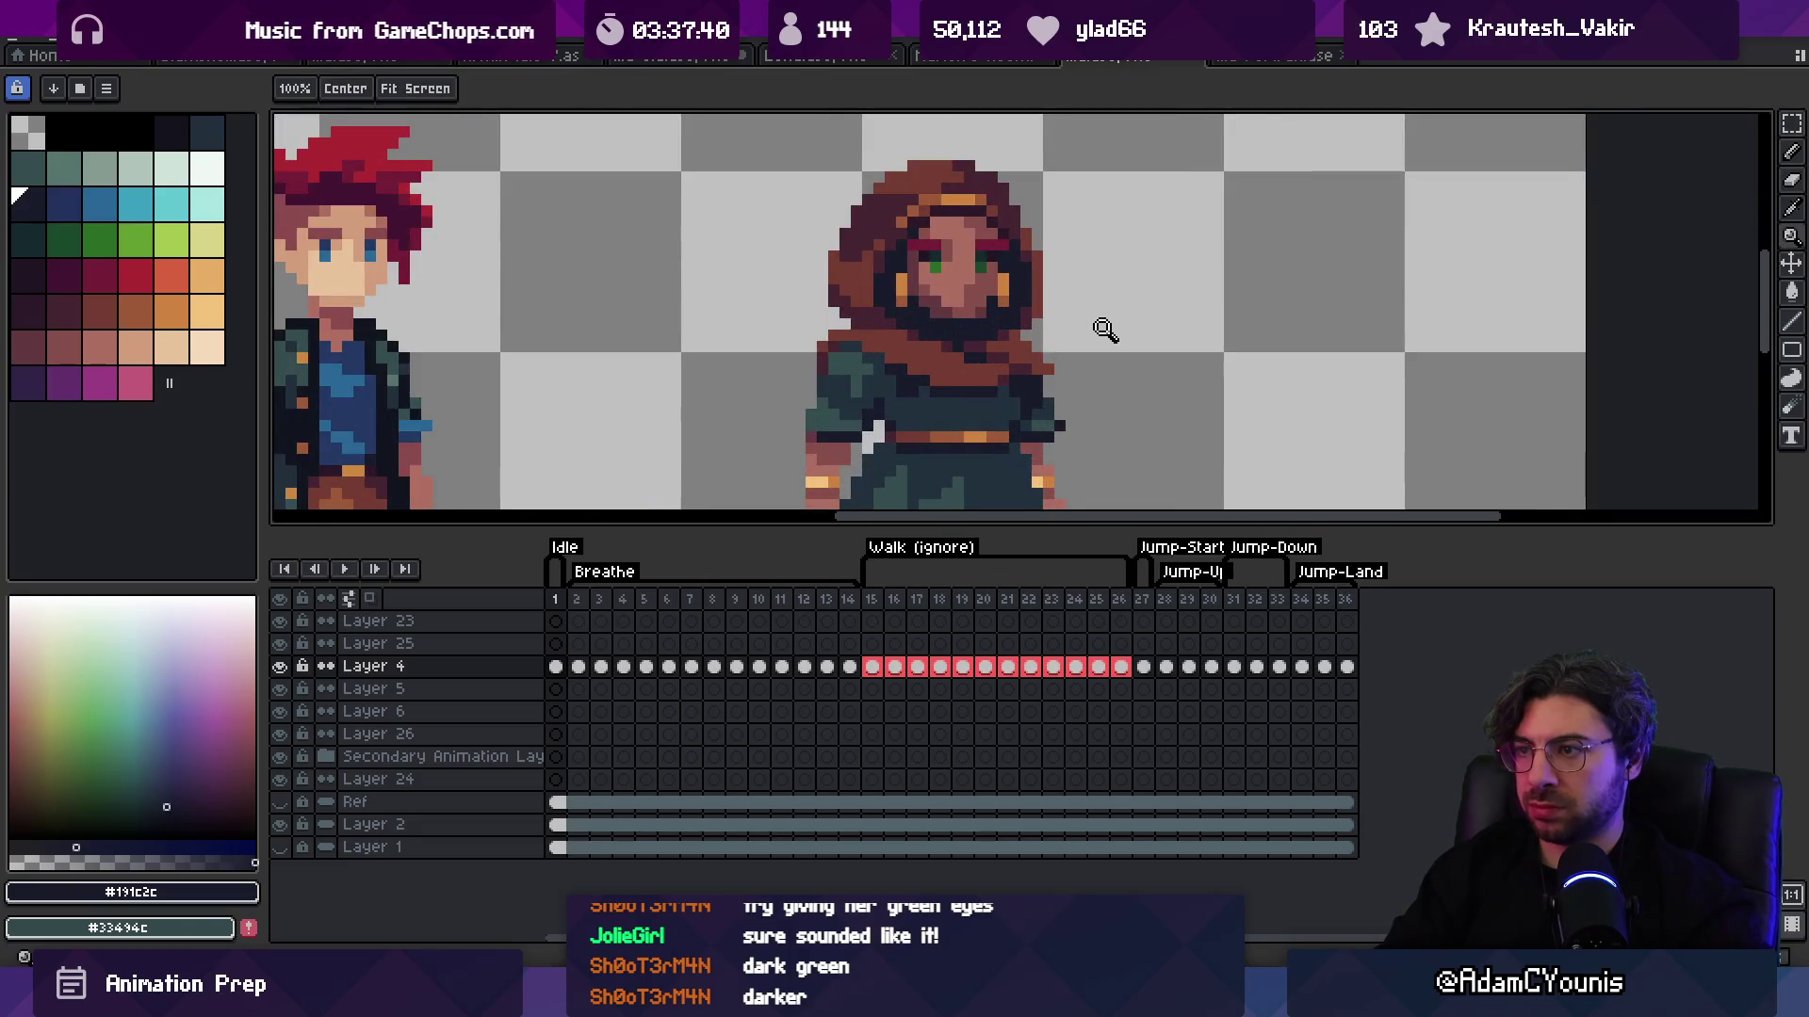
pyautogui.scroll(-3, 1111, 332)
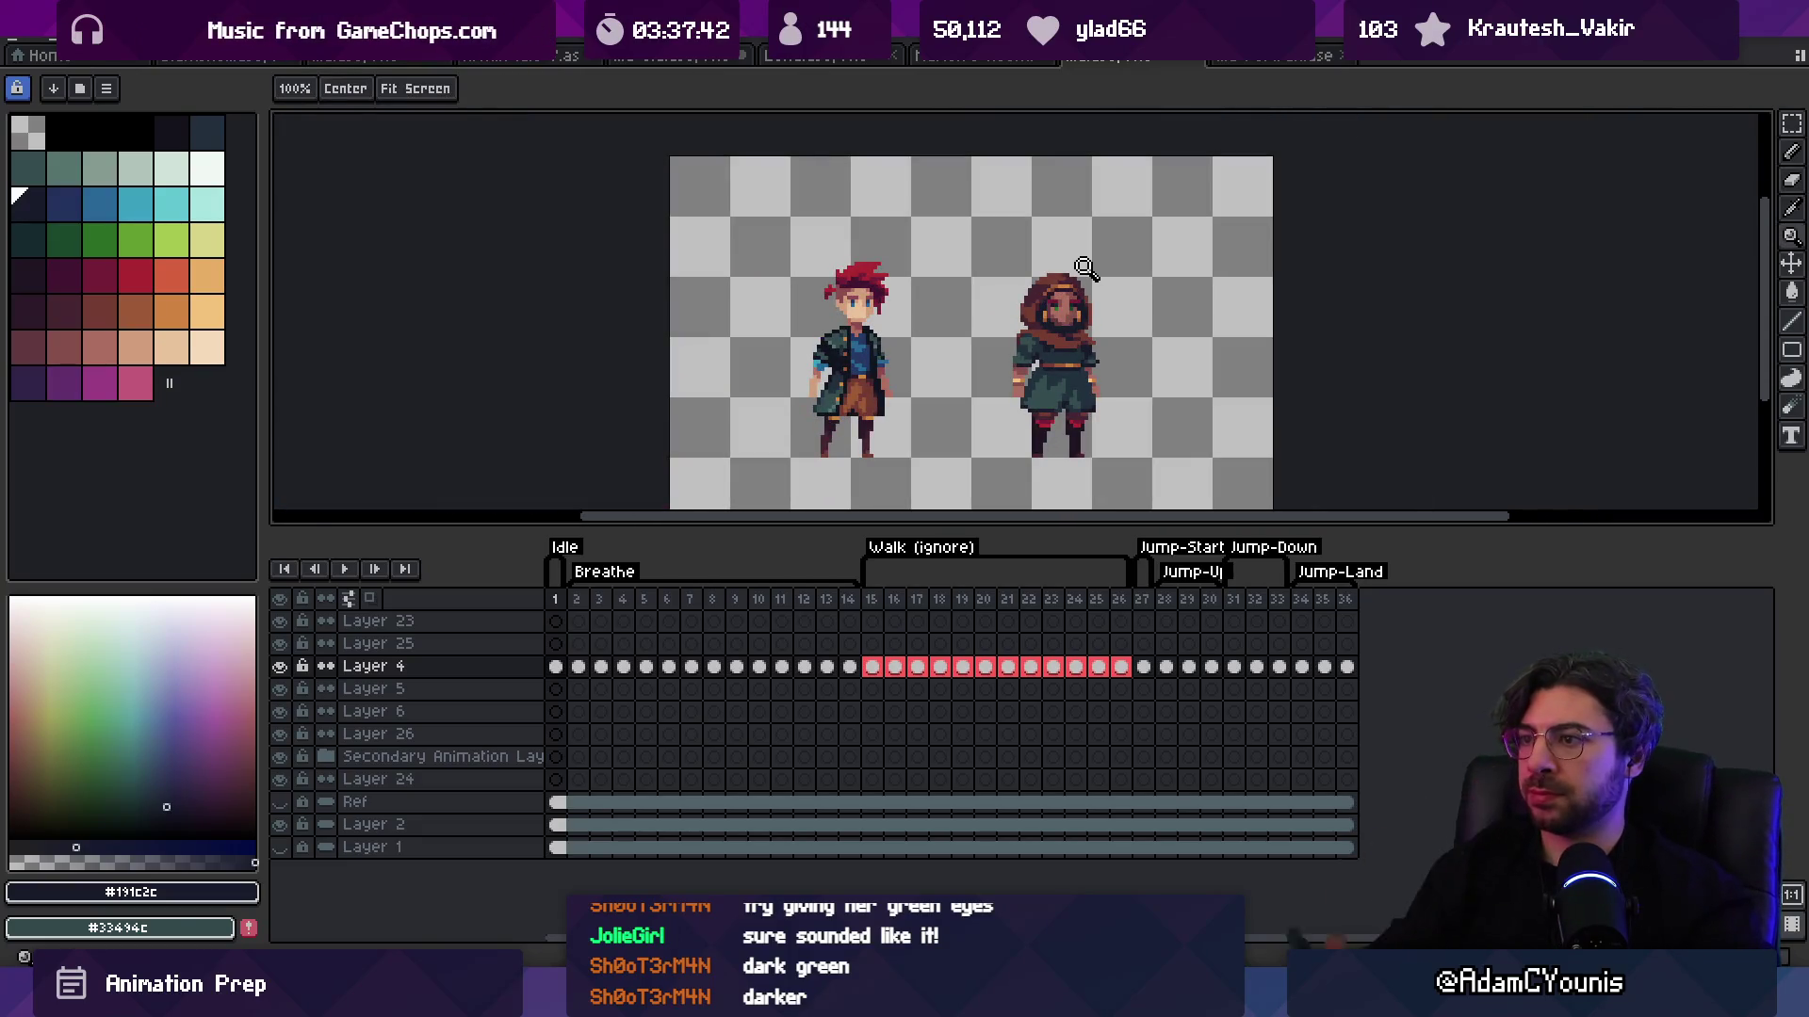
pyautogui.scroll(3, 1083, 335)
pyautogui.press('i')
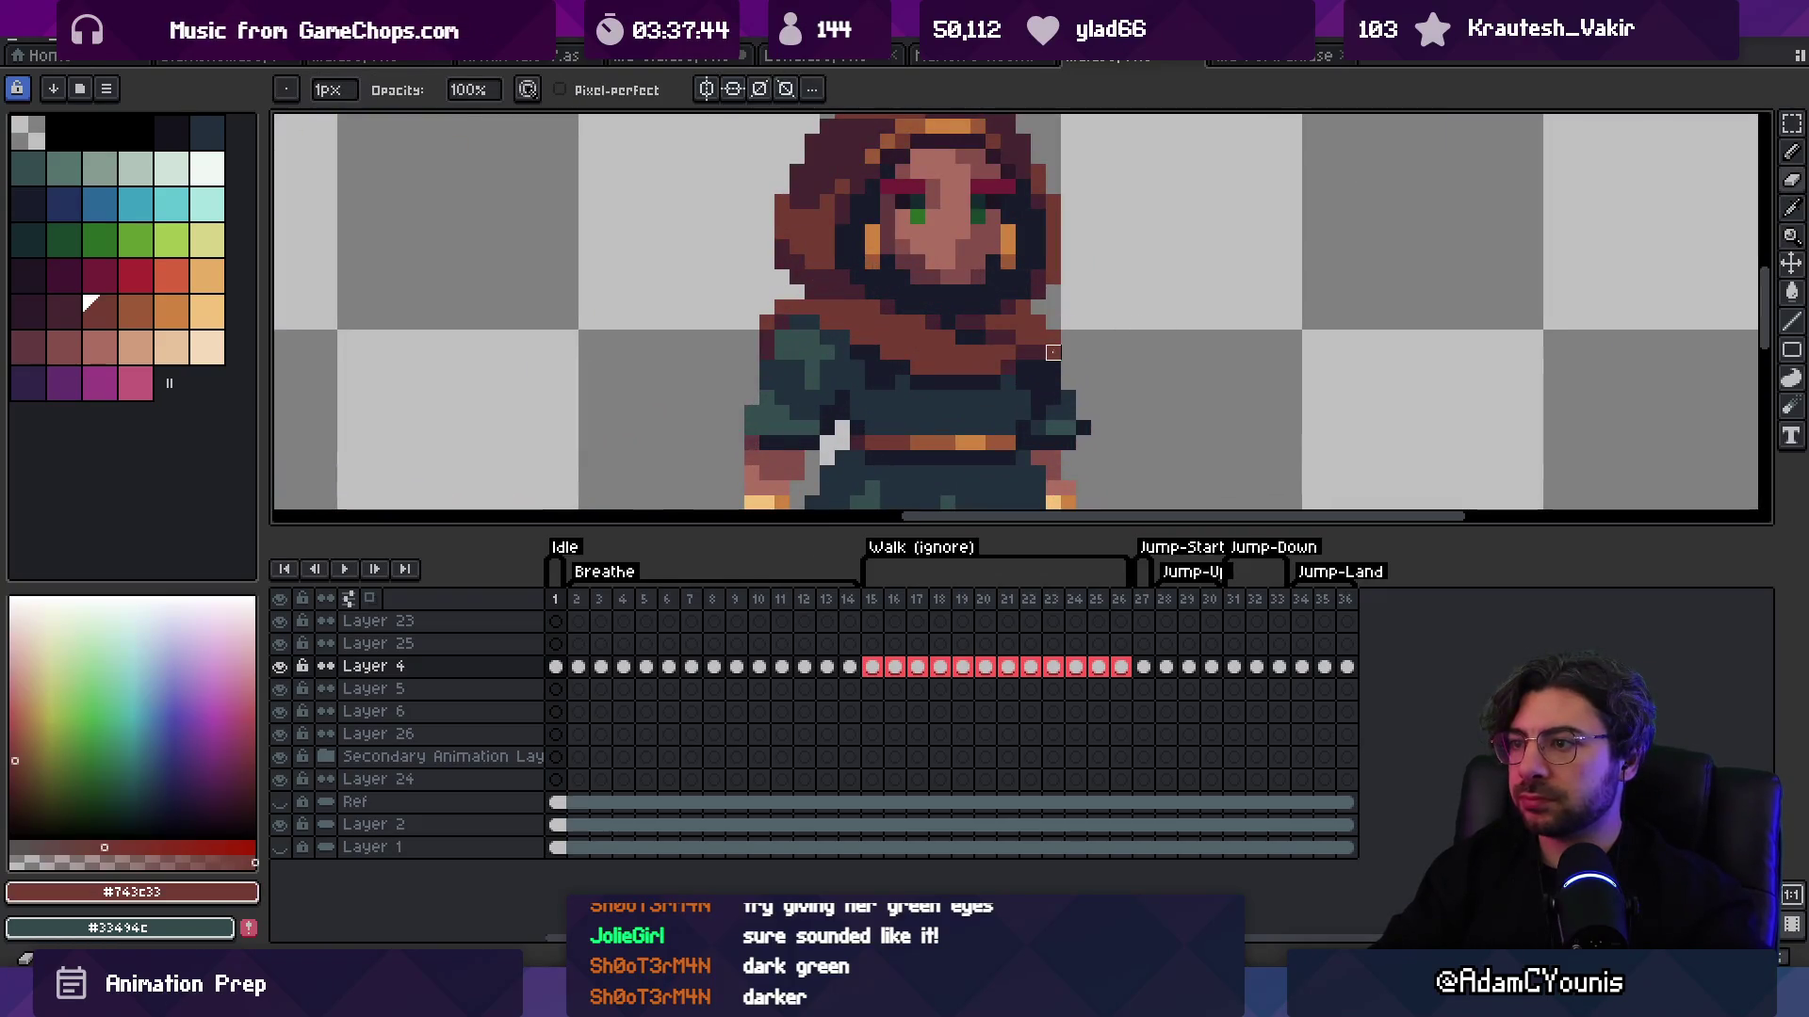
pyautogui.keyDown('alt'); pyautogui.click(1059, 337); pyautogui.keyUp('alt')
pyautogui.scroll(-3, 1059, 337)
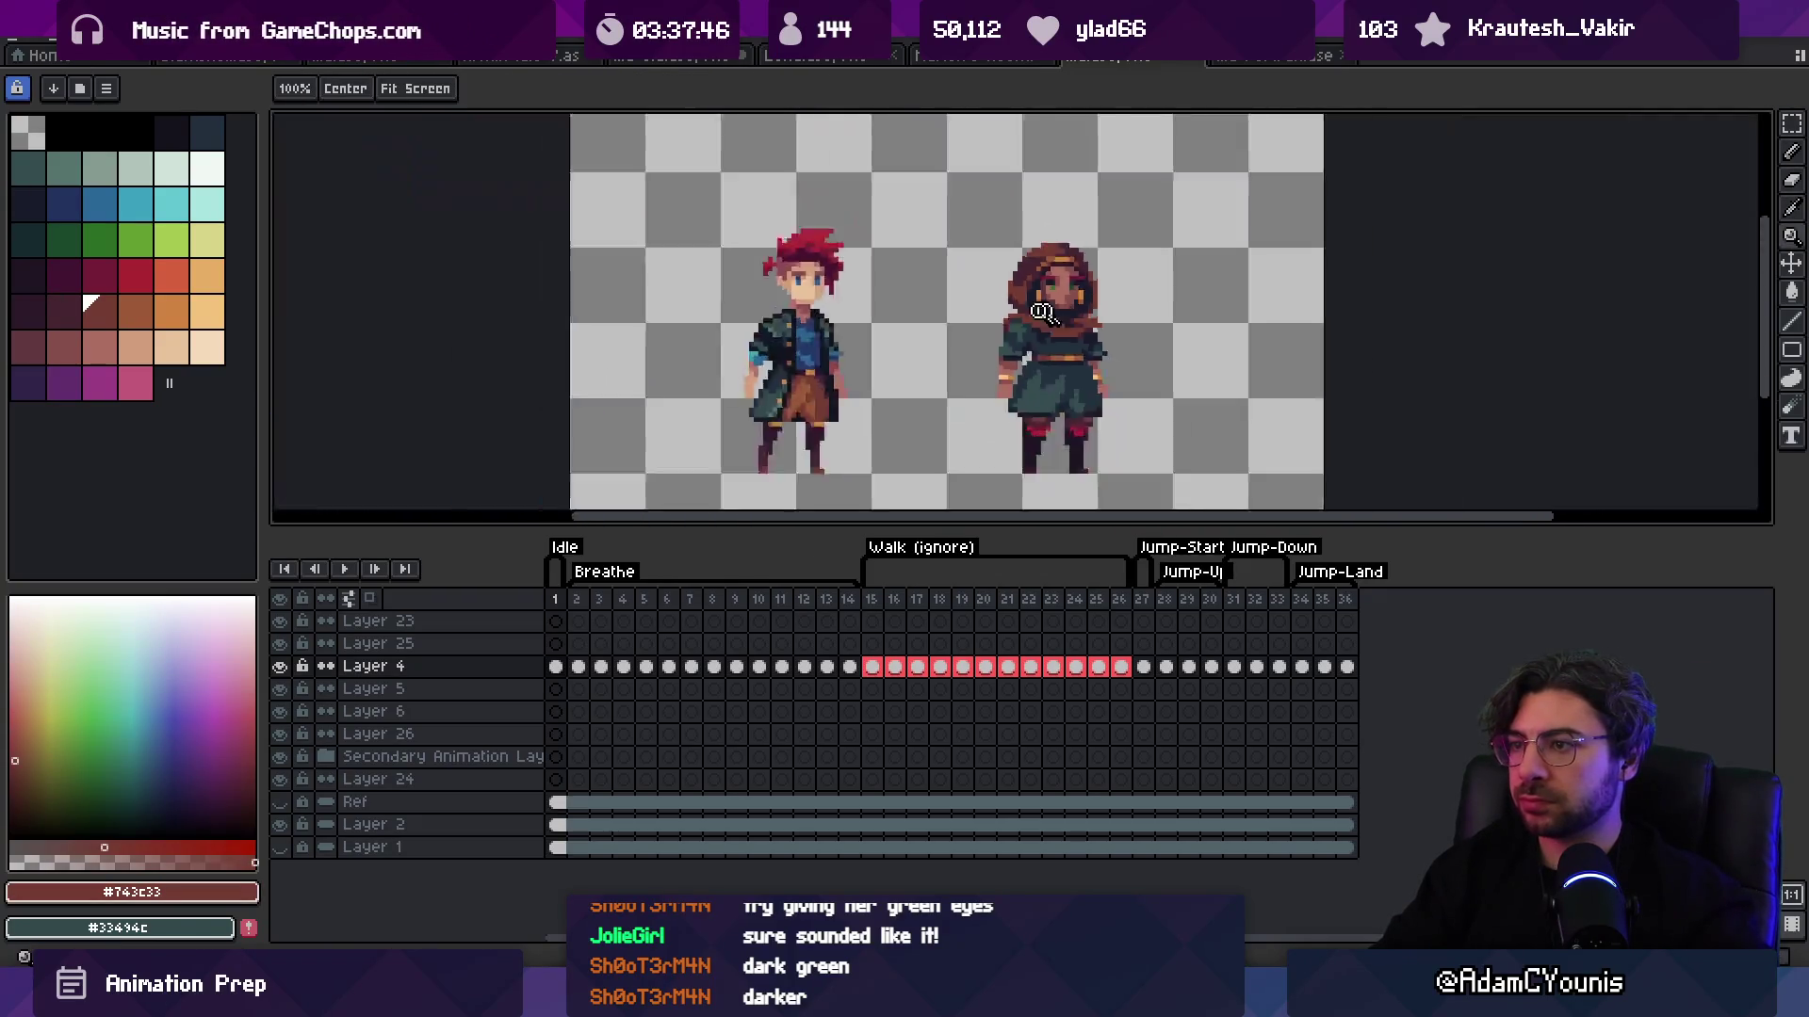
pyautogui.scroll(2, 1093, 325)
pyautogui.keyDown('alt'); pyautogui.click(1093, 325); pyautogui.keyUp('alt')
pyautogui.keyDown('alt'); pyautogui.click(1095, 323); pyautogui.keyUp('alt')
pyautogui.press('z')
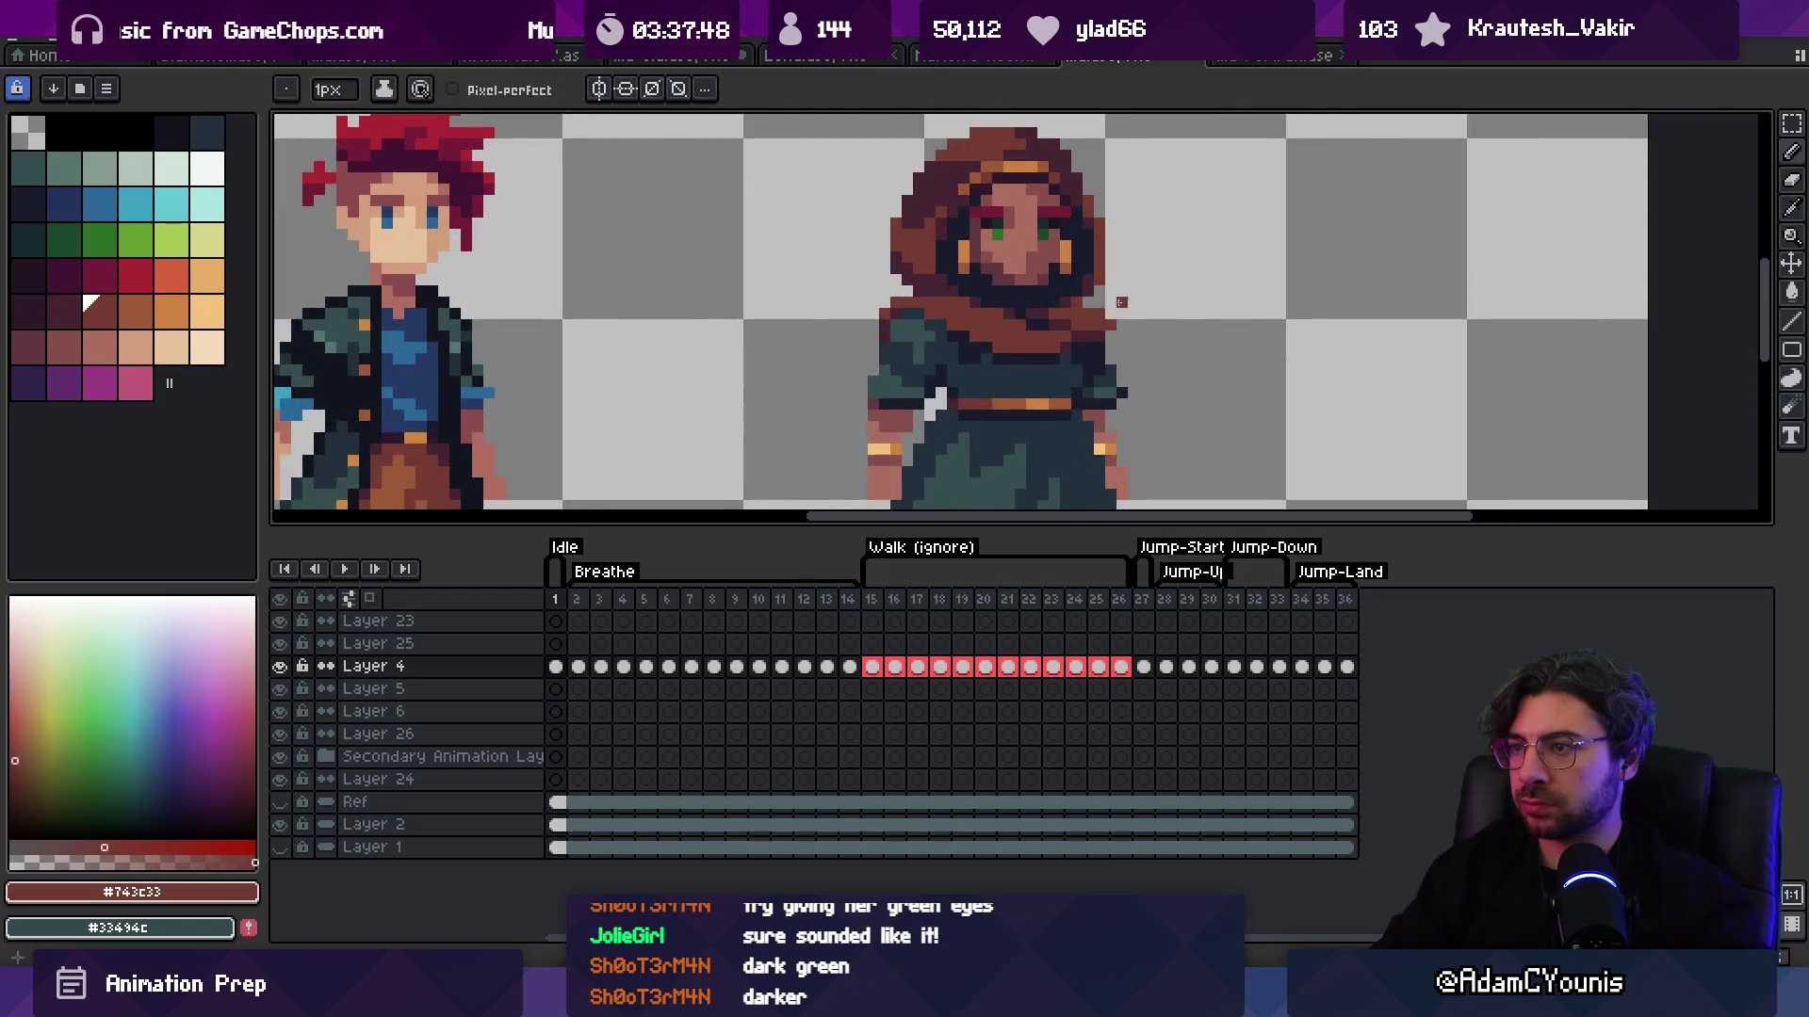
pyautogui.scroll(-5, 944, 287)
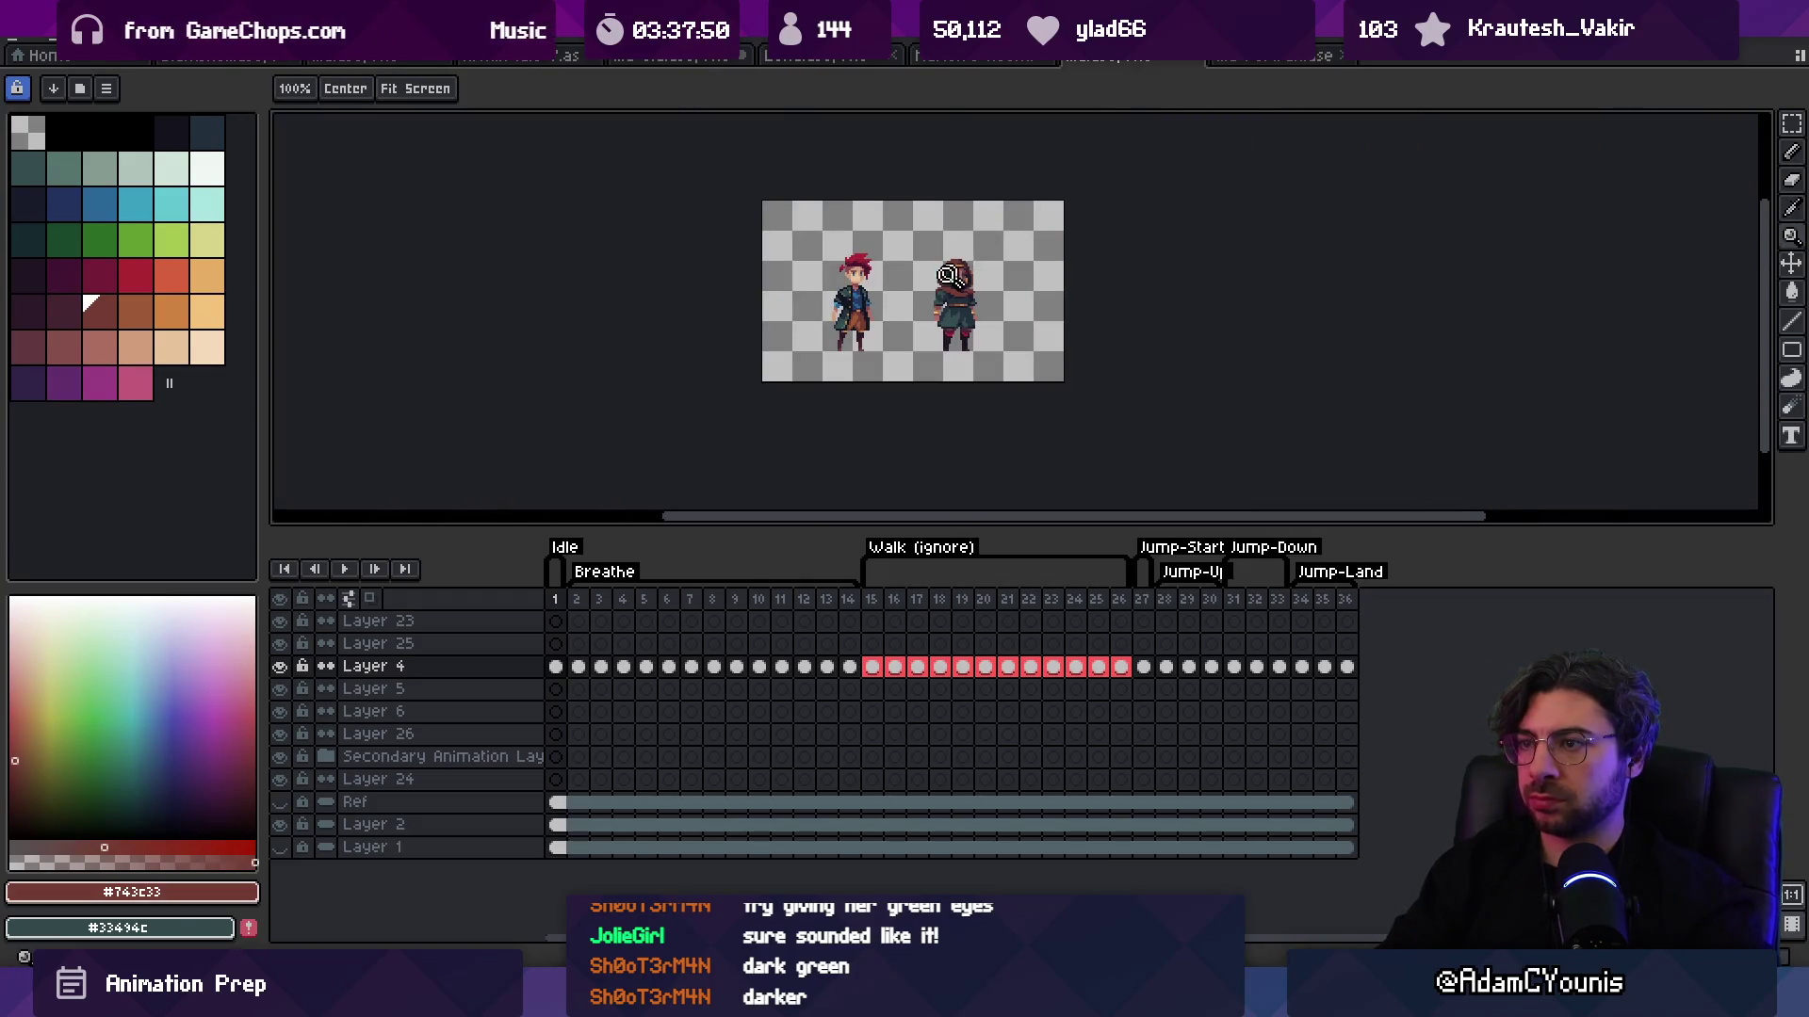
pyautogui.scroll(5, 956, 271)
pyautogui.press('q')
pyautogui.moveTo(893, 254); pyautogui.dragTo(814, 373)
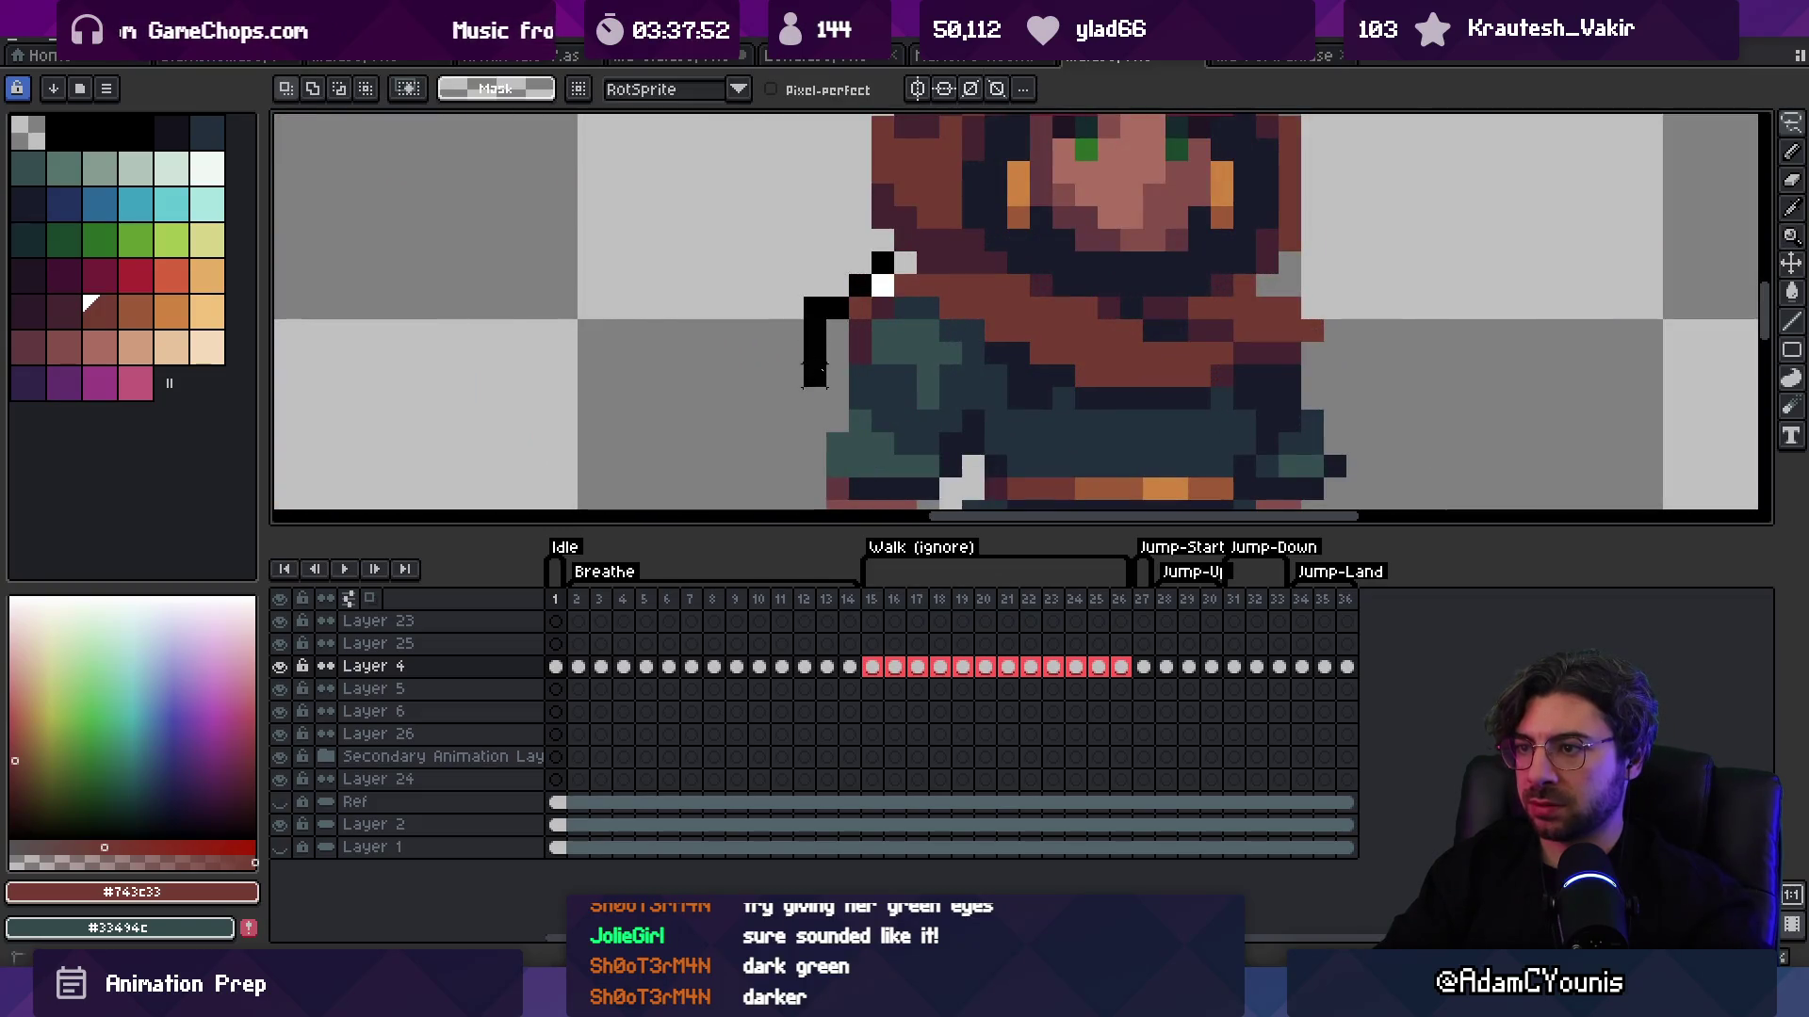
pyautogui.moveTo(928, 282); pyautogui.dragTo(921, 315)
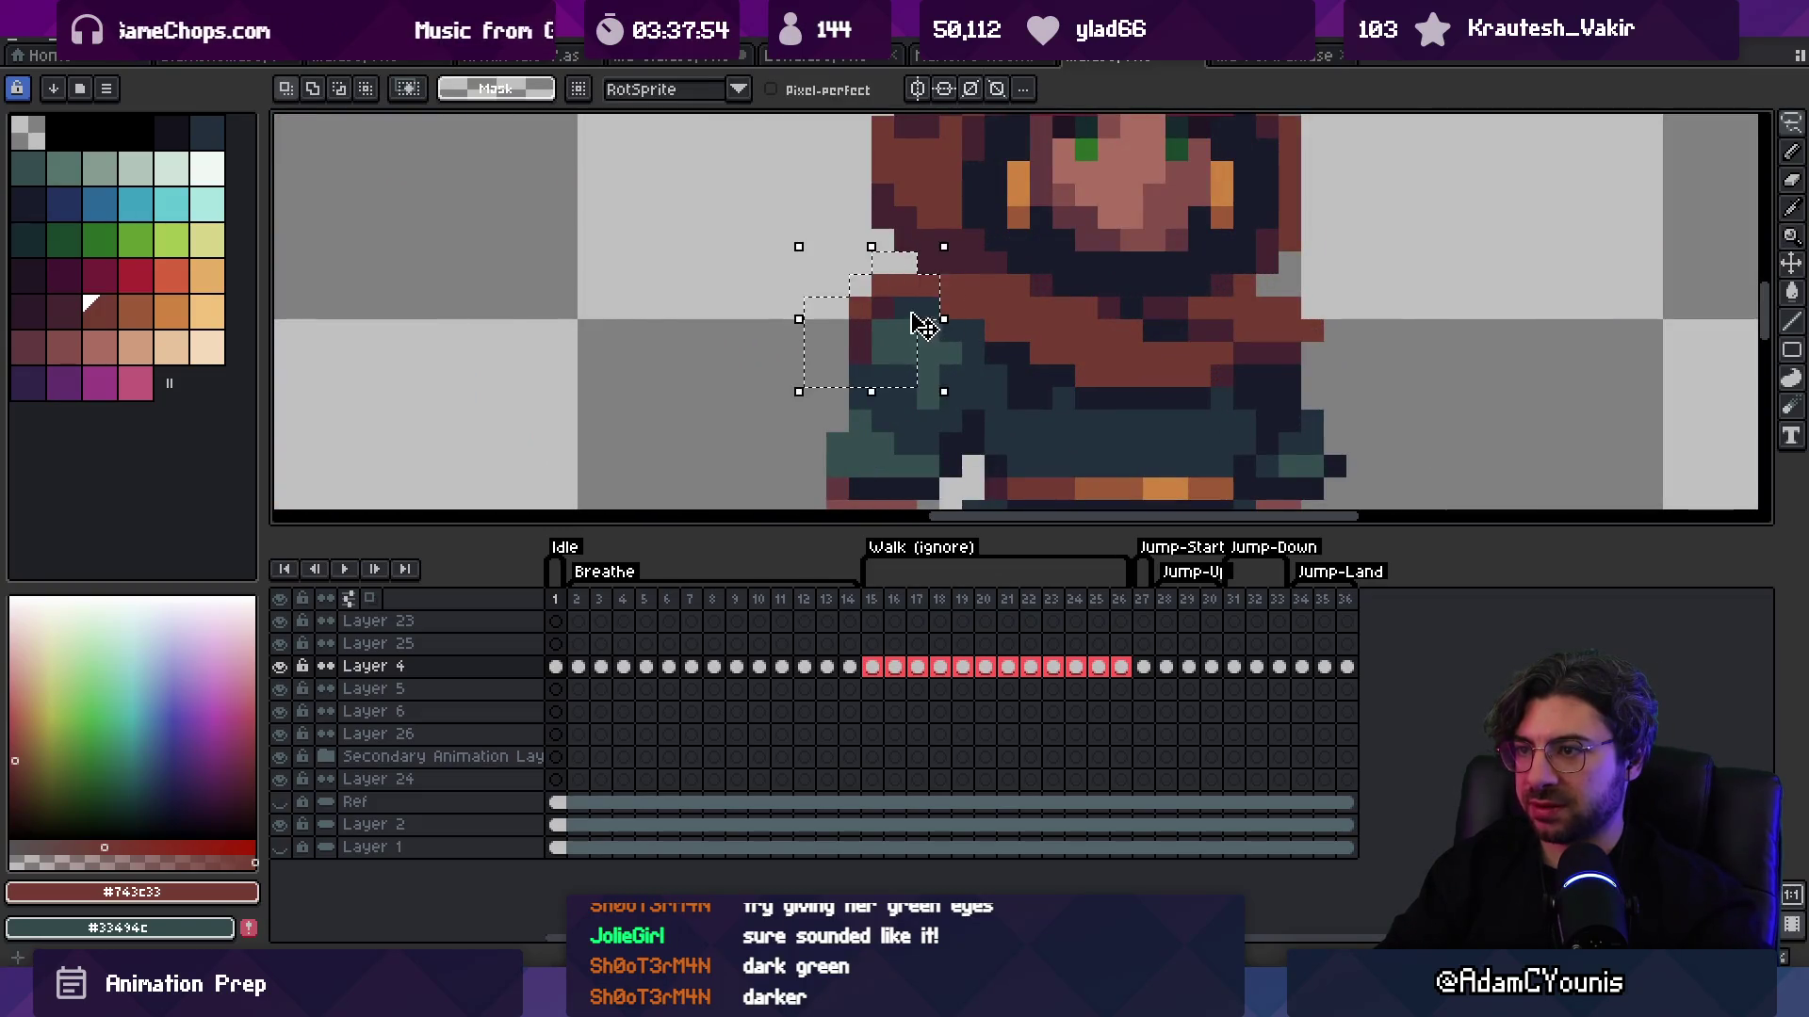
pyautogui.hotkey('ctrl', 'd')
pyautogui.press('b')
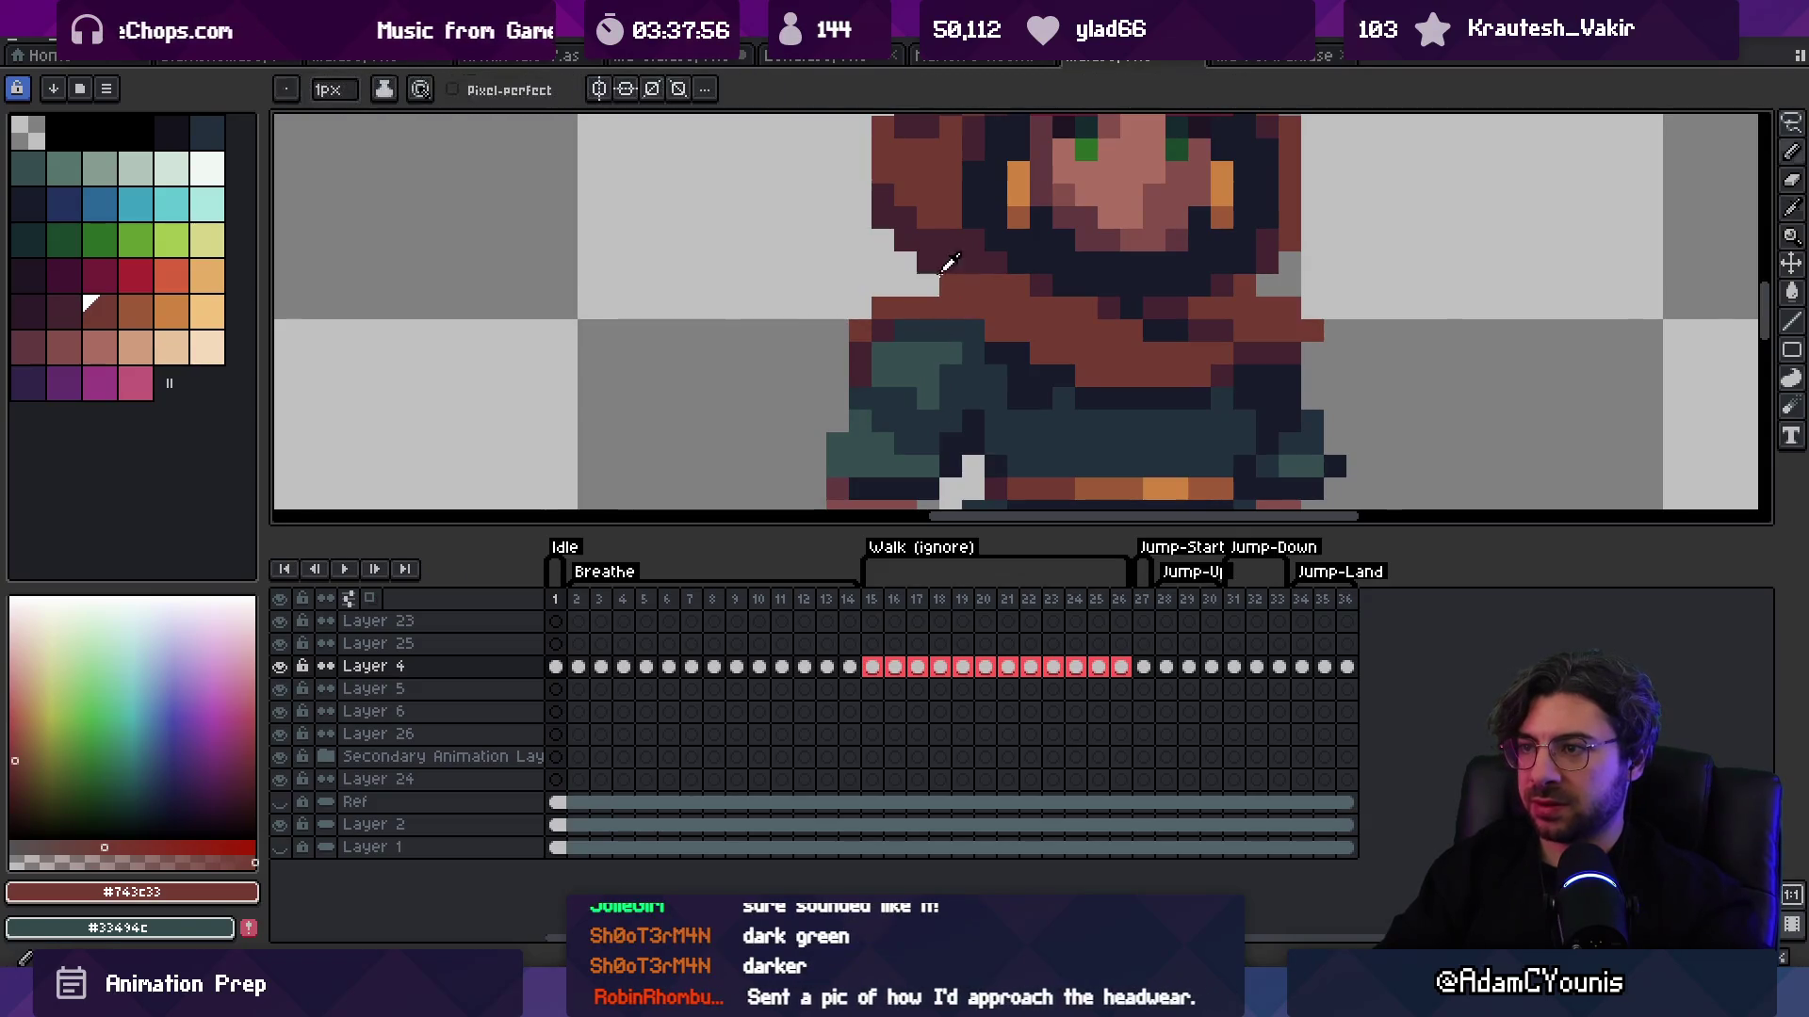
pyautogui.keyDown('alt'); pyautogui.click(947, 282); pyautogui.keyUp('alt')
pyautogui.press('z')
pyautogui.scroll(-5, 967, 286)
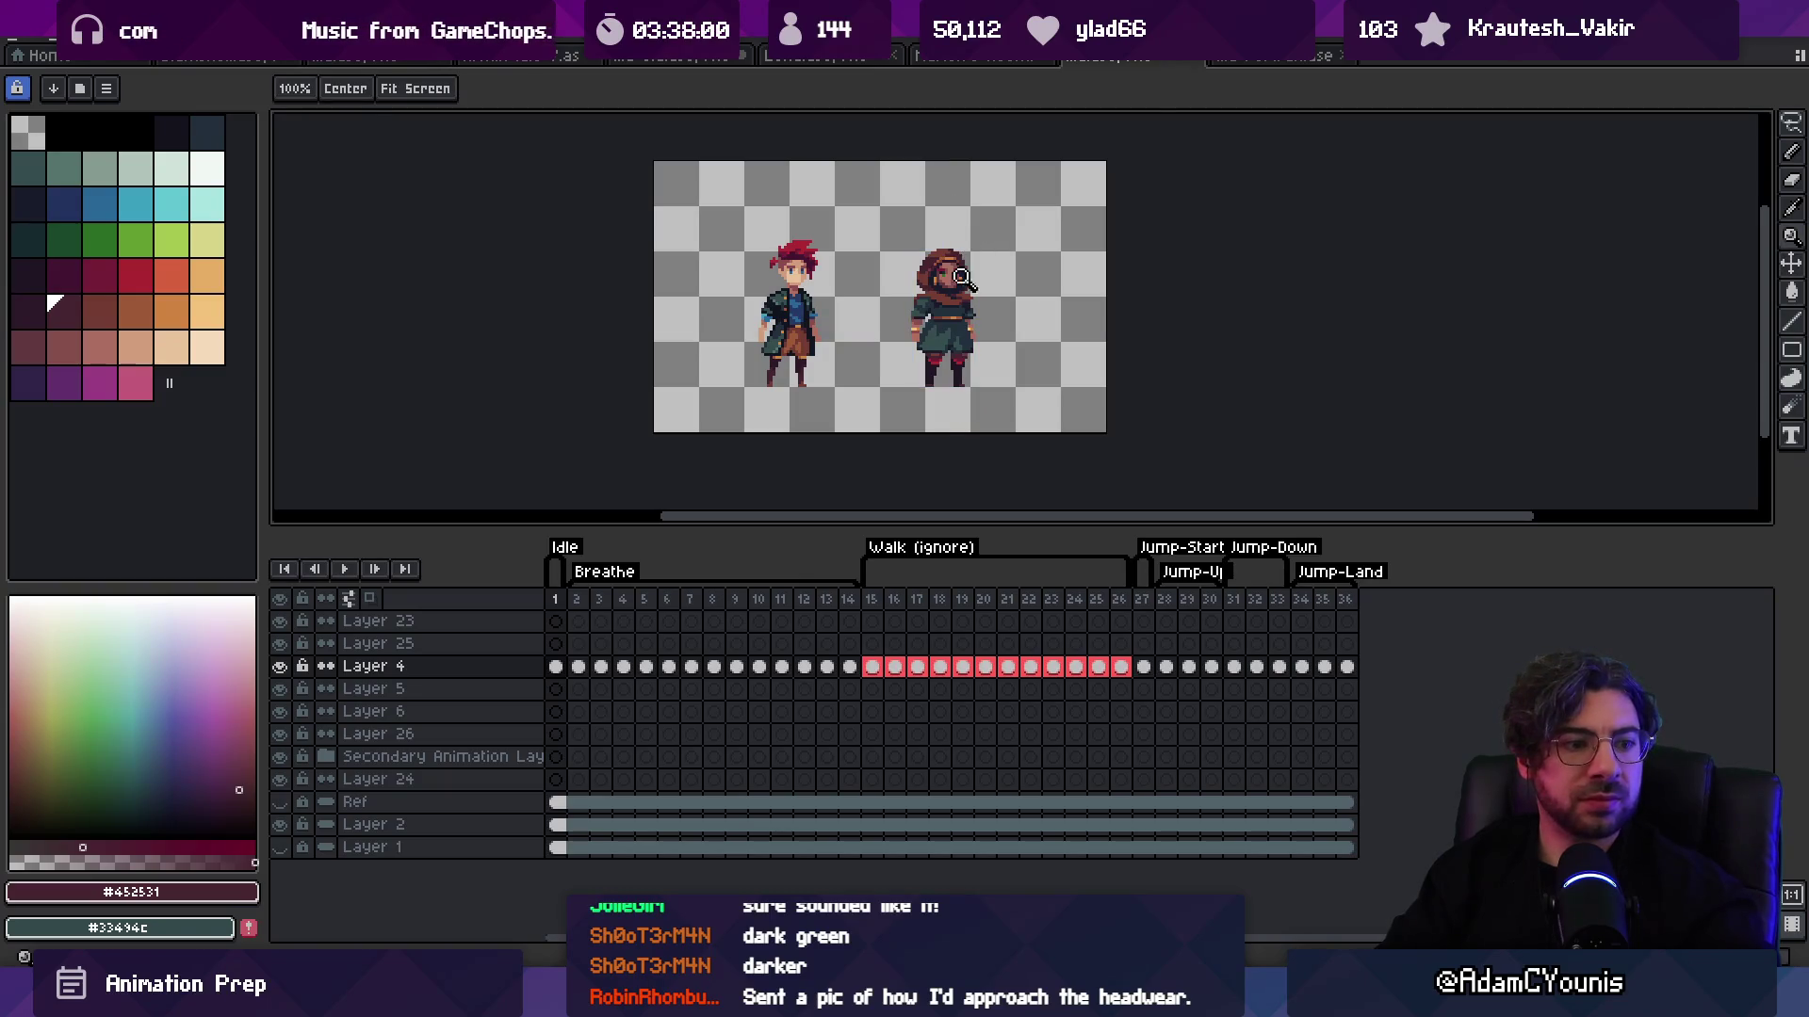
pyautogui.scroll(2, 956, 273)
pyautogui.scroll(5, 956, 273)
pyautogui.press('b')
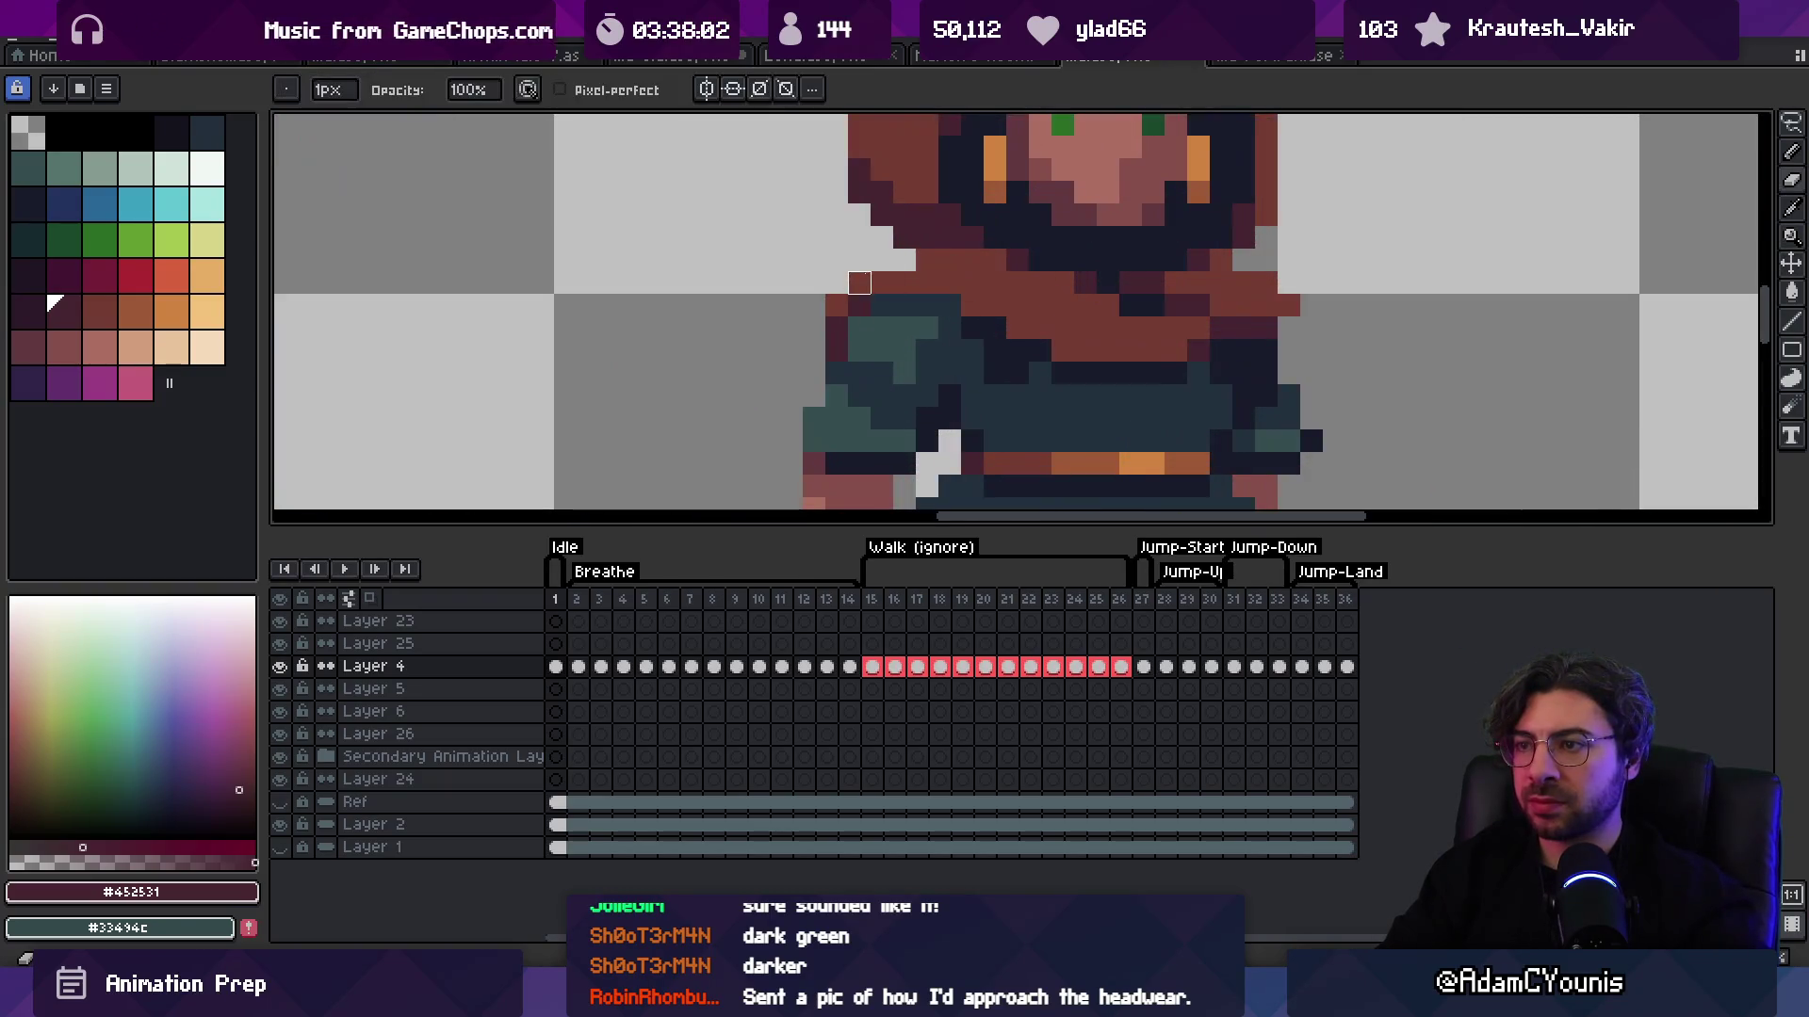
pyautogui.keyDown('alt'); pyautogui.click(835, 316); pyautogui.keyUp('alt')
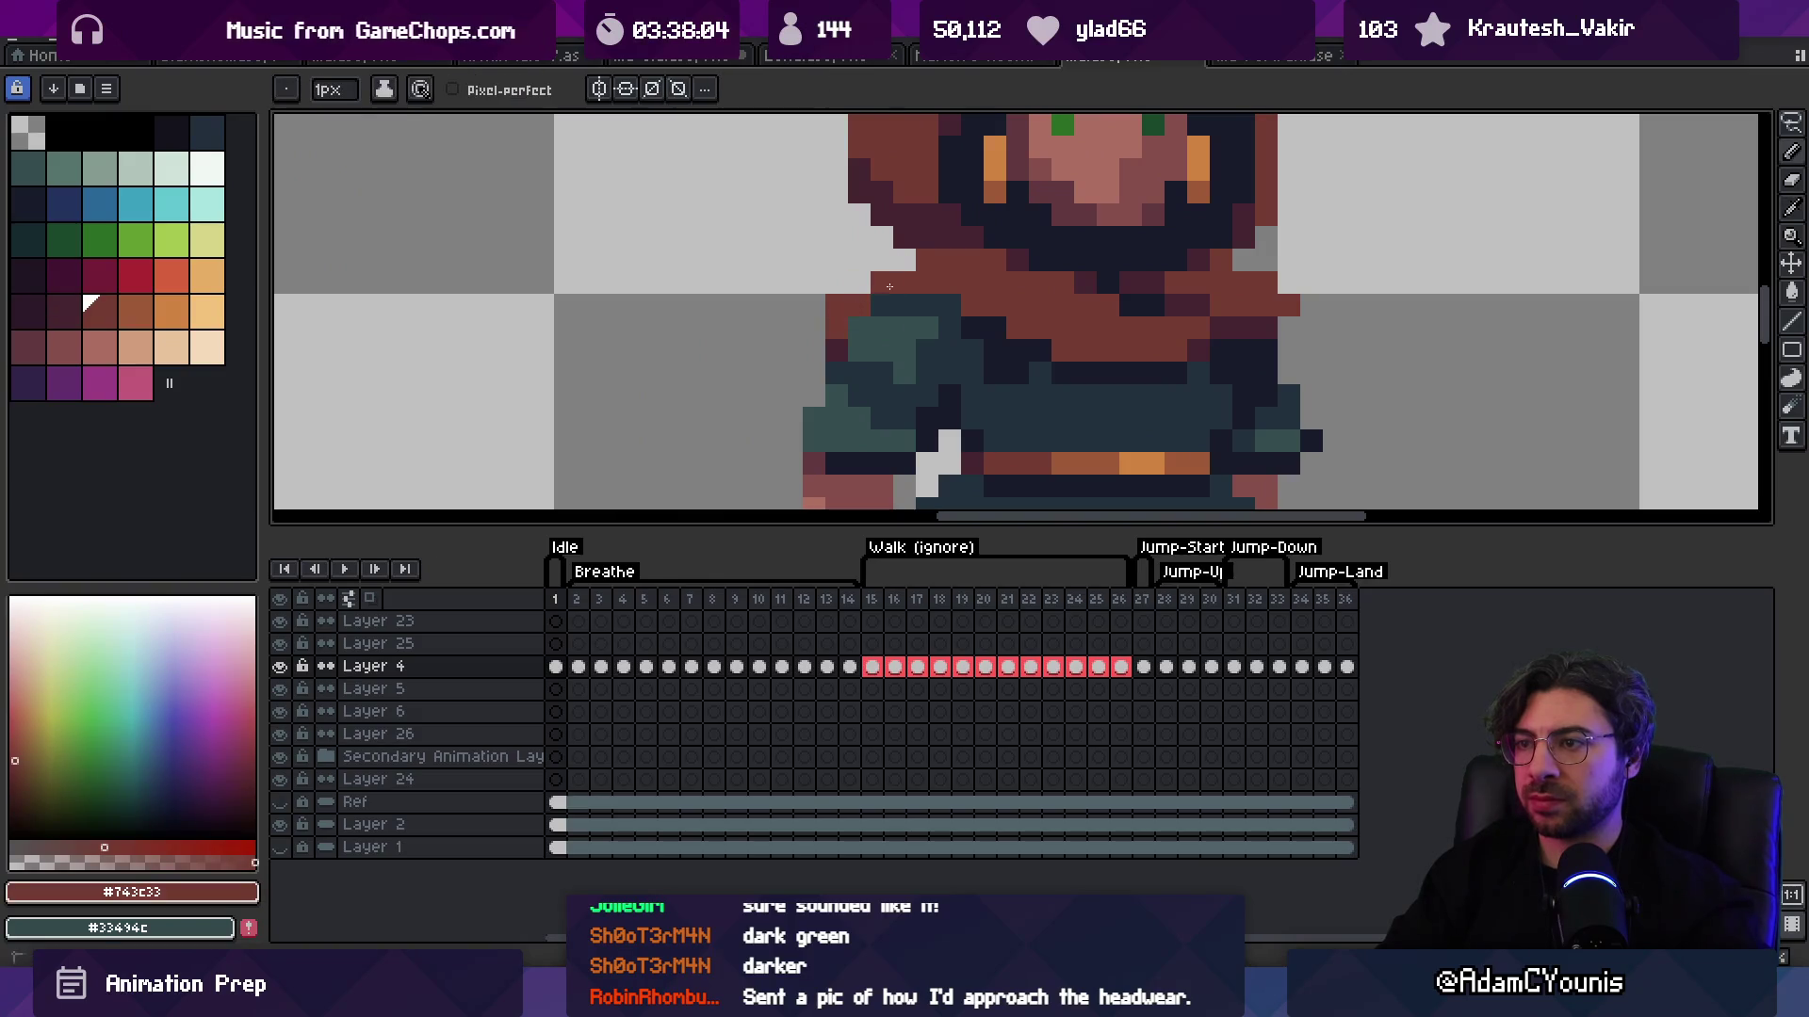
pyautogui.keyDown('alt'); pyautogui.click(852, 333); pyautogui.keyUp('alt')
pyautogui.press('z')
pyautogui.scroll(-5, 827, 290)
pyautogui.scroll(1, 981, 268)
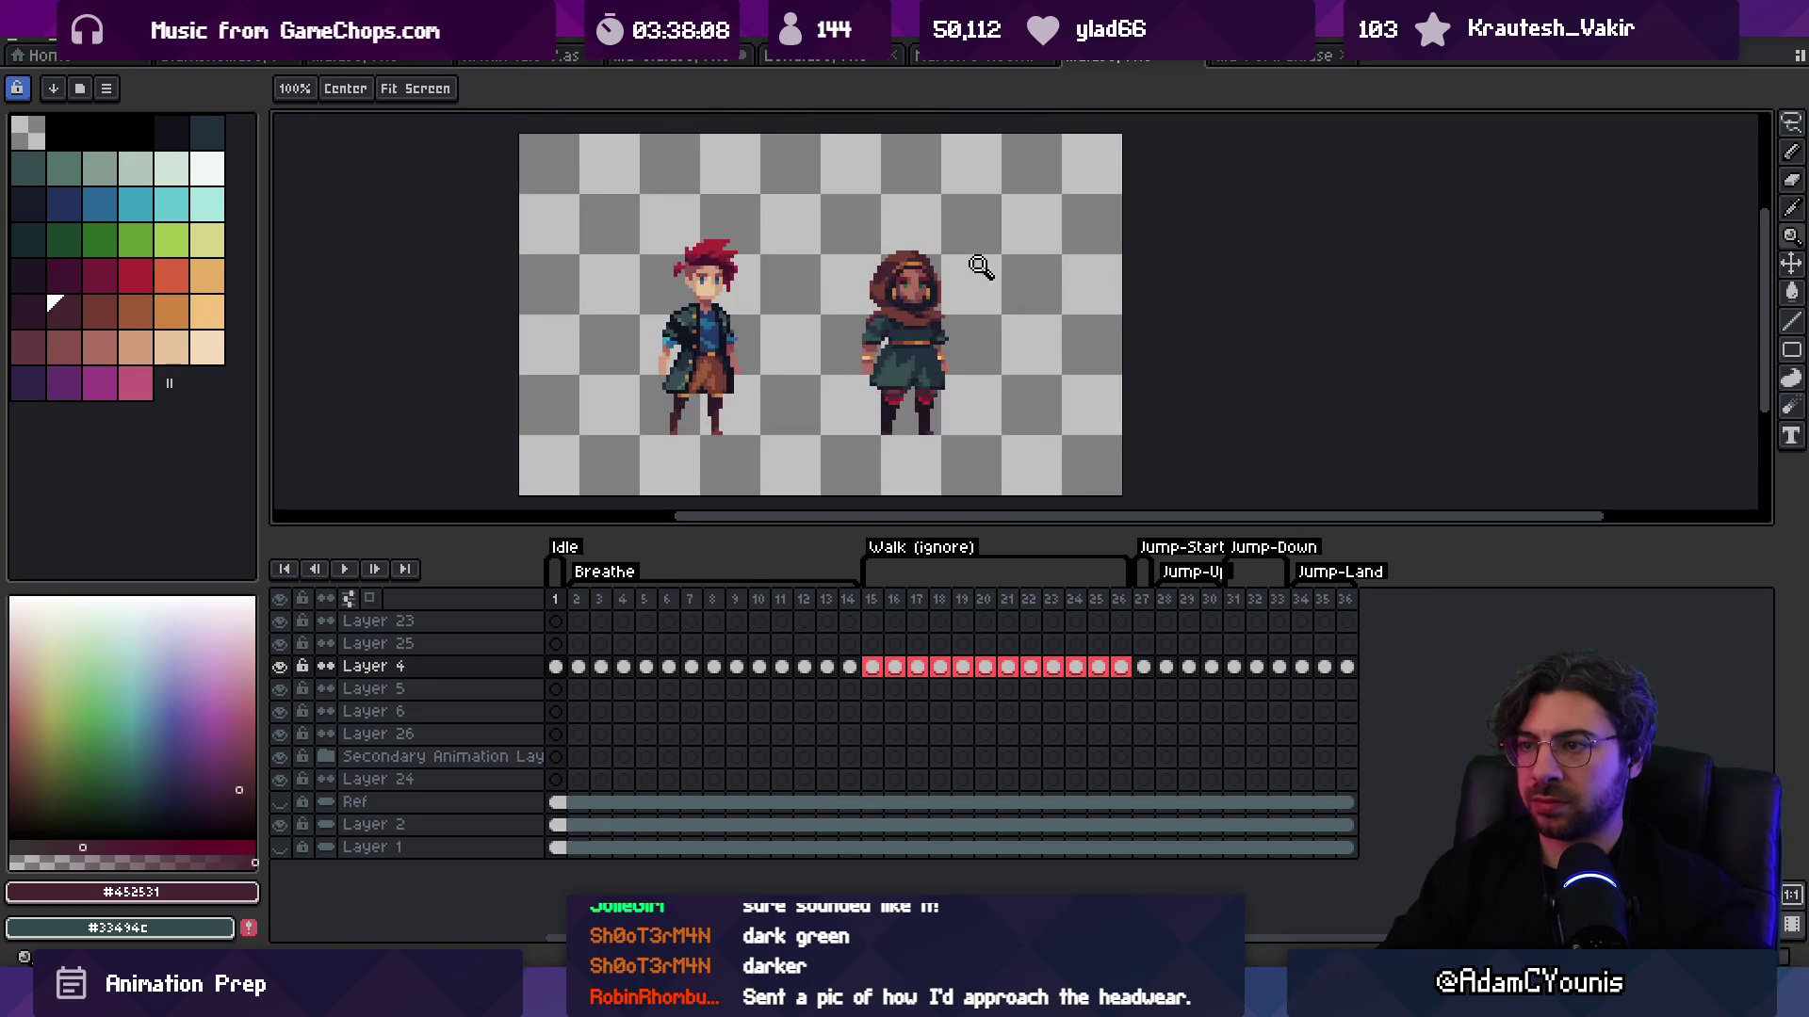
pyautogui.press('v')
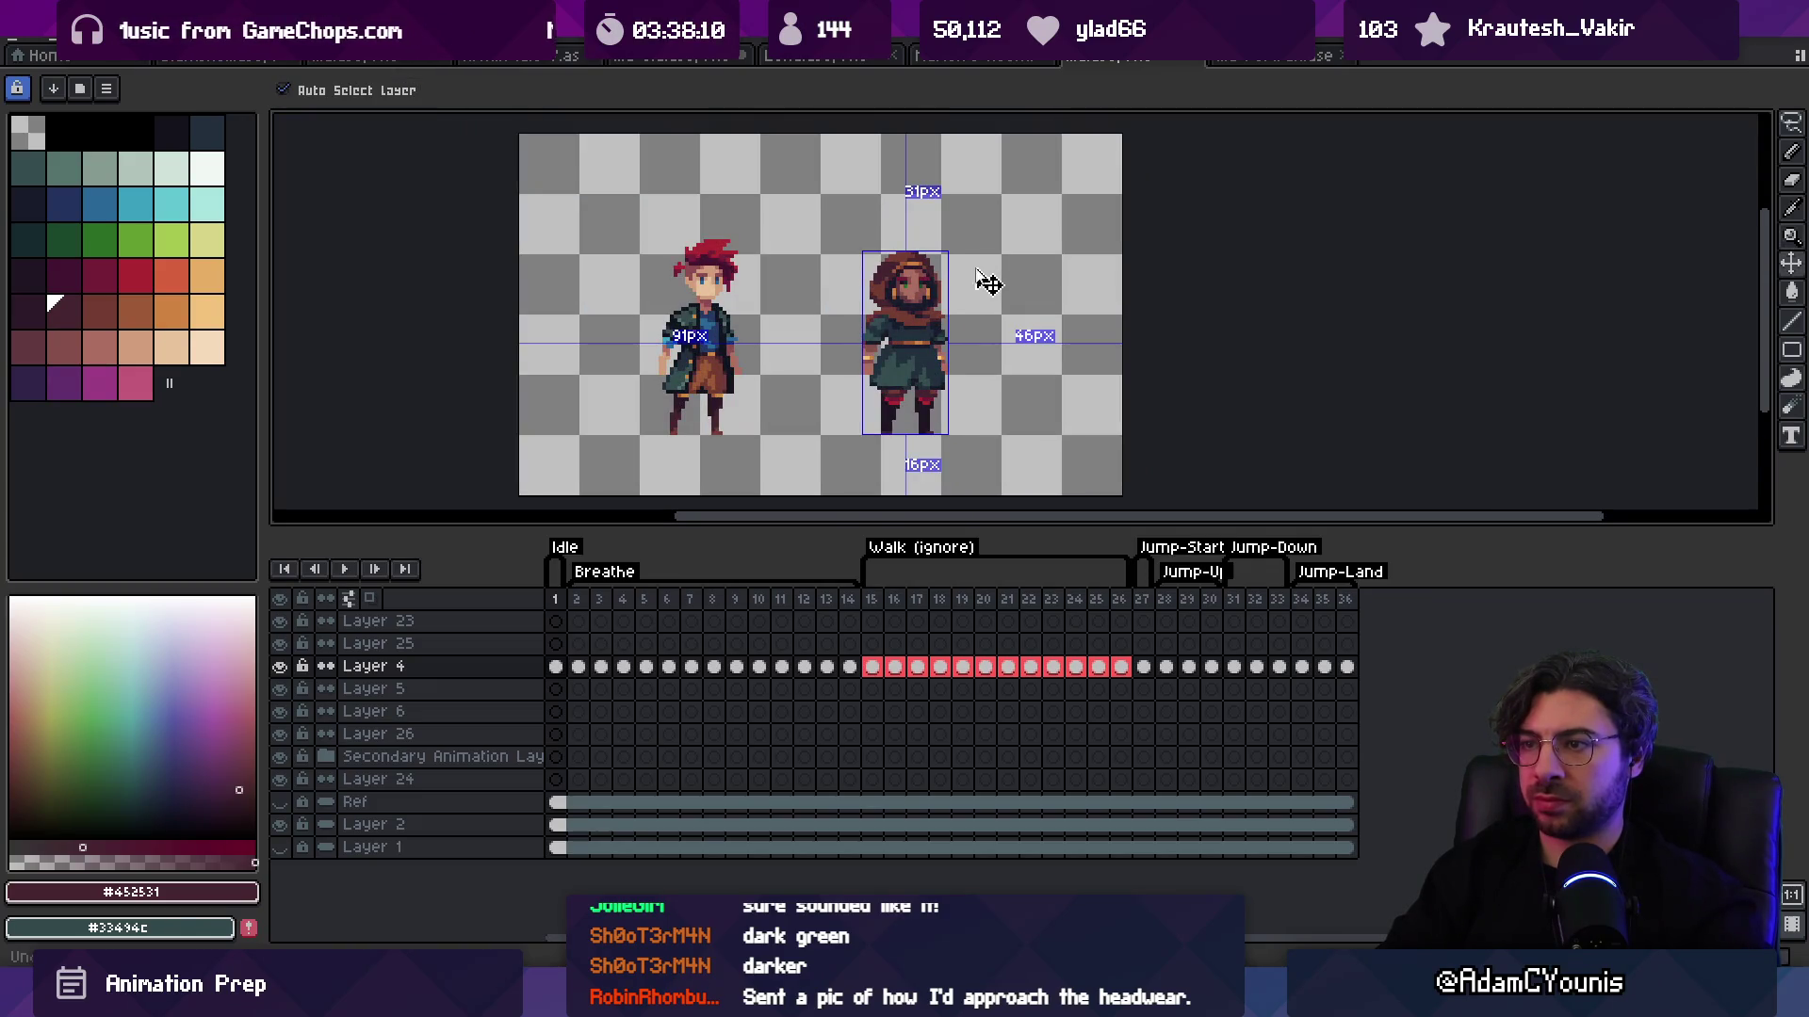
pyautogui.press('z')
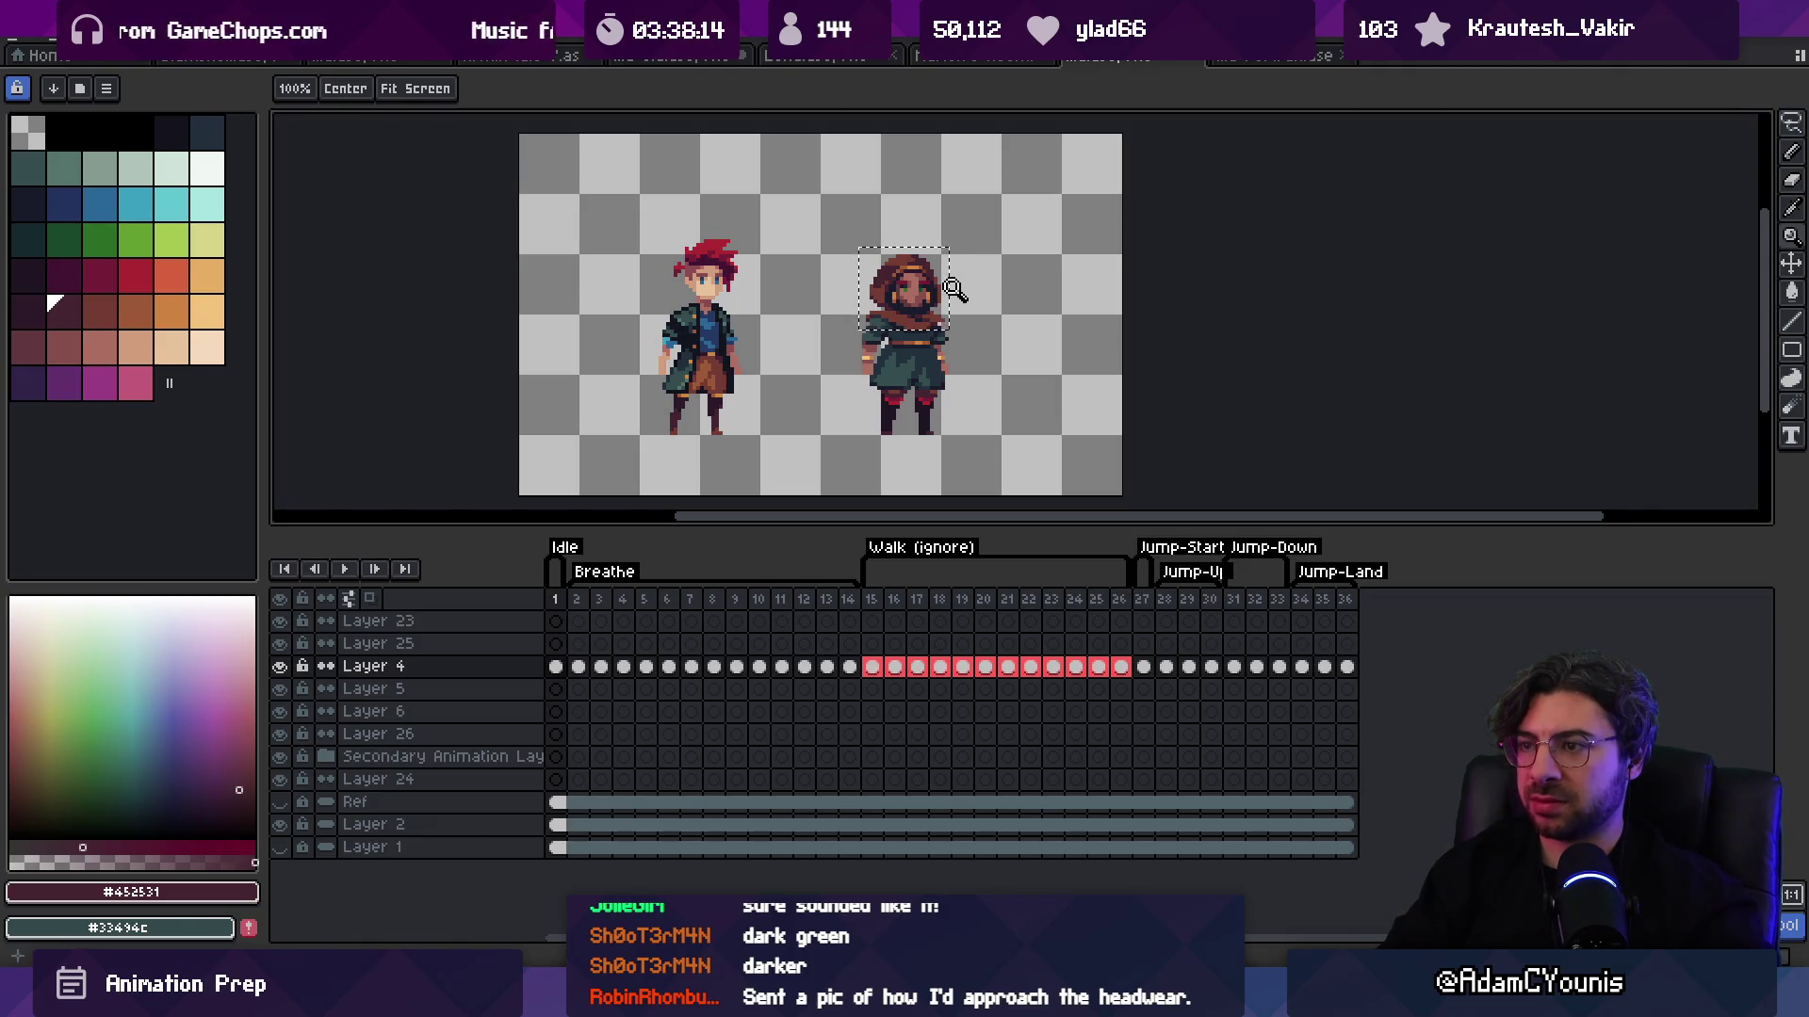
pyautogui.scroll(4, 950, 309)
pyautogui.press('m')
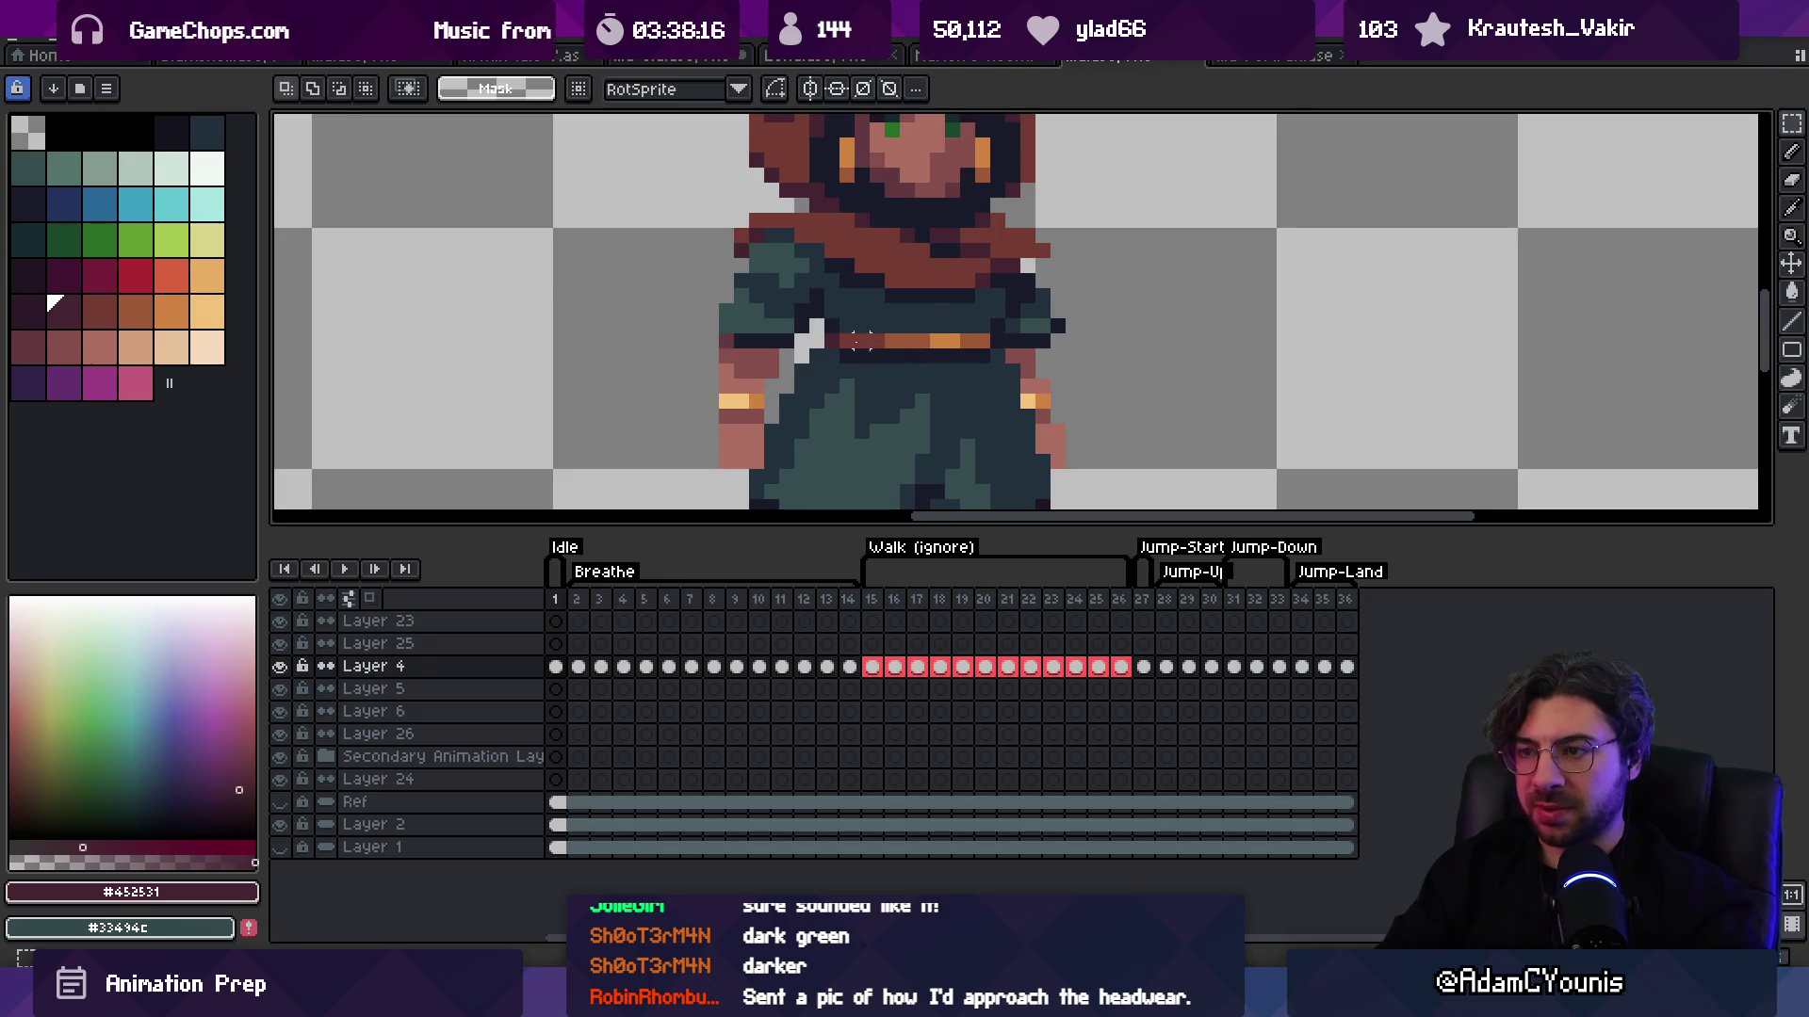
pyautogui.hotkey('ctrl', 'z')
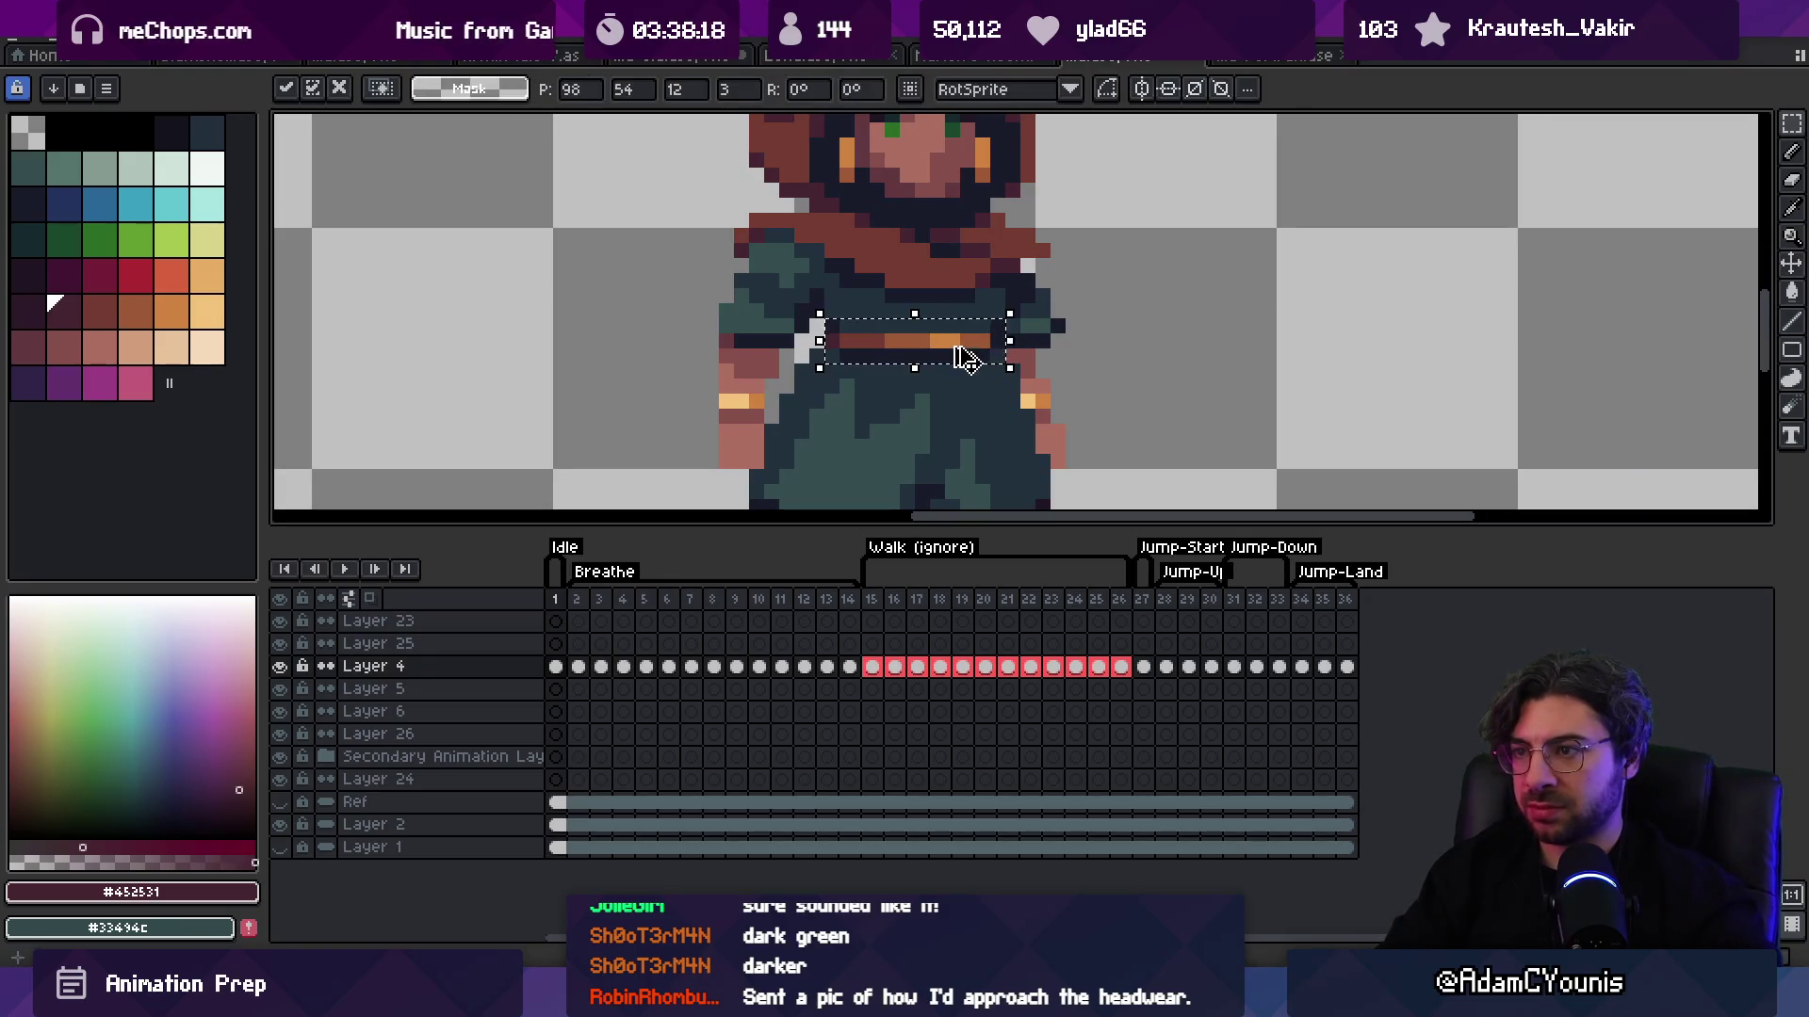
pyautogui.press('i')
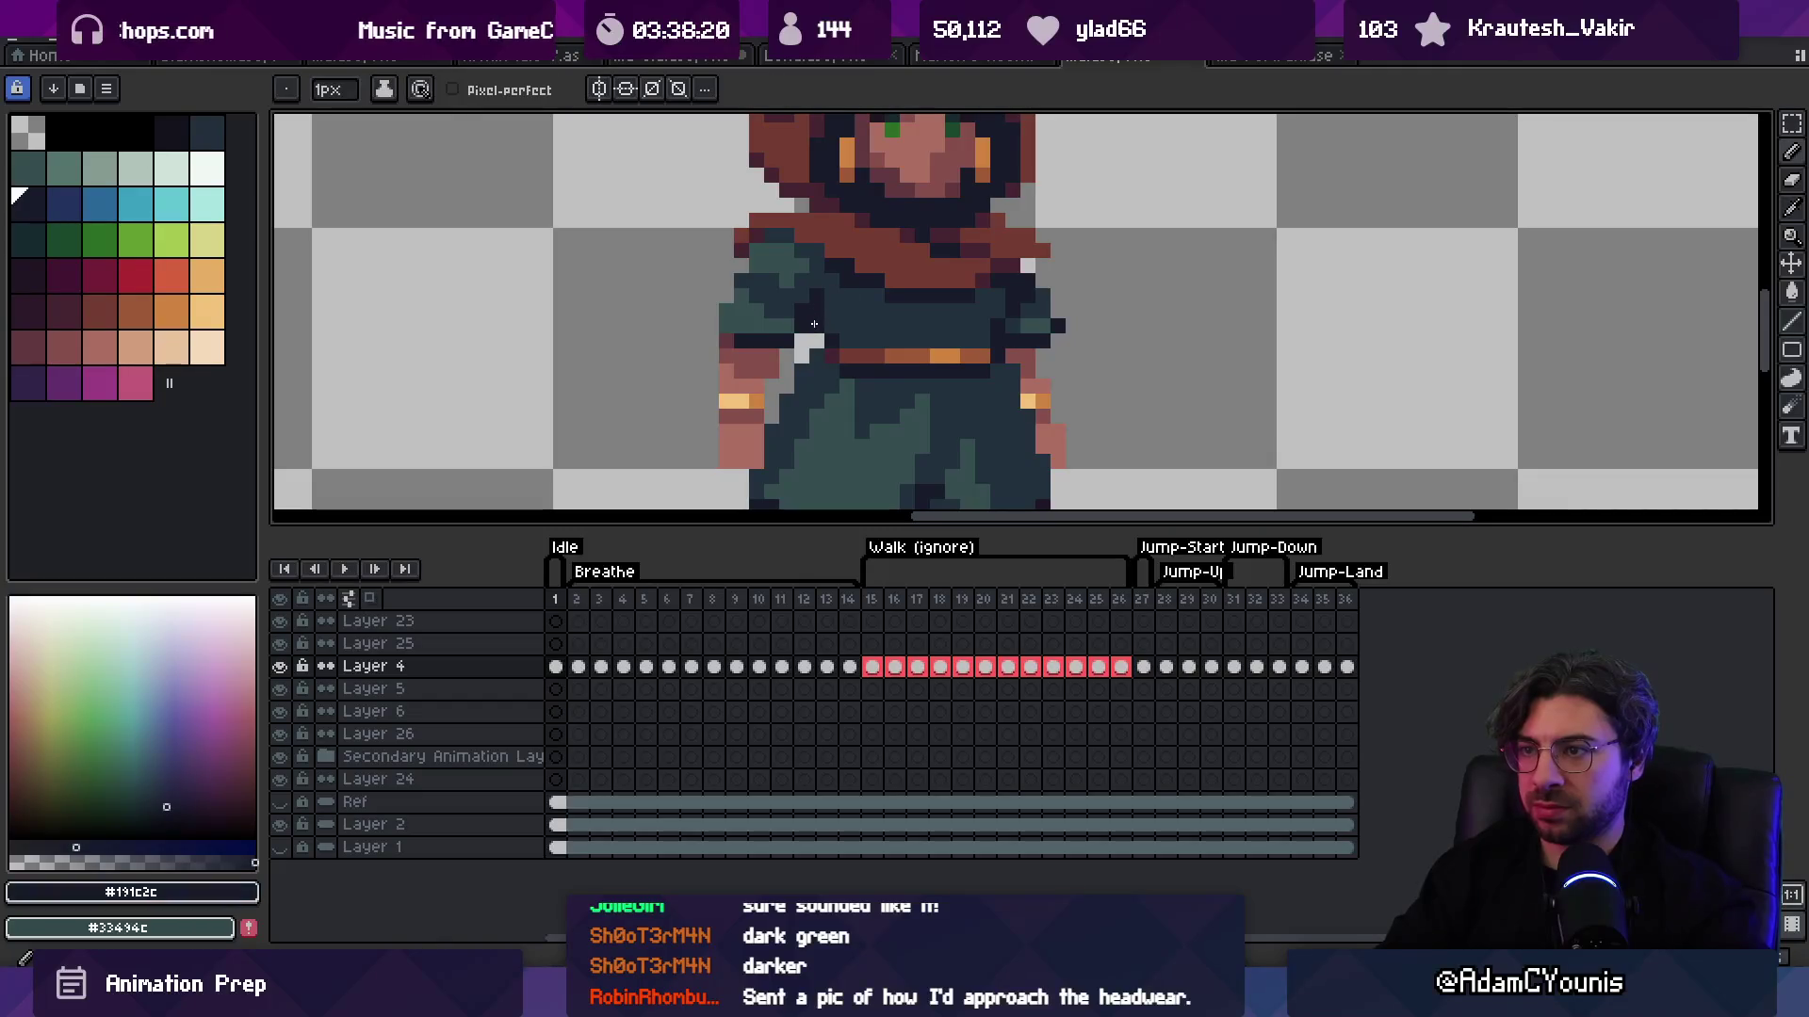
pyautogui.keyDown('alt'); pyautogui.click(807, 313); pyautogui.keyUp('alt')
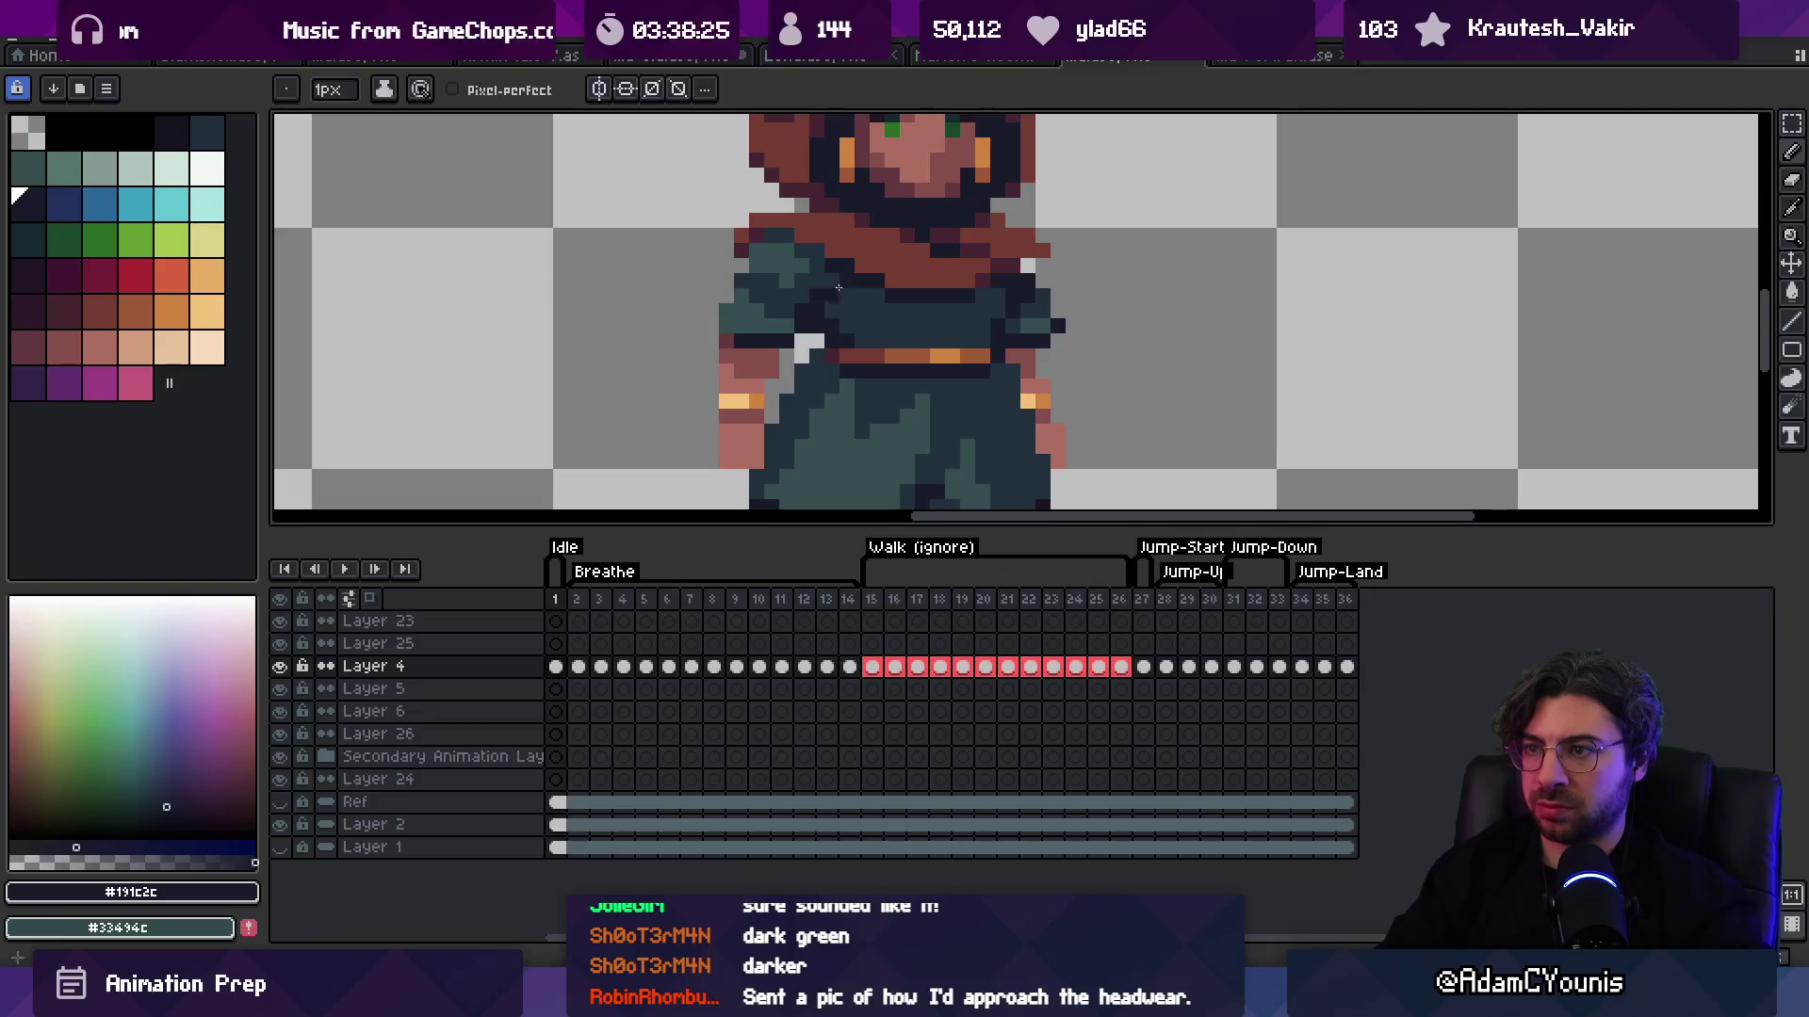
pyautogui.press('z')
pyautogui.press('1')
pyautogui.click(928, 269)
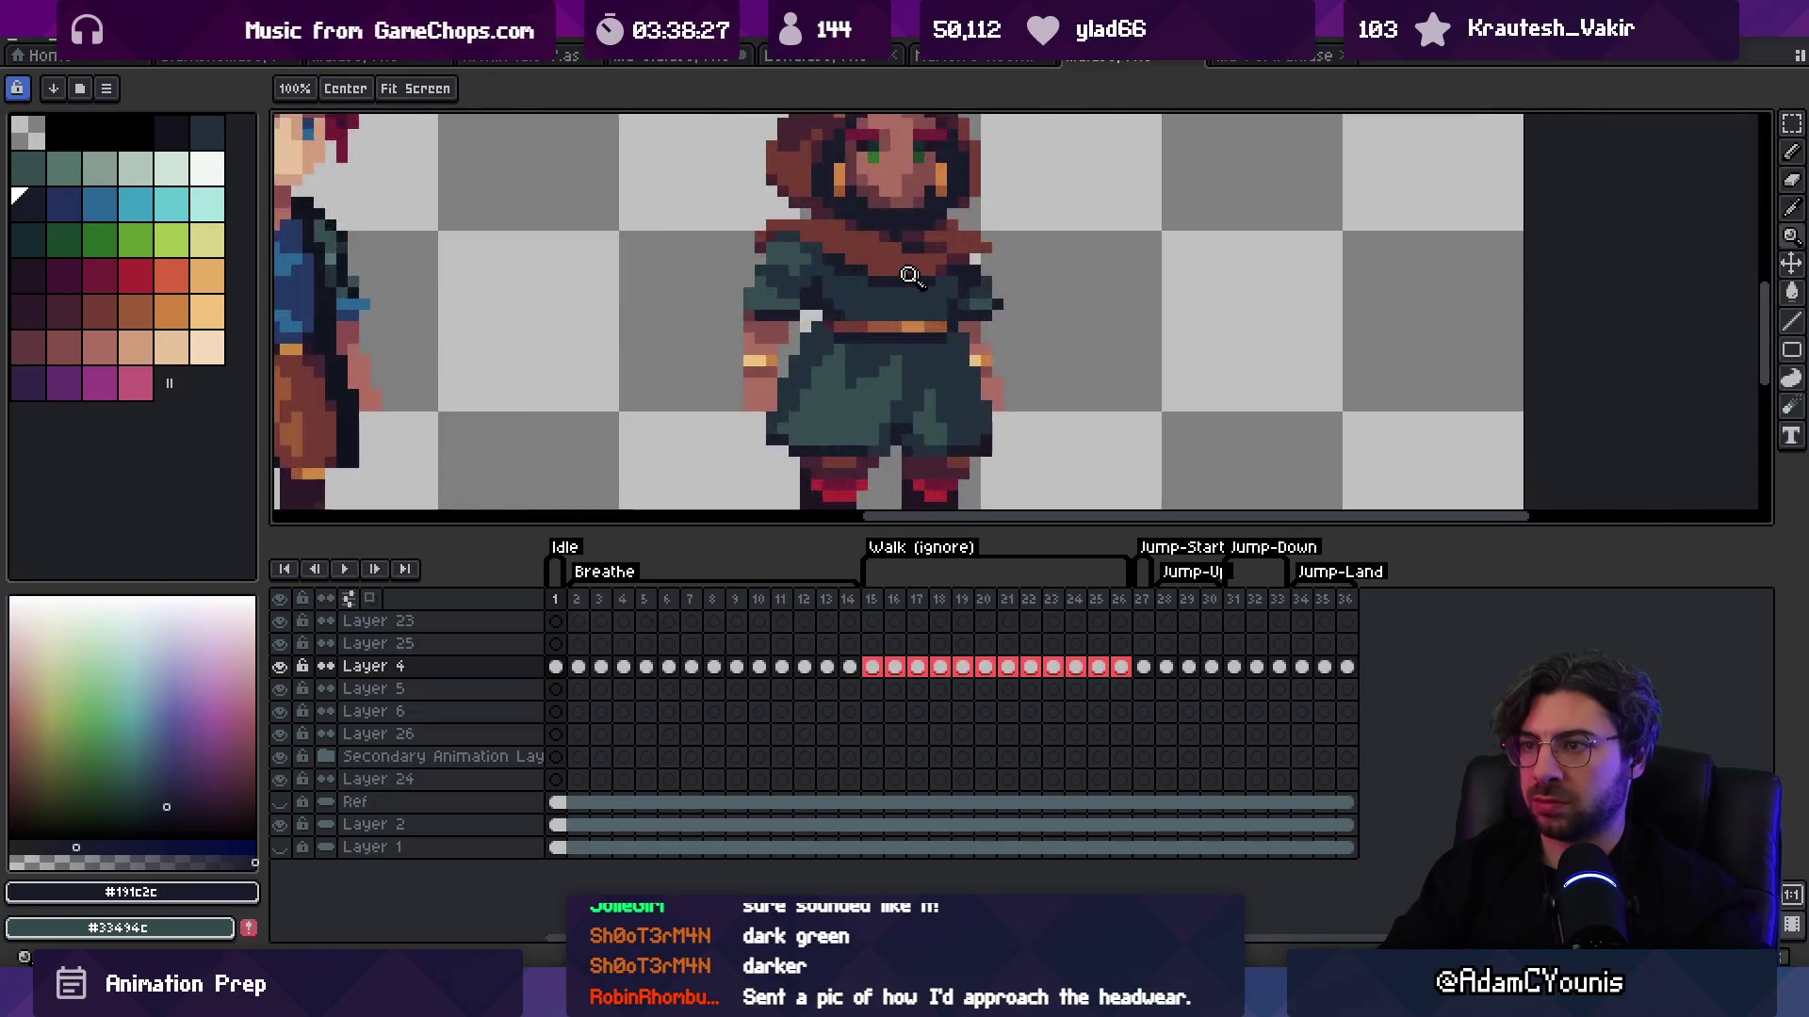
pyautogui.keyDown('alt'); pyautogui.click(945, 290); pyautogui.keyUp('alt')
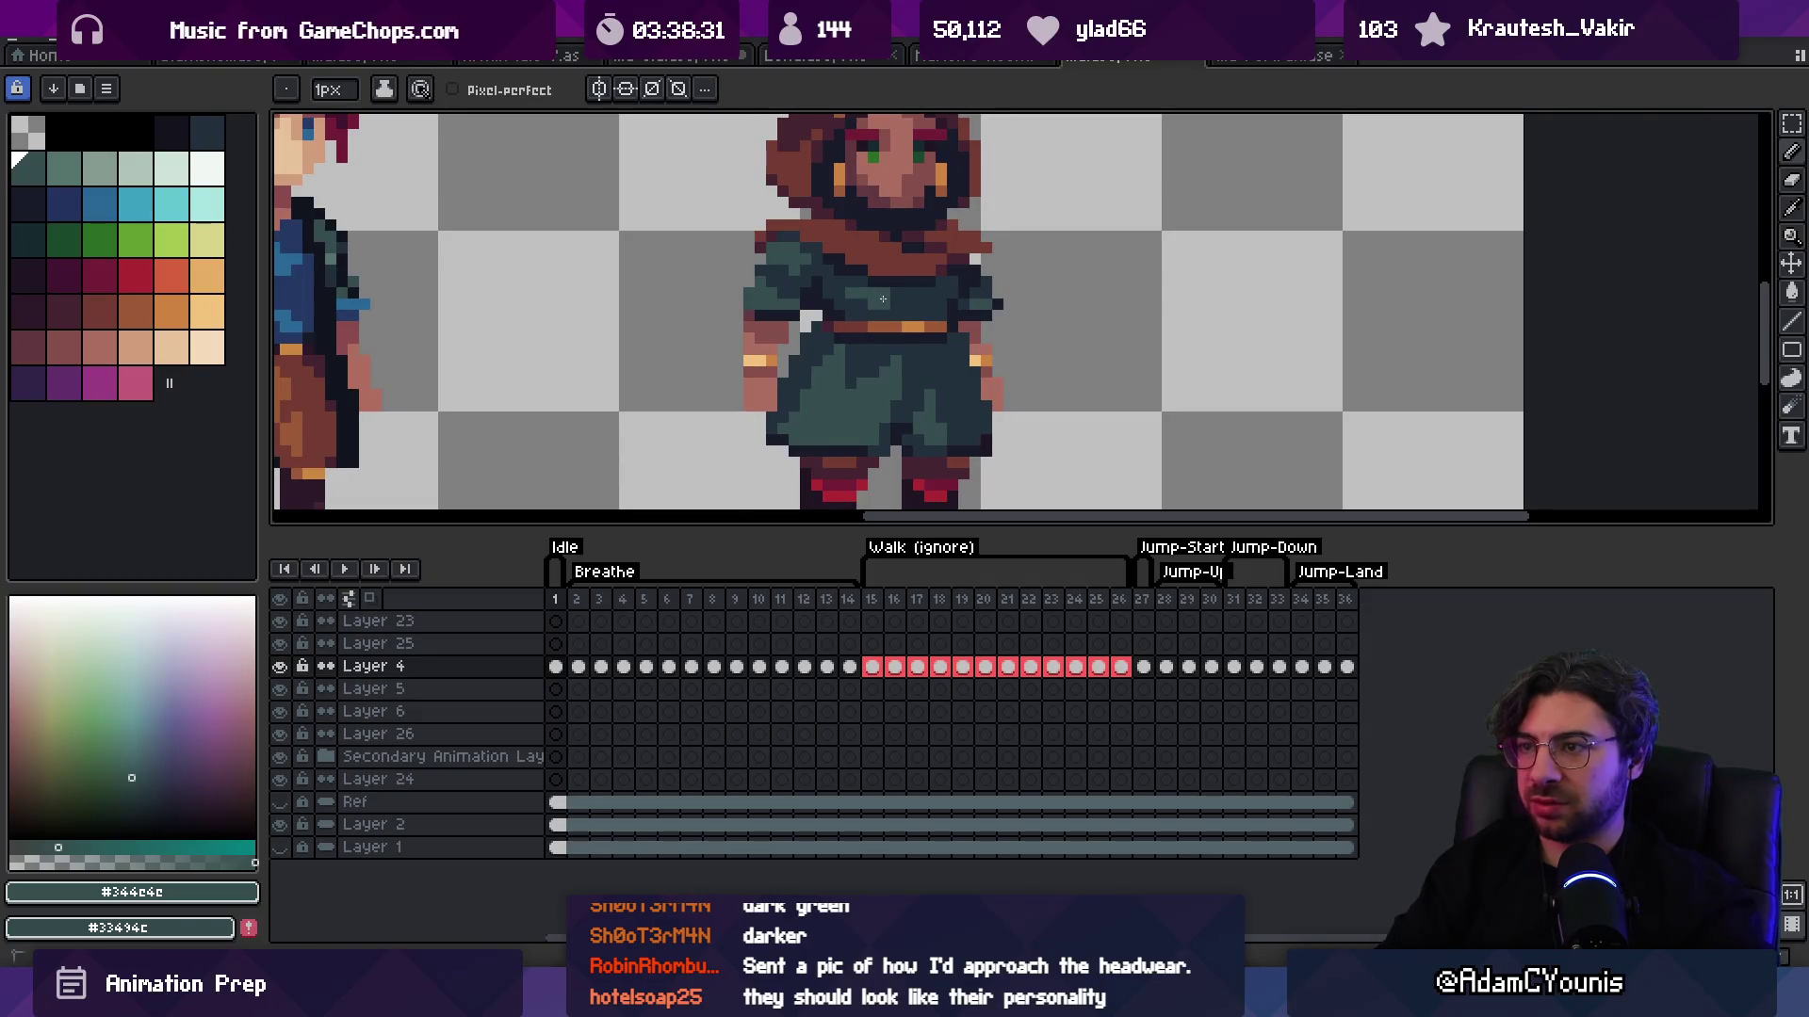
pyautogui.press('z')
pyautogui.scroll(-5, 904, 282)
pyautogui.click(945, 283)
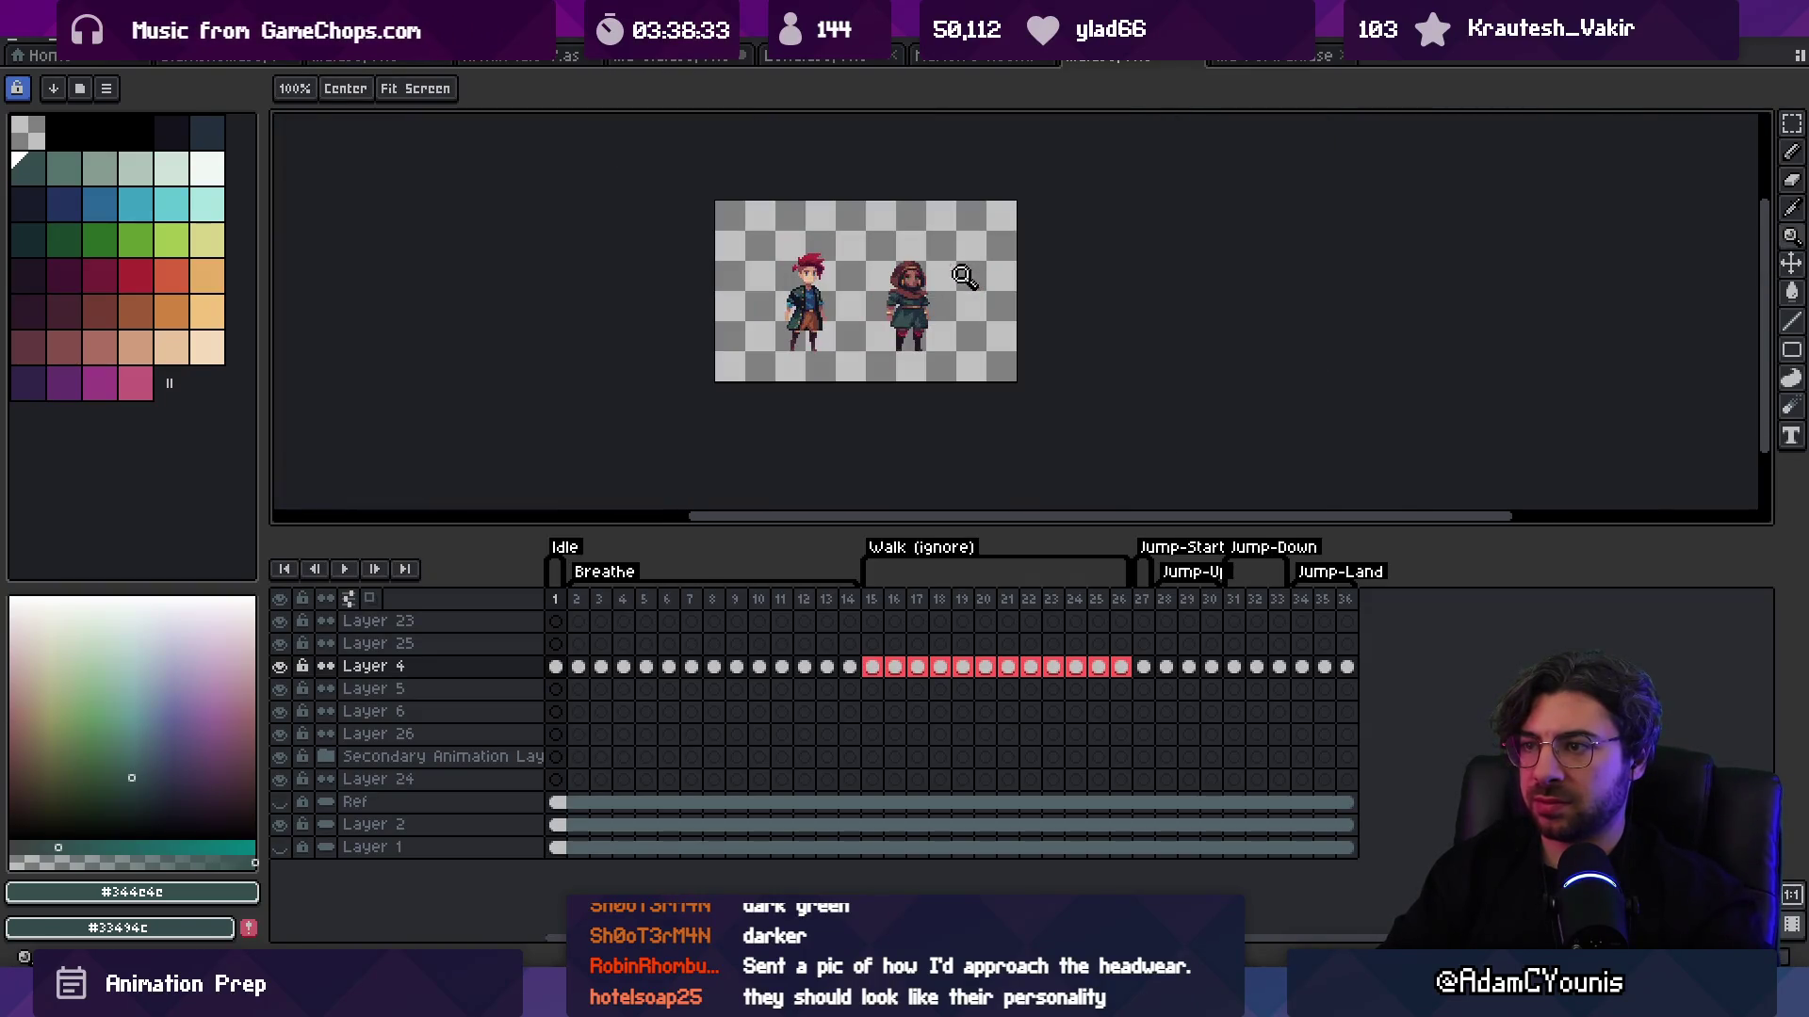
pyautogui.scroll(2, 945, 283)
pyautogui.press('i')
pyautogui.click(904, 290)
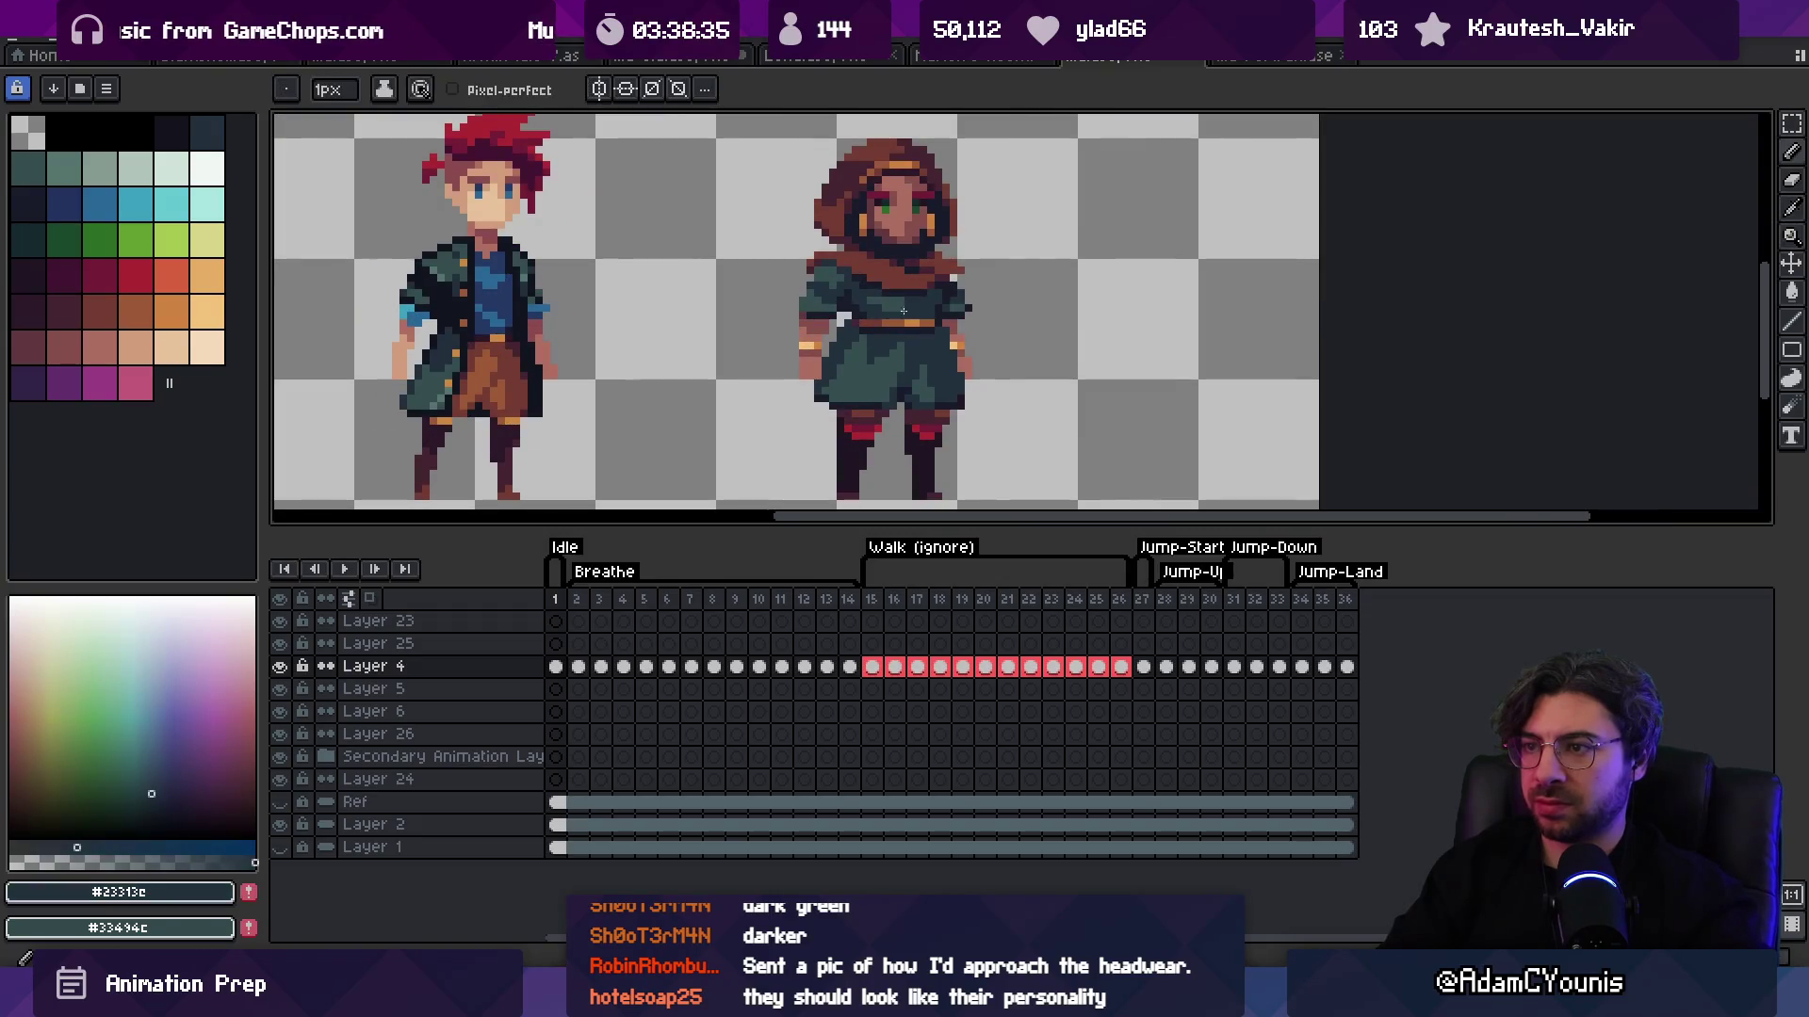
pyautogui.click(901, 287)
pyautogui.press('z')
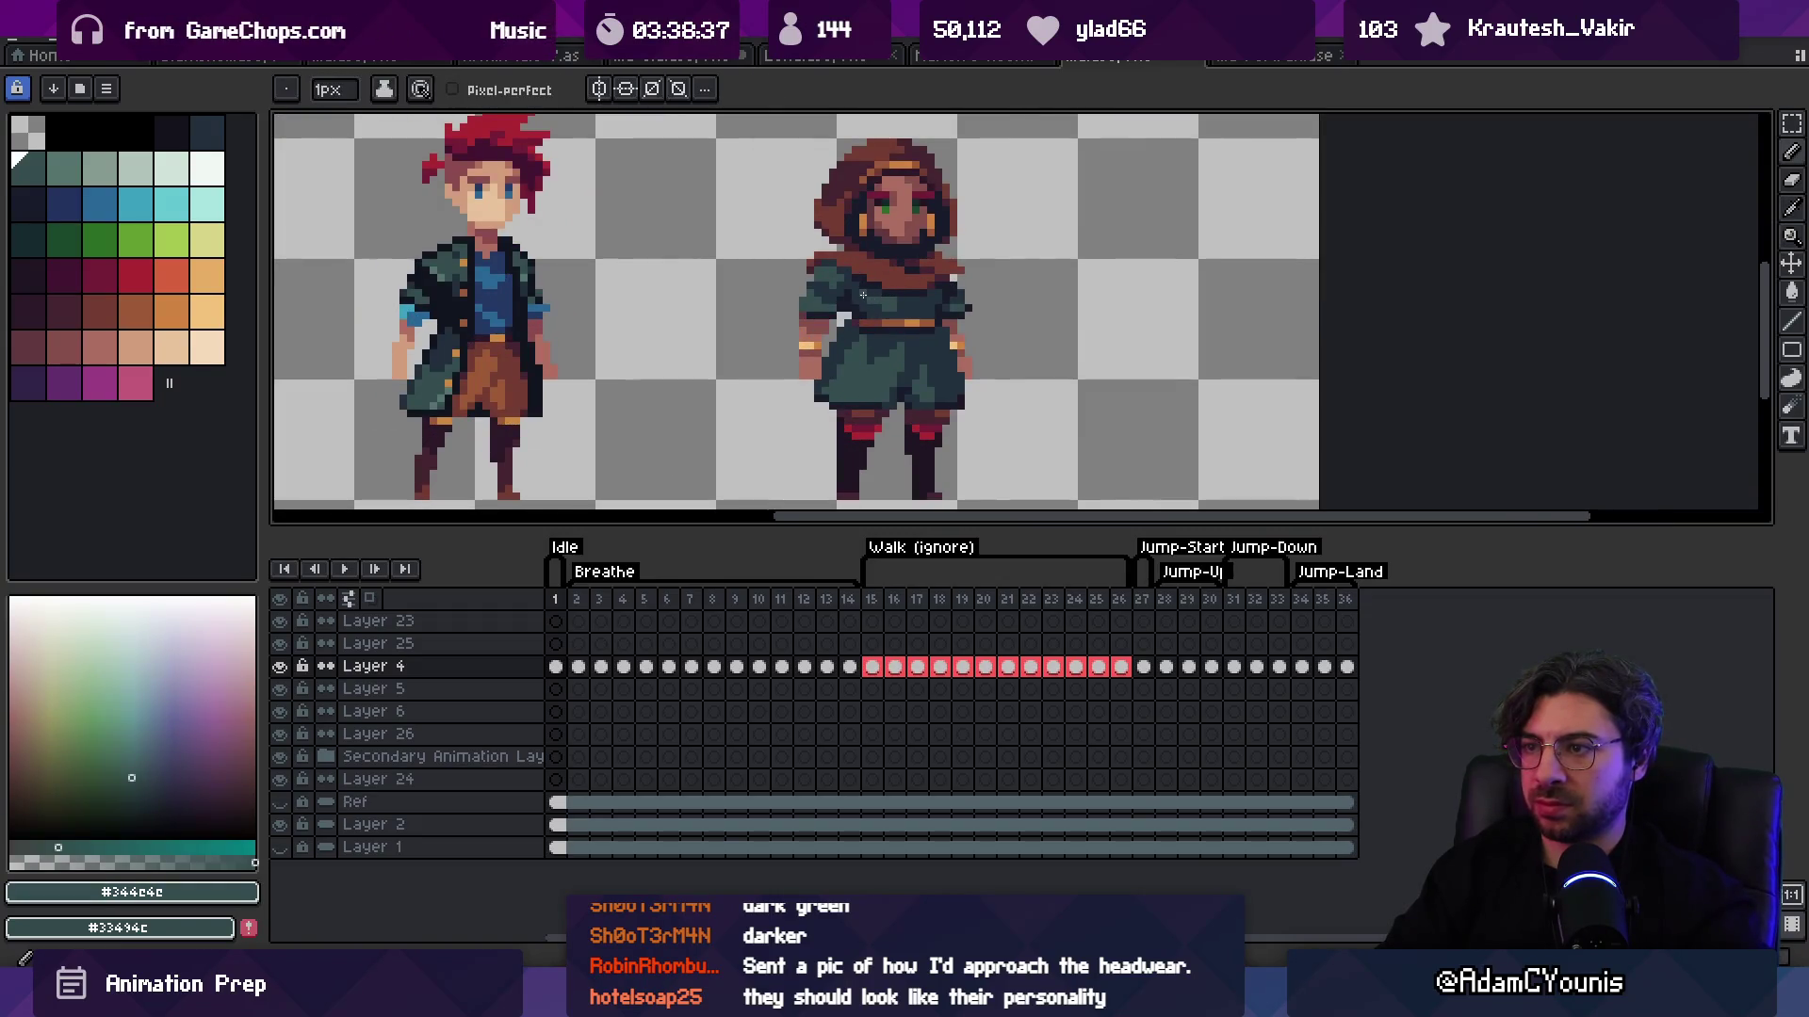
pyautogui.scroll(-1, 895, 282)
pyautogui.scroll(-2, 895, 282)
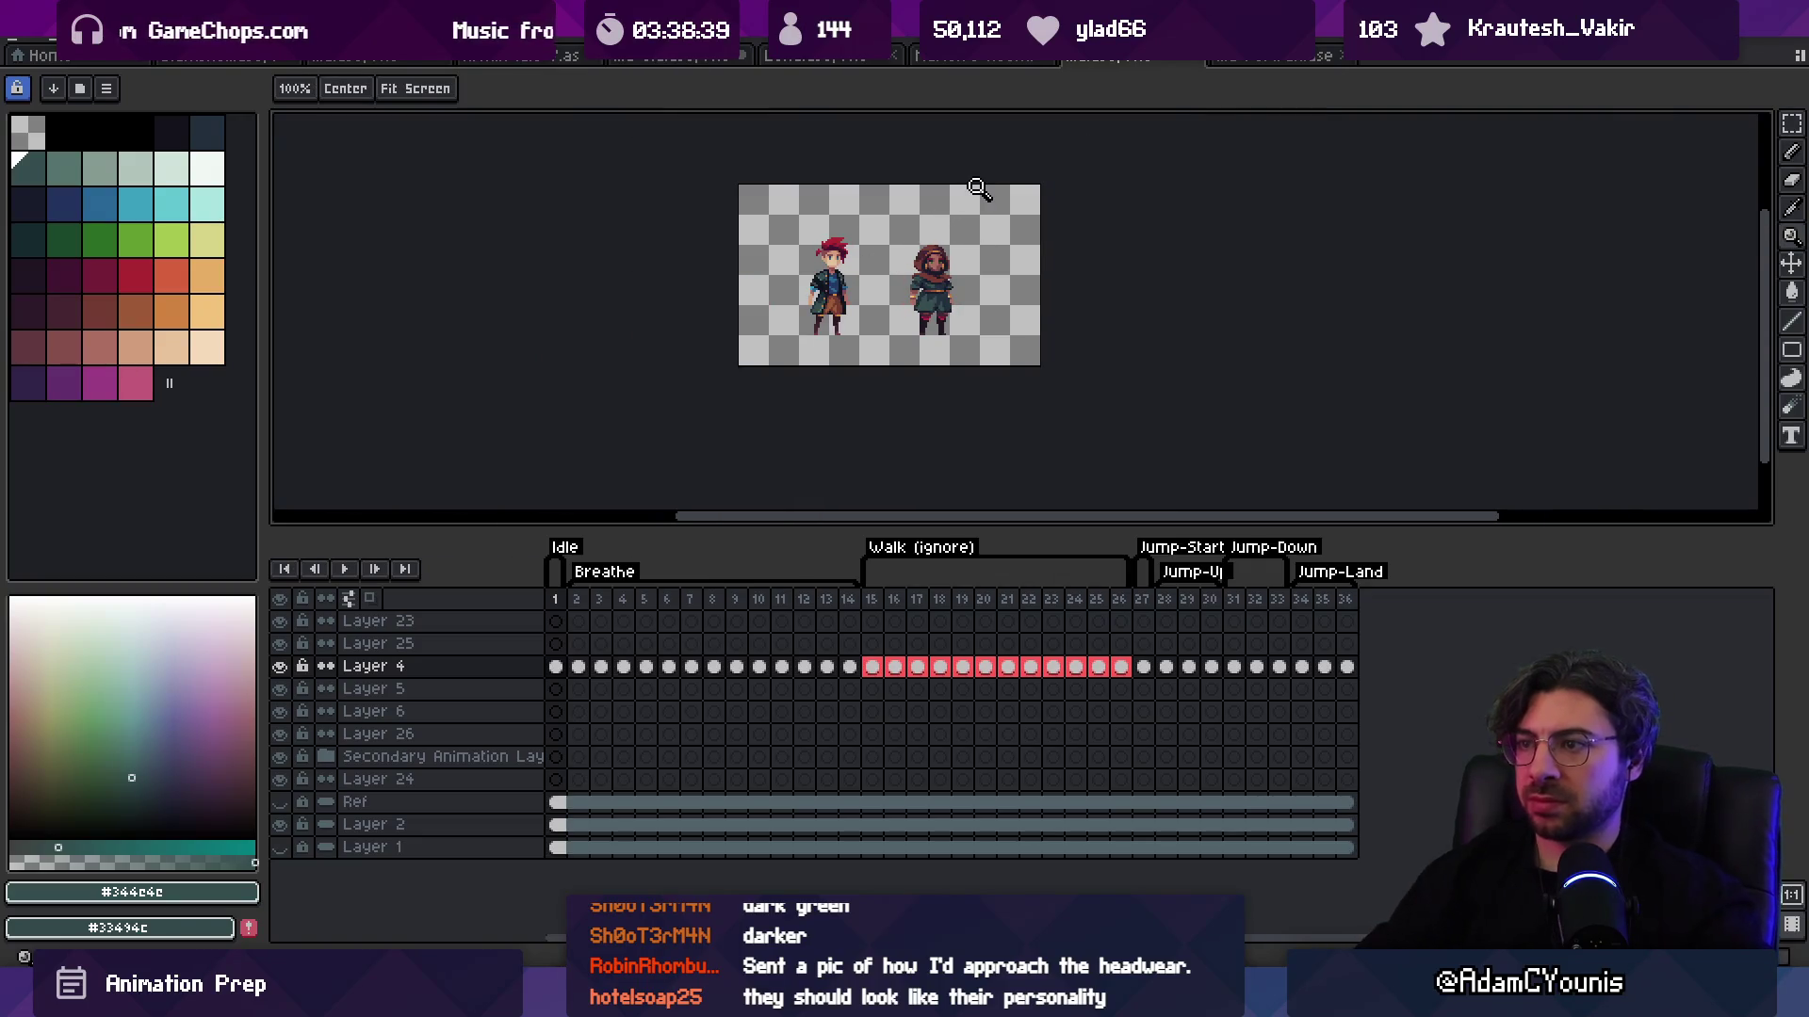
pyautogui.scroll(1, 973, 243)
pyautogui.scroll(1, 973, 243)
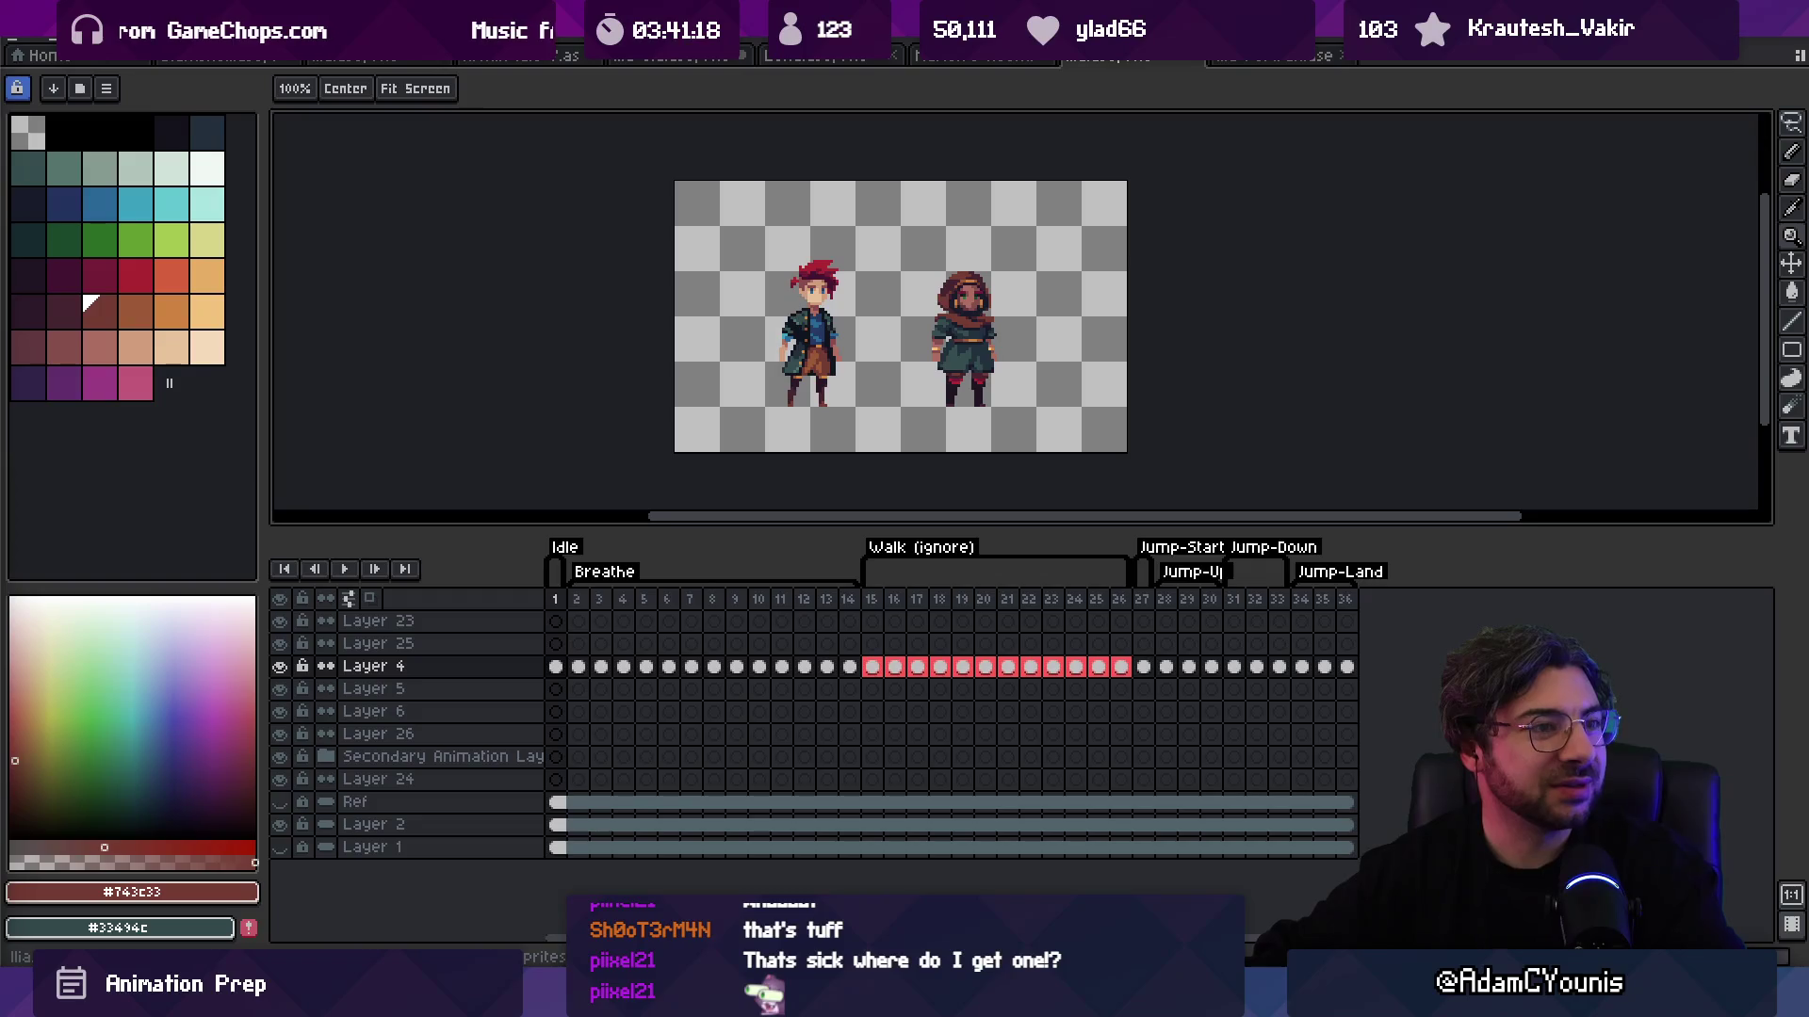
# Step: Switch with Alt+Tab to the browser showing the Uppon-Hill shop's All Products page
pyautogui.hotkey('alt', 'Tab')
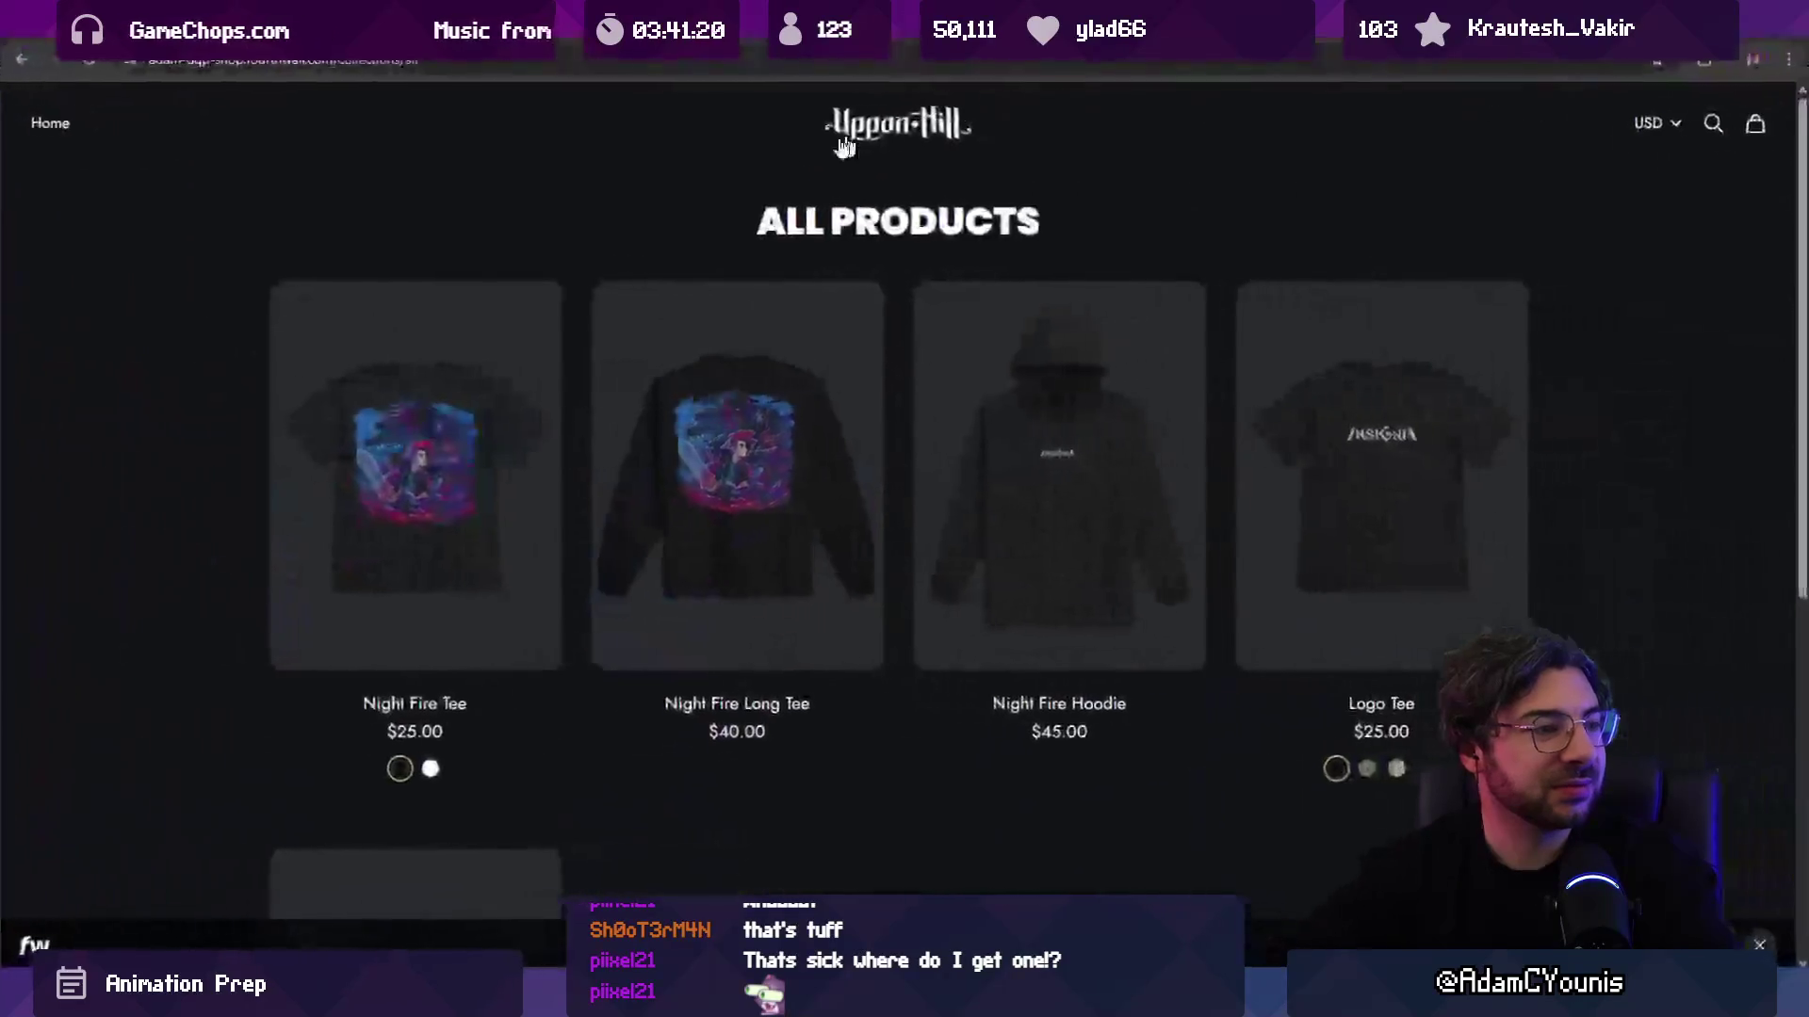
pyautogui.scroll(-2, 875, 273)
pyautogui.scroll(3, 872, 274)
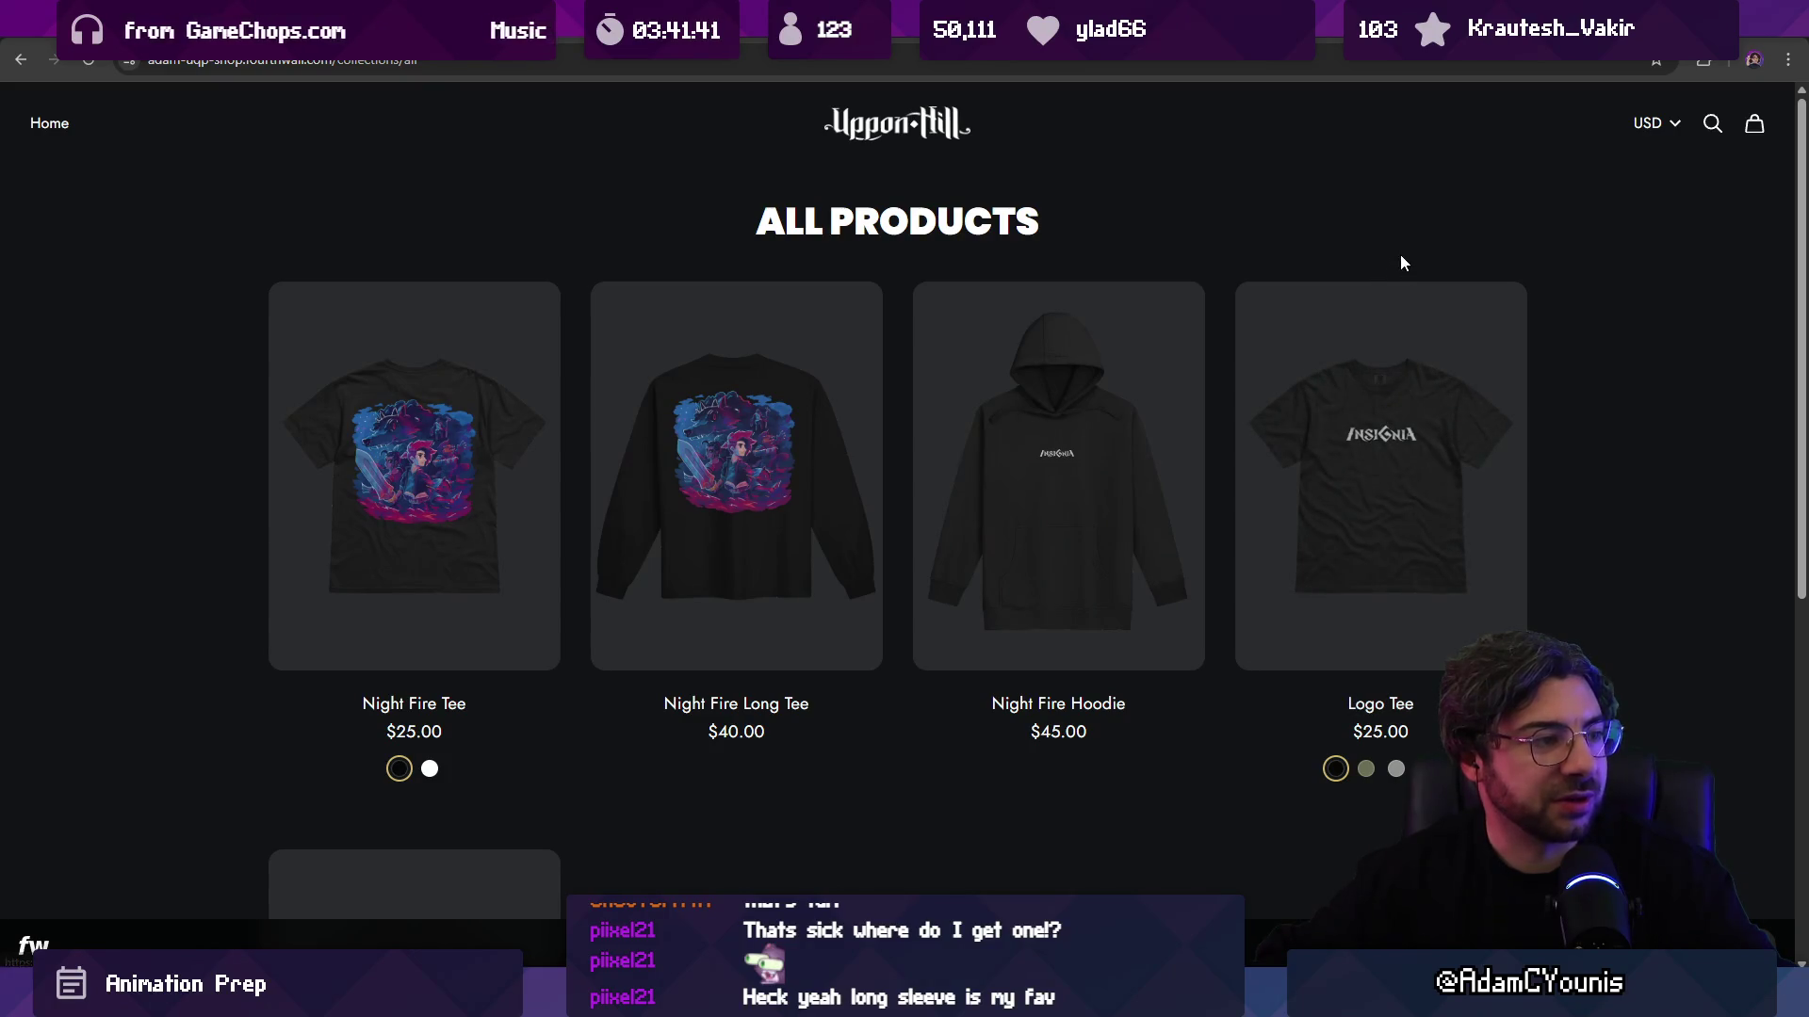
pyautogui.scroll(-5, 1264, 335)
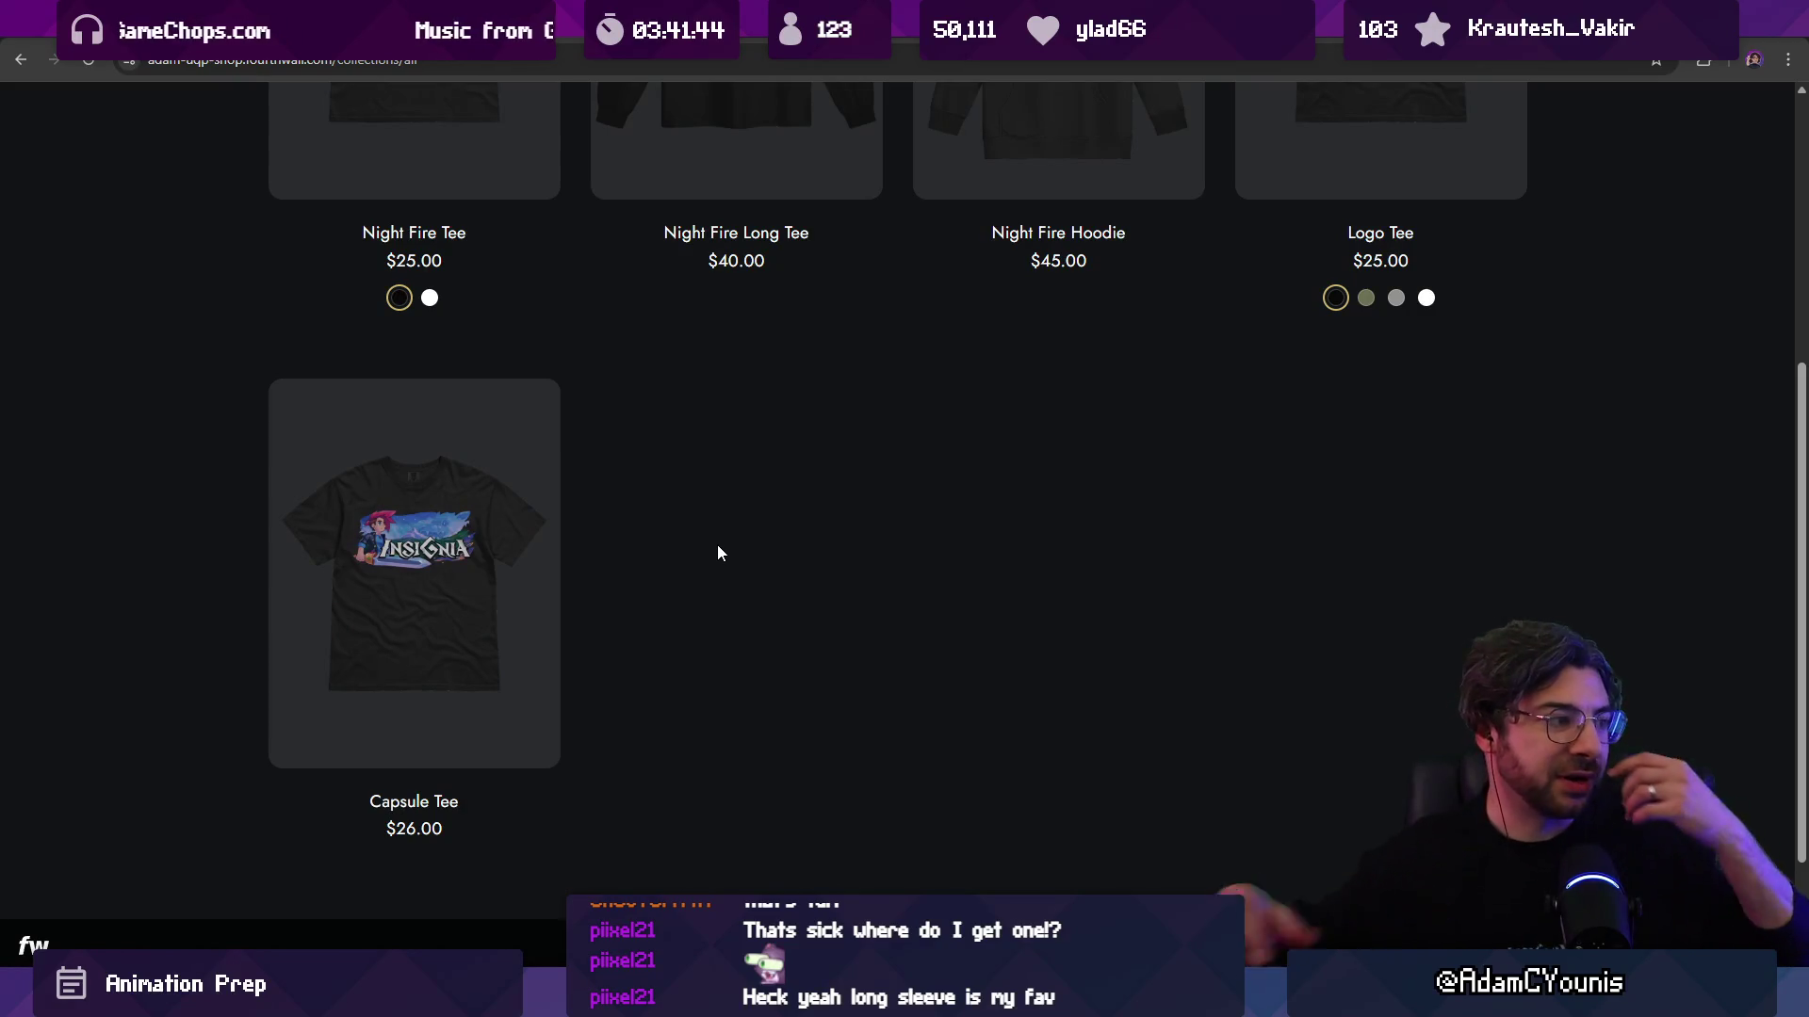
pyautogui.scroll(3, 719, 546)
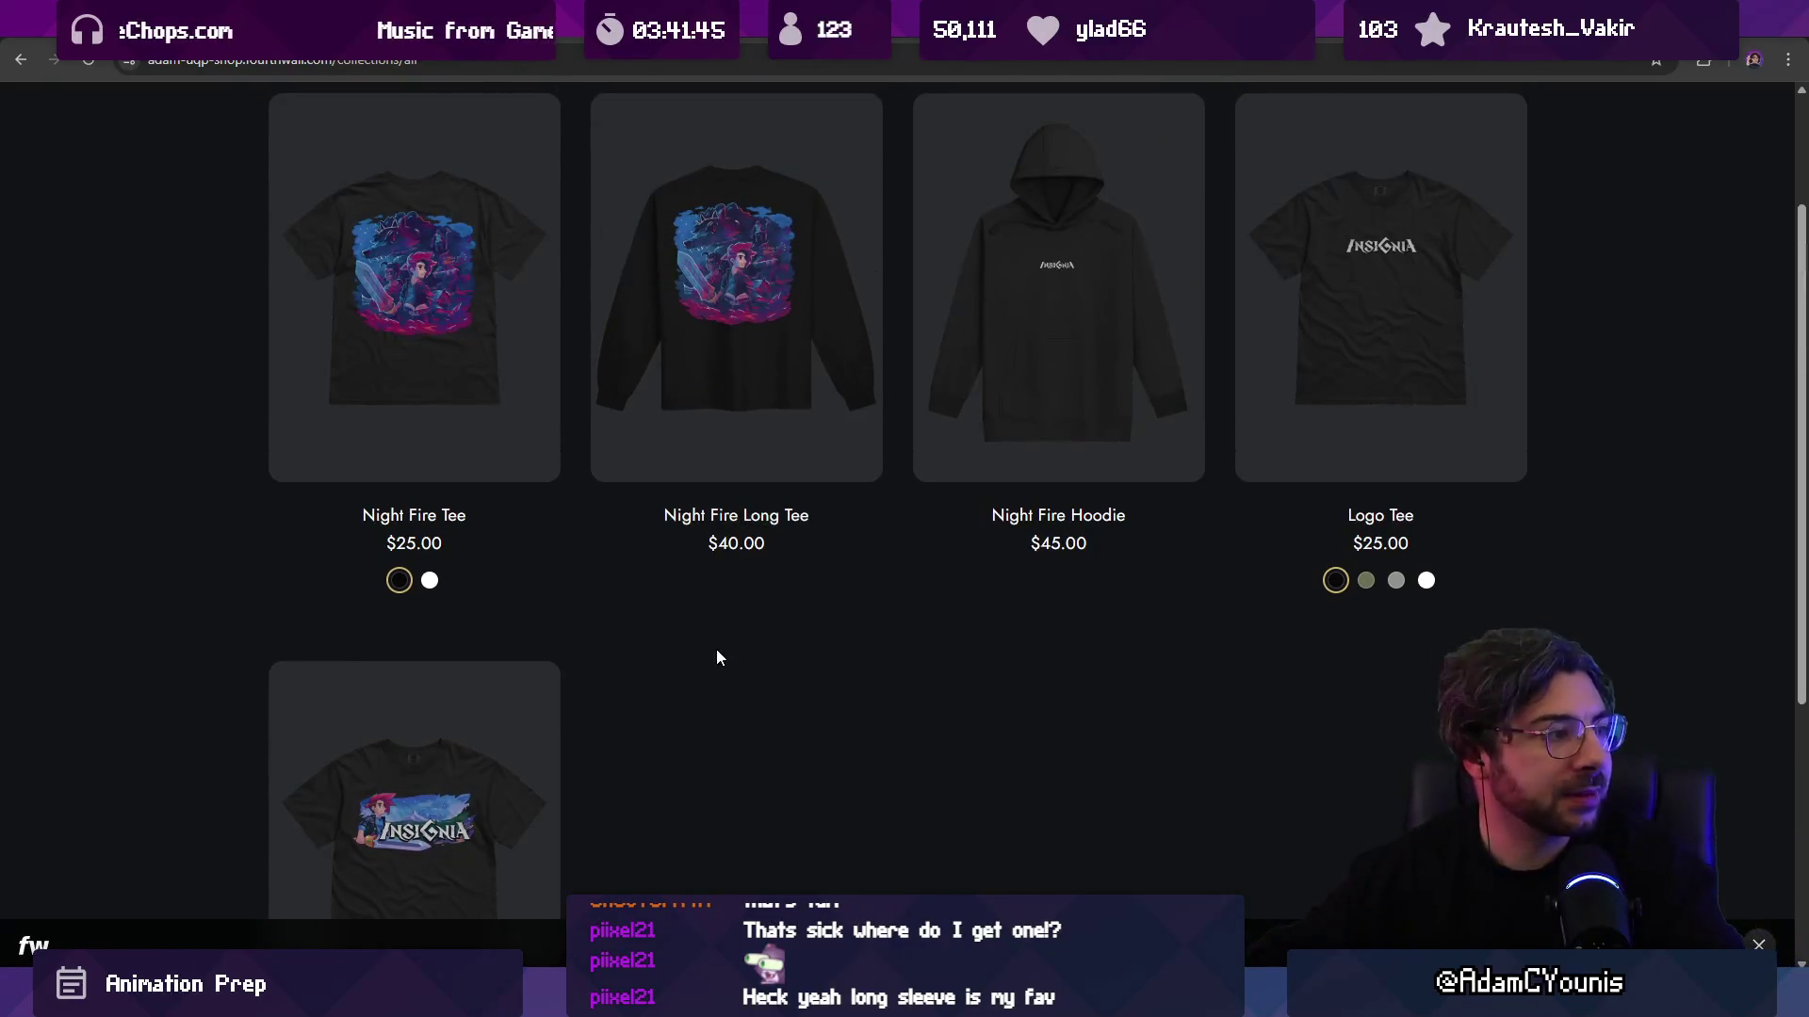
pyautogui.scroll(2, 736, 690)
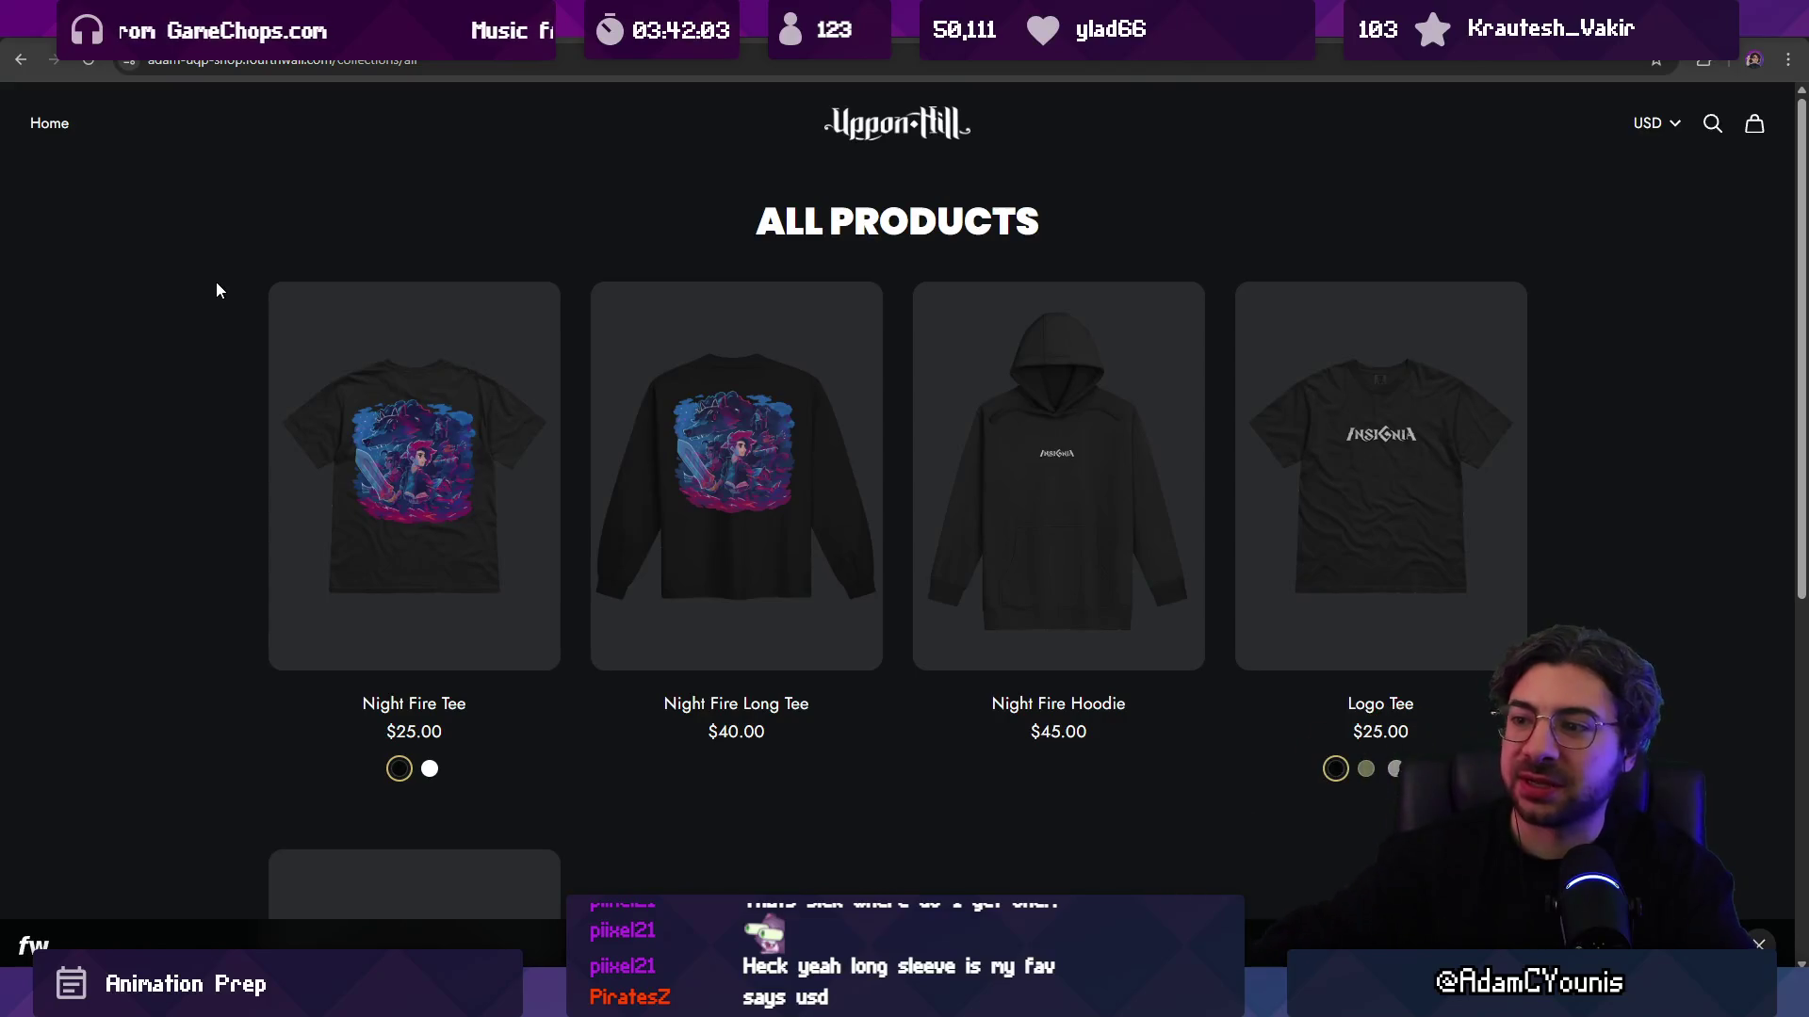
pyautogui.click(1654, 123)
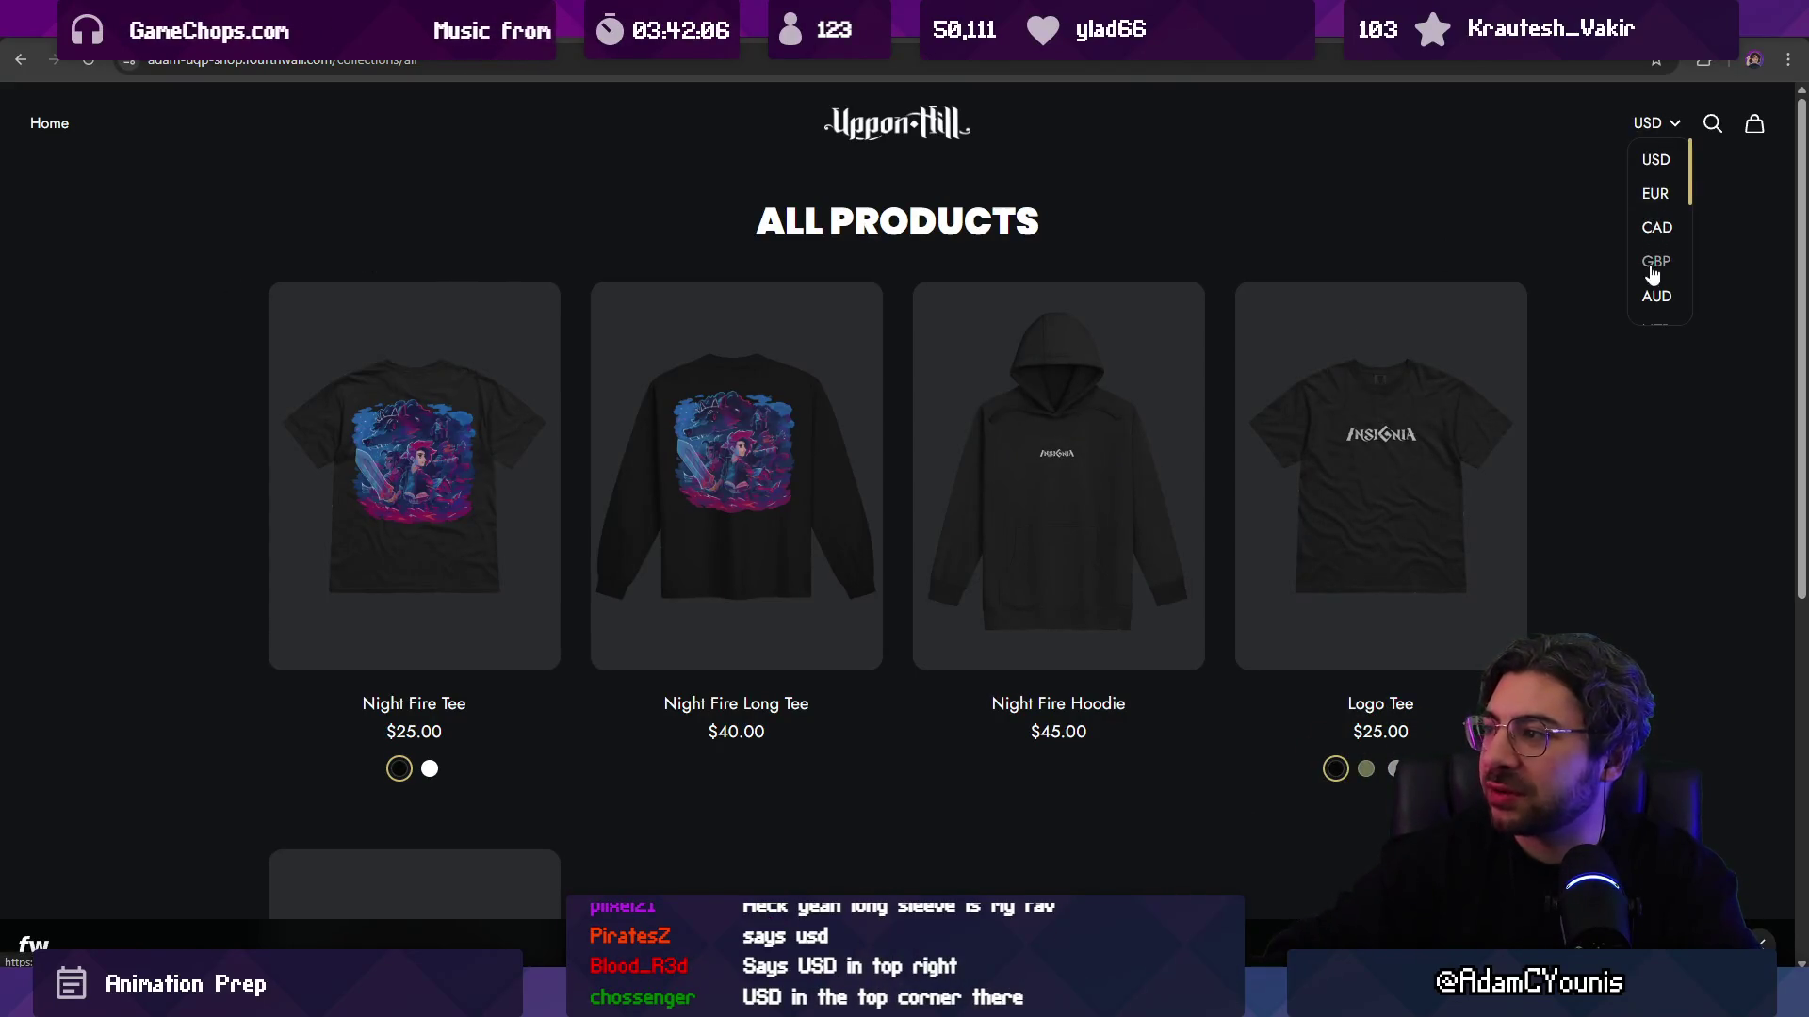
# Step: Show store prices in AUD, browse the products, switch back to USD, and return to Aseprite
pyautogui.click(1654, 298)
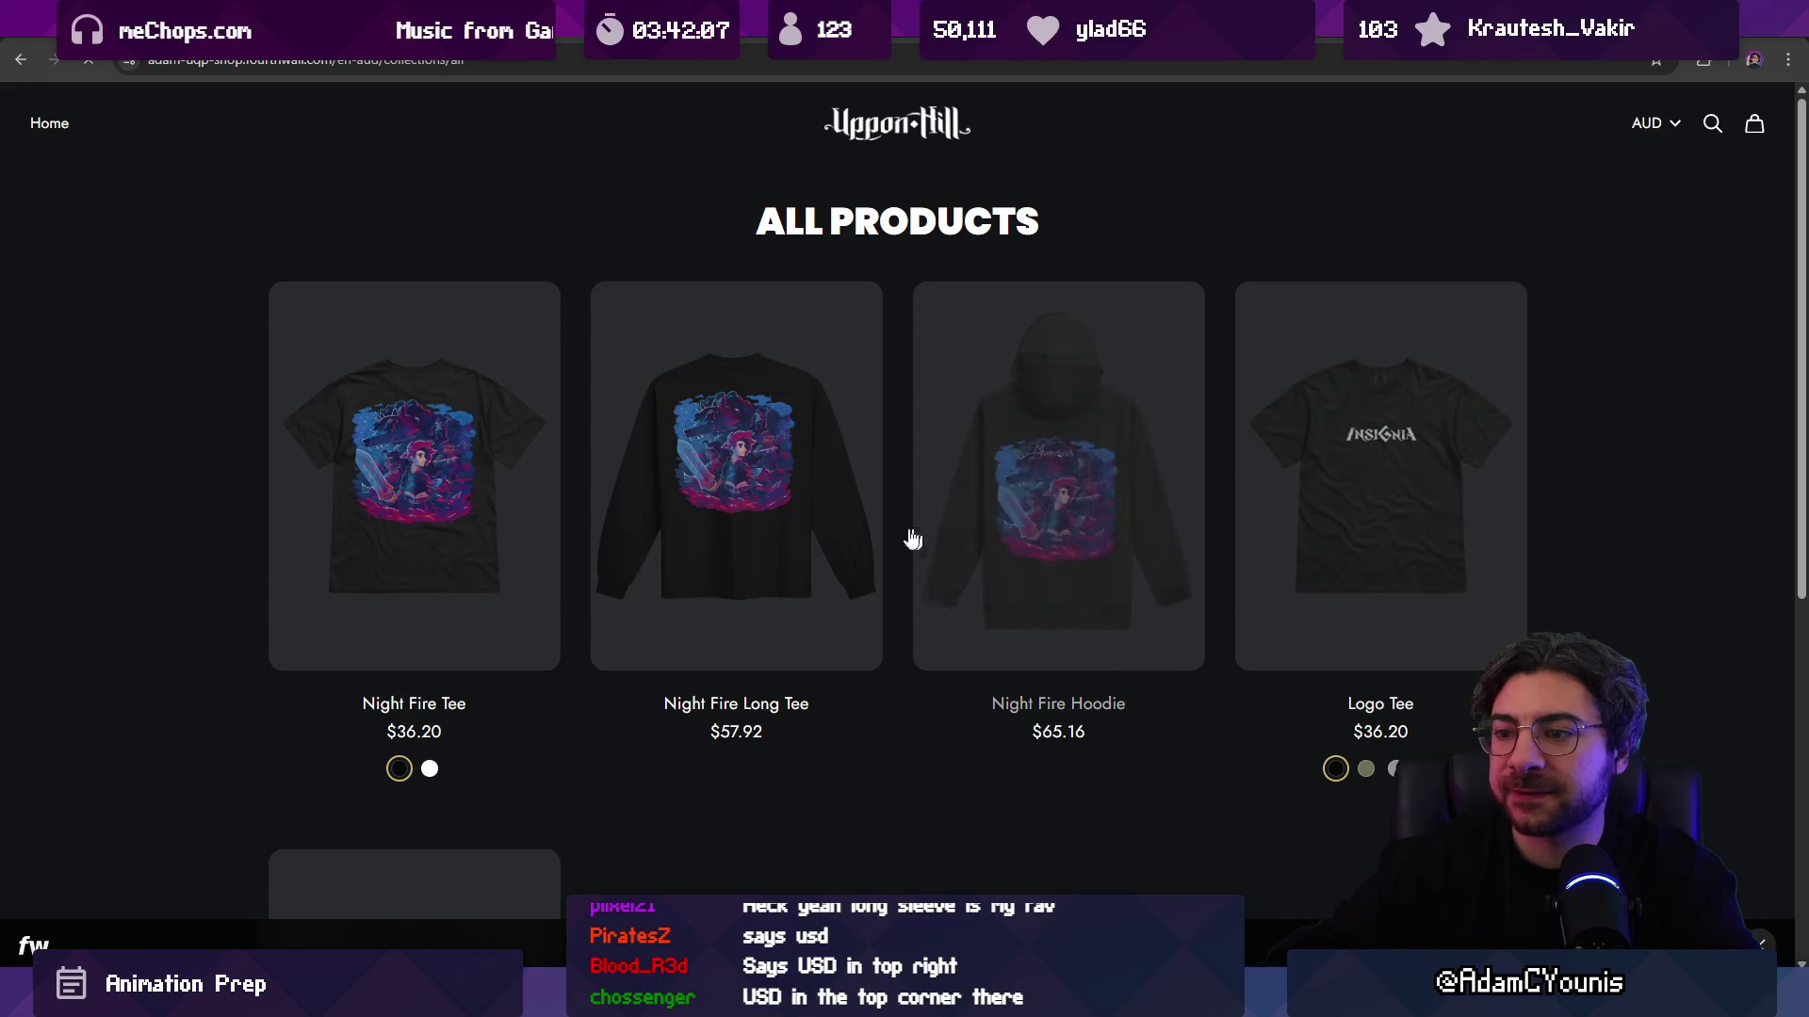
pyautogui.scroll(-1, 819, 650)
pyautogui.scroll(-3, 818, 650)
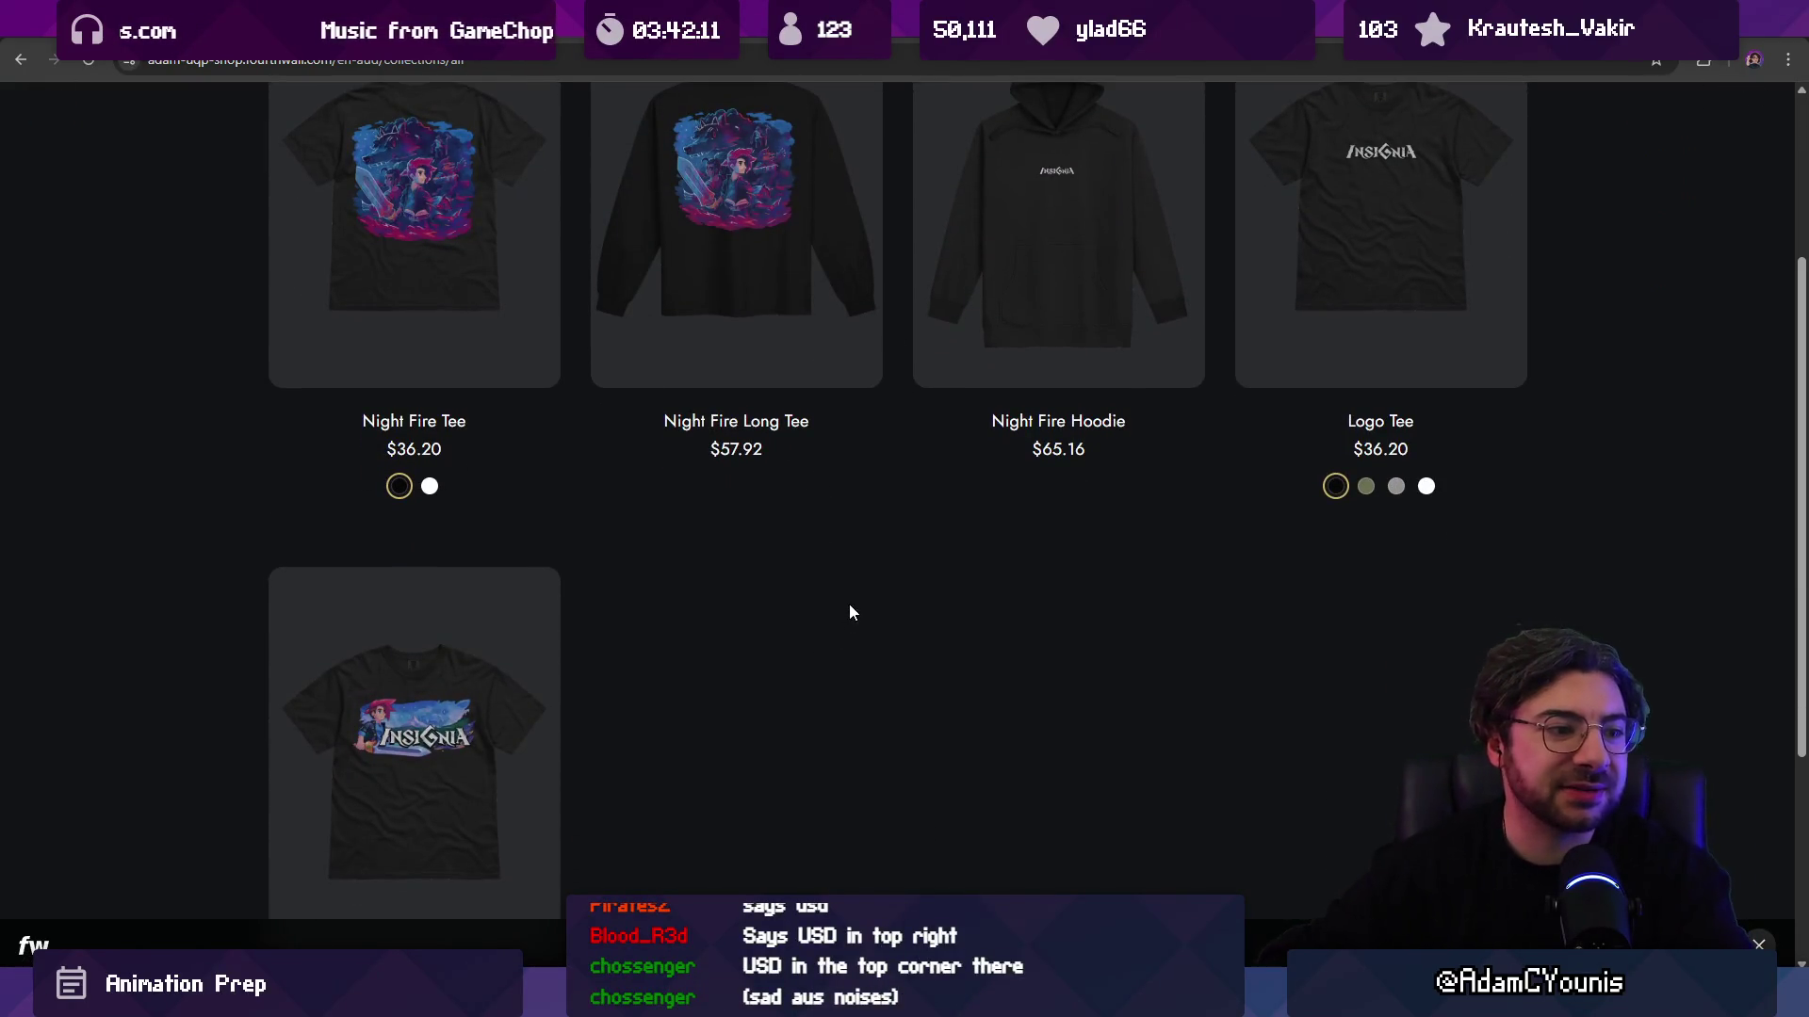
pyautogui.scroll(3, 1199, 574)
pyautogui.click(1666, 127)
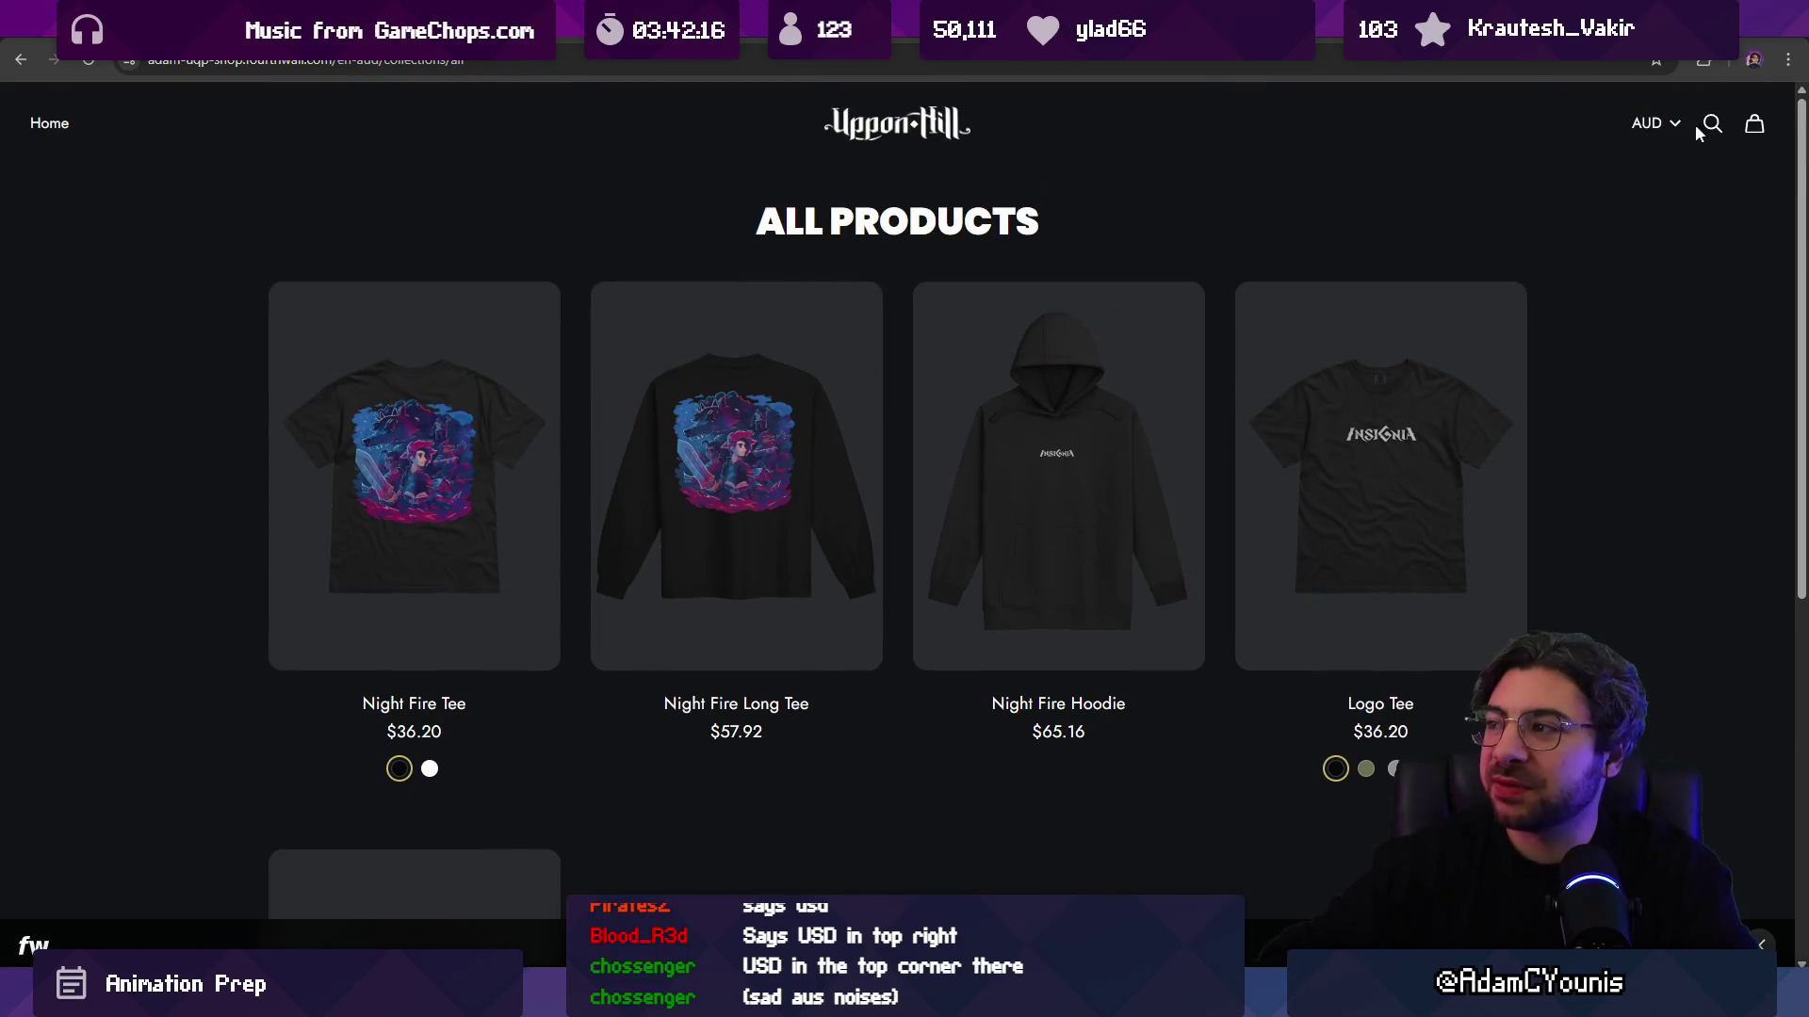
pyautogui.click(1656, 124)
pyautogui.click(1647, 158)
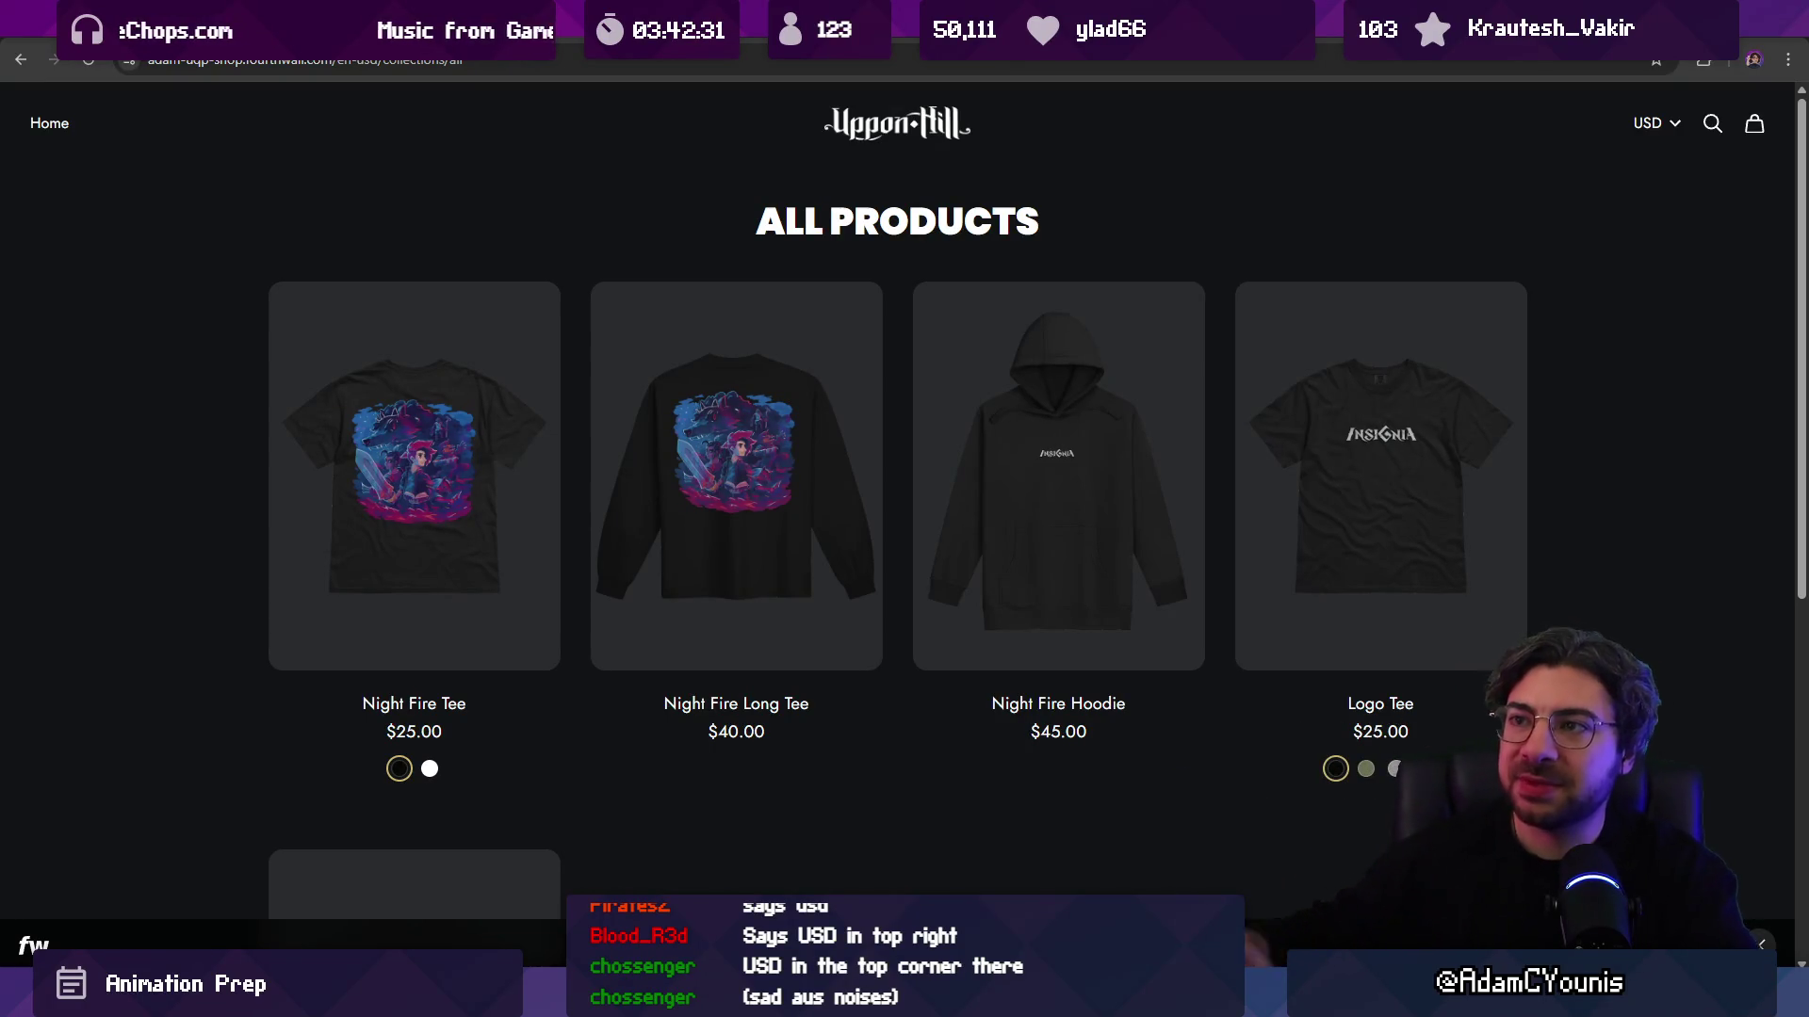
pyautogui.hotkey('alt', 'Tab')
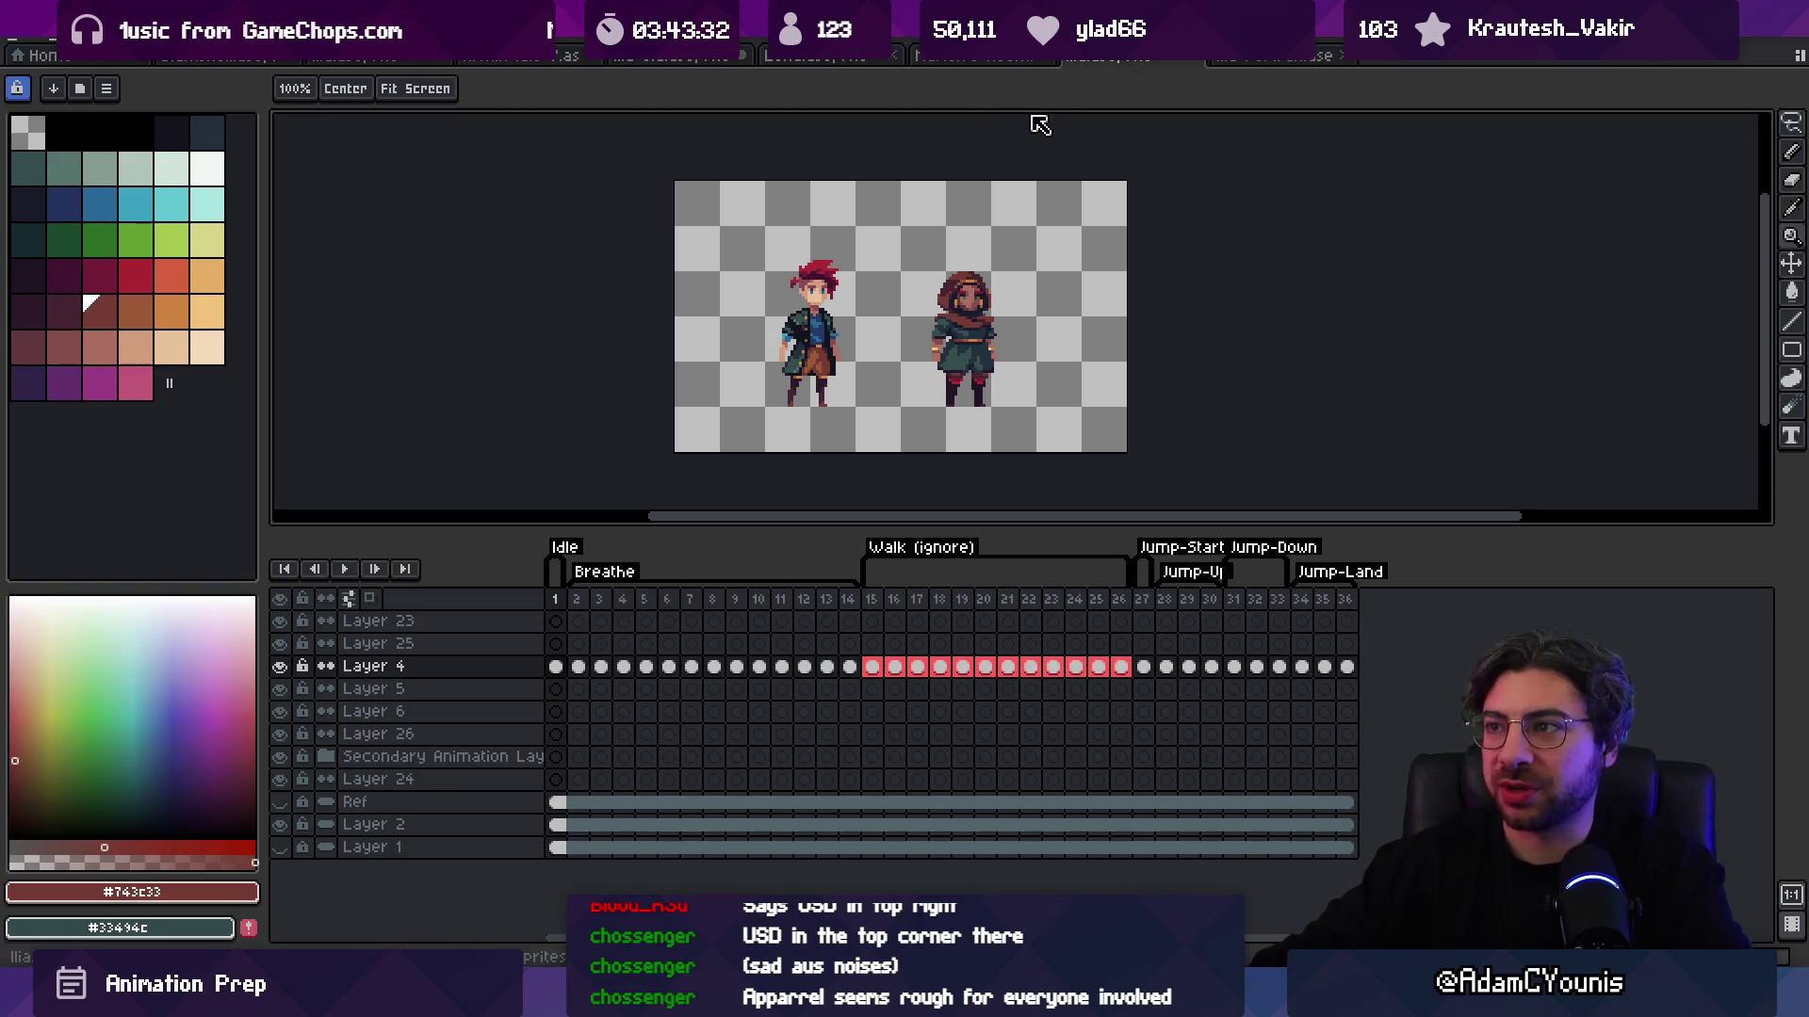
# Step: Delete the small Ilia figure from the Ilia scene file, then return to the two-character sprite
pyautogui.click(1008, 57)
pyautogui.click(1115, 57)
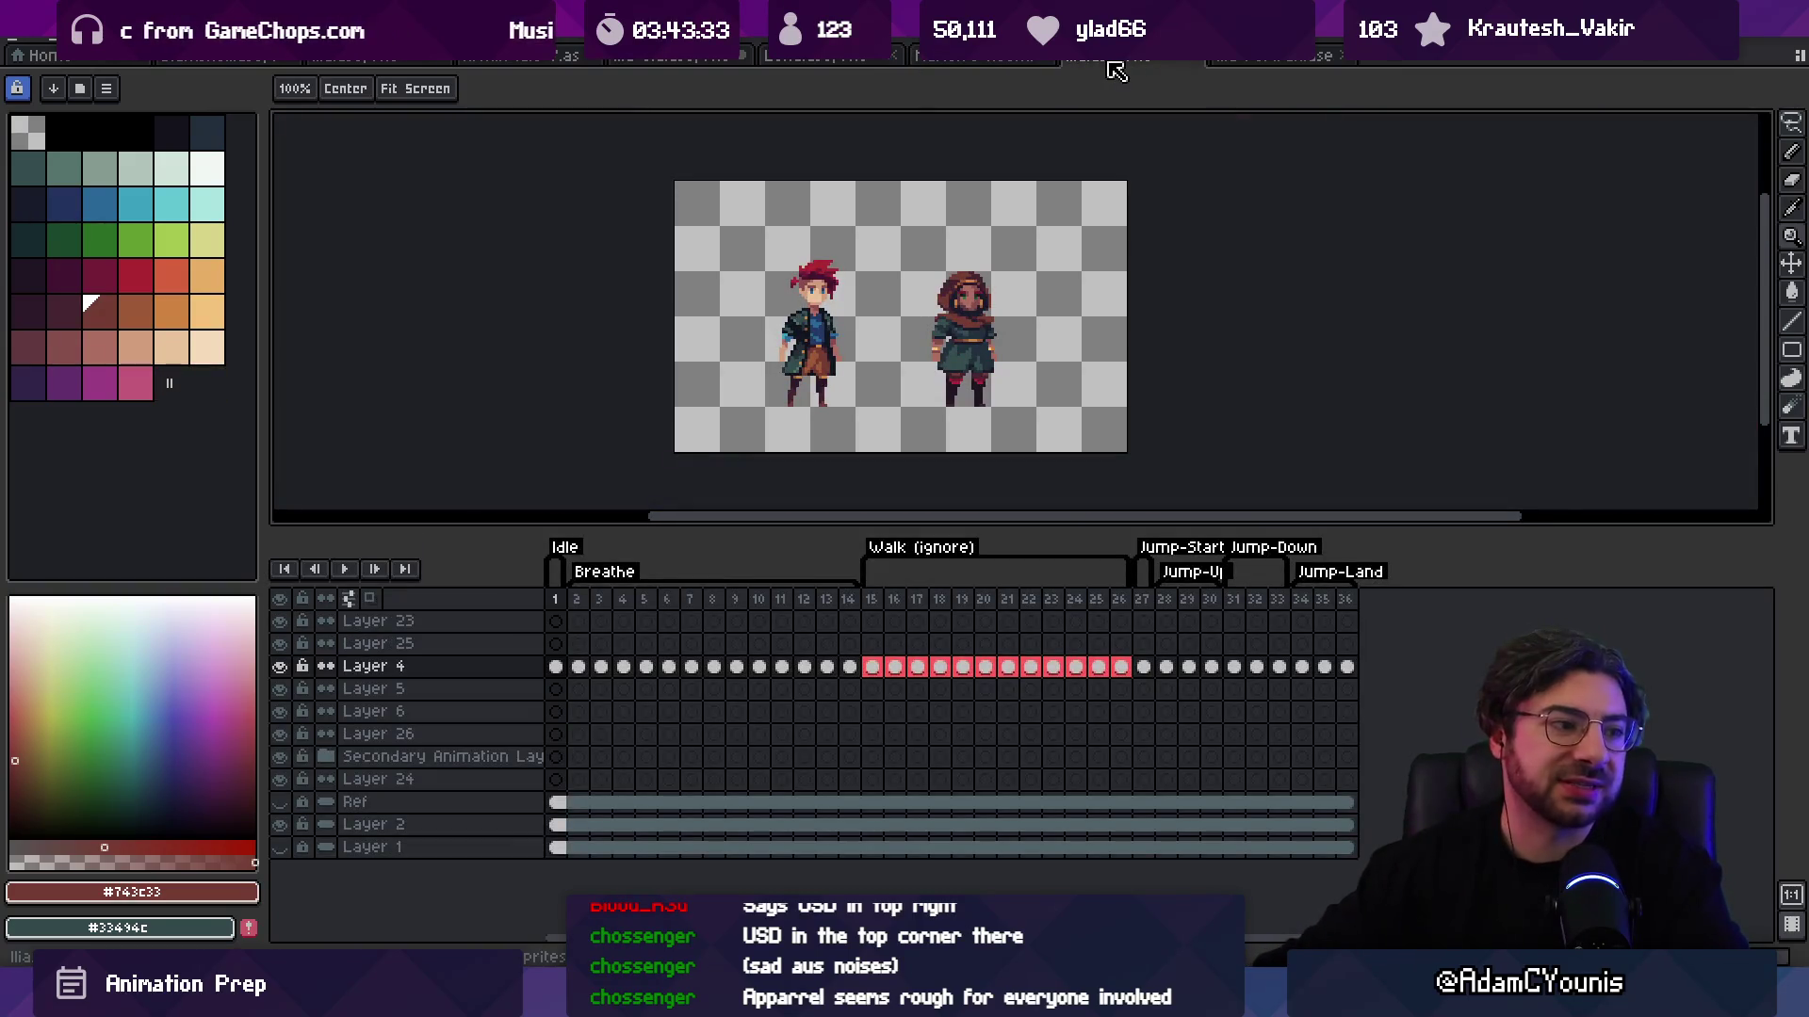
pyautogui.click(965, 58)
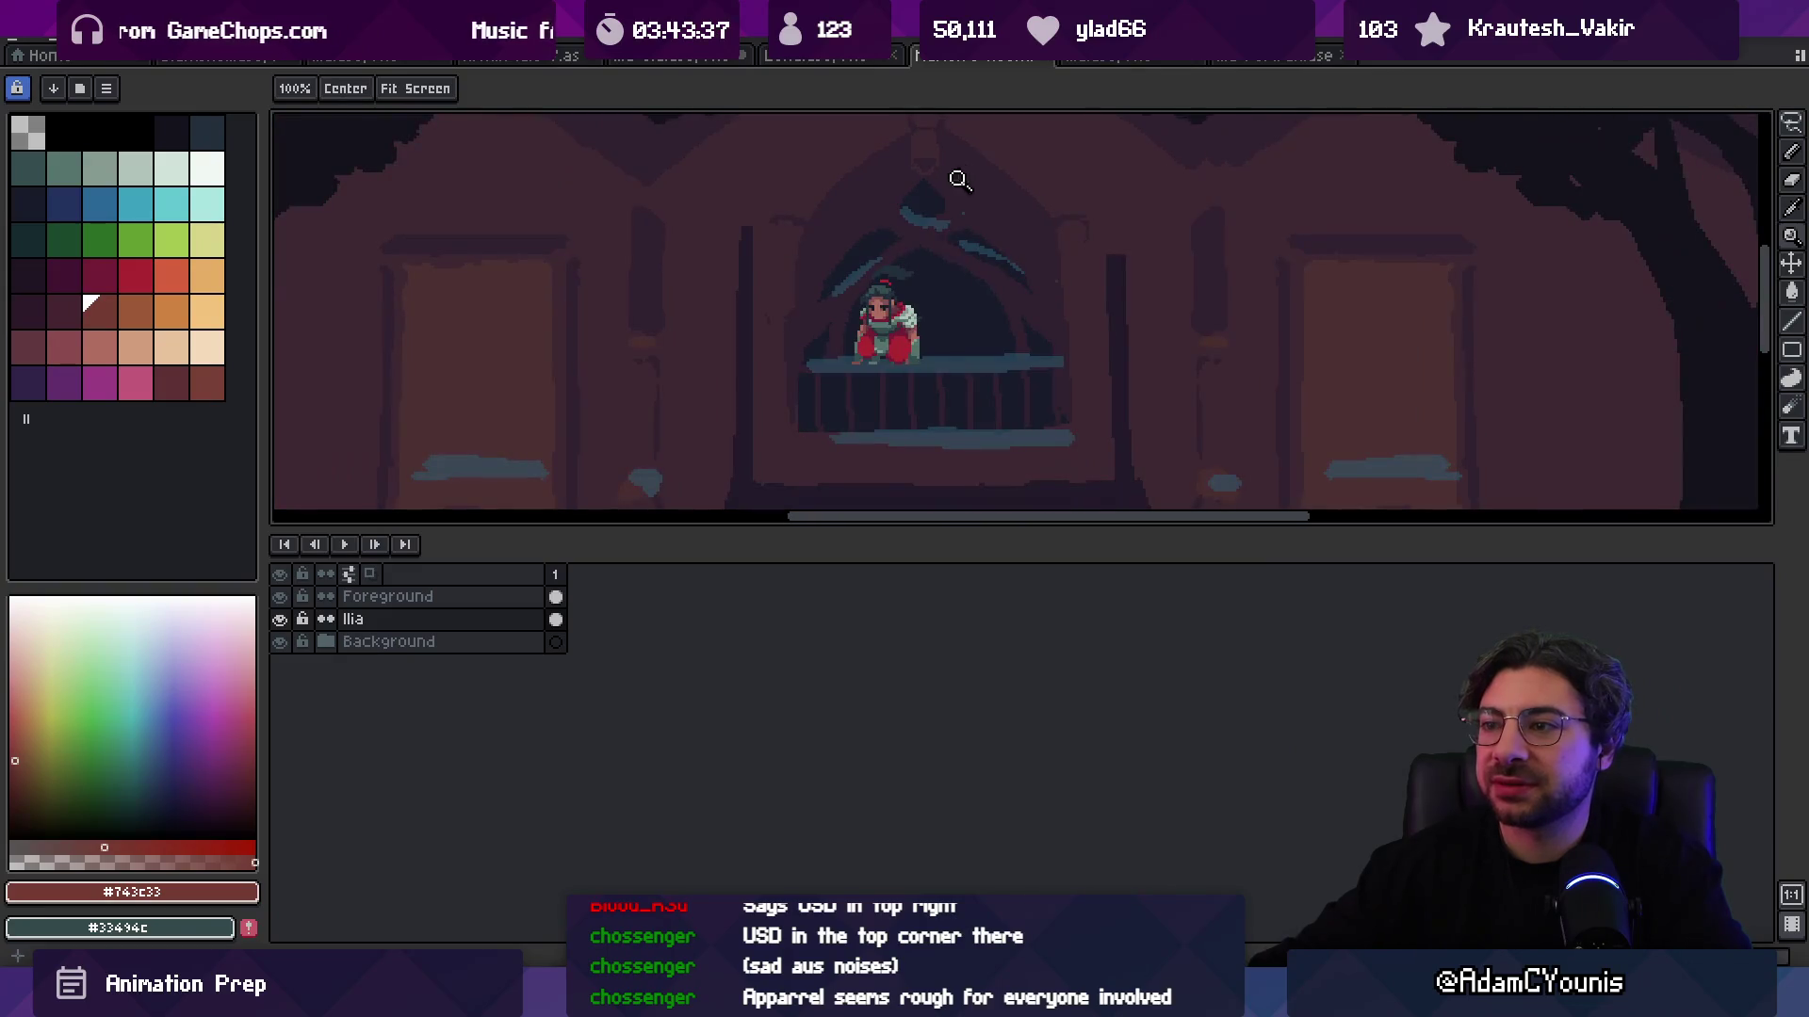
pyautogui.press('m')
pyautogui.hotkey('ctrl', 'shift', 'd')
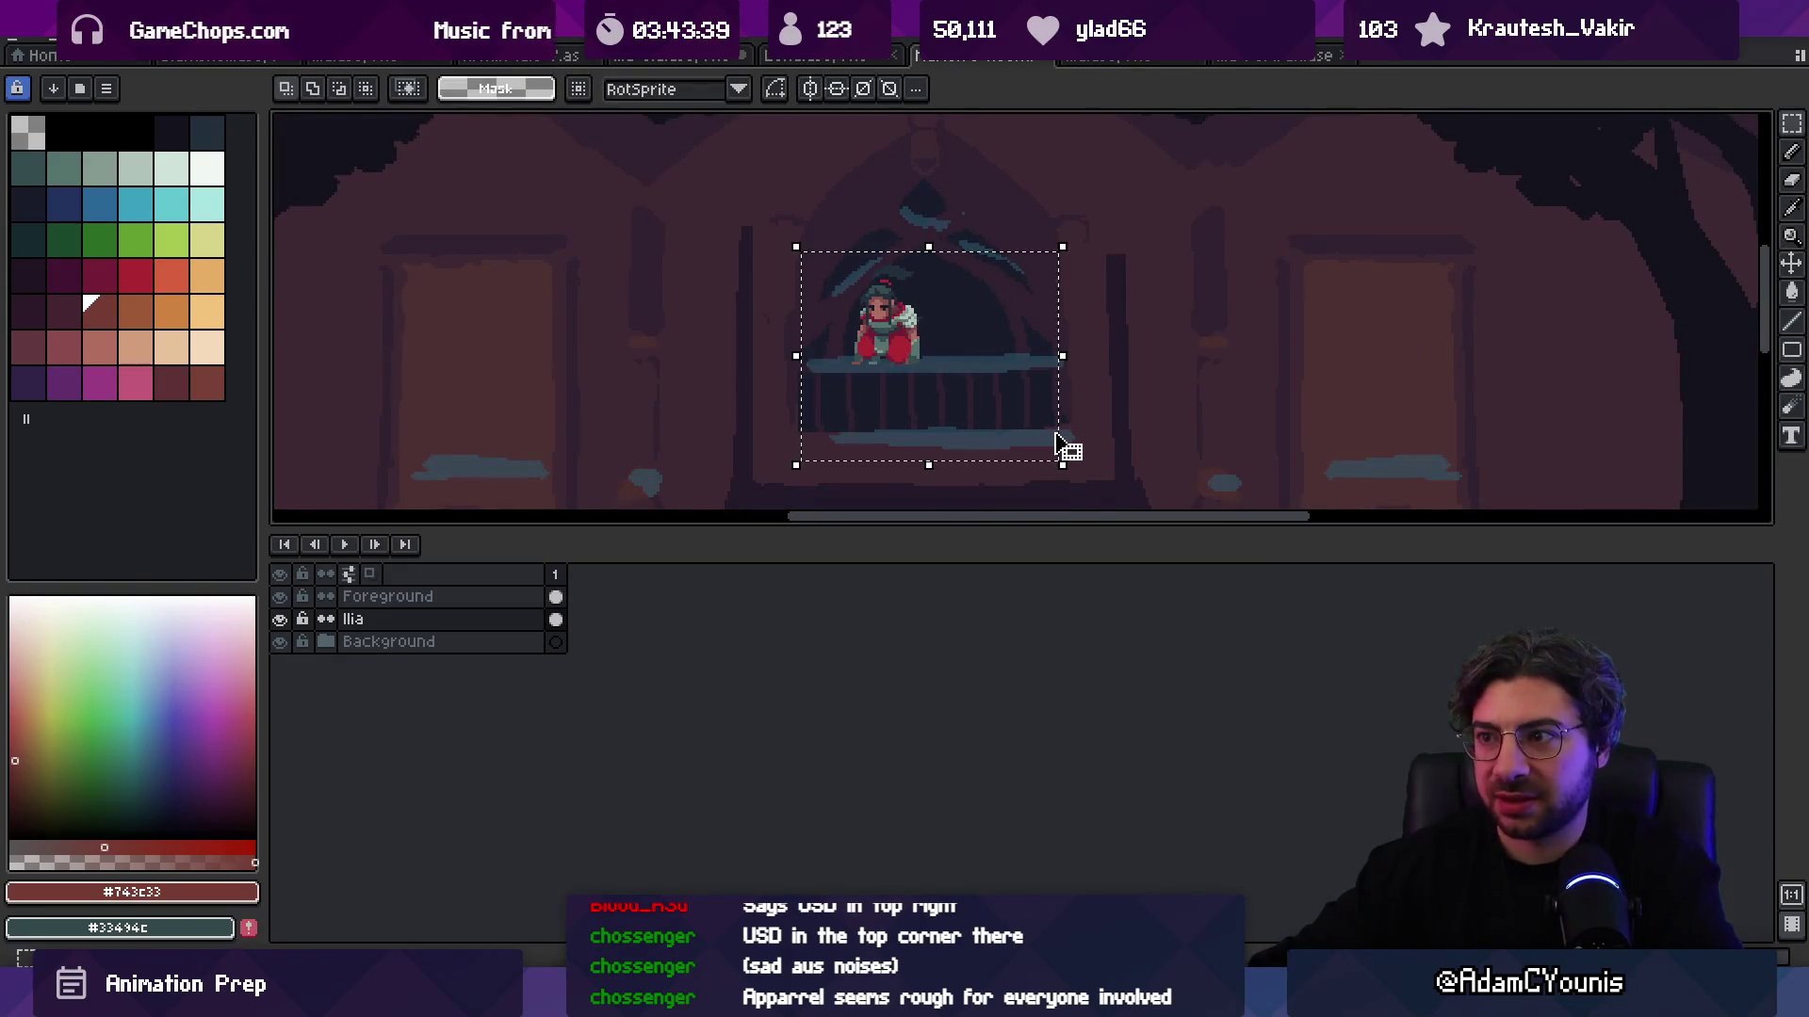
pyautogui.press('Delete')
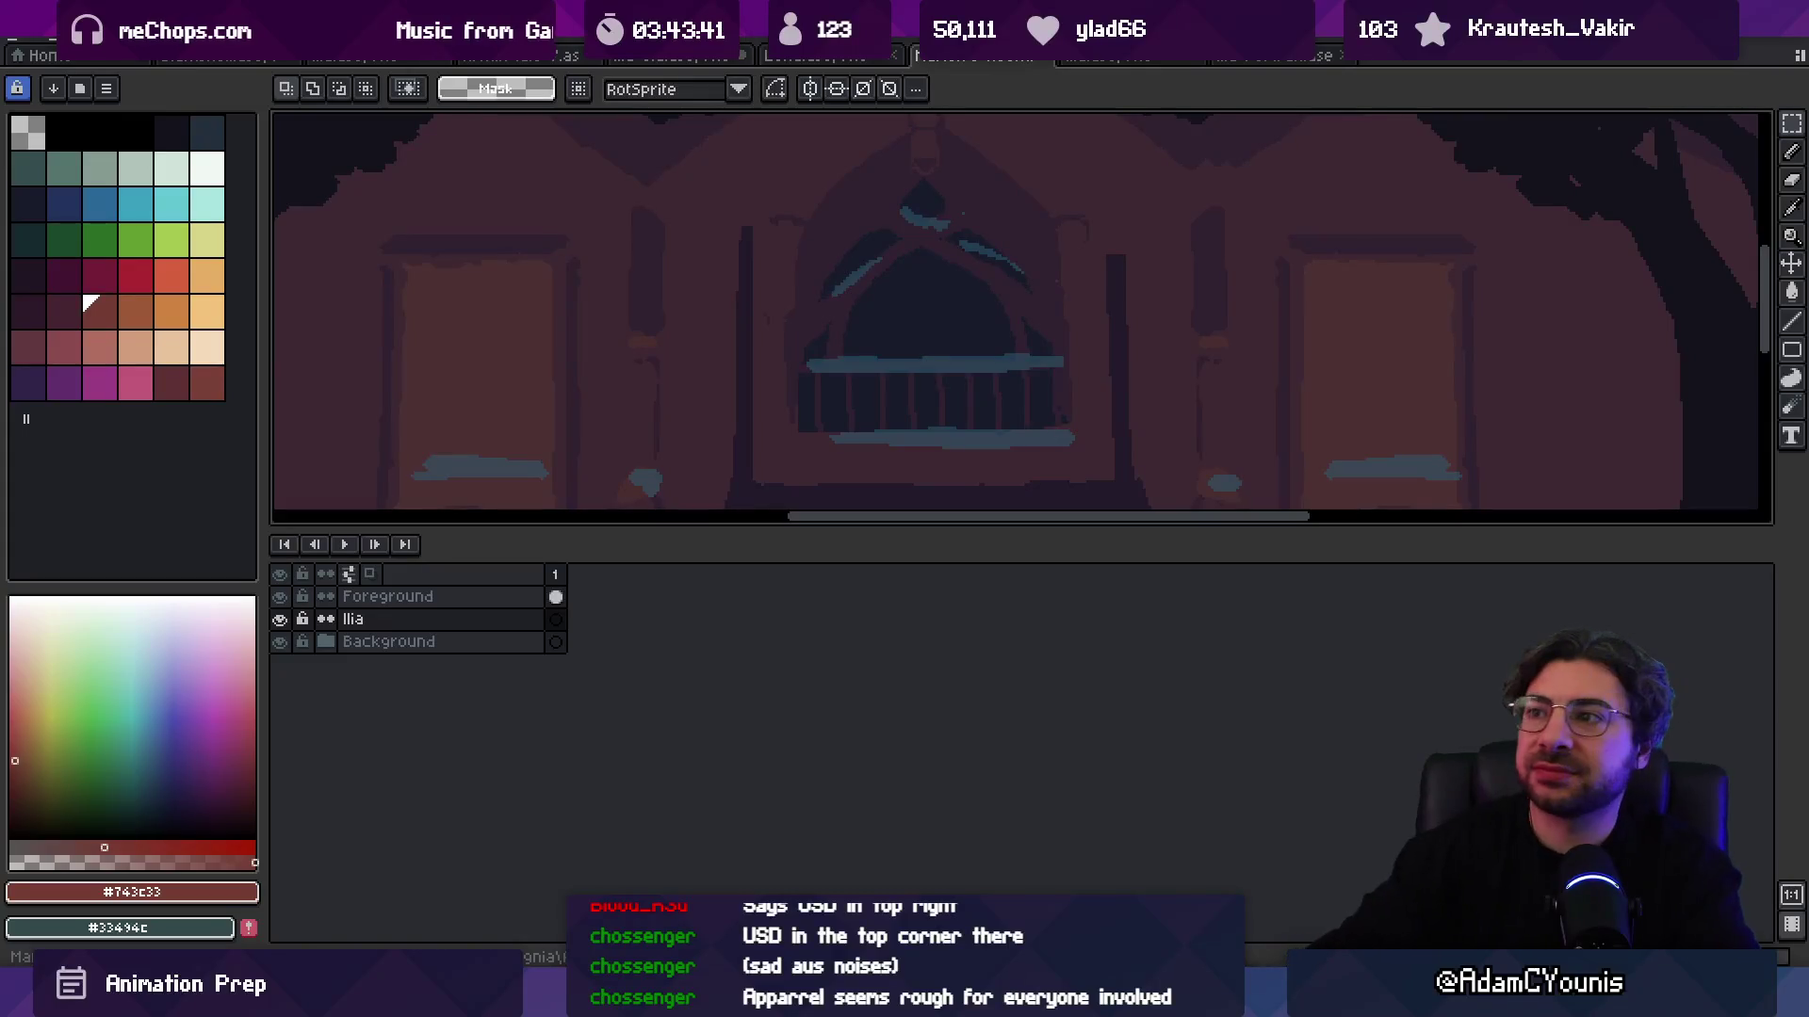
pyautogui.click(1104, 56)
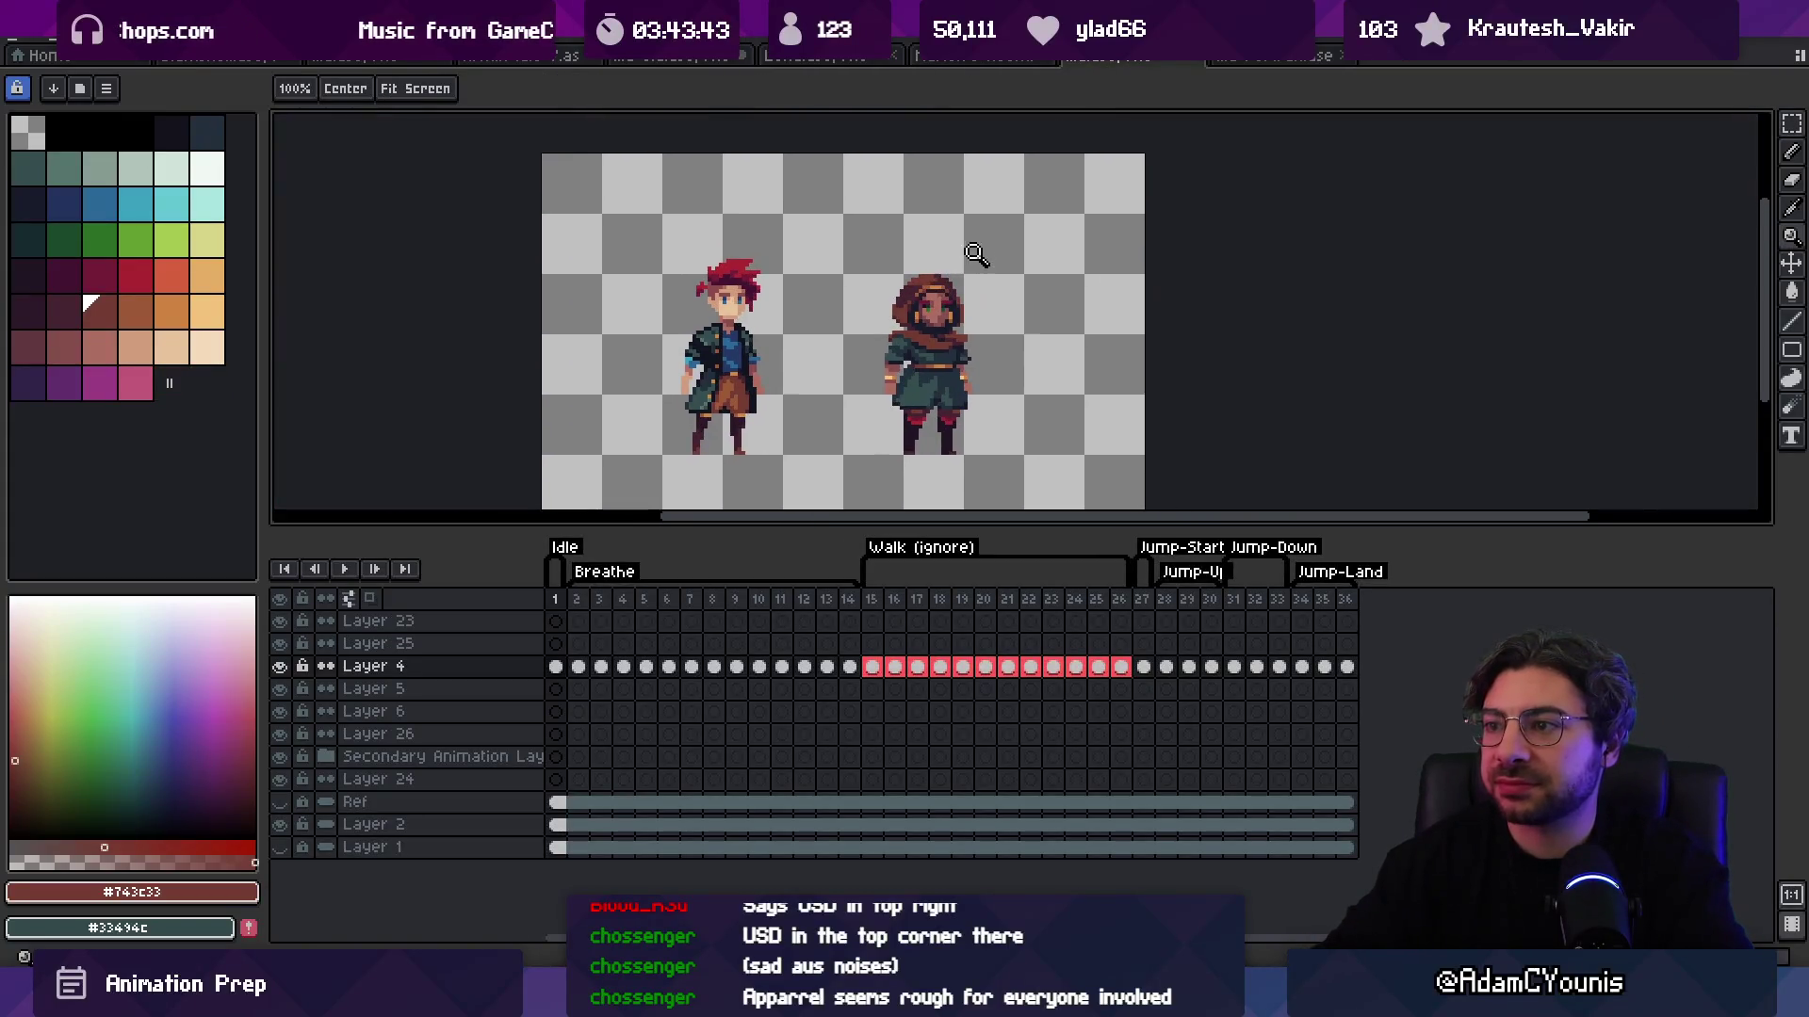
# Step: Zoom in on the hooded character, select her upper body and nudge it up two pixels
pyautogui.click(932, 273)
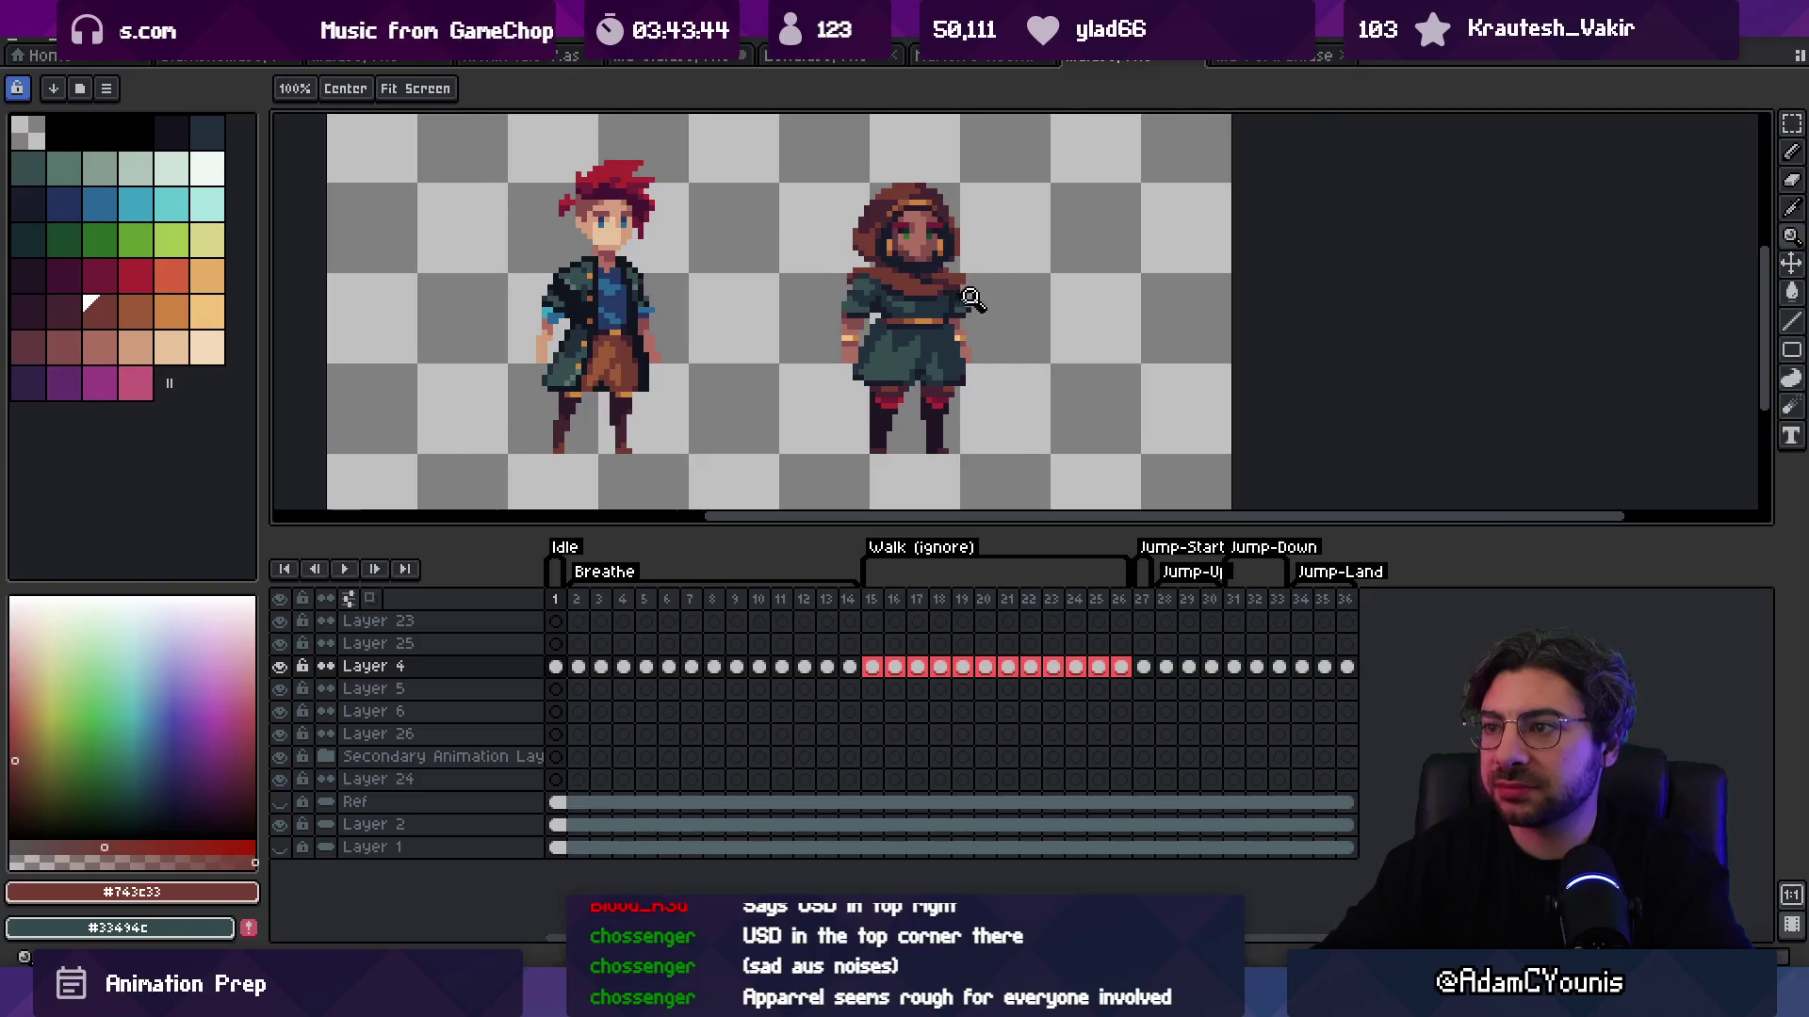
pyautogui.click(964, 299)
pyautogui.press('v')
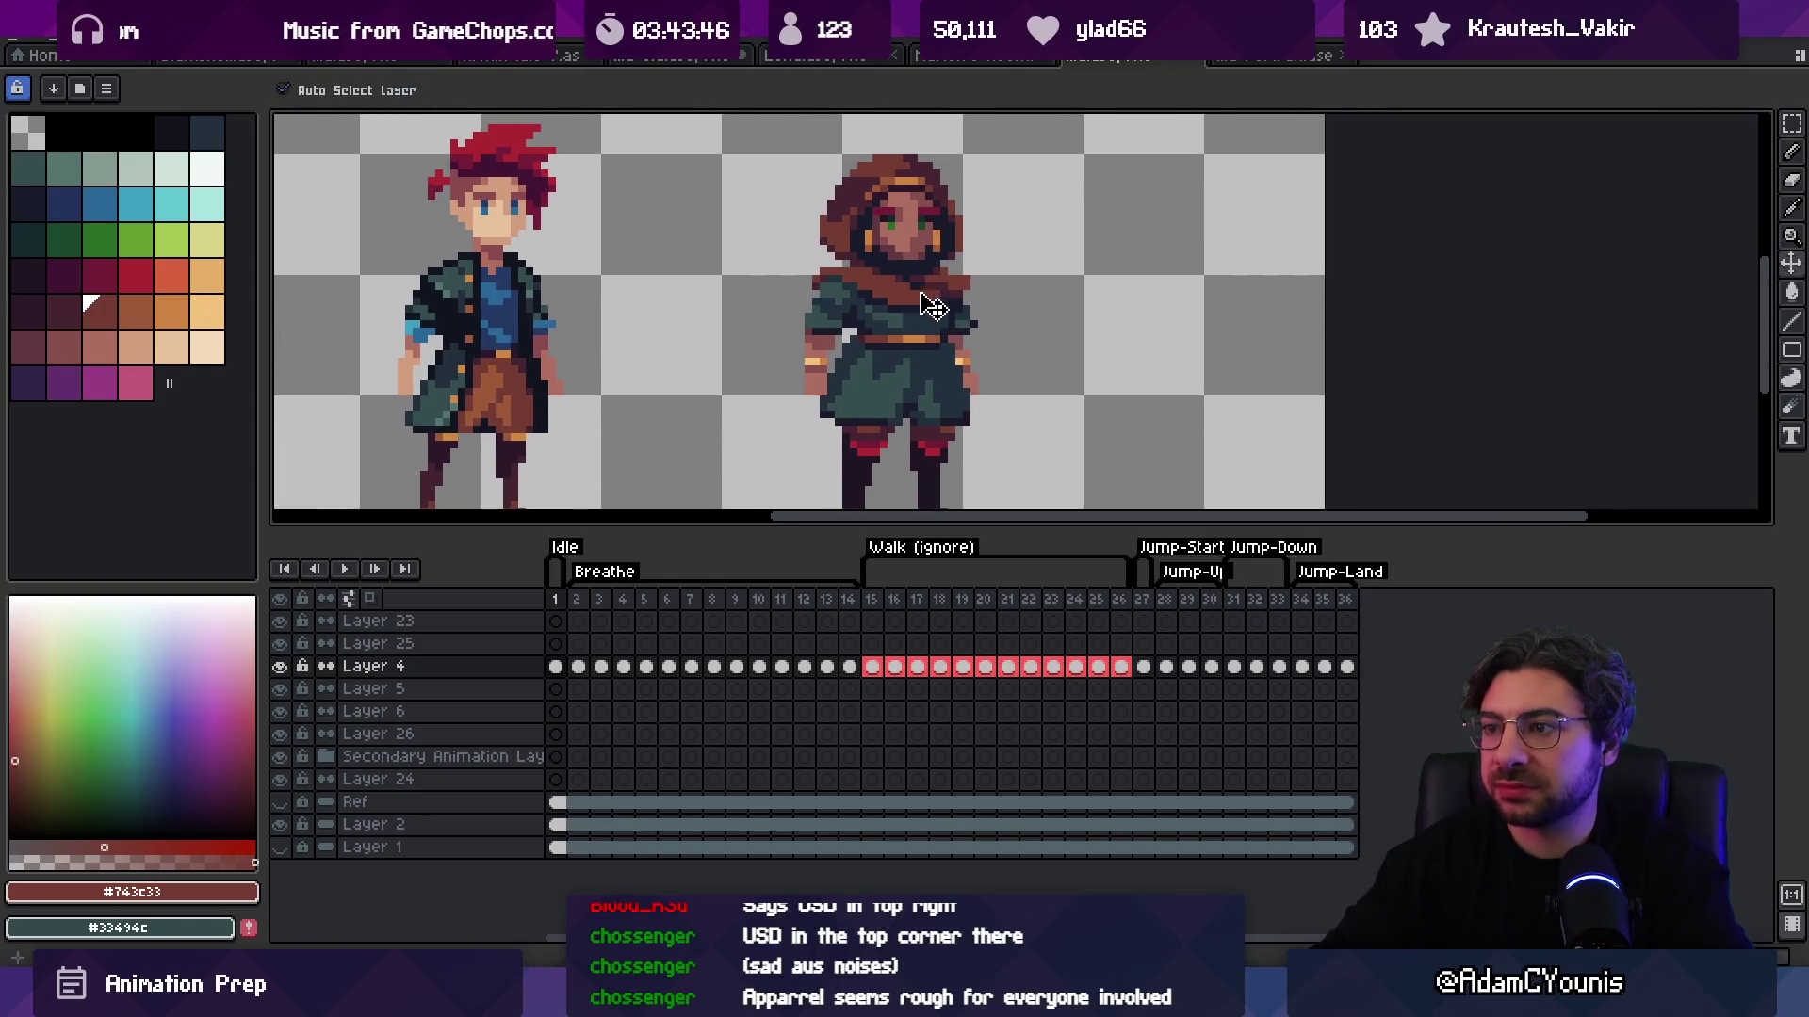
pyautogui.press('m')
pyautogui.moveTo(792, 406); pyautogui.dragTo(970, 156)
pyautogui.press('Up')
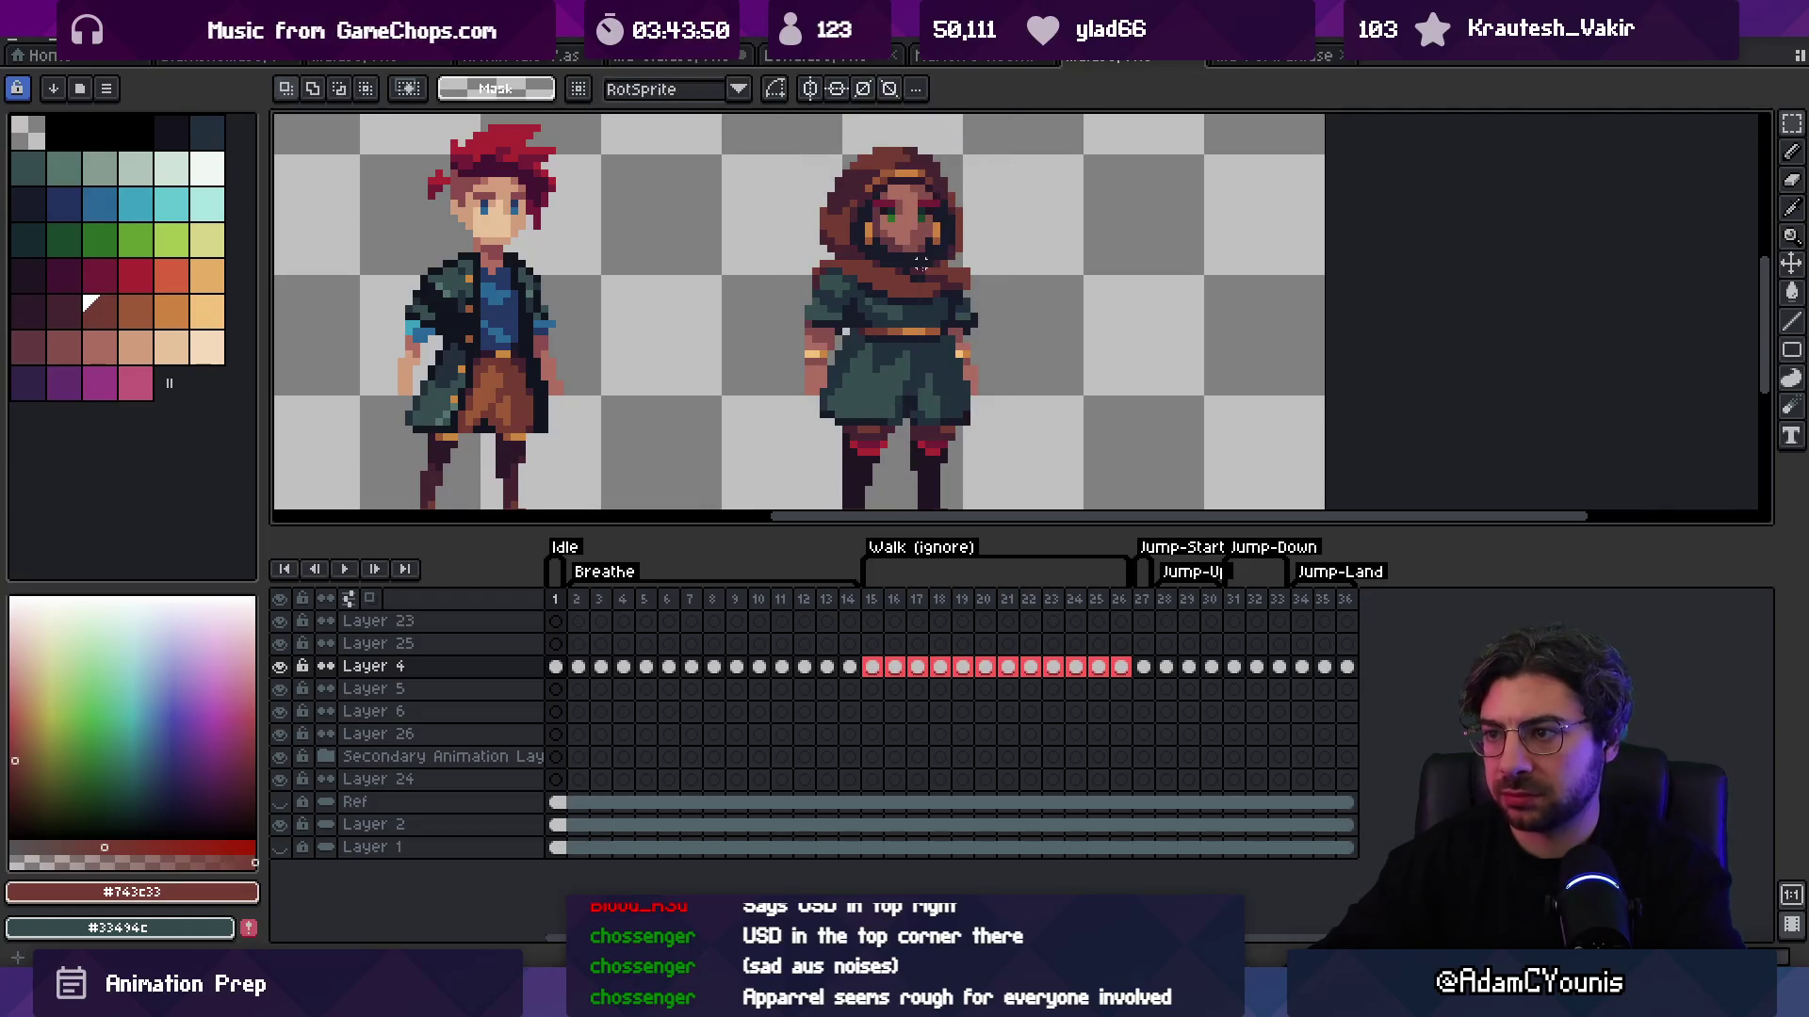
pyautogui.press('z')
pyautogui.scroll(-3, 932, 273)
pyautogui.scroll(3, 953, 336)
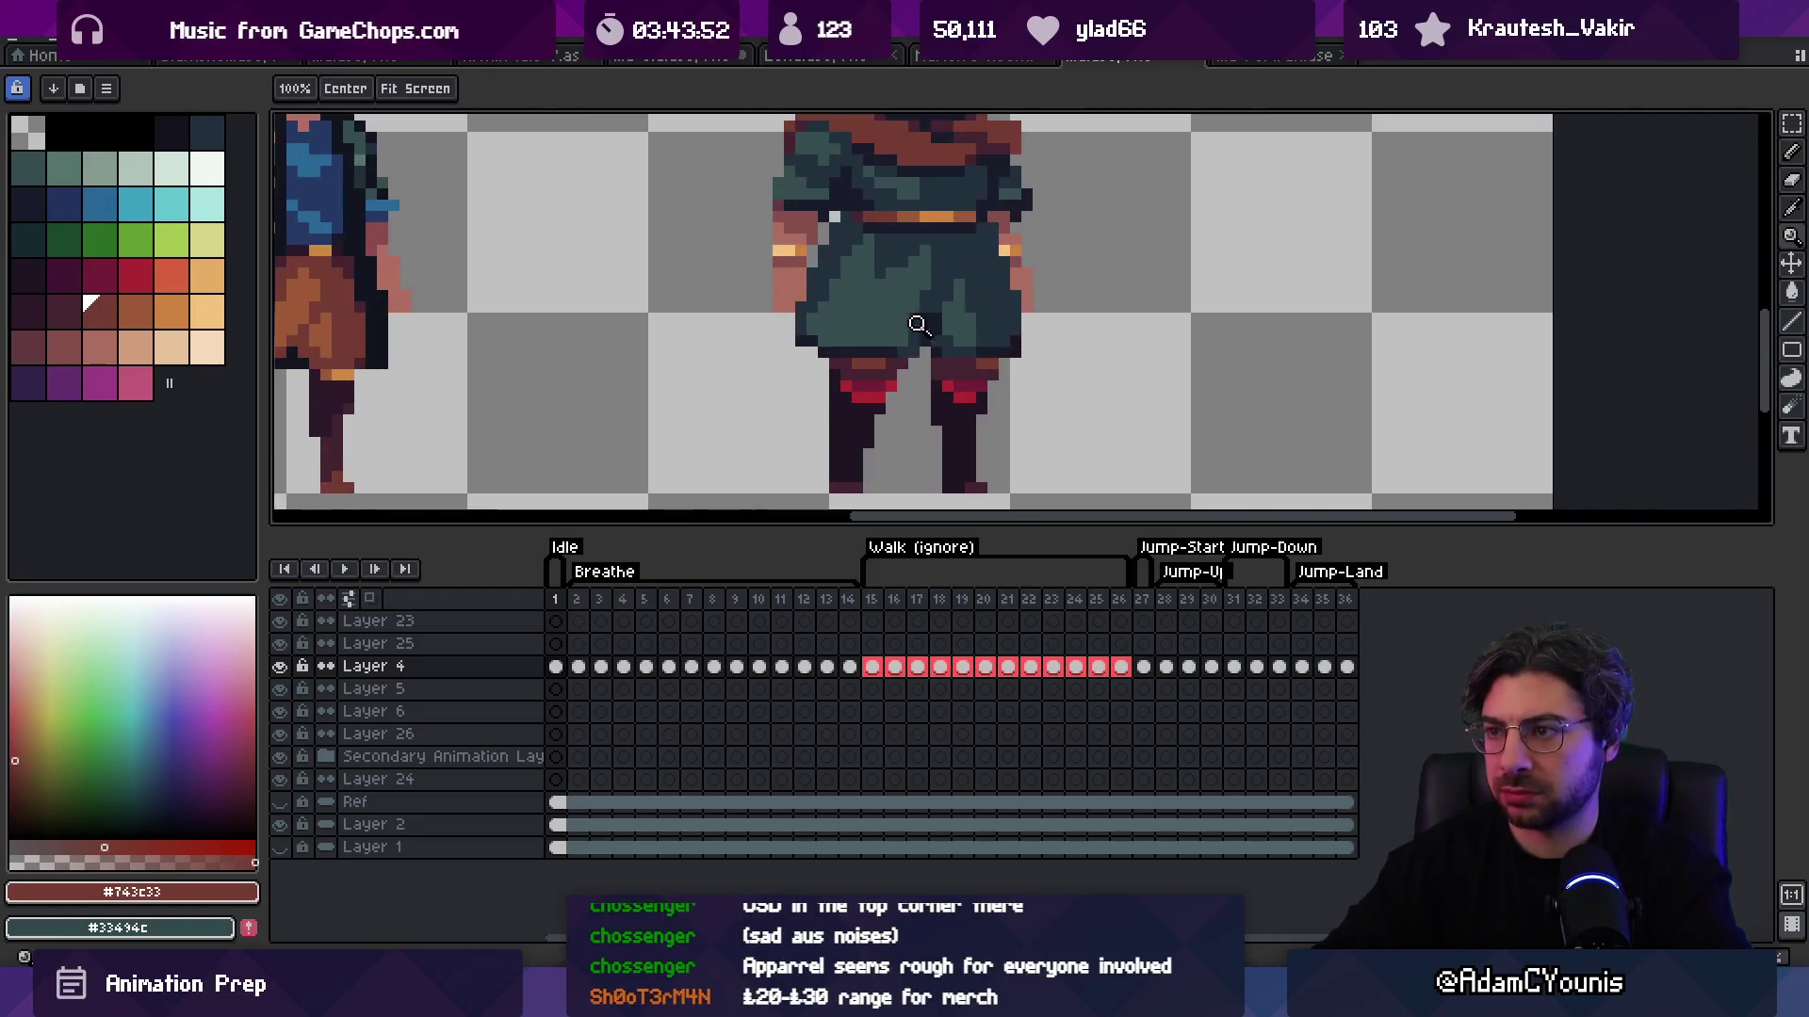
pyautogui.press('m')
pyautogui.press('v')
pyautogui.press('Up')
# Step: With the pencil active, sample the #344c4c teal from the hooded character's tunic
pyautogui.press('b')
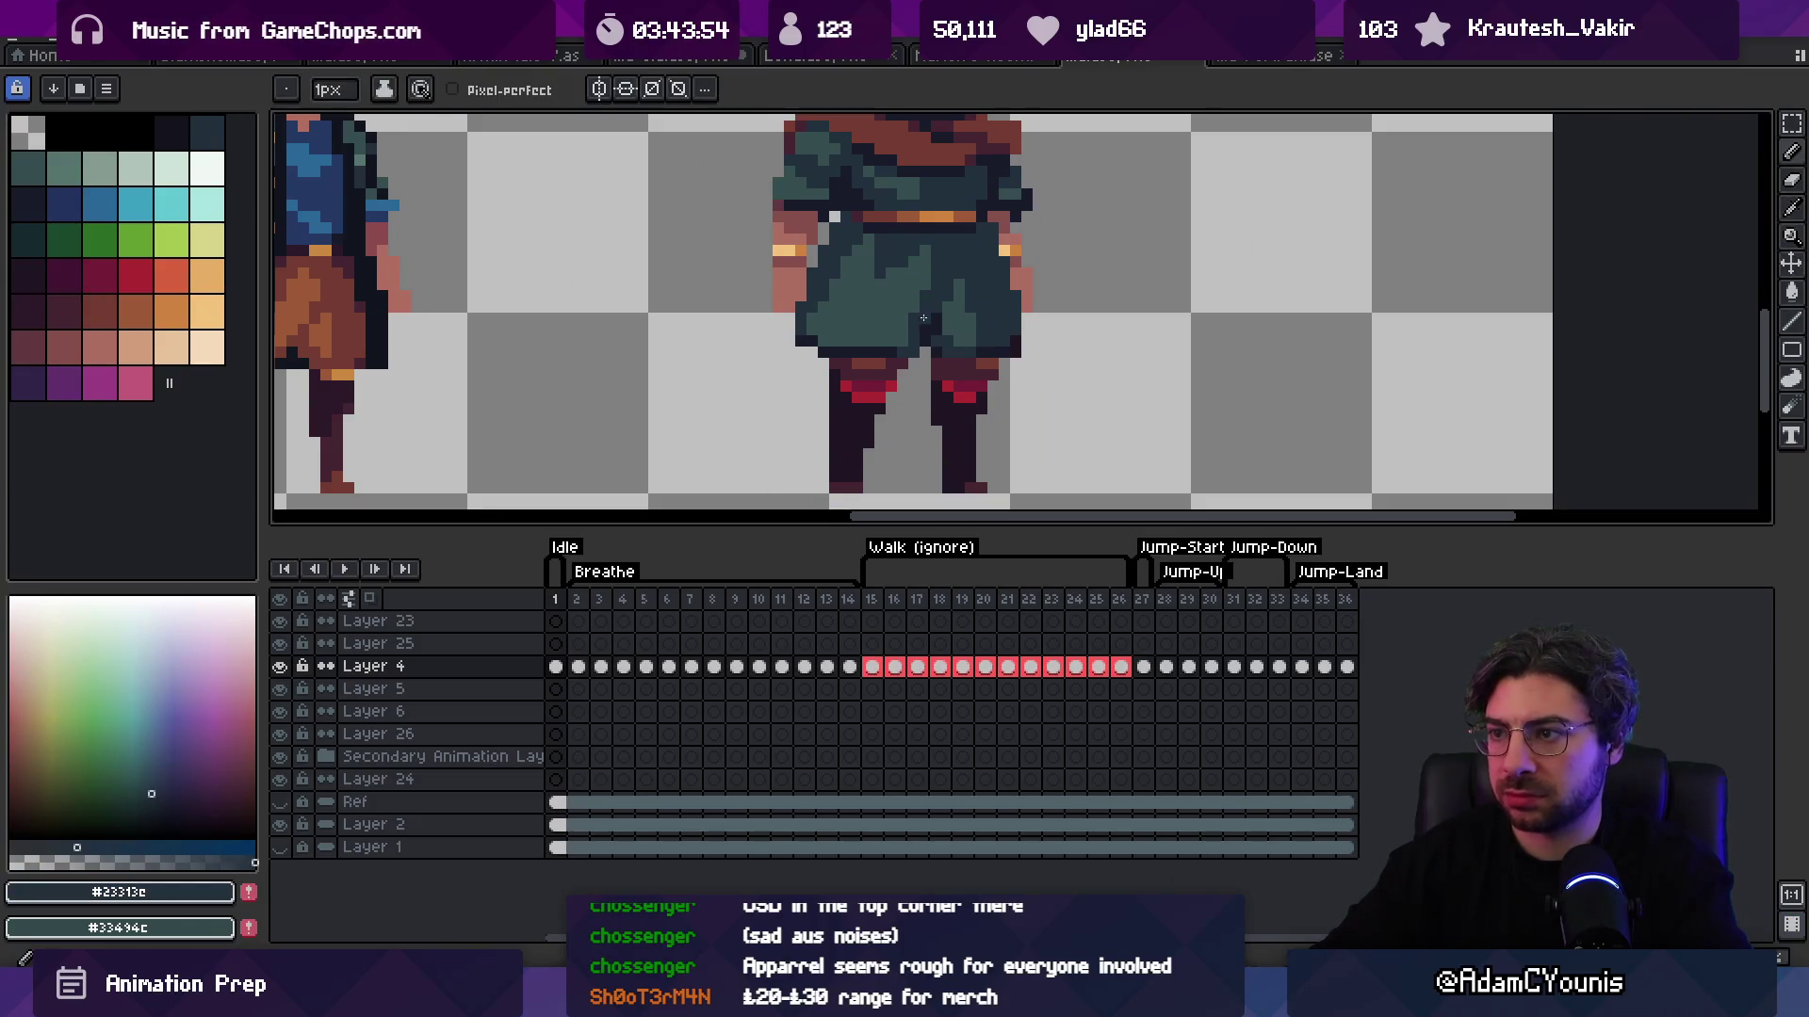
pyautogui.keyDown('alt'); pyautogui.click(814, 326); pyautogui.keyUp('alt')
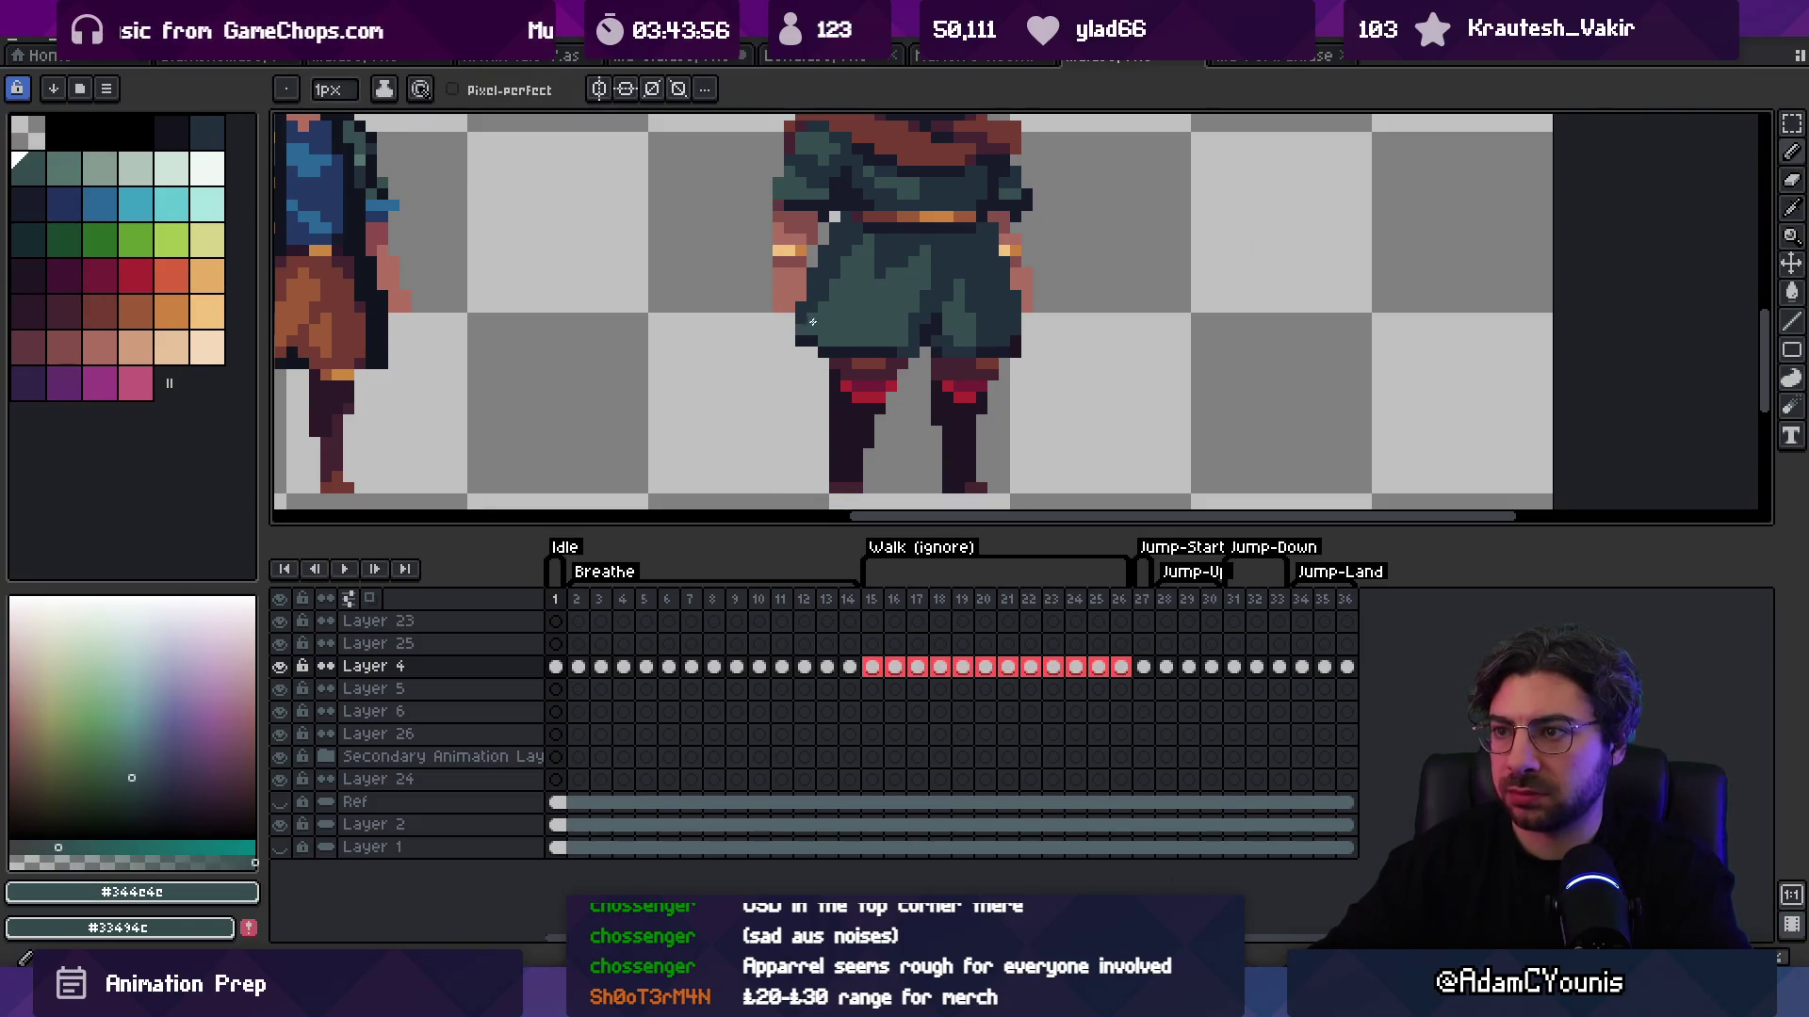
pyautogui.press('z')
pyautogui.scroll(-5, 829, 259)
pyautogui.scroll(5, 886, 286)
pyautogui.press('b')
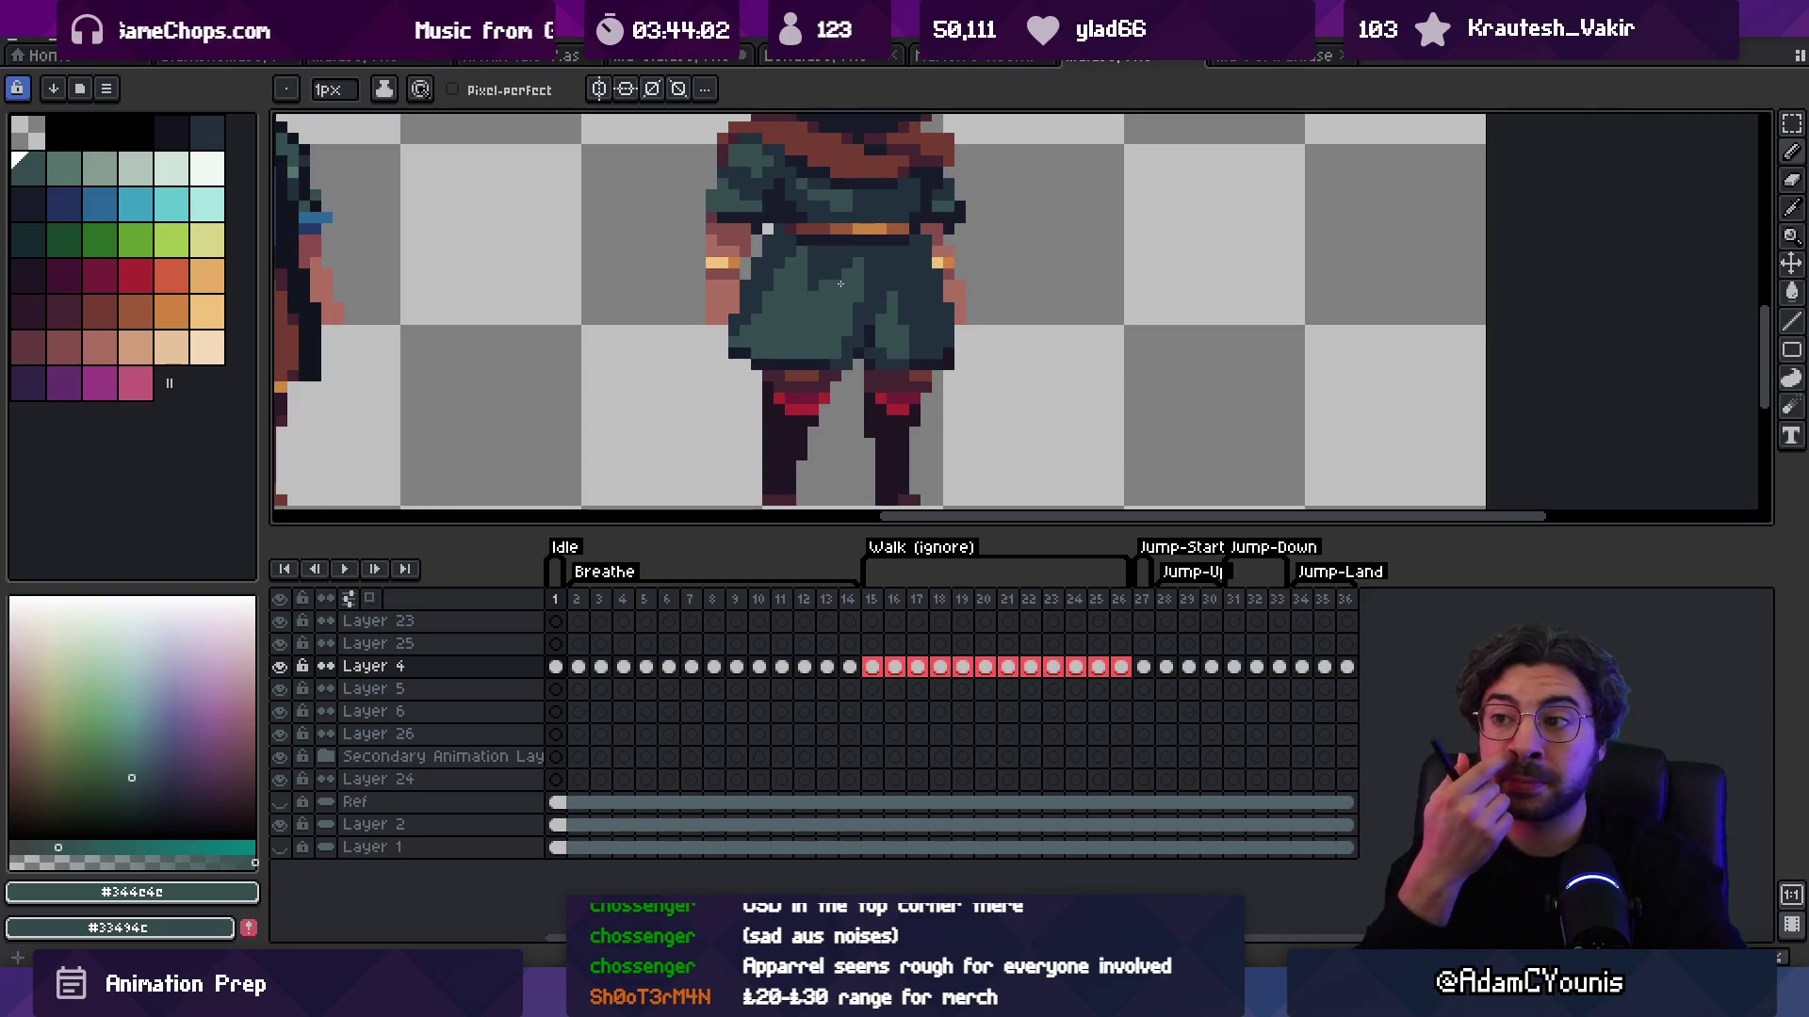
pyautogui.press('z')
pyautogui.scroll(-3, 838, 254)
pyautogui.scroll(1, 836, 223)
# Step: Zoom in close on the hooded sprite's torso and sample its dark shading colour
pyautogui.click(836, 224)
pyautogui.keyDown('alt'); pyautogui.click(837, 223); pyautogui.keyUp('alt')
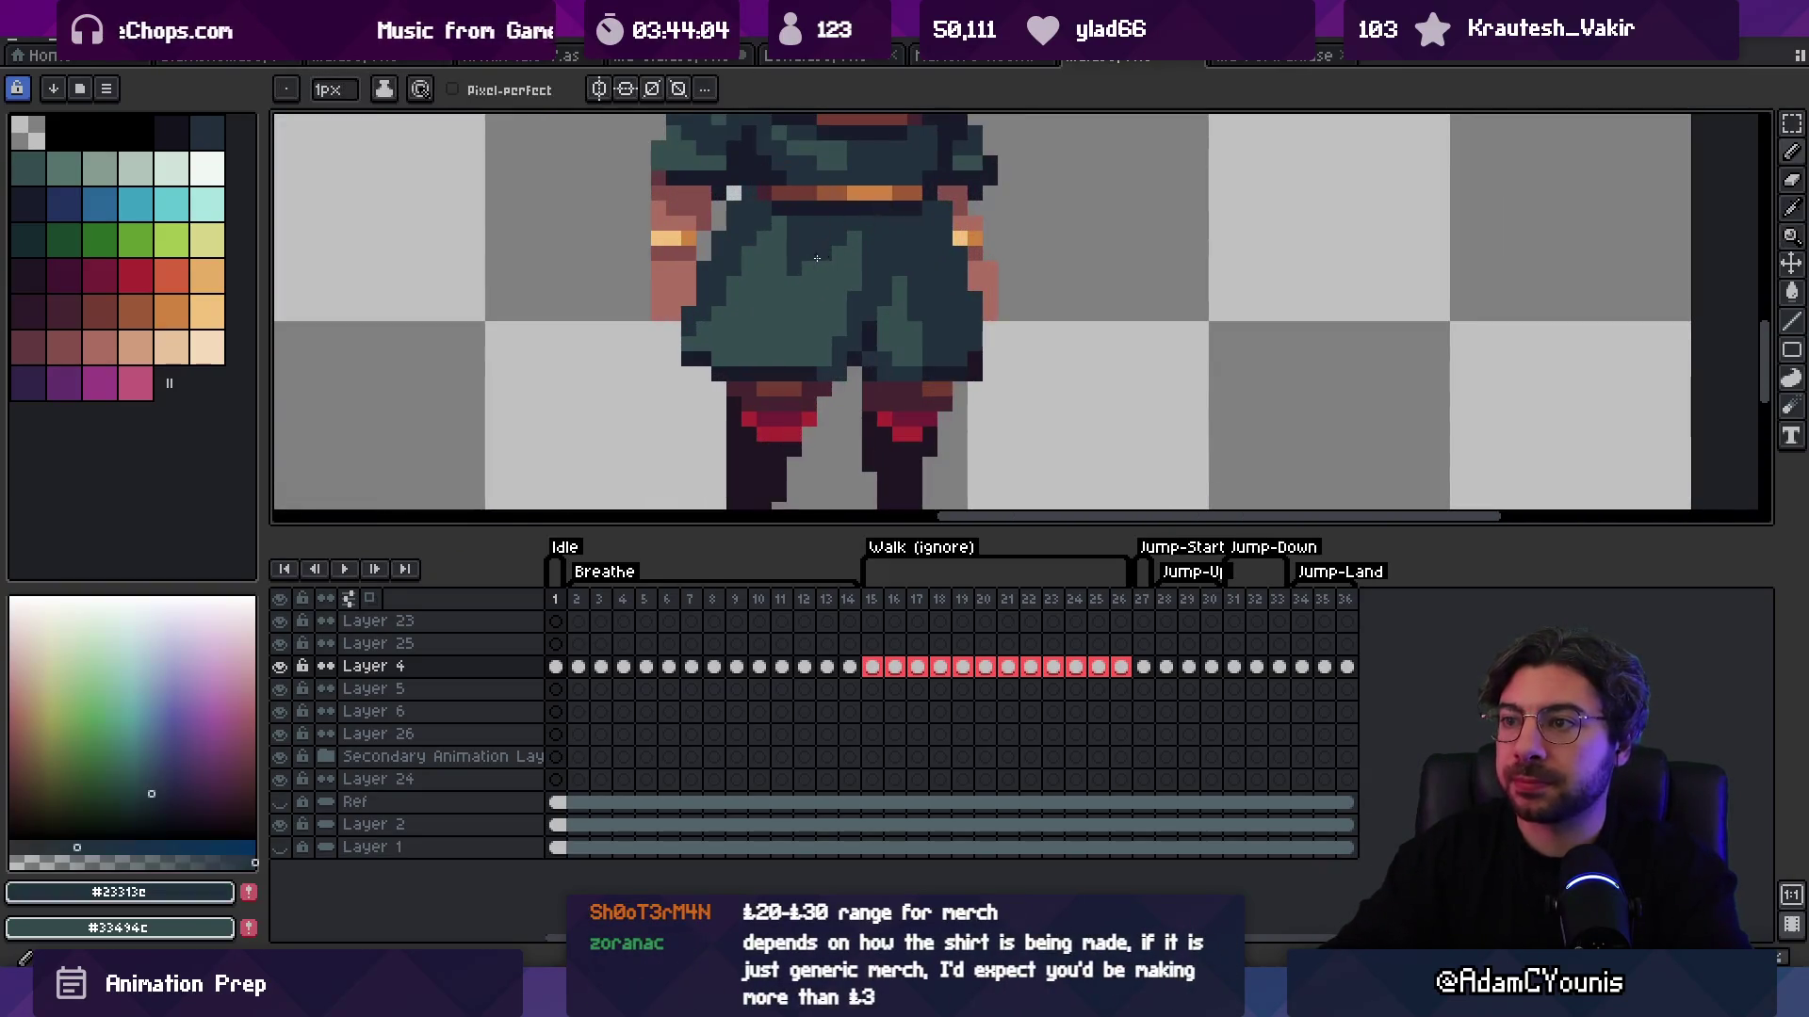
pyautogui.moveTo(801, 202); pyautogui.dragTo(800, 319)
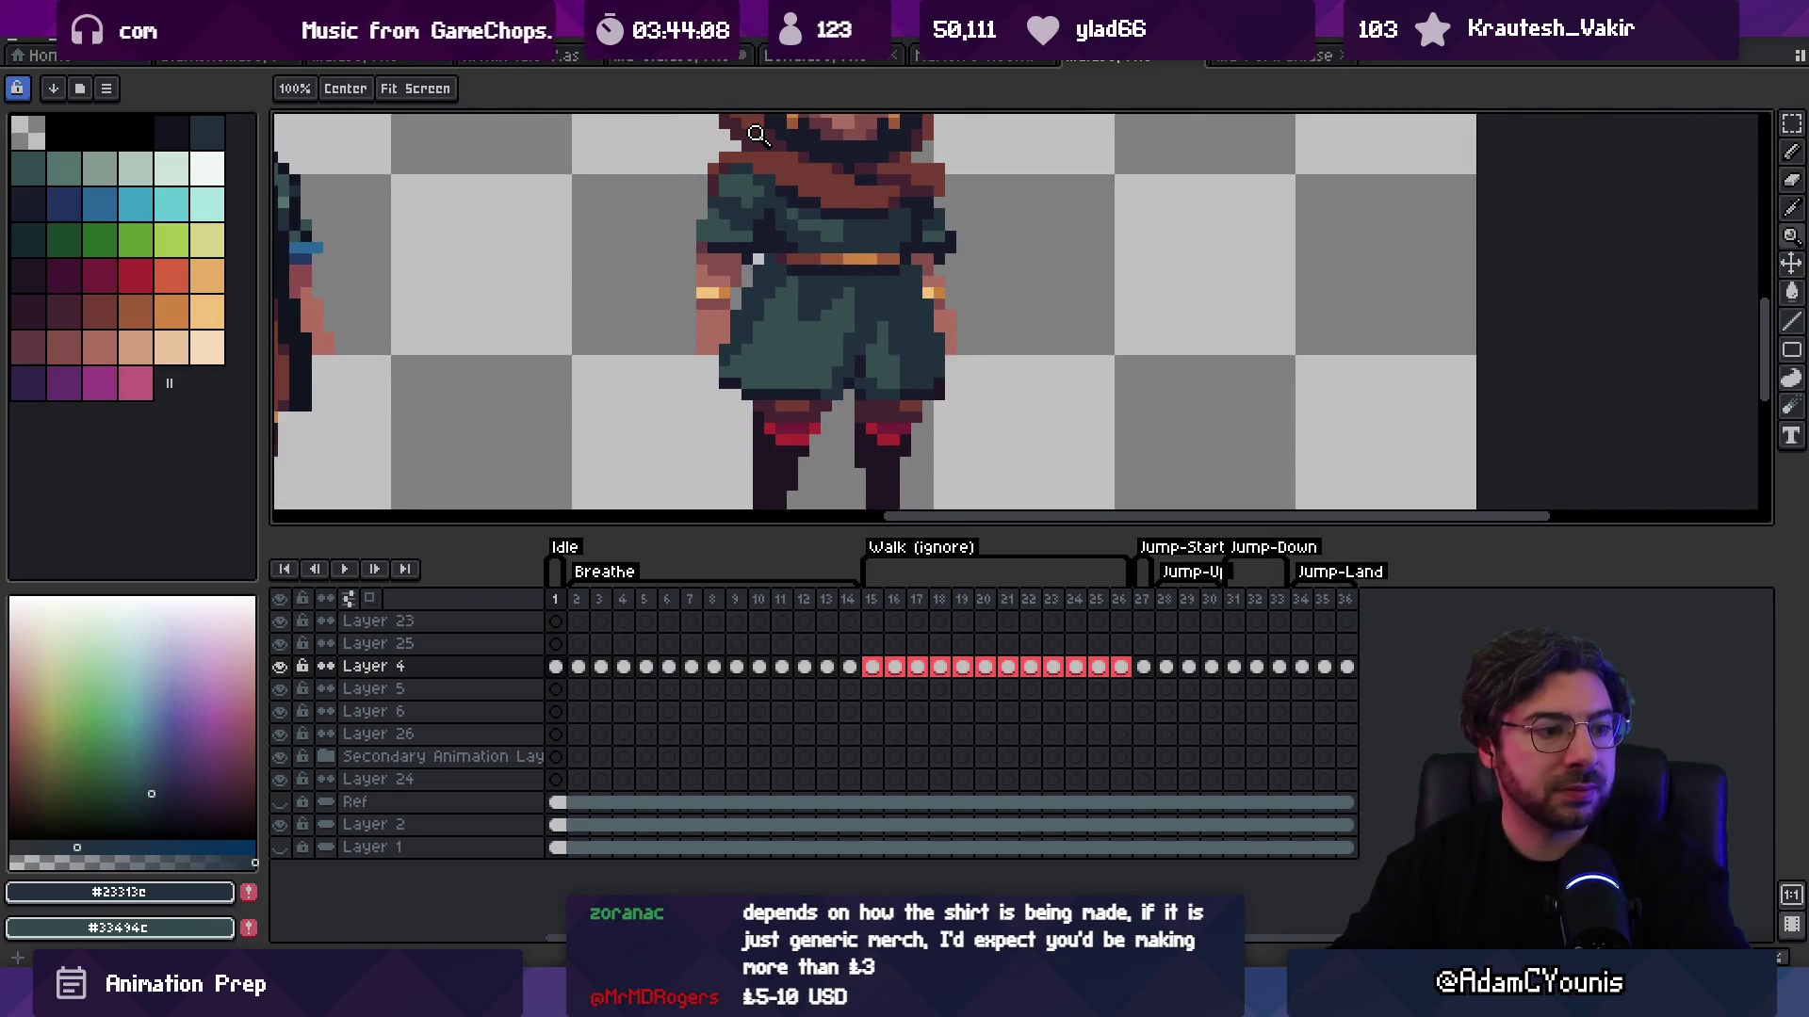
pyautogui.scroll(-1, 846, 360)
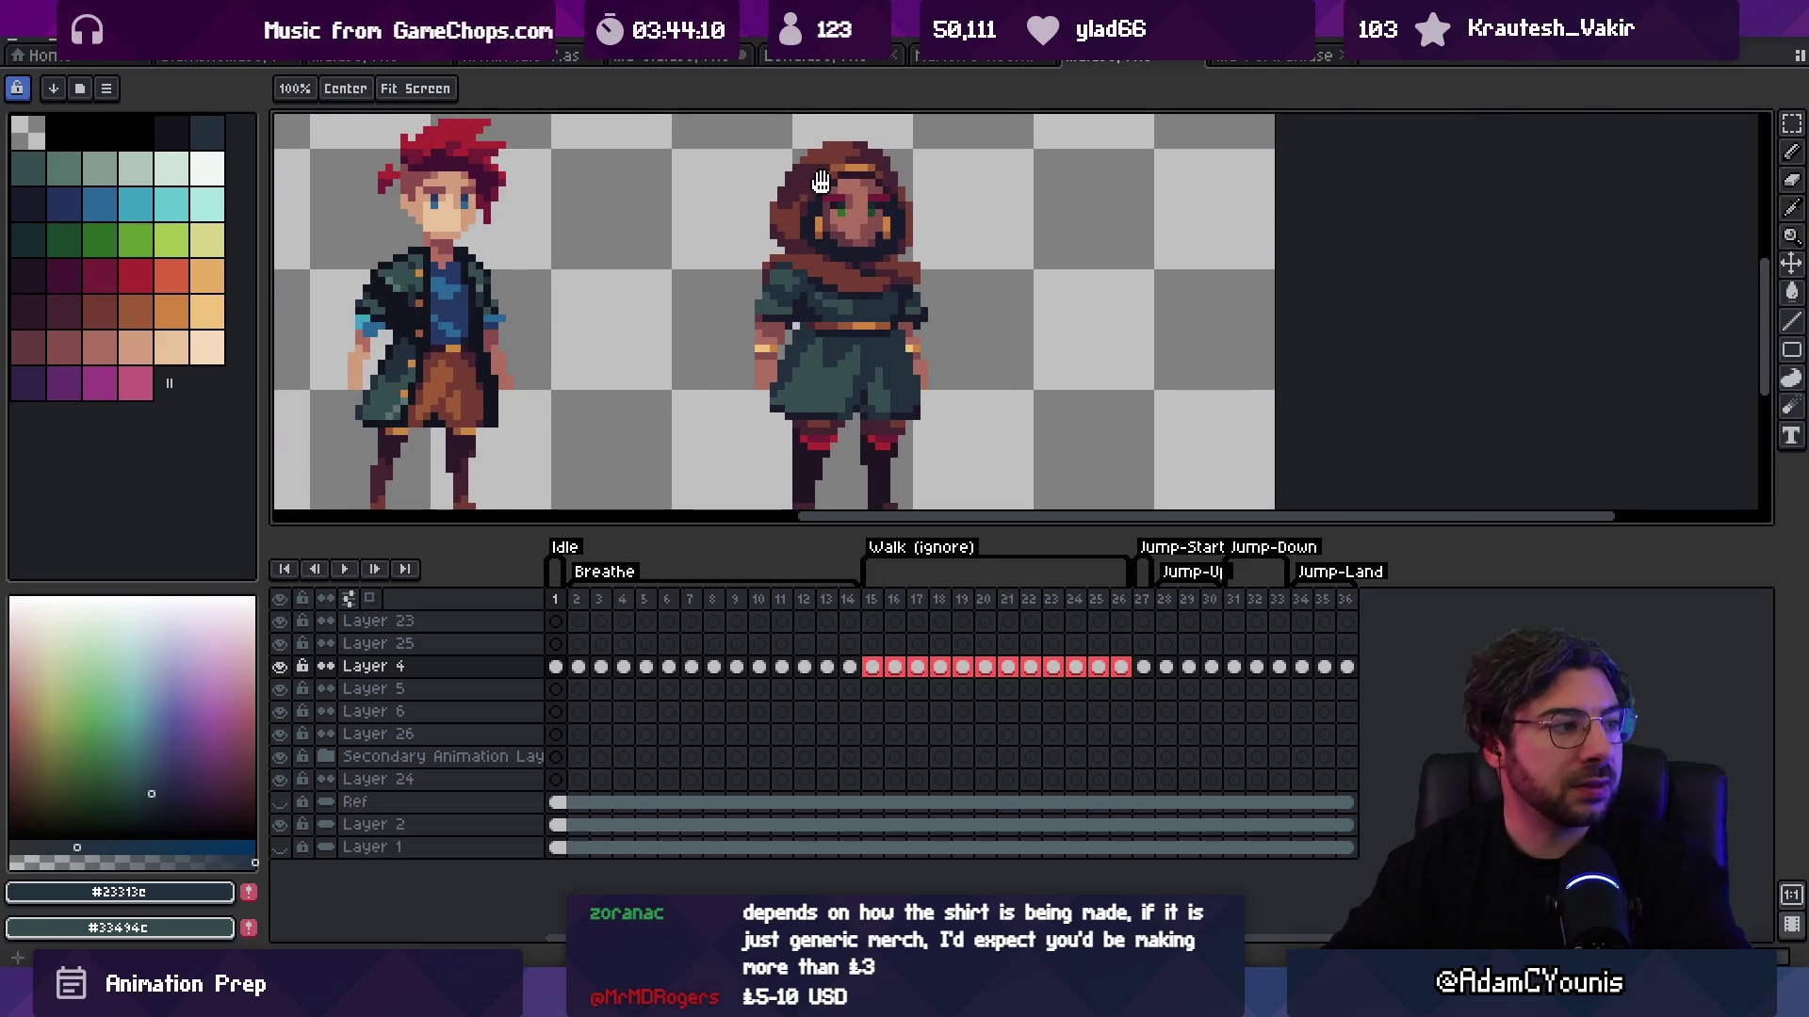
pyautogui.moveTo(821, 170); pyautogui.dragTo(885, 176)
pyautogui.scroll(-1, 885, 175)
pyautogui.scroll(3, 881, 320)
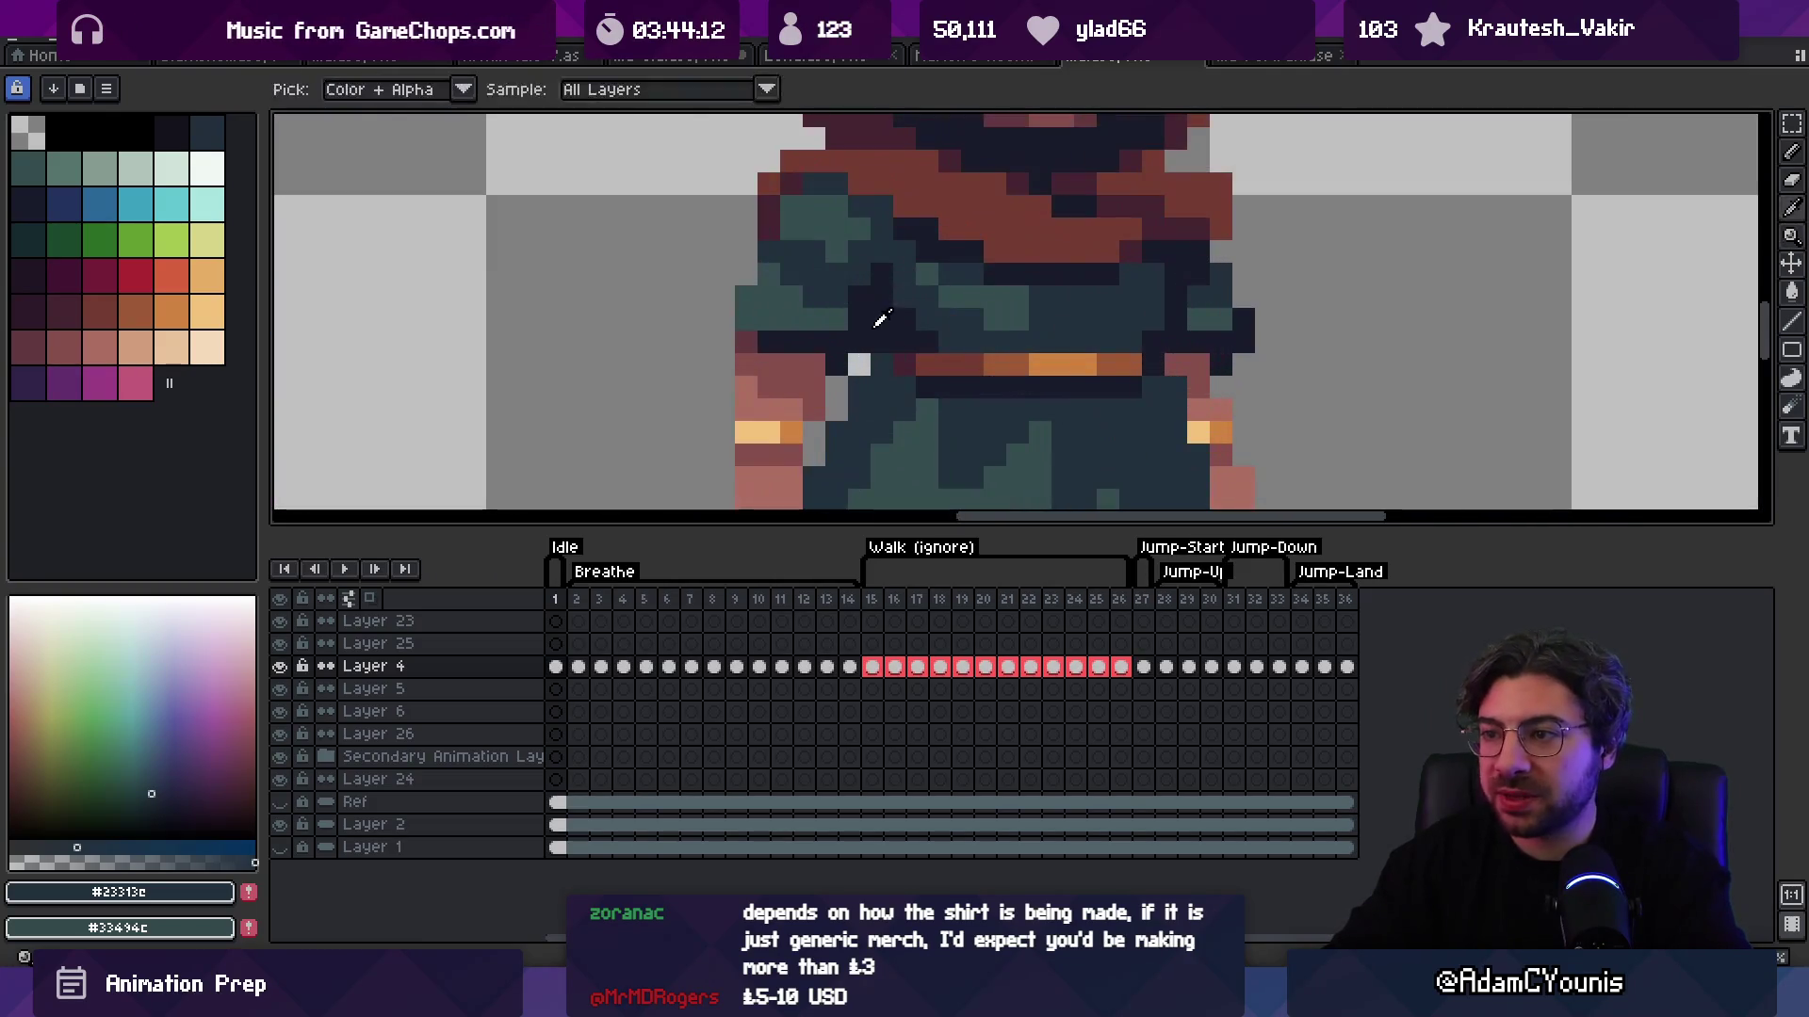
pyautogui.keyDown('alt'); pyautogui.click(881, 320); pyautogui.keyUp('alt')
# Step: Sample the dark teal shadow from the shirt and return to the pencil
pyautogui.scroll(-3, 909, 310)
pyautogui.scroll(3, 945, 285)
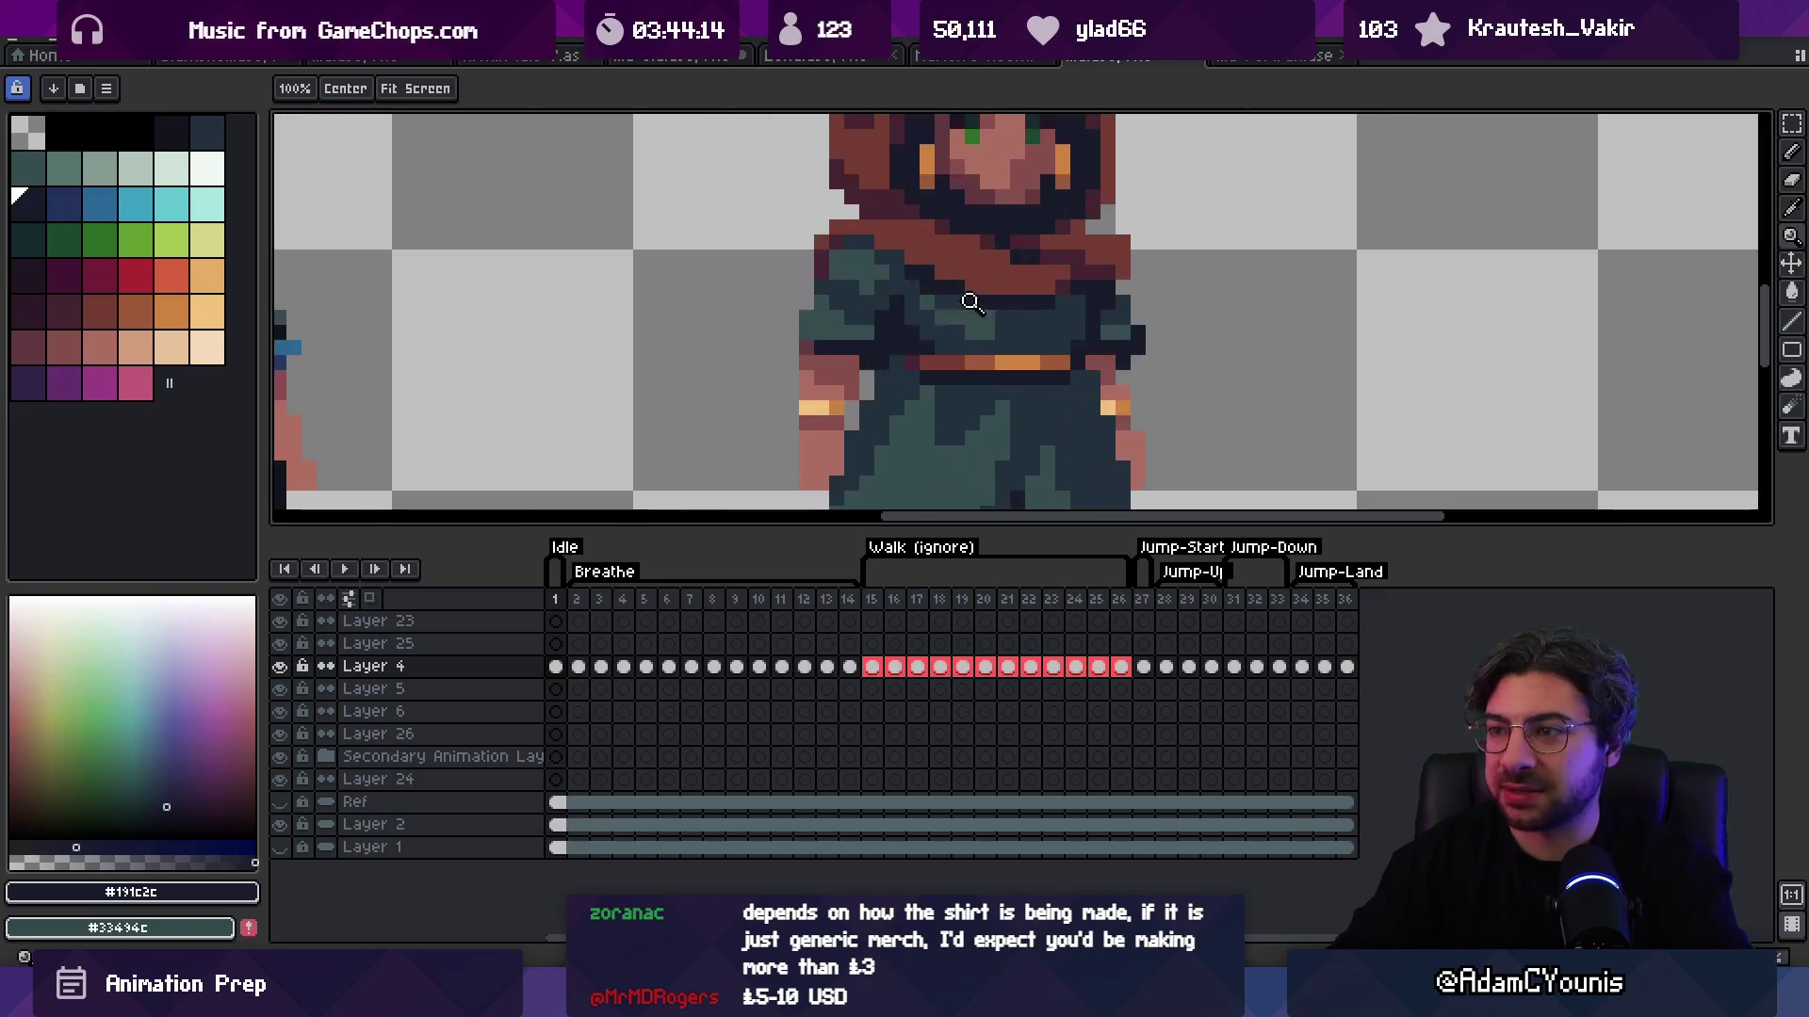
pyautogui.scroll(-1, 890, 280)
pyautogui.scroll(-3, 942, 274)
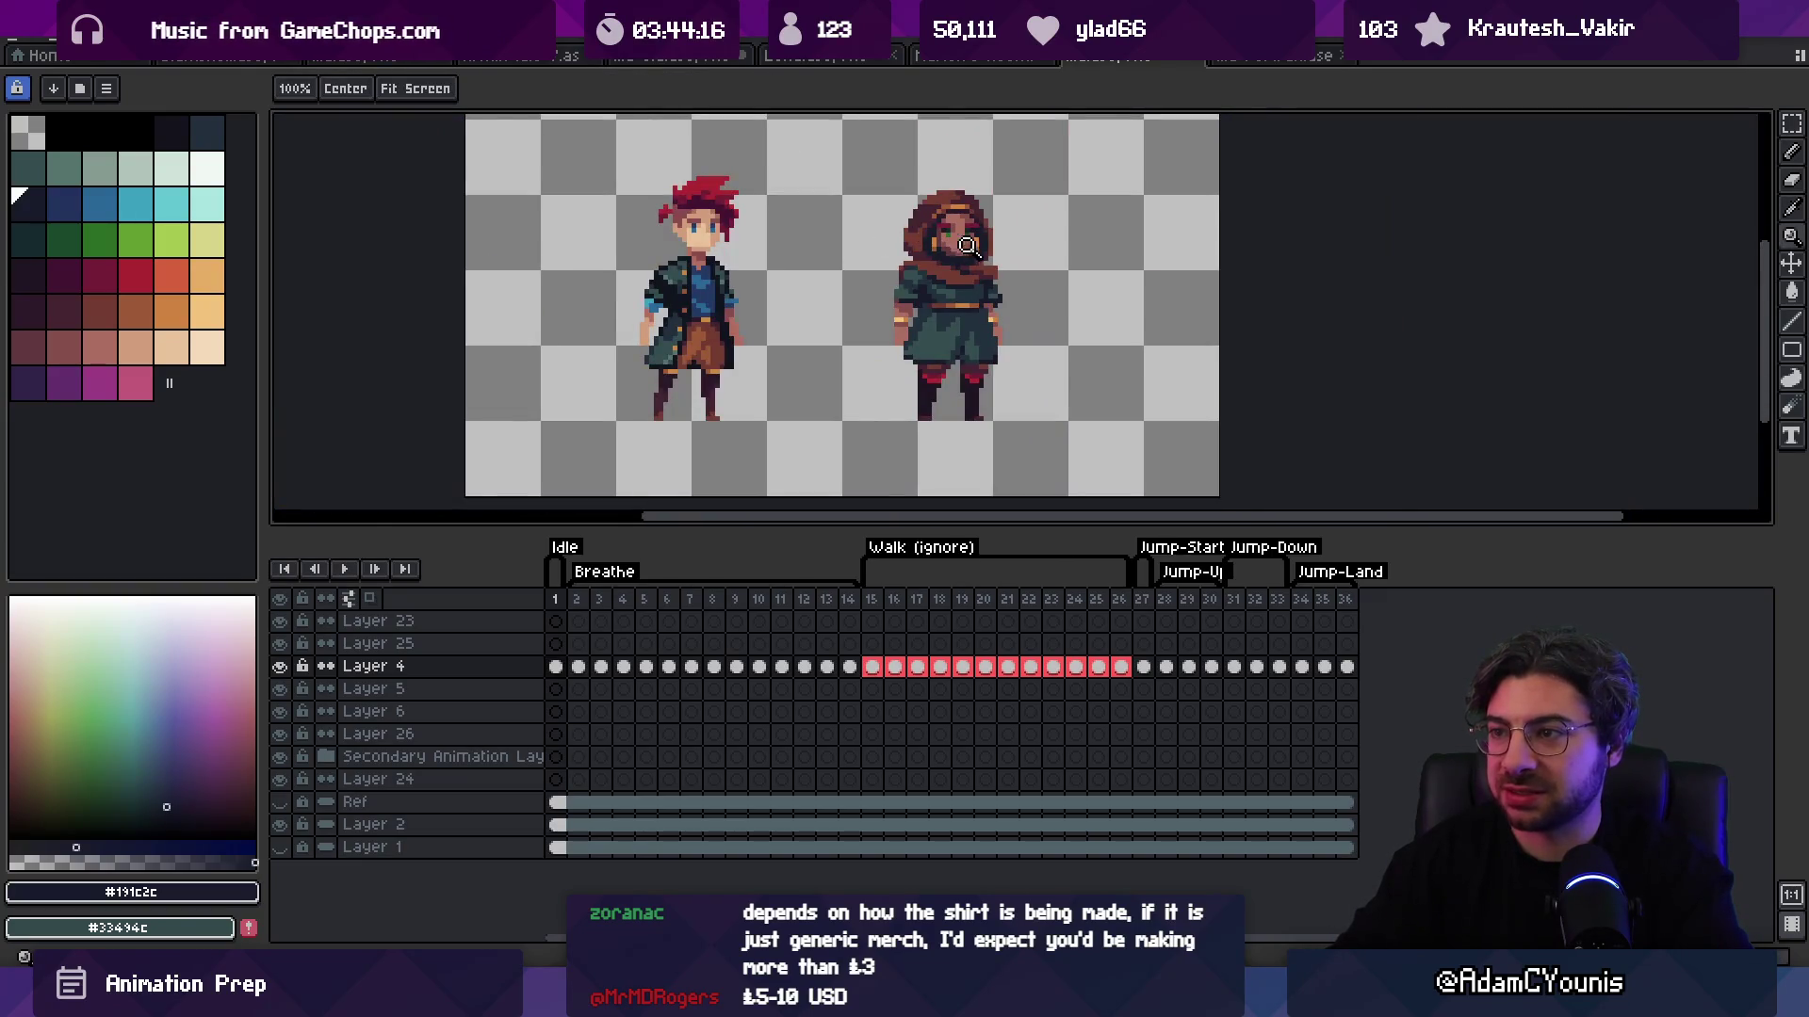
pyautogui.scroll(5, 989, 271)
pyautogui.keyDown('alt'); pyautogui.click(957, 268); pyautogui.keyUp('alt')
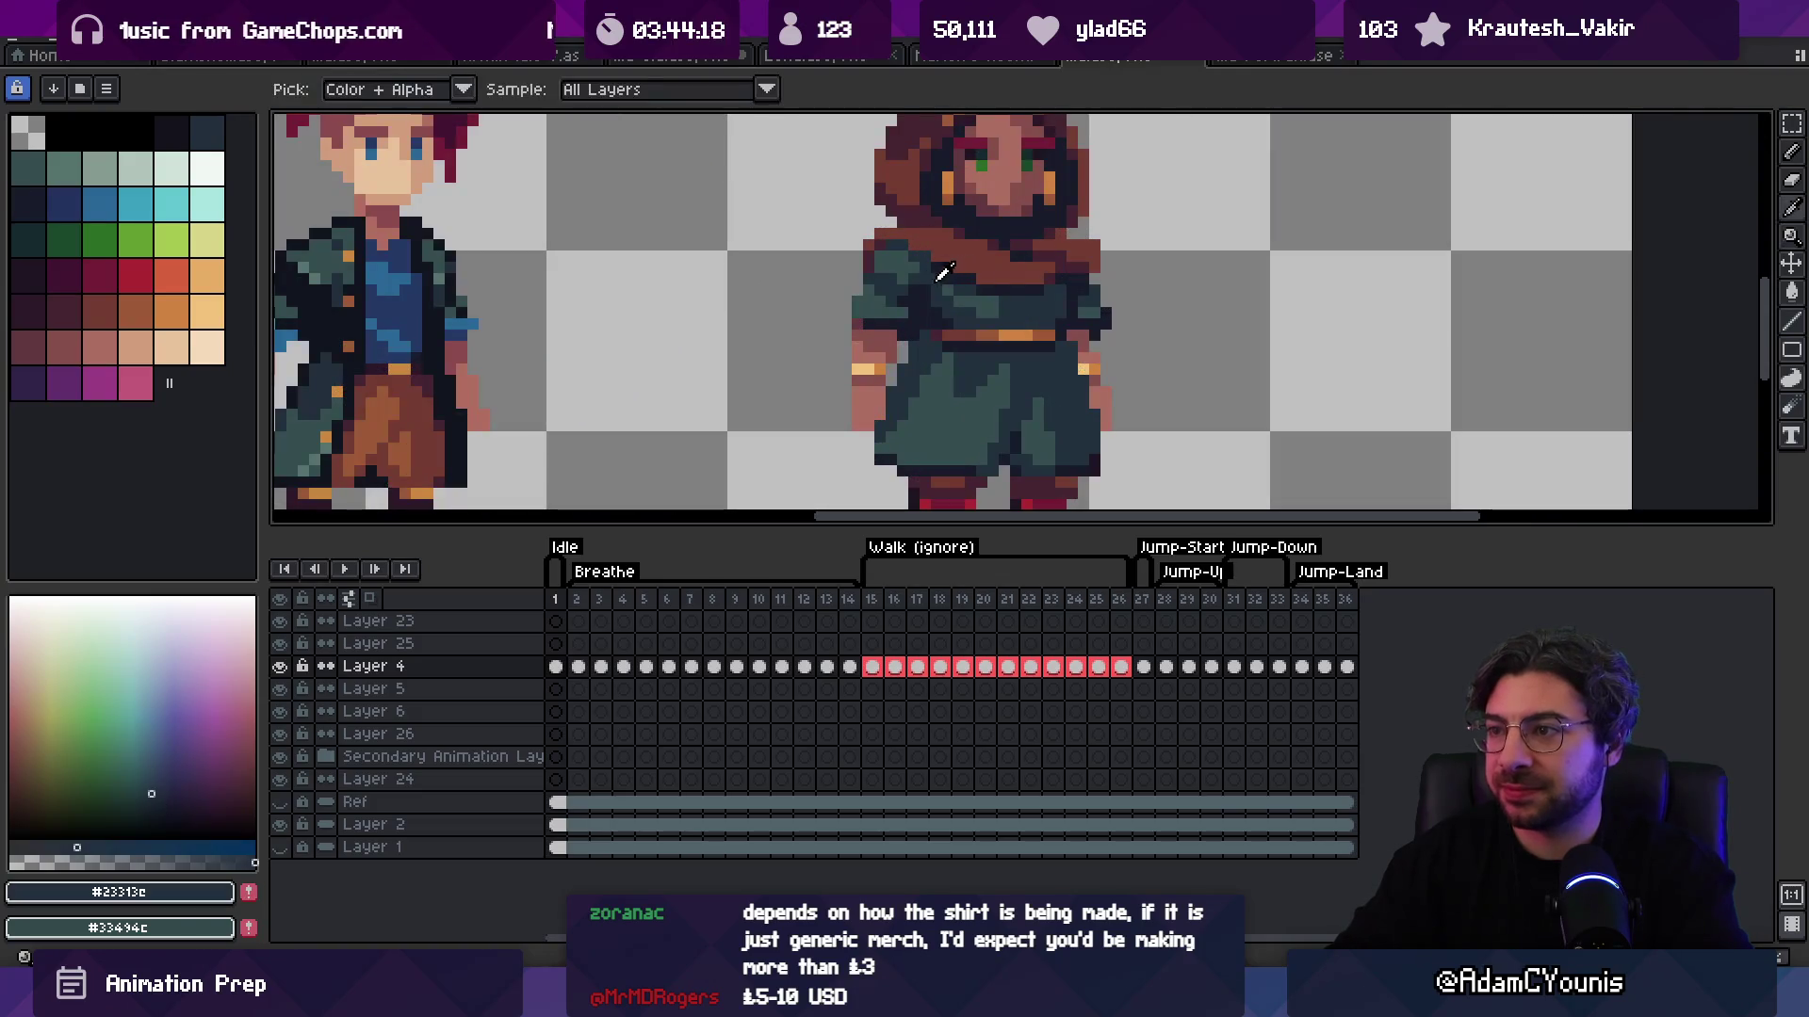
pyautogui.scroll(-3, 994, 245)
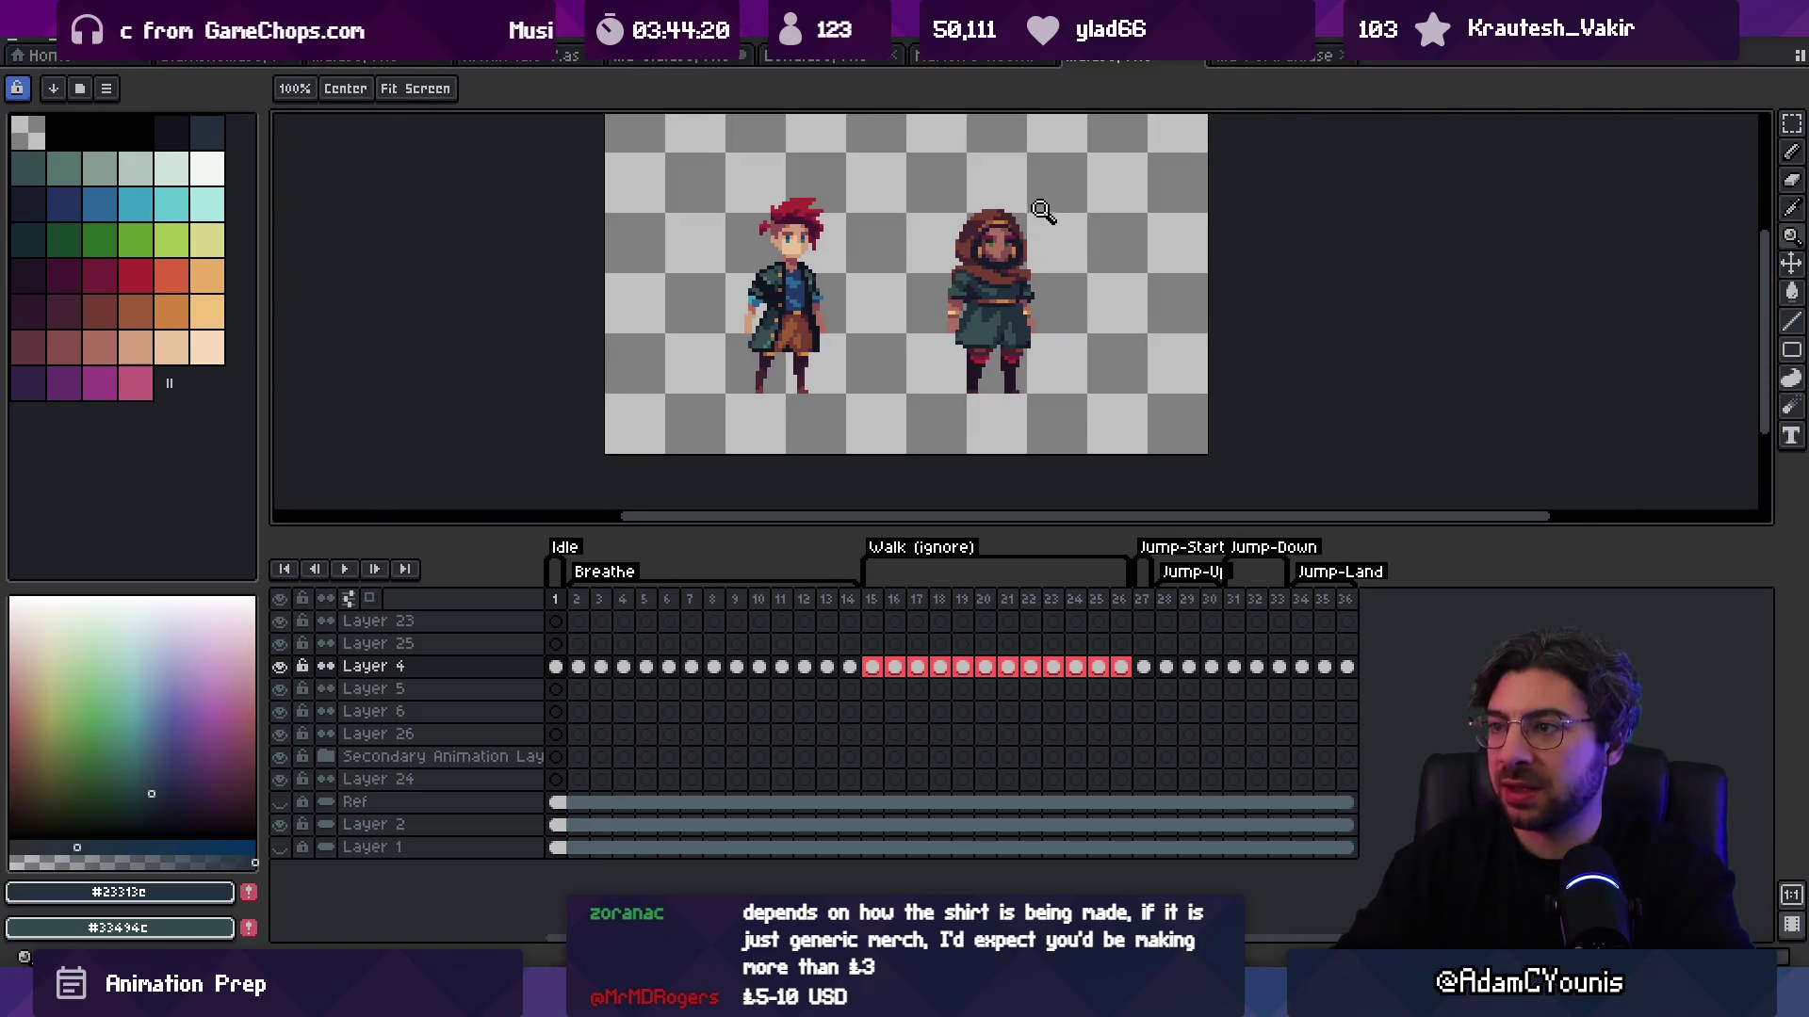
pyautogui.scroll(2, 1054, 263)
pyautogui.press('b')
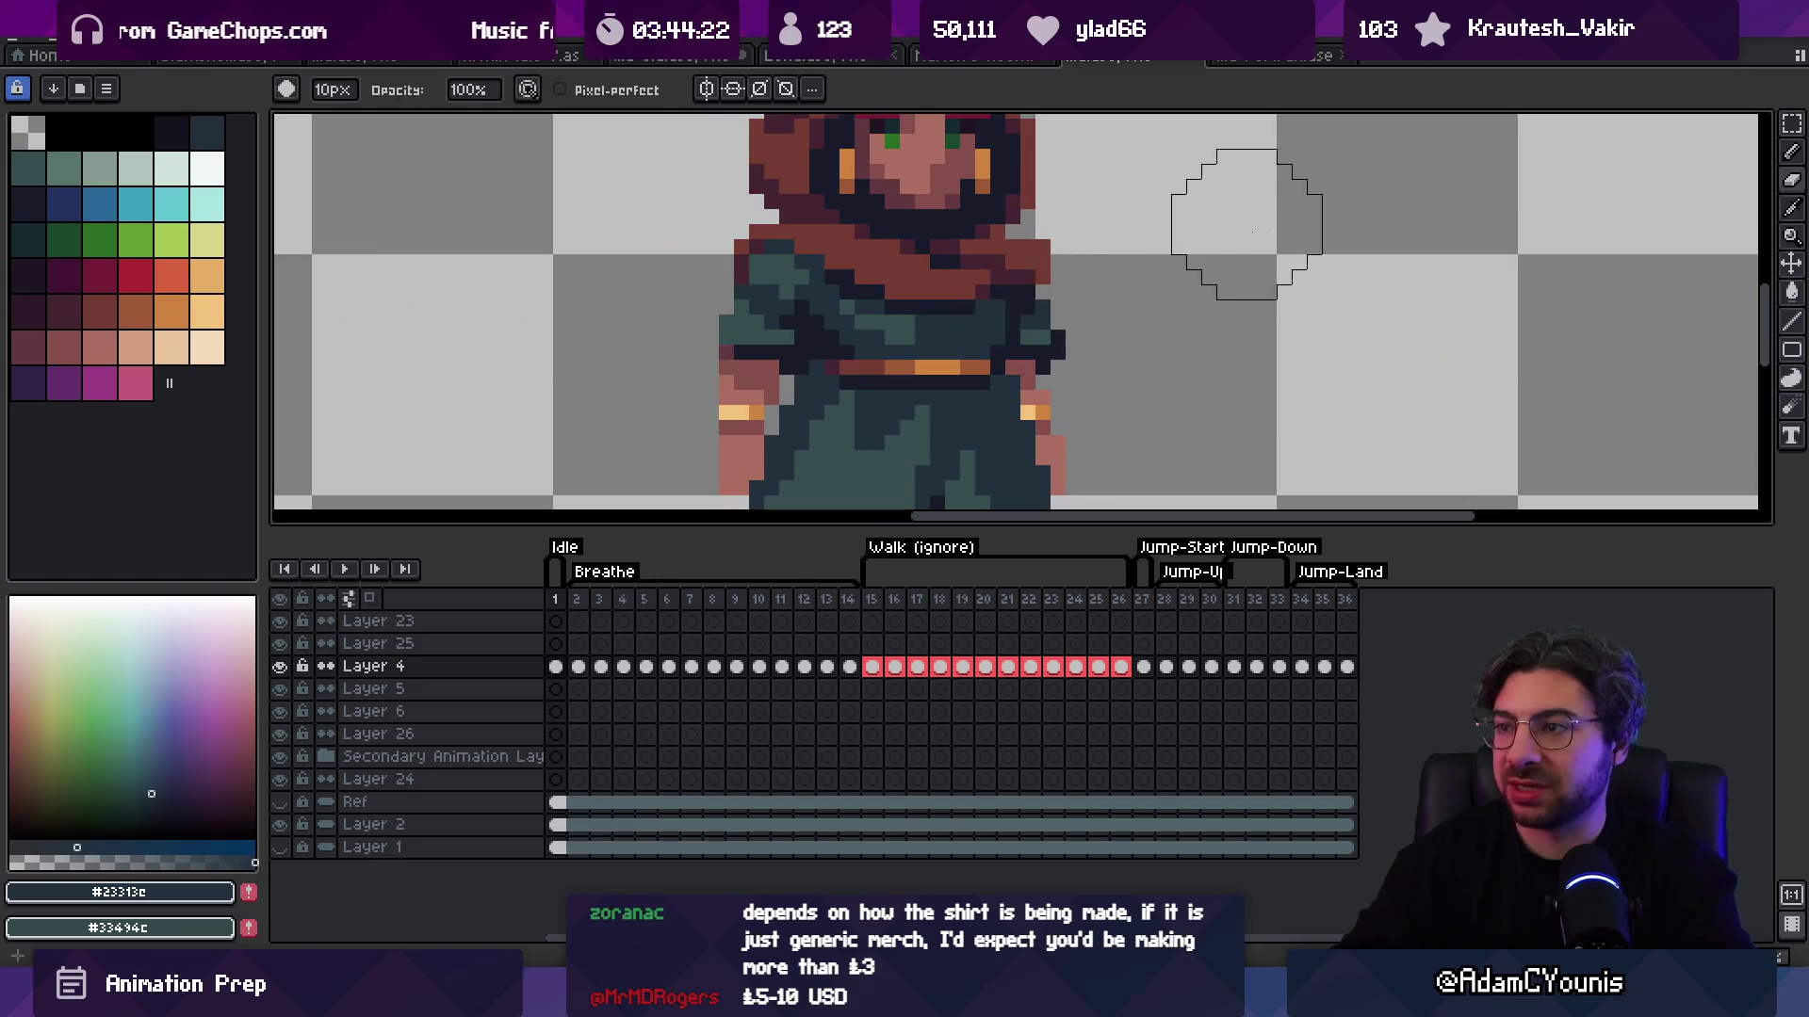
pyautogui.press('z')
pyautogui.scroll(-3, 1143, 158)
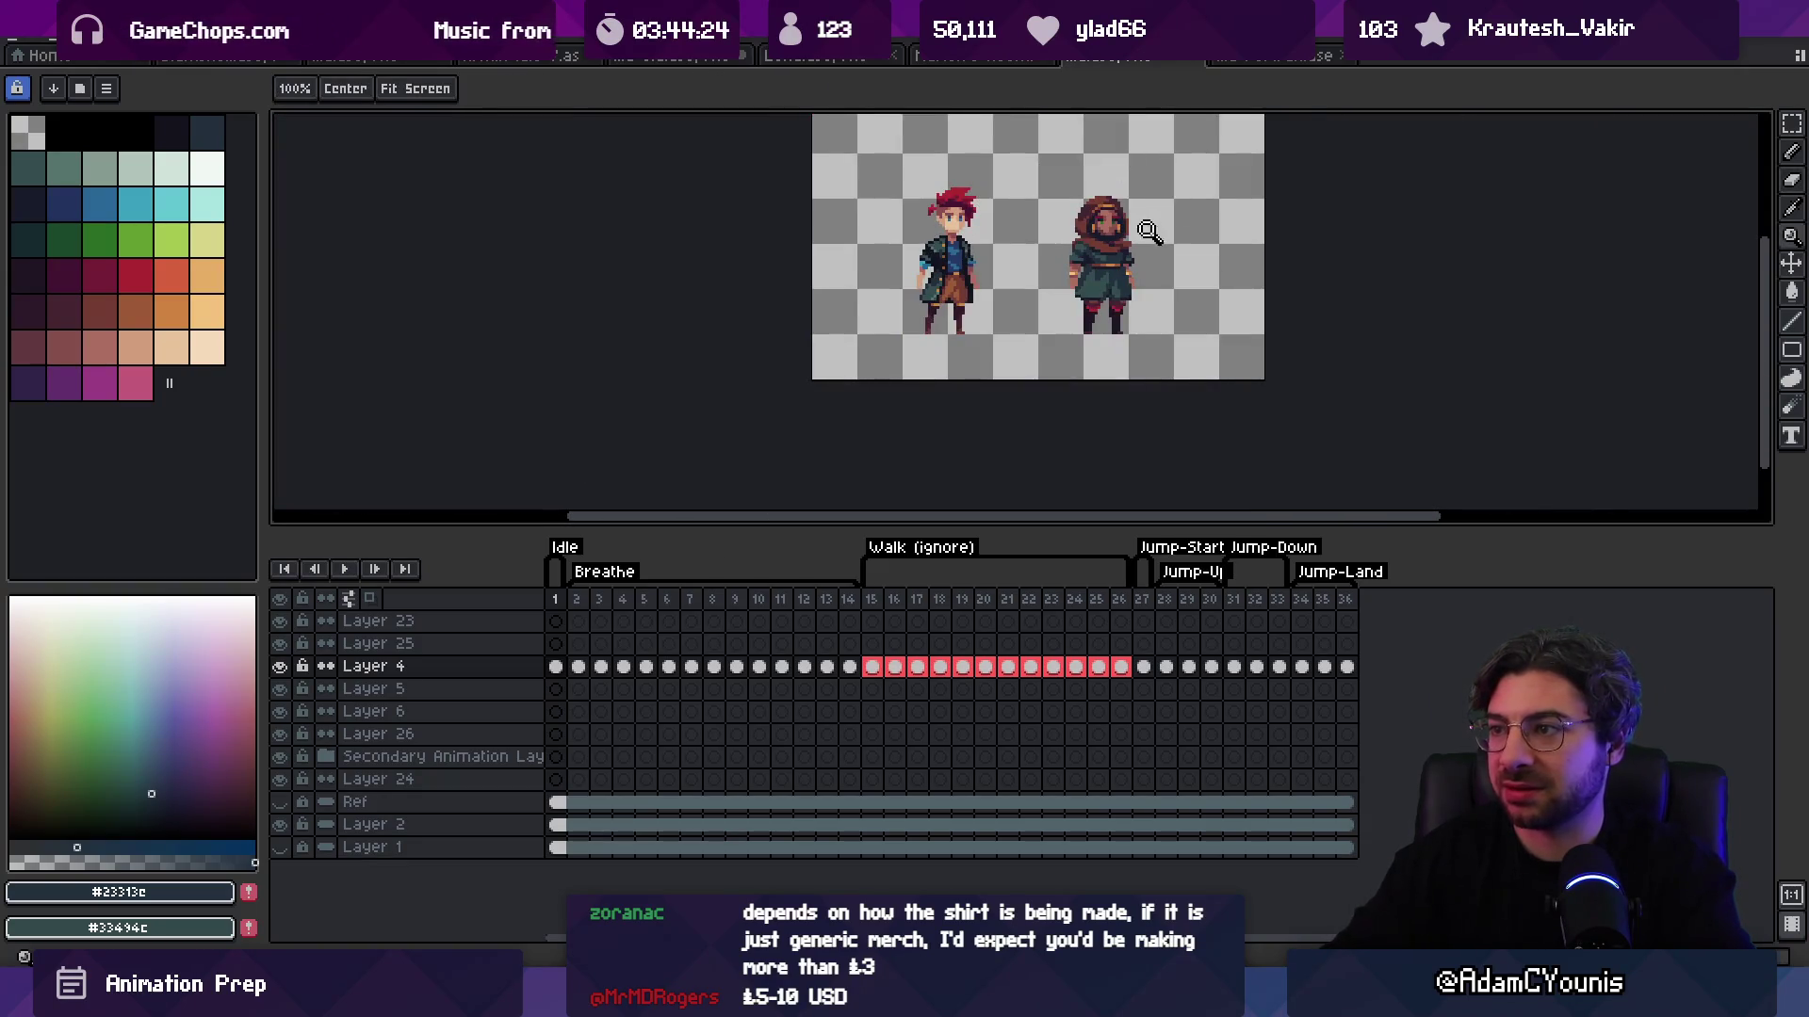
pyautogui.scroll(3, 1150, 229)
pyautogui.press('b')
# Step: Pick up the hood's dark plum shade, the near-black outline and the brown hood colour
pyautogui.keyDown('alt'); pyautogui.click(1135, 278); pyautogui.keyUp('alt')
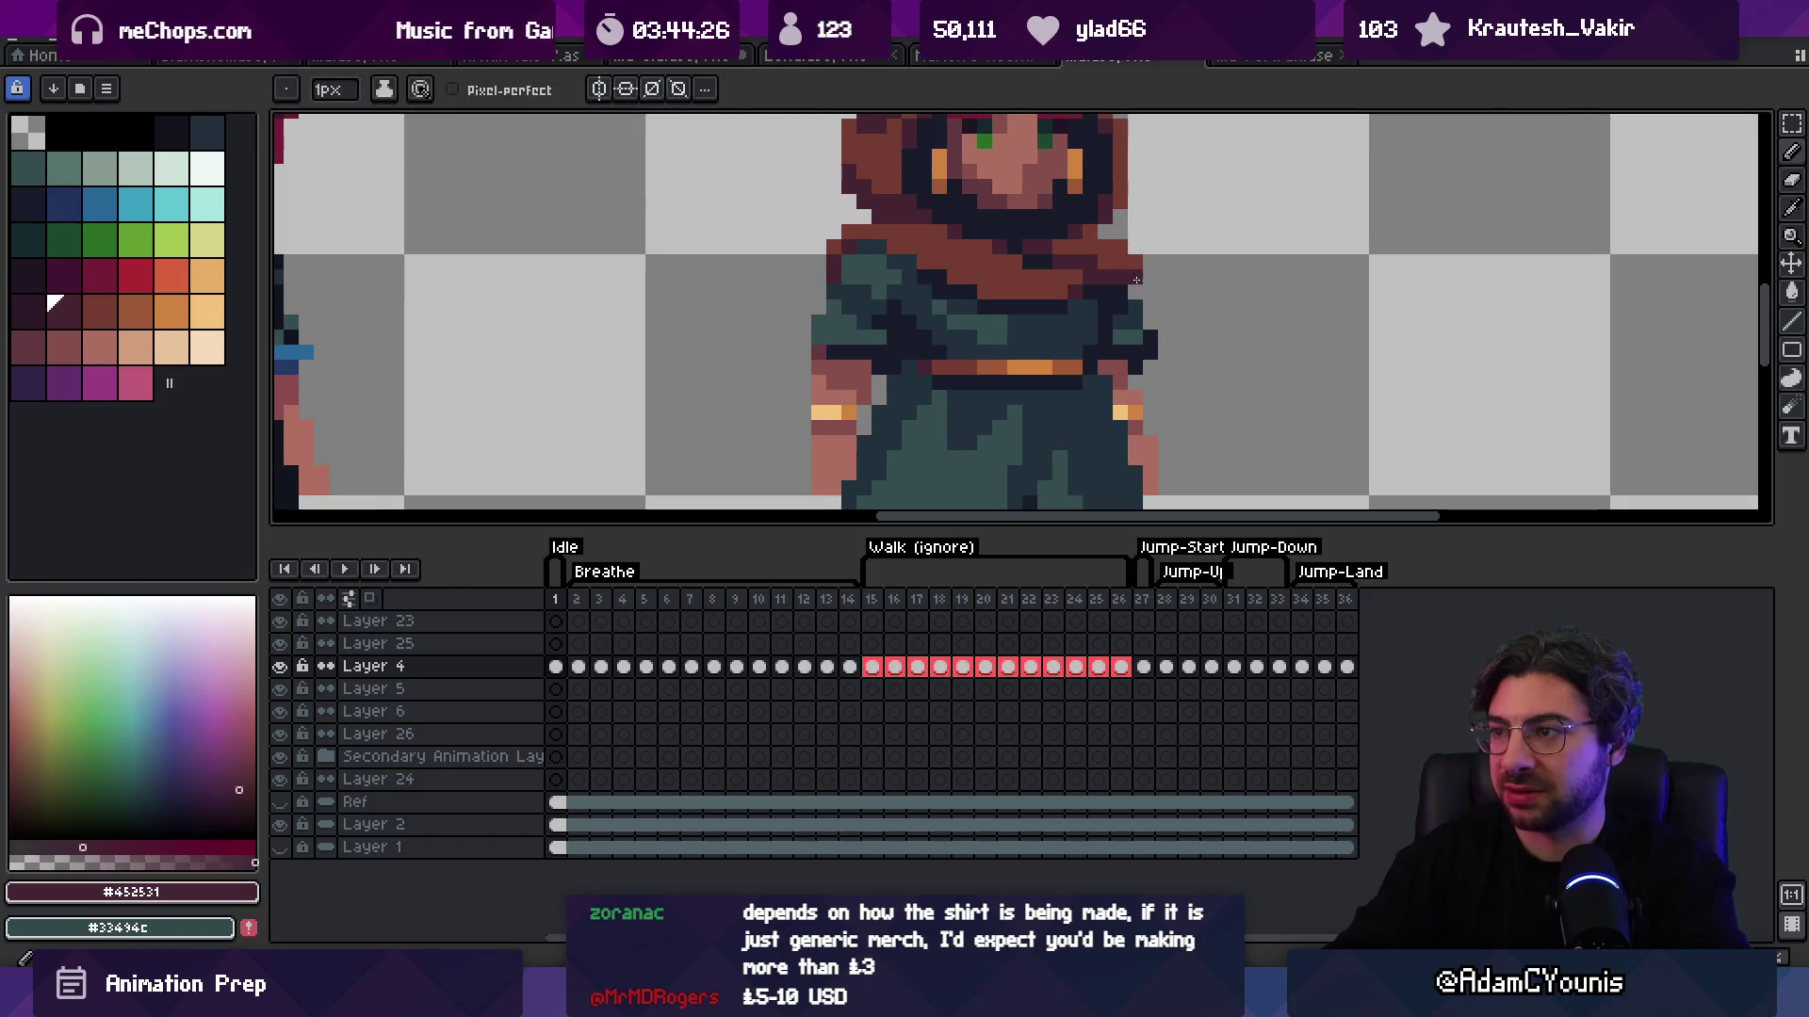
pyautogui.keyDown('alt'); pyautogui.click(1135, 279); pyautogui.keyUp('alt')
pyautogui.press('z')
pyautogui.scroll(-3, 1164, 275)
pyautogui.scroll(1, 1134, 194)
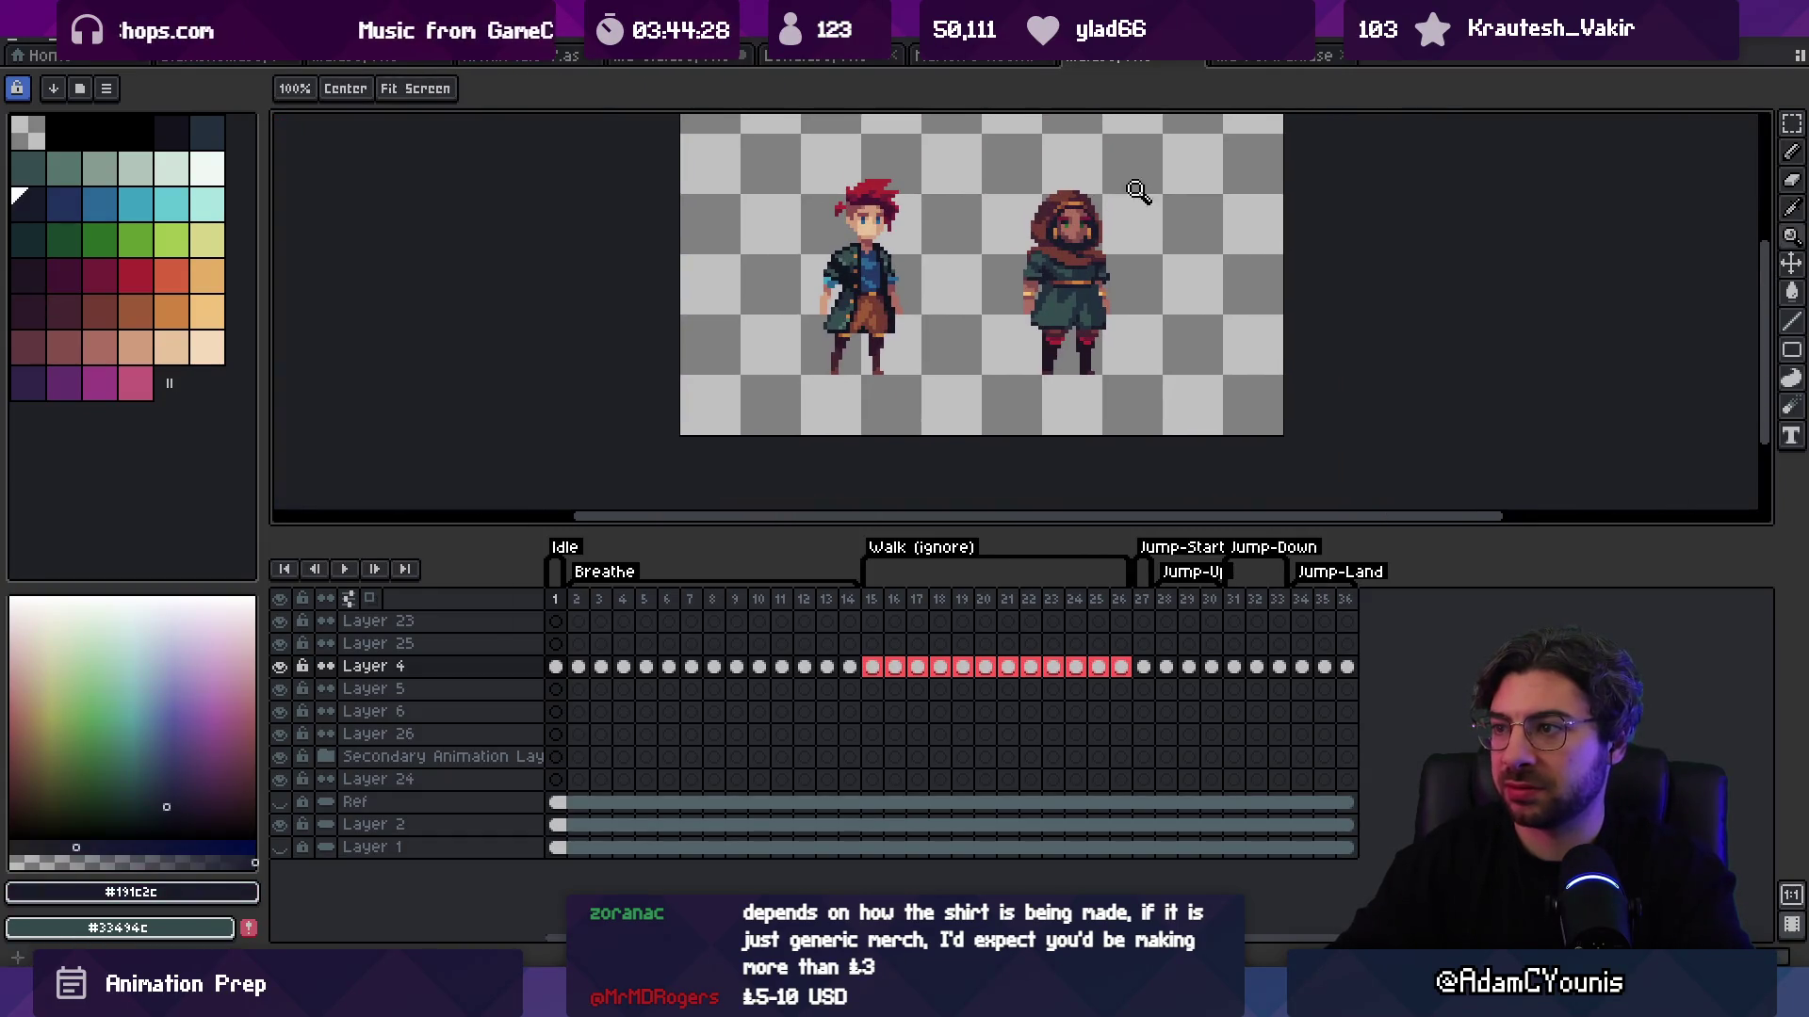
pyautogui.scroll(3, 1151, 235)
pyautogui.press('b')
pyautogui.keyDown('alt'); pyautogui.click(1077, 254); pyautogui.keyUp('alt')
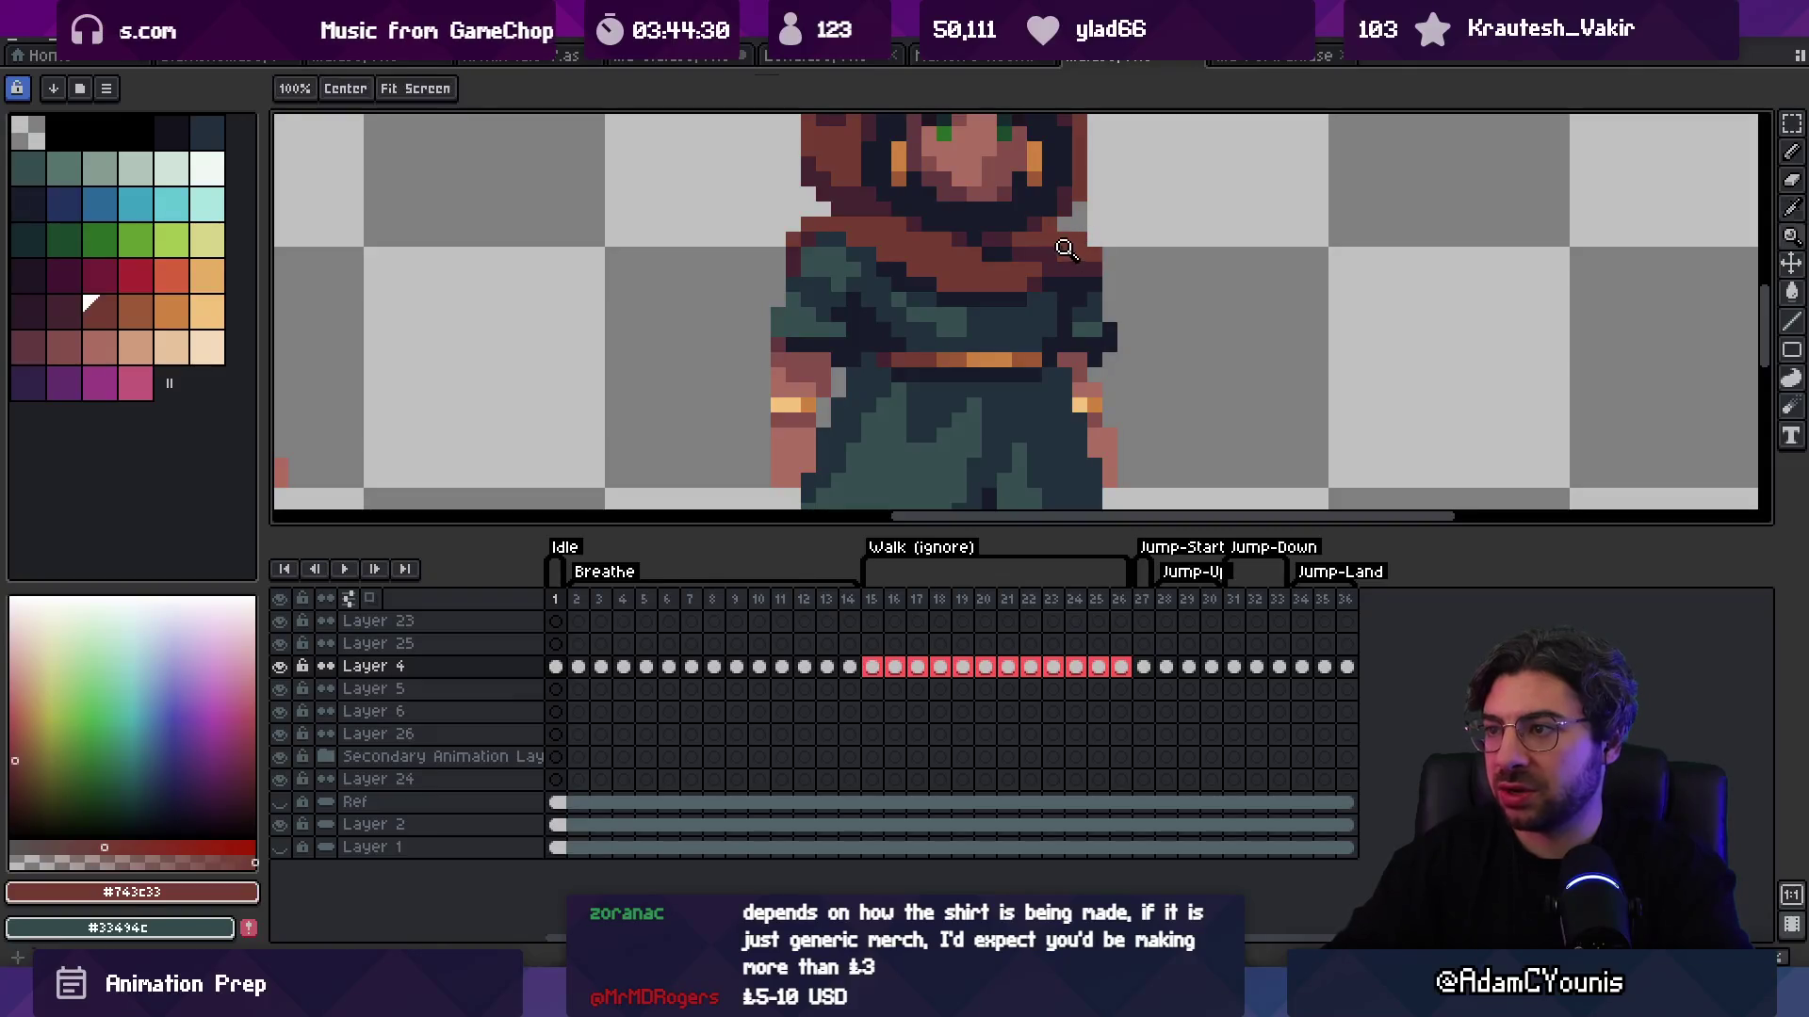
pyautogui.press('e')
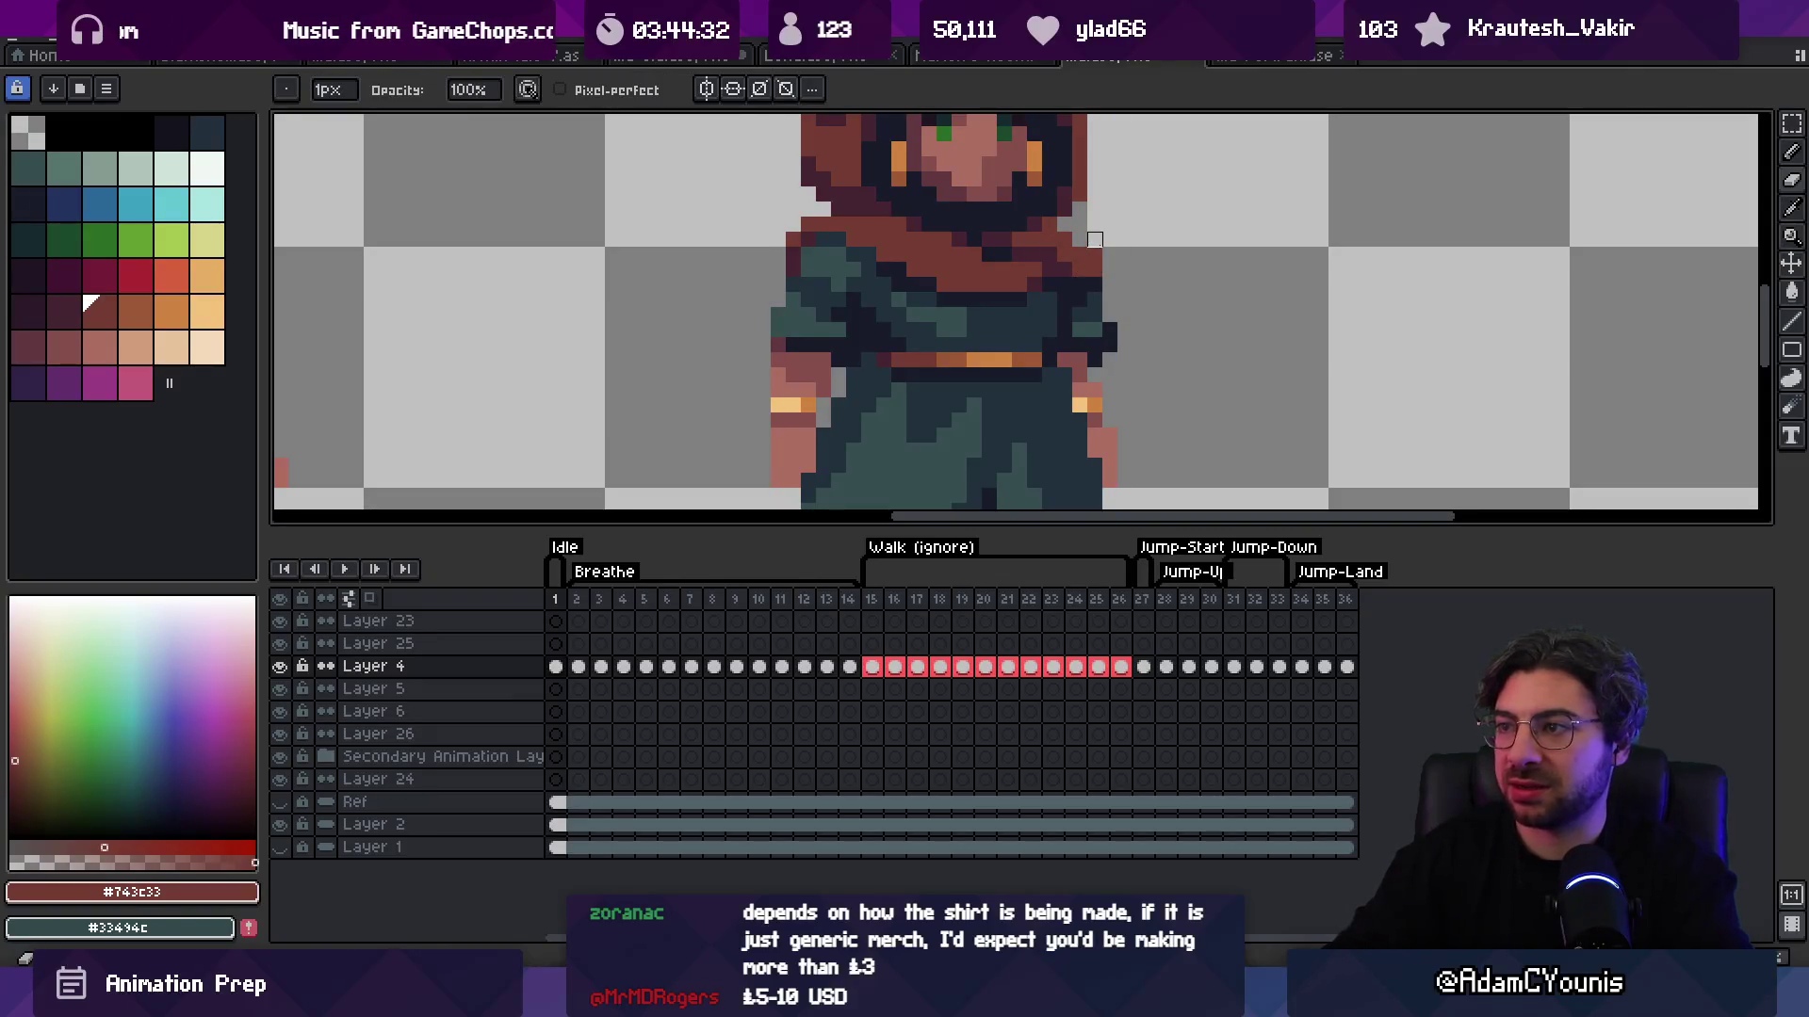
# Step: Zoom back in on the hooded sprite and resample a darker colour and the hood brown
pyautogui.press('z')
pyautogui.scroll(-3, 1047, 201)
pyautogui.moveTo(1147, 167); pyautogui.dragTo(1140, 184)
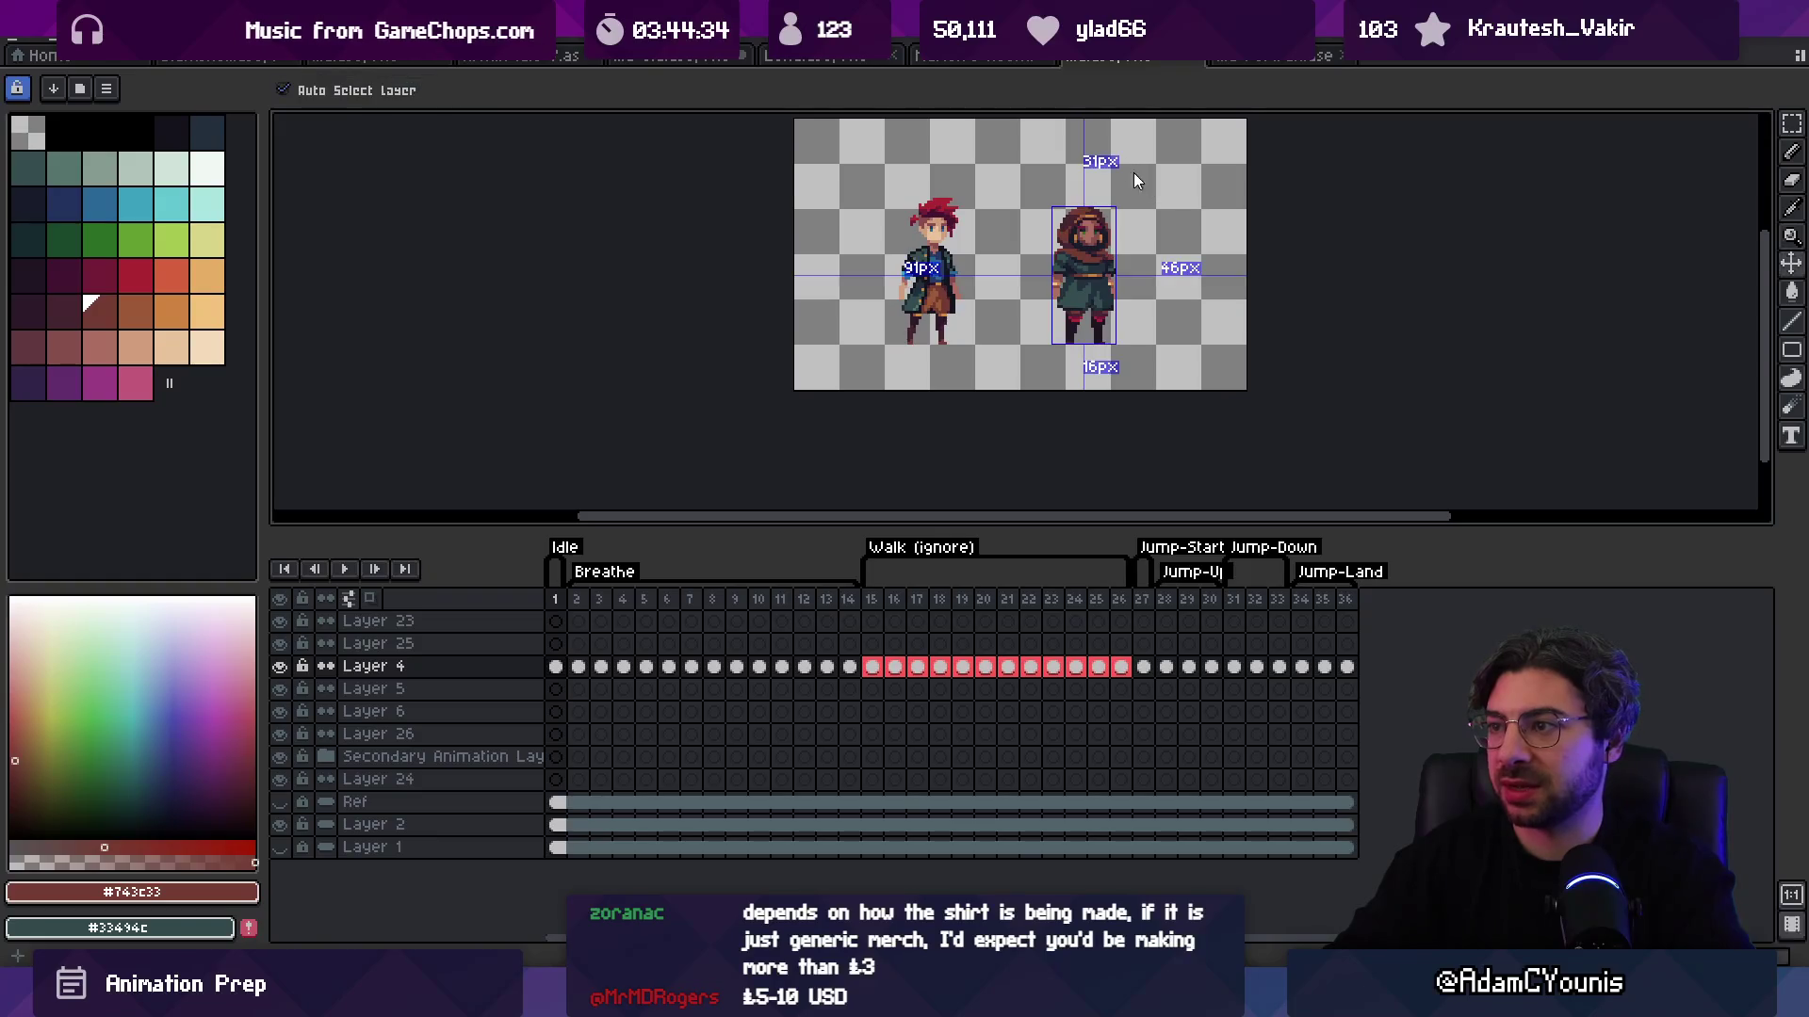
pyautogui.click(1089, 234)
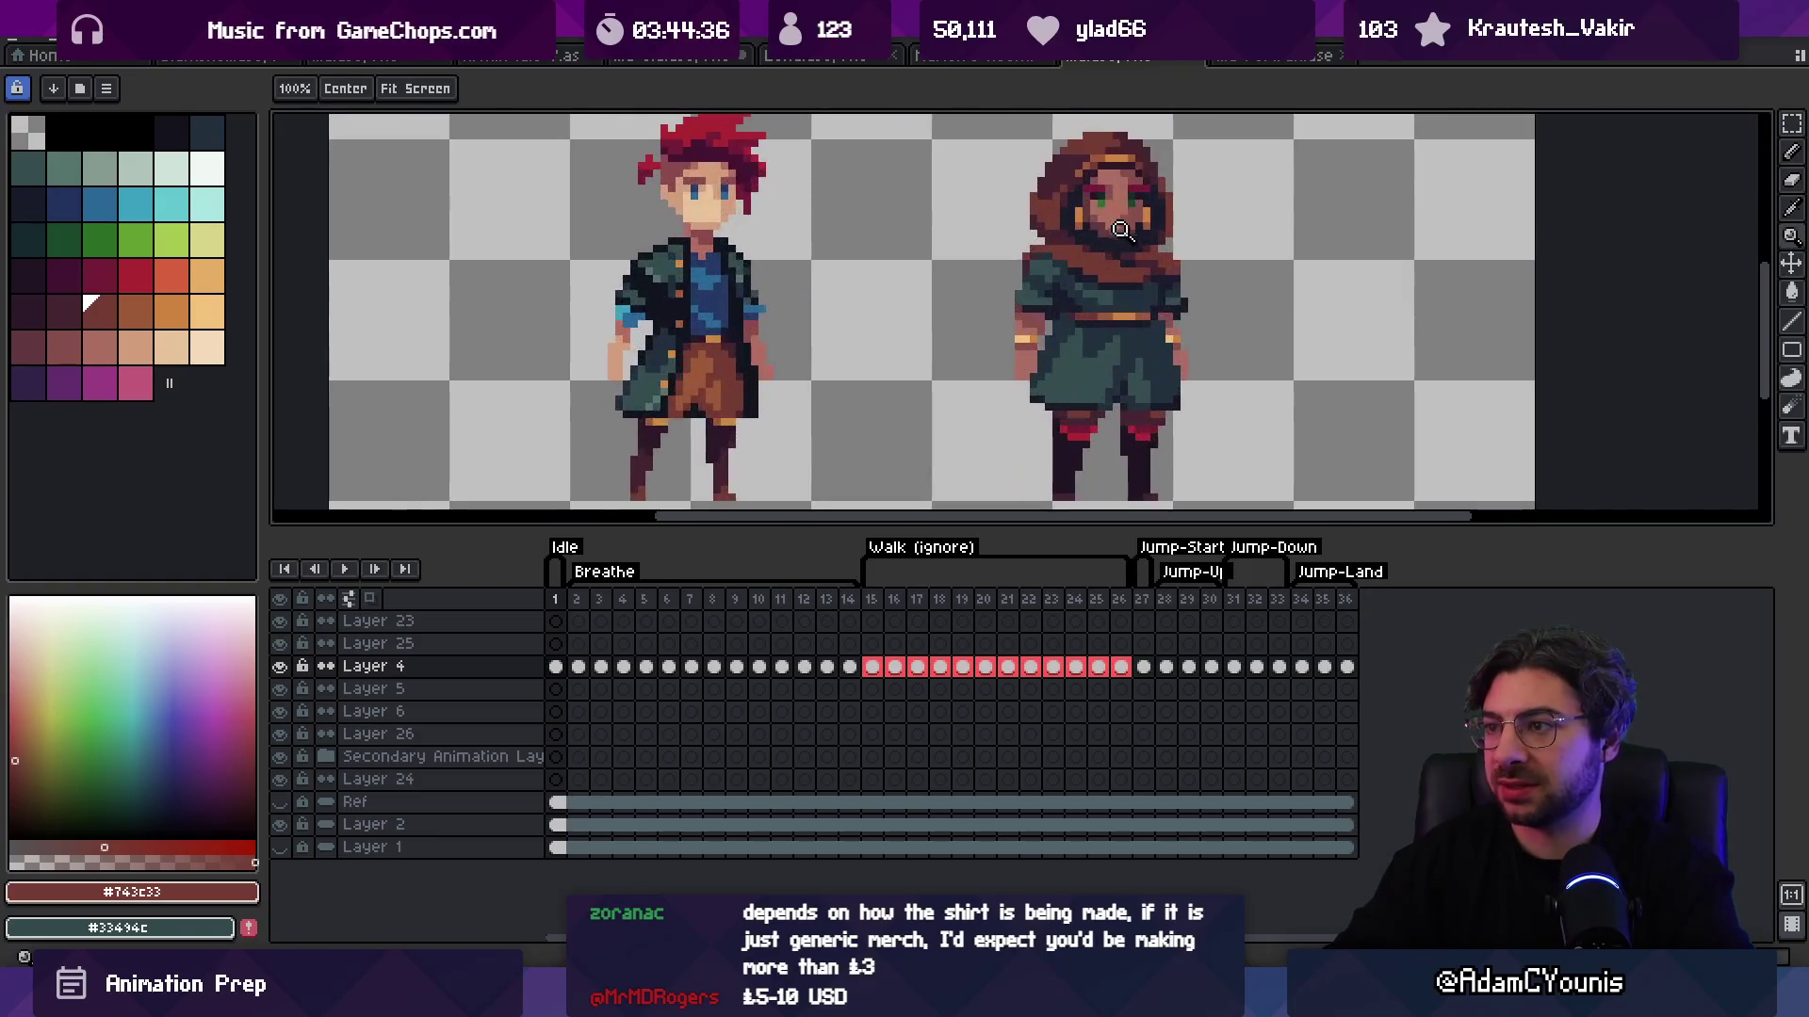
pyautogui.click(1049, 249)
pyautogui.press('b')
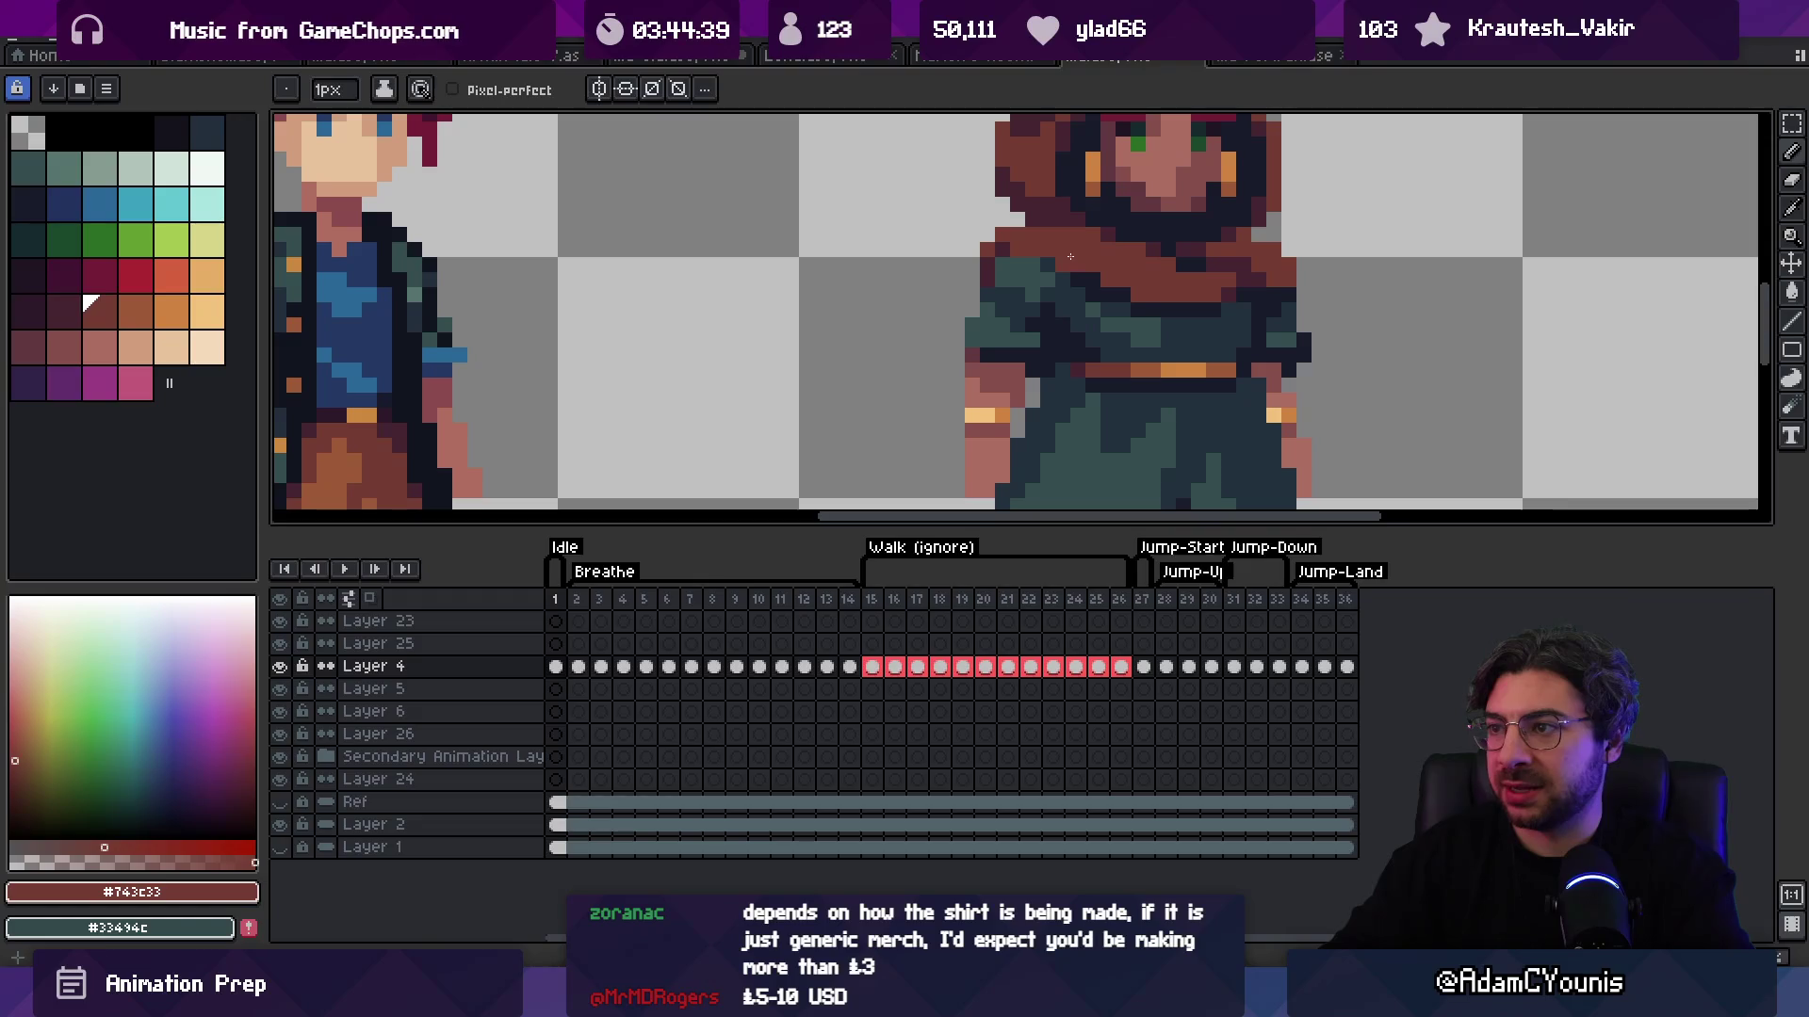
pyautogui.keyDown('alt'); pyautogui.click(1014, 263); pyautogui.keyUp('alt')
pyautogui.keyDown('alt'); pyautogui.click(1025, 231); pyautogui.keyUp('alt')
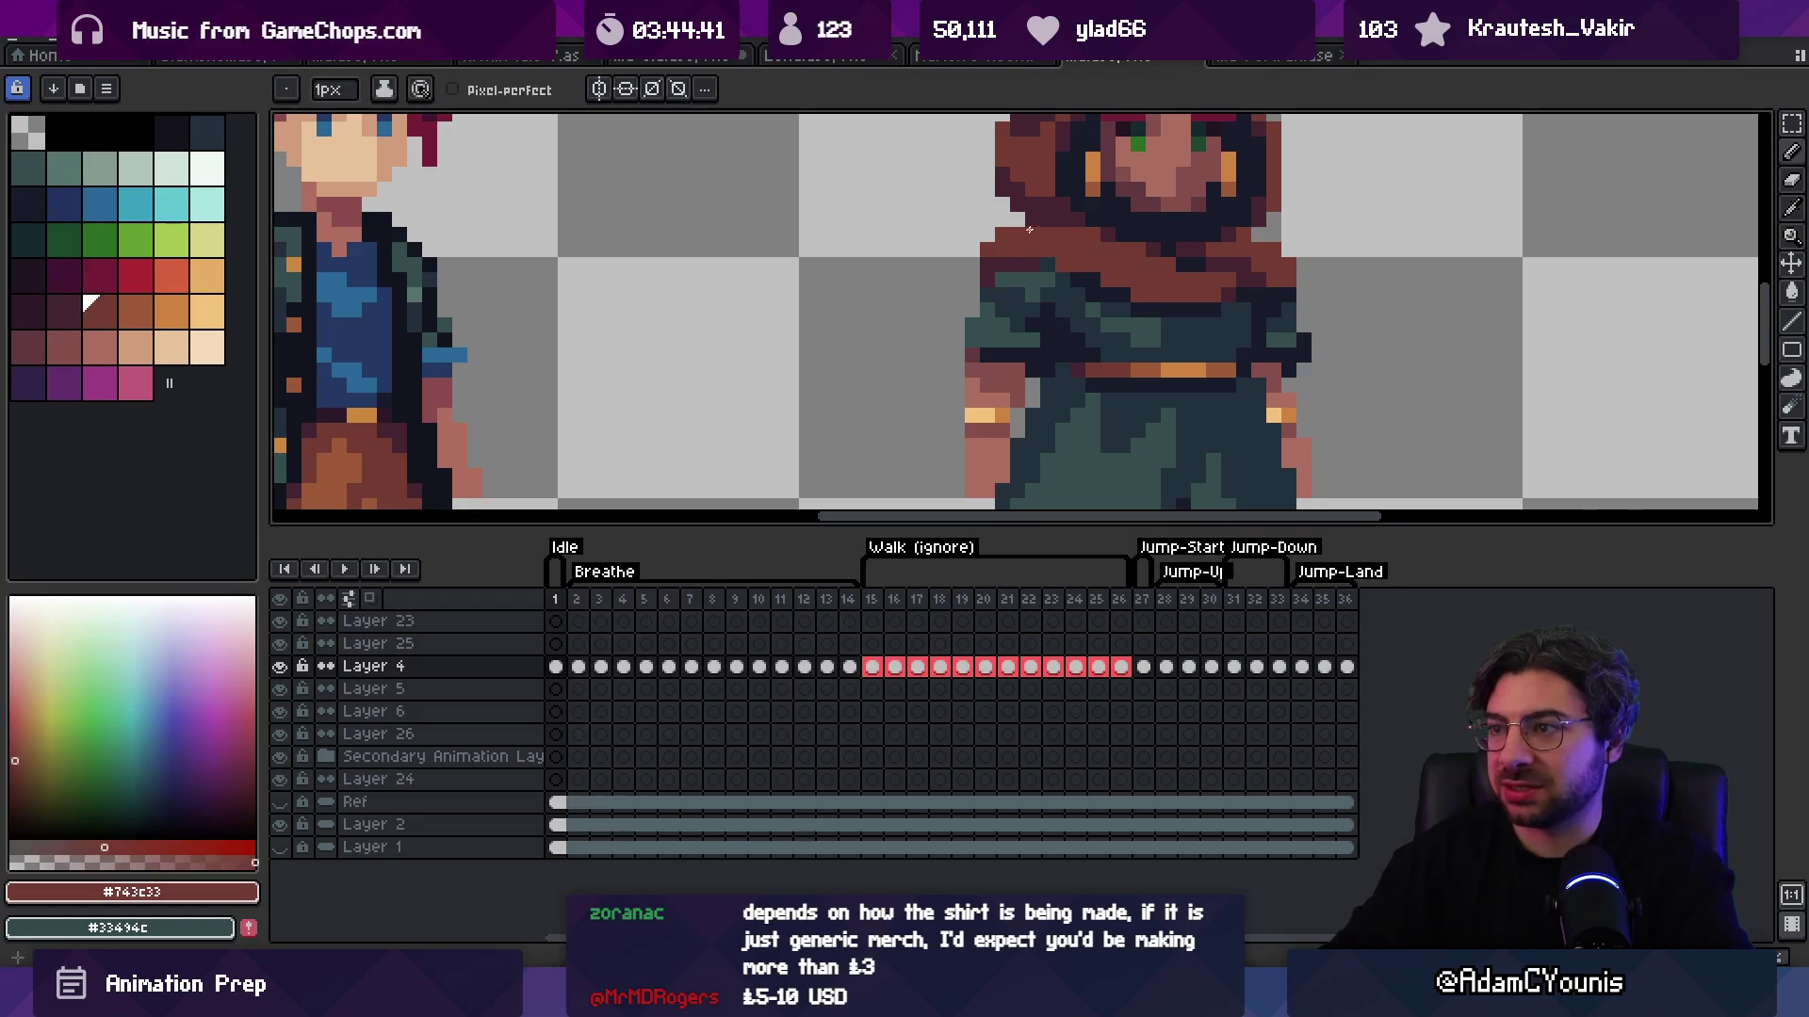
# Step: Sample the near-black outline under the hood and on the torso, then the hood brown
pyautogui.press('z')
pyautogui.scroll(-3, 1017, 212)
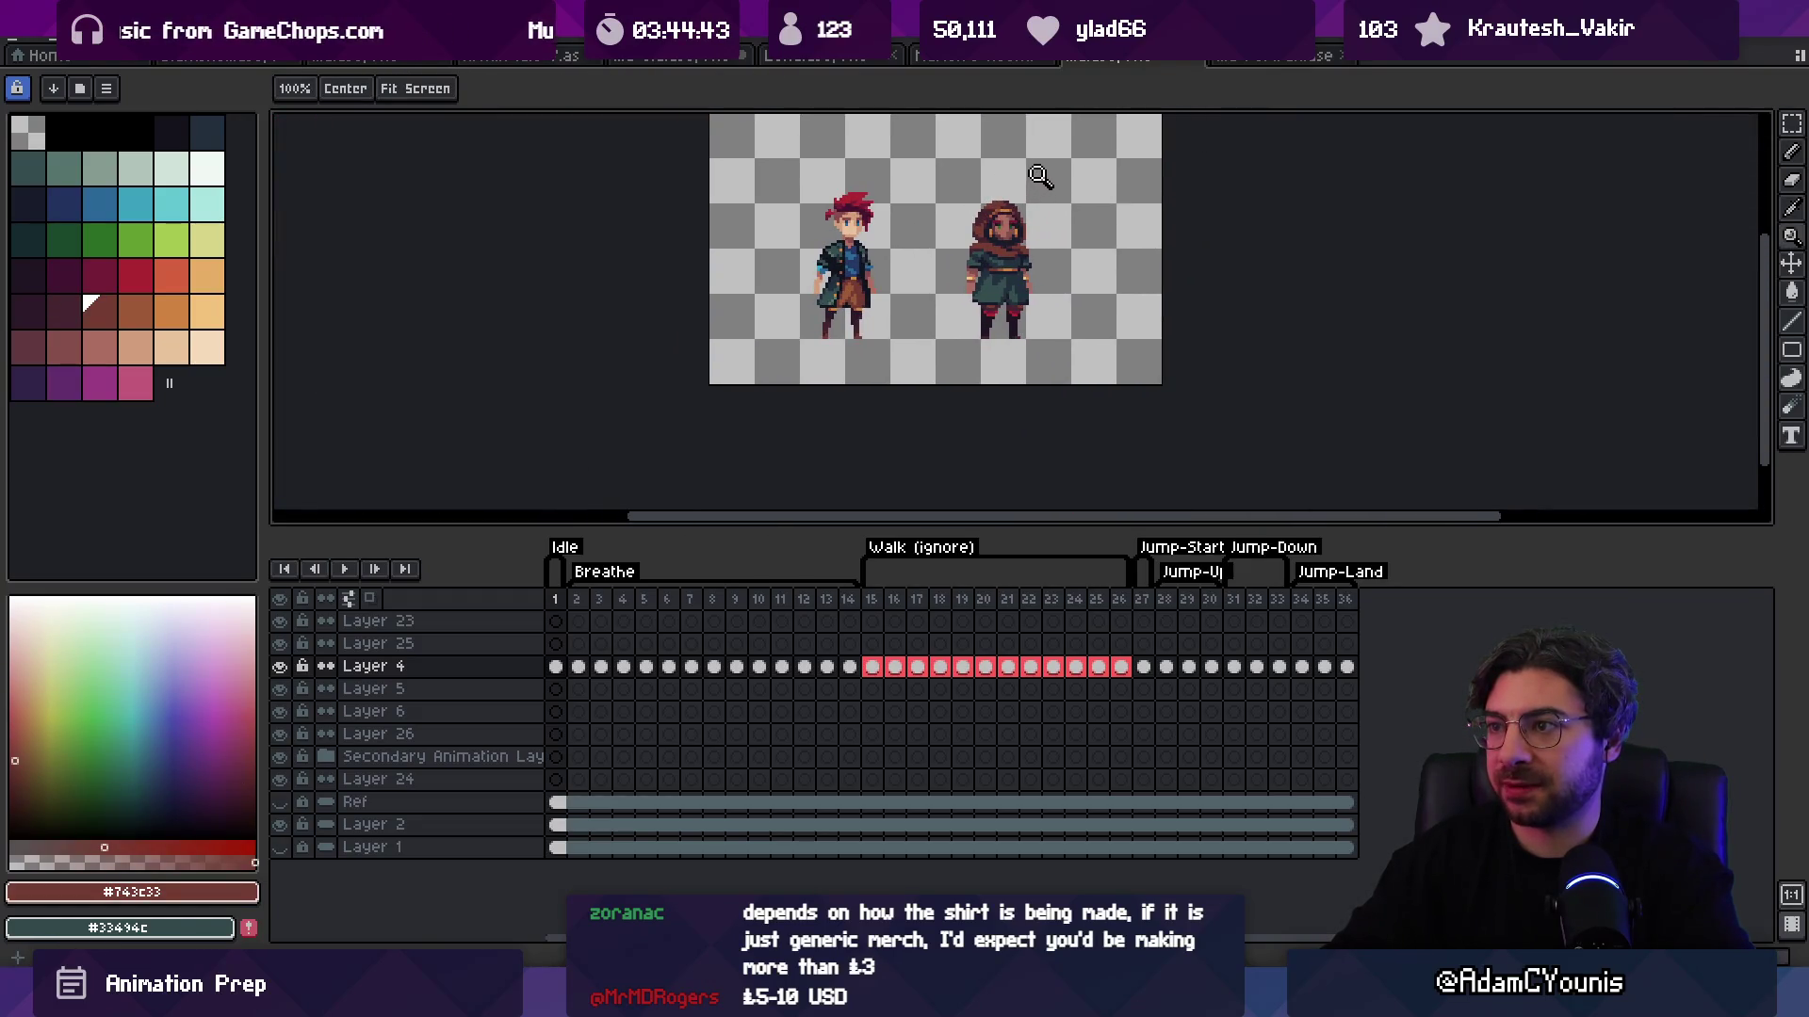
pyautogui.scroll(5, 989, 231)
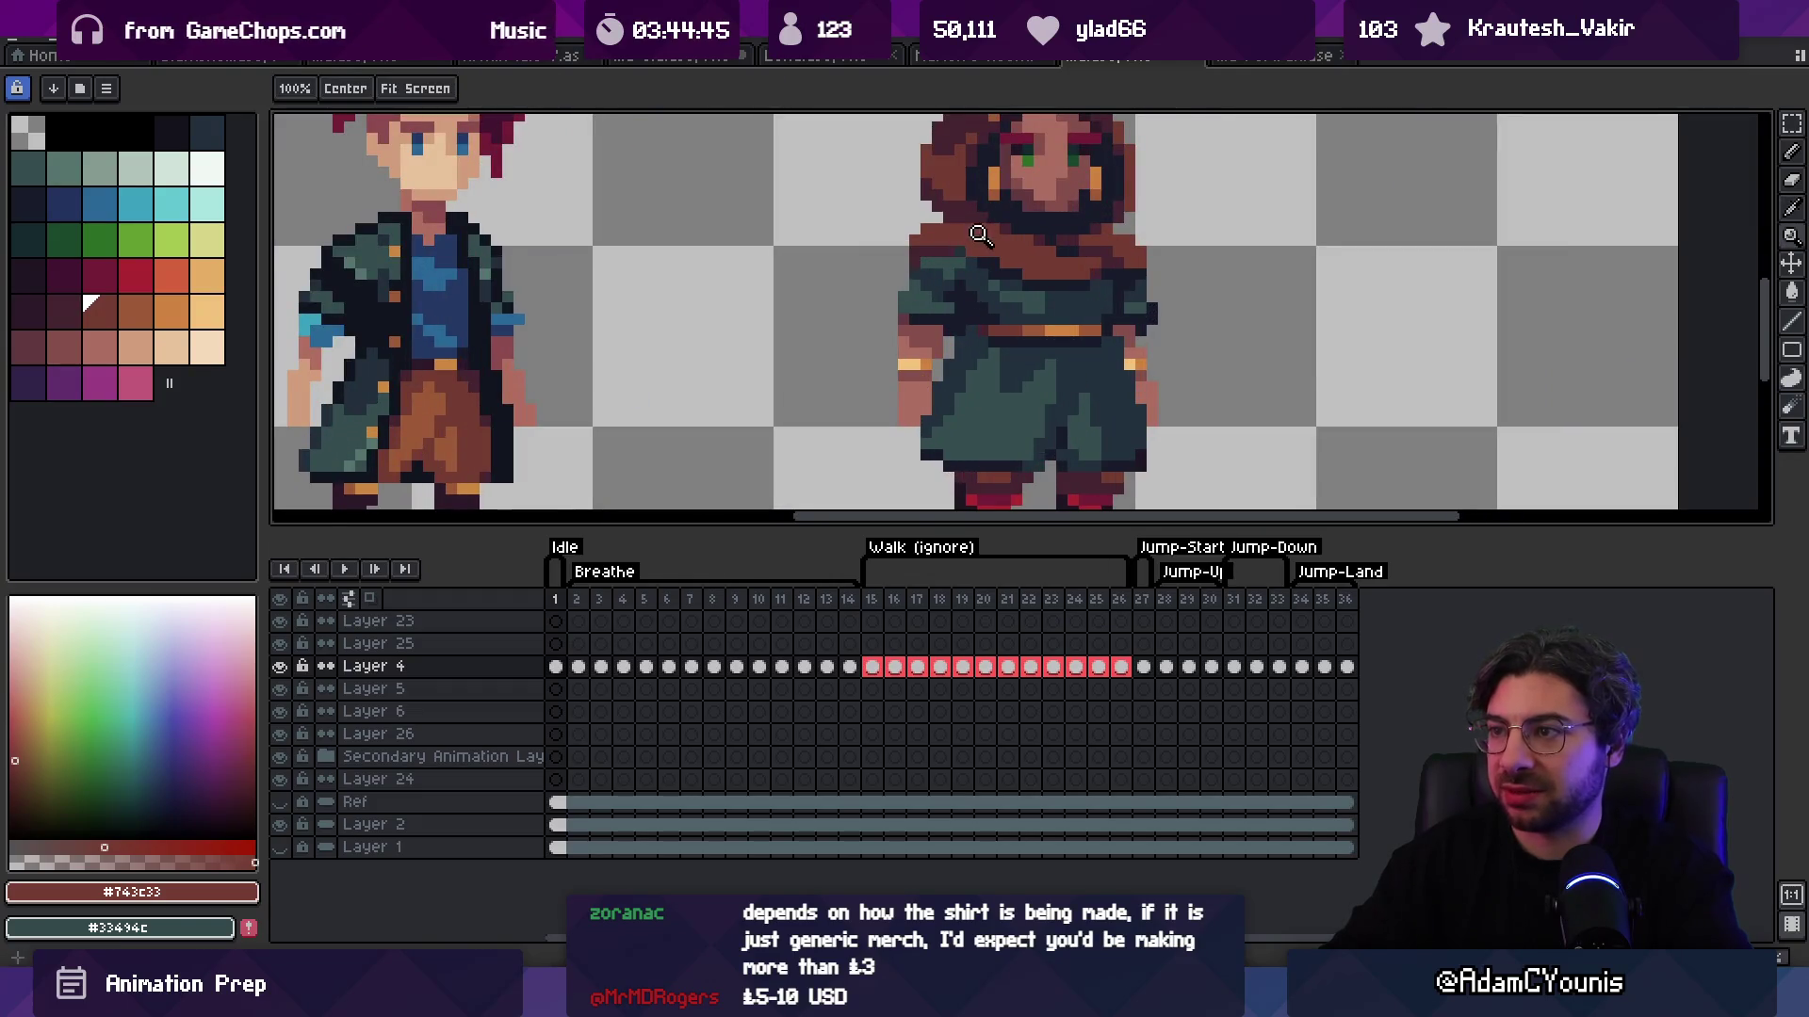
pyautogui.scroll(2, 980, 235)
pyautogui.keyDown('alt'); pyautogui.click(982, 243); pyautogui.keyUp('alt')
pyautogui.keyDown('alt'); pyautogui.click(989, 261); pyautogui.keyUp('alt')
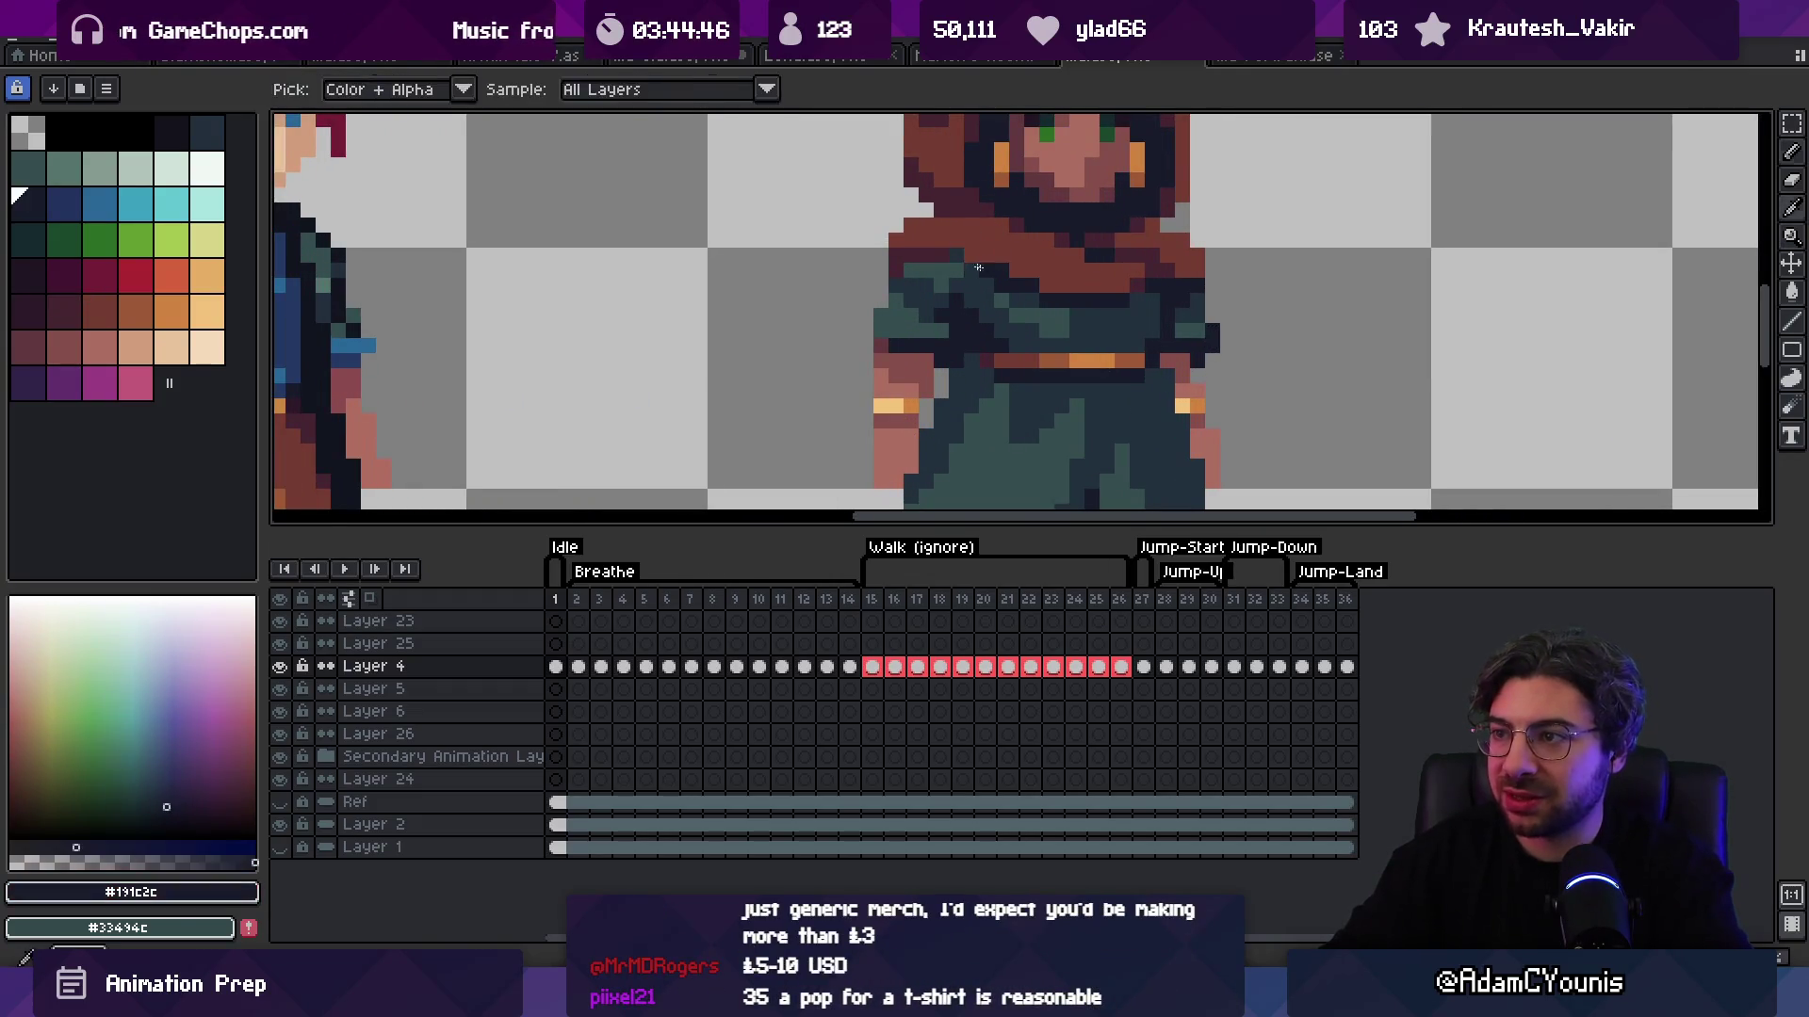
pyautogui.press('z')
pyautogui.scroll(-4, 973, 235)
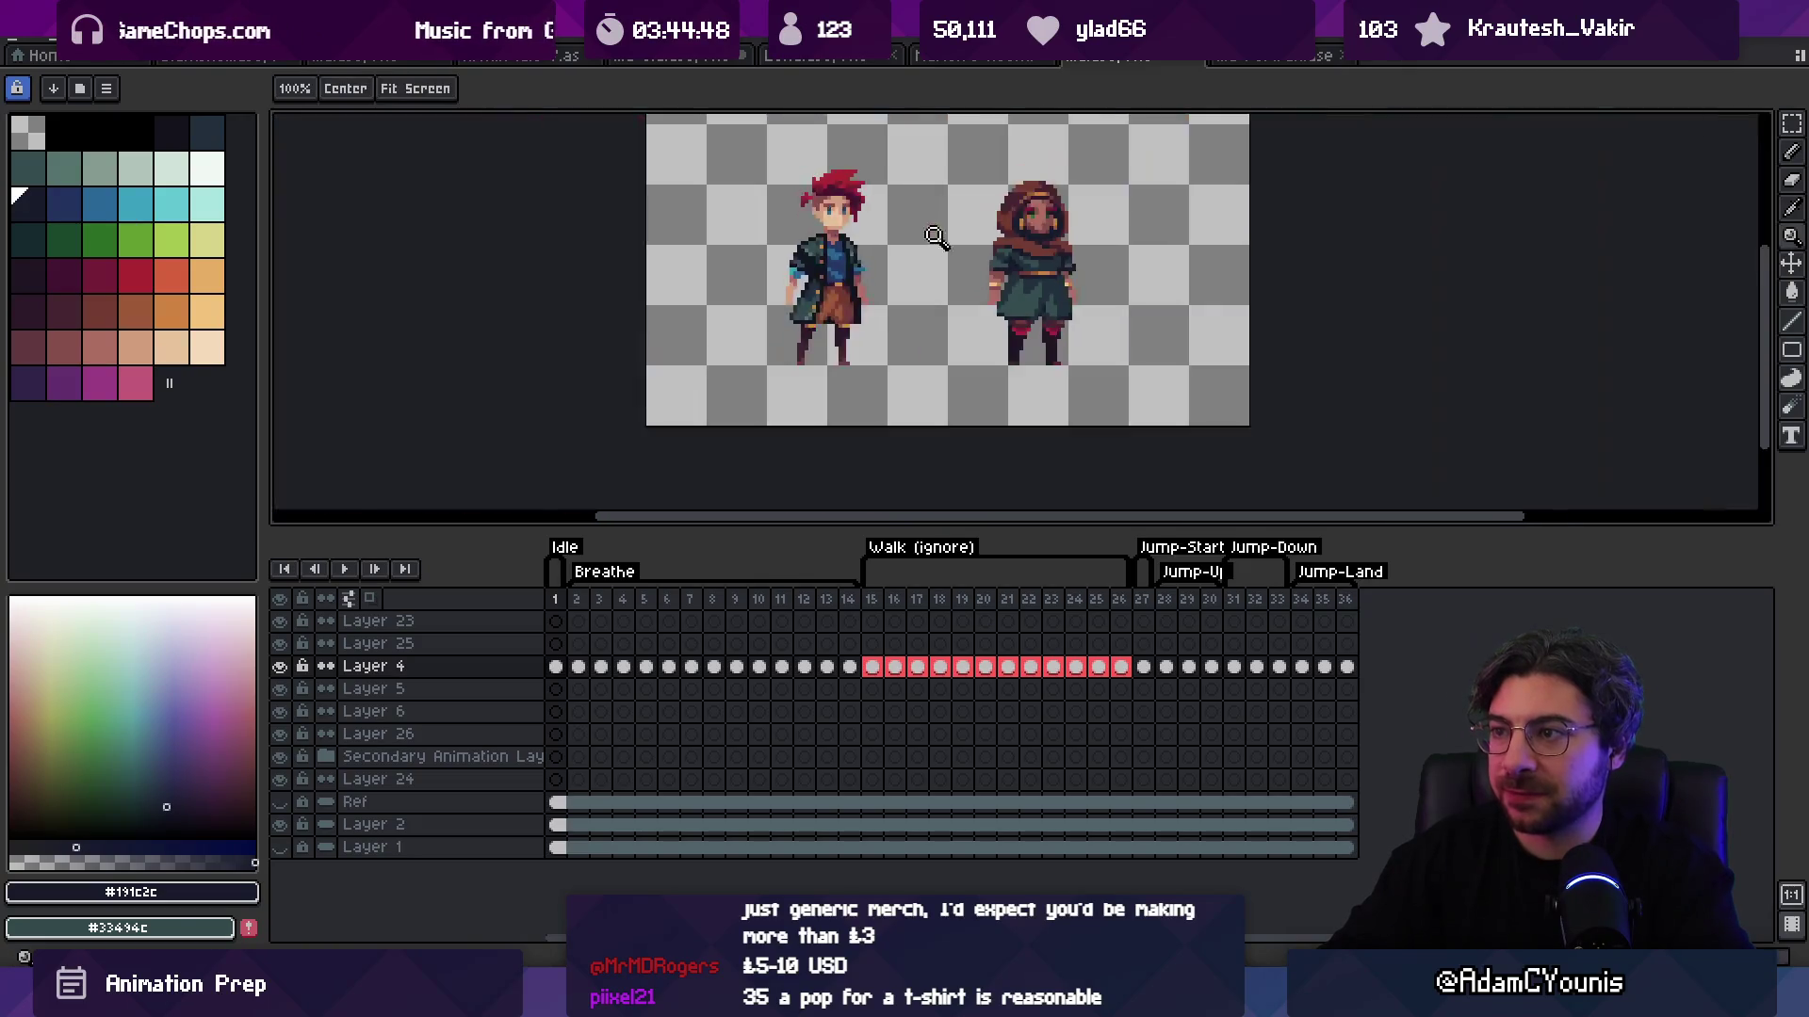
pyautogui.scroll(2, 1036, 247)
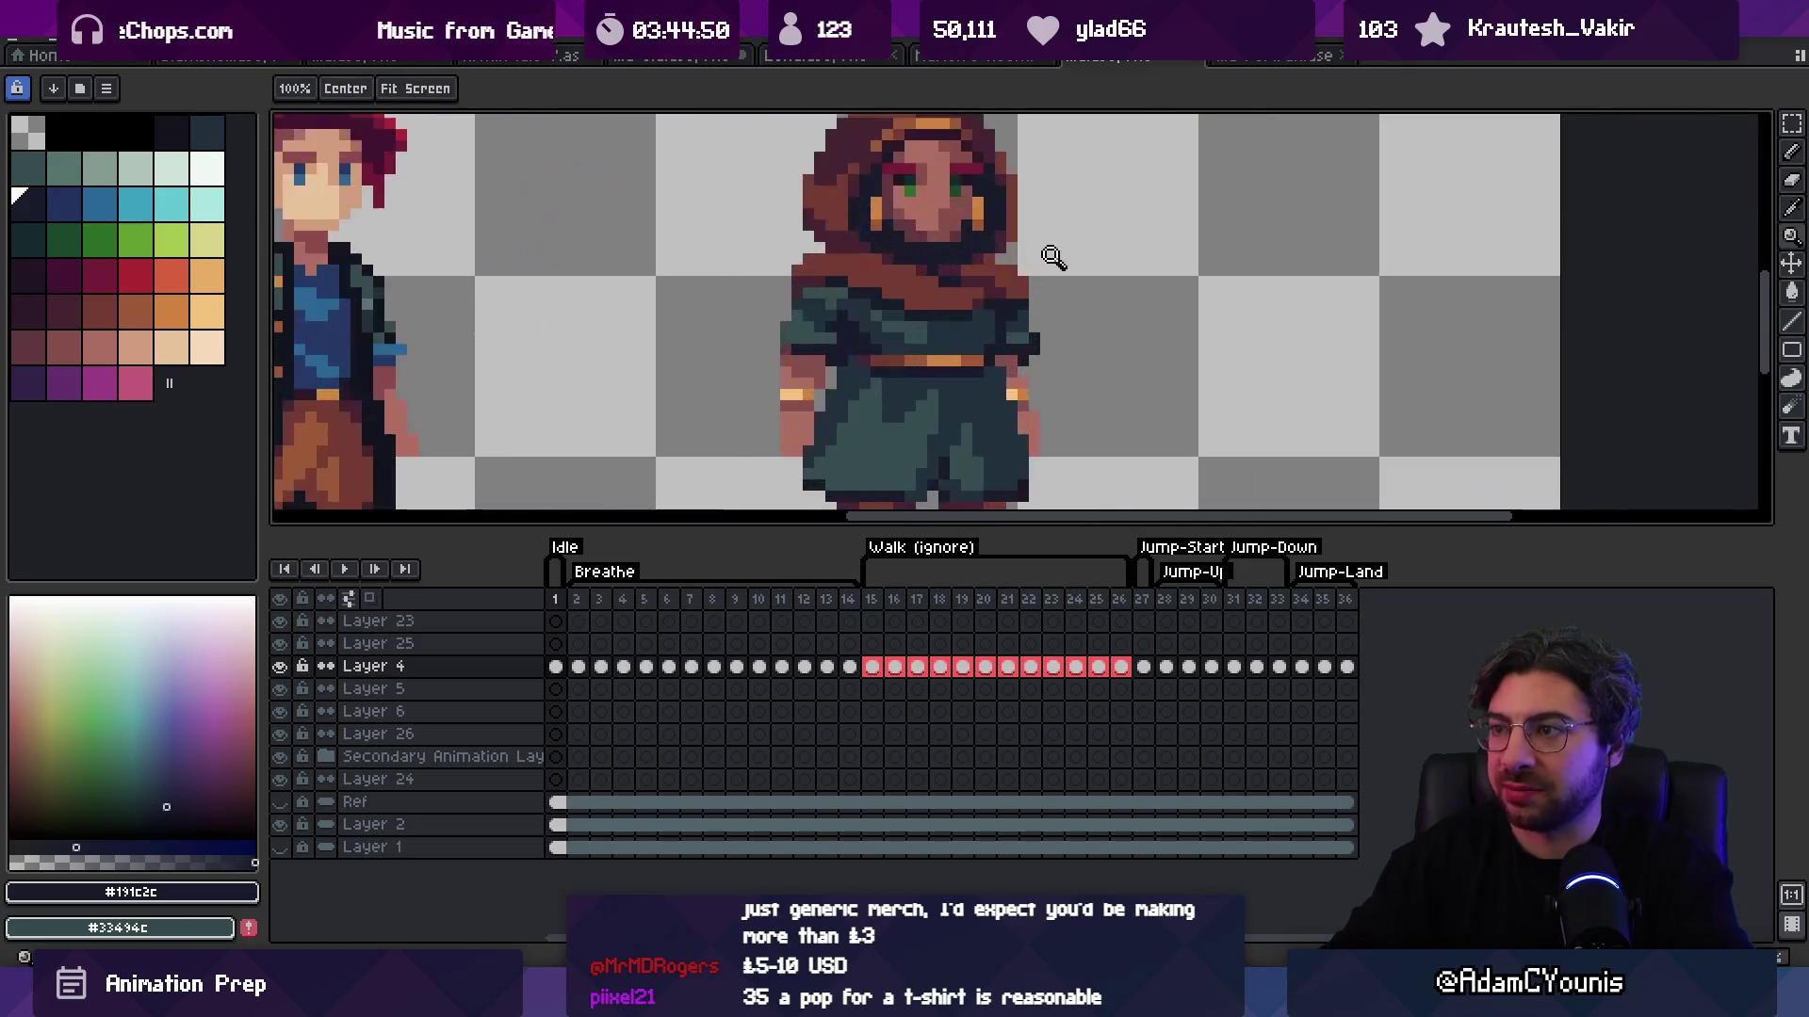
pyautogui.keyDown('alt'); pyautogui.click(1037, 250); pyautogui.keyUp('alt')
# Step: Recentre the view on both characters and sample the hood's dark plum shadow
pyautogui.scroll(-2, 1041, 250)
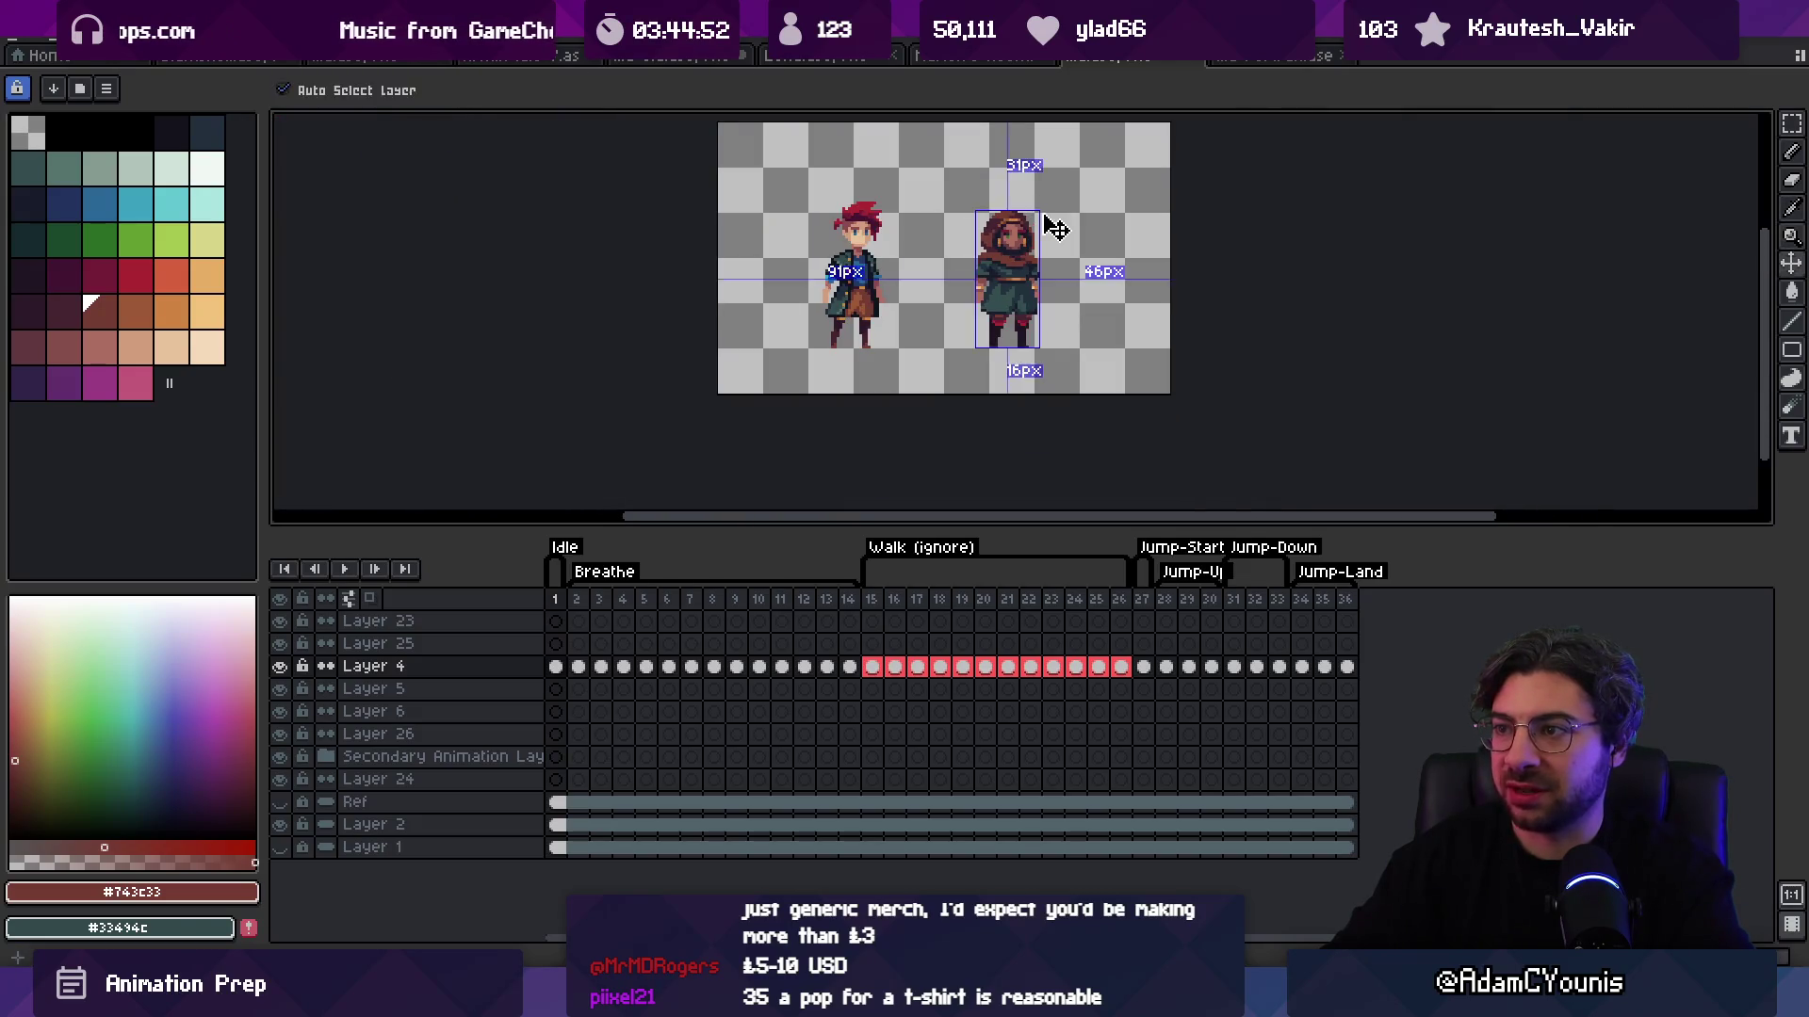
pyautogui.scroll(2, 1000, 262)
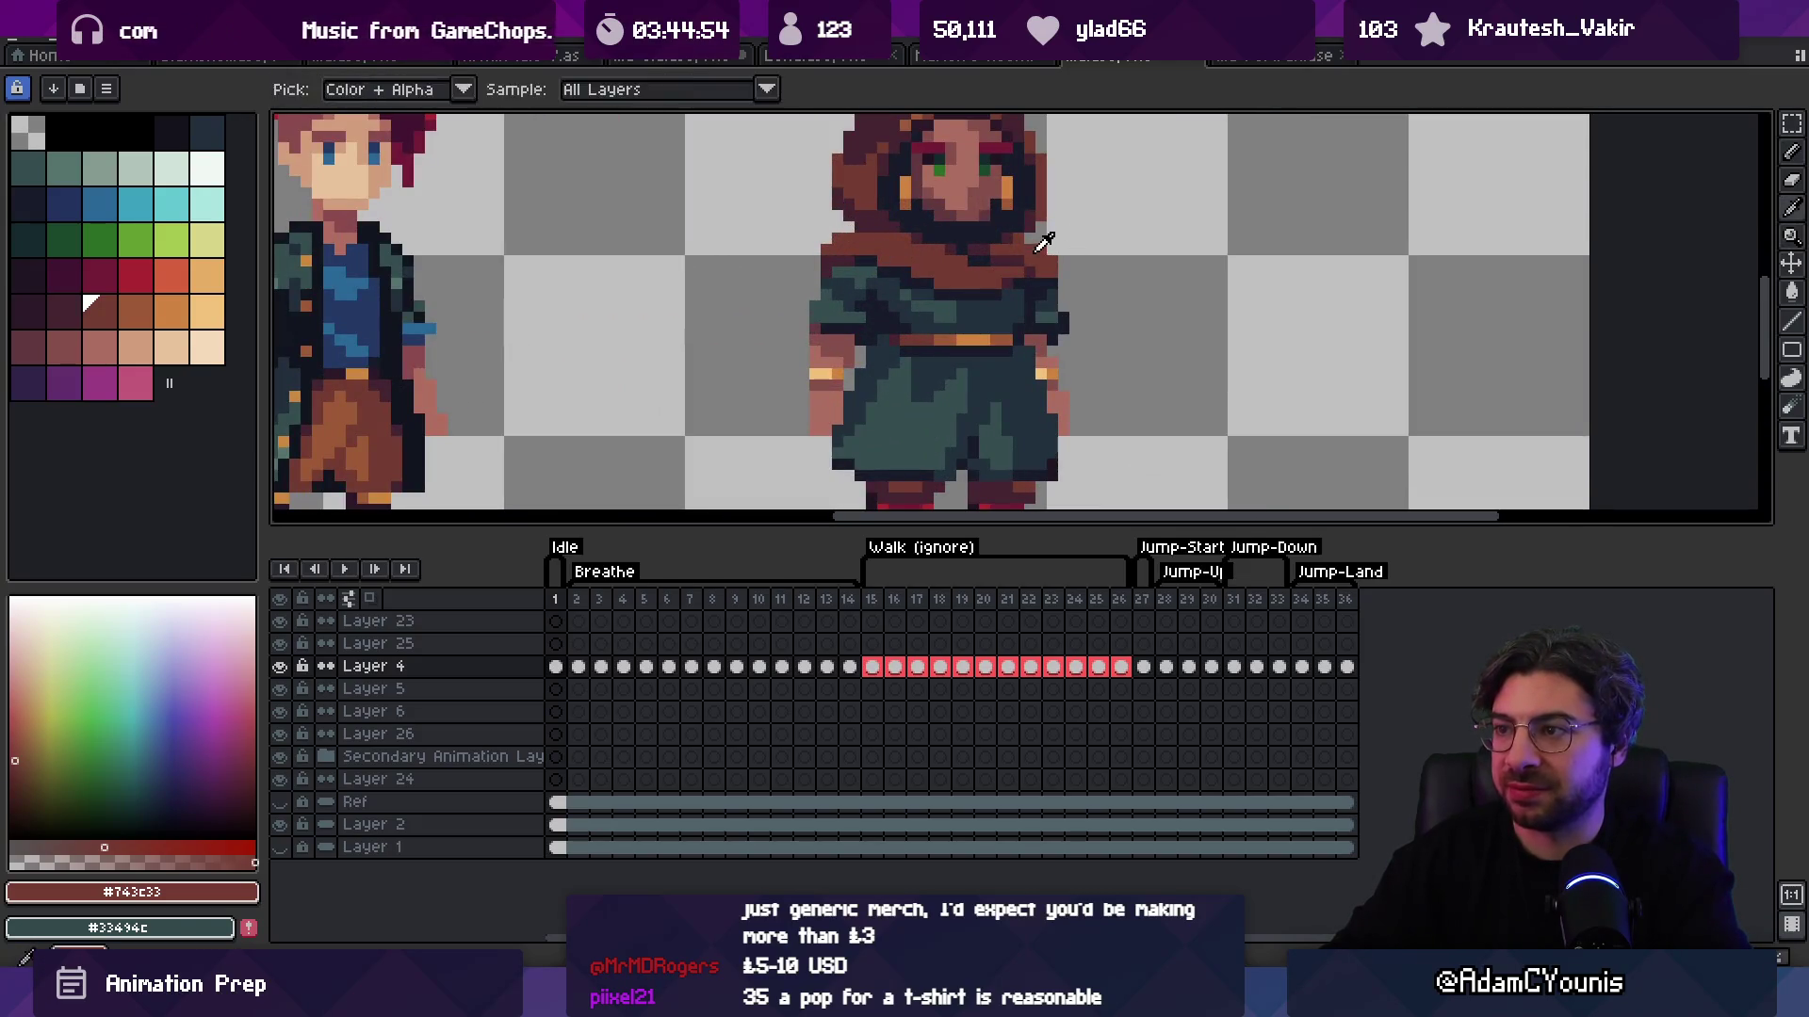
pyautogui.scroll(-2, 948, 235)
pyautogui.moveTo(1054, 193); pyautogui.dragTo(1005, 218)
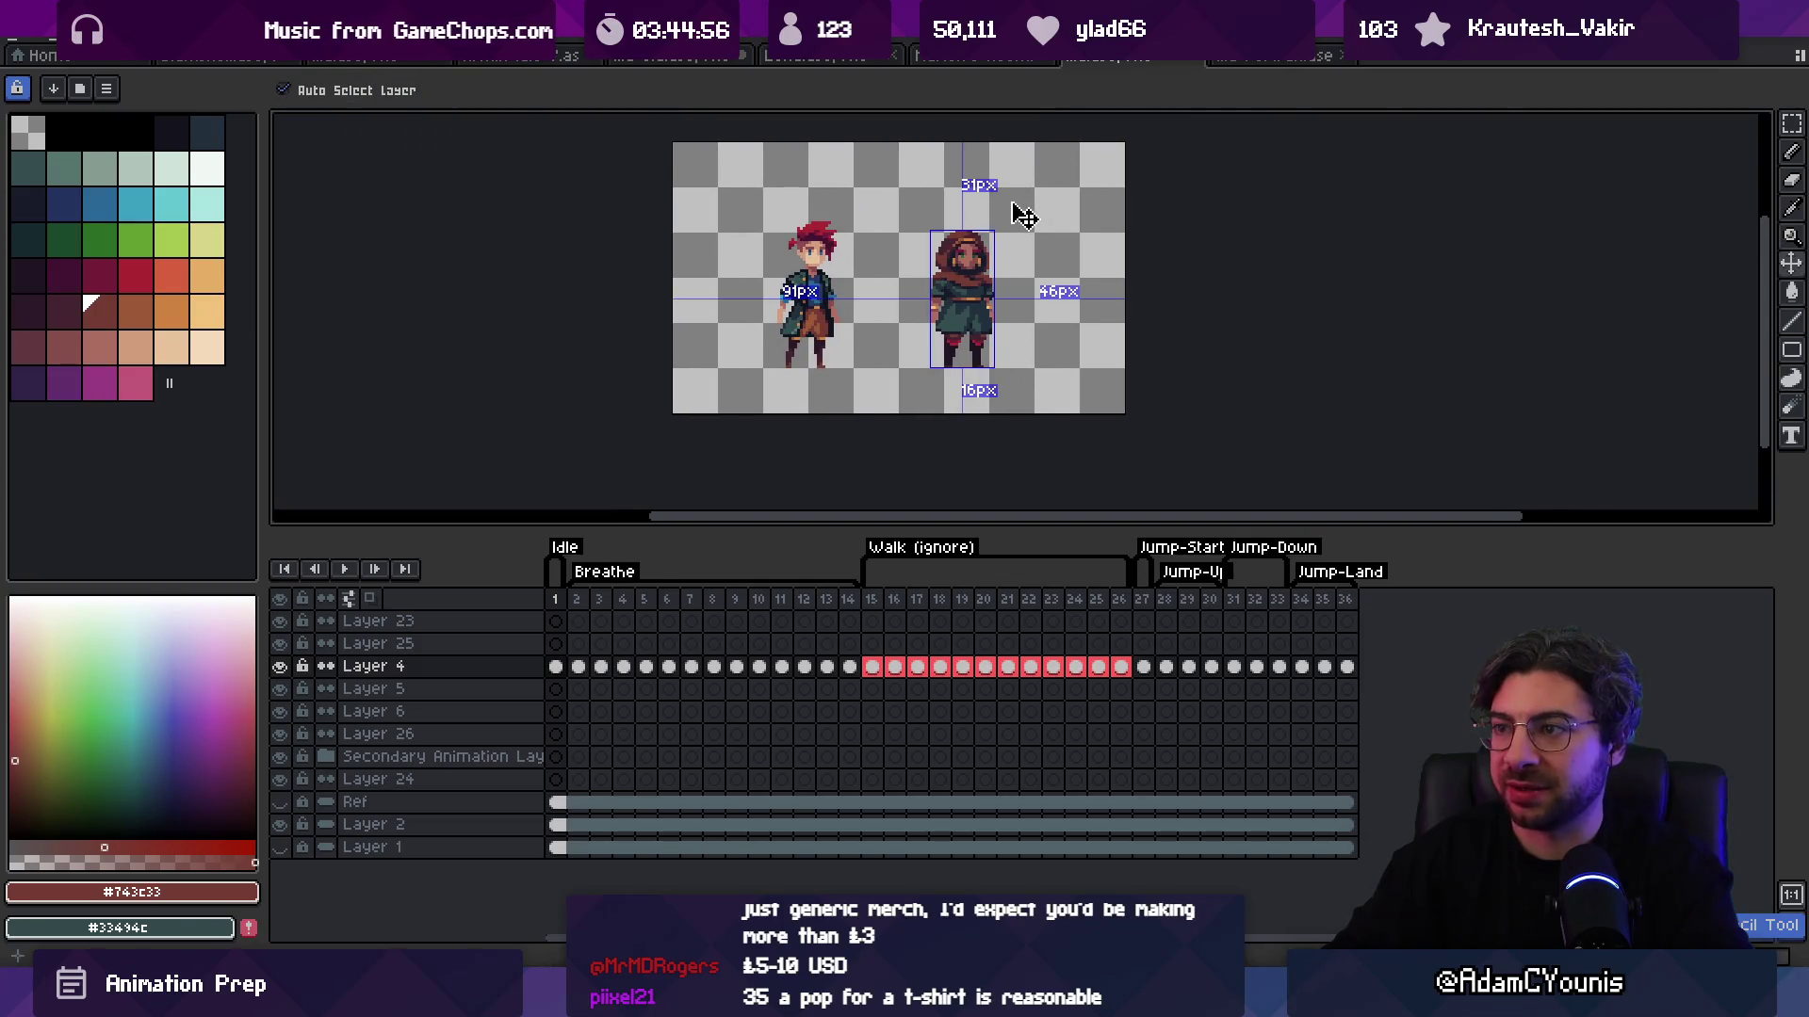
pyautogui.scroll(2, 996, 279)
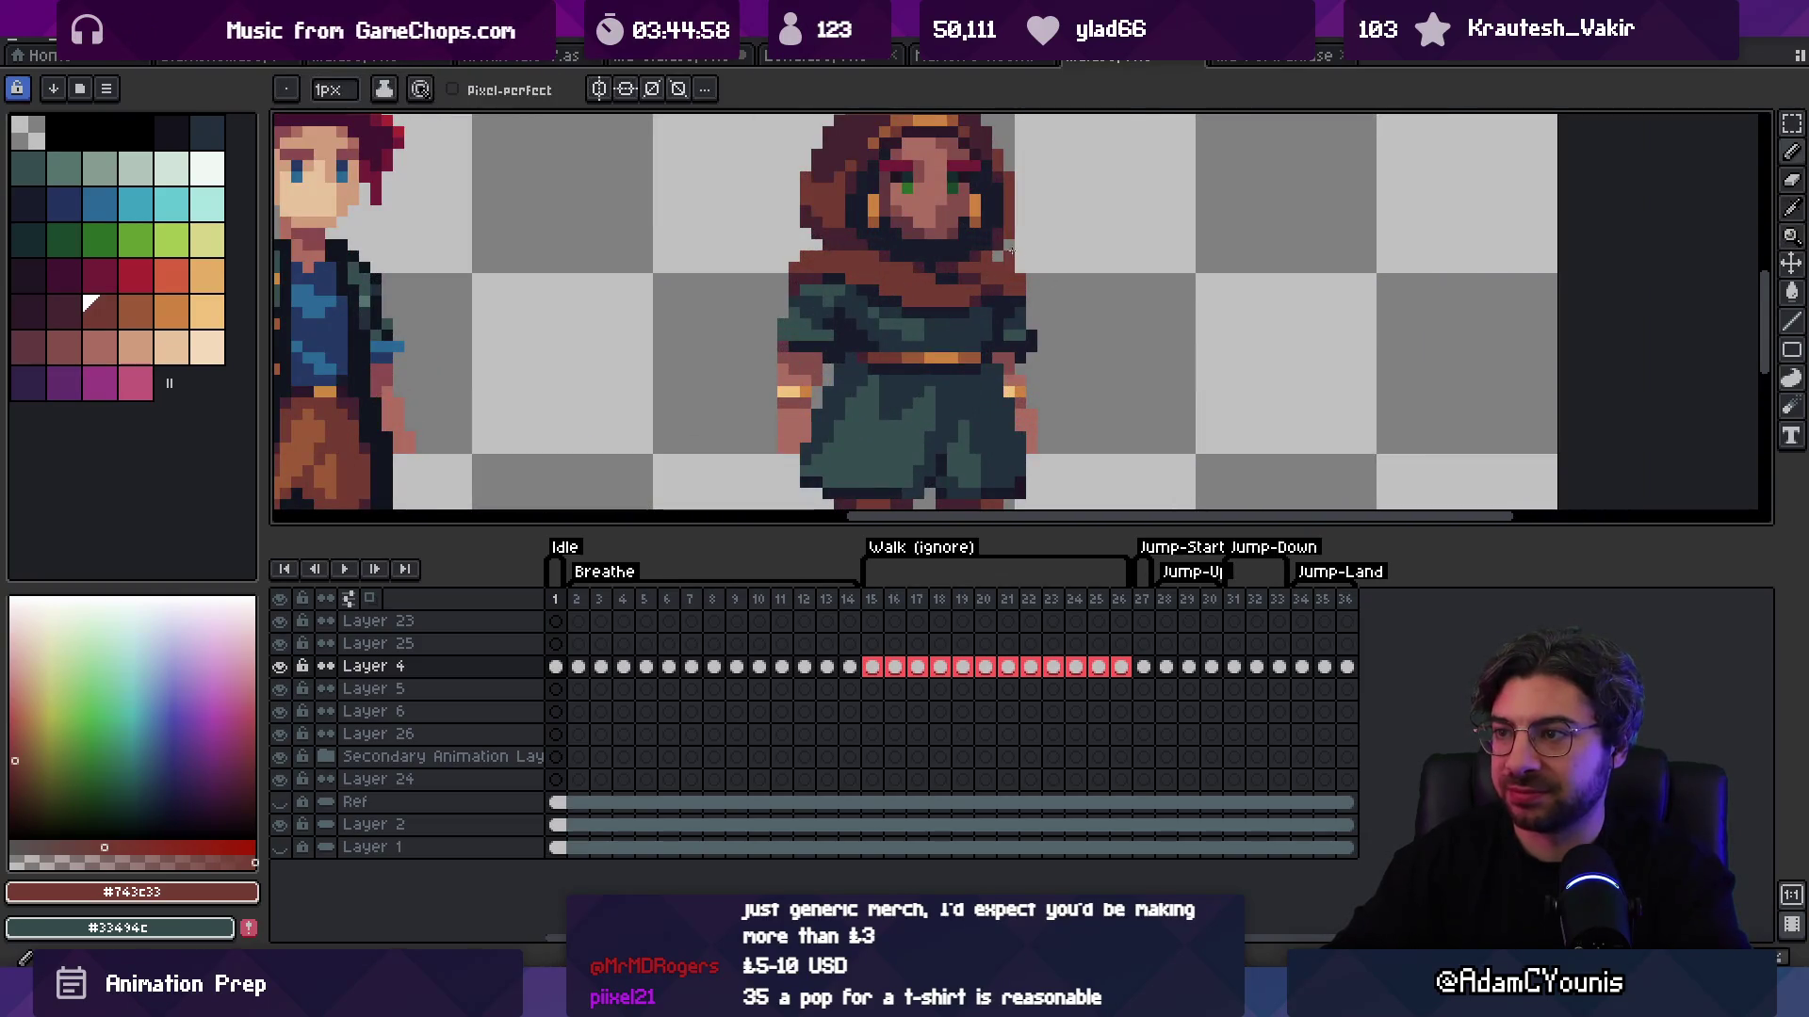
pyautogui.scroll(-3, 1006, 278)
pyautogui.scroll(3, 970, 273)
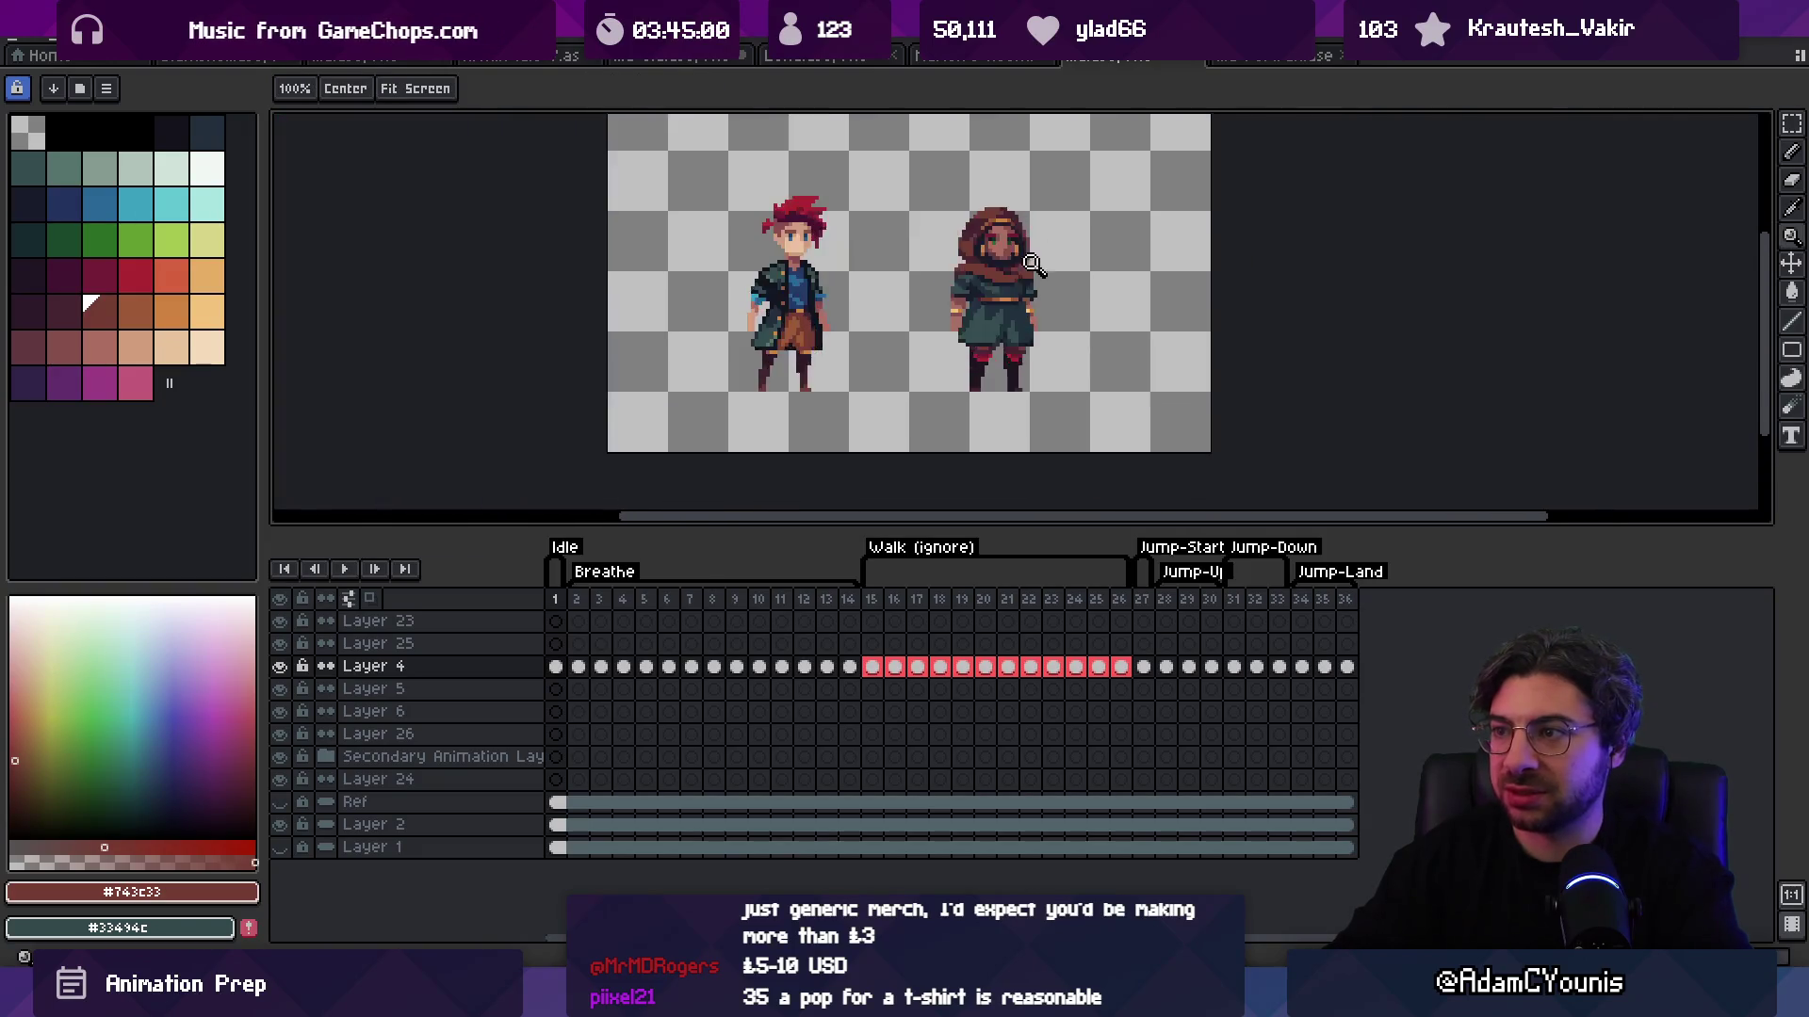
pyautogui.keyDown('alt'); pyautogui.click(963, 271); pyautogui.keyUp('alt')
pyautogui.press('b')
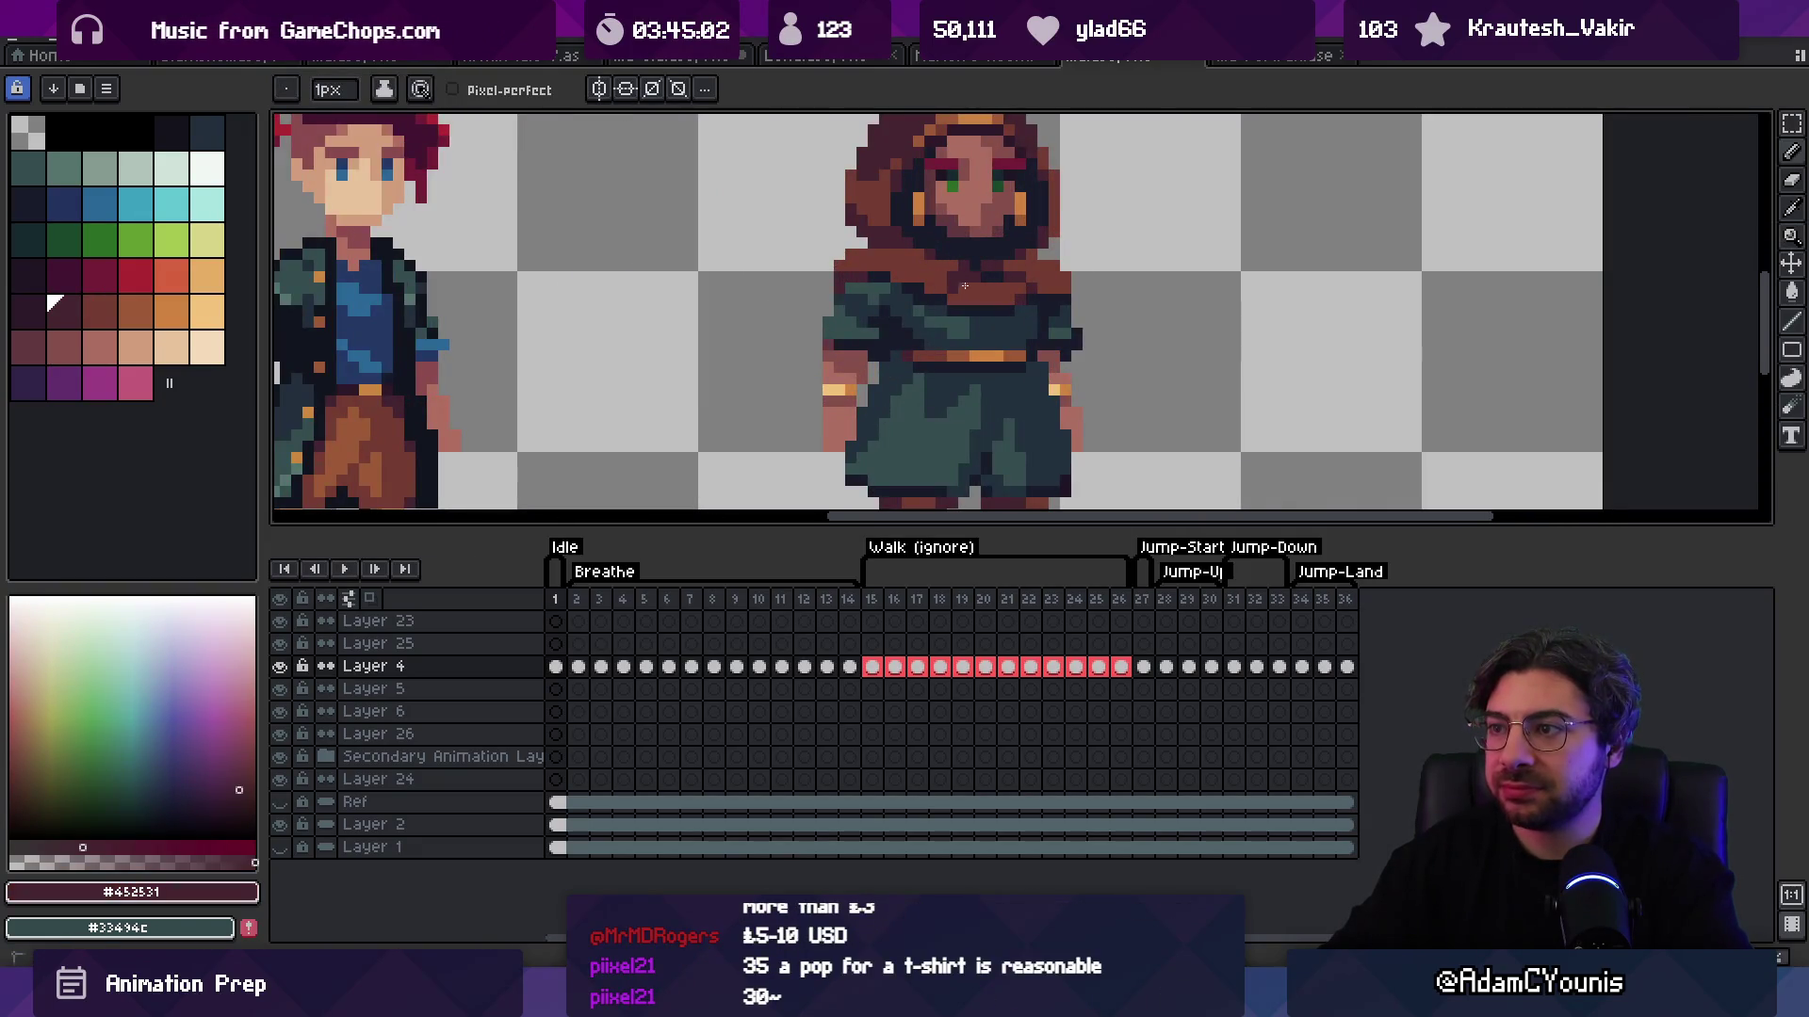
pyautogui.scroll(-5, 948, 274)
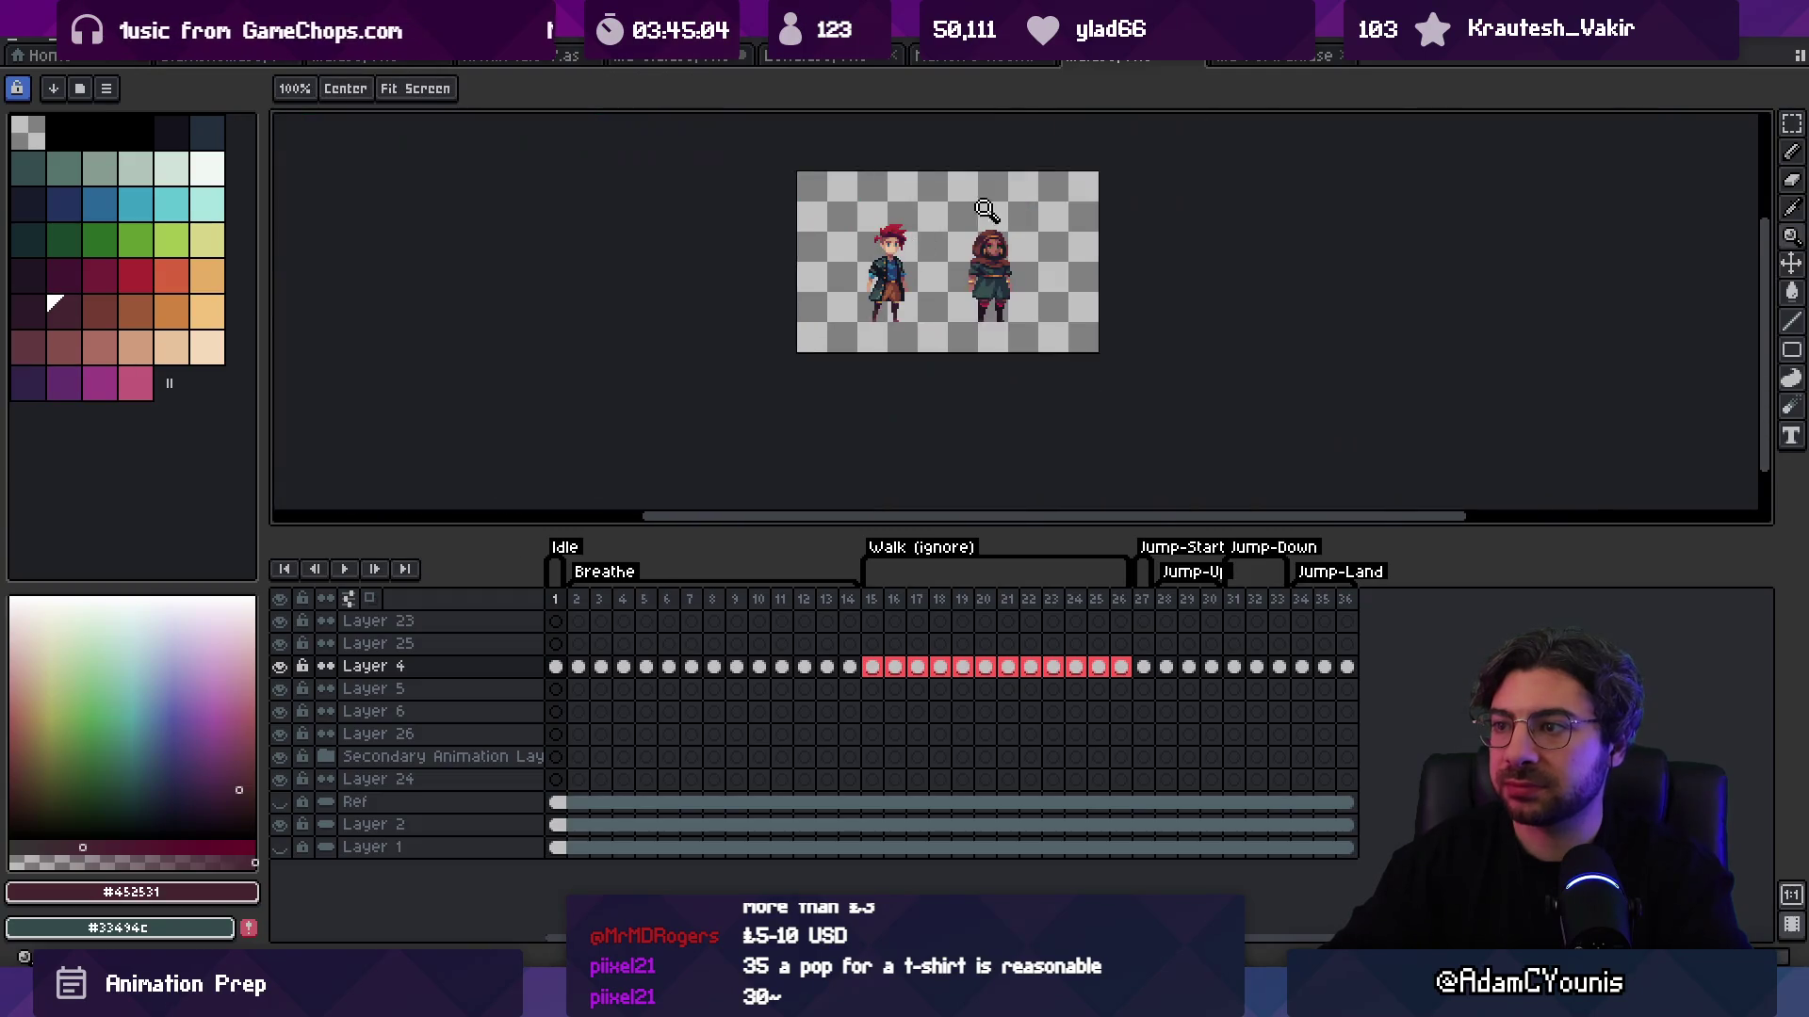
pyautogui.scroll(5, 1022, 217)
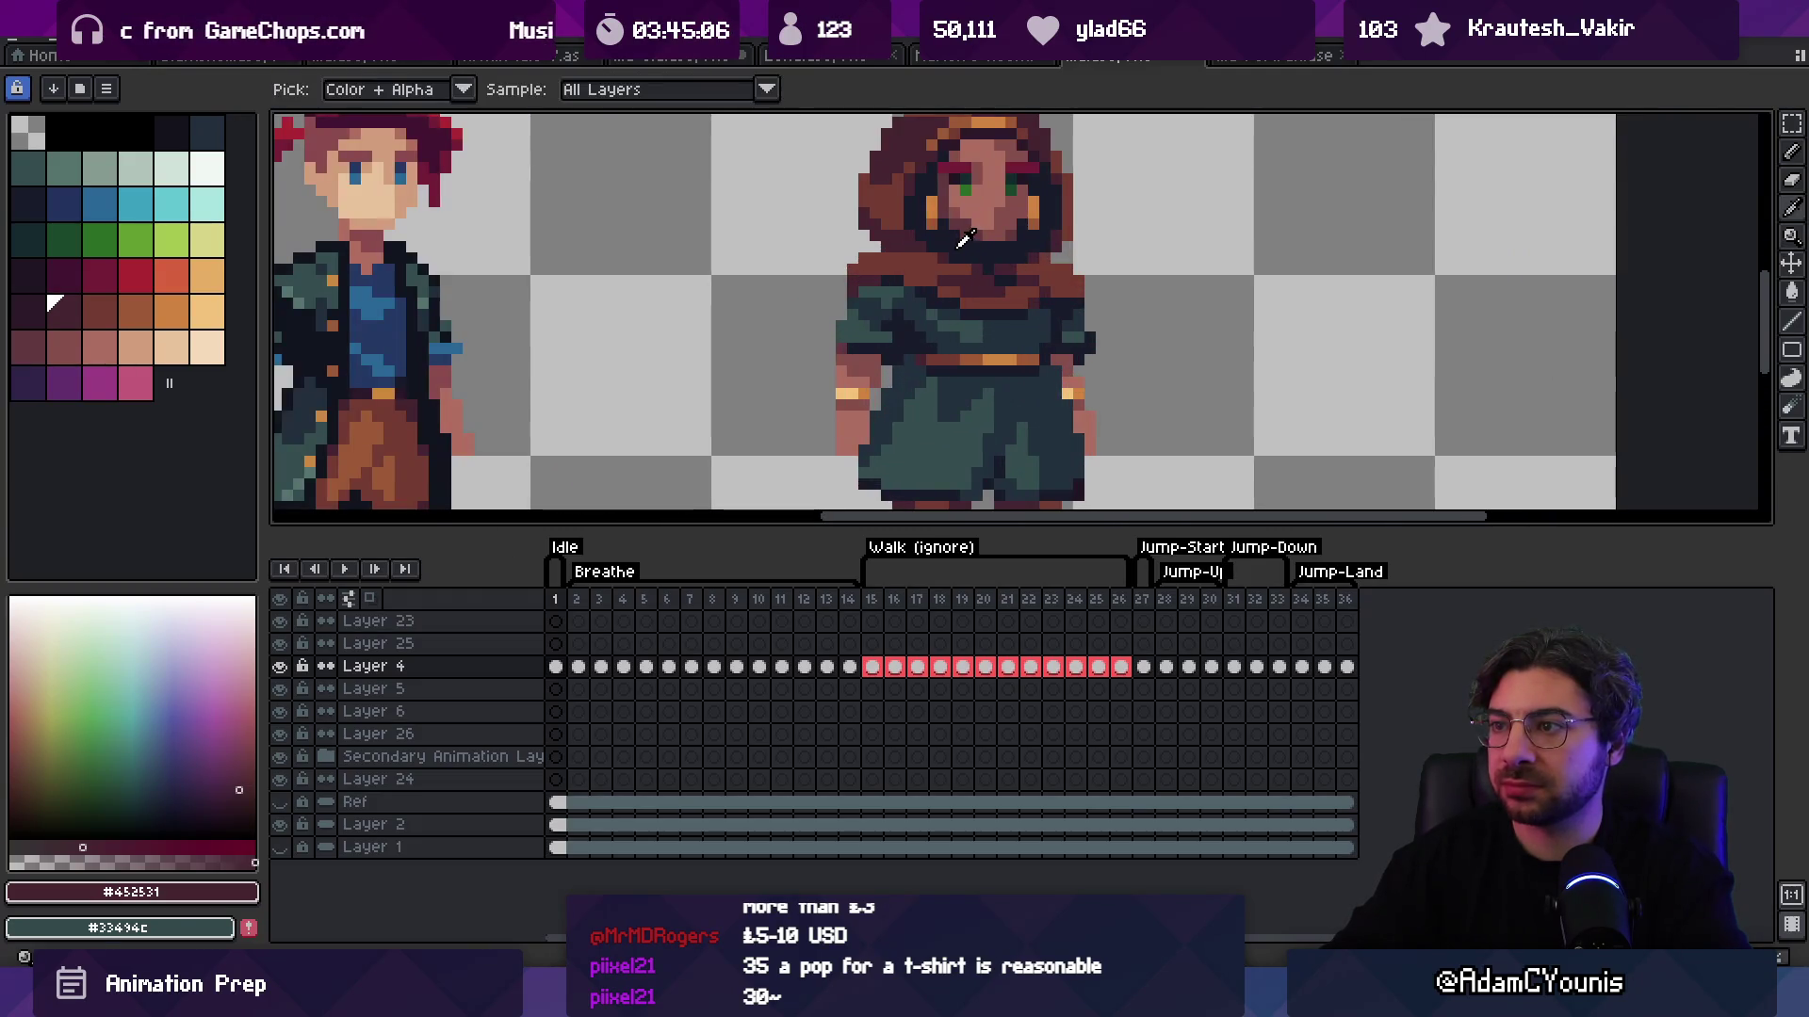
# Step: Sample the near-black beside the face and the dark plum, ending on the hood brown
pyautogui.keyDown('alt'); pyautogui.click(954, 242); pyautogui.keyUp('alt')
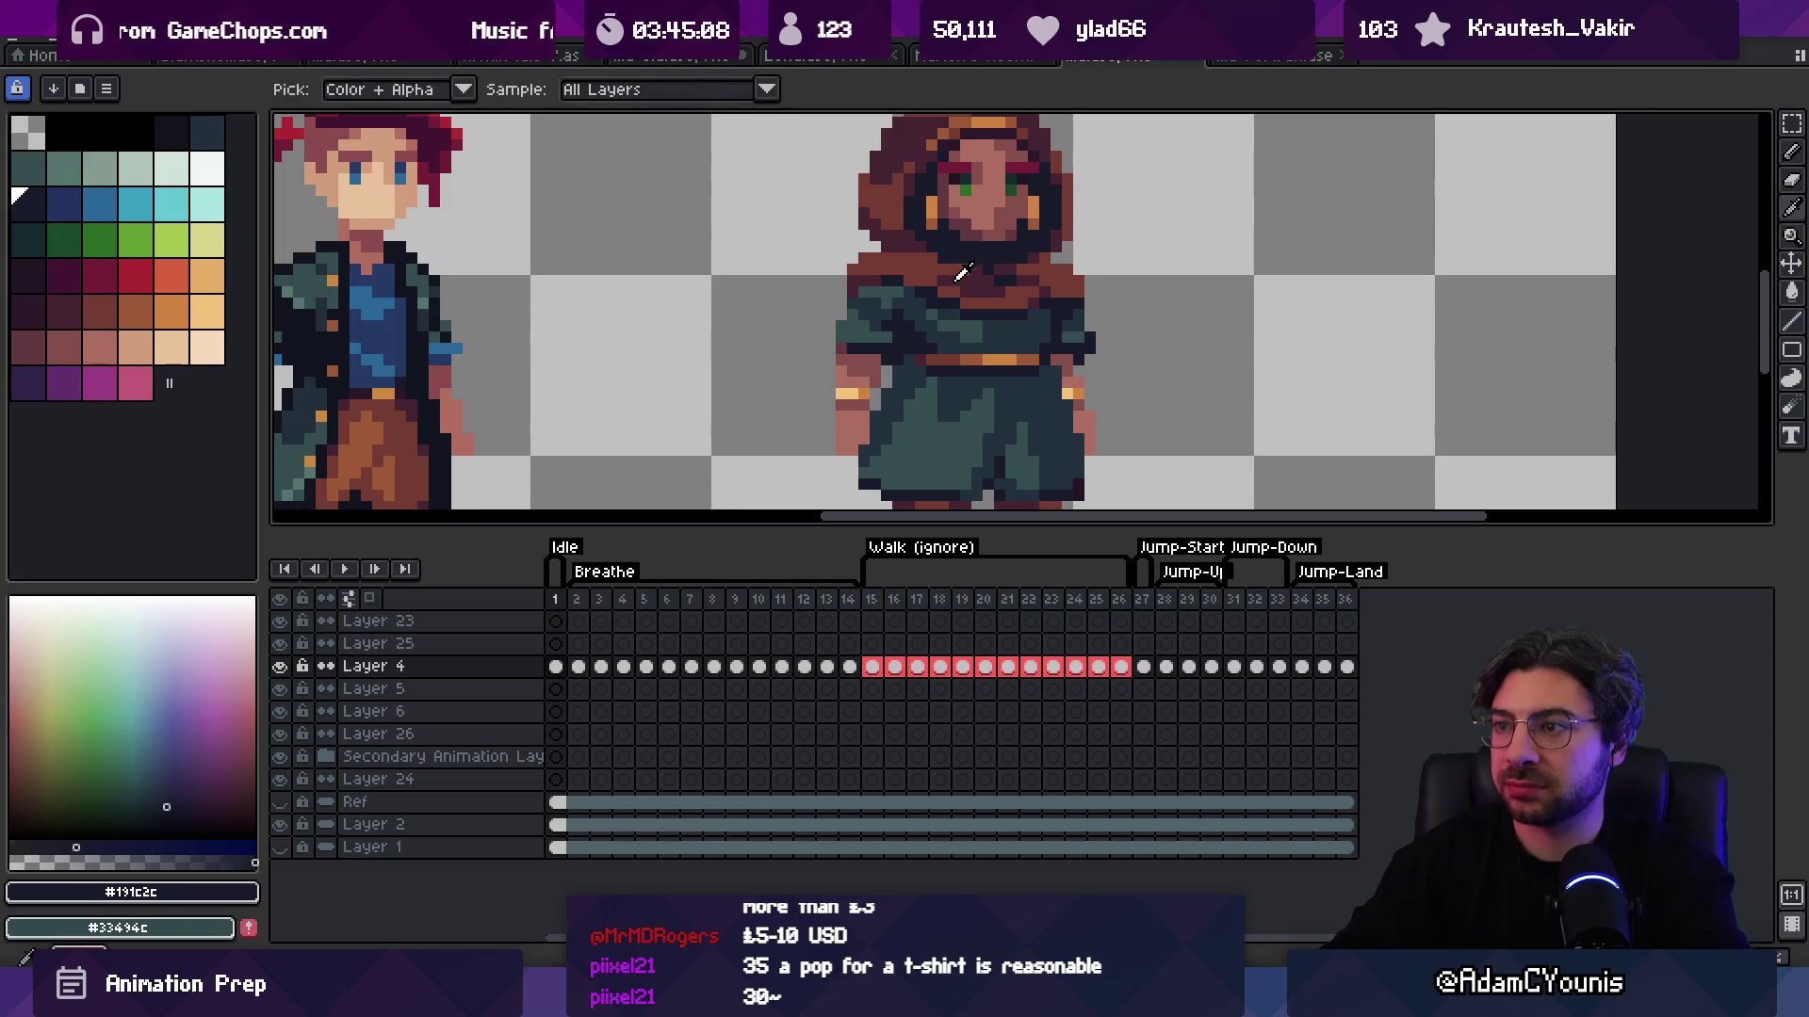
pyautogui.keyDown('alt'); pyautogui.click(959, 266); pyautogui.keyUp('alt')
pyautogui.scroll(-5, 928, 235)
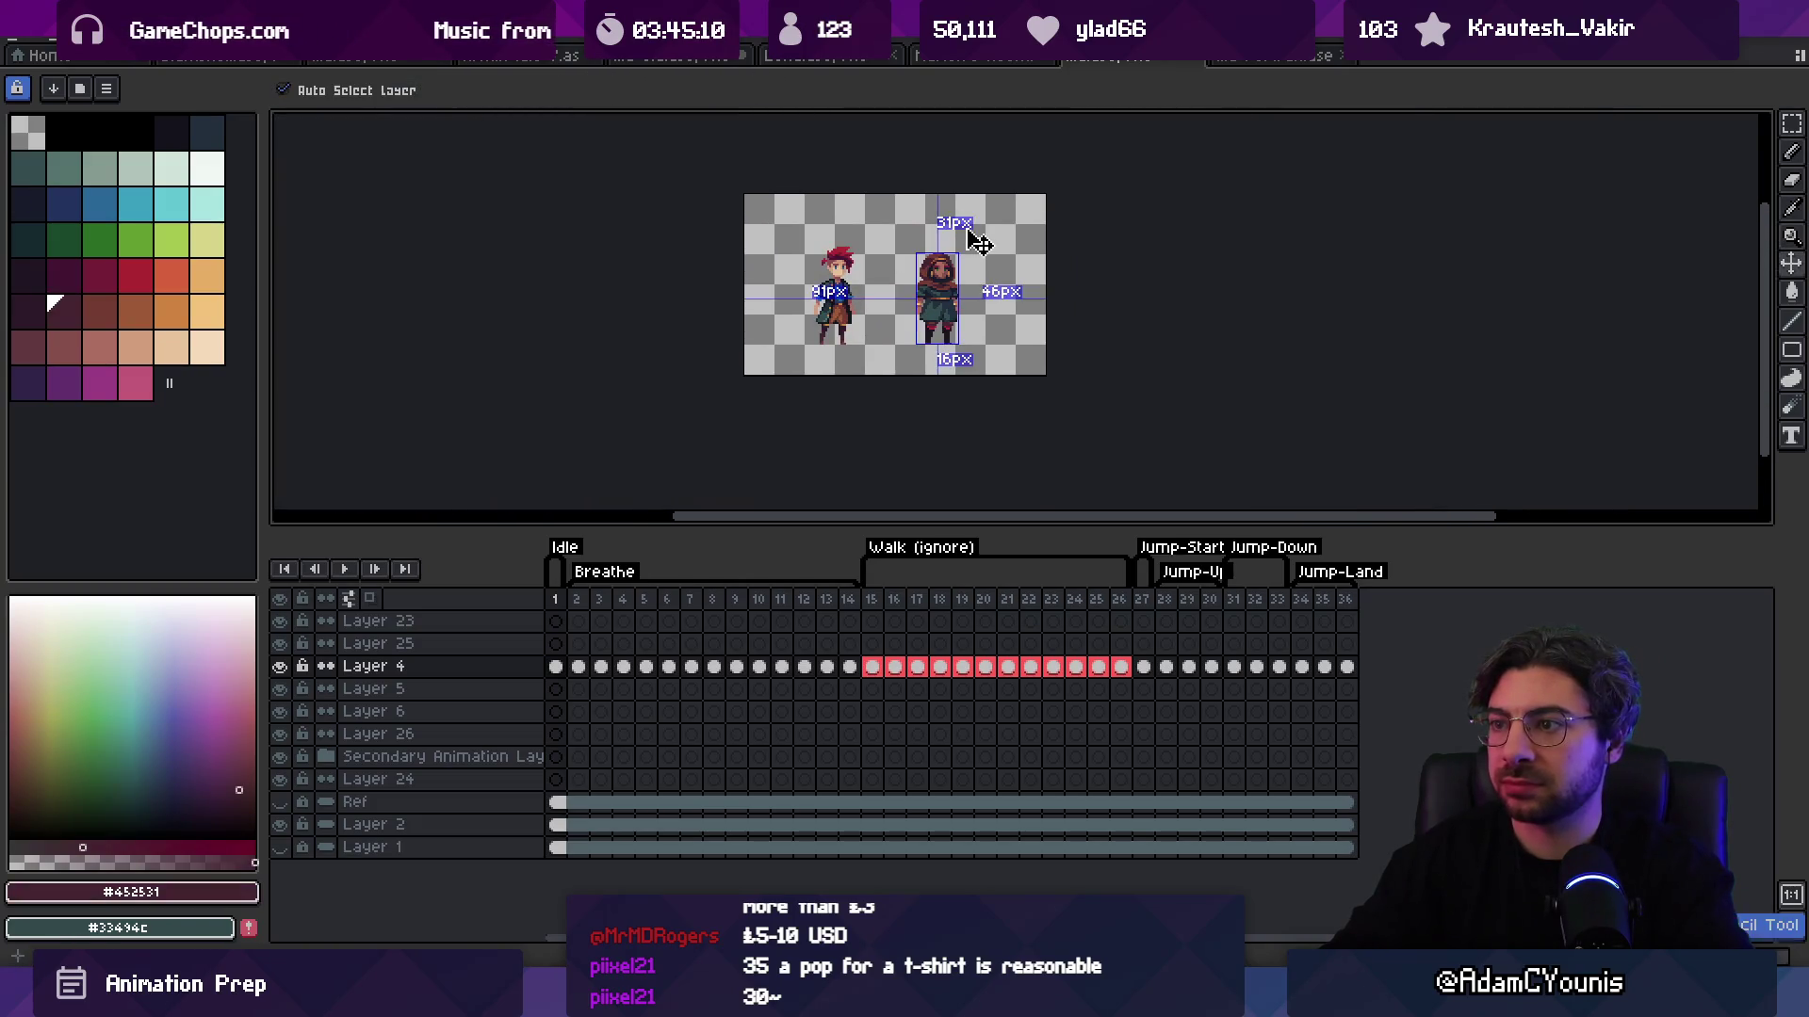
pyautogui.scroll(5, 941, 283)
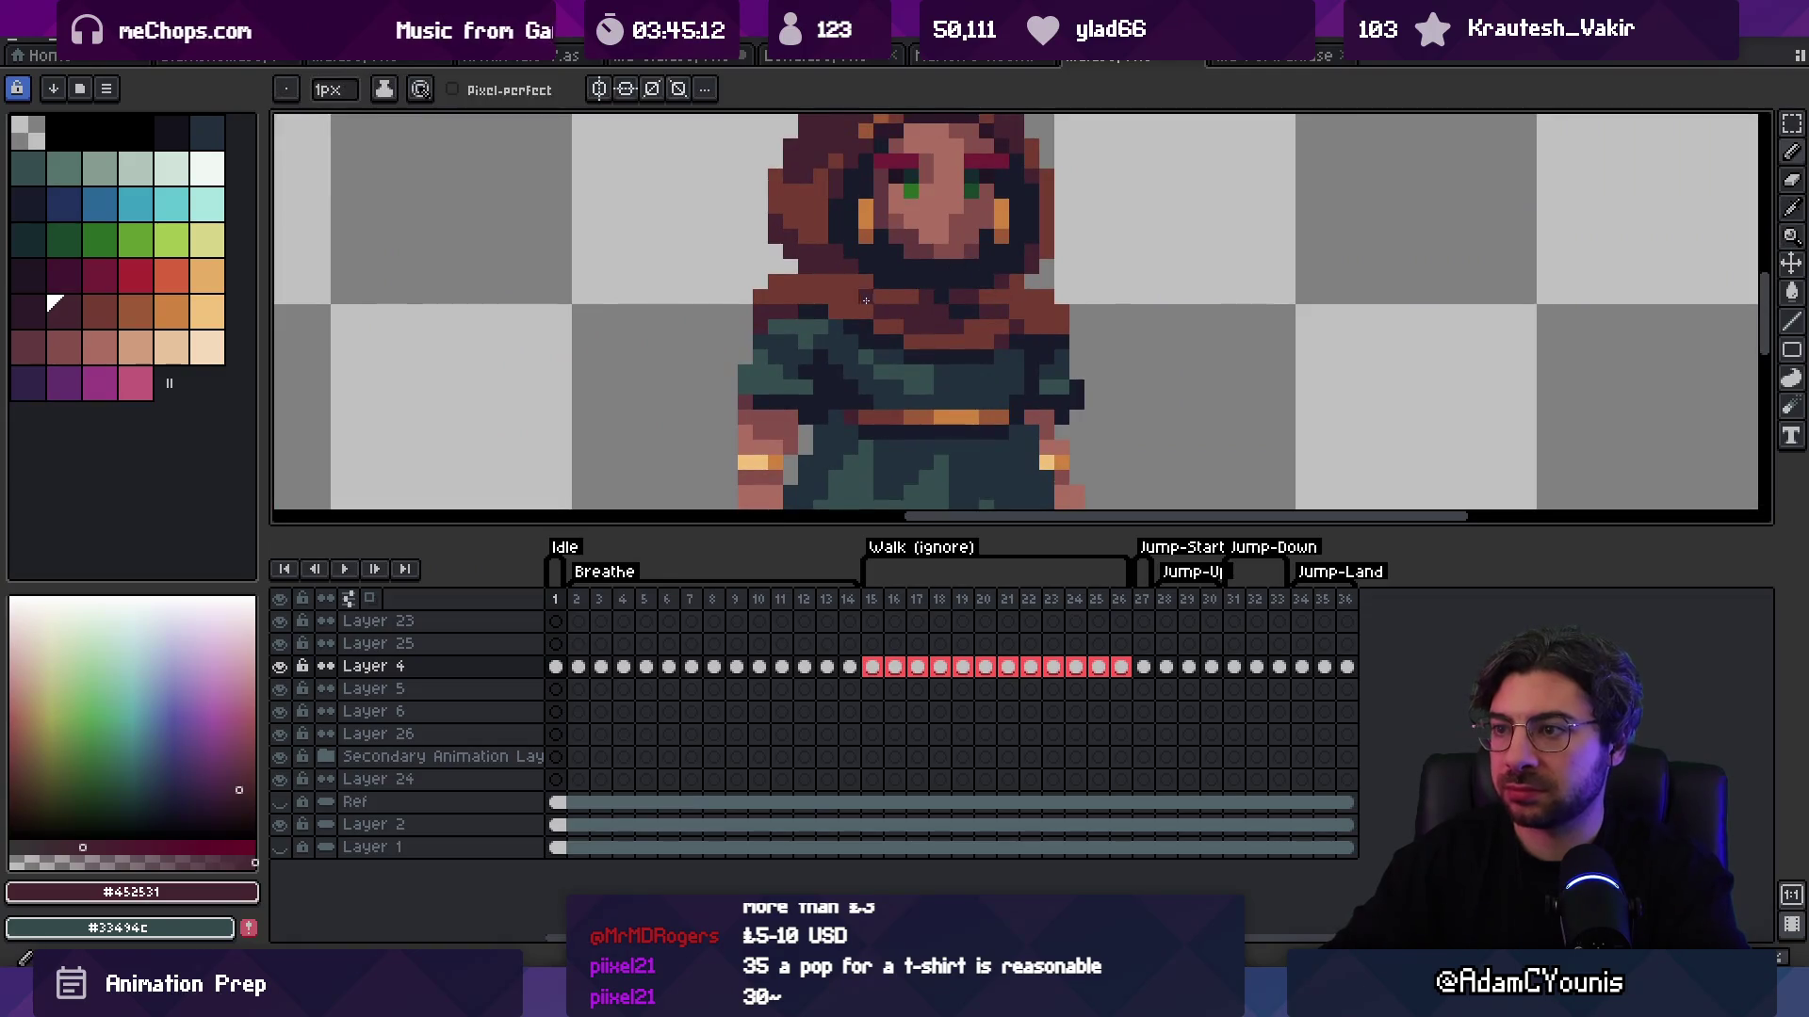
pyautogui.scroll(-5, 928, 226)
pyautogui.scroll(1, 906, 294)
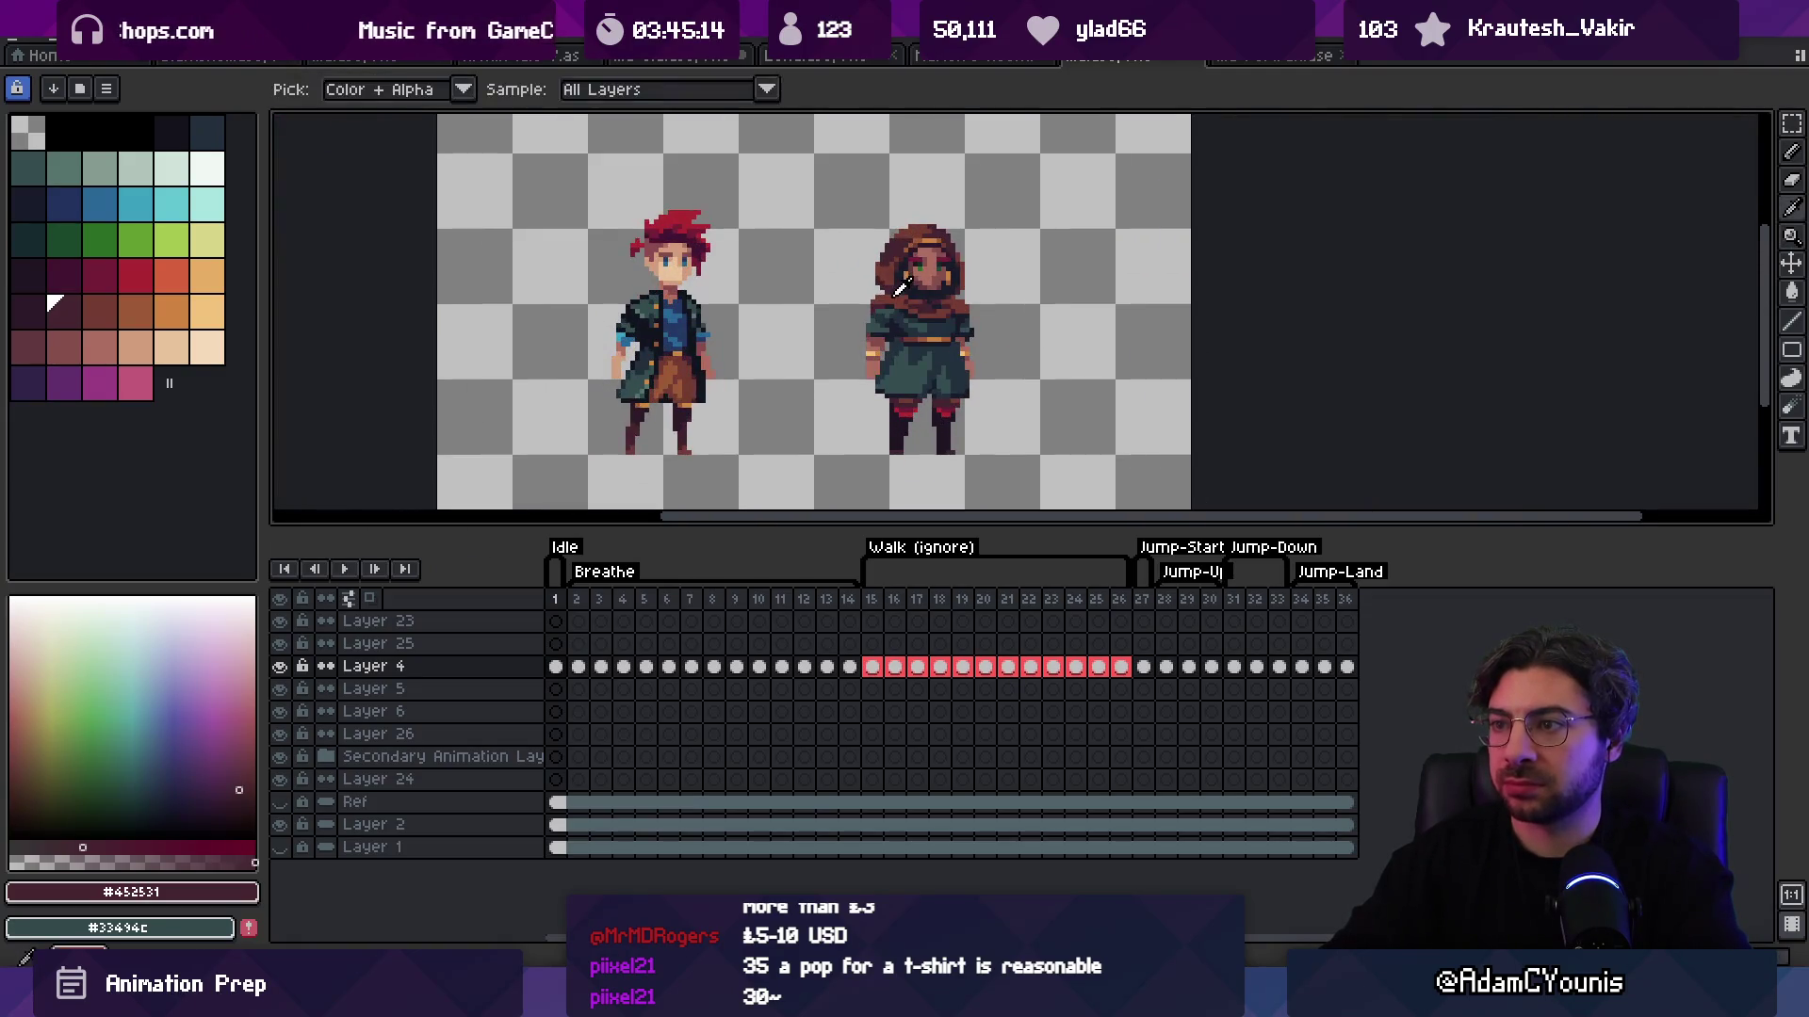
pyautogui.keyDown('alt'); pyautogui.click(932, 262); pyautogui.keyUp('alt')
pyautogui.scroll(-1, 933, 258)
pyautogui.scroll(2, 978, 208)
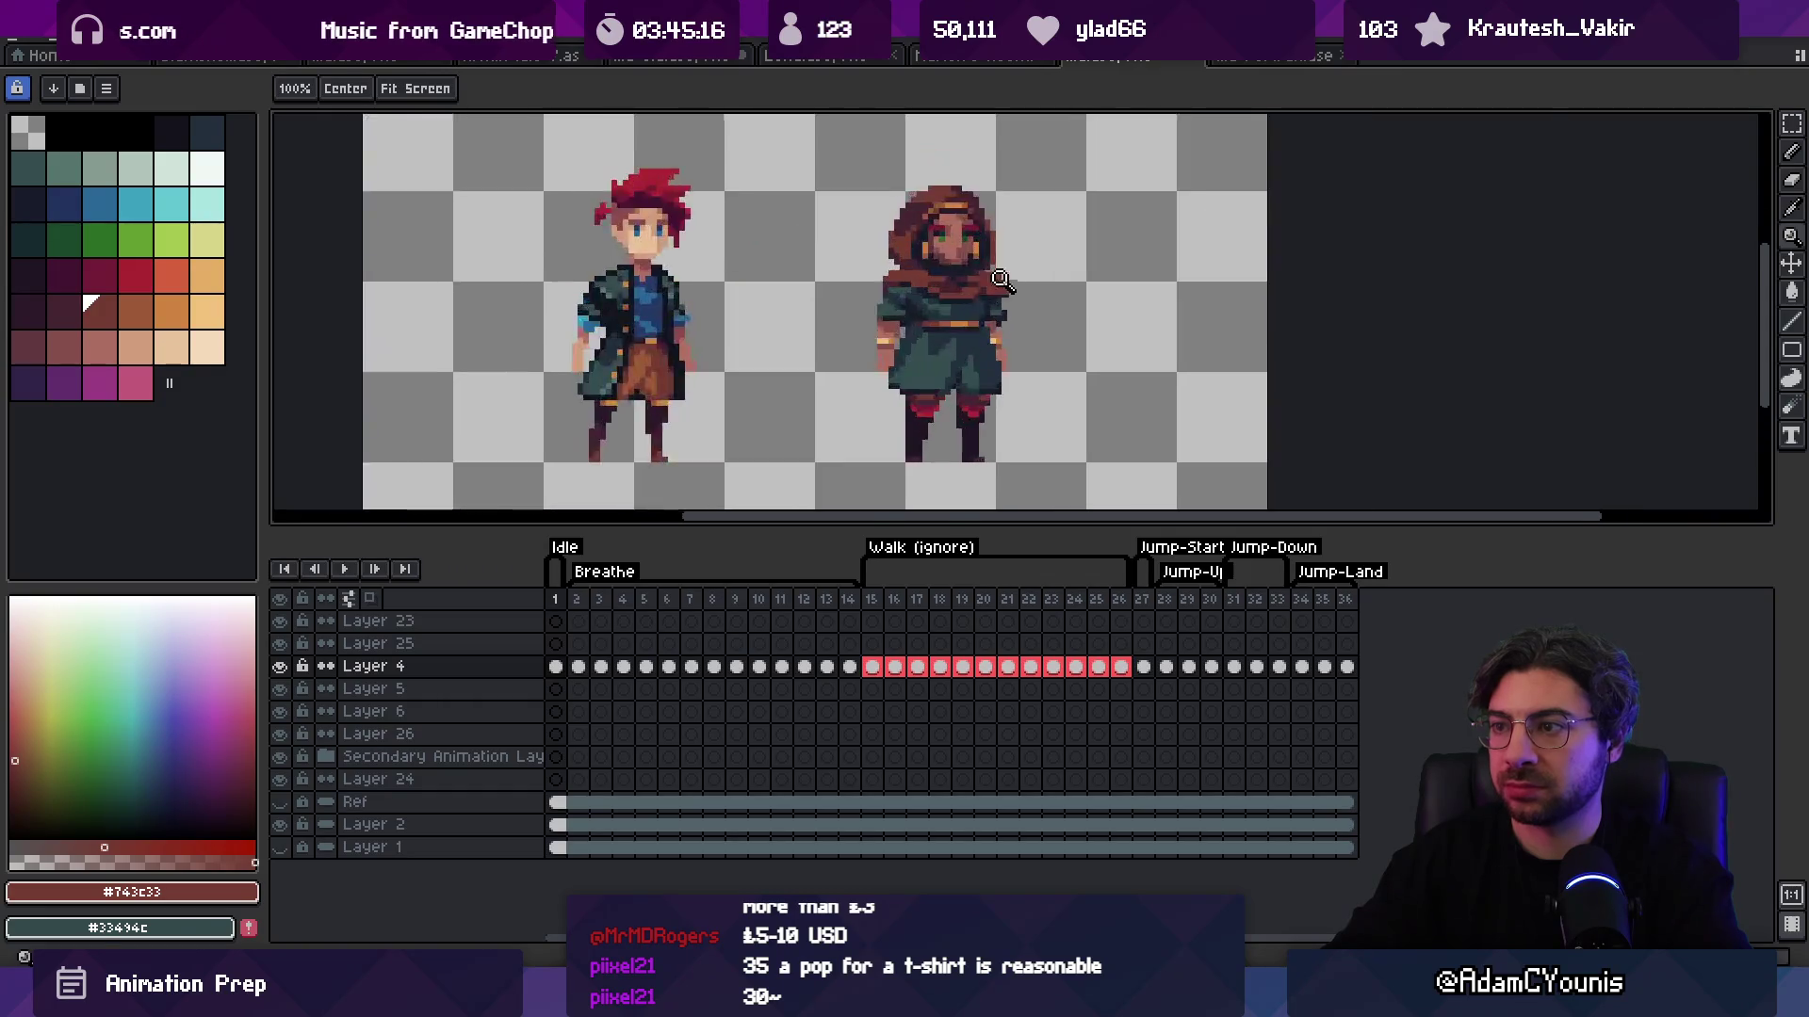
# Step: Sample the hood's brown and its darker shade while zooming in on both sprites
pyautogui.keyDown('alt'); pyautogui.click(1007, 271); pyautogui.keyUp('alt')
pyautogui.scroll(-2, 1007, 271)
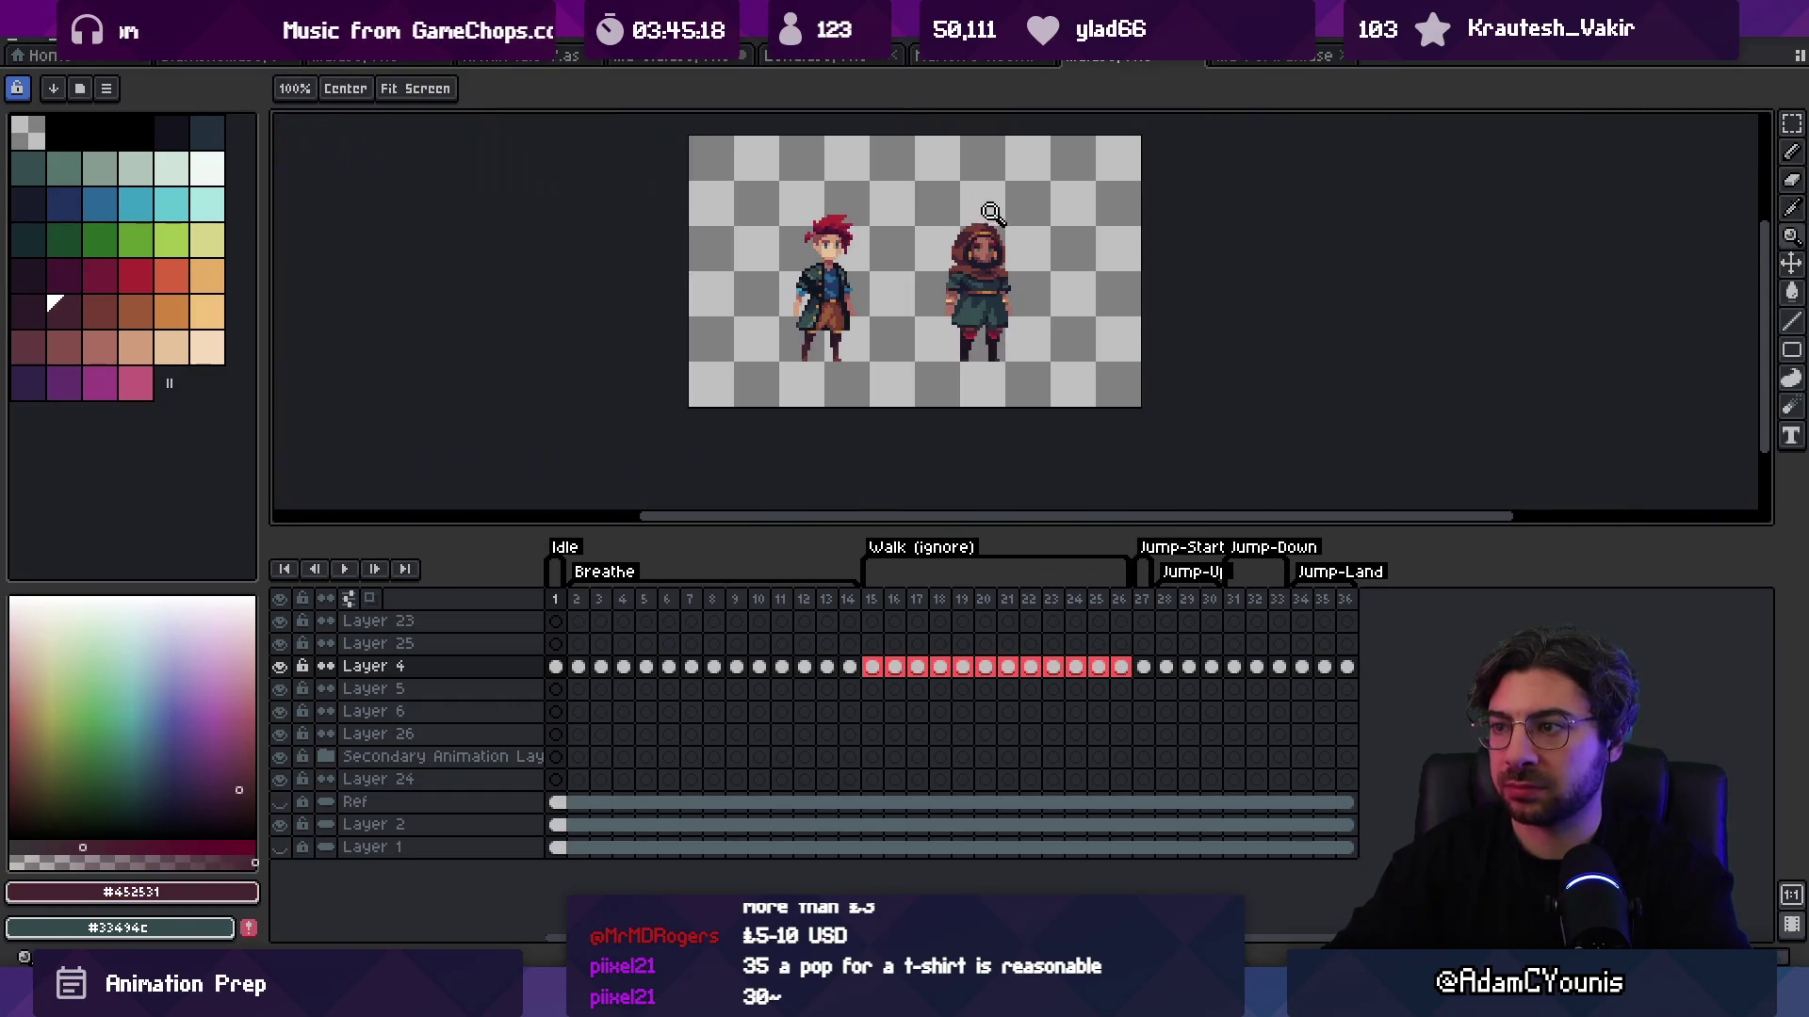
pyautogui.scroll(2, 948, 271)
pyautogui.keyDown('alt'); pyautogui.click(948, 272); pyautogui.keyUp('alt')
pyautogui.keyDown('alt'); pyautogui.click(1006, 278); pyautogui.keyUp('alt')
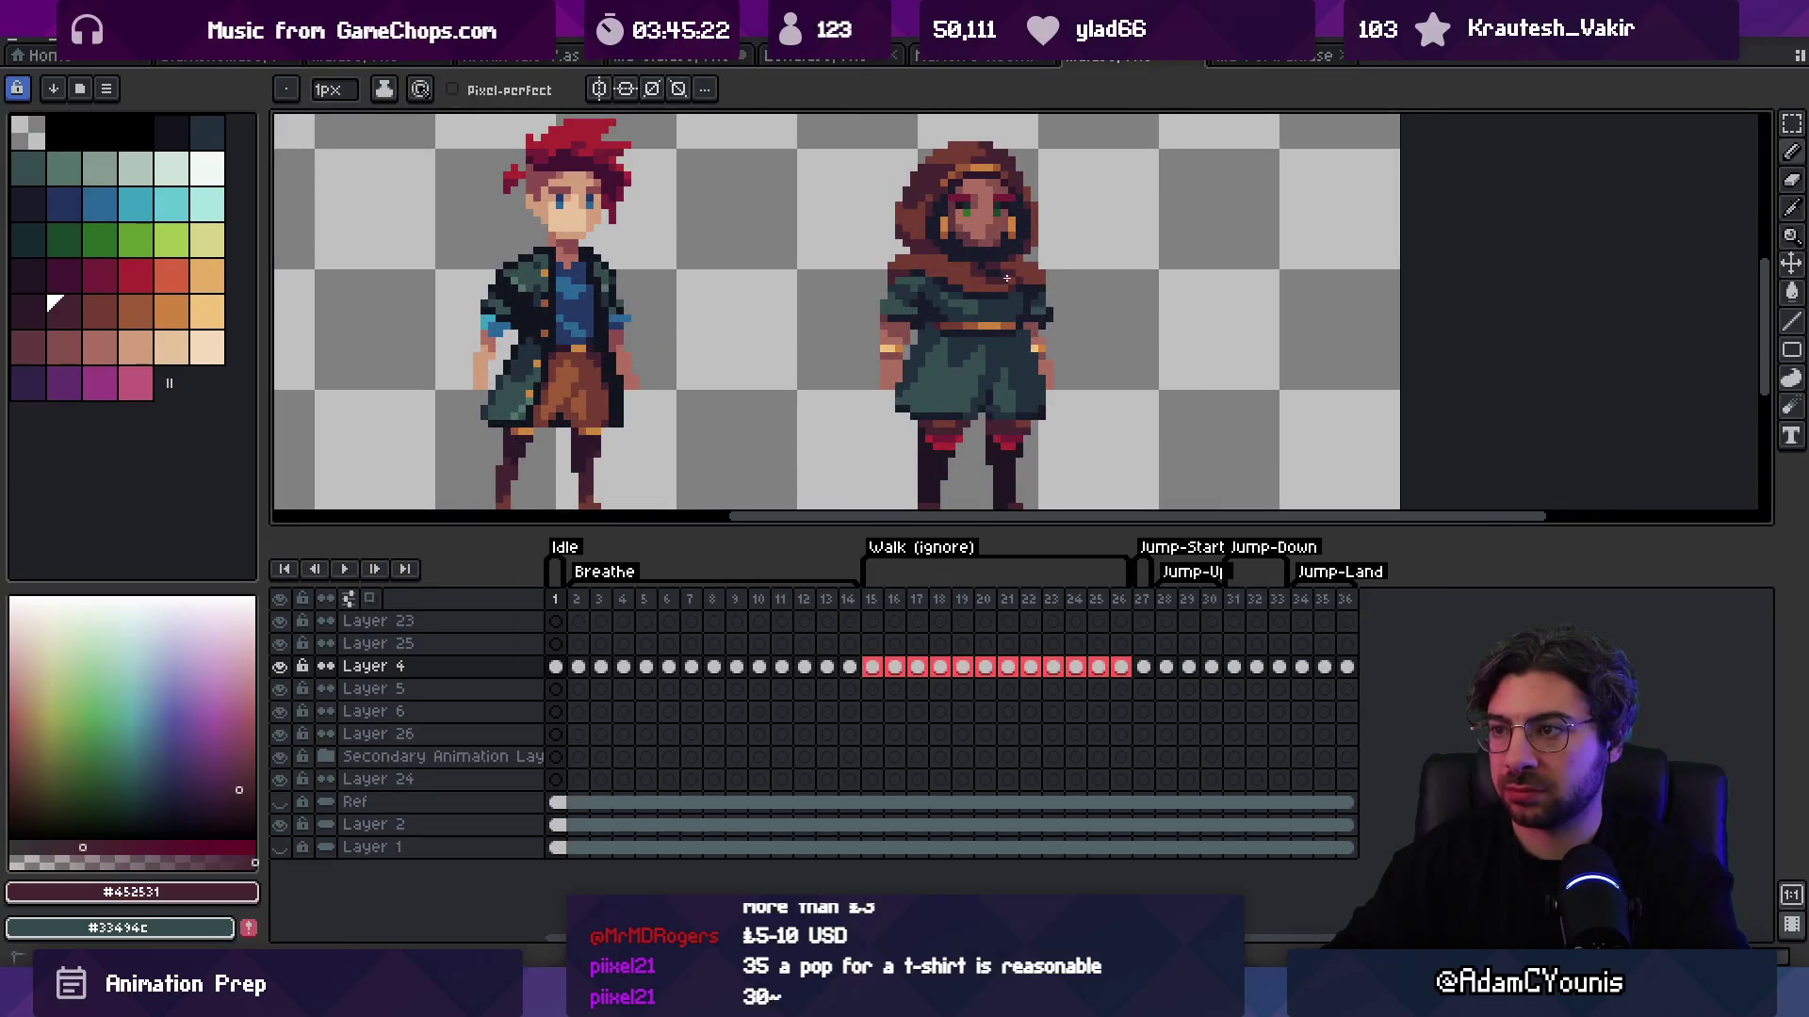
pyautogui.keyDown('alt'); pyautogui.click(1013, 271); pyautogui.keyUp('alt')
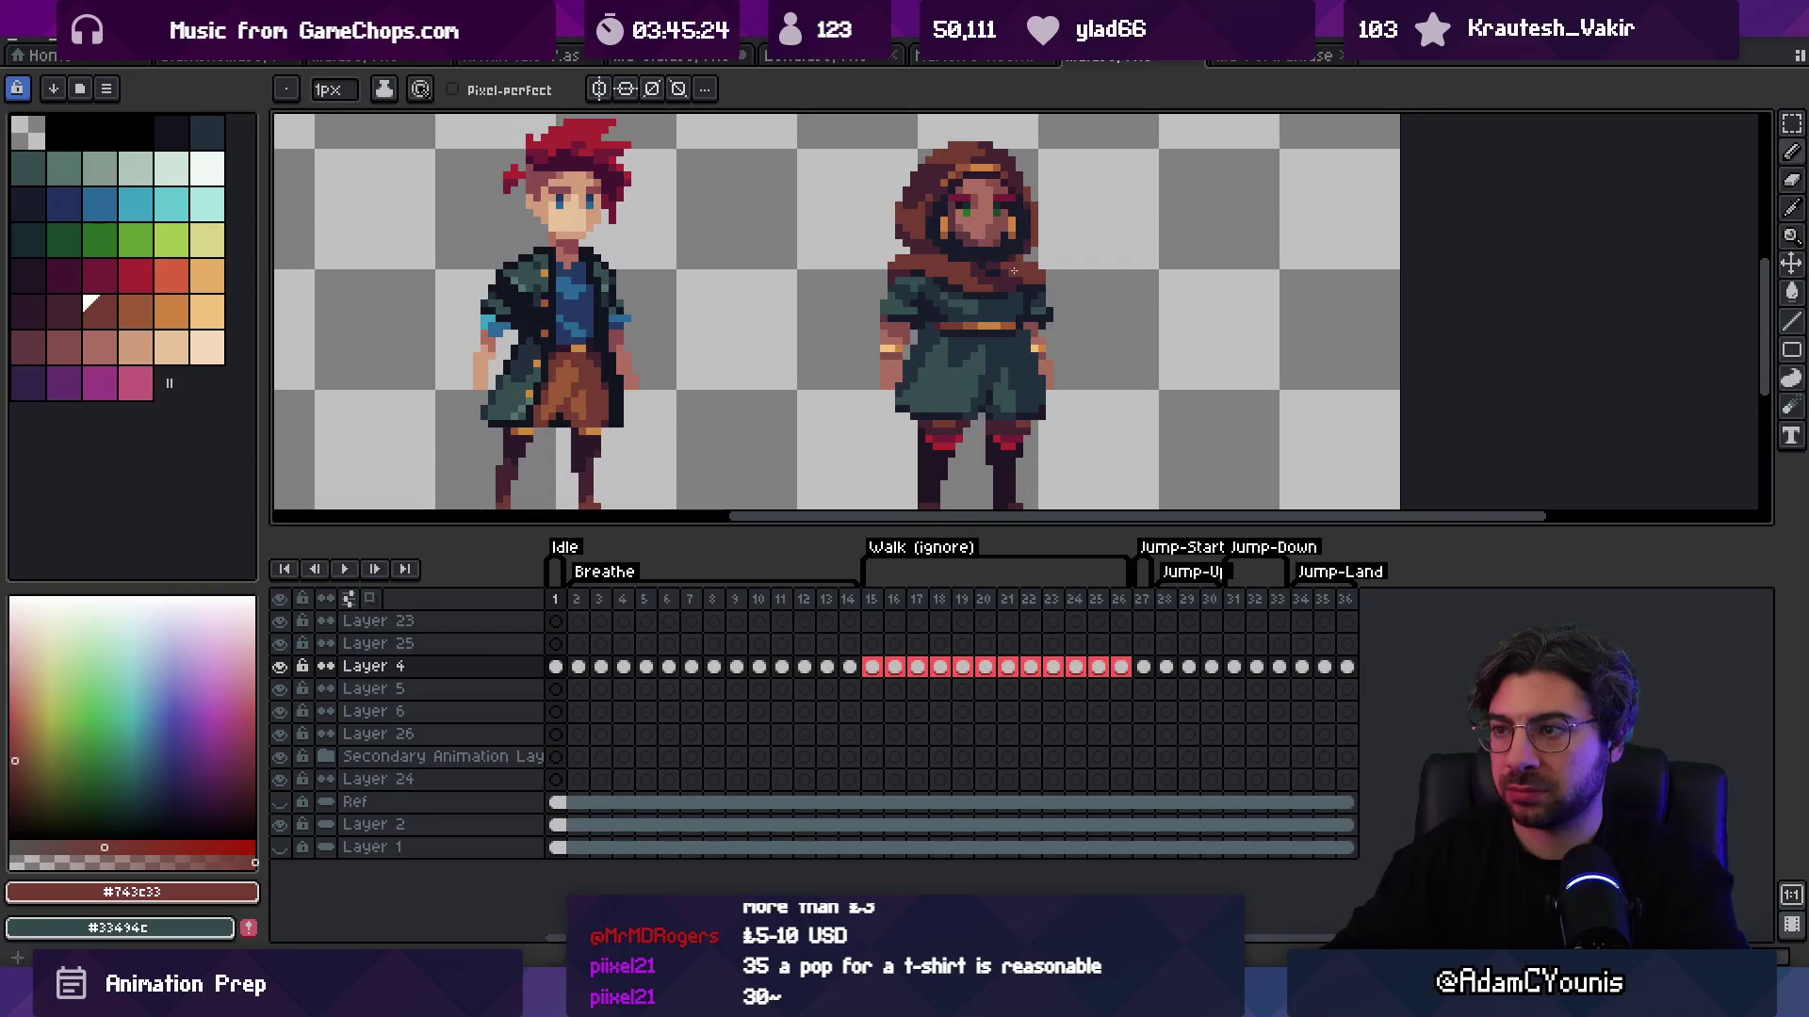
pyautogui.scroll(-3, 1031, 263)
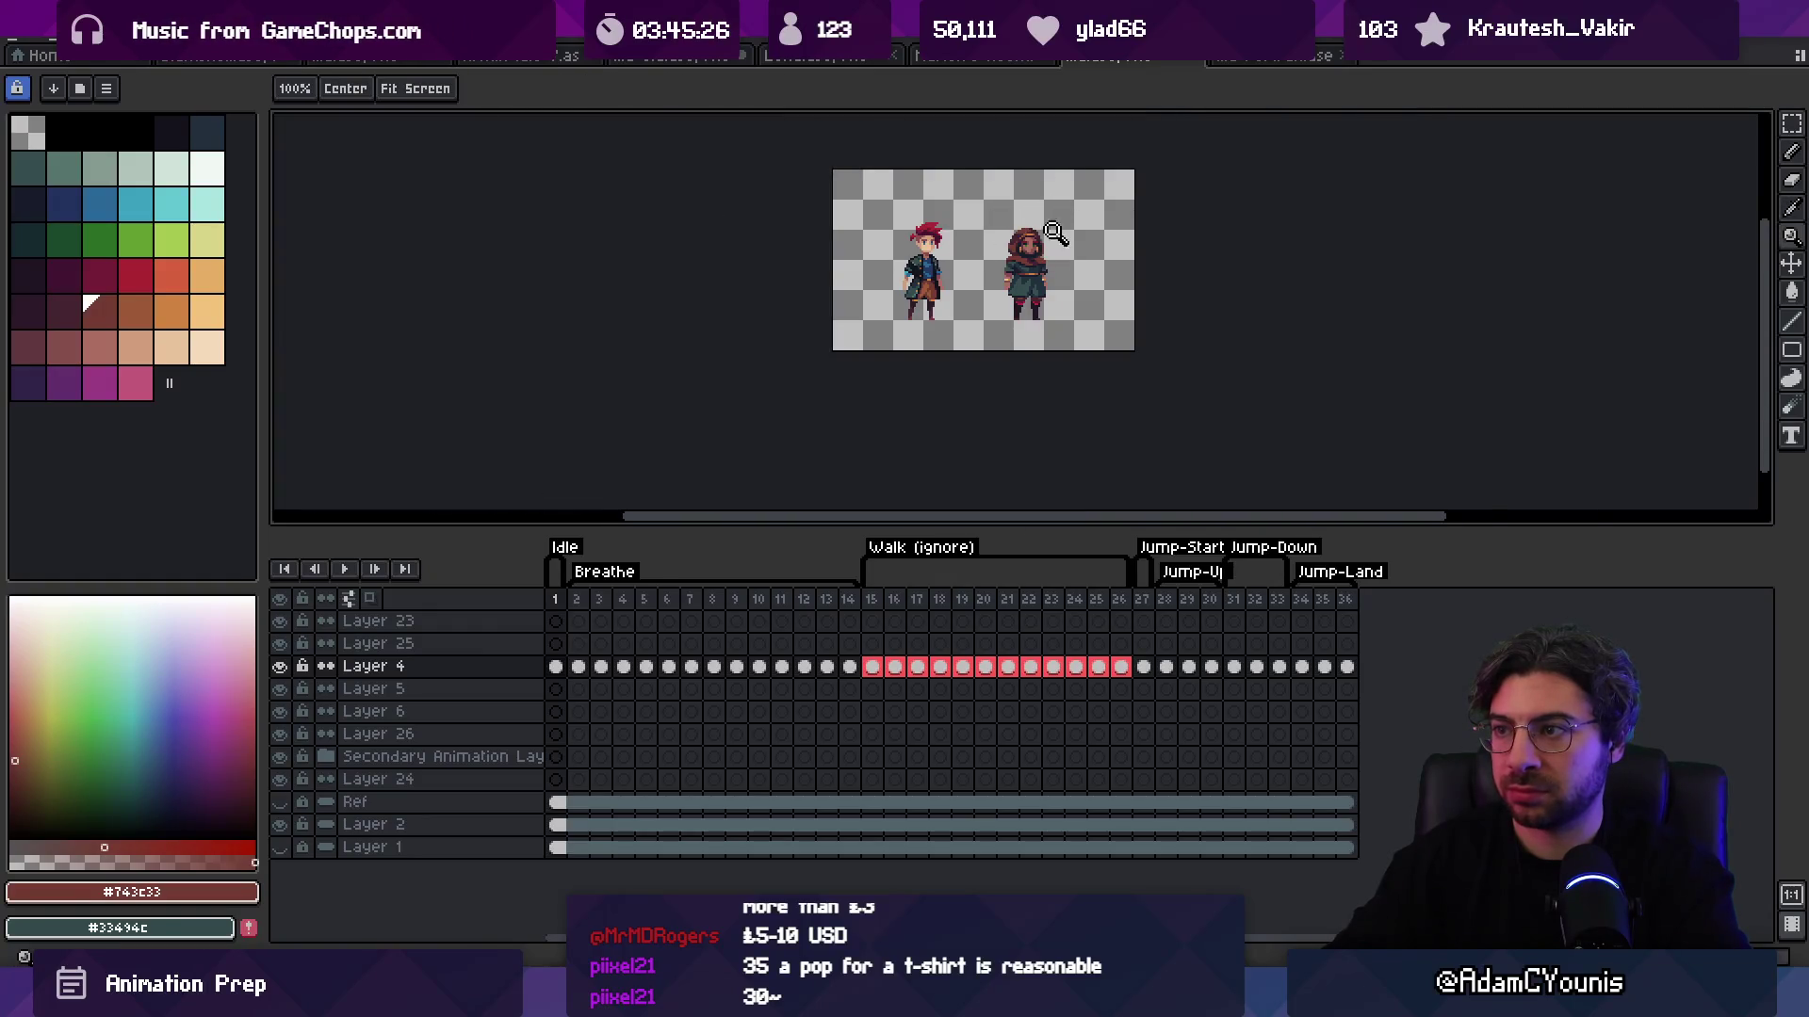
pyautogui.click(1057, 226)
pyautogui.press('ctrl')
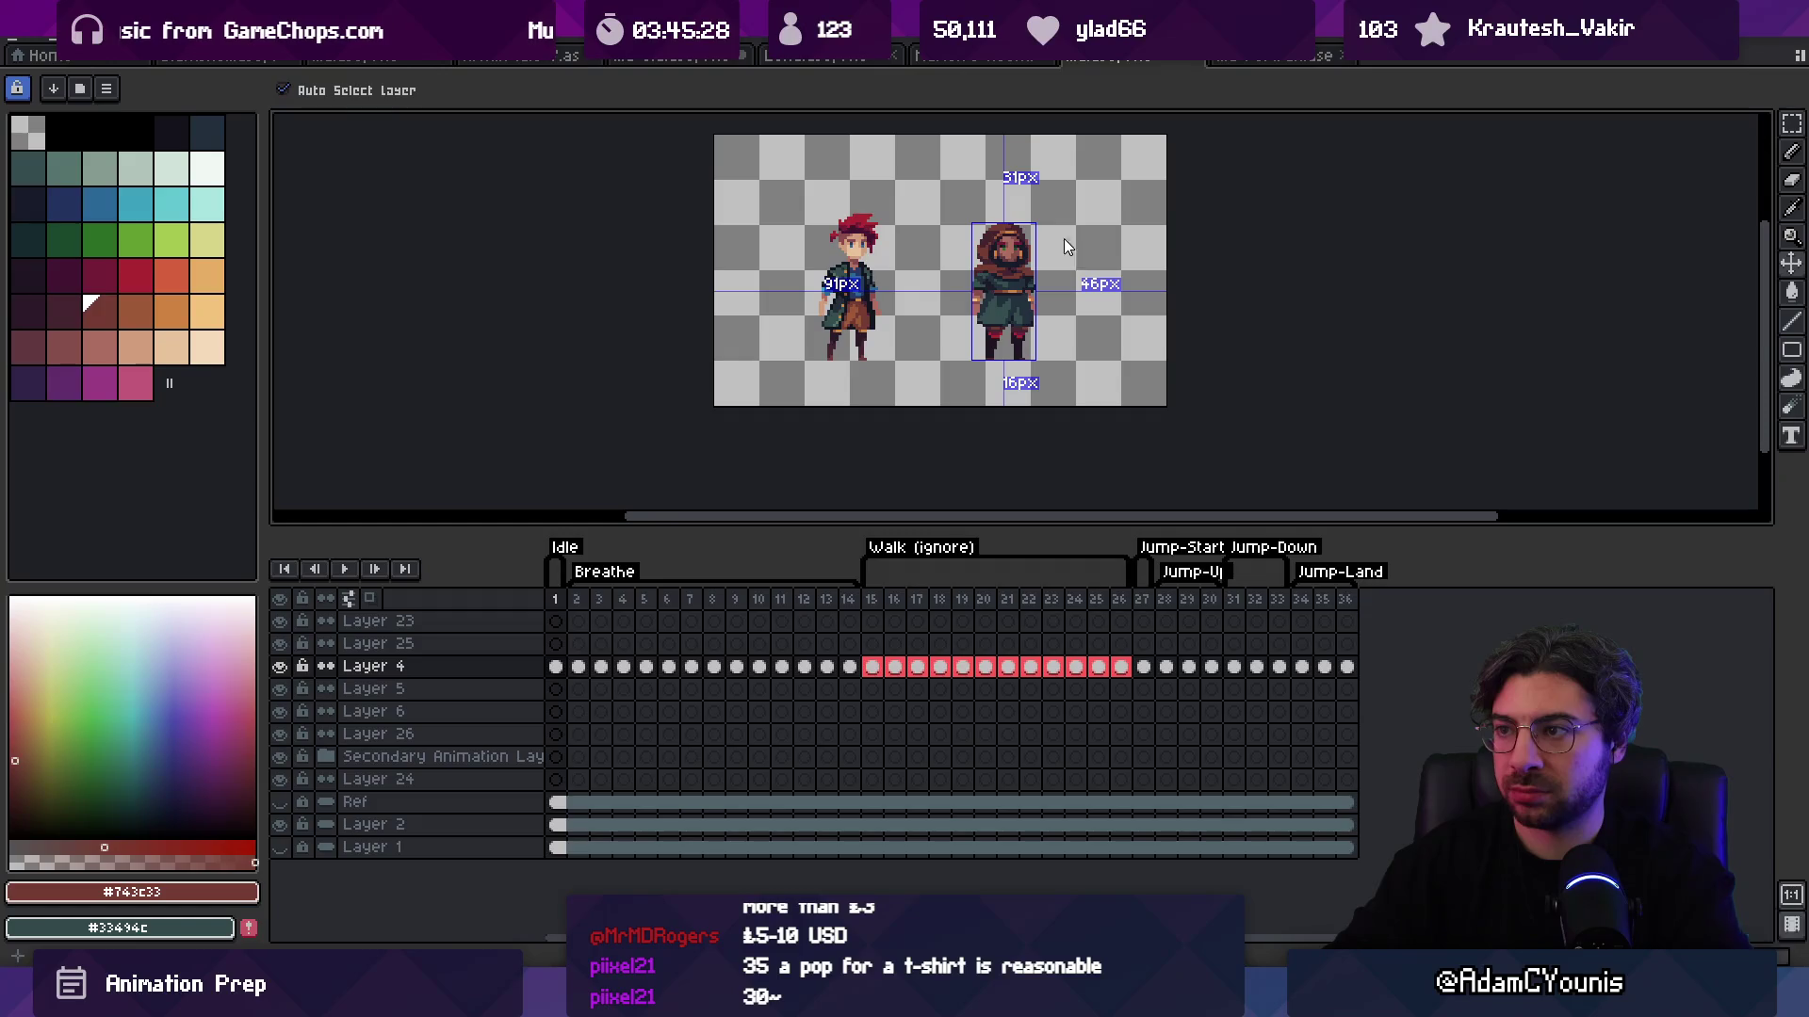
pyautogui.scroll(5, 1036, 288)
pyautogui.keyDown('alt'); pyautogui.click(1036, 287); pyautogui.keyUp('alt')
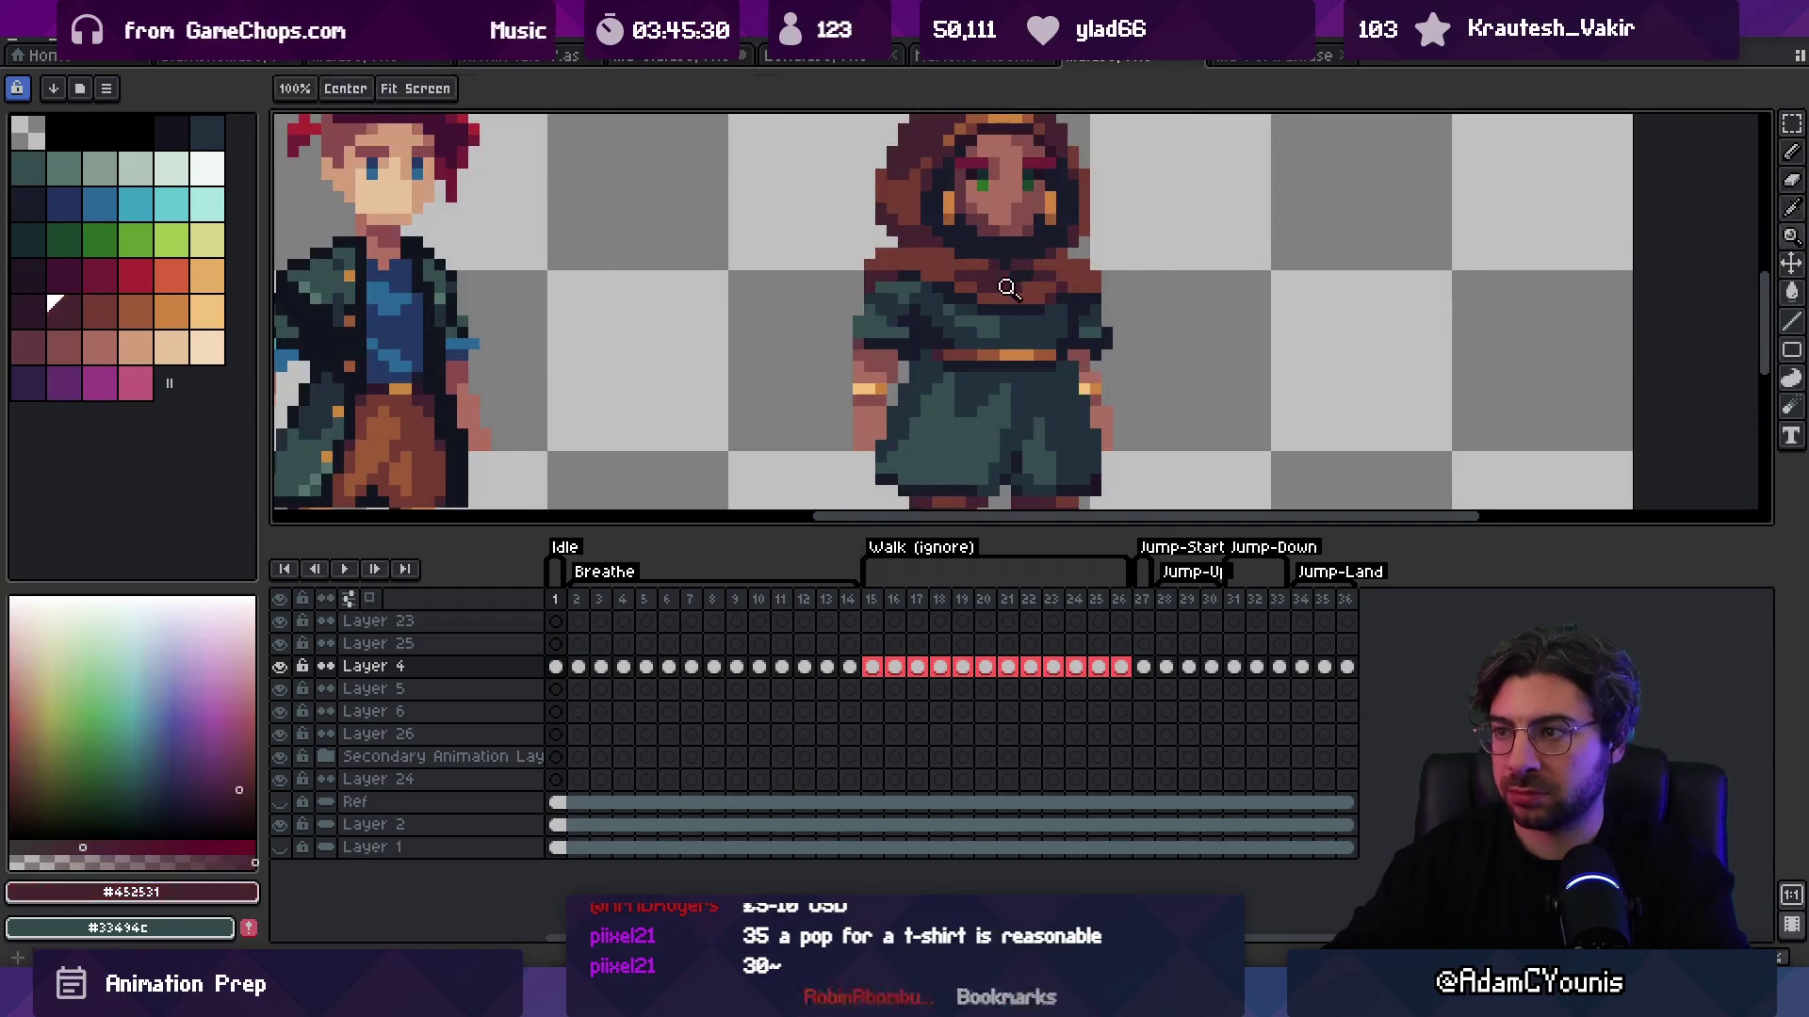
pyautogui.keyDown('alt'); pyautogui.click(1057, 268); pyautogui.keyUp('alt')
pyautogui.keyDown('alt'); pyautogui.click(1063, 276); pyautogui.keyUp('alt')
# Step: Eyedrop the hood's brown again, then the near-black outline colour
pyautogui.press('z')
pyautogui.scroll(-5, 1083, 214)
pyautogui.scroll(5, 1097, 248)
pyautogui.press('b')
pyautogui.keyDown('alt'); pyautogui.click(1068, 262); pyautogui.keyUp('alt')
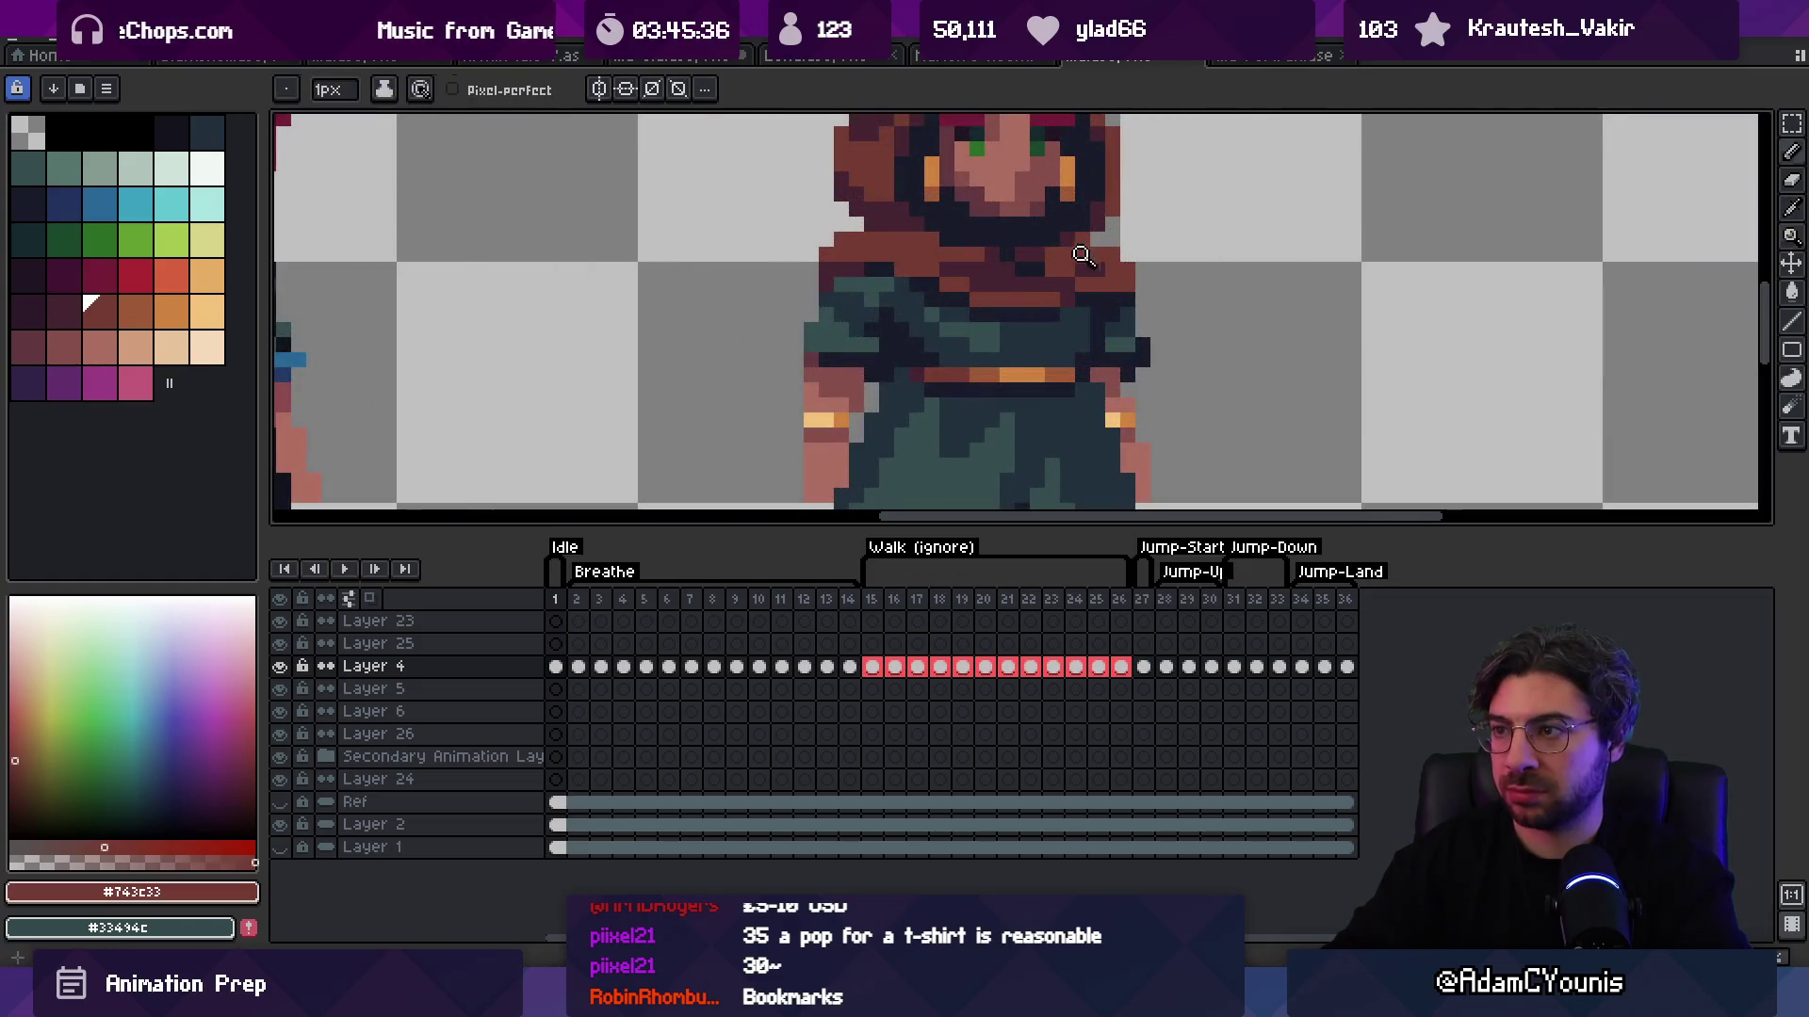
pyautogui.press('z')
pyautogui.scroll(-5, 1079, 249)
pyautogui.scroll(4, 1102, 240)
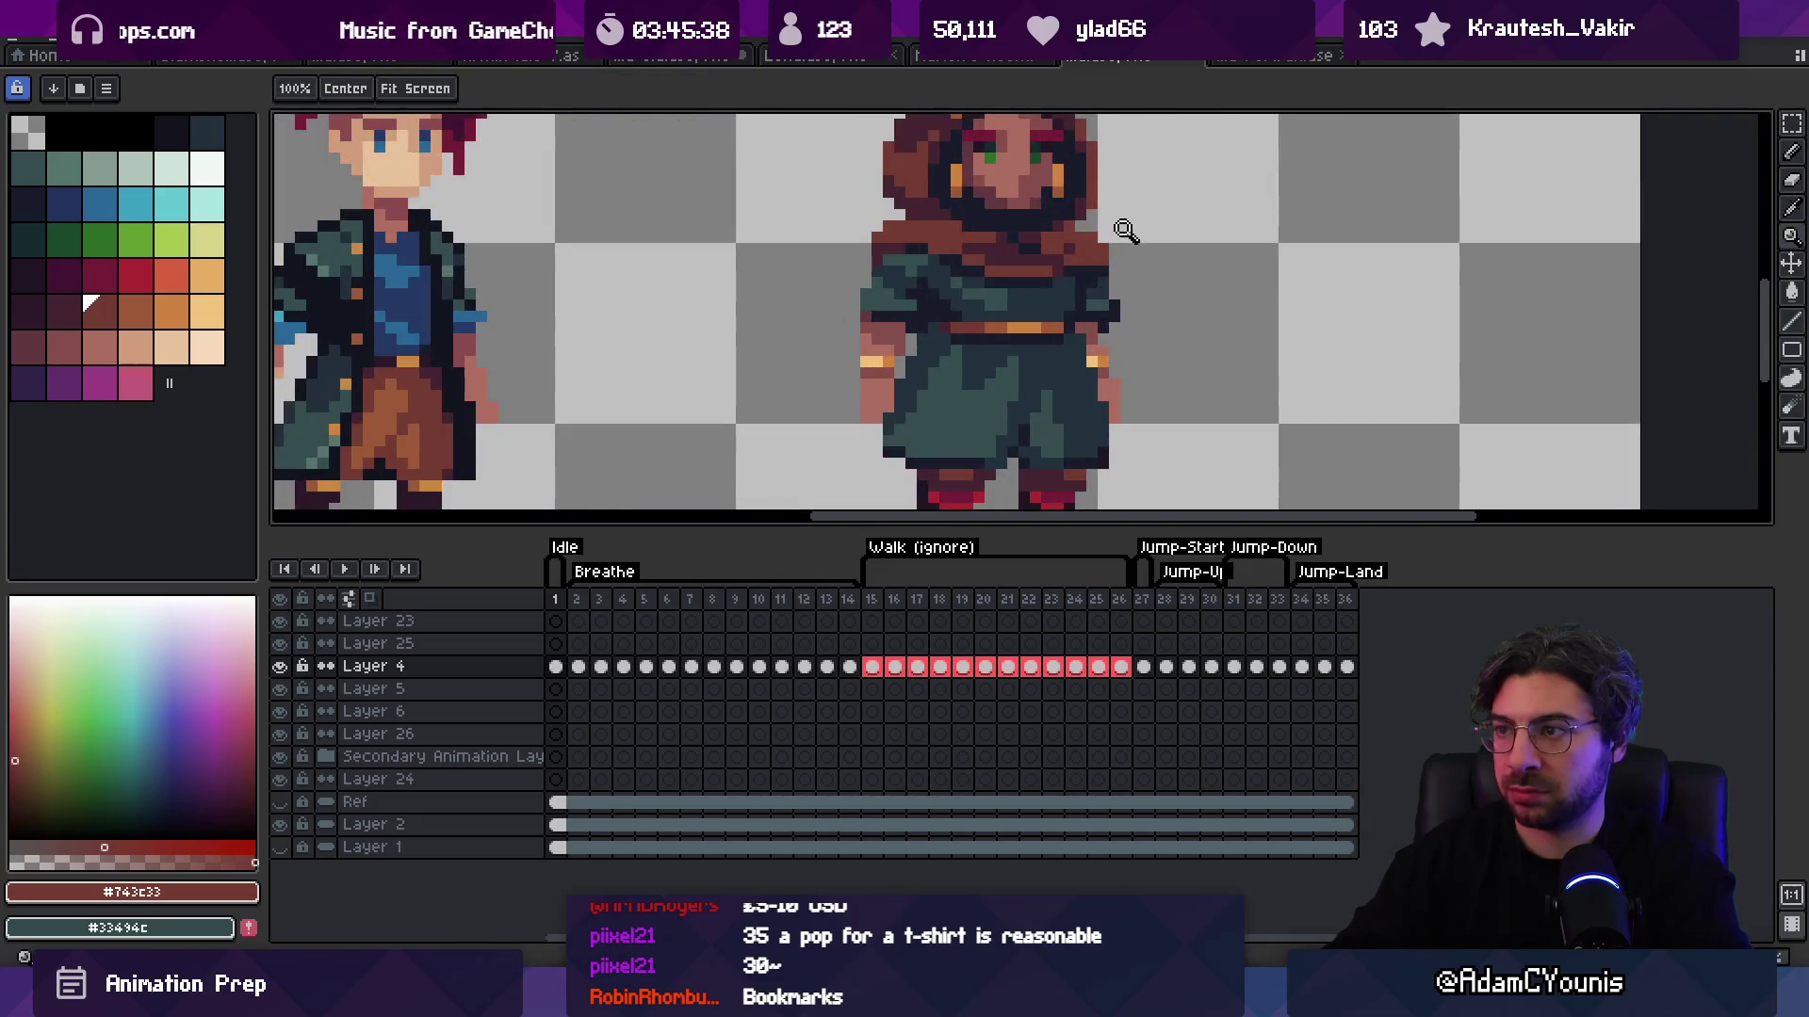
pyautogui.scroll(-5, 1124, 231)
pyautogui.scroll(5, 1141, 226)
pyautogui.press('b')
pyautogui.keyDown('alt'); pyautogui.click(1183, 243); pyautogui.keyUp('alt')
pyautogui.press('z')
pyautogui.scroll(-5, 998, 248)
# Step: Check the hooded sprite's bounds, resample the hood brown, and zoom out to fit both characters
pyautogui.press('v')
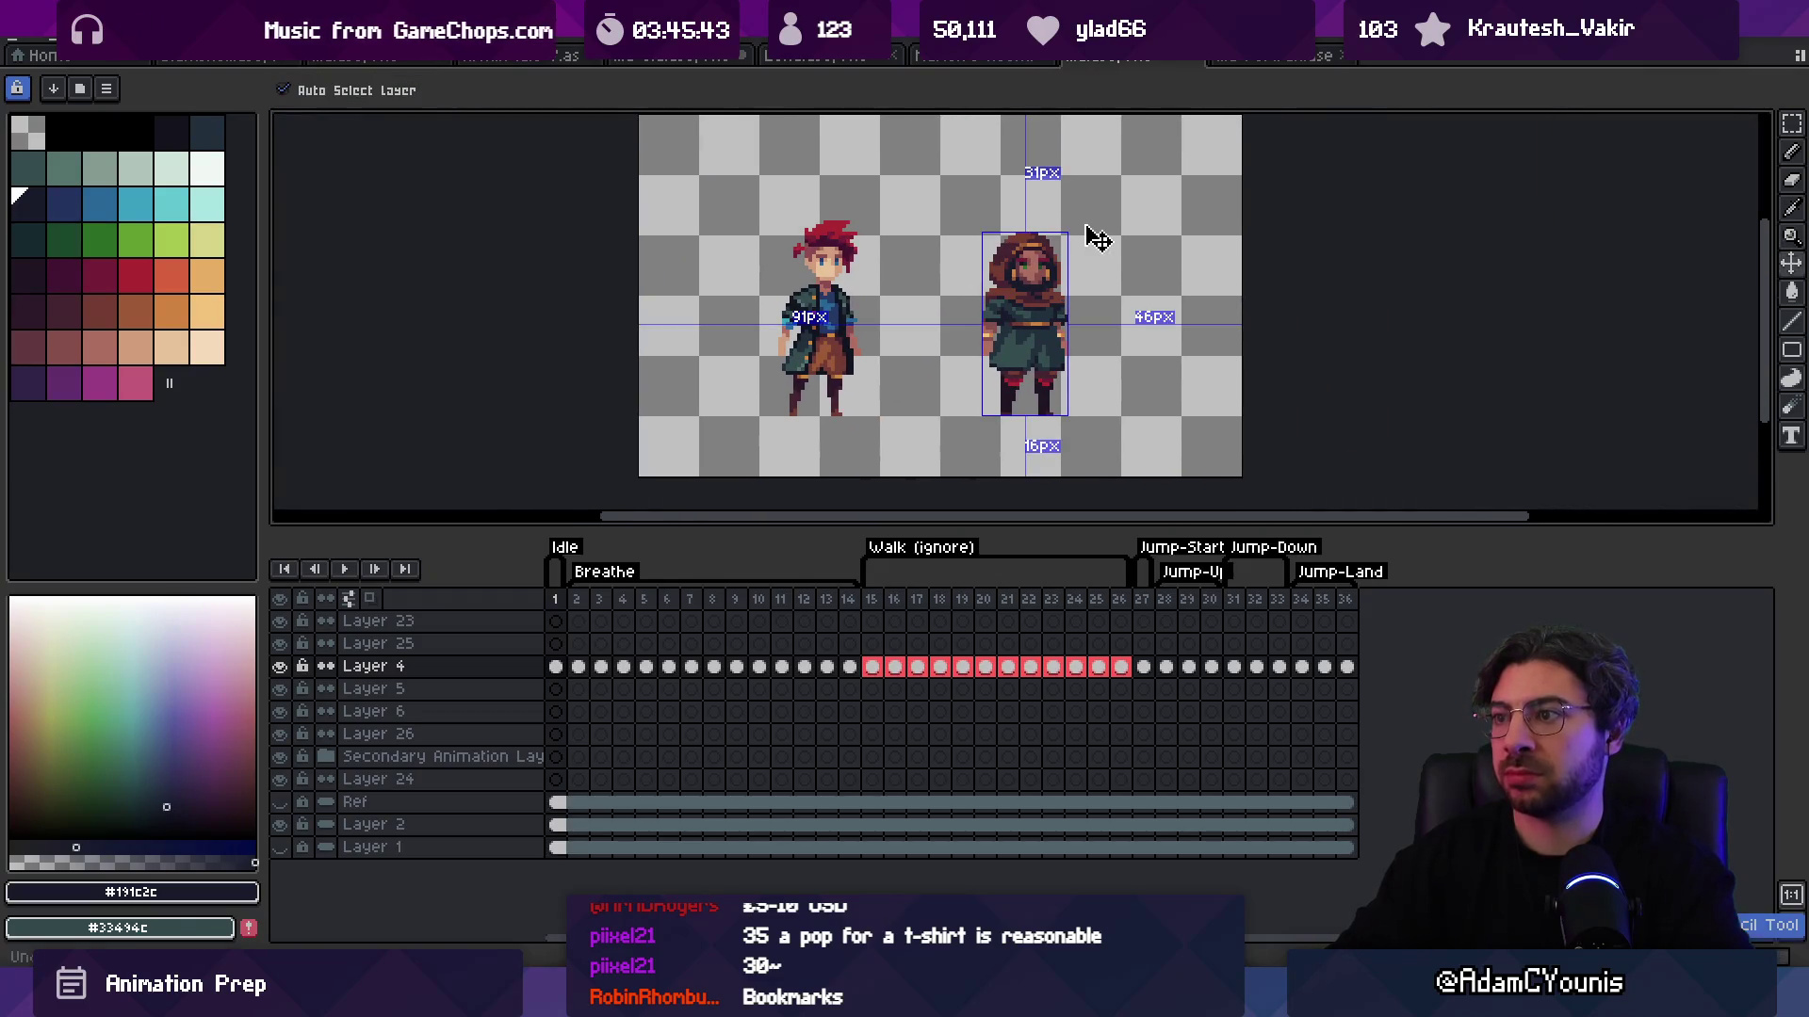
pyautogui.press('z')
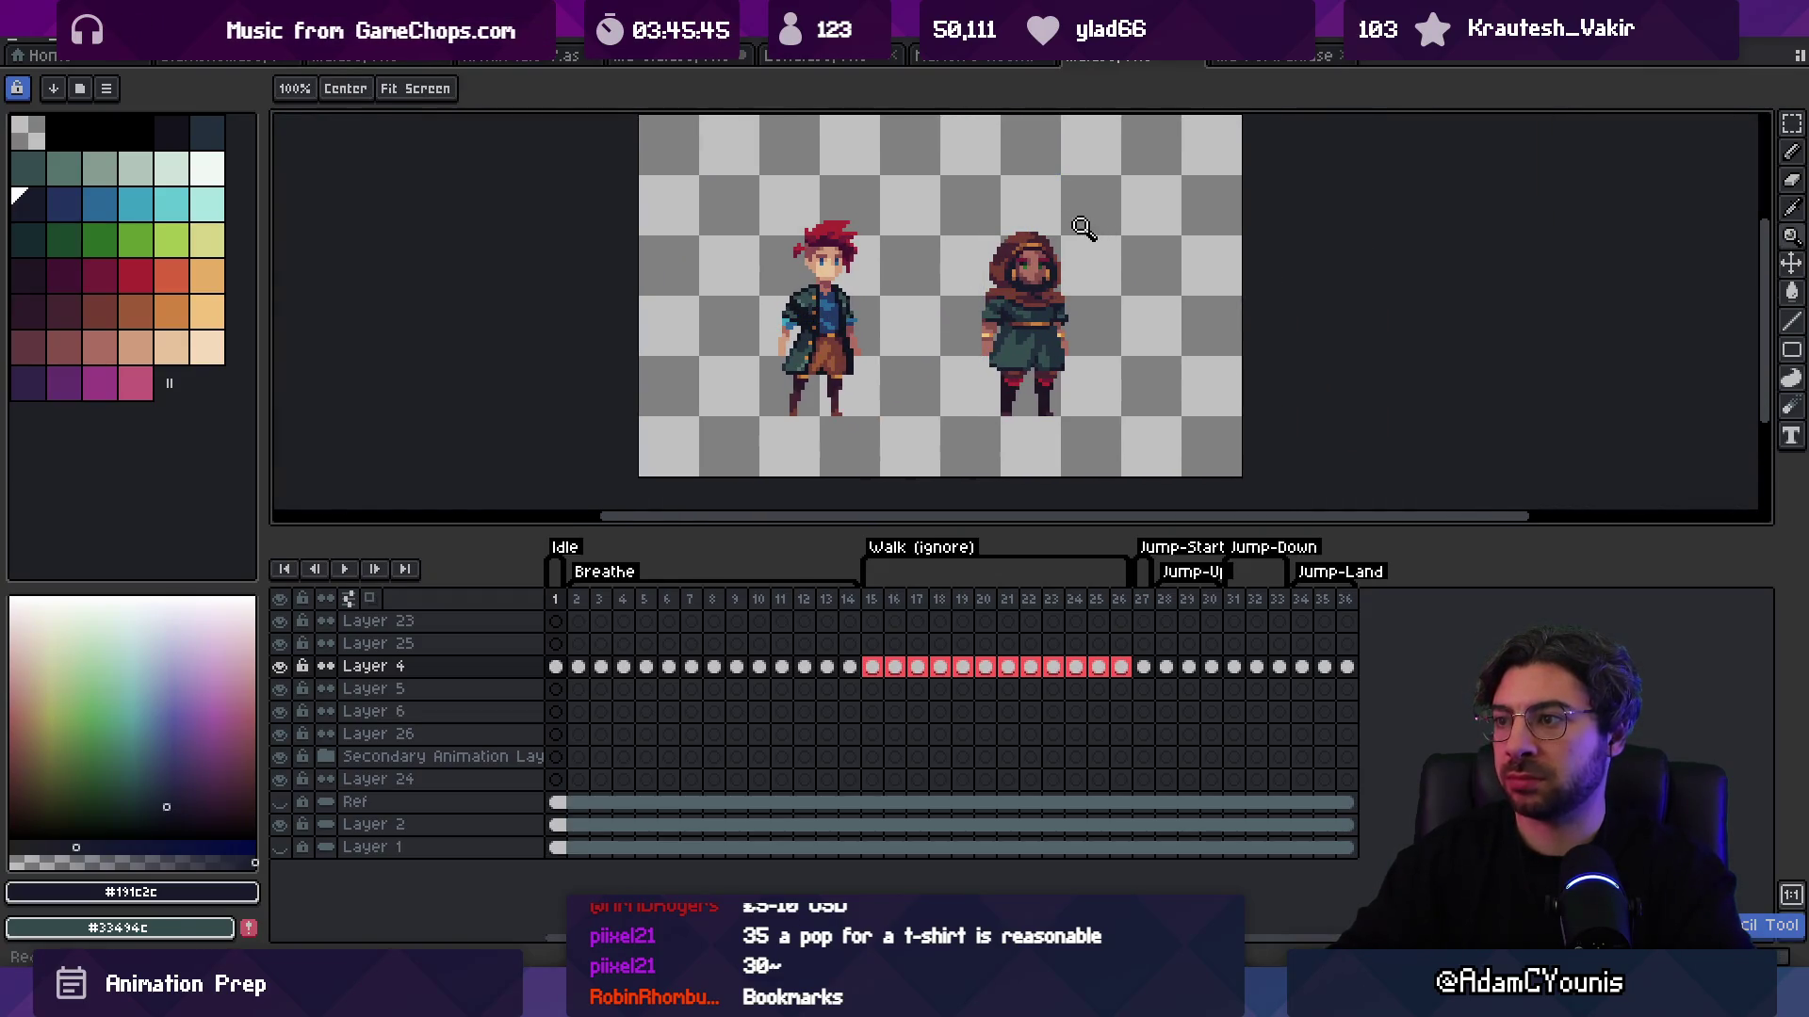
pyautogui.click(1078, 270)
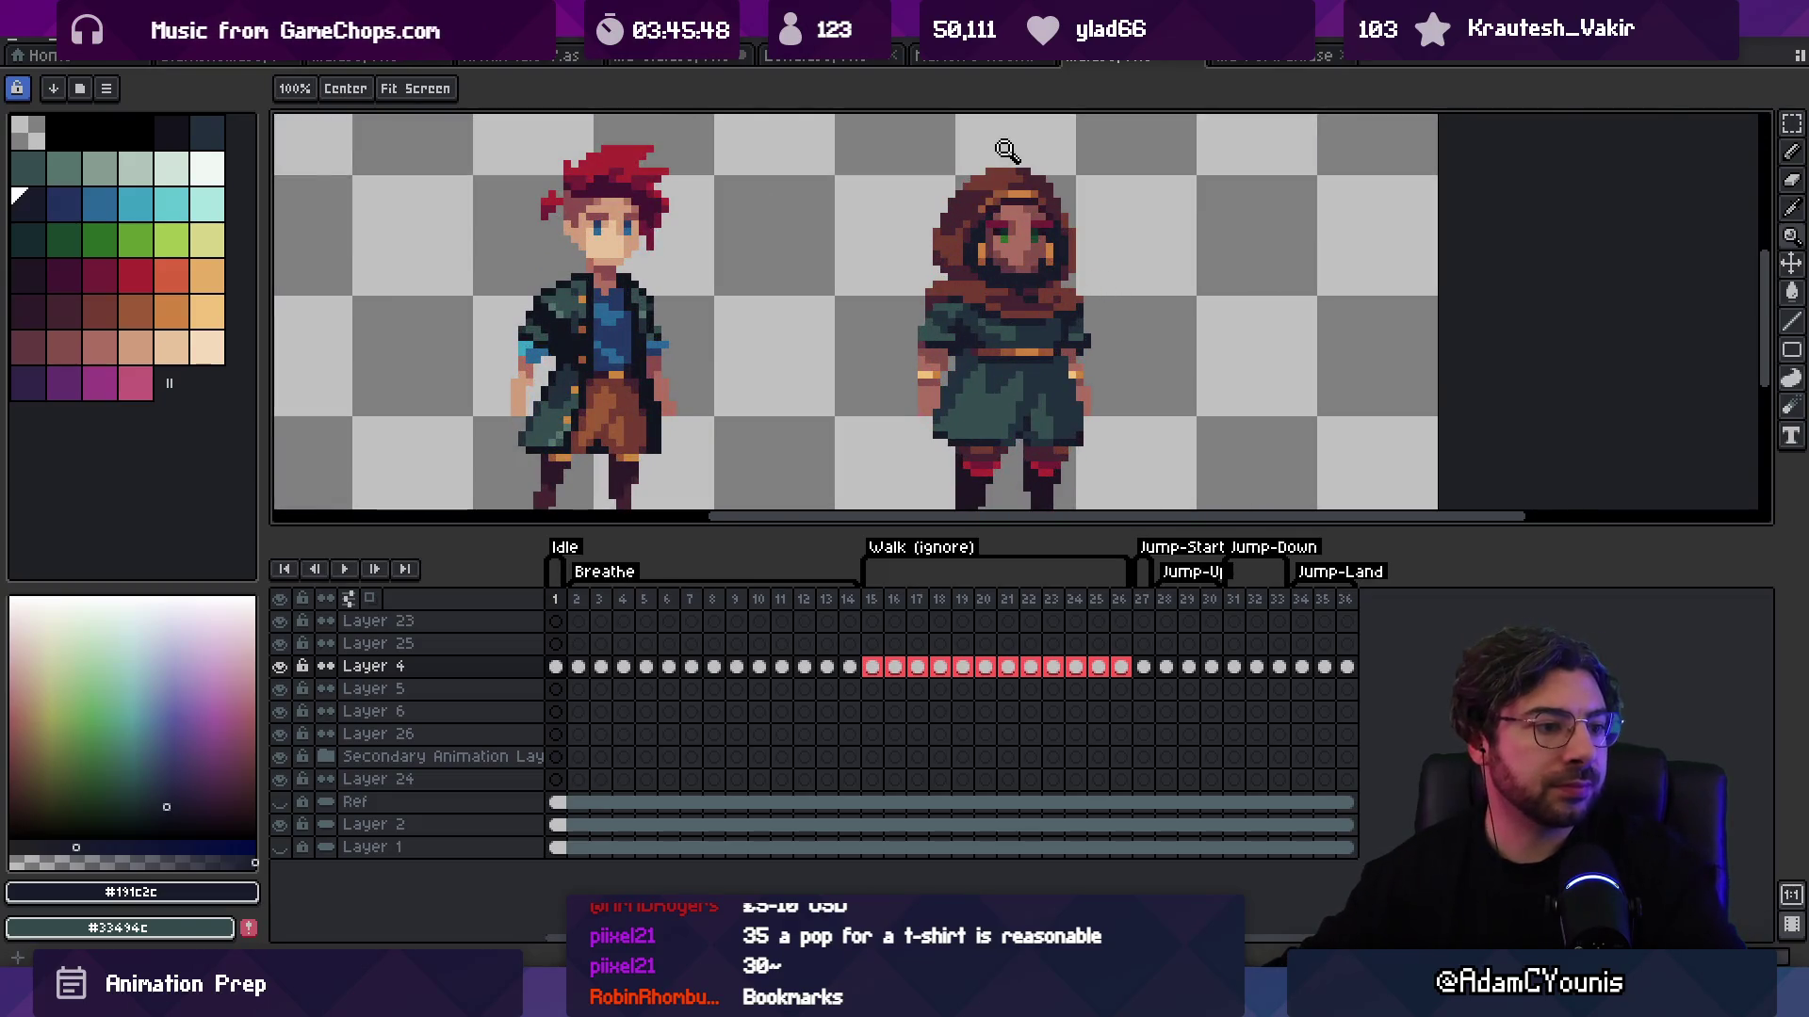
pyautogui.click(975, 273)
pyautogui.keyDown('alt'); pyautogui.click(957, 283); pyautogui.keyUp('alt')
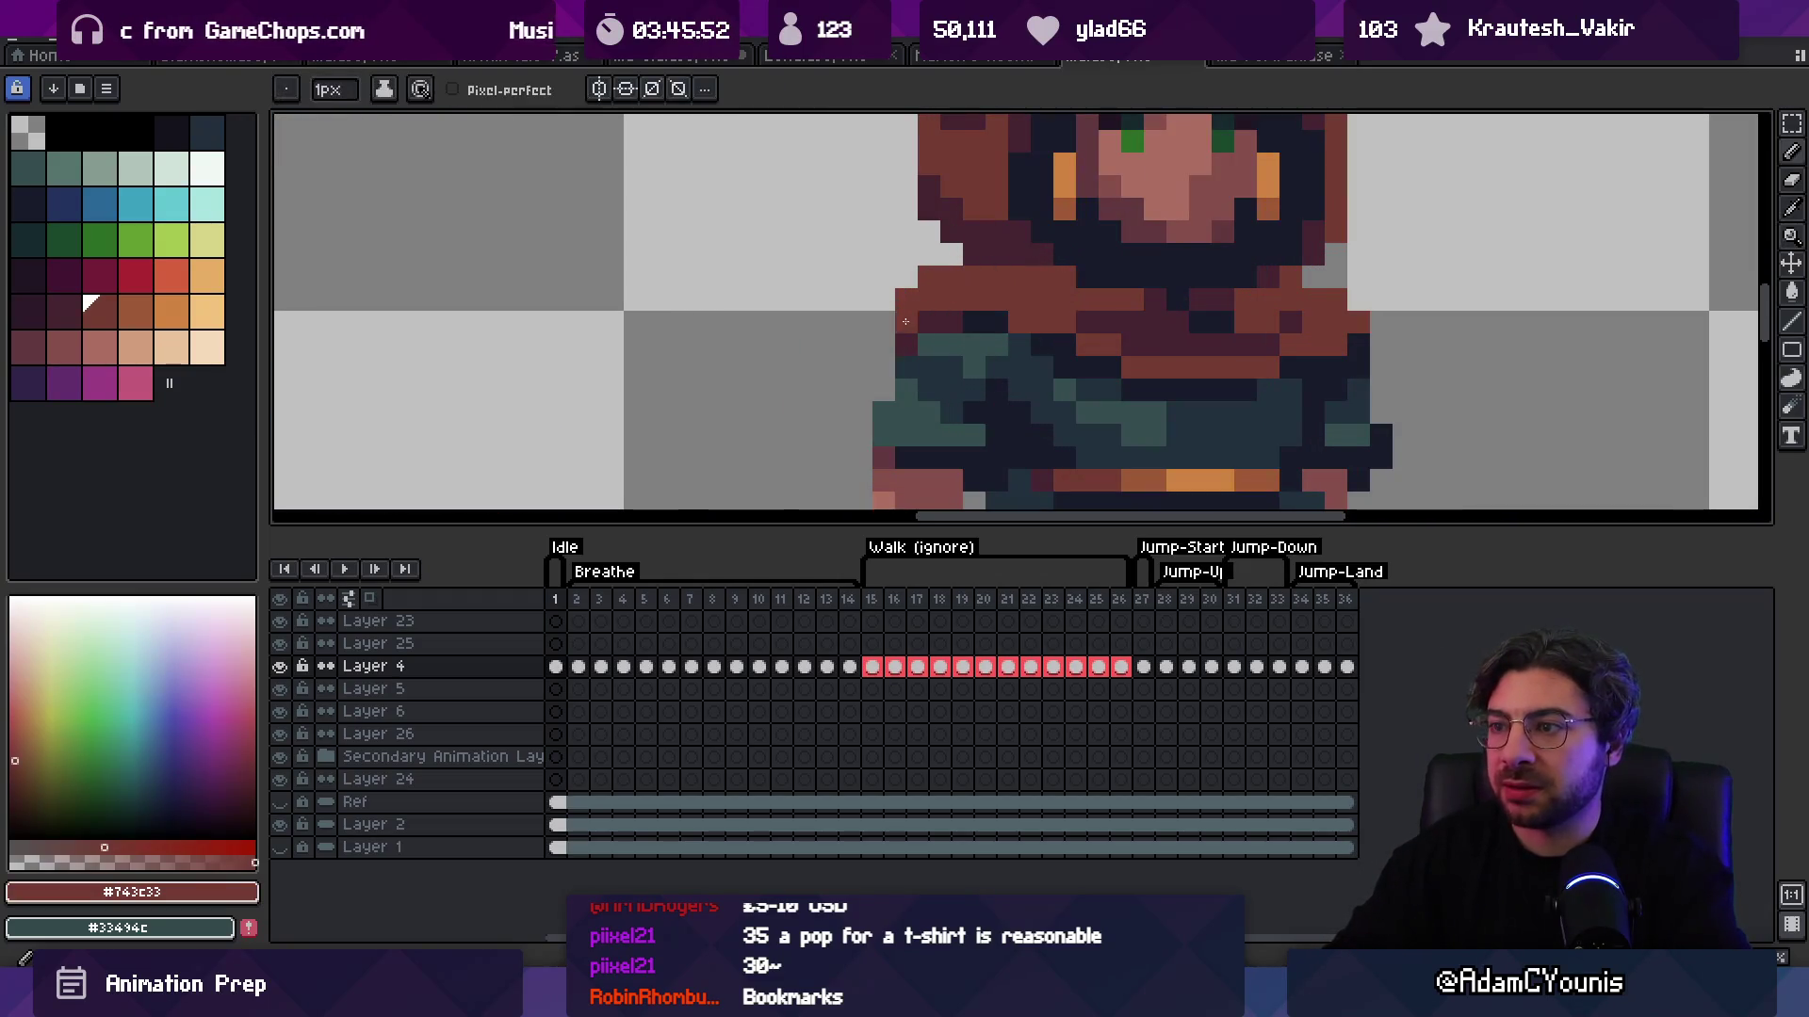
pyautogui.scroll(-3, 893, 273)
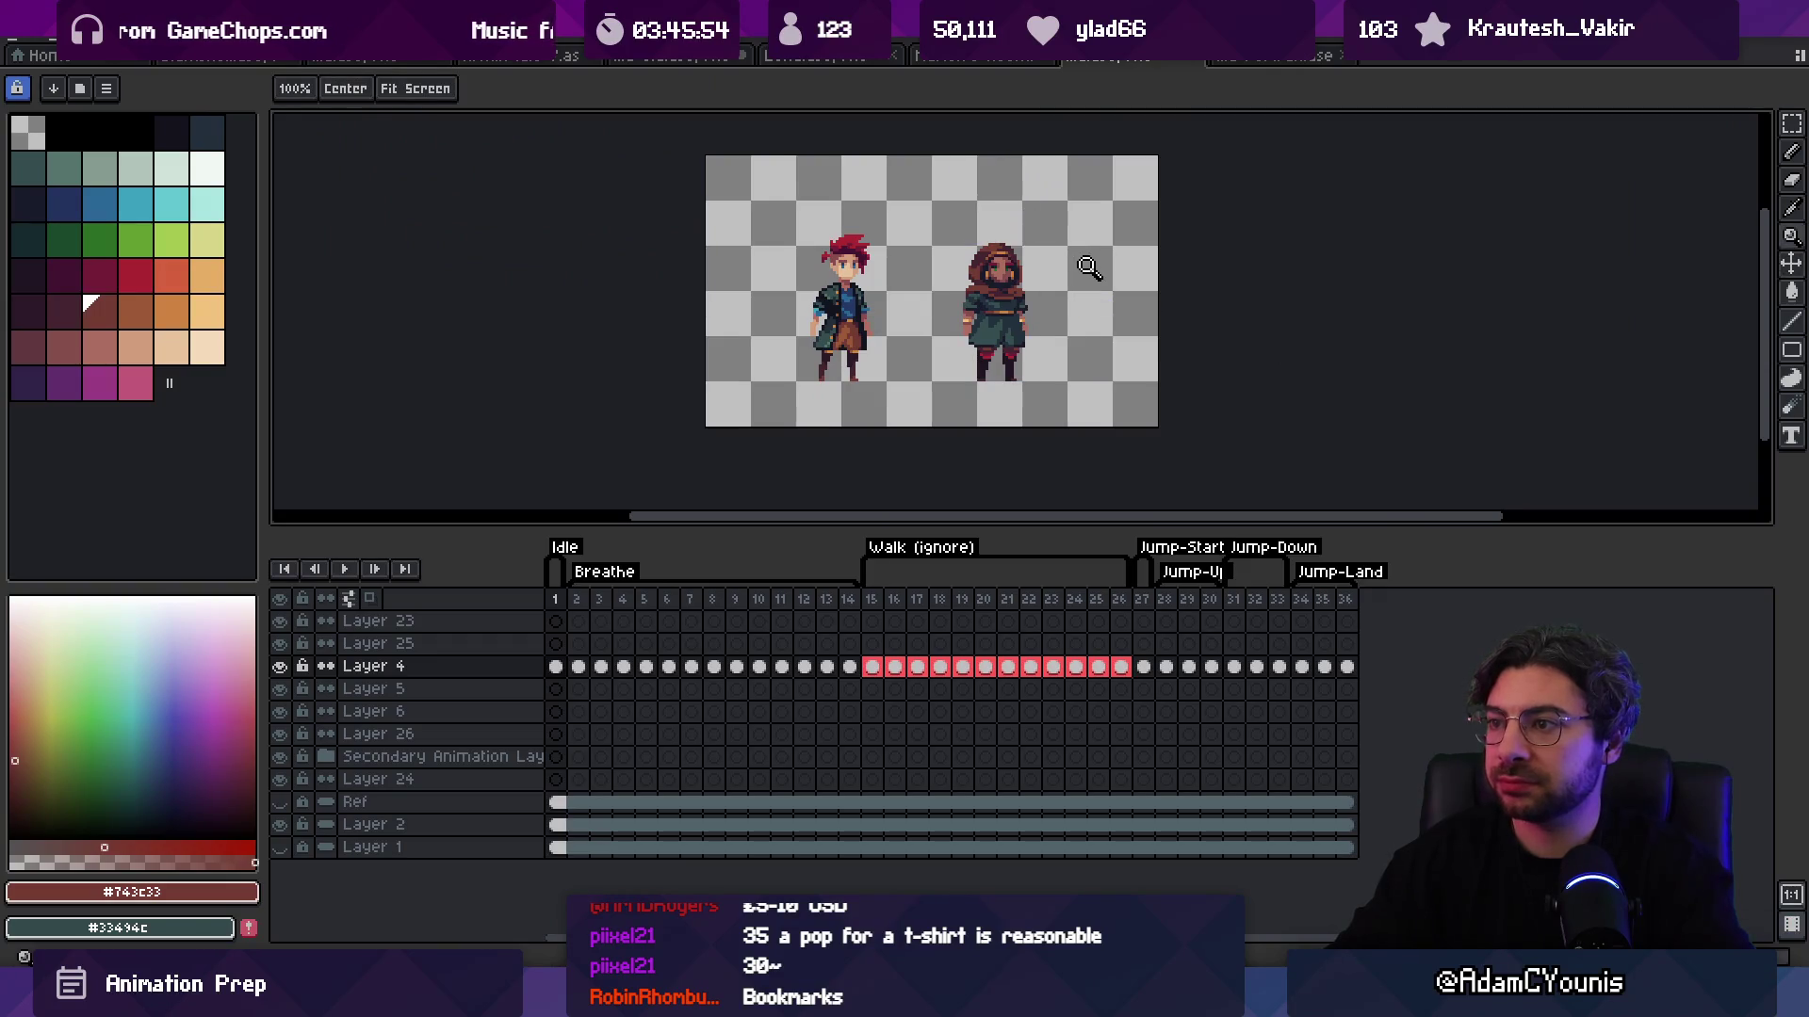
pyautogui.click(1049, 281)
pyautogui.press('v')
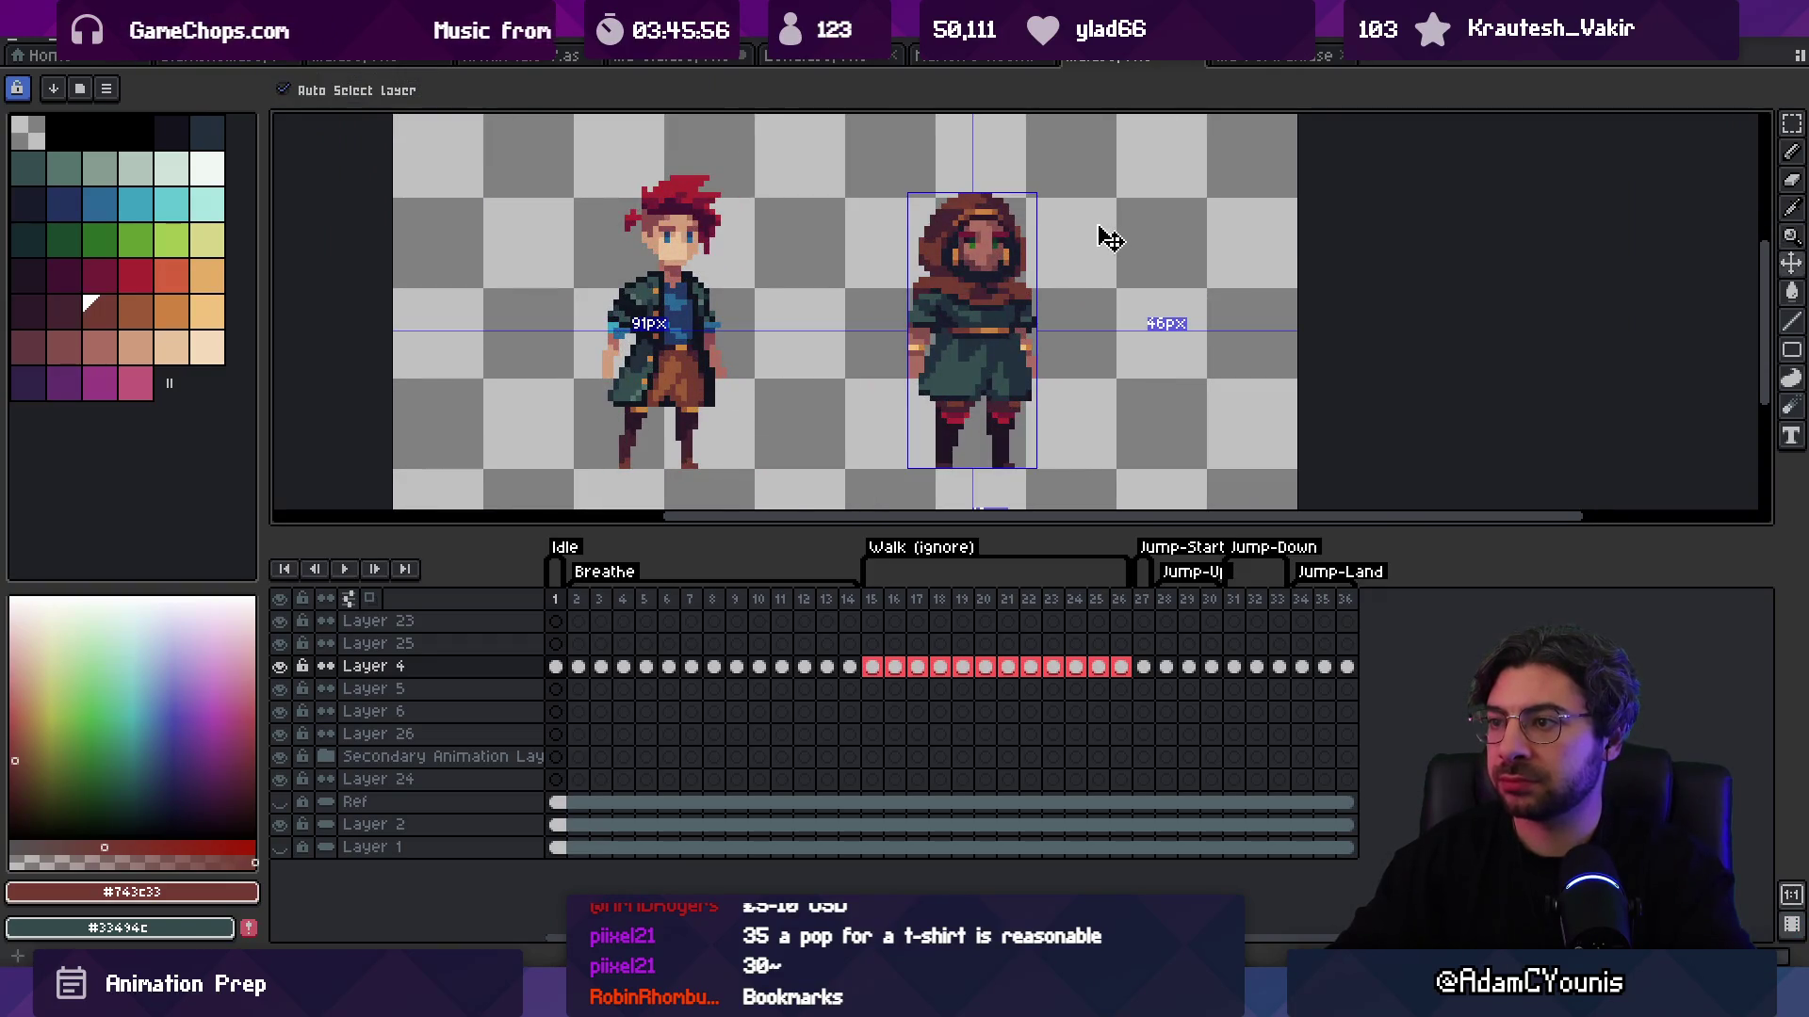
pyautogui.press('z')
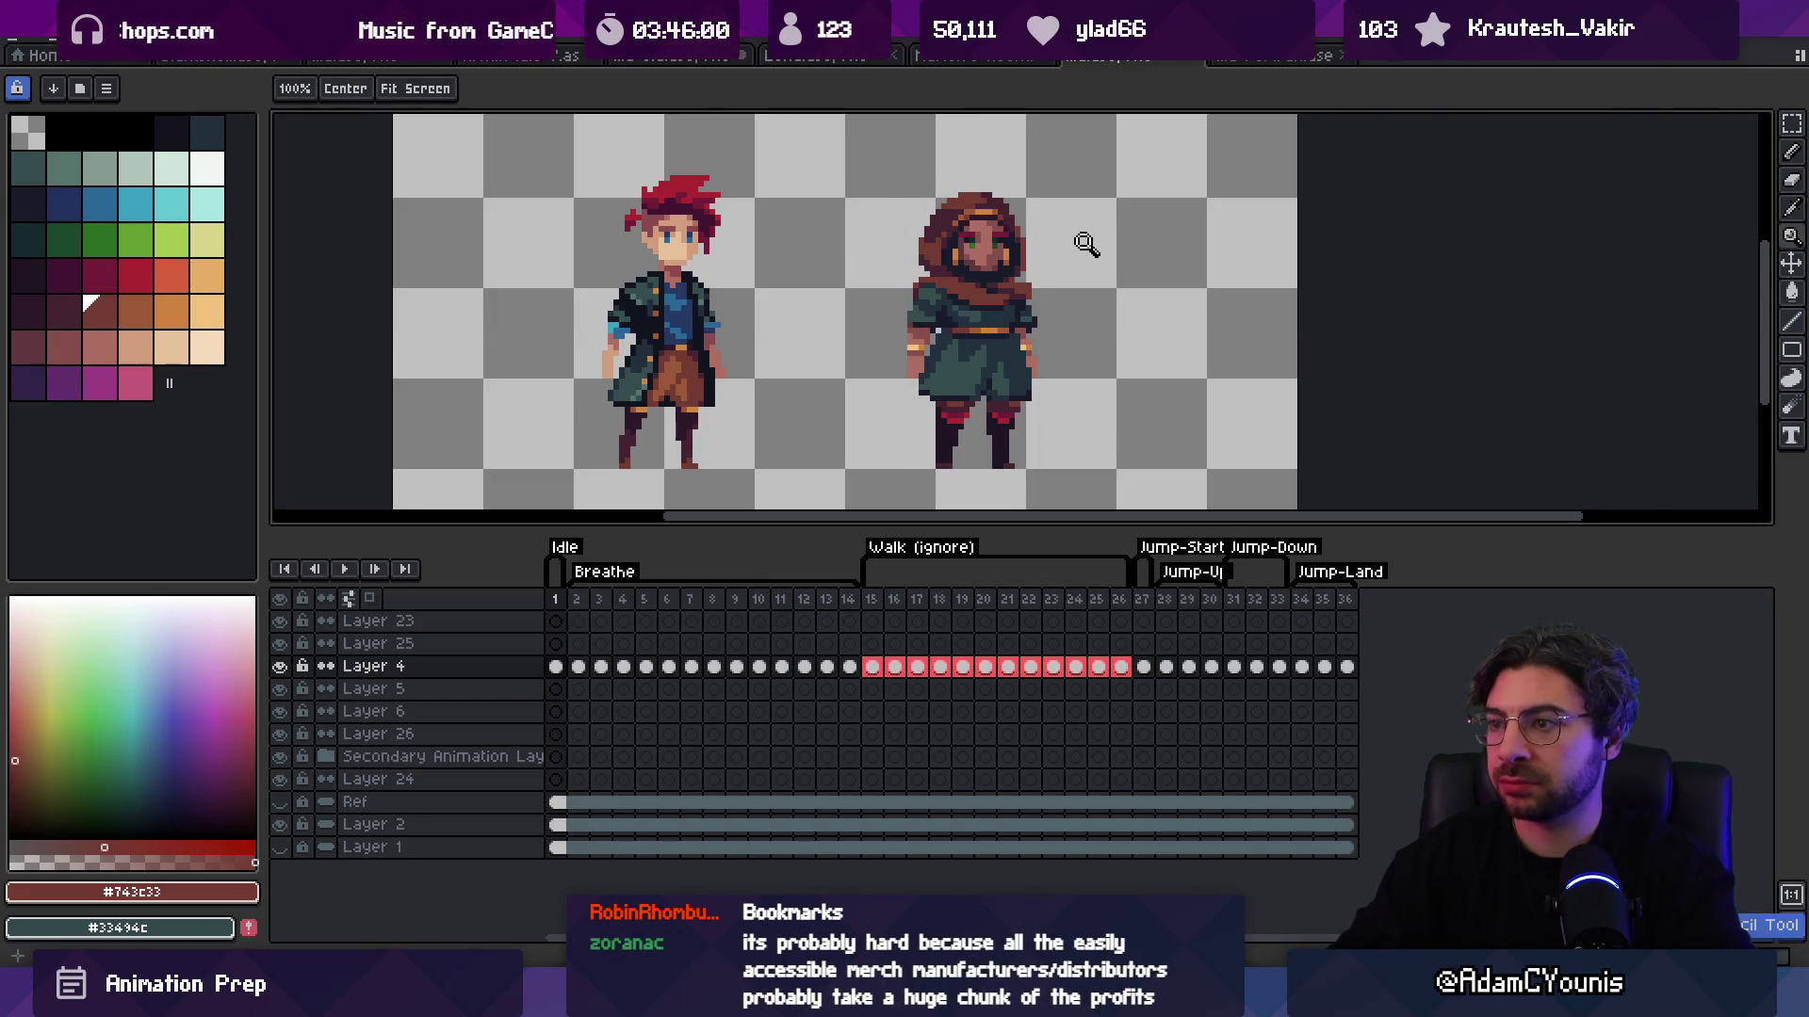
pyautogui.scroll(3, 1049, 275)
pyautogui.press('b')
pyautogui.press('z')
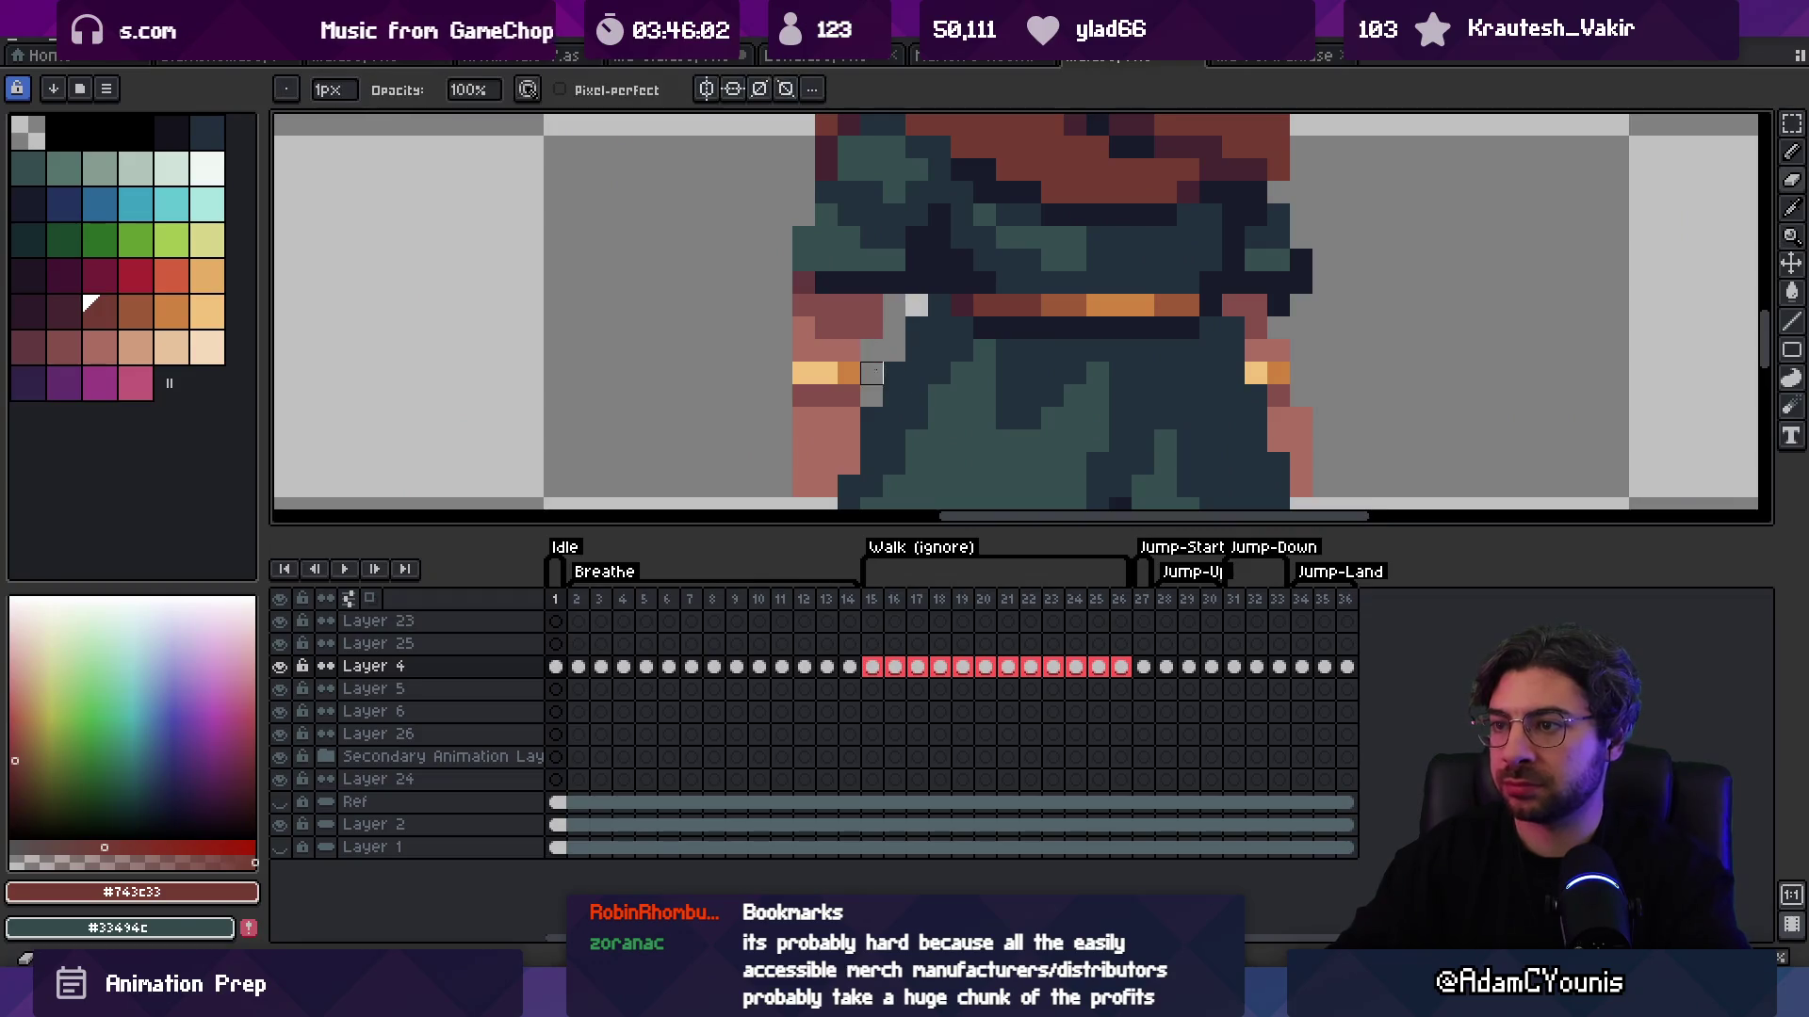
pyautogui.hotkey('ctrl', '0')
# Step: Sample the torso's dark outline colour and erase the stray grey pixel at the waist
pyautogui.scroll(3, 952, 263)
pyautogui.press('i')
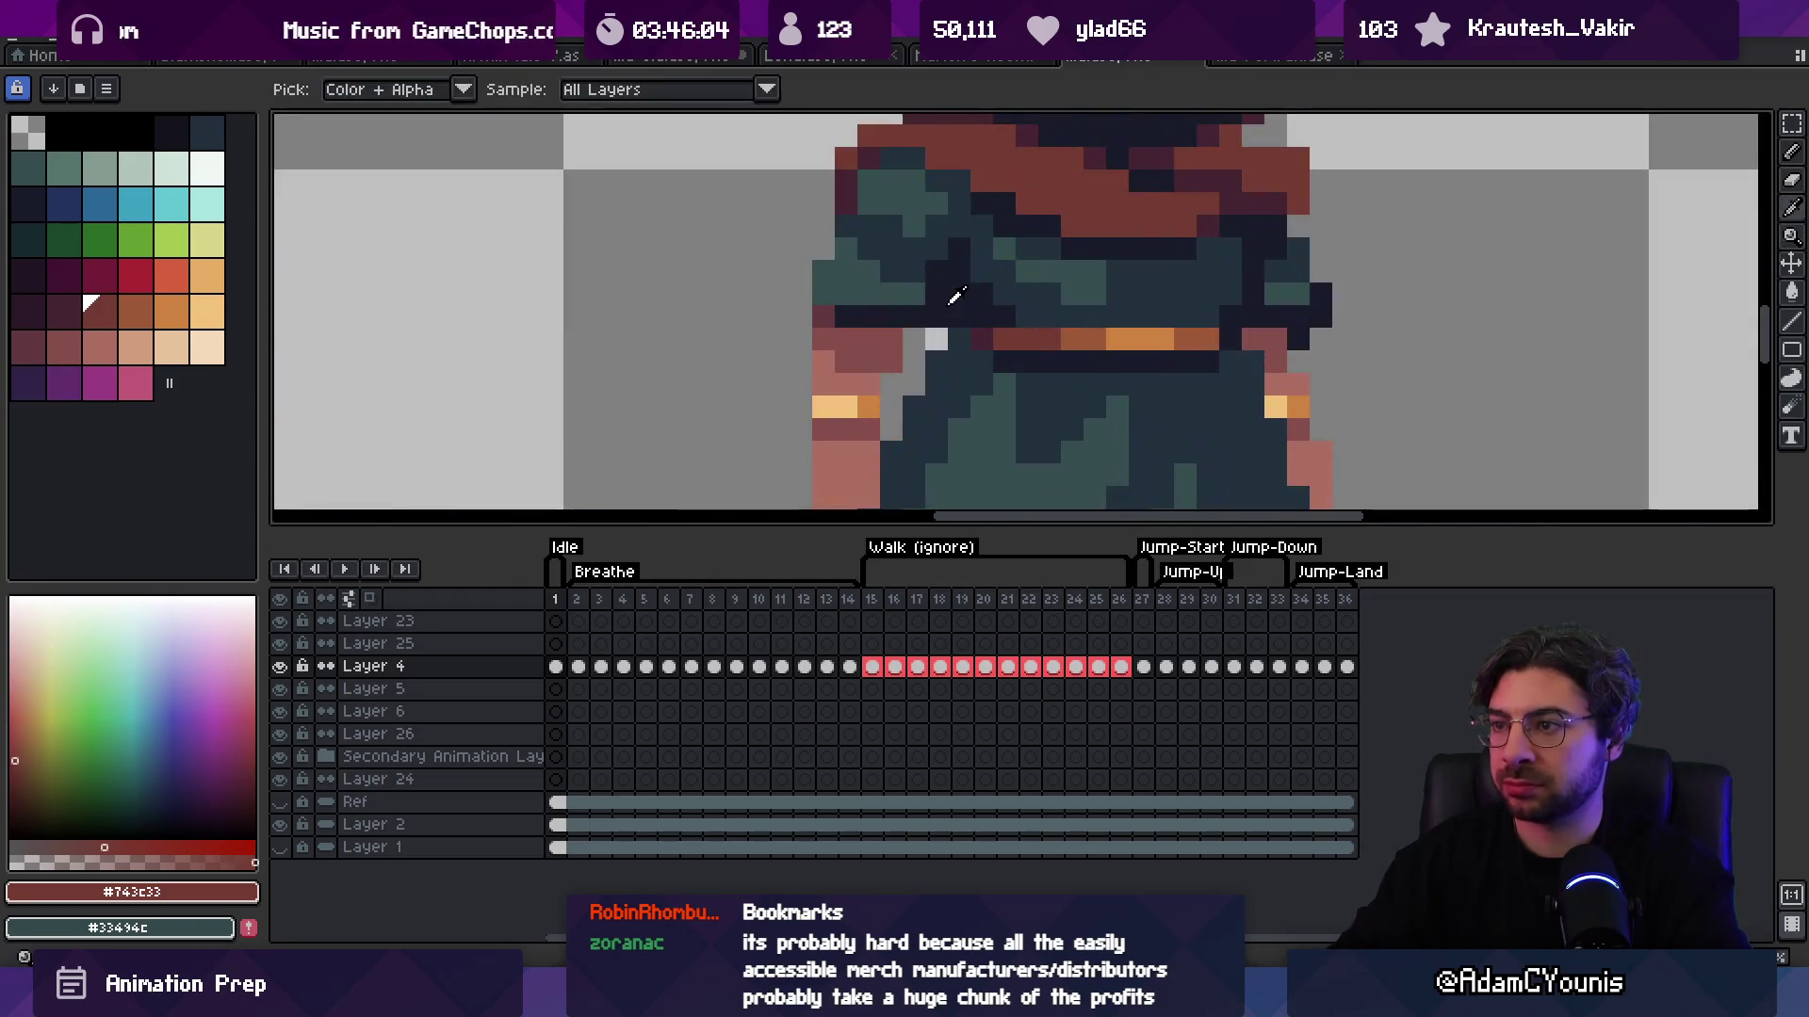
pyautogui.click(953, 294)
pyautogui.press('b')
pyautogui.press('z')
pyautogui.hotkey('ctrl', '0')
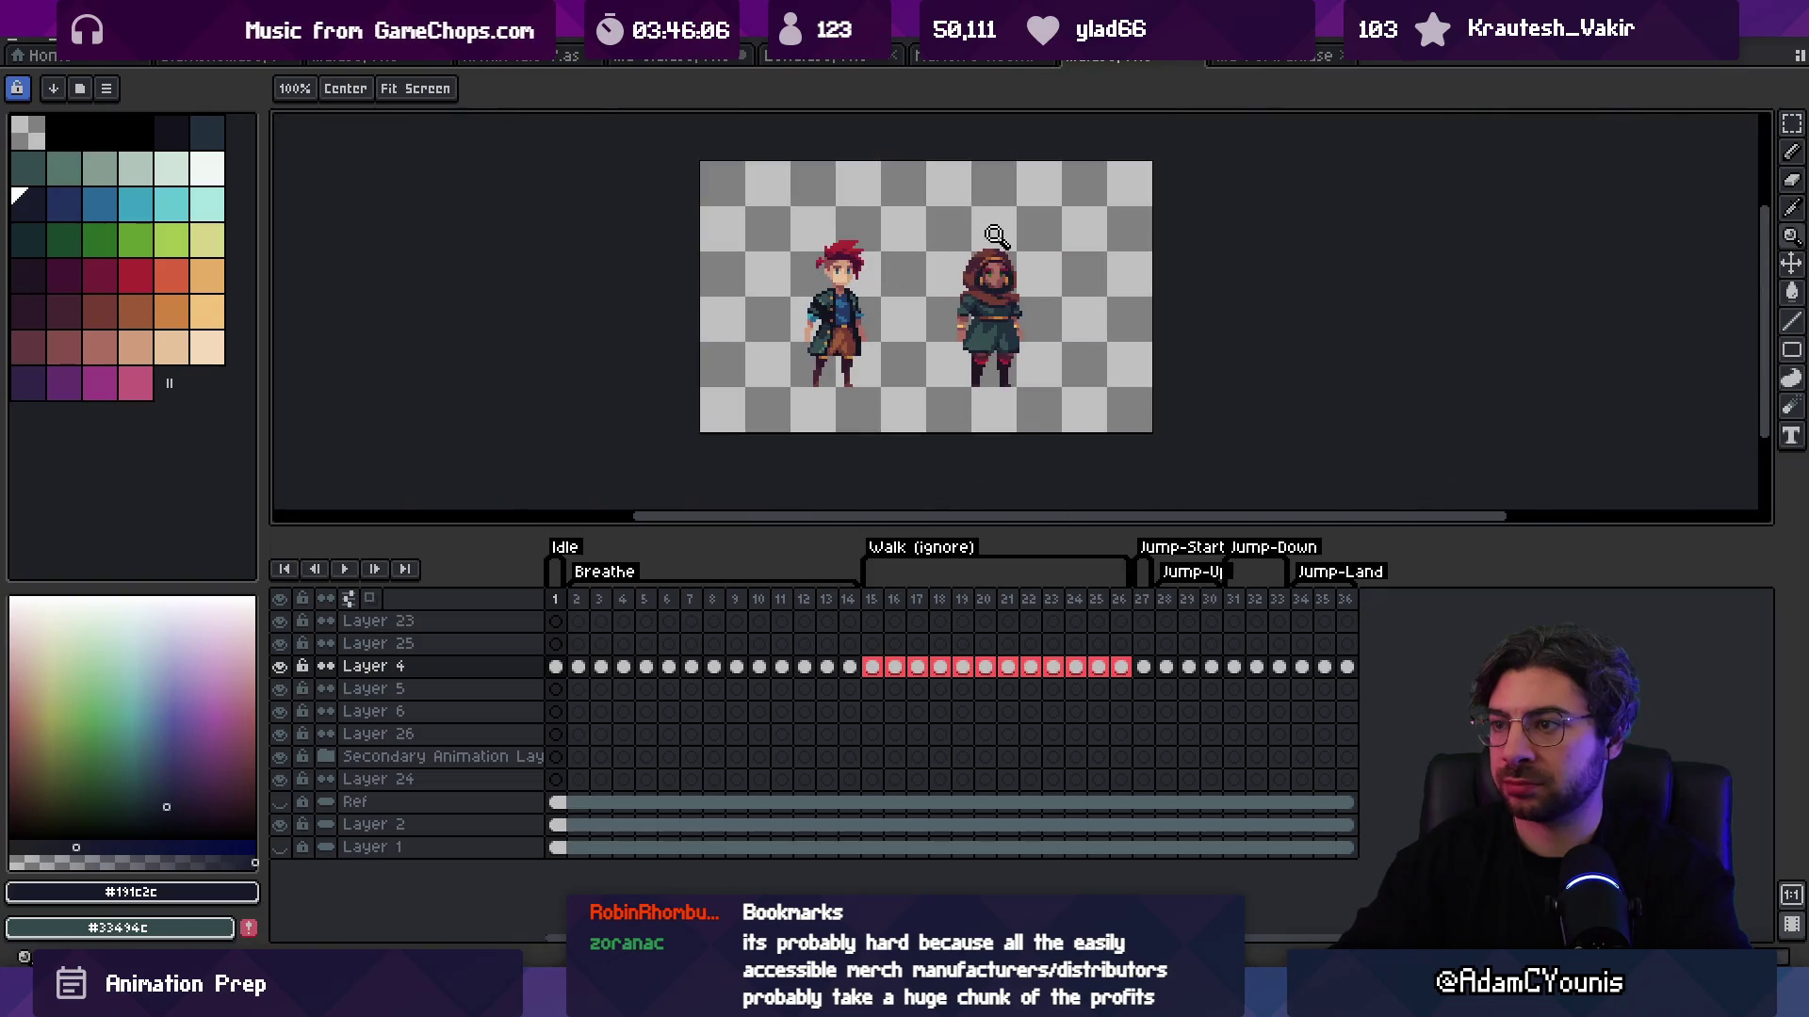
pyautogui.click(1040, 305)
pyautogui.scroll(3, 980, 296)
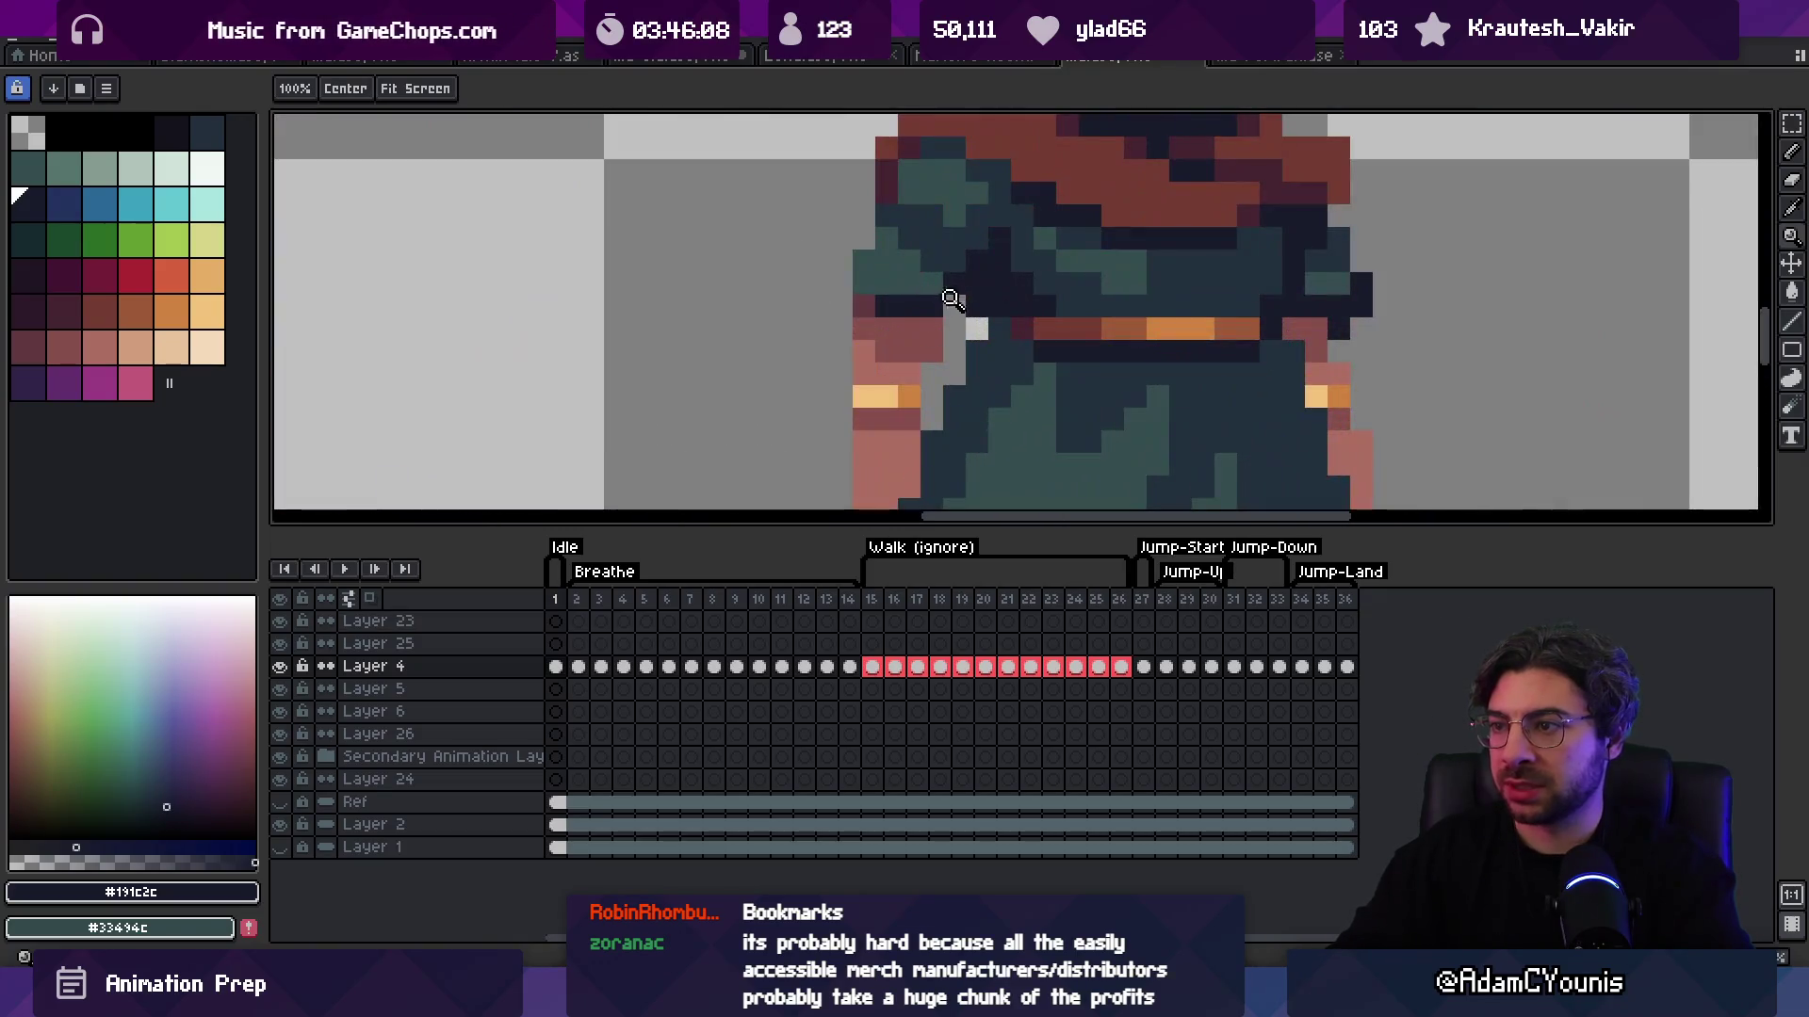
pyautogui.press('b')
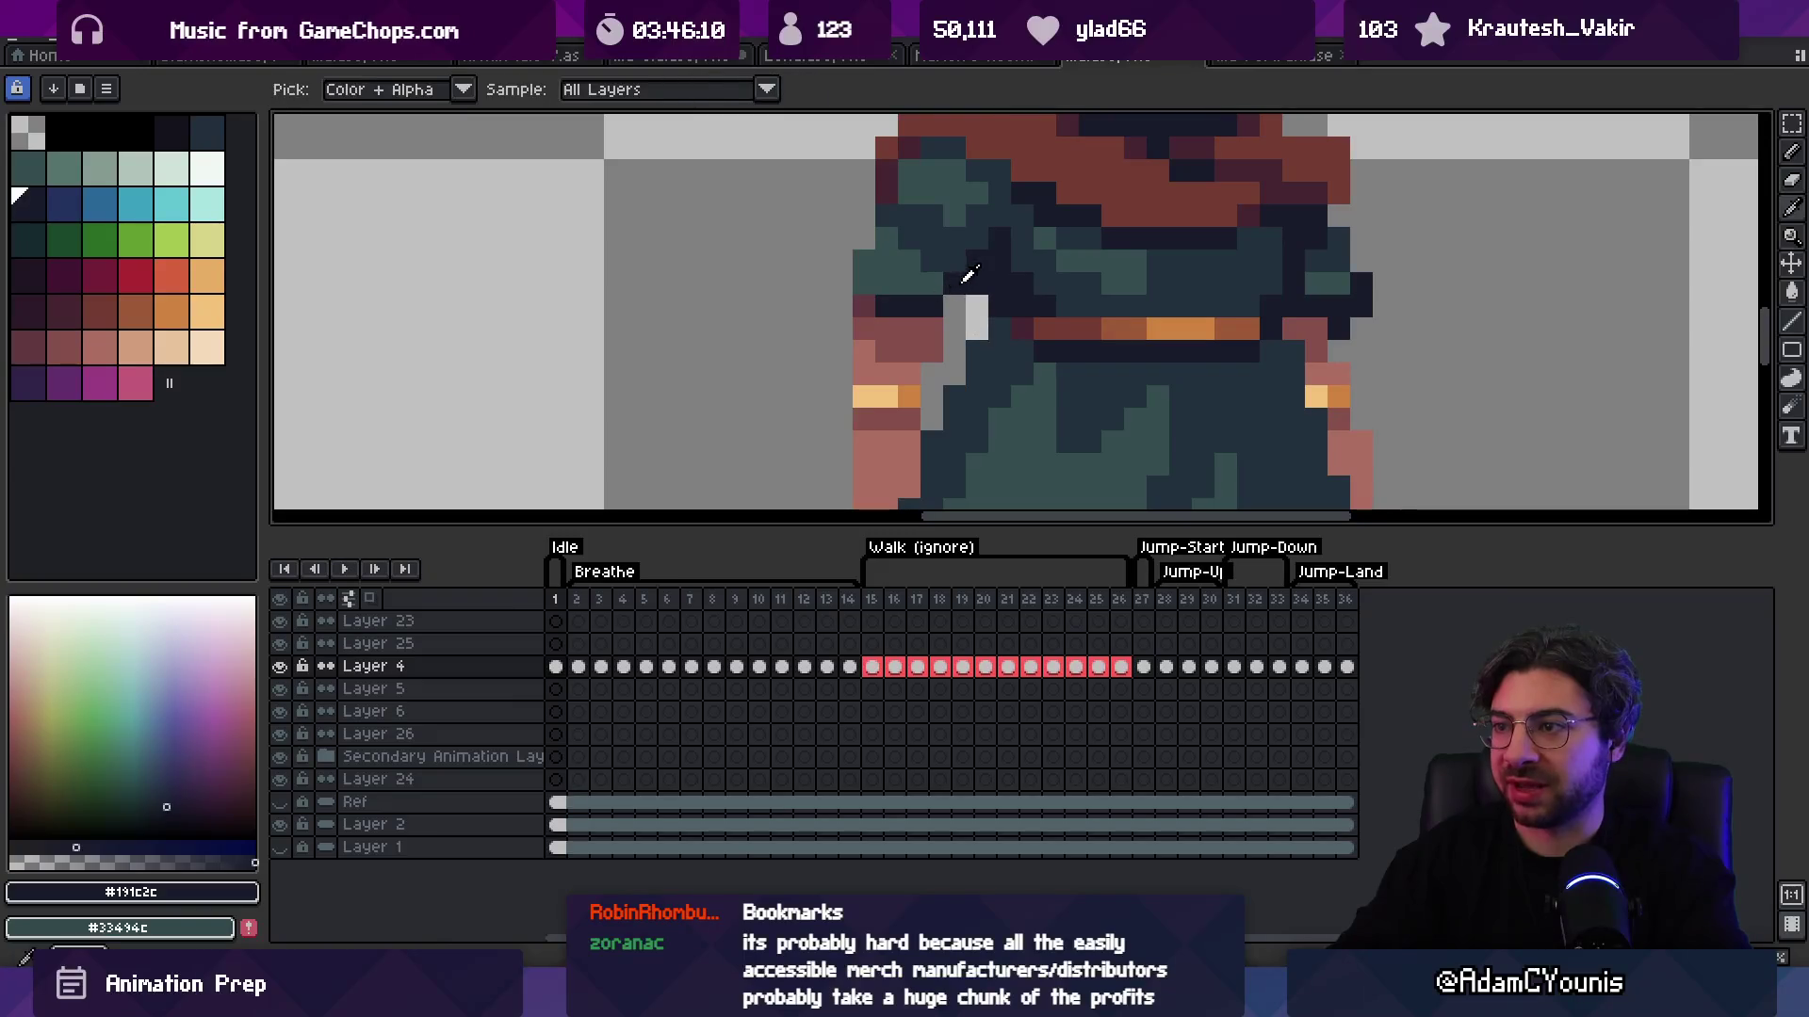
pyautogui.press('e')
pyautogui.click(954, 306)
pyautogui.press('z')
pyautogui.scroll(-4, 868, 293)
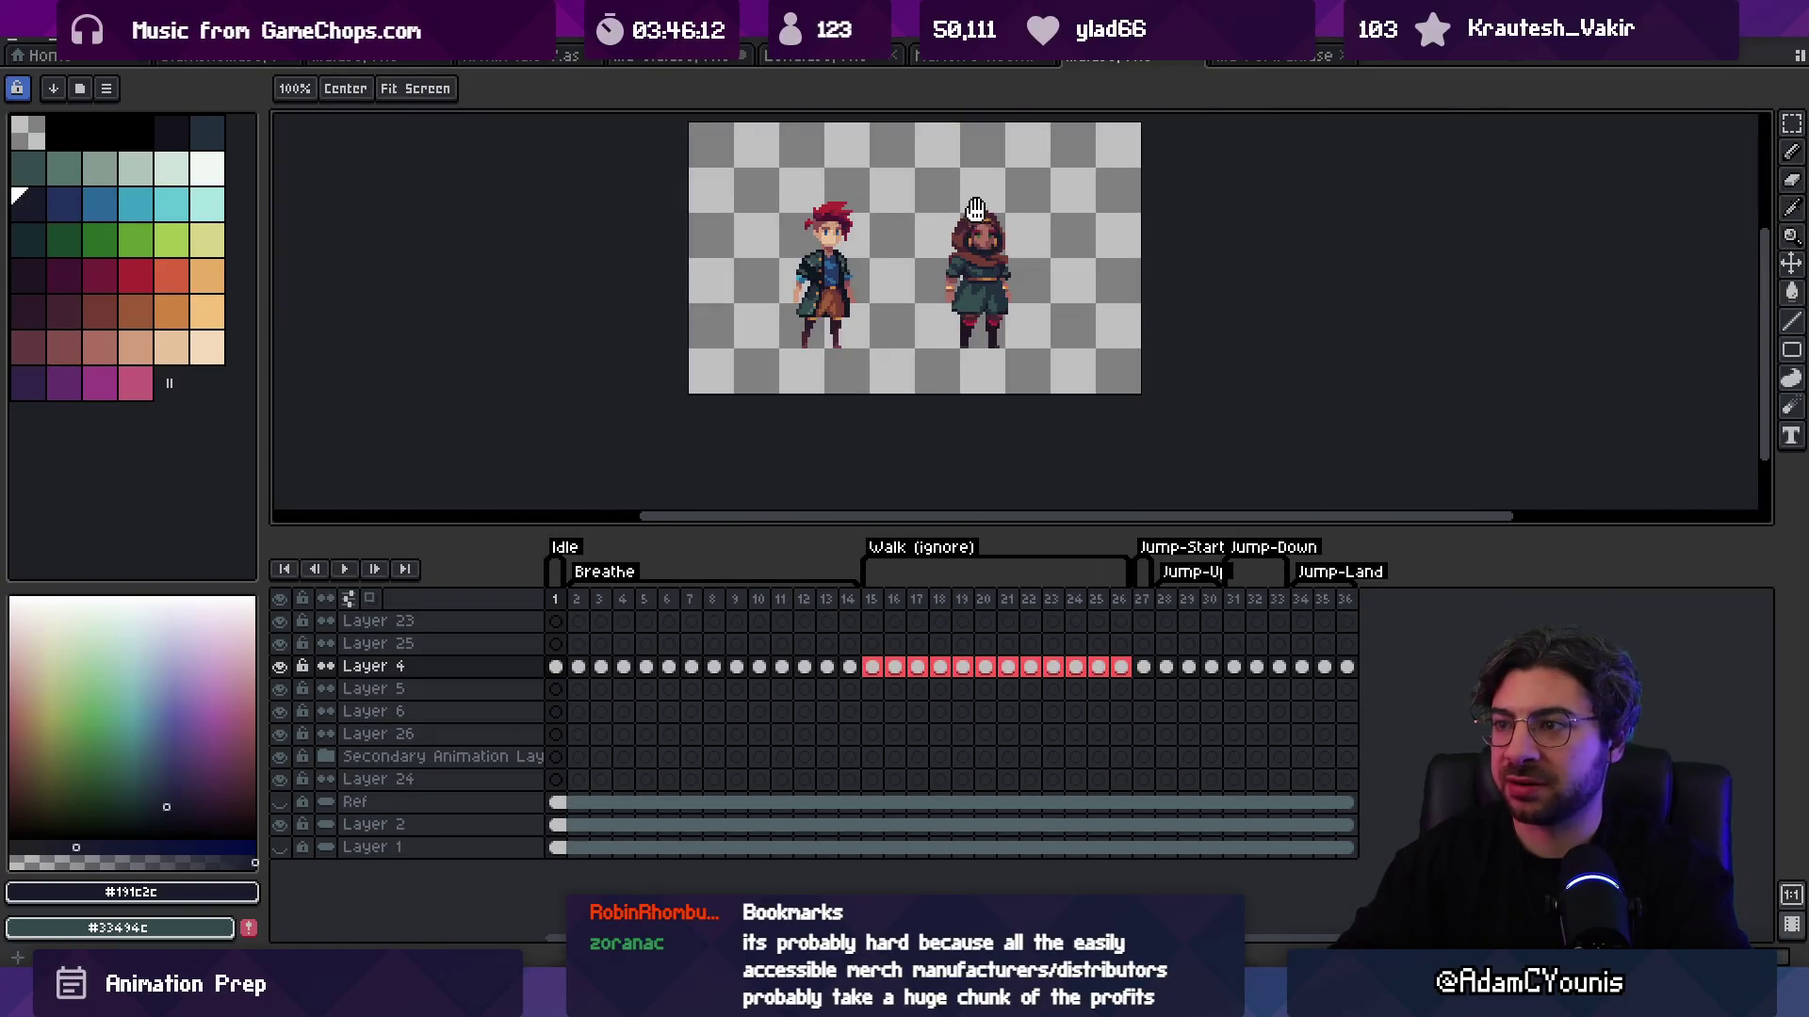
# Step: Sample the cloak's teal colour while zooming in and out on the hooded character
pyautogui.click(1001, 271)
pyautogui.keyDown('alt'); pyautogui.click(947, 292); pyautogui.keyUp('alt')
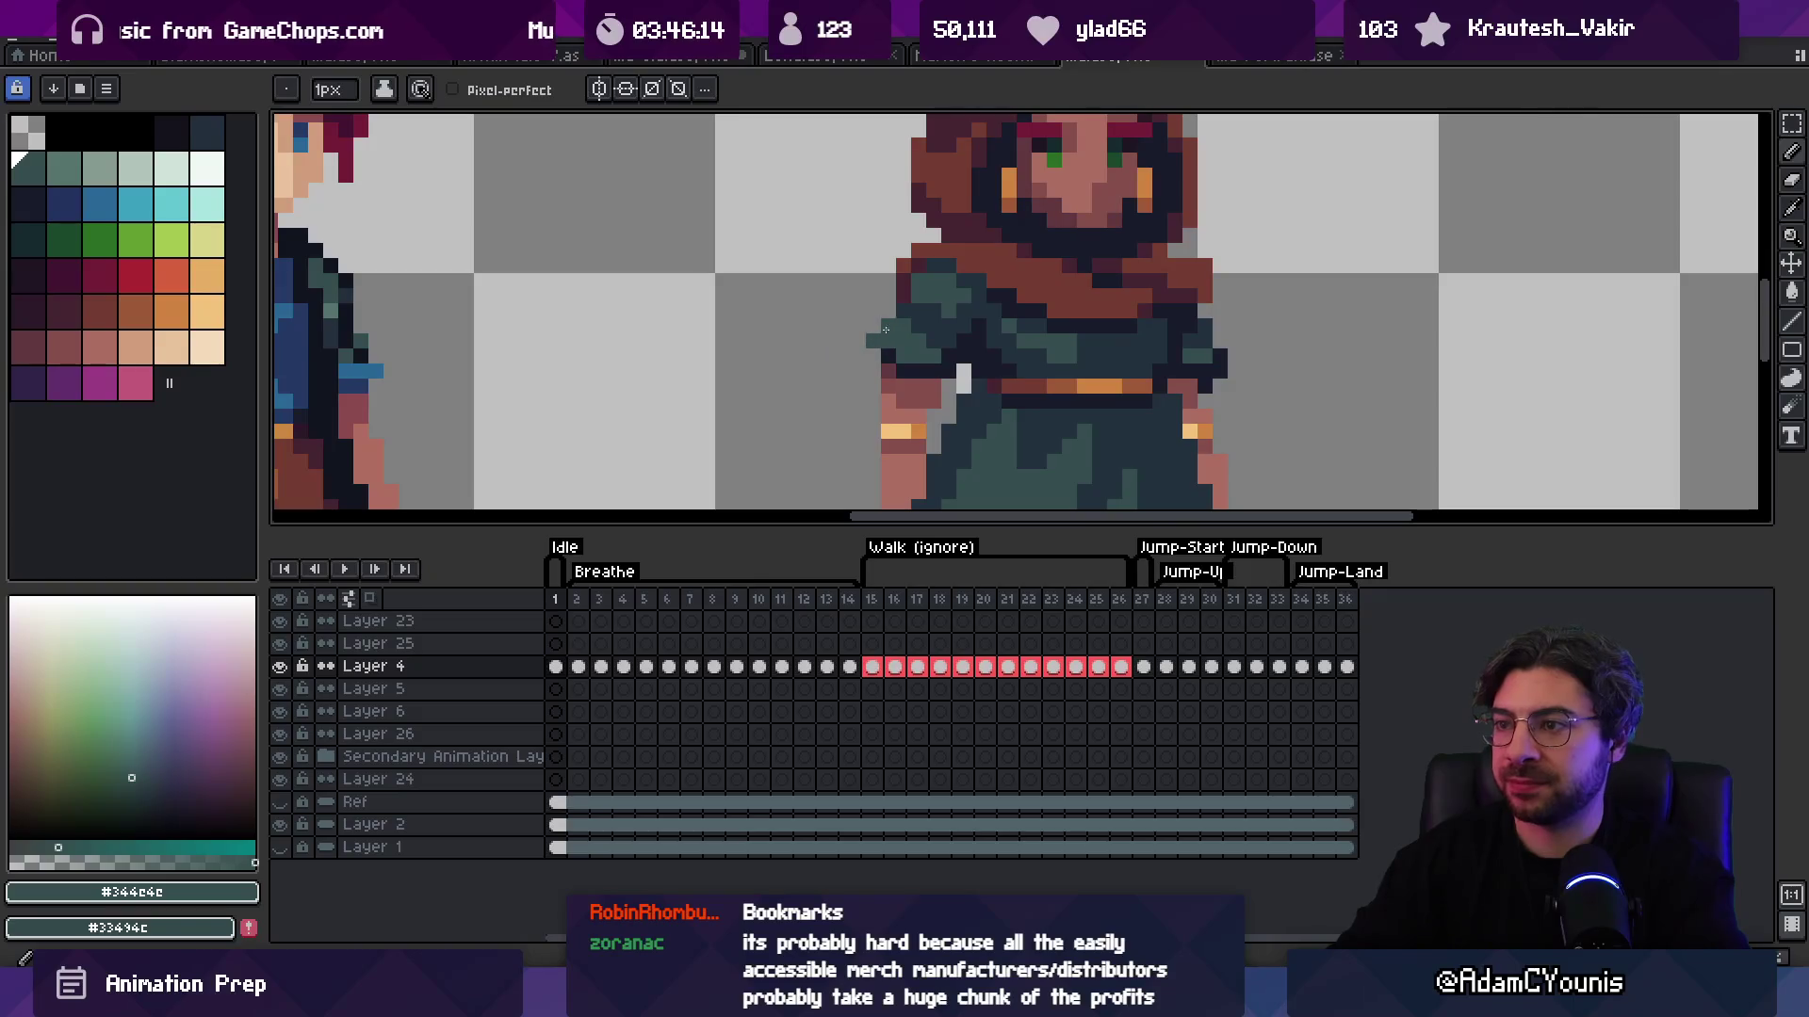
pyautogui.scroll(-5, 980, 264)
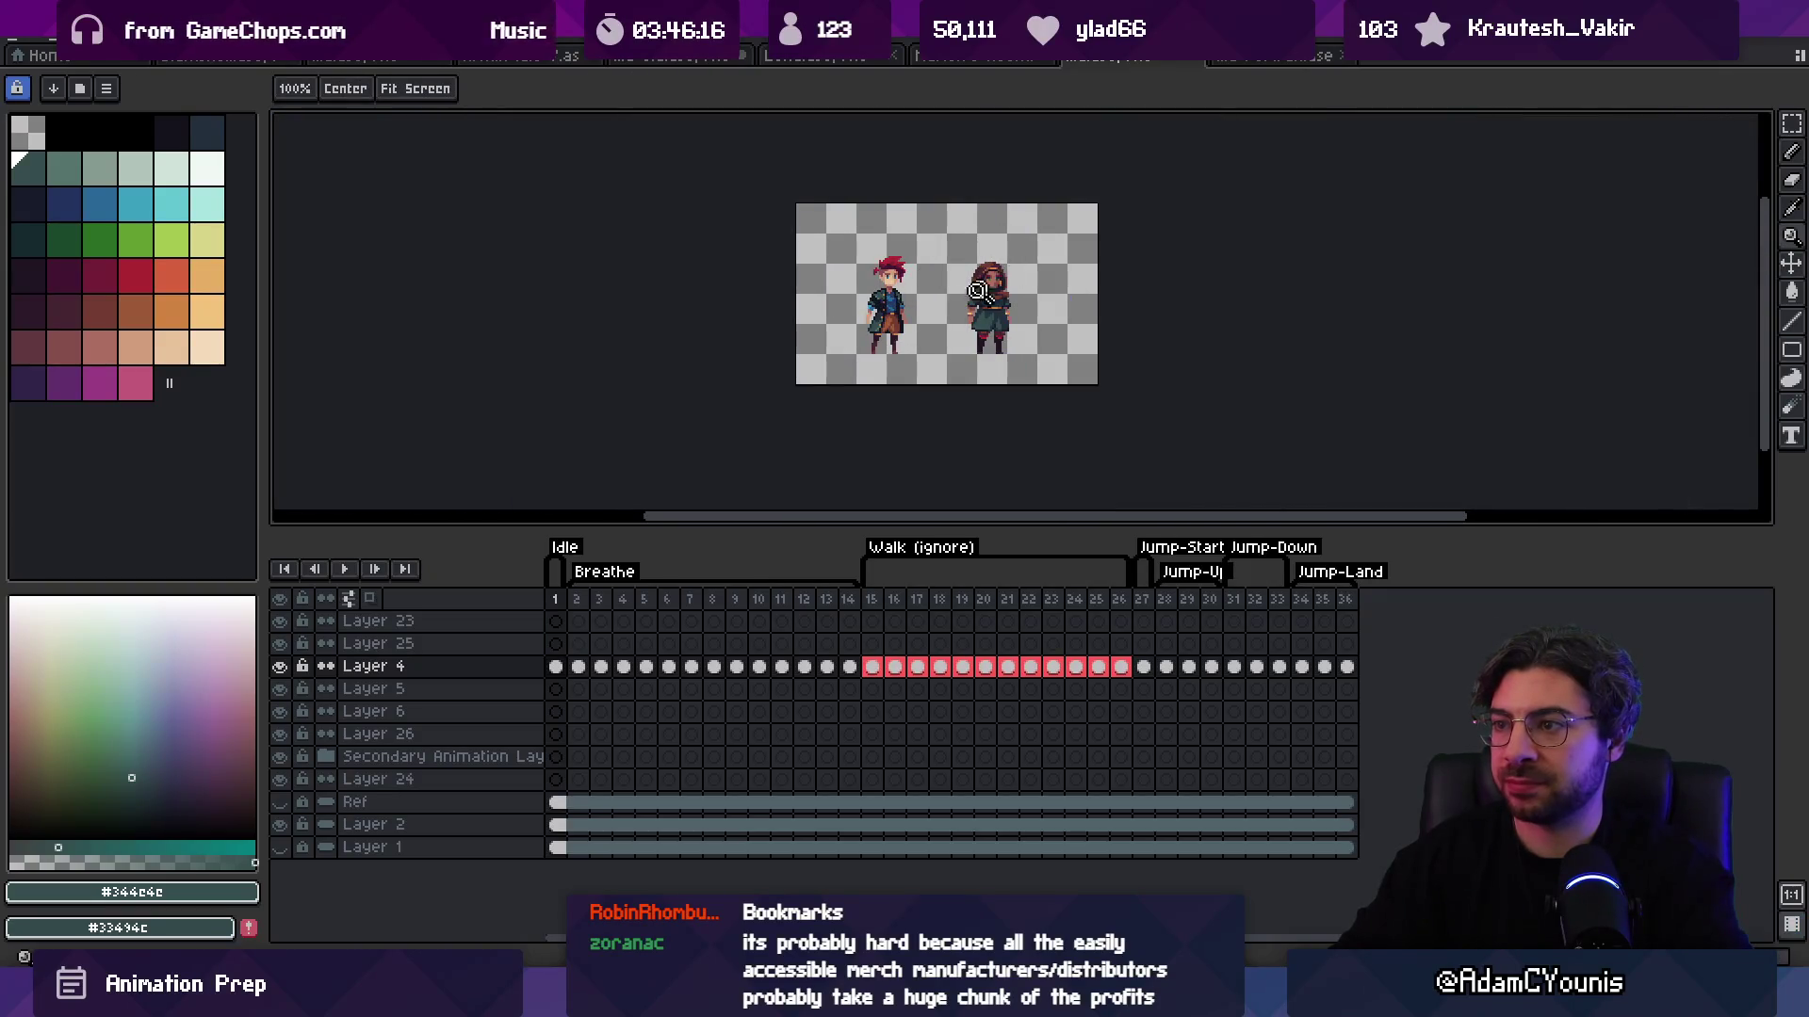
pyautogui.scroll(4, 961, 297)
pyautogui.scroll(1, 956, 298)
pyautogui.press('b')
pyautogui.scroll(-3, 872, 283)
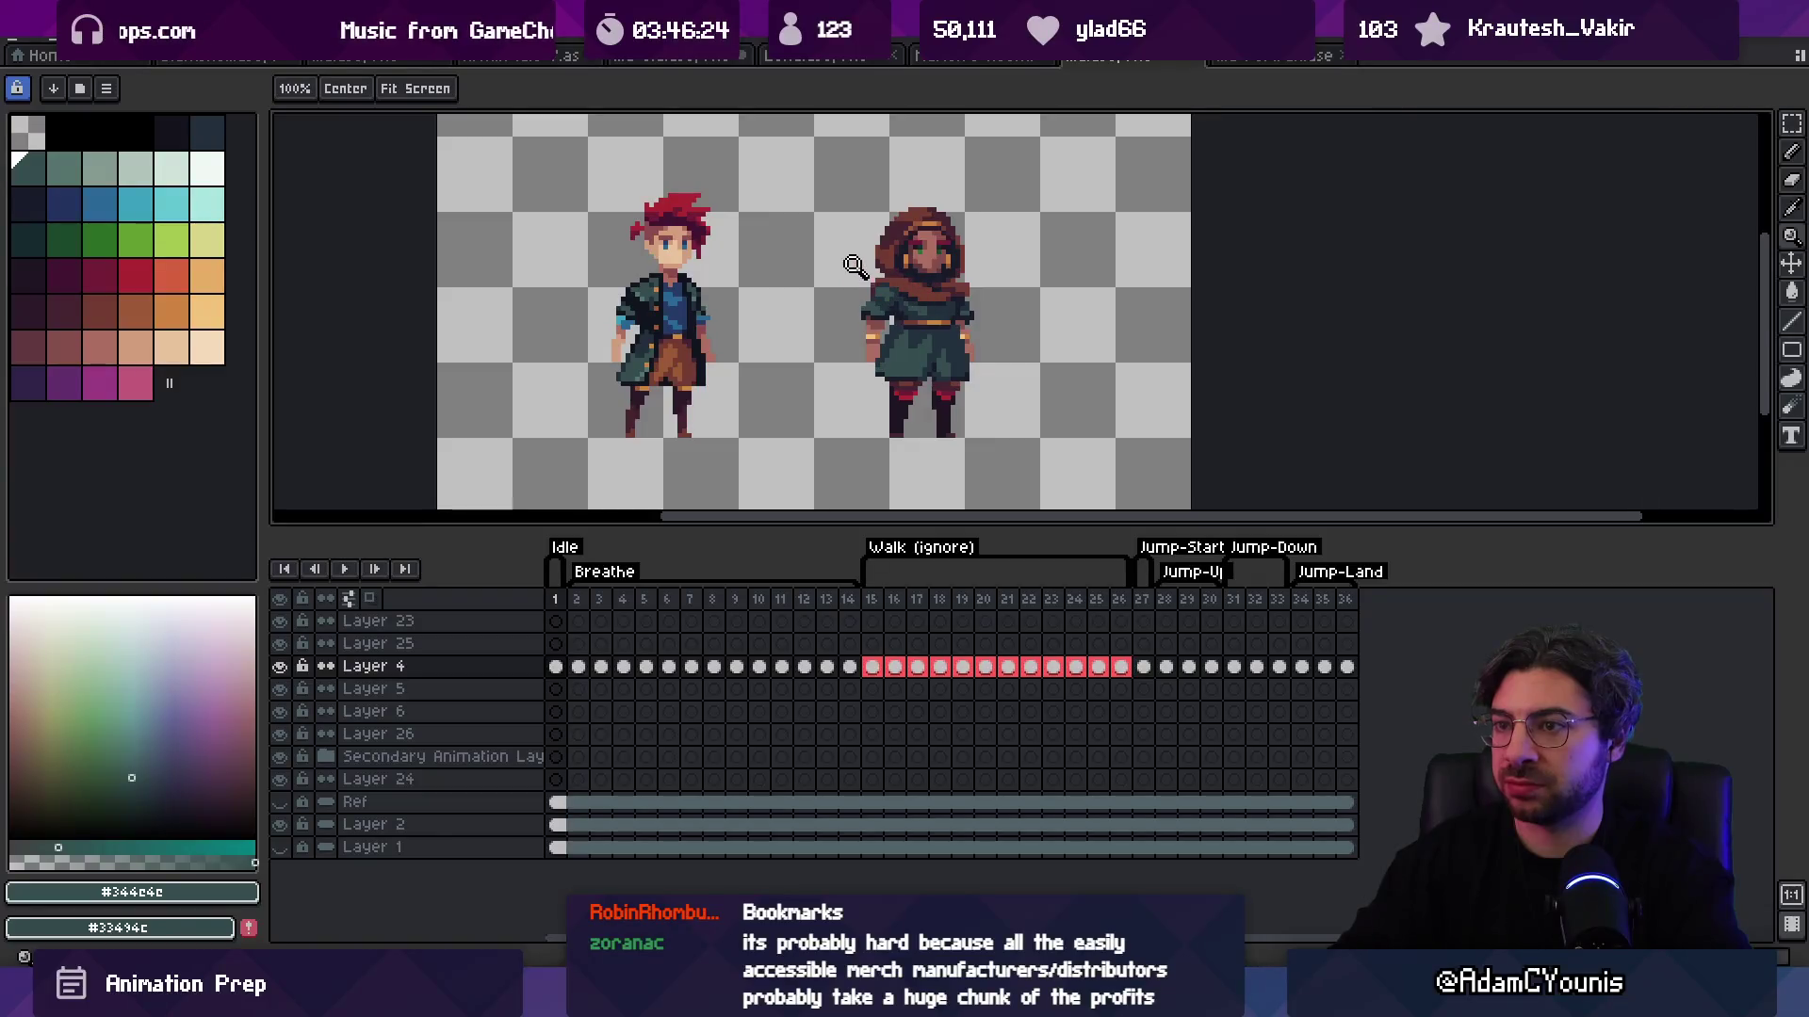
pyautogui.scroll(4, 860, 299)
pyautogui.press('z')
pyautogui.scroll(-4, 942, 276)
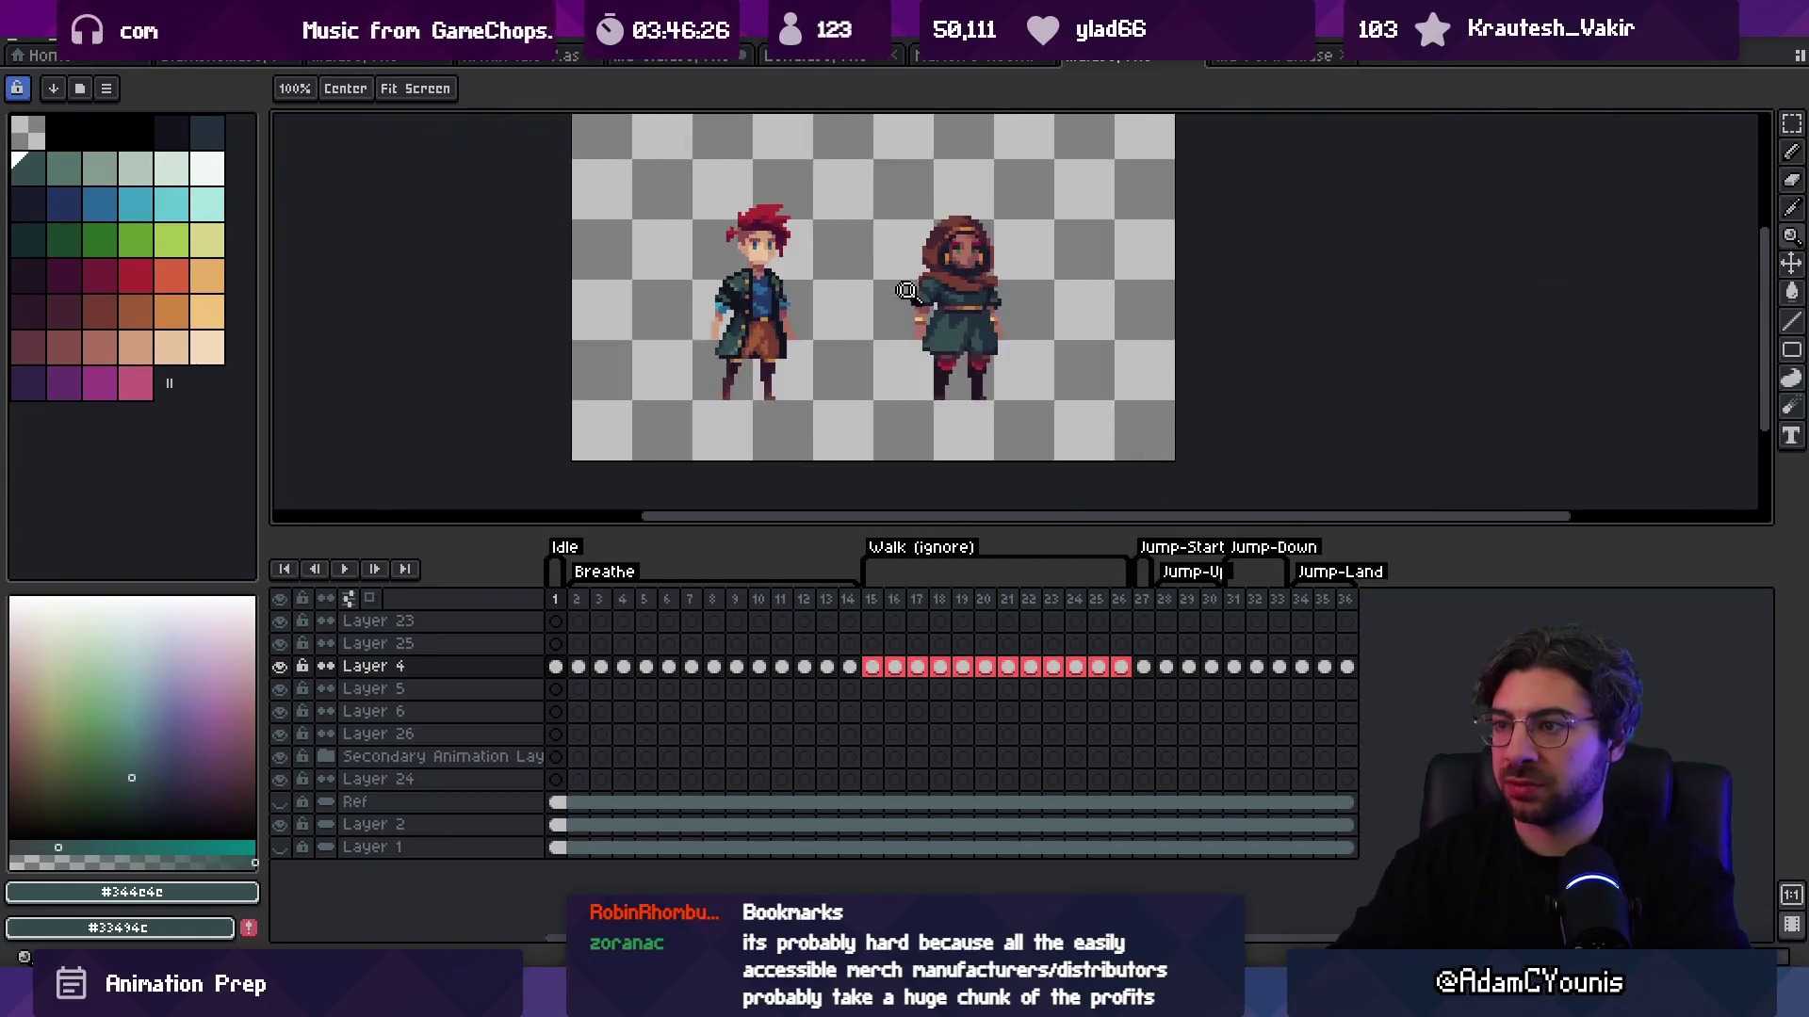
pyautogui.scroll(4, 970, 278)
pyautogui.scroll(-2, 983, 278)
pyautogui.scroll(2, 982, 278)
pyautogui.press('b')
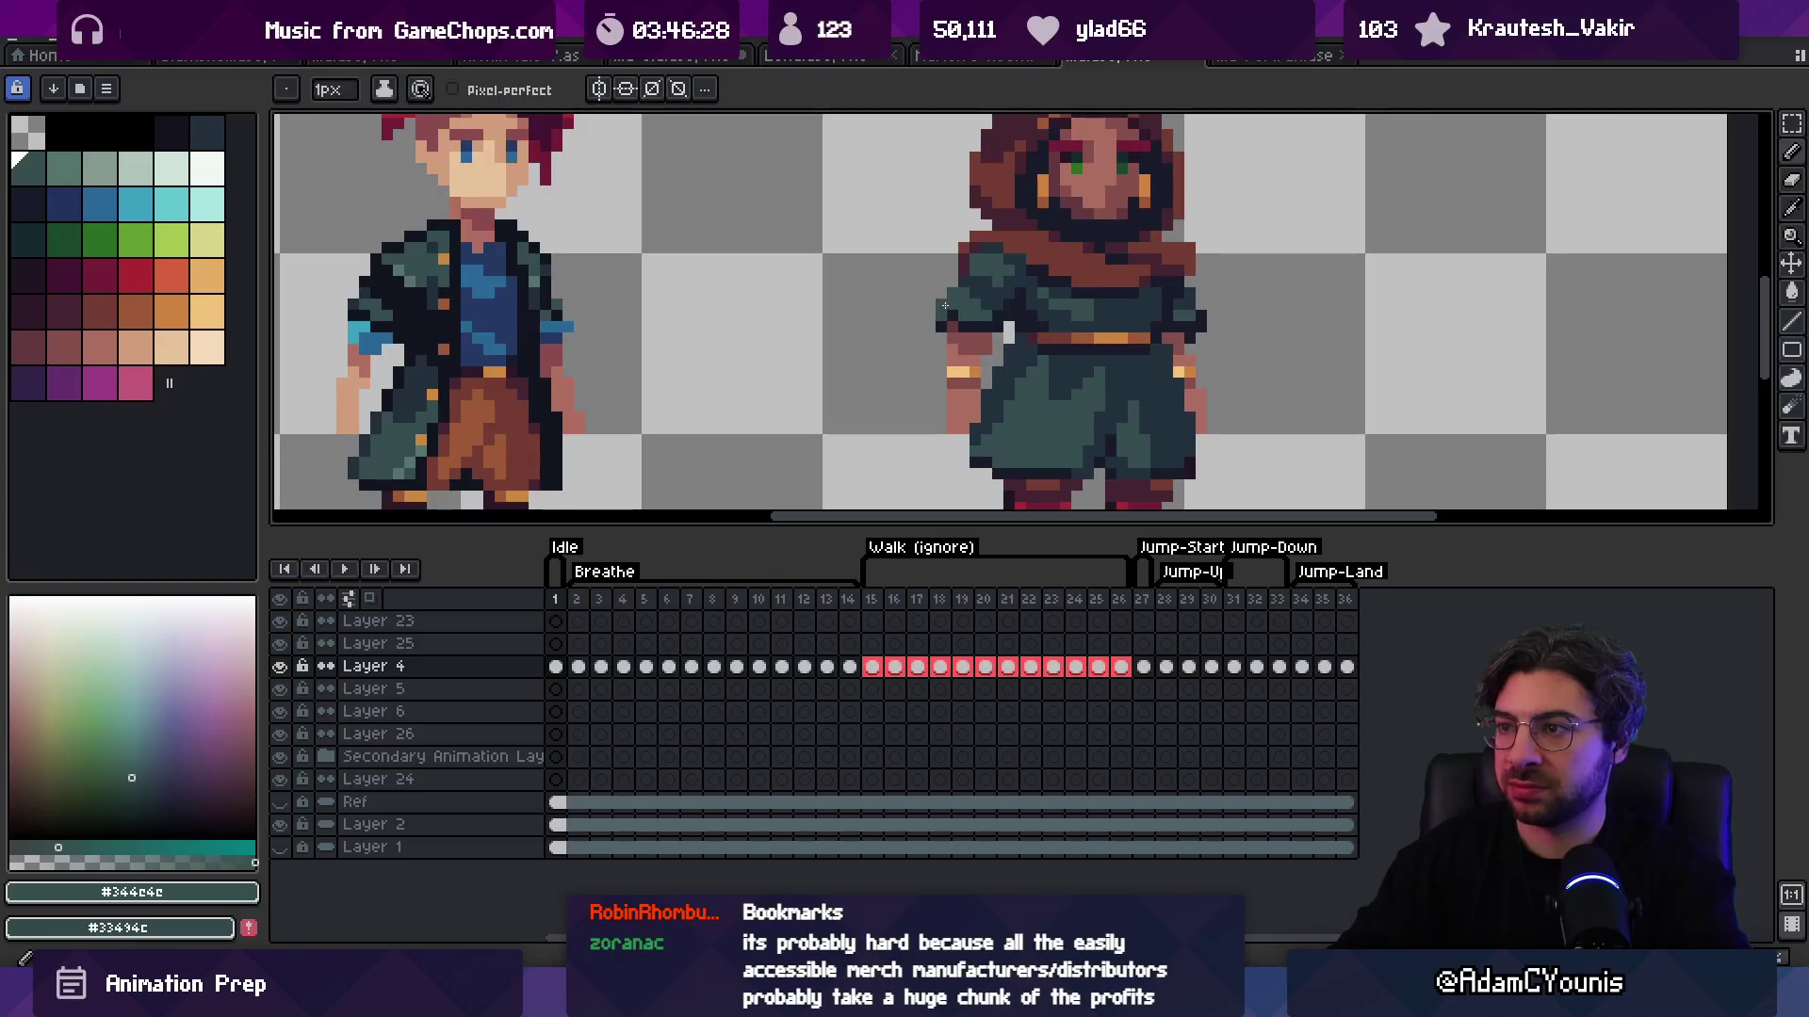
pyautogui.press('z')
pyautogui.scroll(-3, 1020, 218)
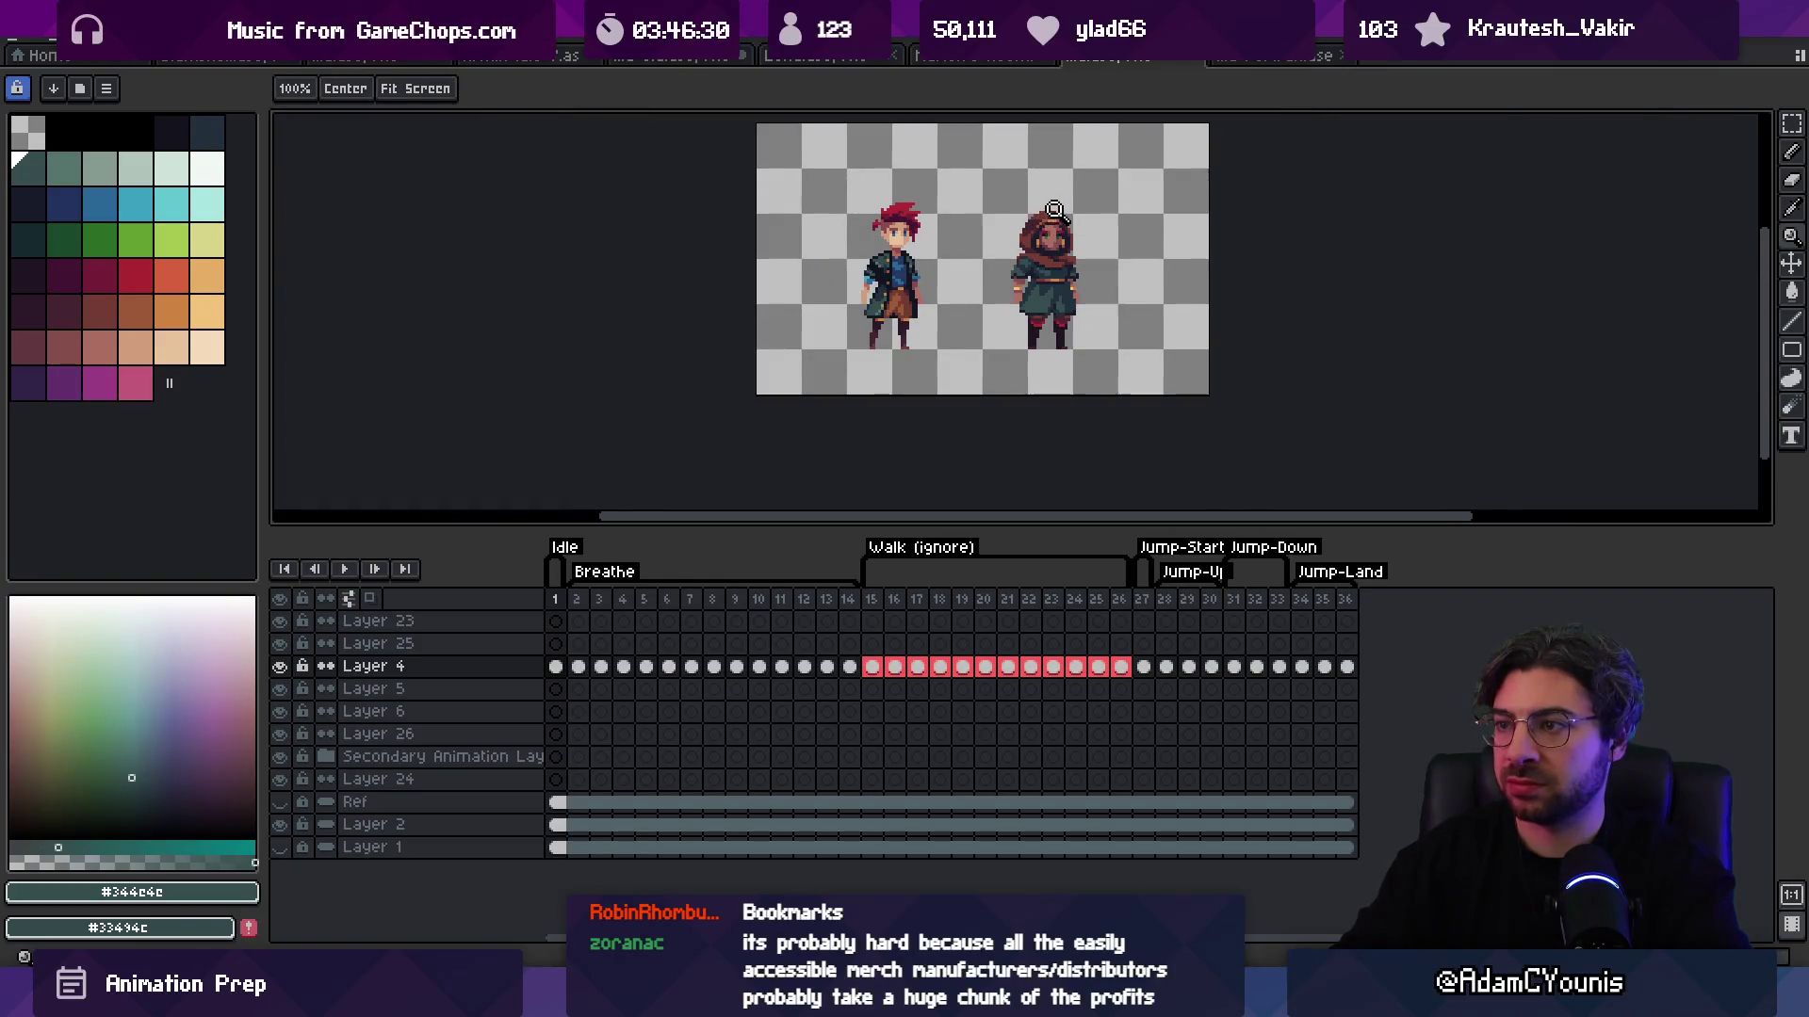
pyautogui.scroll(3, 1019, 288)
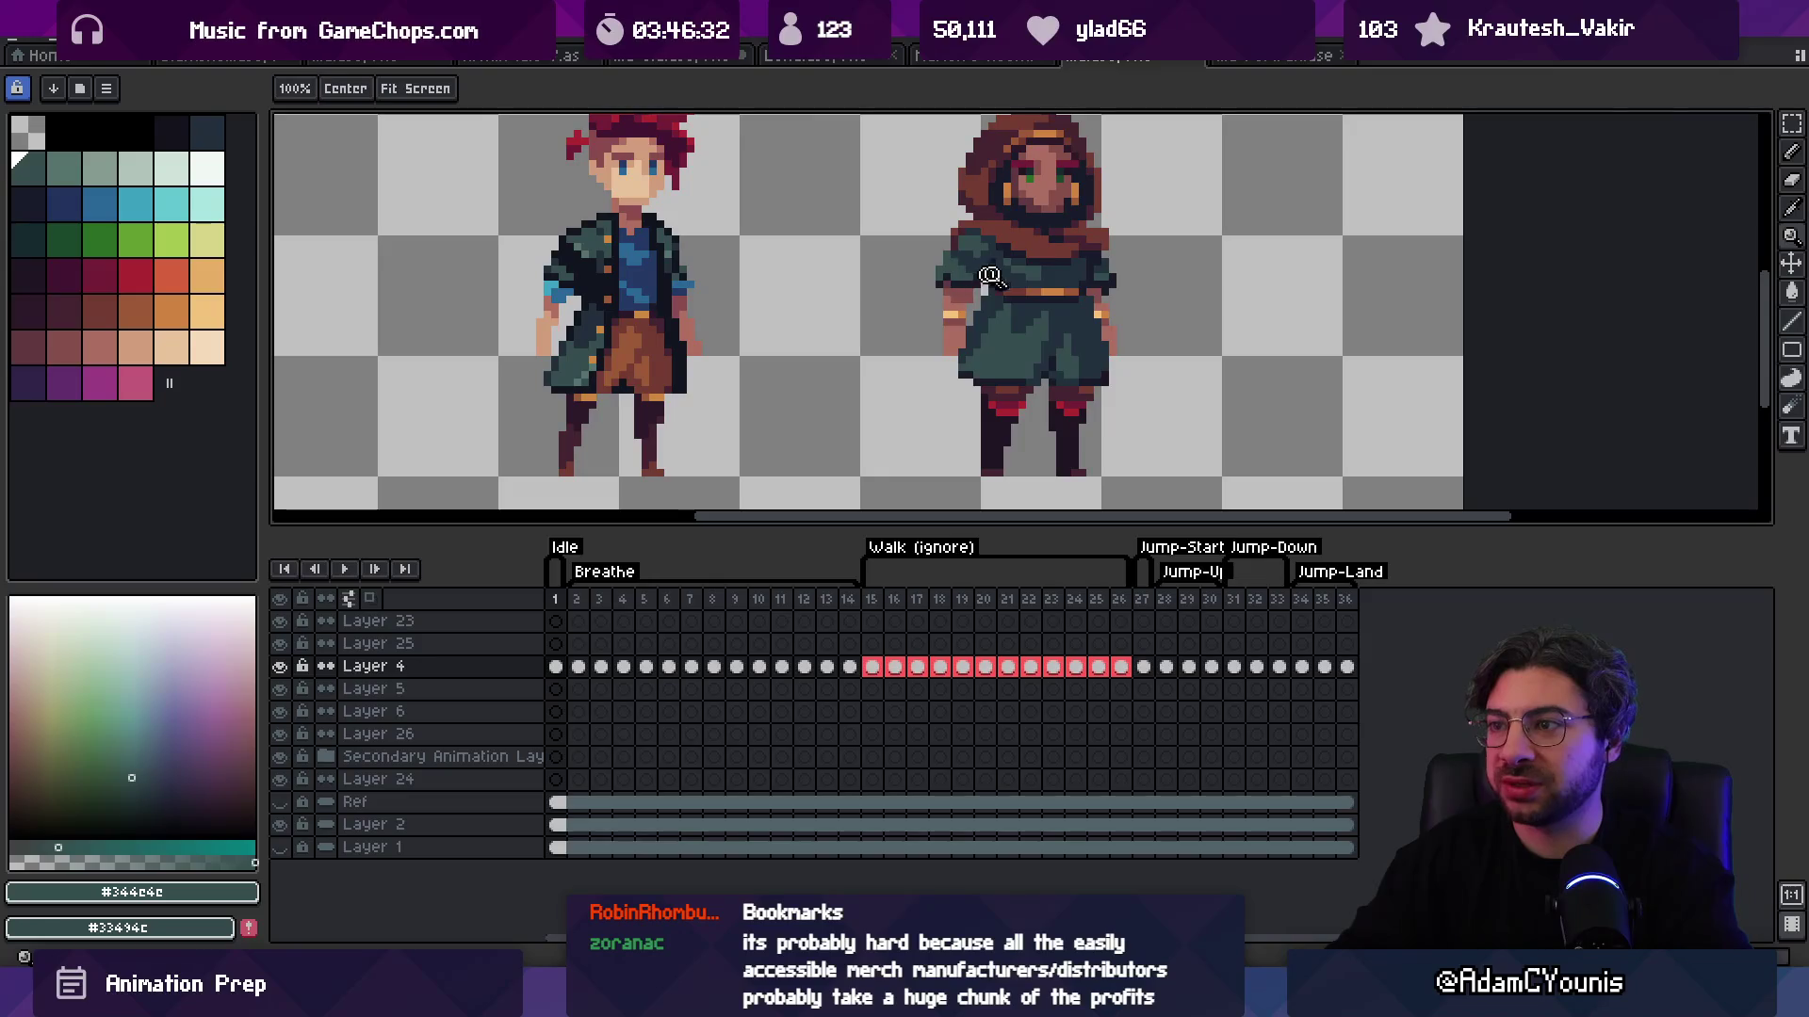
pyautogui.scroll(3, 976, 276)
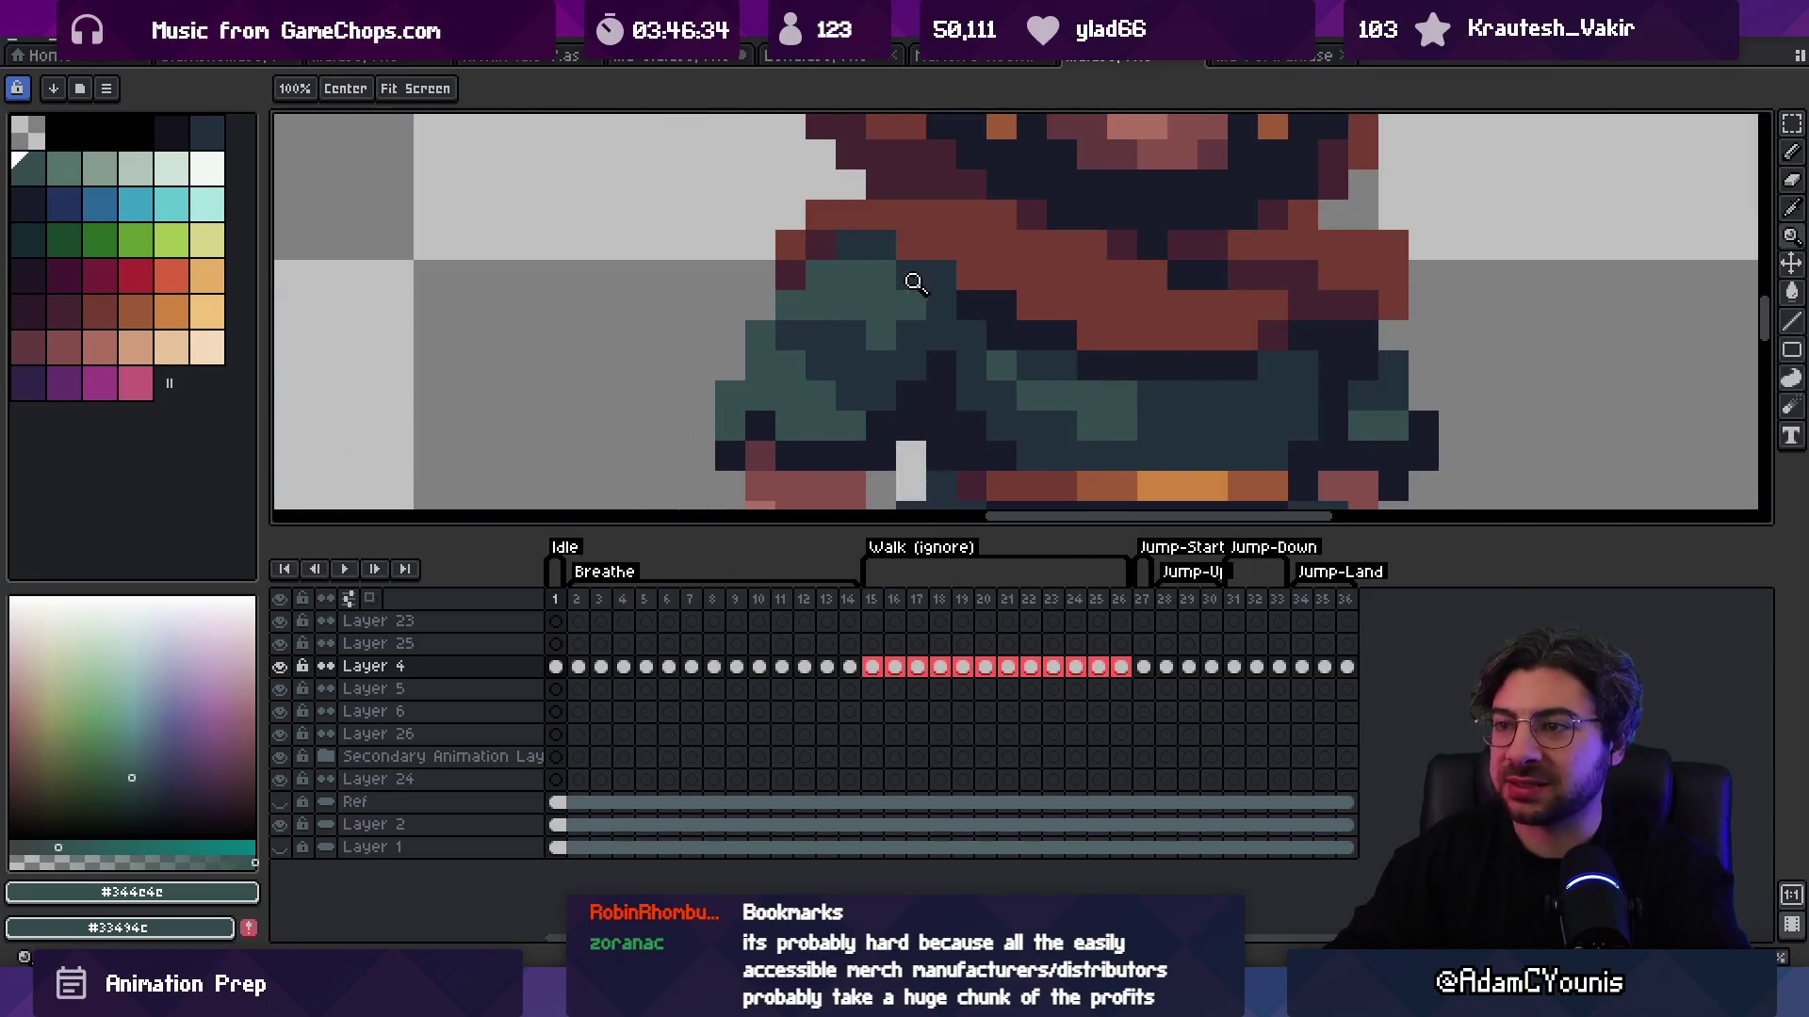
pyautogui.scroll(-4, 919, 283)
pyautogui.scroll(3, 873, 264)
# Step: Make the hood's brown #743c33 the foreground colour, then drag across the hooded sprite with Move
pyautogui.keyDown('alt'); pyautogui.click(859, 283); pyautogui.keyUp('alt')
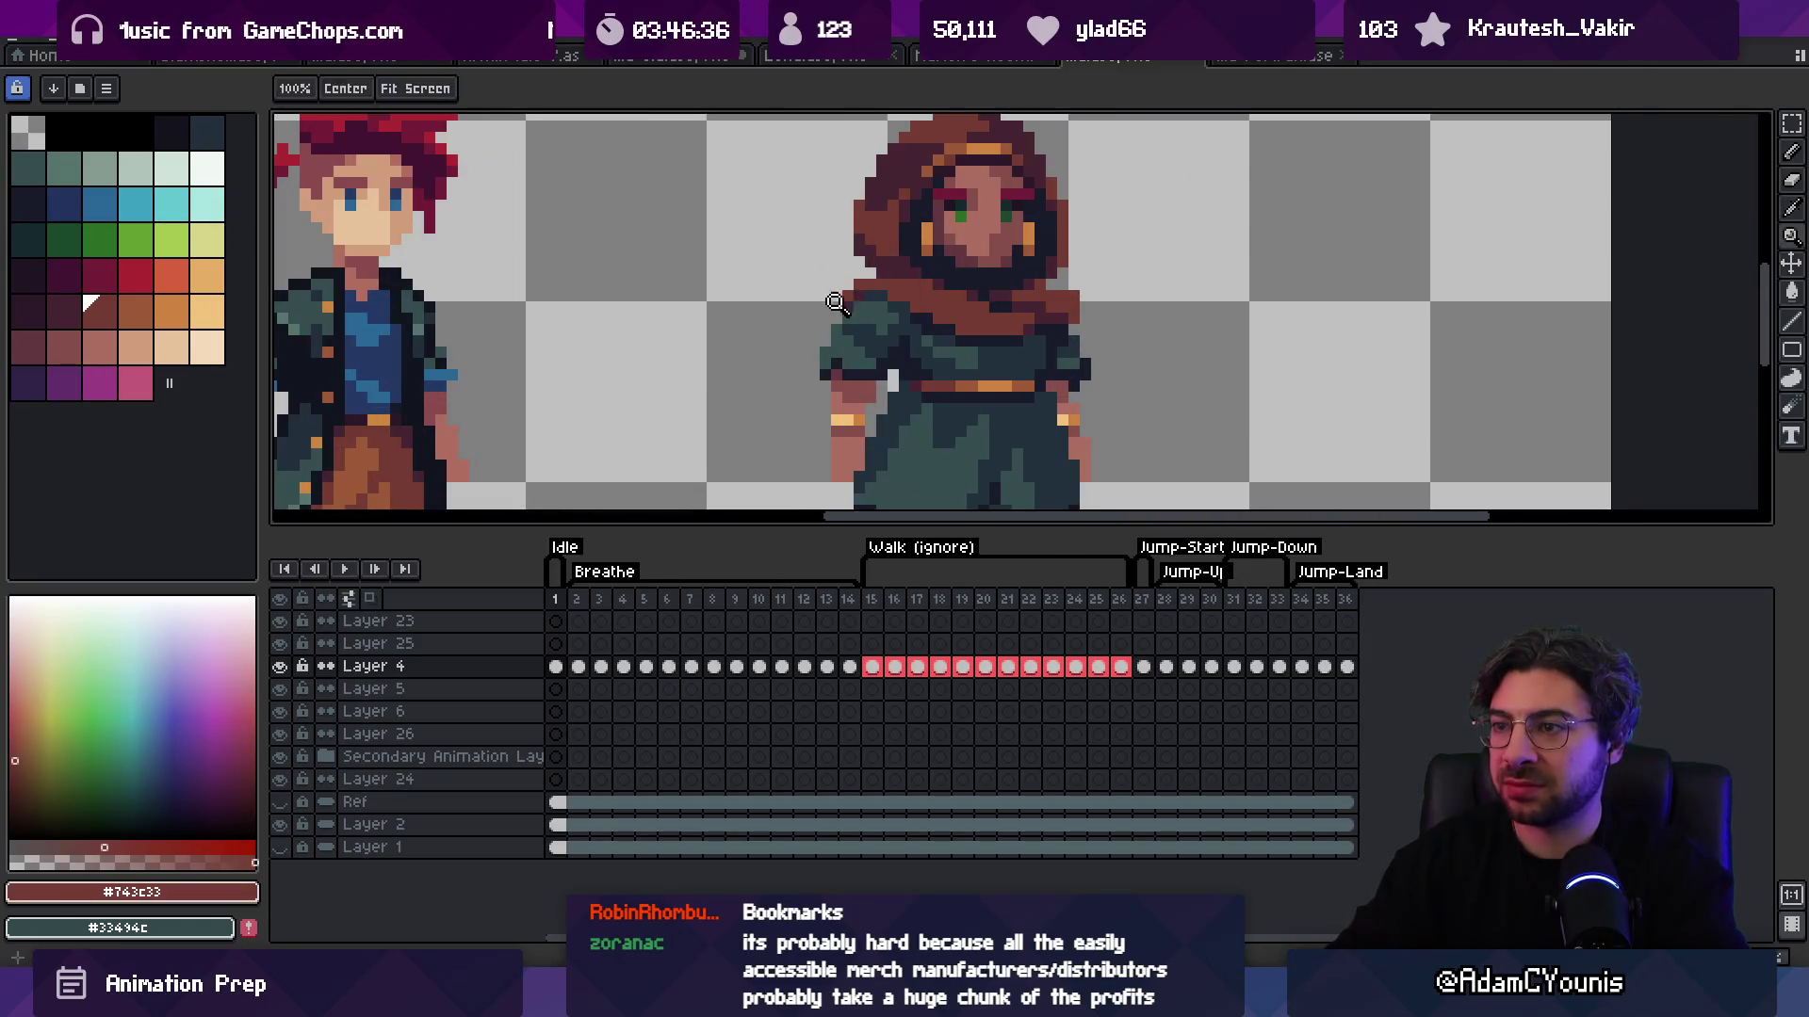
pyautogui.scroll(-3, 906, 274)
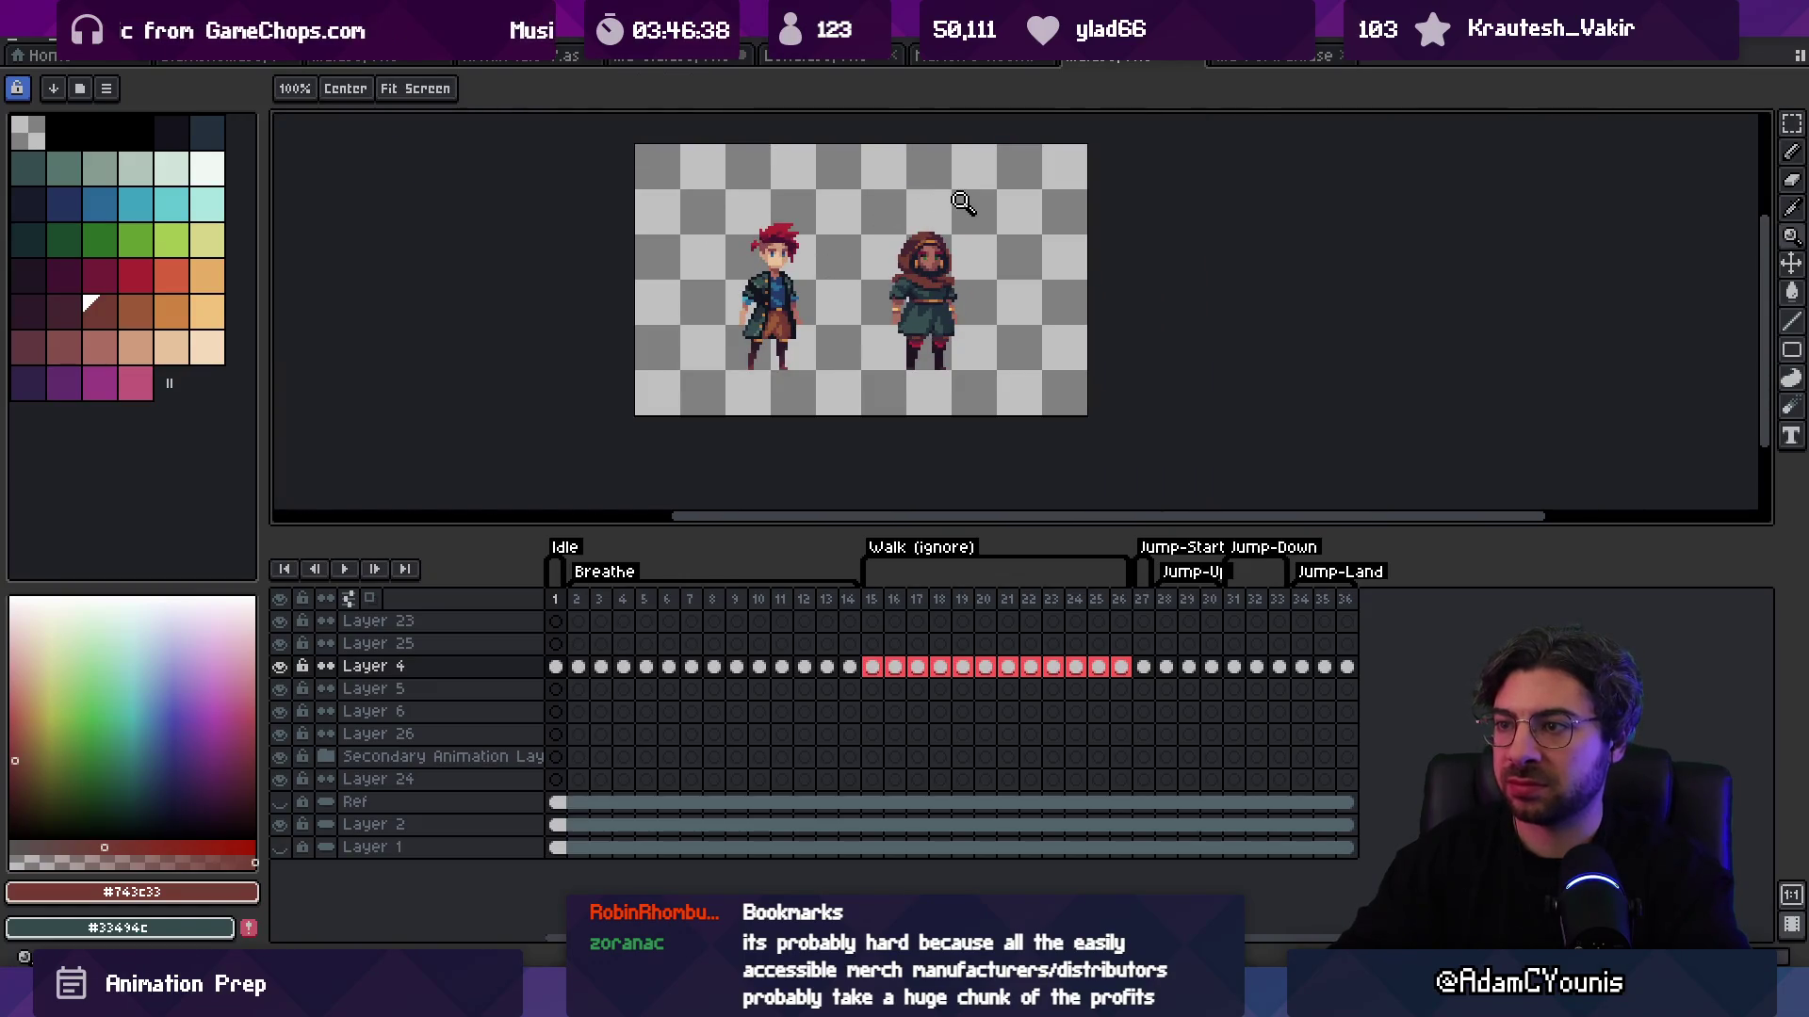
pyautogui.scroll(1, 975, 262)
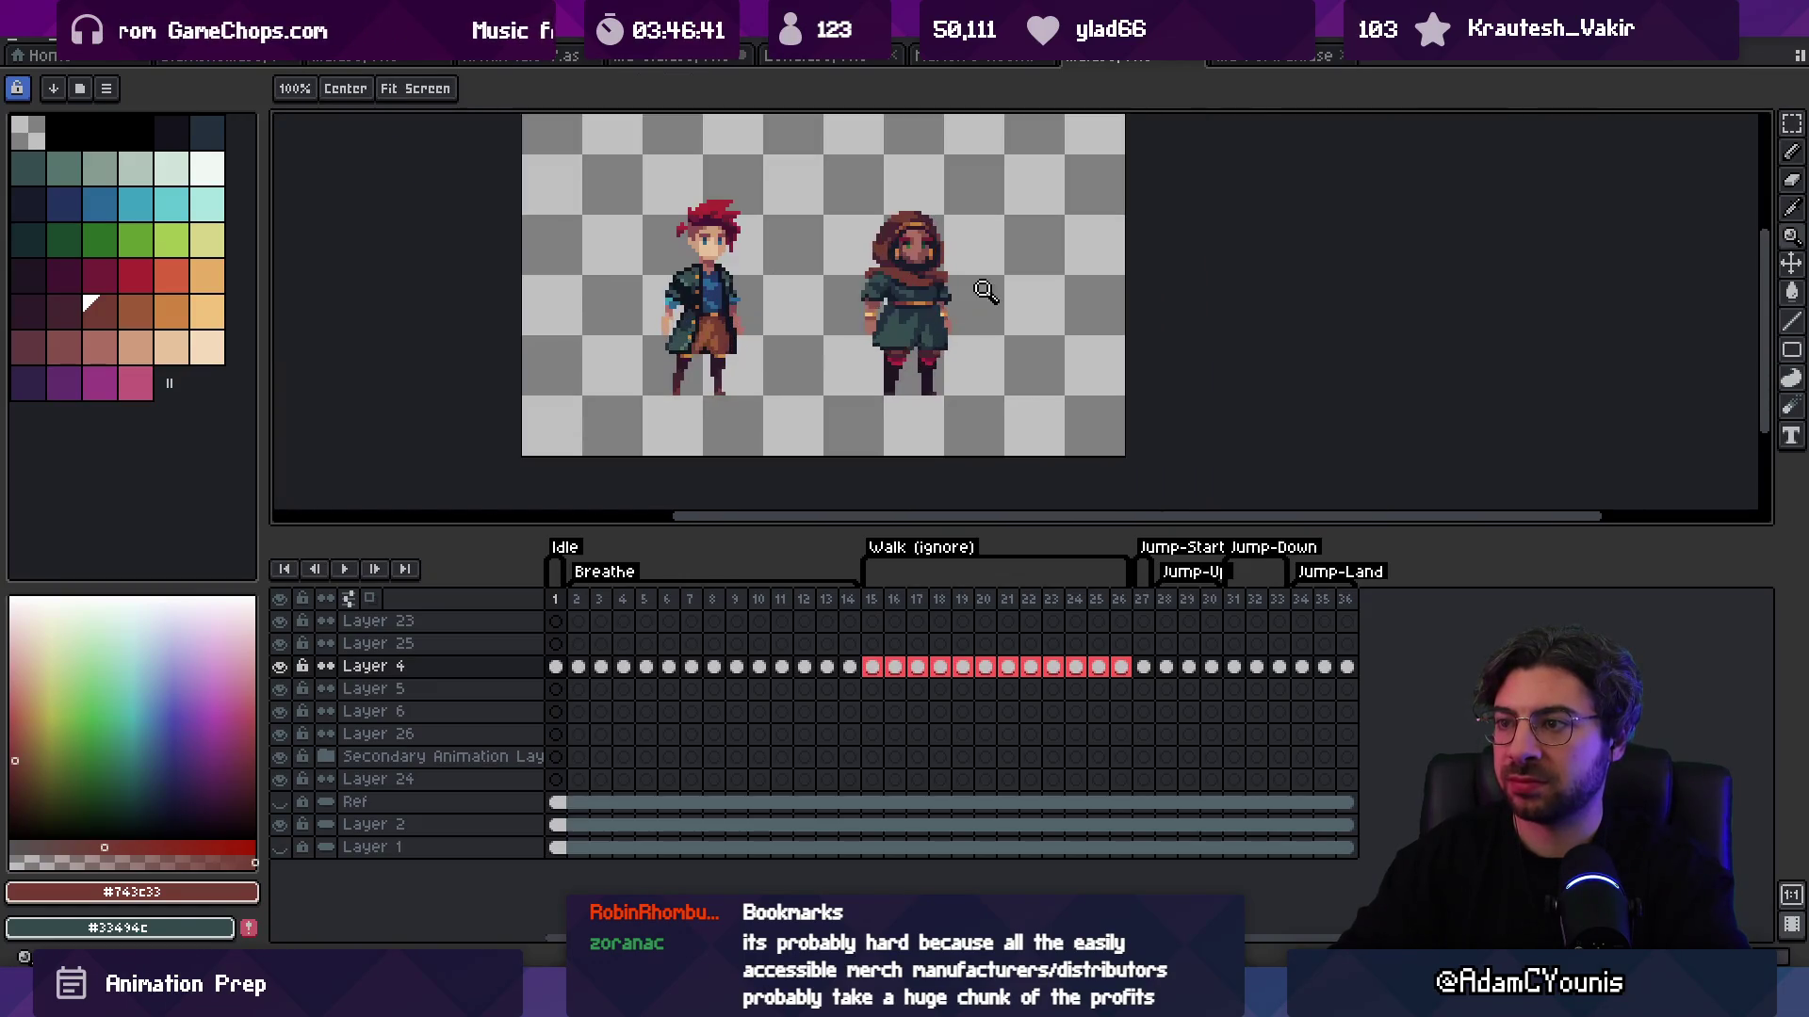
pyautogui.scroll(4, 873, 264)
pyautogui.press('b')
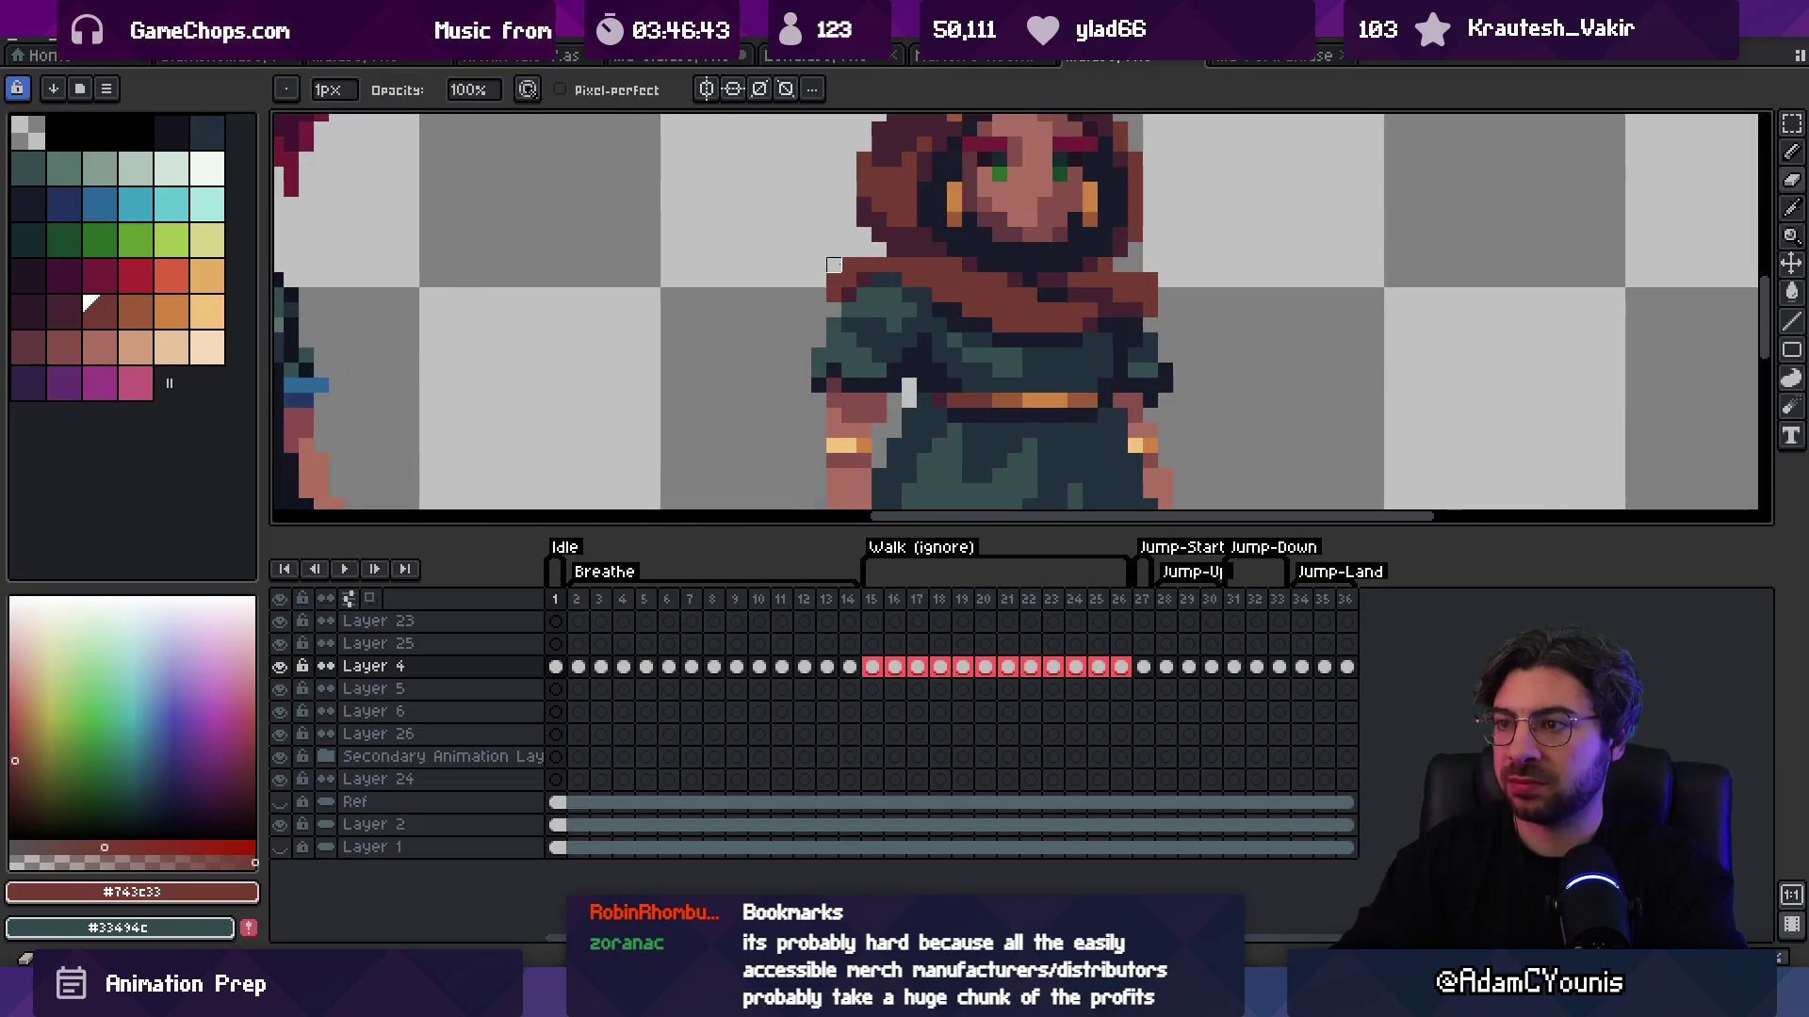
pyautogui.scroll(-3, 818, 295)
pyautogui.scroll(2, 819, 236)
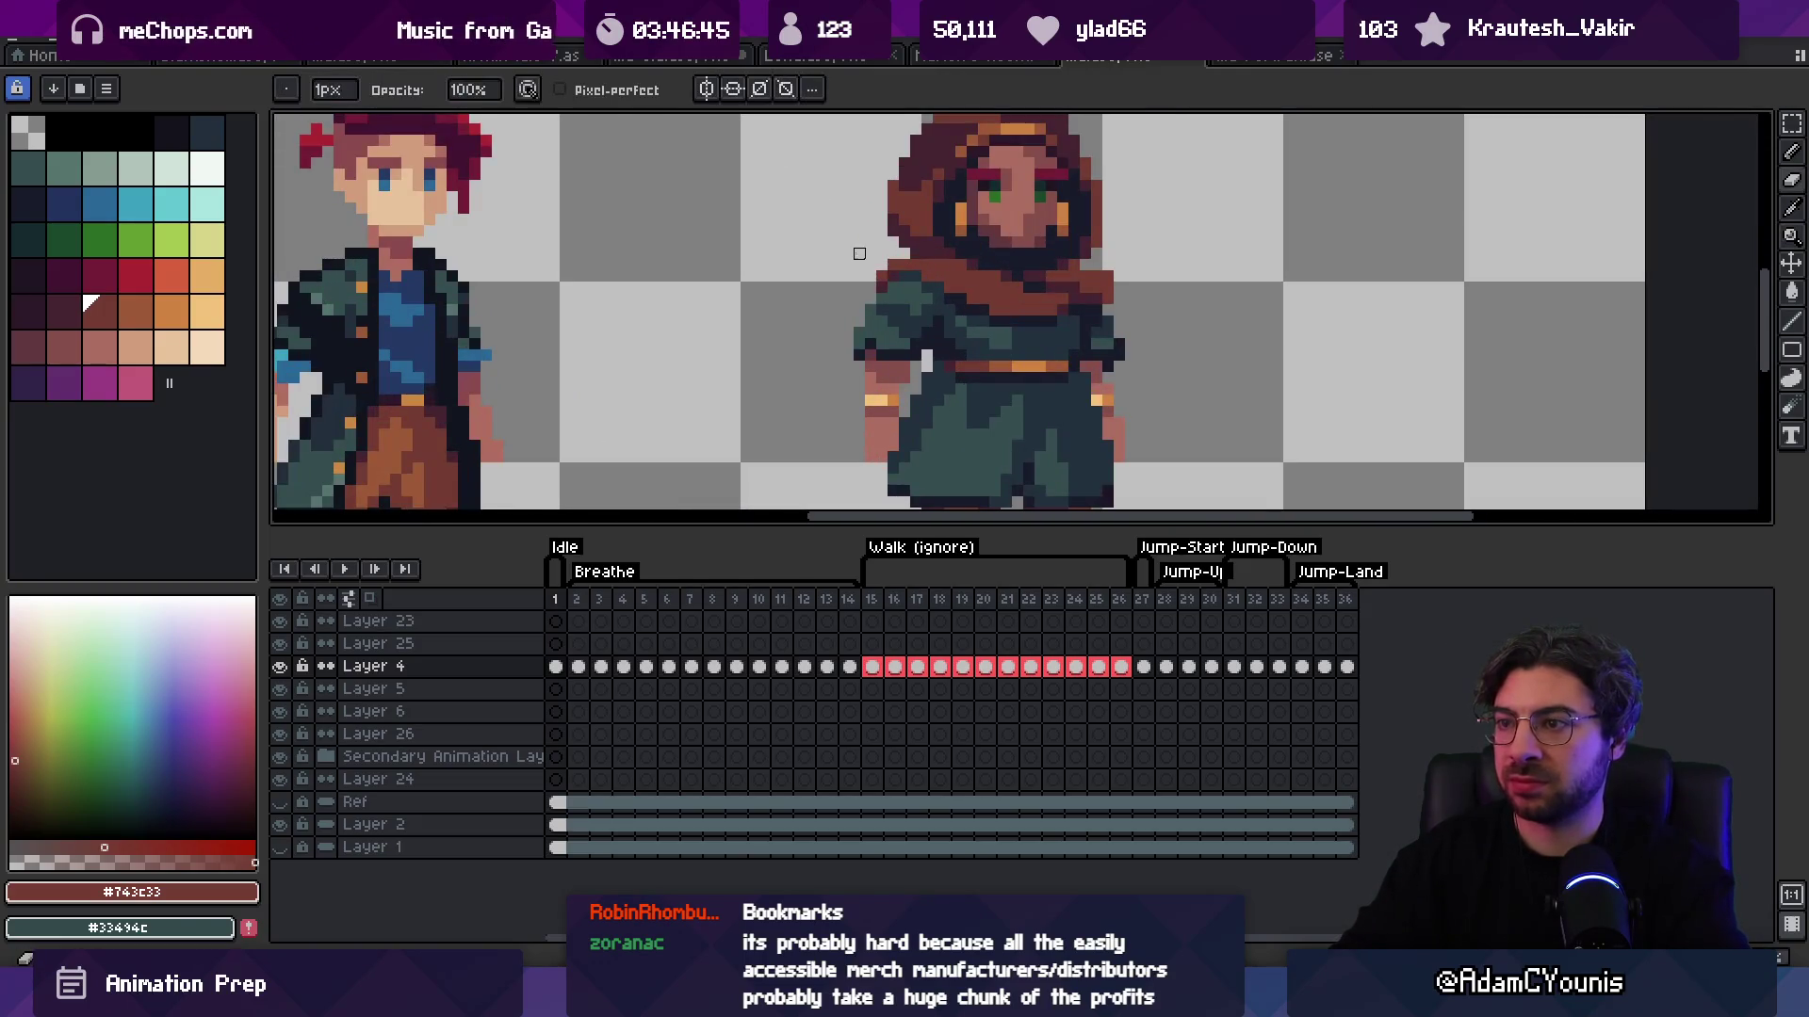
pyautogui.scroll(-2, 820, 187)
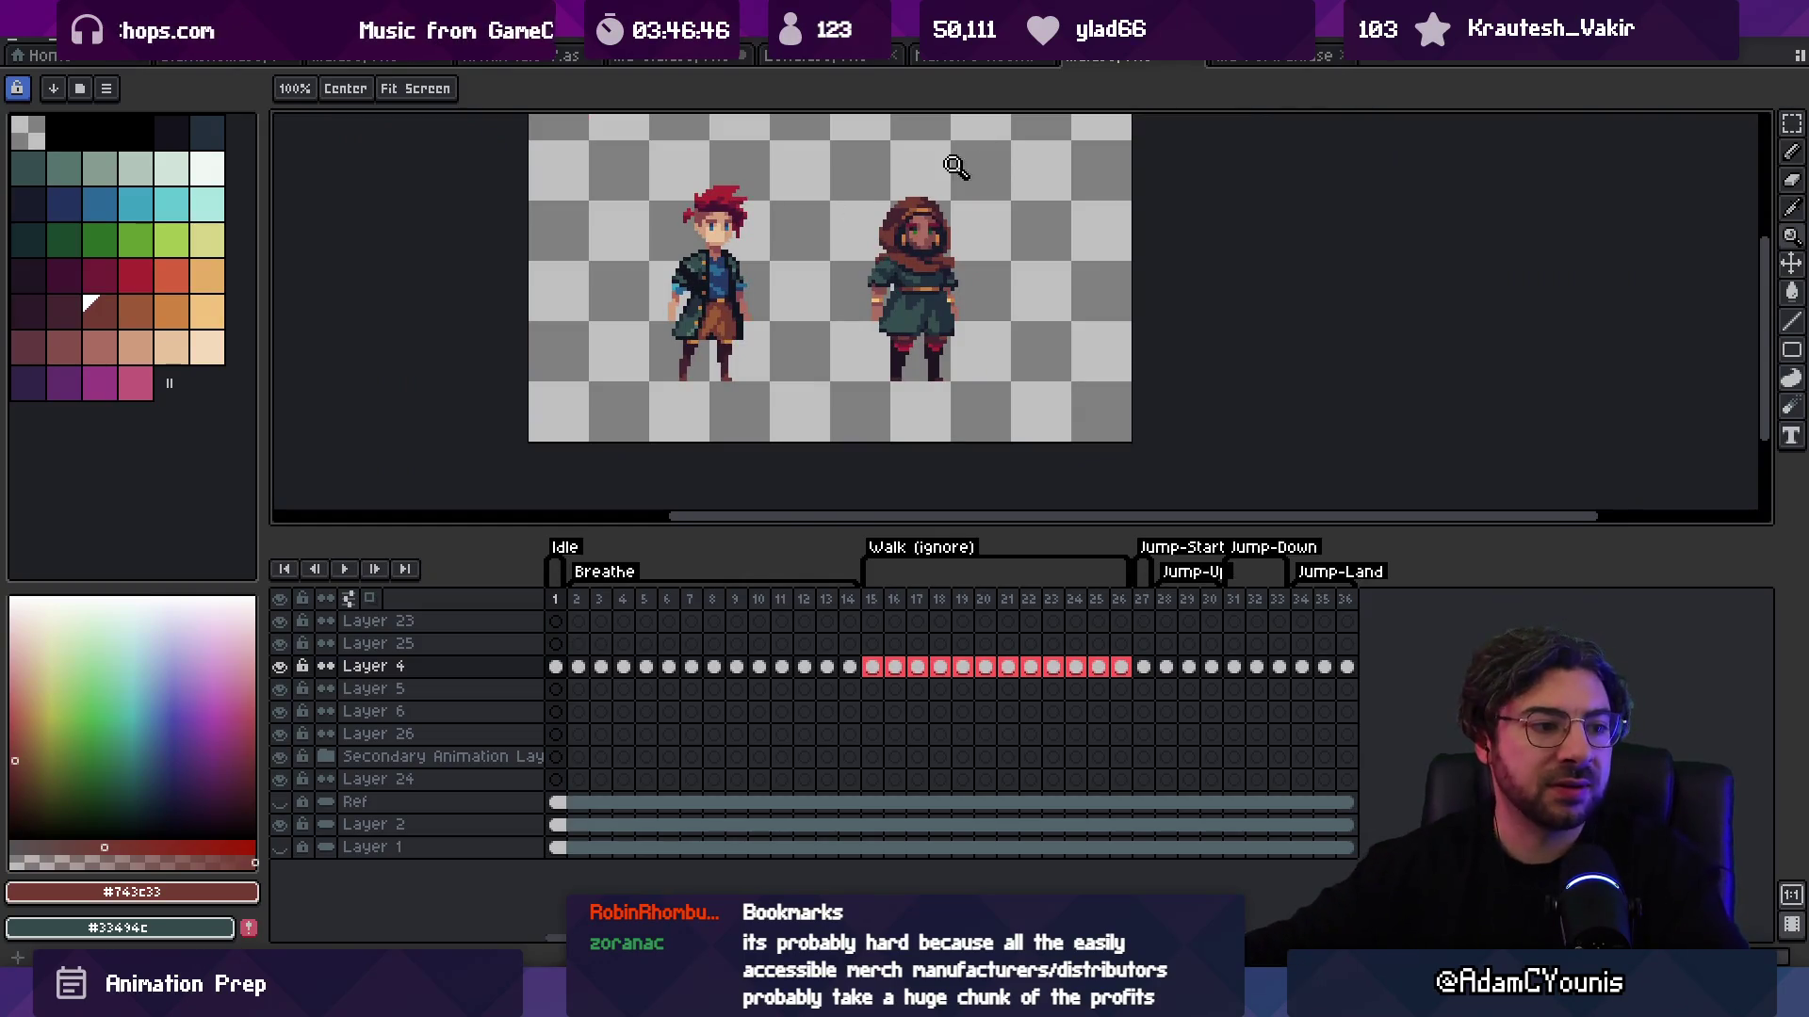
pyautogui.press('v')
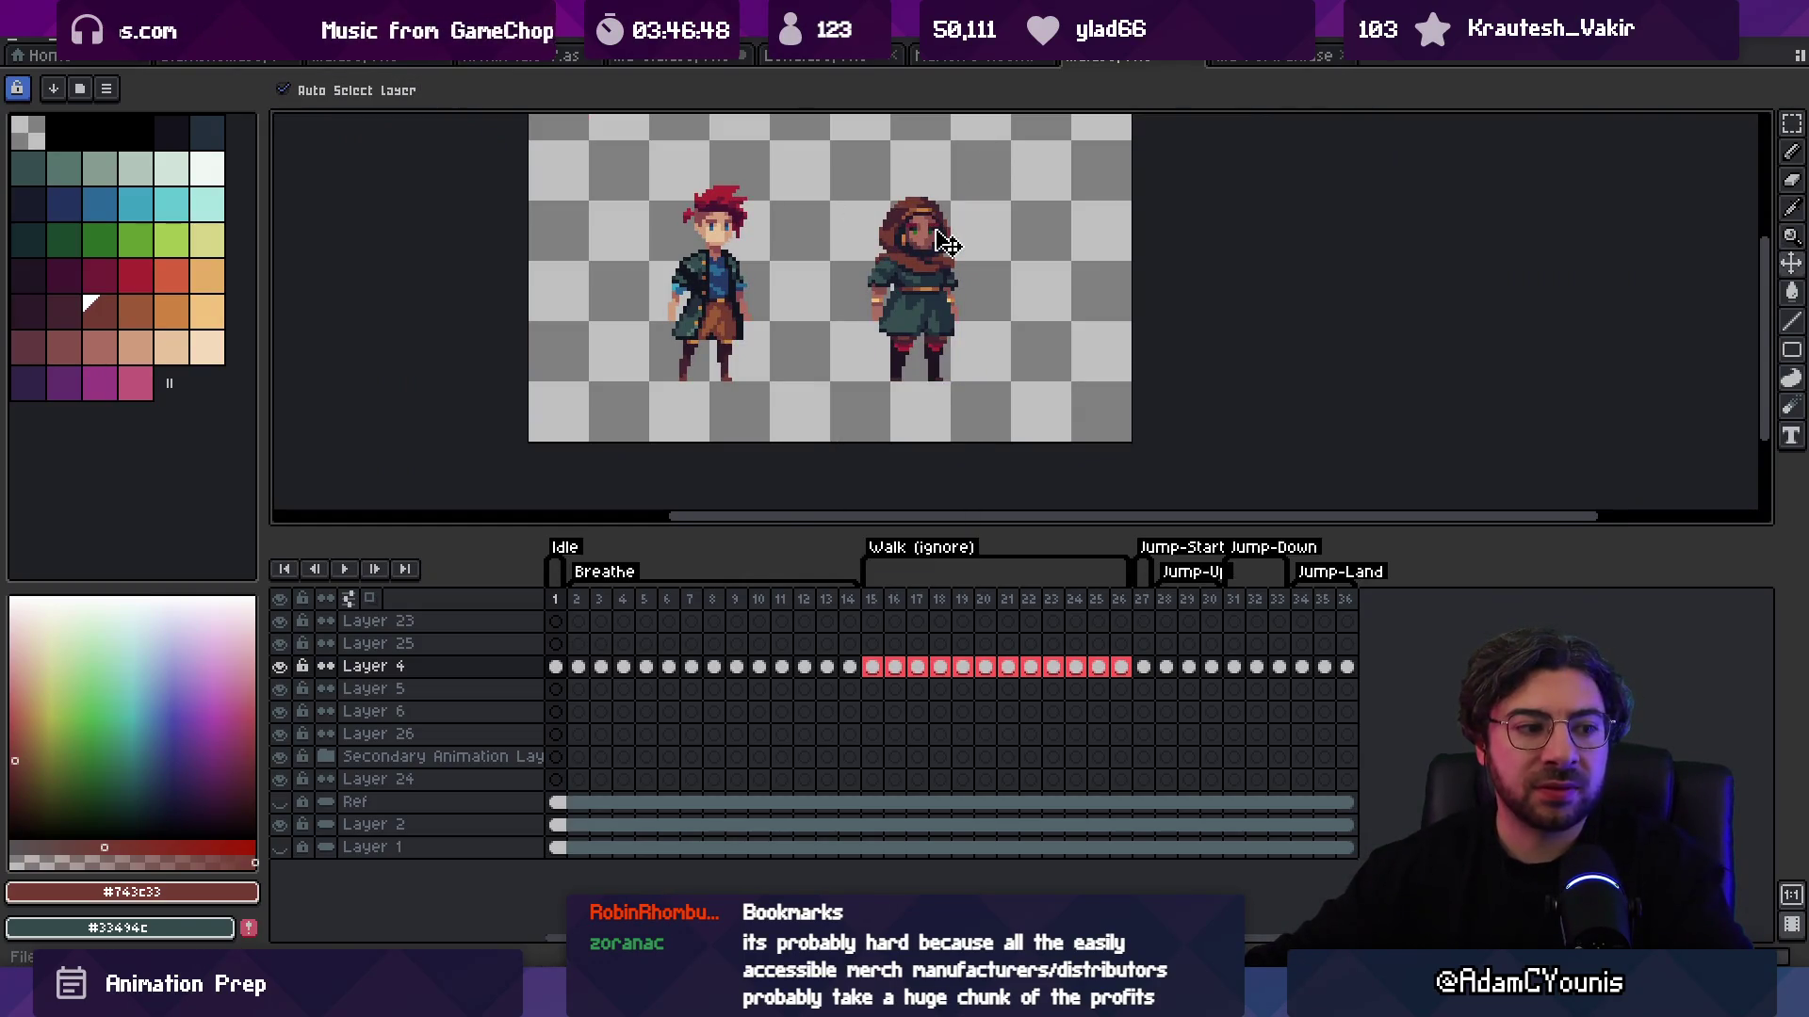
pyautogui.hotkey('ctrl', 't')
pyautogui.moveTo(947, 243); pyautogui.dragTo(1039, 273)
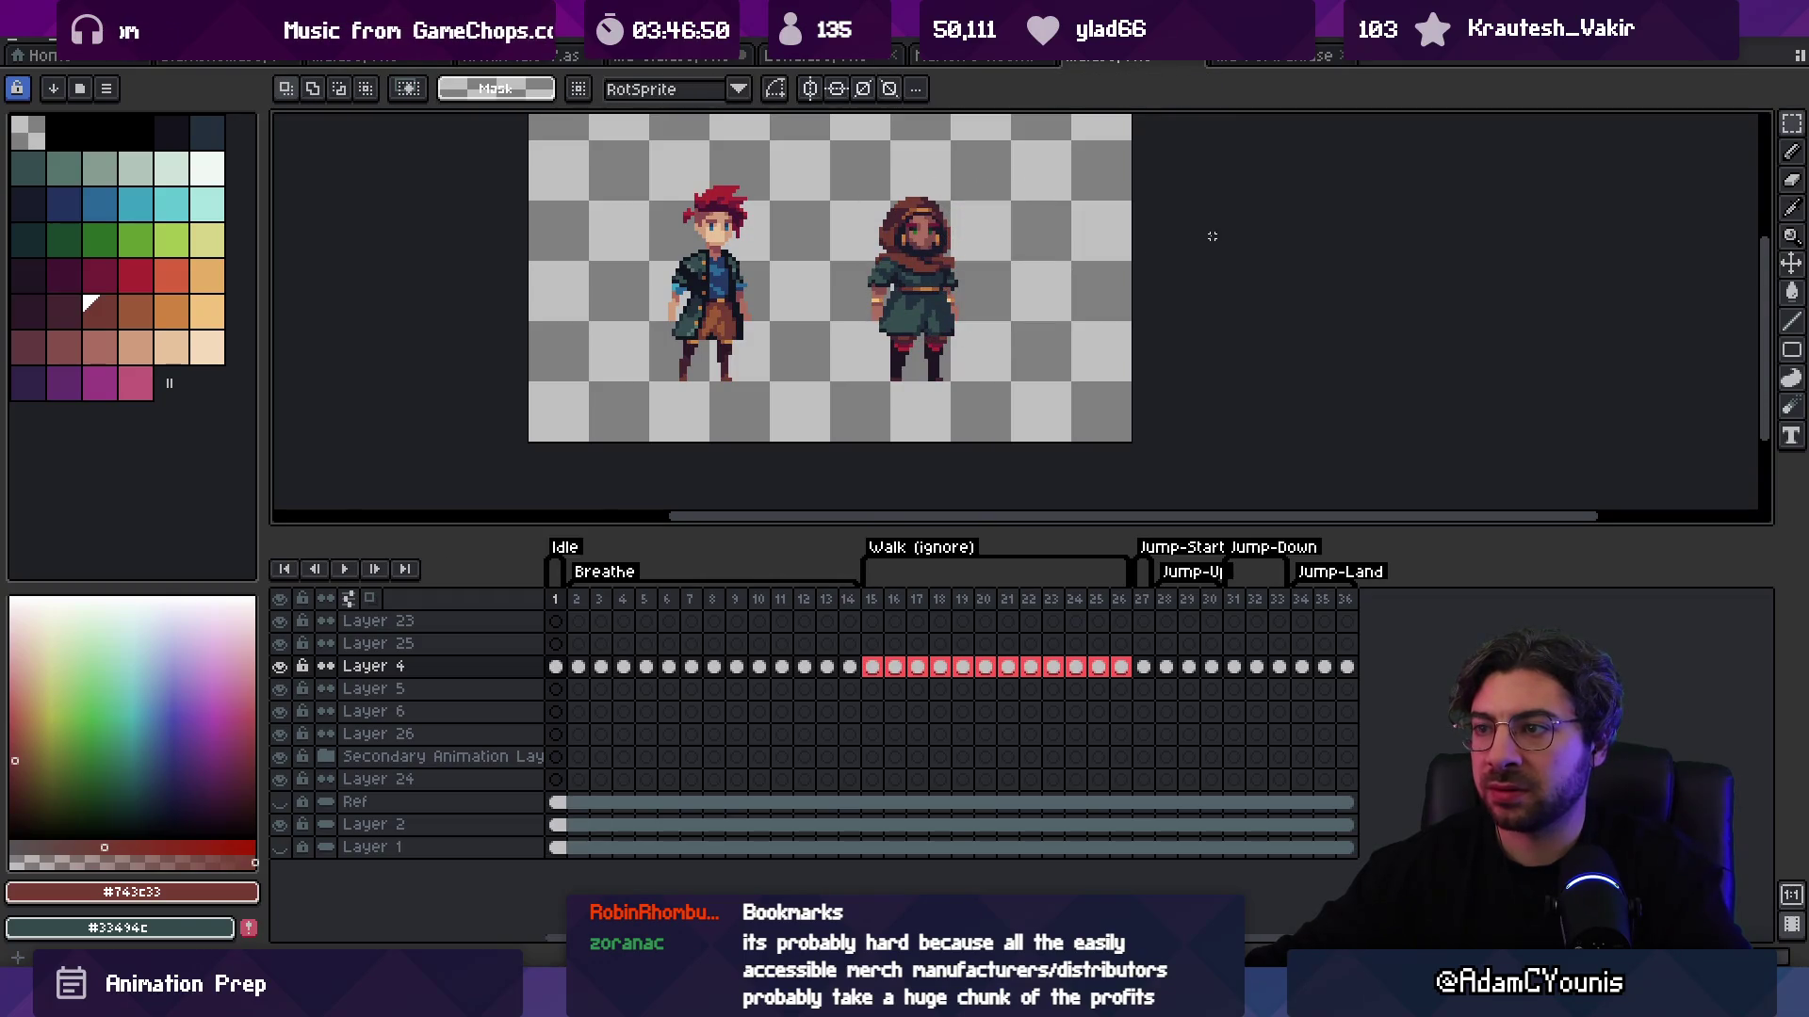
pyautogui.scroll(-3, 1055, 282)
pyautogui.scroll(3, 1028, 314)
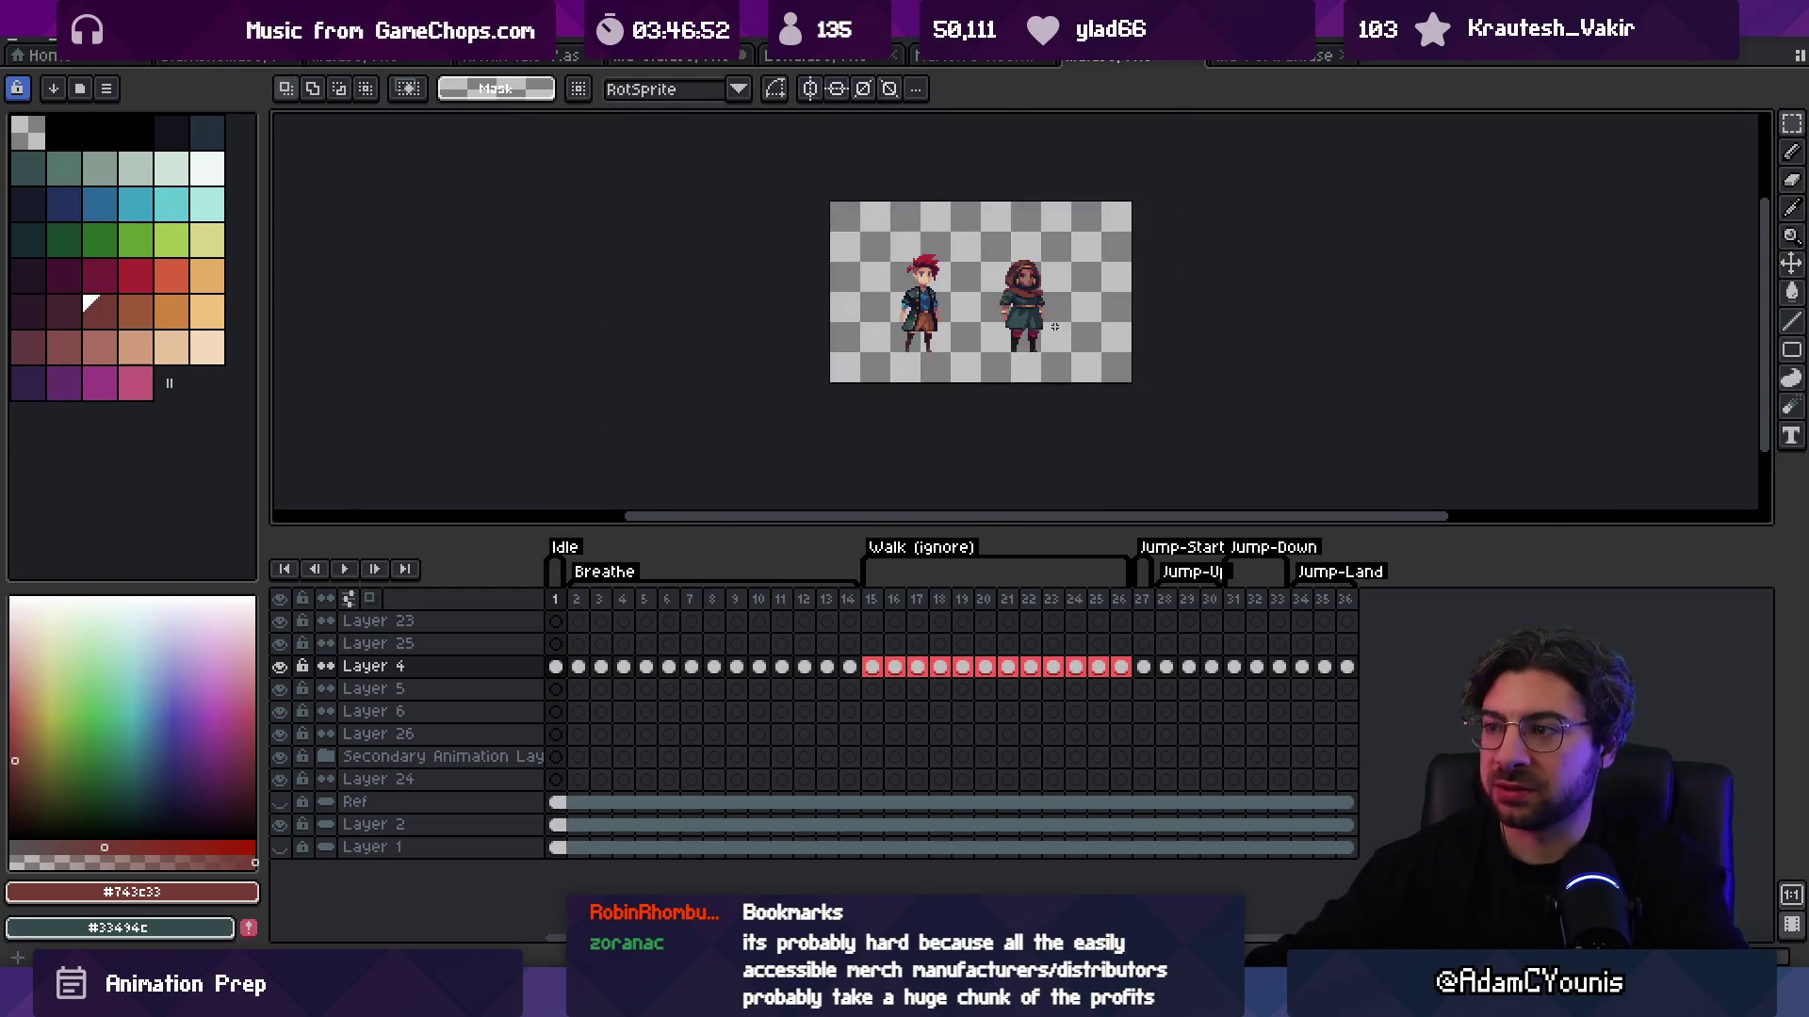
pyautogui.click(356, 57)
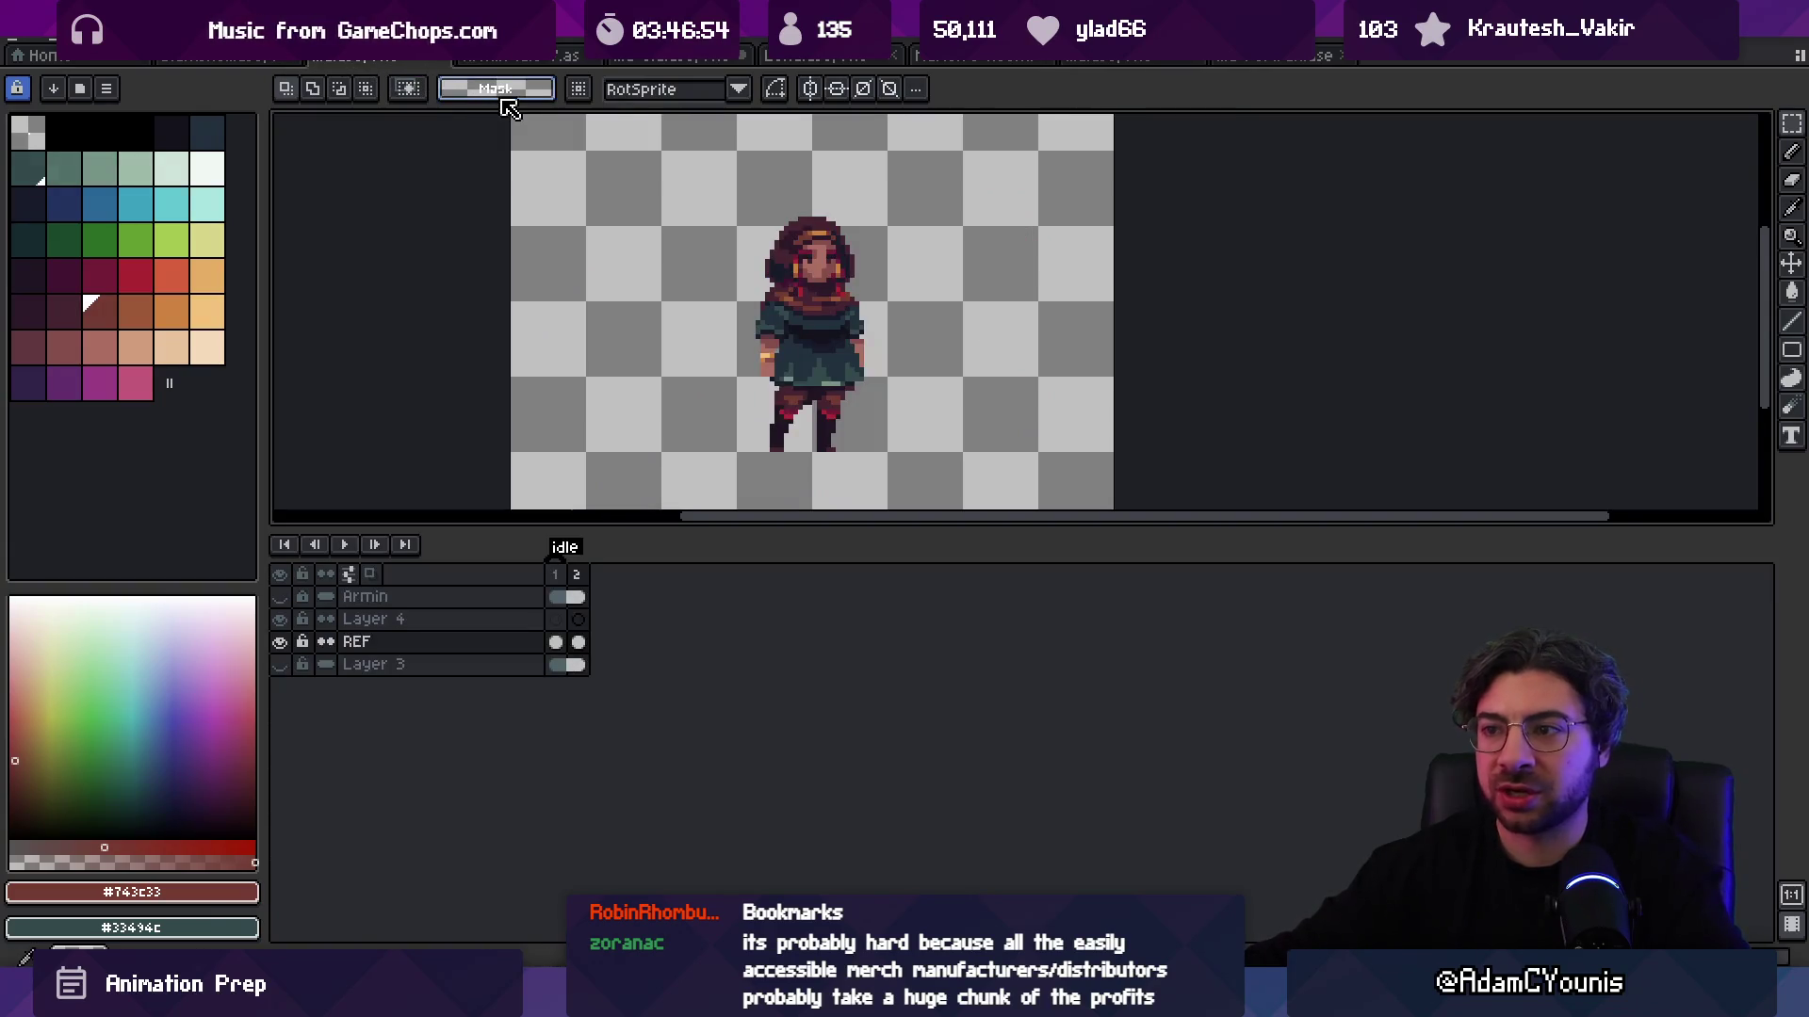
pyautogui.click(1100, 57)
pyautogui.hotkey('ctrl', 'Tab')
pyautogui.hotkey('ctrl', 'Tab')
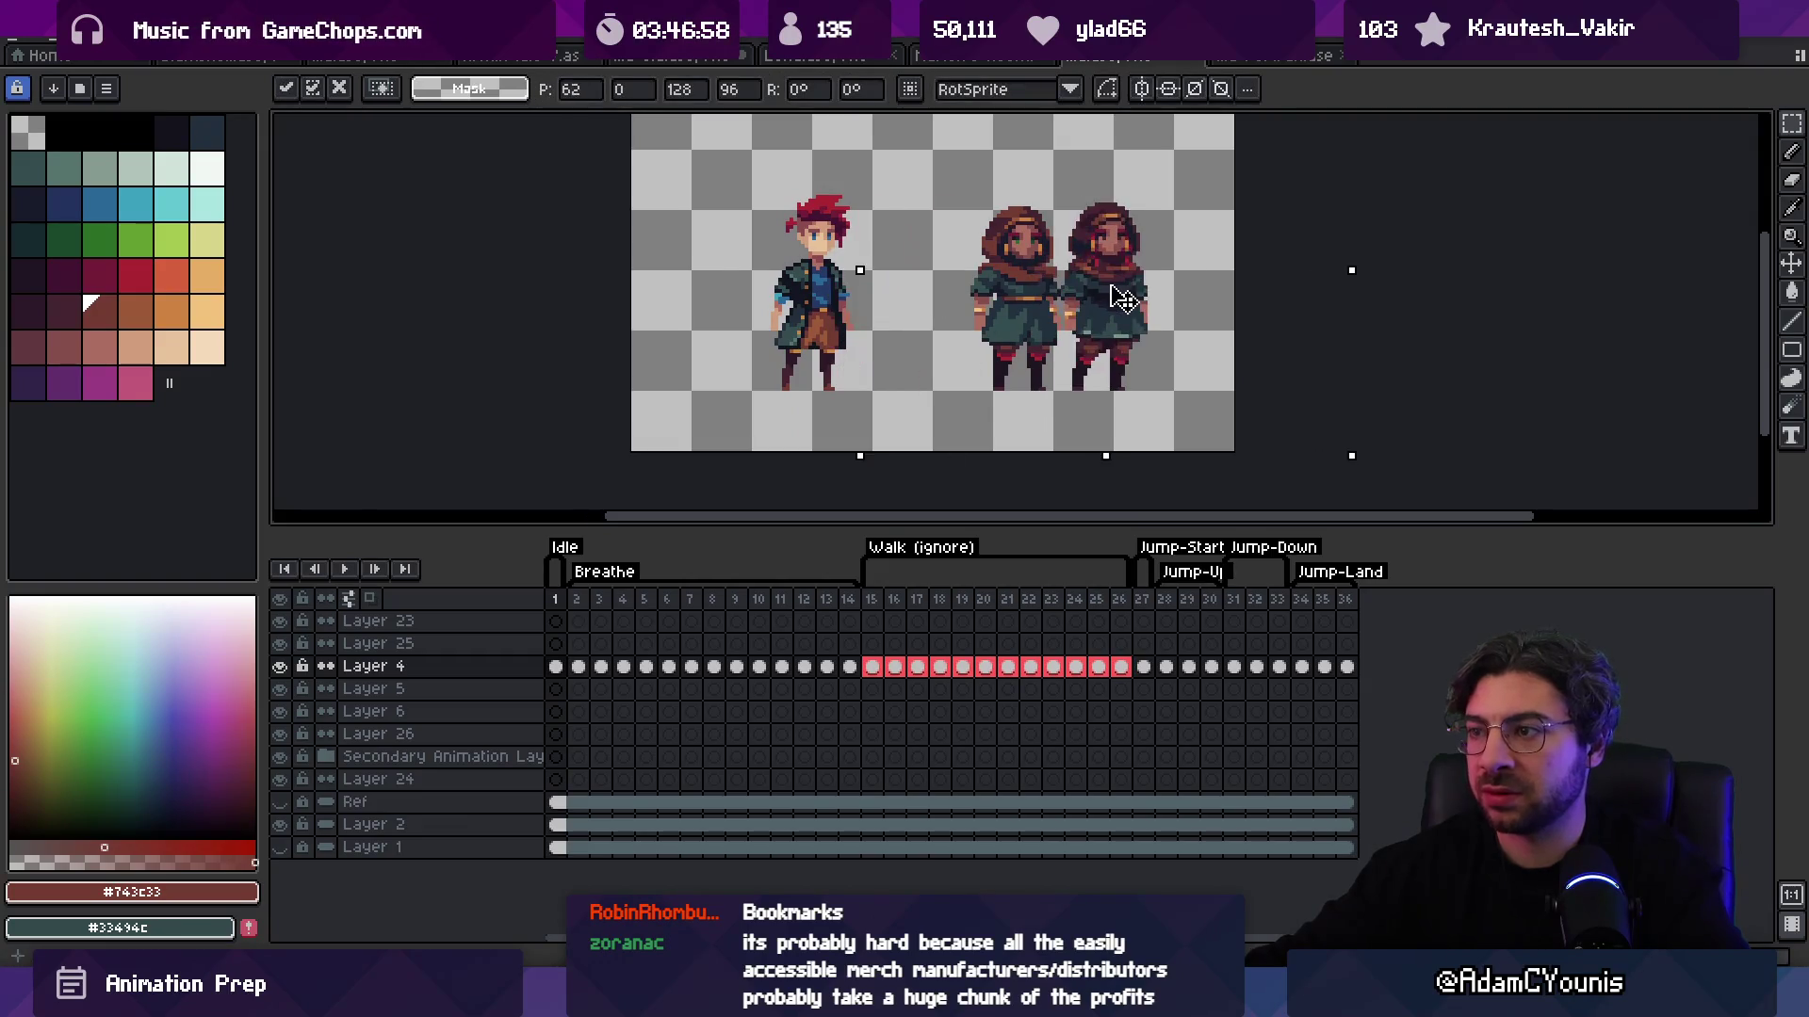
pyautogui.scroll(1, 1053, 351)
pyautogui.moveTo(966, 336); pyautogui.dragTo(924, 336)
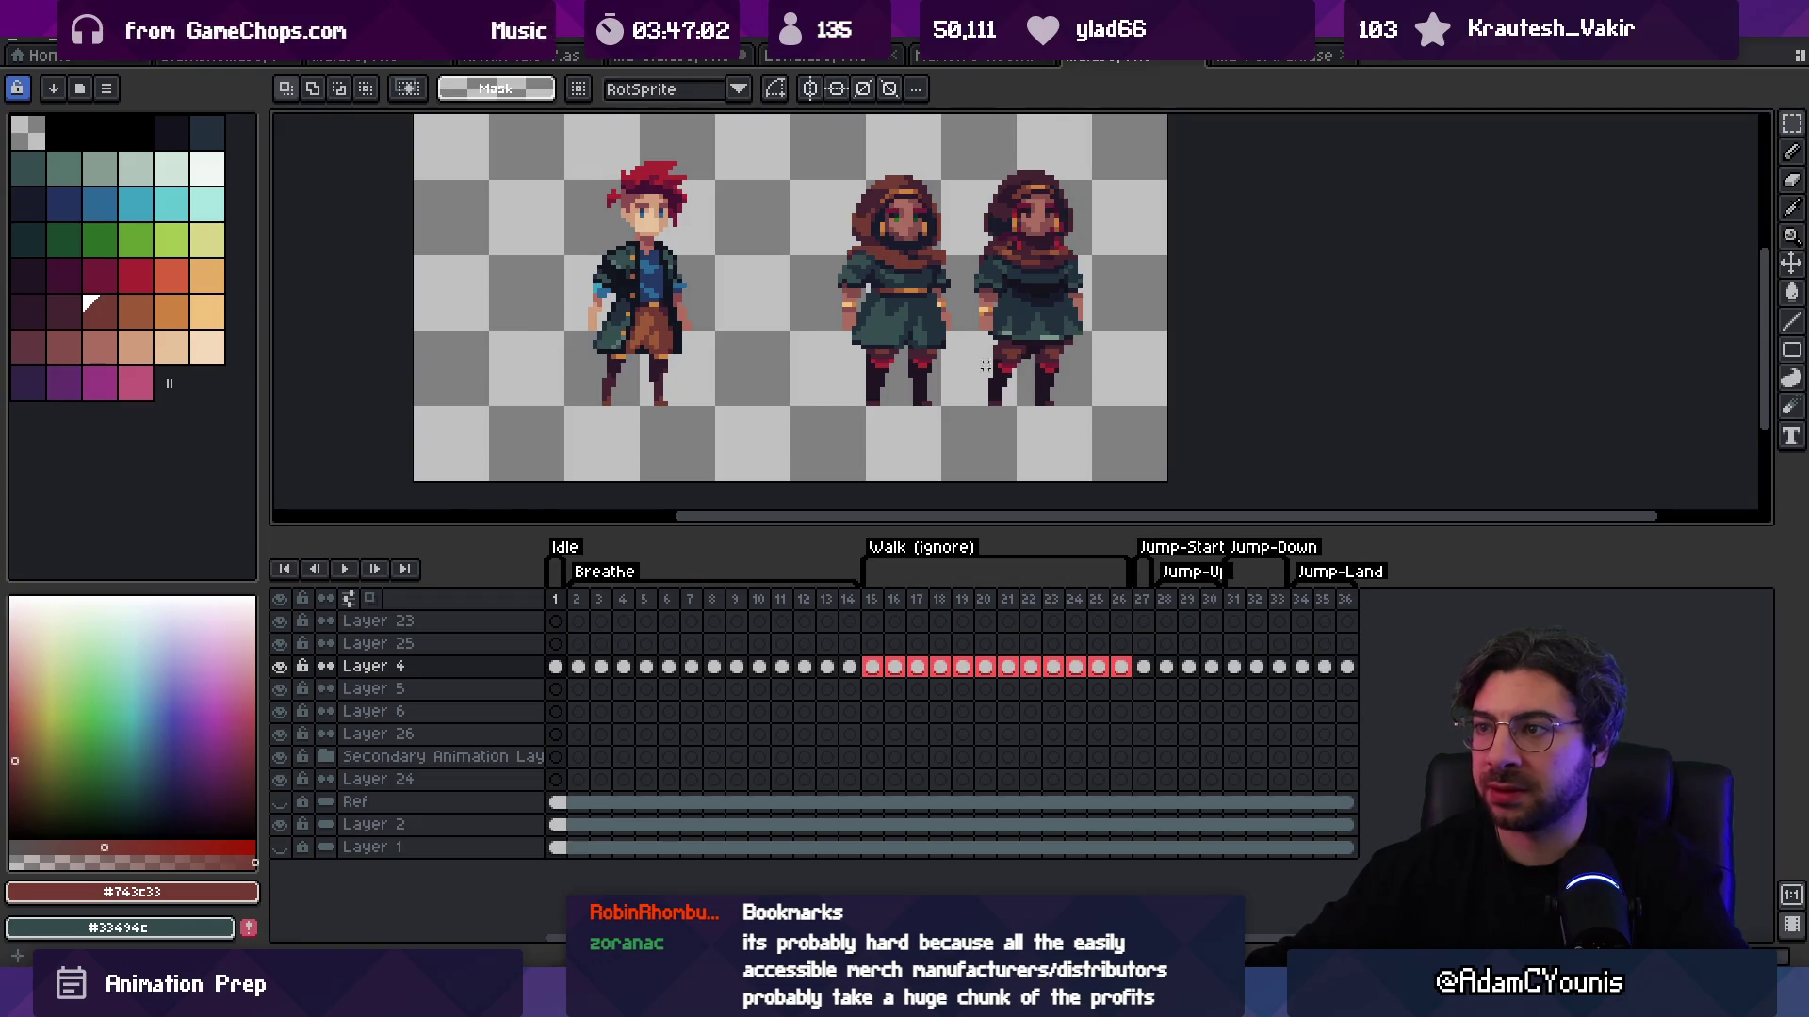
pyautogui.scroll(-3, 994, 366)
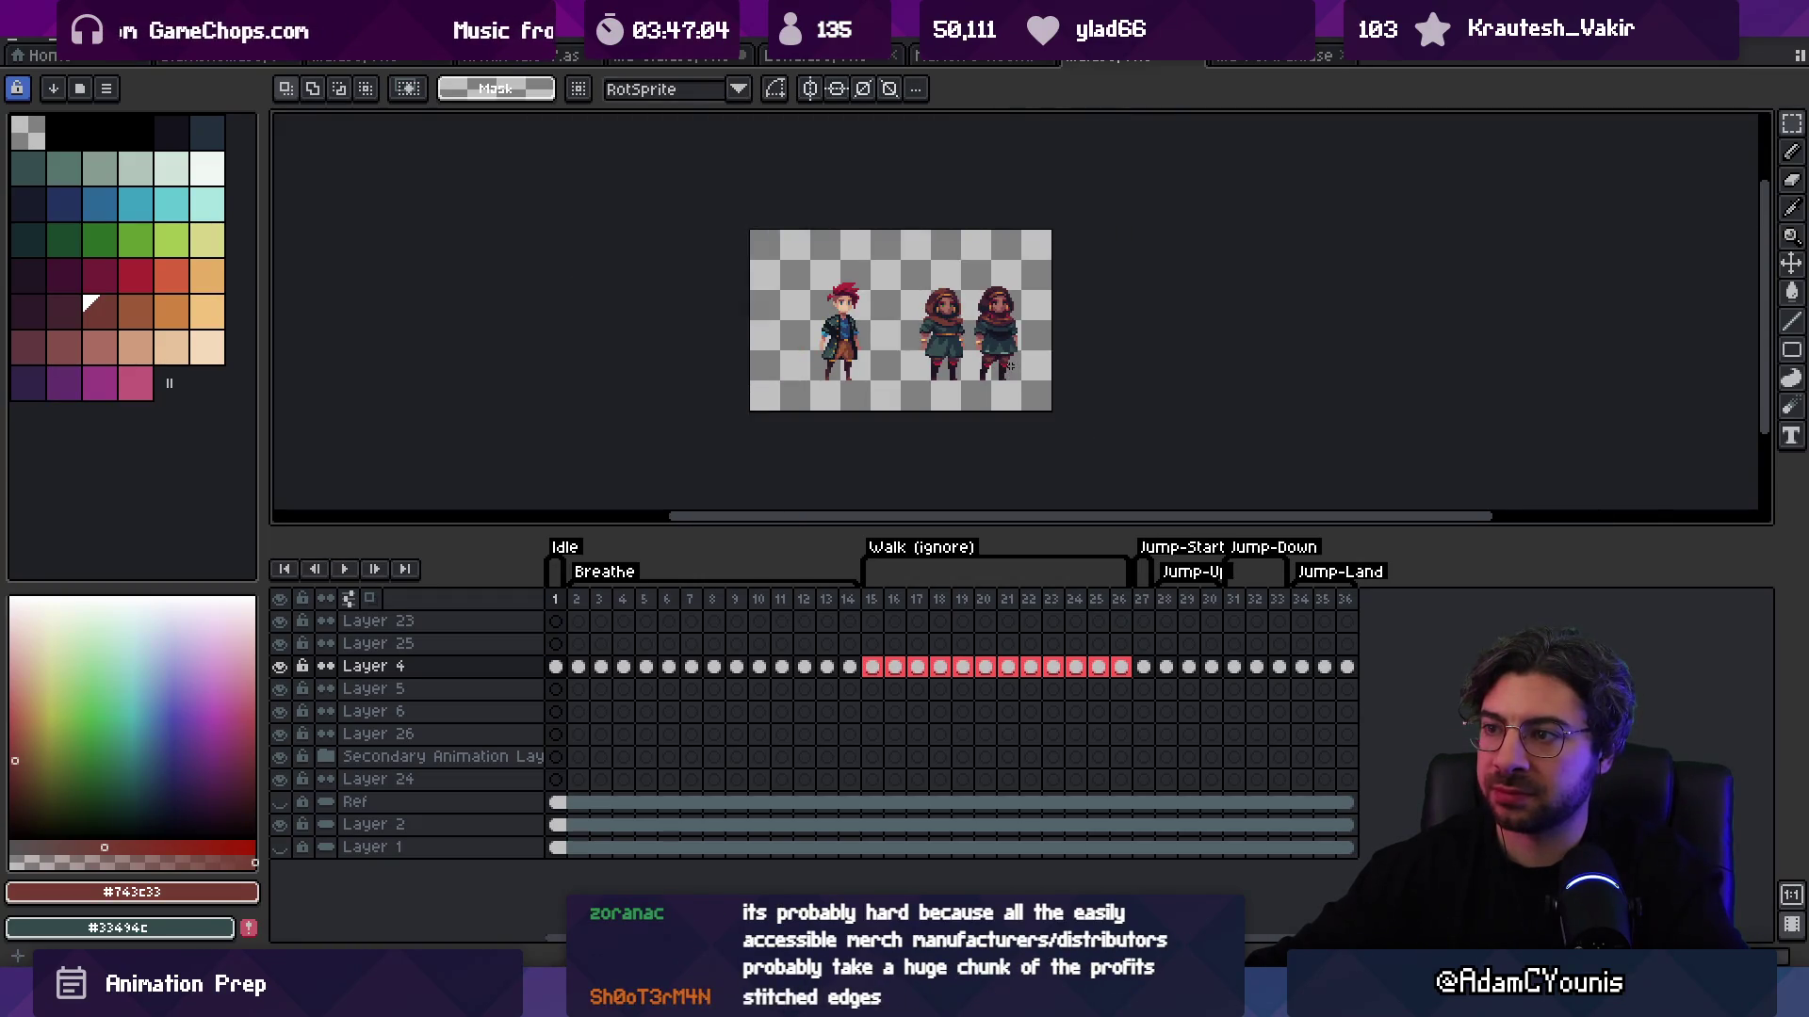
pyautogui.scroll(1, 998, 355)
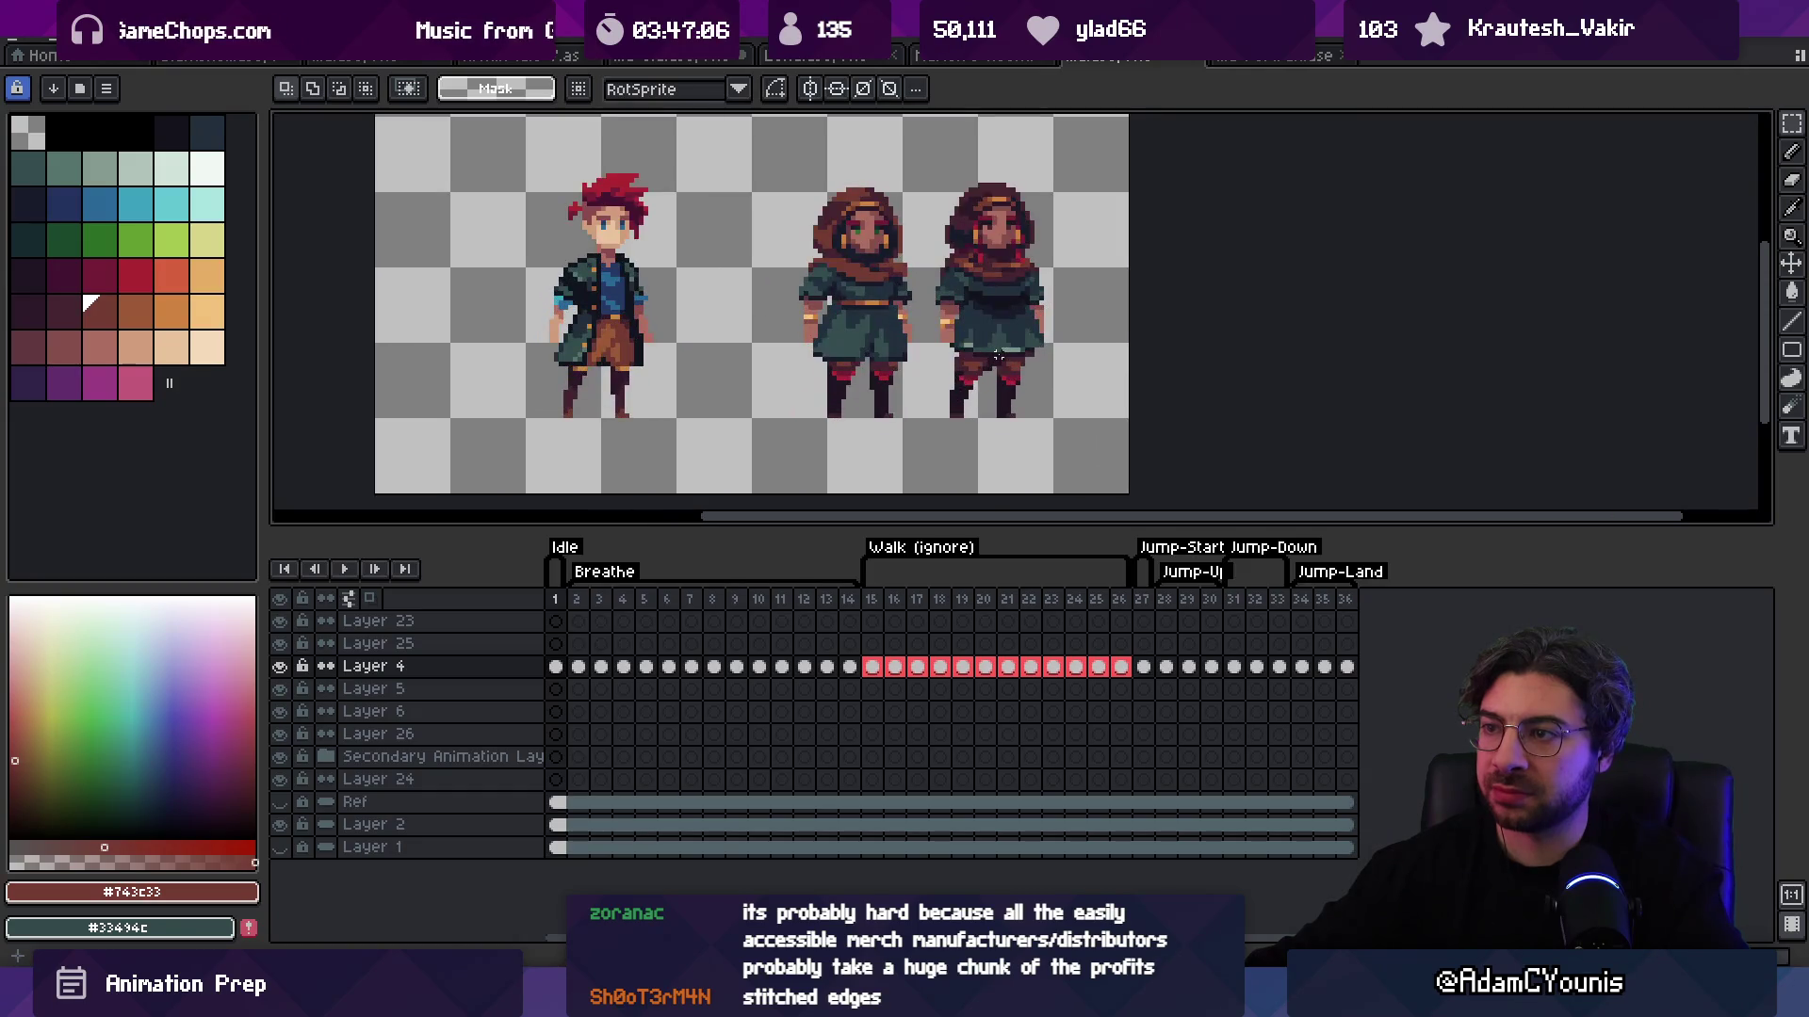
pyautogui.hotkey('ctrl', 'z')
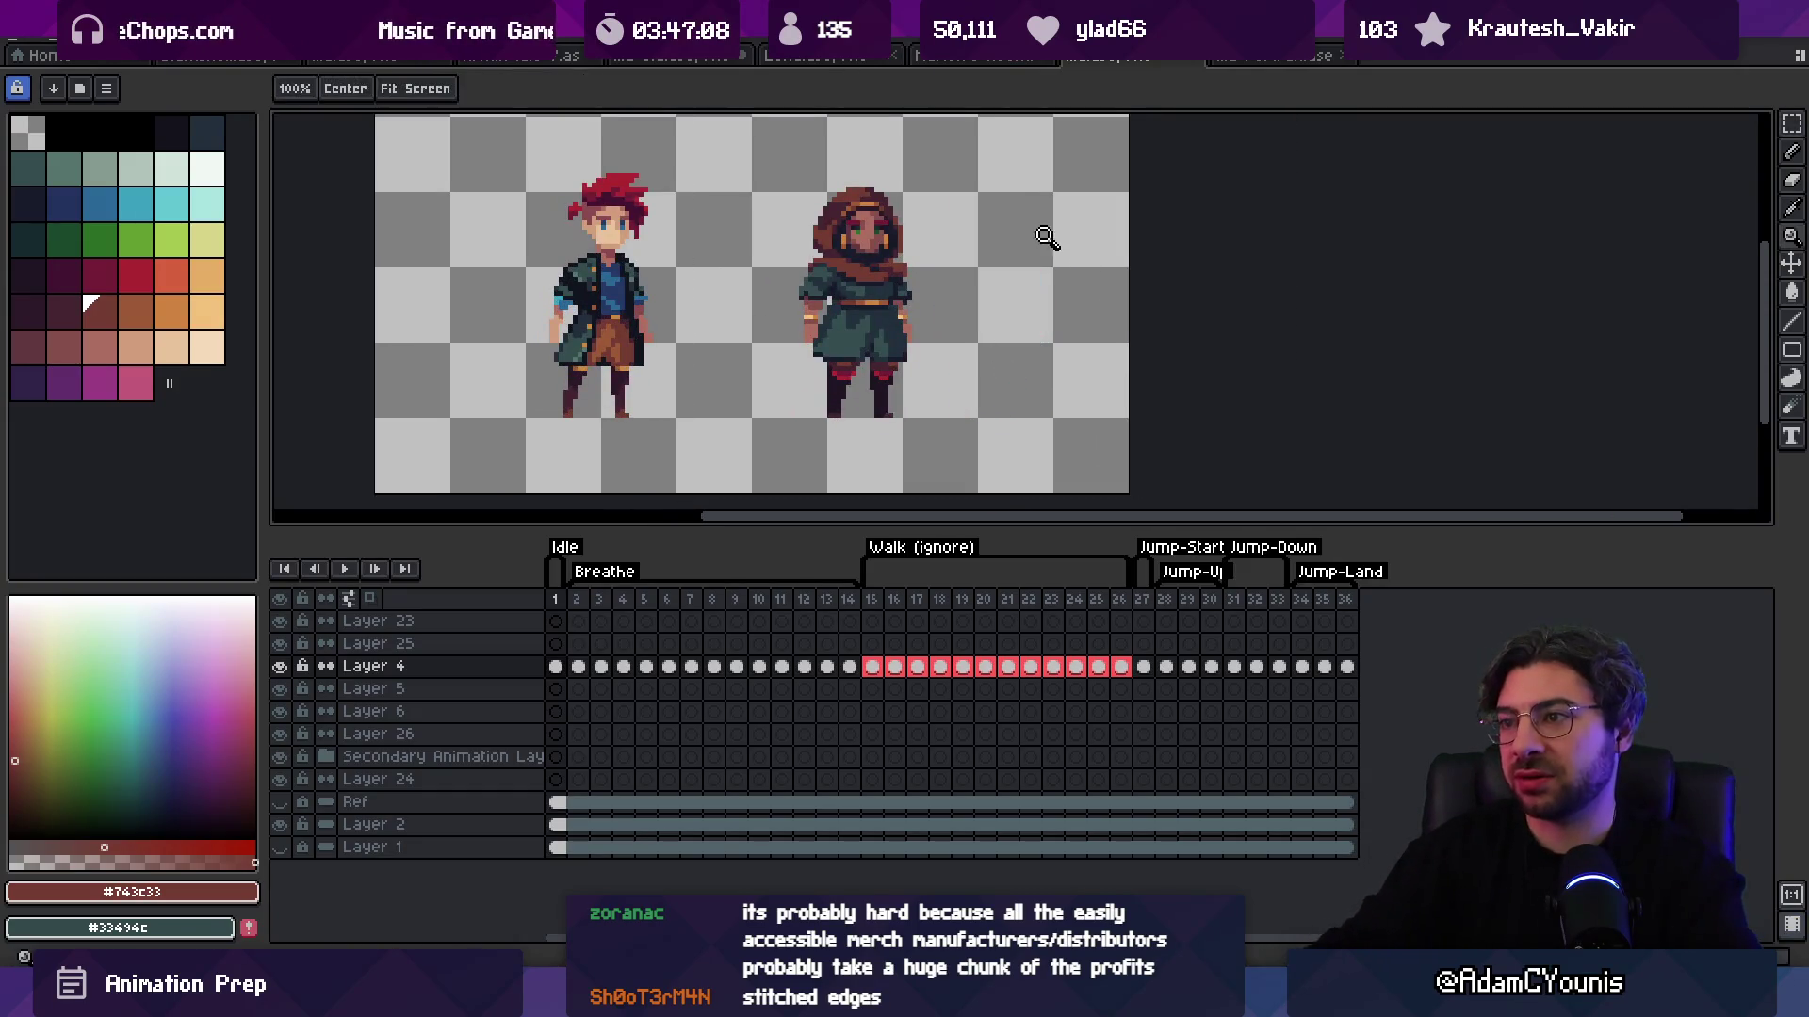
# Step: Zoom in and out on the hooded character, switching between pencil, eyedropper and zoom tools
pyautogui.scroll(5, 921, 270)
pyautogui.press('b')
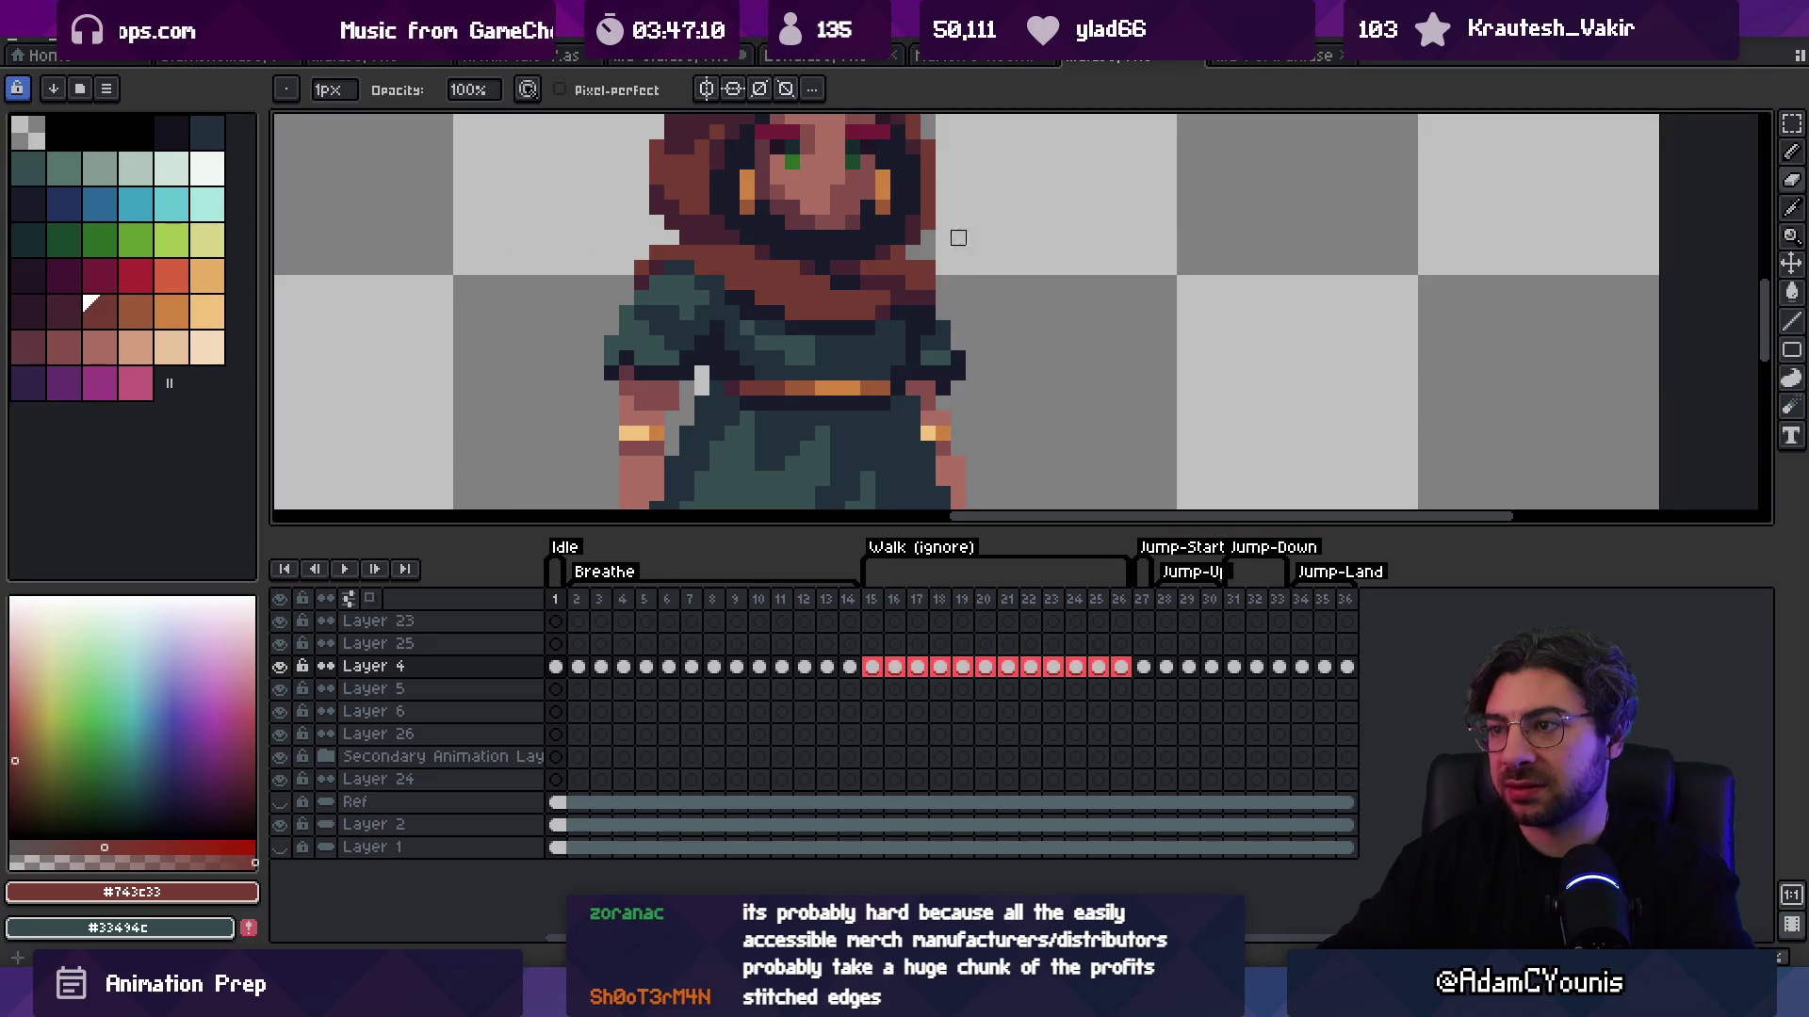
pyautogui.press('z')
pyautogui.scroll(-4, 973, 270)
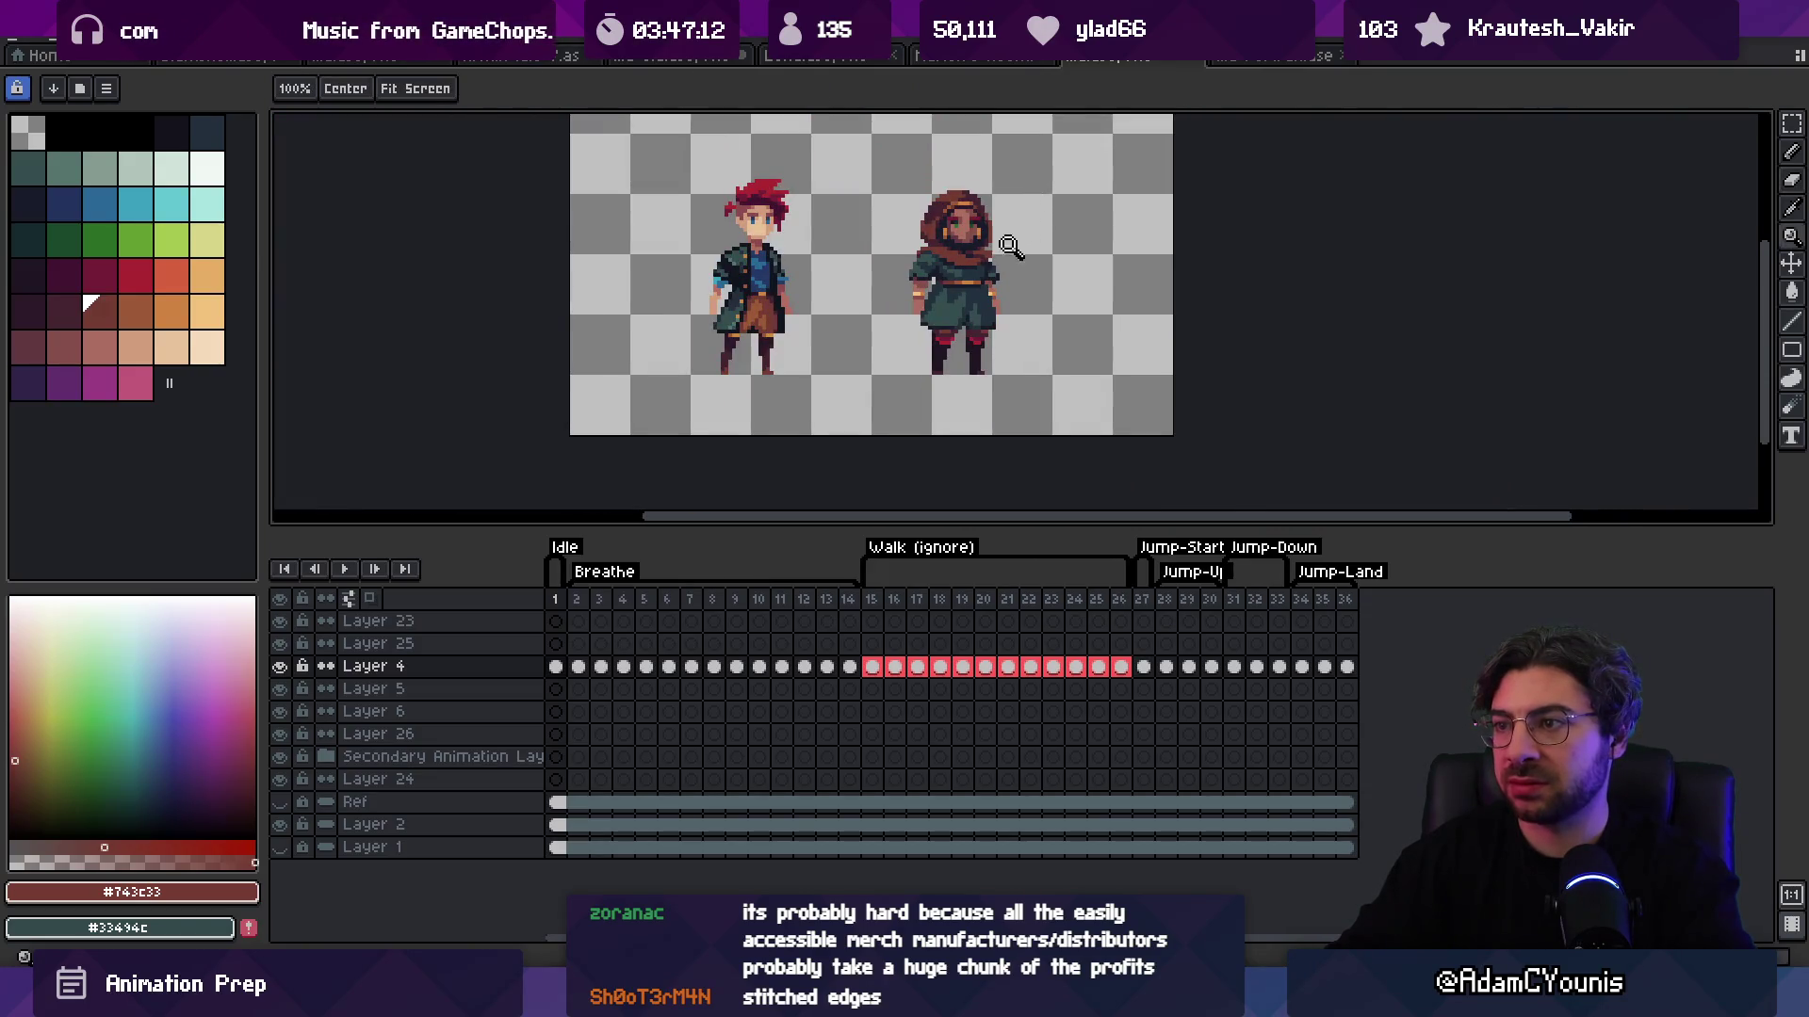
pyautogui.scroll(1, 1014, 244)
pyautogui.press('b')
pyautogui.press('z')
pyautogui.scroll(-2, 1027, 217)
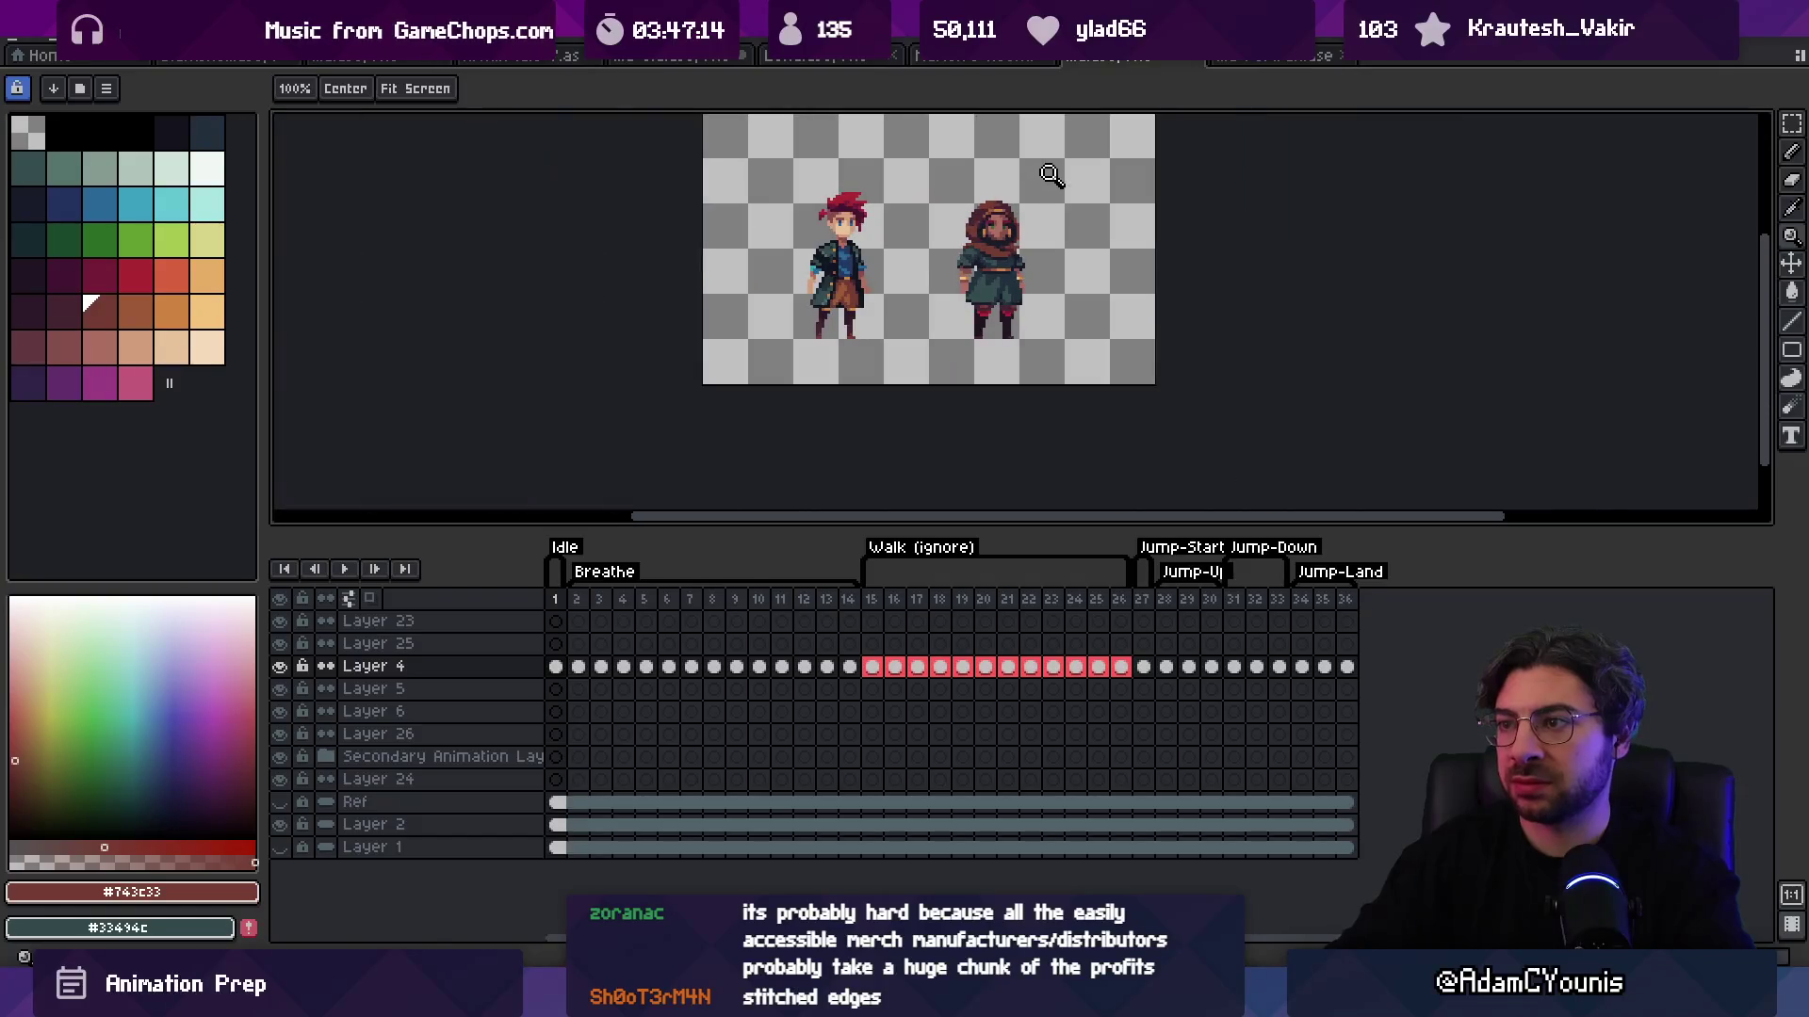
pyautogui.scroll(3, 1055, 226)
pyautogui.press('i')
pyautogui.press('z')
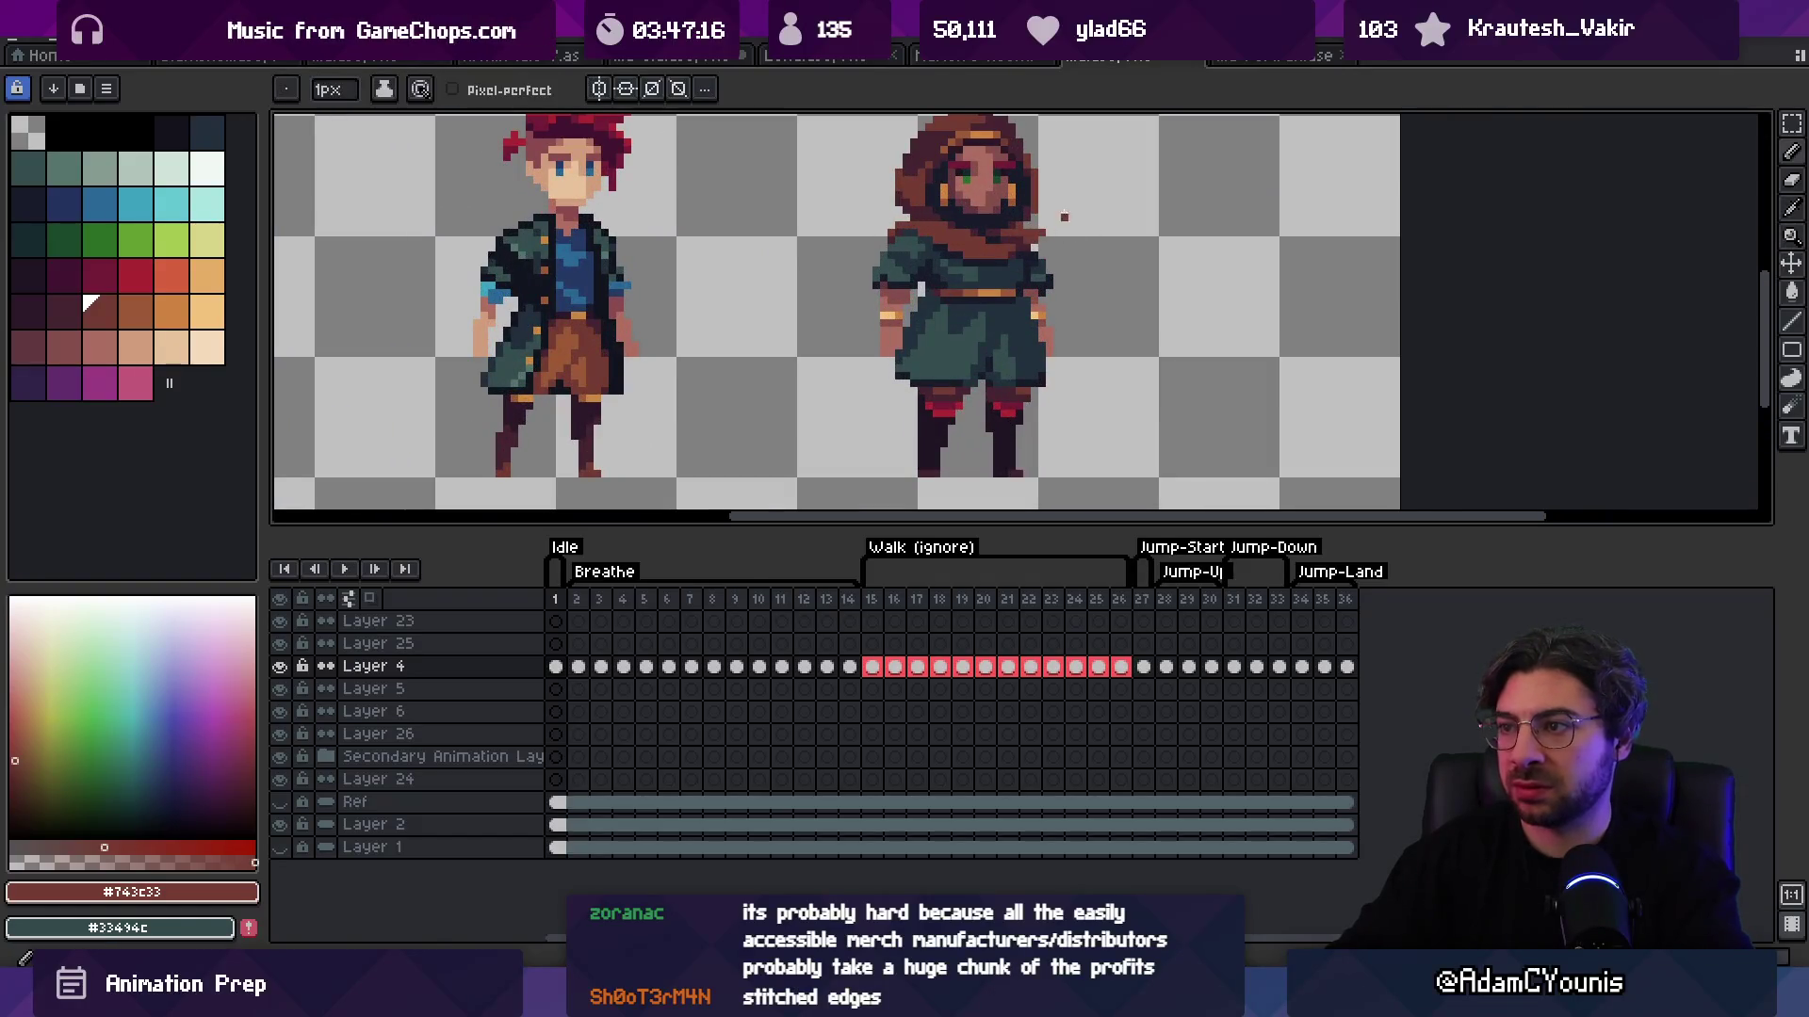
pyautogui.scroll(-3, 1032, 170)
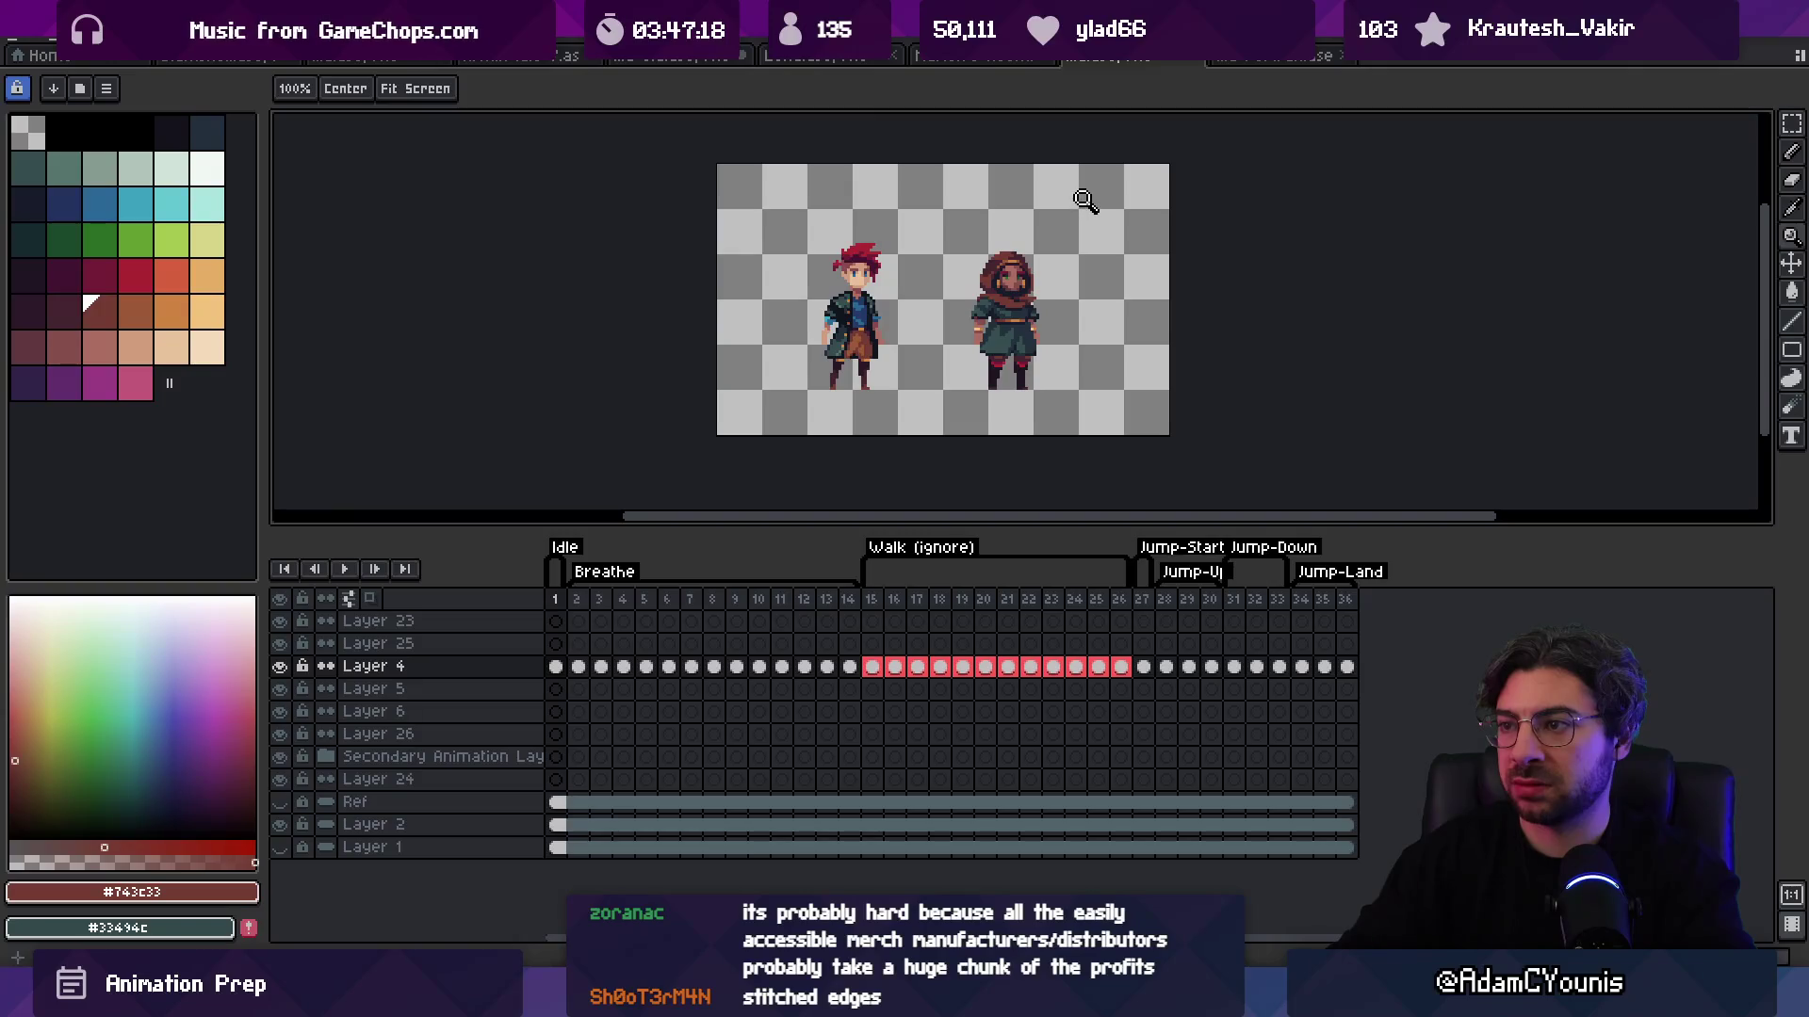
pyautogui.press('b')
# Step: Paste the reference hooded sprite and drag it right beside the current hooded character
pyautogui.press('v')
pyautogui.scroll(1, 1024, 330)
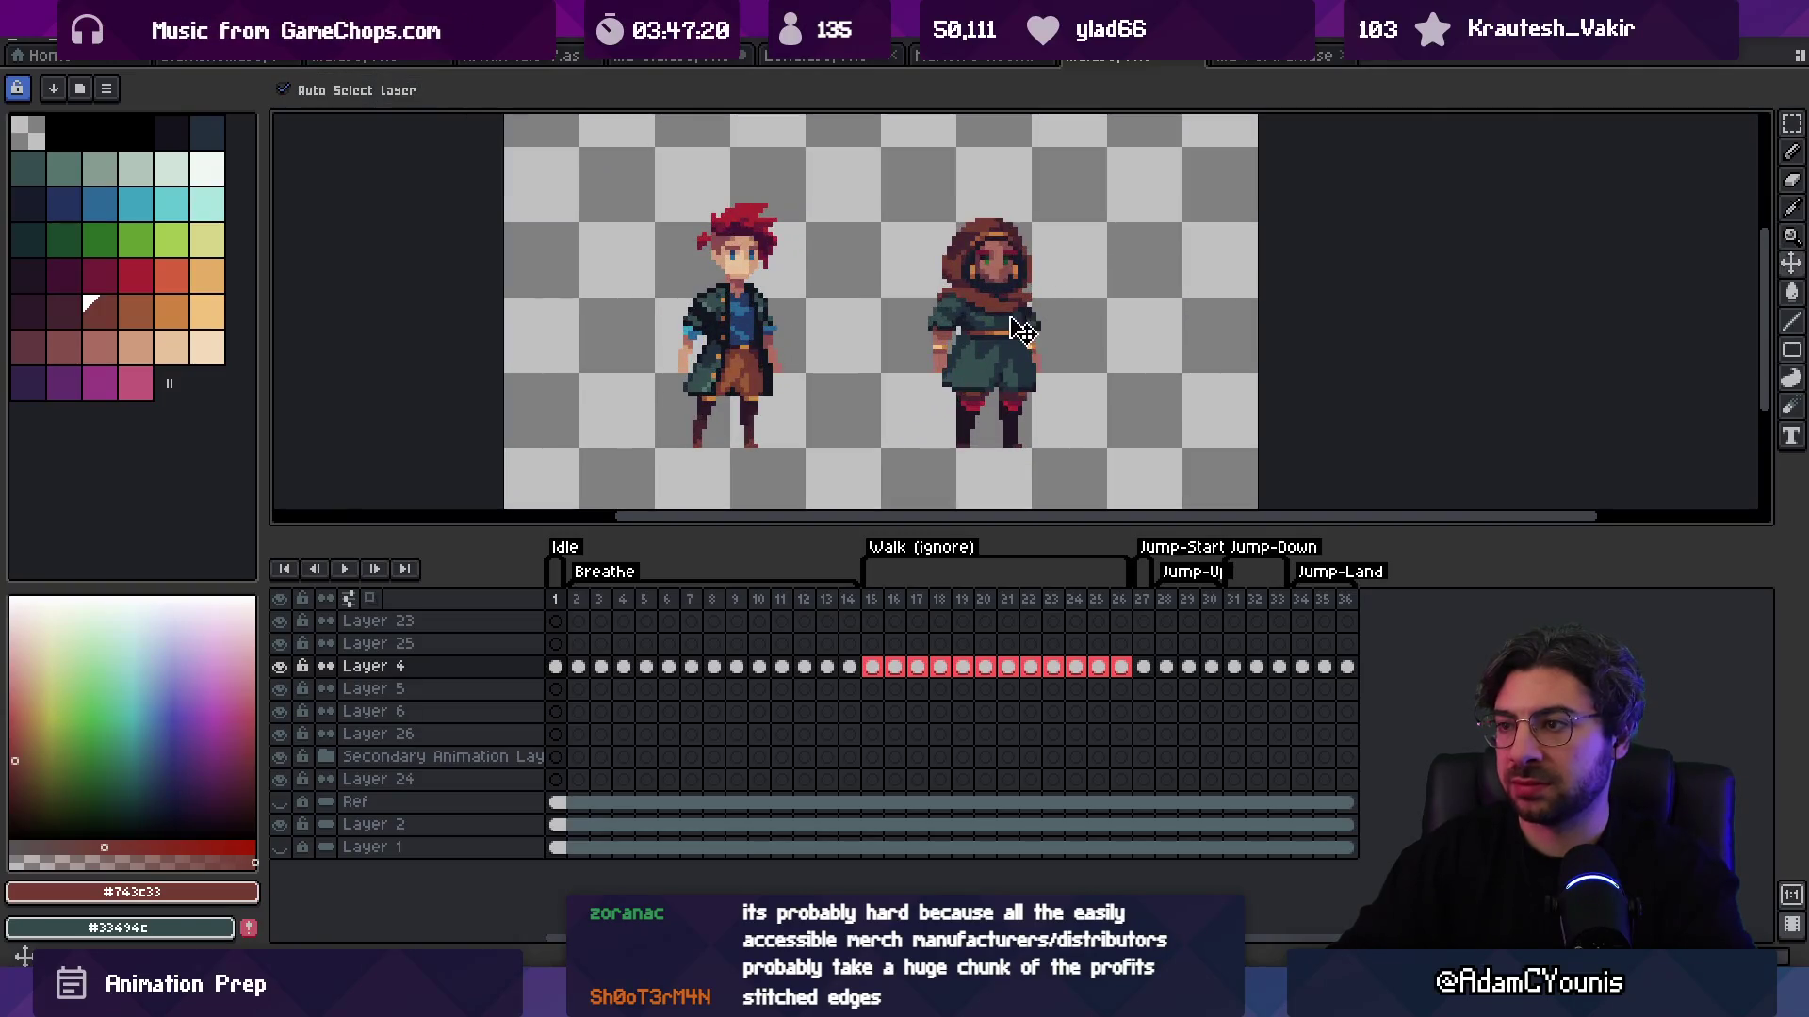
pyautogui.hotkey('ctrl', 'v')
pyautogui.moveTo(812, 356); pyautogui.dragTo(1142, 356)
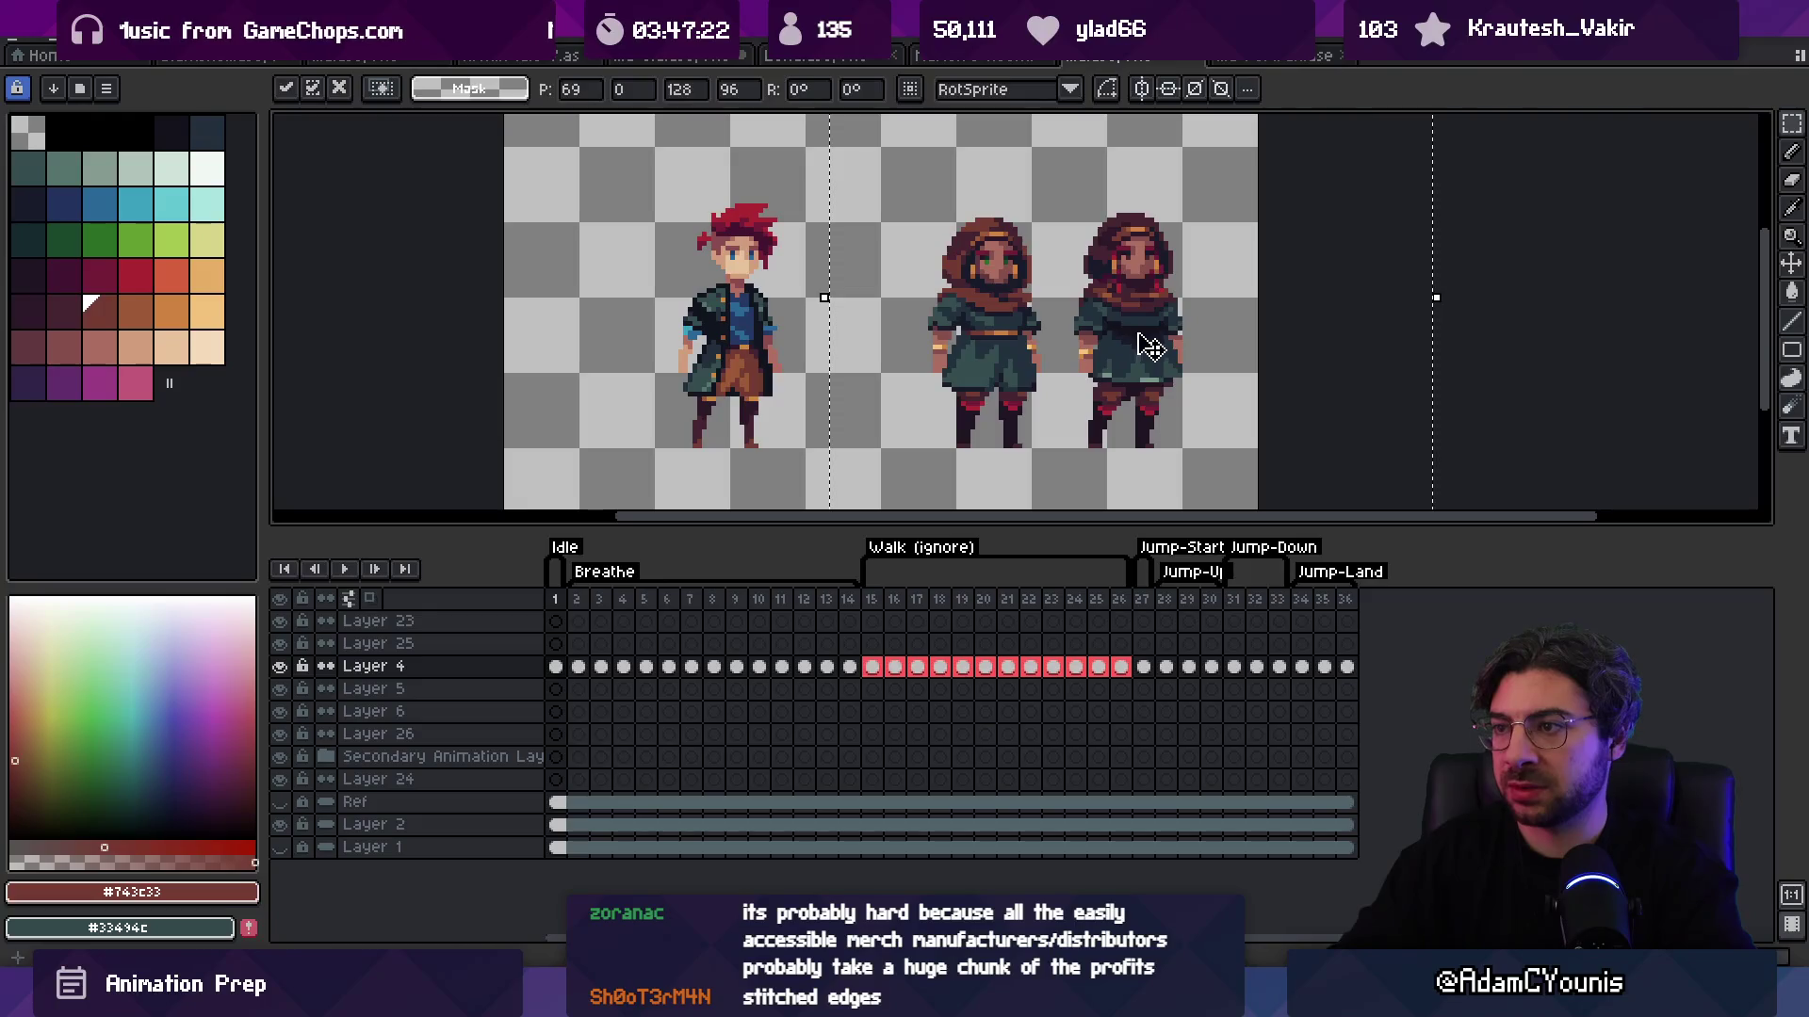
pyautogui.press('z')
pyautogui.scroll(-1, 962, 274)
pyautogui.scroll(-1, 974, 250)
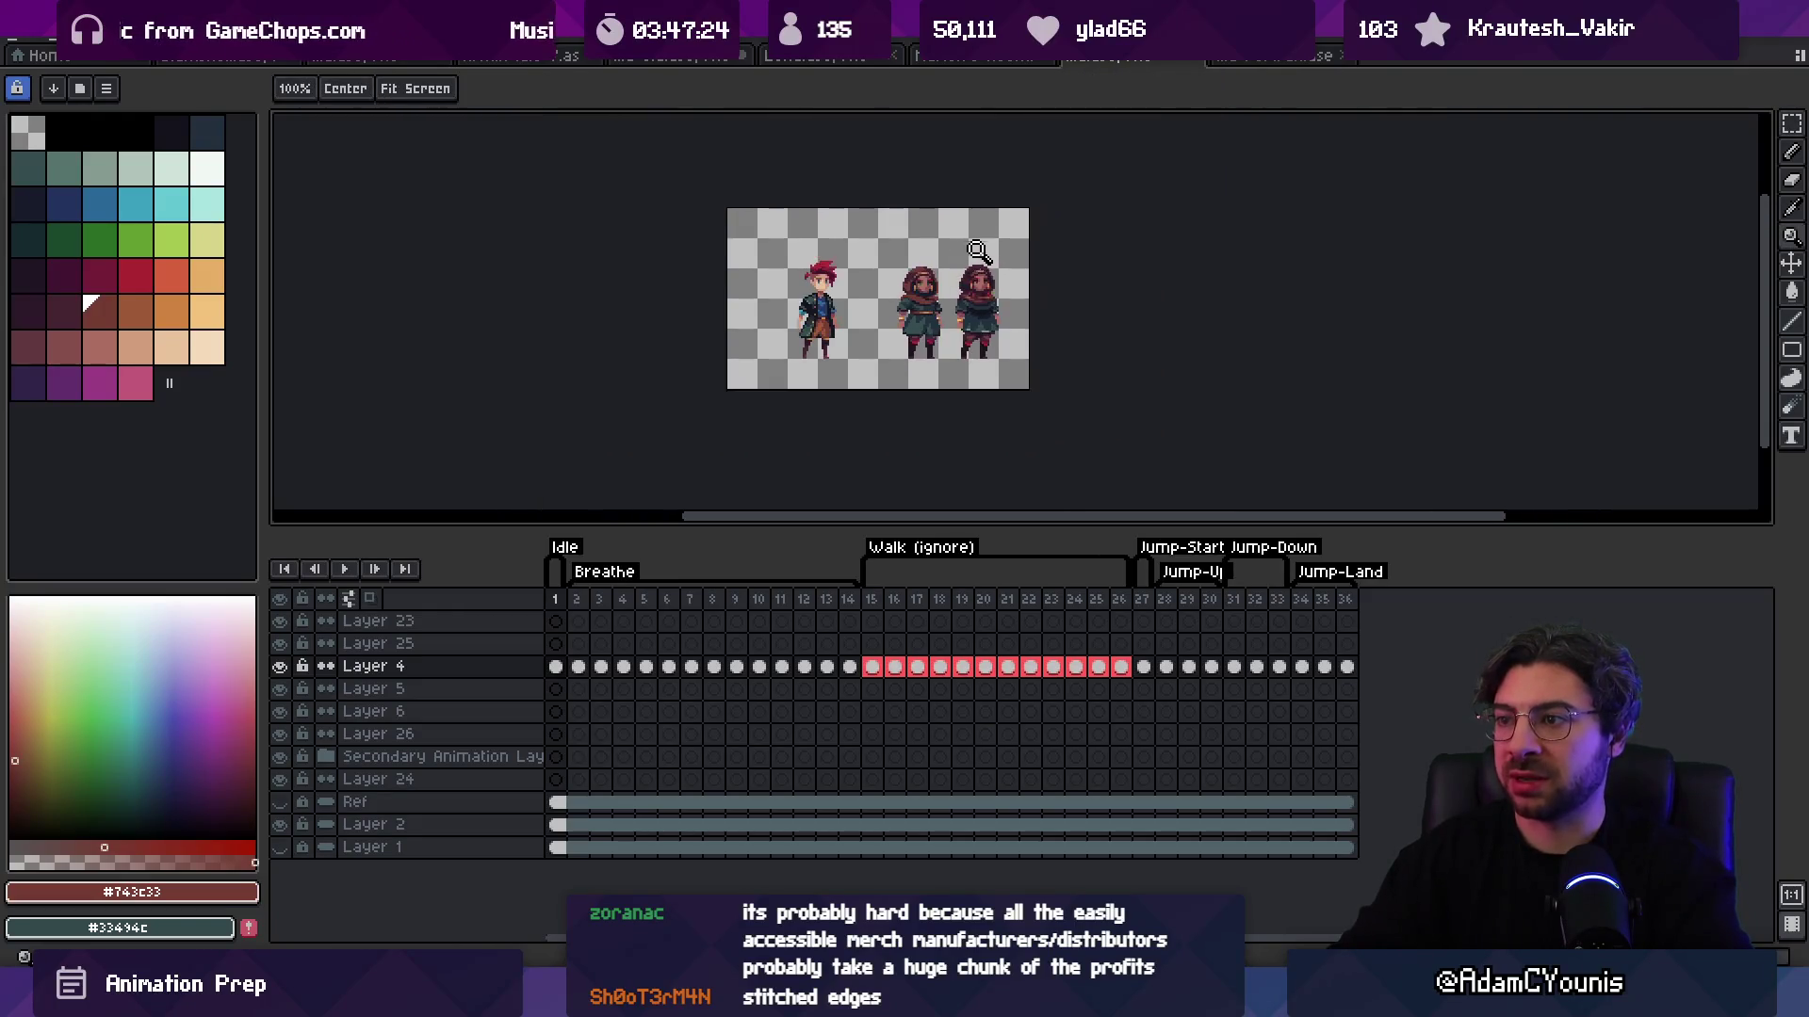
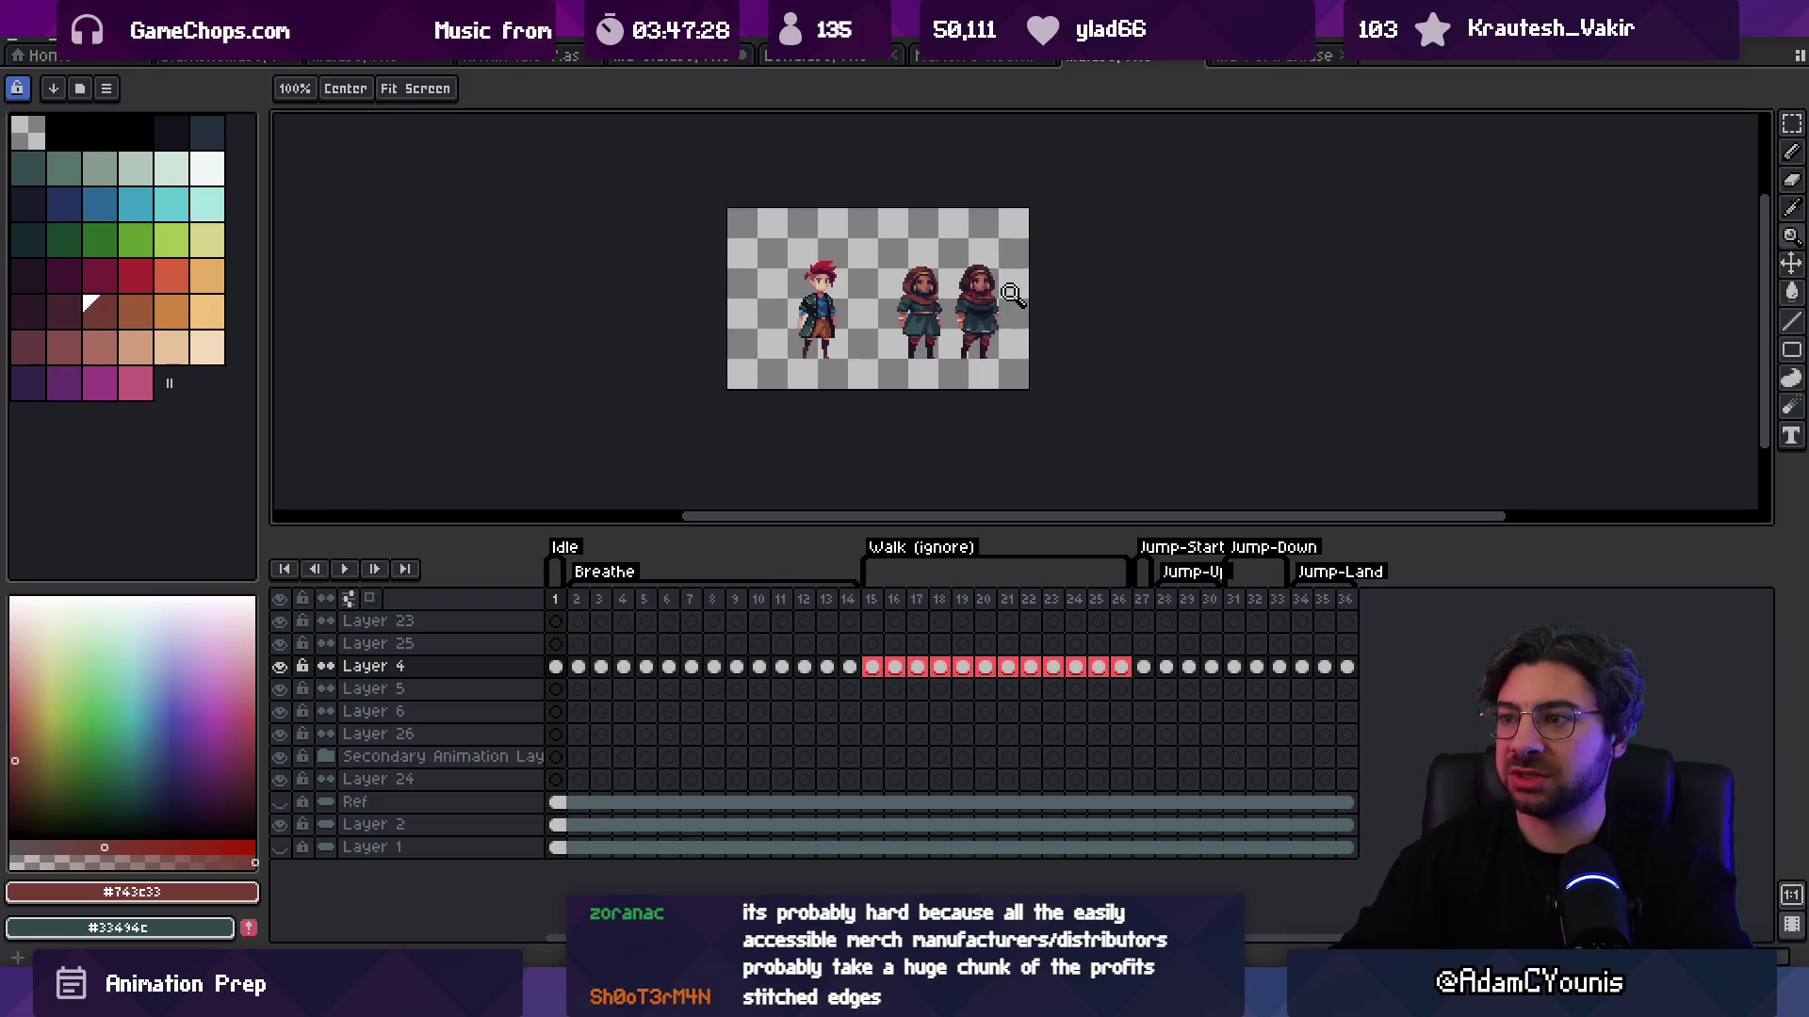
# Step: Delete the extra hooded sprite on the right of the canvas
pyautogui.scroll(1, 1014, 323)
pyautogui.press('v')
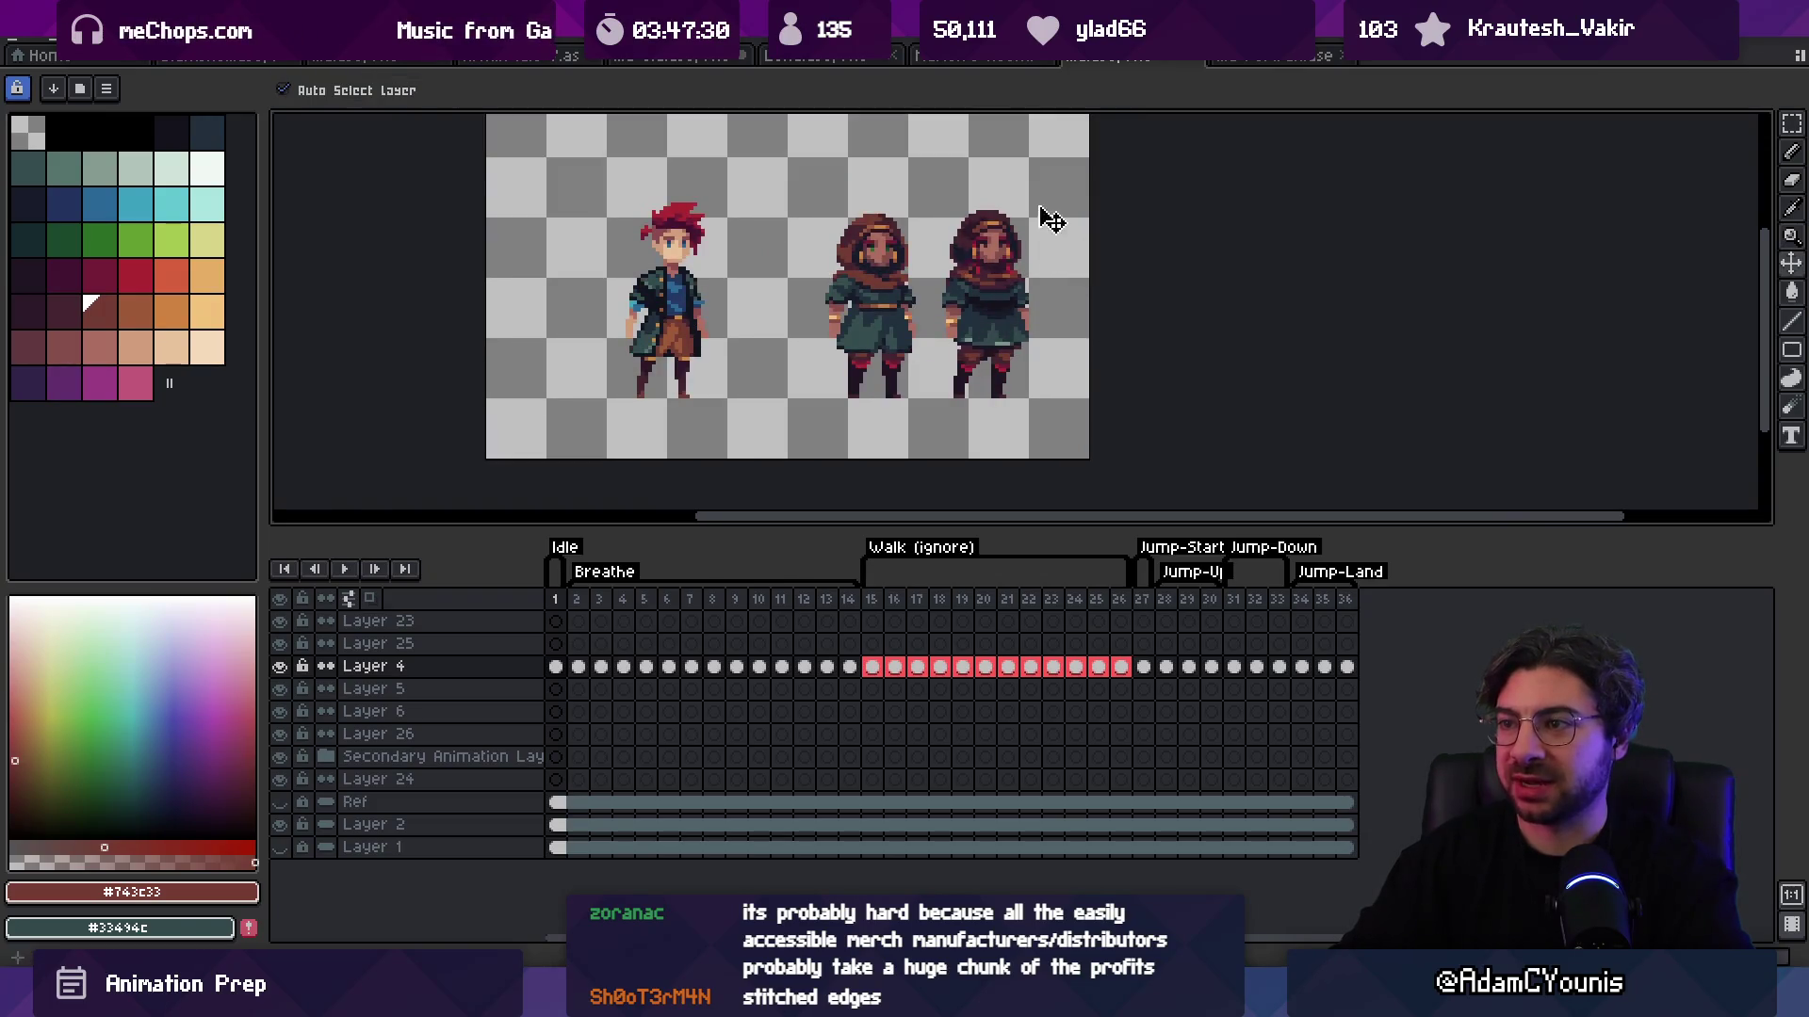
pyautogui.hotkey('ctrl', 't')
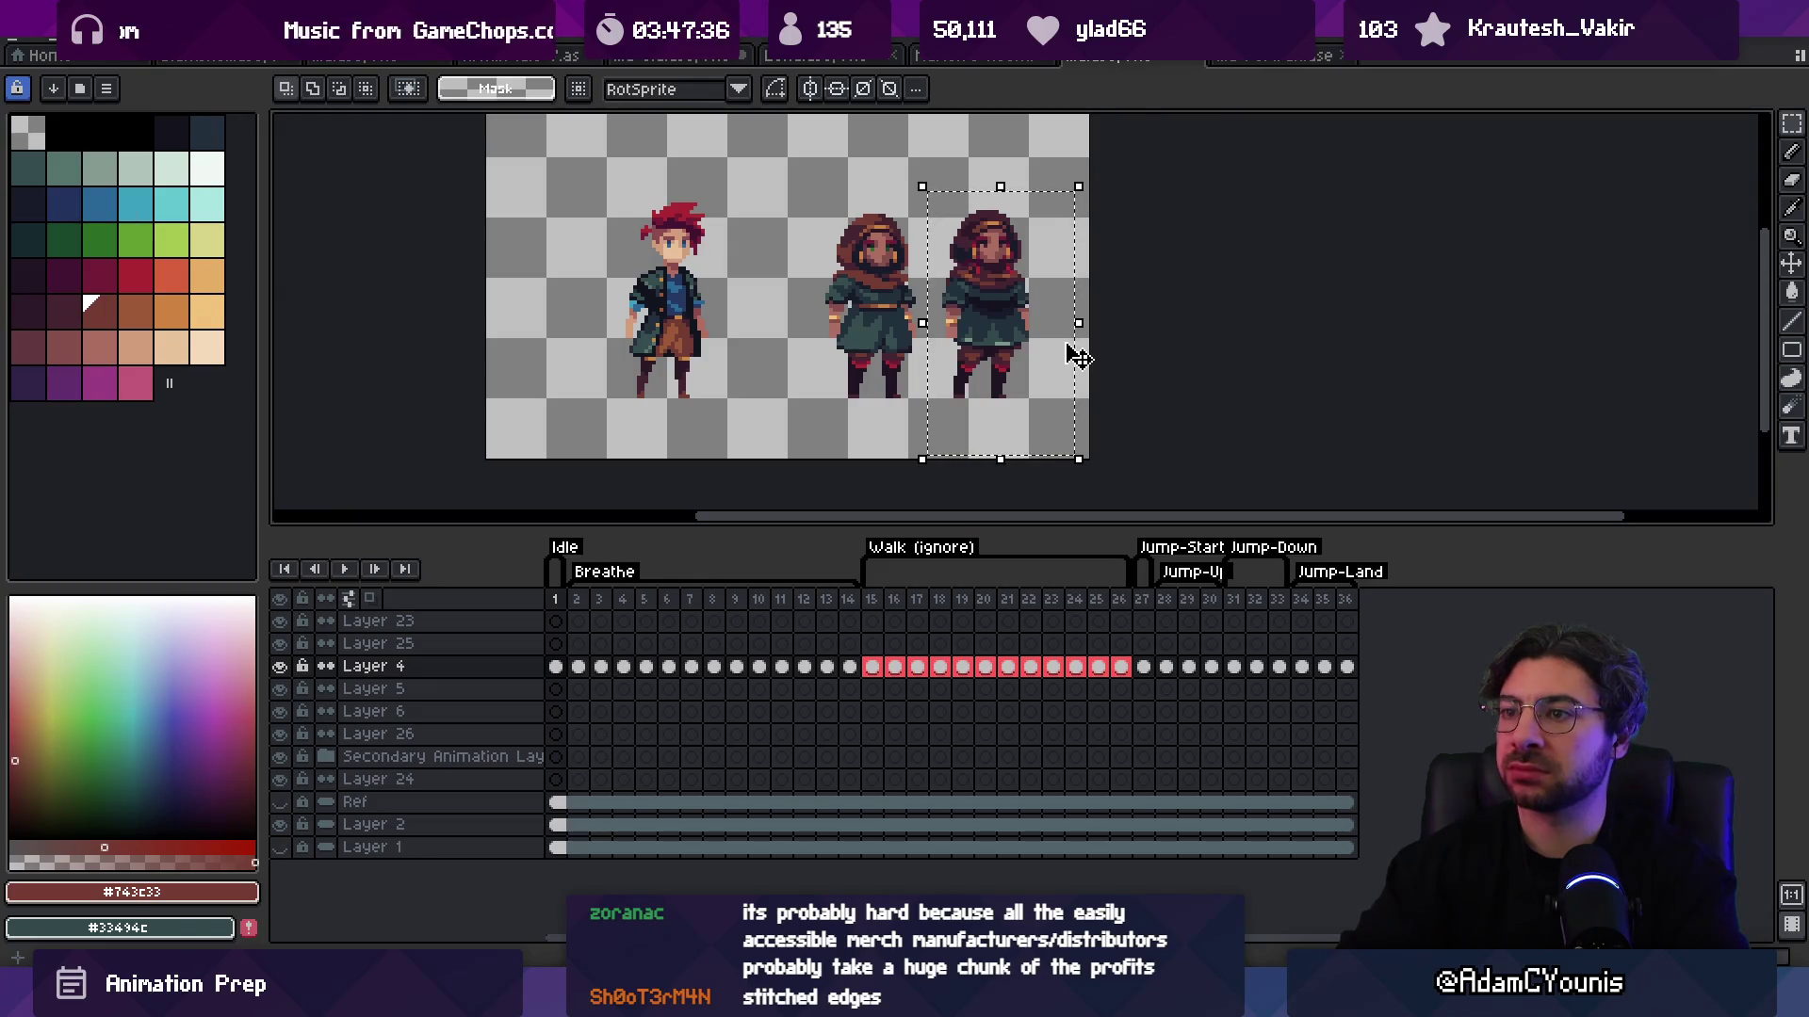
pyautogui.press('Delete')
# Step: Marquee the remaining hooded sprite, then cancel the transform and zoom out
pyautogui.scroll(1, 886, 262)
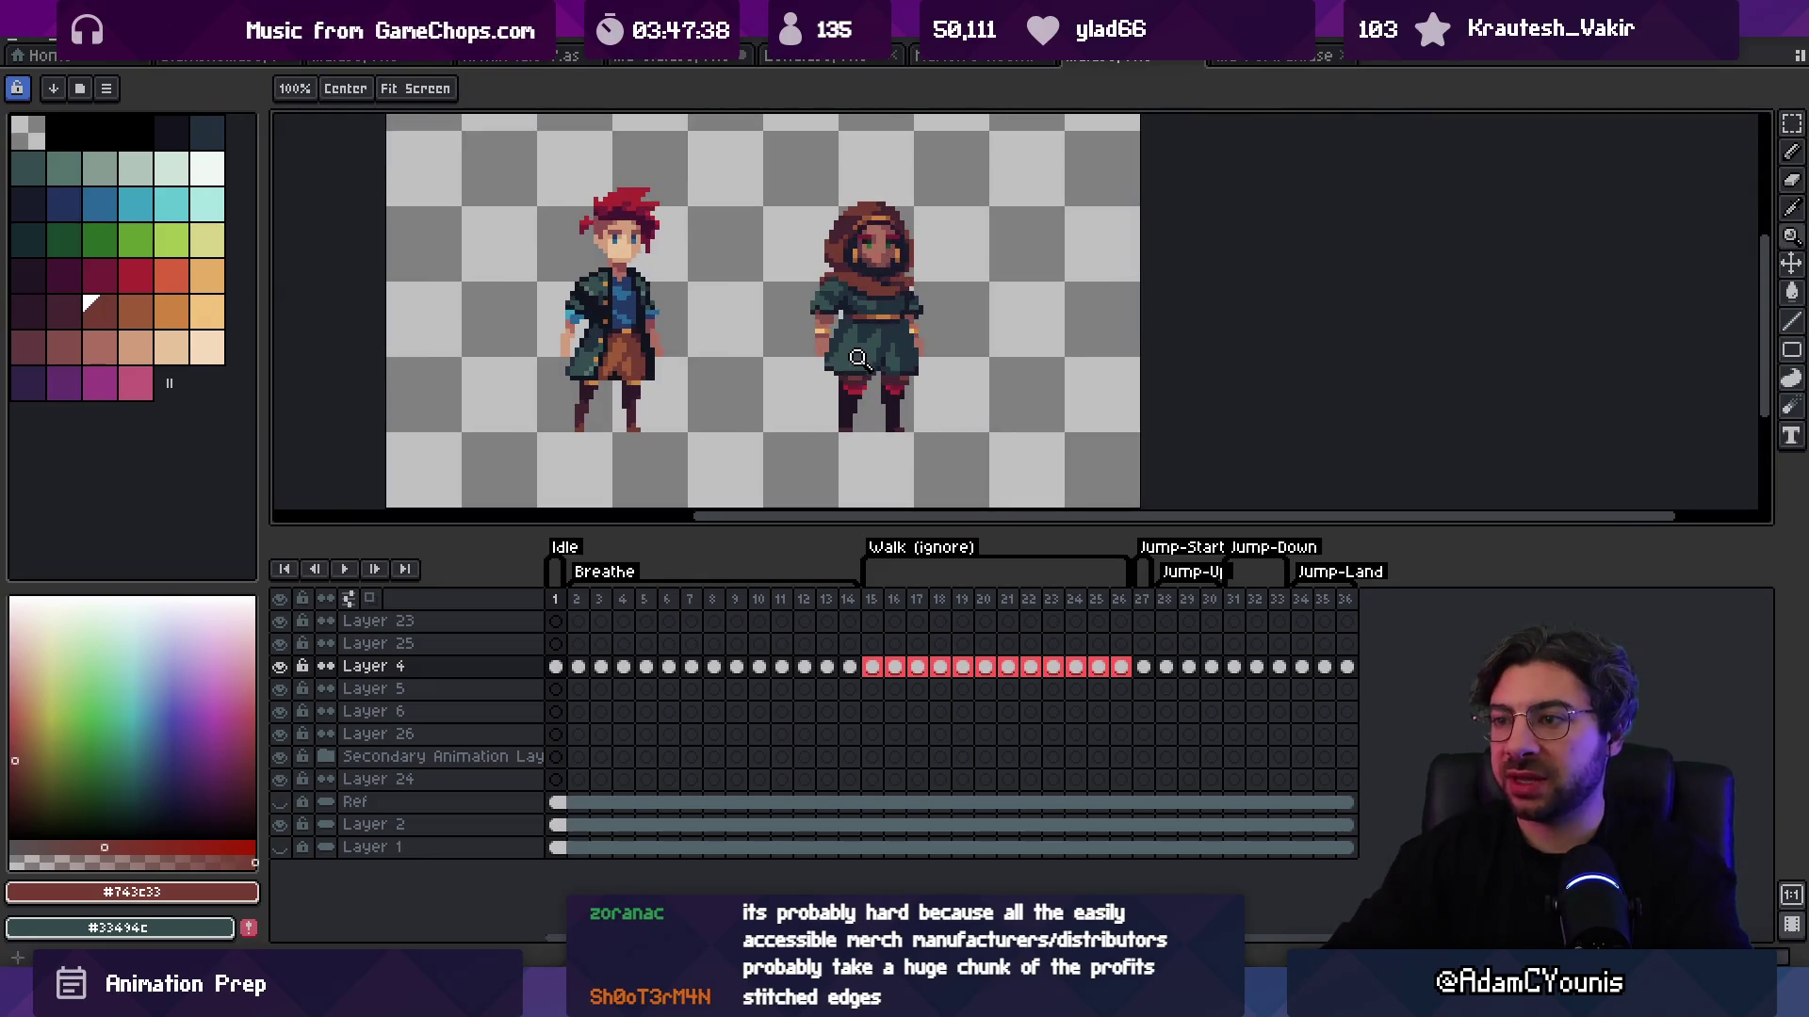
pyautogui.moveTo(800, 380); pyautogui.dragTo(980, 169)
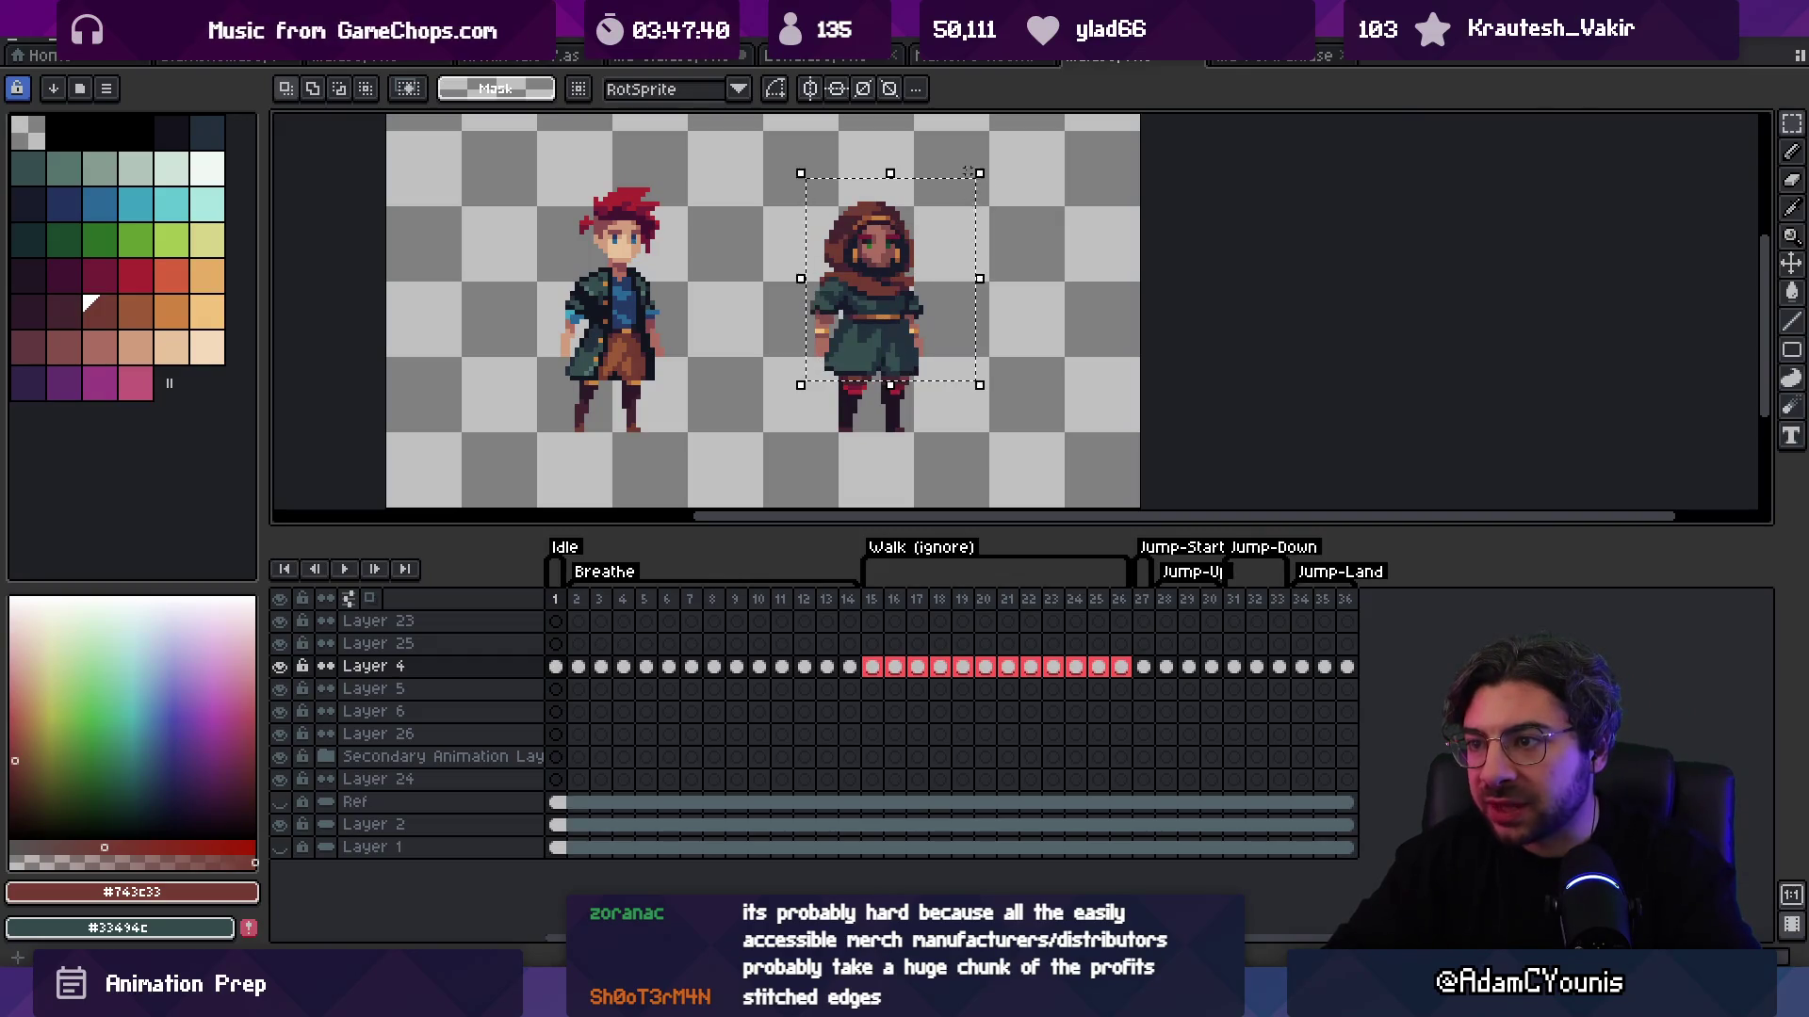
pyautogui.click(896, 295)
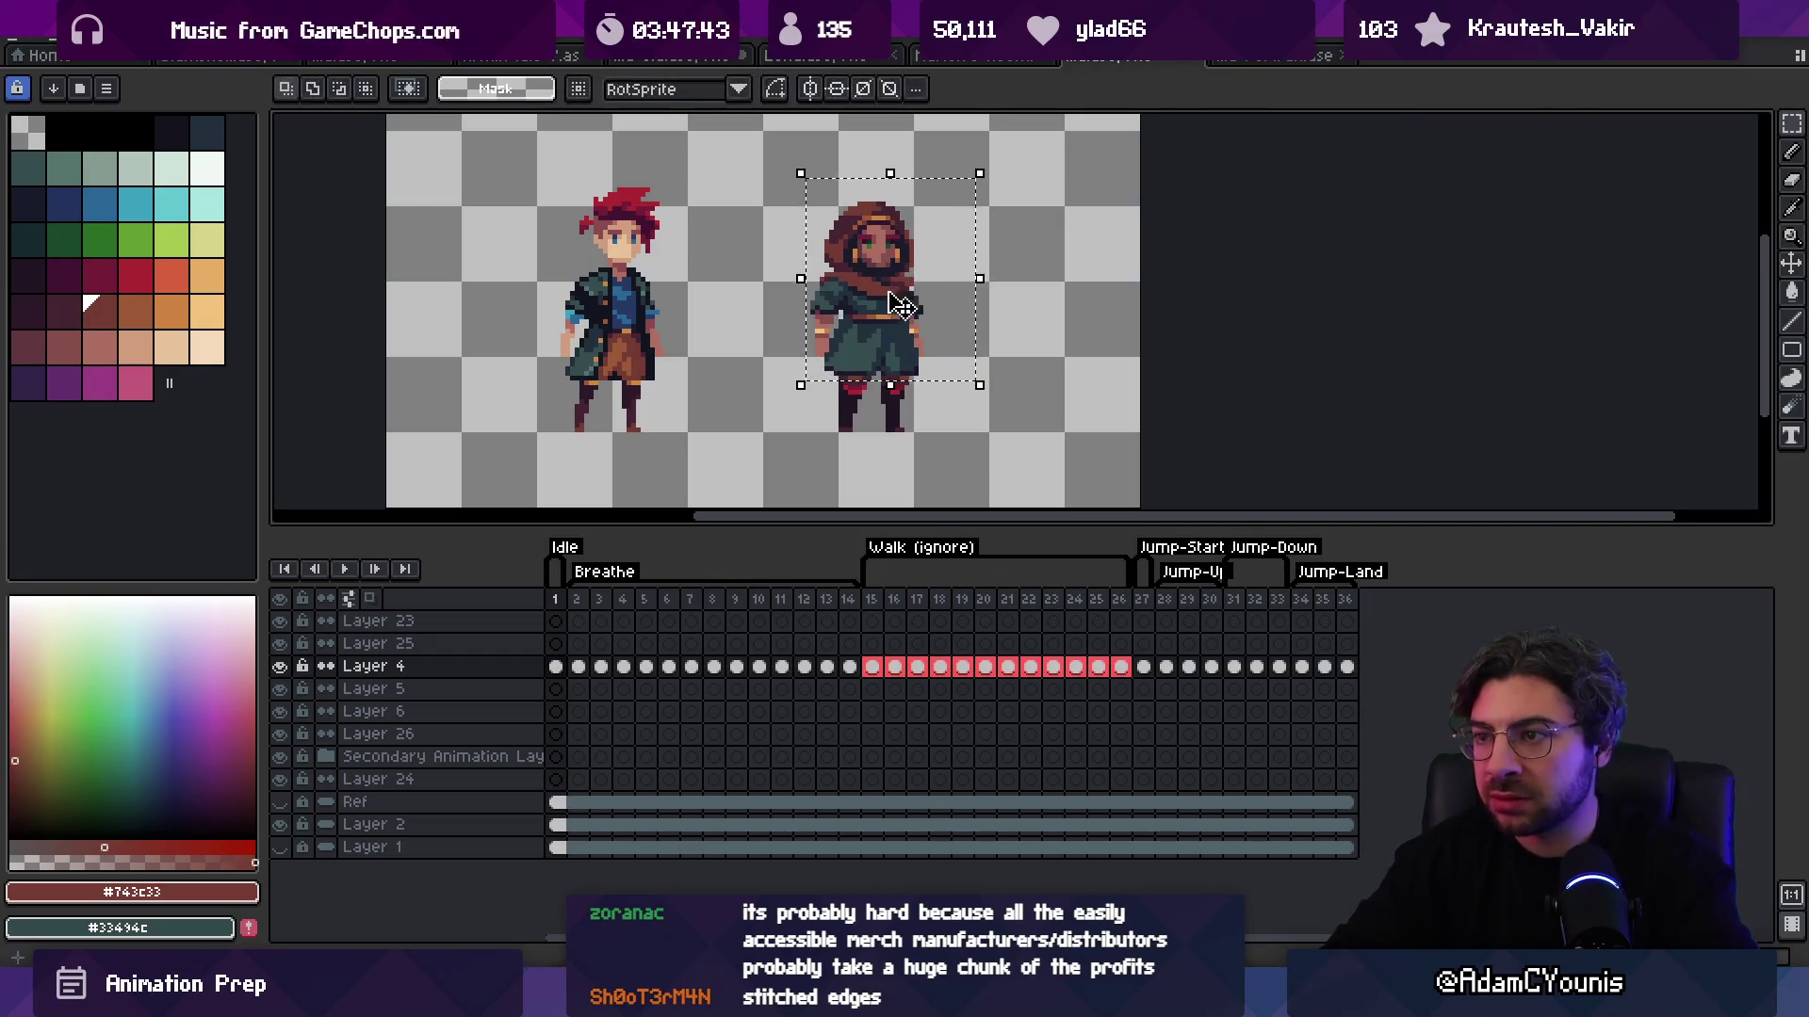
pyautogui.hotkey('ctrl', 'd')
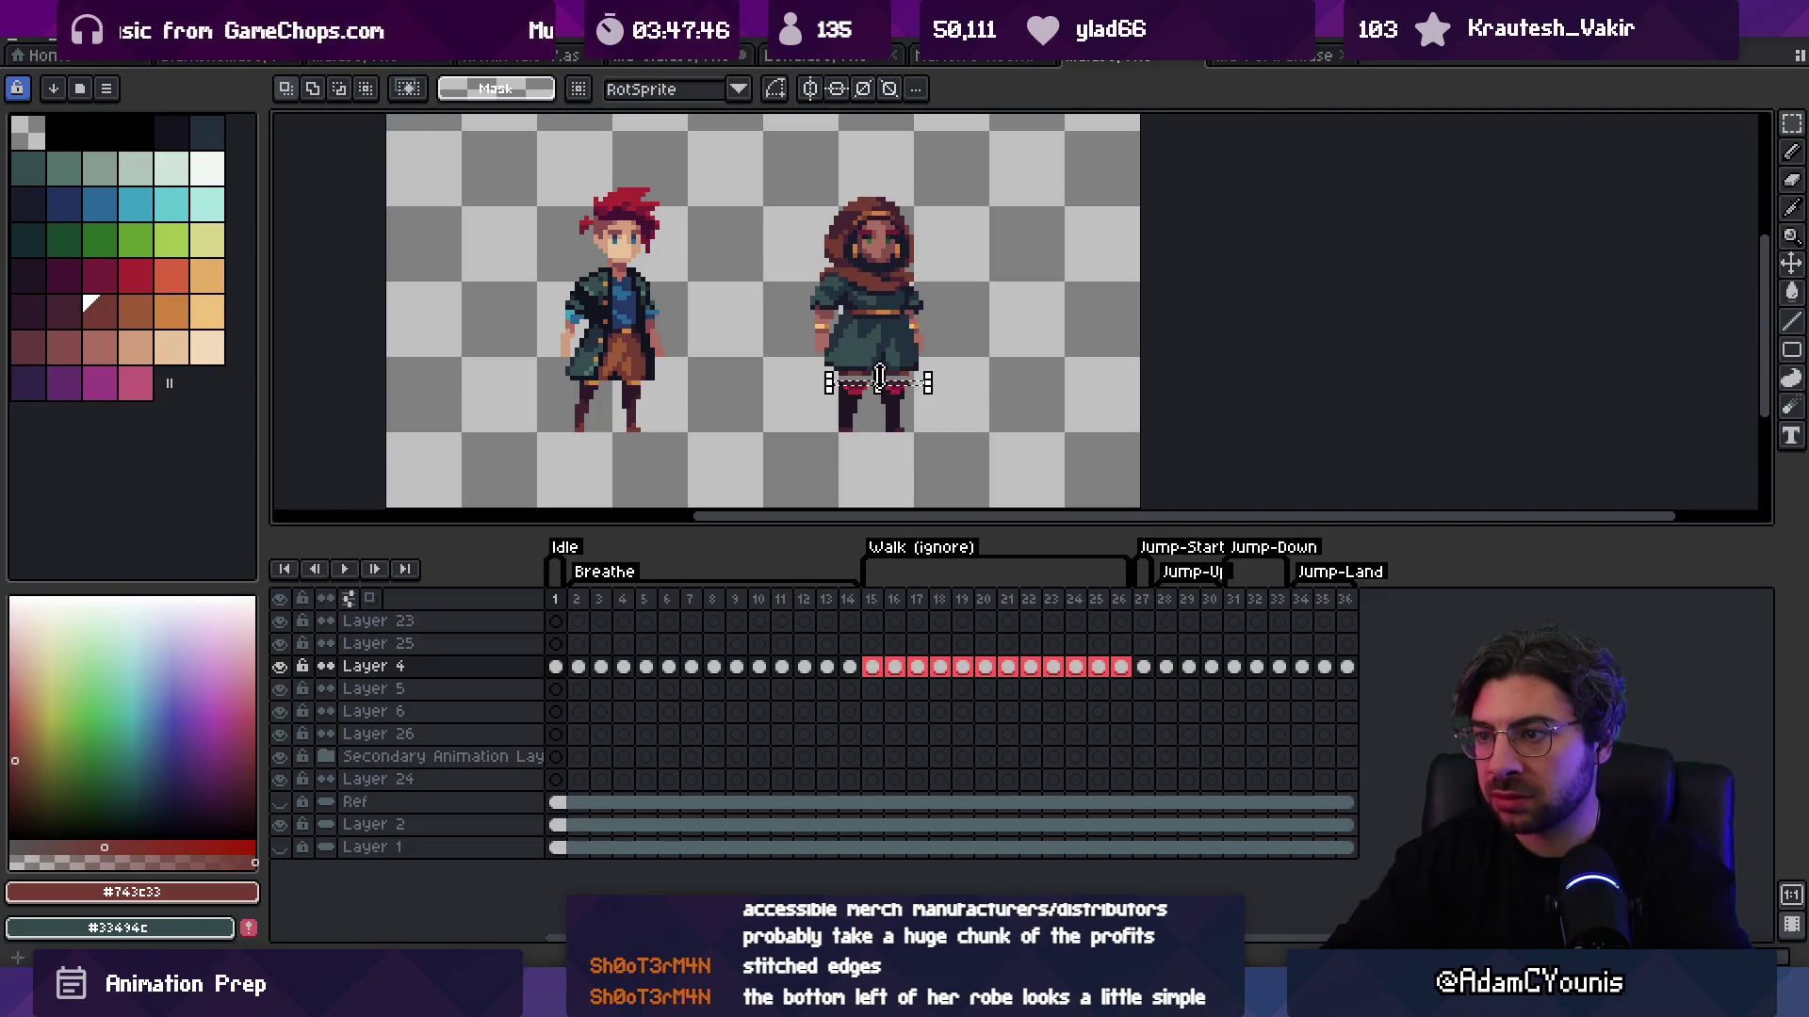
pyautogui.press('z')
pyautogui.scroll(-2, 921, 275)
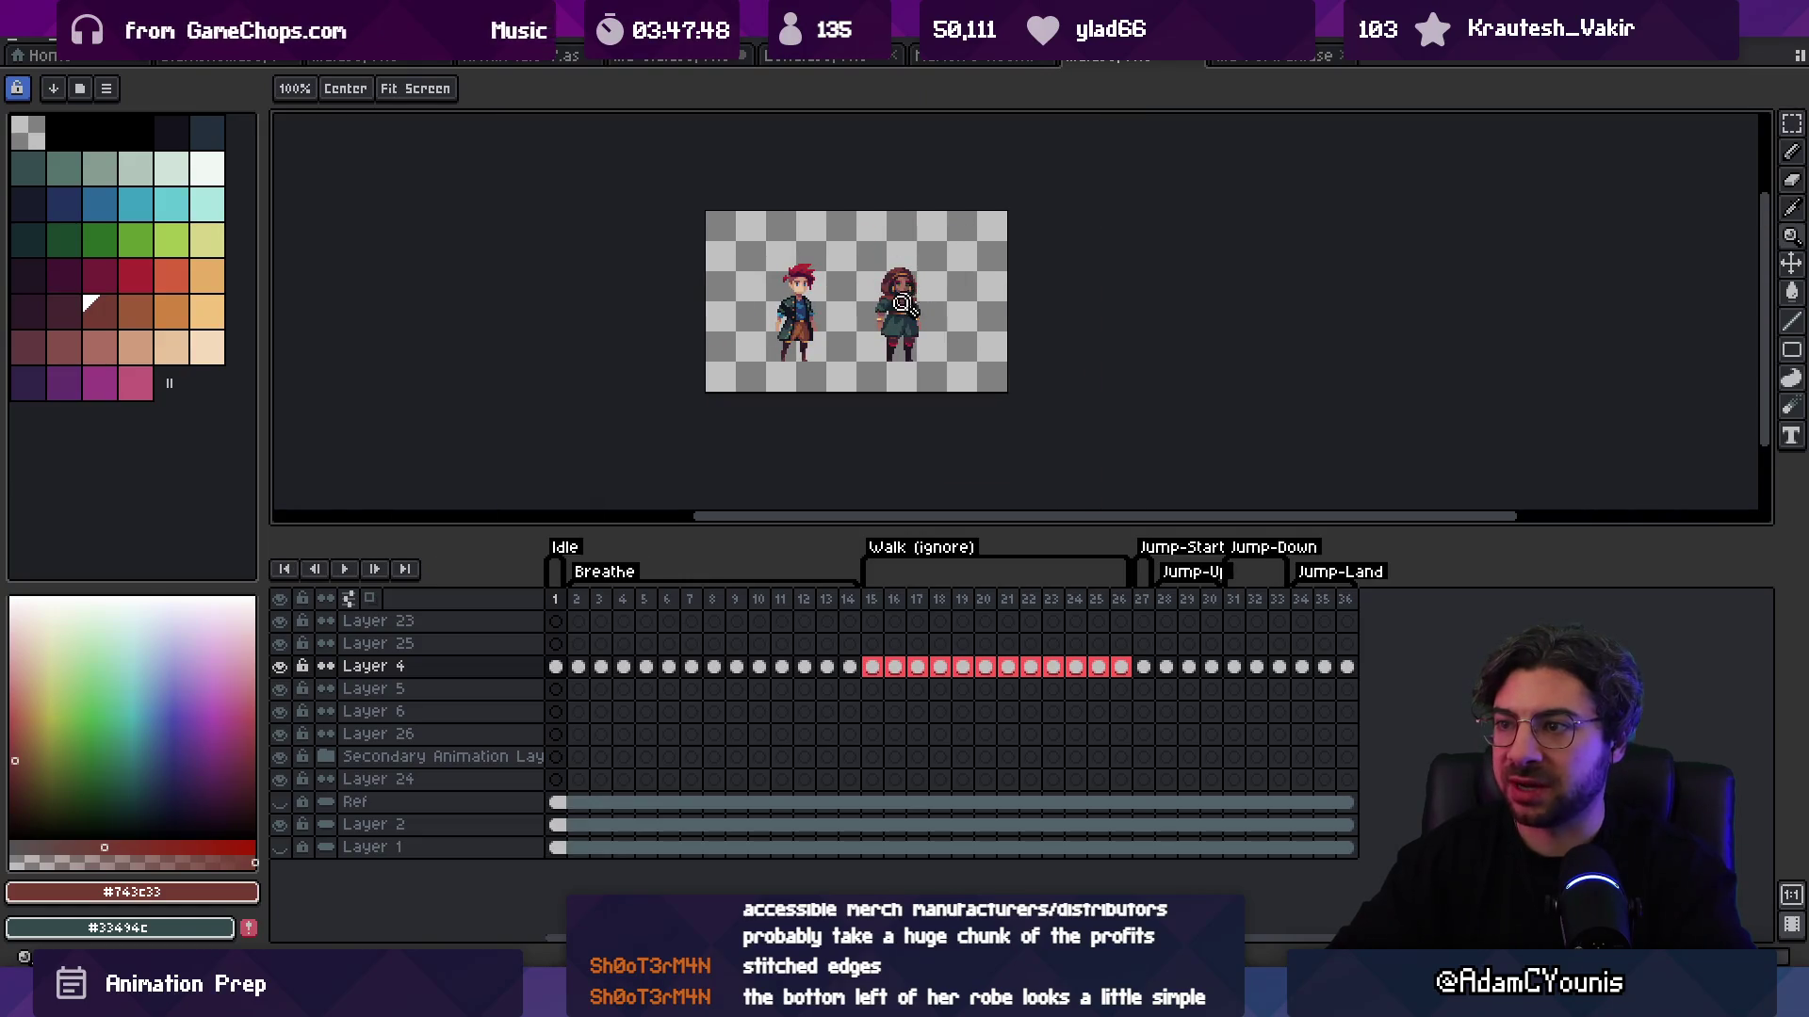
pyautogui.scroll(2, 910, 296)
pyautogui.press('m')
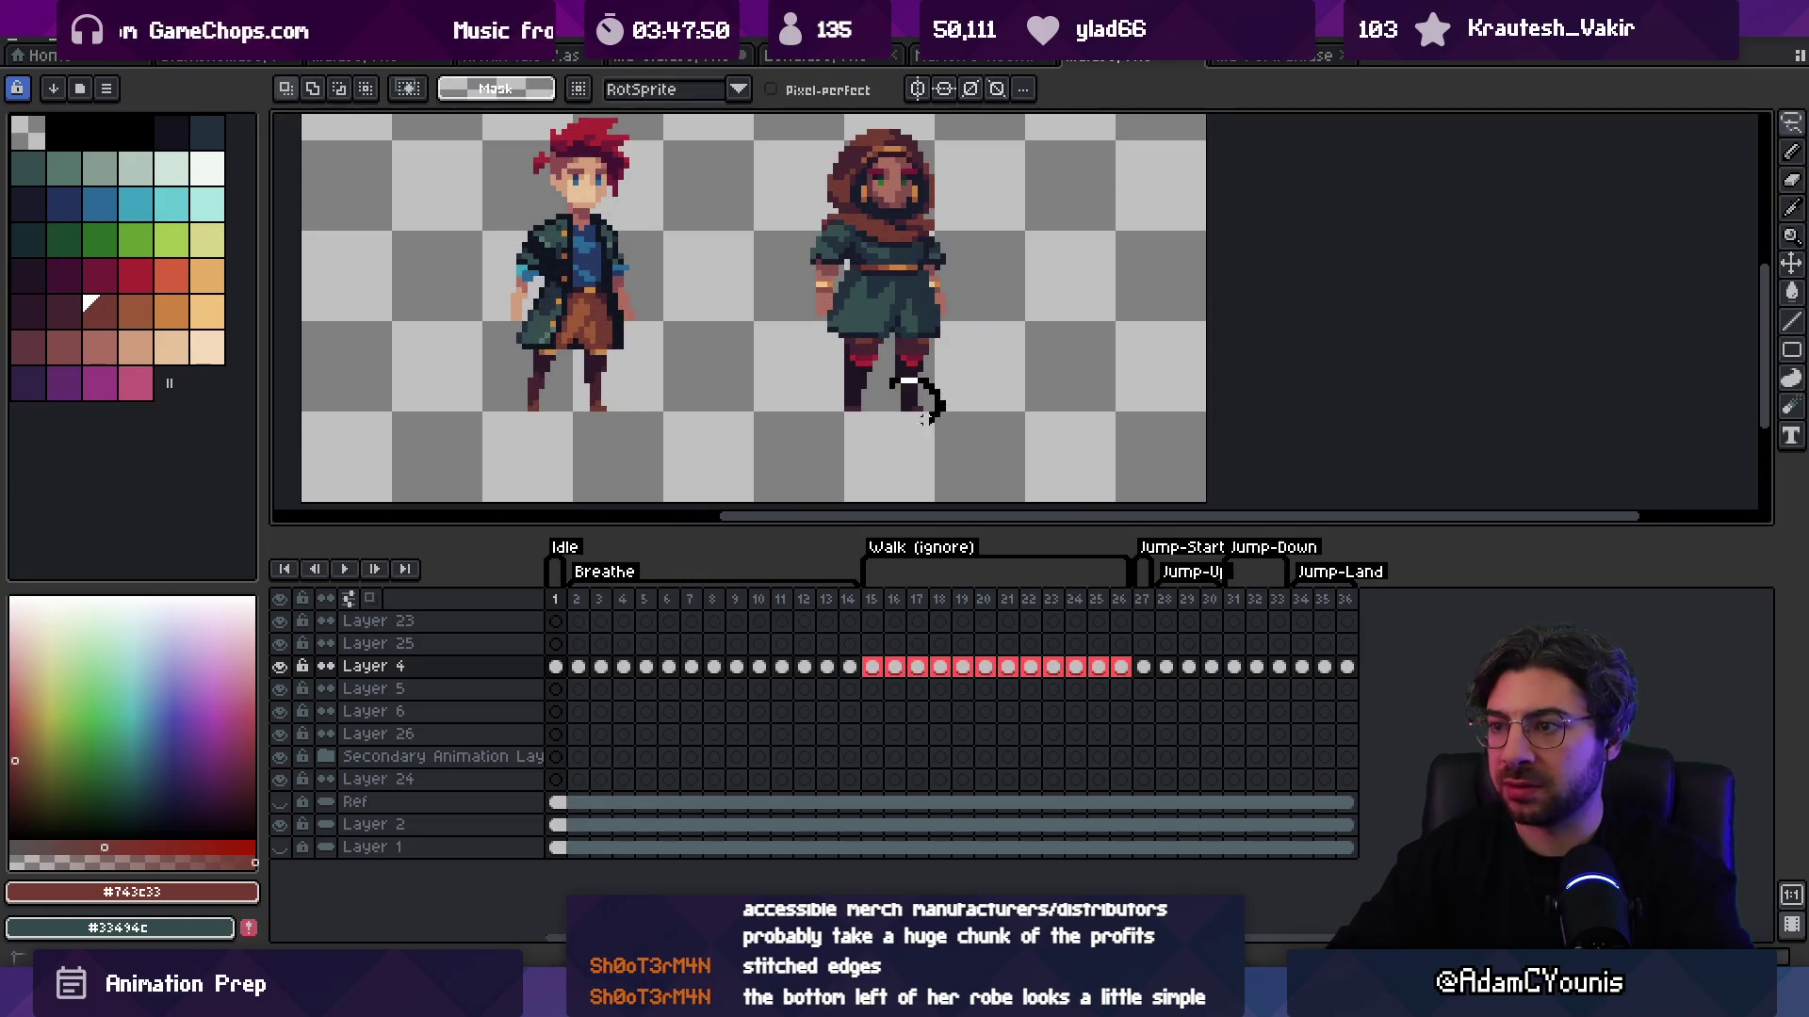
pyautogui.press('b')
pyautogui.keyDown('alt'); pyautogui.click(914, 384); pyautogui.keyUp('alt')
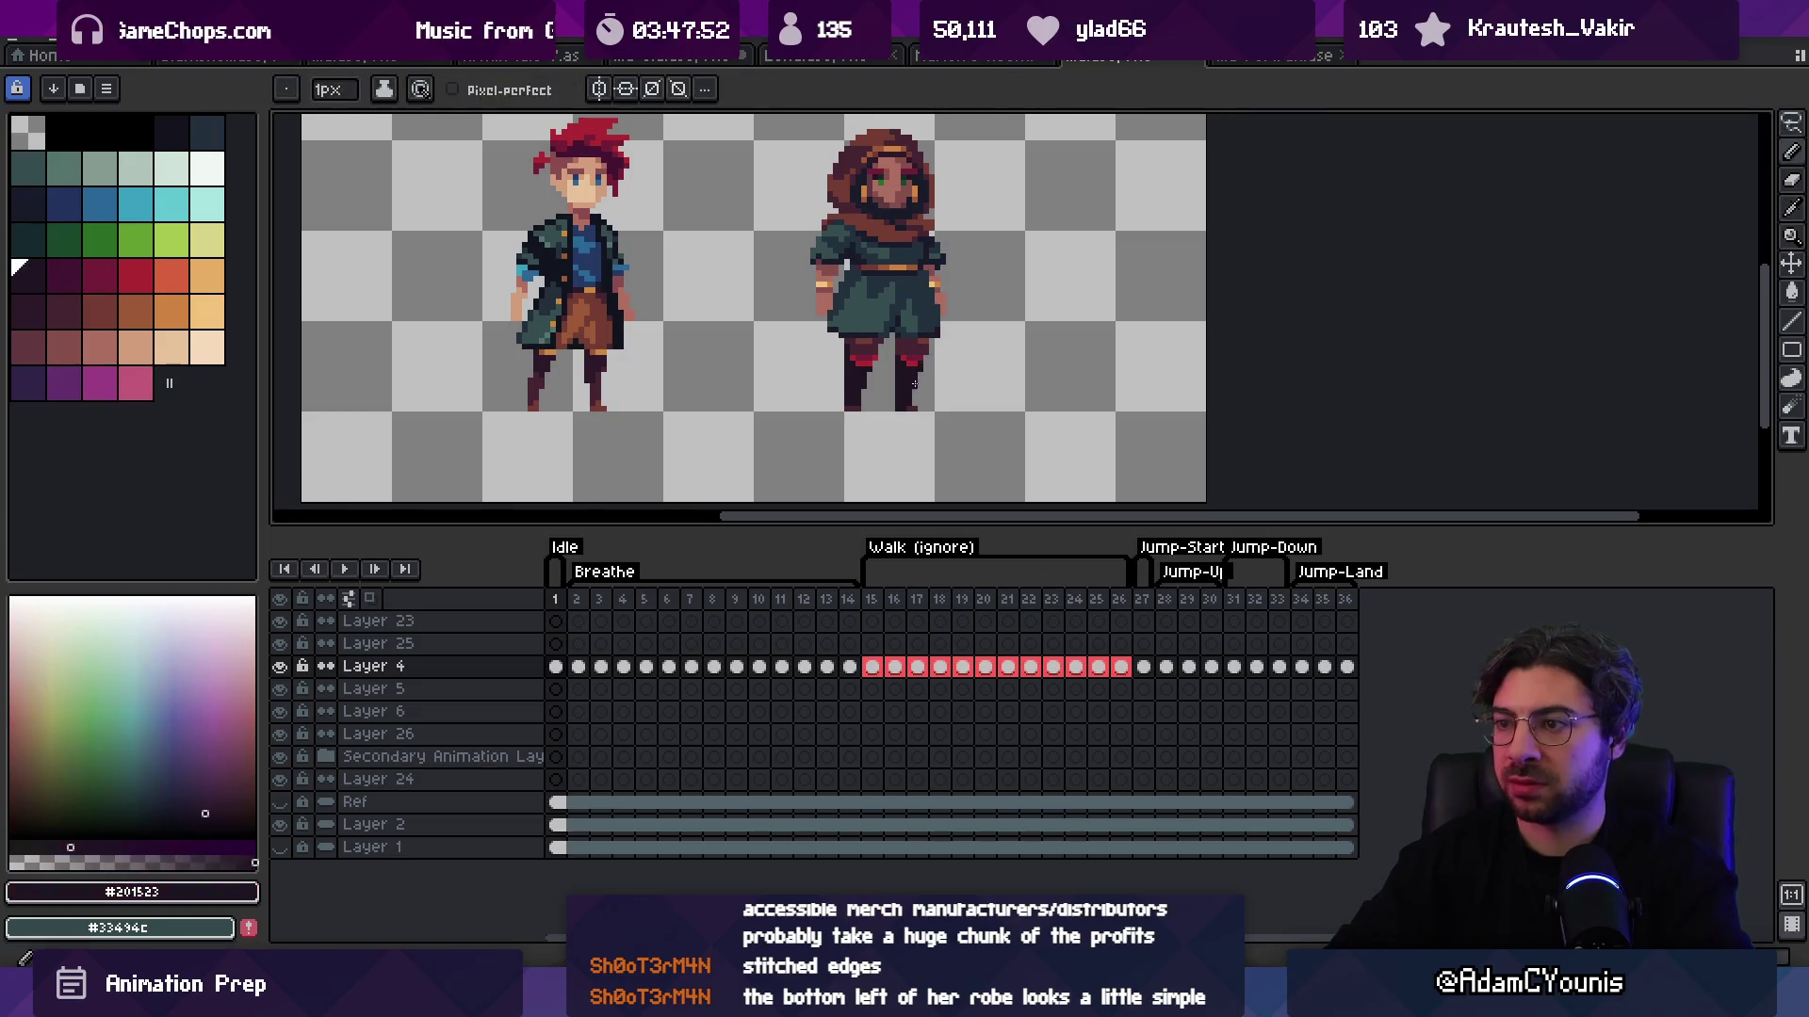
pyautogui.press('z')
pyautogui.scroll(-2, 914, 383)
pyautogui.press('ctrl')
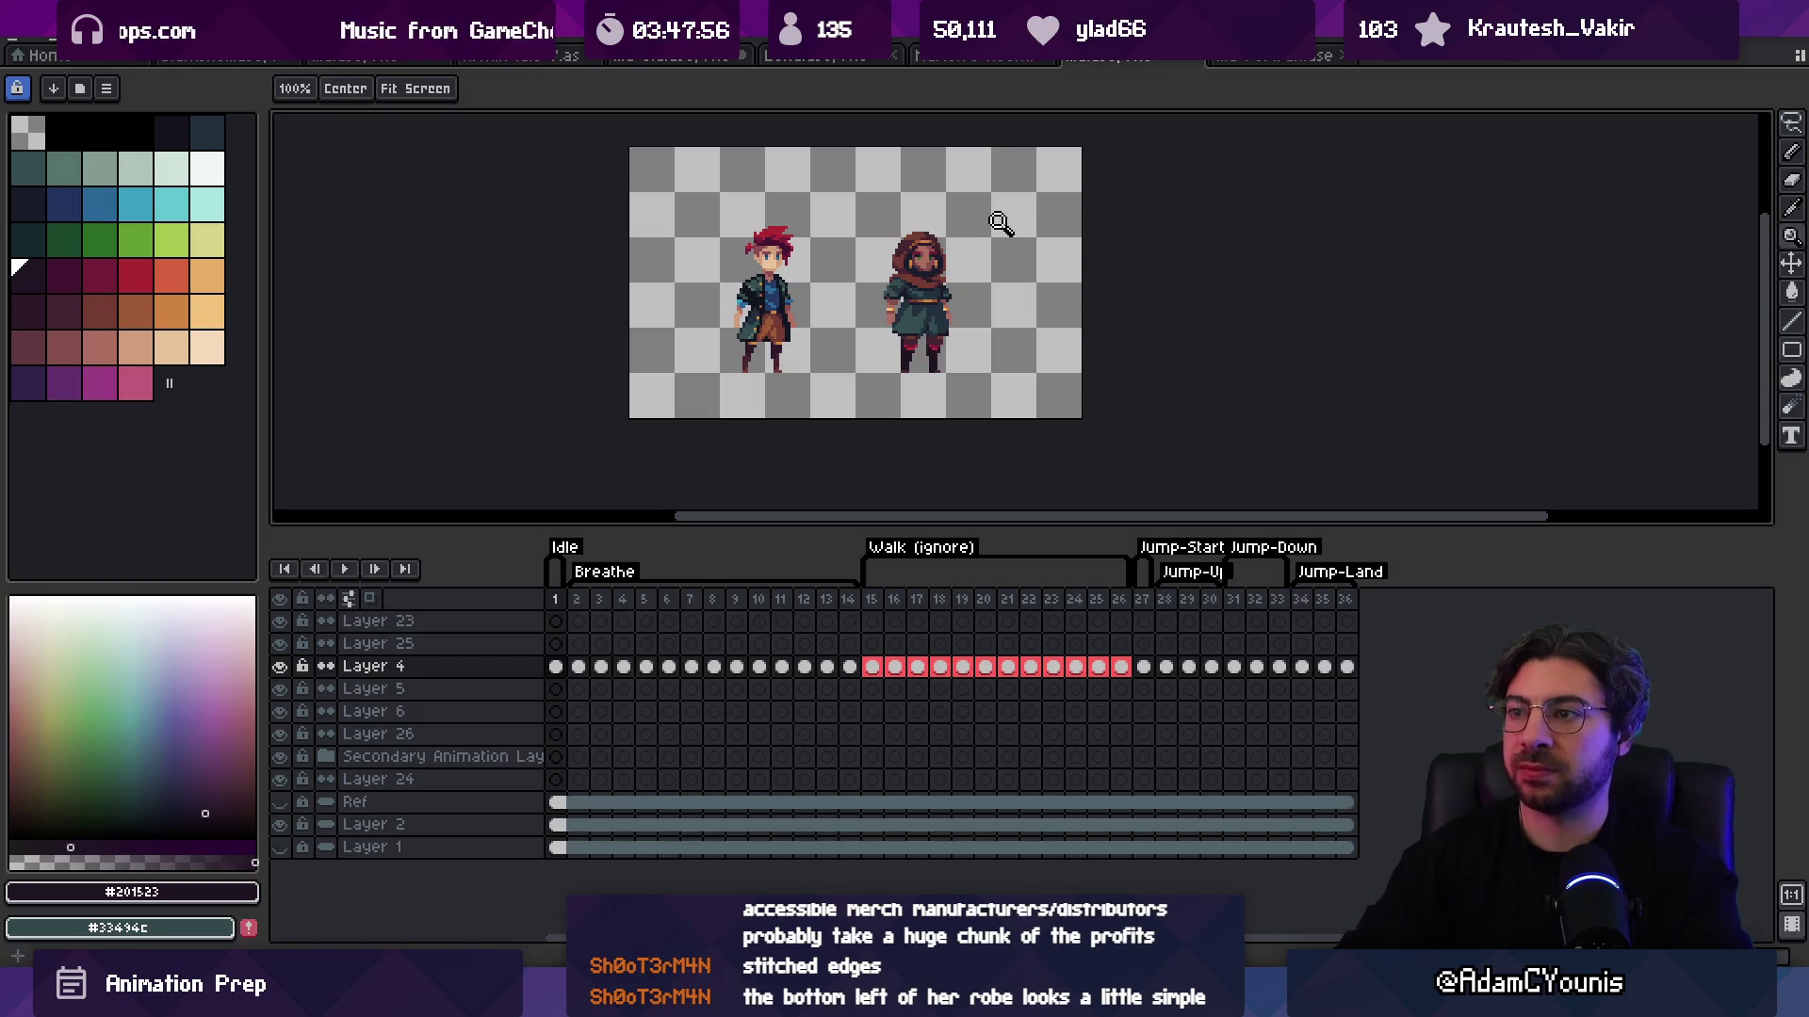
pyautogui.press('m')
pyautogui.moveTo(1008, 199); pyautogui.dragTo(850, 419)
pyautogui.moveTo(961, 339)
pyautogui.mouseDown()
pyautogui.moveTo(763, 341)
pyautogui.moveTo(797, 339)
pyautogui.mouseUp()
pyautogui.press('Escape')
pyautogui.click(1003, 139)
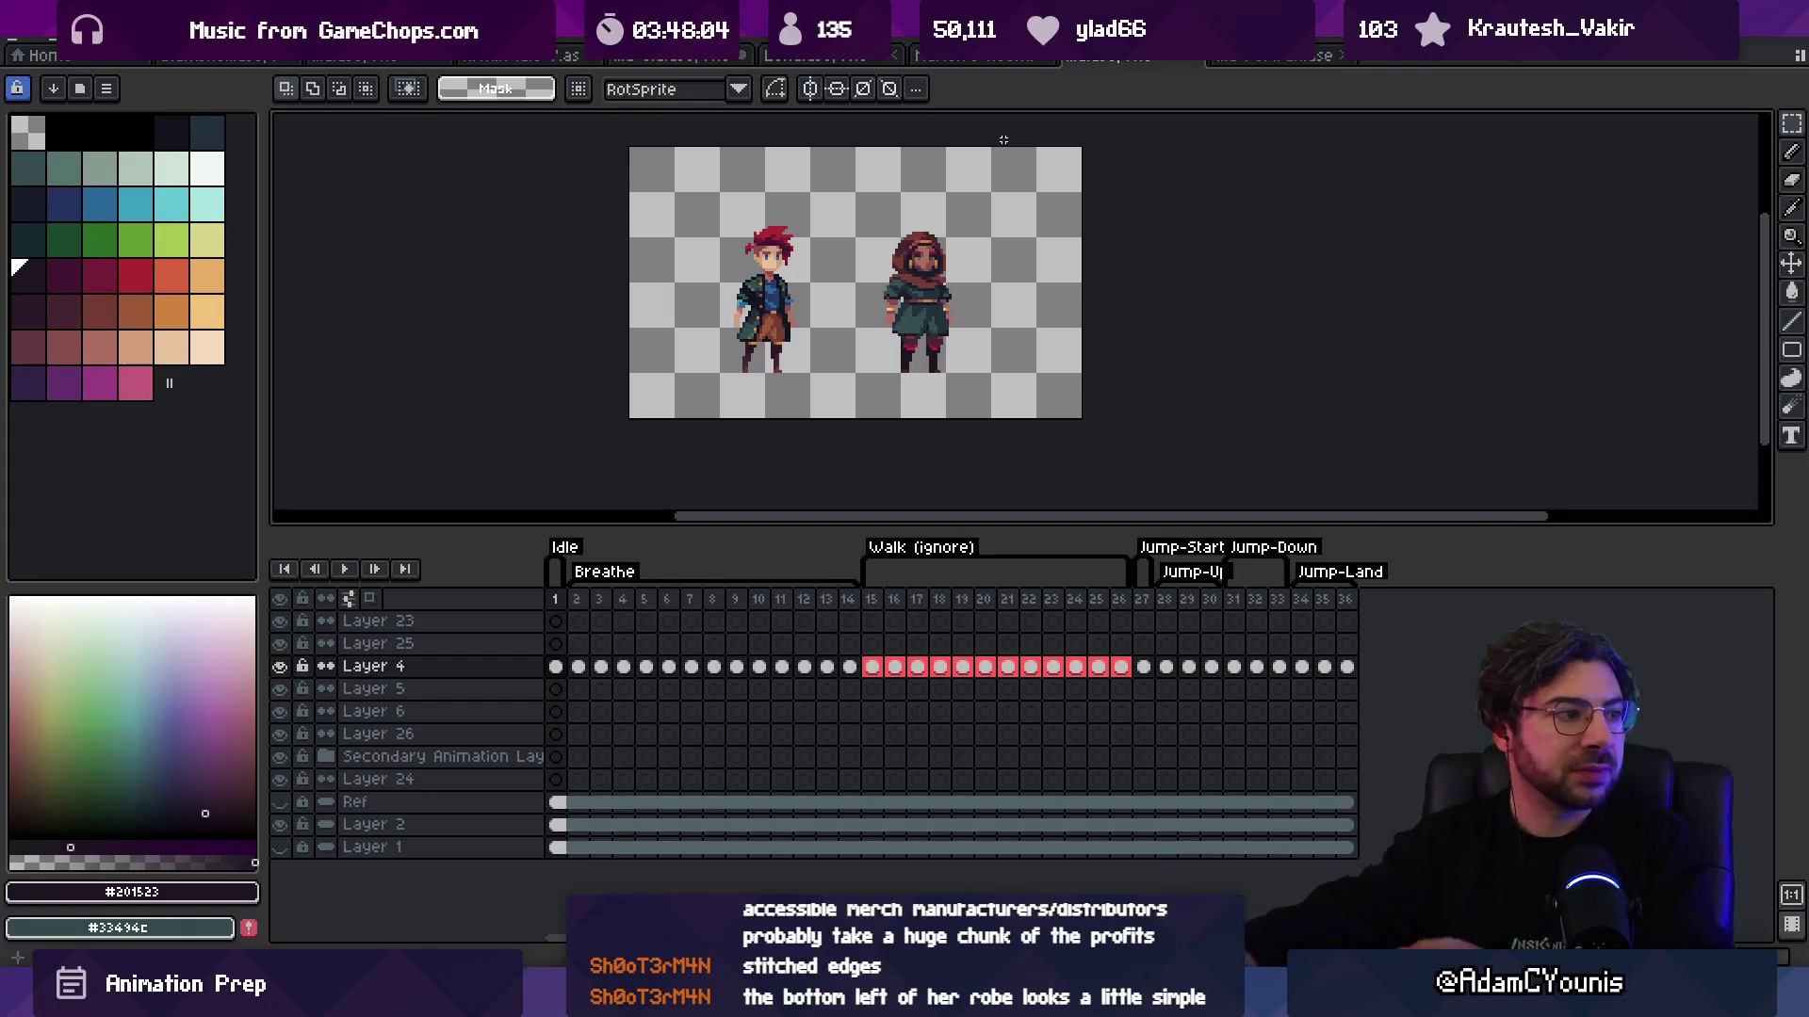
pyautogui.scroll(2, 912, 337)
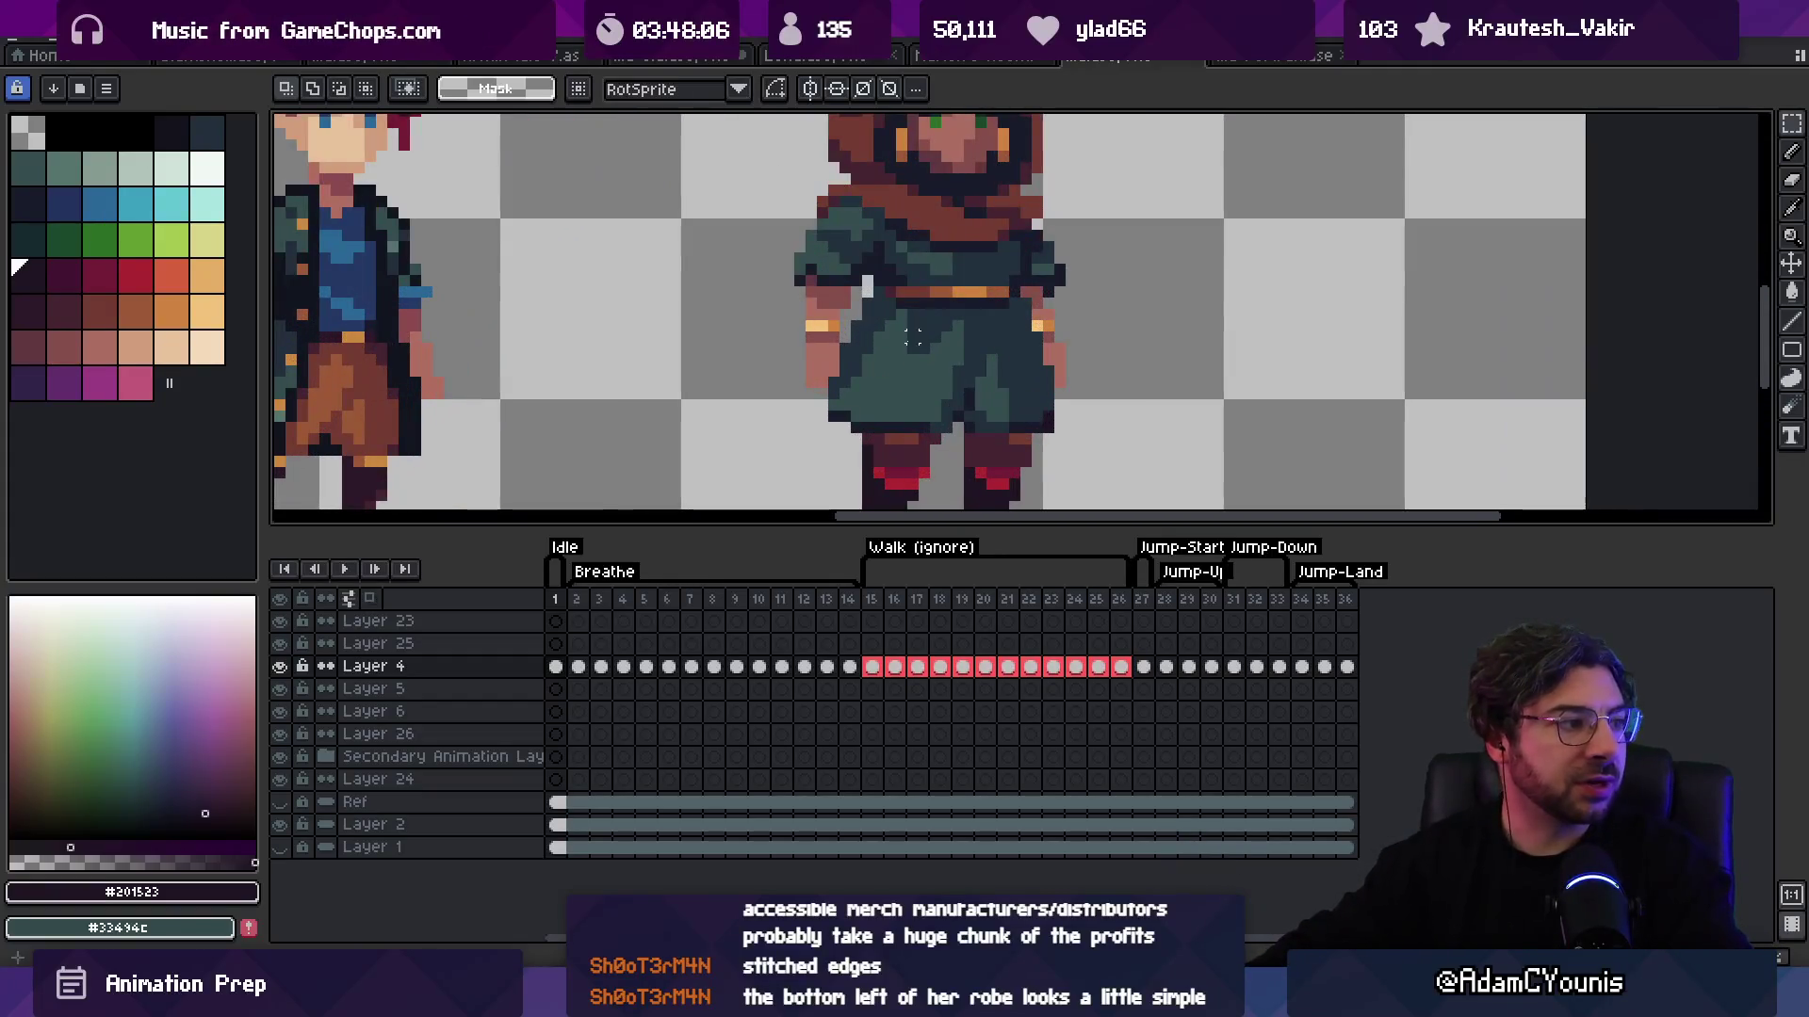
pyautogui.press('i')
pyautogui.click(858, 370)
pyautogui.press('b')
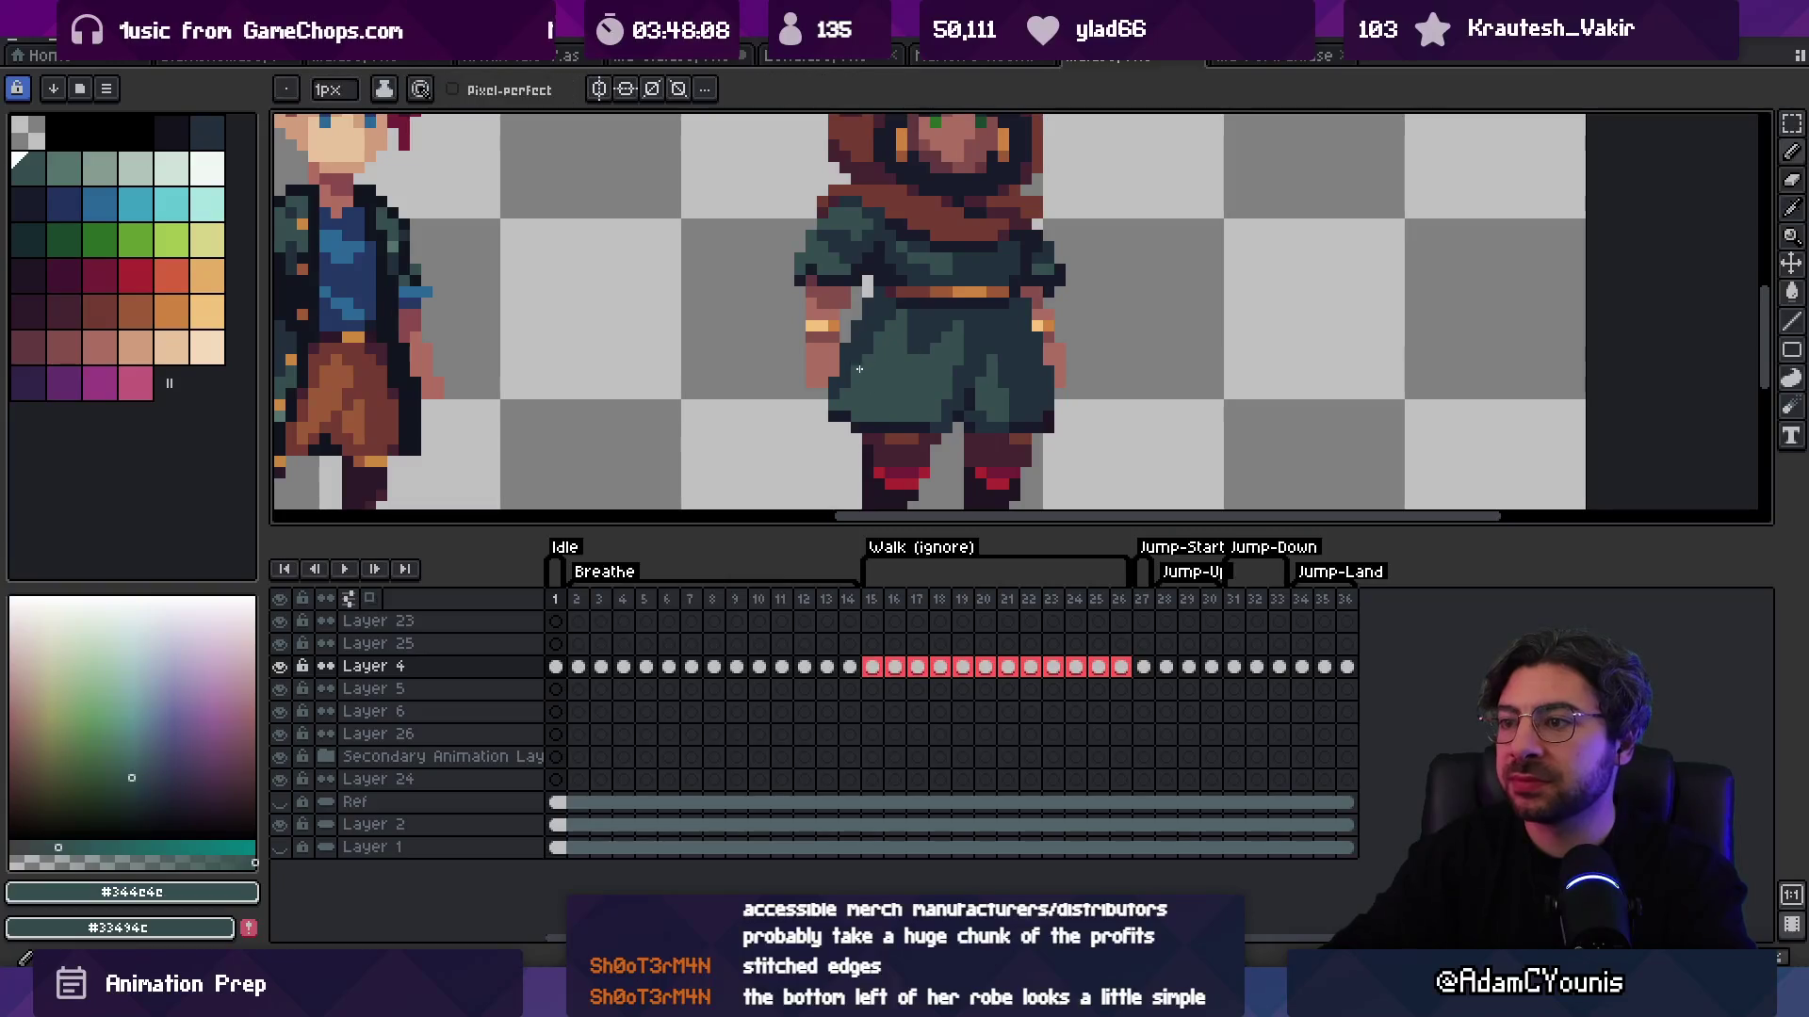
pyautogui.keyDown('alt'); pyautogui.click(842, 383); pyautogui.keyUp('alt')
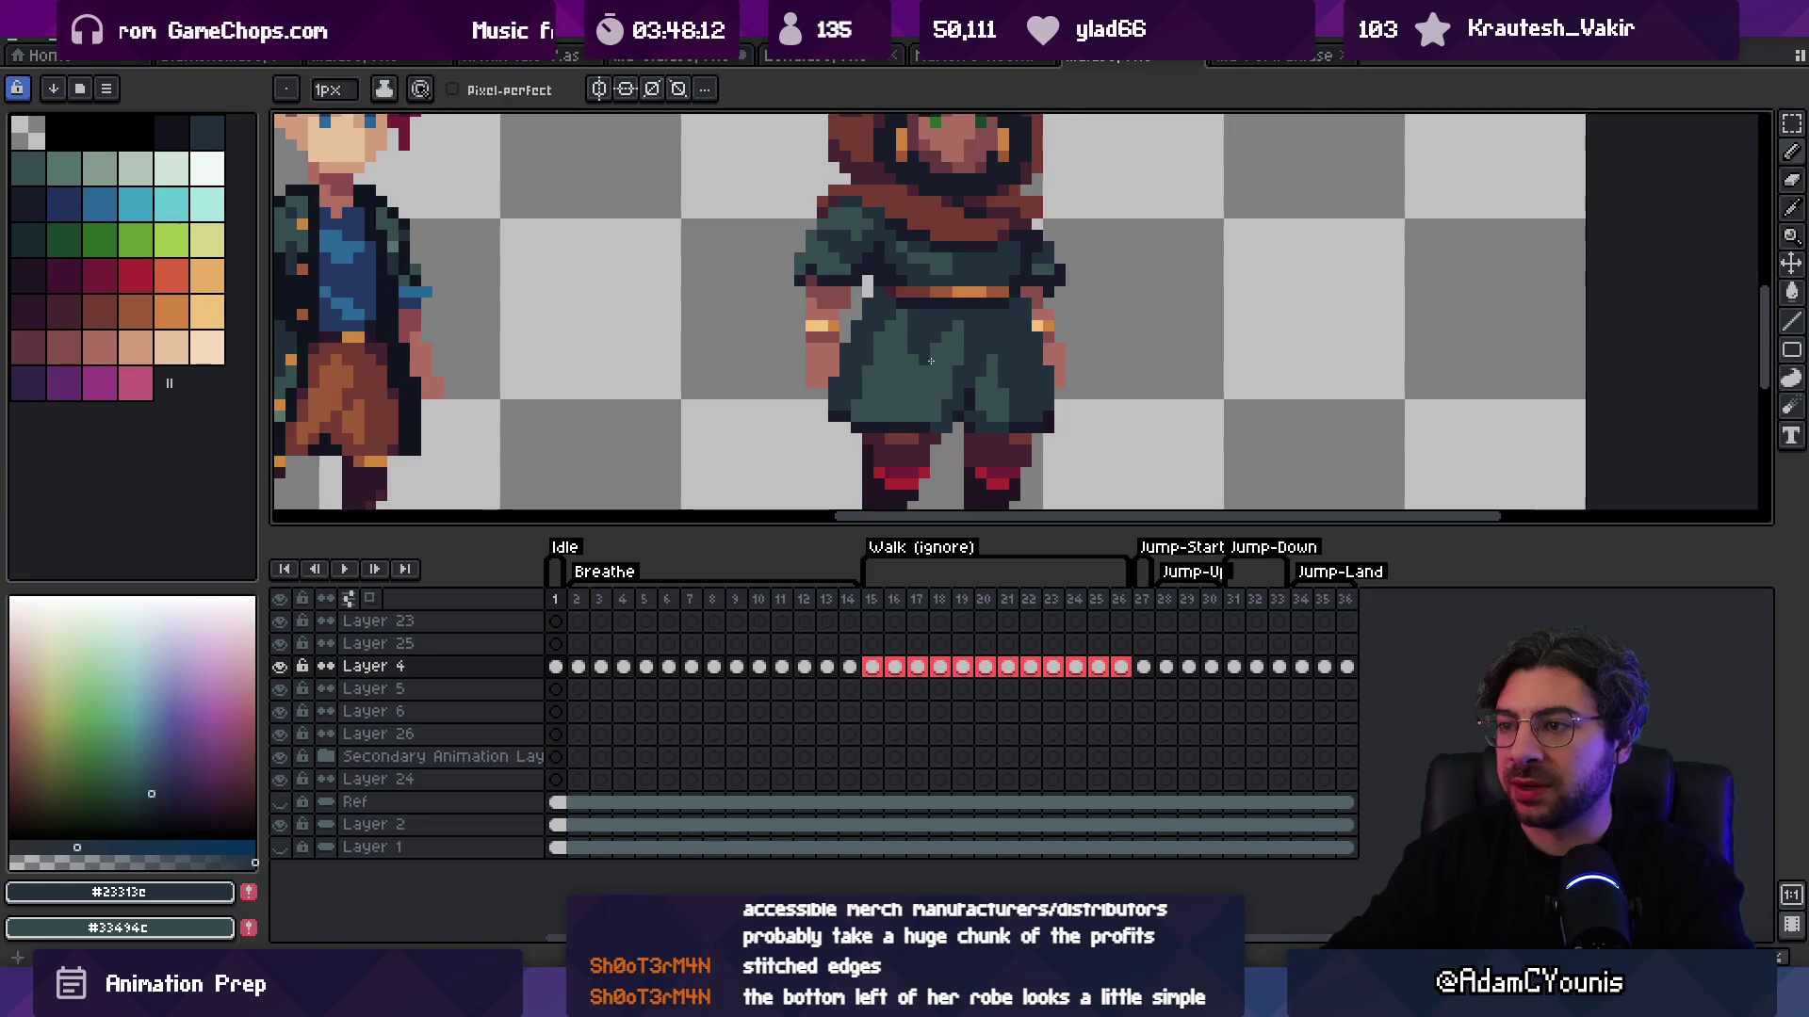
pyautogui.scroll(1, 920, 368)
pyautogui.press('z')
pyautogui.scroll(-4, 905, 396)
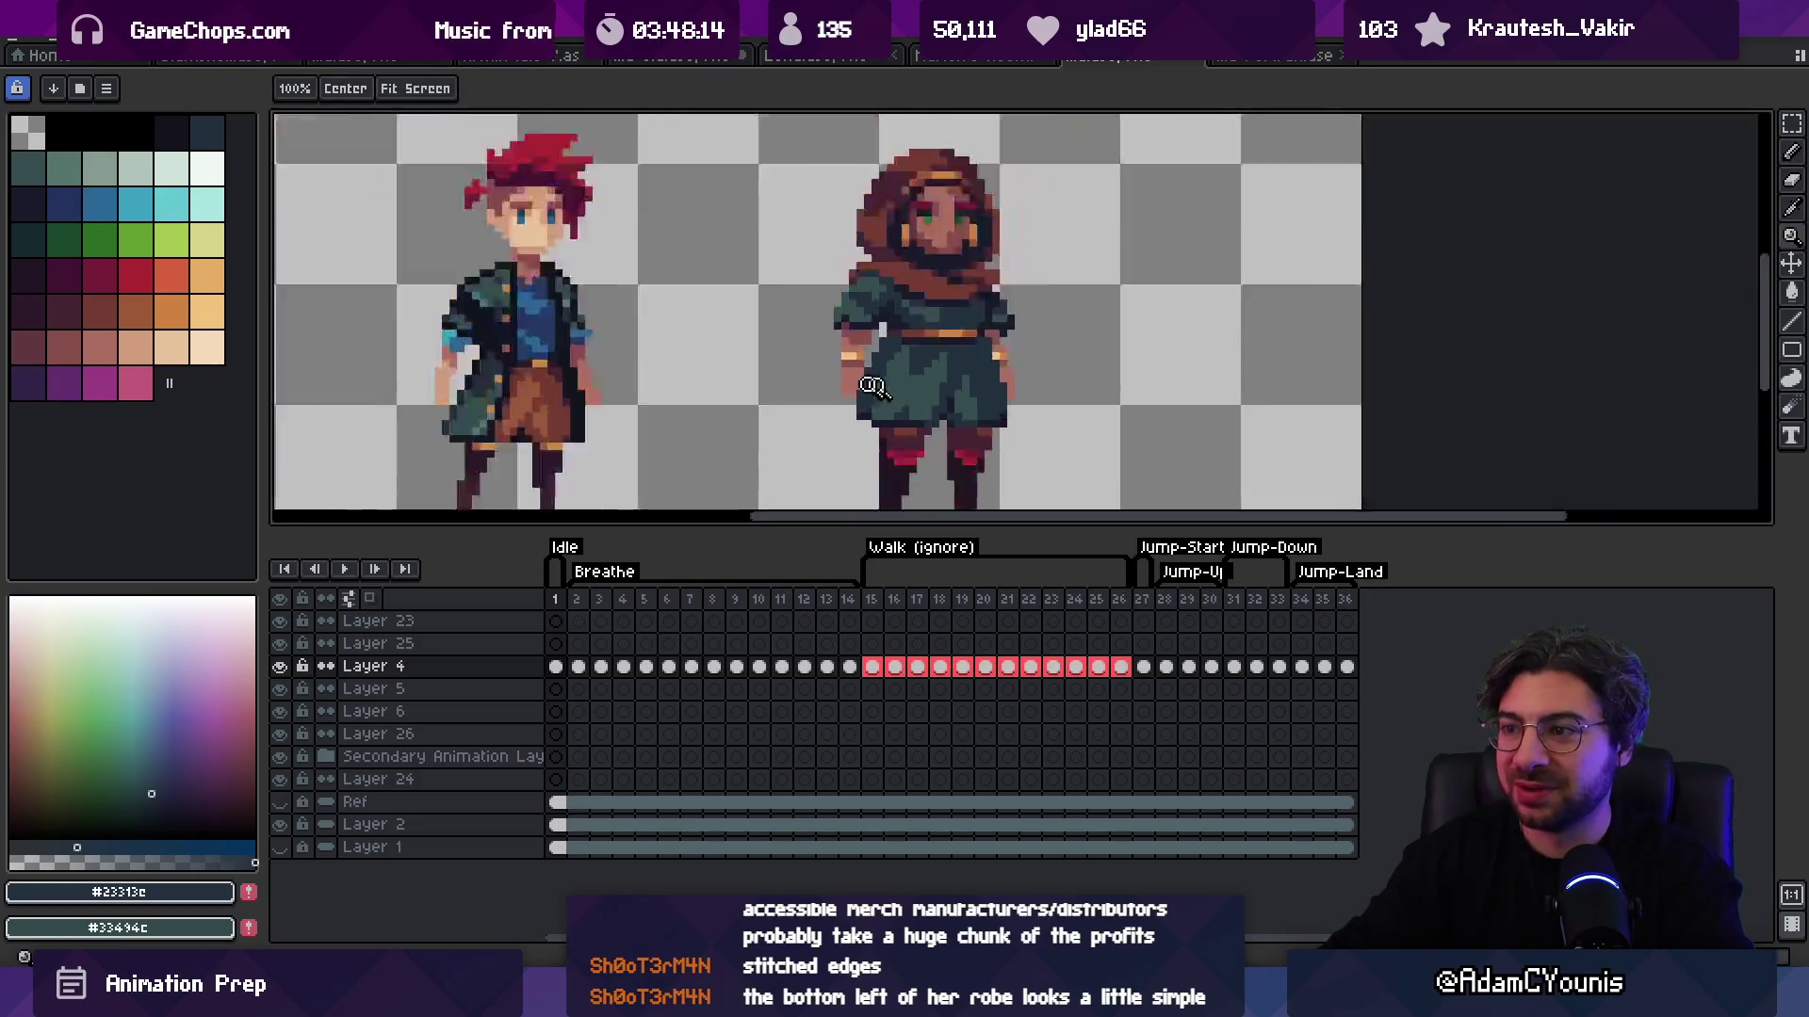
pyautogui.scroll(1, 952, 363)
pyautogui.scroll(3, 952, 363)
pyautogui.press('b')
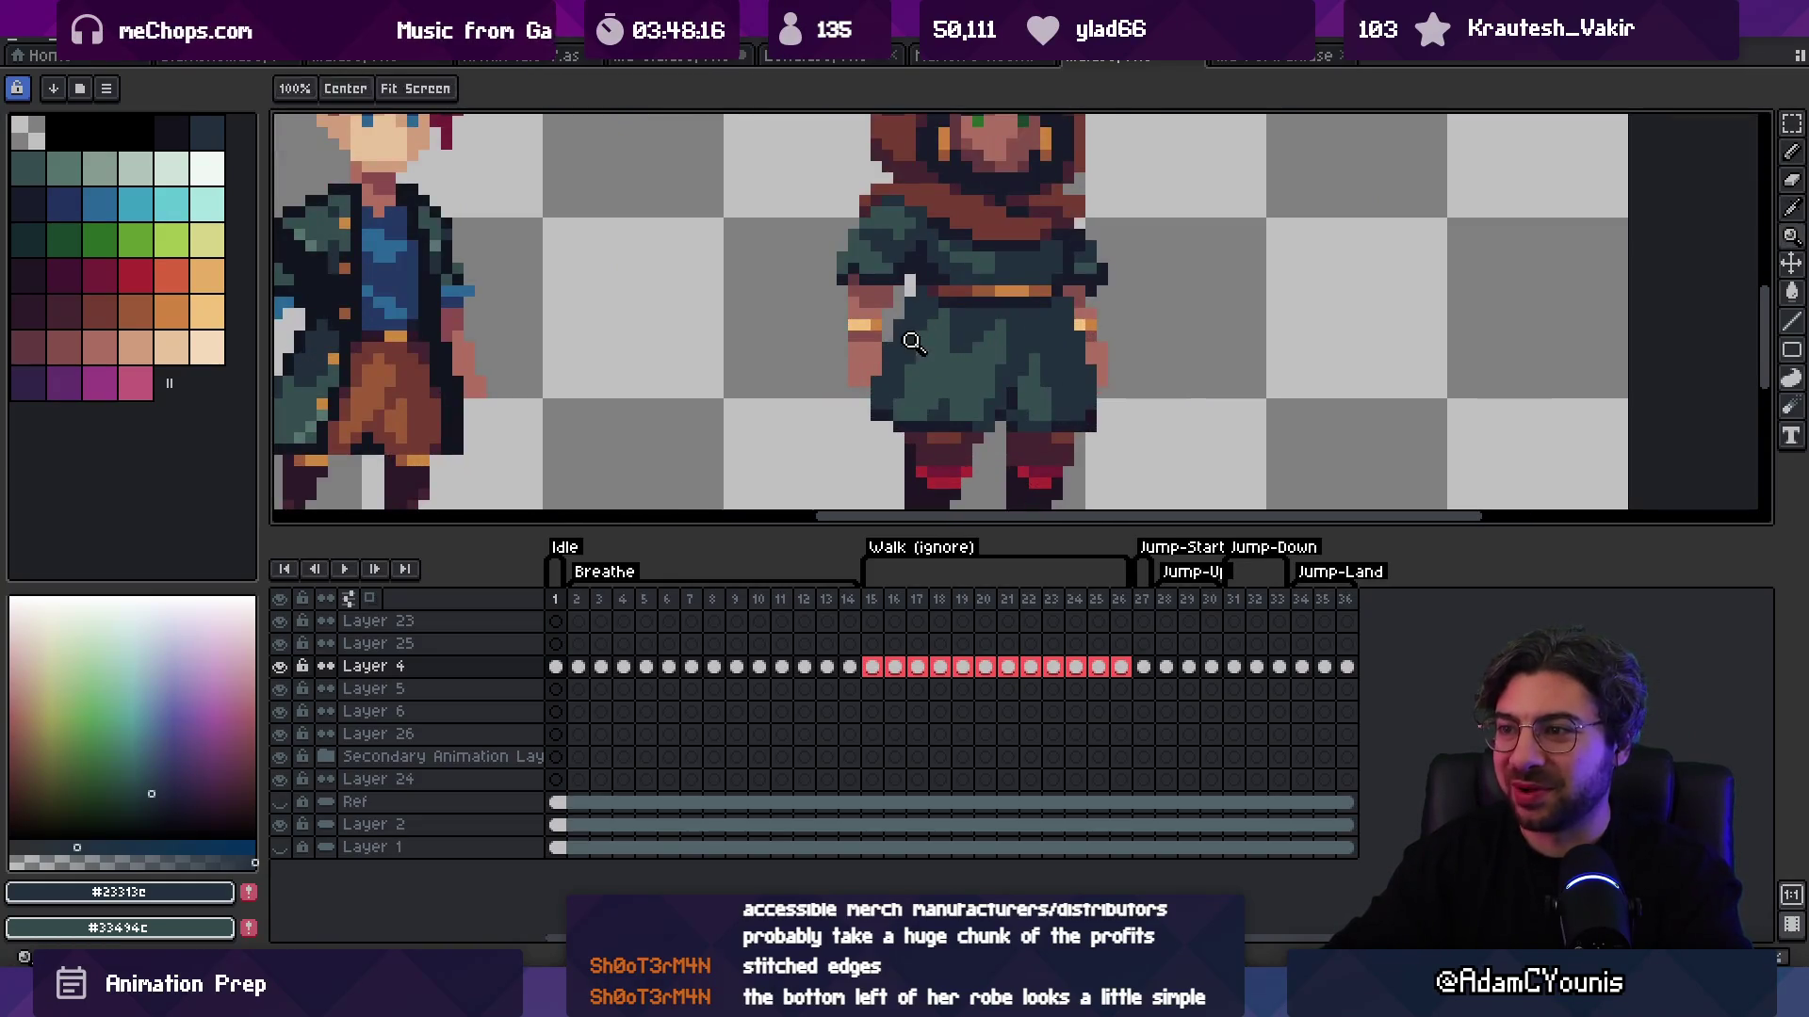
pyautogui.press('z')
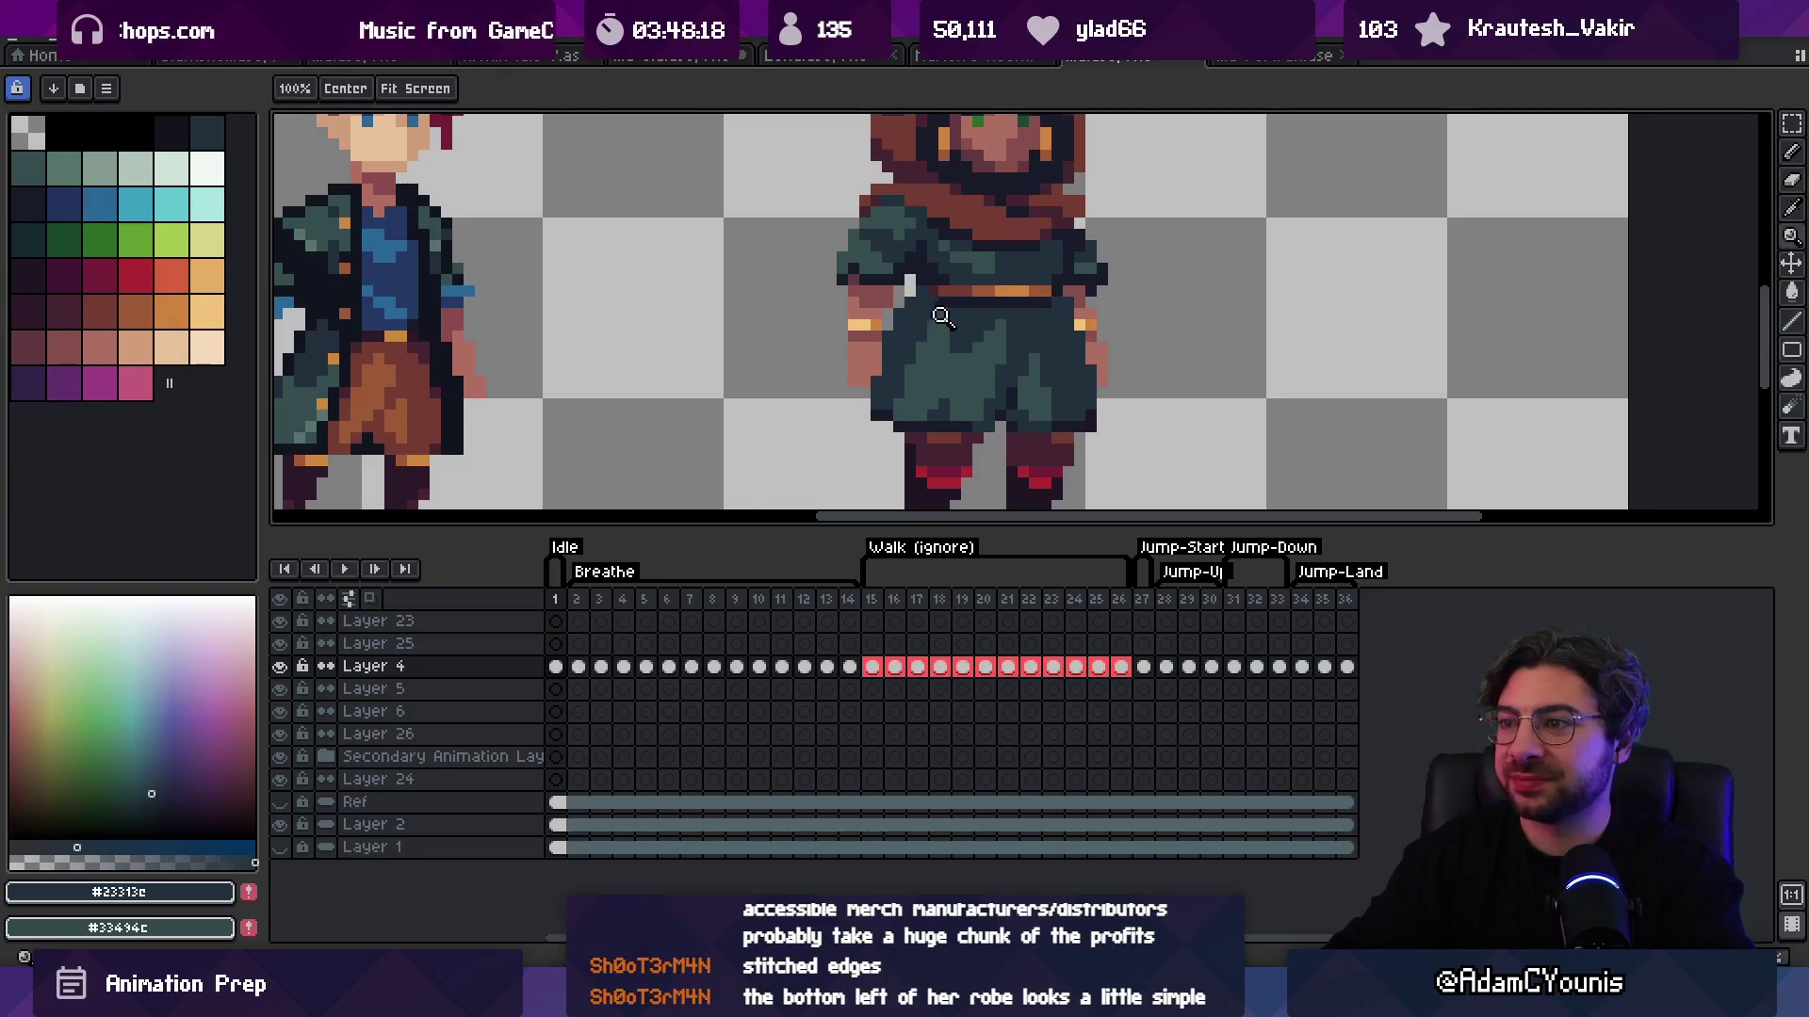
pyautogui.scroll(-3, 951, 292)
pyautogui.scroll(4, 959, 285)
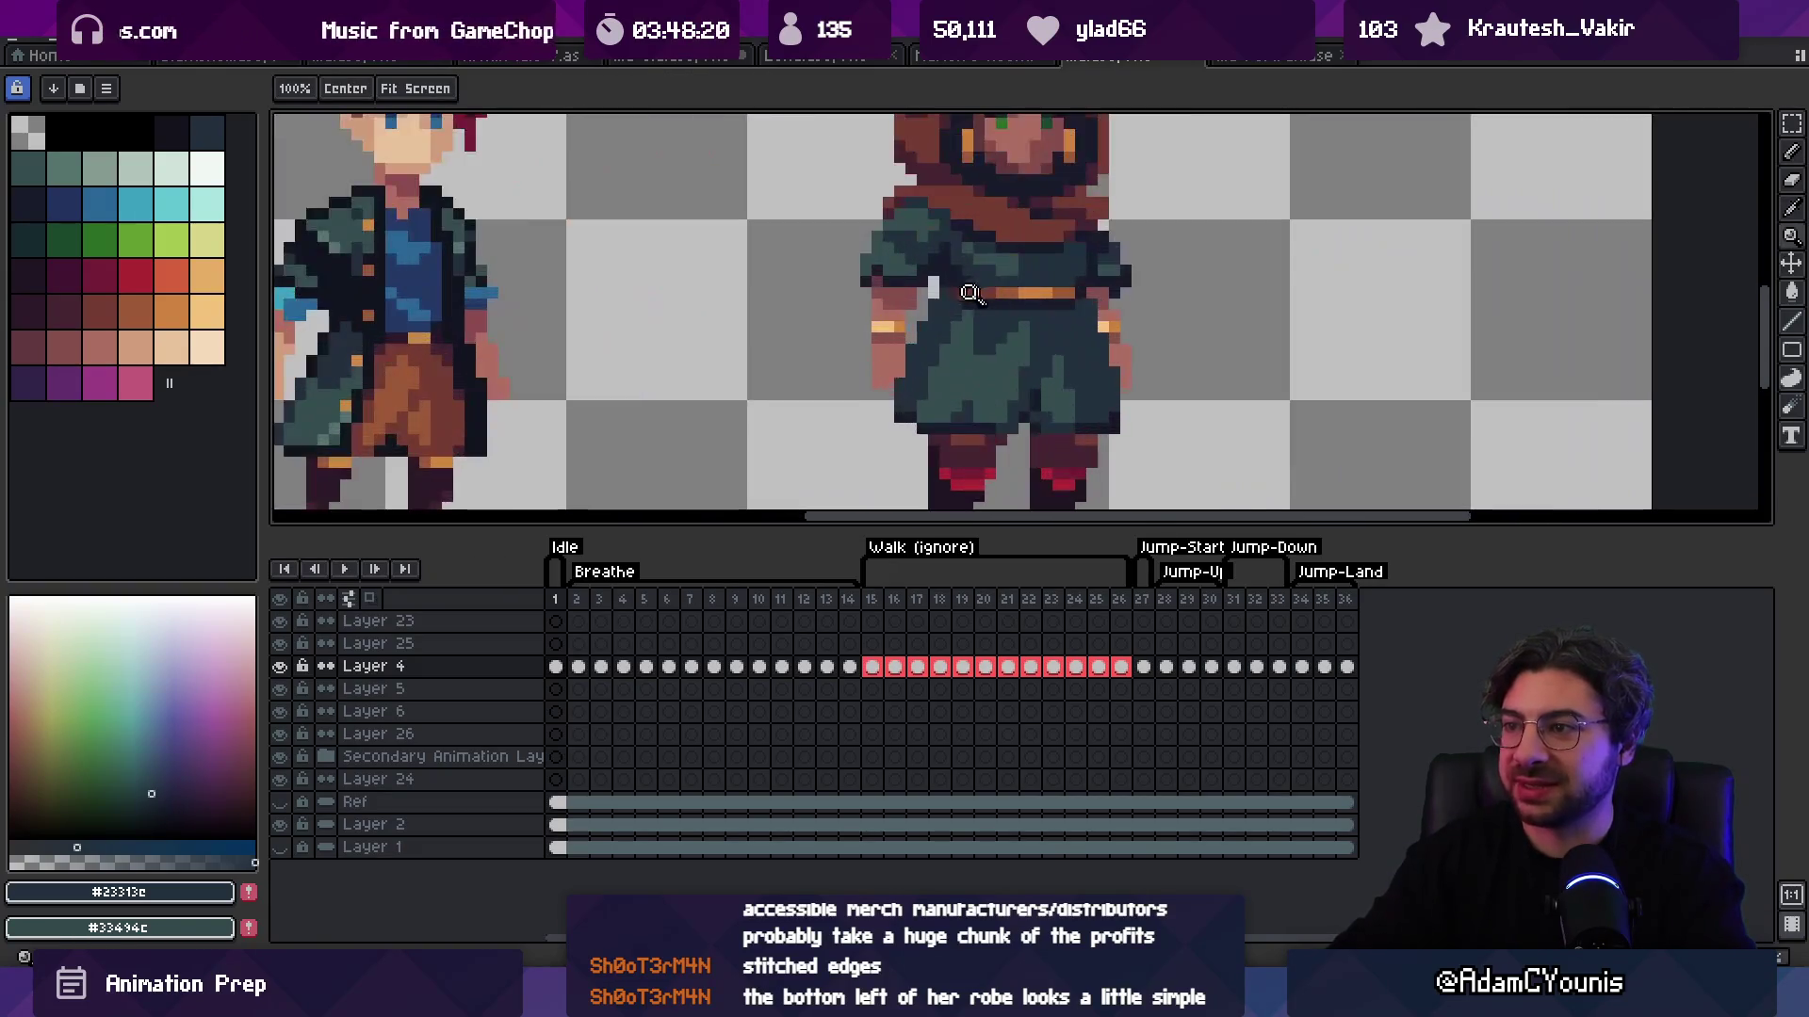
pyautogui.scroll(-6, 1022, 255)
pyautogui.scroll(3, 1022, 255)
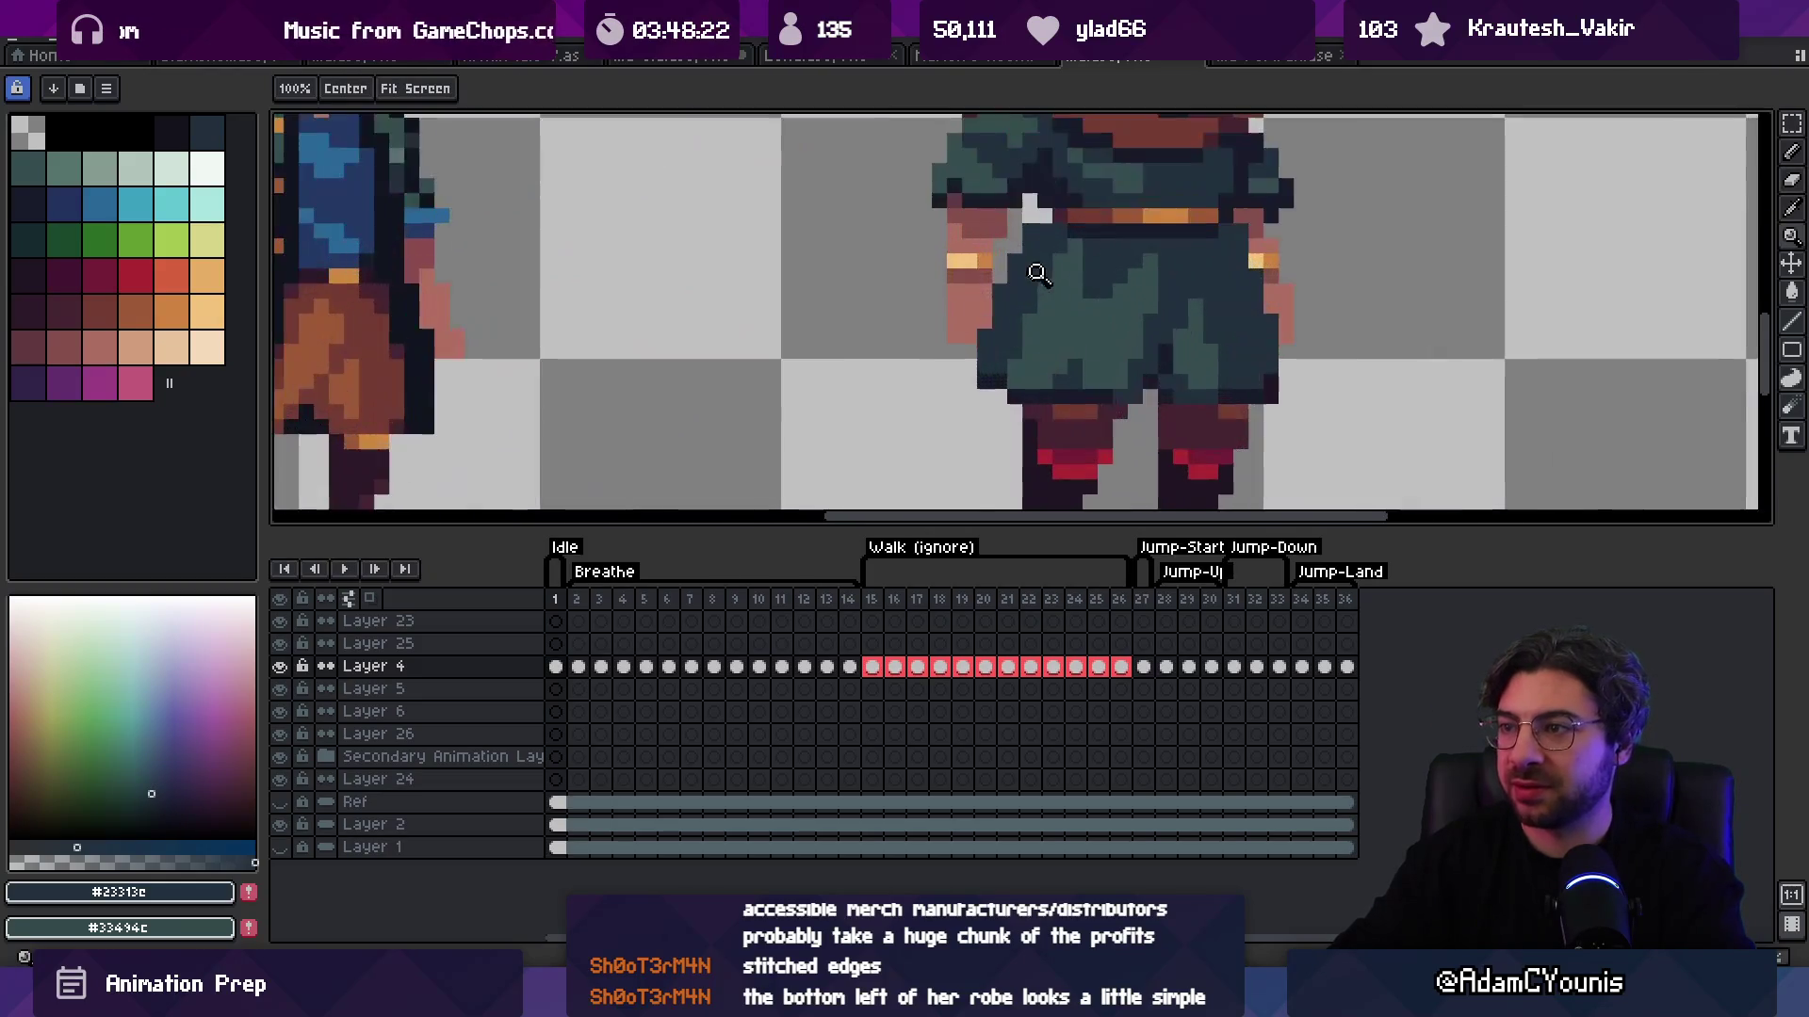
pyautogui.scroll(-2, 1004, 261)
pyautogui.scroll(2, 1002, 263)
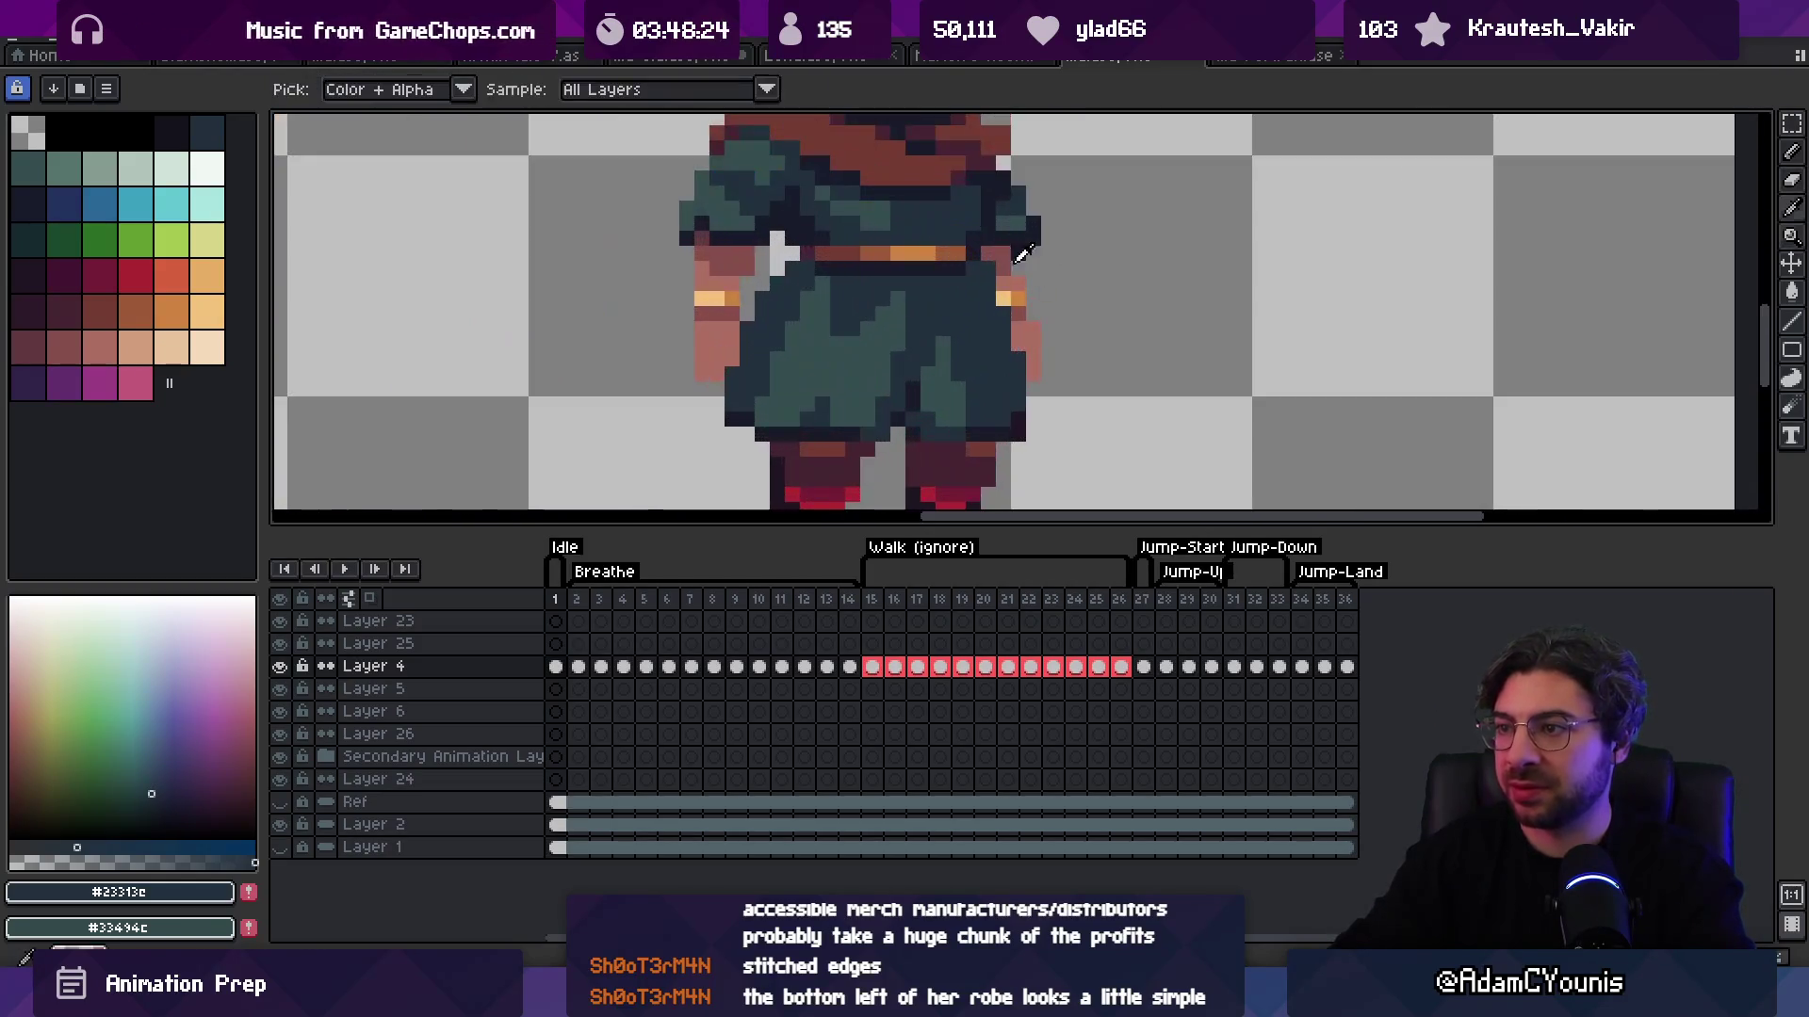
pyautogui.keyDown('alt'); pyautogui.click(1002, 280); pyautogui.keyUp('alt')
pyautogui.scroll(-3, 1002, 280)
pyautogui.scroll(-1, 933, 231)
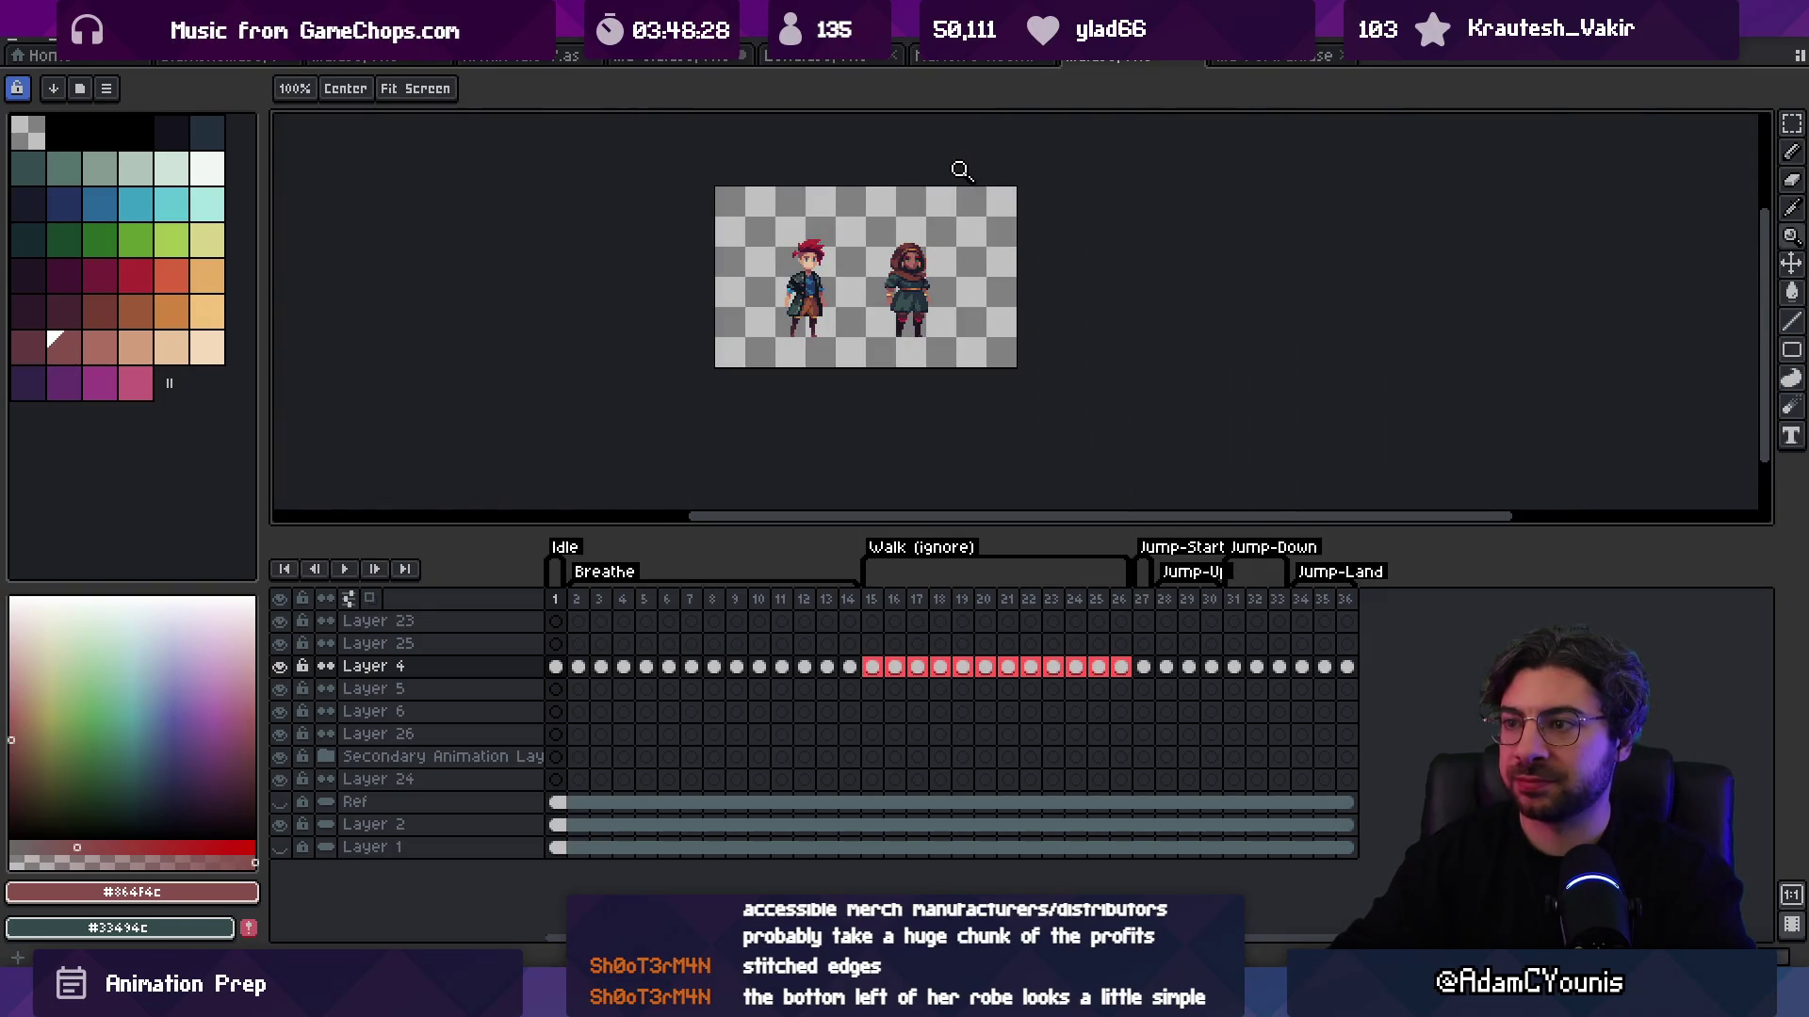
# Step: Pick the dark robe outline colour #191c2c and frame both sprites enlarged
pyautogui.scroll(2, 966, 240)
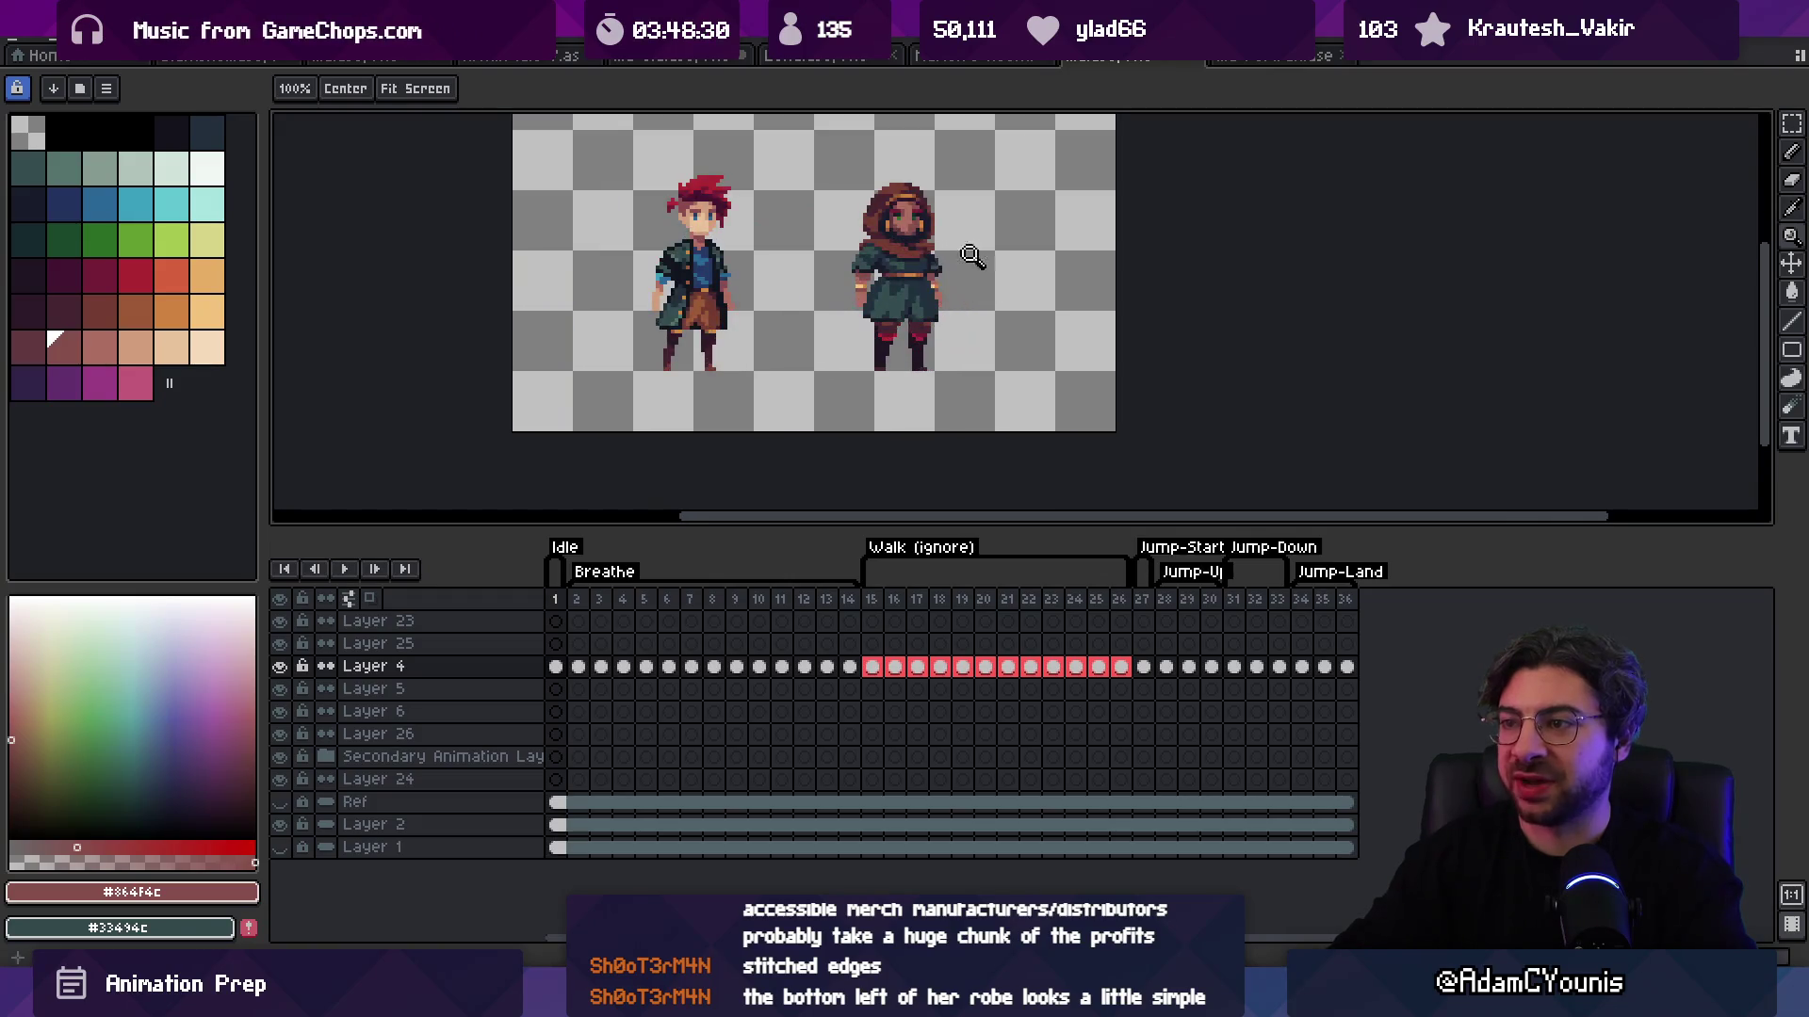
pyautogui.scroll(5, 902, 304)
pyautogui.keyDown('alt'); pyautogui.click(807, 291); pyautogui.keyUp('alt')
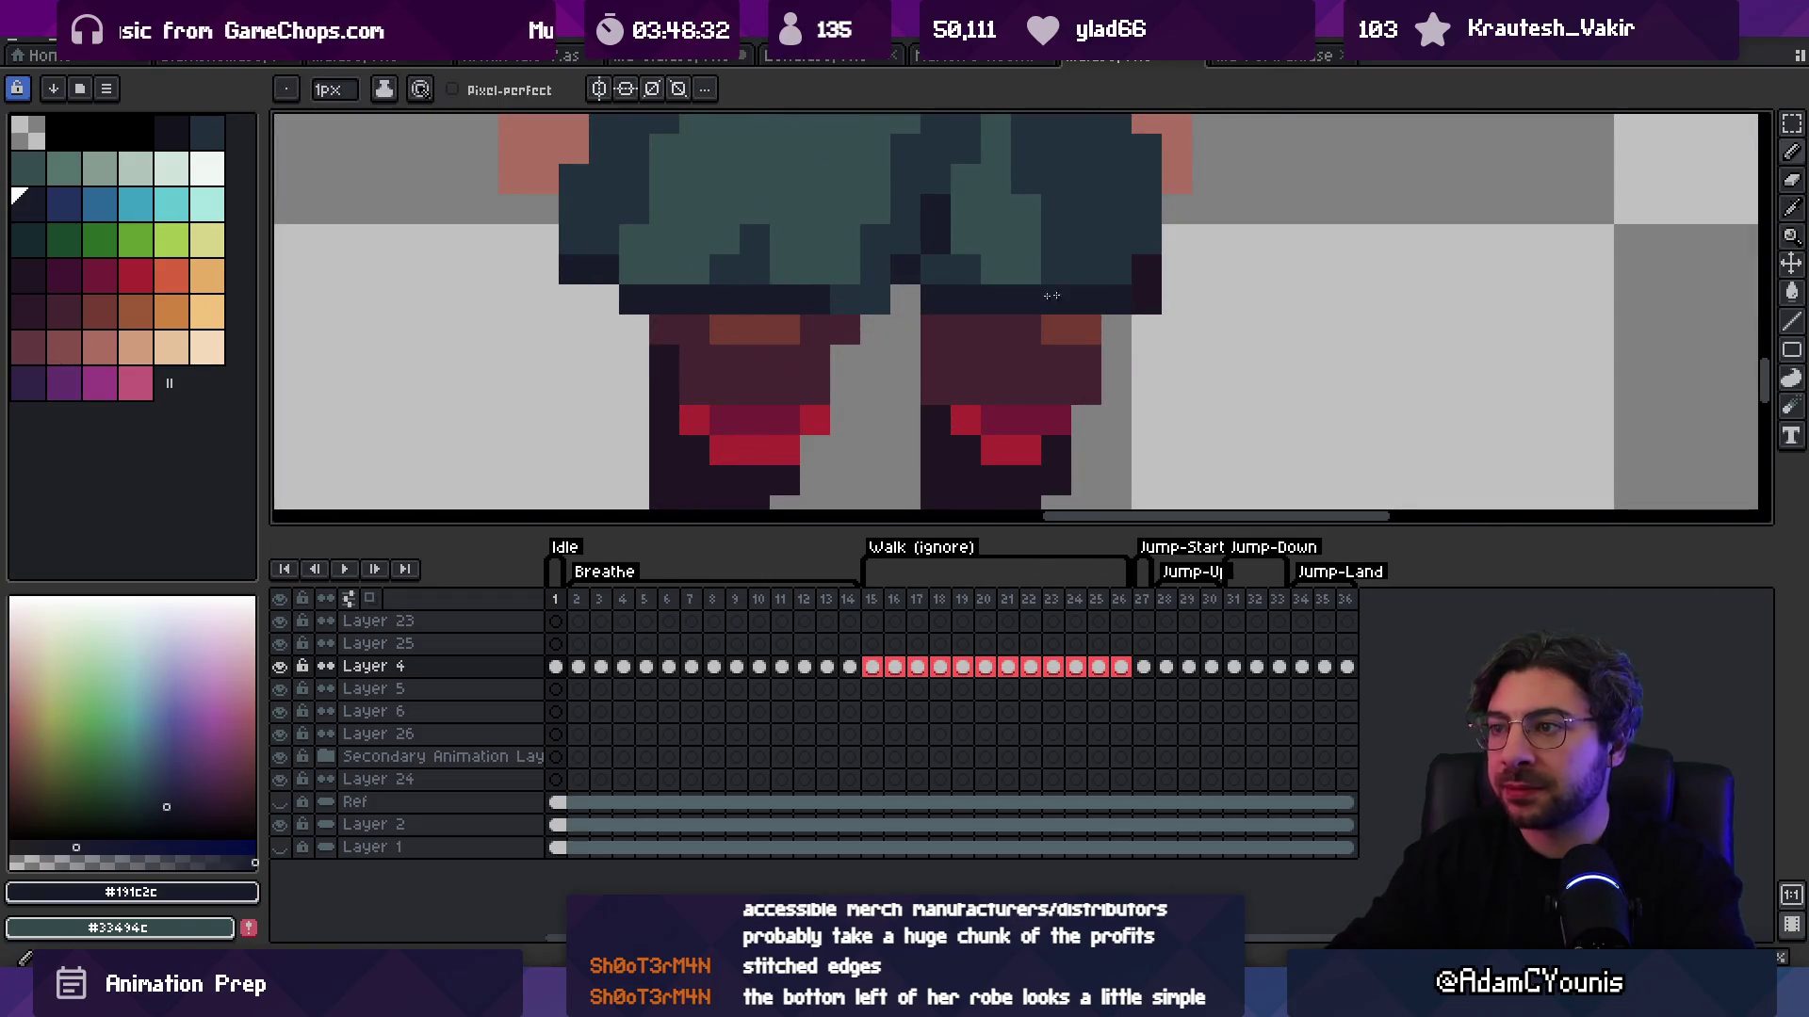
pyautogui.scroll(-6, 973, 281)
pyautogui.moveTo(973, 281); pyautogui.dragTo(913, 308)
pyautogui.scroll(3, 1032, 248)
pyautogui.moveTo(1031, 248)
pyautogui.mouseDown()
pyautogui.moveTo(982, 327)
pyautogui.moveTo(979, 291)
pyautogui.mouseUp()
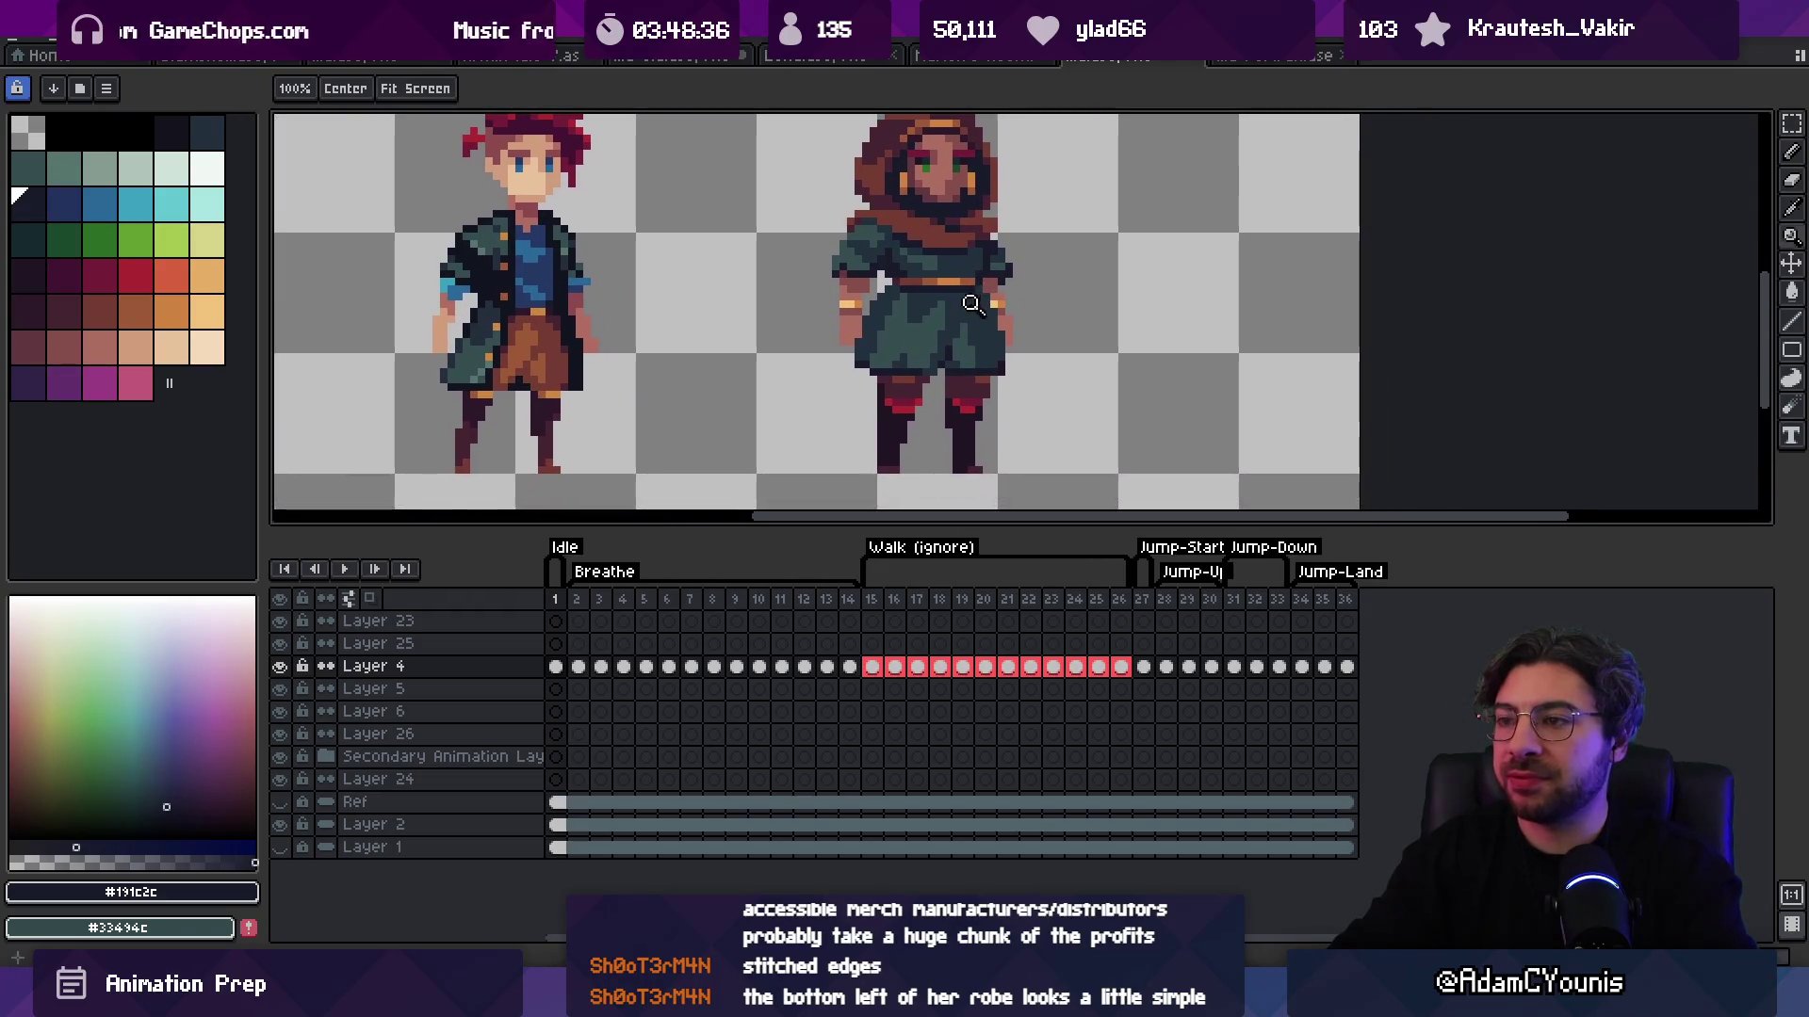
pyautogui.scroll(2, 902, 375)
pyautogui.scroll(-3, 937, 357)
pyautogui.moveTo(973, 357); pyautogui.dragTo(965, 358)
# Step: Make a copy of the hooded woman placed beside her
pyautogui.press('v')
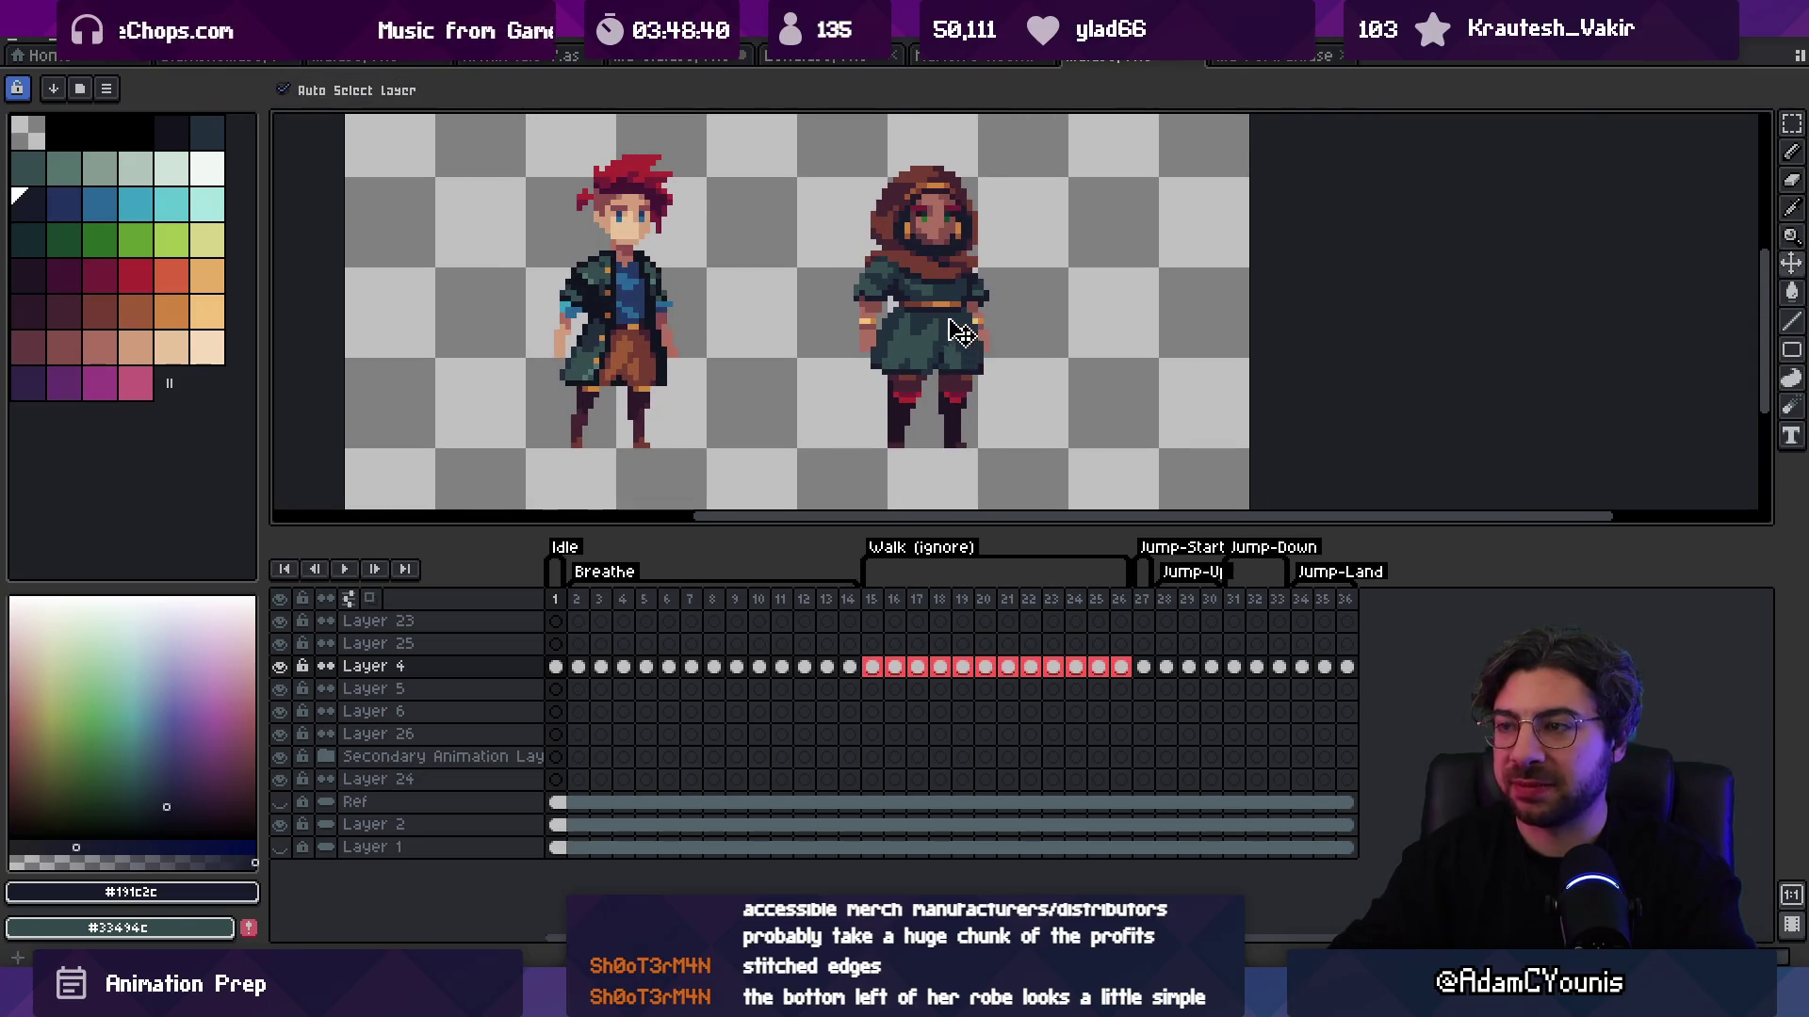
pyautogui.hotkey('ctrl', 't')
pyautogui.moveTo(956, 334)
pyautogui.mouseDown()
pyautogui.moveTo(857, 317)
pyautogui.moveTo(1082, 303)
pyautogui.mouseUp()
# Step: Extend the robe's bottom edge with teal #344c4c pixels
pyautogui.press('i')
pyautogui.scroll(3, 1003, 317)
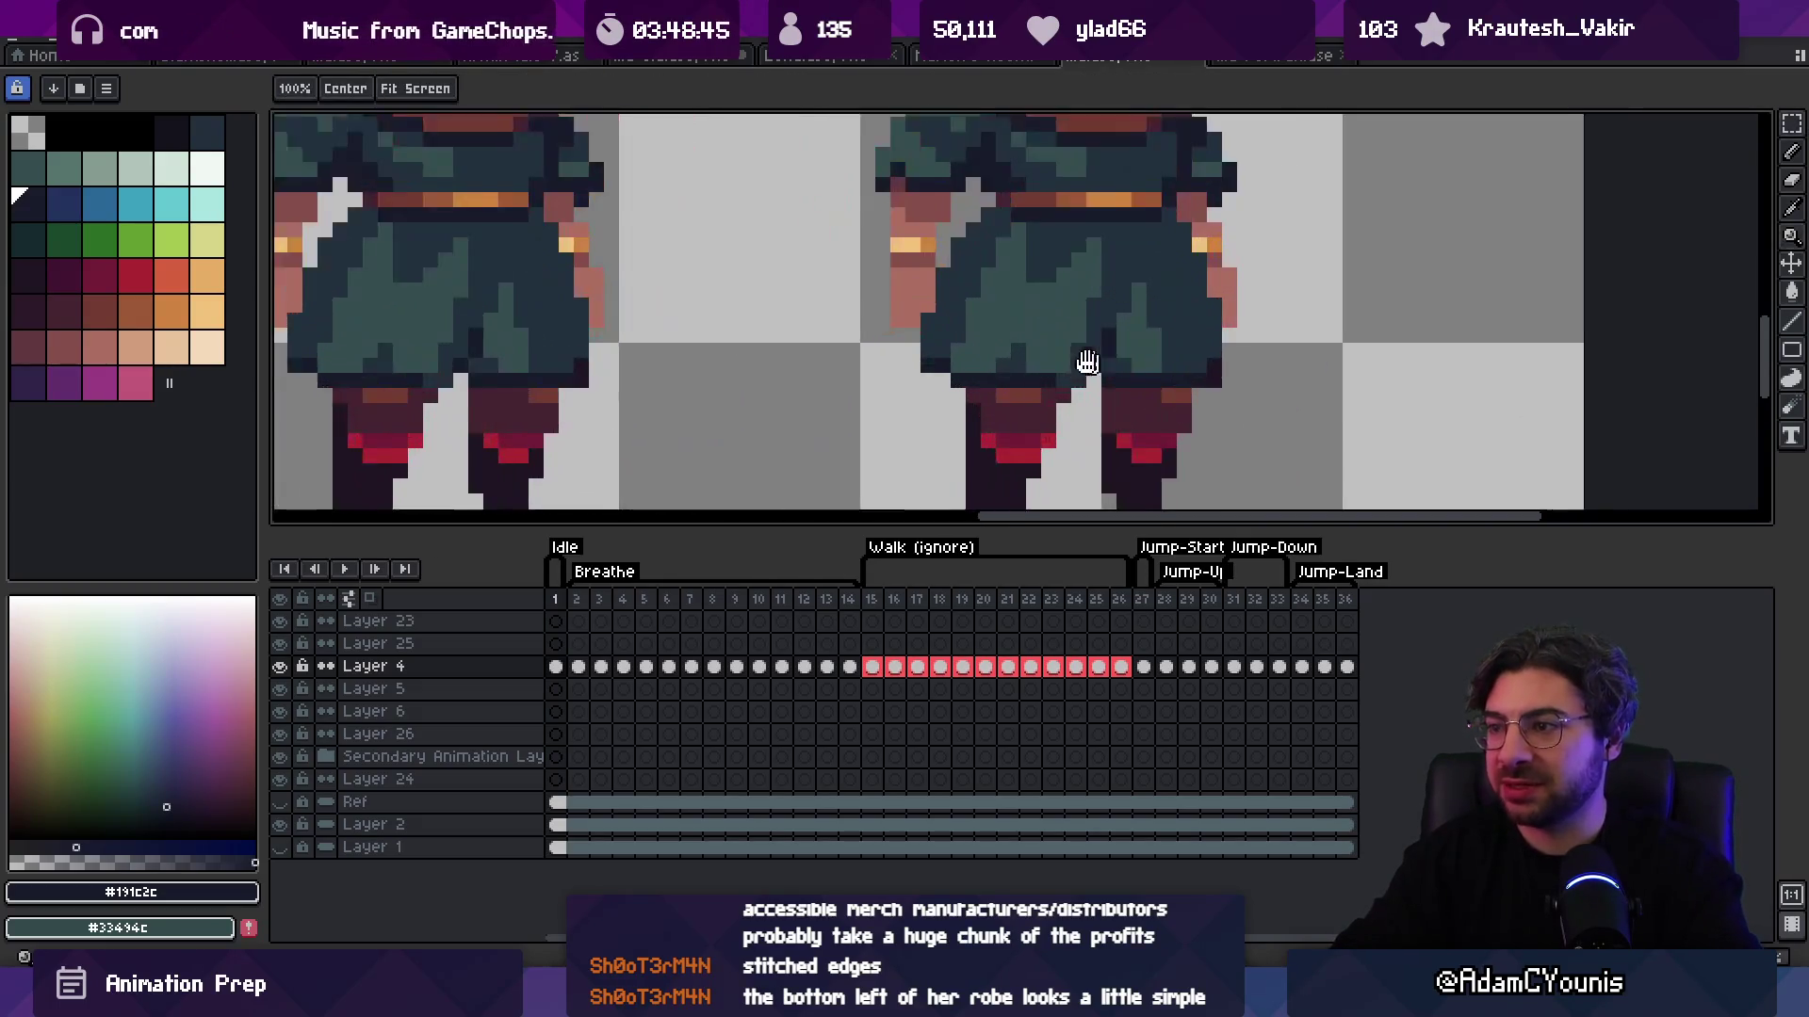
pyautogui.keyDown('alt'); pyautogui.click(887, 299); pyautogui.keyUp('alt')
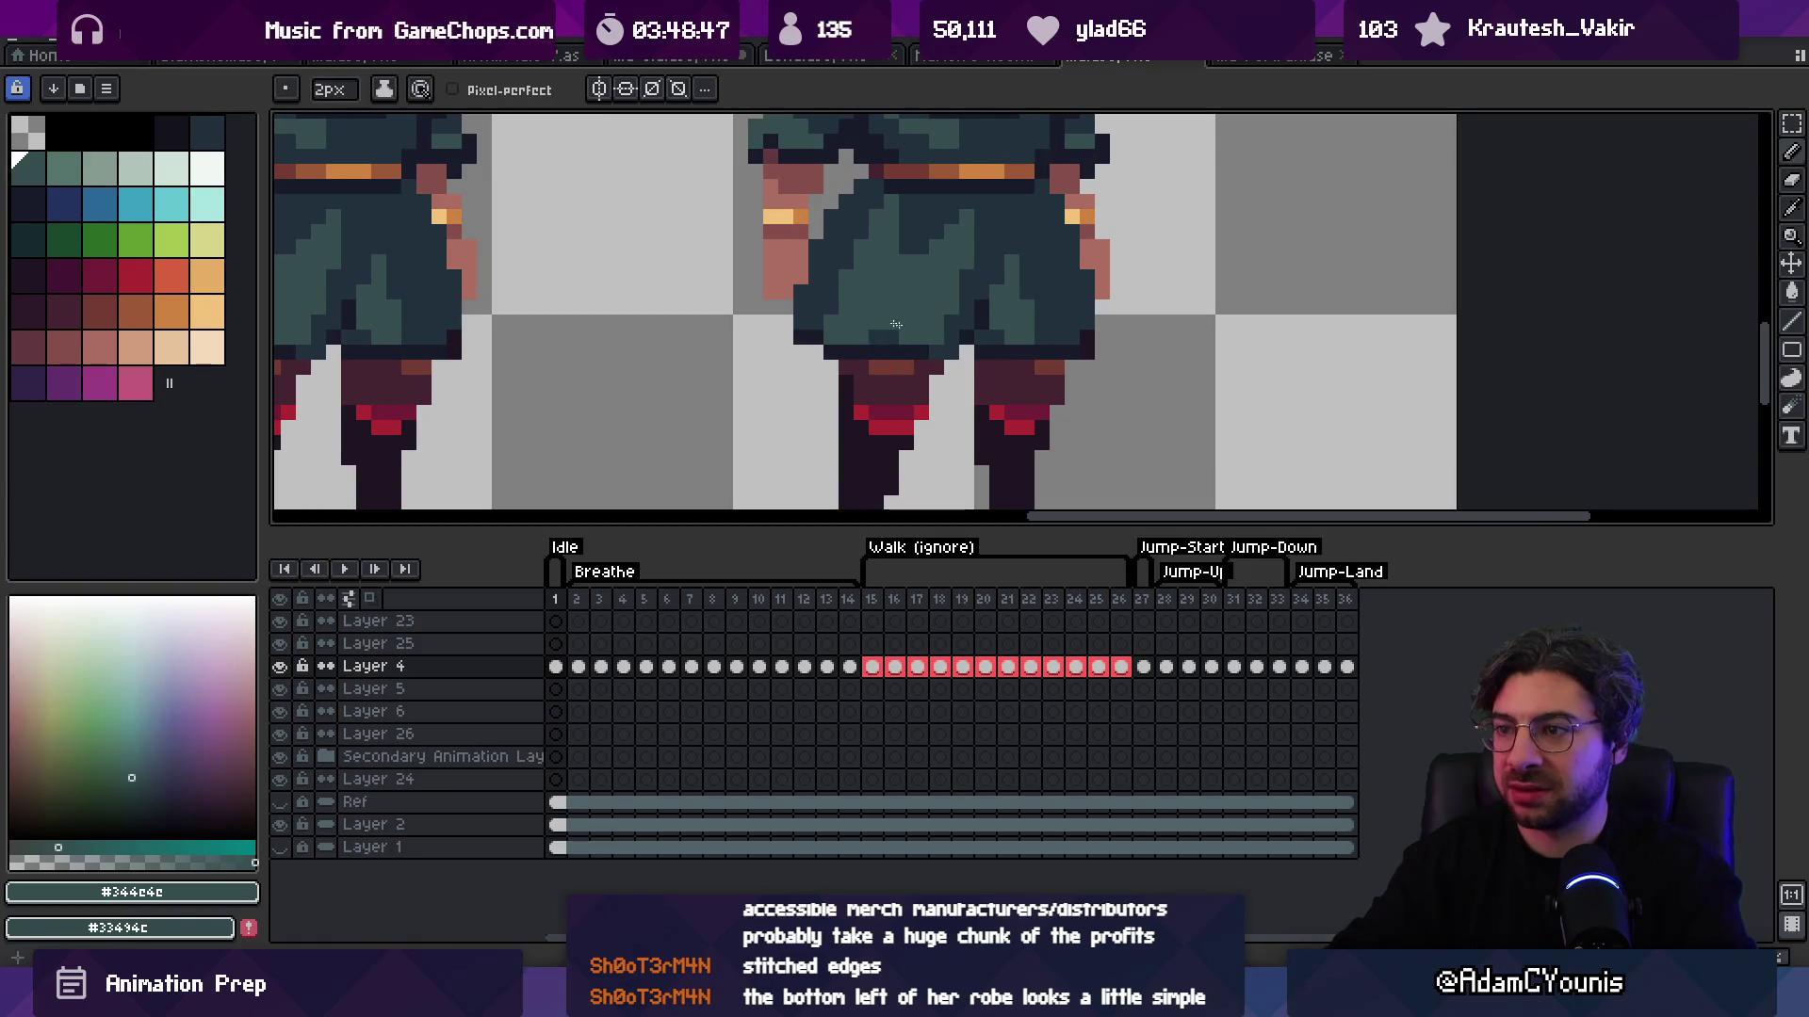
pyautogui.moveTo(916, 350); pyautogui.dragTo(871, 362)
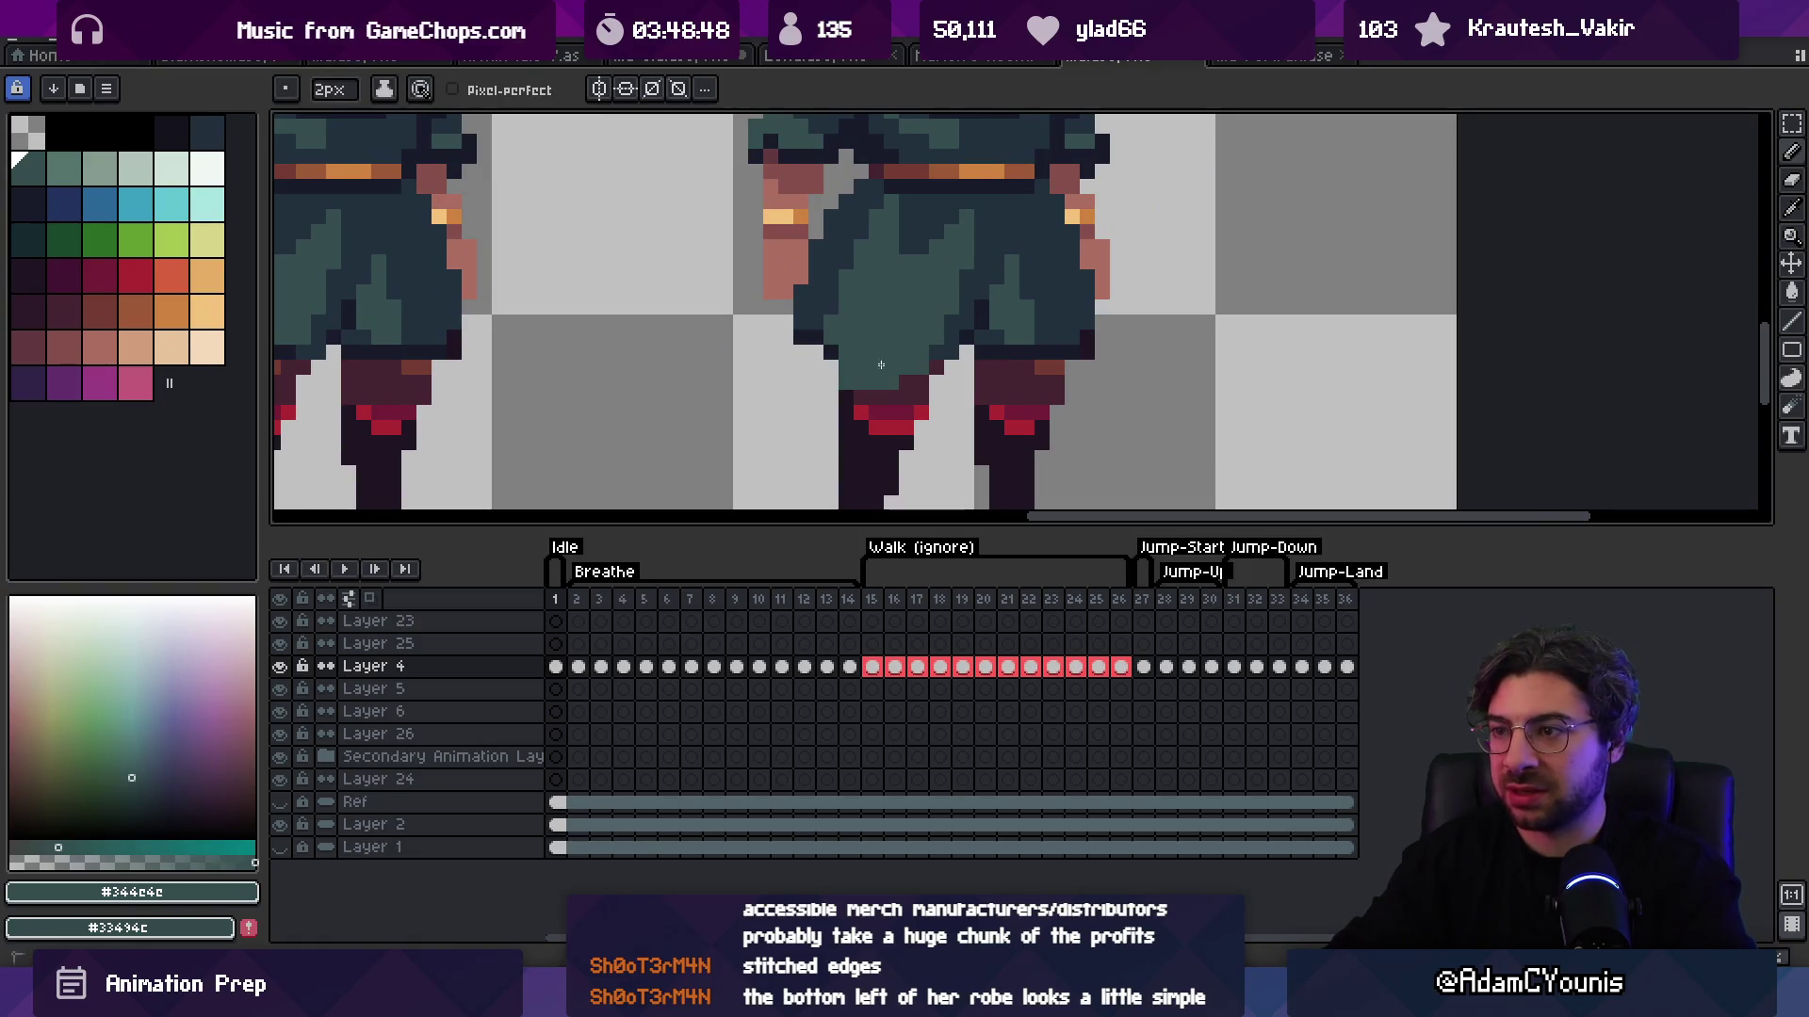
# Step: Sample robe shades ending on dark edge colour #23313c, then zoom out to all three sprites
pyautogui.keyDown('alt'); pyautogui.click(818, 350); pyautogui.keyUp('alt')
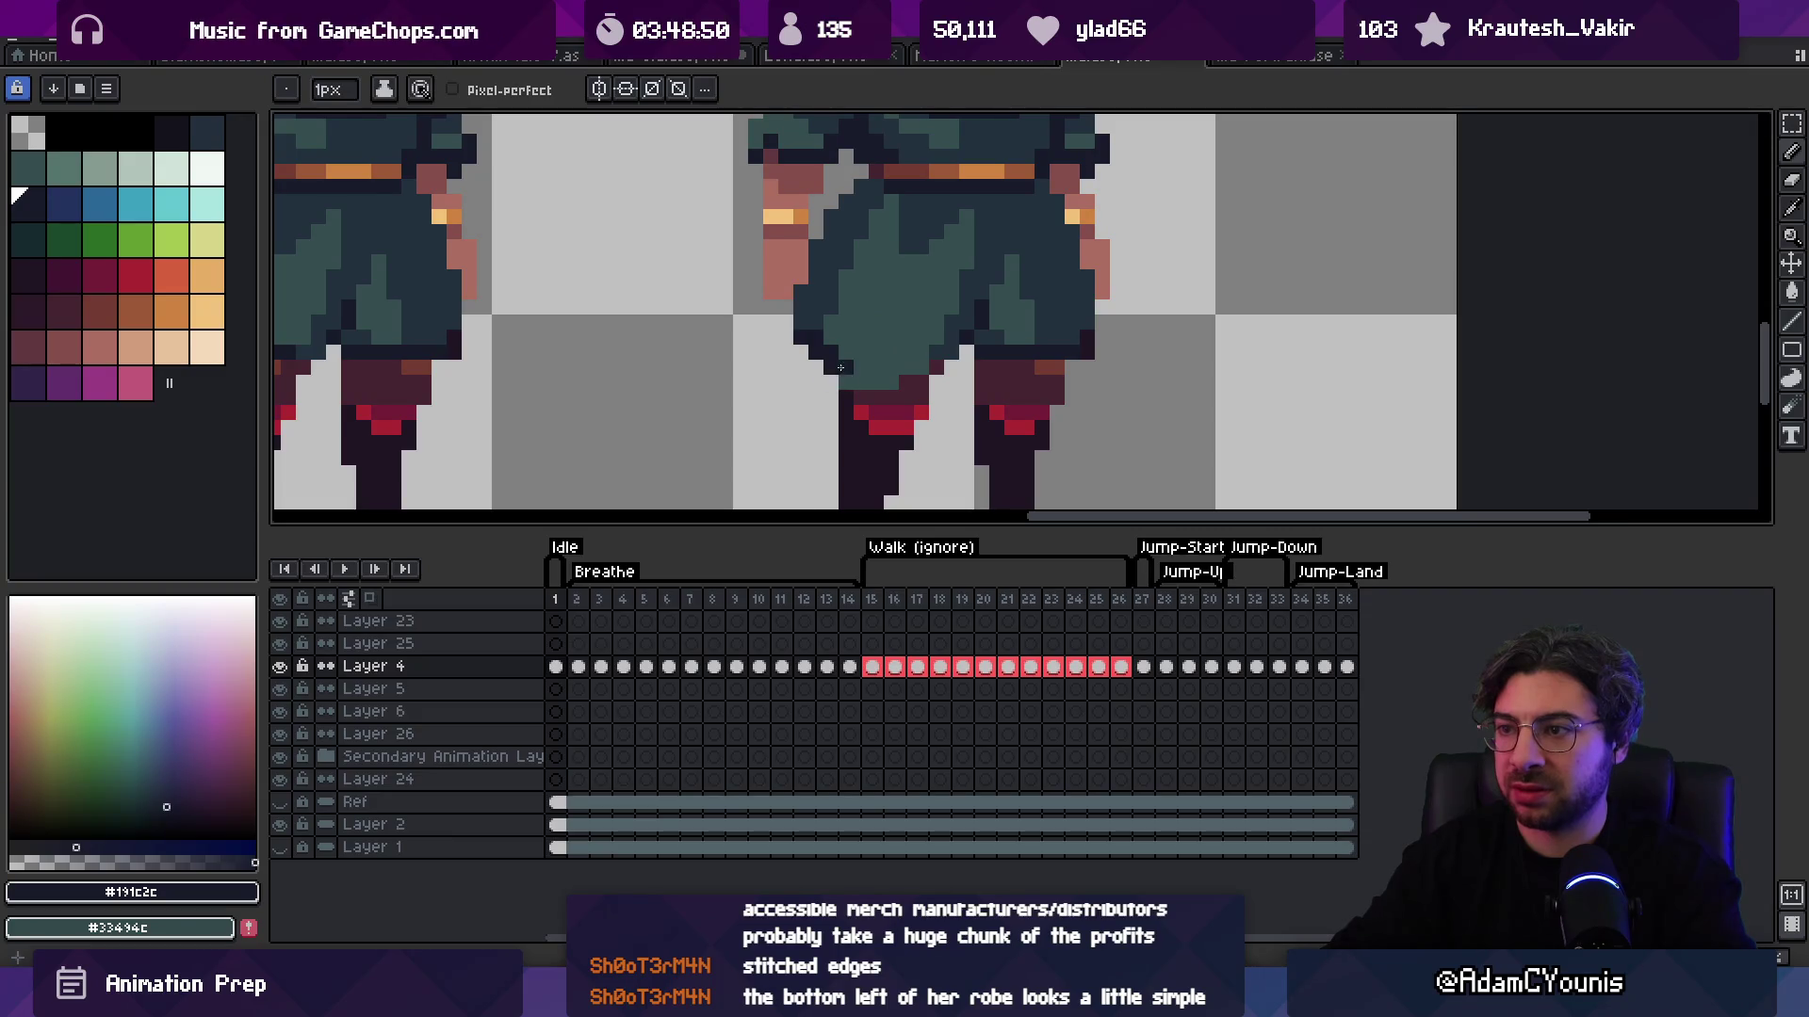
pyautogui.keyDown('alt'); pyautogui.click(941, 370); pyautogui.keyUp('alt')
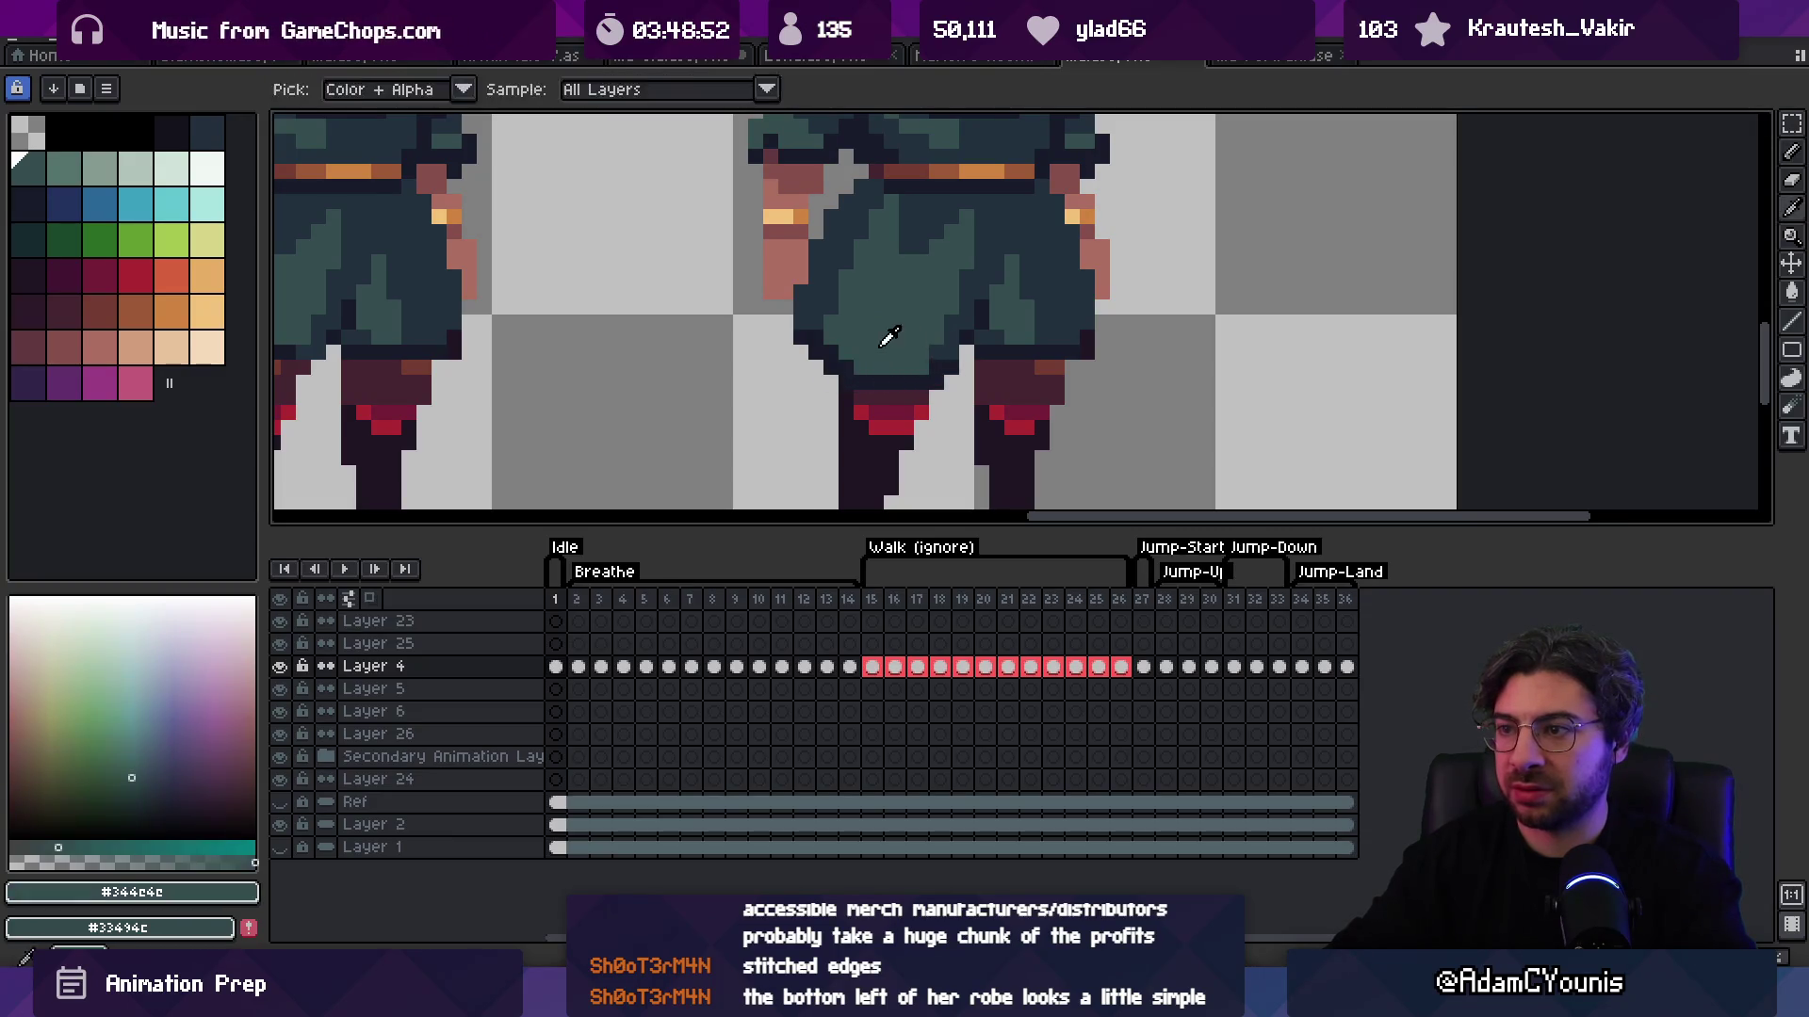
pyautogui.keyDown('alt'); pyautogui.click(817, 309); pyautogui.keyUp('alt')
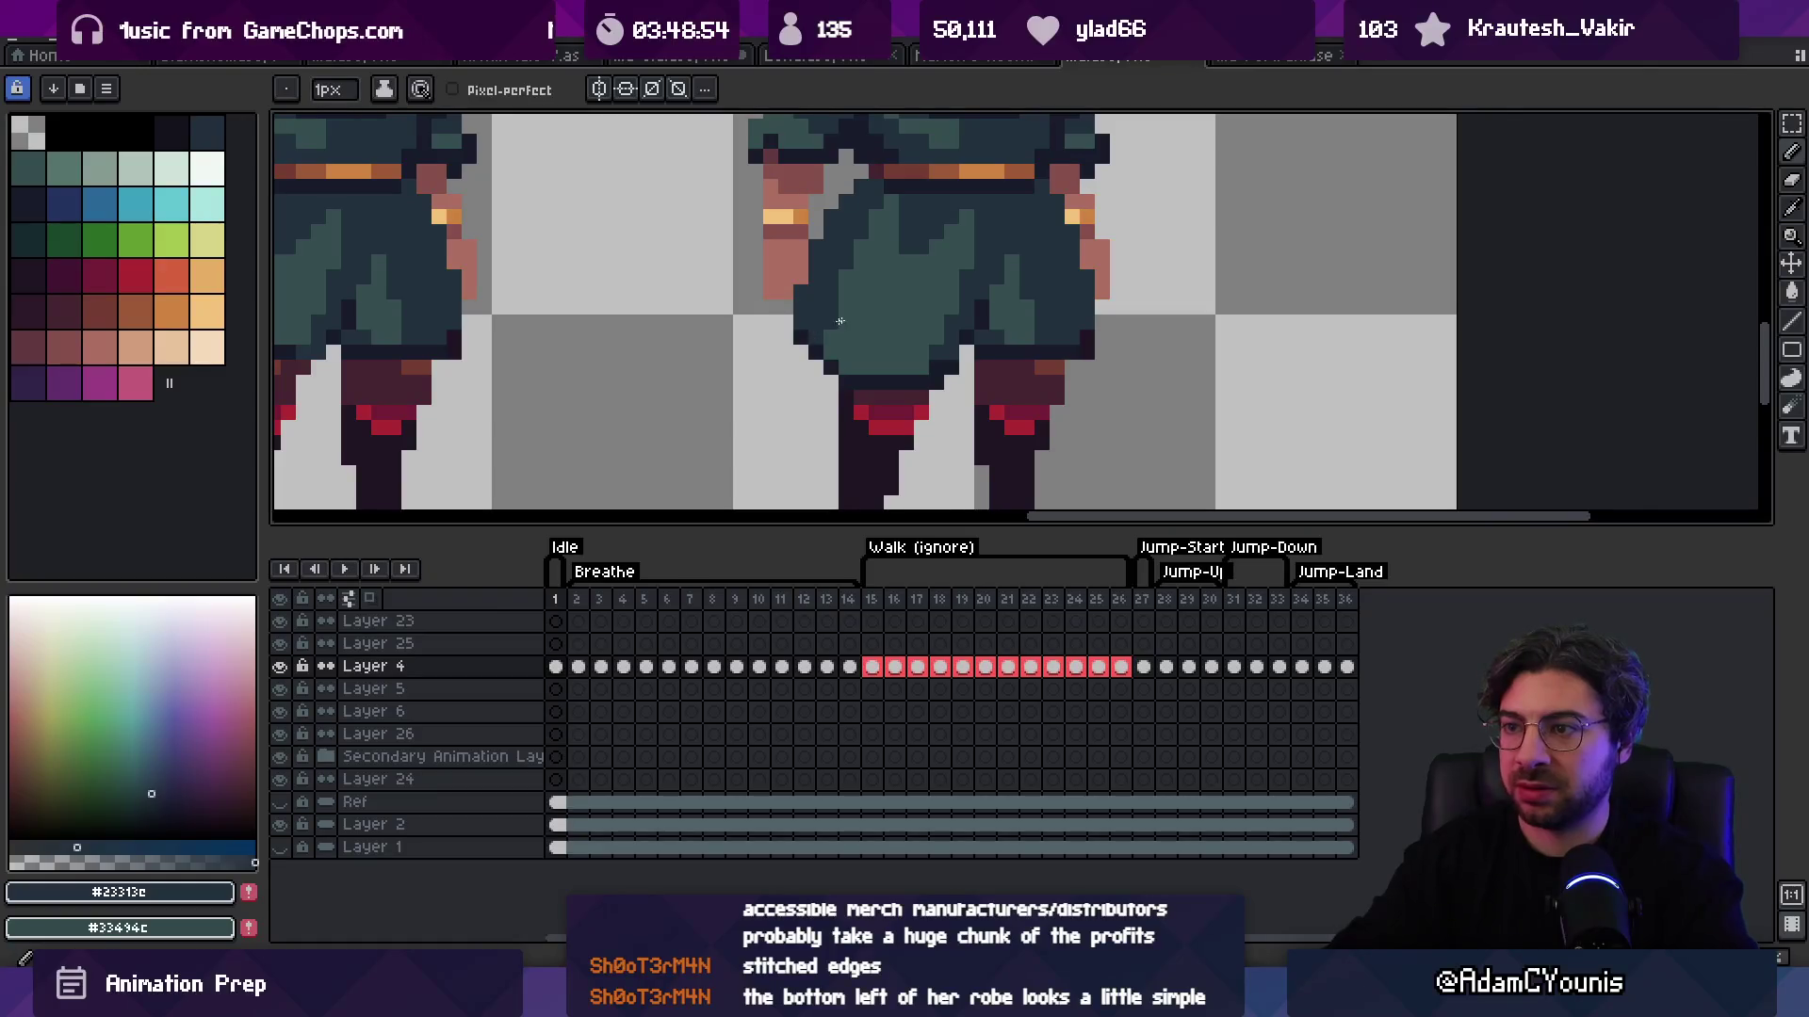
pyautogui.keyDown('alt'); pyautogui.click(880, 320); pyautogui.keyUp('alt')
pyautogui.keyDown('alt'); pyautogui.click(999, 351); pyautogui.keyUp('alt')
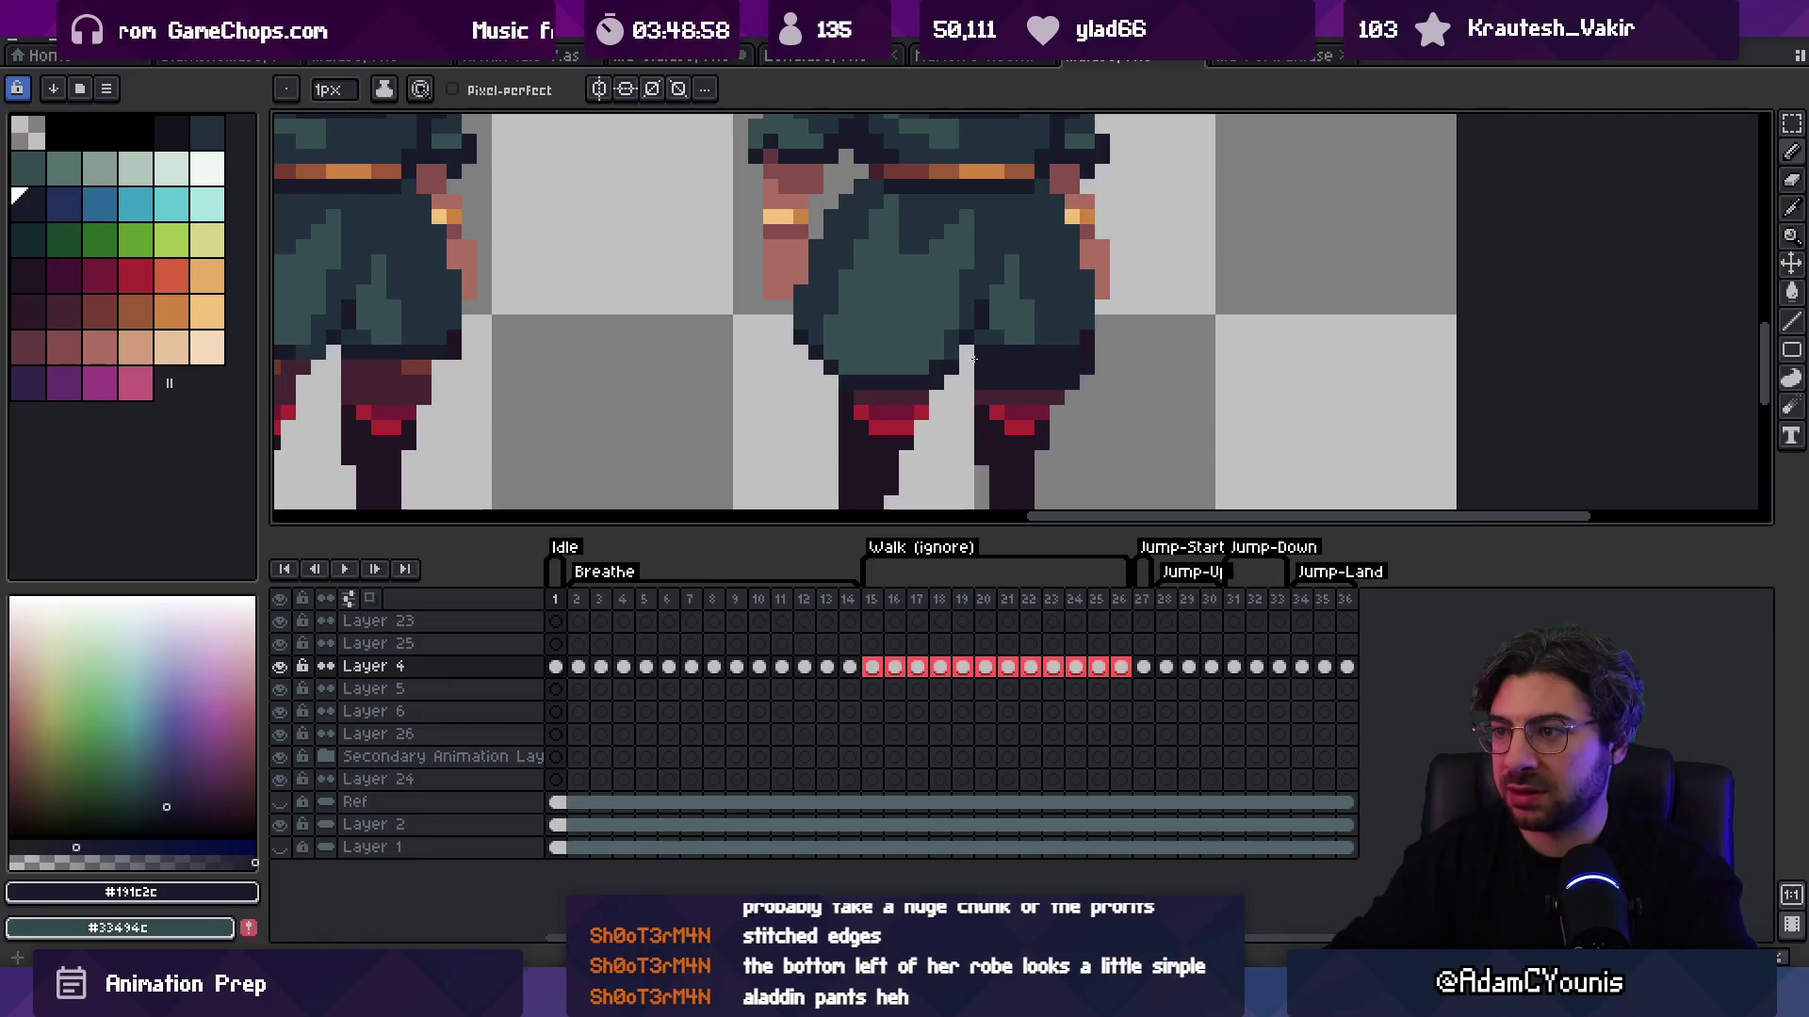
pyautogui.keyDown('alt'); pyautogui.click(1016, 361); pyautogui.keyUp('alt')
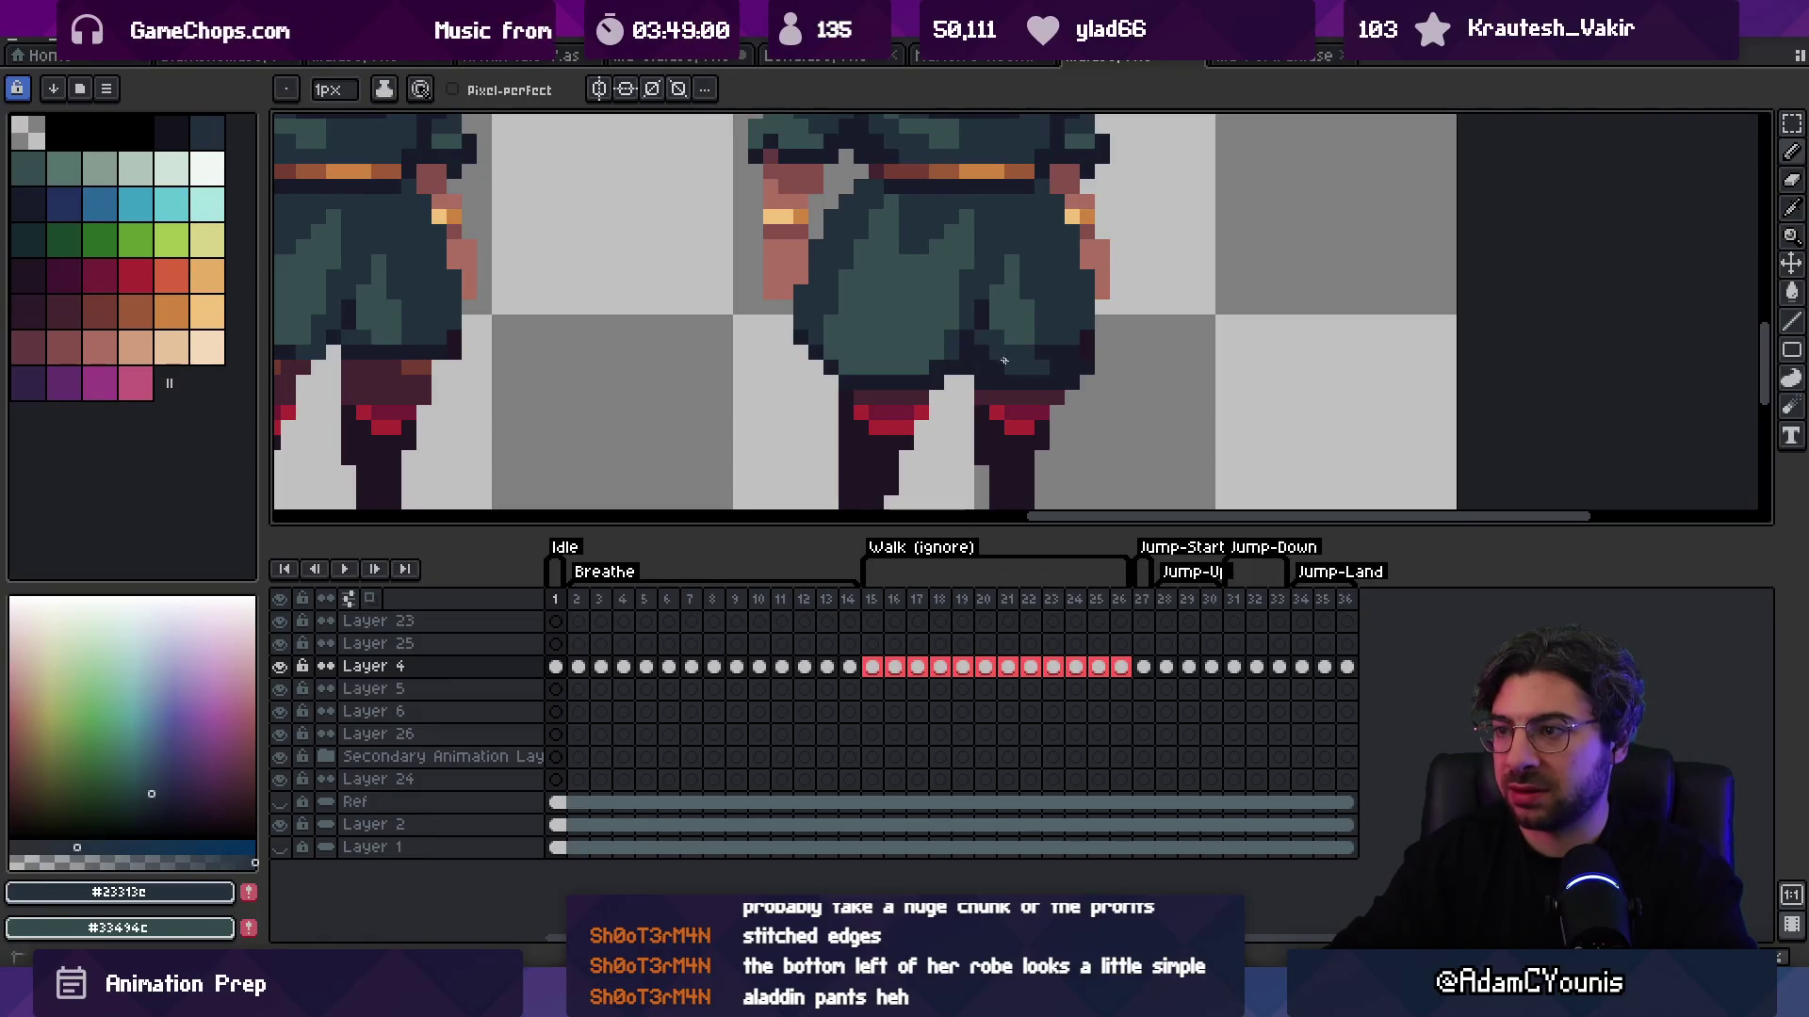
pyautogui.press('z')
pyautogui.scroll(-6, 1001, 208)
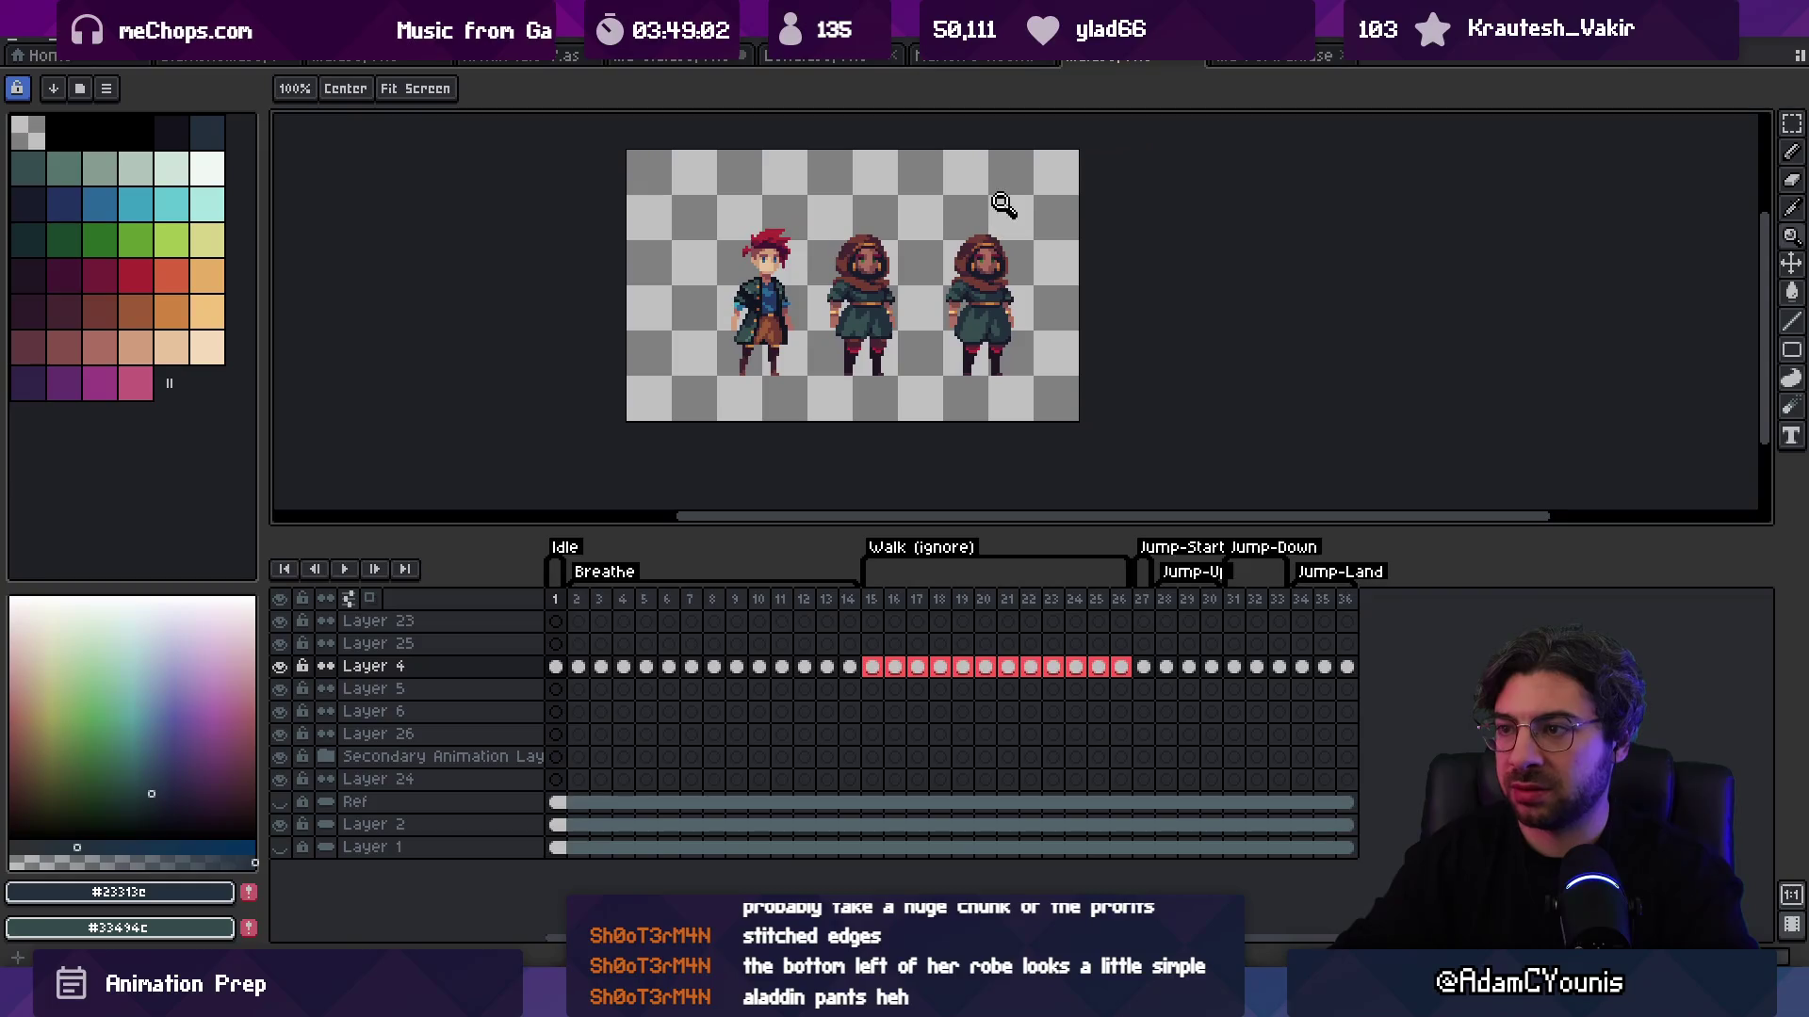
# Step: Sample the dark robe band, teal robe and arm skin tone colours on the right sprite
pyautogui.scroll(5, 980, 311)
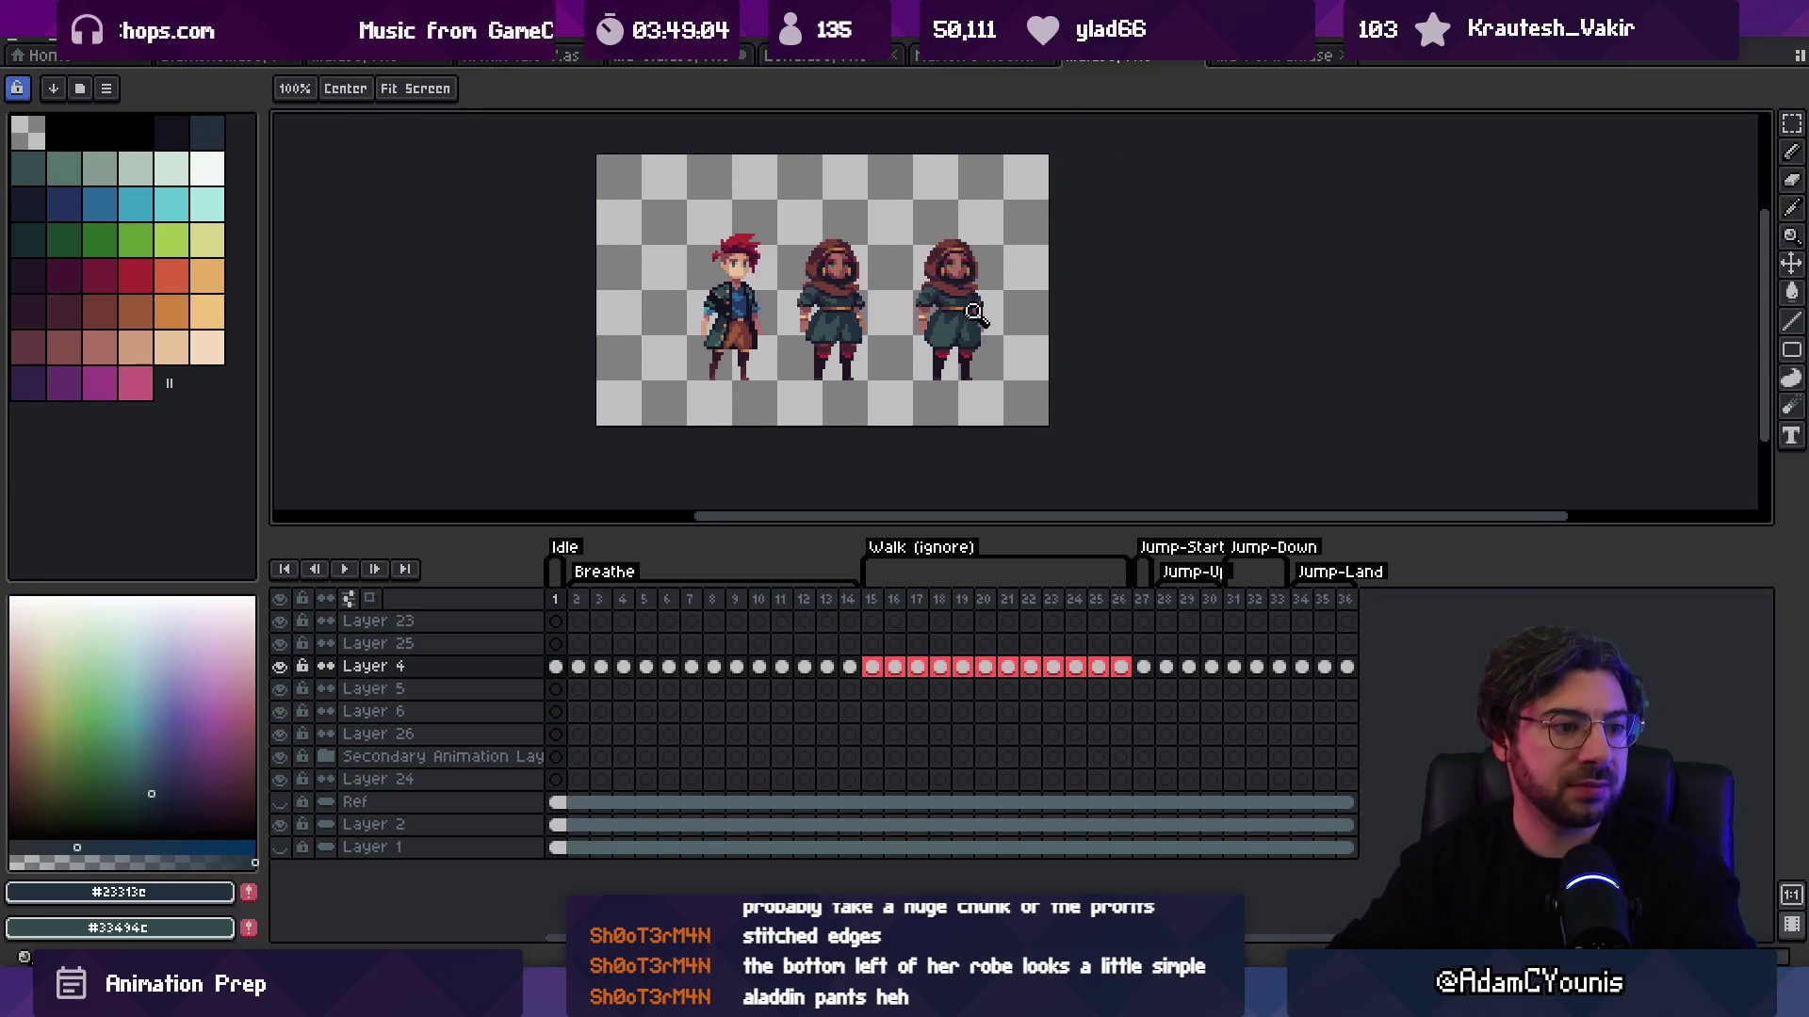
pyautogui.scroll(2, 929, 305)
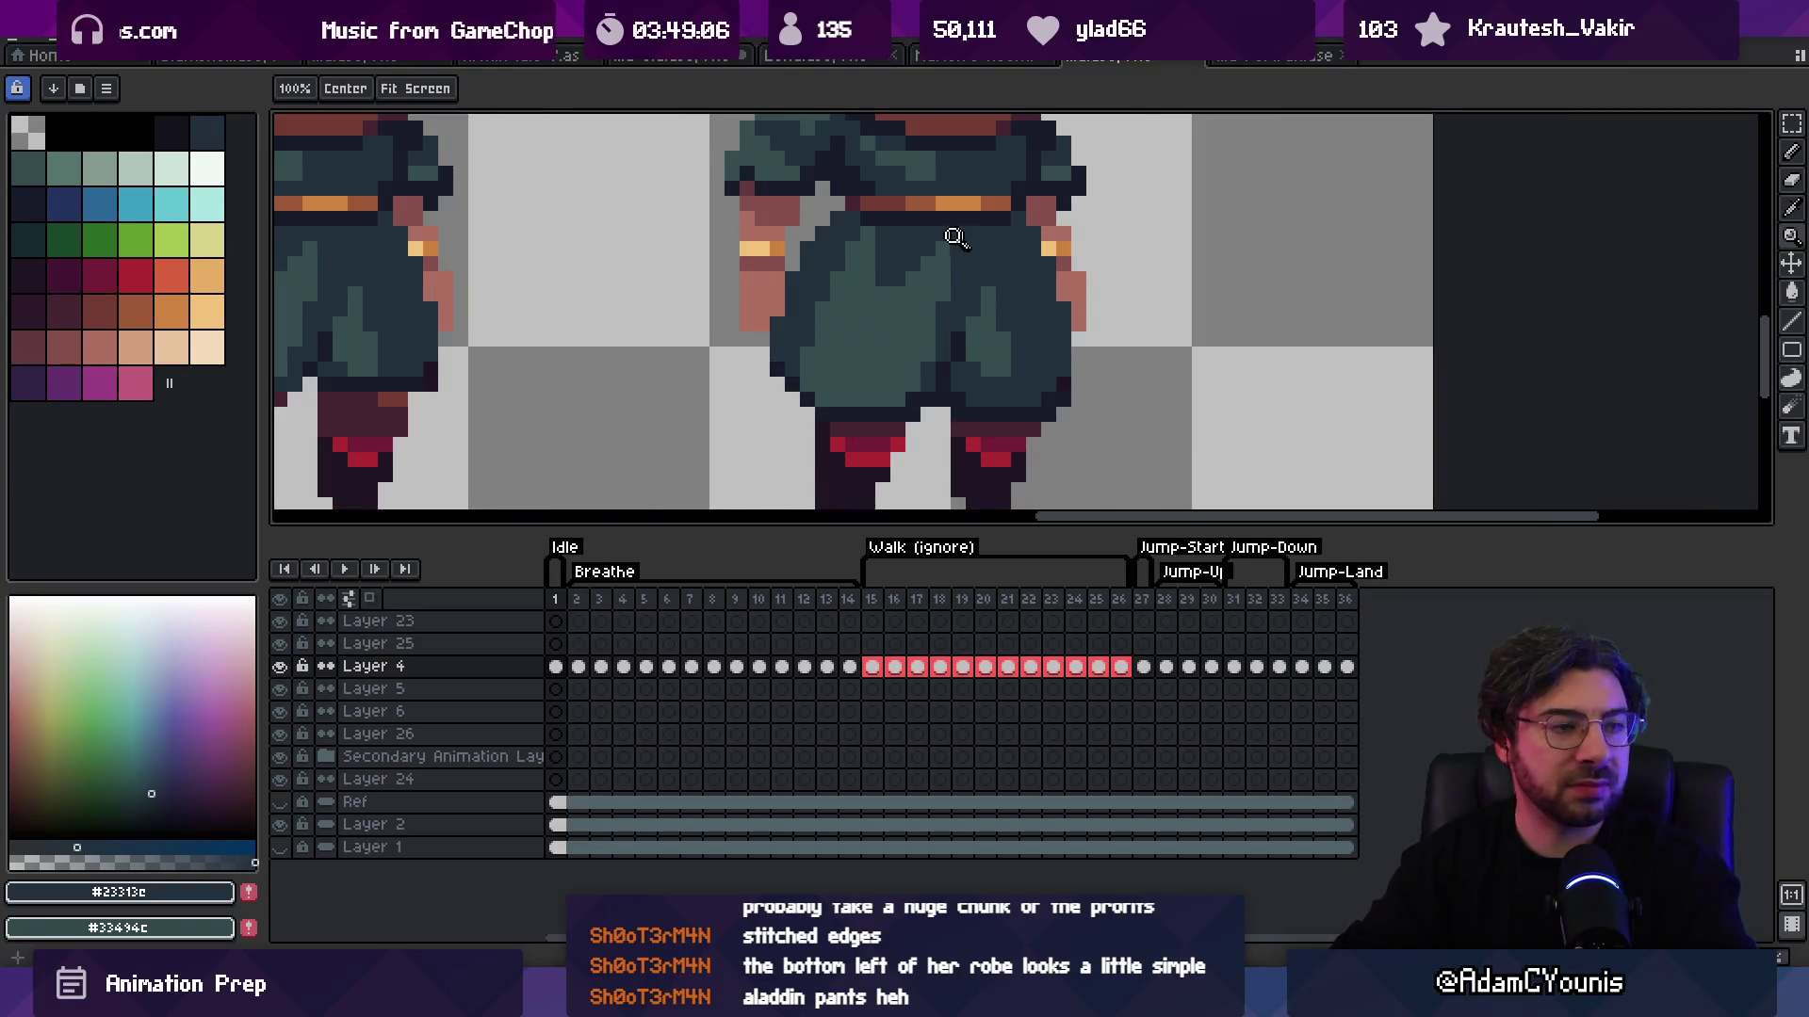
pyautogui.press('b')
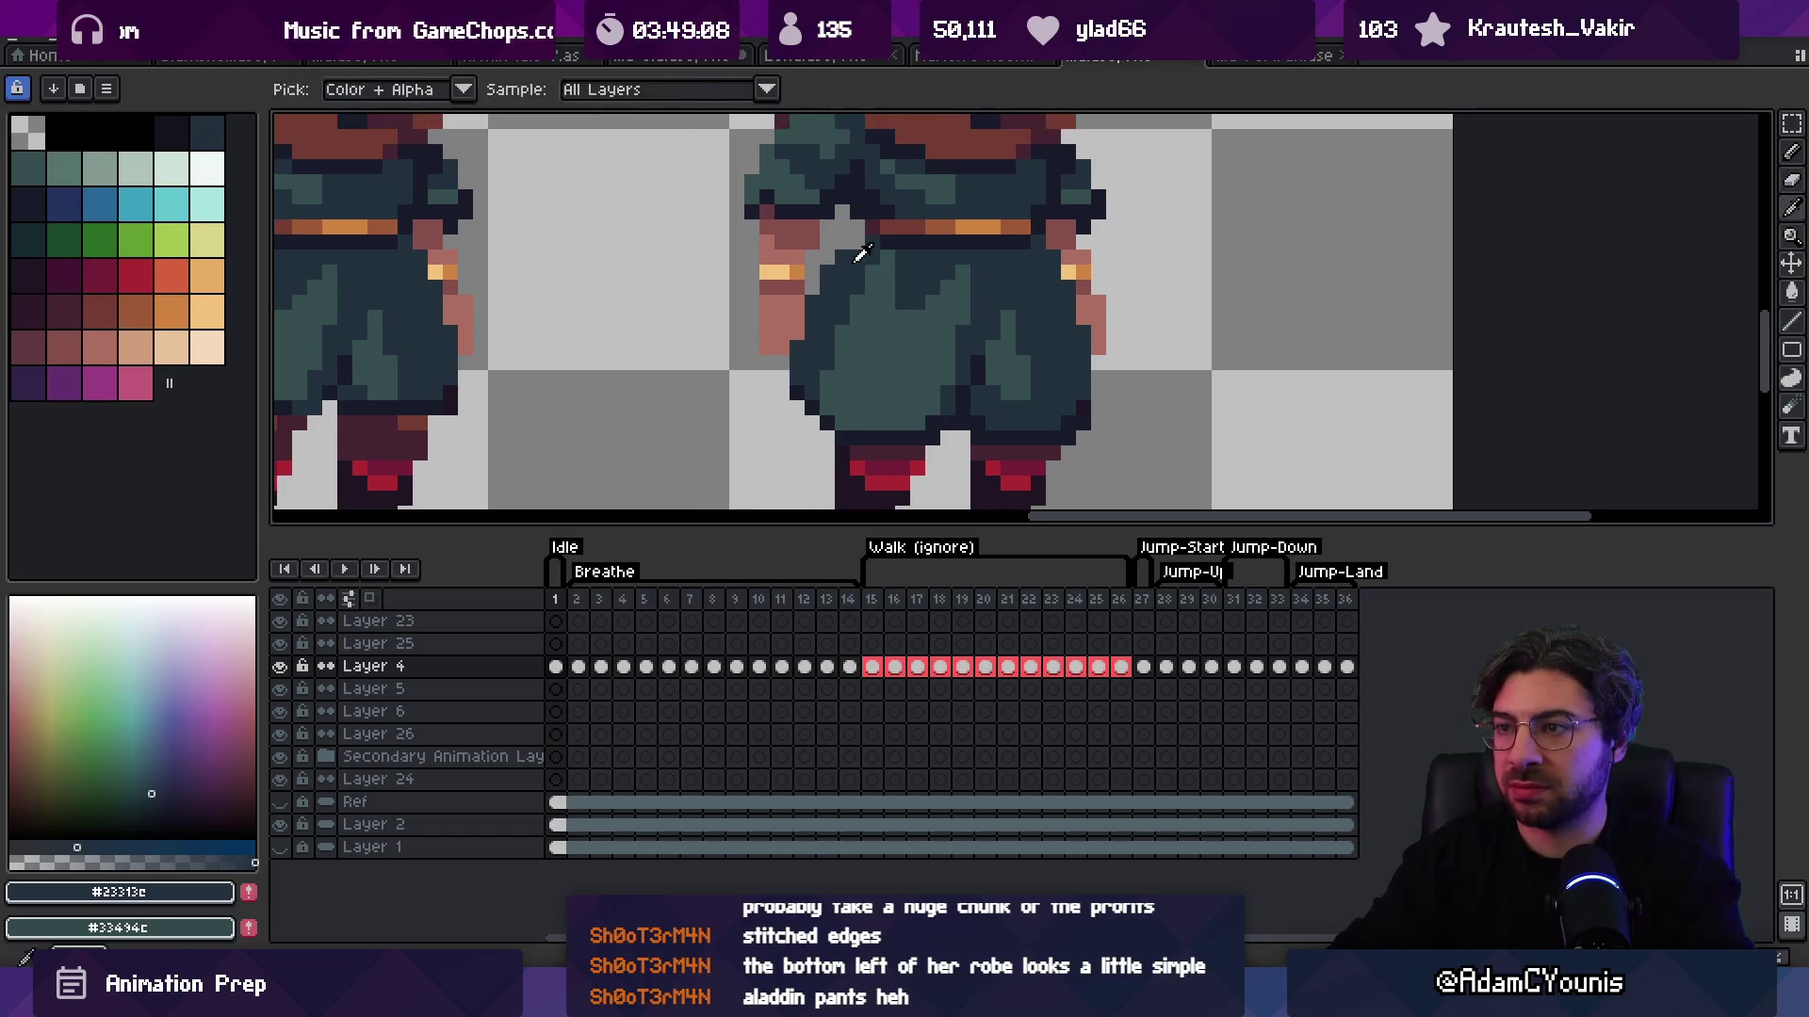
pyautogui.keyDown('alt'); pyautogui.click(867, 244); pyautogui.keyUp('alt')
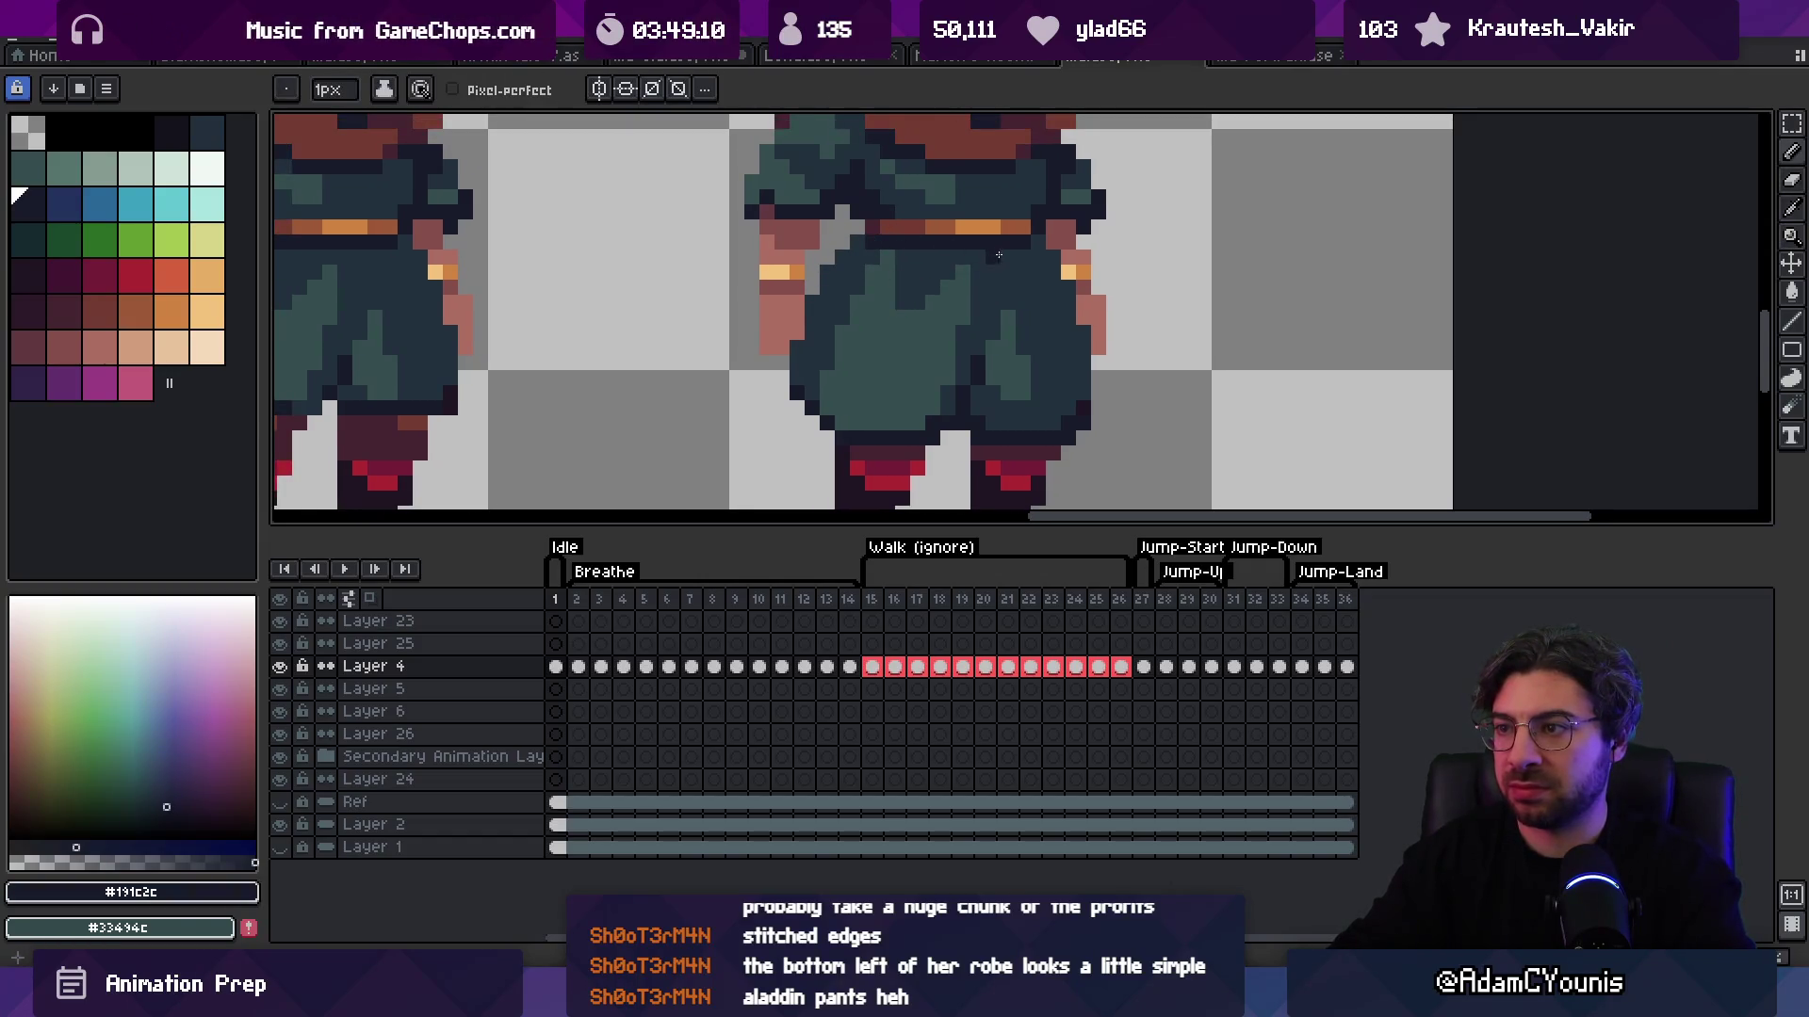
pyautogui.keyDown('alt'); pyautogui.click(1003, 320); pyautogui.keyUp('alt')
pyautogui.keyDown('alt'); pyautogui.click(999, 397); pyautogui.keyUp('alt')
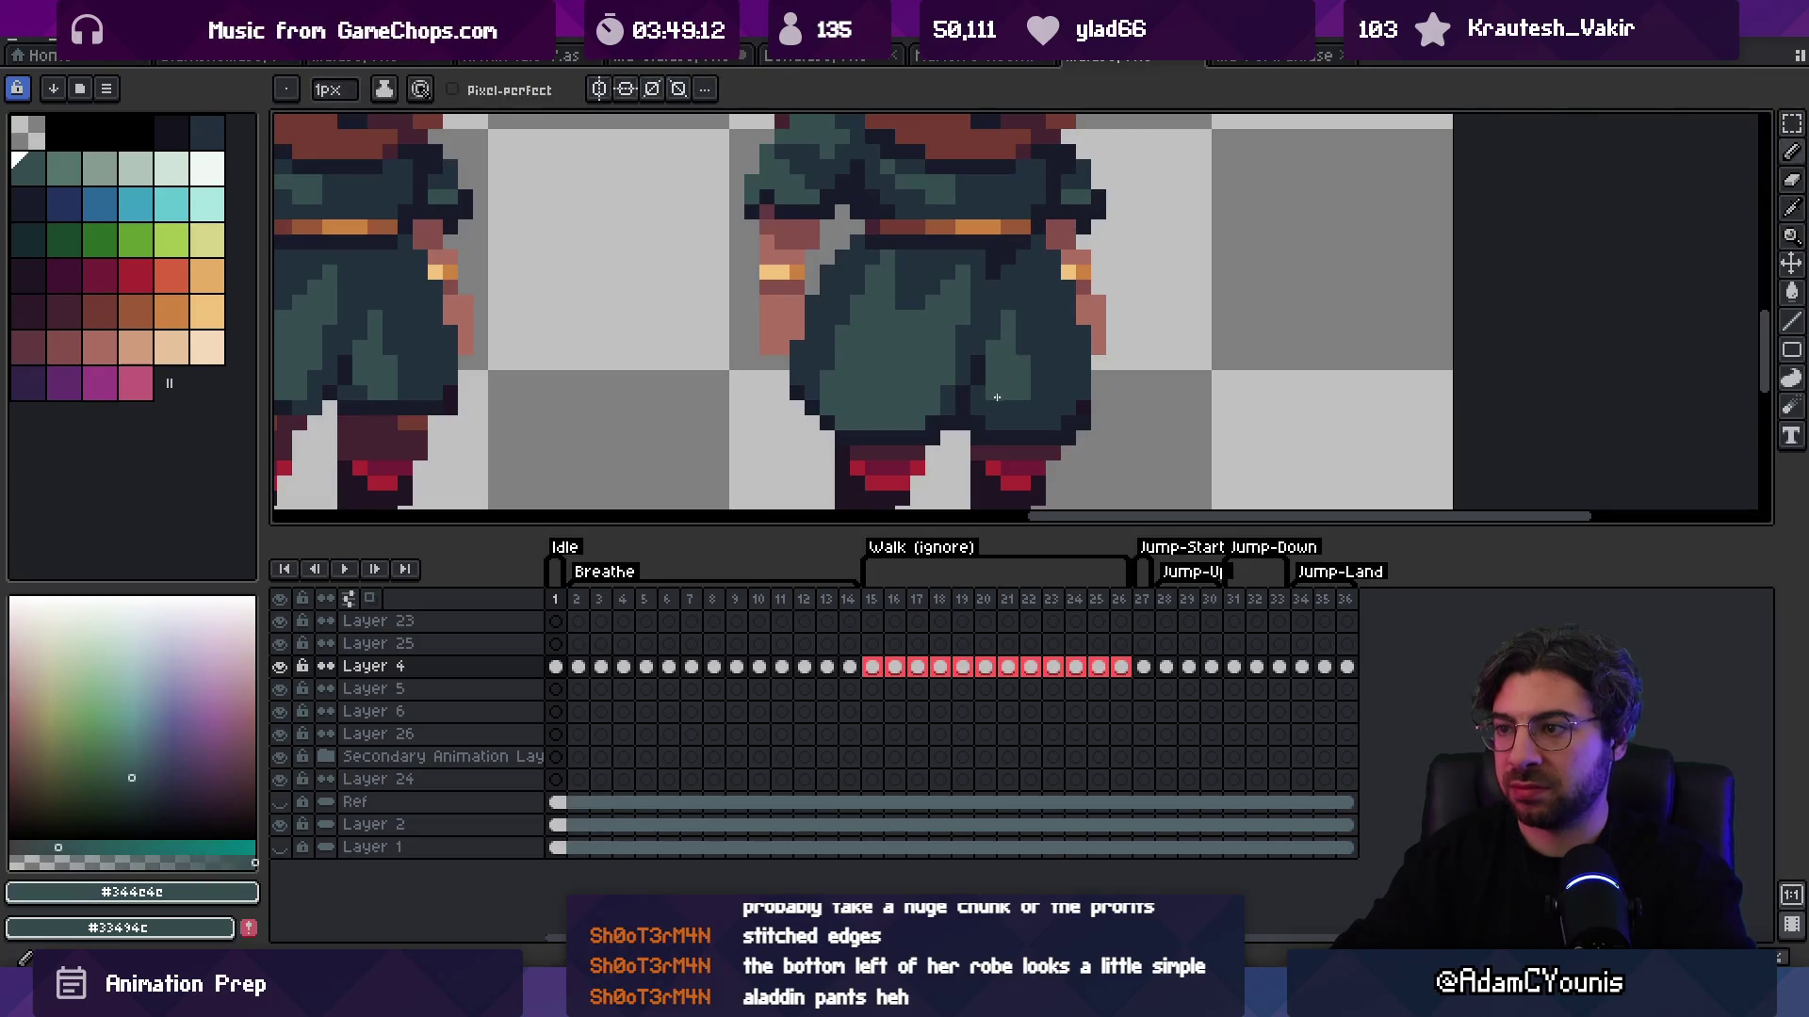
pyautogui.keyDown('alt'); pyautogui.click(1072, 281); pyautogui.keyUp('alt')
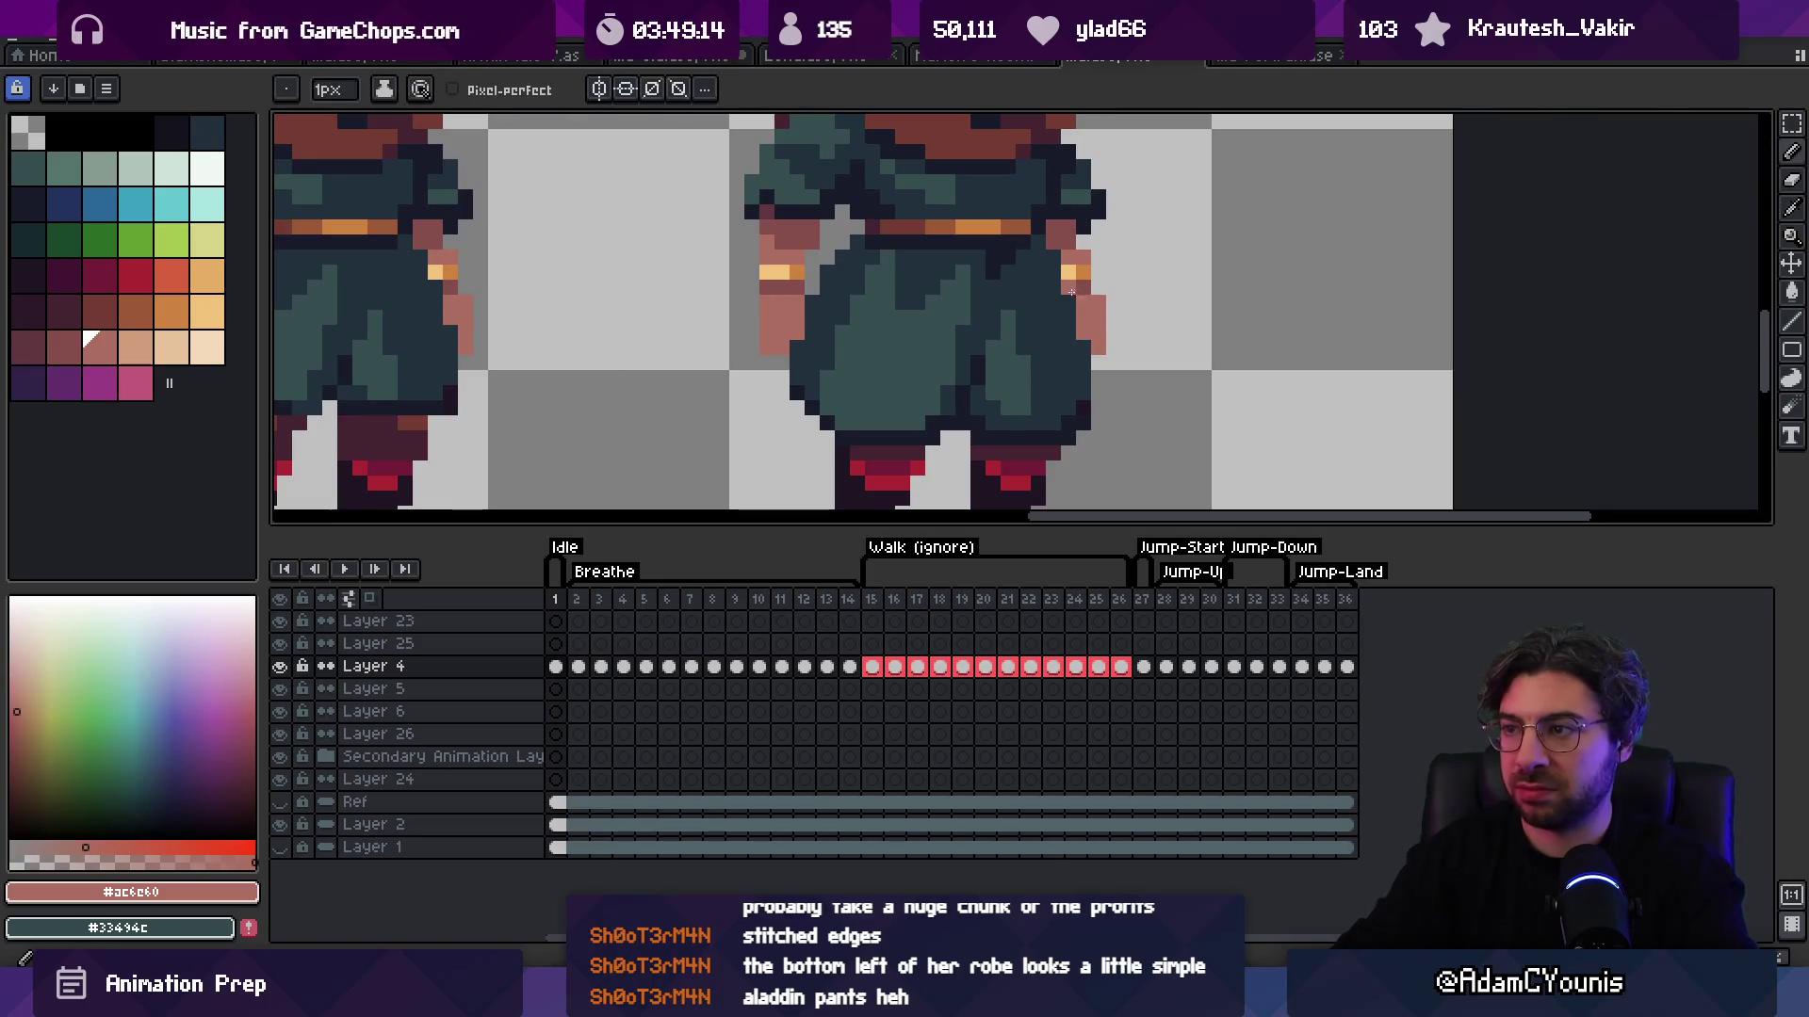
pyautogui.keyDown('alt'); pyautogui.click(1088, 282); pyautogui.keyUp('alt')
# Step: Zoom in on the robe and sample dark #23313c and teal #344c4c robe colours
pyautogui.press('z')
pyautogui.scroll(-3, 1055, 283)
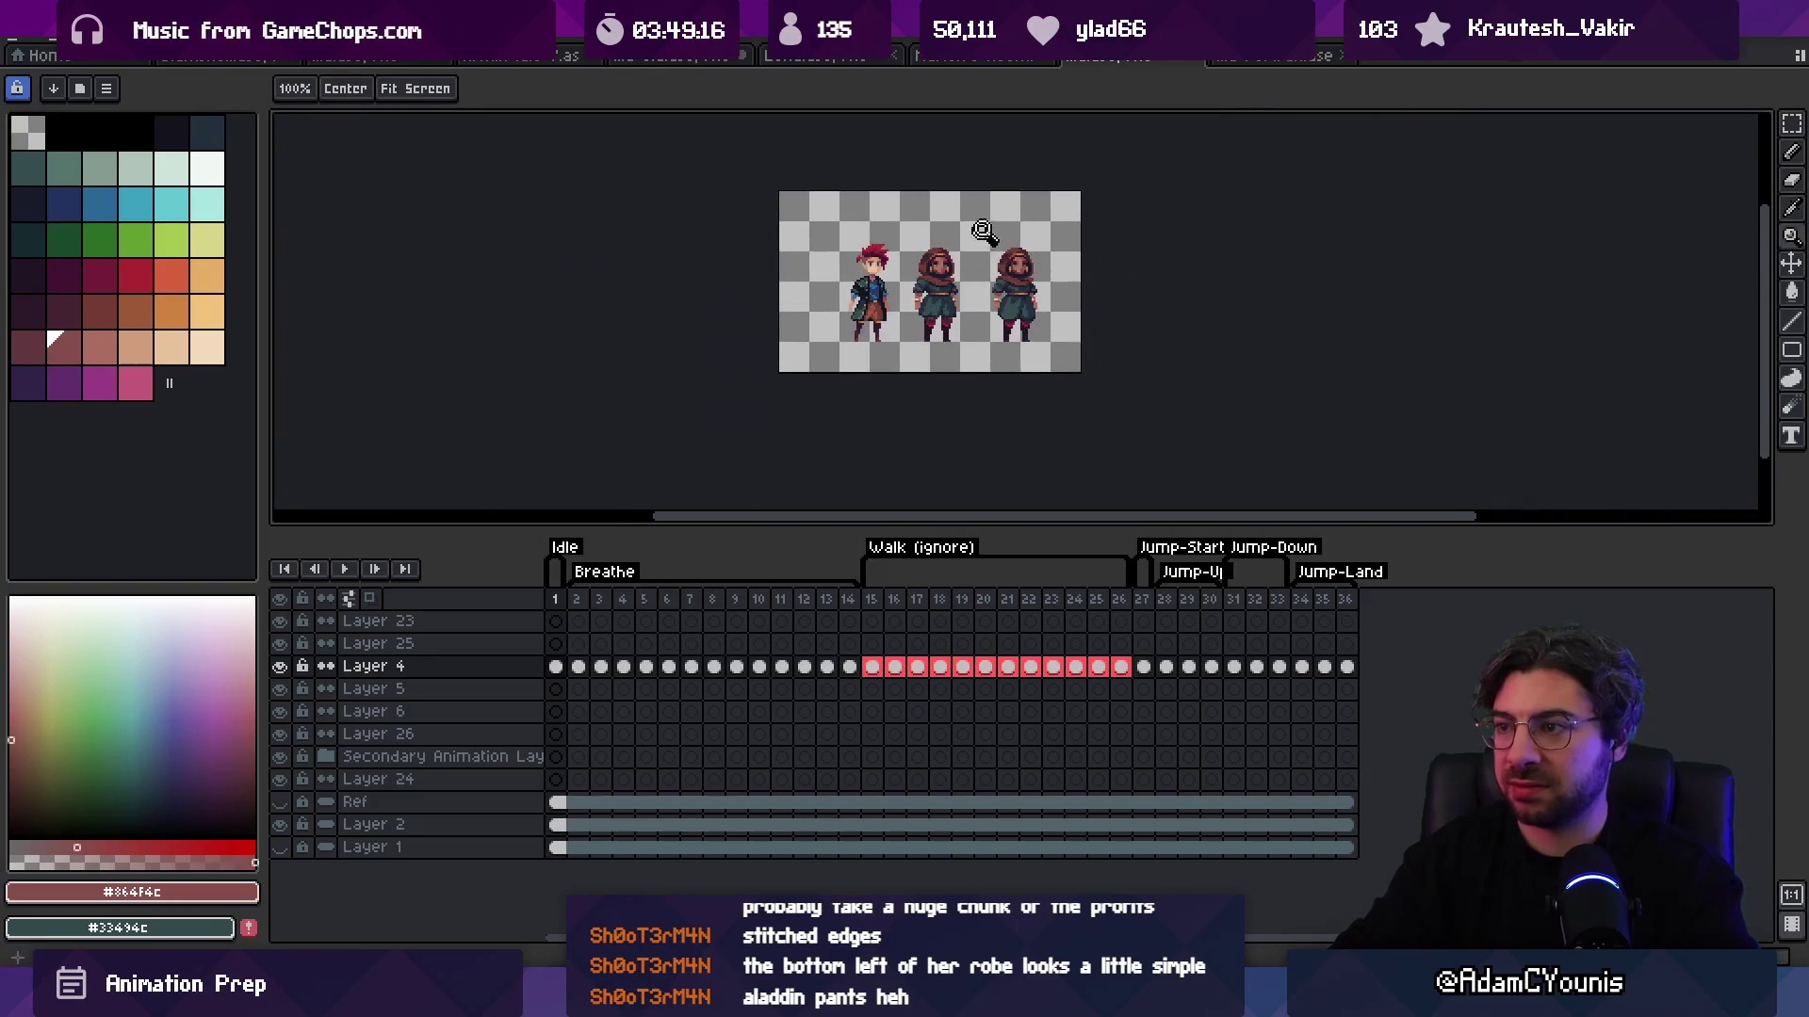
pyautogui.scroll(3, 1046, 307)
pyautogui.press('b')
pyautogui.keyDown('alt'); pyautogui.click(967, 369); pyautogui.keyUp('alt')
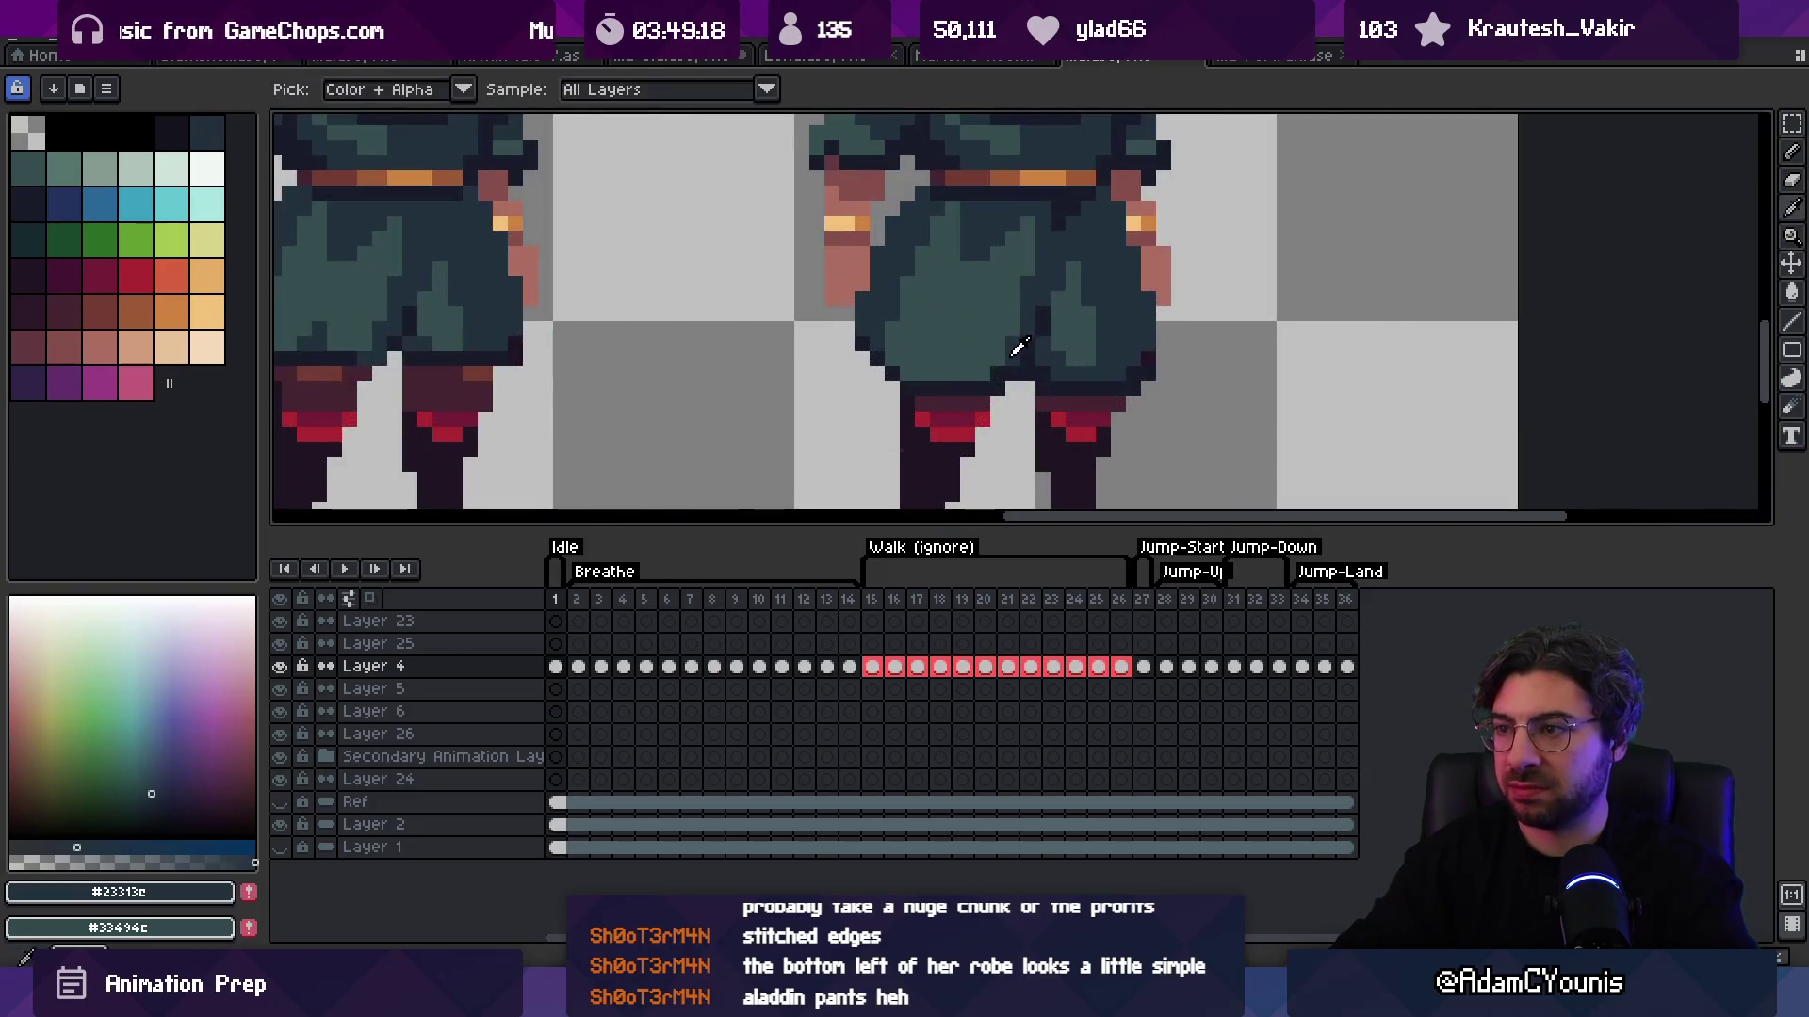
pyautogui.press('z')
pyautogui.scroll(-3, 951, 330)
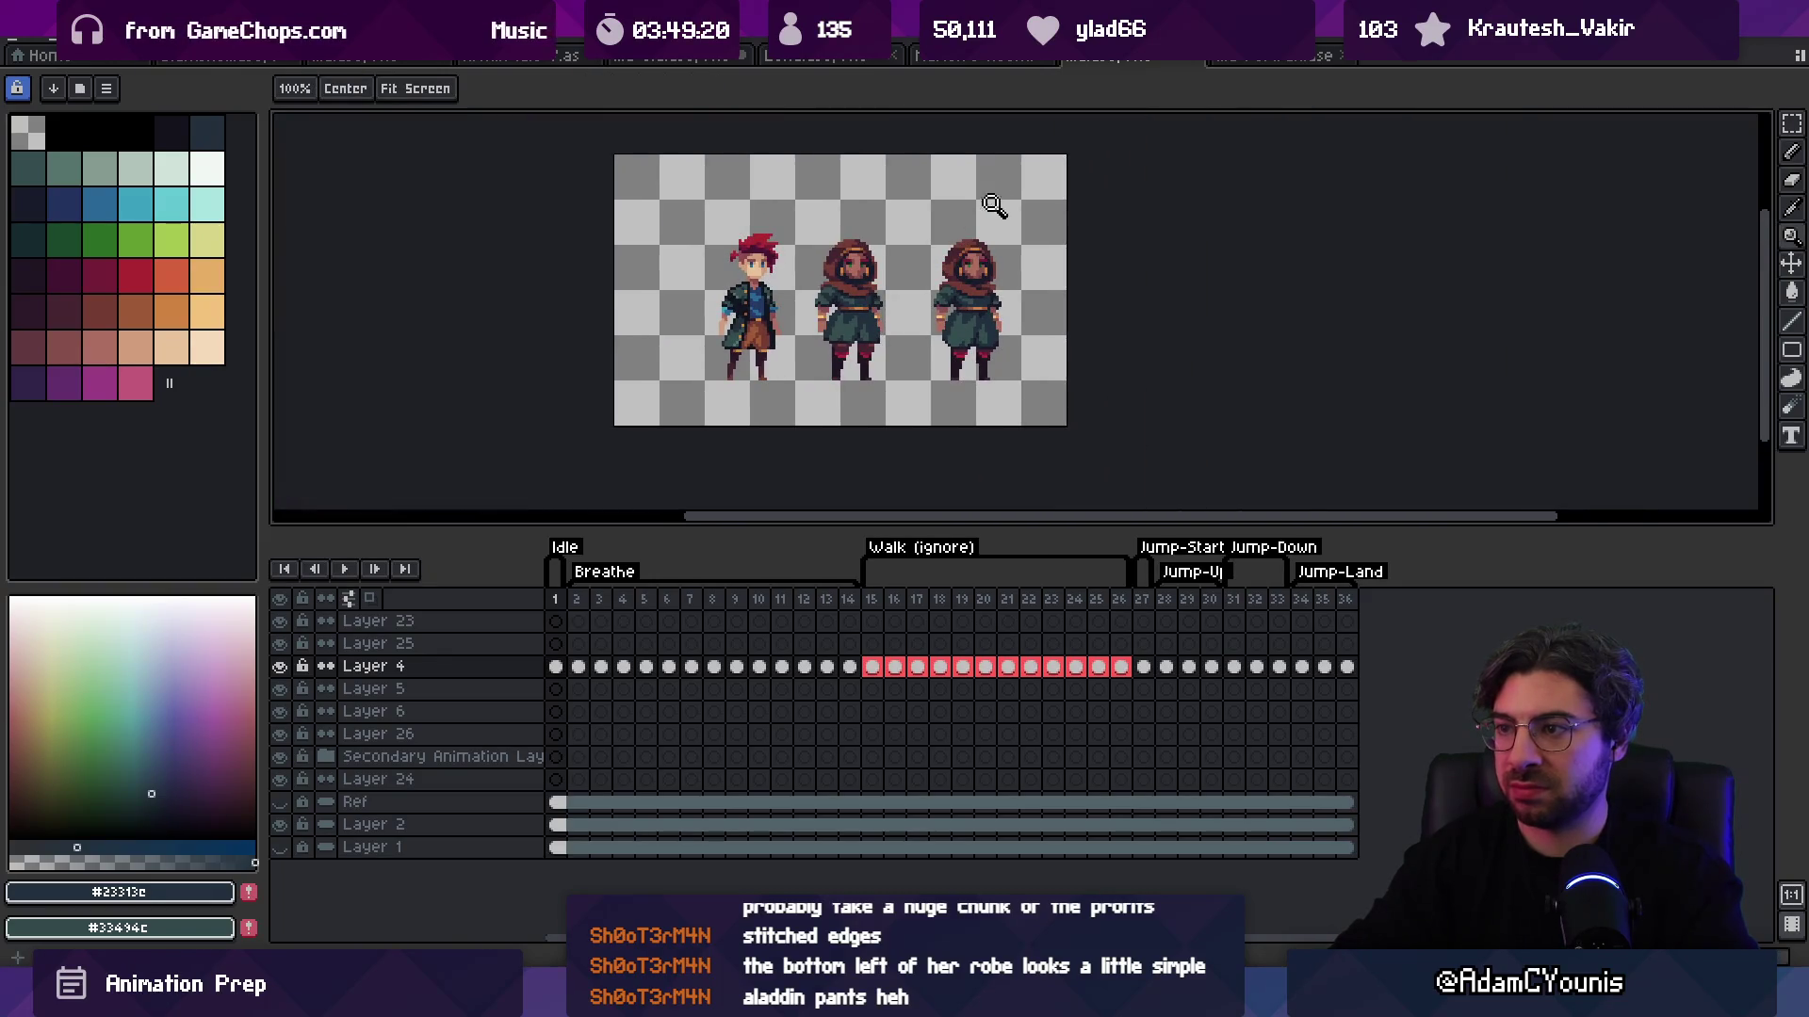
pyautogui.scroll(1, 992, 345)
pyautogui.scroll(3, 983, 339)
pyautogui.press('b')
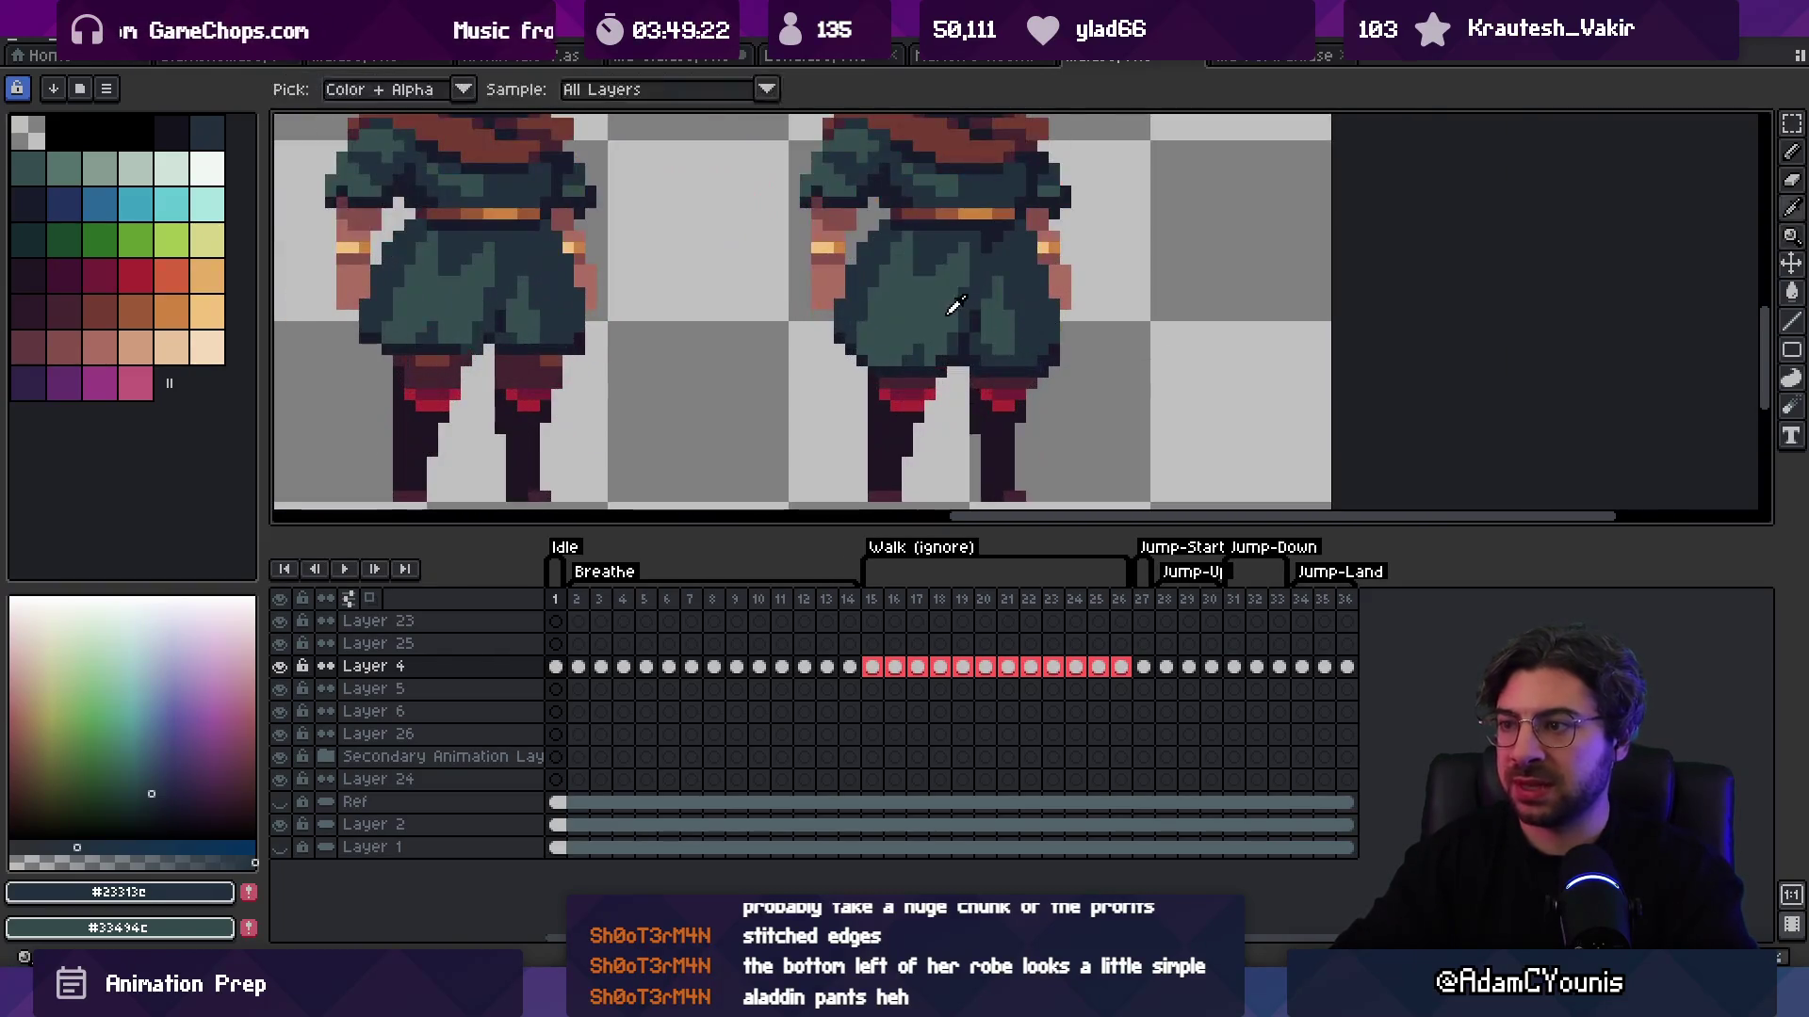
pyautogui.keyDown('alt'); pyautogui.click(958, 319); pyautogui.keyUp('alt')
# Step: Re-pick the darker robe colour #23313c while framing the robe's right edge
pyautogui.press('z')
pyautogui.scroll(-3, 983, 271)
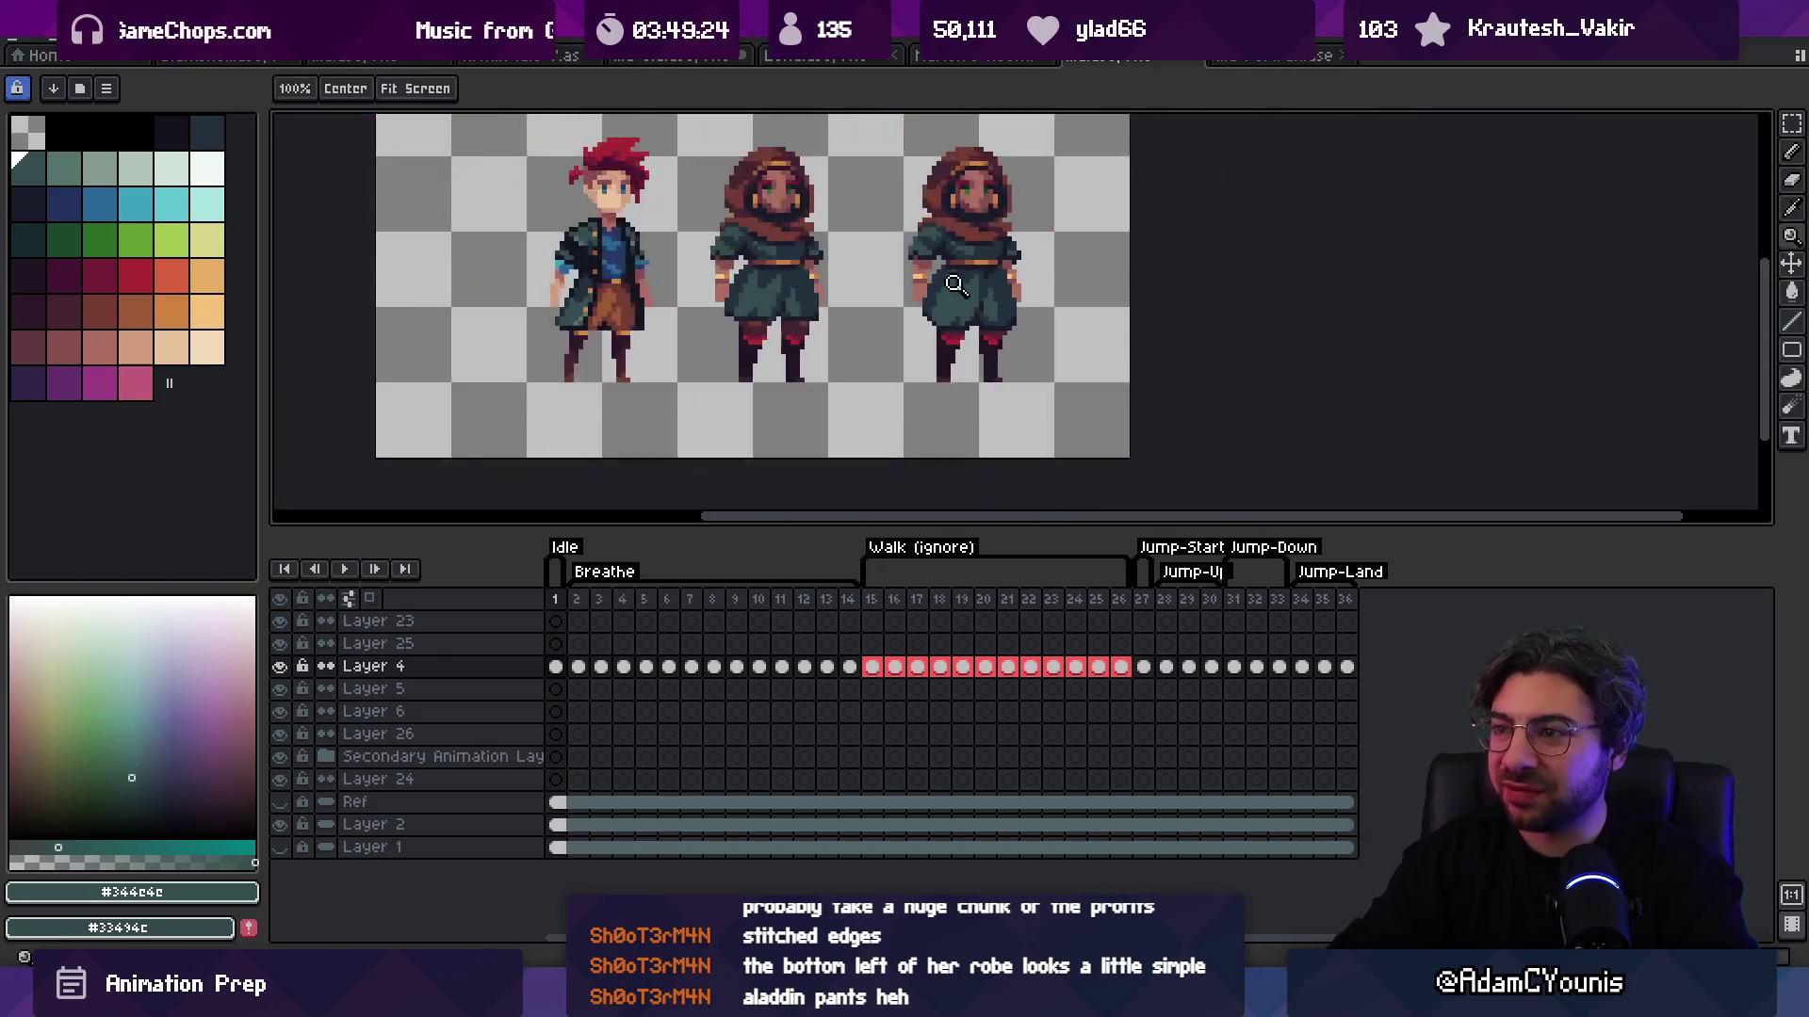
pyautogui.scroll(4, 1013, 302)
pyautogui.press('b')
pyautogui.keyDown('alt'); pyautogui.click(989, 362); pyautogui.keyUp('alt')
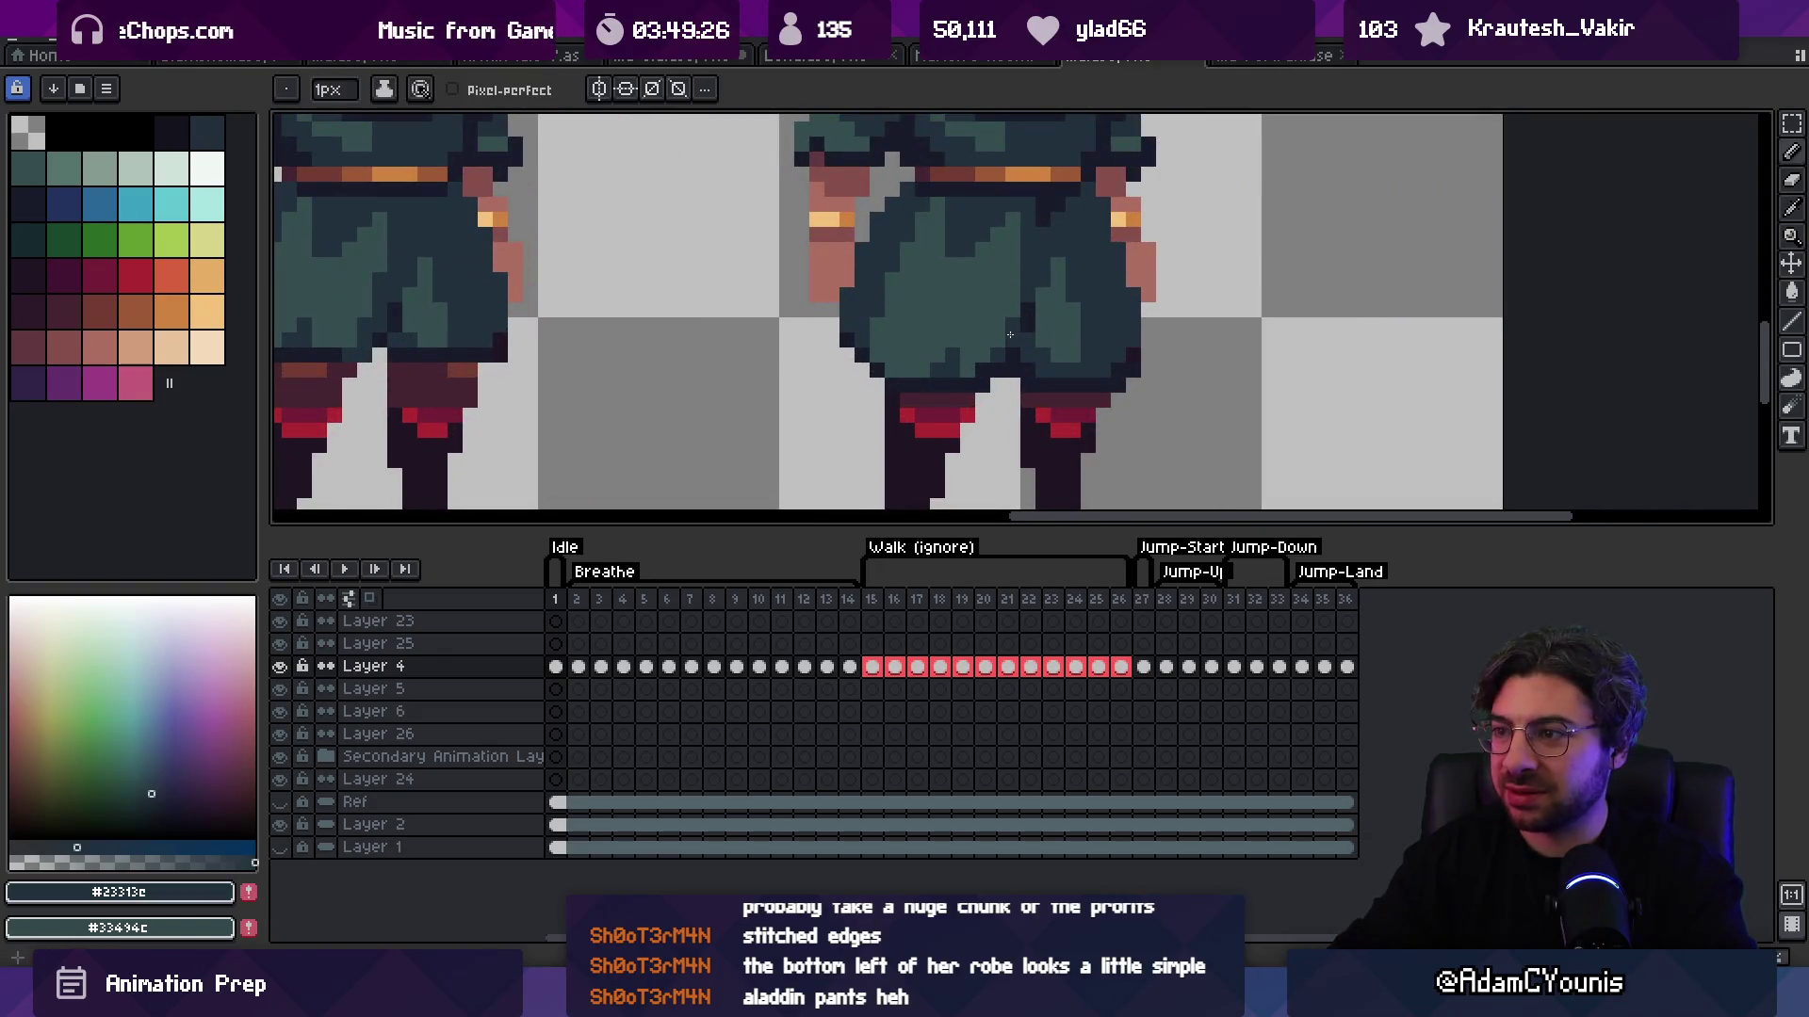
pyautogui.press('z')
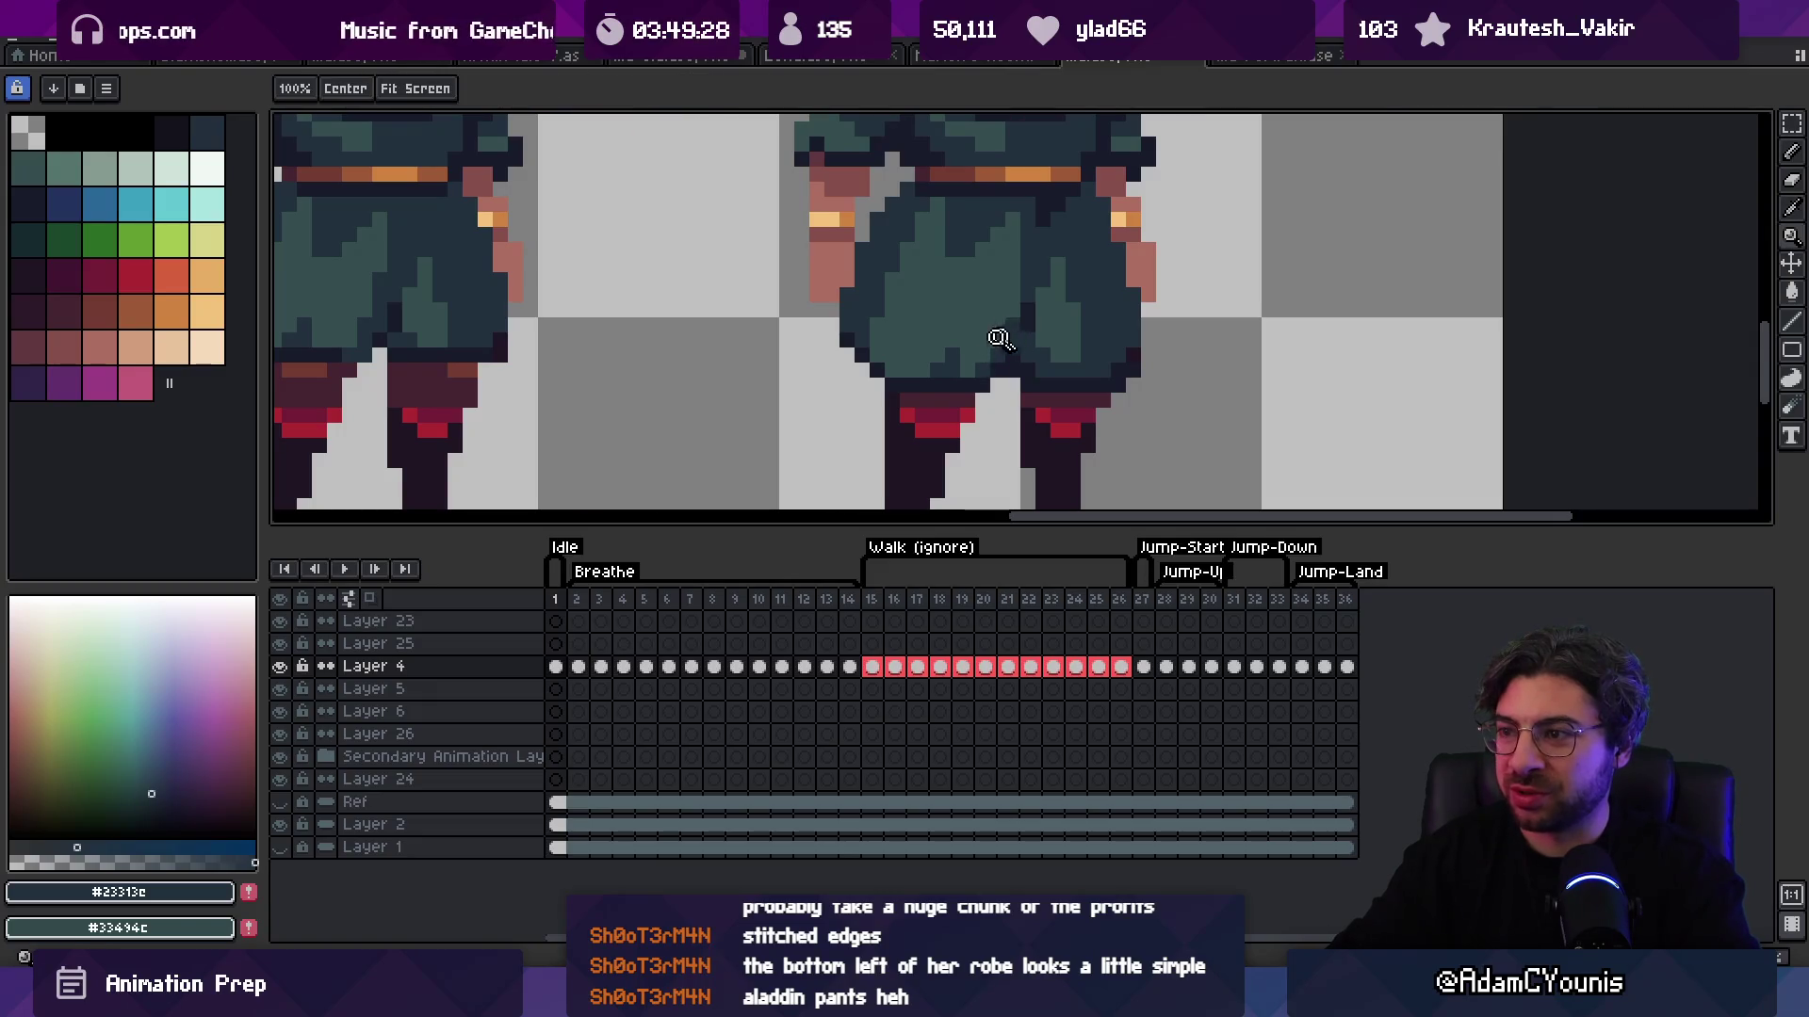
pyautogui.scroll(-5, 946, 273)
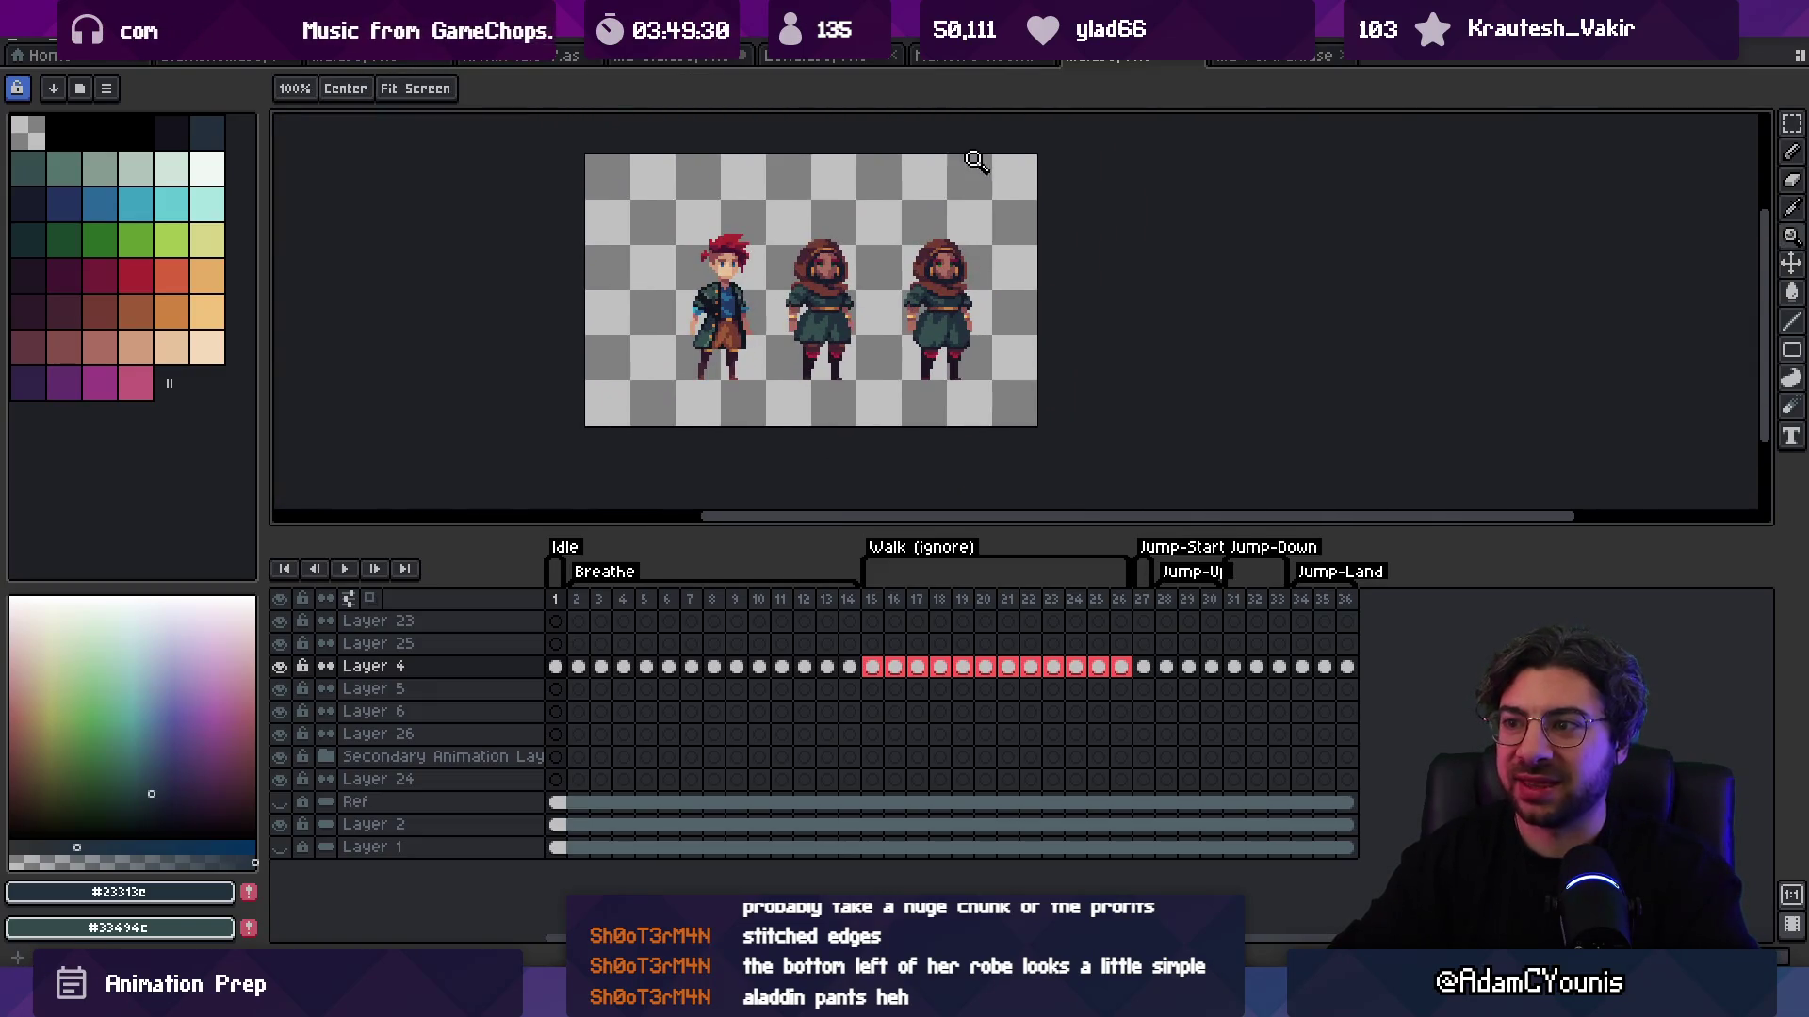
pyautogui.scroll(2, 952, 308)
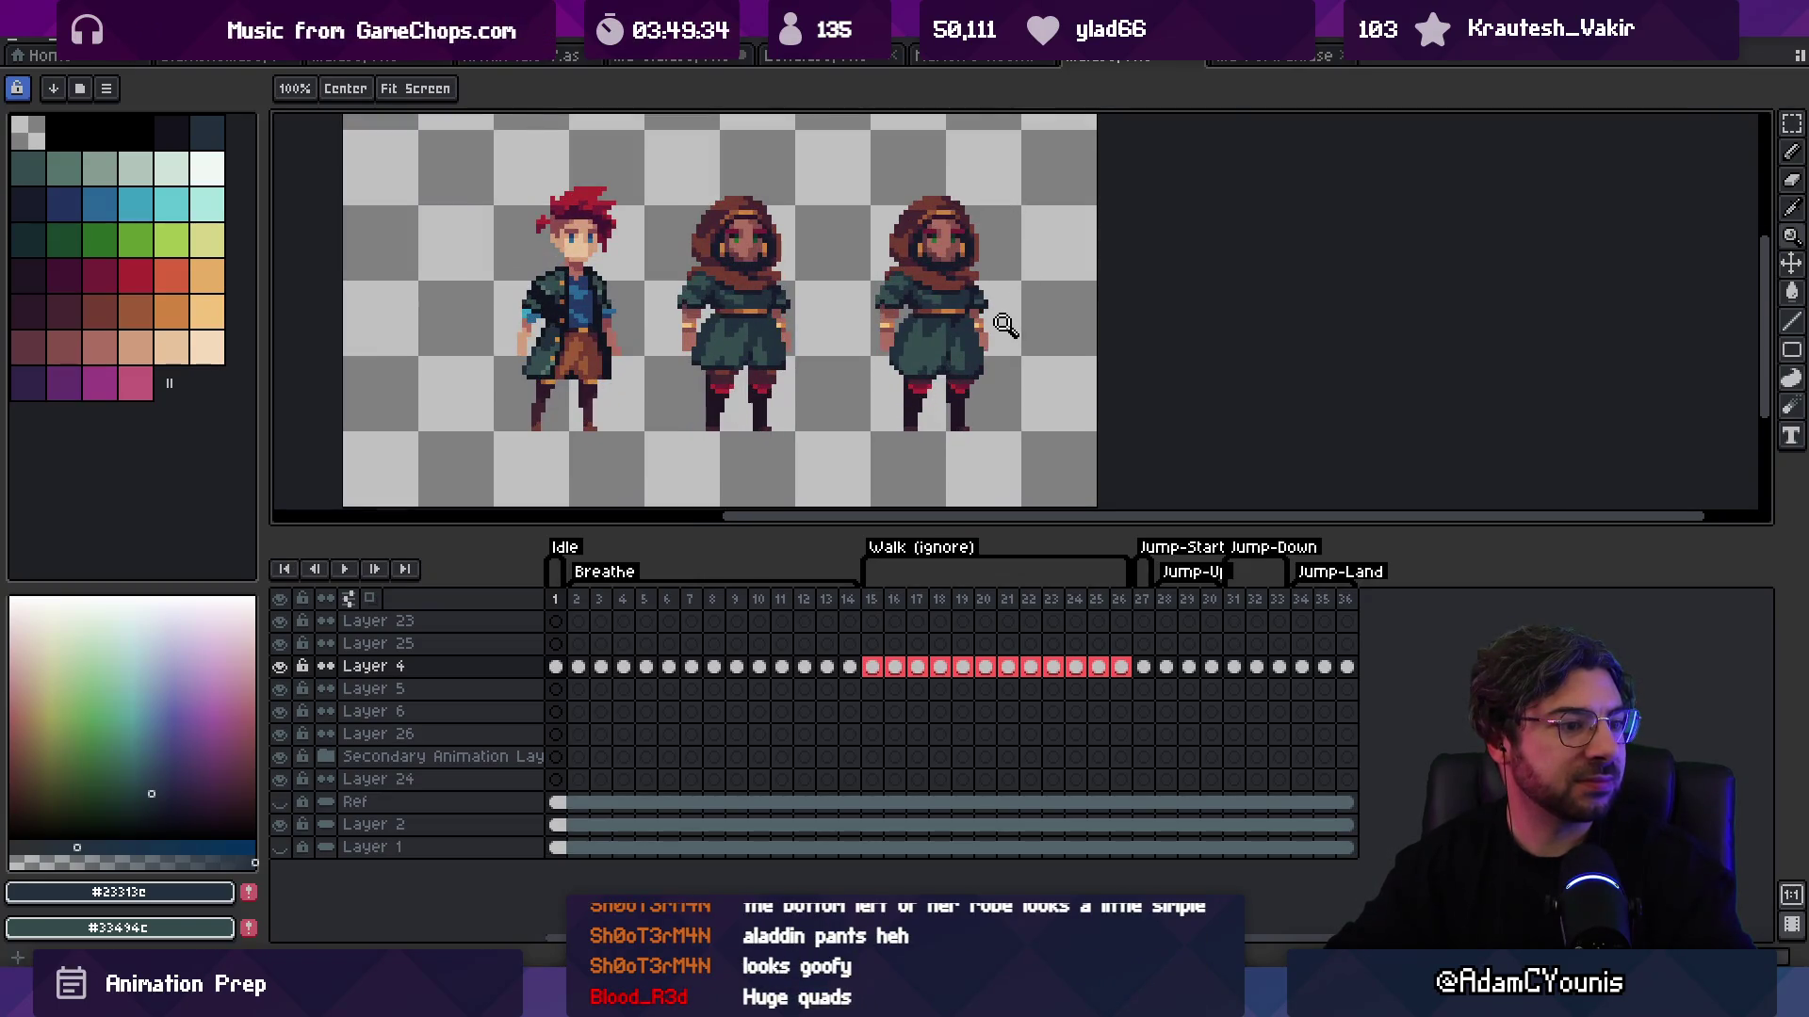
pyautogui.scroll(-1, 1037, 268)
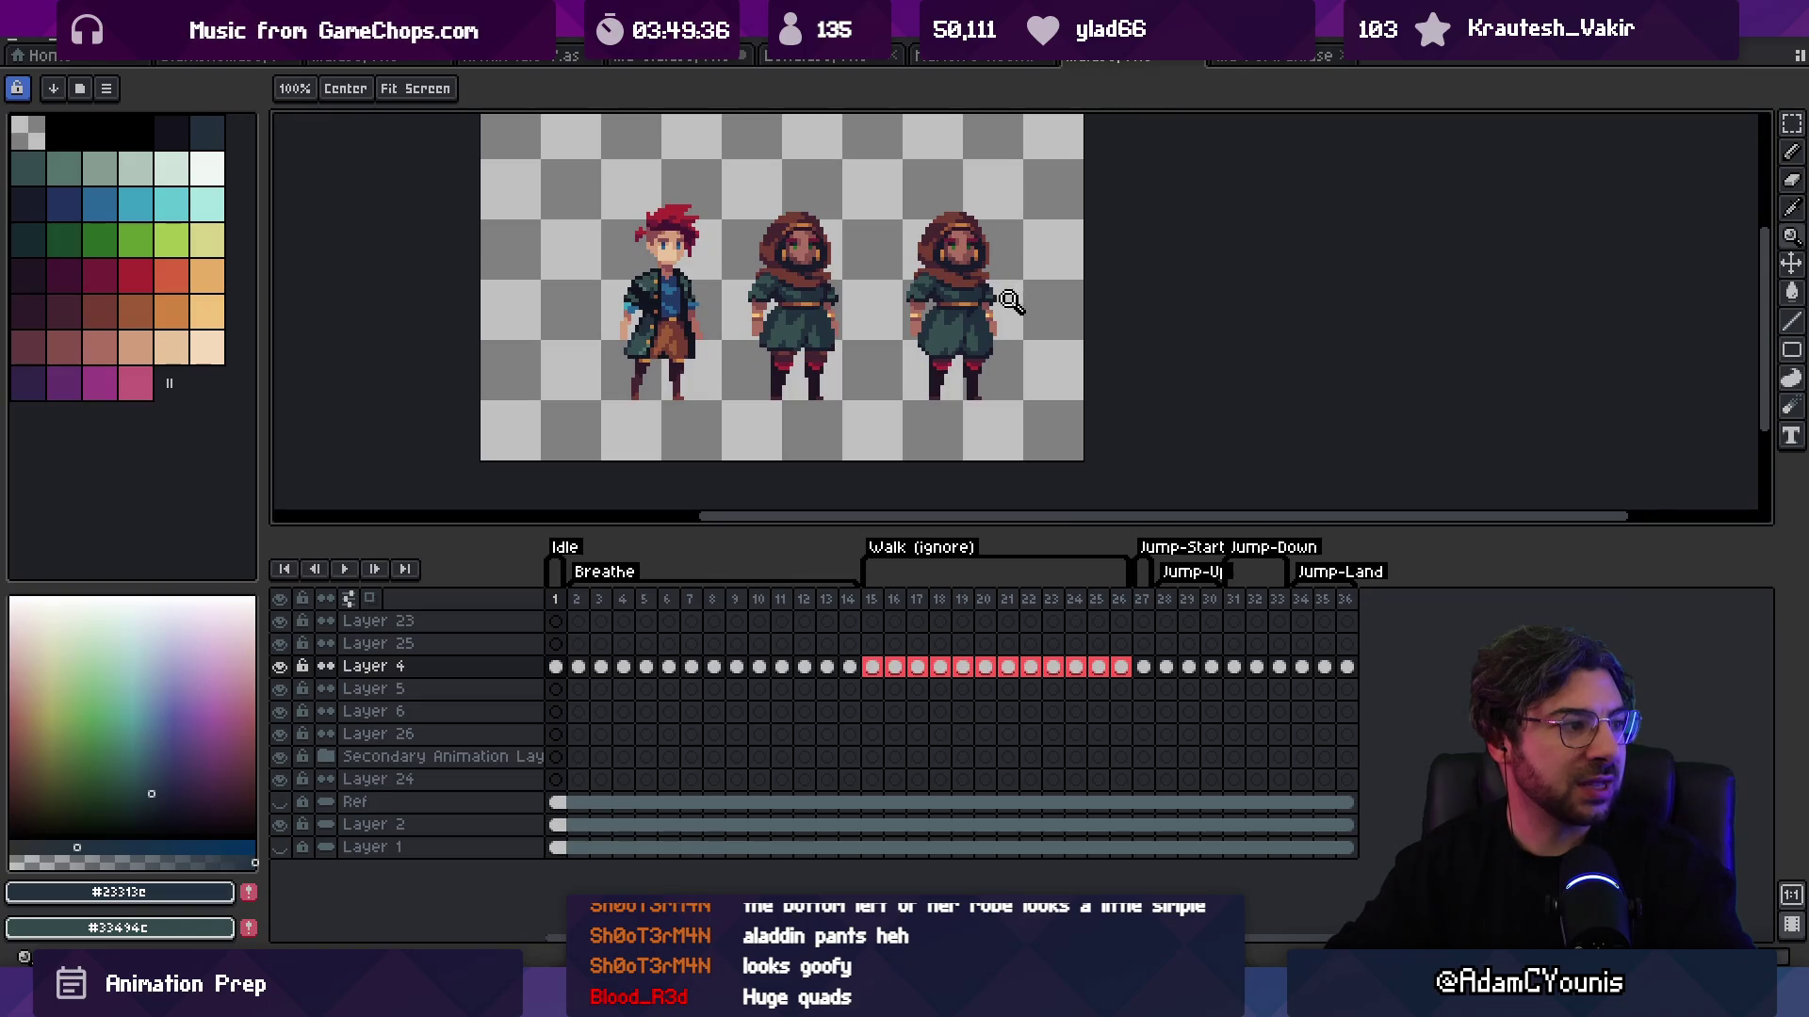
pyautogui.scroll(-1, 1015, 252)
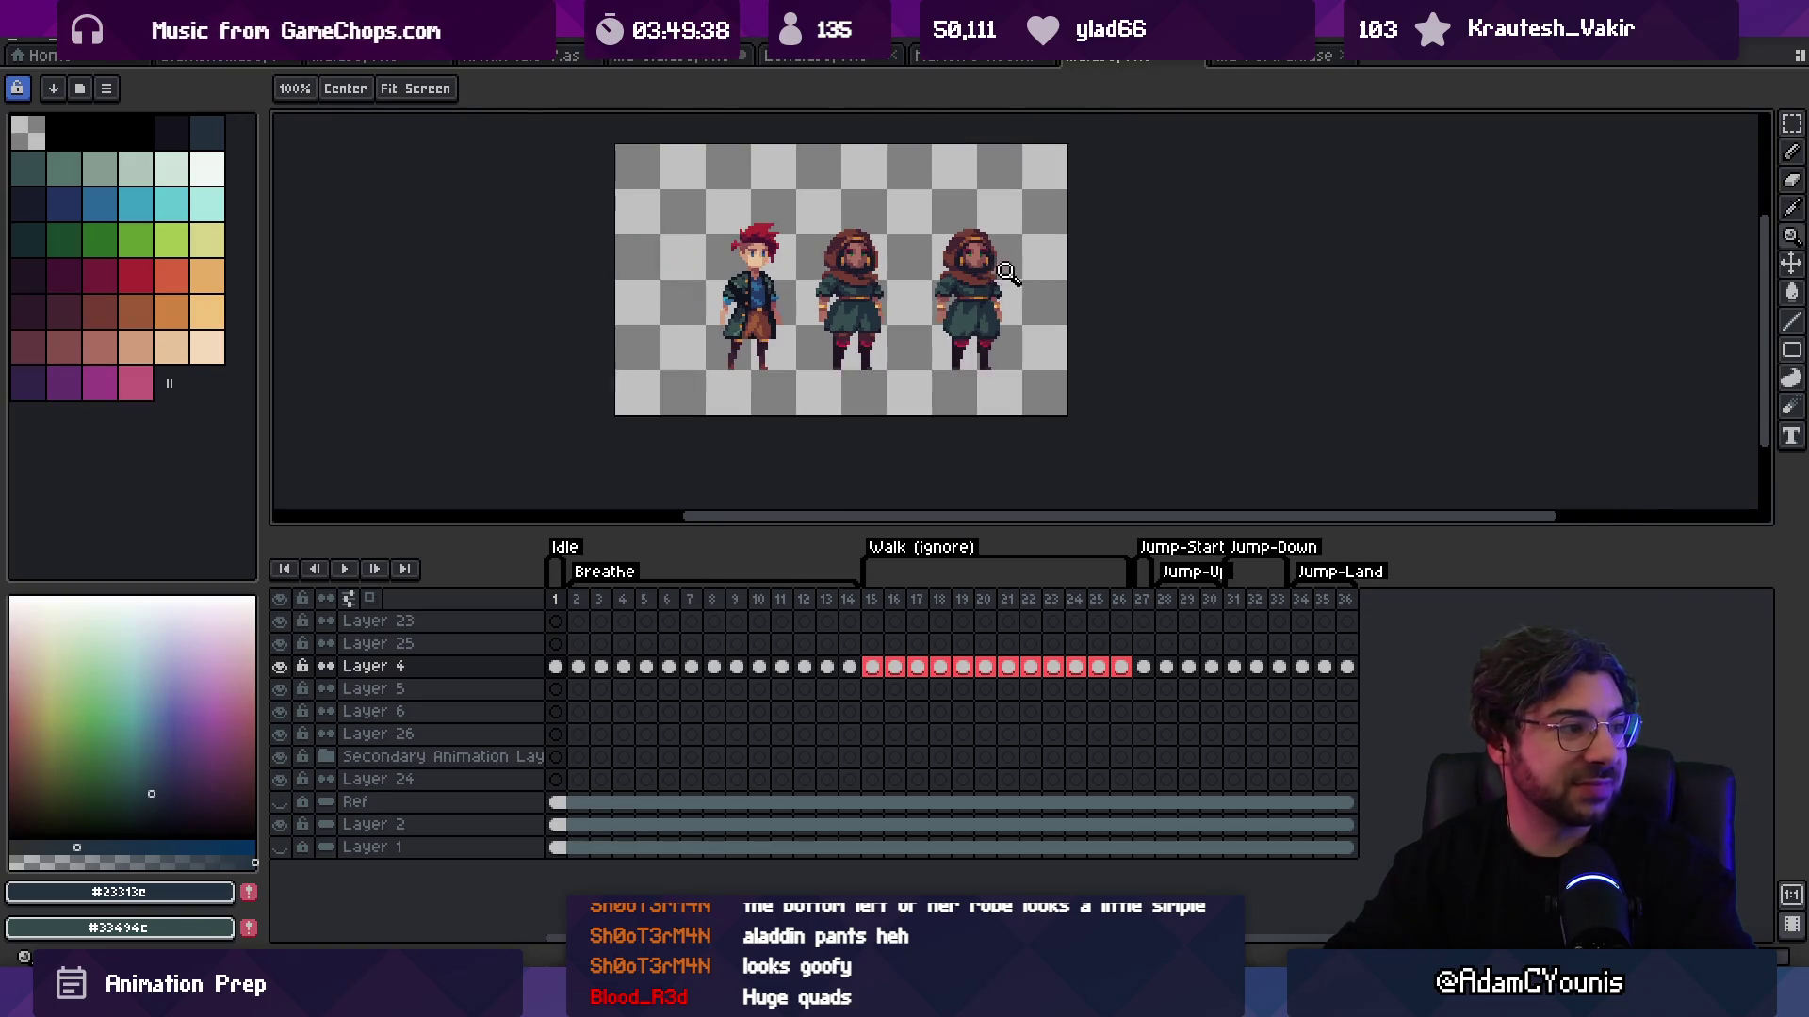
pyautogui.scroll(4, 1015, 282)
# Step: Draw dark pixels along the robe's right edge
pyautogui.press('i')
pyautogui.press('b')
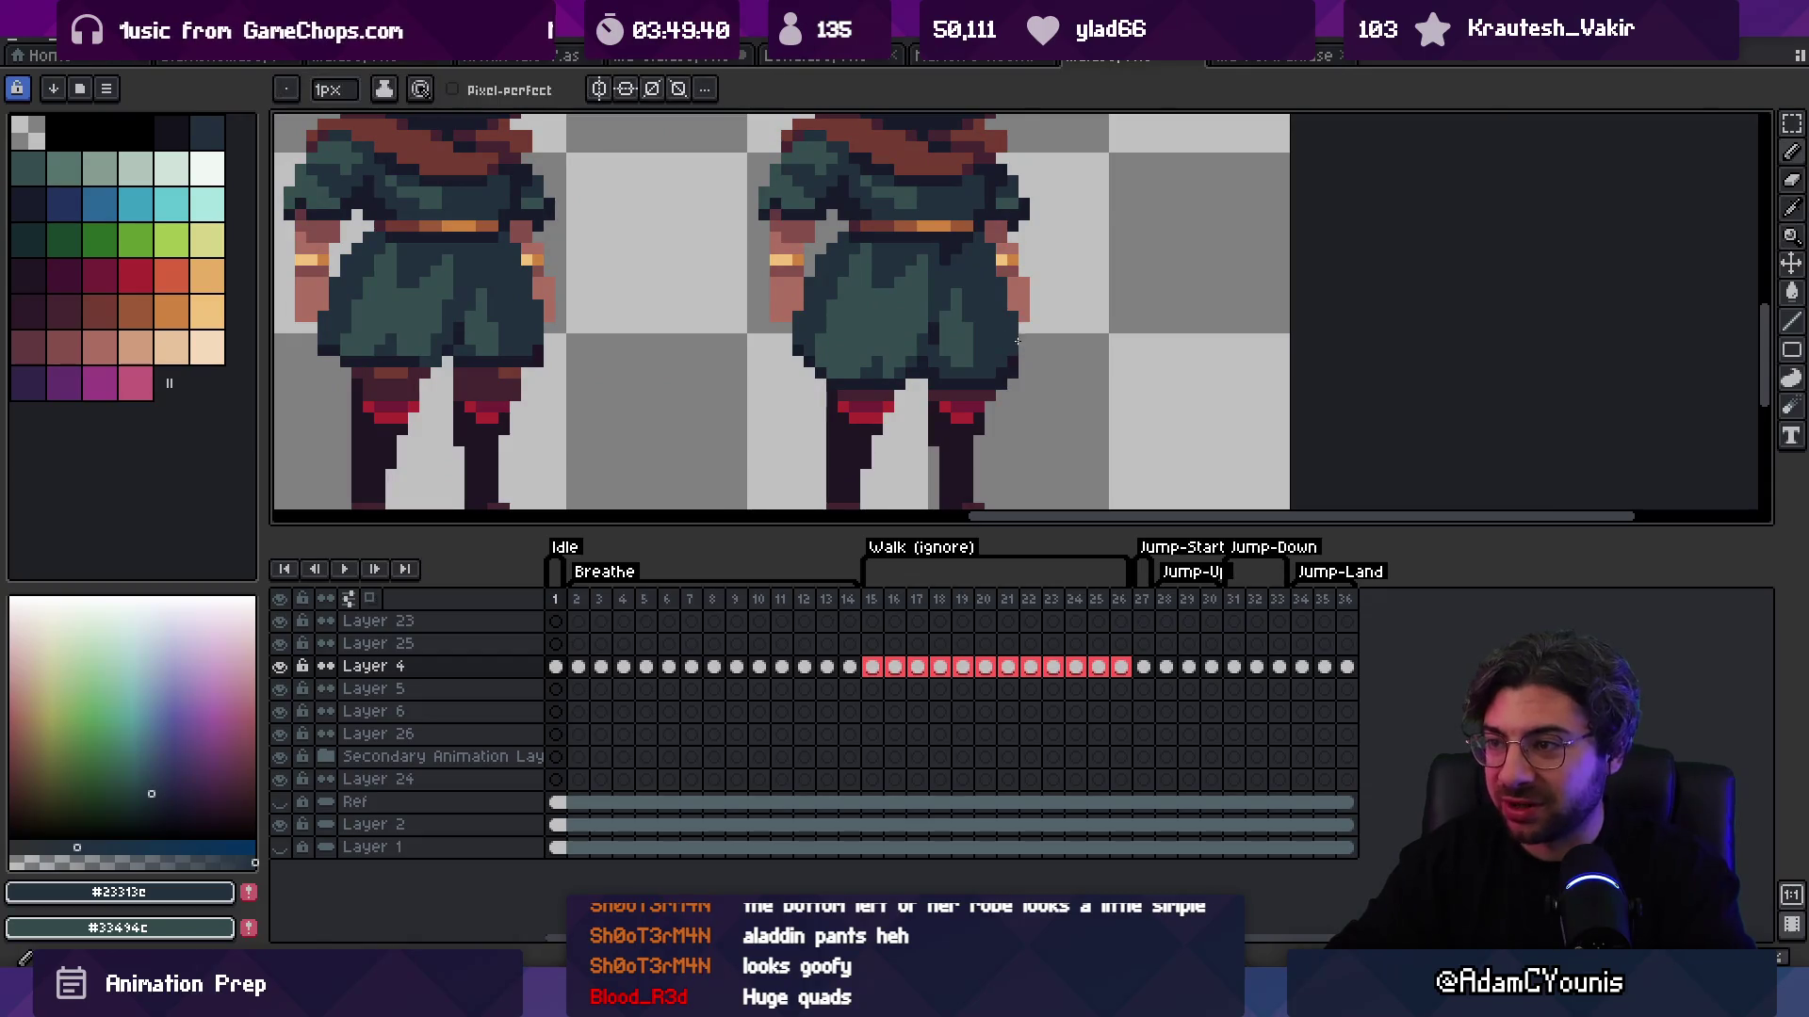
pyautogui.keyDown('alt'); pyautogui.click(1015, 364); pyautogui.keyUp('alt')
pyautogui.moveTo(1015, 365); pyautogui.dragTo(1029, 365)
pyautogui.keyDown('alt'); pyautogui.click(998, 374); pyautogui.keyUp('alt')
pyautogui.keyDown('alt'); pyautogui.click(988, 352); pyautogui.keyUp('alt')
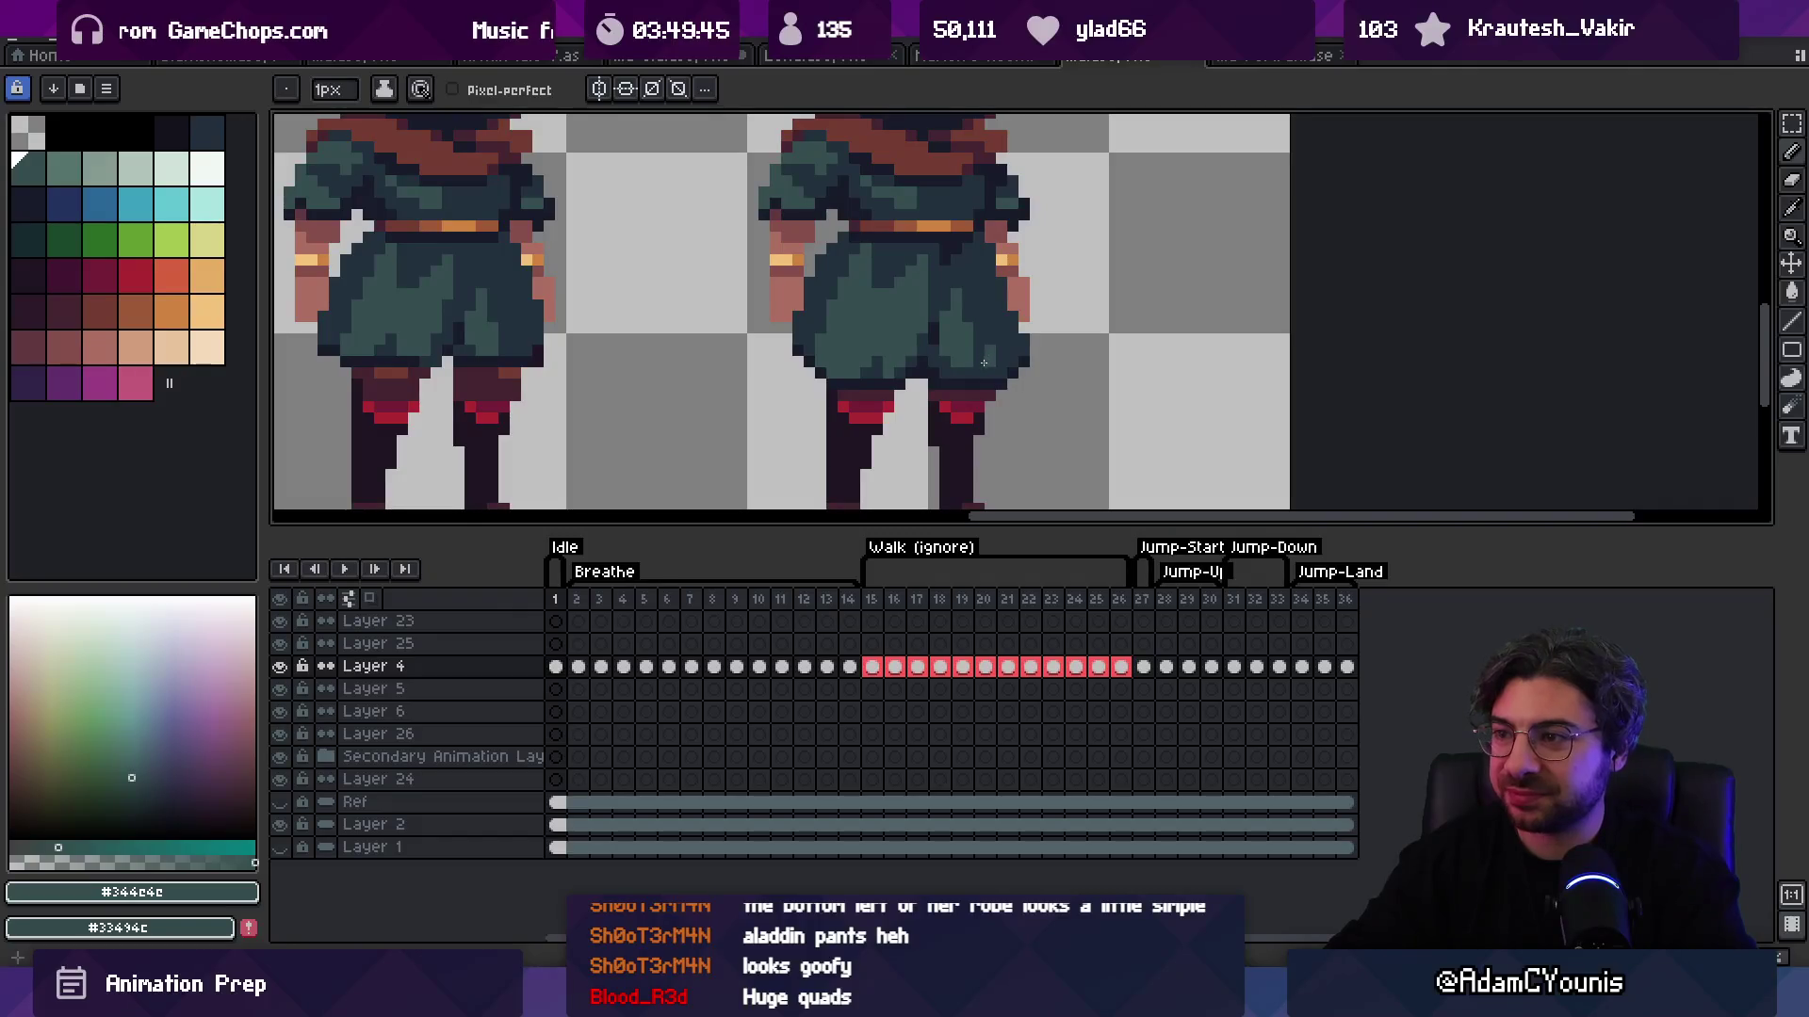
# Step: Zoom around the robe and select the dark robe colour #23313c again
pyautogui.press('v')
pyautogui.scroll(-6, 989, 349)
pyautogui.press('z')
pyautogui.scroll(4, 1026, 314)
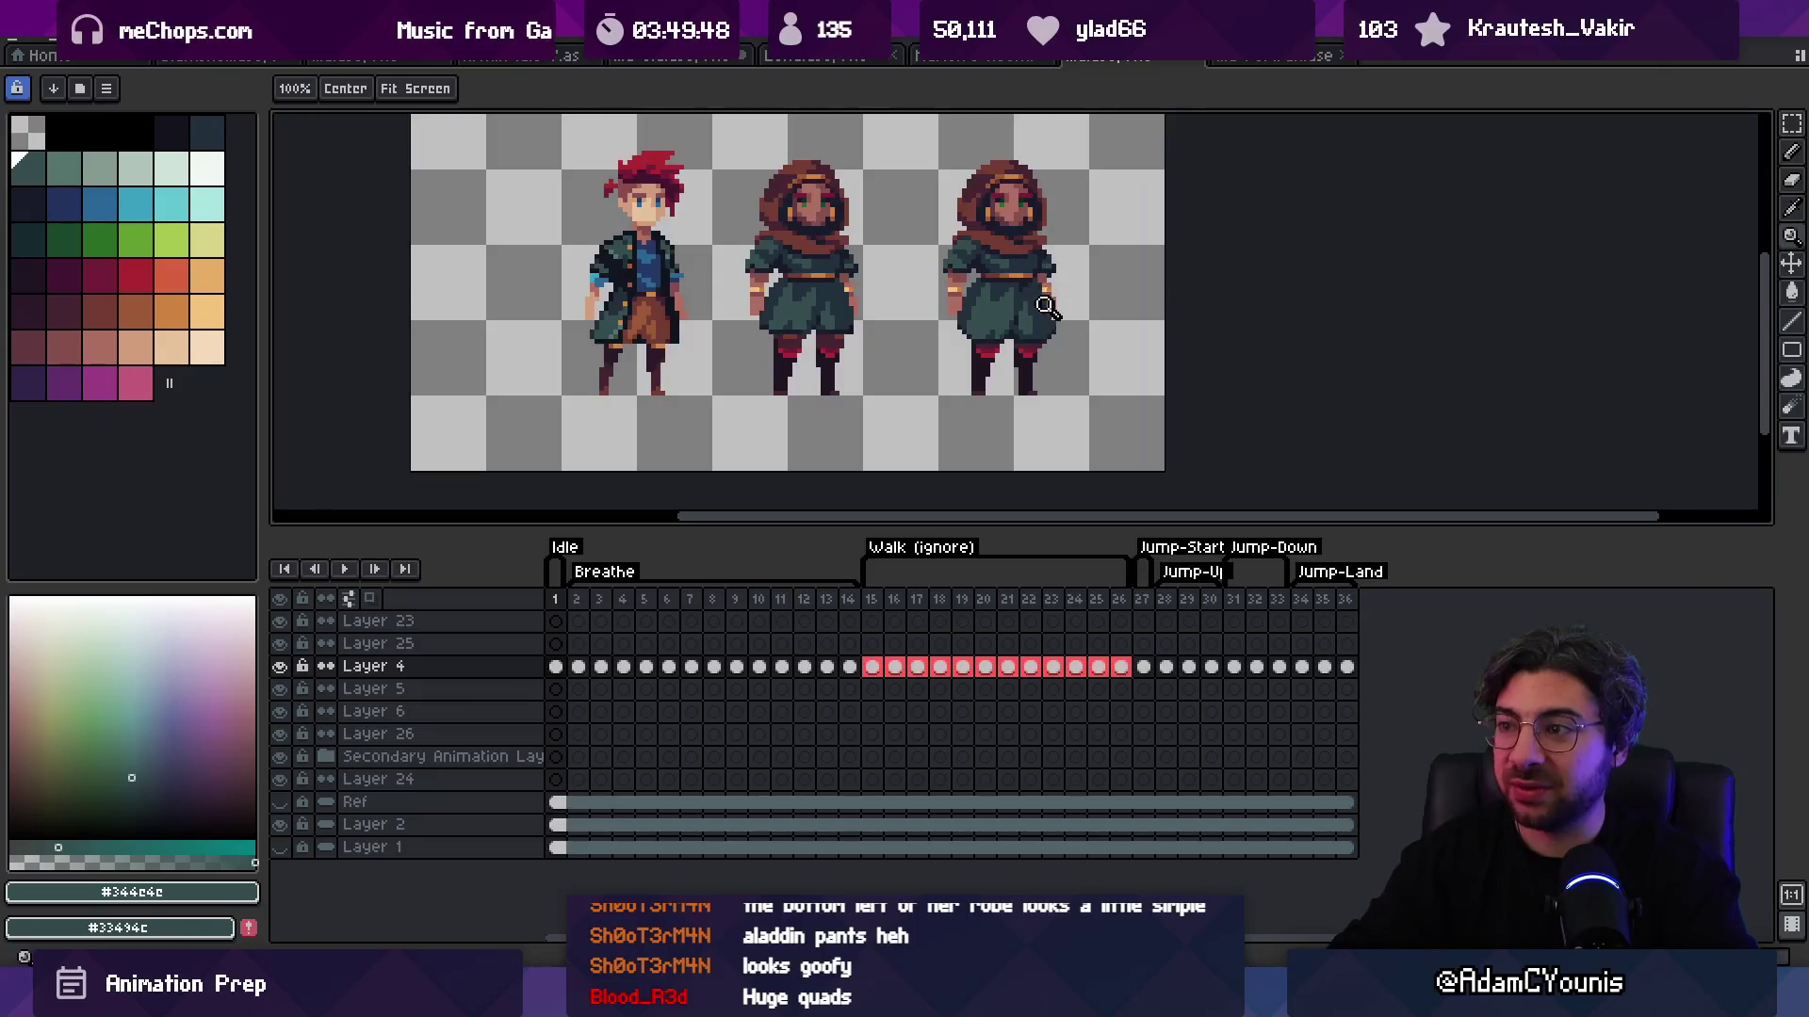
pyautogui.scroll(-2, 937, 316)
pyautogui.scroll(-1, 937, 315)
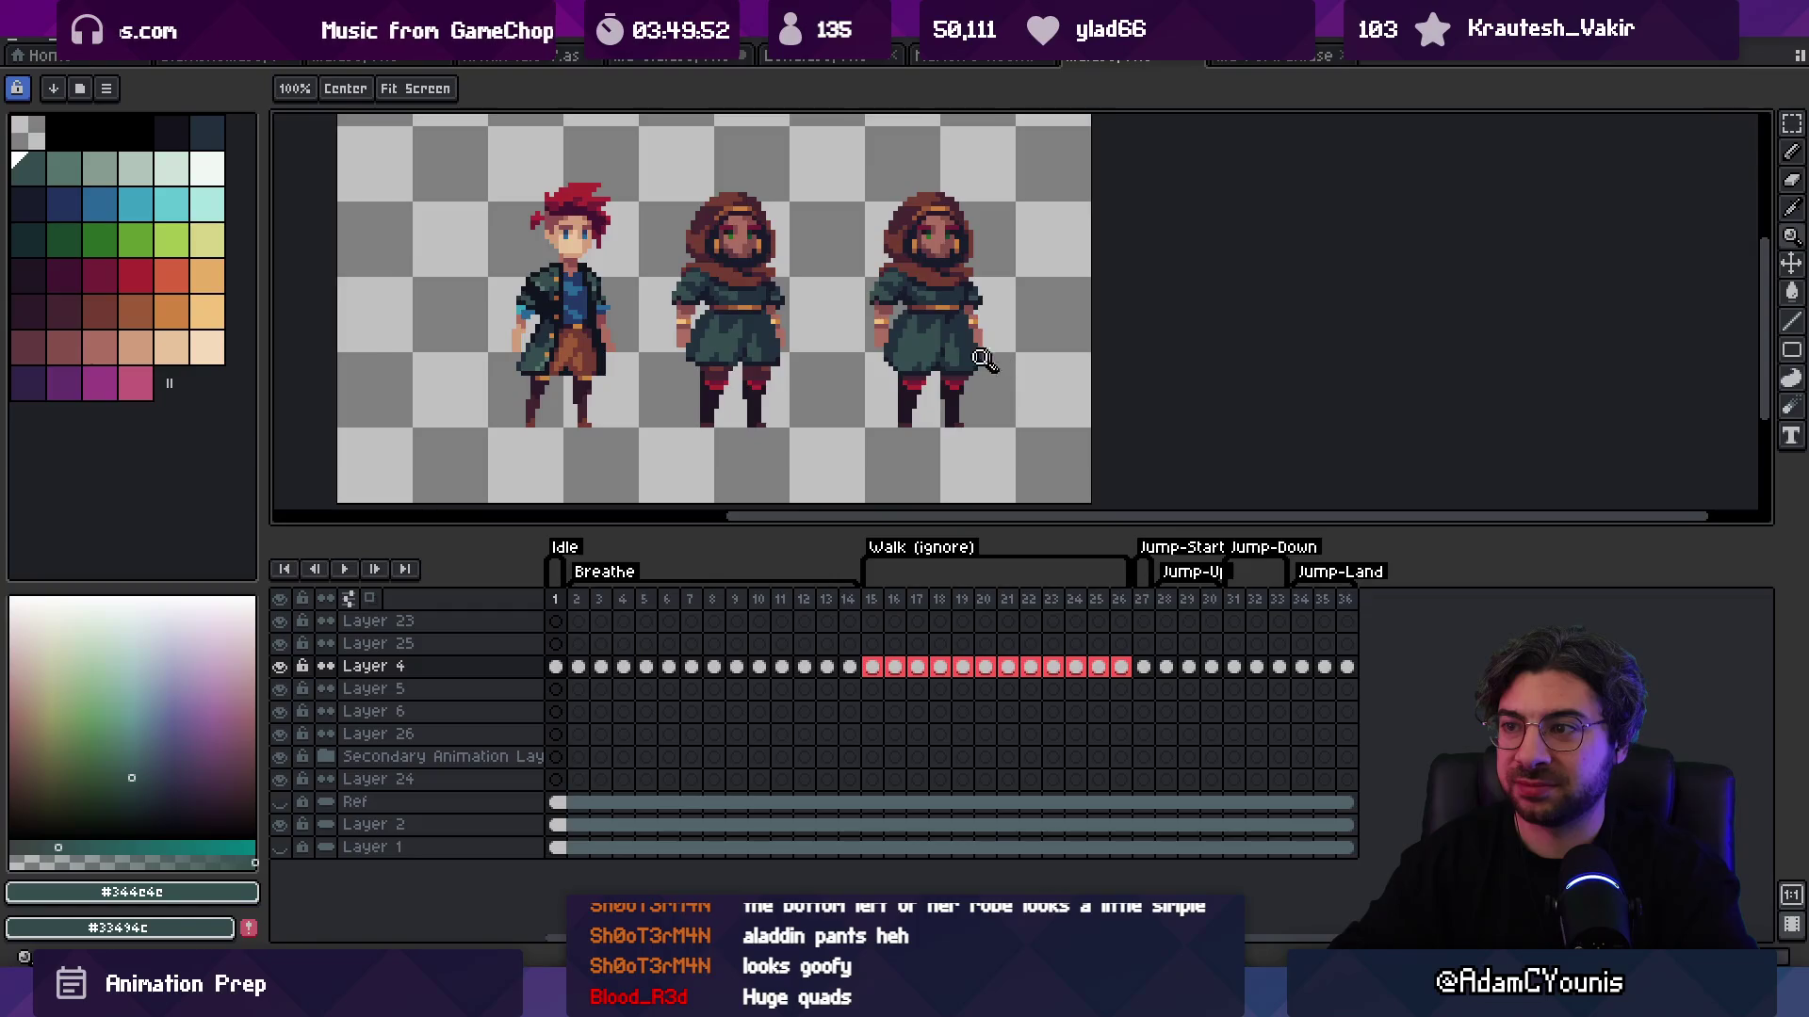
pyautogui.scroll(2, 984, 357)
pyautogui.press('b')
pyautogui.keyDown('alt'); pyautogui.click(971, 299); pyautogui.keyUp('alt')
# Step: Zoom out and check the right sprite's distance to the canvas edge
pyautogui.scroll(-2, 958, 270)
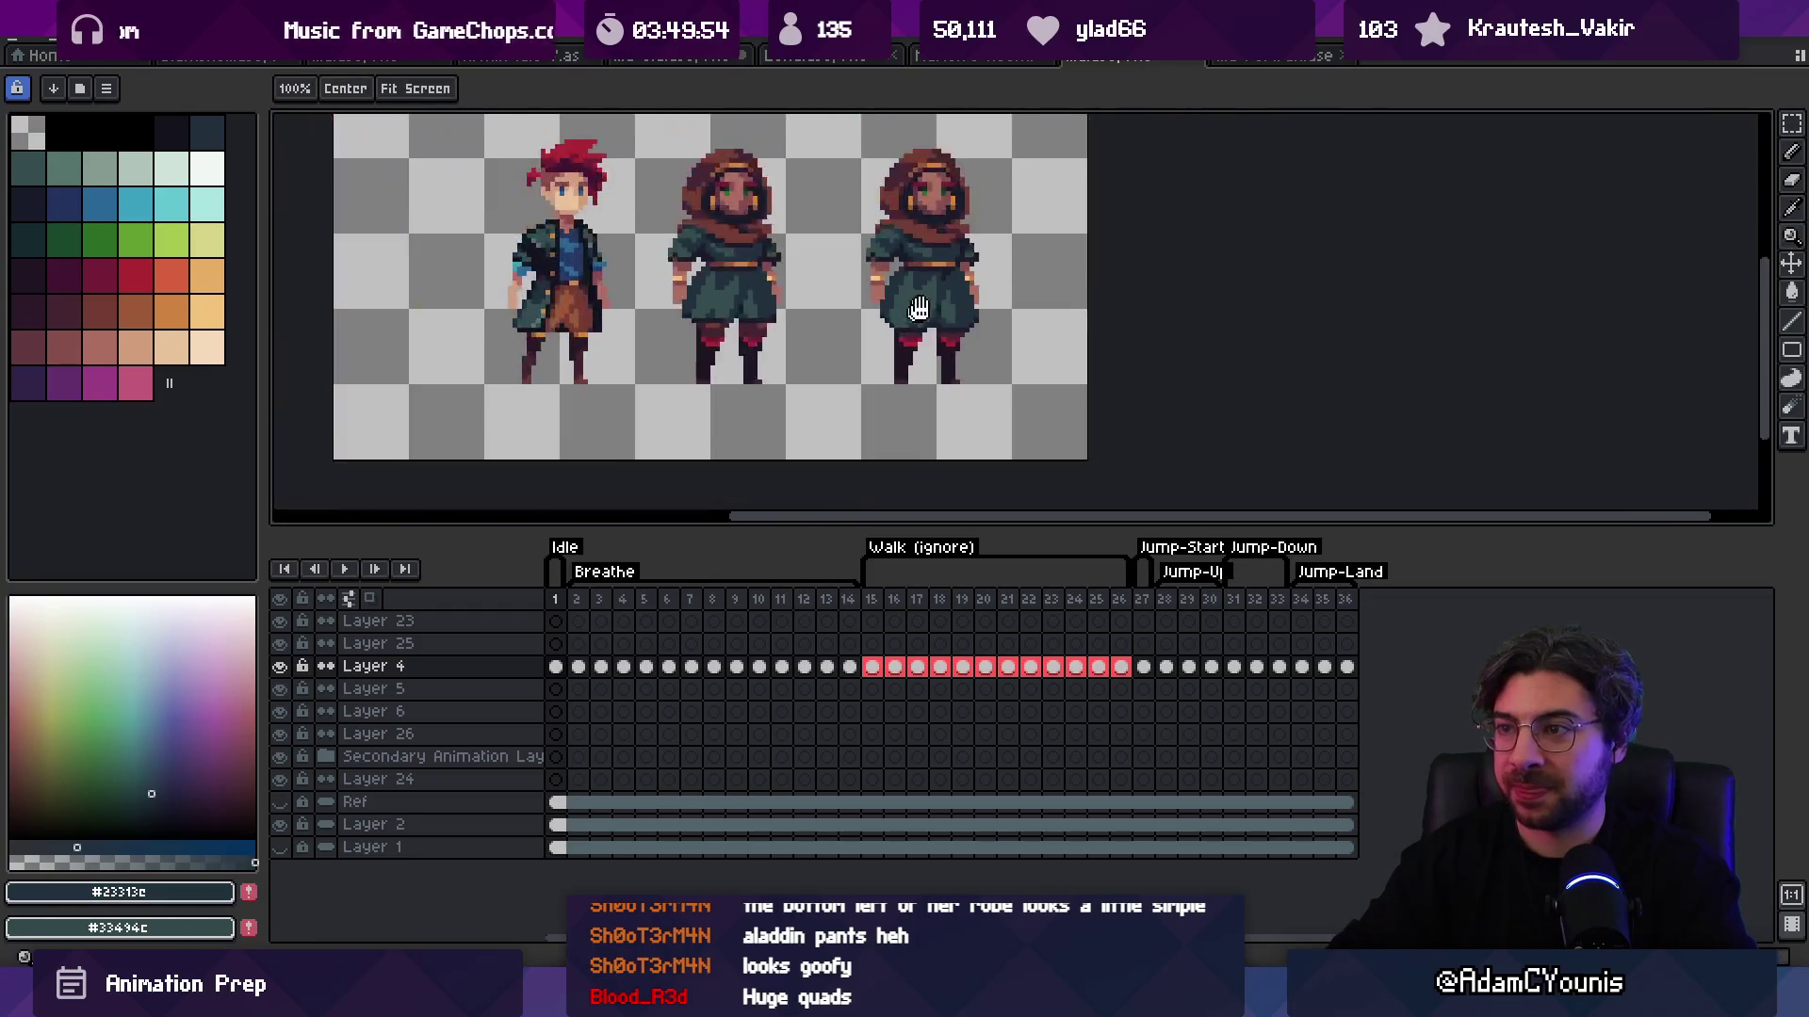
pyautogui.scroll(2, 987, 332)
pyautogui.press('b')
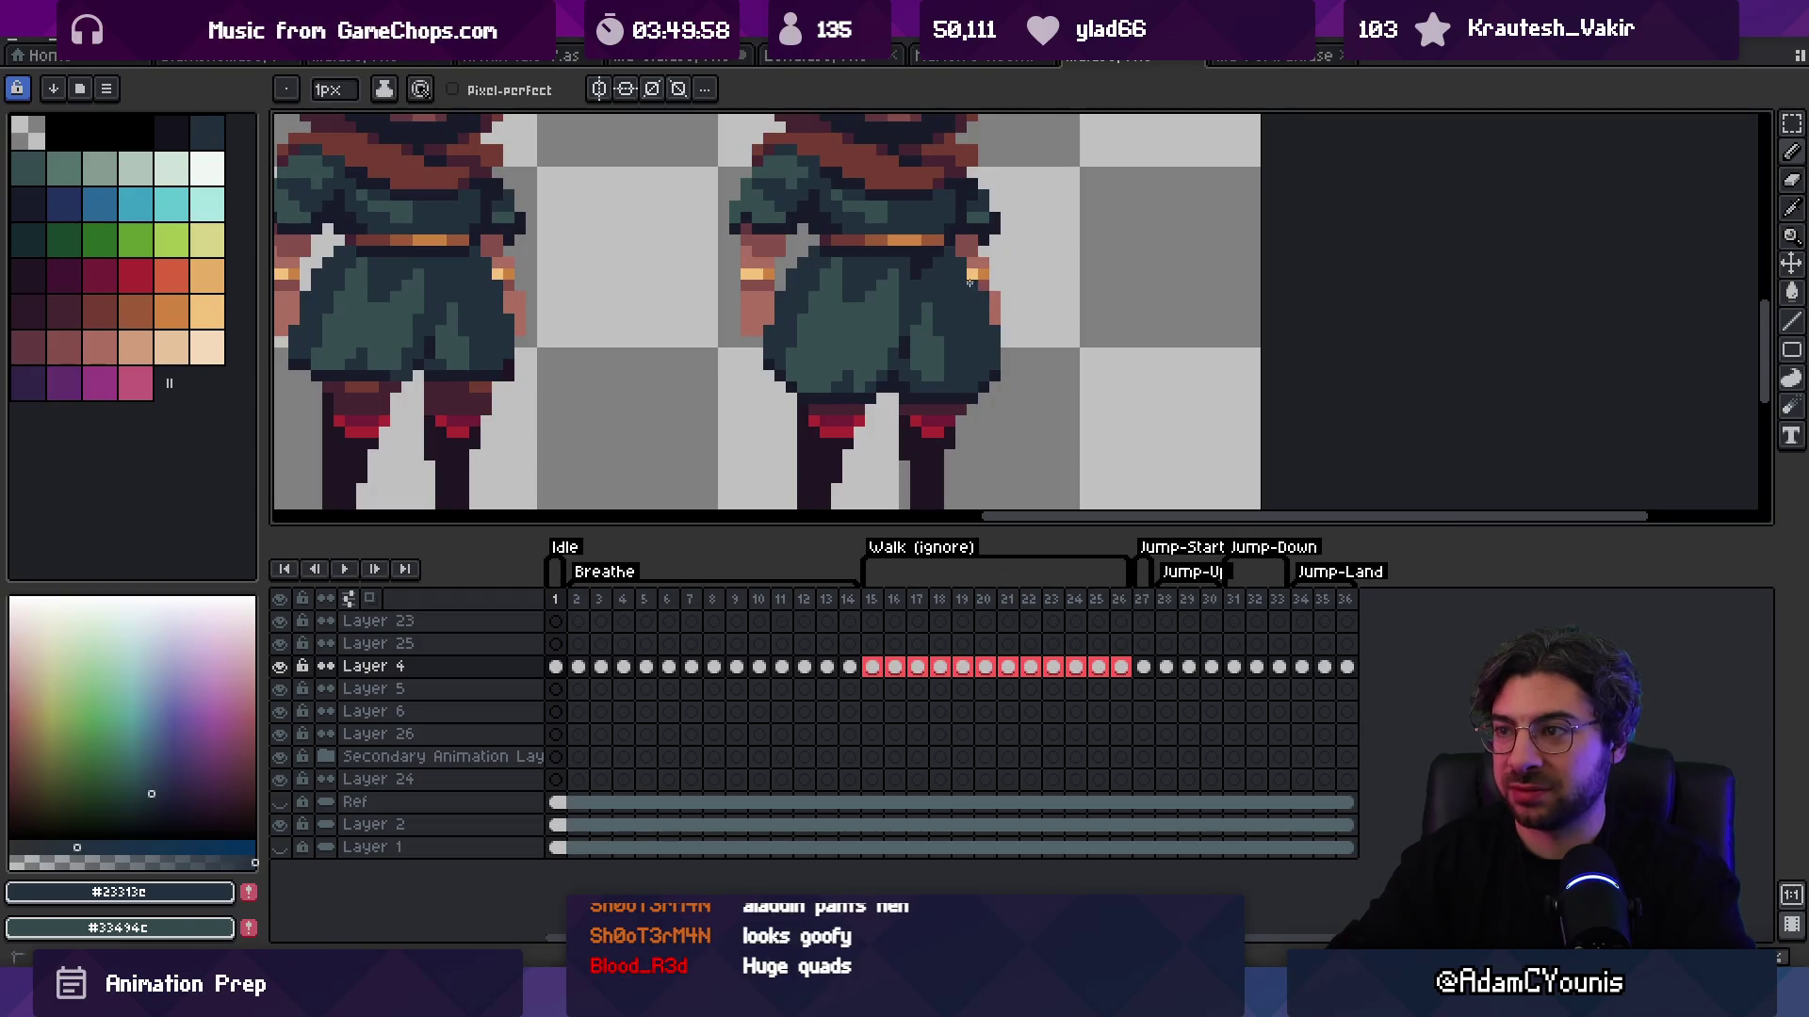
pyautogui.press('z')
pyautogui.scroll(-2, 984, 302)
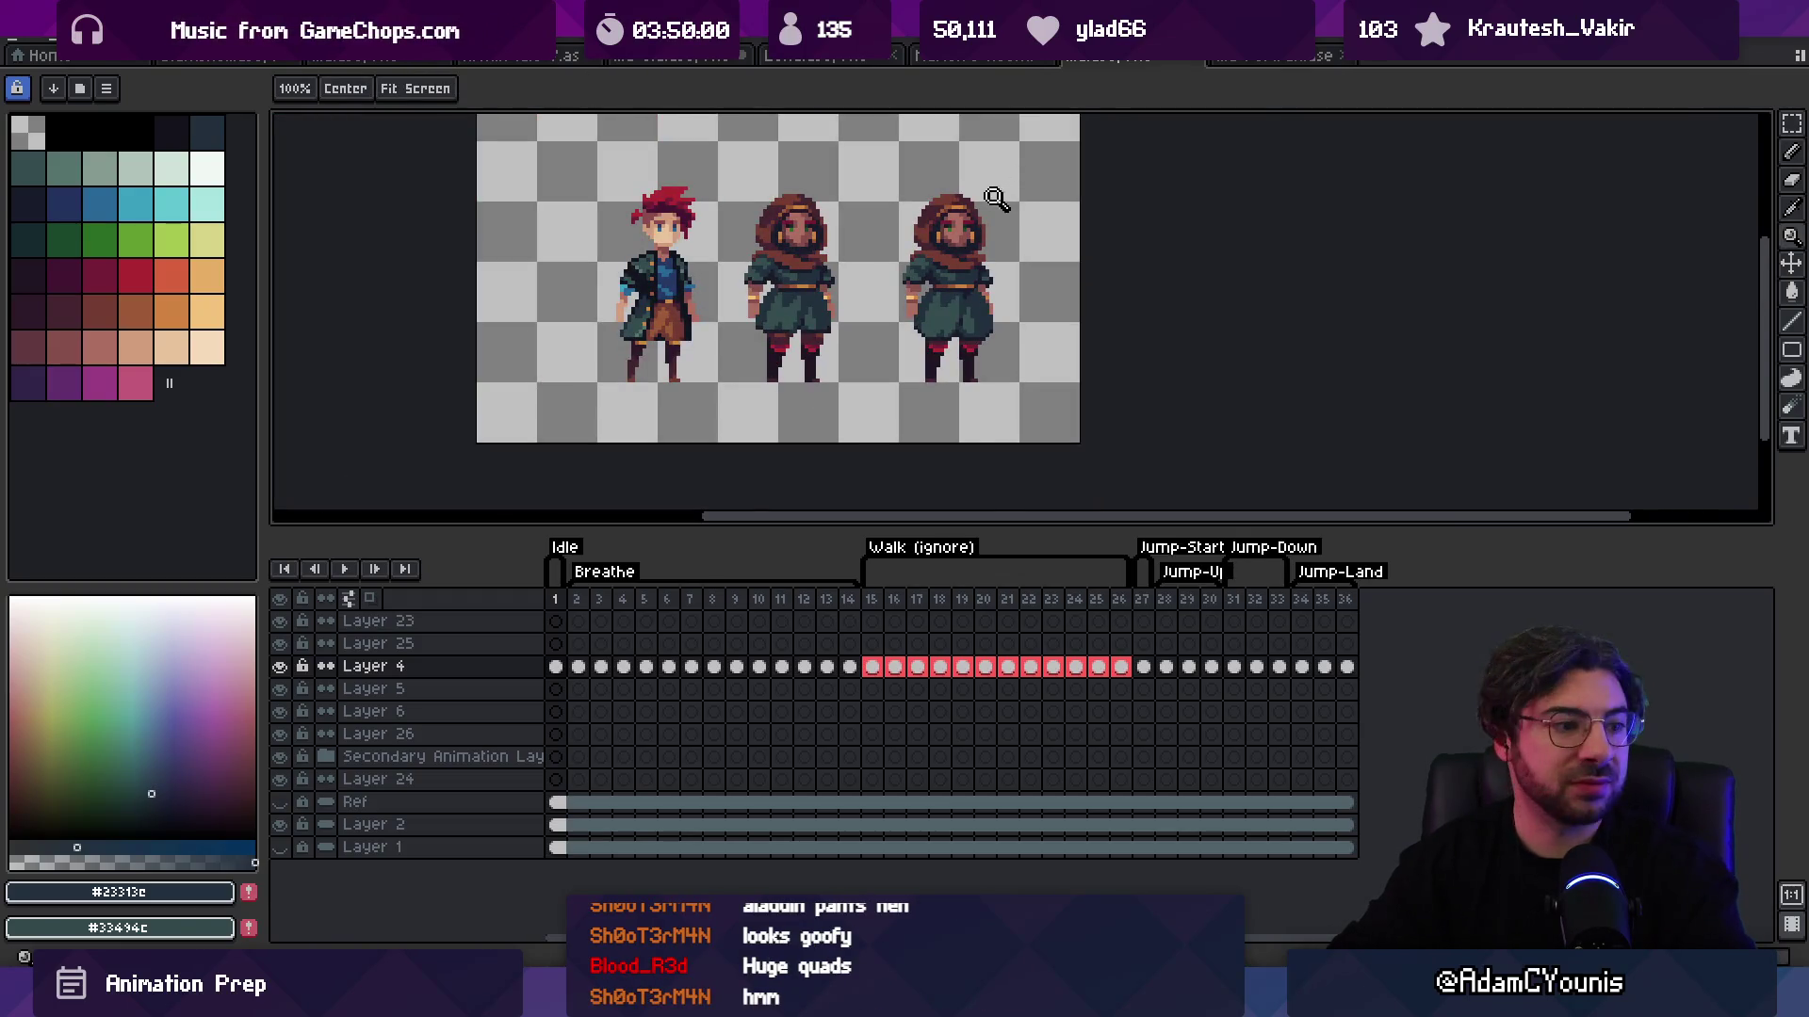
pyautogui.scroll(-1, 979, 302)
pyautogui.scroll(2, 999, 231)
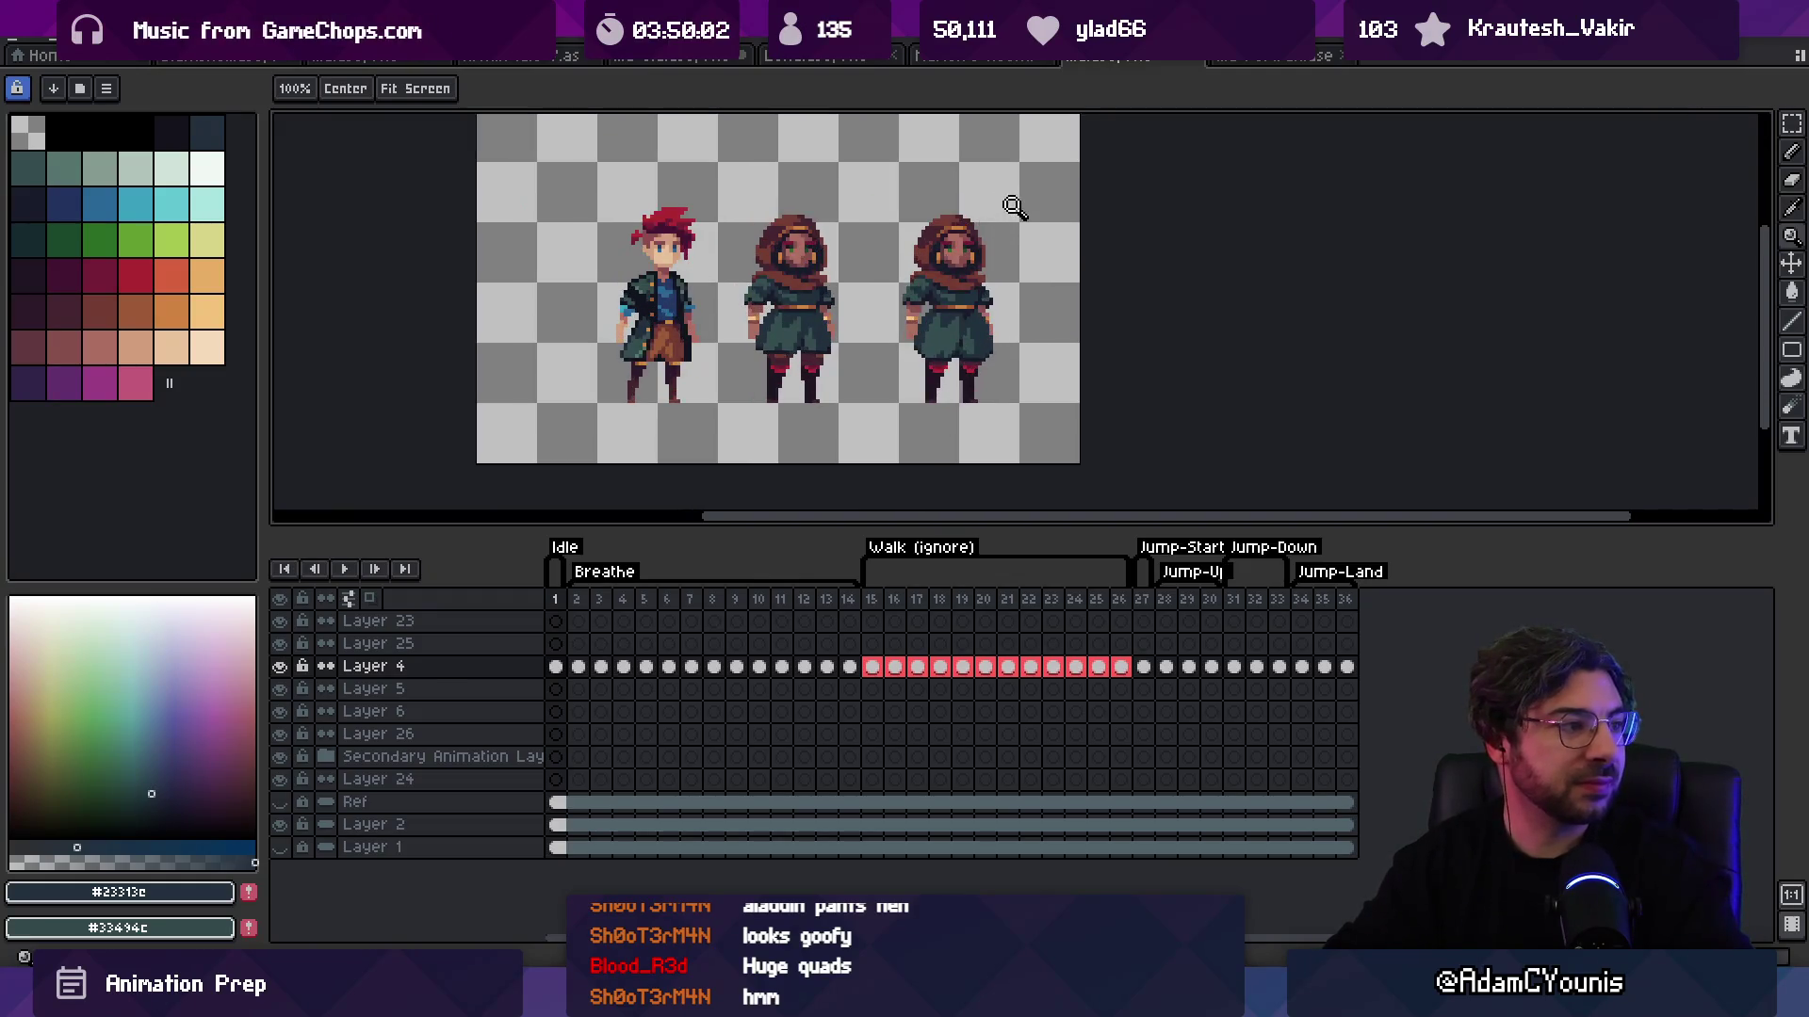
pyautogui.scroll(3, 1006, 283)
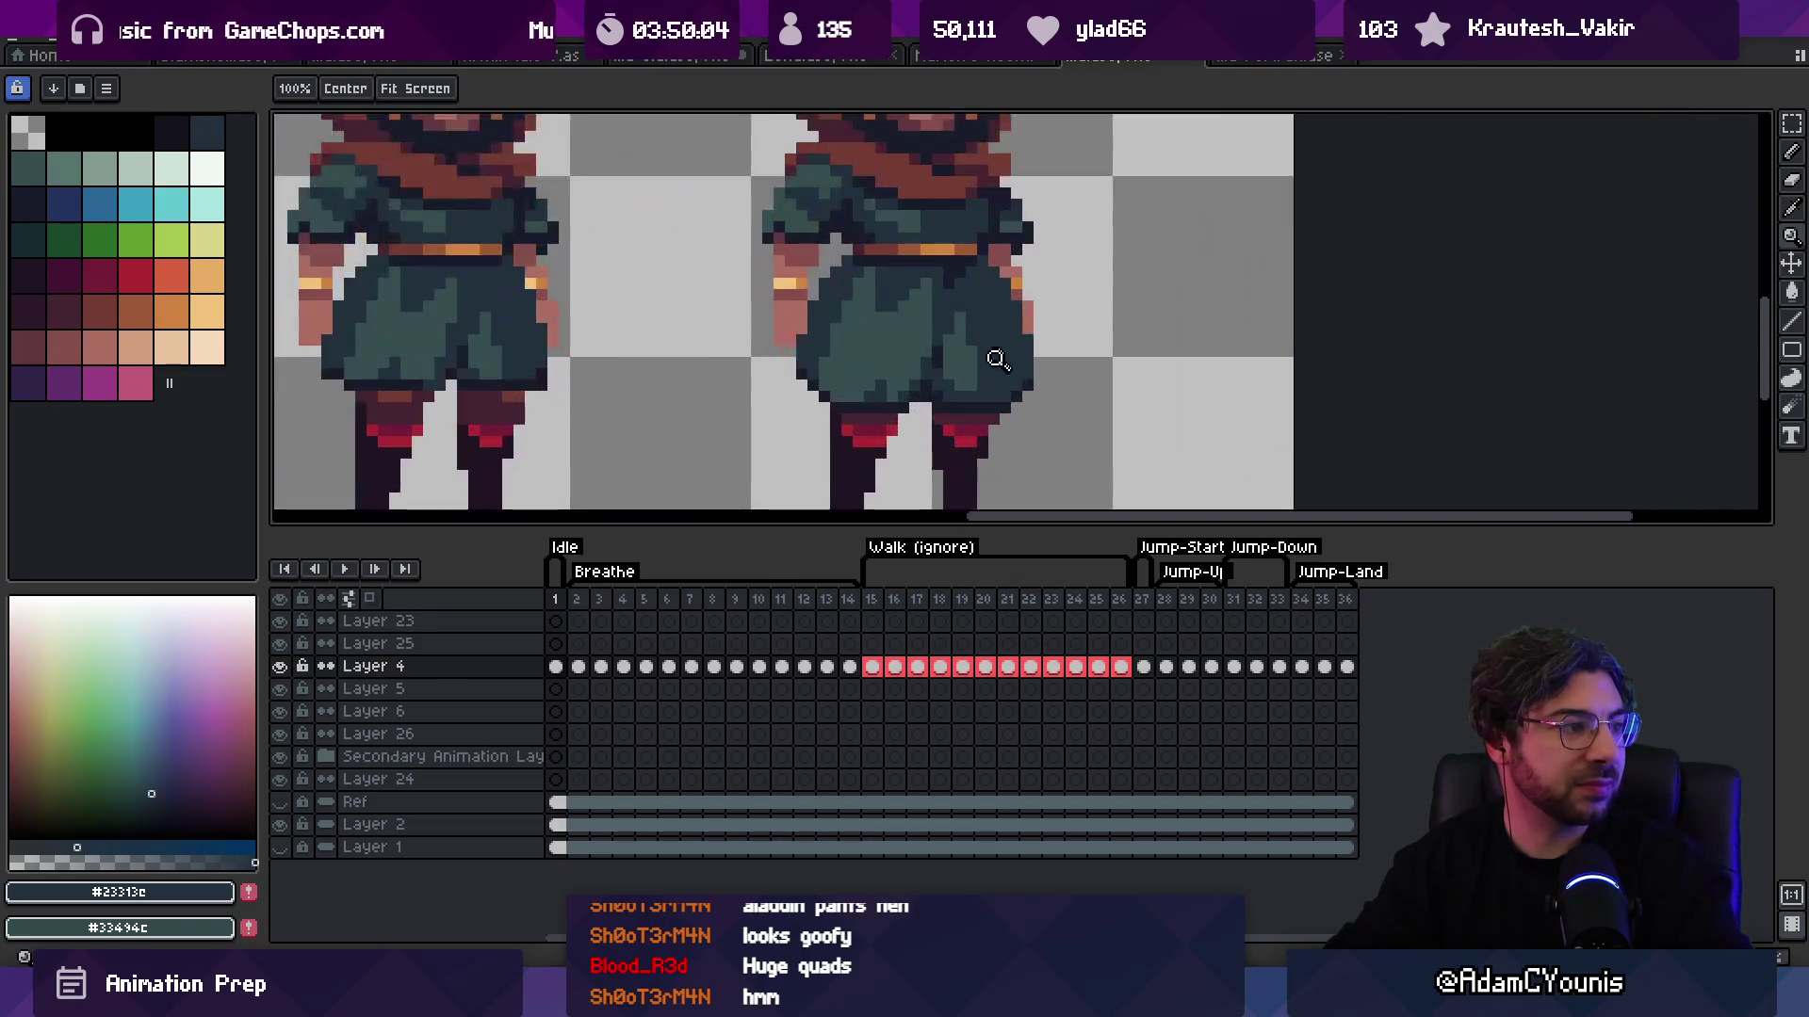
pyautogui.press('v')
pyautogui.press('ctrl')
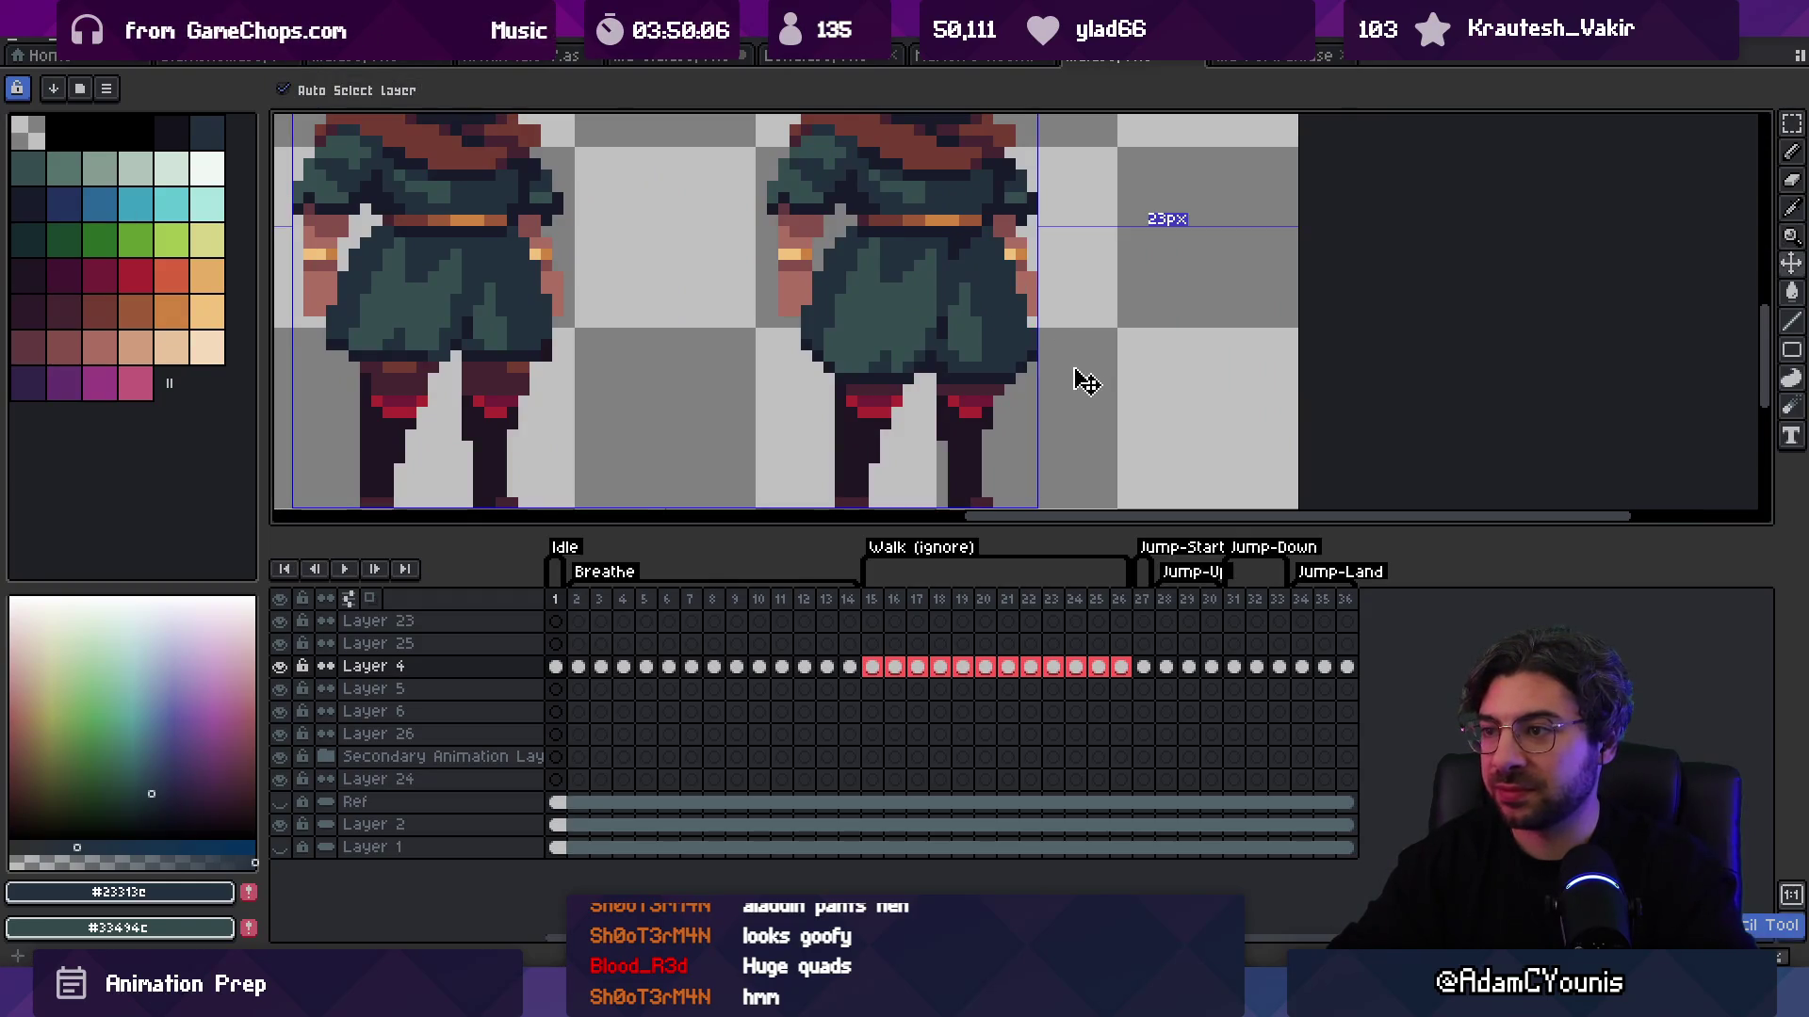
pyautogui.press('b')
pyautogui.press('z')
pyautogui.scroll(-3, 1036, 377)
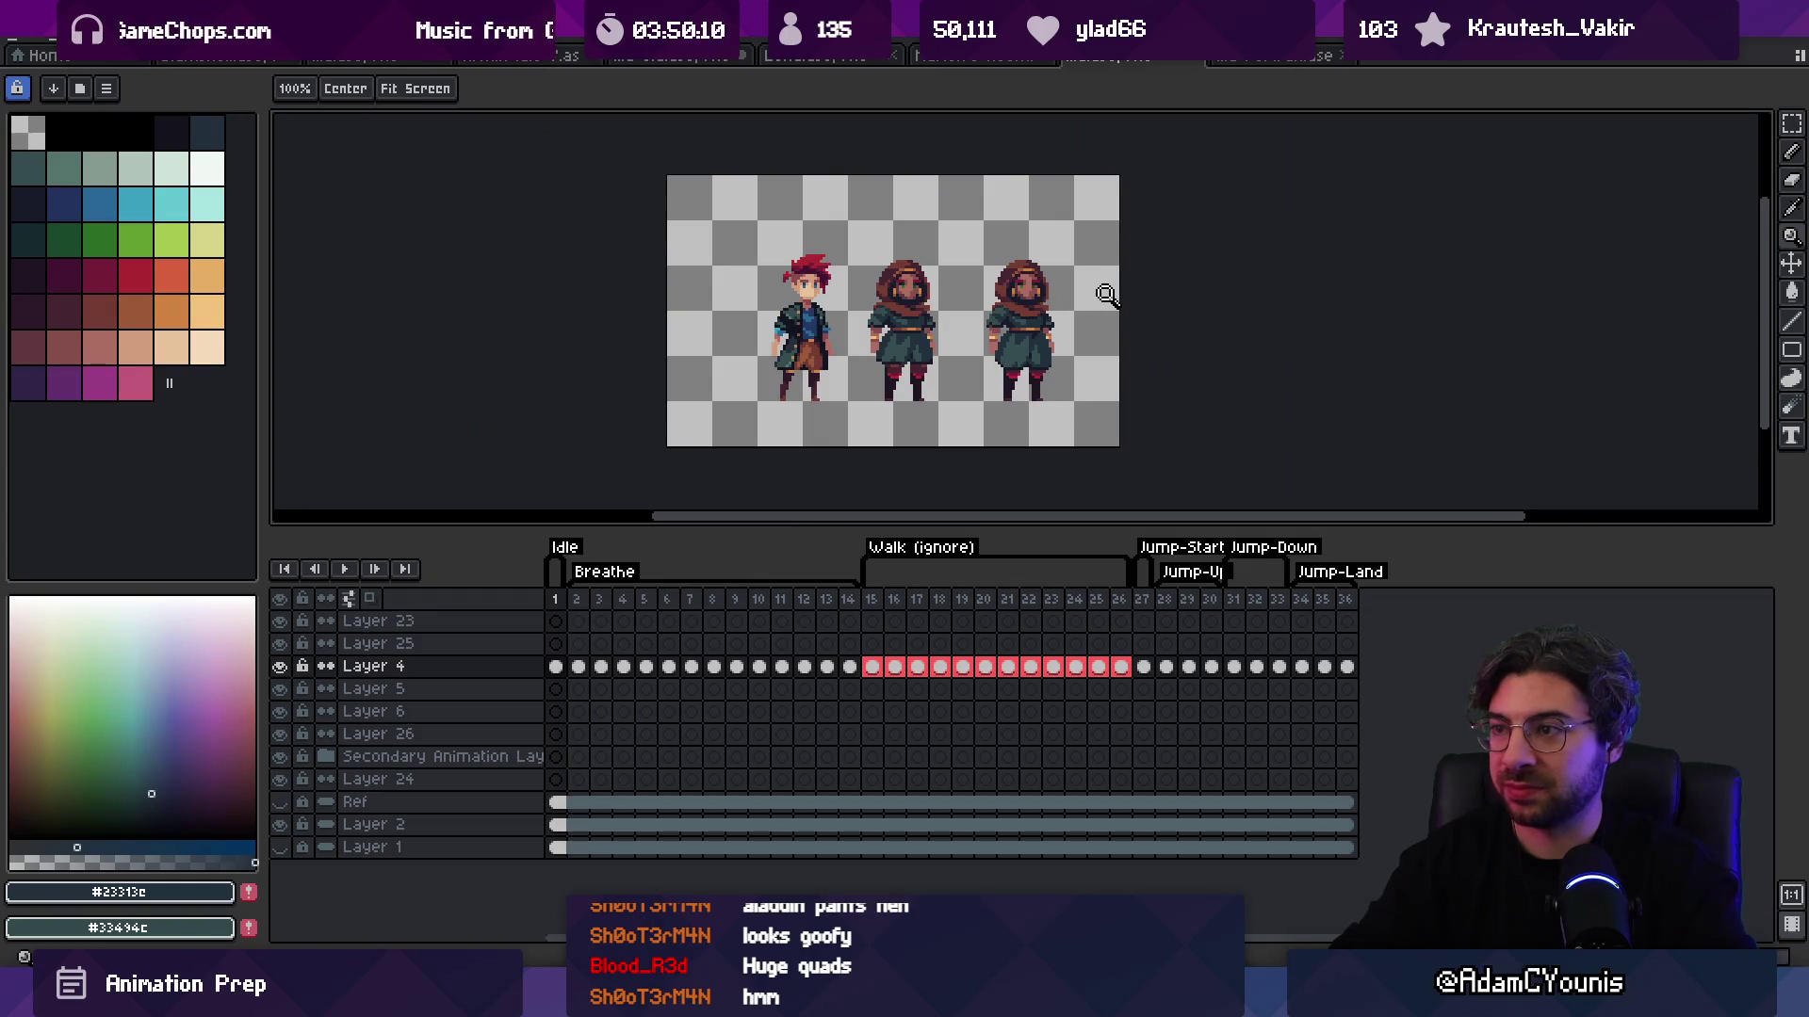
pyautogui.scroll(4, 1091, 313)
pyautogui.press('i')
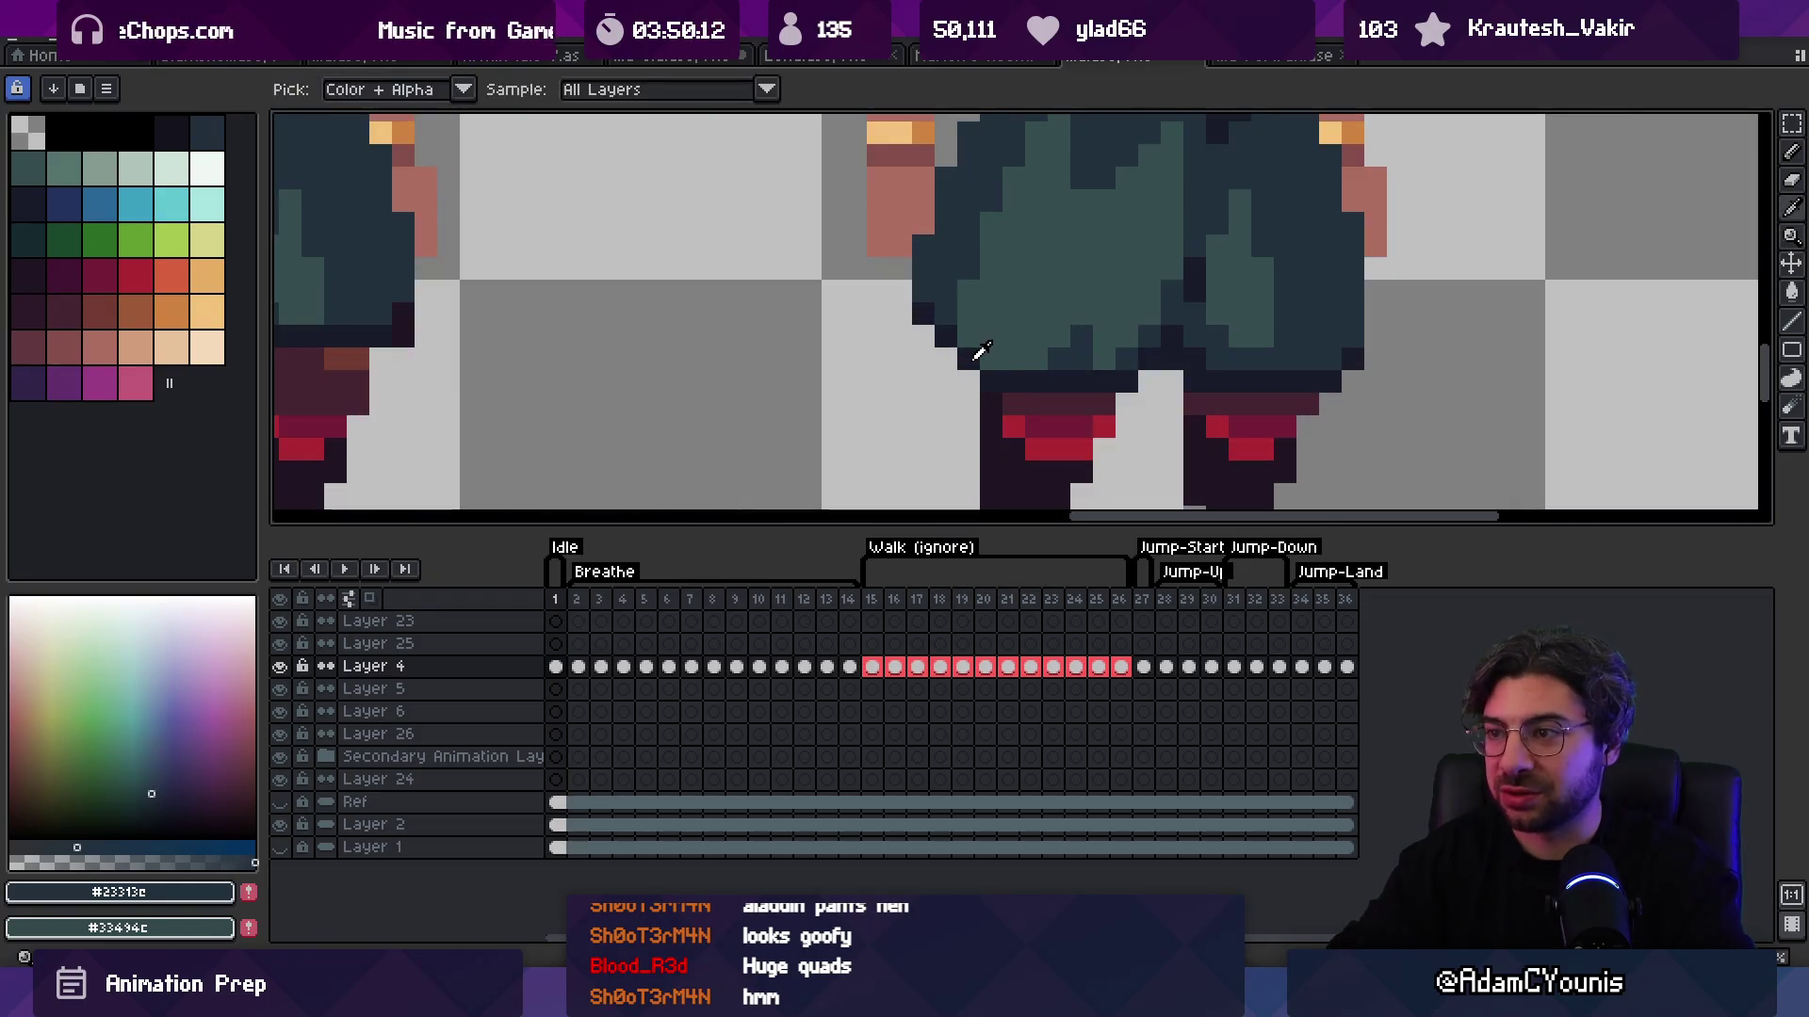
pyautogui.click(965, 356)
pyautogui.click(957, 307)
pyautogui.press('z')
pyautogui.scroll(-4, 967, 358)
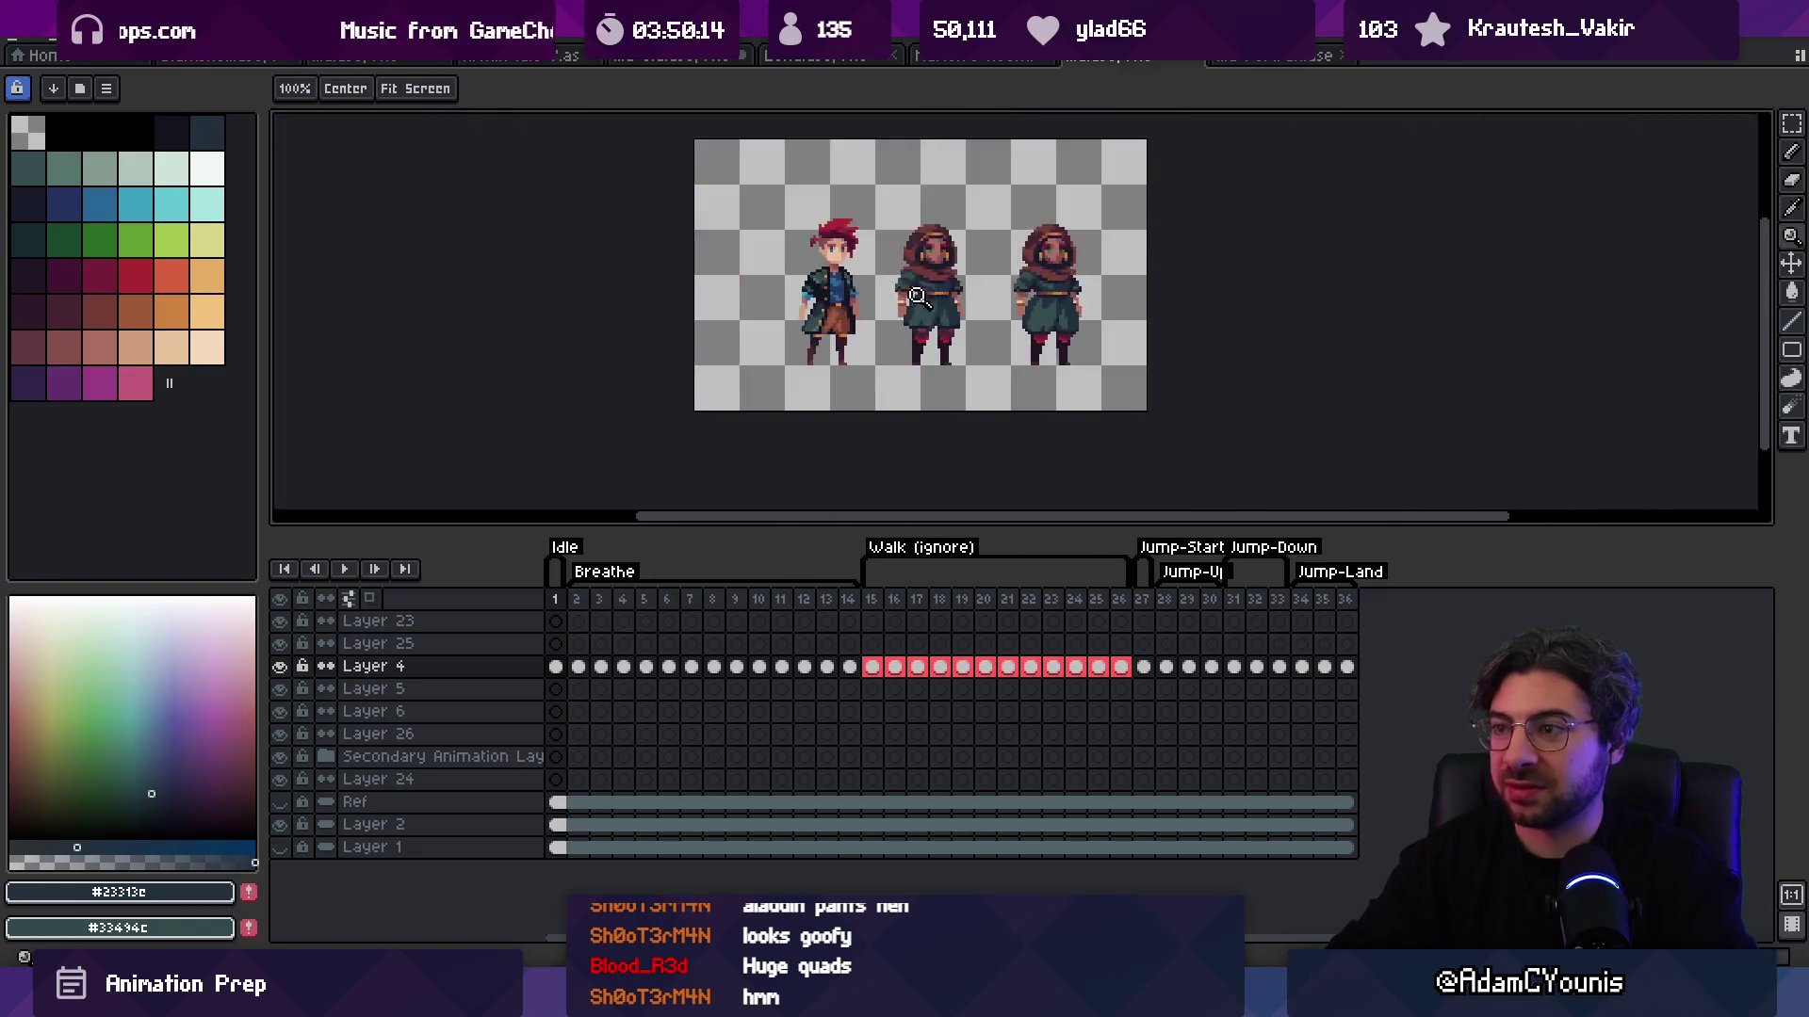
pyautogui.scroll(4, 1083, 316)
pyautogui.press('b')
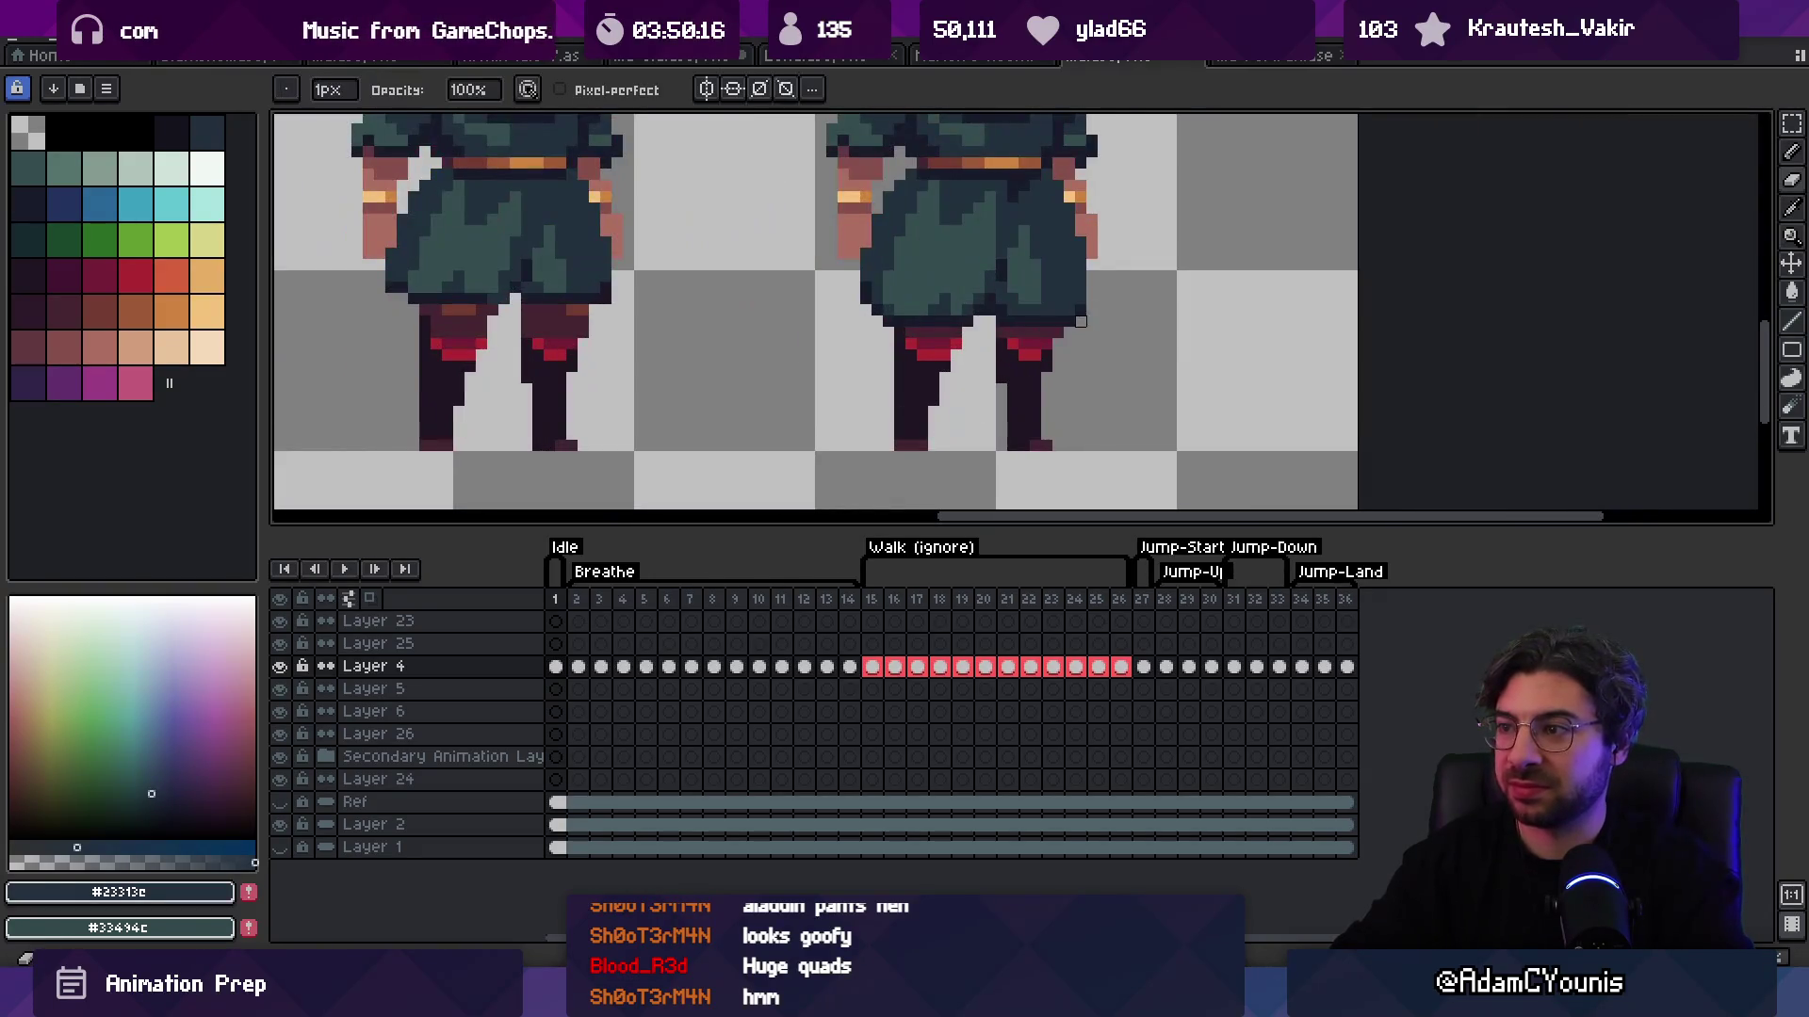
pyautogui.press('i')
pyautogui.click(1062, 303)
pyautogui.click(1069, 295)
pyautogui.press('z')
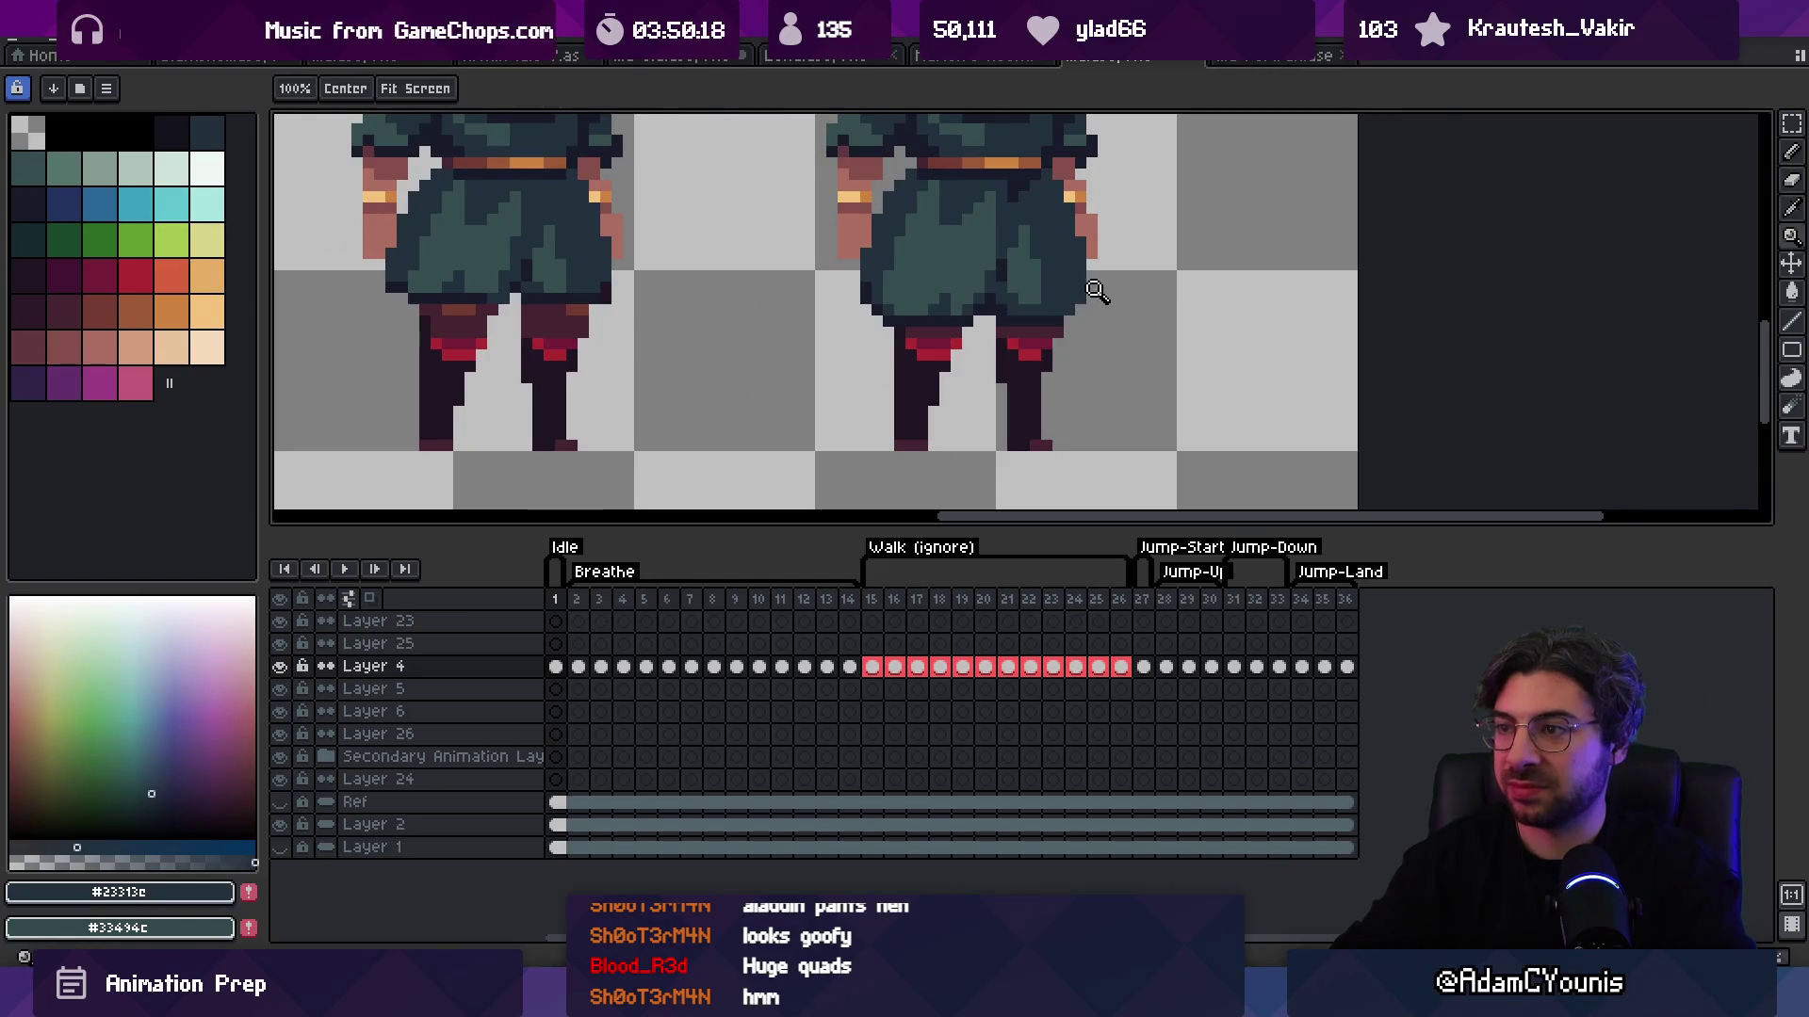
pyautogui.scroll(-4, 1103, 182)
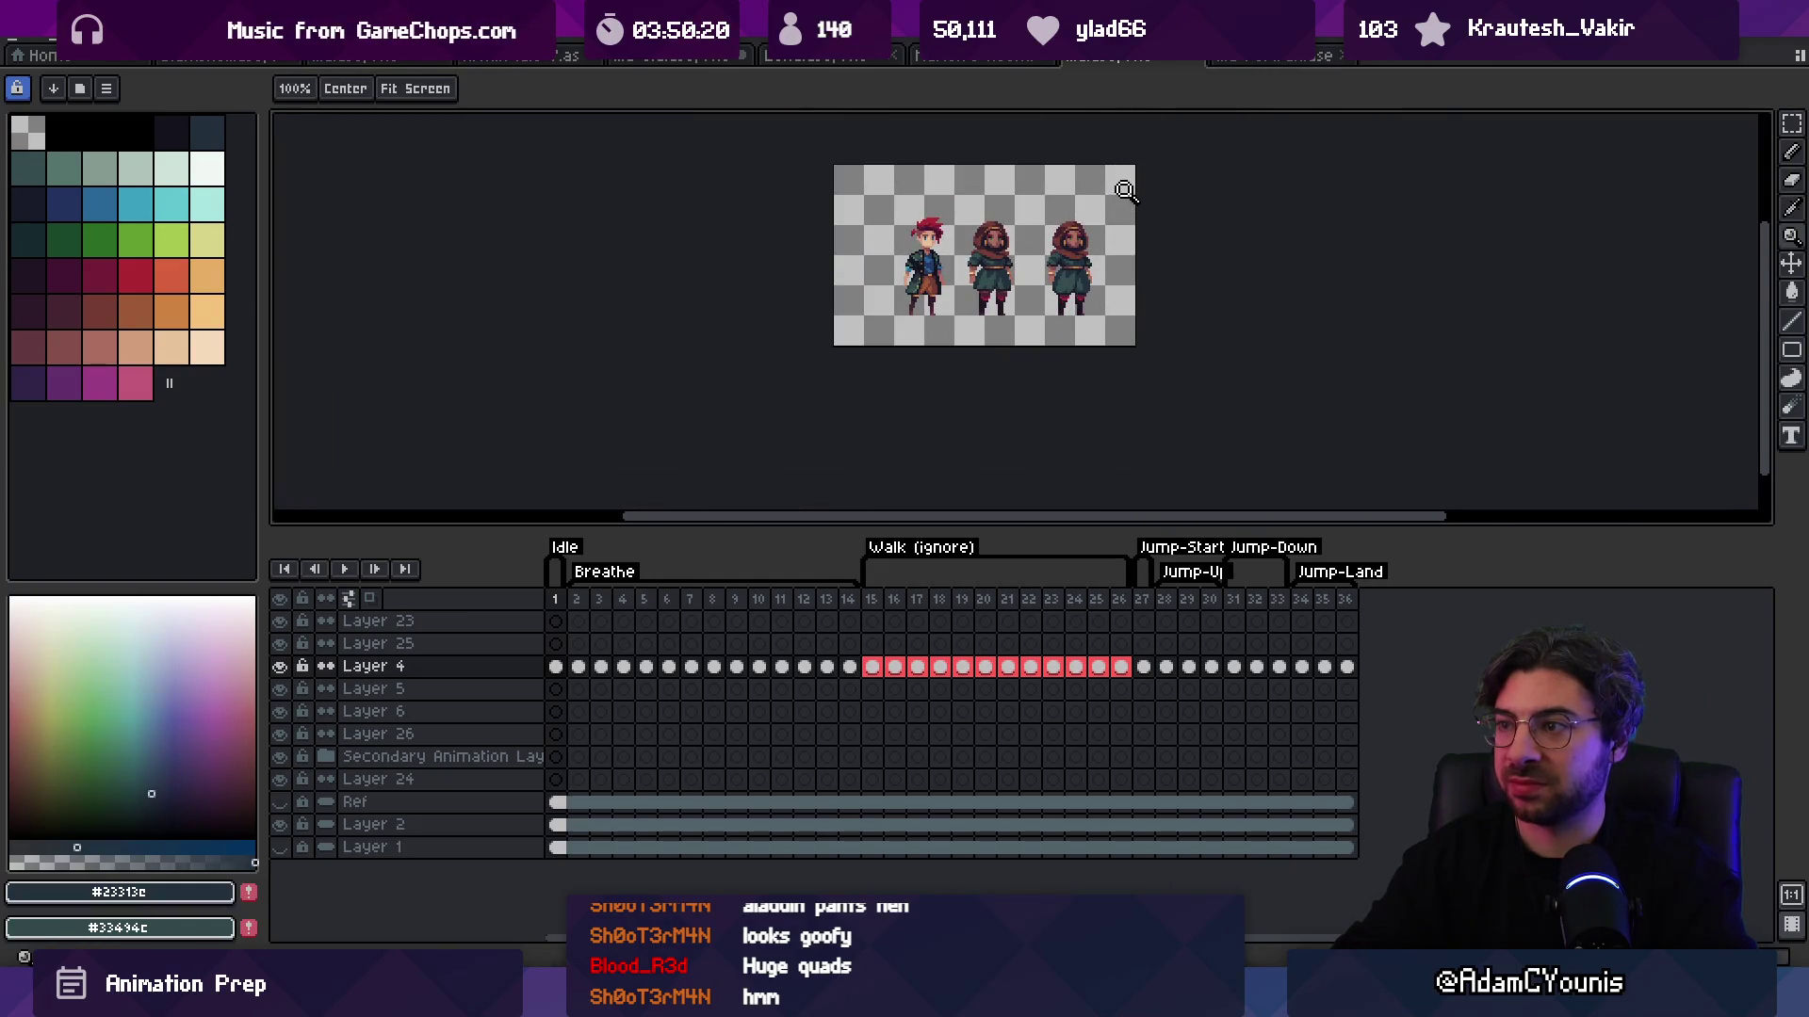
pyautogui.scroll(4, 1130, 236)
pyautogui.press('i')
pyautogui.click(1040, 281)
pyautogui.press('b')
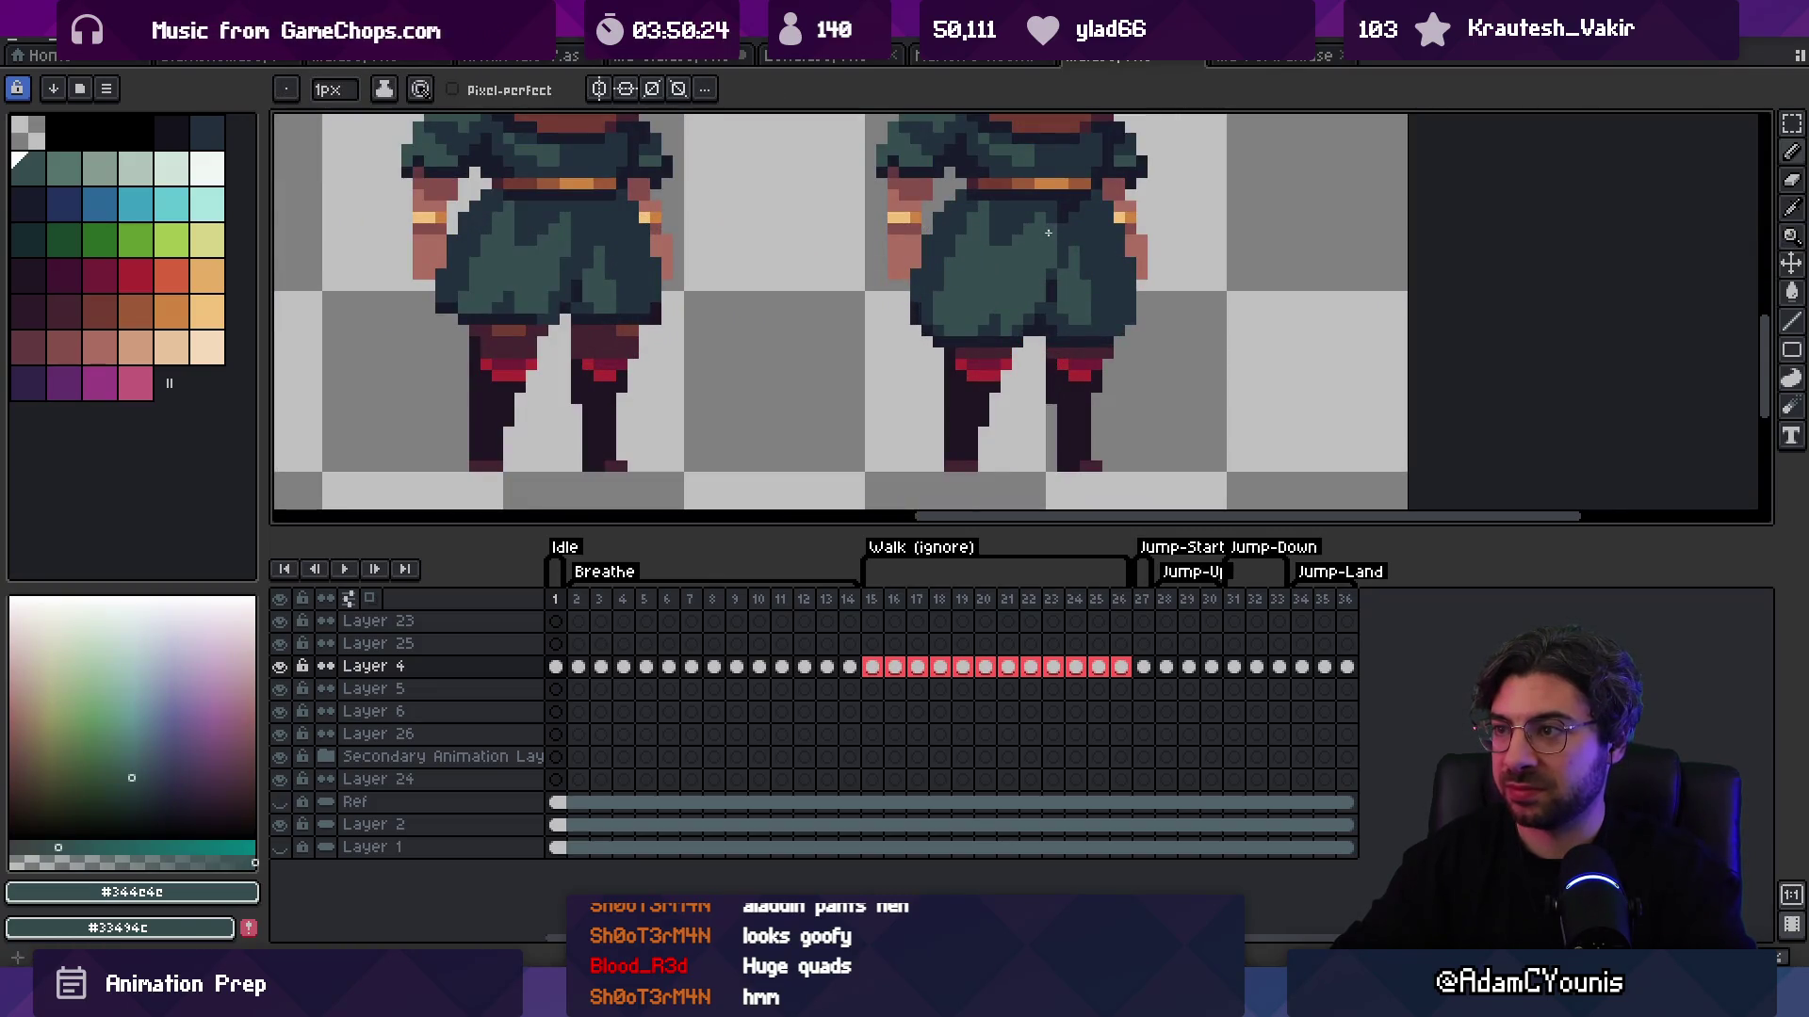
pyautogui.press('z')
pyautogui.scroll(-4, 1049, 233)
pyautogui.press('b')
pyautogui.scroll(4, 1031, 254)
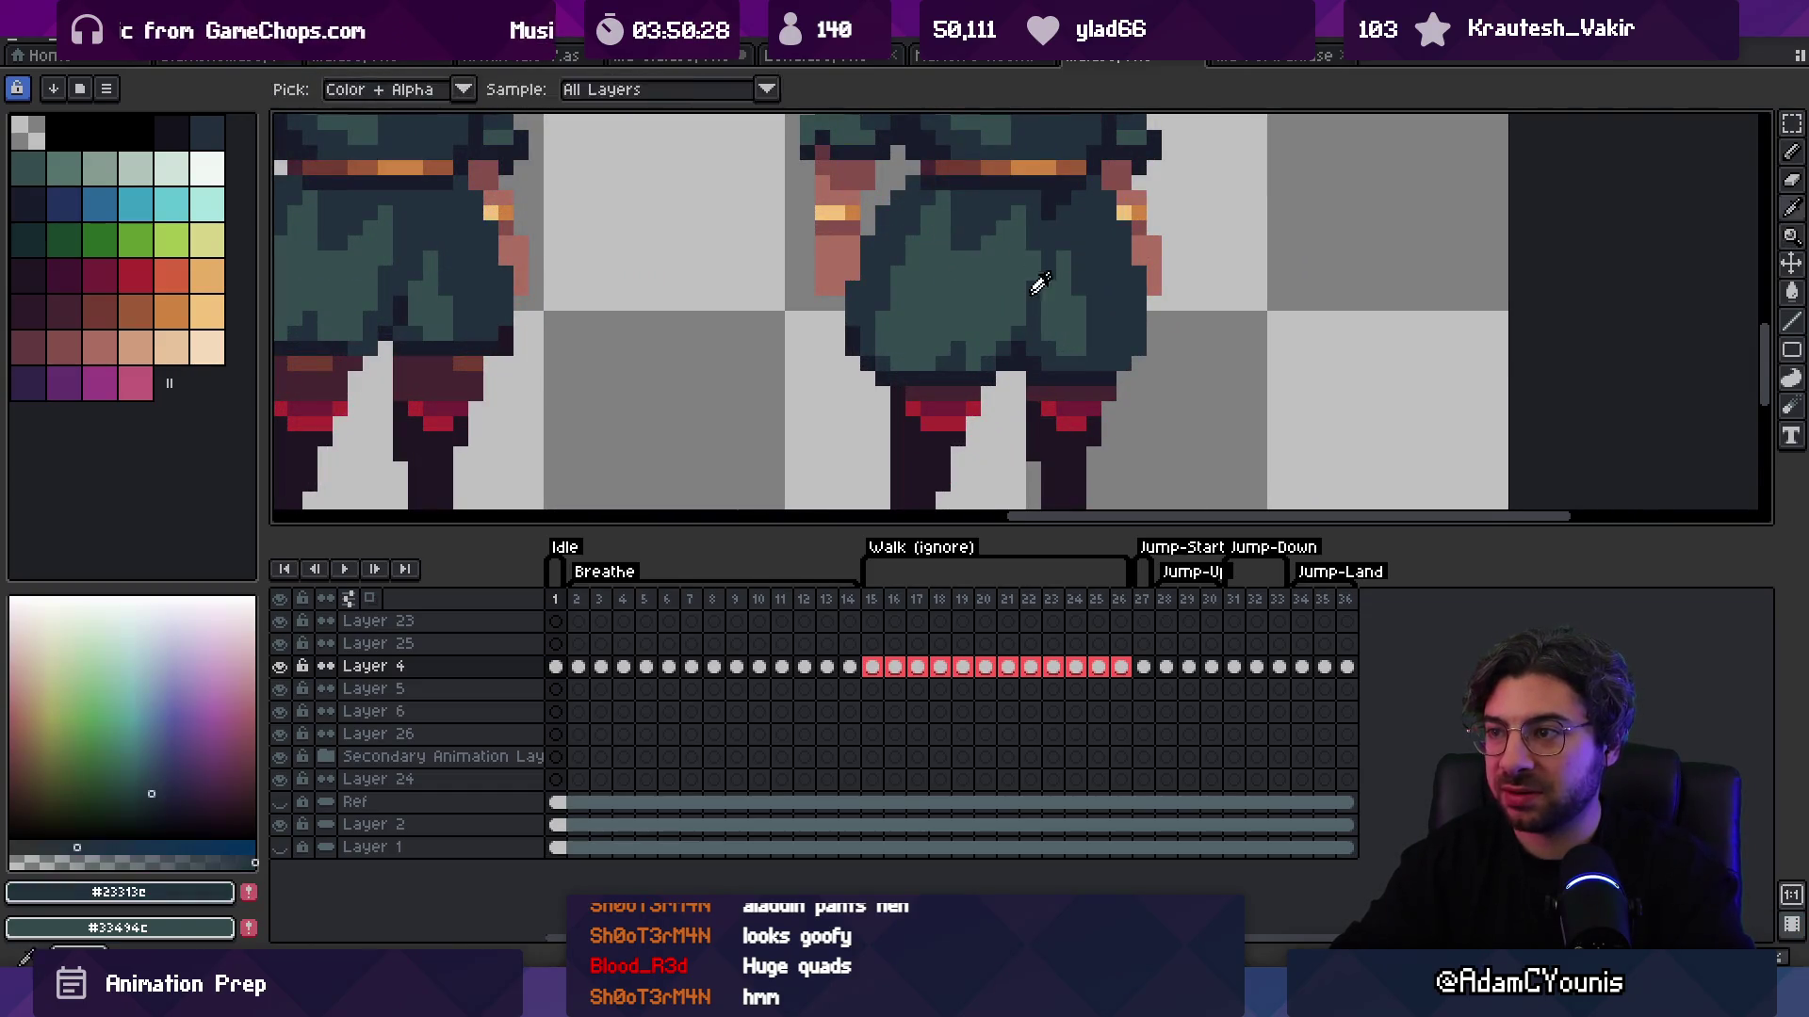
pyautogui.keyDown('alt'); pyautogui.click(1046, 285); pyautogui.keyUp('alt')
pyautogui.press('z')
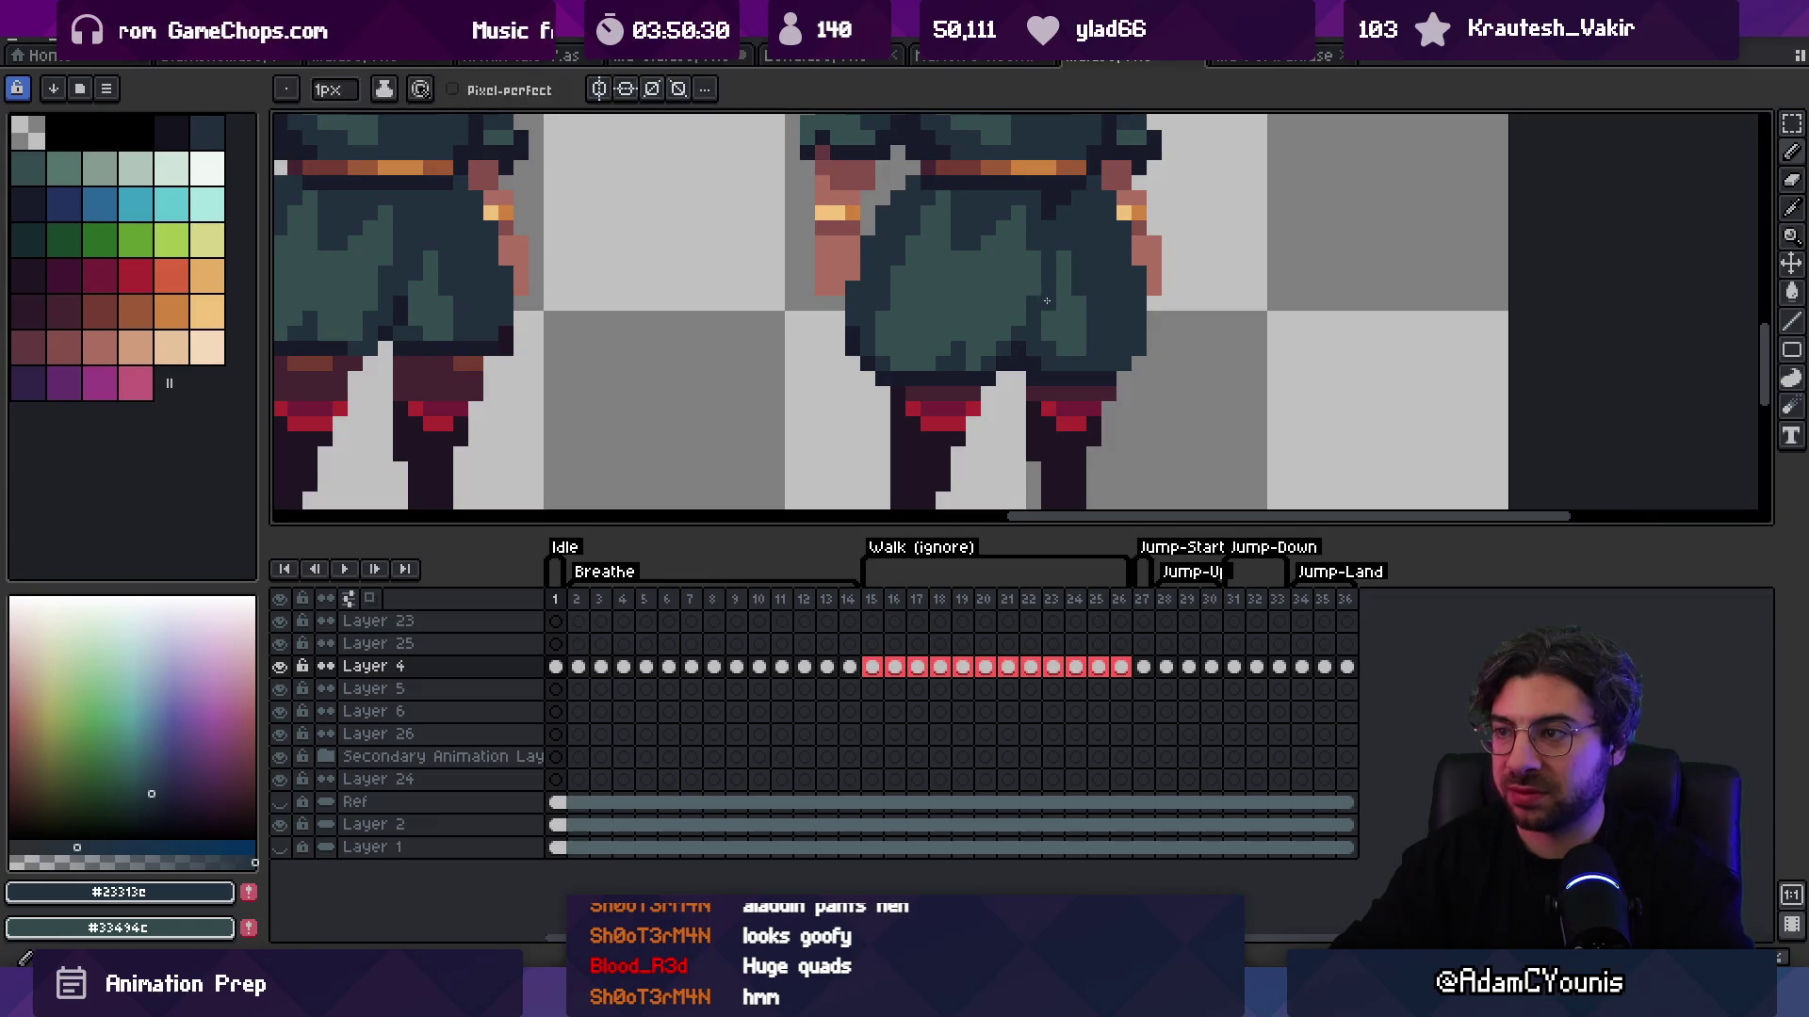
pyautogui.scroll(-4, 1045, 282)
pyautogui.scroll(4, 1055, 287)
pyautogui.keyDown('alt'); pyautogui.click(997, 336); pyautogui.keyUp('alt')
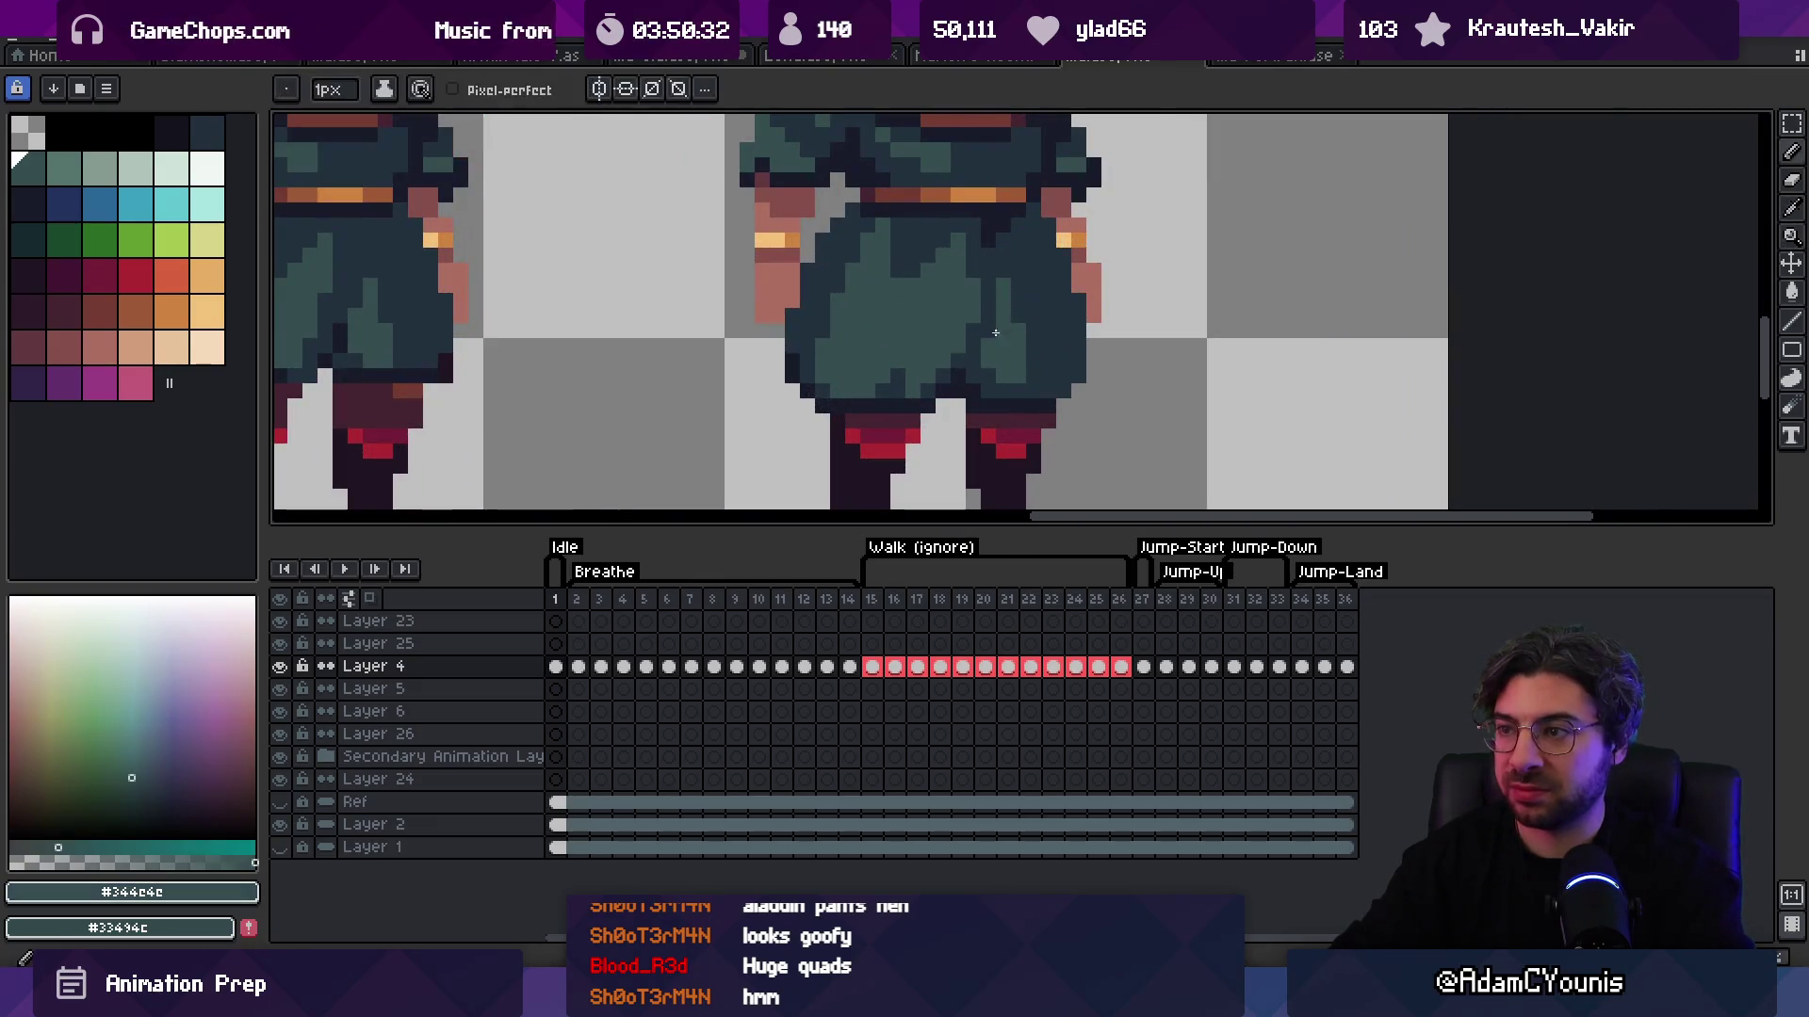
pyautogui.scroll(-4, 928, 295)
pyautogui.scroll(2, 1040, 277)
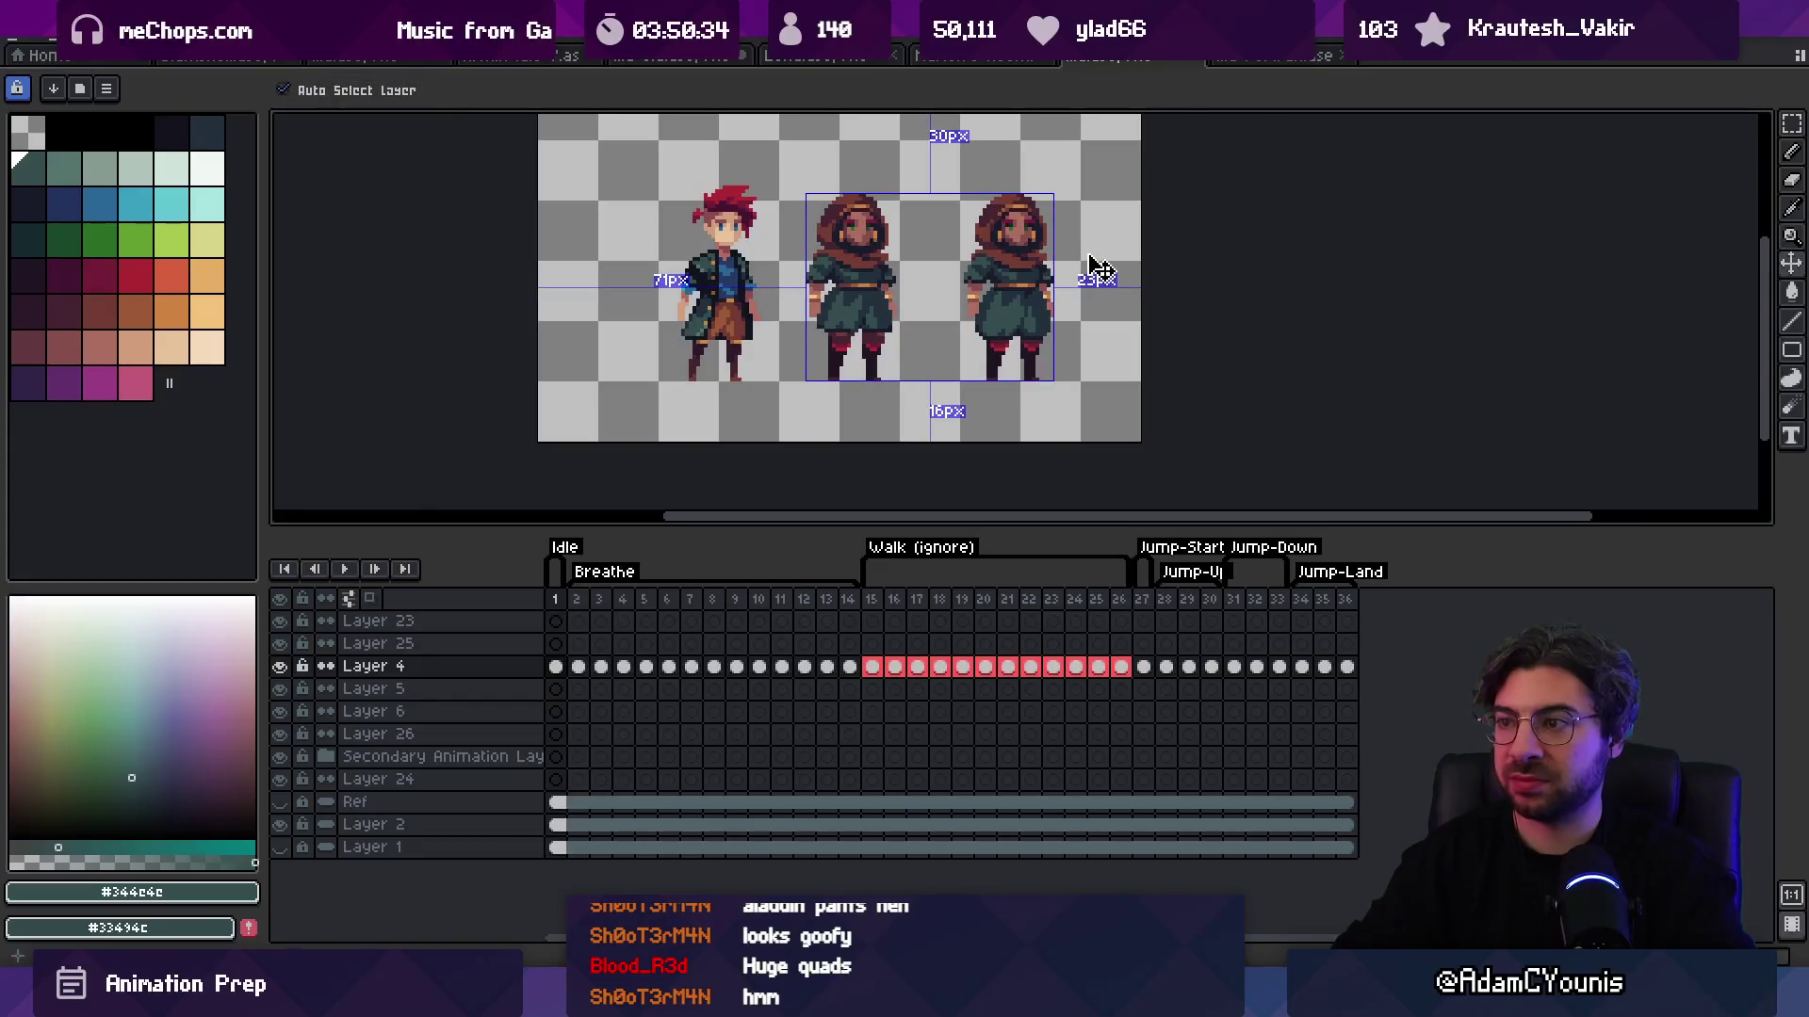
pyautogui.scroll(-1, 1006, 282)
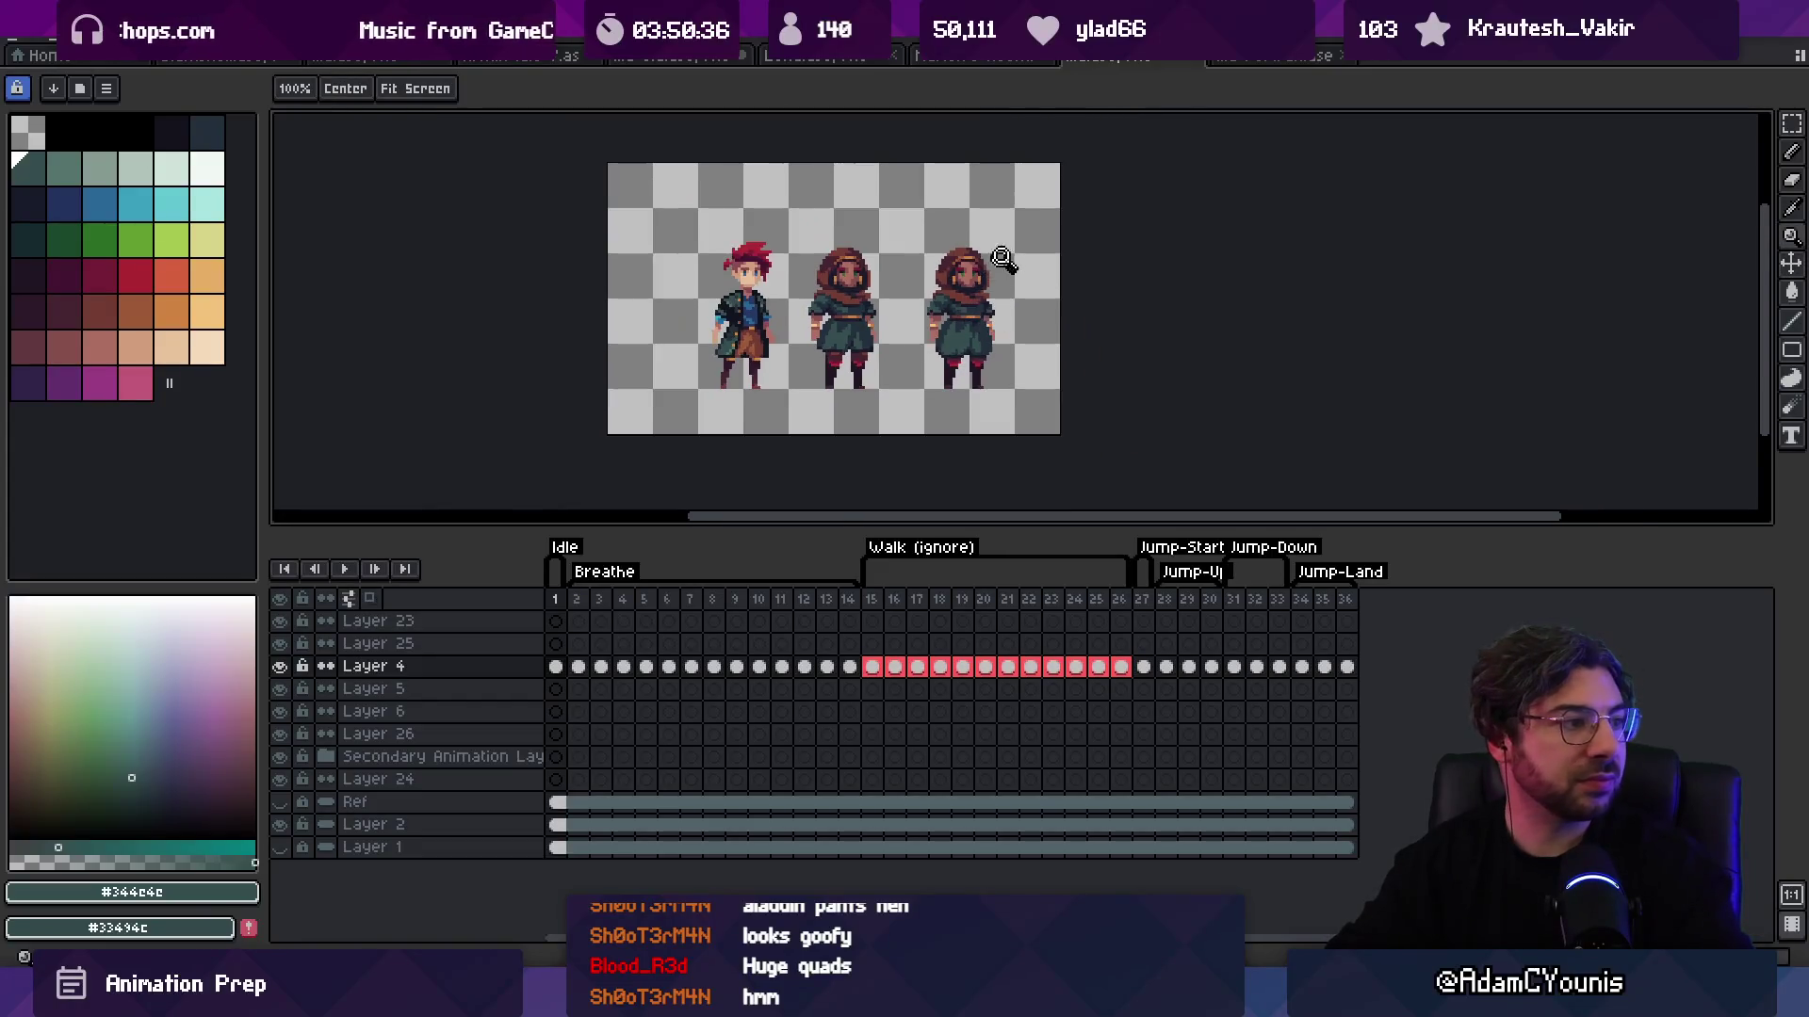
pyautogui.scroll(1, 992, 246)
pyautogui.scroll(3, 999, 241)
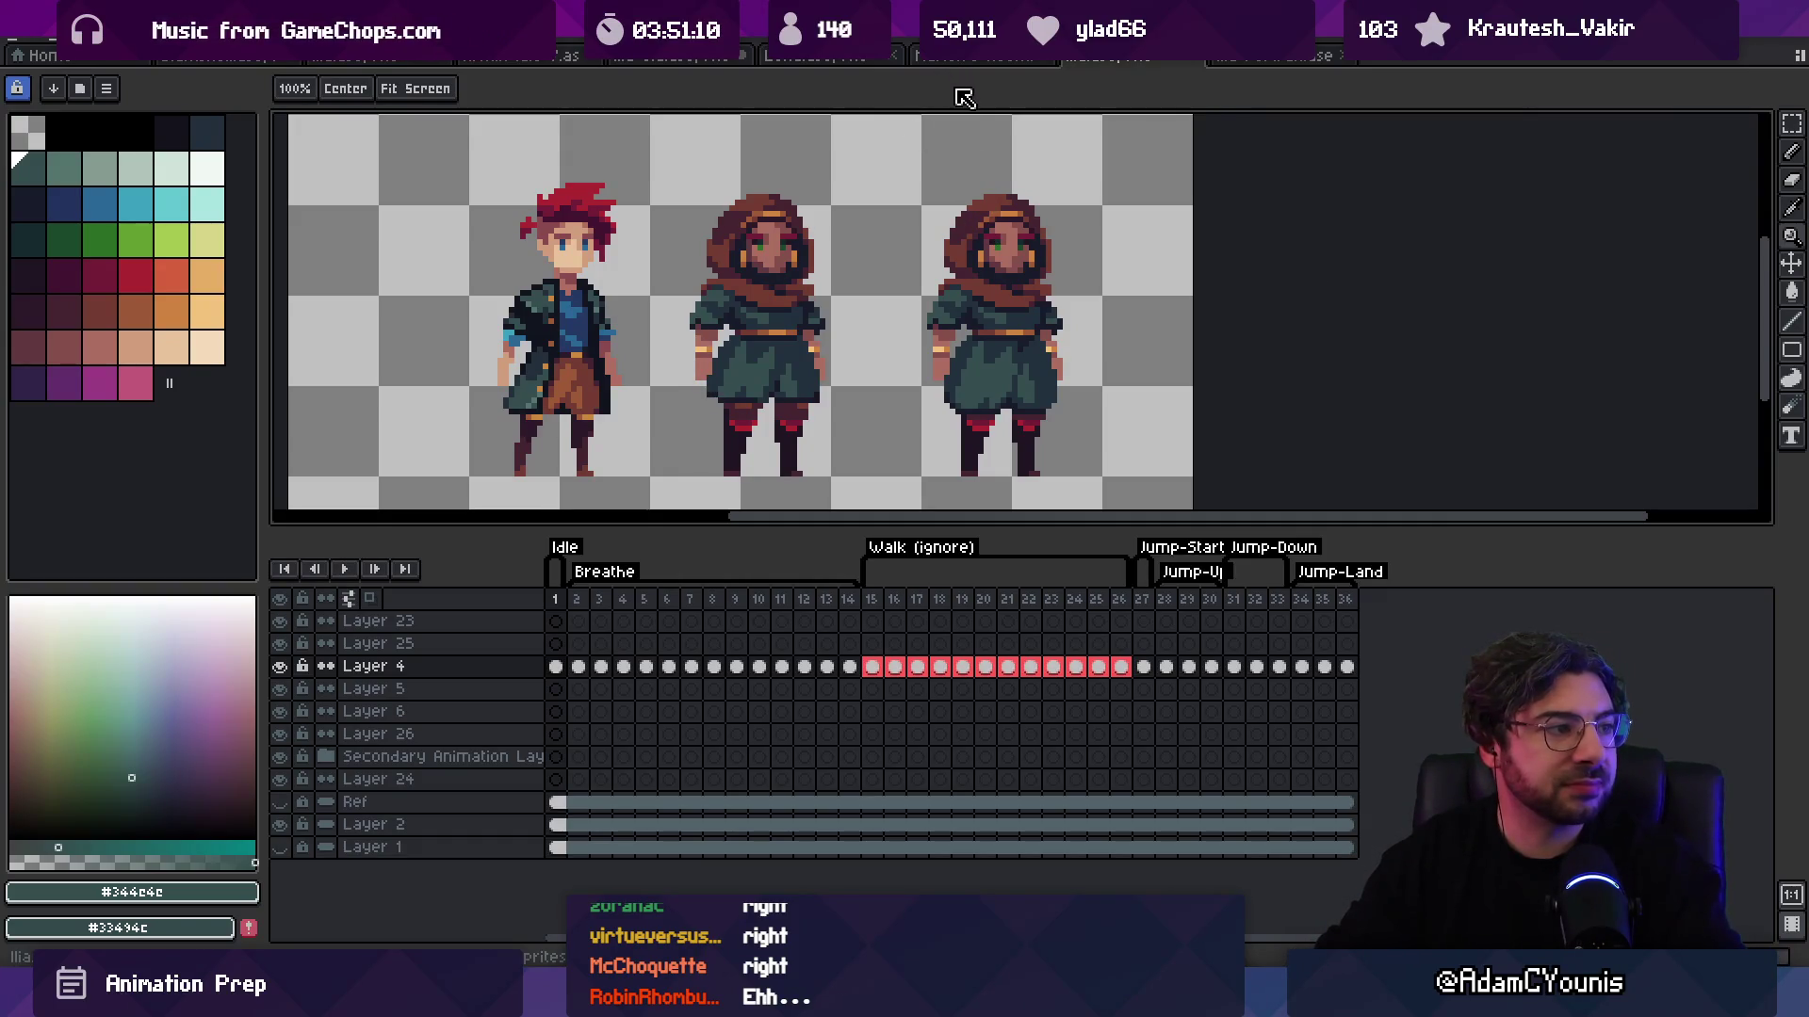
pyautogui.scroll(4, 976, 422)
# Step: Paint dark pixels over the corner of the left leg's red band
pyautogui.press('b')
pyautogui.keyDown('alt'); pyautogui.click(983, 423); pyautogui.keyUp('alt')
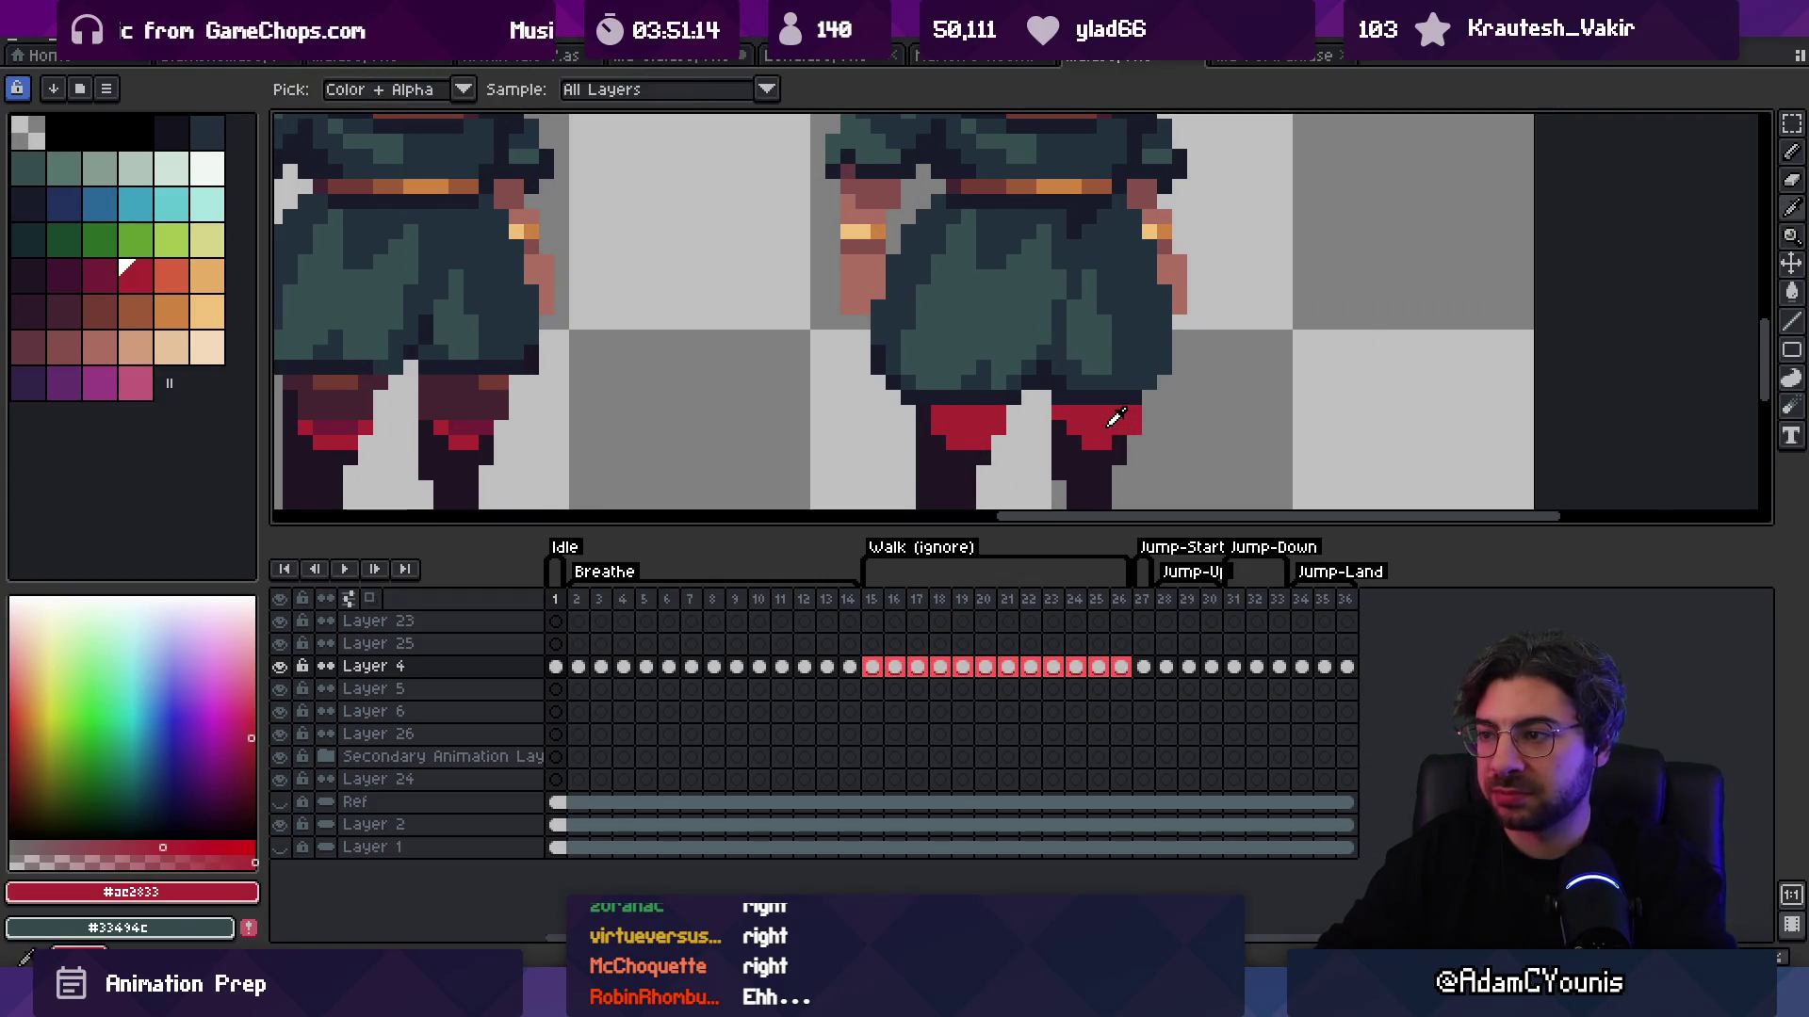
pyautogui.keyDown('alt'); pyautogui.click(951, 461); pyautogui.keyUp('alt')
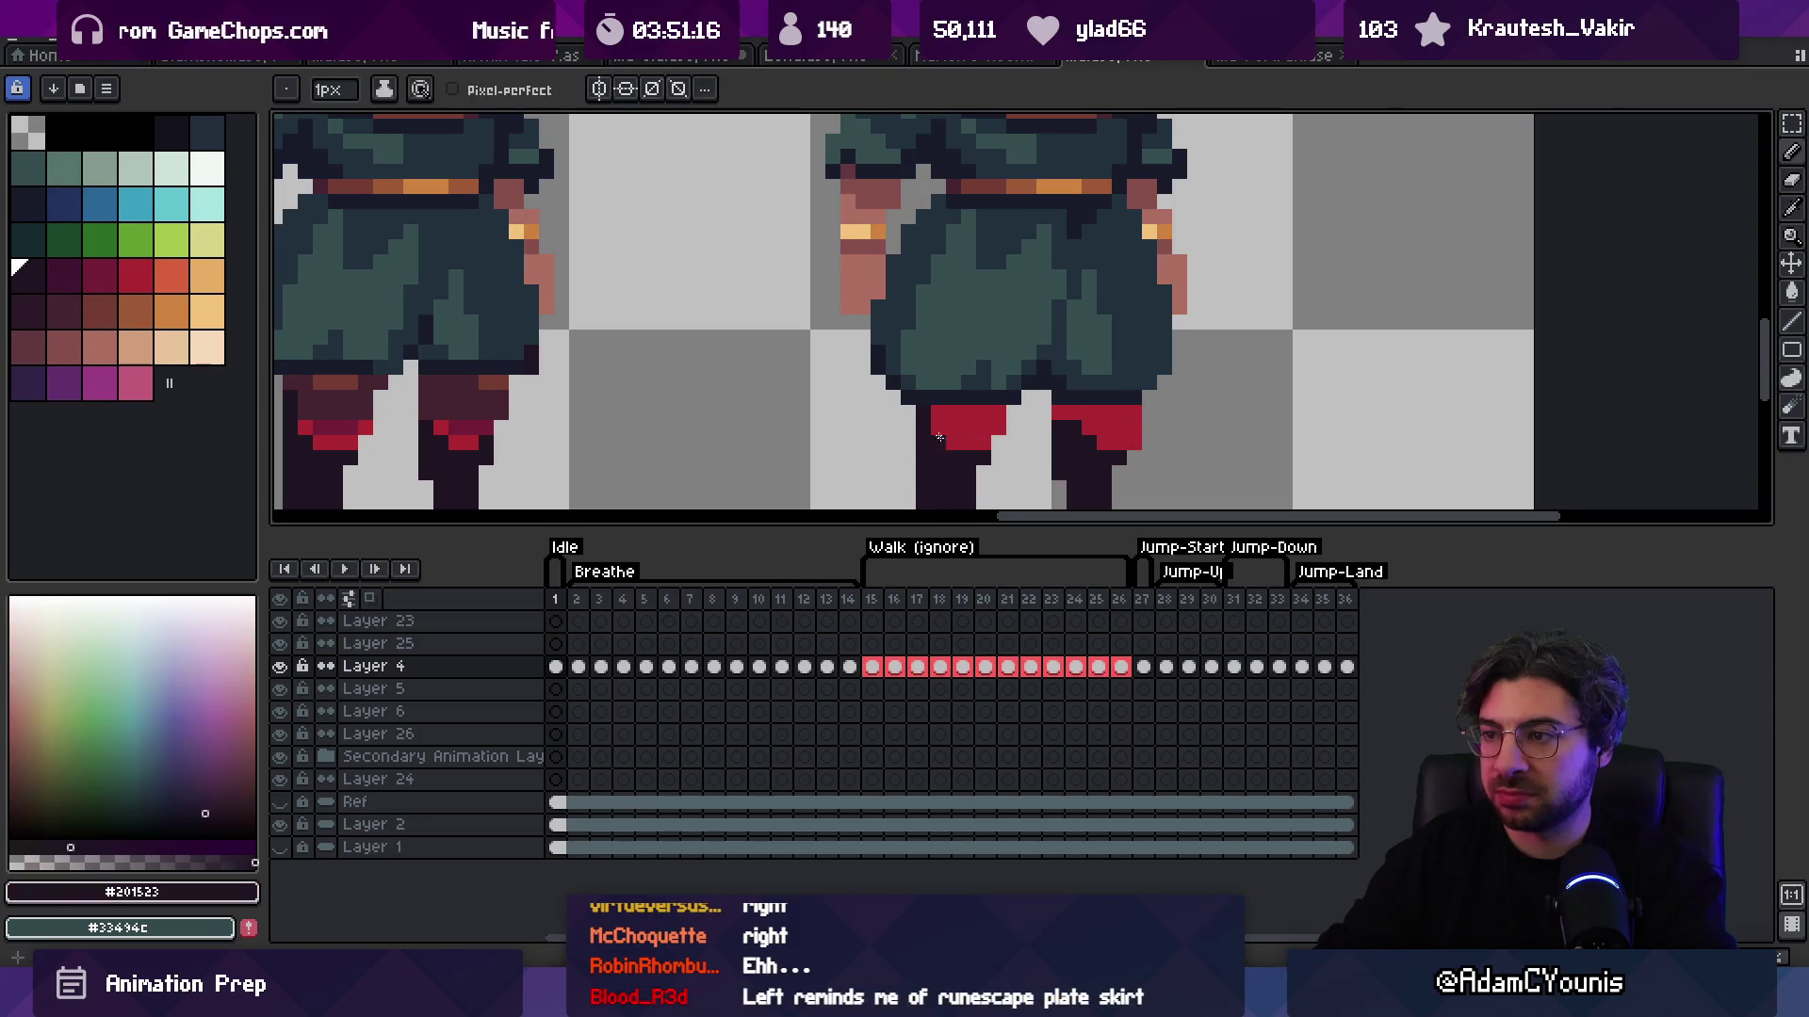
pyautogui.moveTo(938, 426); pyautogui.dragTo(959, 446)
pyautogui.keyDown('alt'); pyautogui.click(989, 416); pyautogui.keyUp('alt')
# Step: Sample the dark red and brighter red tones of the leg band
pyautogui.press('z')
pyautogui.scroll(-4, 993, 441)
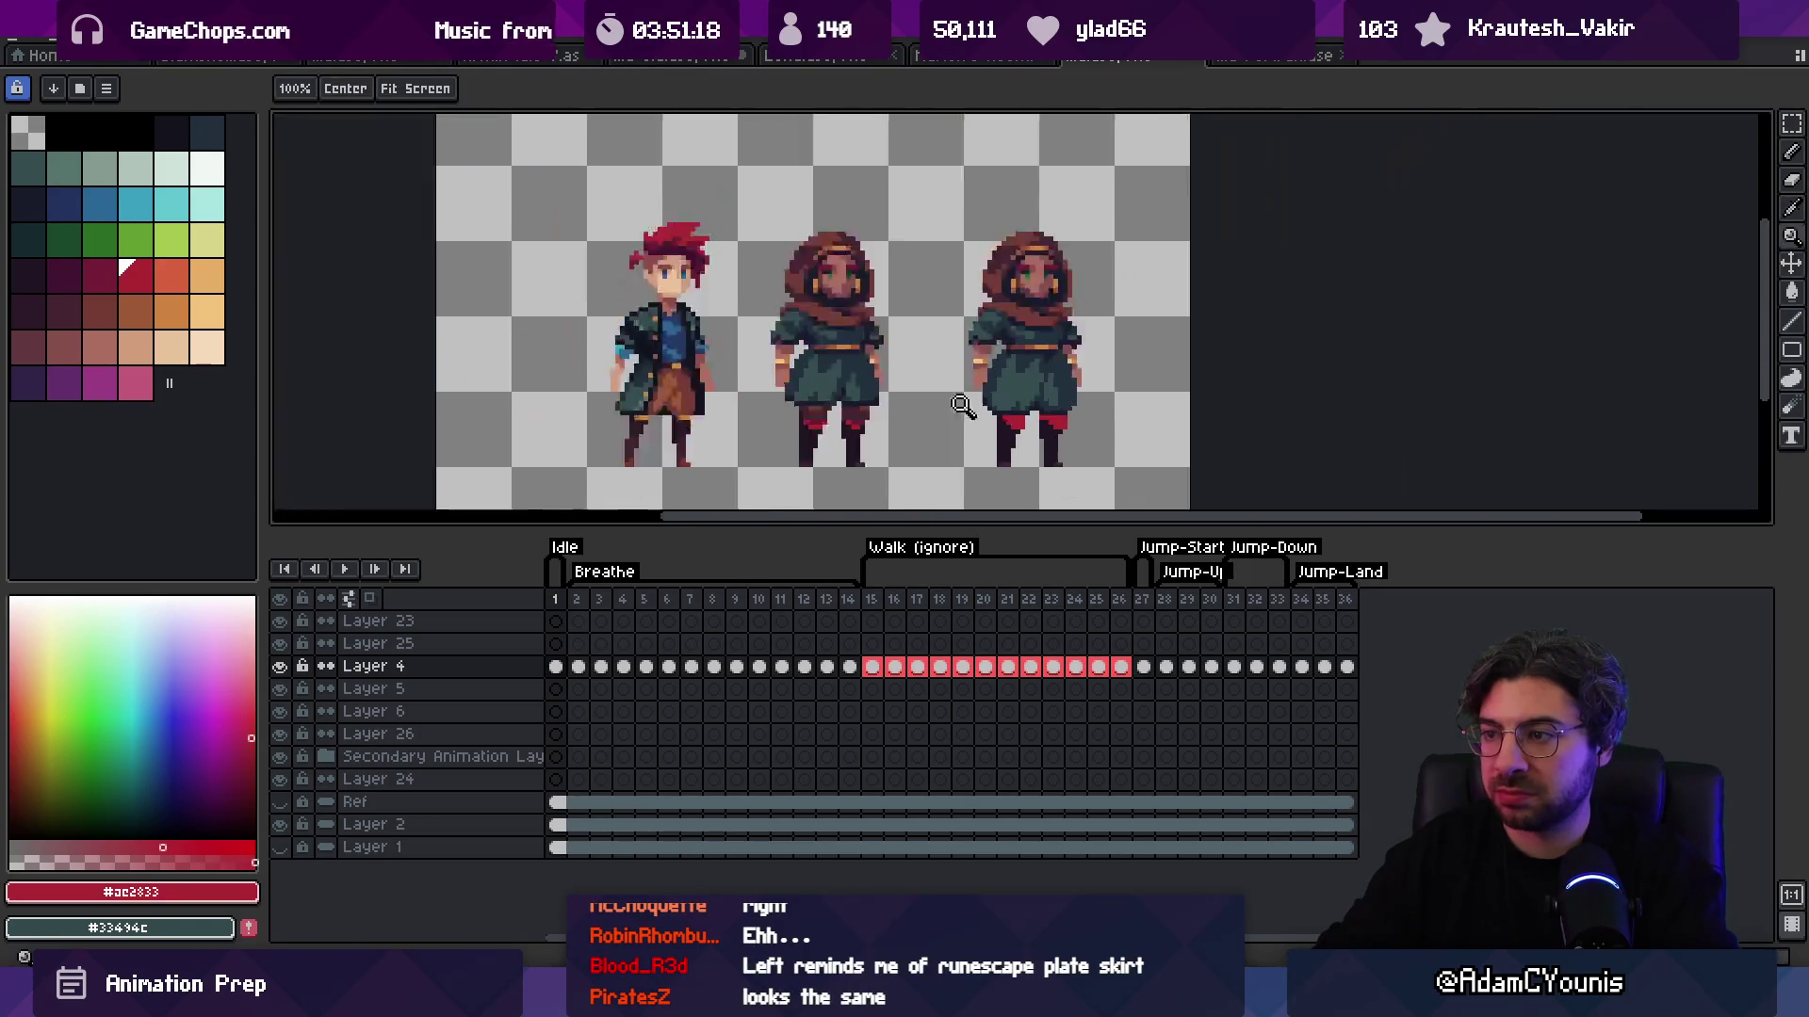
pyautogui.scroll(3, 998, 414)
pyautogui.press('g')
pyautogui.keyDown('alt'); pyautogui.click(972, 424); pyautogui.keyUp('alt')
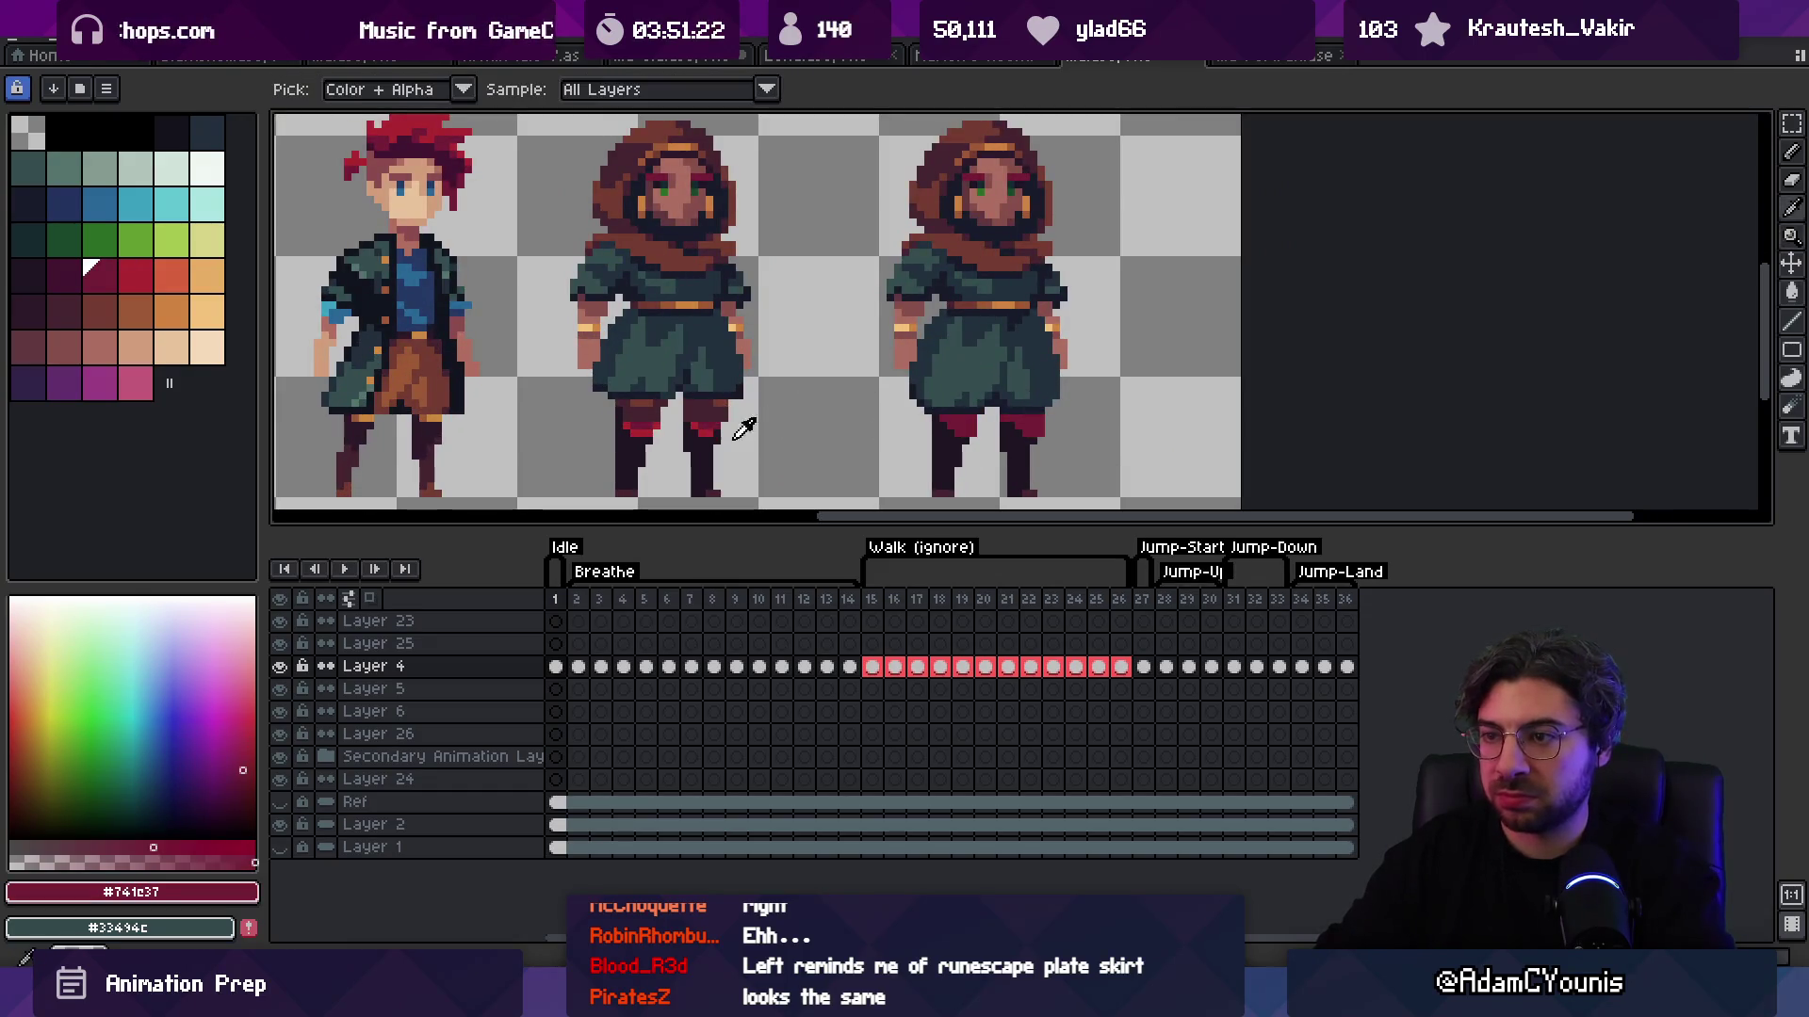
pyautogui.press('b')
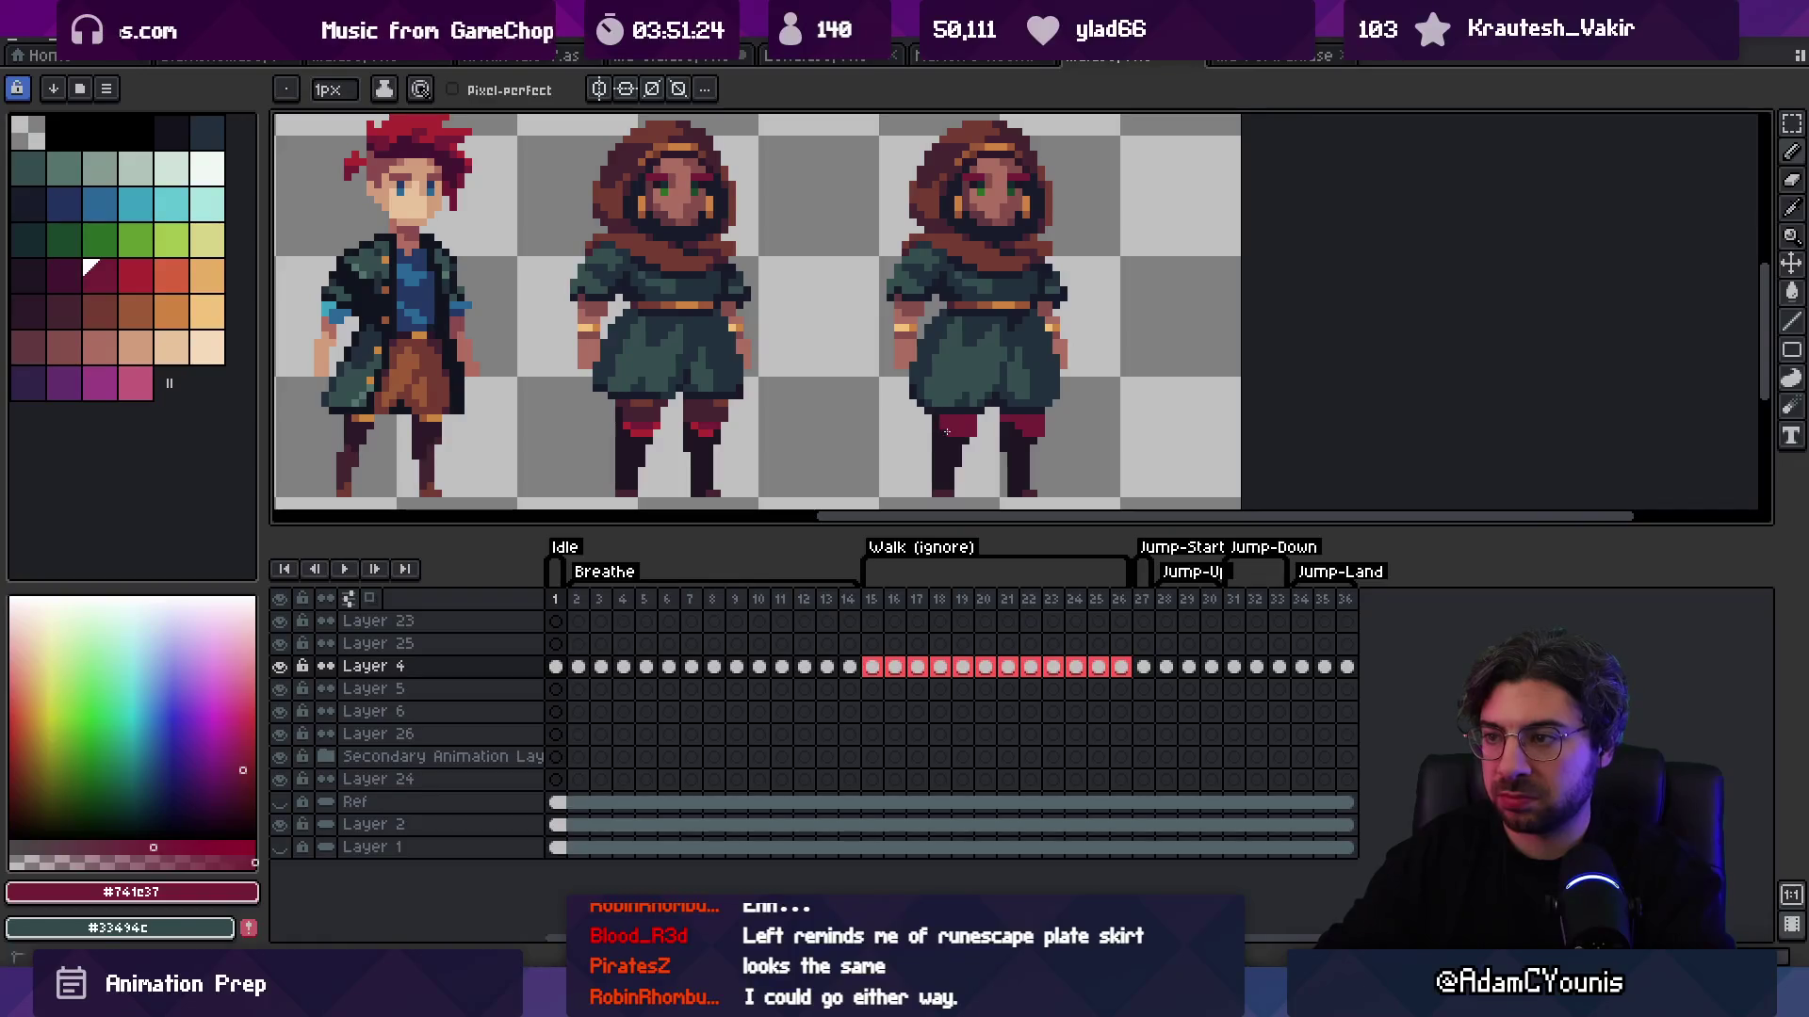
pyautogui.keyDown('alt'); pyautogui.click(946, 432); pyautogui.keyUp('alt')
pyautogui.keyDown('alt'); pyautogui.click(708, 425); pyautogui.keyUp('alt')
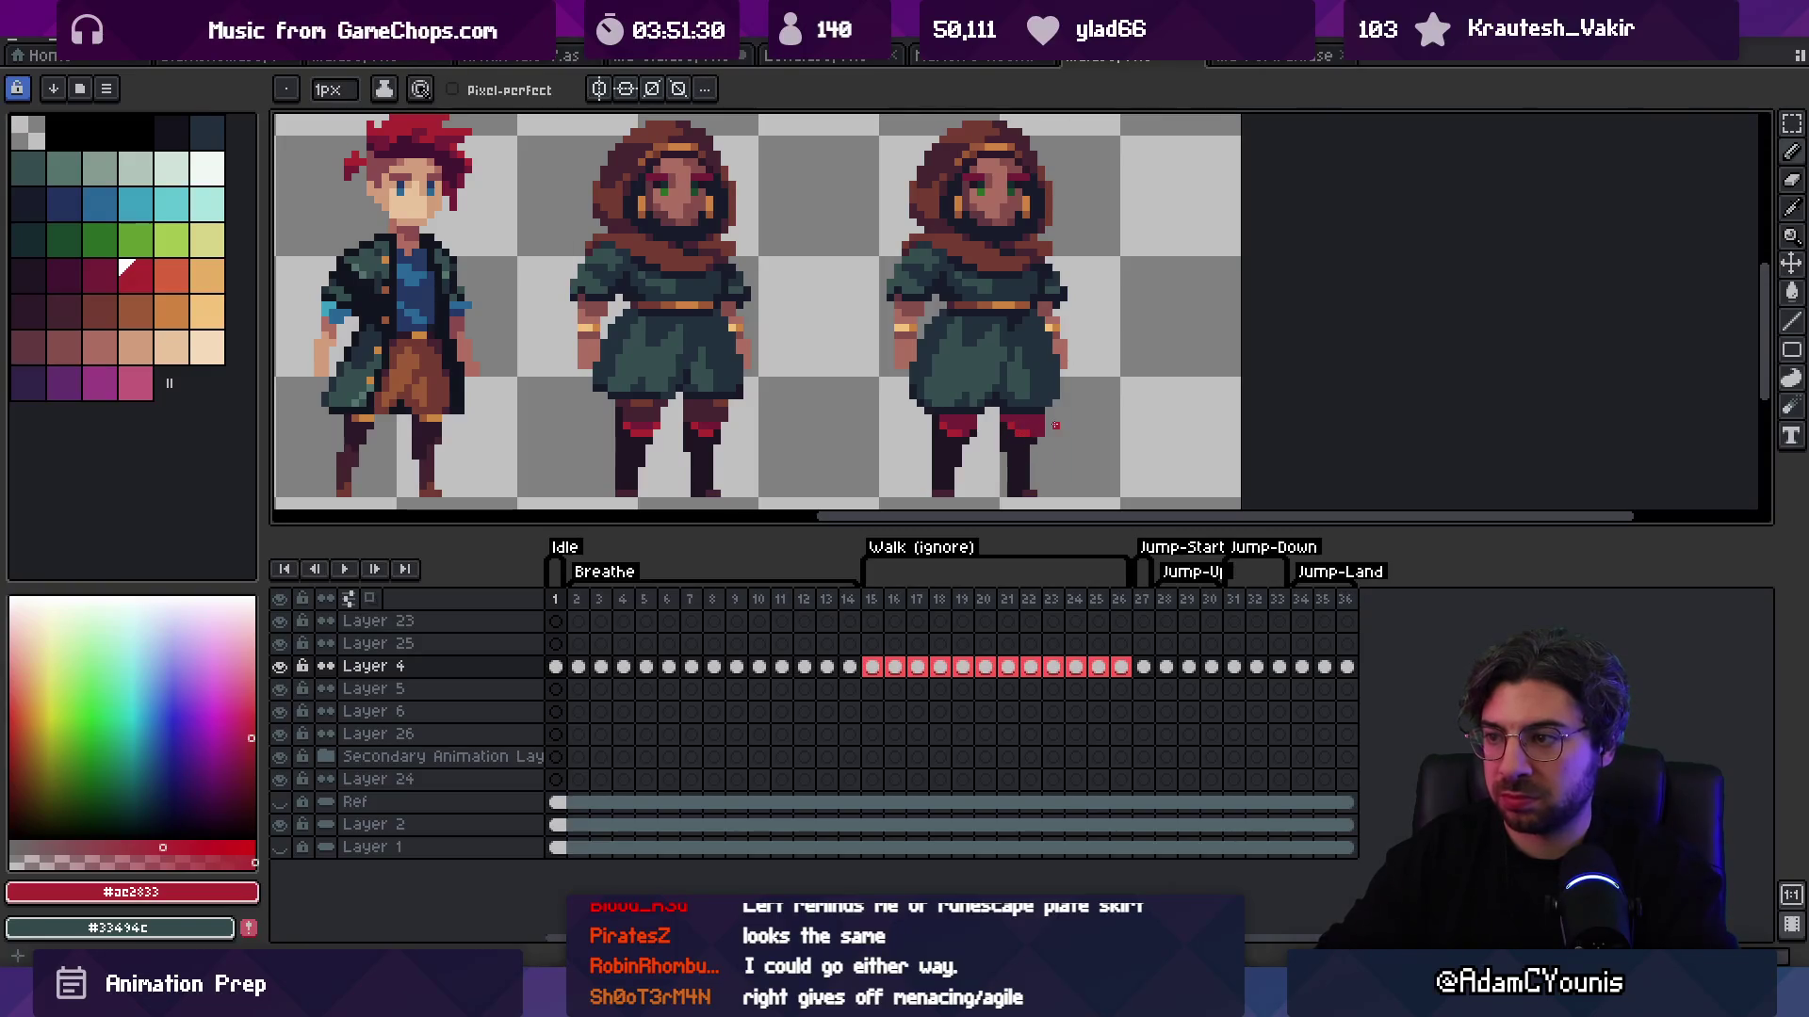
pyautogui.press('z')
pyautogui.scroll(-4, 1004, 345)
pyautogui.scroll(4, 1055, 384)
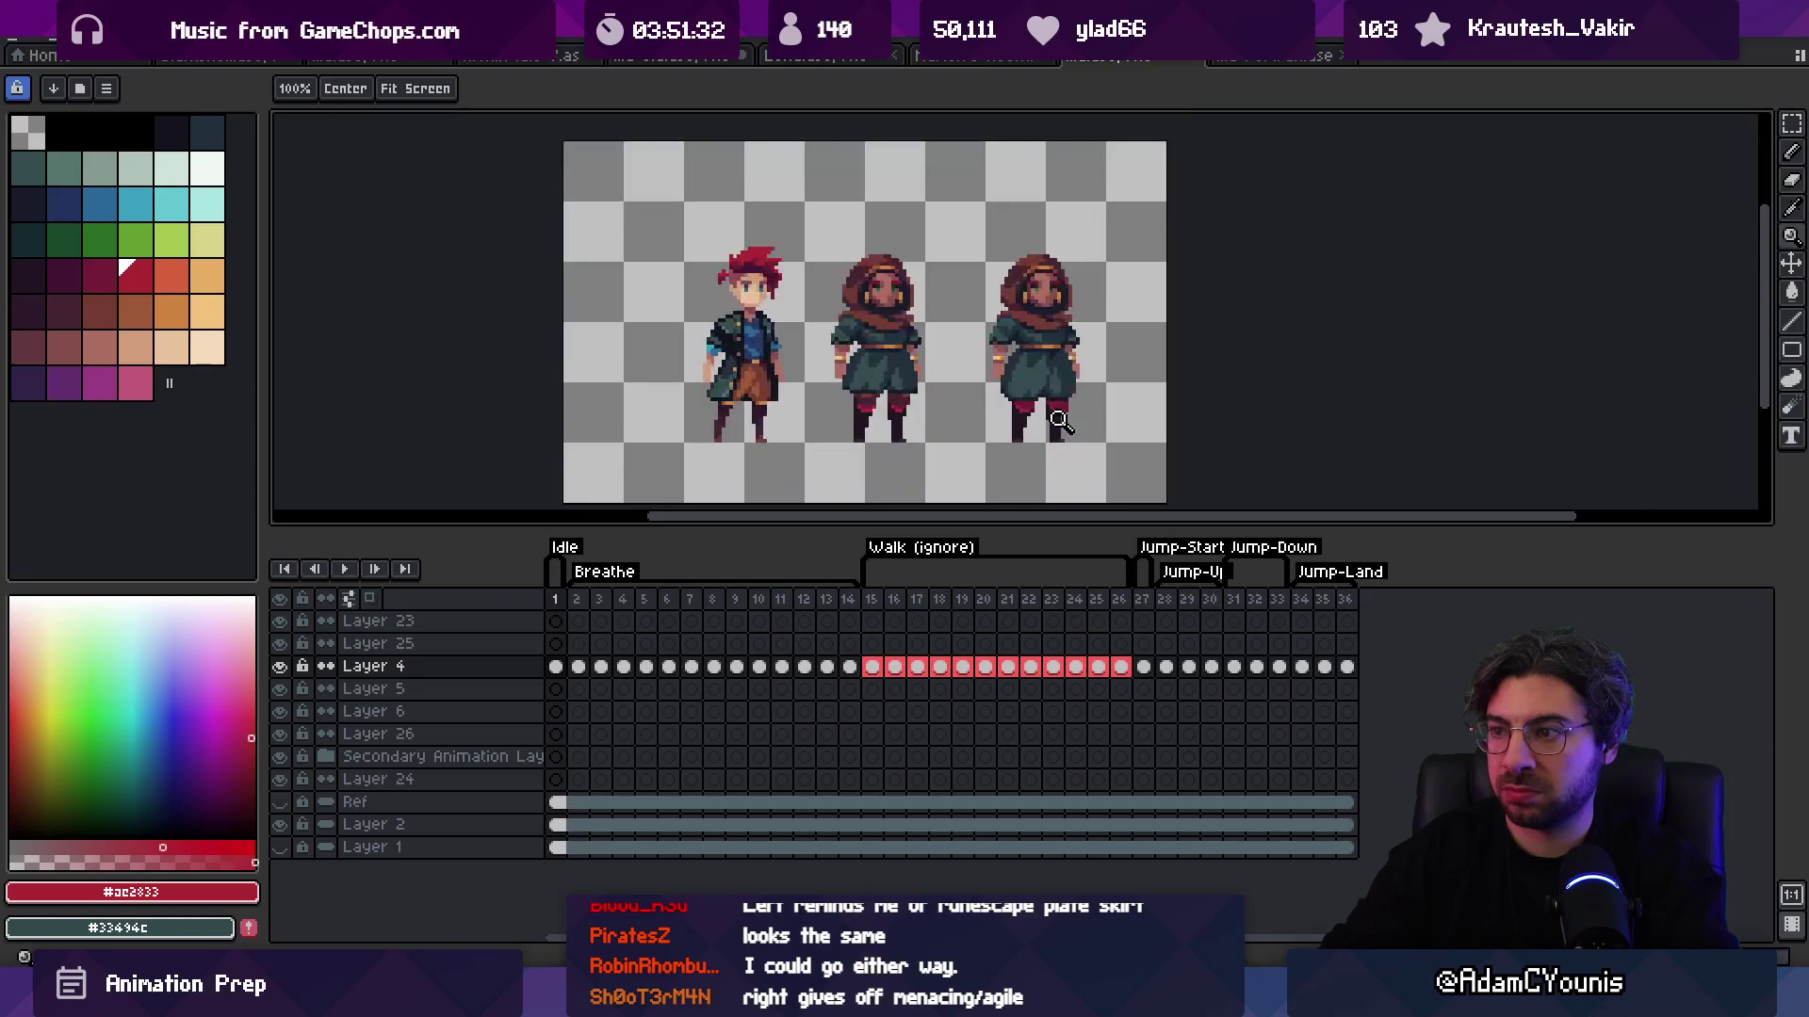
pyautogui.press('b')
# Step: Zoom in and sample the dark leg and red band colours around the shorts and legs
pyautogui.press('z')
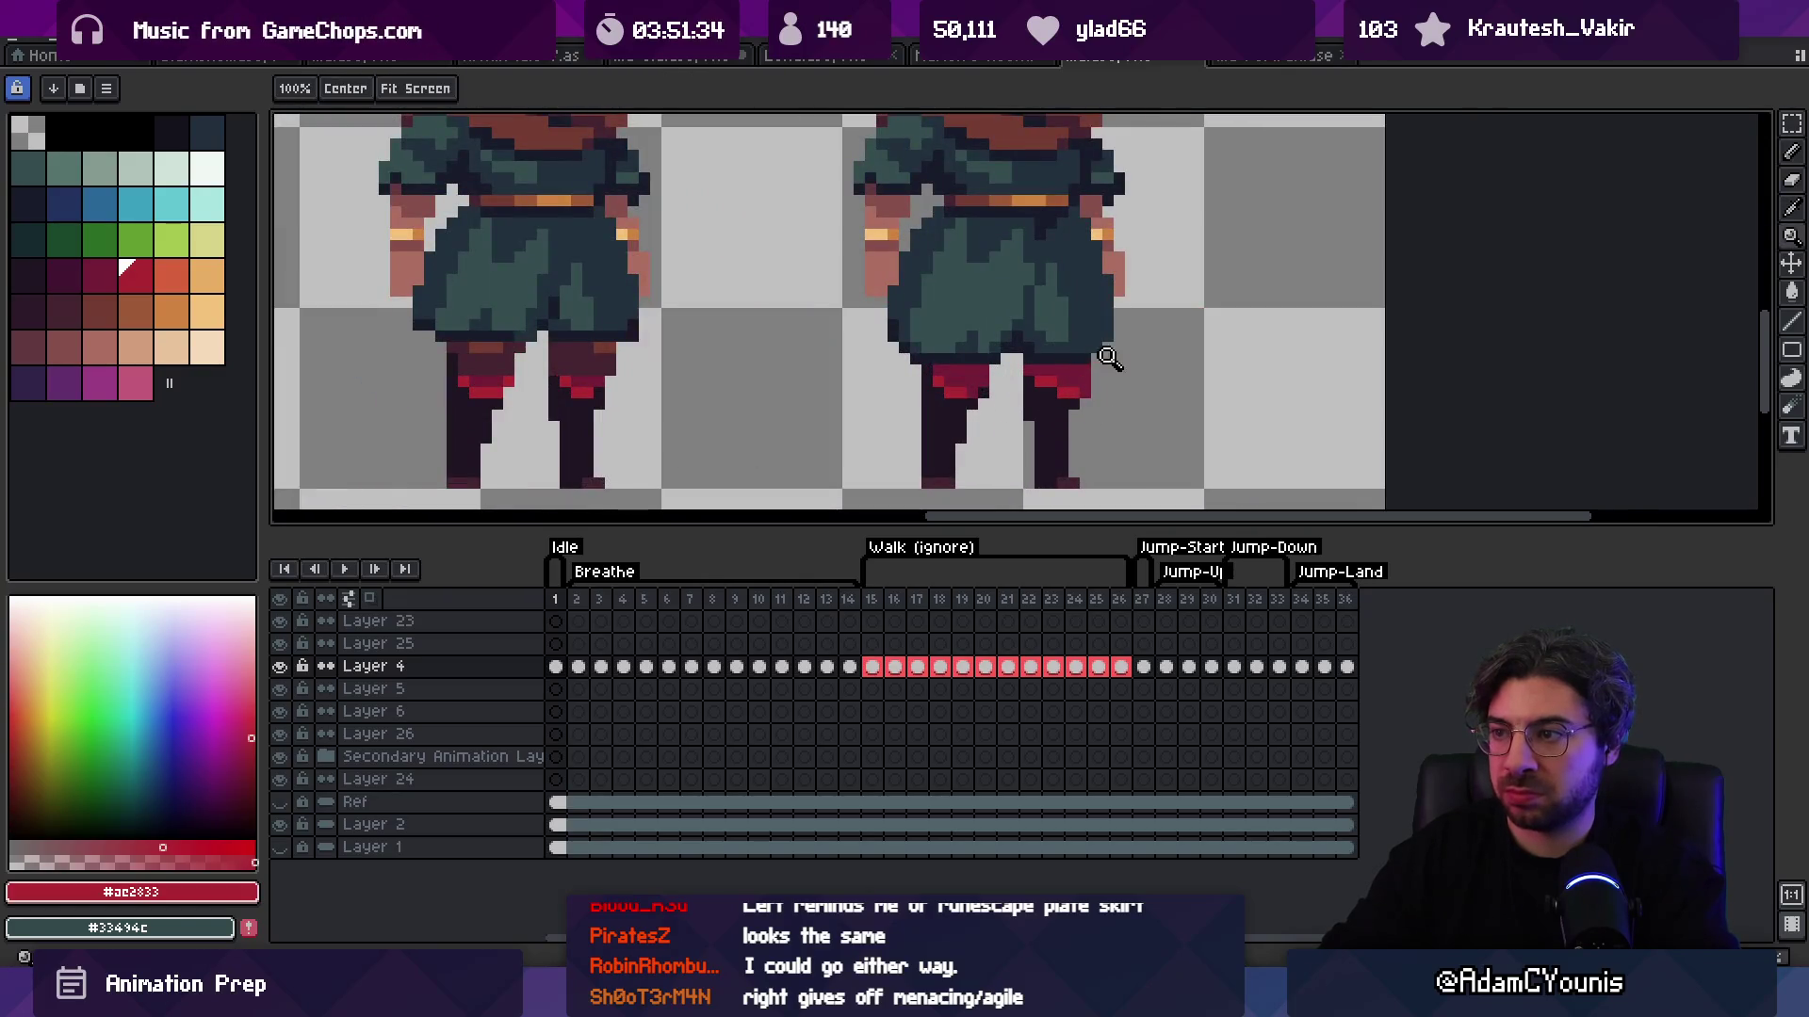
pyautogui.scroll(-4, 1084, 339)
pyautogui.scroll(3, 1131, 339)
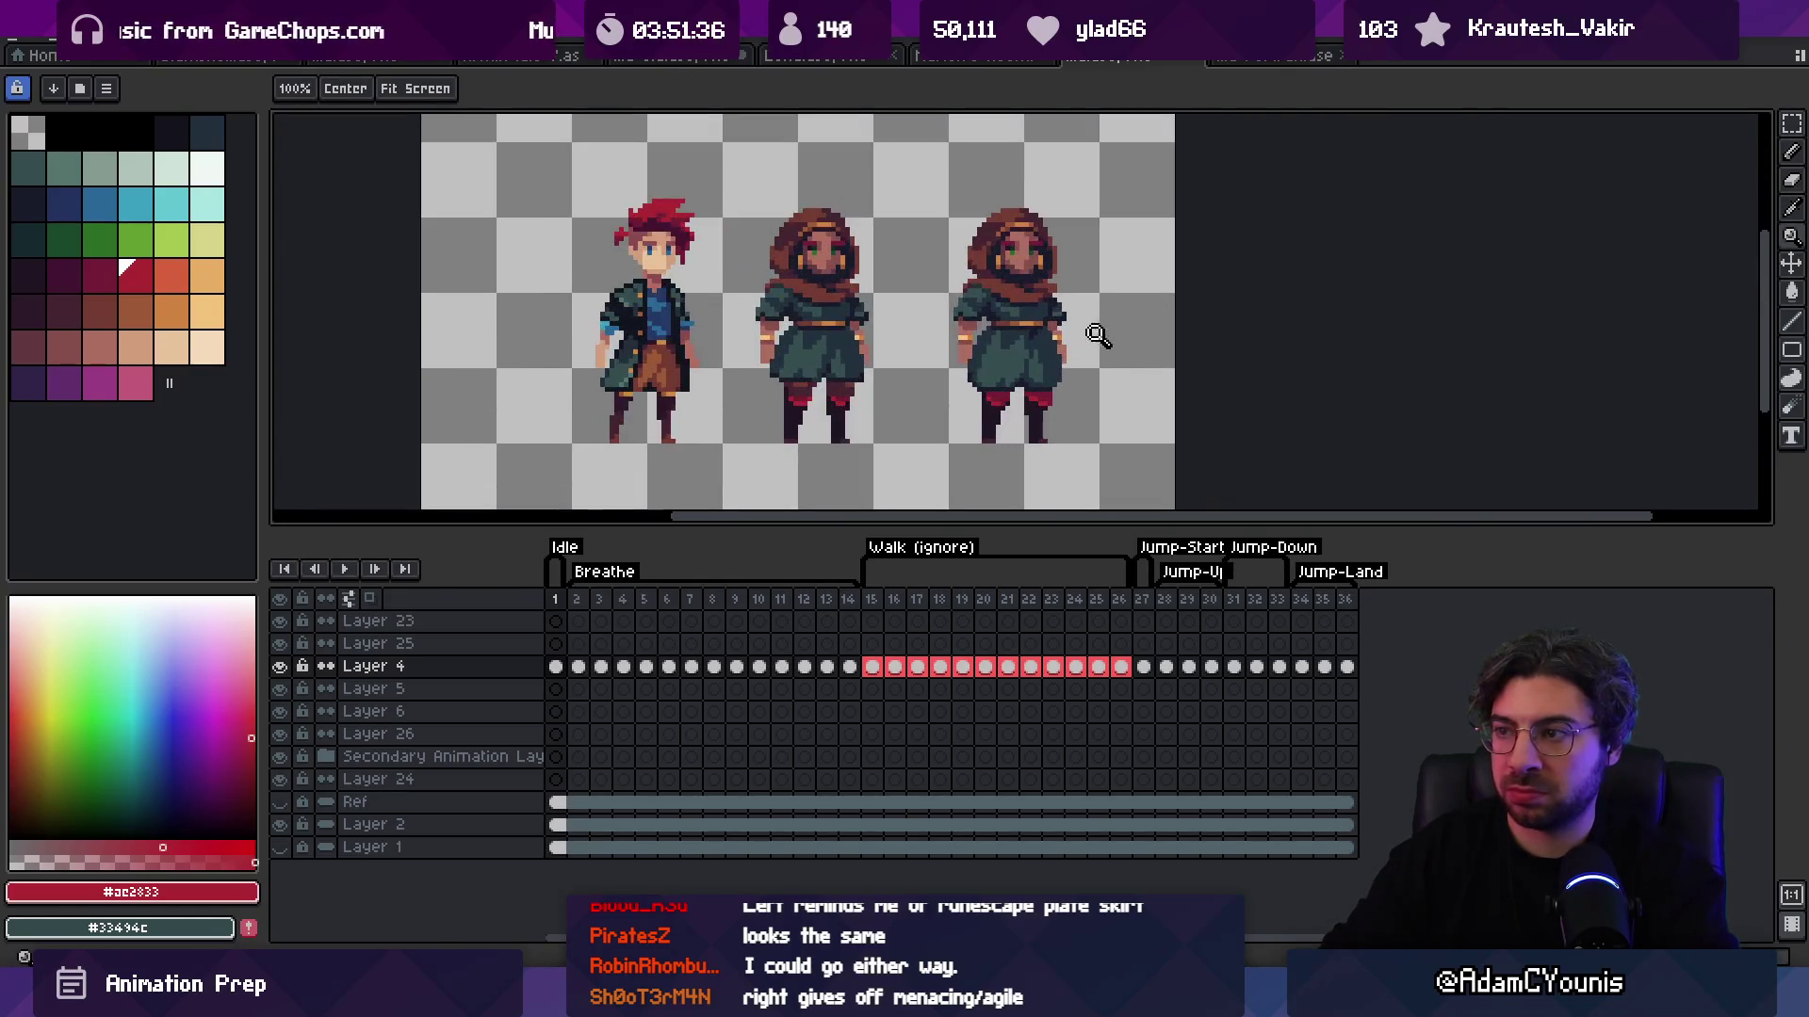
pyautogui.scroll(1, 1075, 301)
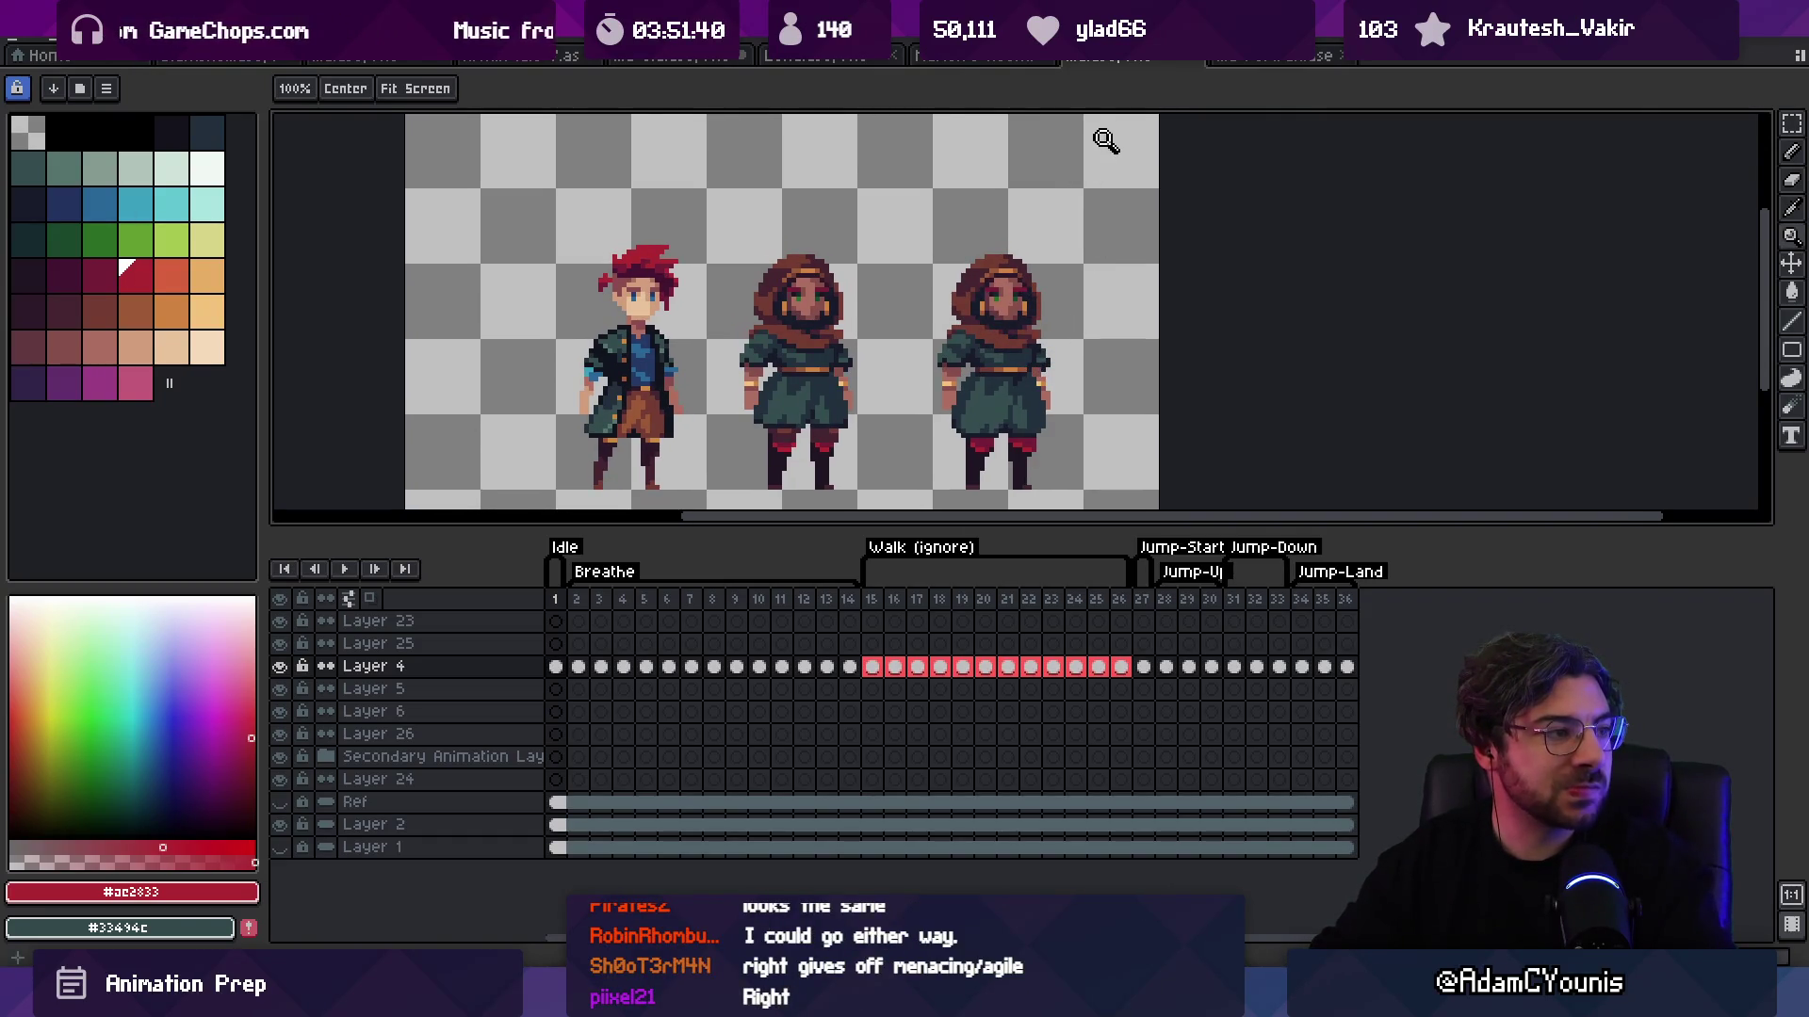
pyautogui.scroll(3, 1081, 242)
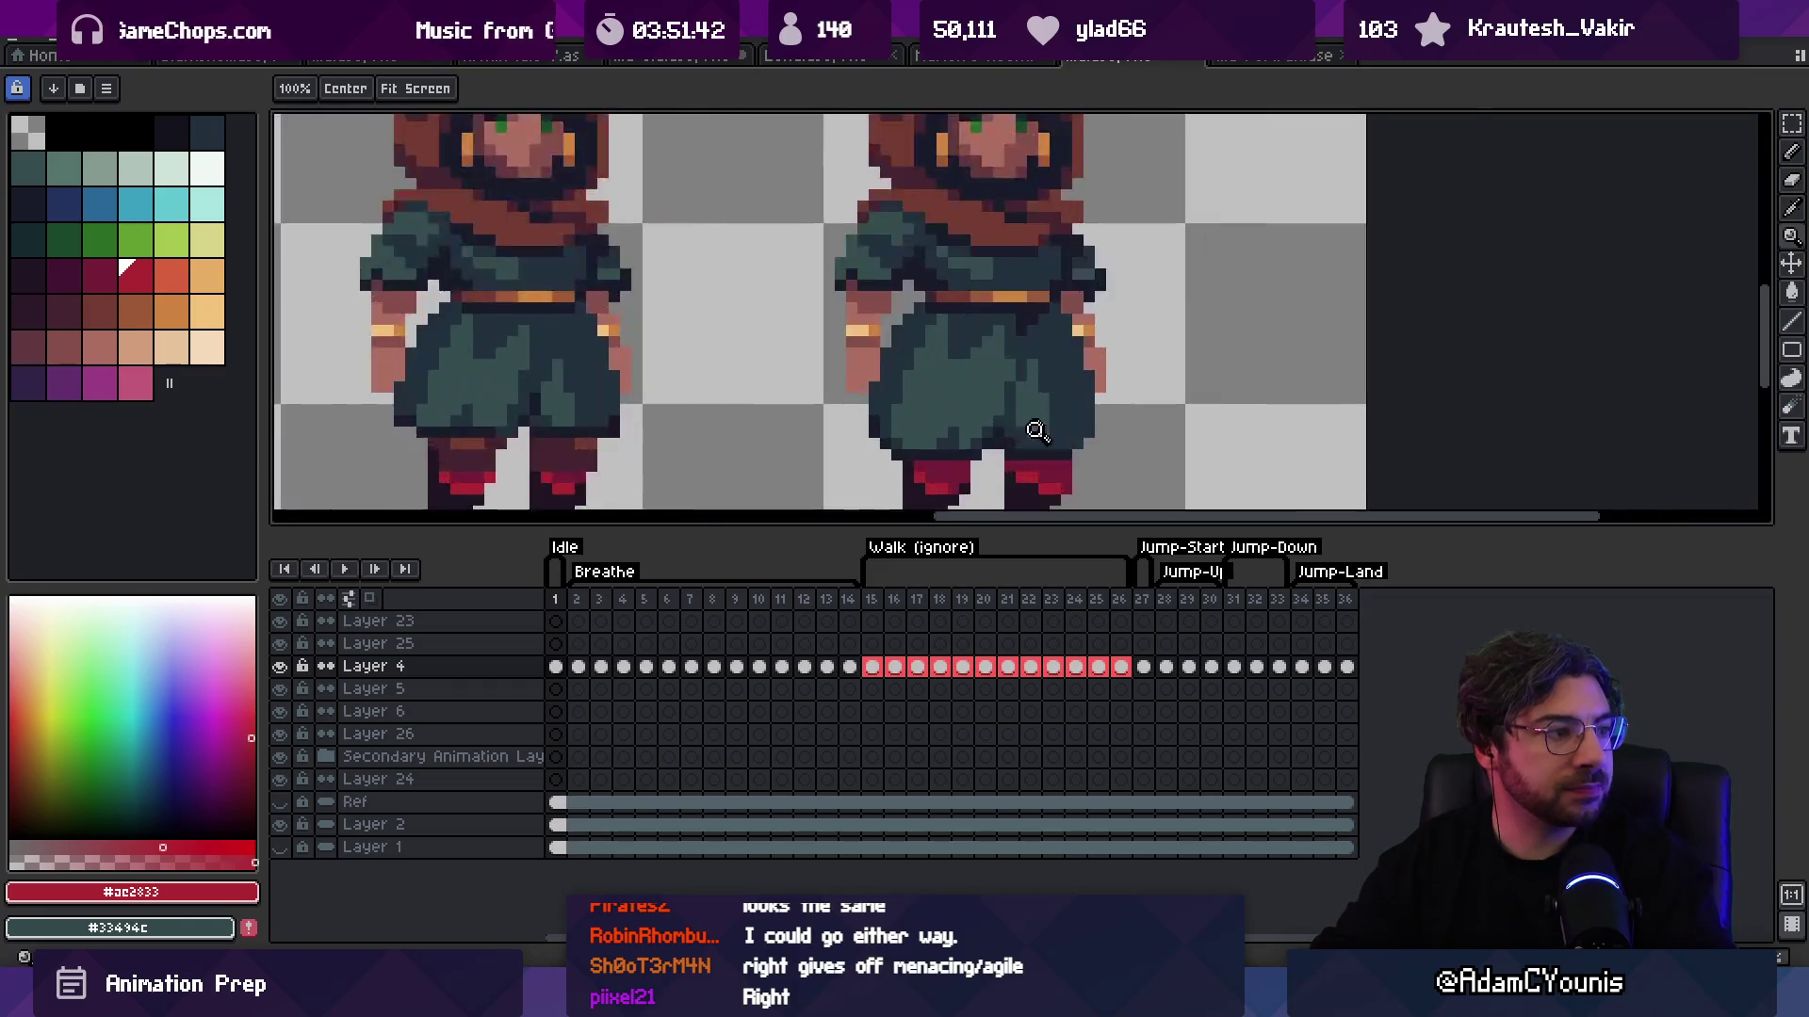
pyautogui.press('i')
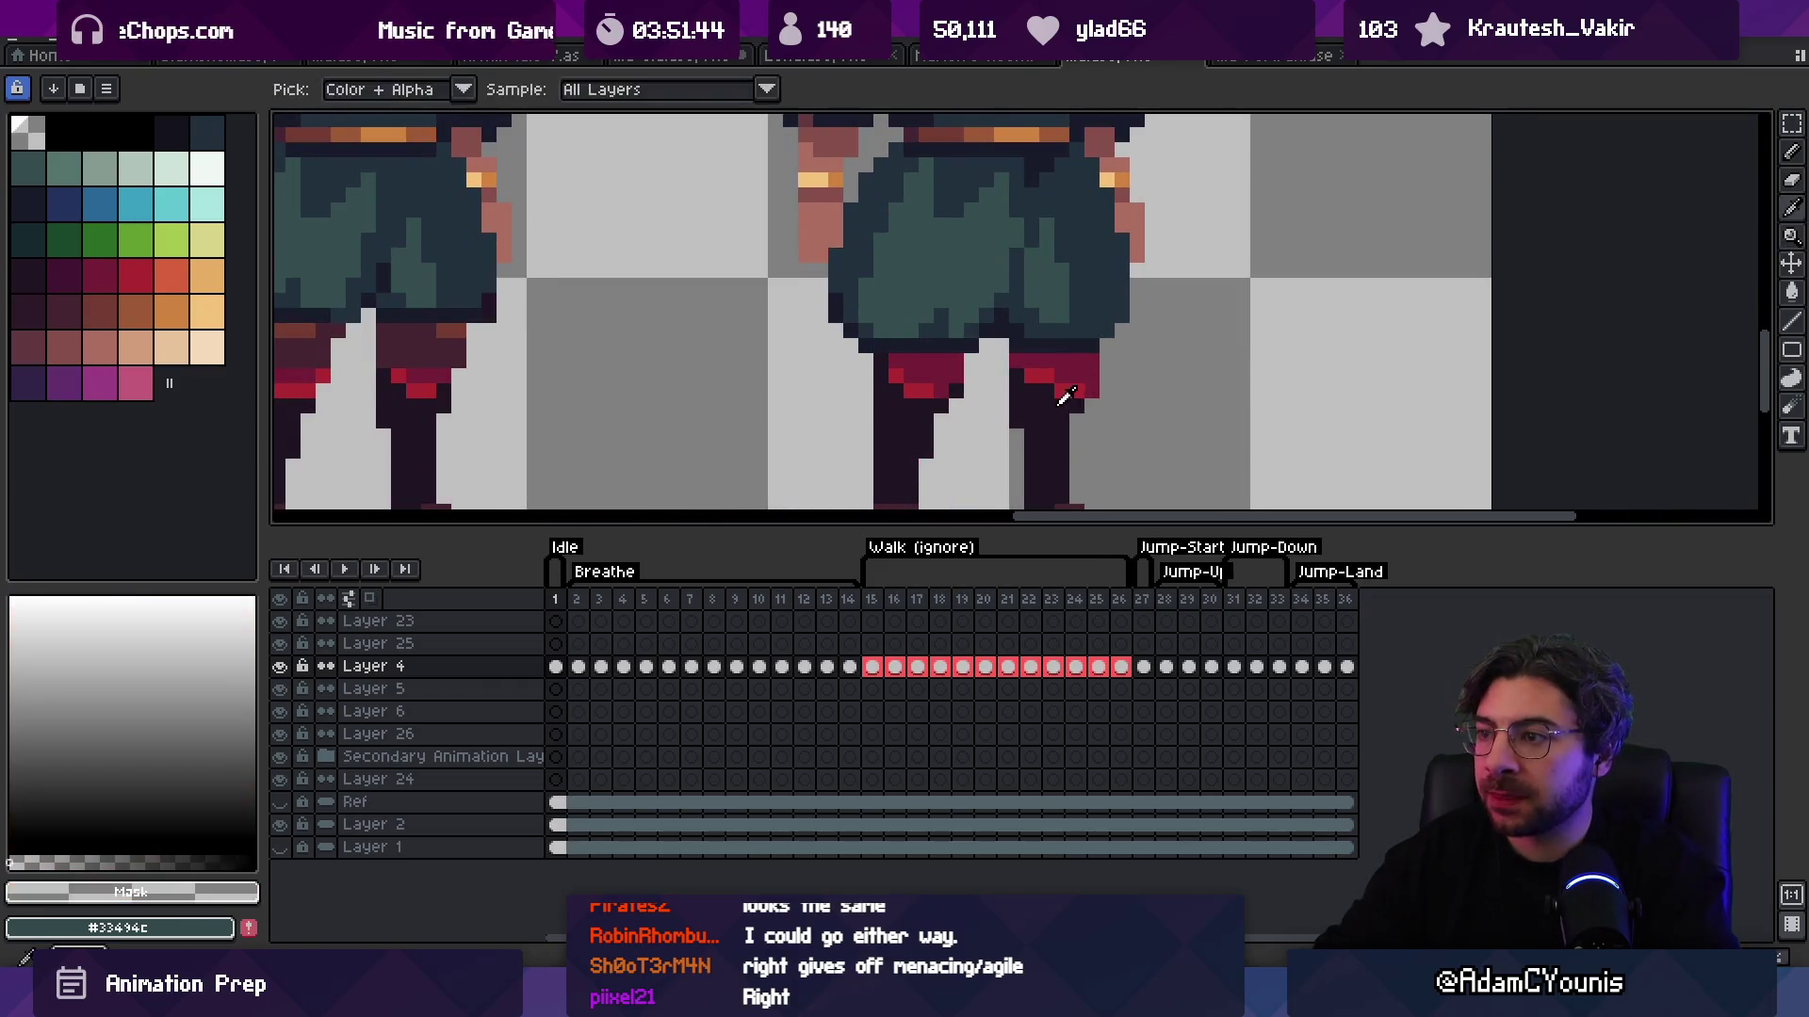
pyautogui.click(1072, 382)
pyautogui.click(1060, 375)
pyautogui.click(947, 382)
pyautogui.click(895, 375)
pyautogui.press('b')
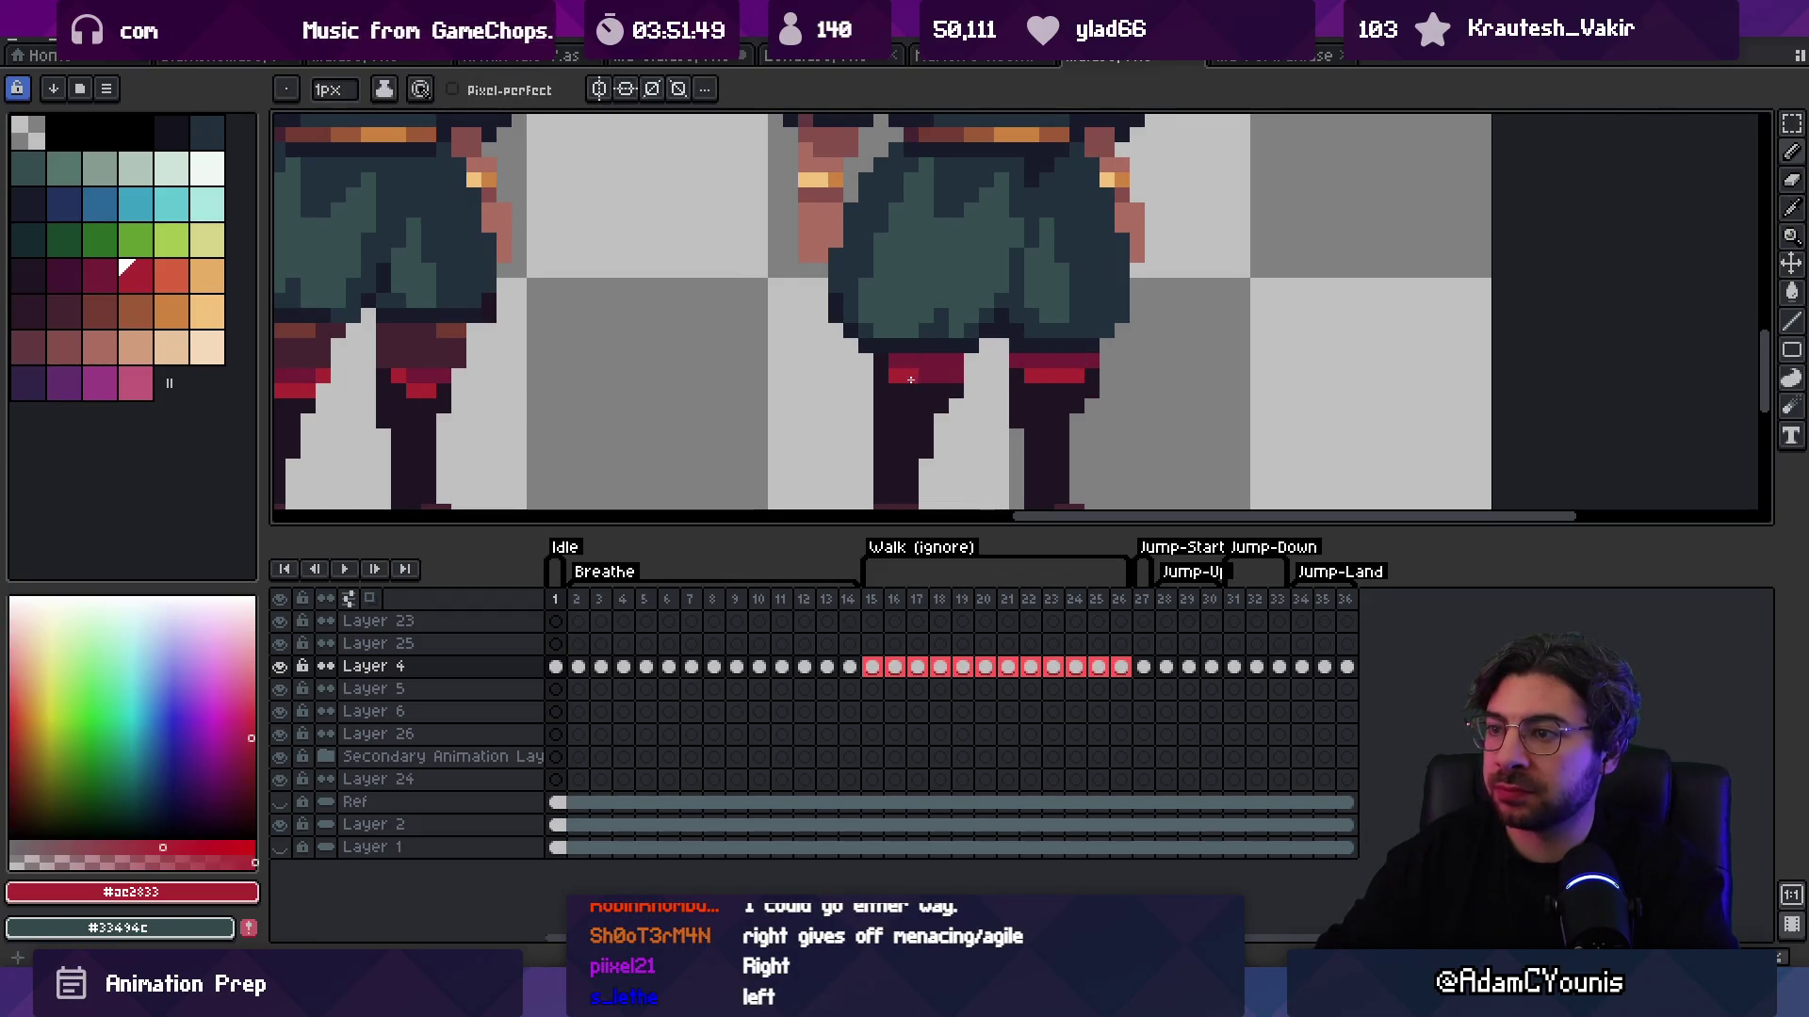
pyautogui.keyDown('alt'); pyautogui.click(900, 384); pyautogui.keyUp('alt')
# Step: Repaint pixels on the right leg's red band, undoing a stray red pixel
pyautogui.press('z')
pyautogui.scroll(-3, 1048, 279)
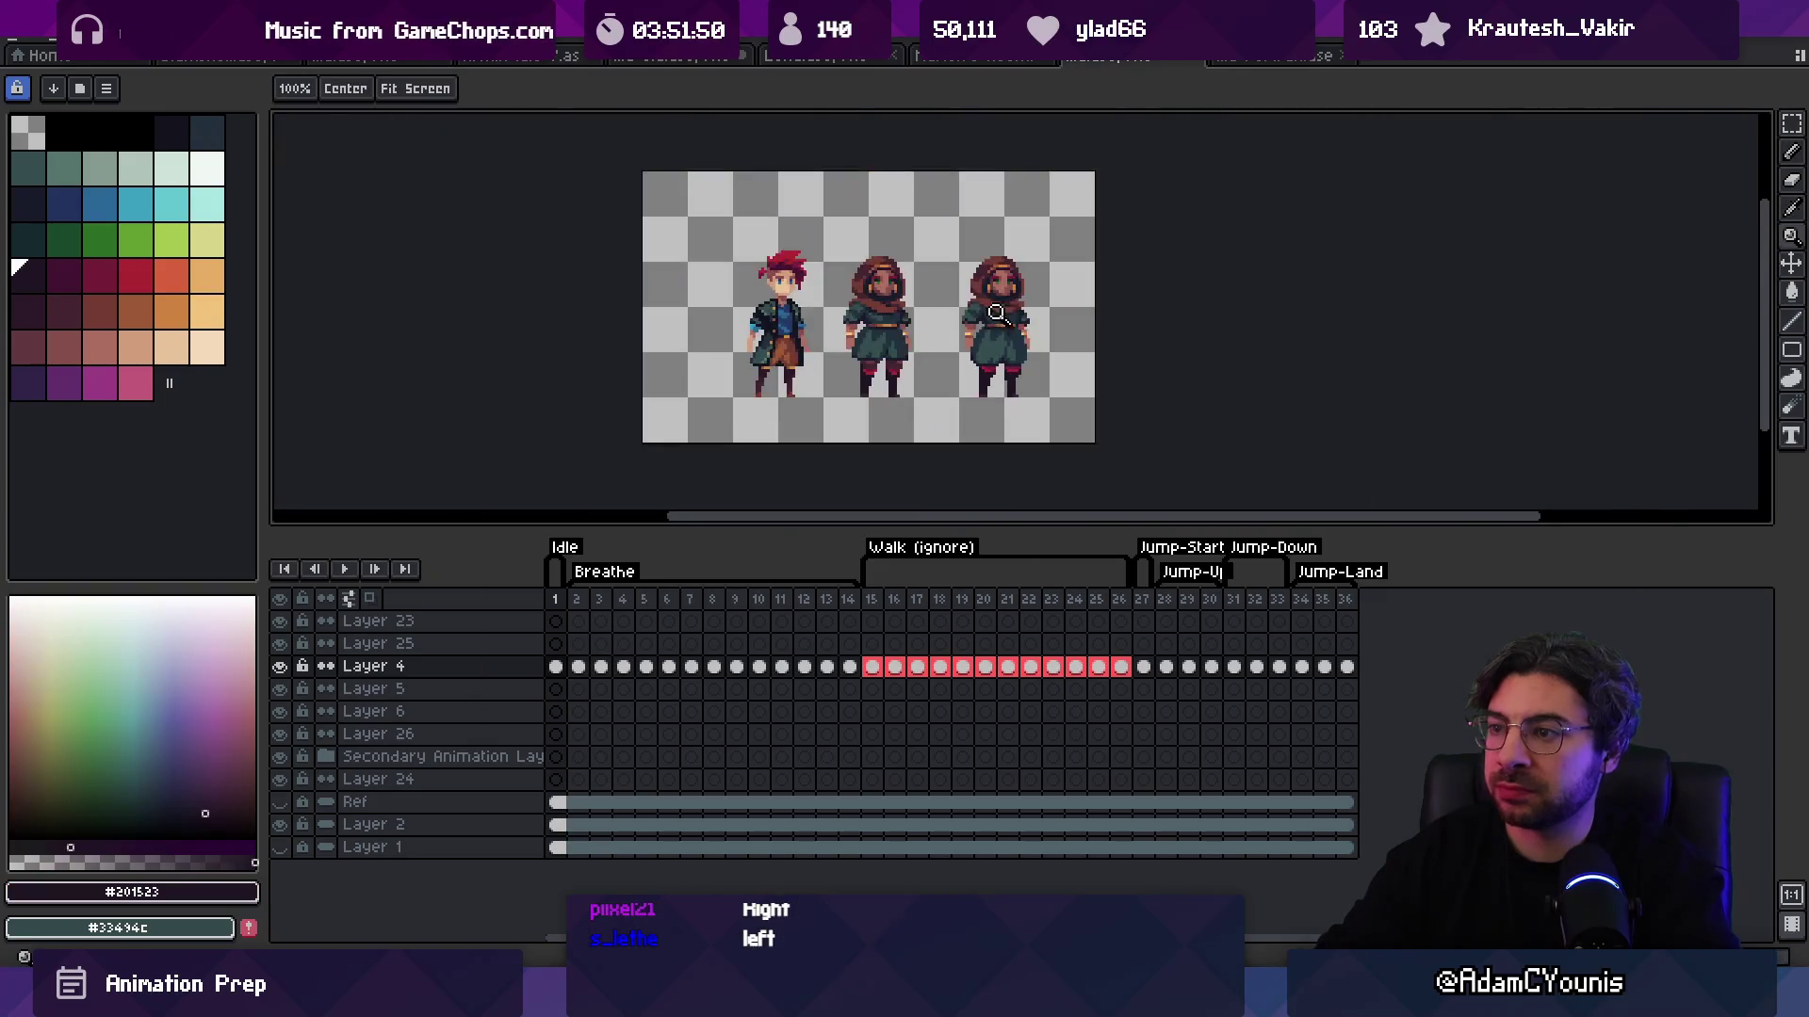
pyautogui.press('v')
pyautogui.press('z')
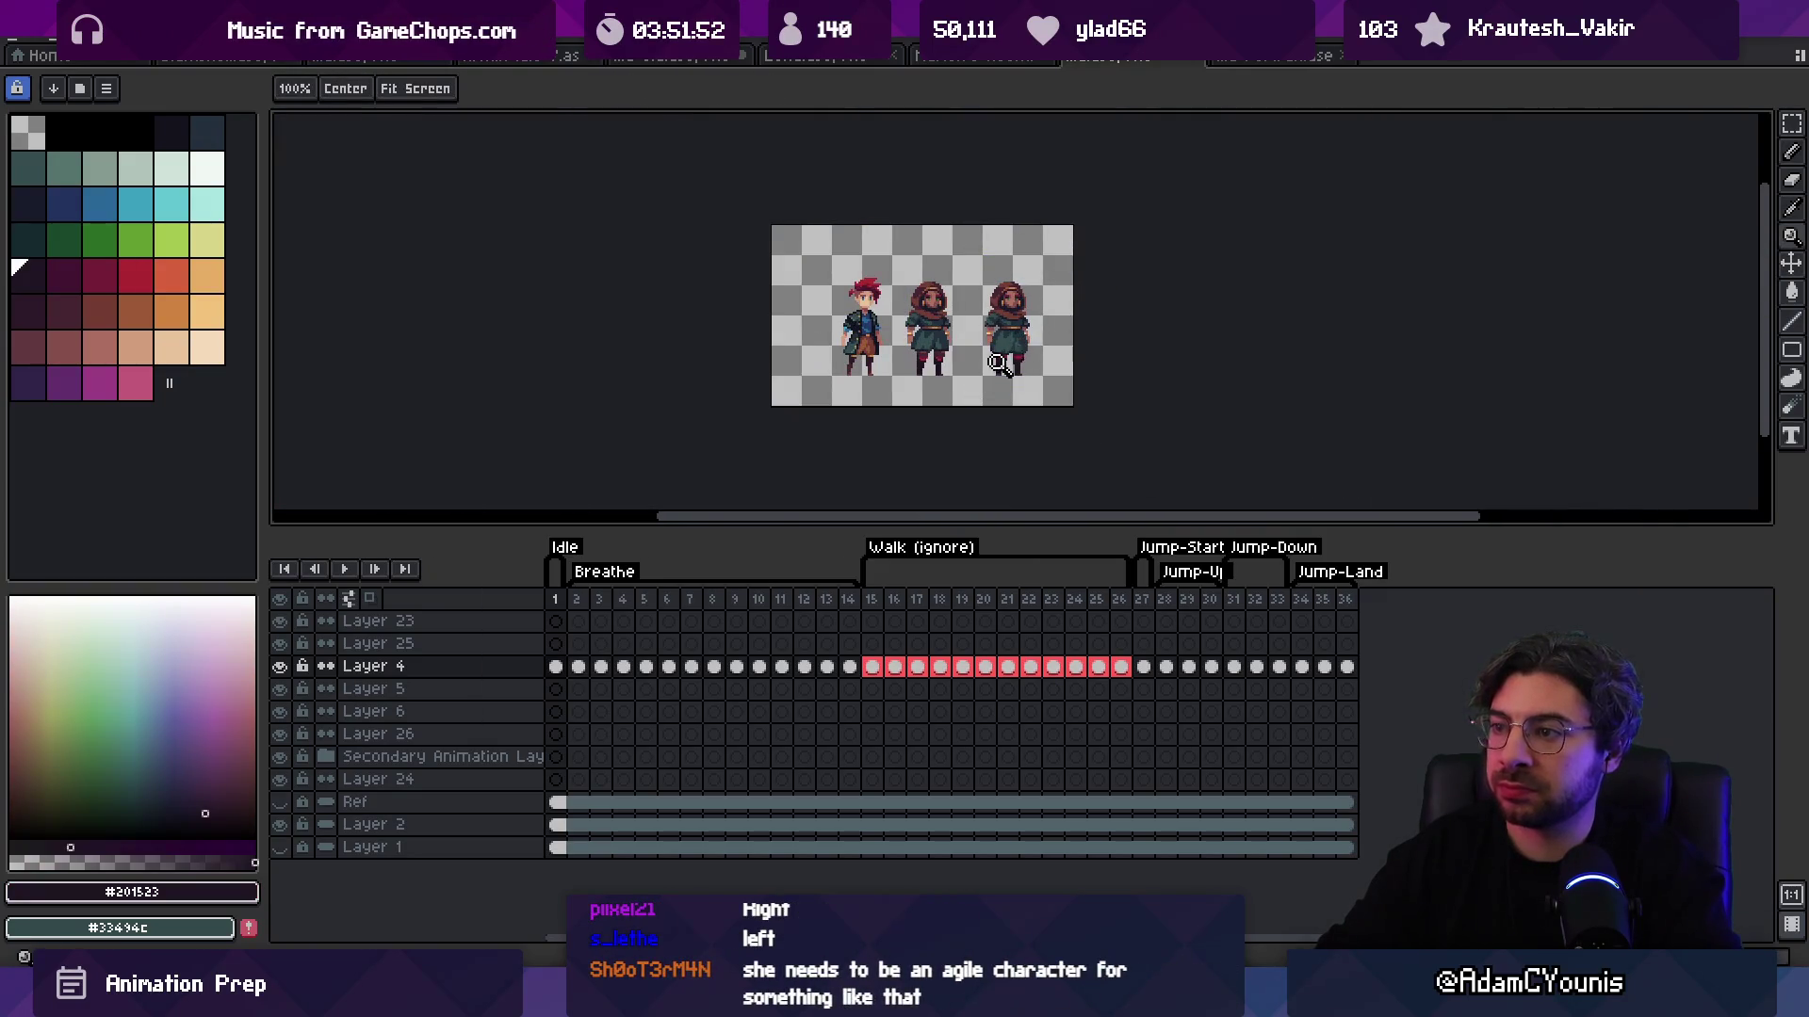
pyautogui.scroll(5, 1013, 363)
pyautogui.press('b')
pyautogui.keyDown('alt'); pyautogui.click(1161, 334); pyautogui.keyUp('alt')
pyautogui.click(1161, 353)
pyautogui.hotkey('ctrl', 'z')
pyautogui.keyDown('alt'); pyautogui.click(1162, 353); pyautogui.keyUp('alt')
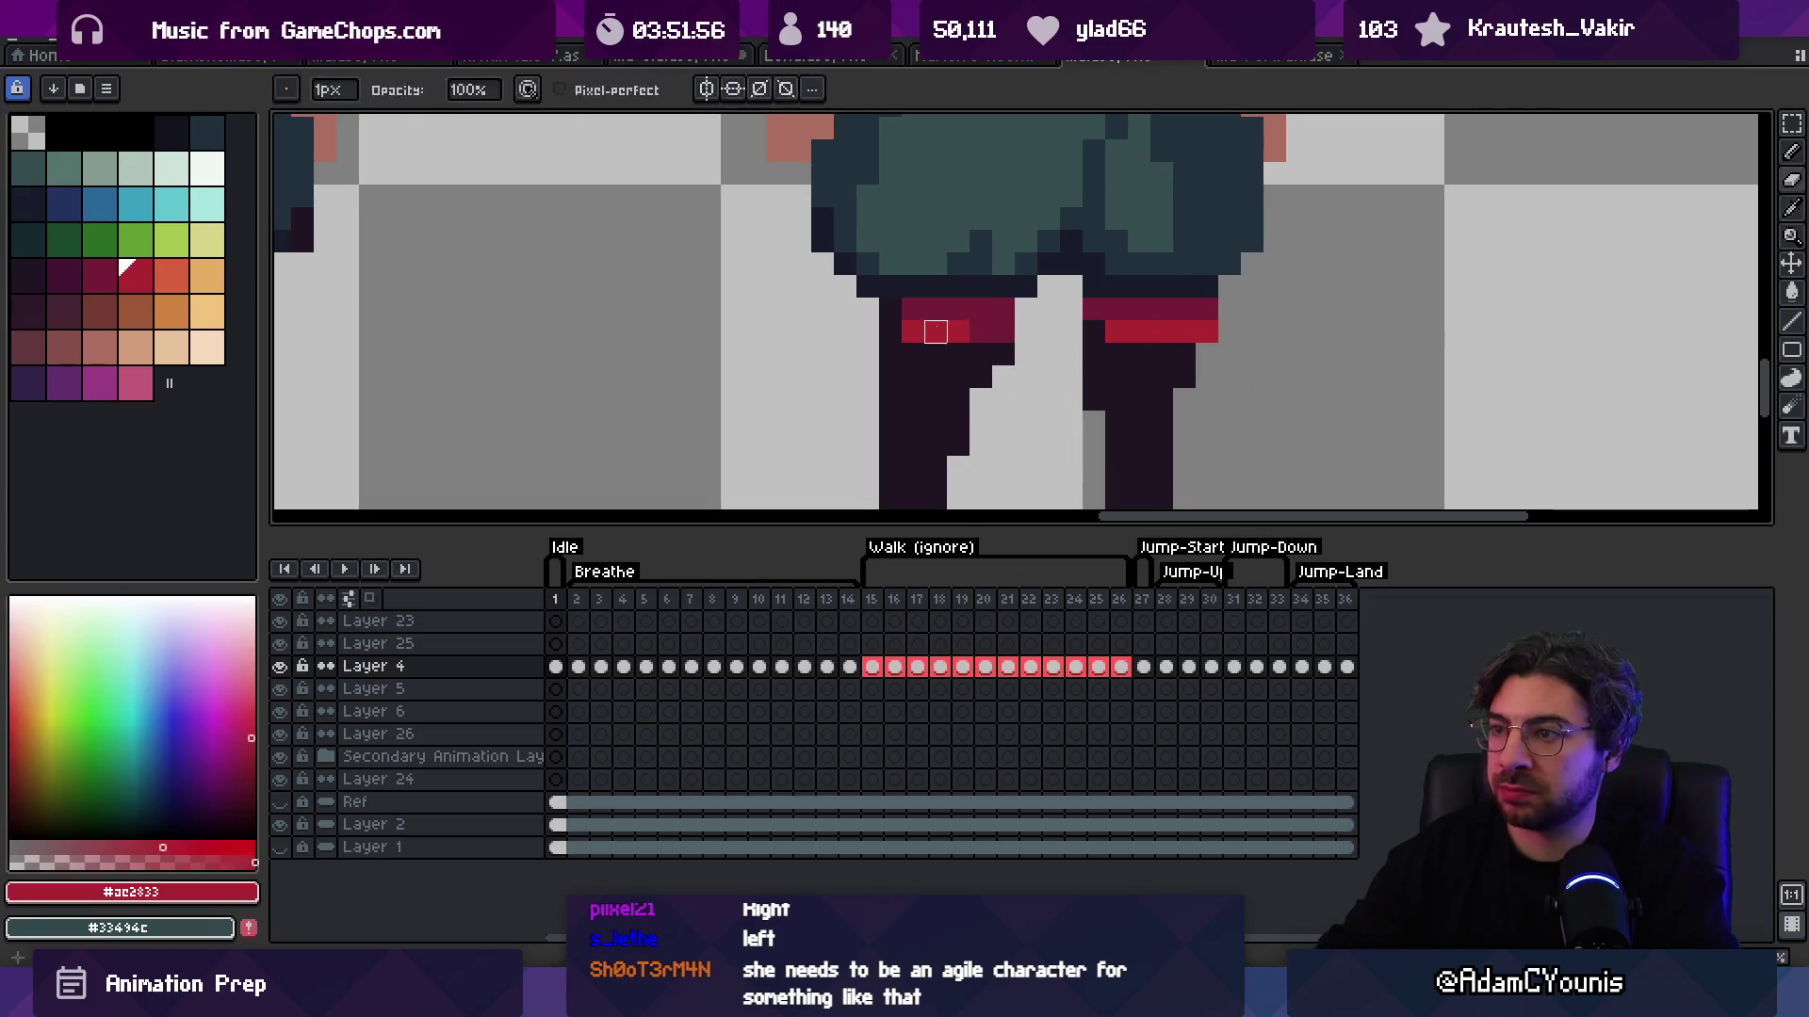
pyautogui.click(1093, 309)
pyautogui.keyDown('alt'); pyautogui.click(1142, 329); pyautogui.keyUp('alt')
# Step: Pick the darker boot-trim red #741e37 from the leg band
pyautogui.press('z')
pyautogui.scroll(-5, 1164, 309)
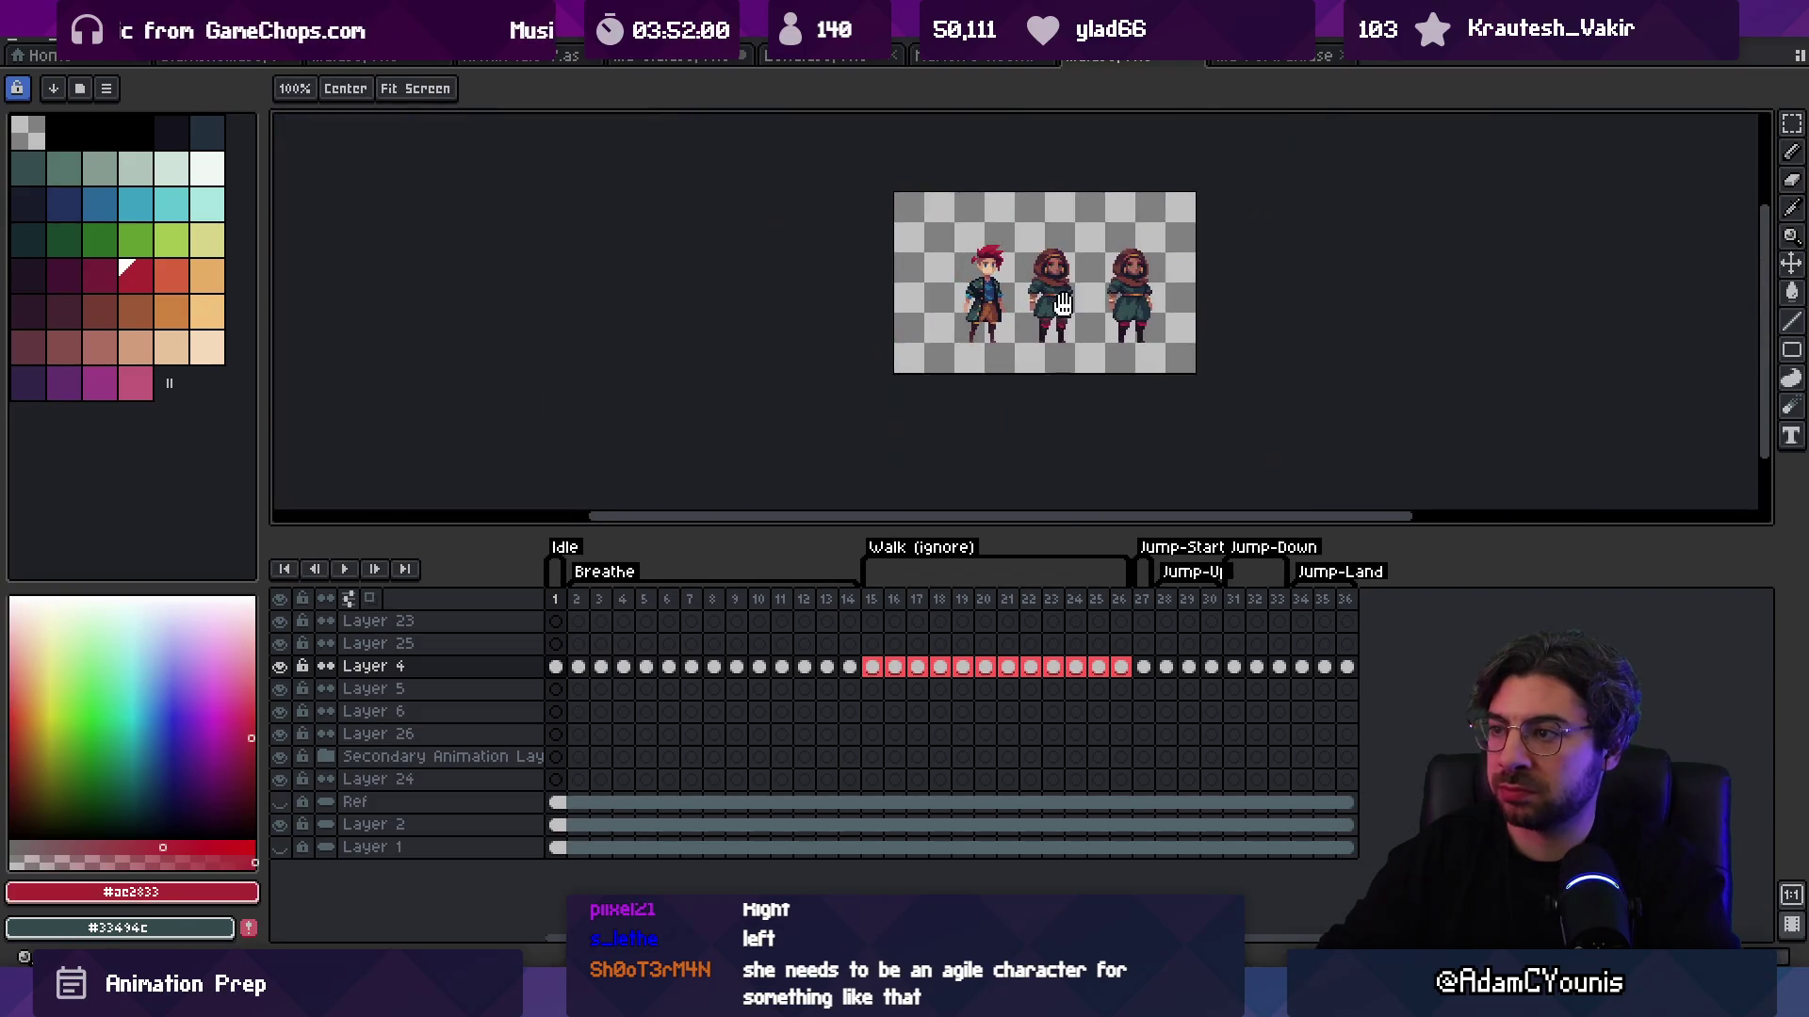
pyautogui.scroll(5, 1107, 336)
pyautogui.keyDown('alt'); pyautogui.click(1097, 344); pyautogui.keyUp('alt')
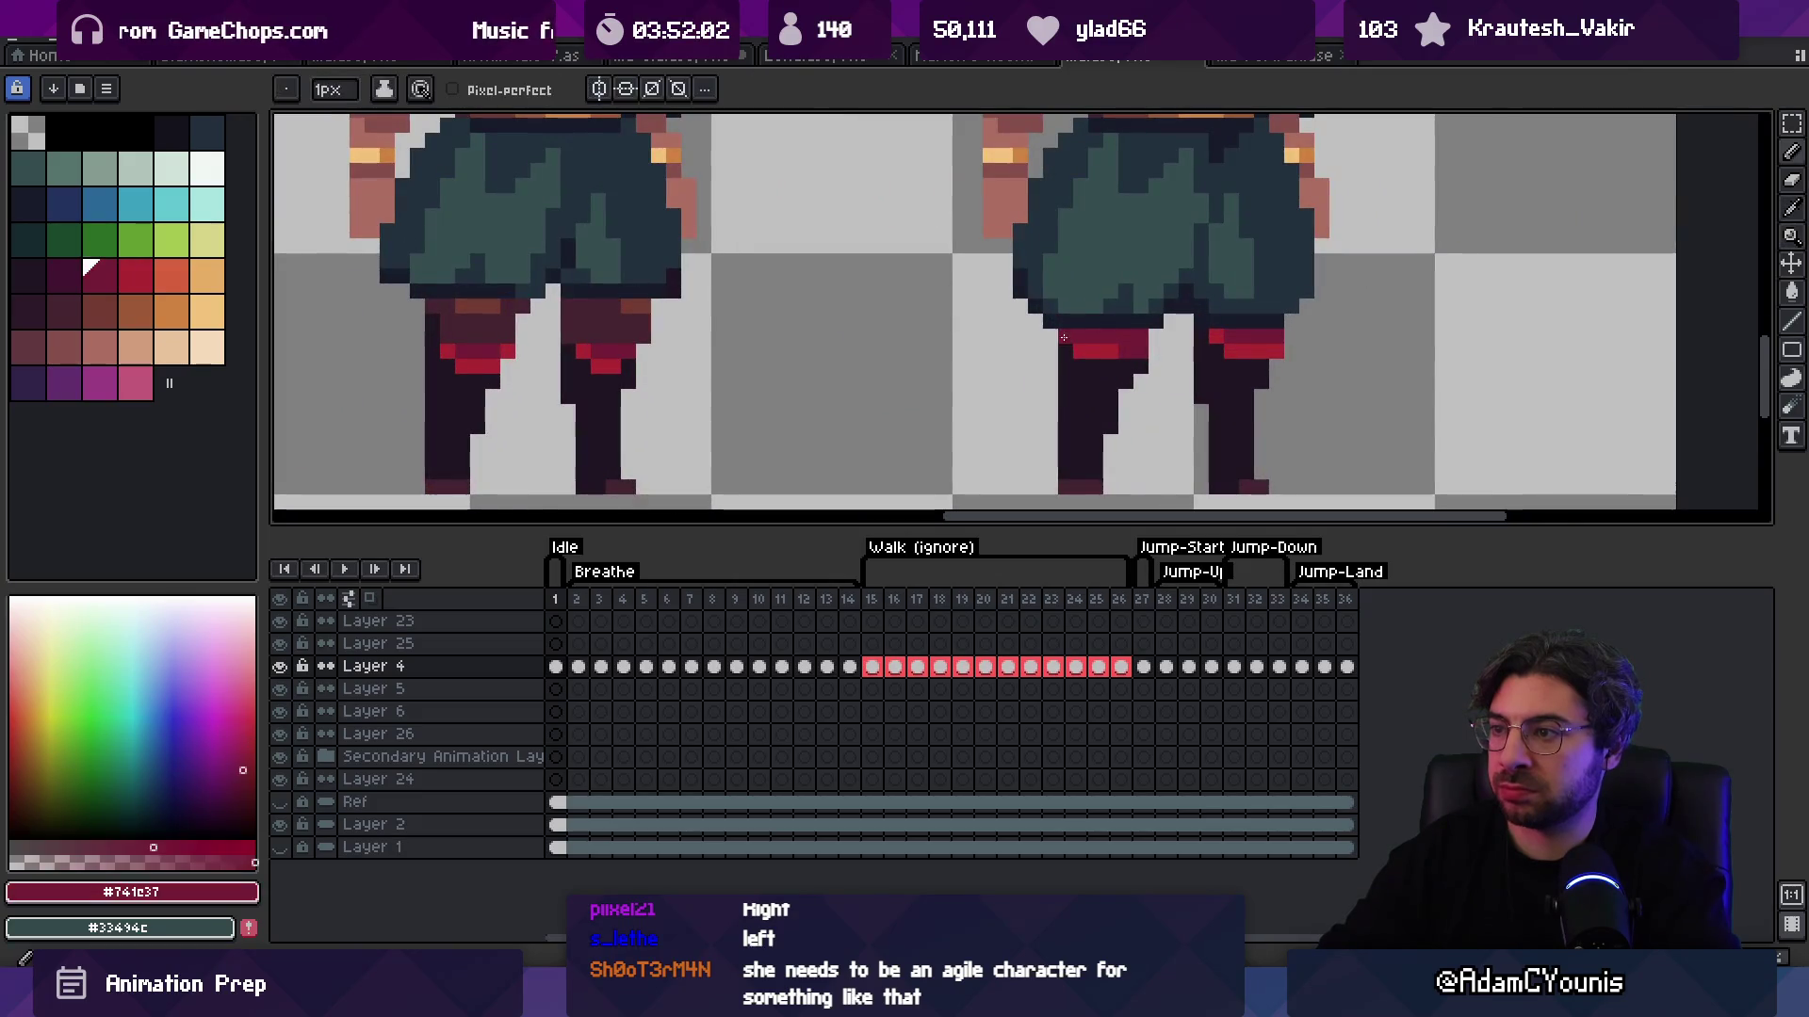
pyautogui.scroll(-5, 1155, 407)
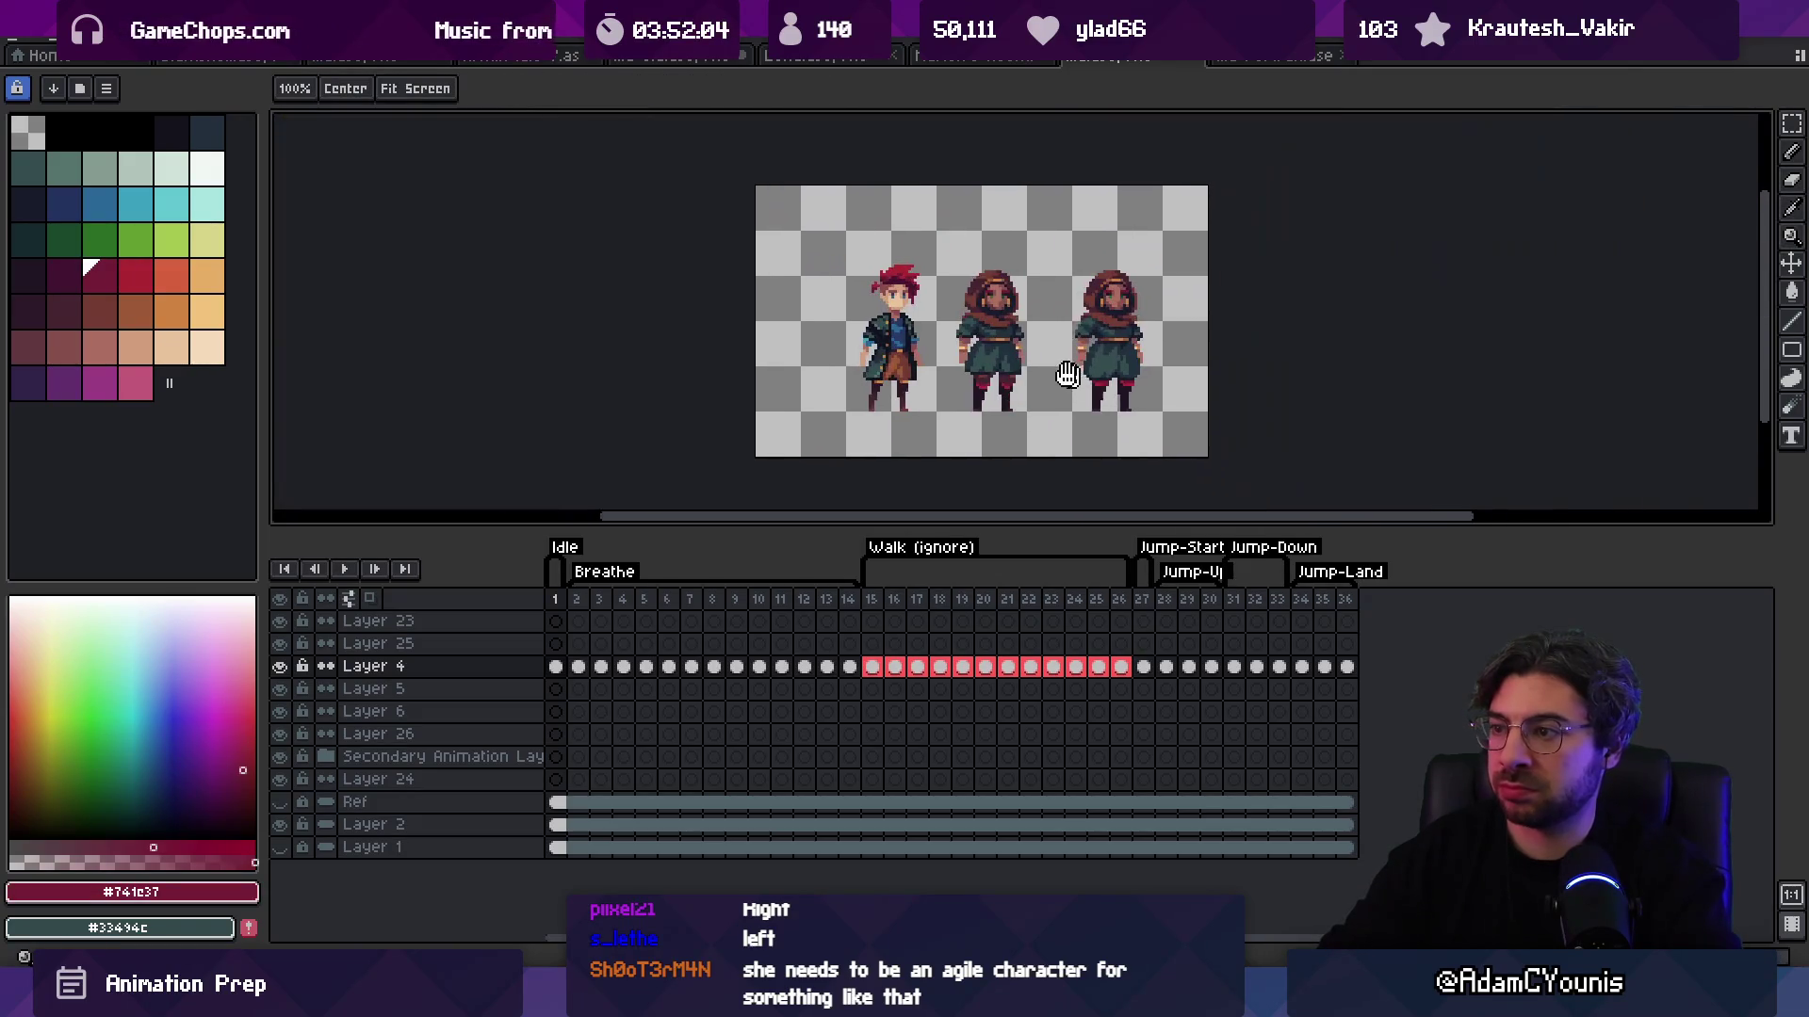
pyautogui.scroll(5, 1127, 372)
# Step: Select one leg of the right hooded figure and nudge it one pixel left
pyautogui.press('m')
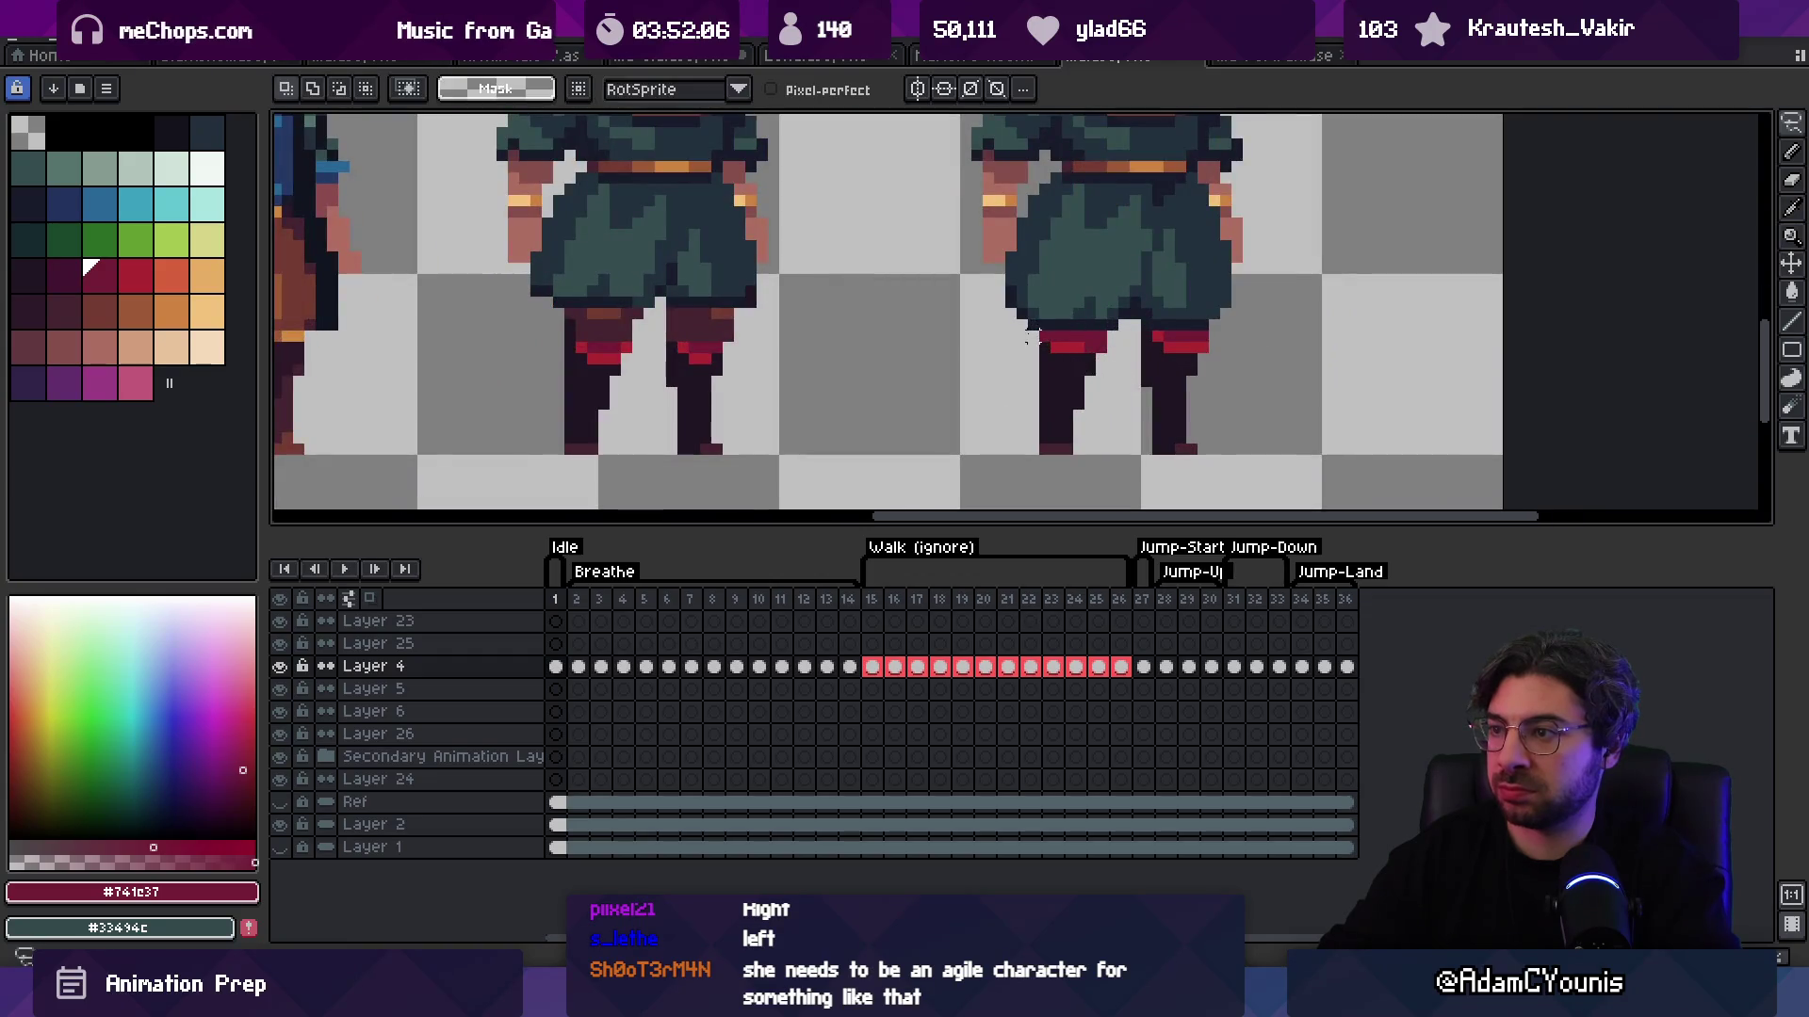
pyautogui.moveTo(1000, 326); pyautogui.dragTo(1134, 471)
pyautogui.press('Left')
# Step: Pan across the three characters and sample the robe's dark outline colour
pyautogui.press('z')
pyautogui.scroll(-5, 1116, 374)
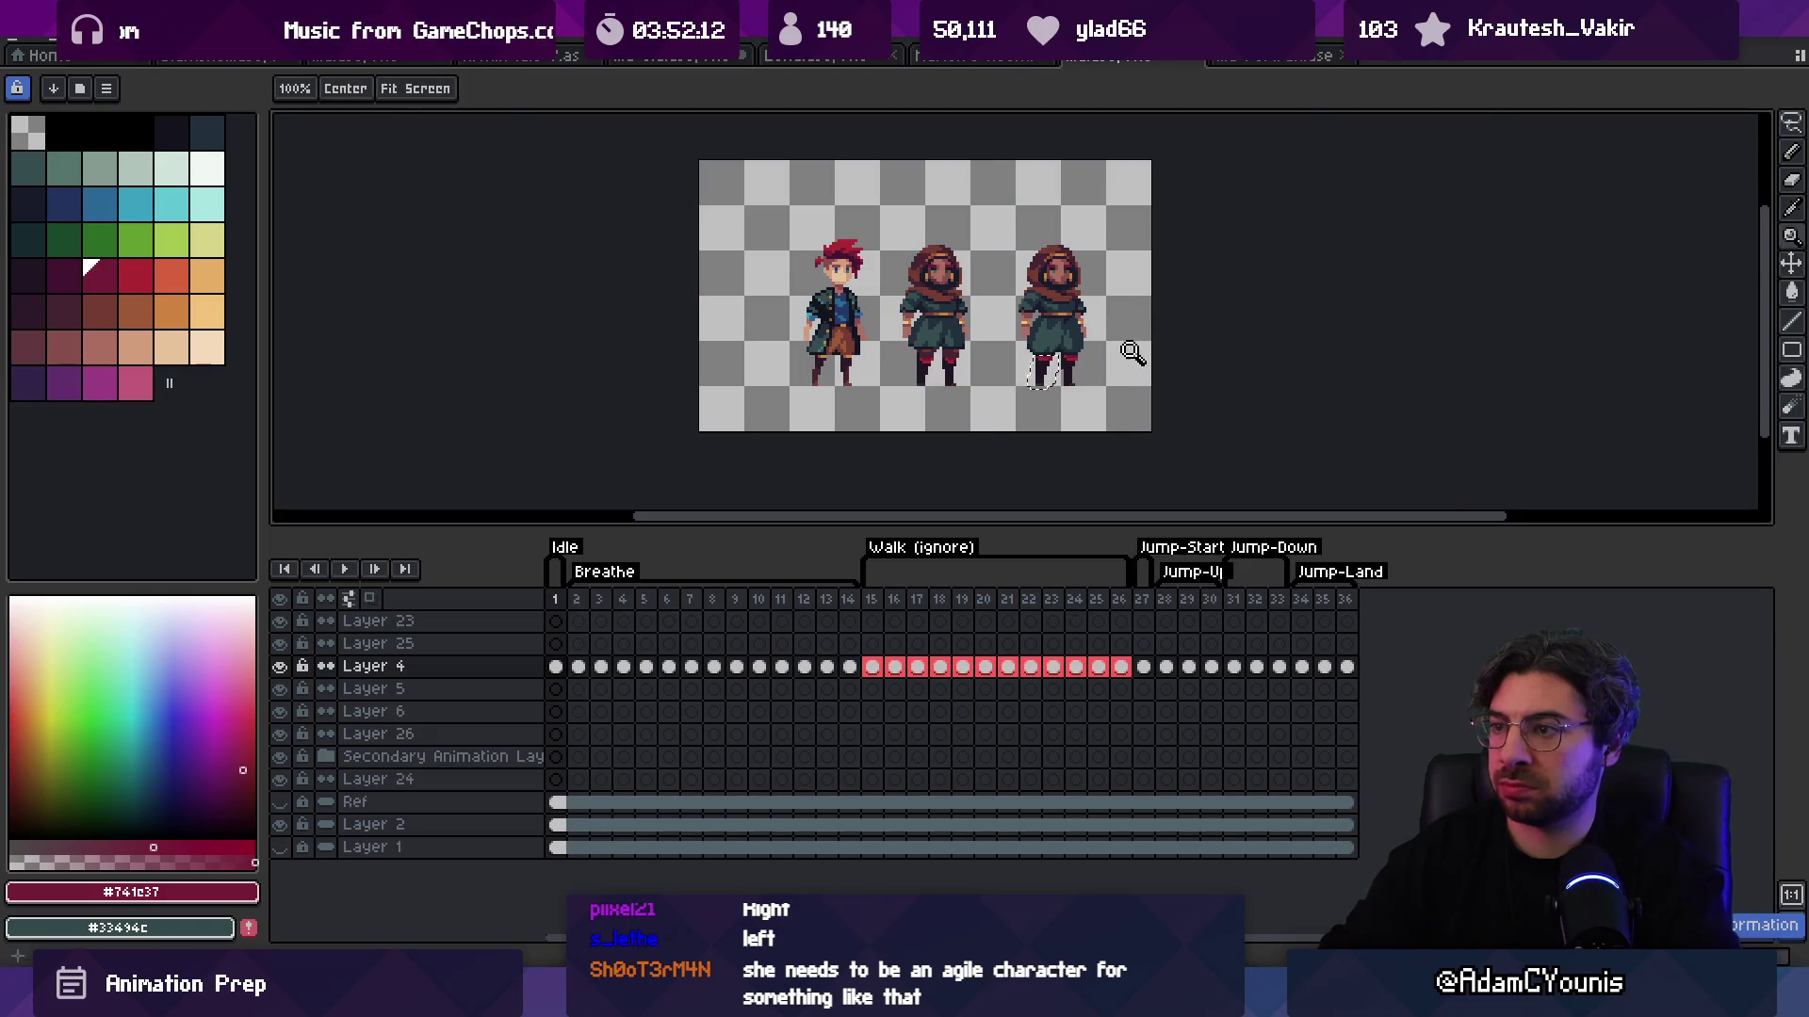
pyautogui.scroll(3, 1056, 352)
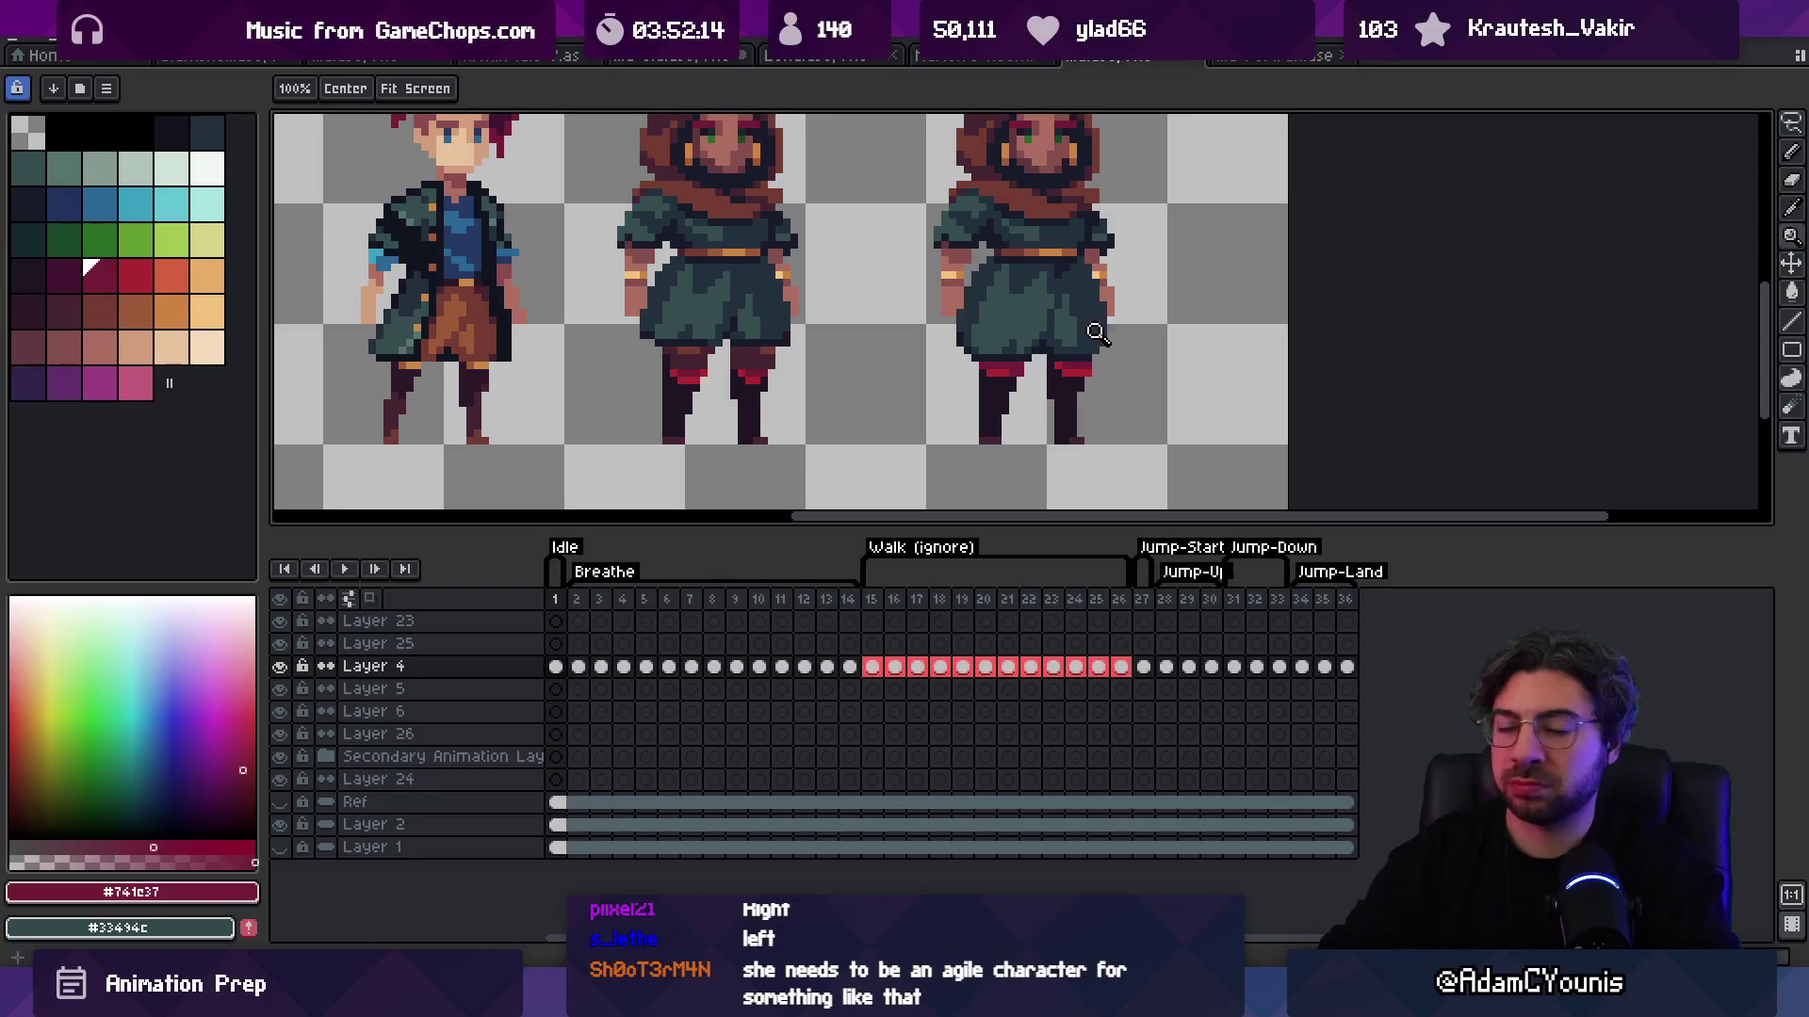
pyautogui.moveTo(1056, 359); pyautogui.dragTo(1034, 389)
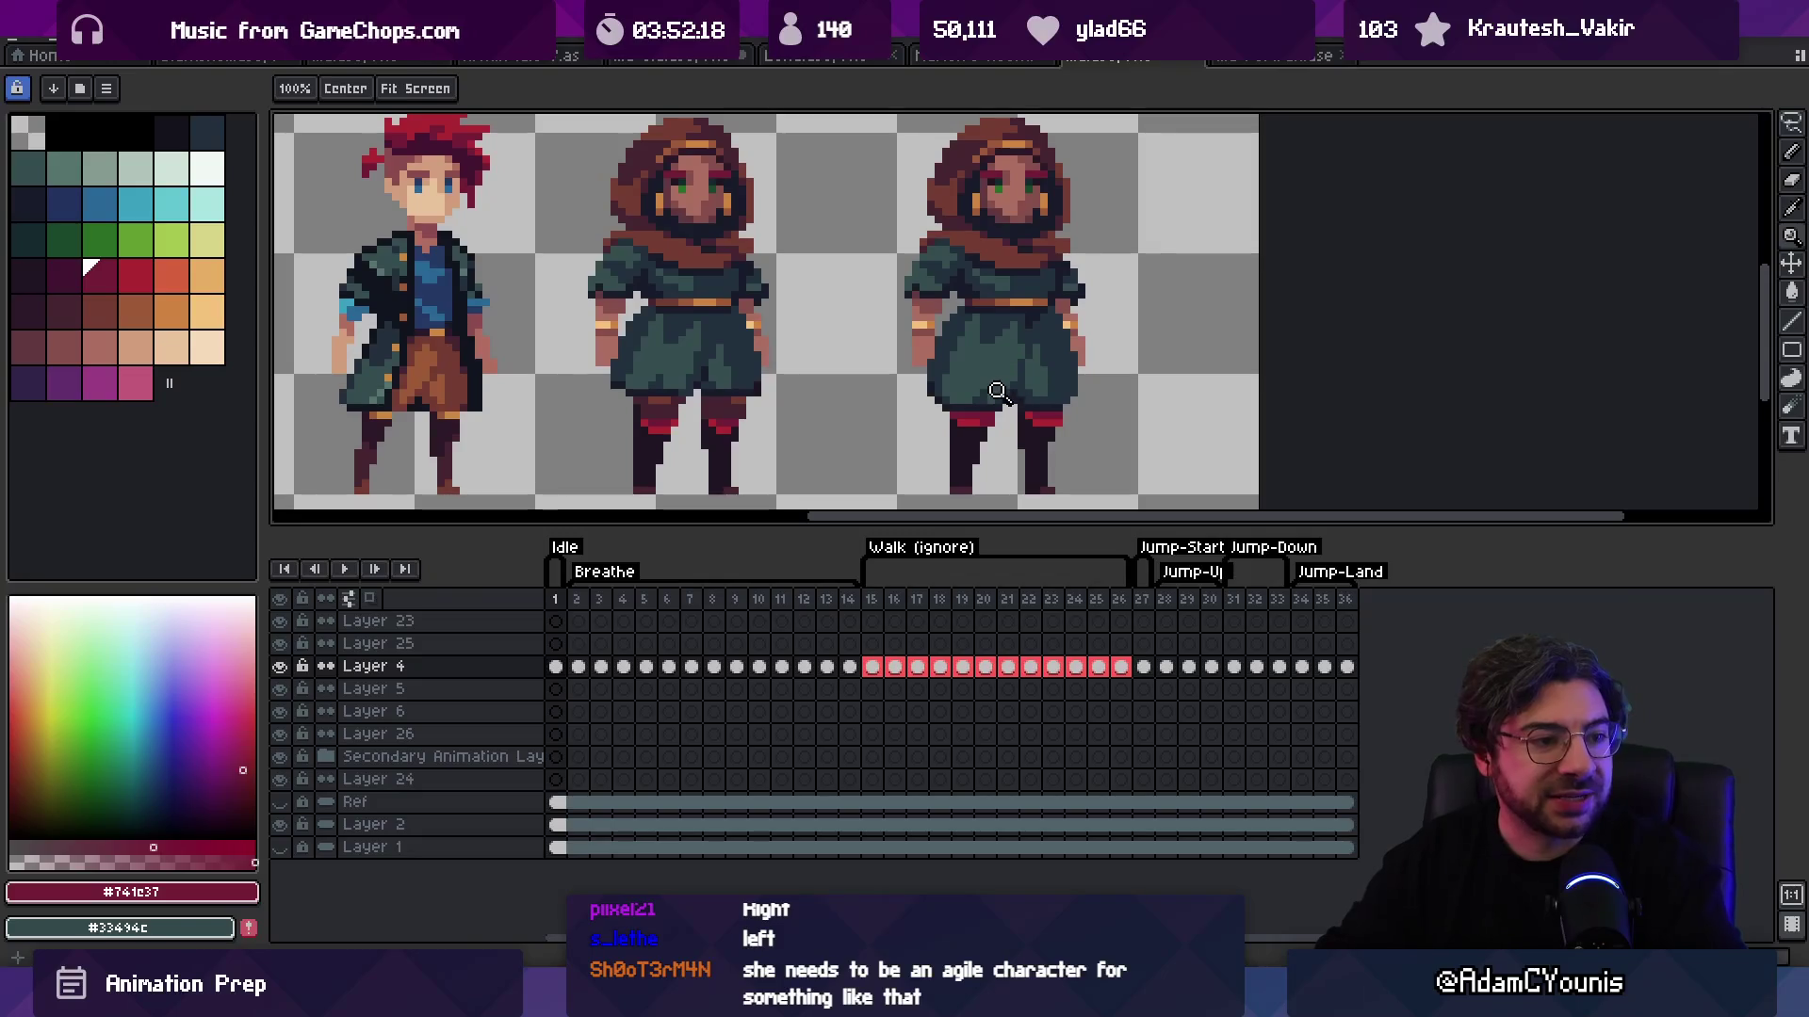
pyautogui.scroll(-1, 1036, 351)
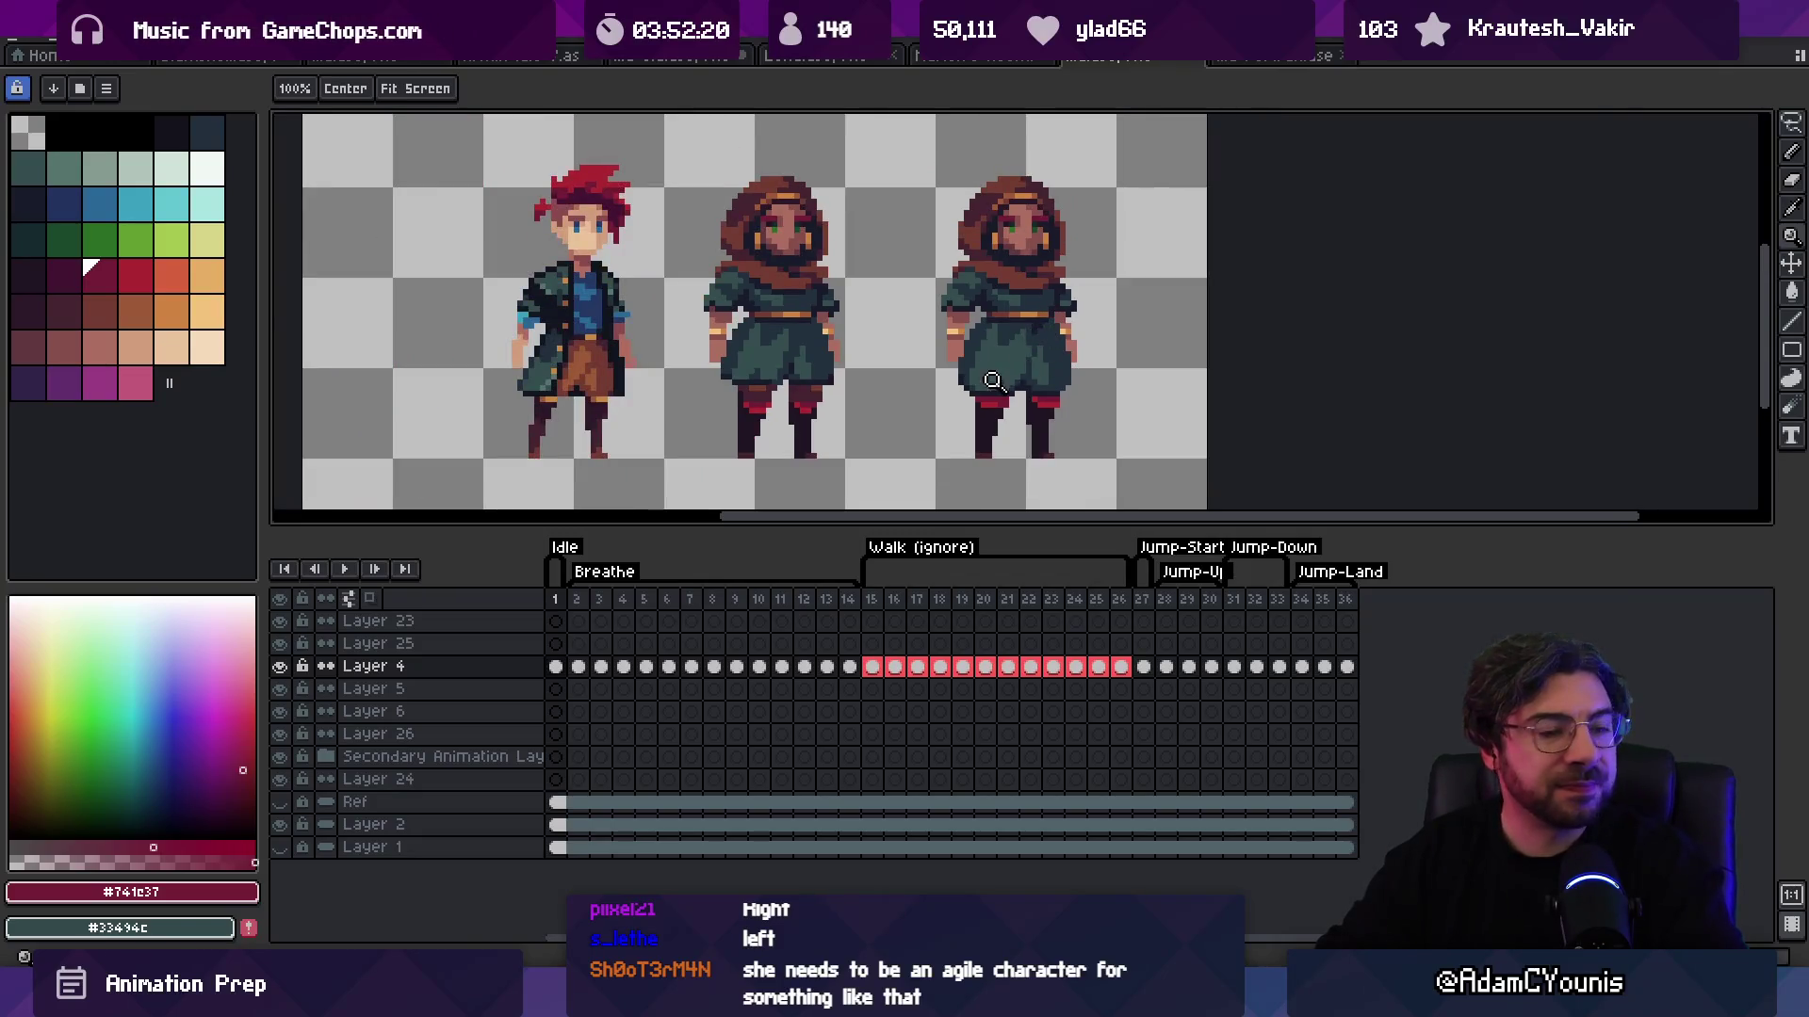
pyautogui.scroll(3, 1000, 378)
pyautogui.press('b')
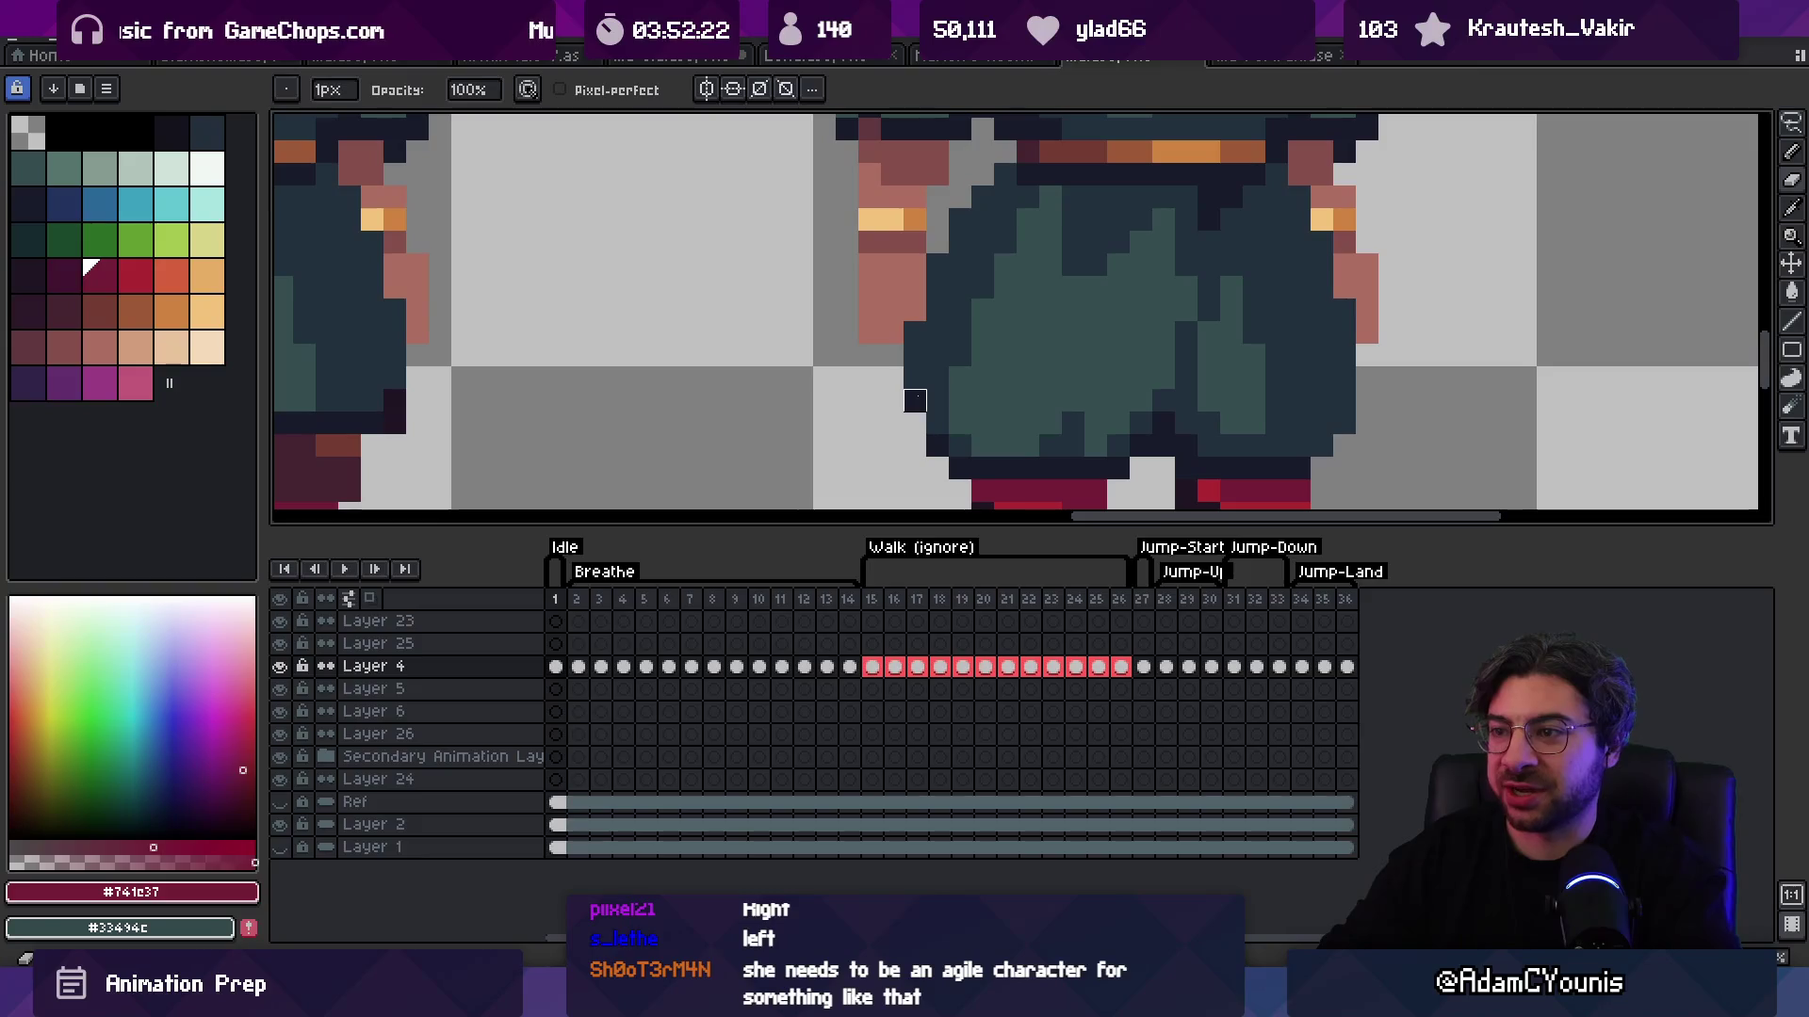
pyautogui.keyDown('alt'); pyautogui.click(914, 401); pyautogui.keyUp('alt')
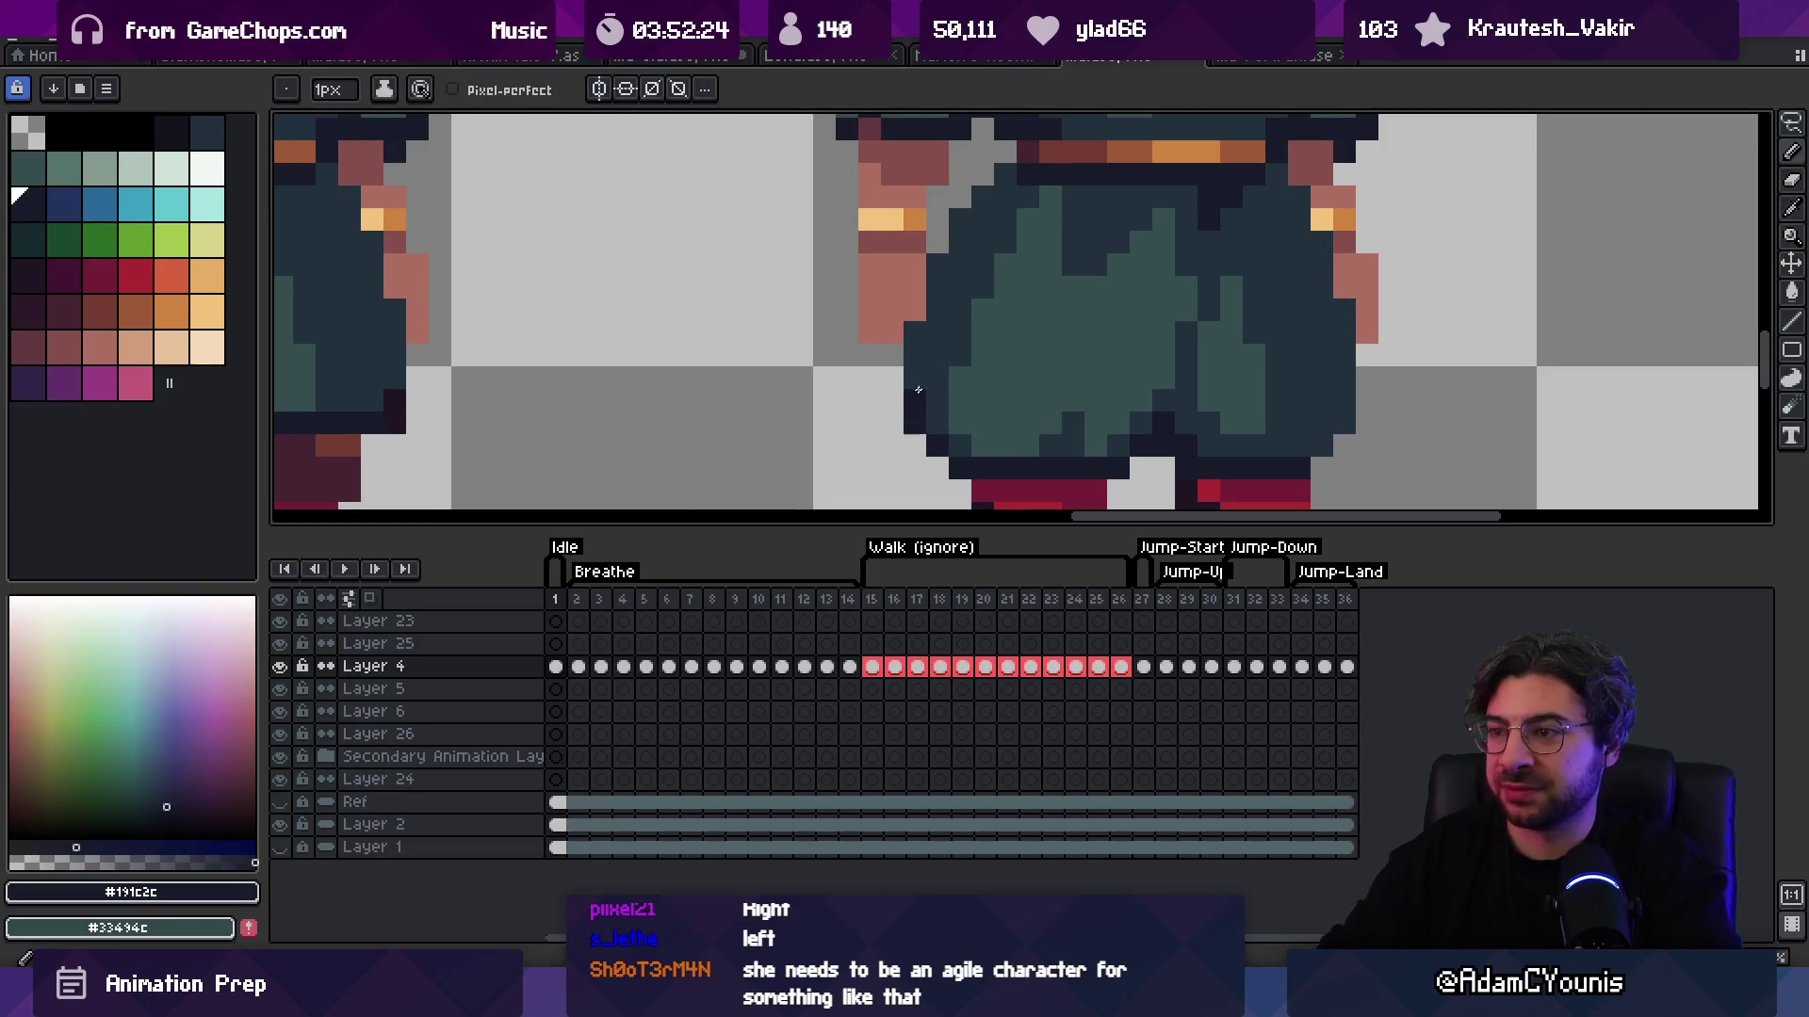
# Step: Sample the robe's dark teal shade, then the dark outline colour again
pyautogui.press('z')
pyautogui.scroll(-4, 1002, 277)
pyautogui.scroll(3, 994, 377)
pyautogui.press('b')
pyautogui.press('z')
pyautogui.scroll(-3, 987, 443)
pyautogui.scroll(3, 1007, 419)
pyautogui.press('b')
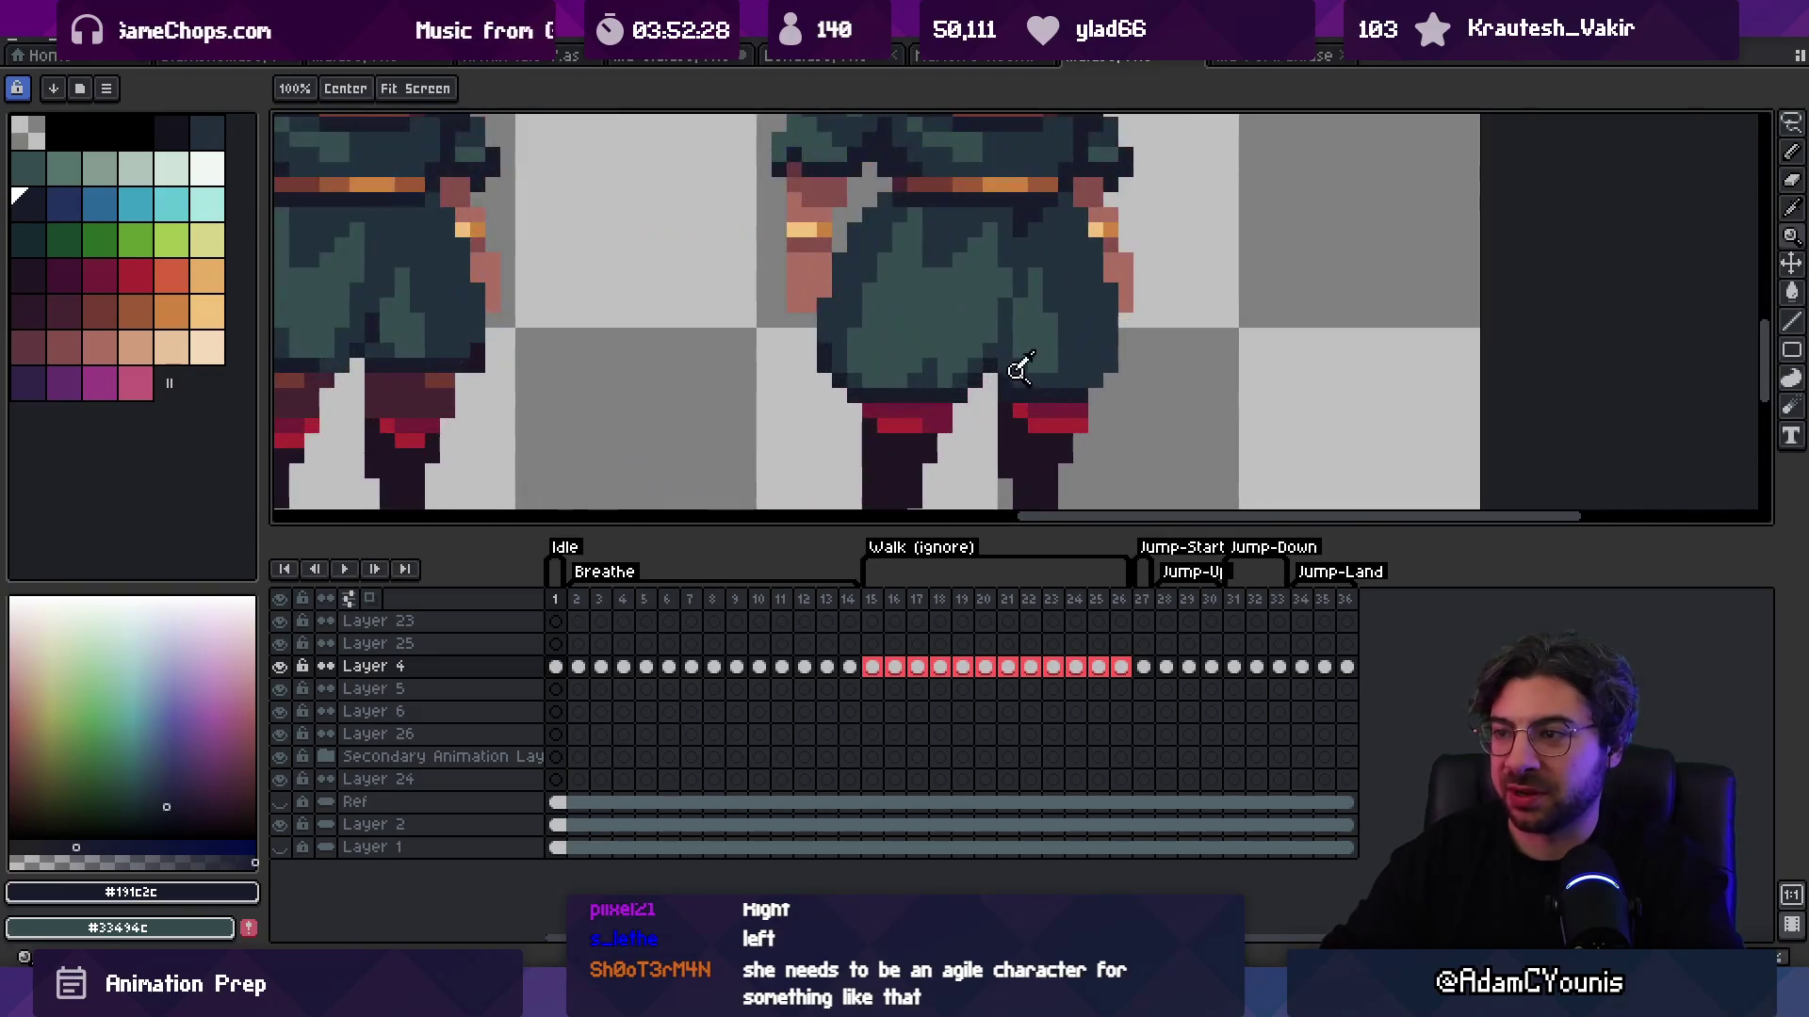
pyautogui.keyDown('alt'); pyautogui.click(1002, 371); pyautogui.keyUp('alt')
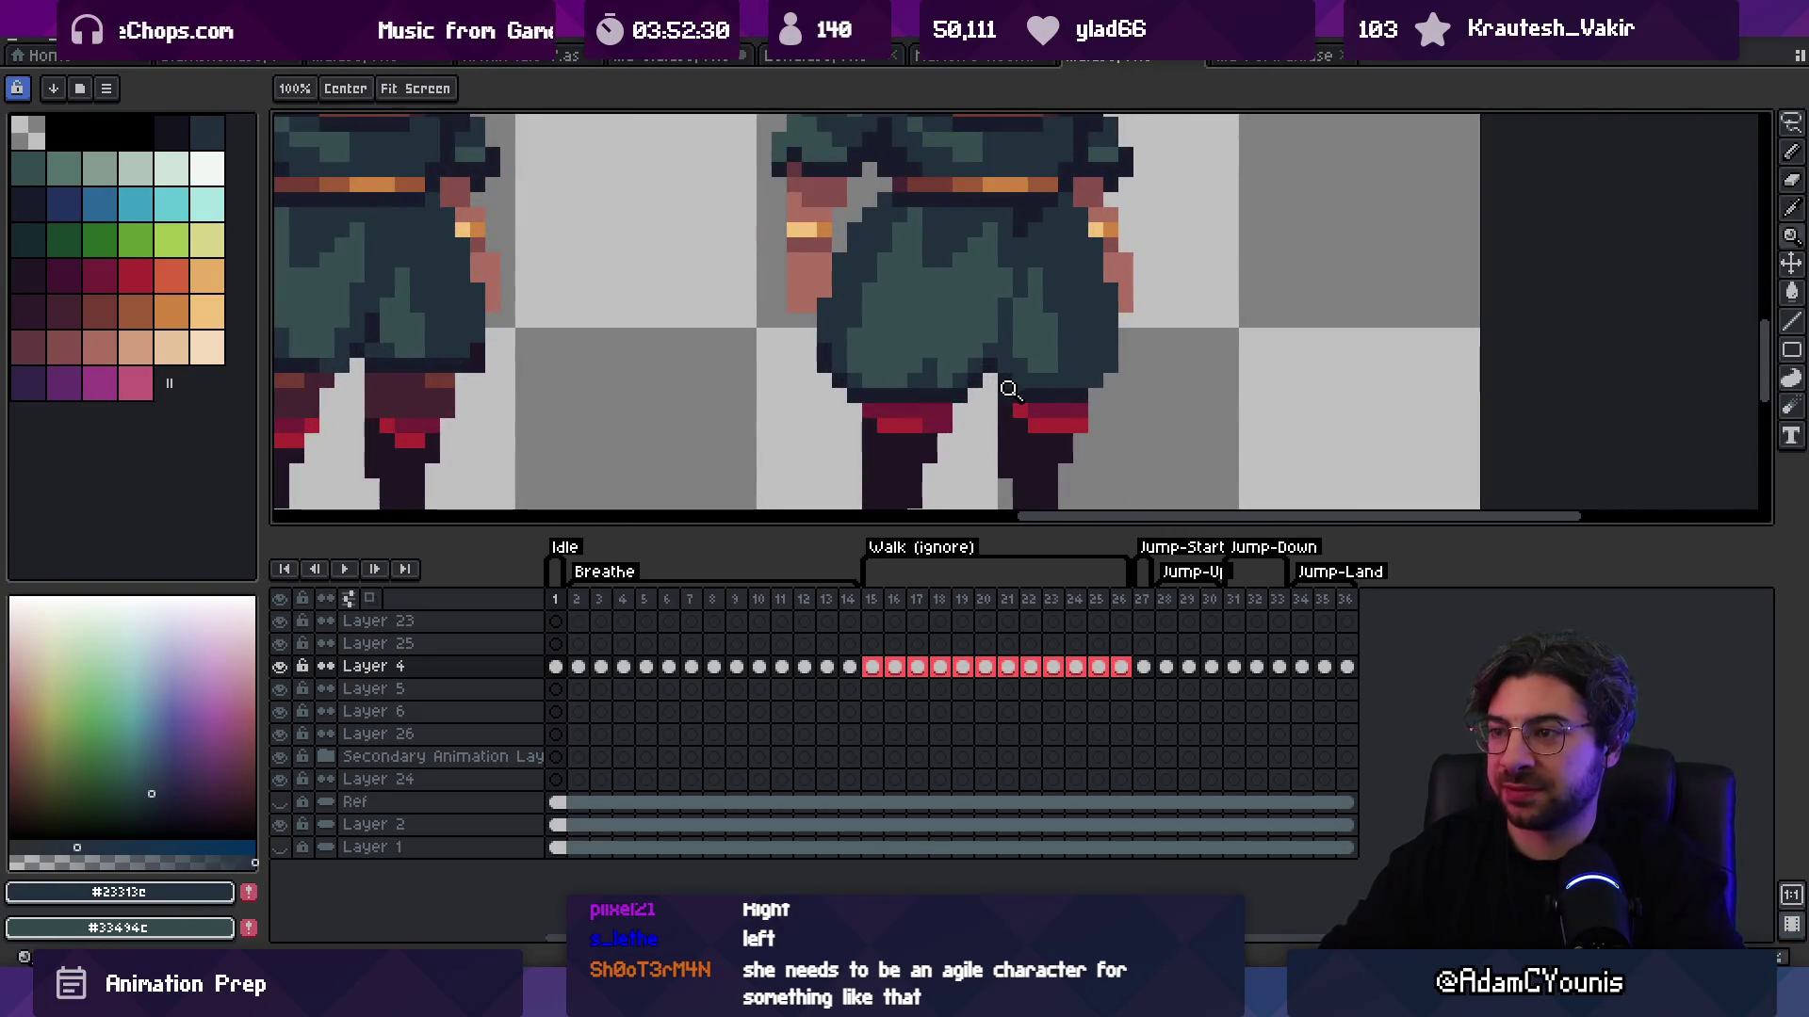
pyautogui.keyDown('alt'); pyautogui.click(1017, 382); pyautogui.keyUp('alt')
# Step: Alt-pick the teal robe colour and recolour the dark pixel beside the arm teal
pyautogui.press('z')
pyautogui.scroll(-3, 984, 443)
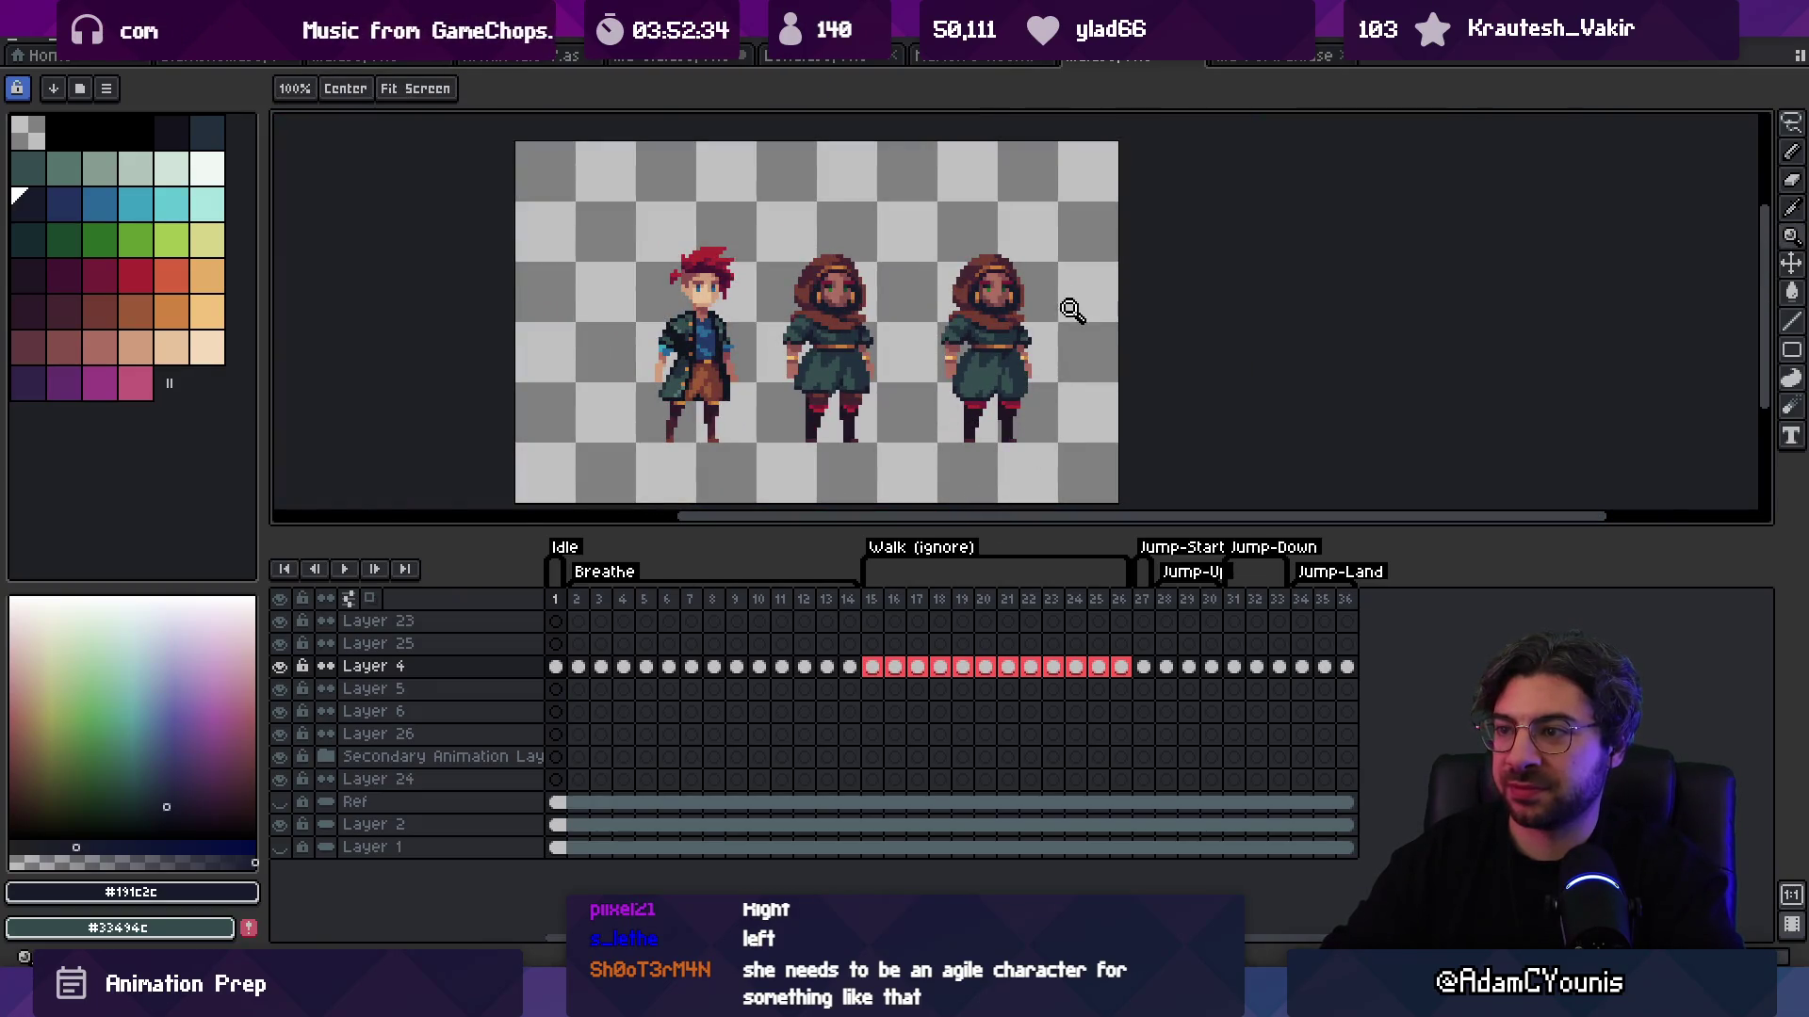
pyautogui.scroll(2, 1036, 358)
pyautogui.scroll(3, 1041, 346)
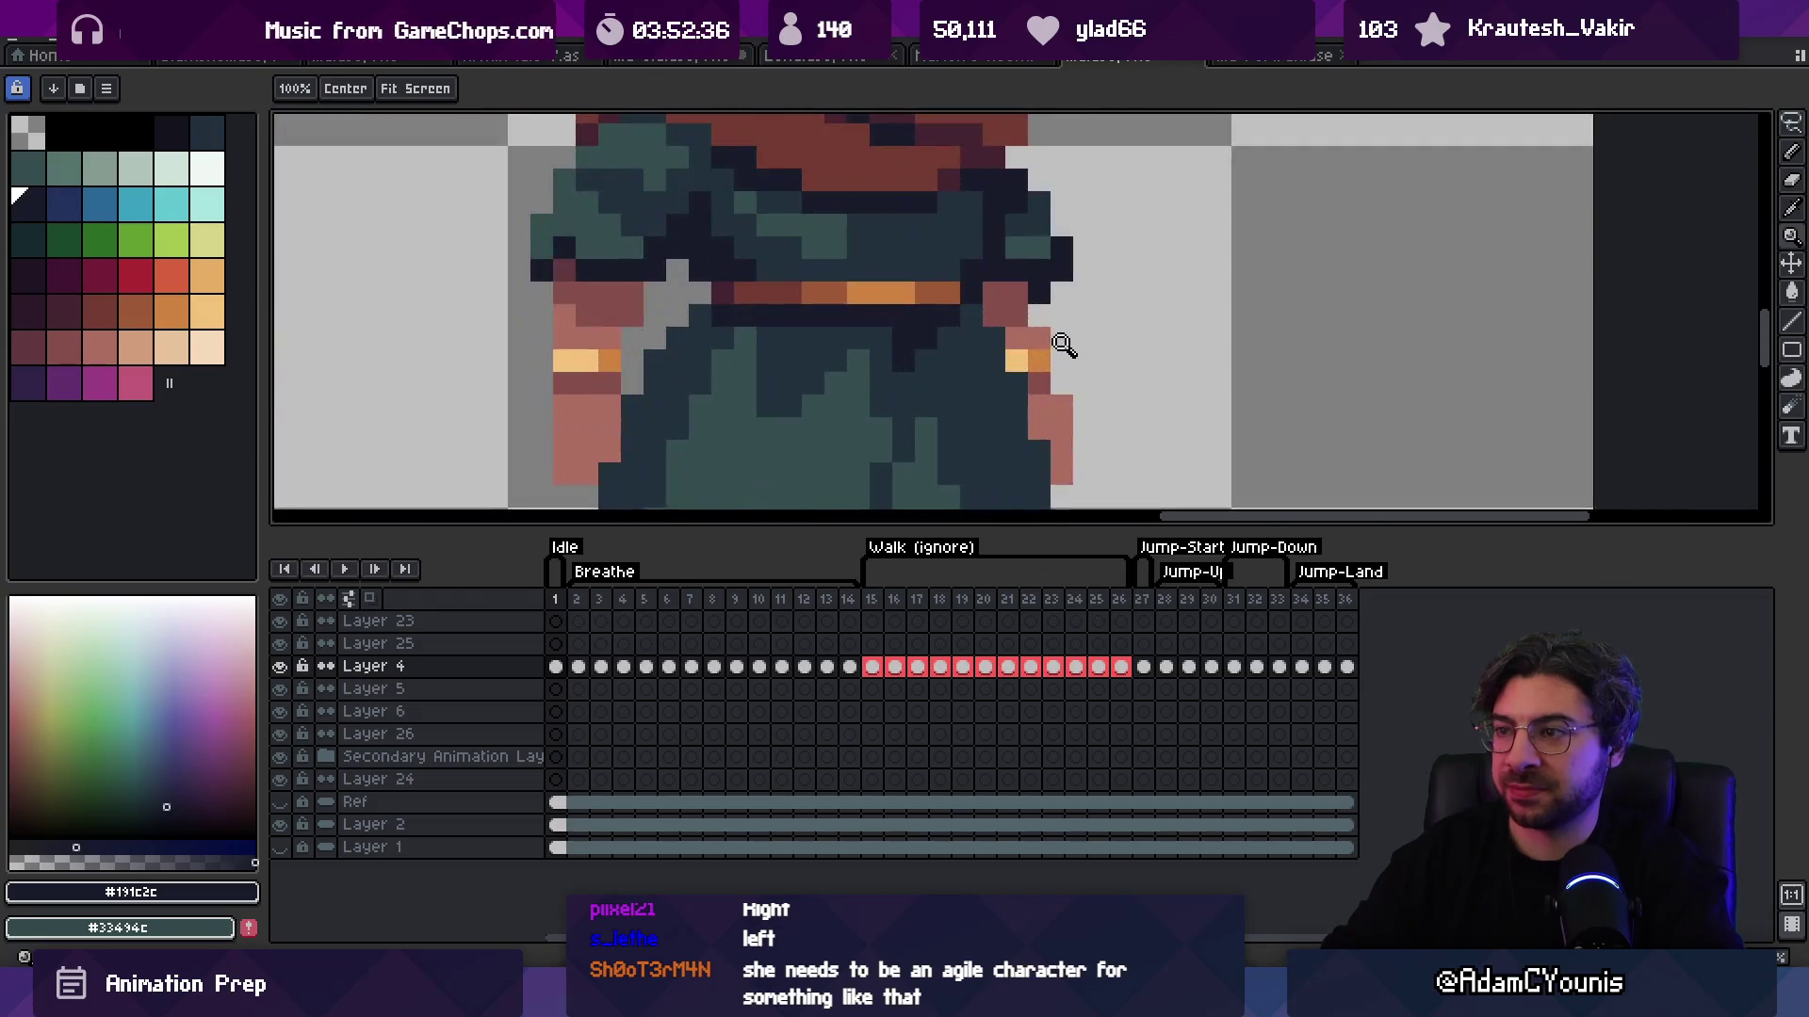
pyautogui.scroll(-3, 1059, 352)
pyautogui.scroll(-4, 1067, 279)
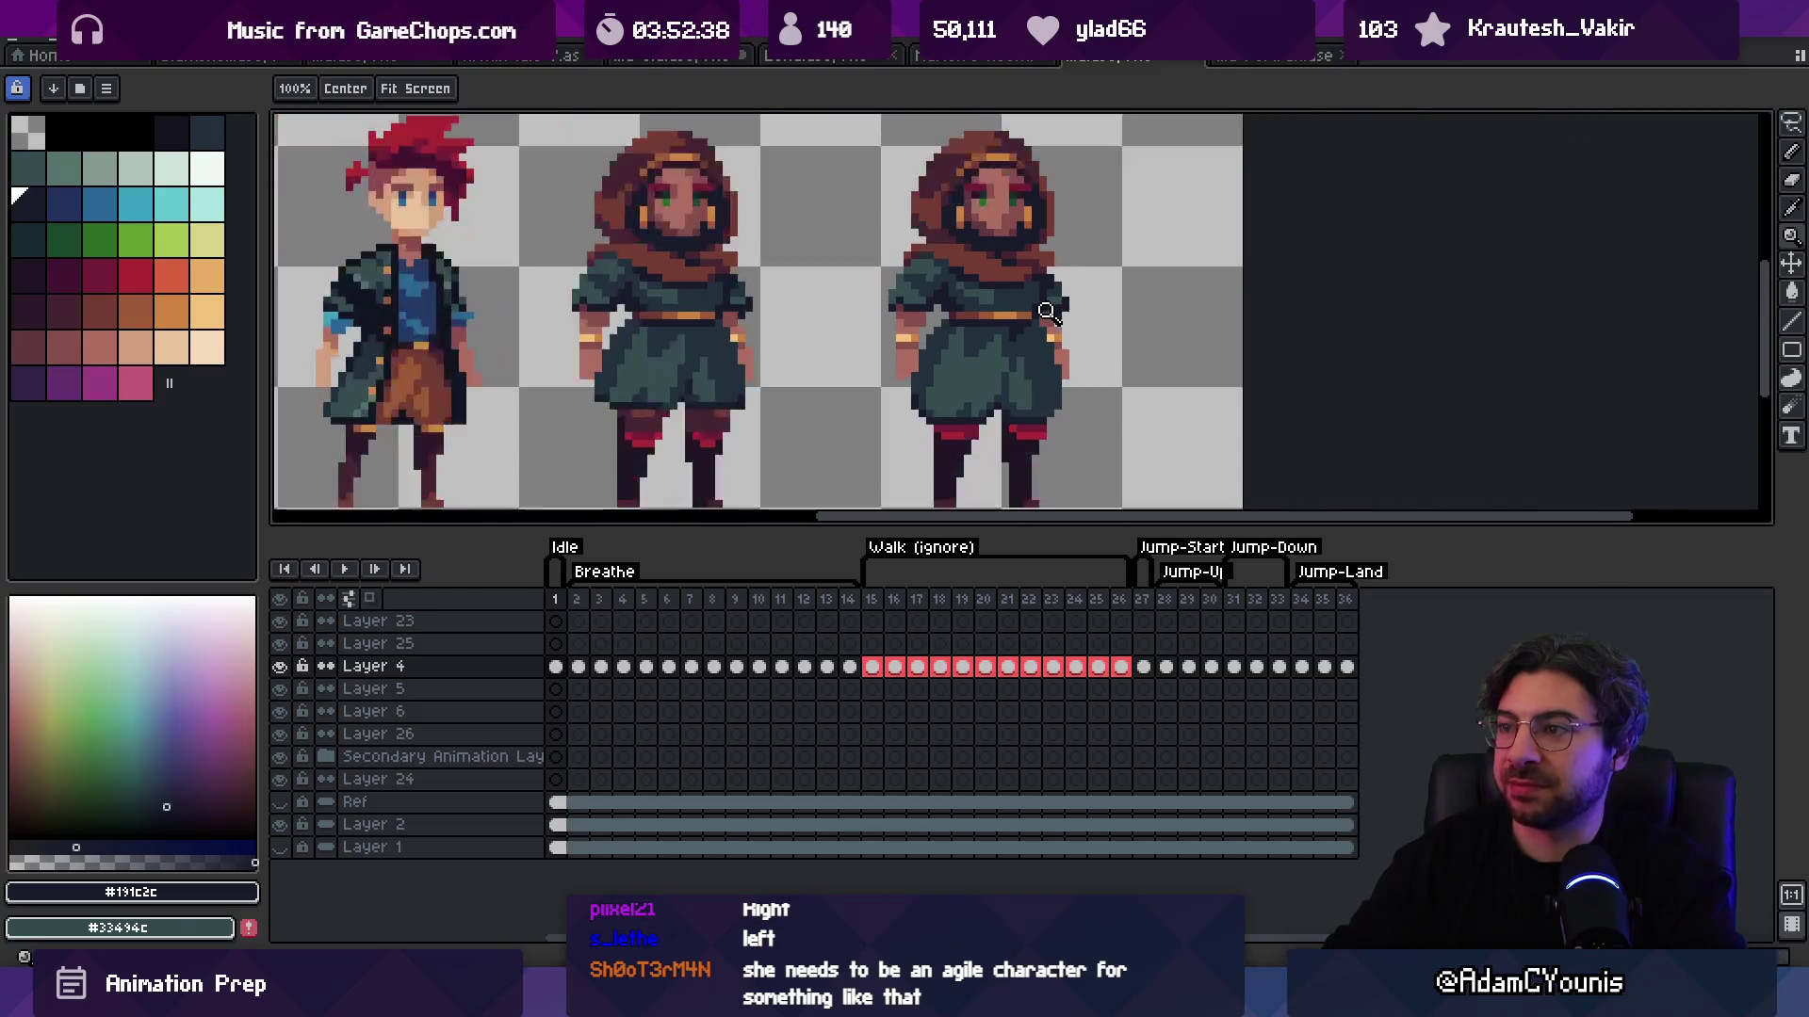
pyautogui.scroll(3, 1130, 302)
pyautogui.press('alt')
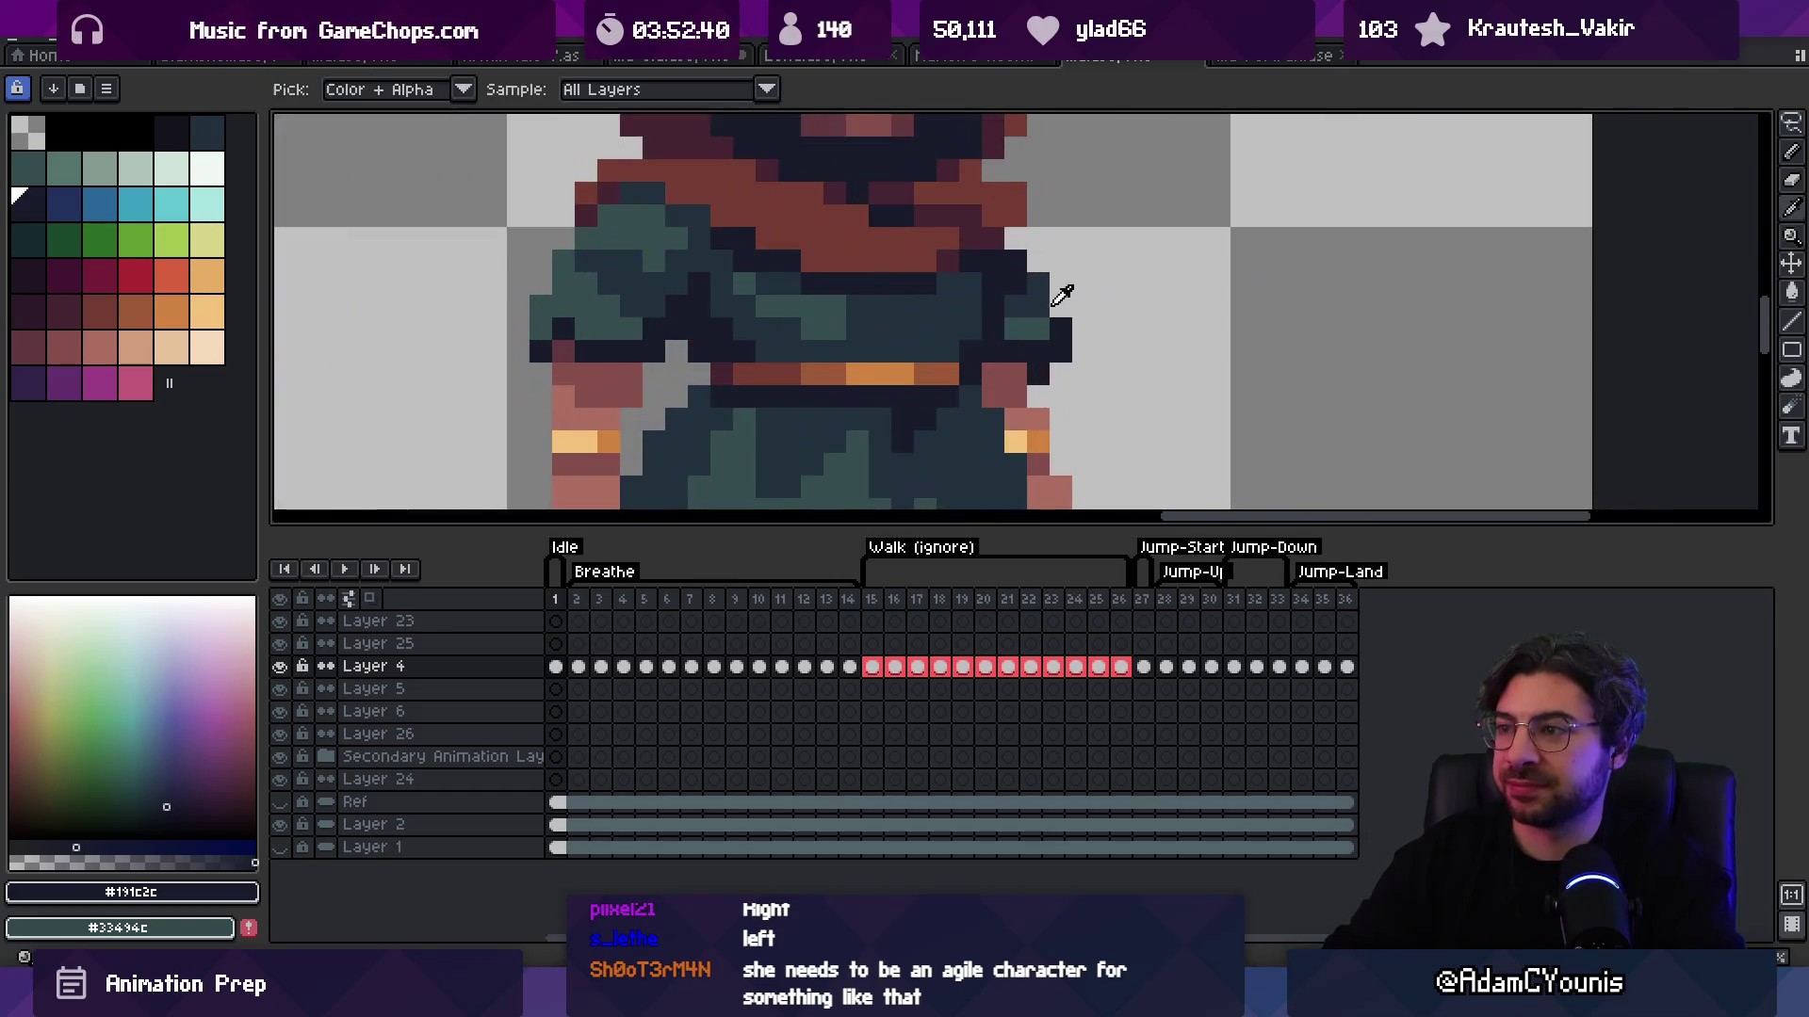
pyautogui.keyDown('alt'); pyautogui.click(1034, 299); pyautogui.keyUp('alt')
pyautogui.click(1030, 302)
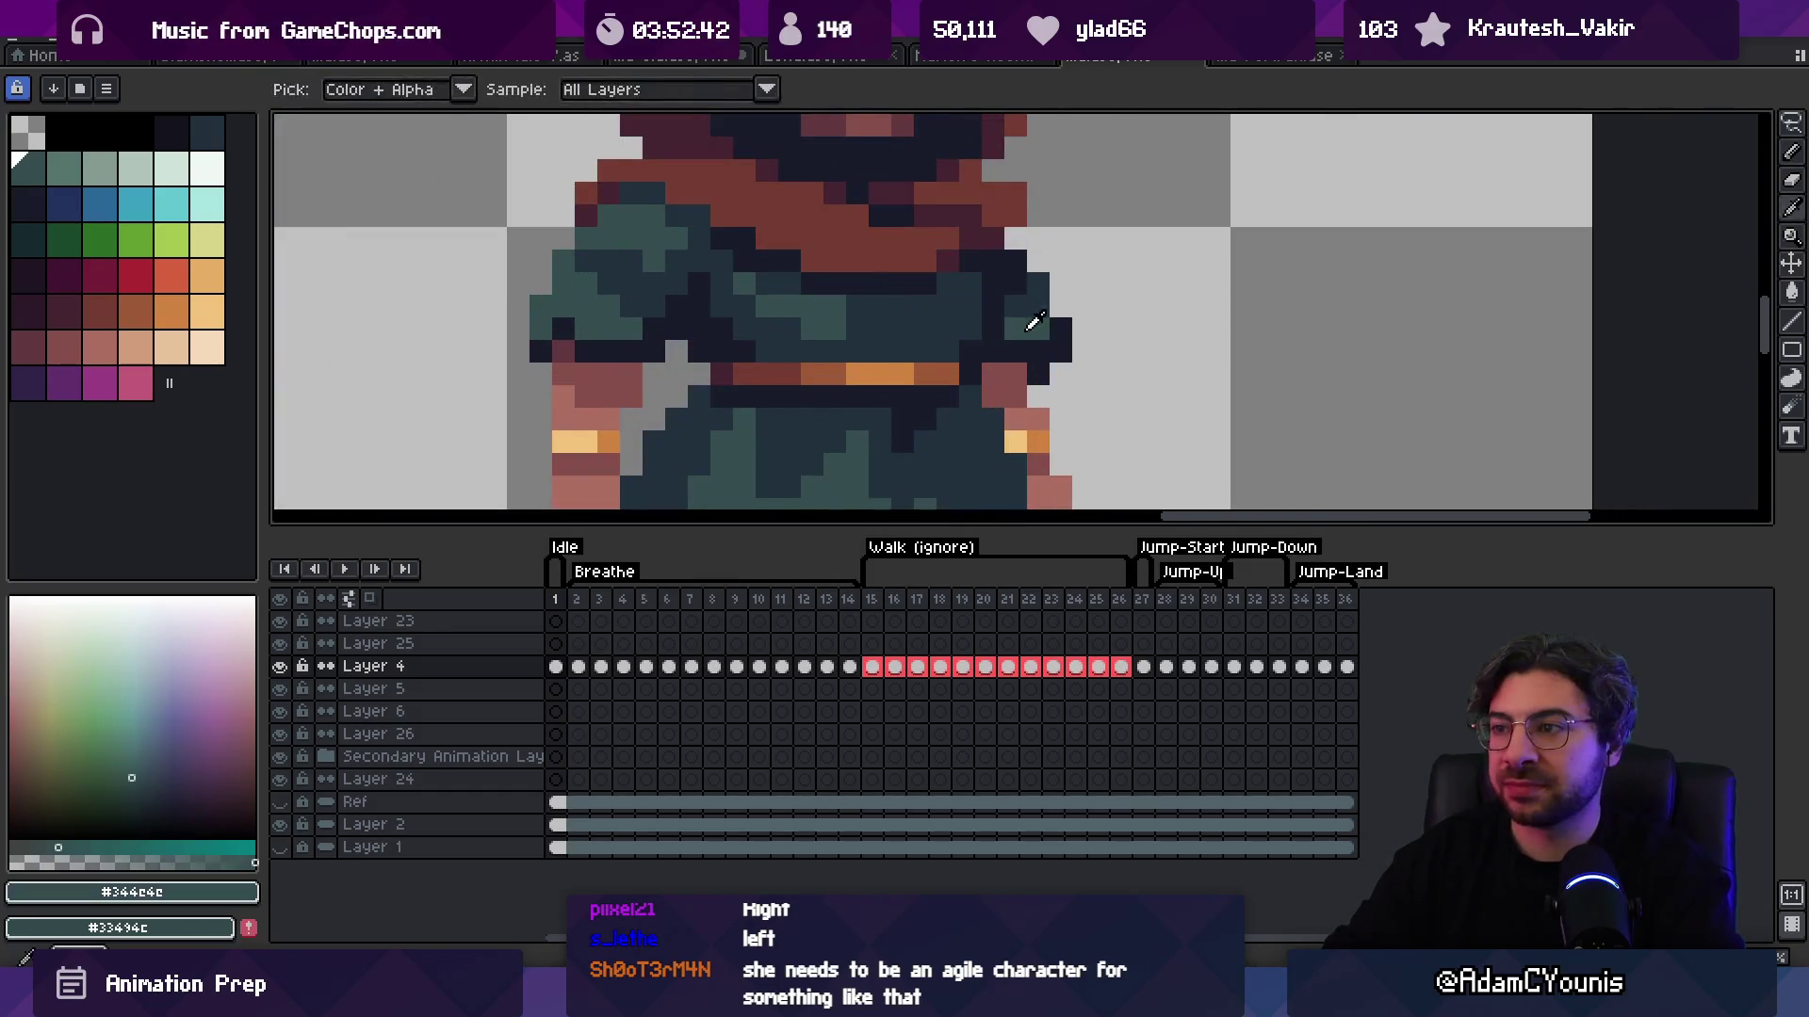
pyautogui.keyDown('alt'); pyautogui.click(1042, 314); pyautogui.keyUp('alt')
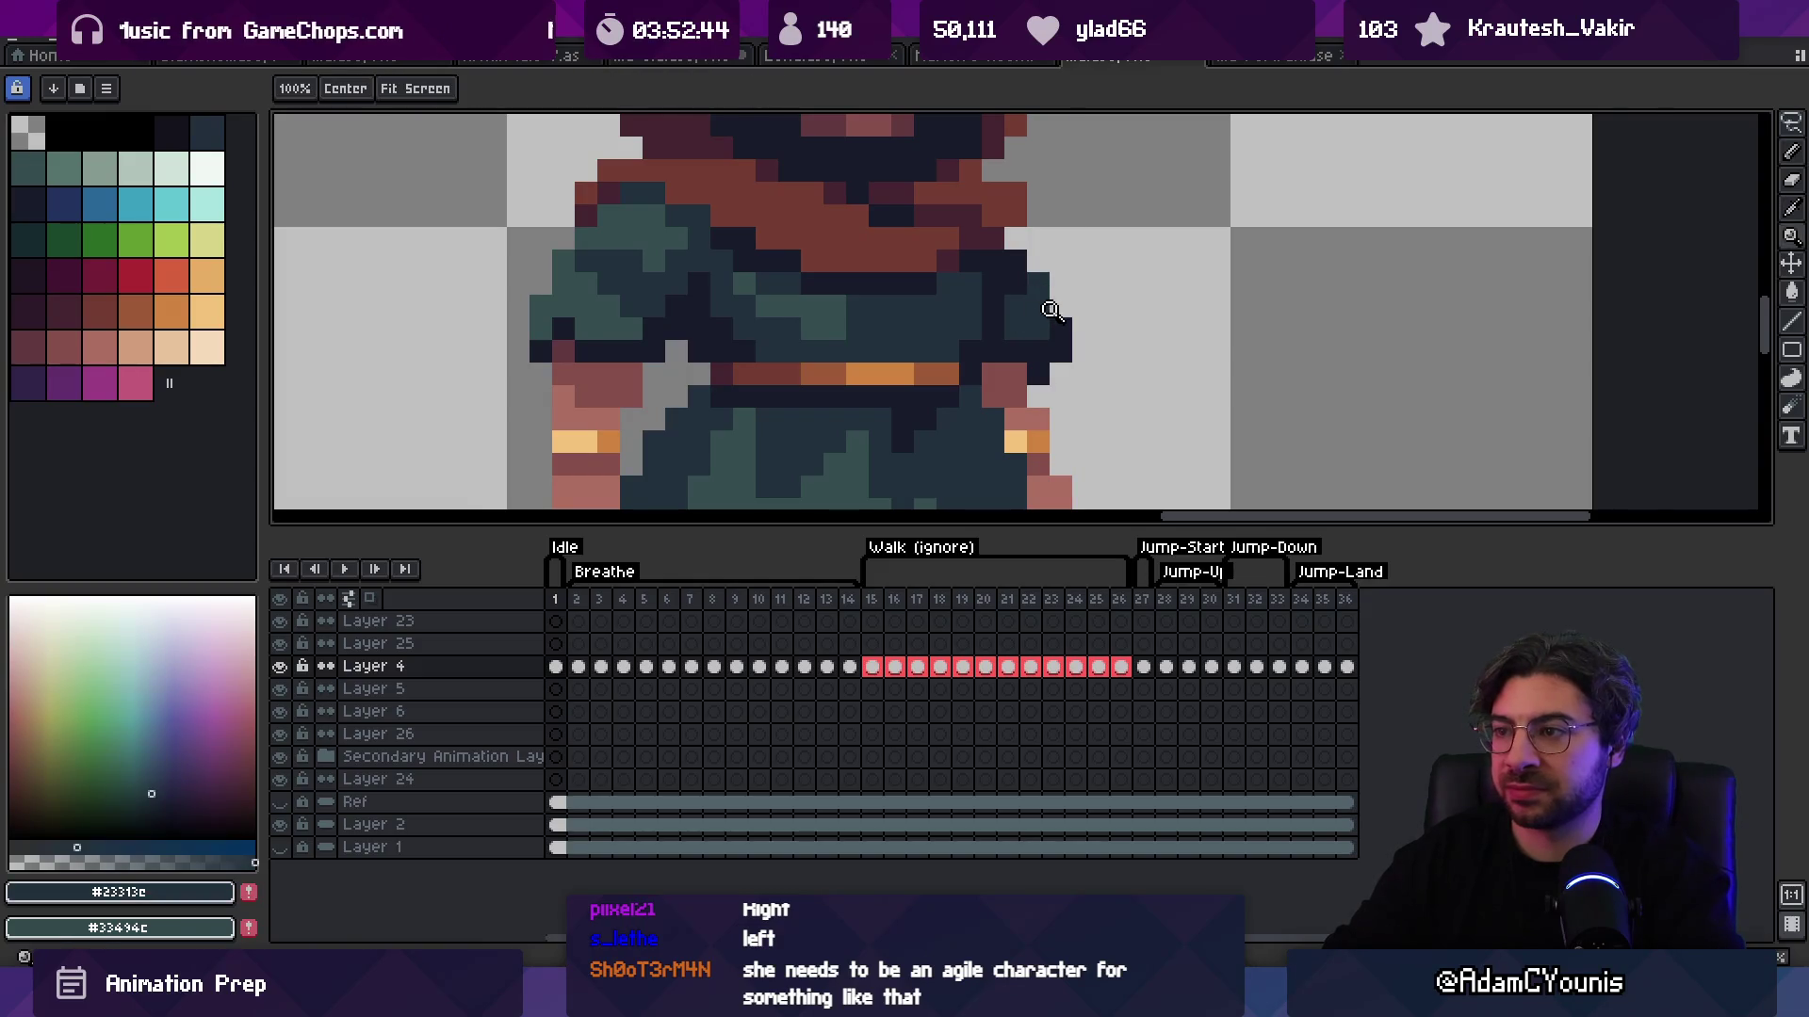
pyautogui.scroll(-3, 1045, 283)
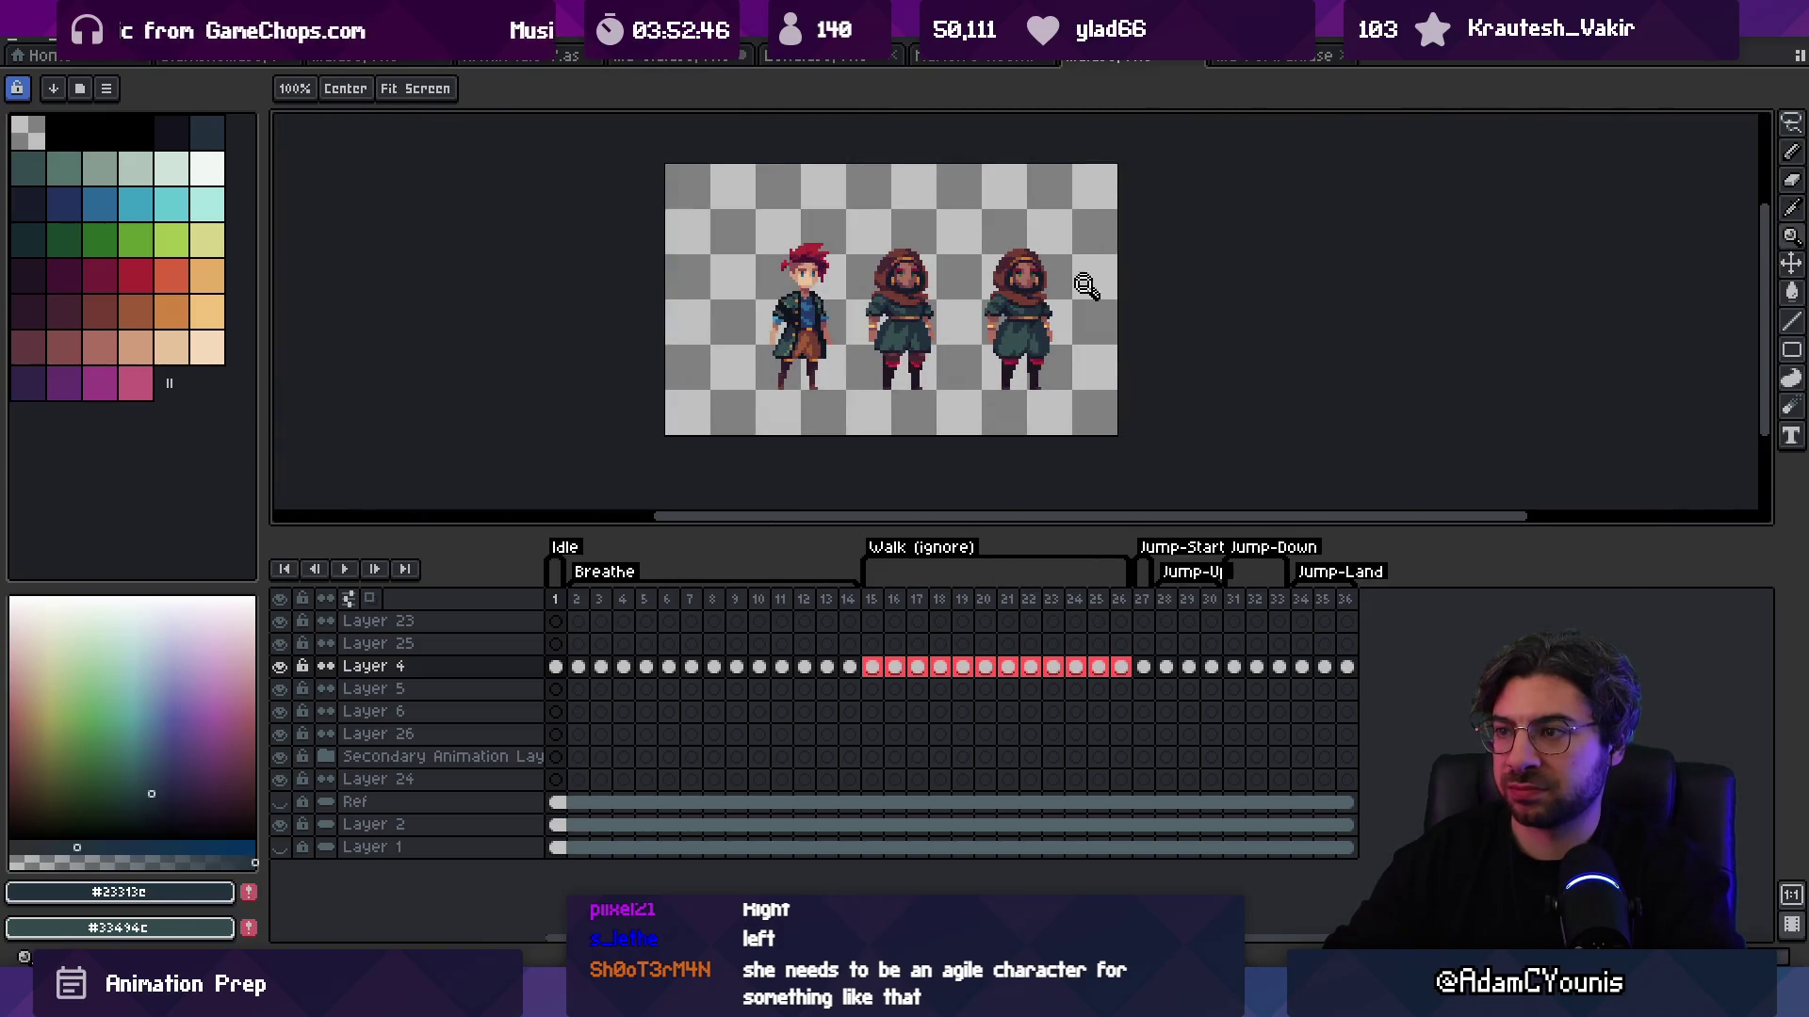
pyautogui.scroll(4, 1085, 279)
pyautogui.press('ctrl')
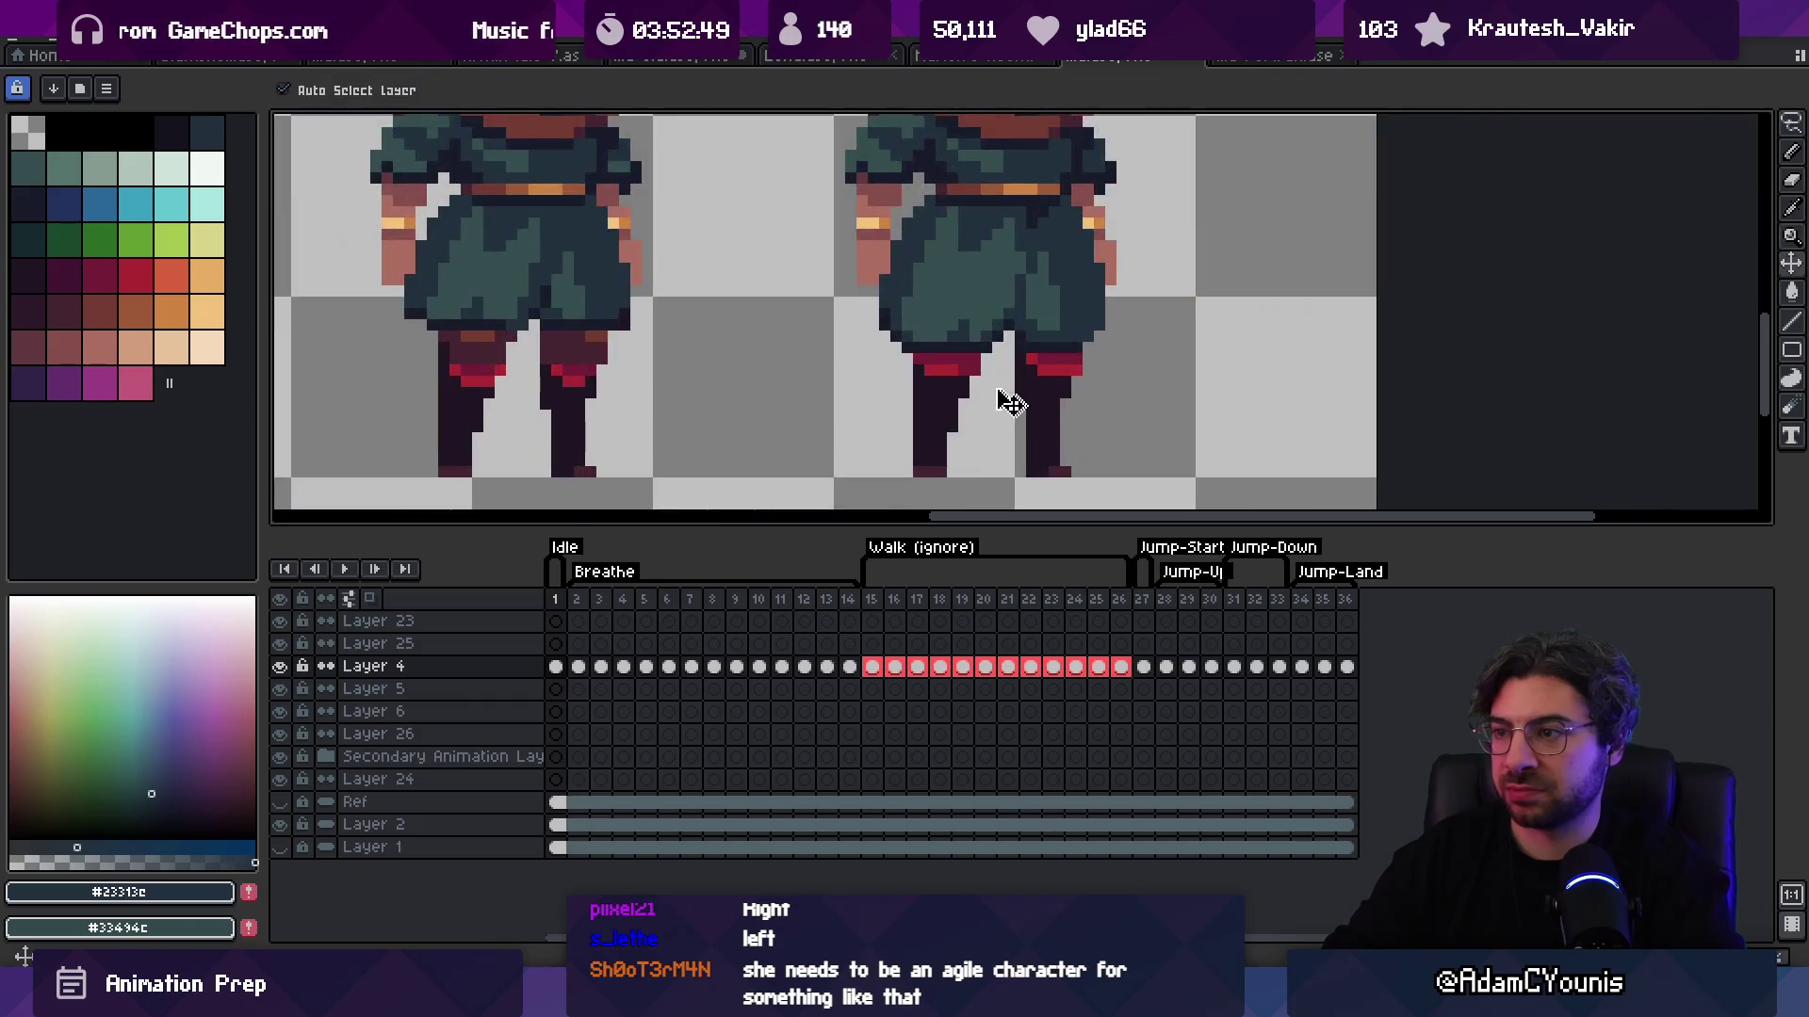
# Step: Select the right character's legs and nudge them one pixel left
pyautogui.press('m')
pyautogui.moveTo(1062, 358)
pyautogui.mouseDown()
pyautogui.moveTo(1093, 490)
pyautogui.moveTo(919, 471)
pyautogui.mouseUp()
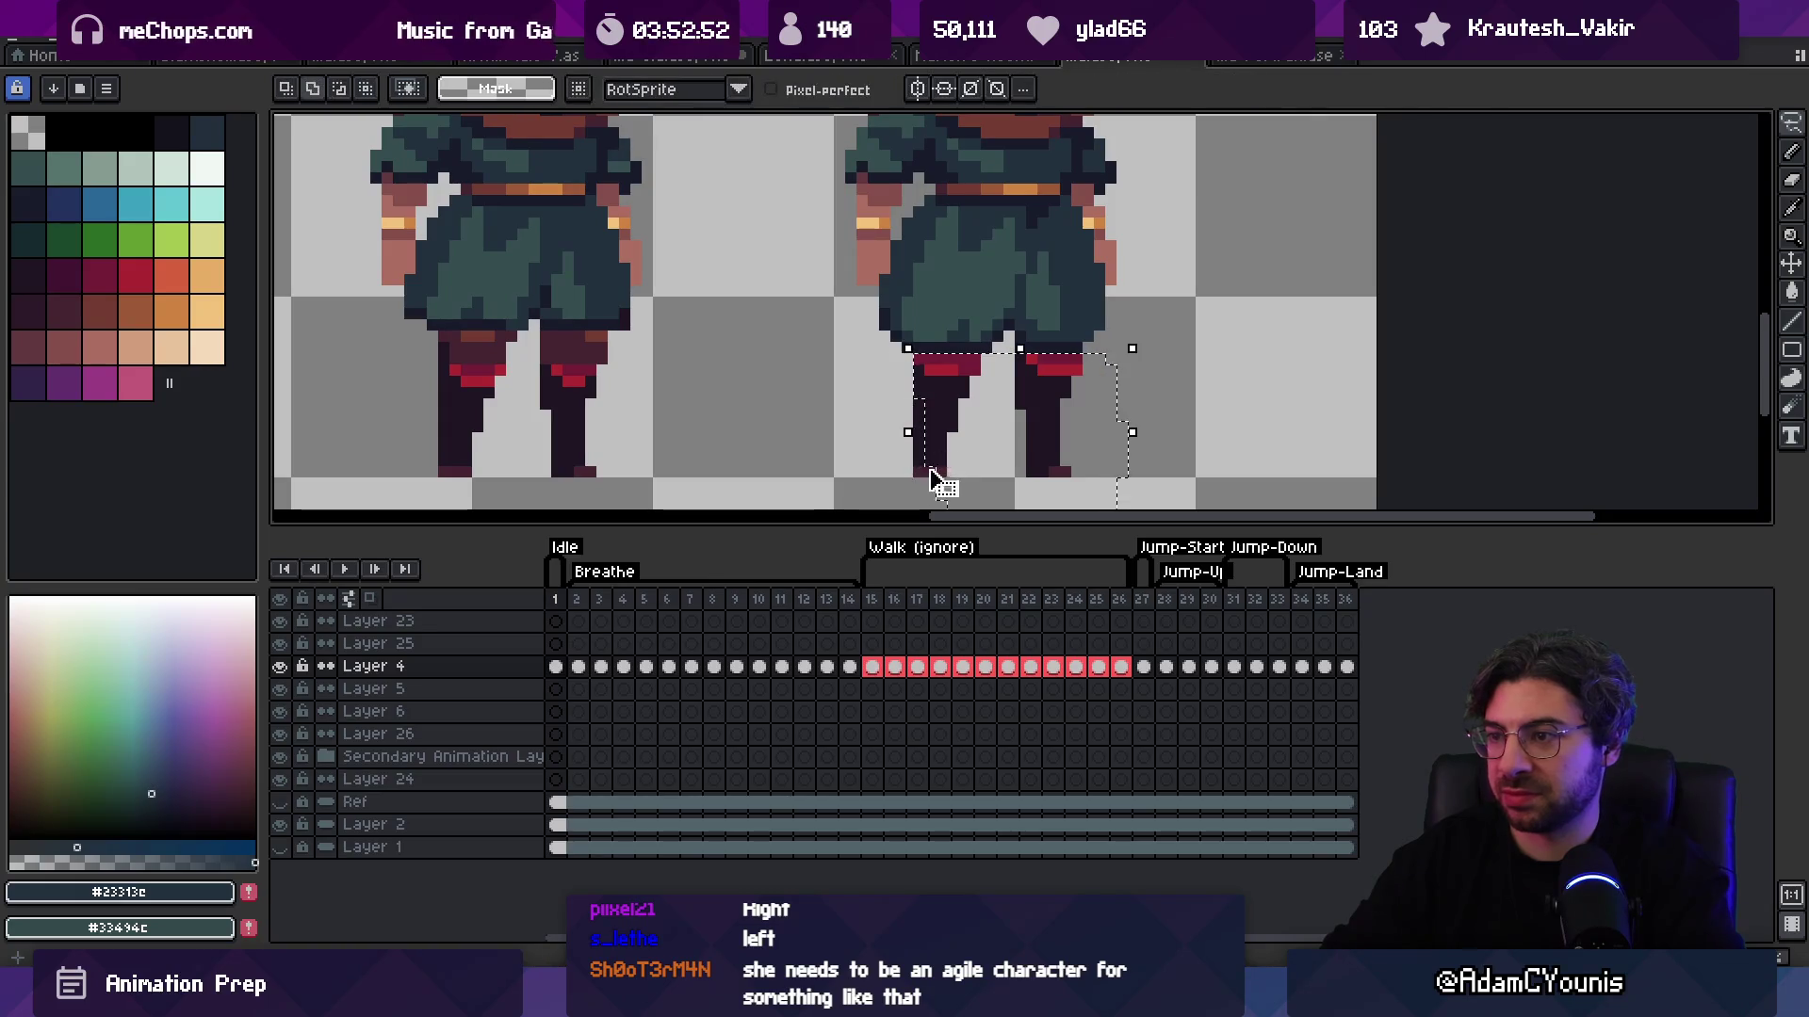
pyautogui.moveTo(954, 453); pyautogui.dragTo(942, 452)
pyautogui.press('z')
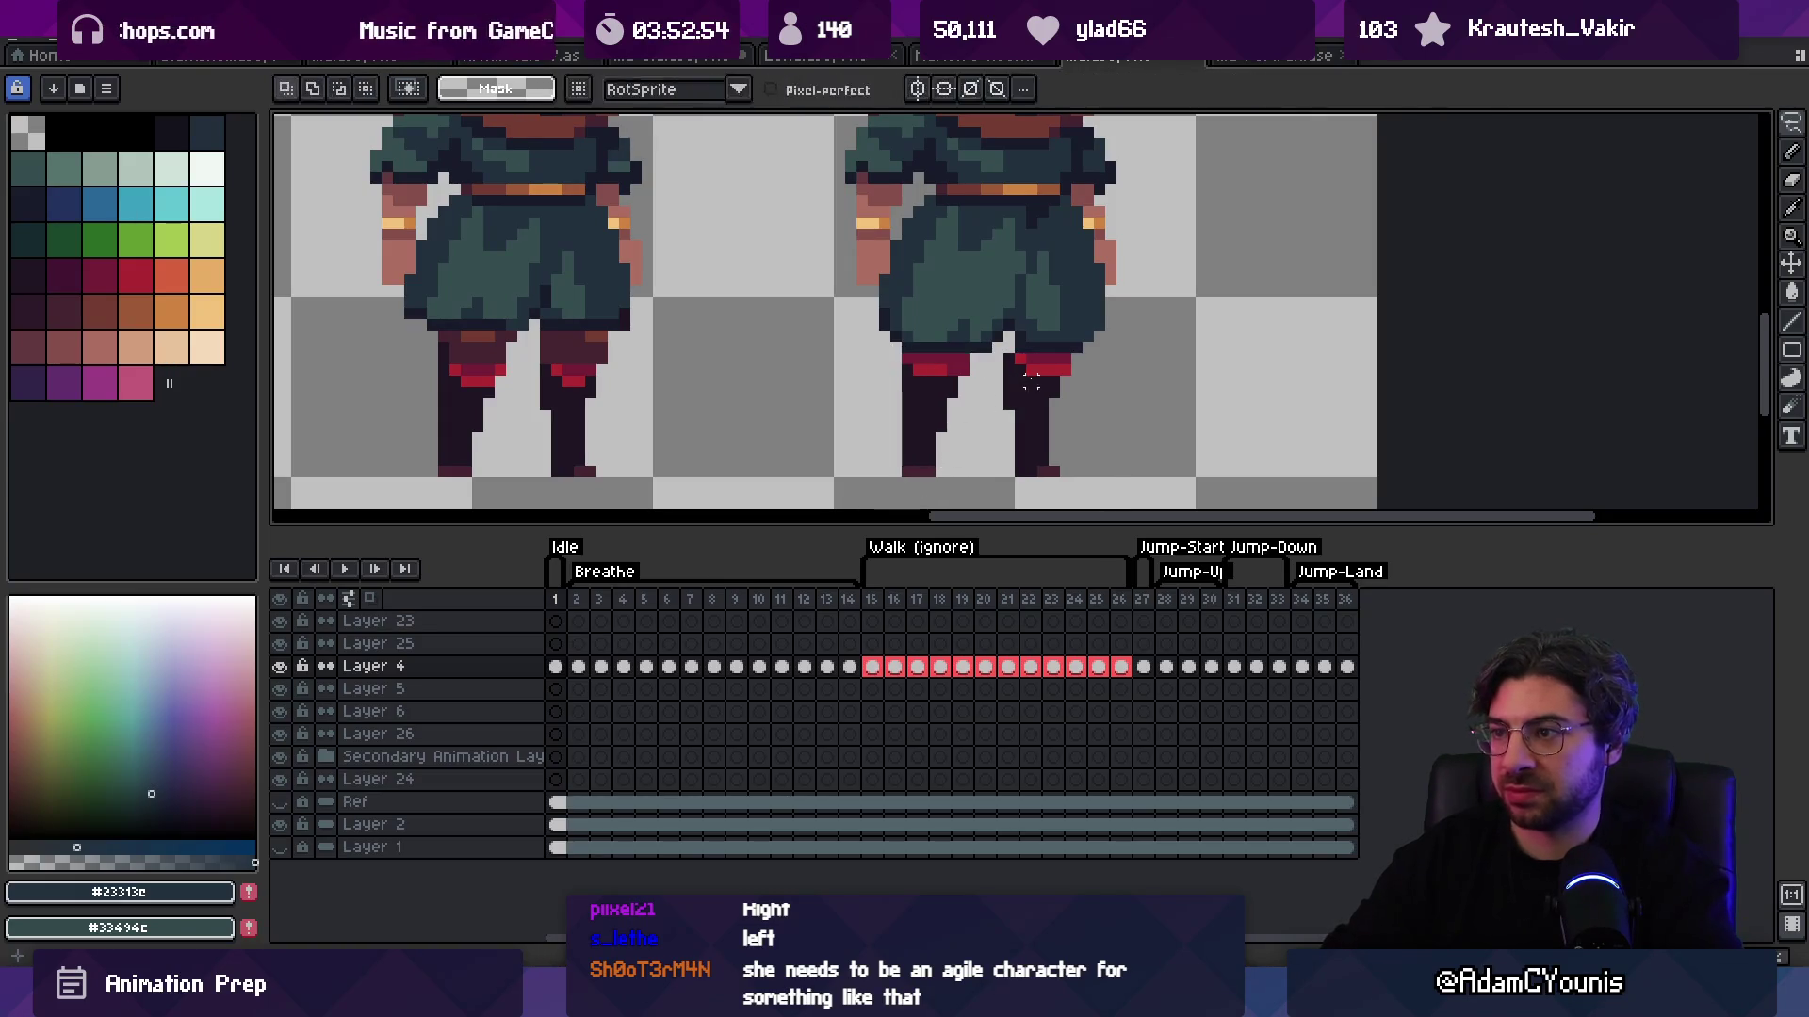
pyautogui.scroll(-5, 1014, 355)
pyautogui.scroll(5, 1081, 363)
# Step: Select the third character's head and shift it one pixel left
pyautogui.press('q')
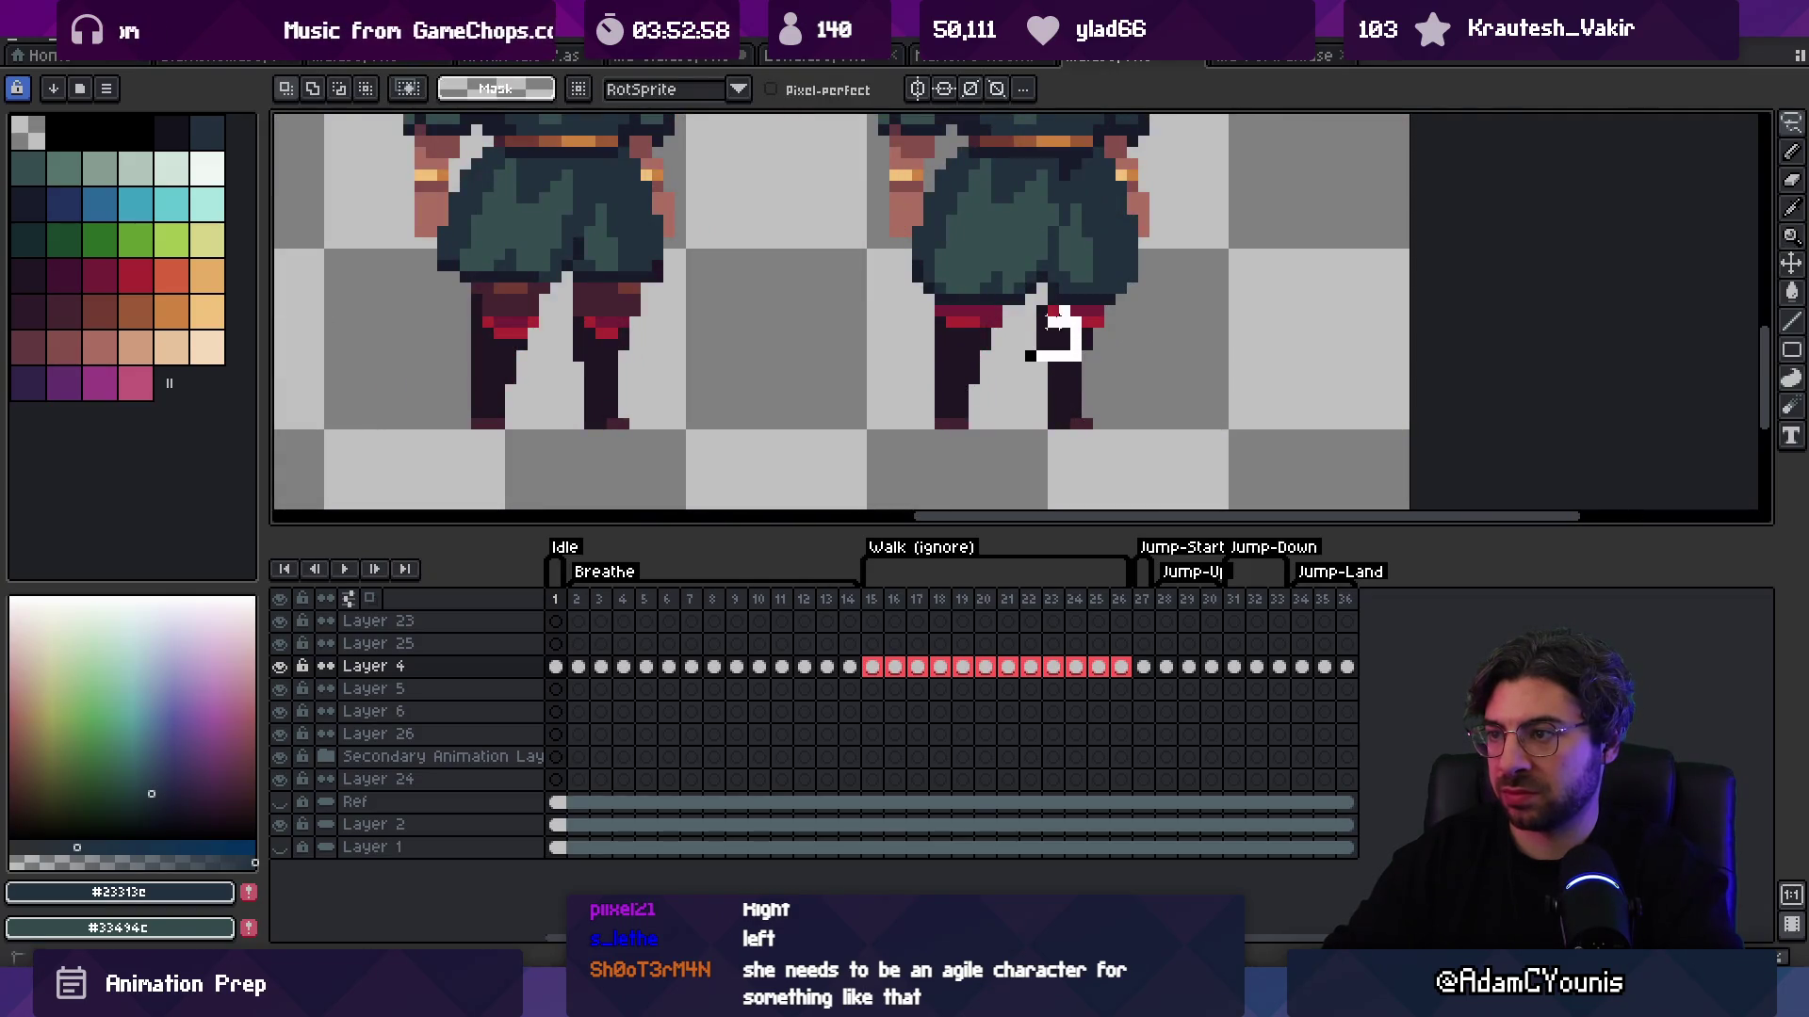
pyautogui.press('z')
pyautogui.scroll(-5, 1003, 280)
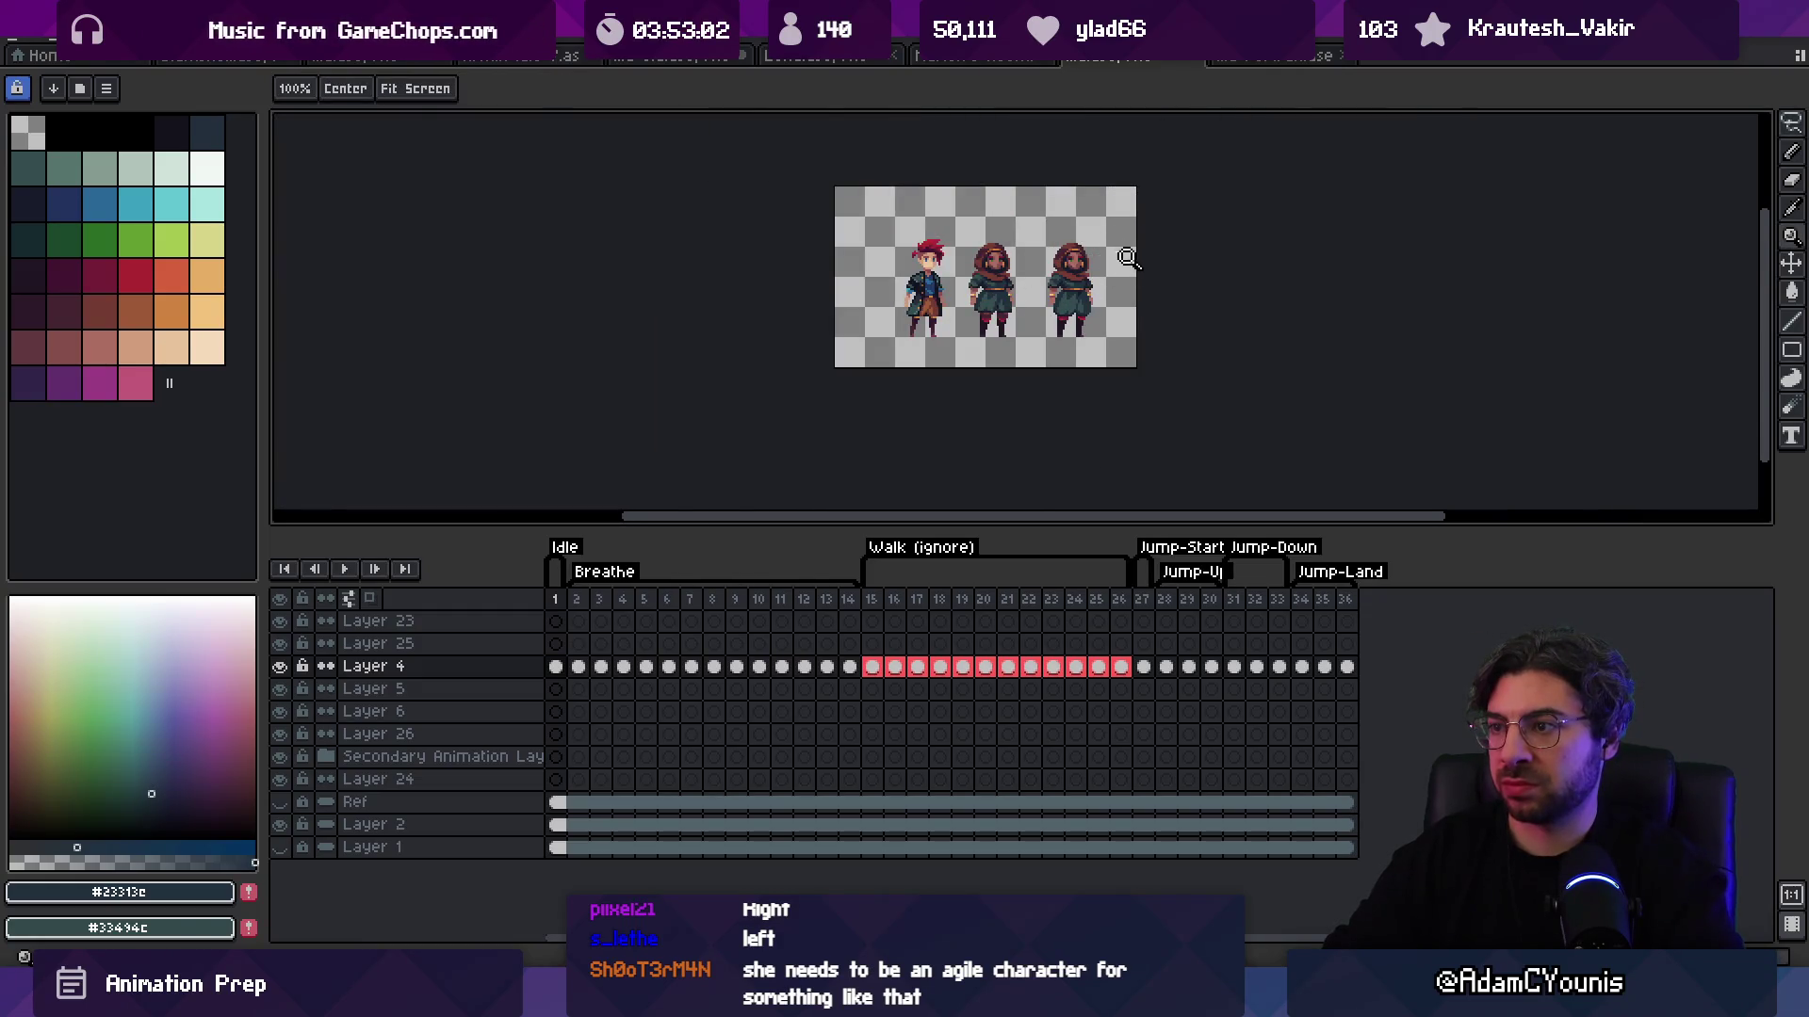
pyautogui.scroll(1, 1104, 345)
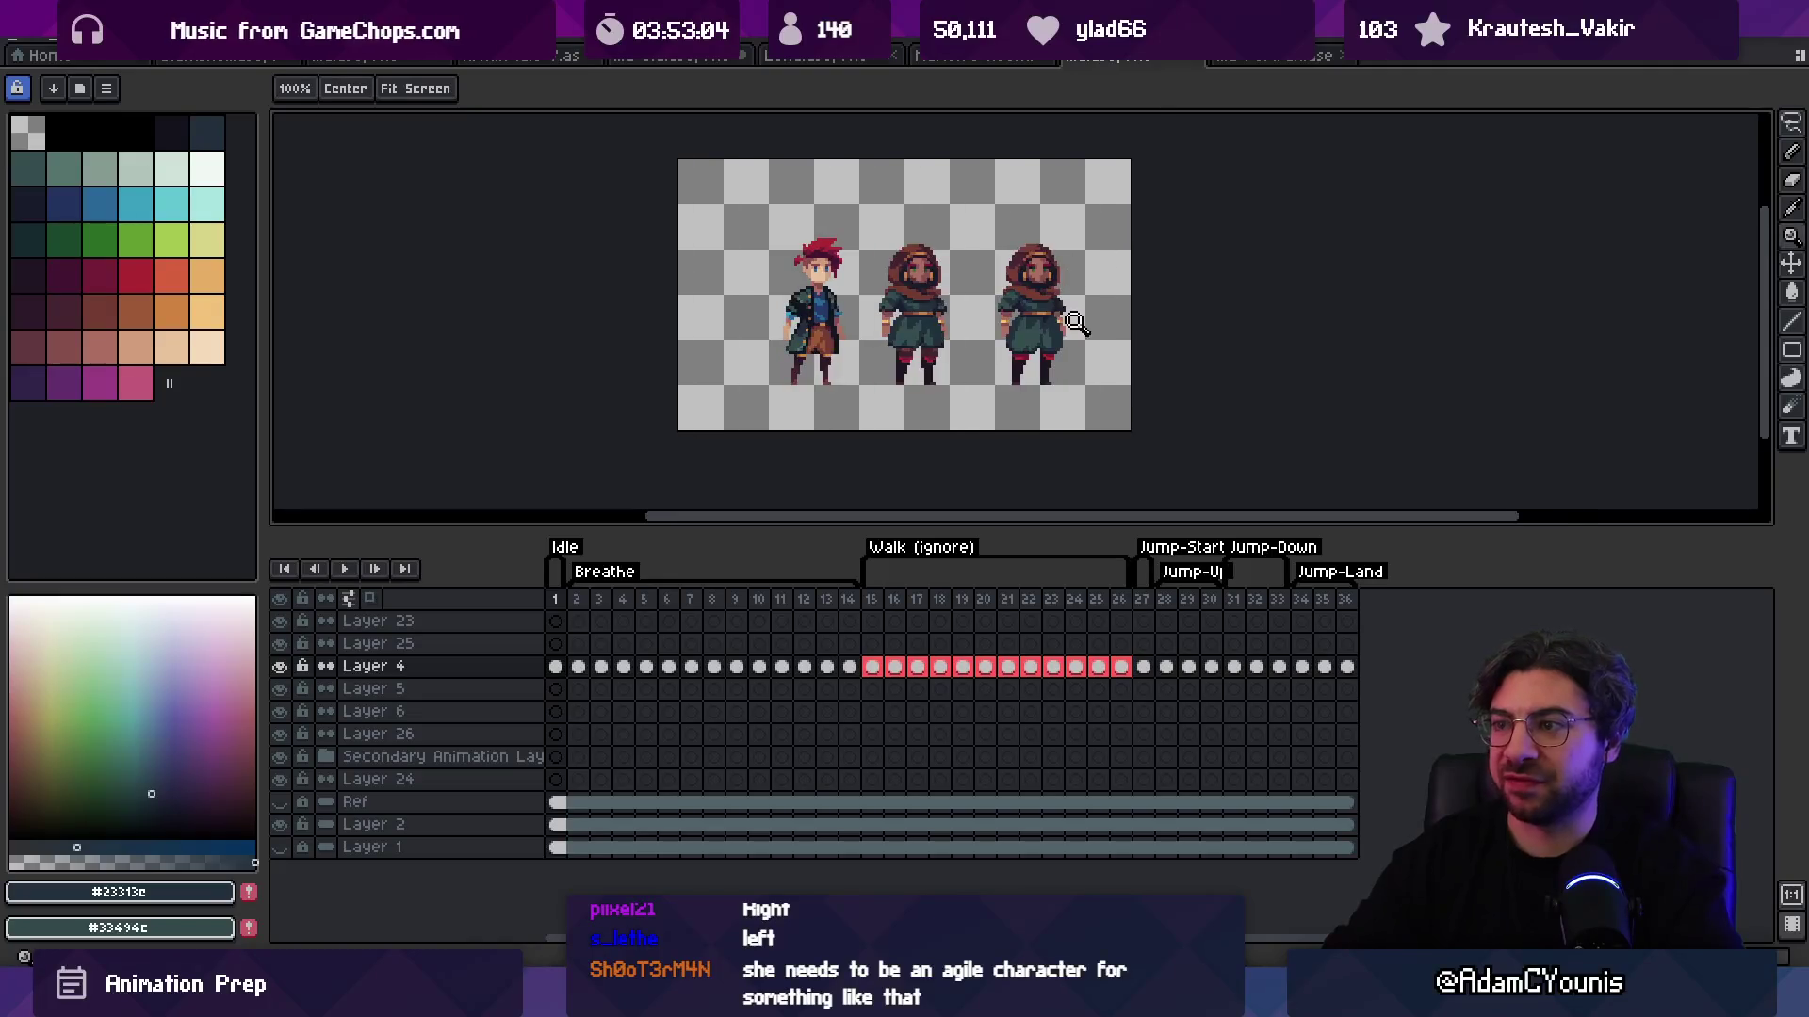
pyautogui.scroll(1, 1102, 311)
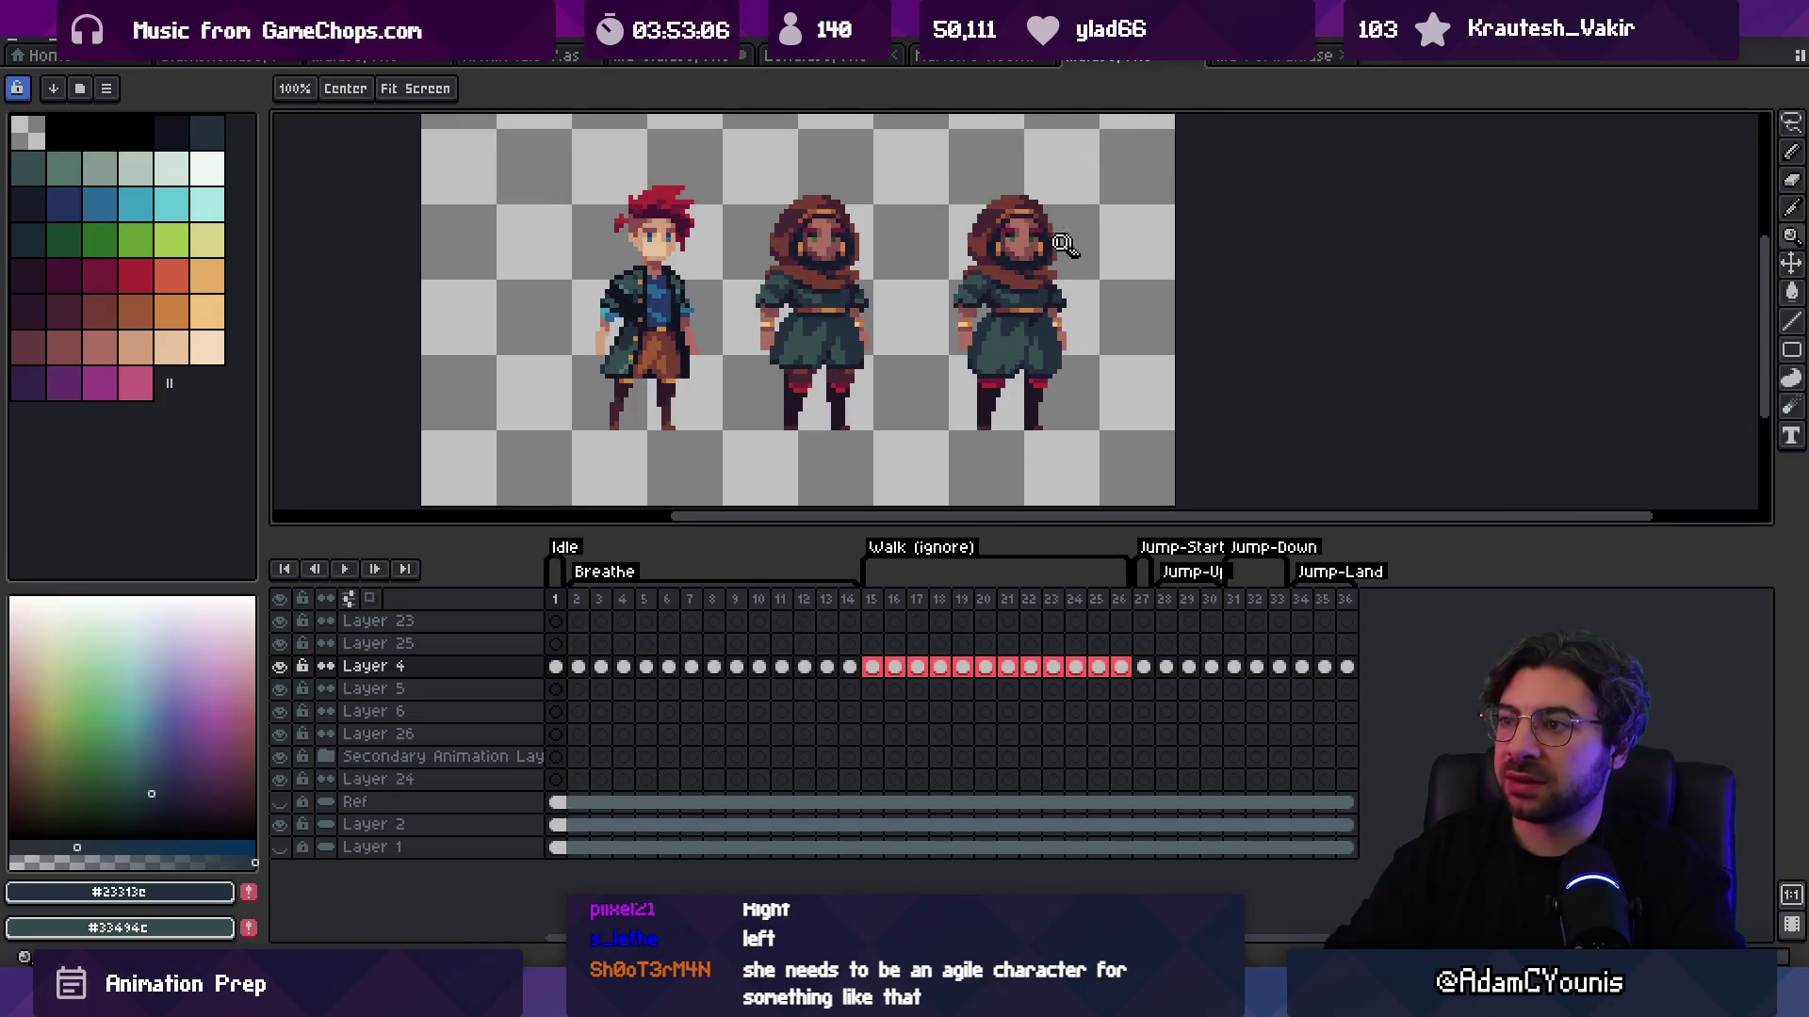
pyautogui.scroll(1, 1073, 246)
pyautogui.press('m')
pyautogui.moveTo(902, 142); pyautogui.dragTo(1108, 271)
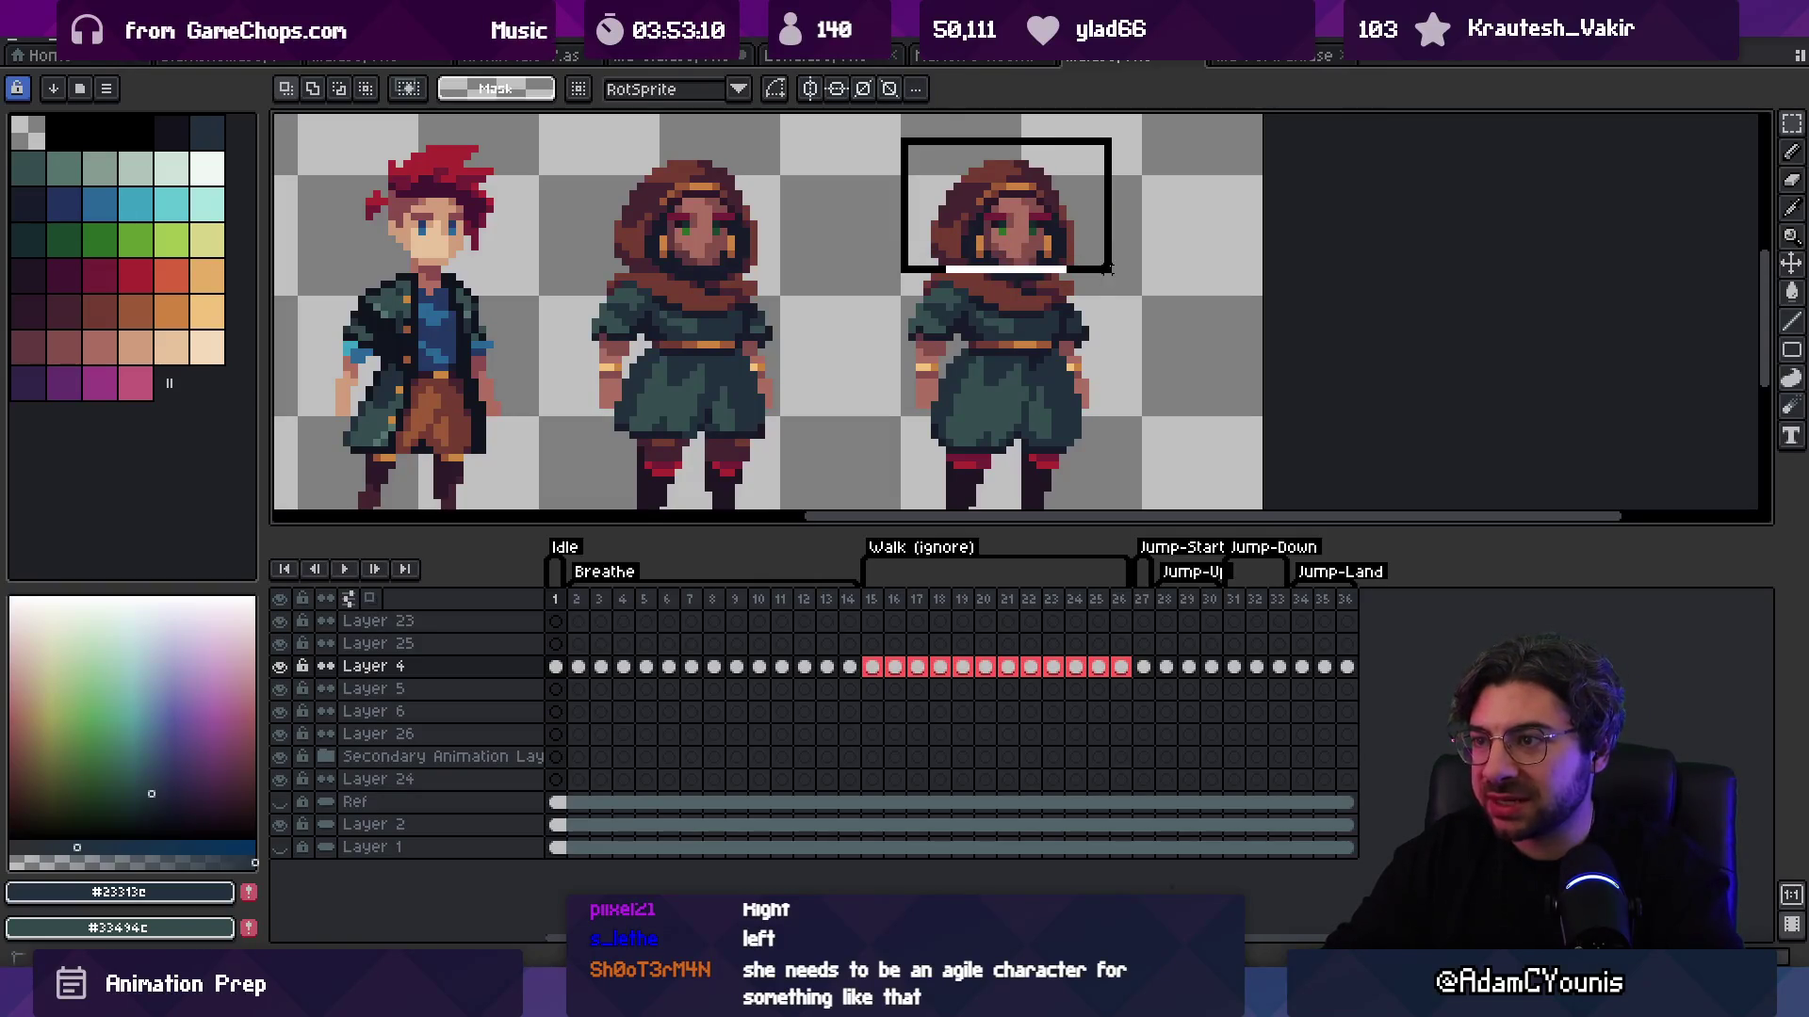
pyautogui.moveTo(1092, 224); pyautogui.dragTo(1086, 223)
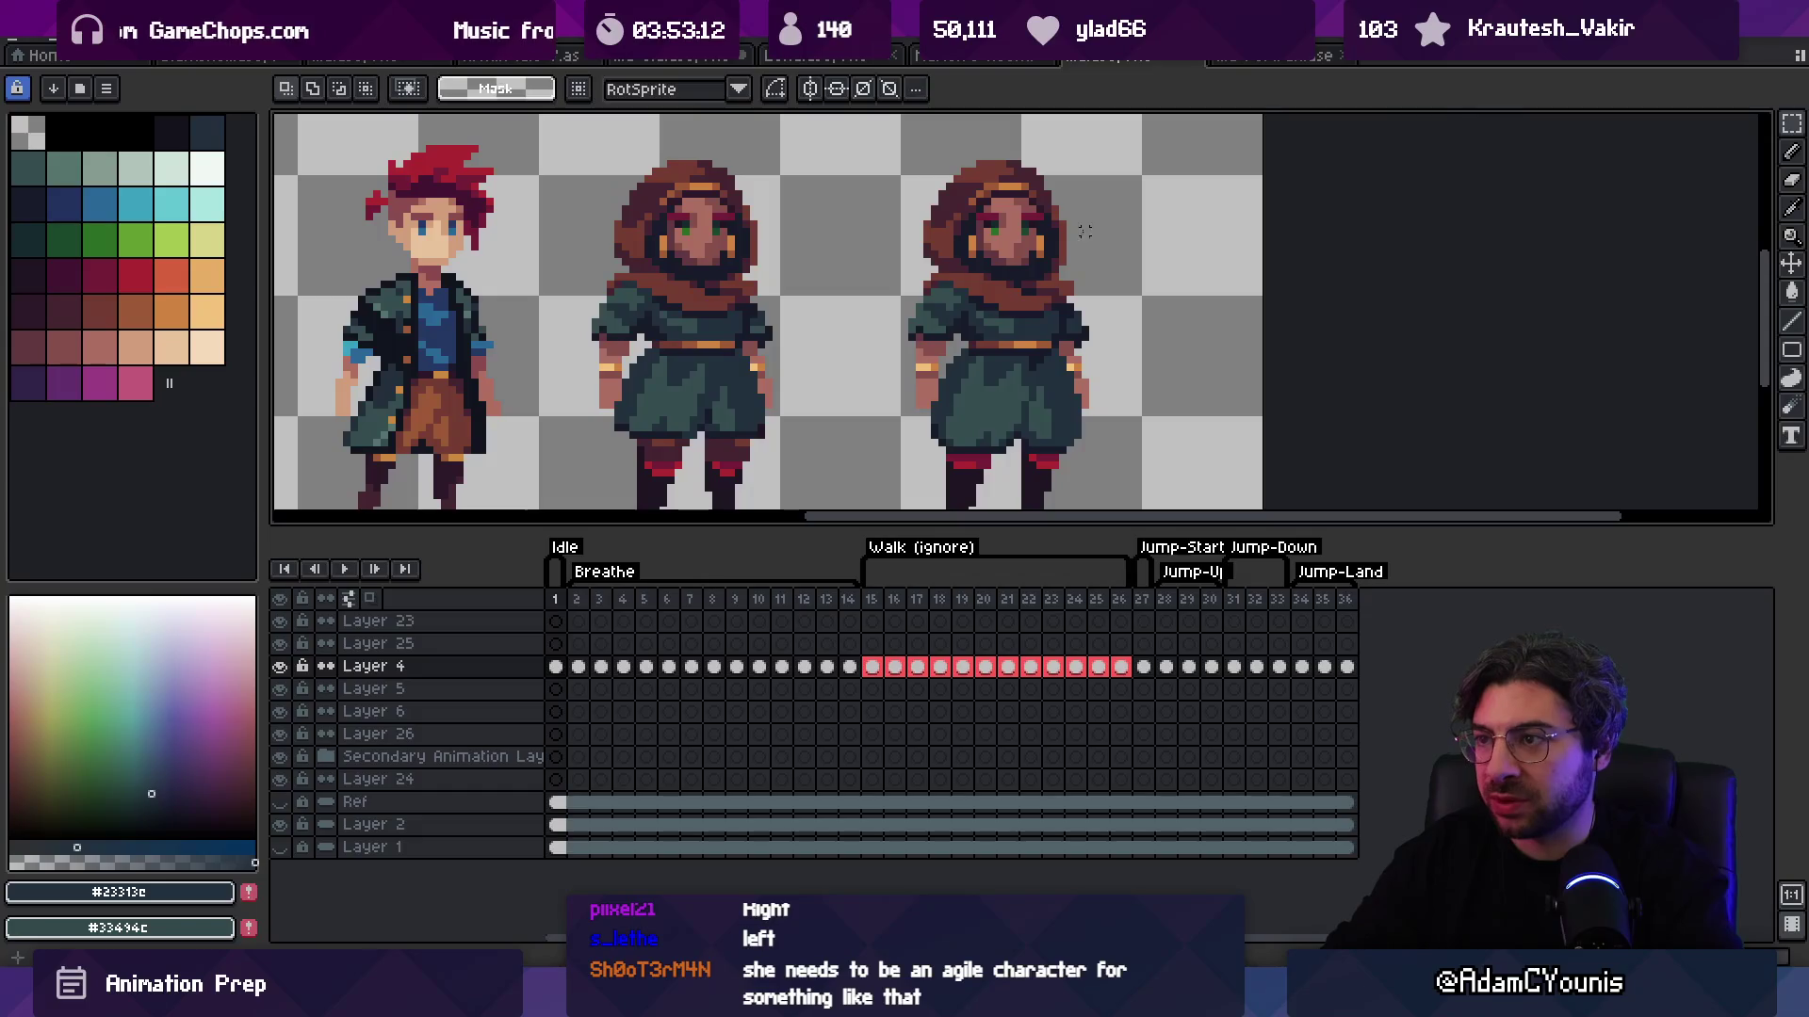
# Step: Marquee-select the whole middle character
pyautogui.scroll(-2, 1086, 223)
pyautogui.press('z')
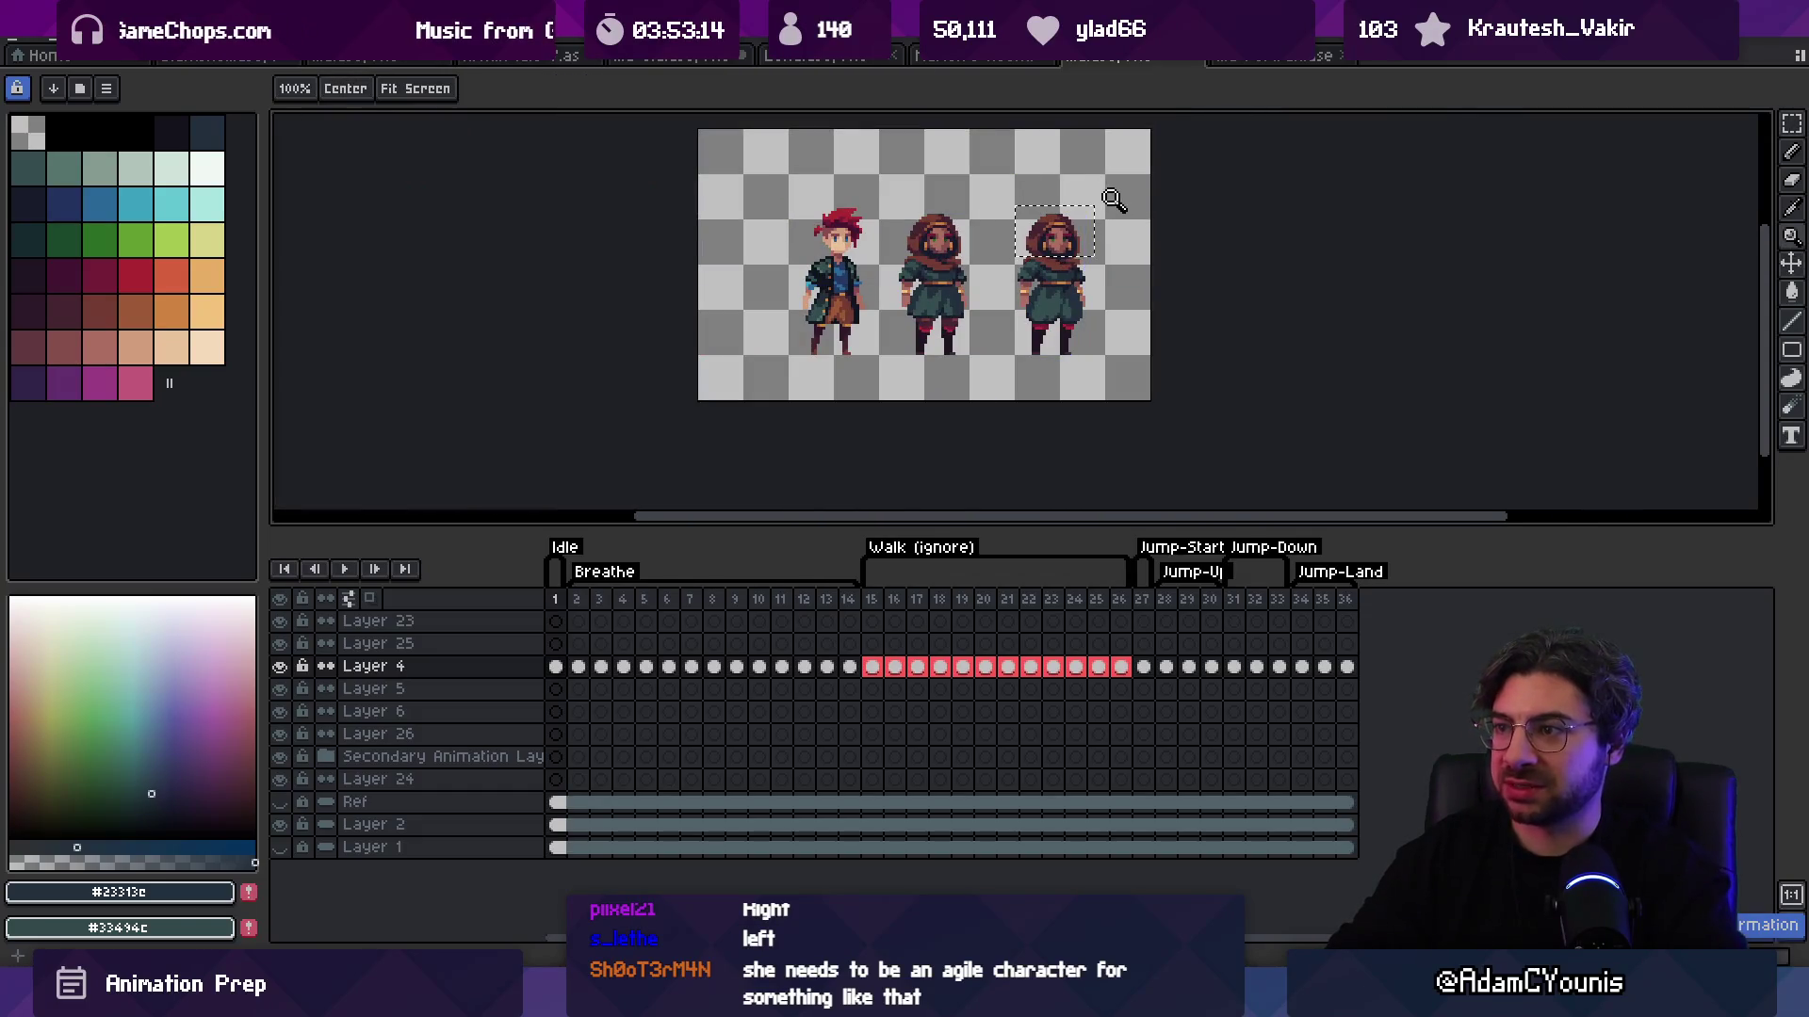
pyautogui.scroll(1, 1025, 247)
pyautogui.press('v')
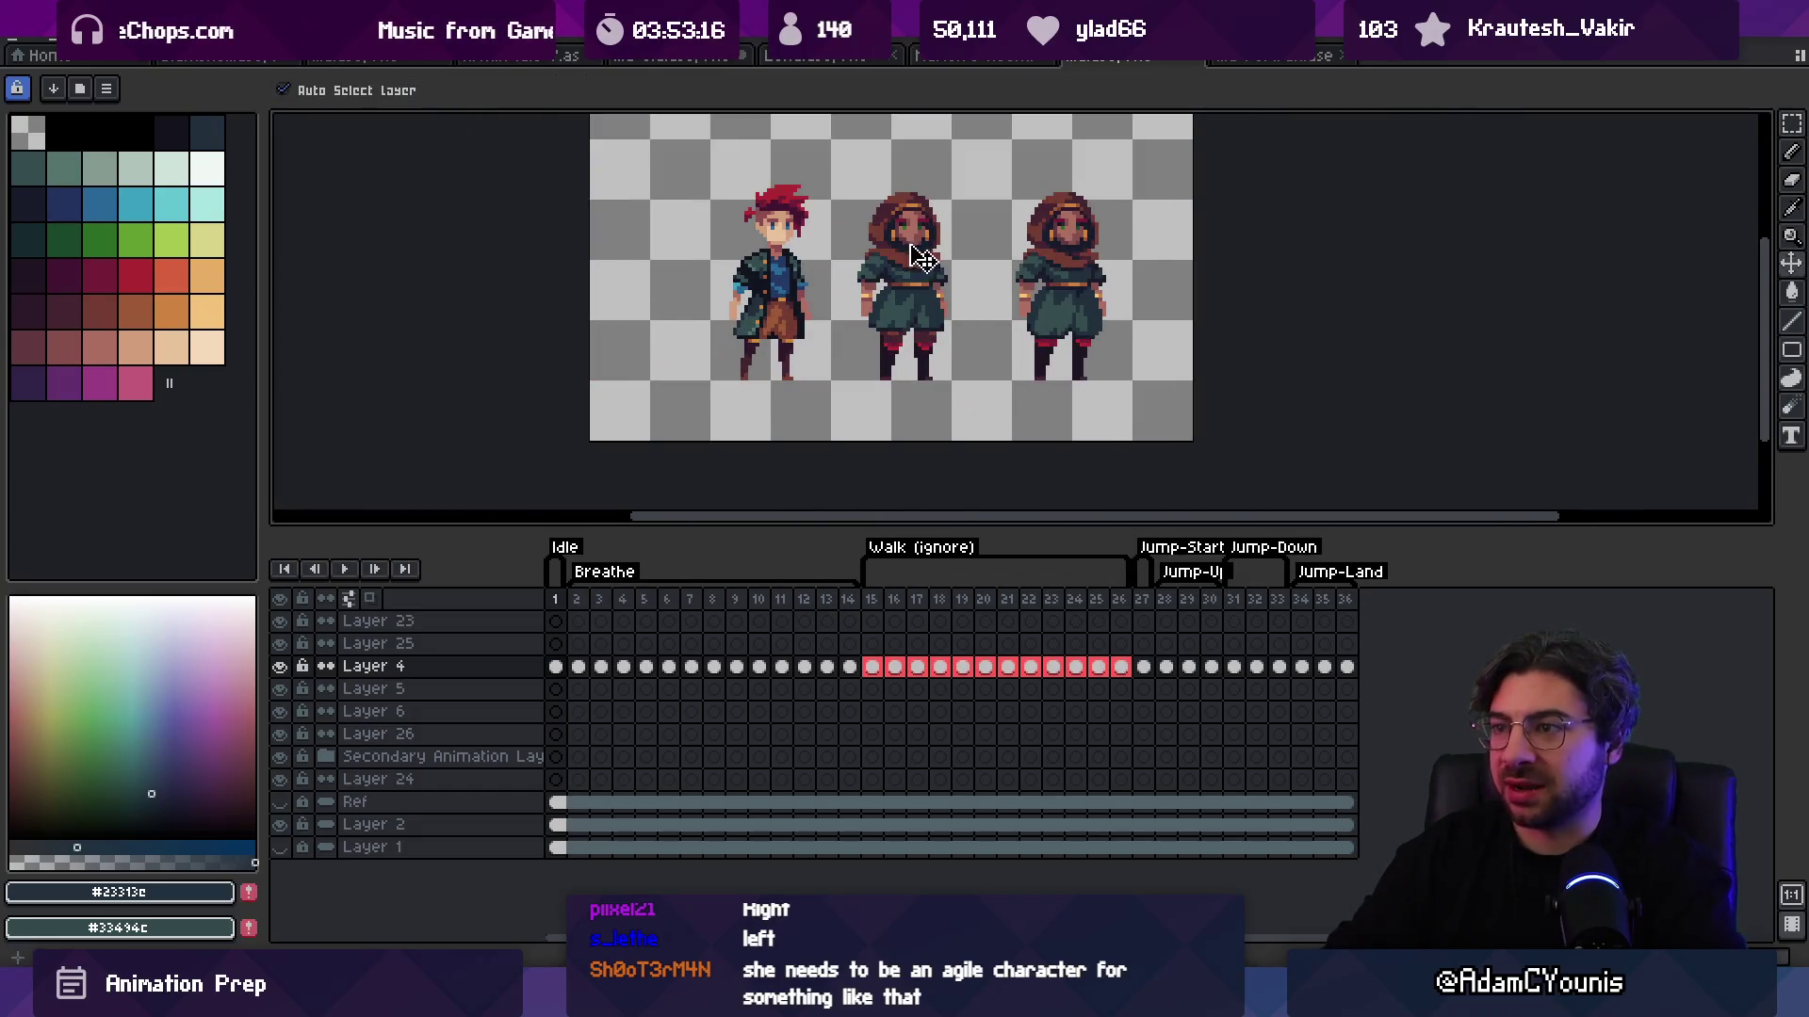
pyautogui.press('m')
pyautogui.moveTo(829, 408); pyautogui.dragTo(990, 143)
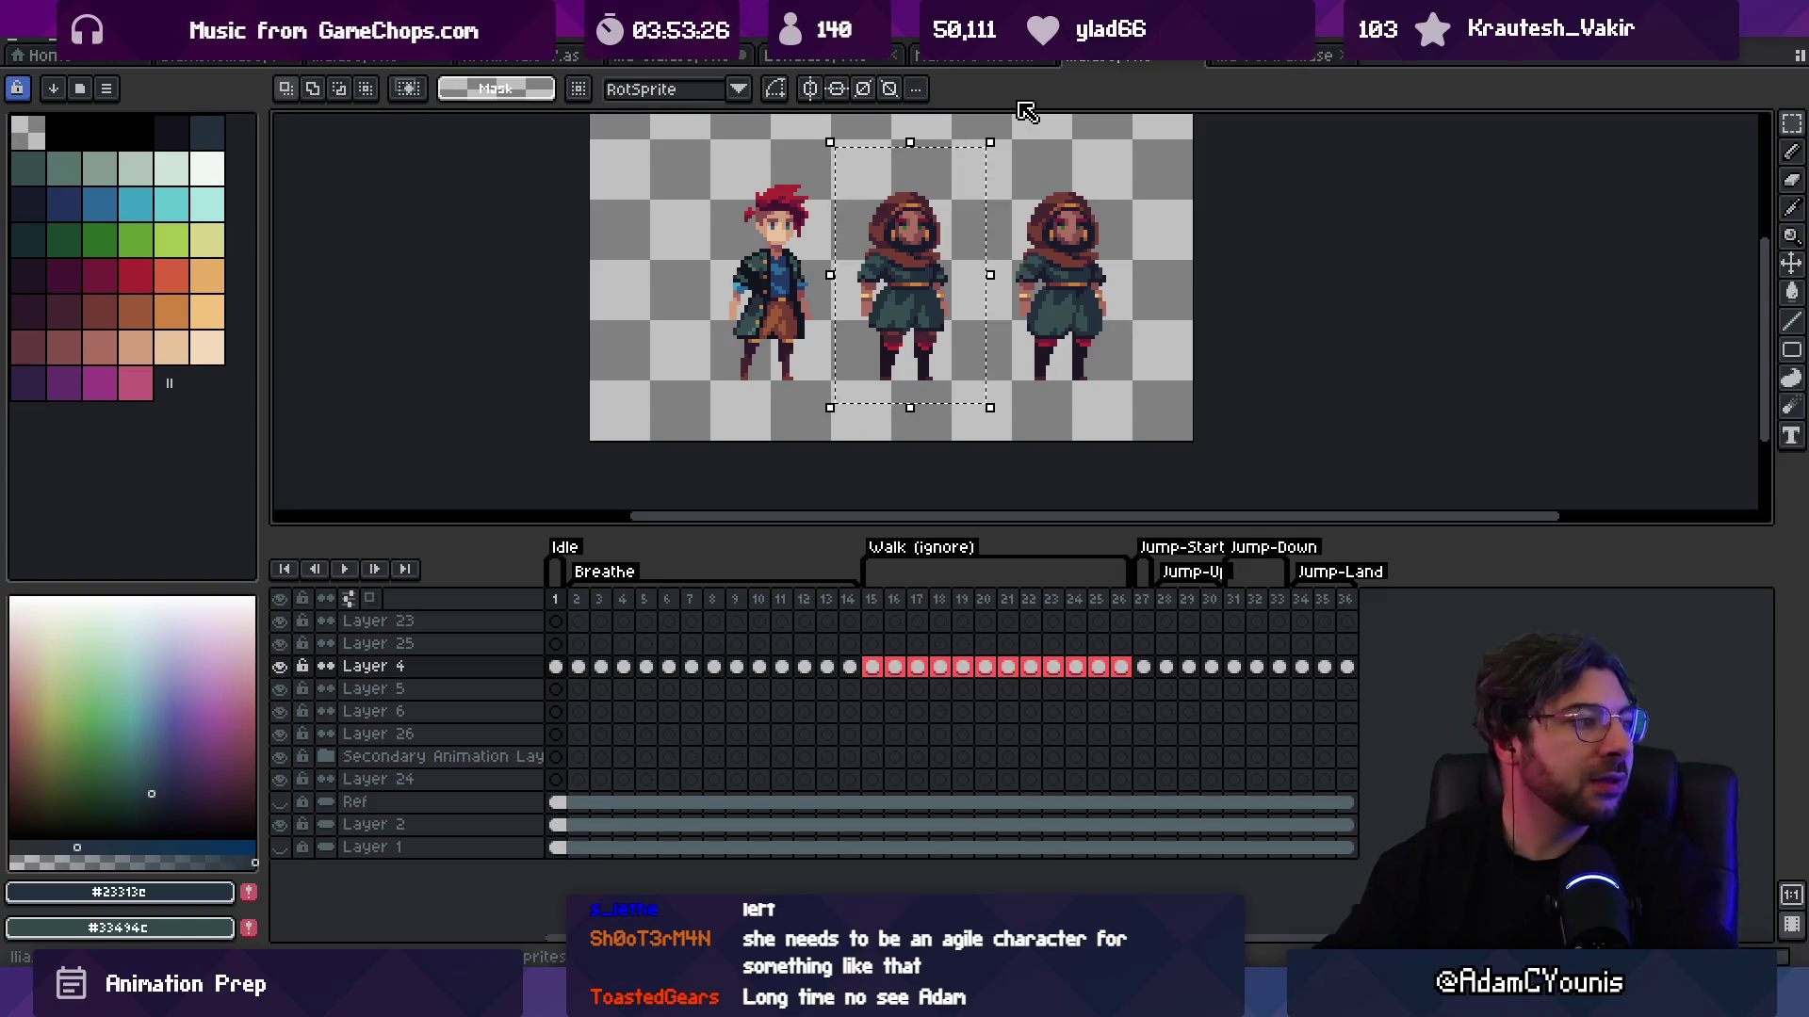
# Step: Zoom in on the middle character's legs, select her boots, then clear the selection
pyautogui.press('z')
pyautogui.click(980, 306)
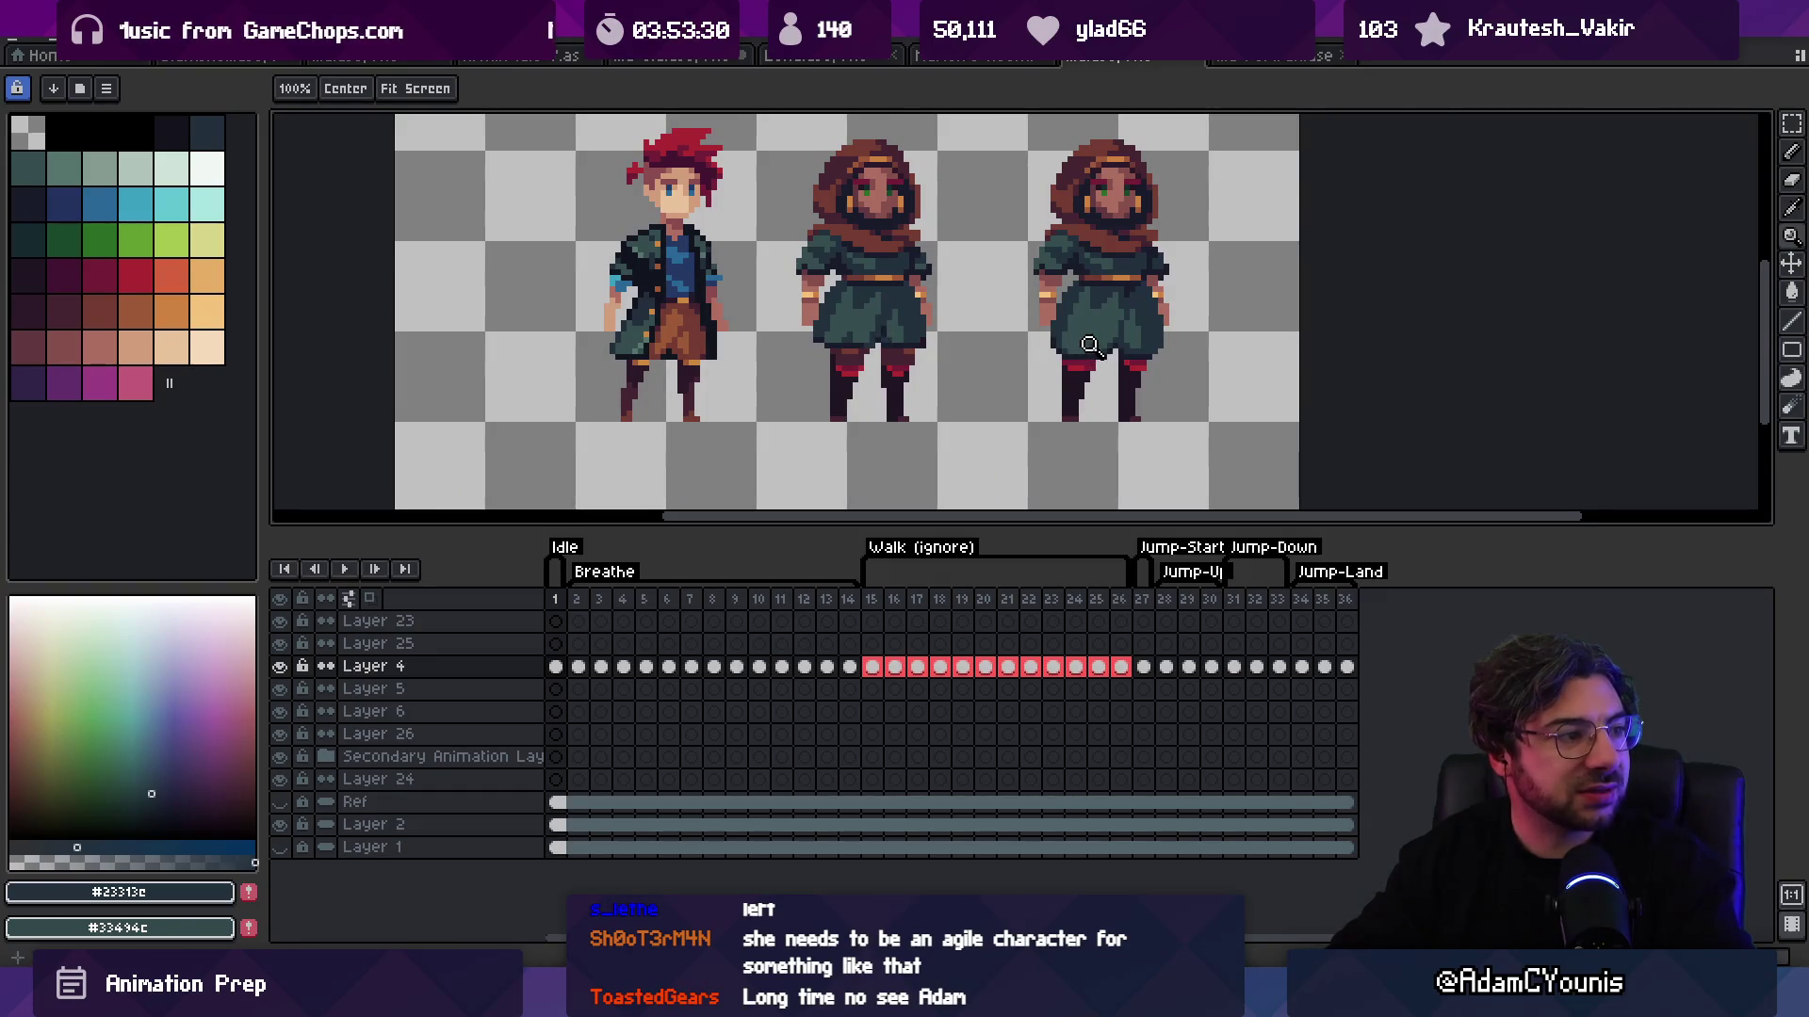
pyautogui.click(1136, 338)
pyautogui.rightClick(977, 375)
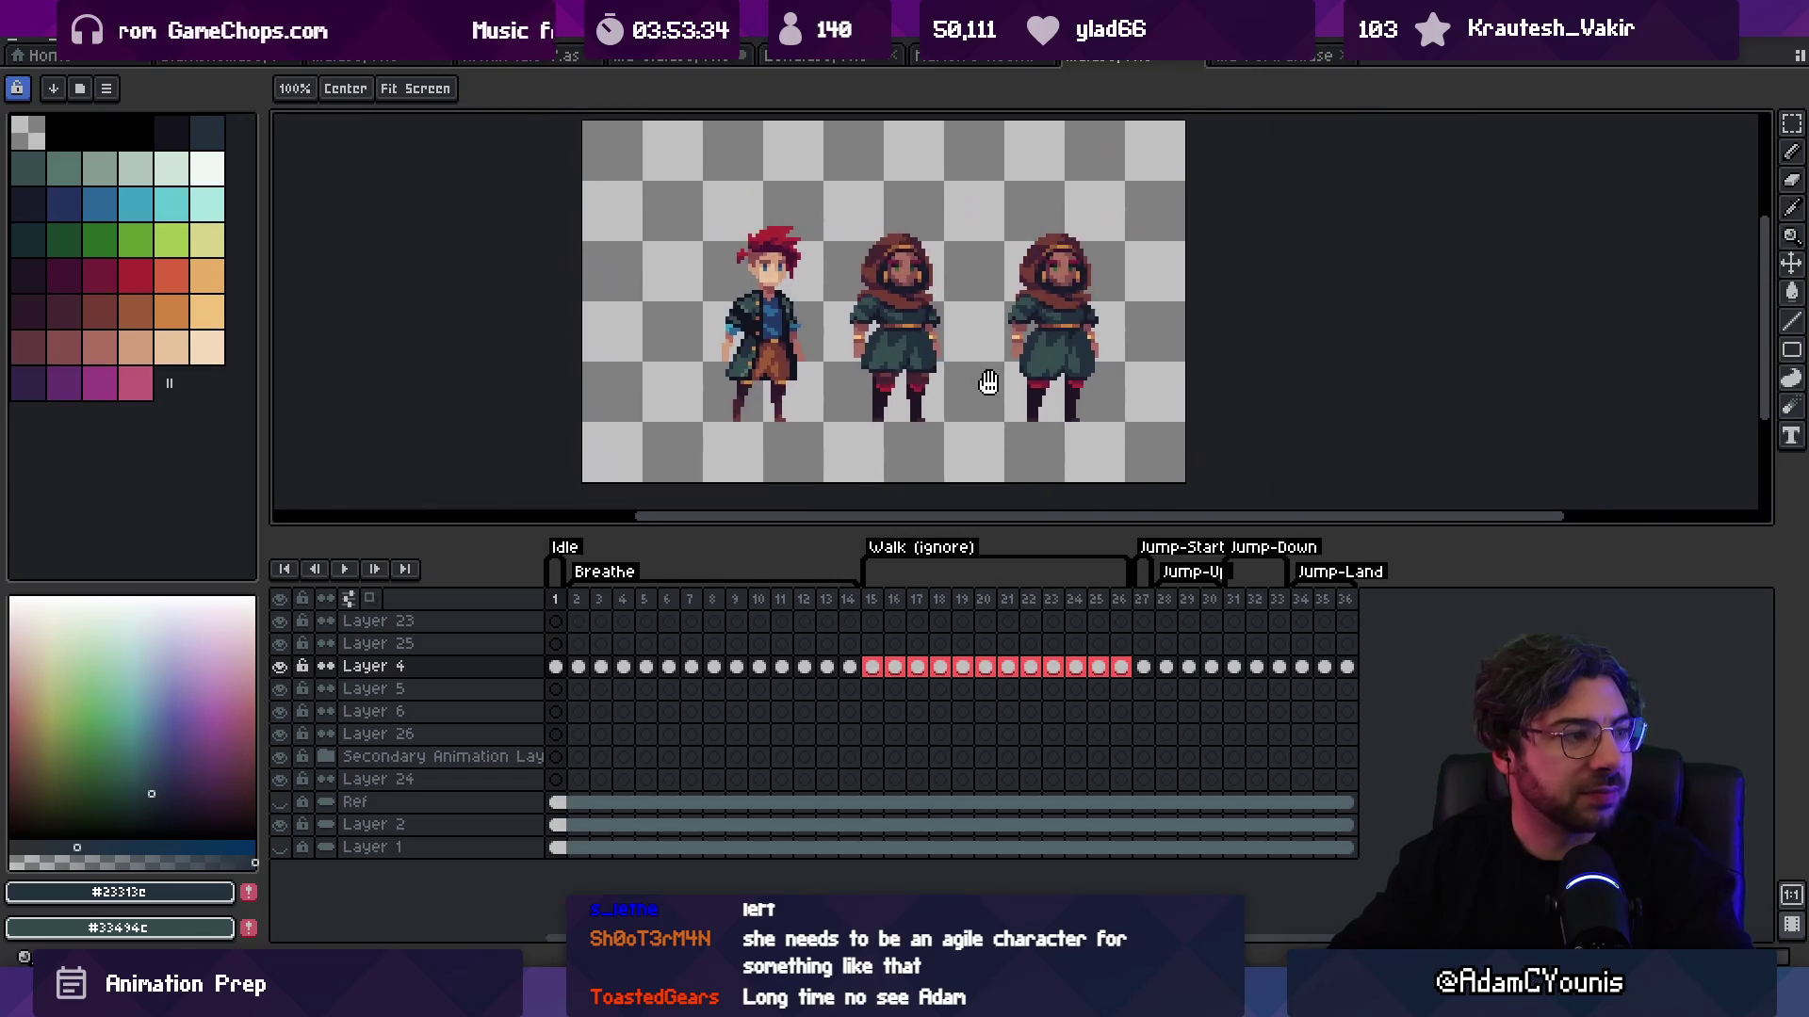
pyautogui.rightClick(1119, 207)
pyautogui.click(1124, 222)
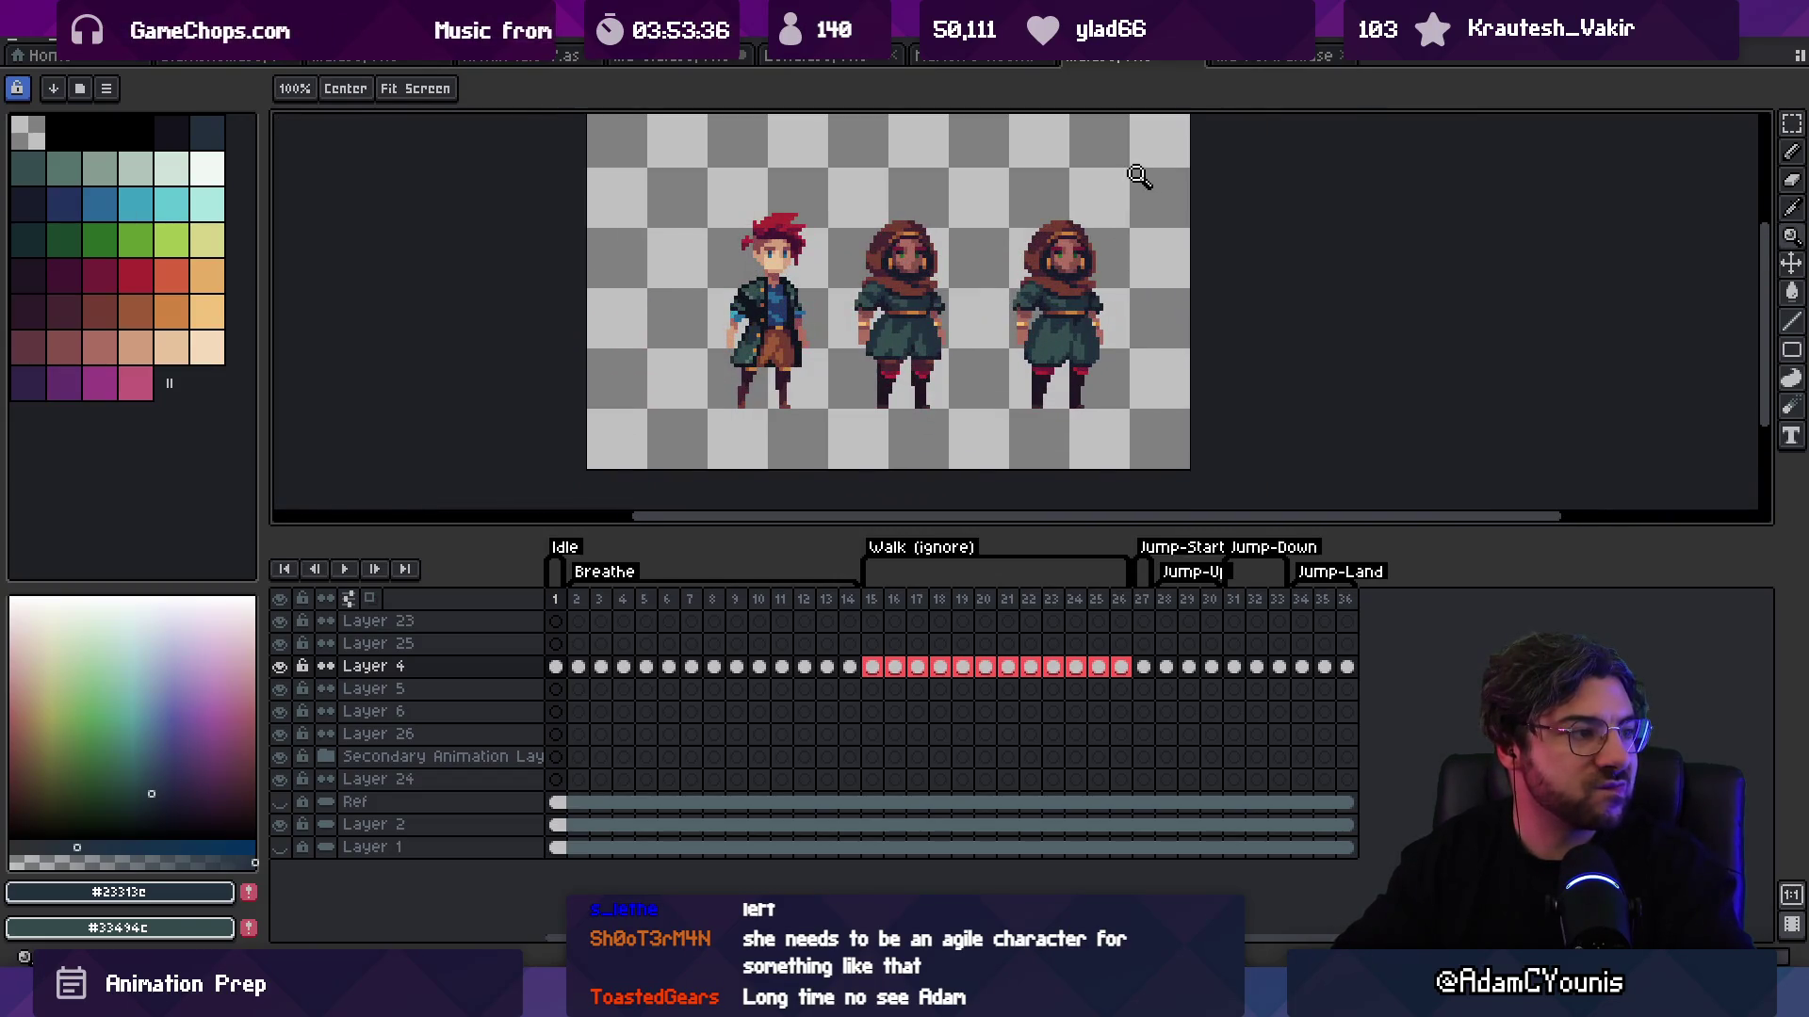
pyautogui.click(906, 351)
pyautogui.press('m')
pyautogui.moveTo(790, 366); pyautogui.dragTo(1020, 430)
pyautogui.click(940, 403)
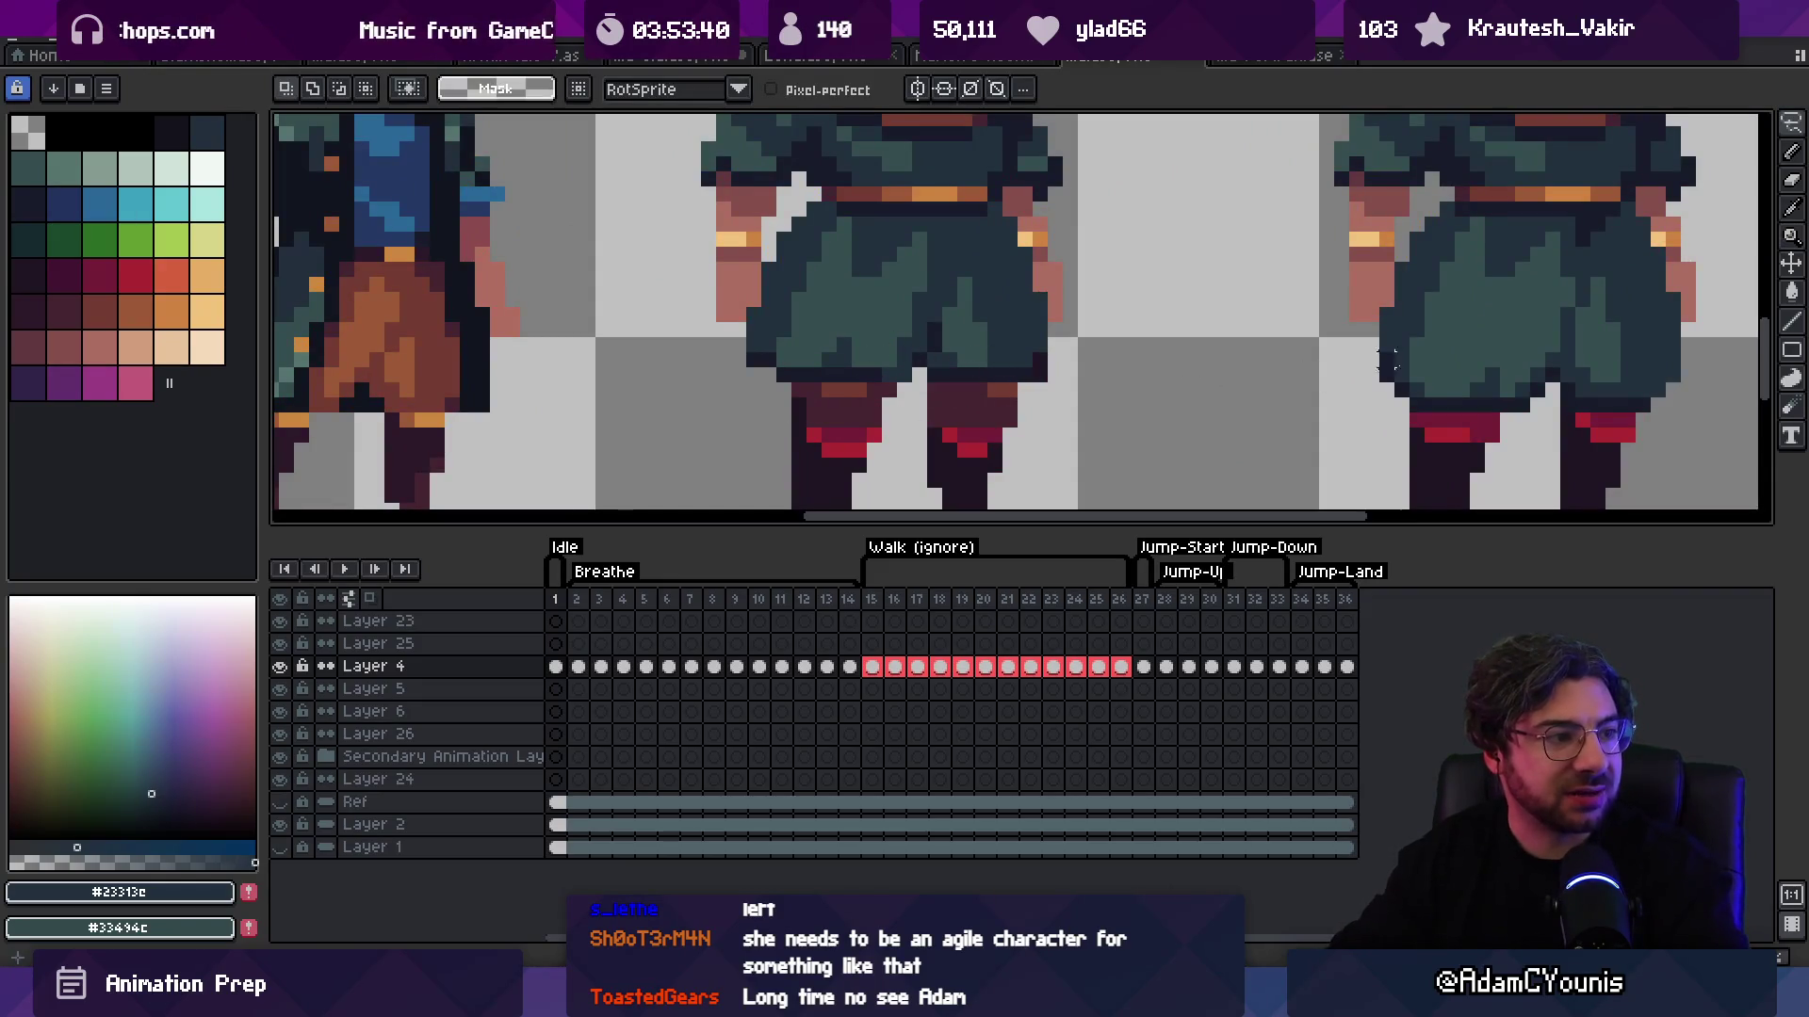
pyautogui.moveTo(1526, 396); pyautogui.dragTo(1306, 216)
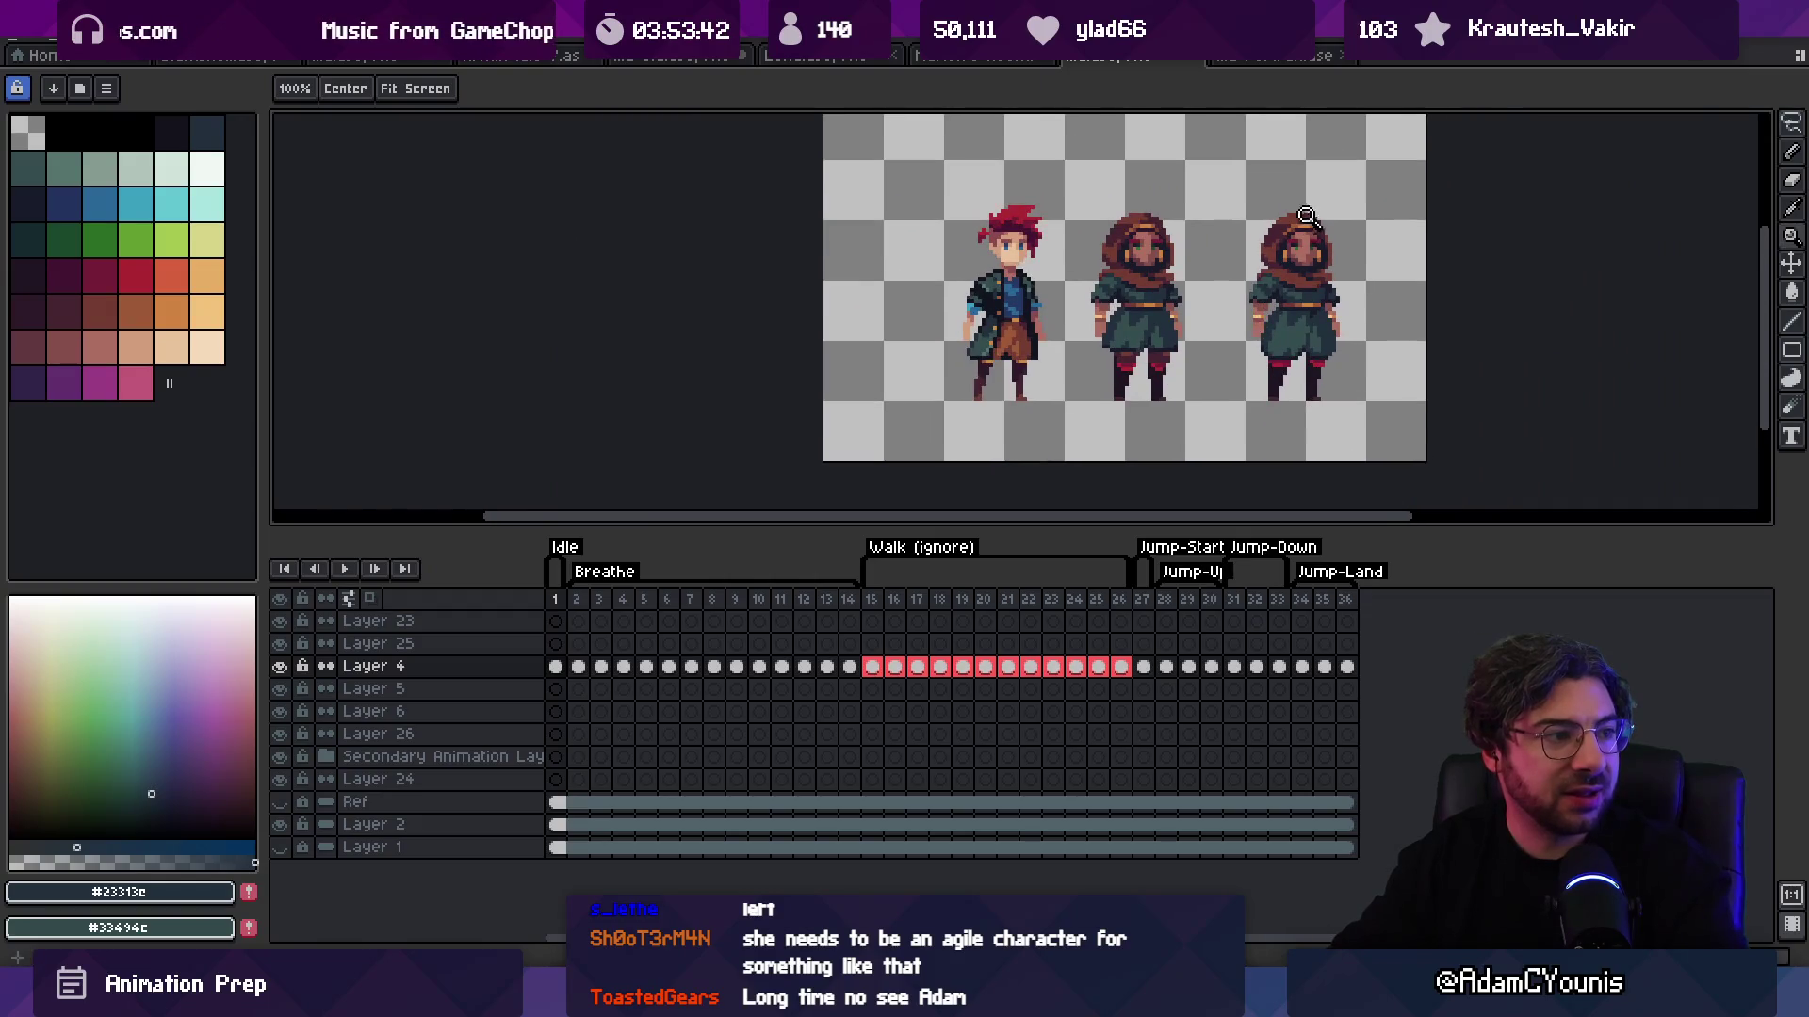
pyautogui.click(1284, 337)
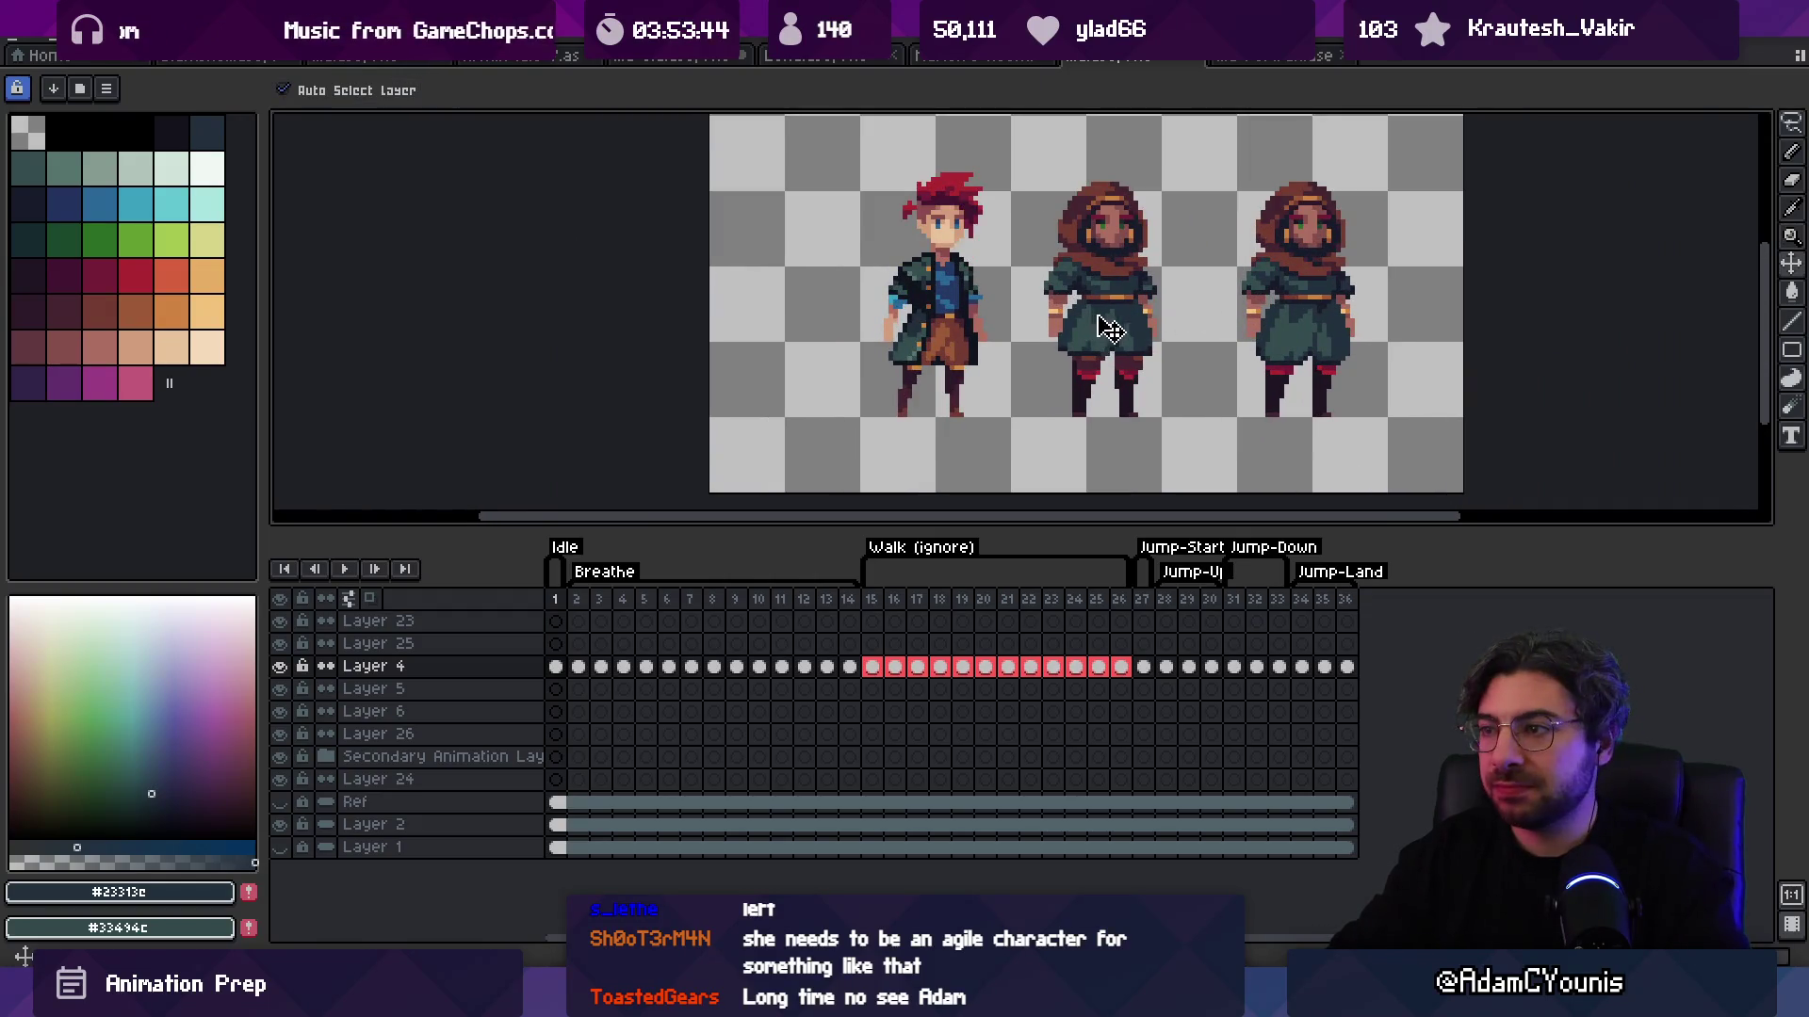
# Step: Undo the pasted middle copy with Ctrl+Z and zoom in on the two remaining characters
pyautogui.press('b')
pyautogui.hotkey('ctrl', 'z')
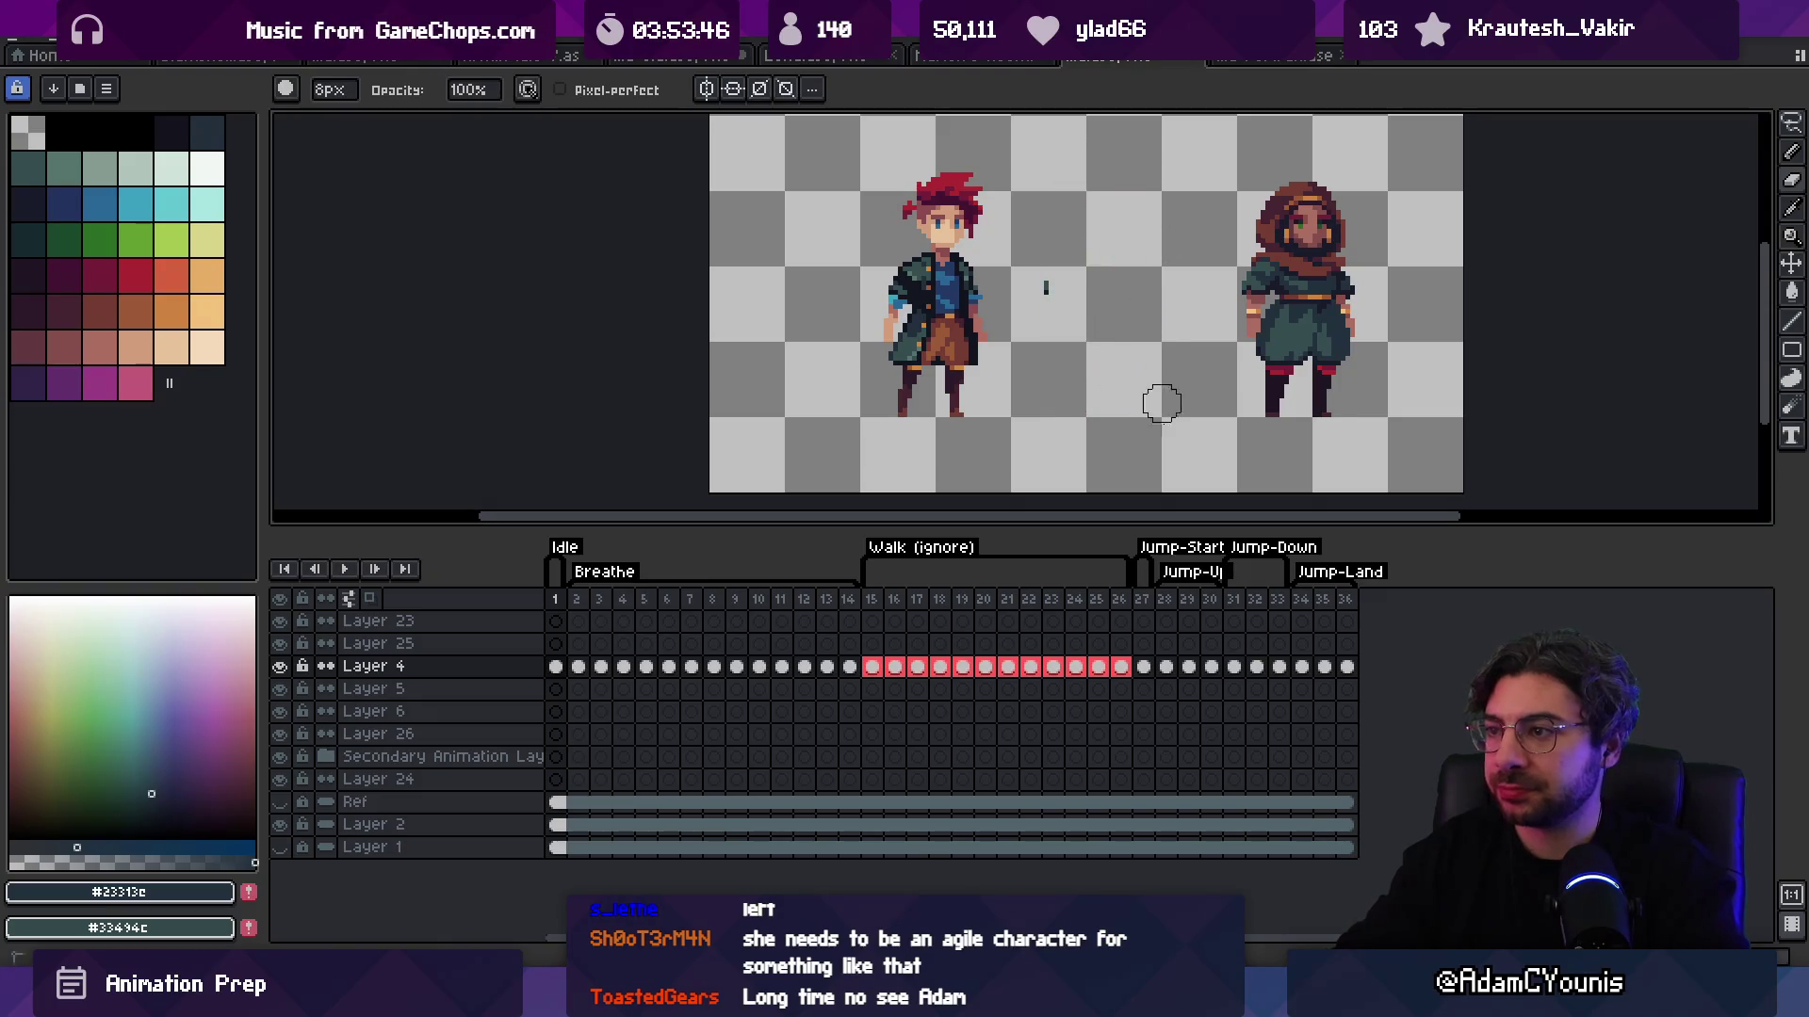
pyautogui.hscroll(3, 1067, 277)
pyautogui.press('z')
pyautogui.click(1215, 255)
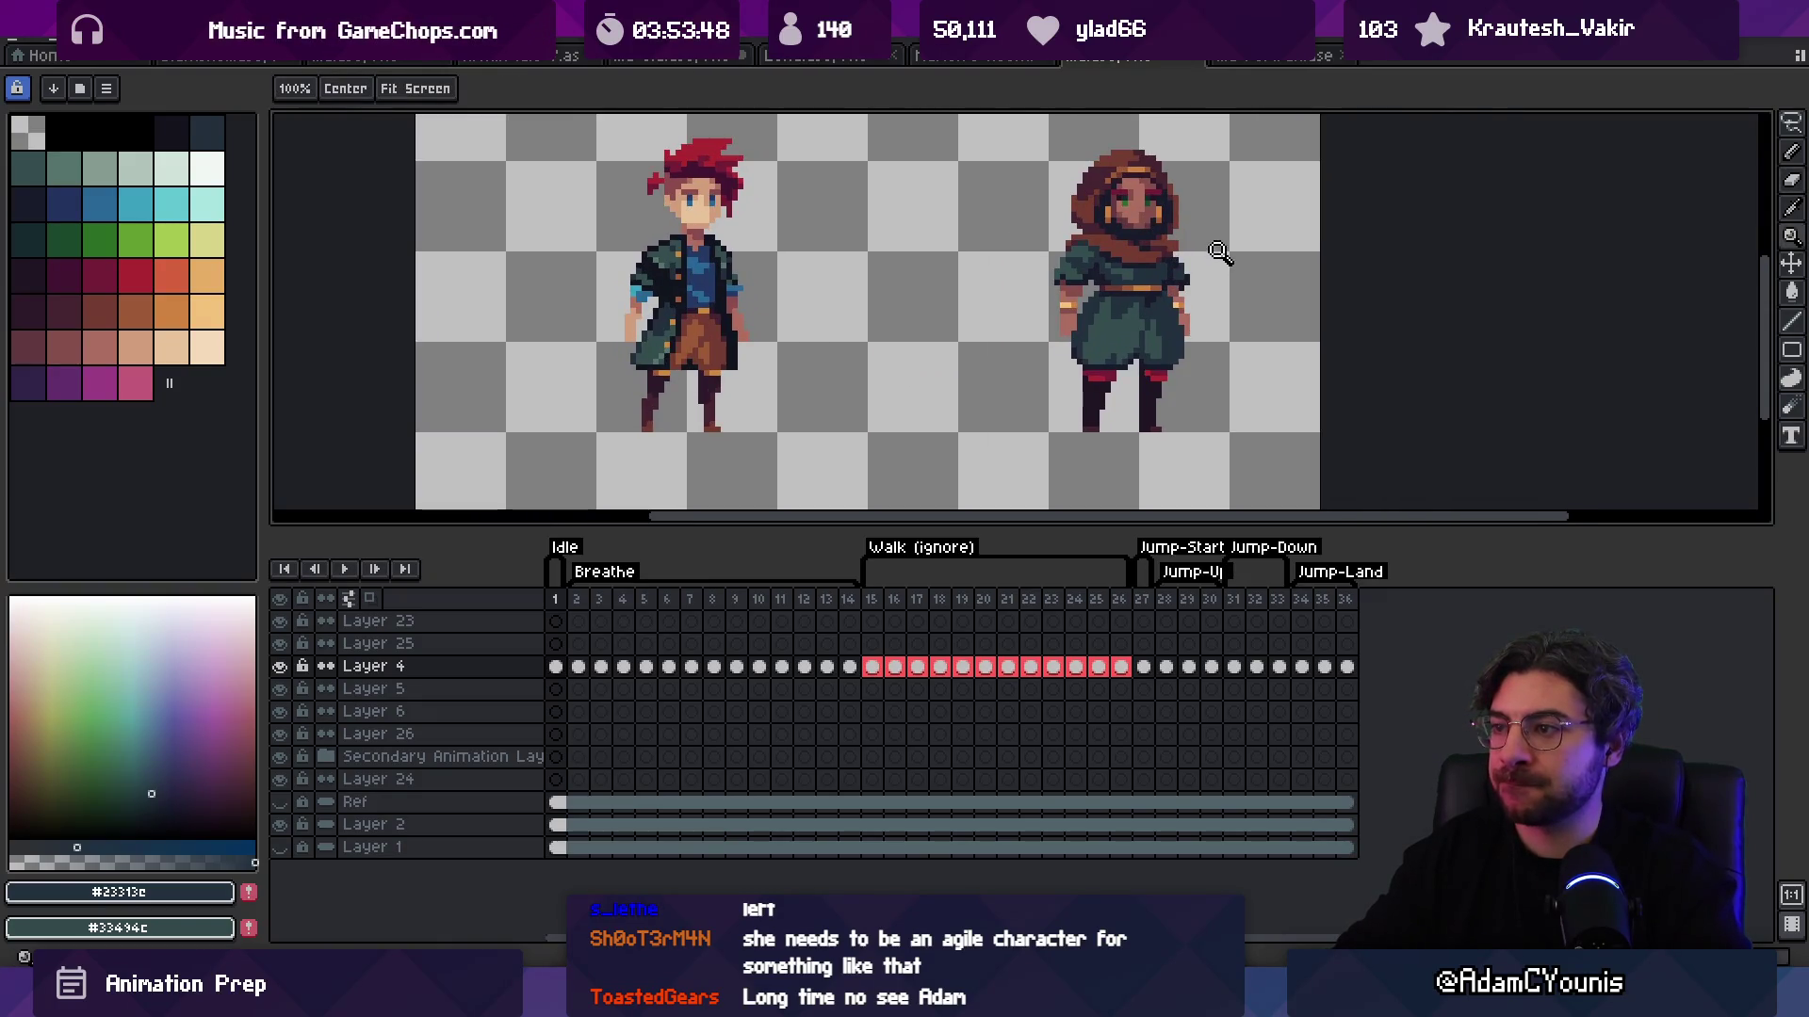
# Step: Select the hooded woman's belt and commit it at its new position
pyautogui.click(1169, 294)
pyautogui.press('v')
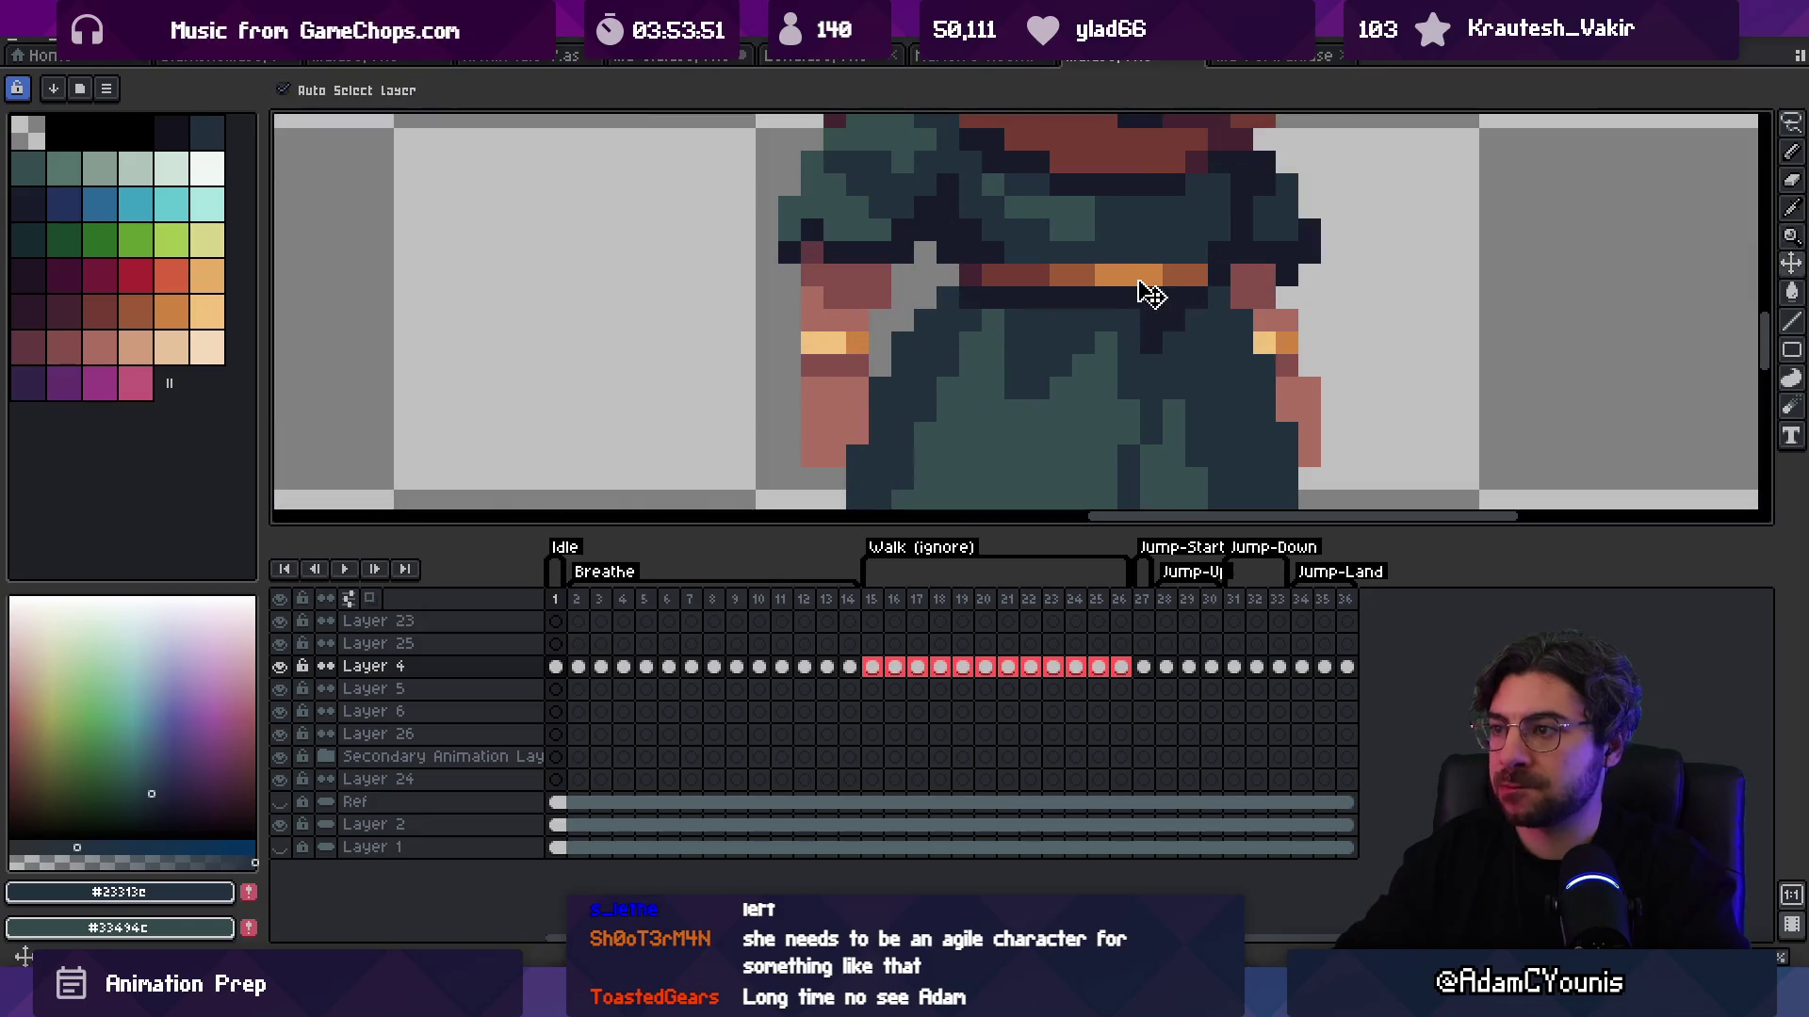
pyautogui.press('m')
pyautogui.moveTo(933, 260)
pyautogui.mouseDown()
pyautogui.moveTo(1235, 314)
pyautogui.moveTo(1181, 303)
pyautogui.moveTo(1180, 327)
pyautogui.mouseUp()
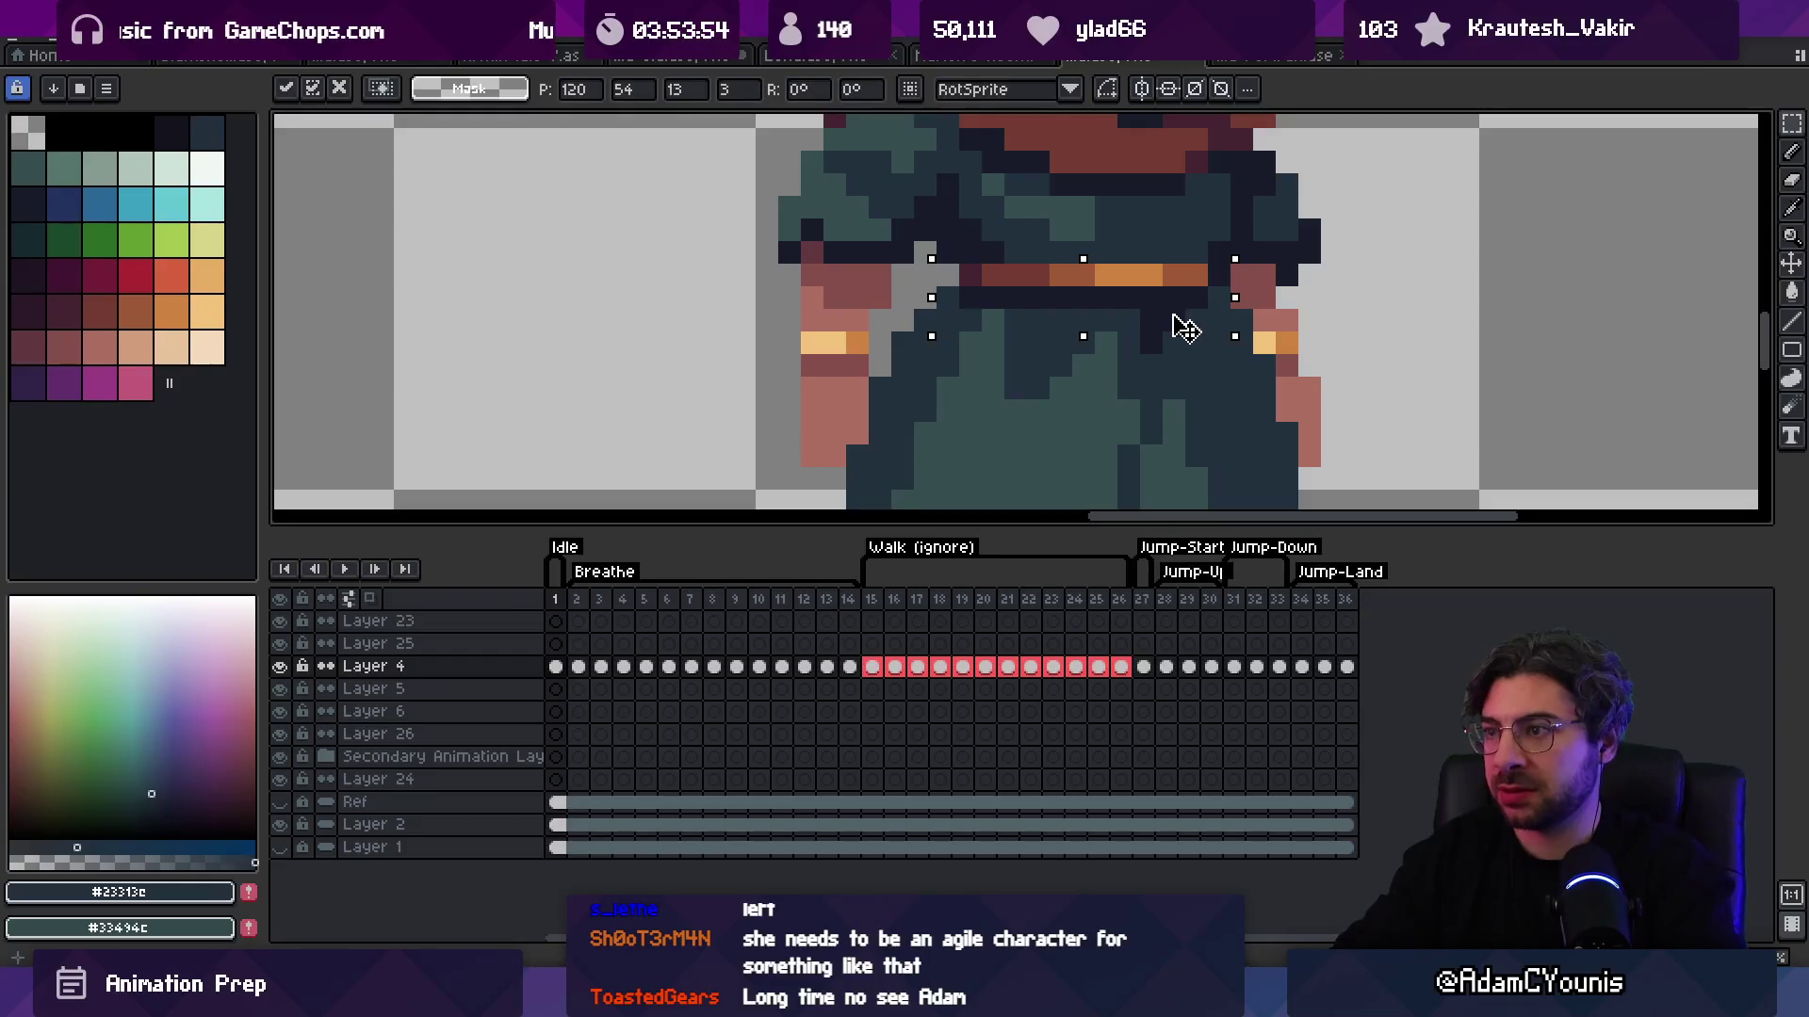
pyautogui.press('Return')
pyautogui.press('z')
pyautogui.scroll(-5, 1045, 260)
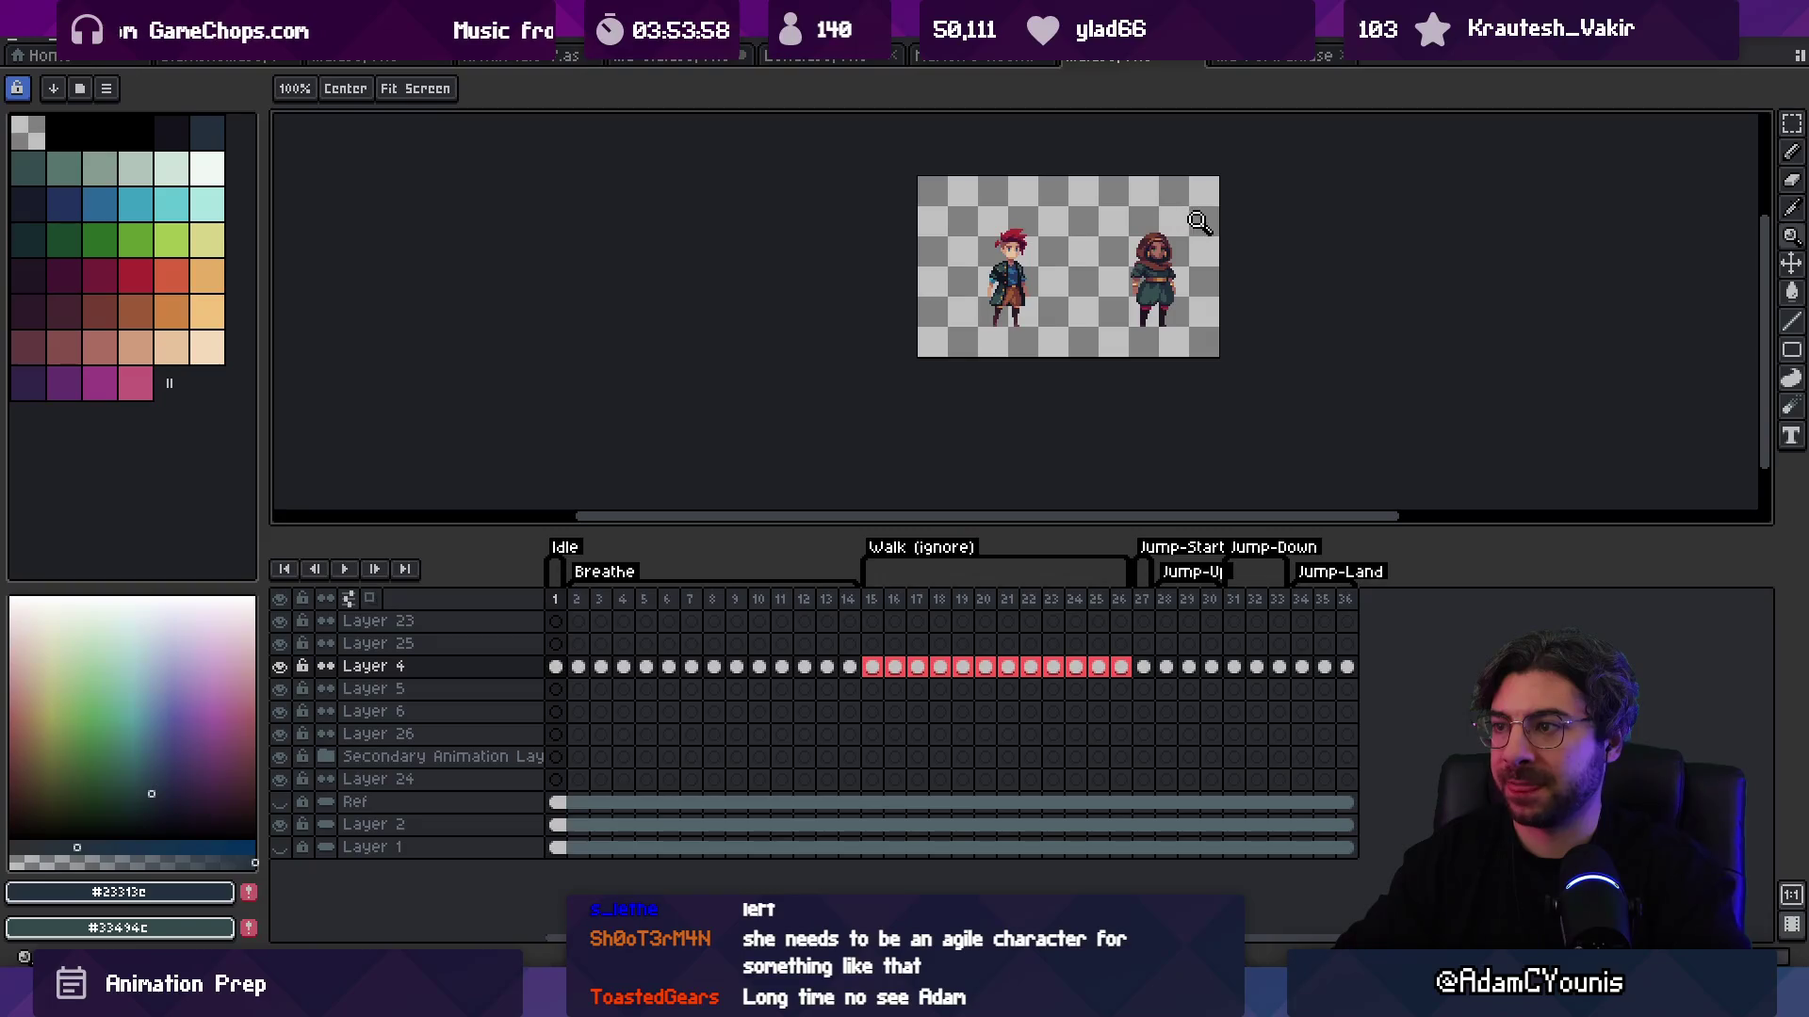
pyautogui.scroll(4, 1180, 278)
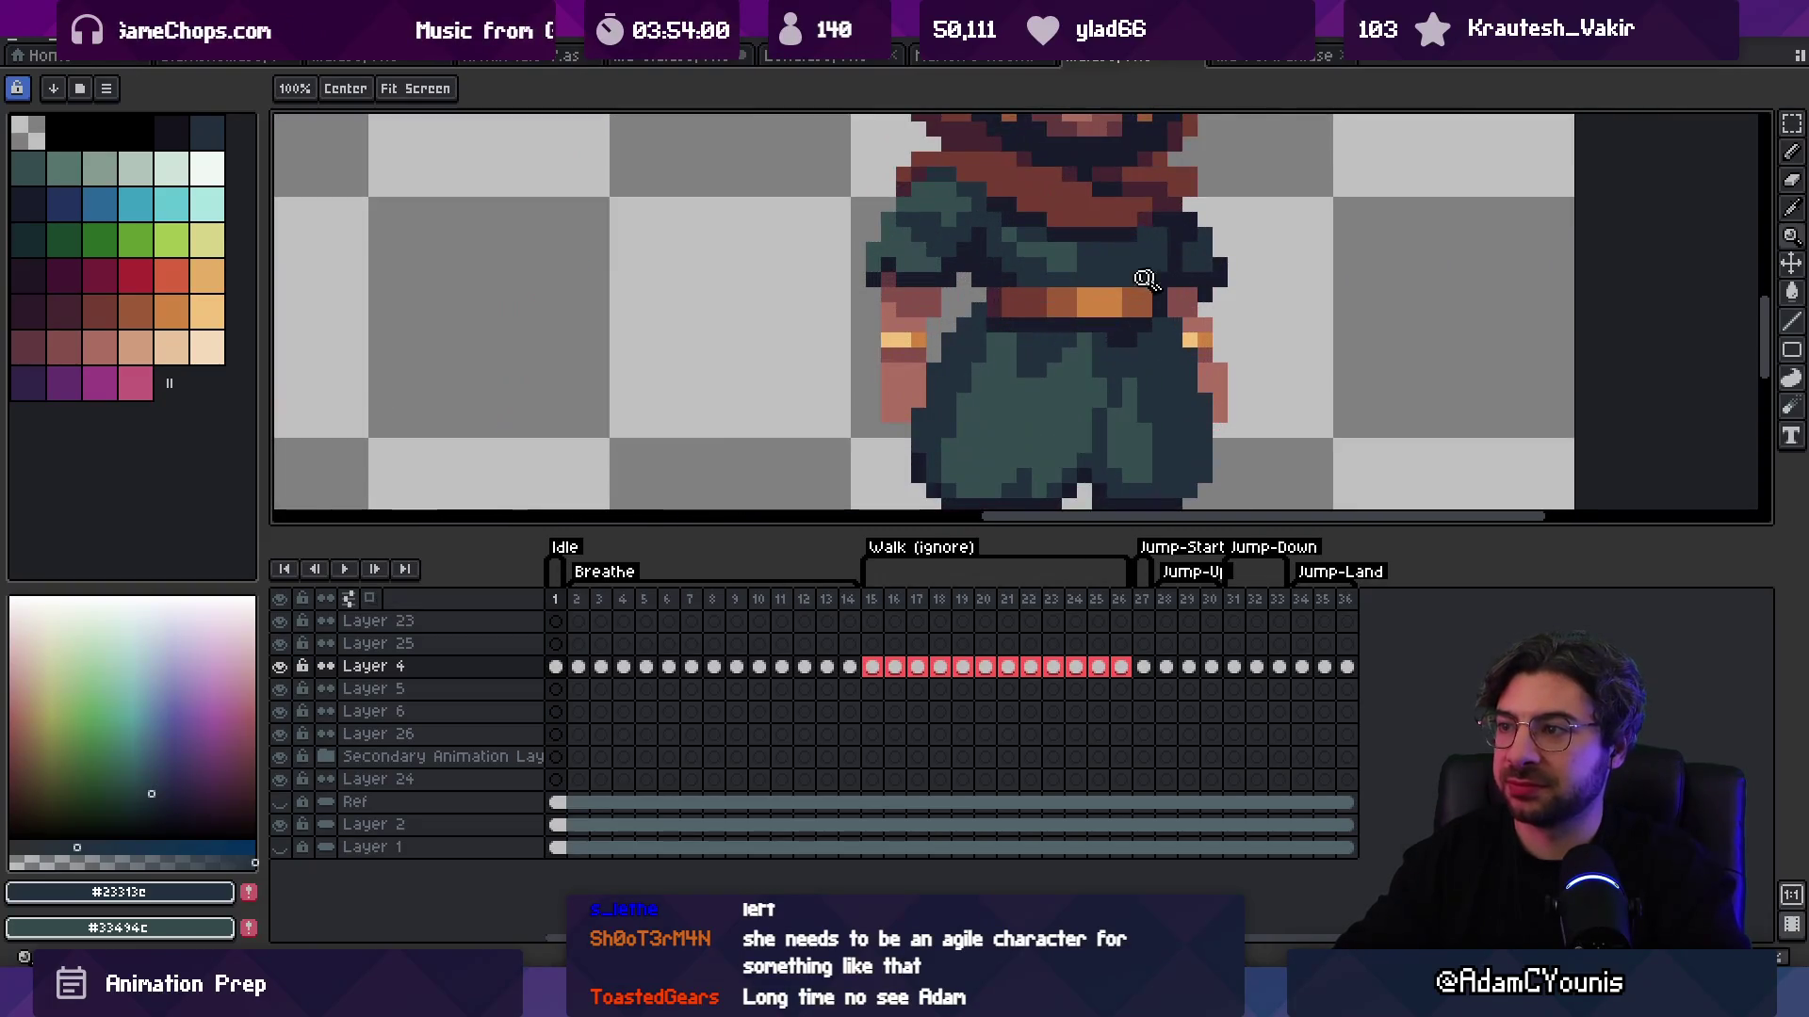
# Step: Eyedrop the belt's light orange, darker tone and dark reddish-brown colours
pyautogui.press('i')
pyautogui.click(1130, 300)
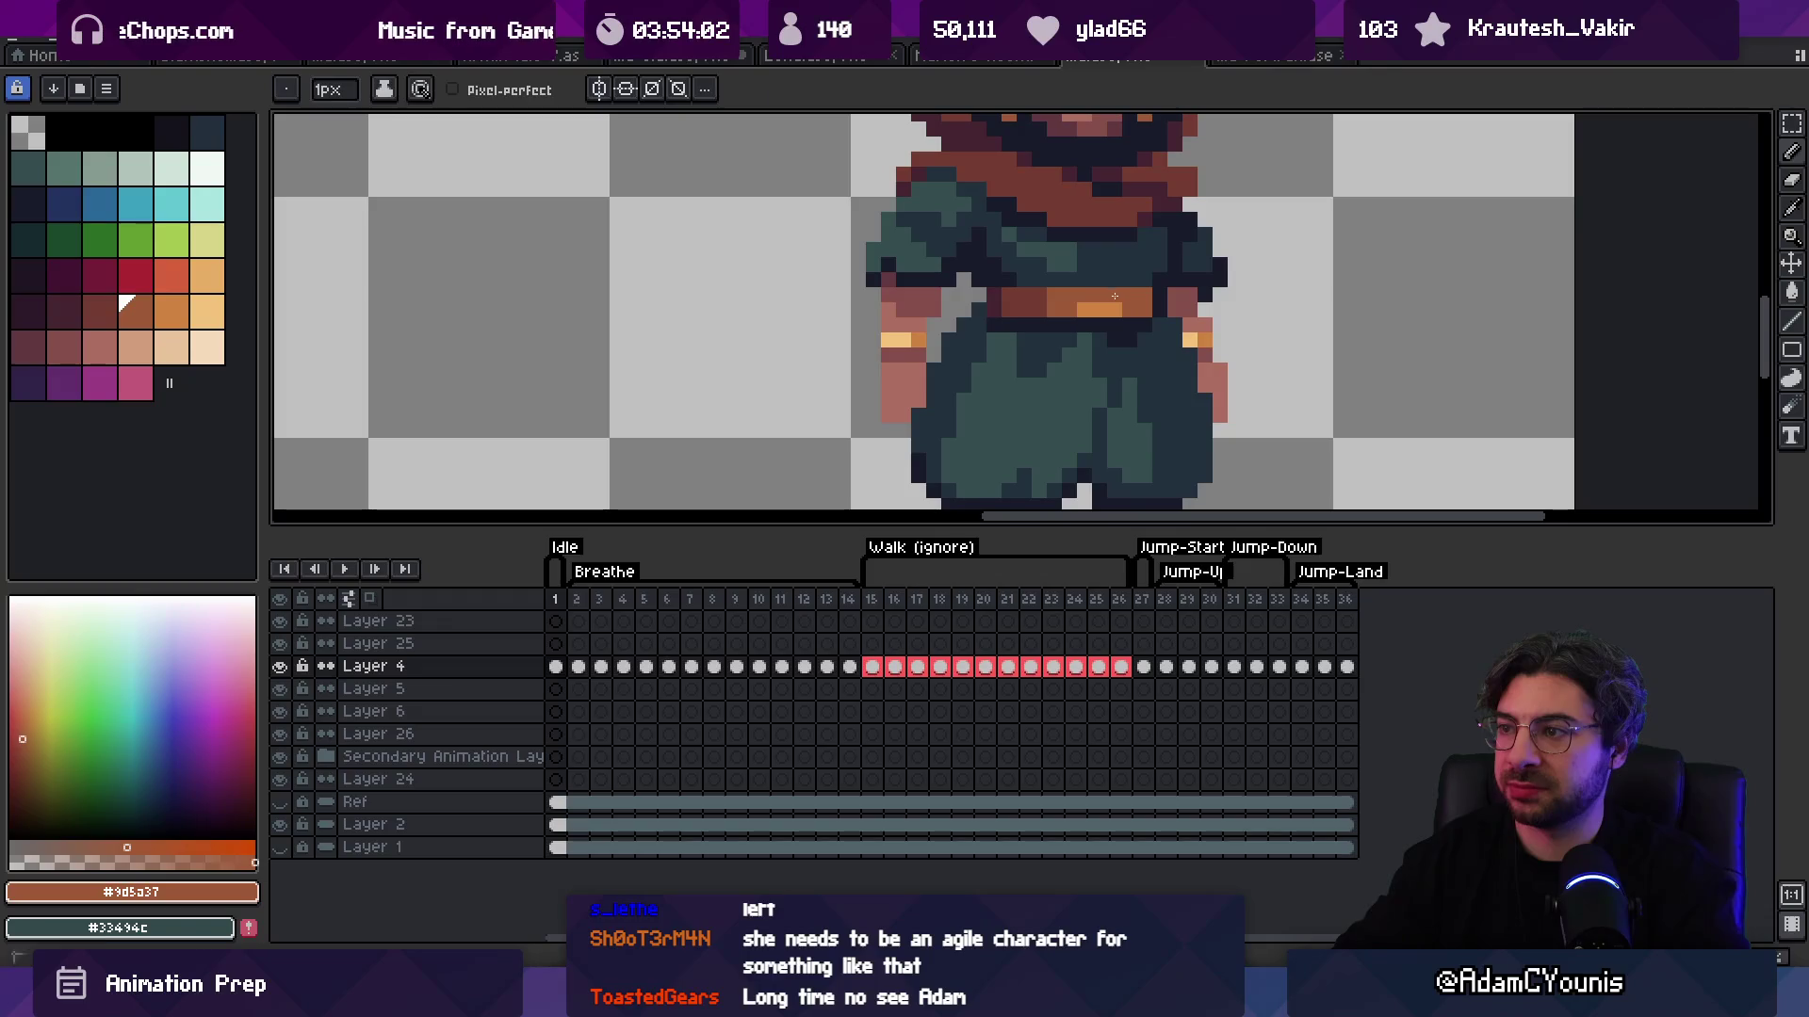
pyautogui.click(1117, 302)
pyautogui.click(1075, 288)
pyautogui.click(1057, 294)
pyautogui.press('z')
pyautogui.scroll(-4, 1036, 282)
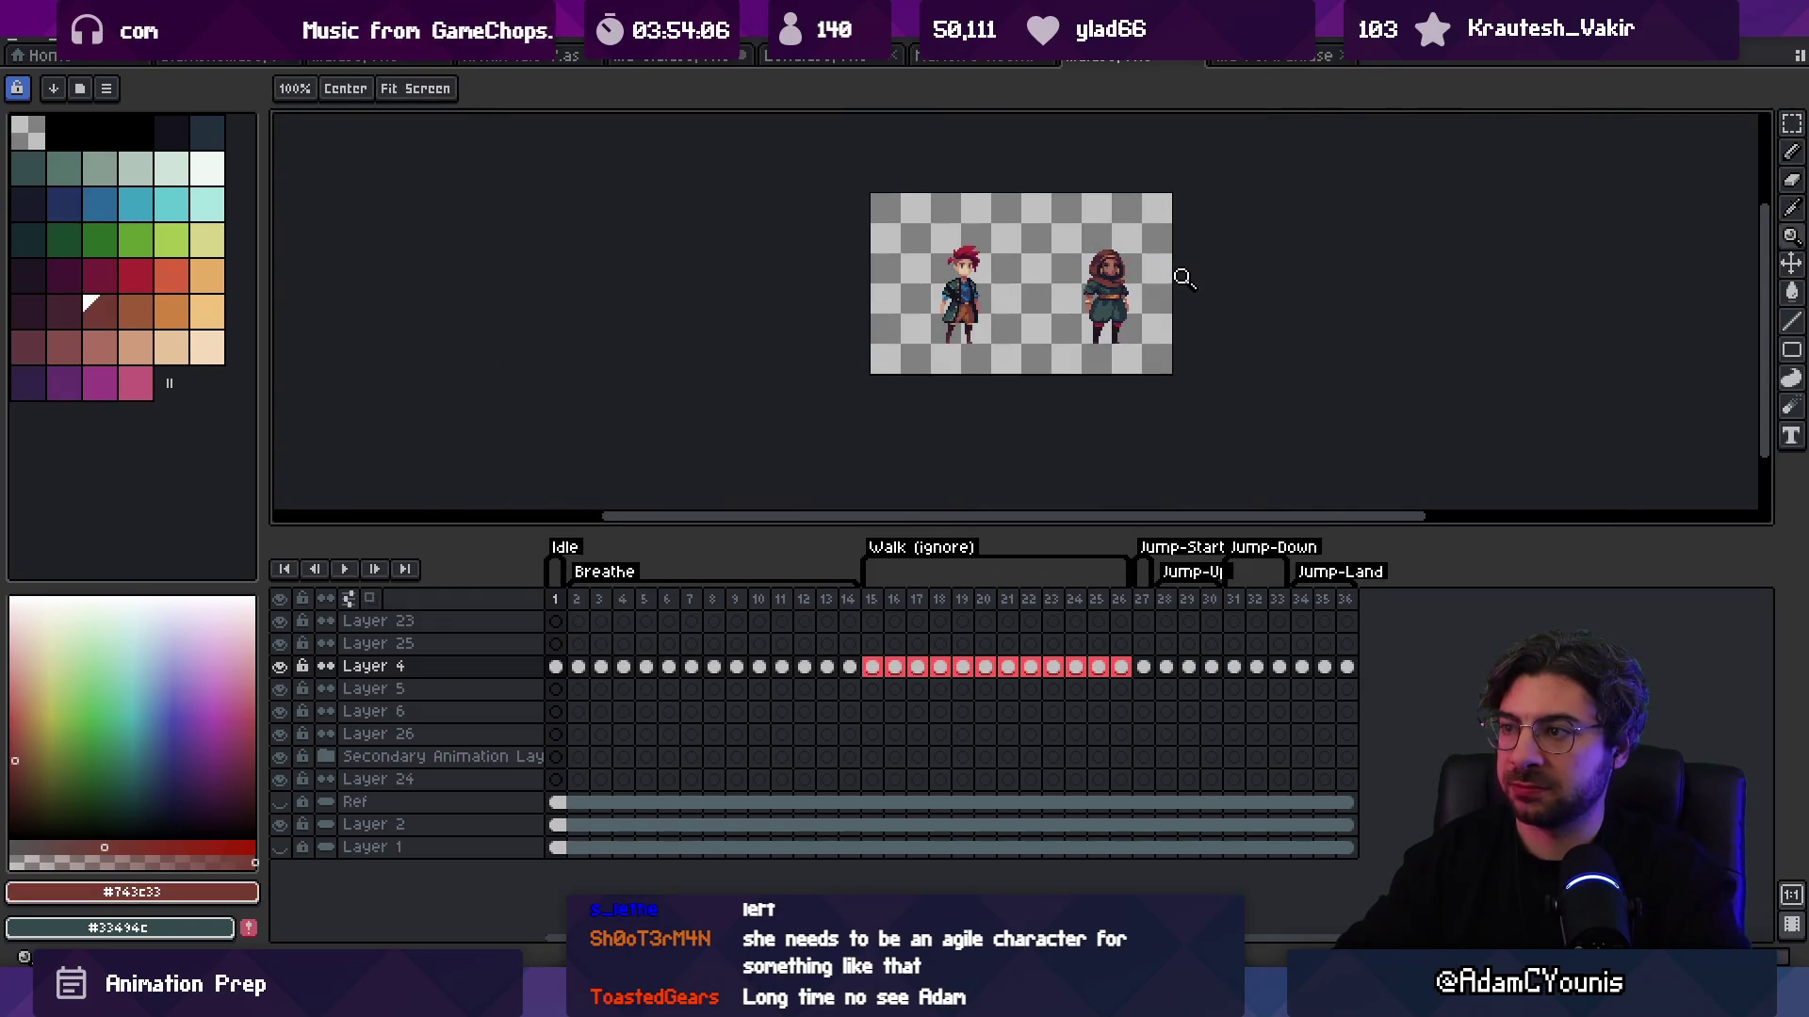
pyautogui.scroll(3, 1184, 264)
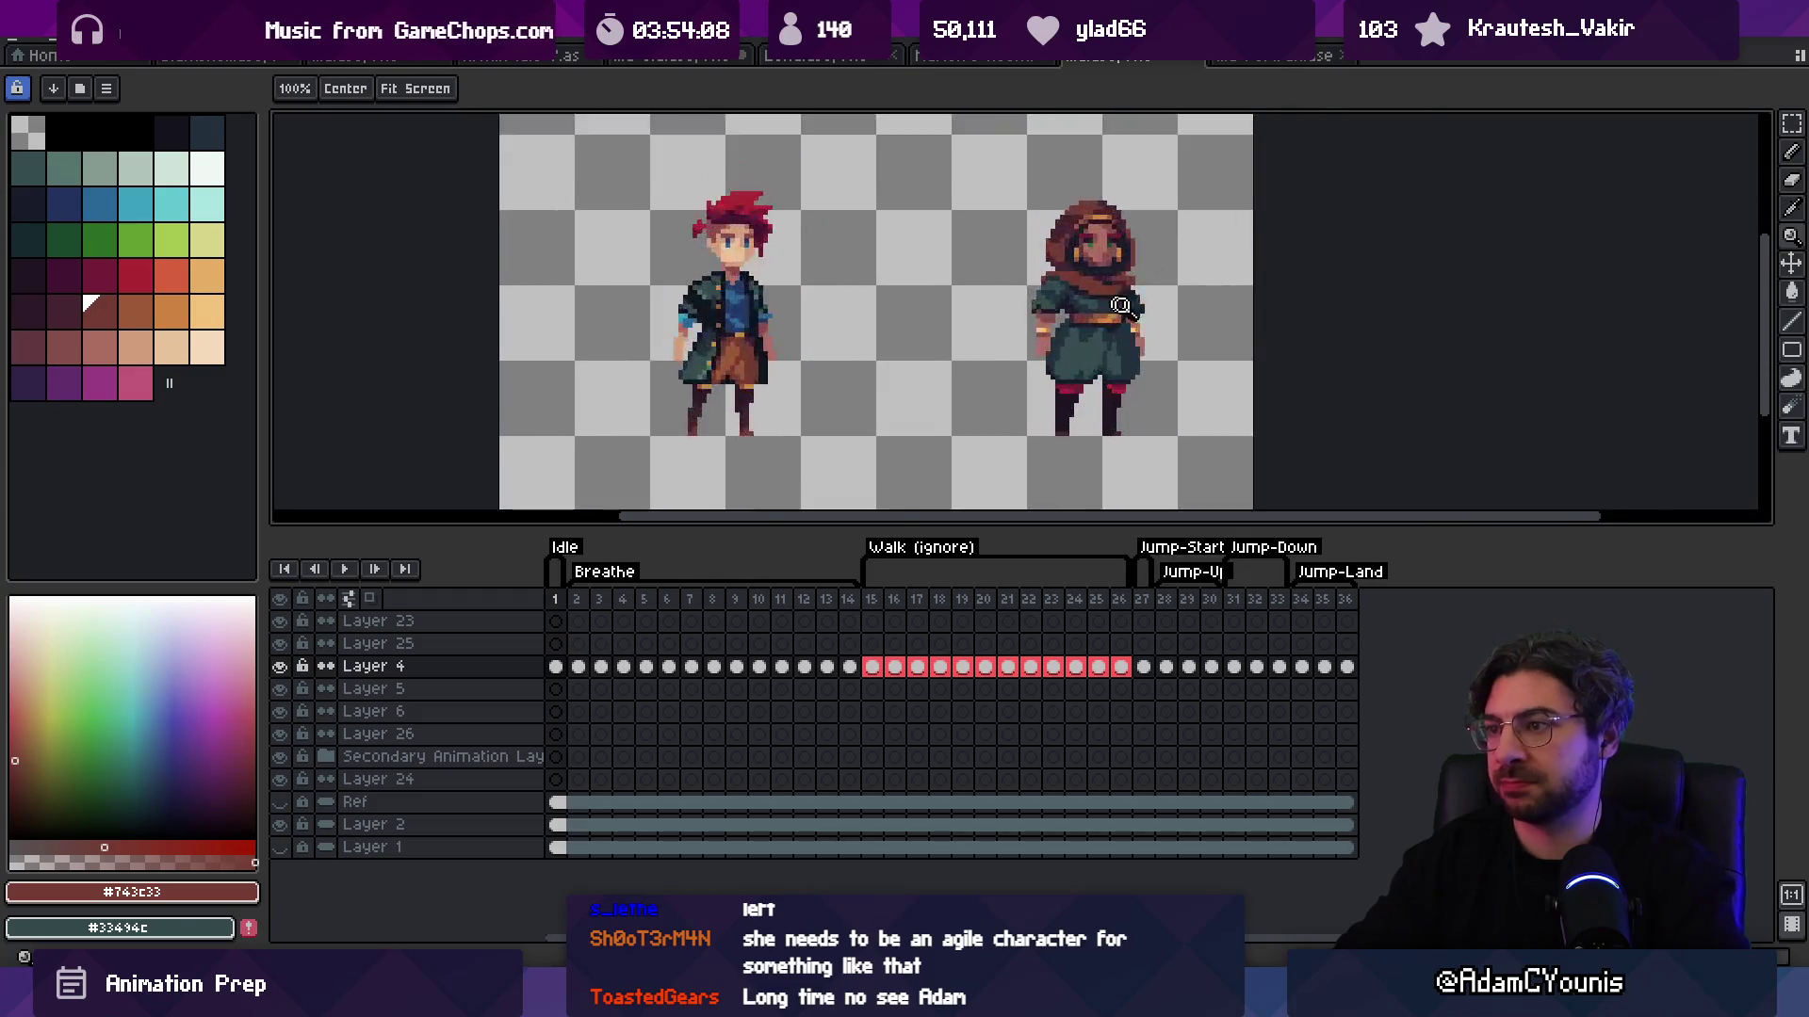
# Step: Darken pixels along the belt using the mid brown sampled from it
pyautogui.press('b')
pyautogui.keyDown('alt'); pyautogui.click(1079, 330); pyautogui.keyUp('alt')
pyautogui.scroll(-1, 1079, 330)
pyautogui.scroll(3, 1079, 329)
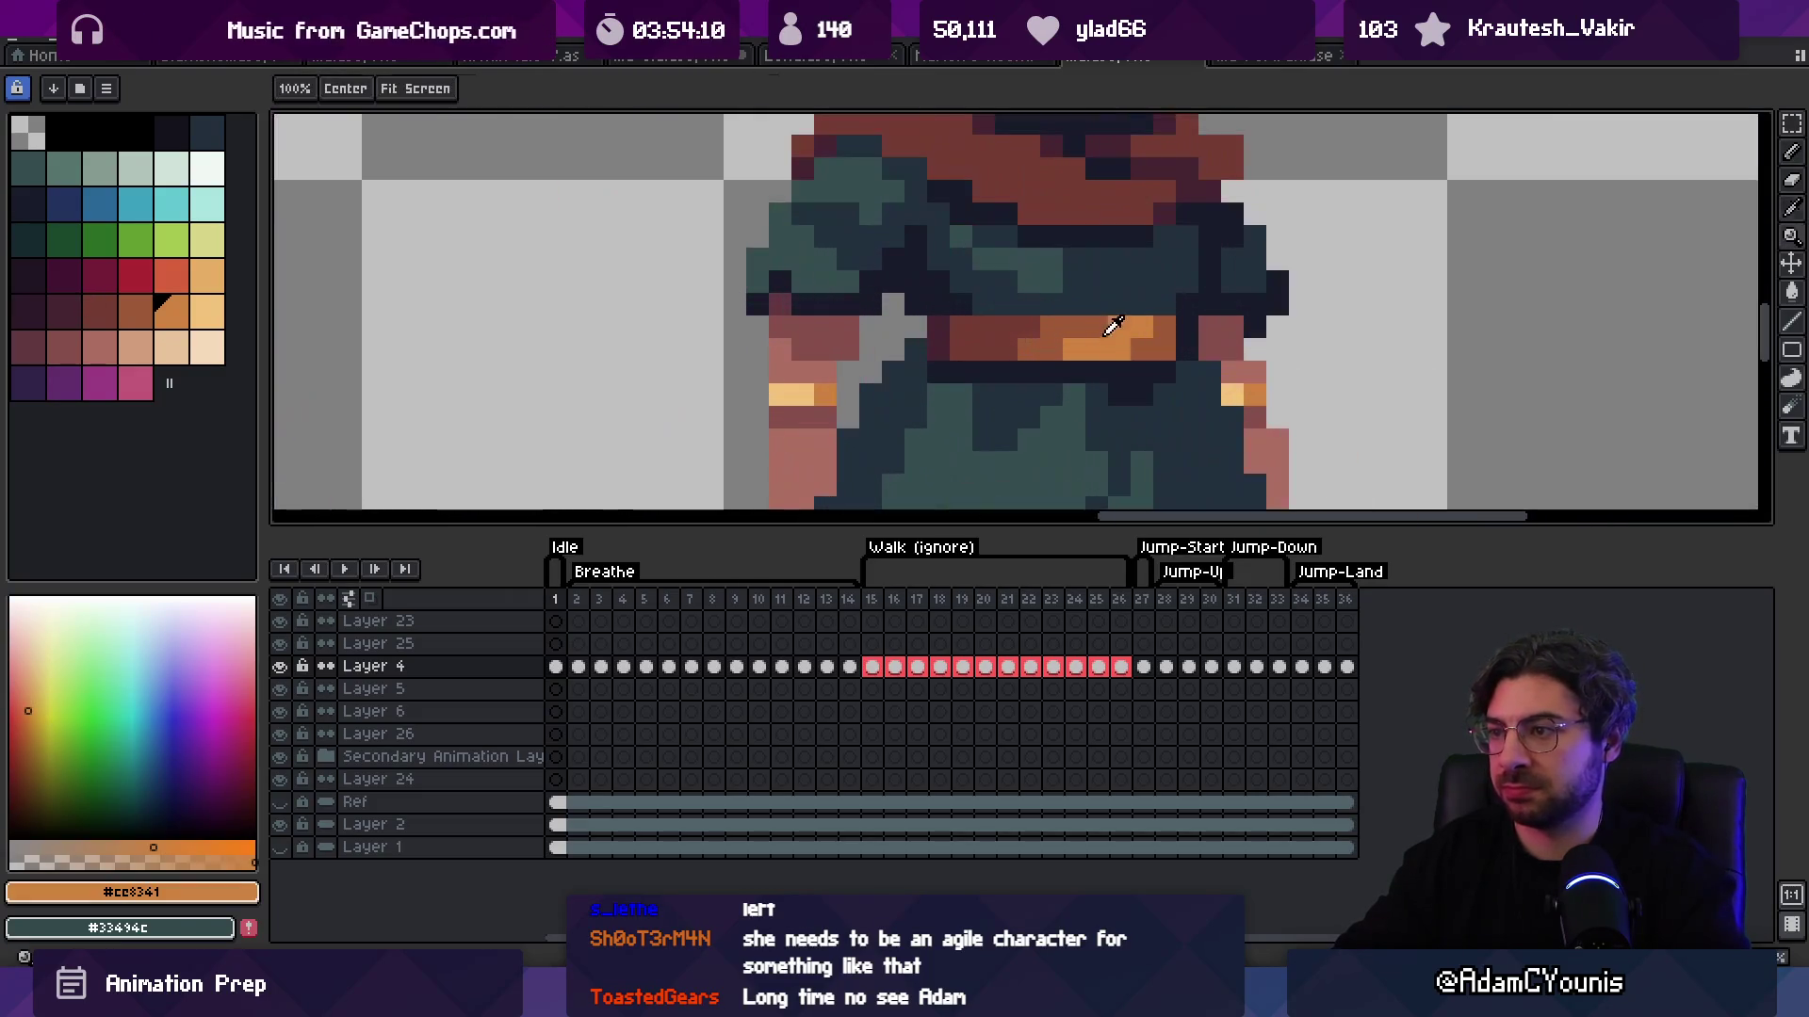
pyautogui.keyDown('alt'); pyautogui.click(1098, 328); pyautogui.keyUp('alt')
pyautogui.click(1117, 338)
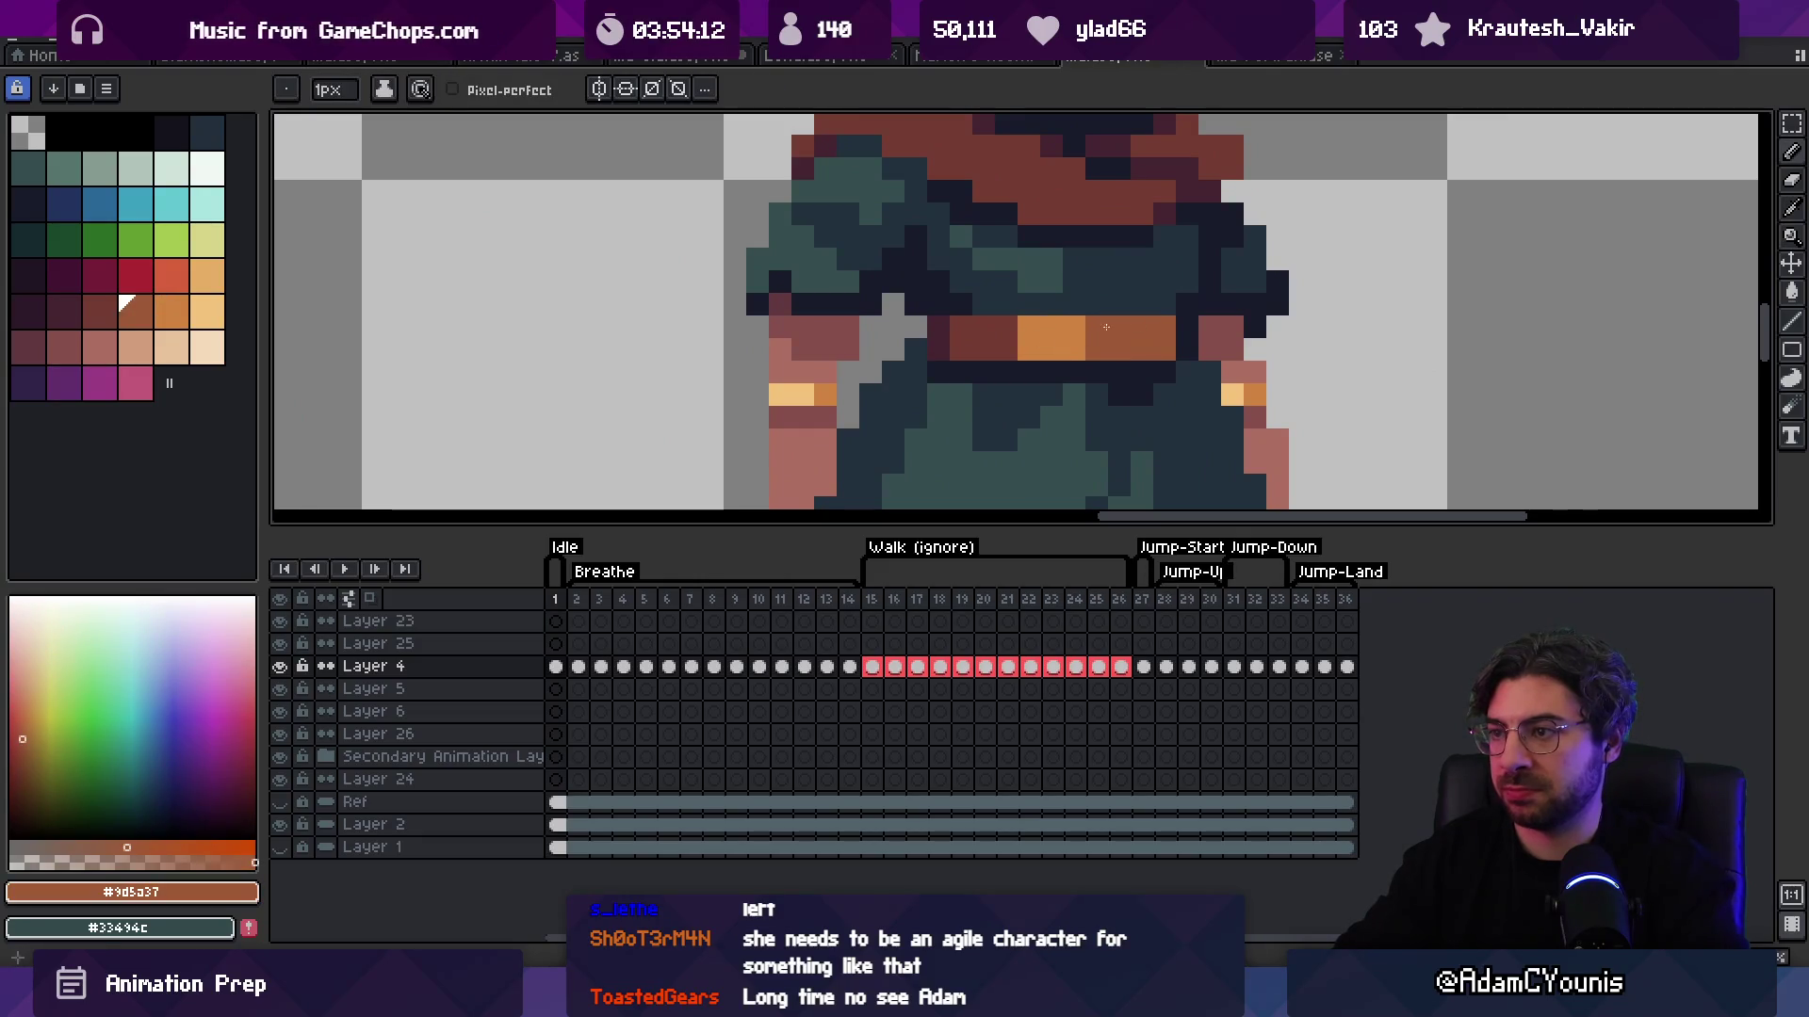
pyautogui.click(1073, 331)
pyautogui.press('z')
pyautogui.scroll(-5, 1093, 321)
pyautogui.scroll(1, 1191, 314)
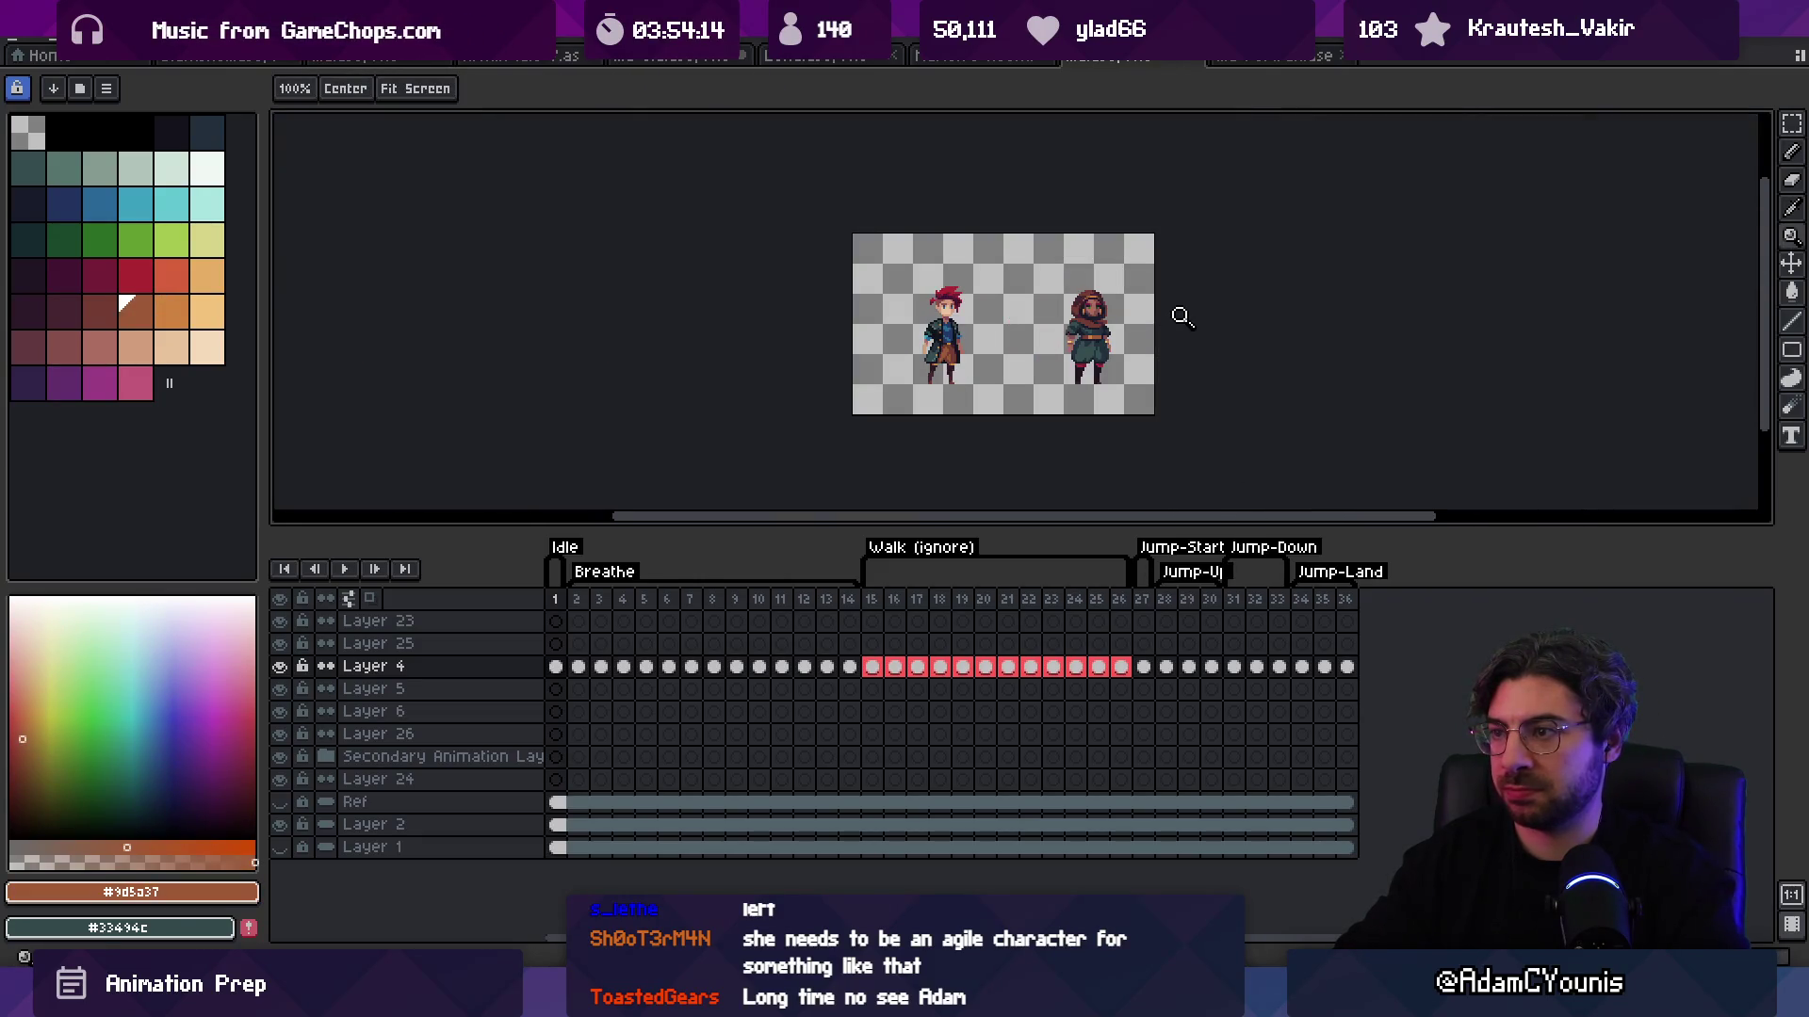
pyautogui.scroll(4, 1083, 340)
# Step: Repaint a remaining belt pixel in dark brown, keeping only small orange accents
pyautogui.press('b')
pyautogui.keyDown('alt'); pyautogui.click(1060, 352); pyautogui.keyUp('alt')
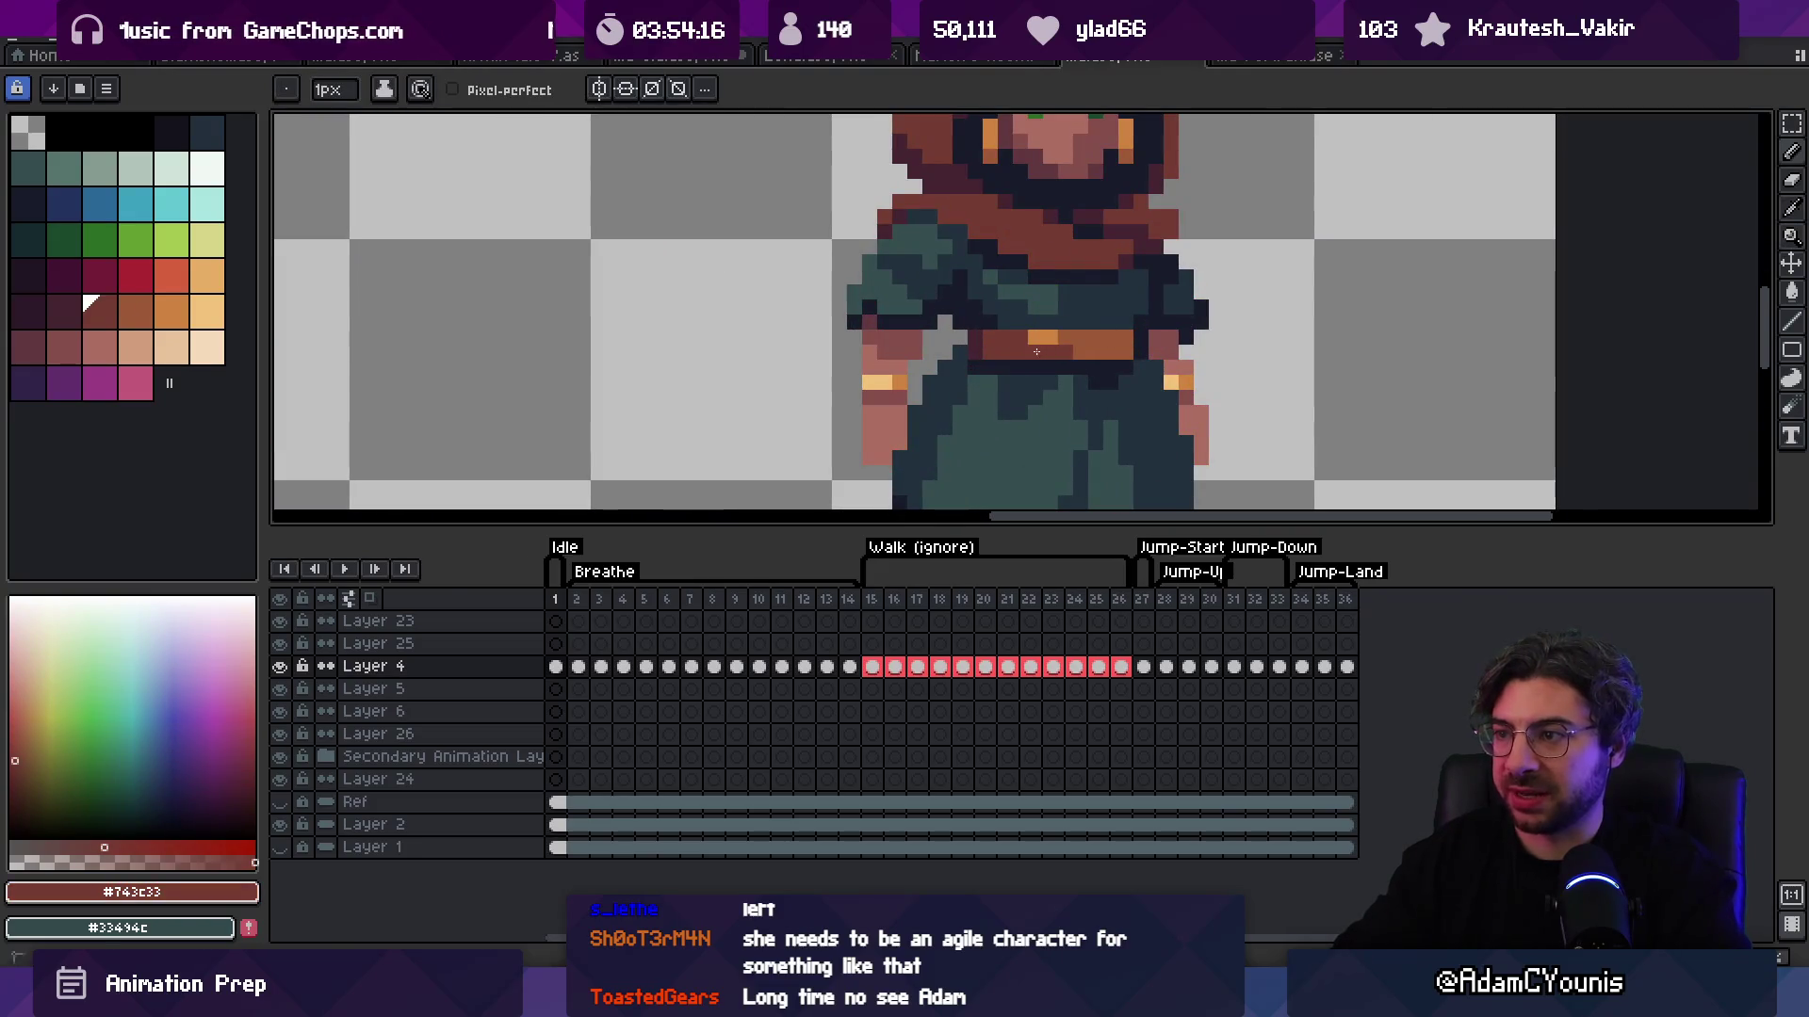
pyautogui.keyDown('alt'); pyautogui.click(1057, 346); pyautogui.keyUp('alt')
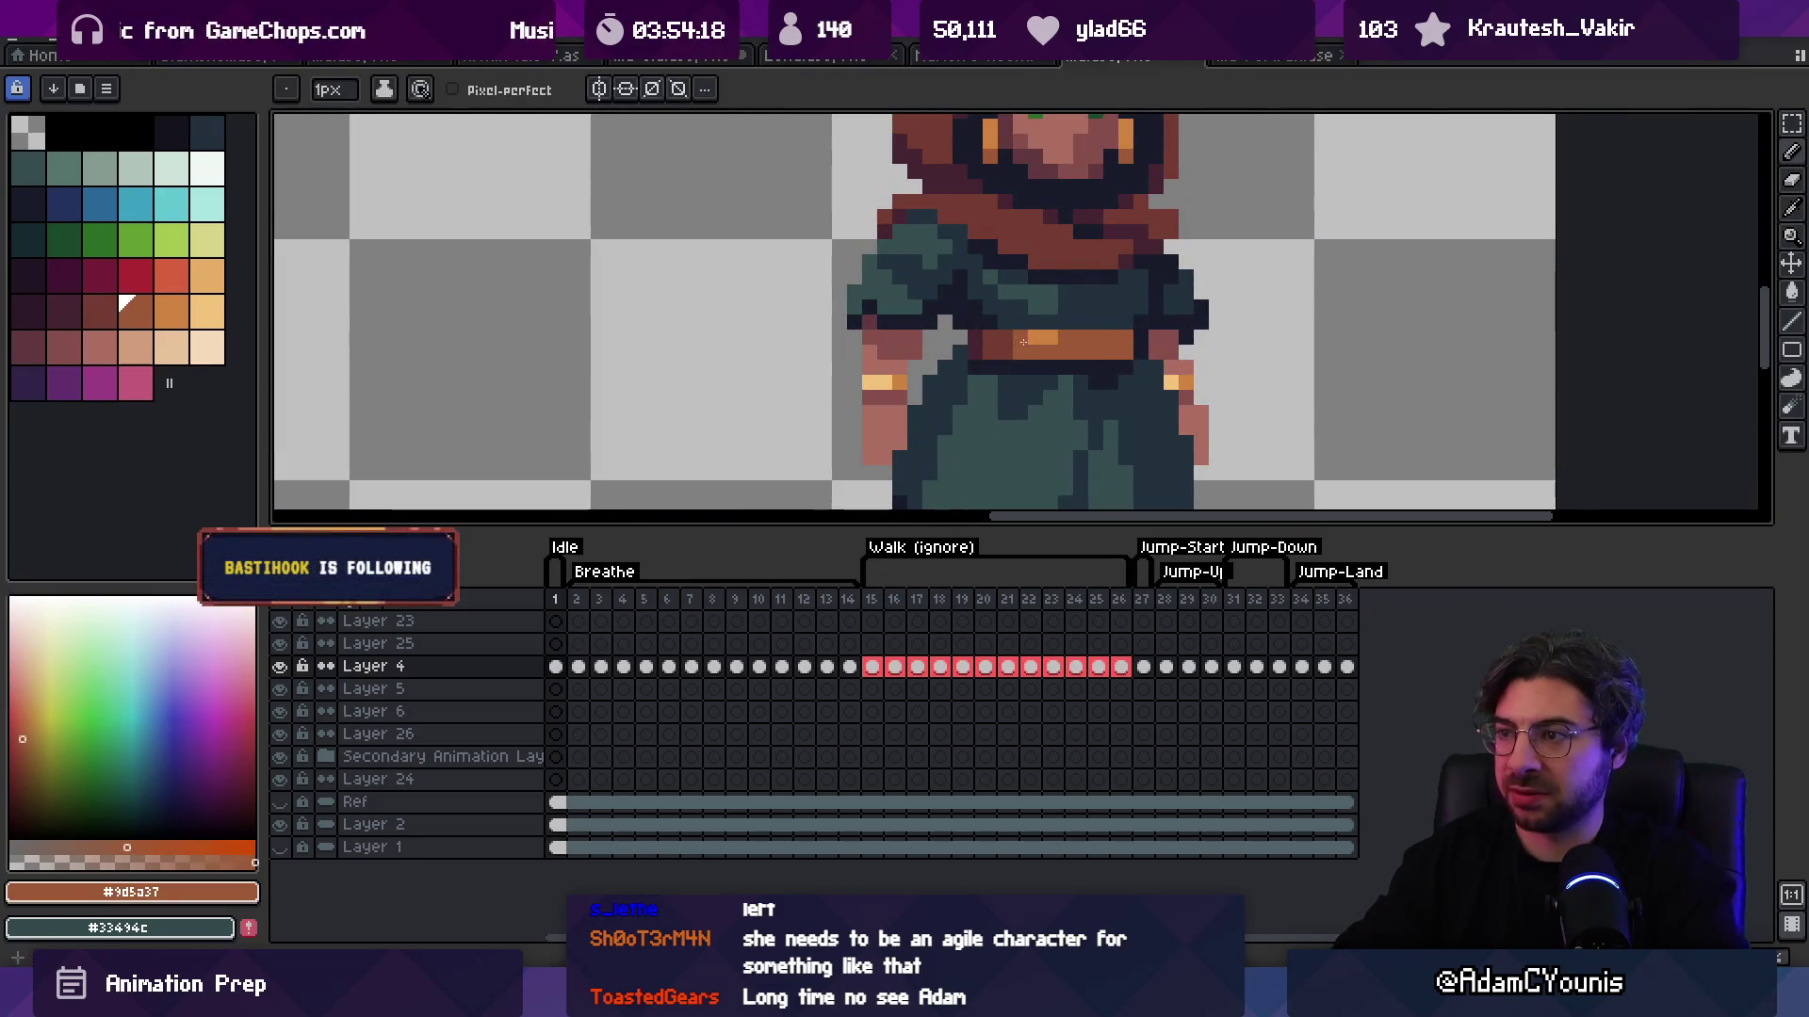
pyautogui.keyDown('alt'); pyautogui.click(1119, 340); pyautogui.keyUp('alt')
pyautogui.keyDown('alt'); pyautogui.click(1105, 352); pyautogui.keyUp('alt')
pyautogui.press('z')
pyautogui.scroll(-4, 1110, 321)
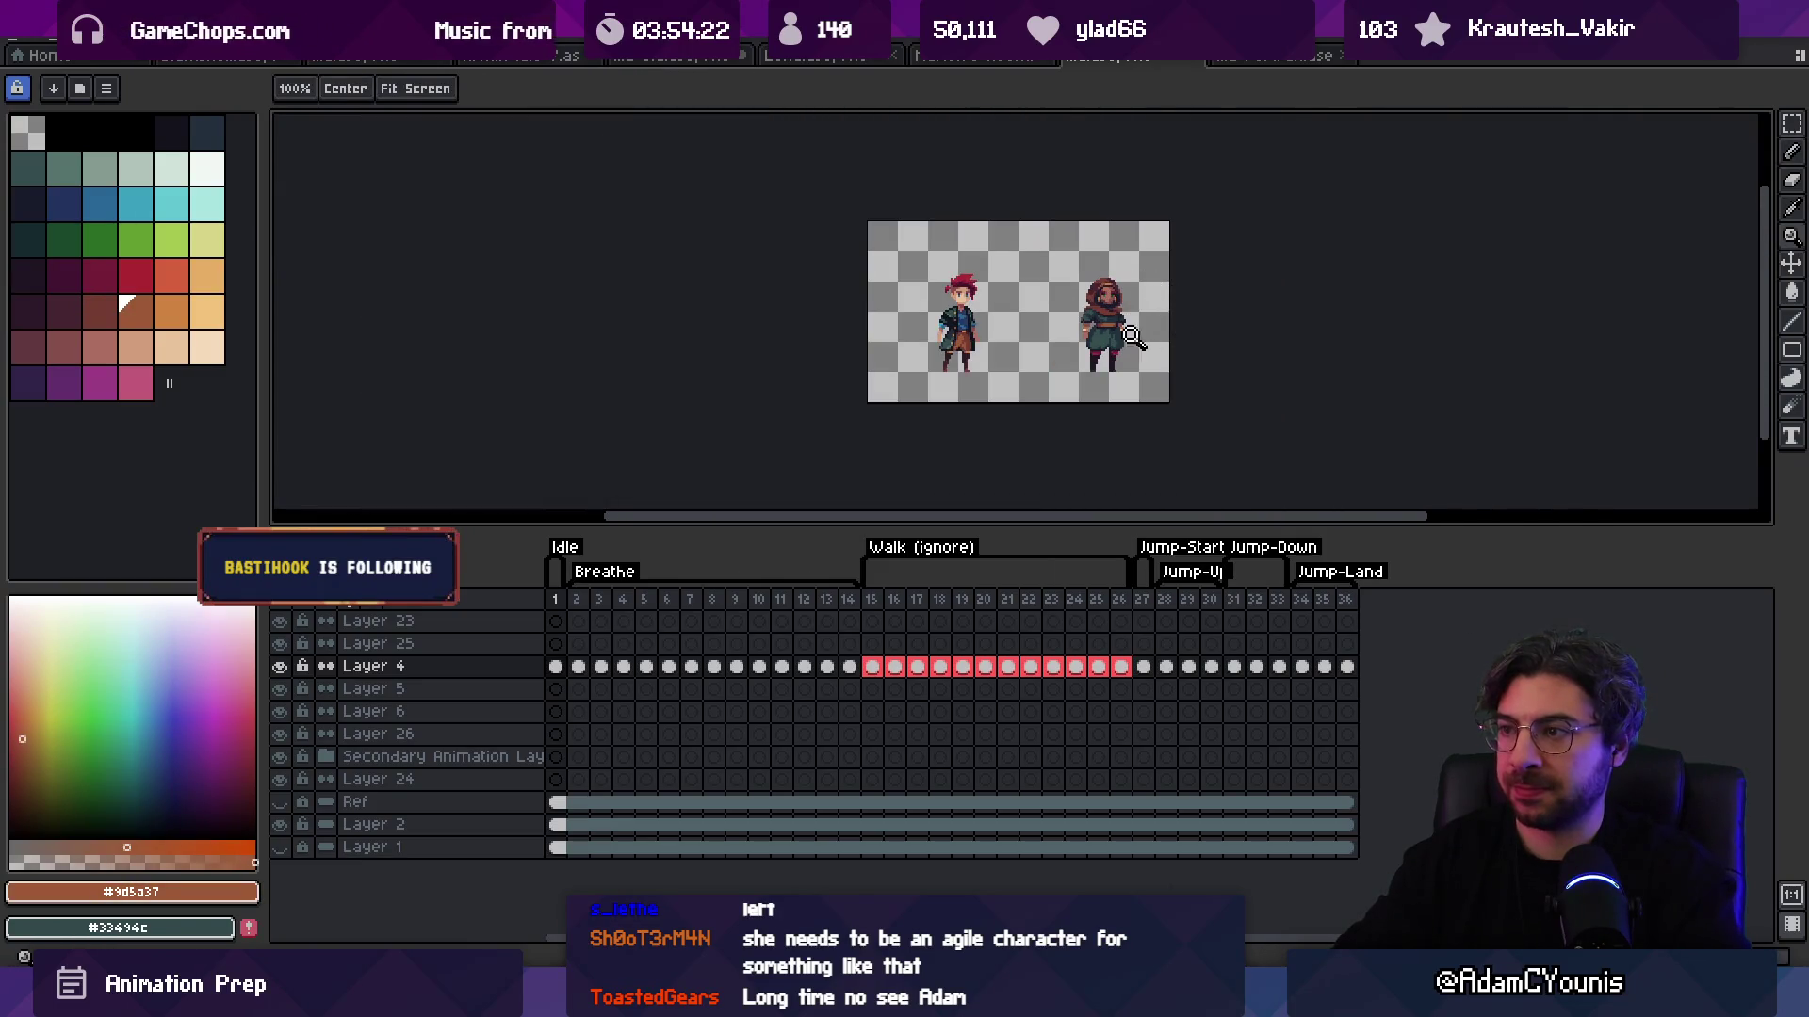
pyautogui.scroll(5, 1137, 336)
# Step: Flood-fill the belt regions dark red and crimson with the Paint Bucket
pyautogui.press('i')
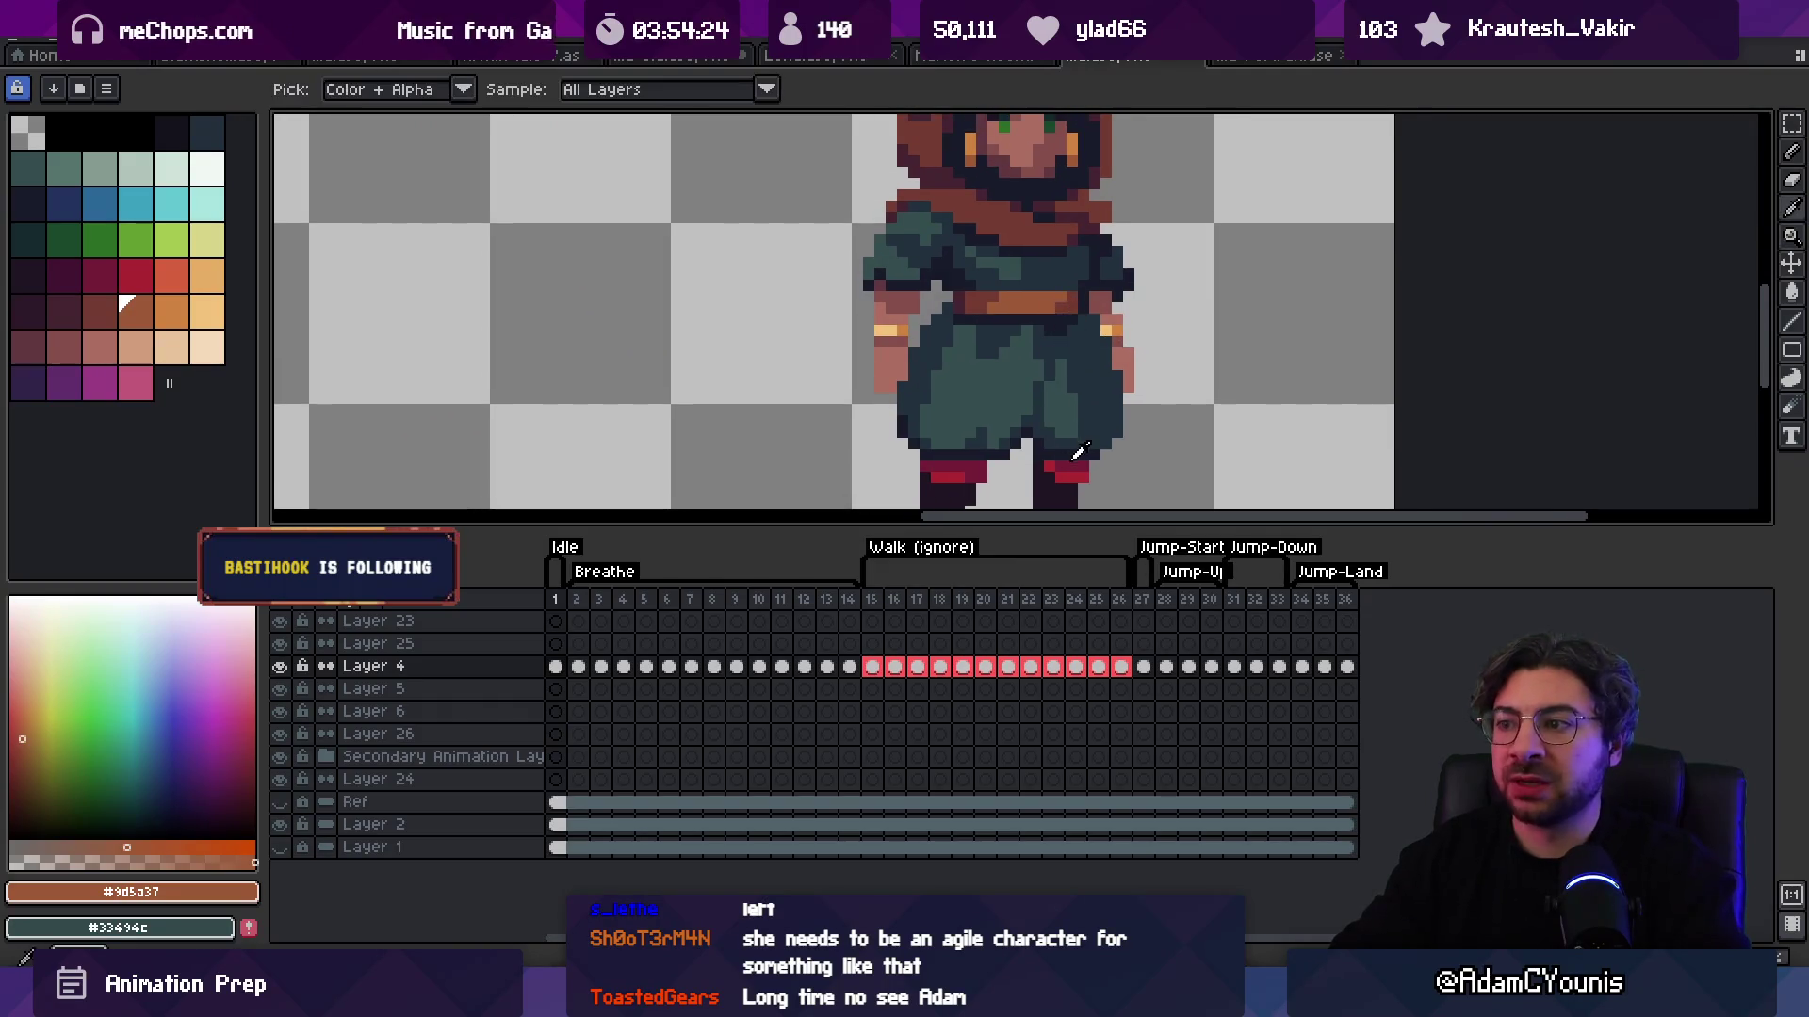
pyautogui.click(1069, 475)
pyautogui.scroll(2, 1071, 355)
pyautogui.press('g')
pyautogui.click(908, 259)
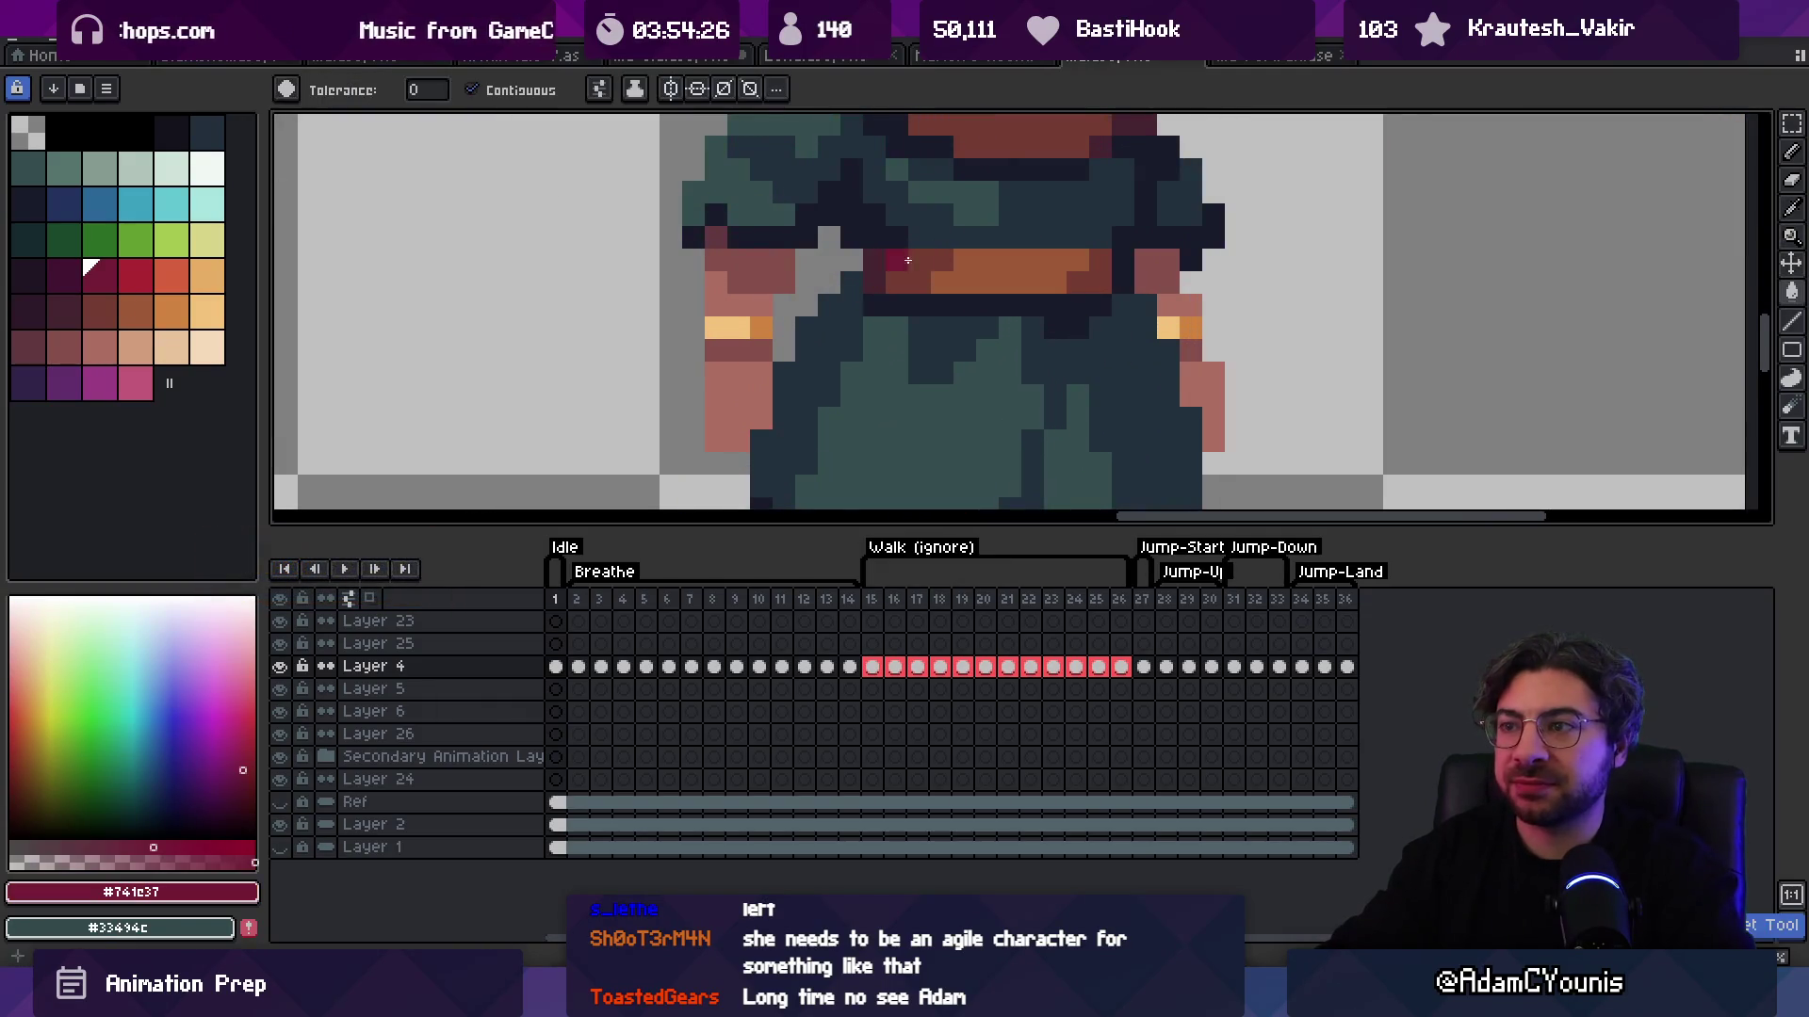
pyautogui.click(918, 273)
pyautogui.click(1074, 274)
pyautogui.click(135, 275)
pyautogui.click(986, 264)
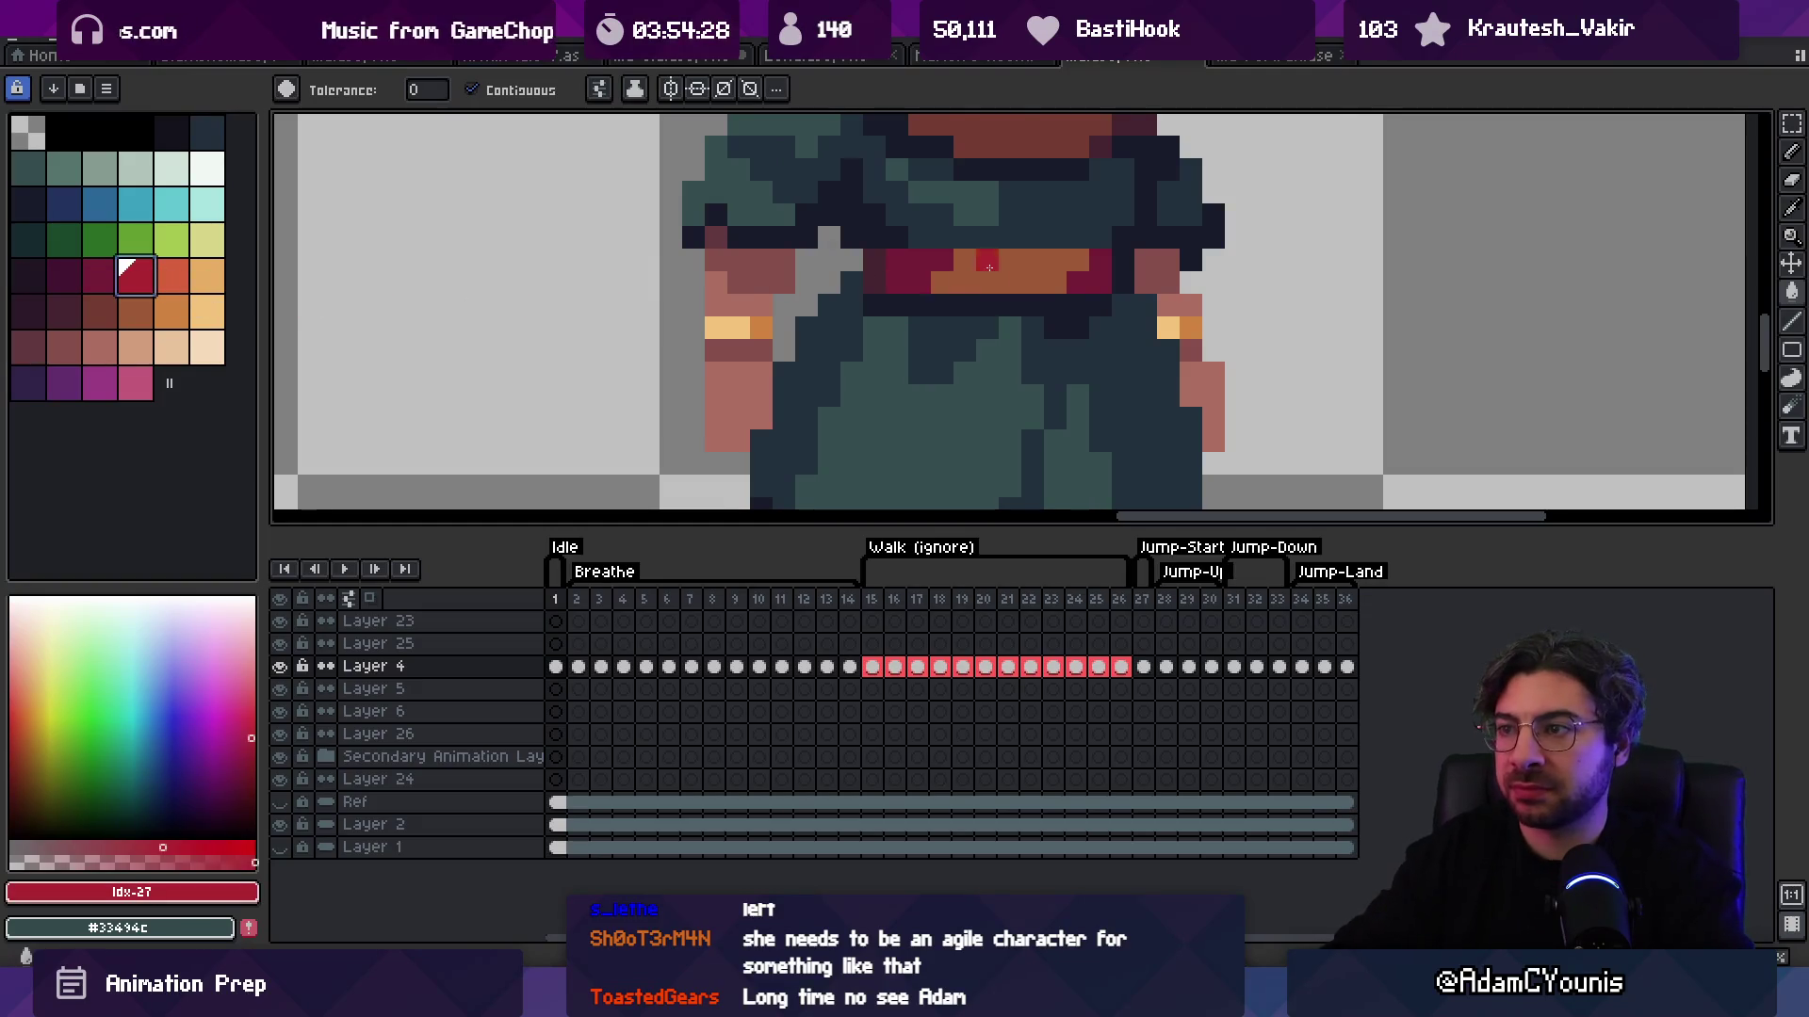
pyautogui.click(986, 268)
pyautogui.keyDown('alt'); pyautogui.click(942, 273); pyautogui.keyUp('alt')
pyautogui.press('z')
pyautogui.scroll(-3, 879, 280)
# Step: Fill the robe's left side and lower tunic reddish brown, then frame both characters
pyautogui.press('g')
pyautogui.click(847, 290)
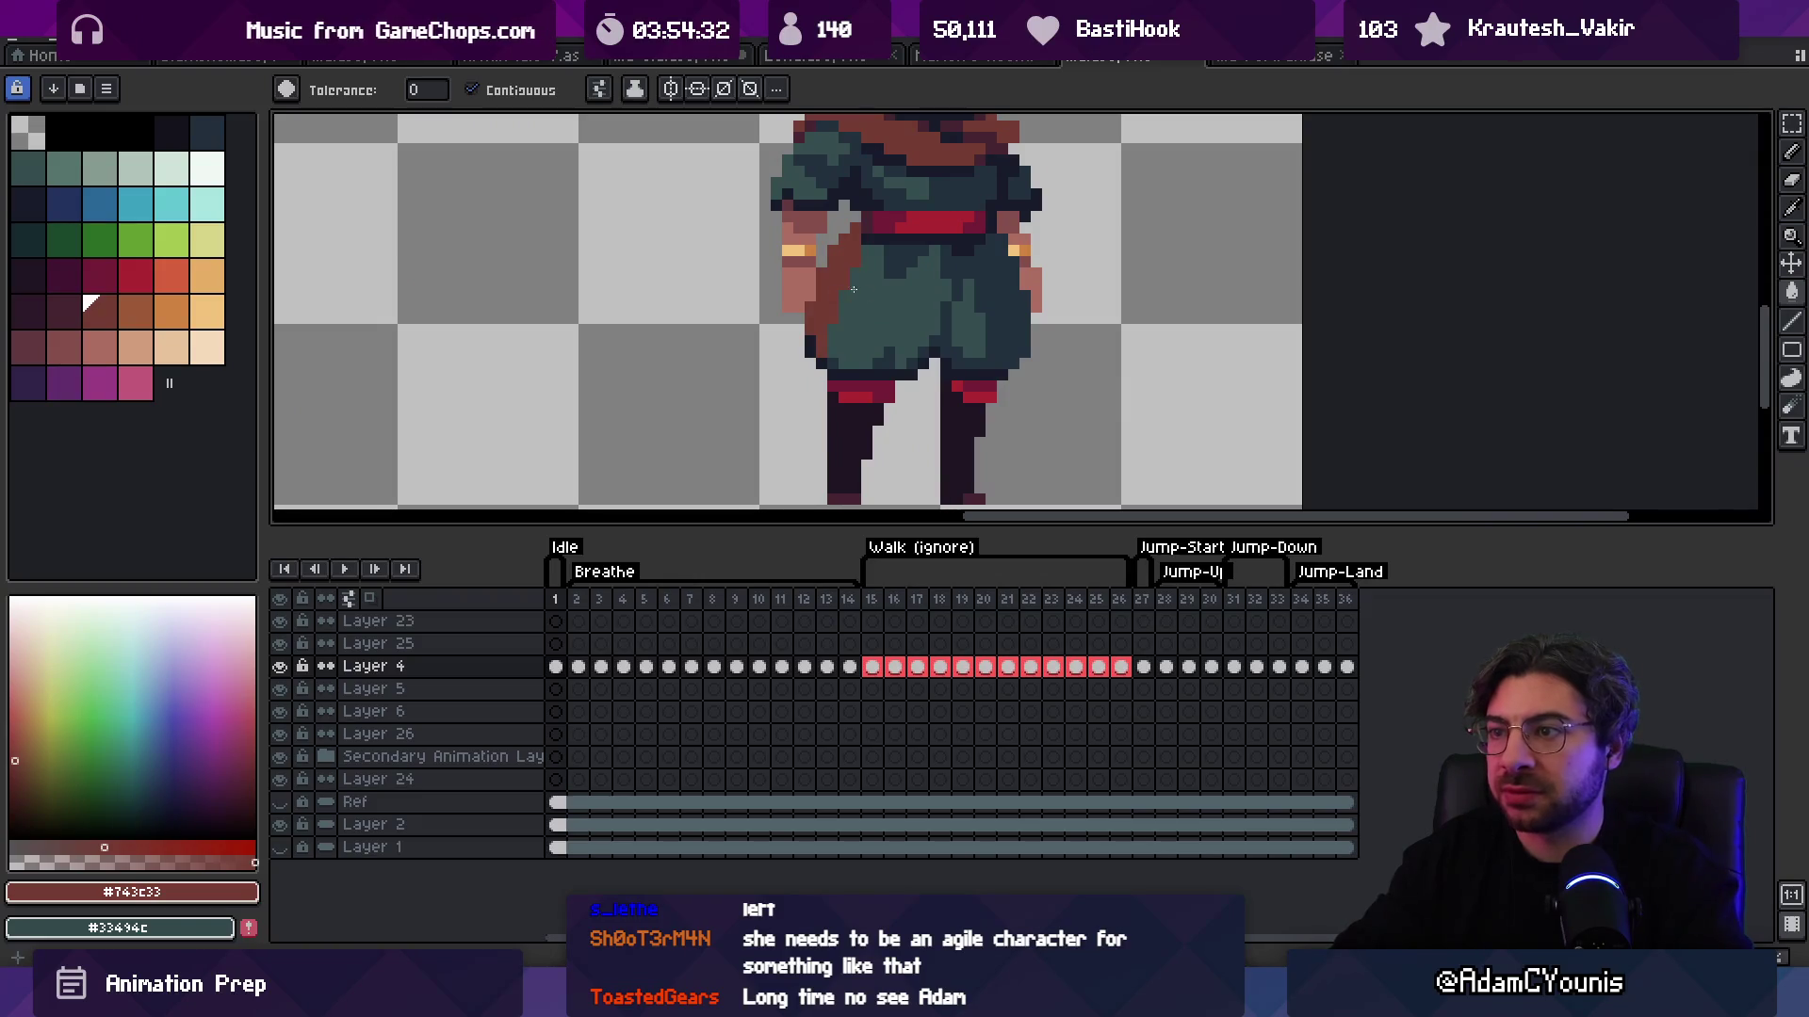
pyautogui.click(934, 304)
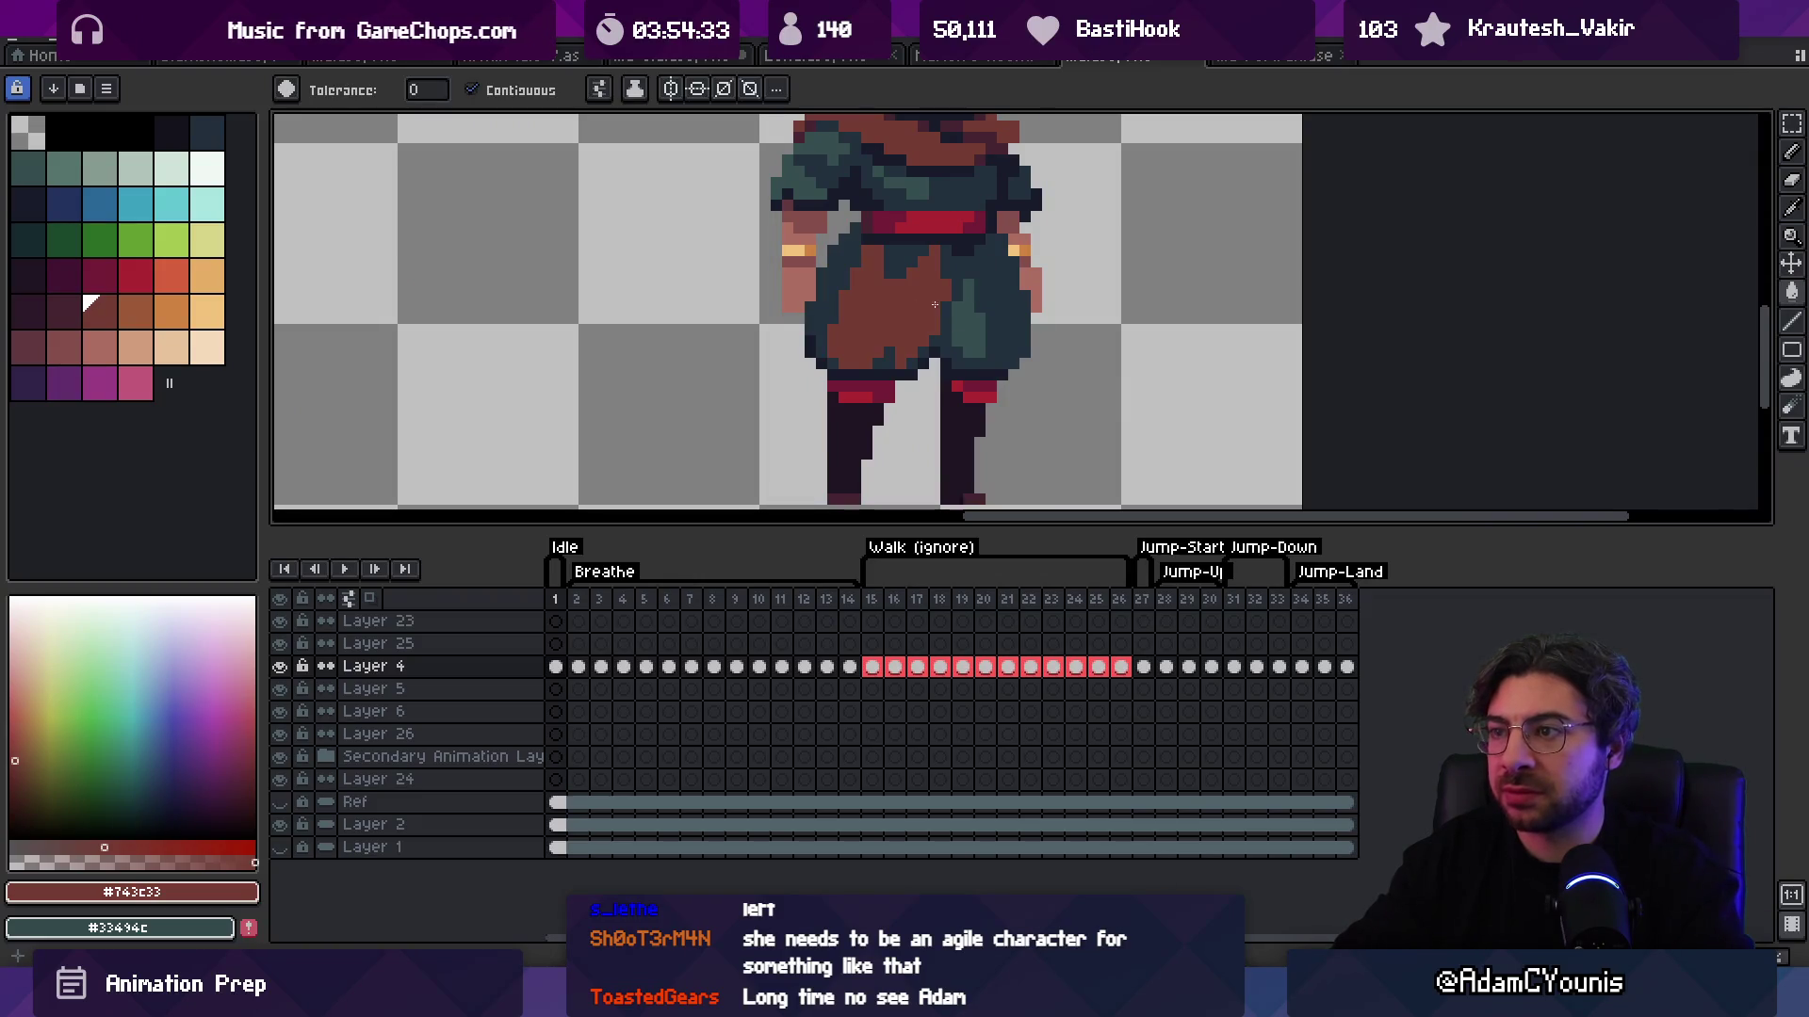
pyautogui.keyDown('alt'); pyautogui.click(980, 148); pyautogui.keyUp('alt')
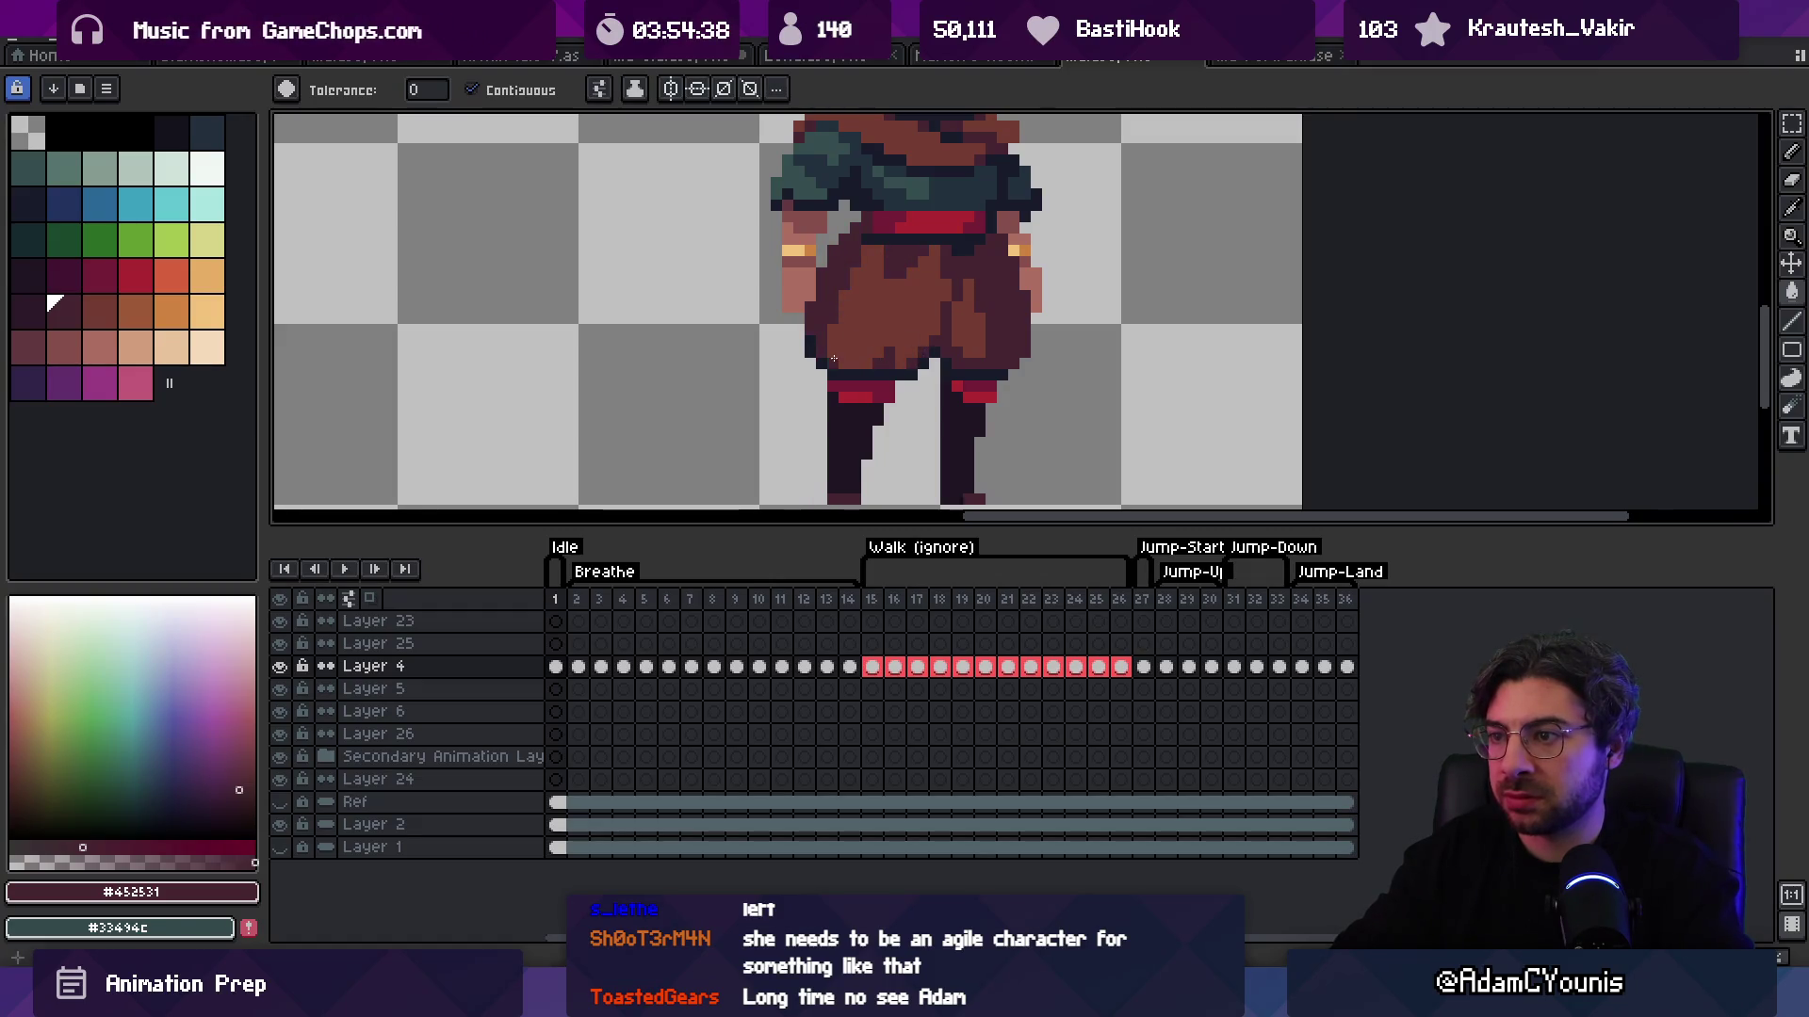
pyautogui.press('z')
pyautogui.scroll(-4, 904, 321)
pyautogui.scroll(1, 967, 282)
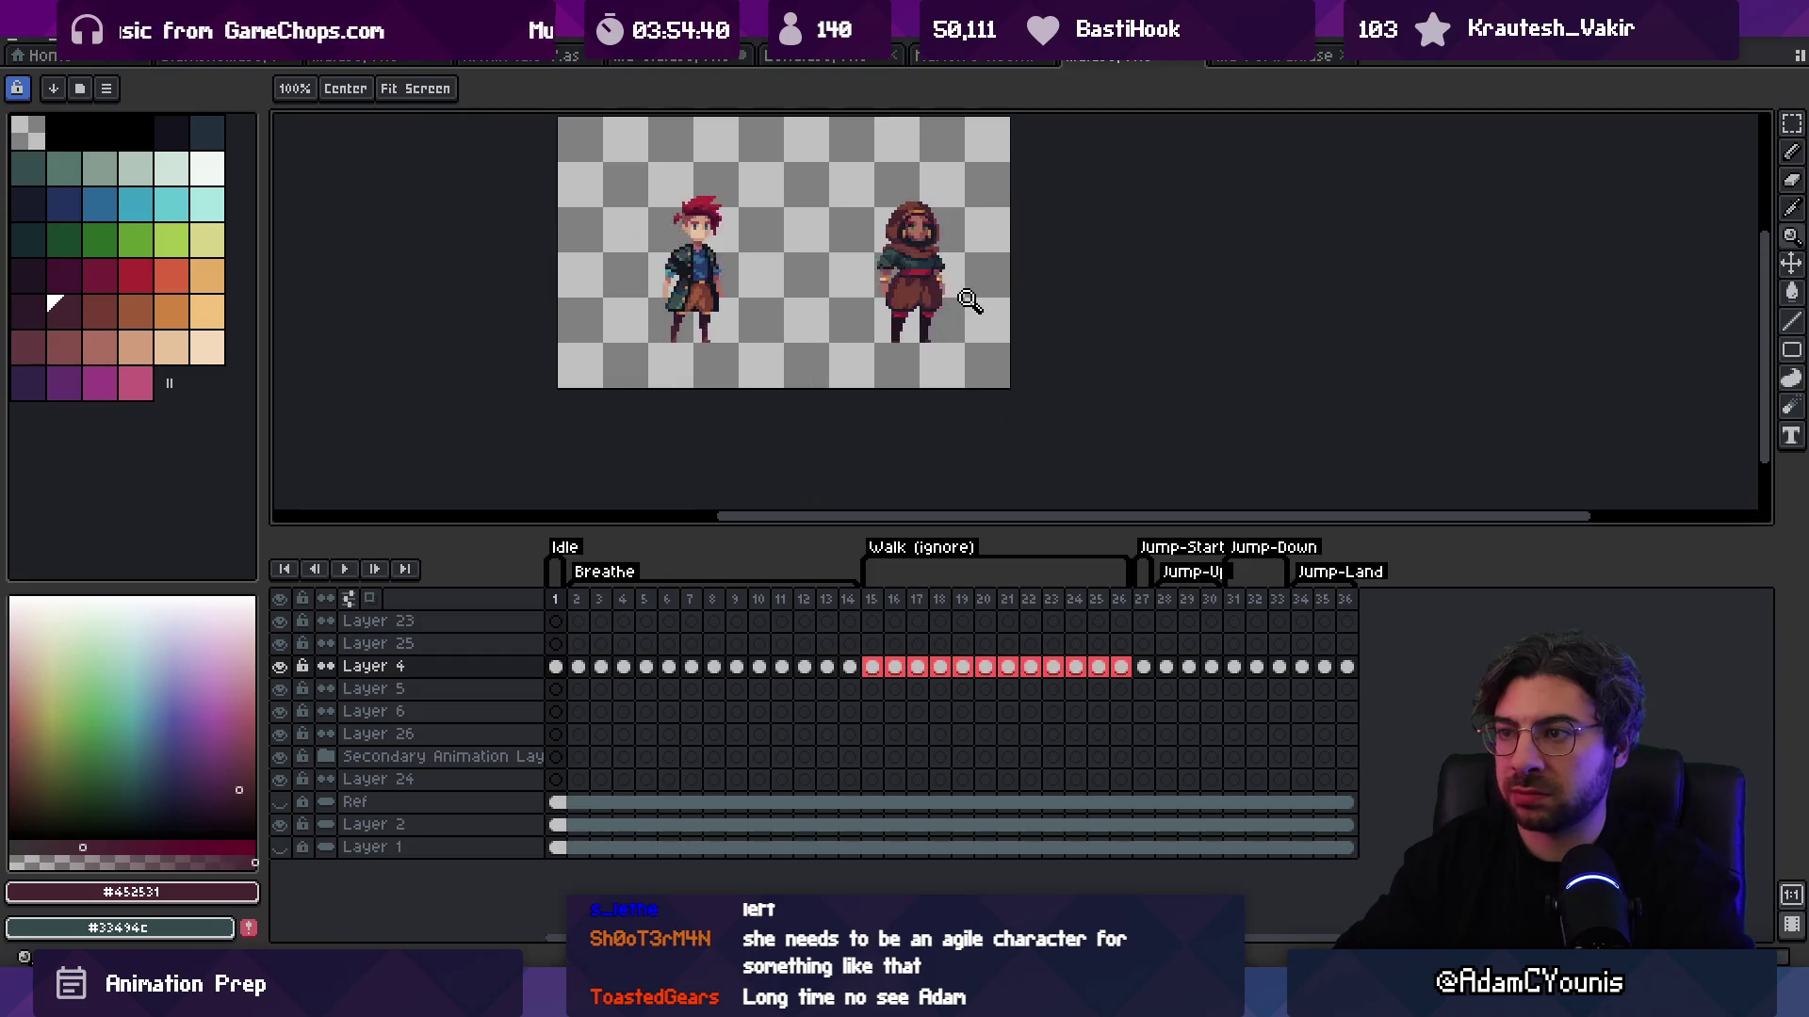
pyautogui.scroll(1, 950, 316)
pyautogui.moveTo(956, 208); pyautogui.dragTo(961, 243)
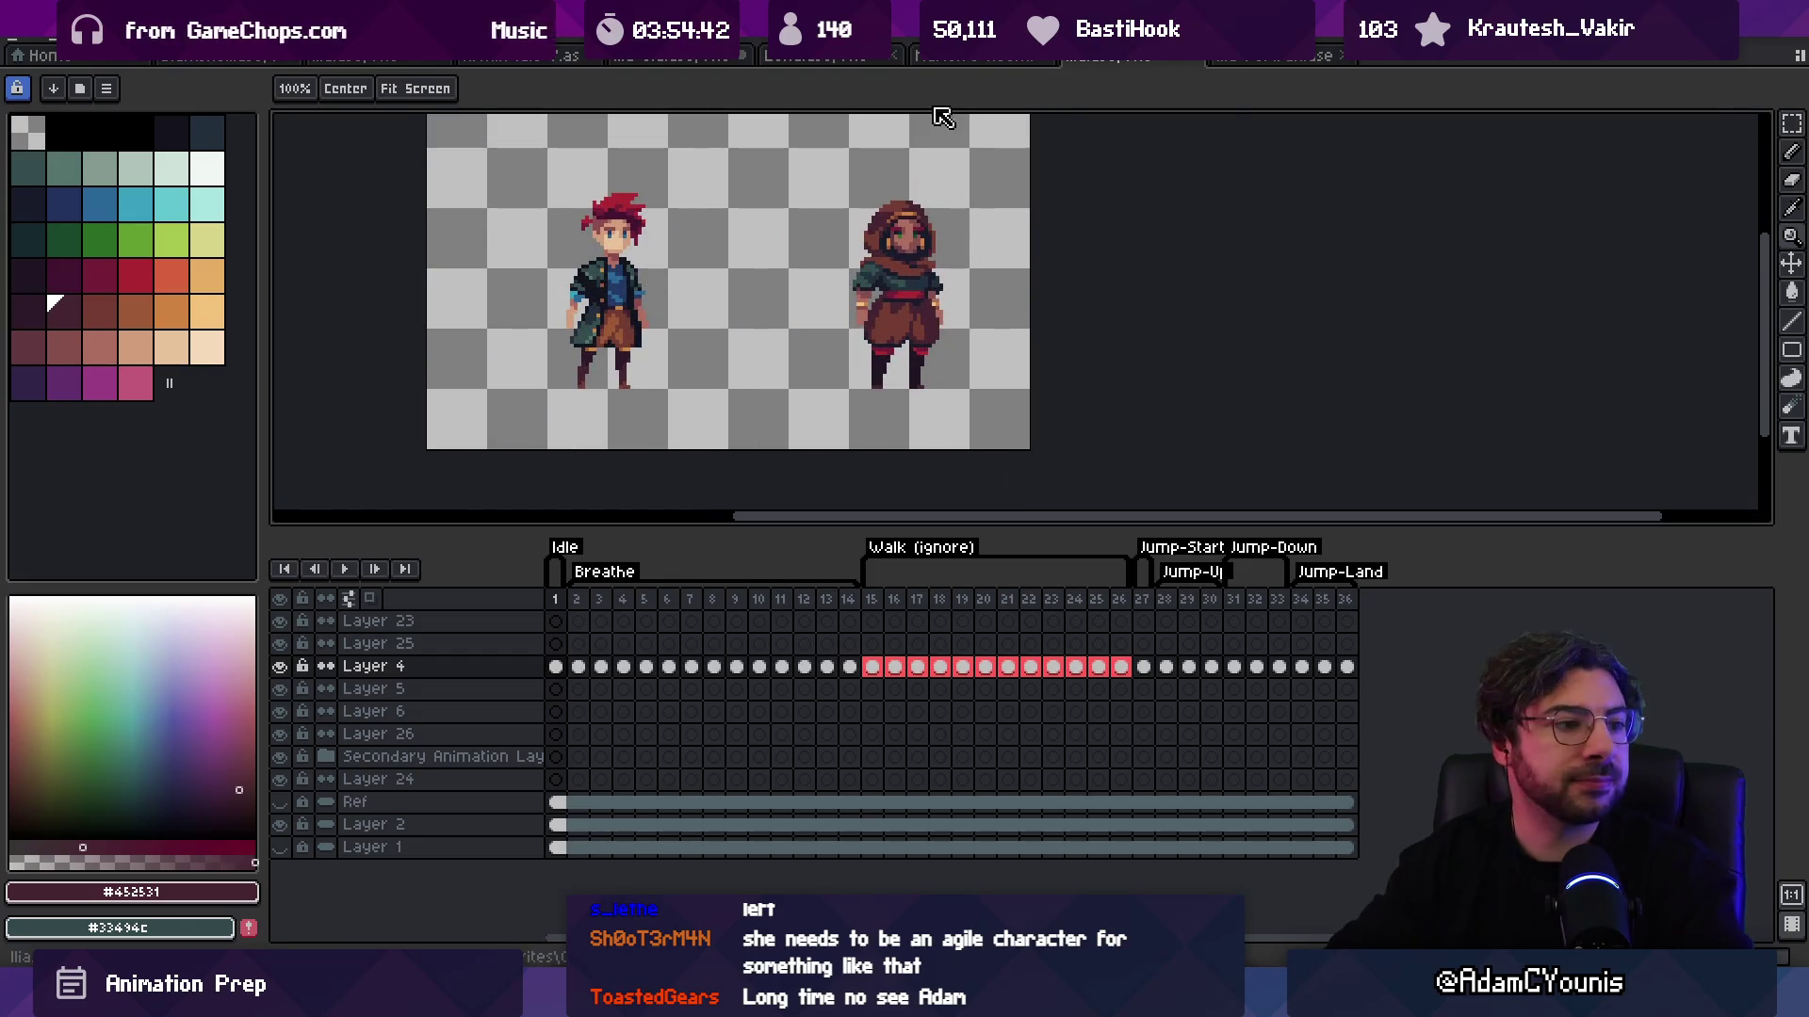
pyautogui.scroll(1, 1072, 268)
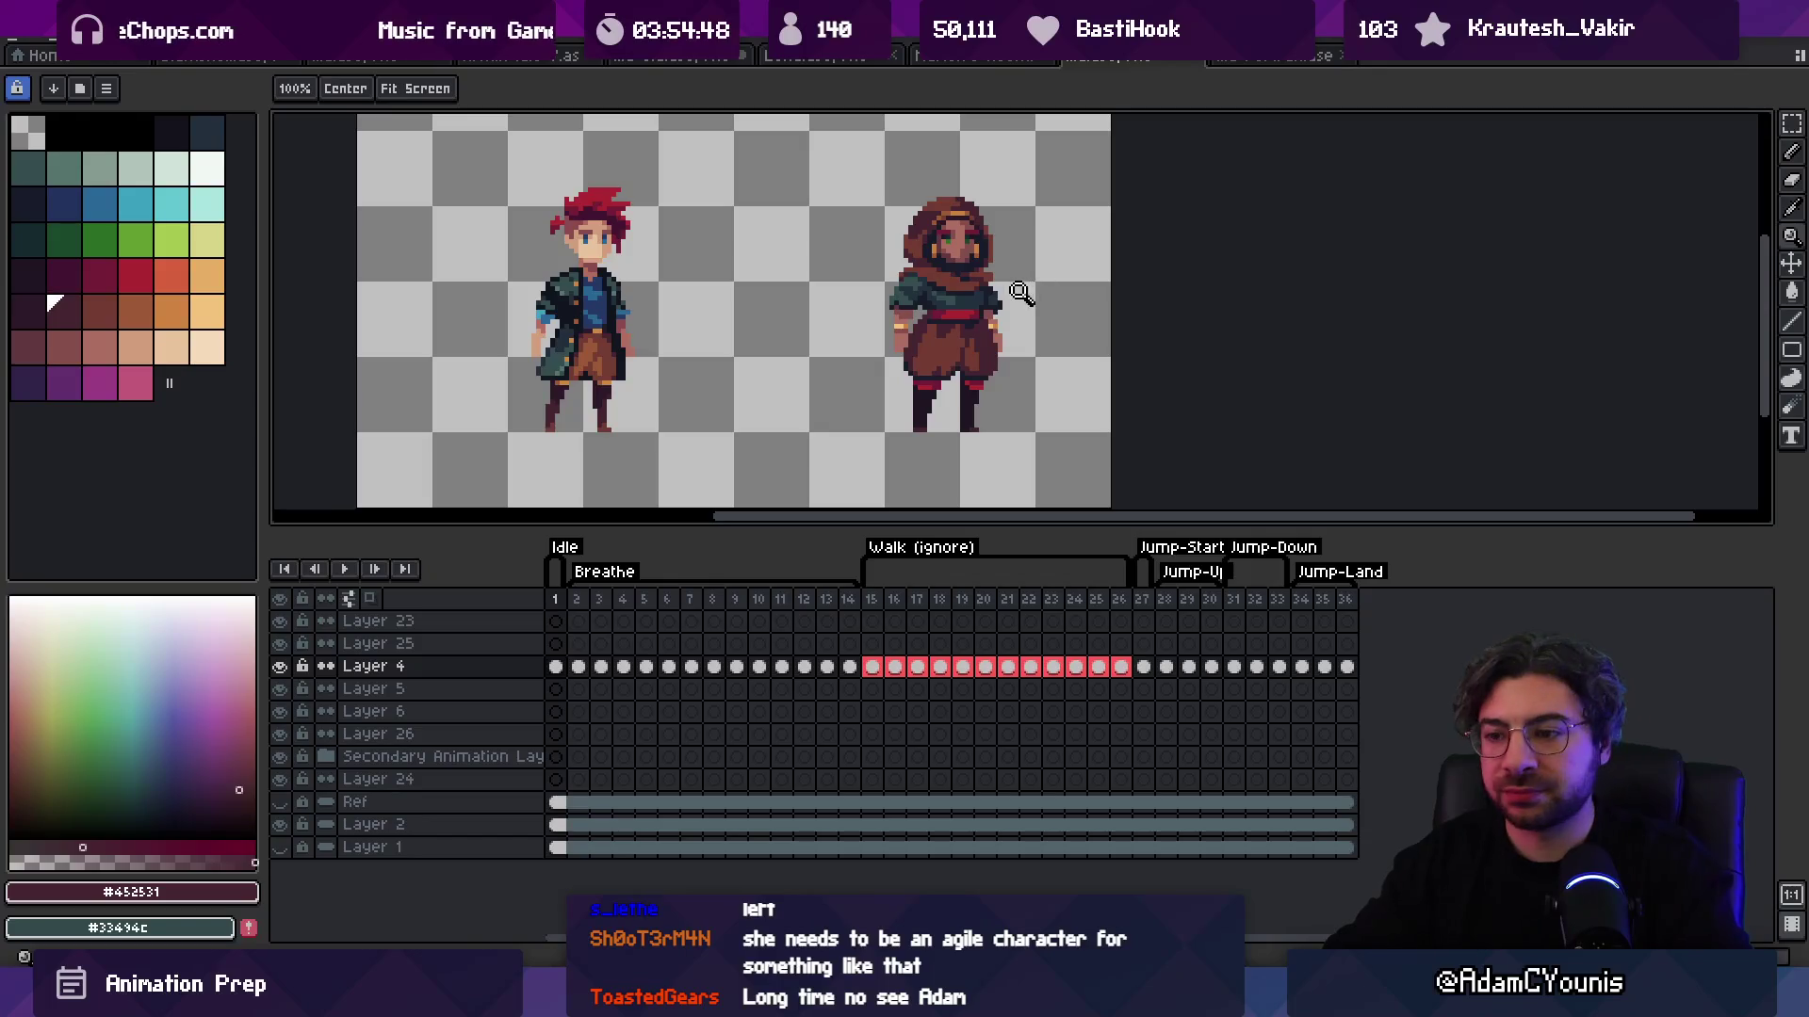
# Step: Copy the brown-robed hooded woman, revert her to green, and paste the brown copy between the characters
pyautogui.press('m')
pyautogui.hotkey('ctrl', 't')
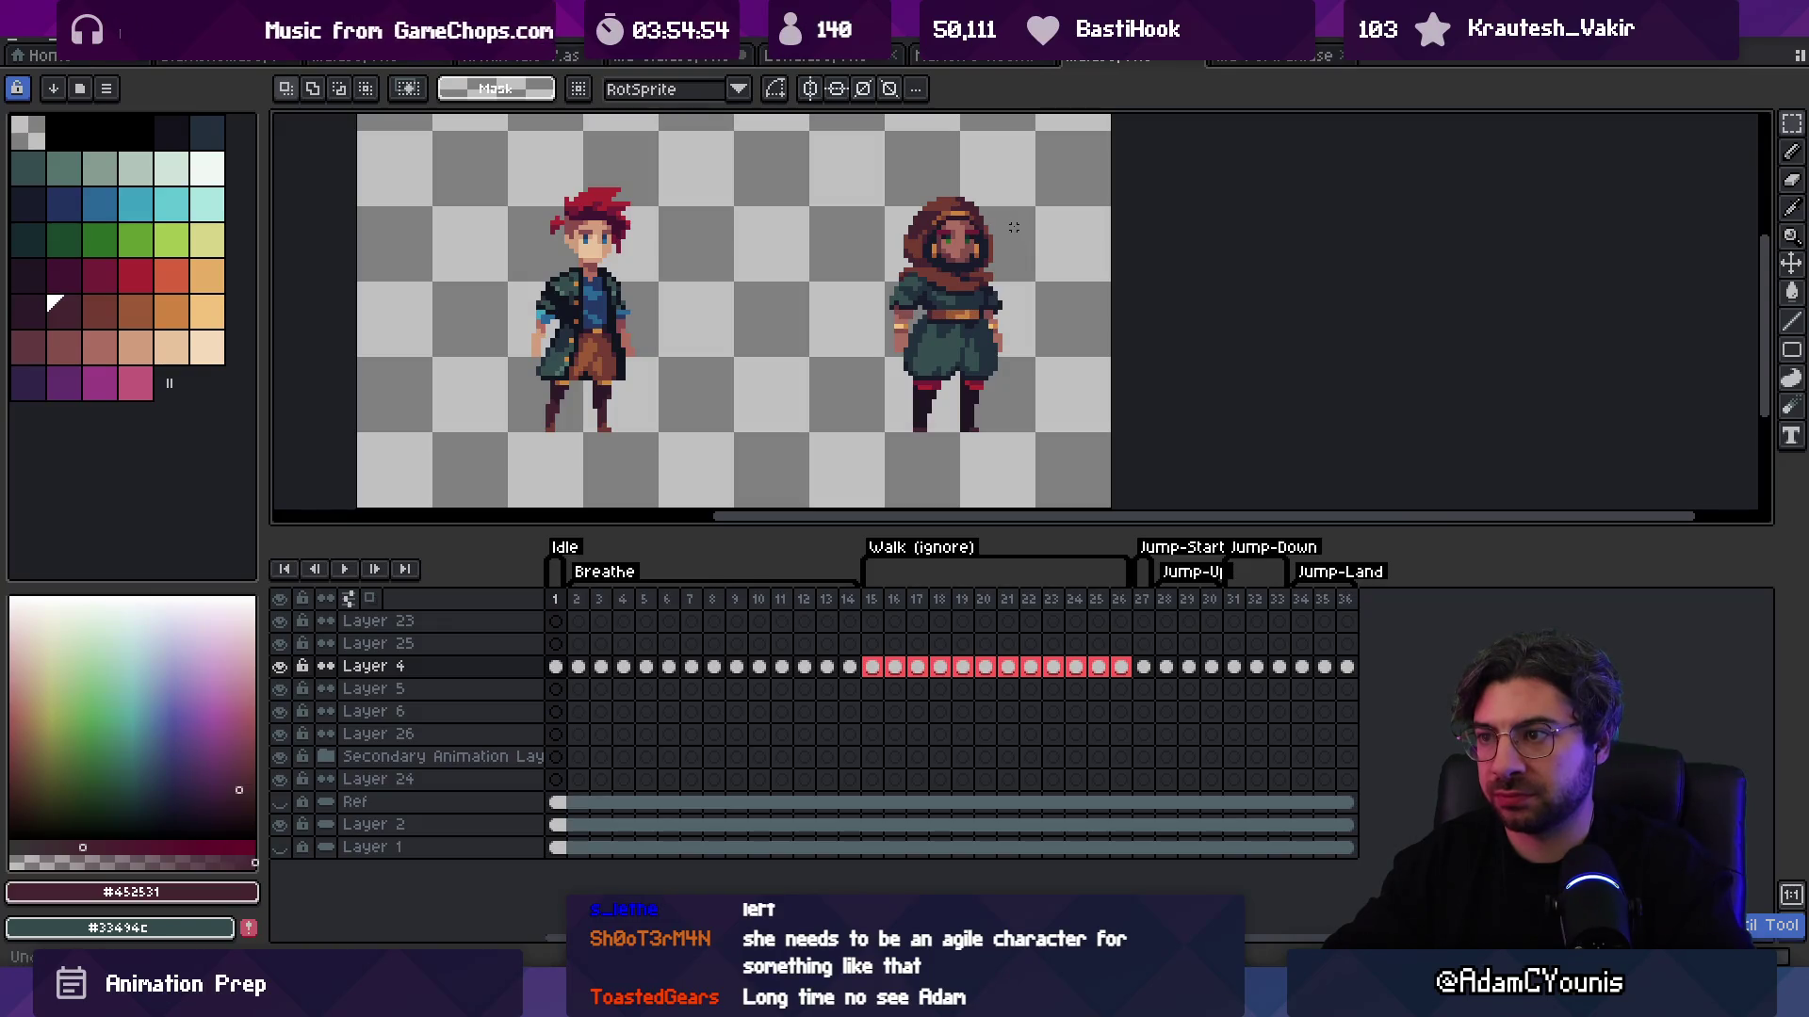
pyautogui.press('Up')
pyautogui.hotkey('ctrl', 'd')
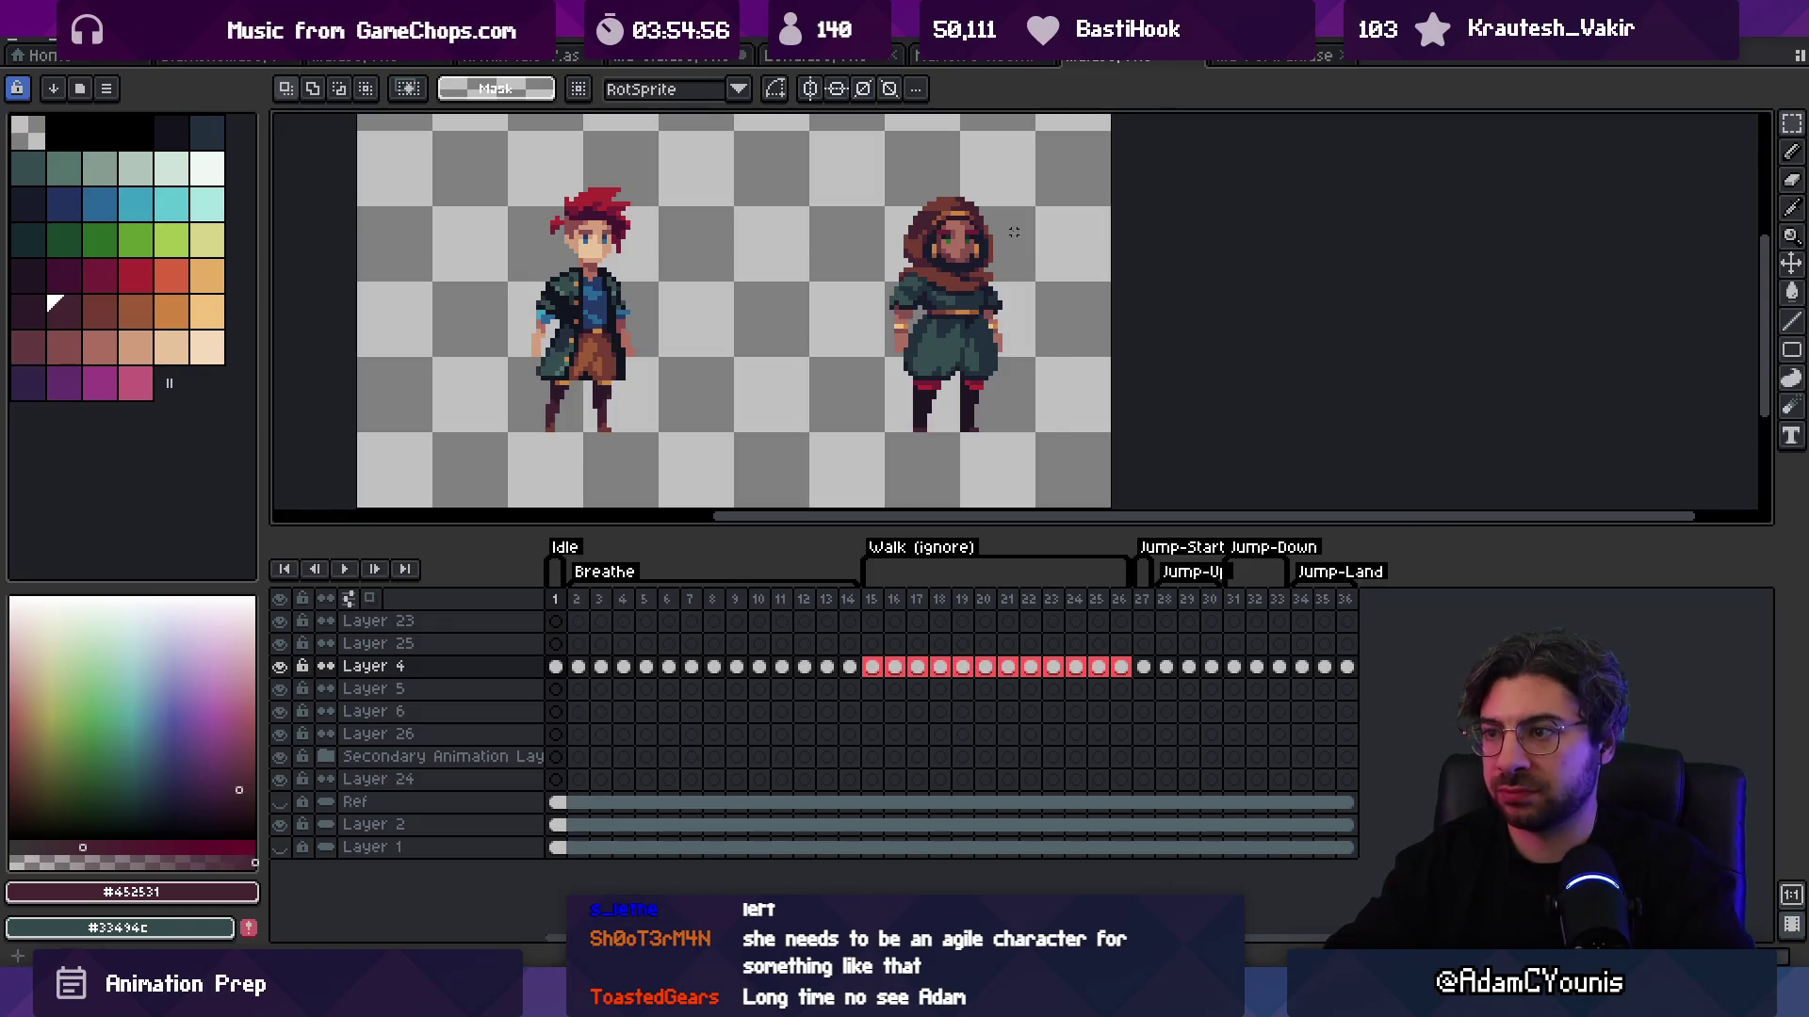
pyautogui.hotkey('ctrl', 'v')
pyautogui.moveTo(1102, 288); pyautogui.dragTo(929, 288)
pyautogui.hotkey('ctrl', 'd')
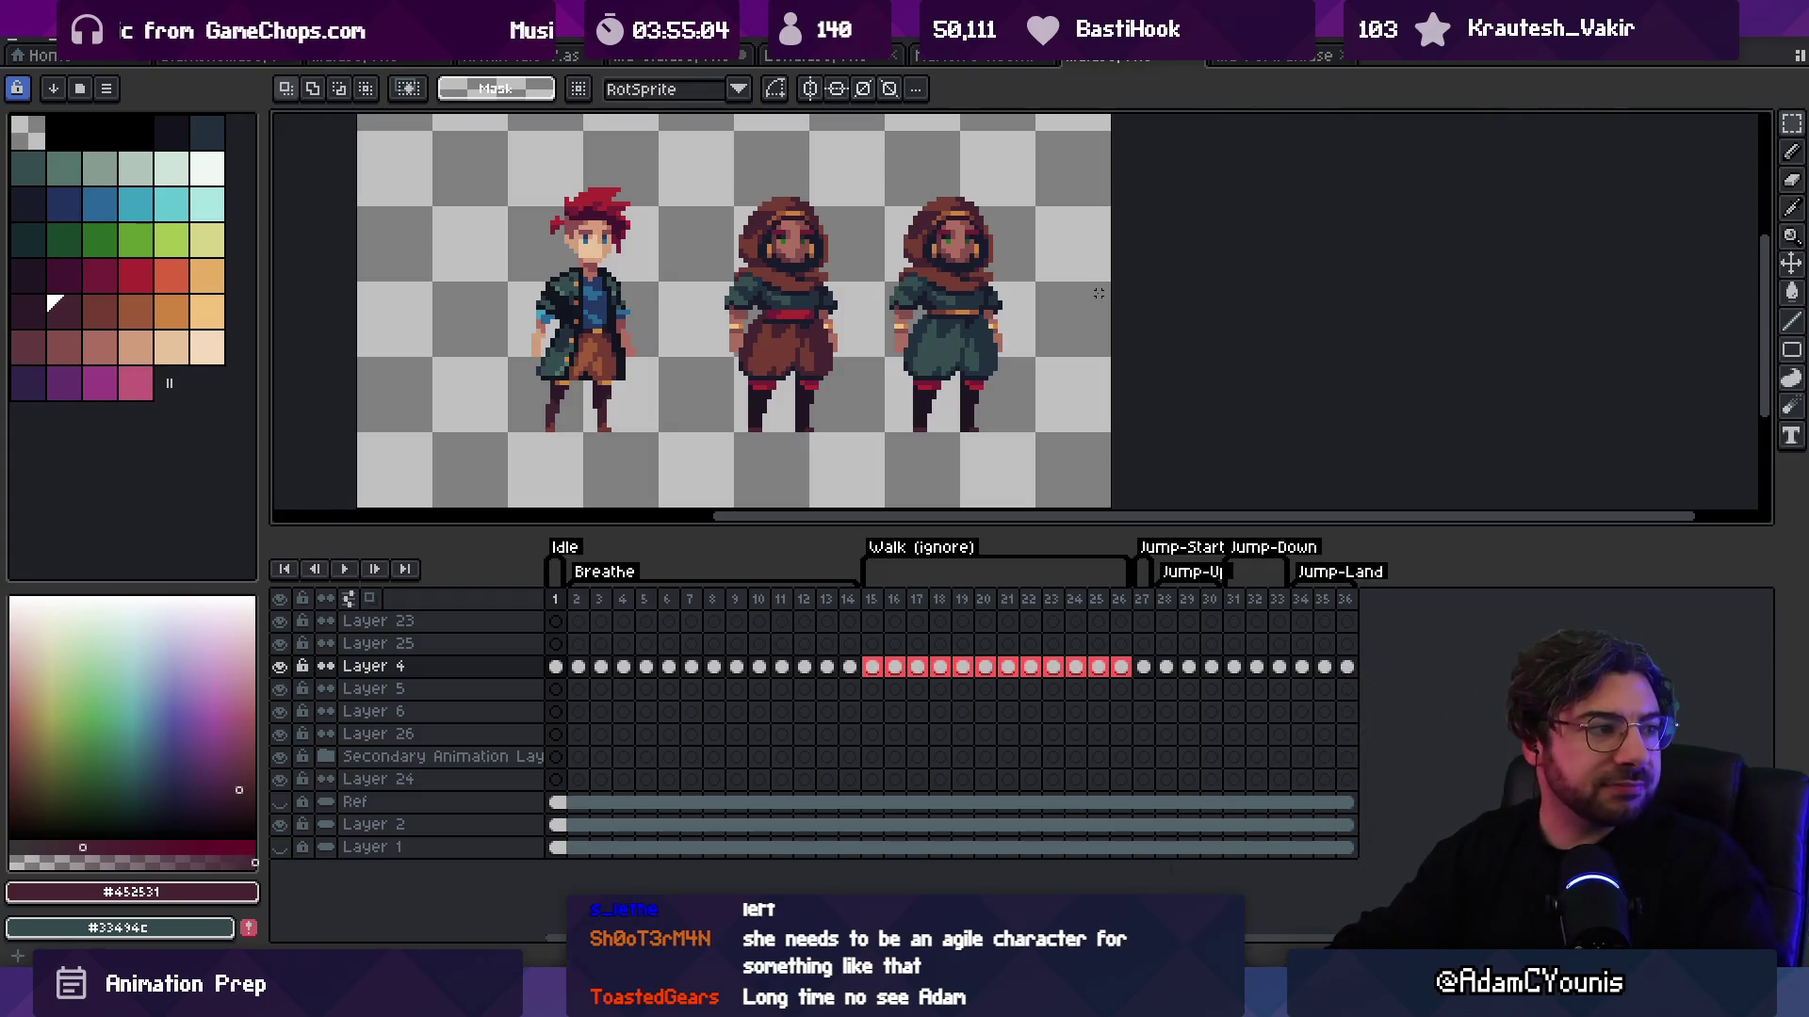
# Step: Select and erase the brown-robed hooded woman from the middle spot
pyautogui.press('z')
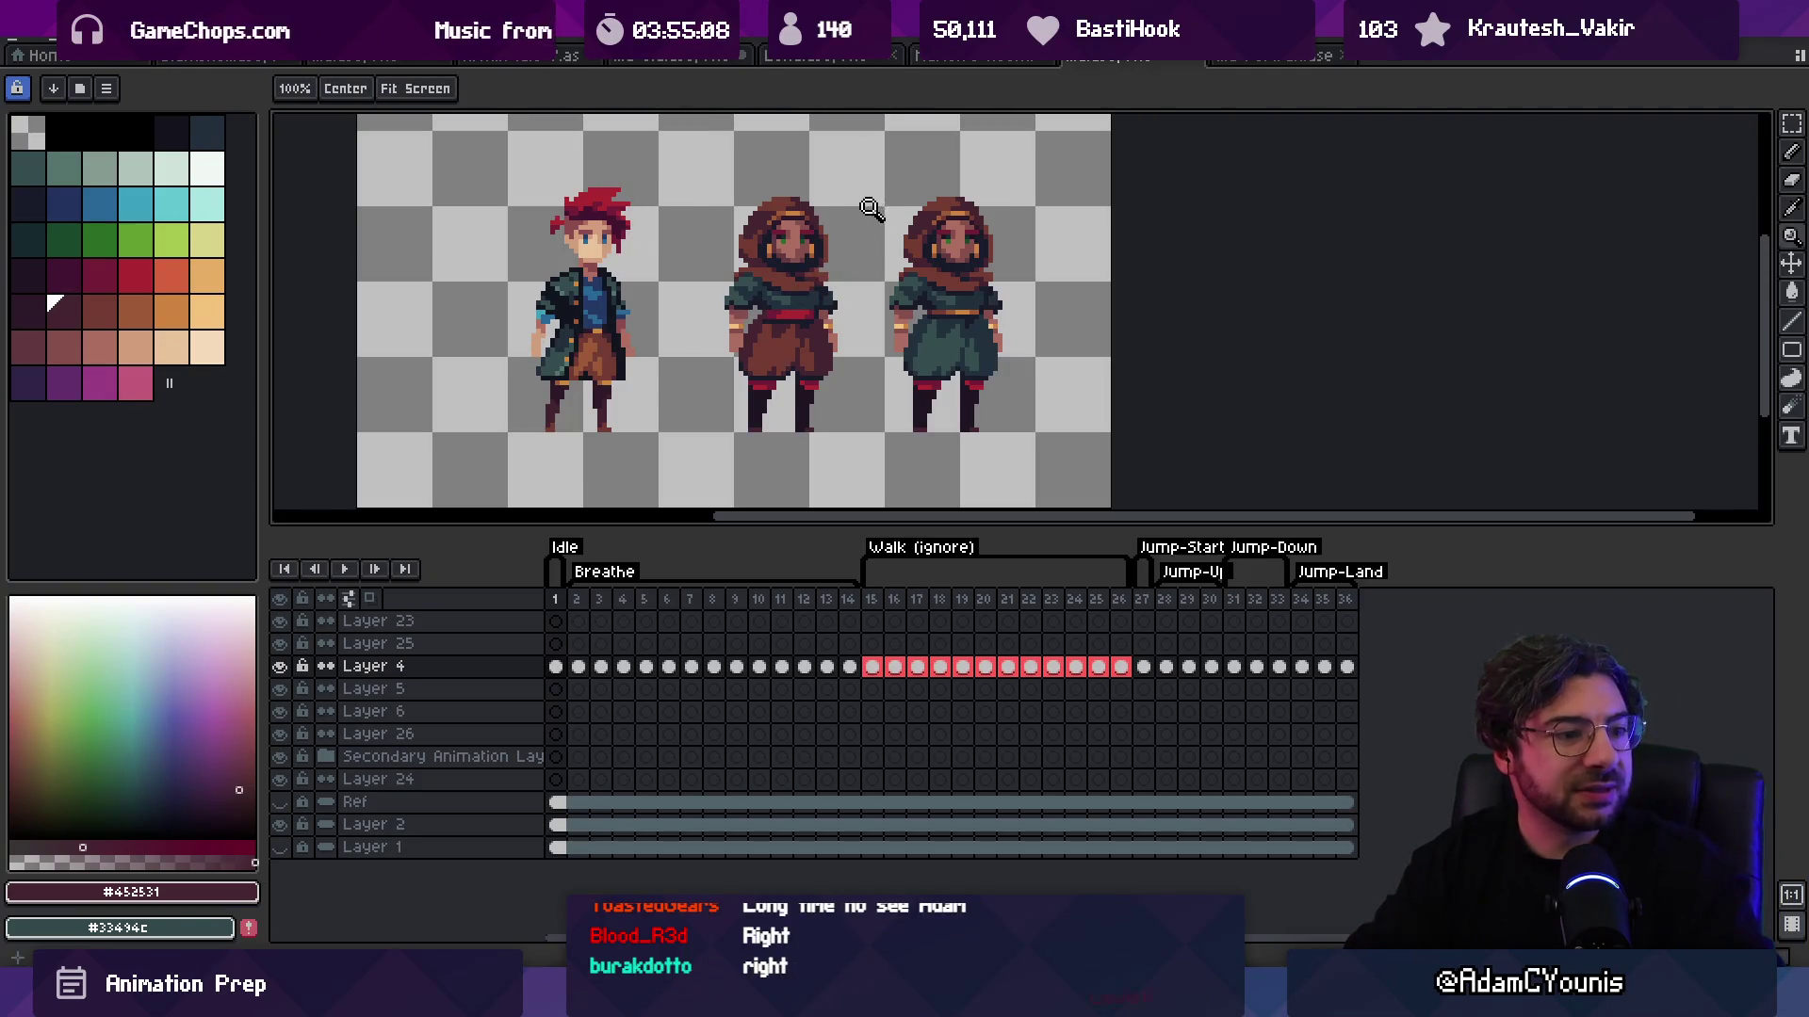
pyautogui.press('m')
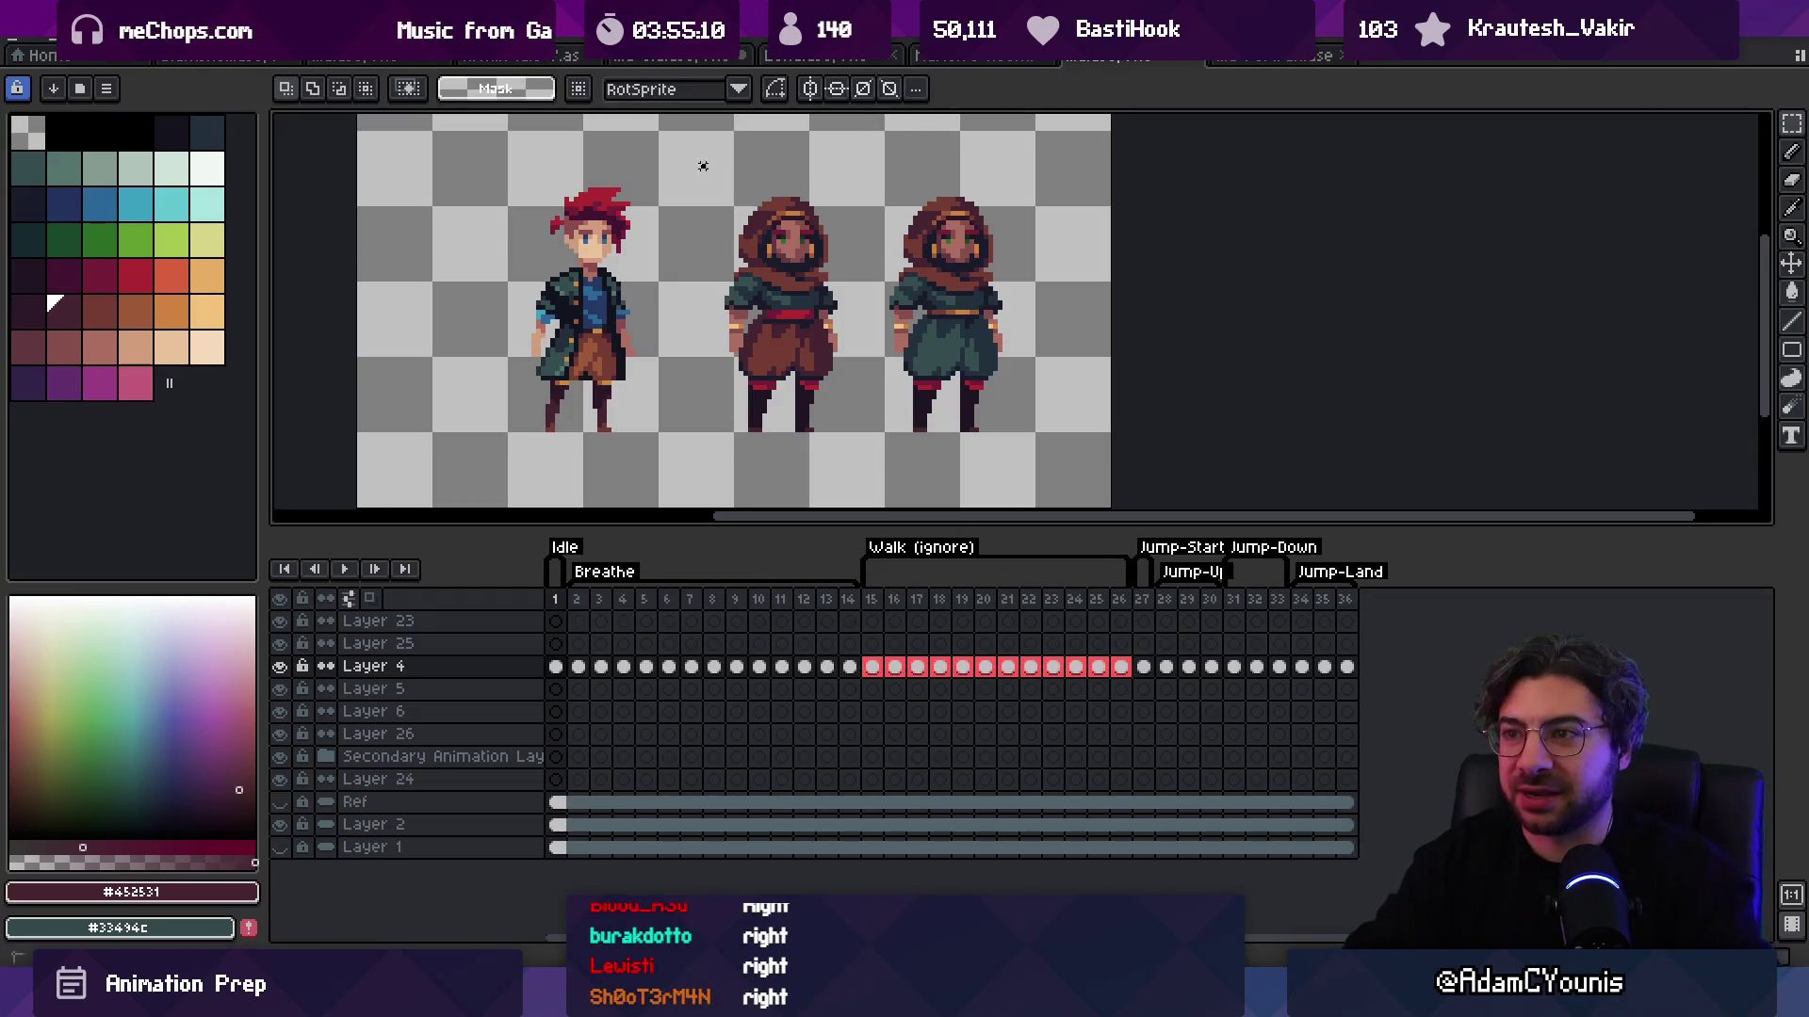
pyautogui.moveTo(702, 166); pyautogui.dragTo(839, 464)
pyautogui.scroll(3, 801, 311)
pyautogui.press('i')
pyautogui.click(1009, 311)
pyautogui.scroll(-2, 942, 245)
pyautogui.press('m')
pyautogui.moveTo(718, 426)
pyautogui.mouseDown()
pyautogui.moveTo(896, 148)
pyautogui.moveTo(1068, 414)
pyautogui.mouseUp()
pyautogui.press('Delete')
# Step: Copy the green-robed hooded woman into the empty middle spot and zoom in on the belts
pyautogui.hotkey('ctrl', 'c')
pyautogui.hotkey('ctrl', 'v')
pyautogui.moveTo(980, 320)
pyautogui.mouseDown()
pyautogui.moveTo(861, 302)
pyautogui.moveTo(816, 324)
pyautogui.mouseUp()
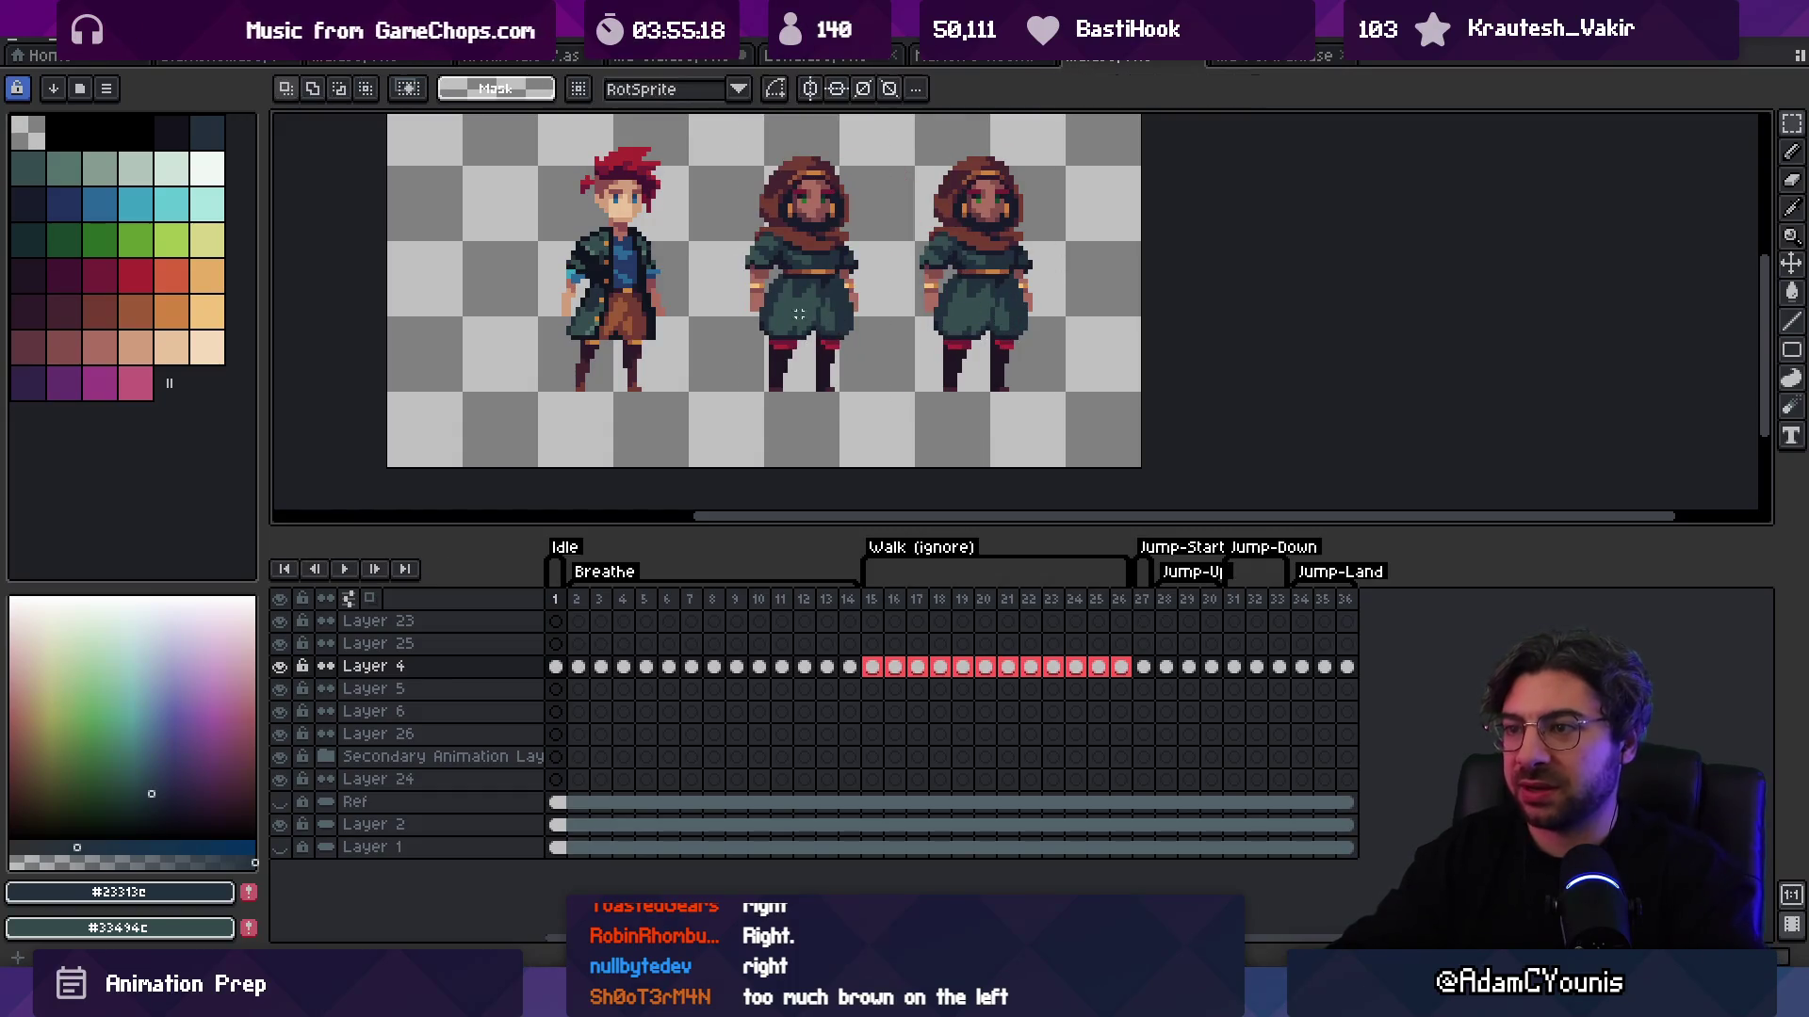
pyautogui.press('Return')
pyautogui.scroll(3, 816, 324)
pyautogui.keyDown('alt'); pyautogui.click(829, 351); pyautogui.keyUp('alt')
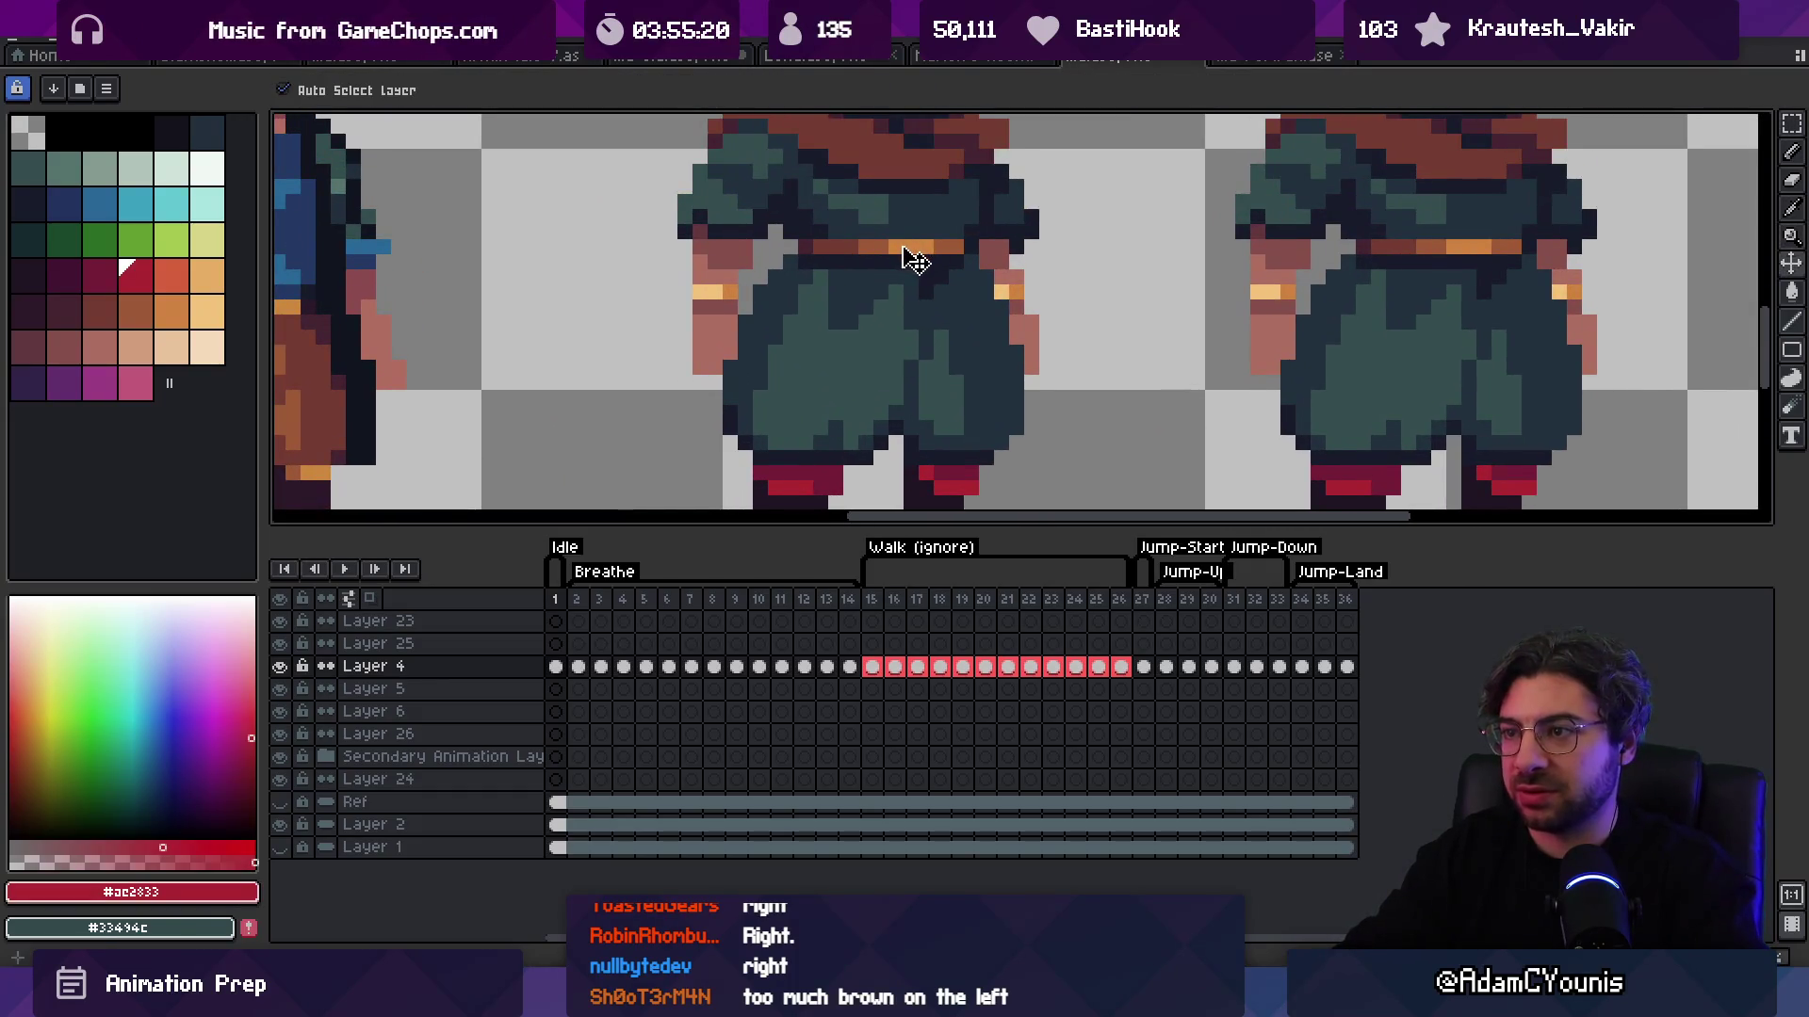
pyautogui.press('b')
pyautogui.keyDown('alt'); pyautogui.click(844, 248); pyautogui.keyUp('alt')
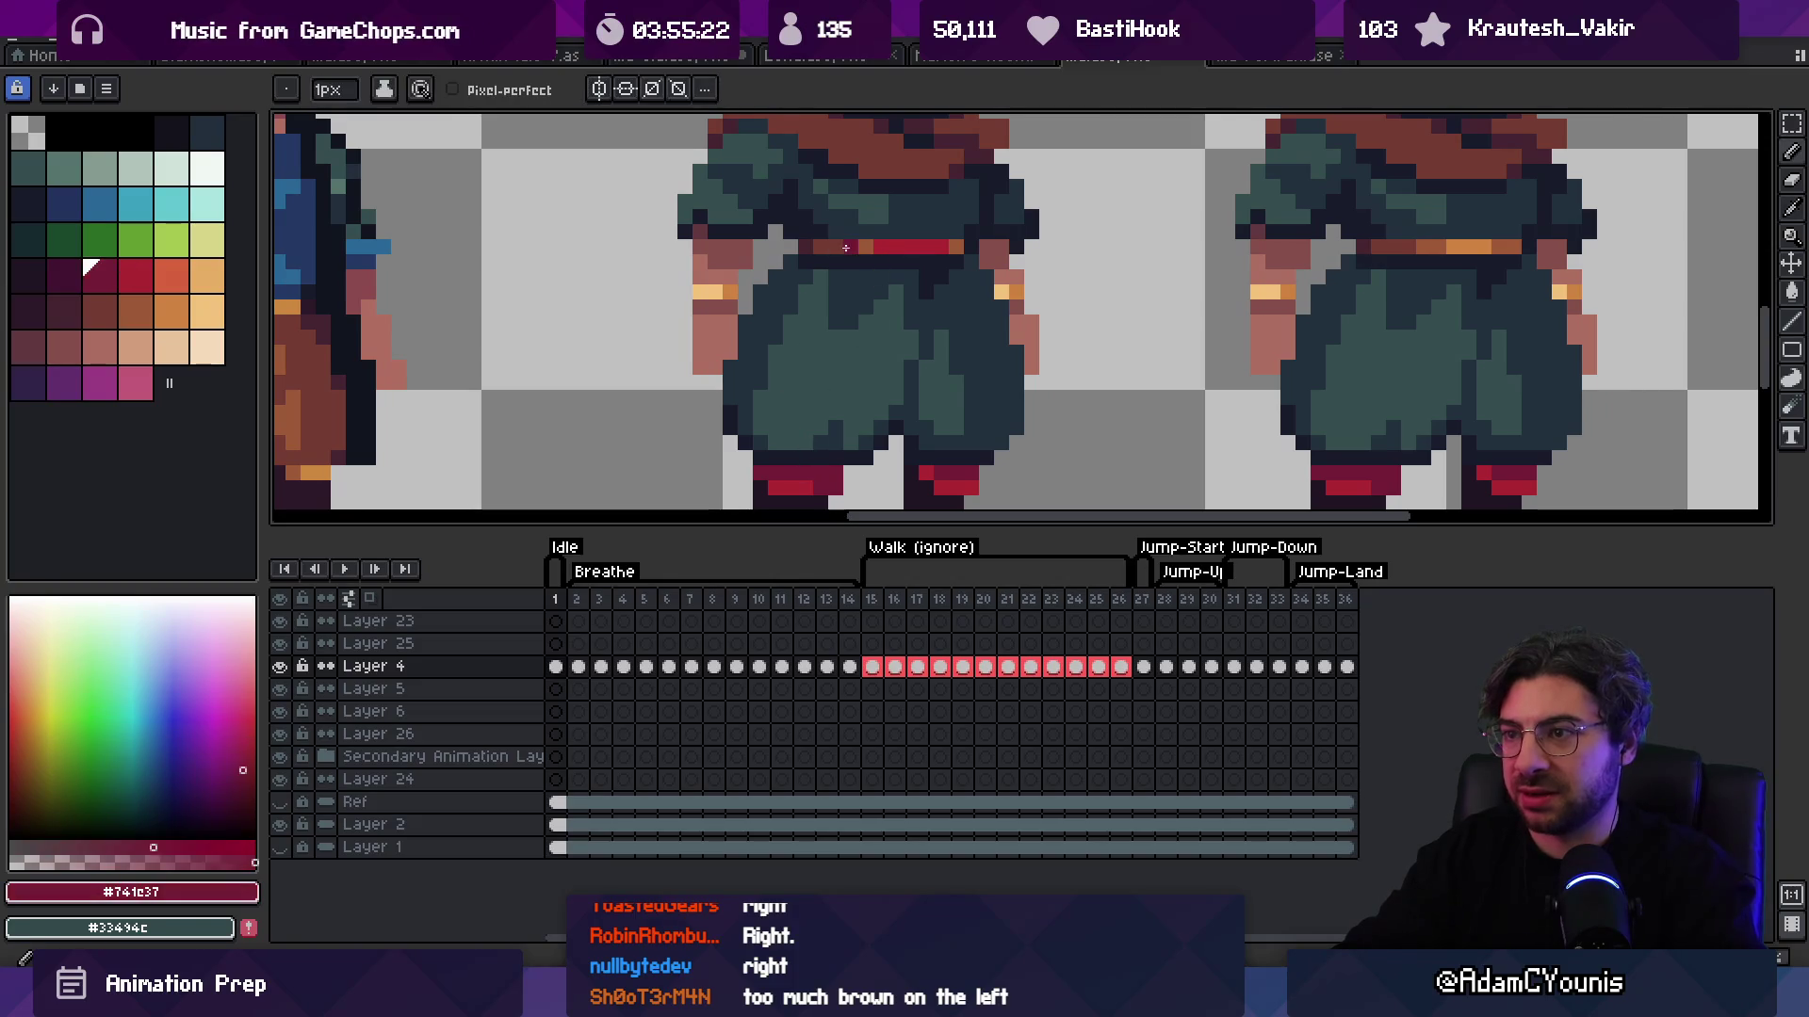
pyautogui.press('z')
pyautogui.scroll(-5, 816, 247)
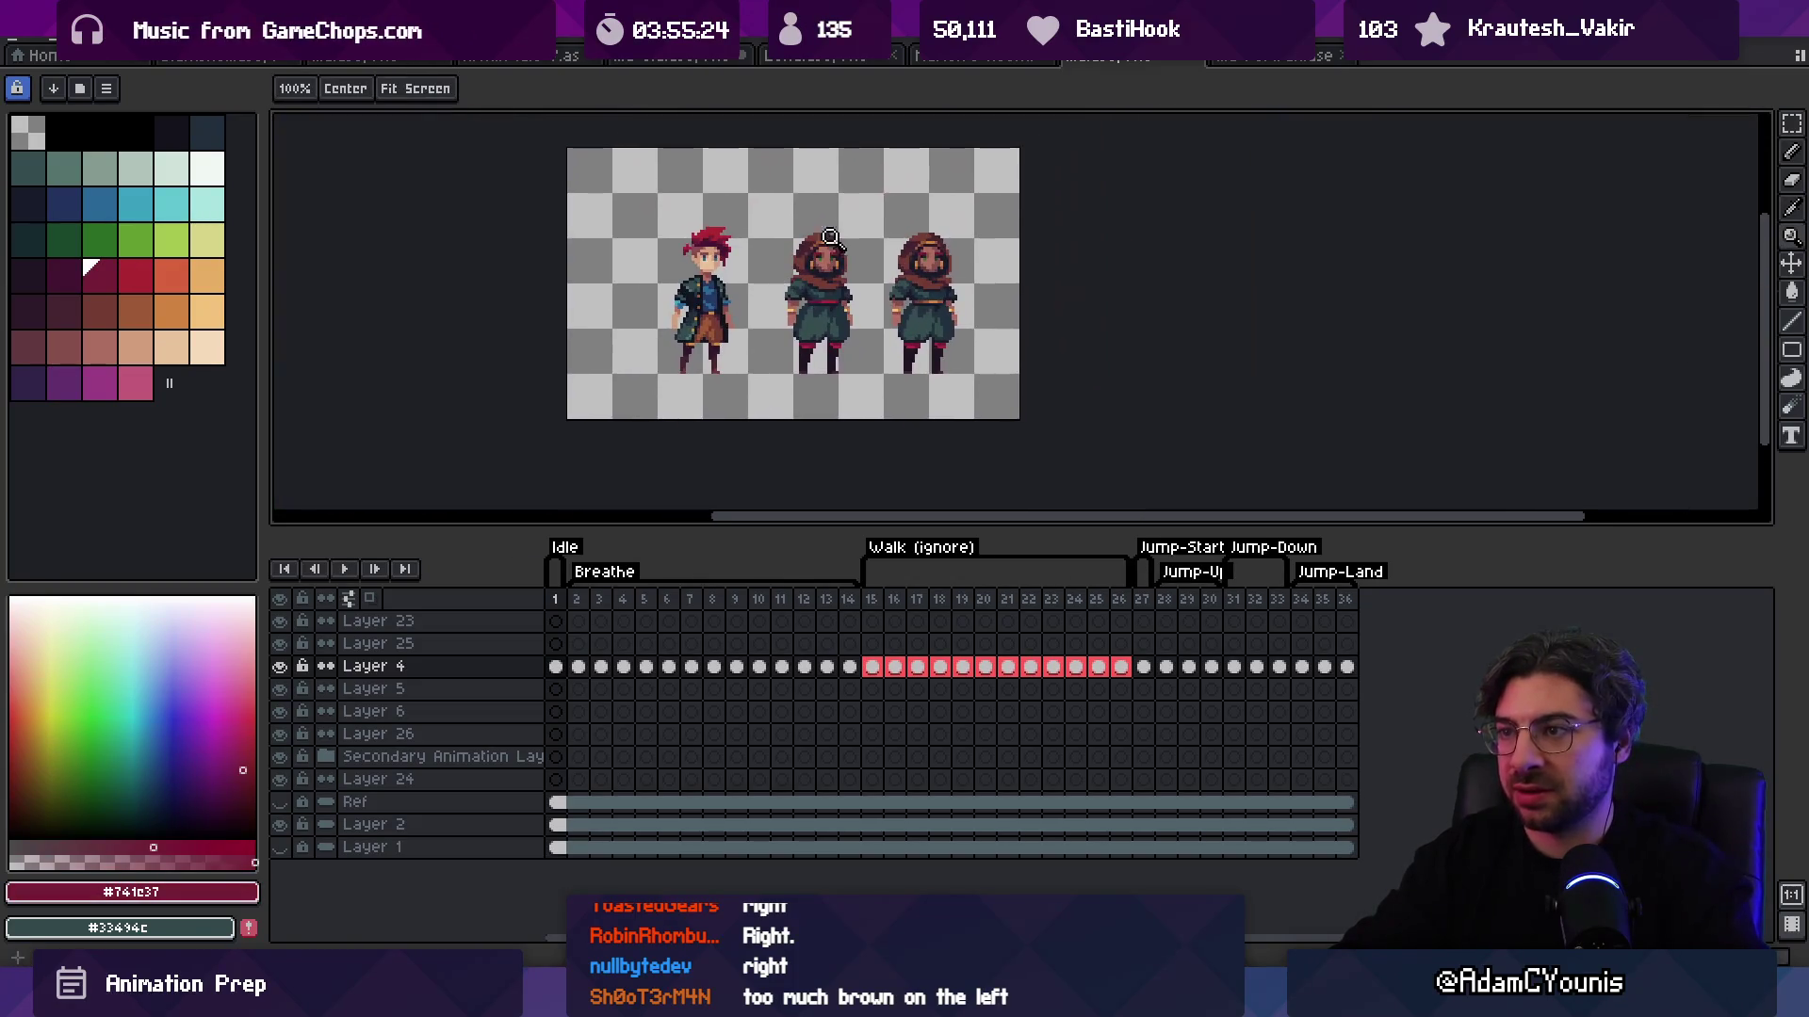
pyautogui.scroll(2, 923, 202)
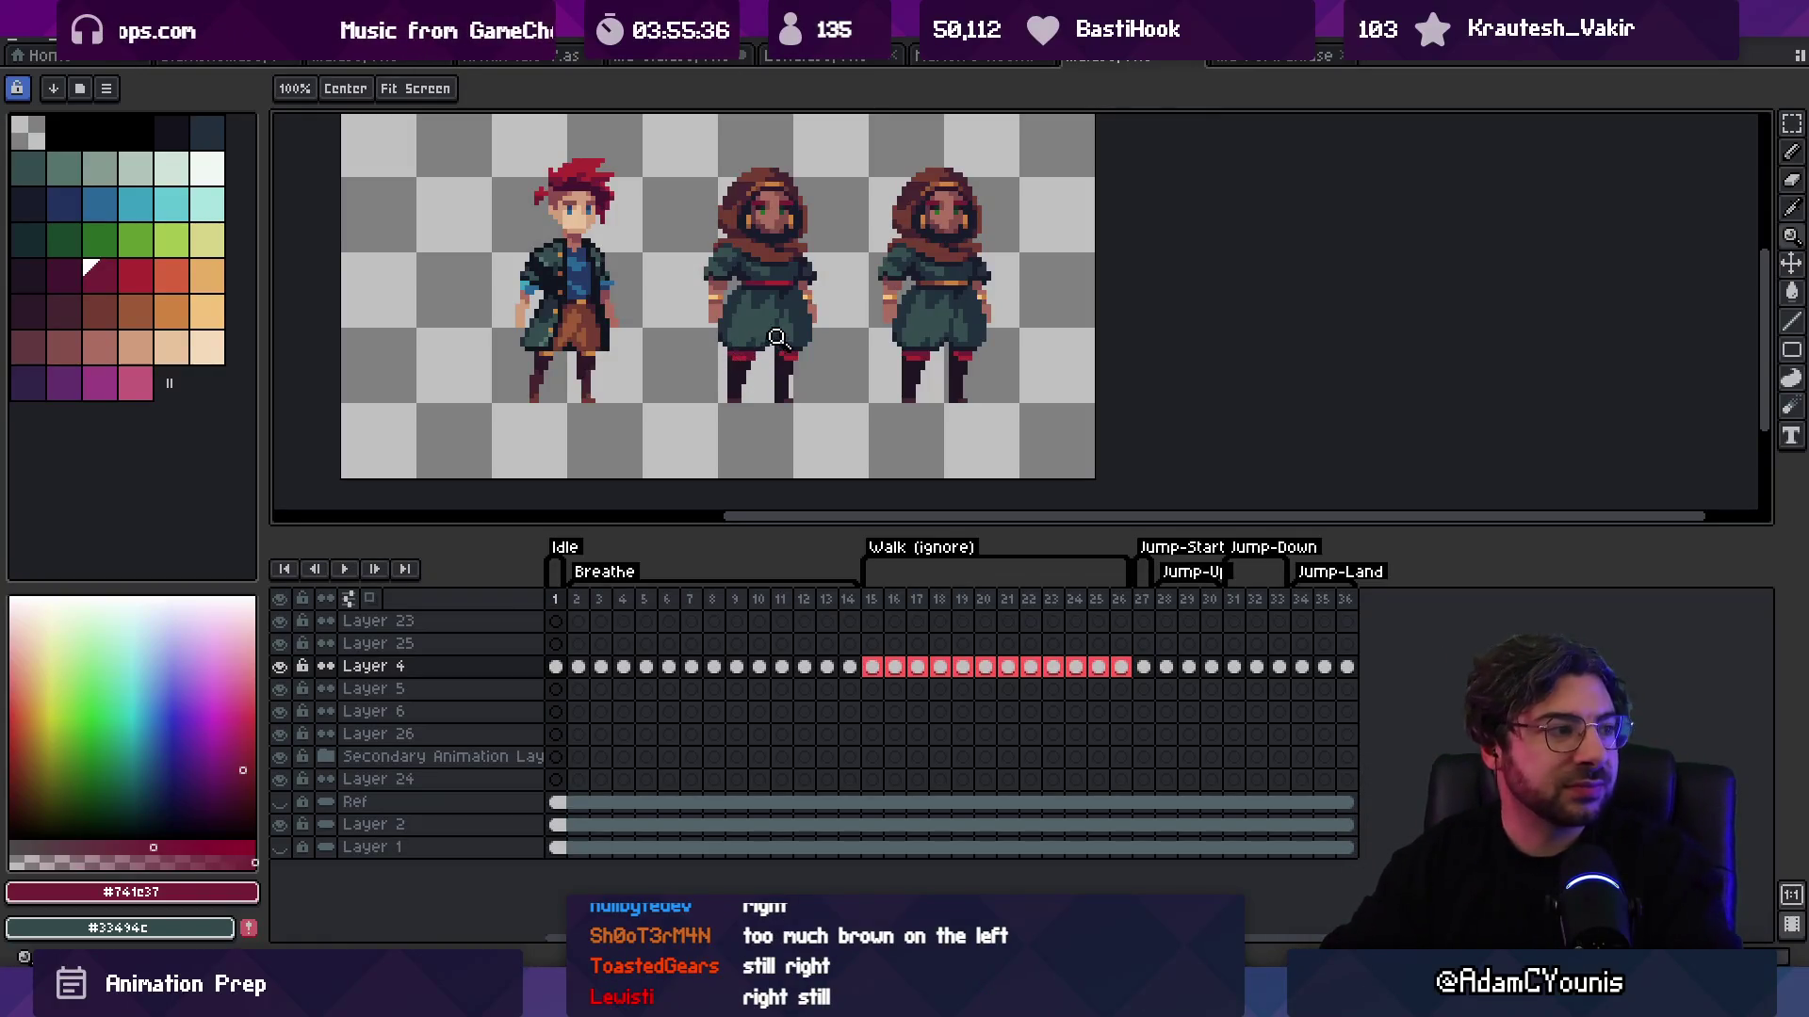
pyautogui.scroll(1, 774, 337)
pyautogui.moveTo(848, 291)
pyautogui.mouseDown()
pyautogui.moveTo(740, 383)
pyautogui.moveTo(699, 358)
pyautogui.mouseUp()
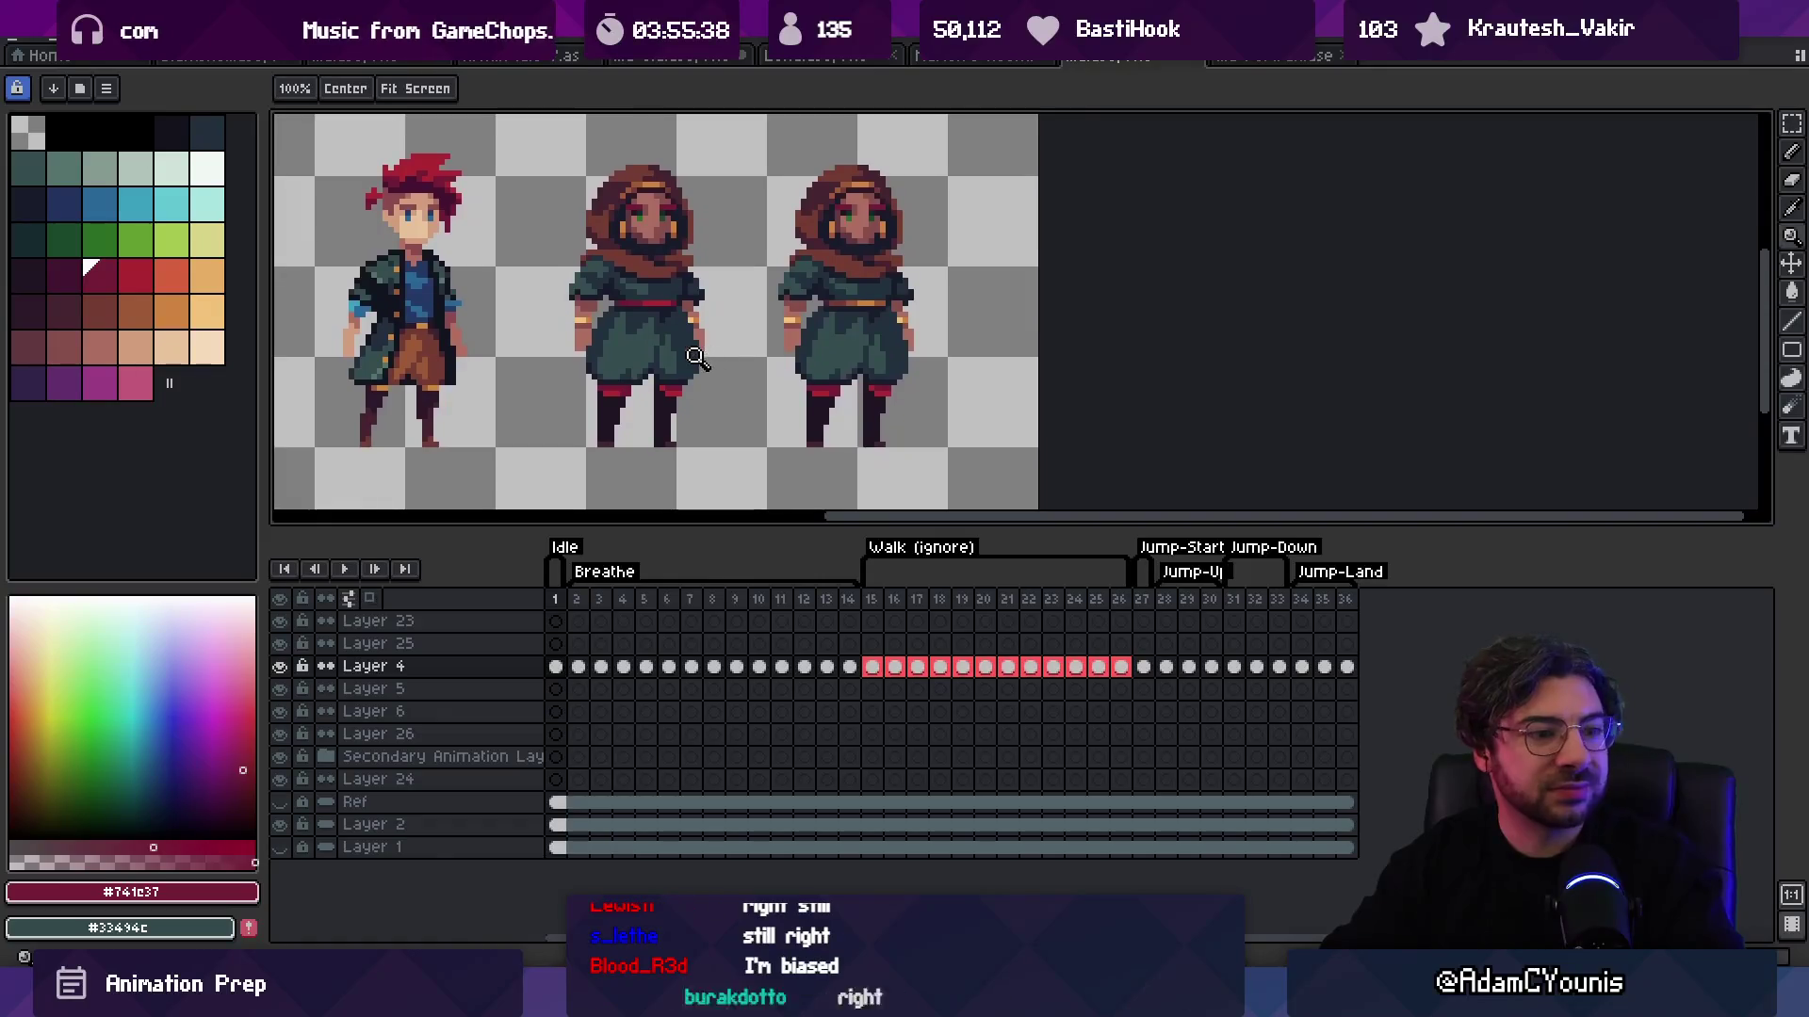
pyautogui.click(699, 358)
pyautogui.press('r')
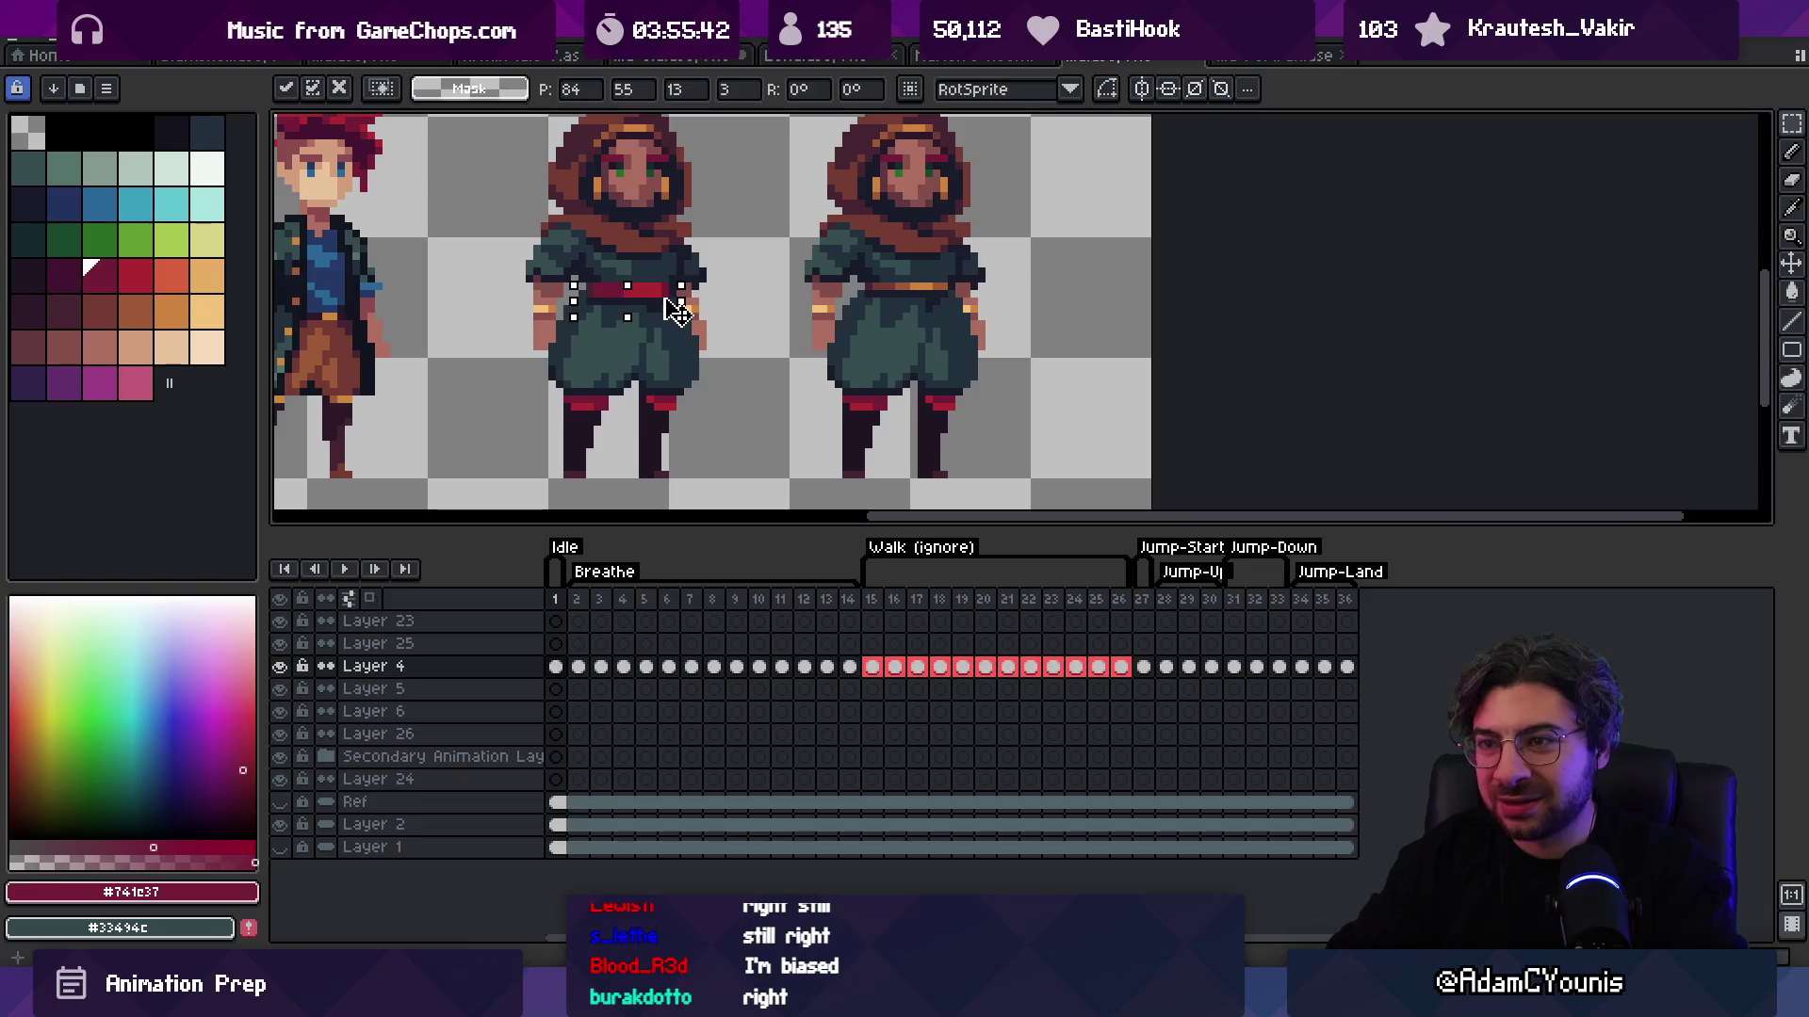
pyautogui.scroll(-3, 701, 276)
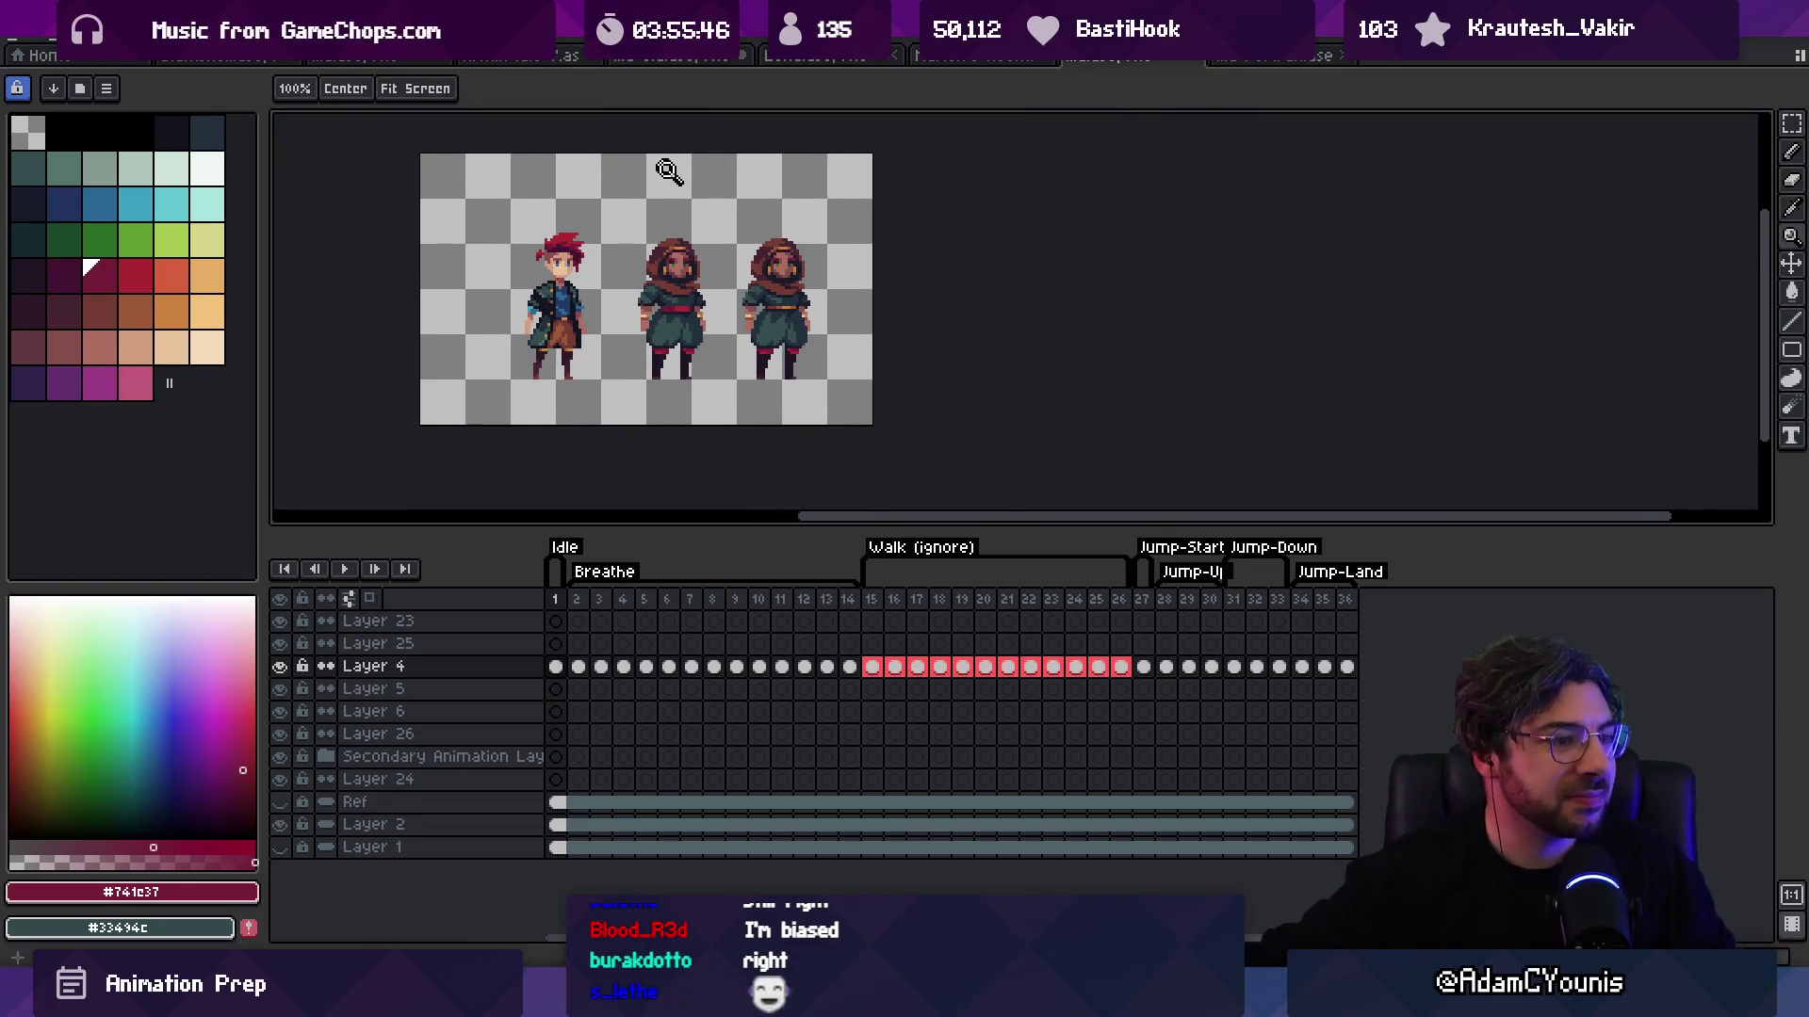
pyautogui.click(716, 263)
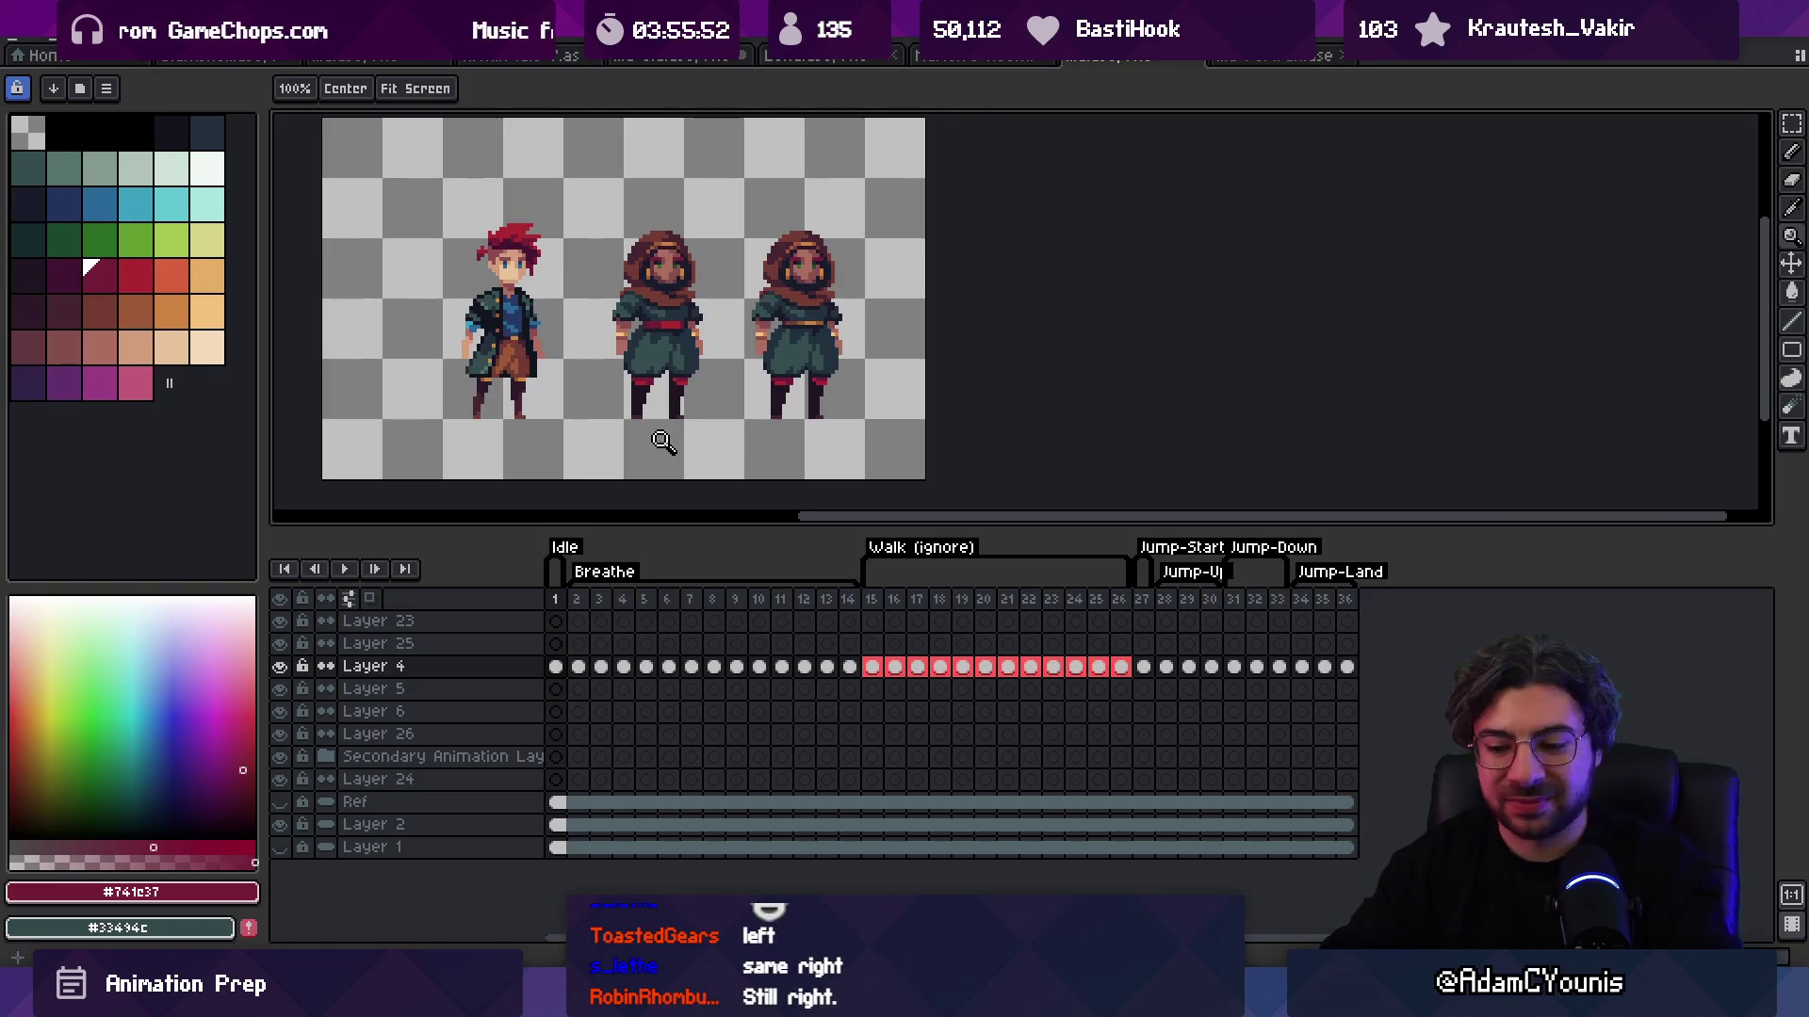
pyautogui.press('v')
# Step: Delete the middle hooded variant and slide the remaining hooded woman left beside the red-haired hero
pyautogui.moveTo(617, 241); pyautogui.dragTo(727, 461)
pyautogui.press('Delete')
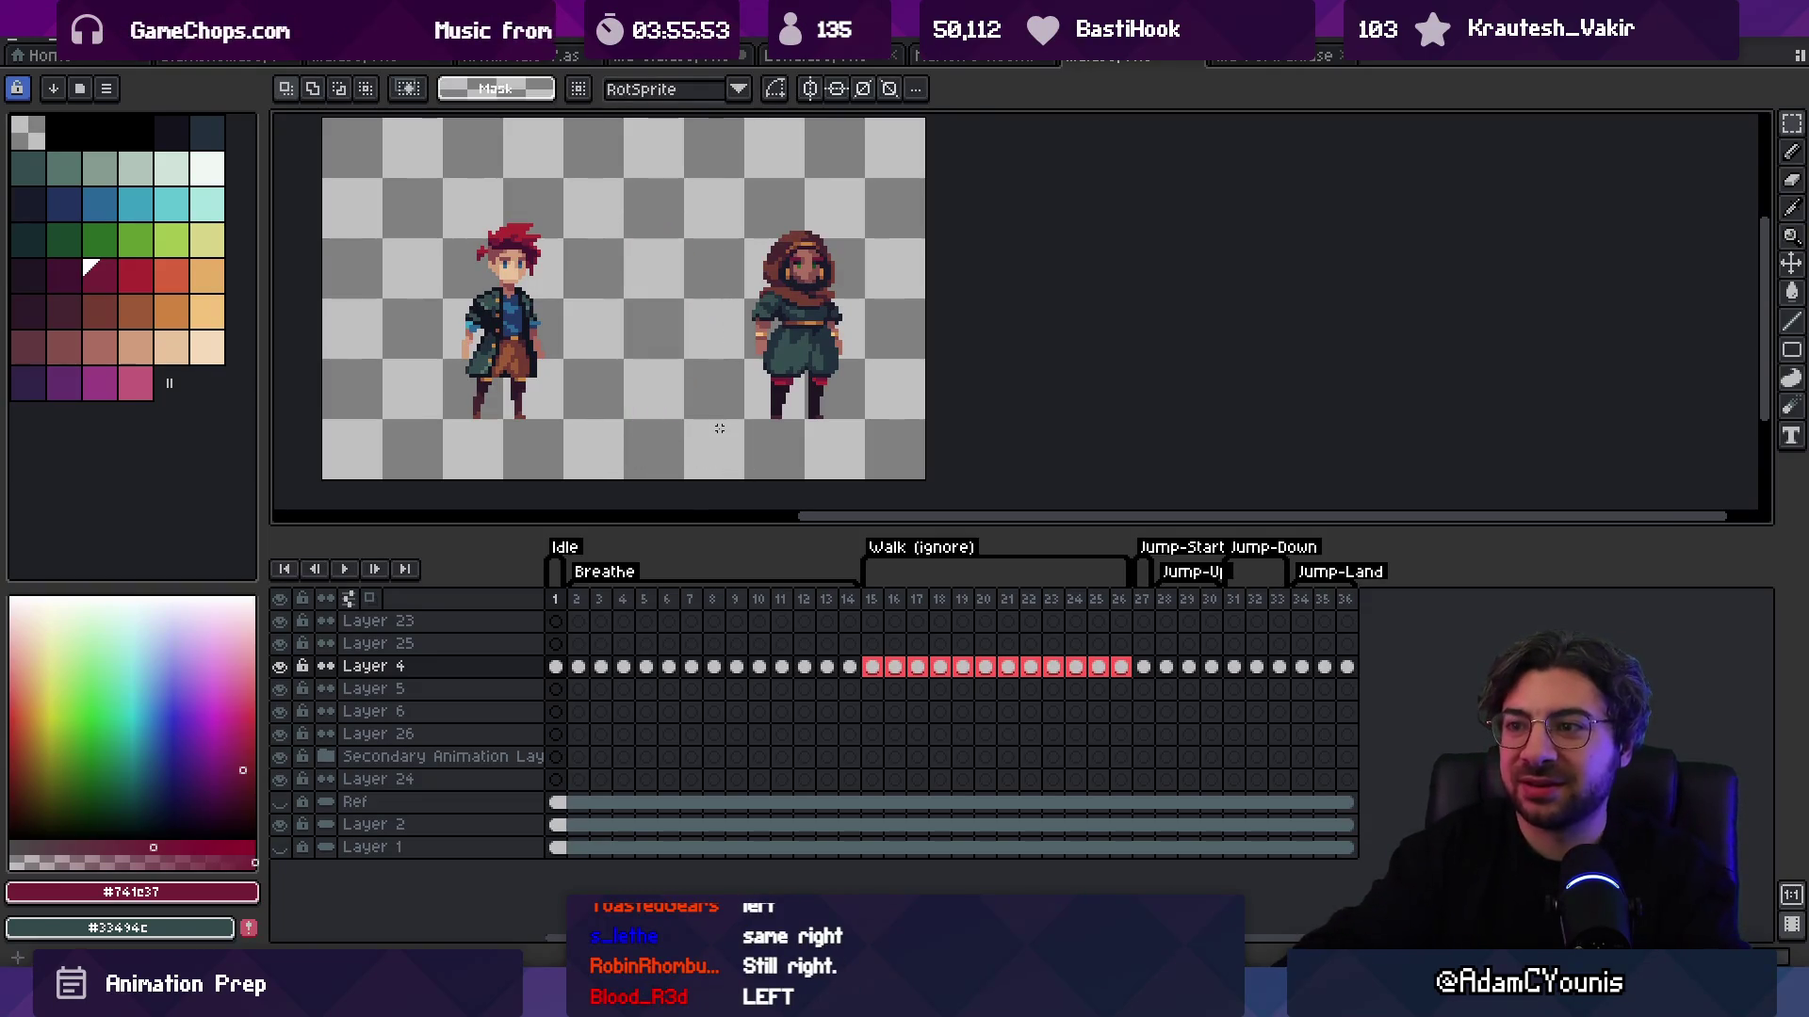
pyautogui.moveTo(697, 226); pyautogui.dragTo(865, 428)
pyautogui.moveTo(814, 358); pyautogui.dragTo(640, 358)
pyautogui.press('z')
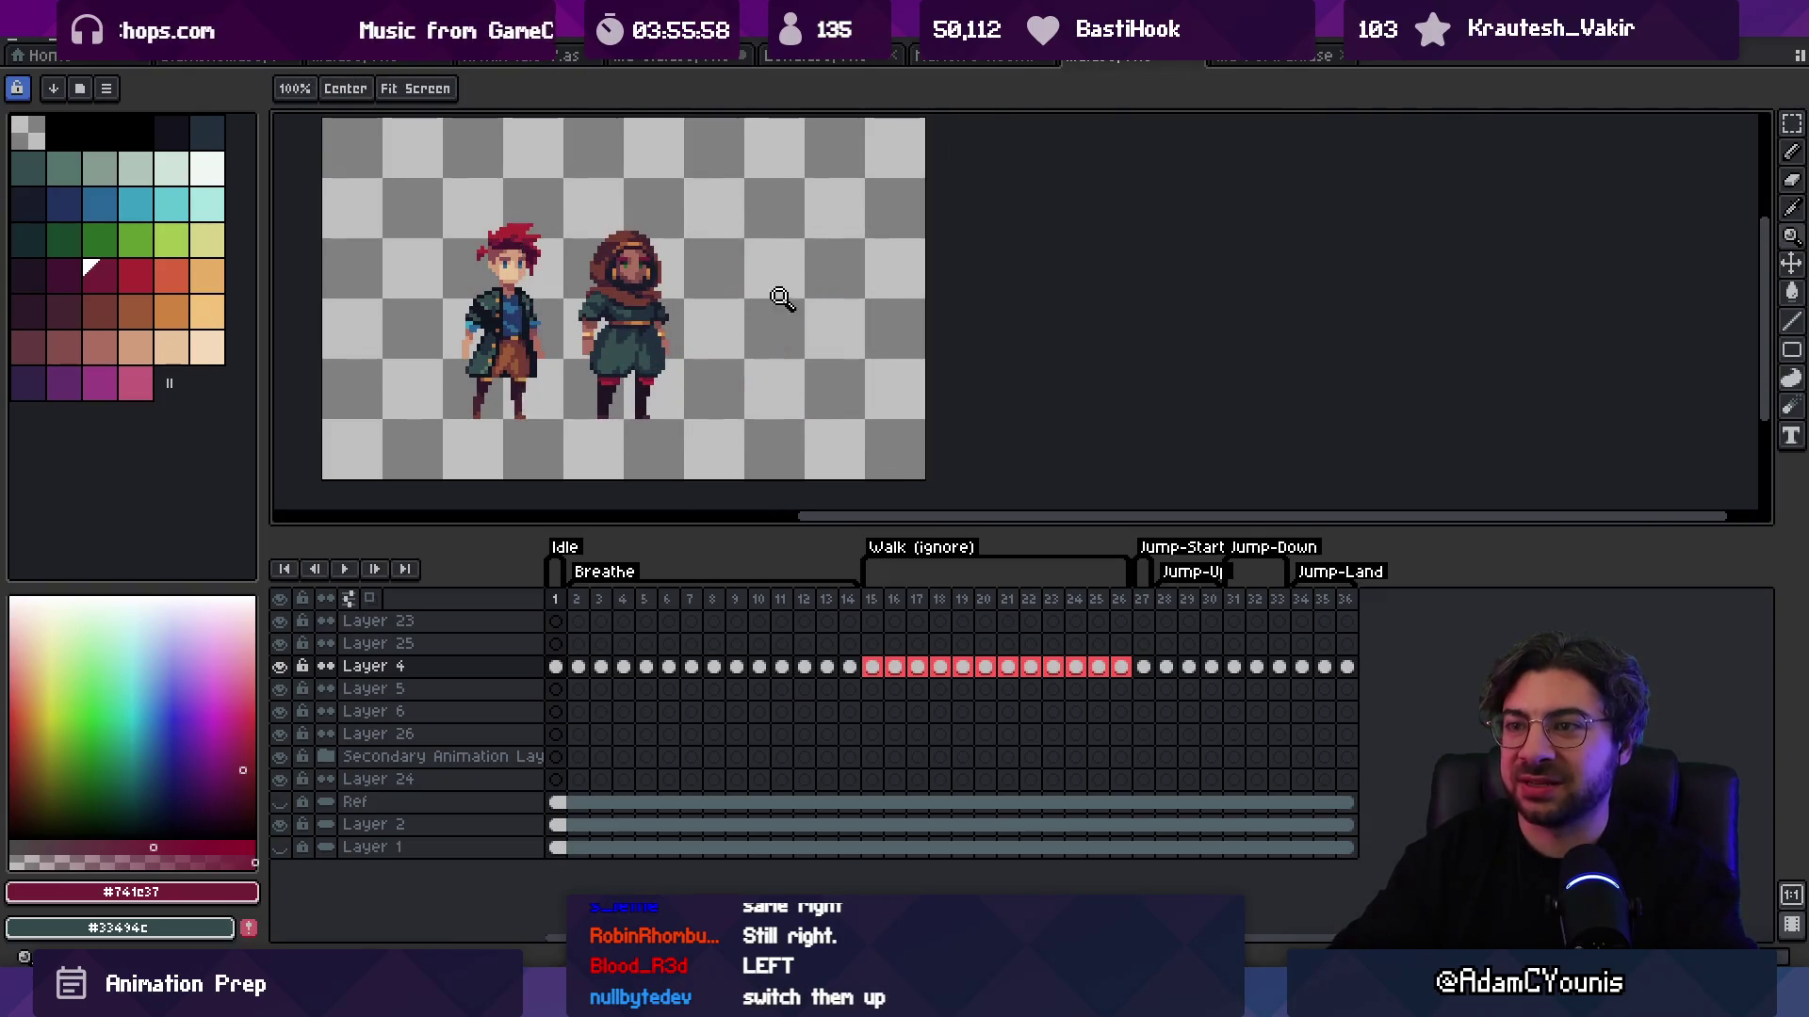
pyautogui.scroll(-2, 788, 302)
pyautogui.scroll(1, 792, 330)
pyautogui.scroll(1, 711, 352)
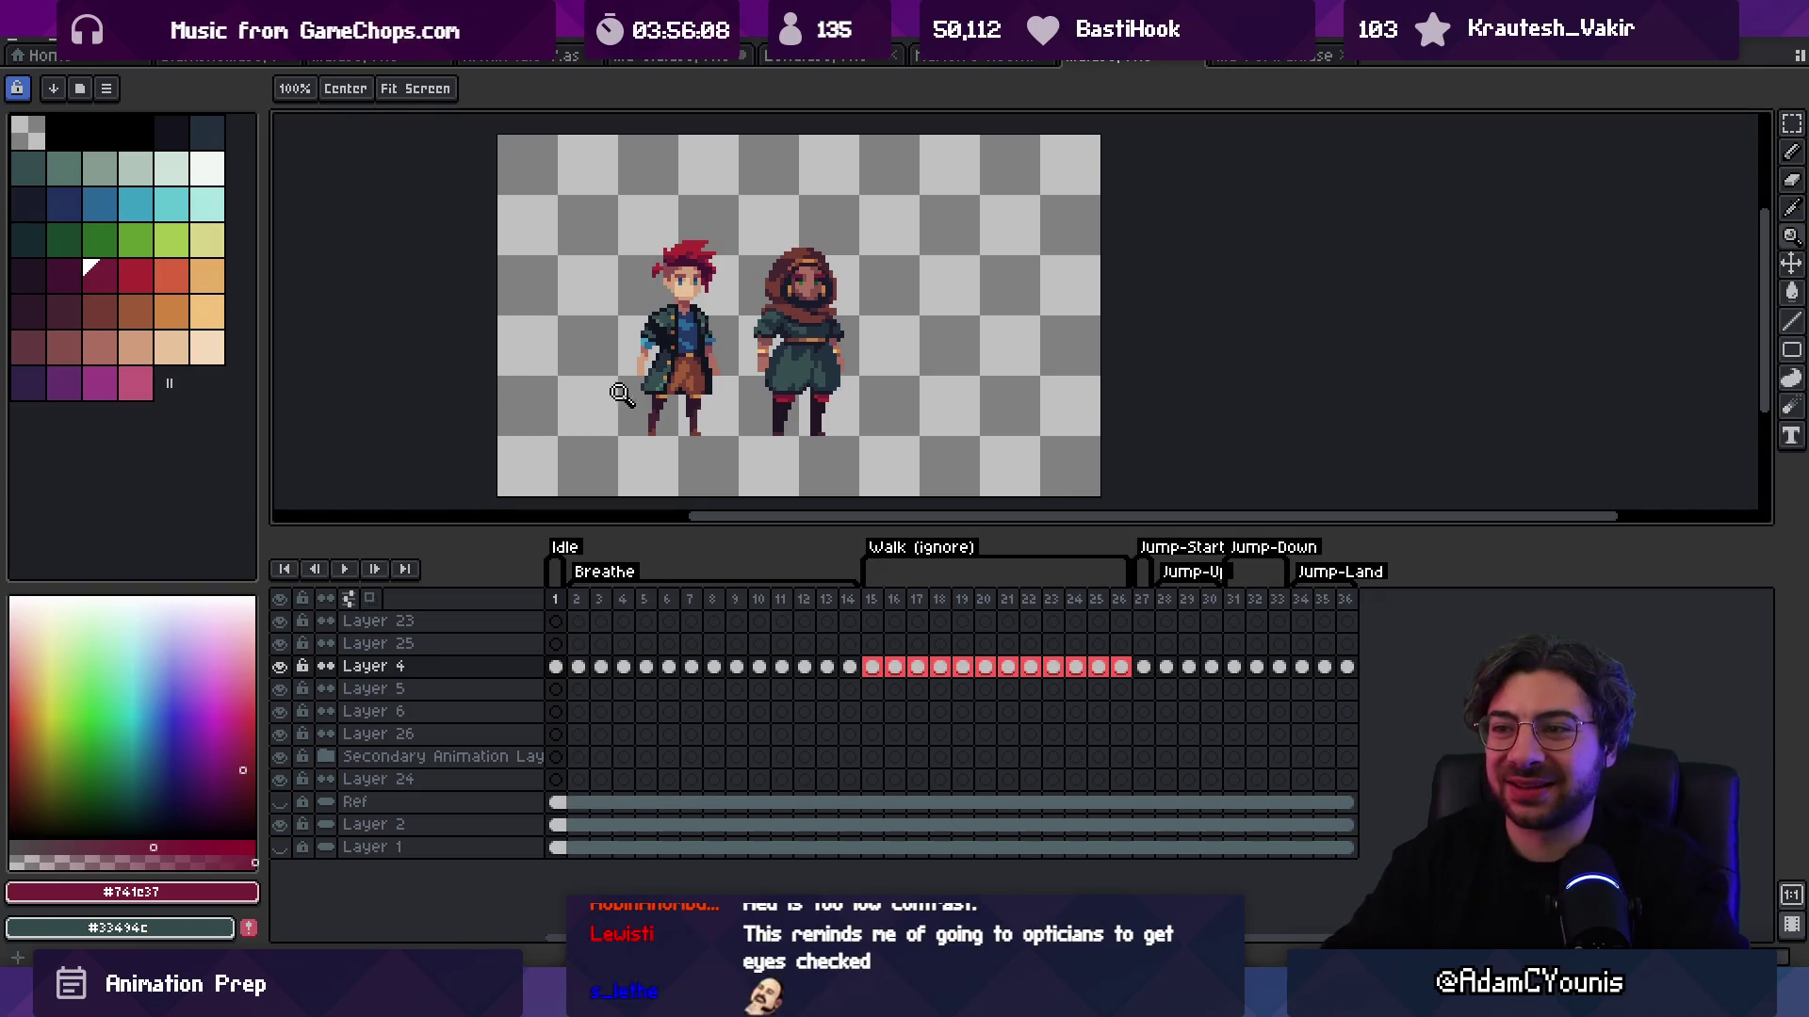
pyautogui.moveTo(734, 386); pyautogui.dragTo(703, 377)
pyautogui.press('v')
pyautogui.click(650, 386)
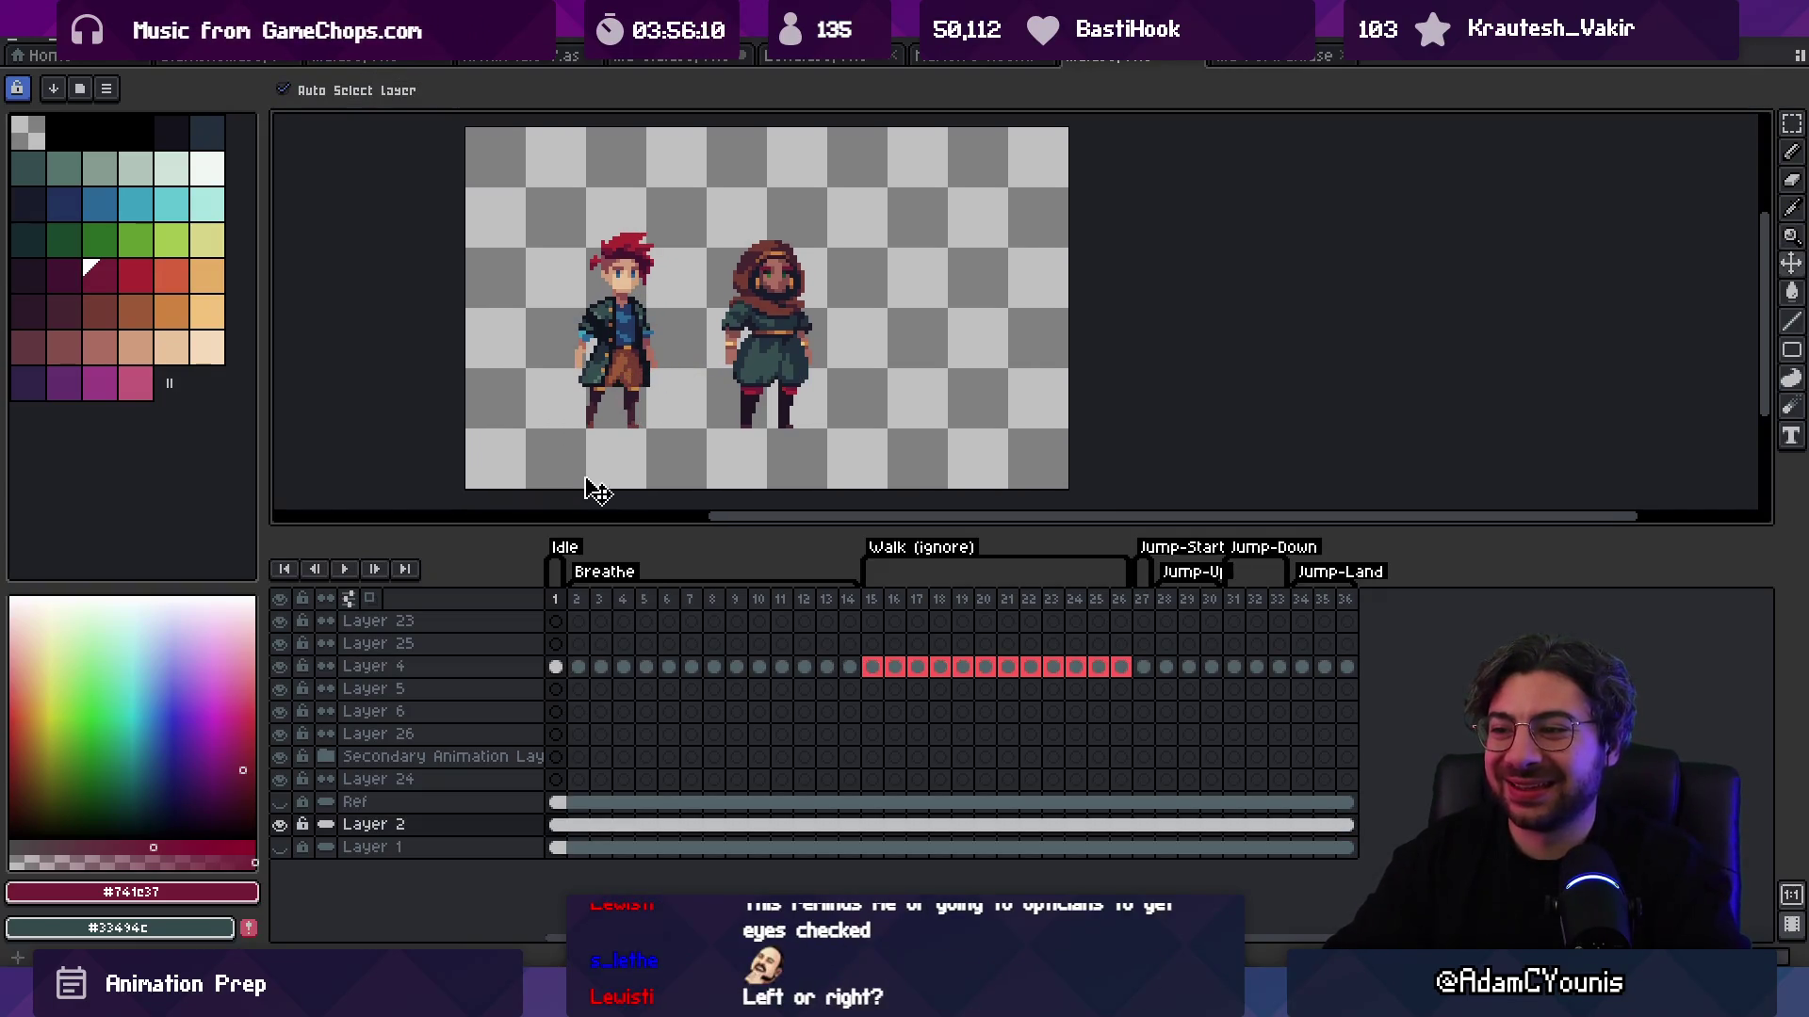
pyautogui.click(582, 603)
pyautogui.press('Left')
pyautogui.press('Right')
pyautogui.press('Left')
pyautogui.press('Right')
pyautogui.press('Left')
pyautogui.press('Right')
pyautogui.press('Left')
pyautogui.press('Right')
pyautogui.press('Left')
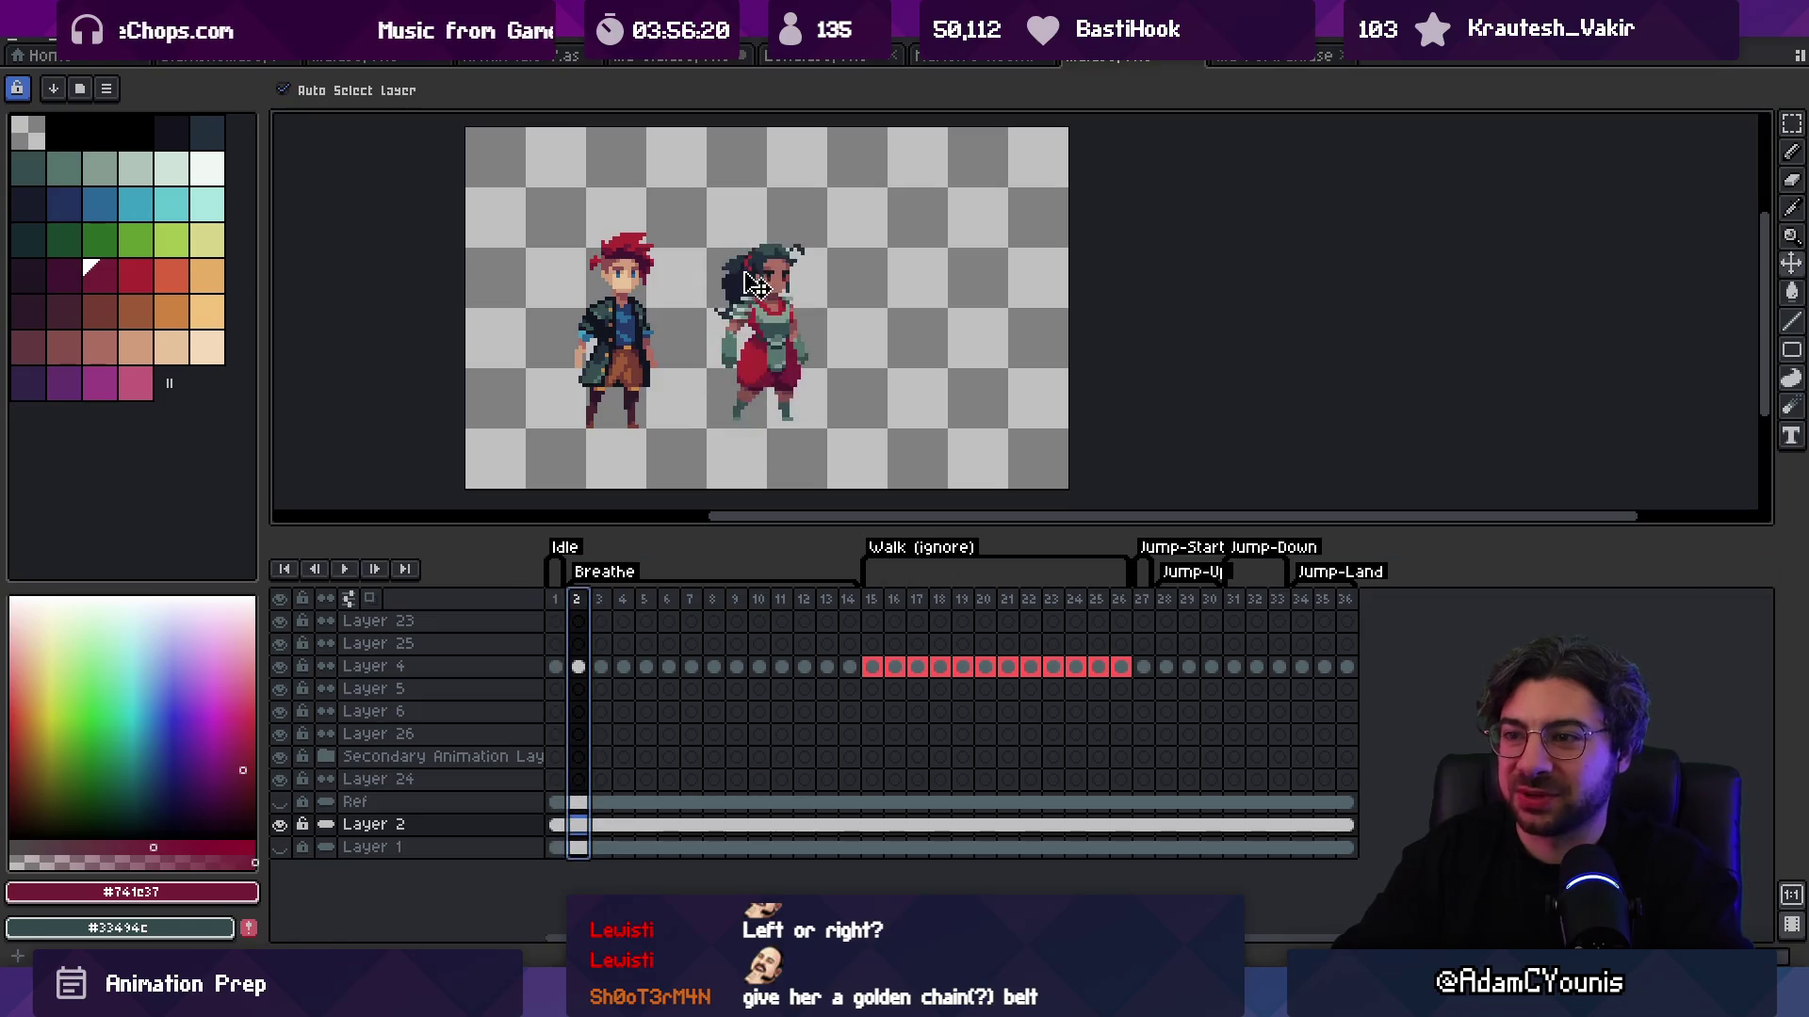
pyautogui.moveTo(566, 603)
pyautogui.mouseDown()
pyautogui.moveTo(859, 593)
pyautogui.moveTo(1143, 531)
pyautogui.moveTo(1381, 525)
pyautogui.moveTo(1103, 558)
pyautogui.moveTo(612, 572)
pyautogui.moveTo(780, 574)
pyautogui.moveTo(1308, 505)
pyautogui.mouseUp()
pyautogui.click(1308, 505)
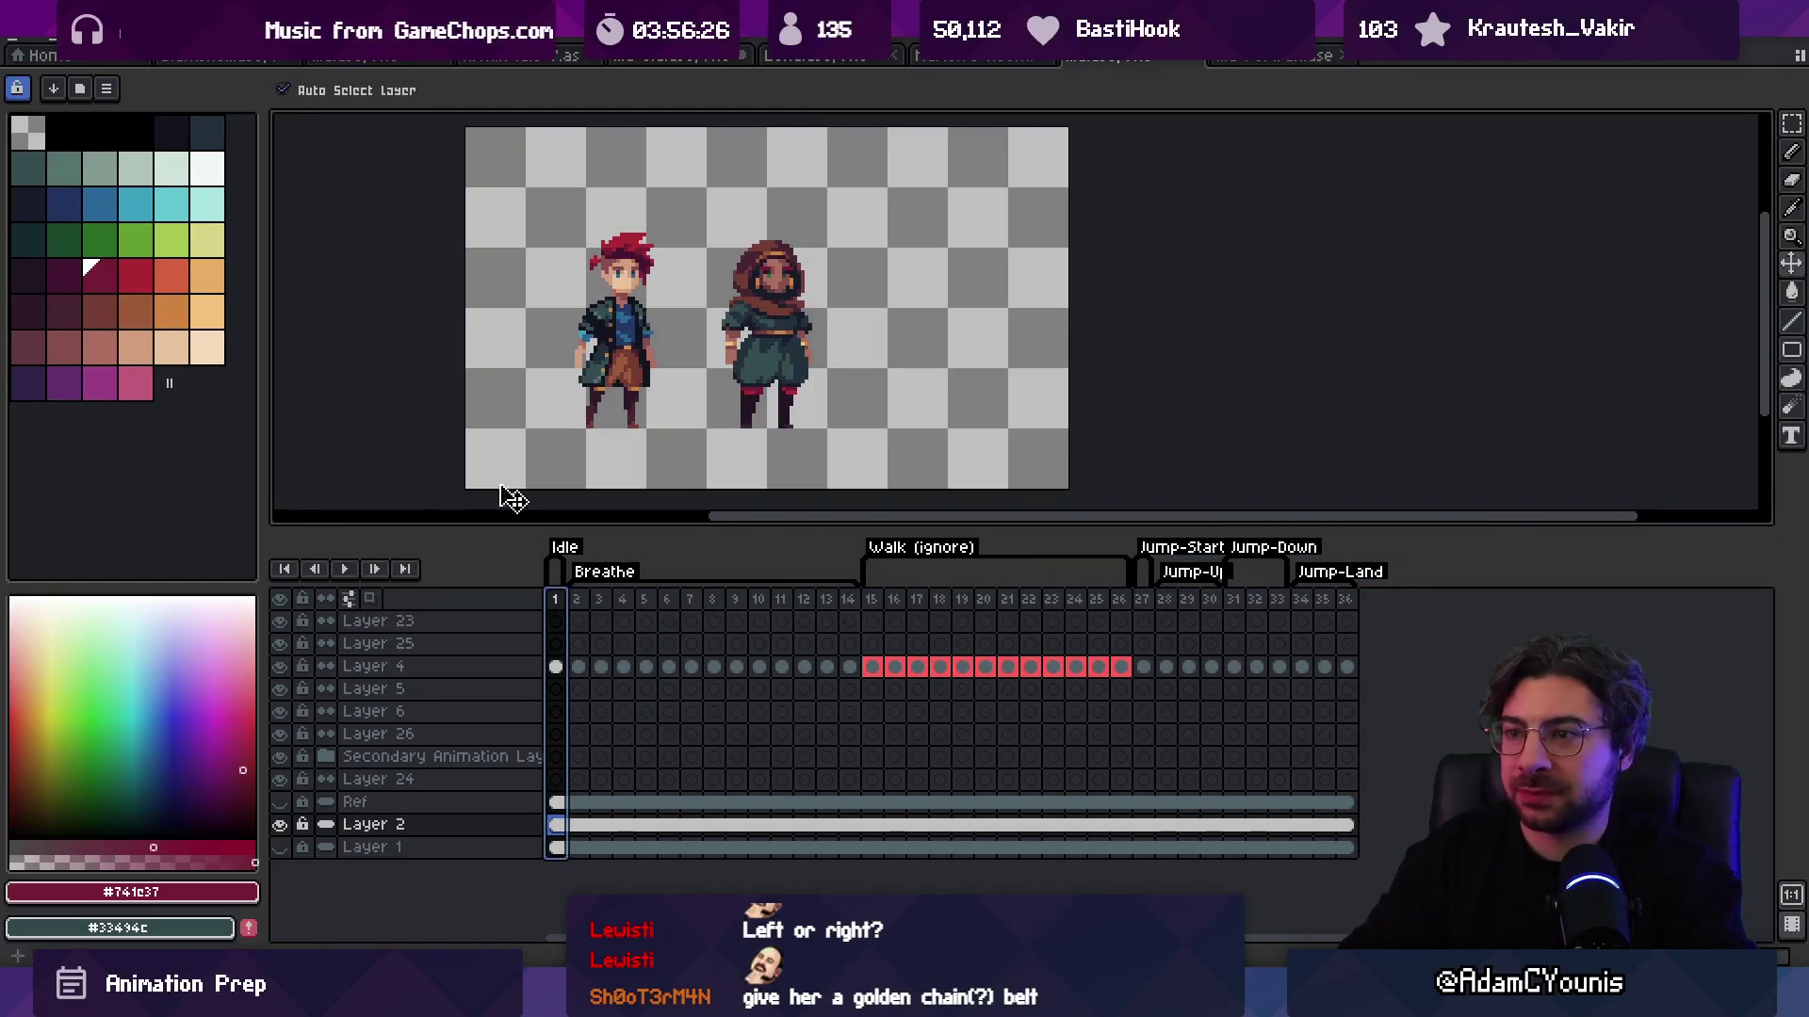
pyautogui.moveTo(779, 352); pyautogui.dragTo(823, 362)
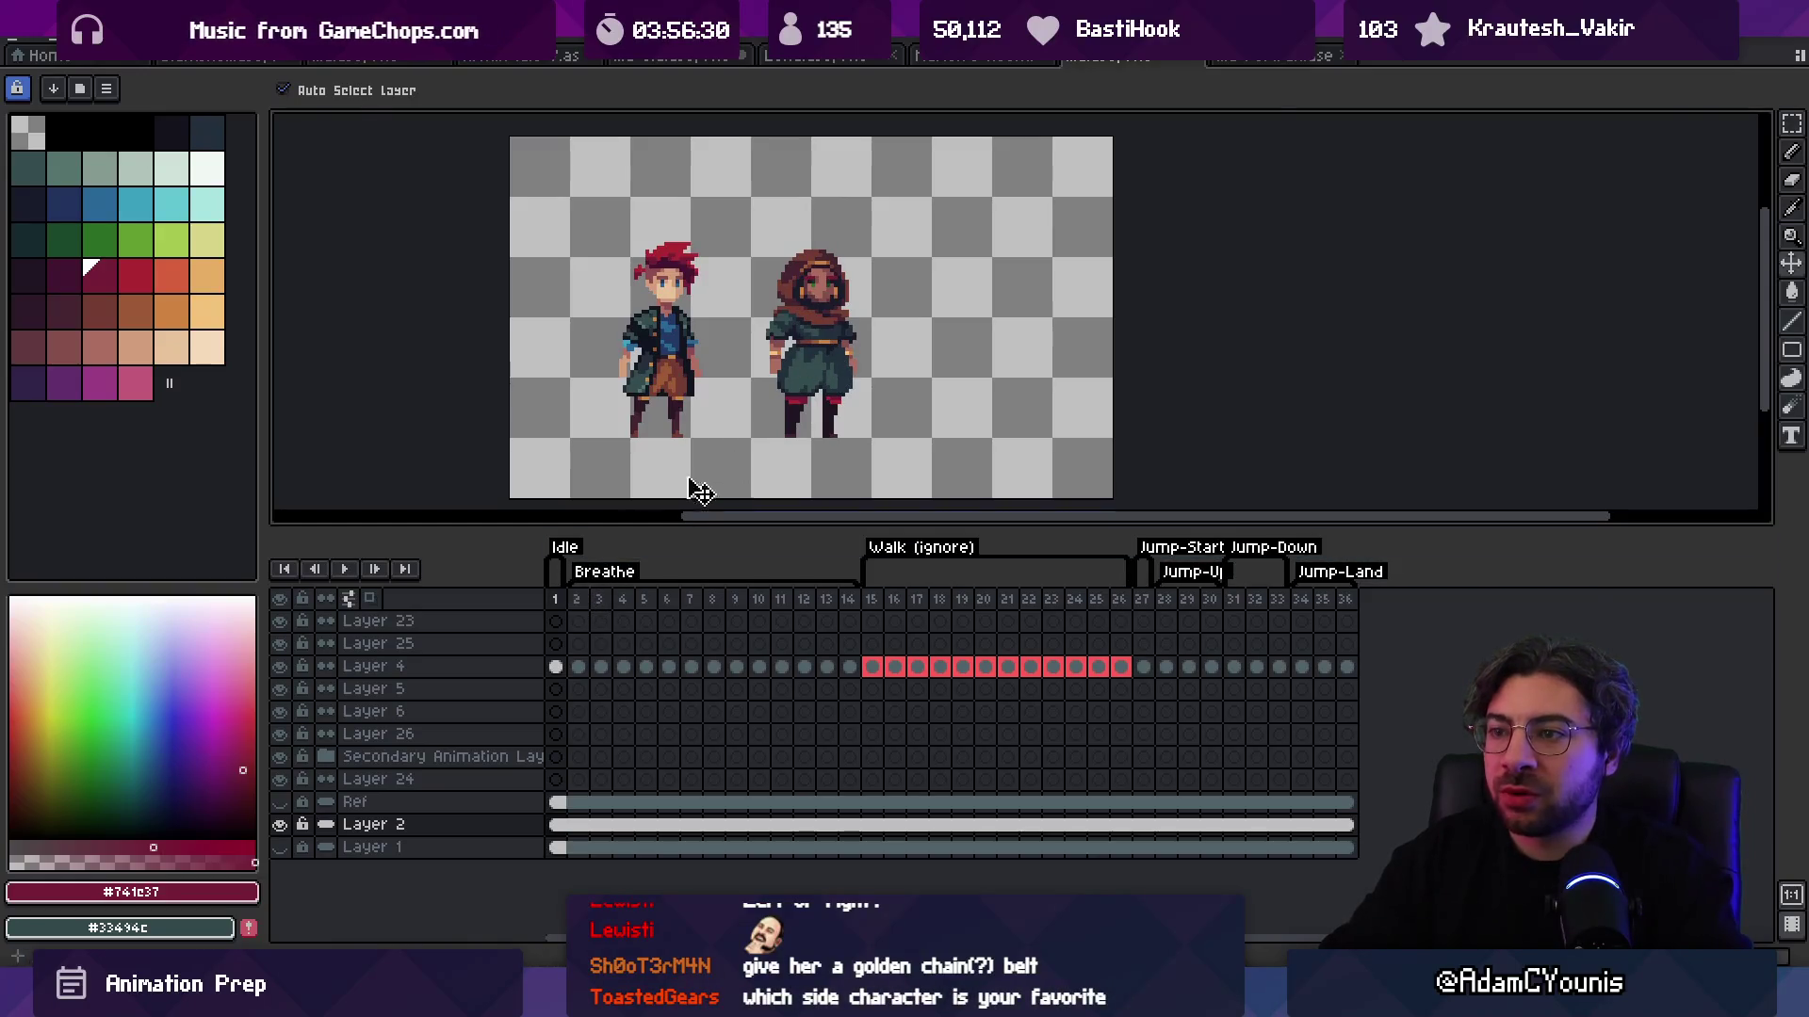
# Step: Sample the brown belt colour and draw a diagonal strap across the trousers on Layer 4
pyautogui.scroll(4, 798, 364)
pyautogui.press('i')
pyautogui.click(829, 276)
pyautogui.press('b')
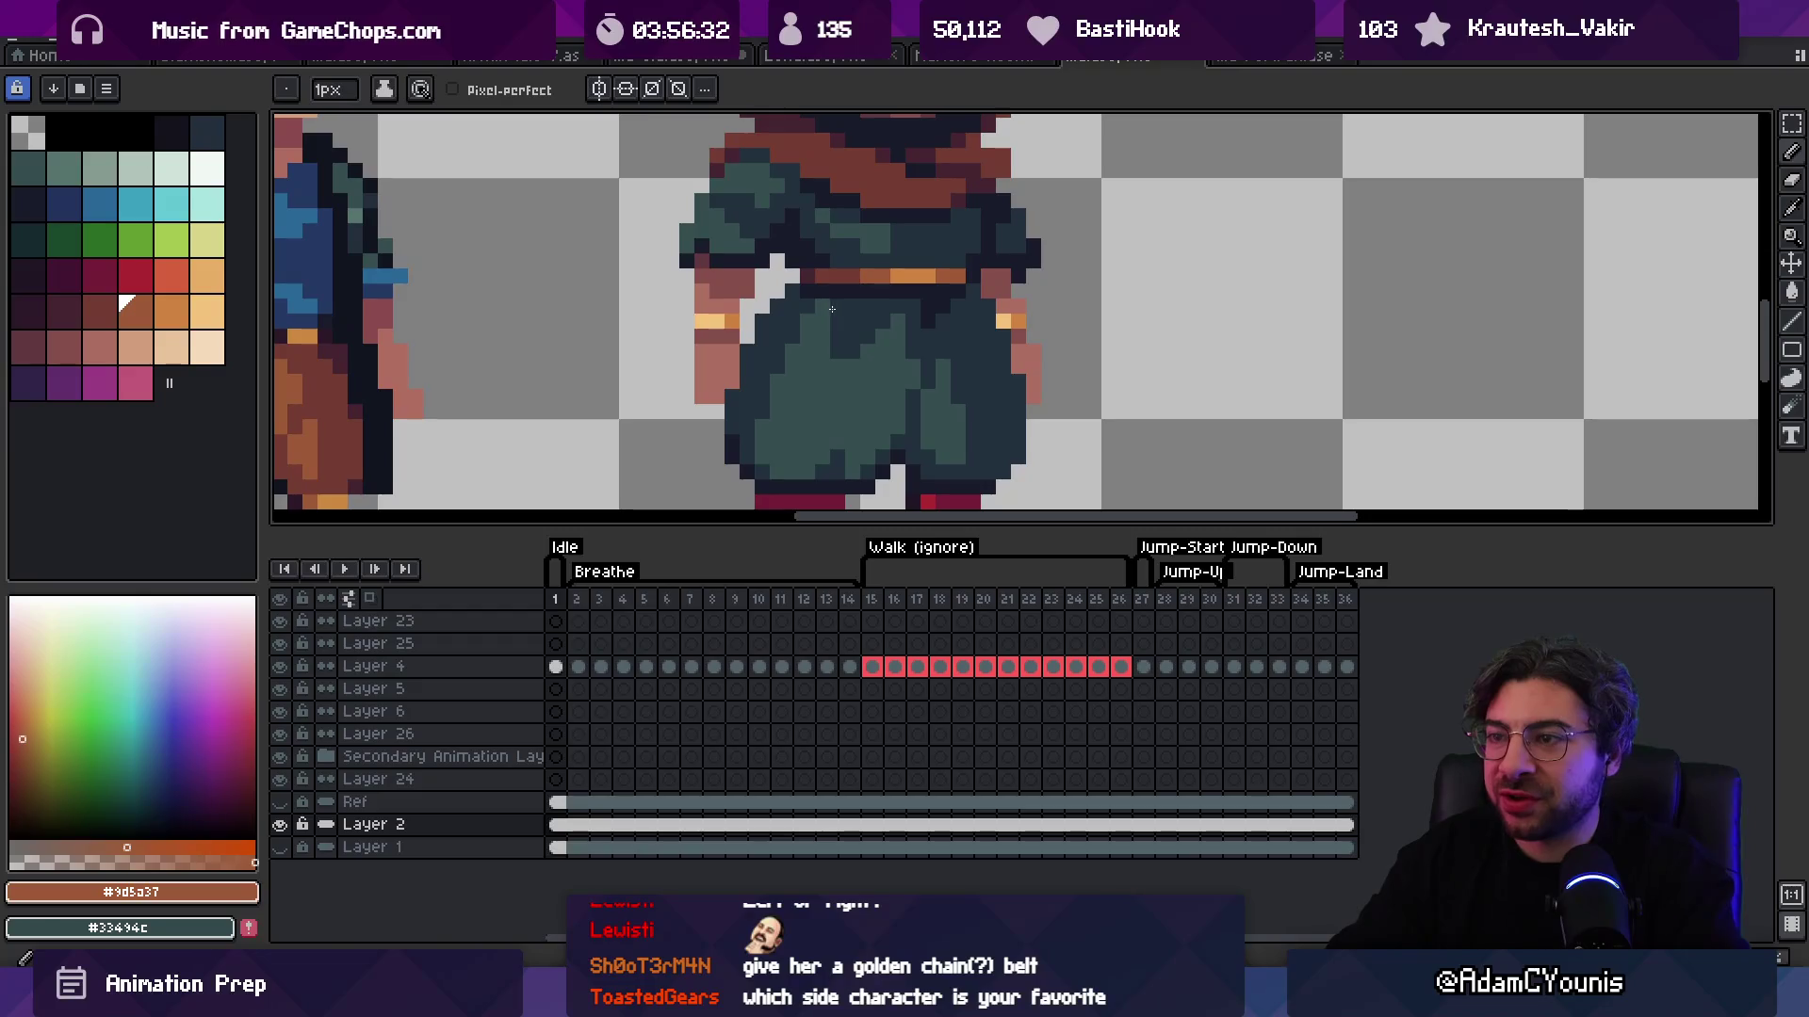
pyautogui.keyDown('ctrl'); pyautogui.click(877, 285); pyautogui.keyUp('ctrl')
pyautogui.click(846, 296)
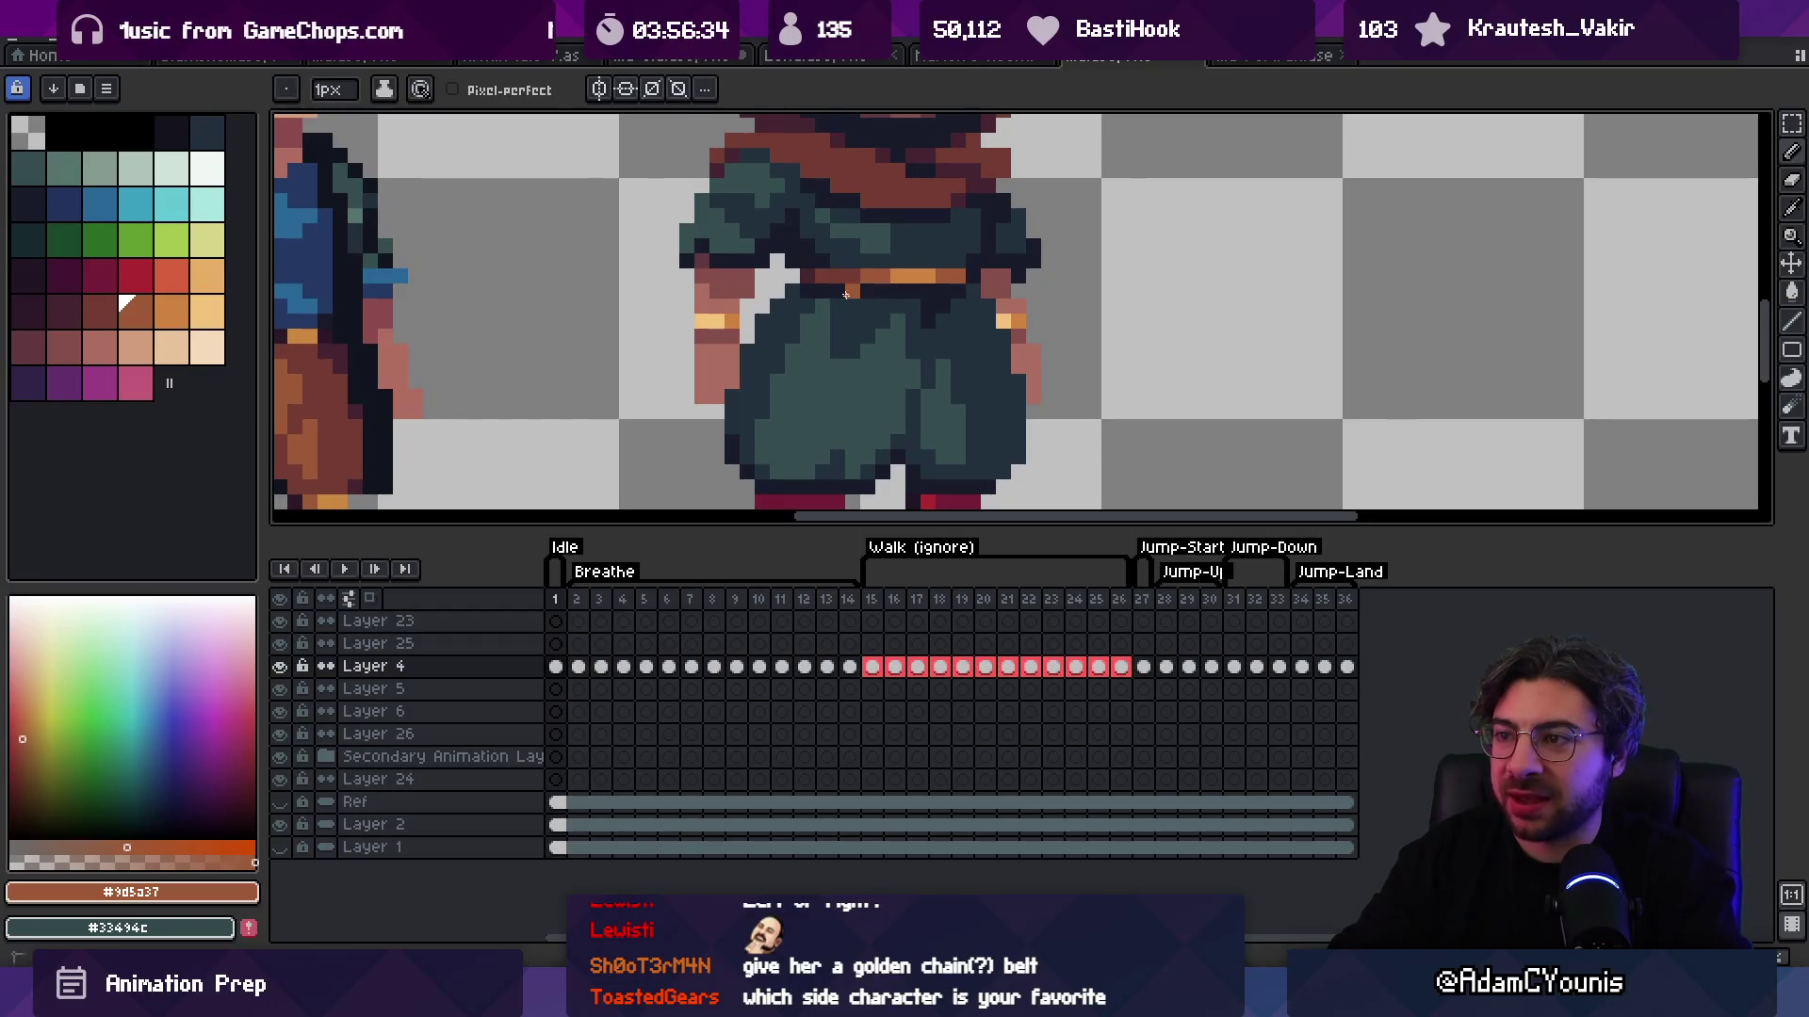
pyautogui.hotkey('ctrl', 'z')
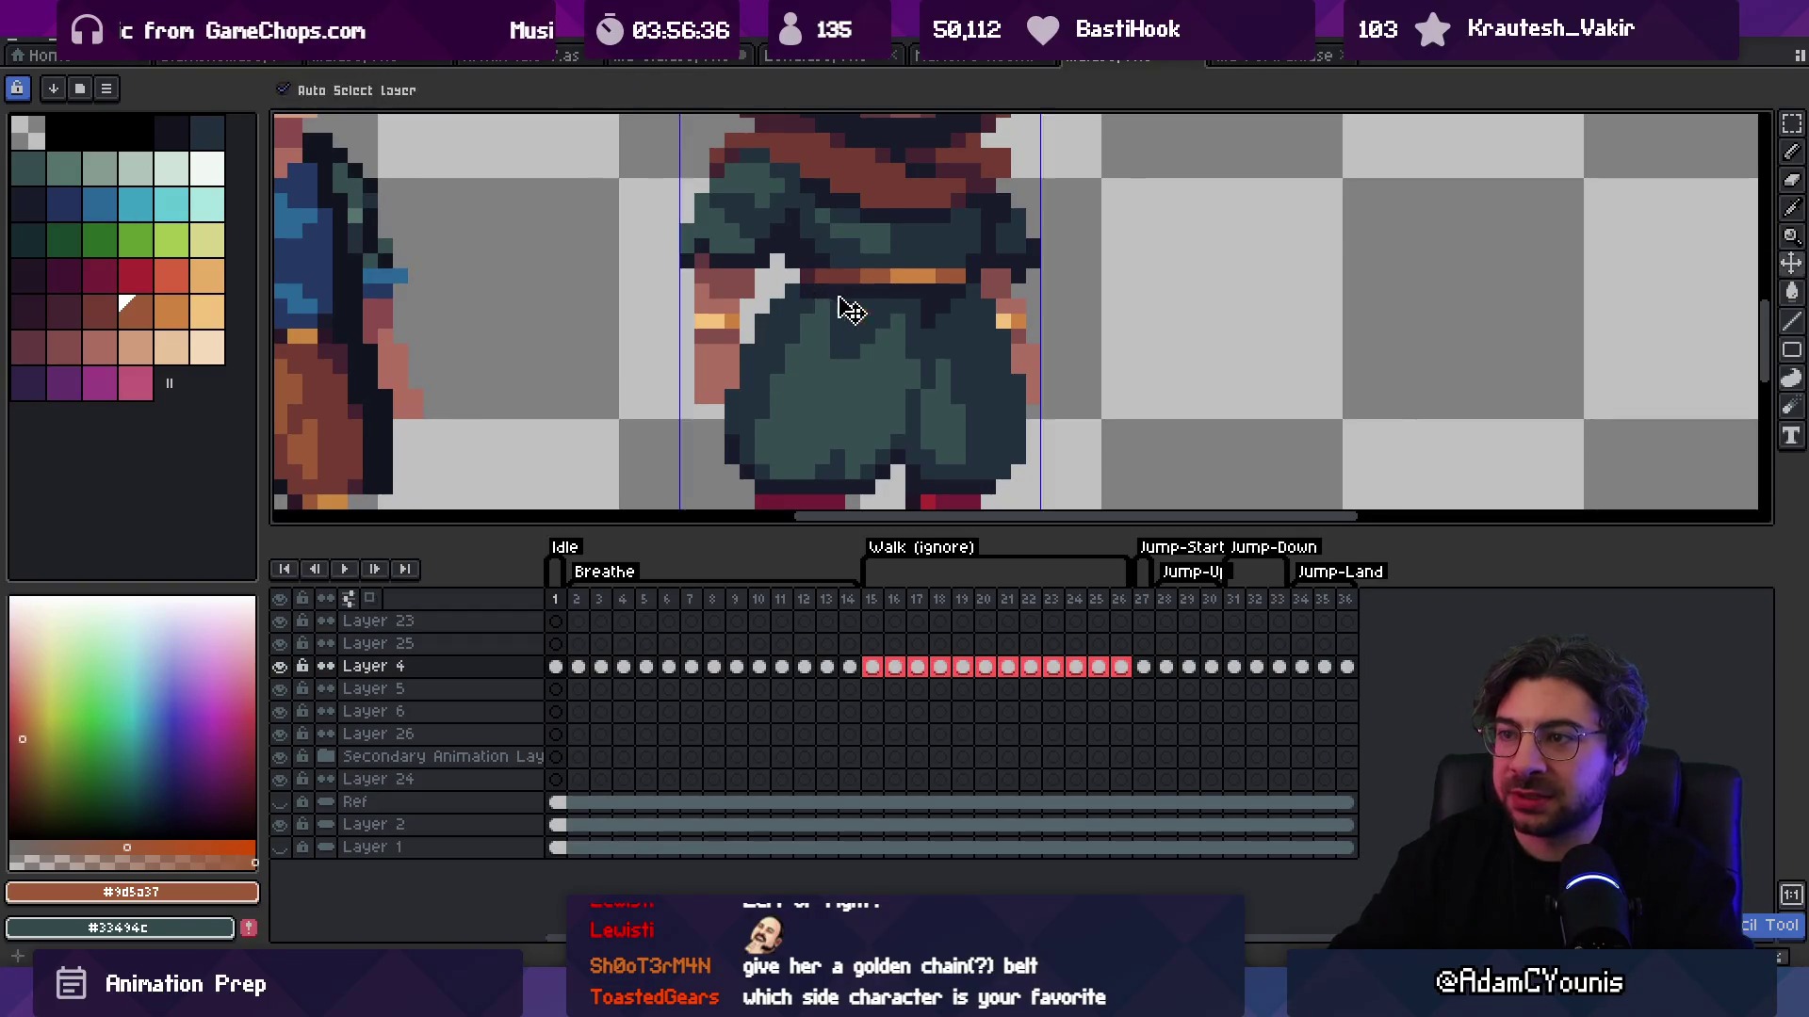
pyautogui.moveTo(848, 336)
pyautogui.mouseDown()
pyautogui.moveTo(796, 387)
pyautogui.moveTo(738, 399)
pyautogui.mouseUp()
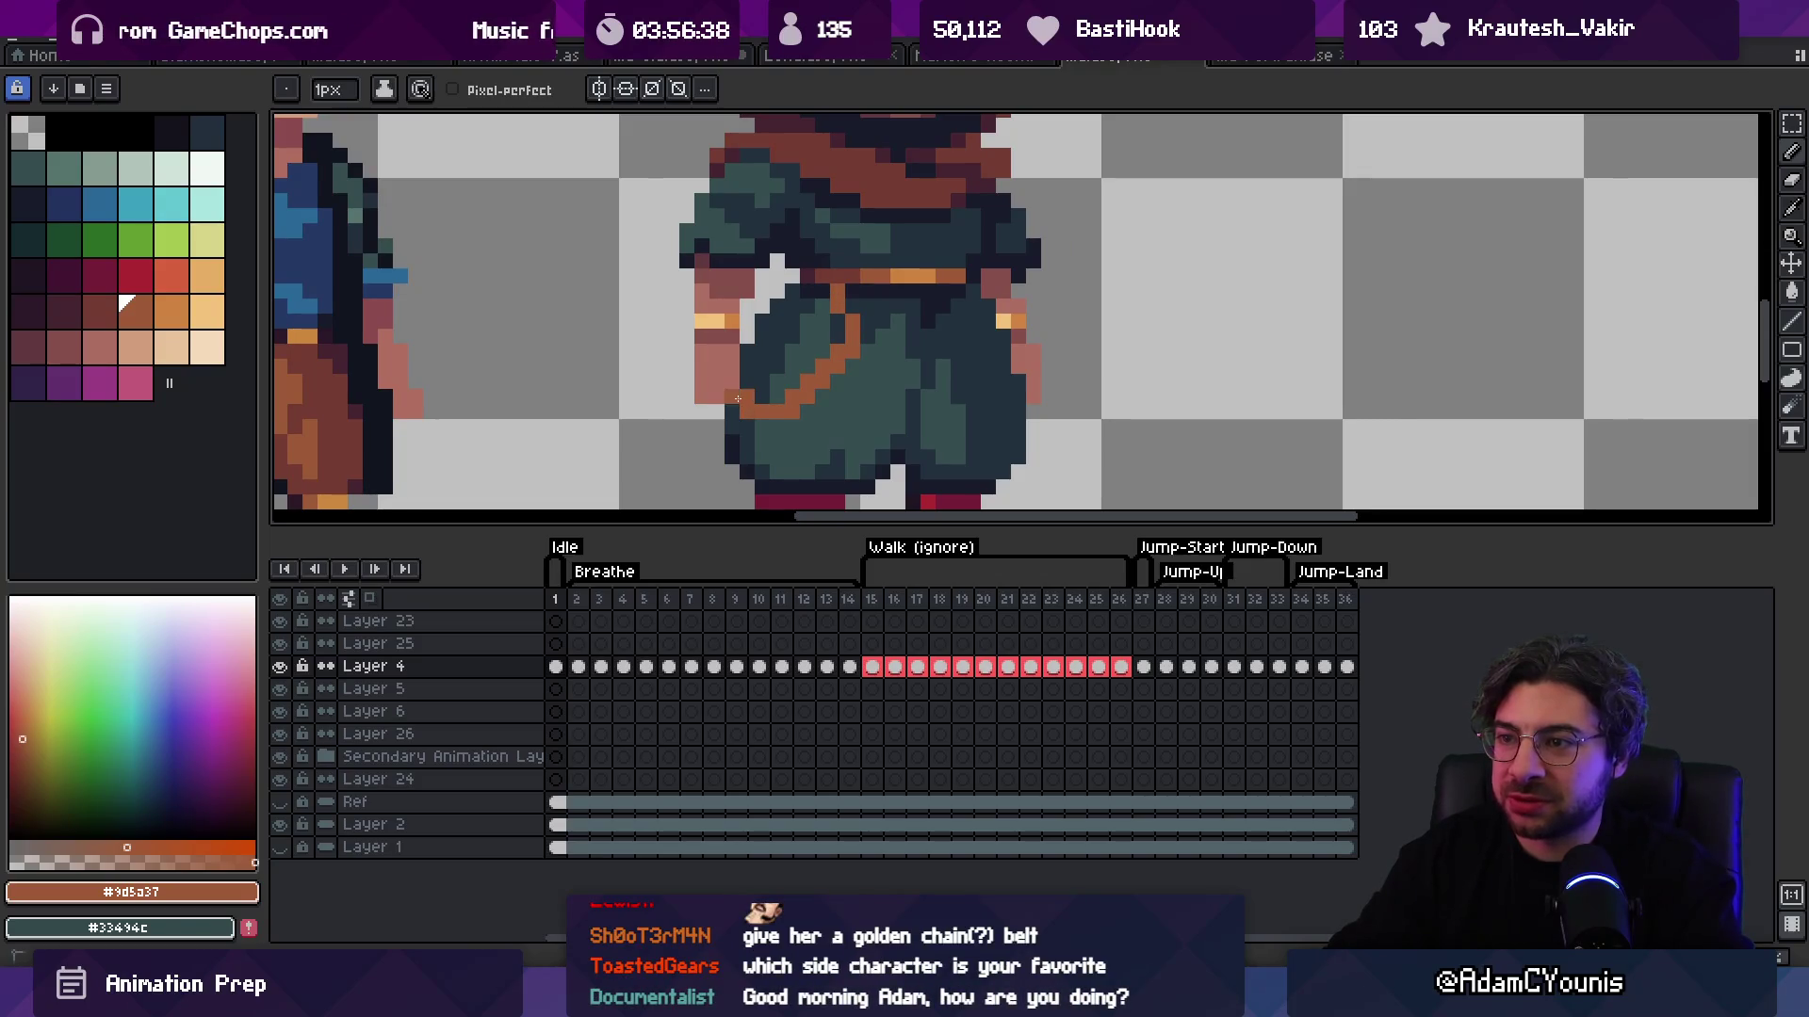
# Step: Undo the strap, then sample dark brown, the trouser shades and the strap brown from the figure
pyautogui.press('z')
pyautogui.scroll(-4, 839, 323)
pyautogui.scroll(4, 876, 359)
pyautogui.hotkey('ctrl', 'z')
pyautogui.press('b')
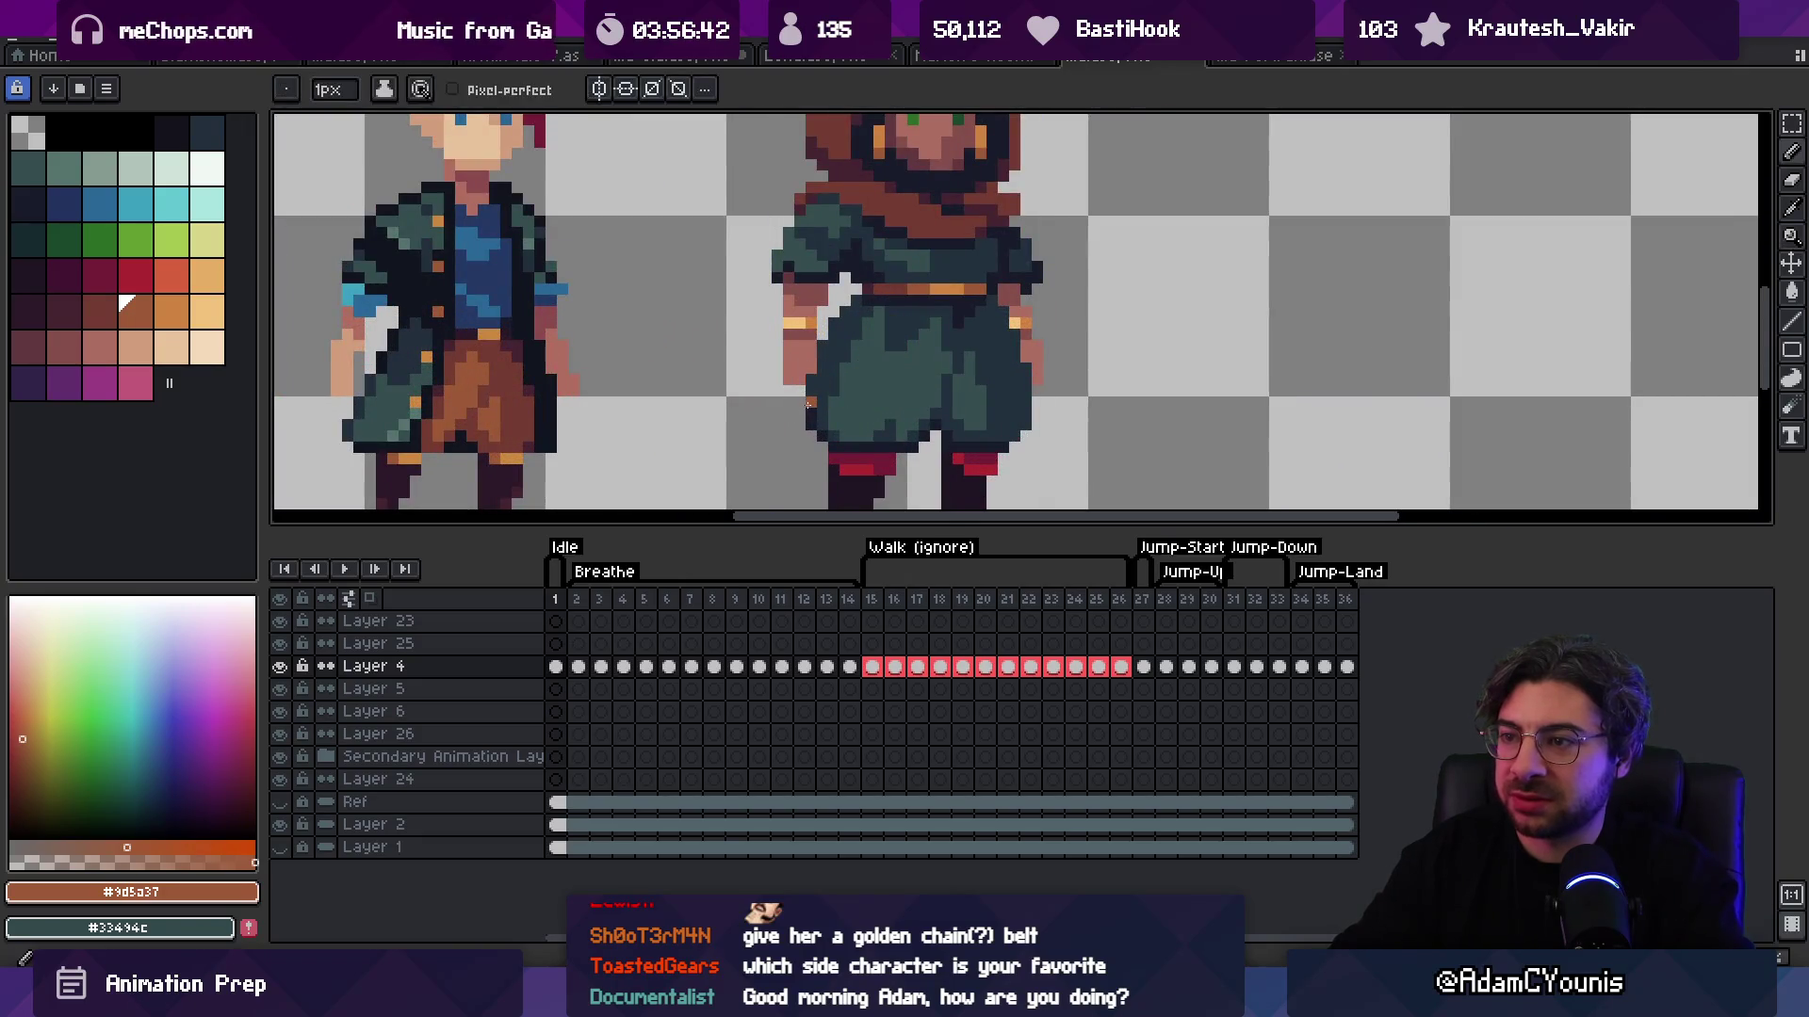
pyautogui.keyDown('alt'); pyautogui.click(895, 321); pyautogui.keyUp('alt')
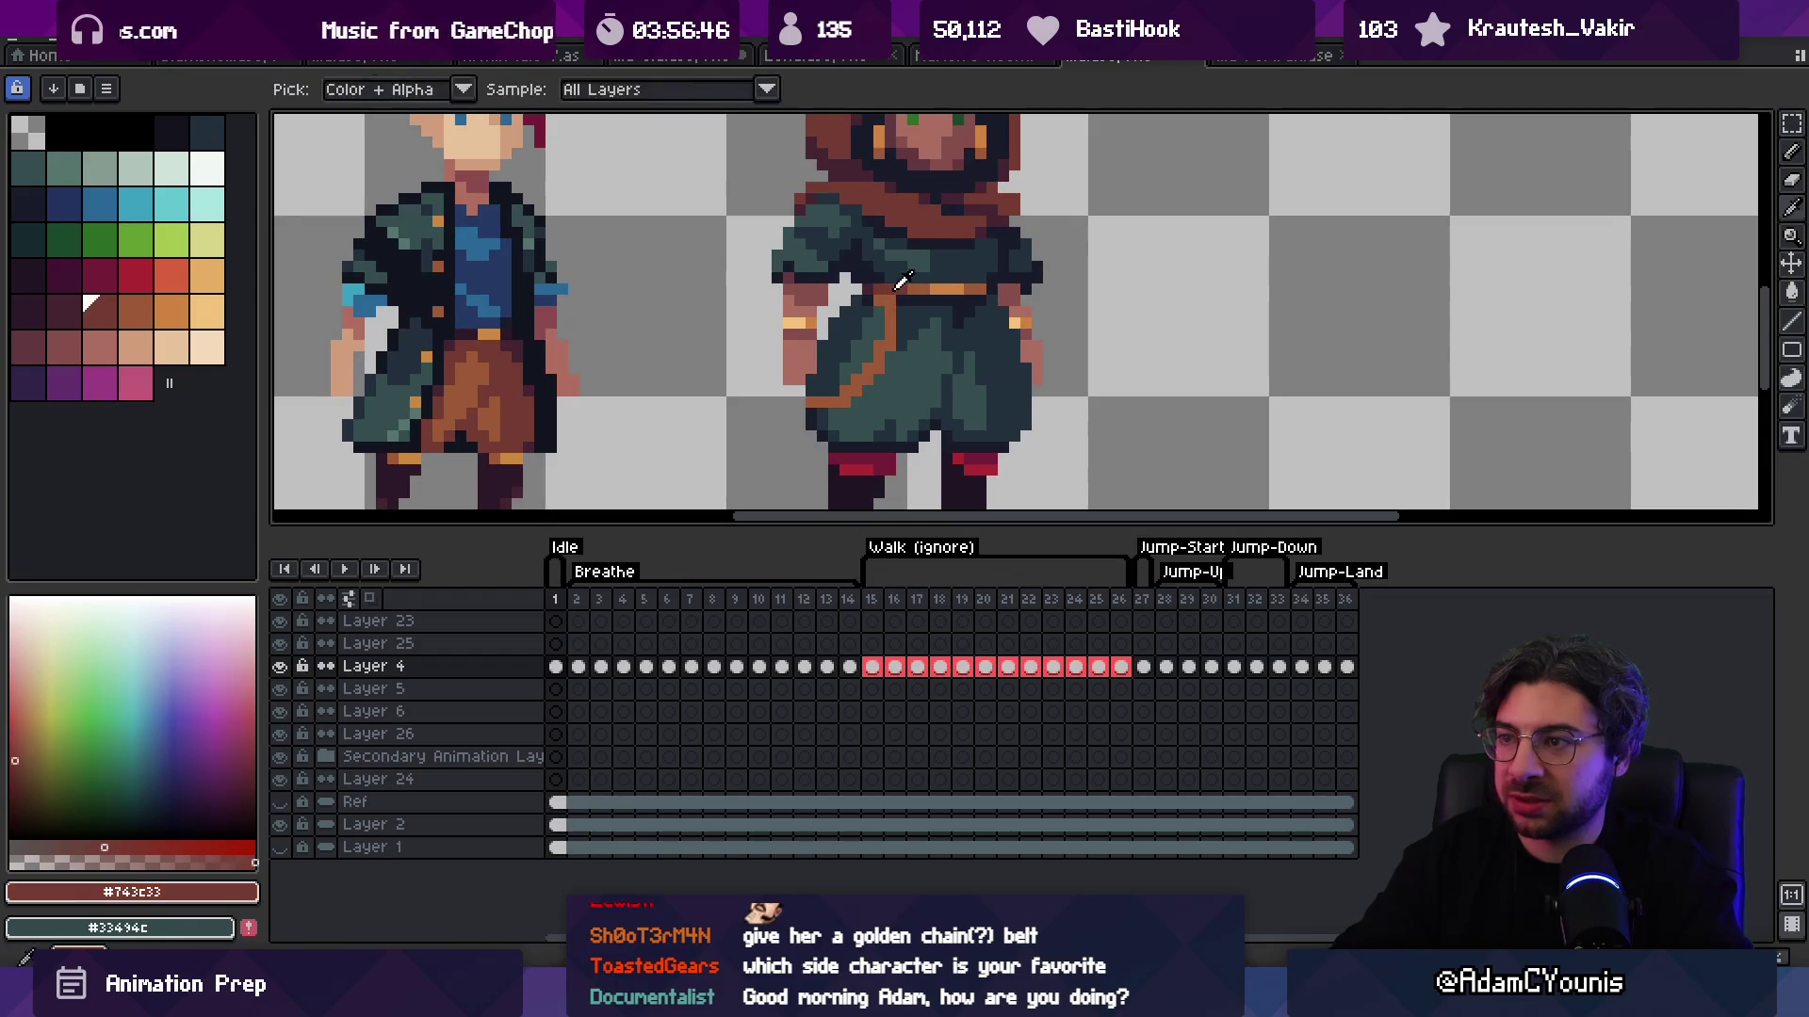
pyautogui.keyDown('alt'); pyautogui.click(889, 356); pyautogui.keyUp('alt')
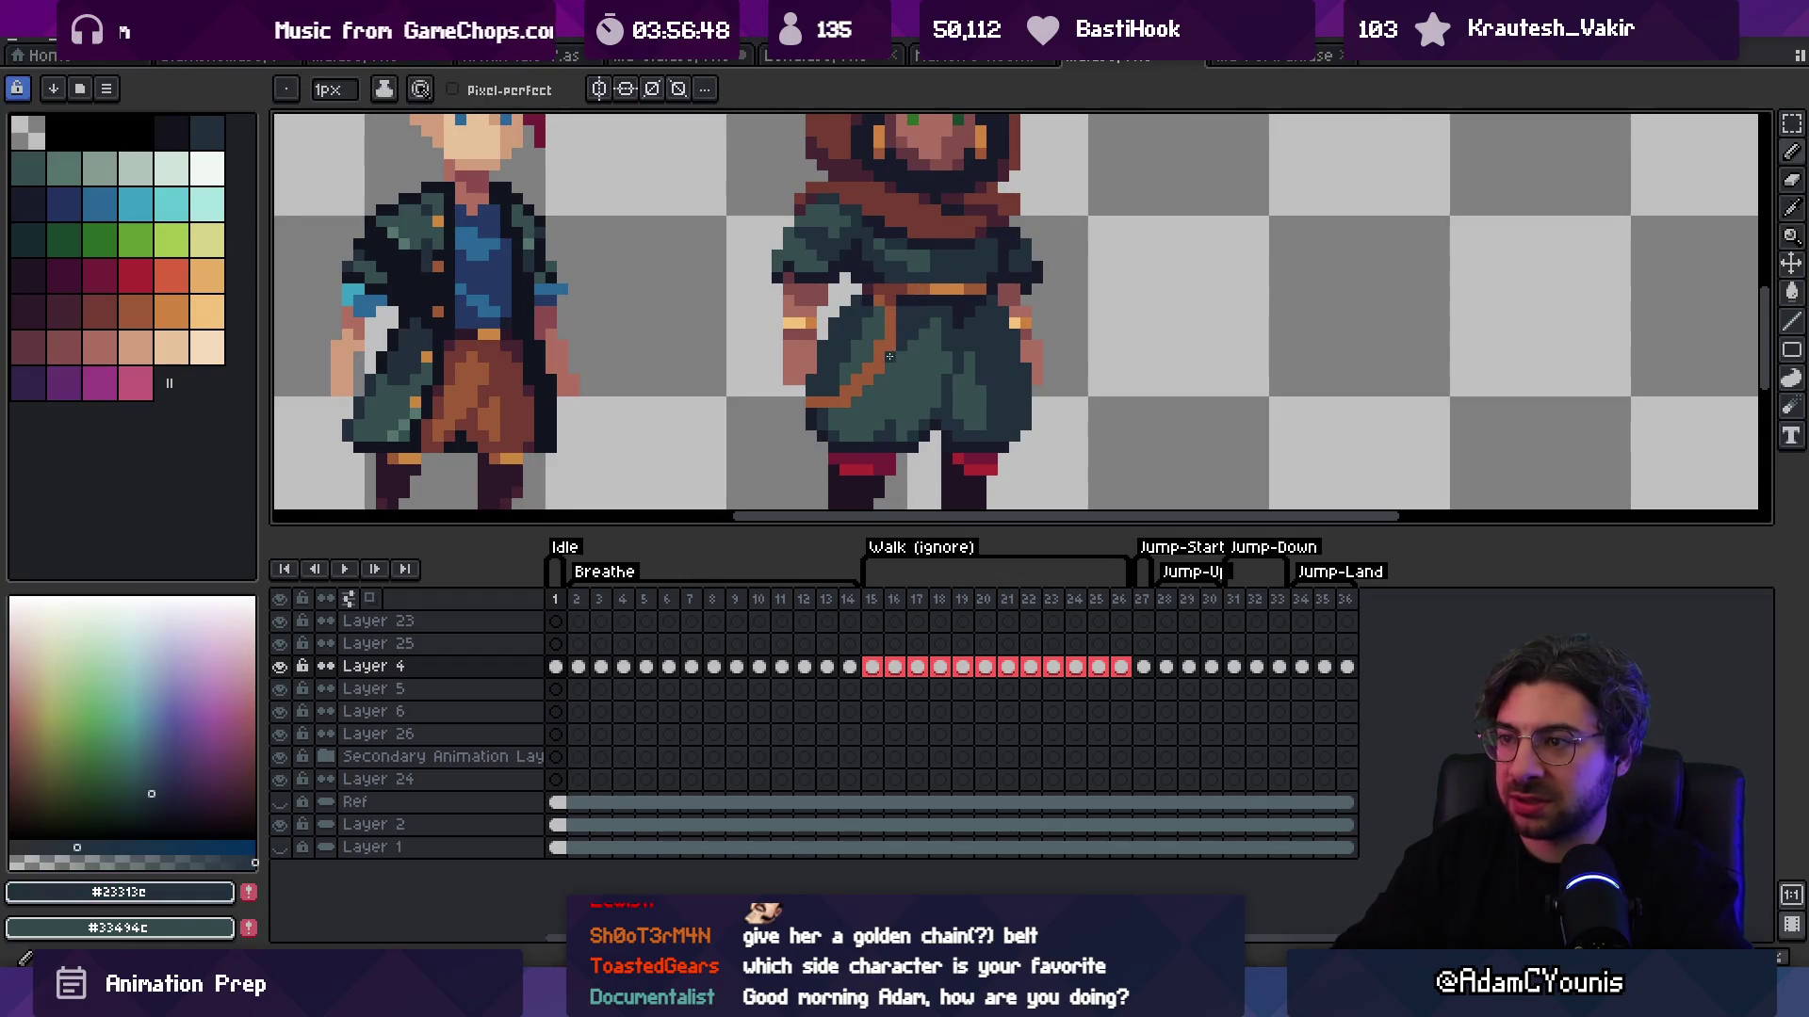
pyautogui.keyDown('alt'); pyautogui.click(850, 388); pyautogui.keyUp('alt')
pyautogui.press('z')
pyautogui.moveTo(873, 338); pyautogui.dragTo(795, 320)
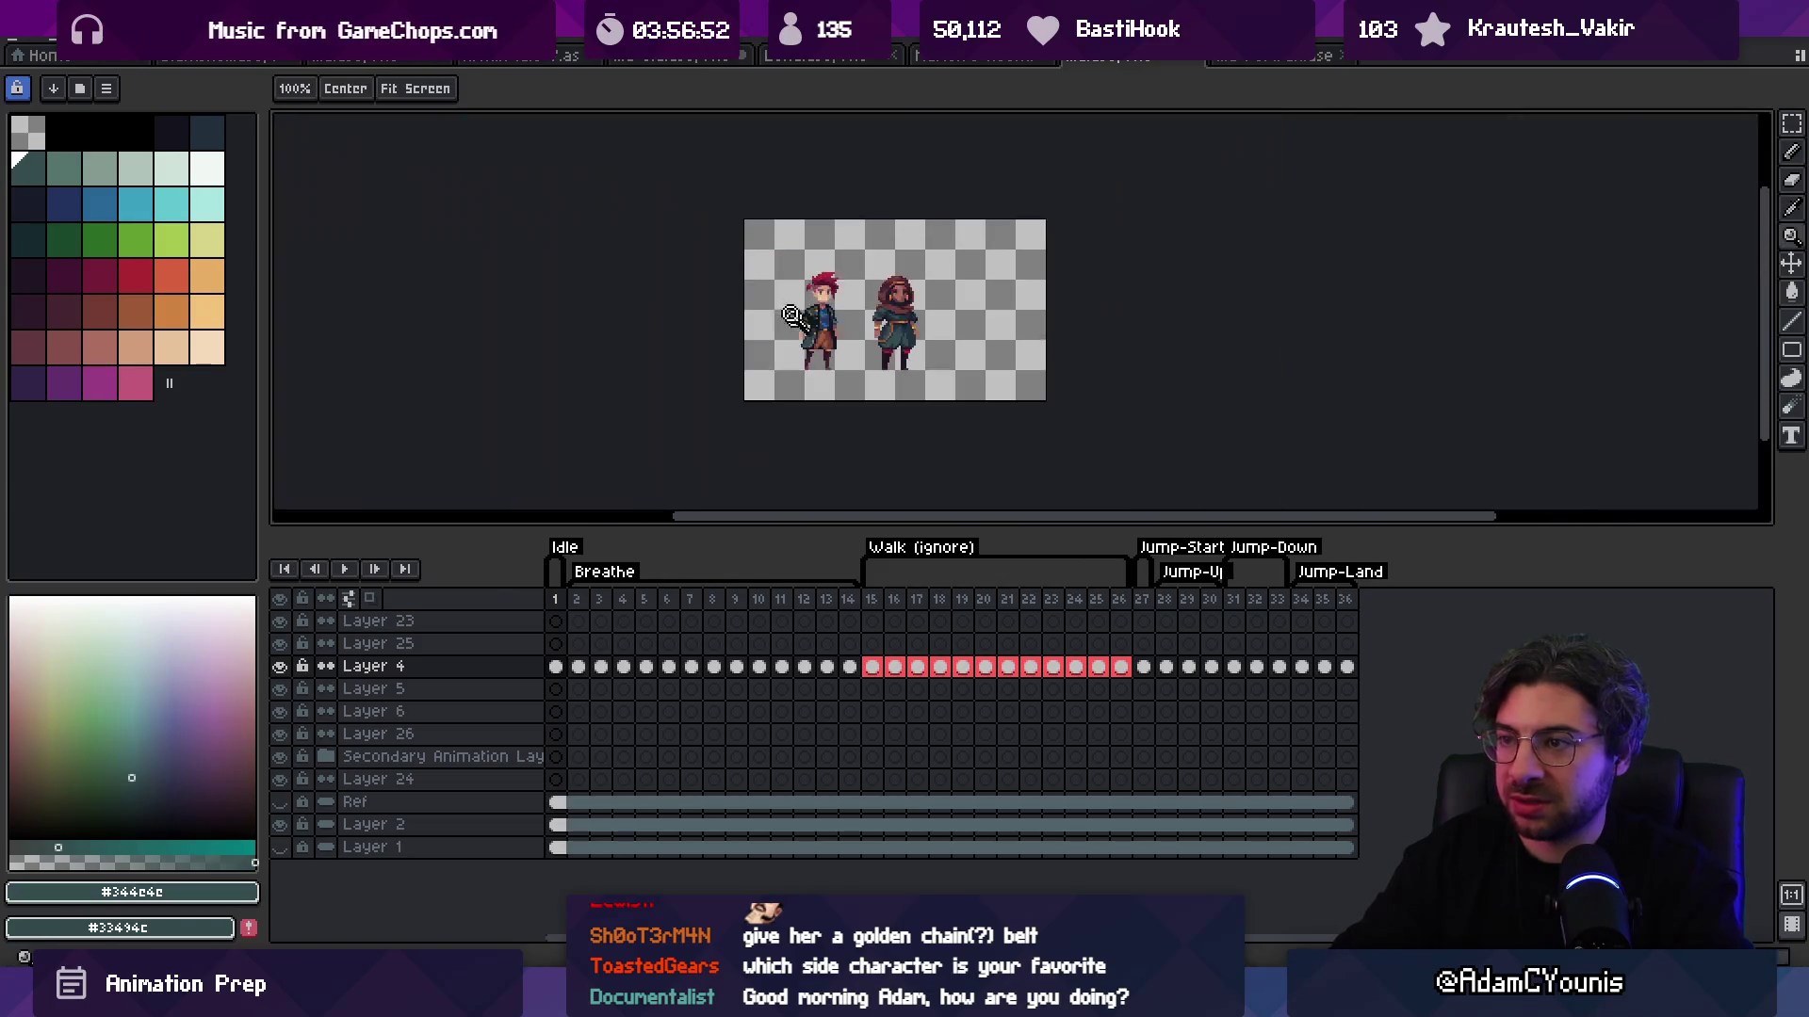
pyautogui.scroll(5, 924, 286)
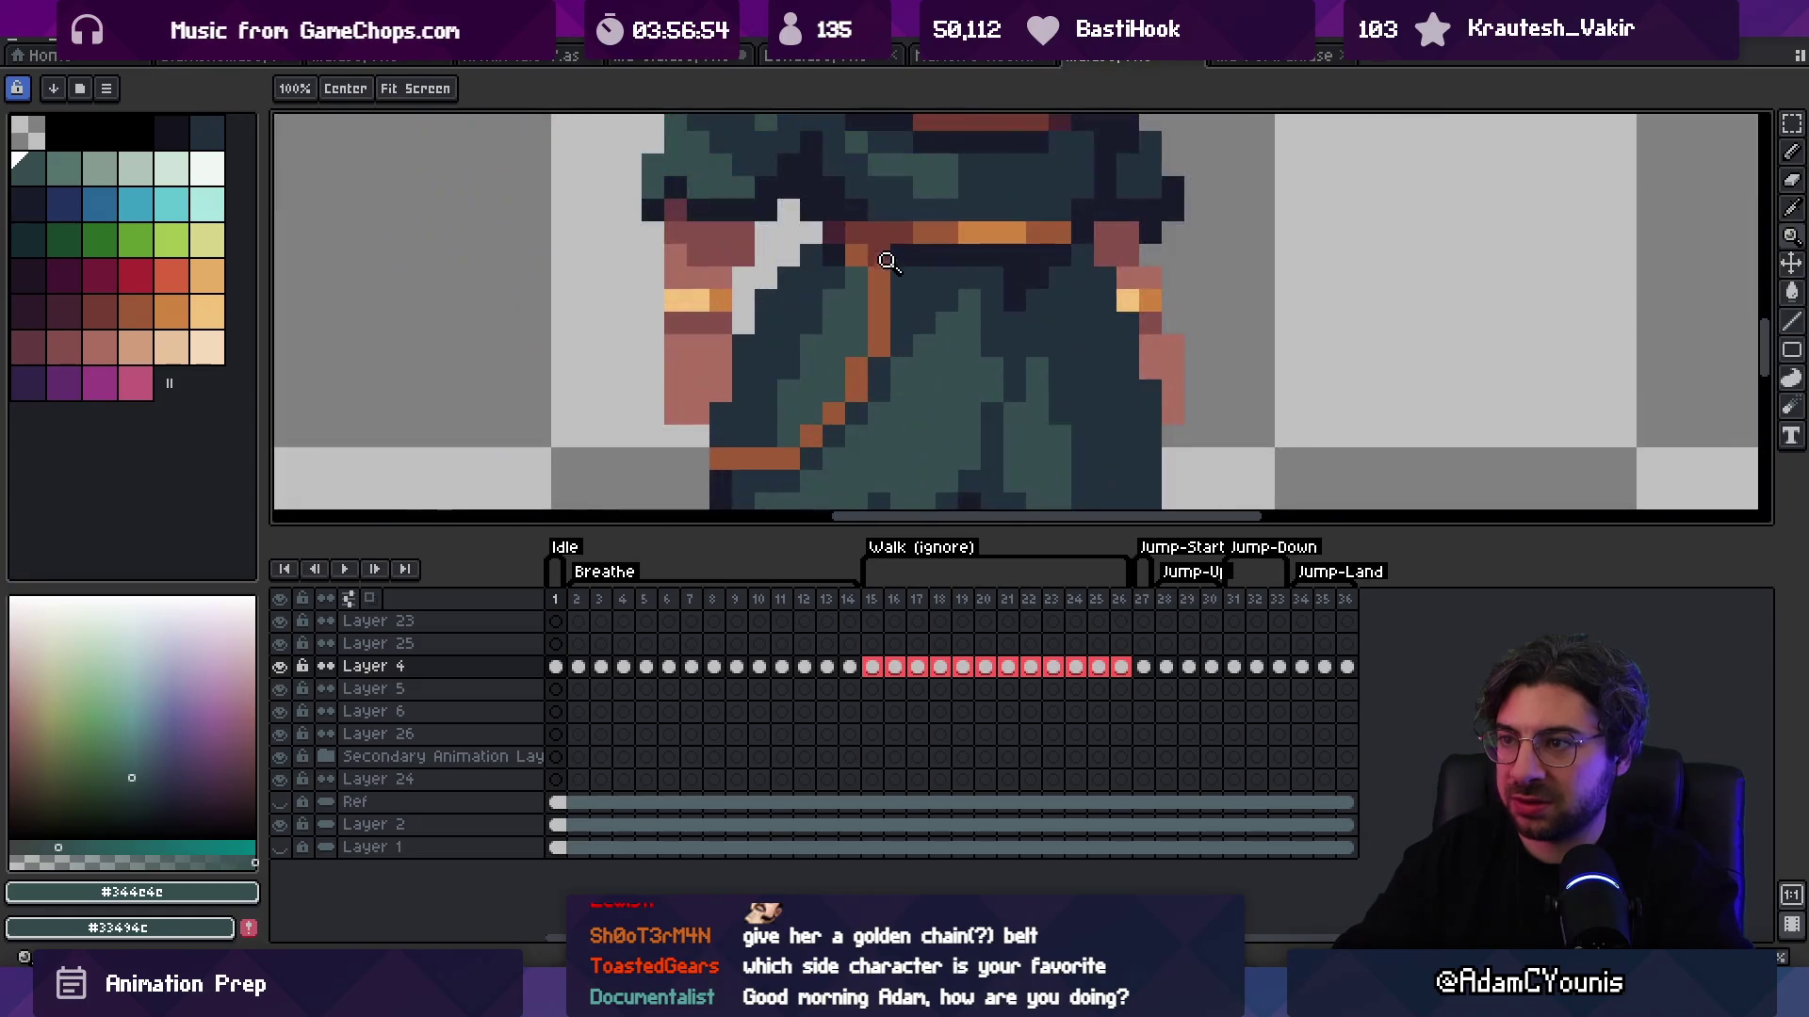
pyautogui.keyDown('alt'); pyautogui.click(771, 275); pyautogui.keyUp('alt')
# Step: Sample the darker strap shade and the trousers' dark robe shade #23313c
pyautogui.press('z')
pyautogui.scroll(-5, 848, 283)
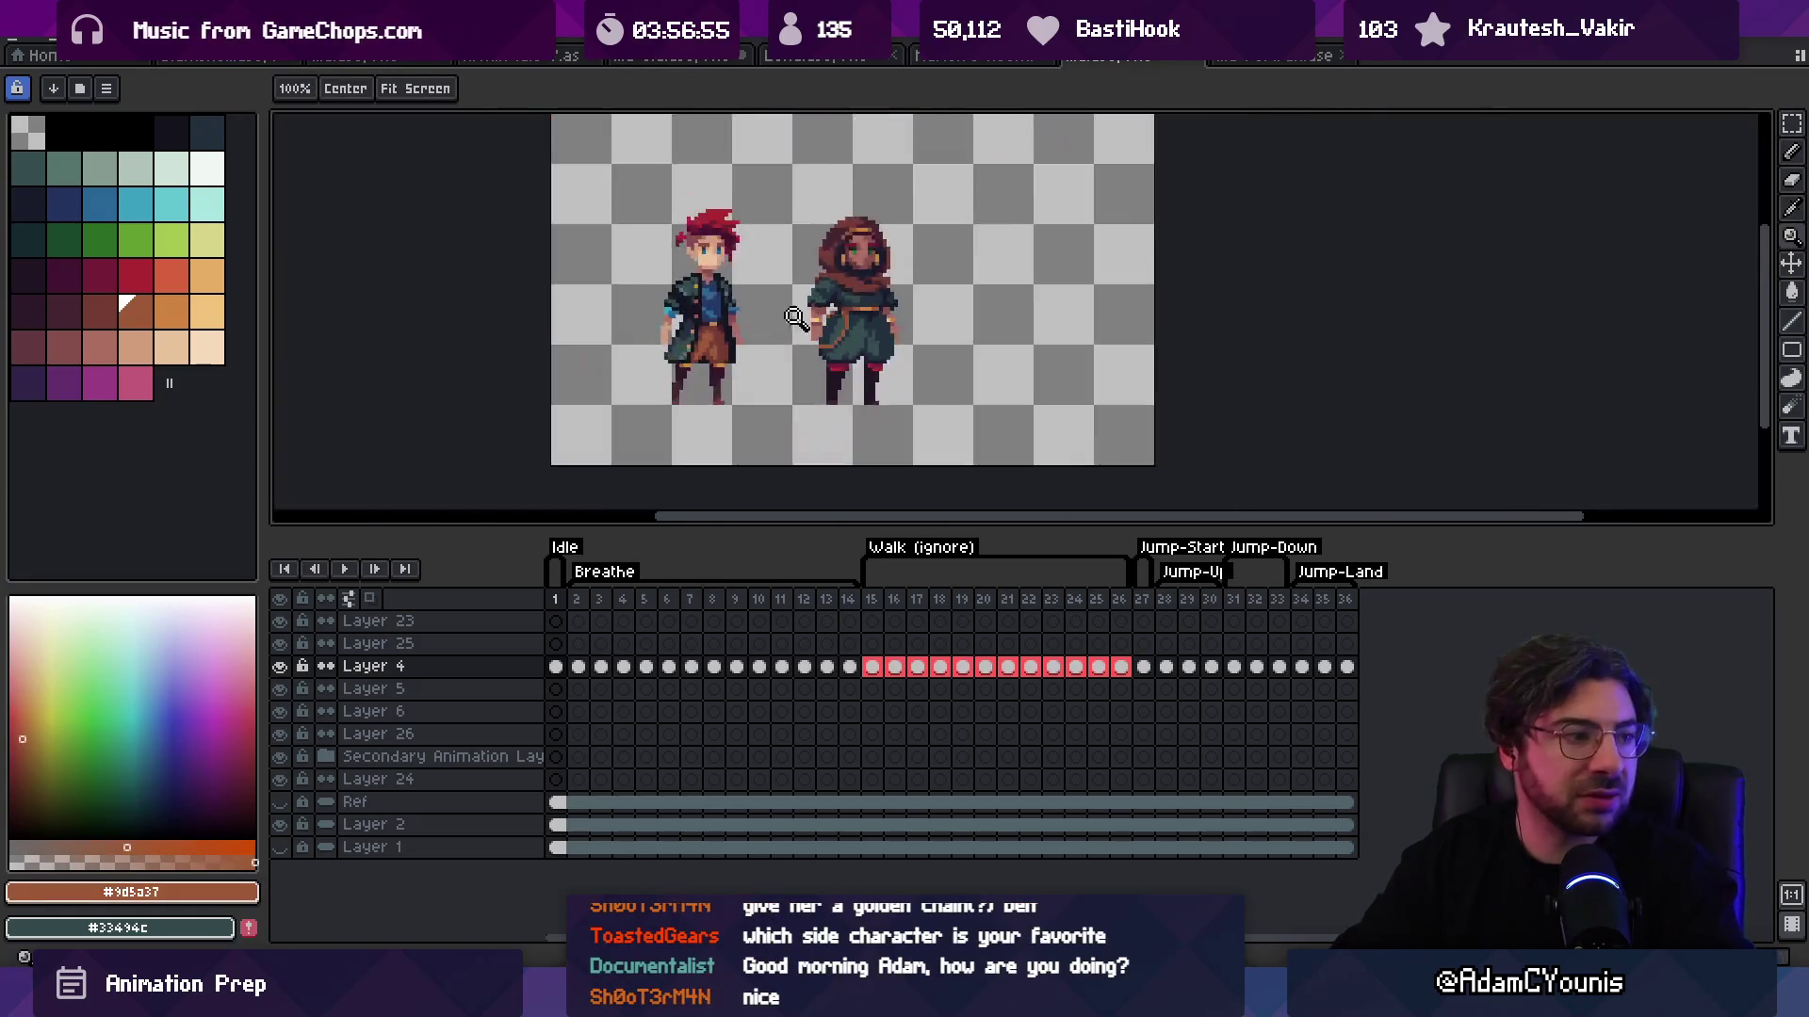
pyautogui.scroll(1, 910, 223)
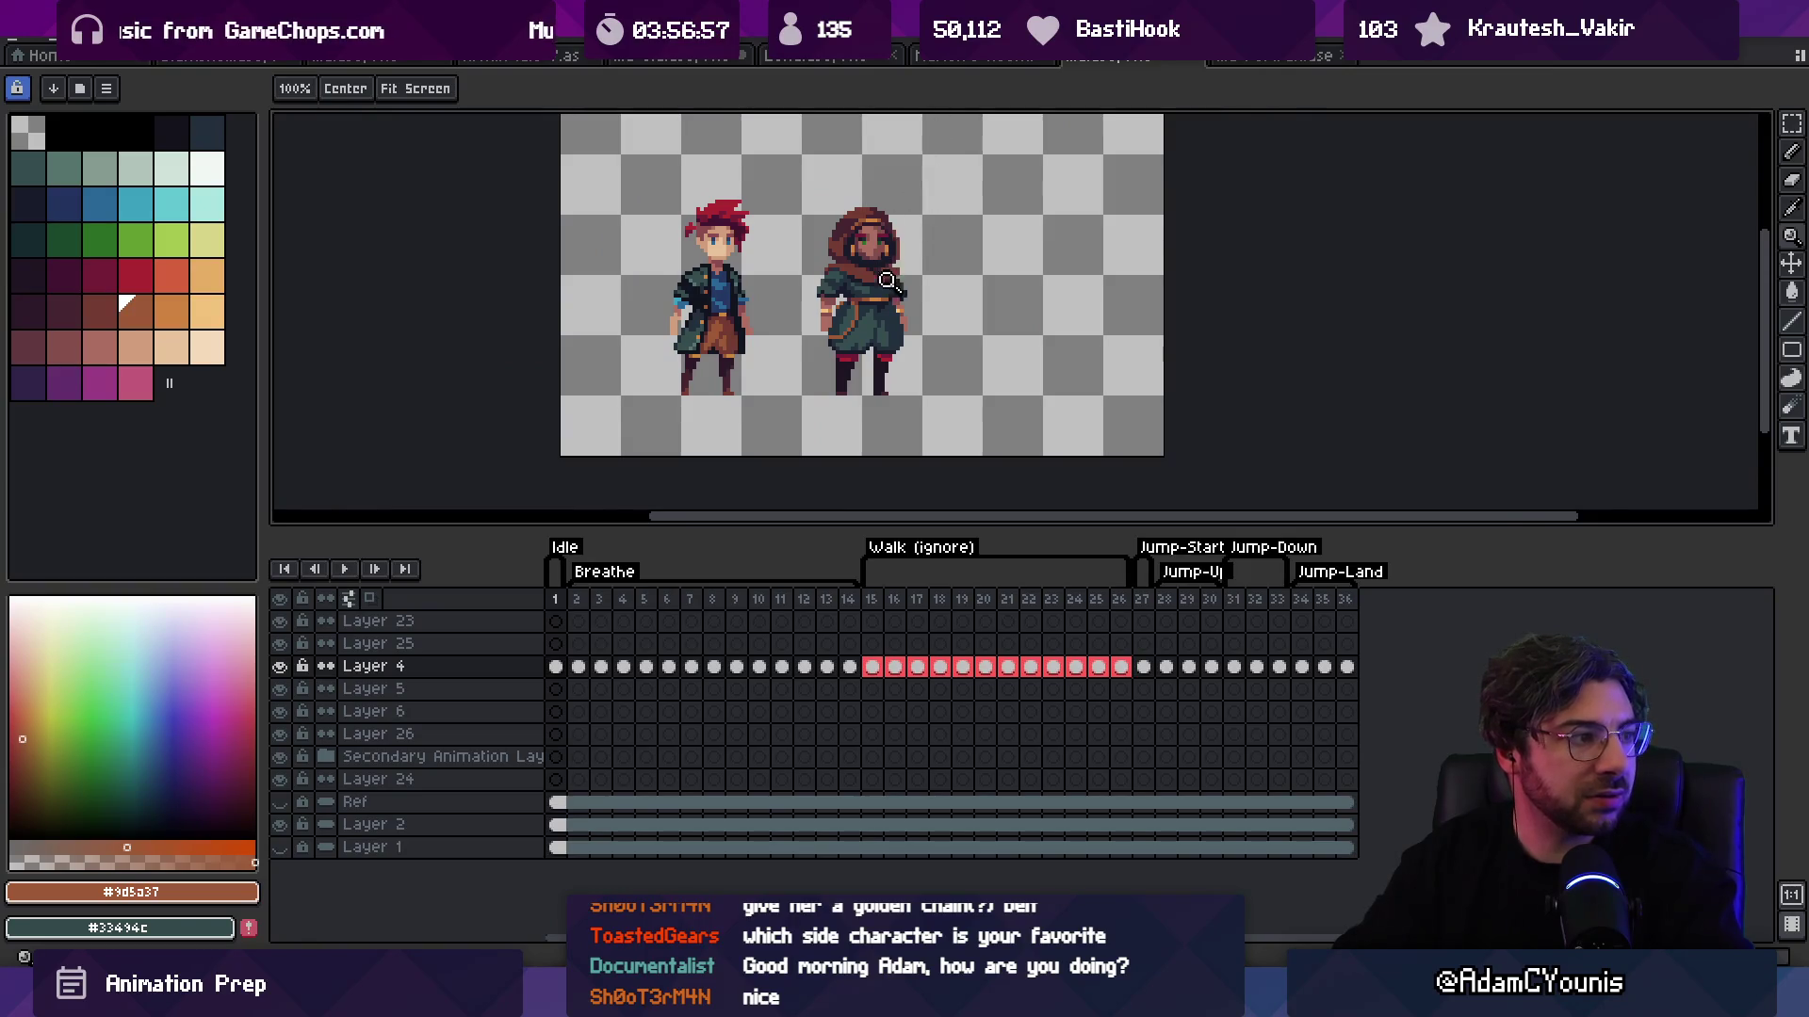
pyautogui.scroll(5, 835, 333)
pyautogui.scroll(-5, 851, 349)
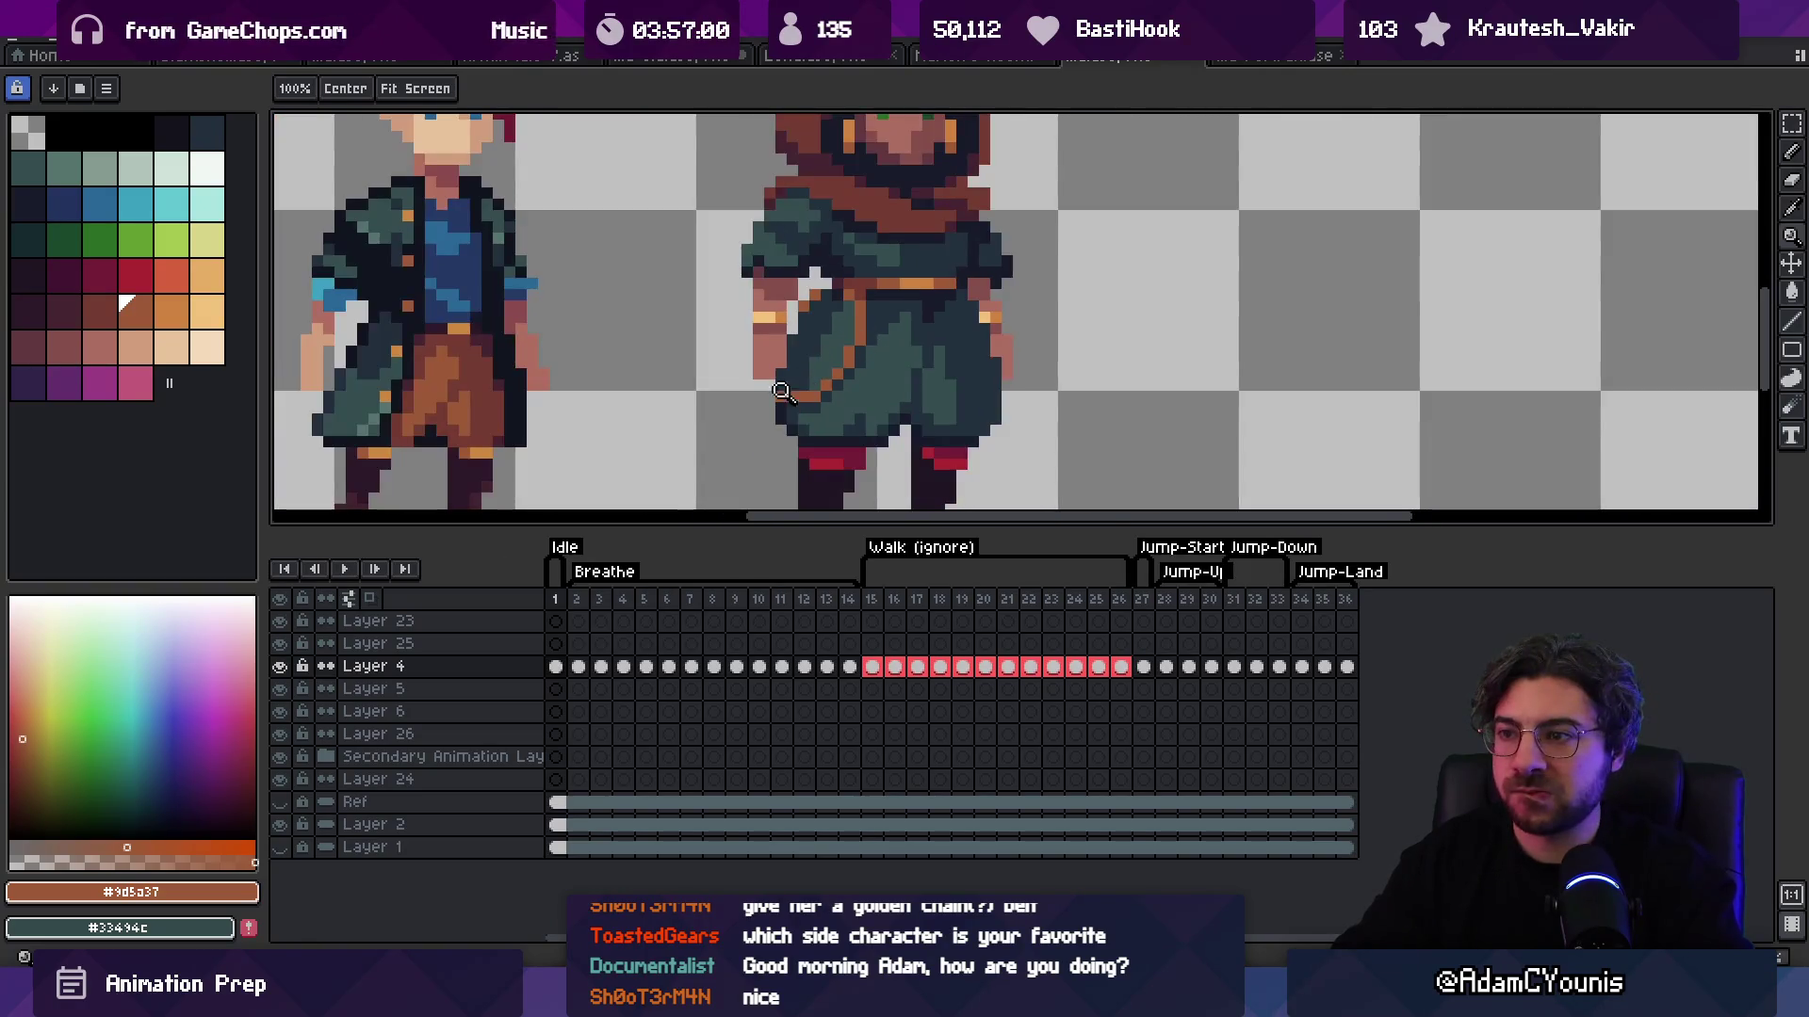
pyautogui.scroll(5, 802, 390)
pyautogui.press('alt')
pyautogui.keyDown('alt'); pyautogui.click(942, 232); pyautogui.keyUp('alt')
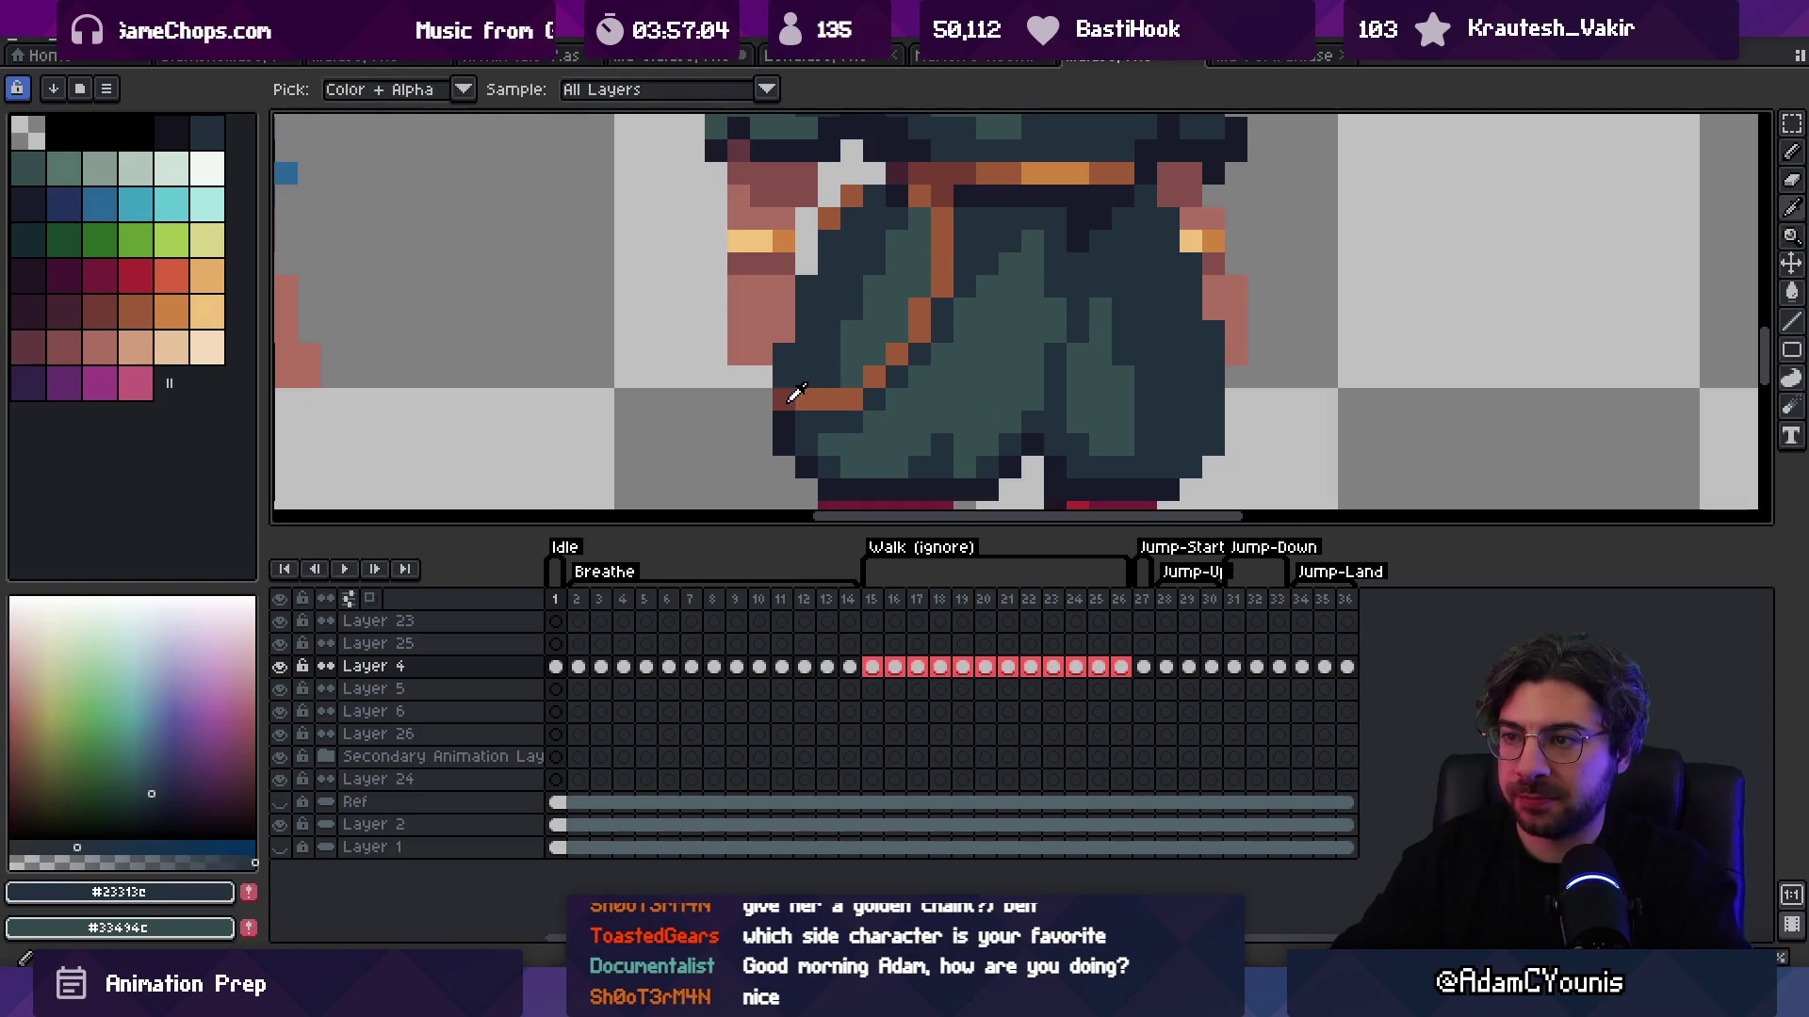
pyautogui.keyDown('alt'); pyautogui.click(782, 390); pyautogui.keyUp('alt')
pyautogui.press('alt')
pyautogui.press('z')
pyautogui.scroll(-10, 860, 297)
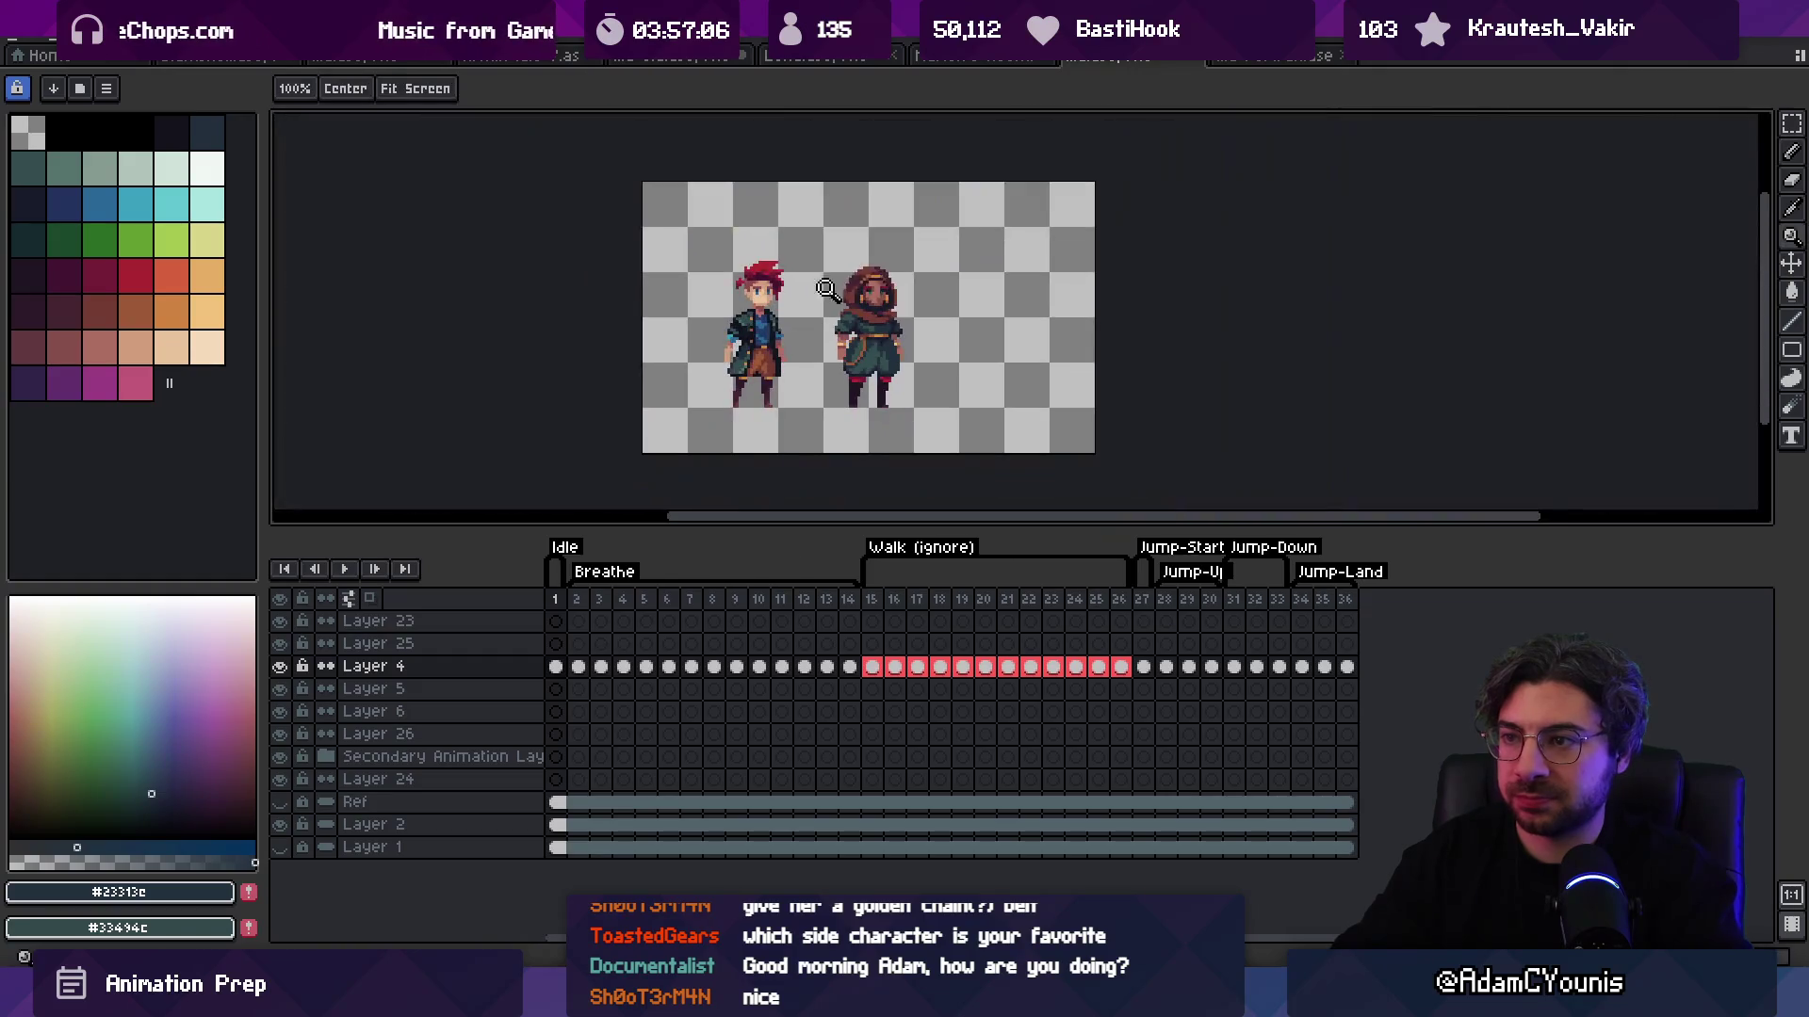
pyautogui.click(892, 299)
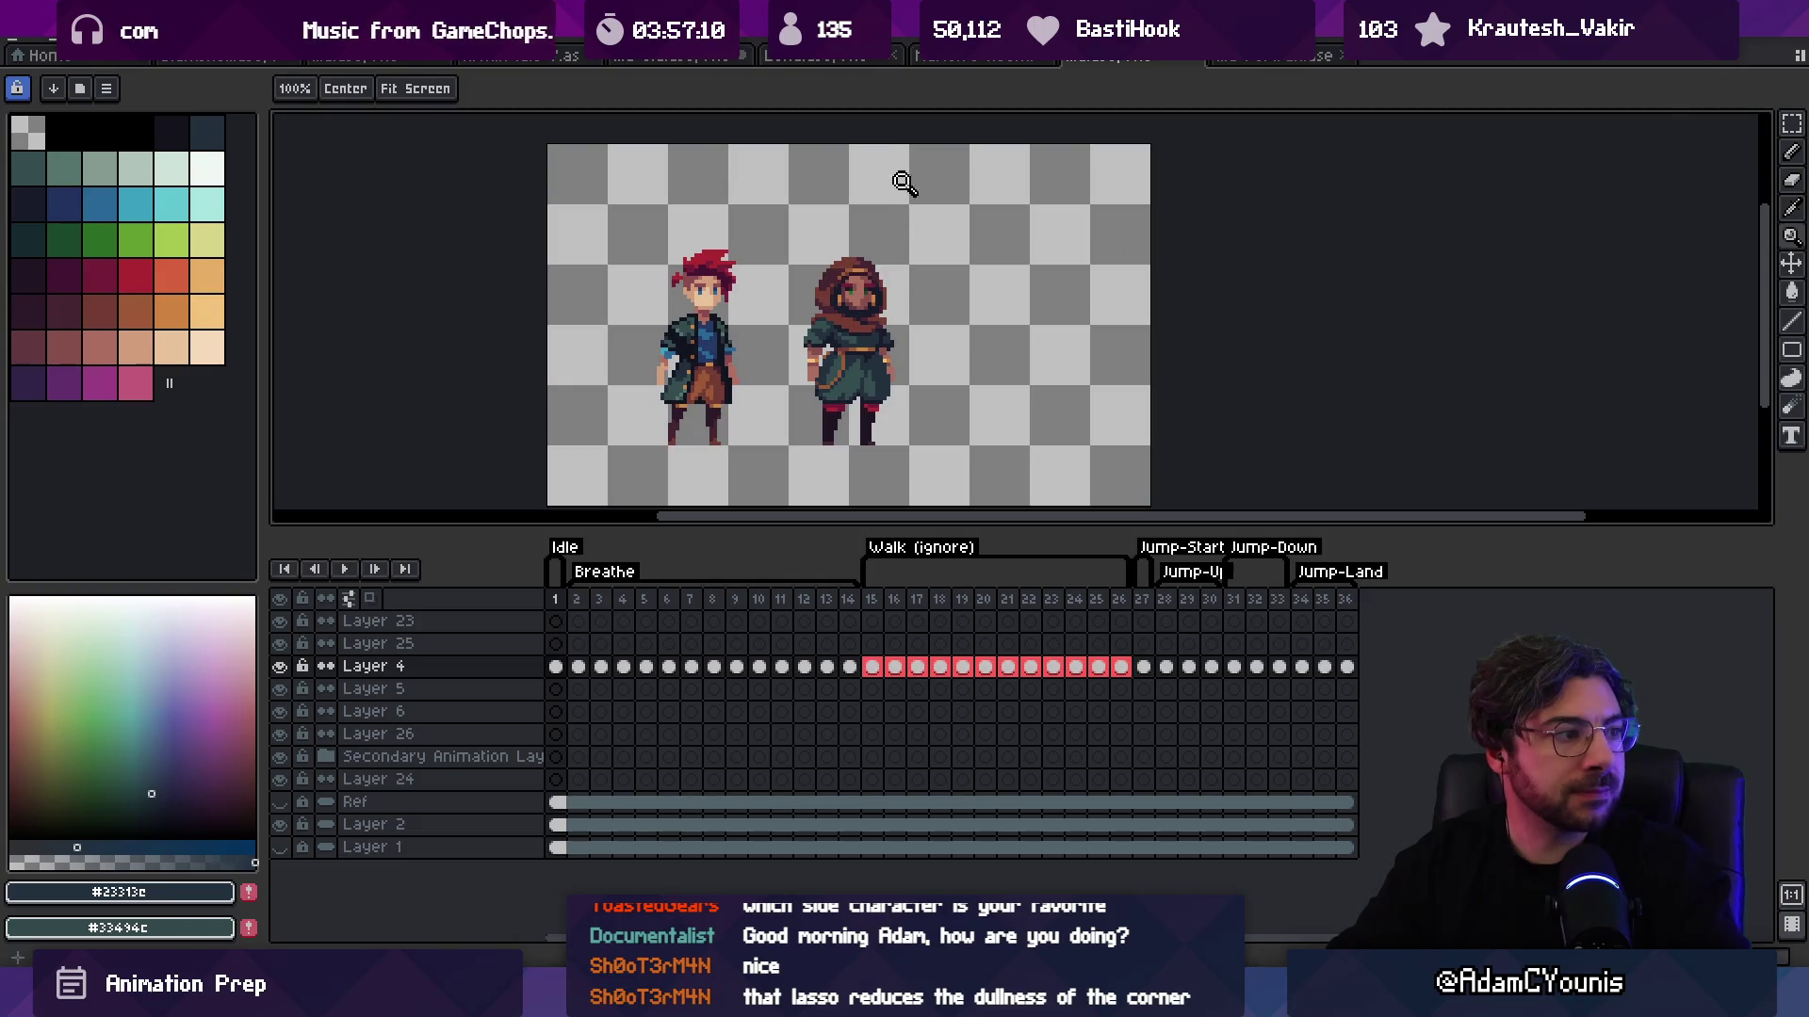
# Step: Zoom in on the hooded character and sample the belt brown and dark #452531
pyautogui.scroll(-1, 890, 312)
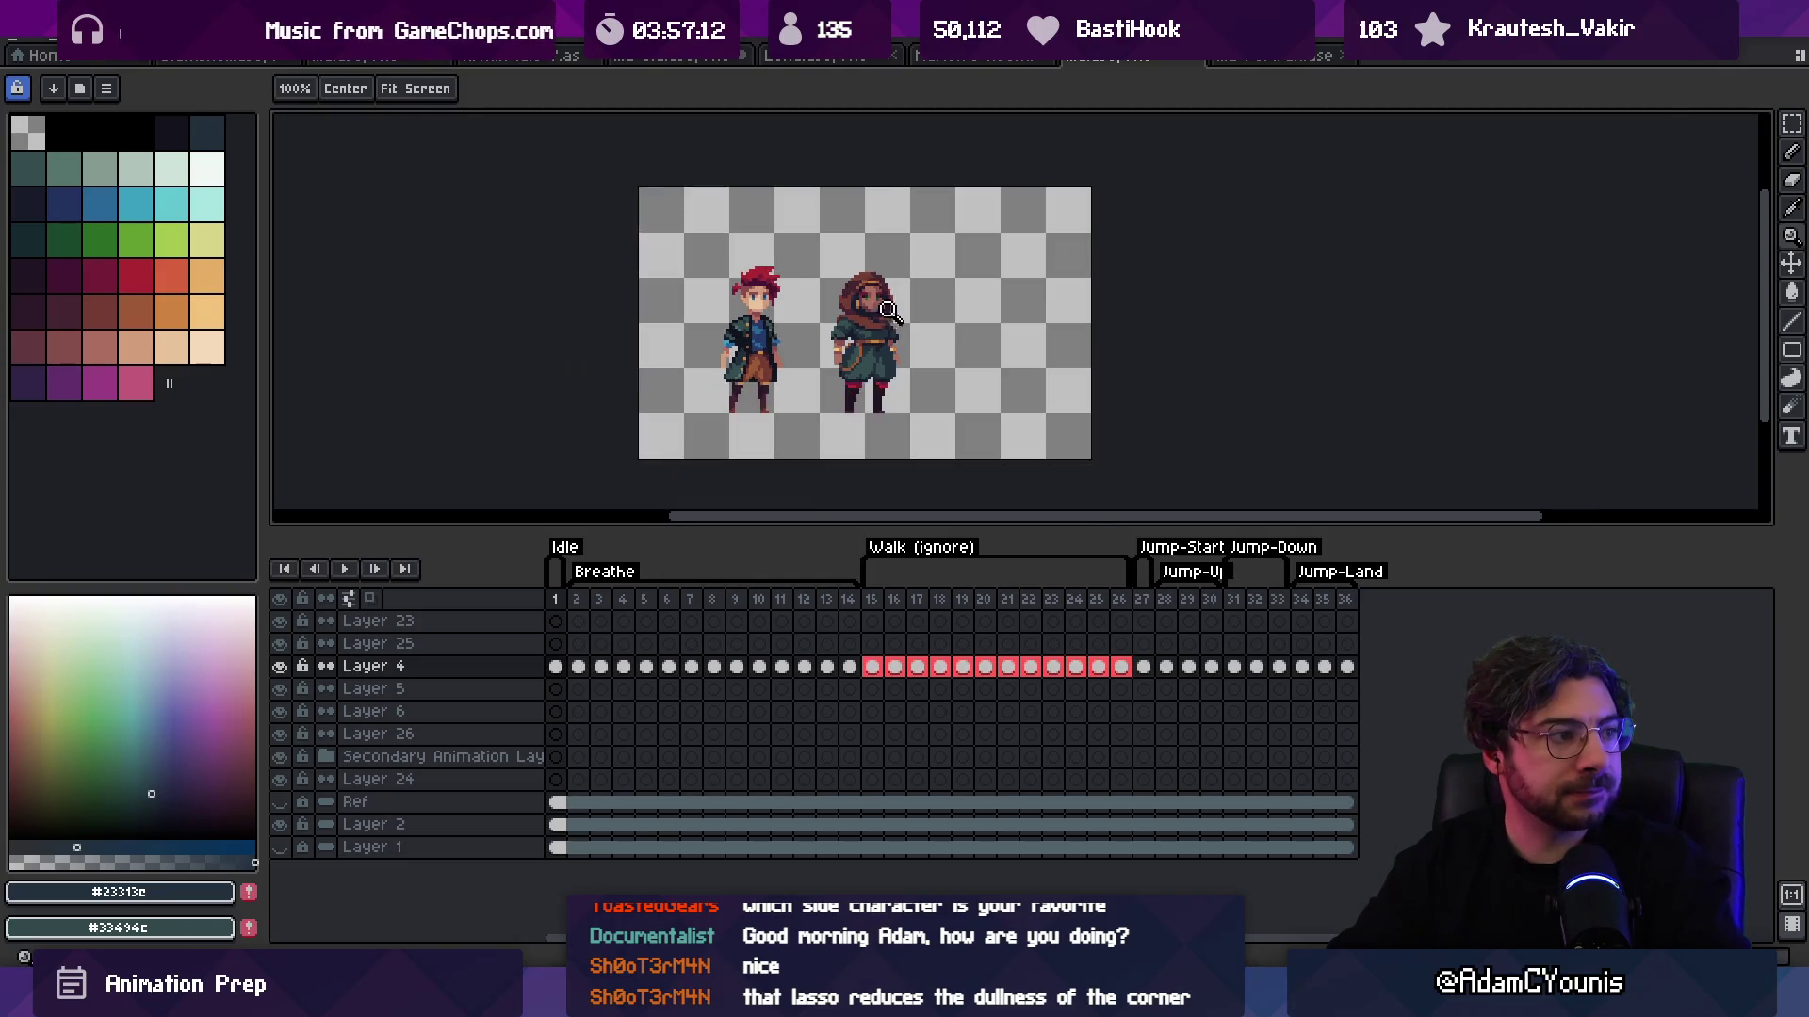
pyautogui.scroll(4, 895, 321)
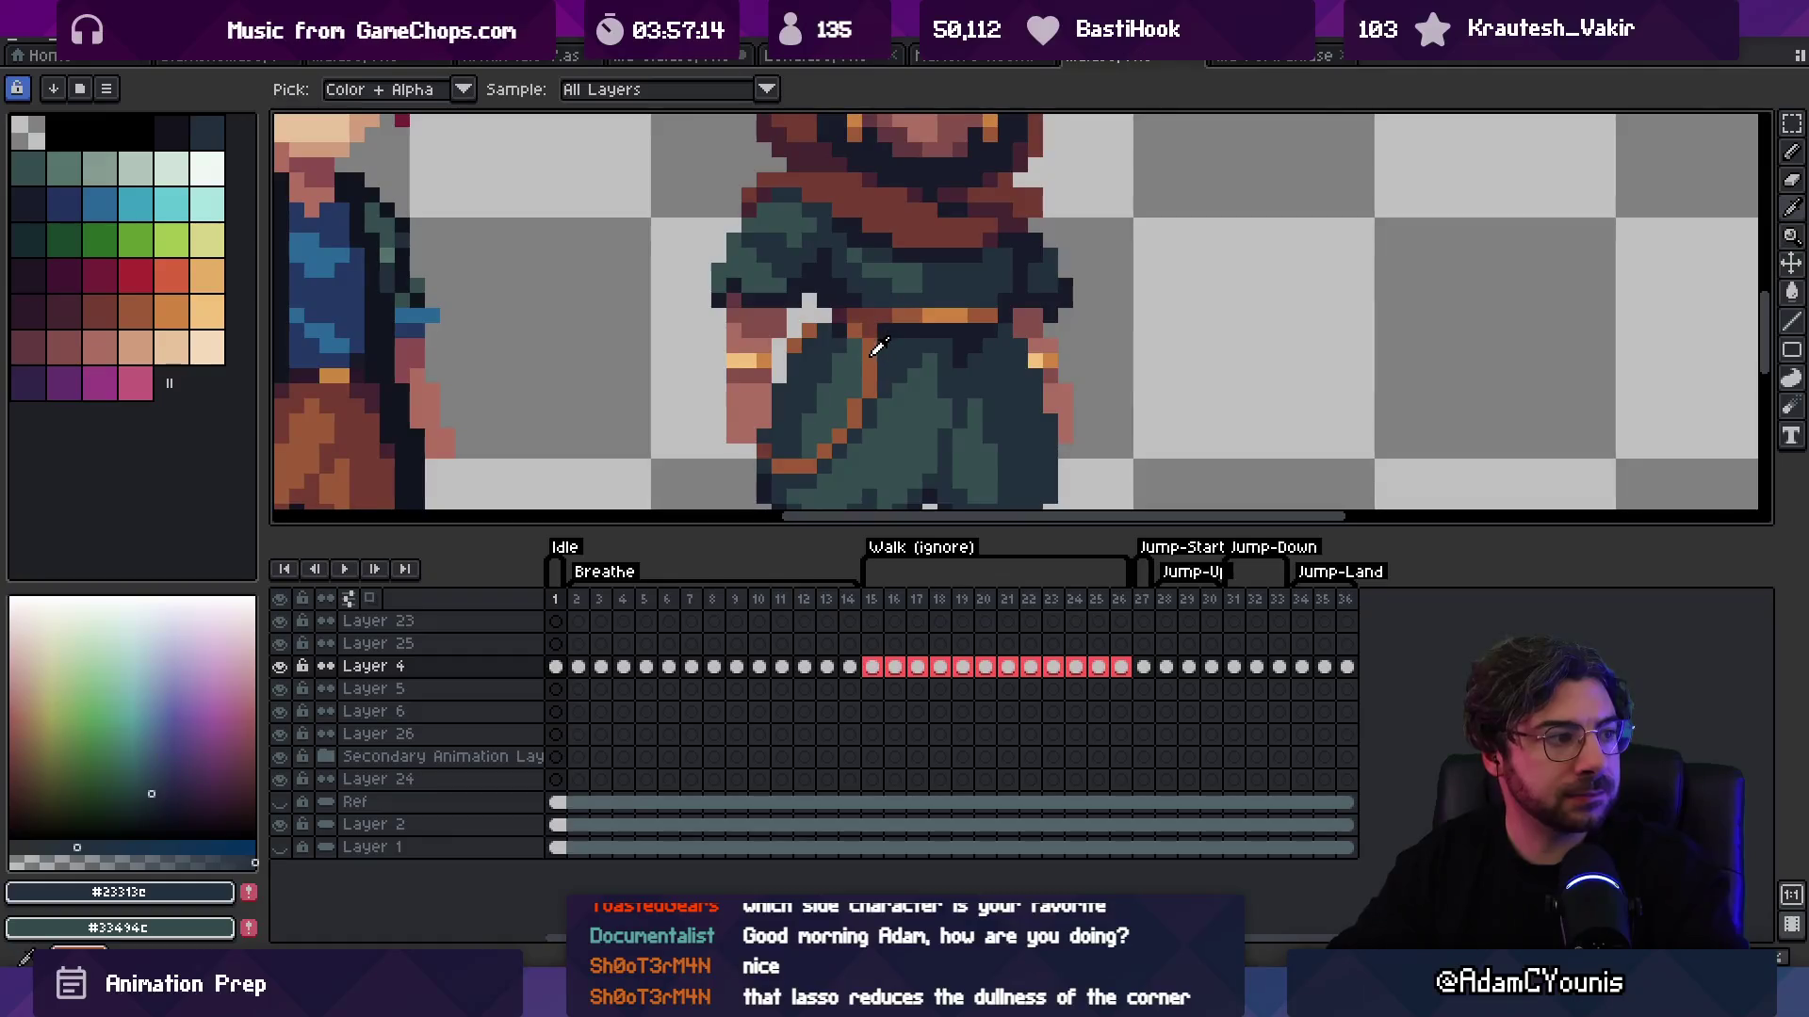
pyautogui.keyDown('alt'); pyautogui.click(845, 352); pyautogui.keyUp('alt')
pyautogui.press('b')
pyautogui.press('z')
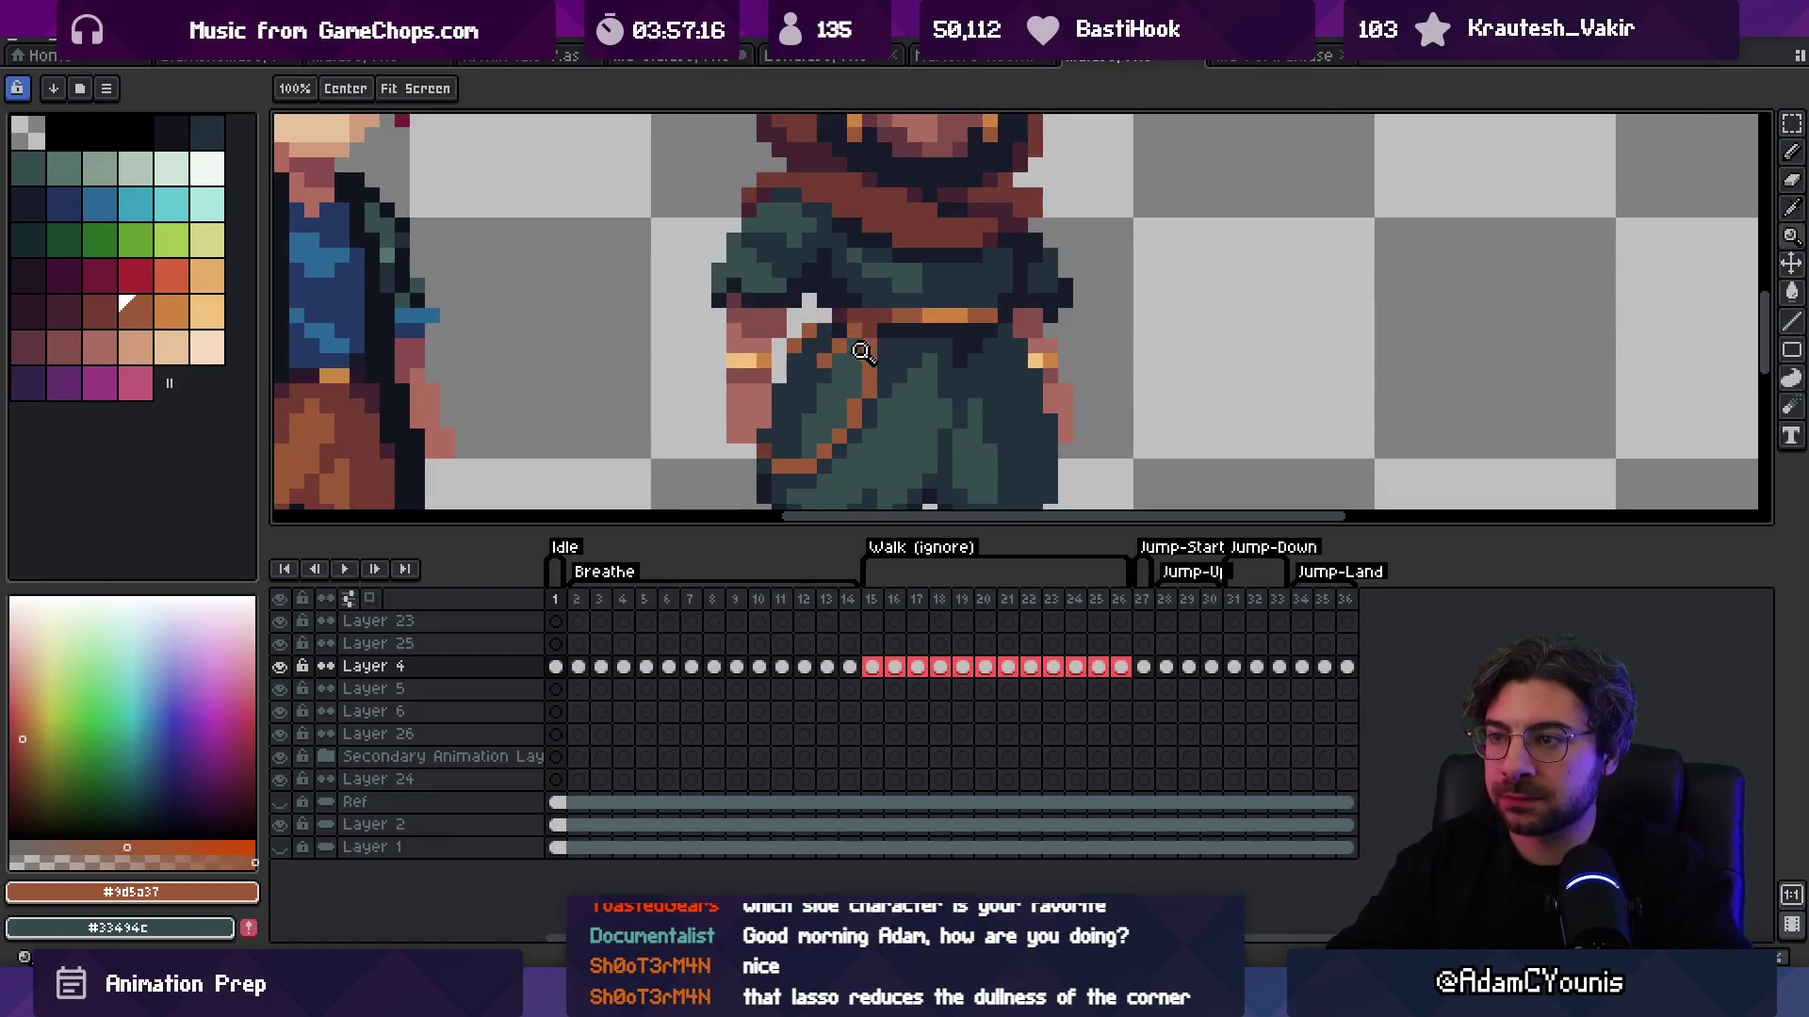
pyautogui.scroll(-4, 910, 254)
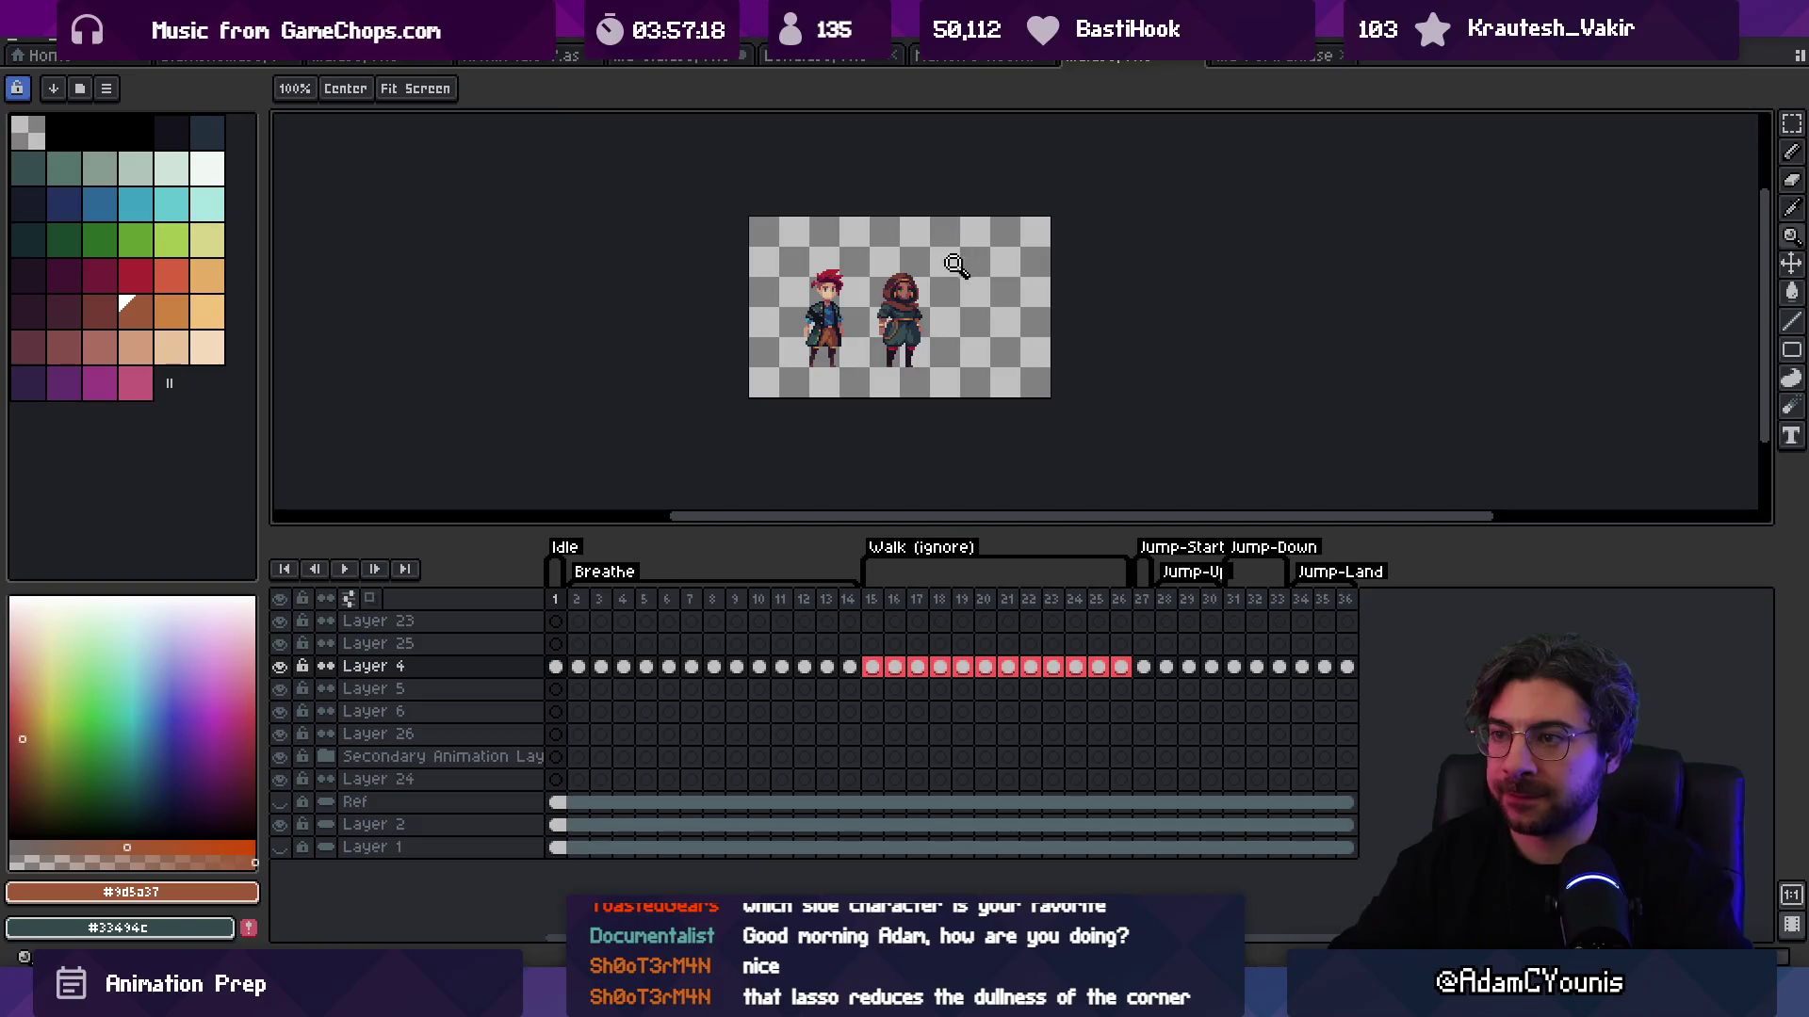
pyautogui.scroll(5, 902, 301)
pyautogui.press('b')
pyautogui.press('alt')
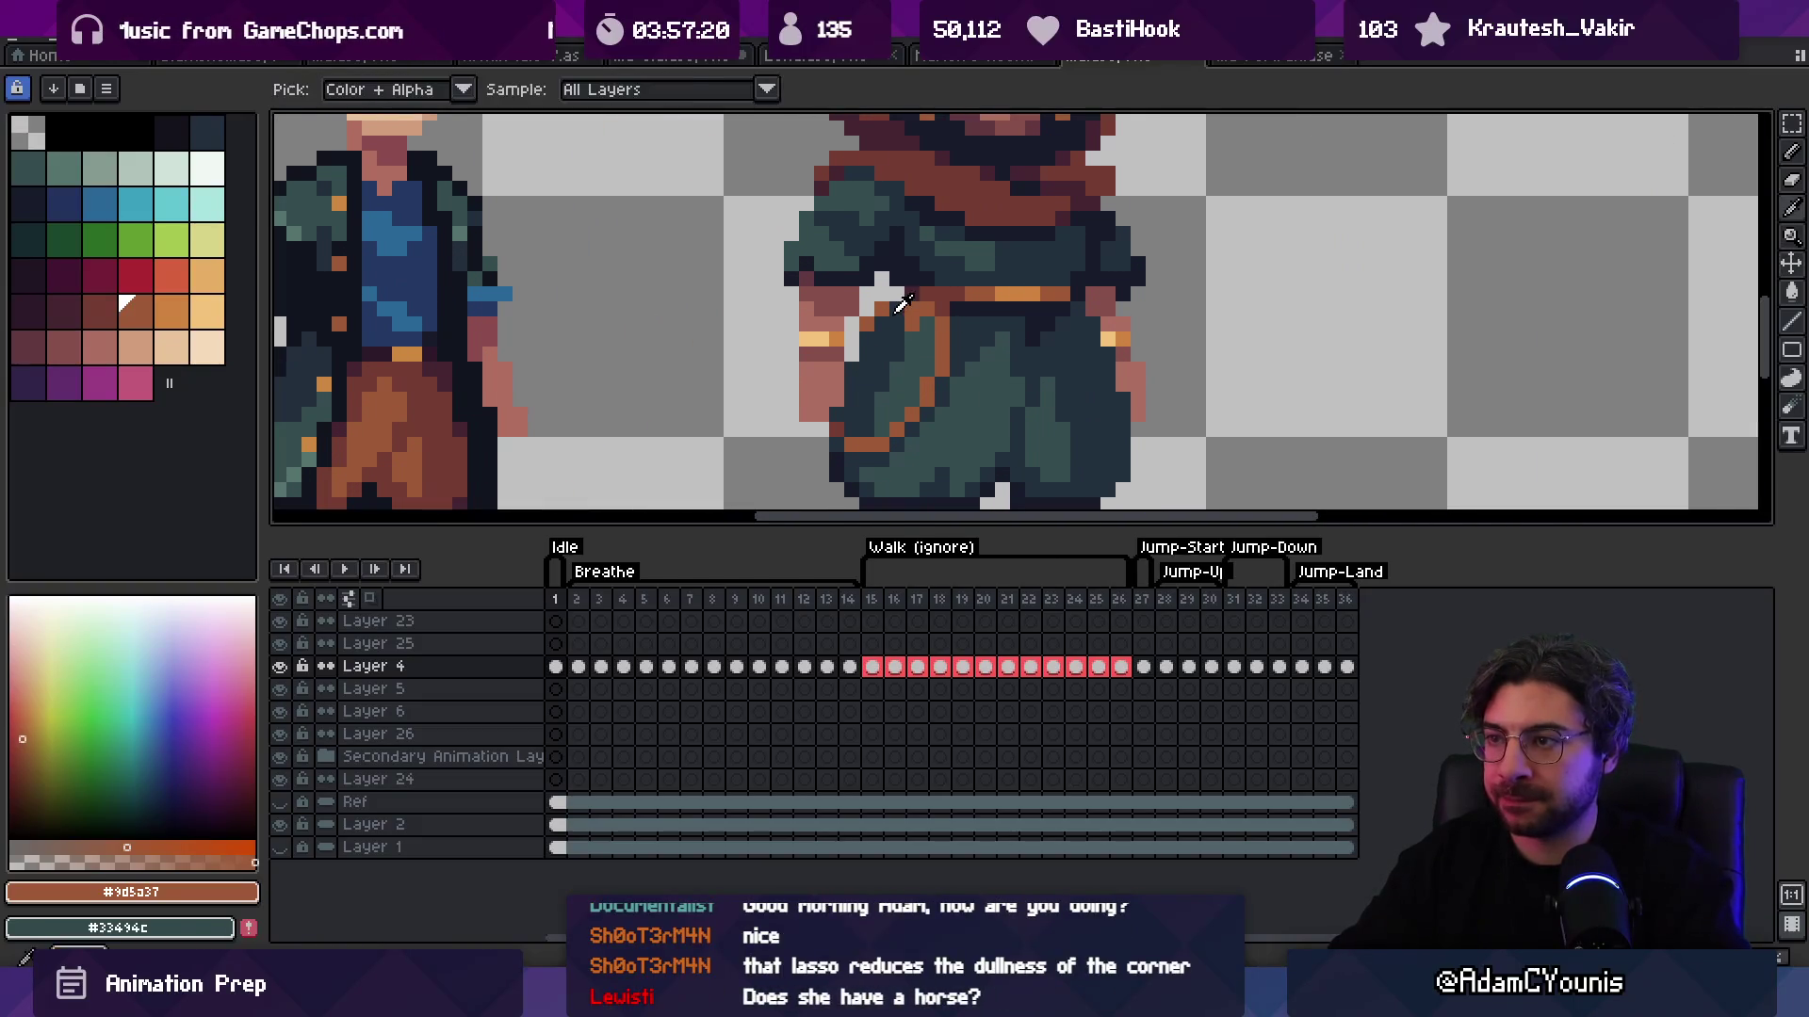
pyautogui.press('alt')
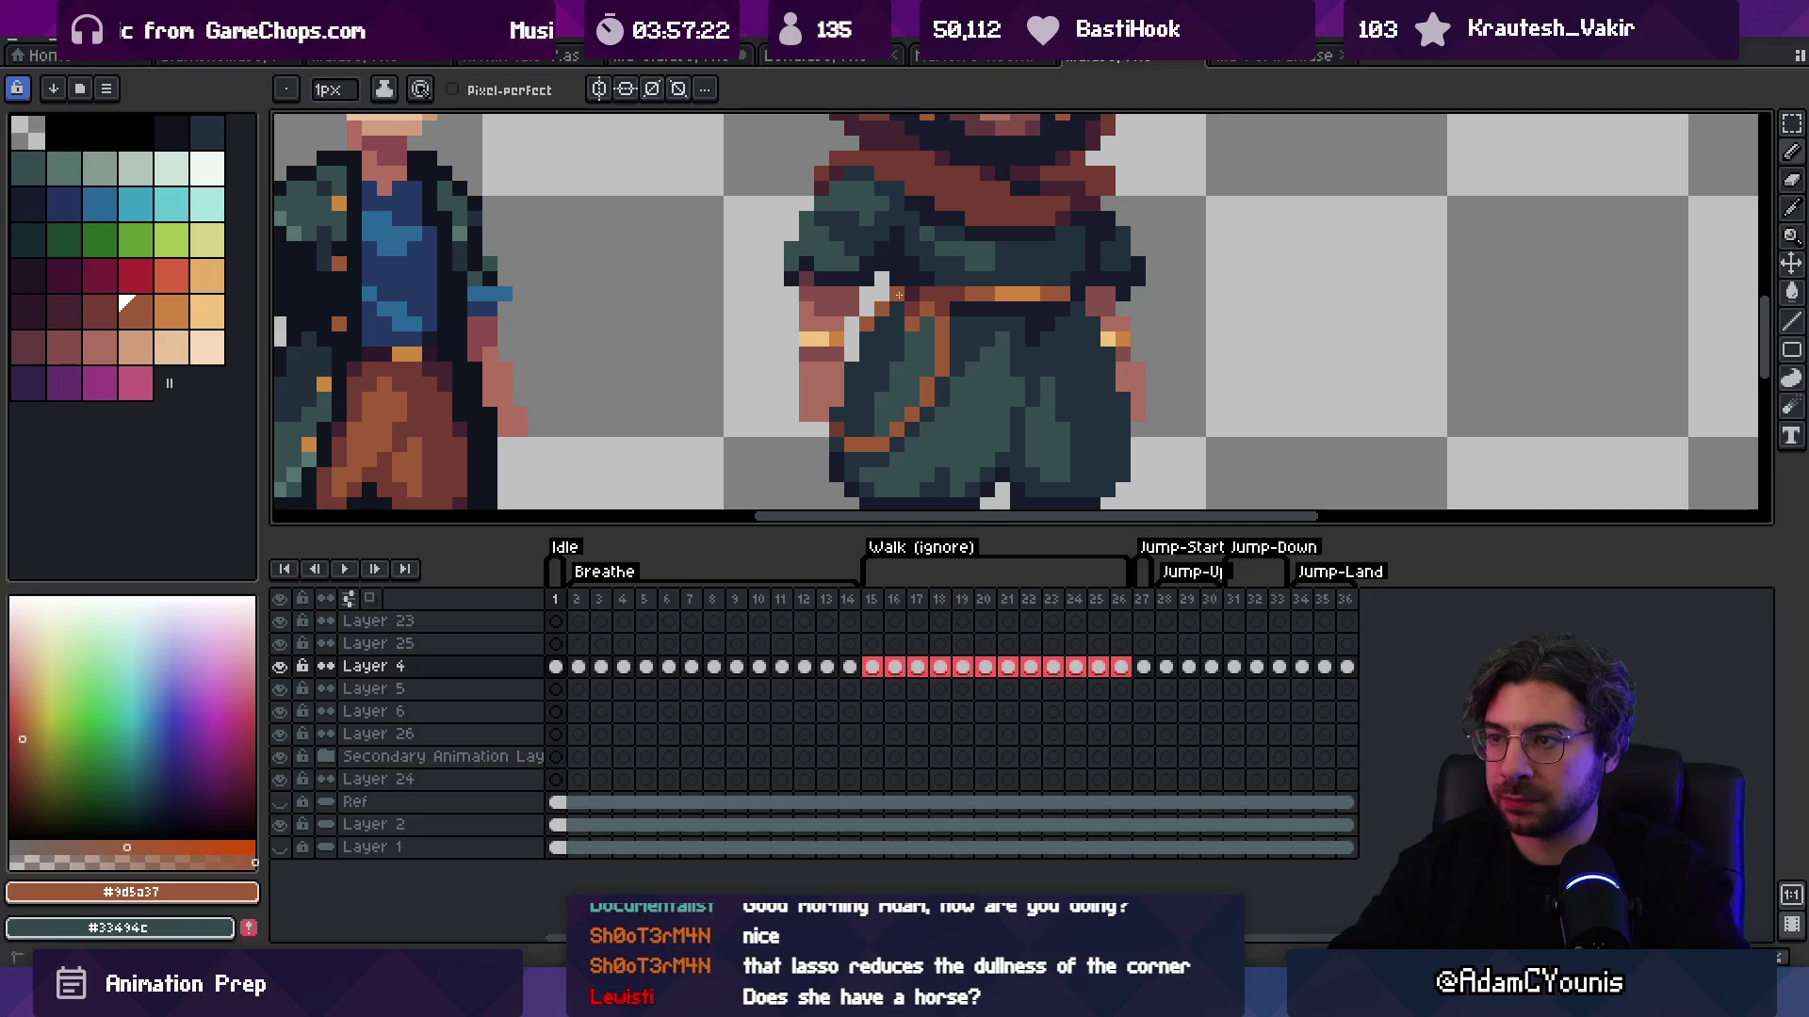
pyautogui.keyDown('alt'); pyautogui.click(898, 295); pyautogui.keyUp('alt')
# Step: Pick the robe brown #743c33 with the eyedropper
pyautogui.press('z')
pyautogui.scroll(-4, 923, 252)
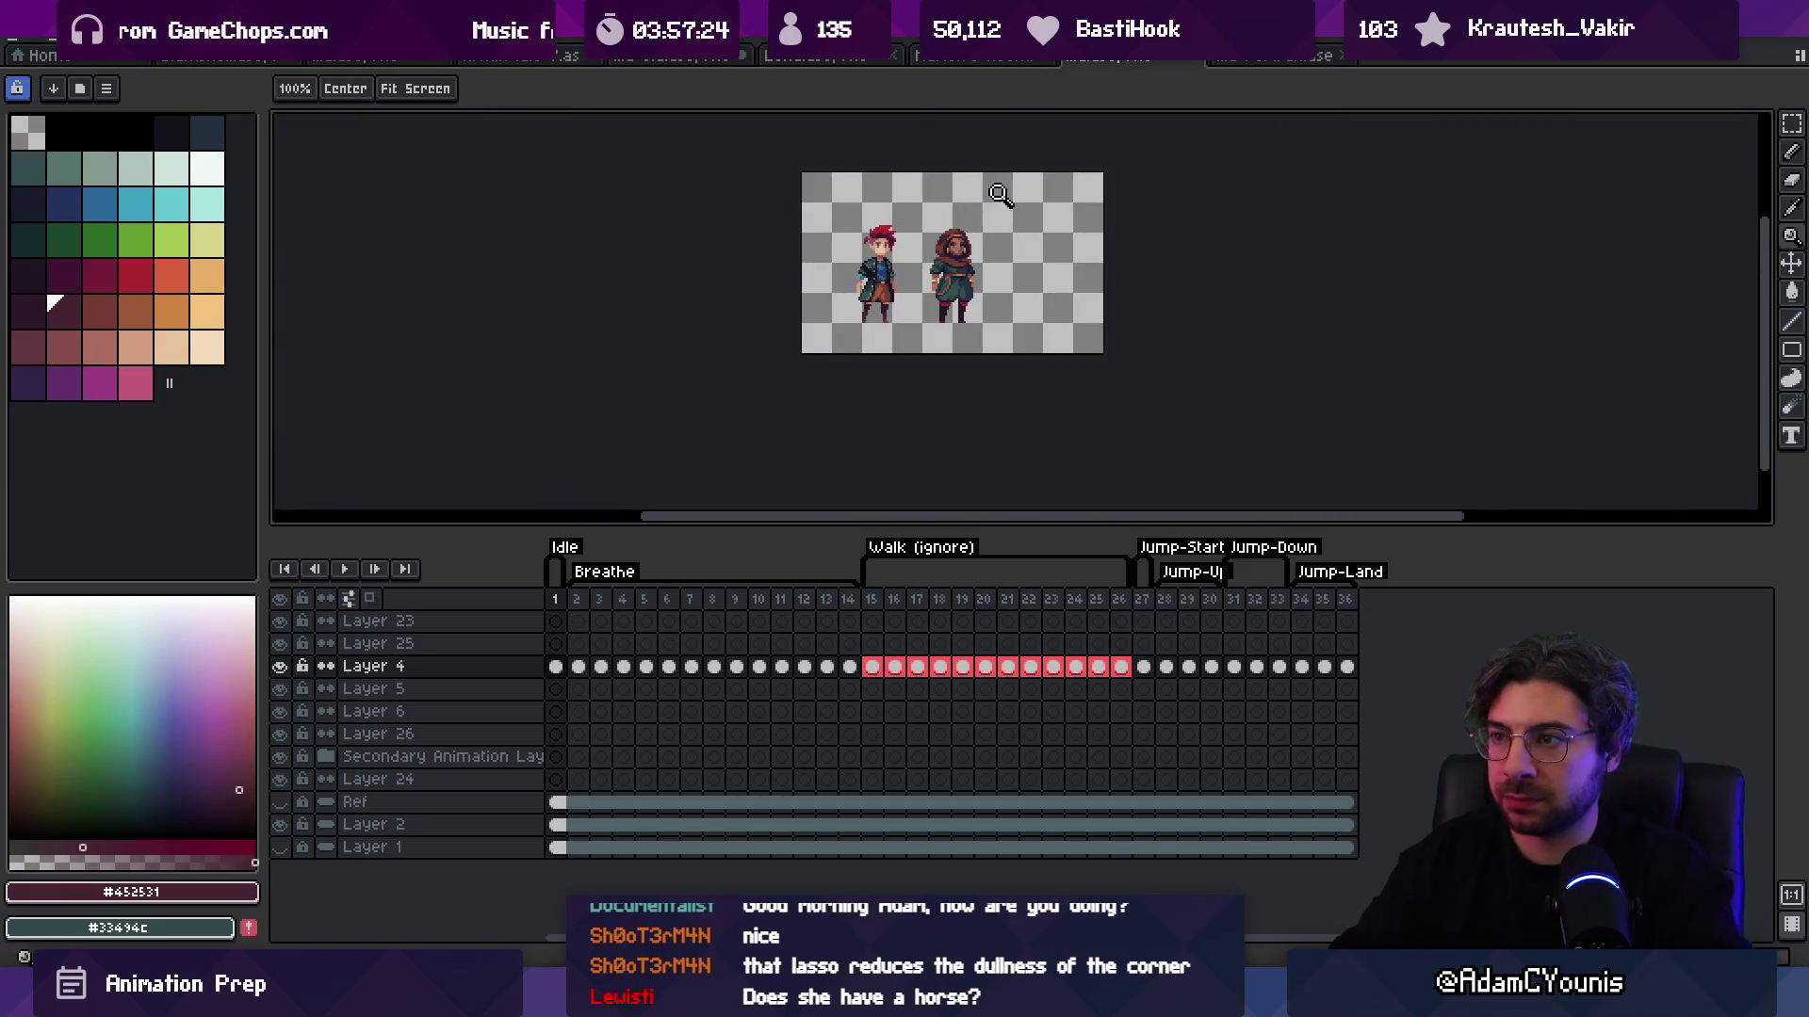
pyautogui.press('b')
pyautogui.press('z')
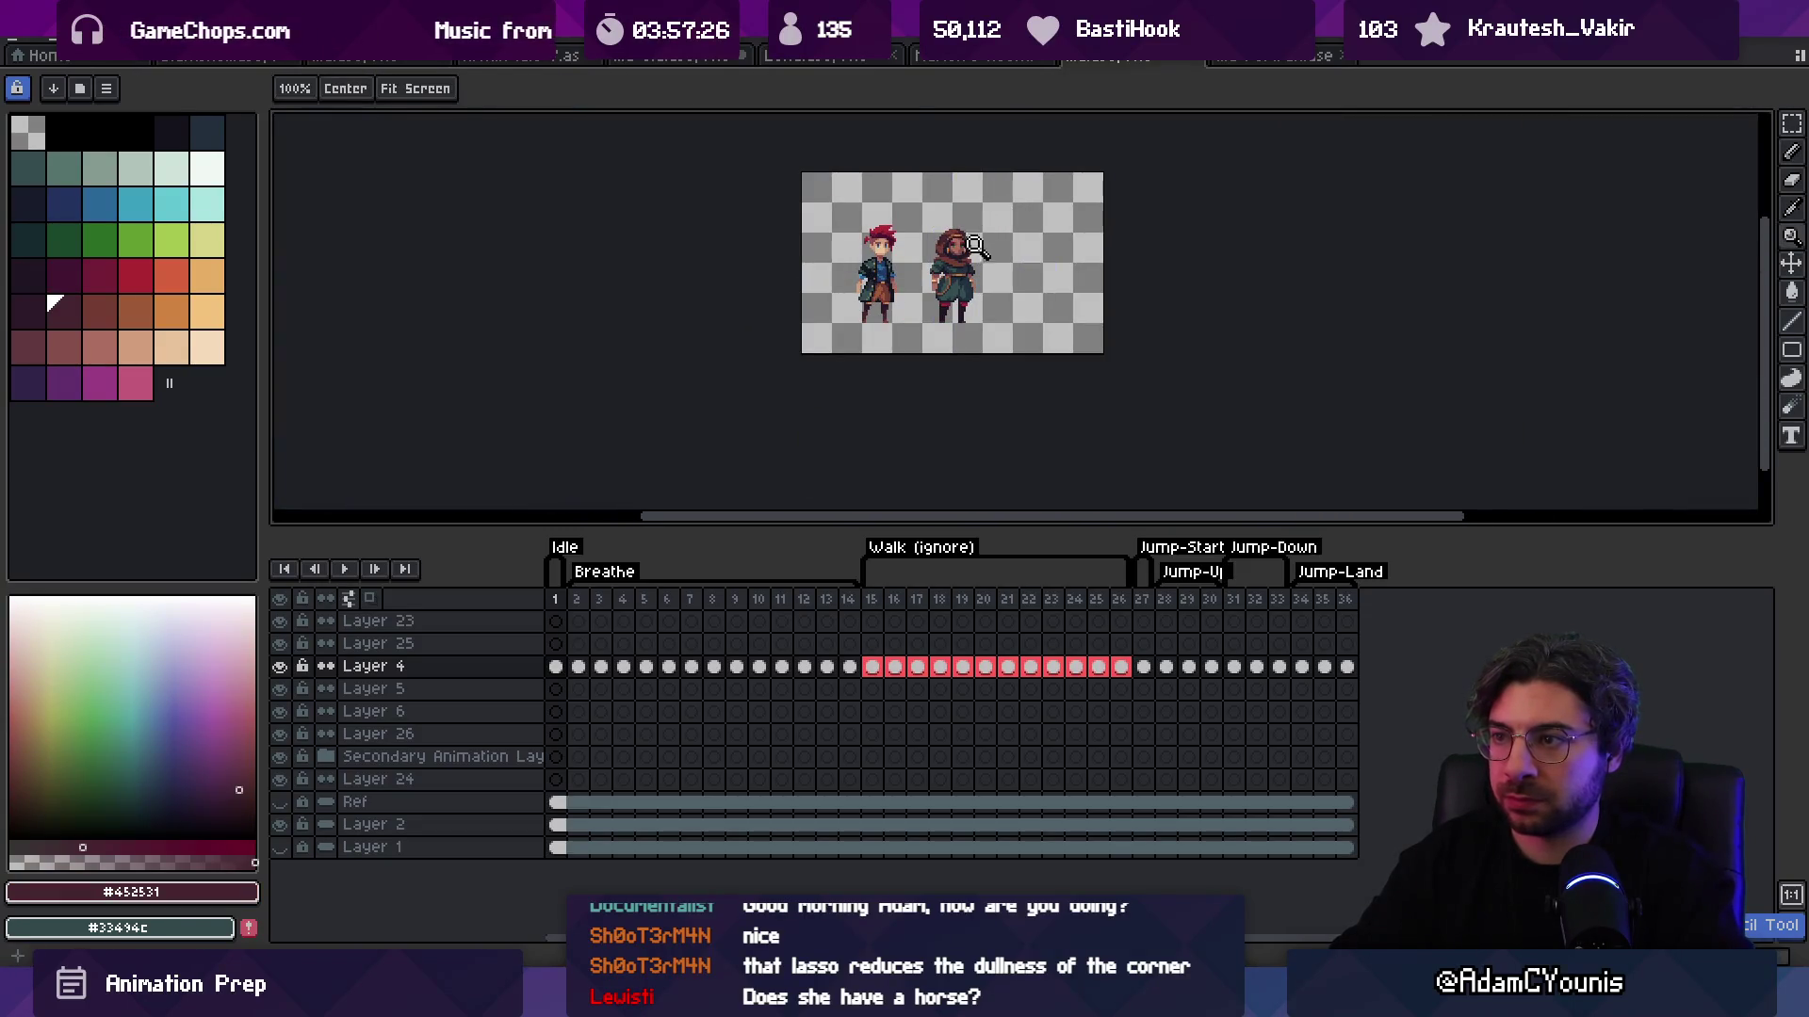
pyautogui.scroll(5, 976, 243)
pyautogui.press('b')
pyautogui.keyDown('alt'); pyautogui.click(925, 236); pyautogui.keyUp('alt')
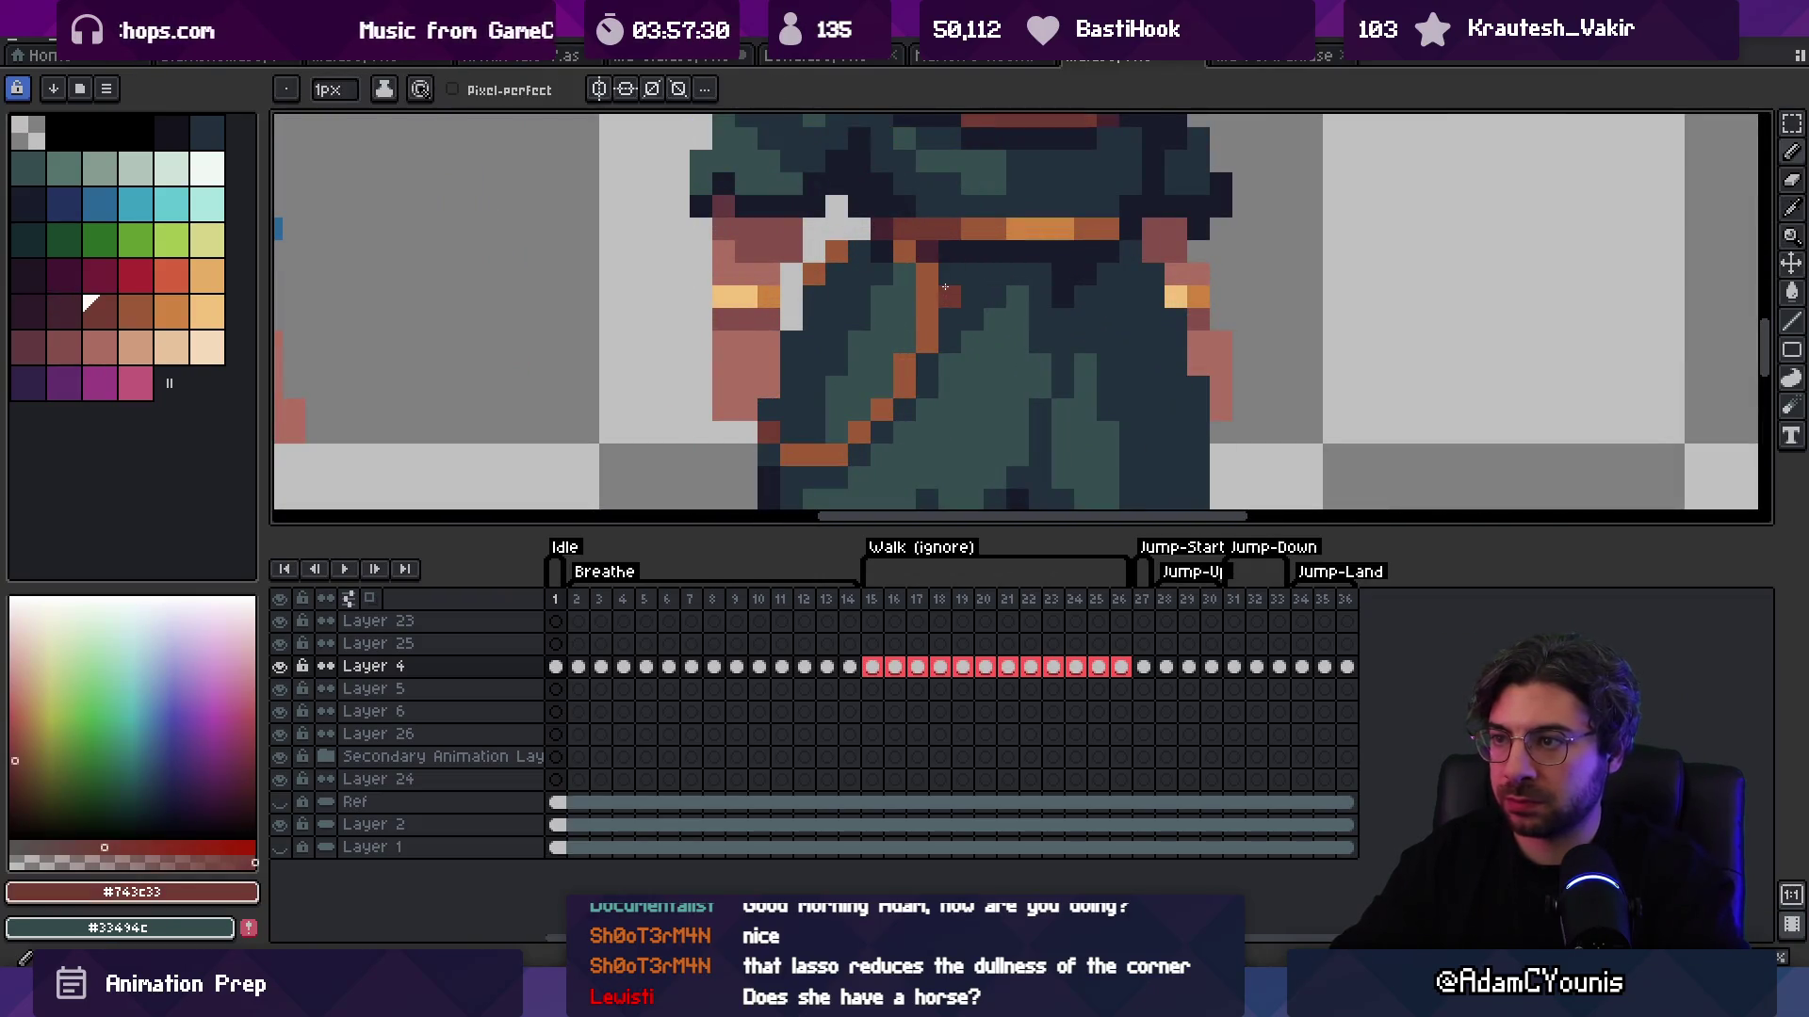
pyautogui.press('z')
pyautogui.scroll(-5, 913, 270)
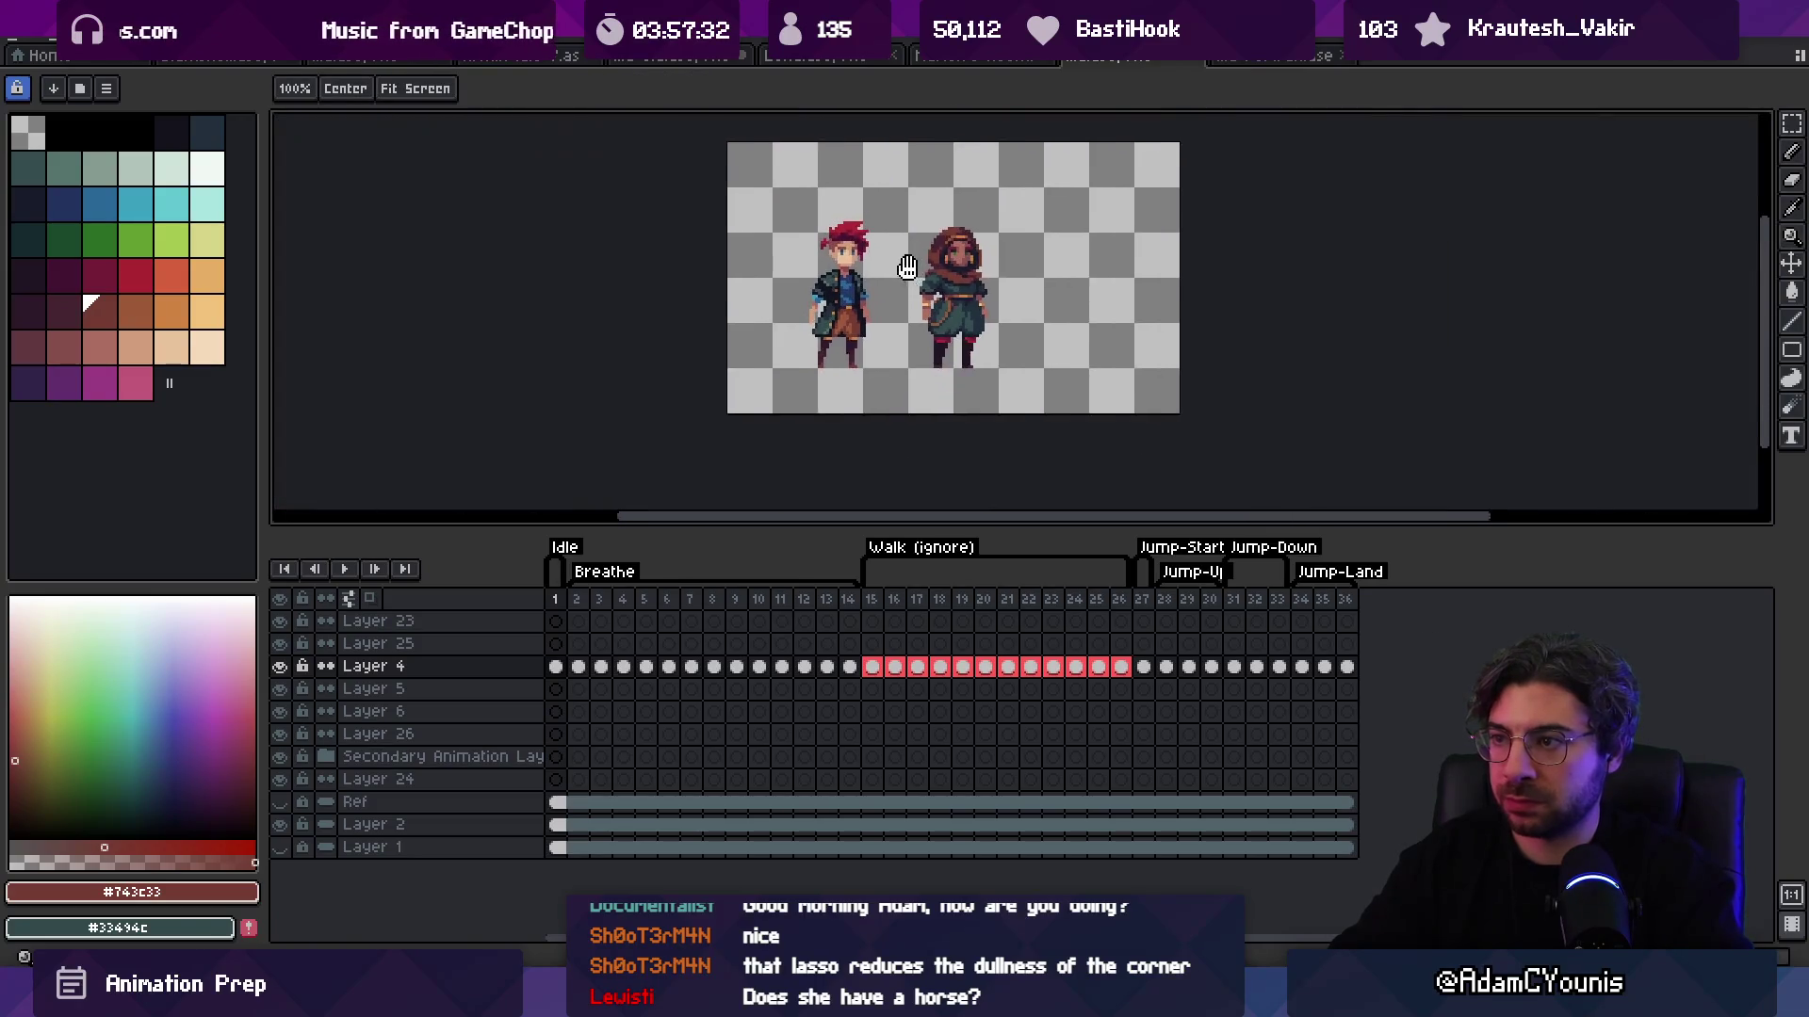
pyautogui.scroll(1, 1007, 293)
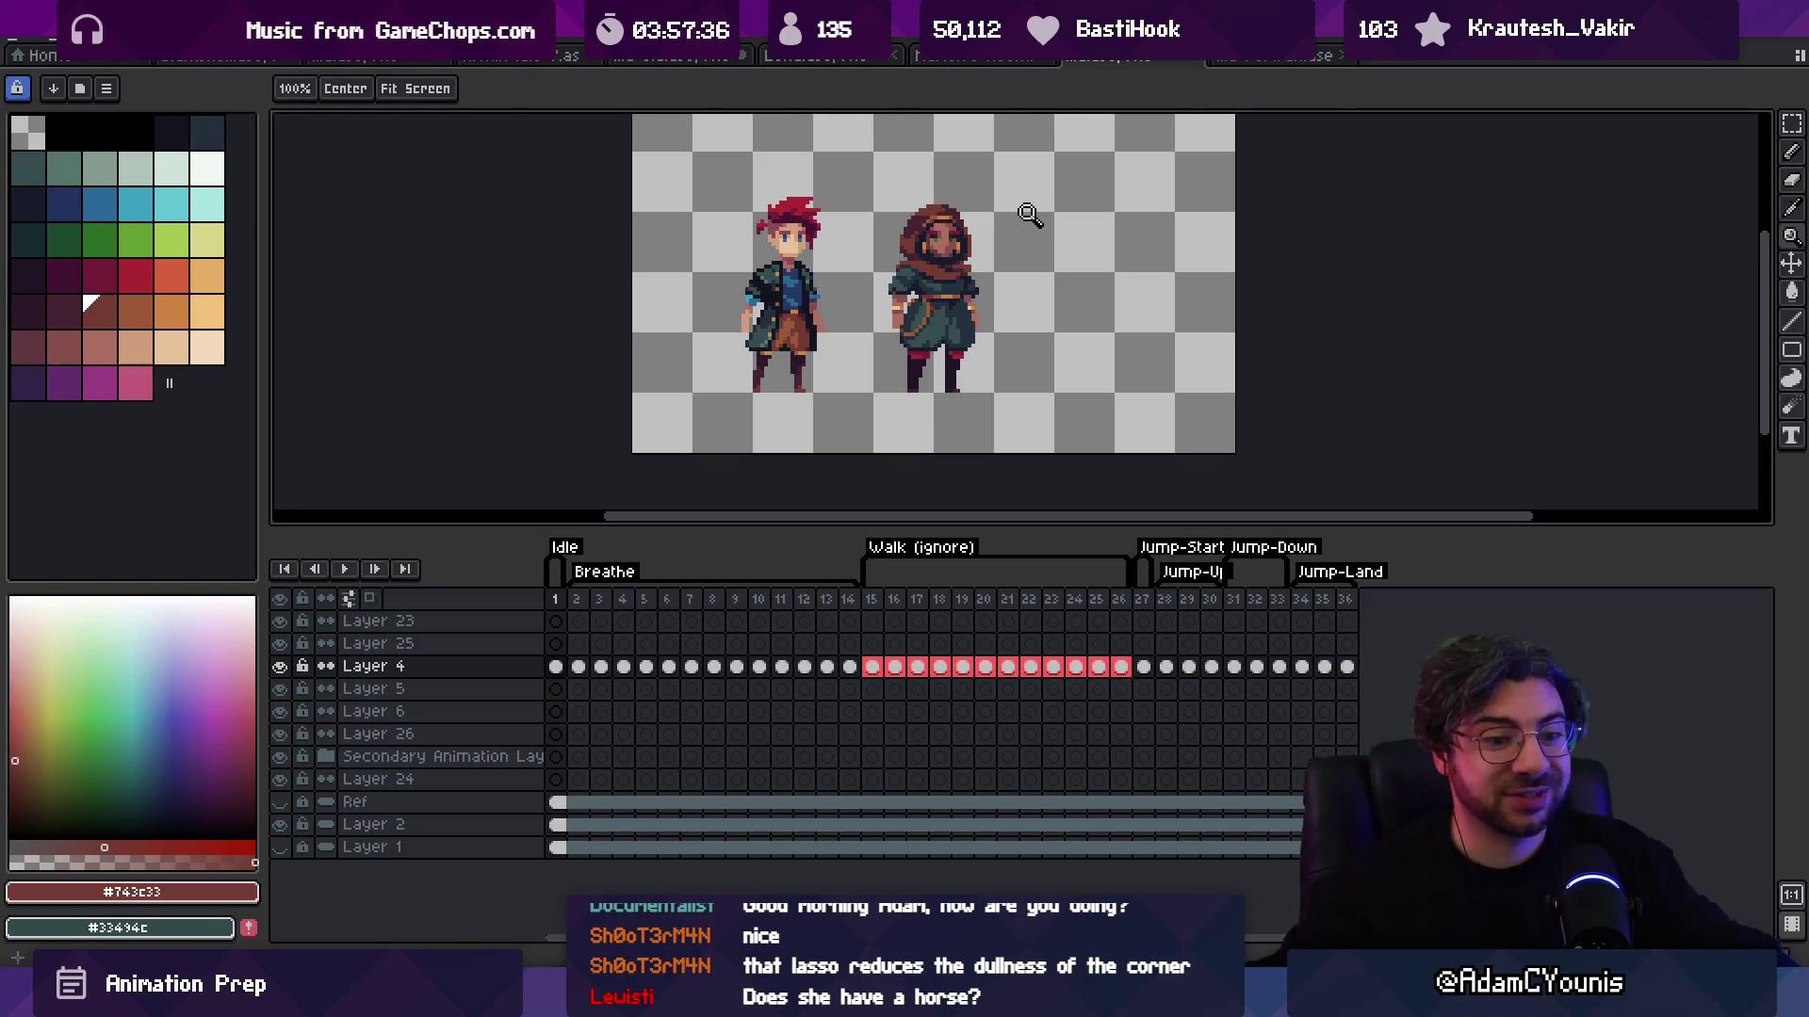
# Step: Search Everything for 'hors aseprite' and open Ilia Horseback.aseprite
pyautogui.hotkey('alt', 'Tab')
pyautogui.hotkey('ctrl', 'f')
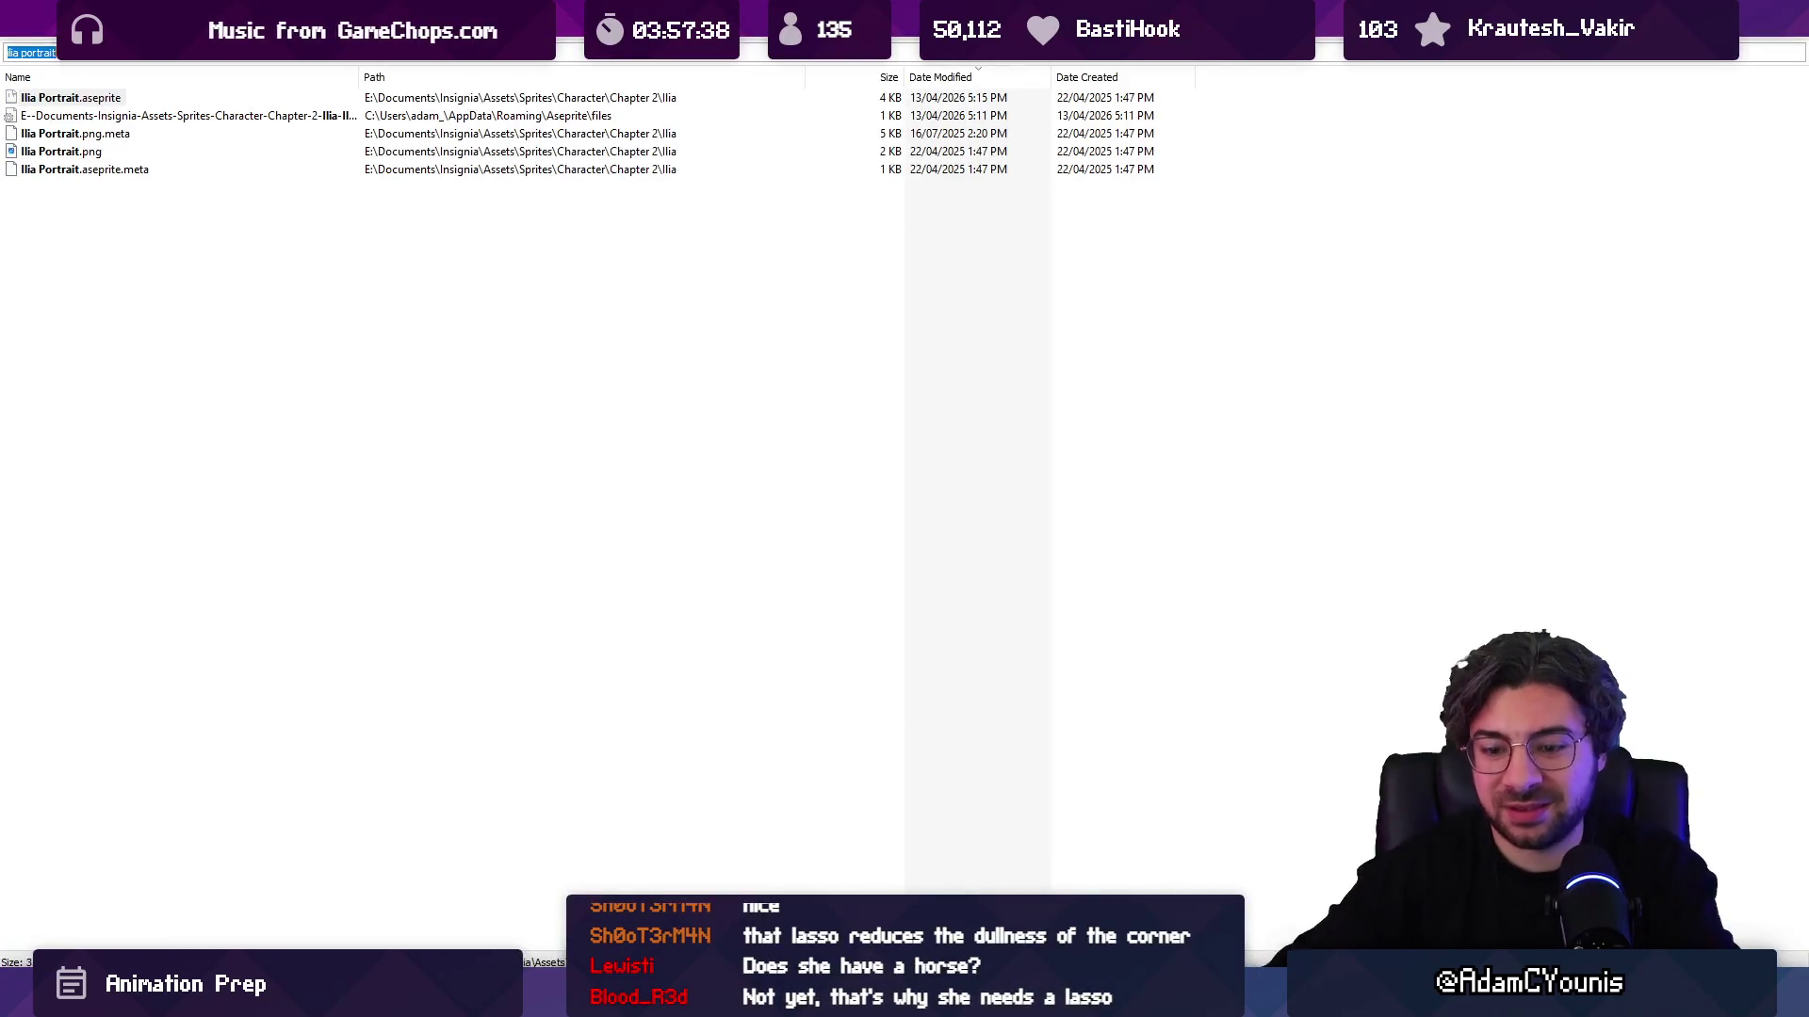
pyautogui.press('BackSpace')
pyautogui.press('BackSpace')
pyautogui.press('BackSpace')
pyautogui.write('hors')
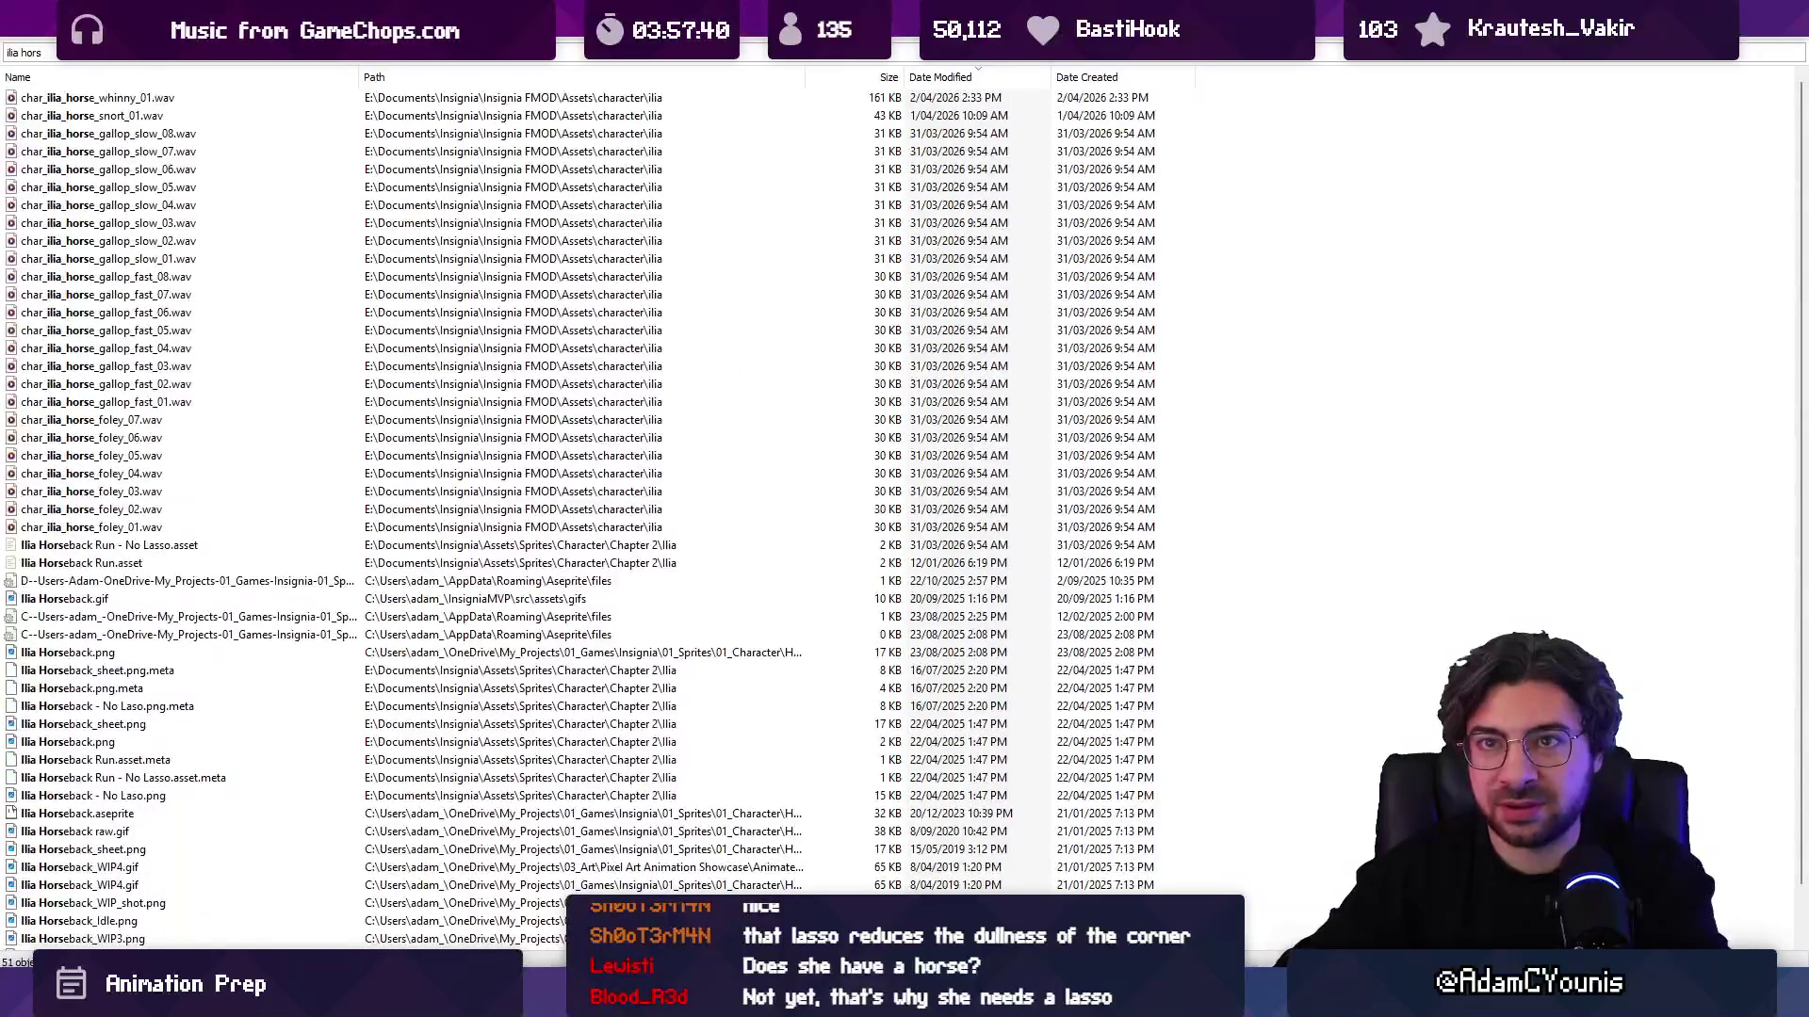
pyautogui.write(' aseprite')
pyautogui.press('Down')
pyautogui.press('Return')
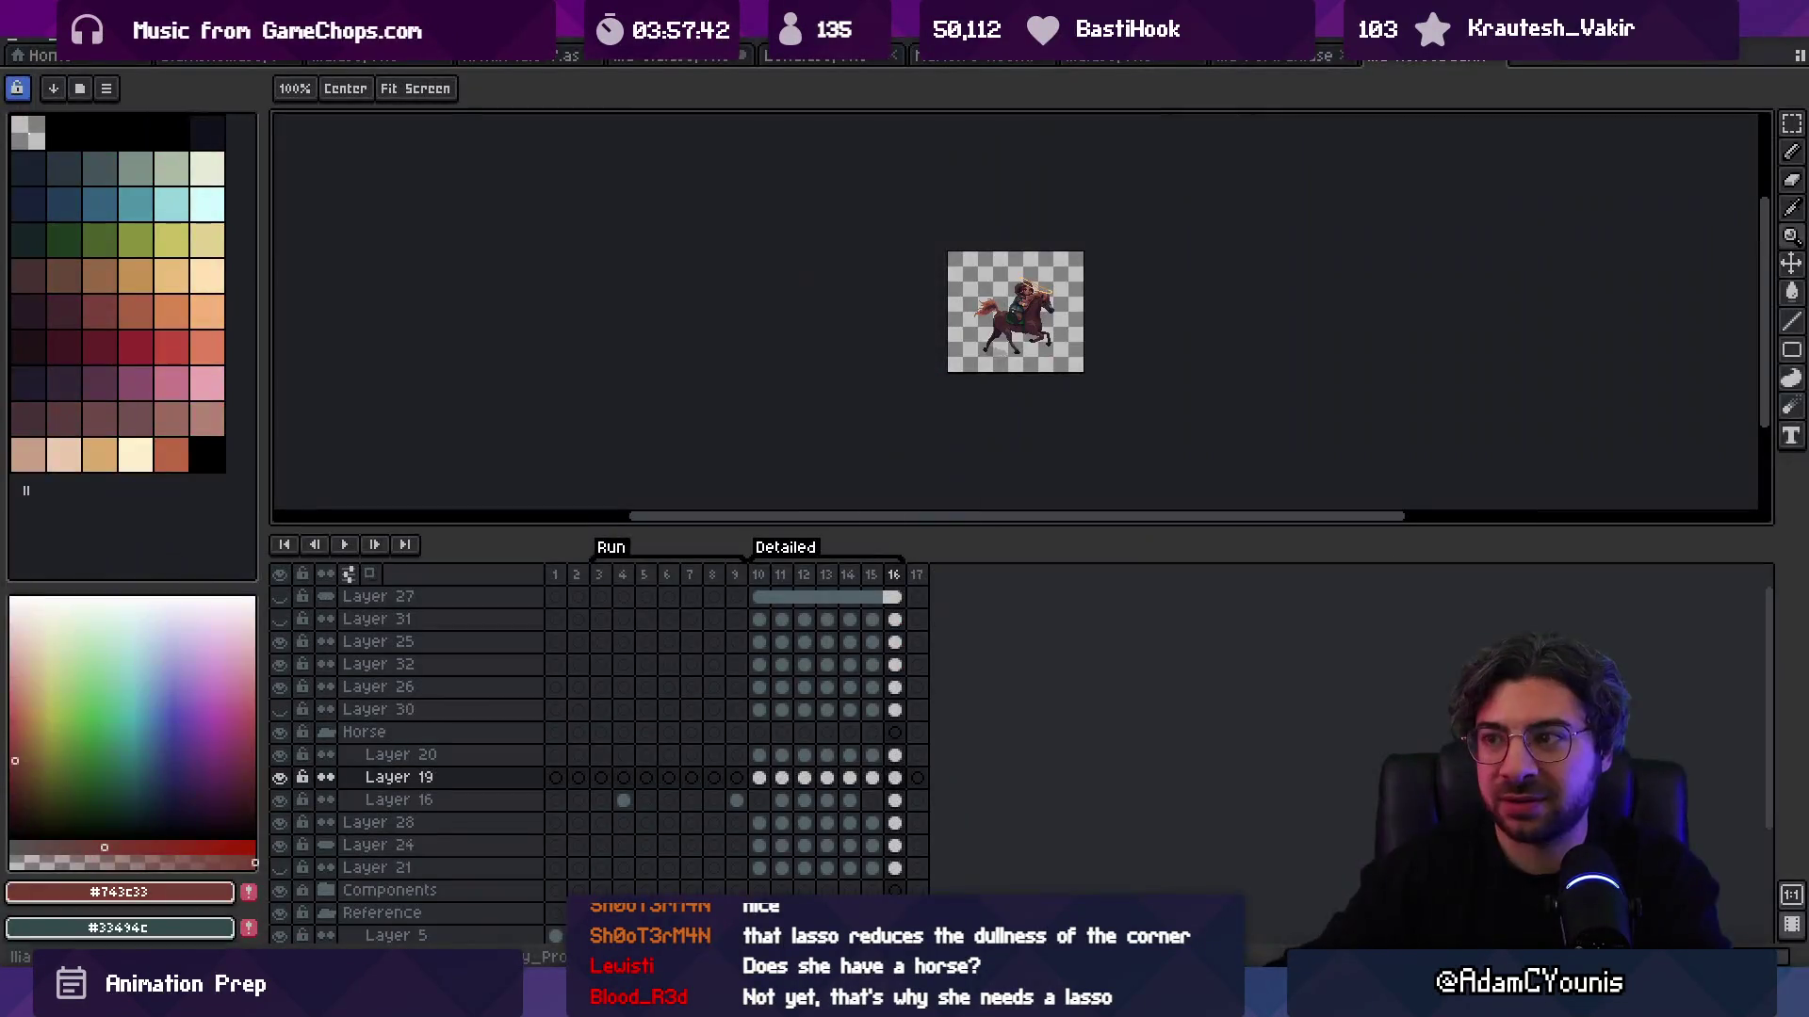
# Step: Play the horse run animation, stop it on frame 15, and go back to the two-character file
pyautogui.scroll(3, 1090, 274)
pyautogui.press('Return')
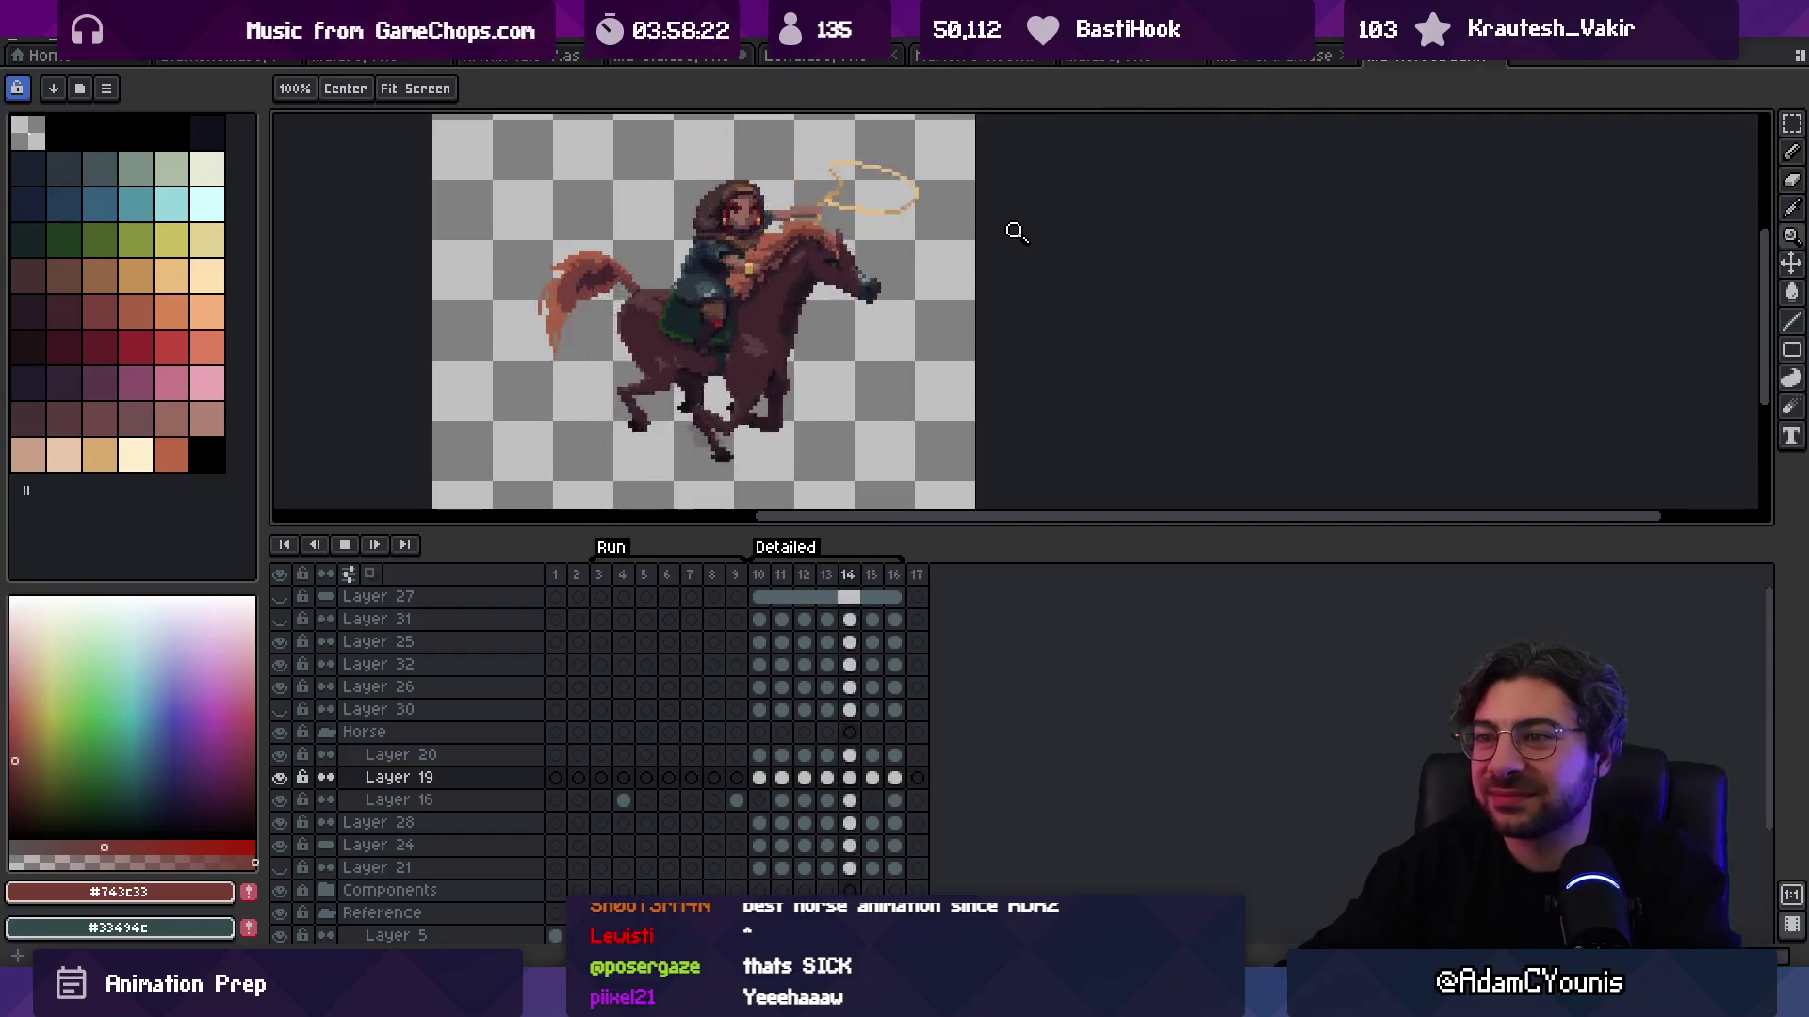
pyautogui.press('Return')
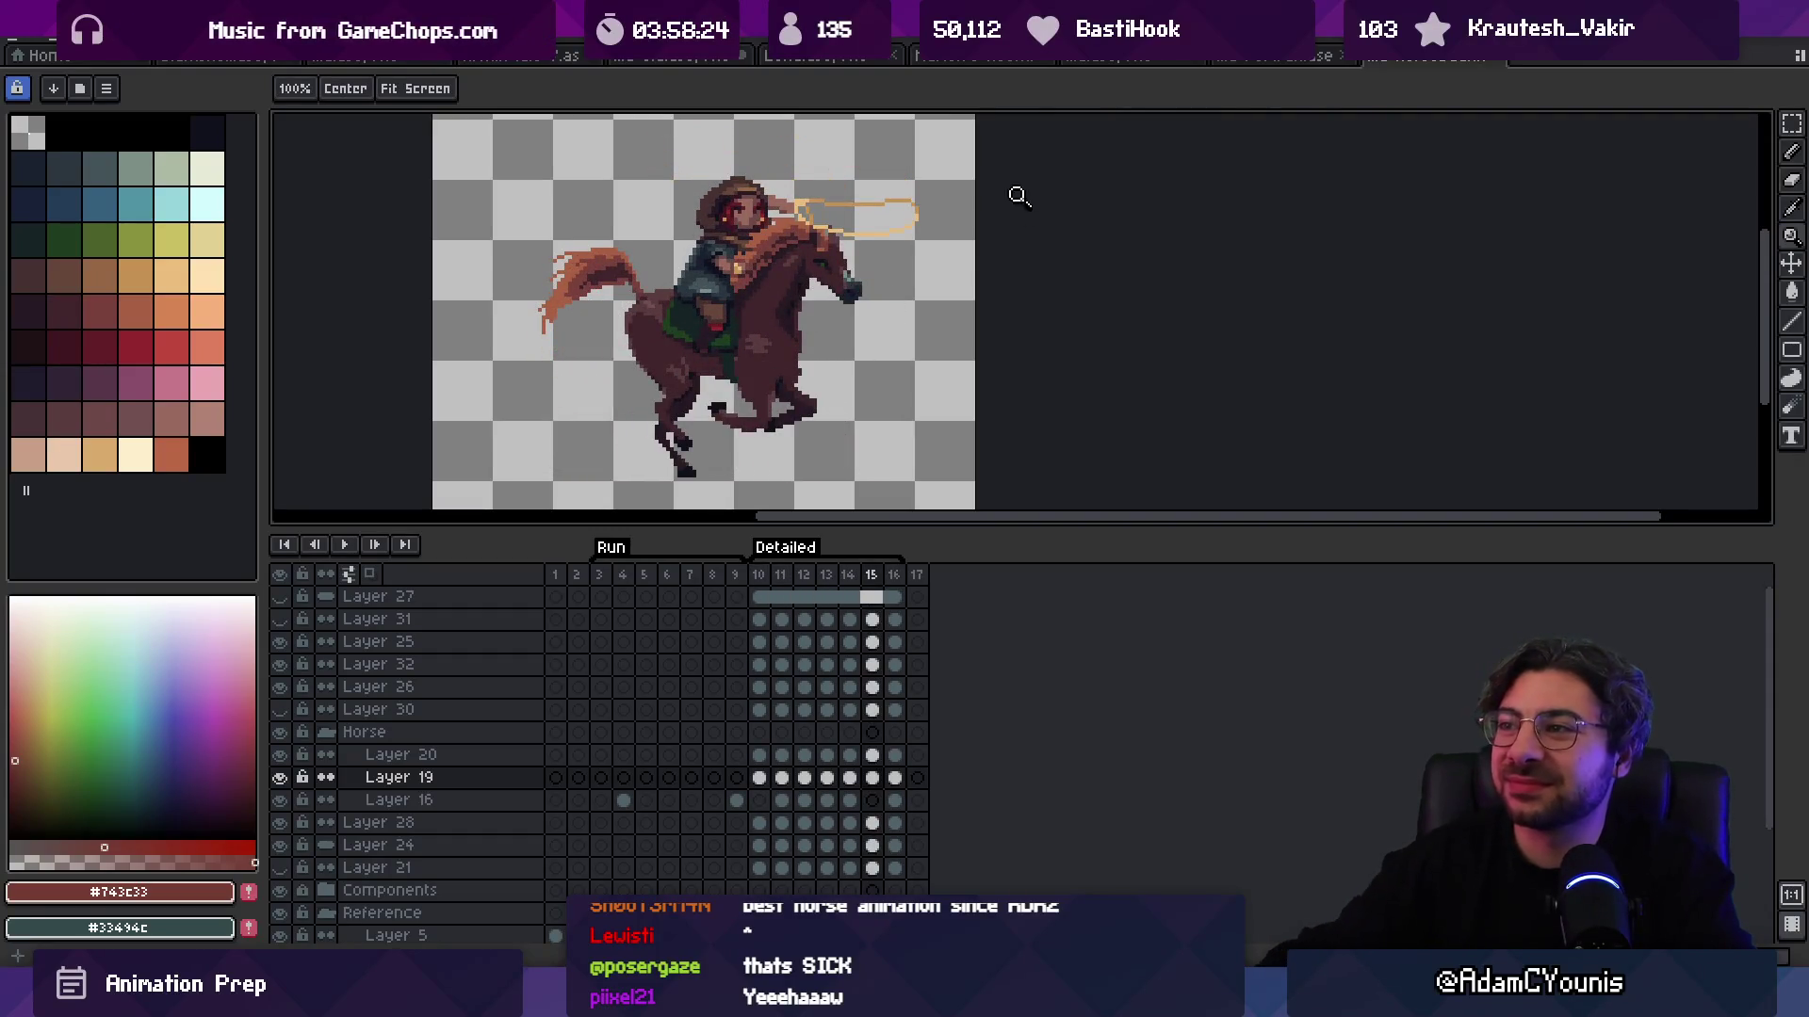
pyautogui.click(1115, 58)
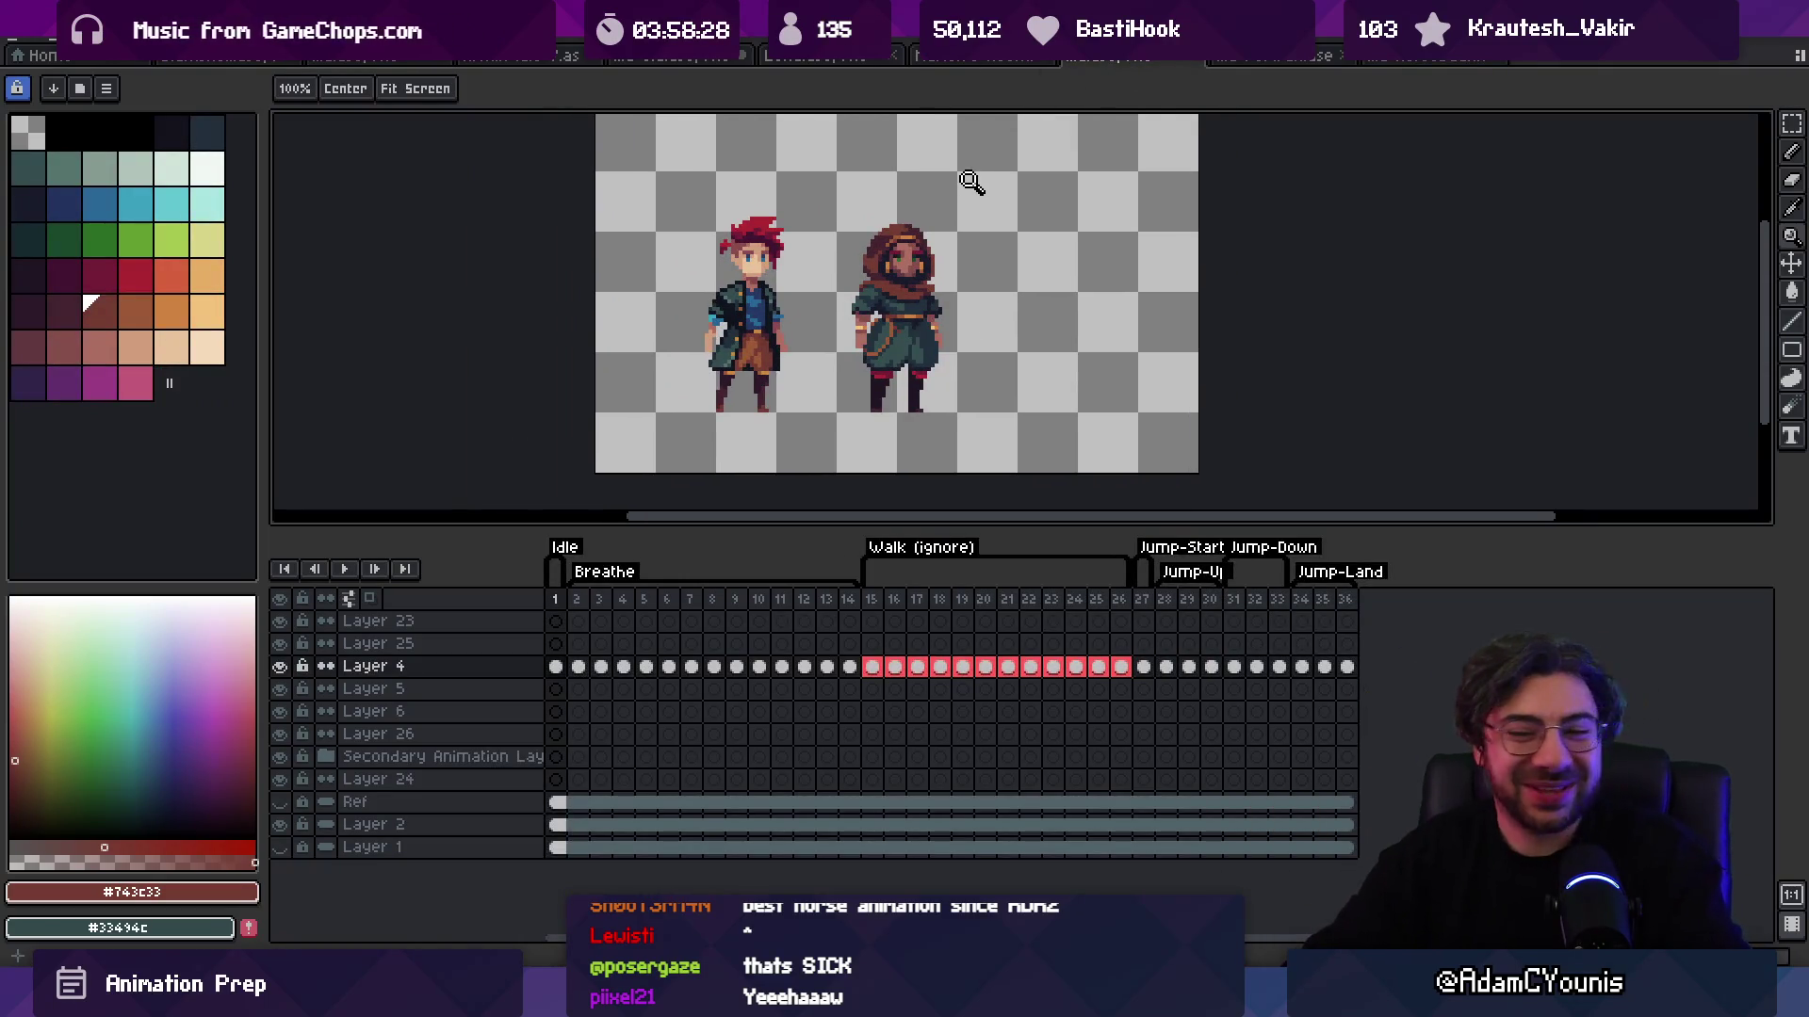
# Step: Look over the two sprites, then return to Ilia Horseback and play its animation
pyautogui.scroll(2, 899, 351)
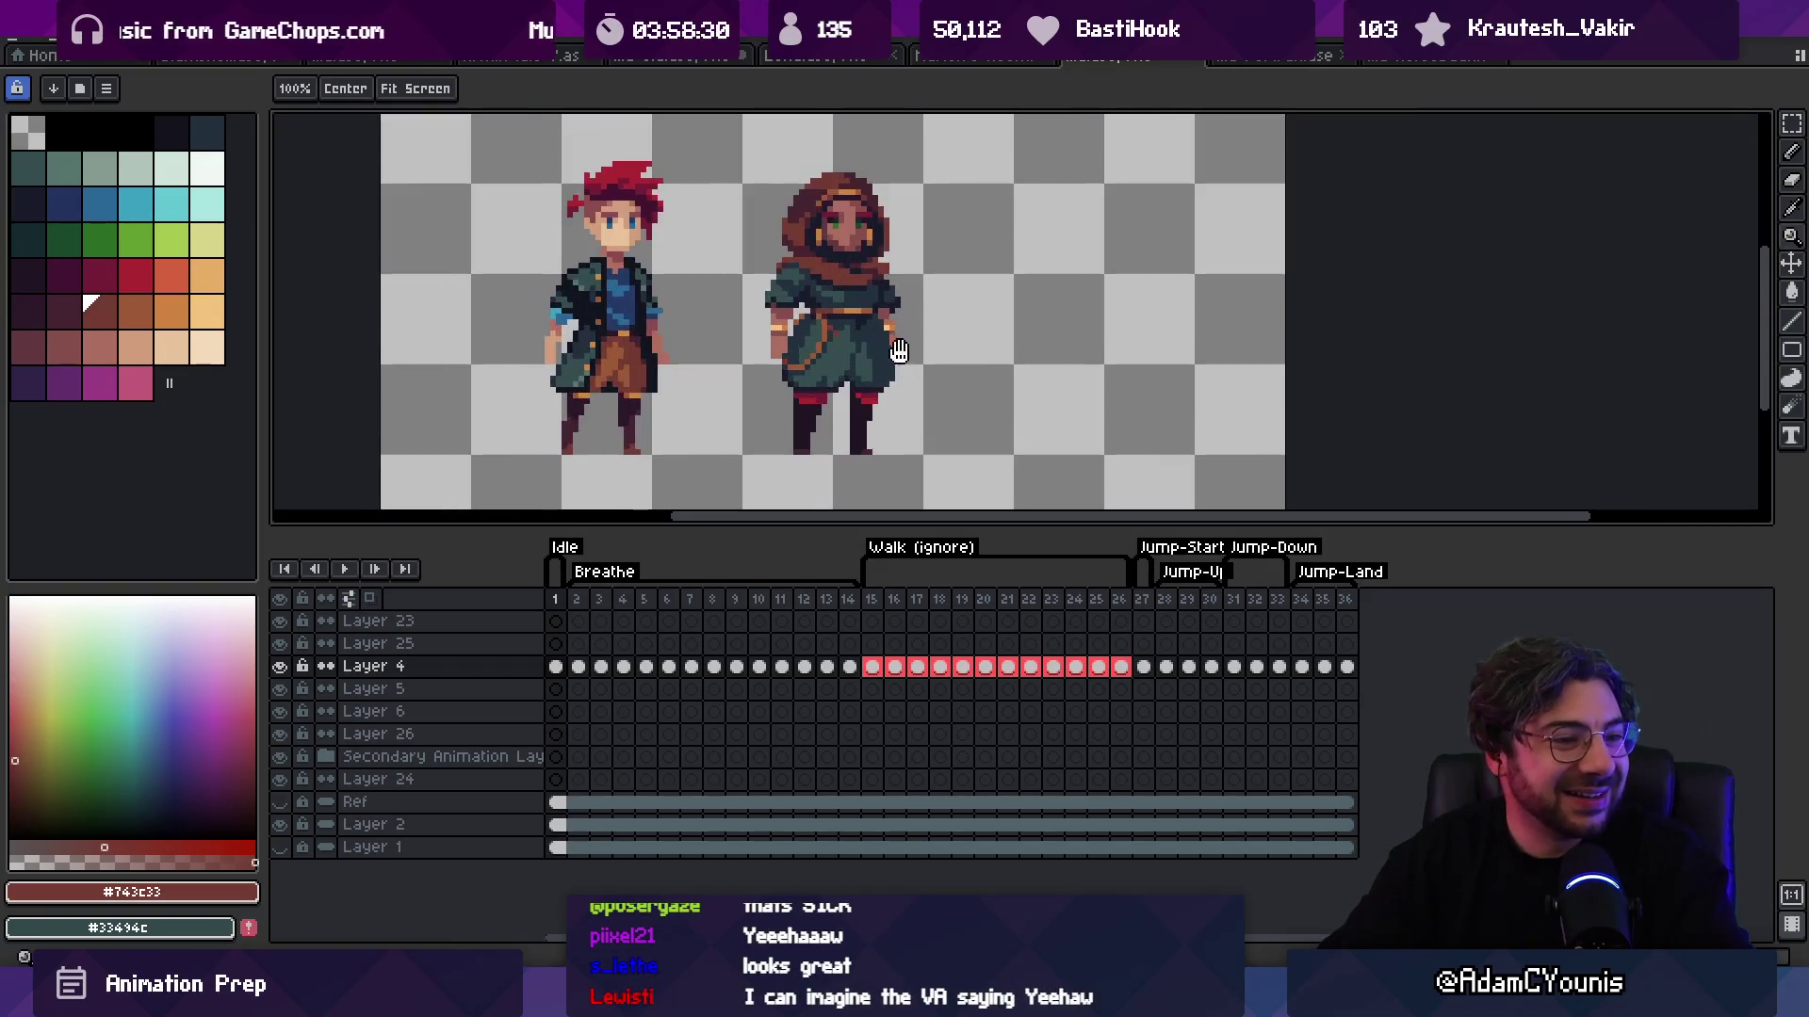
pyautogui.scroll(-1, 899, 351)
pyautogui.moveTo(913, 347); pyautogui.dragTo(919, 298)
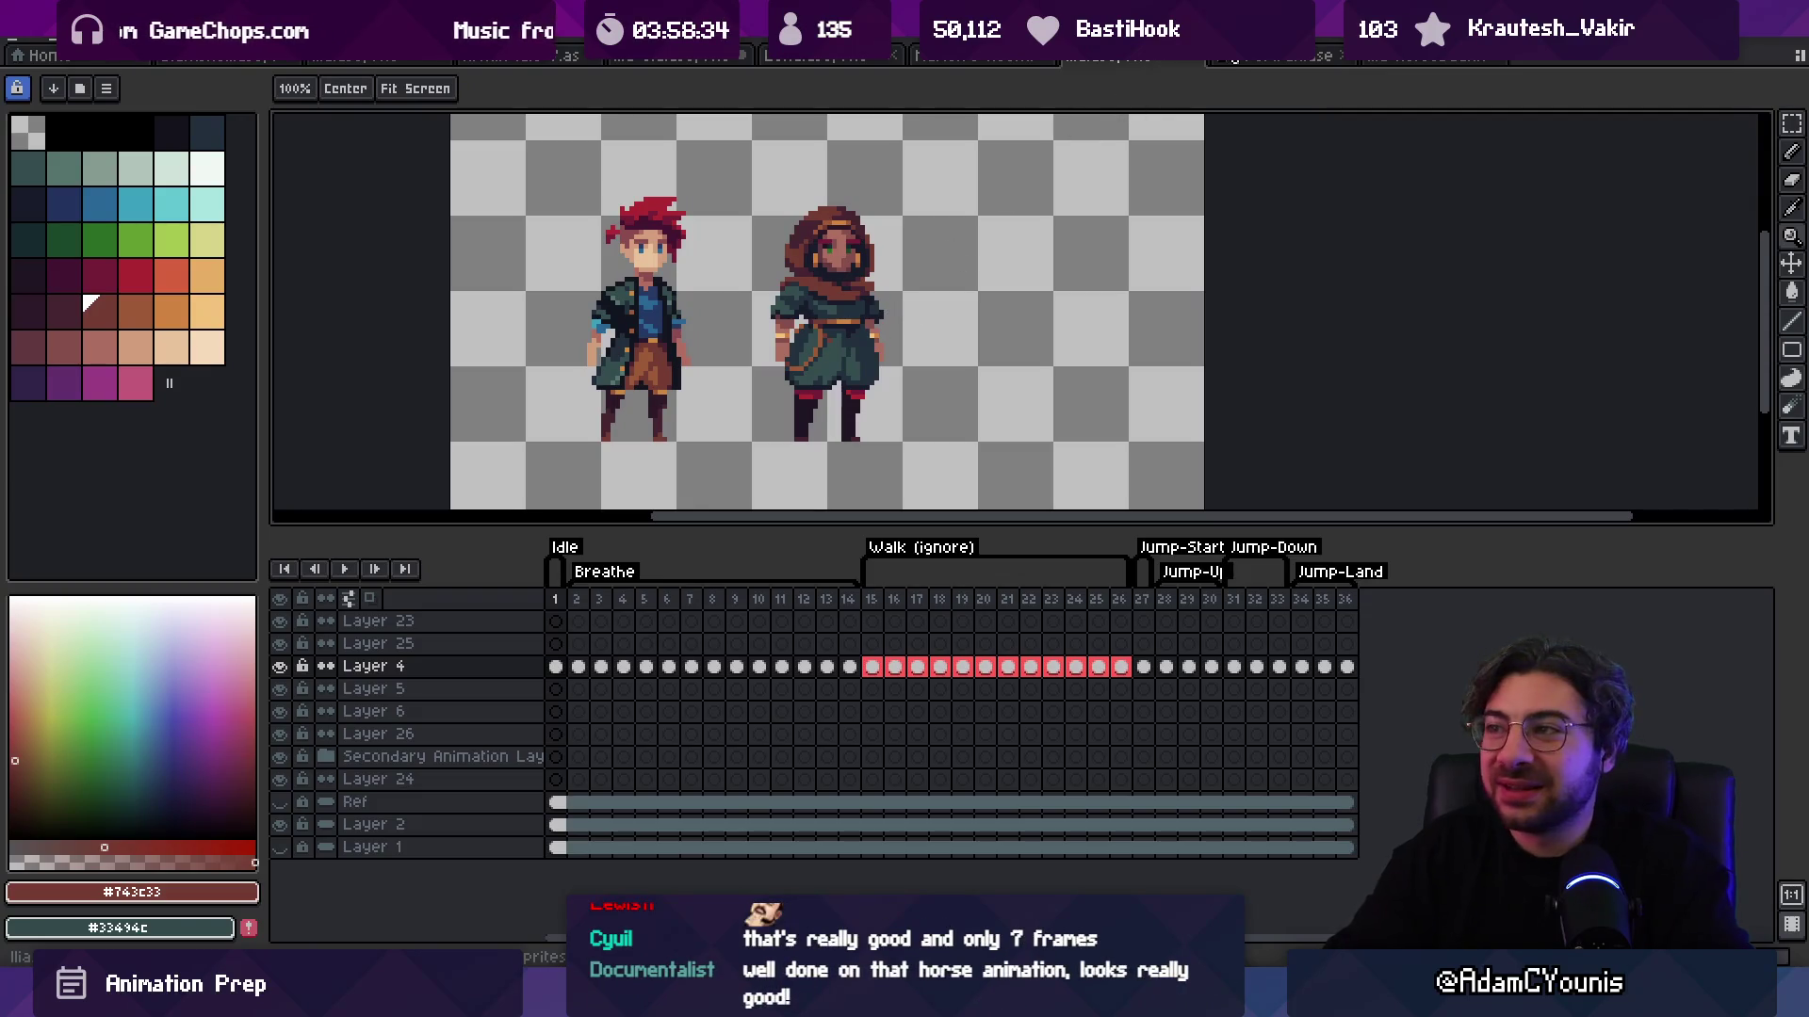
pyautogui.click(1271, 54)
pyautogui.click(1389, 54)
pyautogui.press('Return')
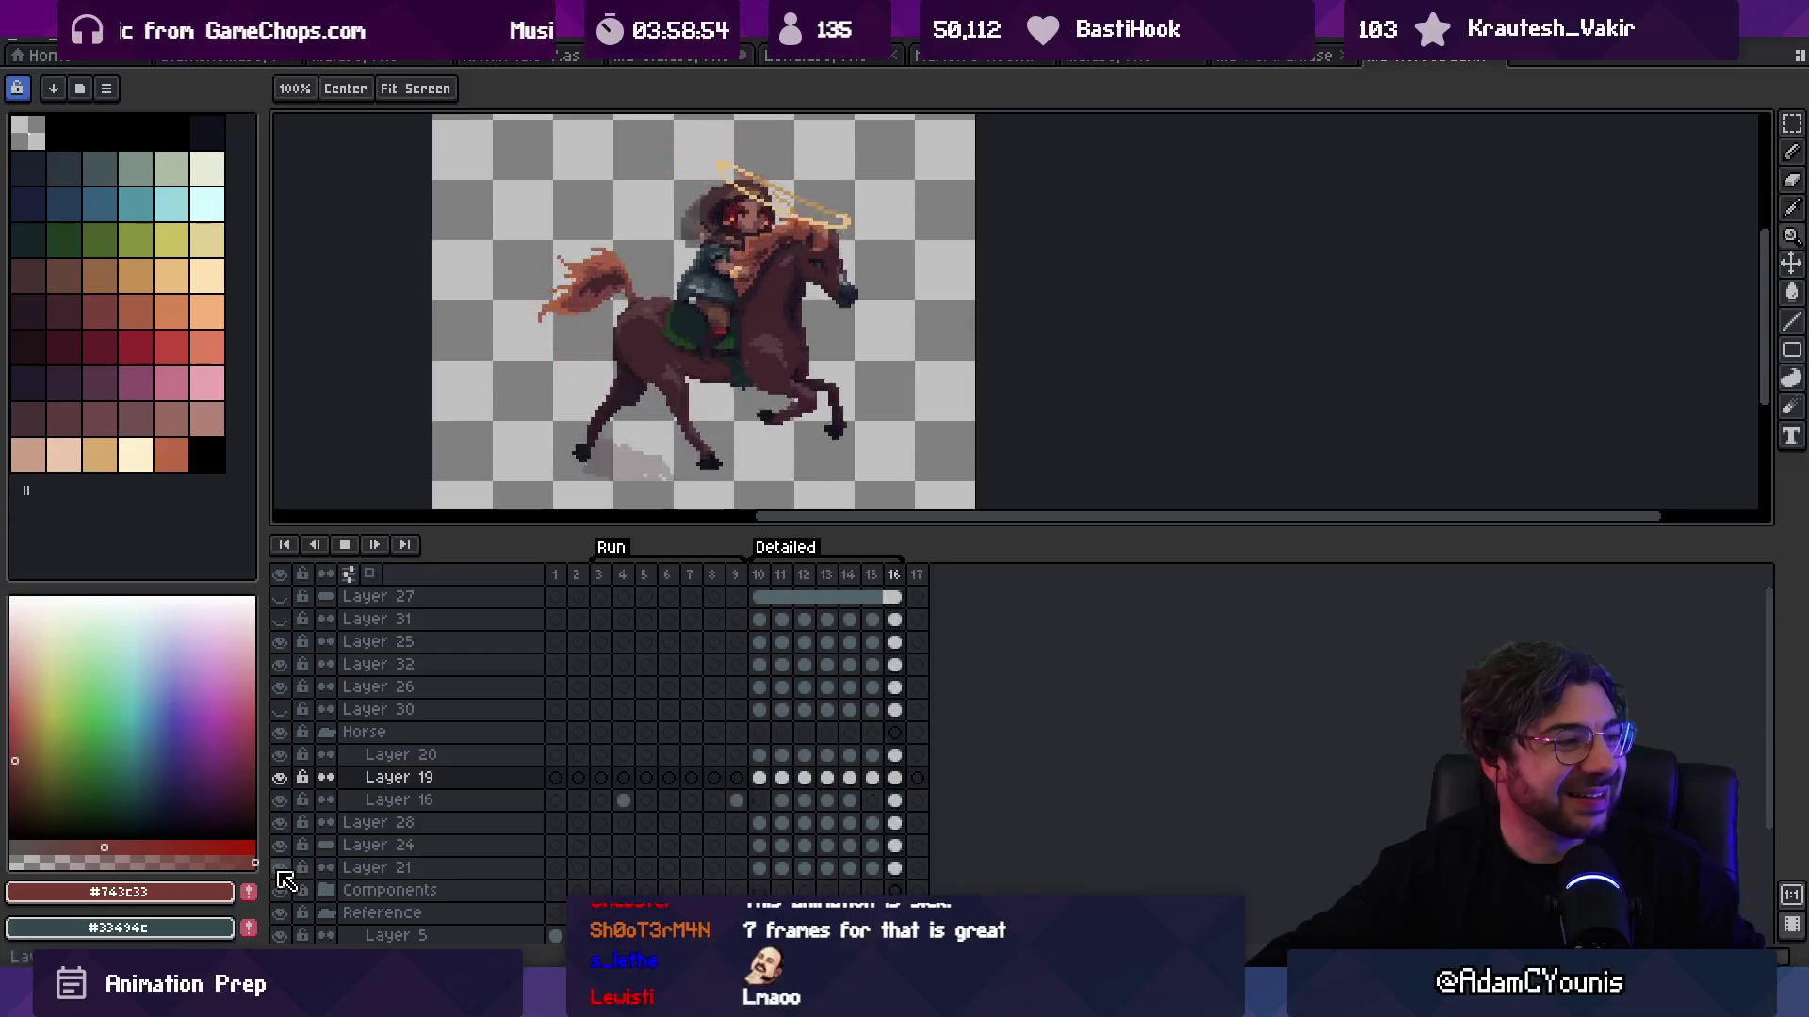
# Step: Collapse the Reference group, hide Layer 7's grey ghost, and stop playback at frame 11
pyautogui.scroll(-1, 450, 792)
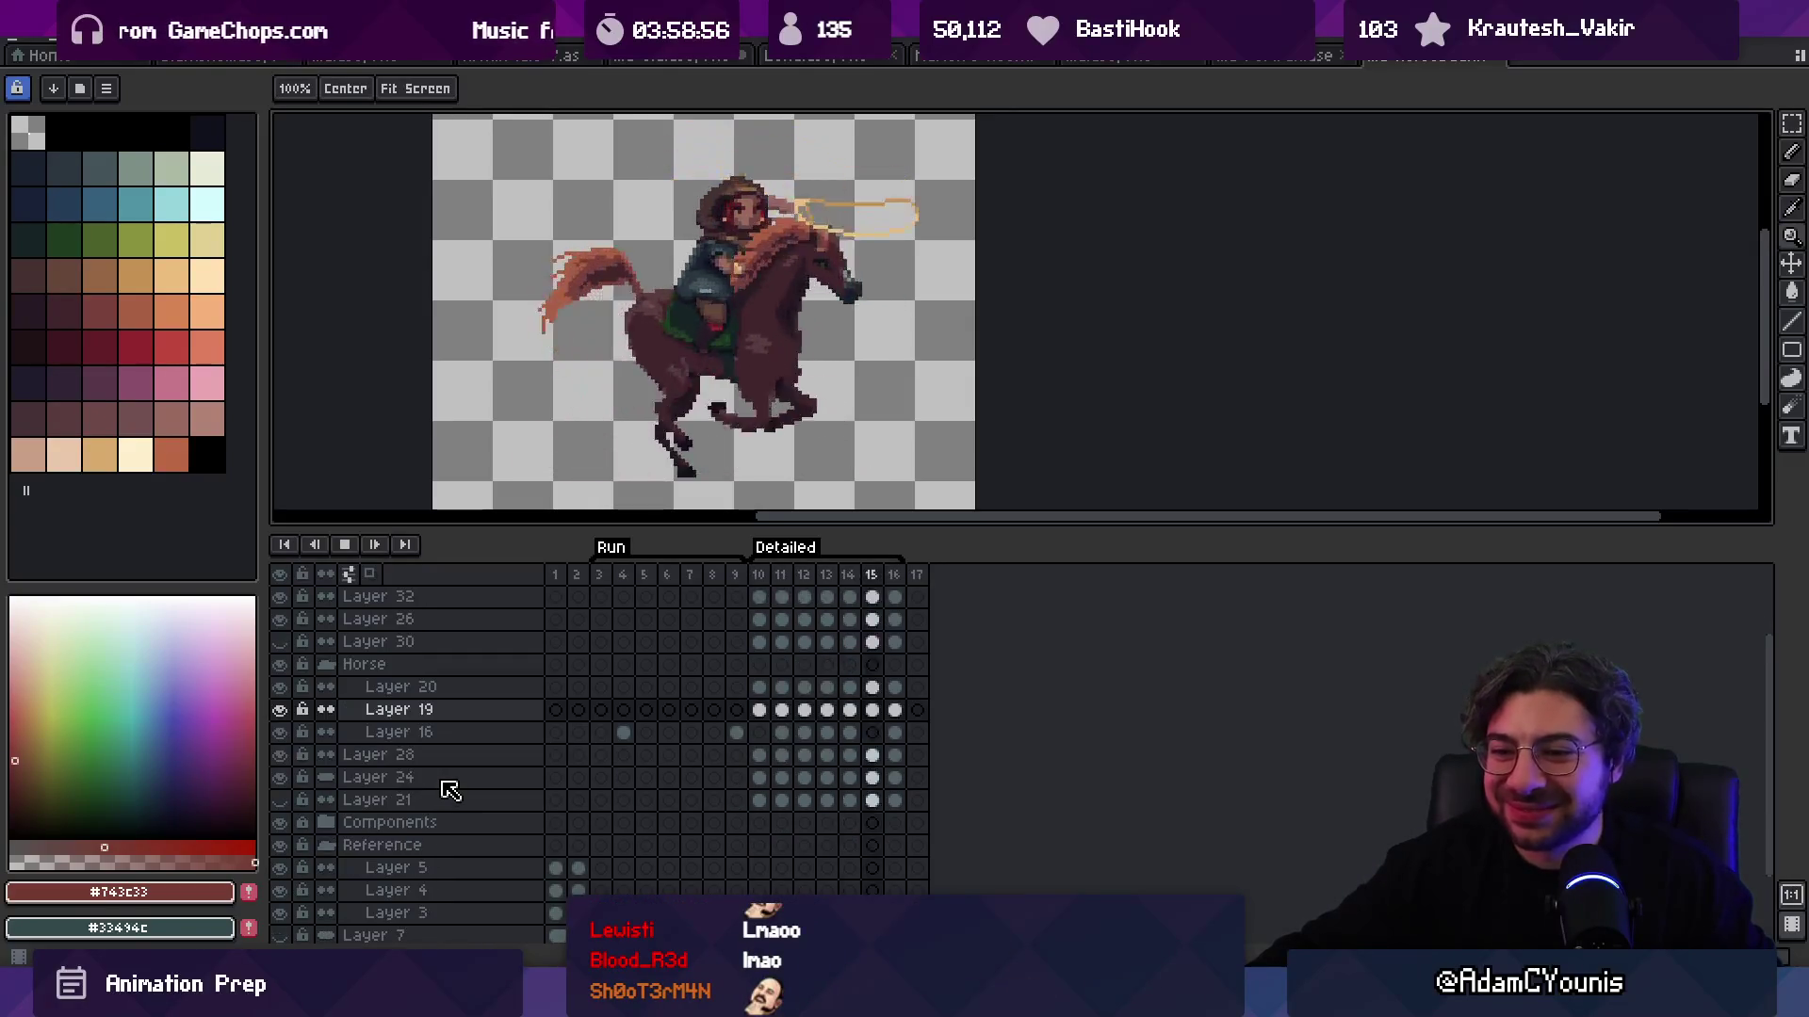
pyautogui.scroll(-1, 442, 790)
pyautogui.click(325, 822)
pyautogui.click(282, 847)
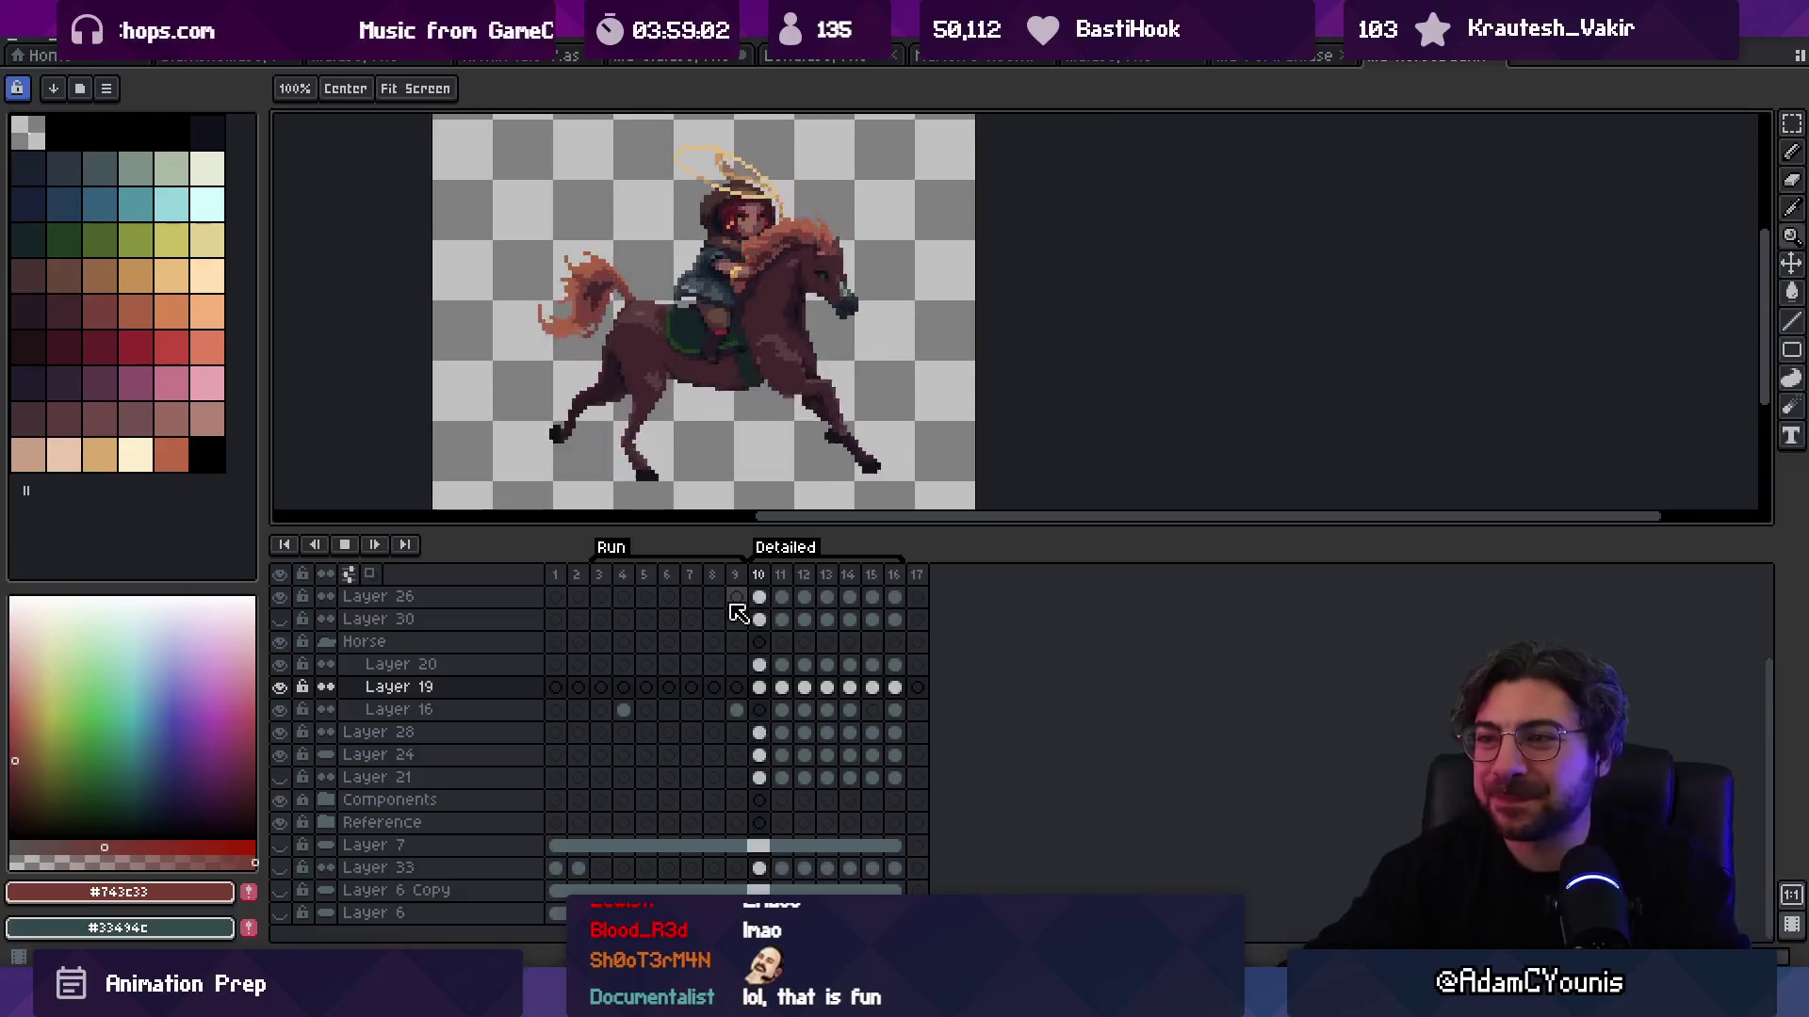
pyautogui.press('Return')
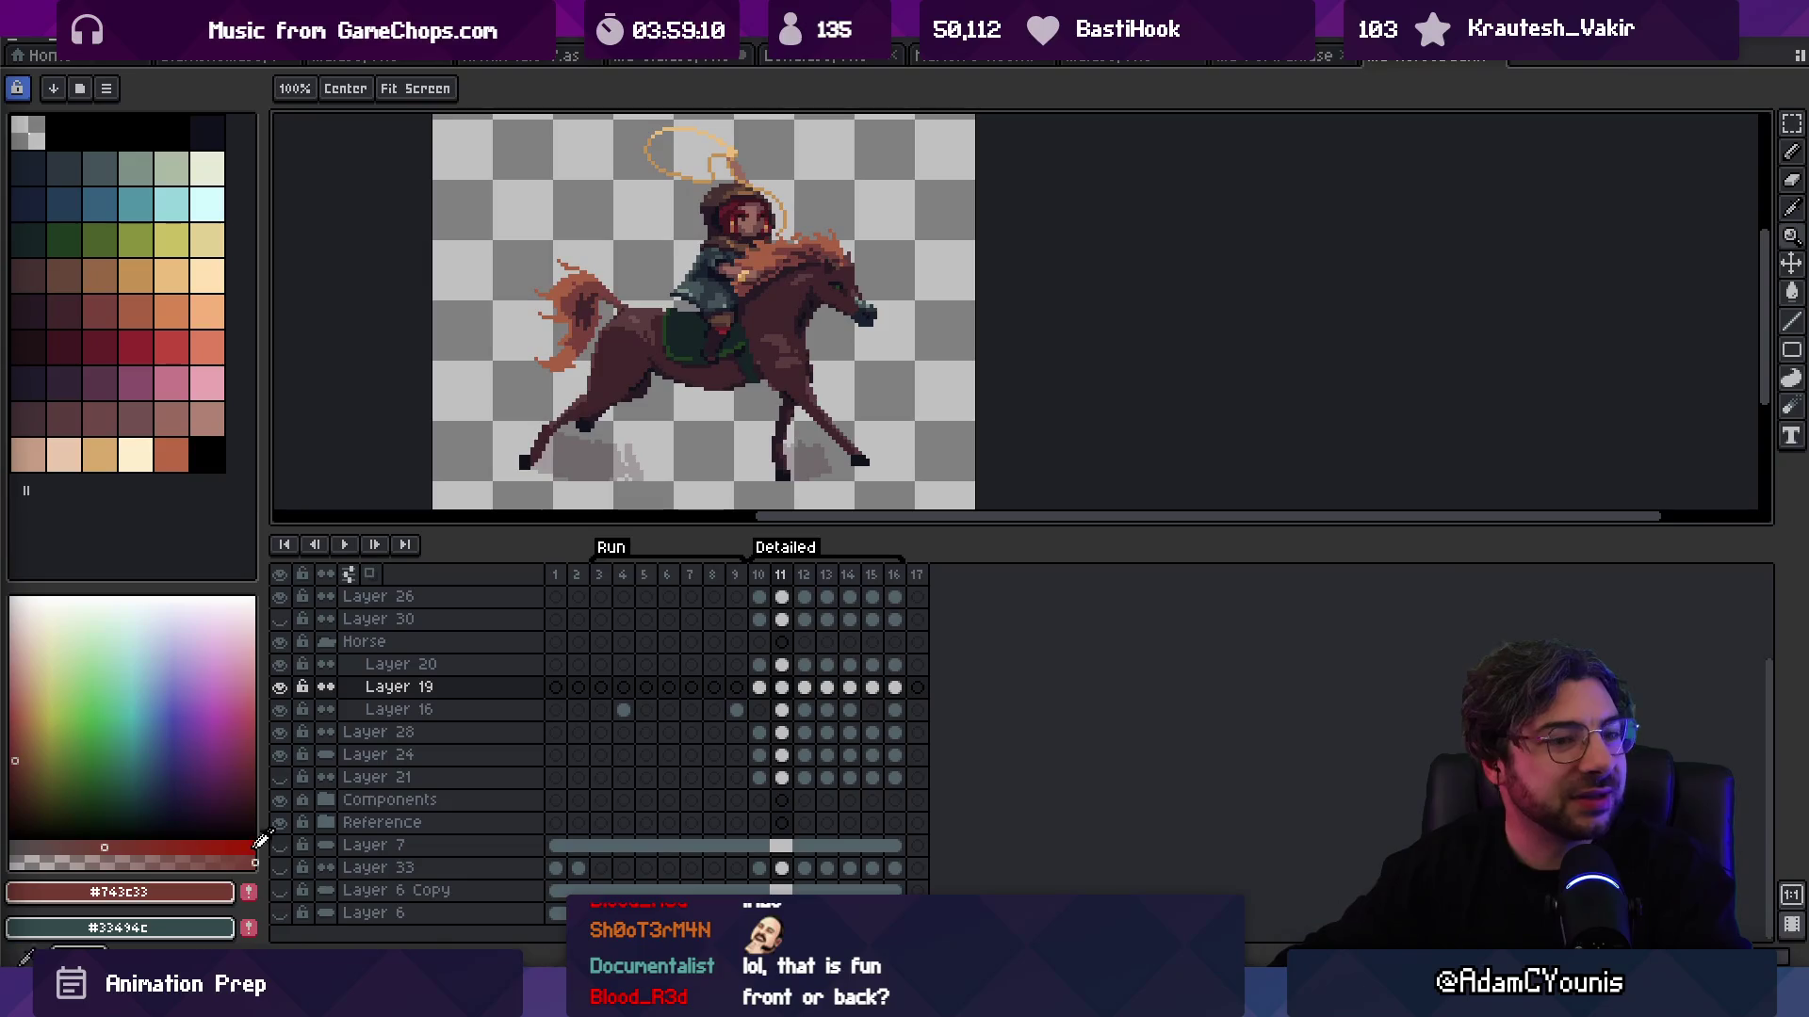
# Step: Search Everything for 'horse wip' and open Ilia Horseback_WIP4.gif
pyautogui.hotkey('alt', 'Tab')
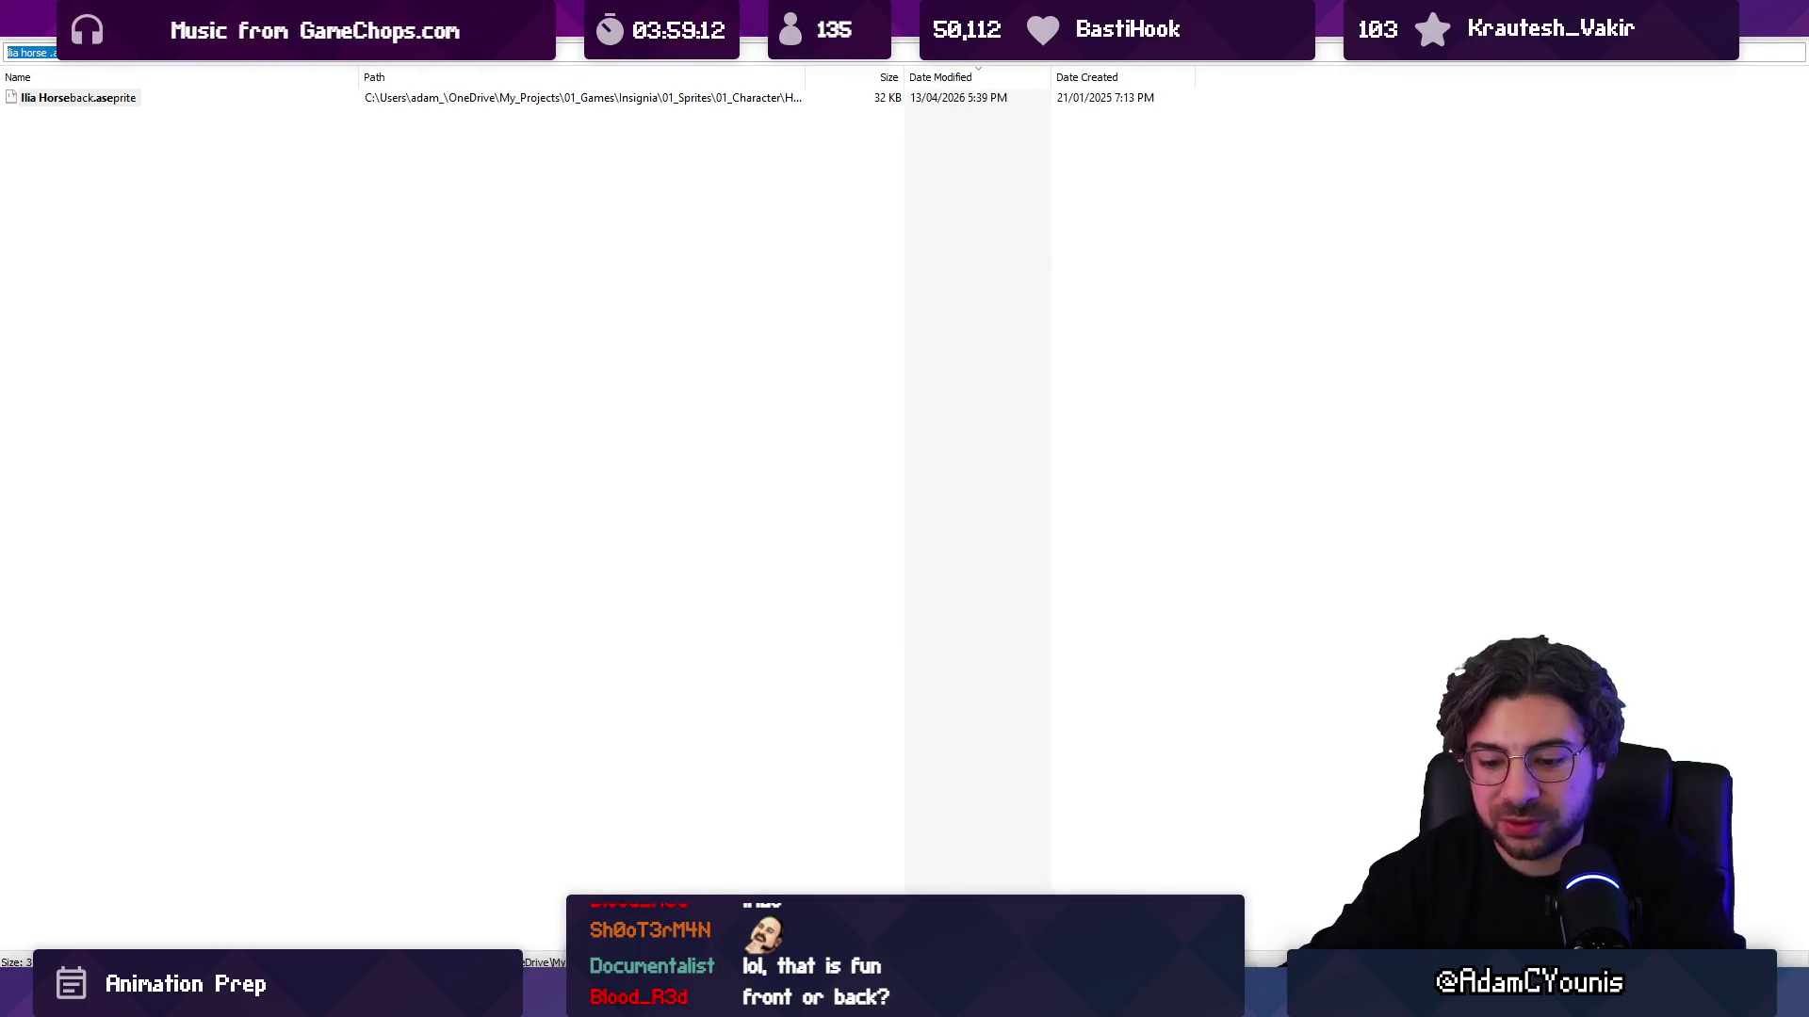
pyautogui.write('horse wip')
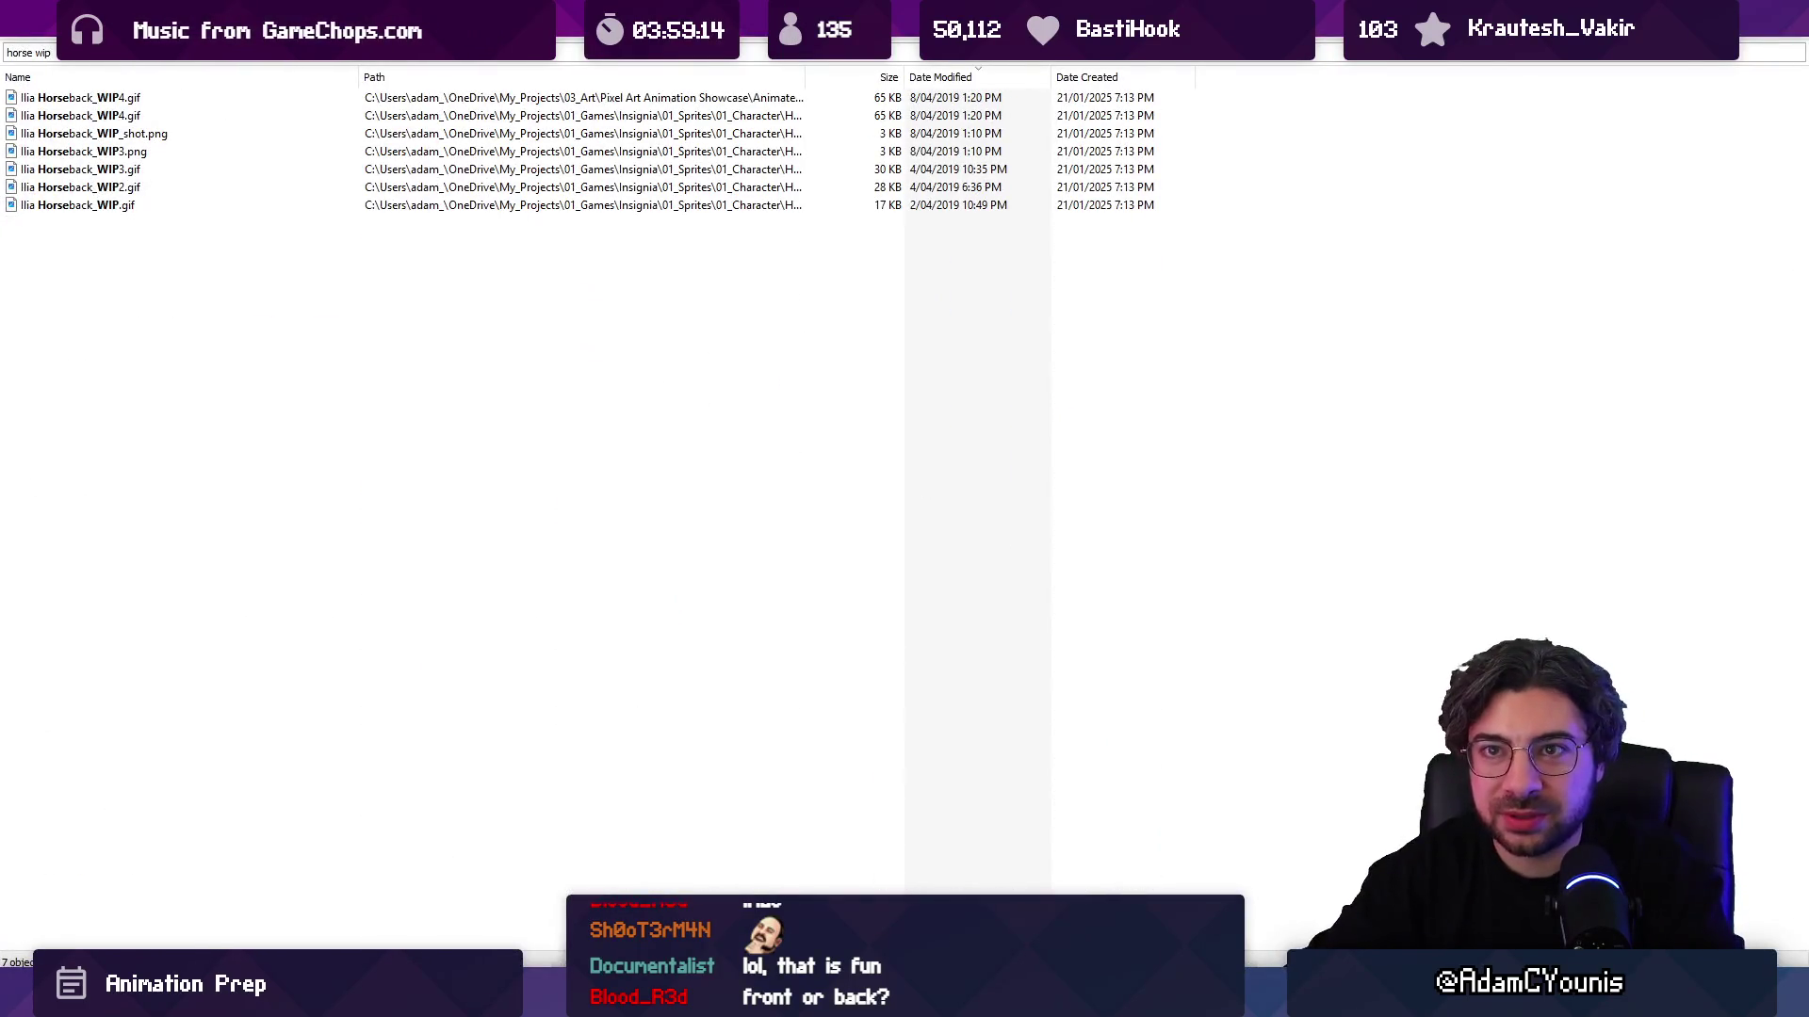
pyautogui.press('Down')
pyautogui.press('Return')
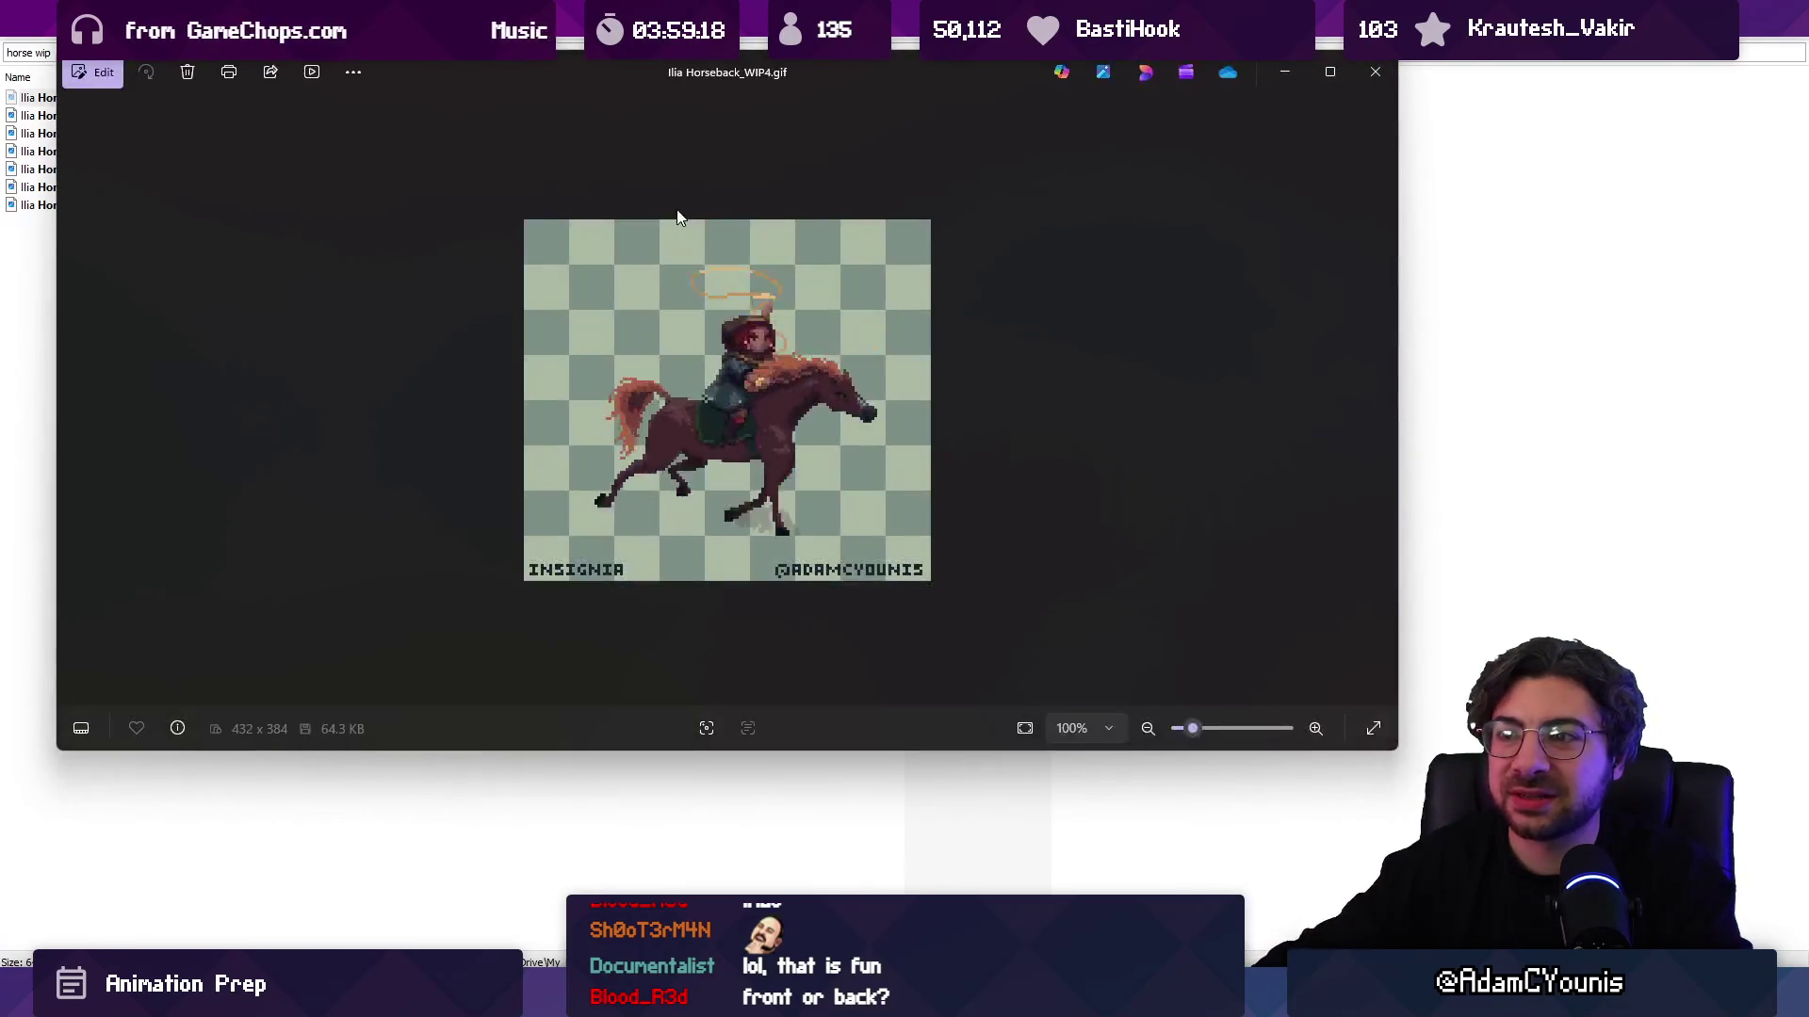
# Step: Close the Ilia Horseback_WIP4.gif viewer and start a 'horse .gif' search in Everything
pyautogui.moveTo(652, 70); pyautogui.dragTo(923, 187)
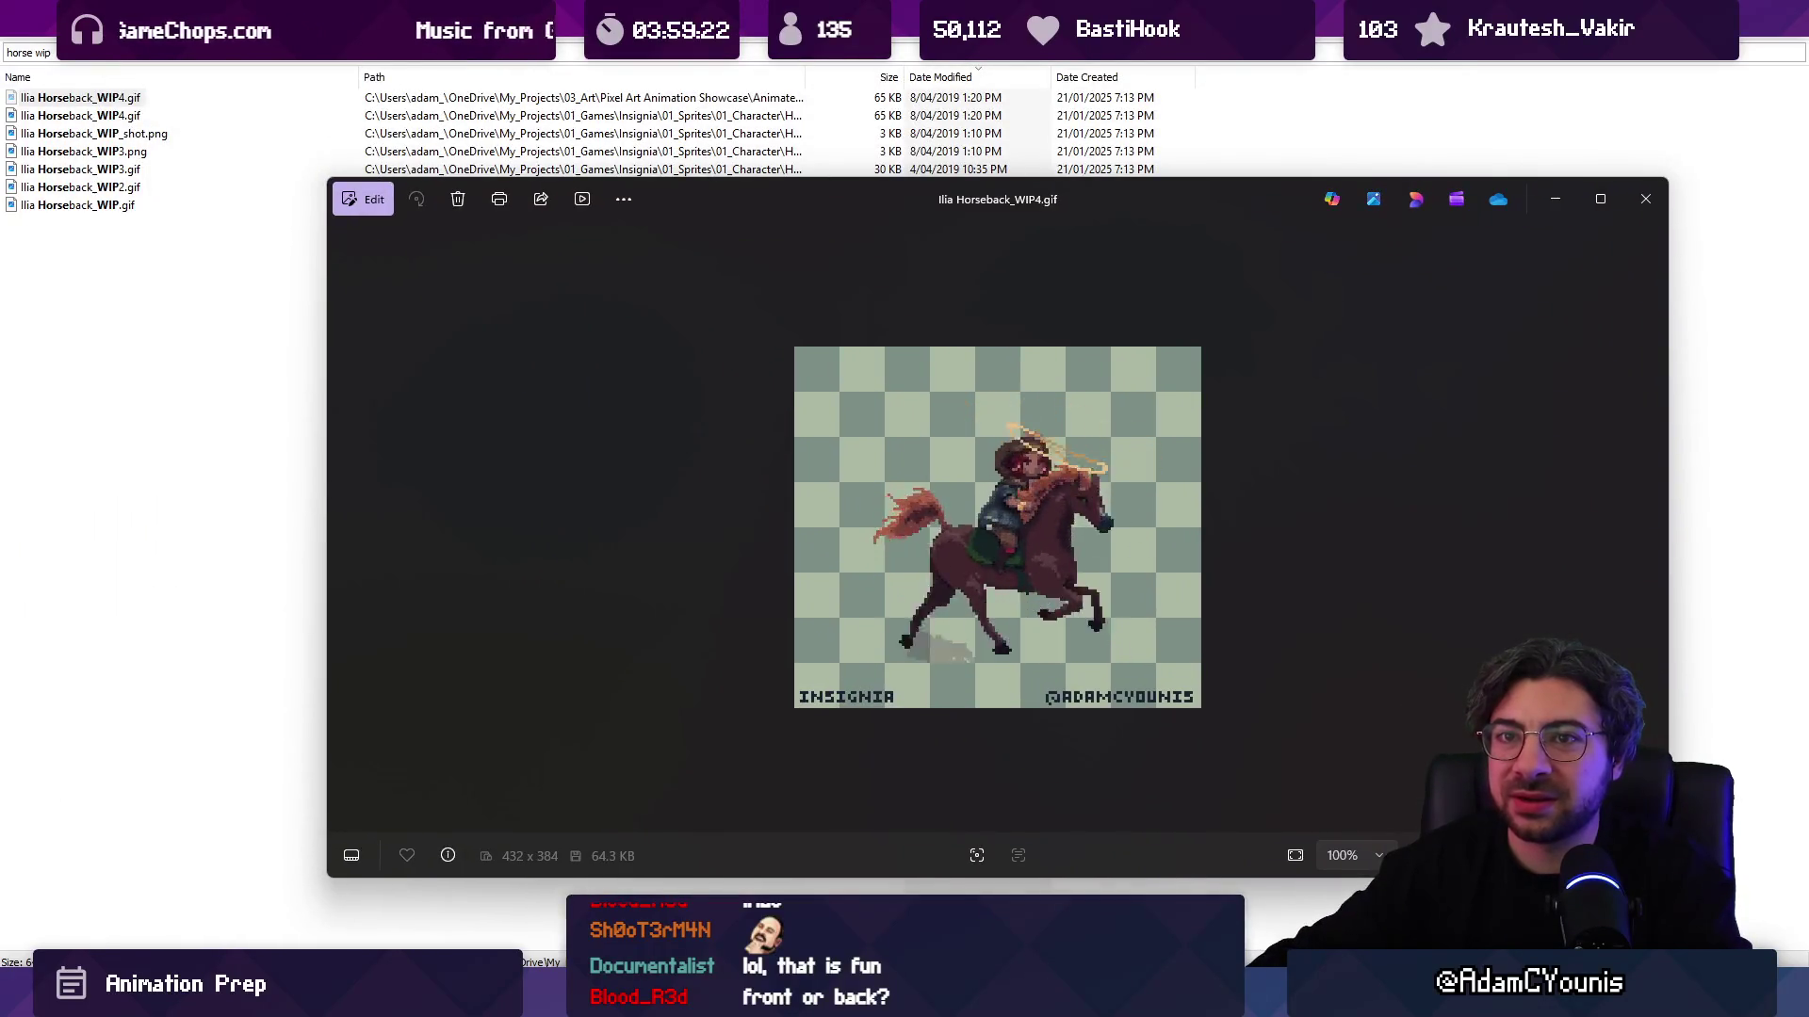
pyautogui.hotkey('alt', 'F4')
pyautogui.write('horse .gif')
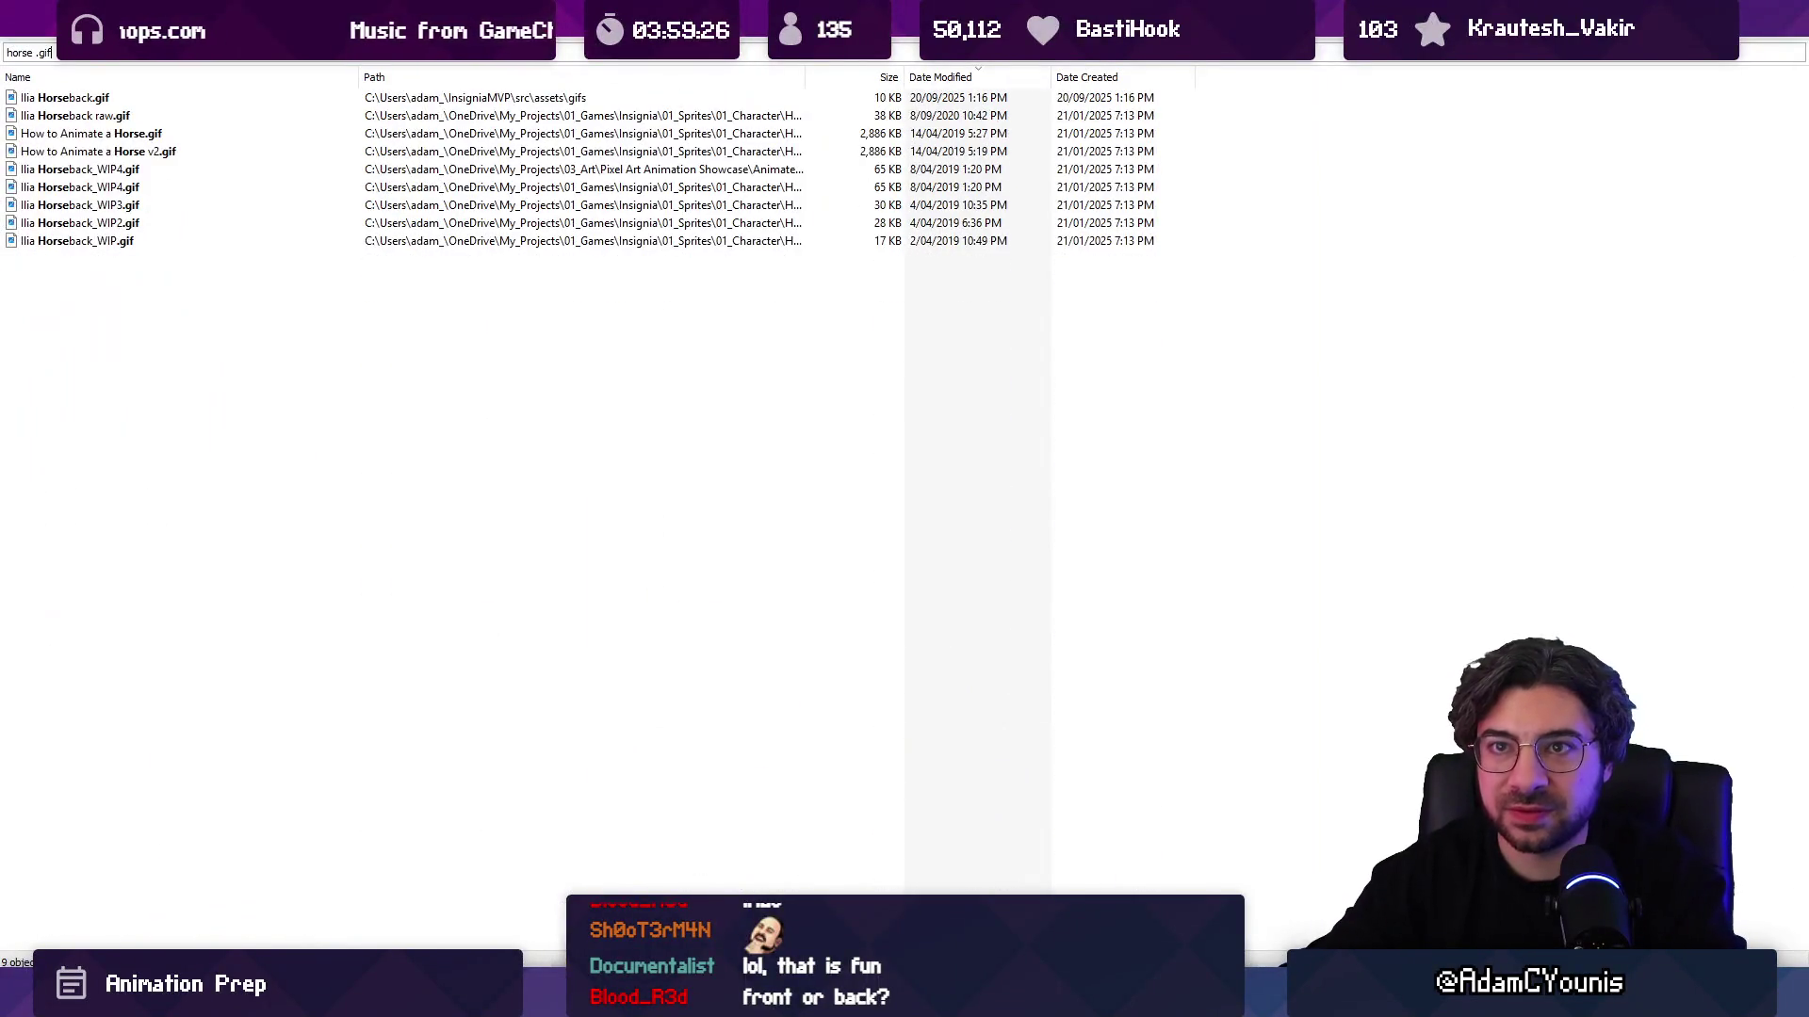
# Step: Open How to Animate a Horse.gif and How to Animate a Horse v2.gif from the results
pyautogui.click(65, 97)
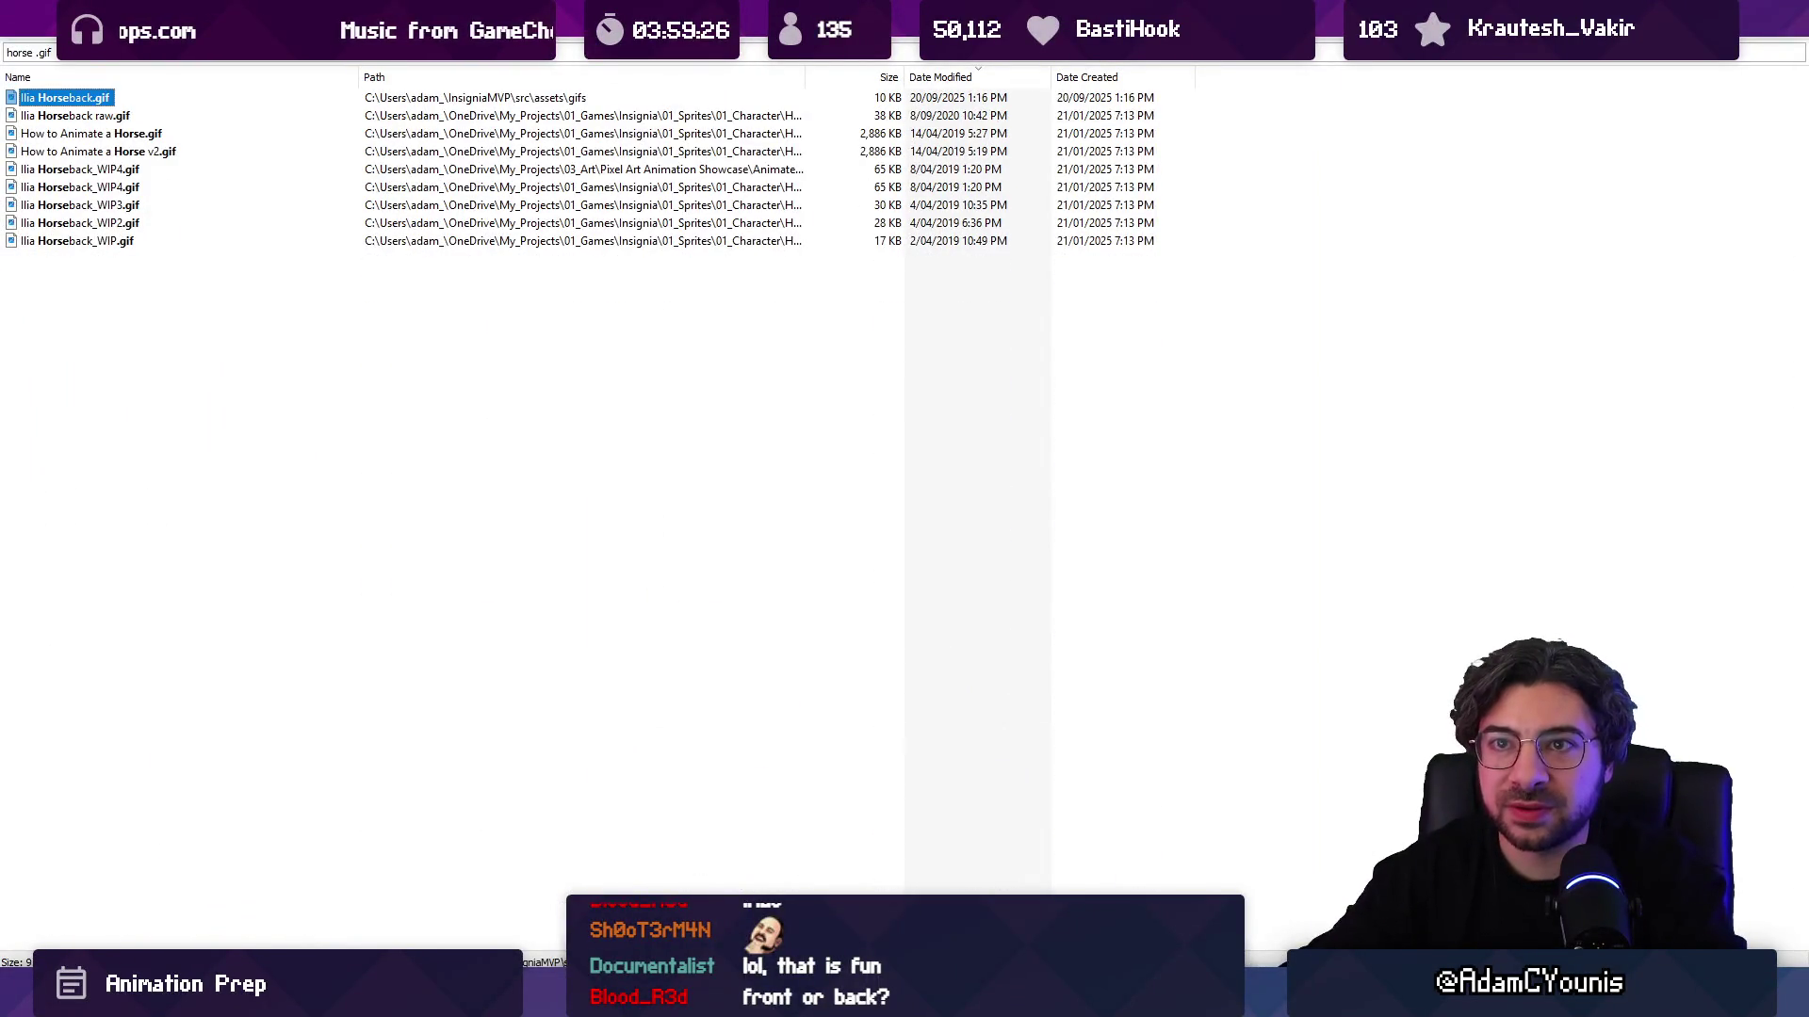
pyautogui.doubleClick(91, 133)
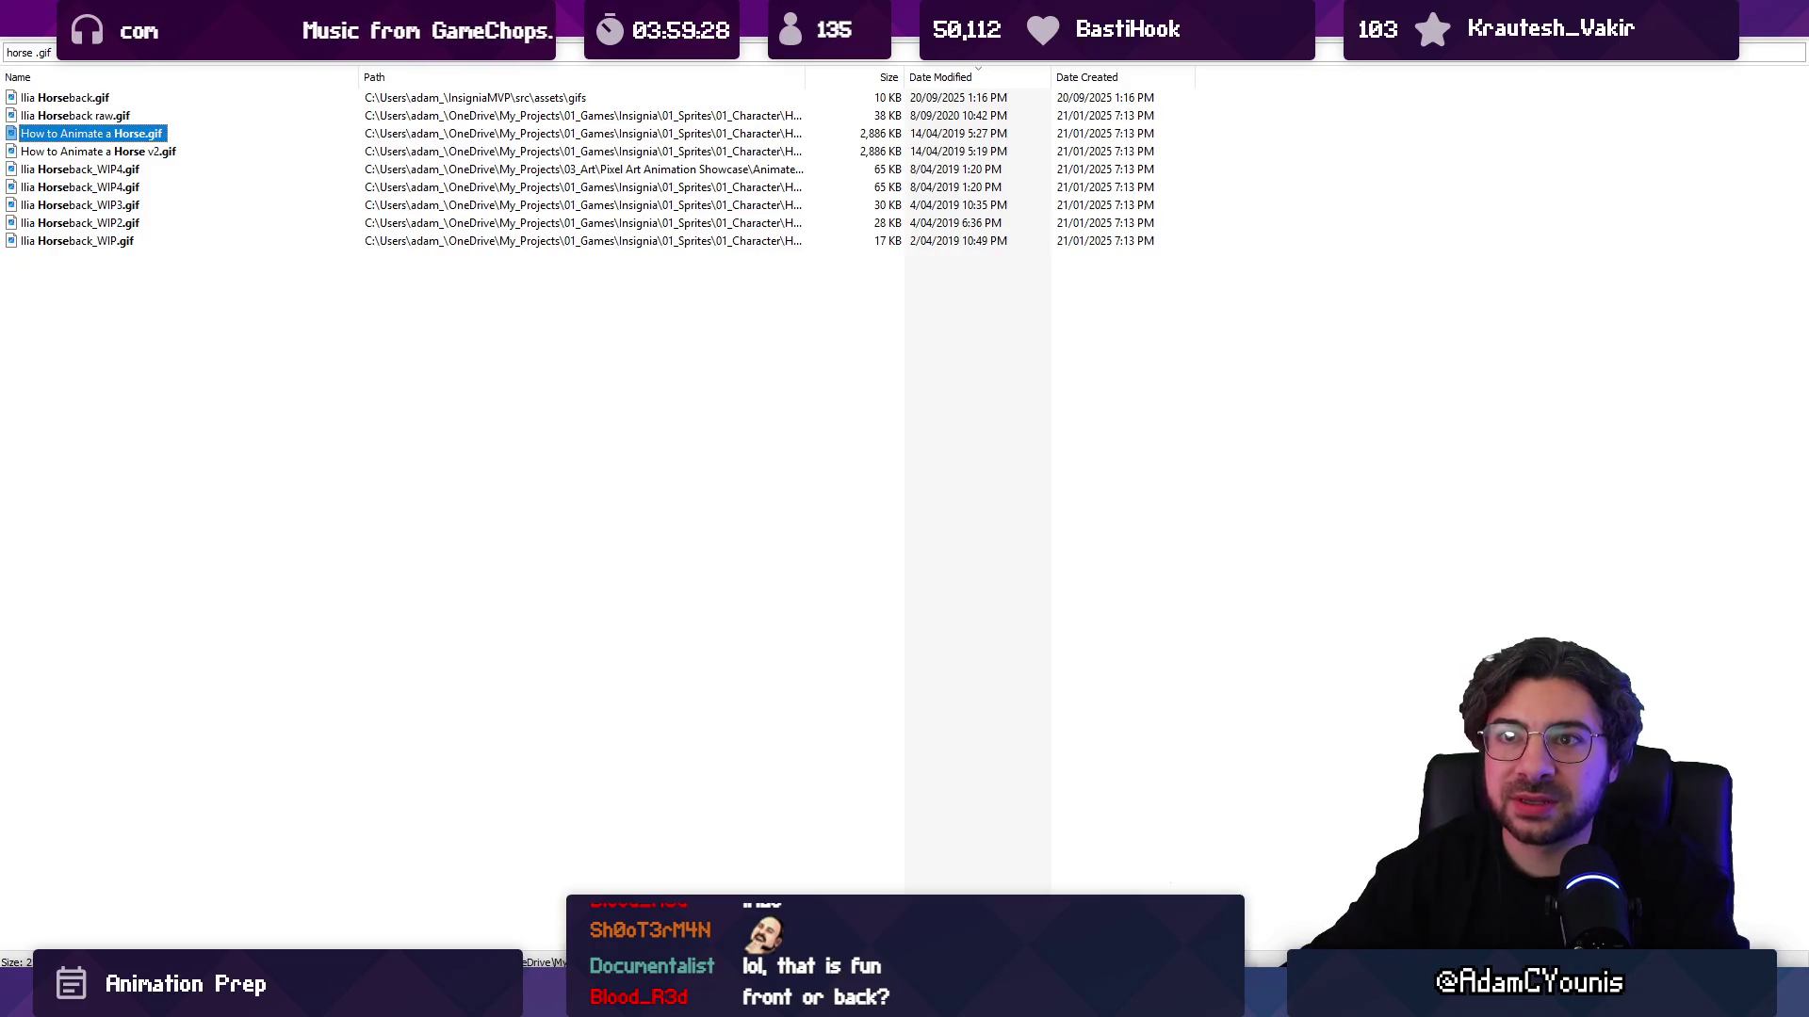
pyautogui.doubleClick(56, 151)
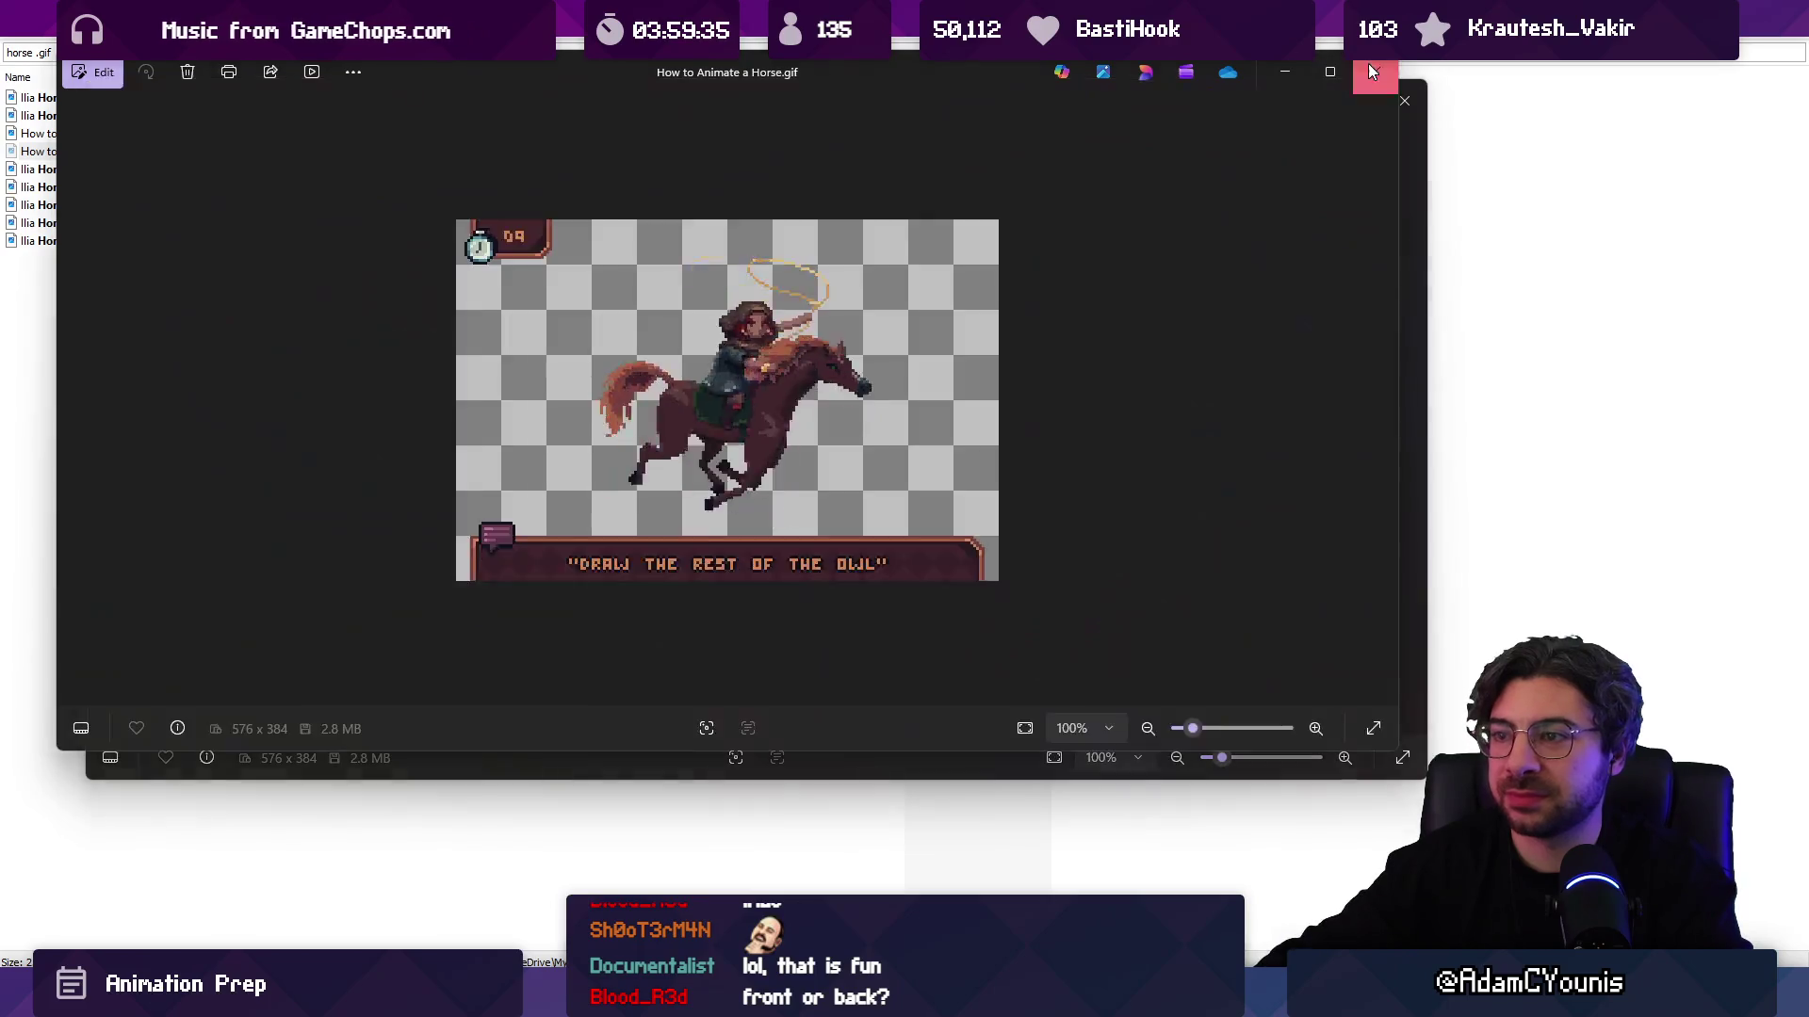
# Step: Close the first tutorial viewer, watch the v2 GIF at 121% zoom, then close Photos
pyautogui.click(1373, 72)
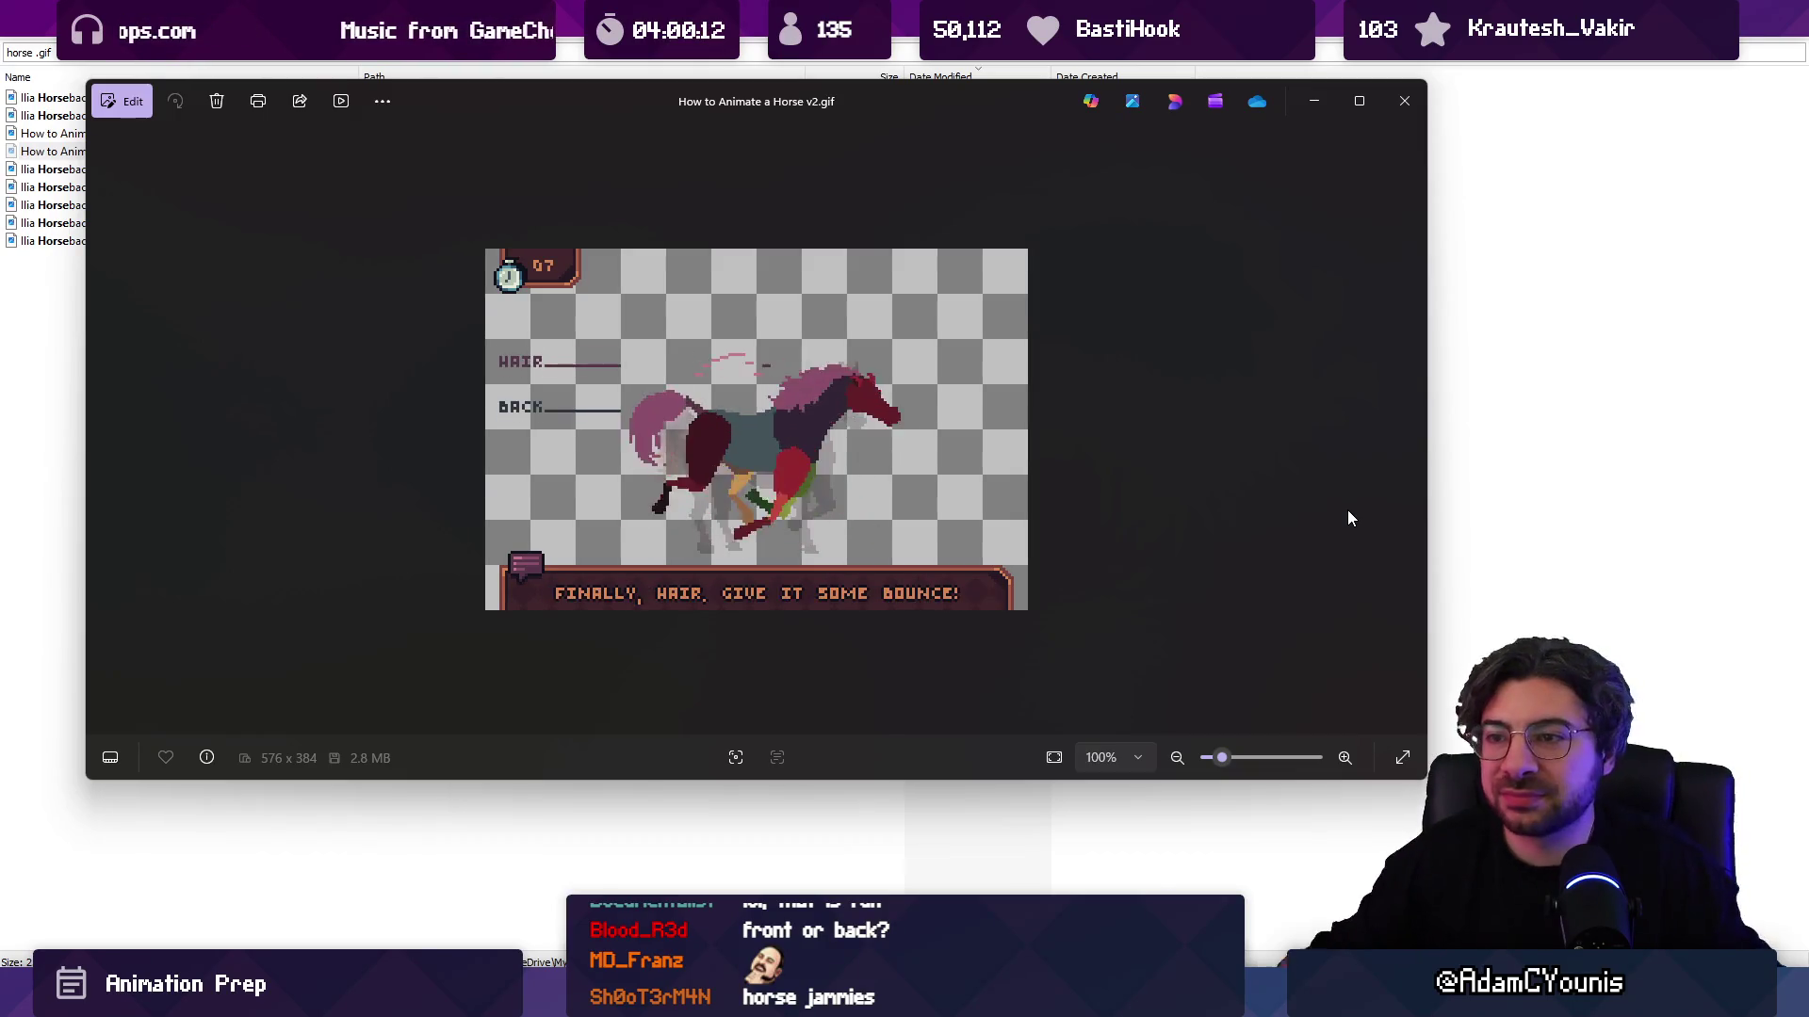
pyautogui.scroll(2, 1168, 490)
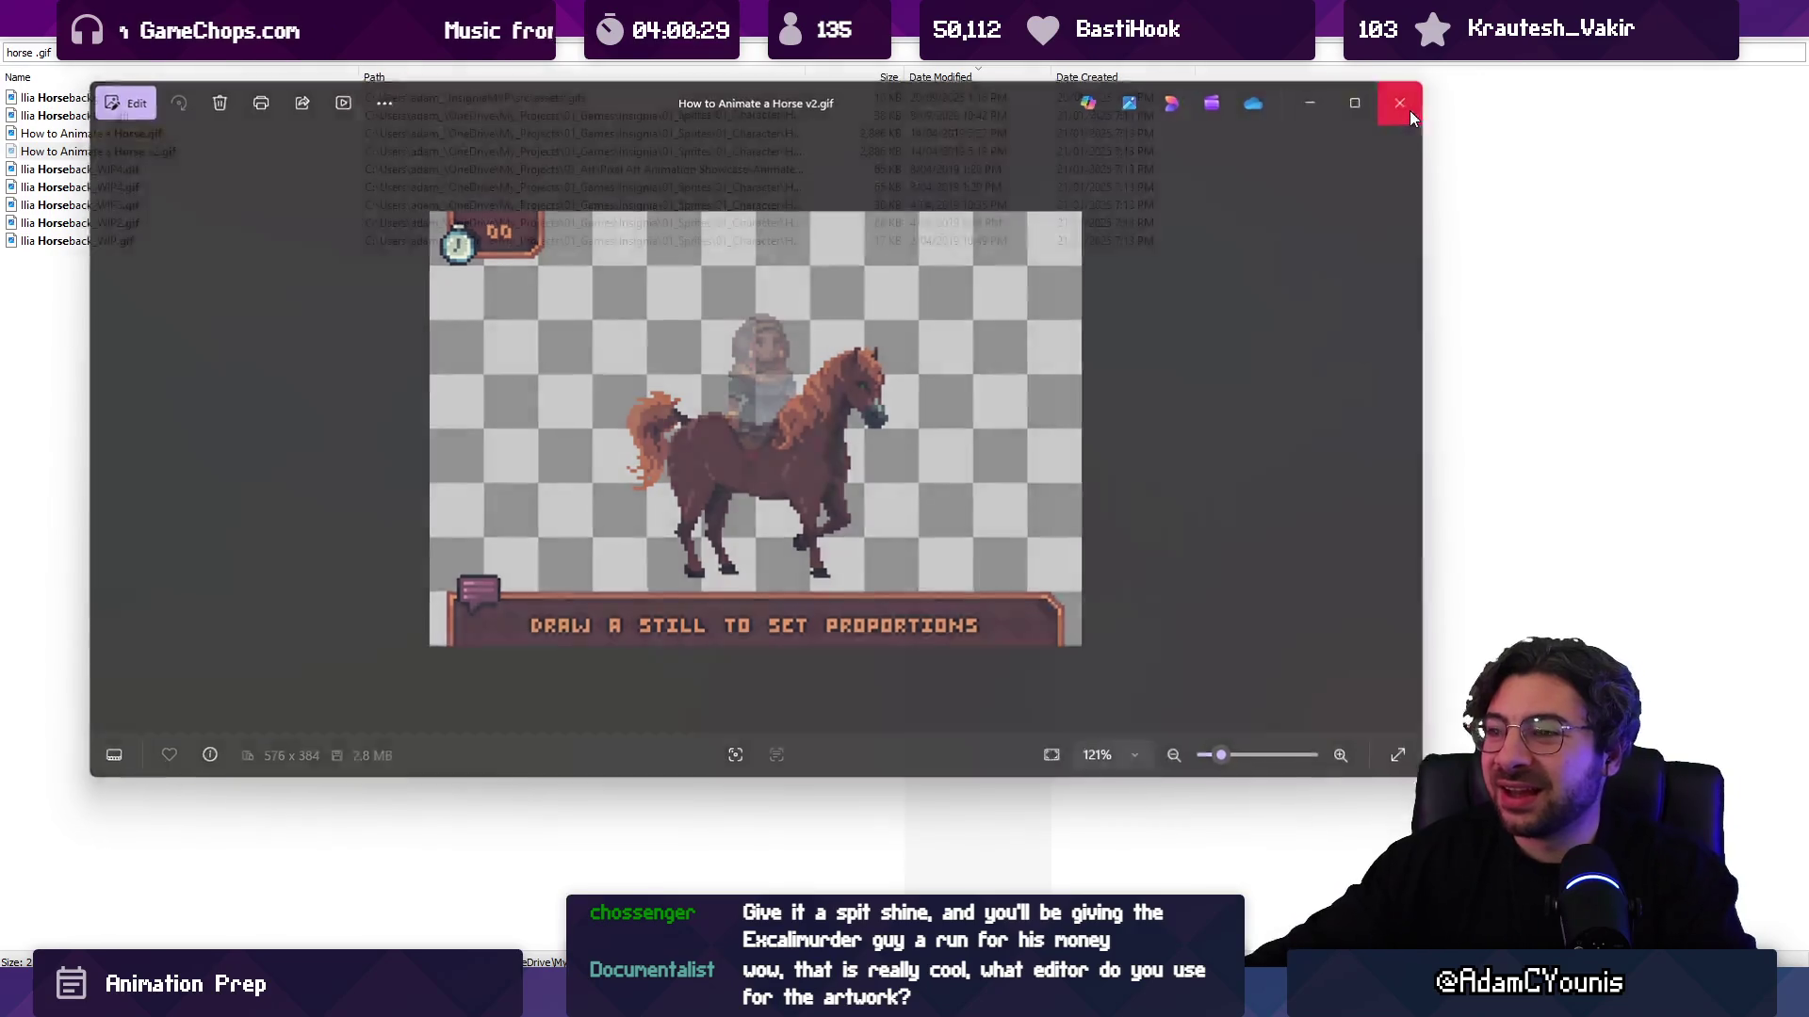
pyautogui.click(1404, 101)
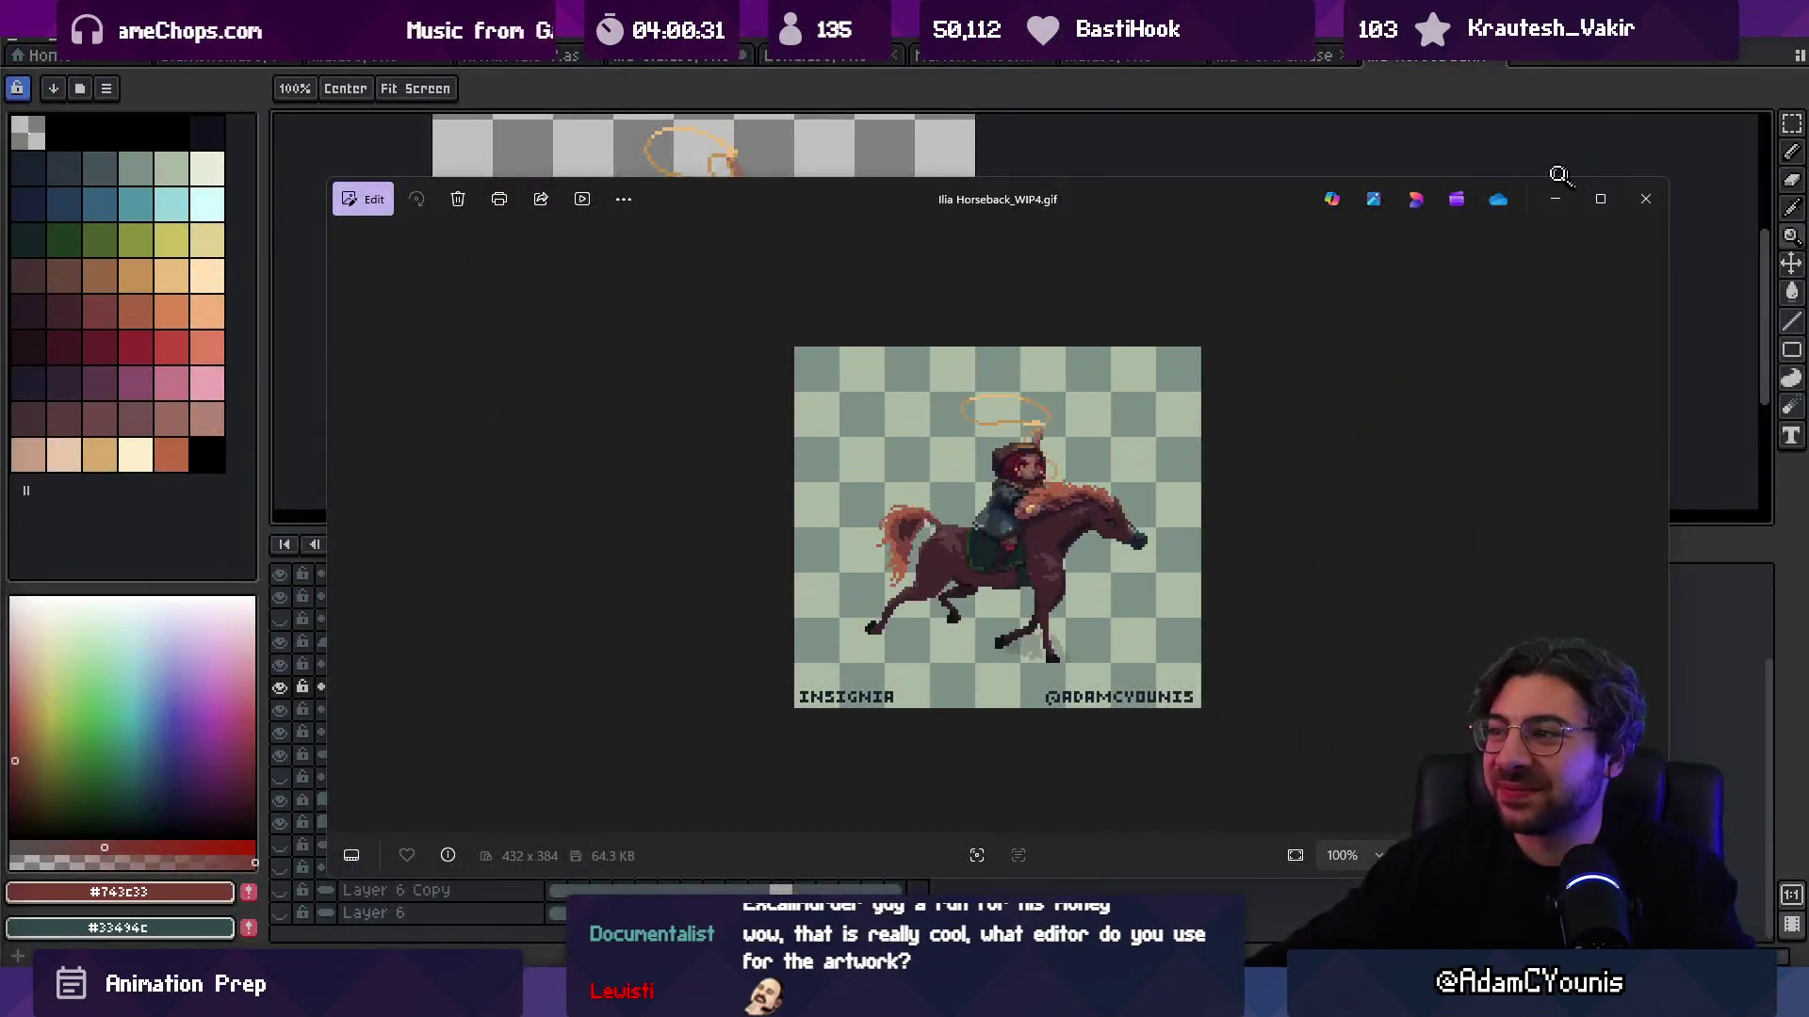
# Step: Close the WIP4 viewer, return to the two-character file and select frames 1–35 on every layer
pyautogui.click(1645, 199)
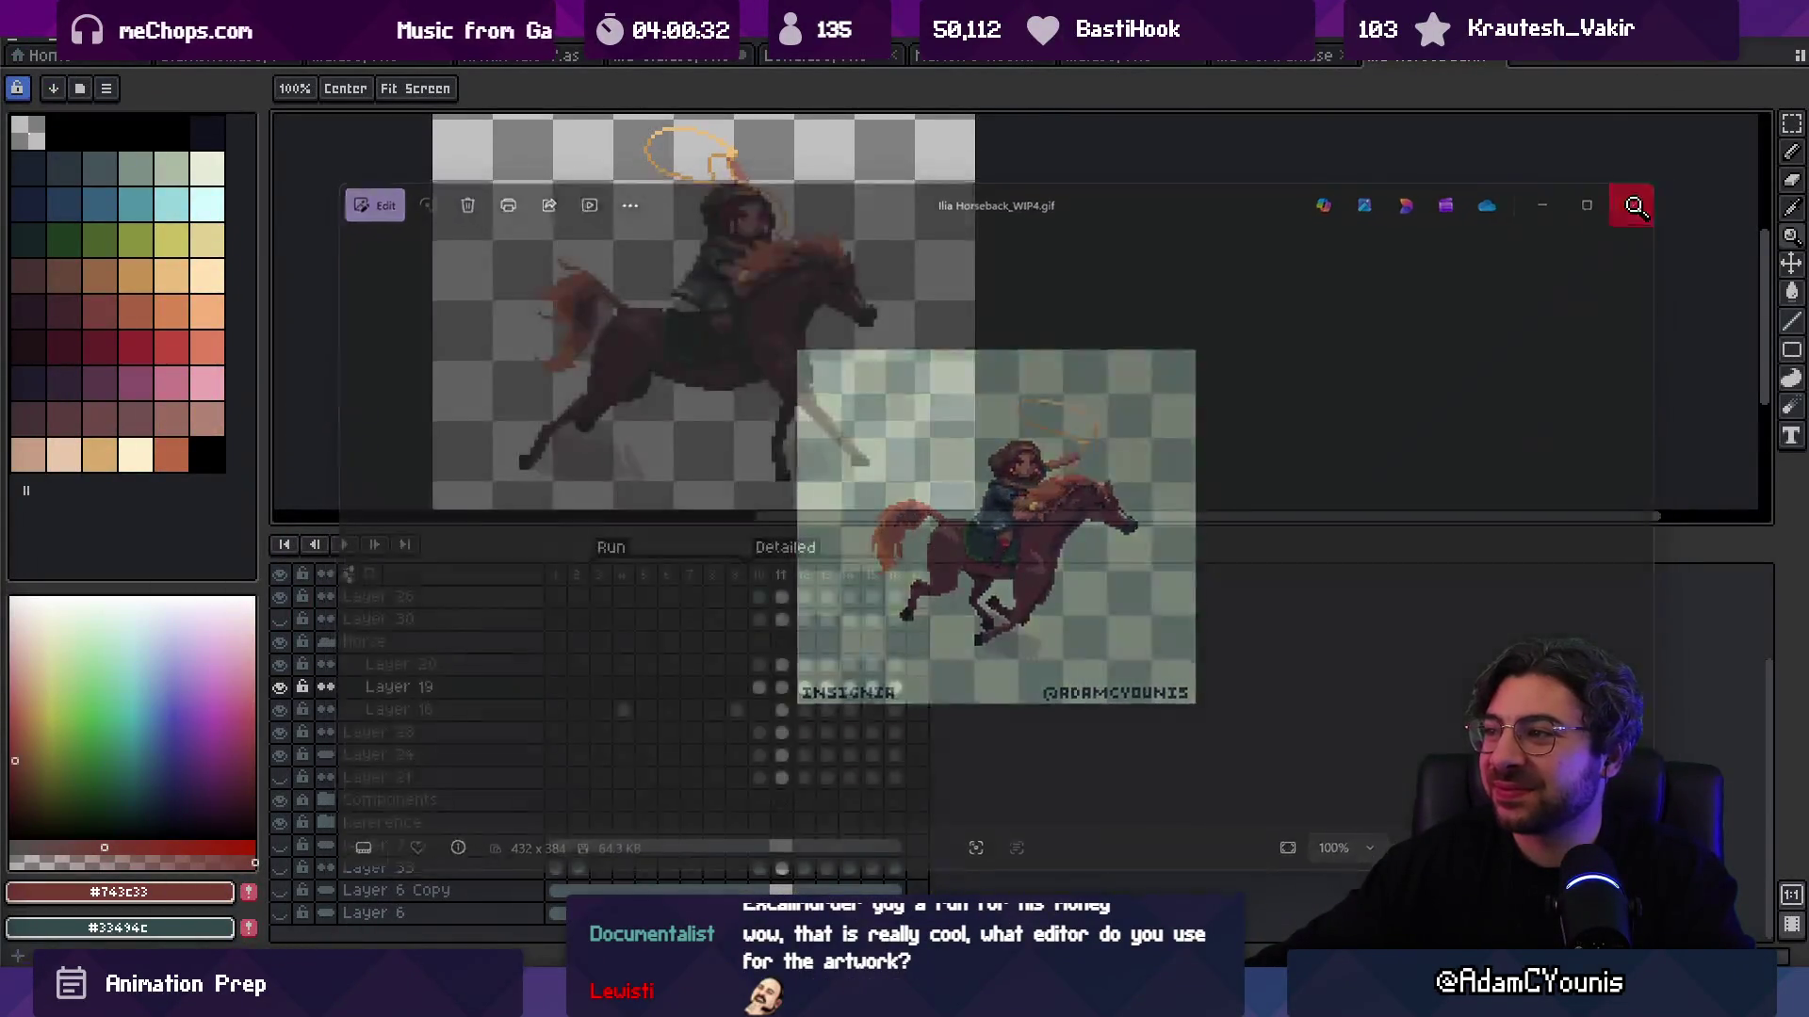
pyautogui.scroll(-1, 1135, 283)
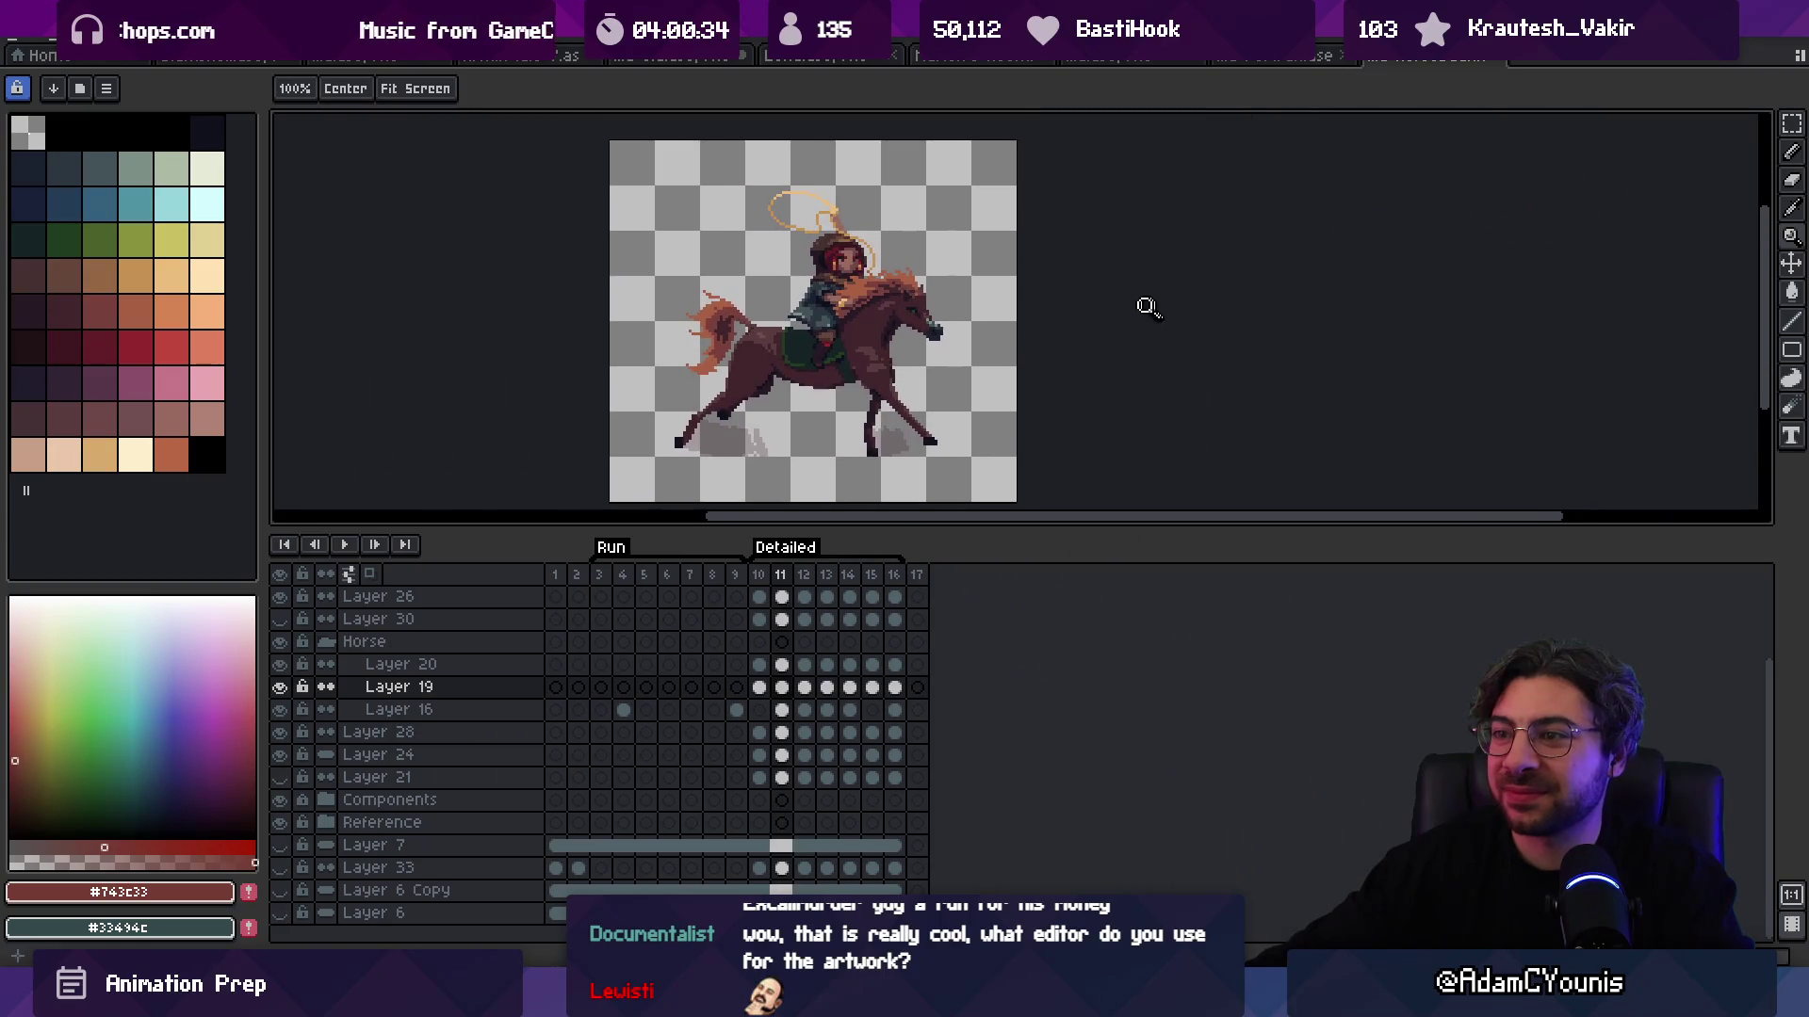
pyautogui.click(1130, 61)
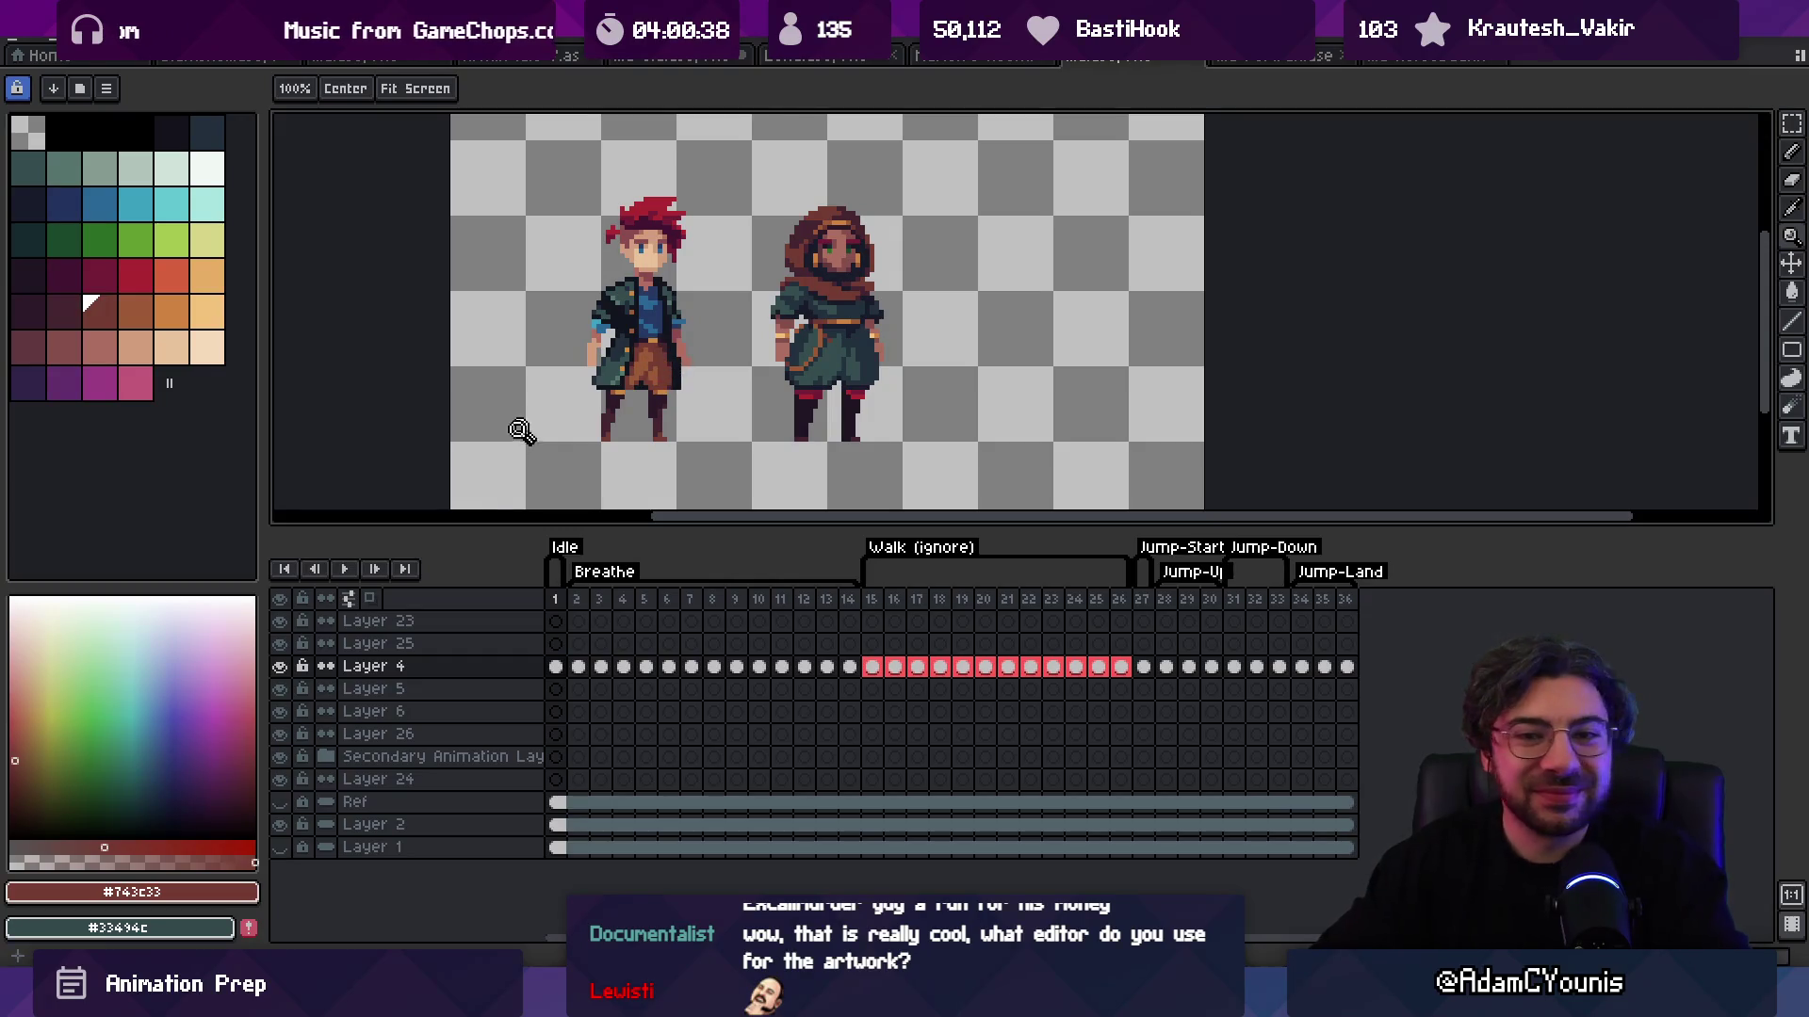
pyautogui.moveTo(555, 599)
pyautogui.mouseDown()
pyautogui.moveTo(848, 603)
pyautogui.moveTo(1359, 516)
pyautogui.moveTo(530, 580)
pyautogui.mouseUp()
# Step: Zoom around the two characters, sample the robe's teal and switch to the brush
pyautogui.scroll(-2, 886, 268)
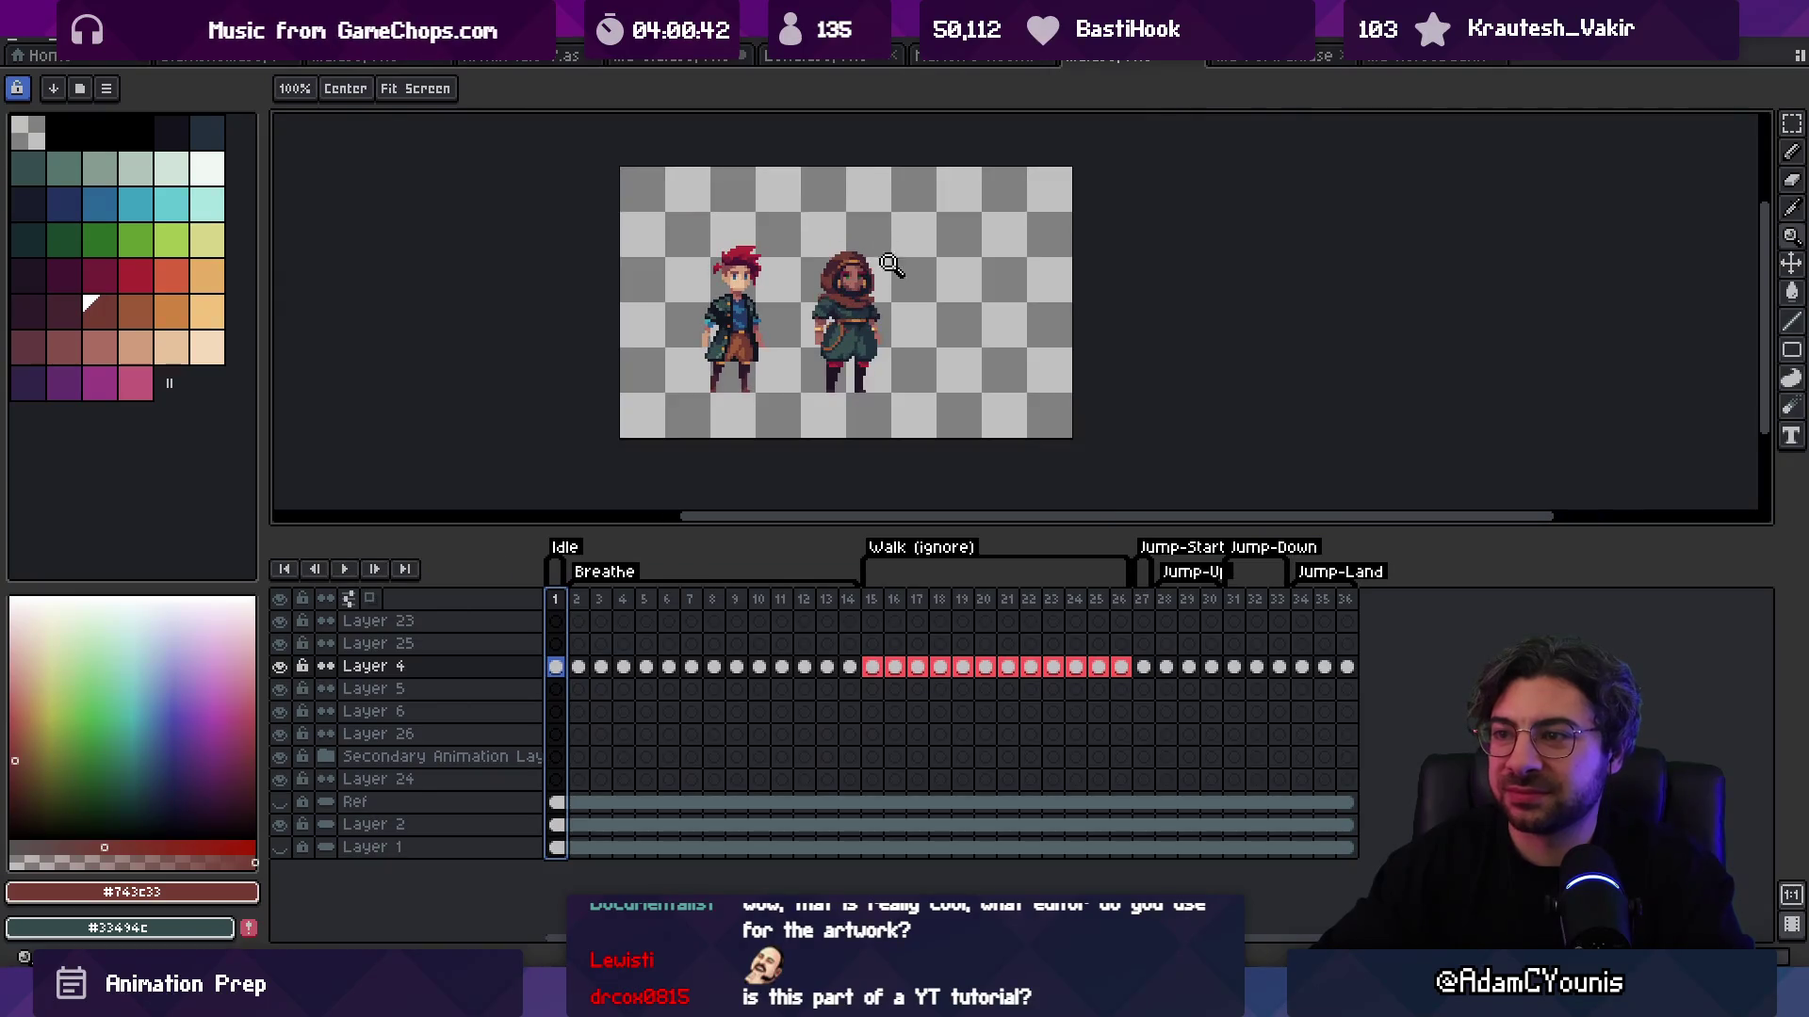
pyautogui.scroll(-1, 869, 280)
pyautogui.scroll(4, 885, 283)
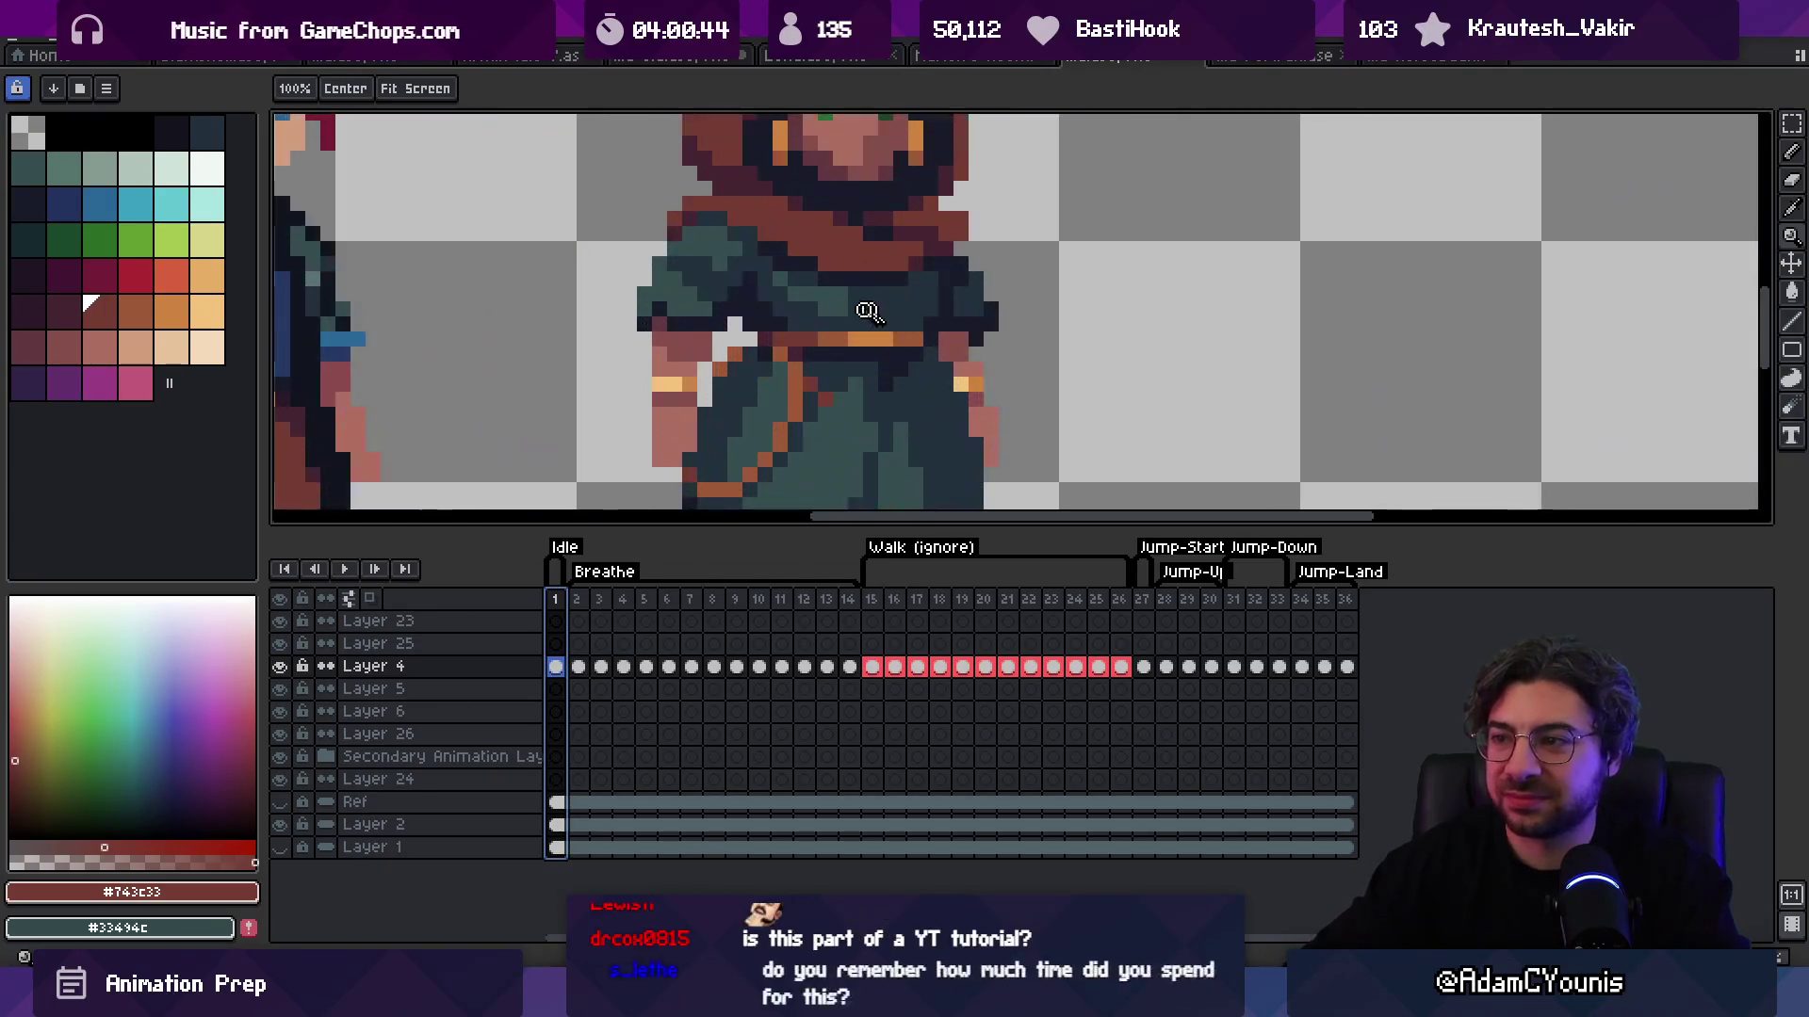
pyautogui.keyDown('alt'); pyautogui.click(872, 307); pyautogui.keyUp('alt')
pyautogui.scroll(-3, 895, 291)
pyautogui.scroll(-1, 973, 202)
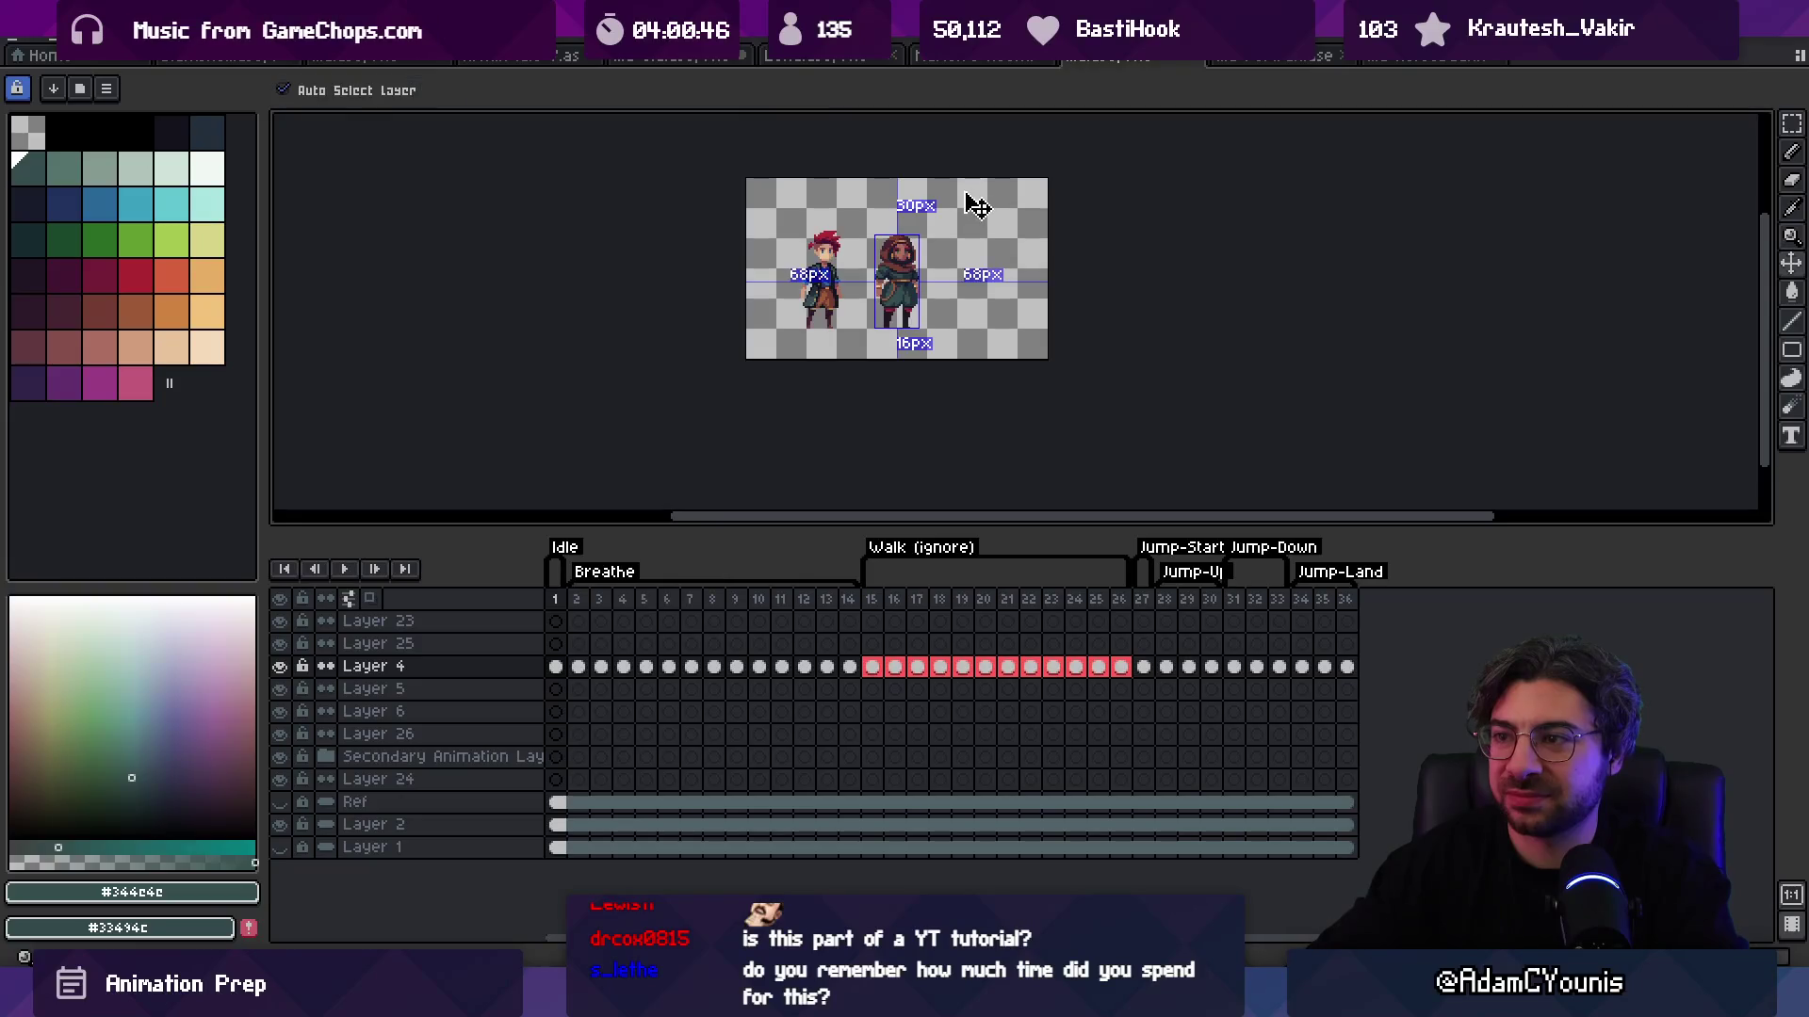
pyautogui.press('b')
pyautogui.scroll(5, 934, 275)
pyautogui.scroll(-5, 928, 275)
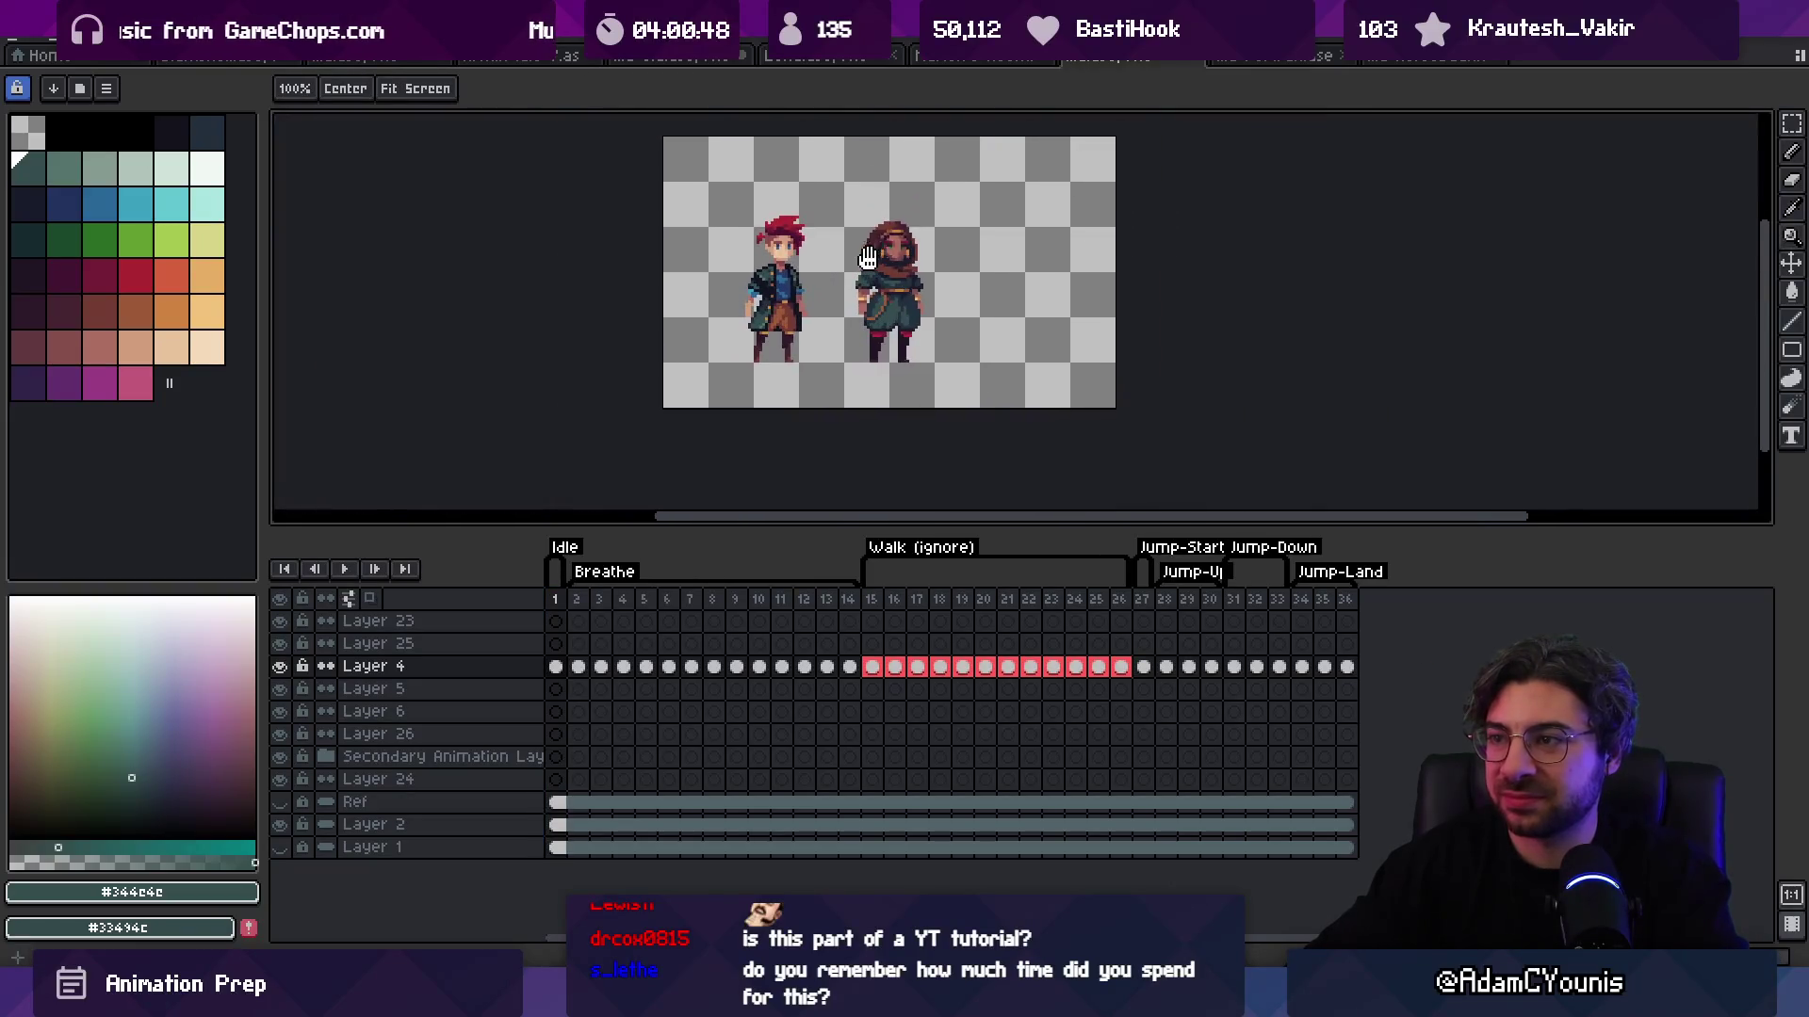
pyautogui.scroll(1, 943, 242)
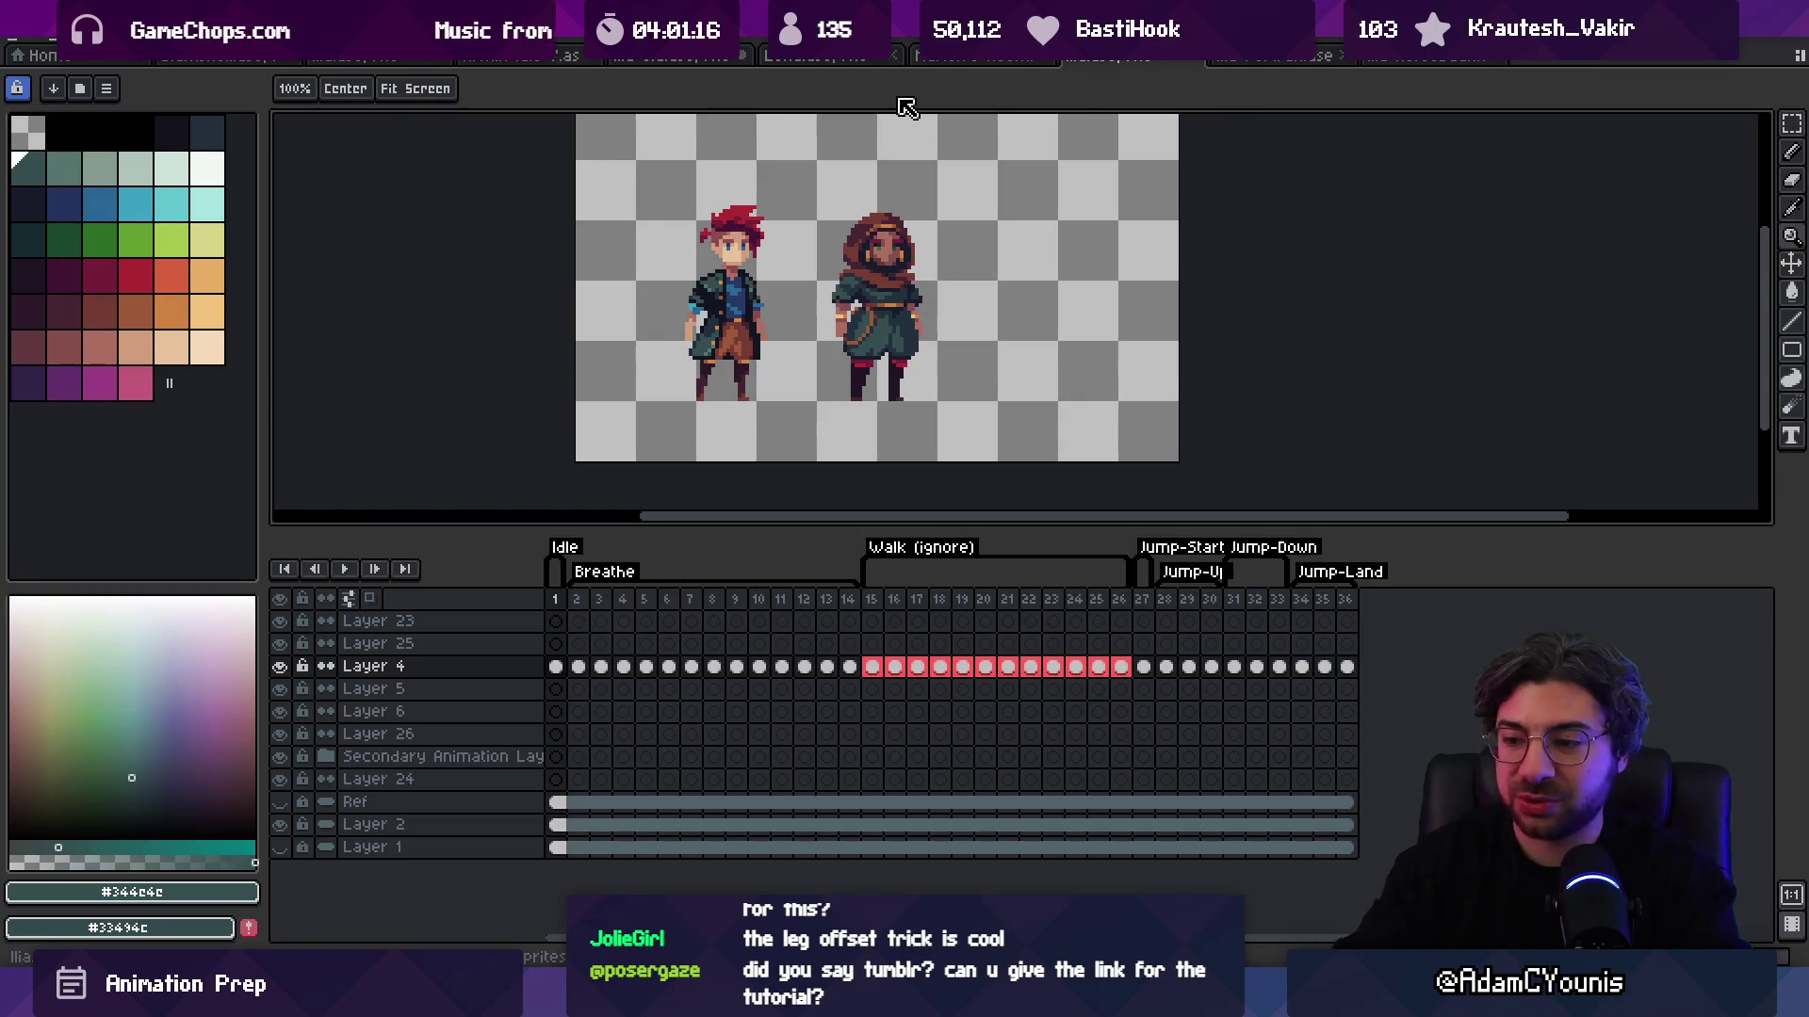
# Step: Replace the horse search in Everything with 'dinwalk .ase' and open the t-rex walk cycle file
pyautogui.hotkey('alt', 'Tab')
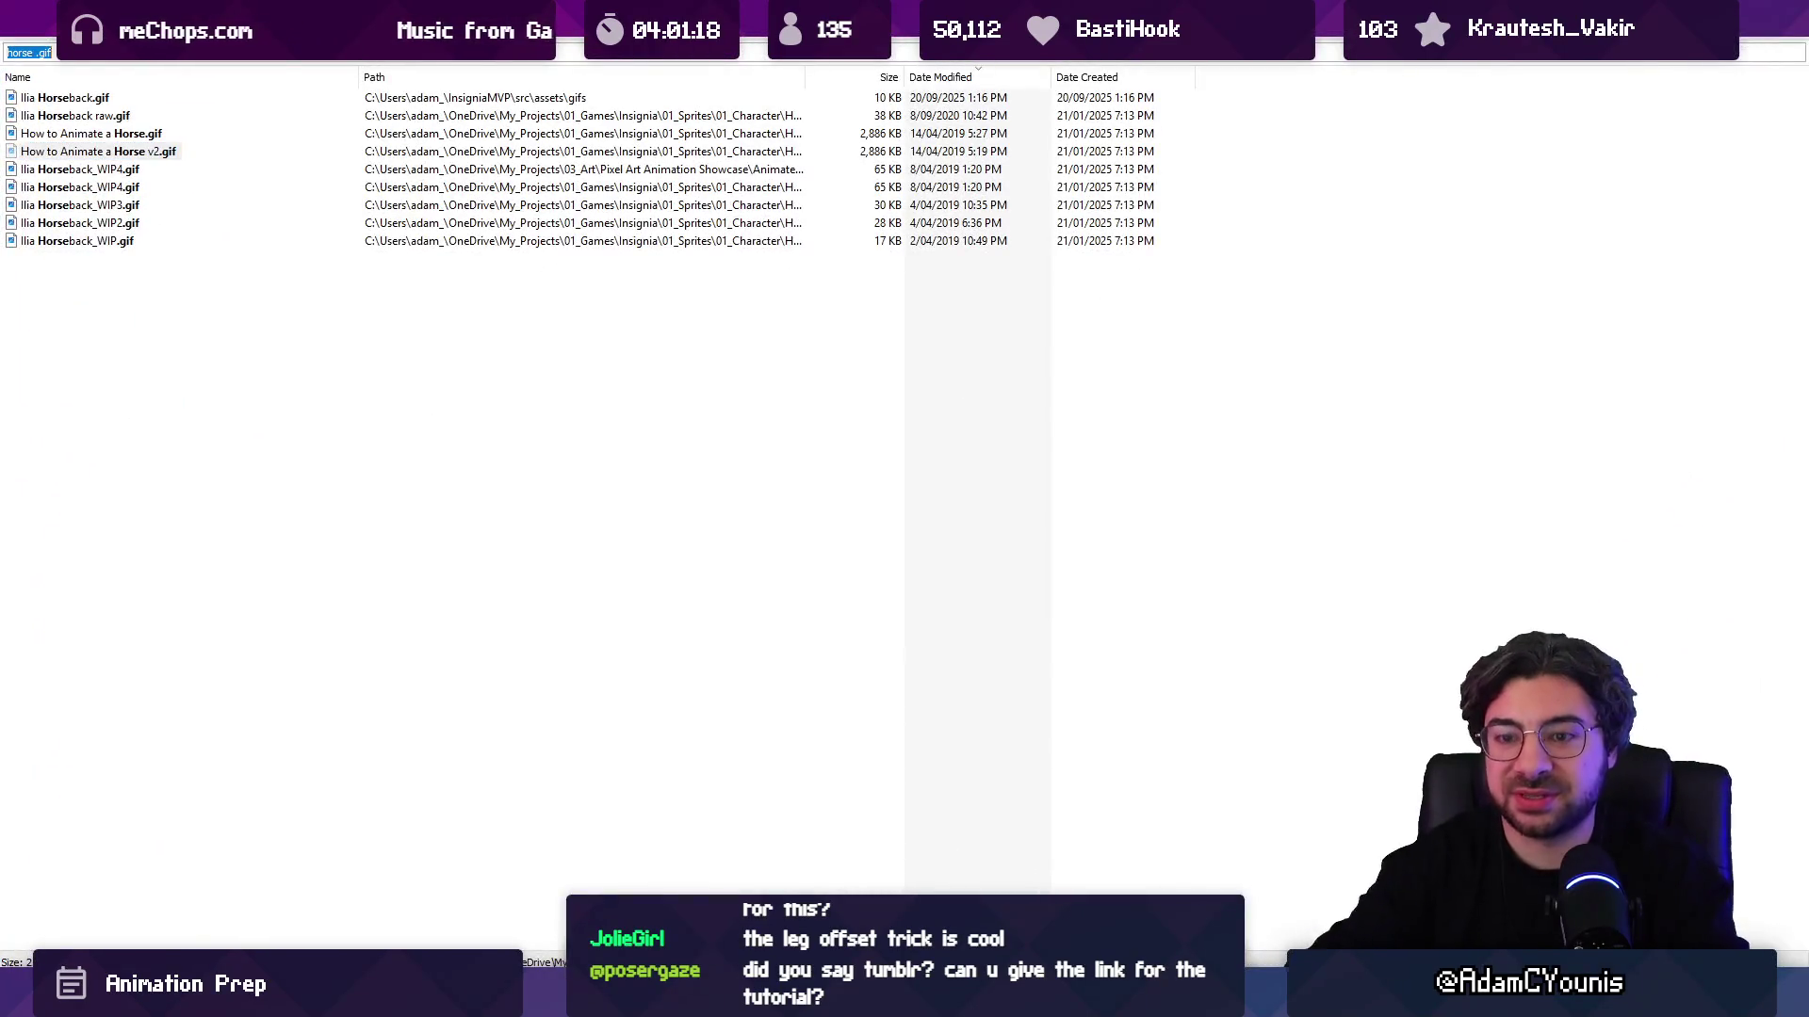
pyautogui.press('BackSpace')
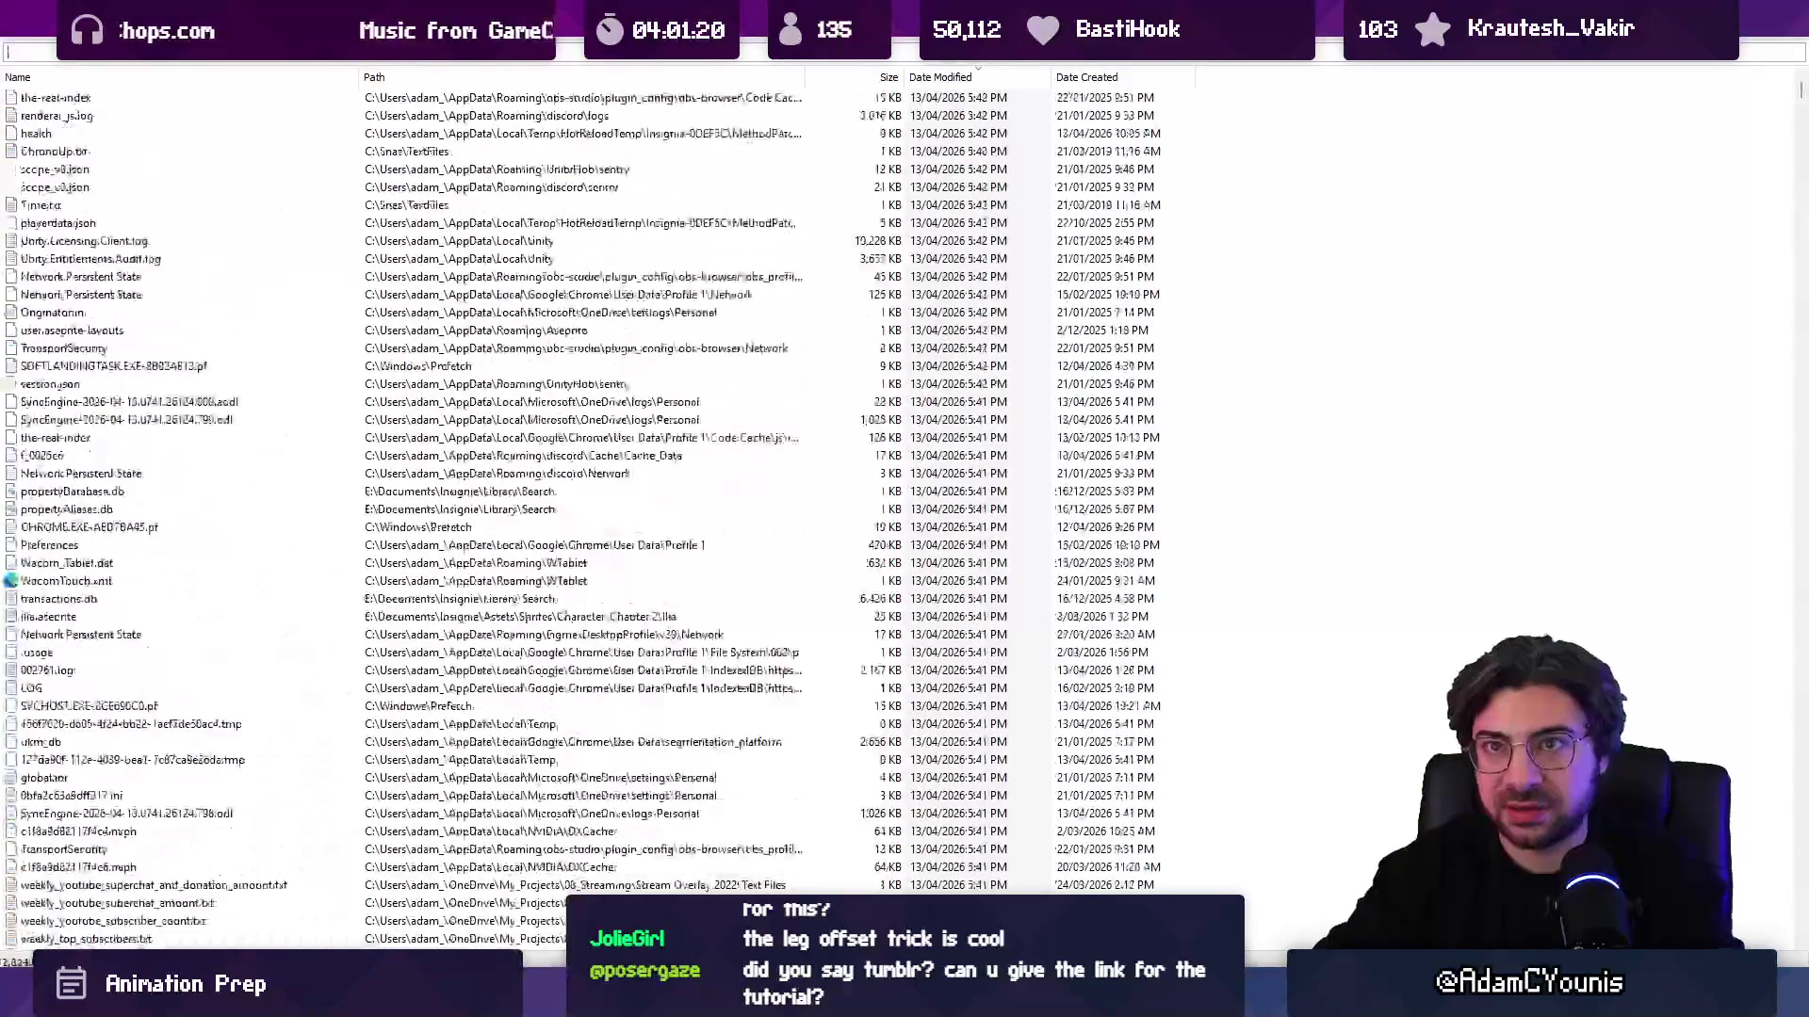
pyautogui.write('.ase')
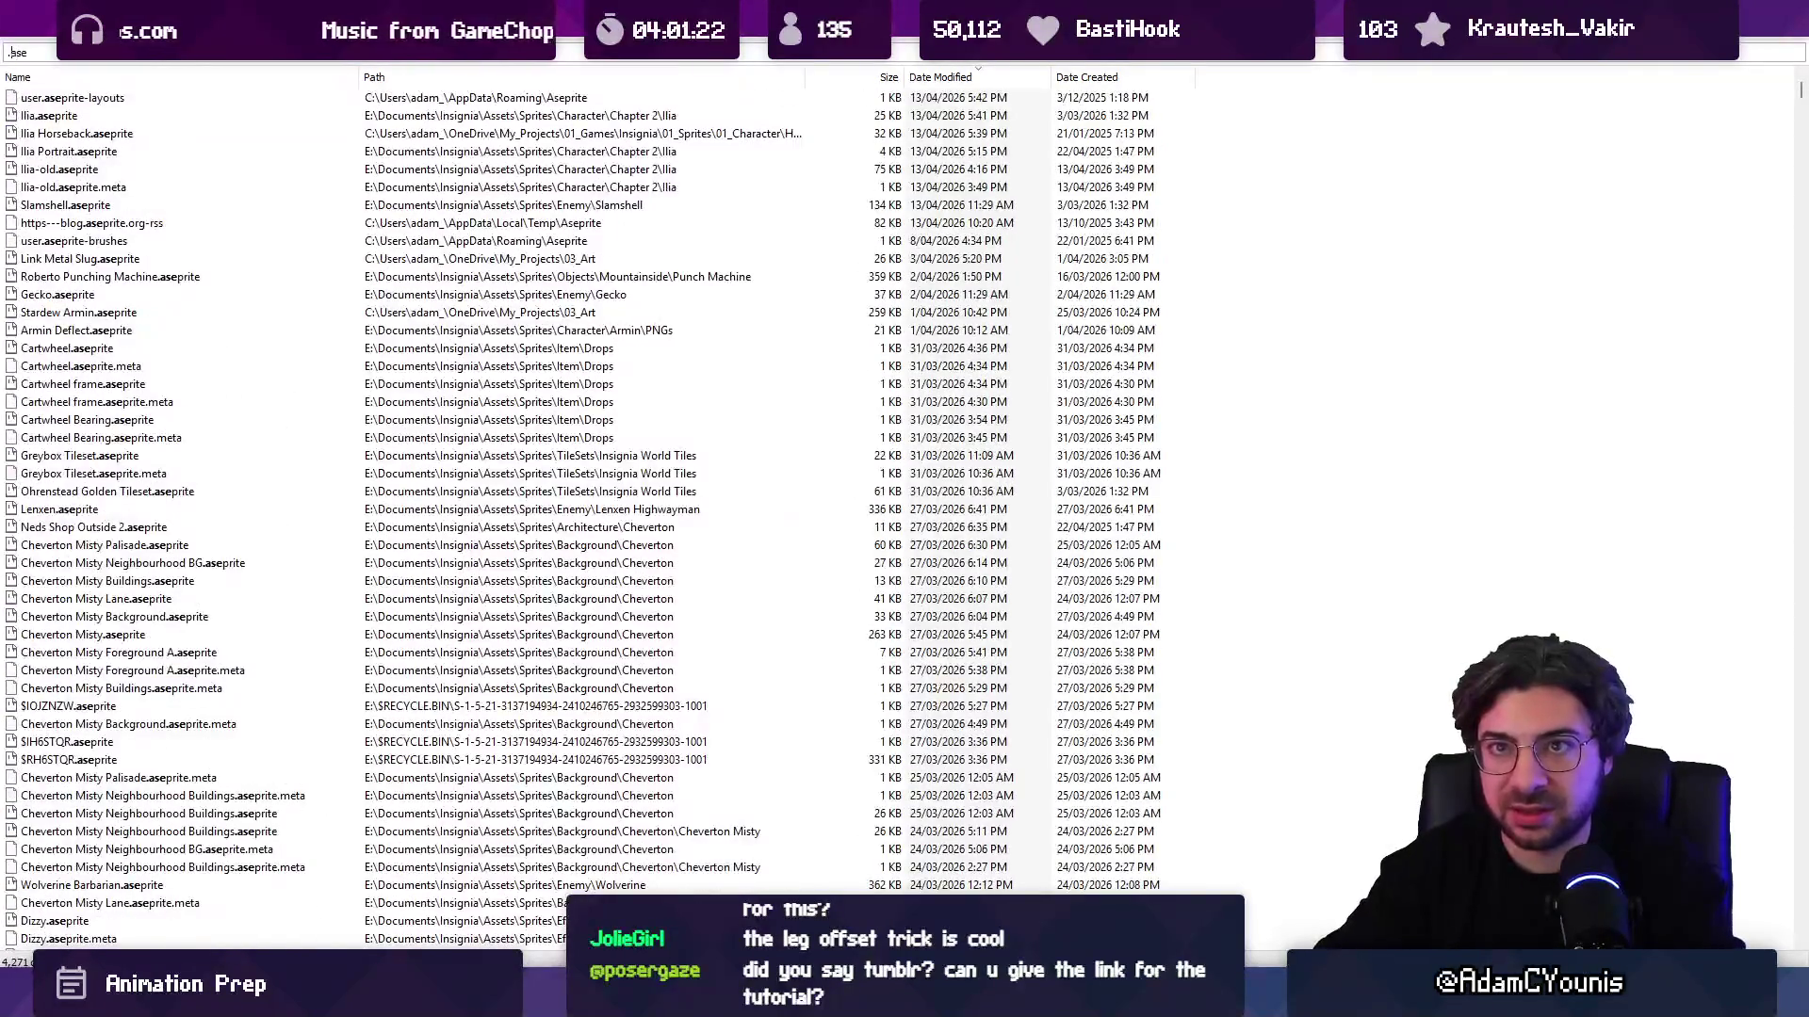
pyautogui.press('Home')
pyautogui.write('din')
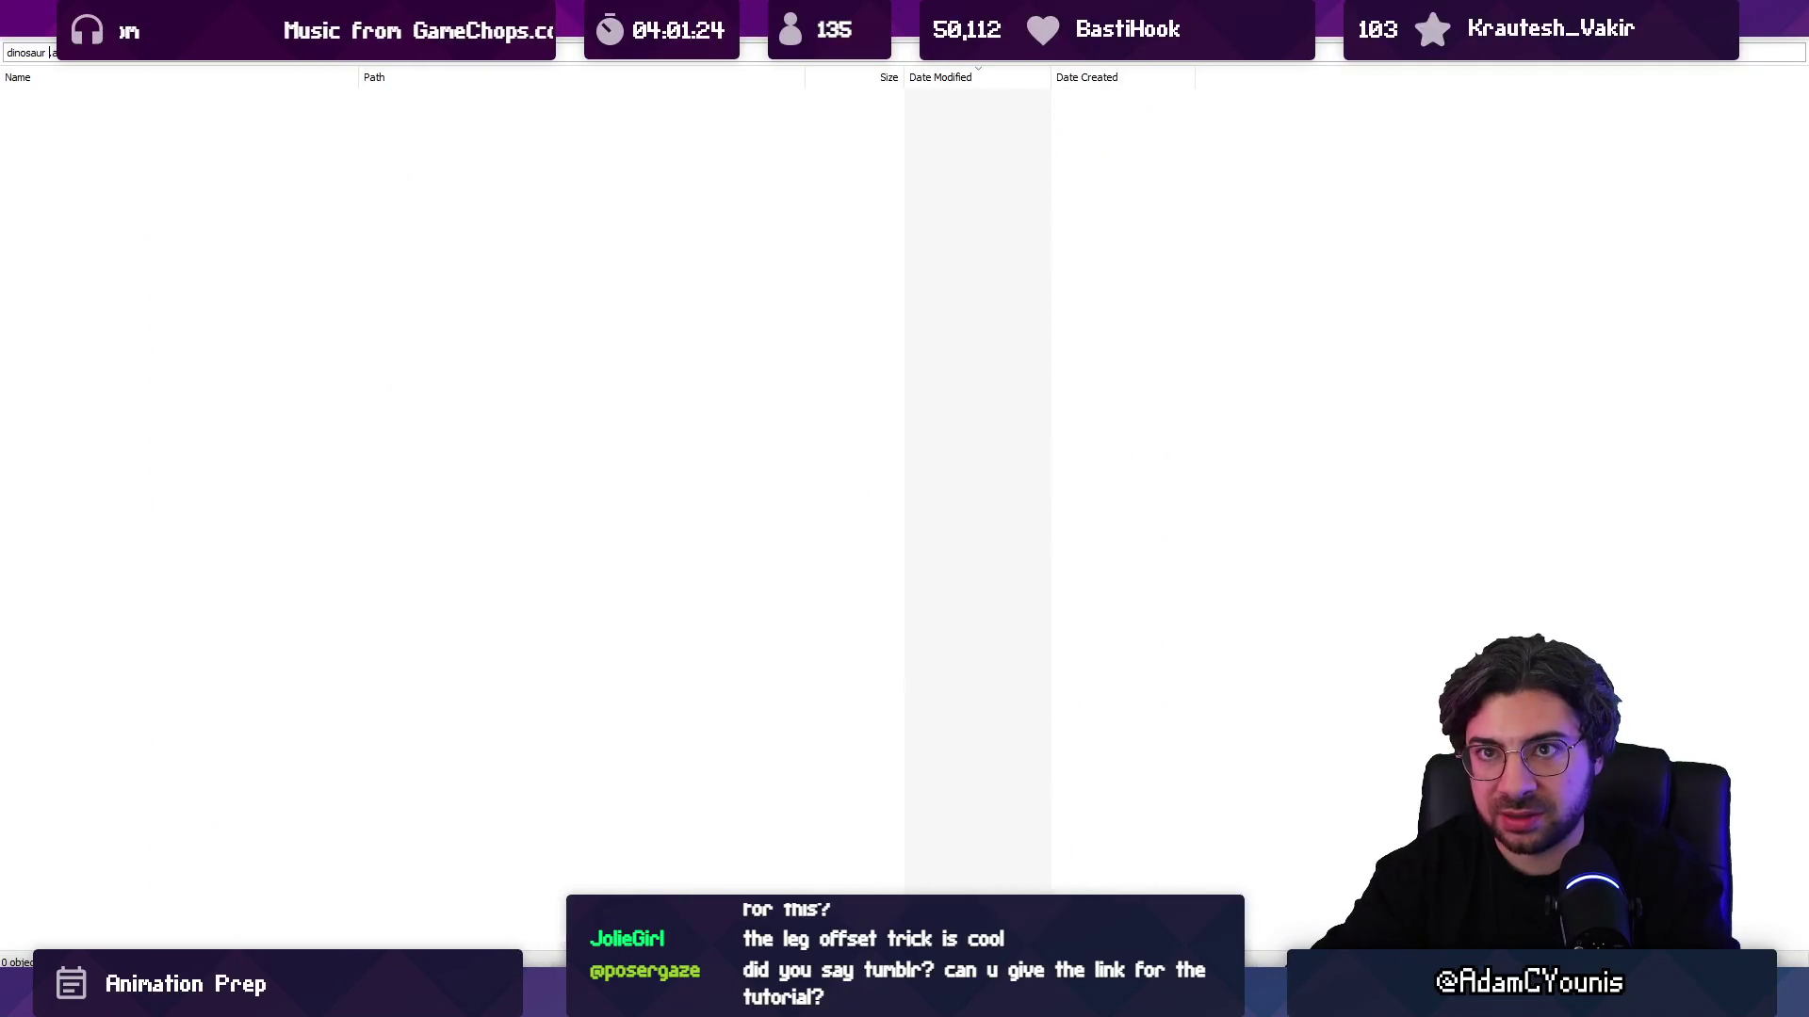
pyautogui.write('walk')
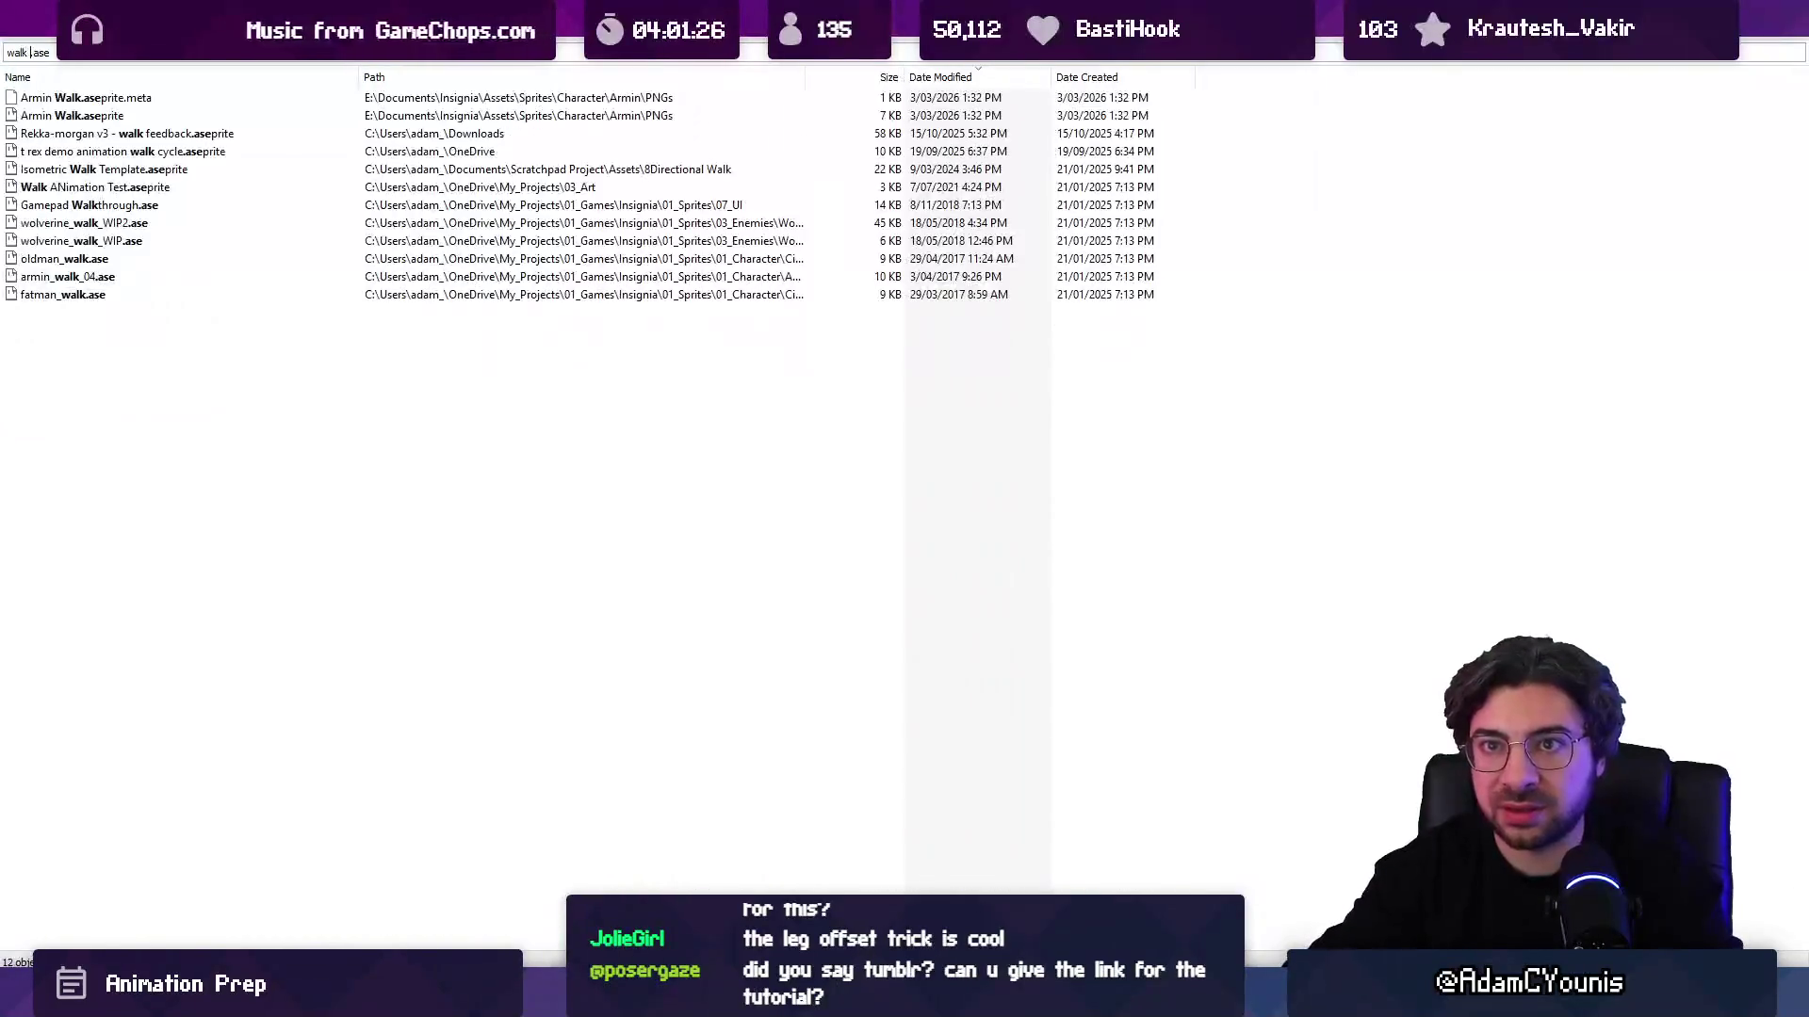
pyautogui.press('Return')
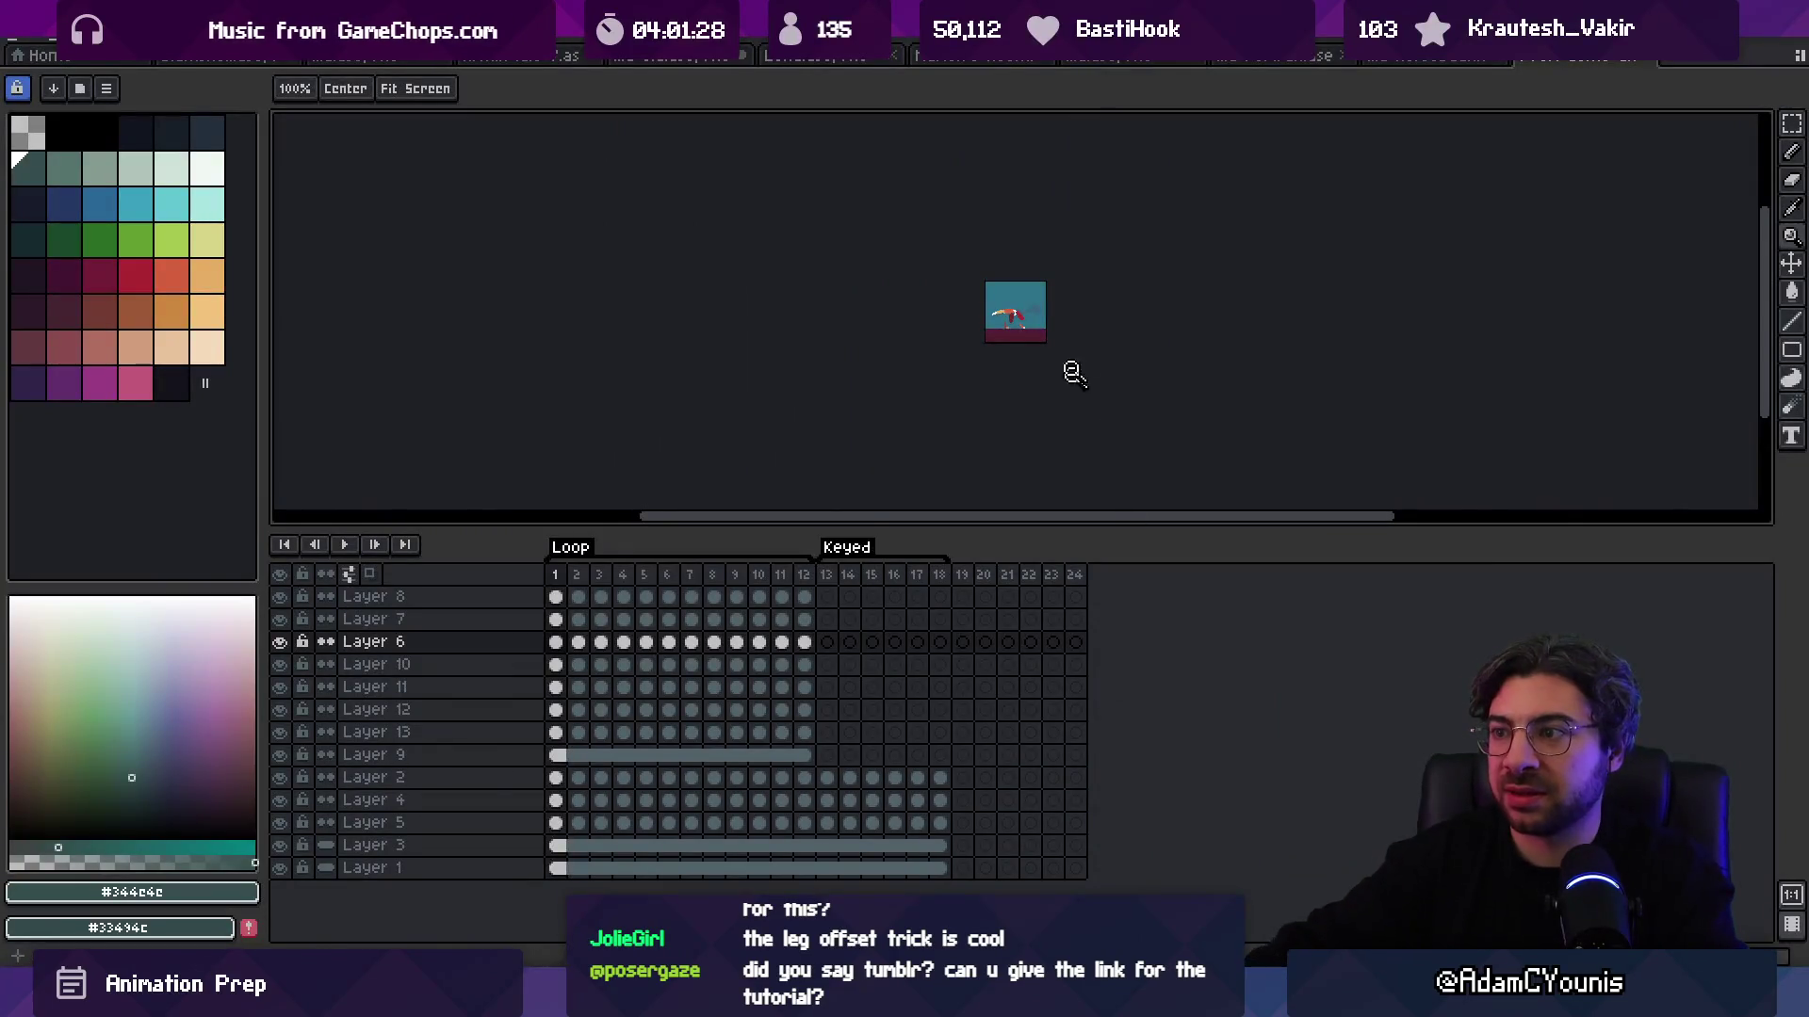
# Step: Play the t-rex walk cycle twice, stop playback and close the dinosaur file
pyautogui.scroll(5, 1049, 311)
pyautogui.press('Return')
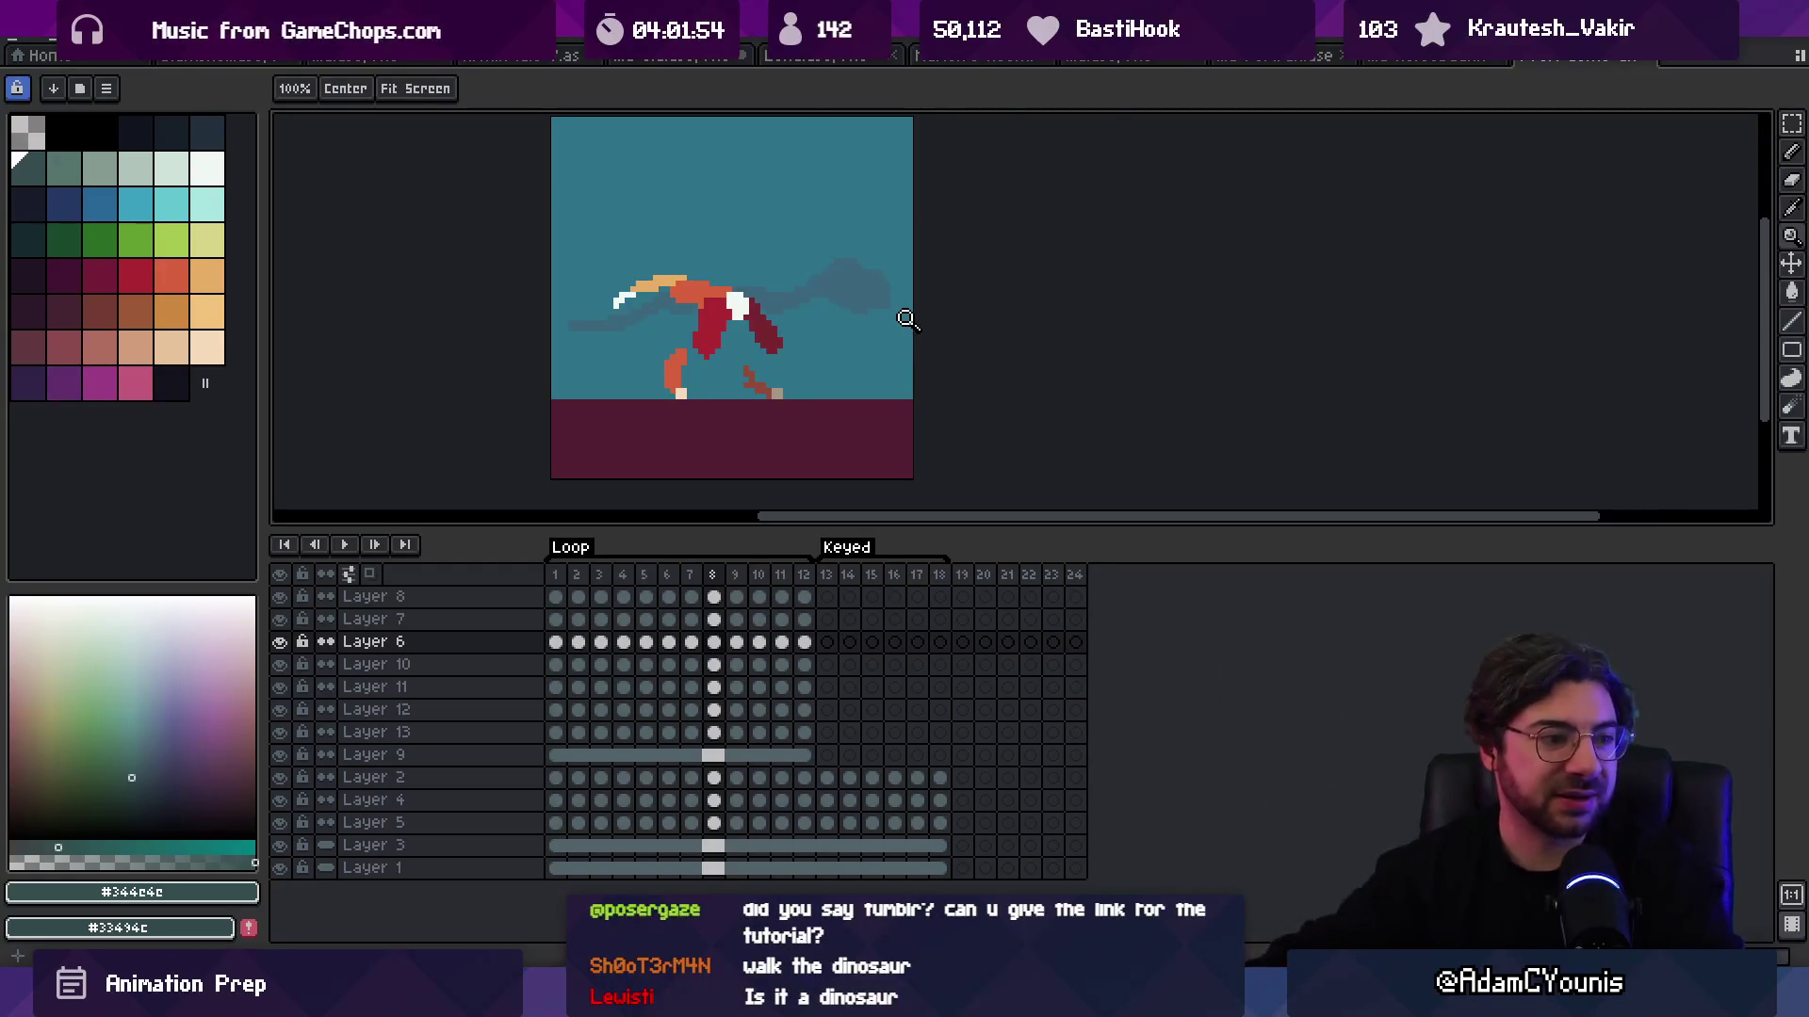
pyautogui.press('Return')
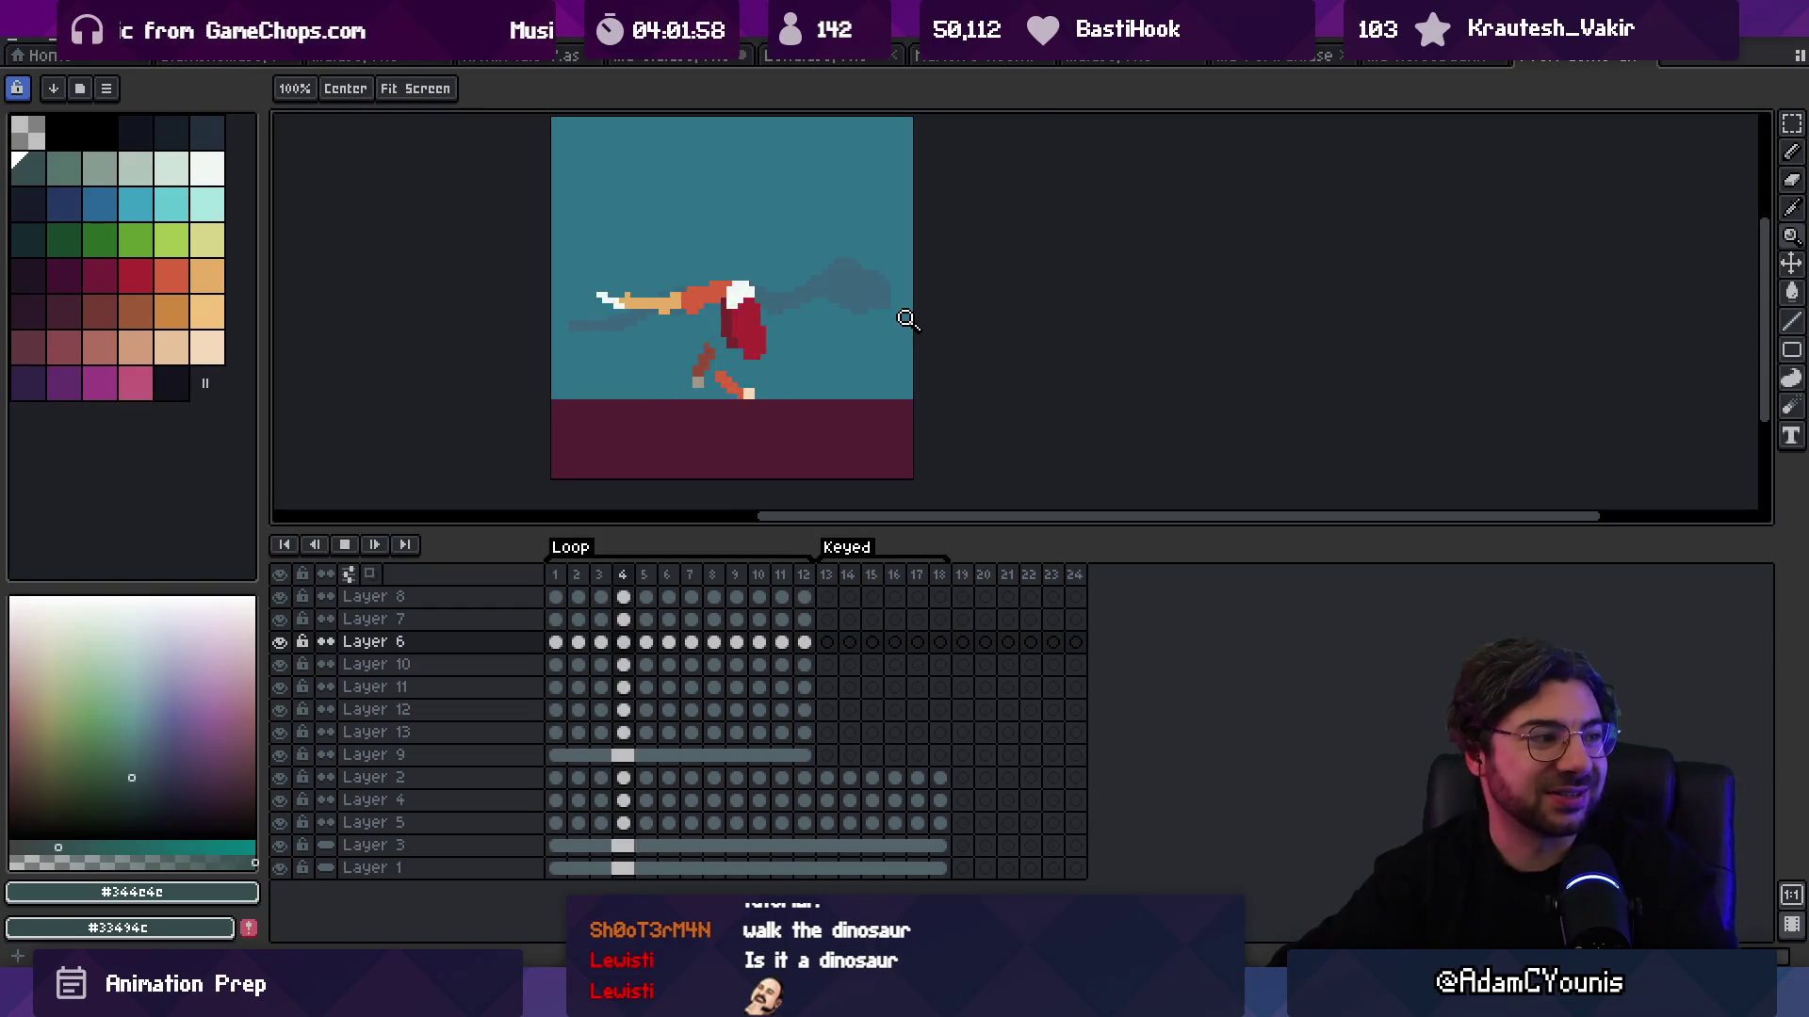
pyautogui.press('v')
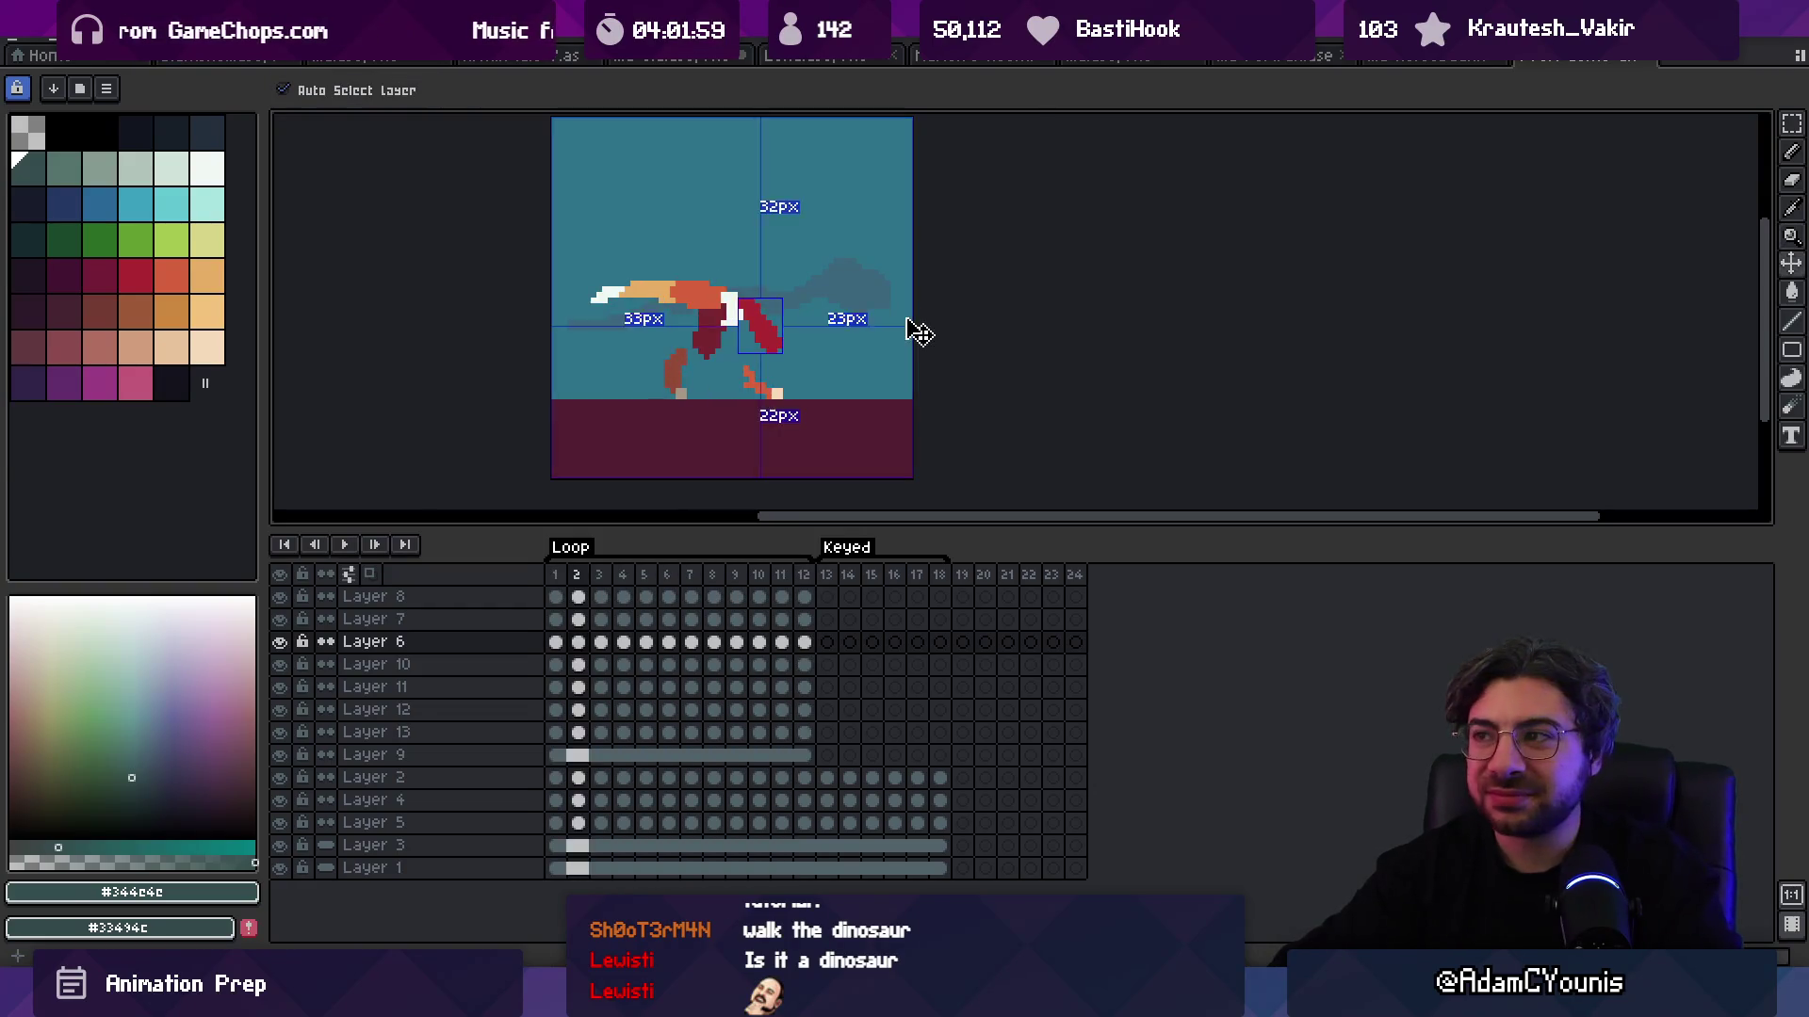
pyautogui.hotkey('ctrl', 'w')
# Step: Close the horse and portrait files, then flip through the open sprite tabs back to the two-character file
pyautogui.hotkey('ctrl', 'w')
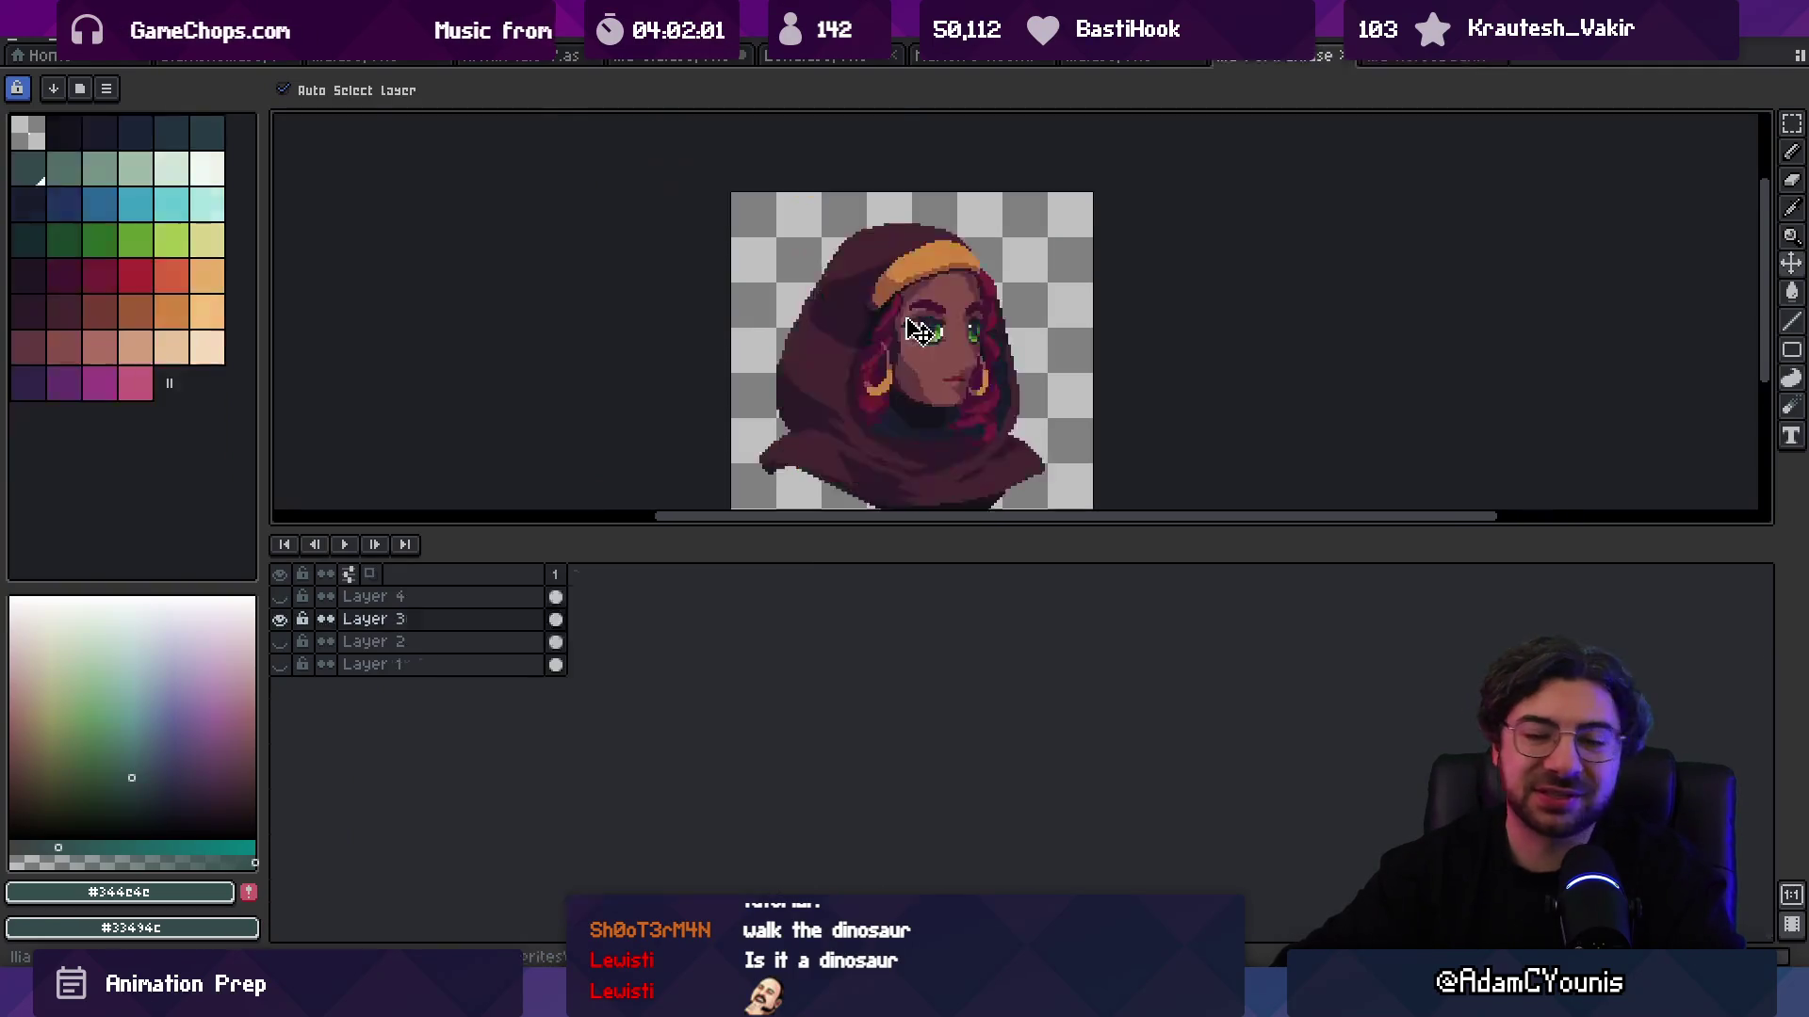
pyautogui.hotkey('ctrl', 'w')
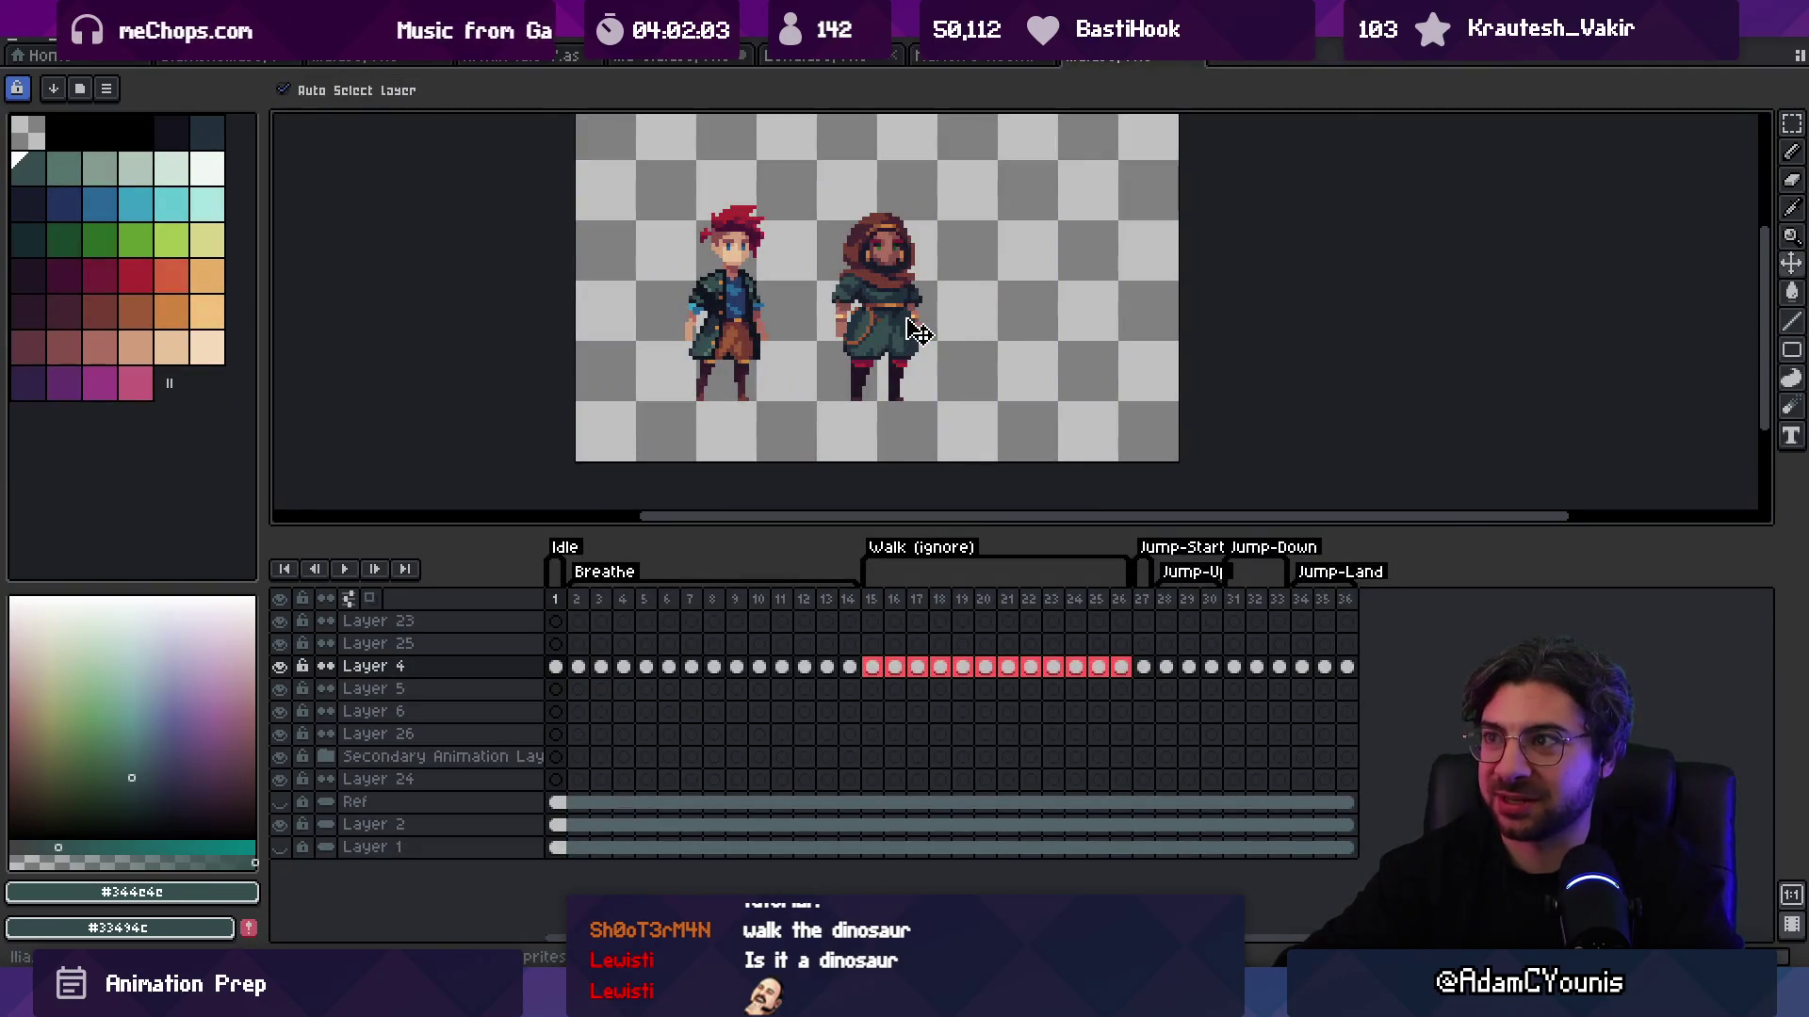
pyautogui.click(985, 57)
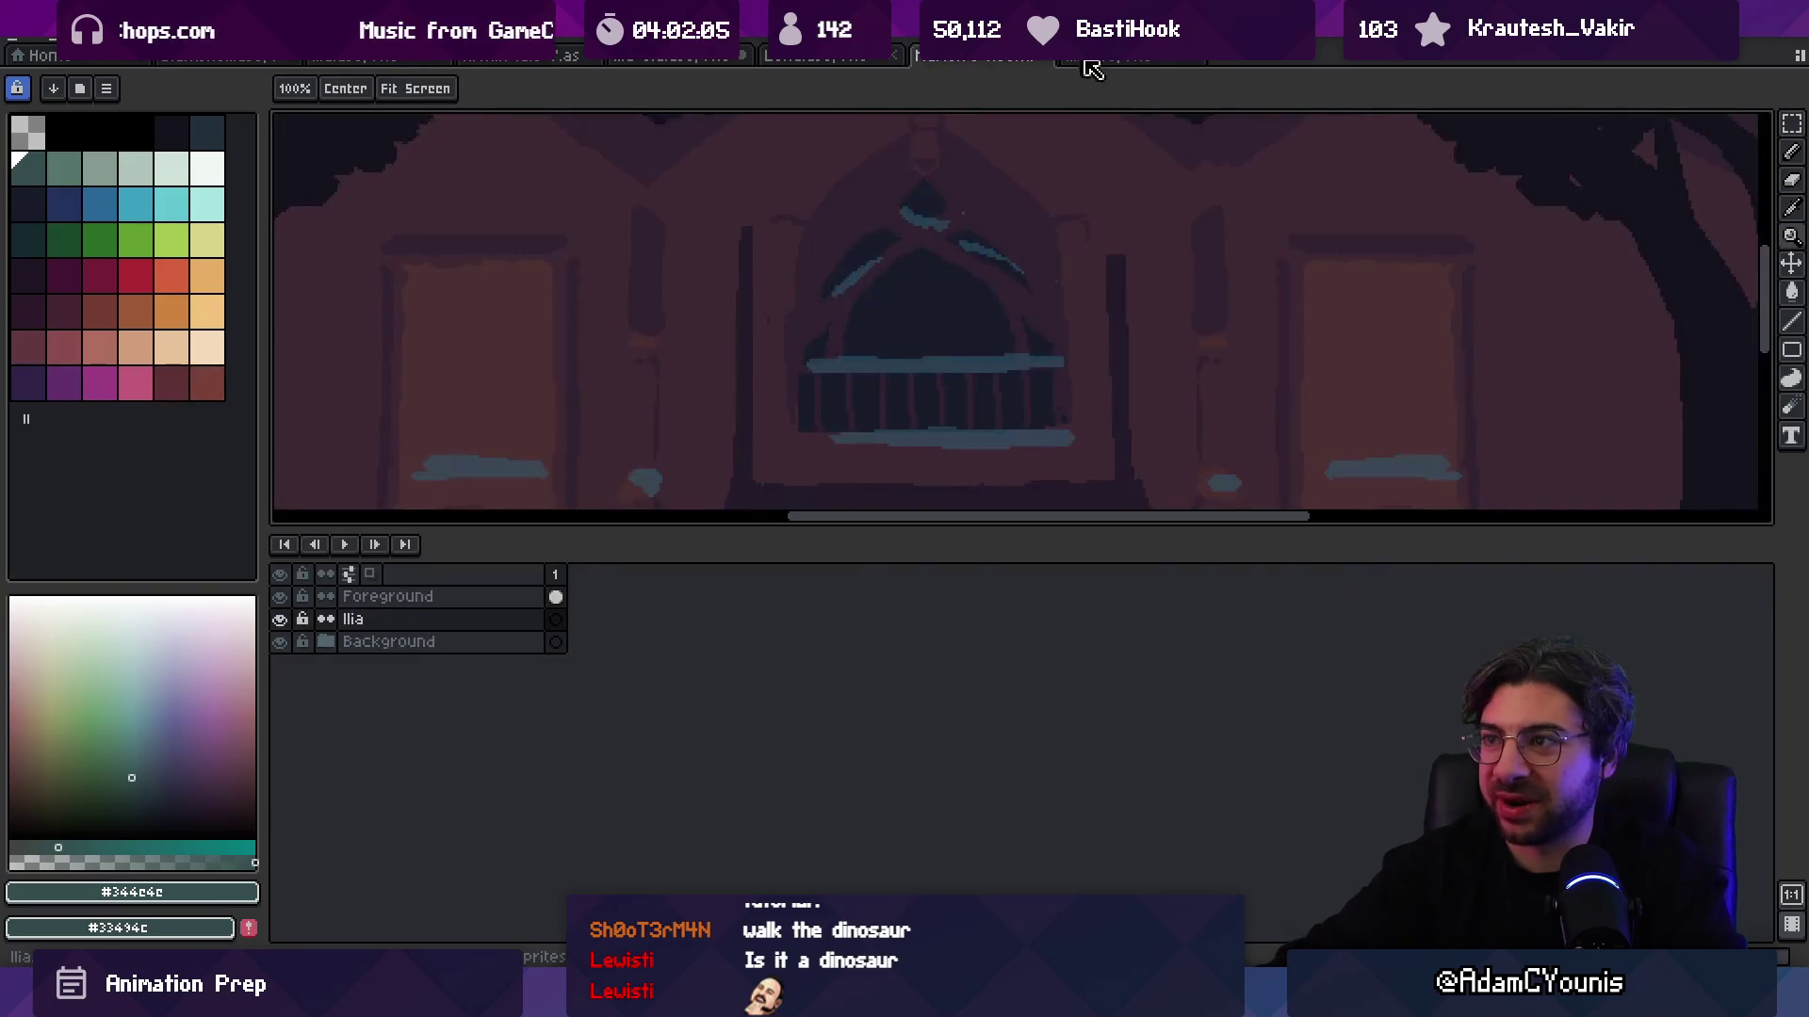
pyautogui.click(834, 57)
pyautogui.click(702, 58)
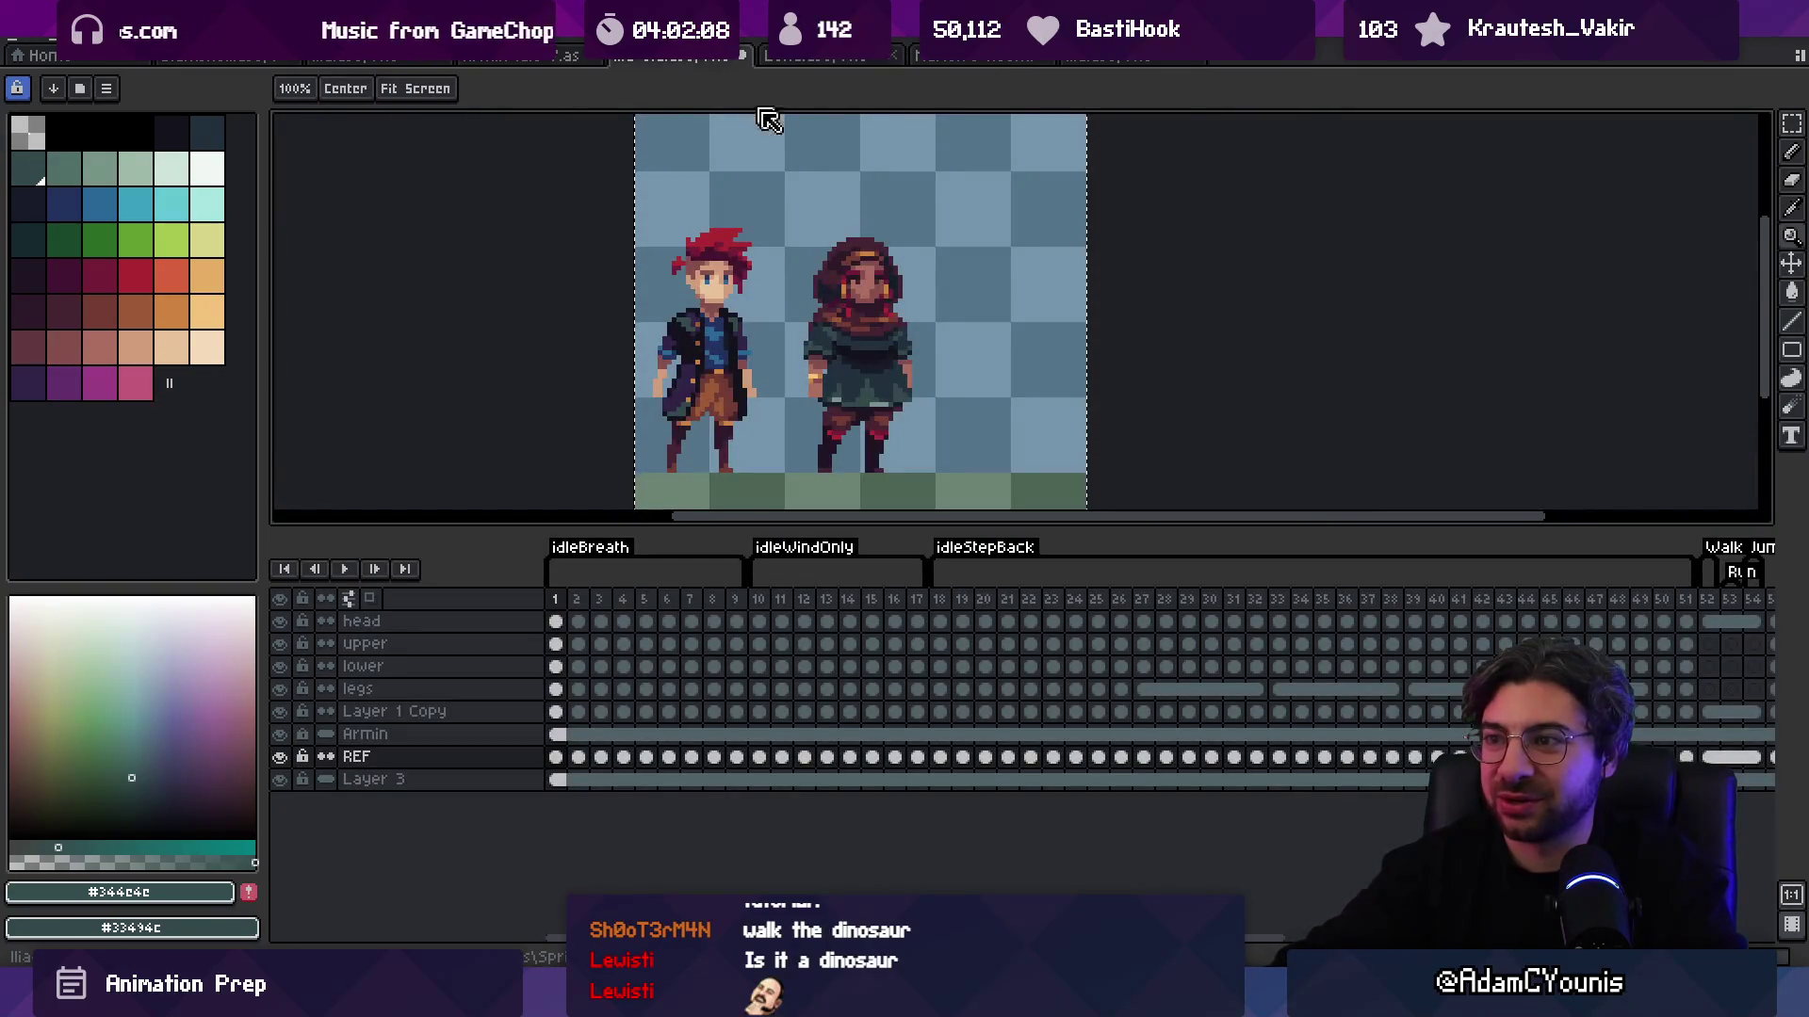
pyautogui.scroll(-2, 782, 150)
pyautogui.click(1102, 59)
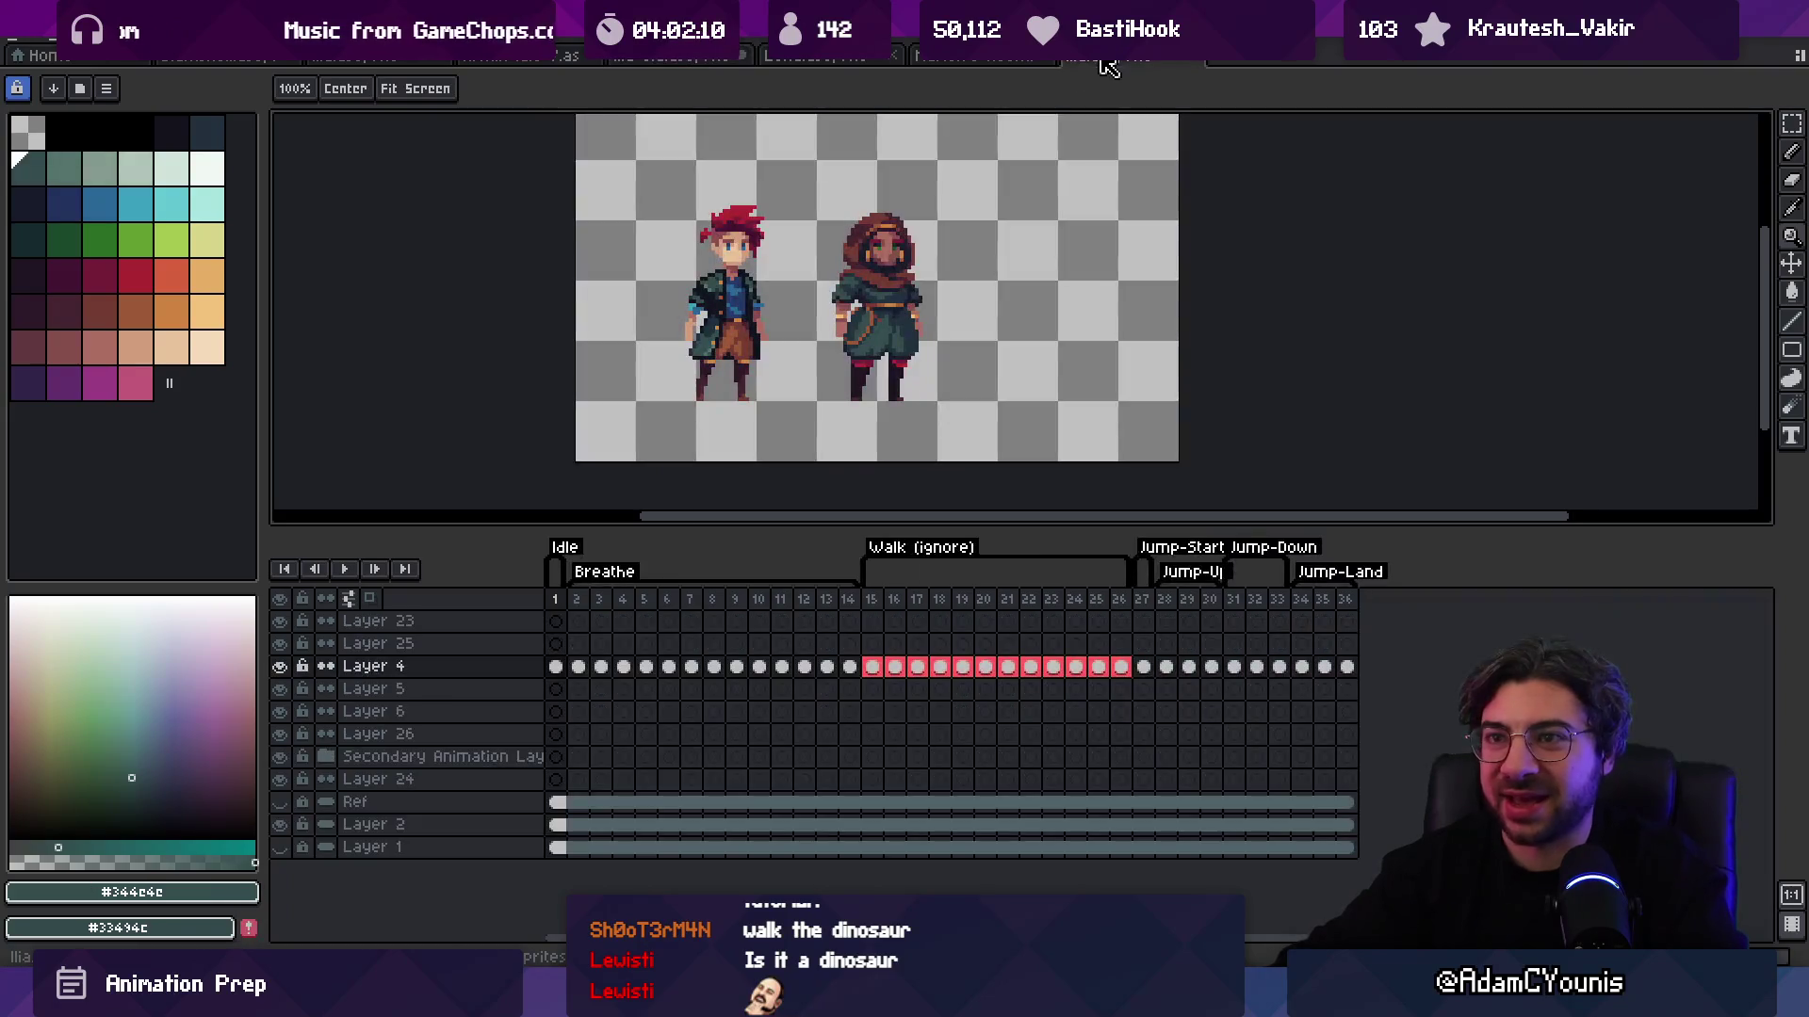
pyautogui.click(389, 58)
pyautogui.click(514, 58)
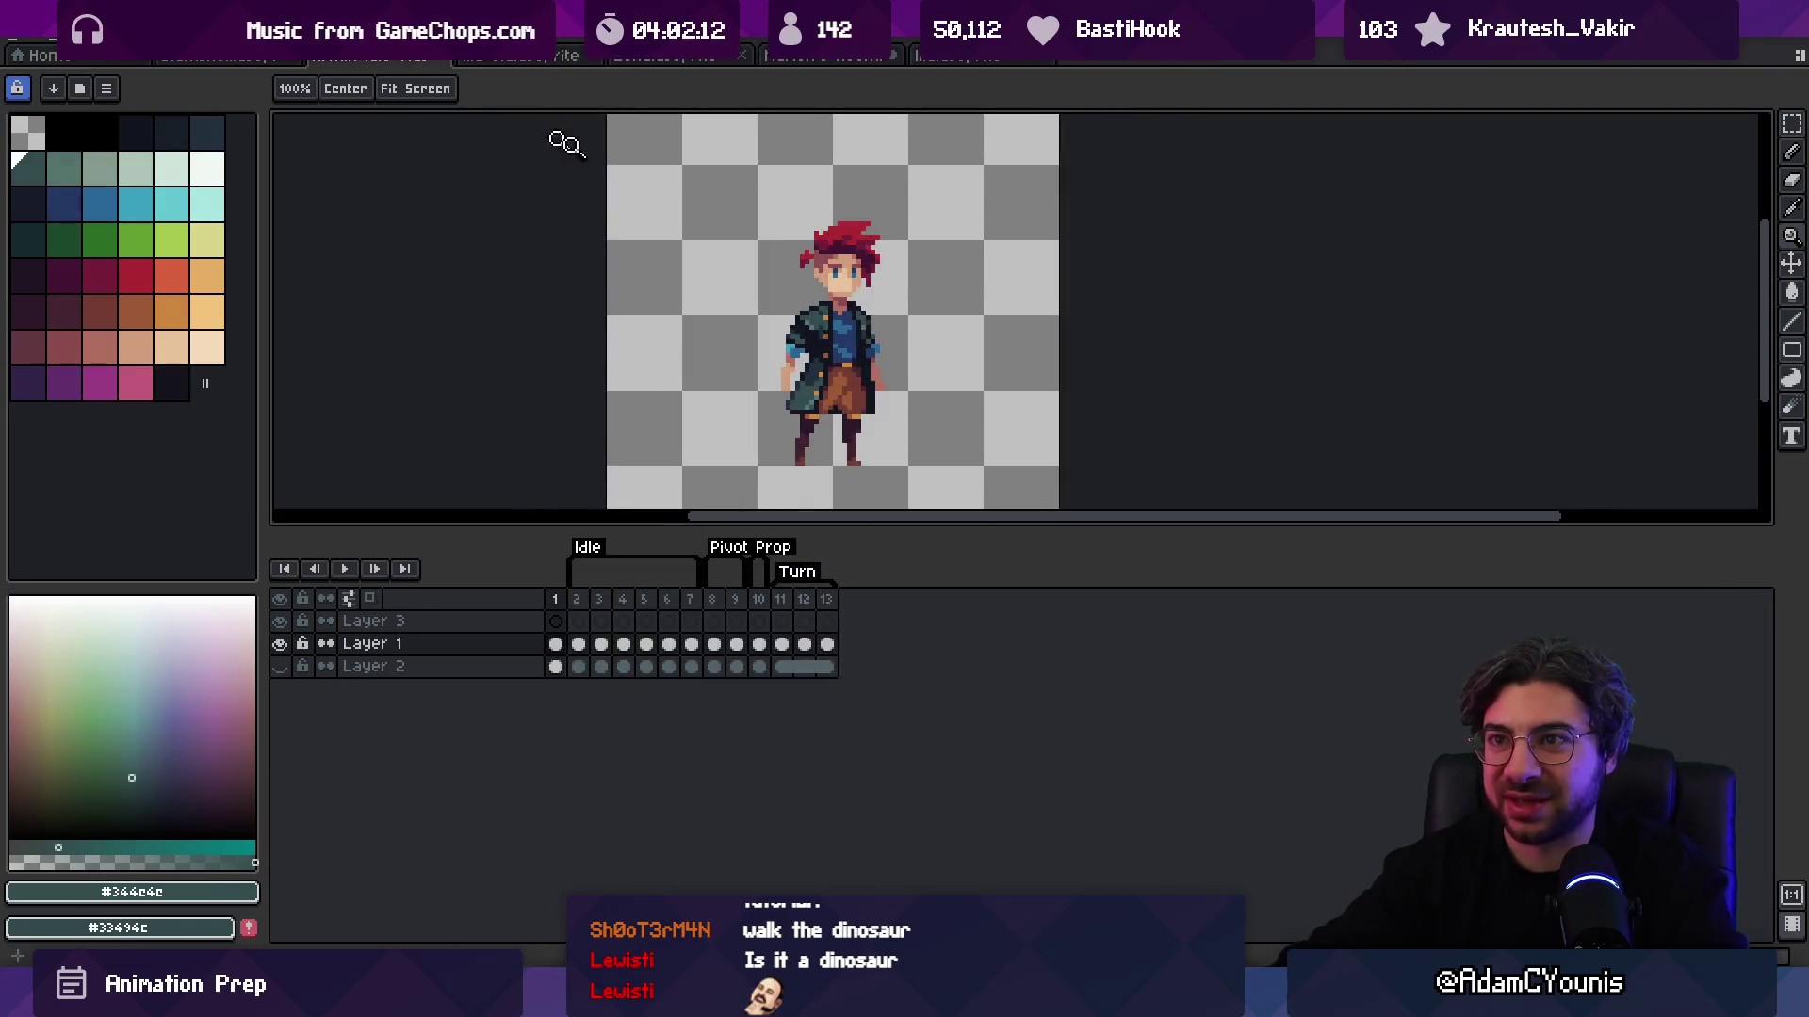
pyautogui.click(951, 58)
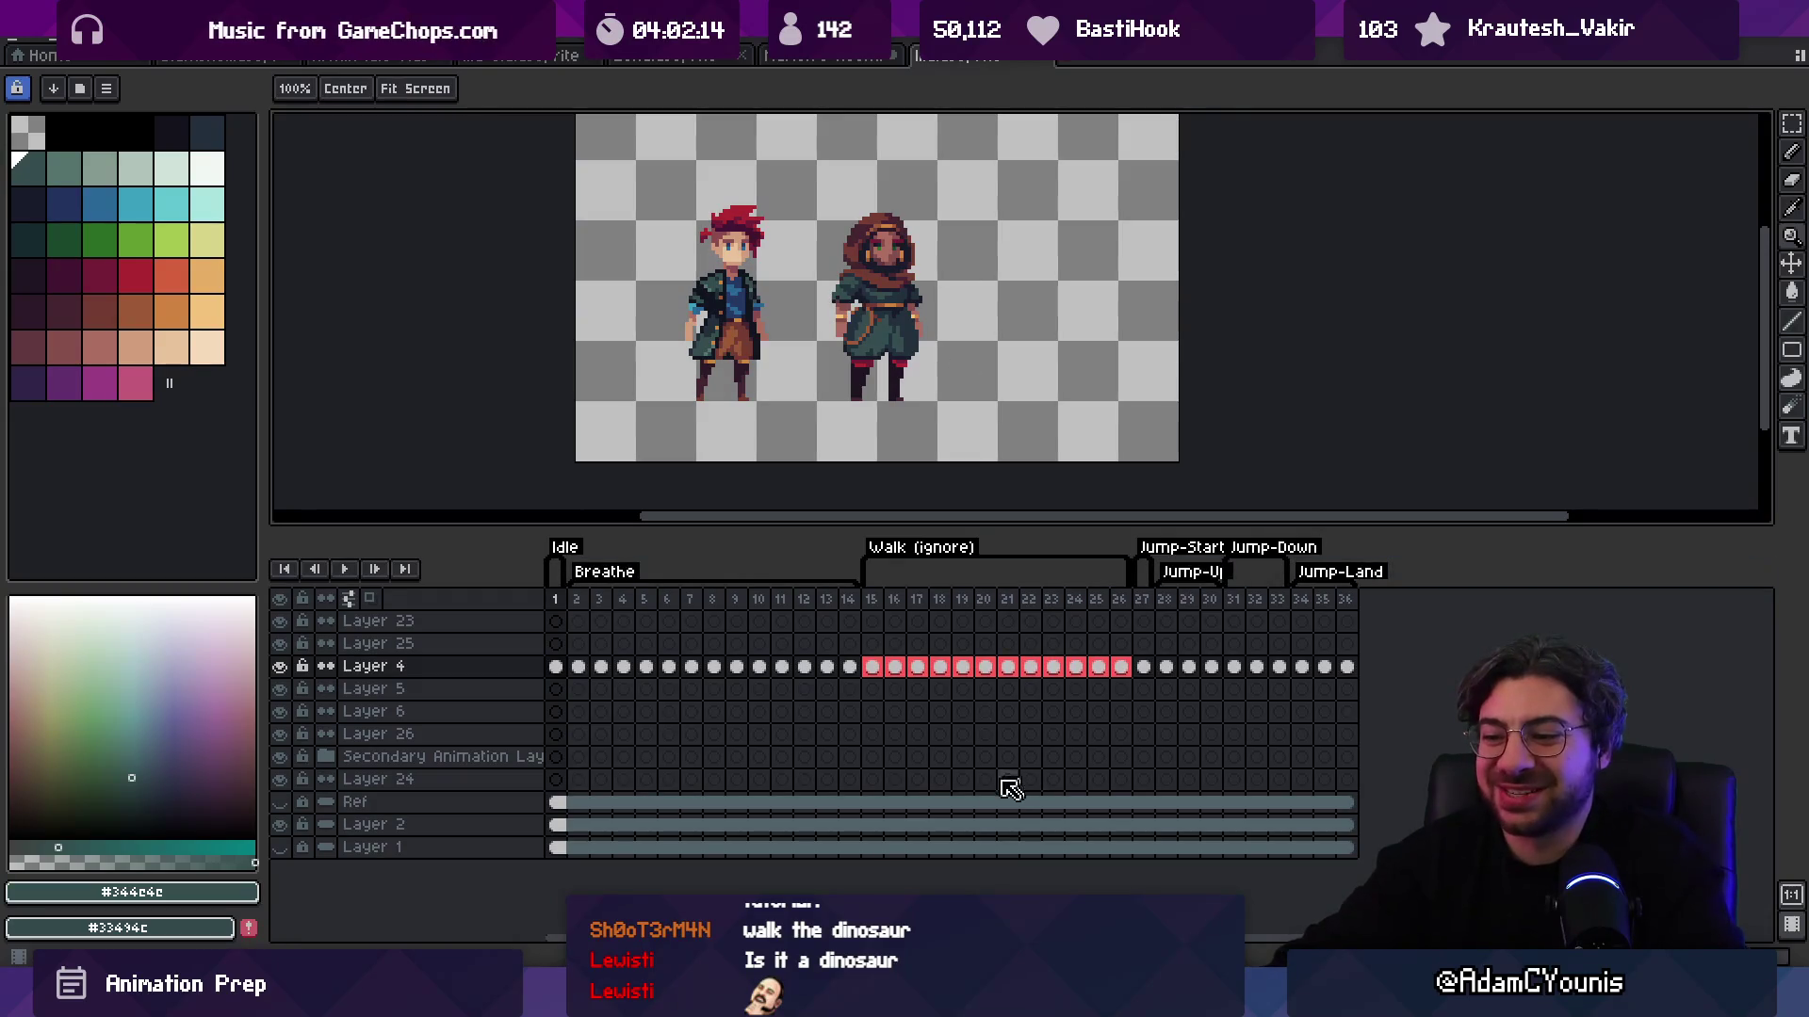
# Step: Open the Run sprite via Open Recent, zoom in on it, then search Everything for 'arminsprint .ase'
pyautogui.moveTo(823, 1000)
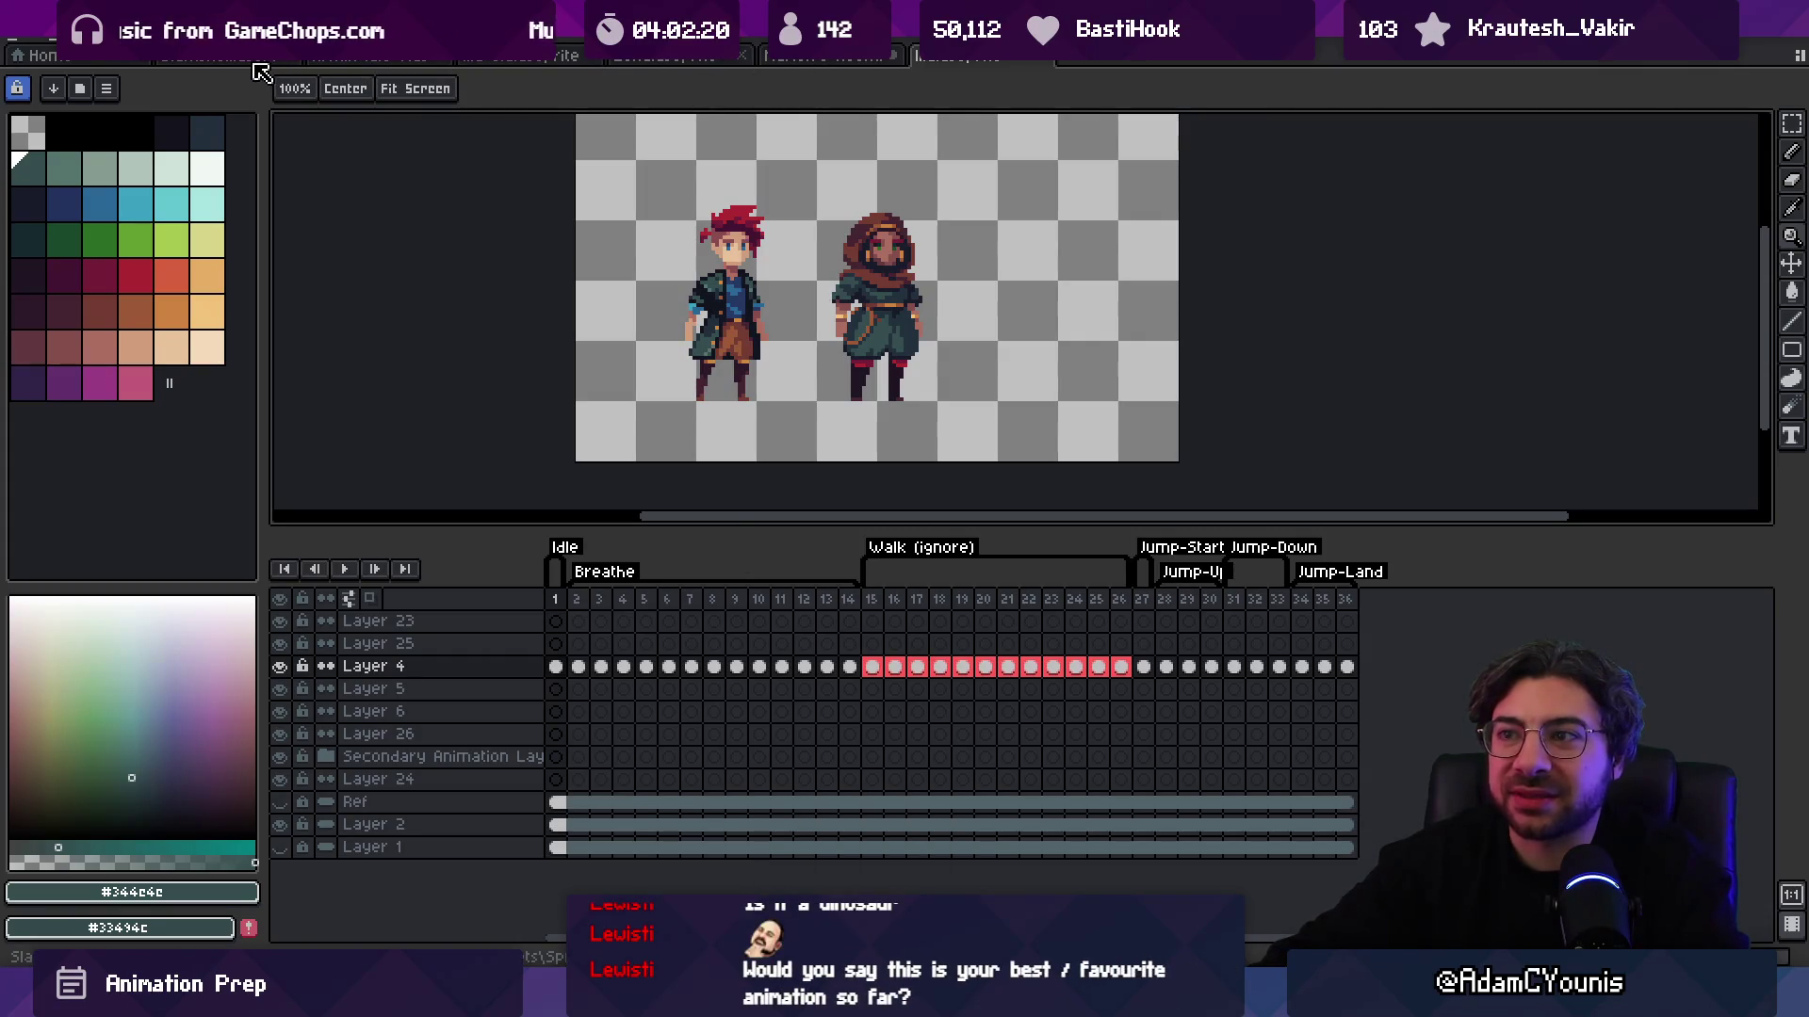
pyautogui.click(27, 43)
pyautogui.moveTo(84, 88)
pyautogui.click(424, 242)
pyautogui.click(1039, 328)
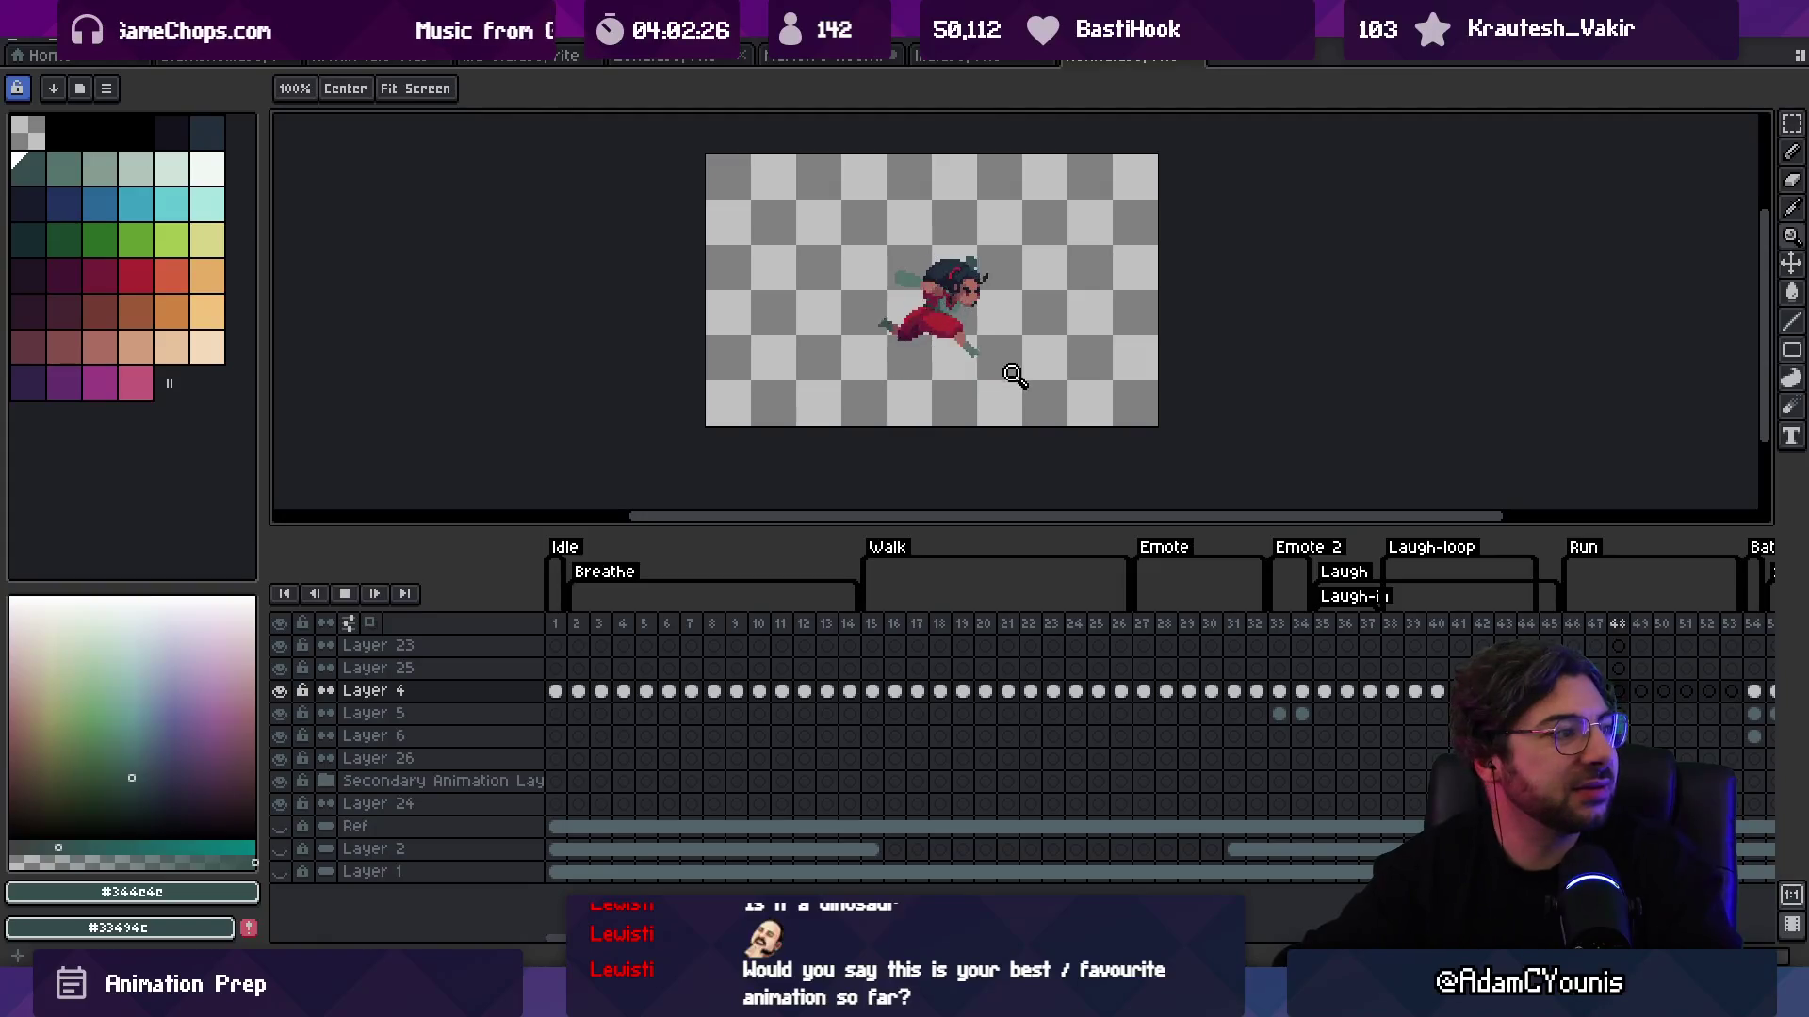
pyautogui.rightClick(1025, 356)
pyautogui.click(1016, 347)
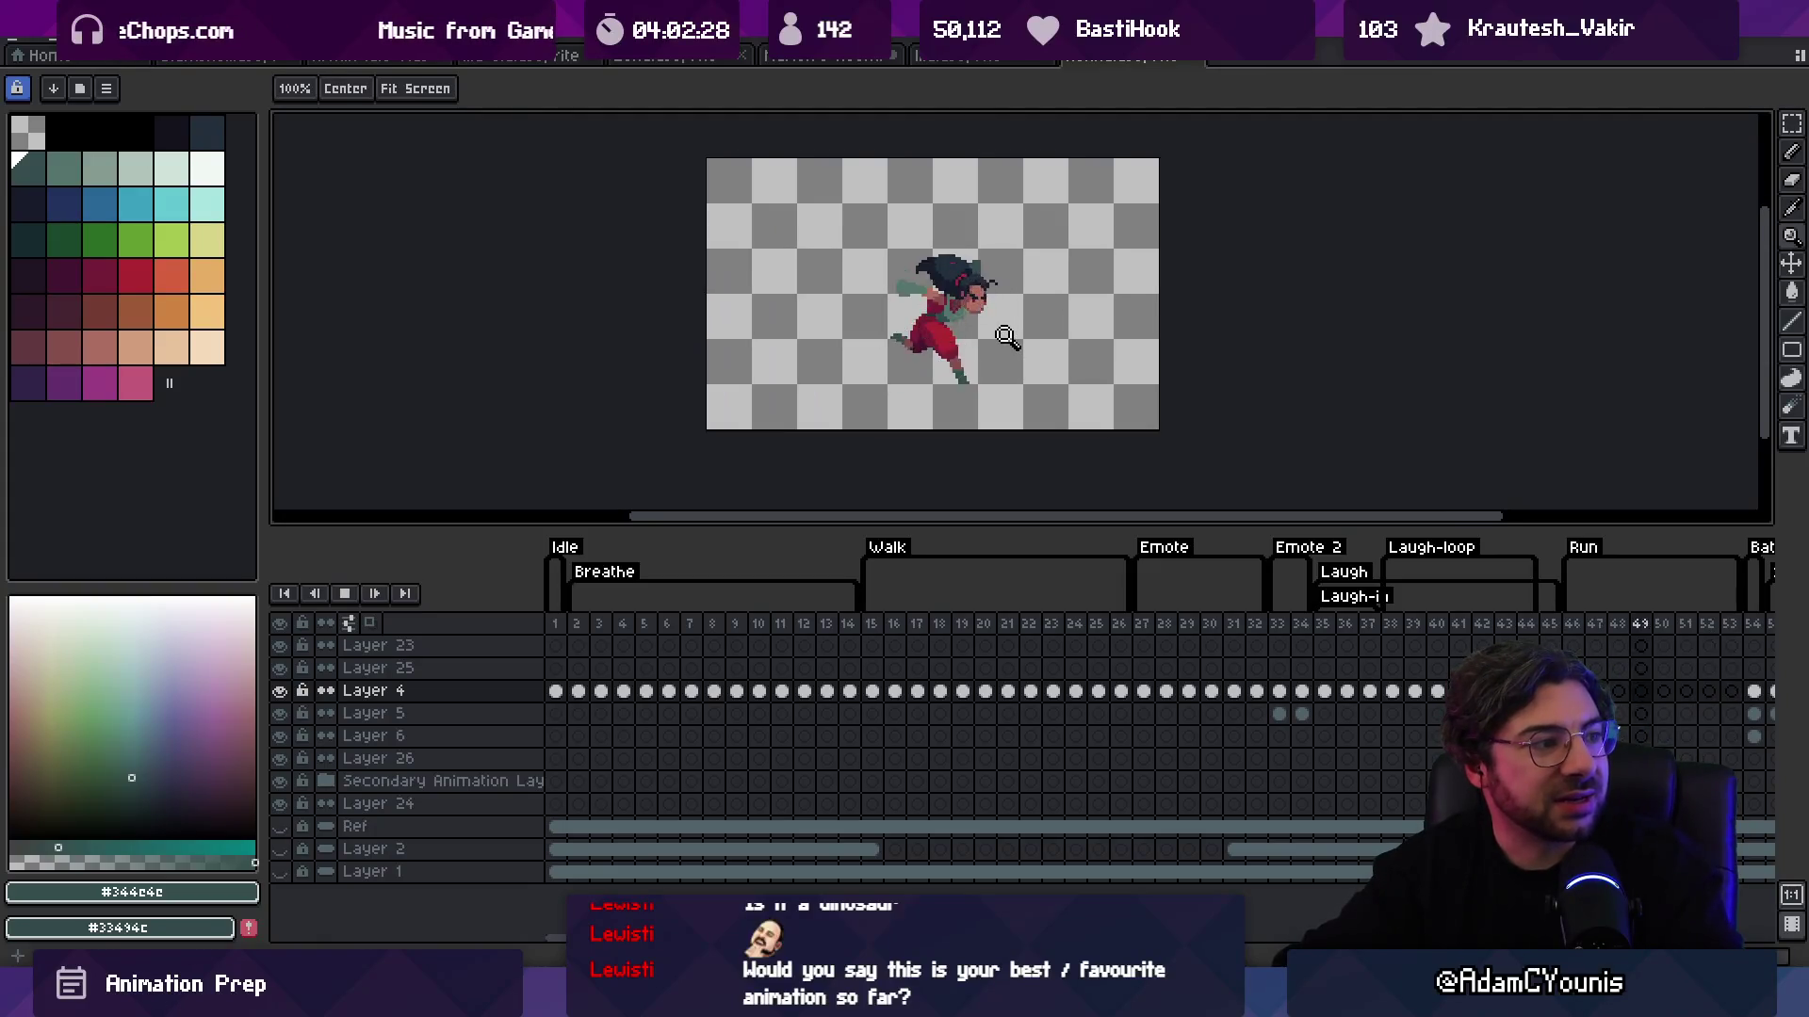
pyautogui.click(1004, 335)
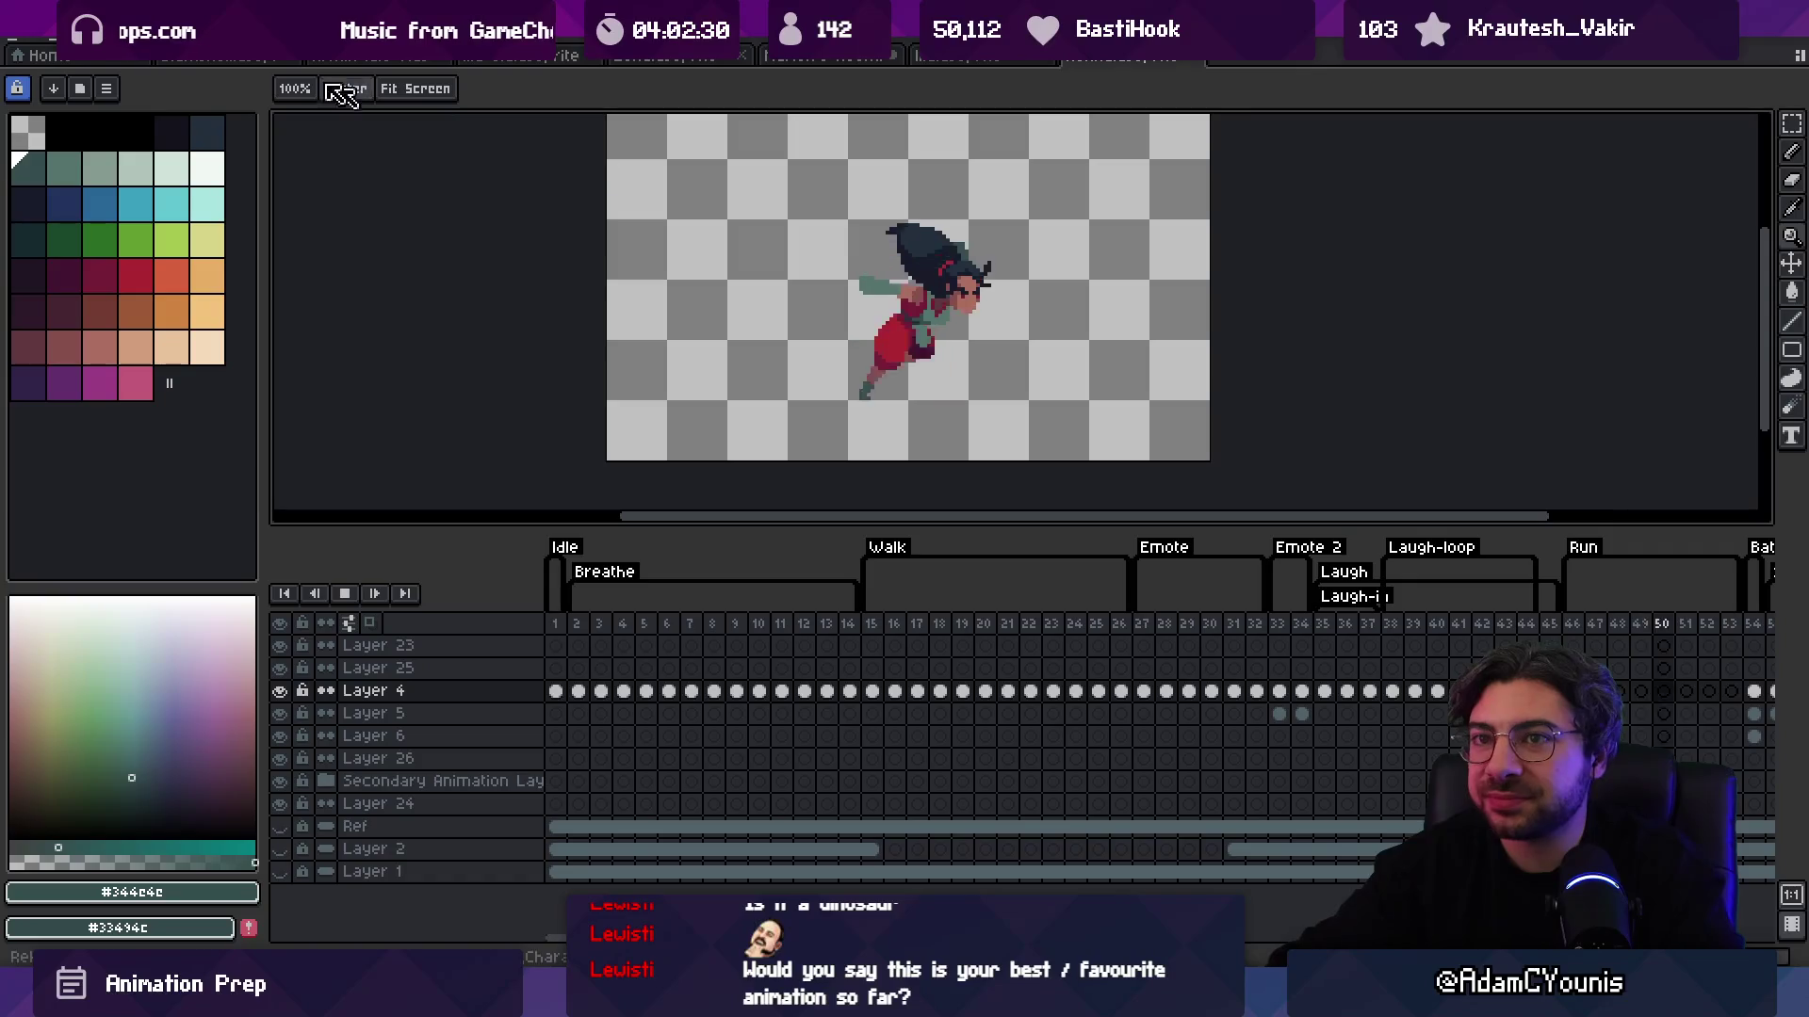
pyautogui.hotkey('alt', 'Tab')
pyautogui.write('a')
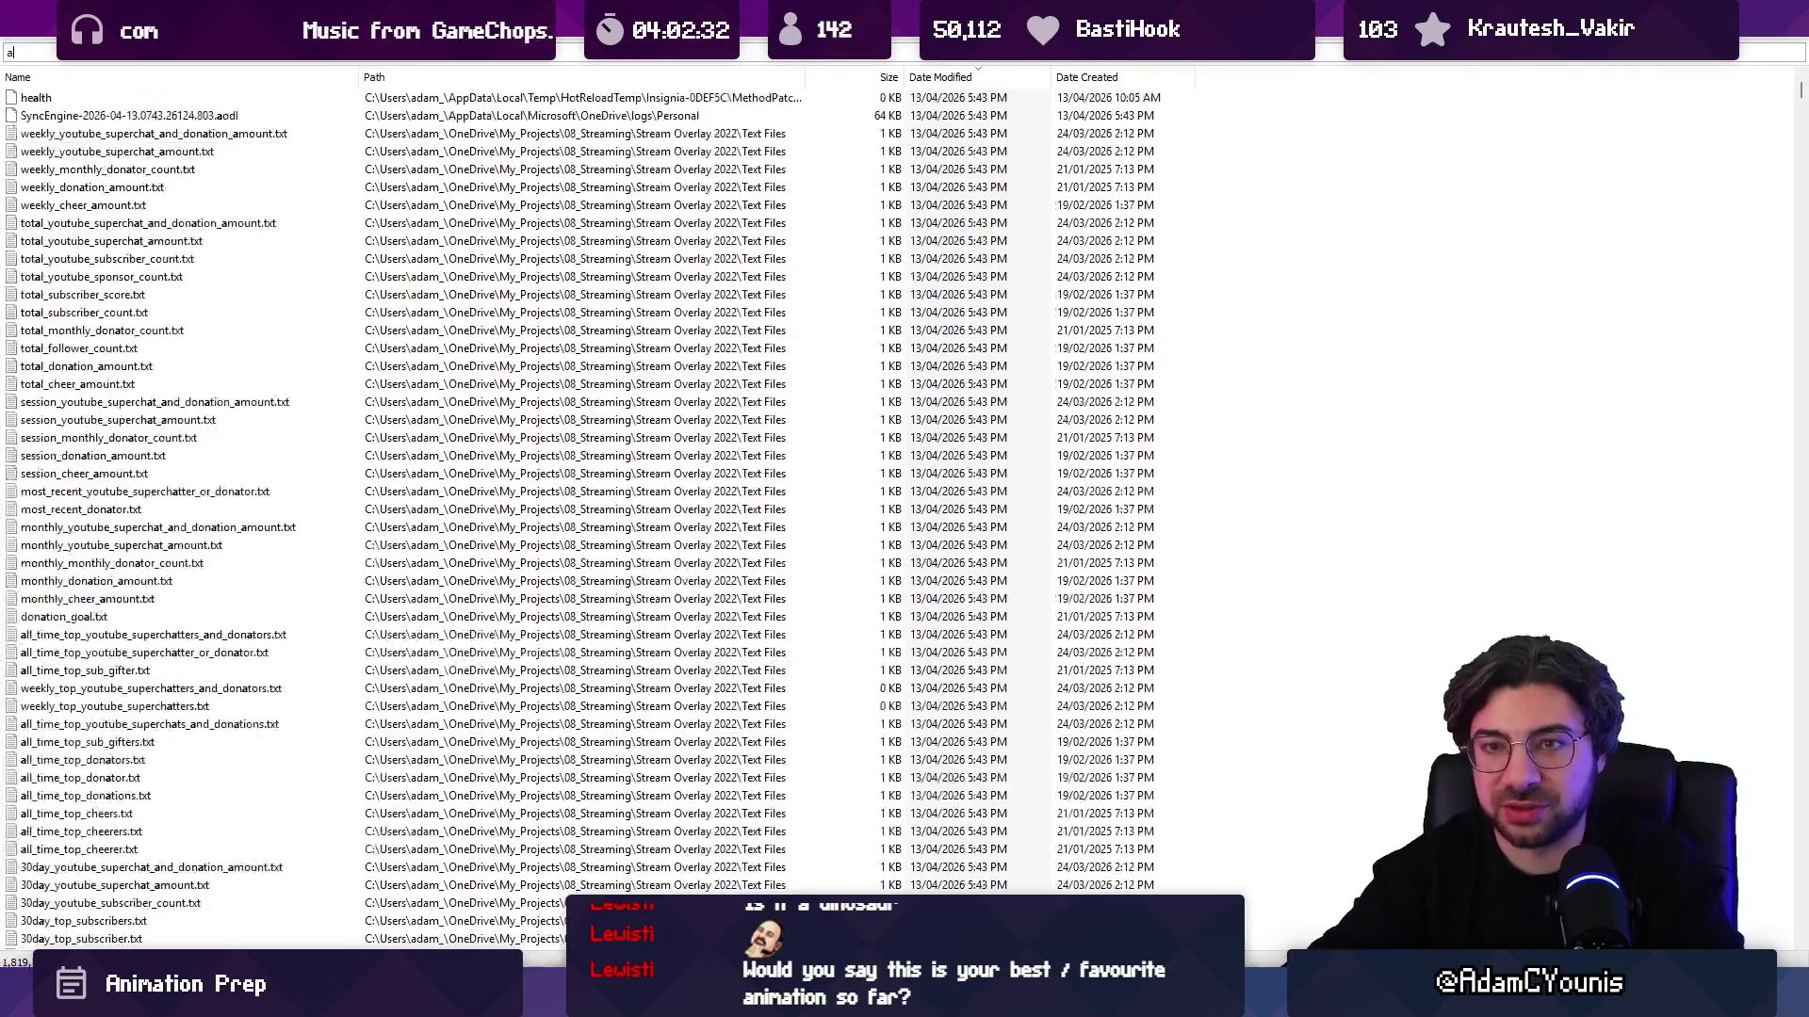
pyautogui.write('rminsprint .ase')
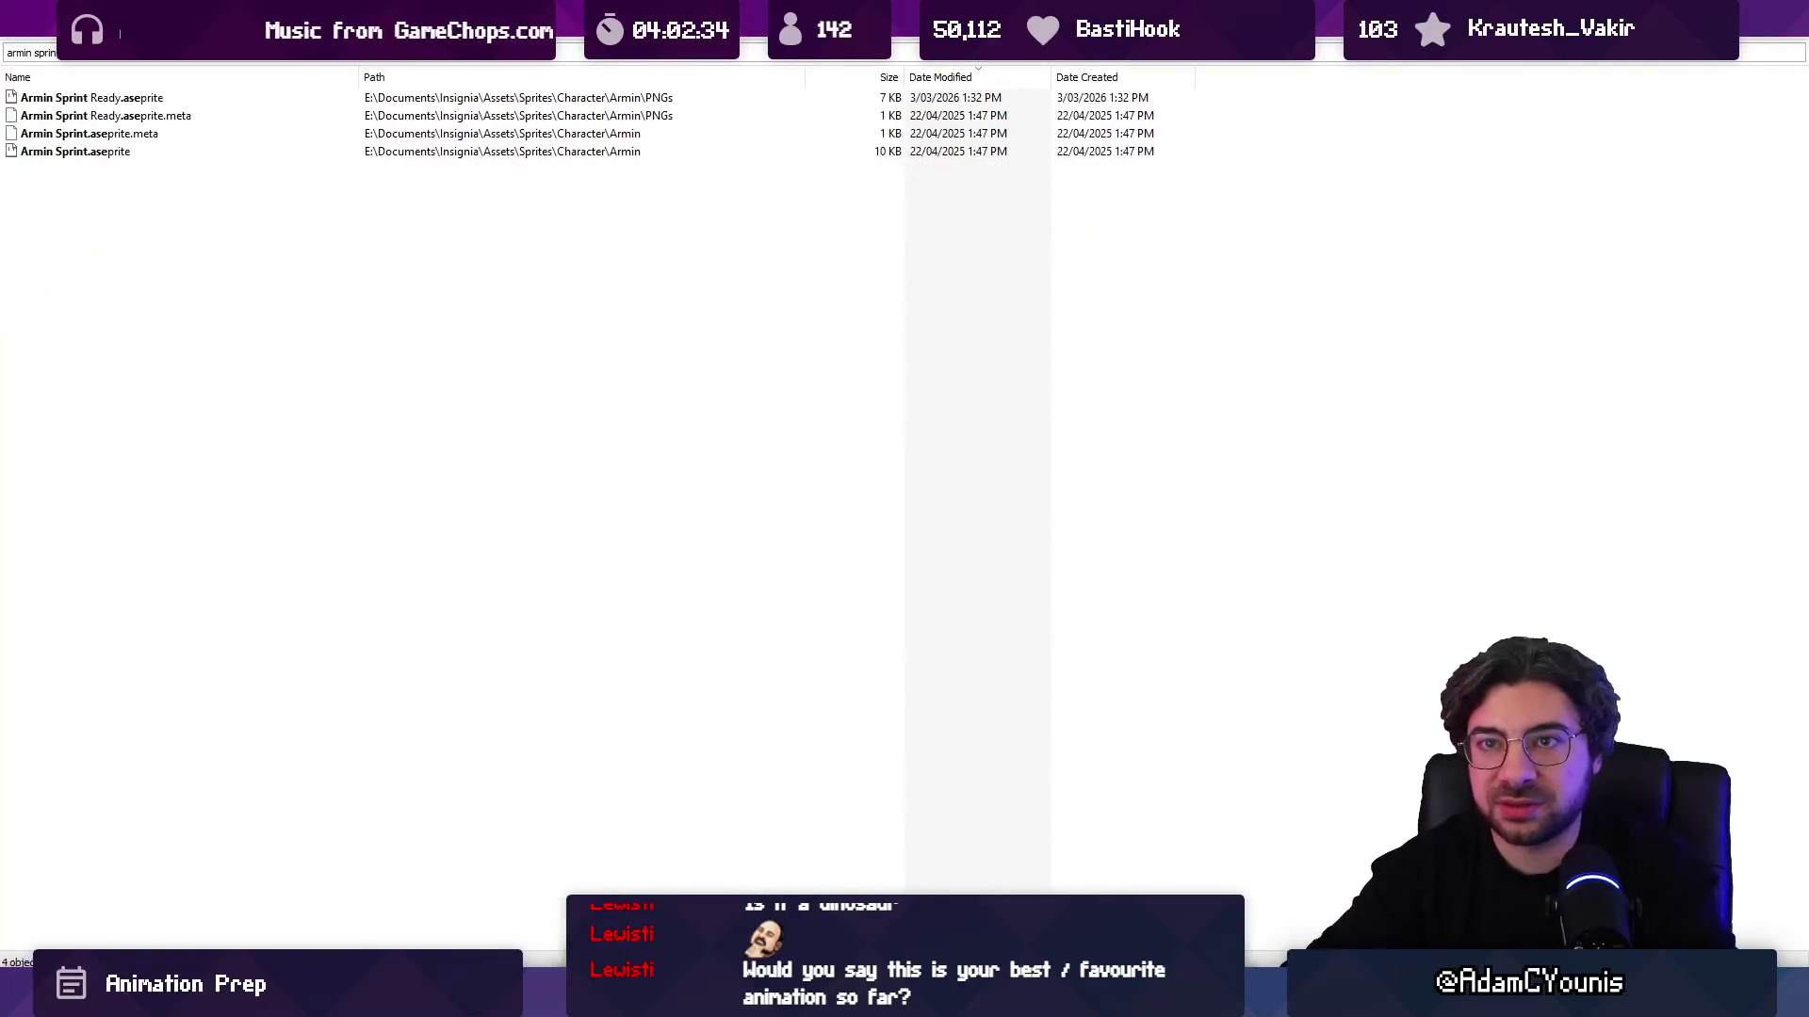
# Step: Open Armin Sprint.aseprite from the search results, zoom in and play the sprint animation
pyautogui.press('Return')
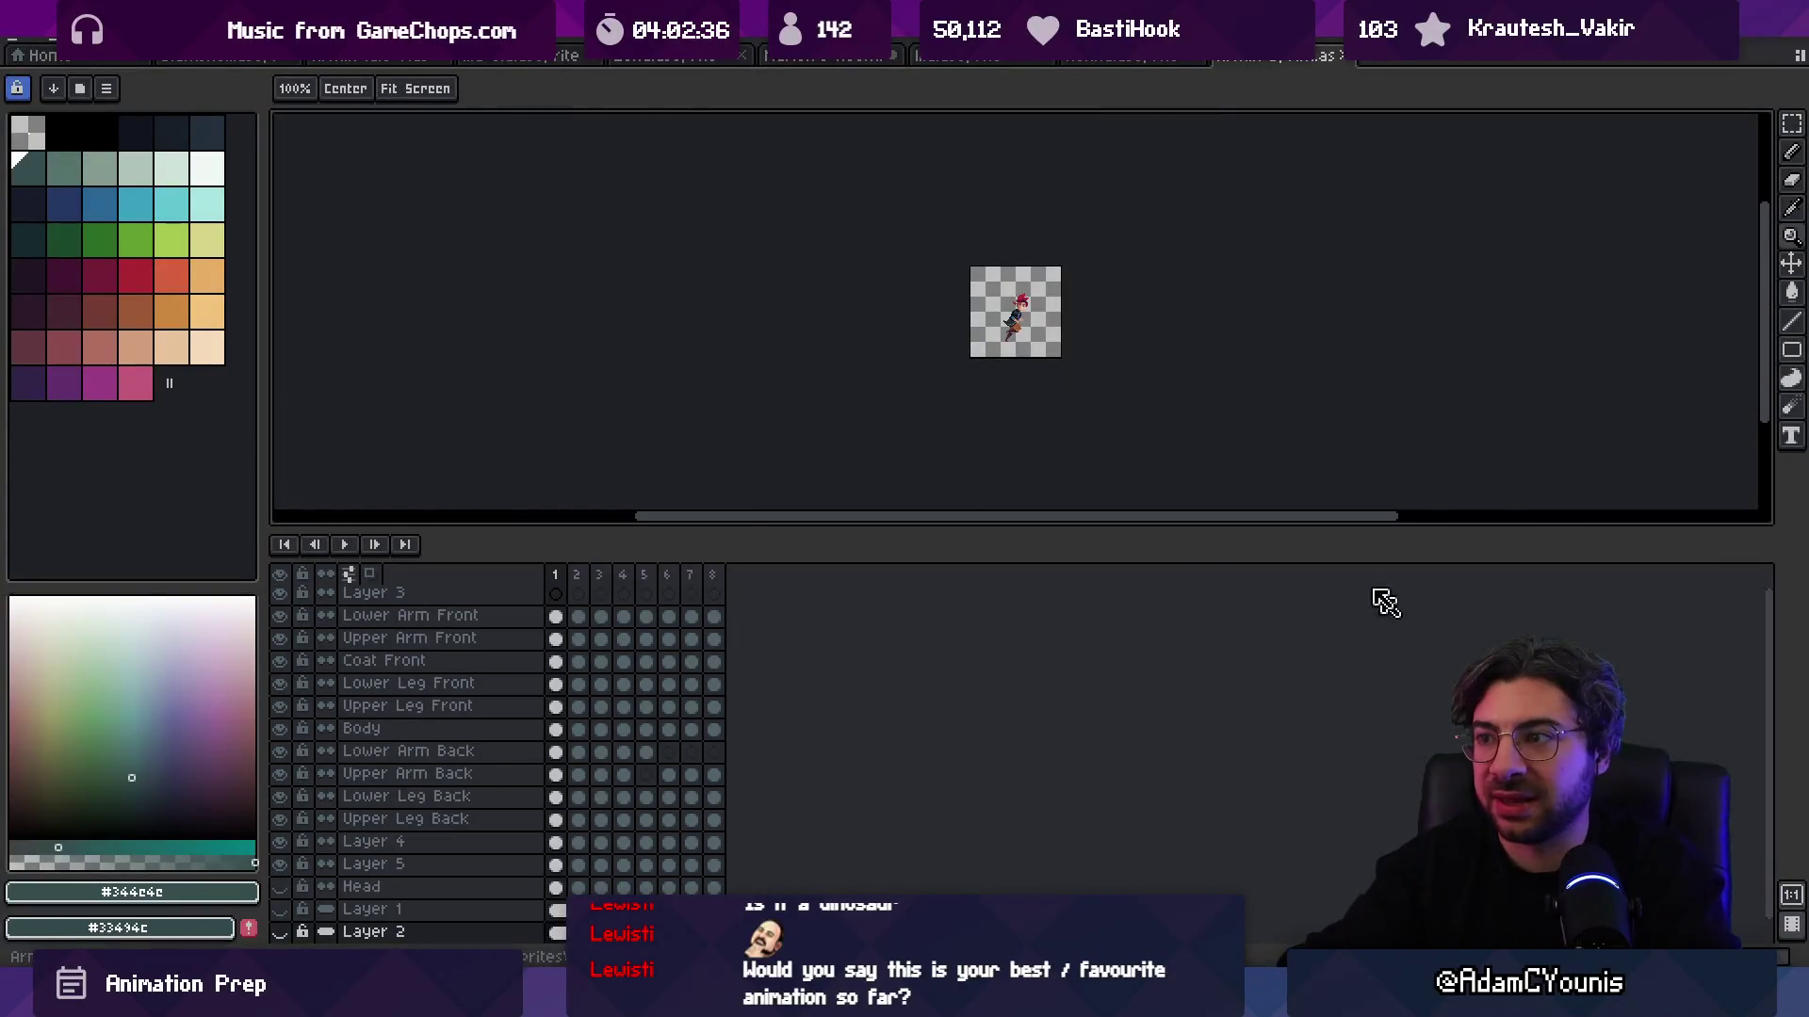
pyautogui.scroll(2, 1063, 352)
pyautogui.press('Return')
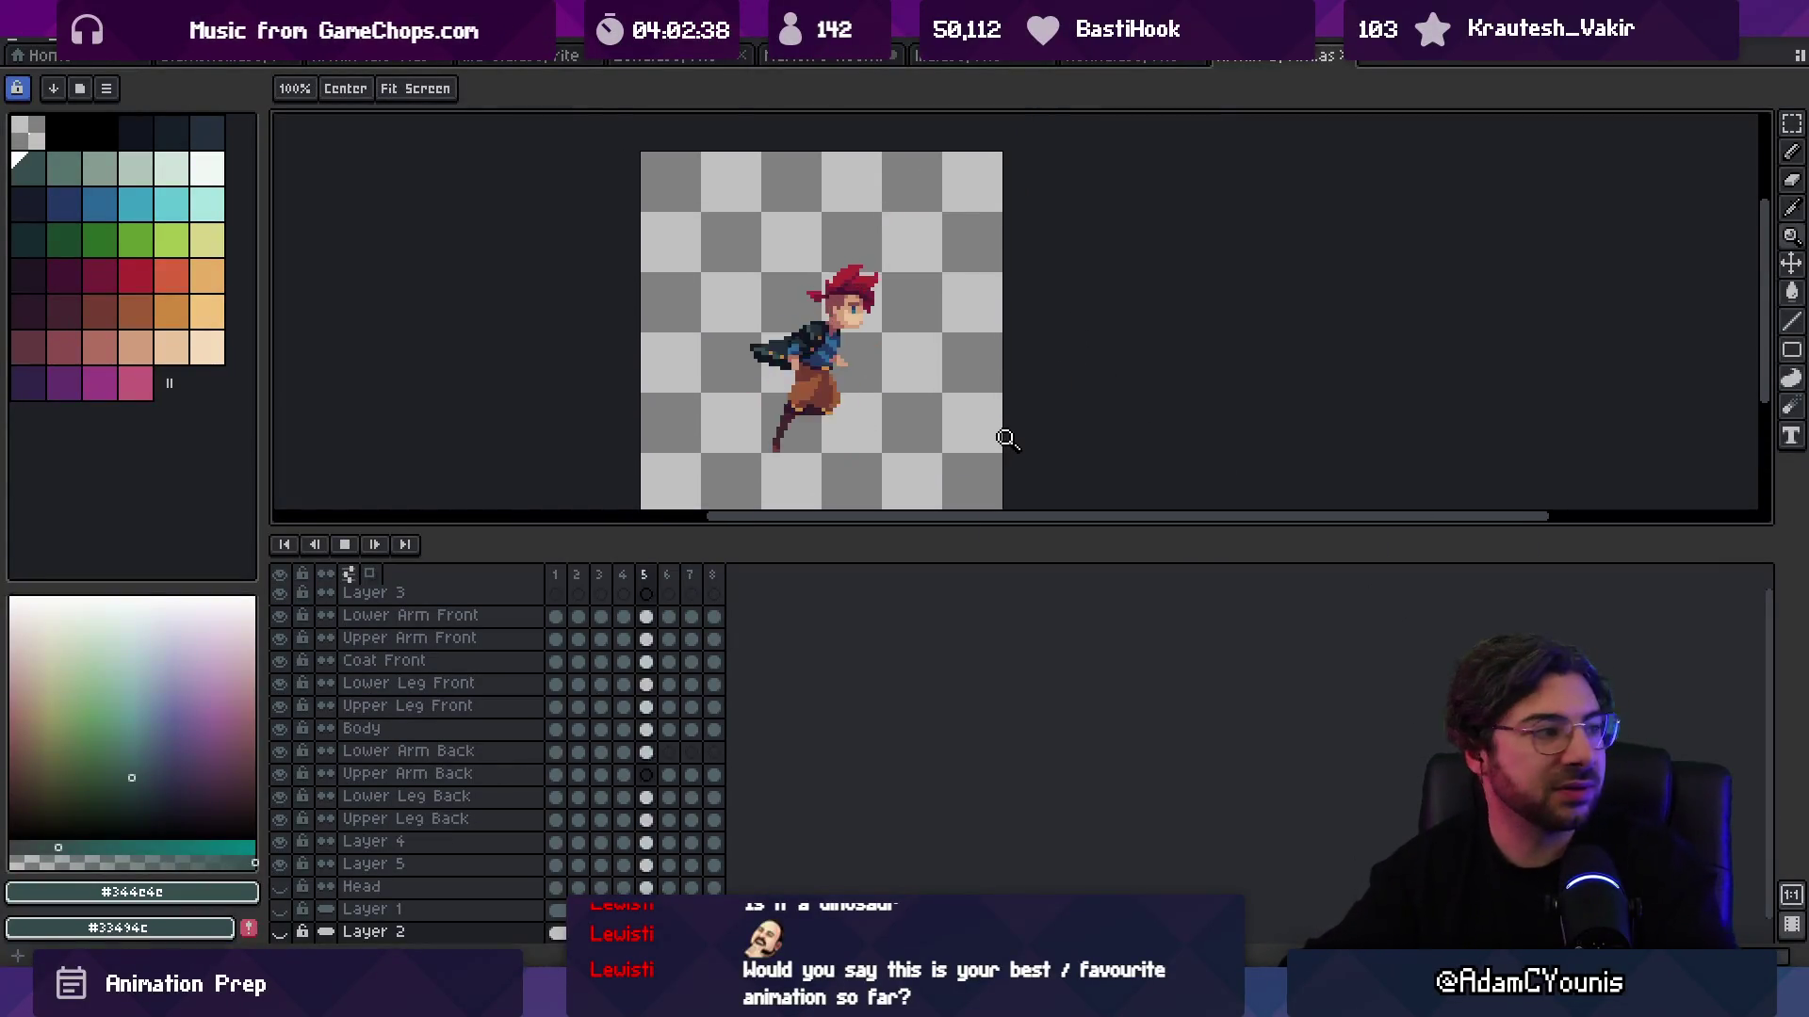